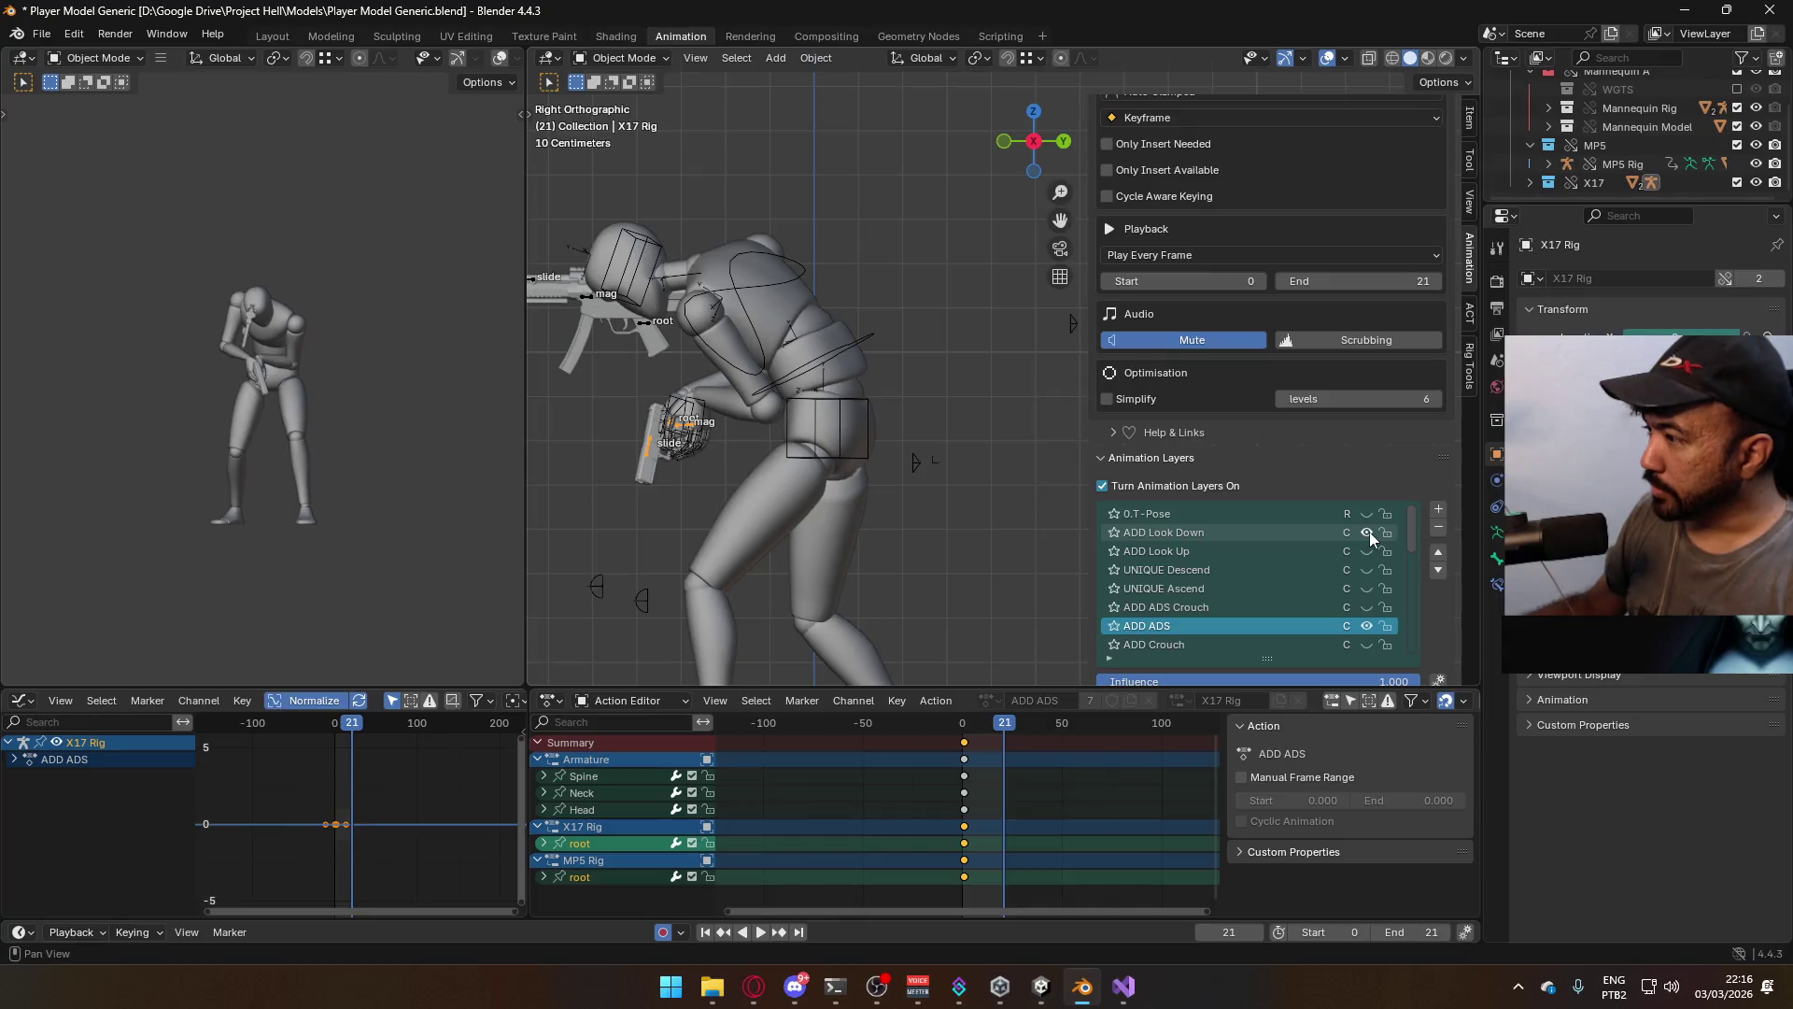
Toggle the ADD ADS layer off and on, then play and orbit to compare poses
click(1366, 624)
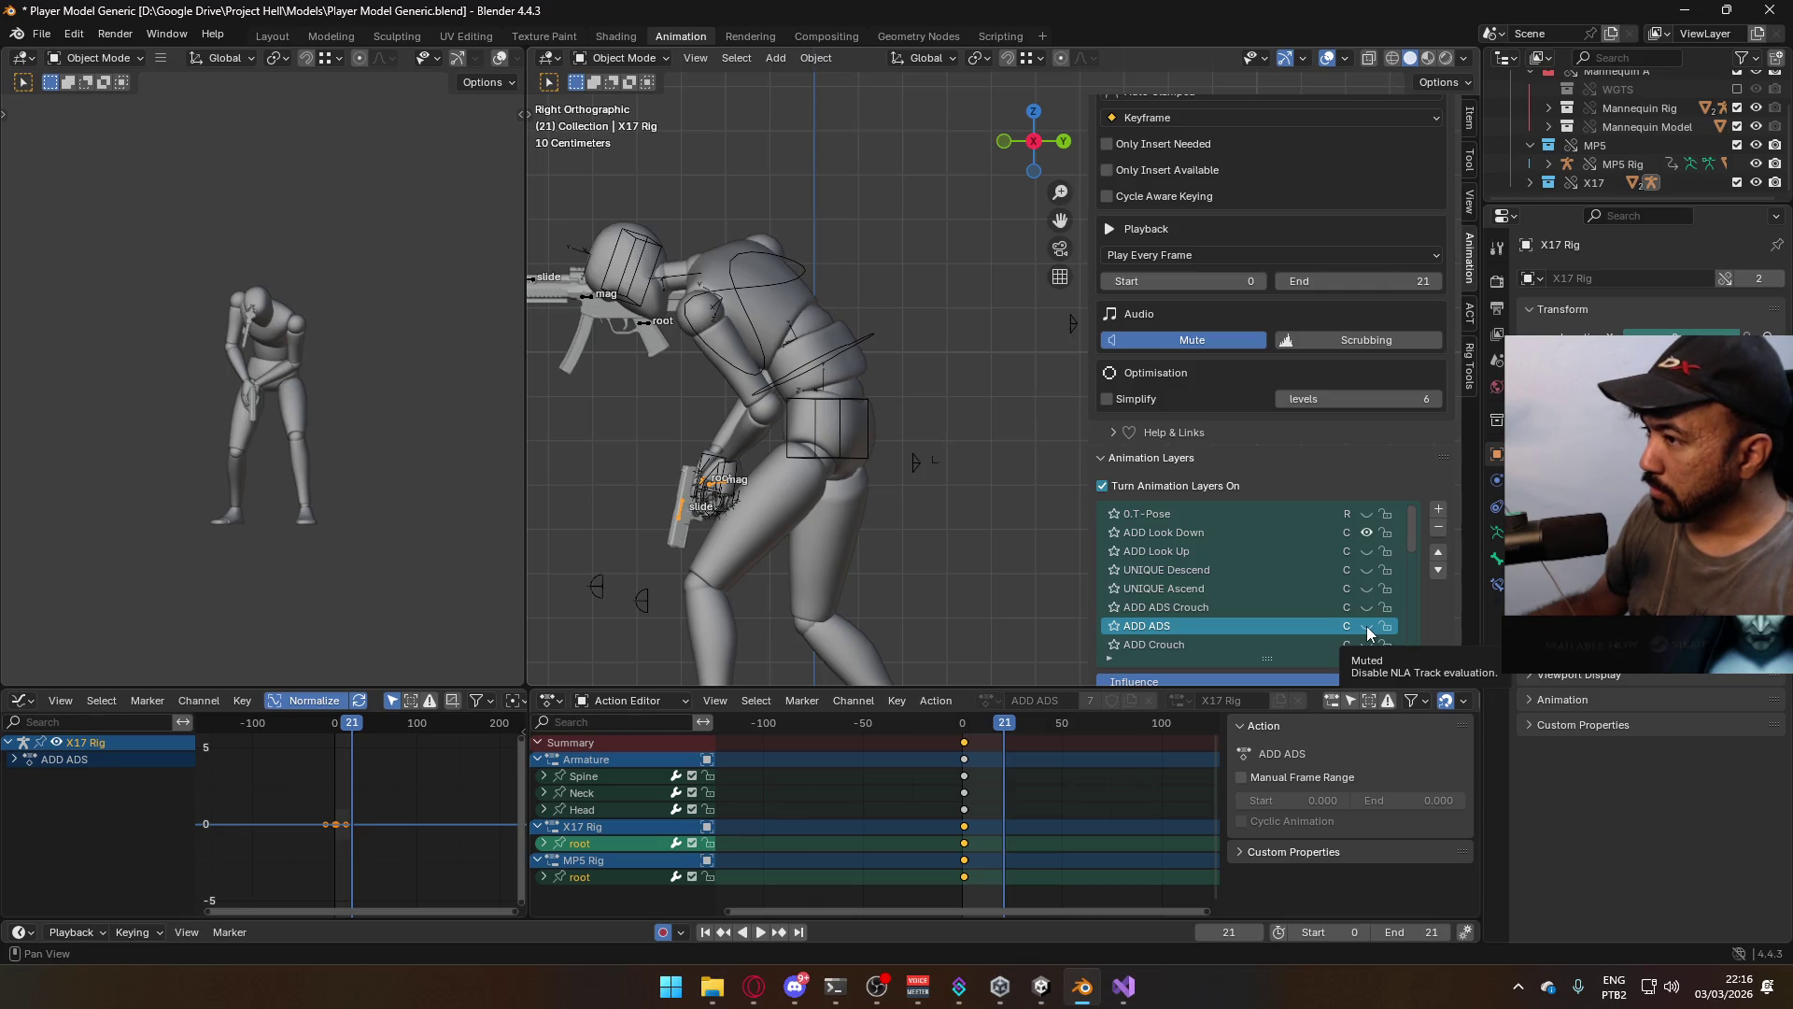
click(1366, 626)
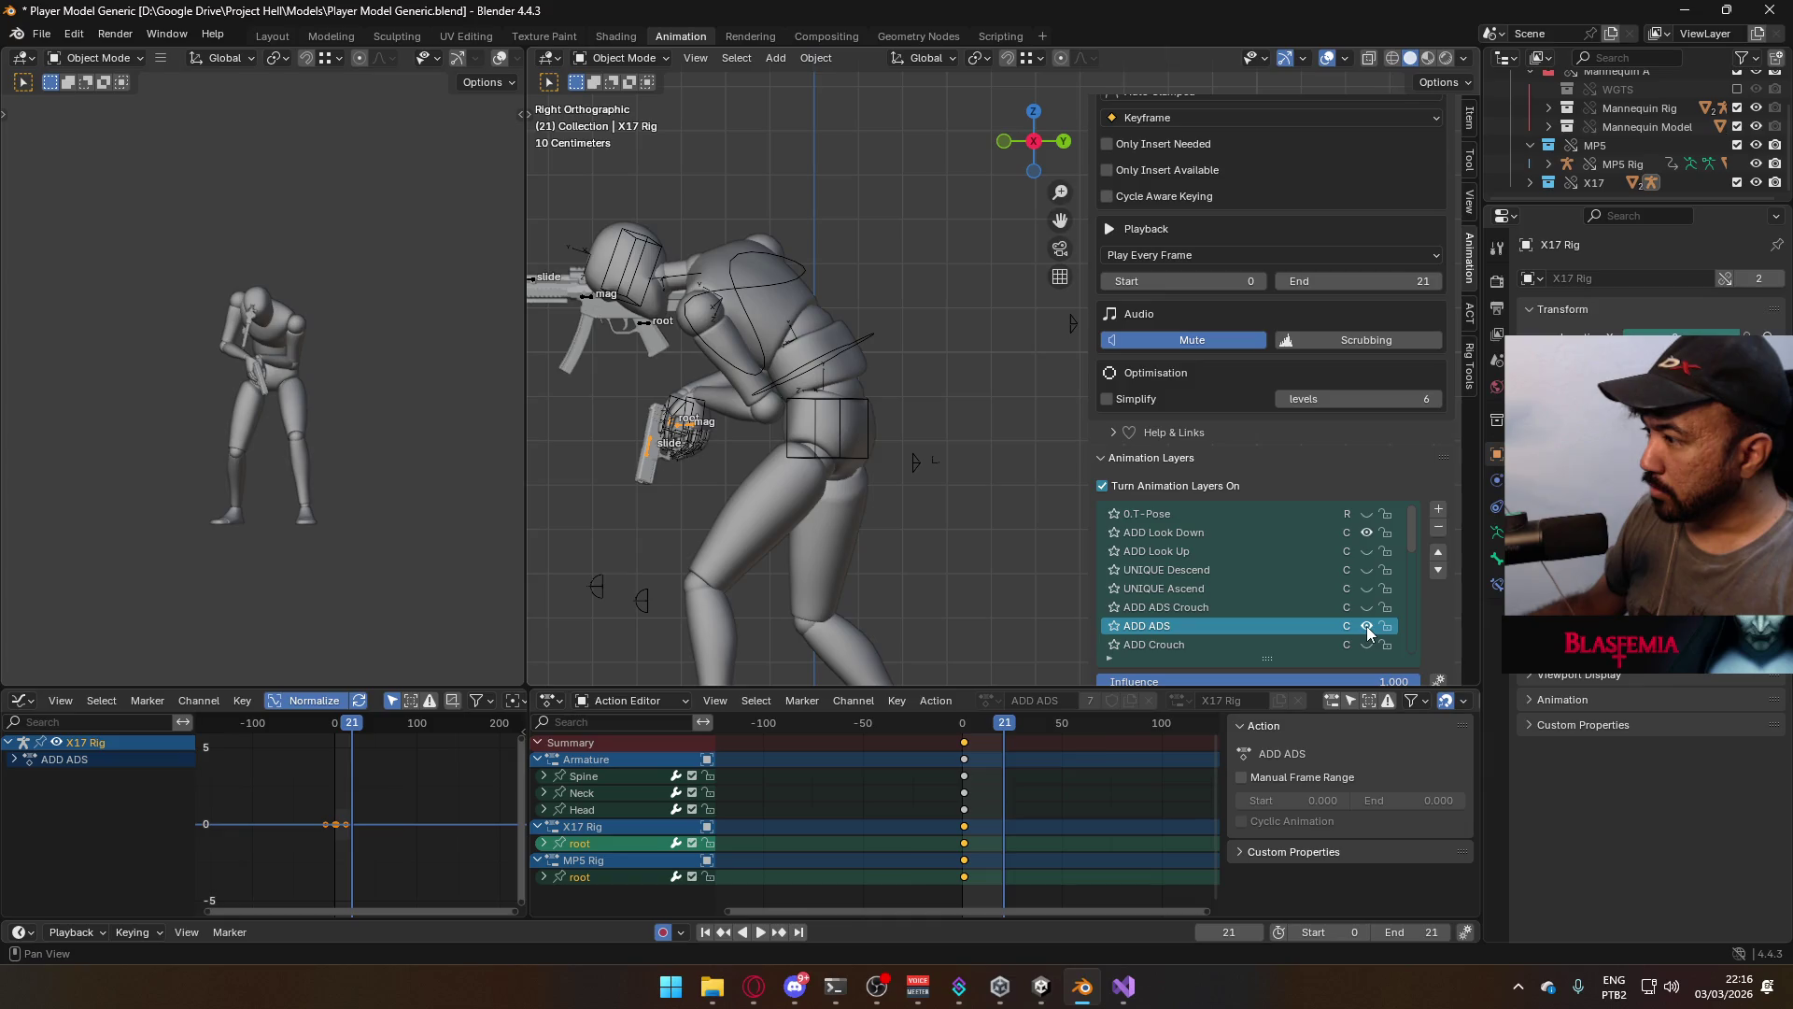
key(space)
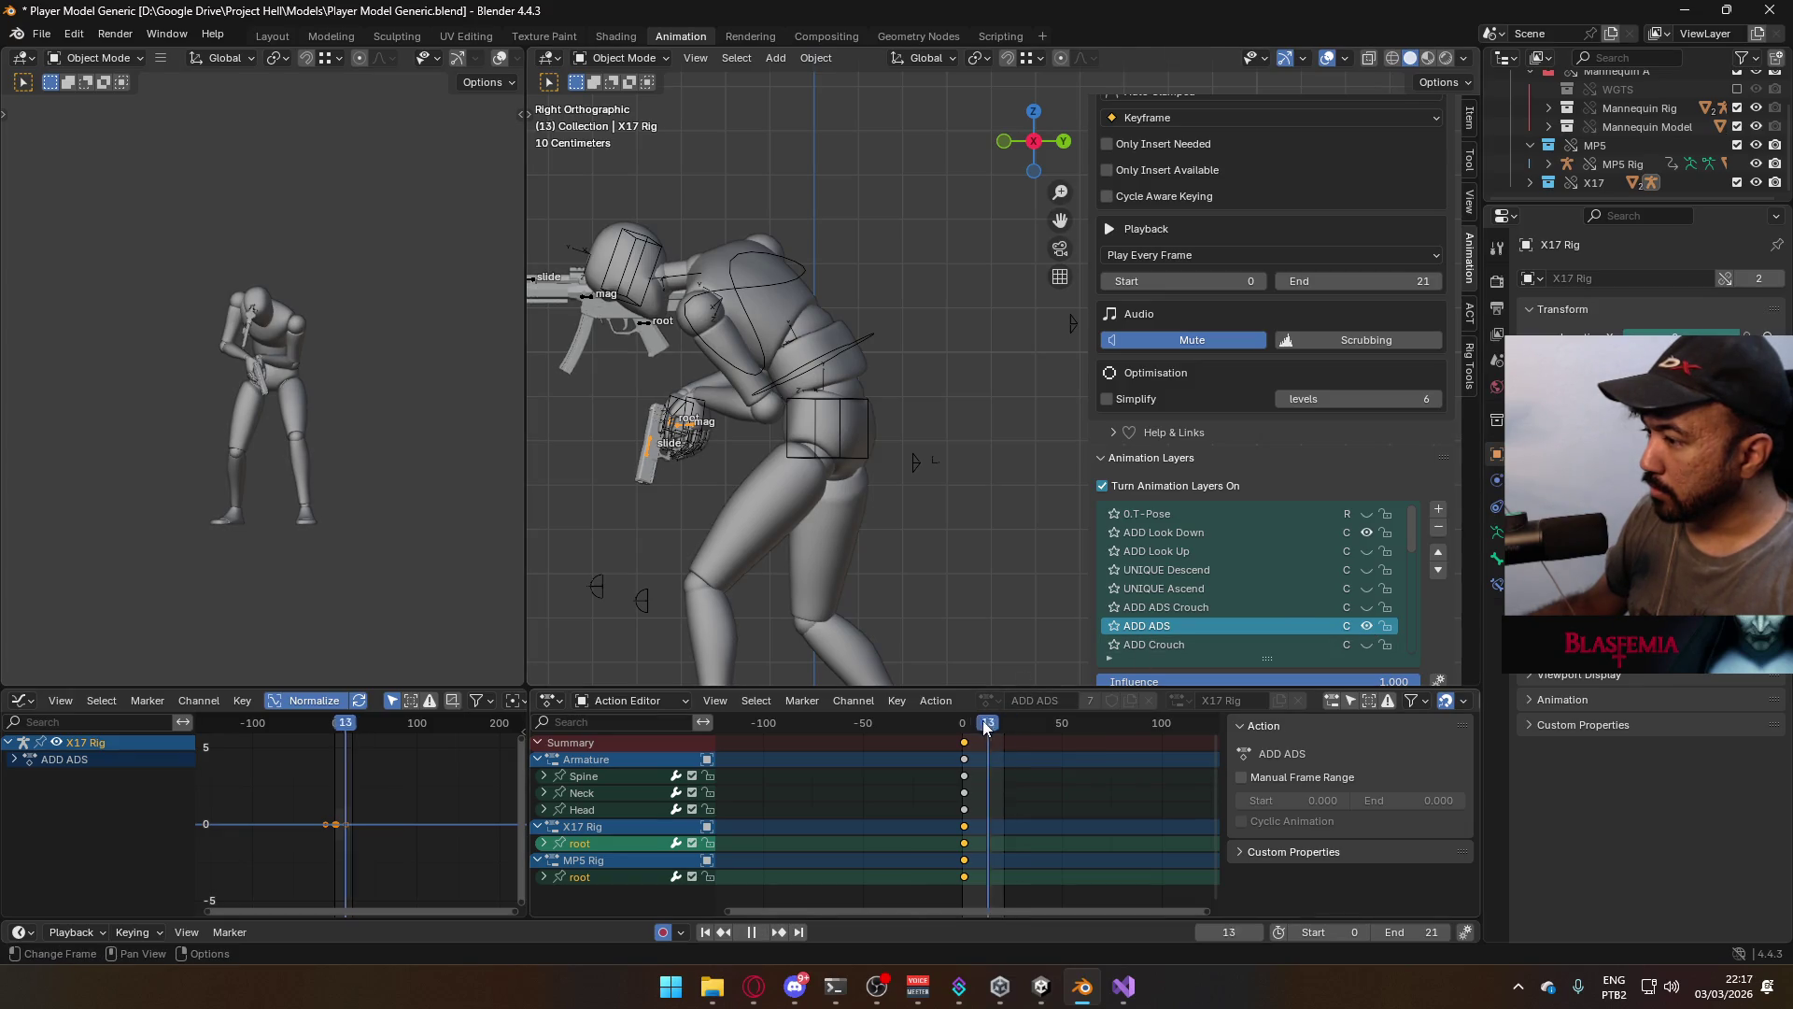
key(space)
mouse_move(728, 509)
middle_down()
mouse_move(988, 478)
mouse_move(1028, 495)
middle_up()
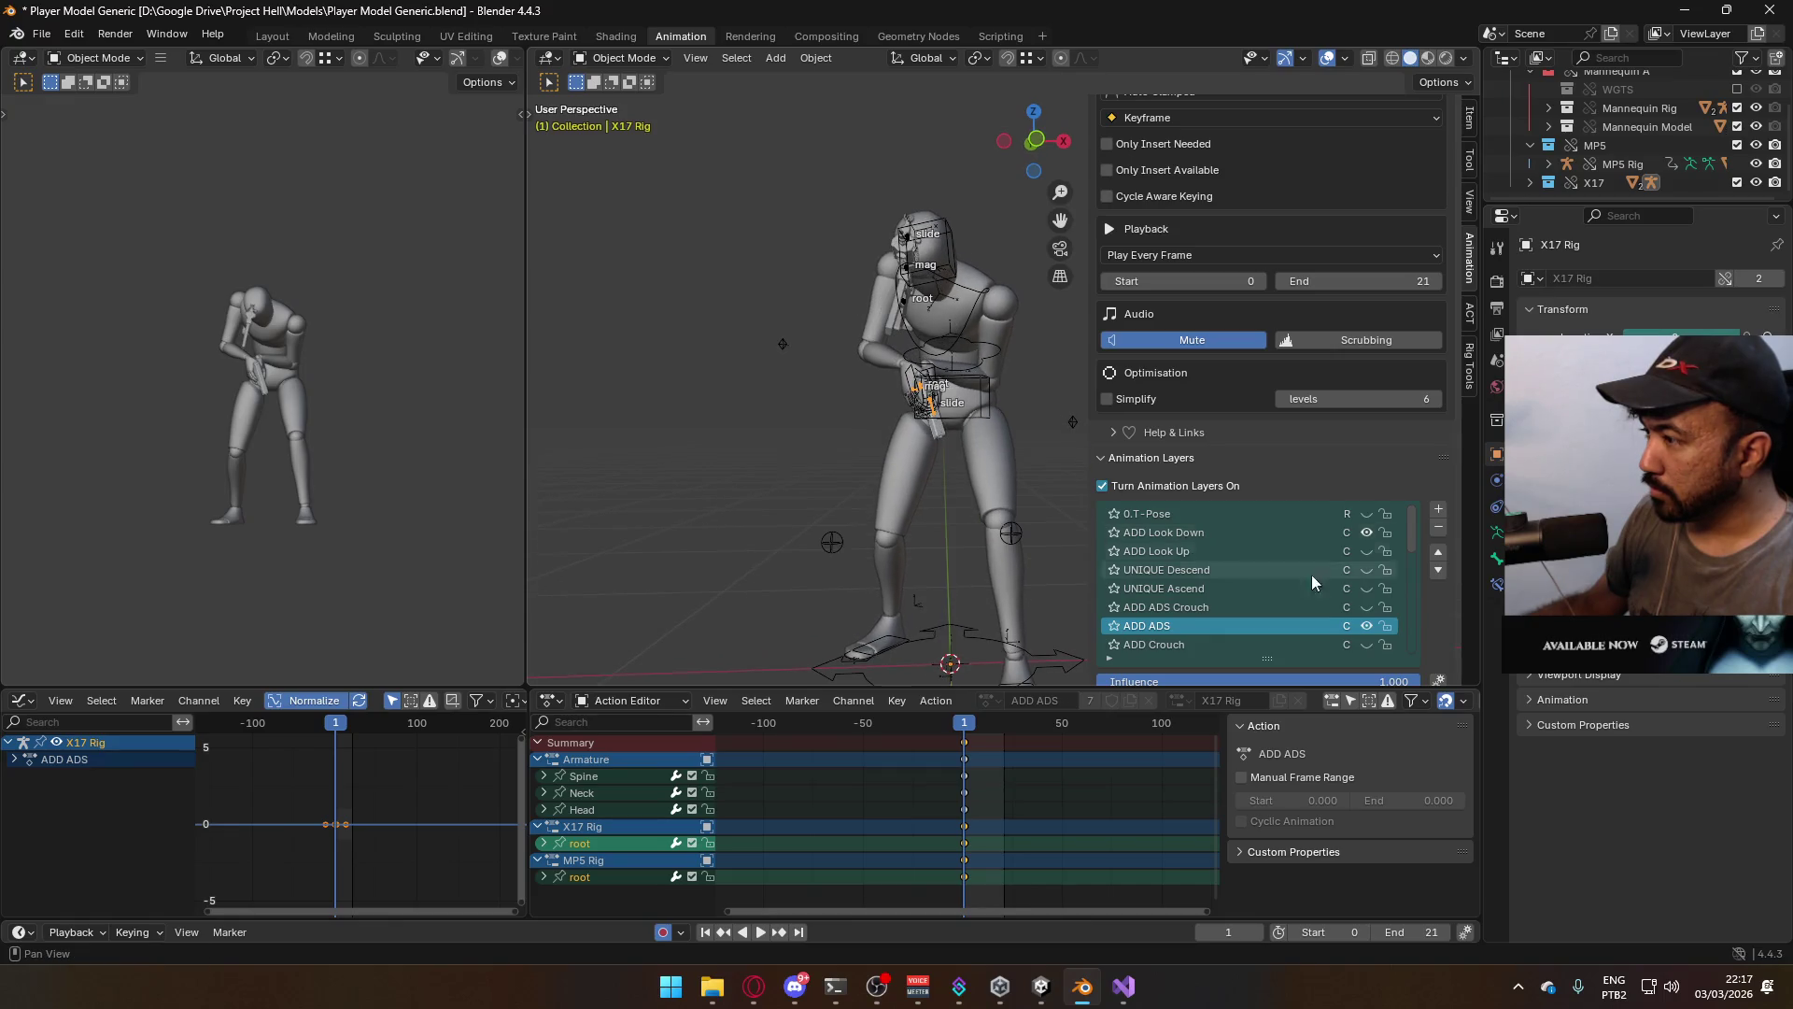
Mute ADD Look Down, keep ADD ADS on, return to Right Orthographic, and activate ADD Look Down
click(1366, 531)
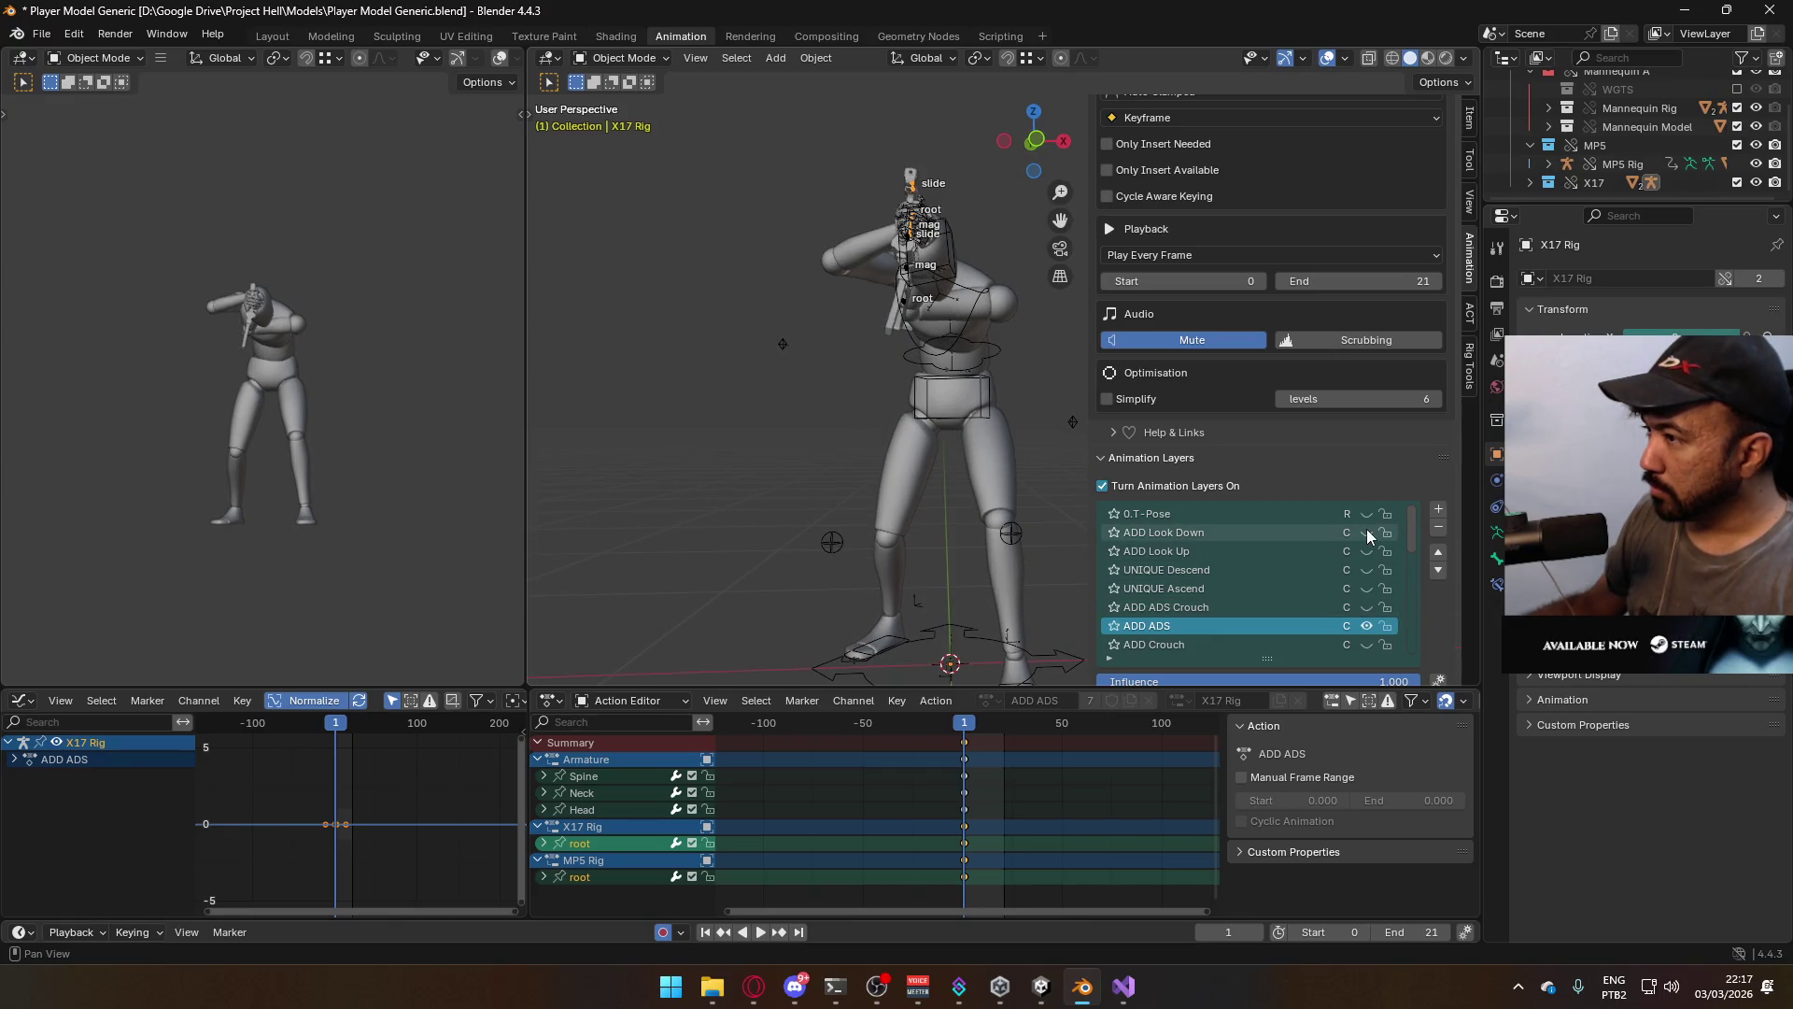
click(1363, 627)
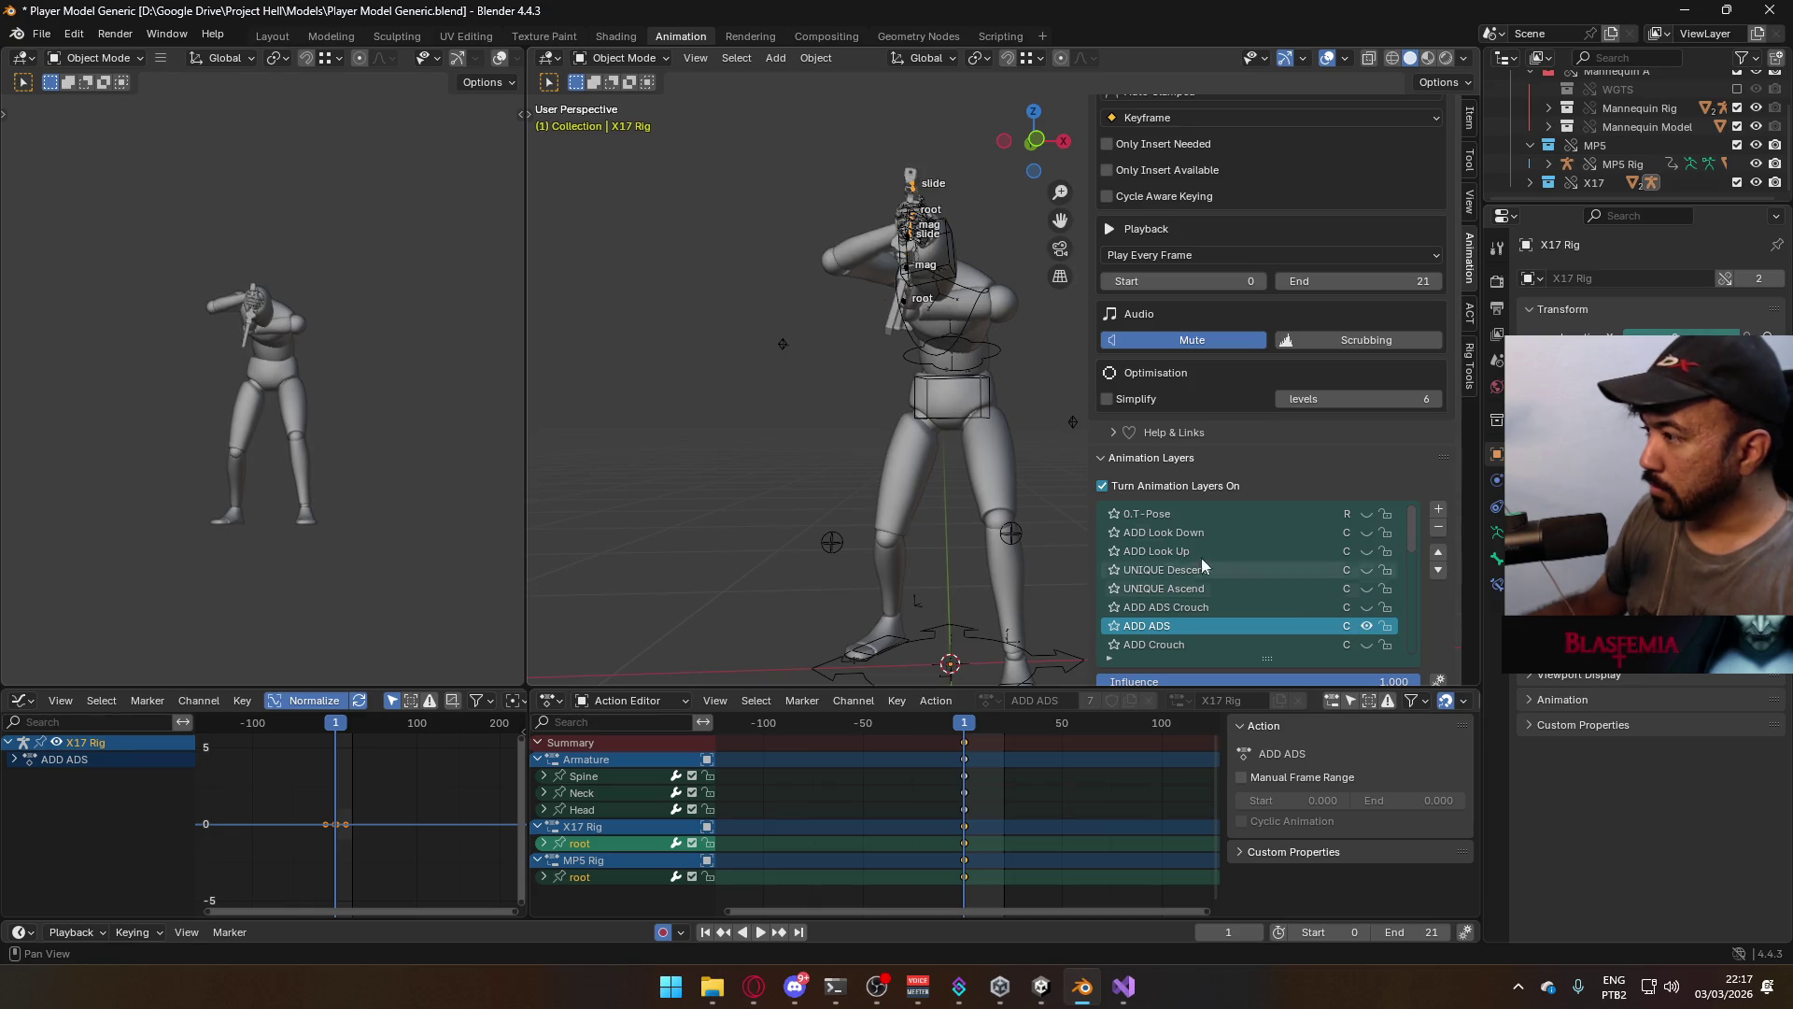
key(KP_3)
scroll(801, 346, up, 3)
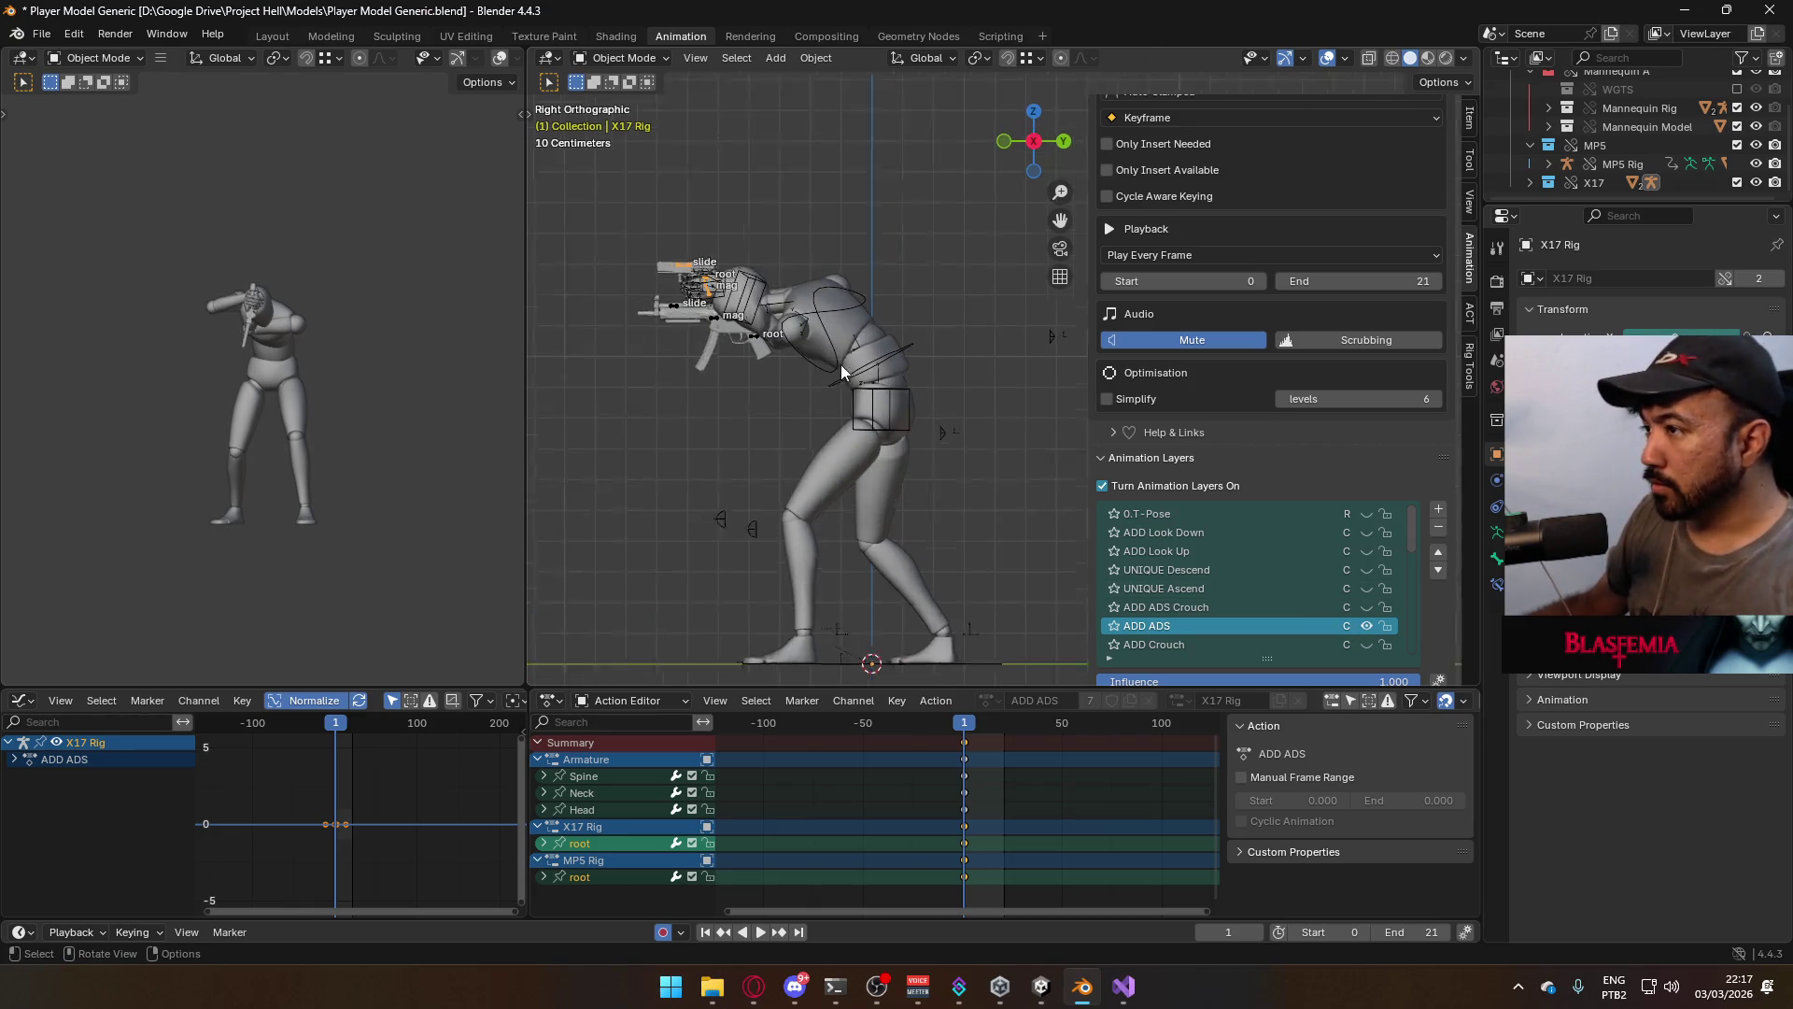
click(1258, 534)
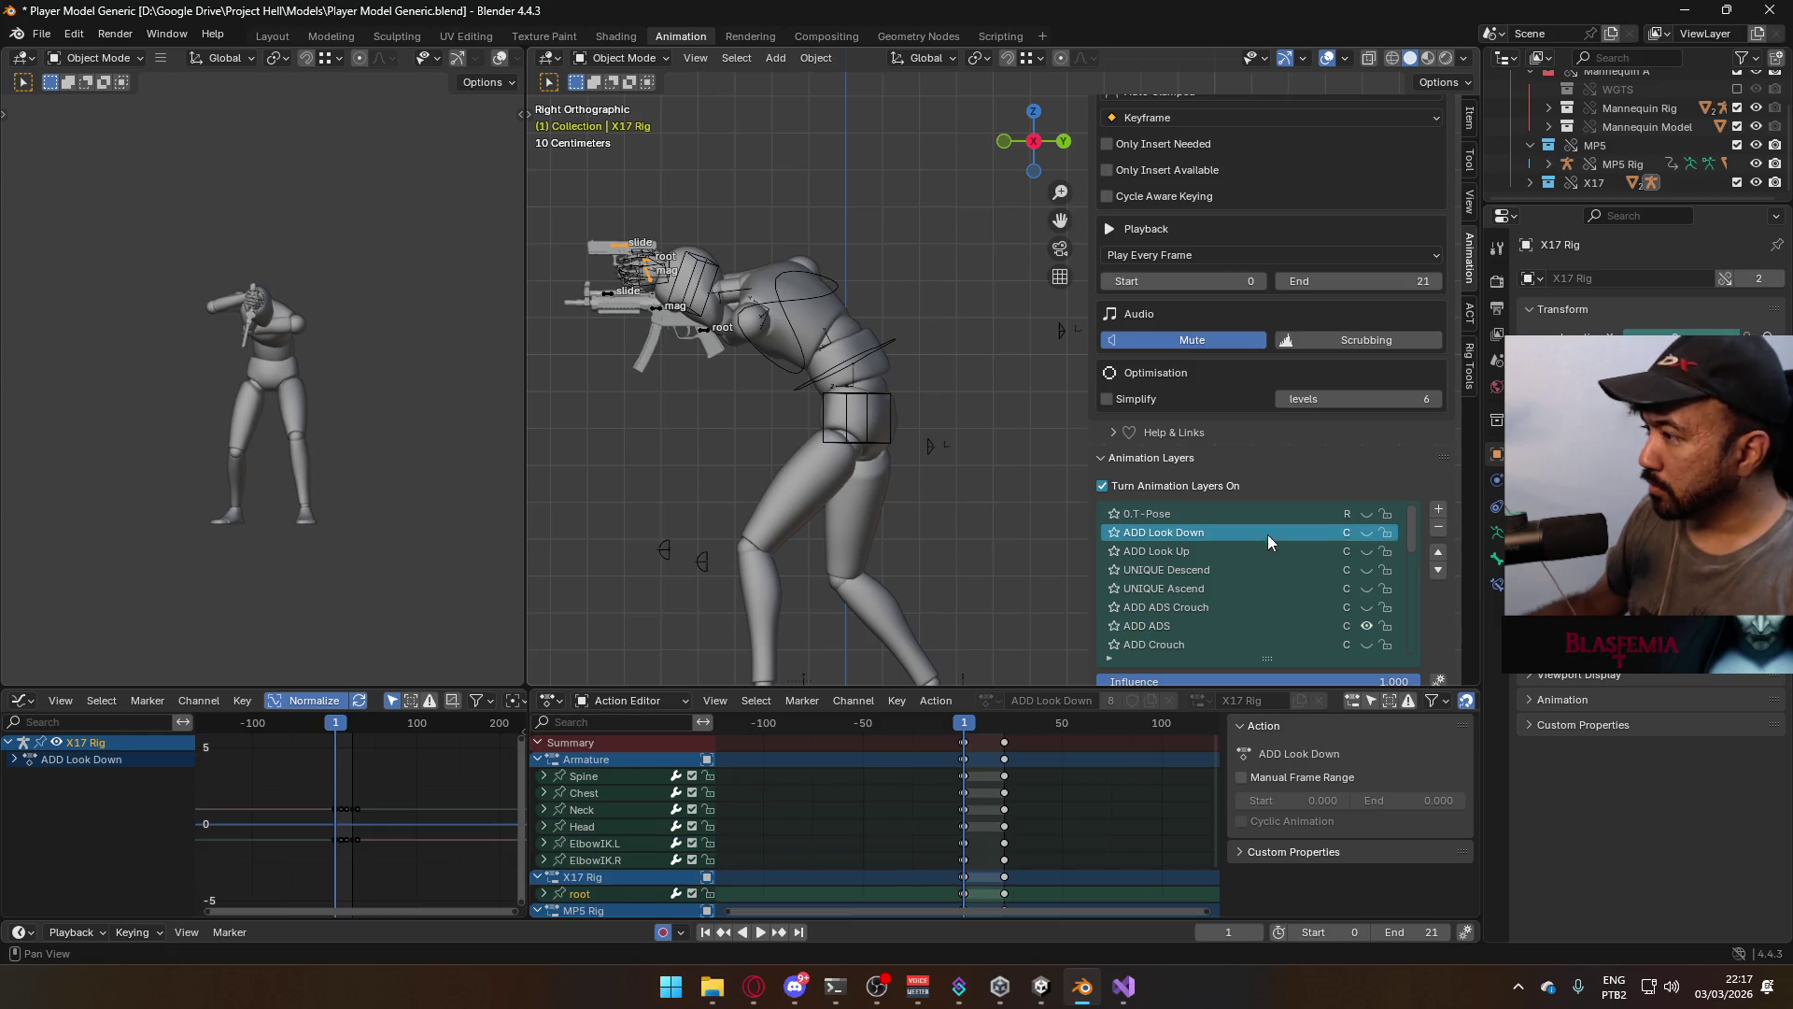
Unmute ADD Look Down and toggle ADD ADS off and on to isolate the look-down pose
click(1370, 531)
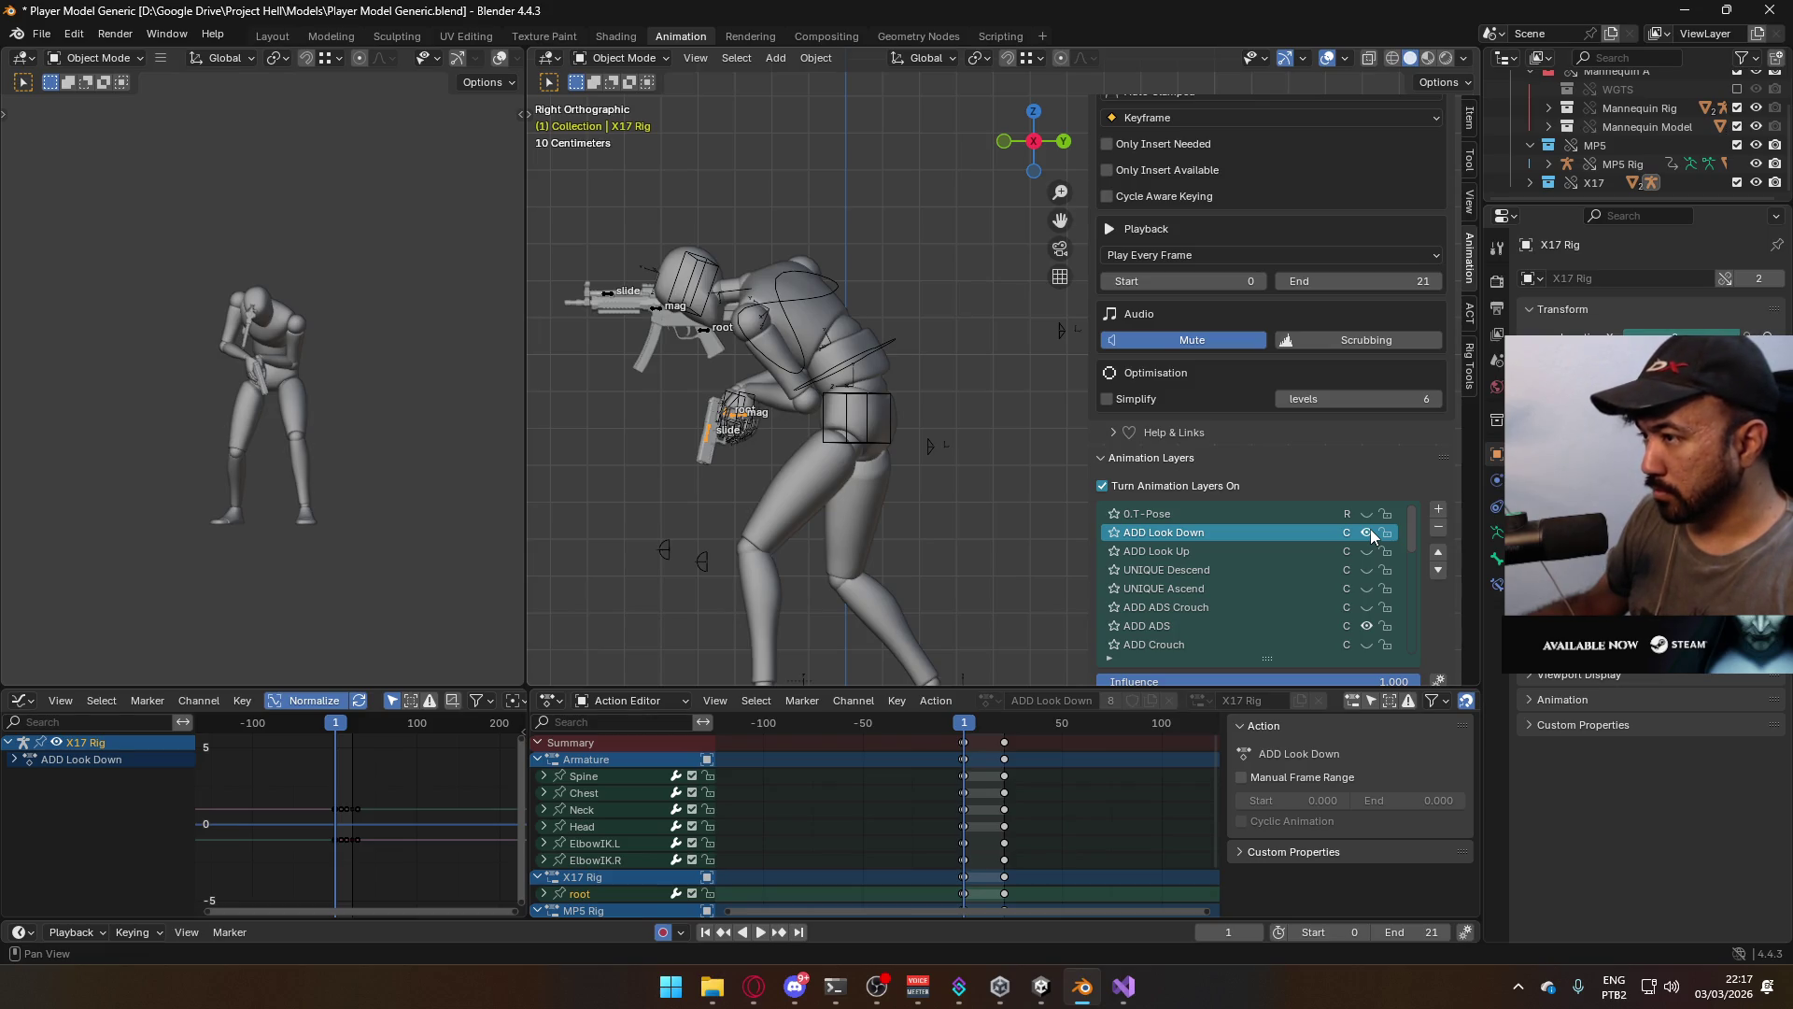
click(1365, 622)
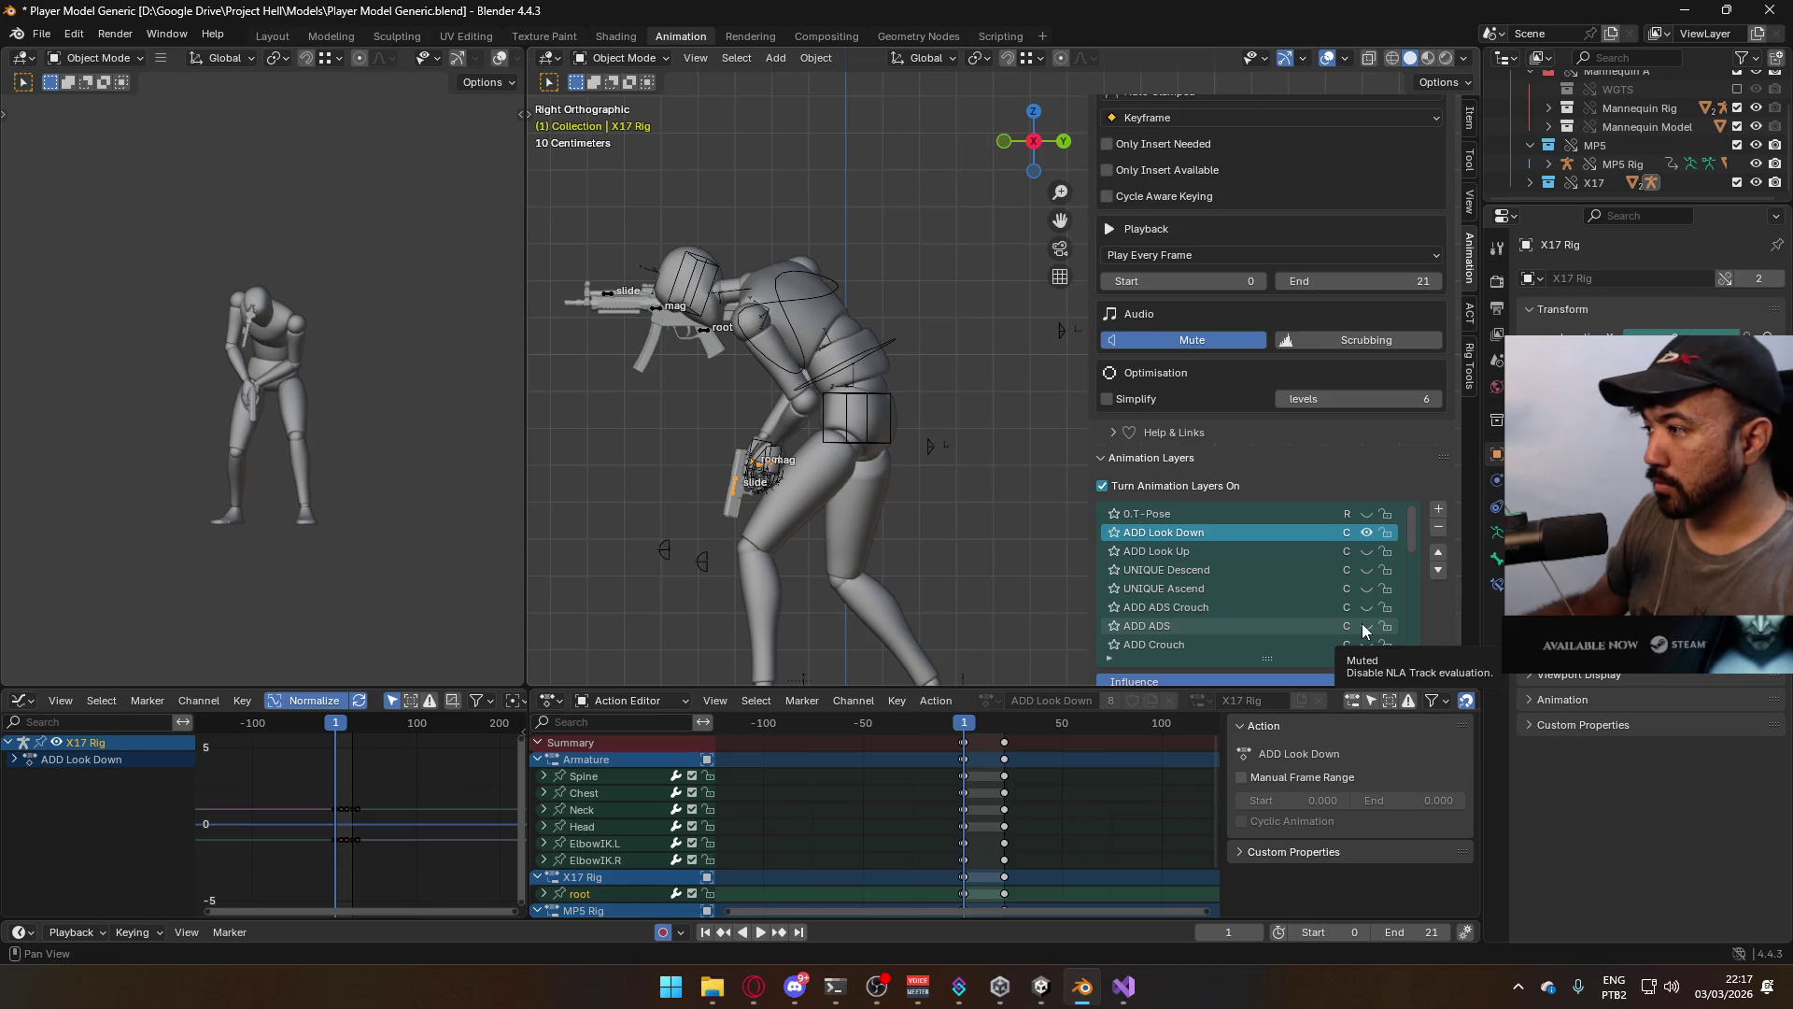
click(1364, 624)
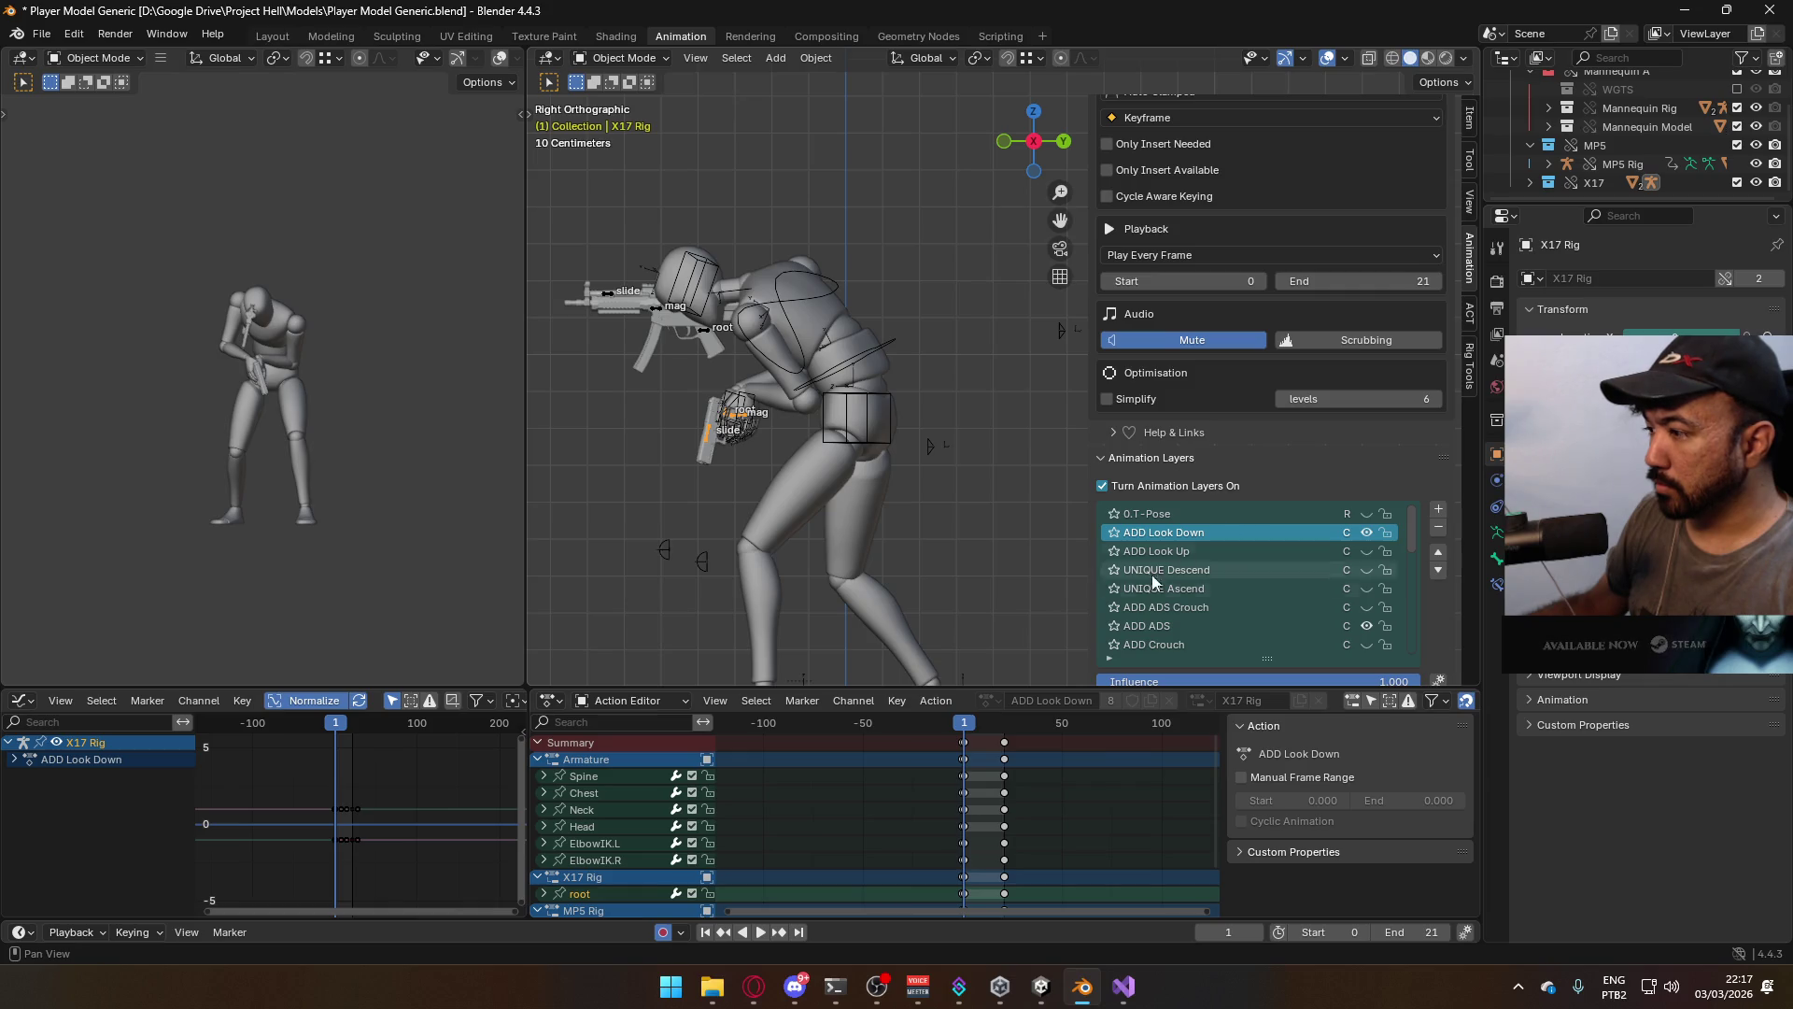
Delete the X17 root's extra keyframes from the ADD Look Down action and switch to Pose Mode
scroll(997, 785, up, 4)
scroll(994, 776, up, 2)
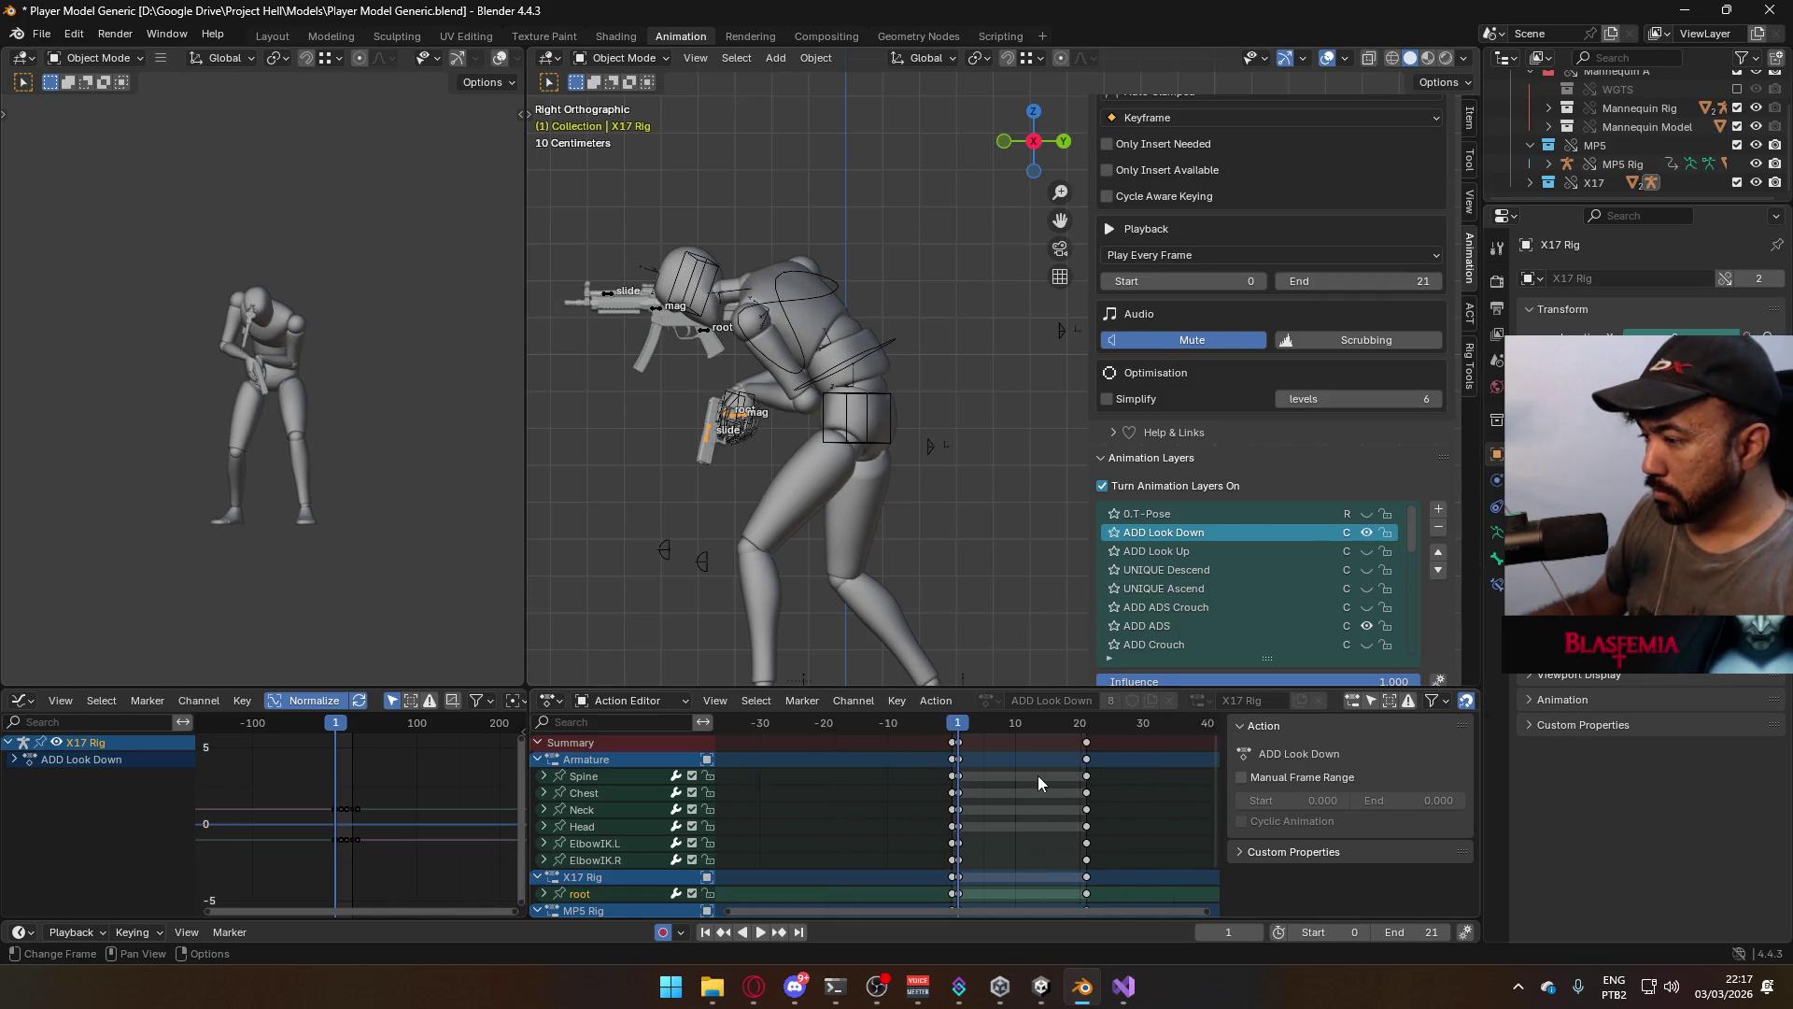
drag(1118, 749, 954, 743)
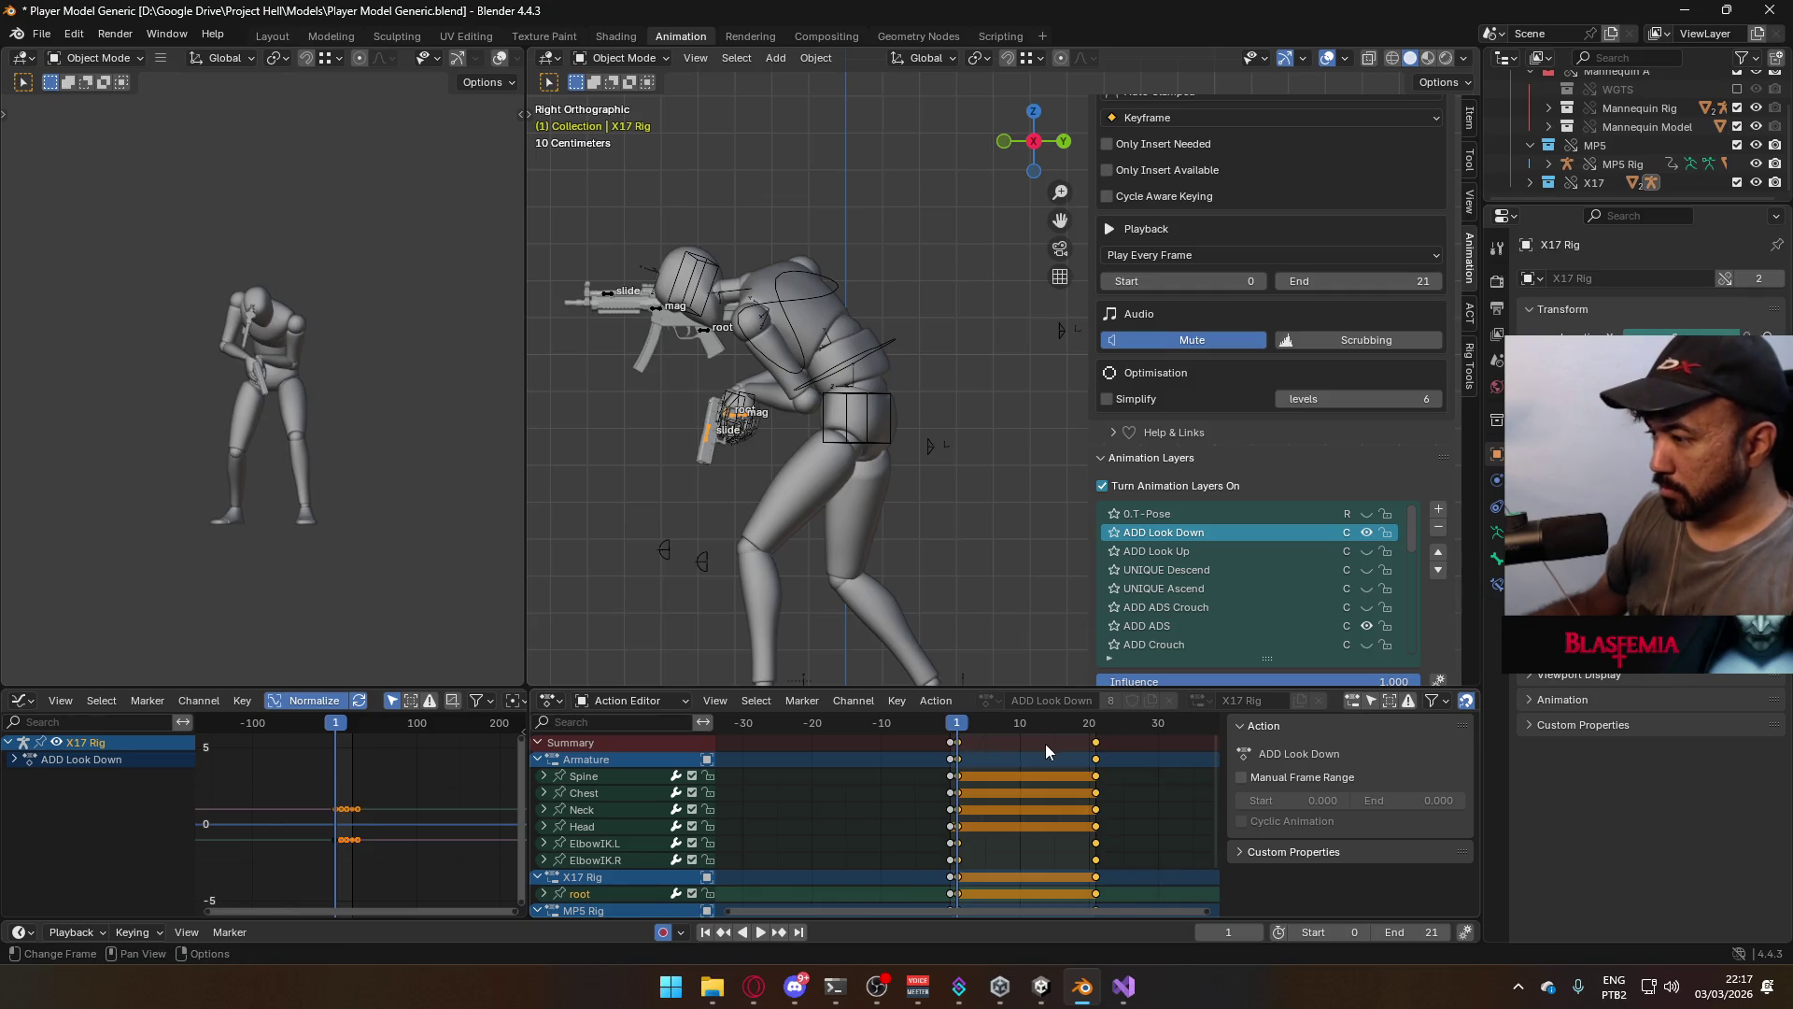
key(Delete)
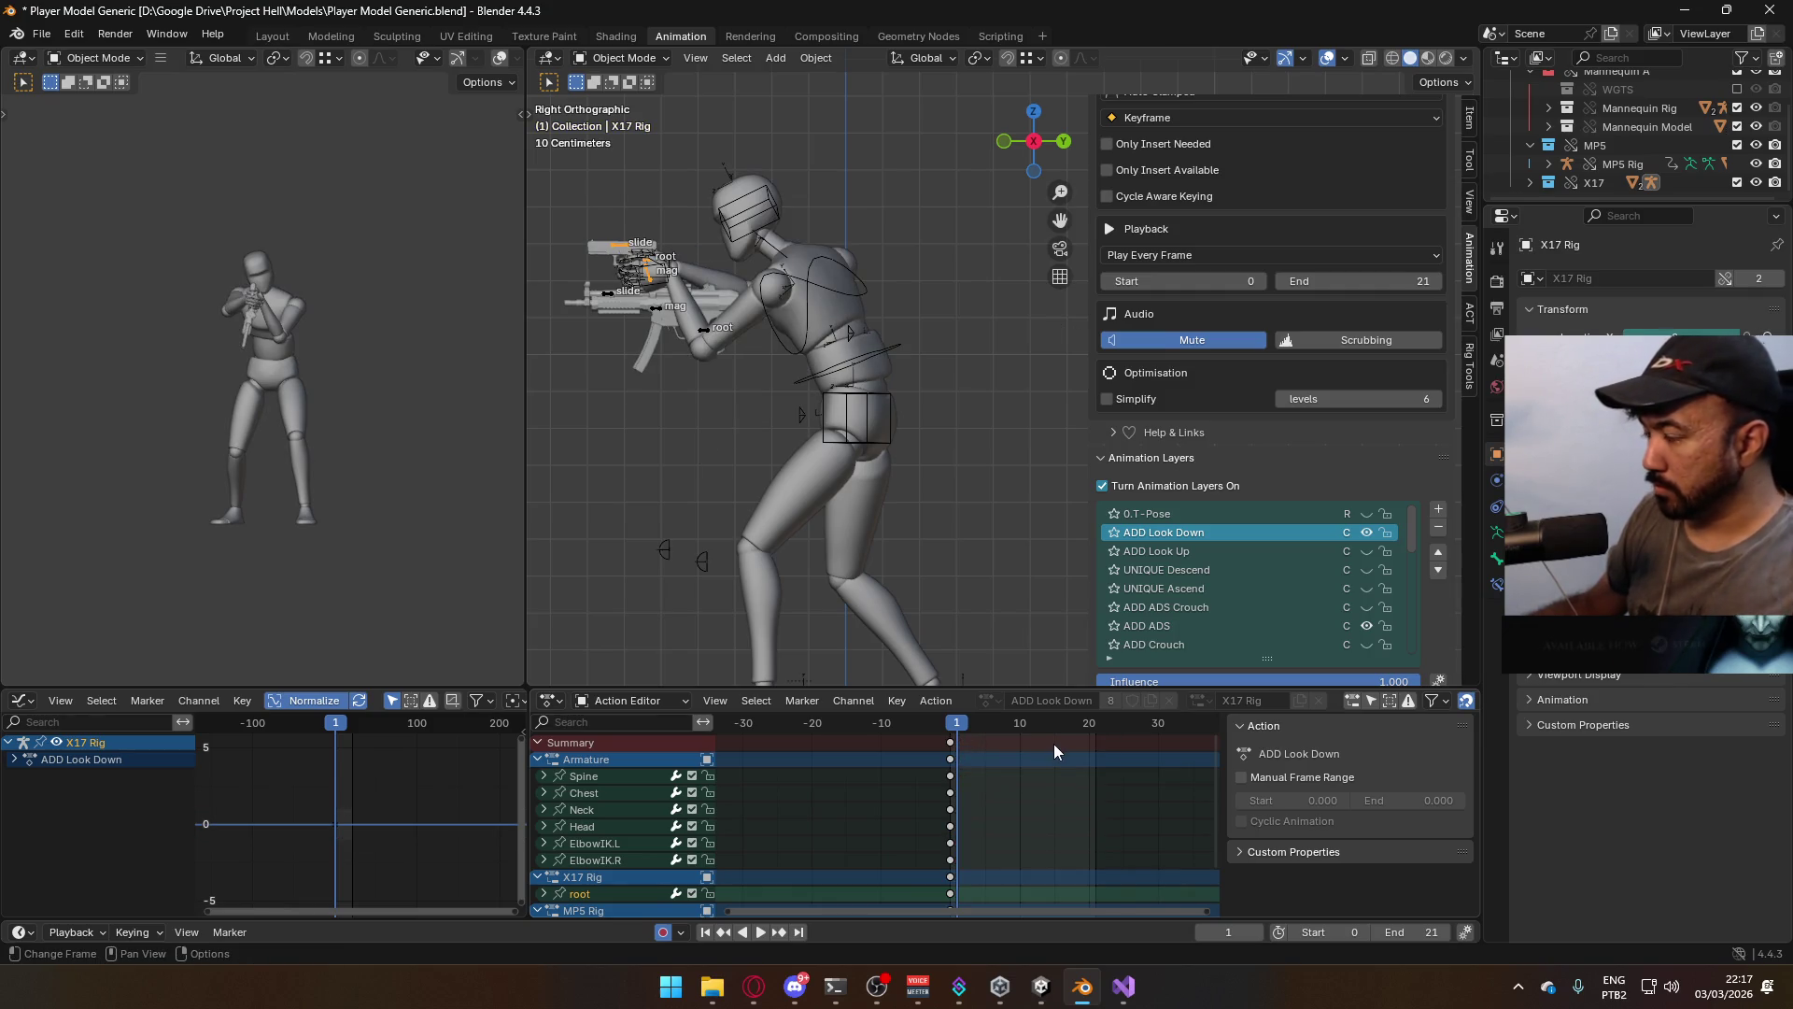
key(ctrl+z)
middle_drag(1117, 827, 1101, 768)
drag(1090, 838, 943, 837)
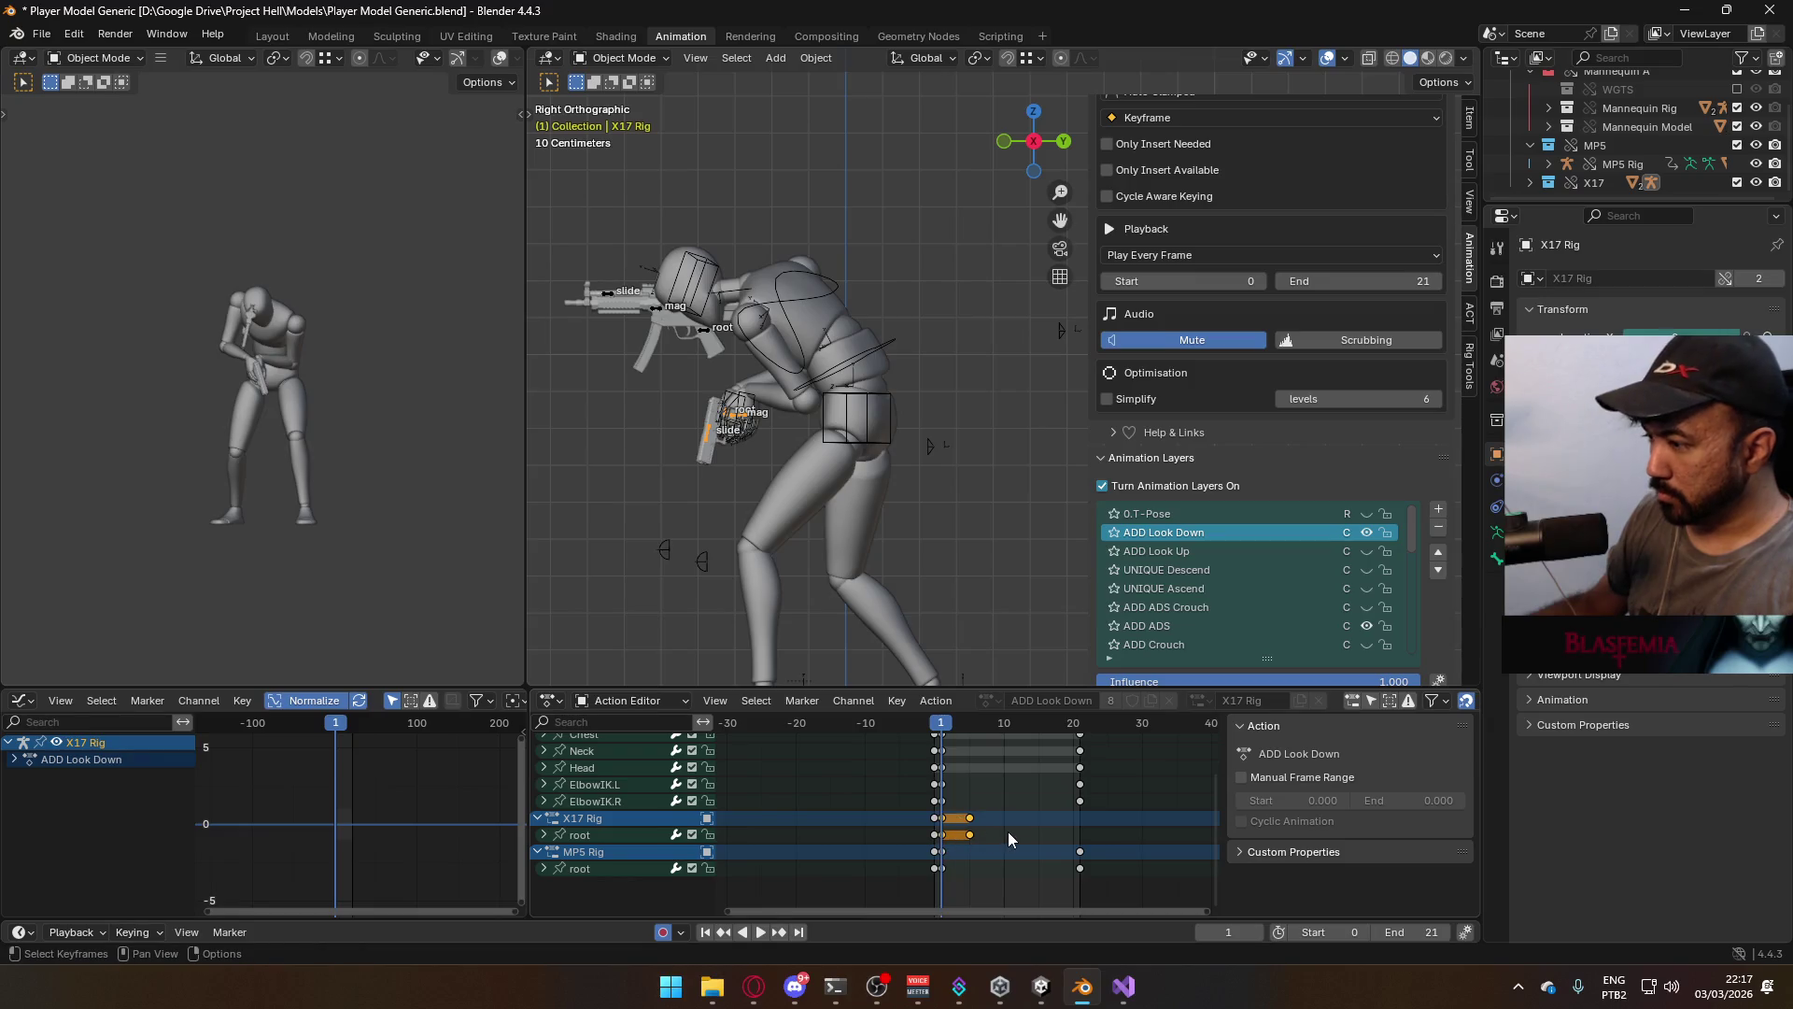
key(Delete)
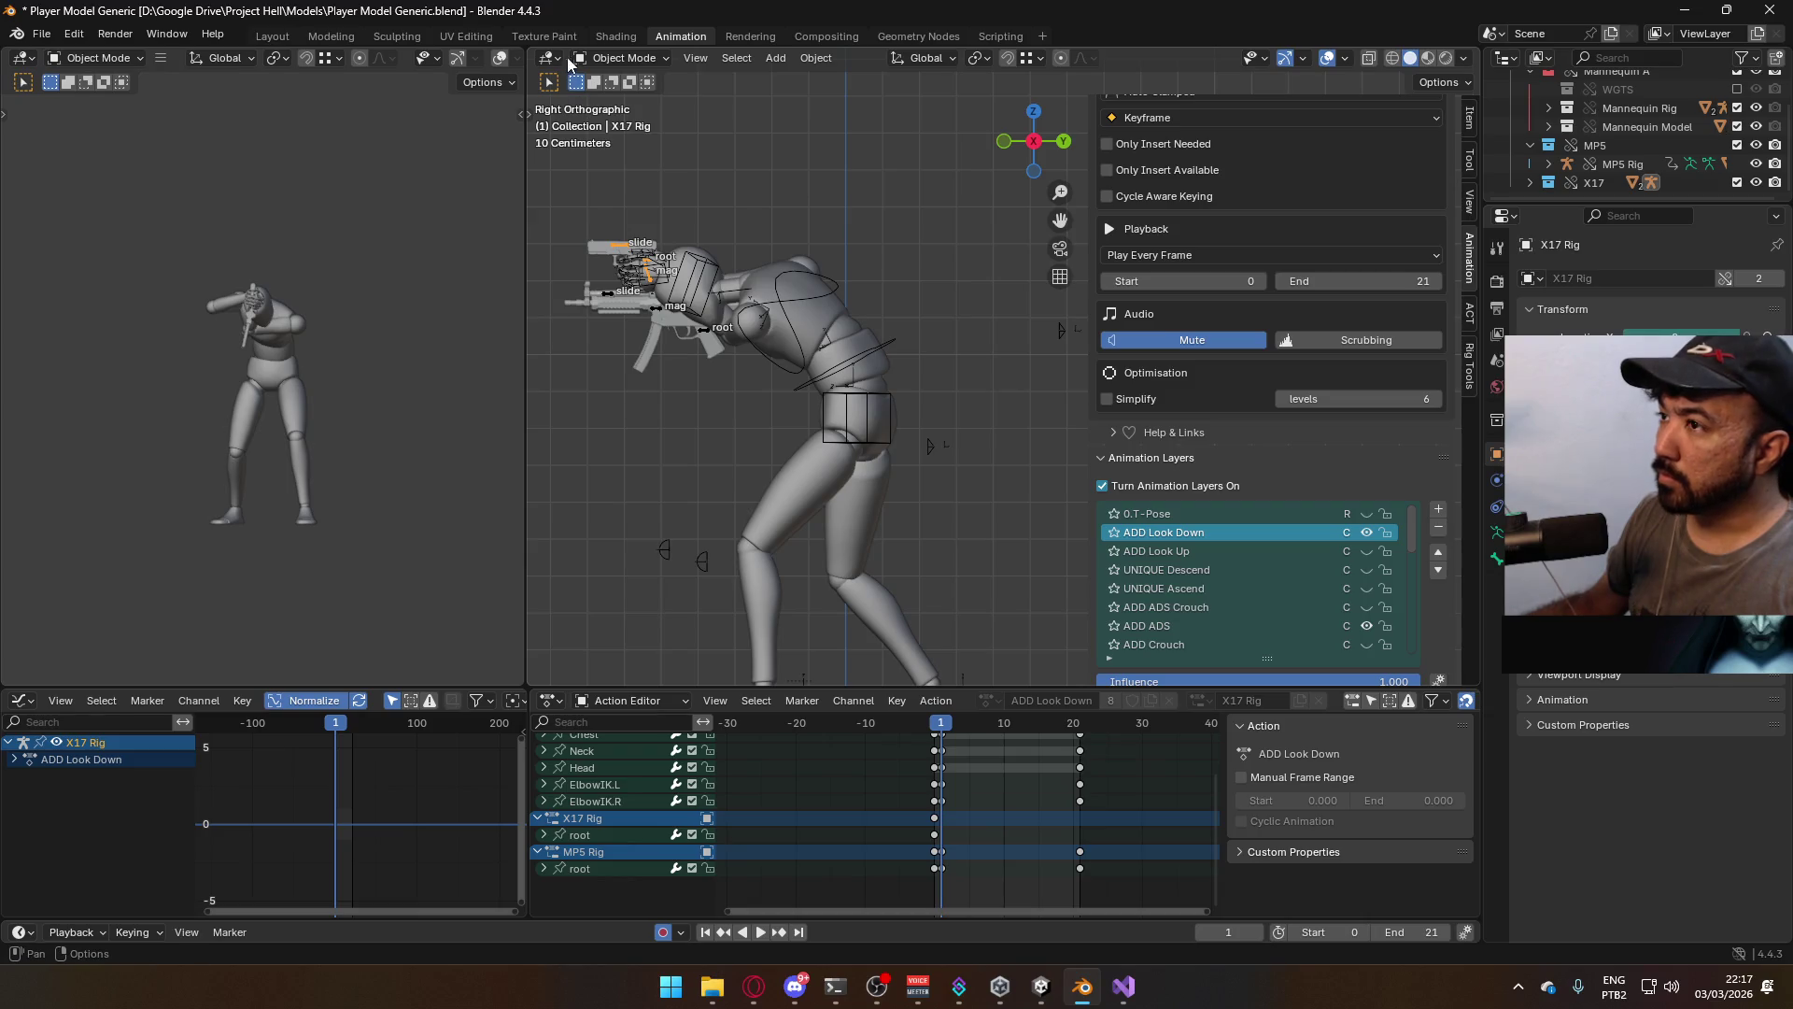
click(624, 58)
click(622, 112)
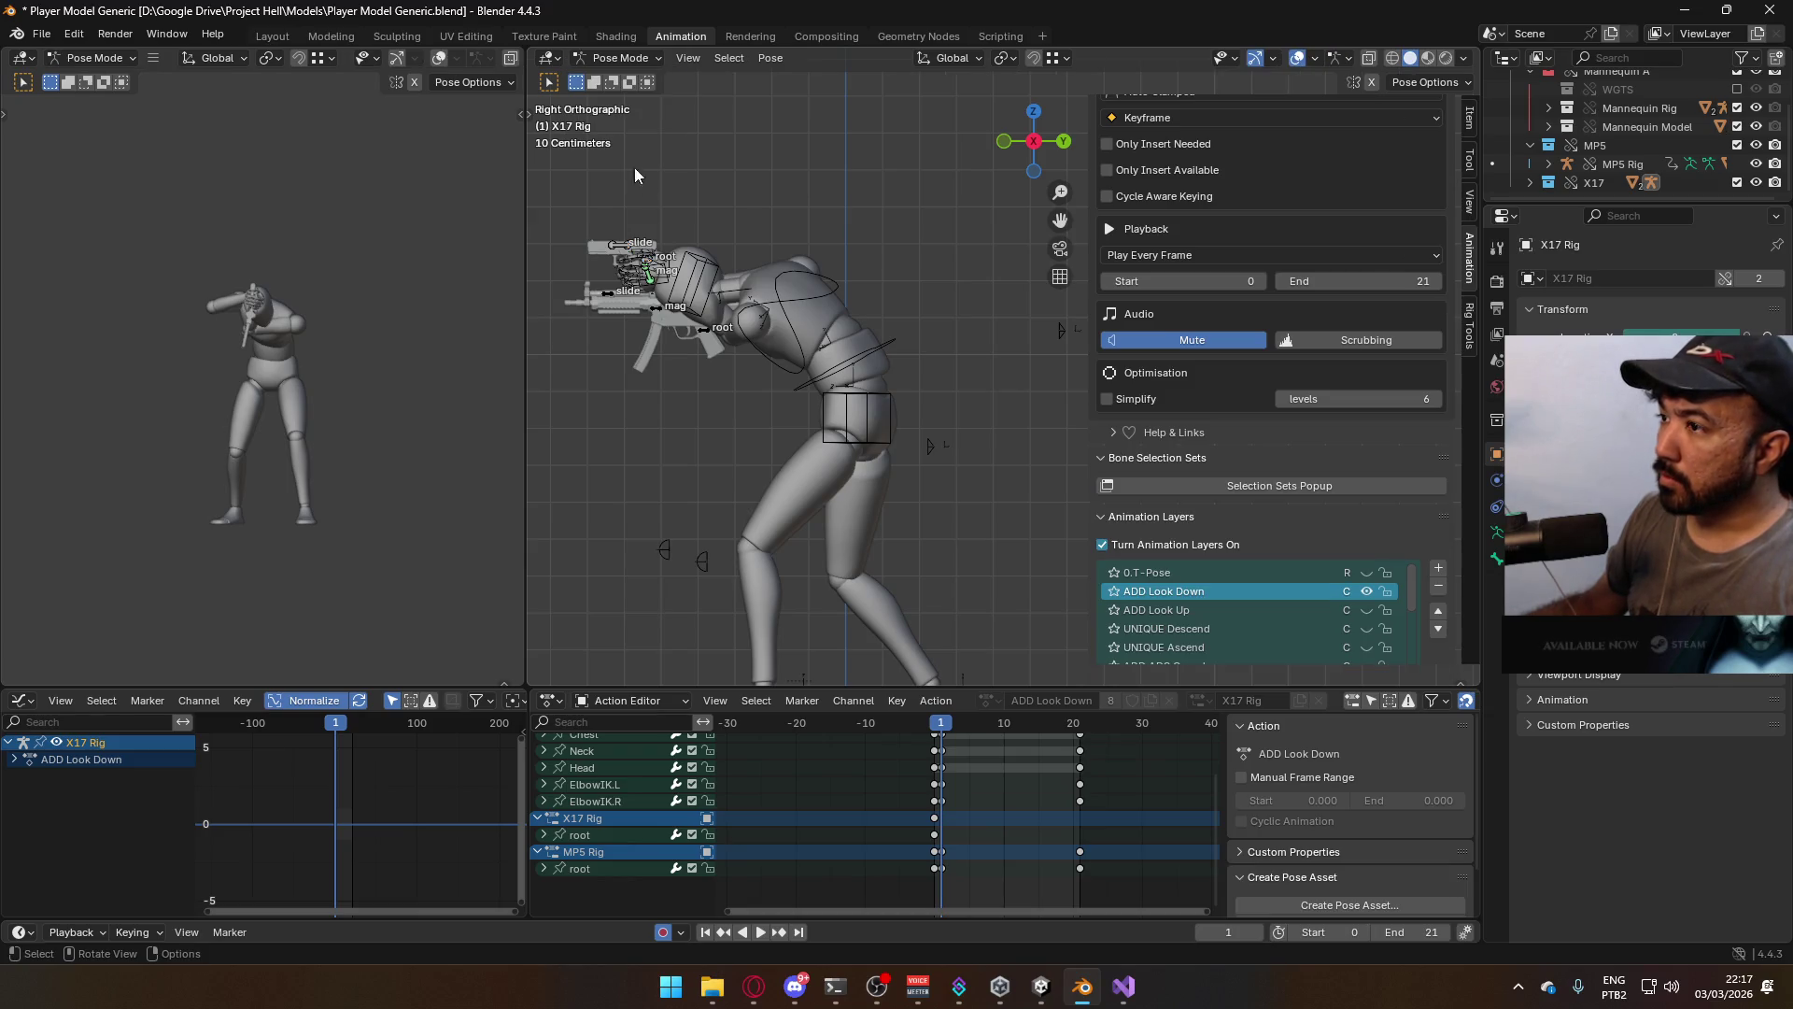
Select the X17 Rig root bone and move and rotate the pistol down into the hands
click(659, 264)
key(g)
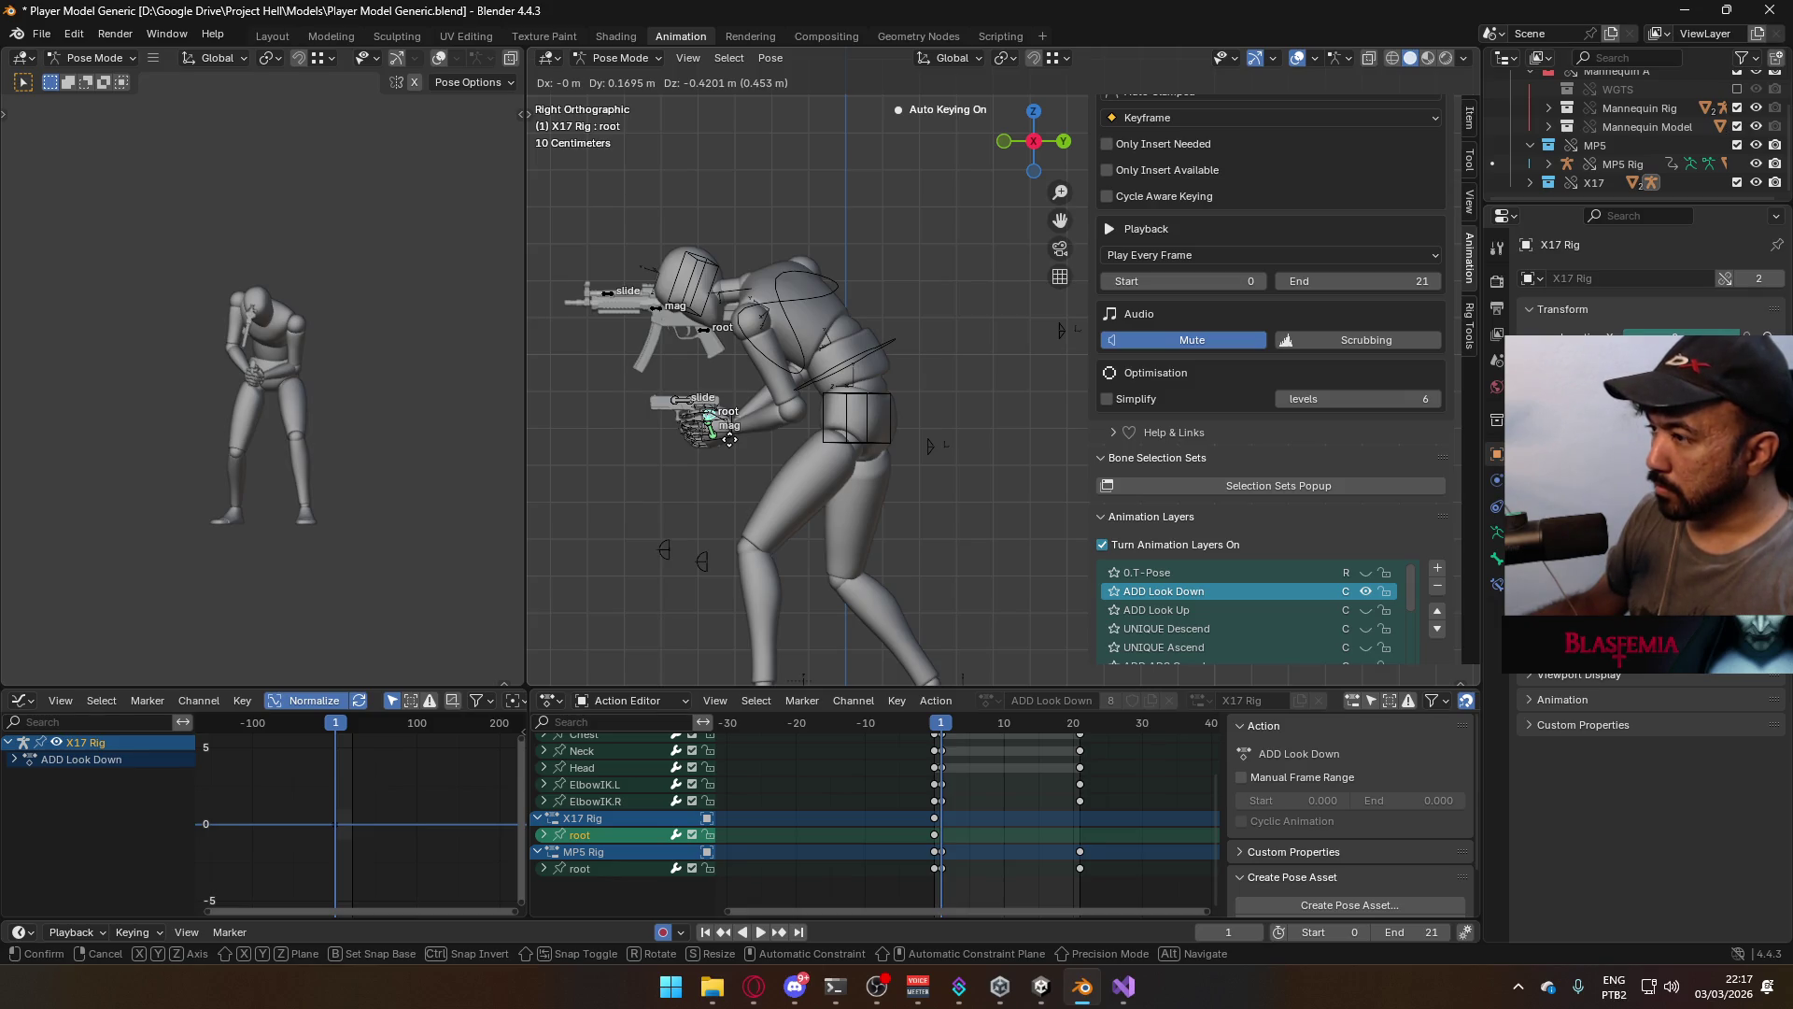
click(732, 441)
key(r)
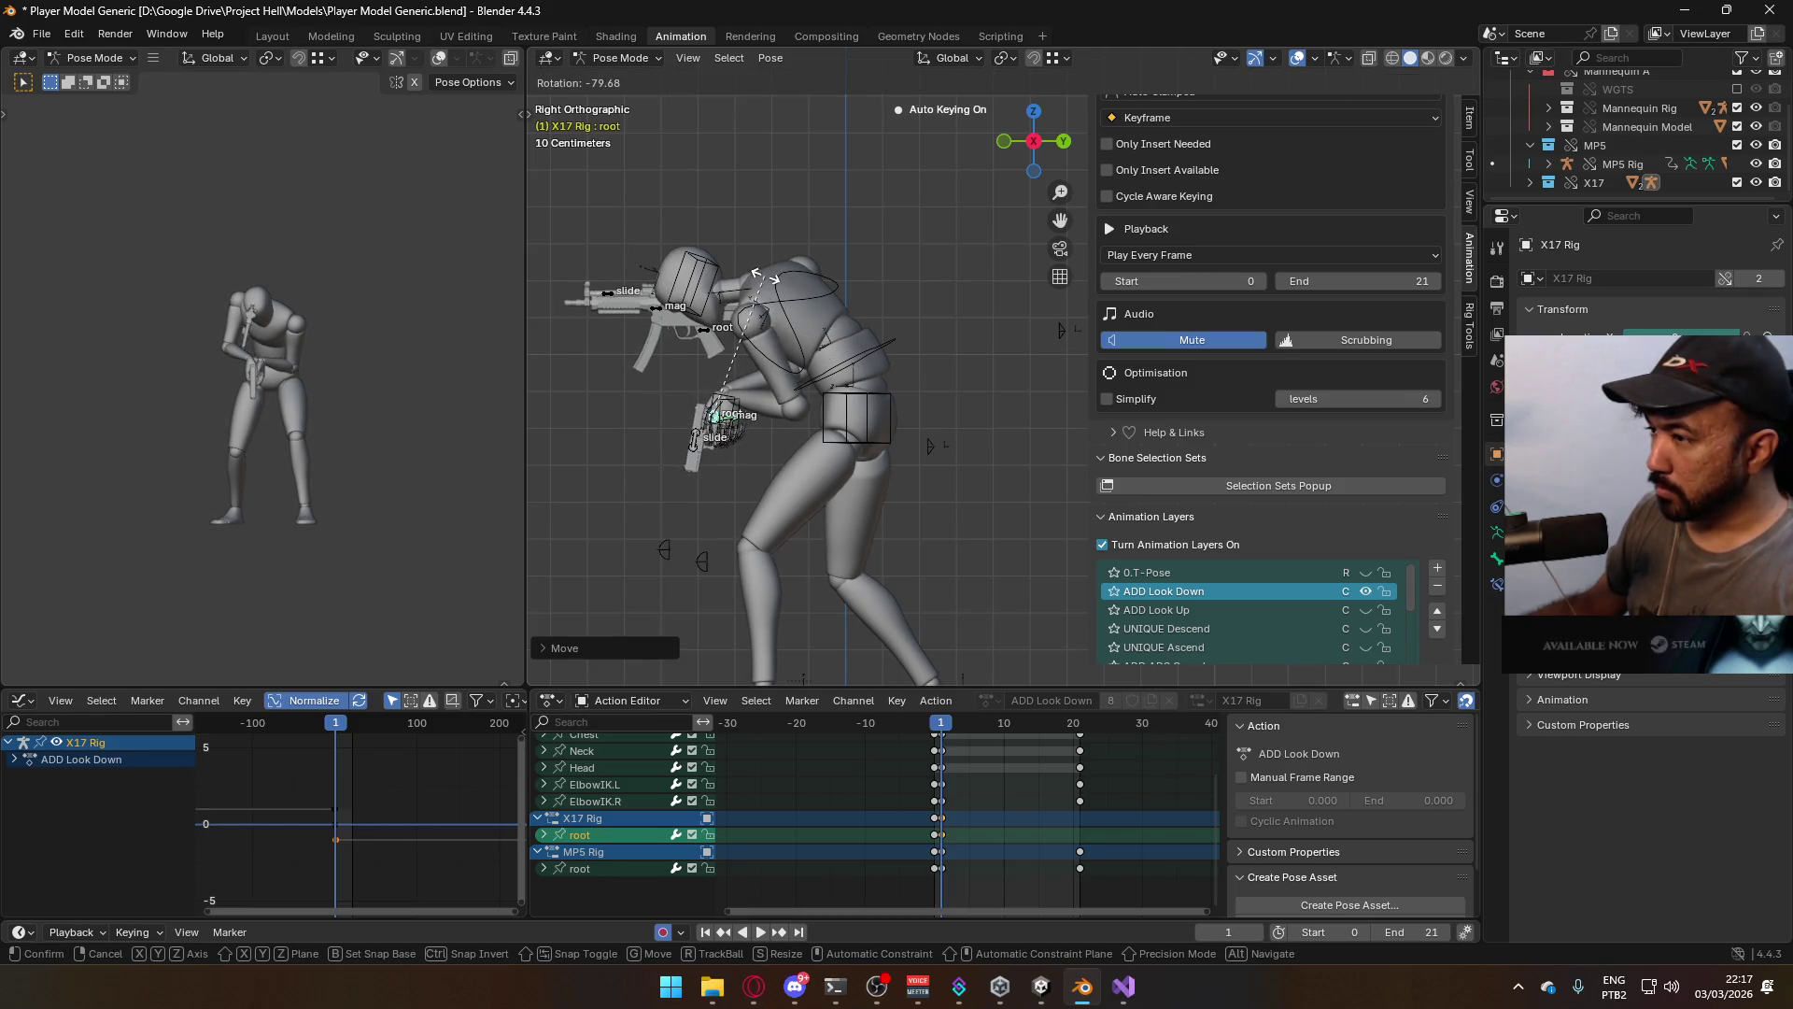
click(776, 284)
key(g)
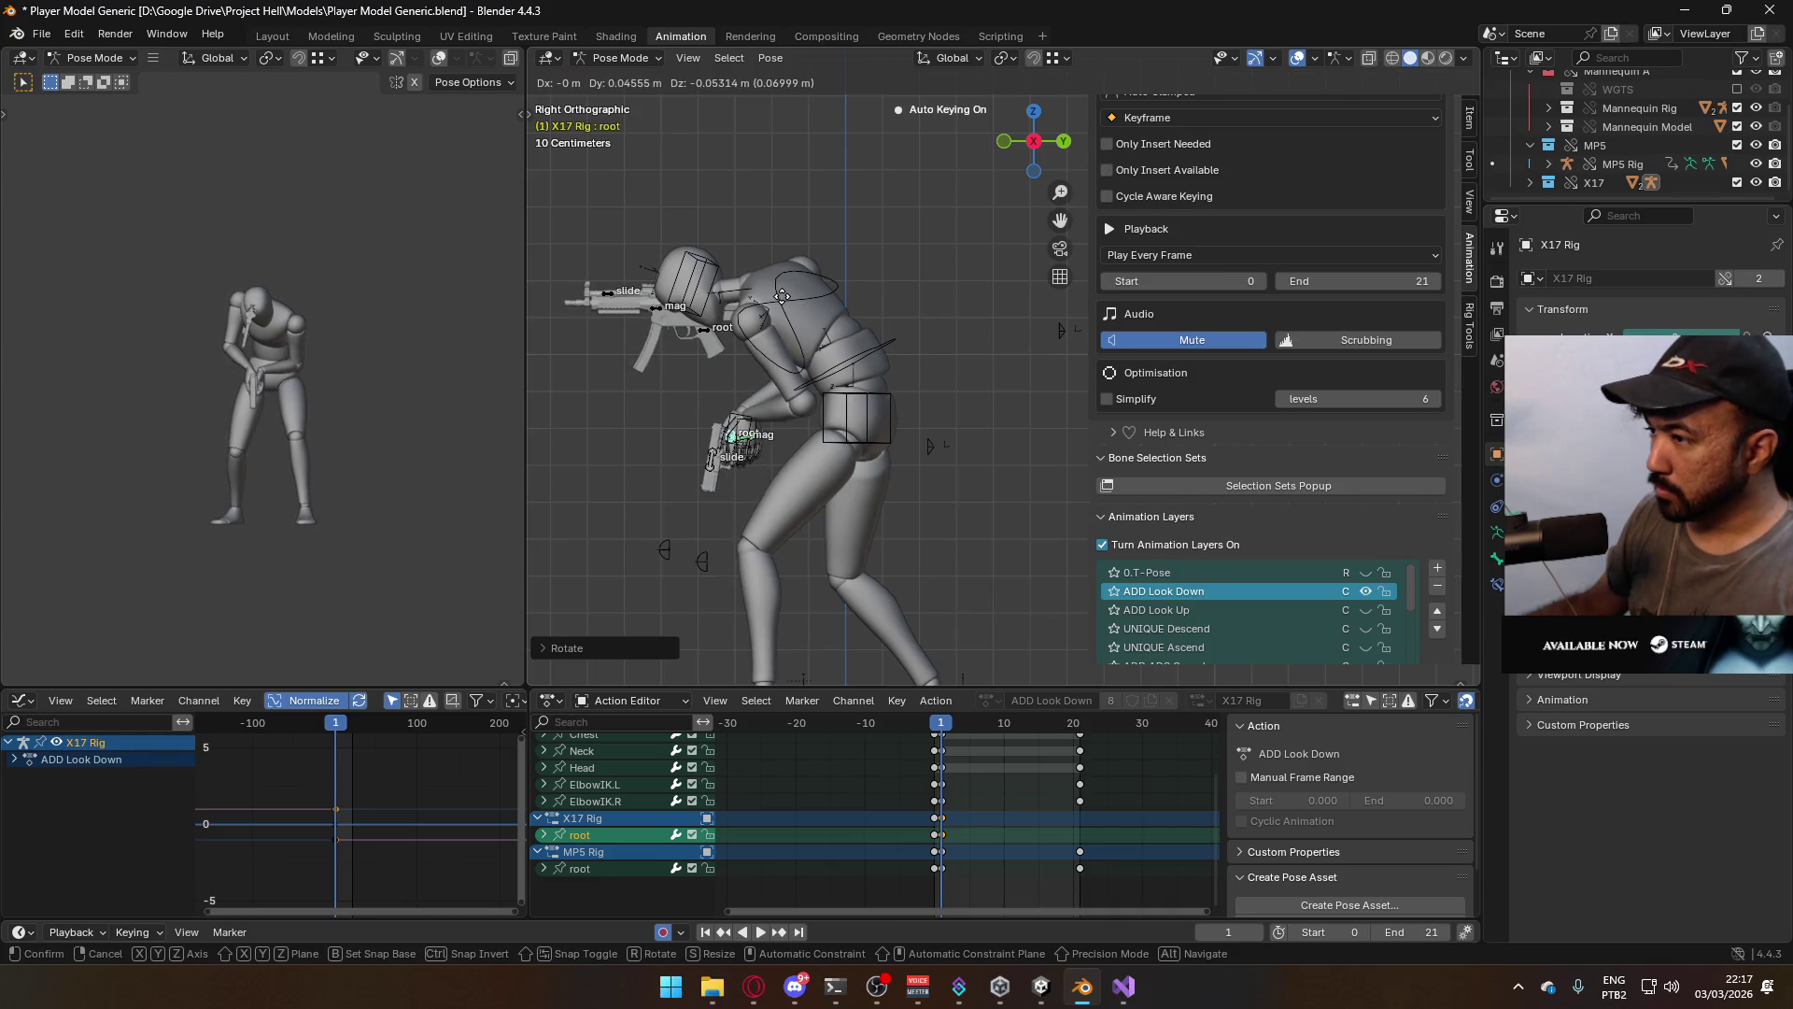
click(789, 295)
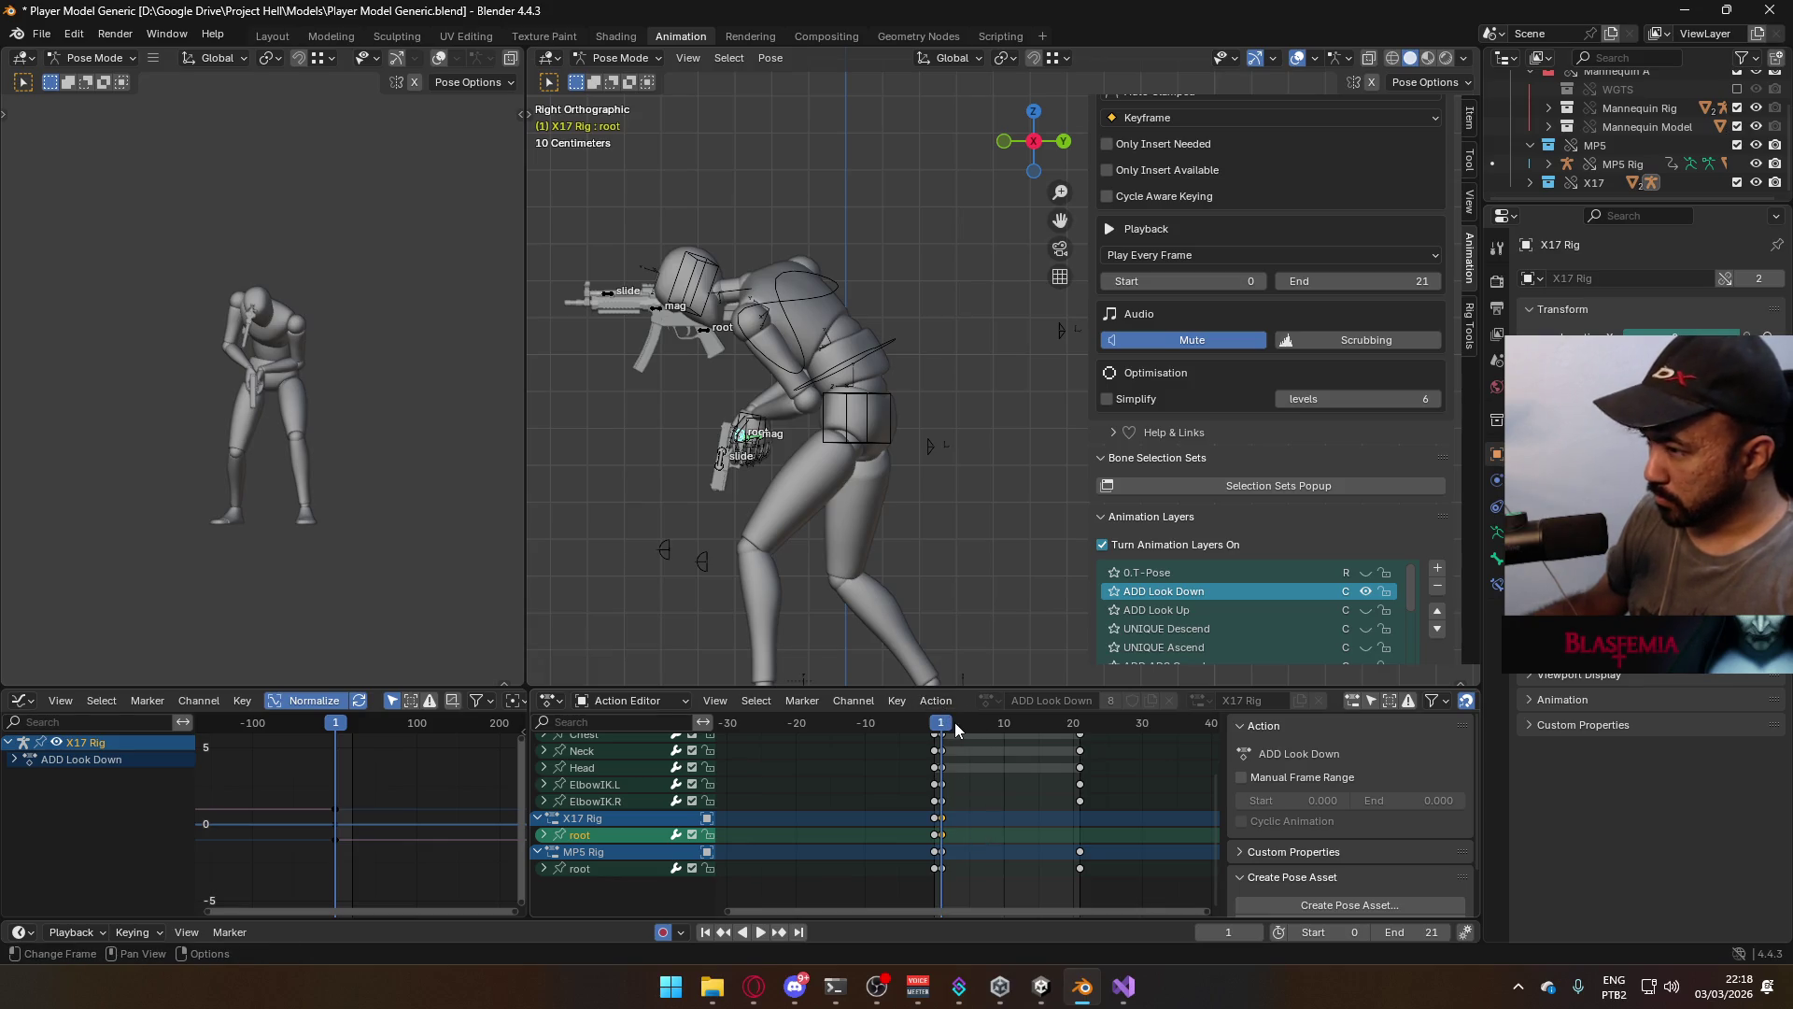
Play the animation and paste the root keyframe at frame 21, returning to frame 1
key(space)
key(ctrl+v)
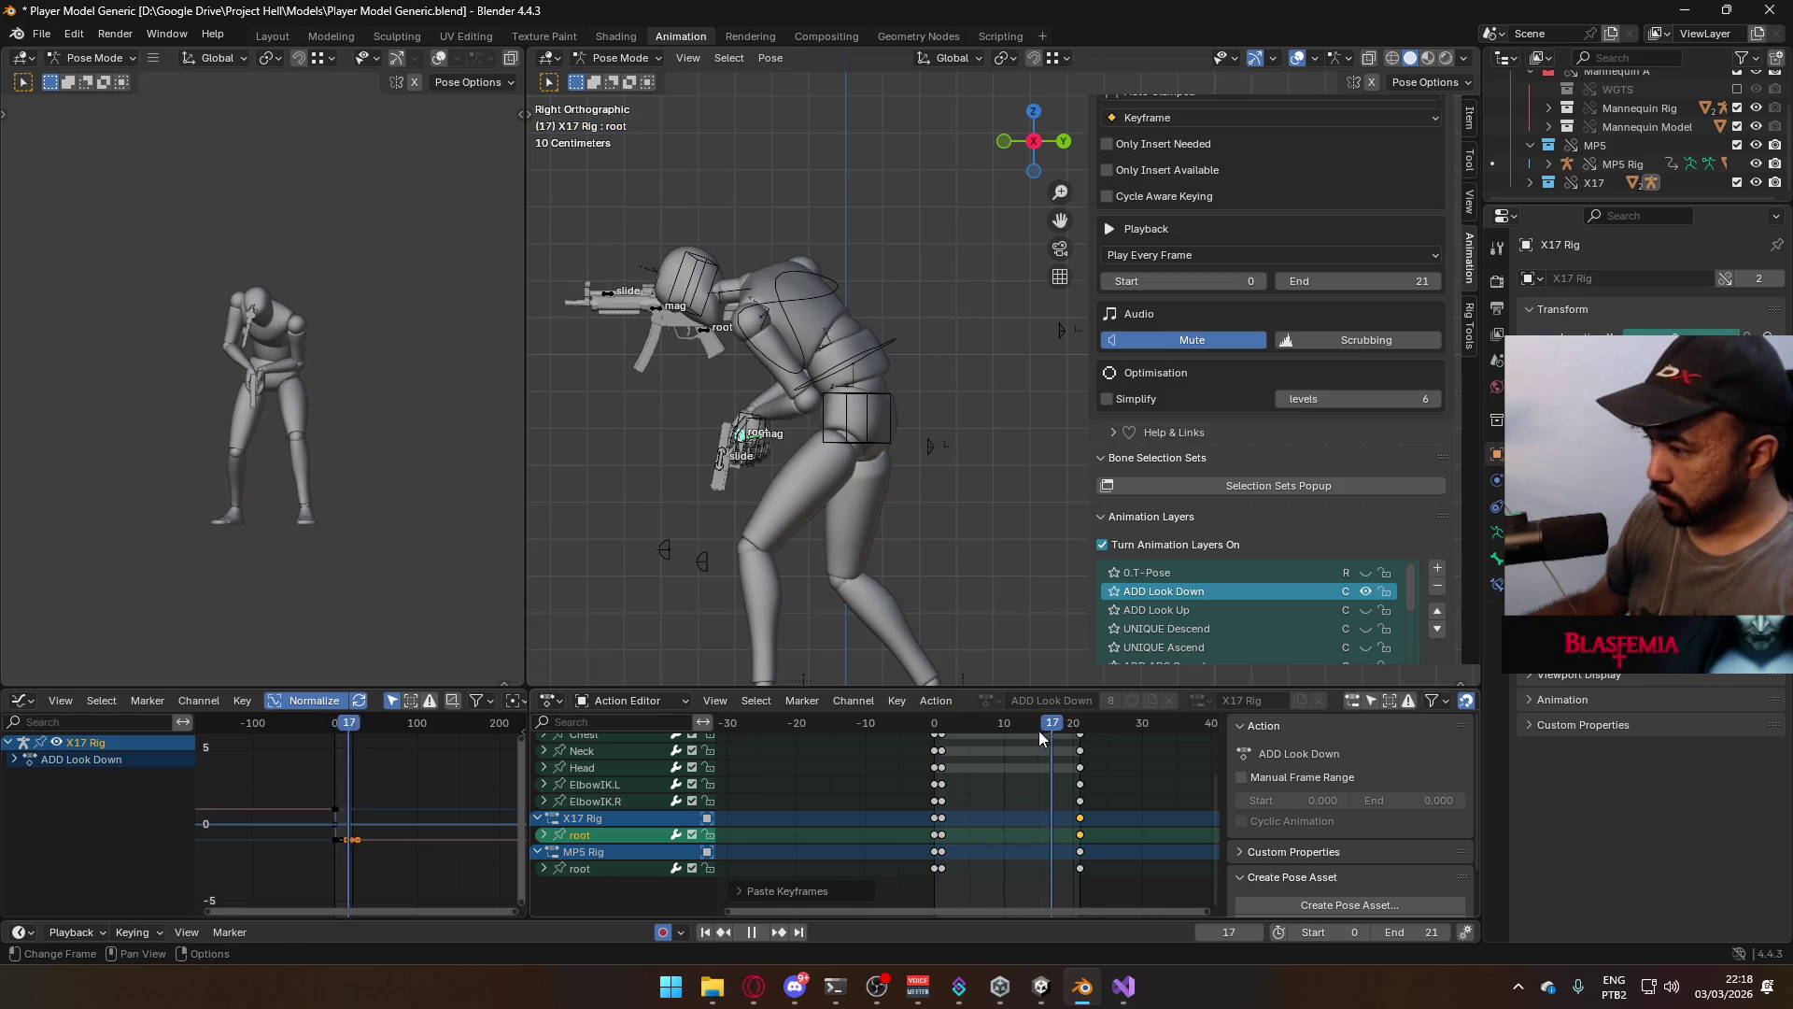
drag(1038, 730, 941, 738)
key(space)
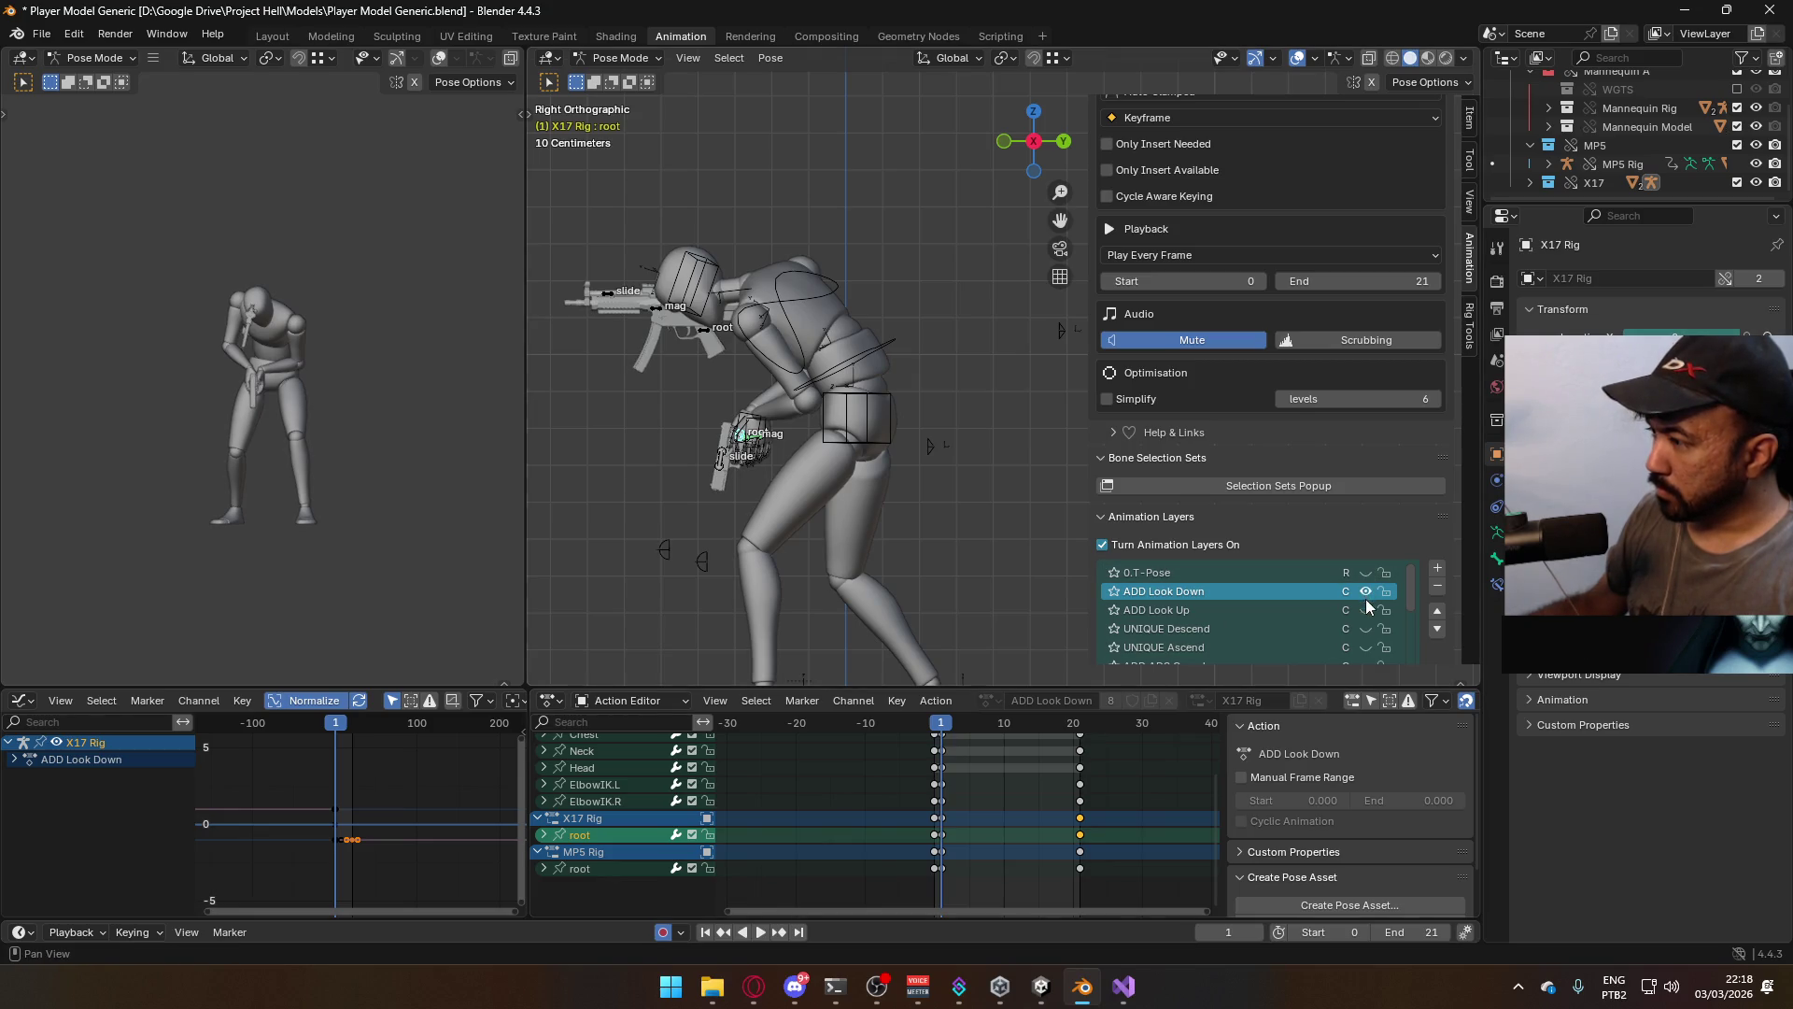
Mute and unmute the ADD ADS layer to compare the poses
scroll(1364, 603, down, 2)
scroll(1360, 614, down, 1)
click(1365, 629)
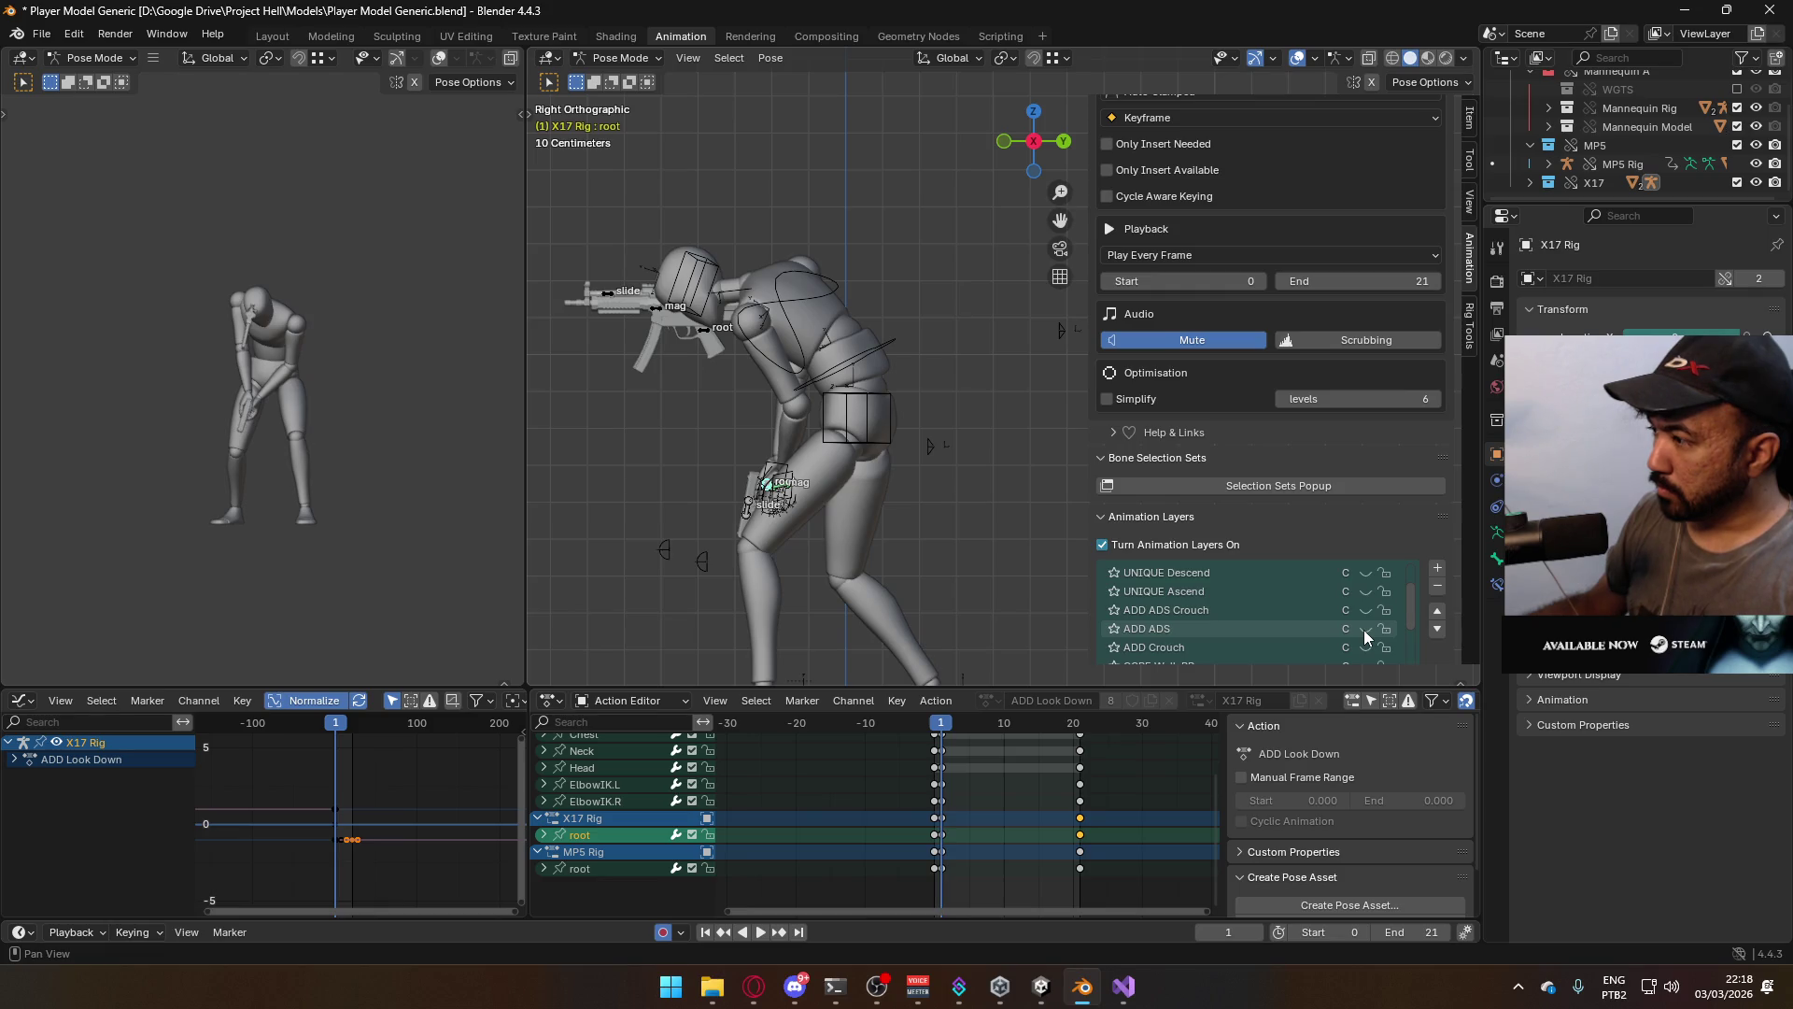
click(1364, 628)
scroll(1367, 590, up, 1)
scroll(1364, 602, down, 1)
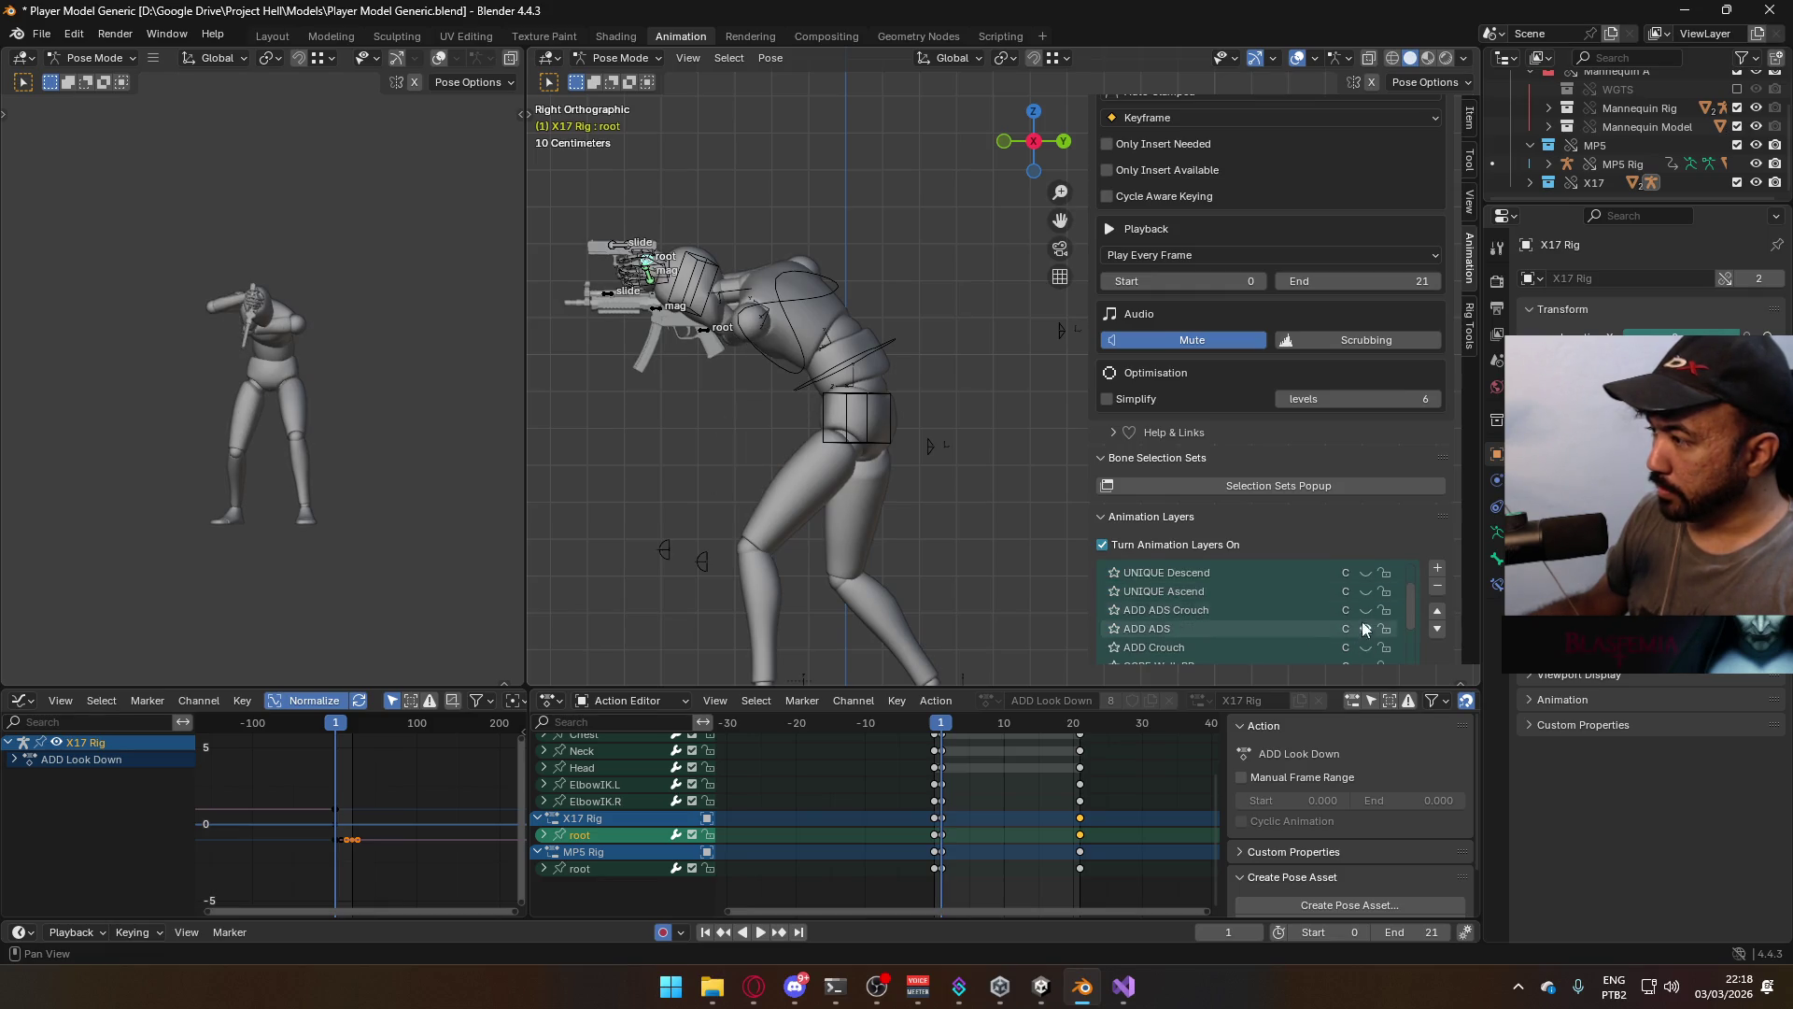
Make ADD ADS active and delete its X17 Rig root channel in the Action Editor
click(1272, 628)
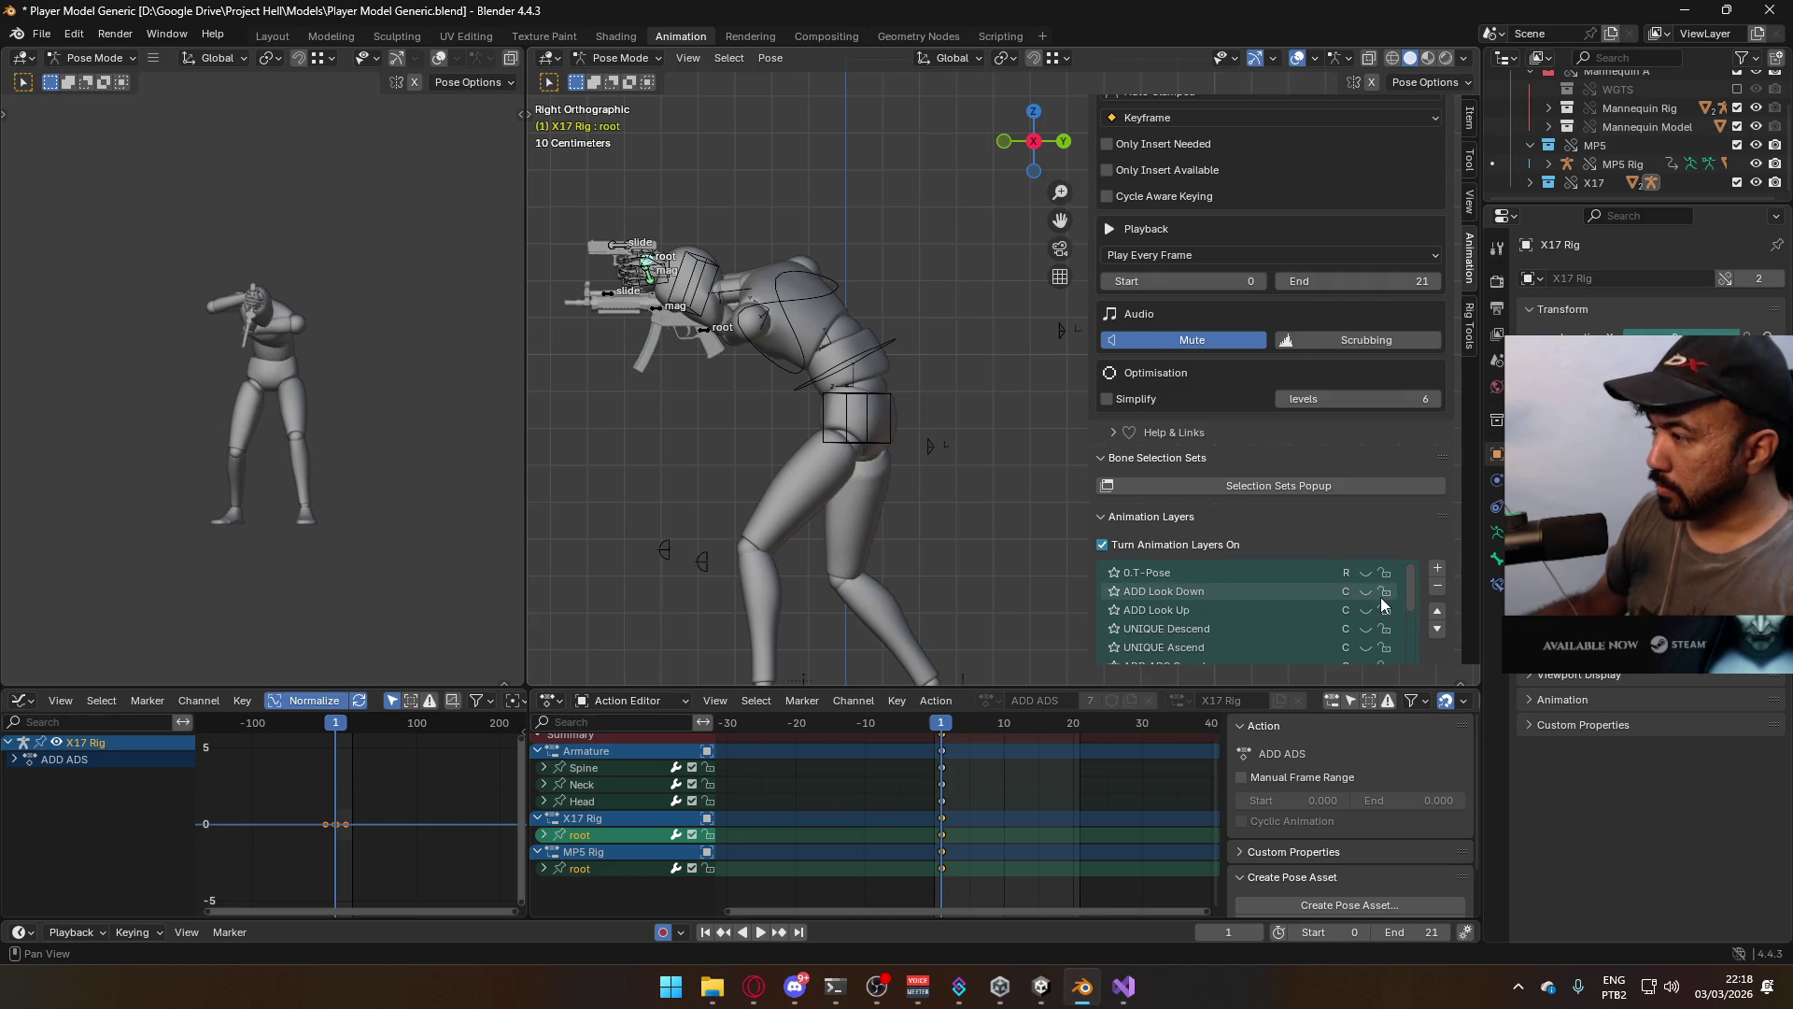
scroll(1365, 594, up, 3)
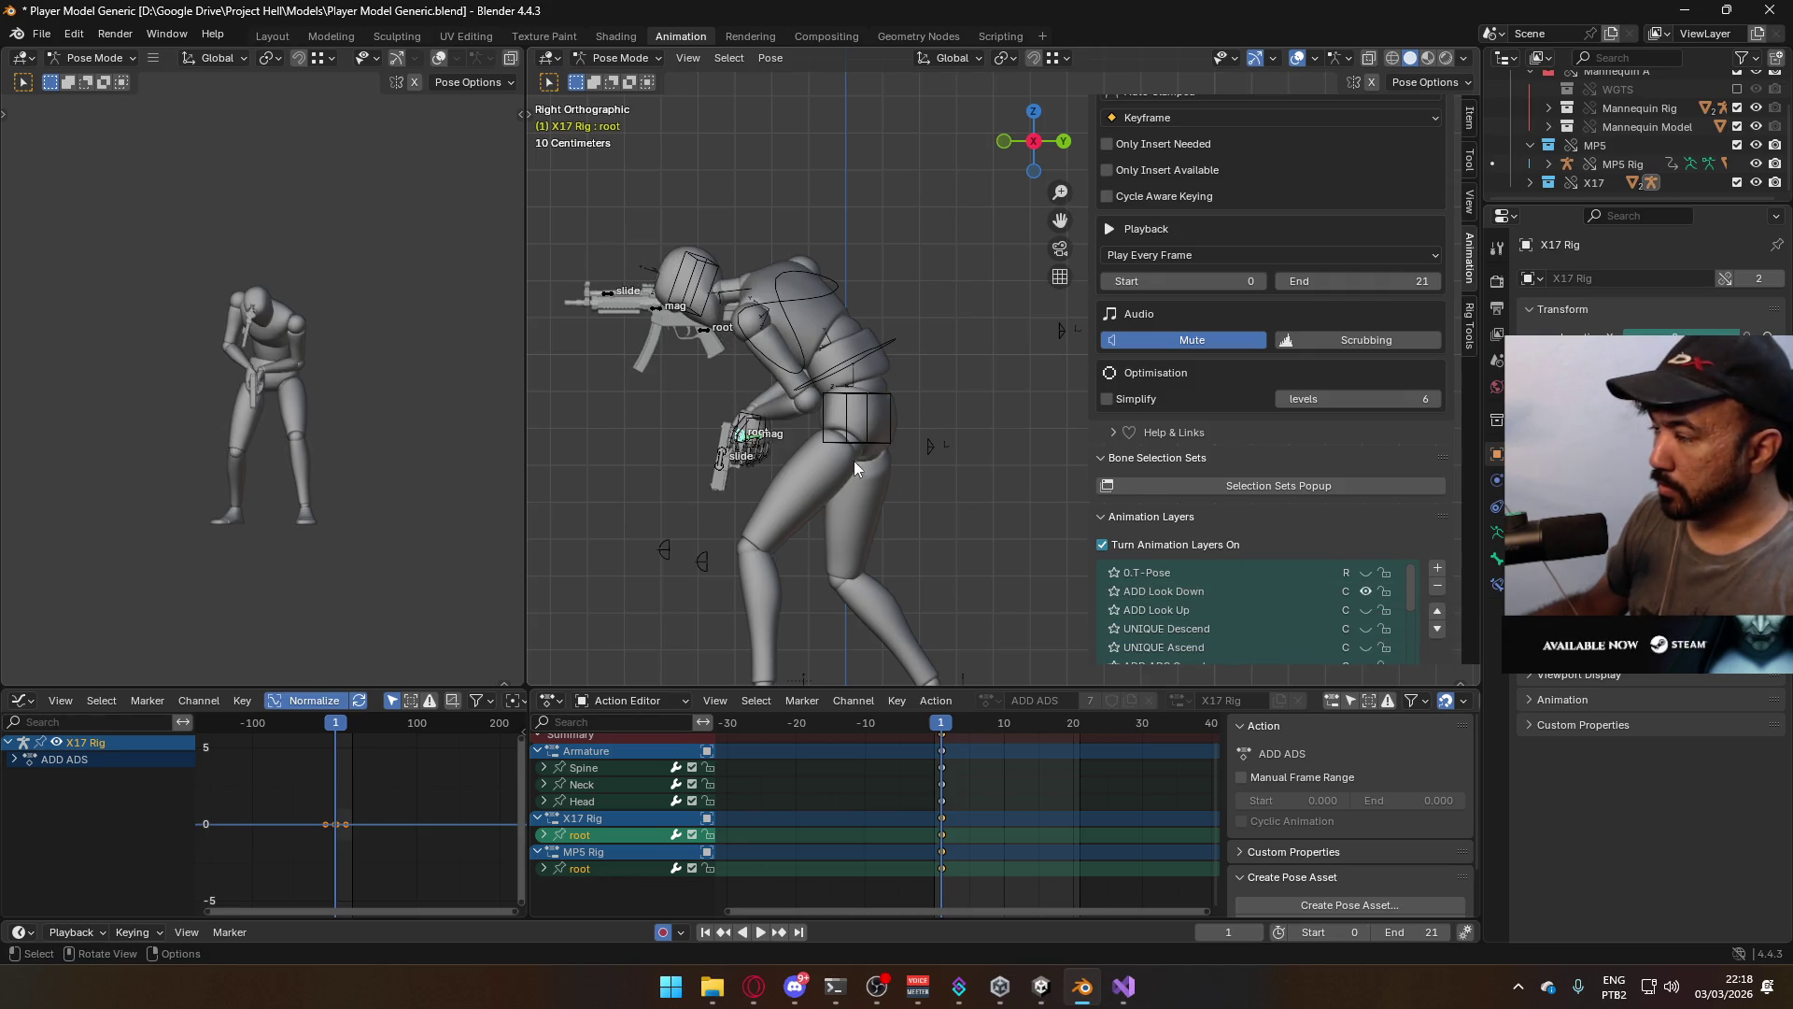
click(945, 833)
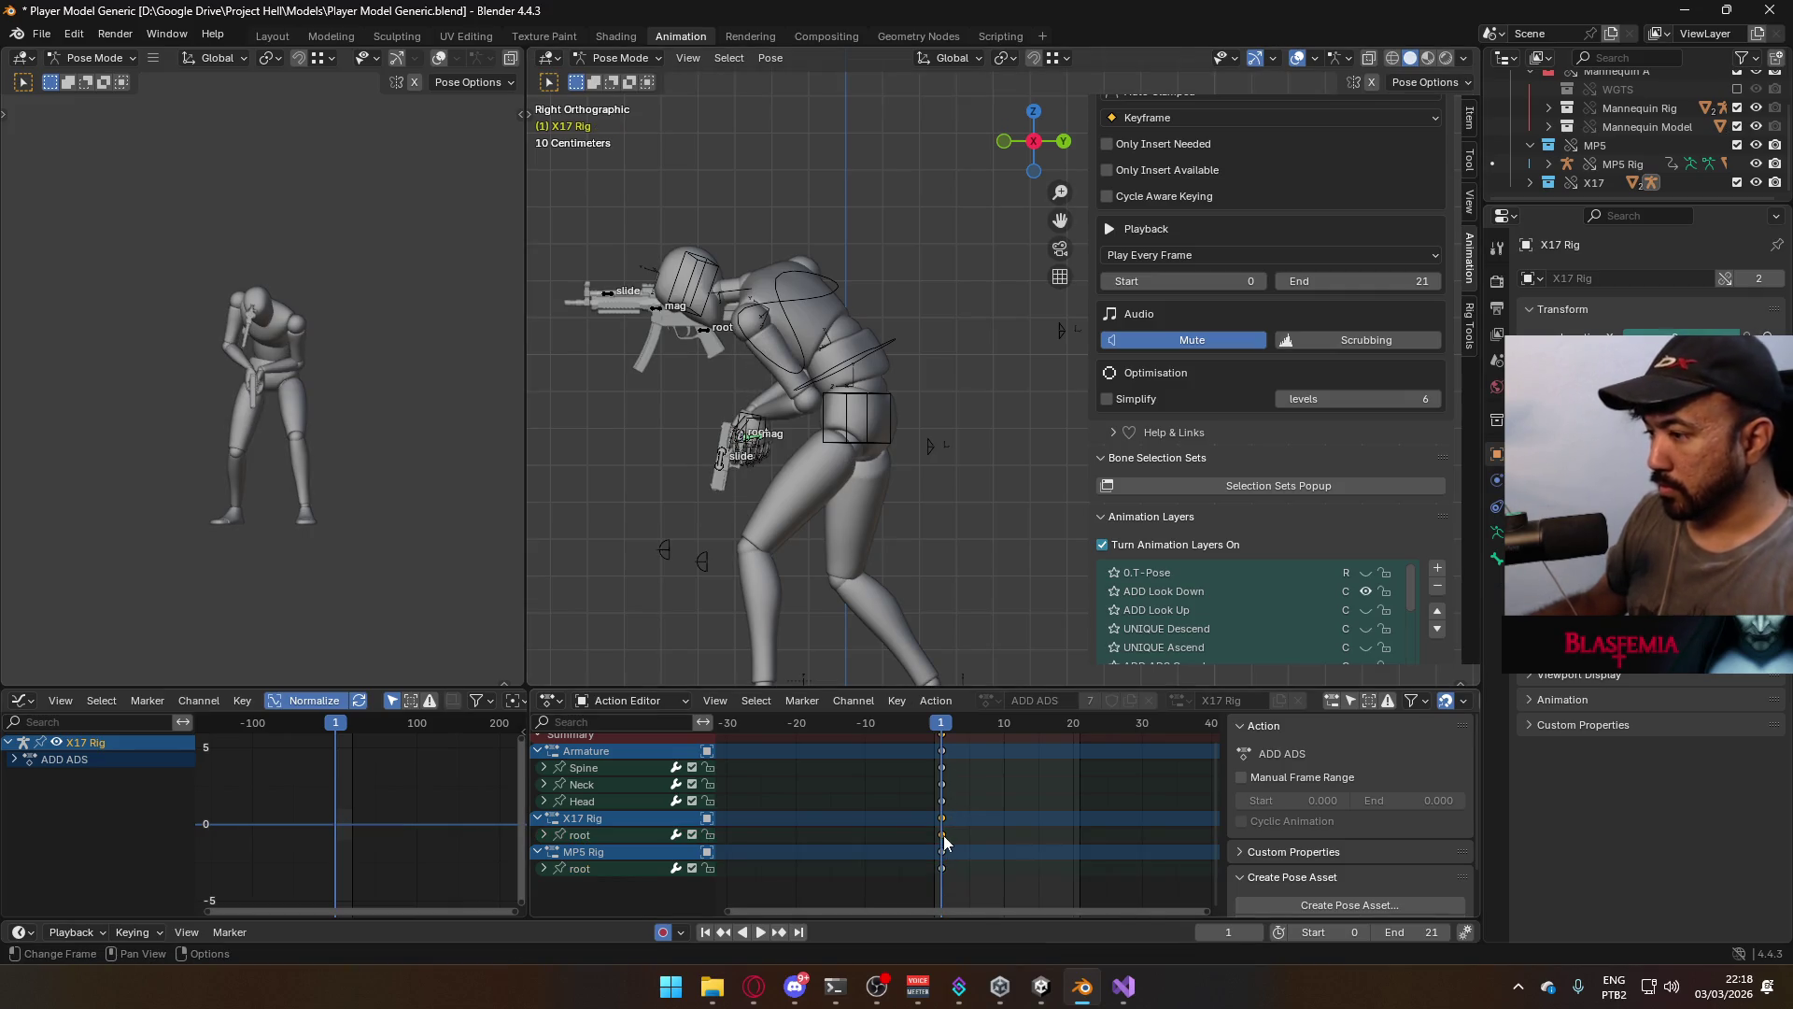
key(x)
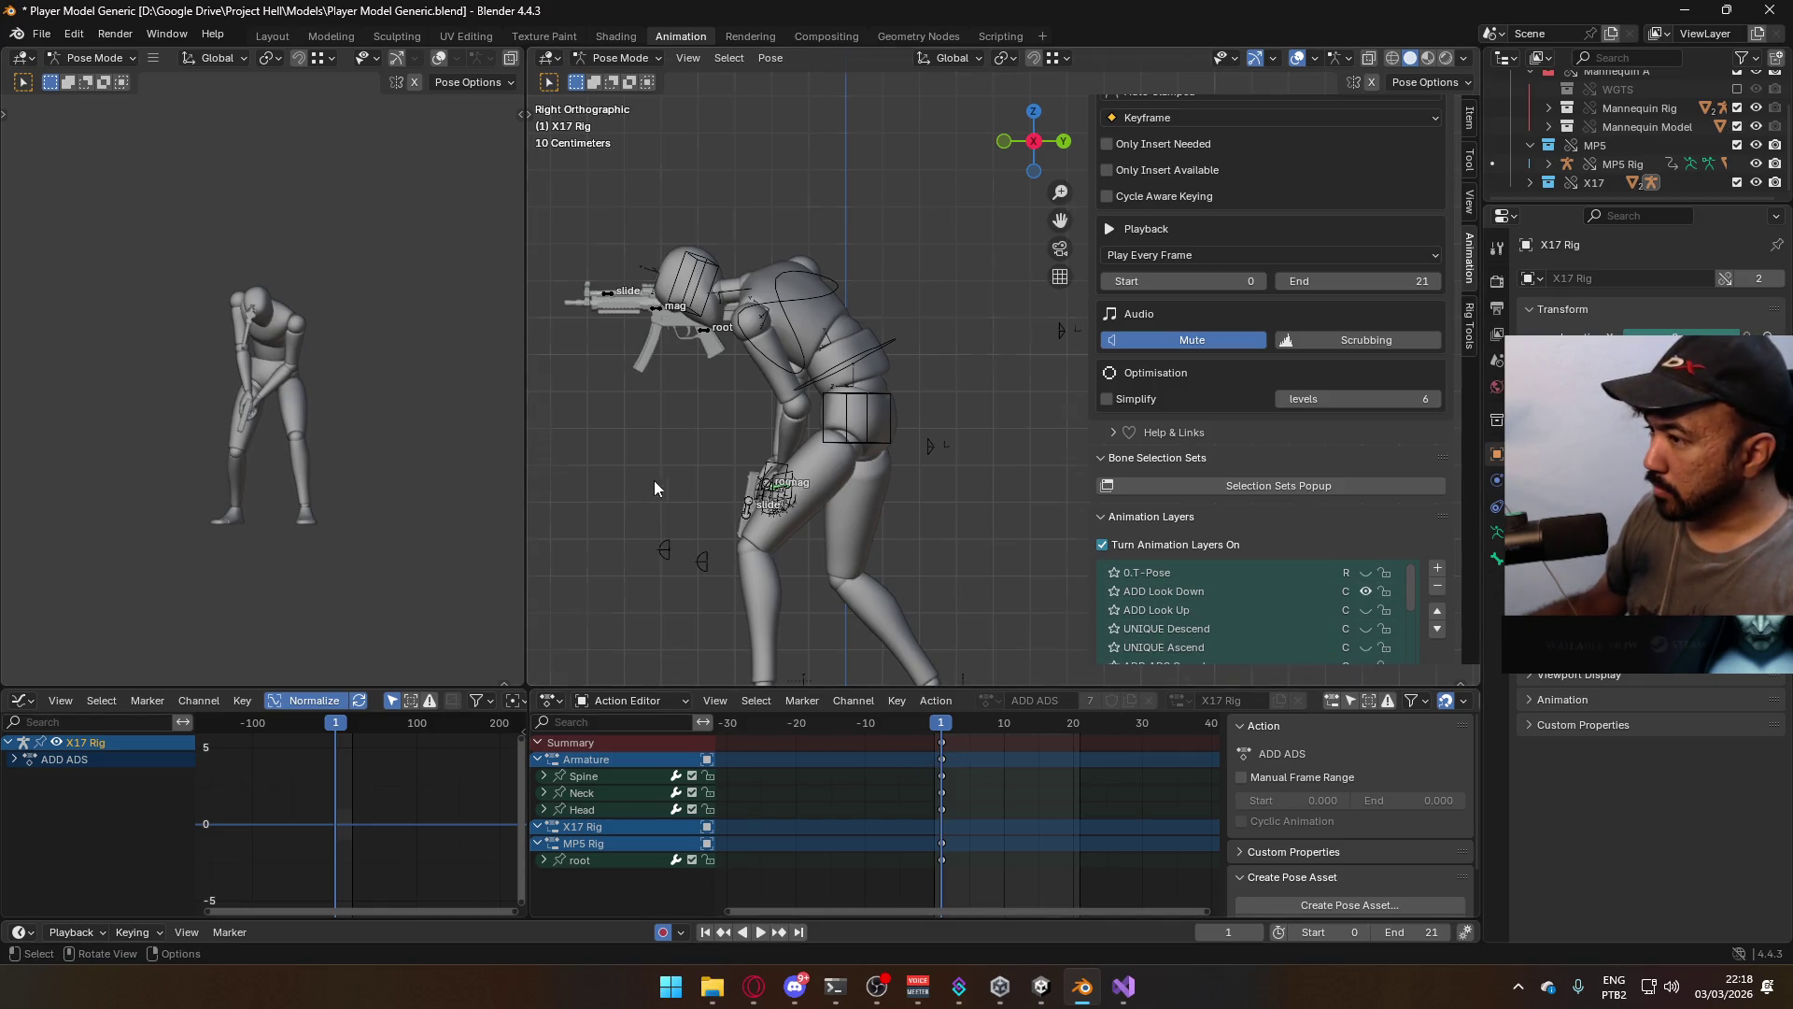
mouse_move(654, 487)
middle_down()
mouse_move(788, 452)
mouse_move(878, 458)
mouse_move(875, 520)
middle_up()
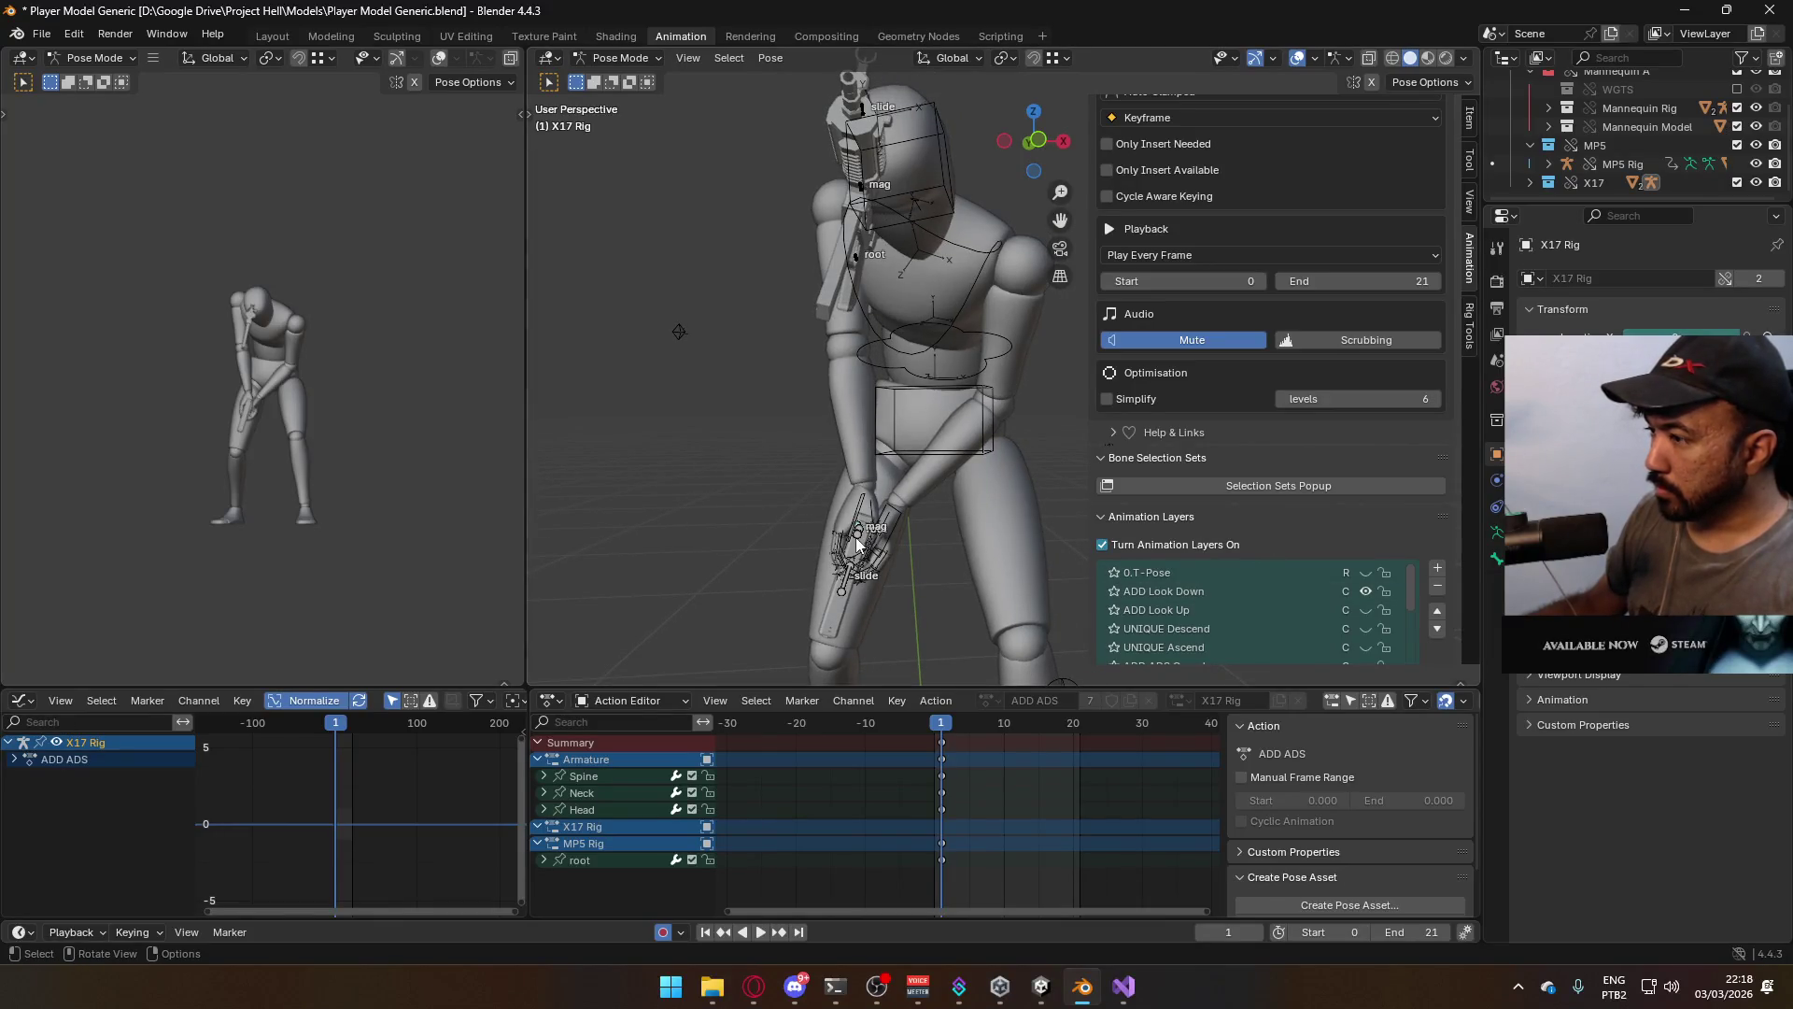
Select the pistol's root bone, select ADD Look Down, then switch to the ADD ADS layer
click(857, 531)
click(1267, 591)
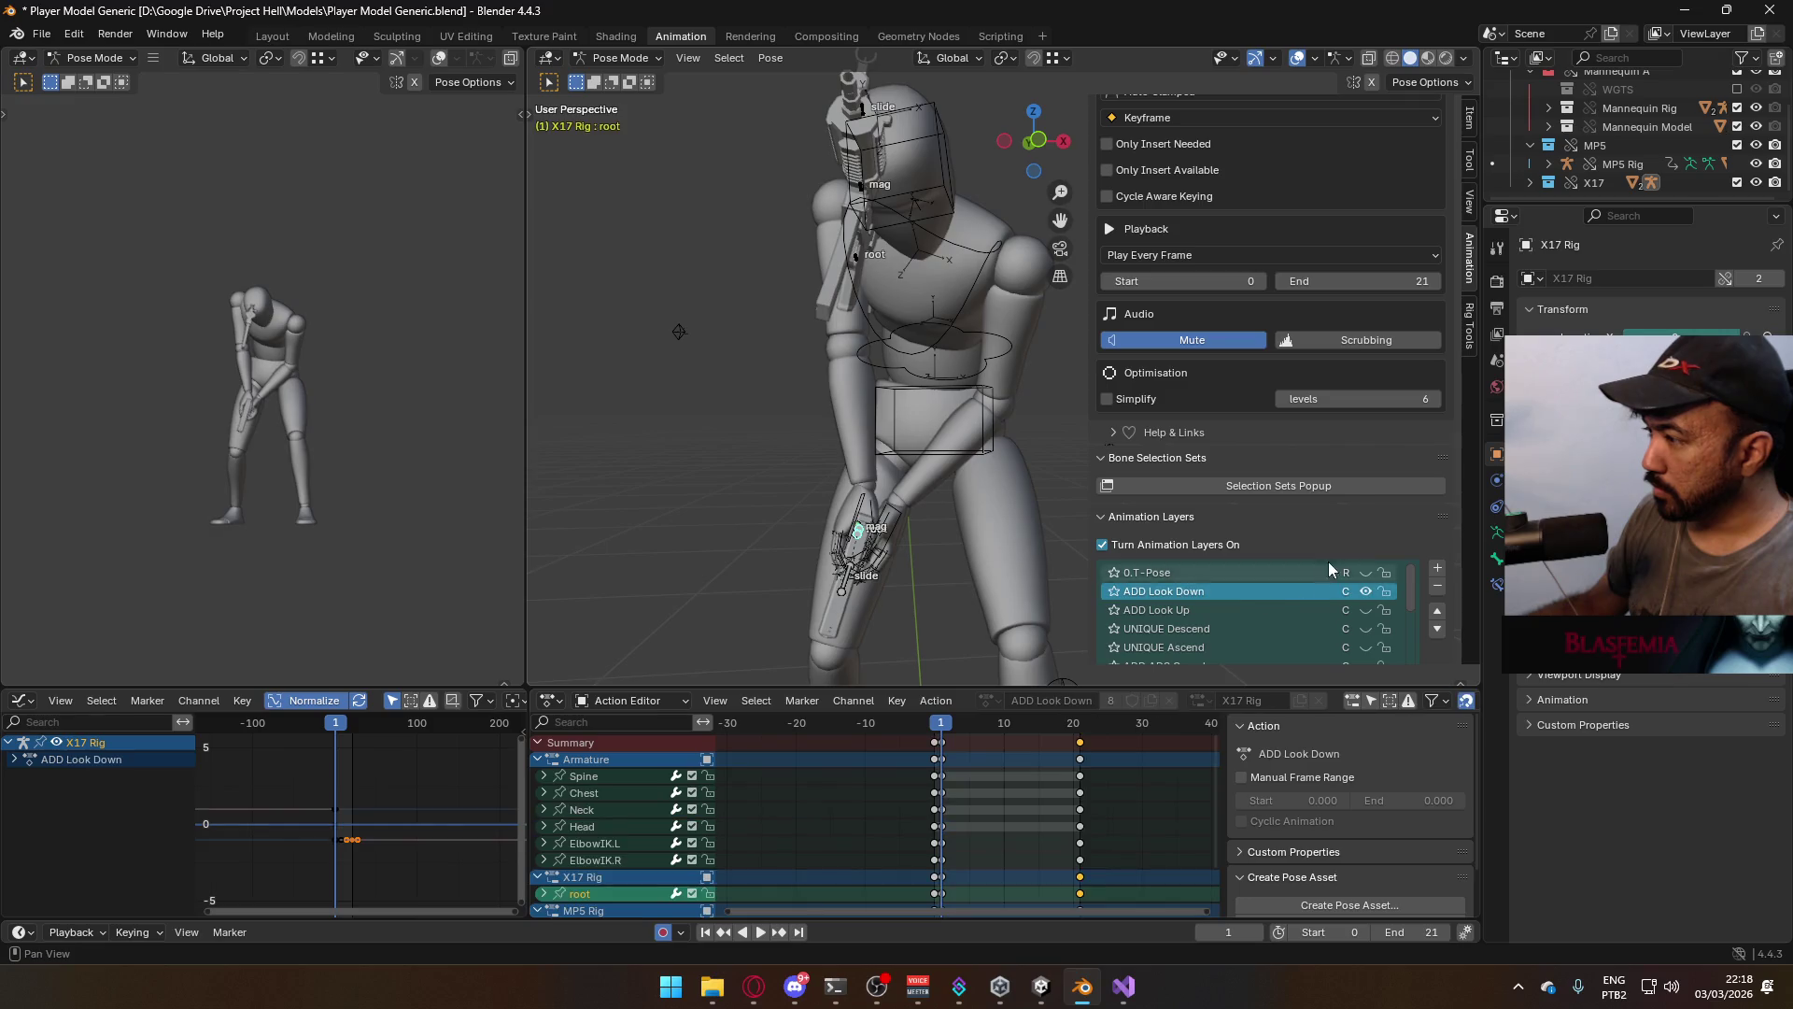
scroll(1335, 532, down, 2)
scroll(1056, 775, down, 2)
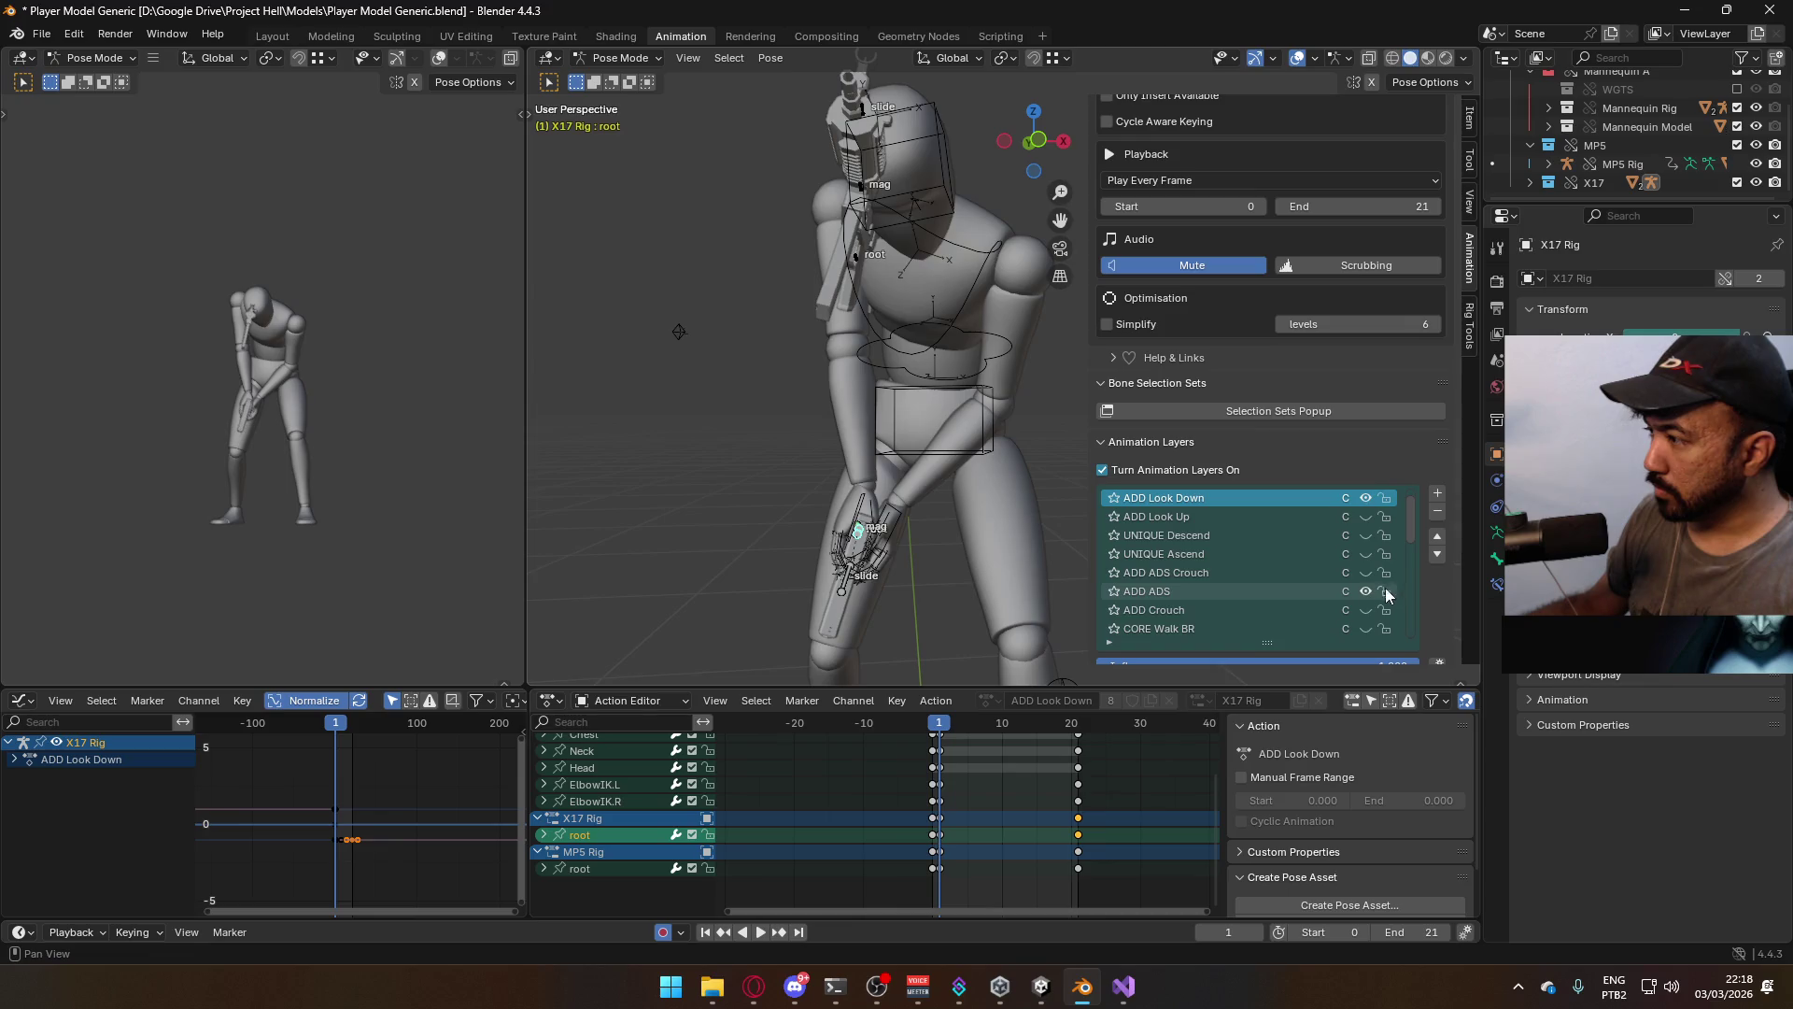
click(1274, 590)
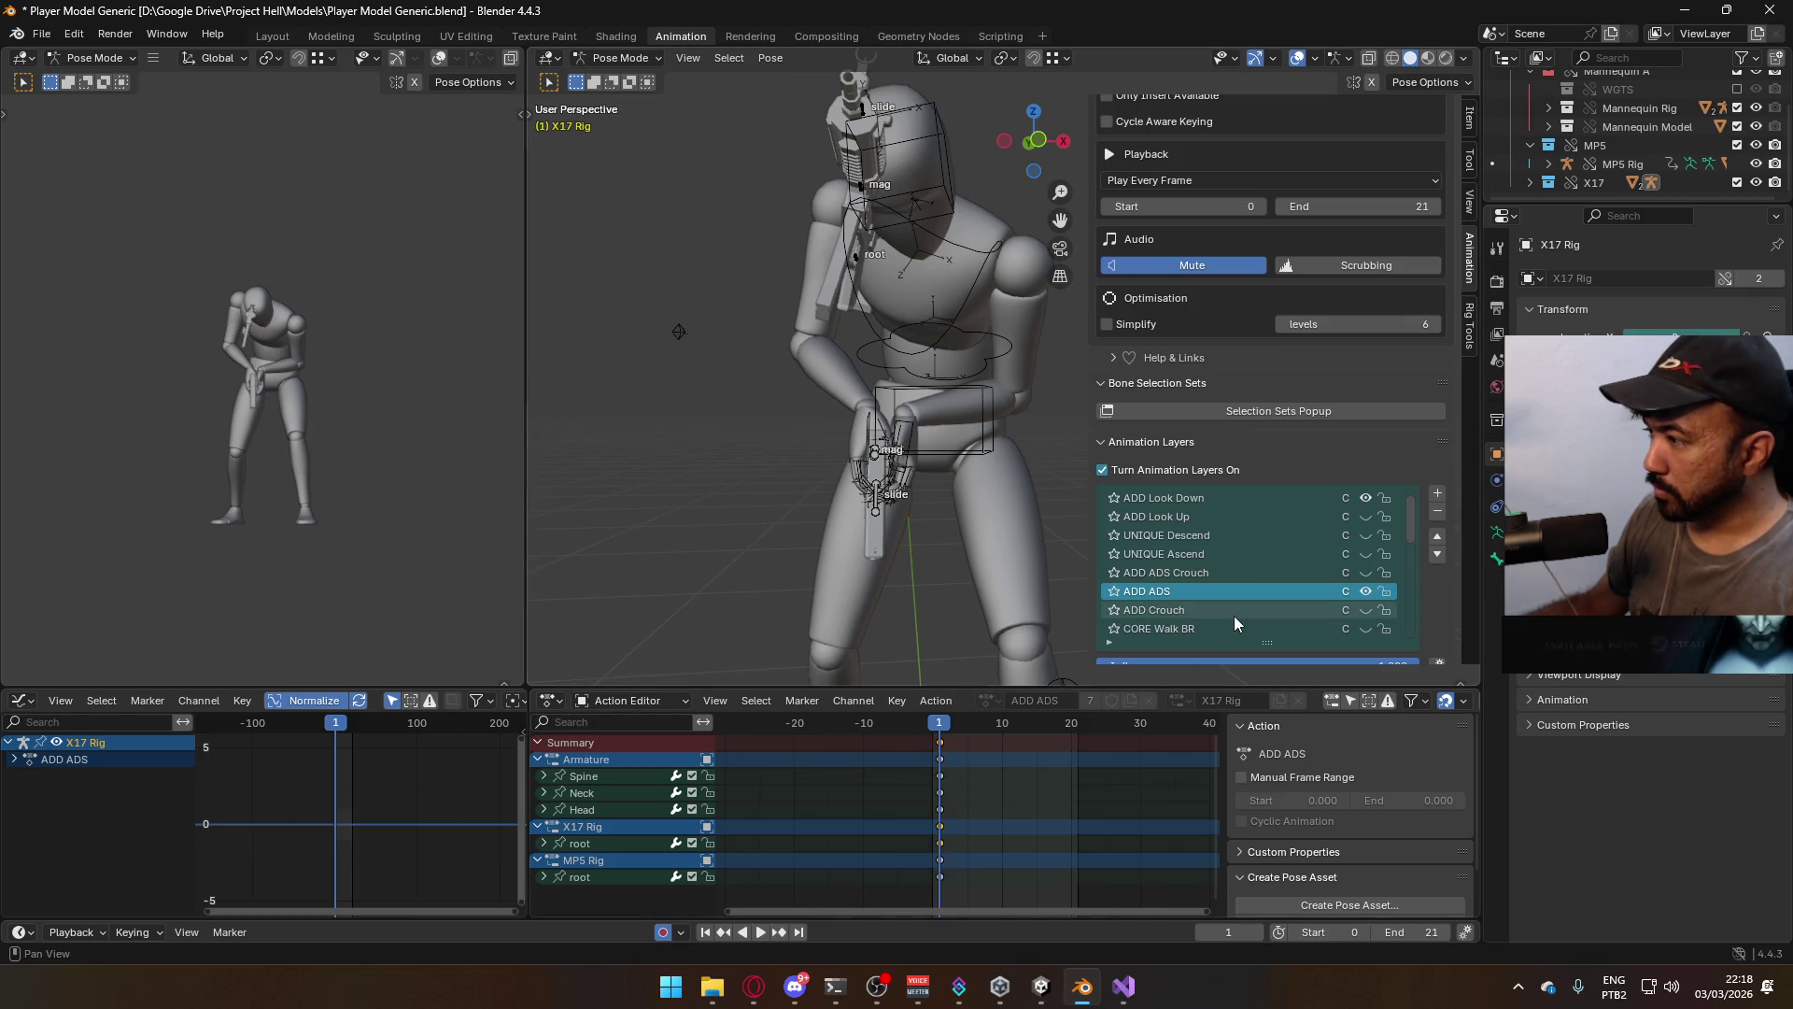
scroll(1285, 577, up, 1)
Compare with ADD Look Down off and on, view from the right, select the X17 root, and activate ADD ADS
click(1366, 518)
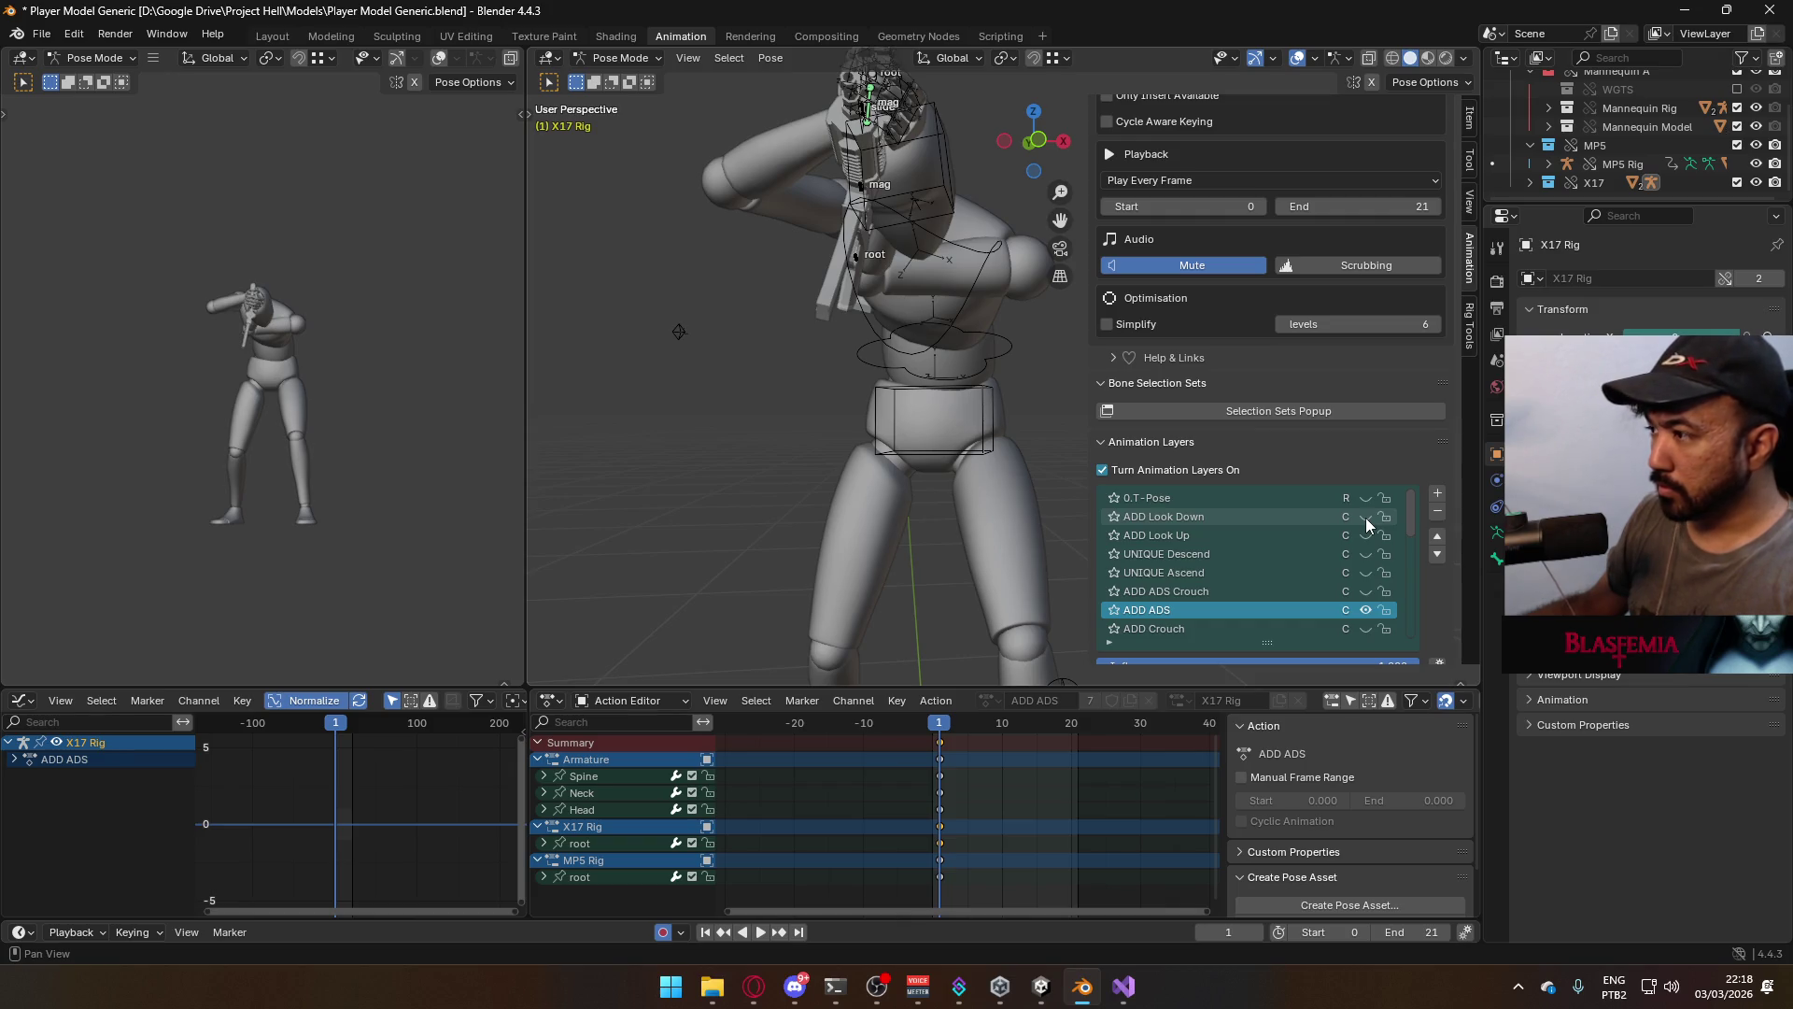
click(1366, 517)
click(1281, 516)
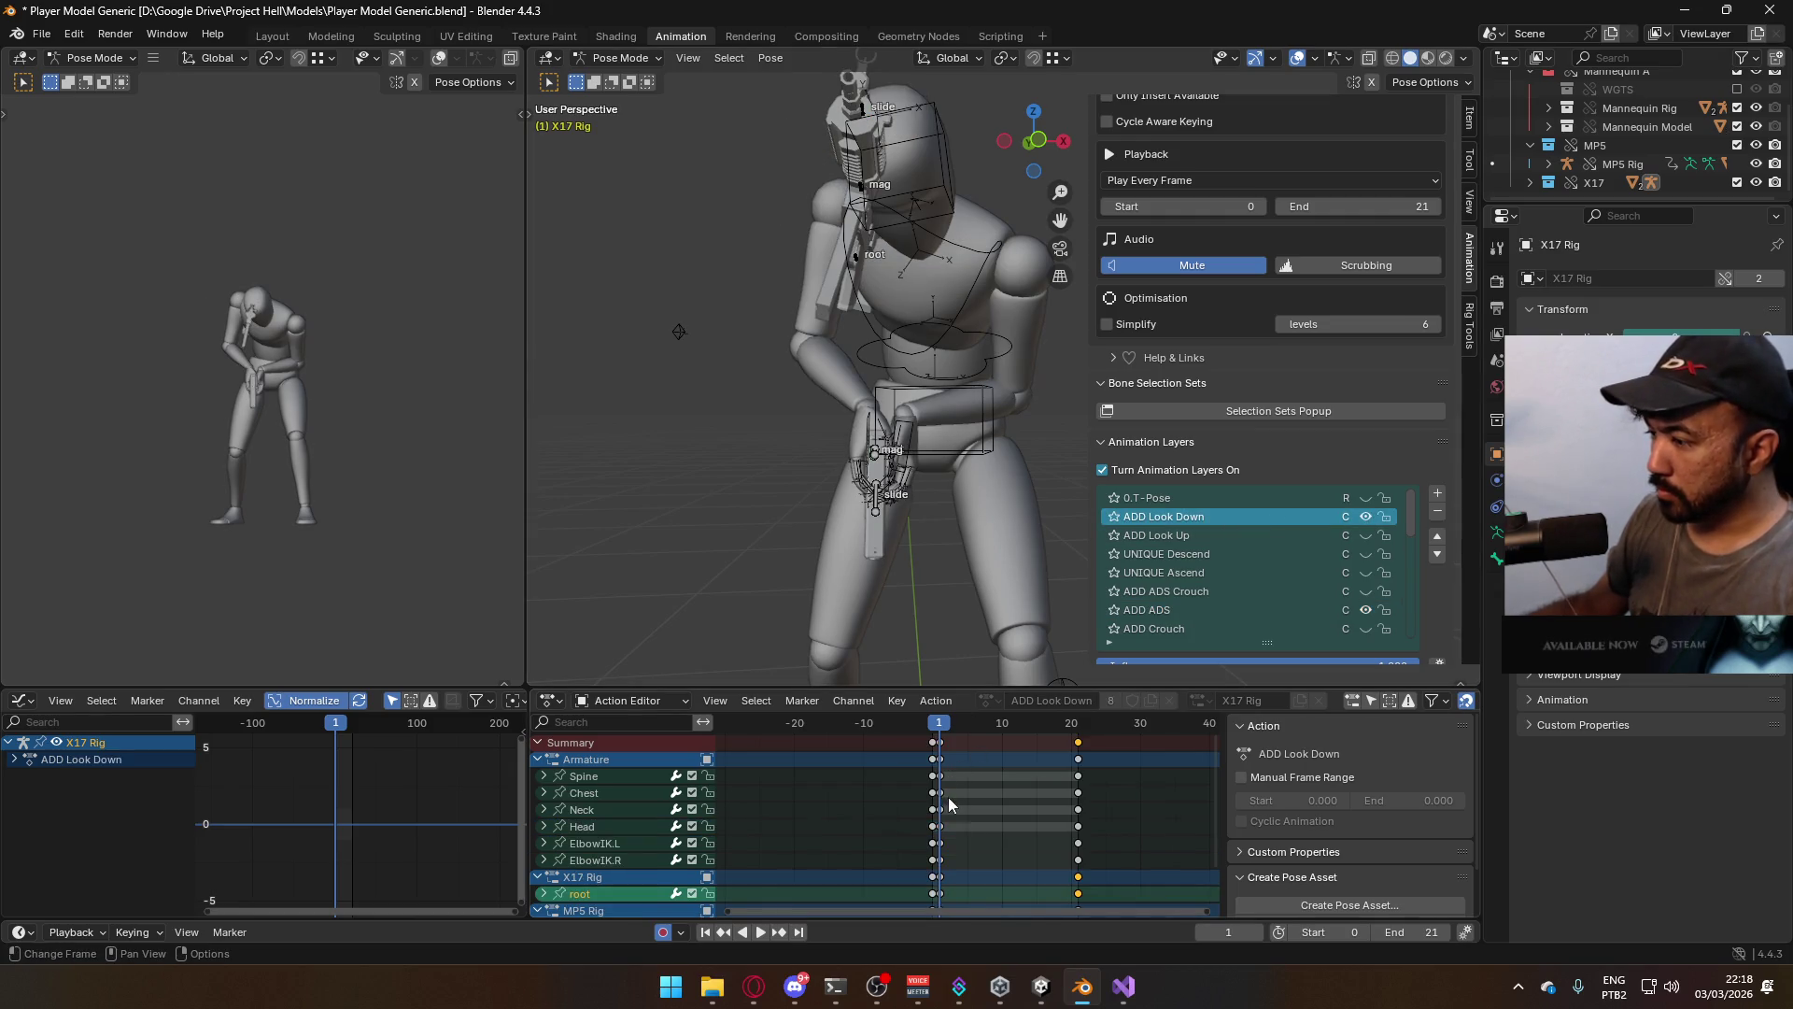
scroll(960, 793, down, 1)
middle_drag(956, 842, 947, 784)
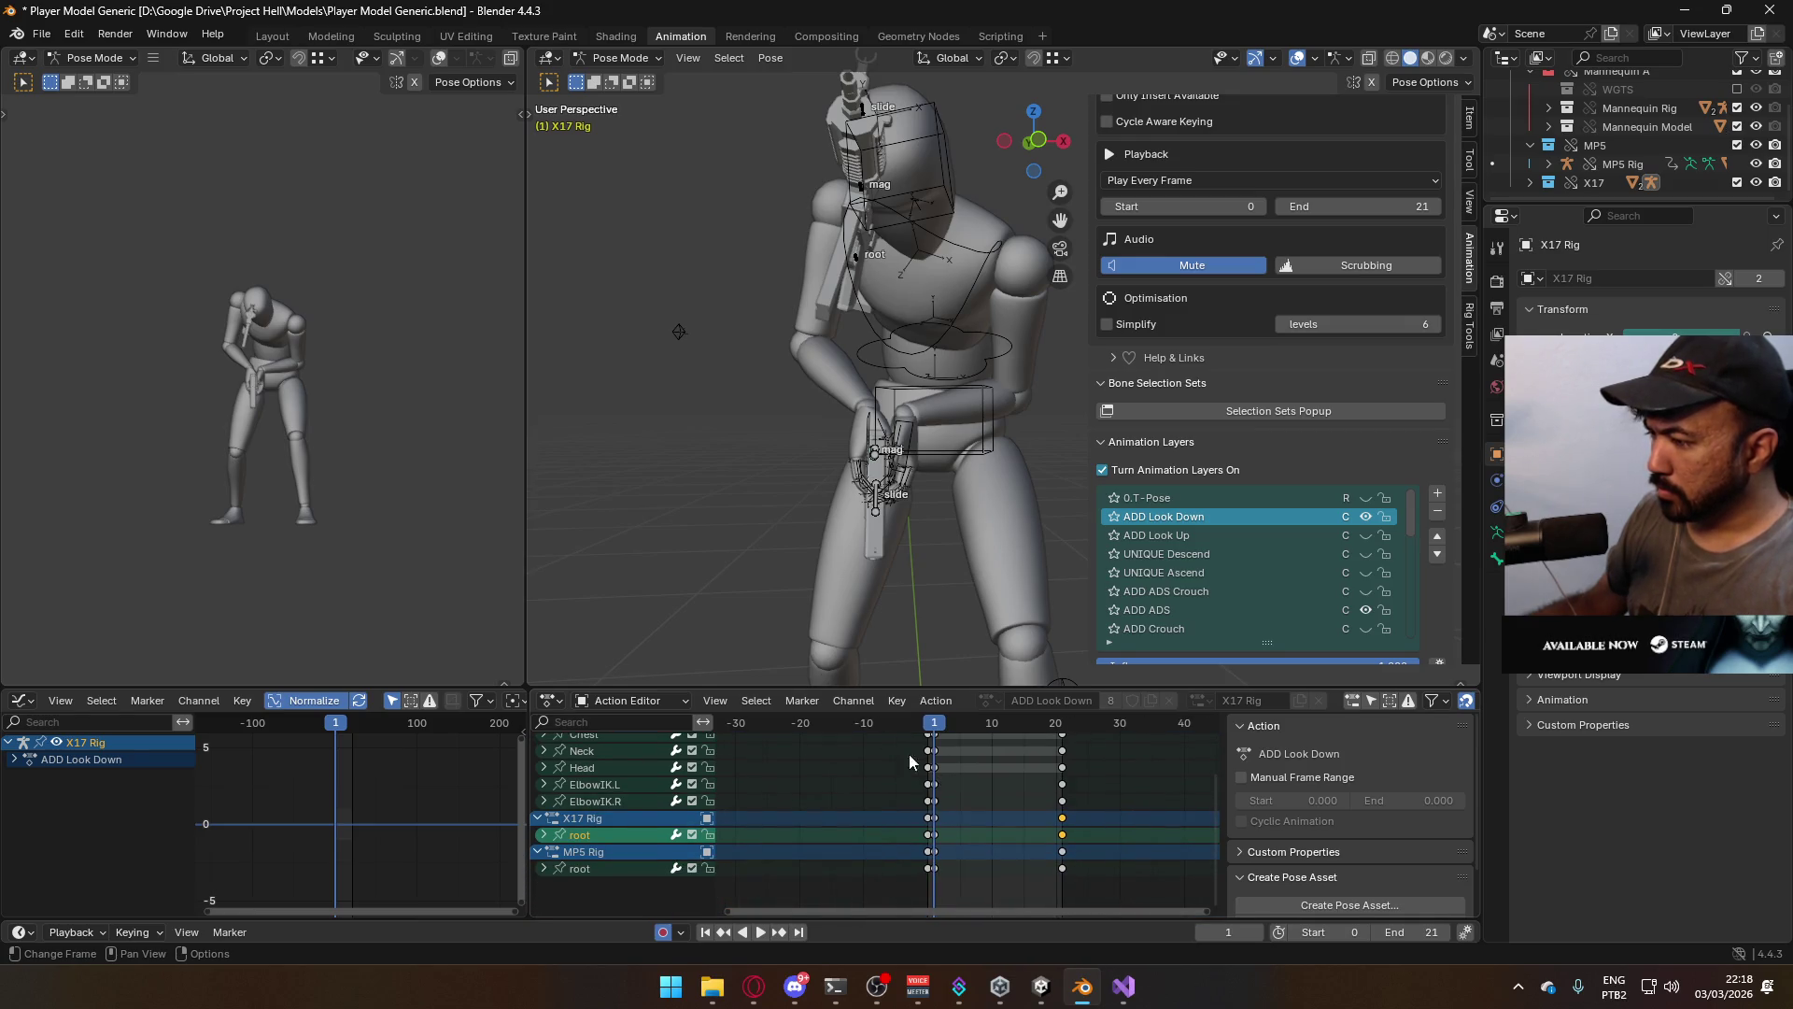
key(KP_3)
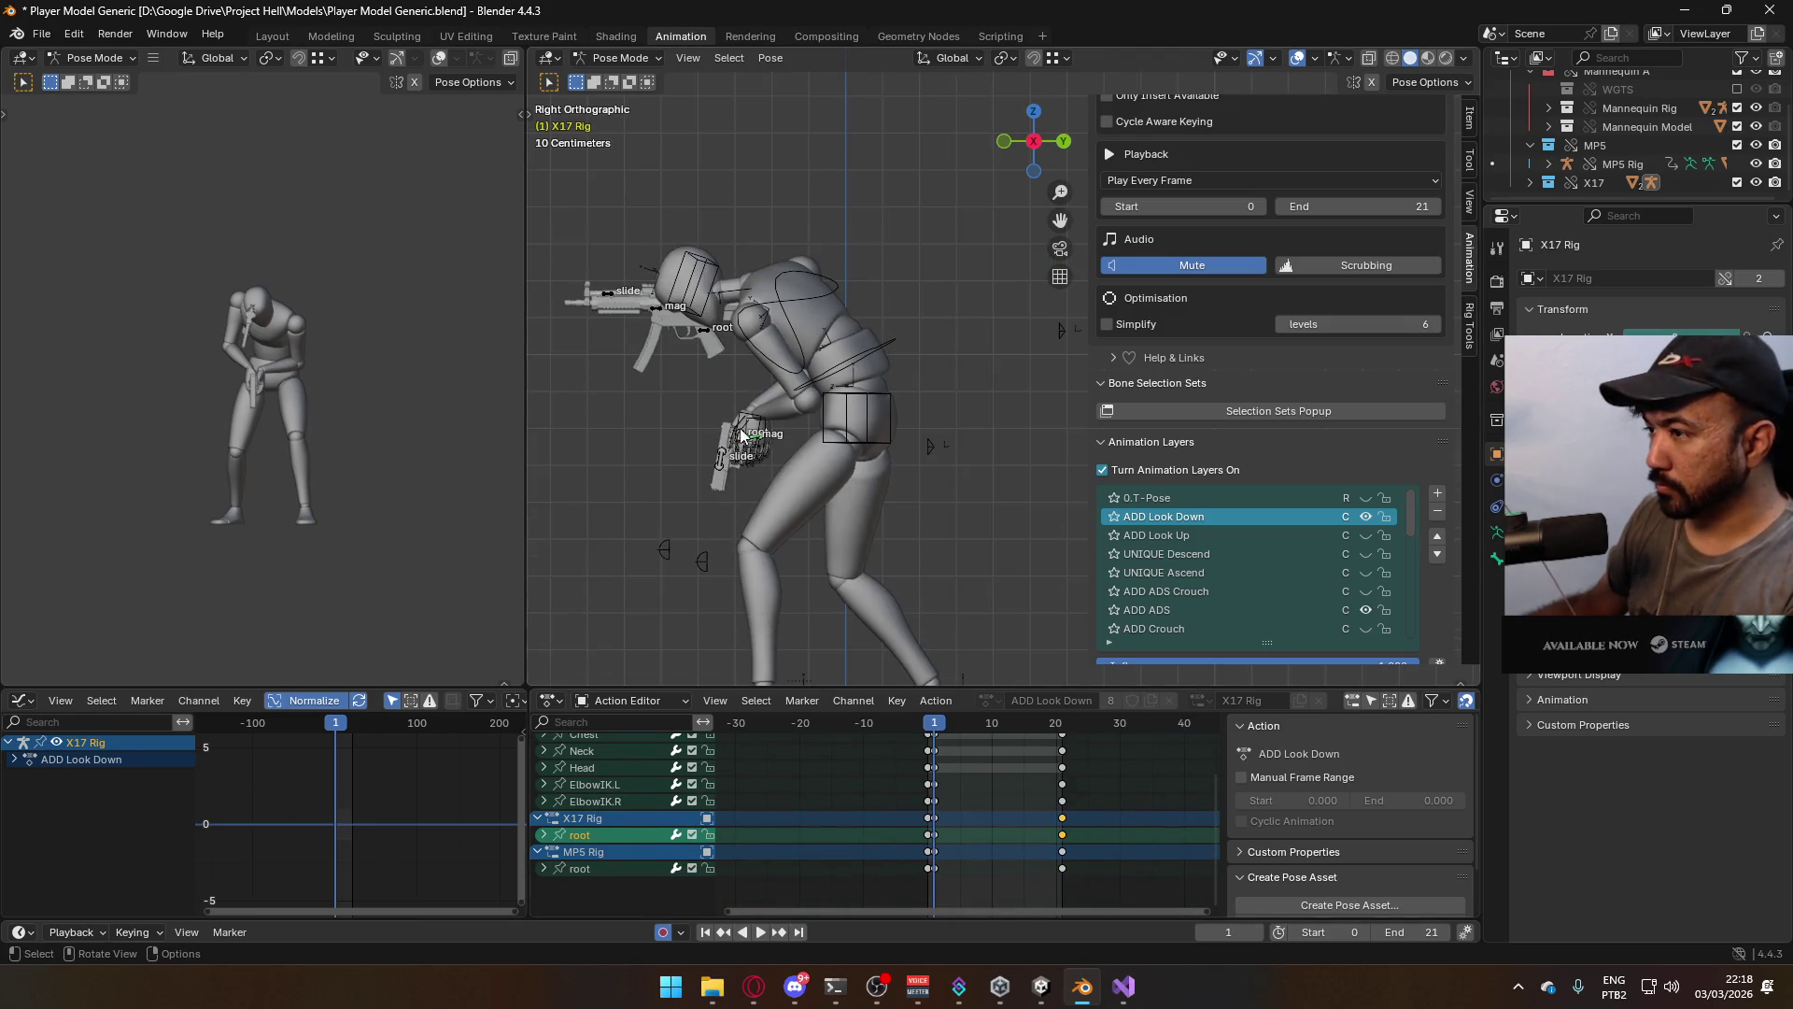
click(738, 431)
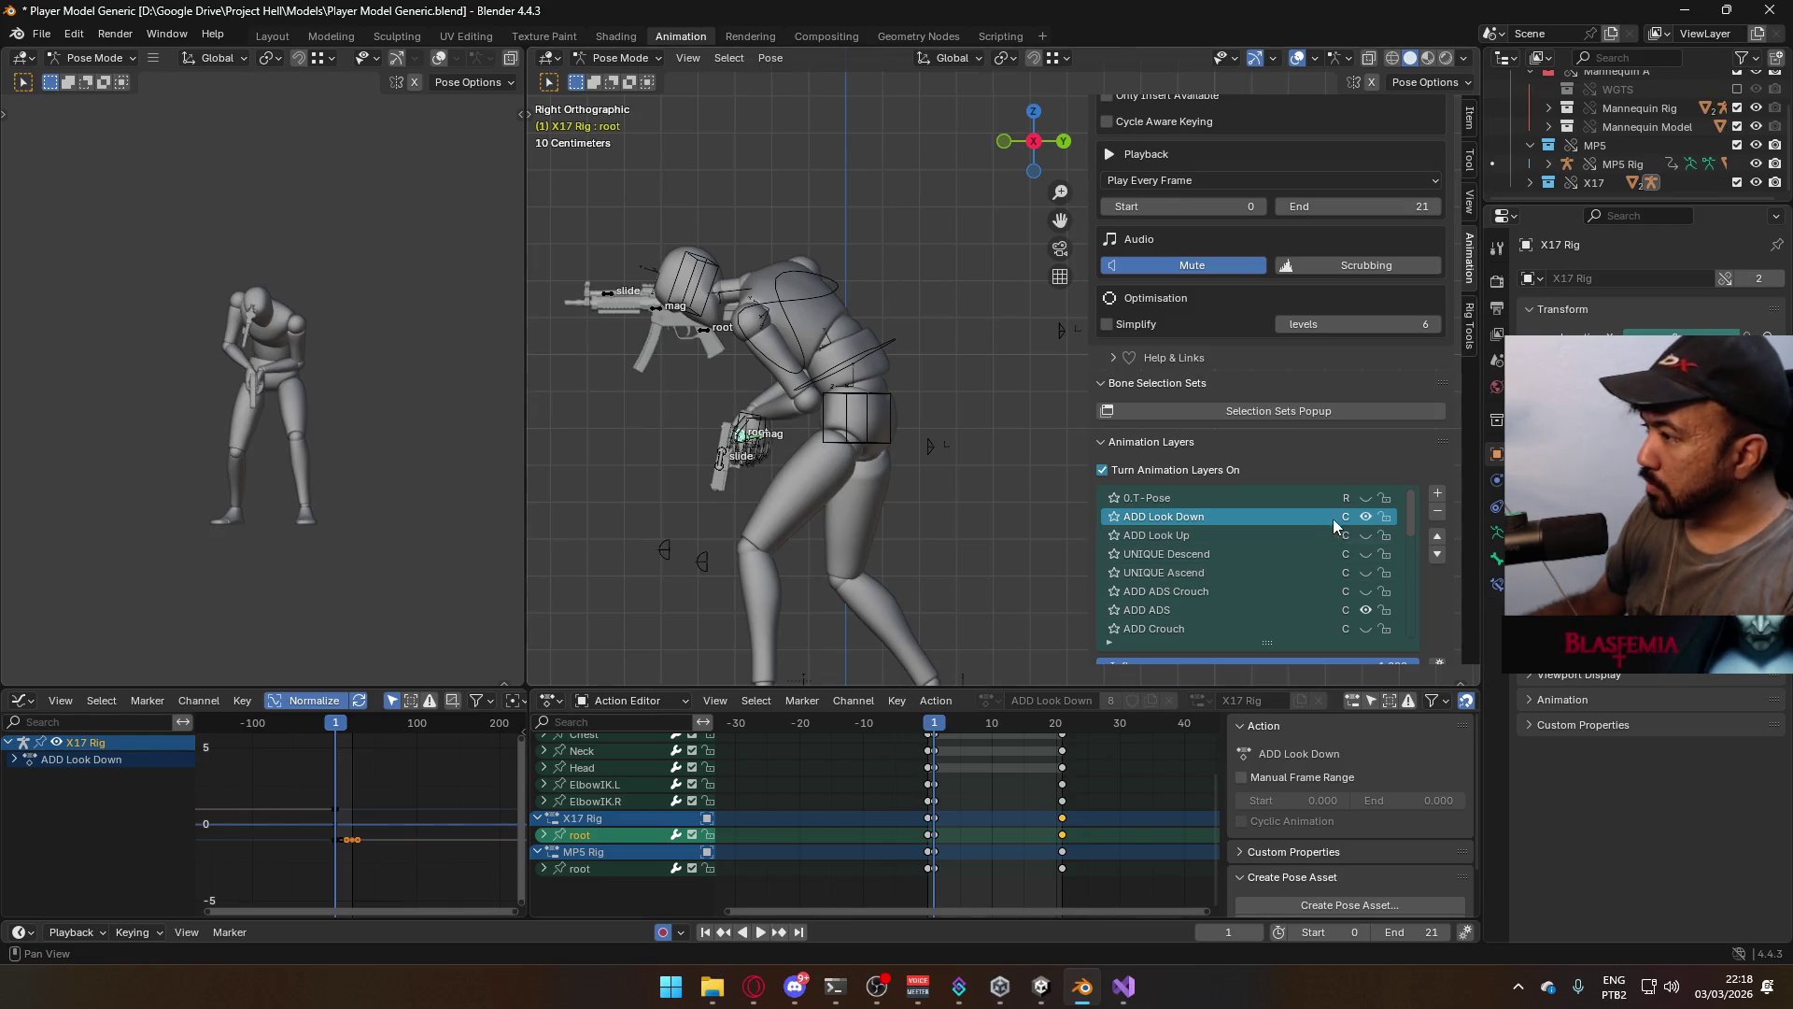
click(1207, 605)
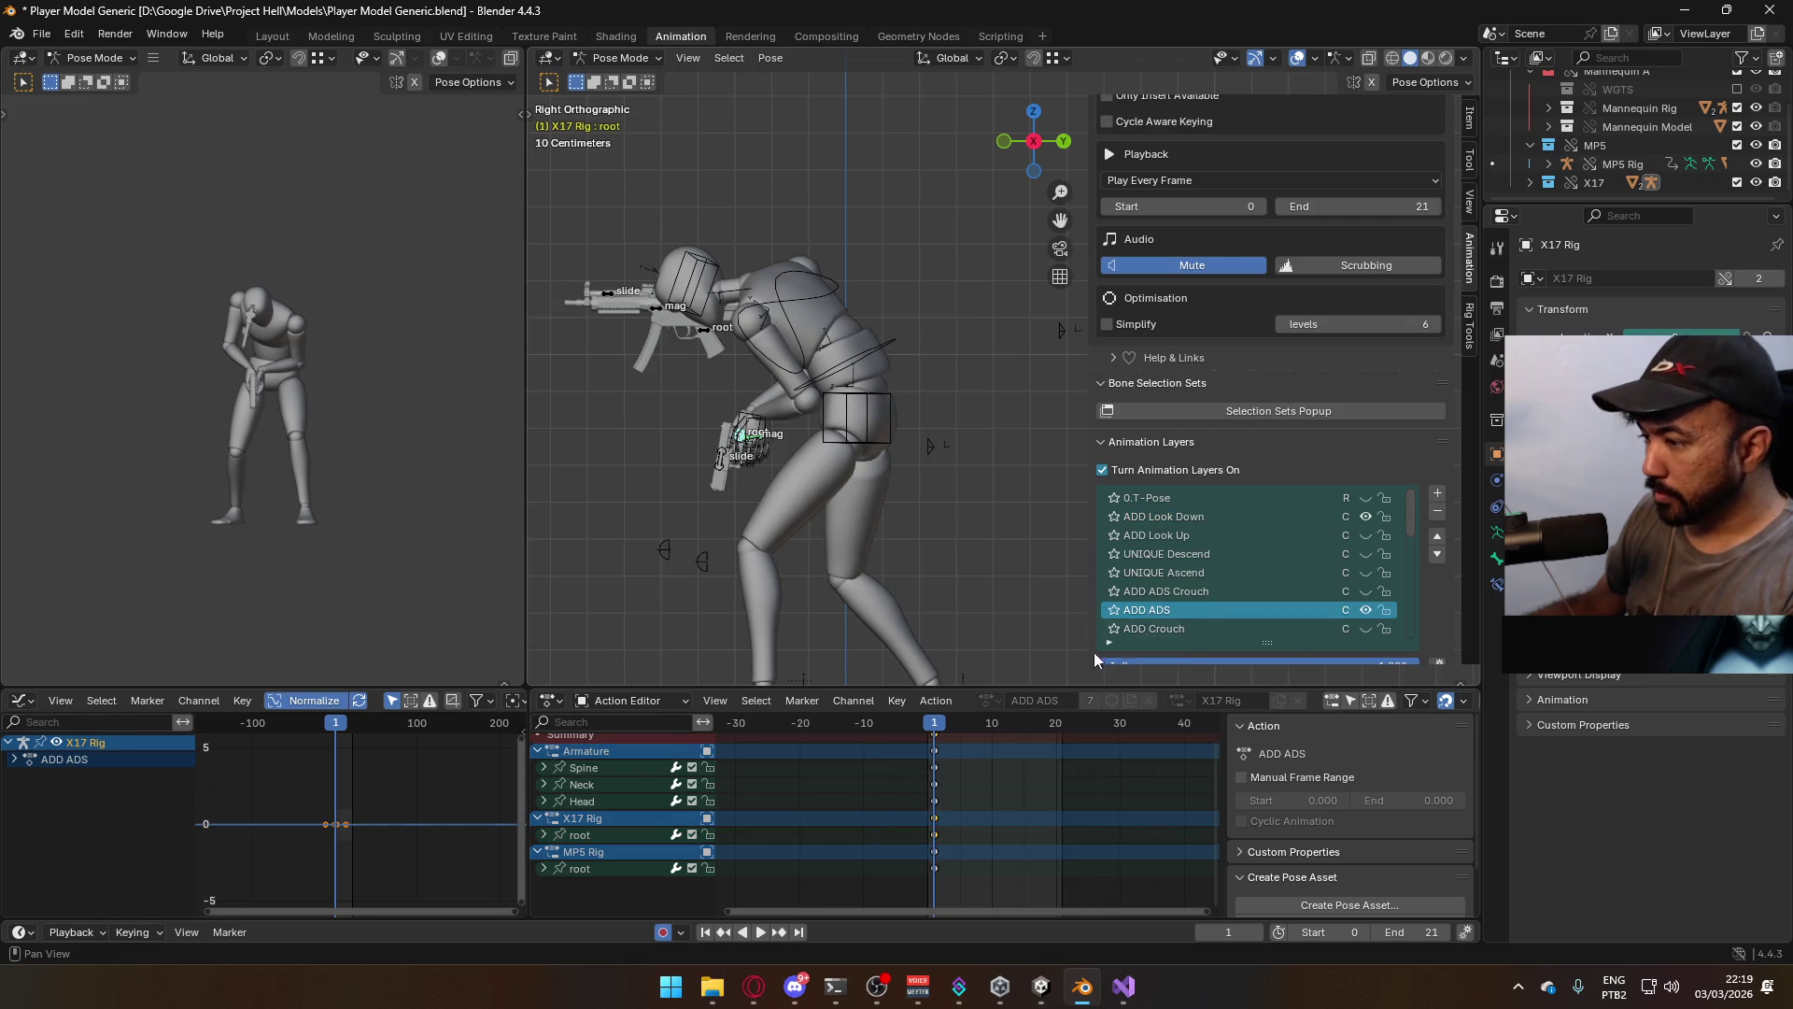
Toggle the X17 Rig root channel repeatedly to compare poses, leaving it enabled
click(938, 866)
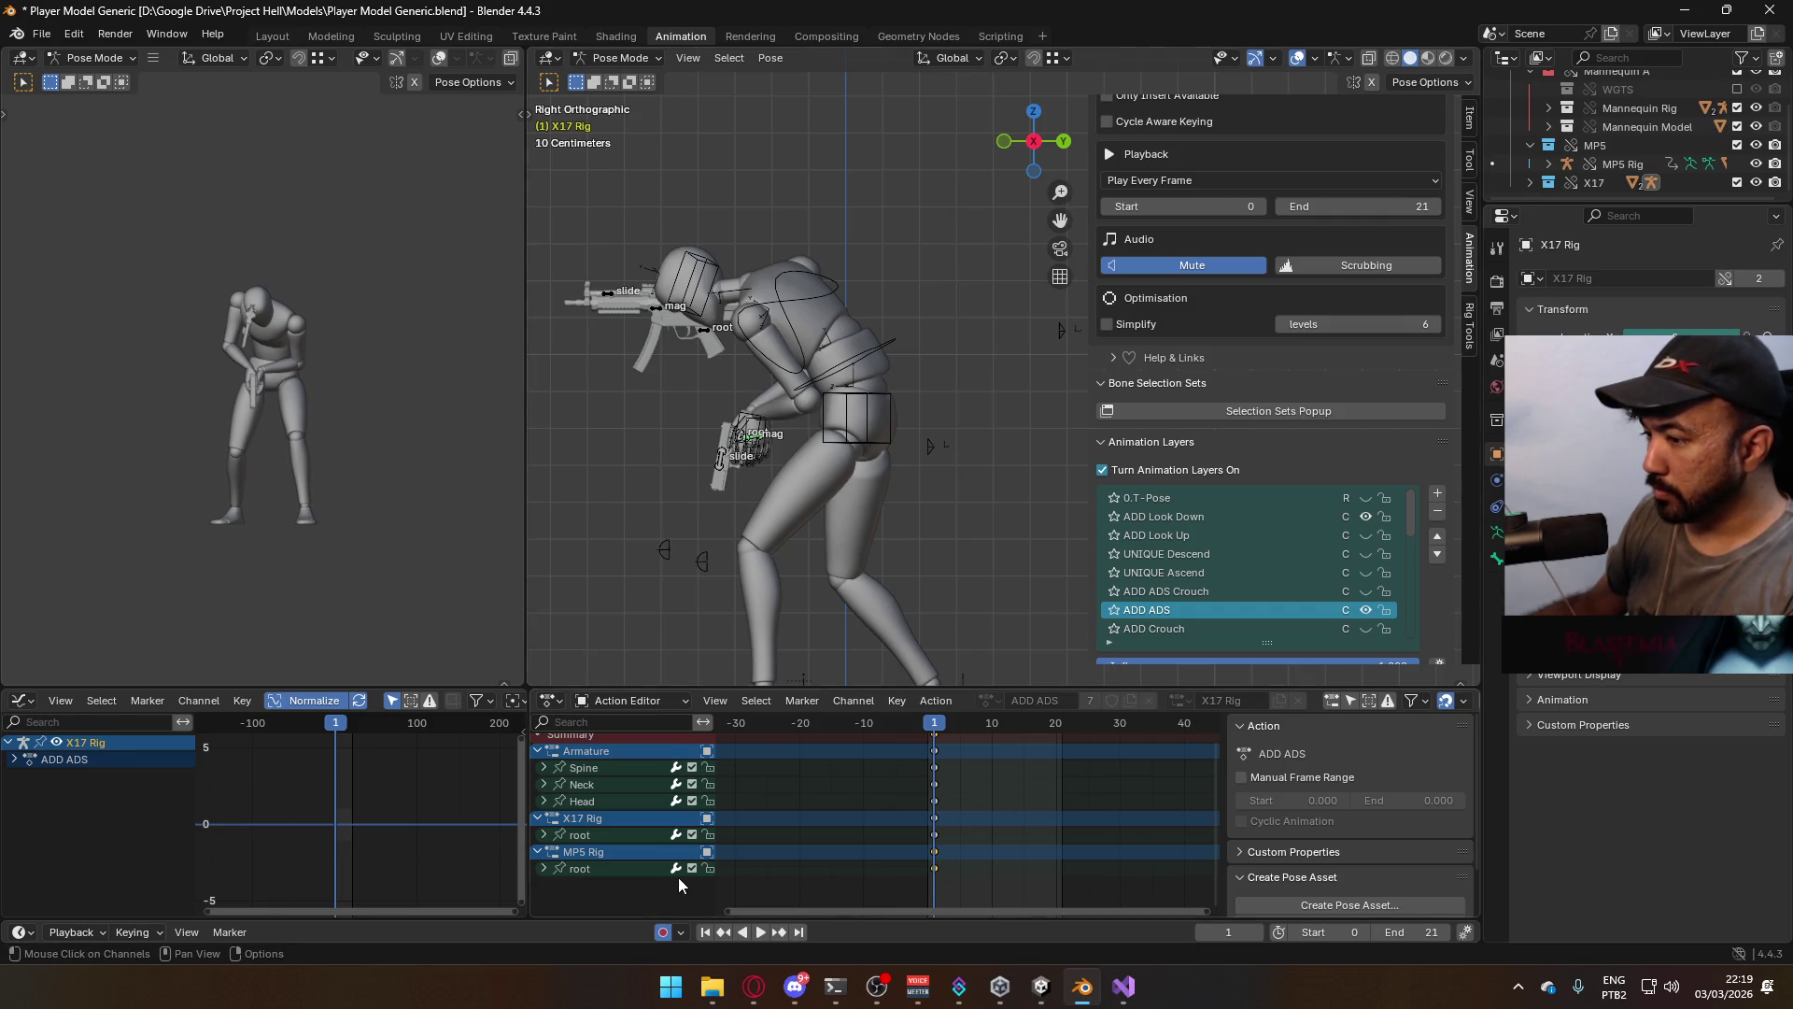
click(692, 835)
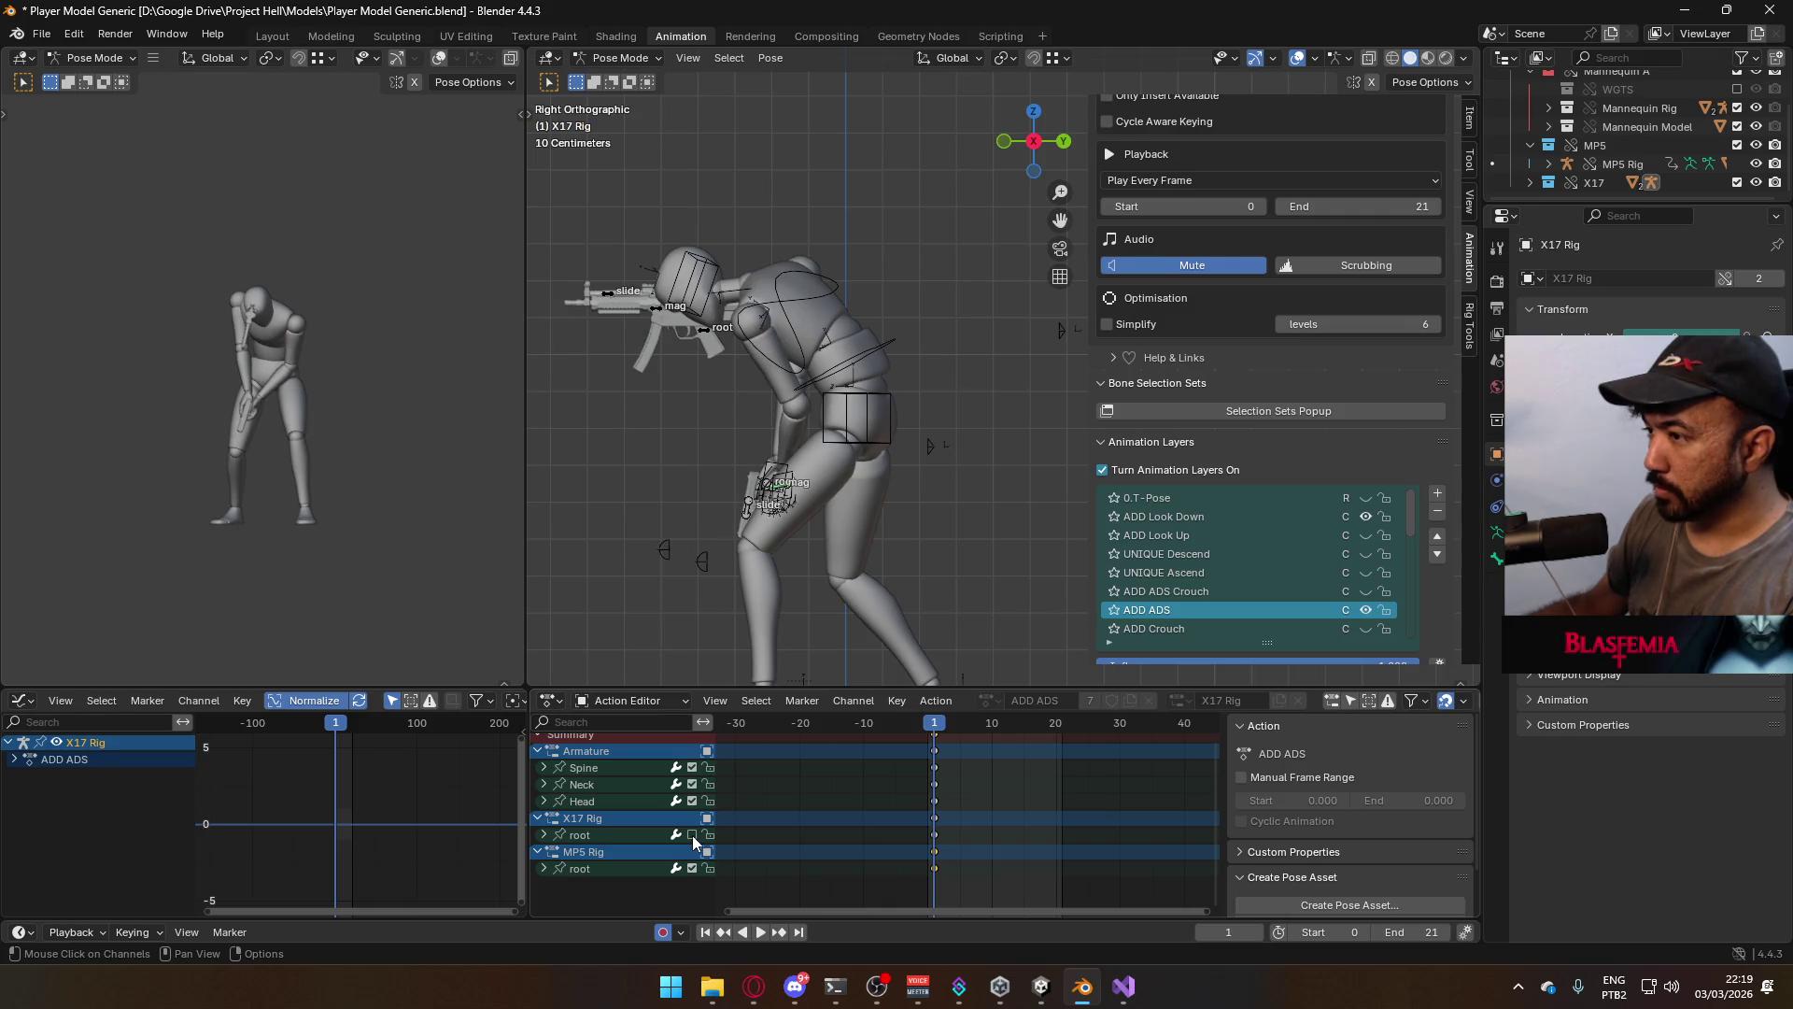
click(693, 835)
click(692, 835)
click(692, 835)
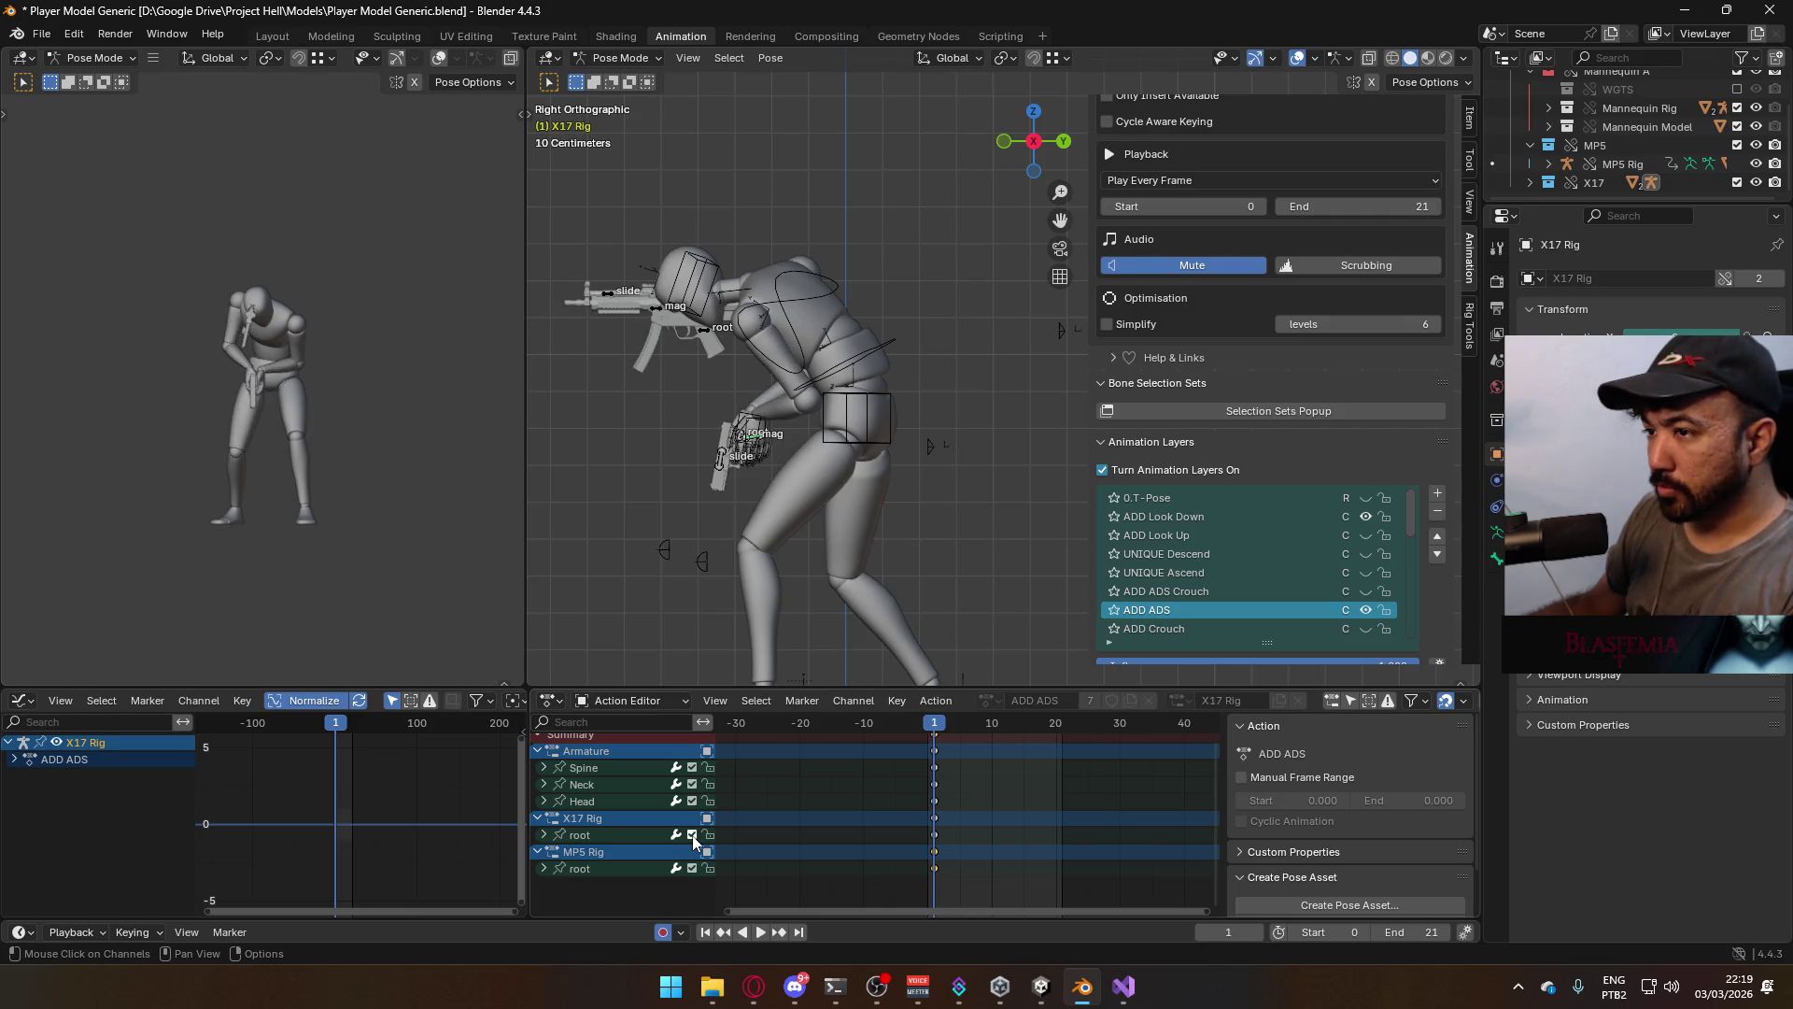
click(692, 835)
click(692, 835)
click(692, 835)
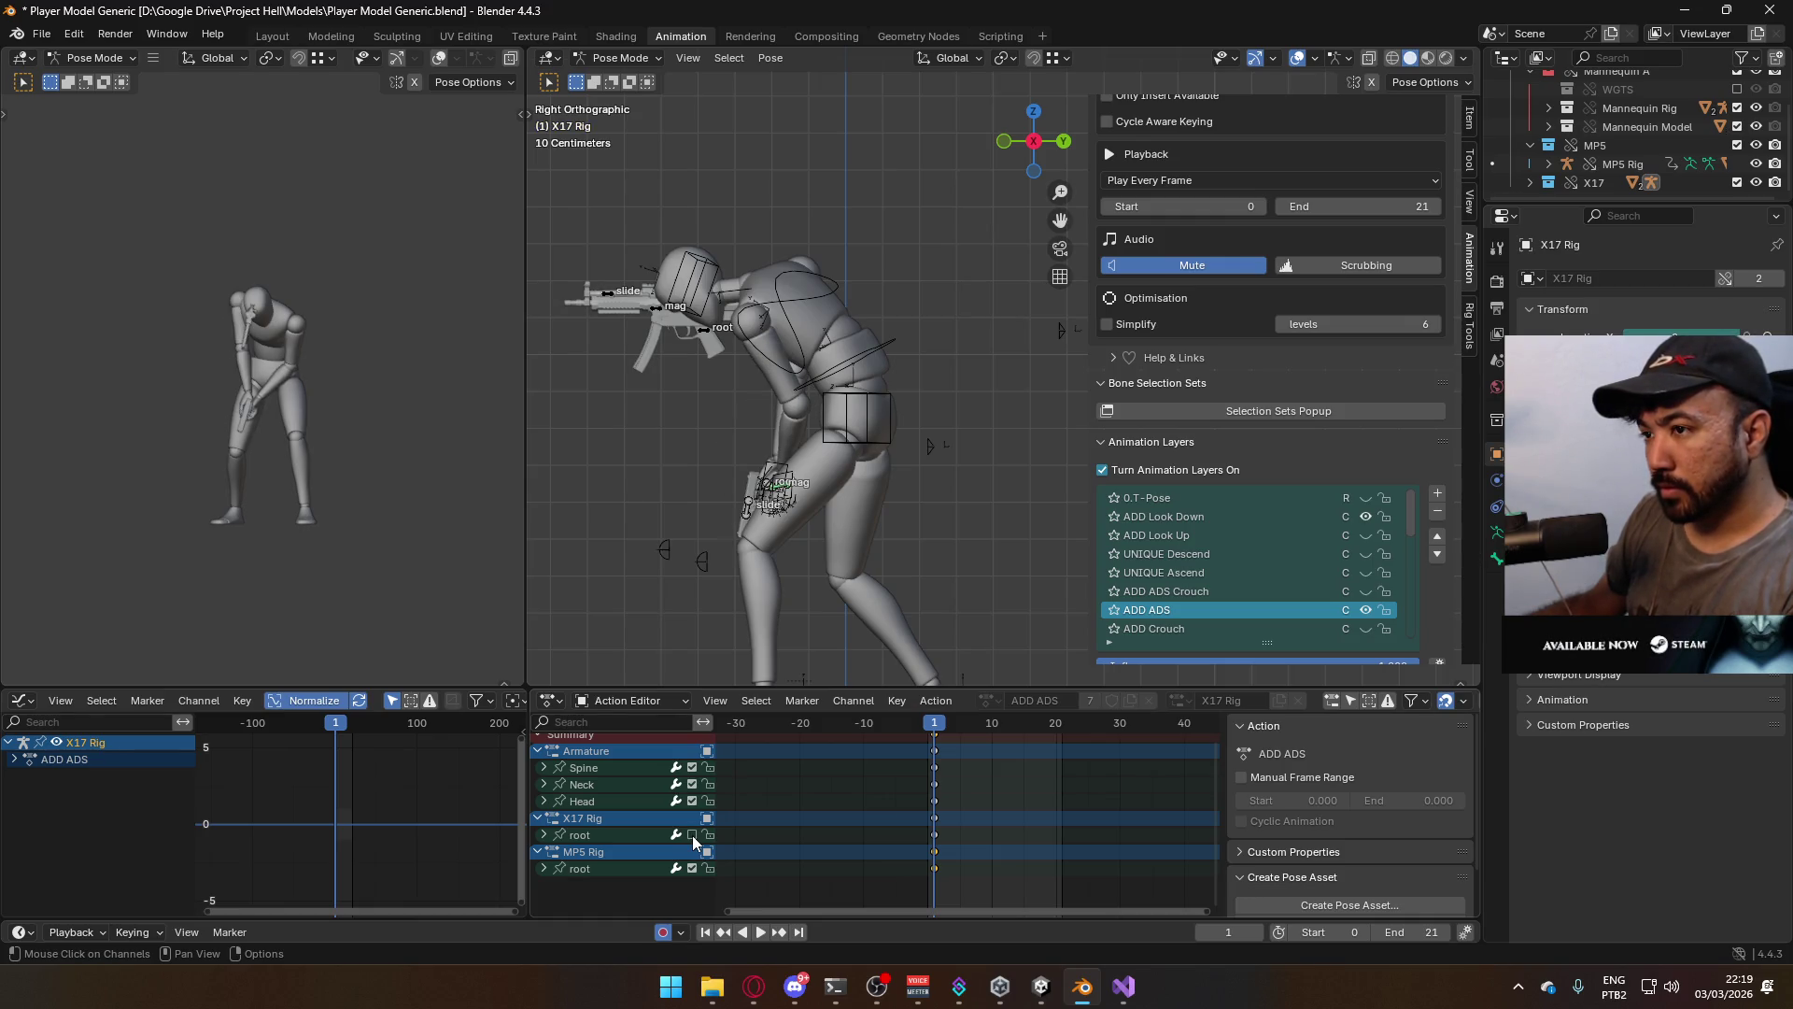
click(693, 835)
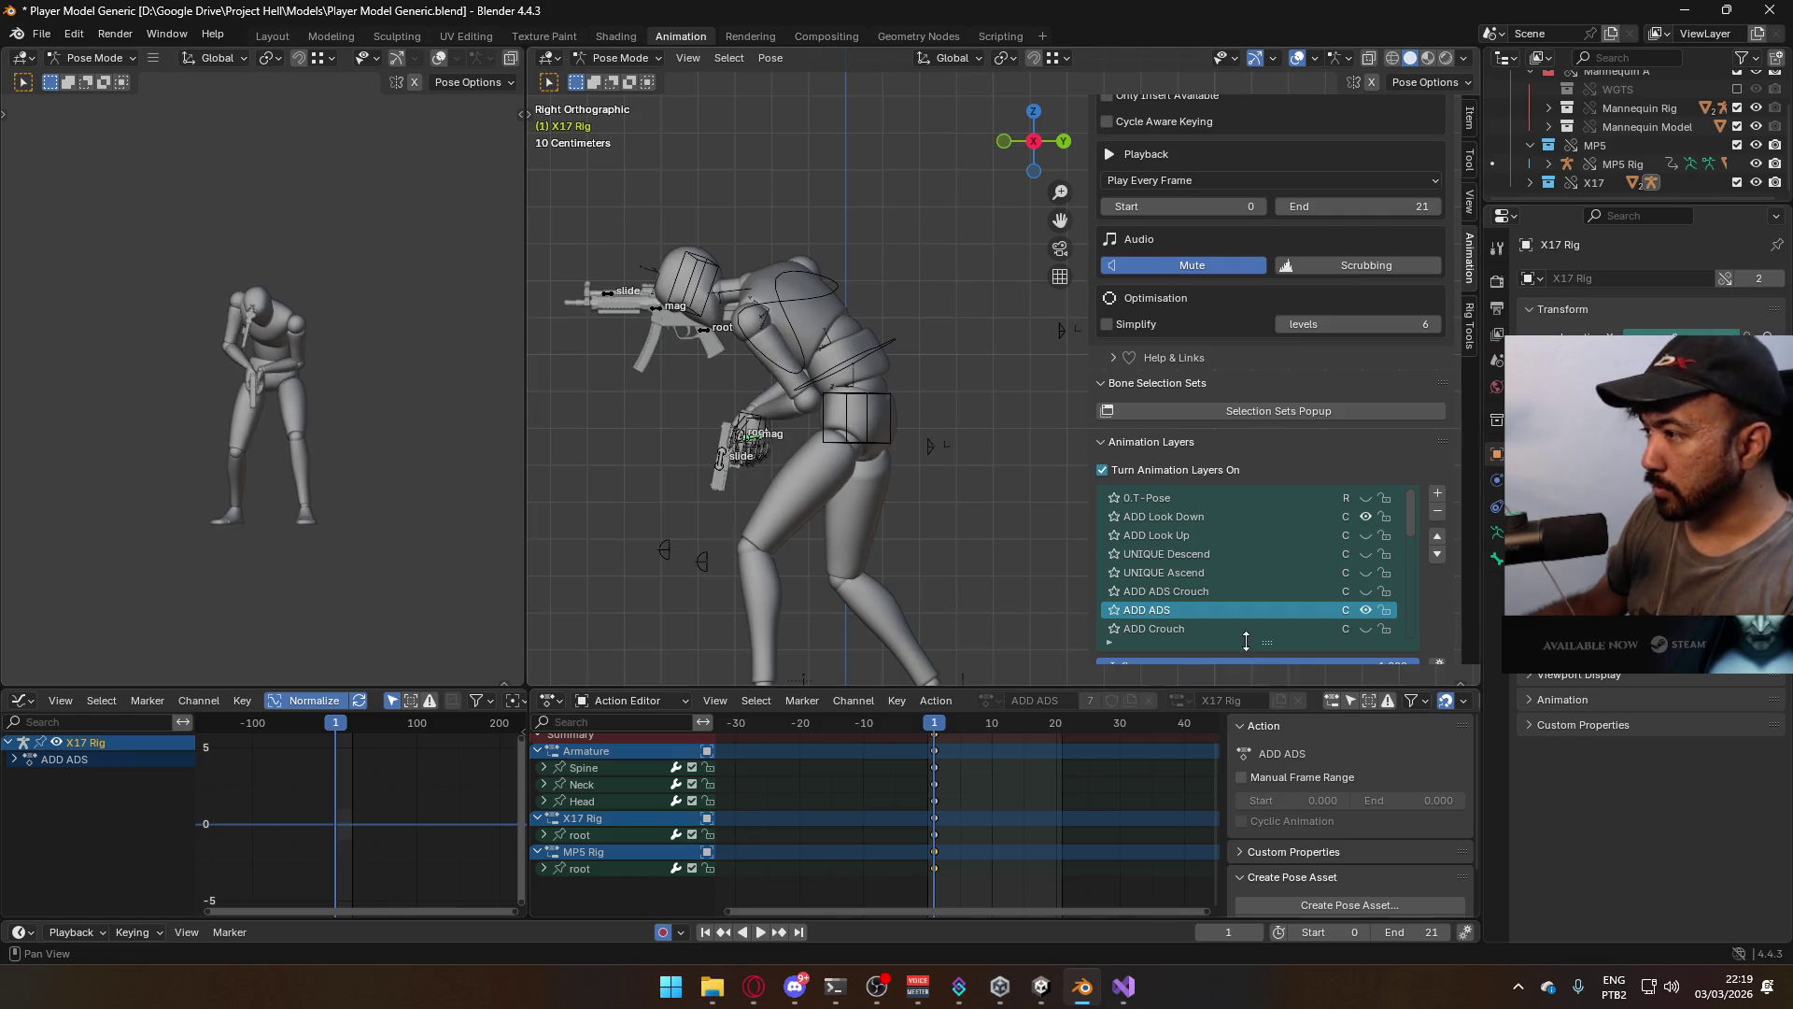
Make ADD Look Down the active layer and hide the ADD ADS layer's pose
click(1276, 520)
scroll(946, 830, down, 2)
middle_drag(945, 830, 946, 824)
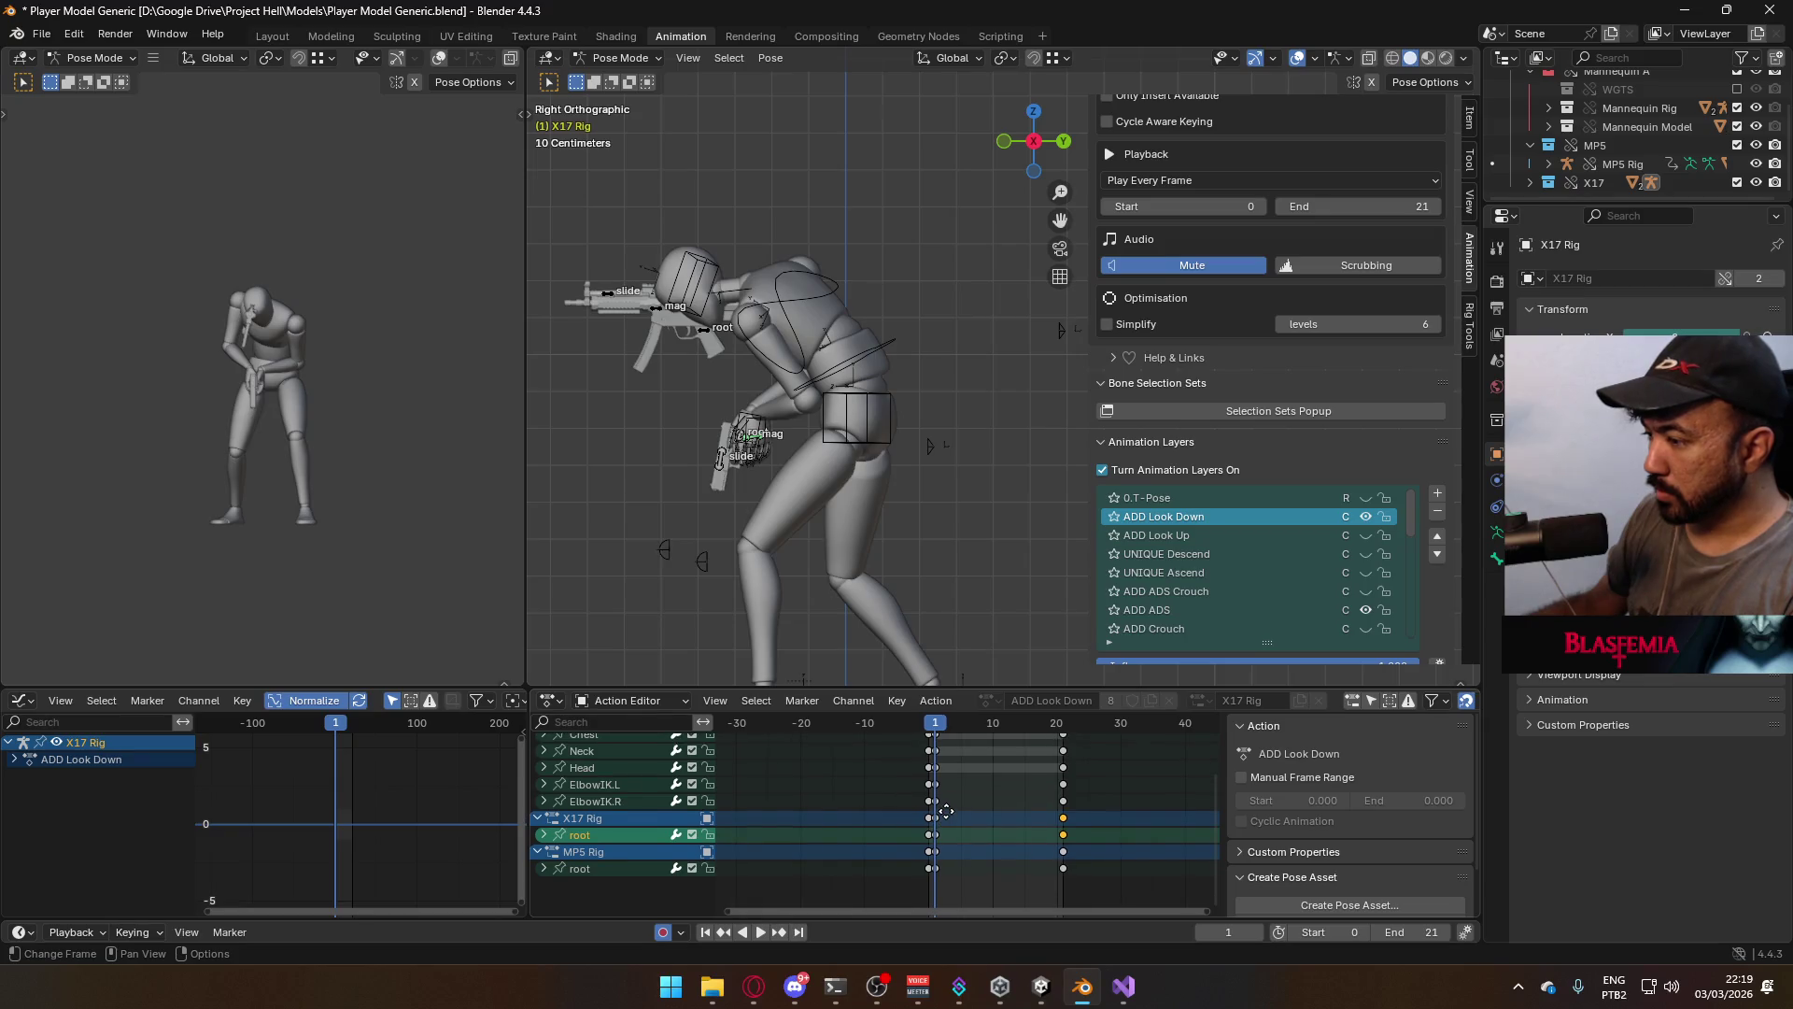
click(1365, 609)
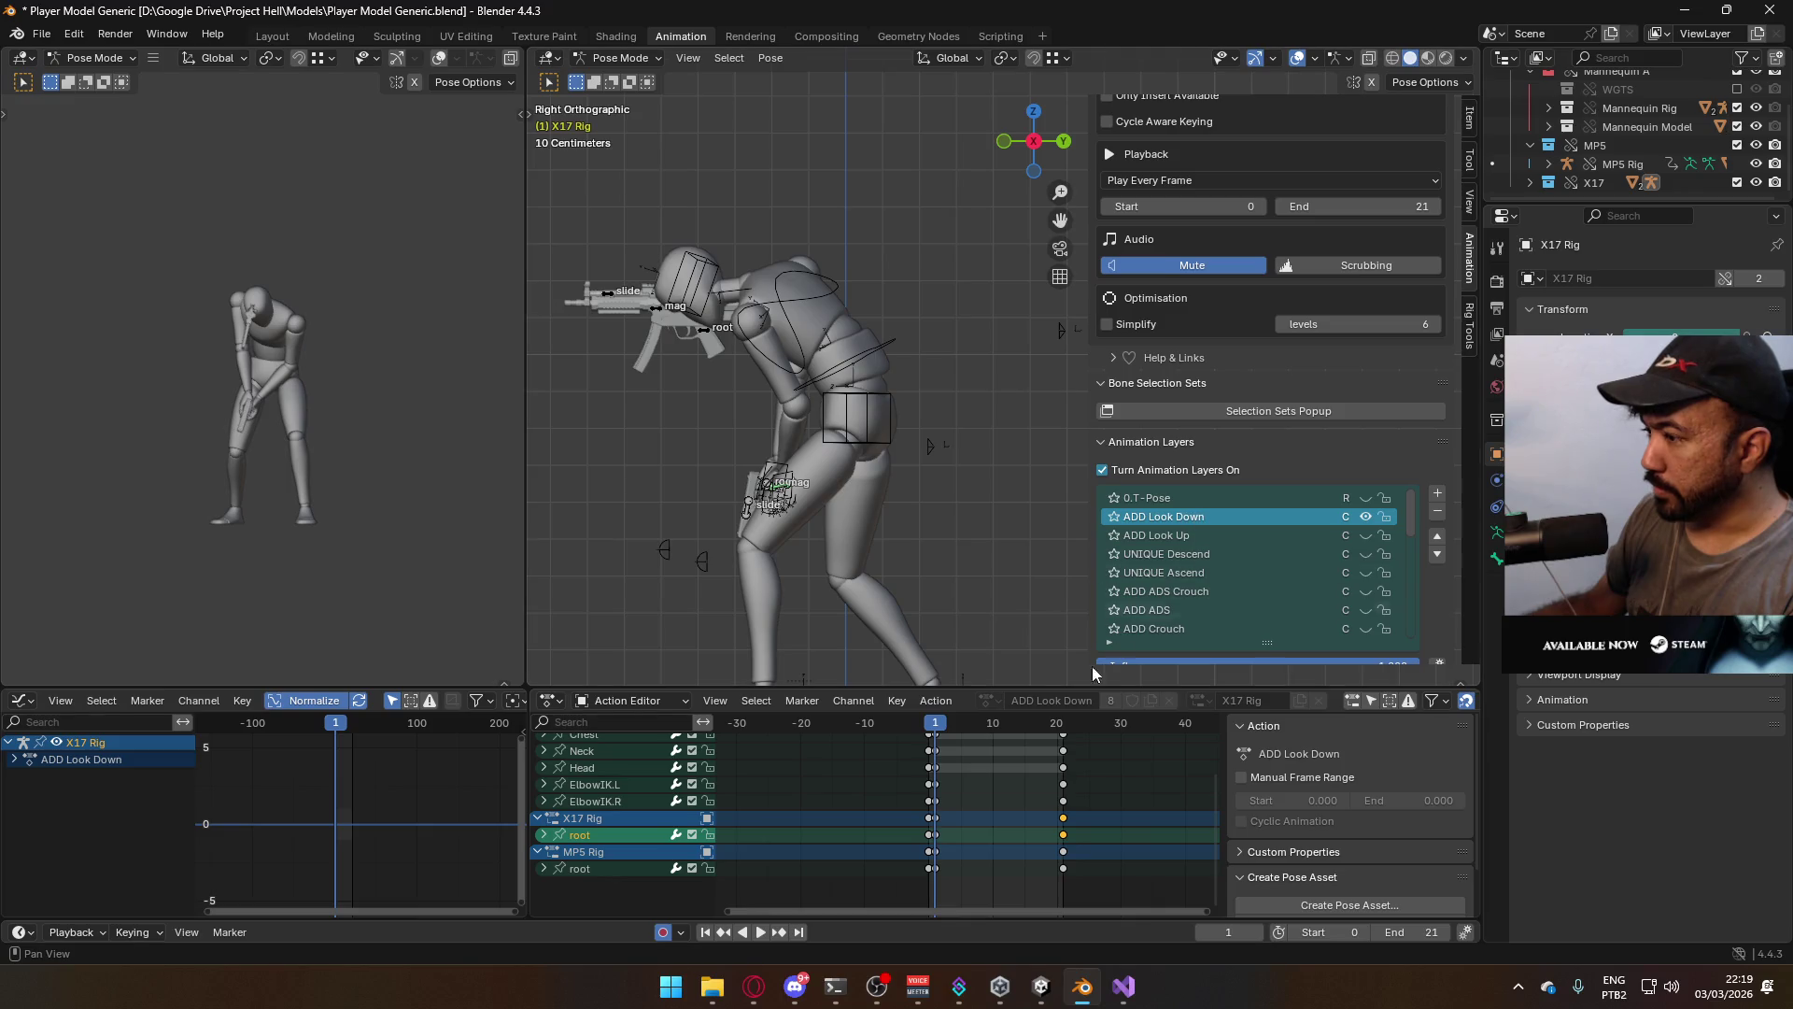
click(949, 831)
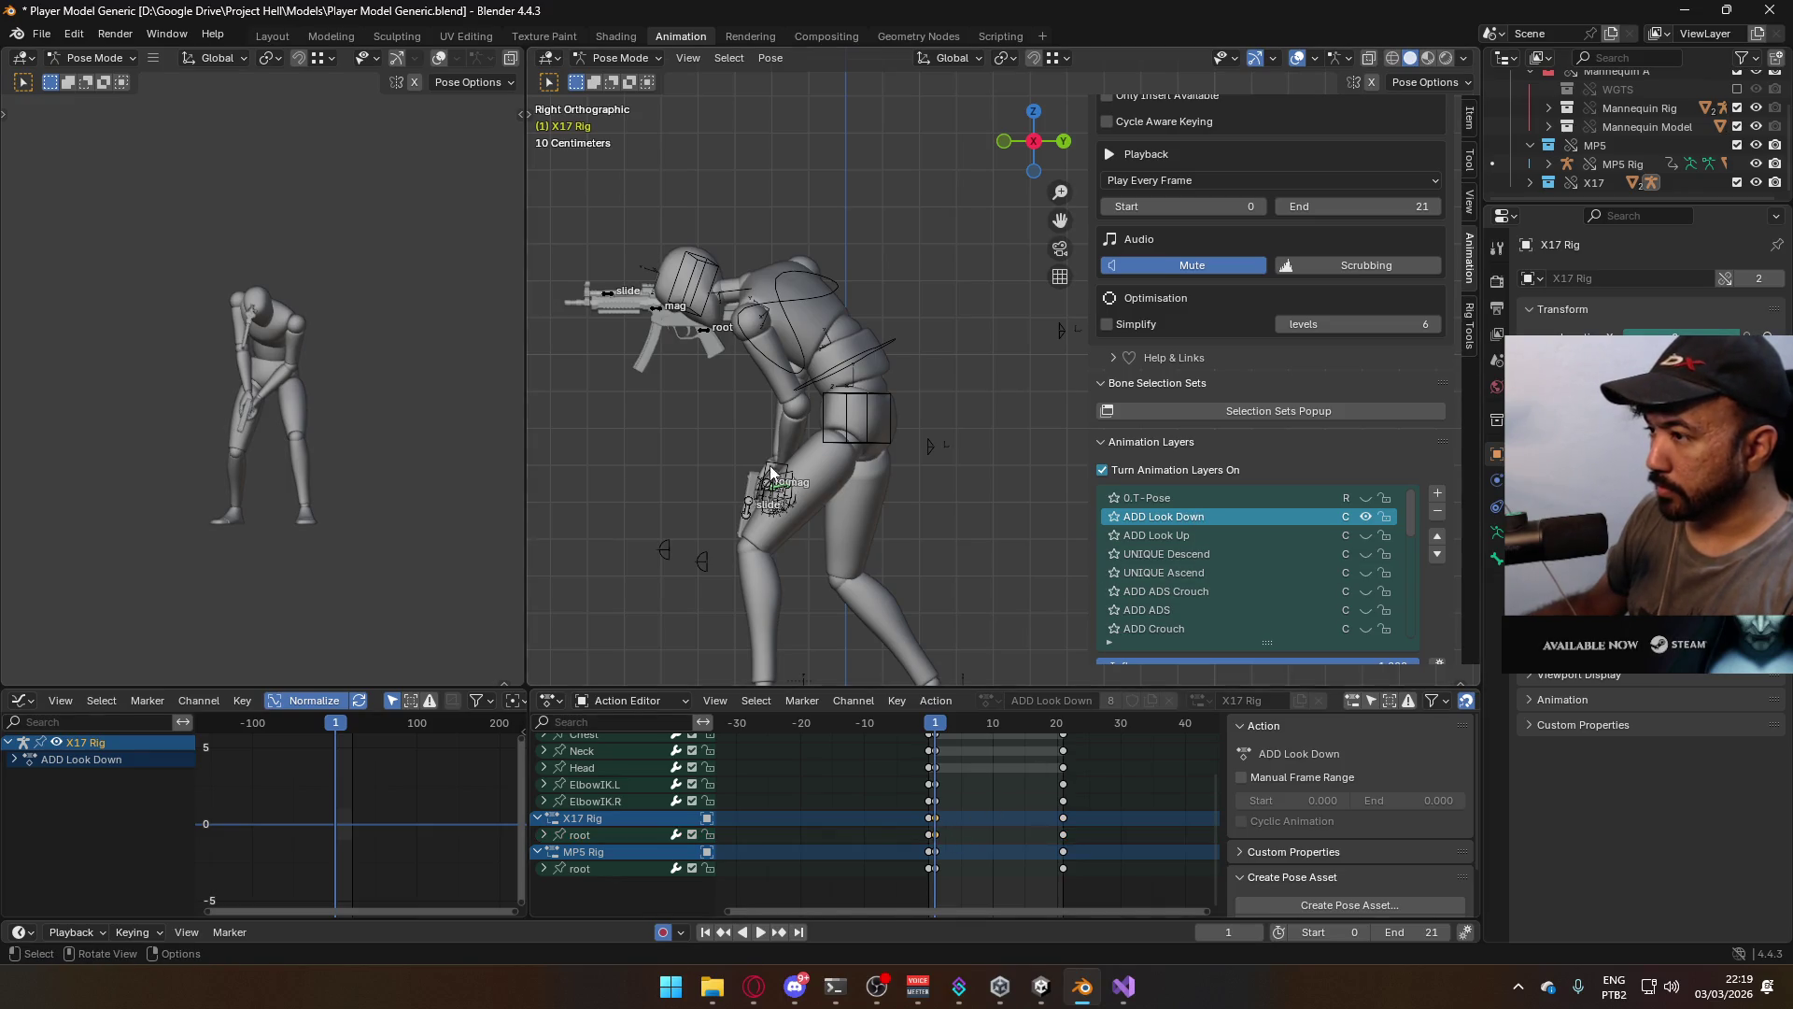
In Front view, move and rotate the X17 root bone so the pistol sits in the hands
mouse_move(748, 495)
middle_down()
mouse_move(819, 469)
mouse_move(859, 608)
middle_up()
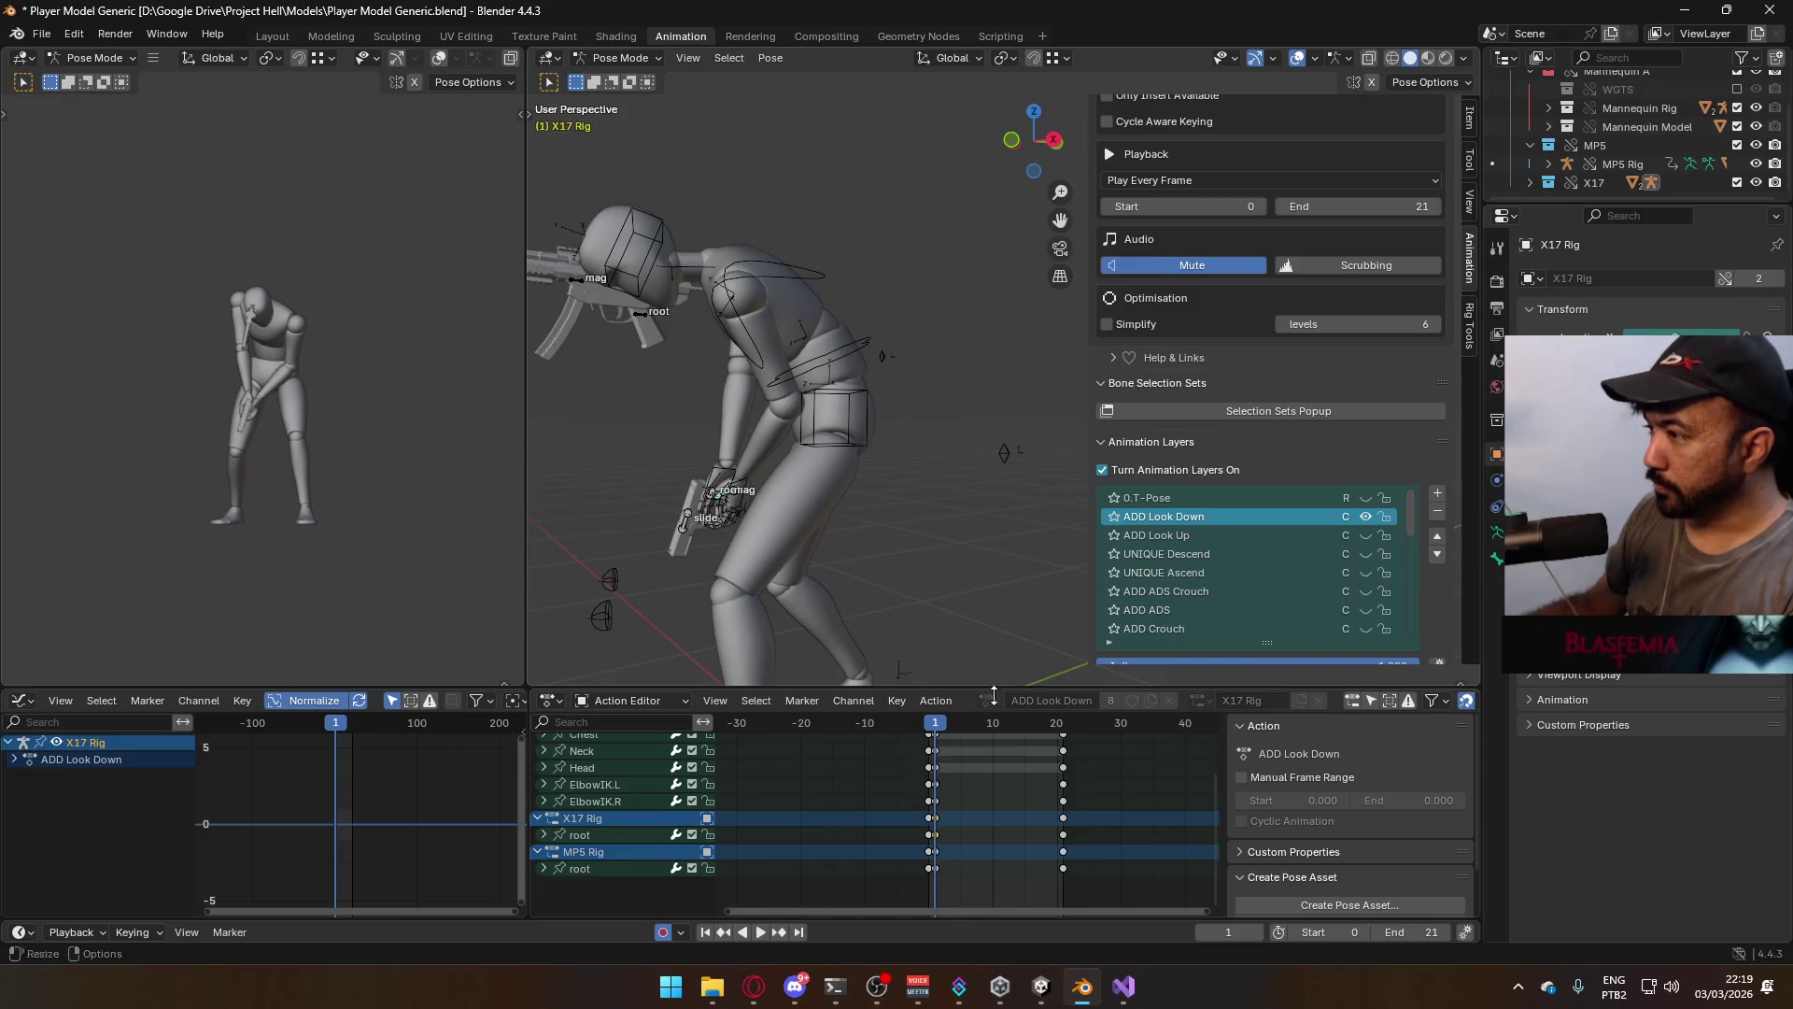
key(KP_1)
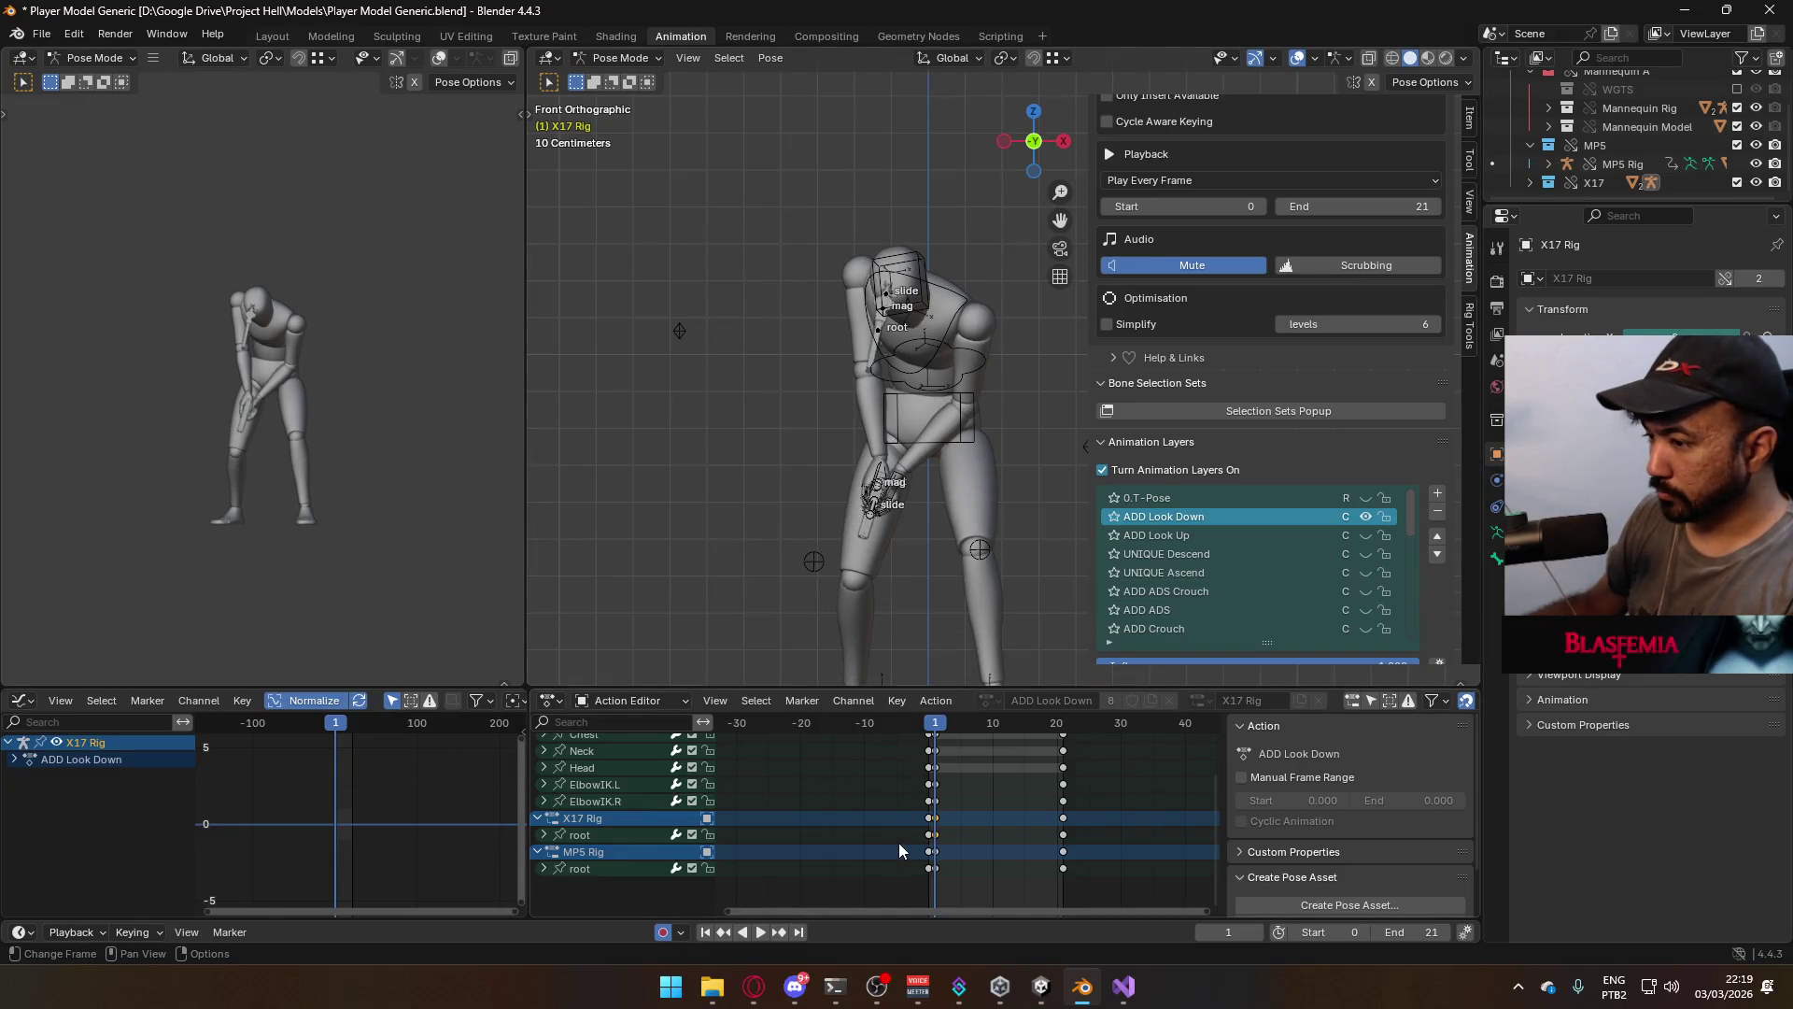
scroll(832, 501, up, 1)
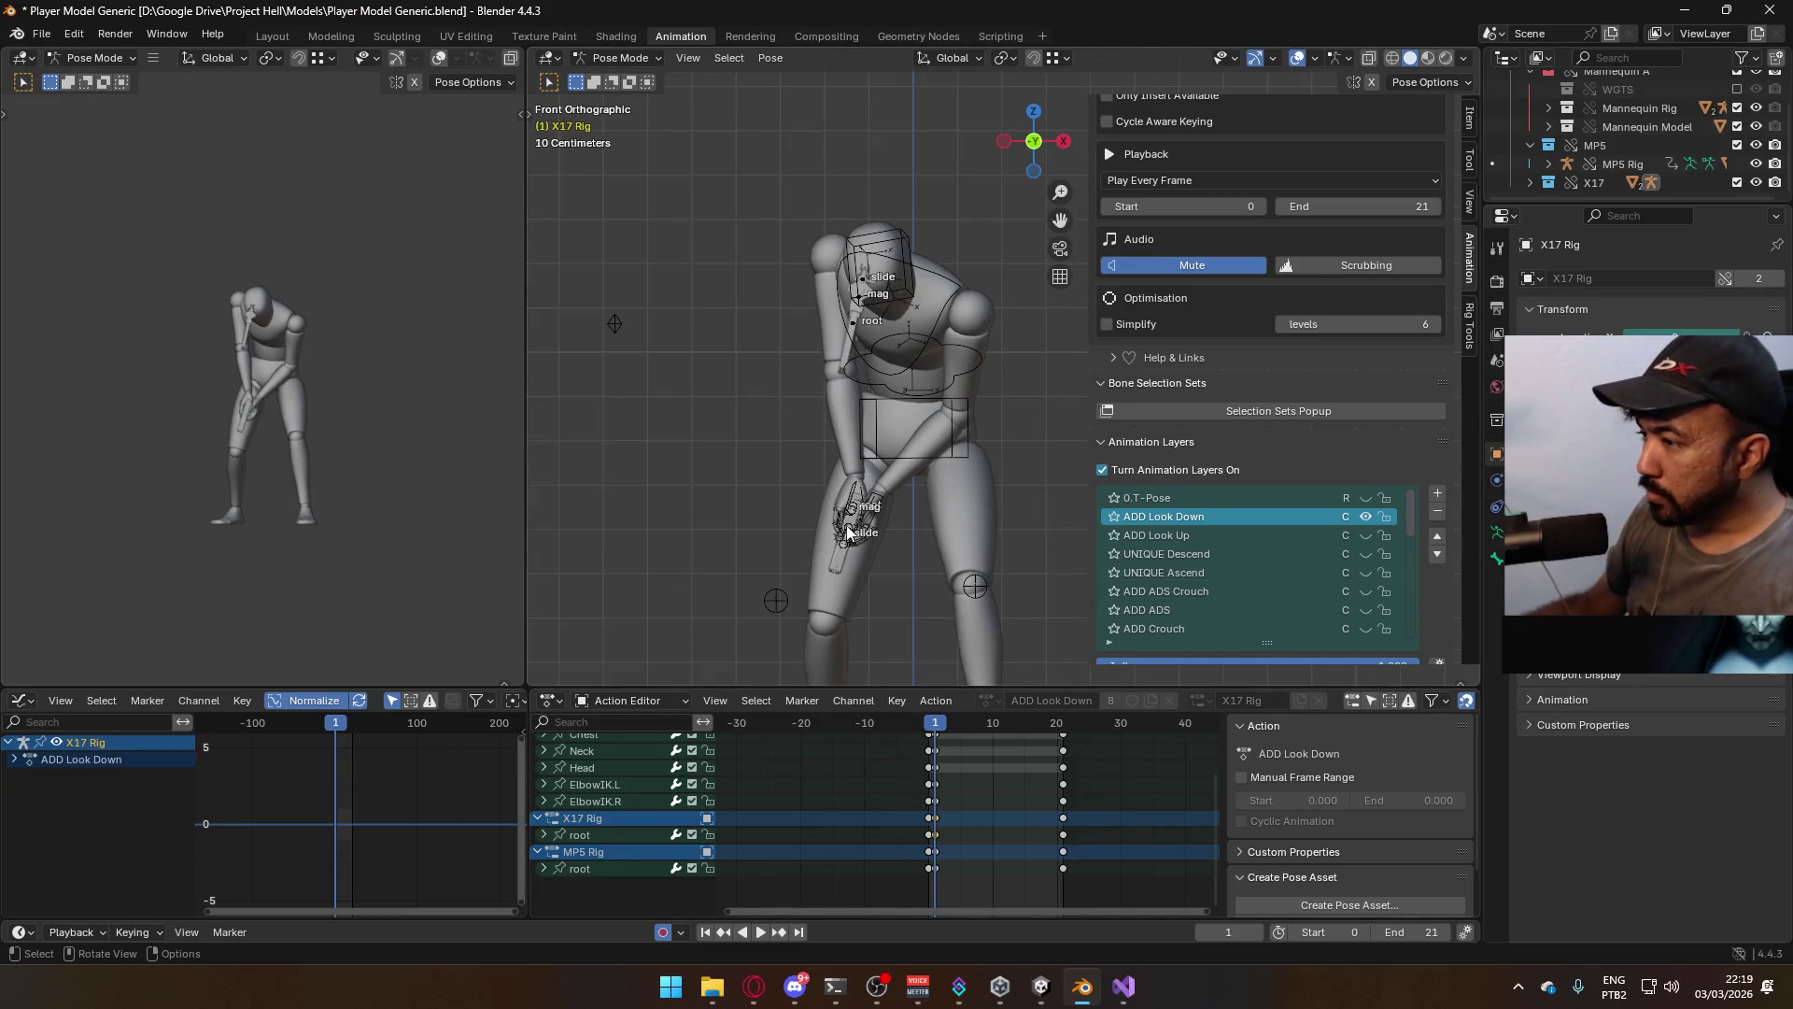
click(852, 509)
key(g)
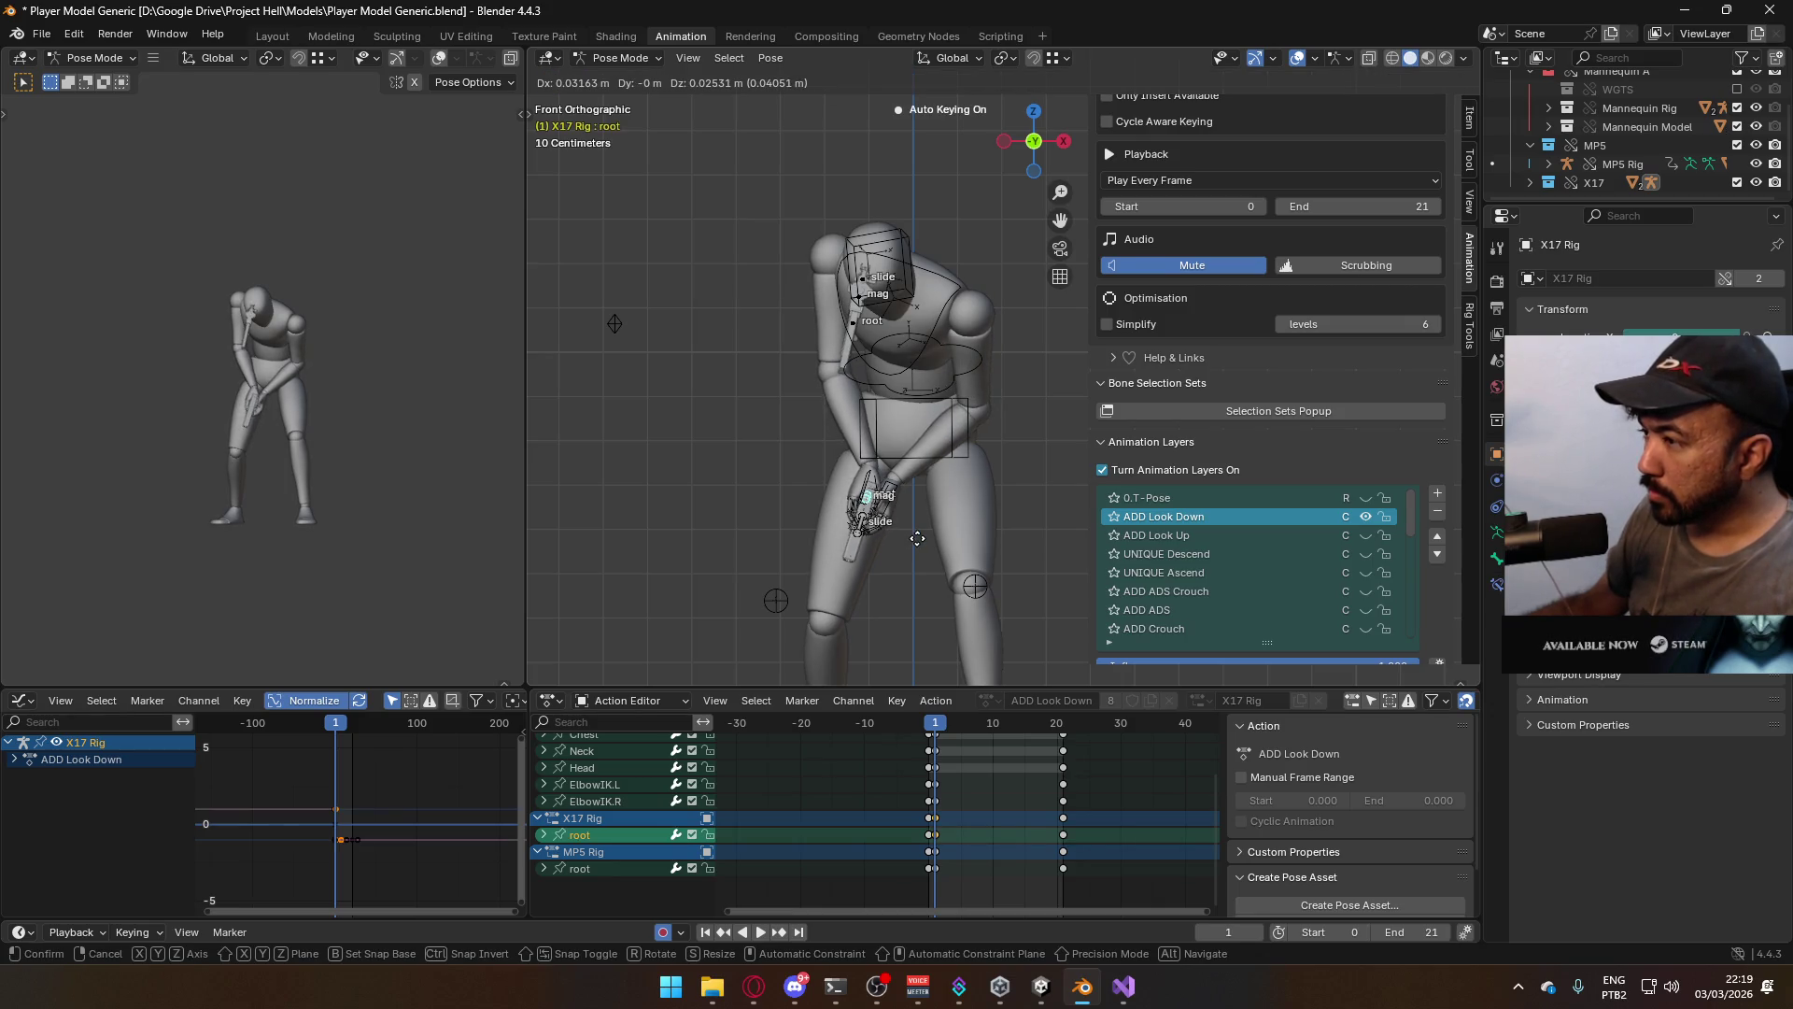
click(920, 537)
key(r)
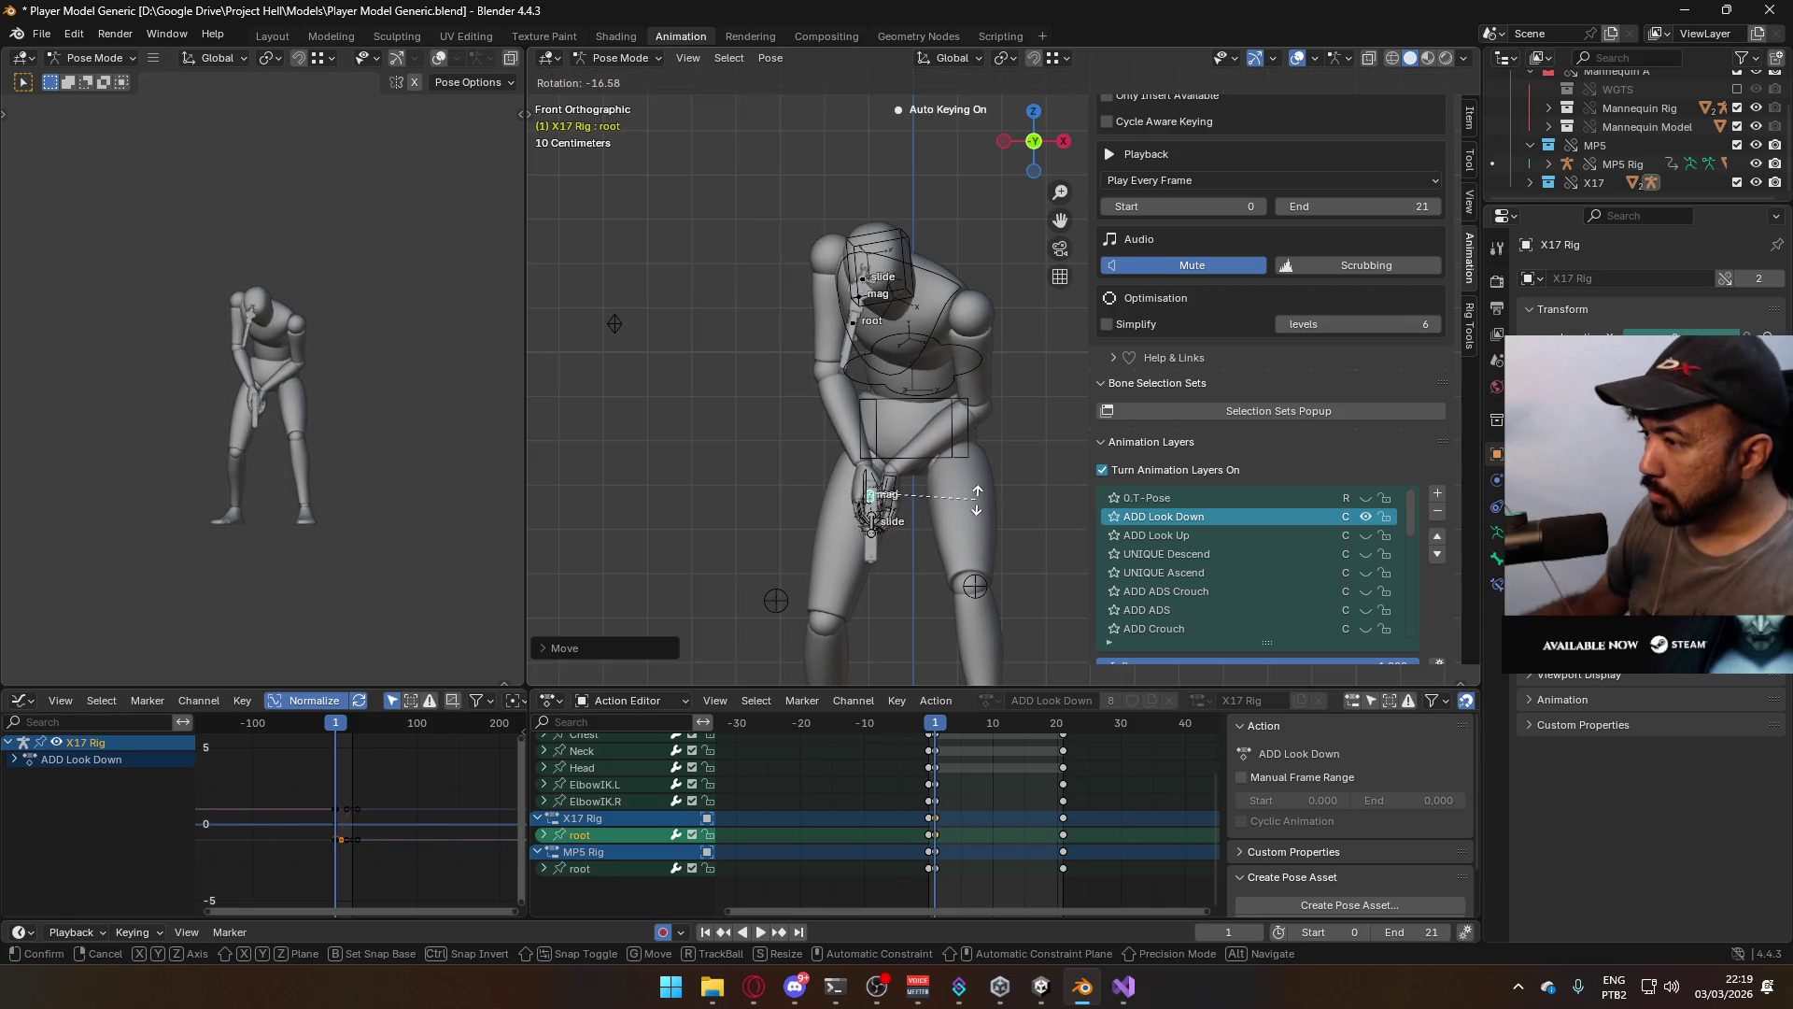
click(1373, 259)
click(1466, 118)
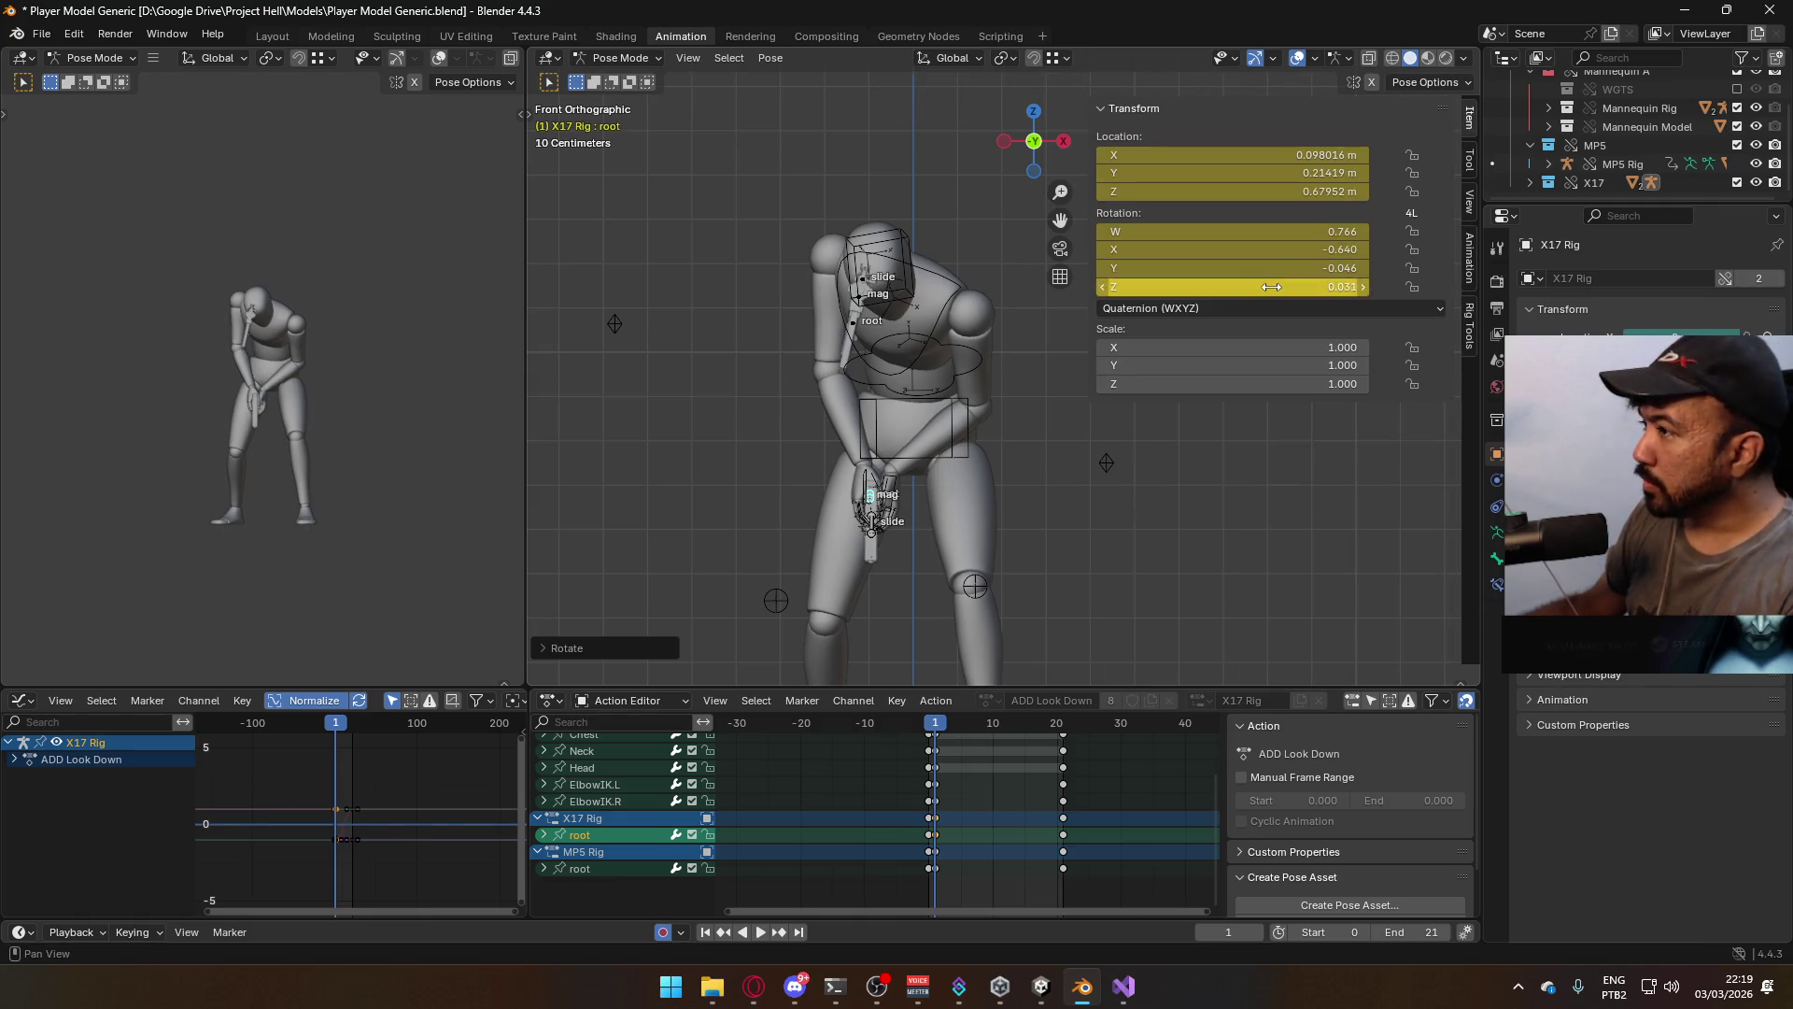
Refine the pistol root's rotation and position to fit the grip, then go to frame 0
scroll(889, 541, up, 4)
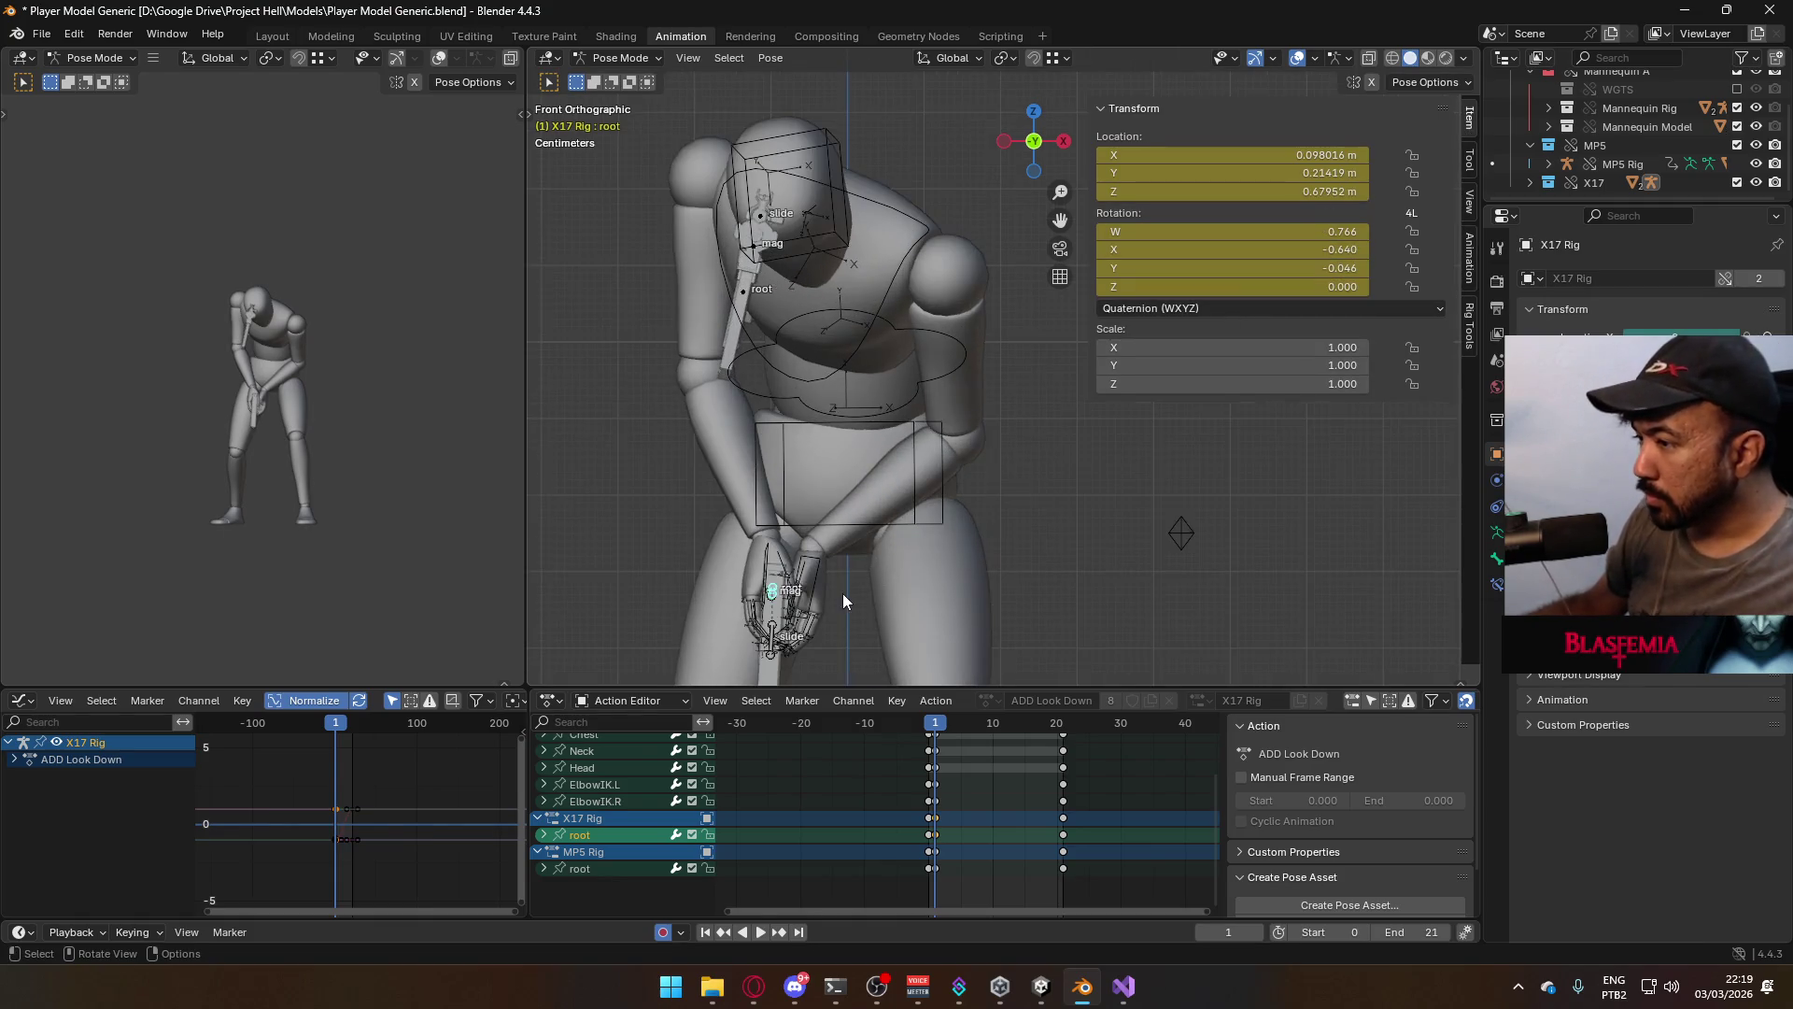
shift+middle_drag(843, 592, 941, 422)
scroll(942, 422, up, 2)
key(r)
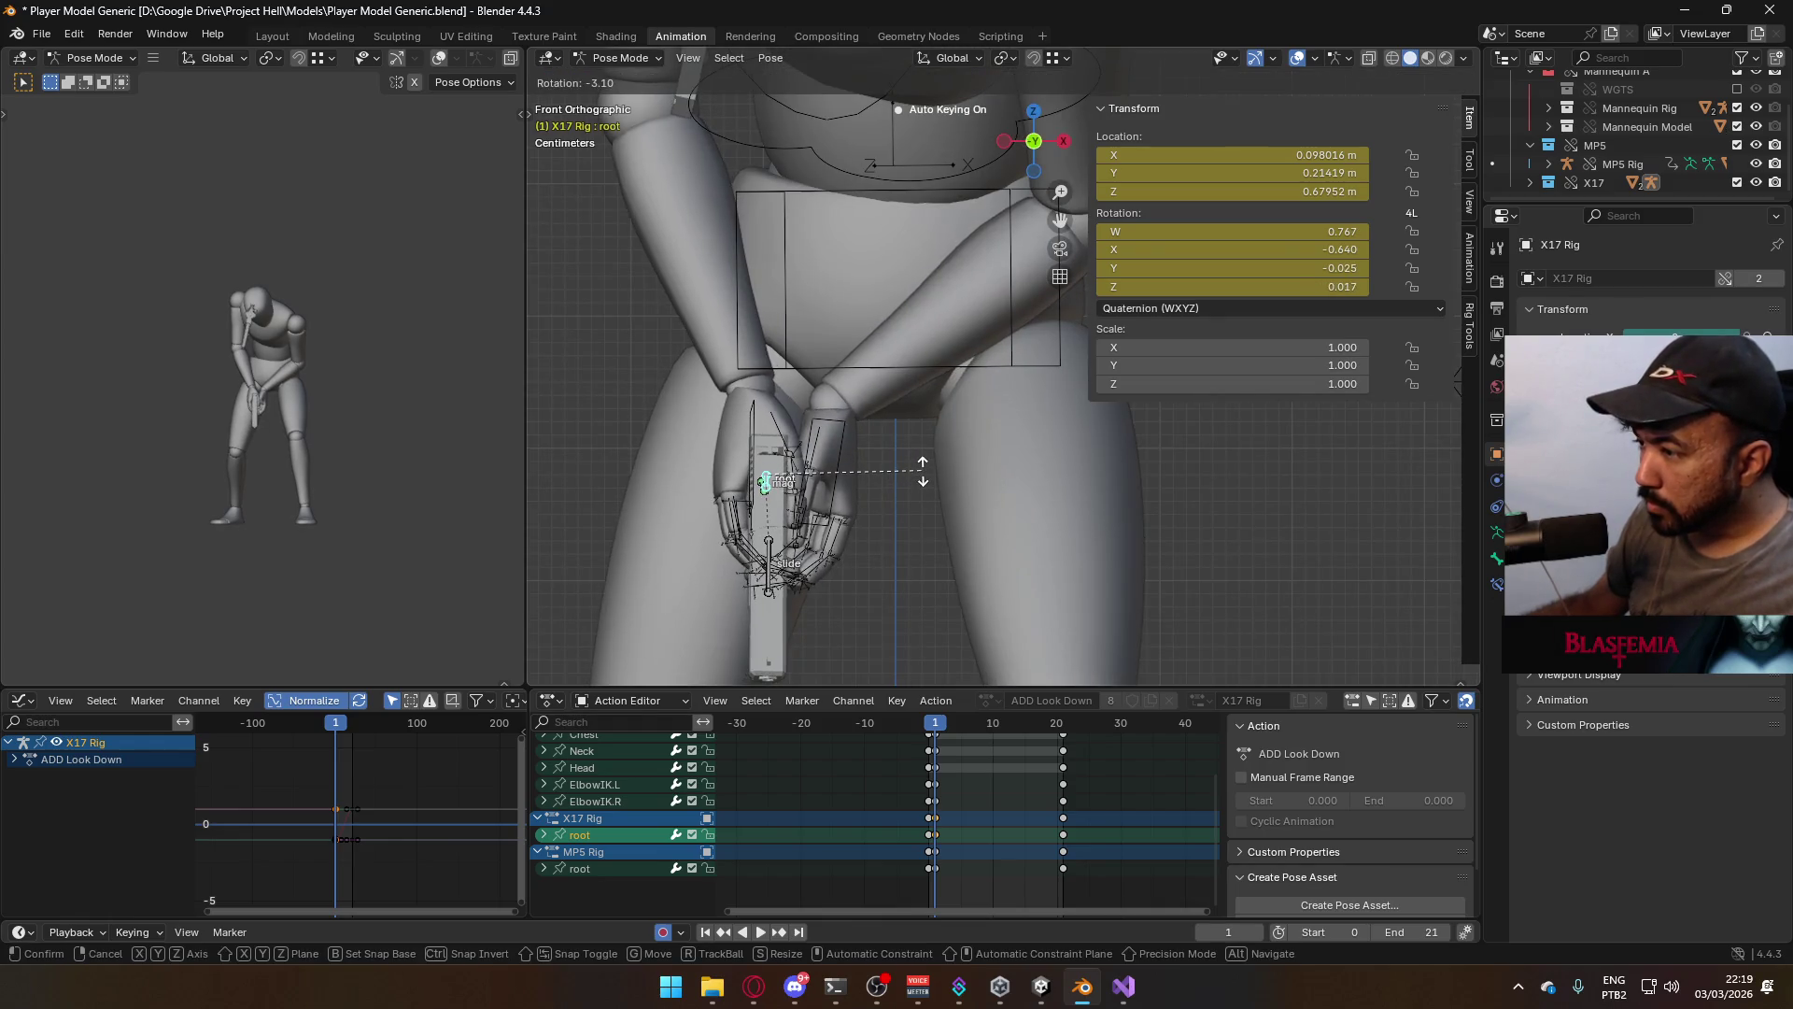
click(923, 470)
scroll(921, 478, down, 5)
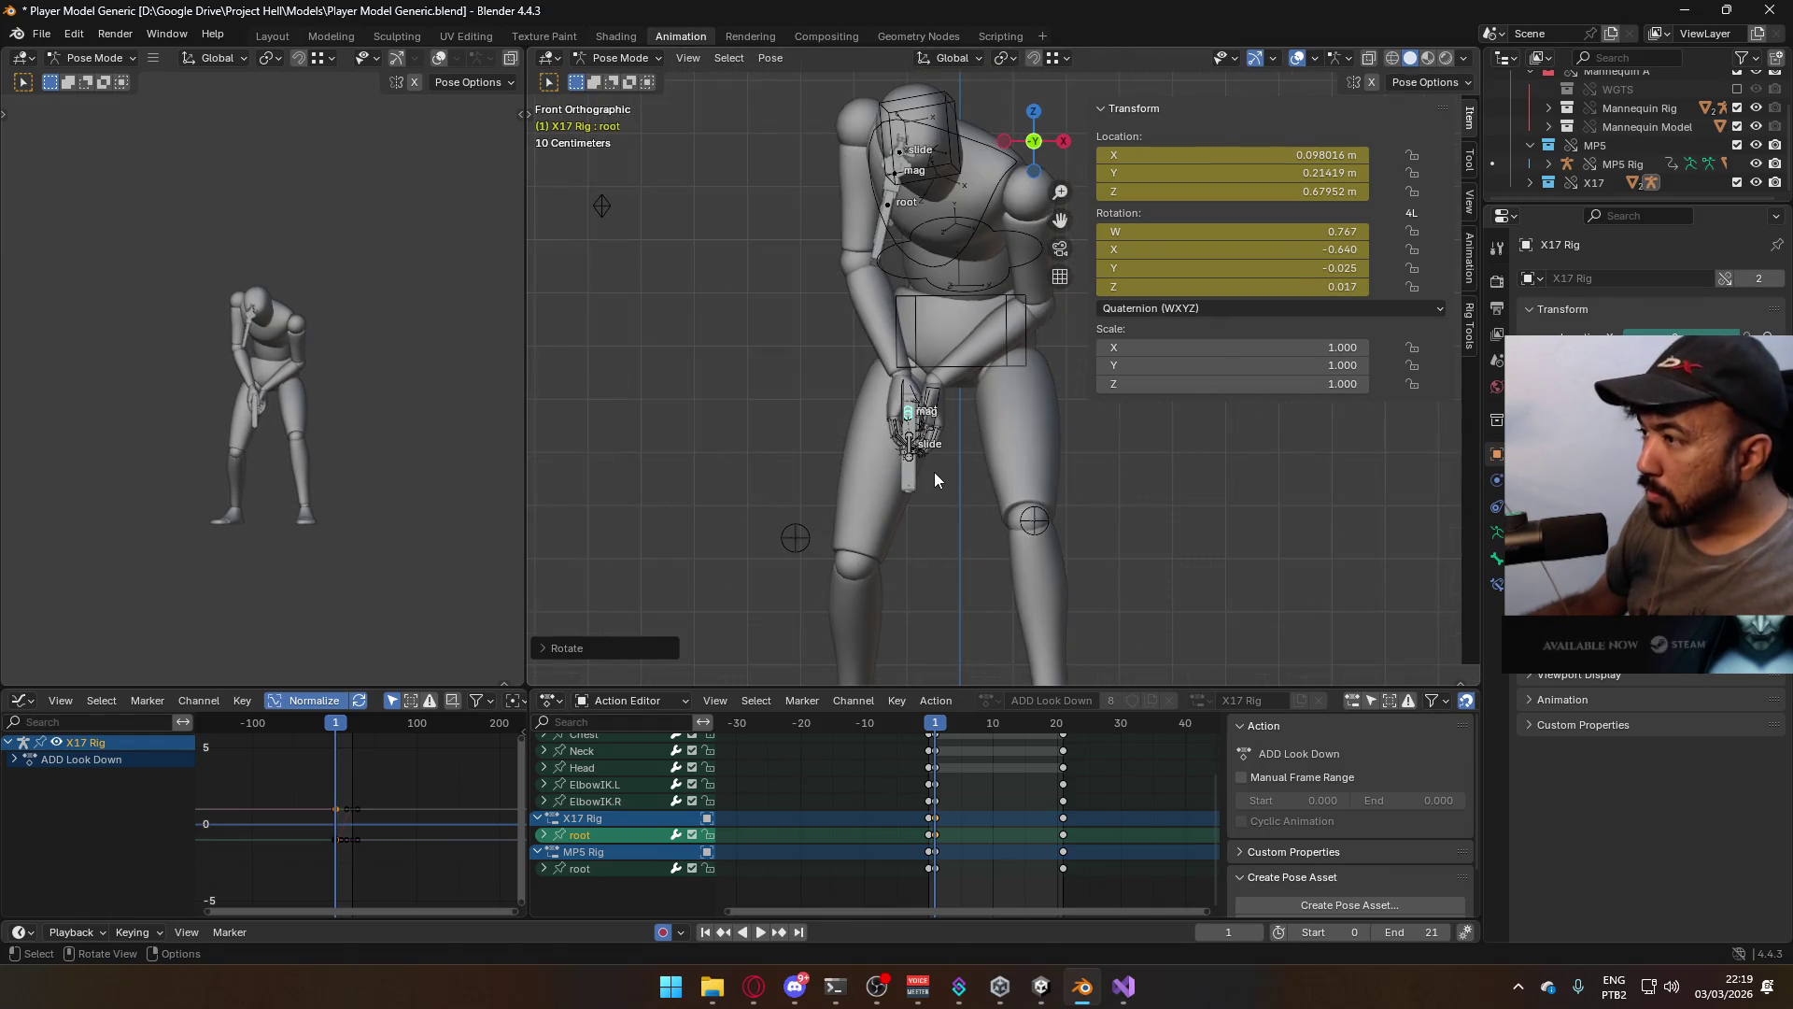
key(g)
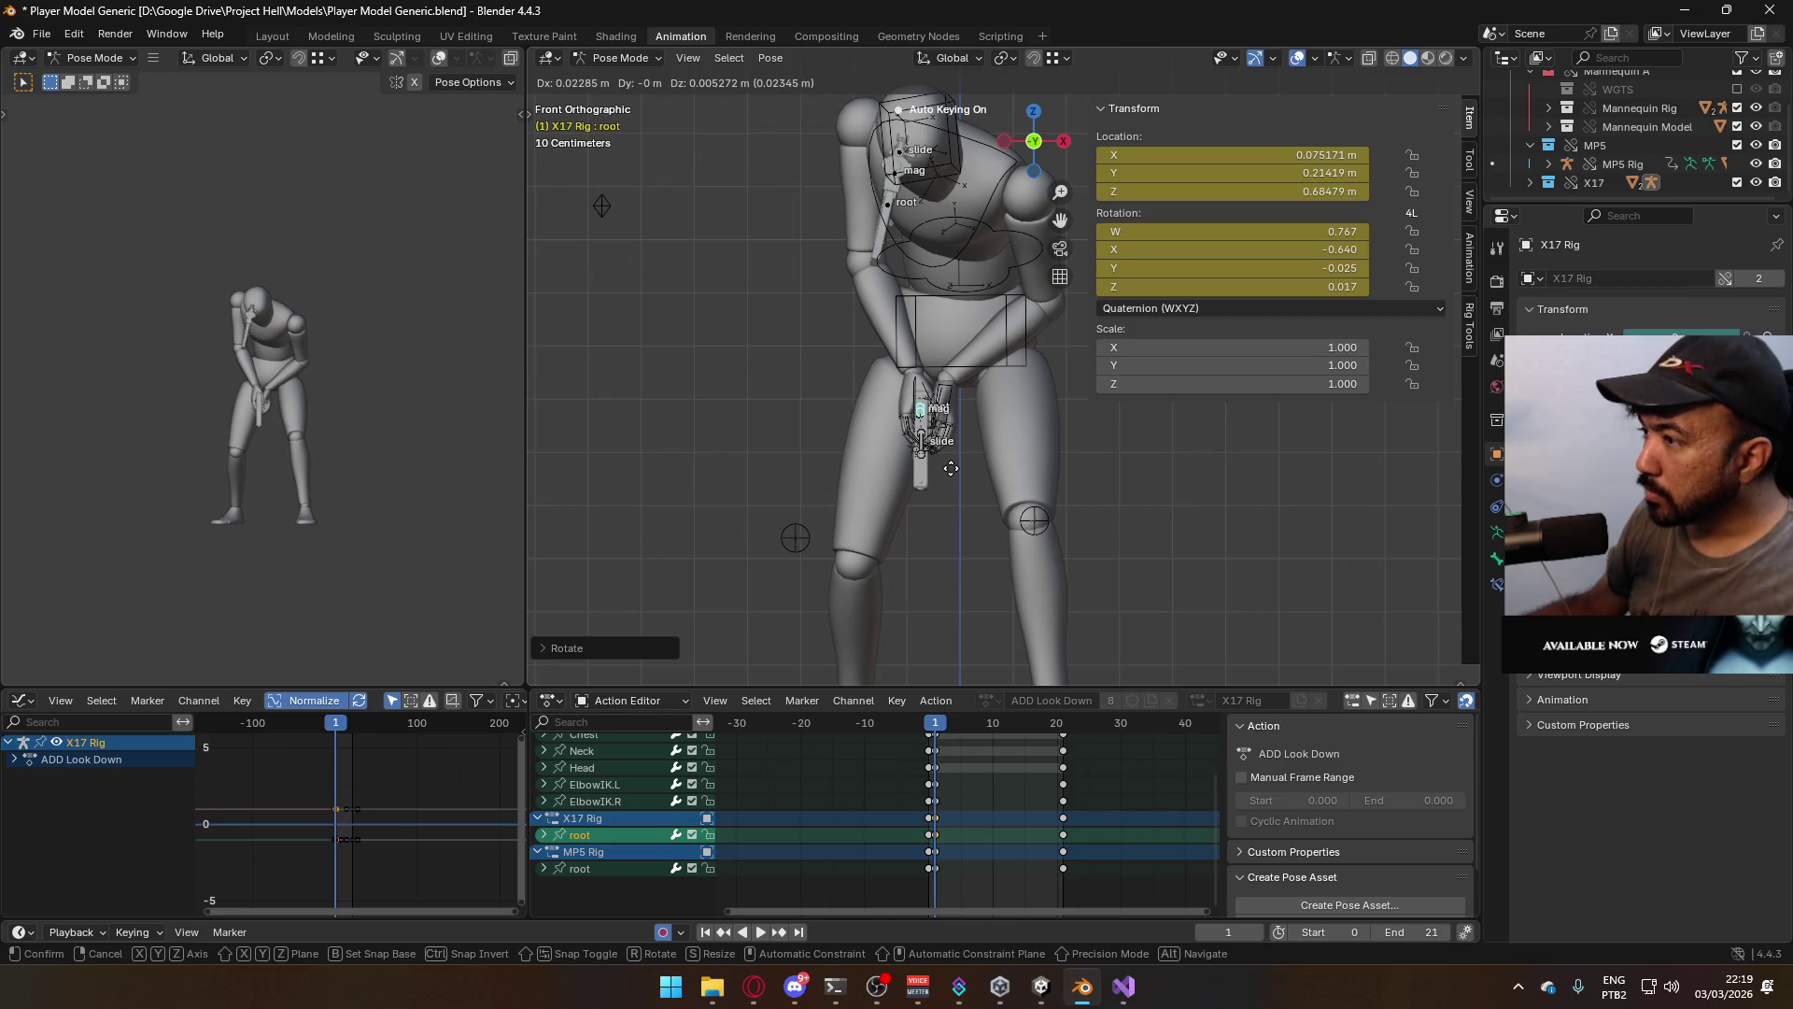
click(950, 468)
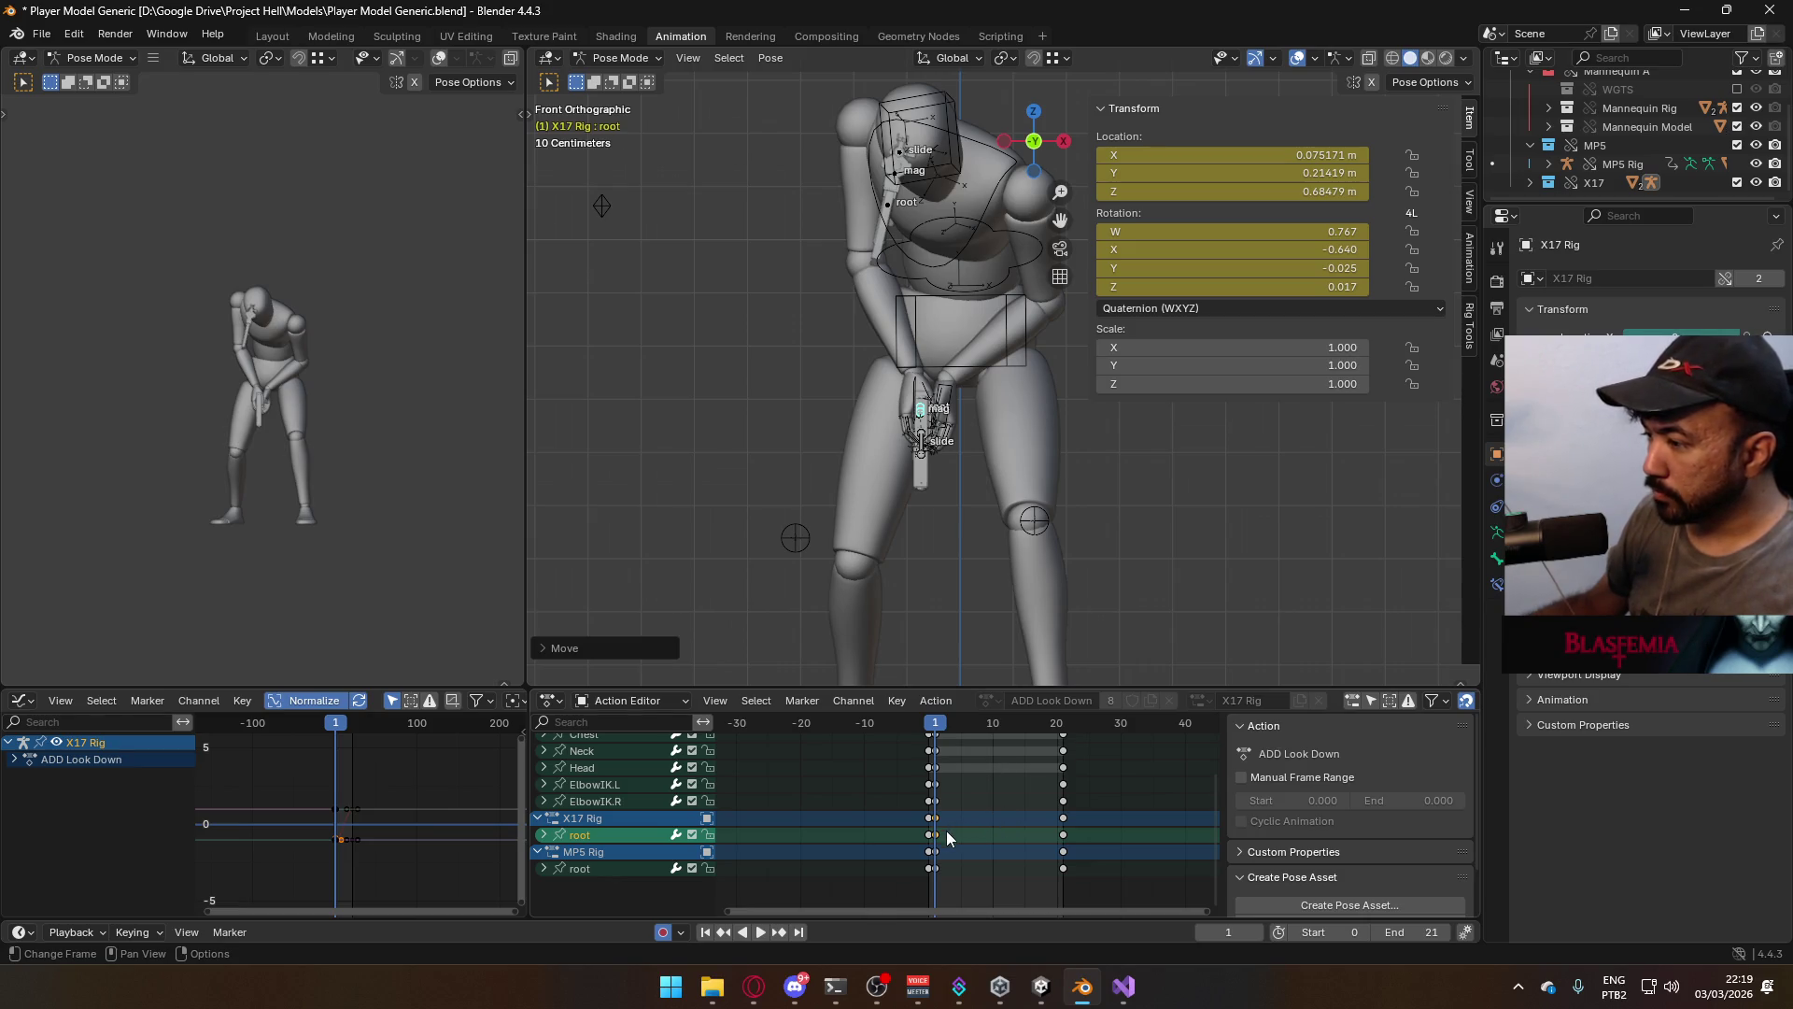
click(930, 731)
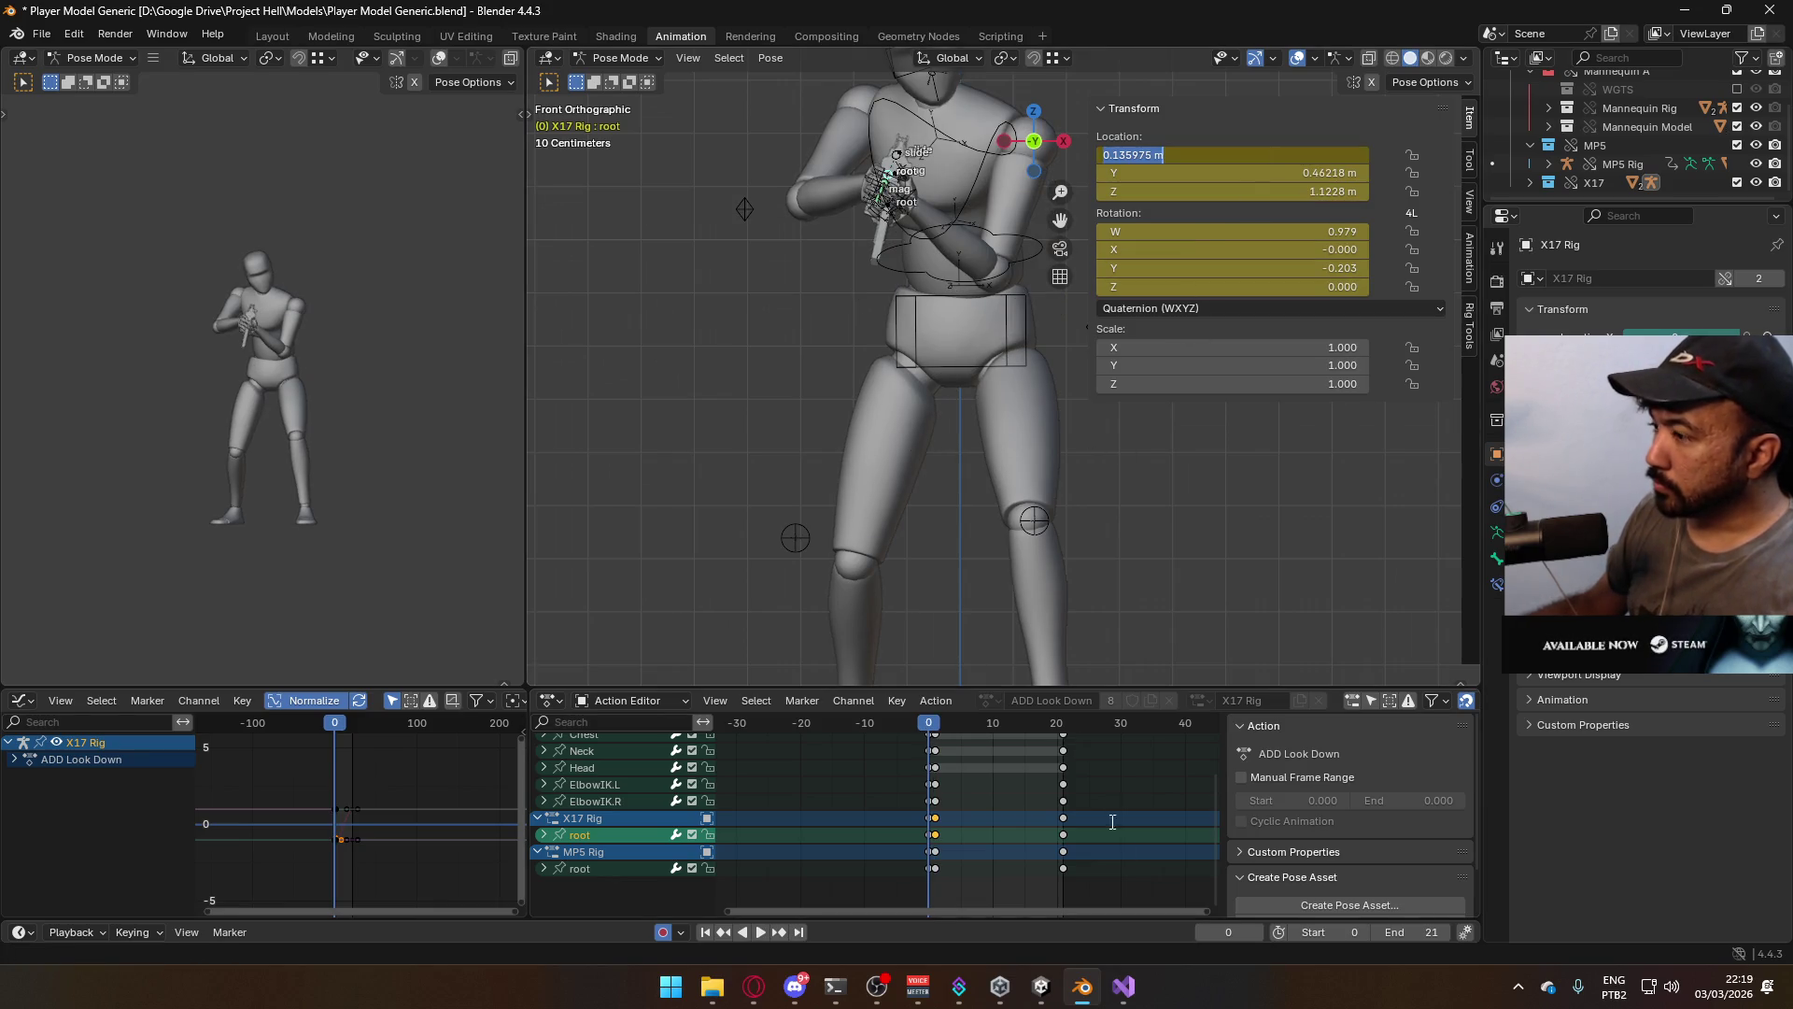
Stop playback, check frame 2, and set the root's Location X to 0.13598 m at frame 1
key(Escape)
drag(930, 731, 940, 732)
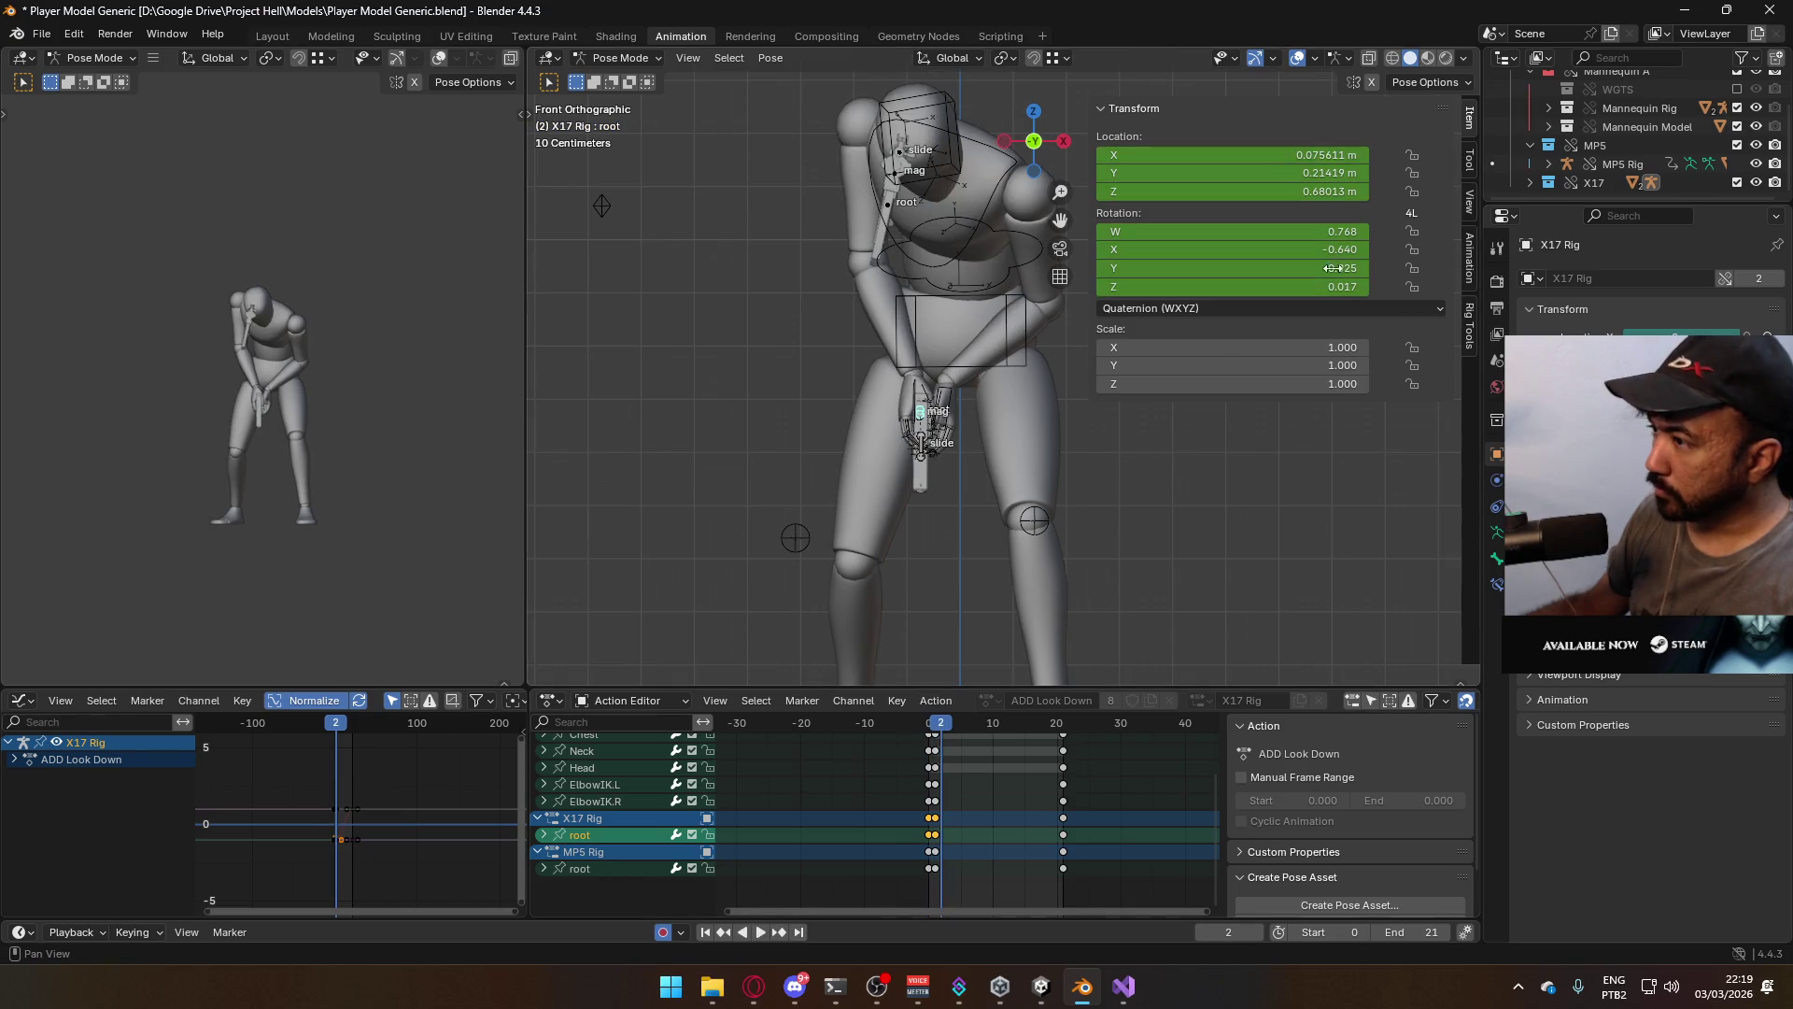
click(936, 732)
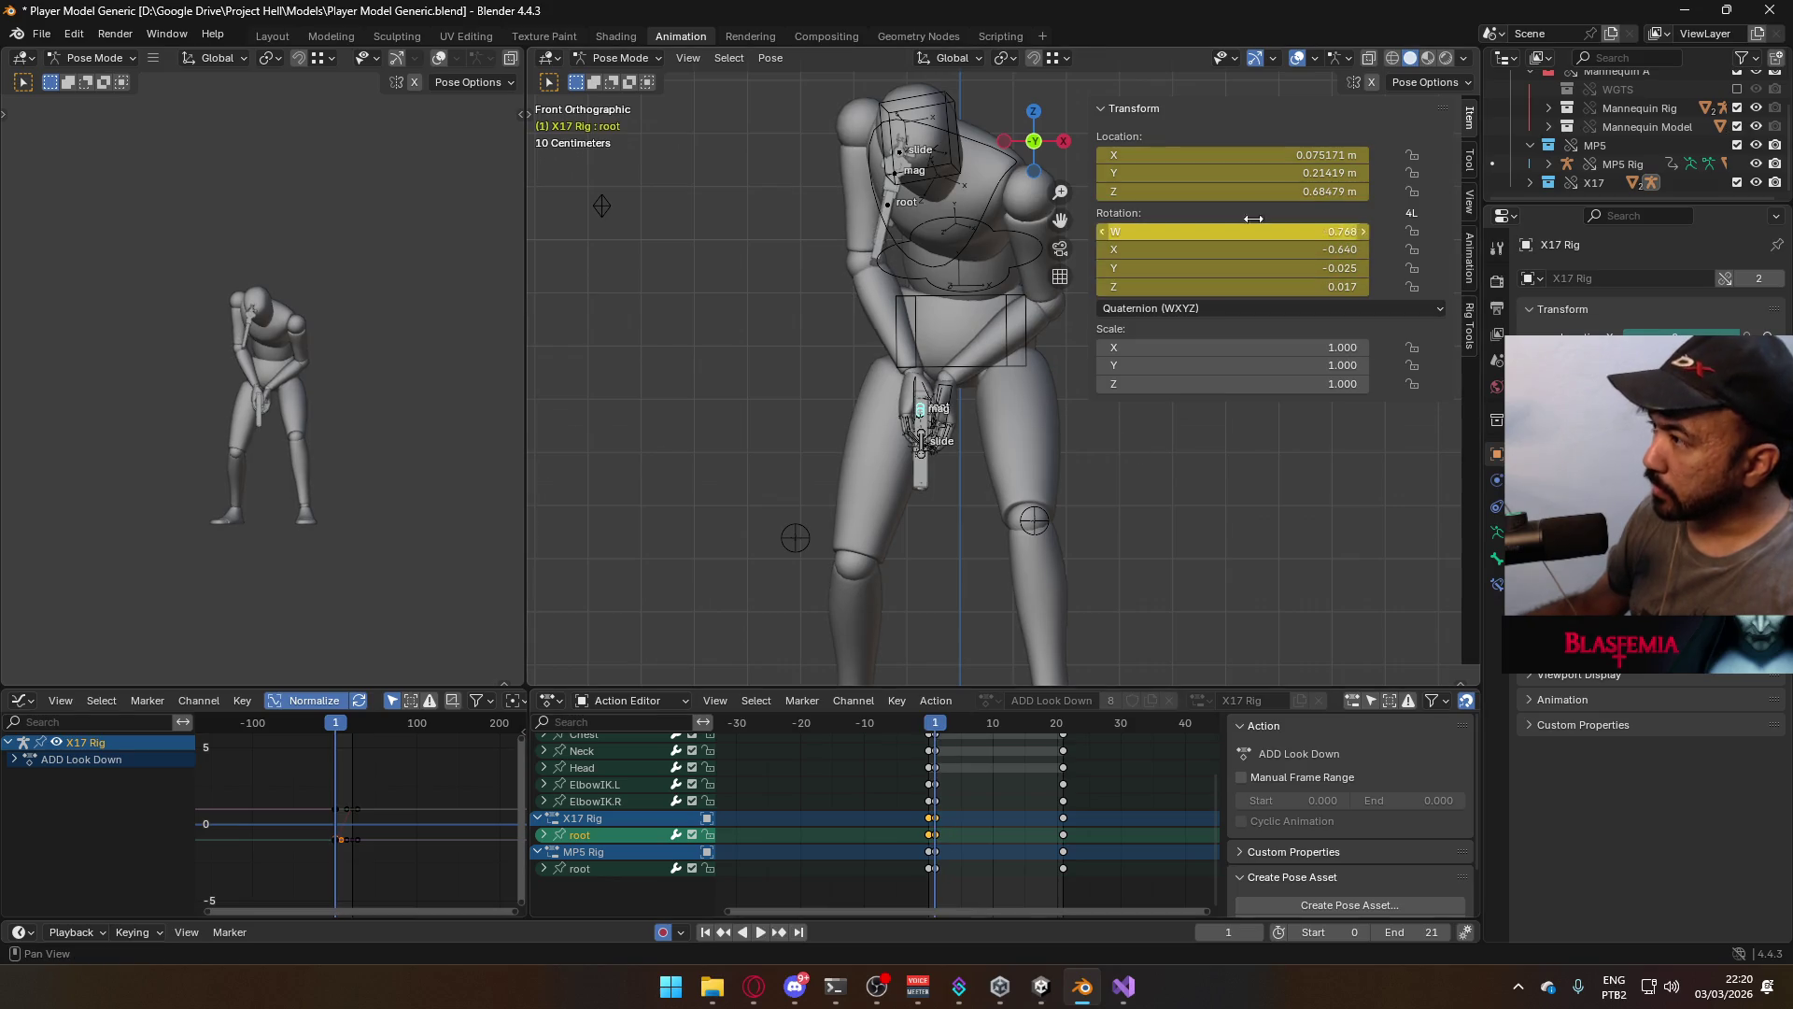
click(1285, 161)
key(ctrl+v)
key(Return)
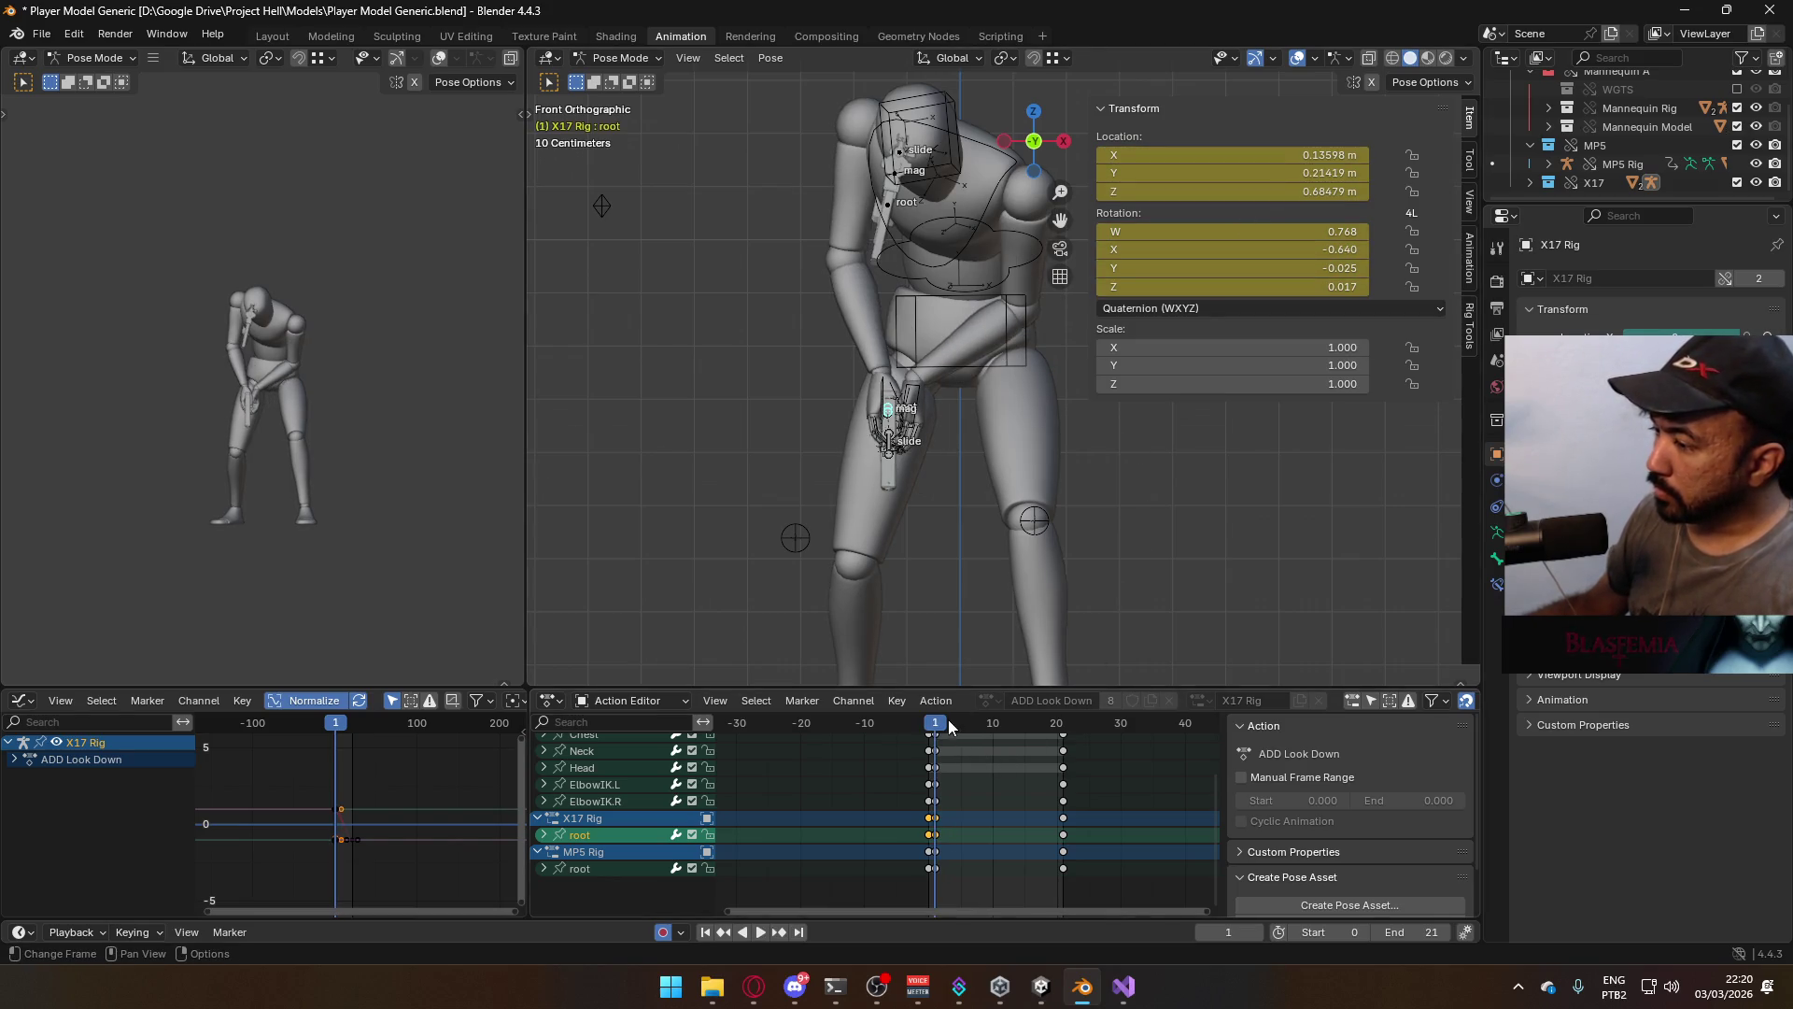
Play and scrub the look-down animation from the side, then undo the pistol root's pose keys
key(space)
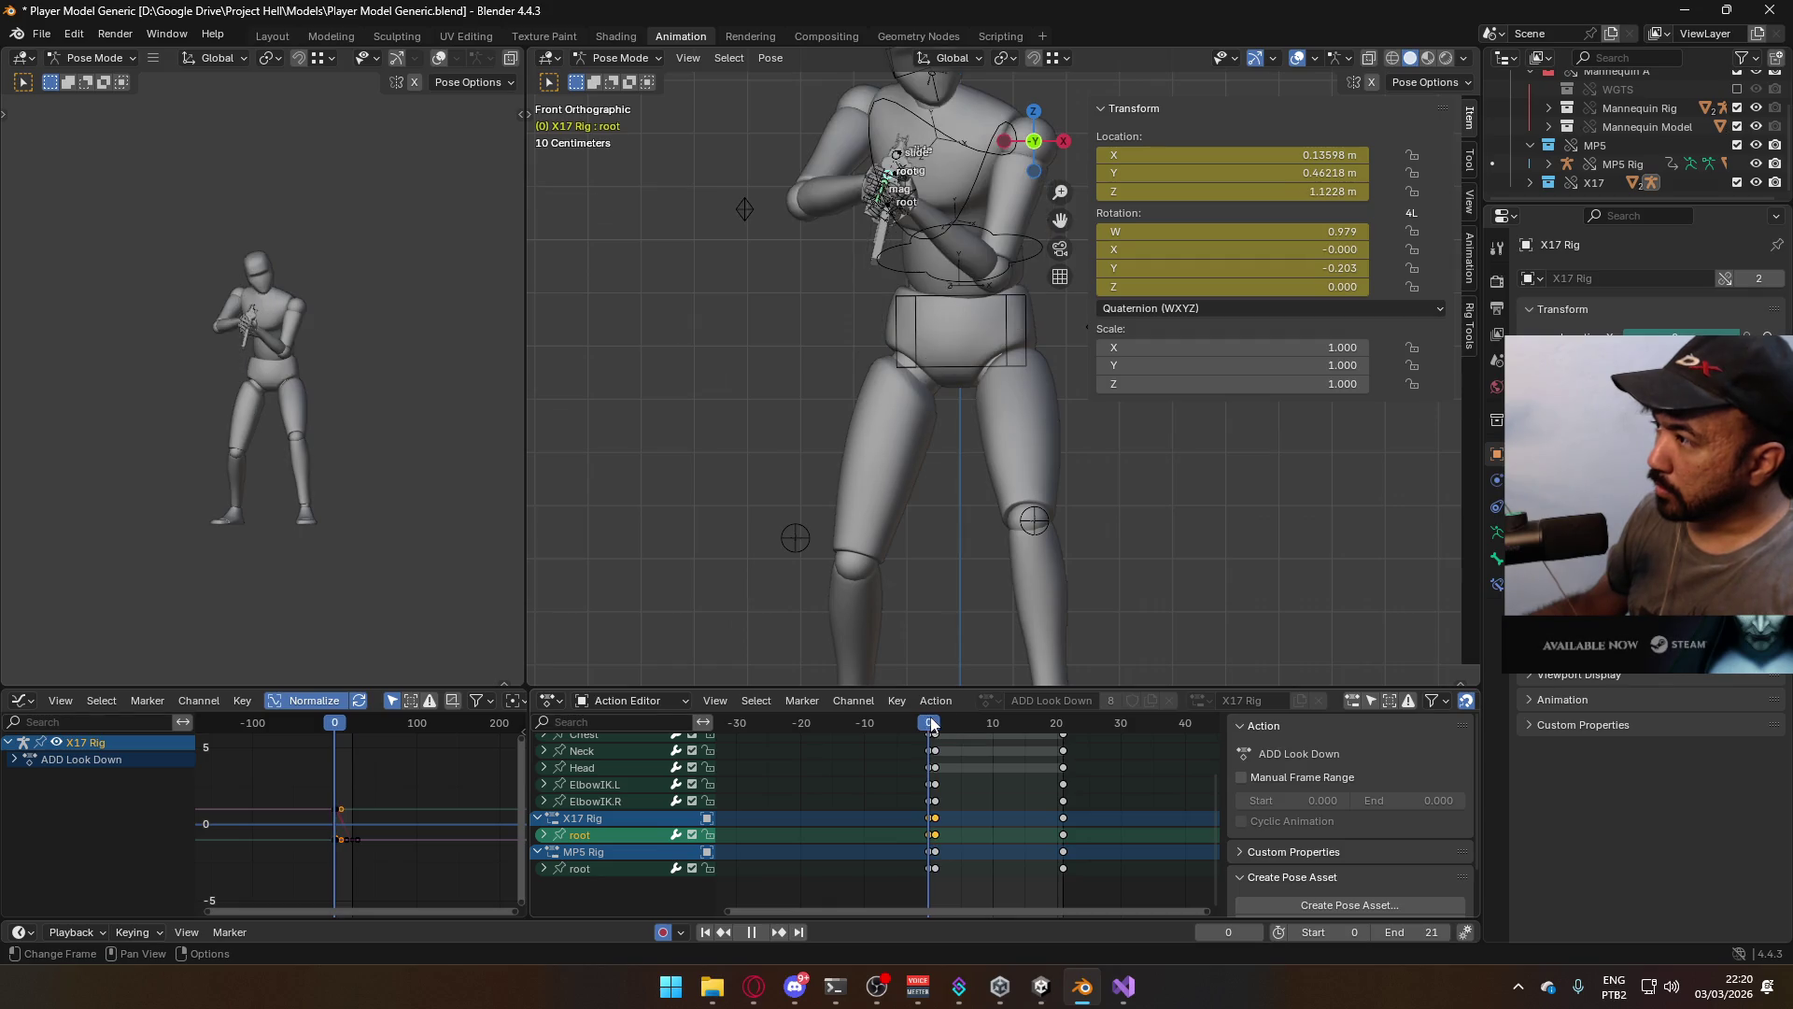
key(space)
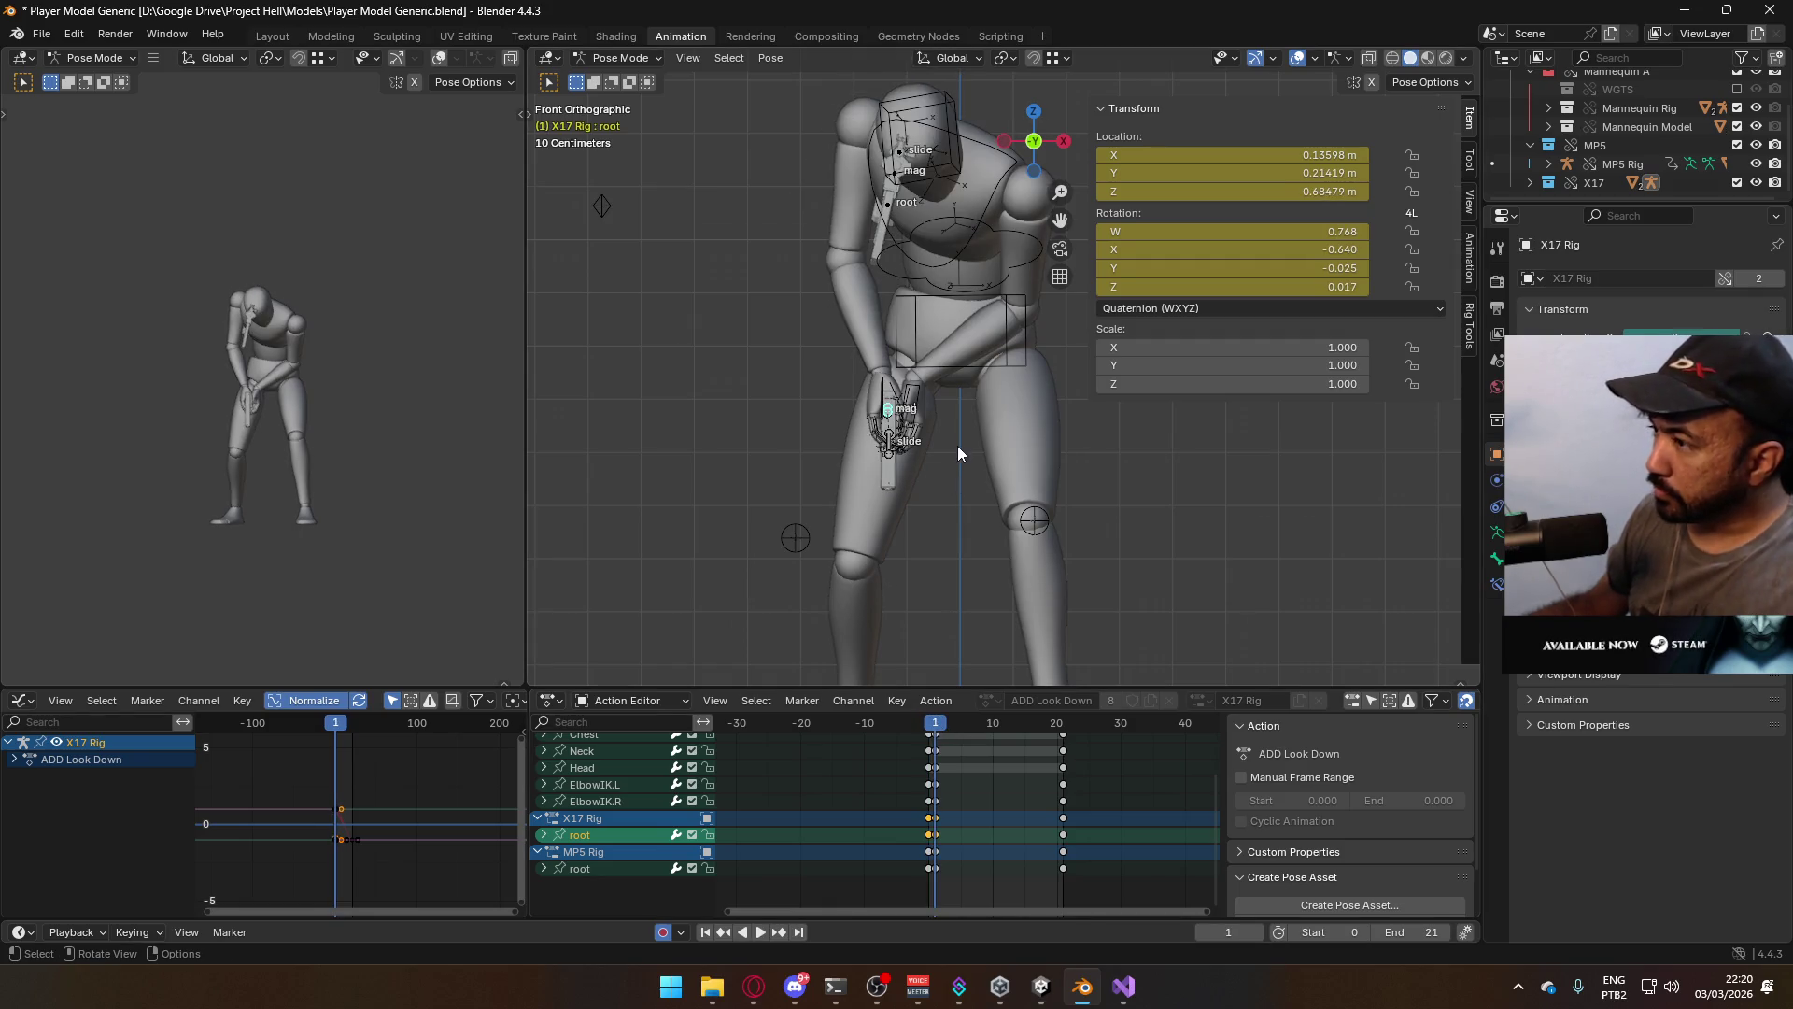
middle_drag(956, 445, 837, 519)
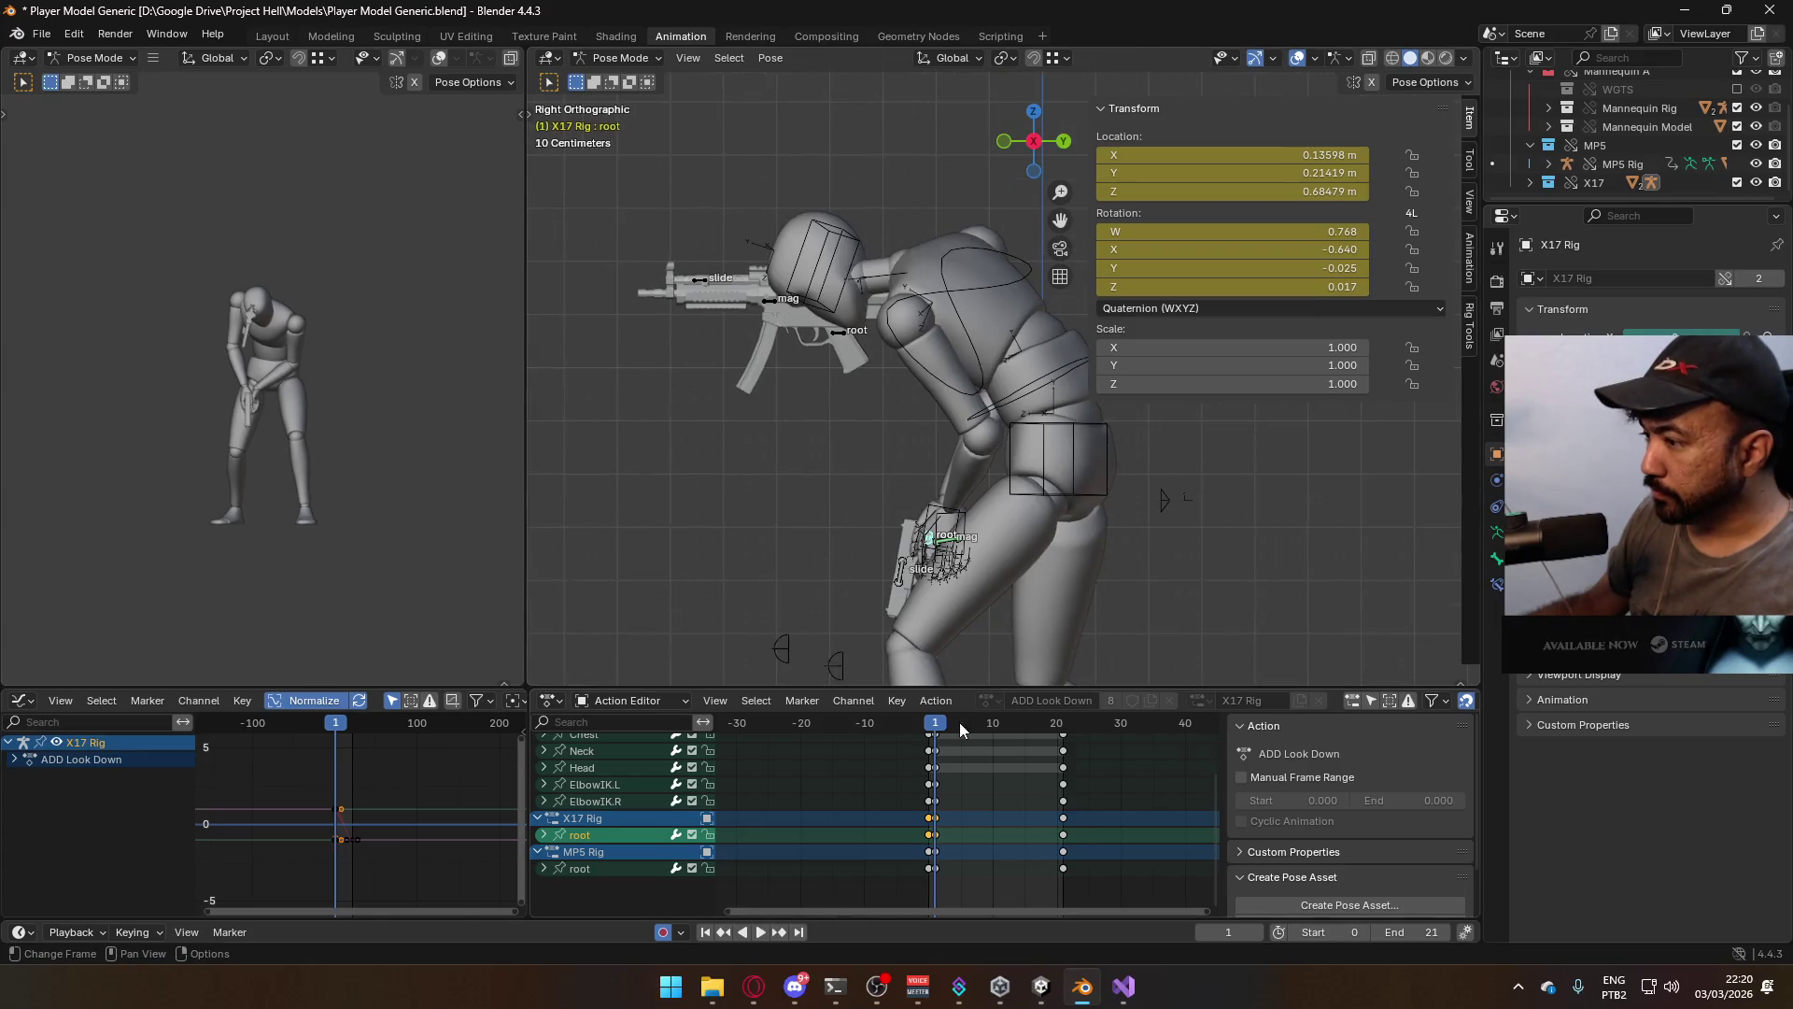
drag(960, 721, 936, 734)
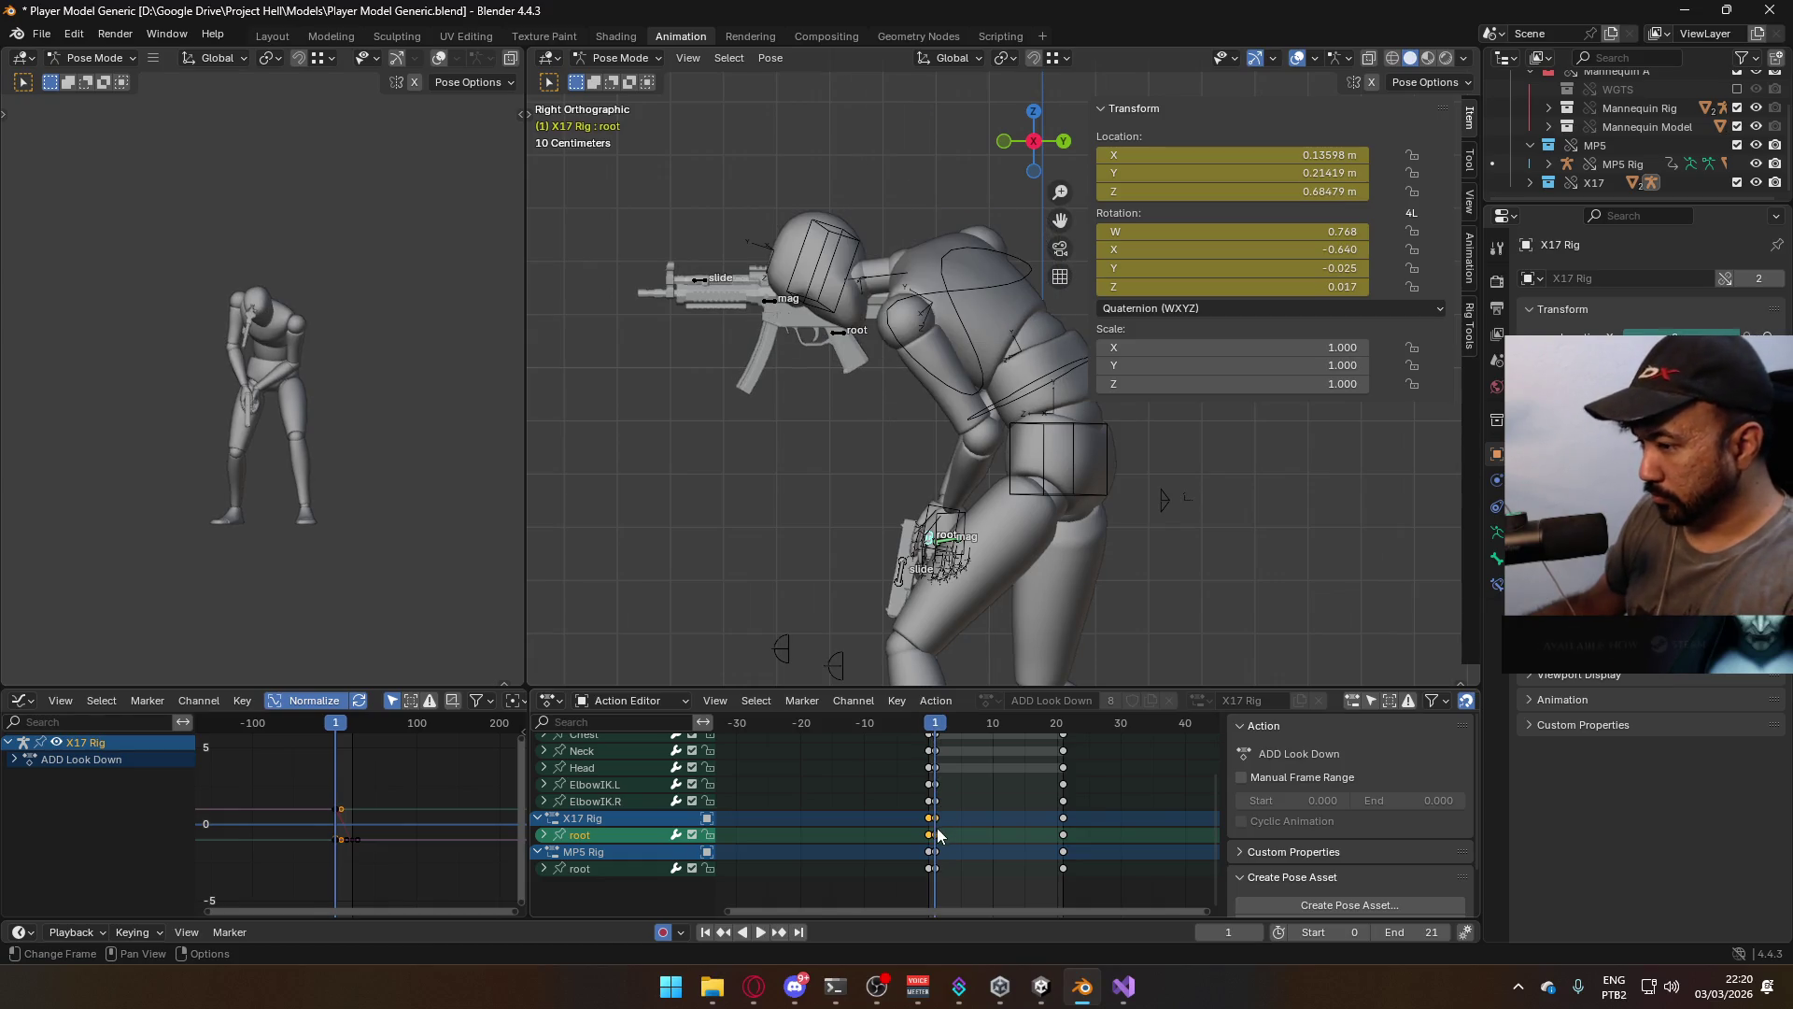
key(ctrl+z)
key(ctrl+z)
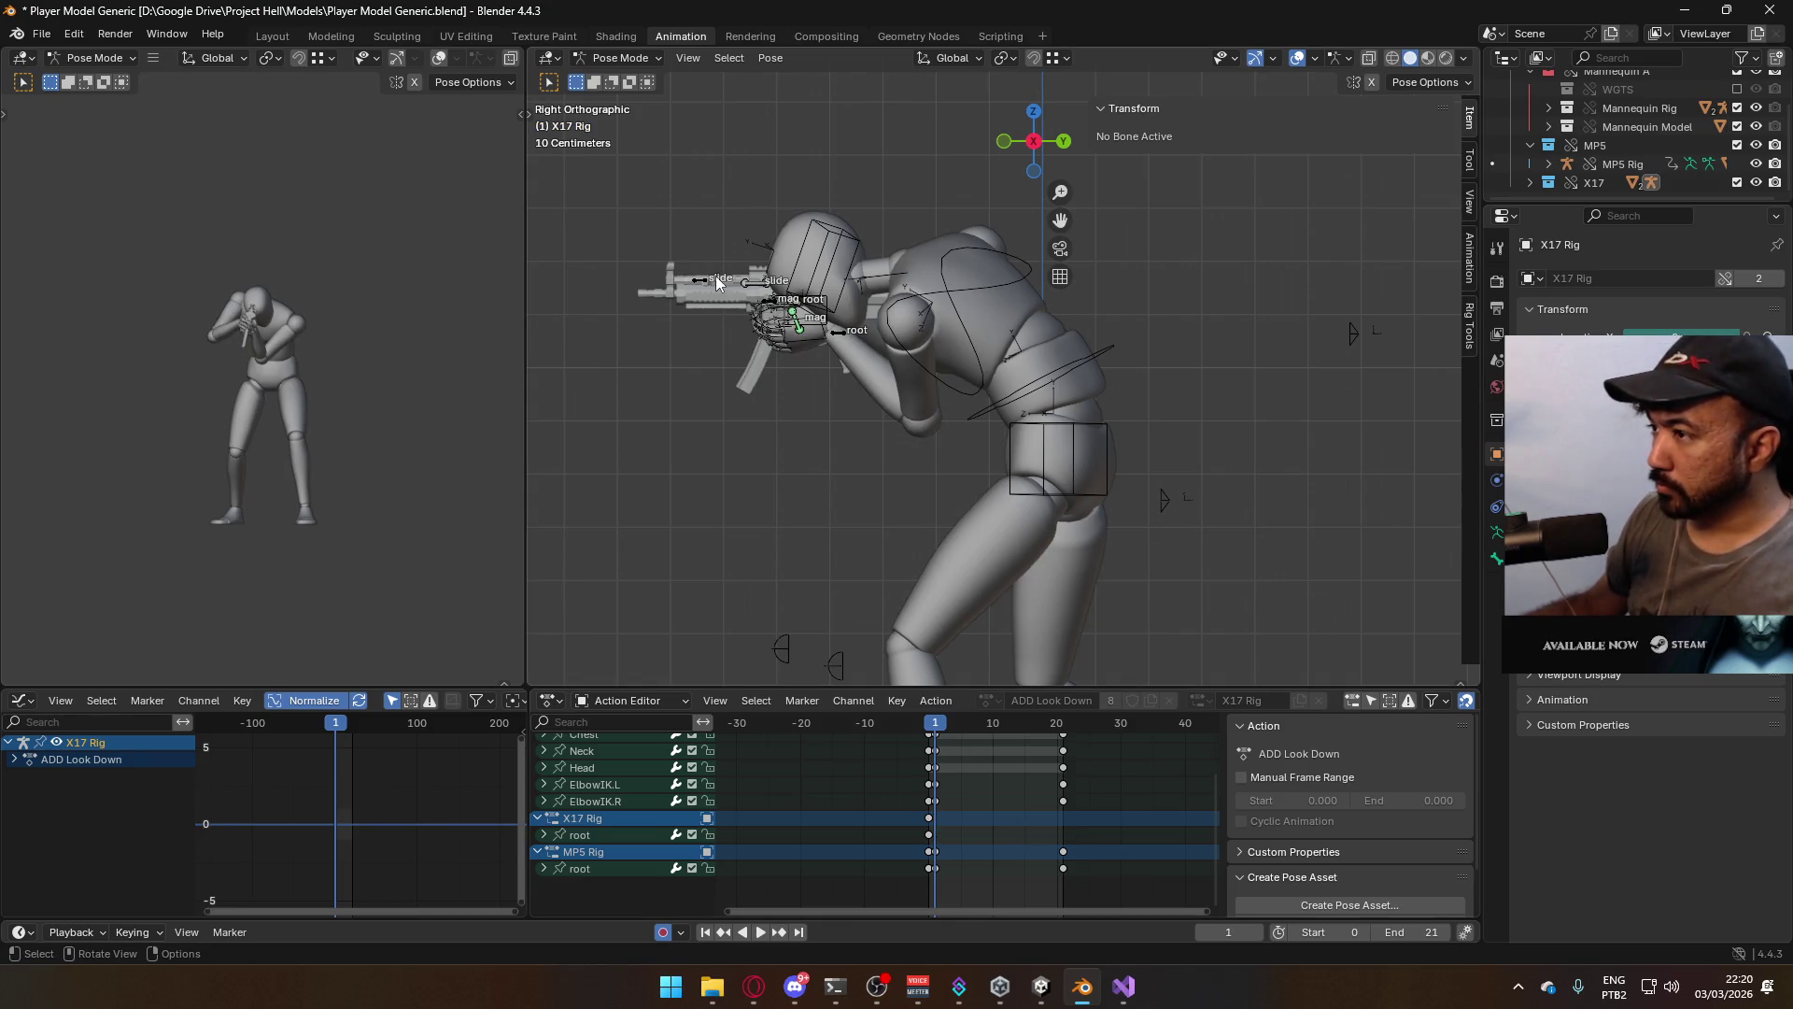
Rotate the X17 root 60° about X, lower it along Z, and reposition it in the hands
click(654, 834)
key(r)
key(x)
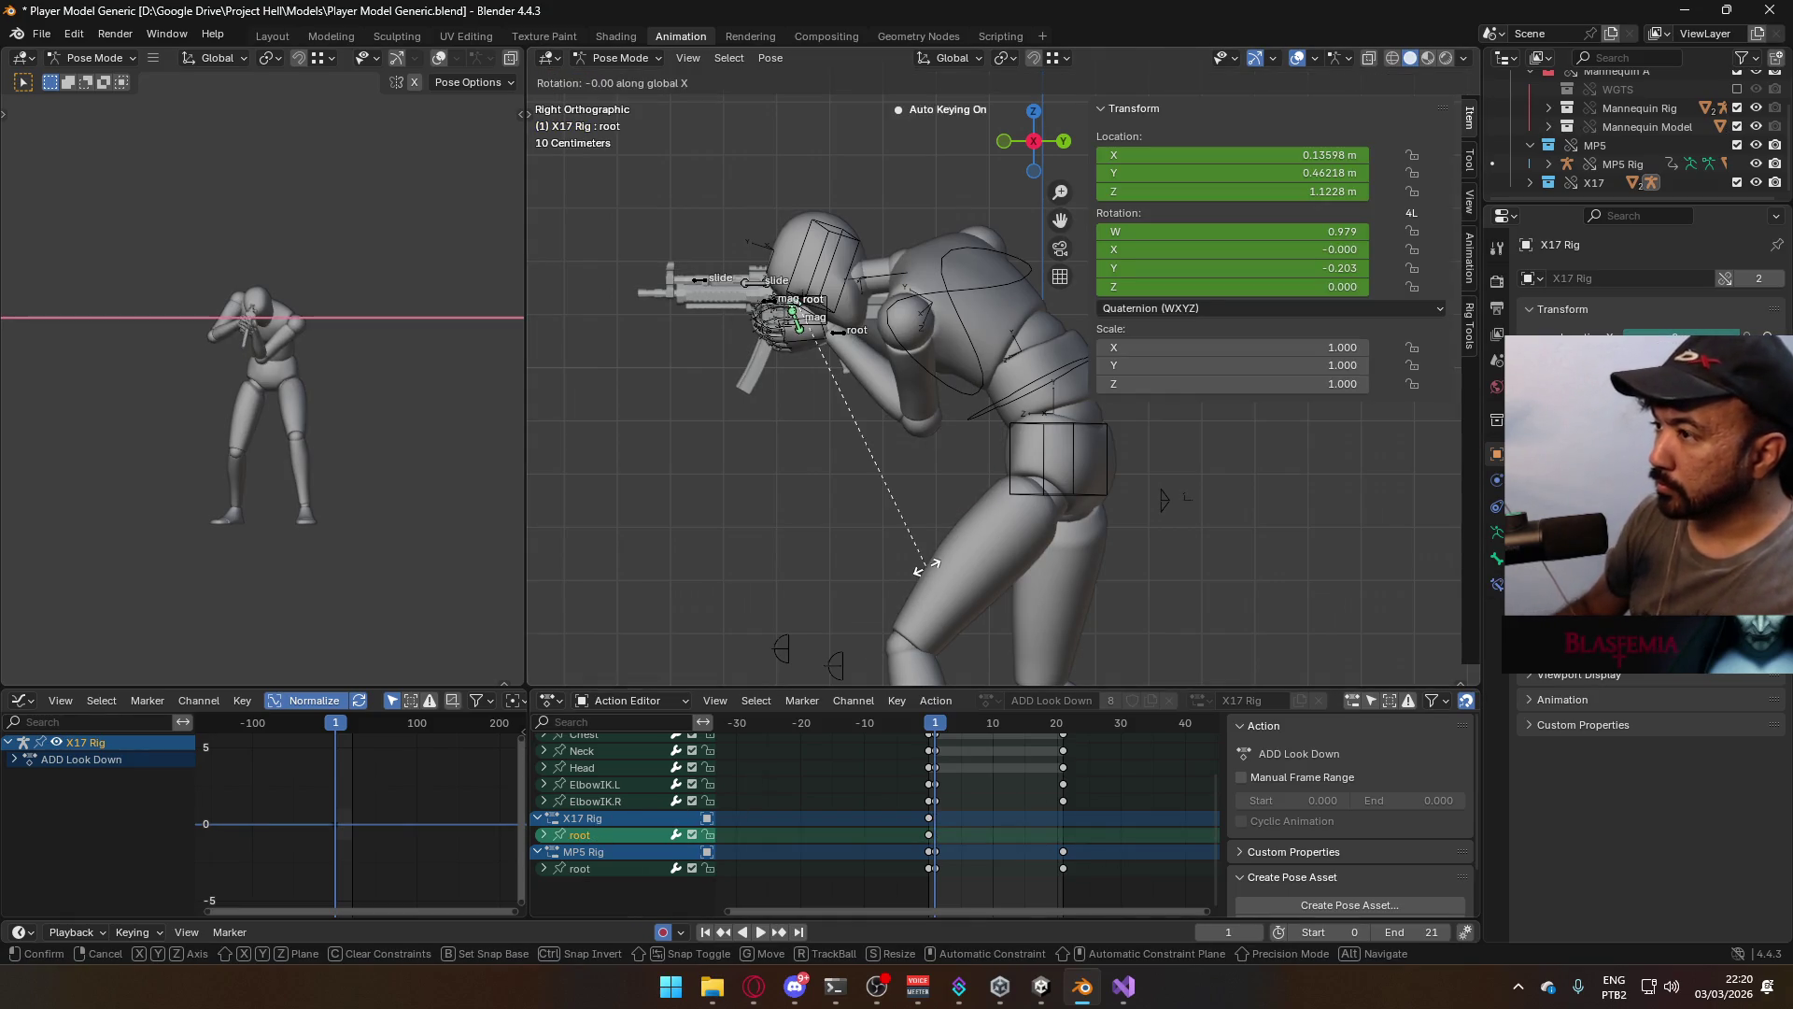
key(6)
key(0)
key(Return)
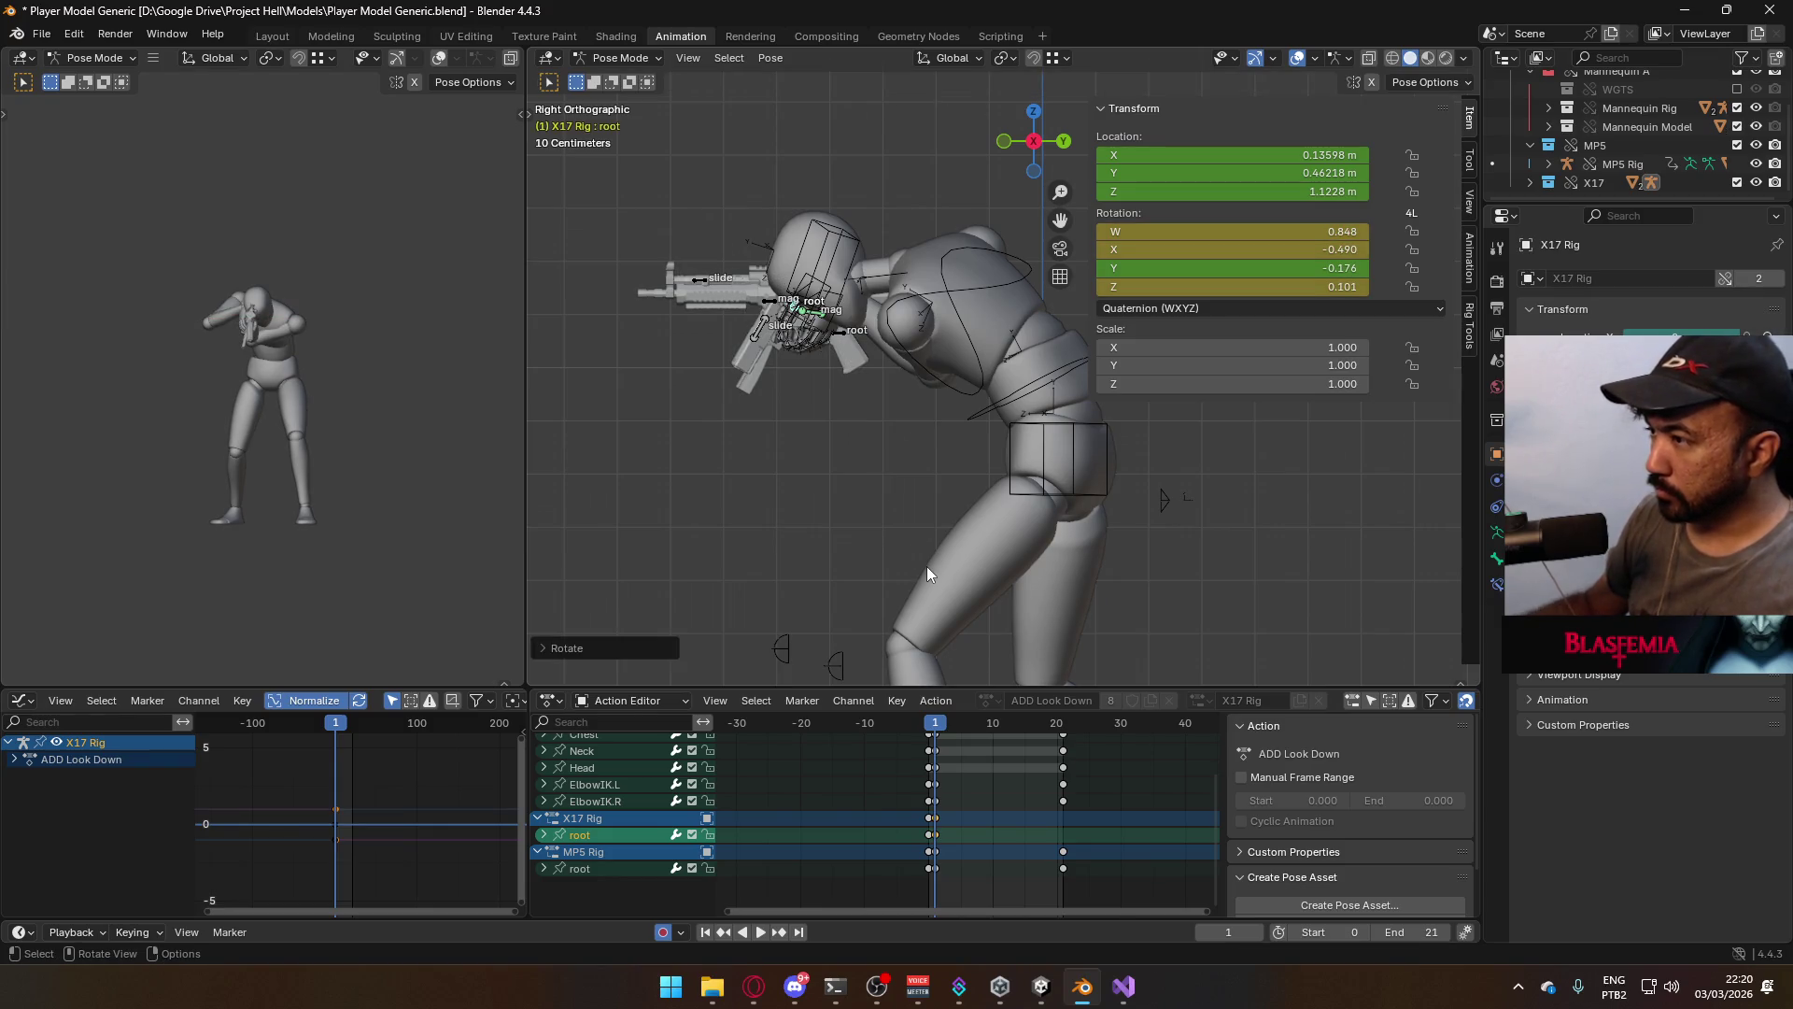
key(g)
key(z)
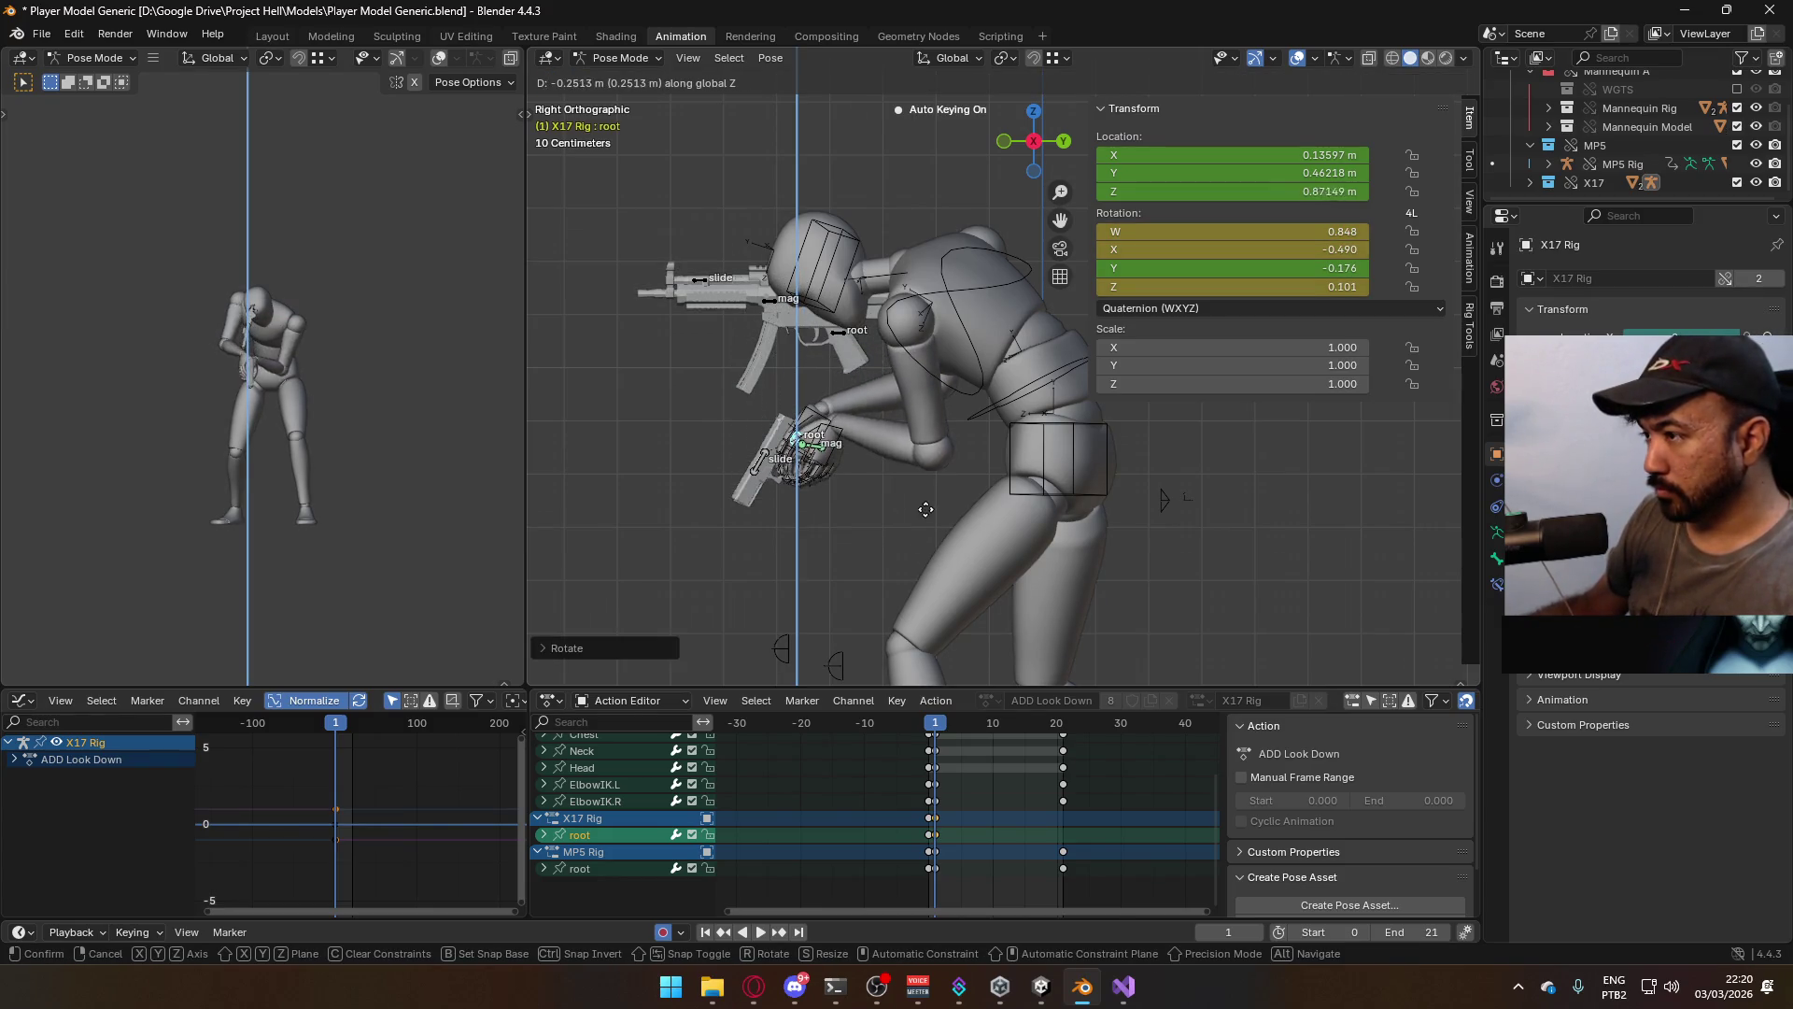
click(927, 538)
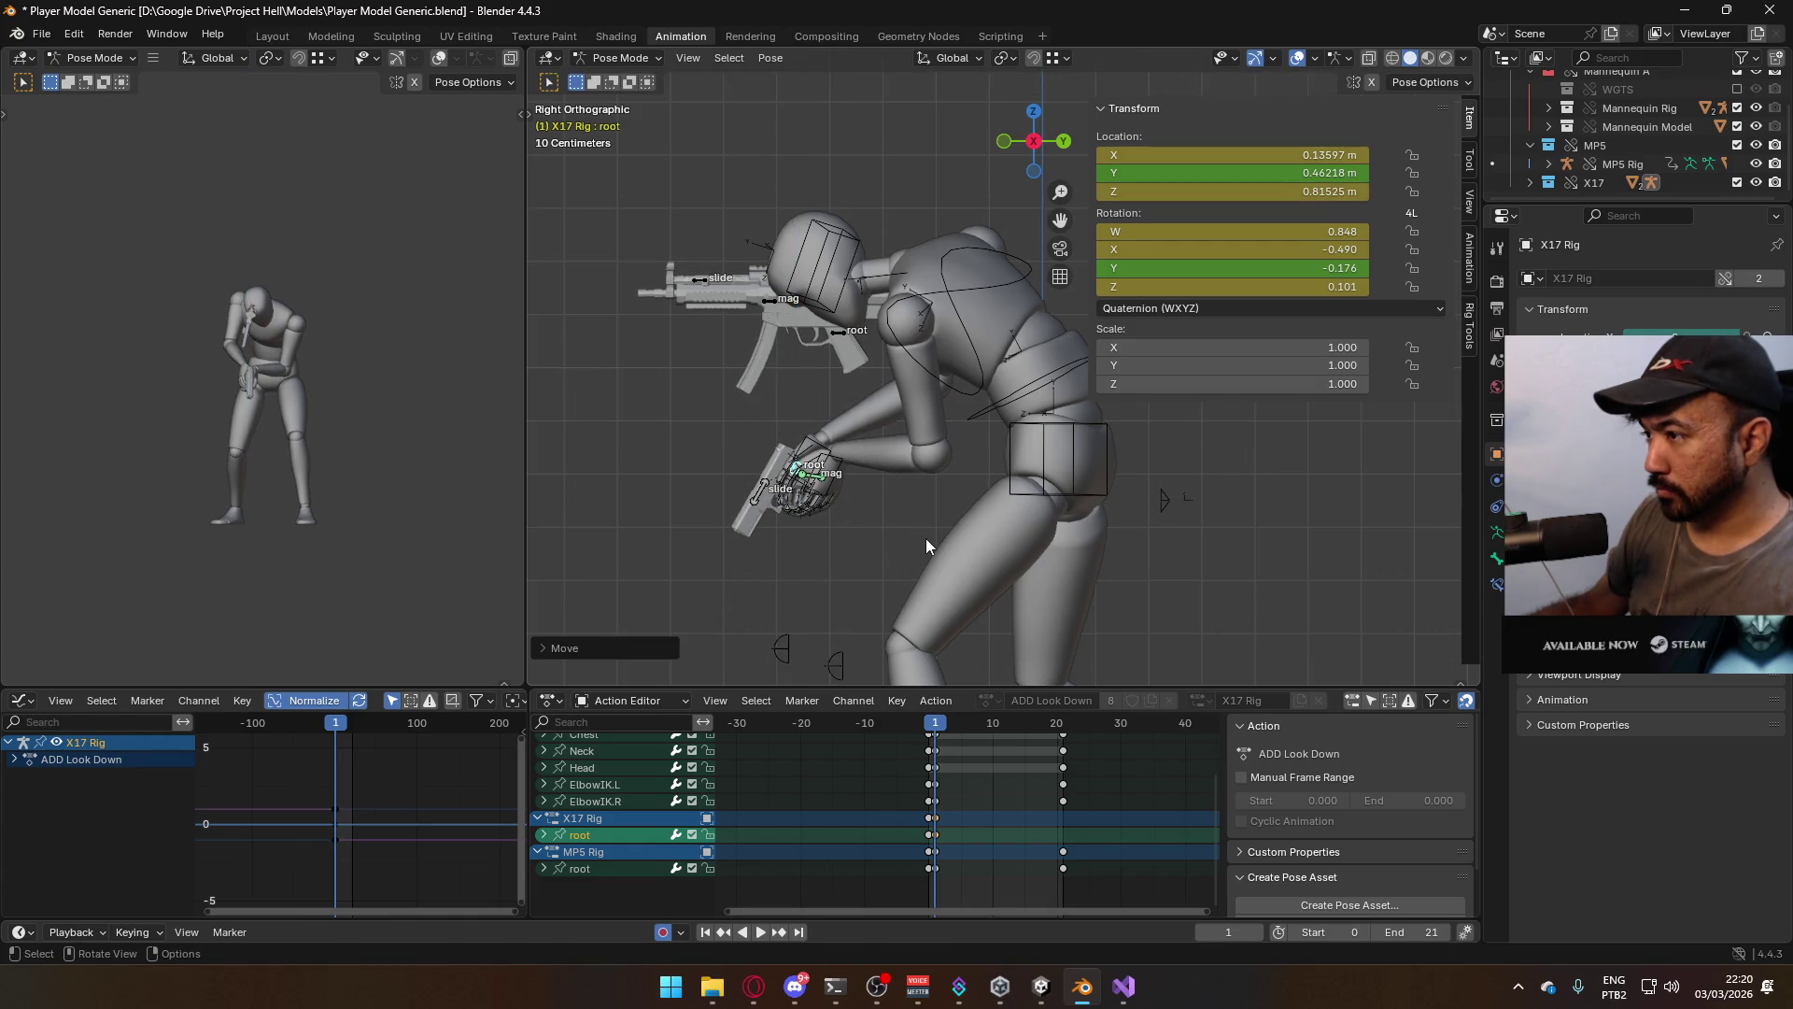
key(g)
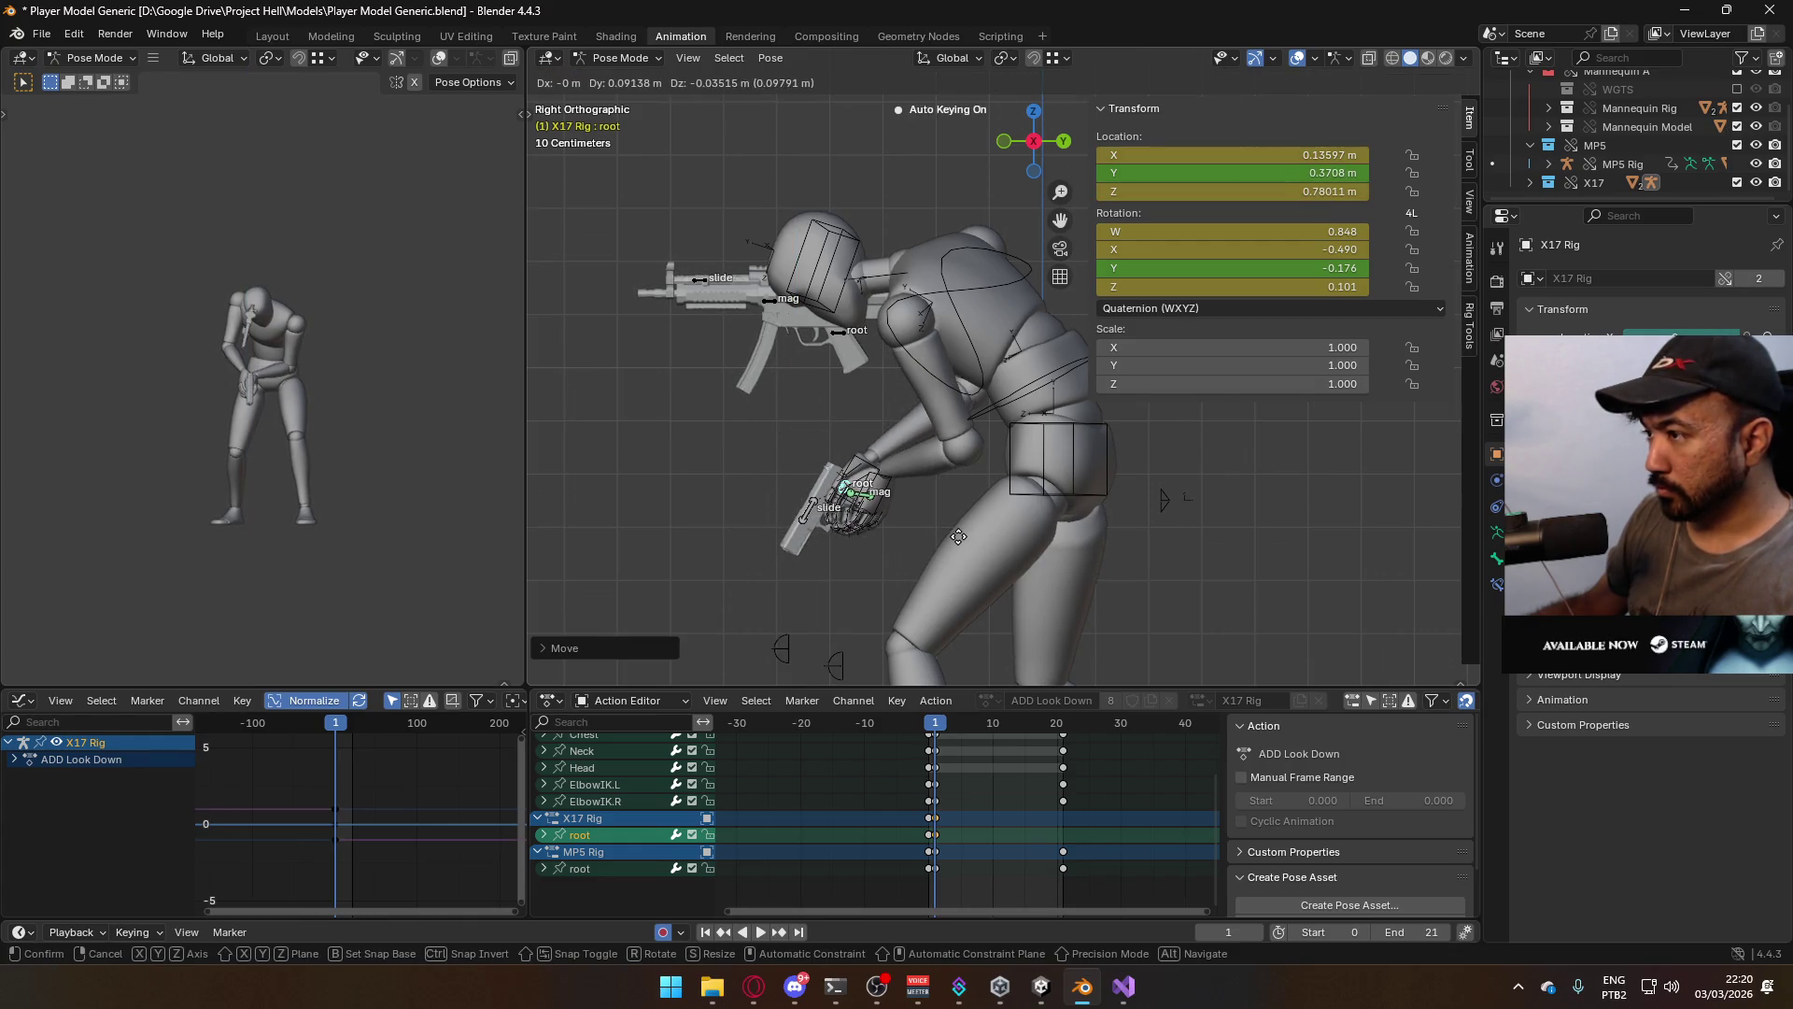
click(964, 532)
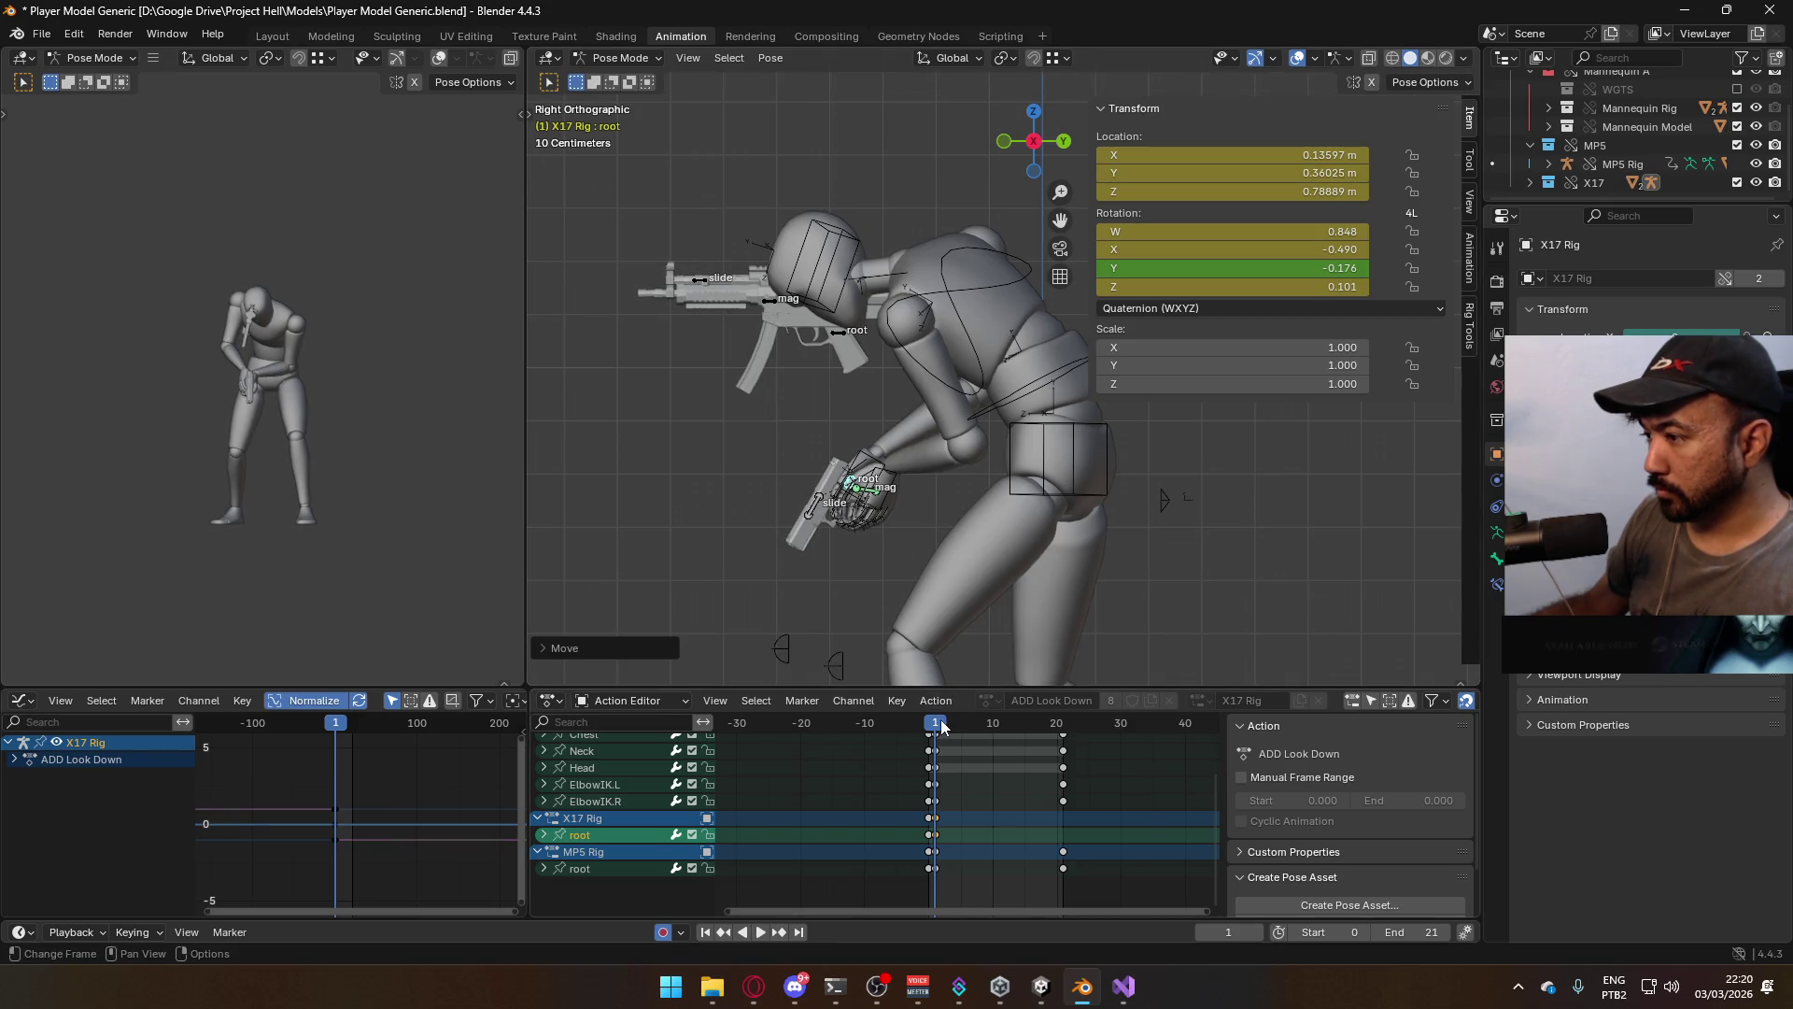
Compare frames 2 and 0, check the X17 root keyframes, and reselect the pistol's root bone
drag(934, 728, 942, 728)
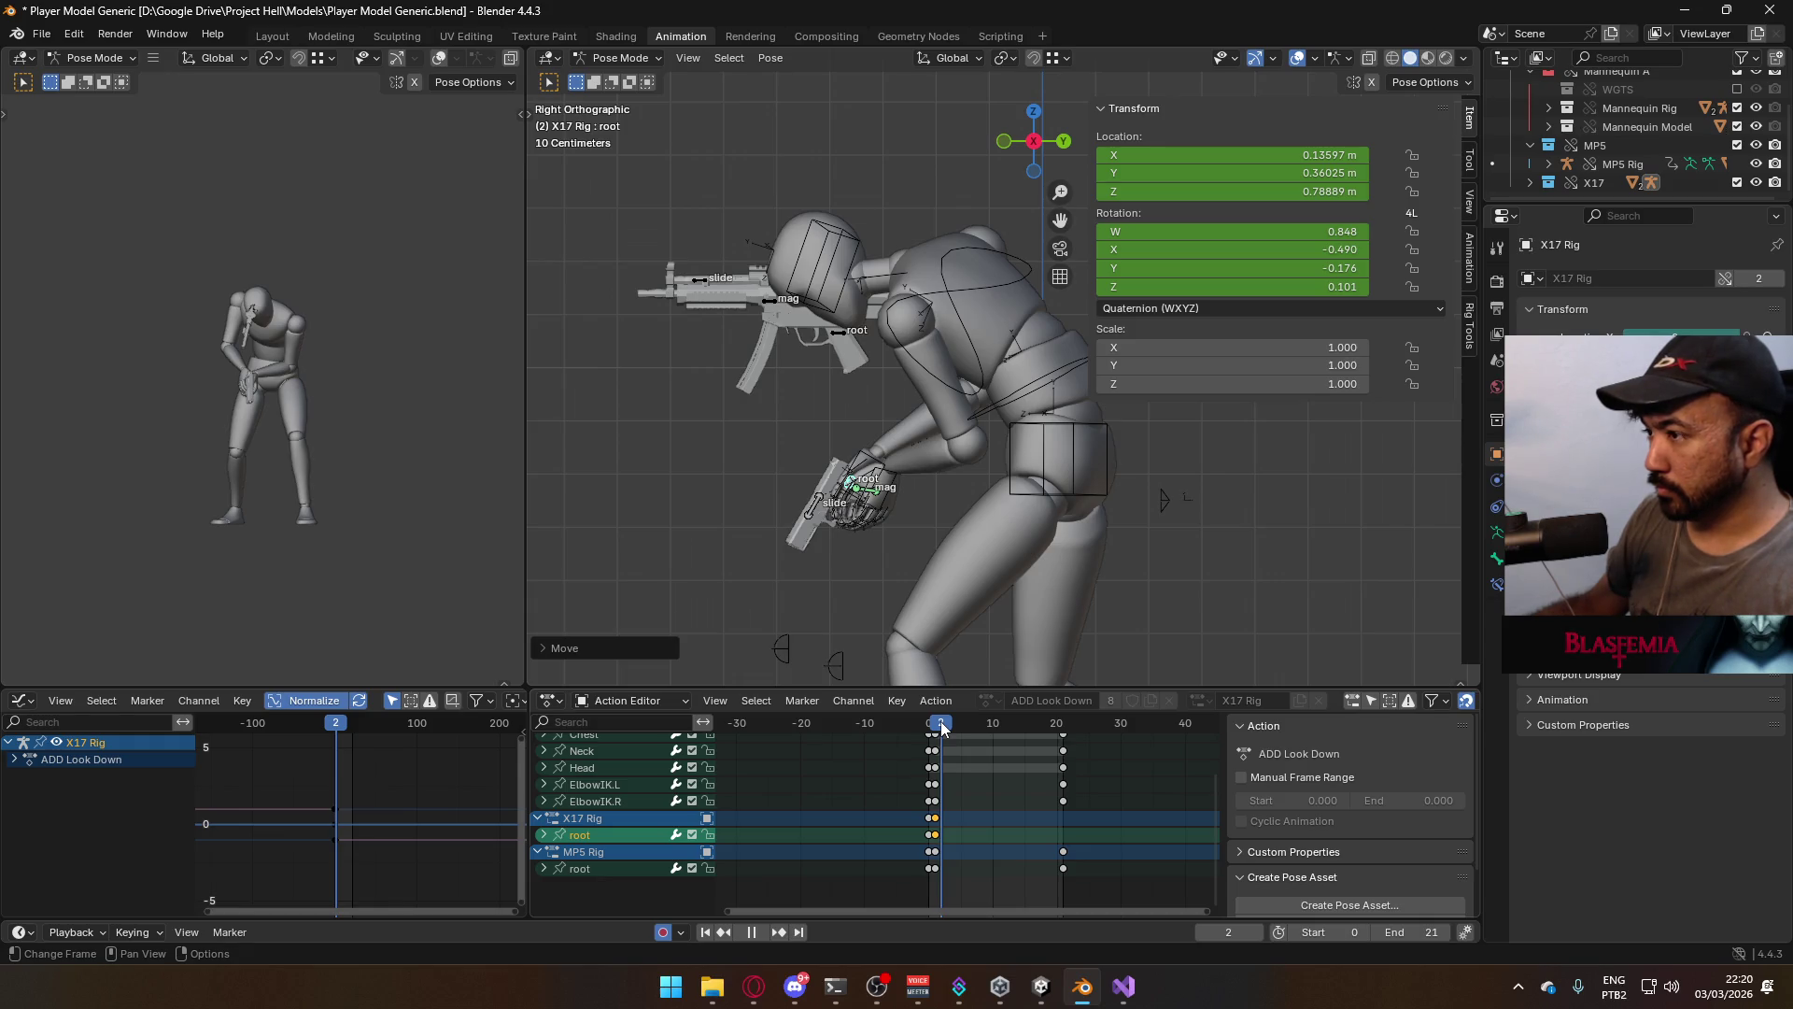
mouse_move(942, 728)
mouse_down()
mouse_move(1063, 736)
mouse_move(935, 728)
mouse_up()
click(940, 821)
click(1063, 736)
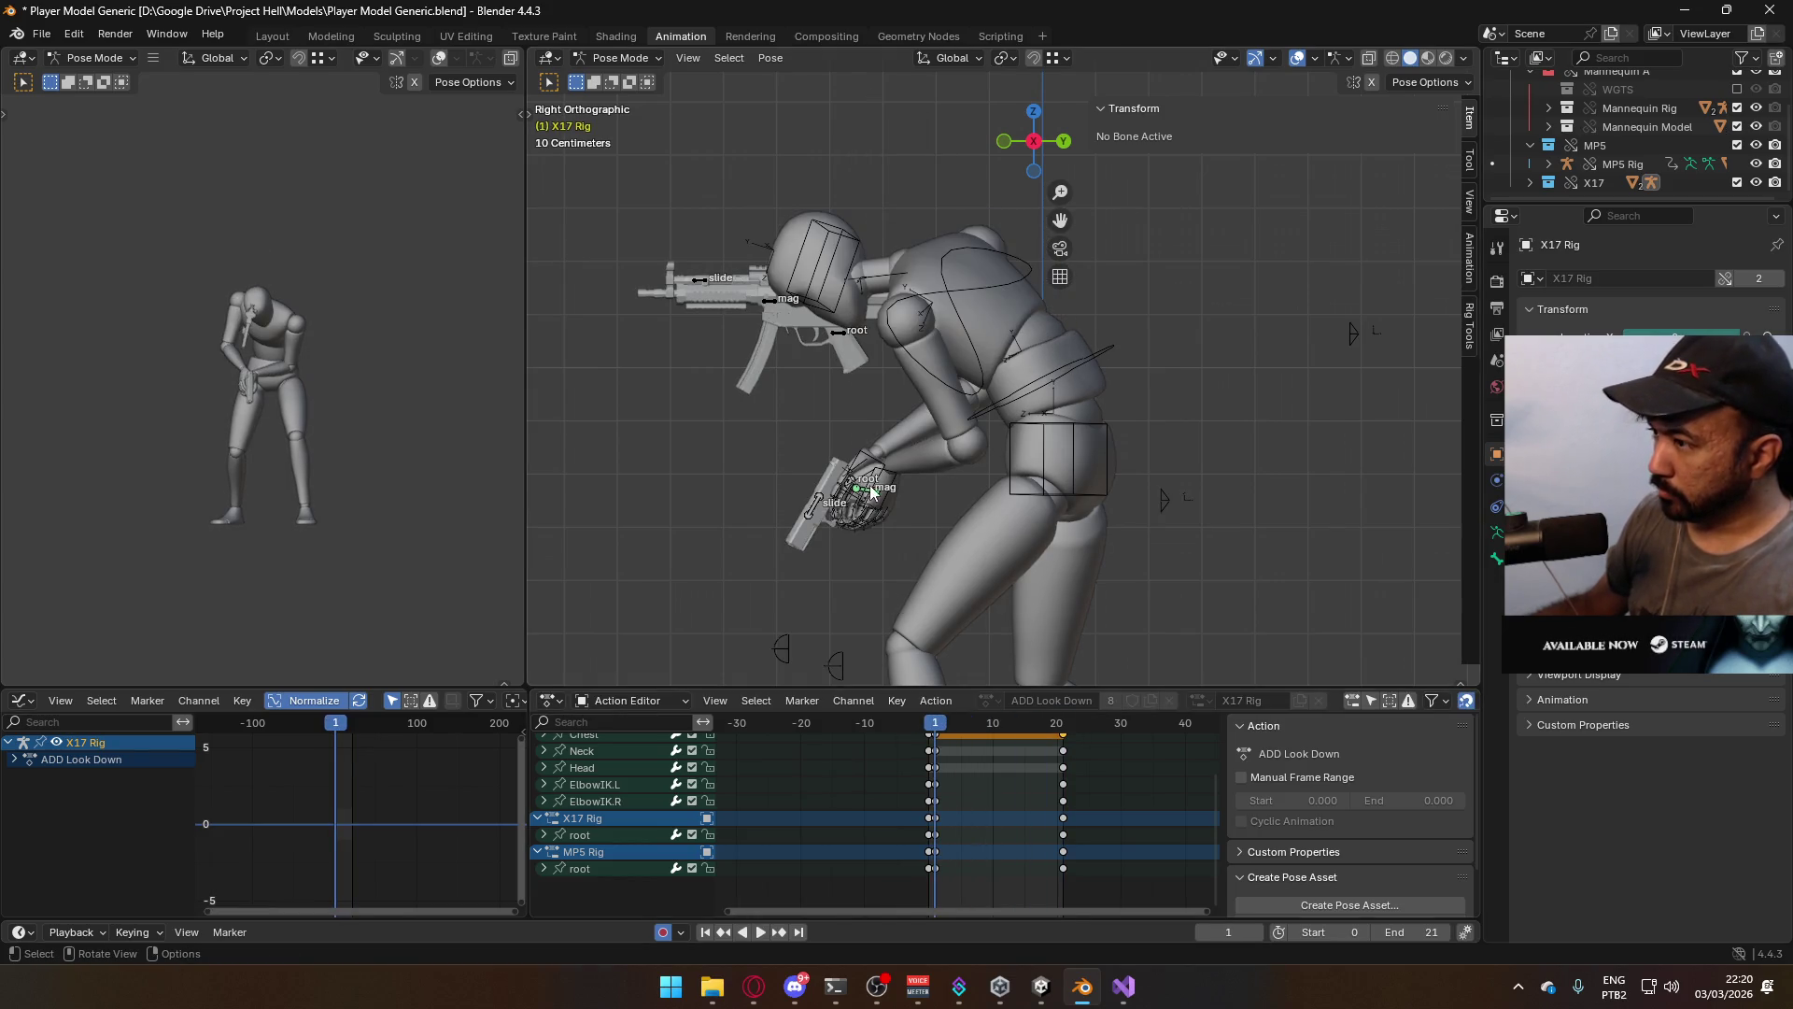
click(834, 492)
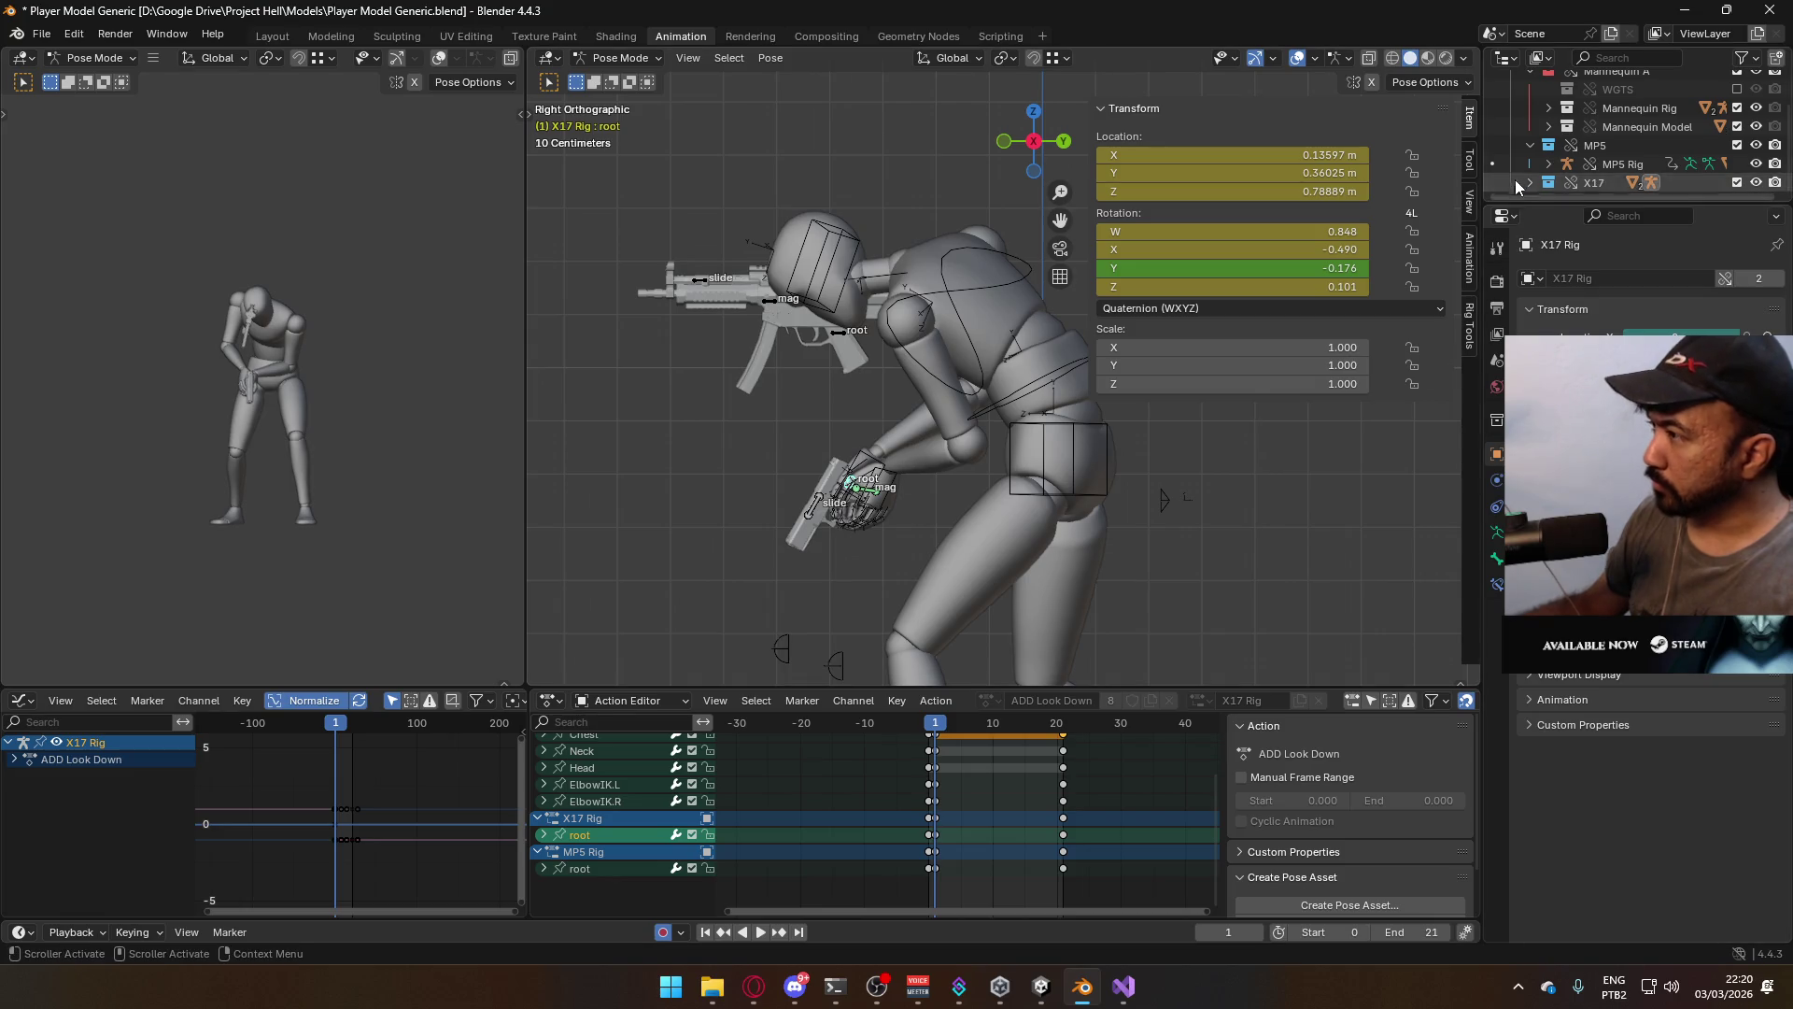
In the sidebar Animation Layers, preview ADD ADS by toggling it, leave it on, and make it active
click(1470, 257)
scroll(1436, 467, down, 10)
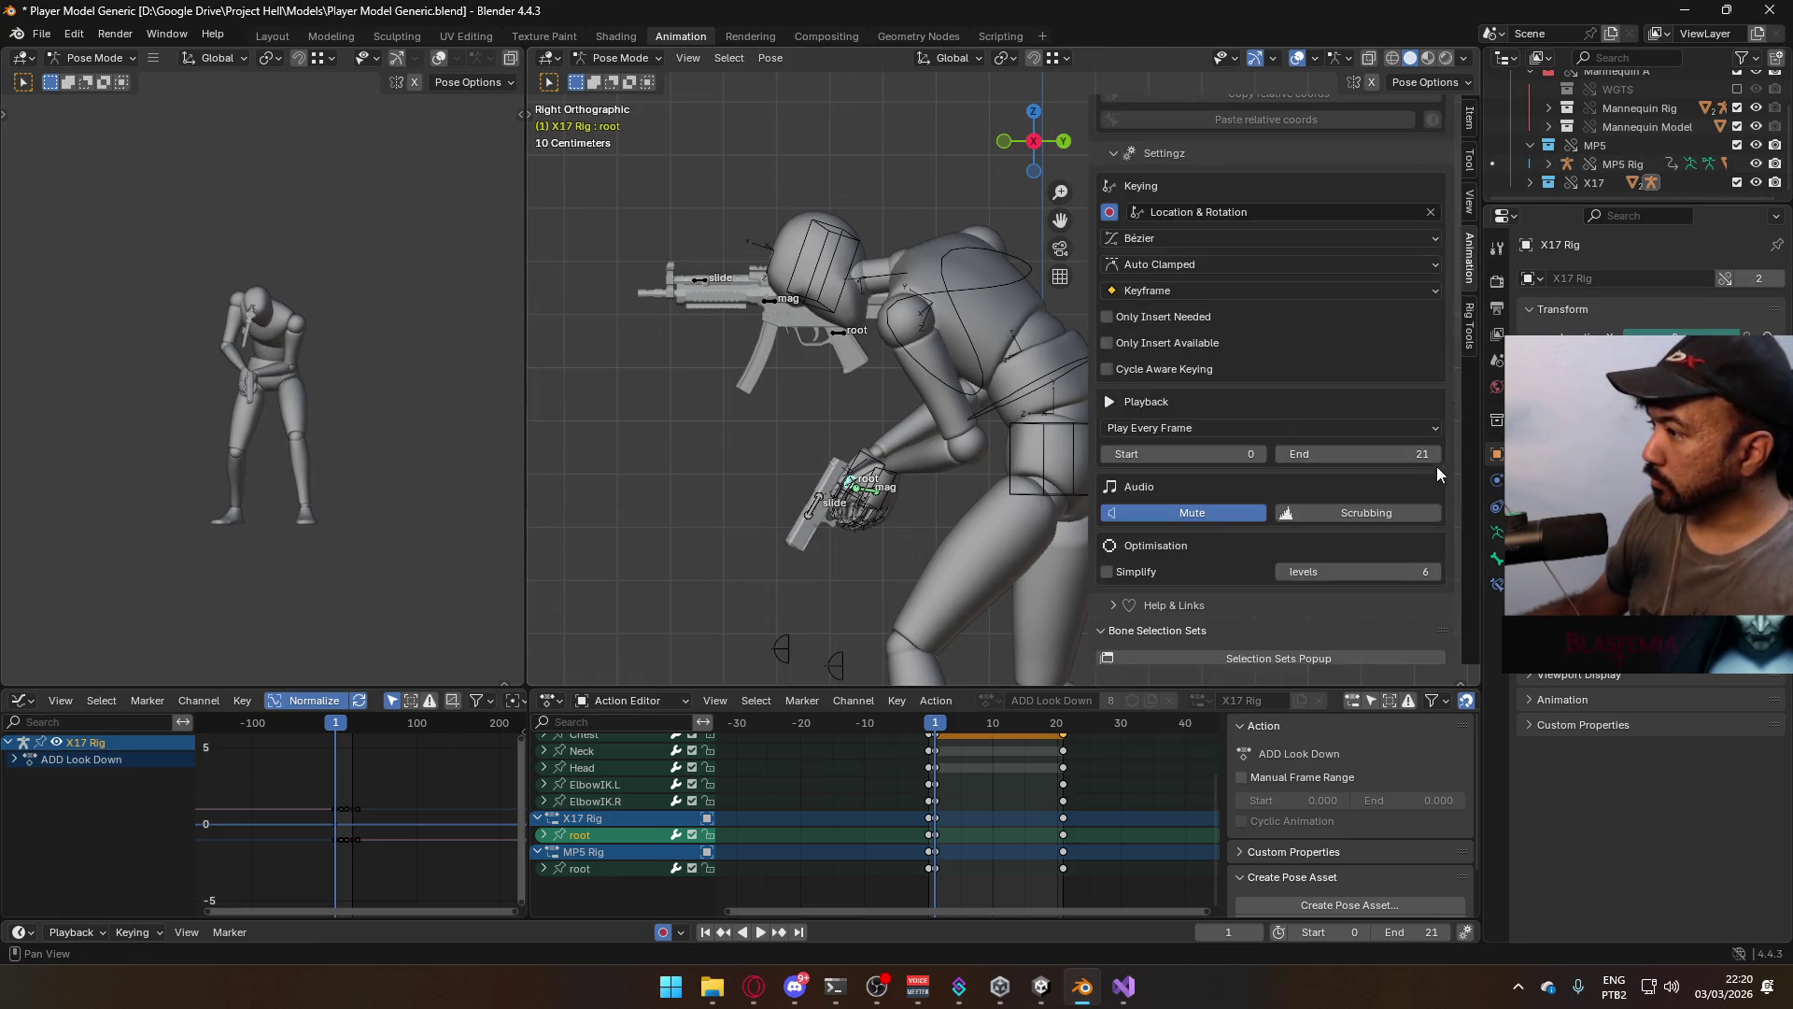
scroll(1392, 556, up, 2)
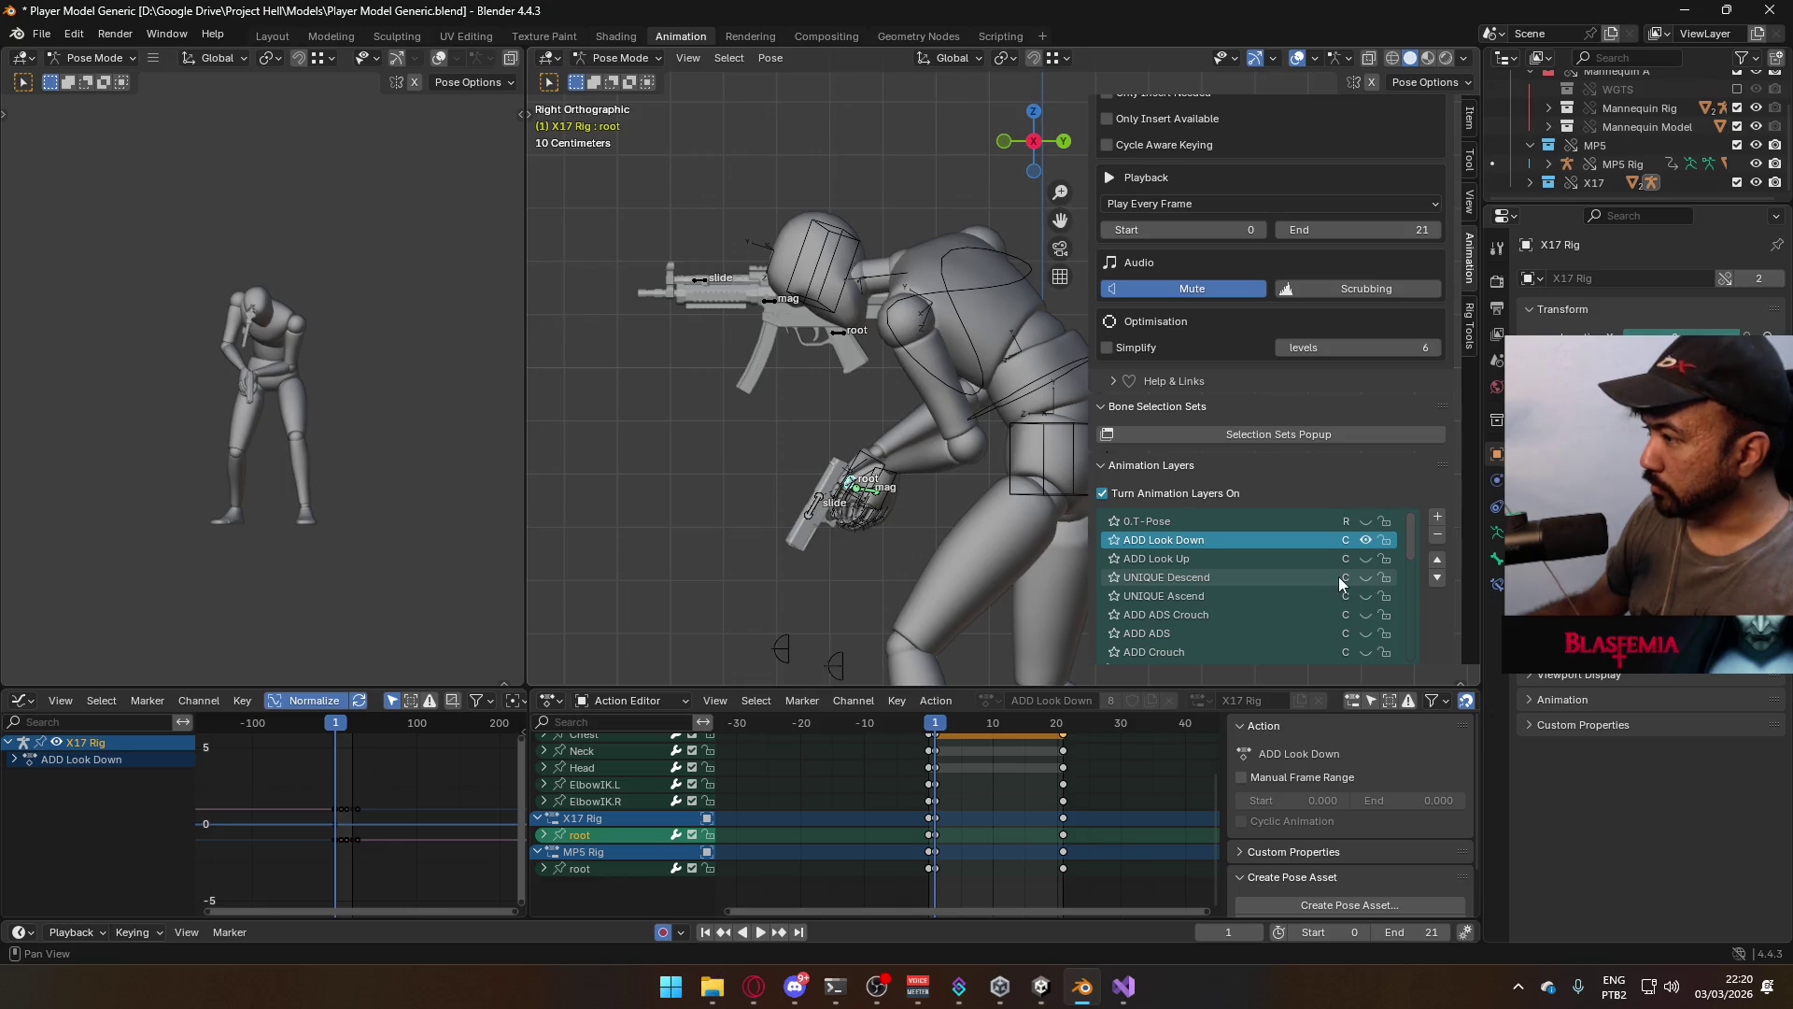
click(1366, 633)
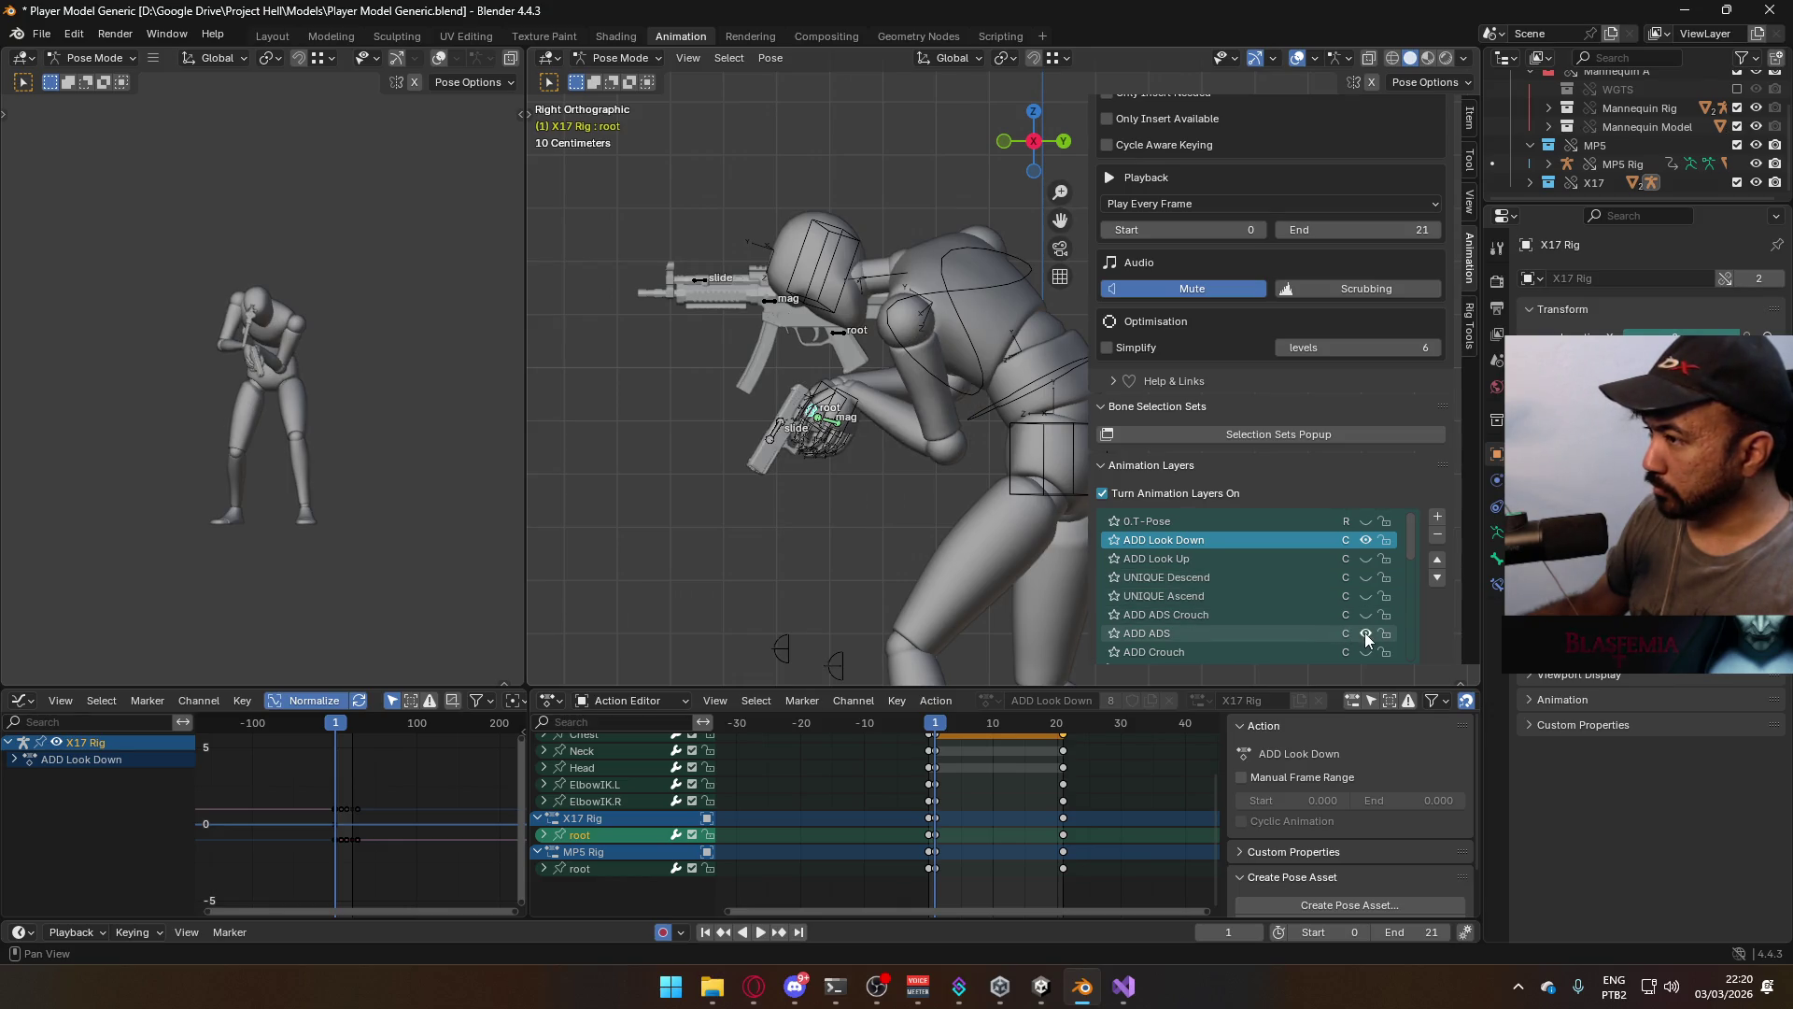
click(1365, 633)
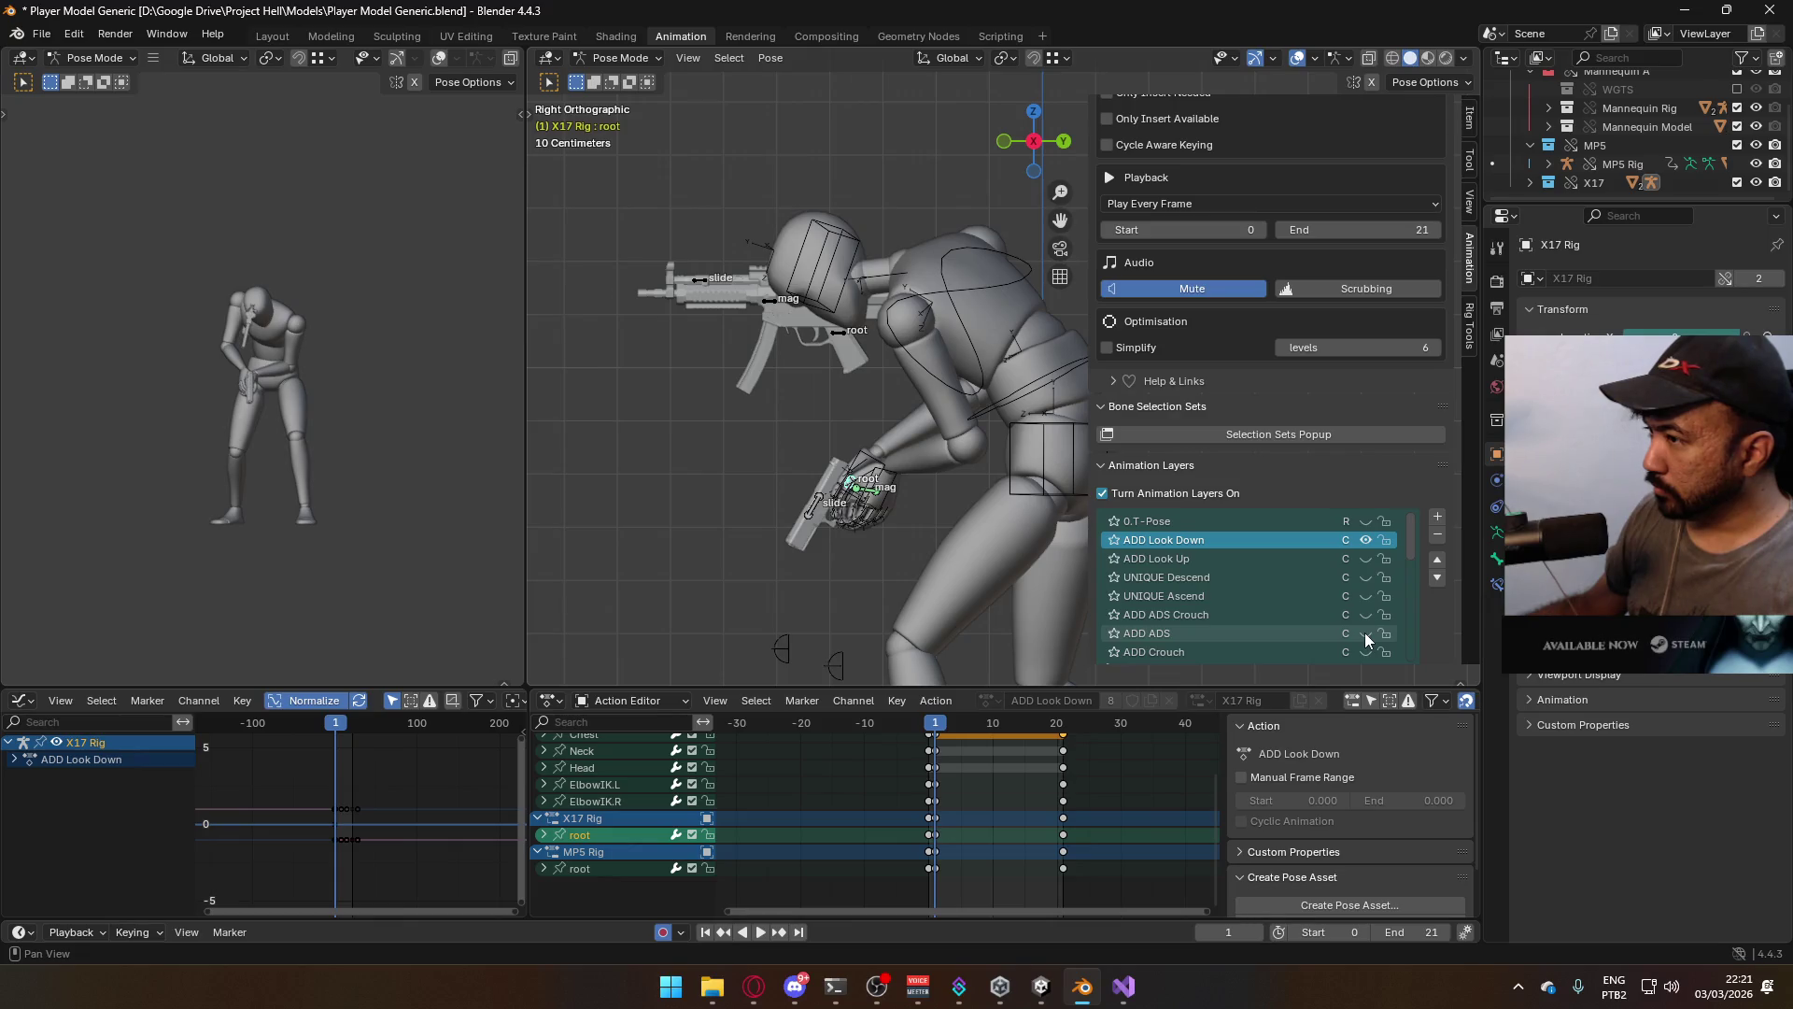
click(1366, 633)
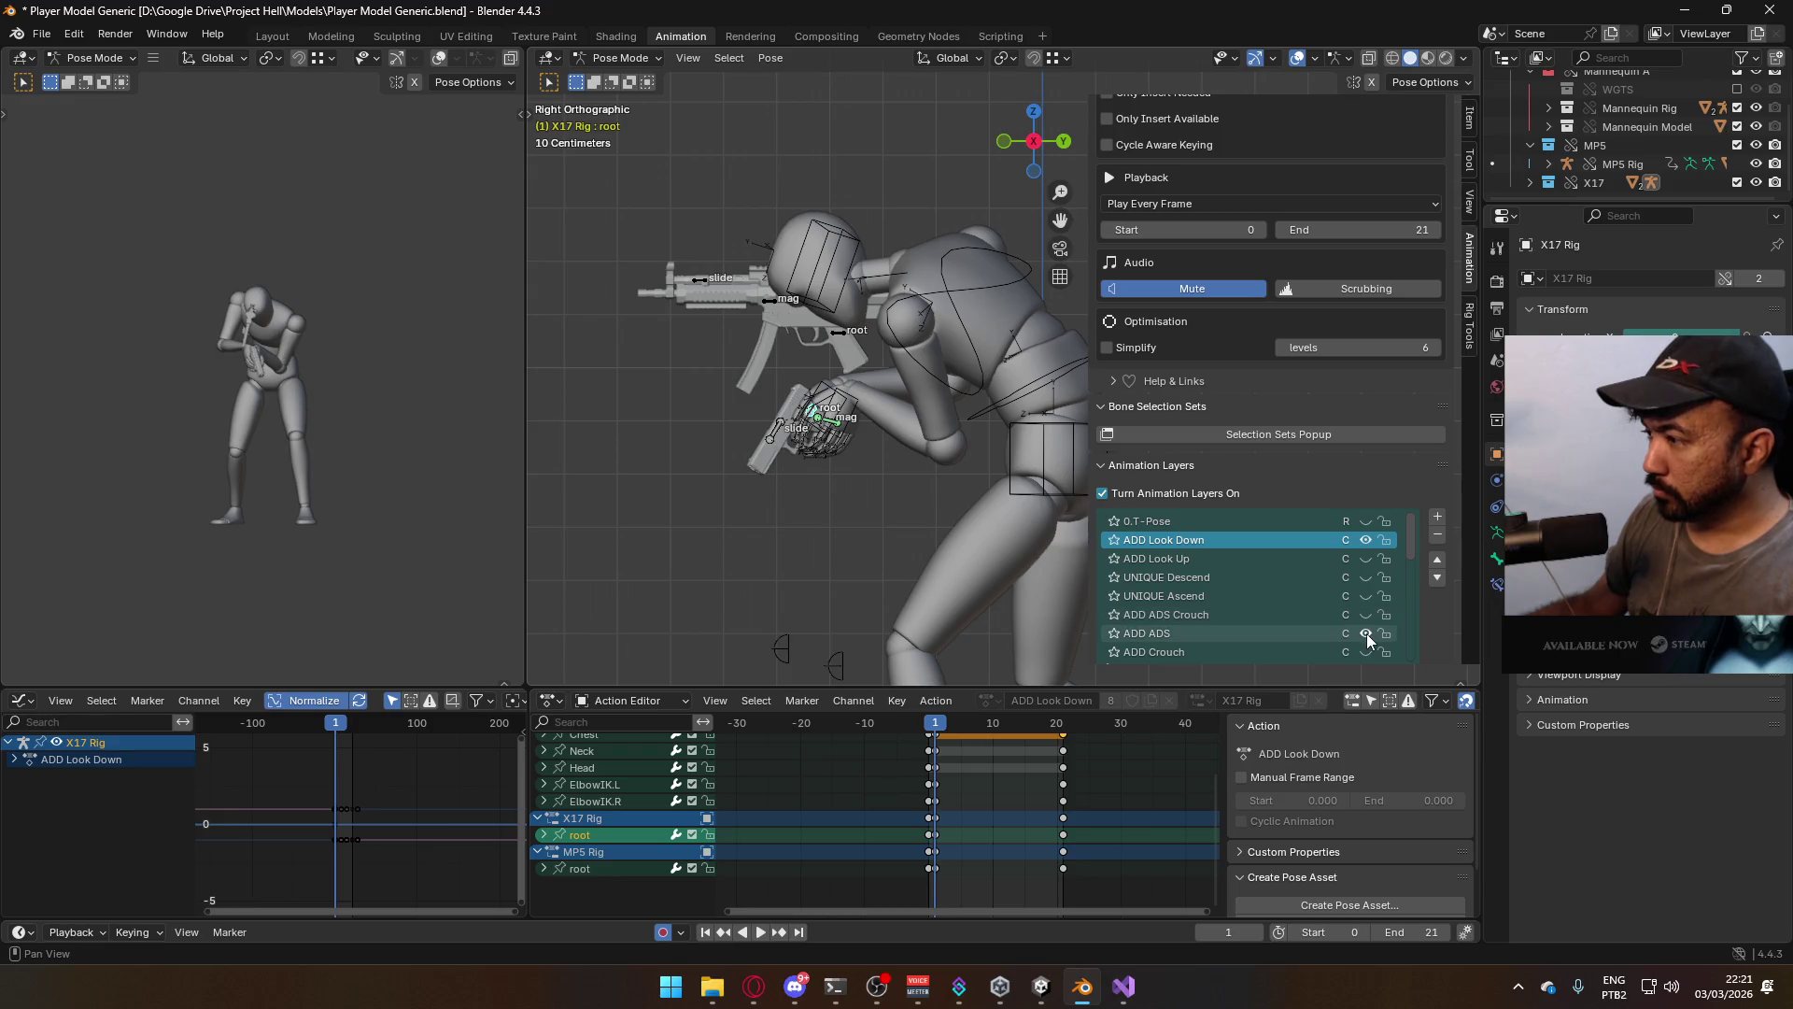
click(1316, 643)
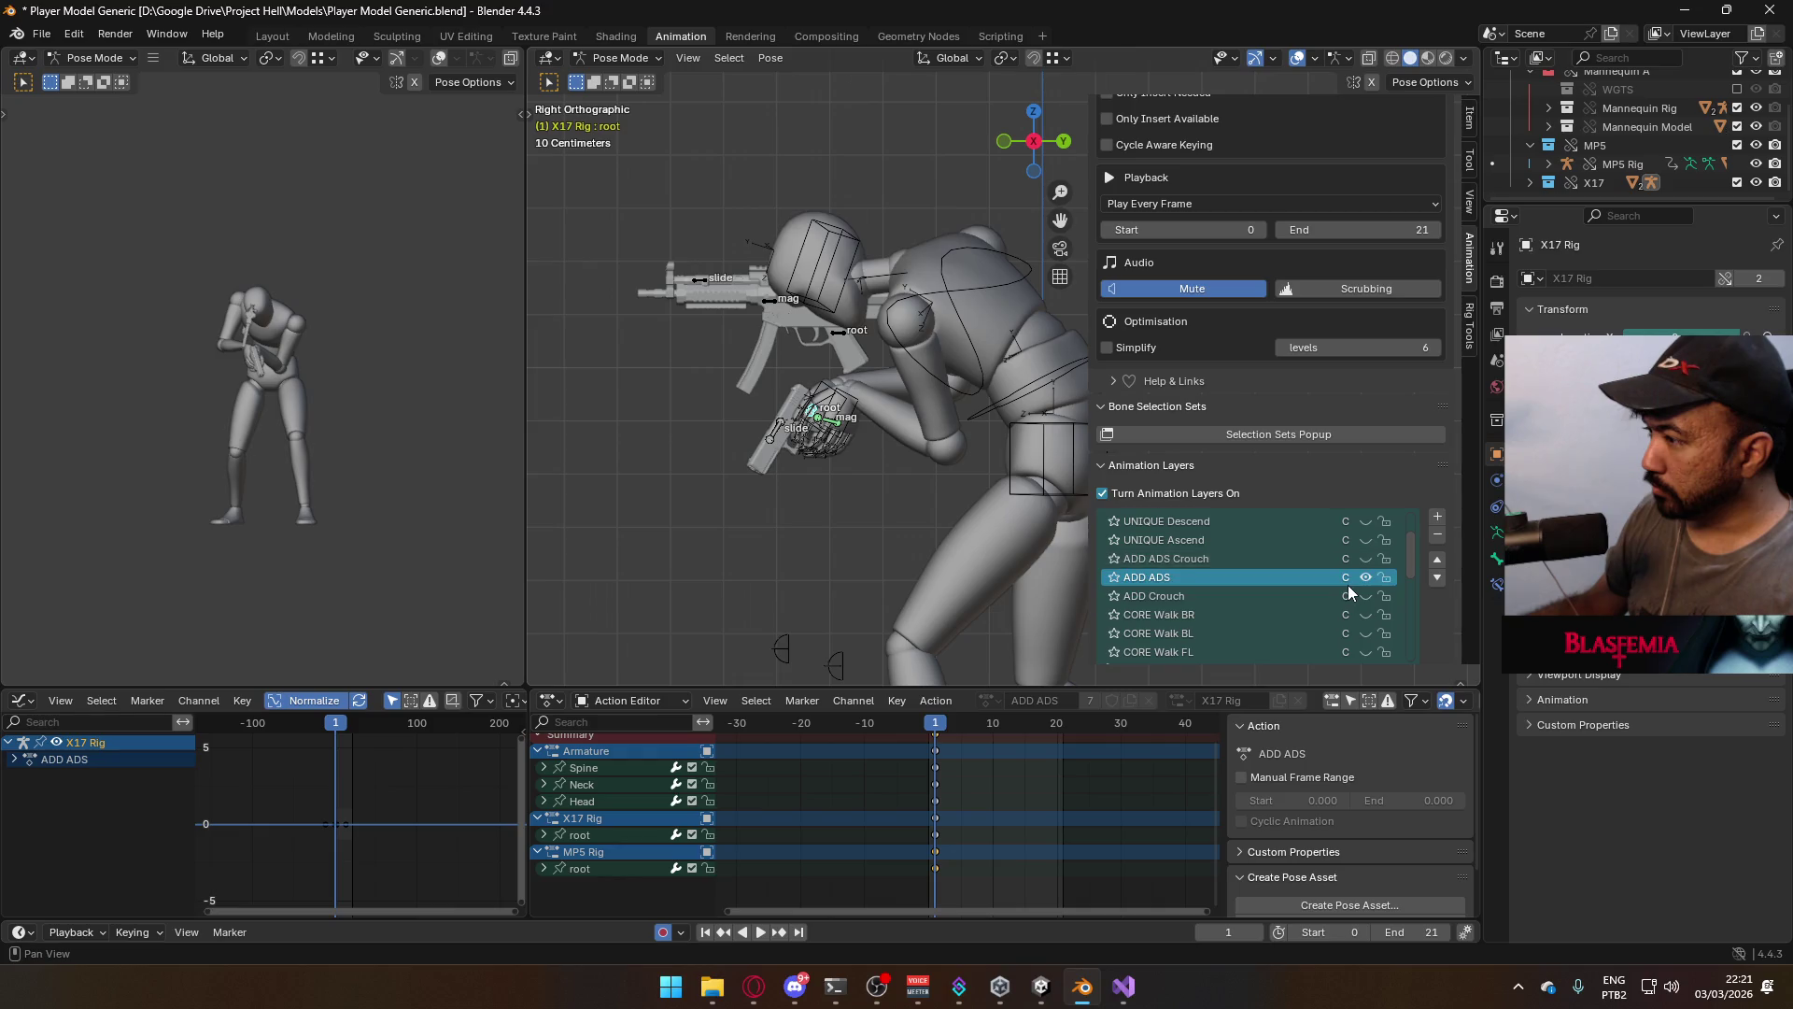
Hide the ADD ADS layer and make ADD Look Down visible and active, viewed from the front
click(1365, 542)
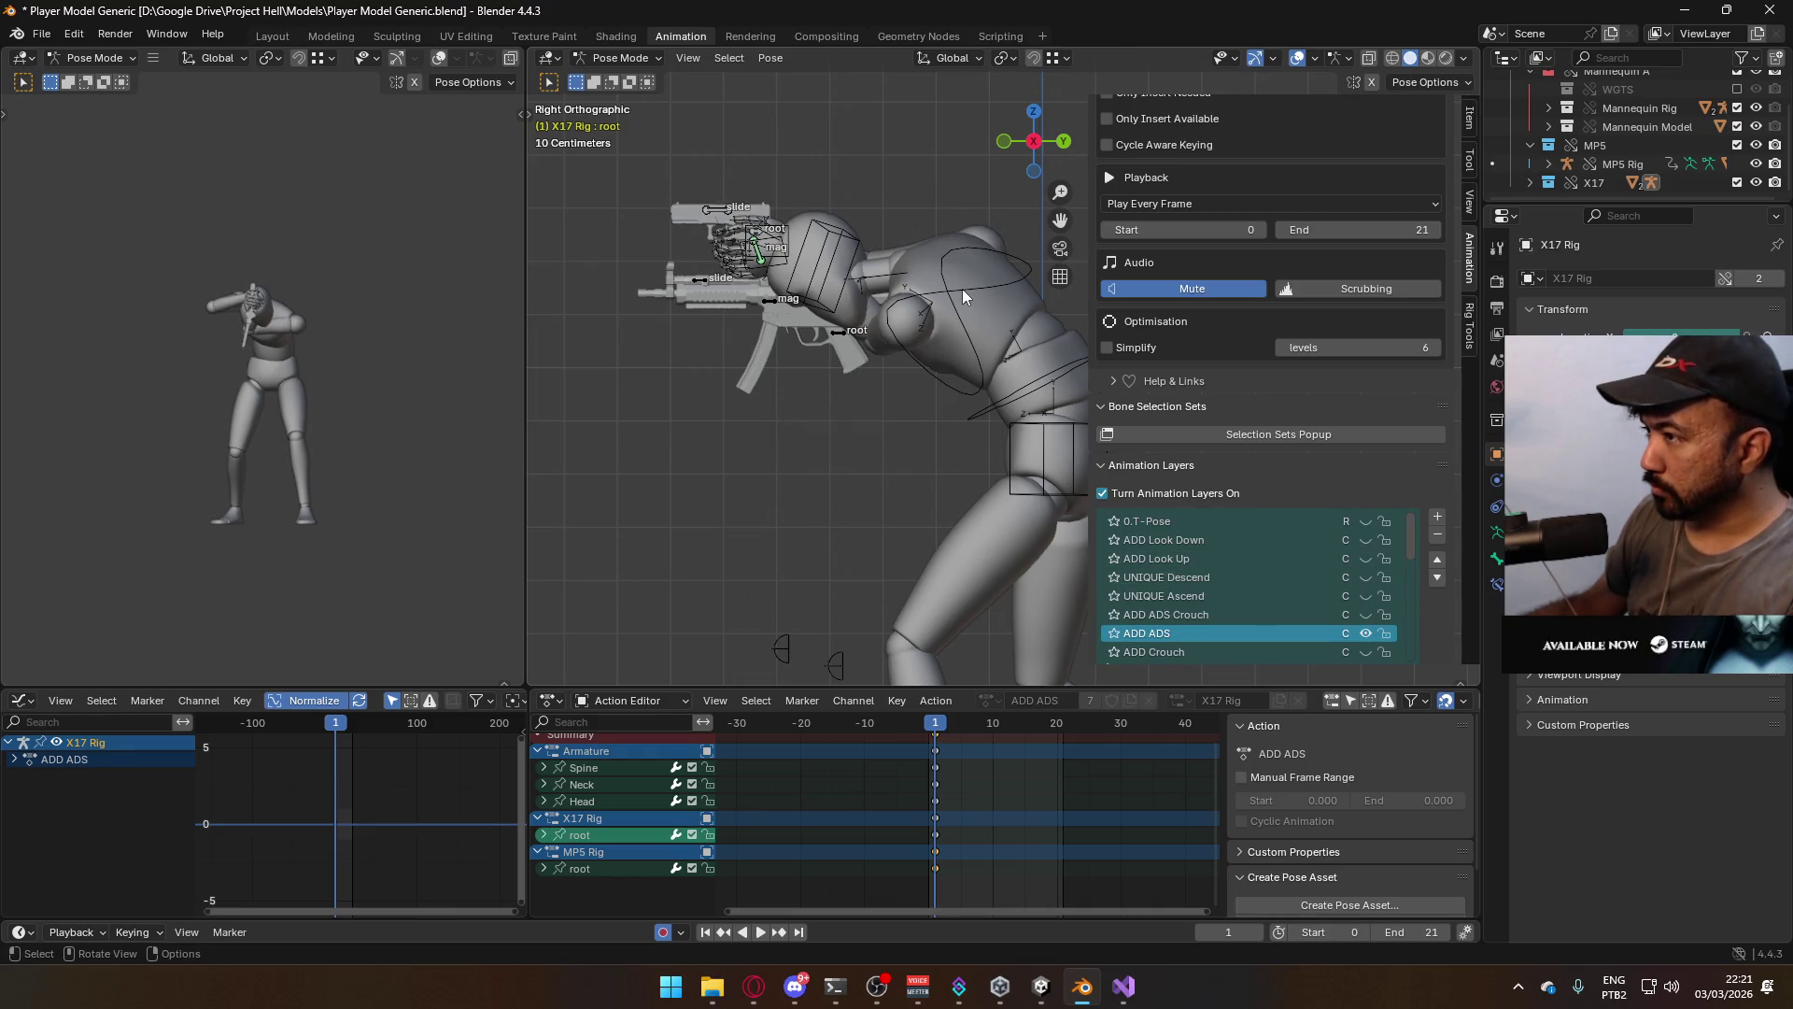
key(KP_1)
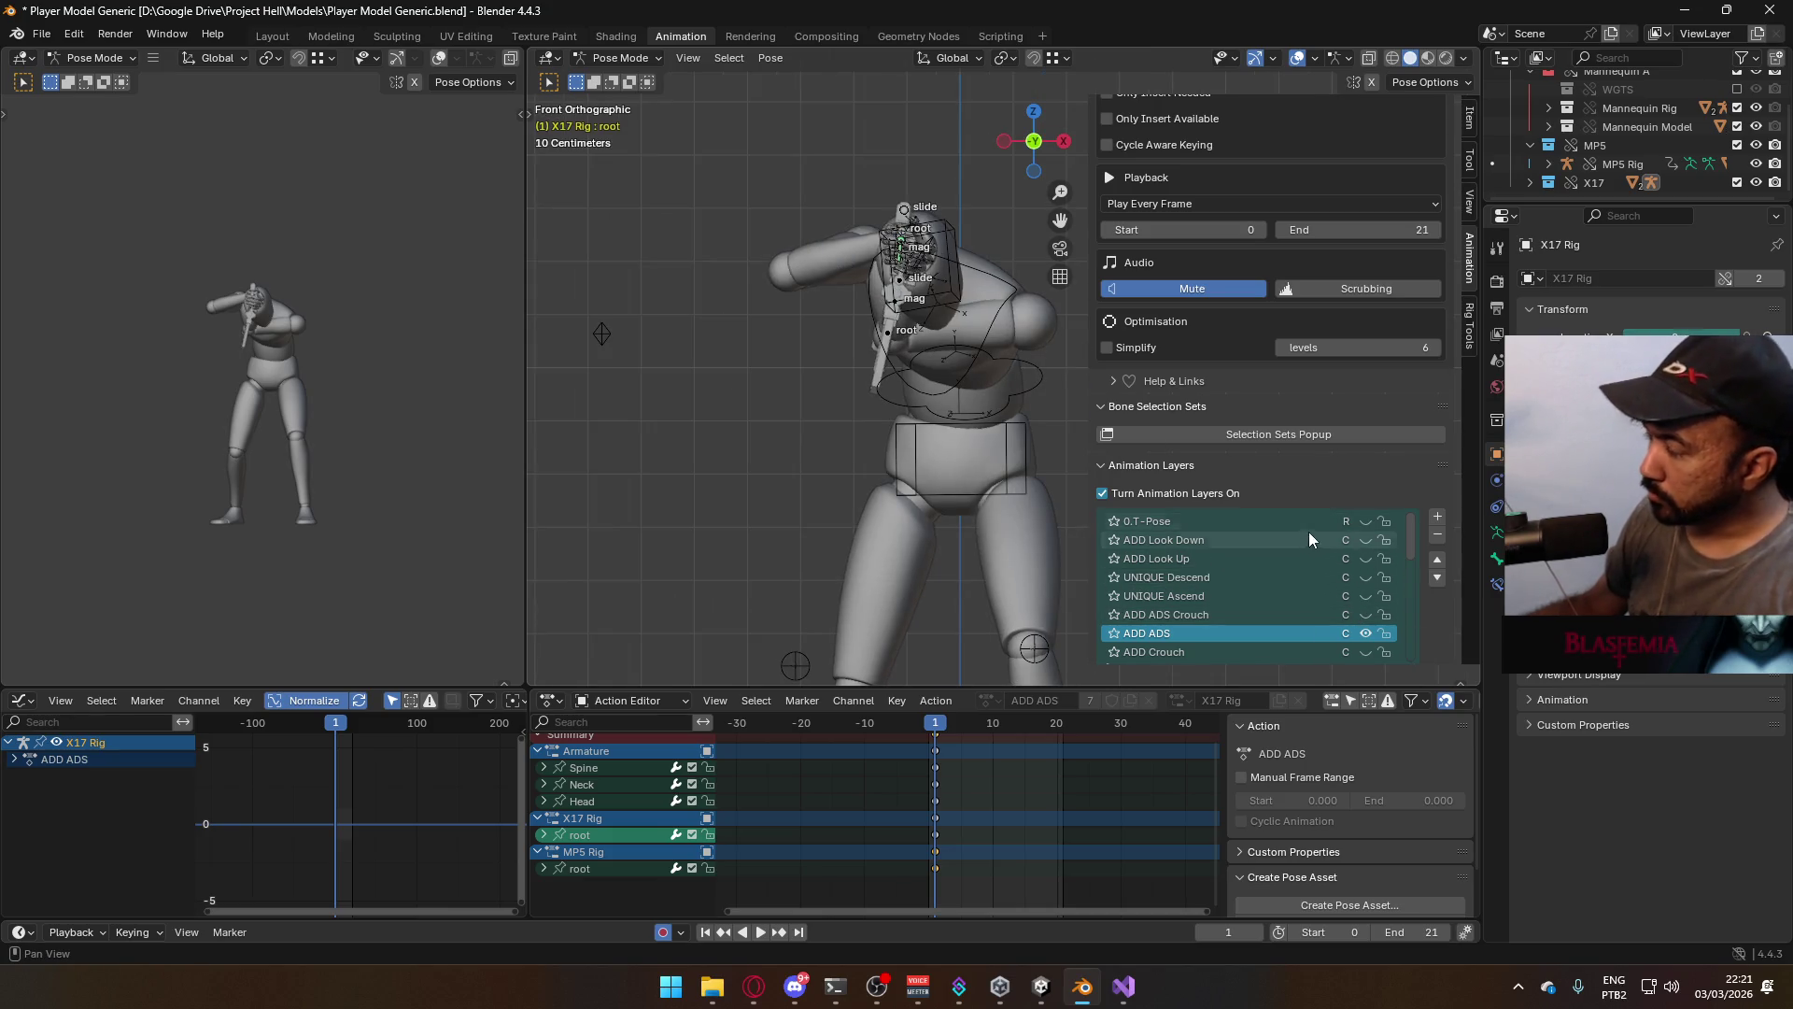
scroll(1287, 541, down, 2)
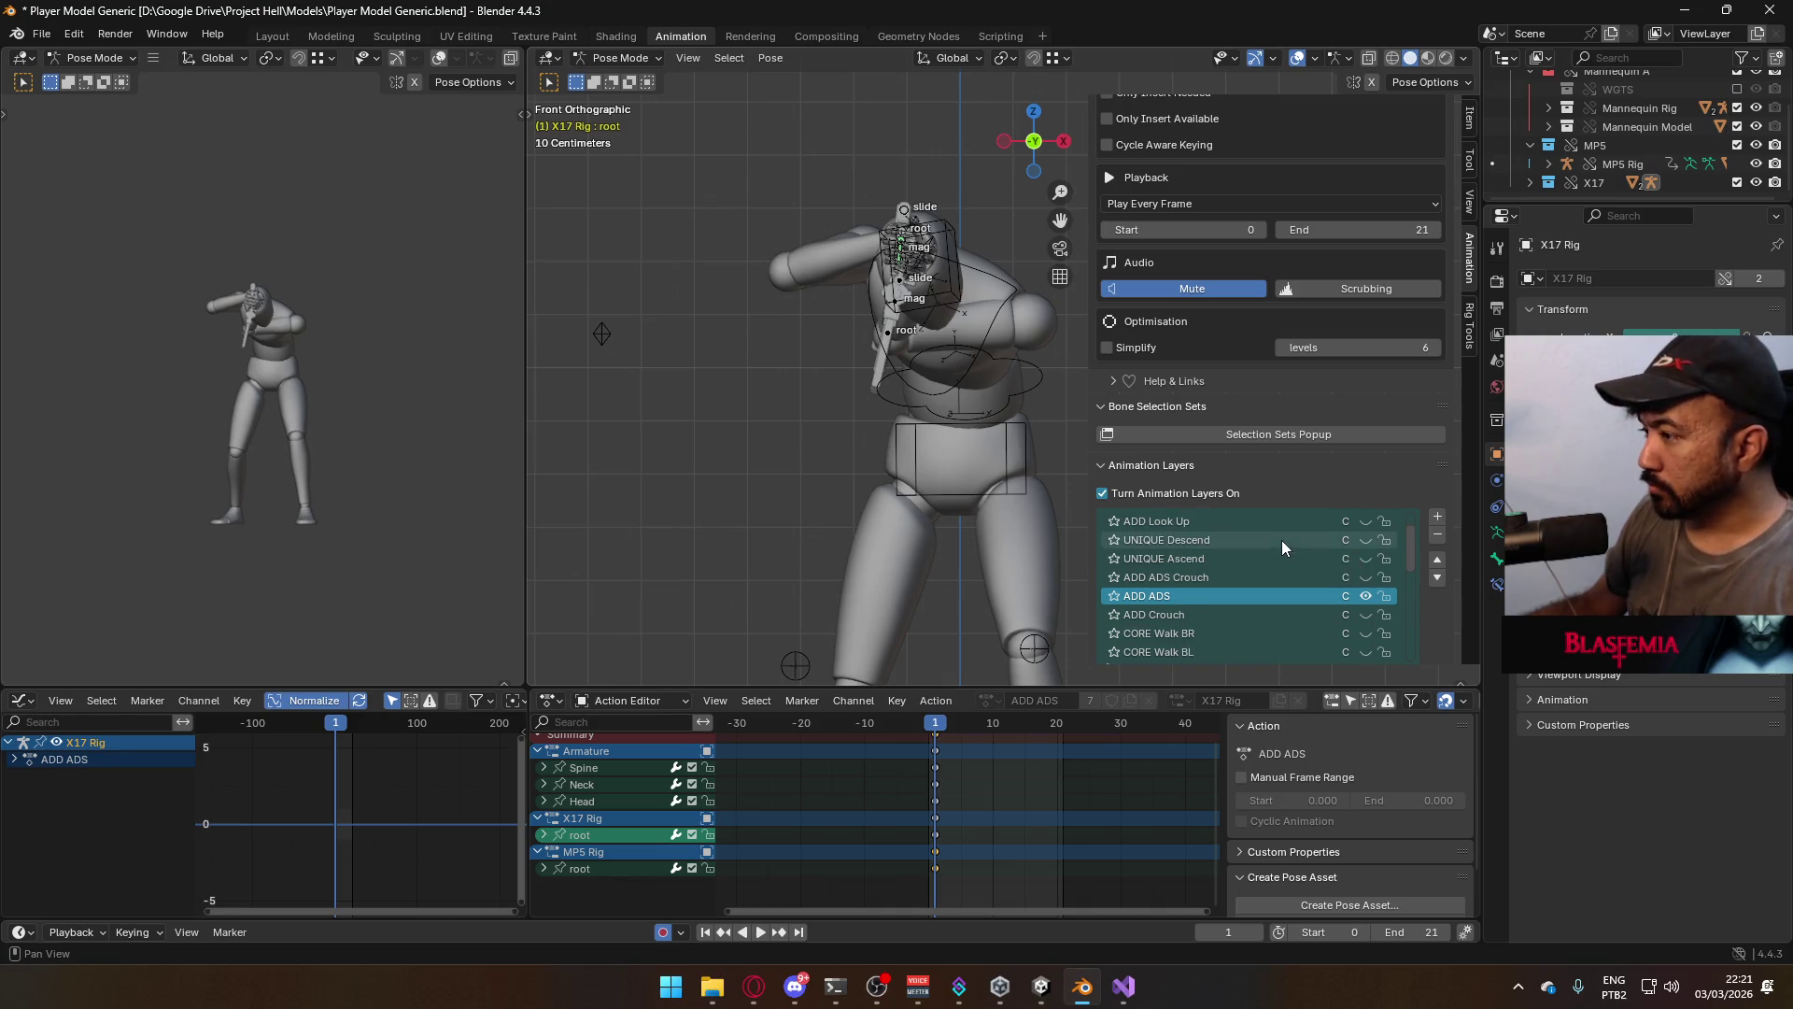
scroll(1354, 591, up, 2)
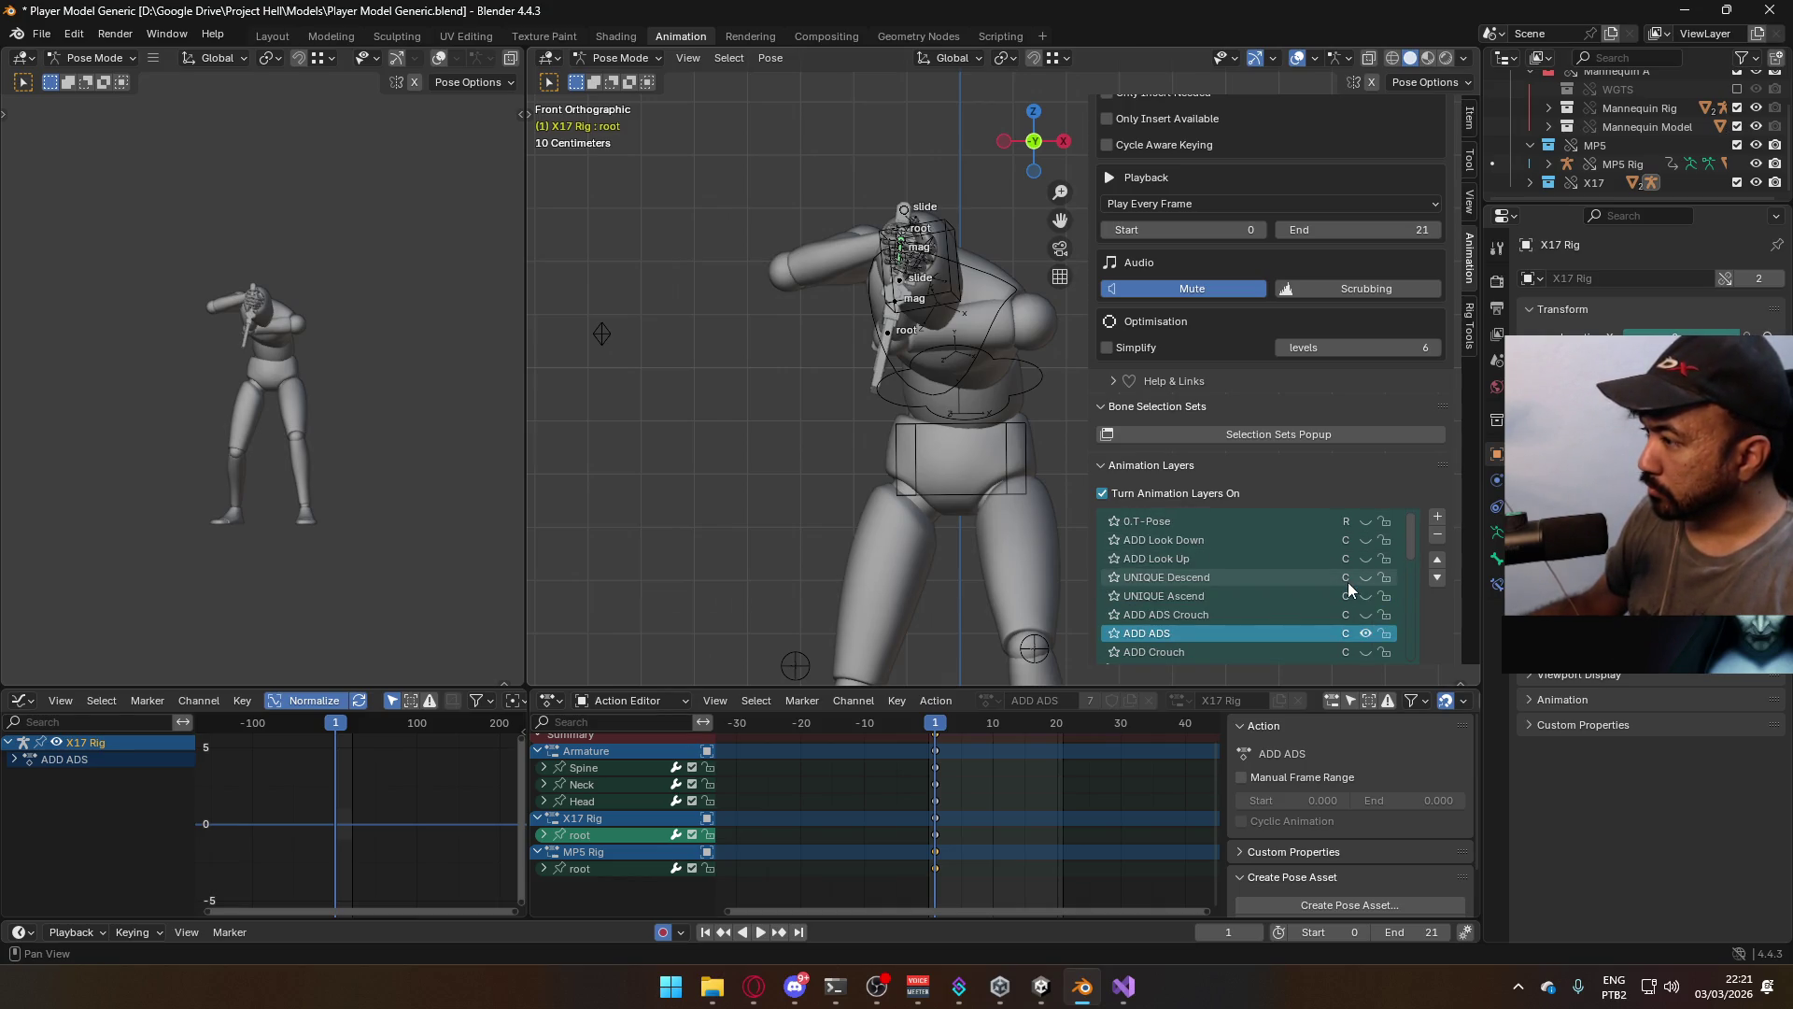
click(1365, 634)
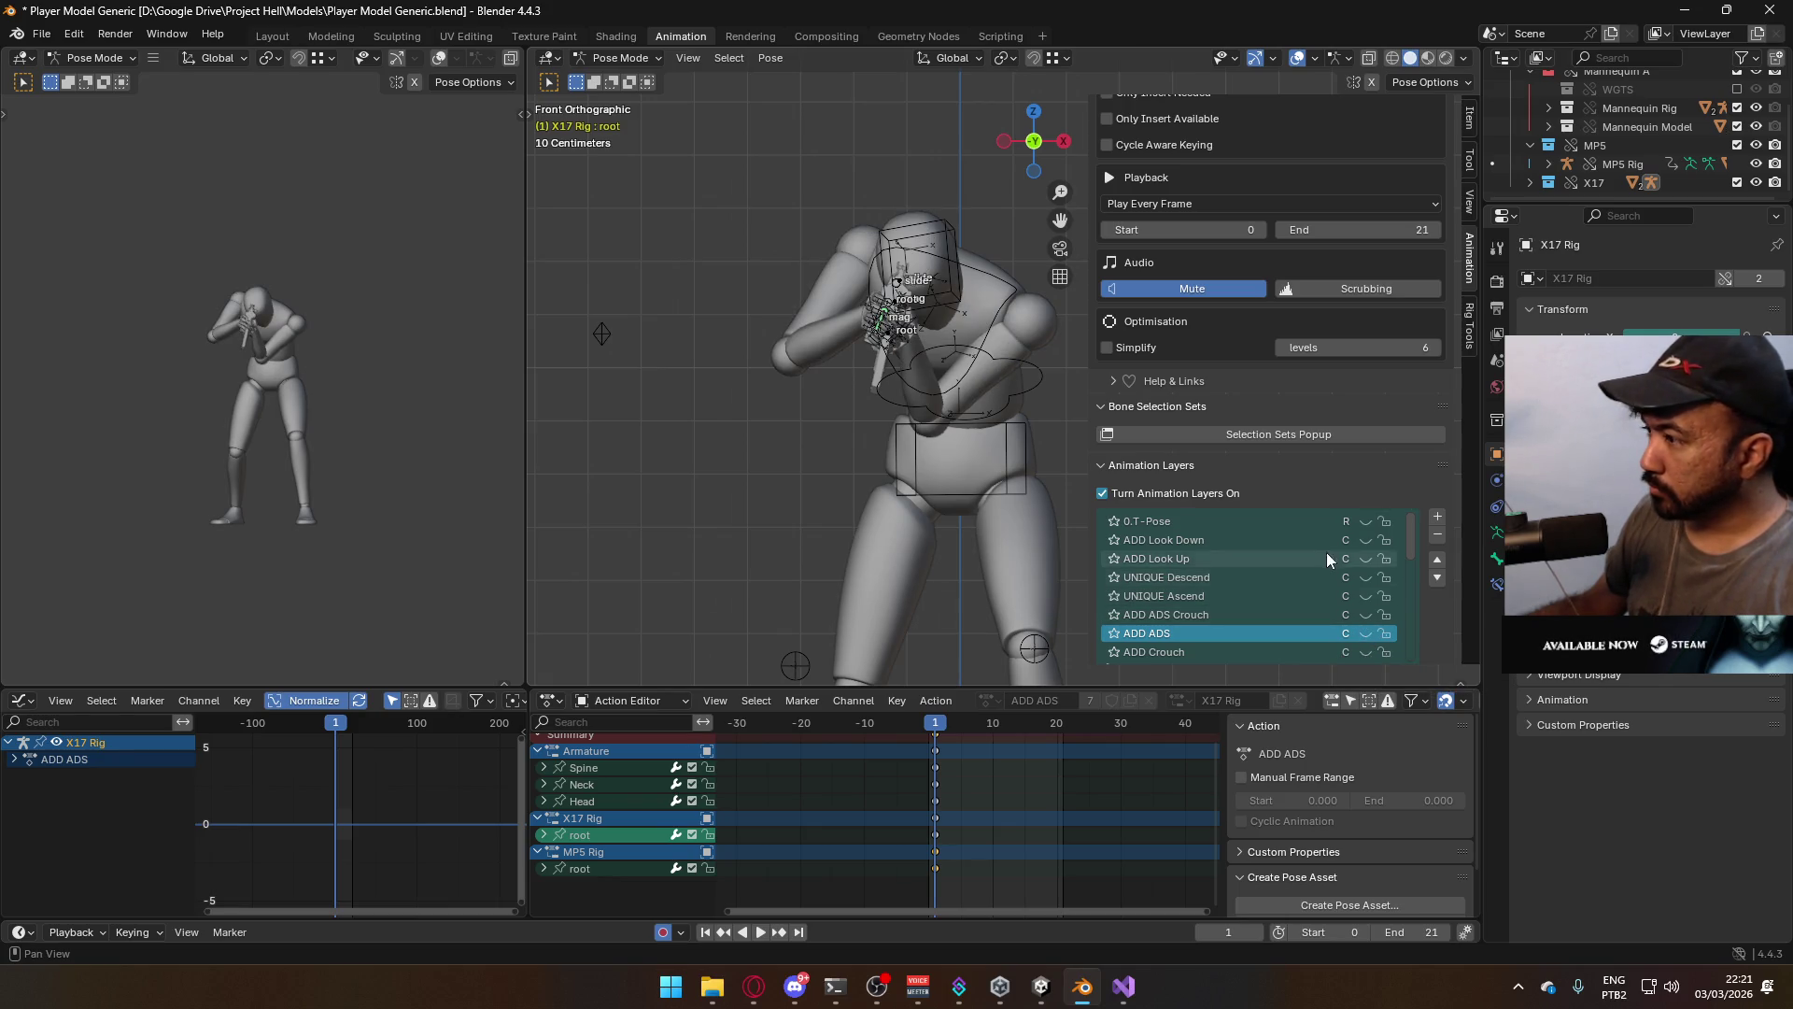
click(1365, 540)
click(1397, 540)
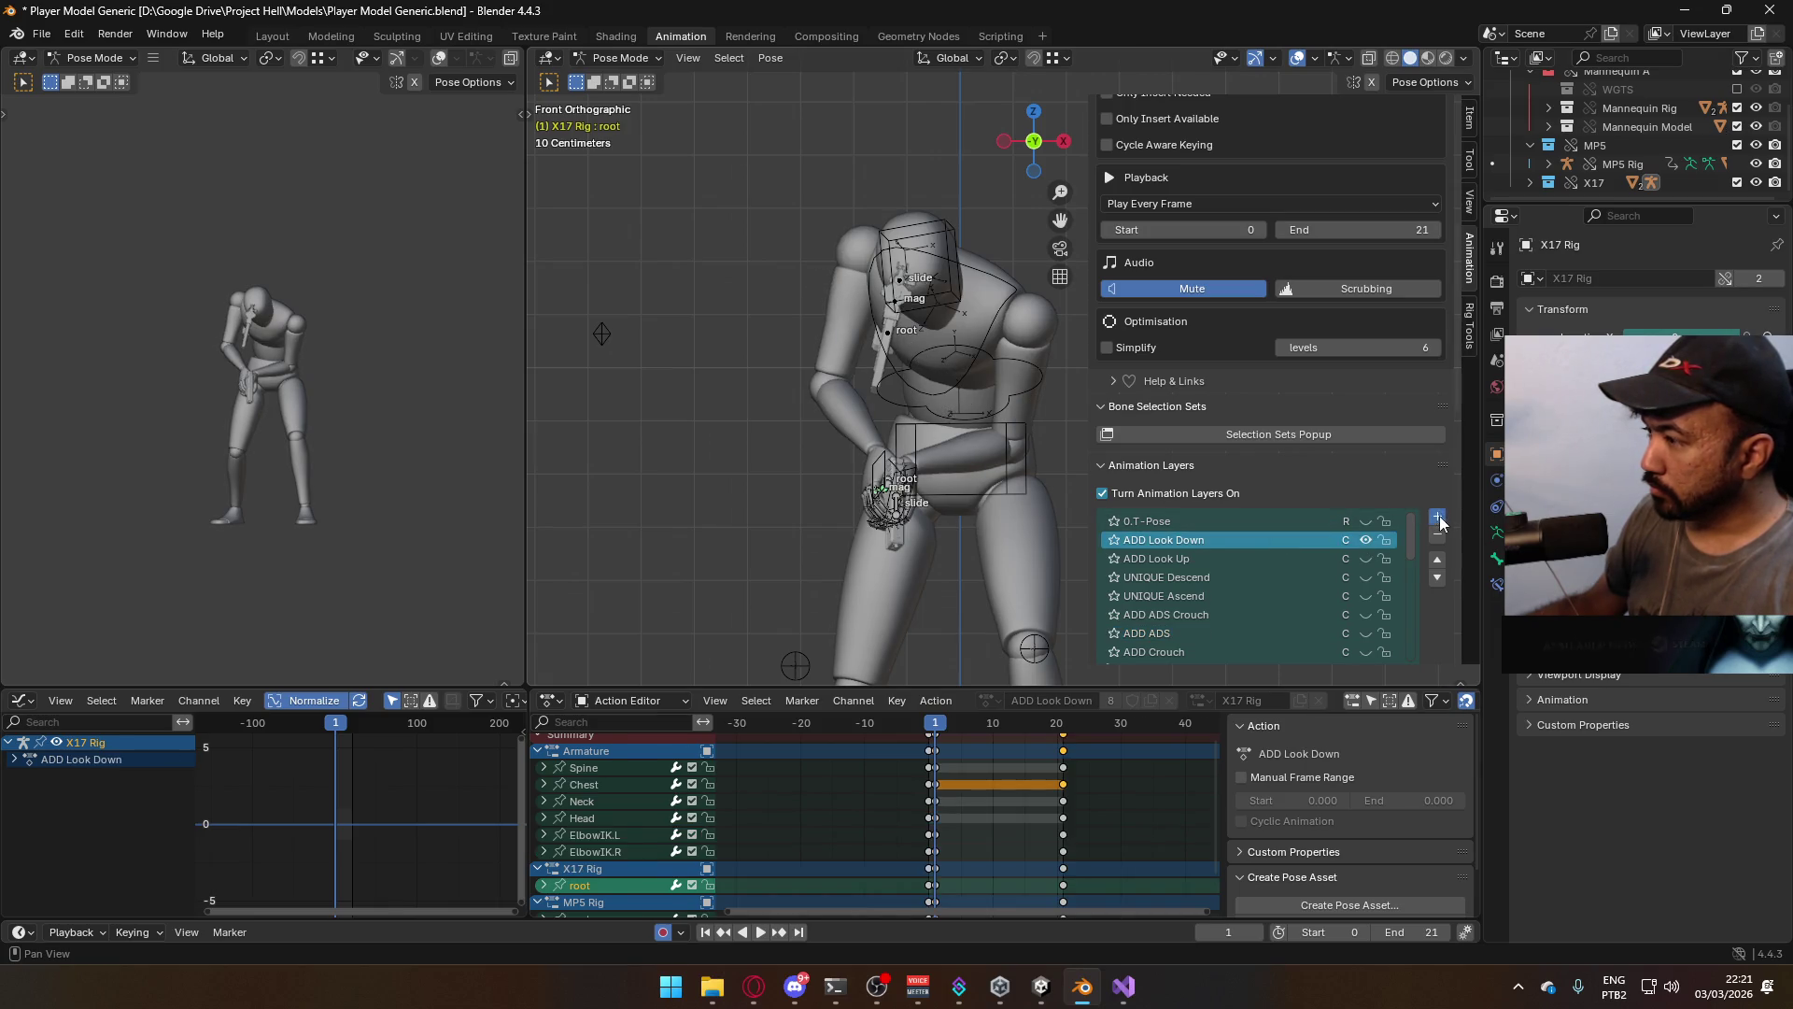
Add a new animation layer named ADD ADS Look Down and view the pistol from the side
click(1438, 517)
double_click(1240, 539)
text(ADD ADS Look Down)
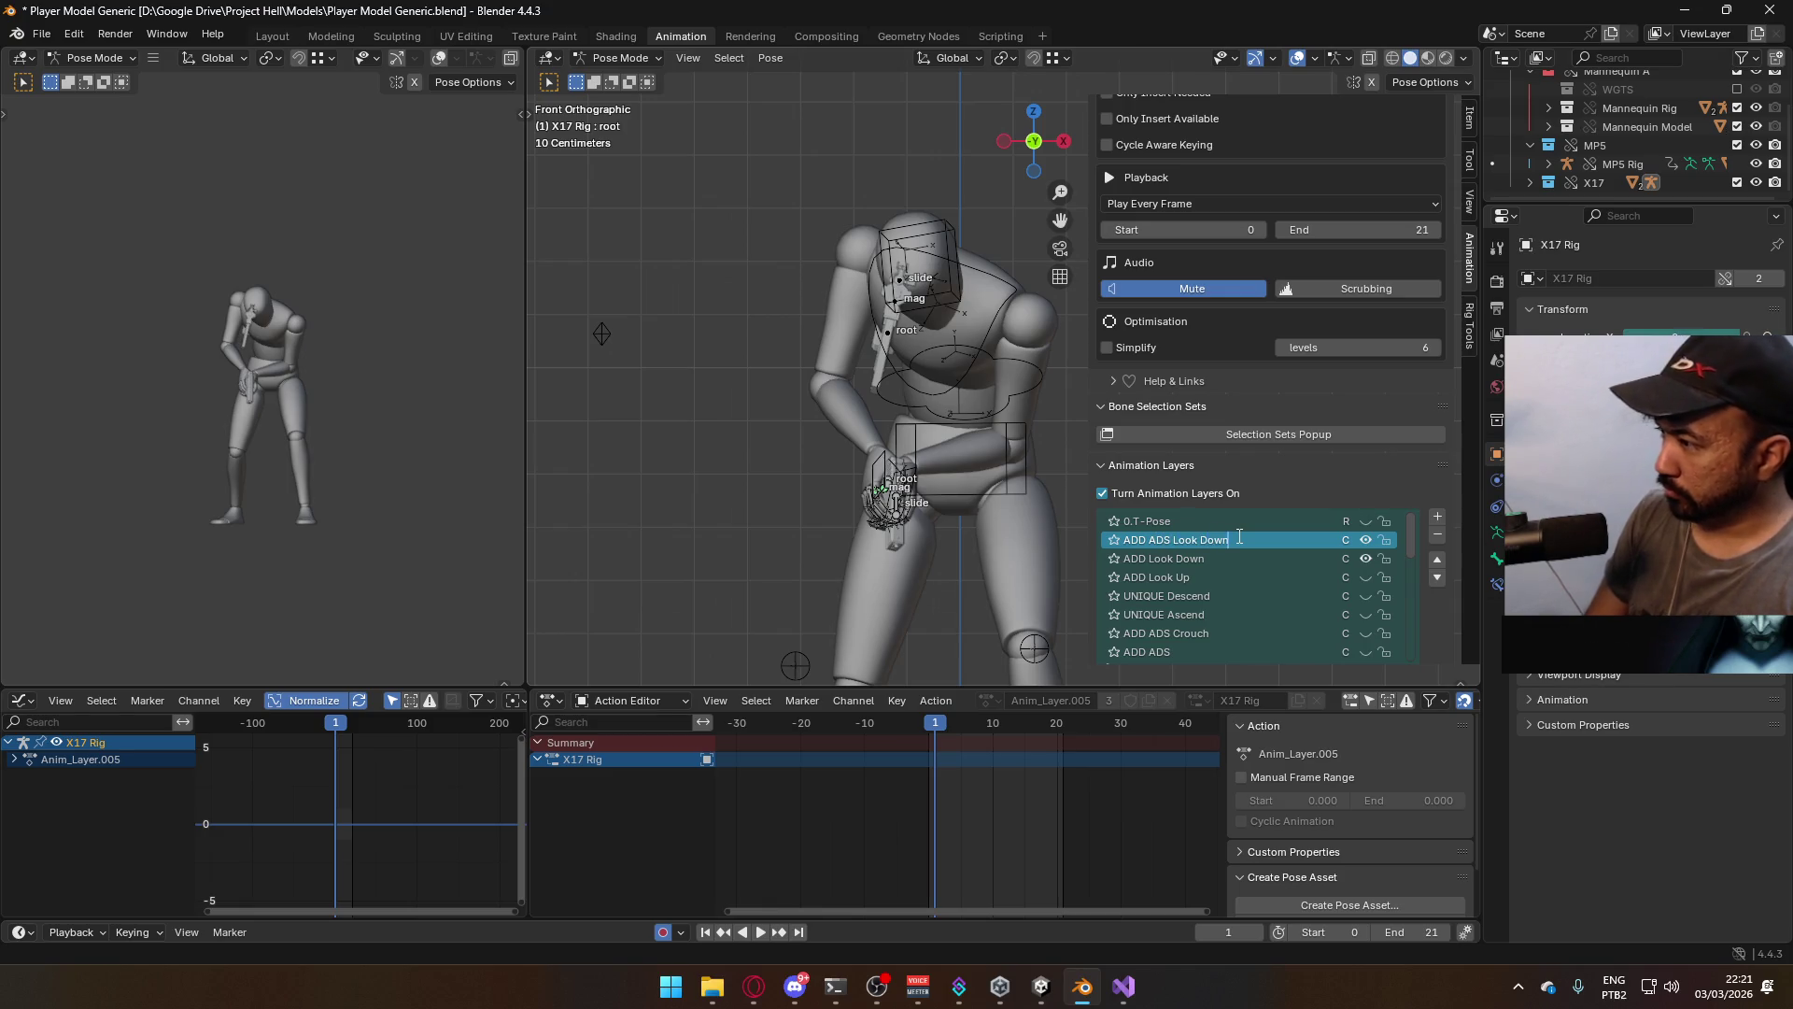
key(Return)
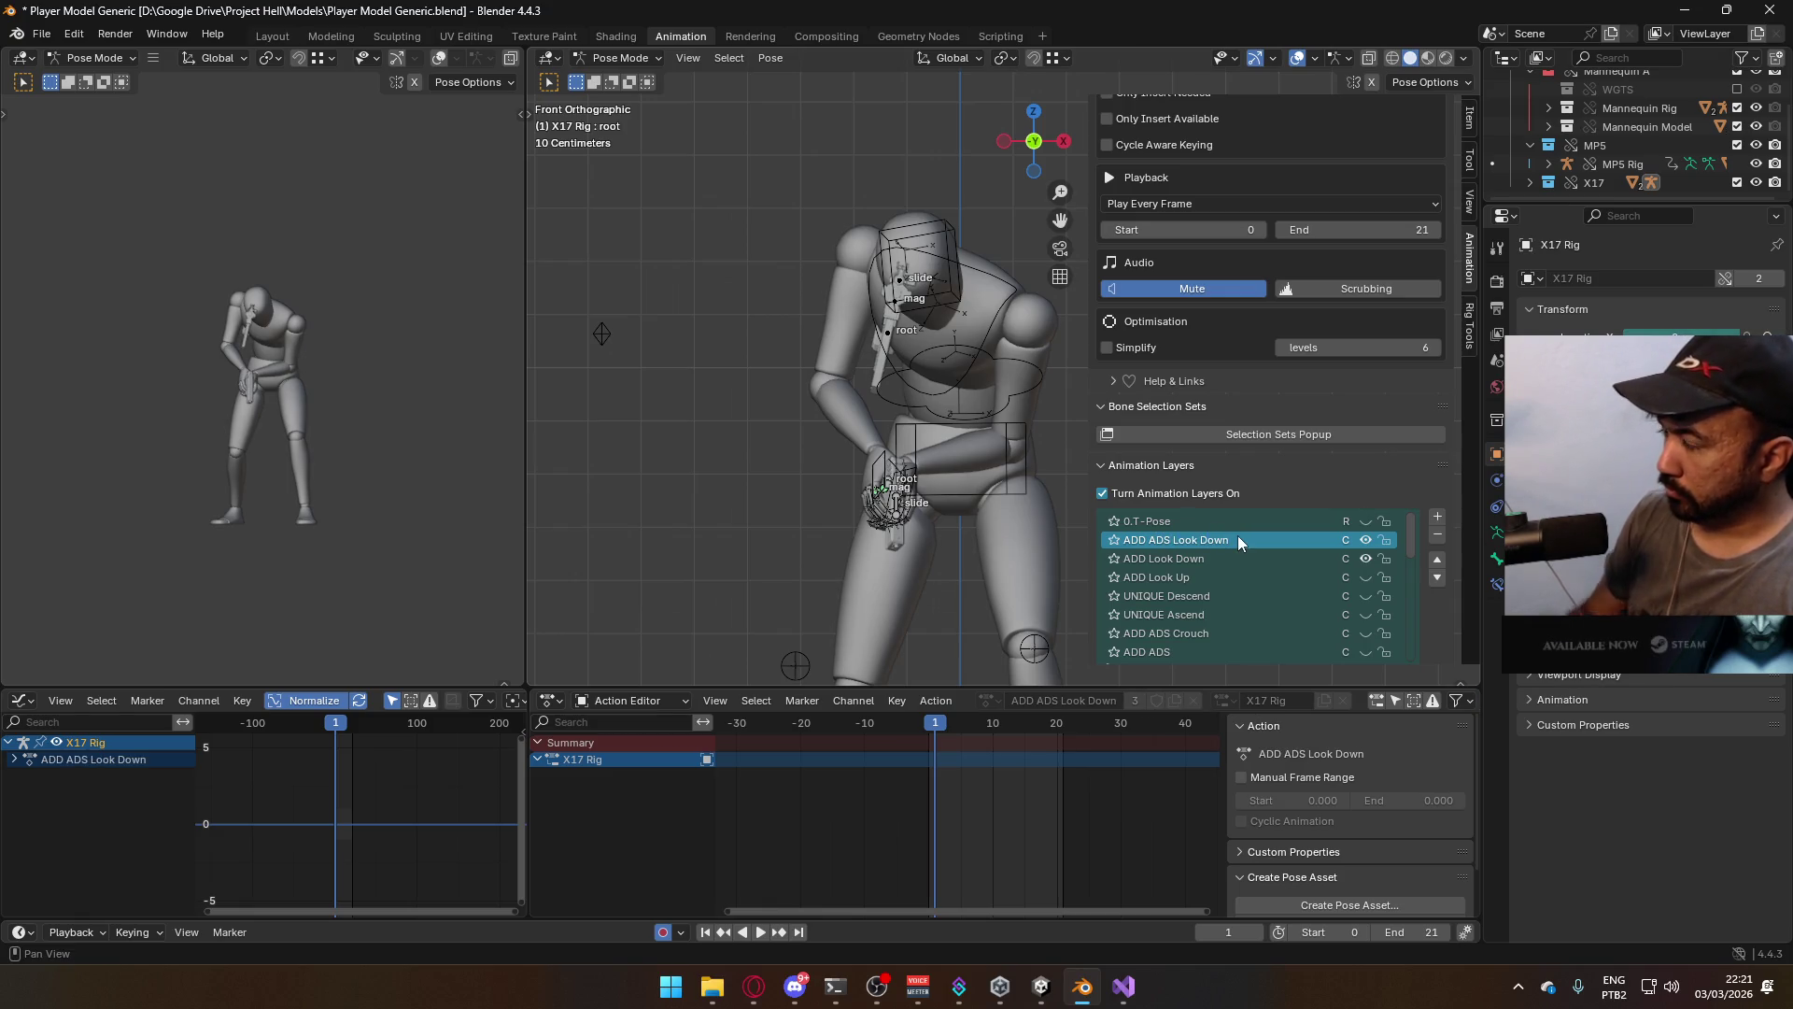
key(KP_3)
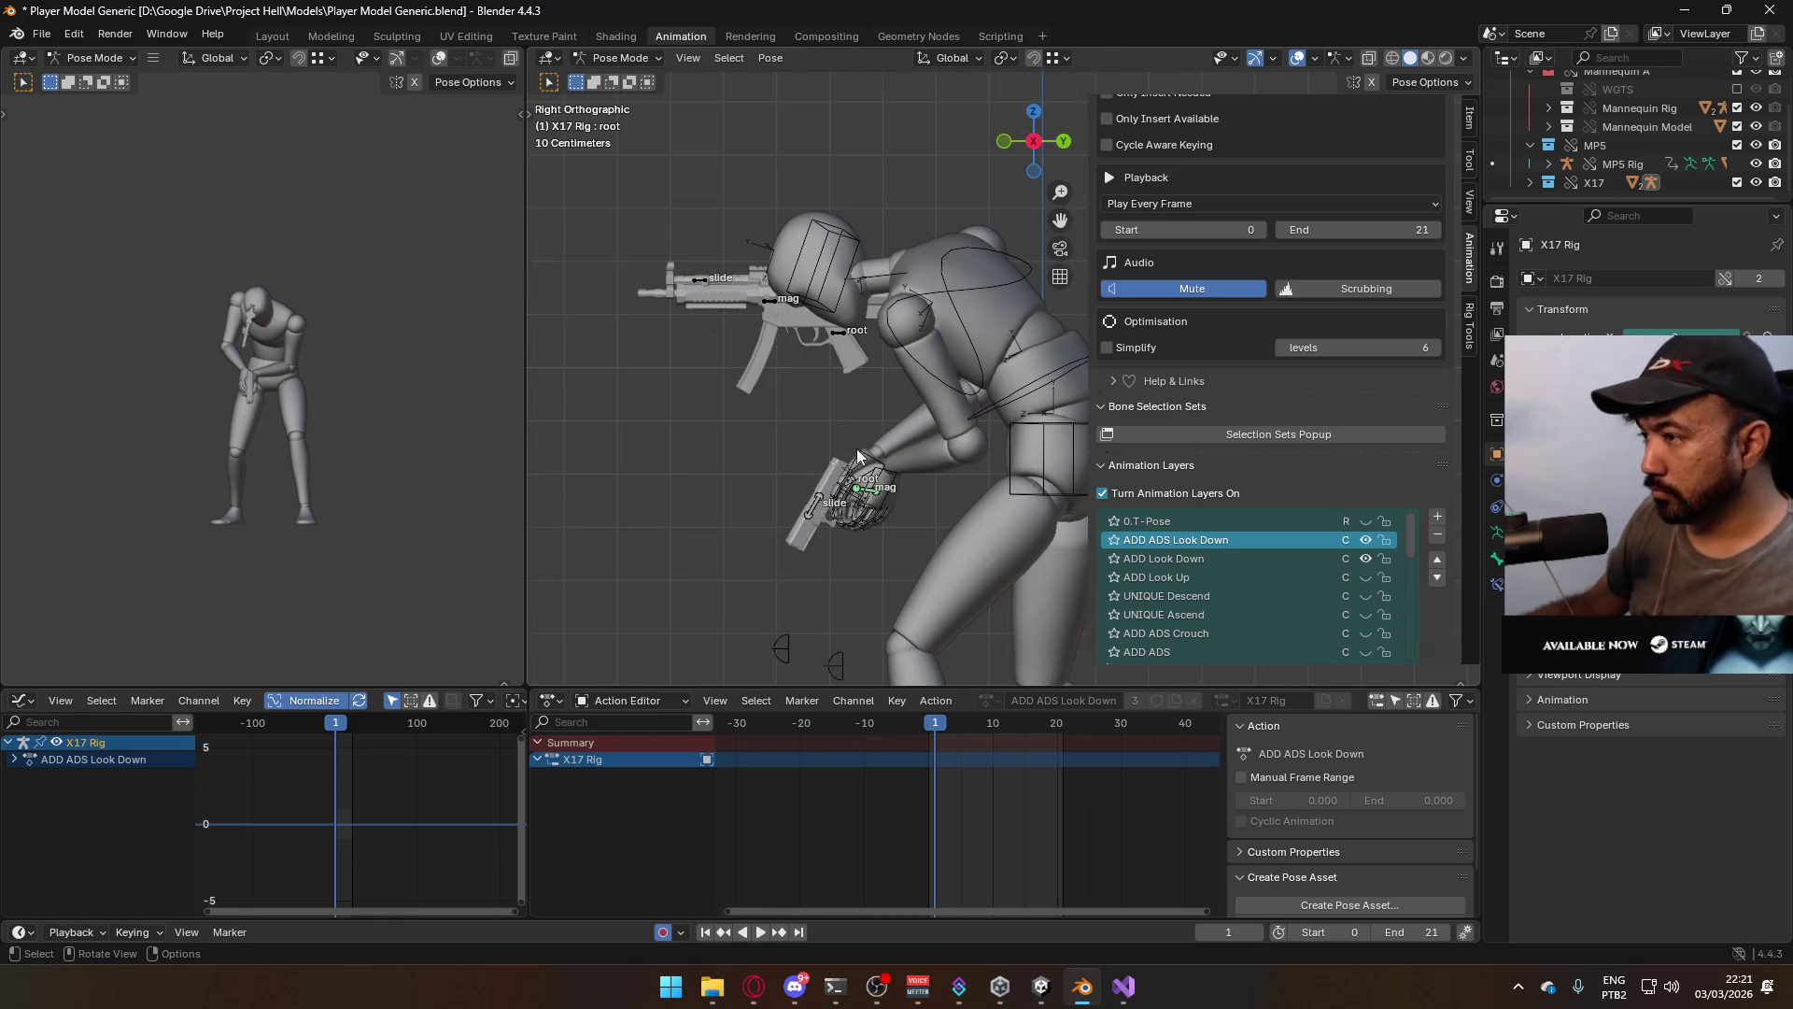
scroll(1116, 519, down, 5)
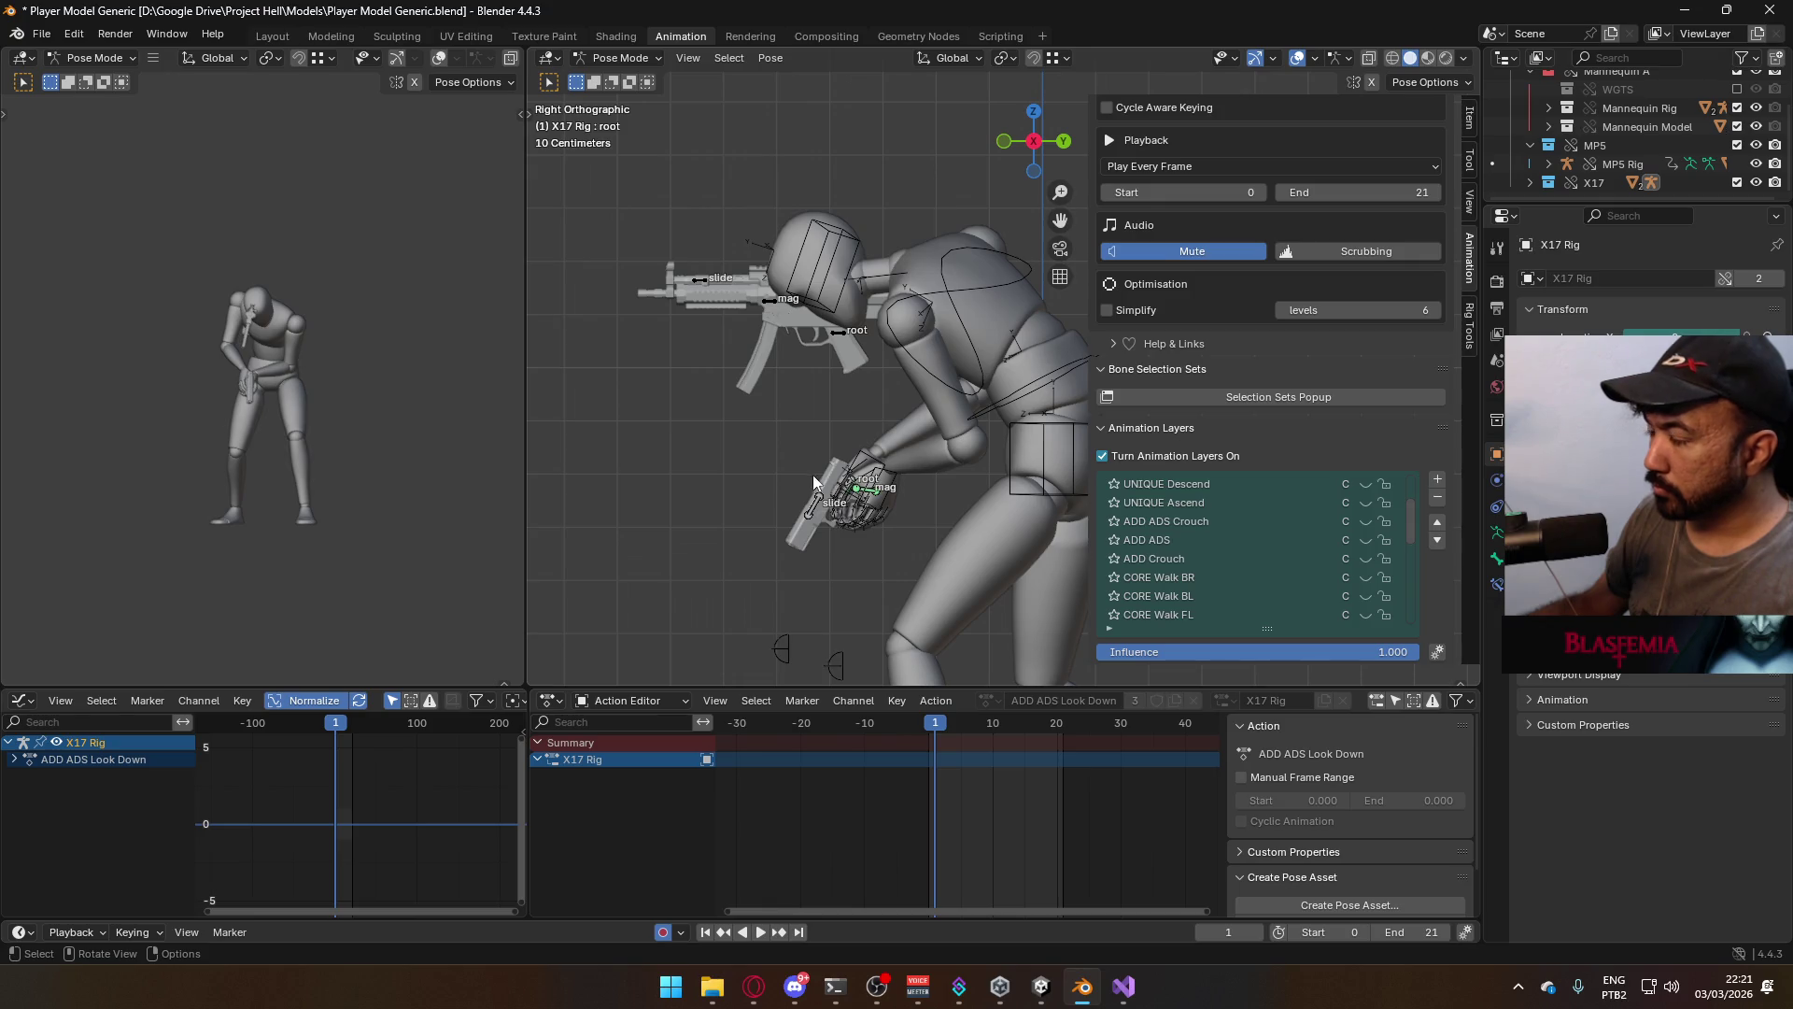
mouse_move(813, 482)
middle_down()
mouse_move(836, 463)
mouse_move(821, 451)
mouse_move(898, 472)
middle_up()
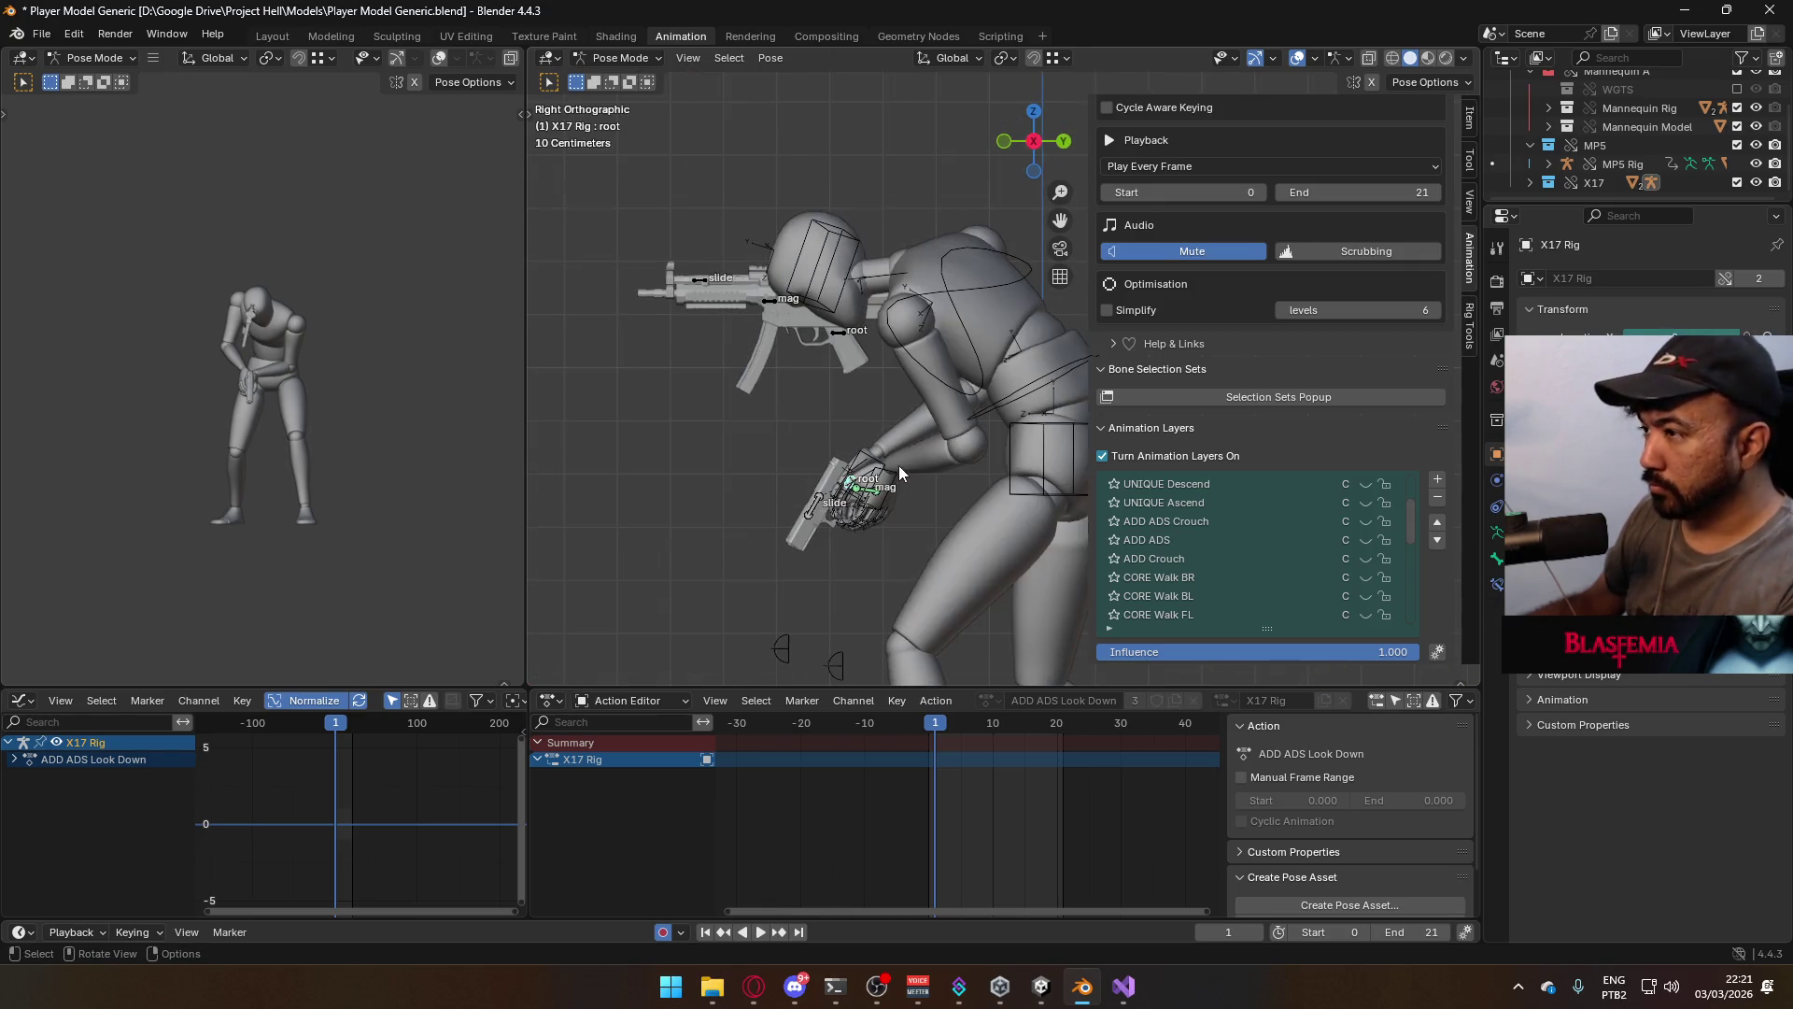
Move the X17 pistol root along its local Y and Z axes into the hand
key(g)
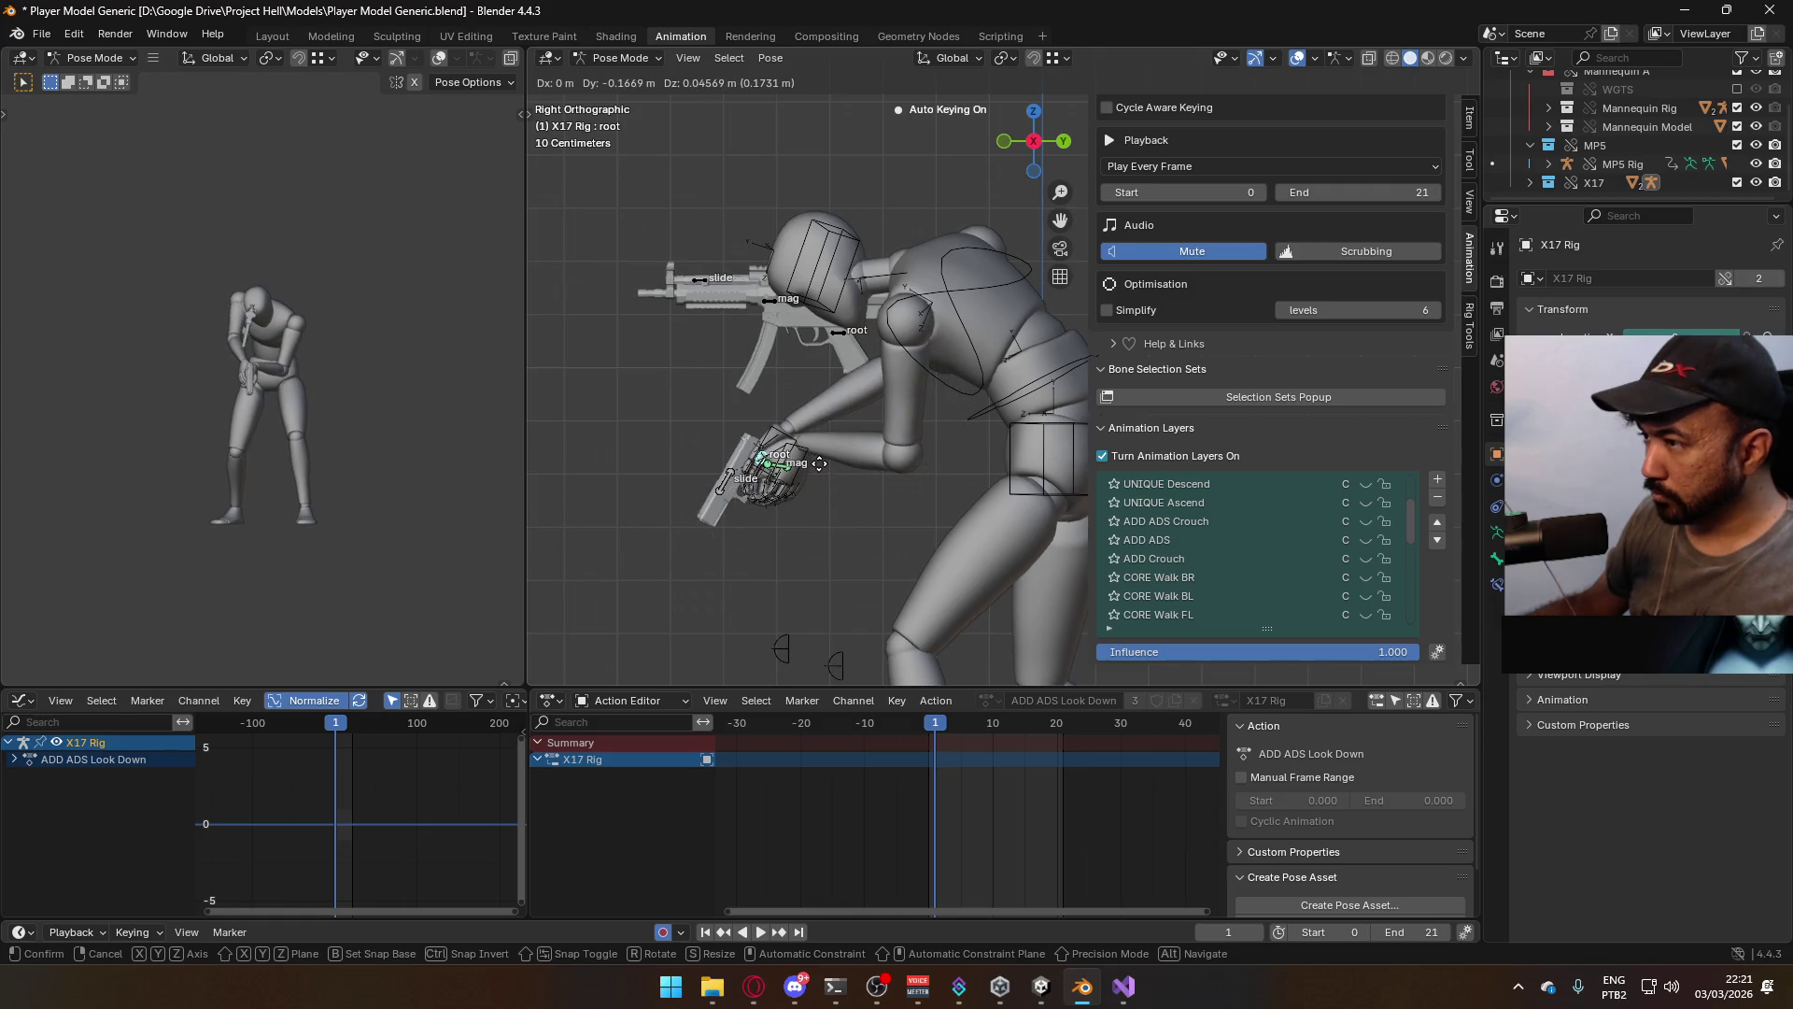
key(y)
key(y)
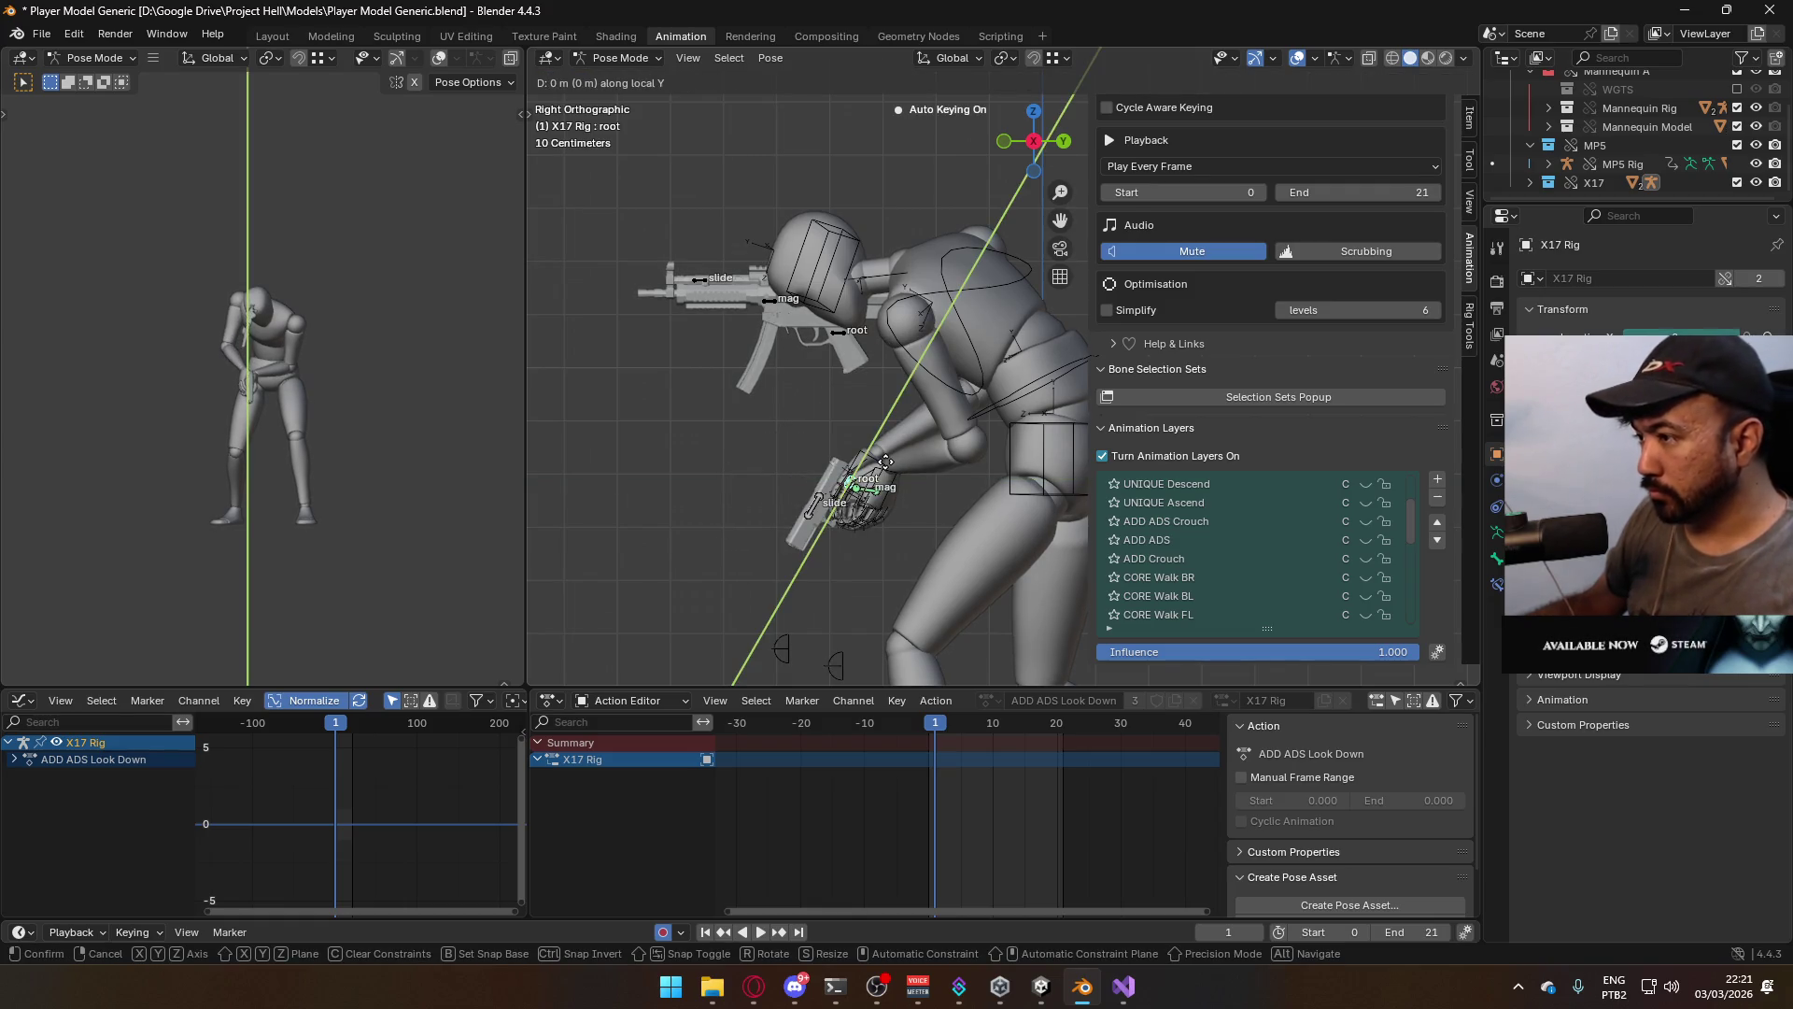
click(850, 487)
key(g)
key(z)
key(z)
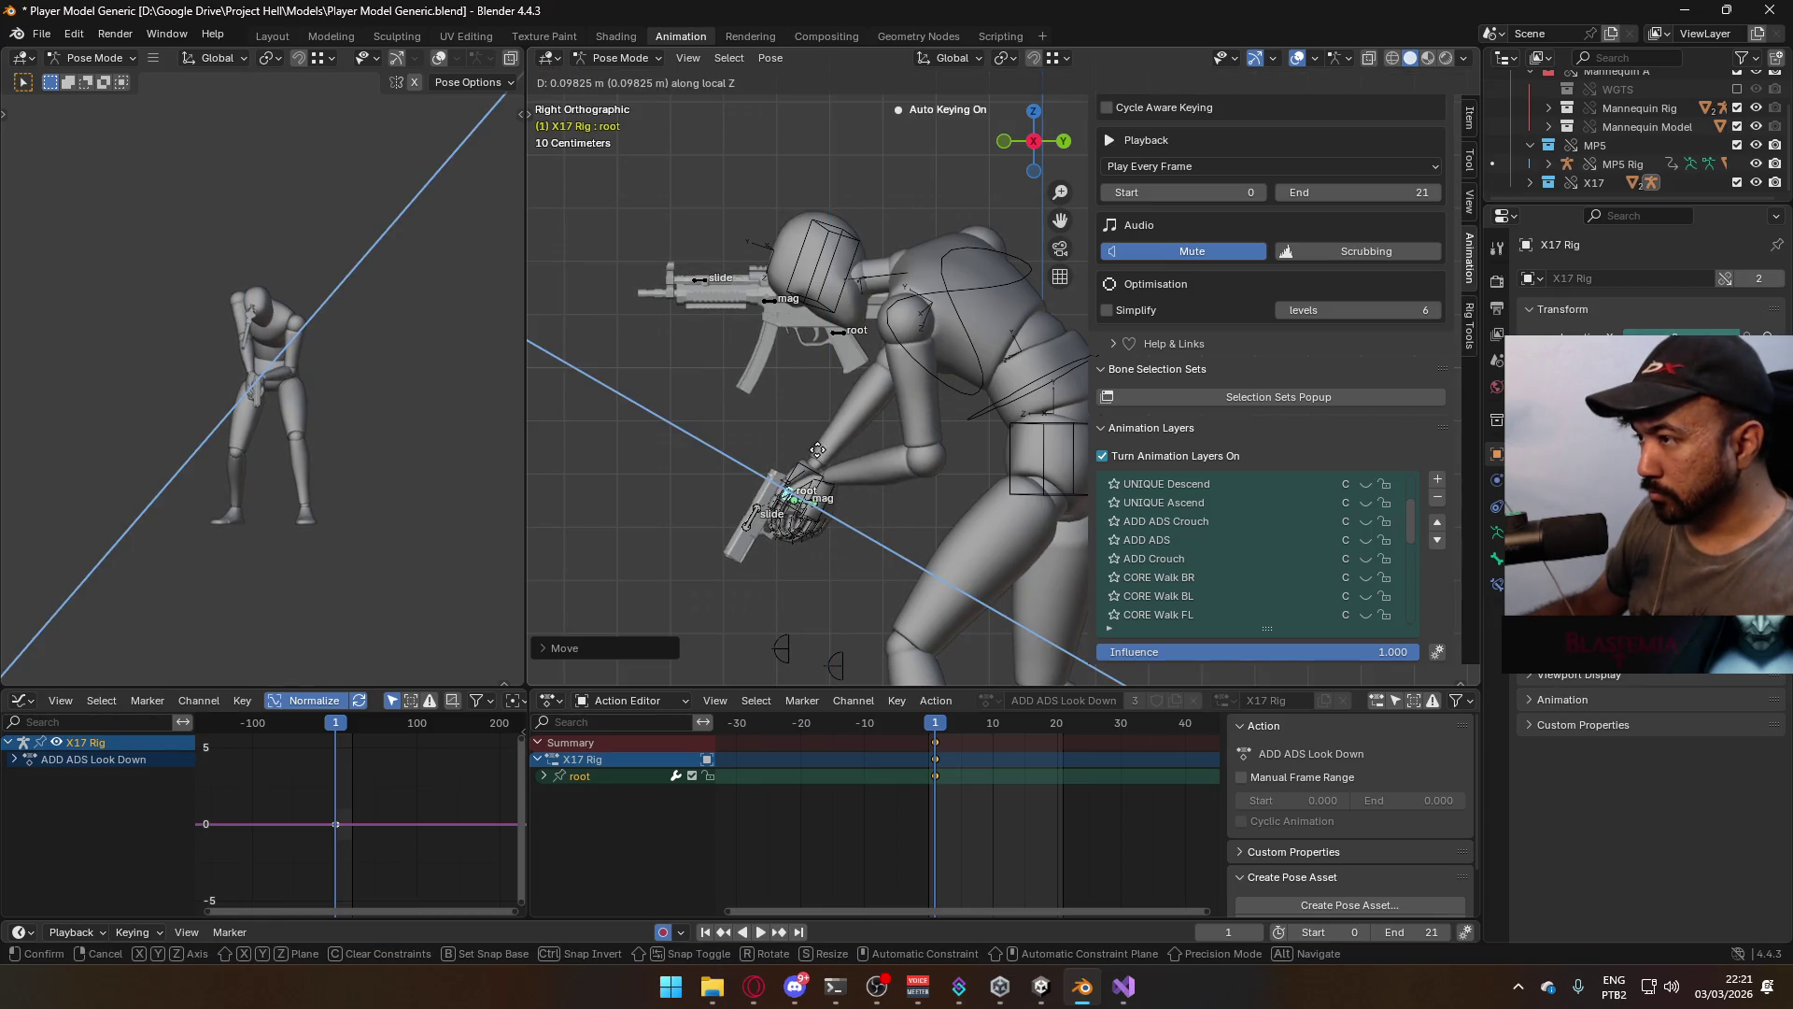
key(z)
key(y)
key(y)
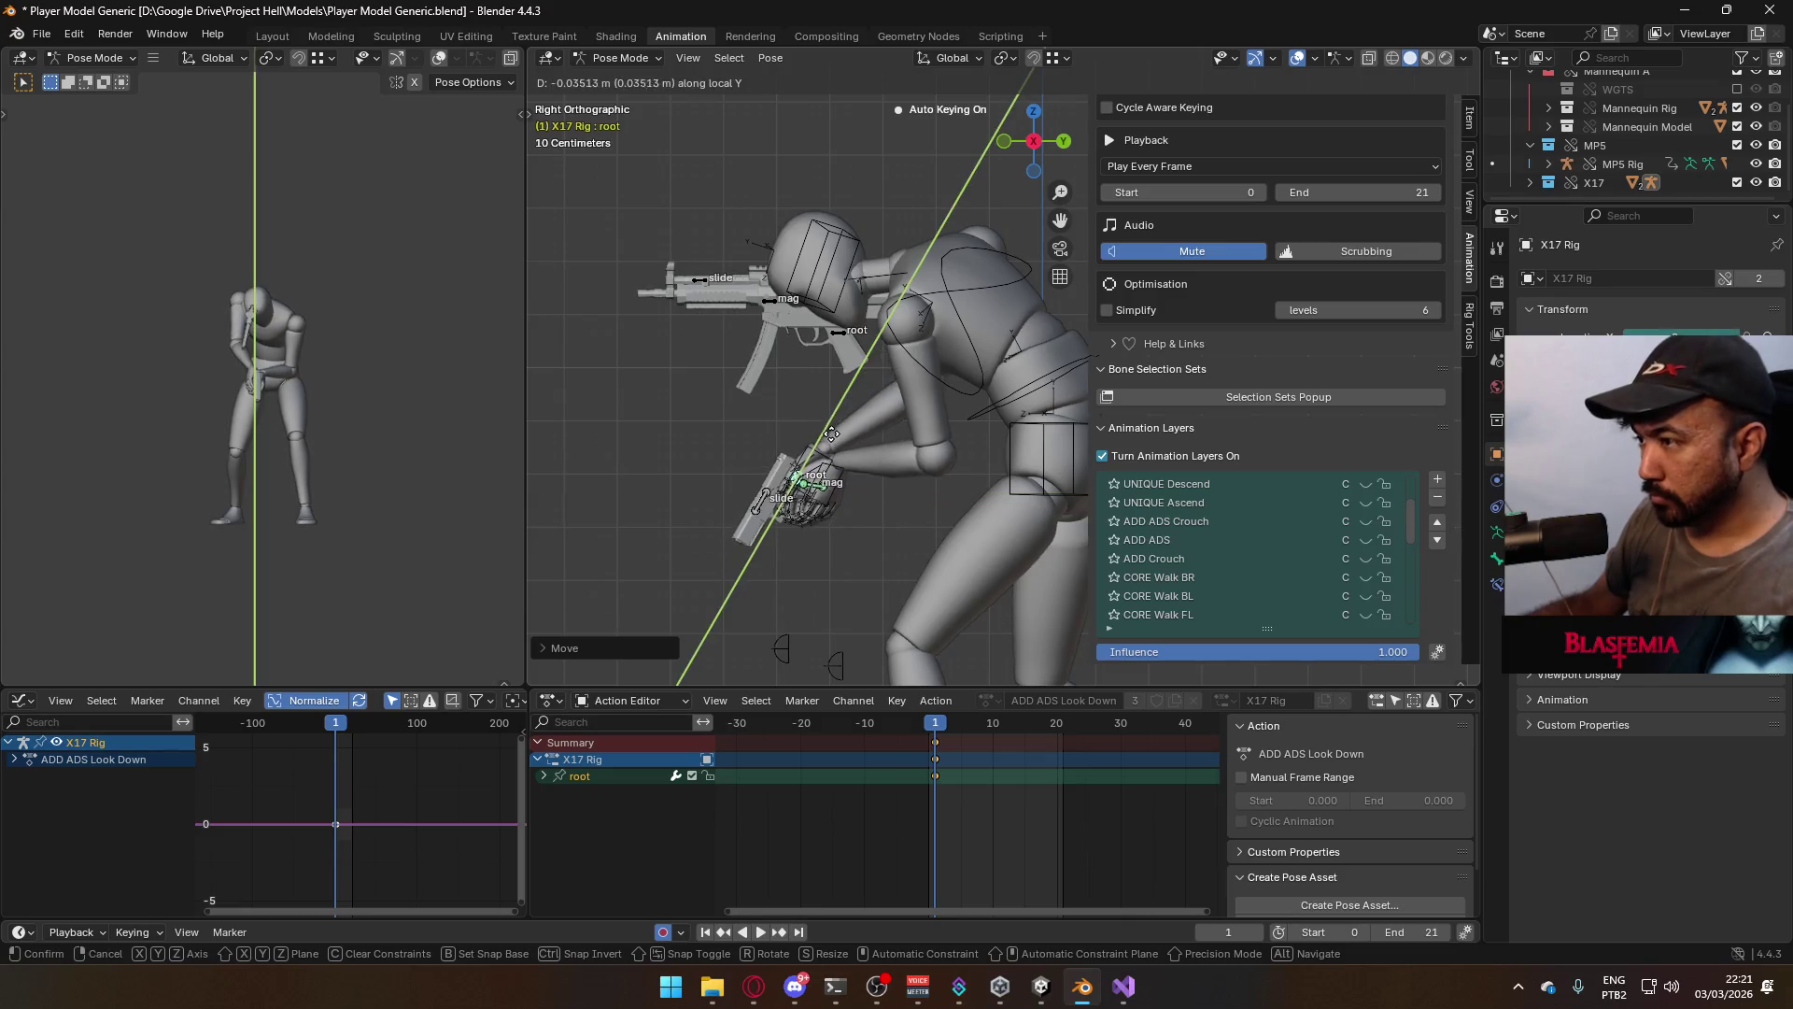
key(y)
key(z)
key(z)
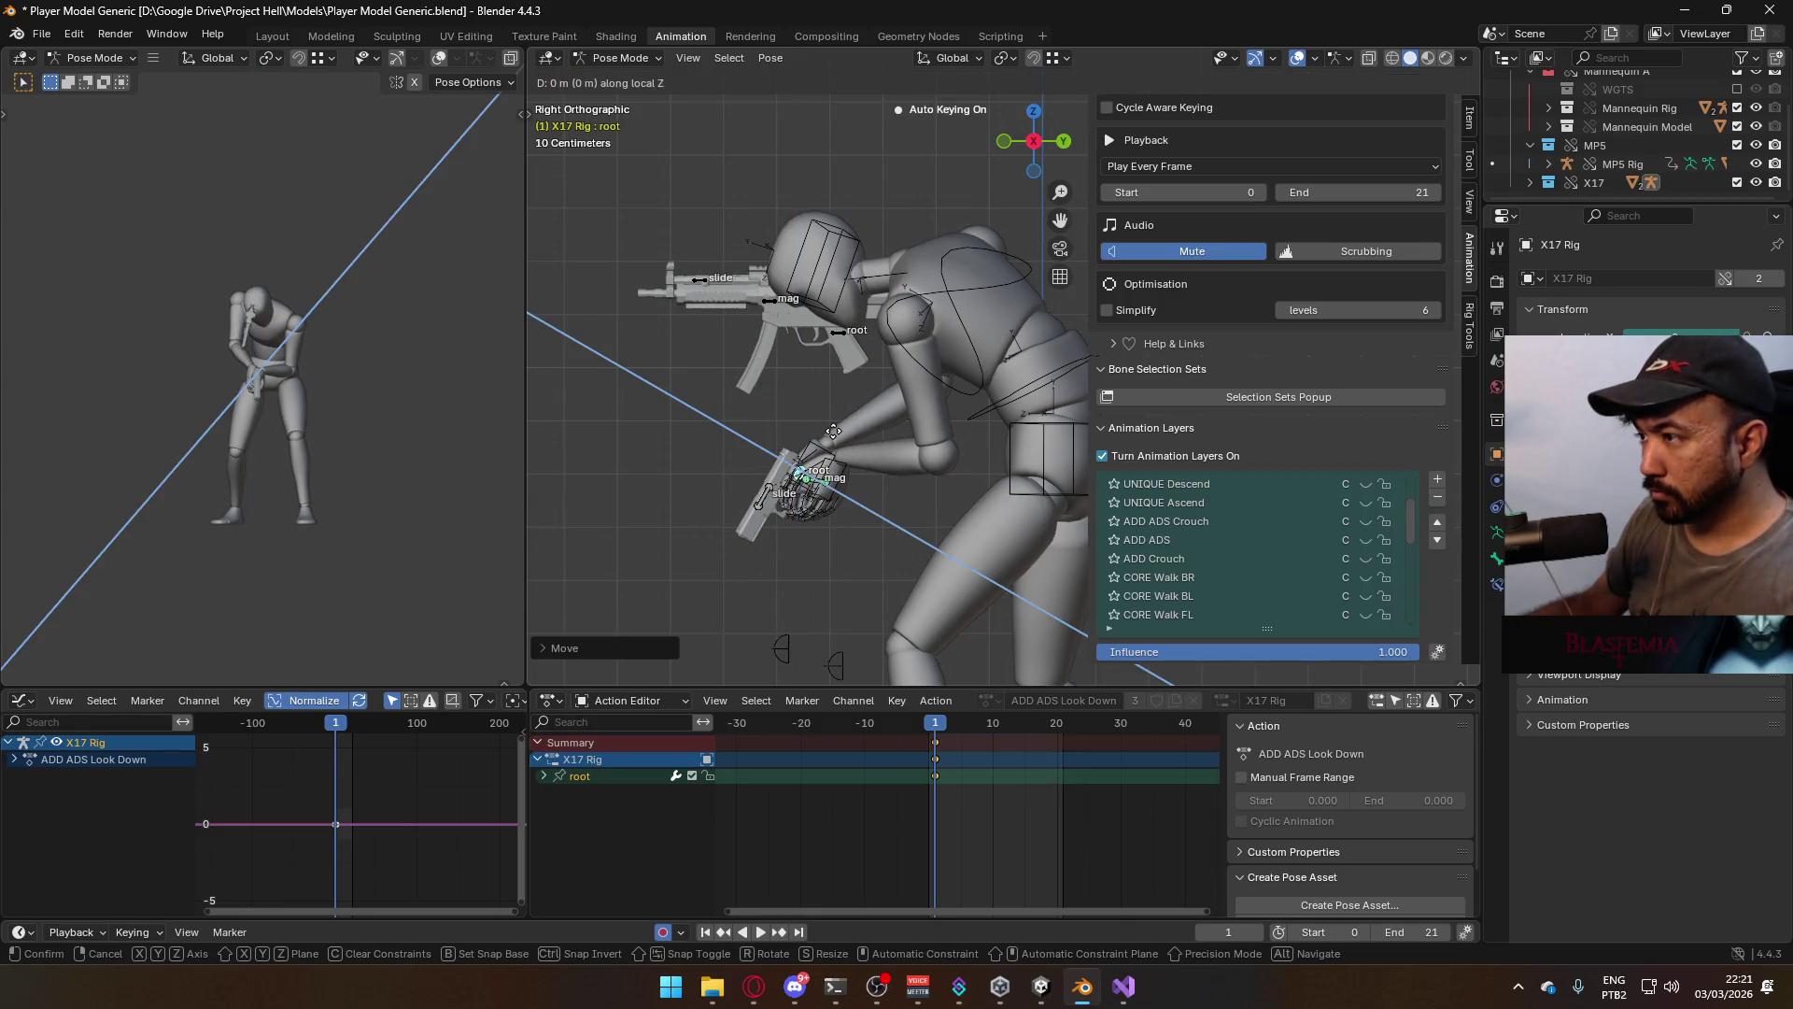
click(868, 401)
Check the pistol's fit from the front and side views, then save the blend file
key(KP_1)
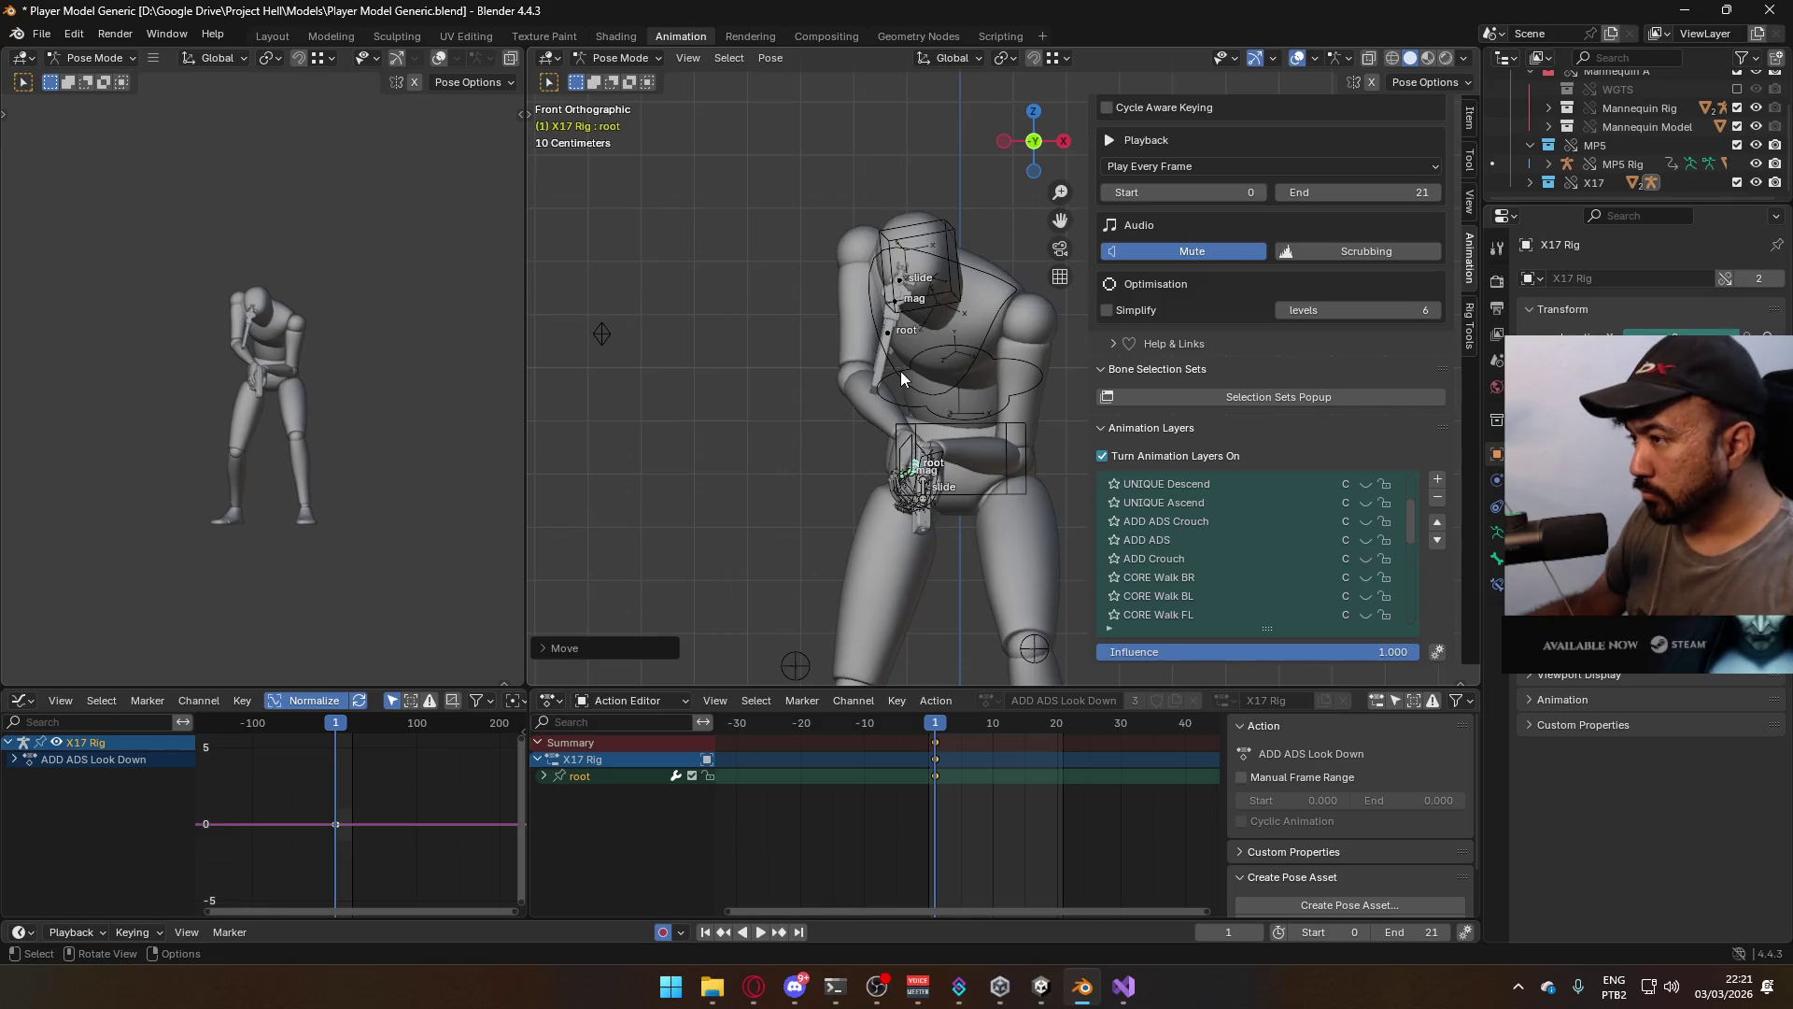
middle_drag(972, 478, 982, 411)
key(KP_3)
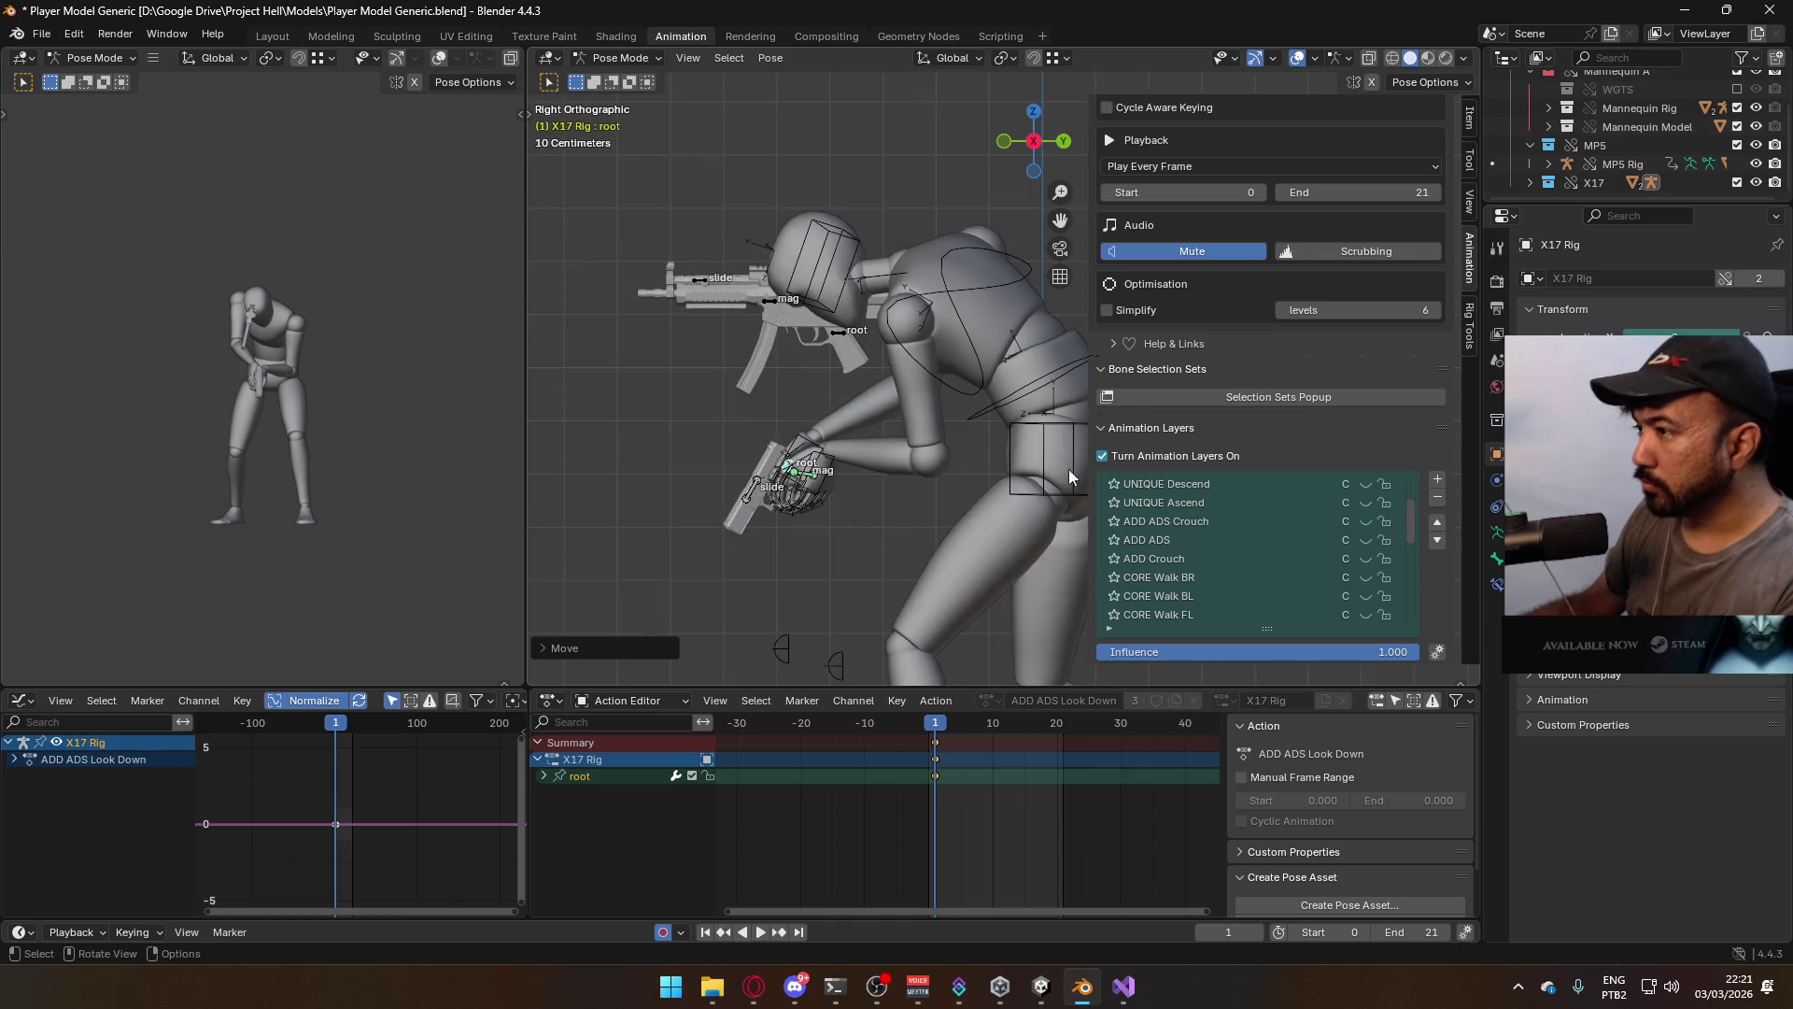
scroll(1283, 564, up, 4)
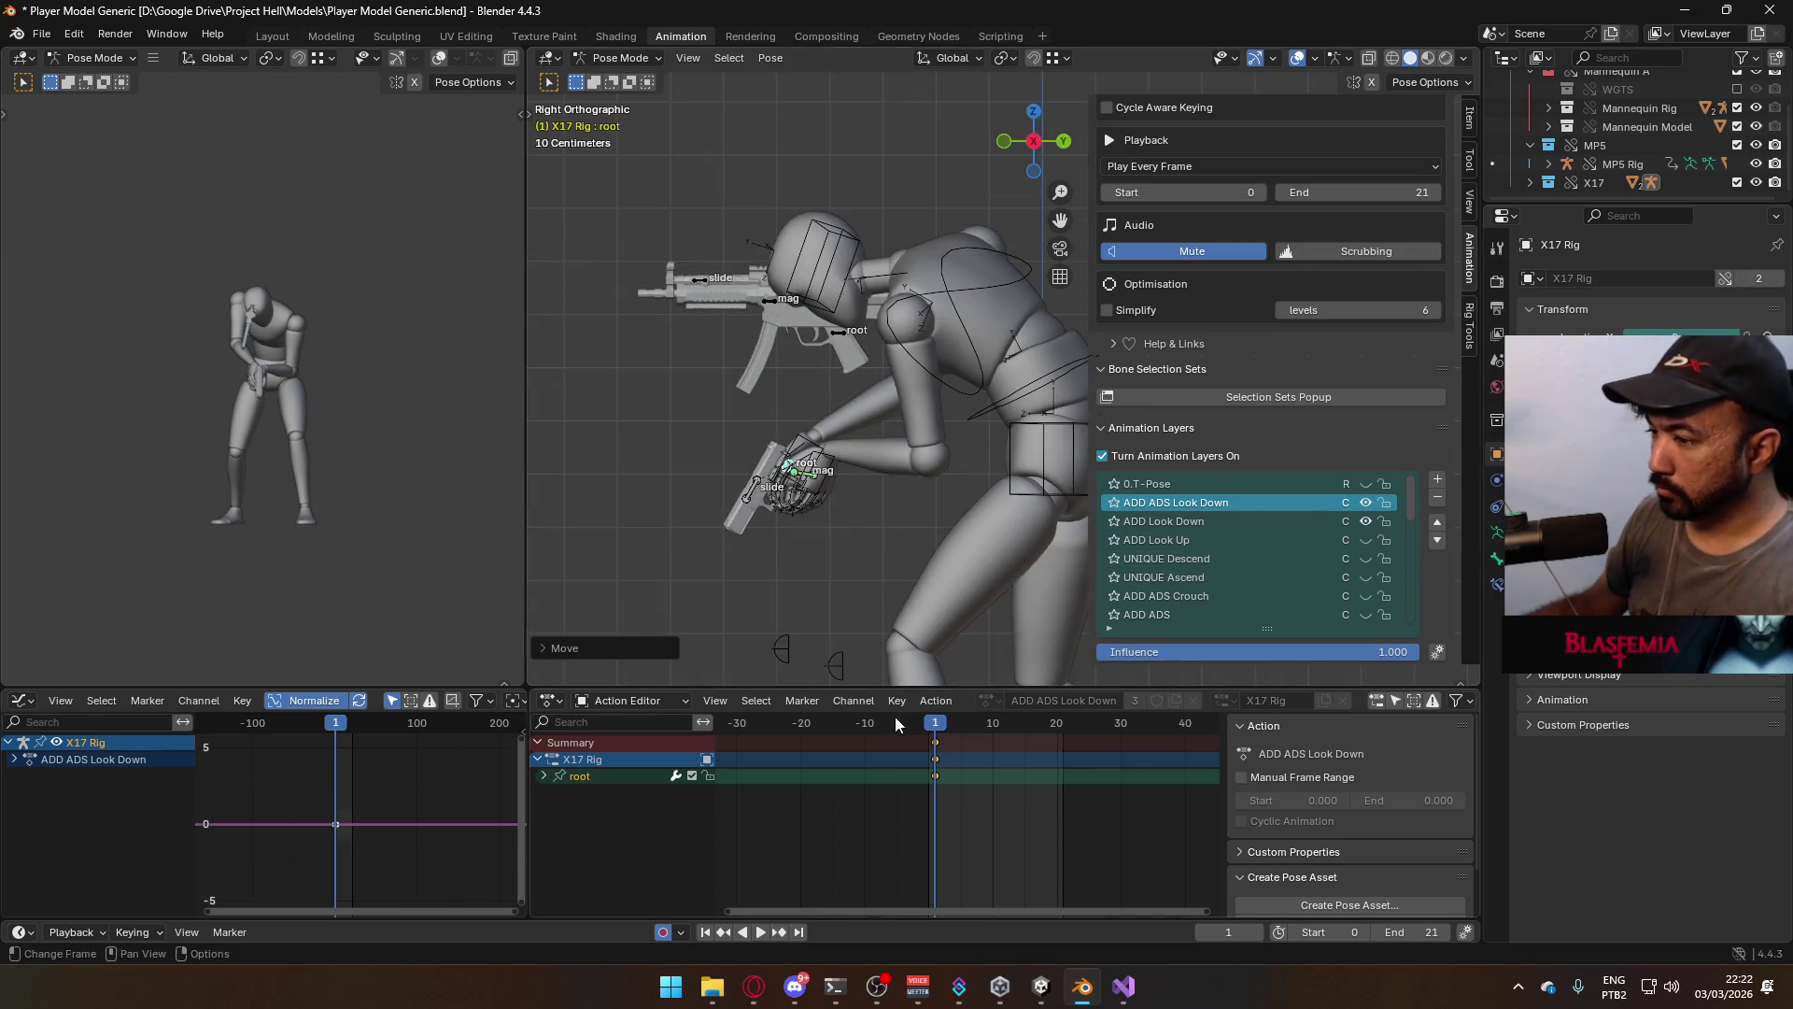
scroll(878, 383, down, 4)
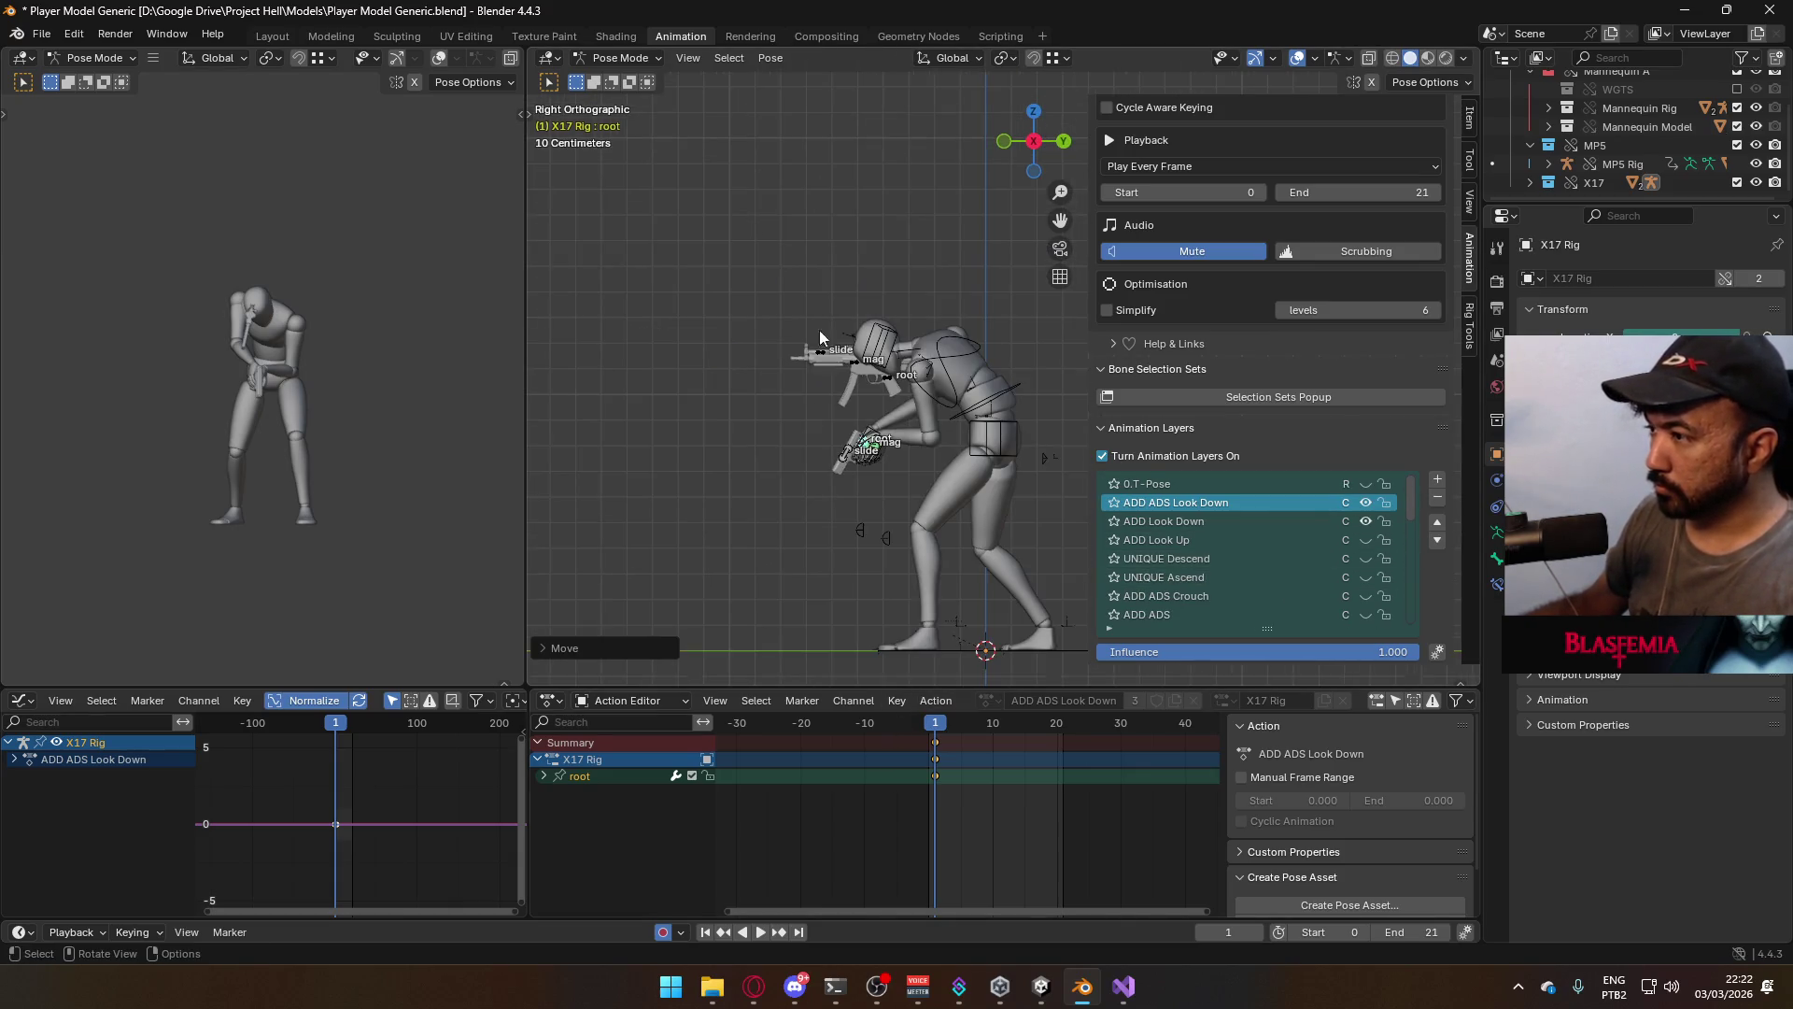
key(ctrl+s)
click(603, 58)
Switch to Object Mode and select the mannequin mesh together with its armature
click(628, 79)
click(952, 400)
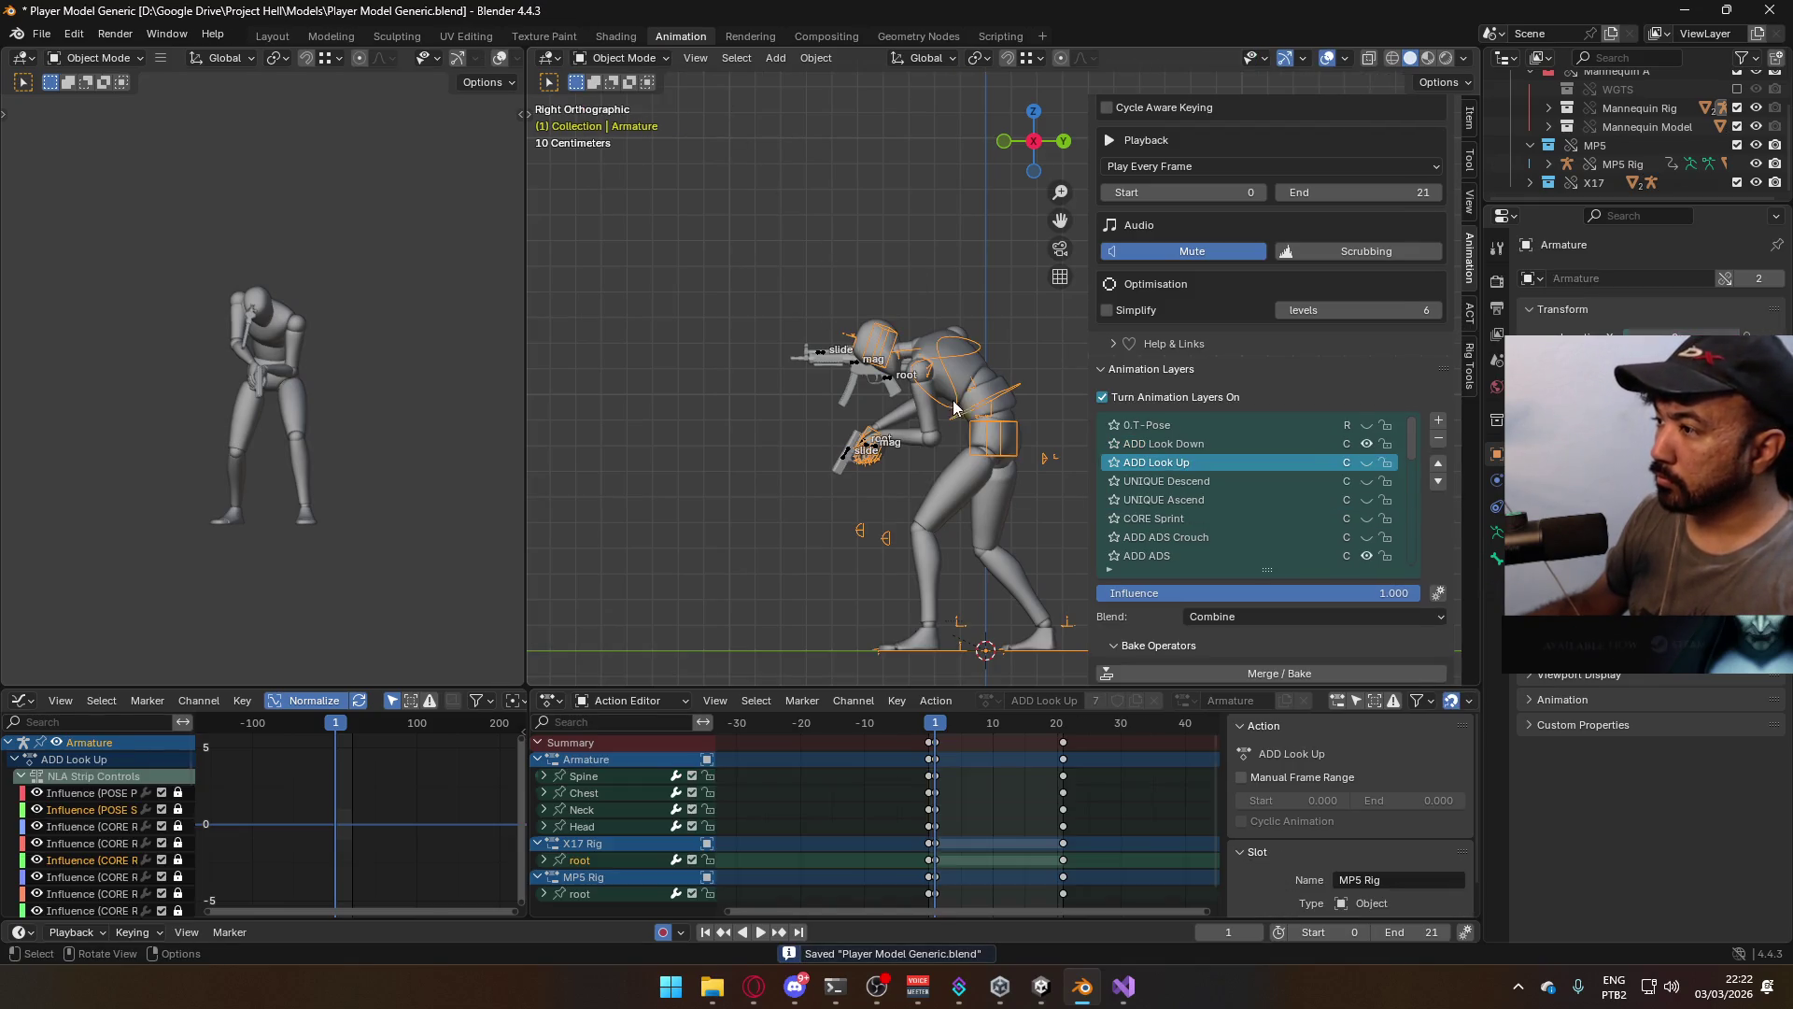
click(961, 384)
click(985, 448)
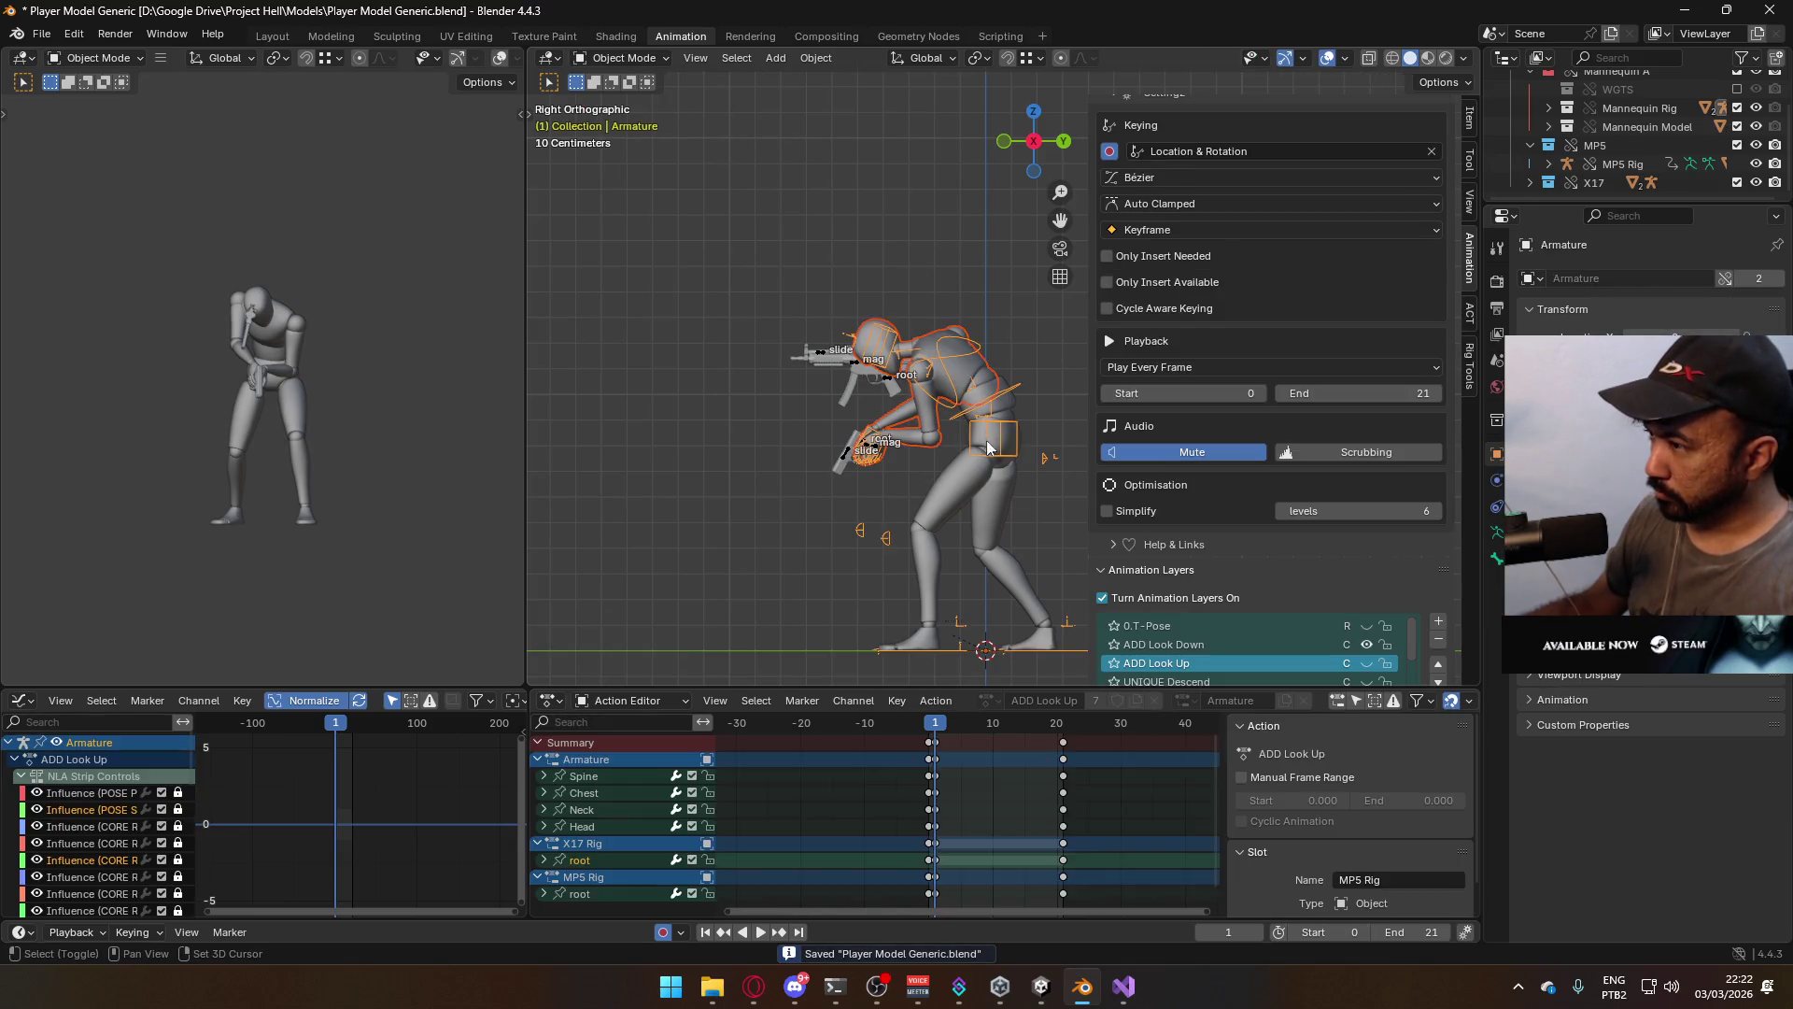
click(981, 478)
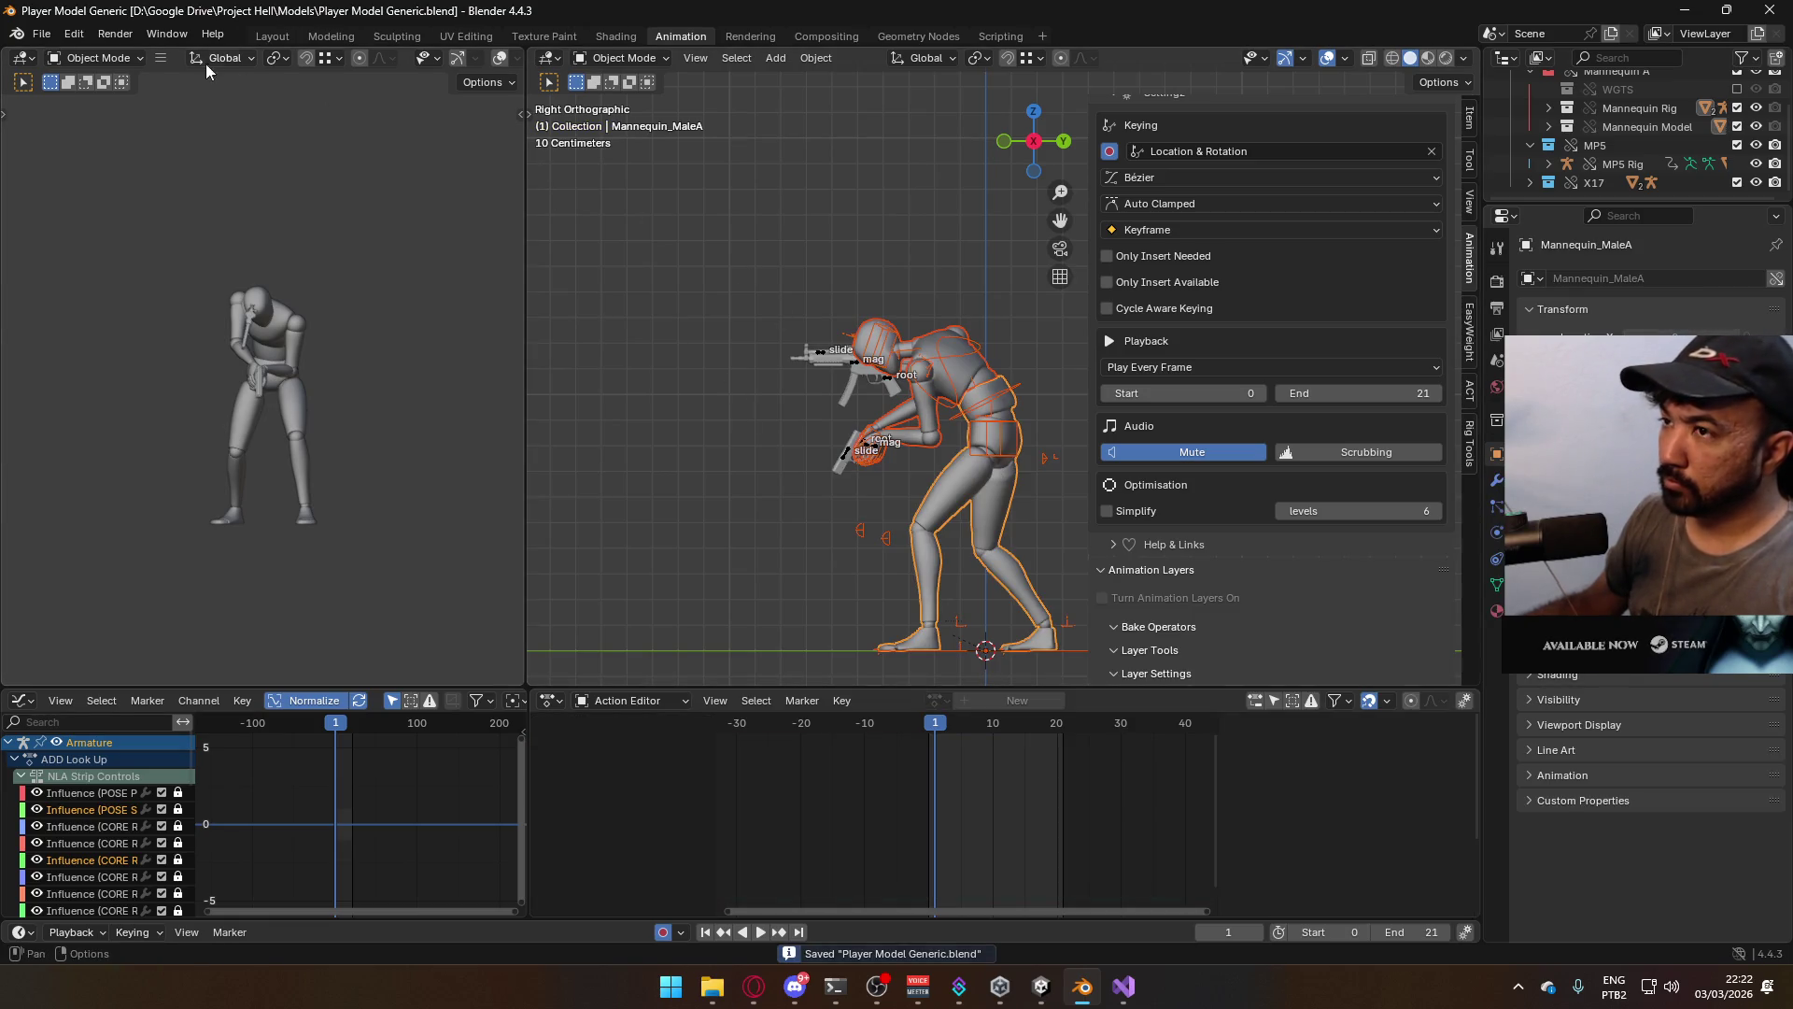
Export the selection as FBX named Model@ADS Sidearm Look Down.fbx
click(41, 34)
mouse_move(146, 322)
click(336, 484)
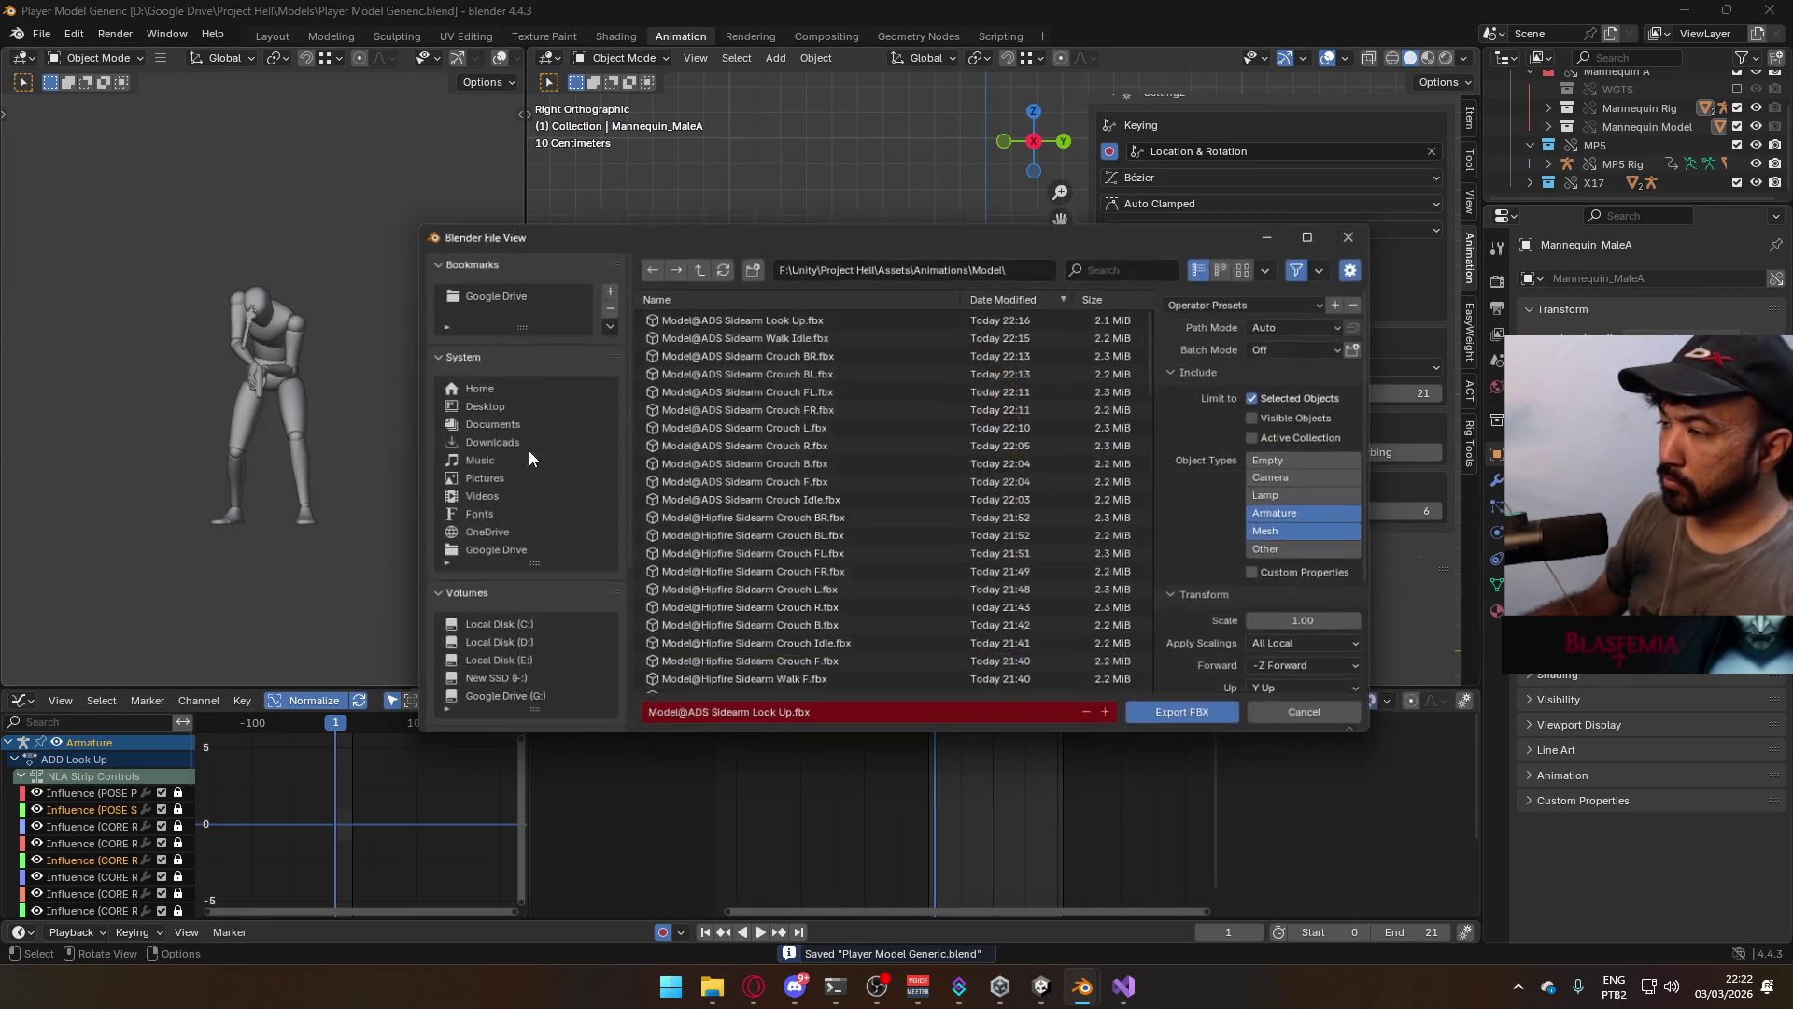
scroll(1057, 513, down, 4)
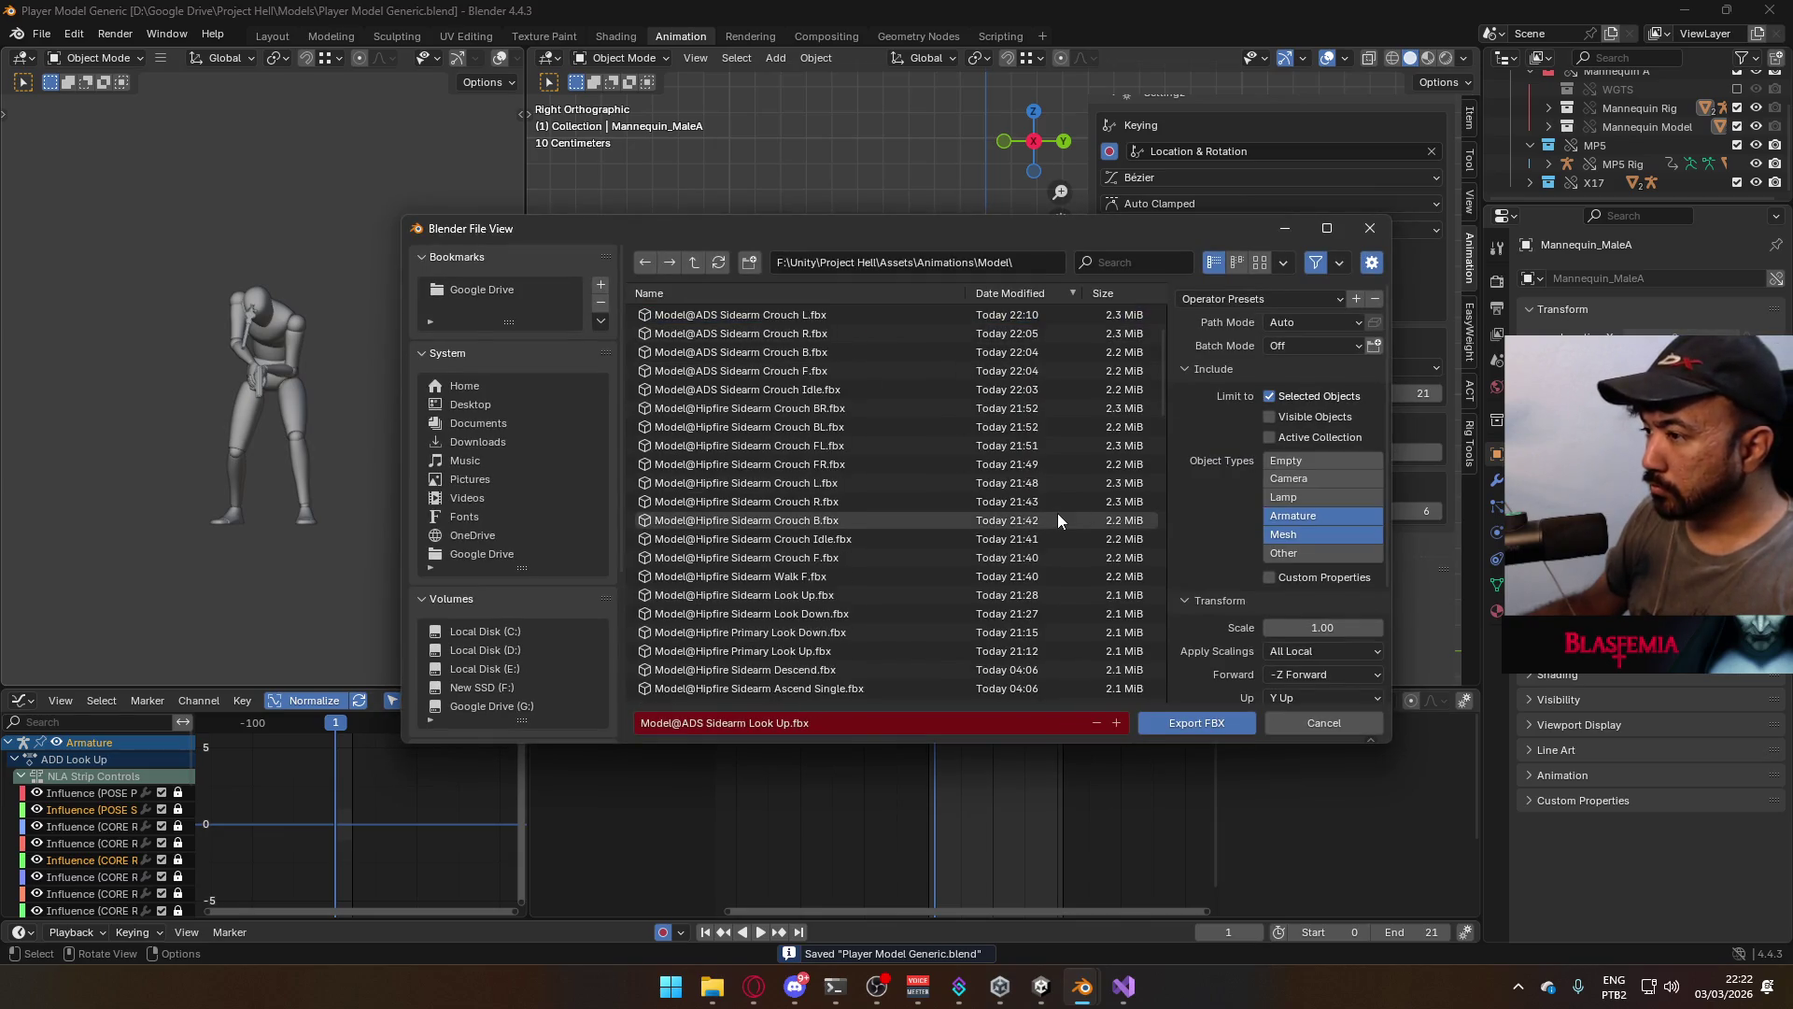
scroll(925, 560, up, 4)
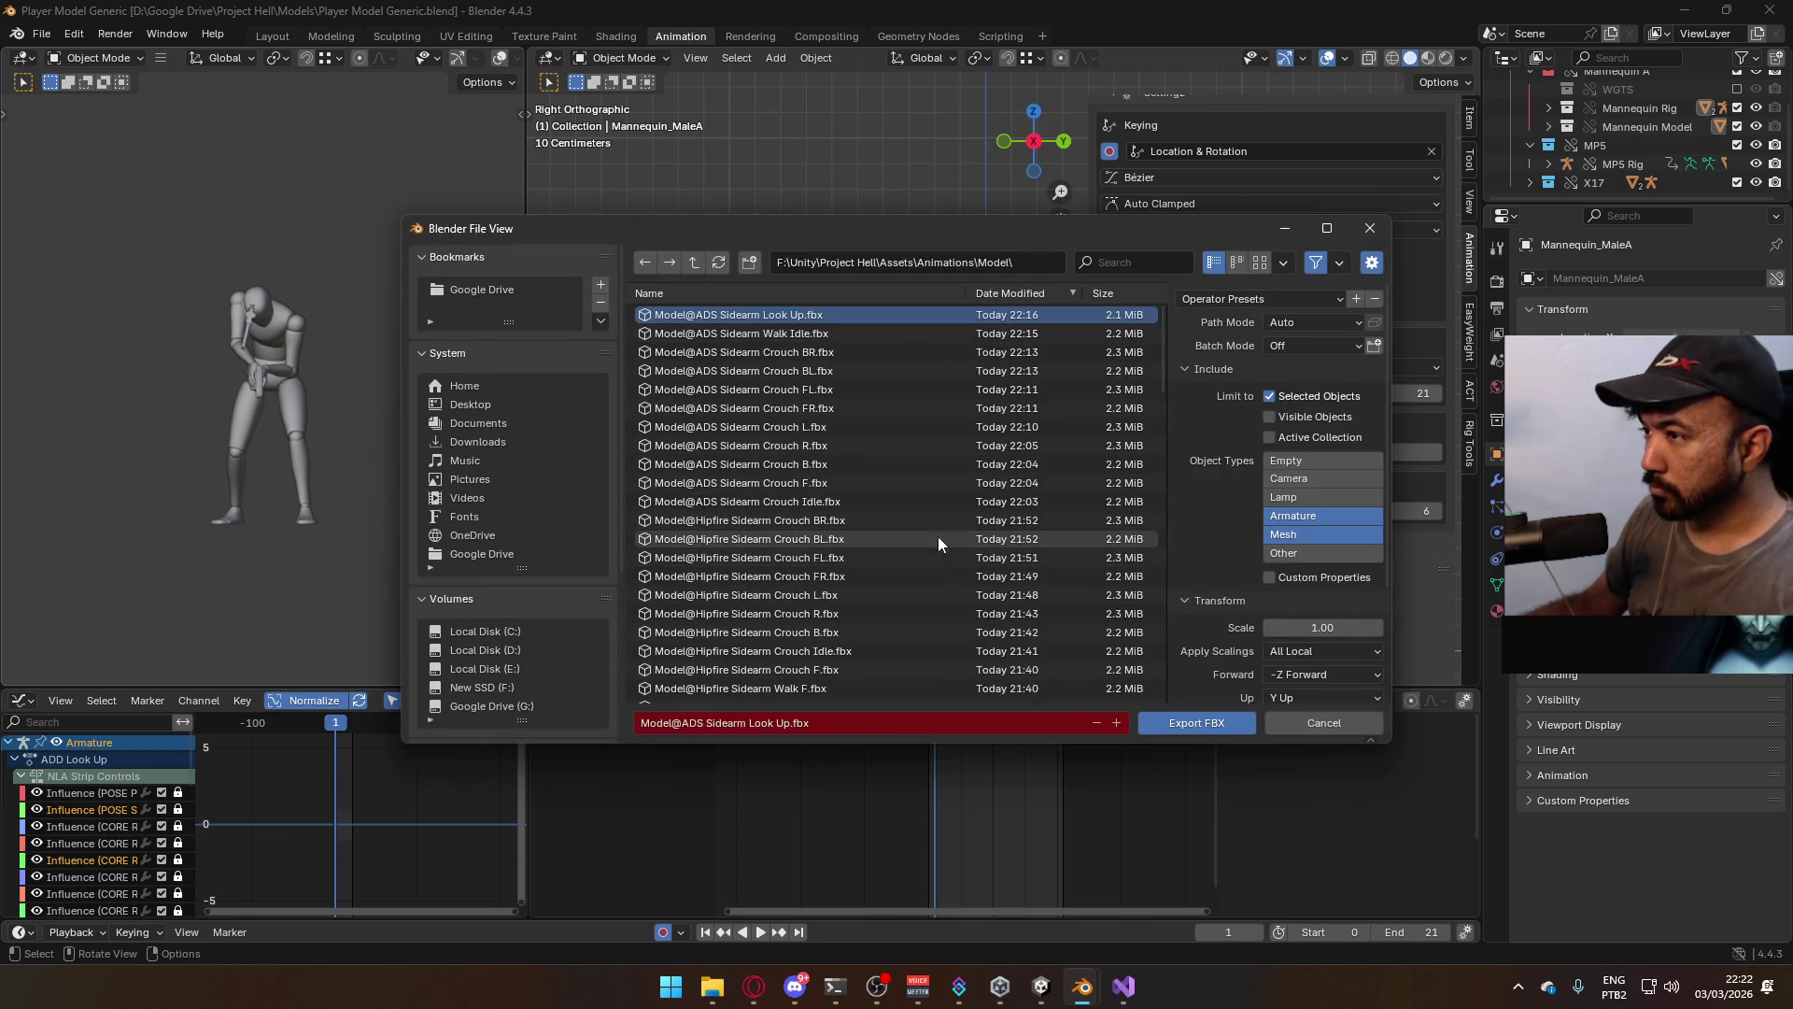
click(803, 724)
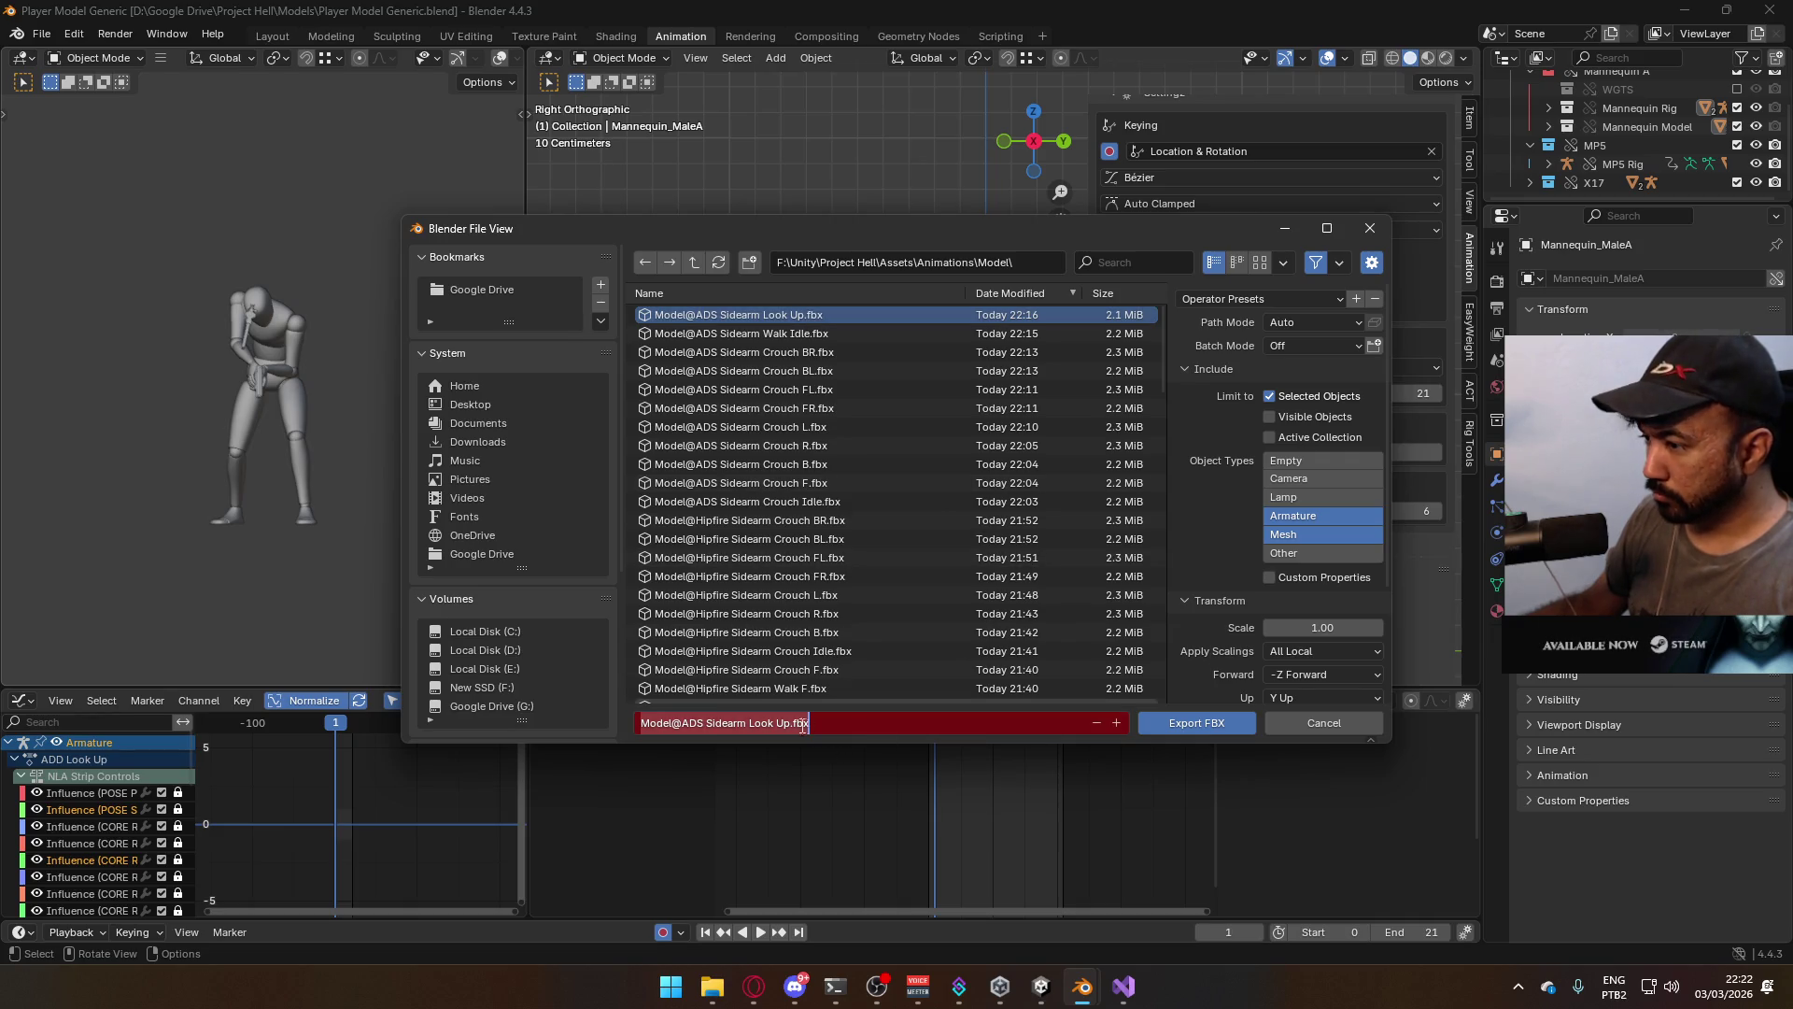
double_click(781, 724)
text(Down)
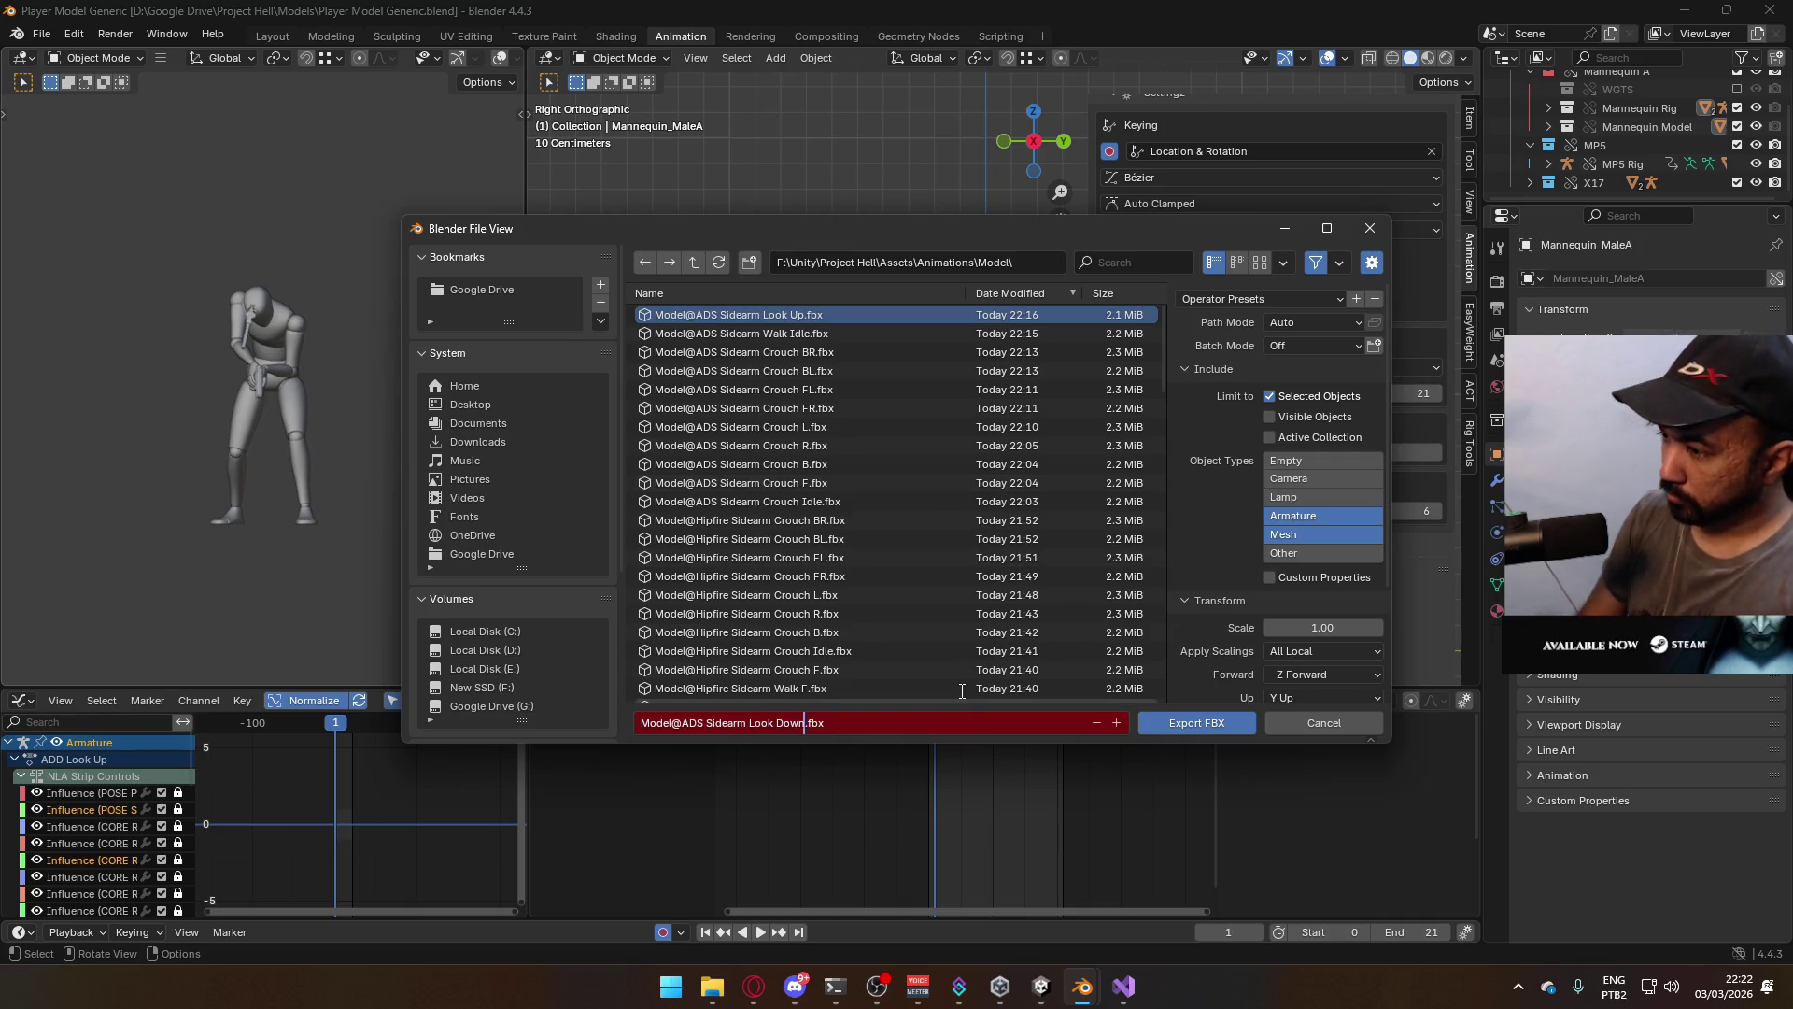
key(Return)
click(1167, 717)
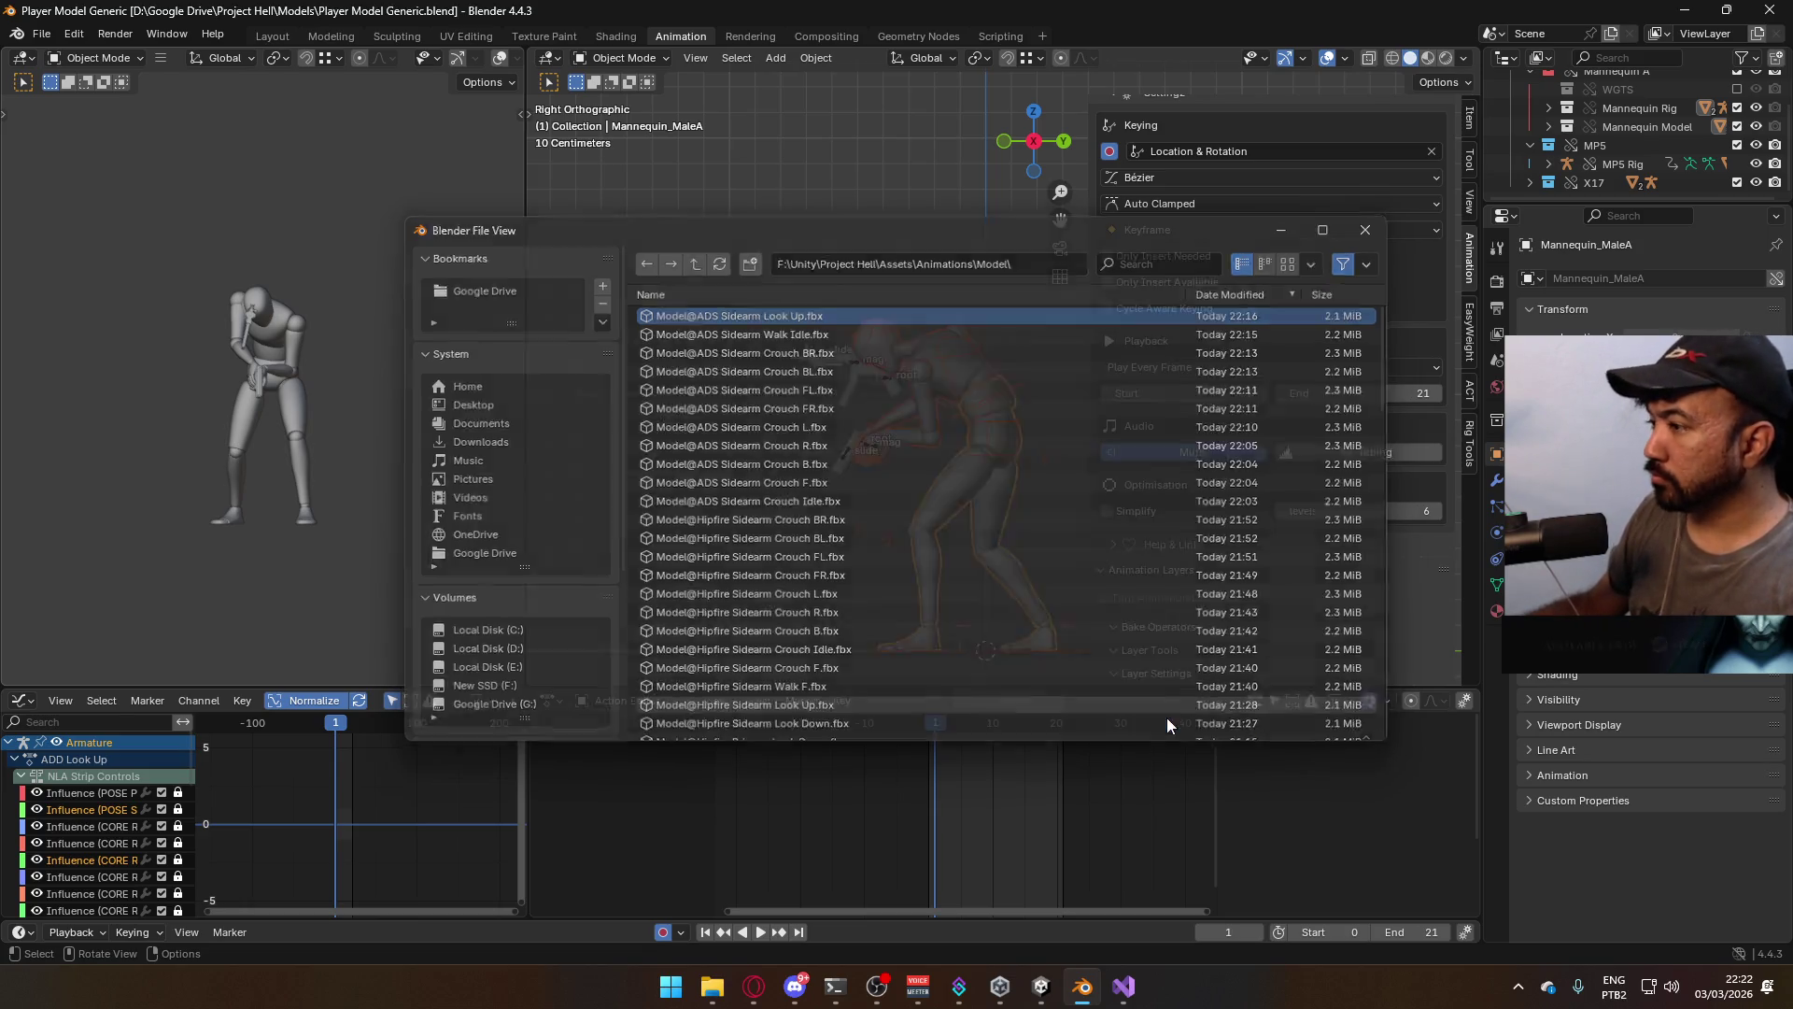
click(869, 453)
scroll(1307, 467, down, 2)
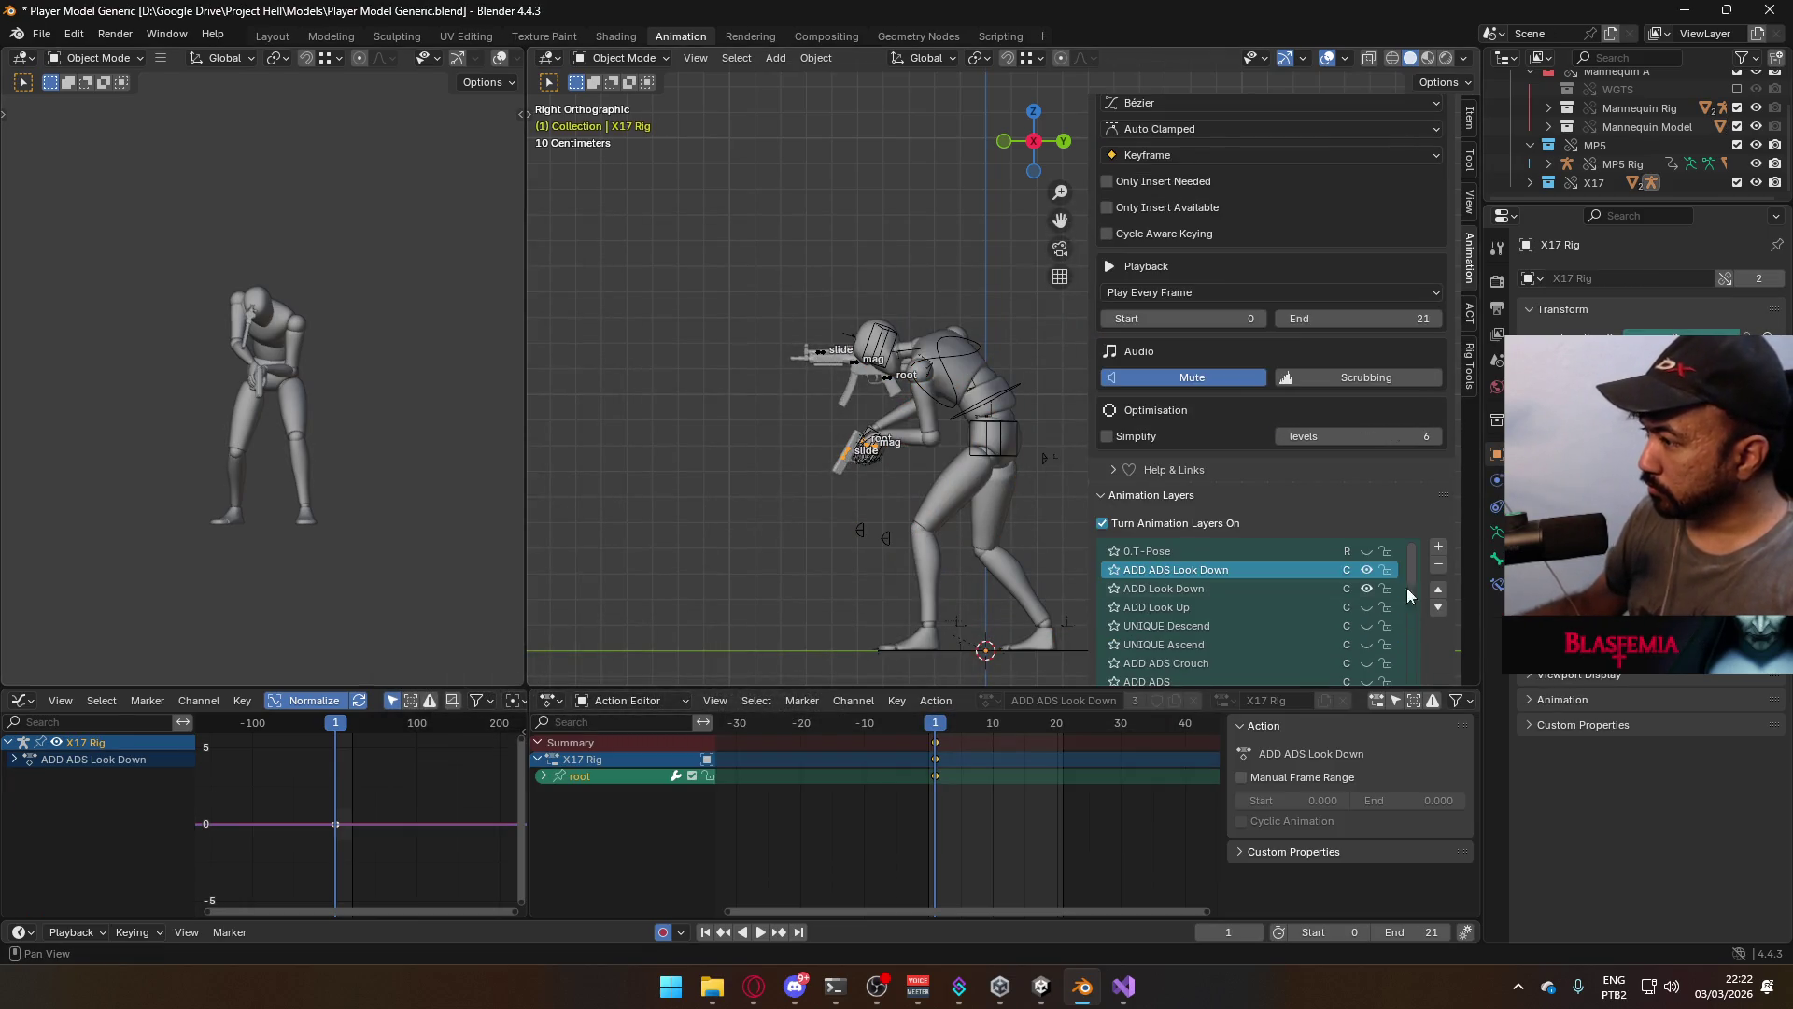
Show the ADD Look Down layer's pose, select the mannequin, and save the file
click(1366, 589)
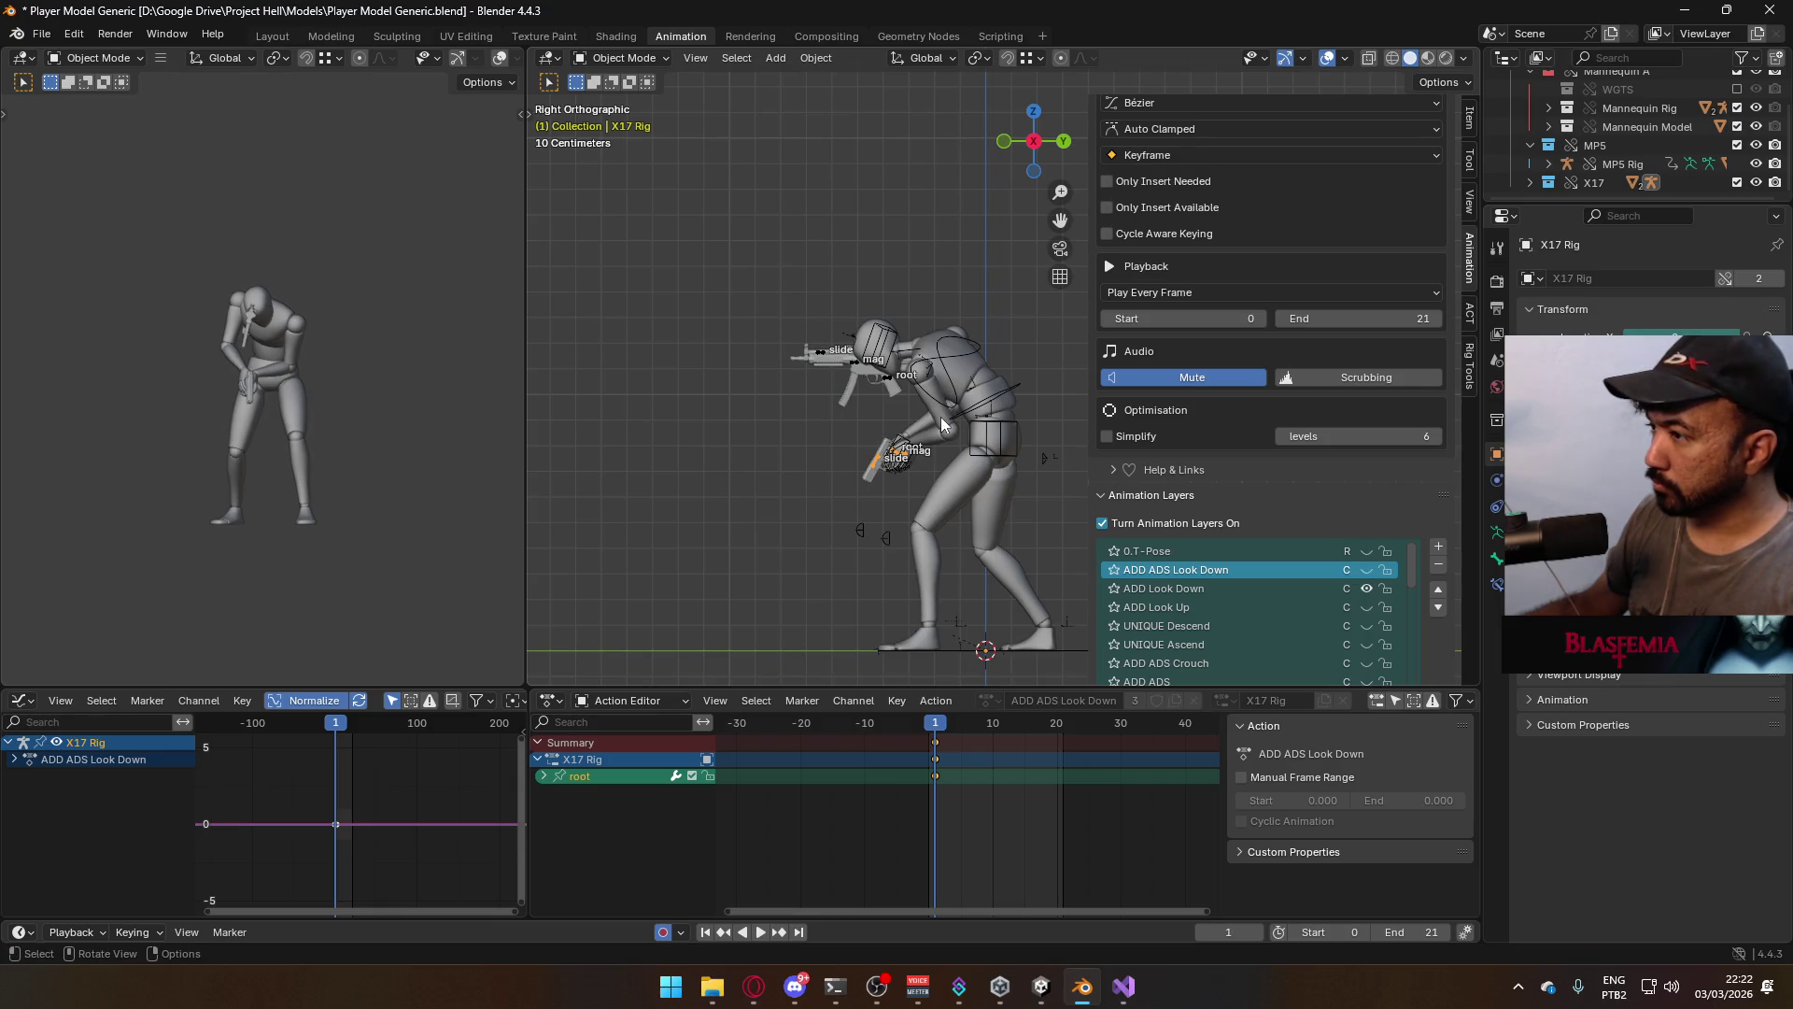
click(940, 416)
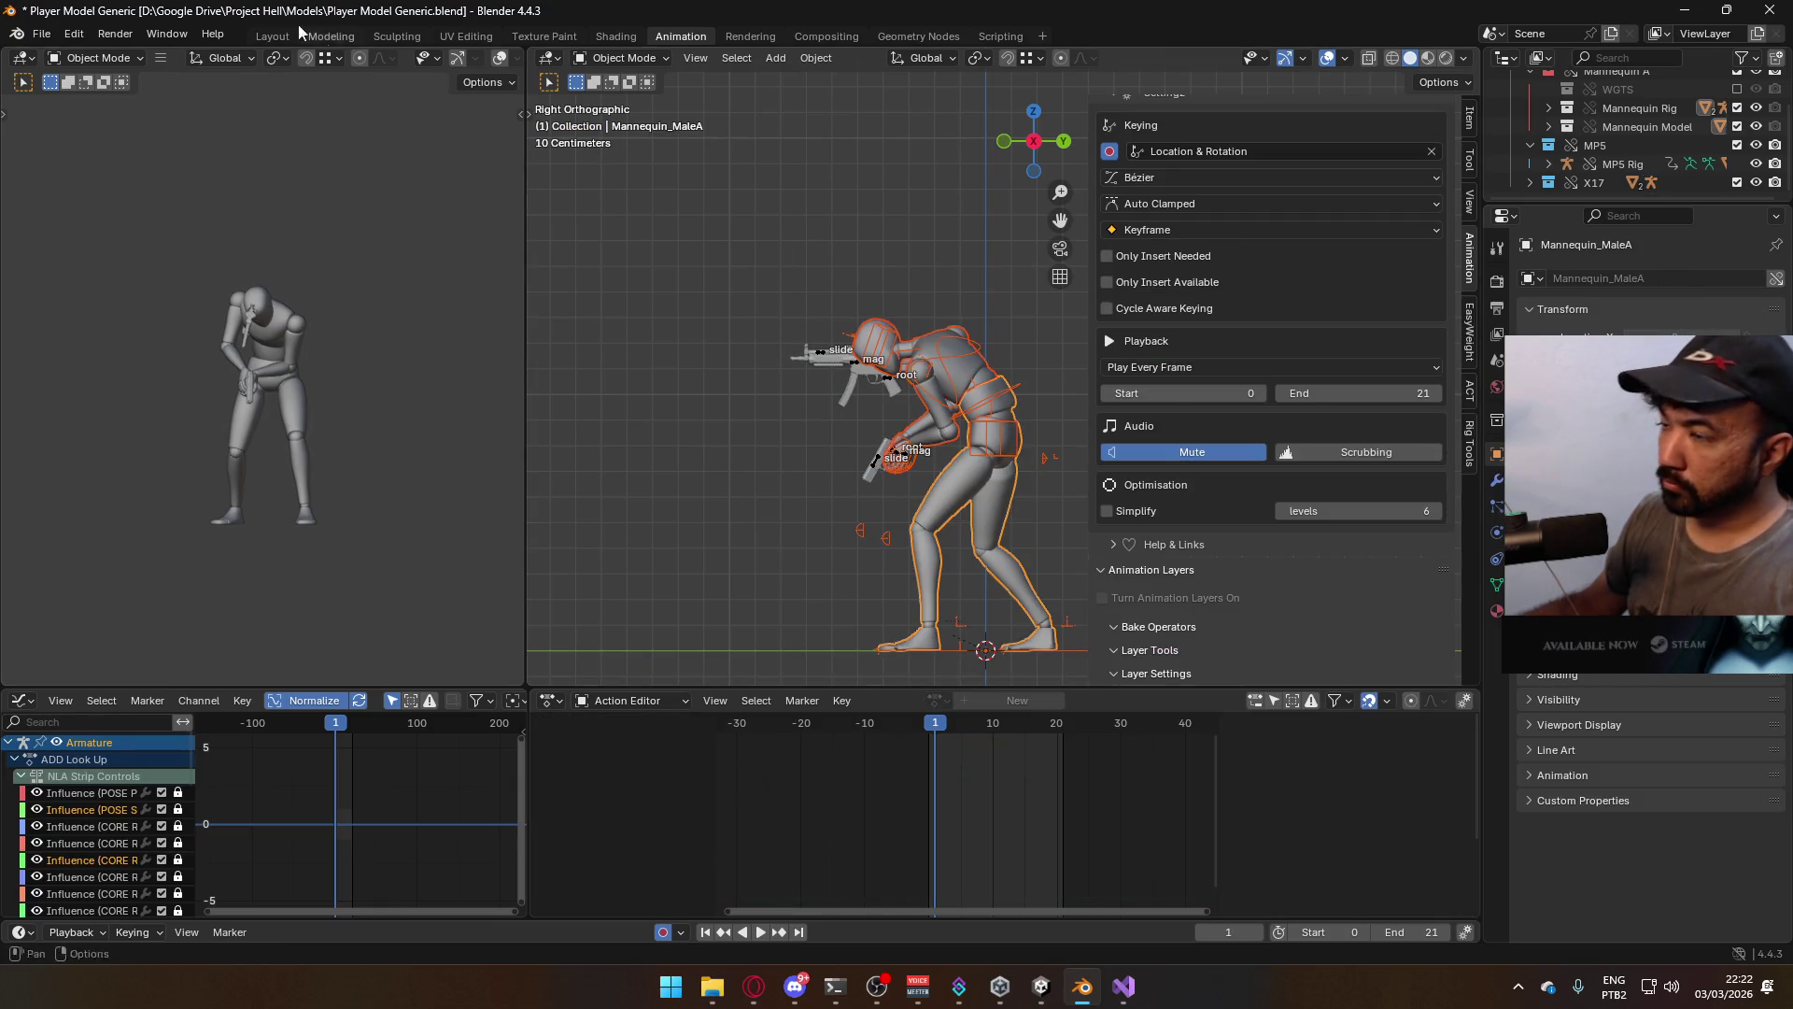
key(ctrl+s)
Export the FBX over Model@Hipfire Sidearm Look Down.fbx, found by filtering for 'look down'
click(41, 33)
mouse_move(122, 317)
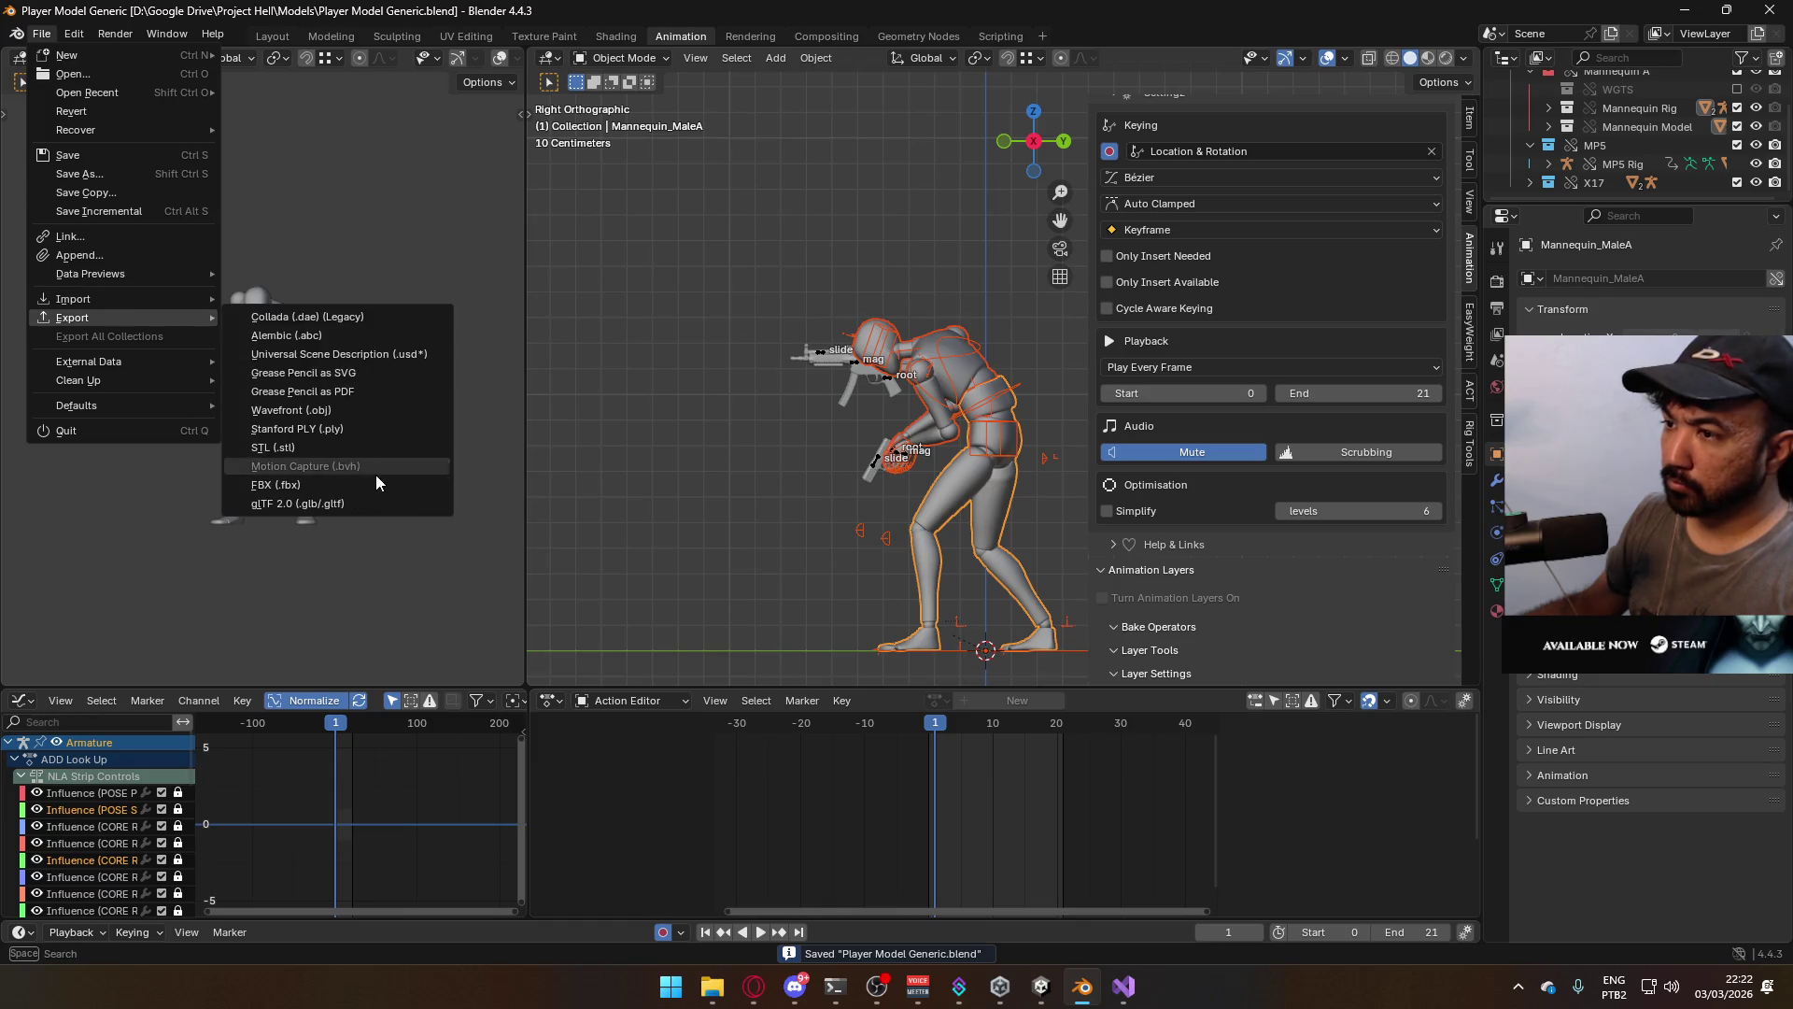
click(378, 483)
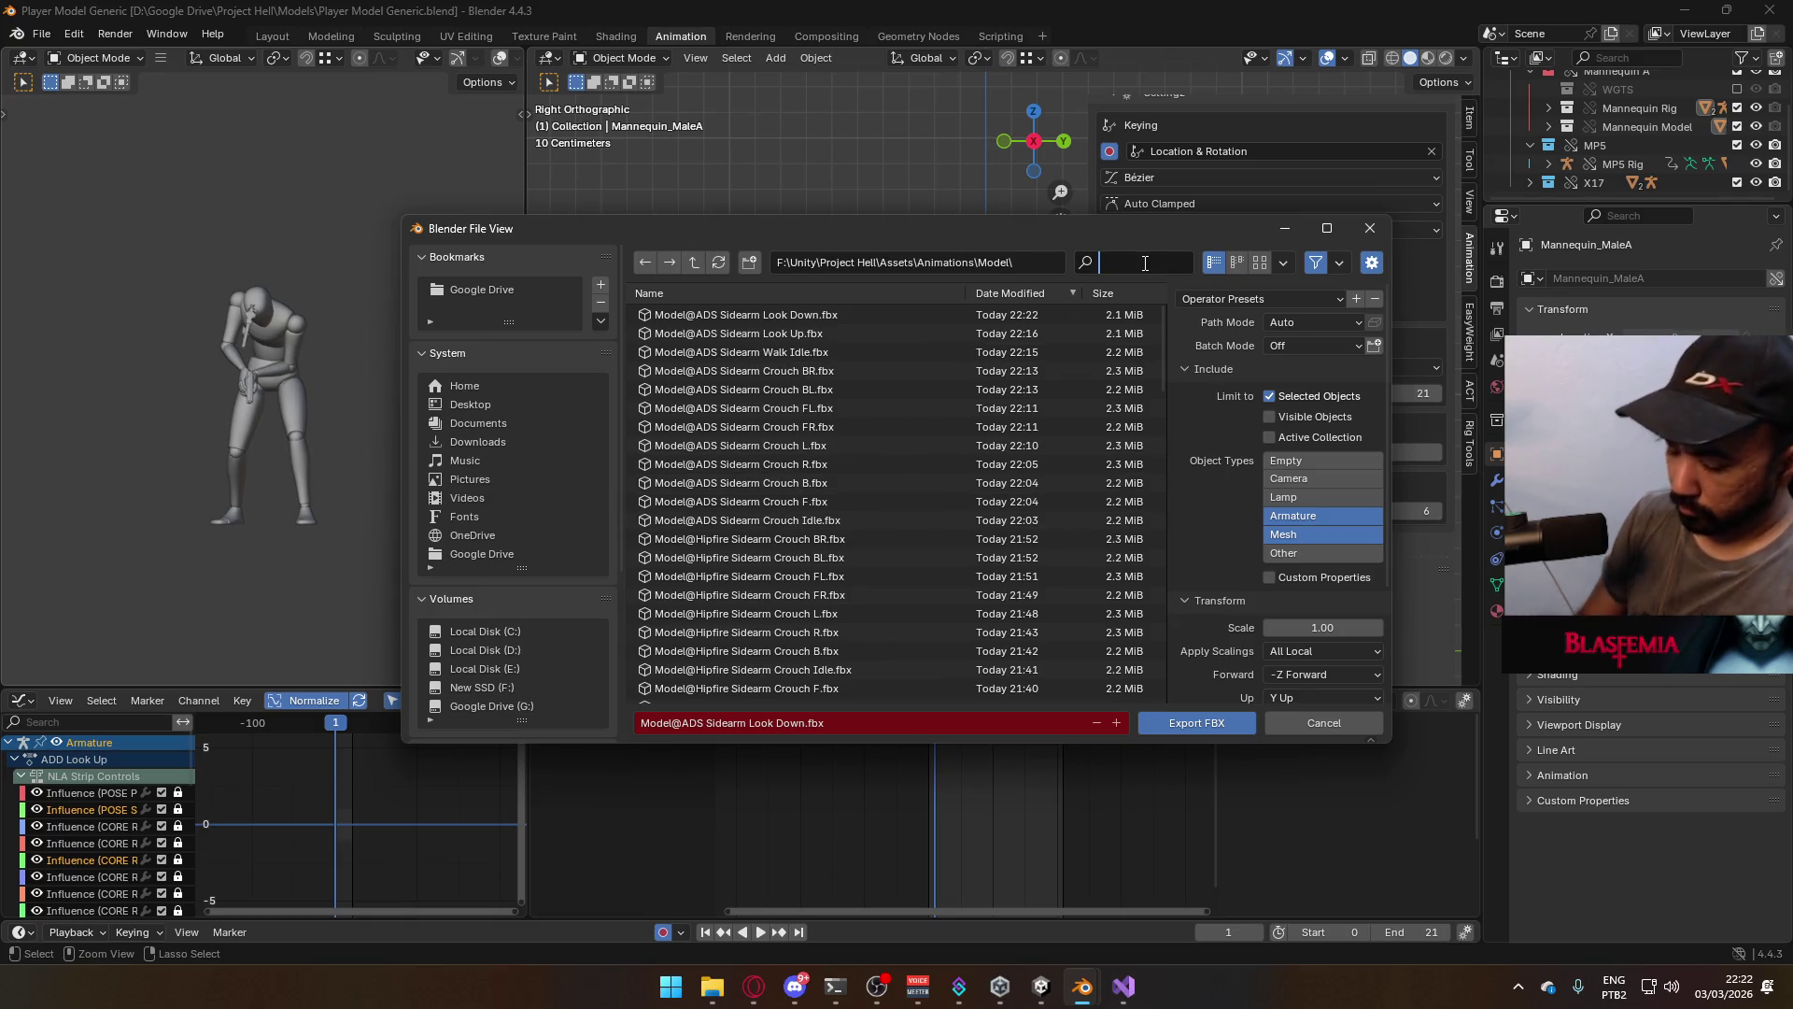
text(look down)
key(Return)
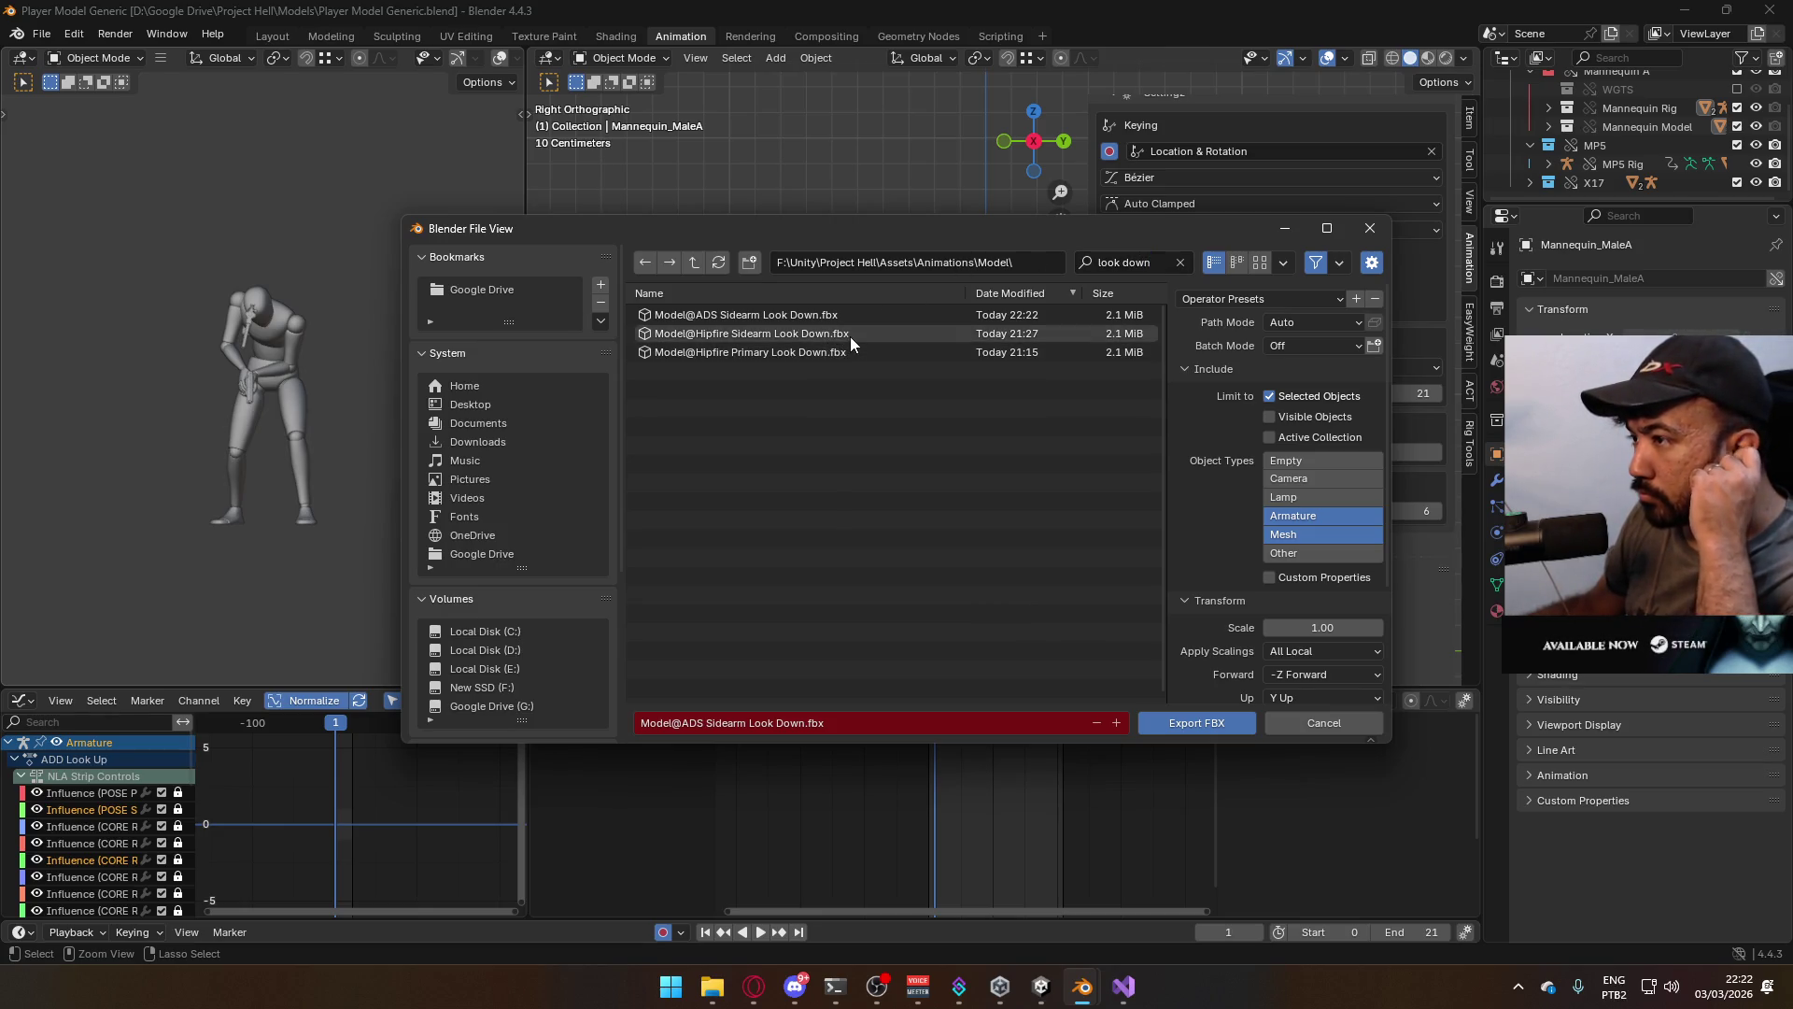
click(850, 336)
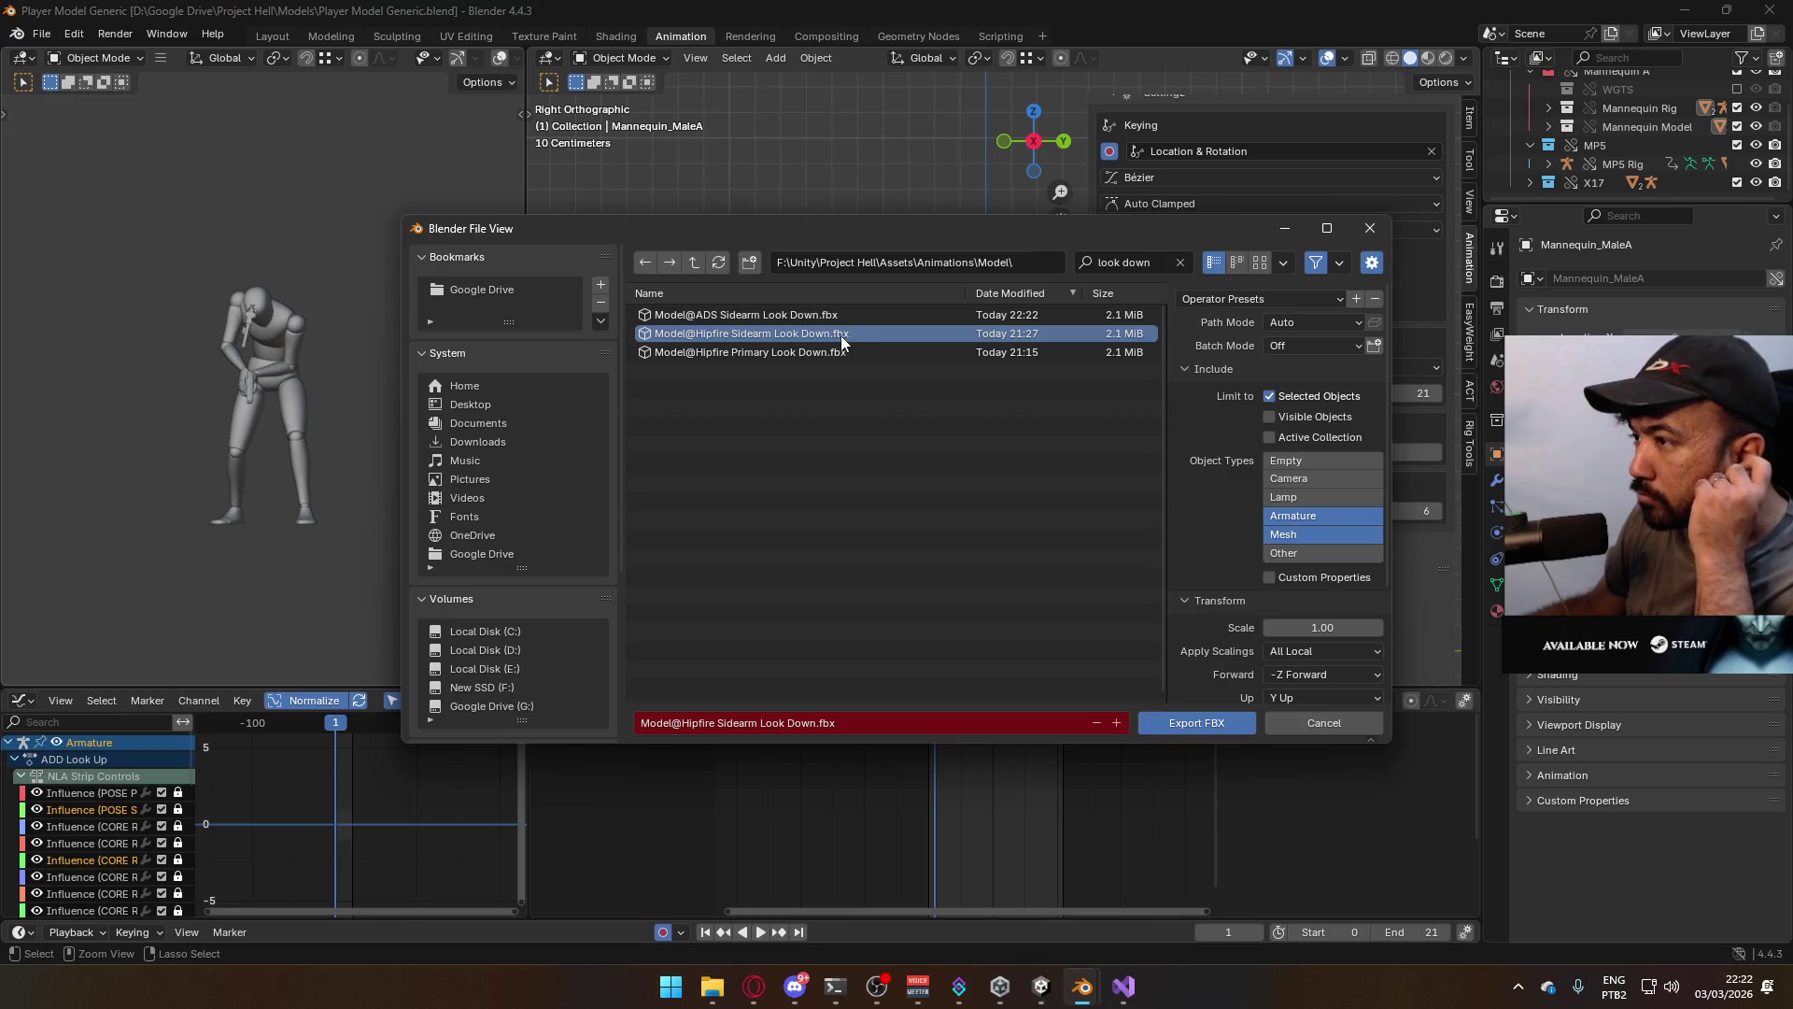
double_click(832, 335)
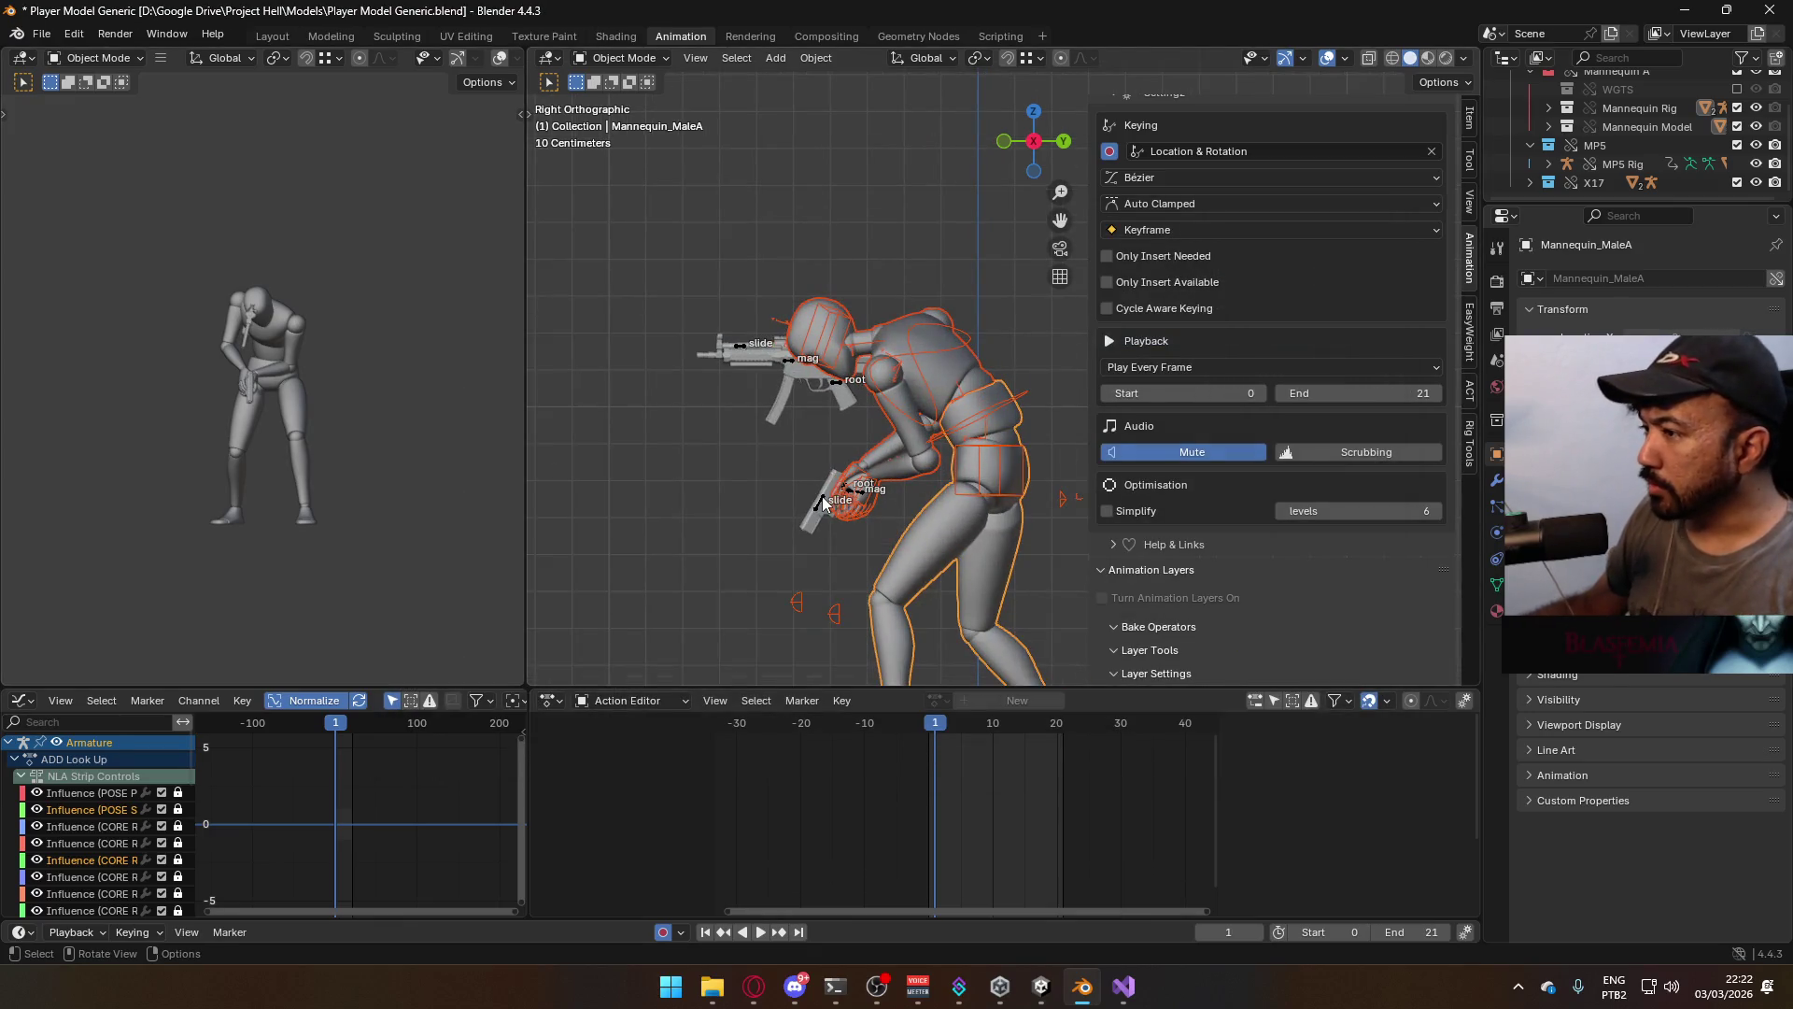
Make ADD Look Down the active layer while previewing the ADD Look Up pose
click(821, 505)
scroll(1444, 535, down, 3)
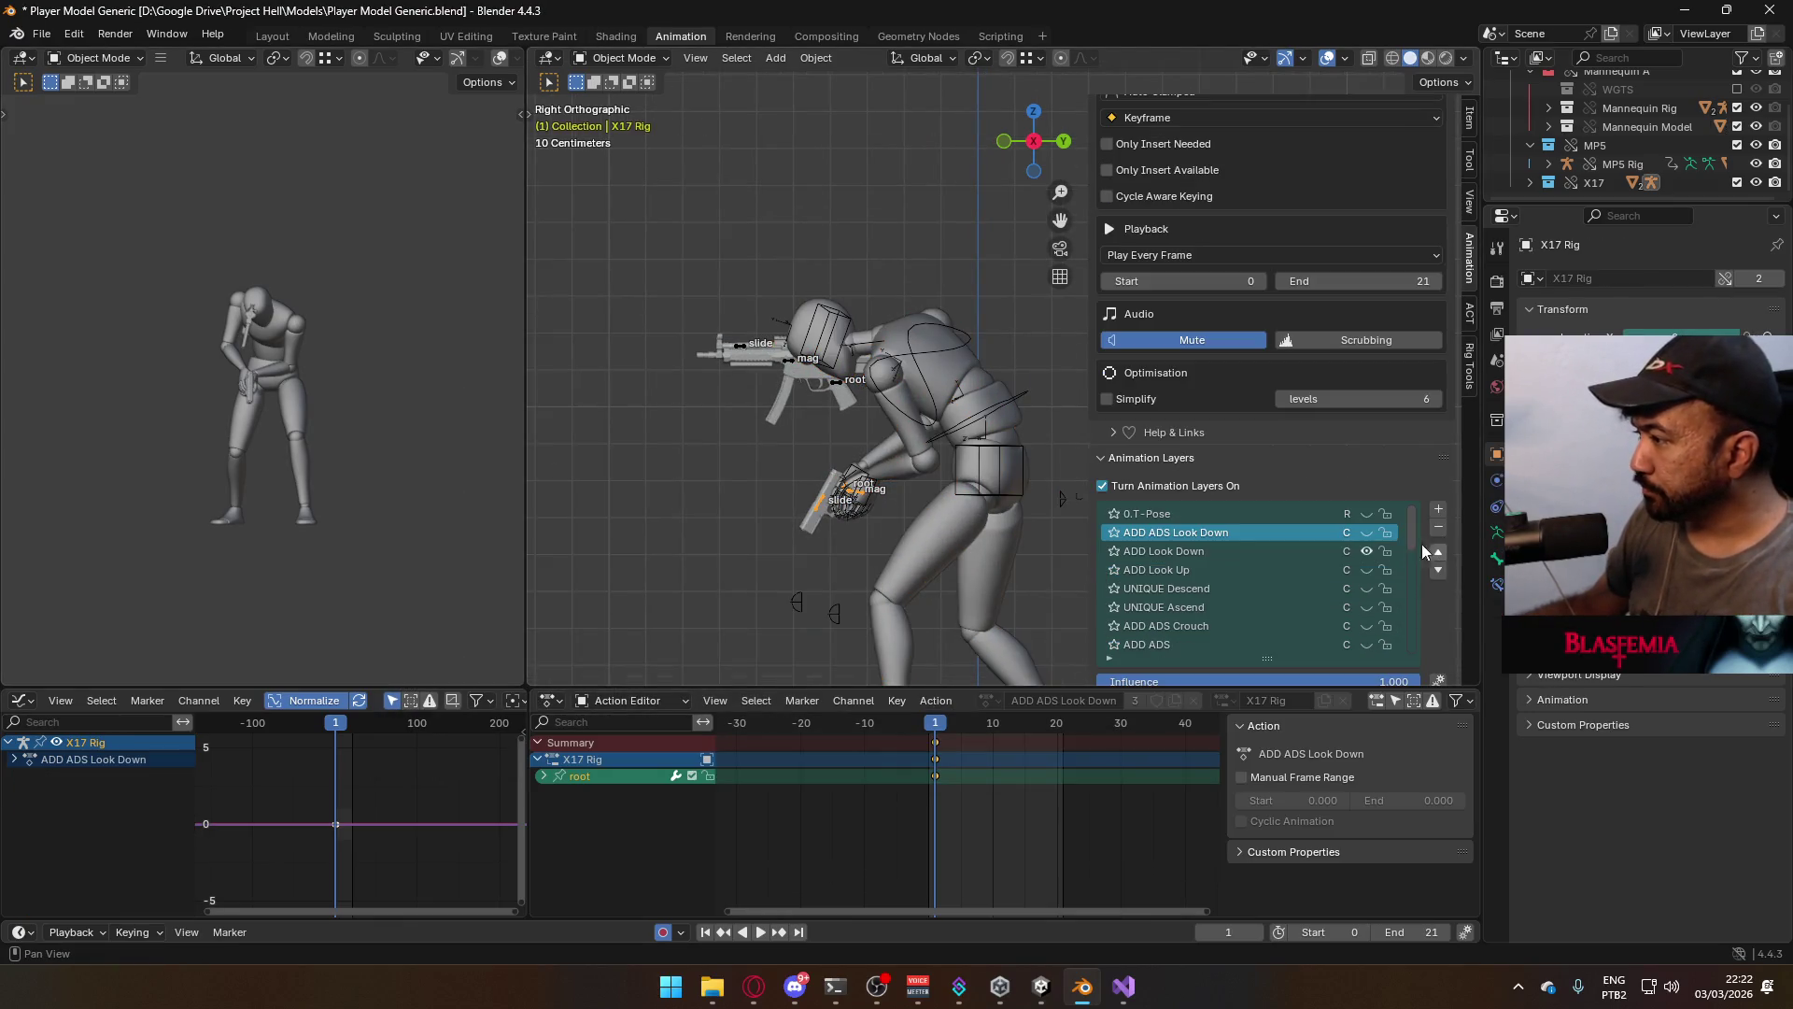
click(1270, 551)
click(1367, 568)
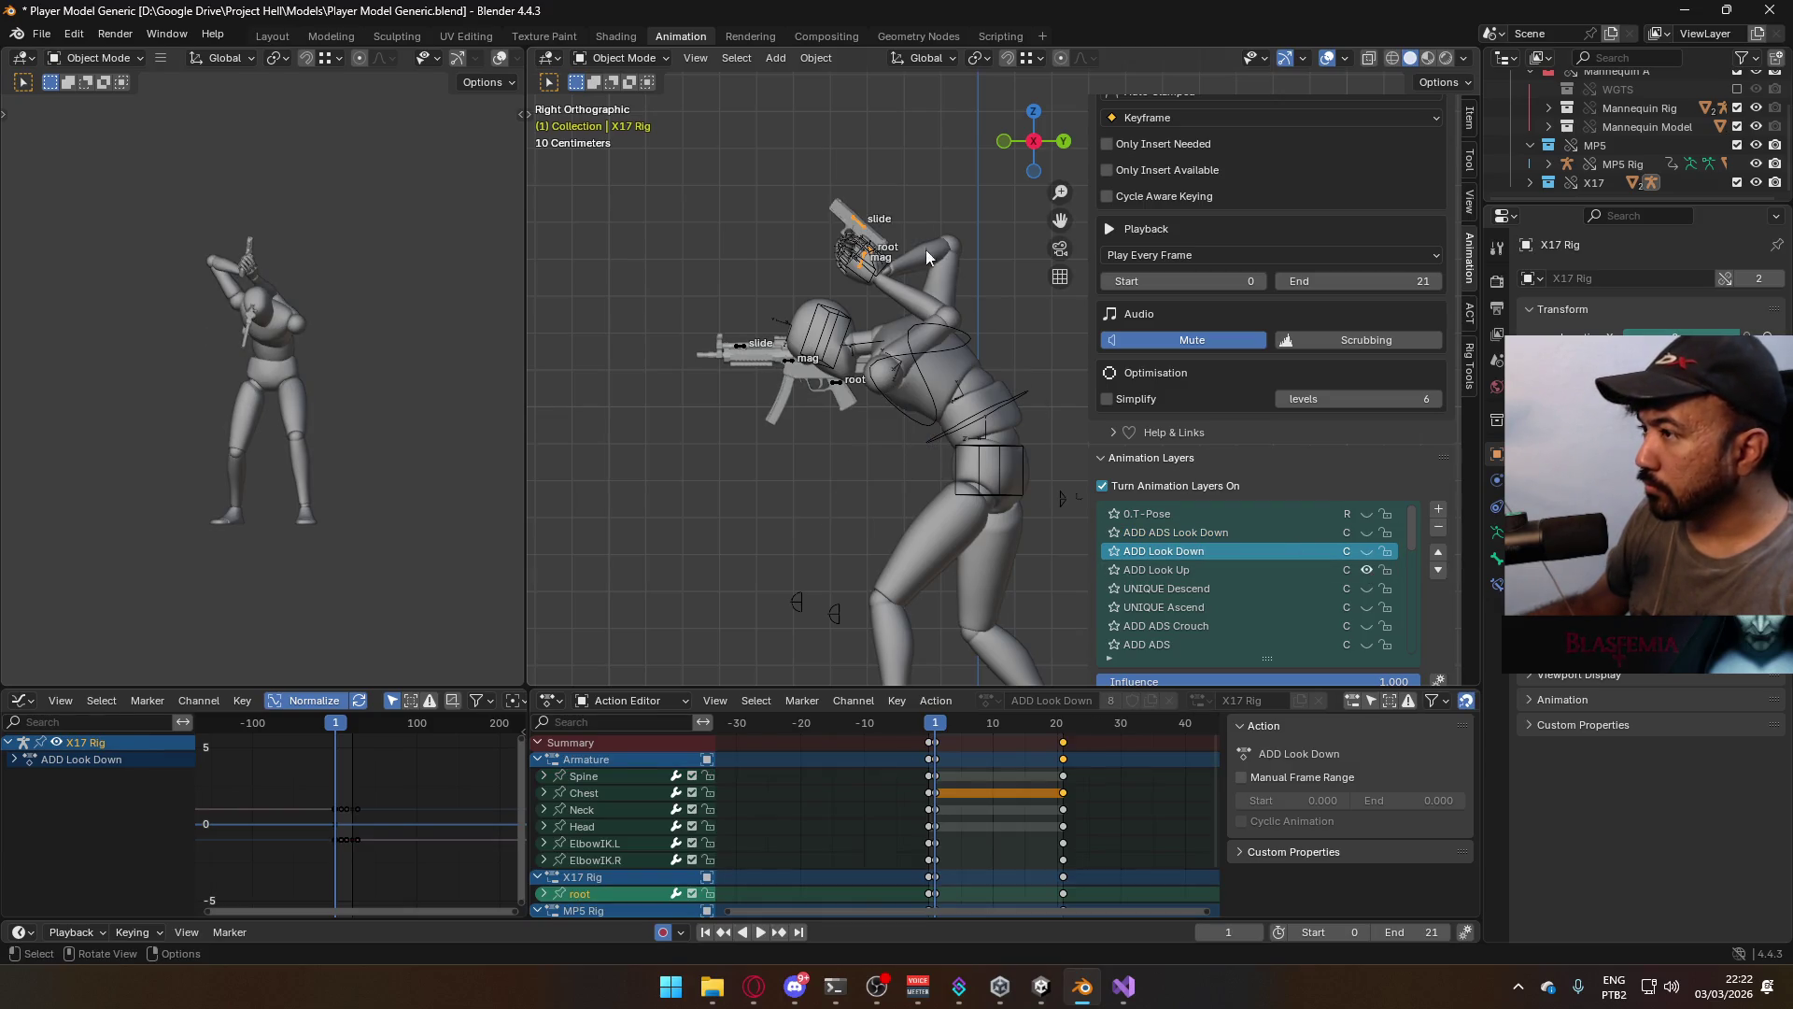
click(923, 365)
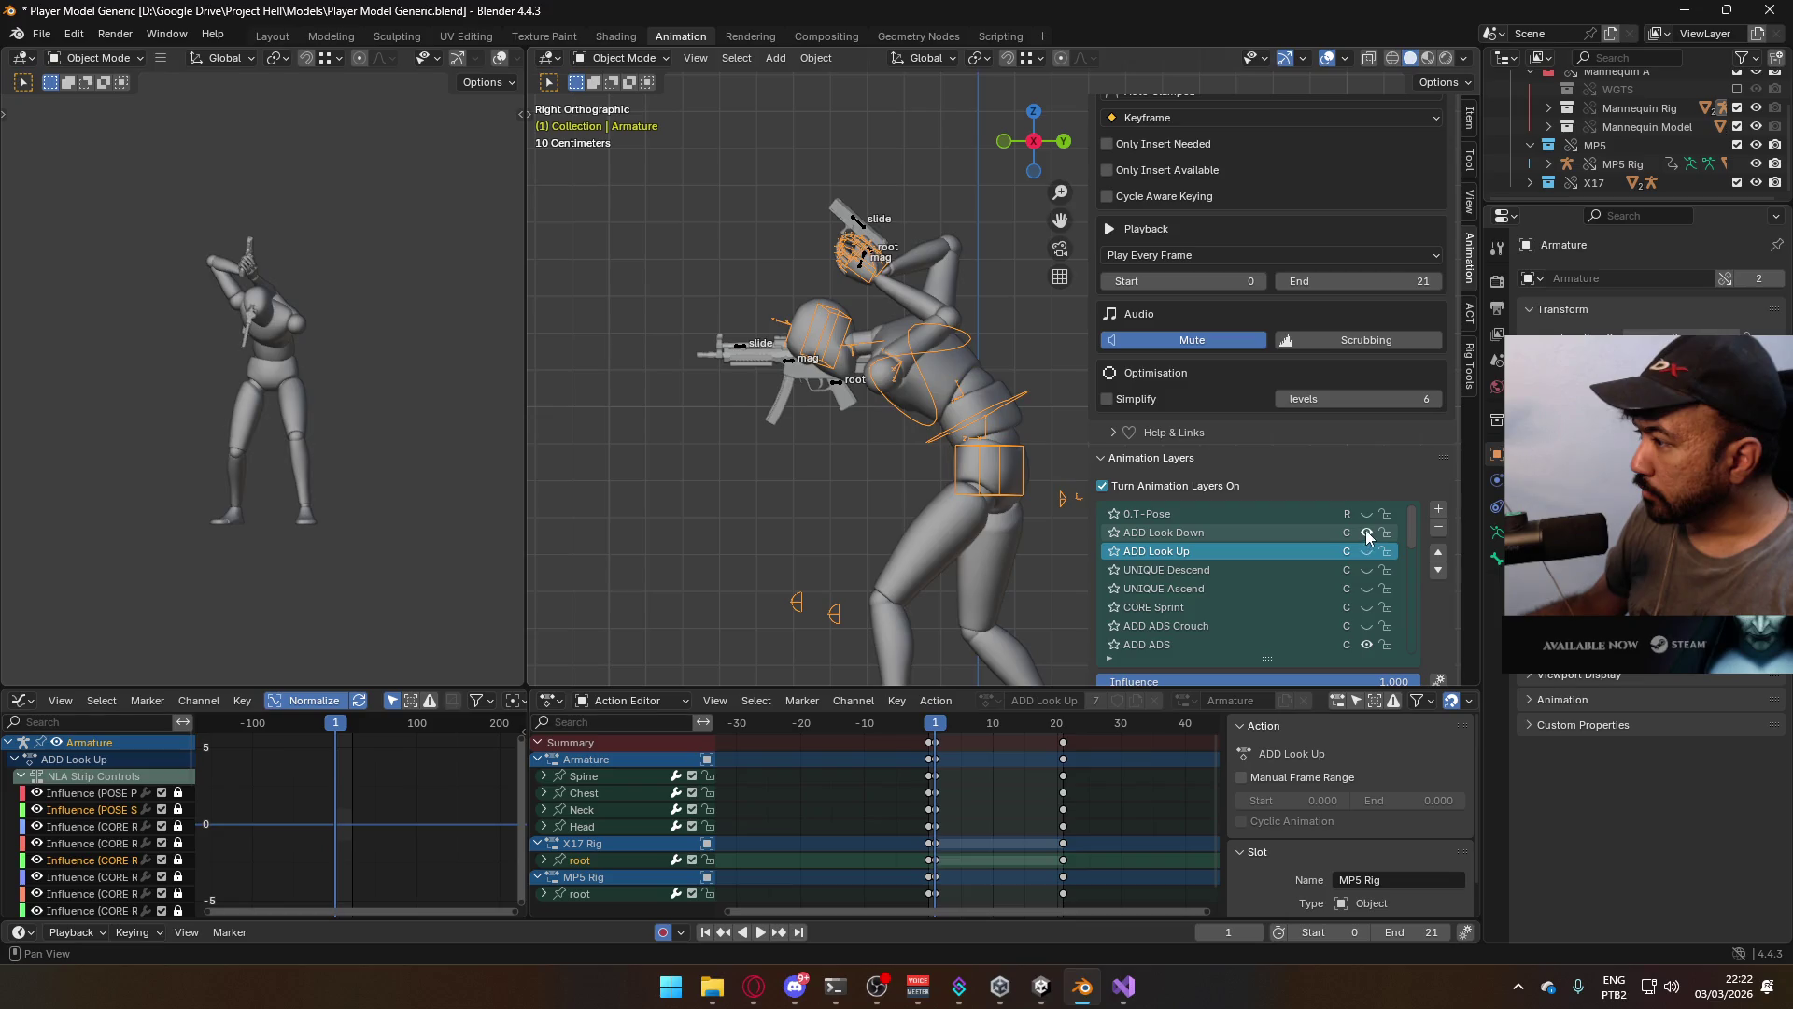
click(1365, 553)
Select the X17 pistol rig and switch it into Pose Mode
scroll(920, 295, up, 3)
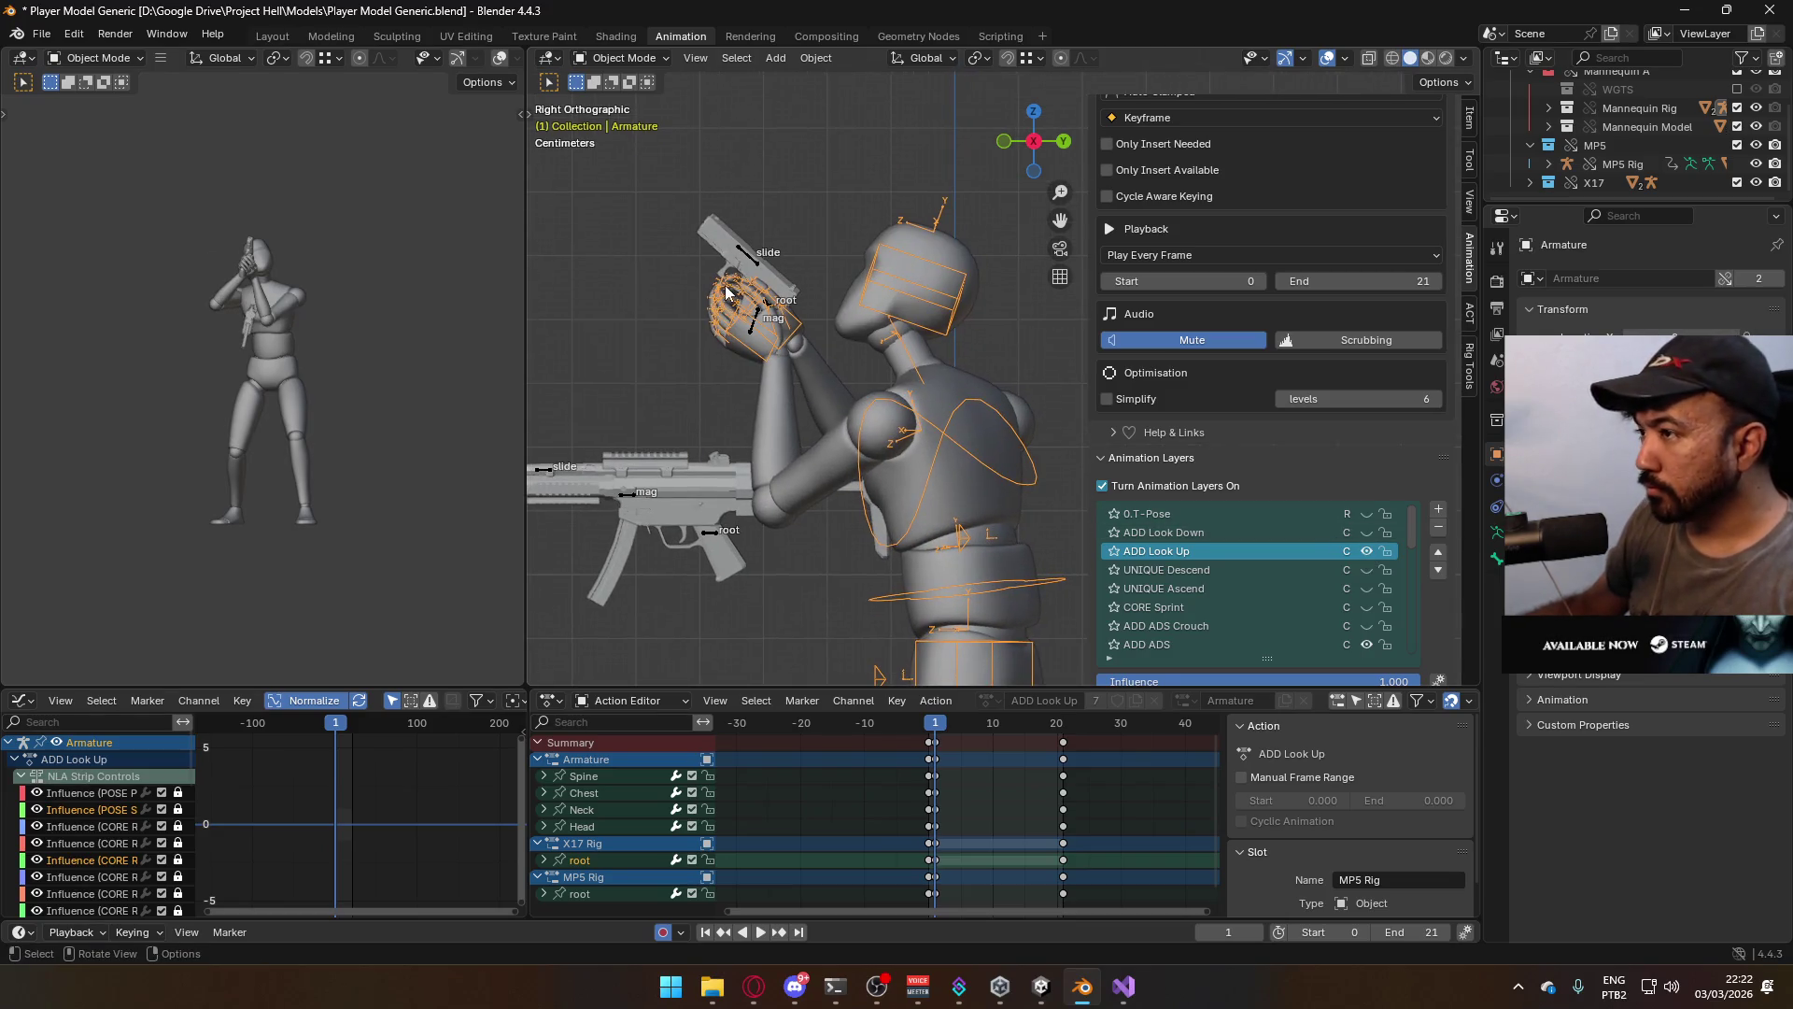
click(757, 302)
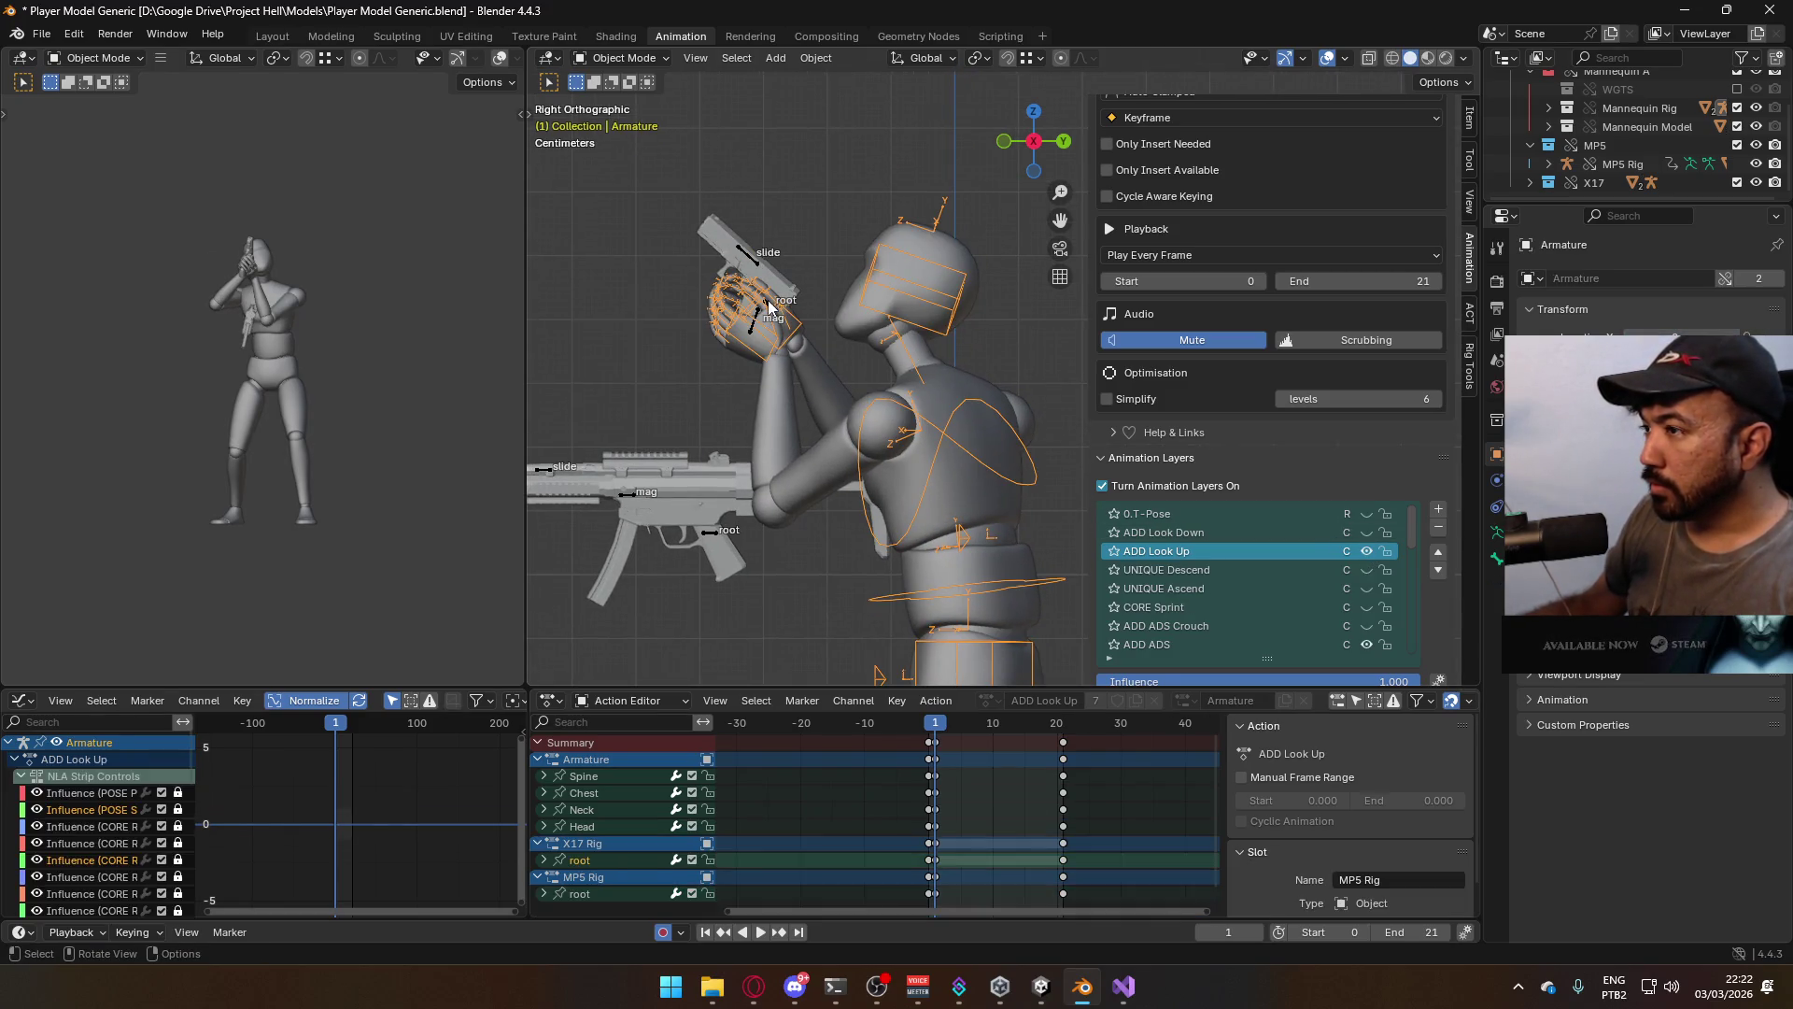
click(623, 58)
click(626, 121)
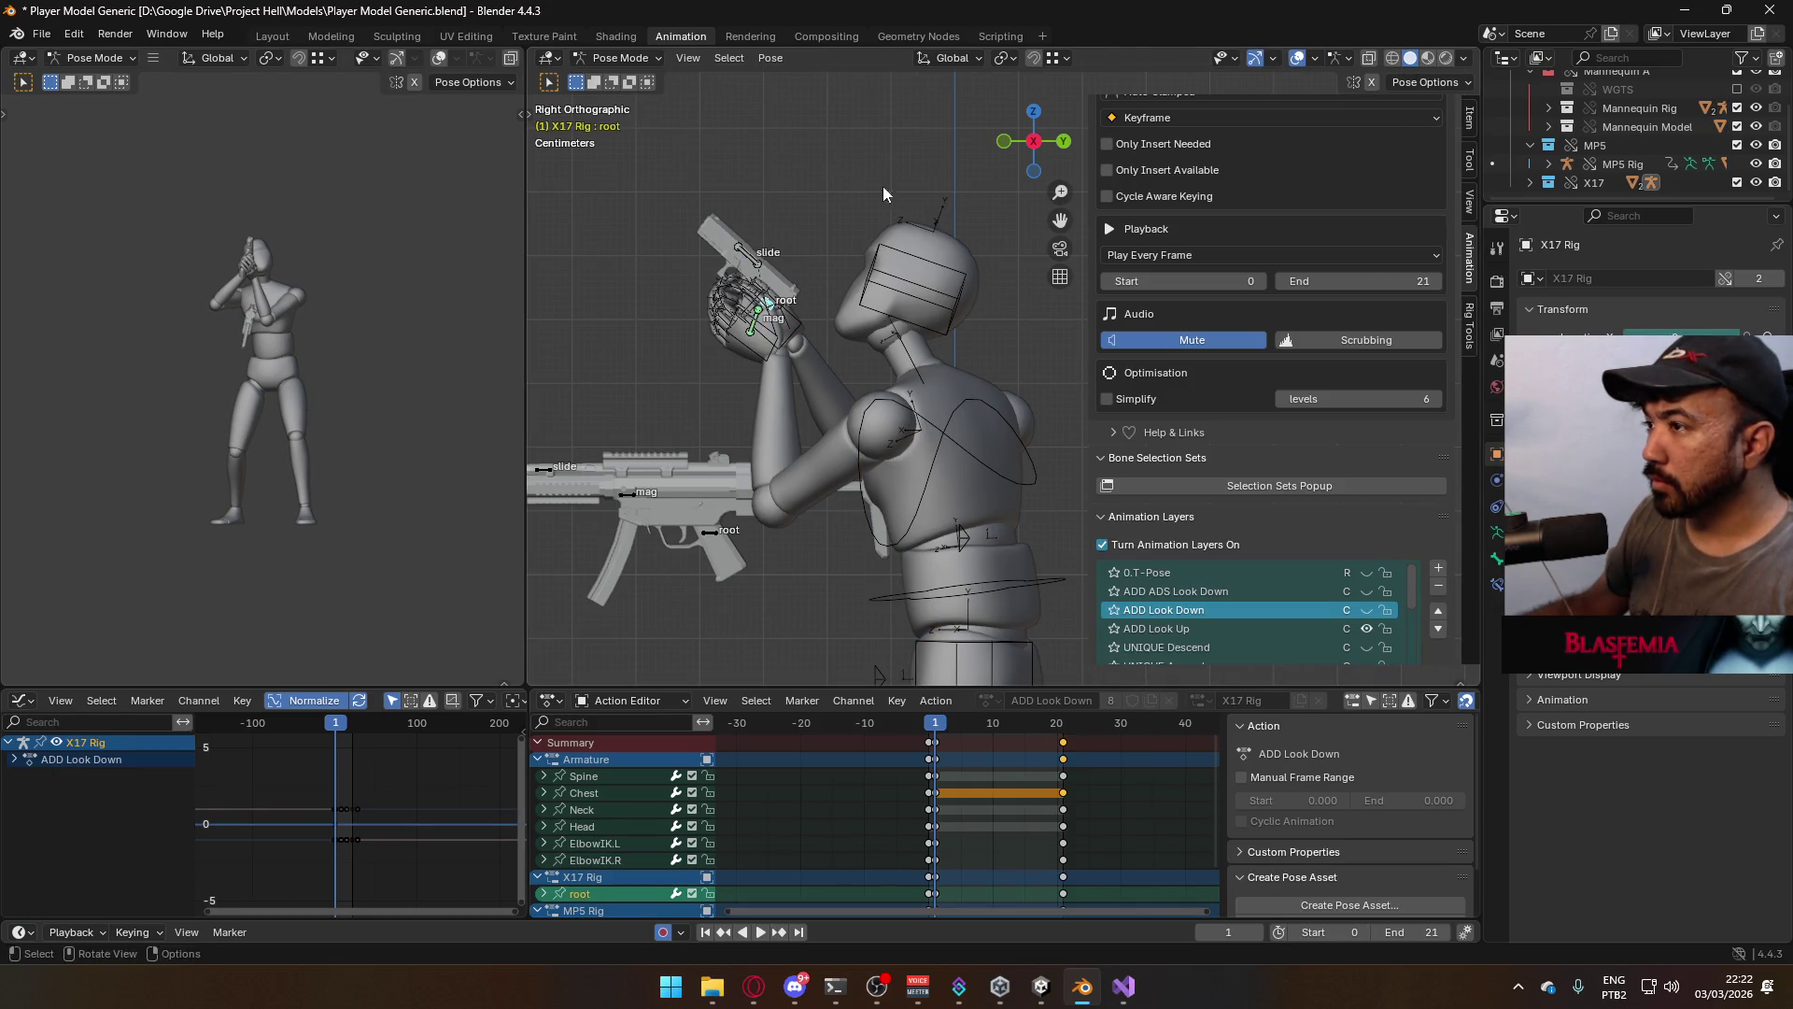
Rotate the X17 root 80° around X so the pistol tilts upward
click(1470, 119)
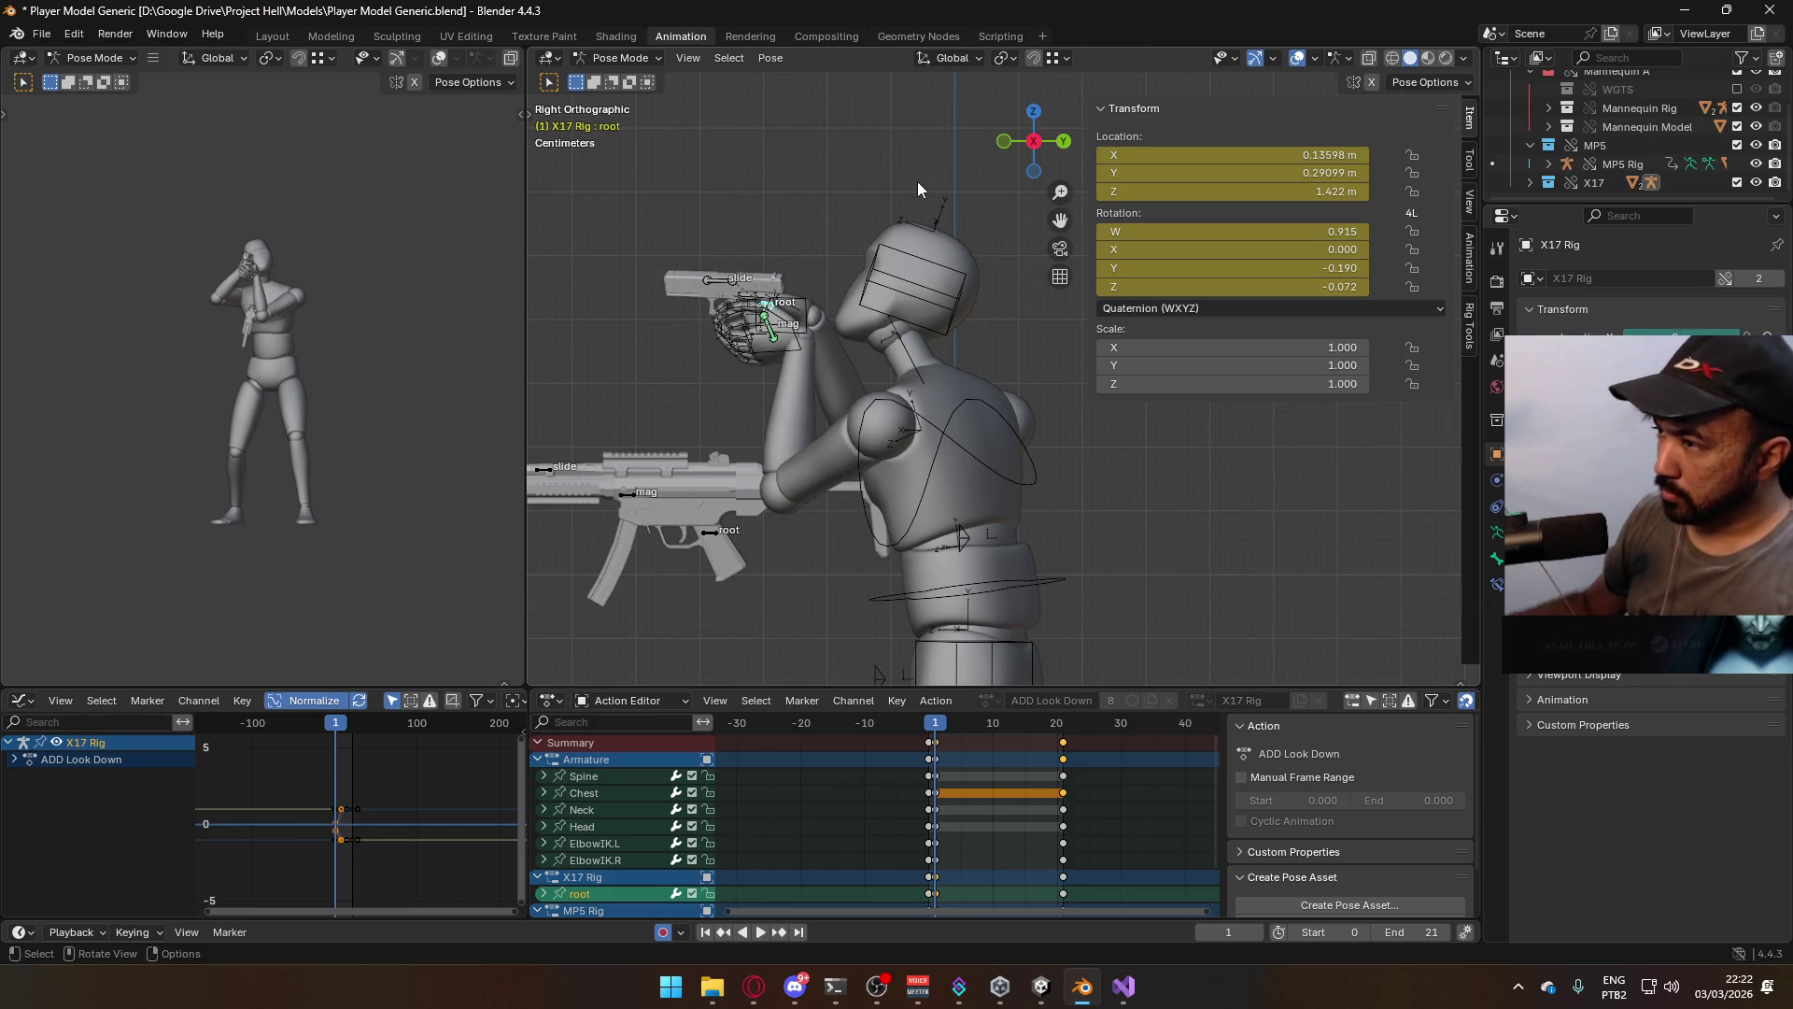
key(r)
click(876, 205)
text(r)
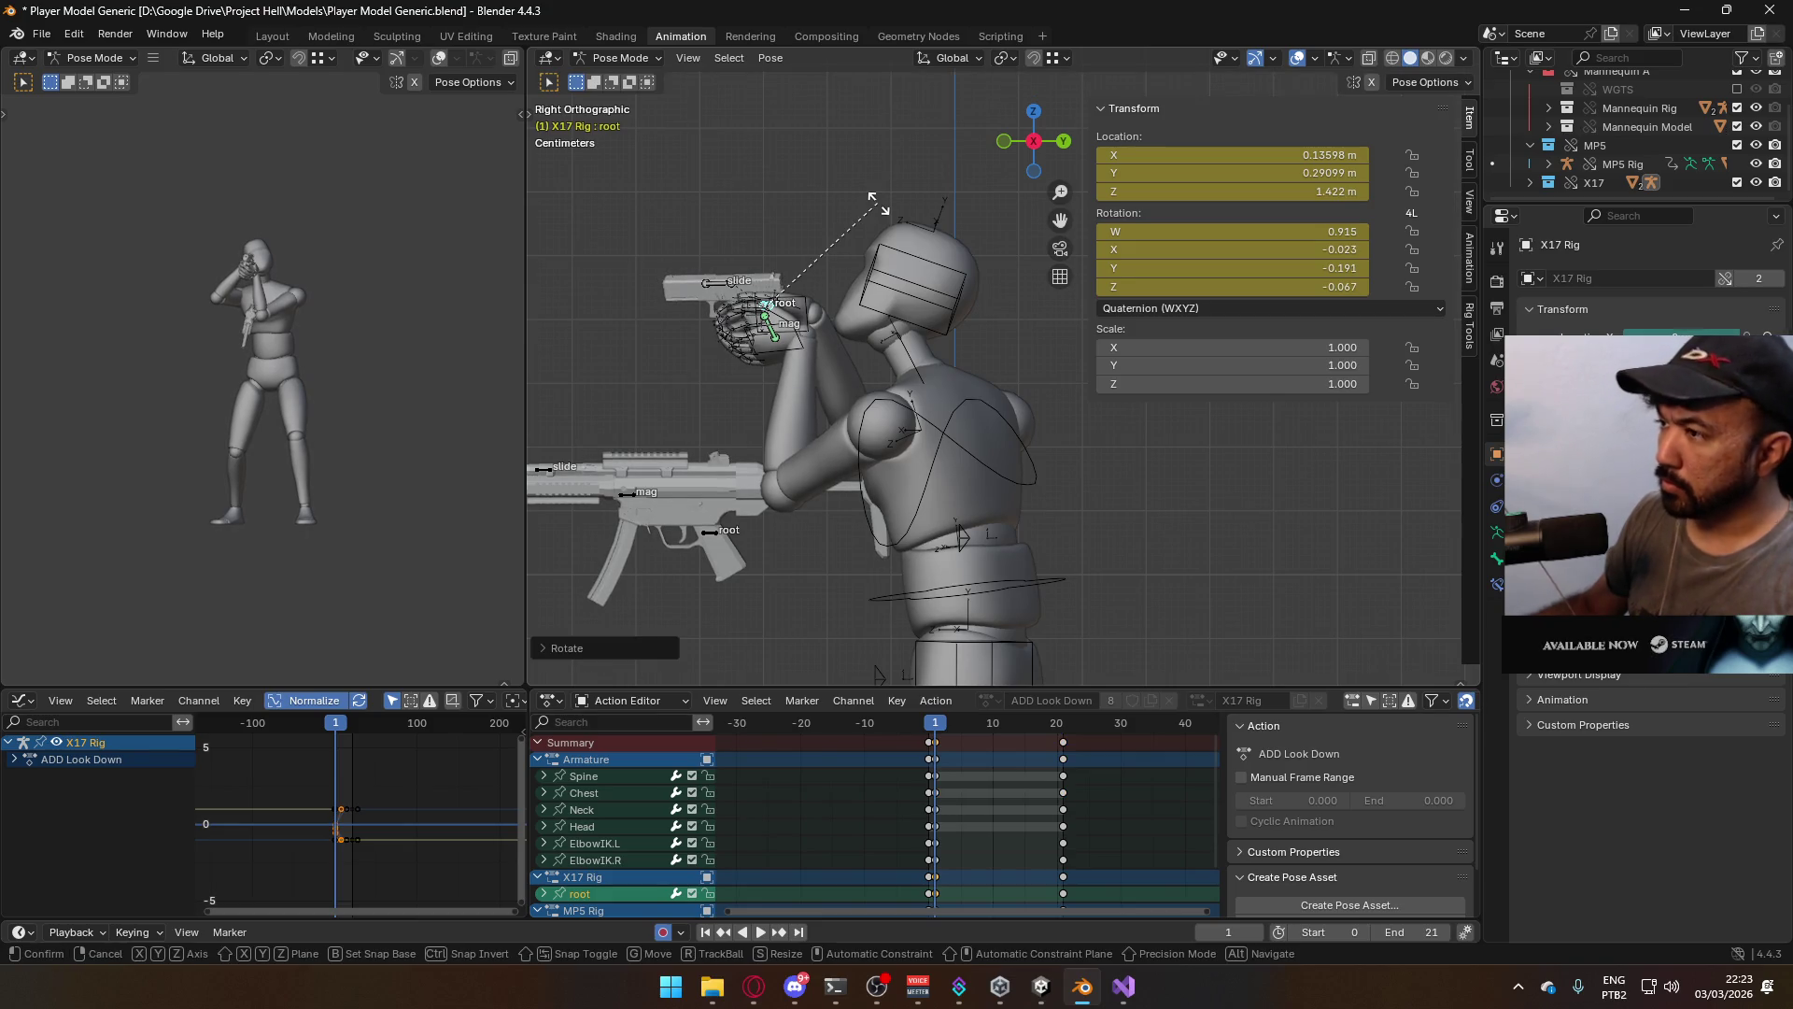
text(x60)
key(BackSpace)
key(BackSpace)
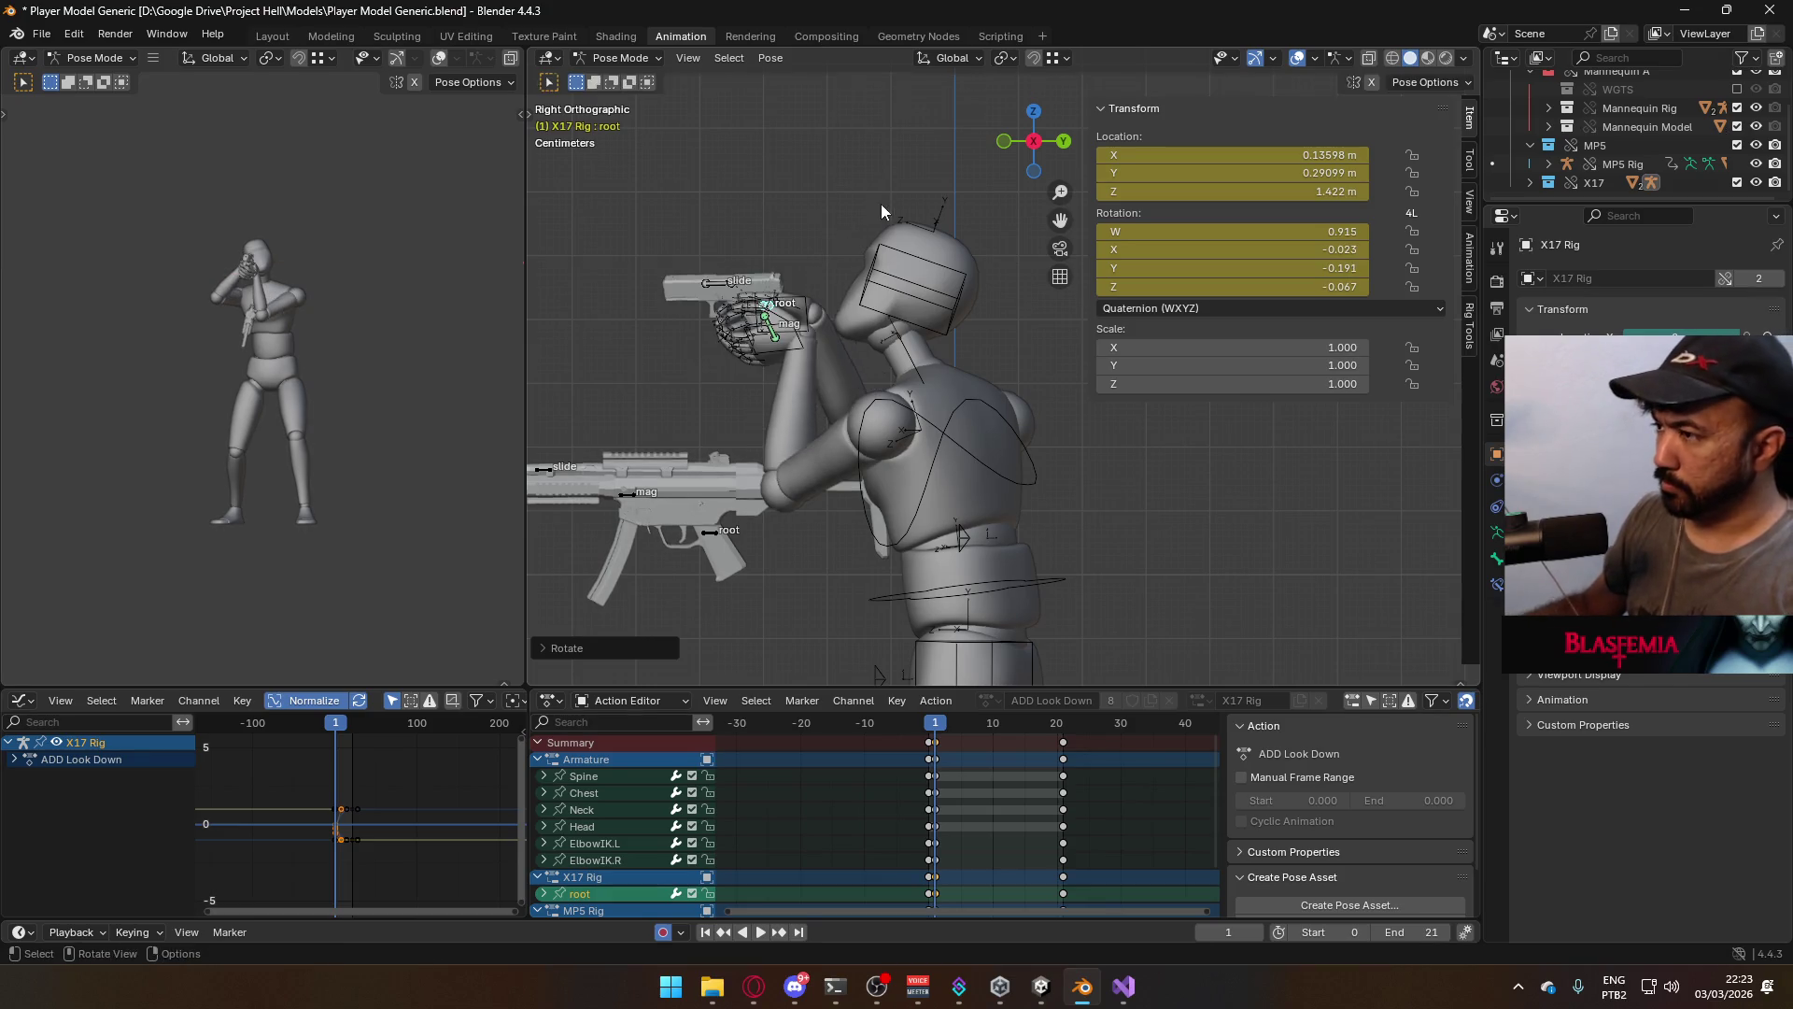
text(80)
key(Return)
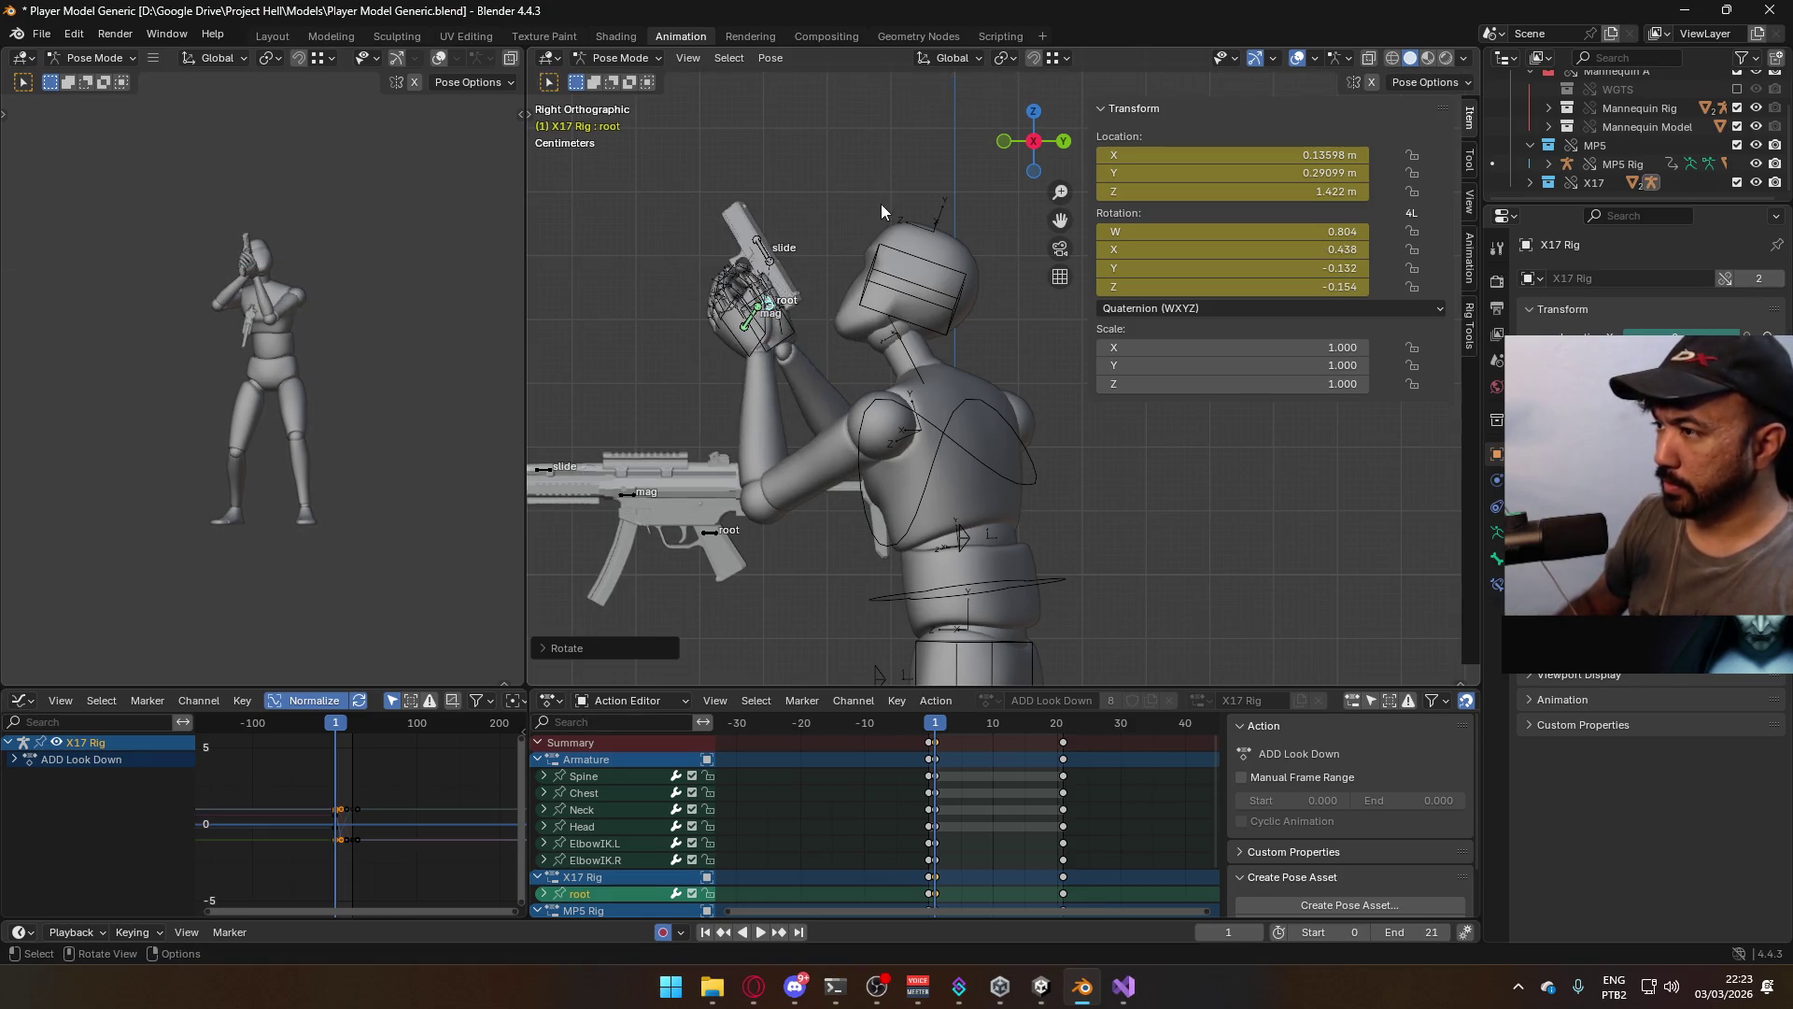
Move the pistol root down into the character's hands
scroll(839, 297, down, 2)
scroll(857, 310, up, 1)
key(g)
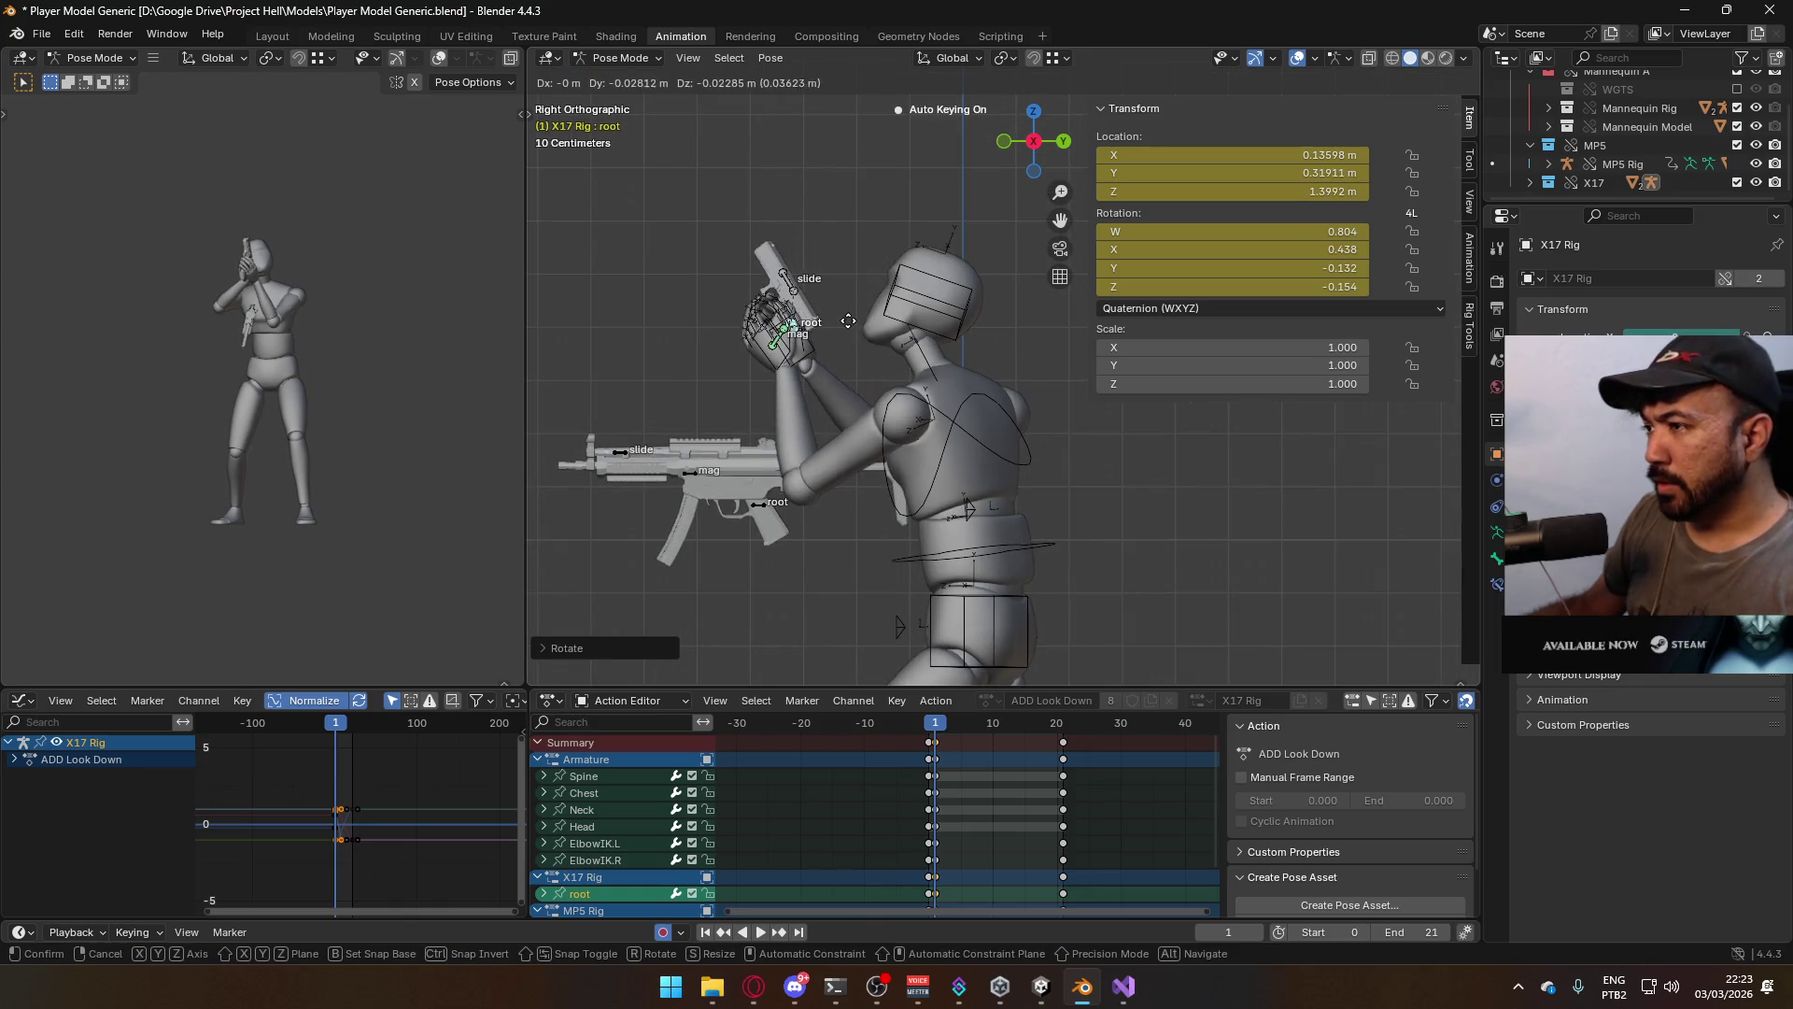
click(846, 332)
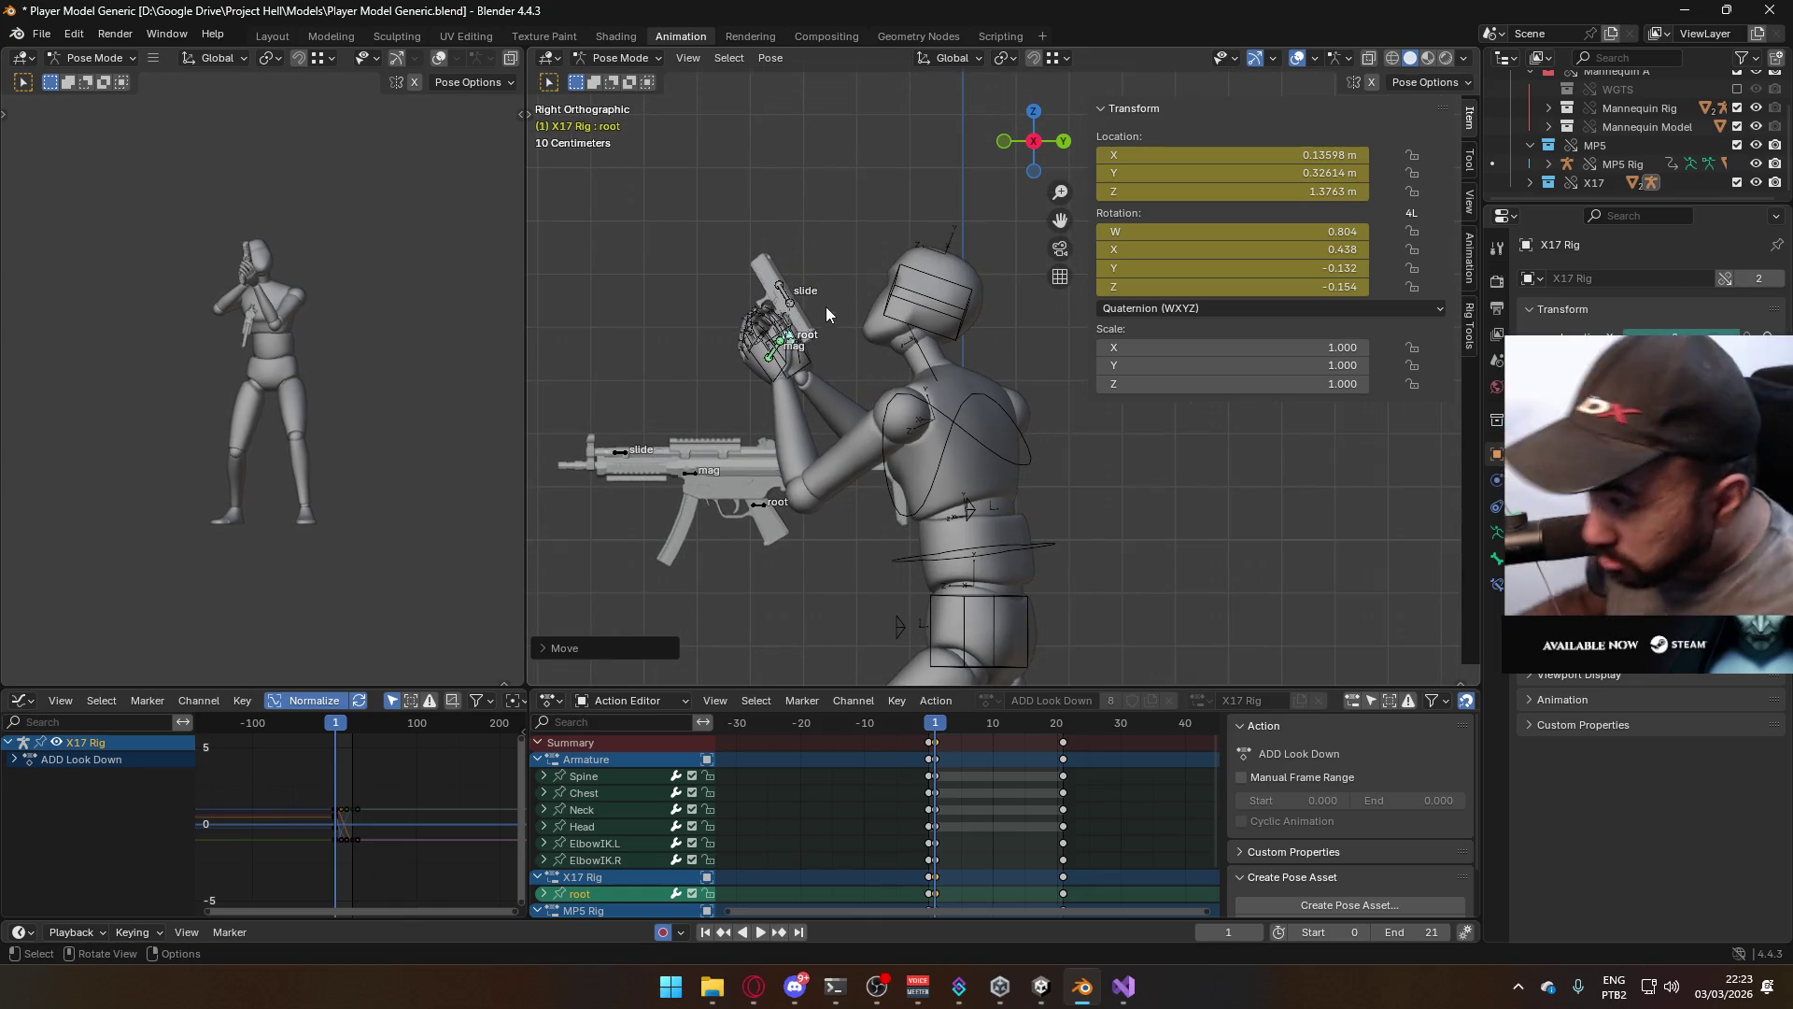
key(g)
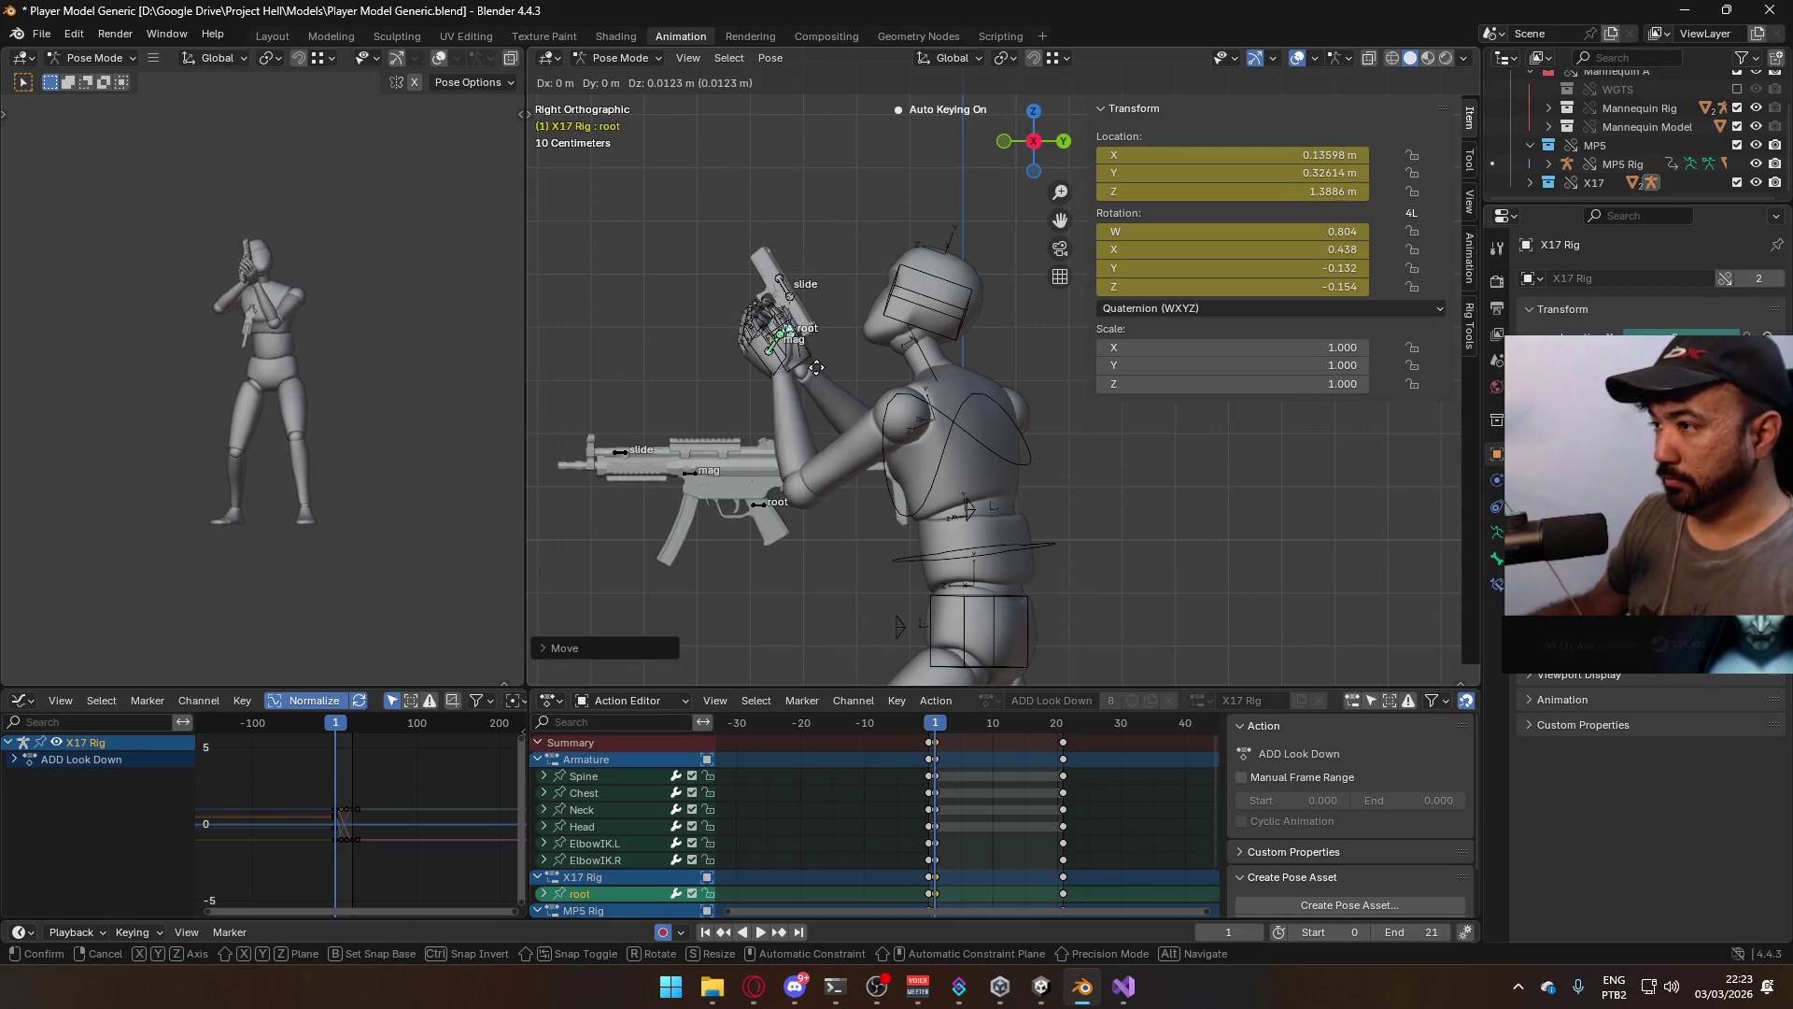
click(873, 361)
key(ctrl+z)
key(ctrl+z)
key(ctrl+z)
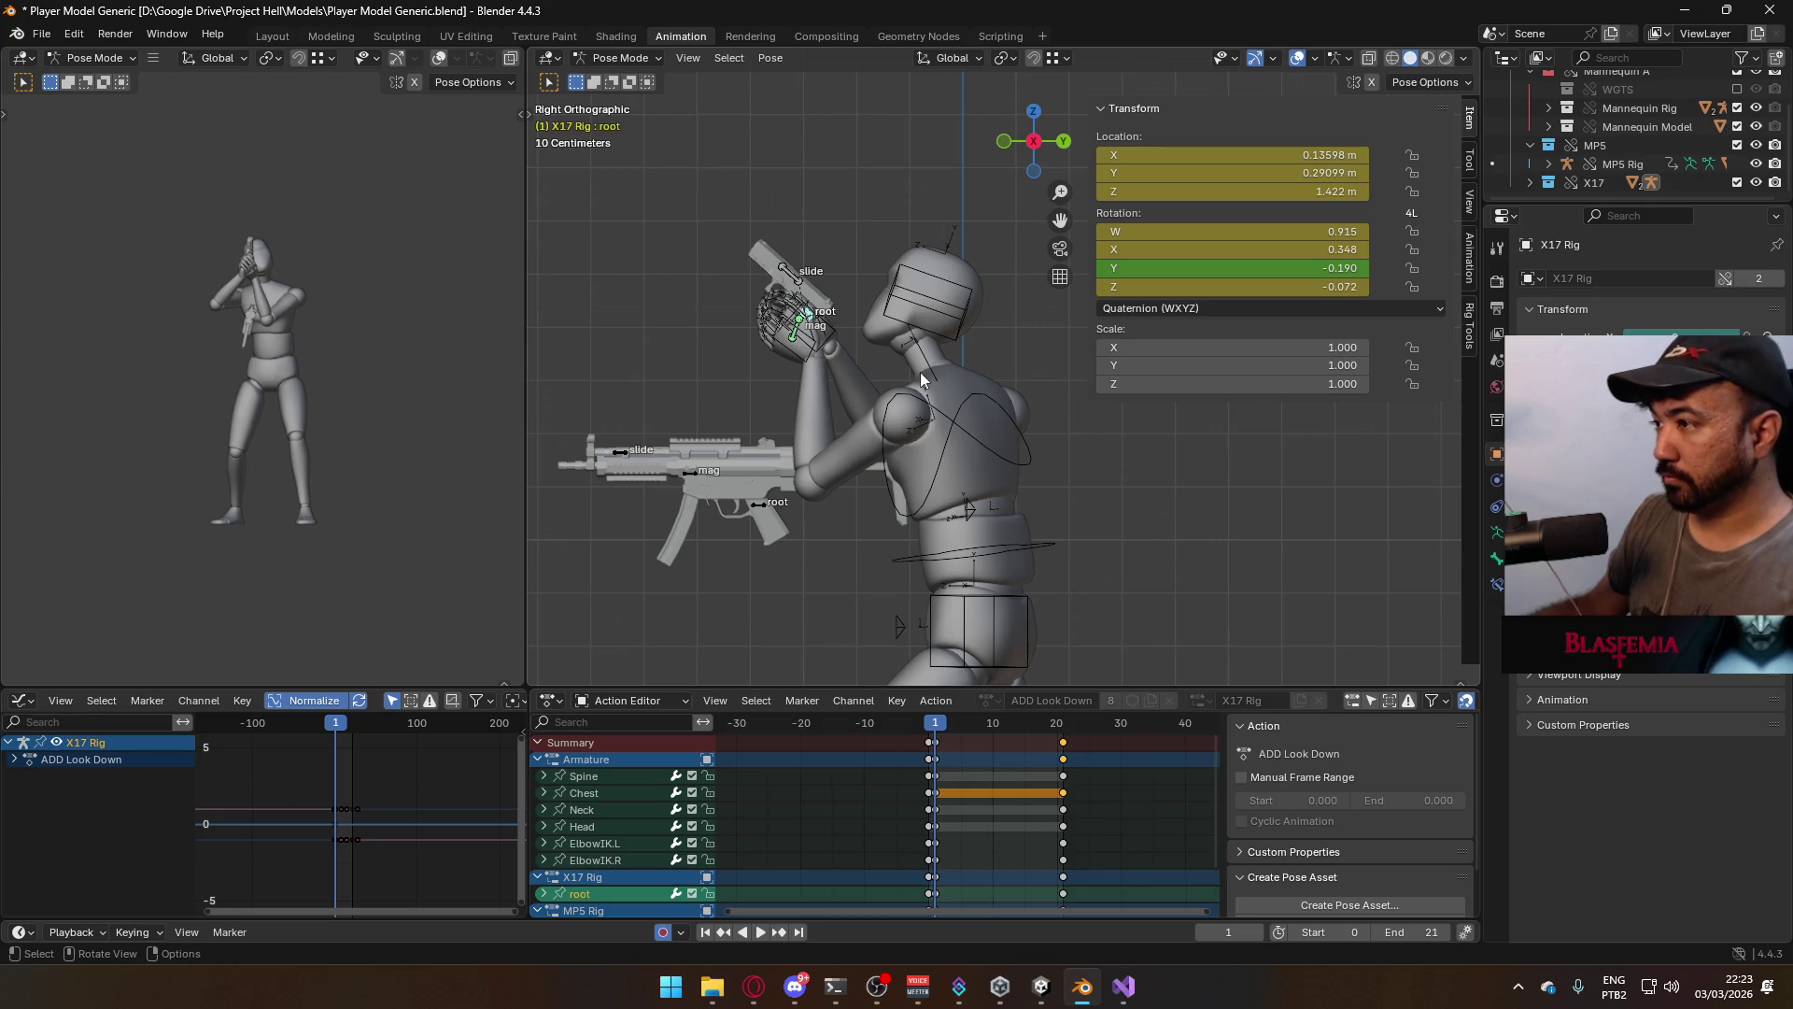
key(g)
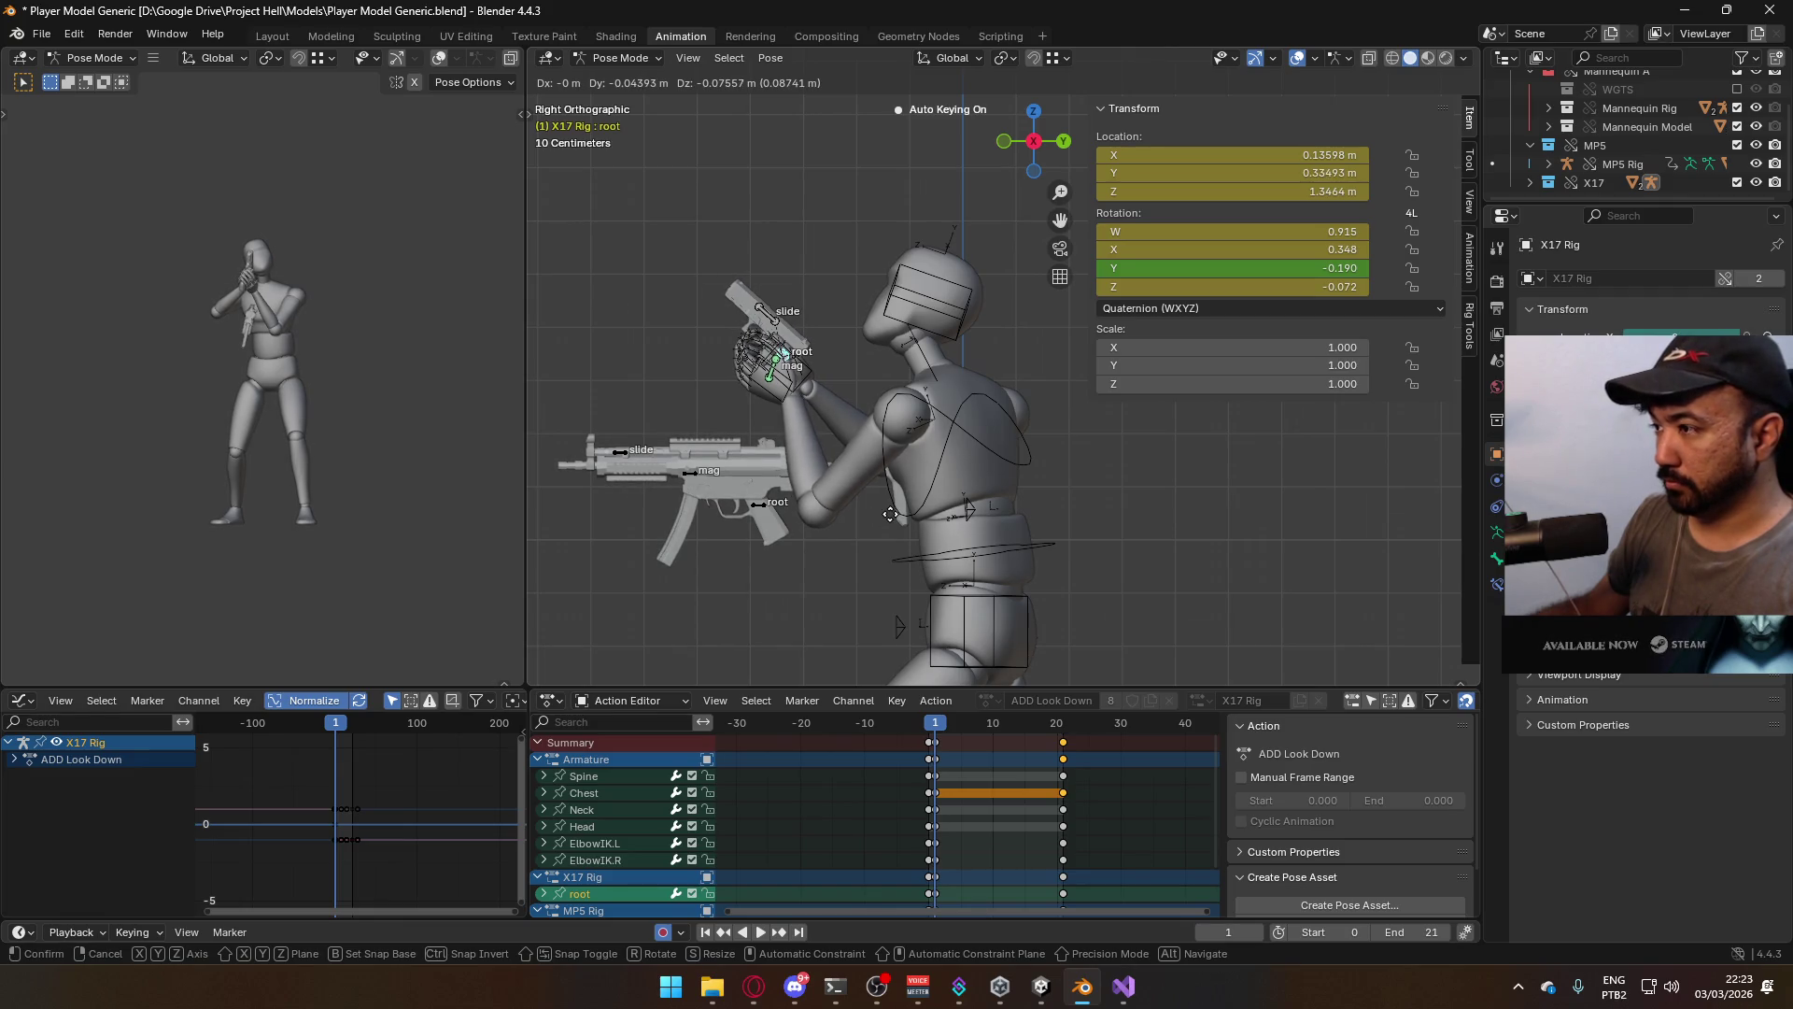
click(890, 514)
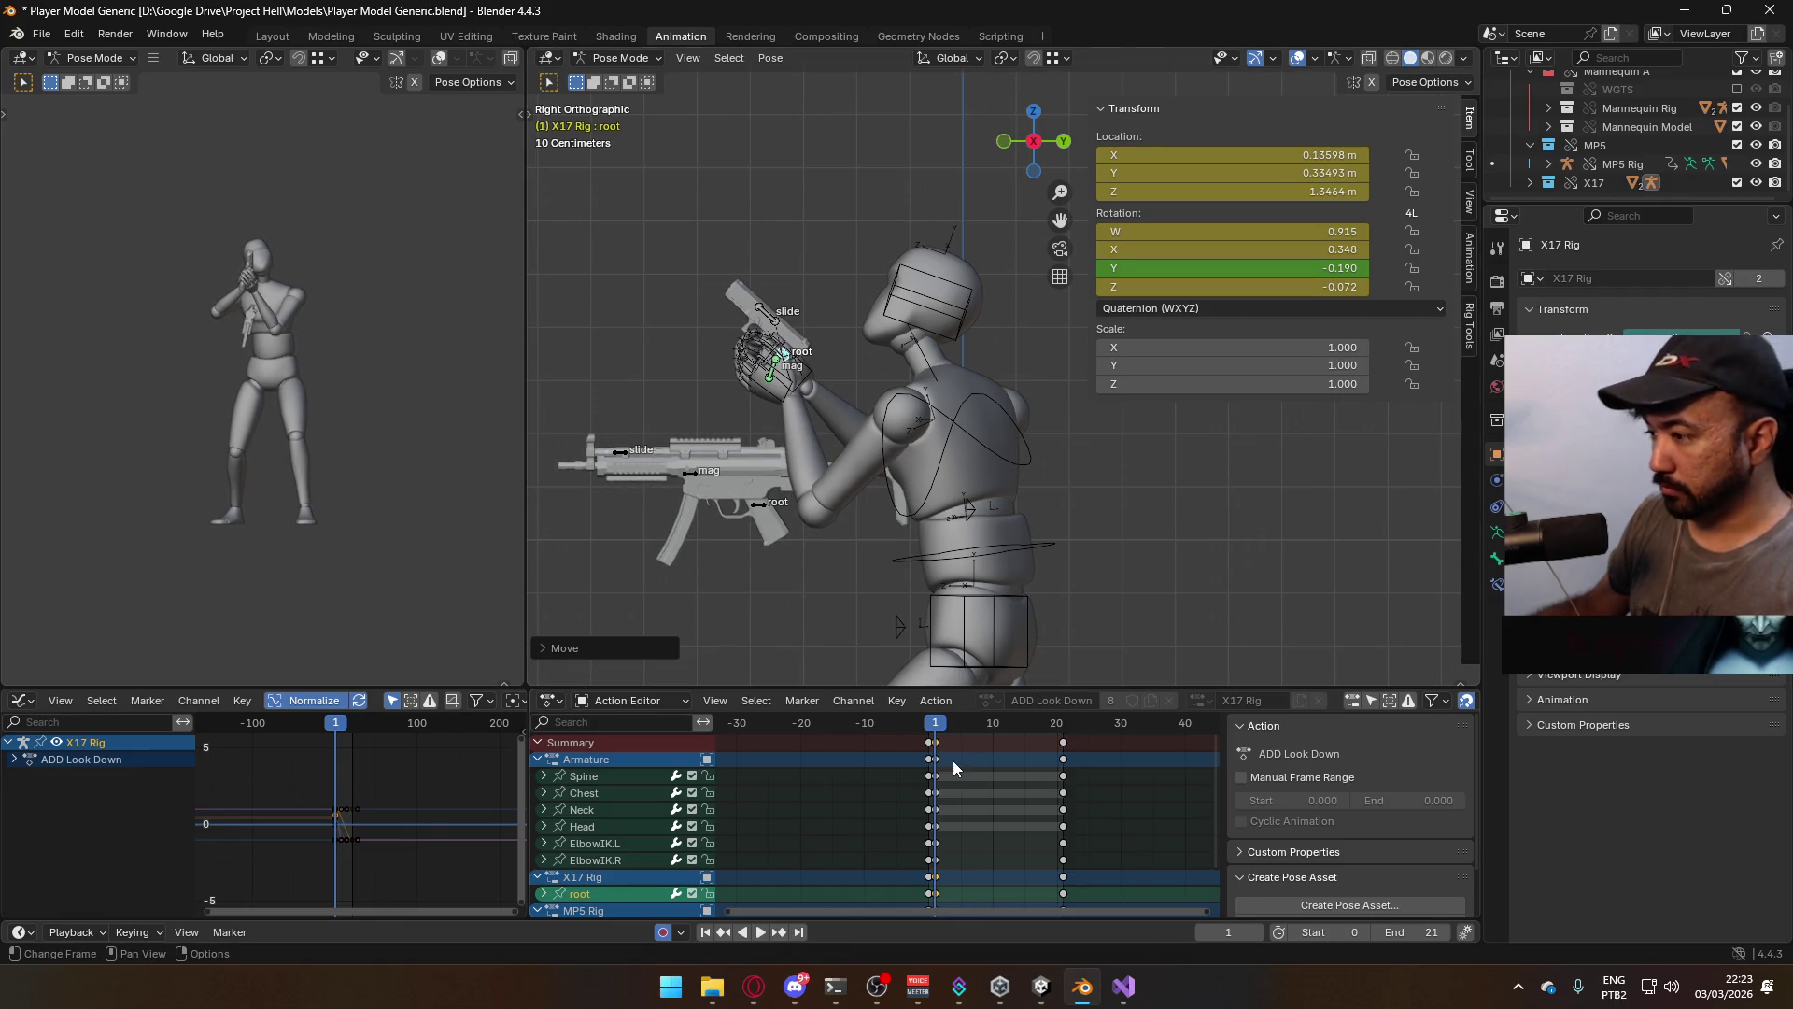
Paste the X17 root keys at frame 21 and scrub the timeline to preview the motion
click(939, 881)
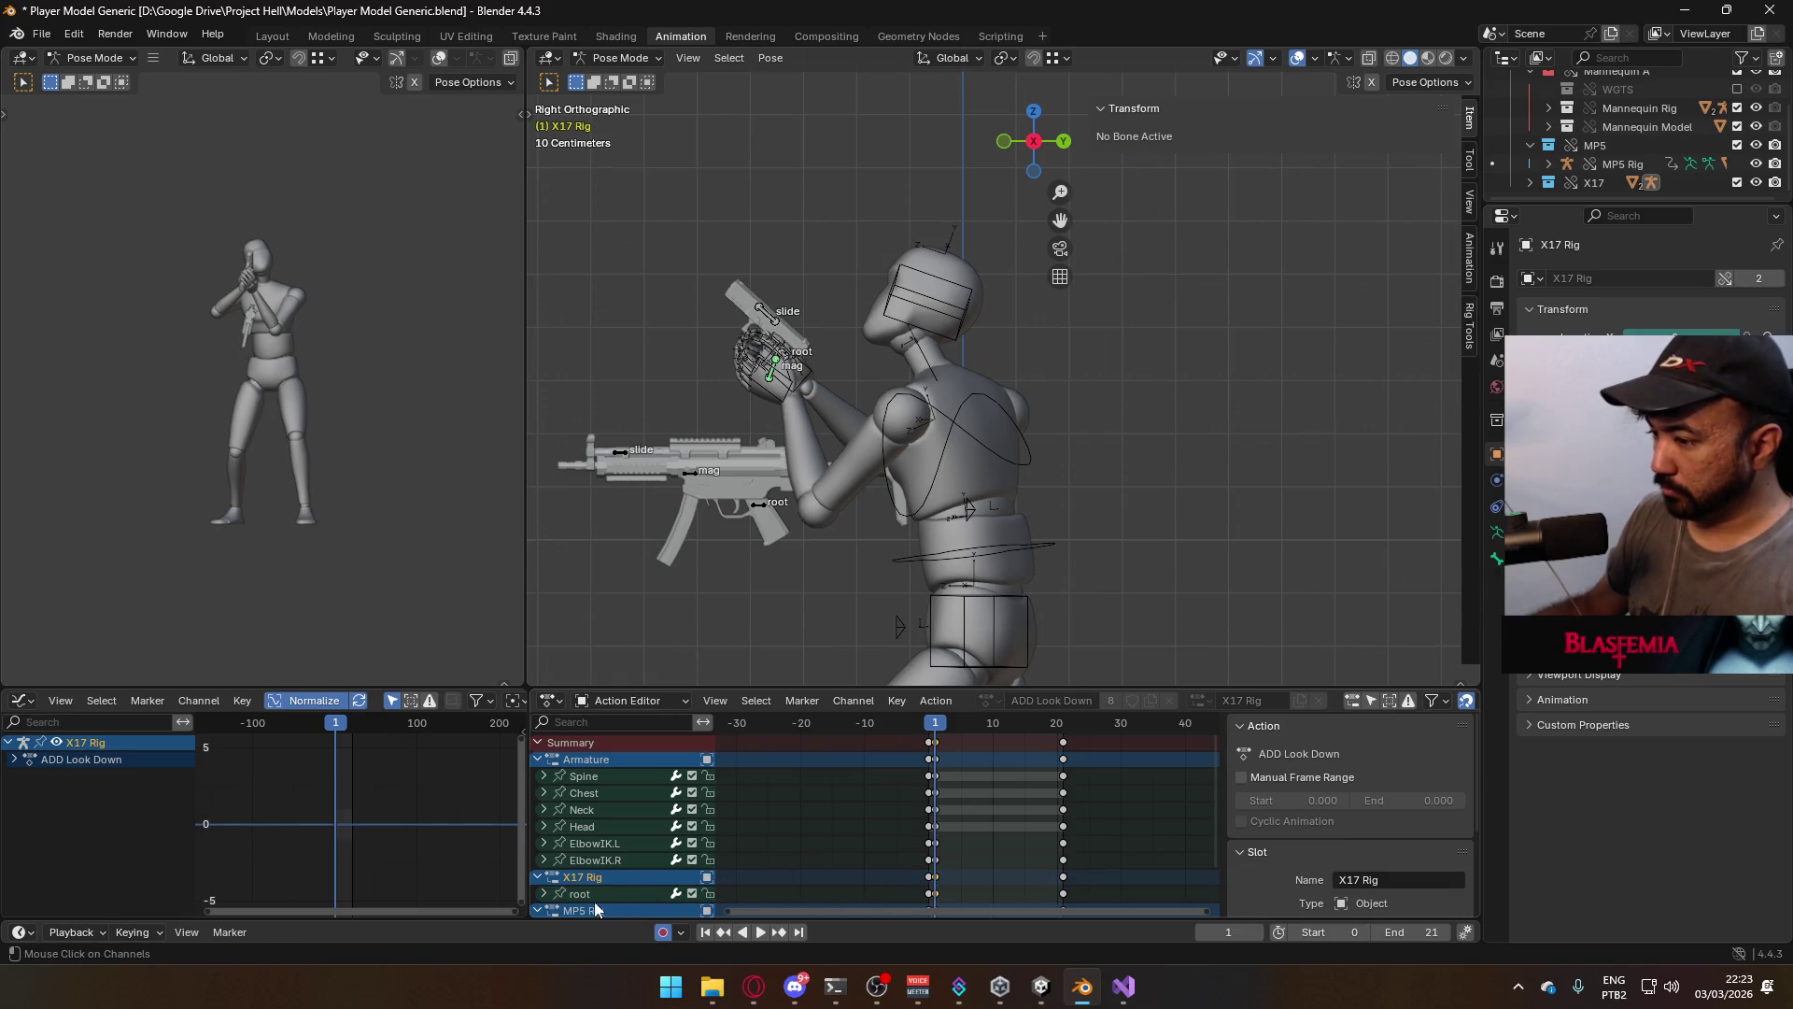
click(930, 893)
key(space)
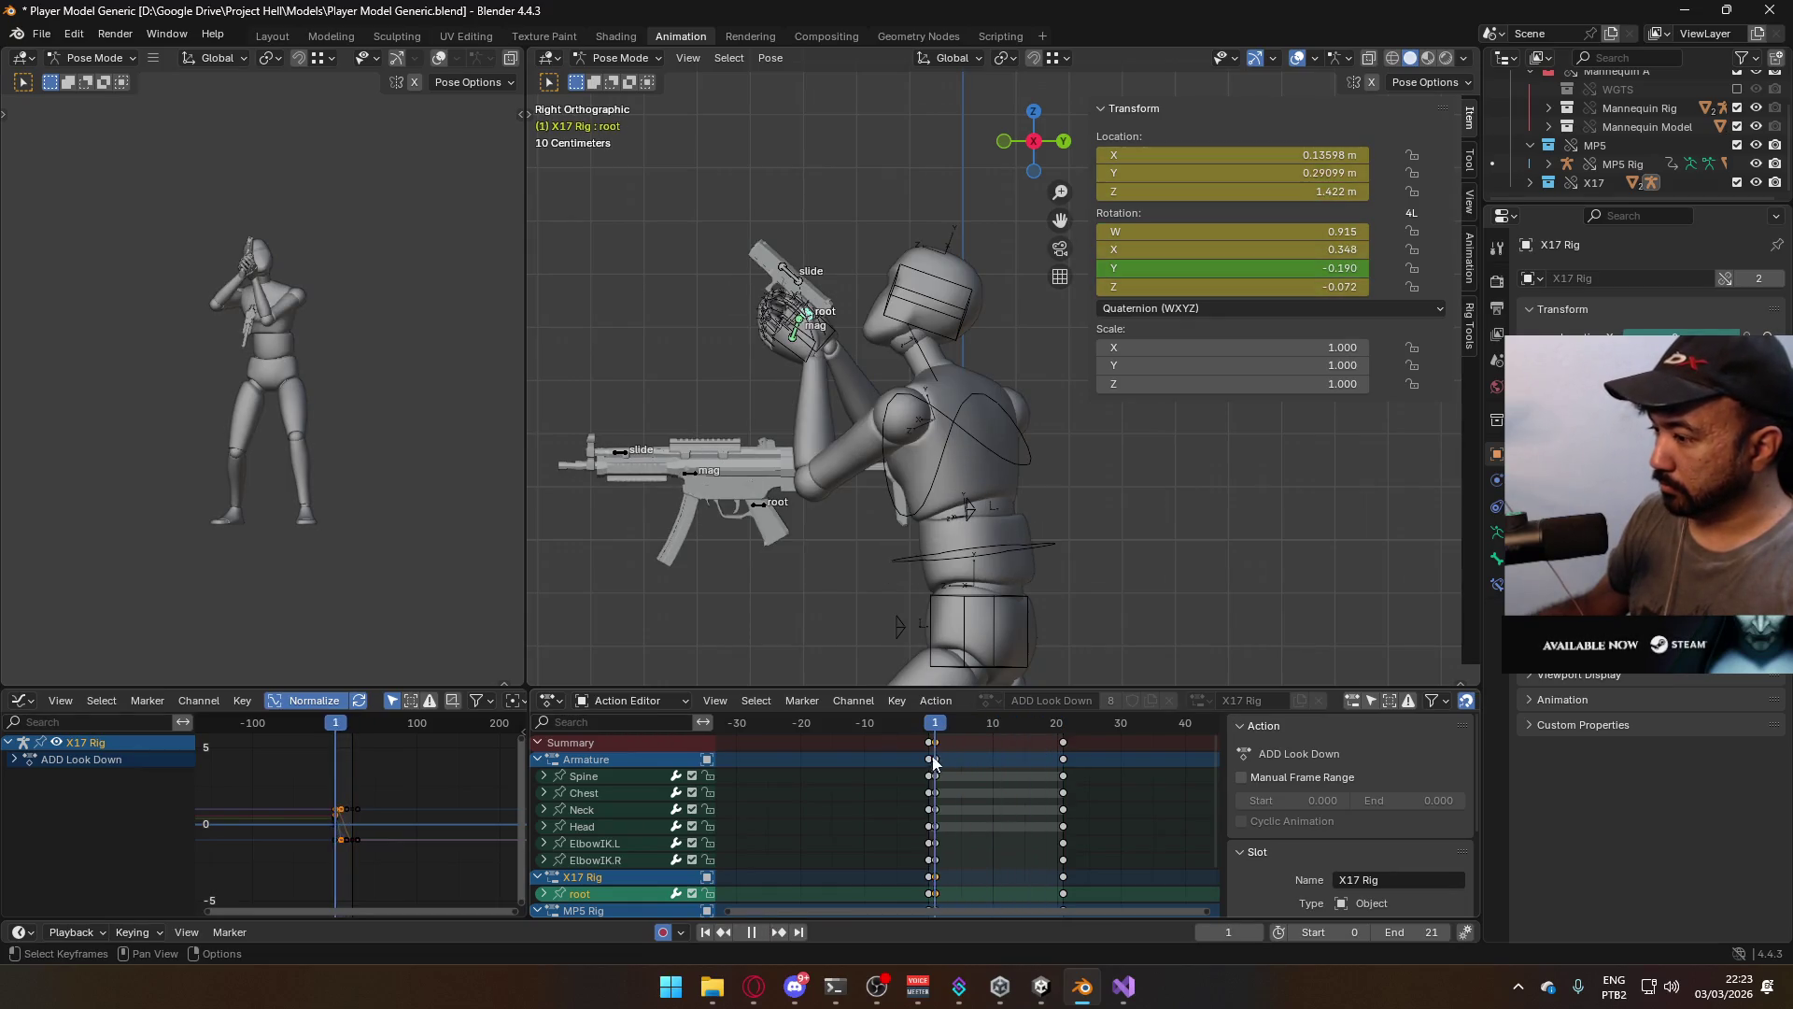
key(space)
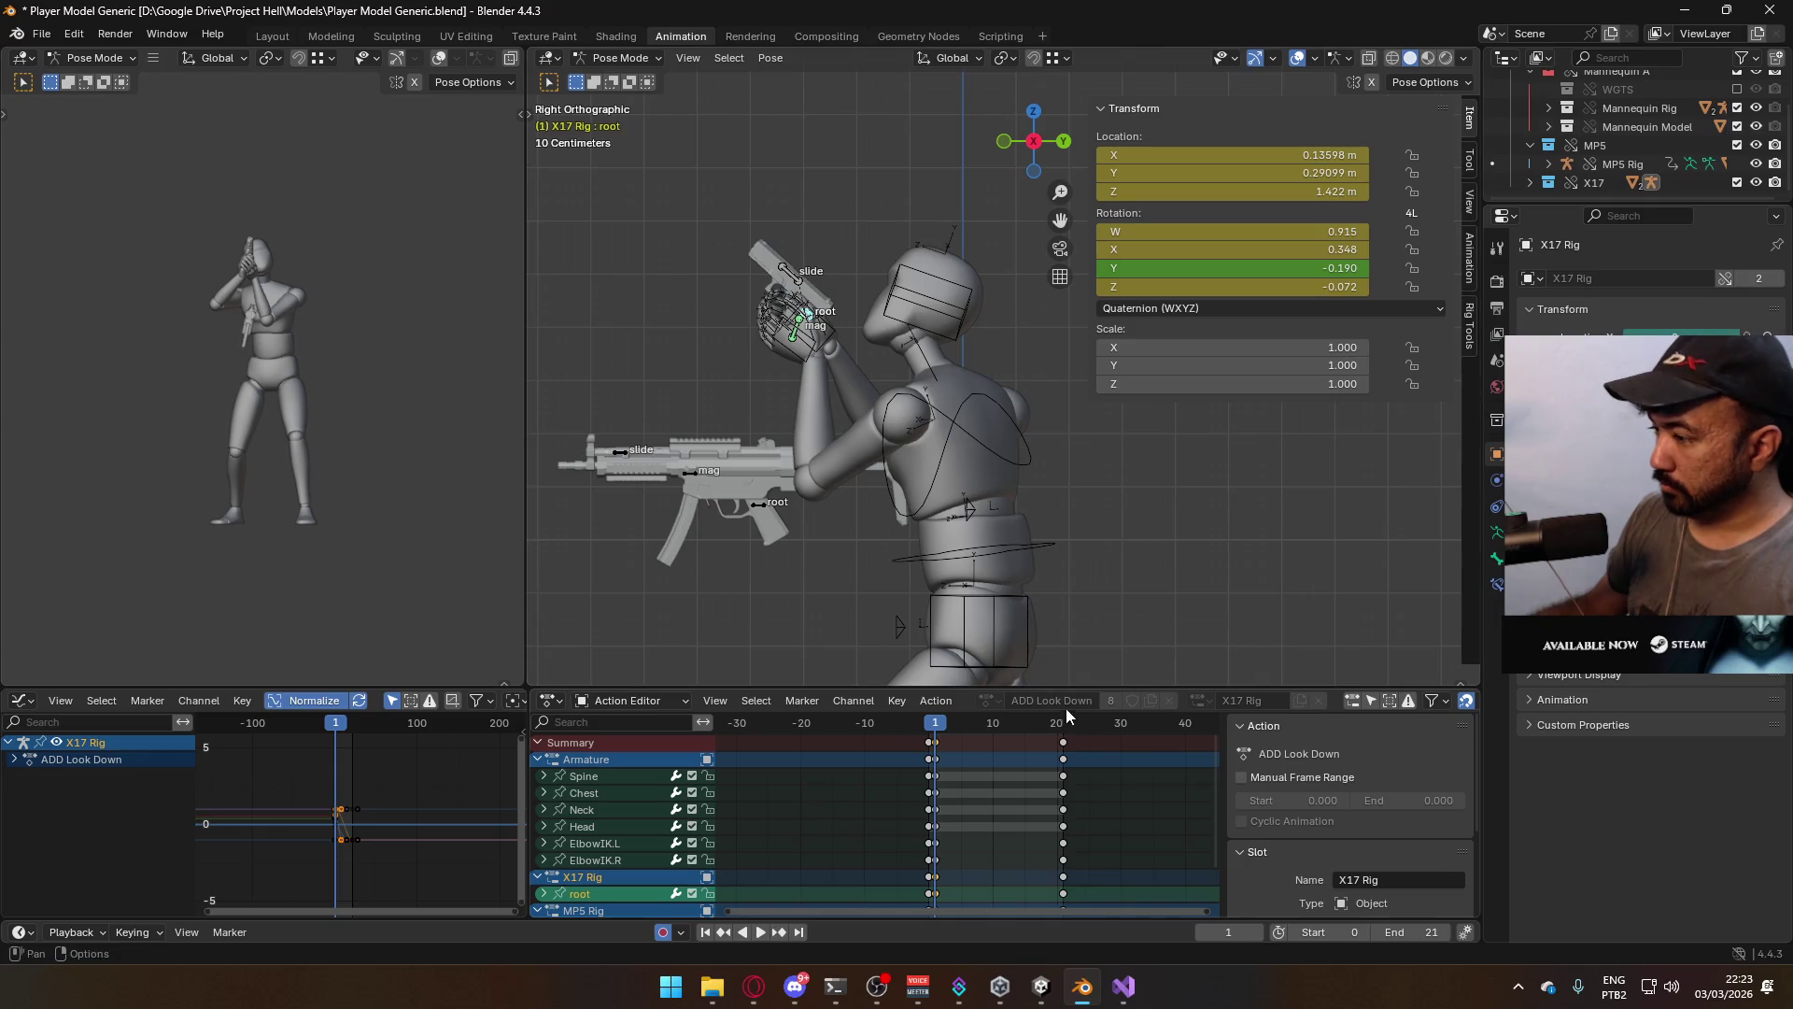
click(1063, 729)
key(ctrl+v)
key(ctrl+z)
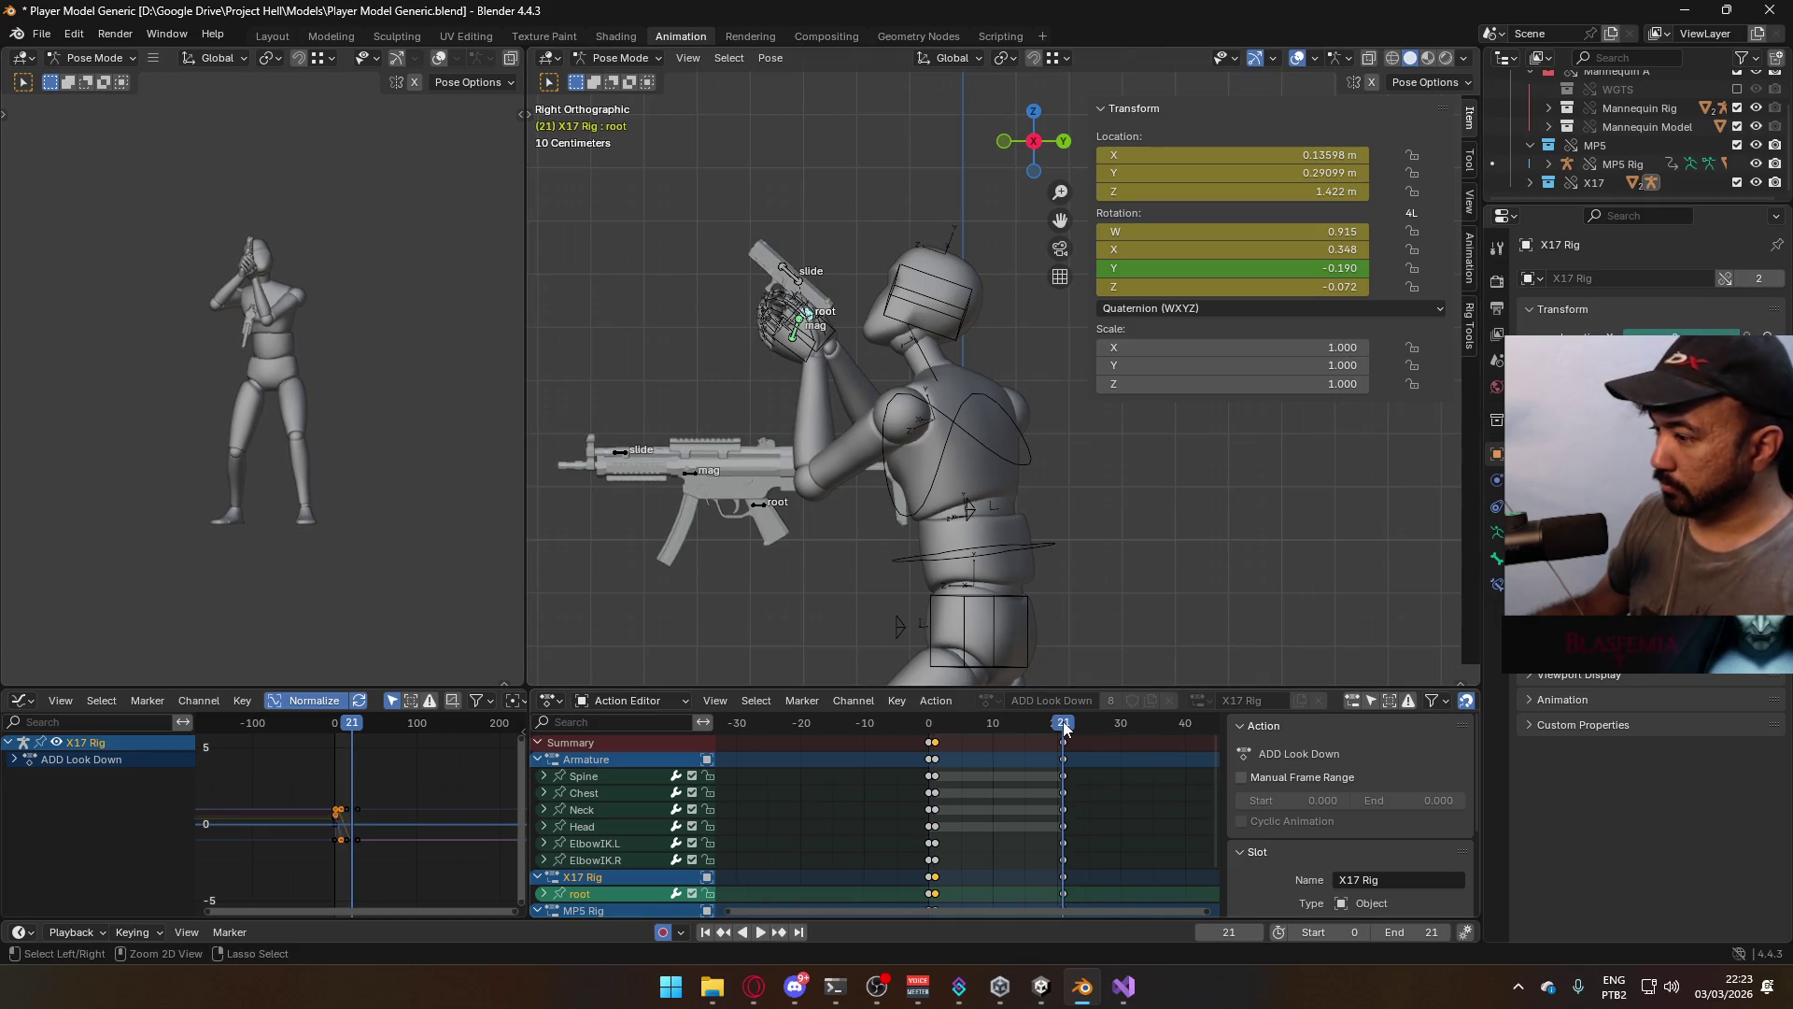
click(935, 723)
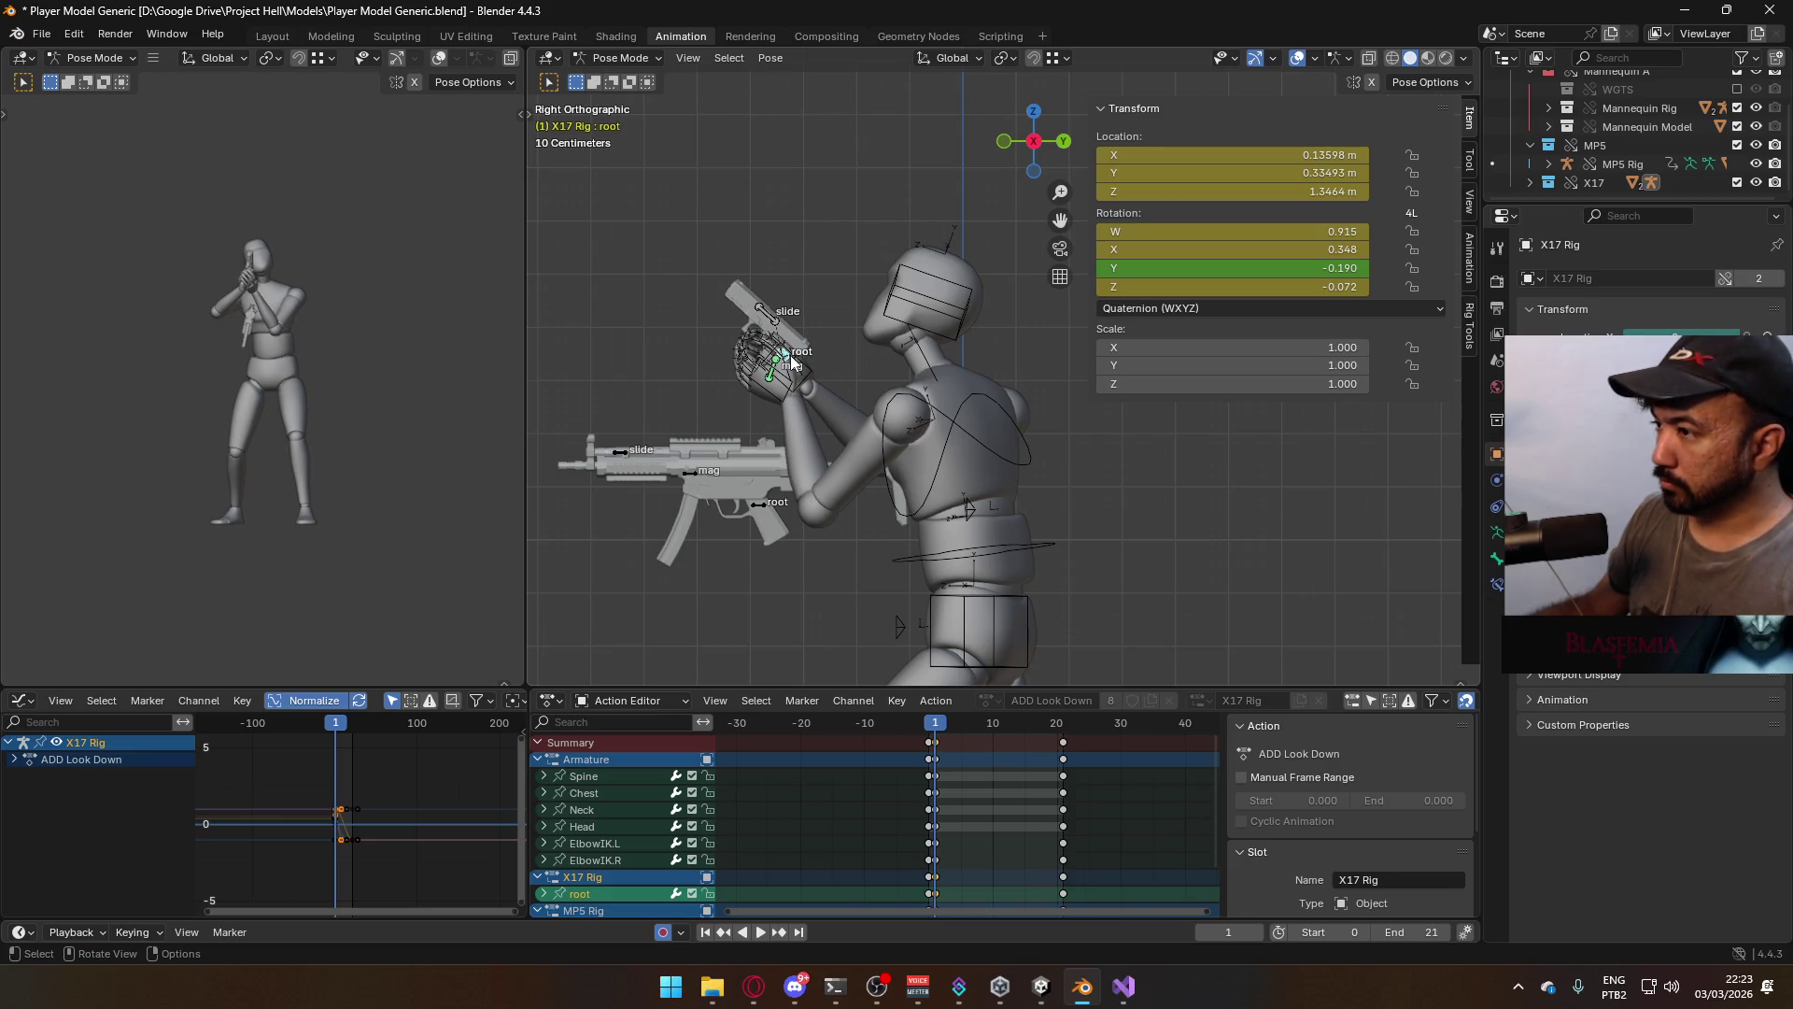
drag(940, 730, 936, 731)
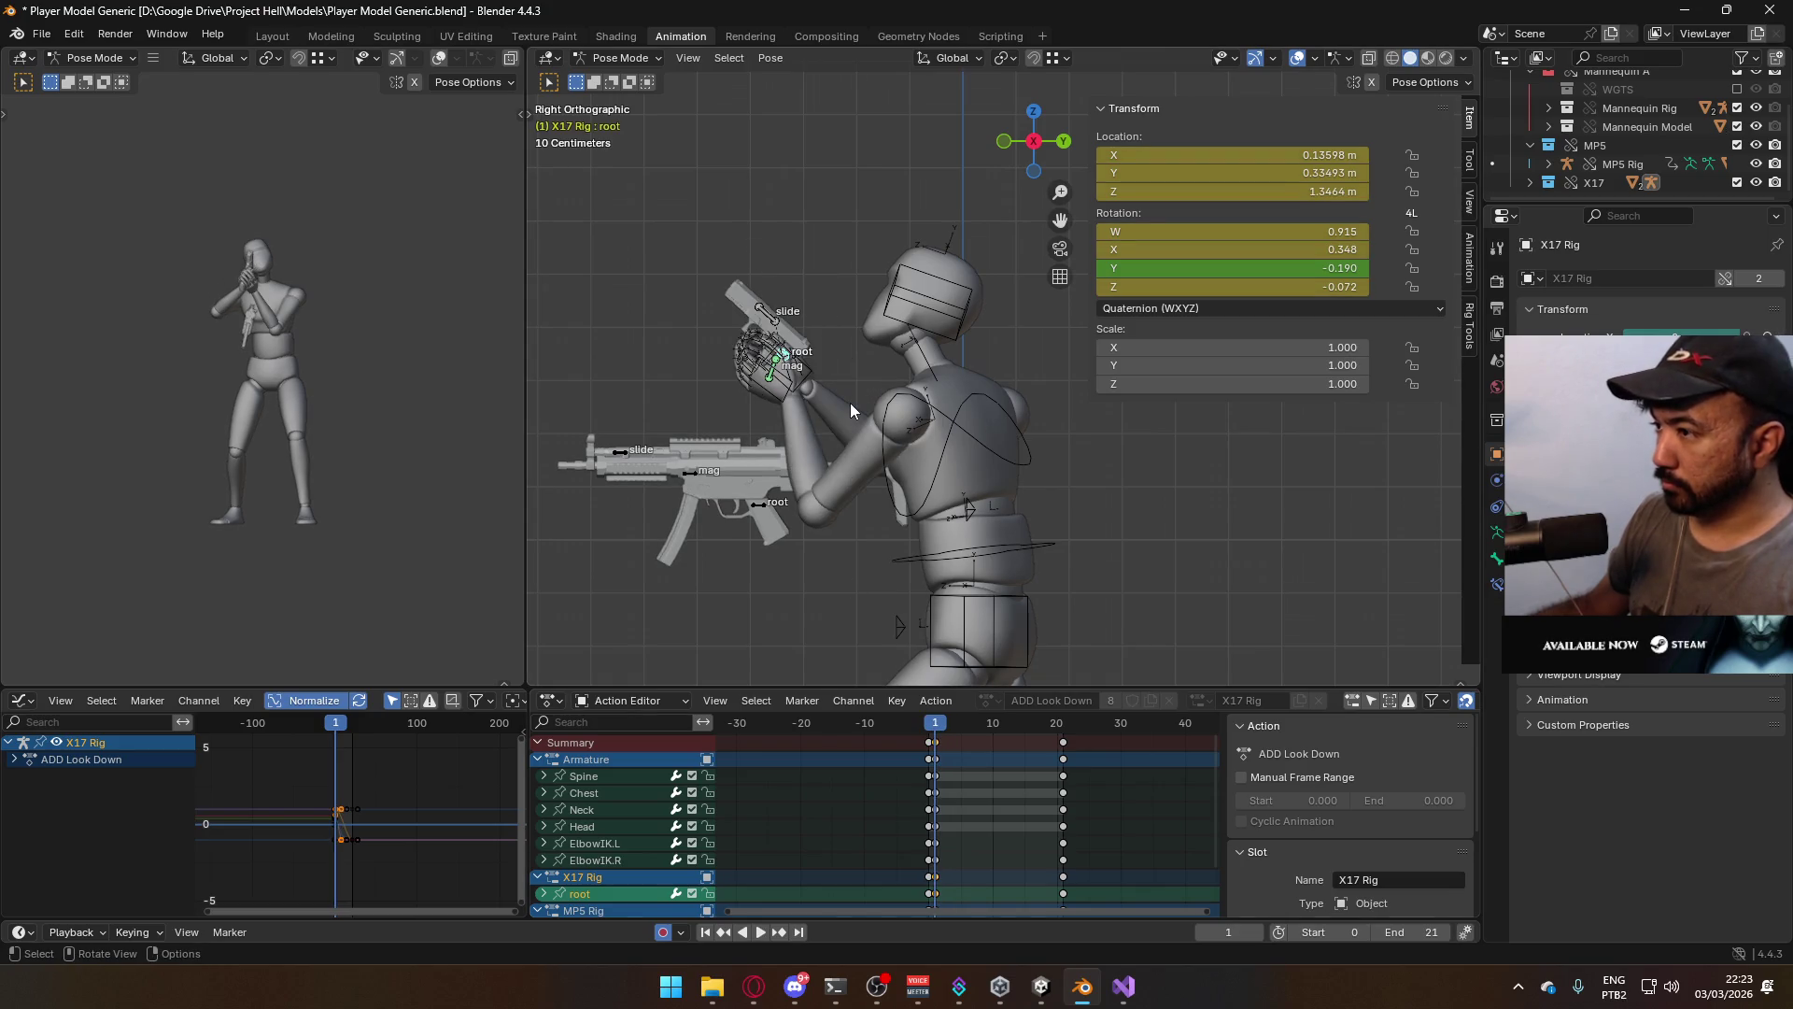
Copy the X17 root pose from the ADD Look Down layer
click(1468, 263)
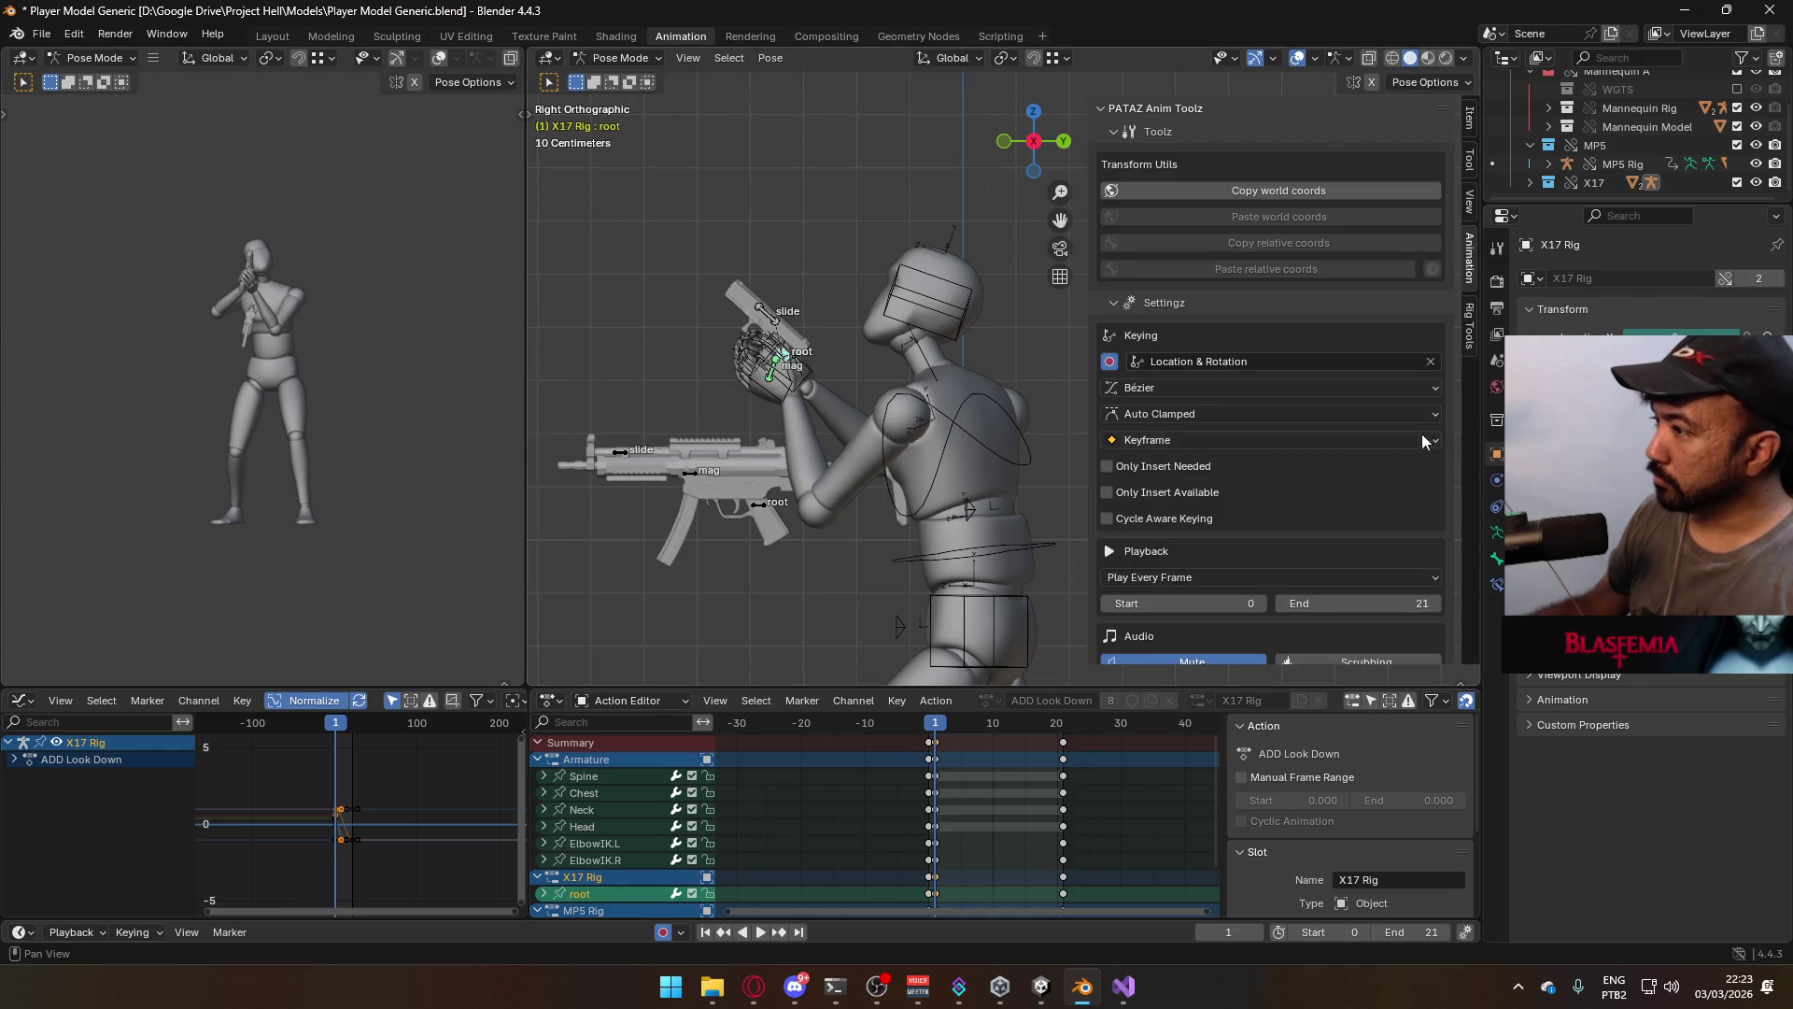
scroll(1411, 463, down, 8)
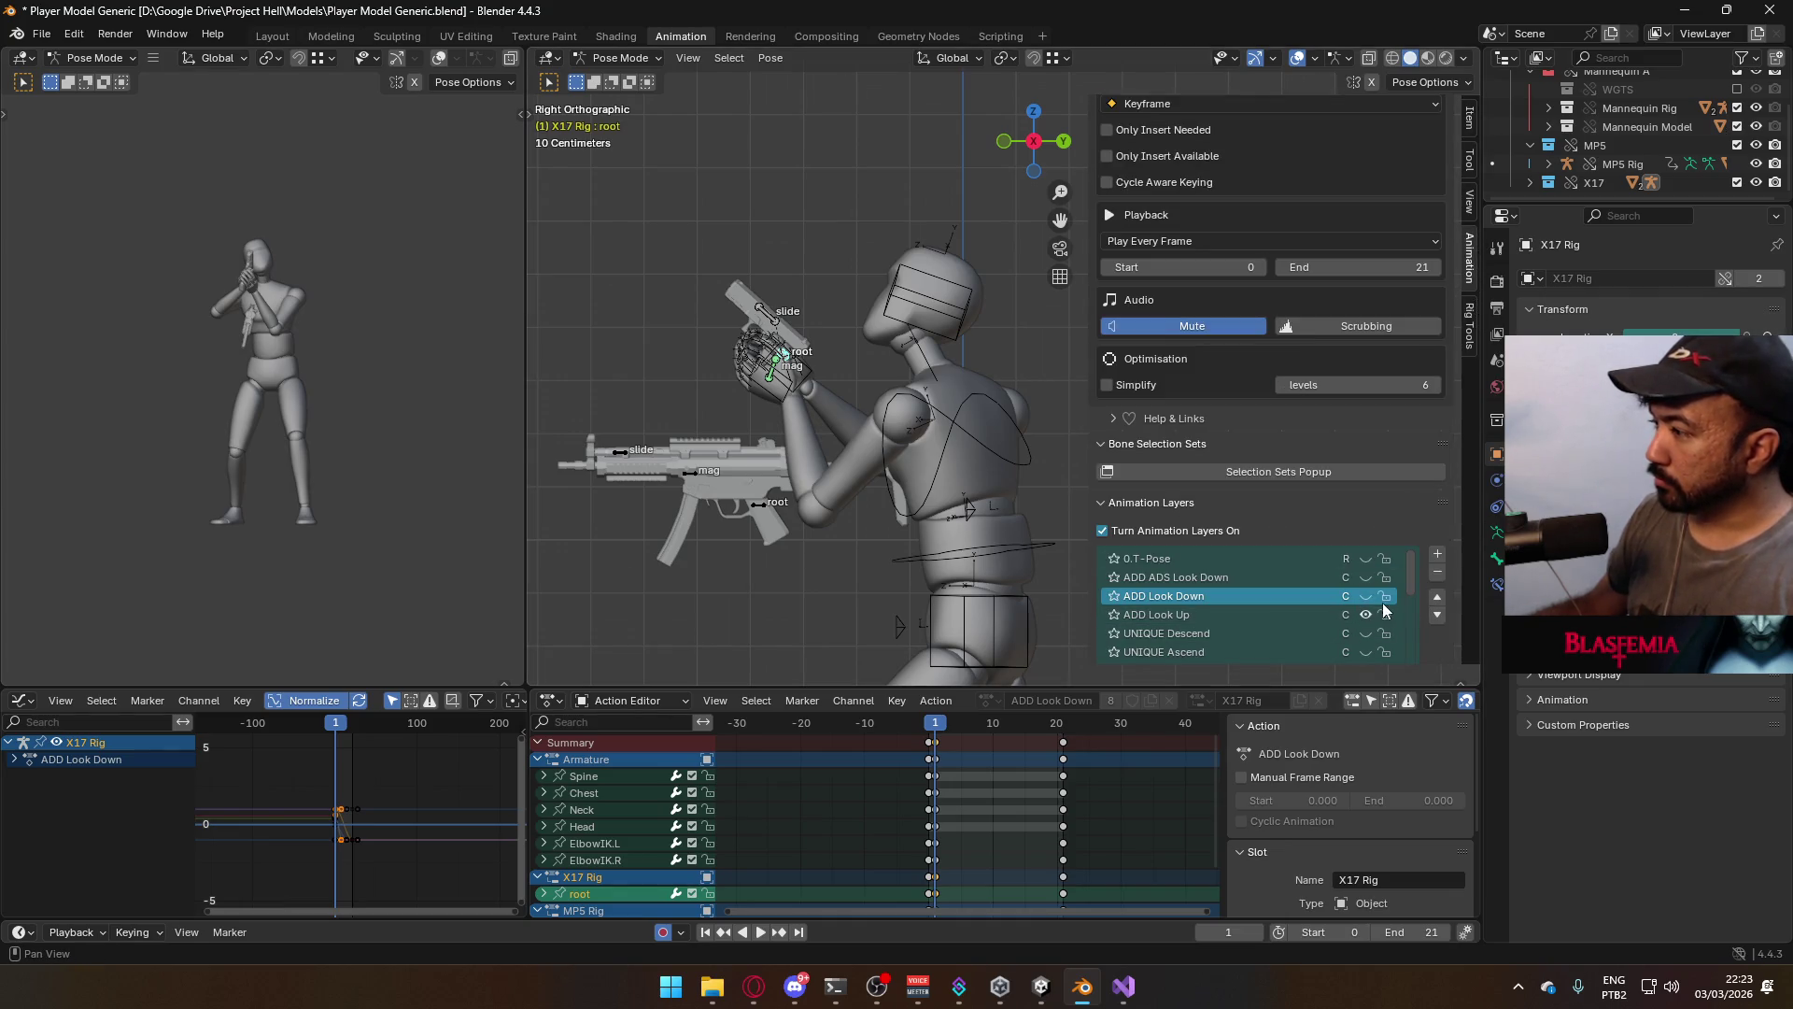
right_click(788, 360)
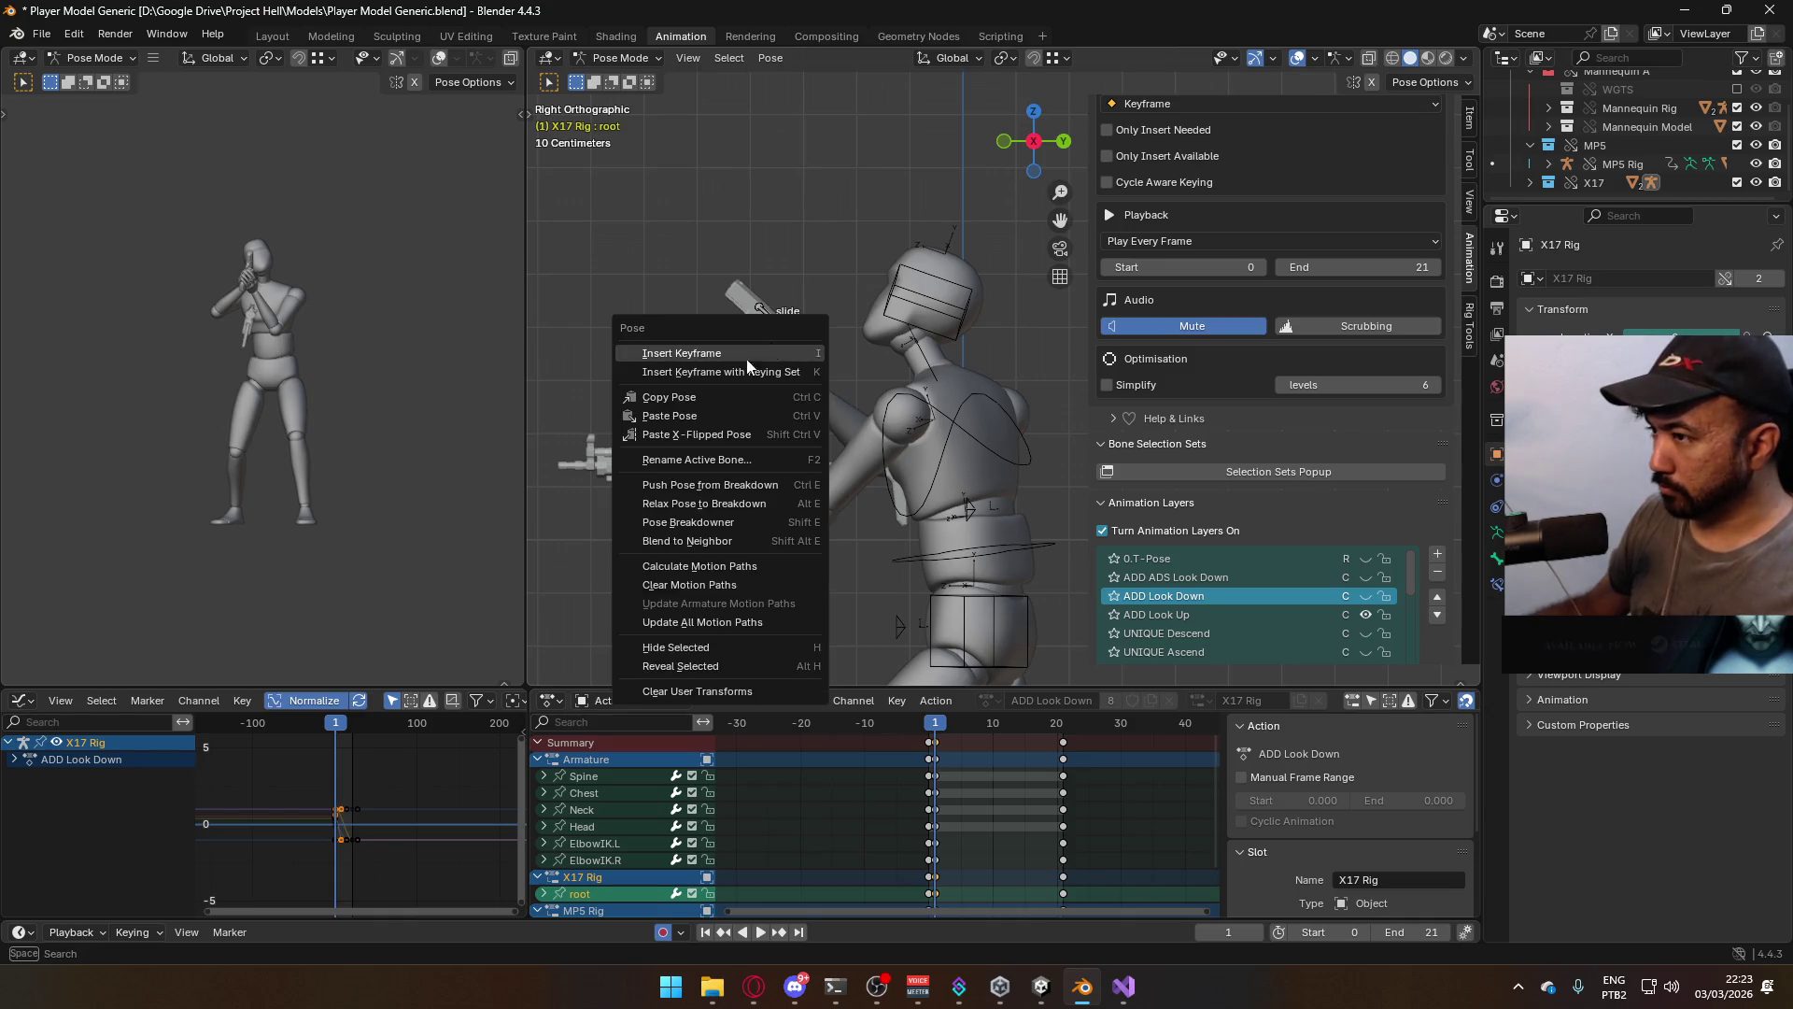
click(794, 396)
Make ADD Look Up the active, visible layer and paste the copied pose onto the root
click(1216, 614)
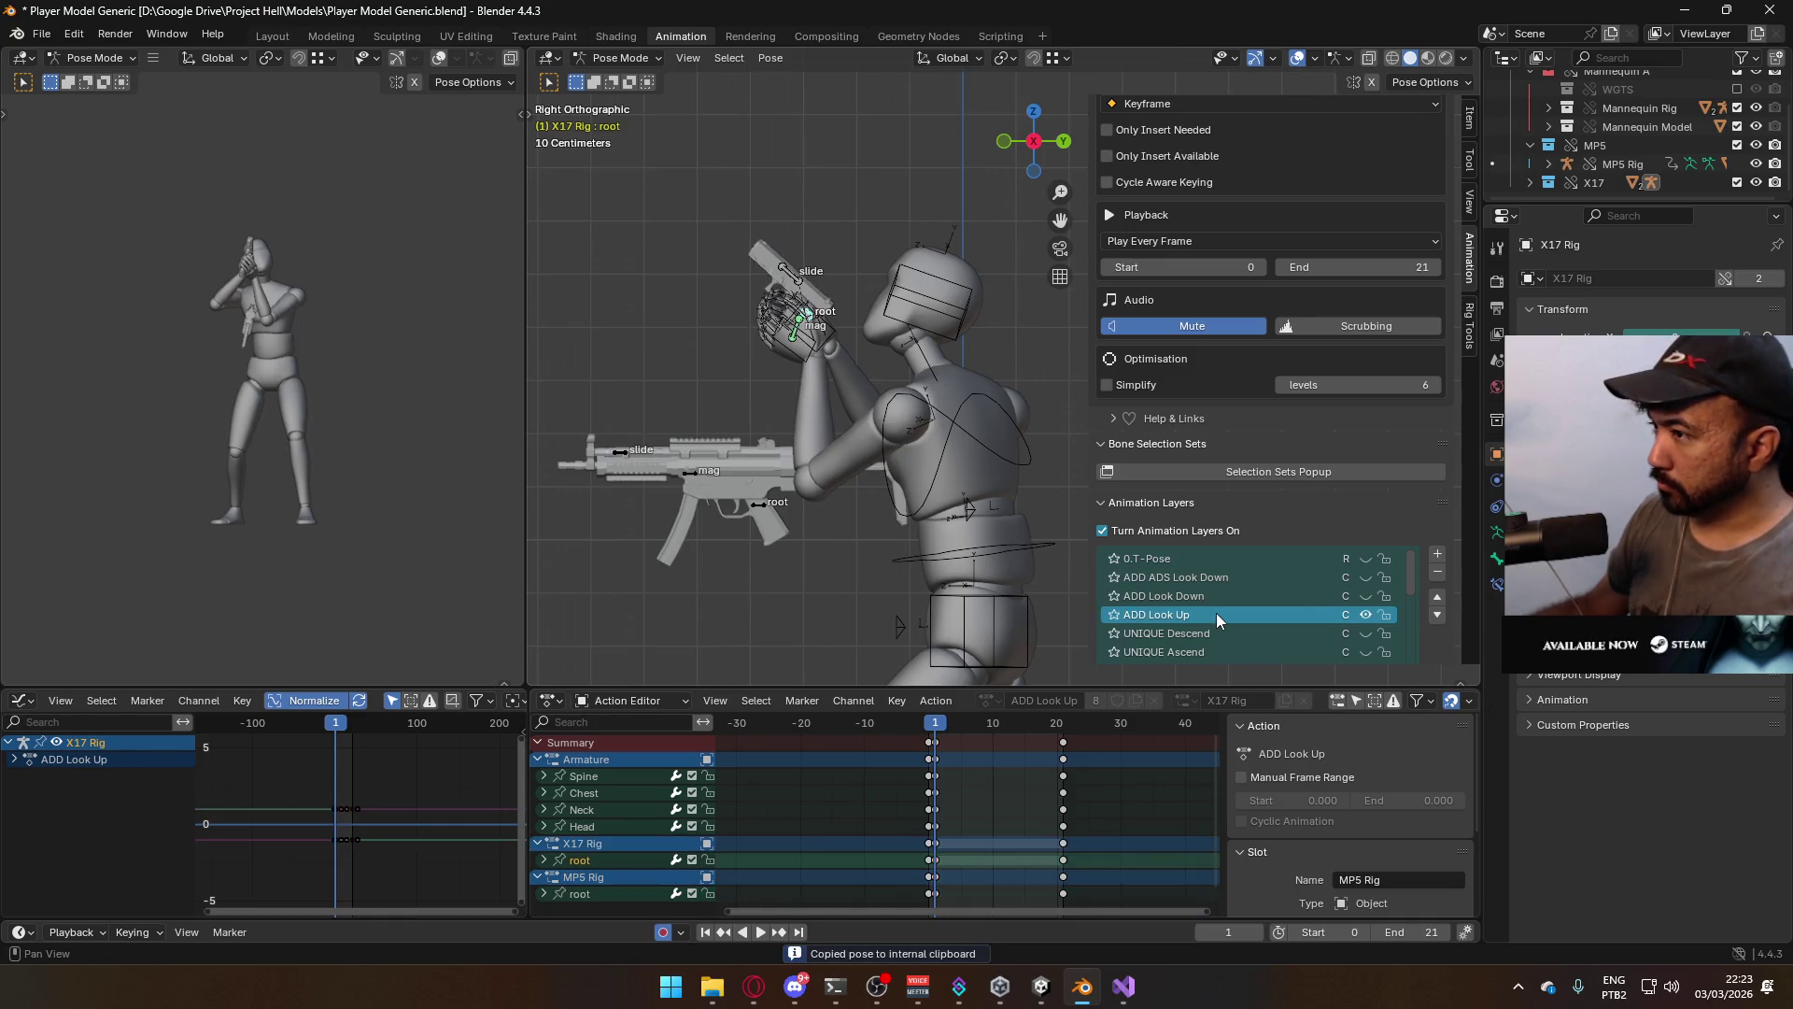
click(1364, 595)
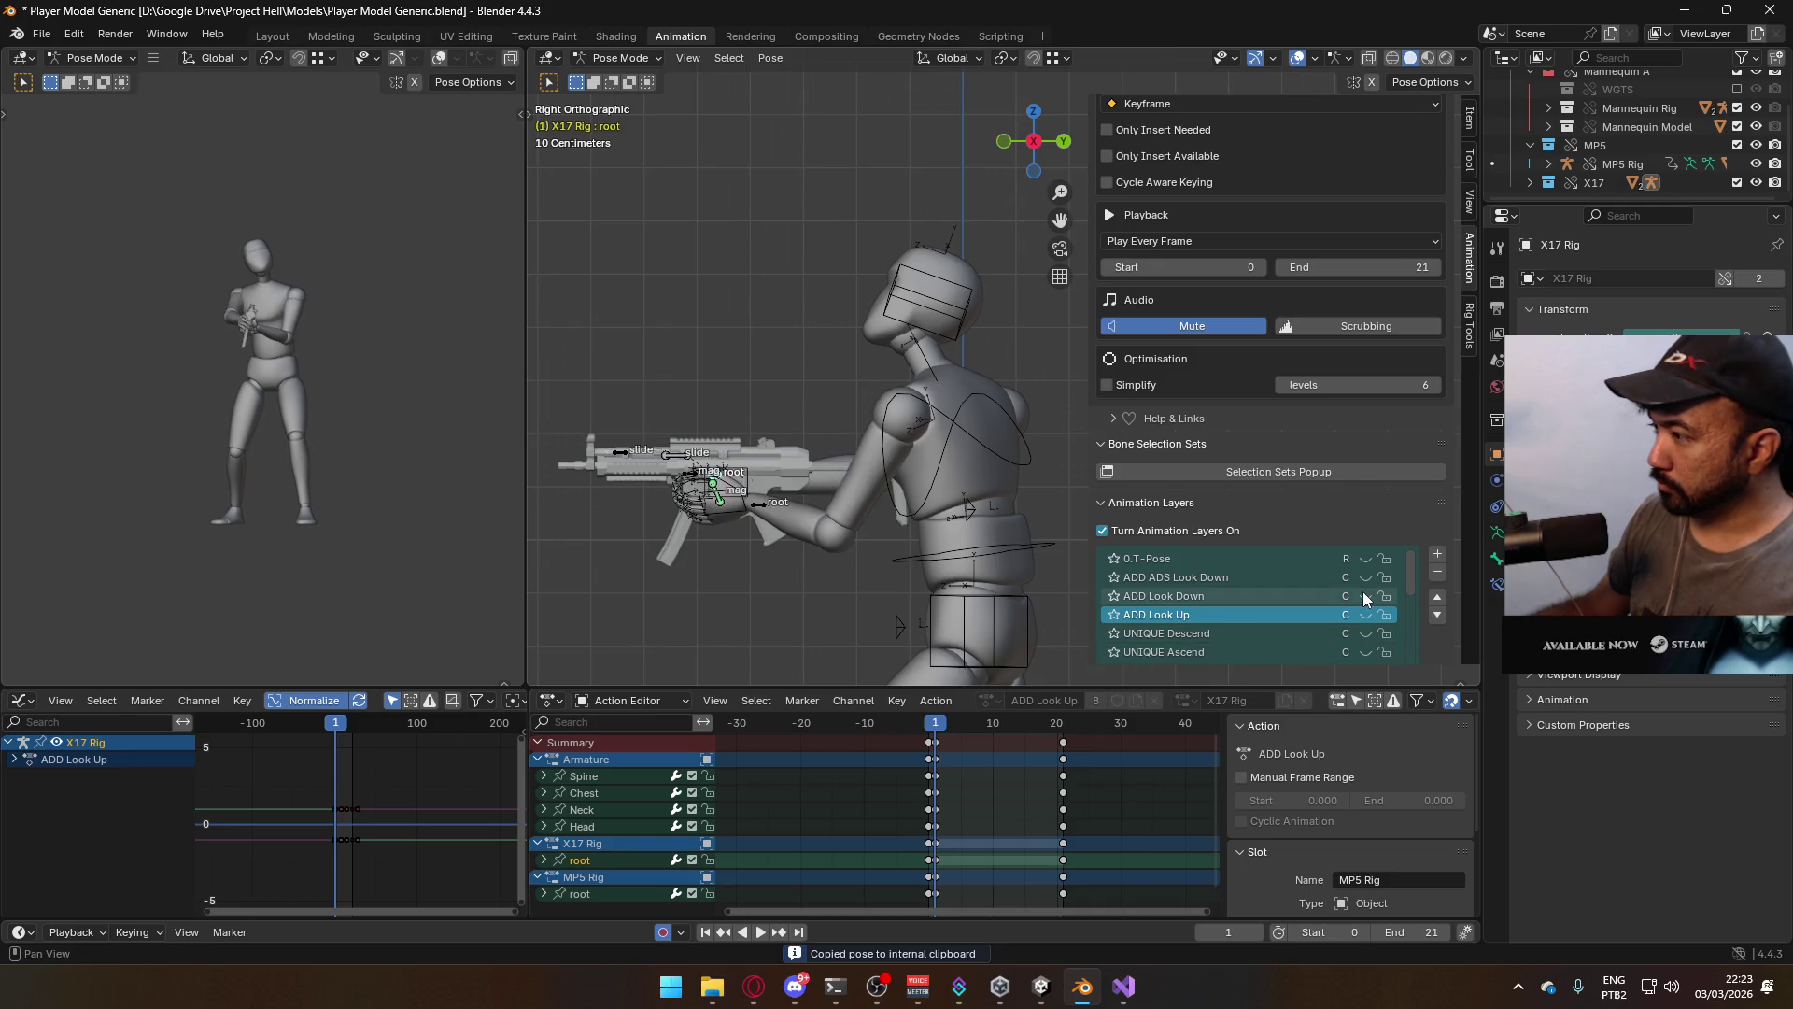
click(1235, 598)
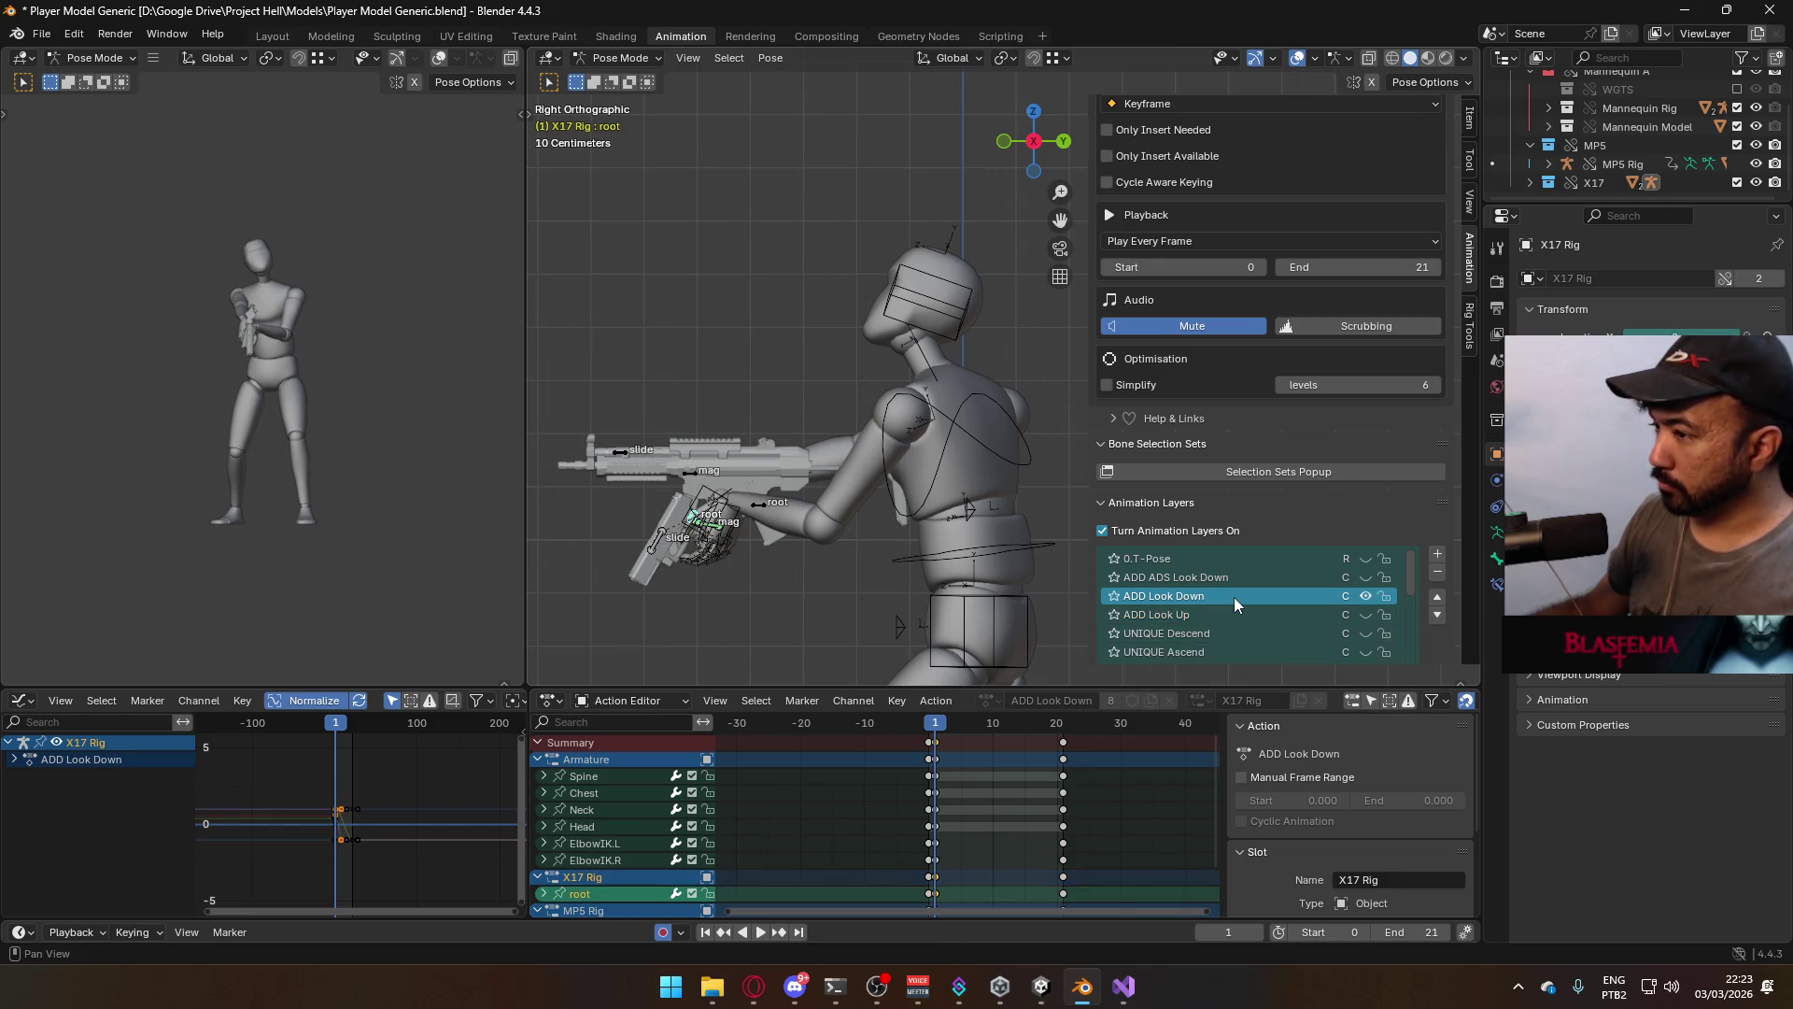
click(1366, 614)
click(1279, 615)
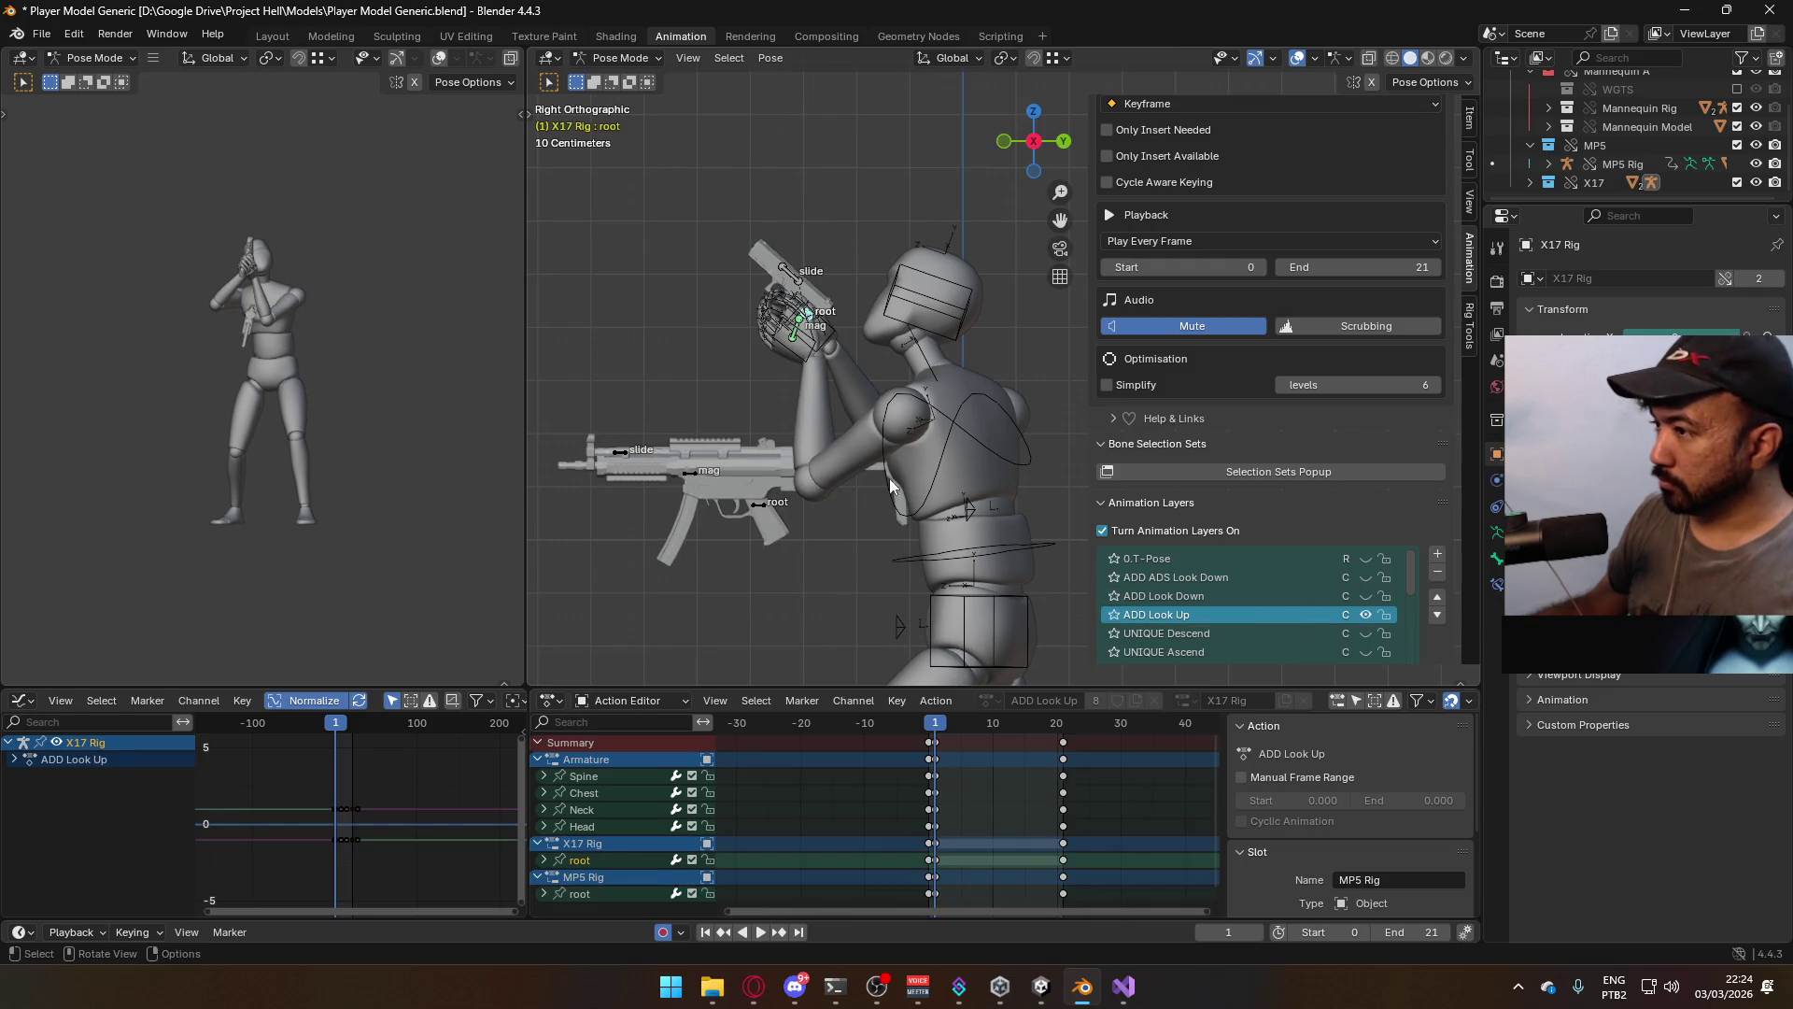
right_click(809, 324)
click(776, 332)
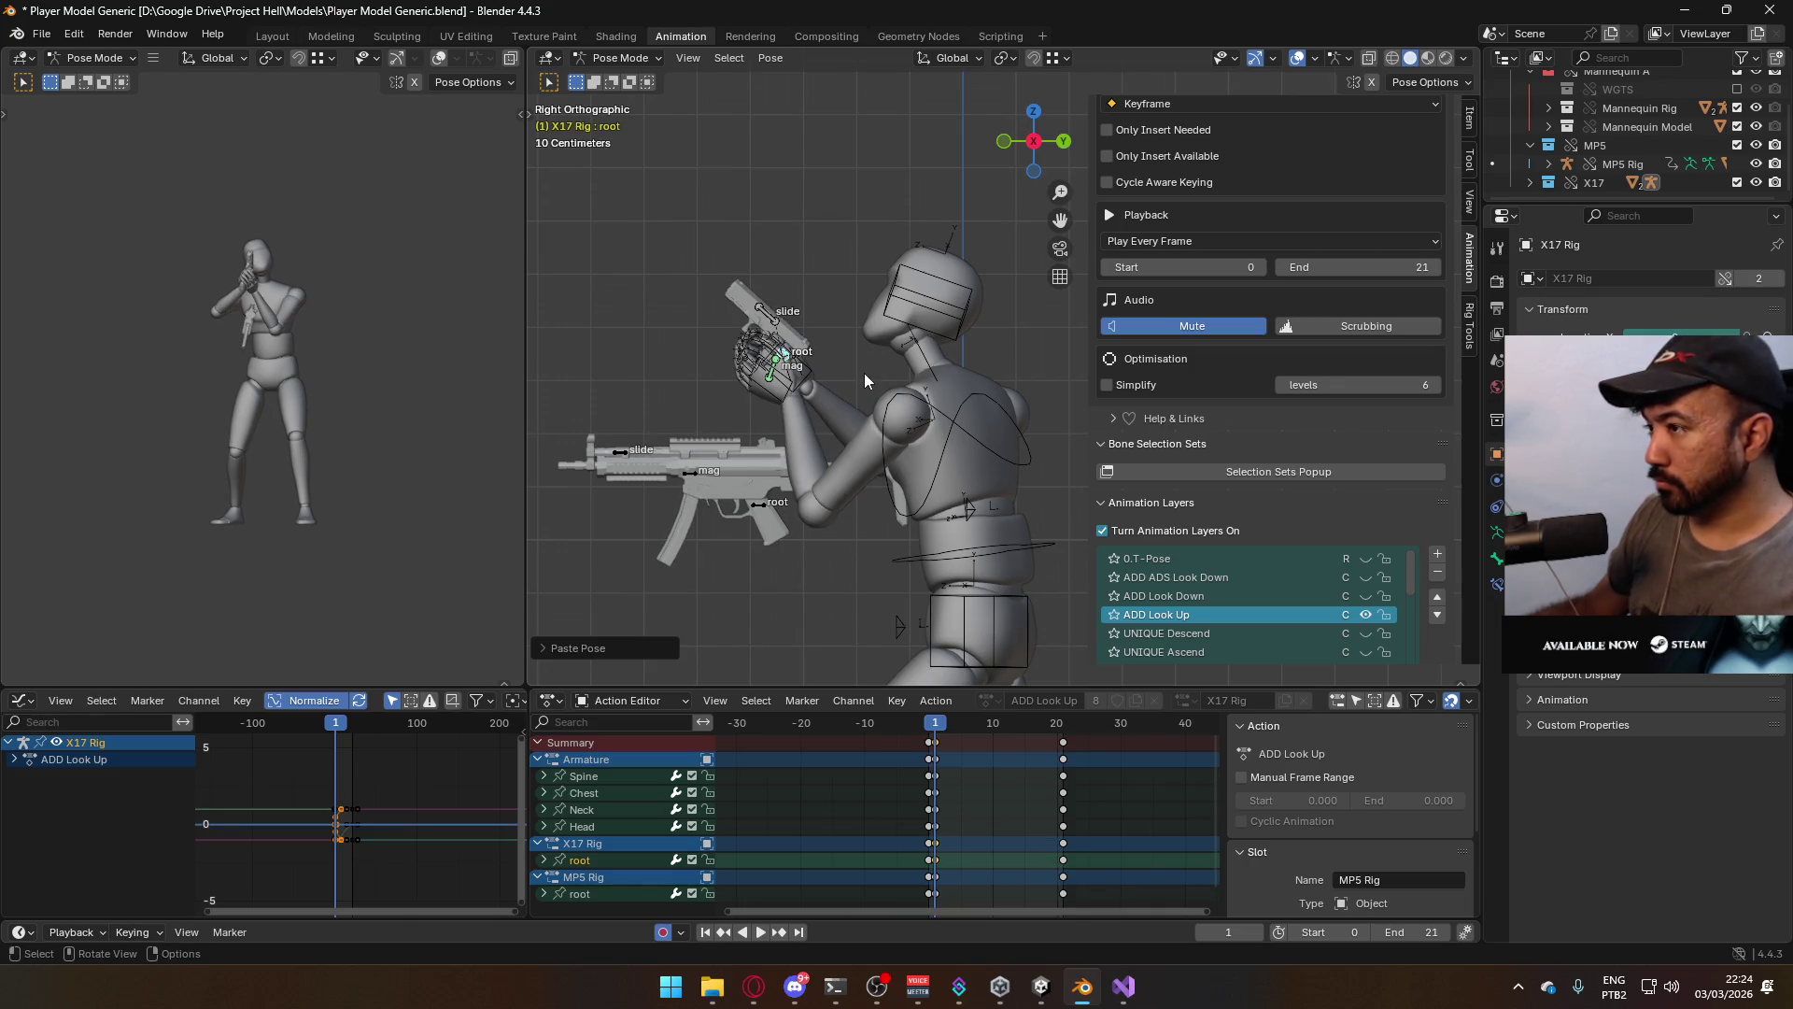
Nudge the pistol root and paste its keys at frame 21 in ADD Look Up, then play back
key(g)
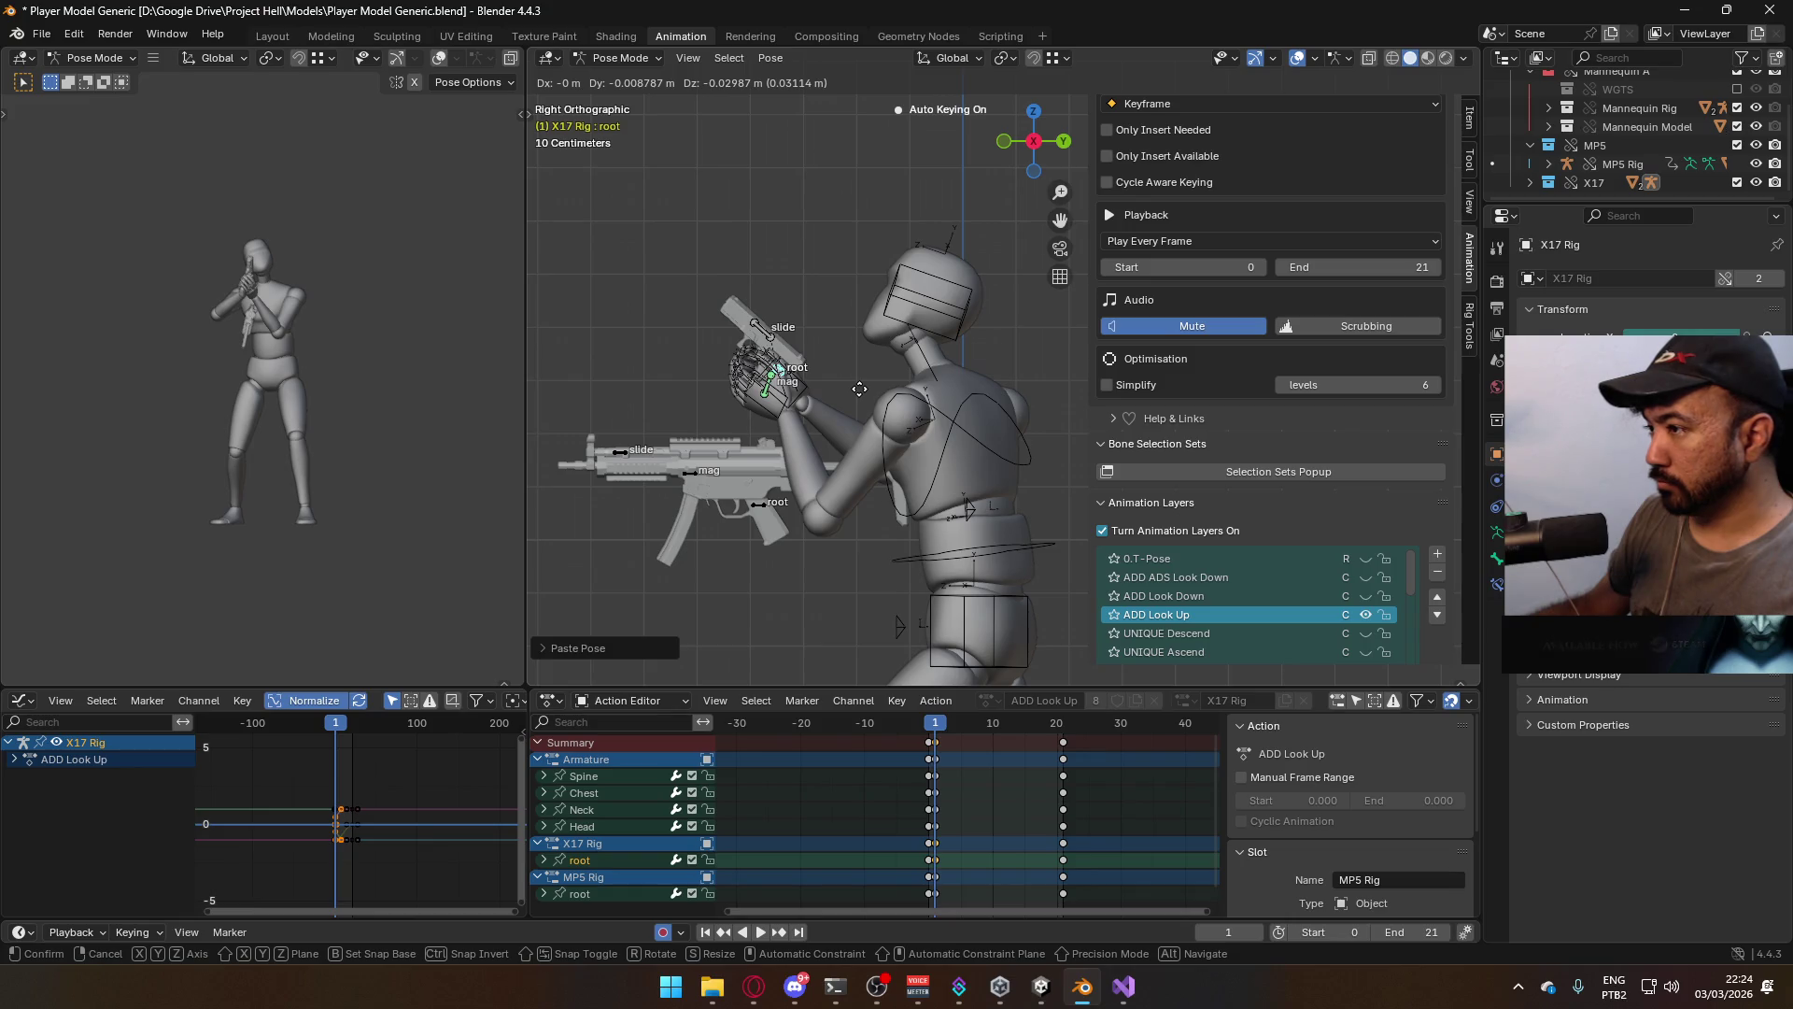
click(860, 388)
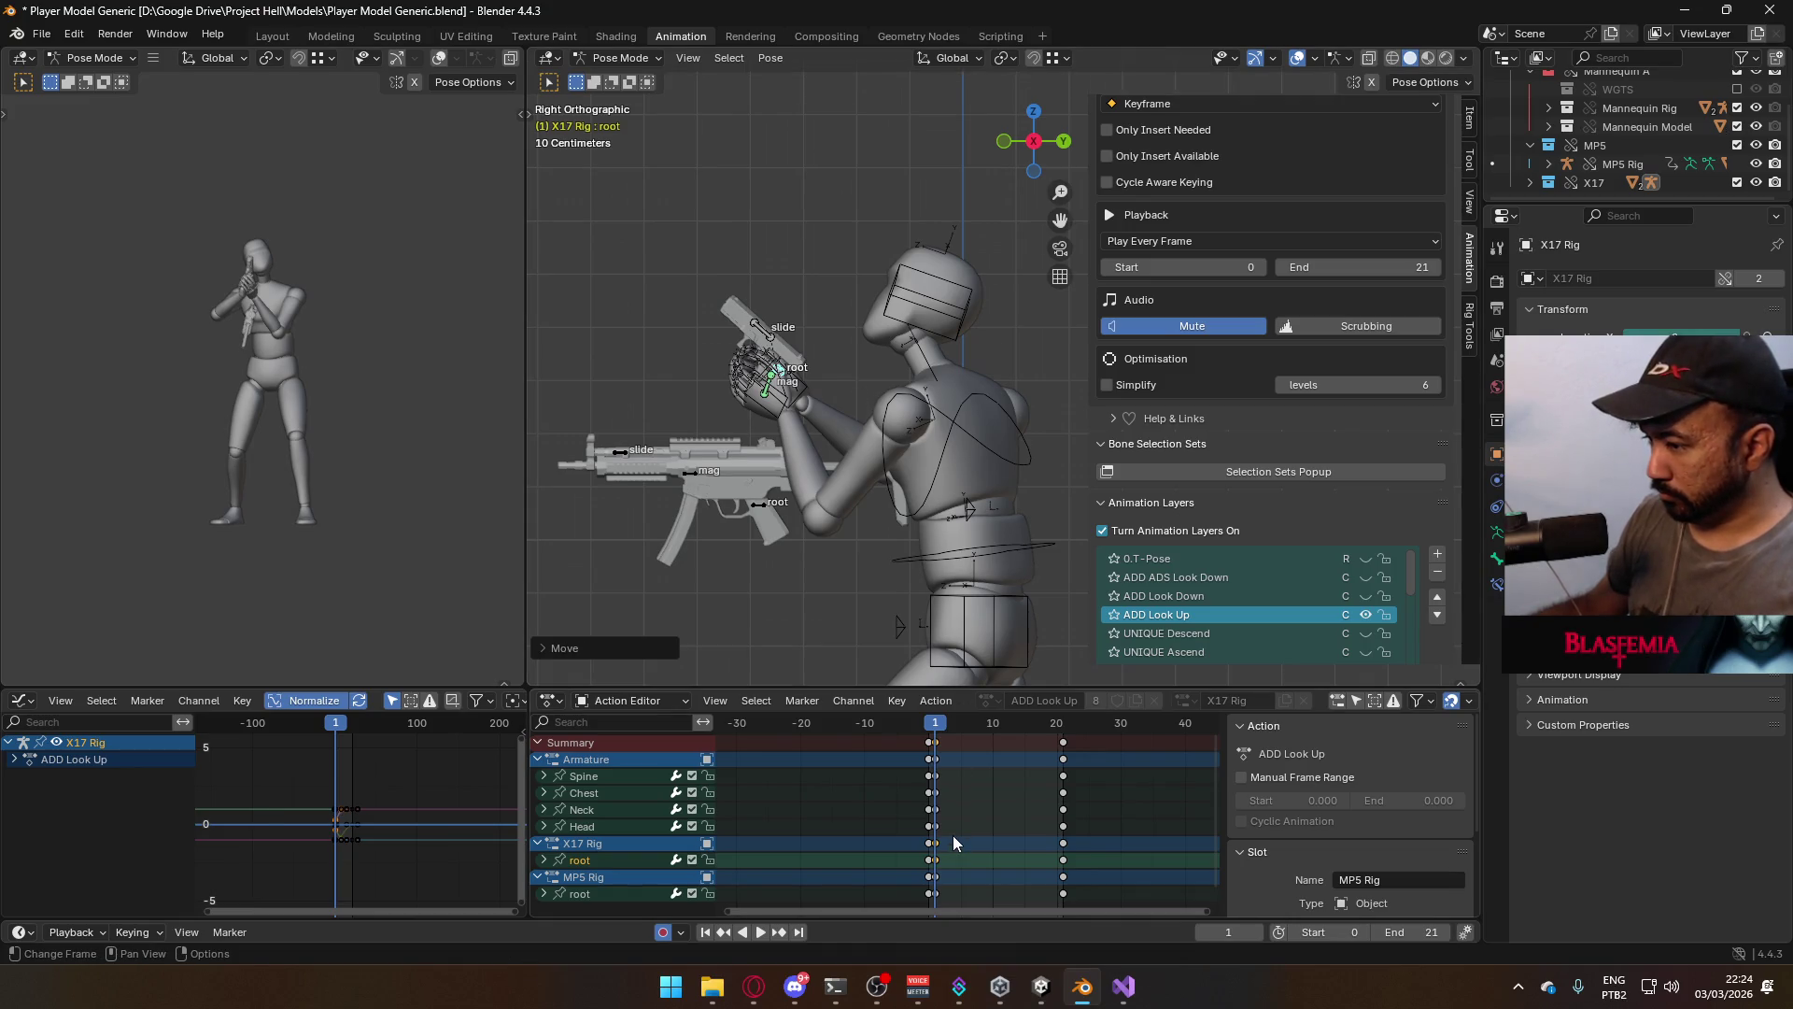
key(space)
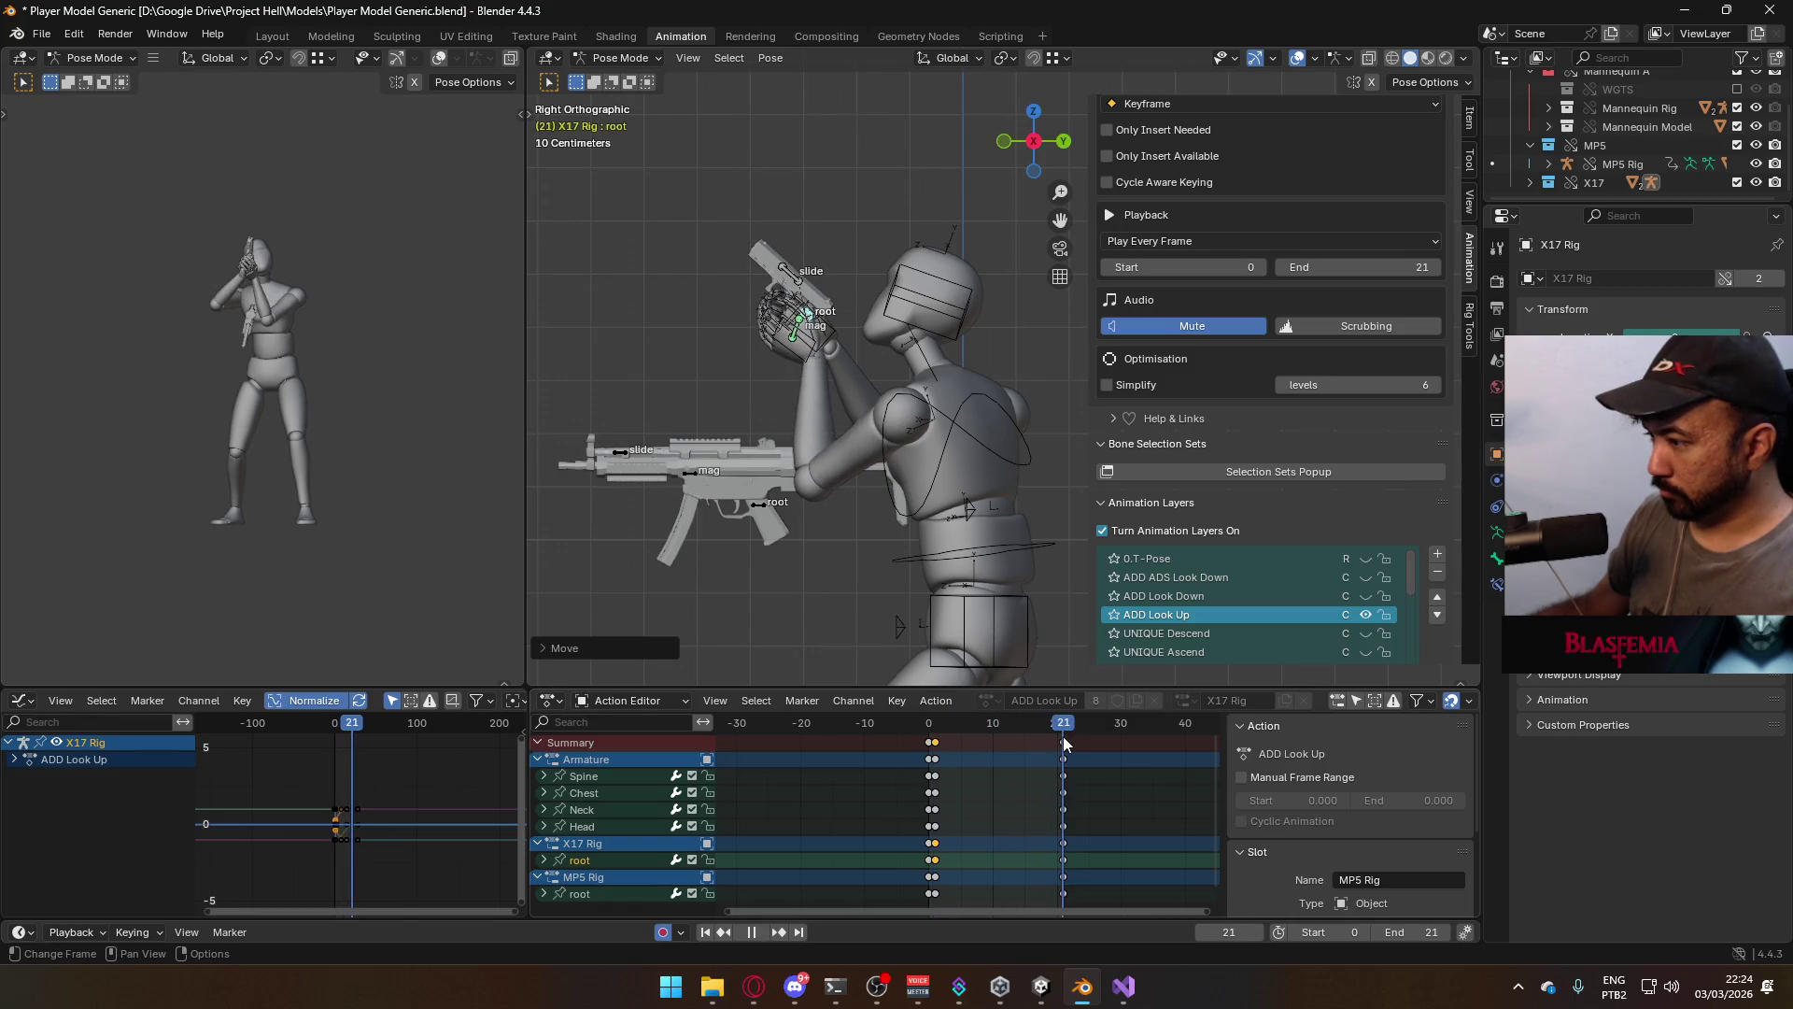
key(space)
key(ctrl+v)
key(Down)
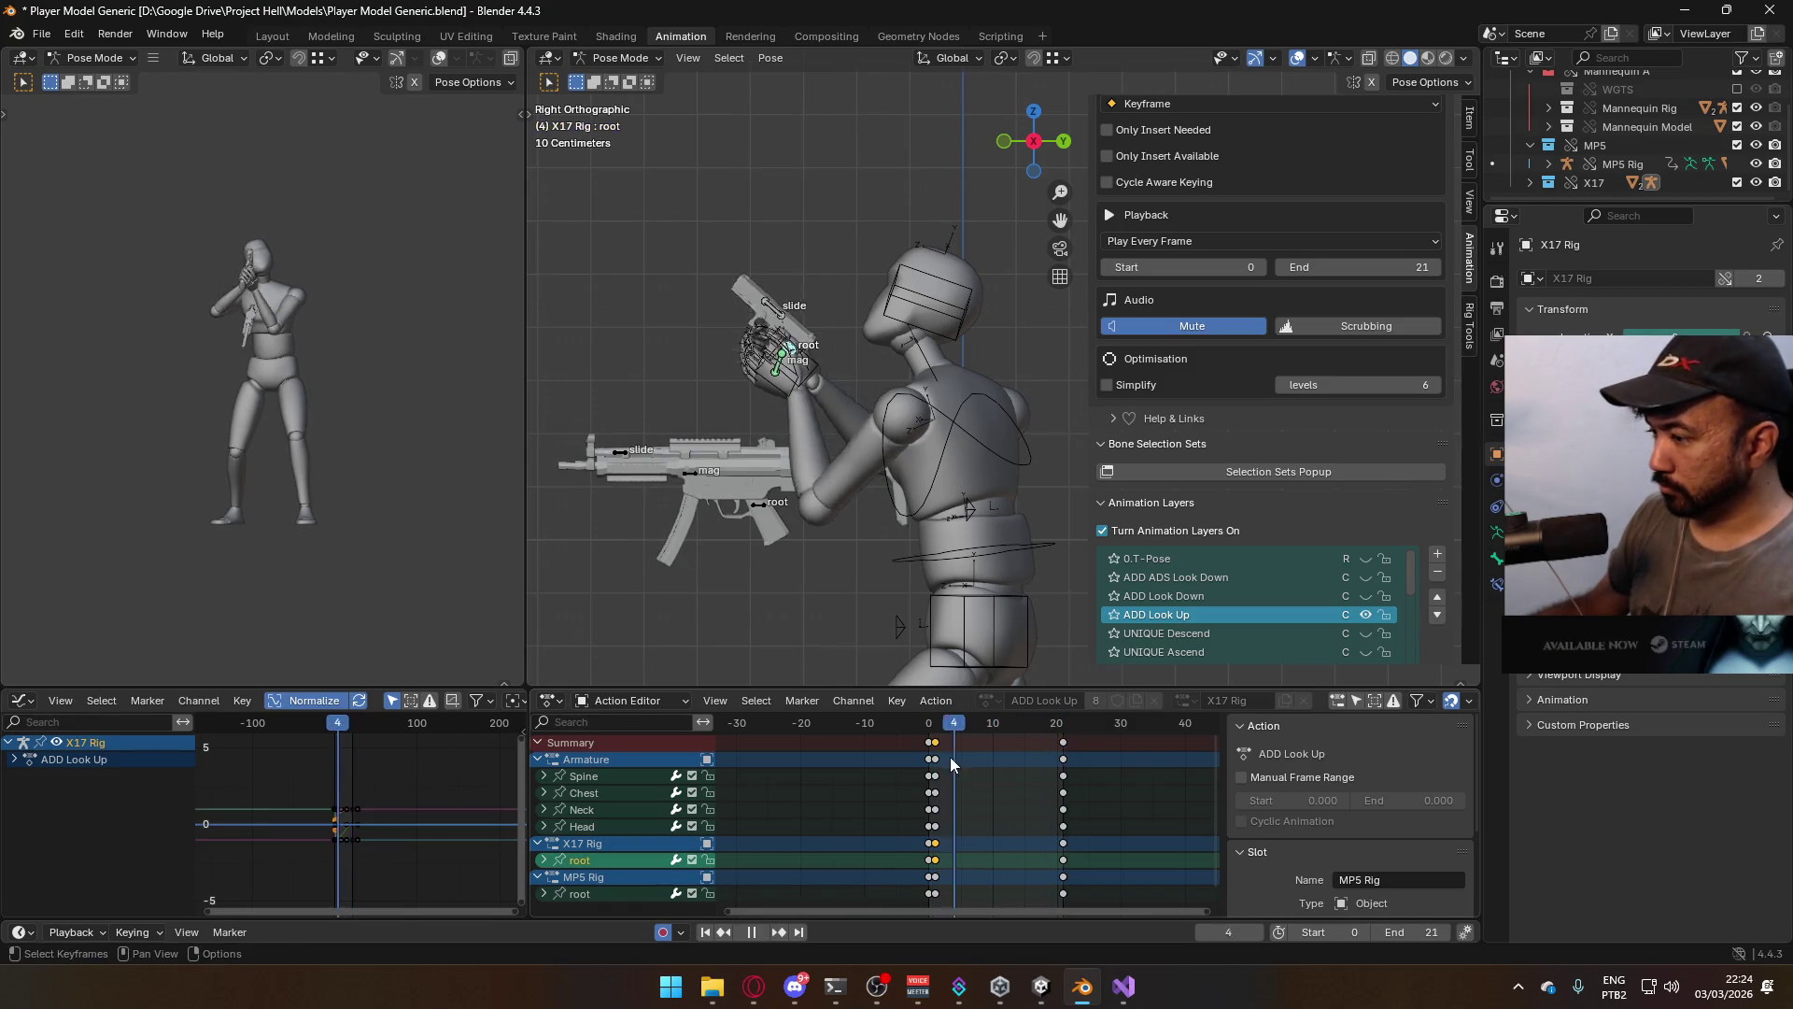
key(Up)
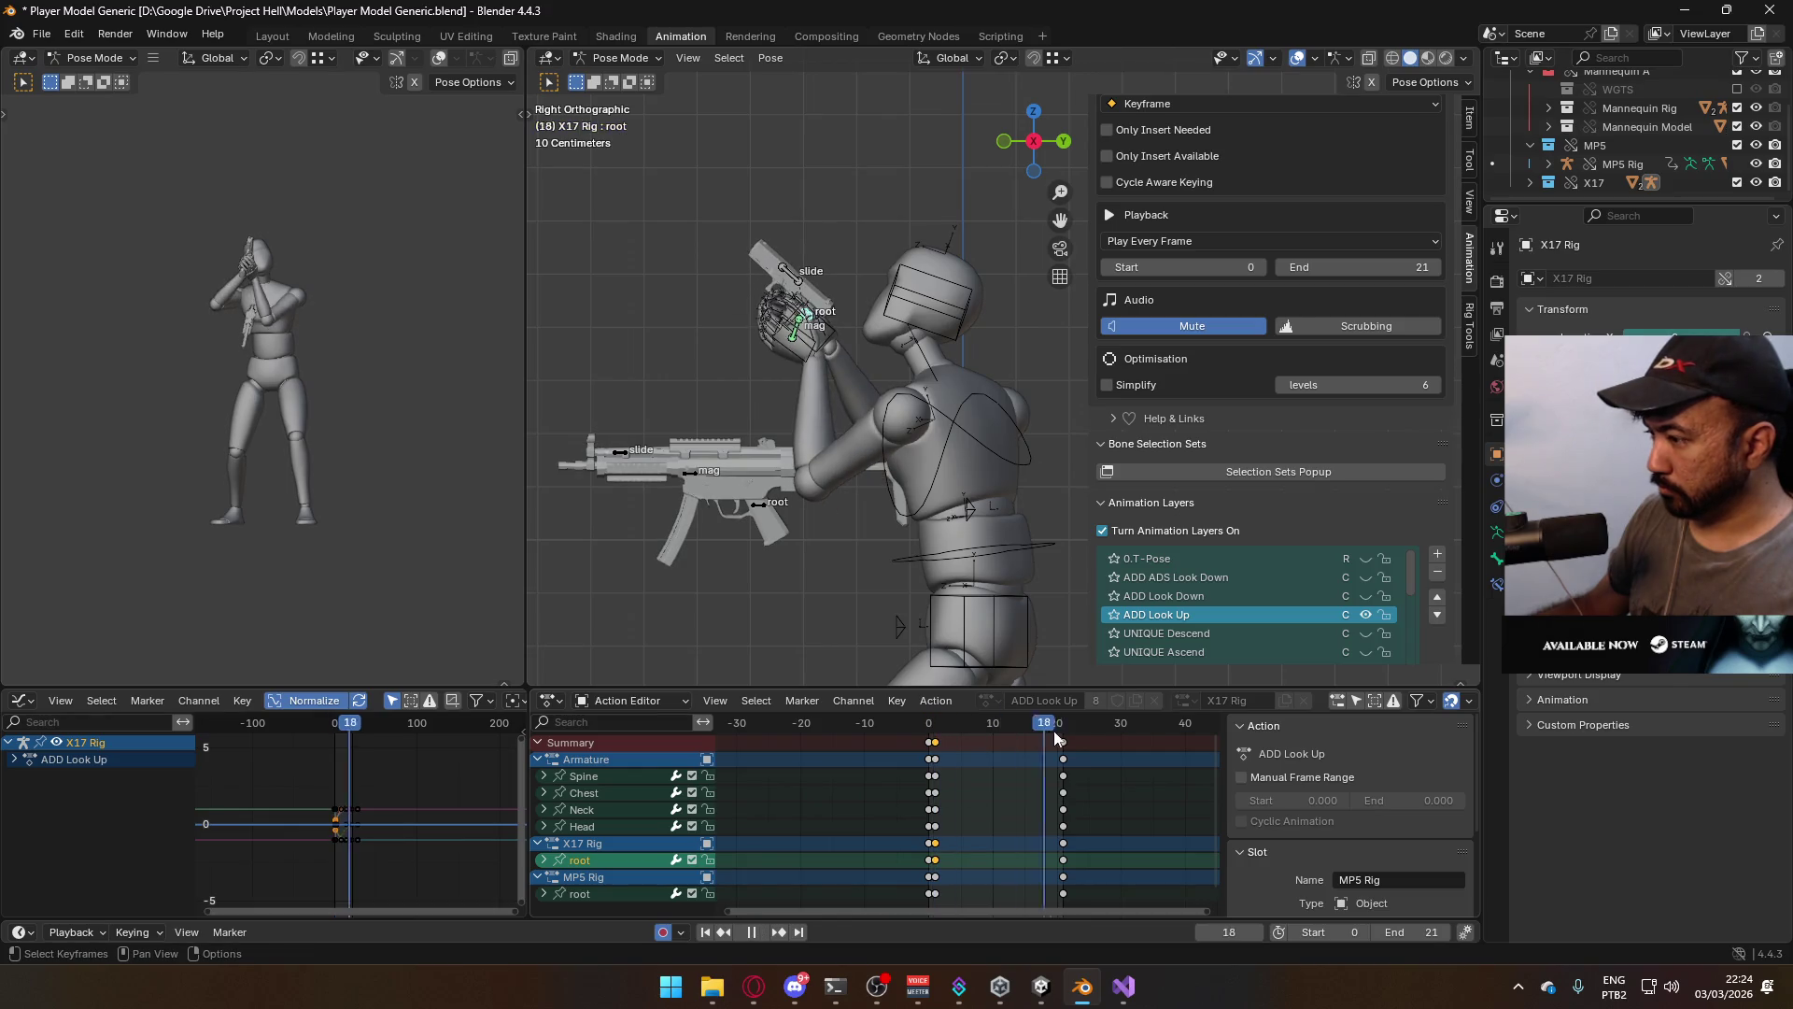
key(ctrl+v)
key(space)
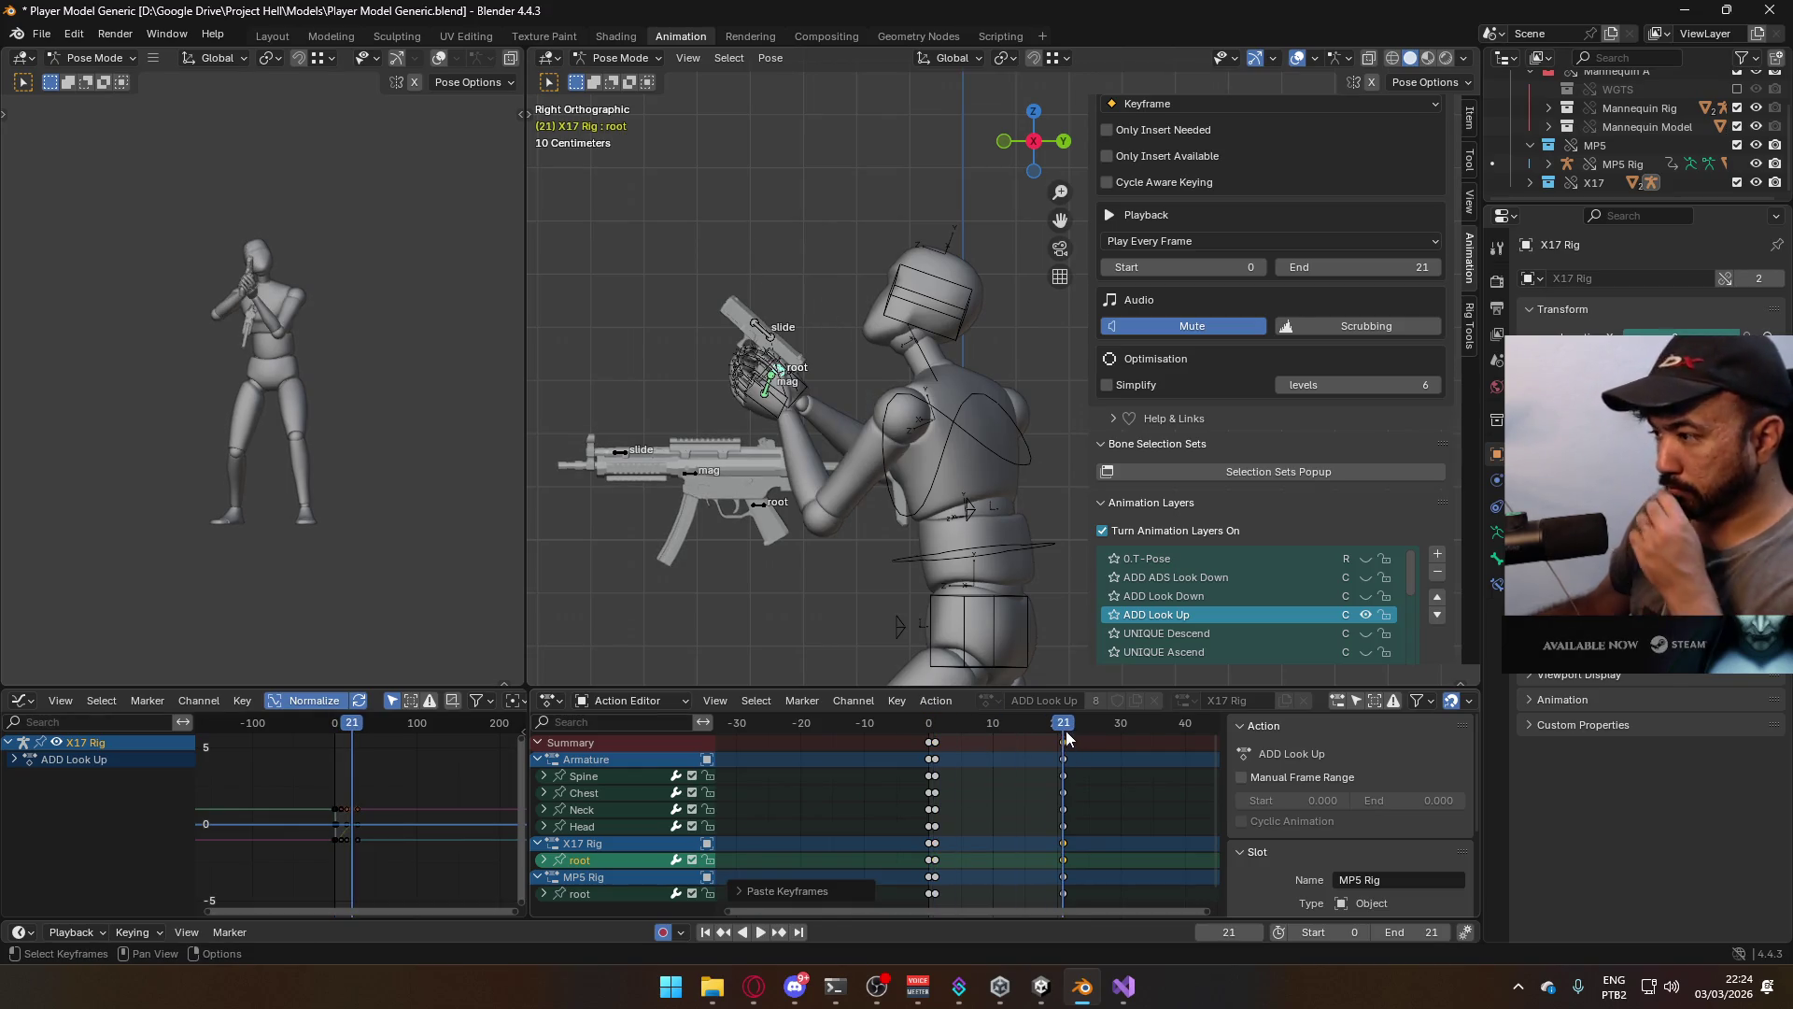
key(Escape)
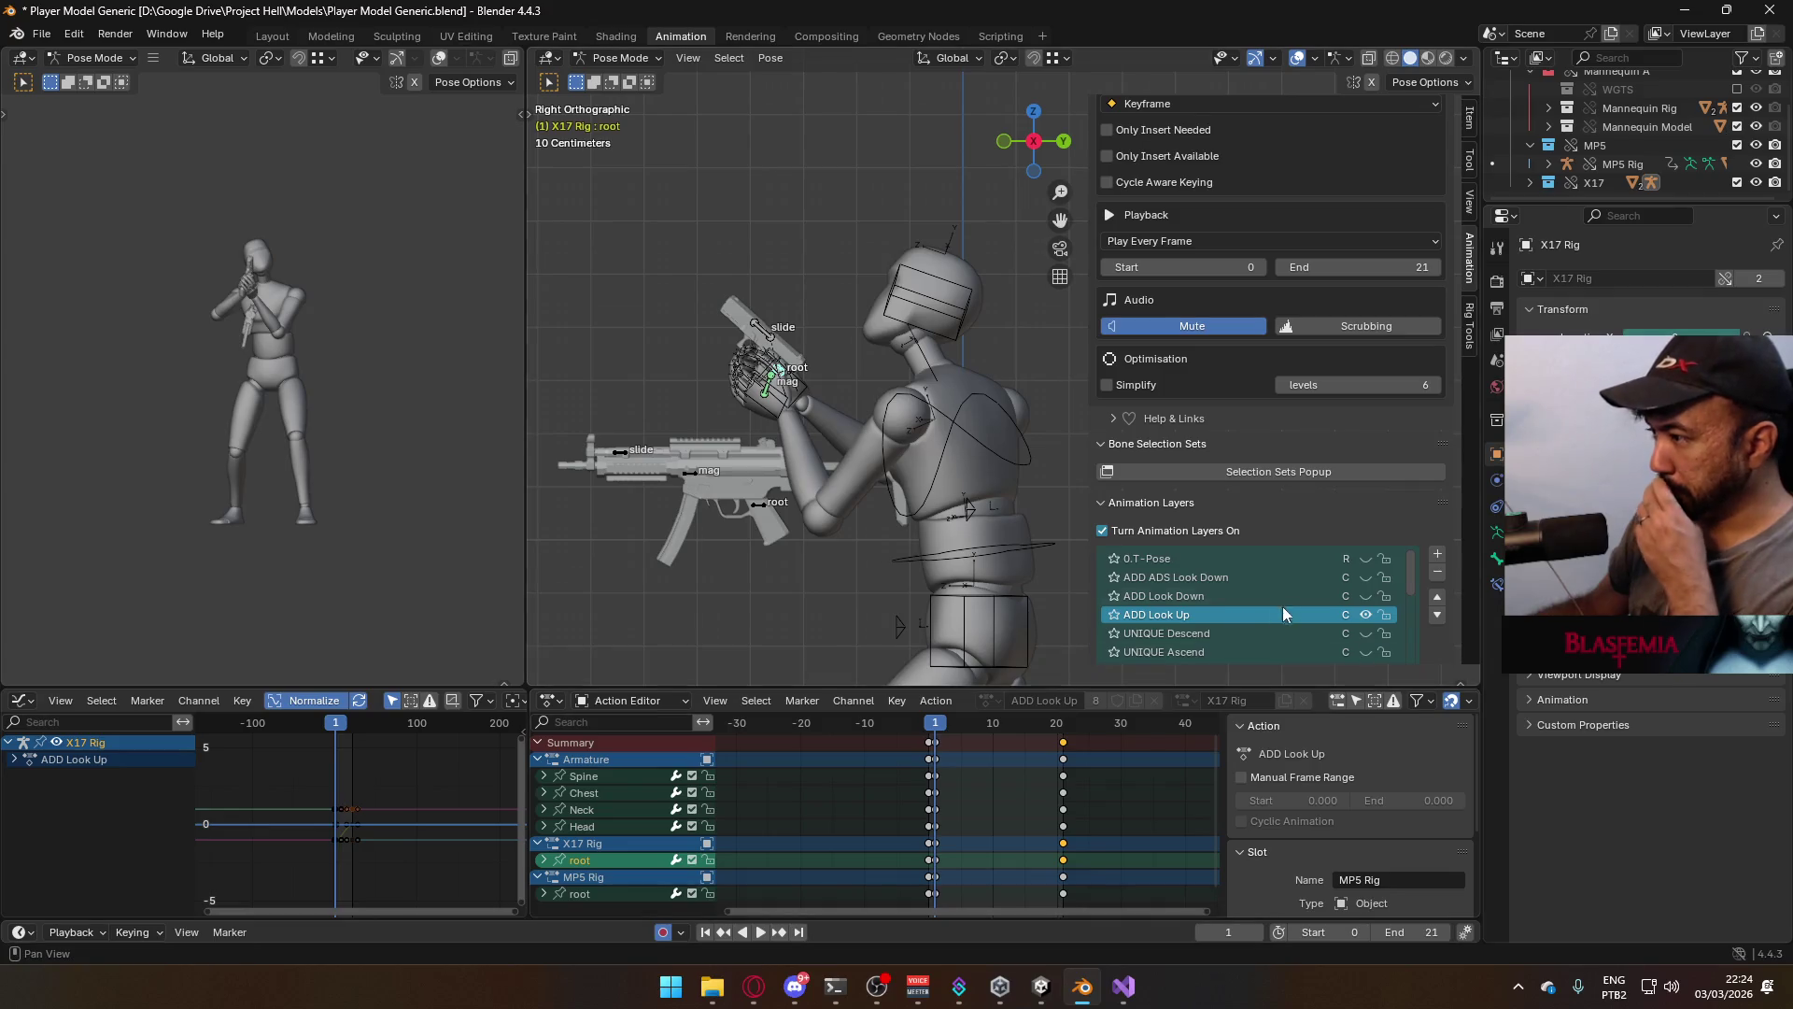
Compare with the ADD ADS layer toggled on and off, then leave Pose Mode
scroll(1336, 607, down, 3)
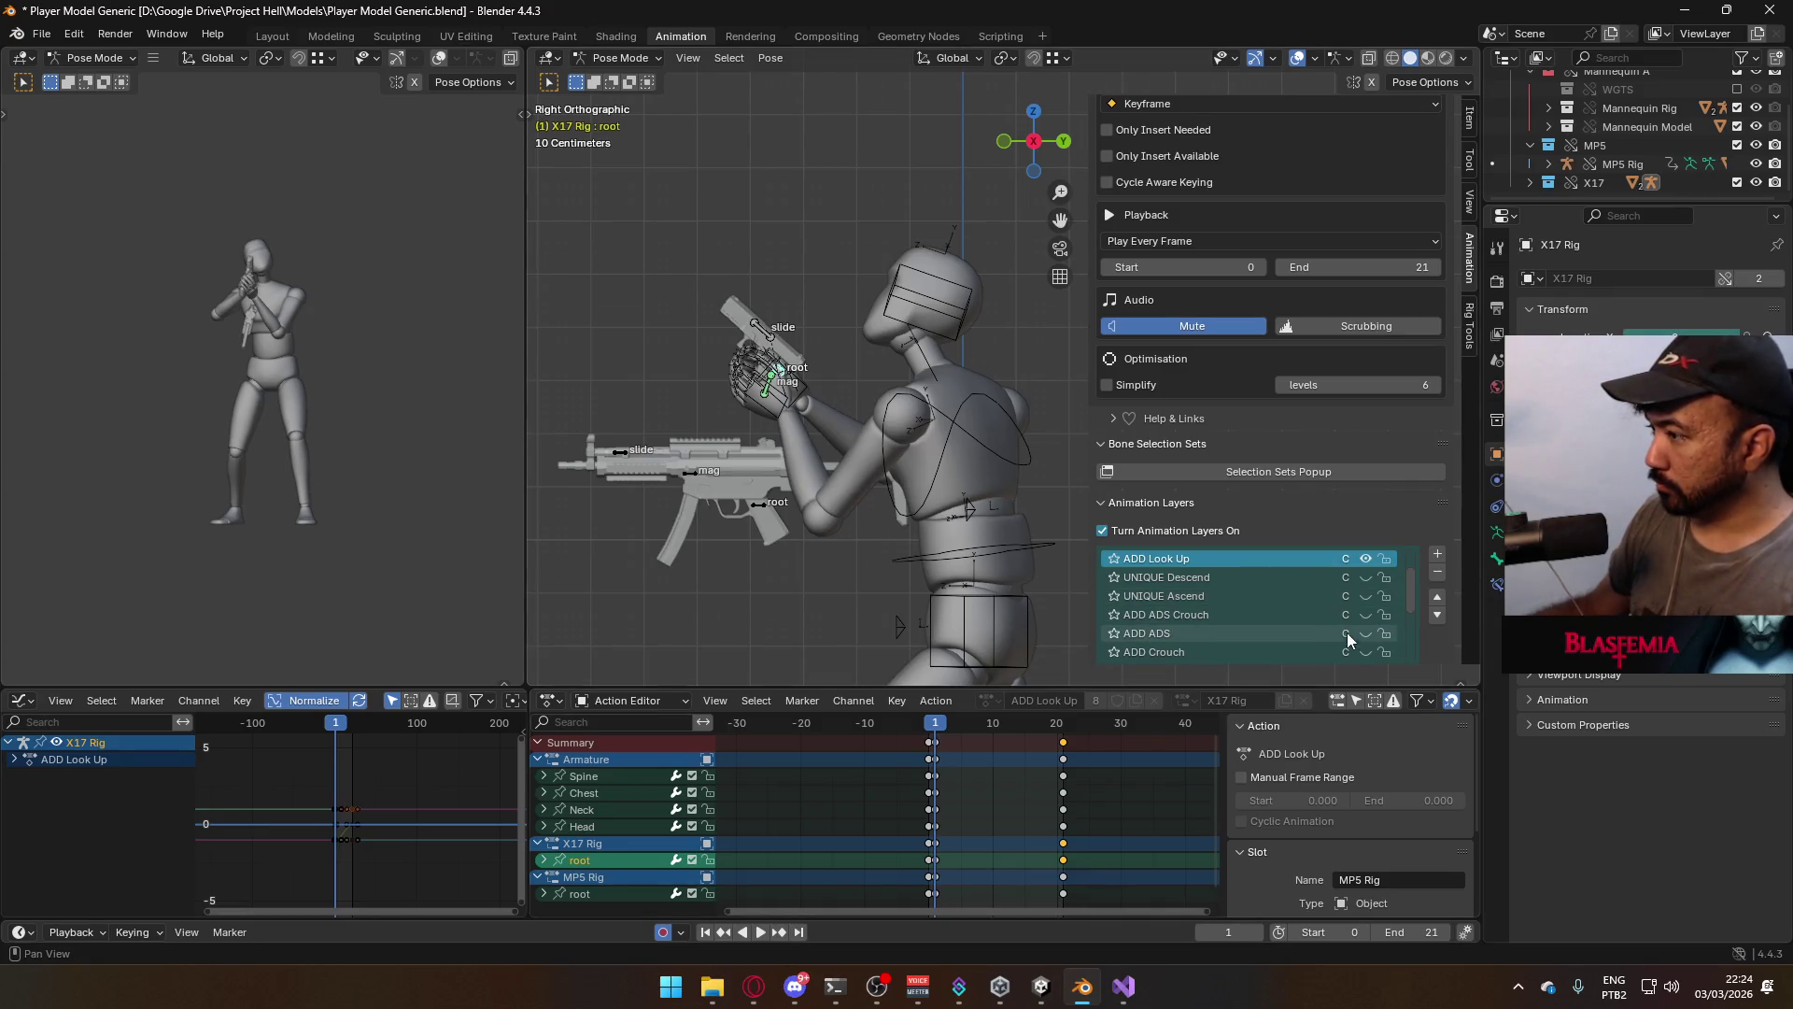
click(1367, 635)
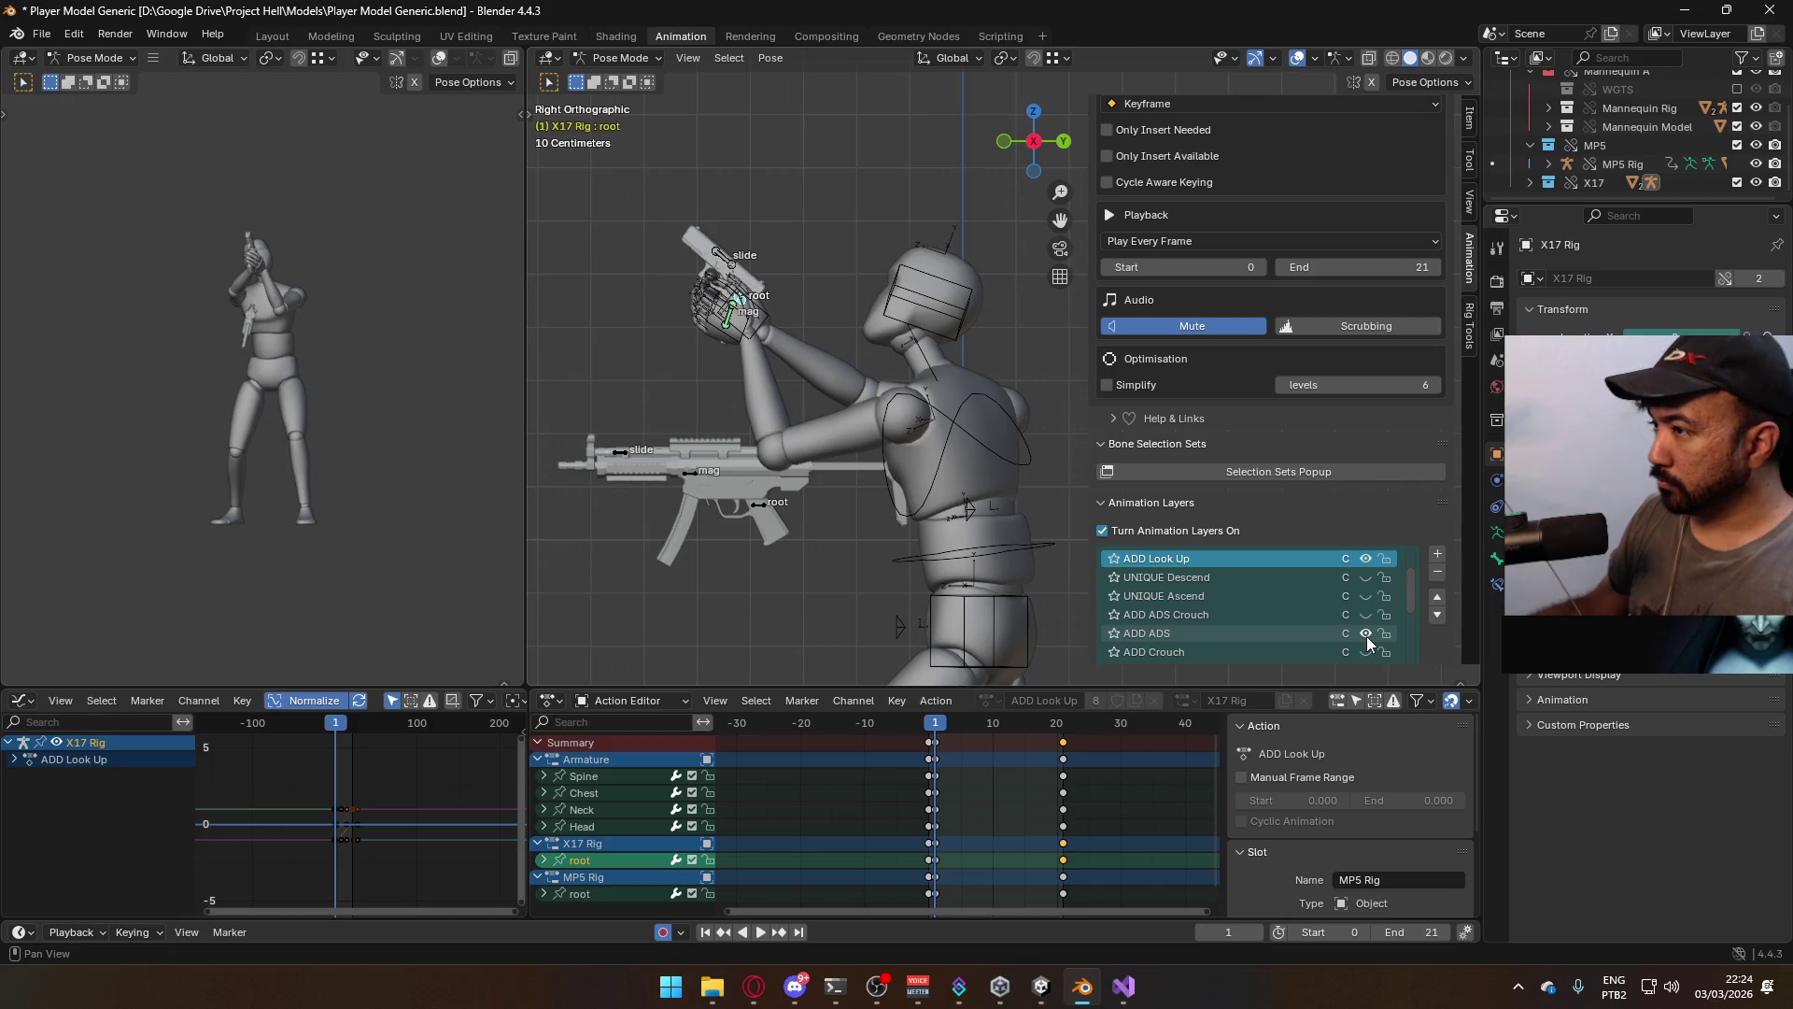
click(1367, 635)
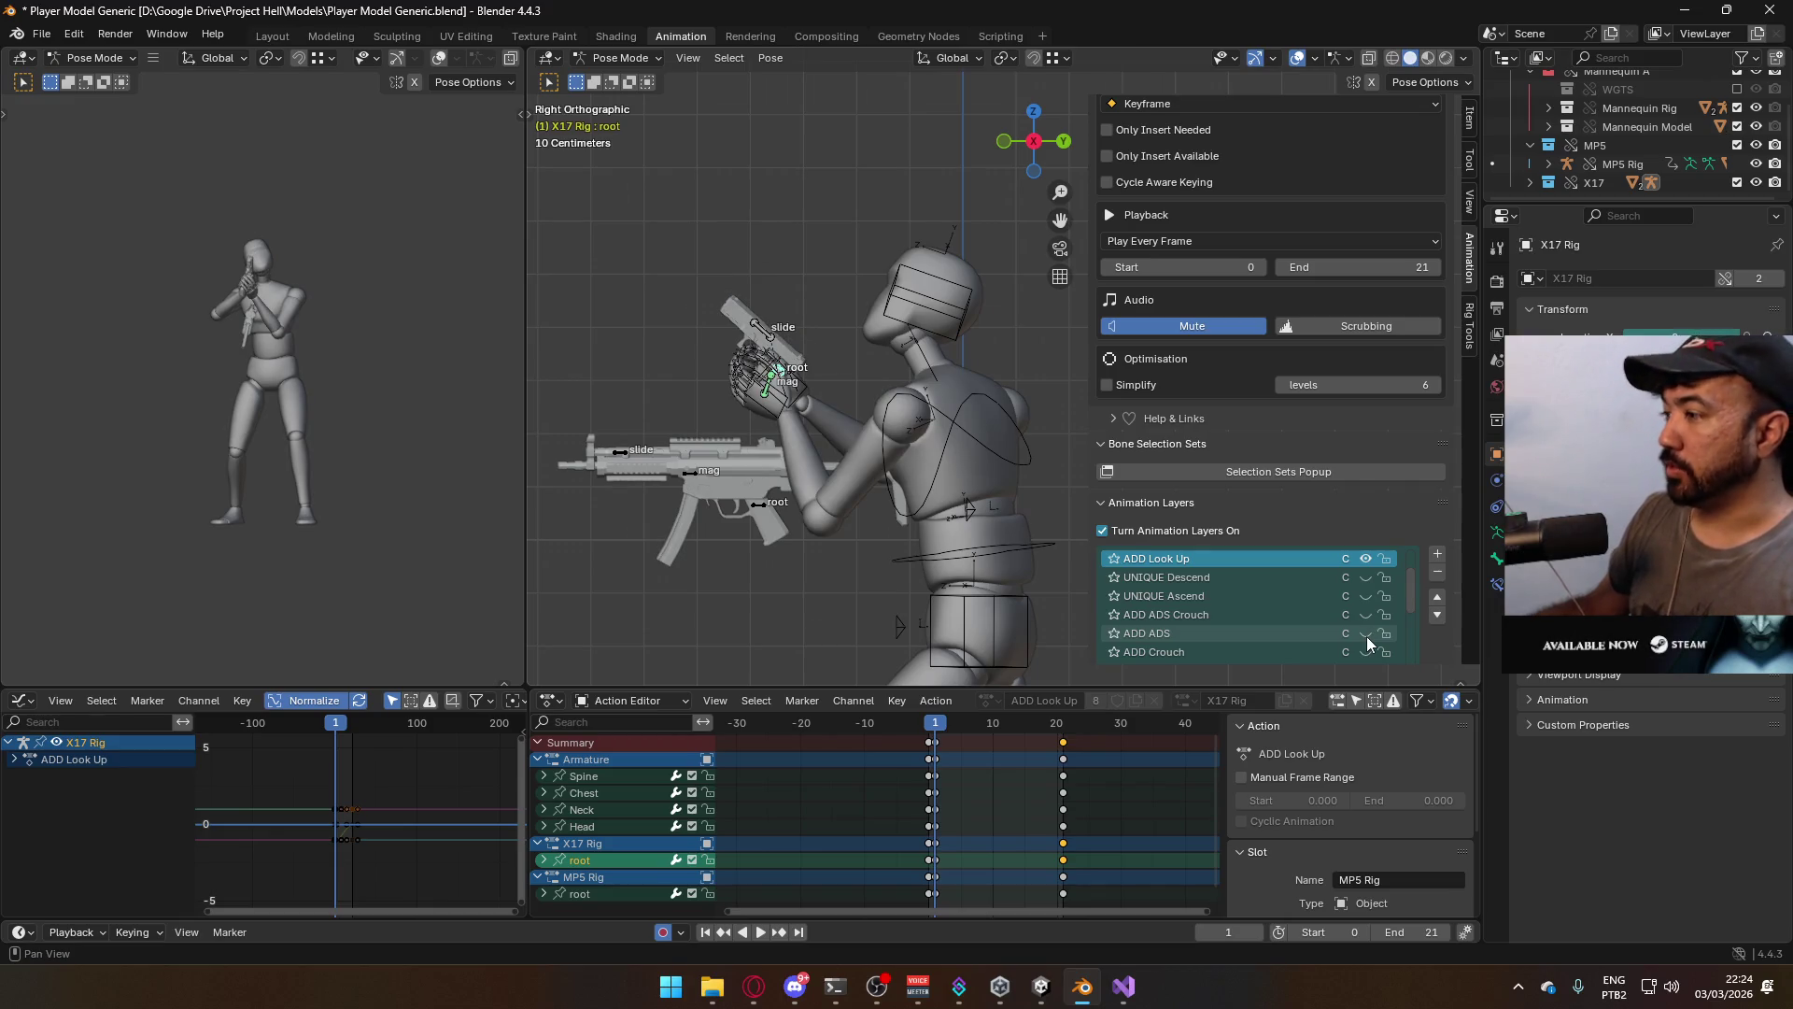
scroll(1367, 642, up, 3)
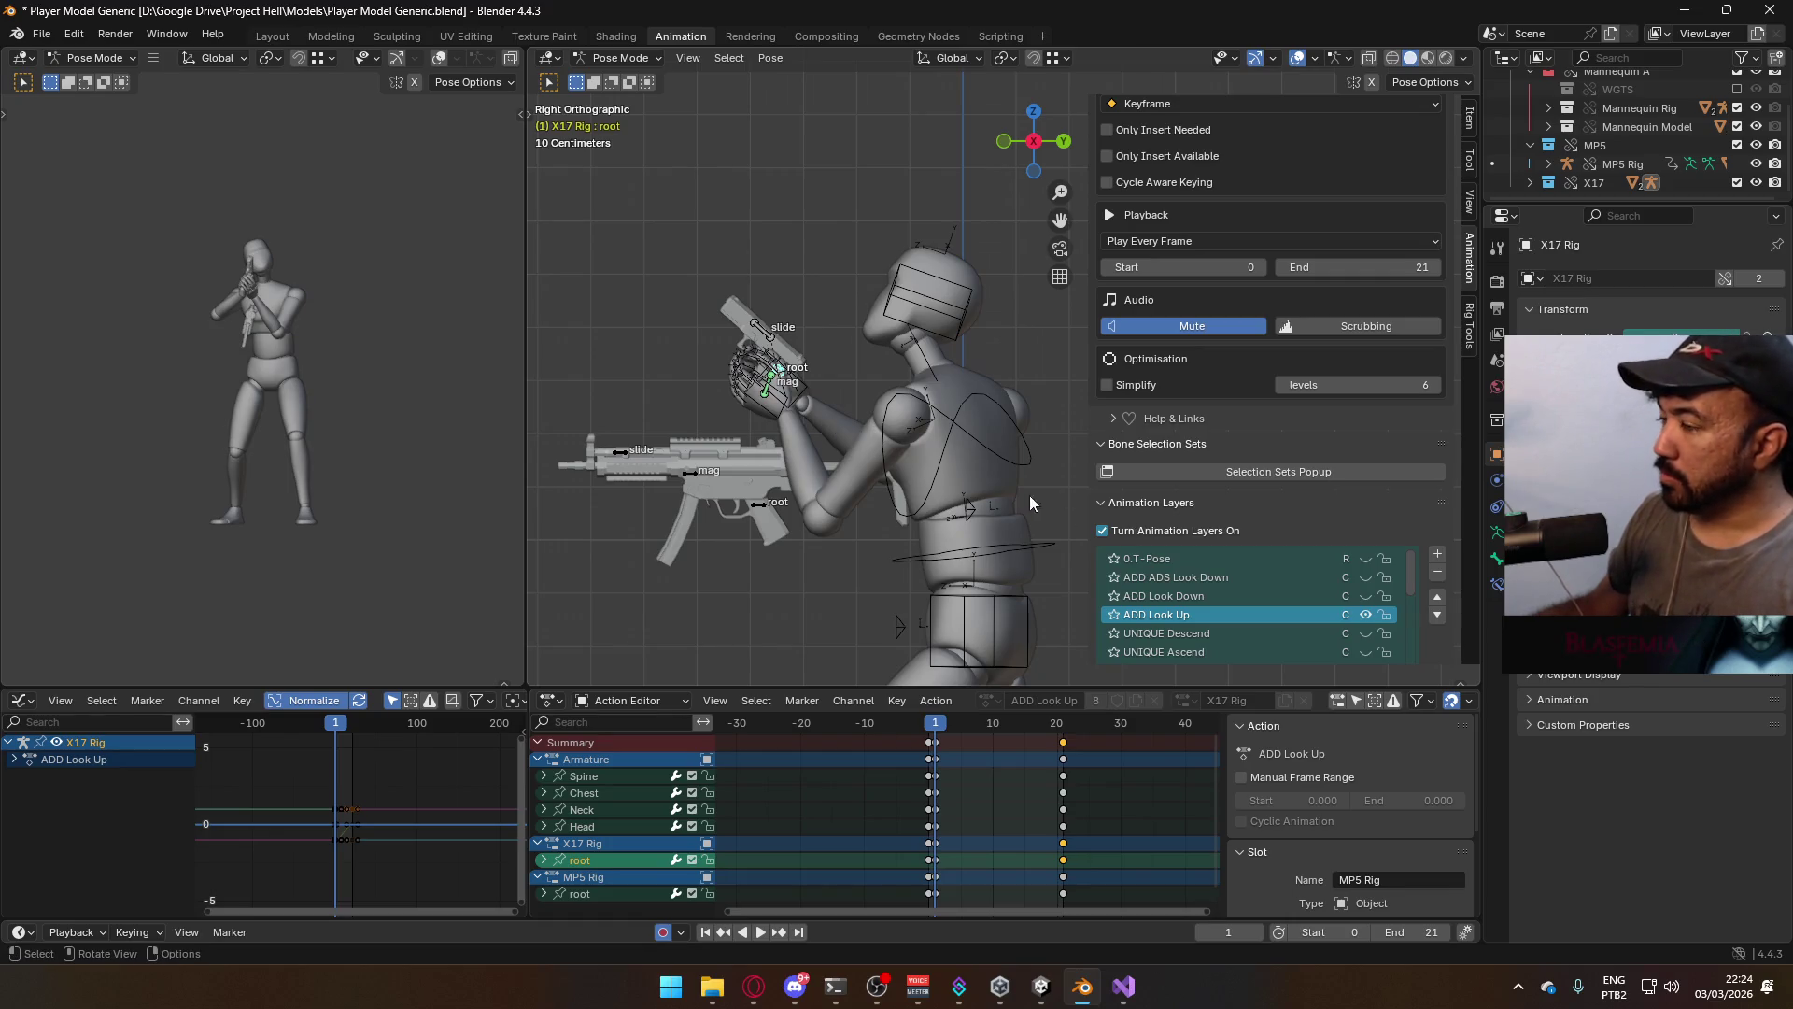
key(ctrl+Tab)
Save the file and select the mannequin mesh together with its armature
key(ctrl+s)
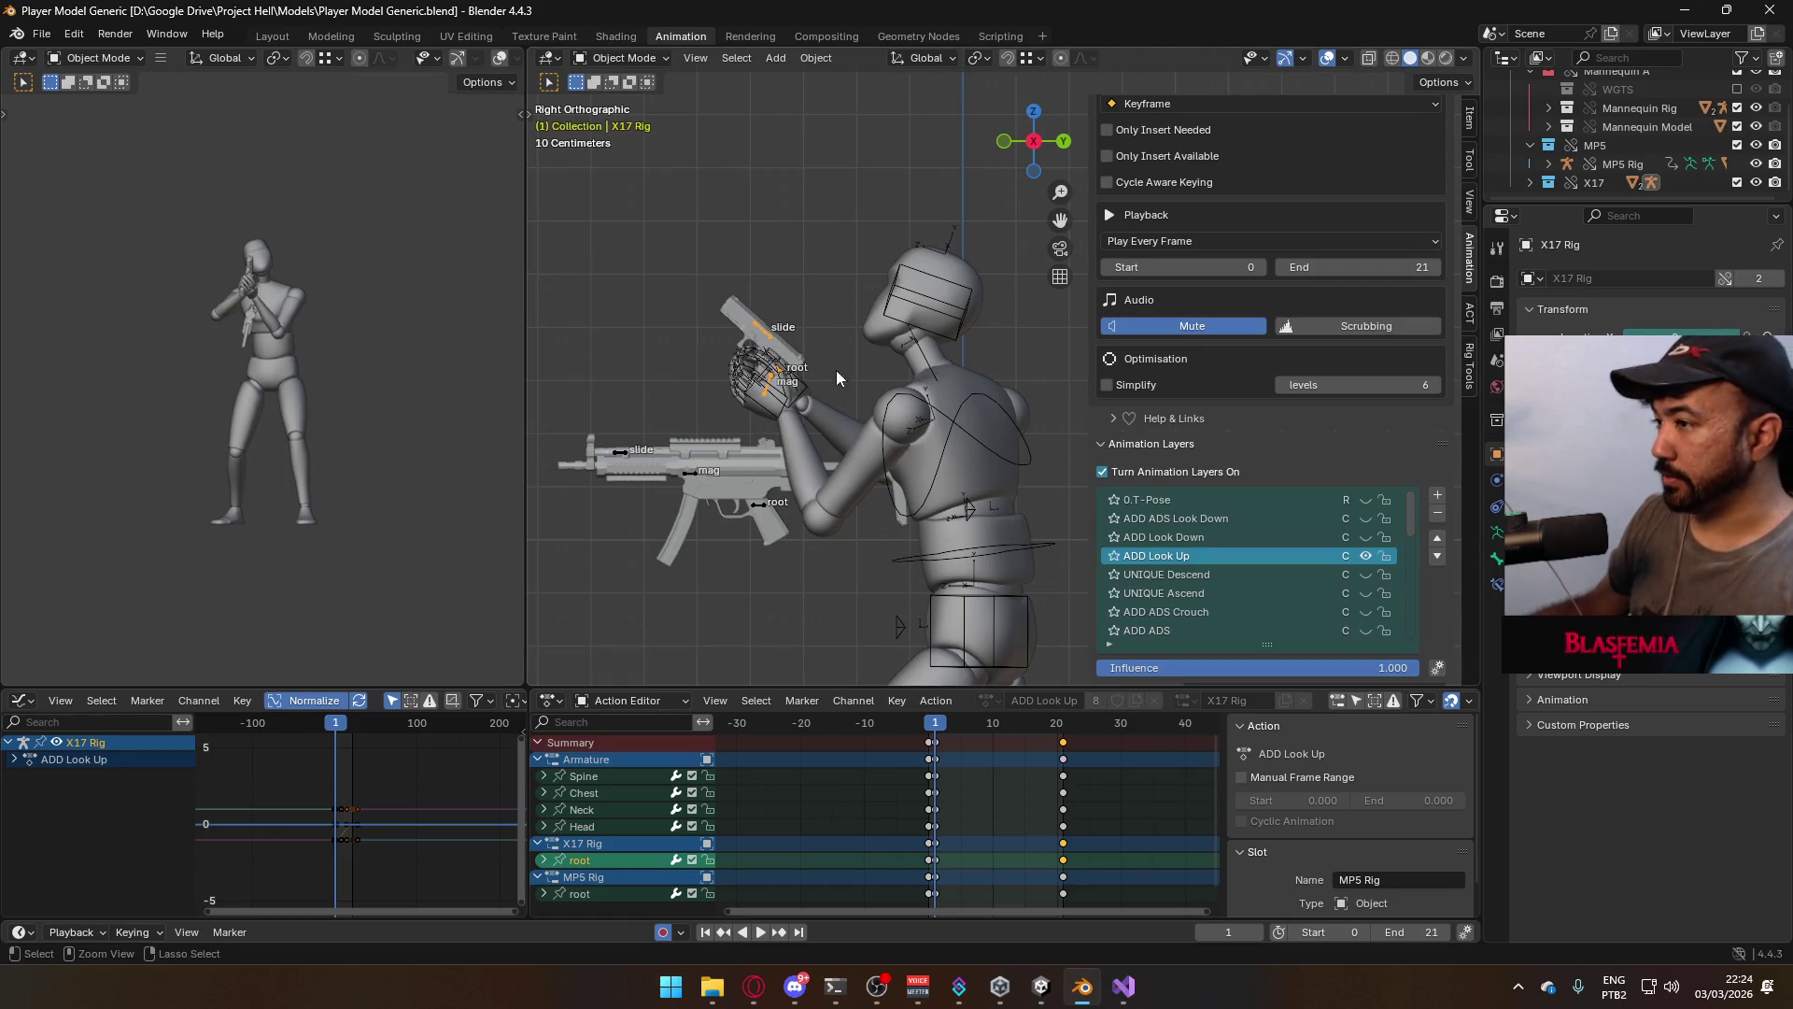
click(818, 423)
click(938, 449)
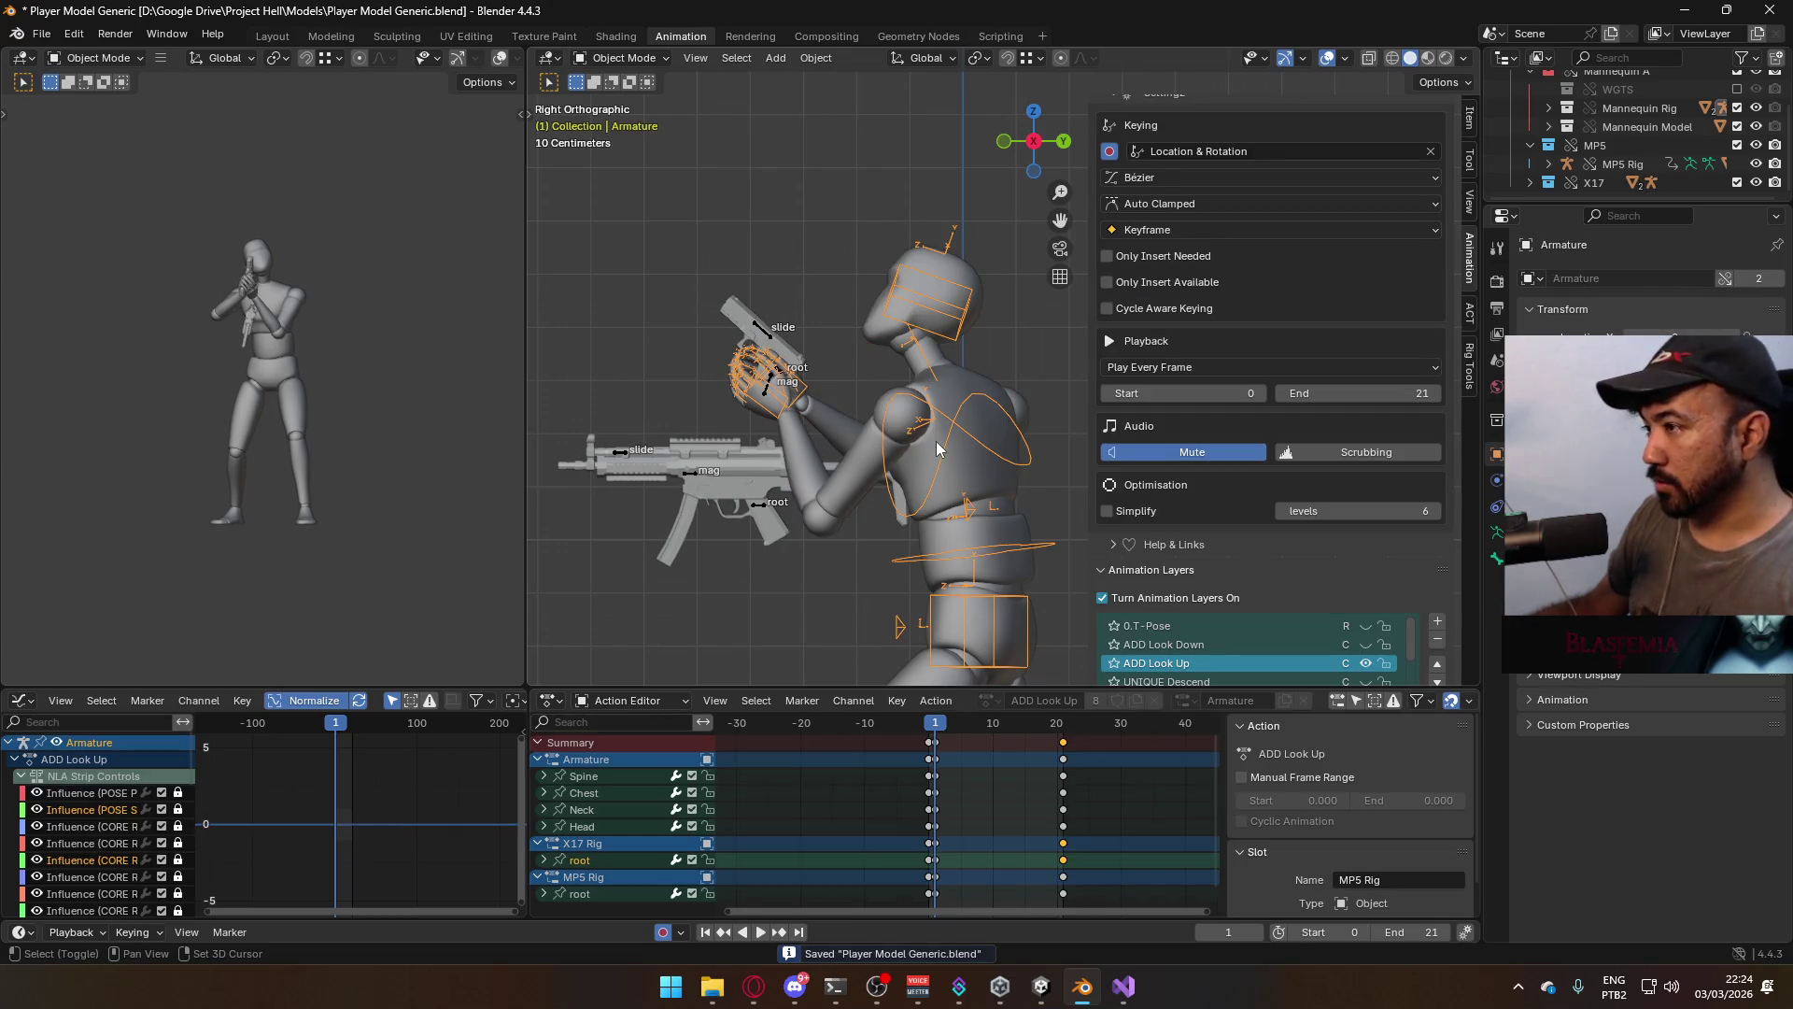
click(879, 439)
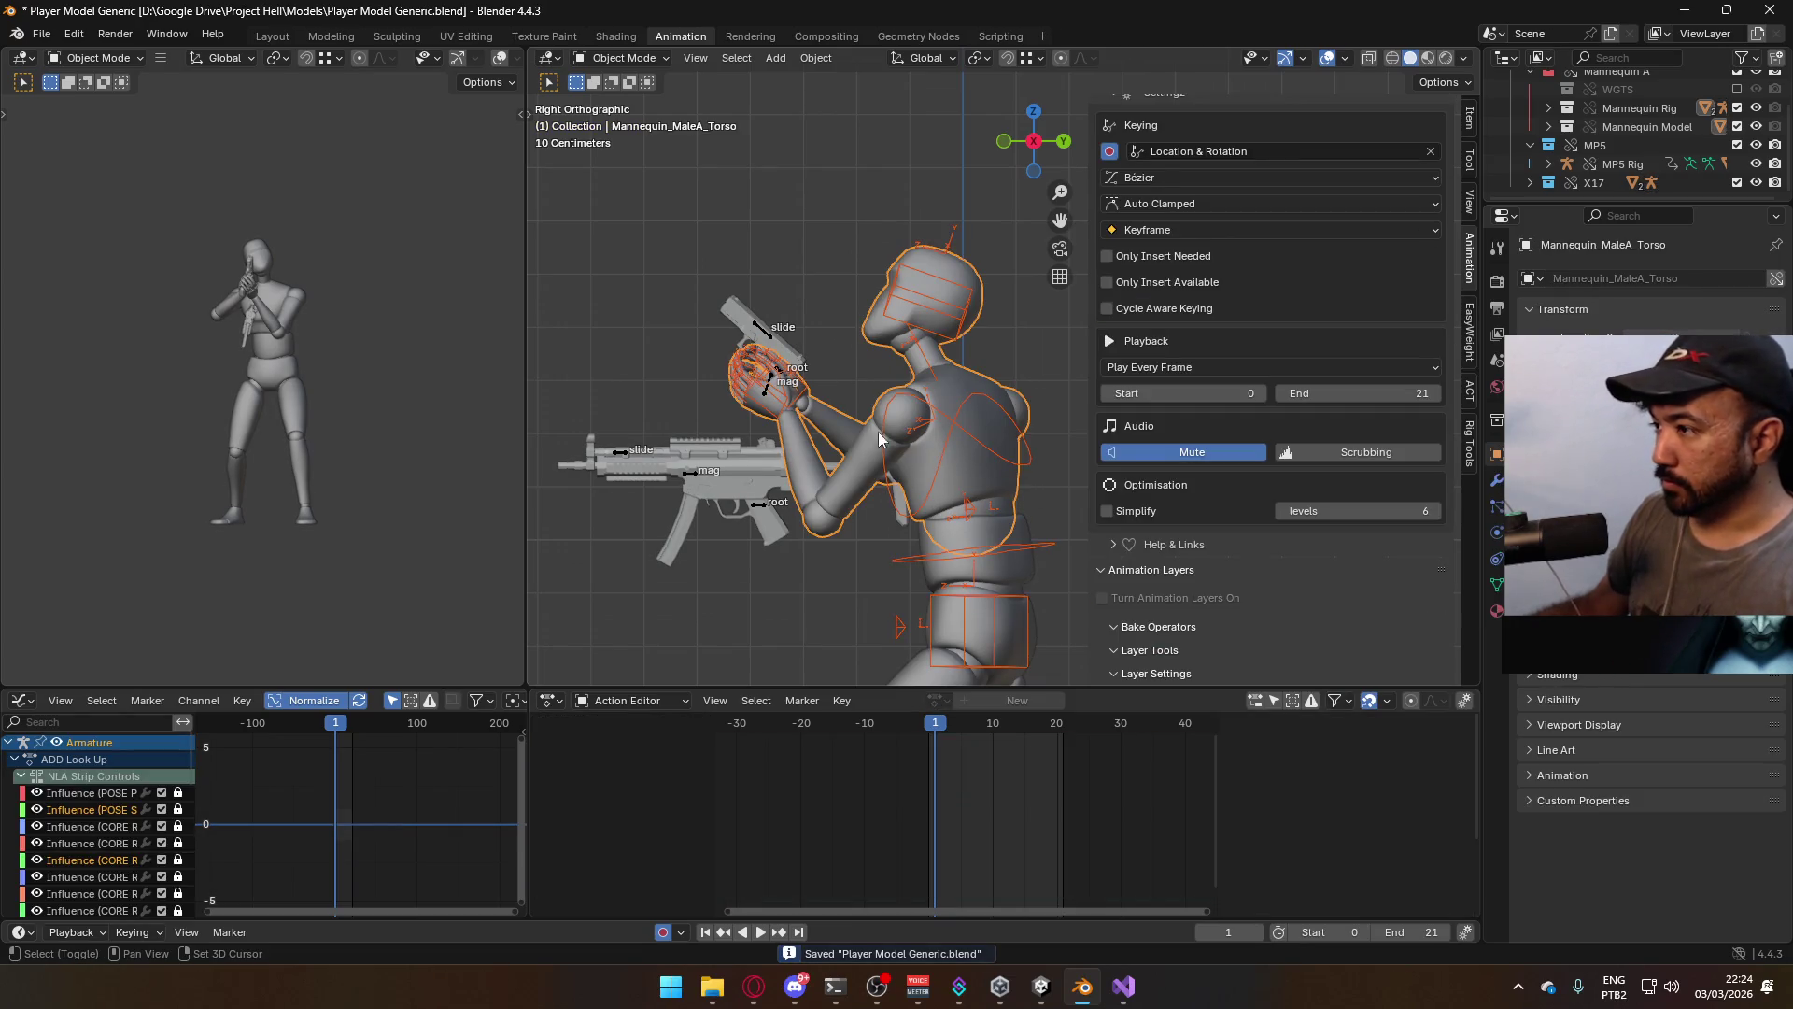
shift+click(1022, 532)
key(ctrl+s)
Export the selection as FBX over Model@Hipfire Sidearm Look Up.fbx
click(41, 33)
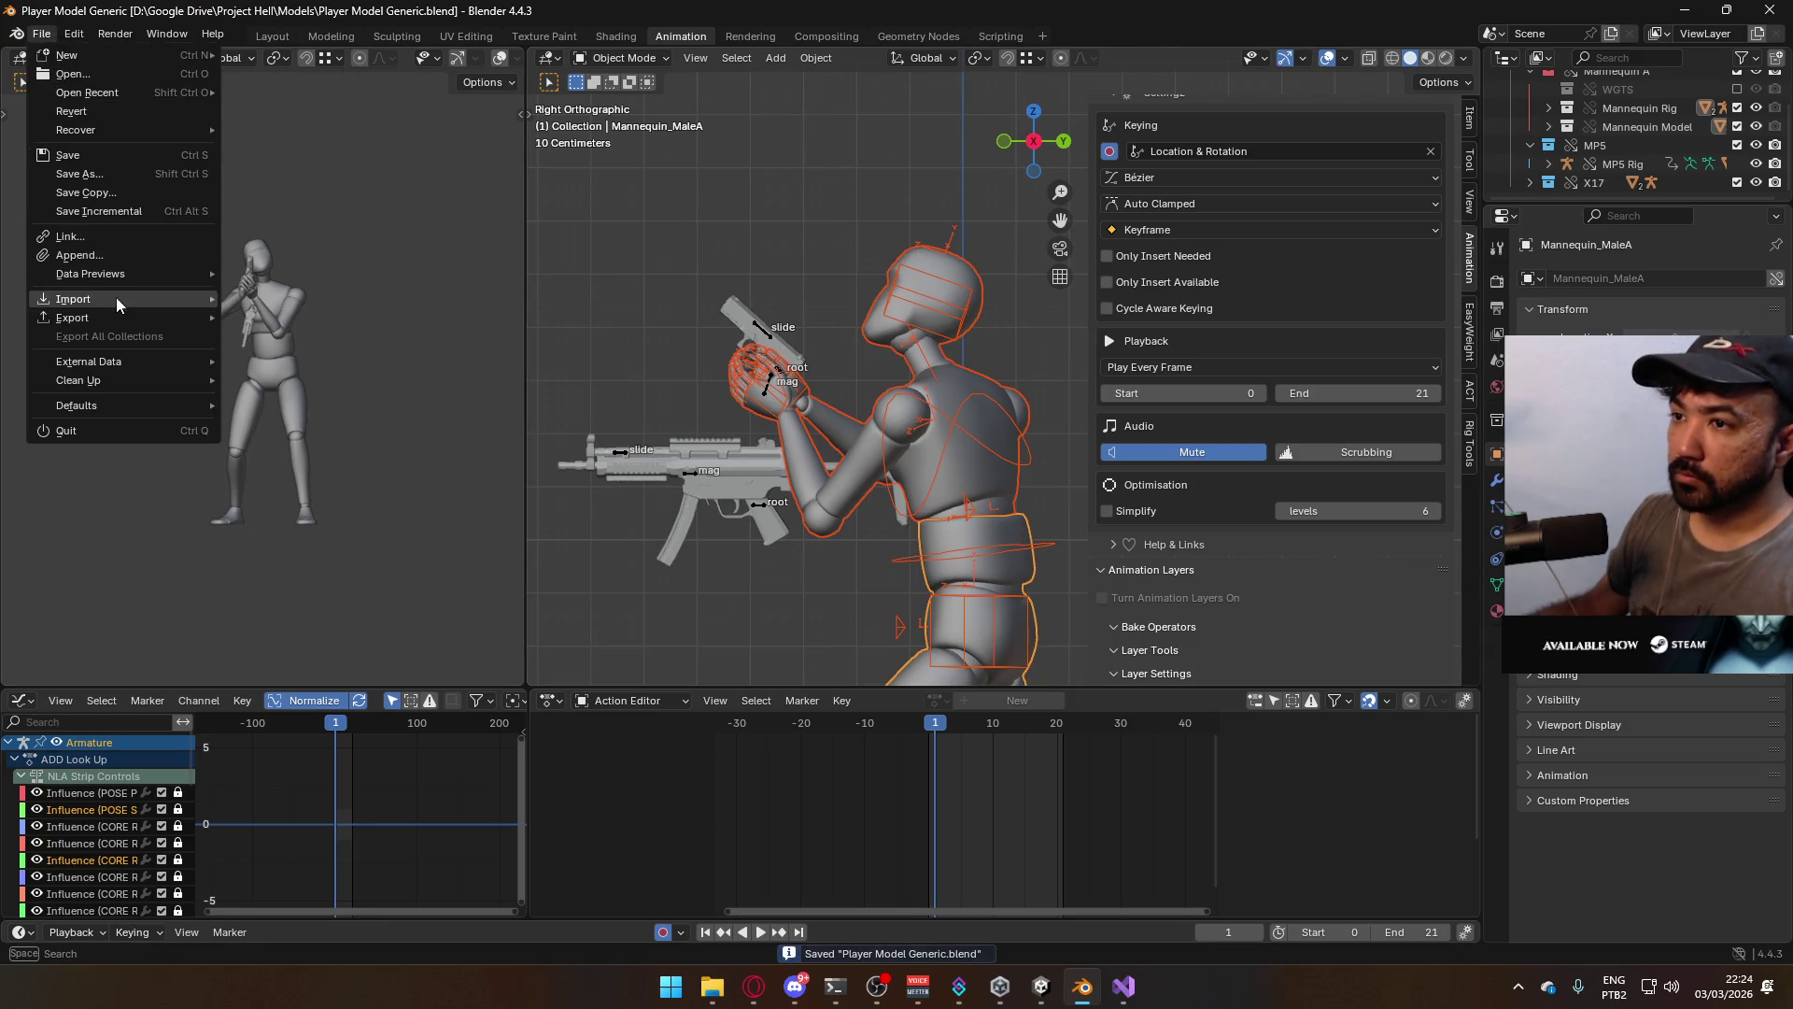
mouse_move(121, 318)
click(280, 482)
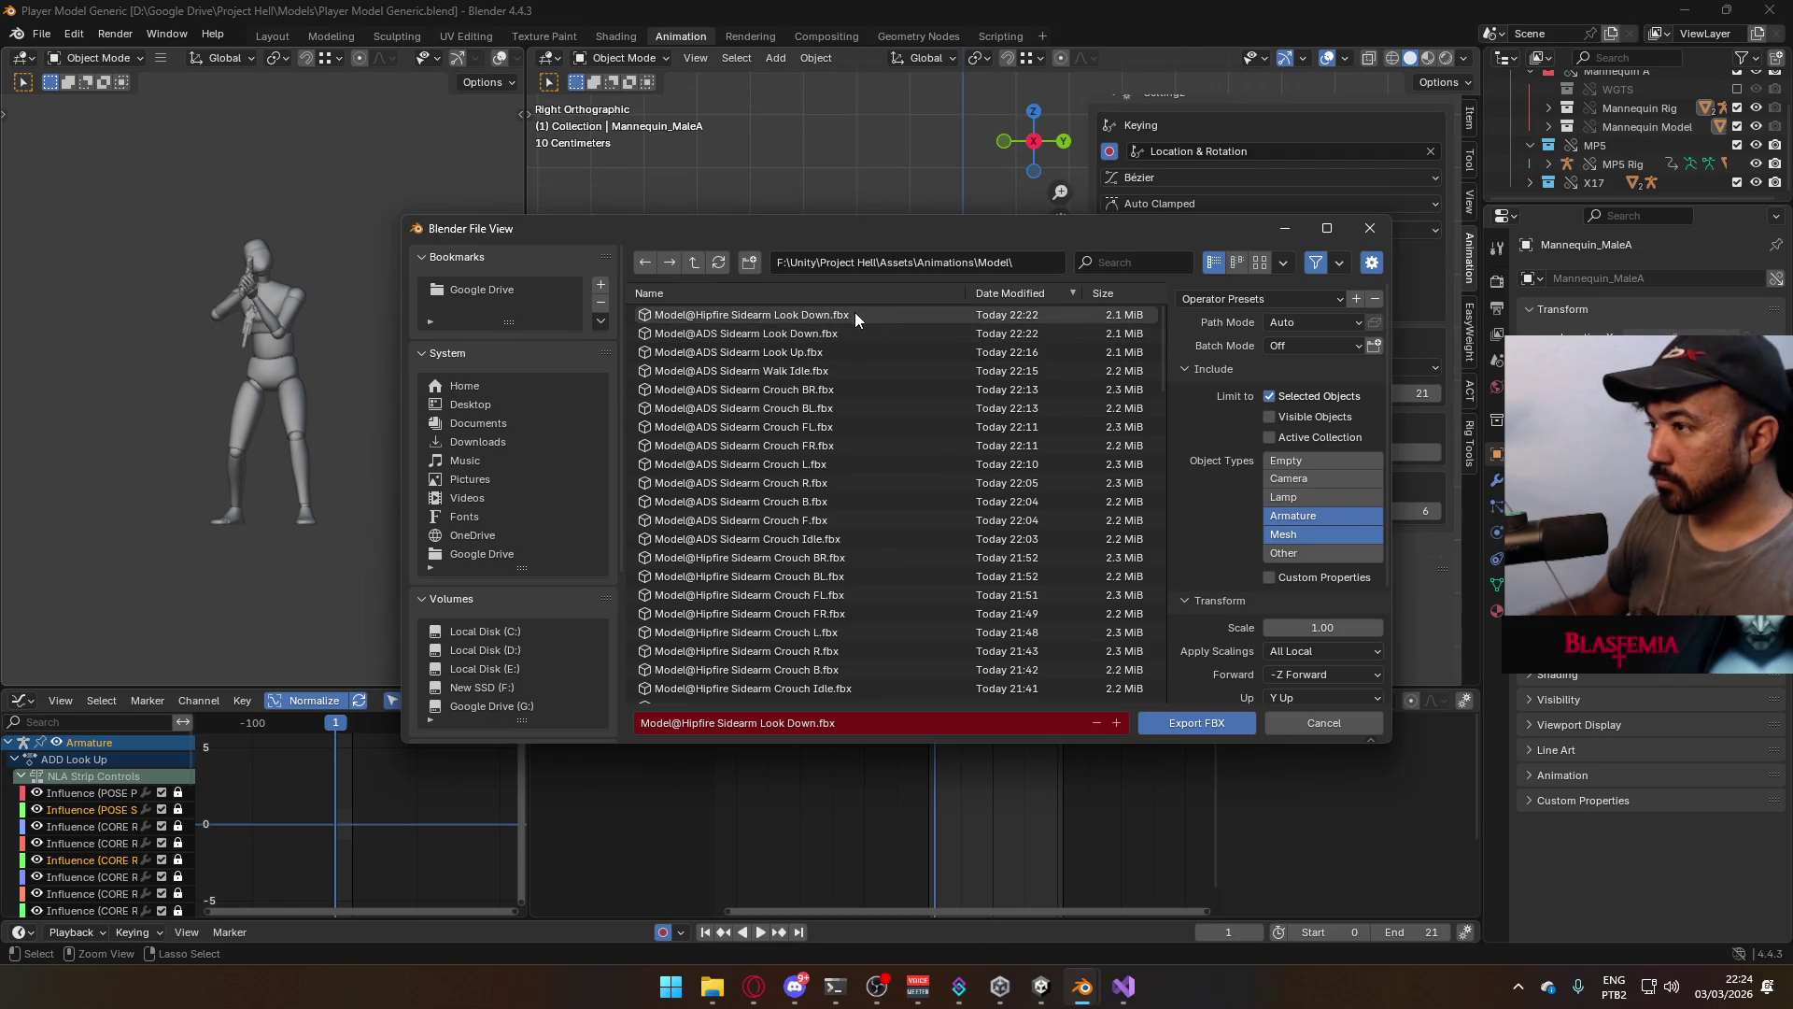
scroll(972, 429, down, 5)
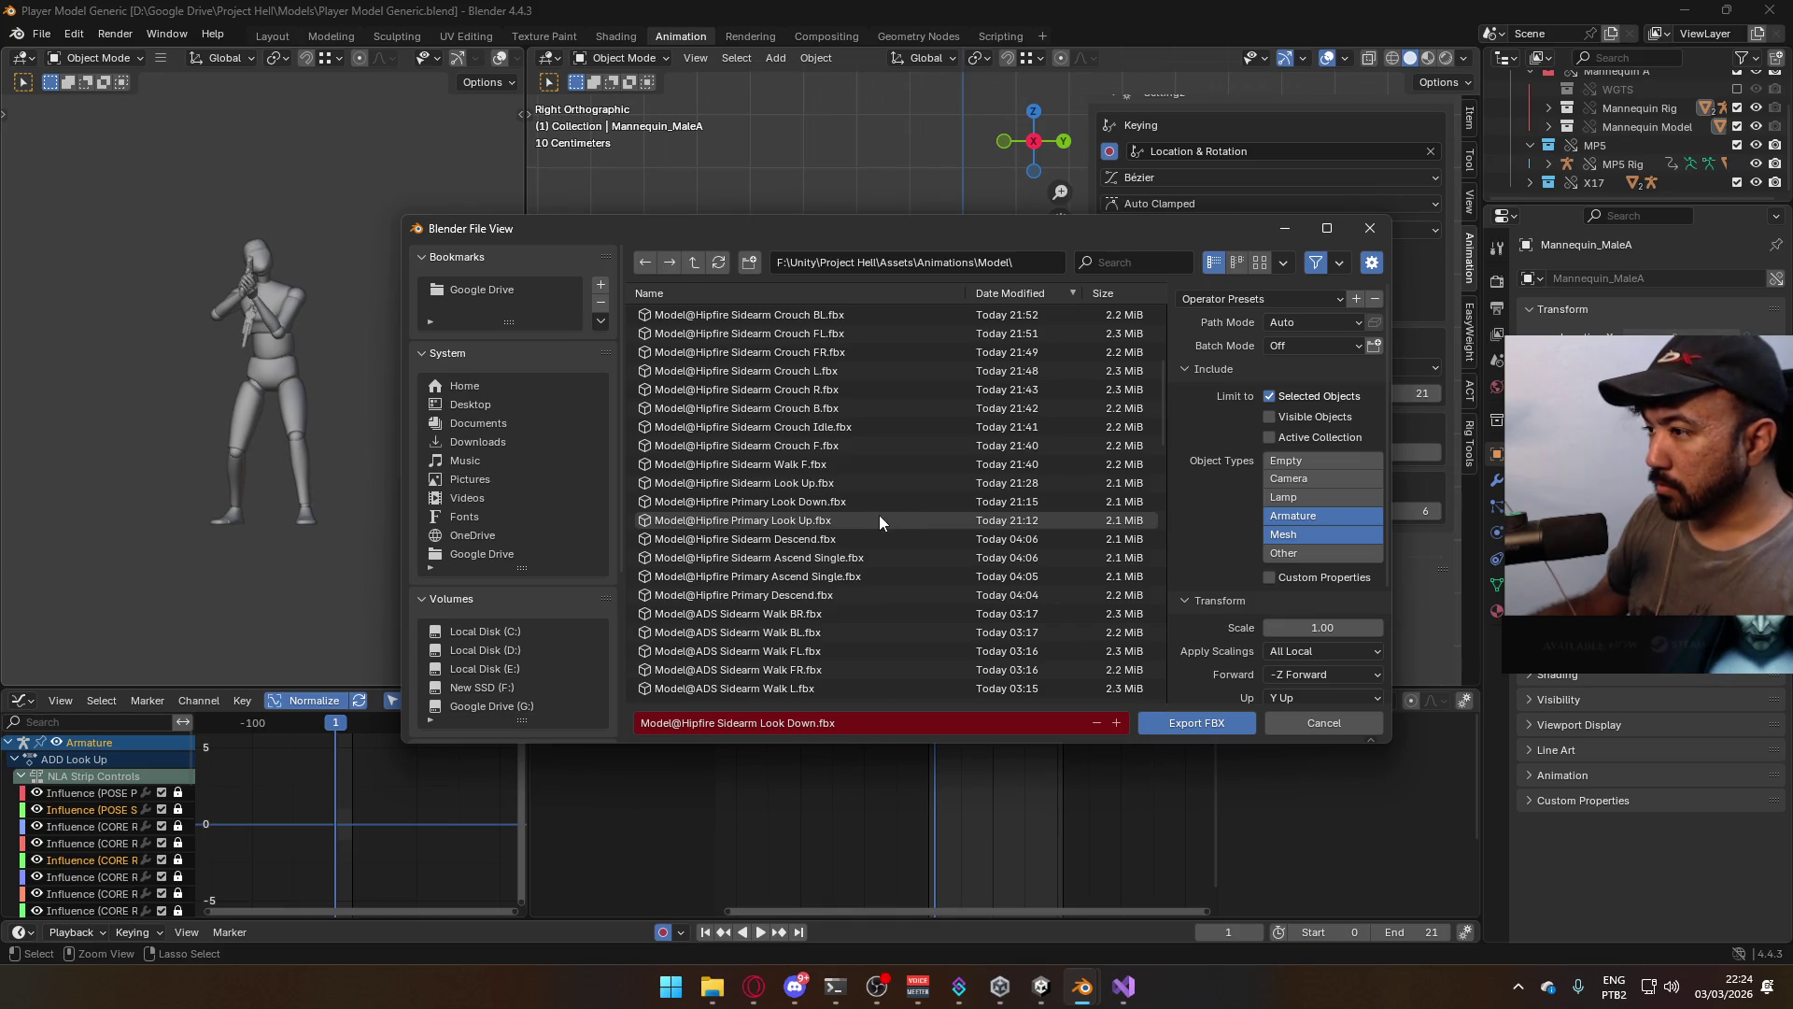
click(820, 484)
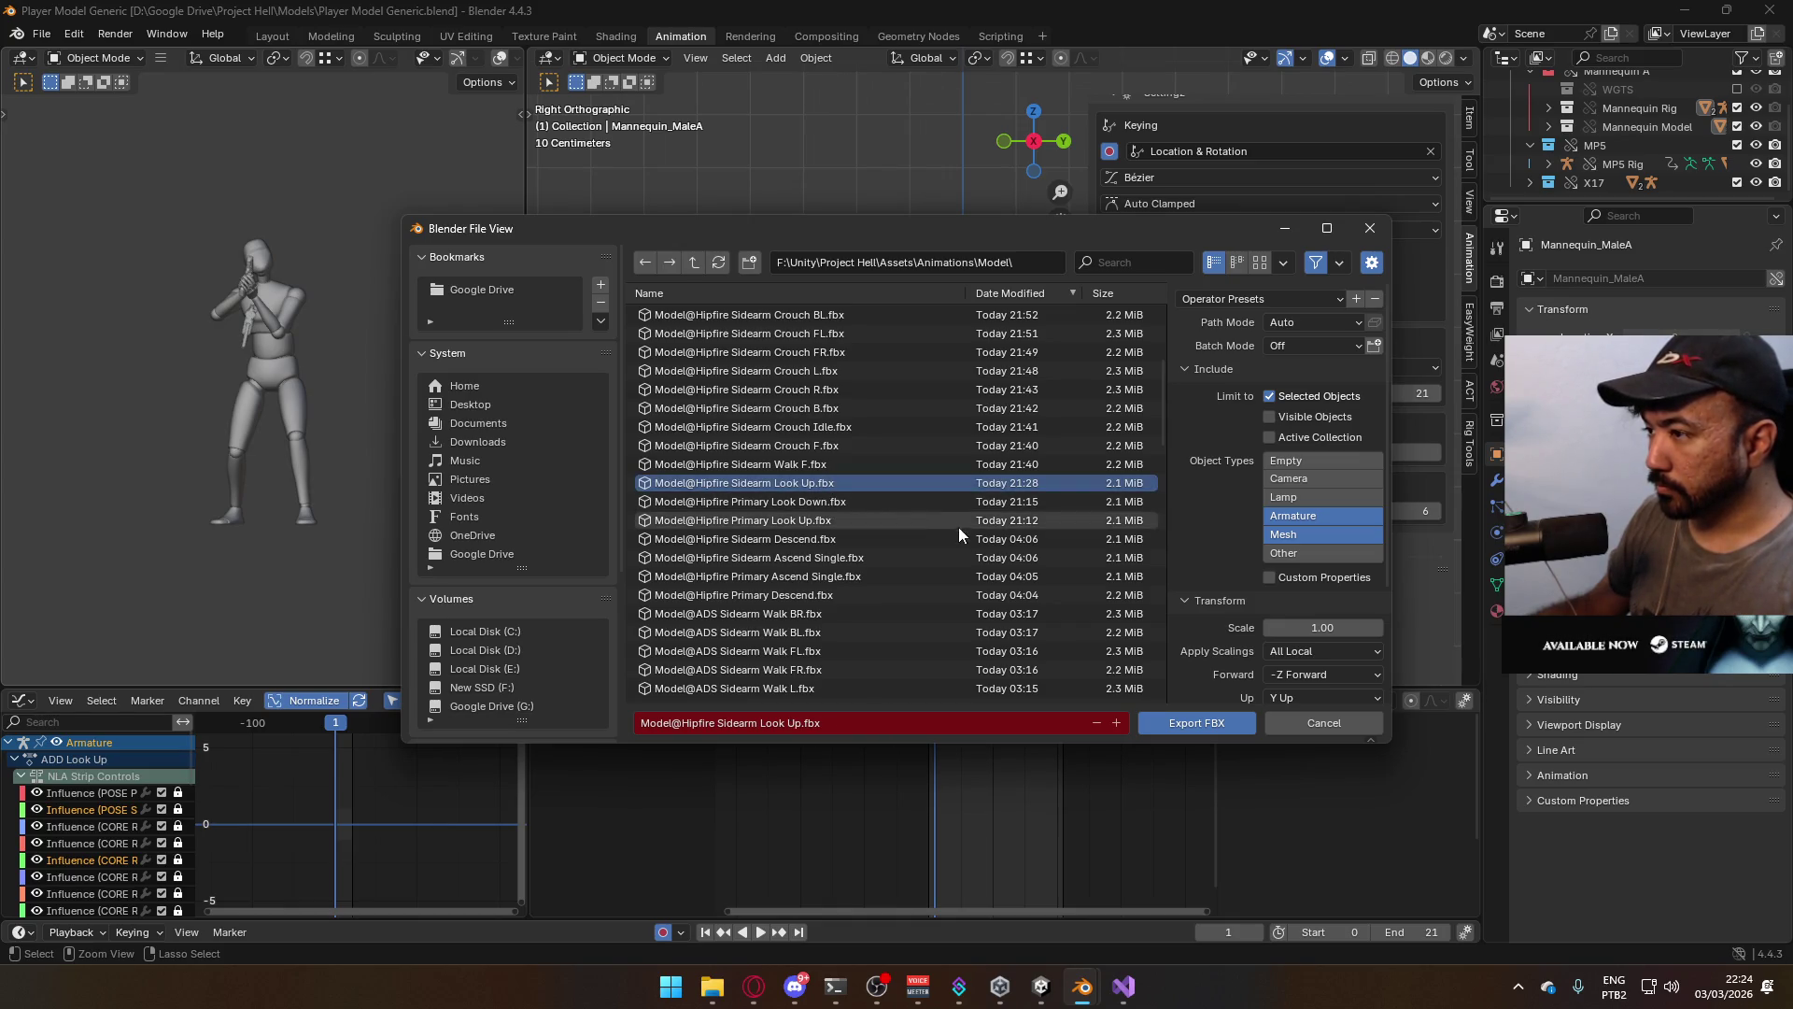
double_click(839, 482)
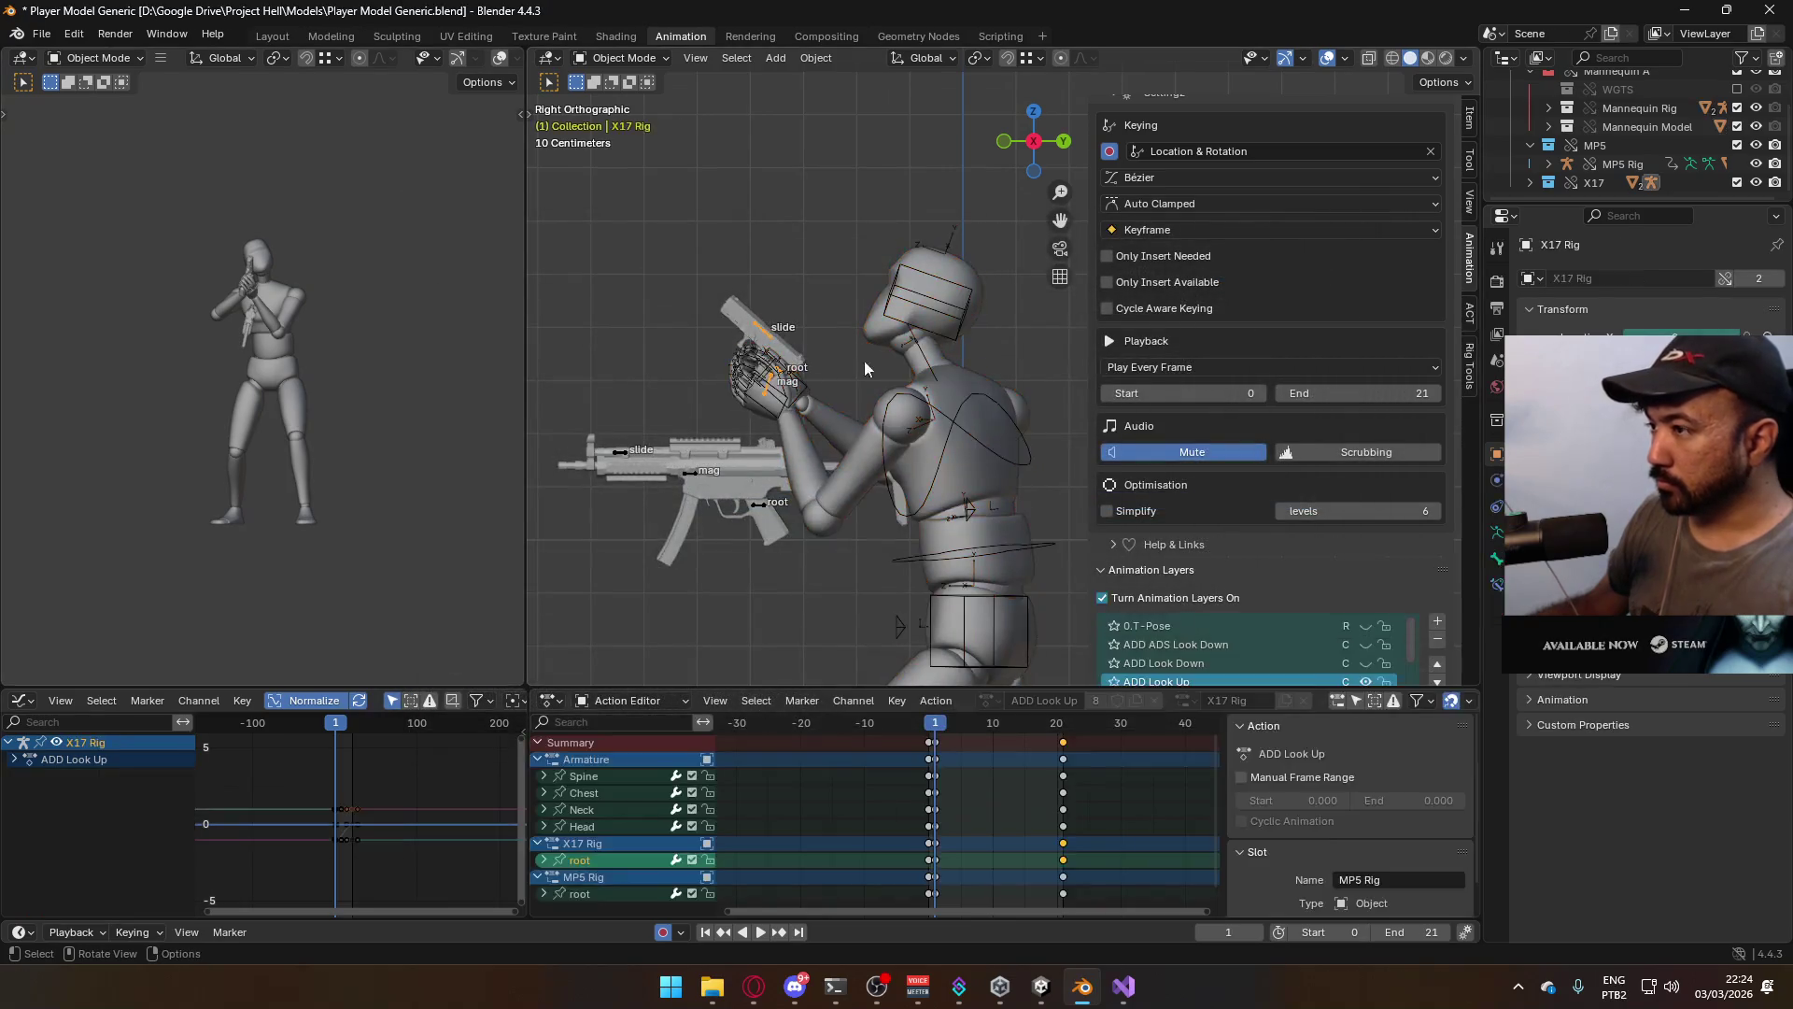
Add a new animation layer named ADD ADS Look Up
scroll(1371, 576, down, 2)
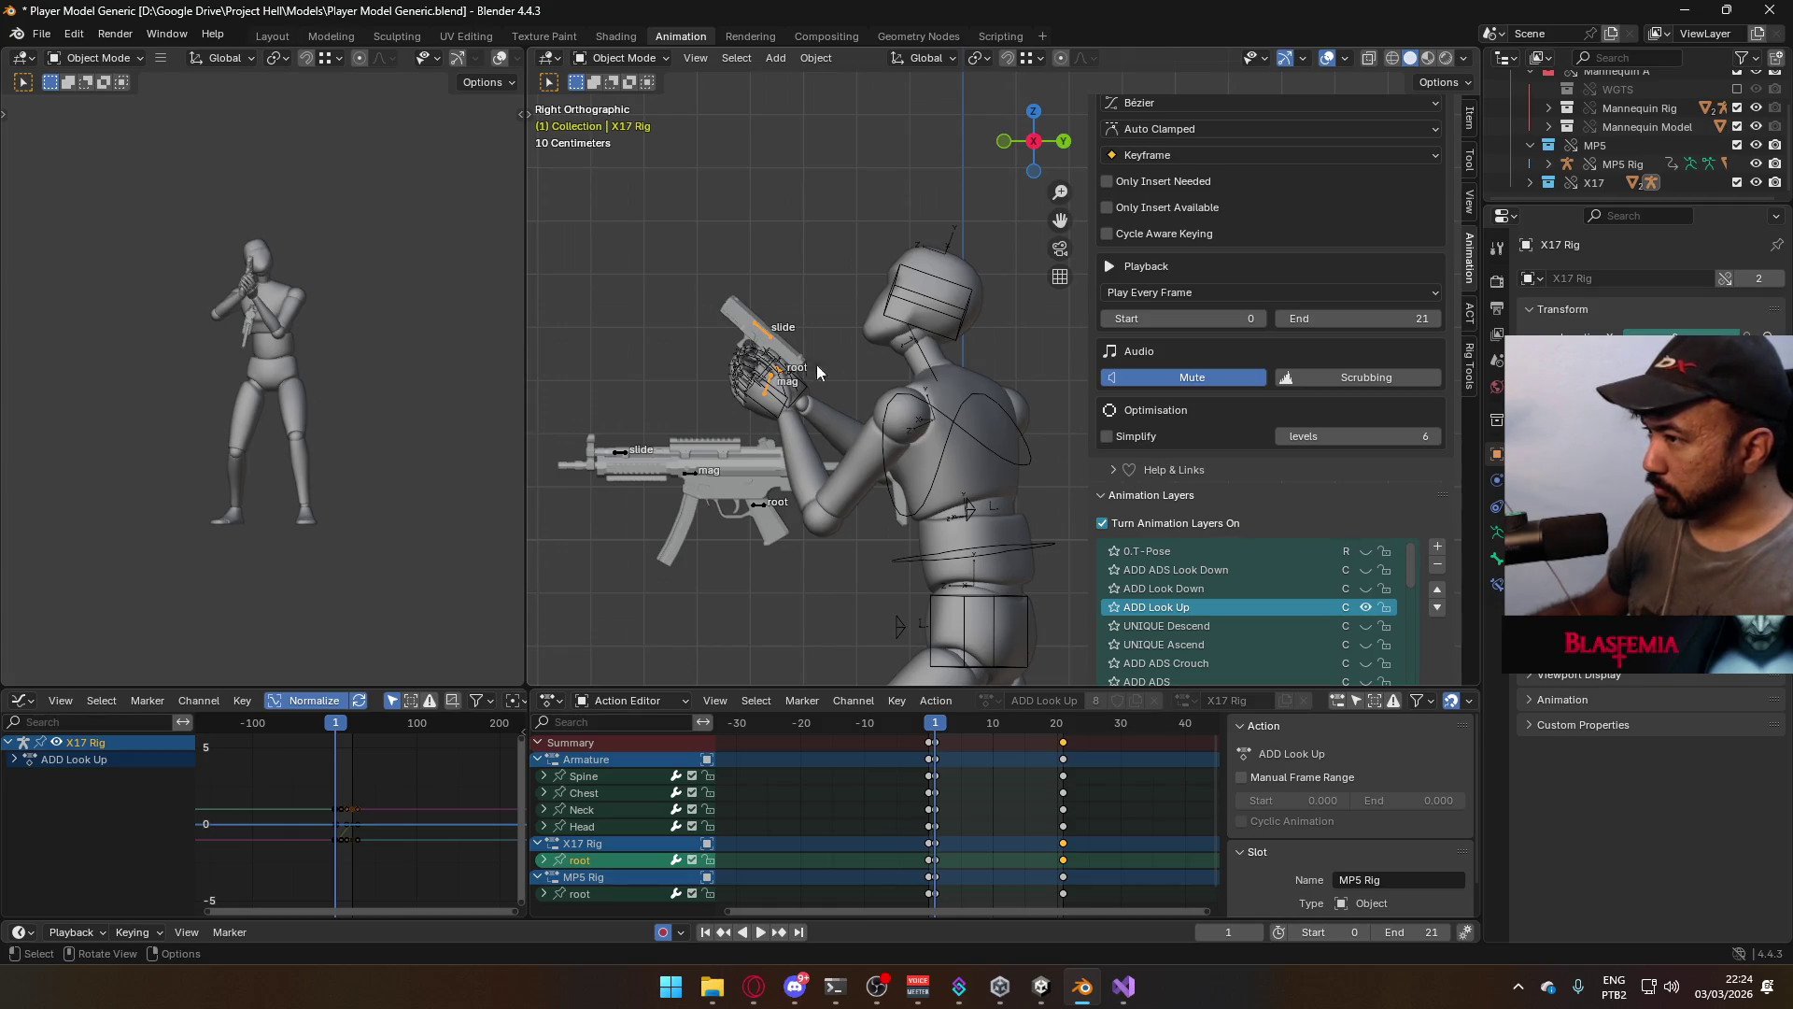
click(1439, 553)
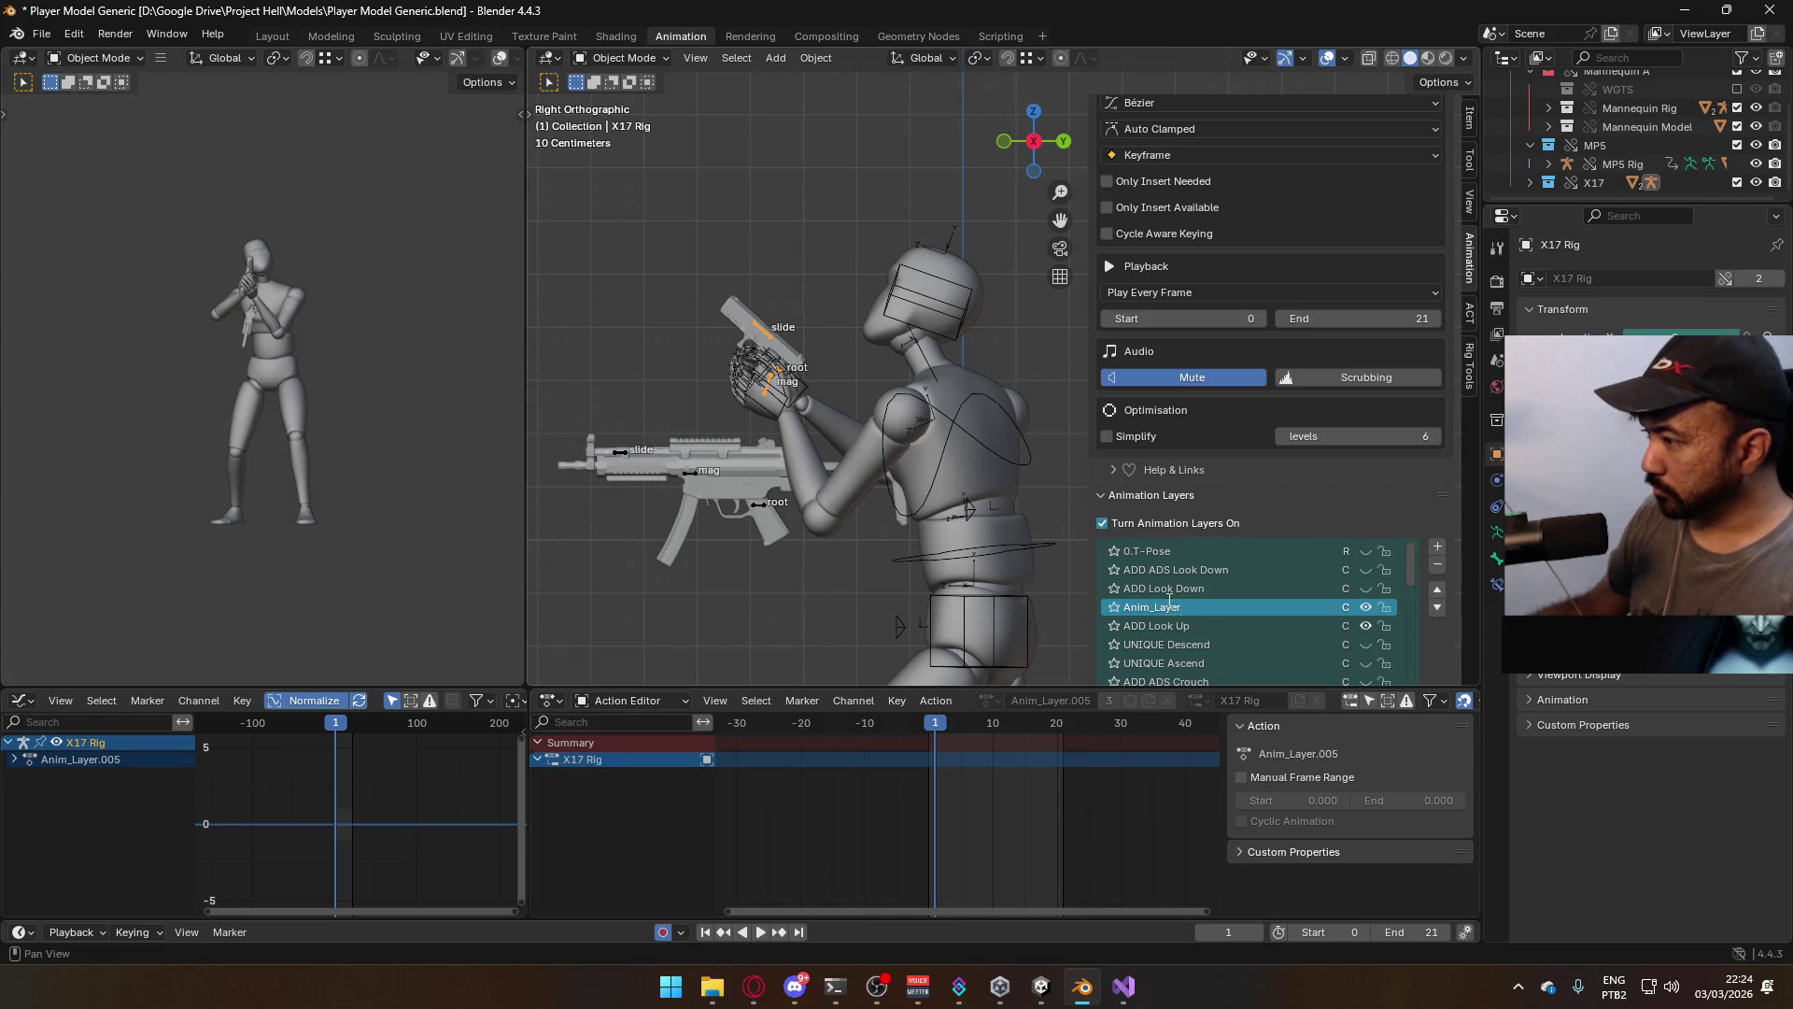
text(ADD AD)
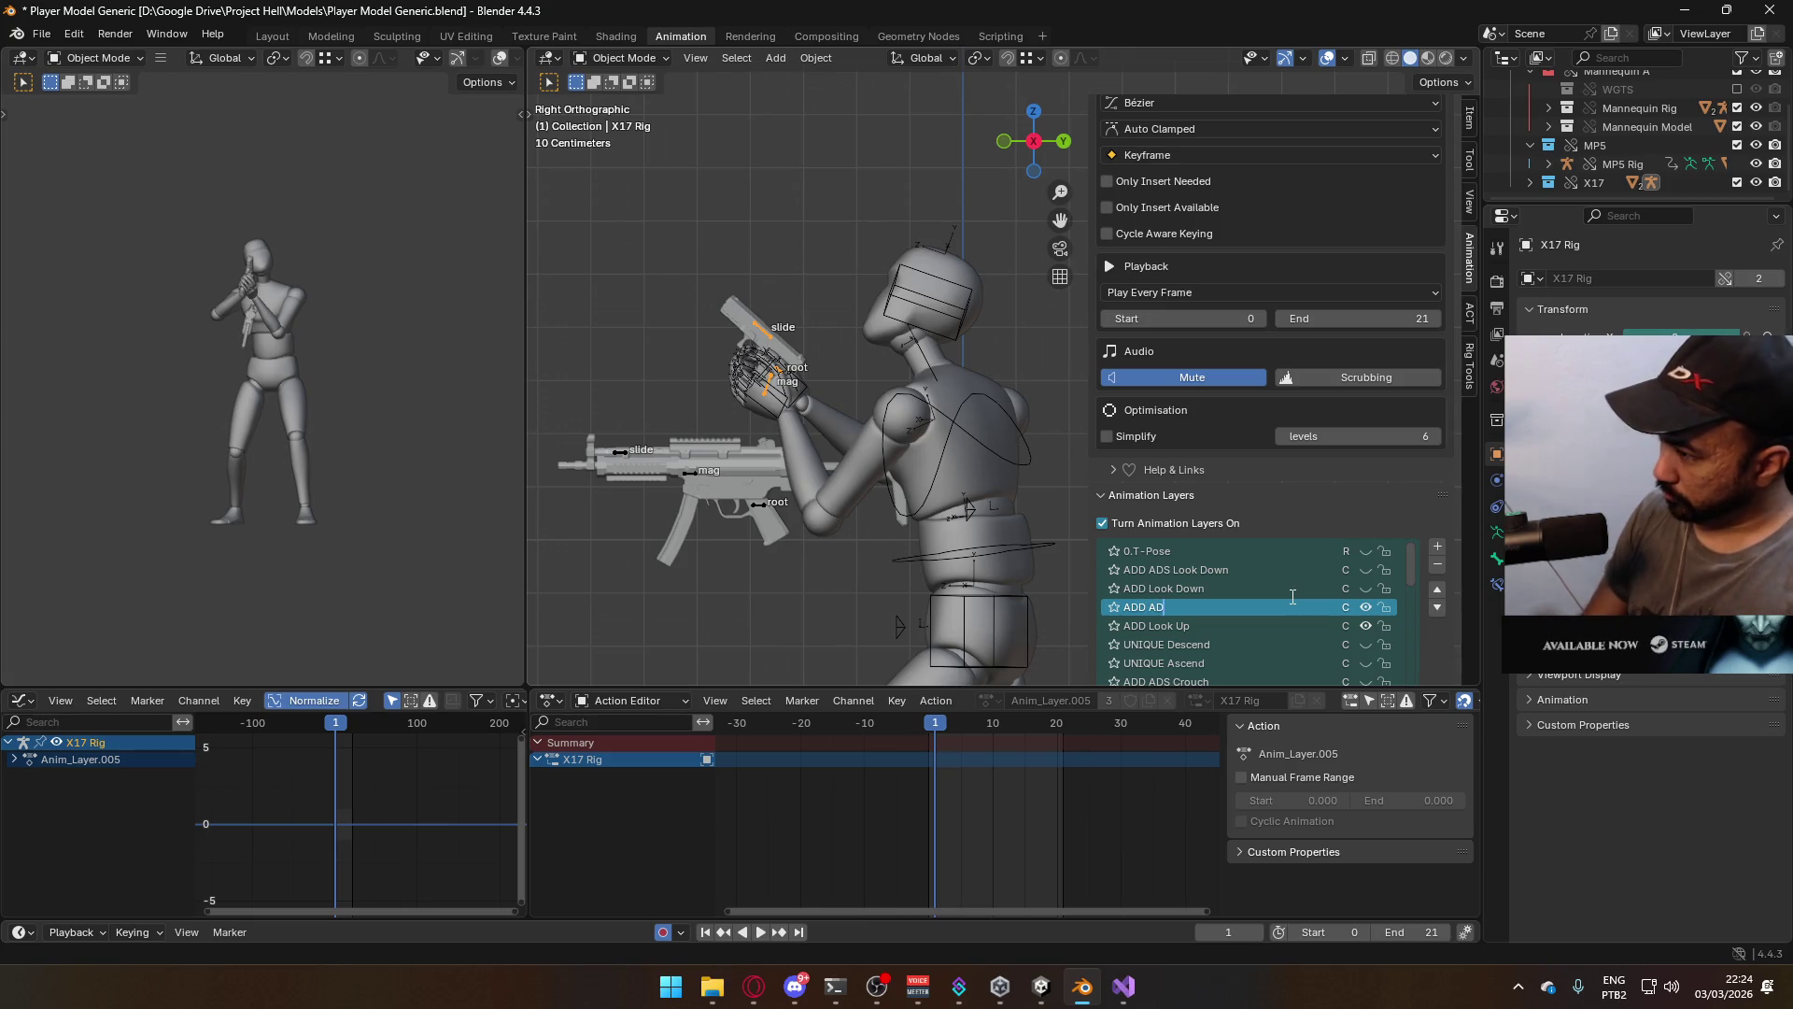
text(S Look Up)
key(Return)
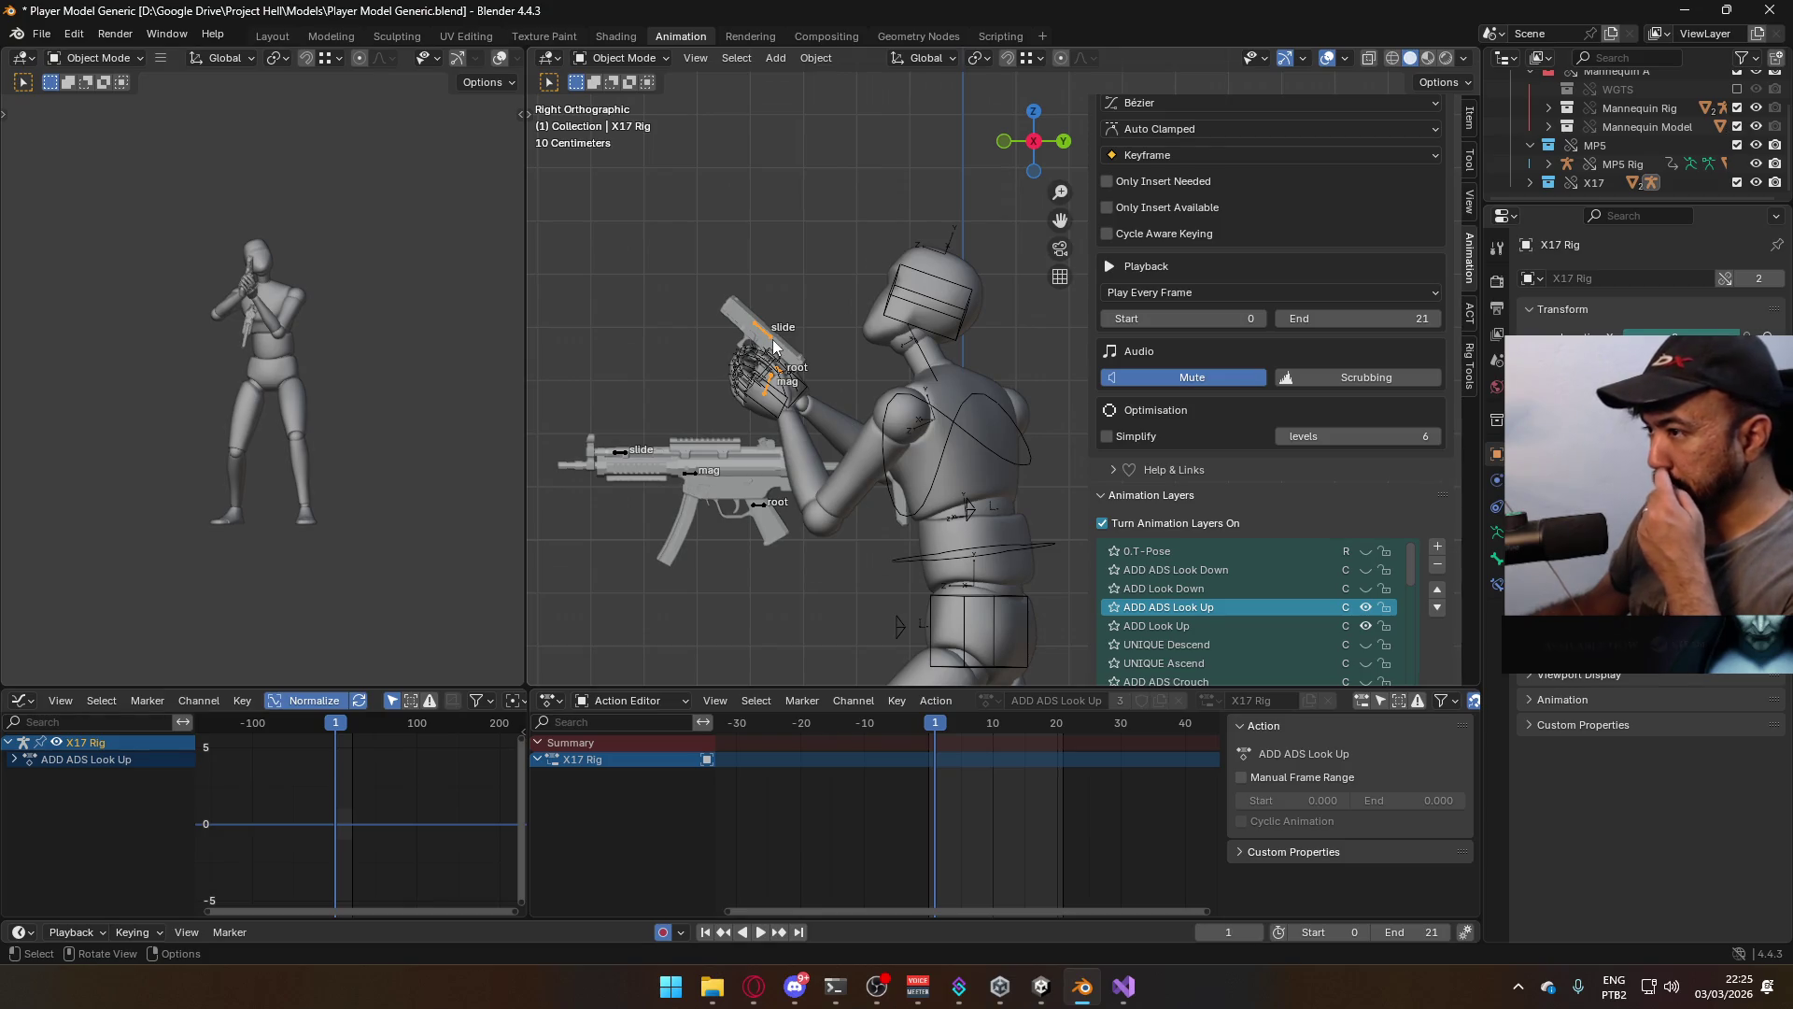
In Pose Mode, key the X17 pistol root and raise it upward
click(619, 59)
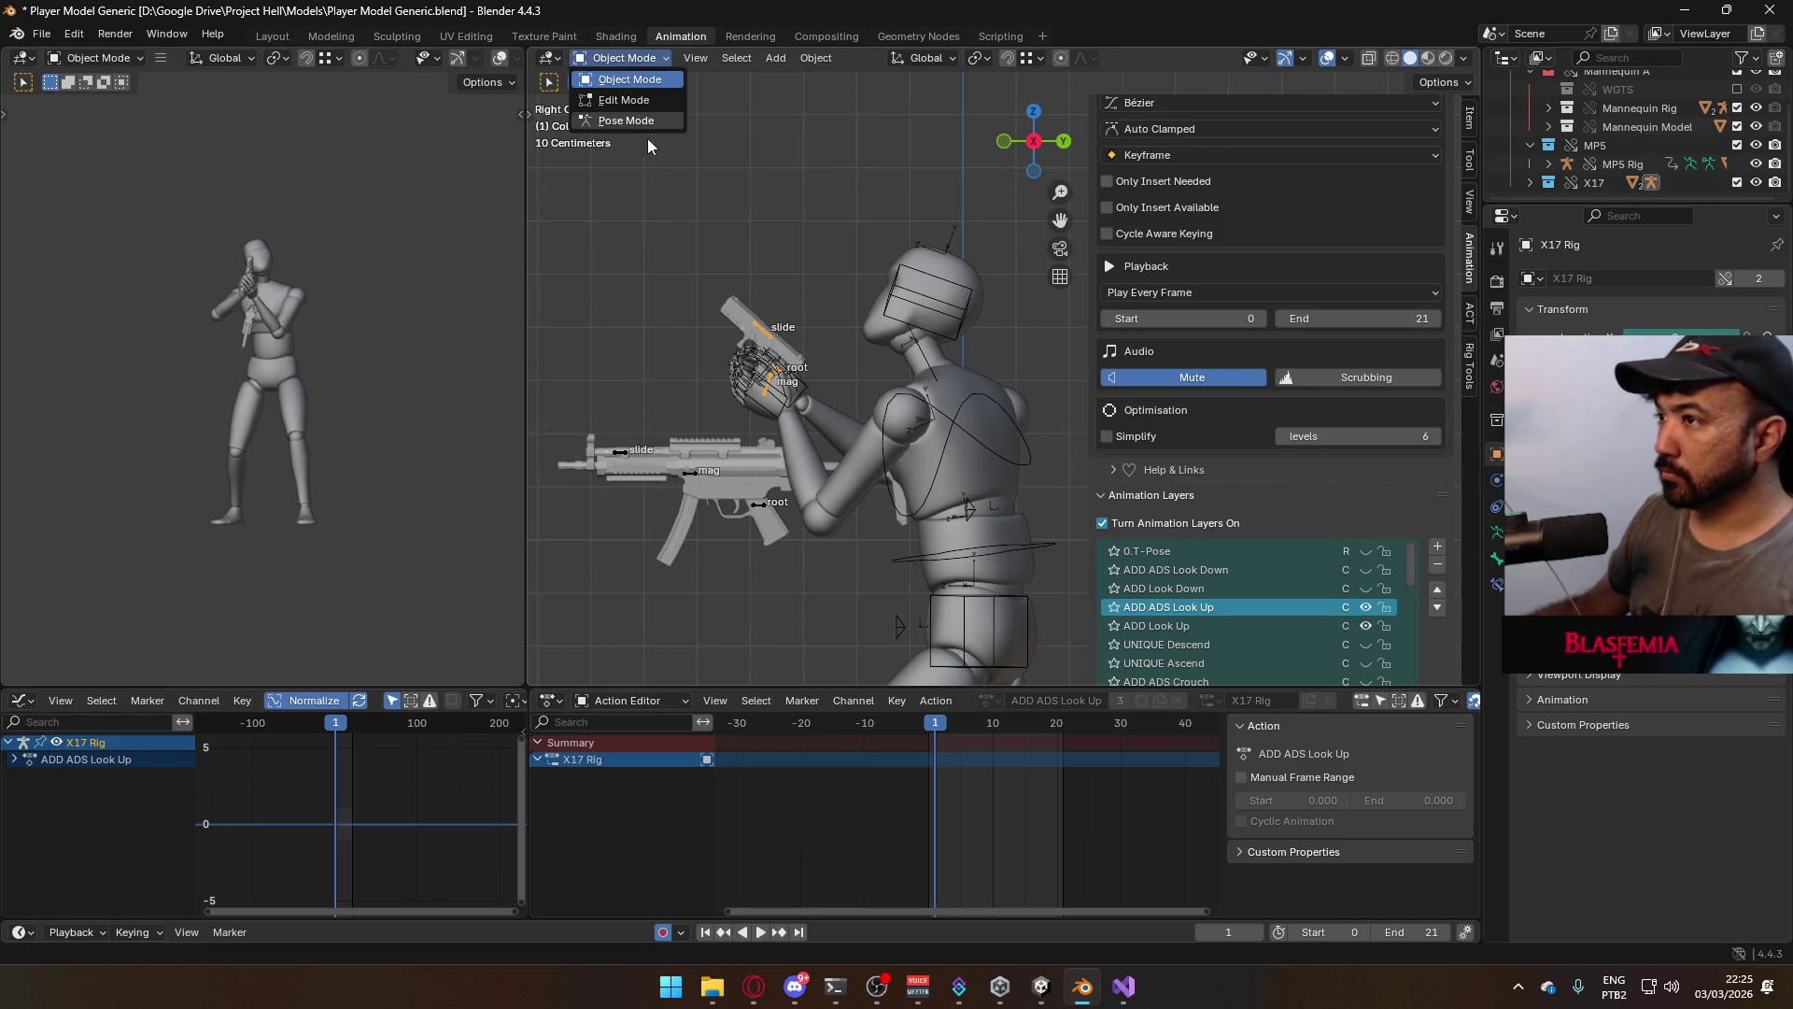
click(628, 120)
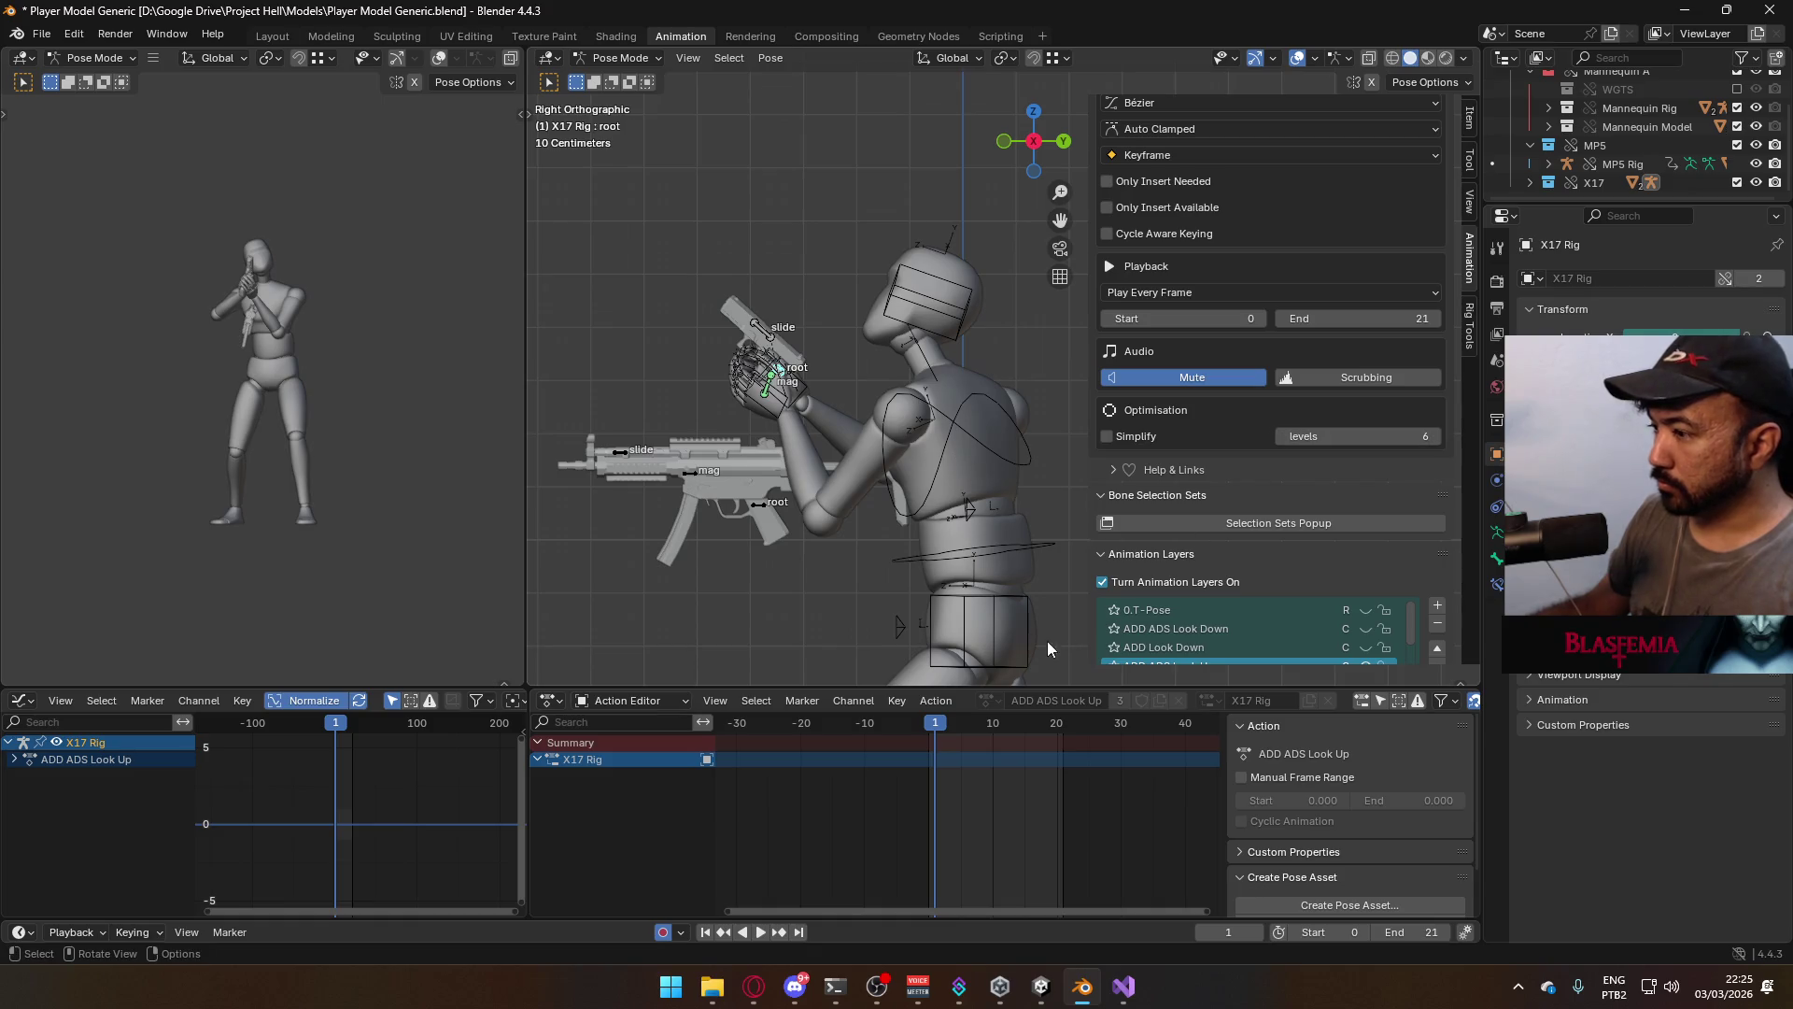
key(i)
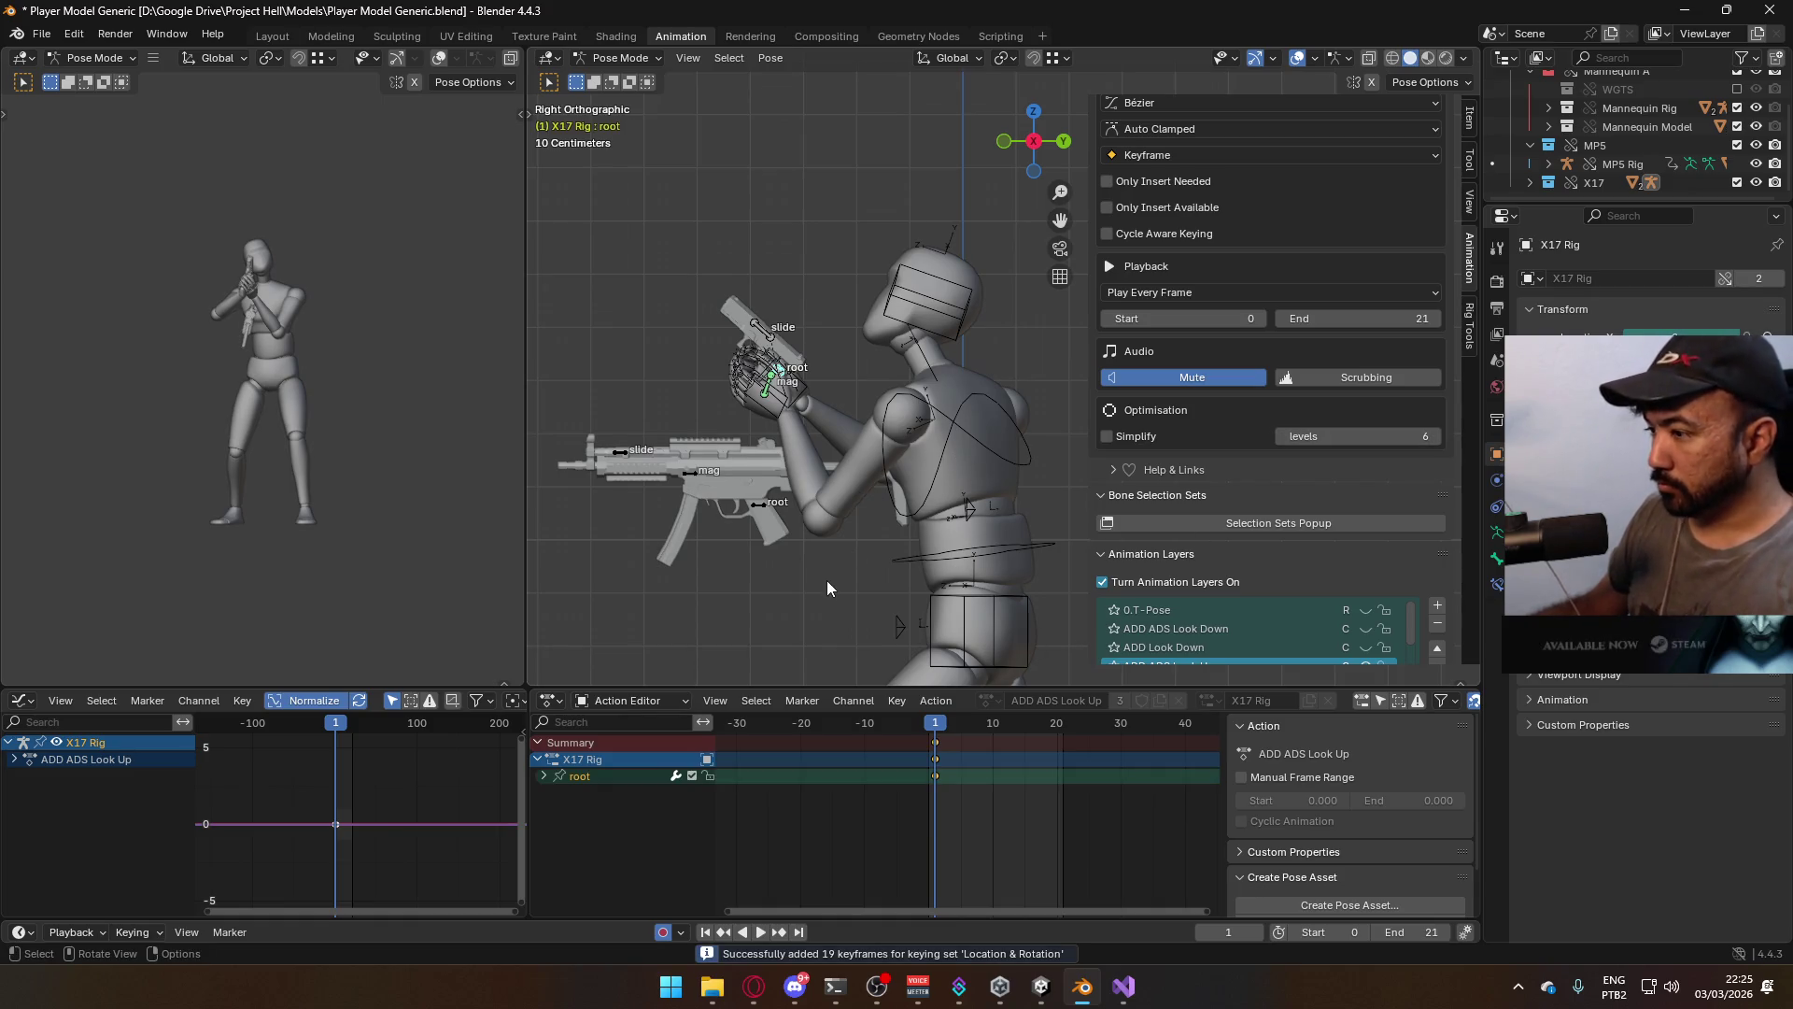
shift+middle_drag(827, 580, 804, 504)
key(g)
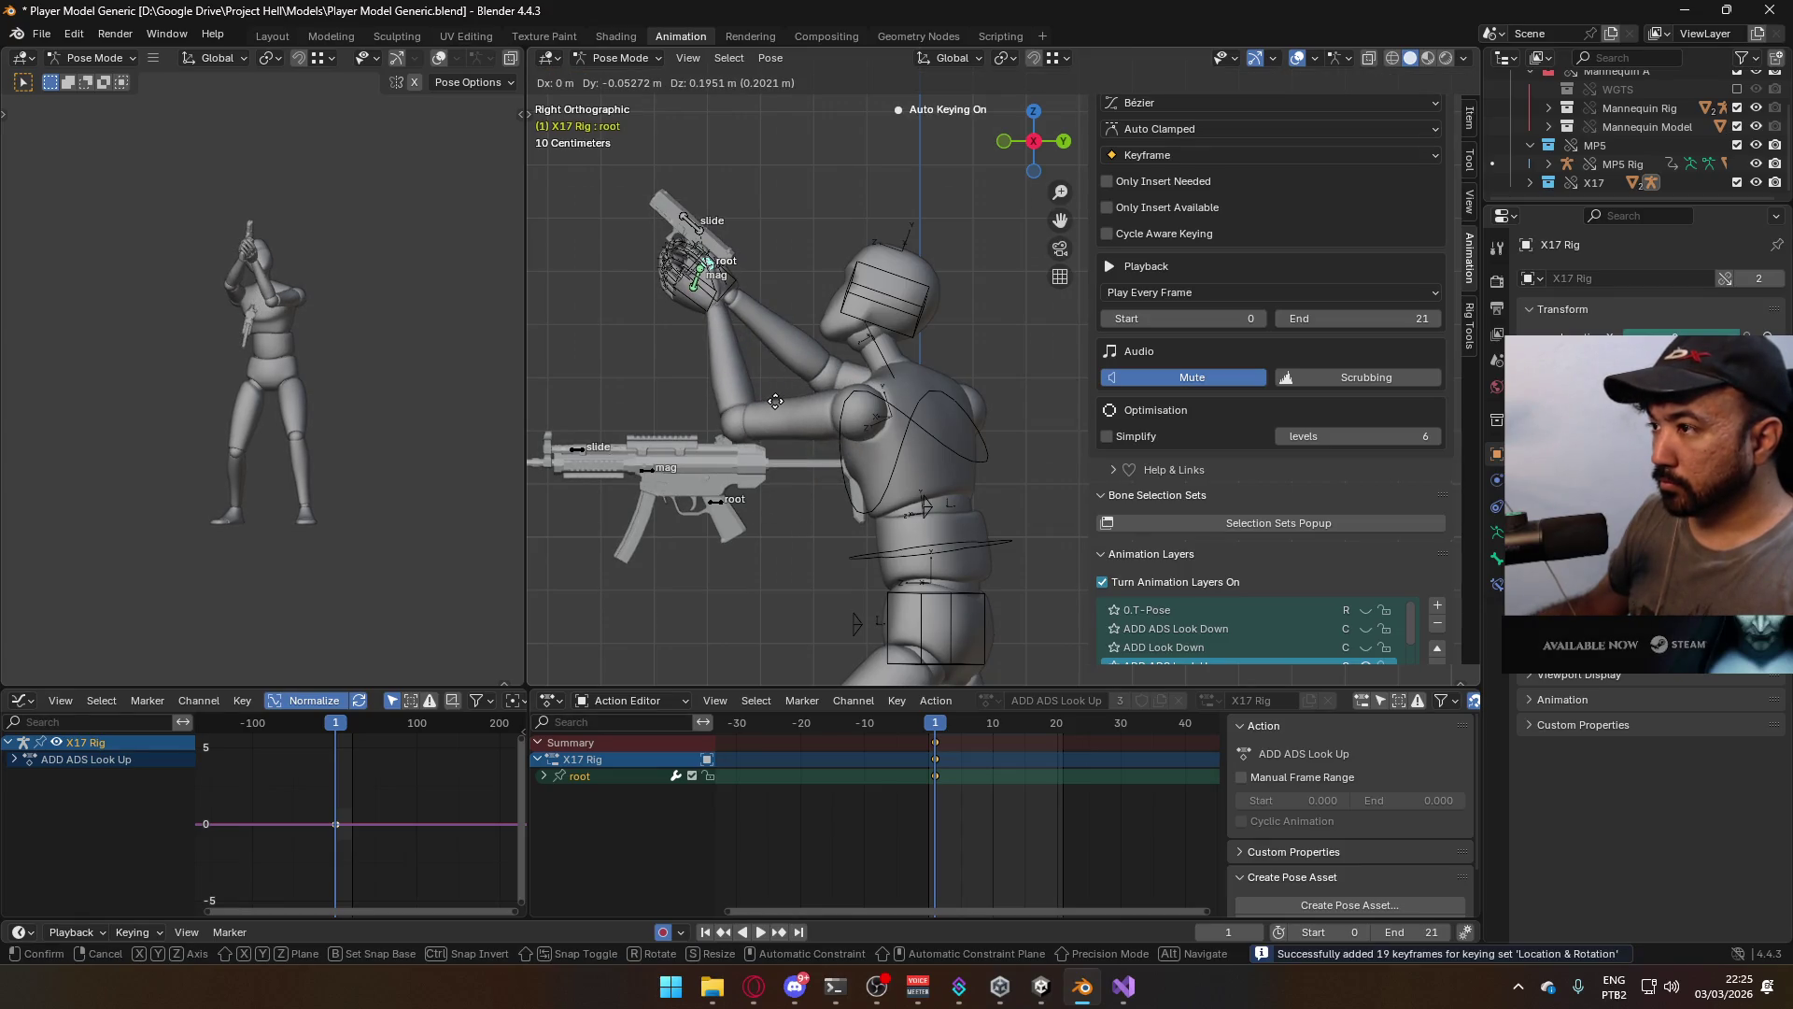
click(770, 309)
Check the pose from the front and nudge the pistol root slightly forward
key(KP_1)
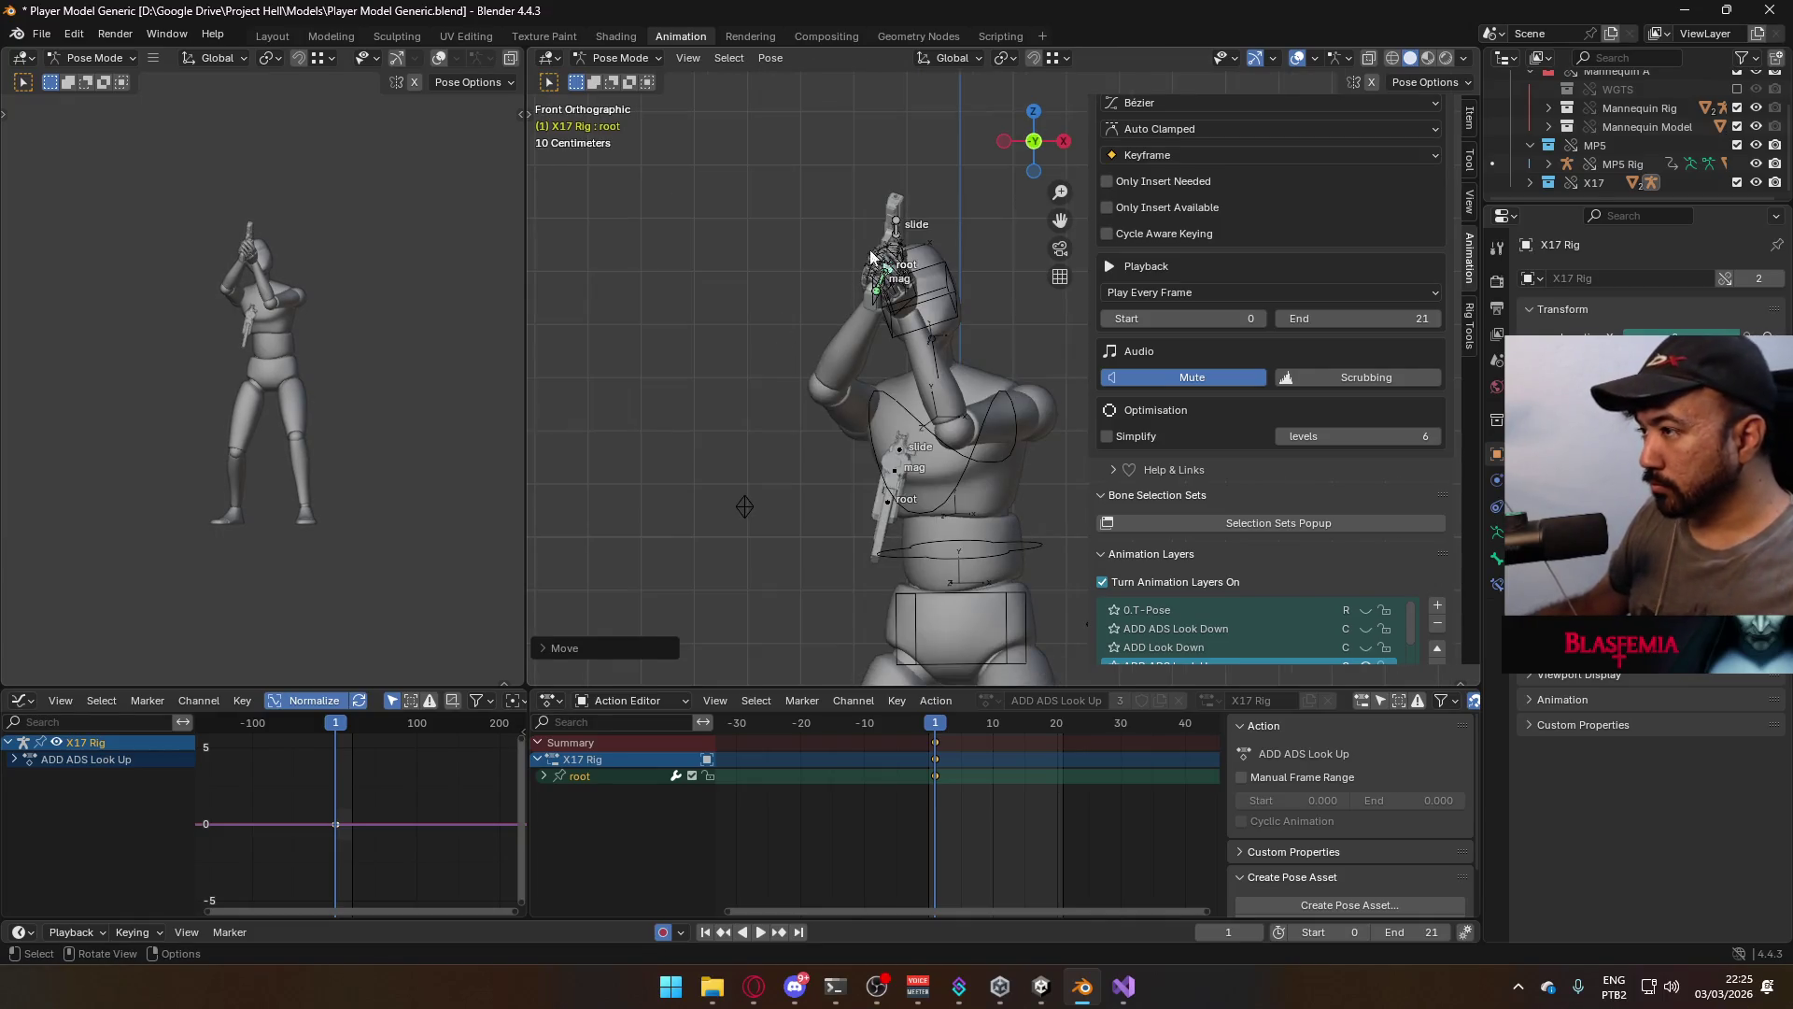
middle_drag(870, 254, 917, 299)
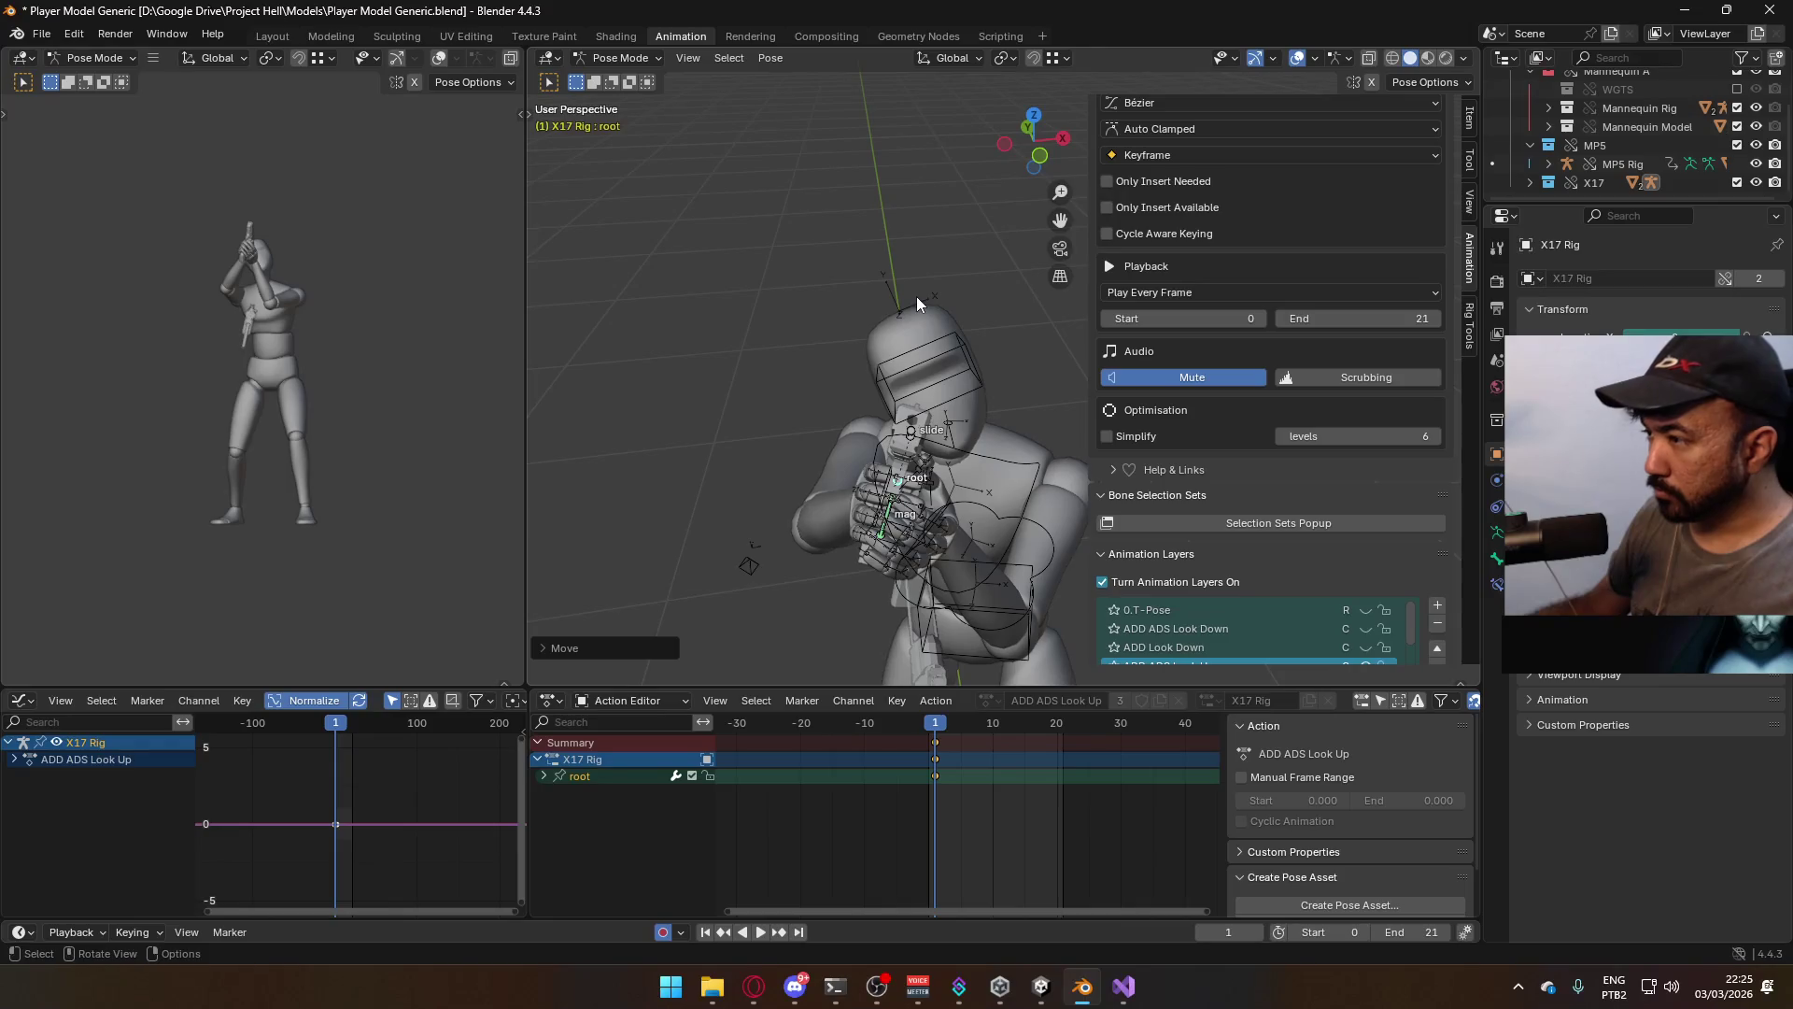
key(KP_3)
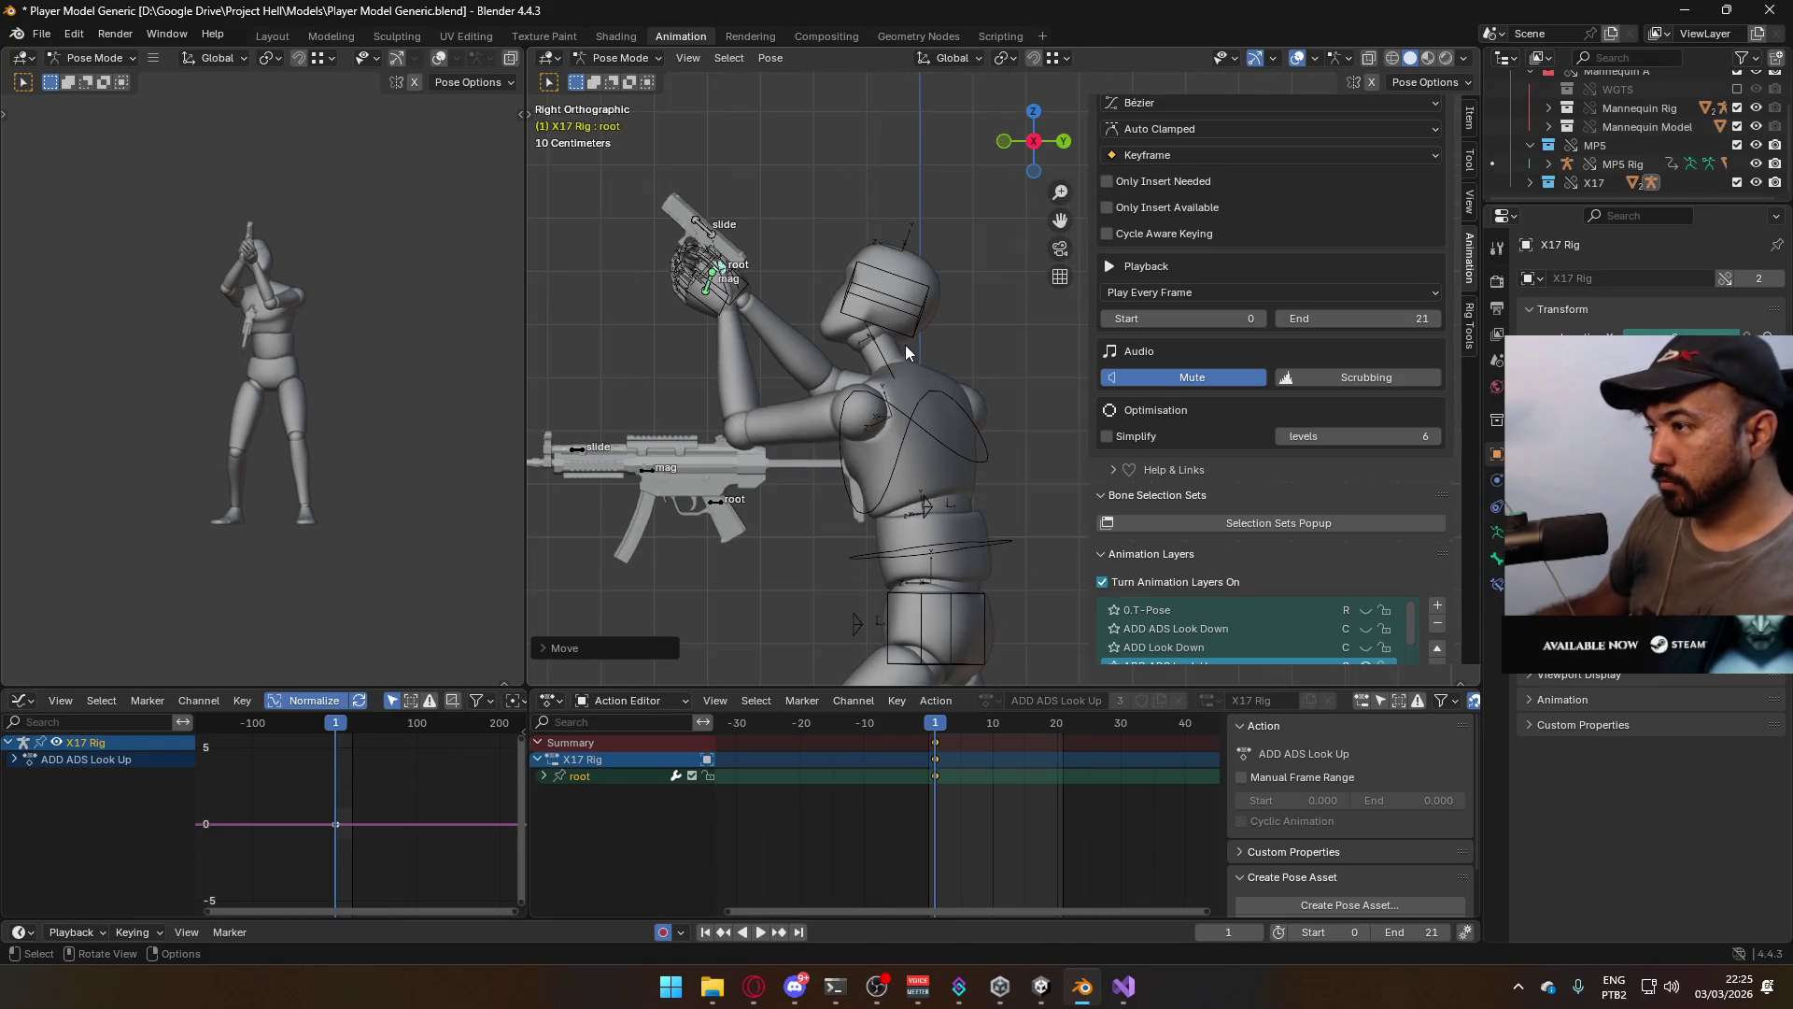
key(g)
click(918, 351)
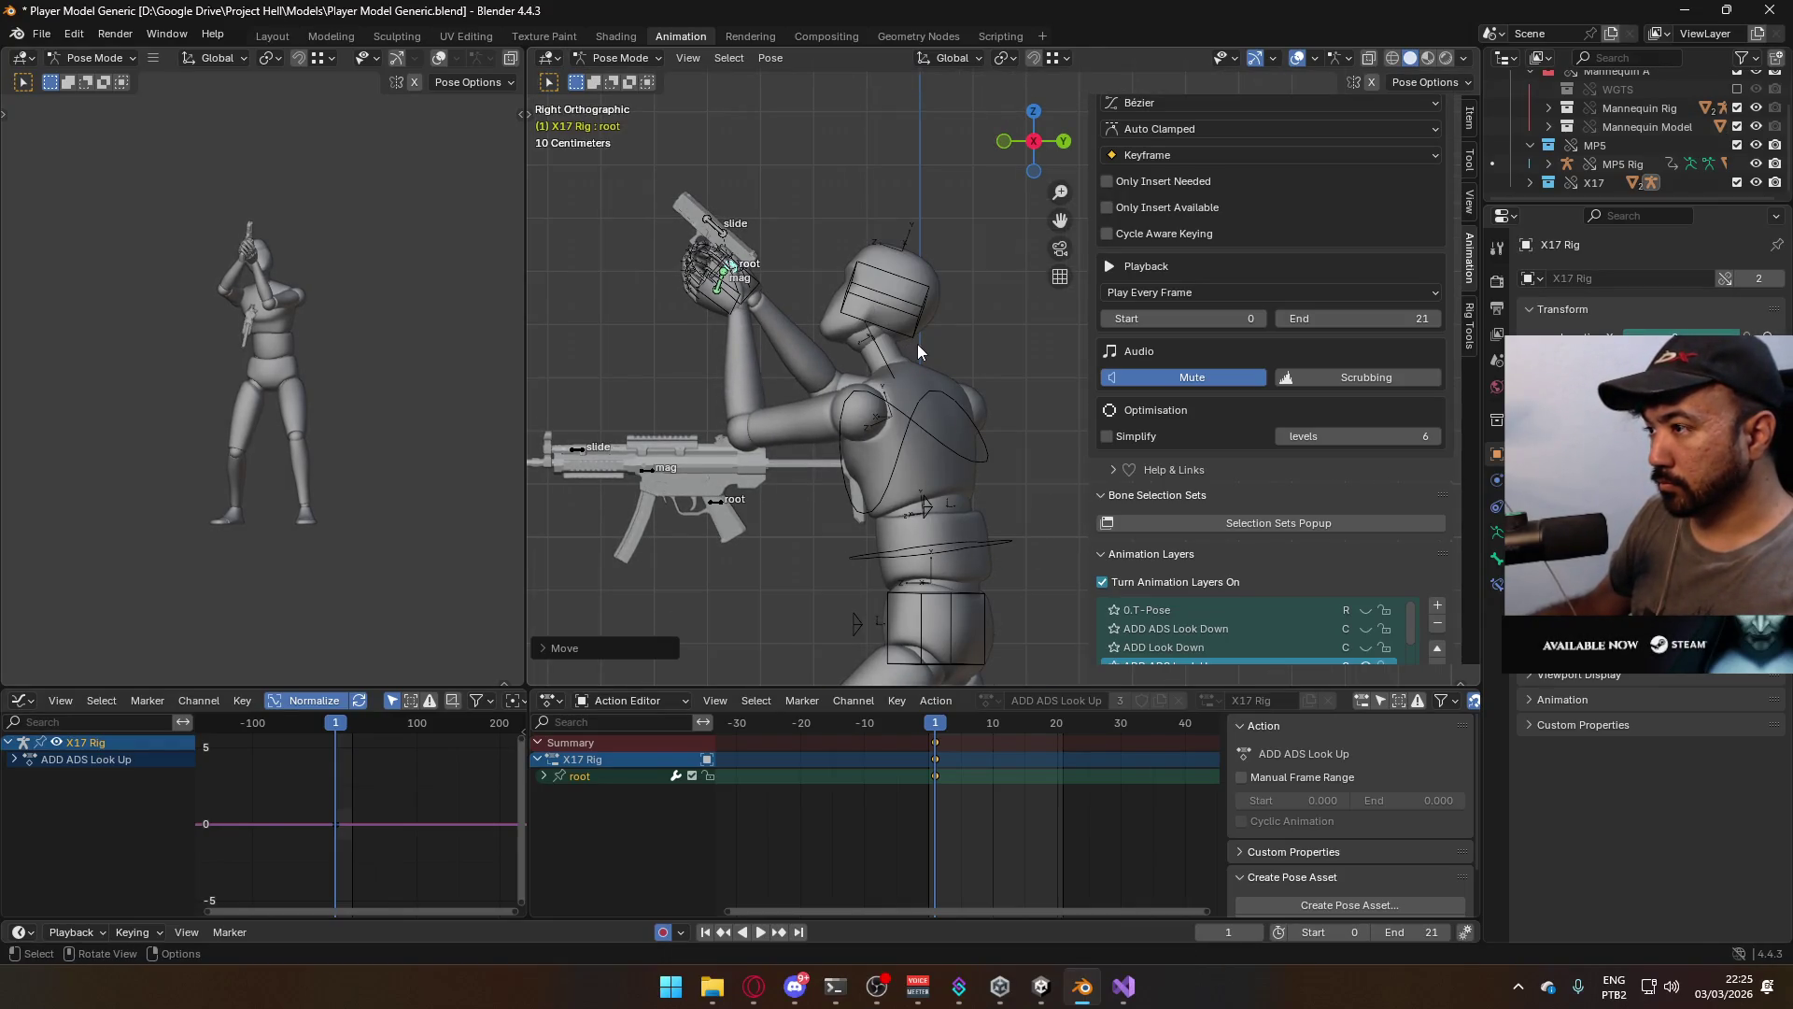
Return to Object Mode and select the character armature
scroll(1341, 561, down, 3)
scroll(1252, 561, down, 1)
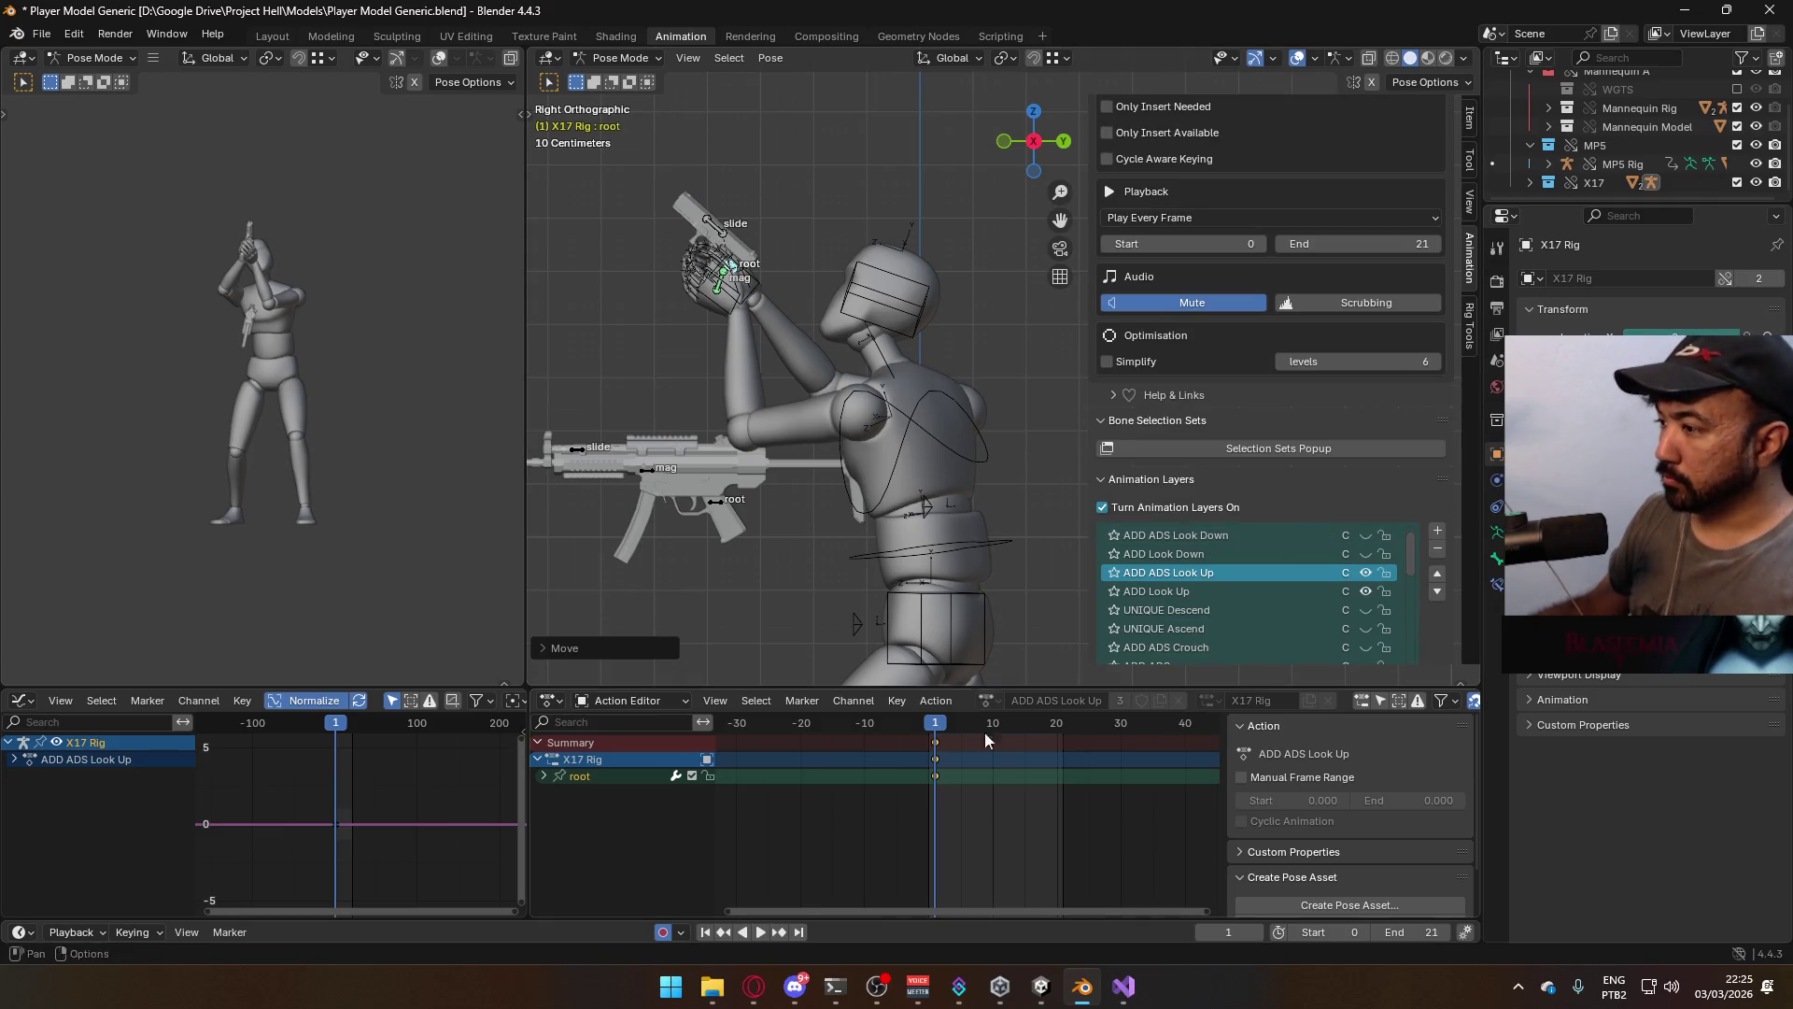
click(621, 58)
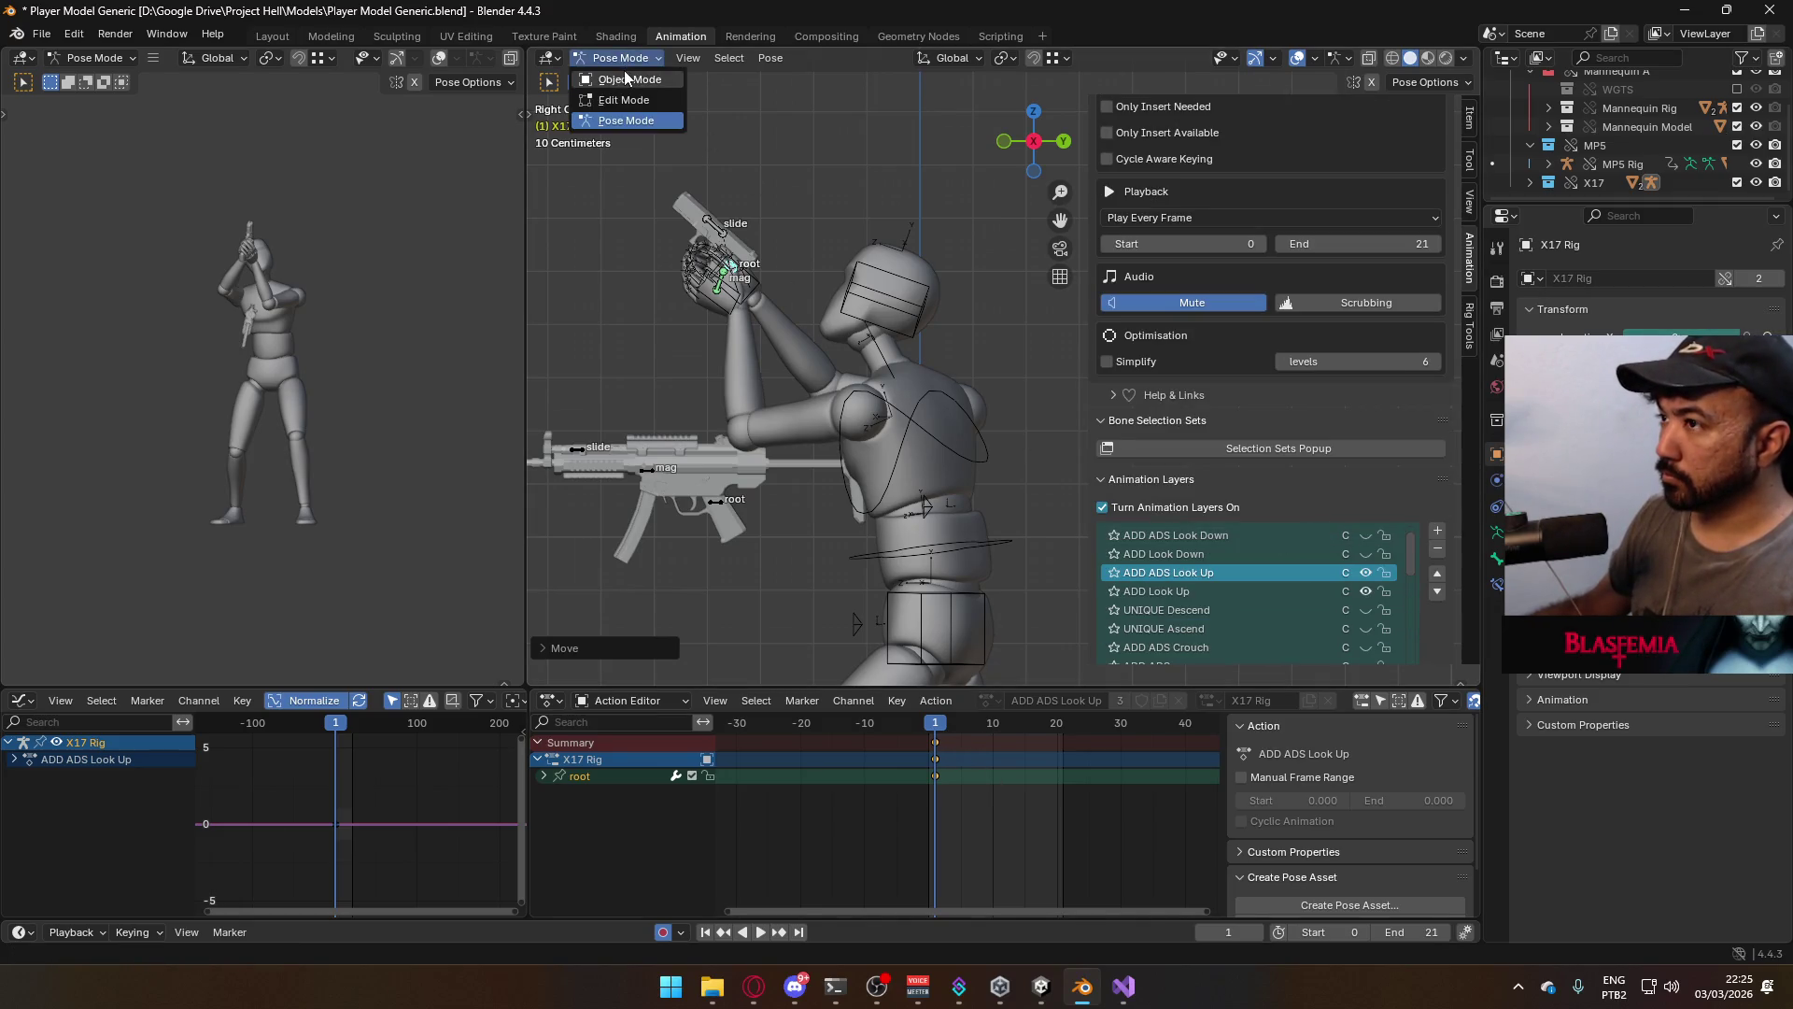
click(627, 78)
click(901, 289)
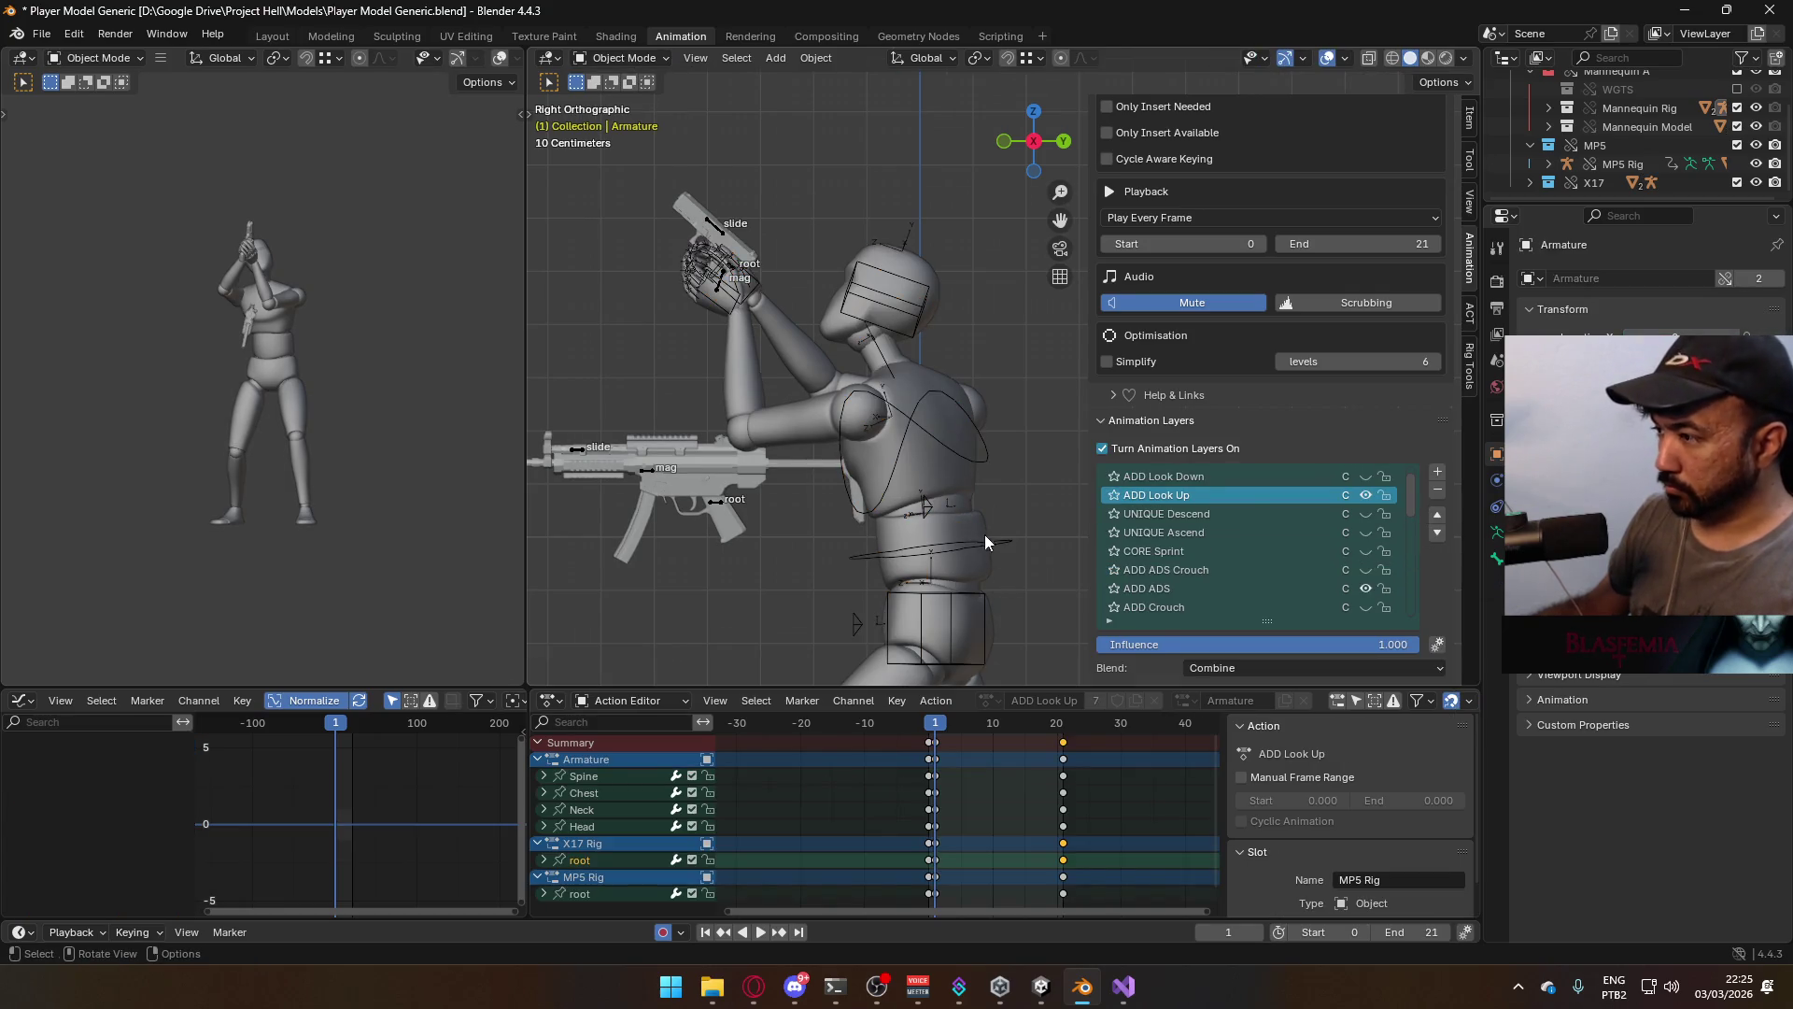
Select the mannequin torso, save, and export as FBX over Model@ADS Sidearm Look Up.fbx
click(979, 435)
key(ctrl+s)
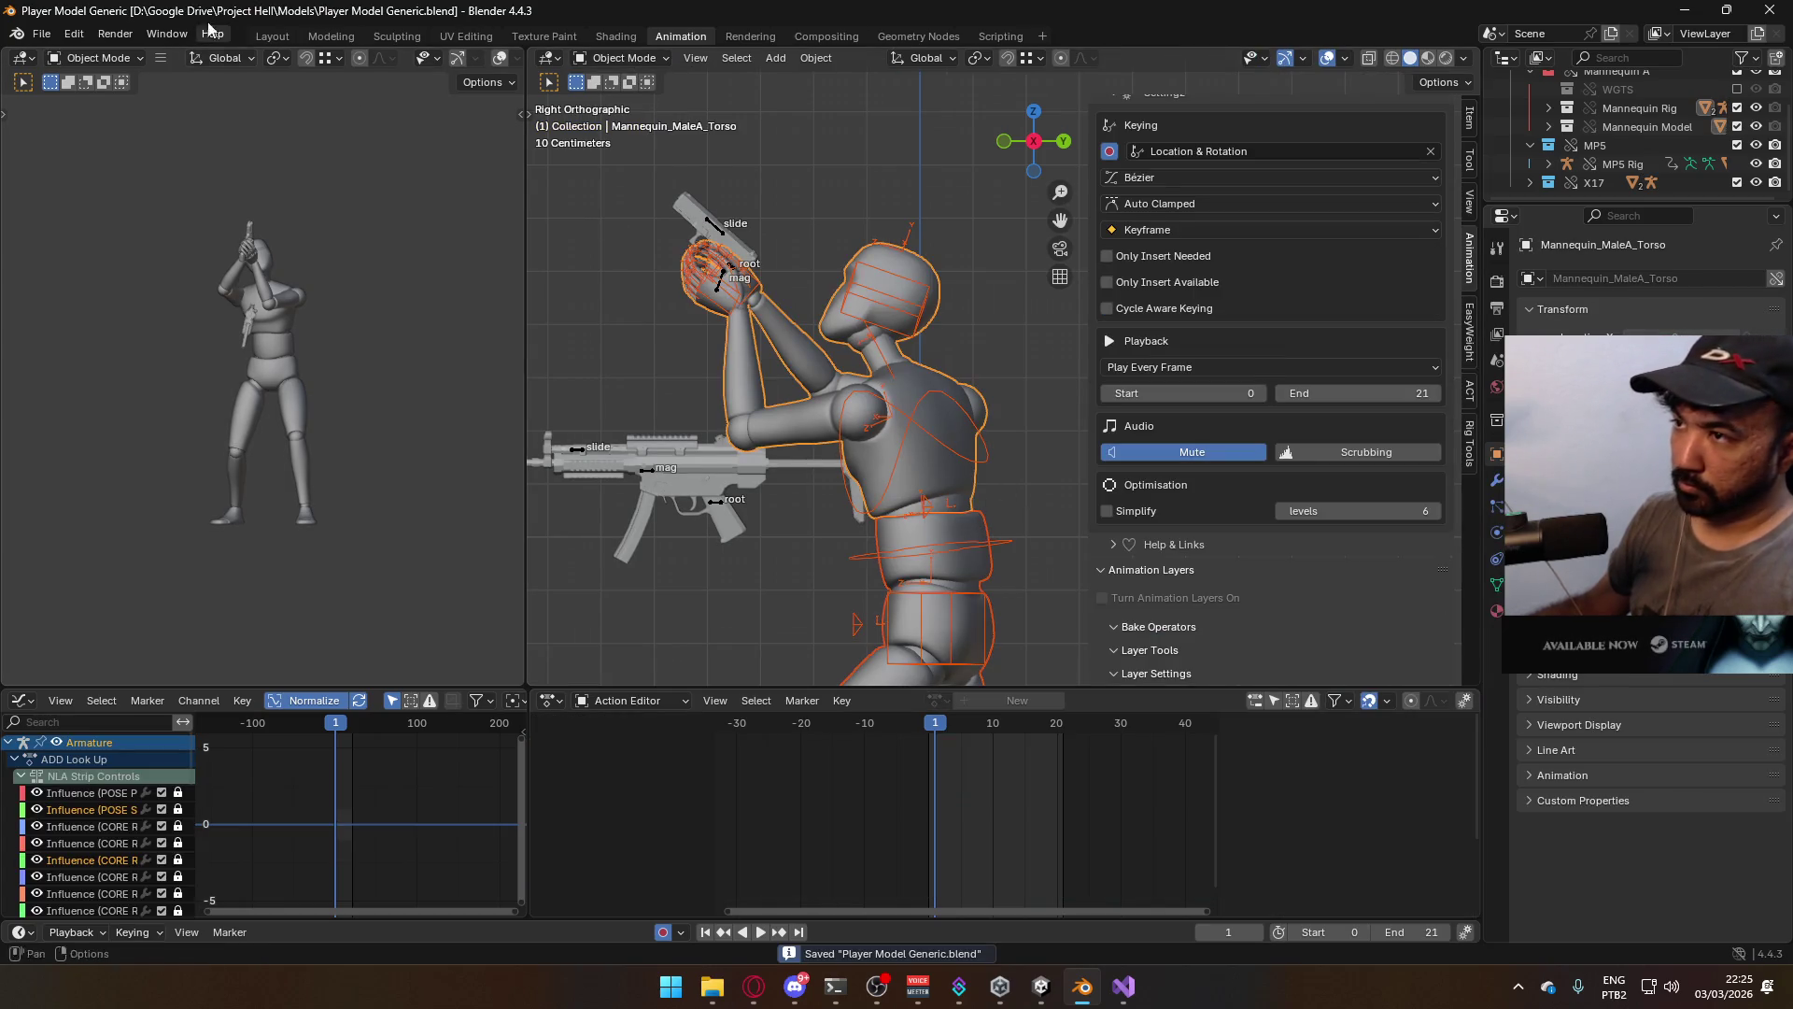
click(41, 34)
mouse_move(107, 319)
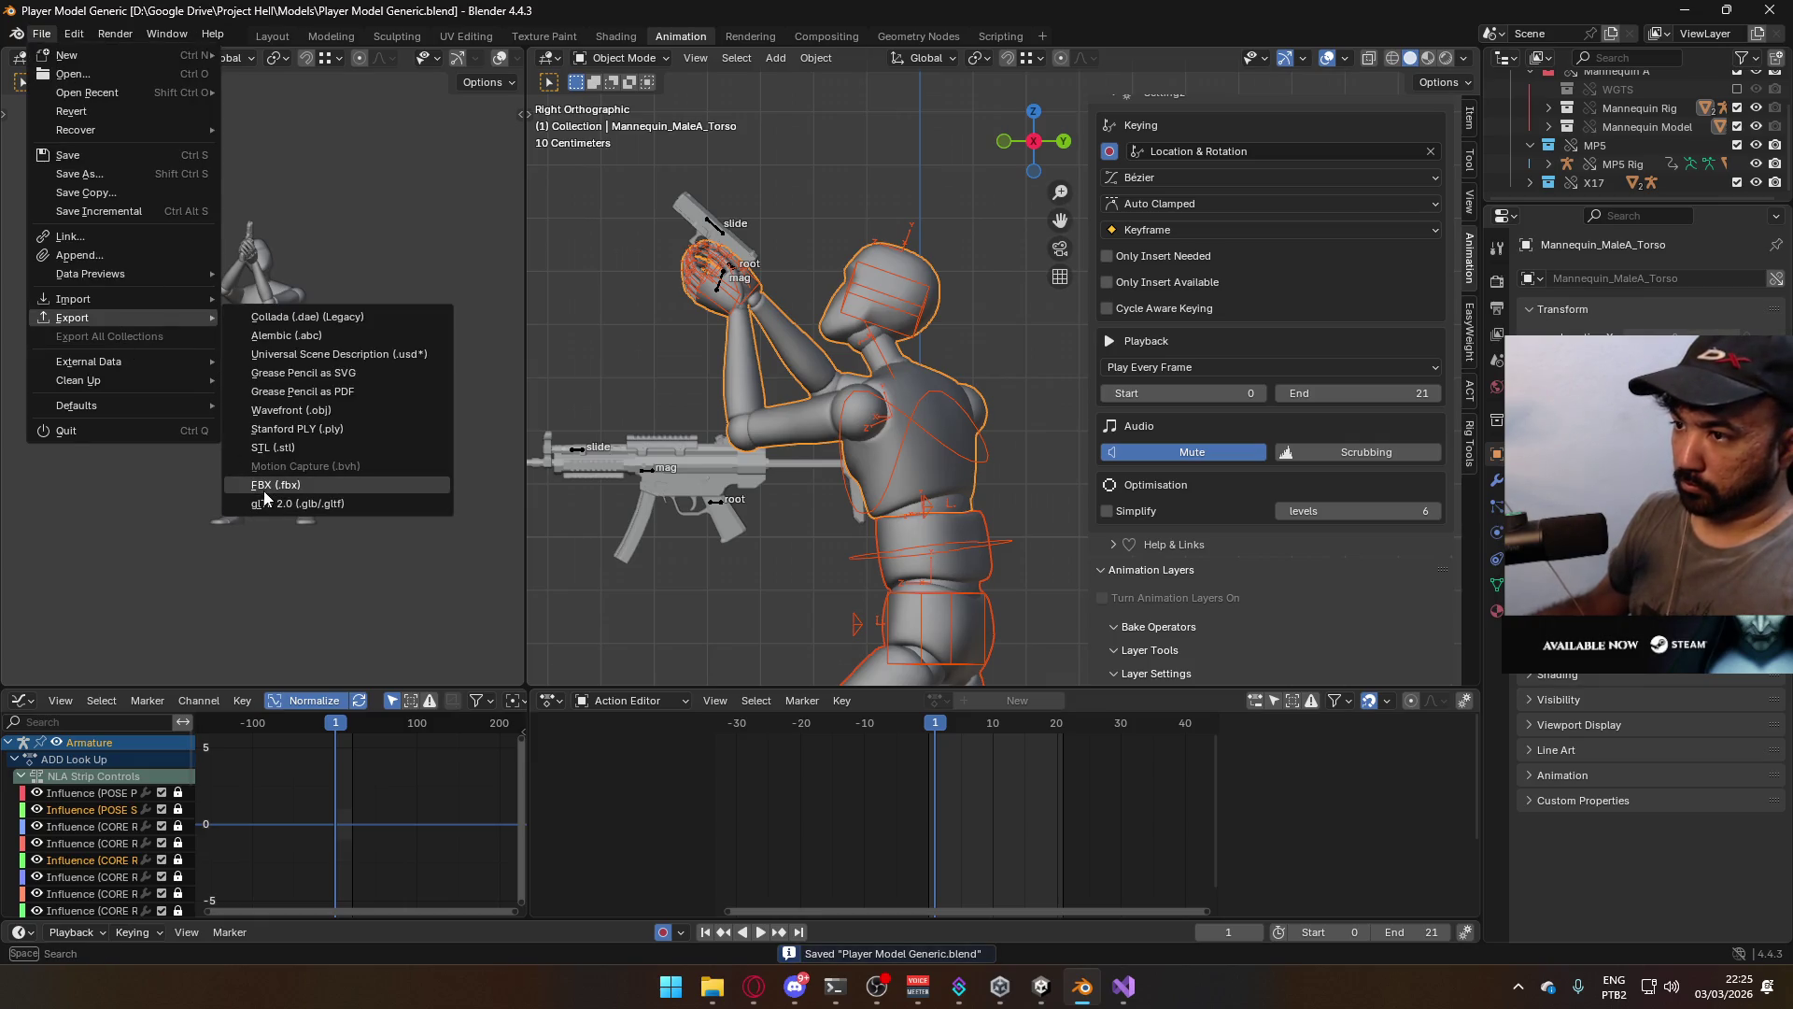
click(264, 489)
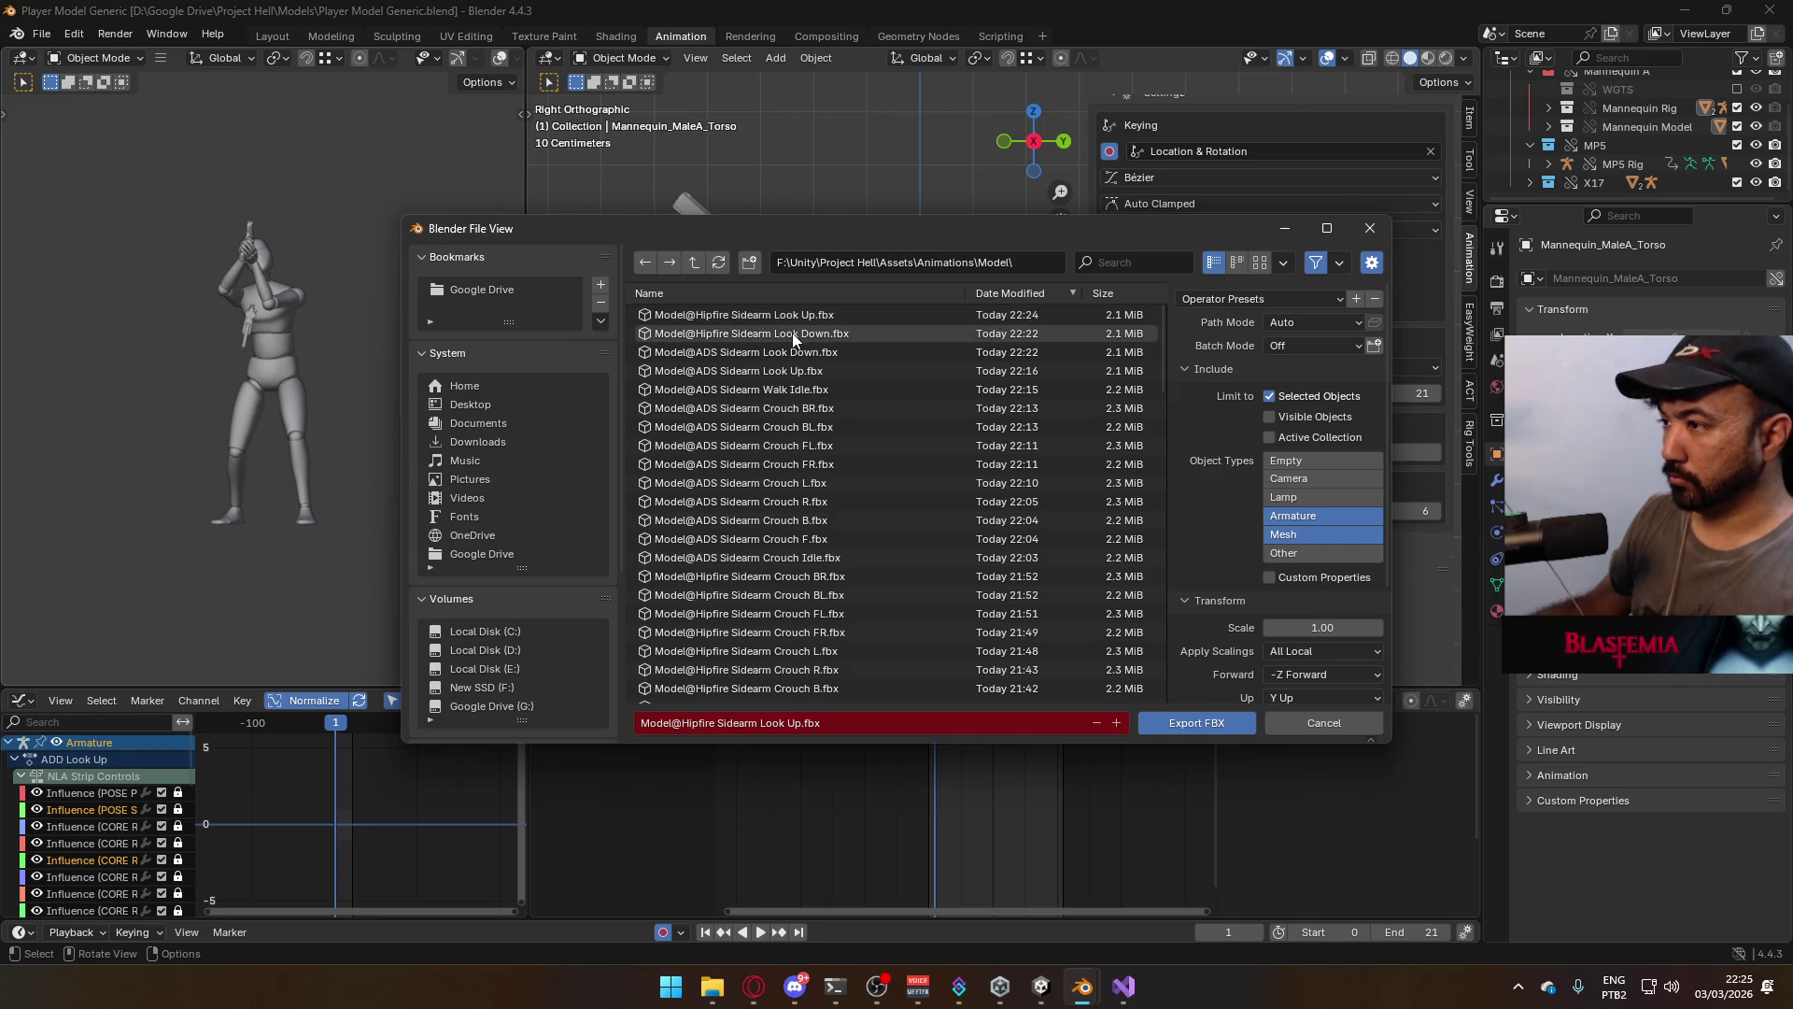
click(802, 372)
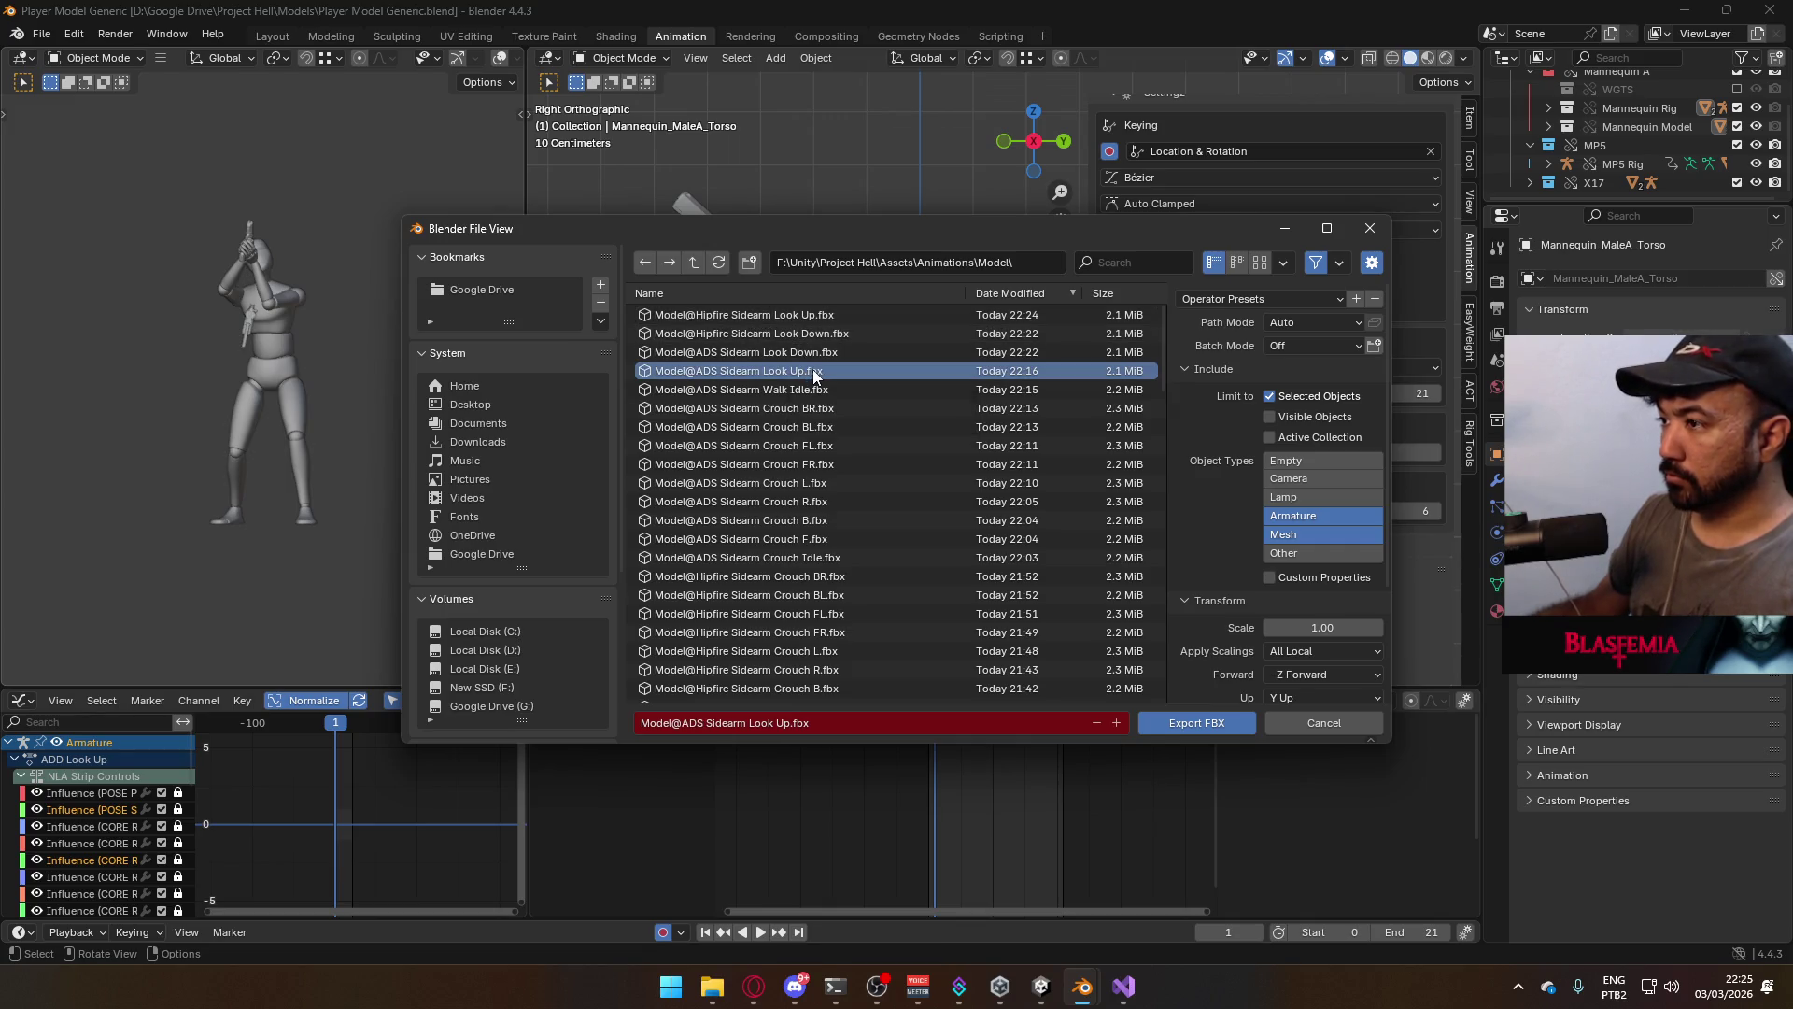
double_click(813, 369)
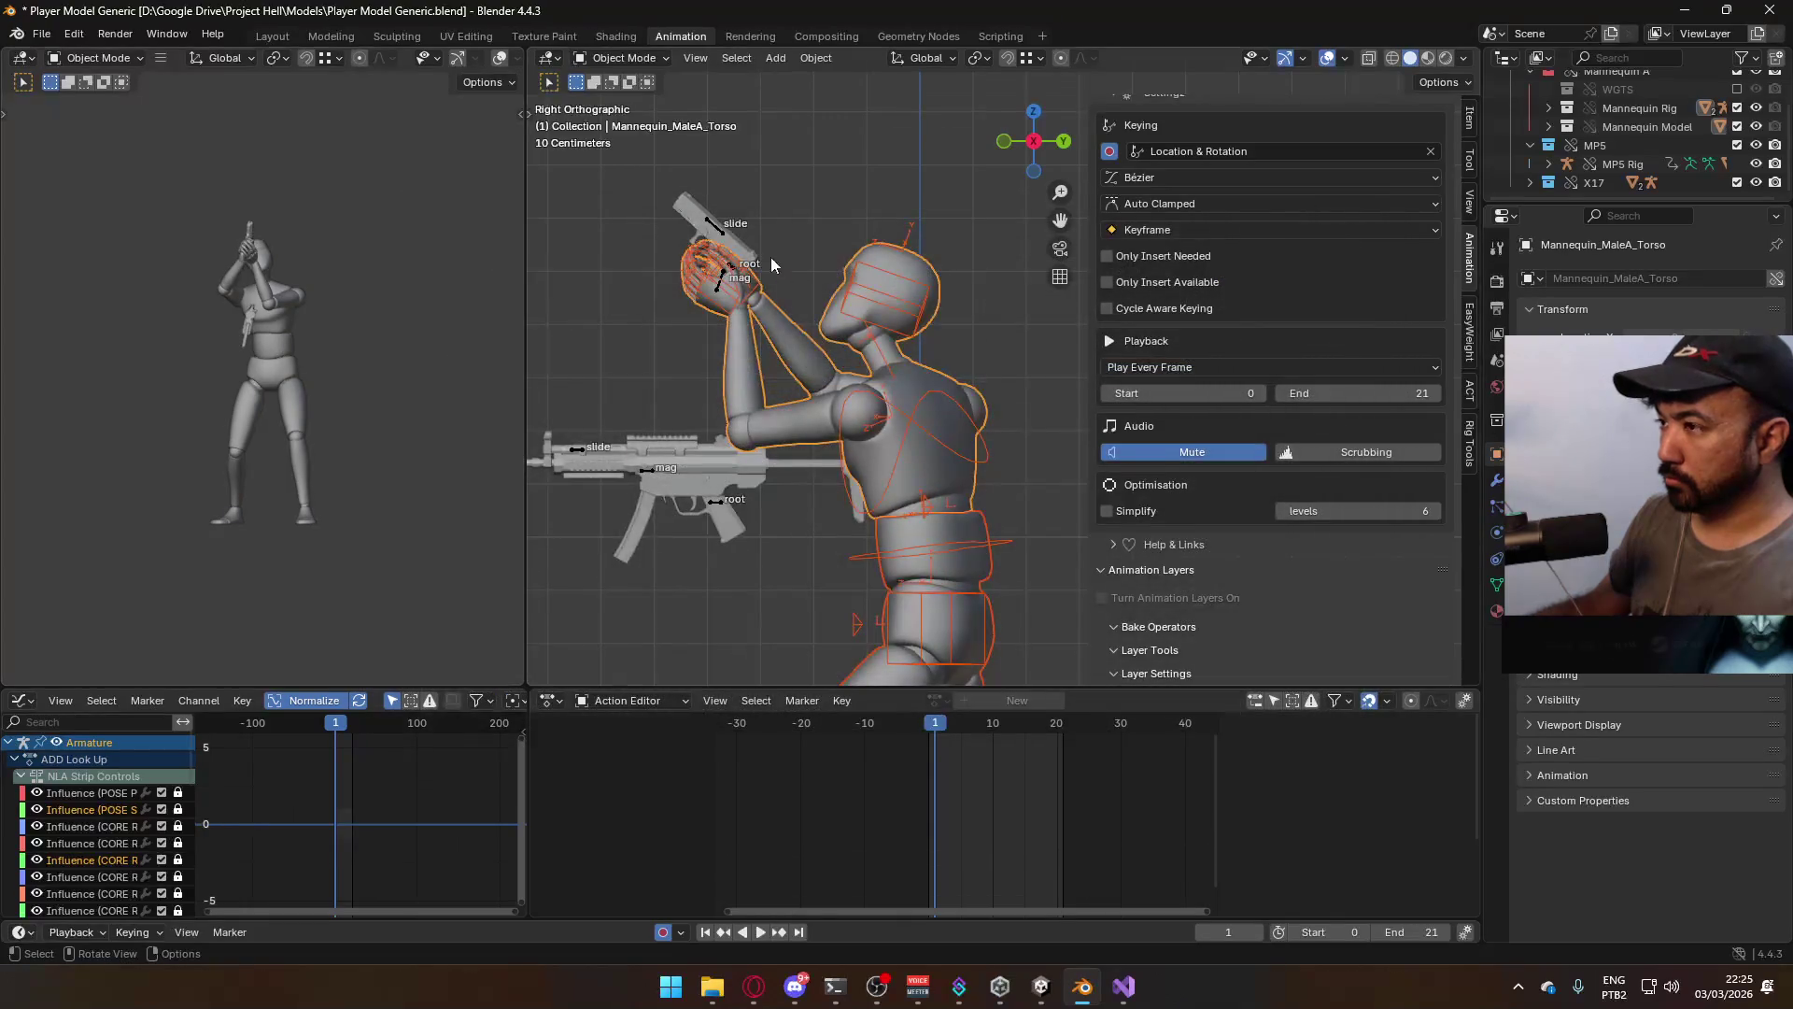
Select the X17 pistol rig and save the blend file
click(723, 244)
key(ctrl+s)
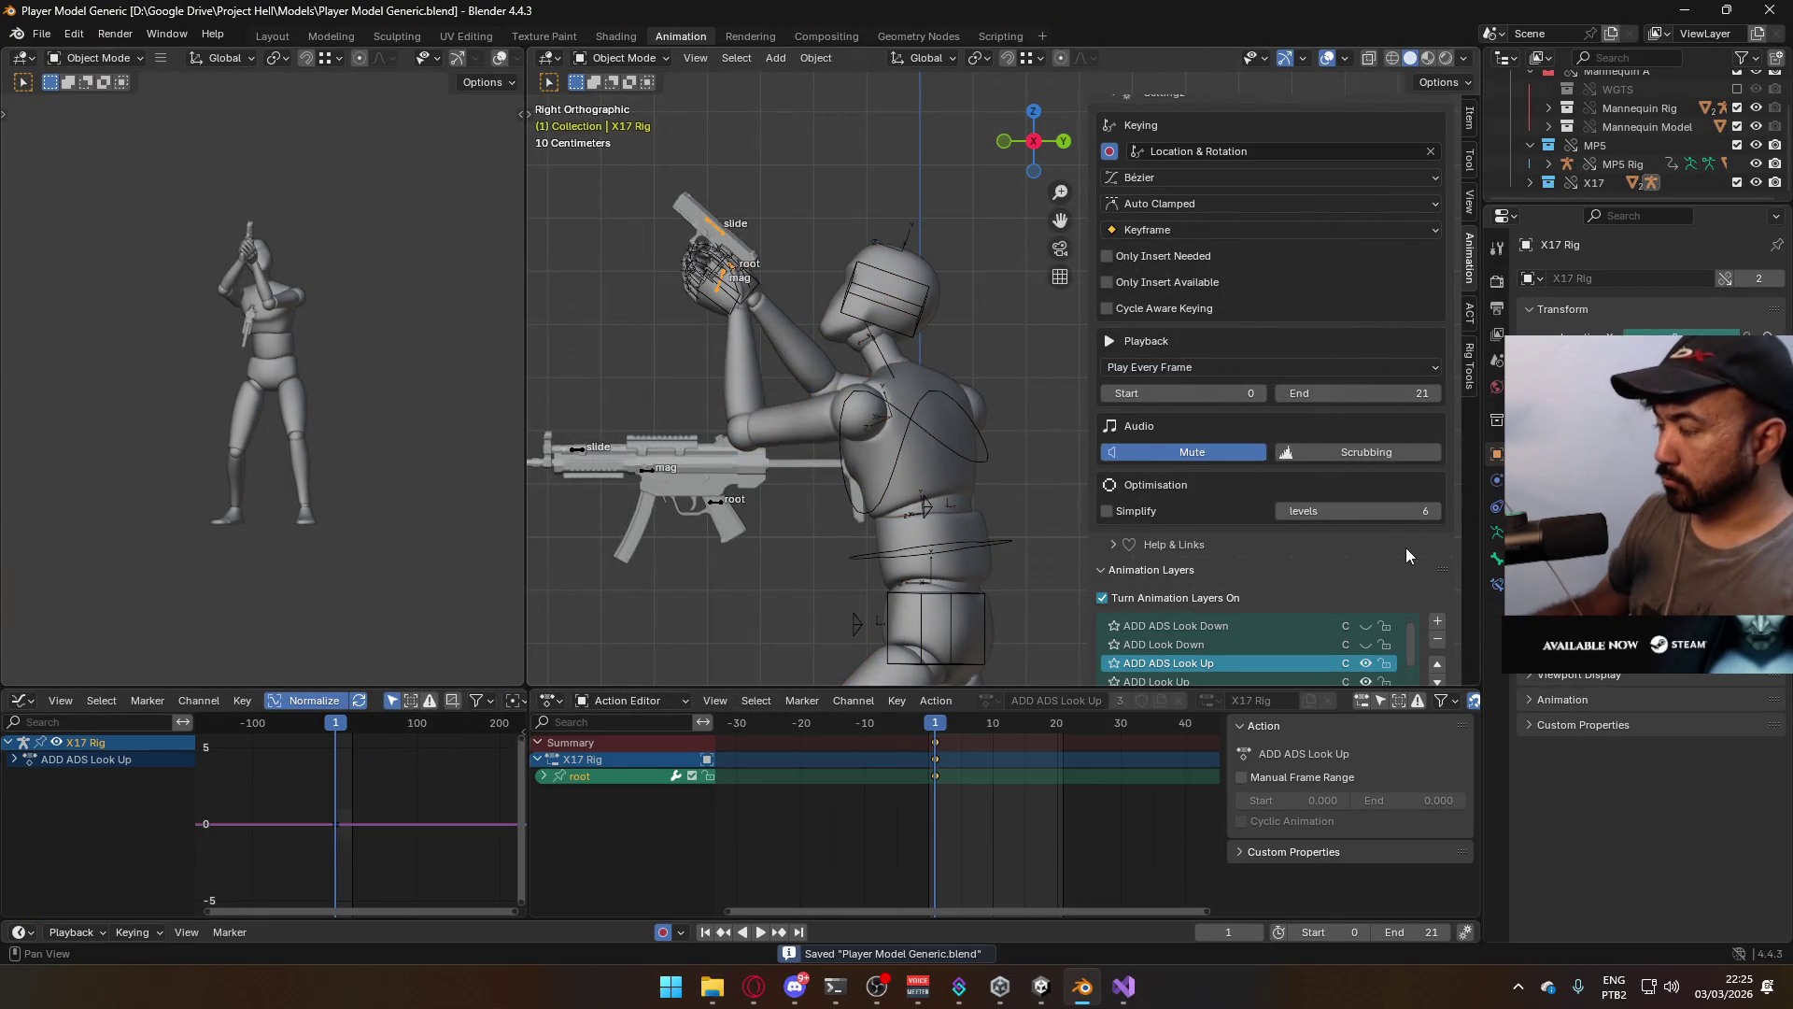
scroll(1402, 547, down, 2)
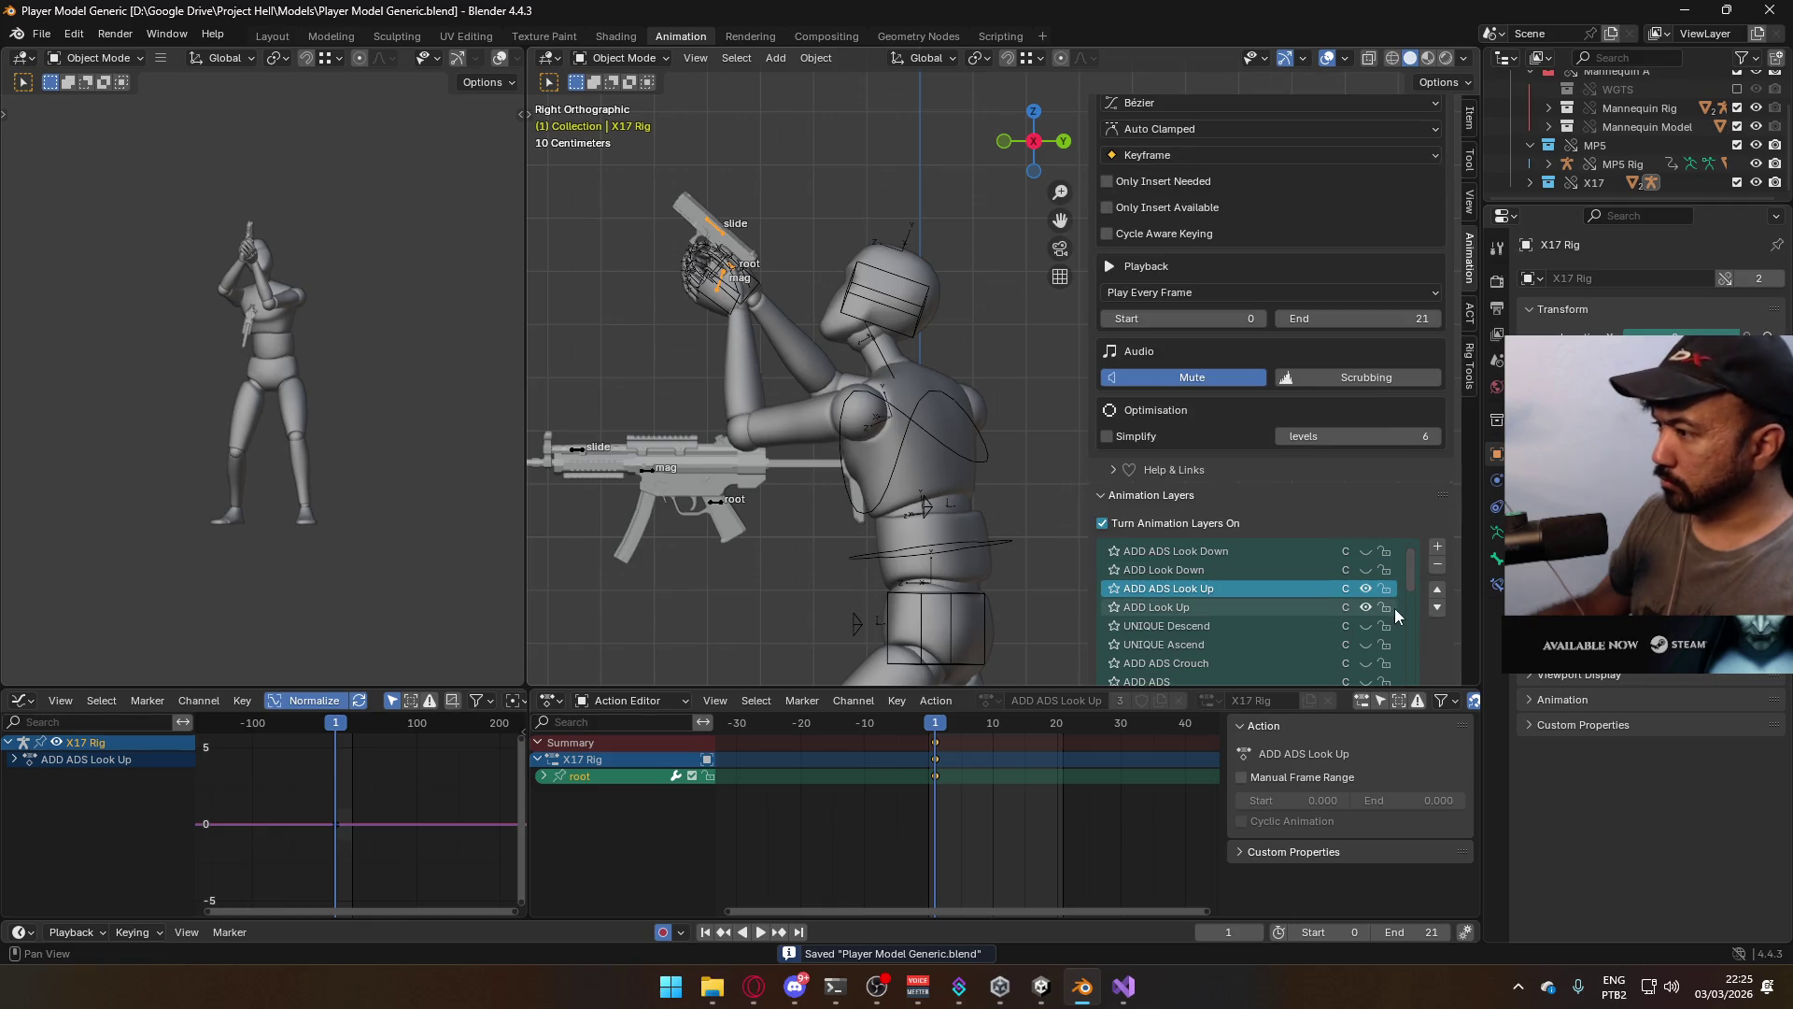
Mute the ADD ADS Look Up and ADD Look Up layers, then start moving the X17 root in Pose Mode
click(1369, 609)
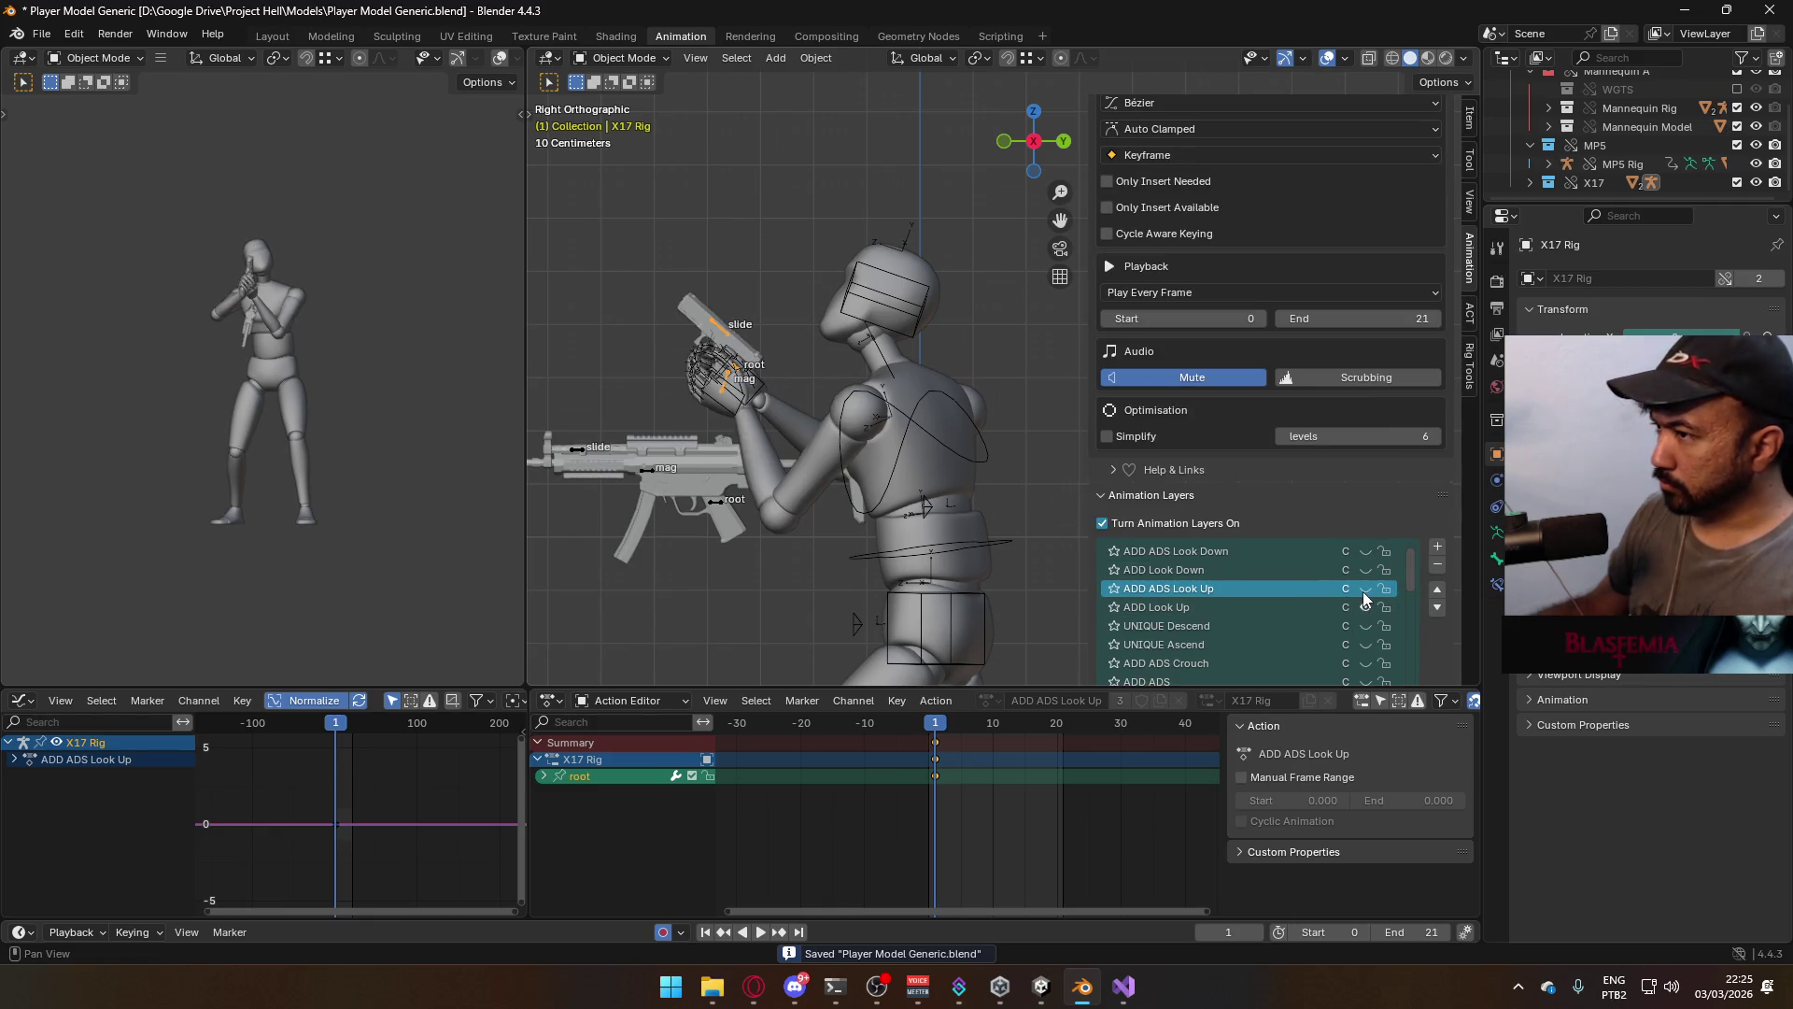
click(1365, 599)
click(1365, 600)
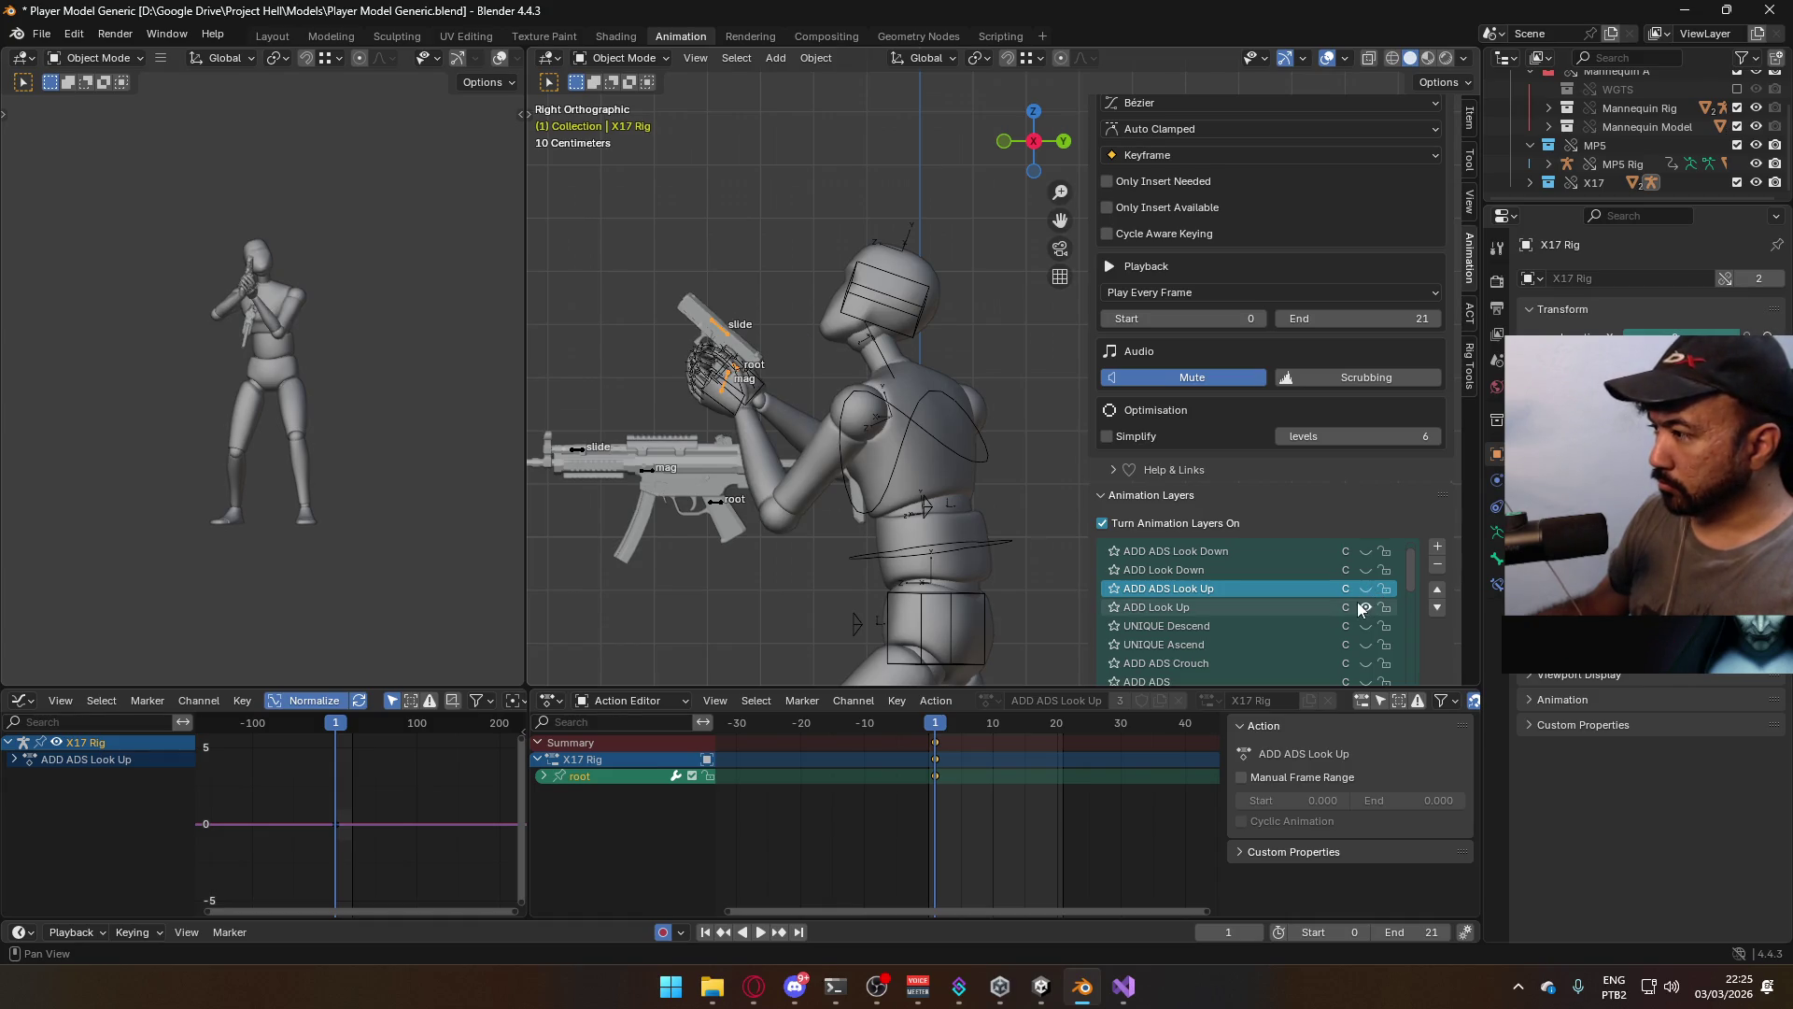
click(1365, 608)
click(1373, 571)
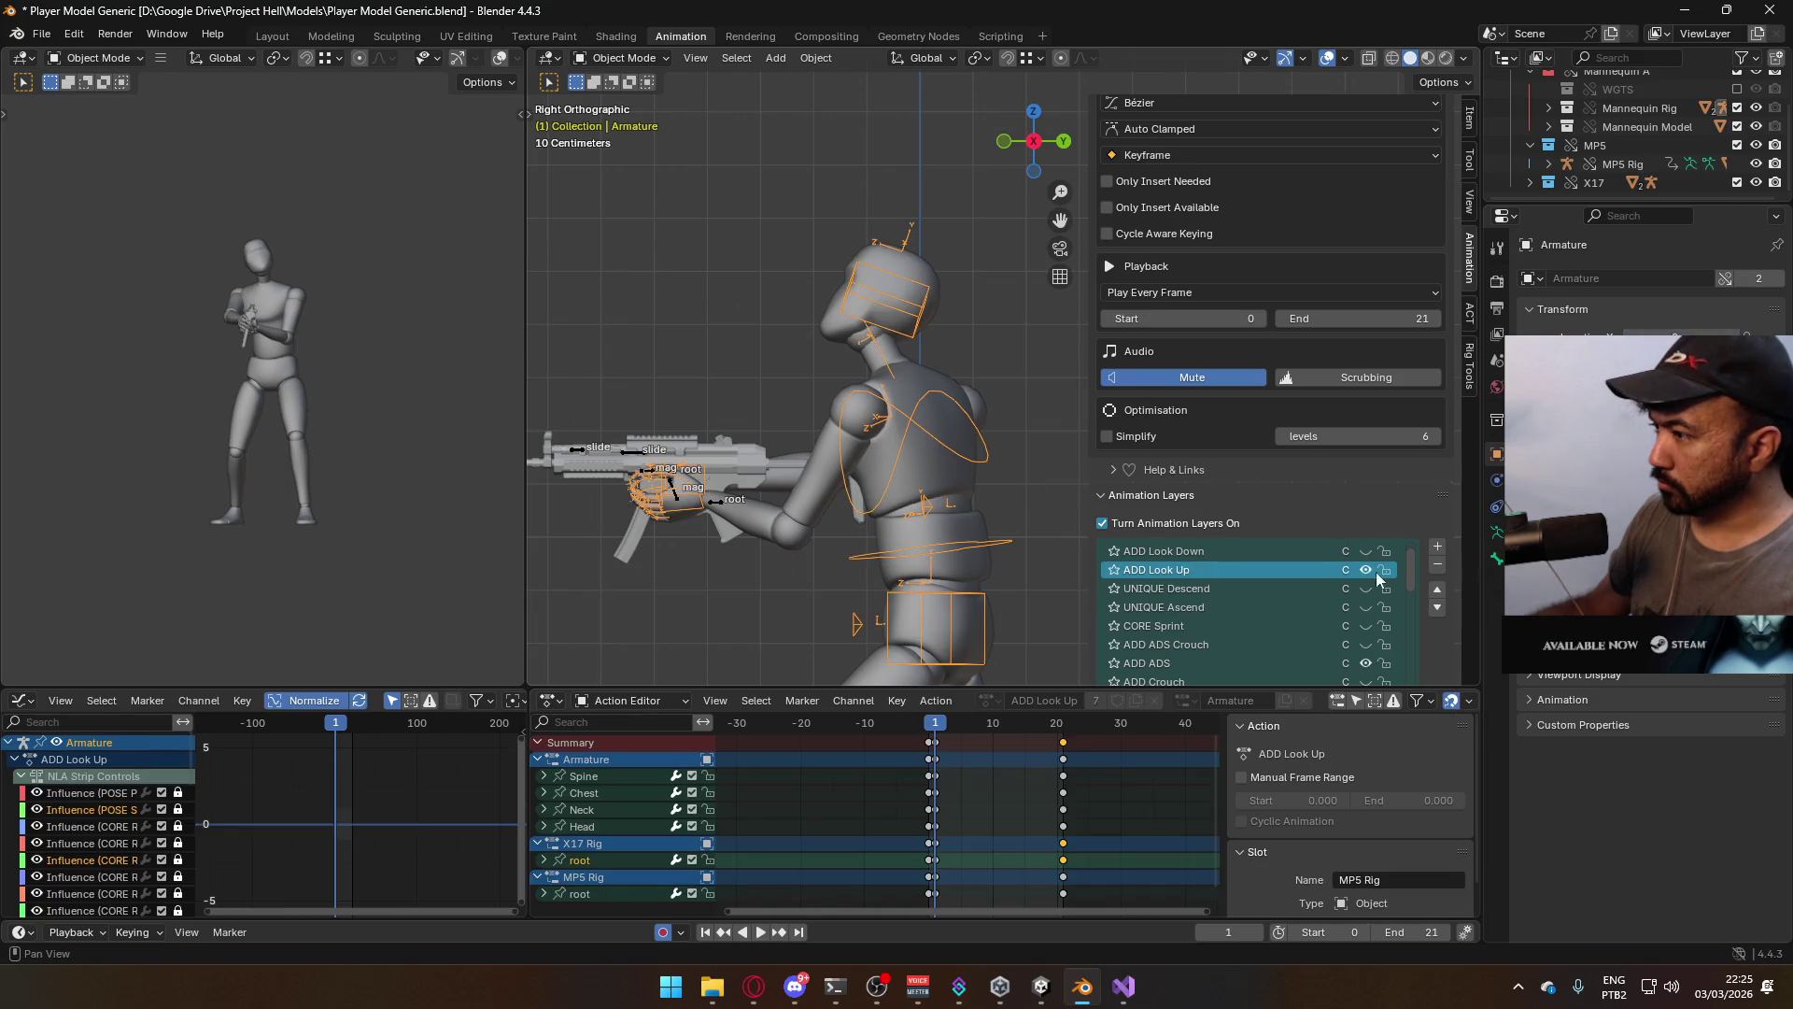
key(ctrl+Tab)
key(g)
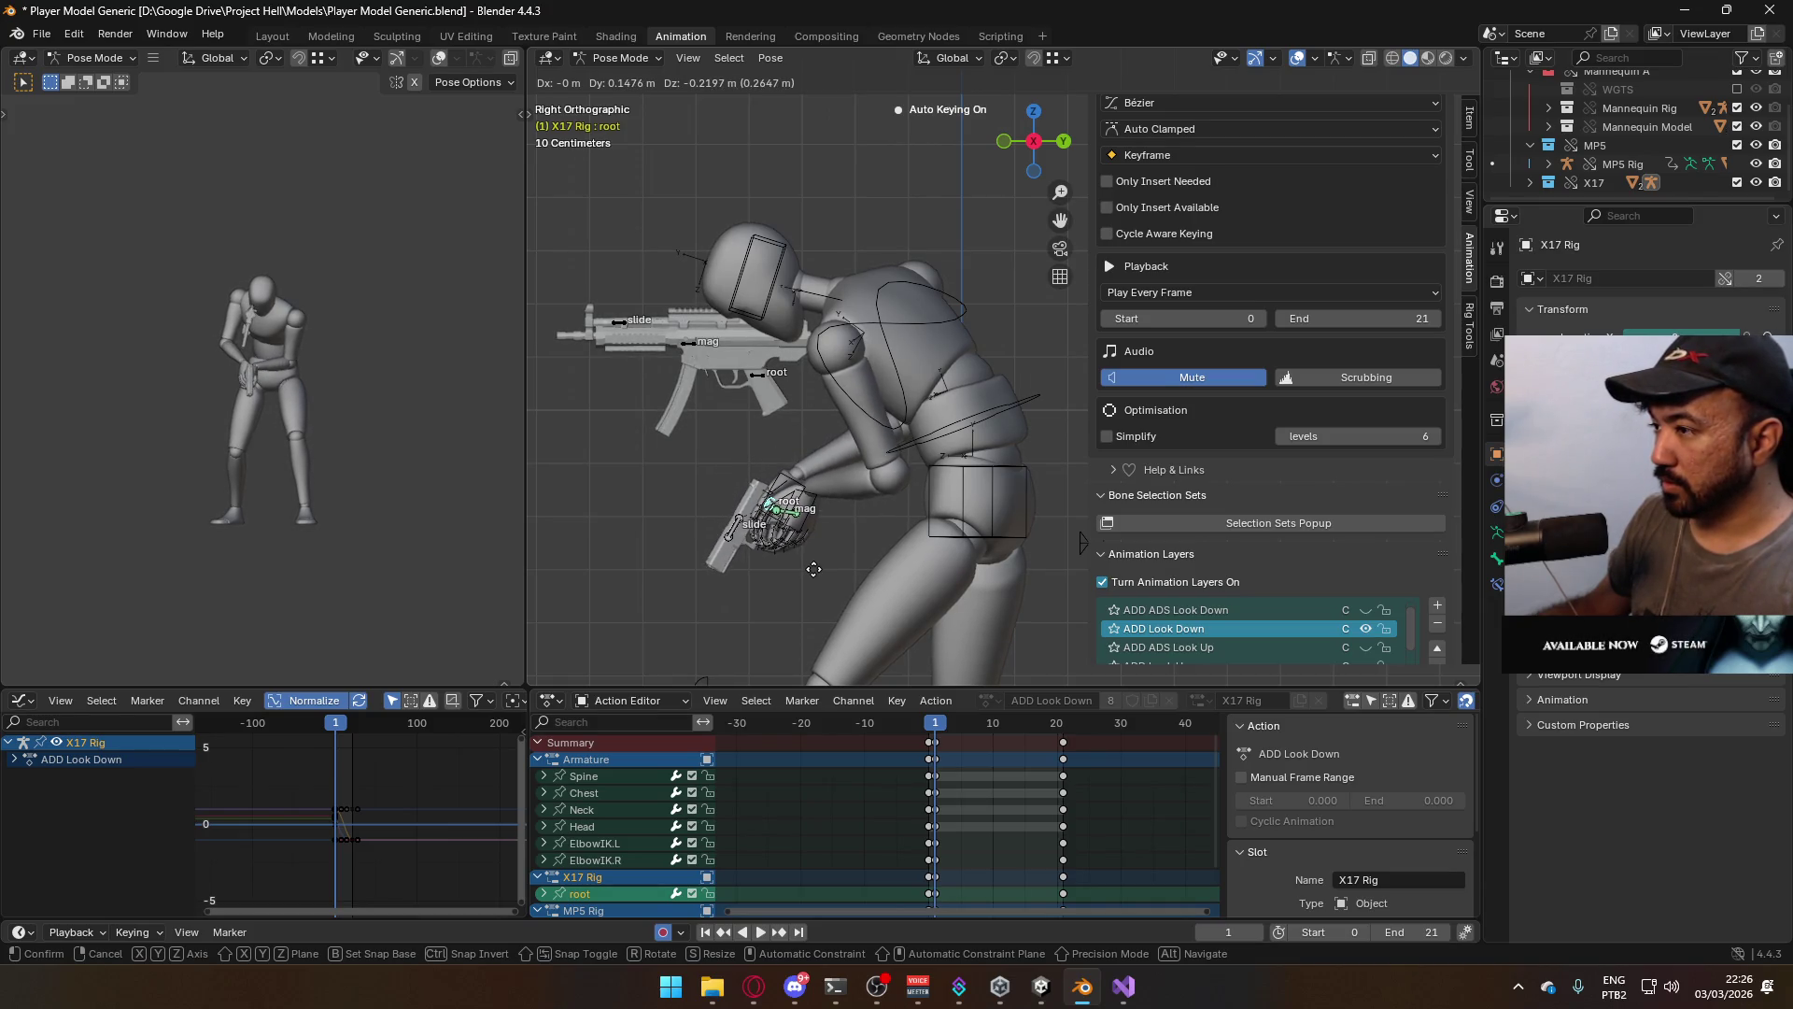
Lower the X17 pistol root down to the hip in the ADD Look Down layer
right_click(797, 537)
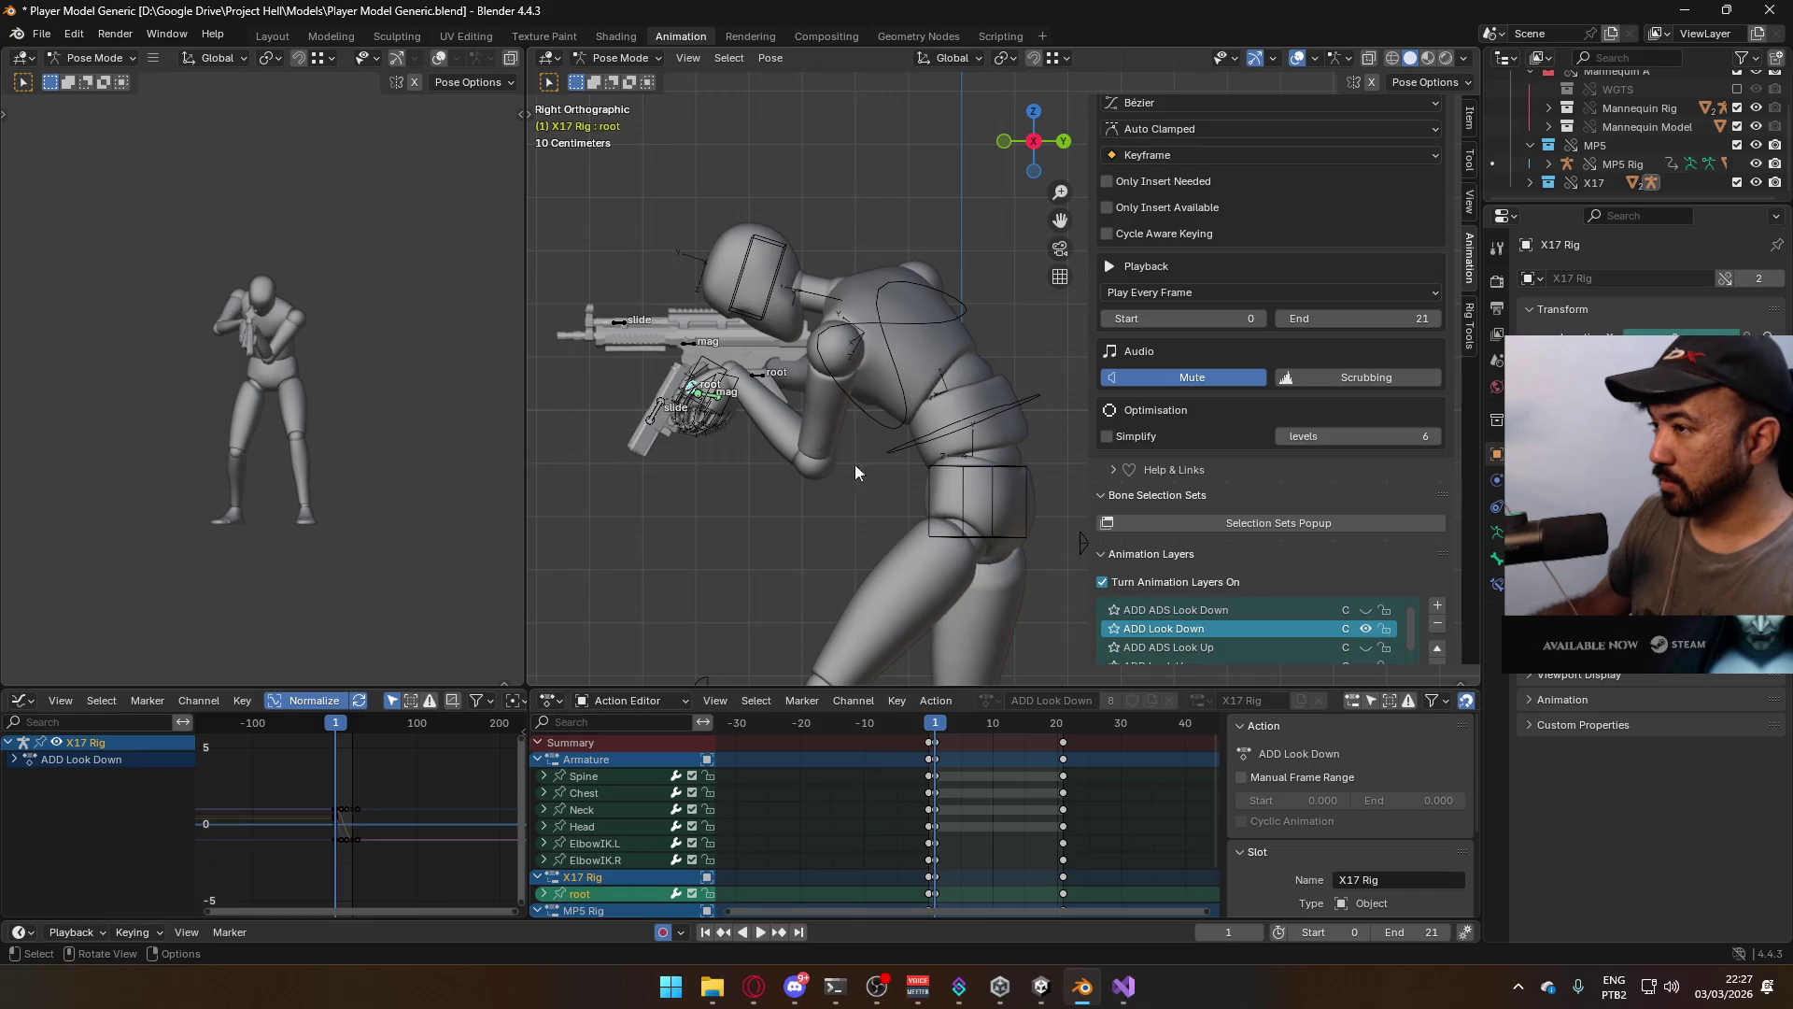
key(g)
click(994, 595)
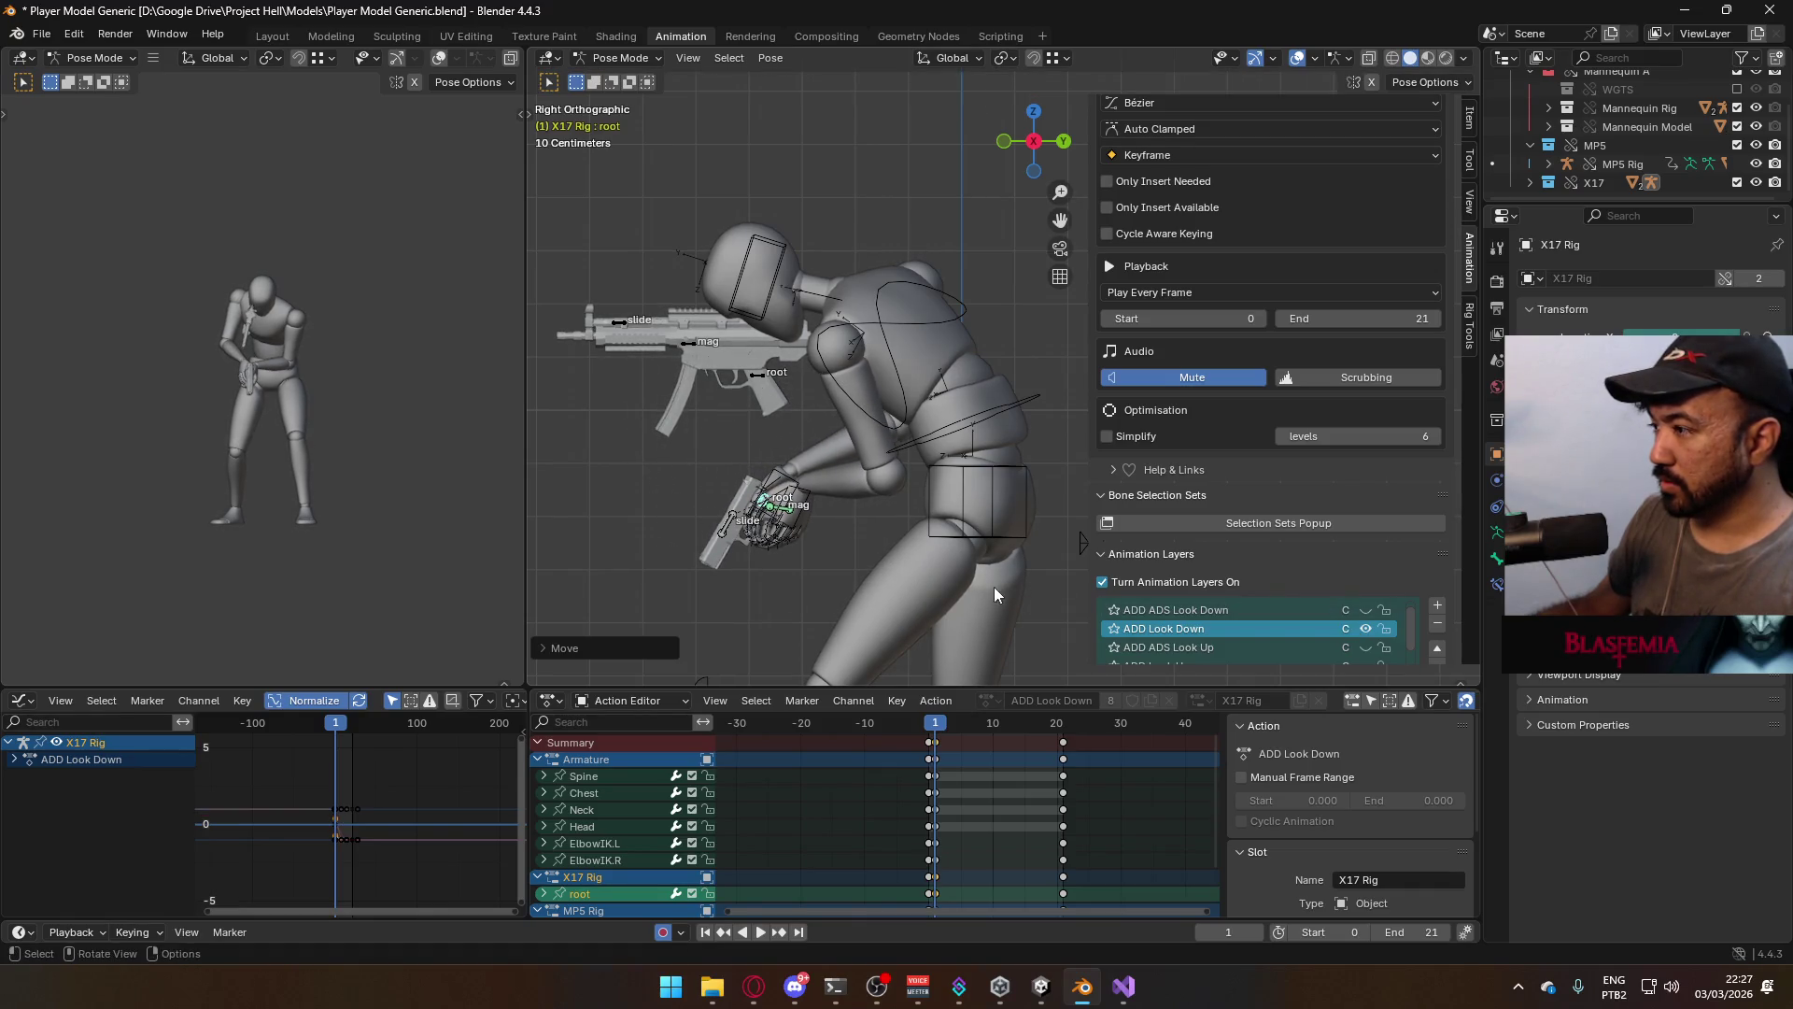
click(1367, 632)
click(1367, 632)
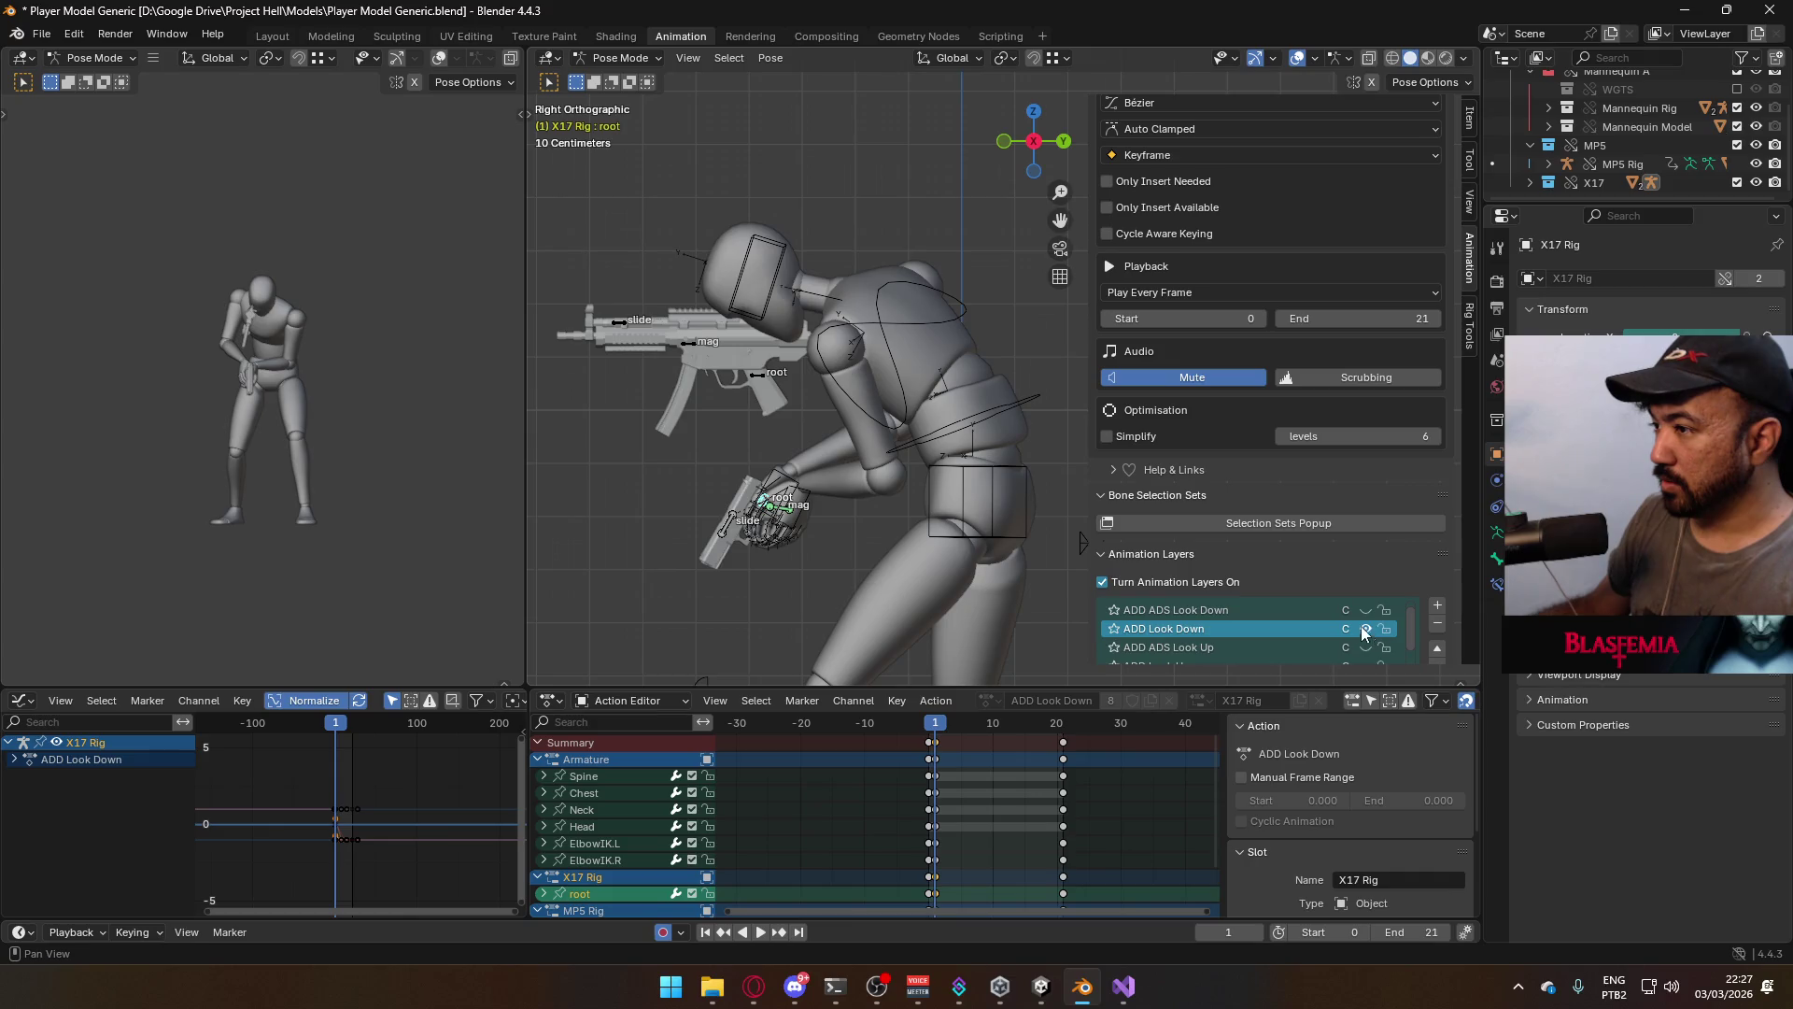
key(g)
click(900, 456)
Review the look-down animation and delete the extra end keyframes
key(KP_1)
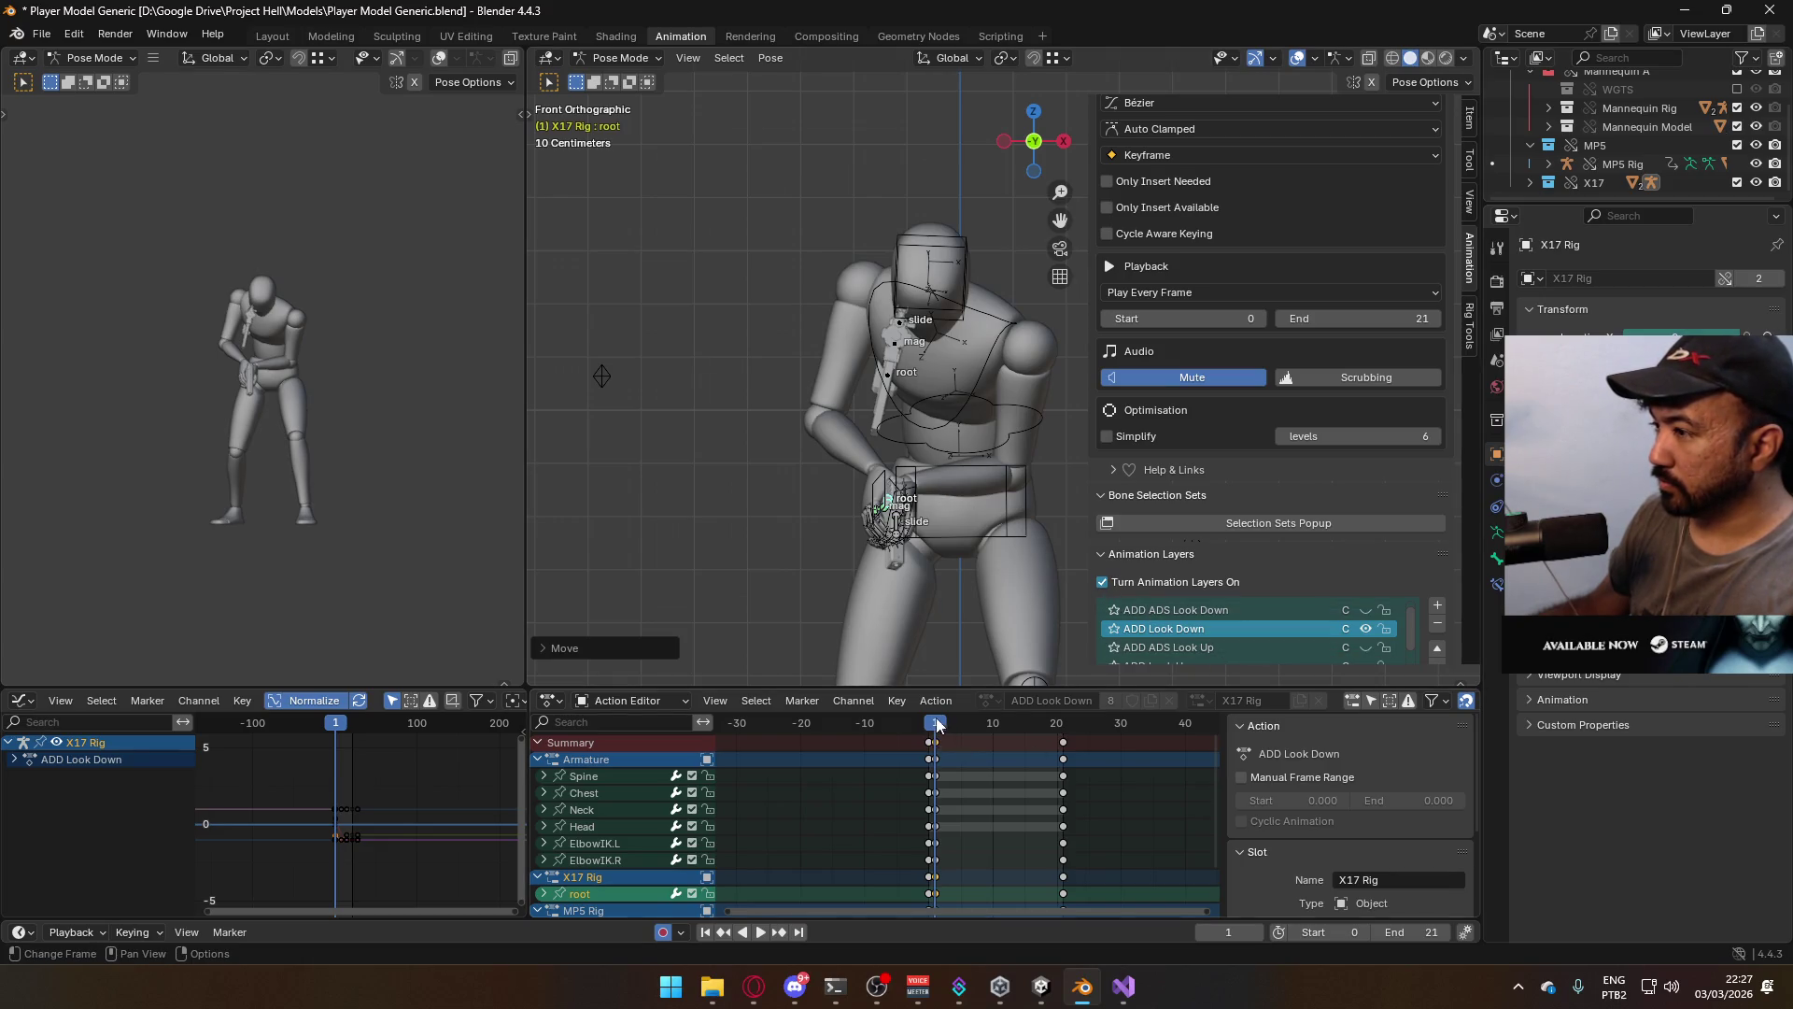
drag(939, 727, 935, 729)
key(KP_3)
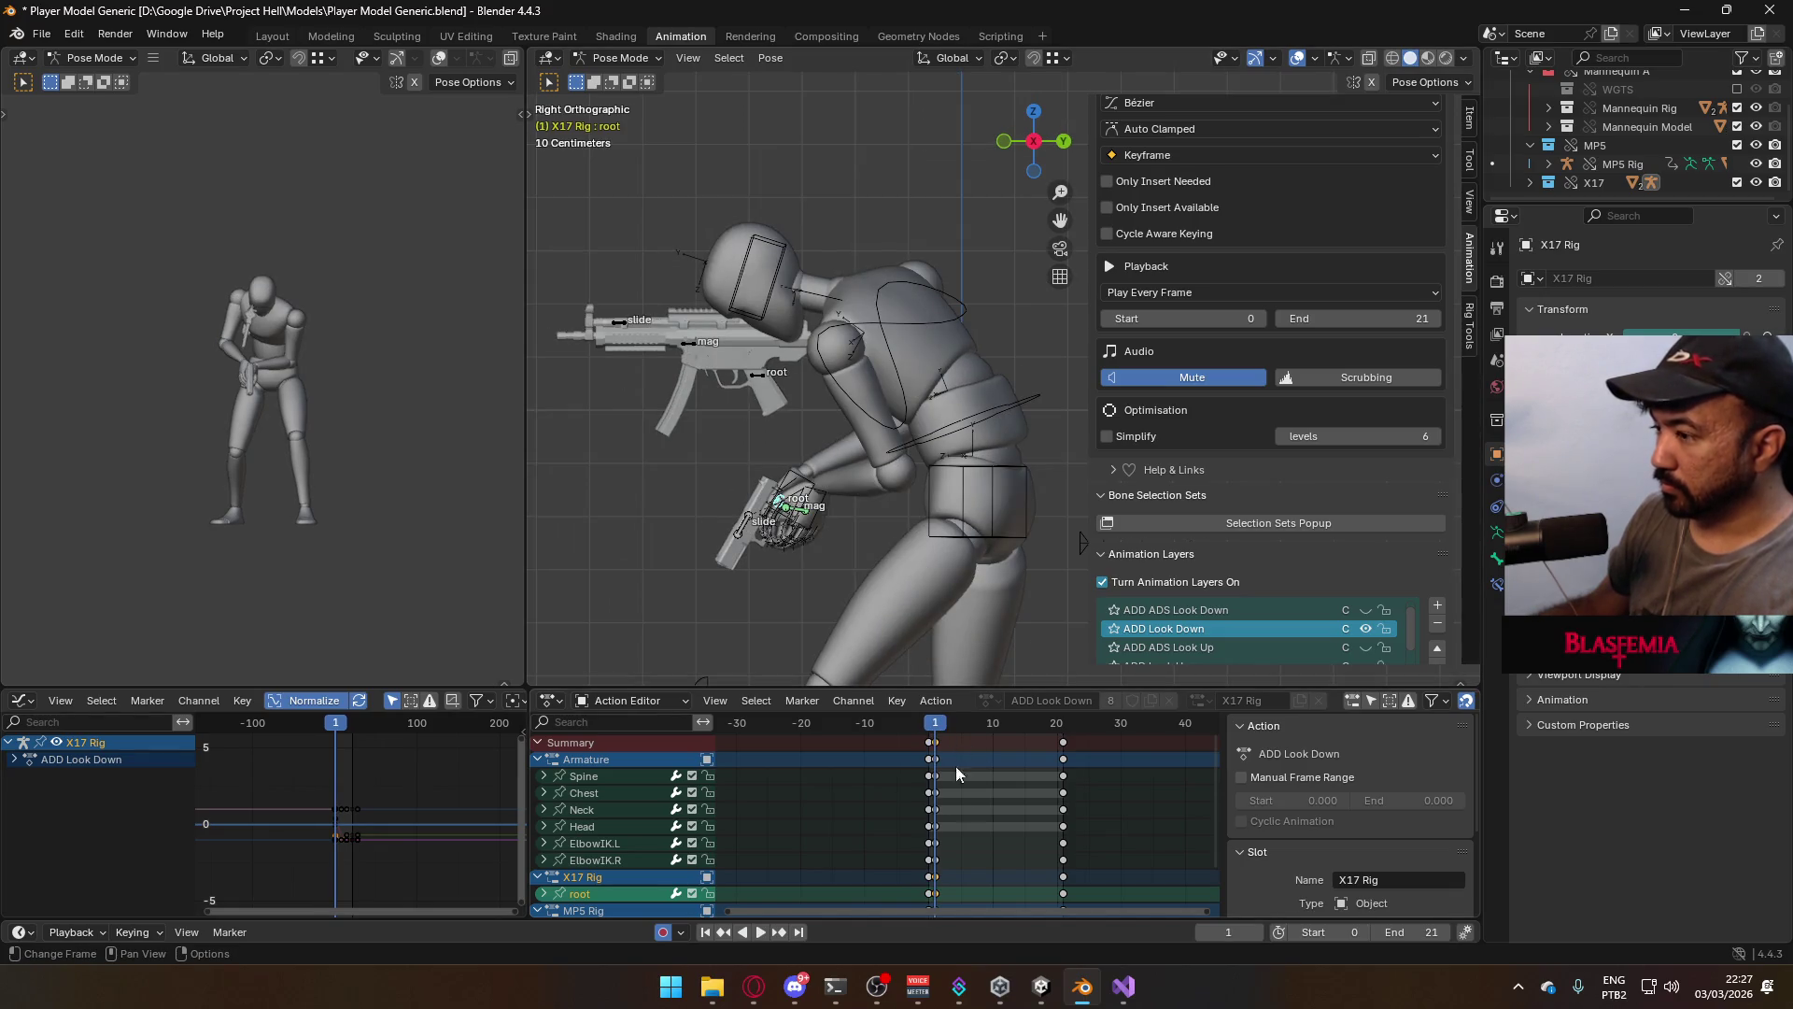
key(space)
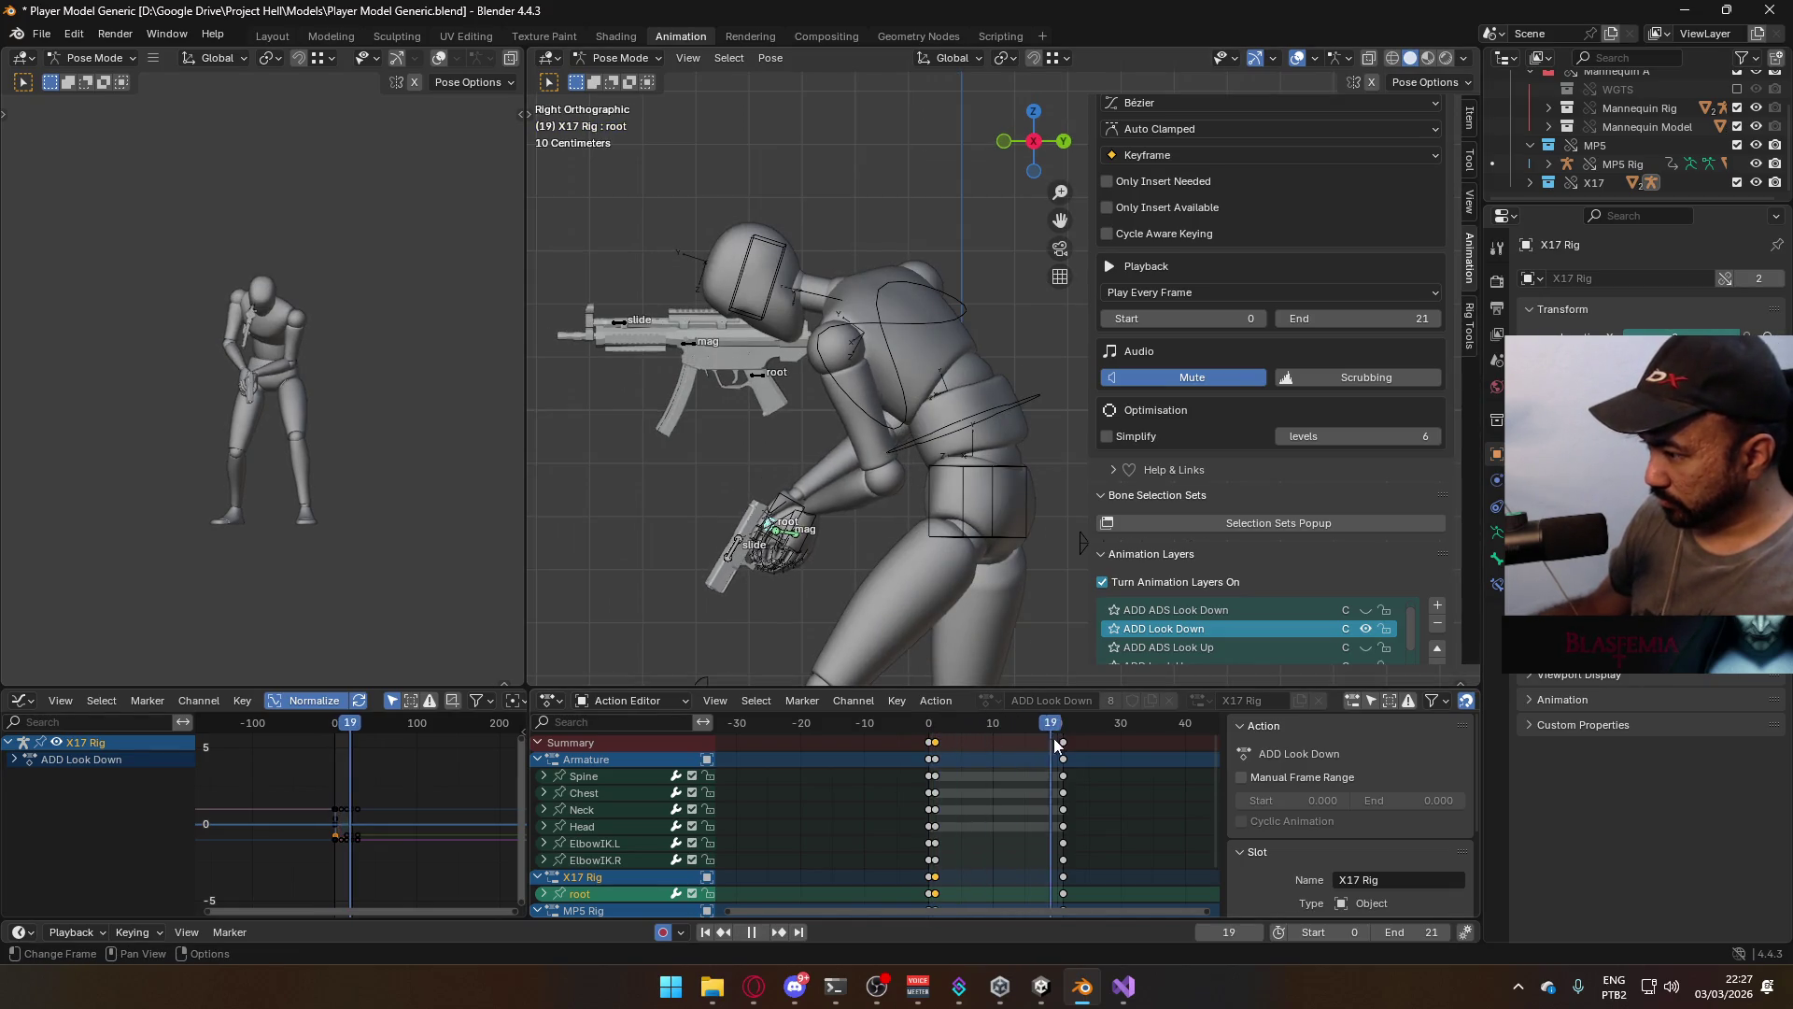
key(space)
drag(1063, 743, 1052, 741)
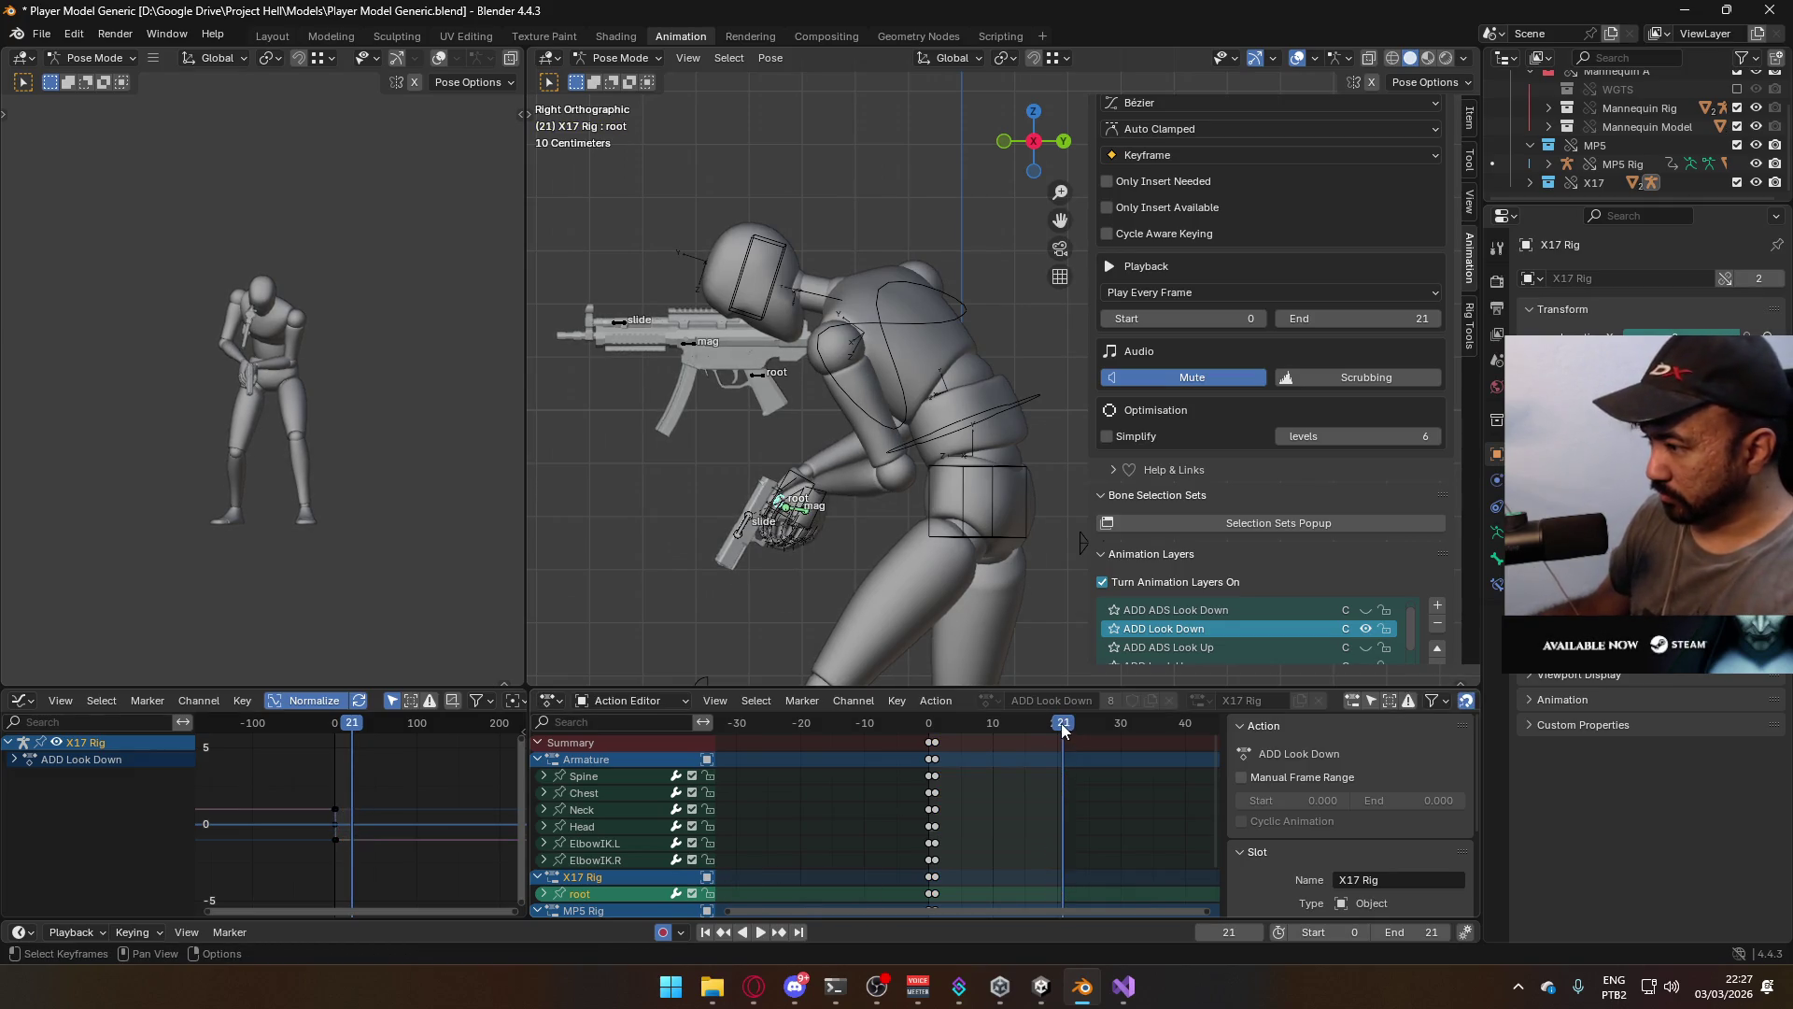
key(shift+Left)
key(space)
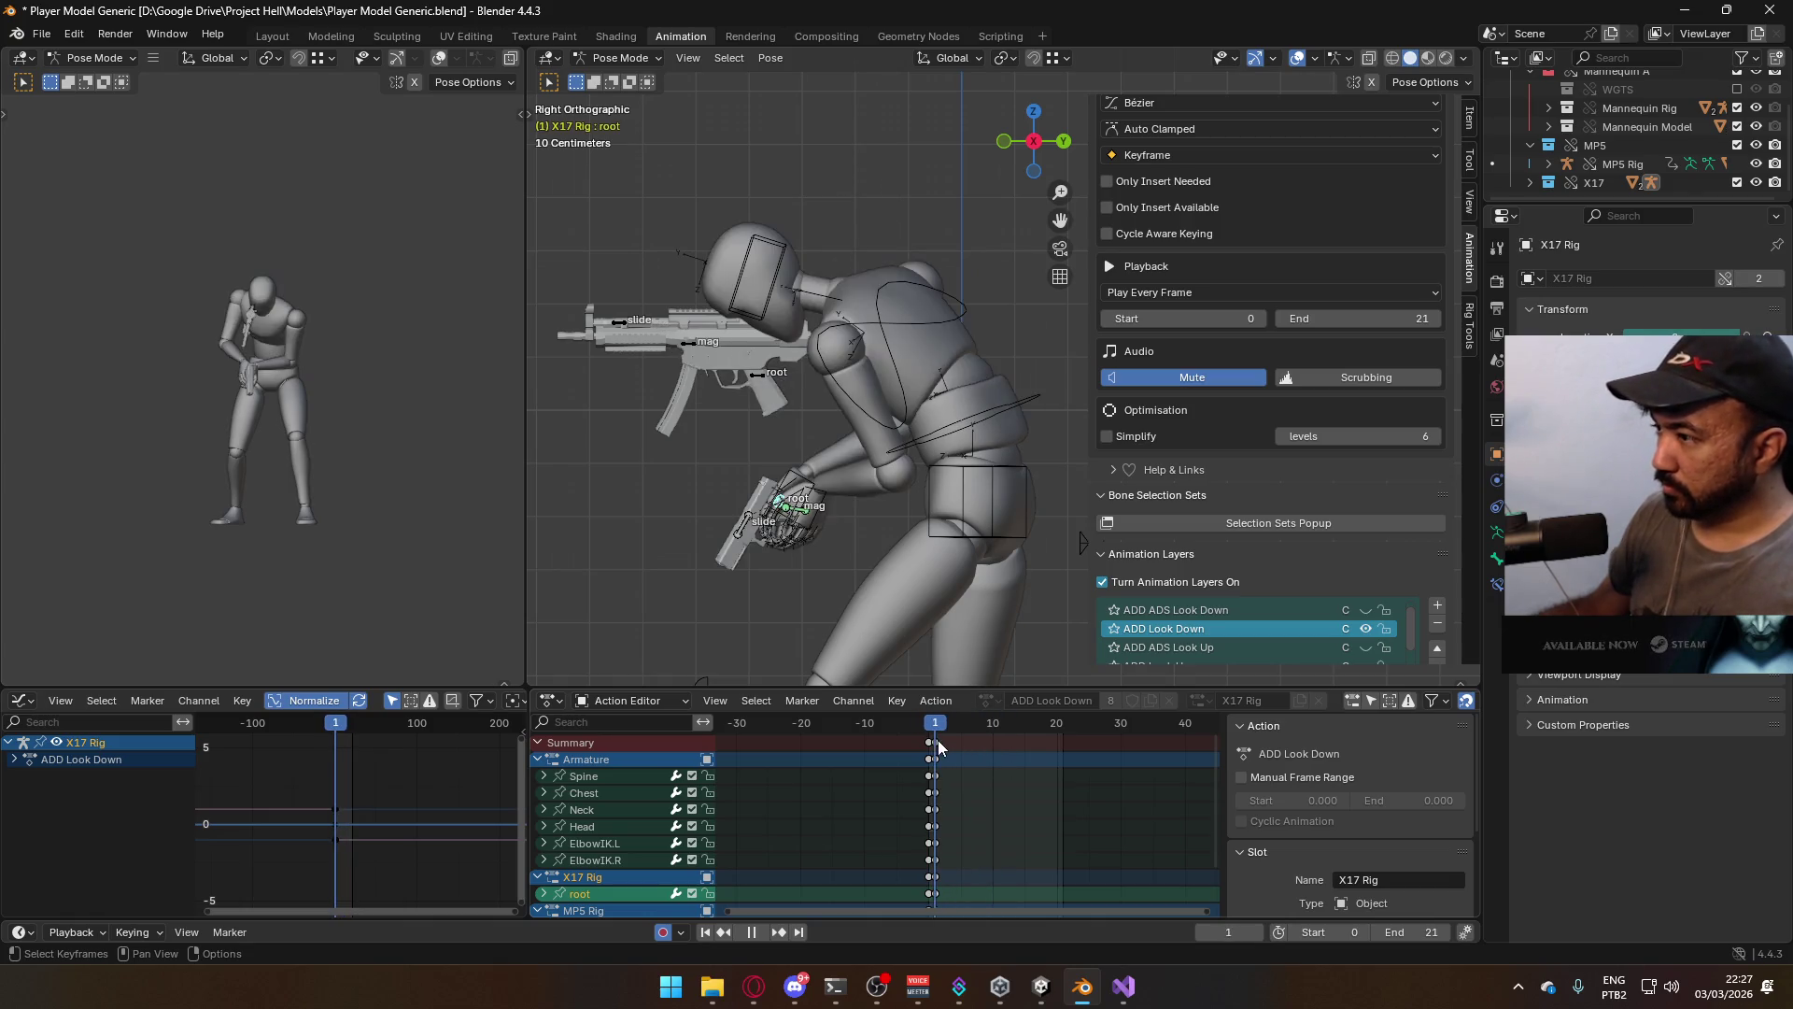
key(space)
Save the blend file and return to Object Mode
scroll(862, 412, down, 3)
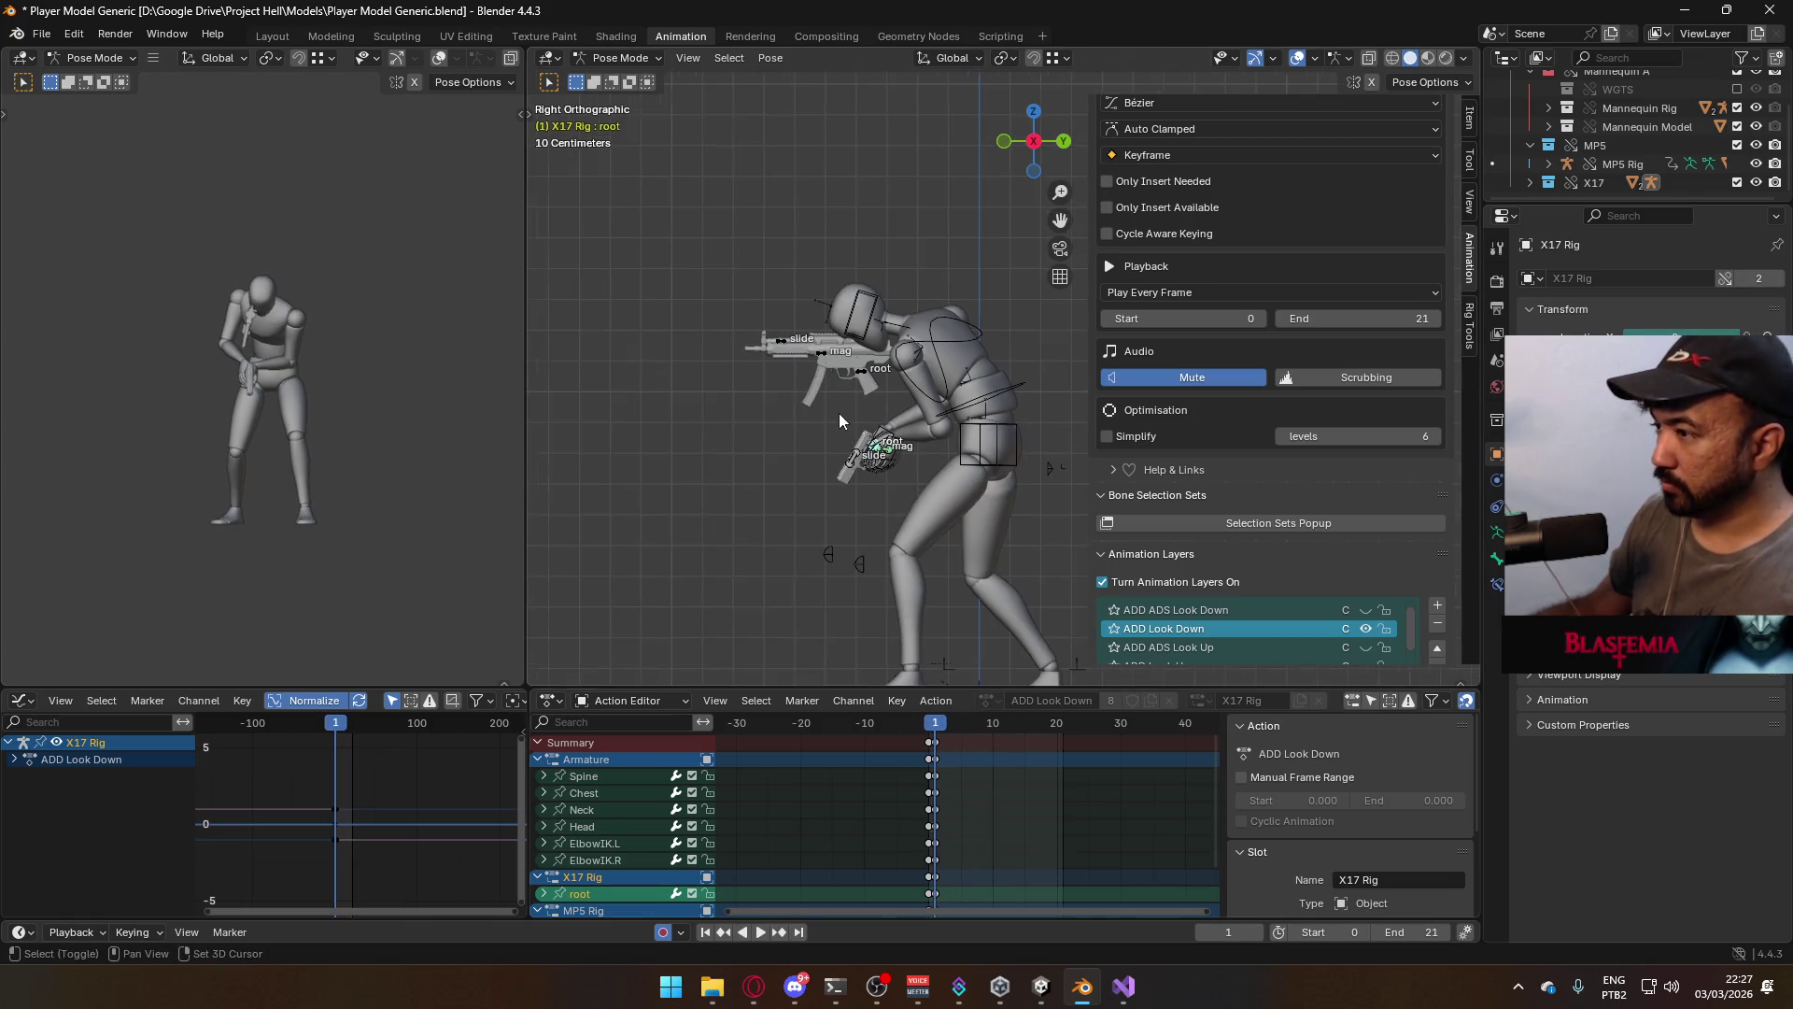
key(ctrl+s)
click(616, 58)
click(621, 73)
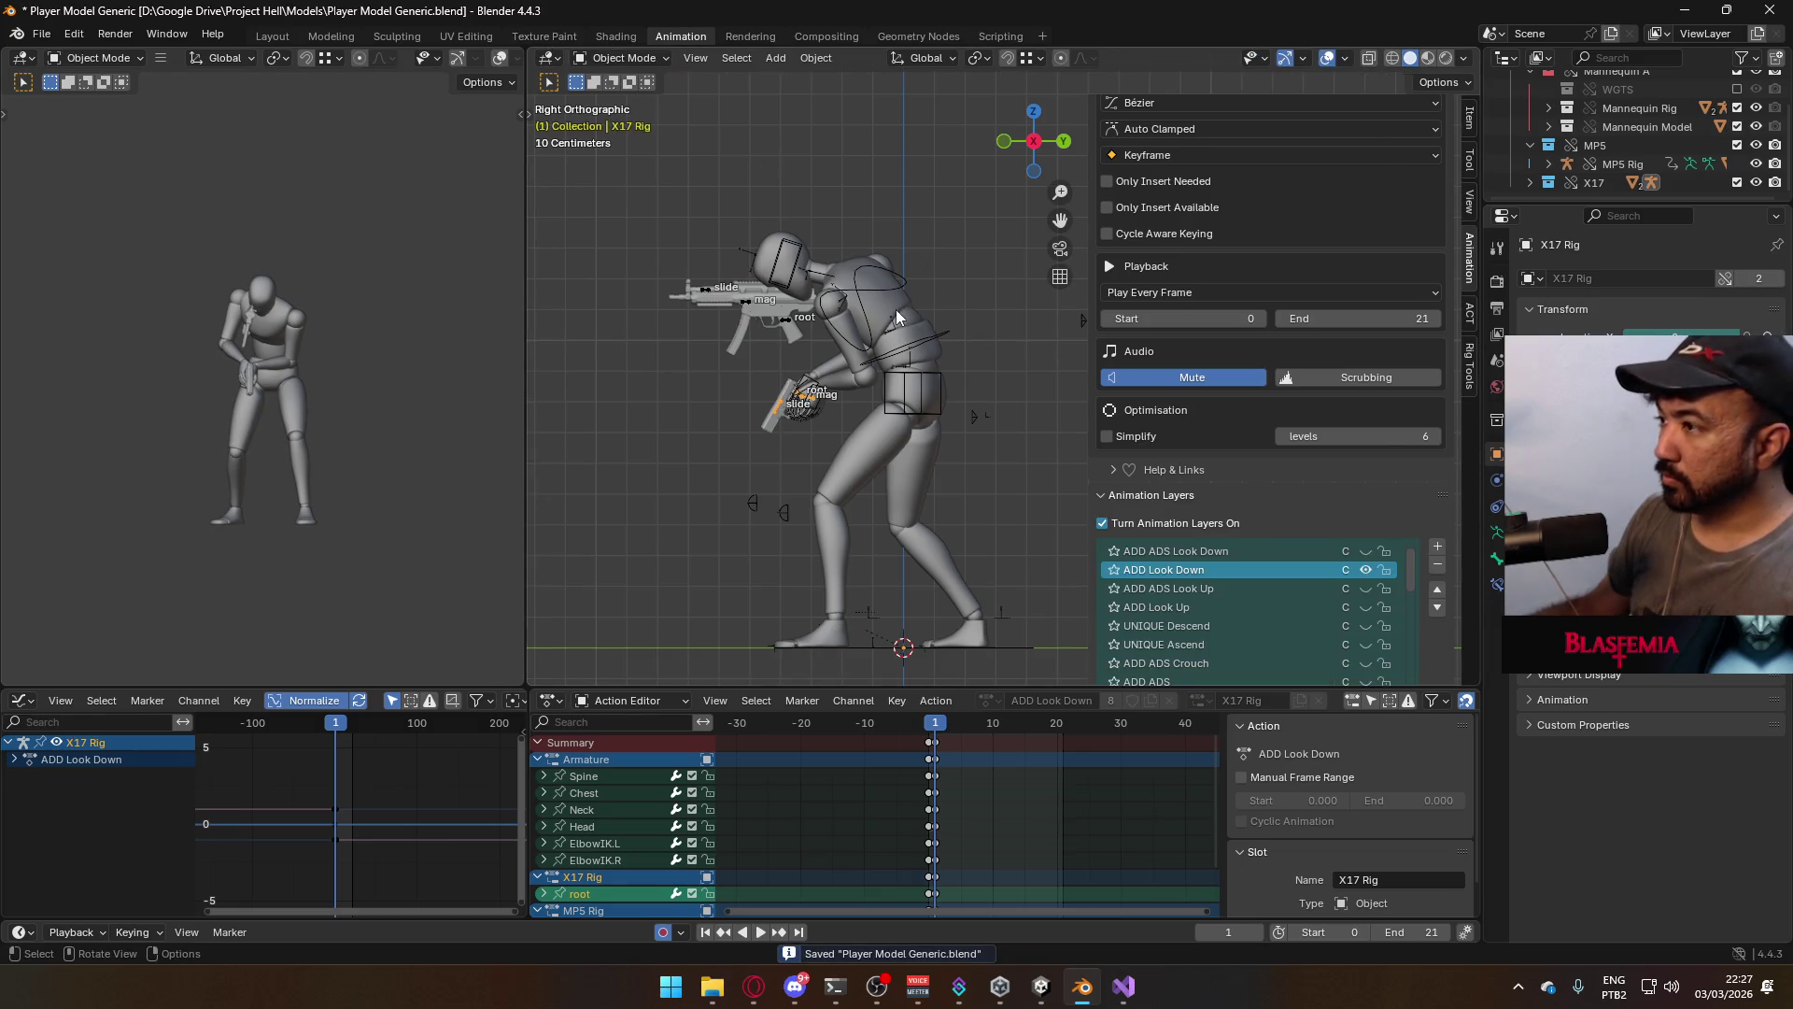
Select the mannequin mesh together with the character armature
click(897, 303)
scroll(1270, 486, down, 2)
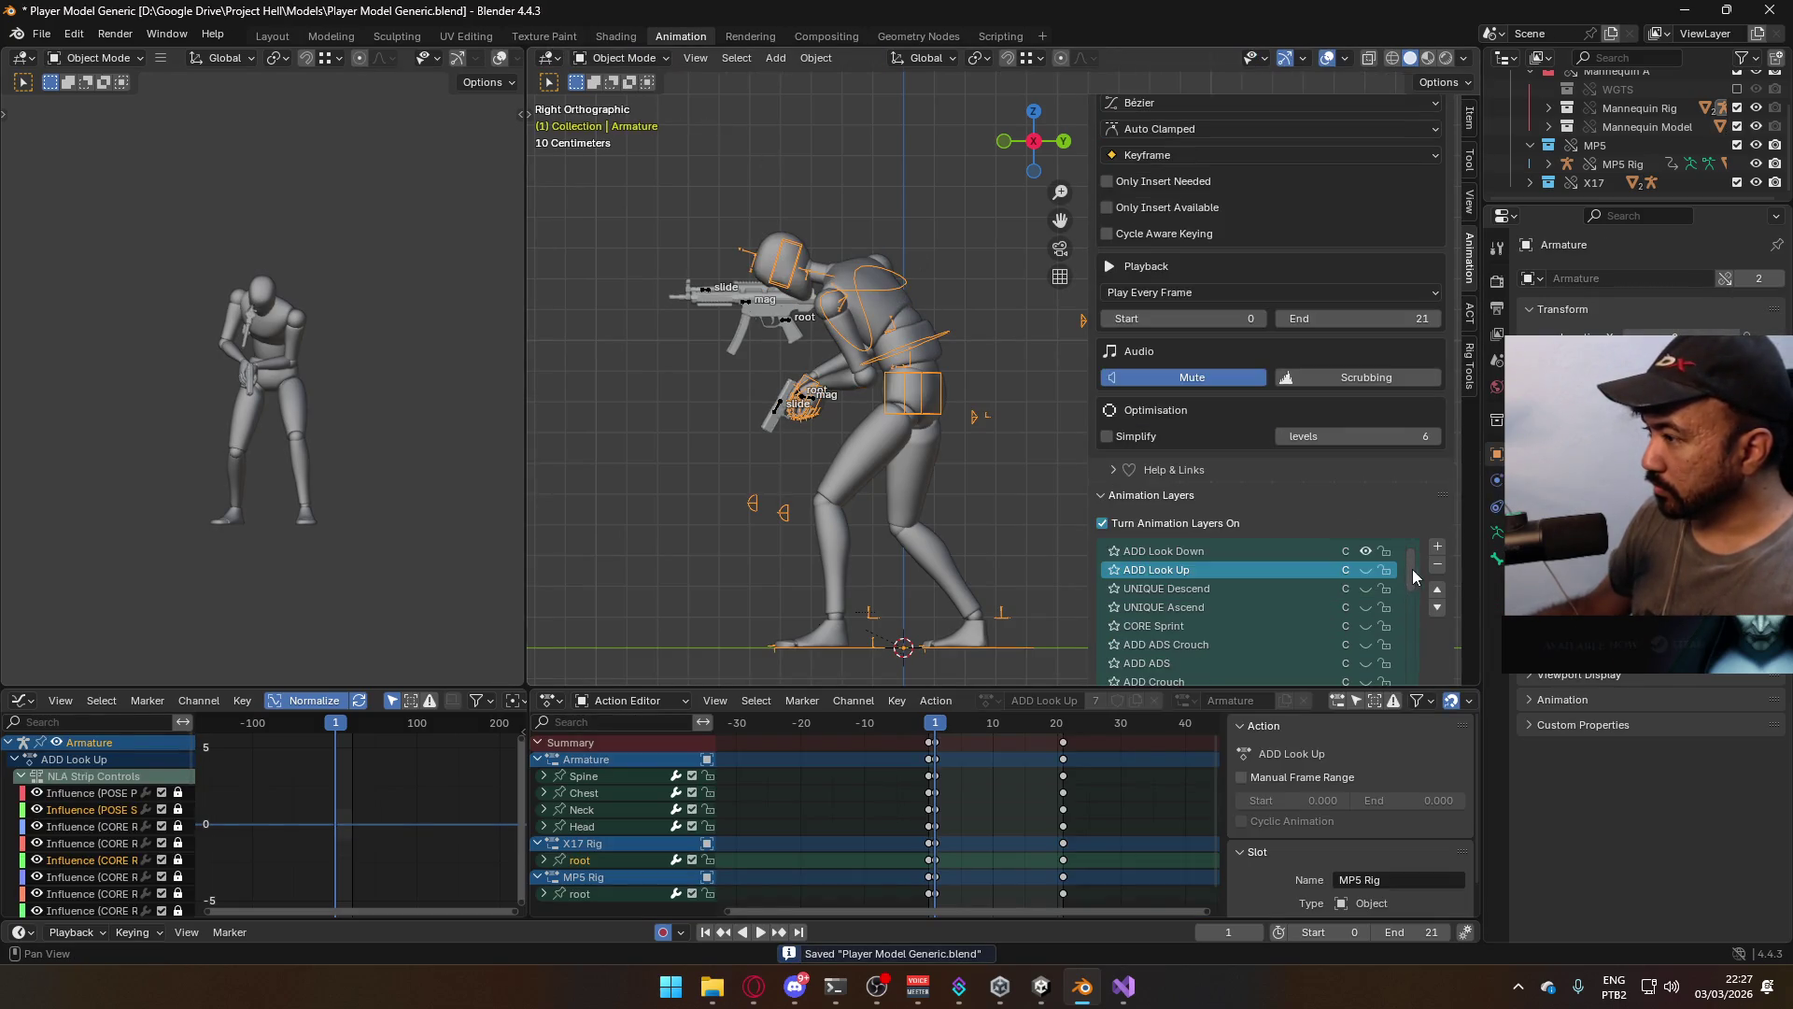
scroll(1398, 579, down, 3)
scroll(1394, 590, up, 4)
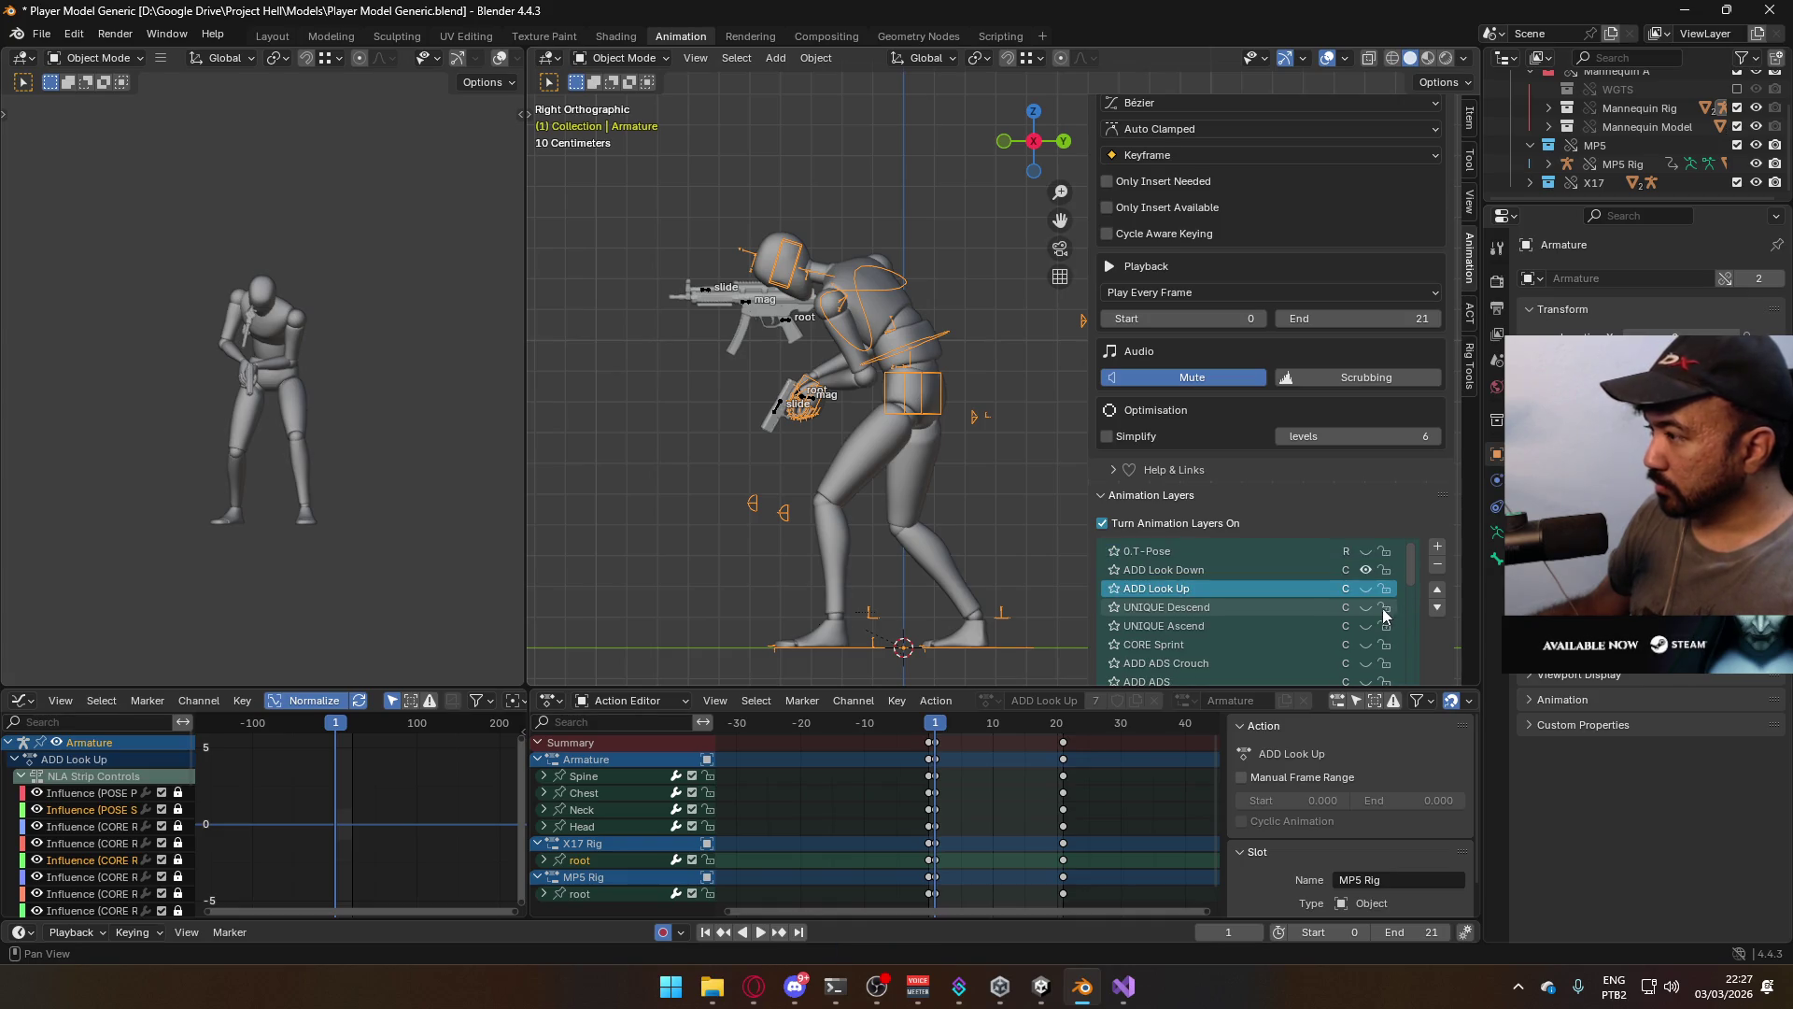
scroll(1219, 574, up, 2)
click(869, 486)
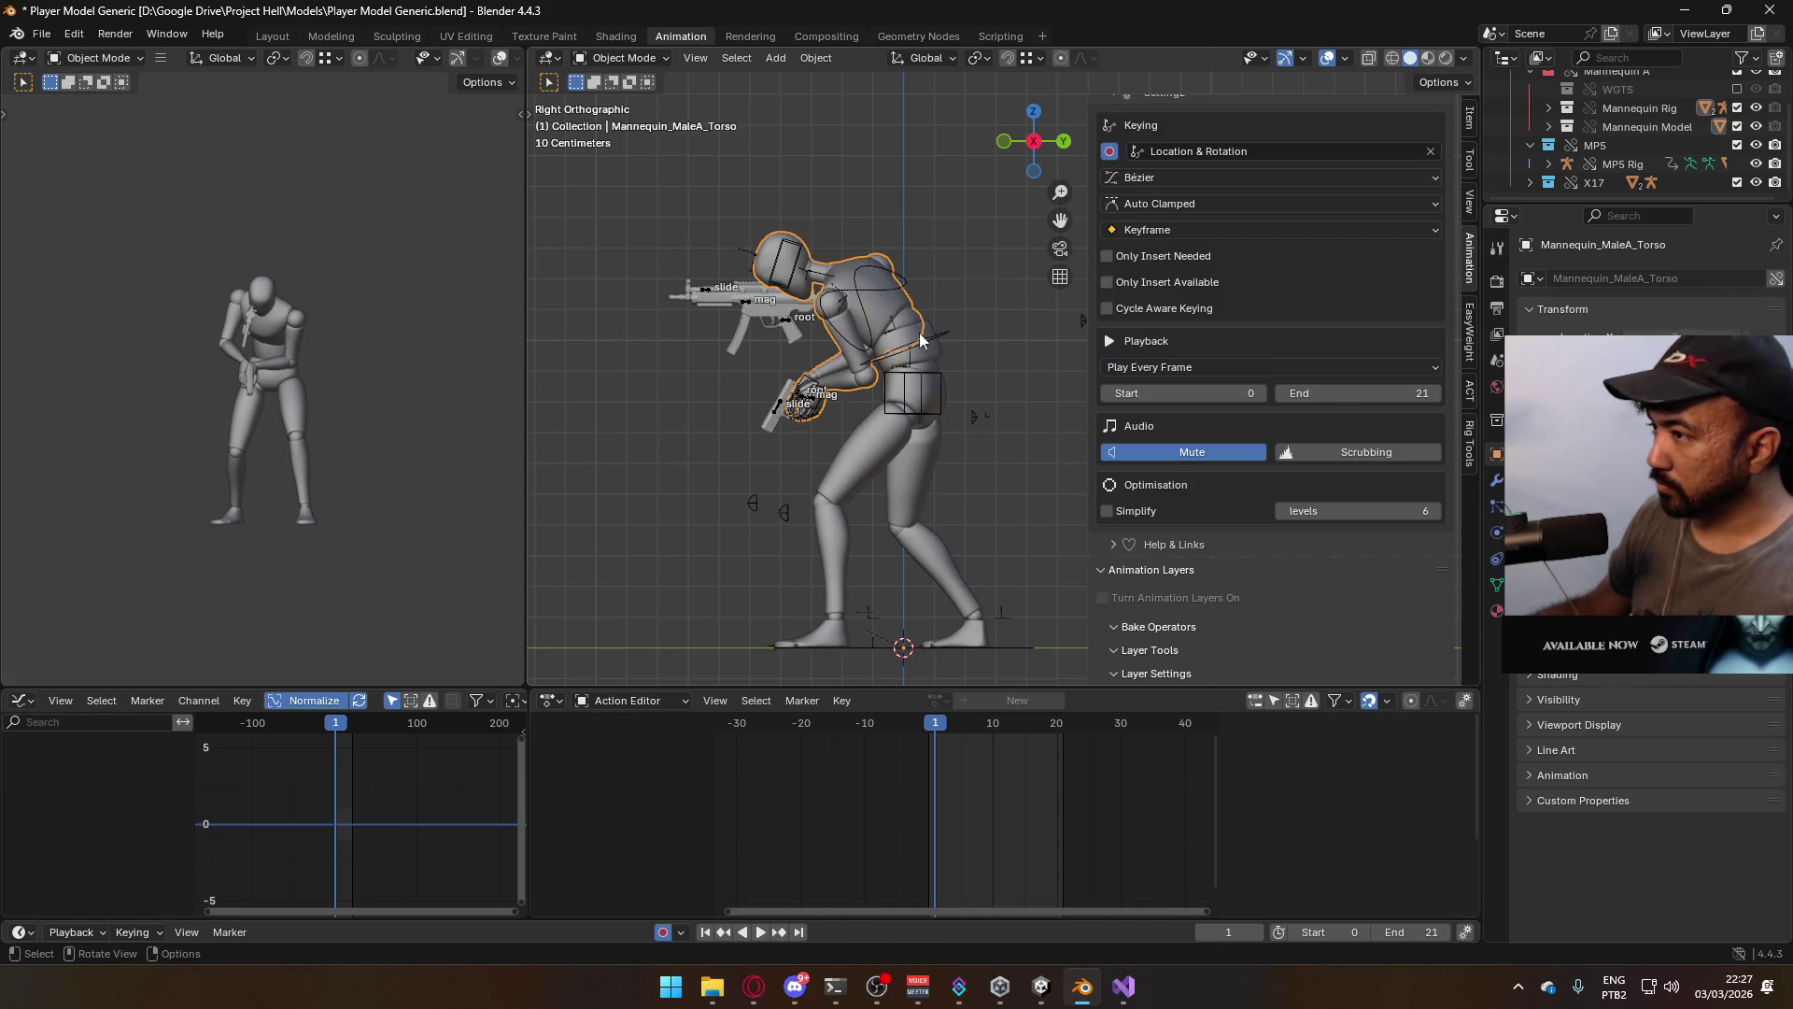
shift+click(790, 266)
Save and export the selection as FBX over Model@Hipfire Sidearm Look Down.fbx
key(ctrl+s)
click(41, 34)
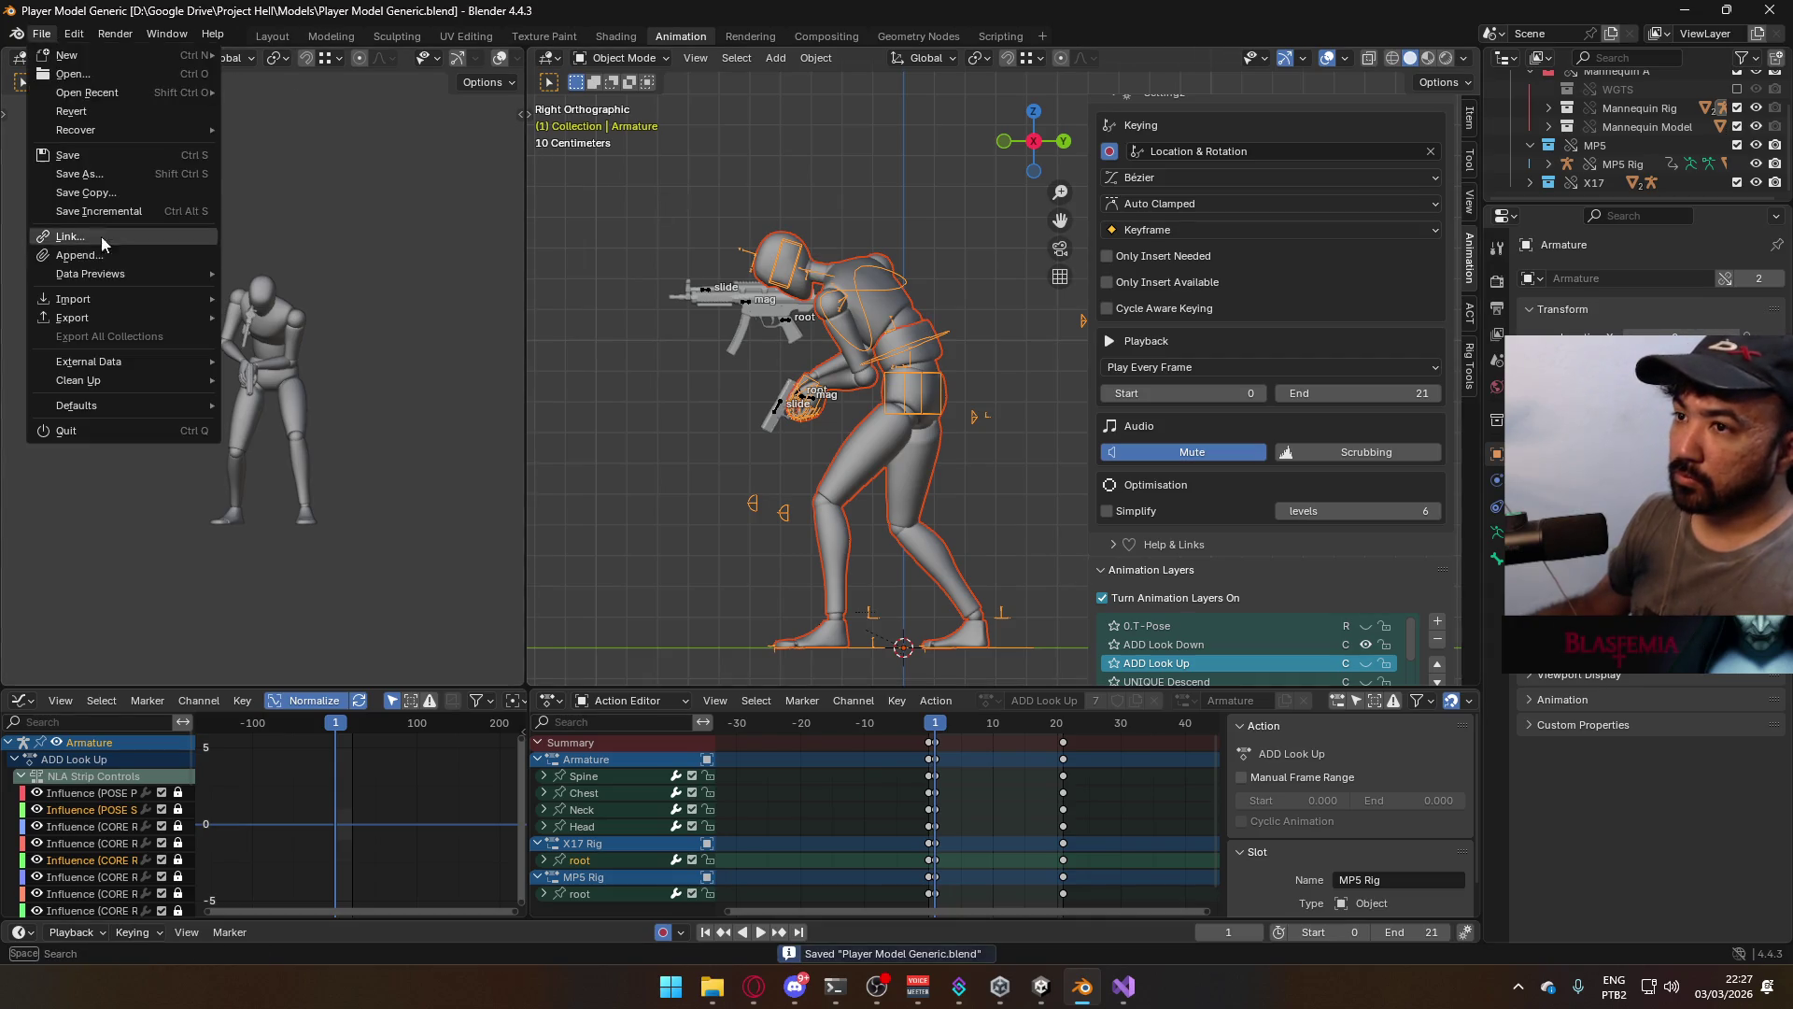
mouse_move(109, 311)
click(337, 483)
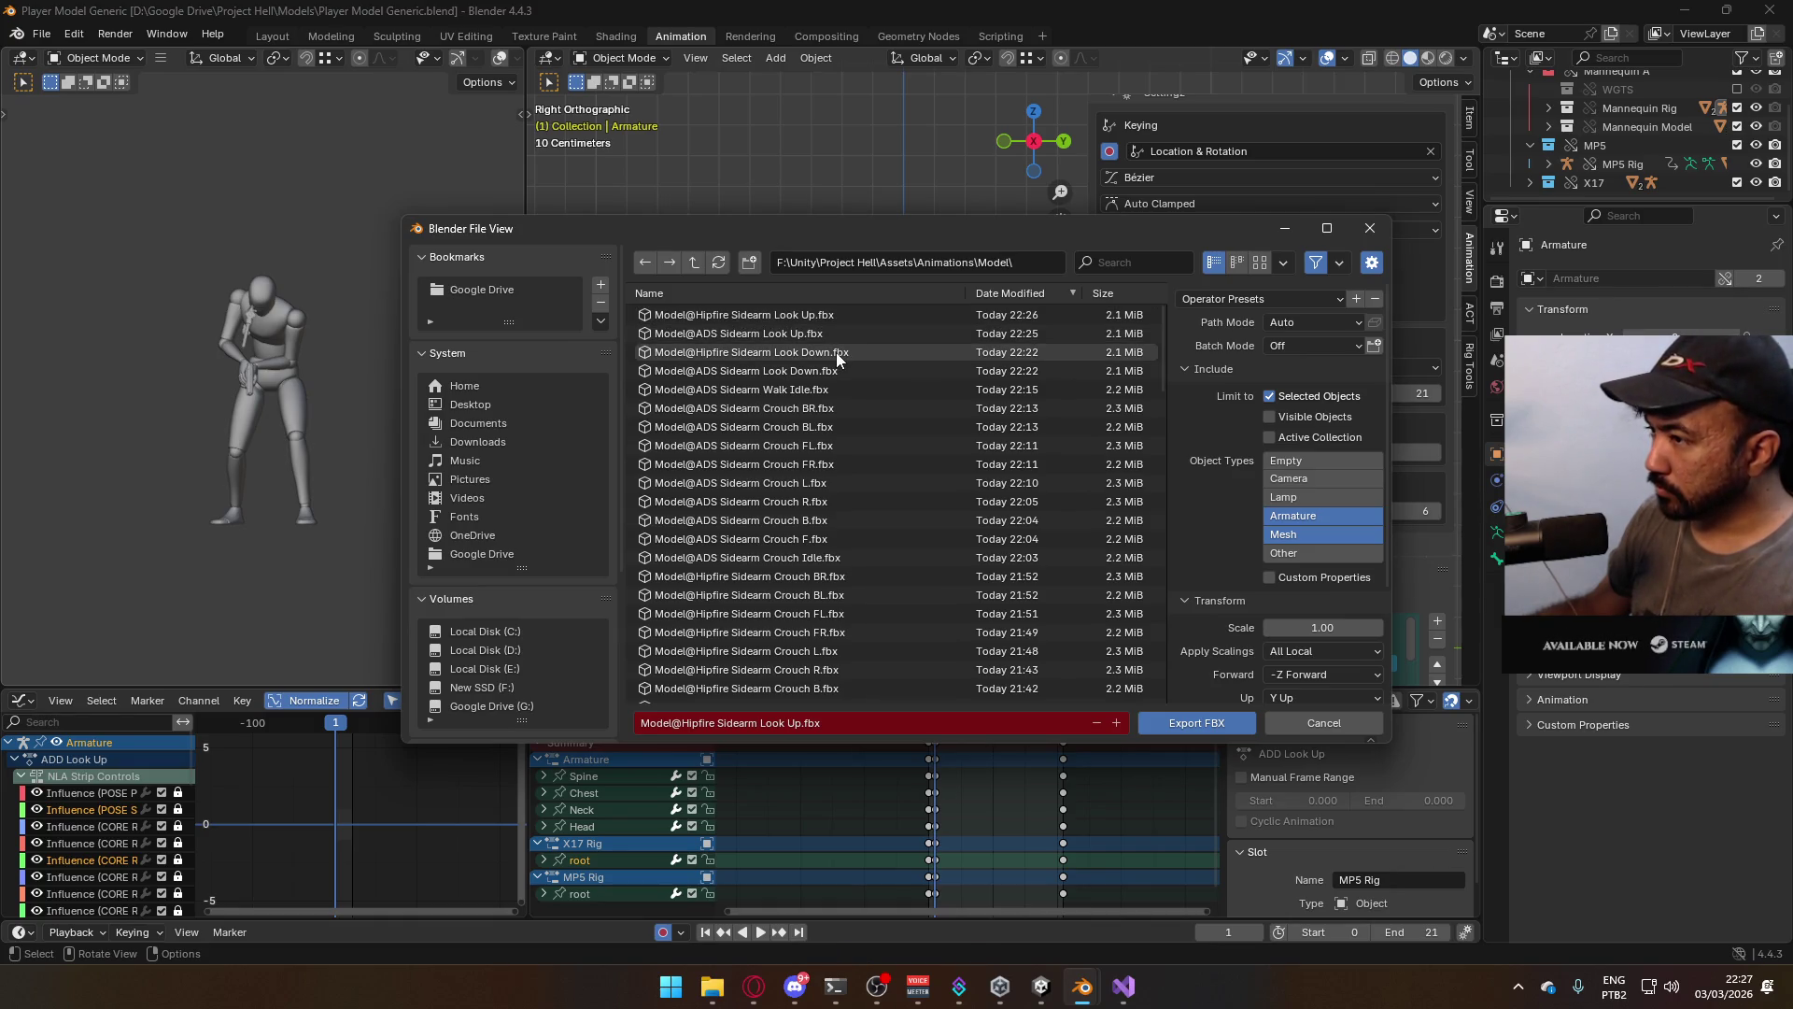
double_click(837, 351)
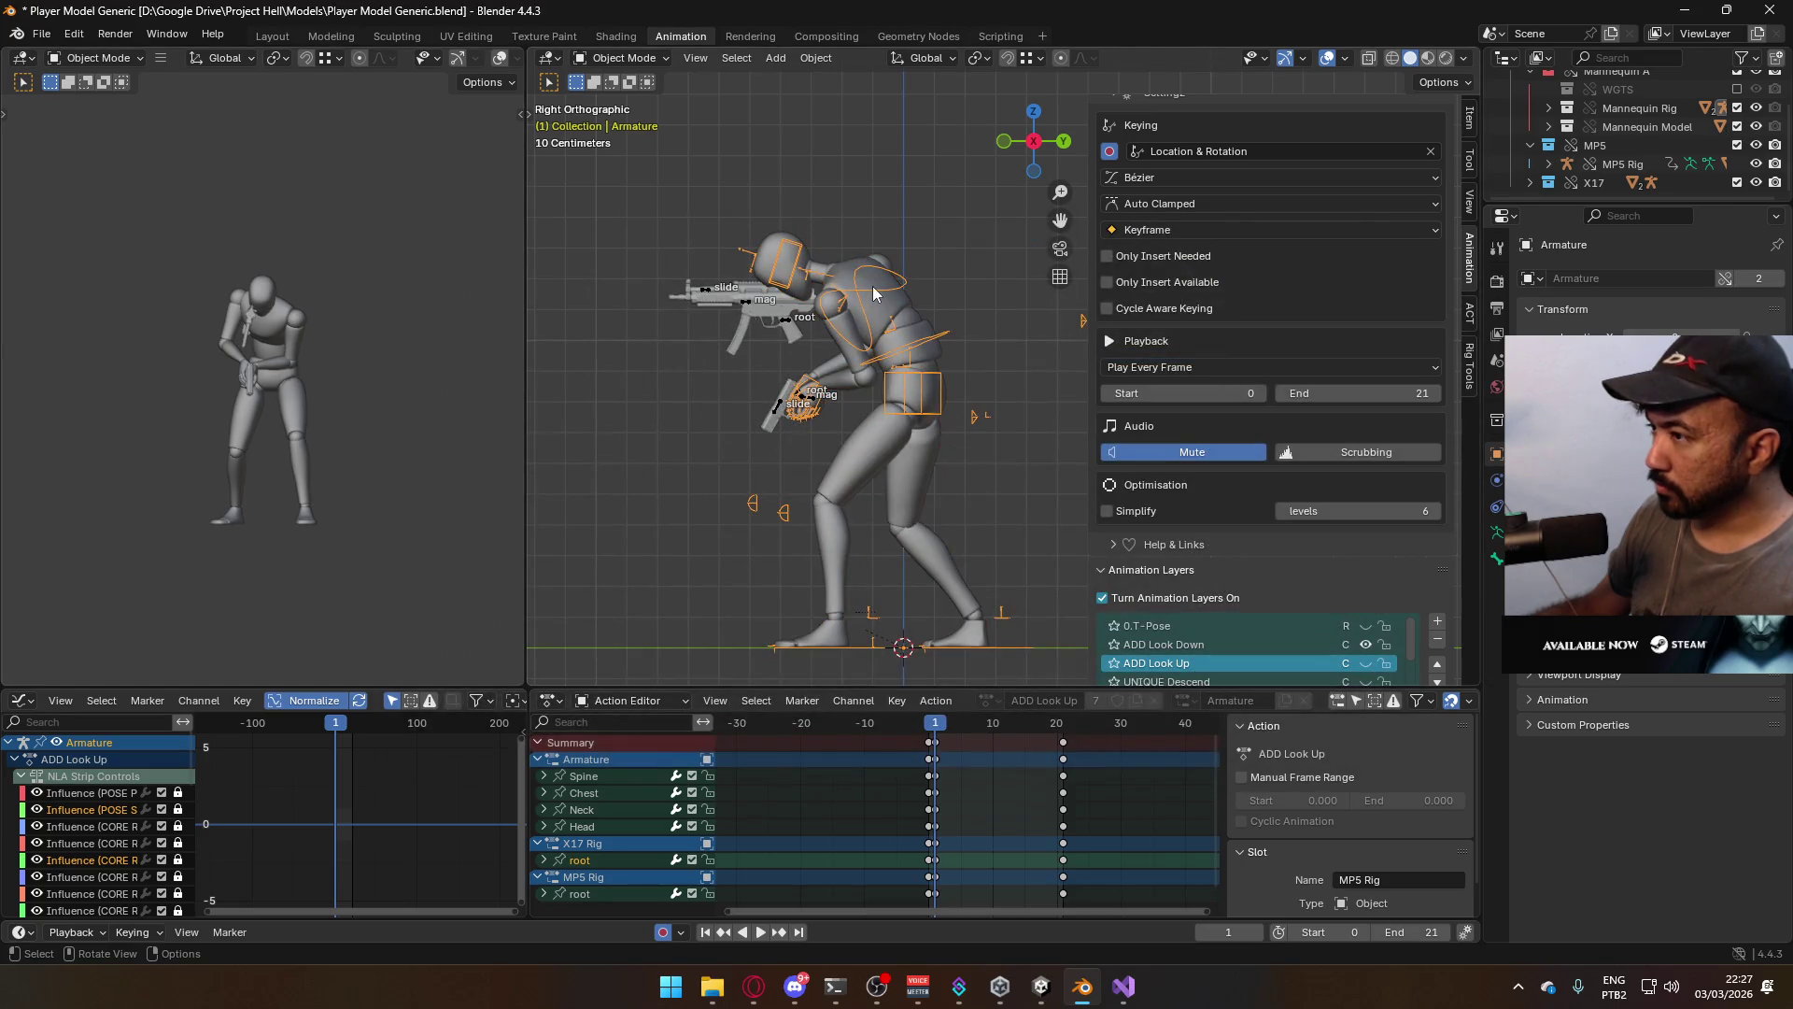
Select the X17 Rig, leave ADD Look Down muted, and activate the ADD ADS Look Down layer
scroll(1365, 557, down, 2)
scroll(1331, 596, down, 2)
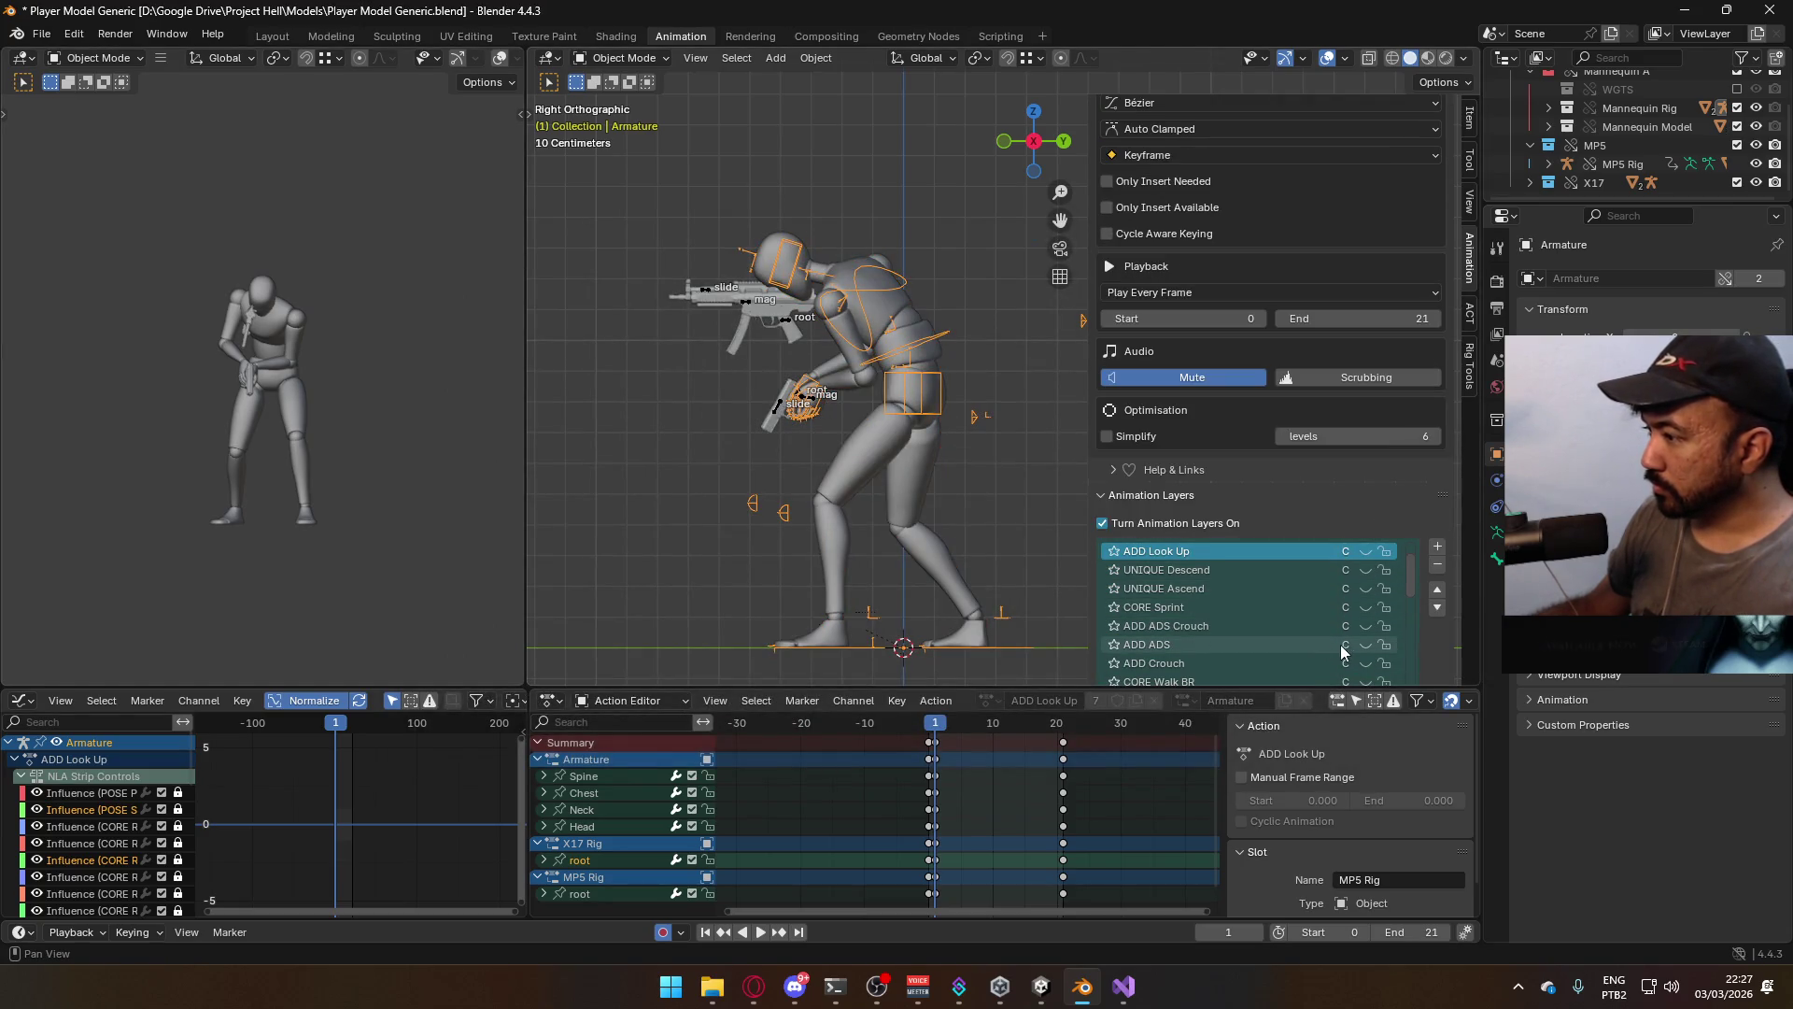
click(776, 411)
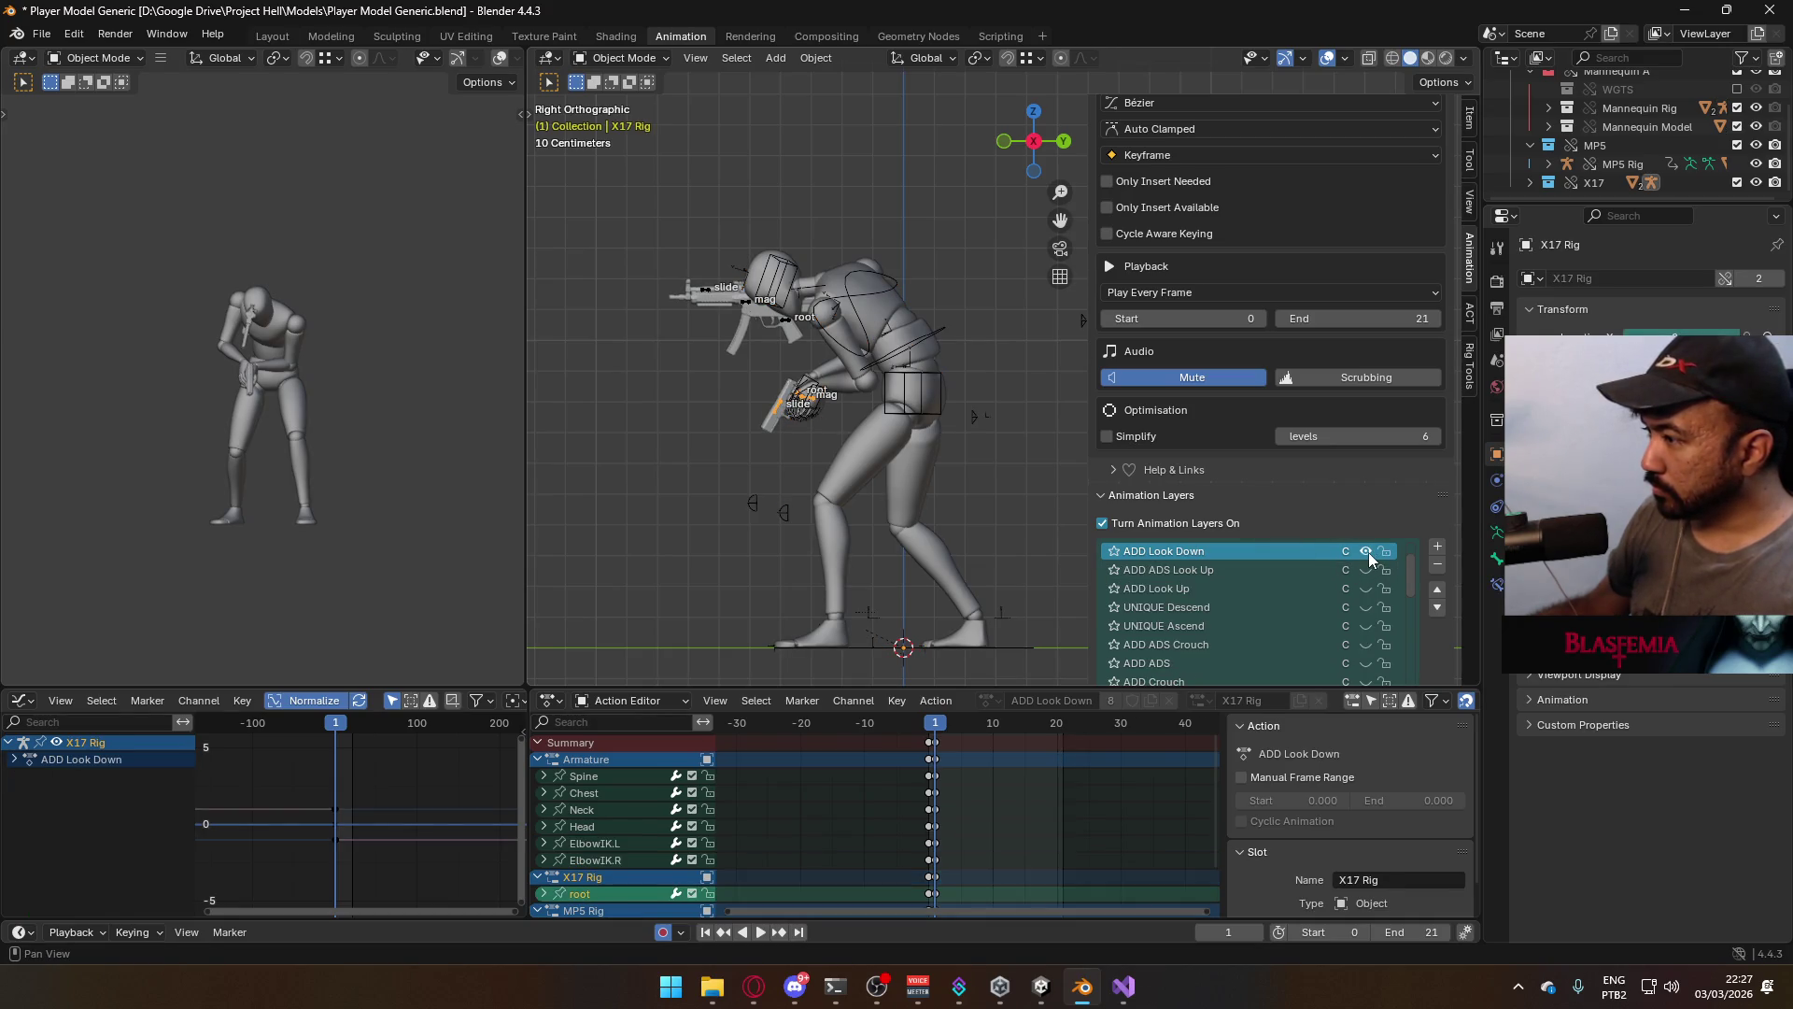
scroll(1327, 575, up, 2)
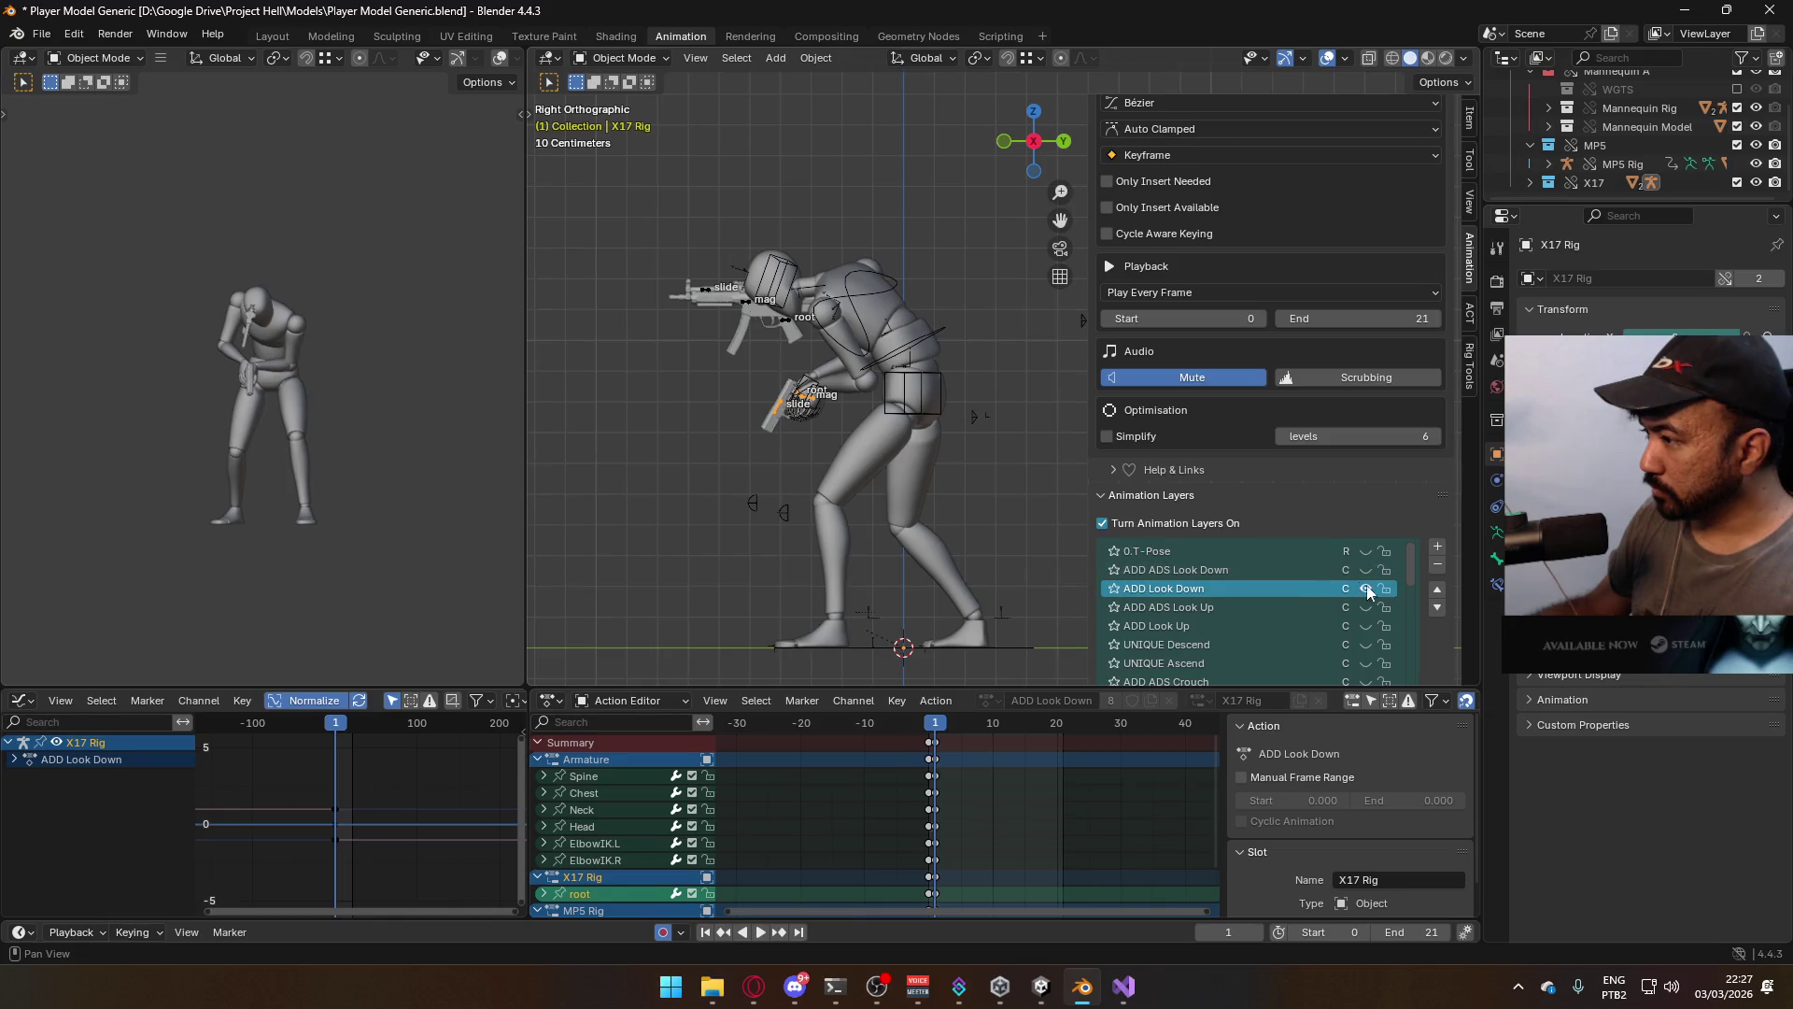
click(1365, 589)
click(1364, 570)
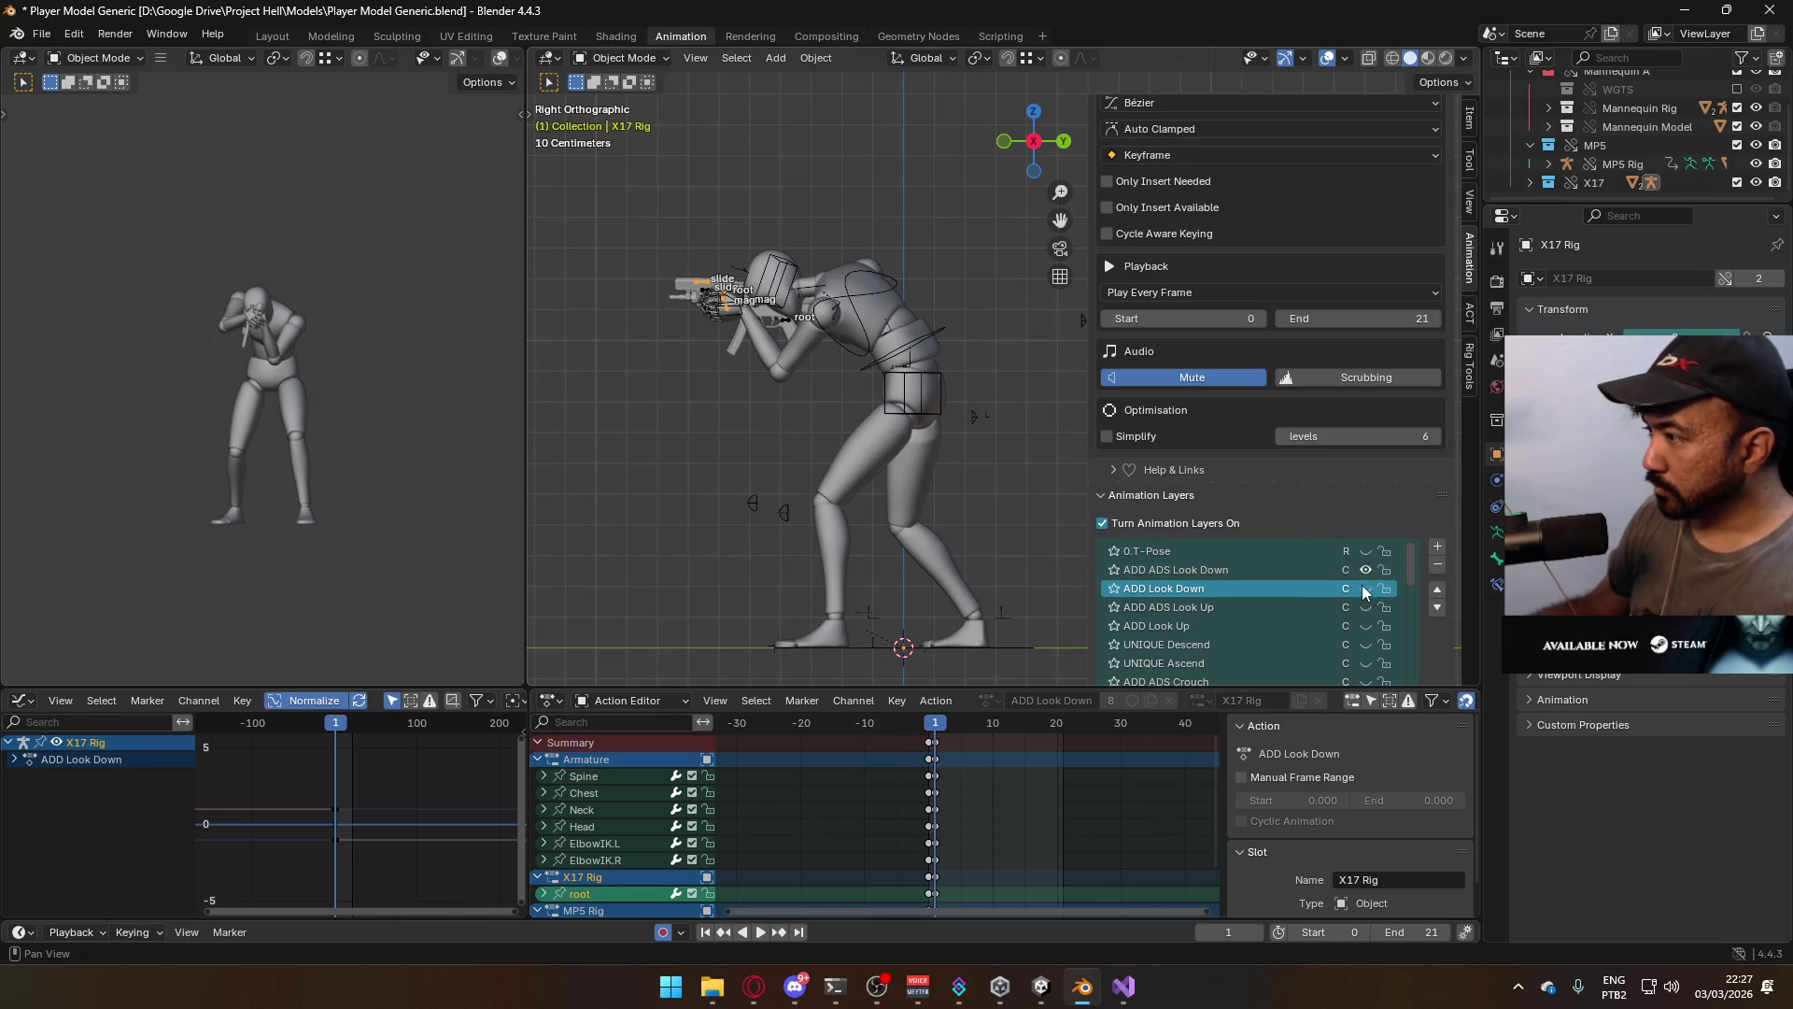
click(1364, 590)
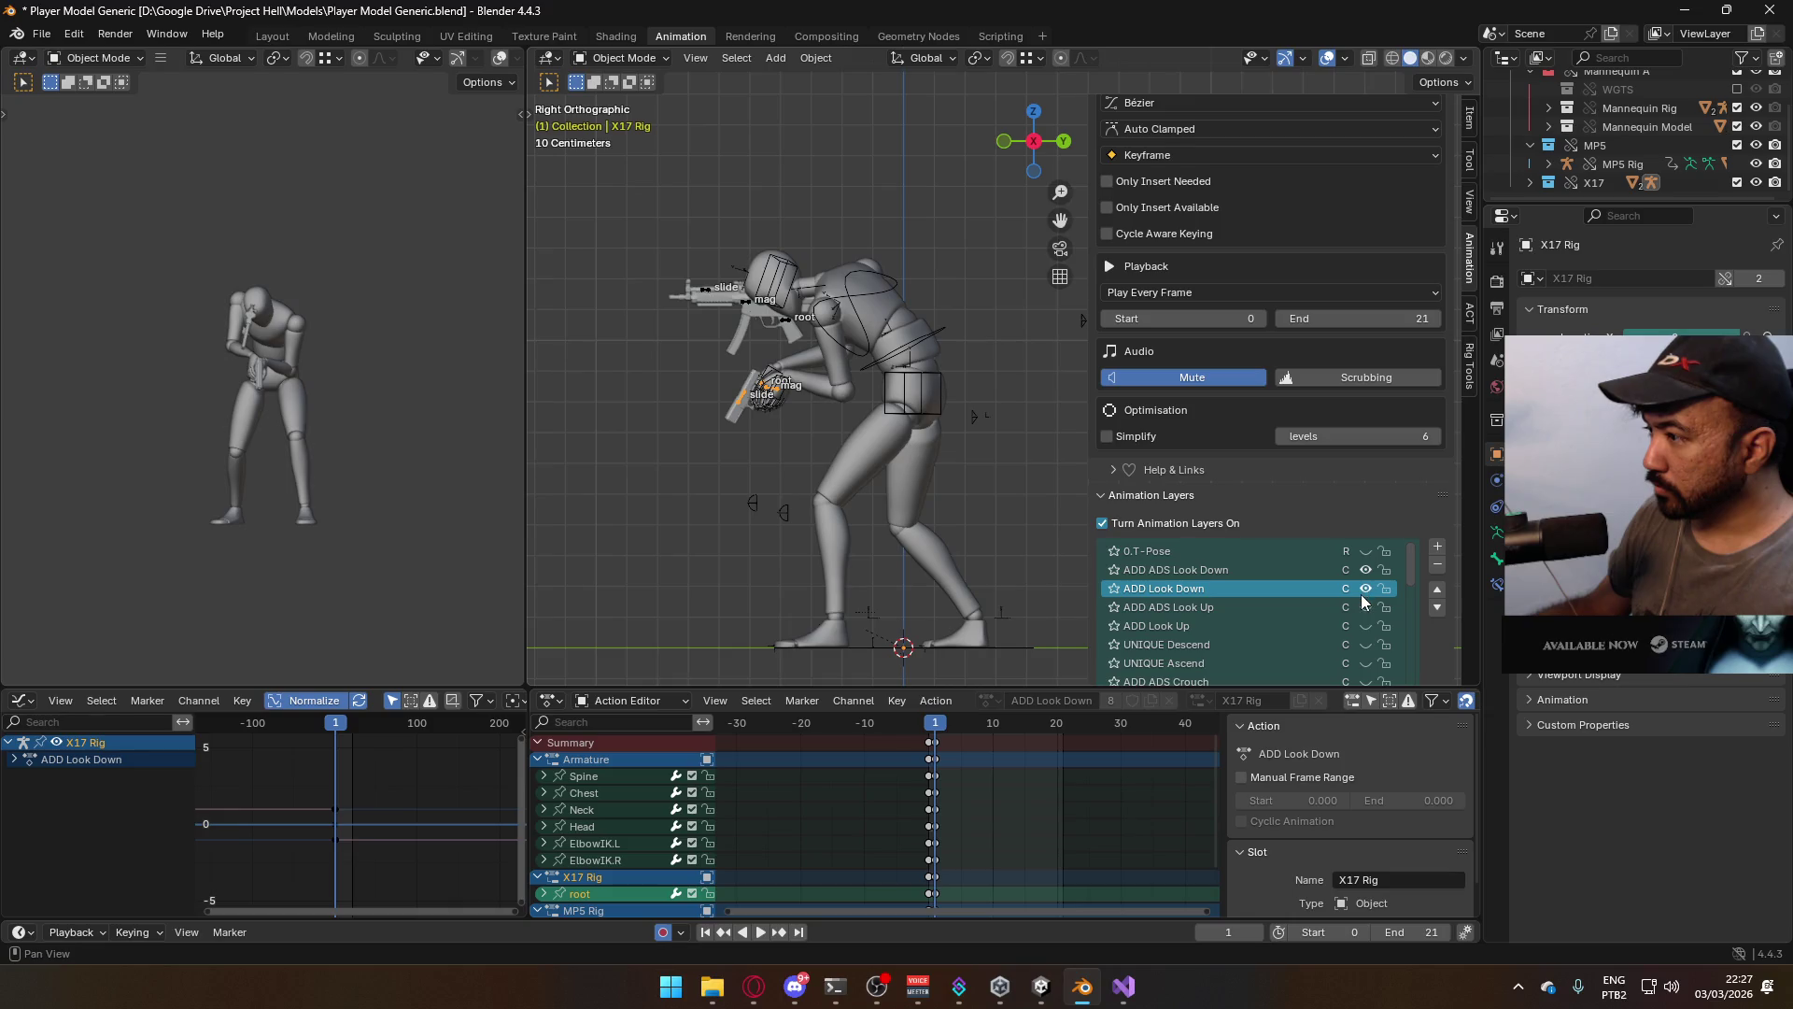
click(1365, 589)
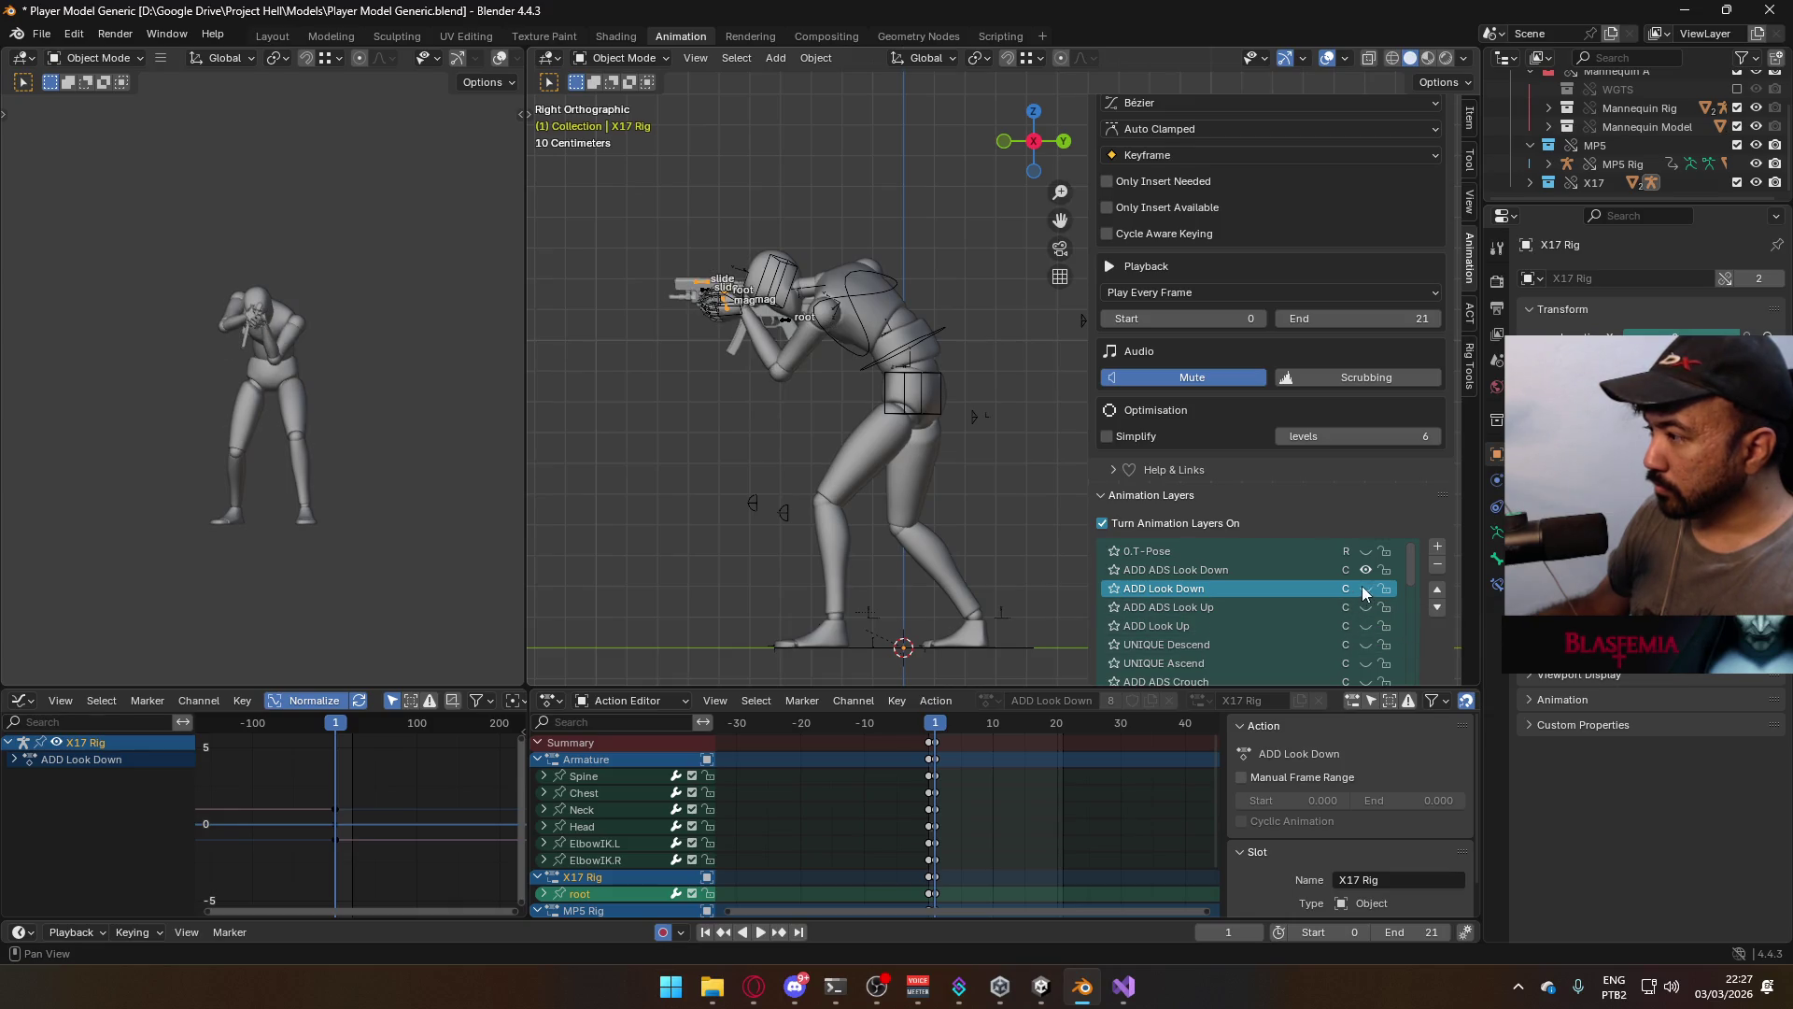
click(1276, 570)
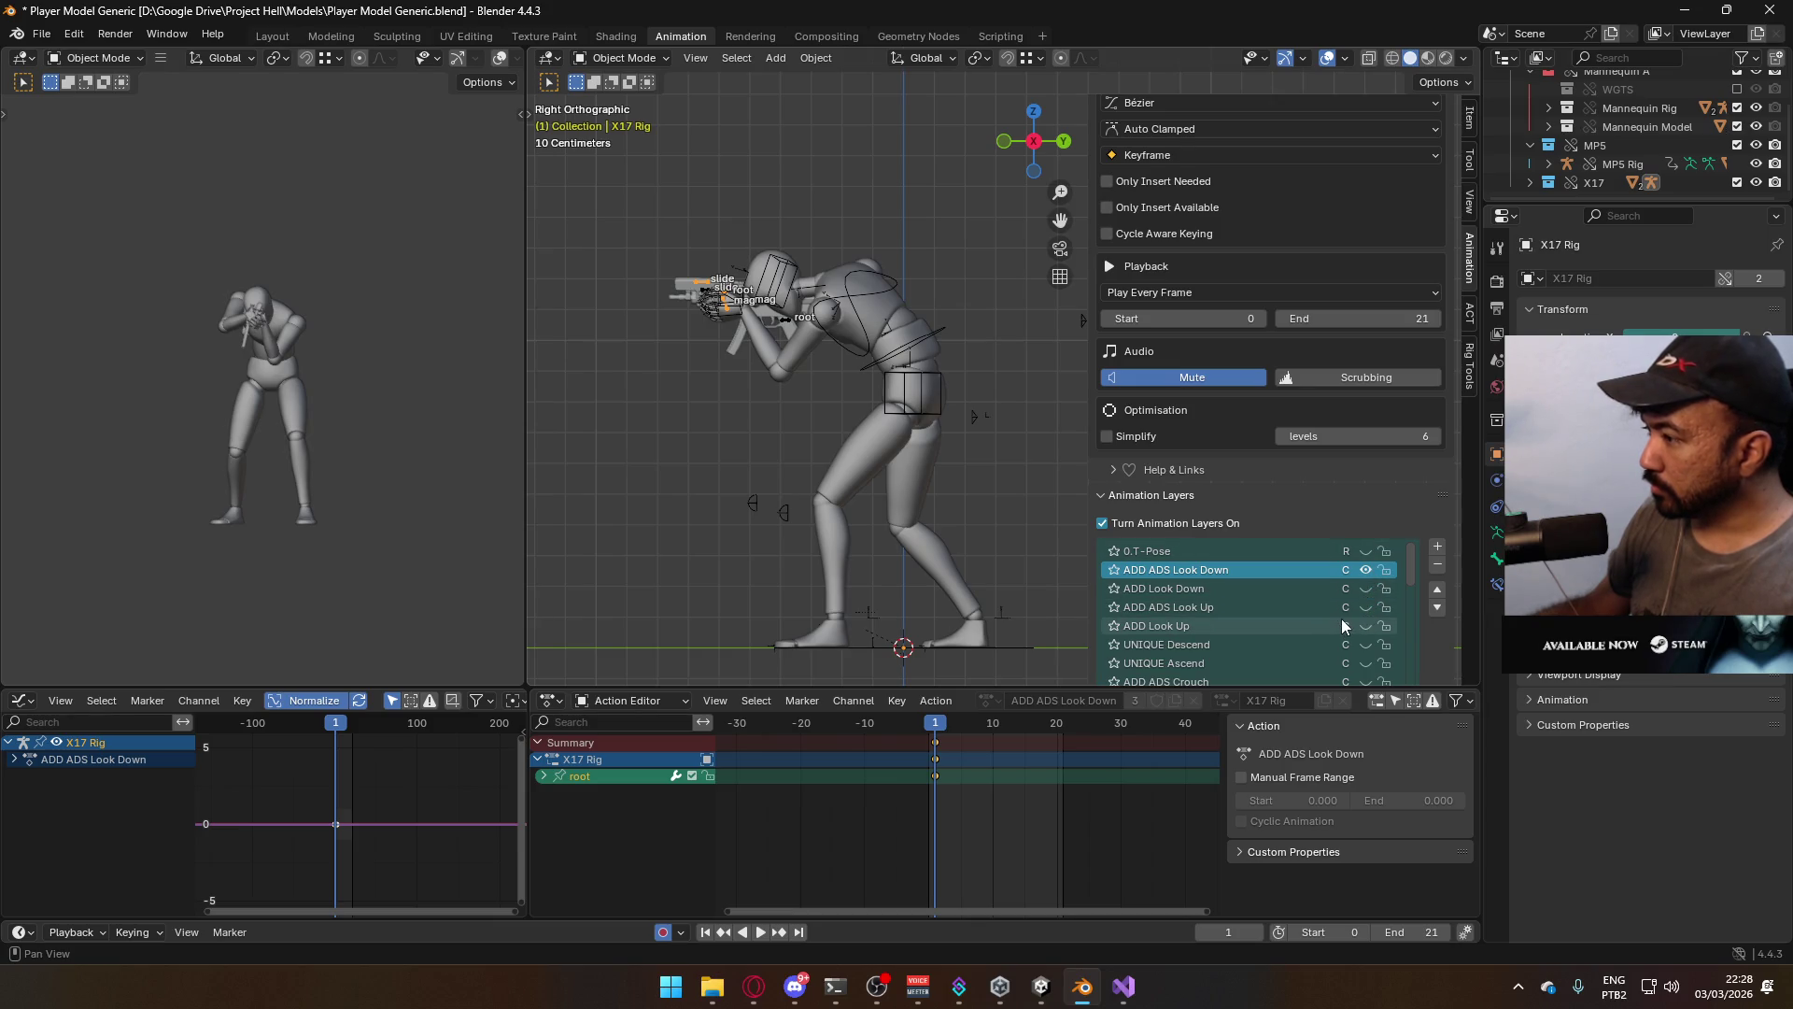
In Pose Mode, rotate the X17 pistol root 90° around X
click(624, 57)
click(626, 120)
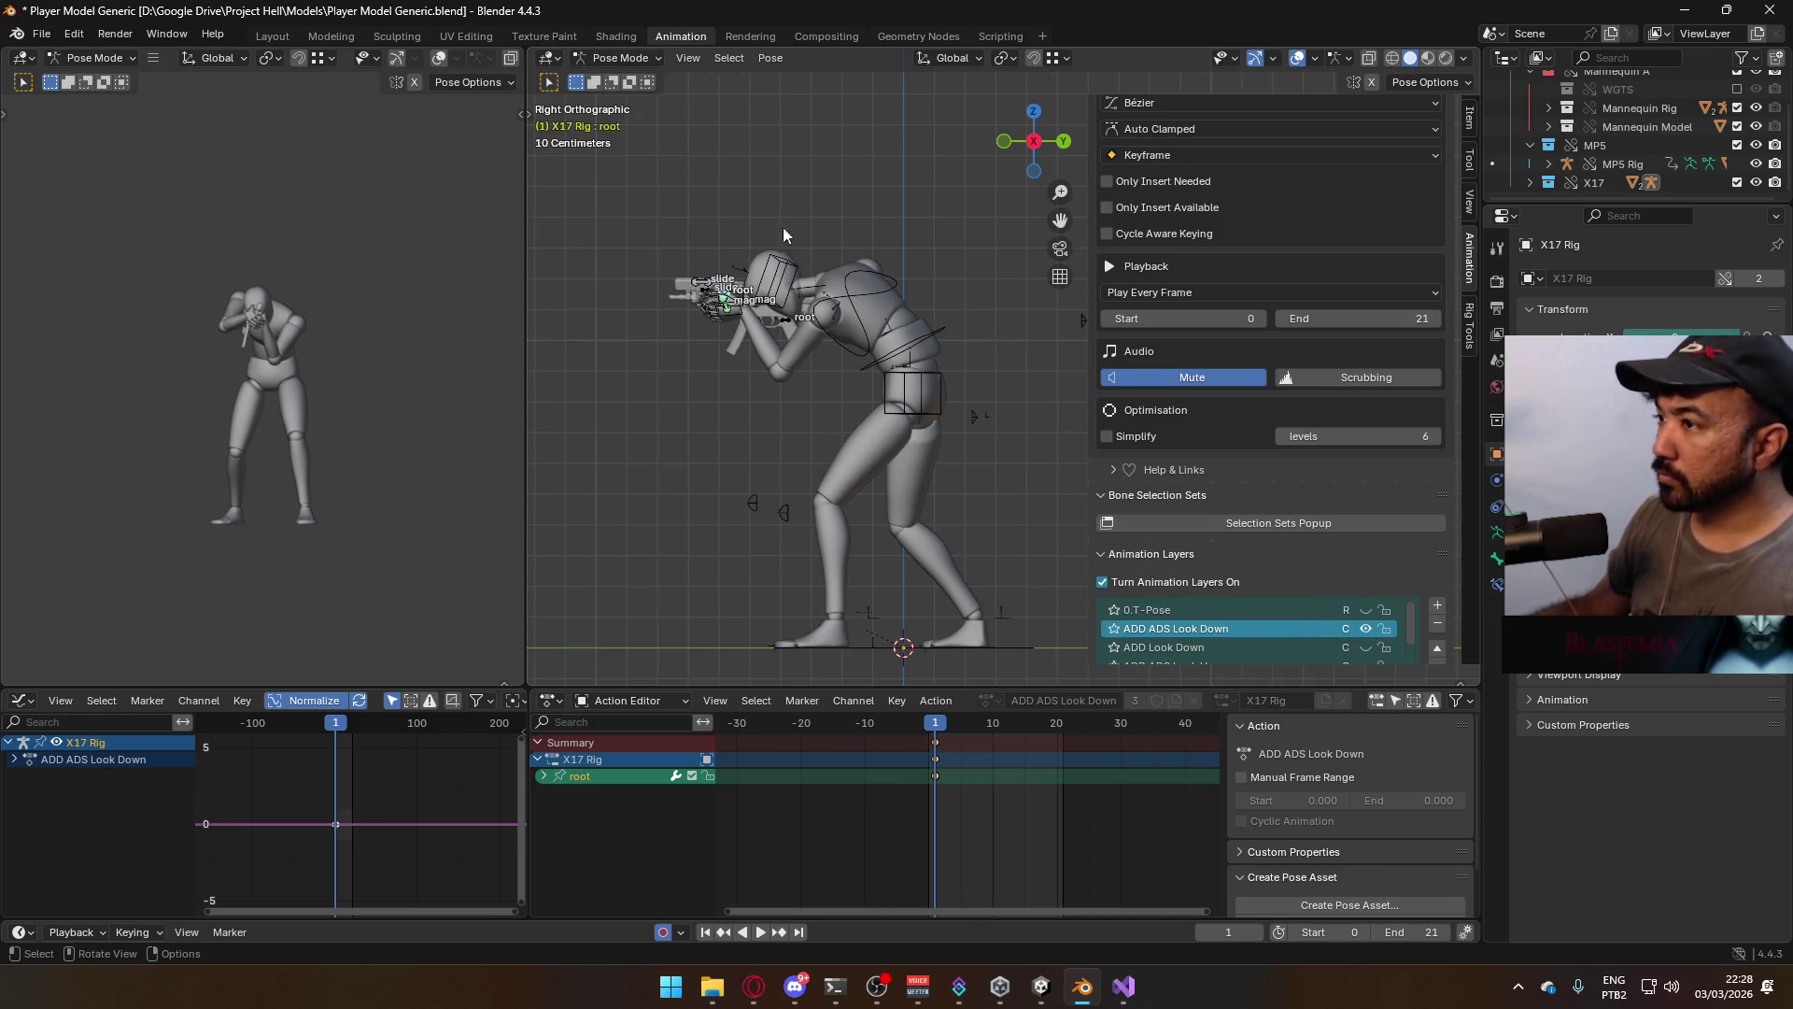
key(r)
right_click(777, 341)
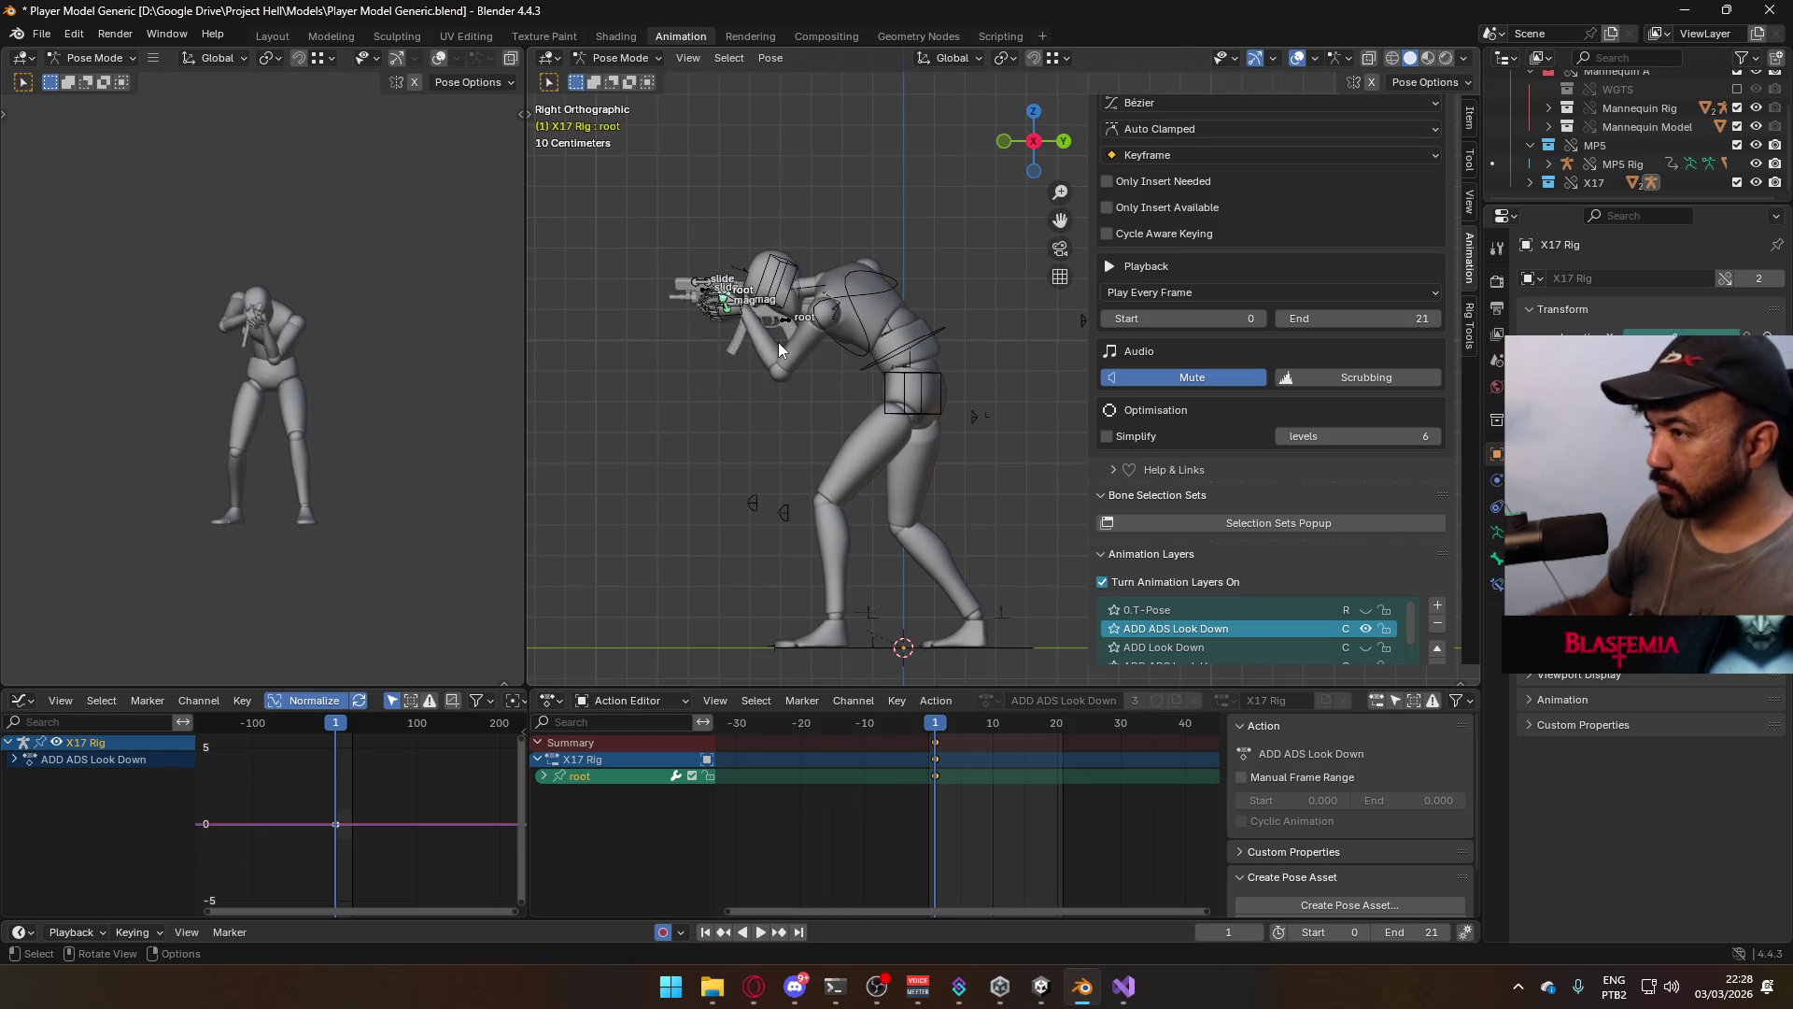
text(rx90)
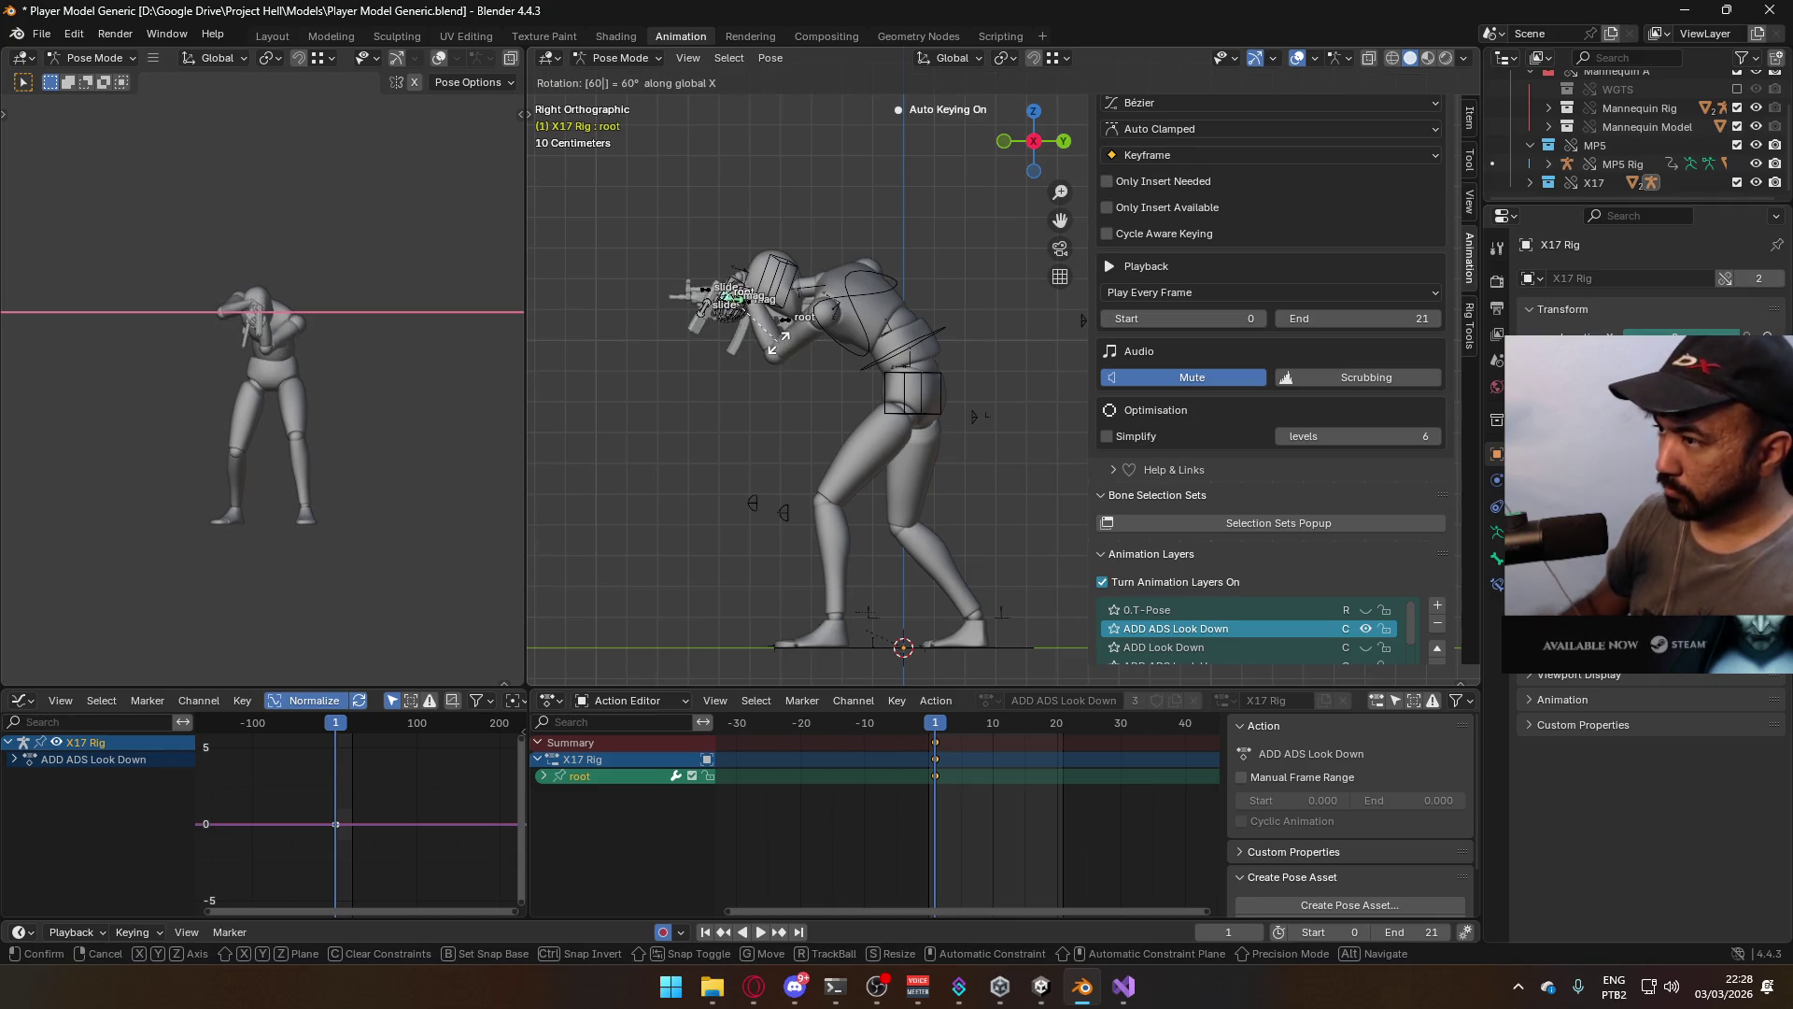
key(Return)
Move the pistol root down into the mannequin's left hand, with small nudges
key(g)
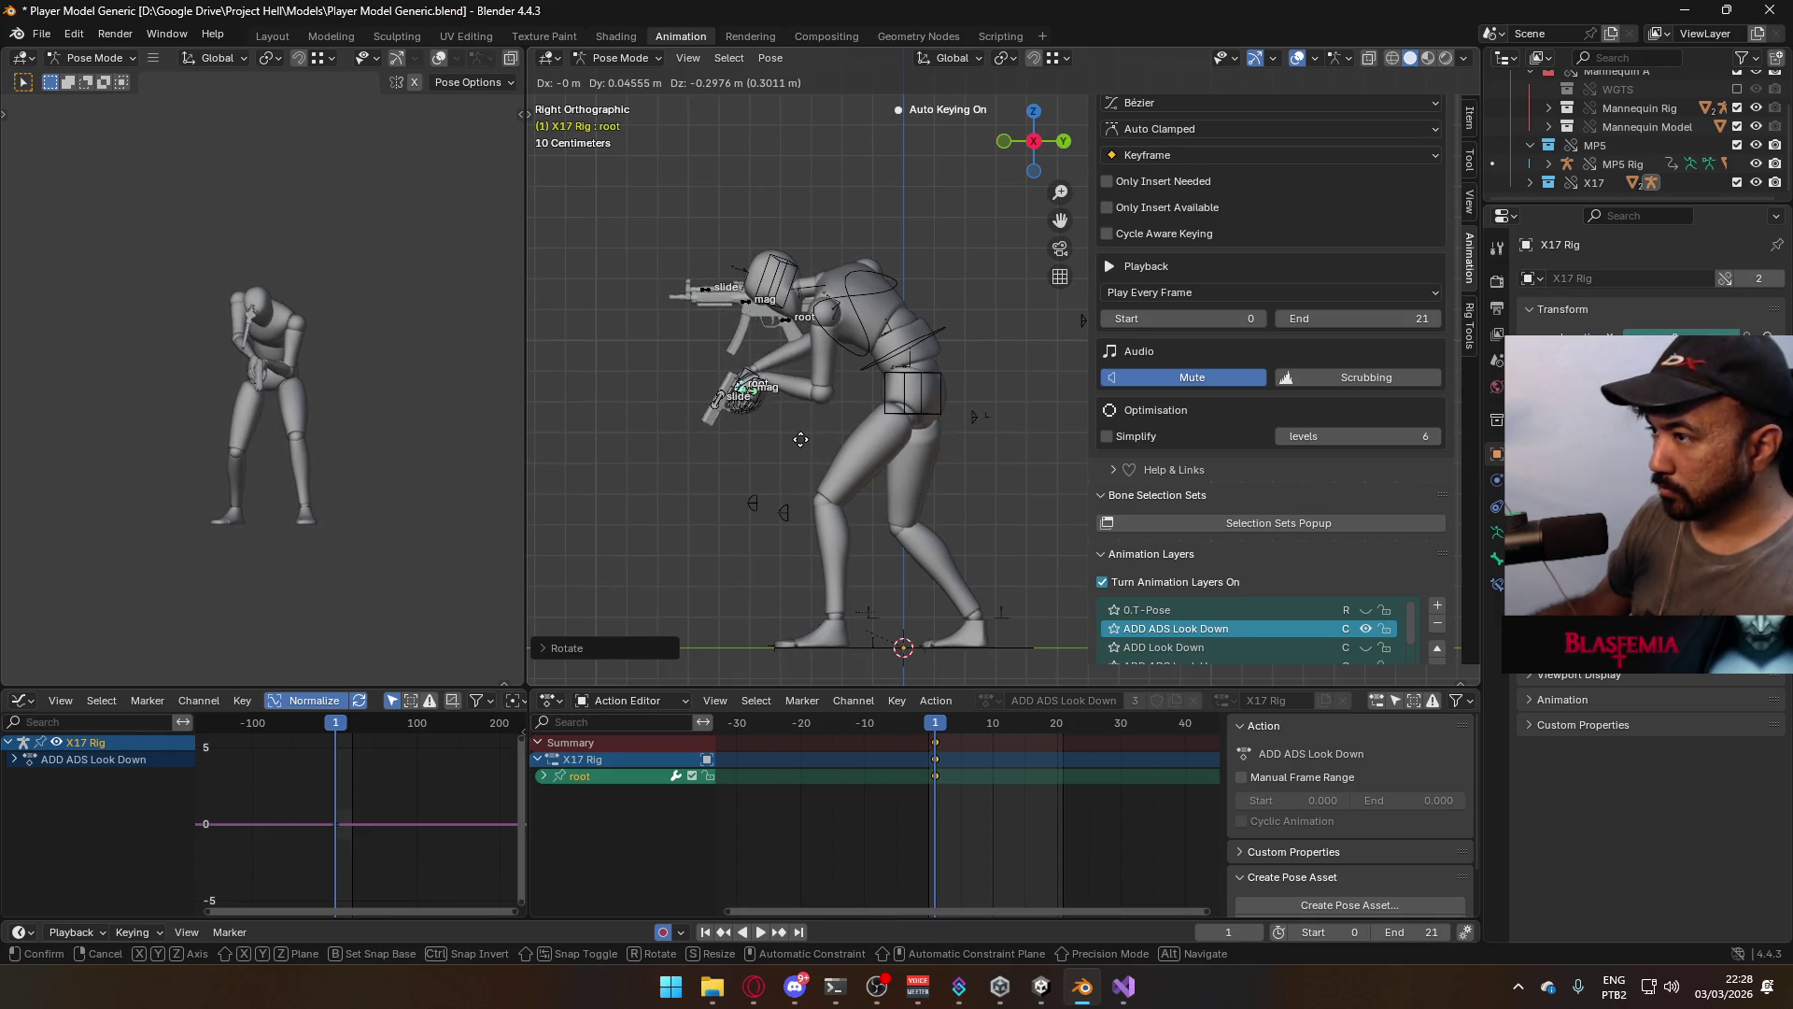
click(800, 439)
key(g)
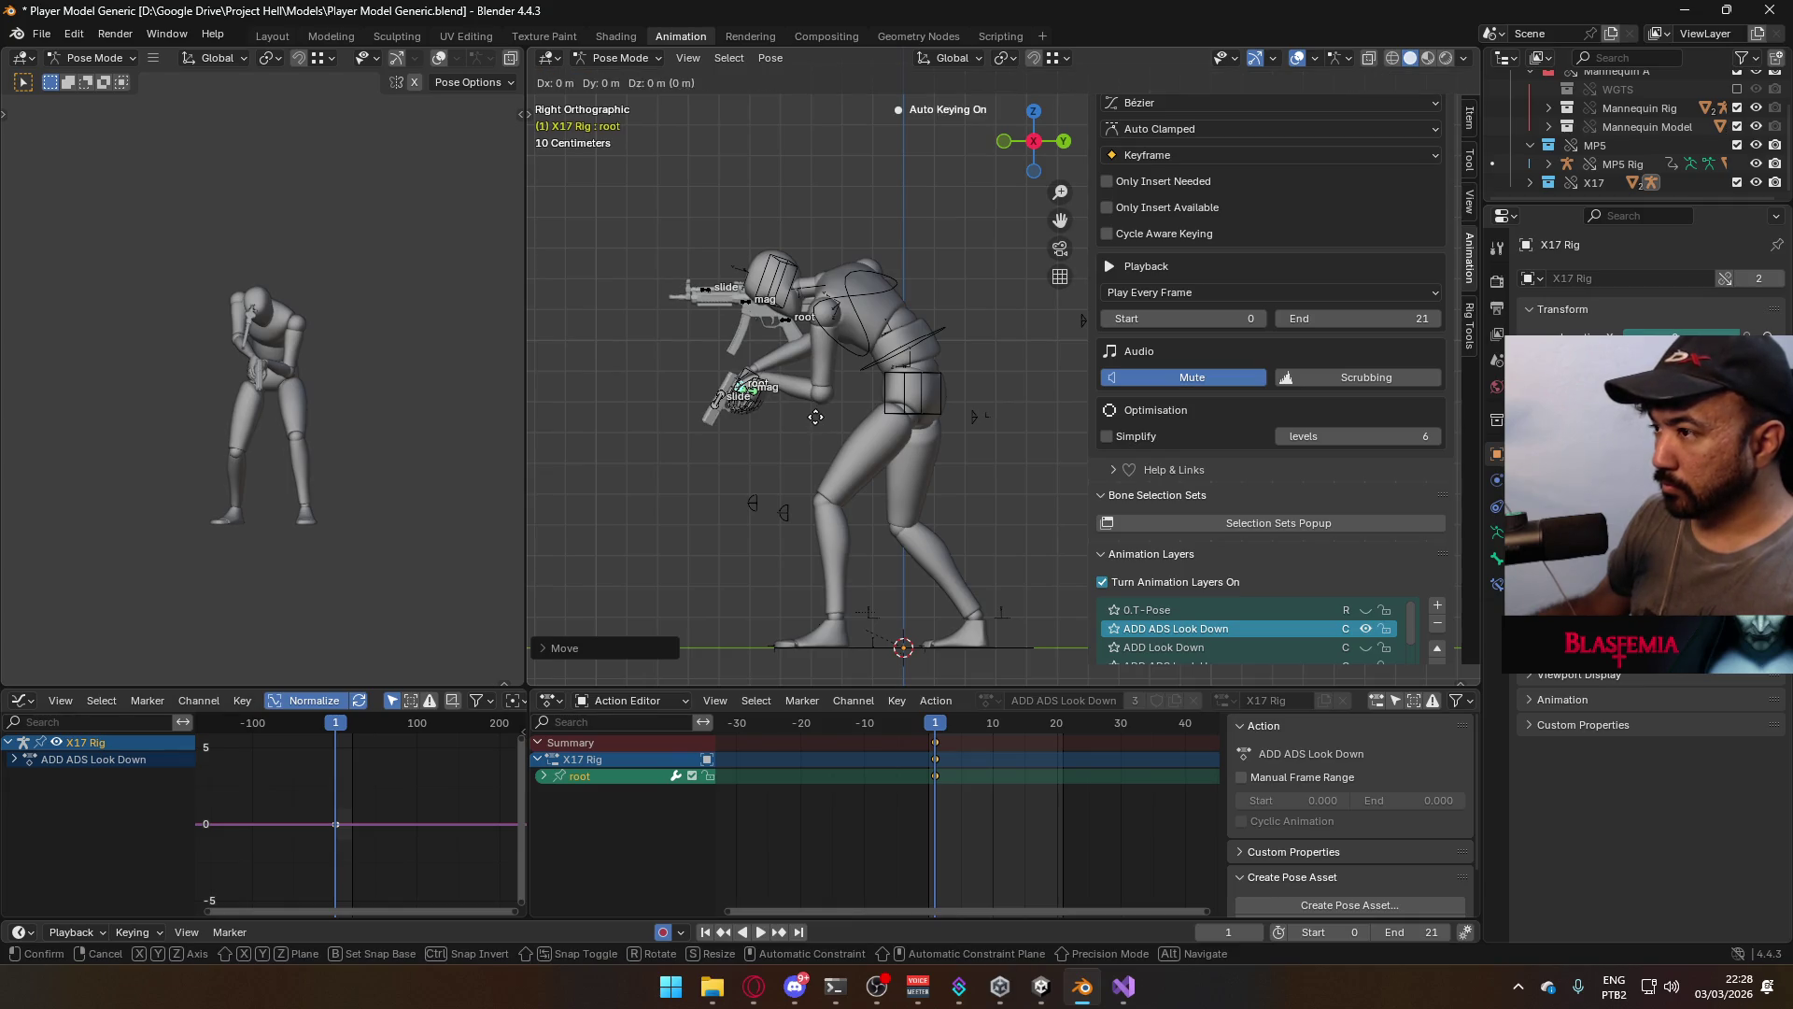
click(830, 404)
key(ctrl+z)
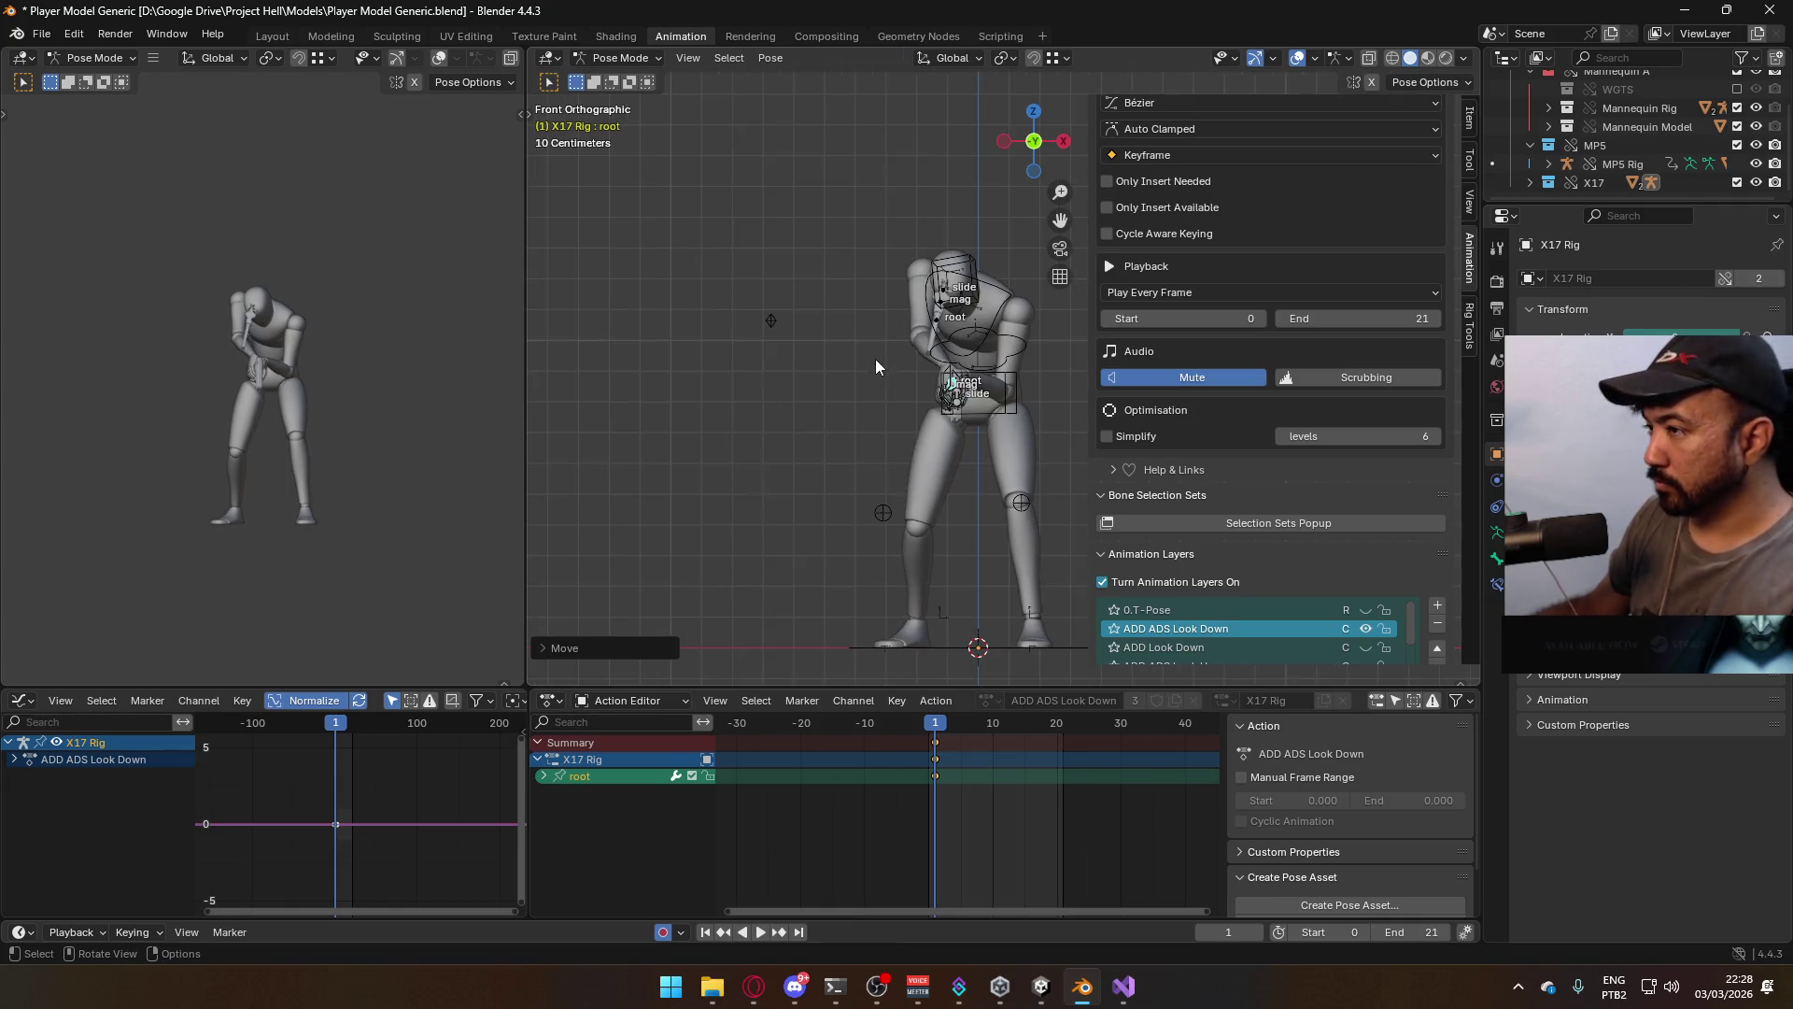
key(ctrl+shift+z)
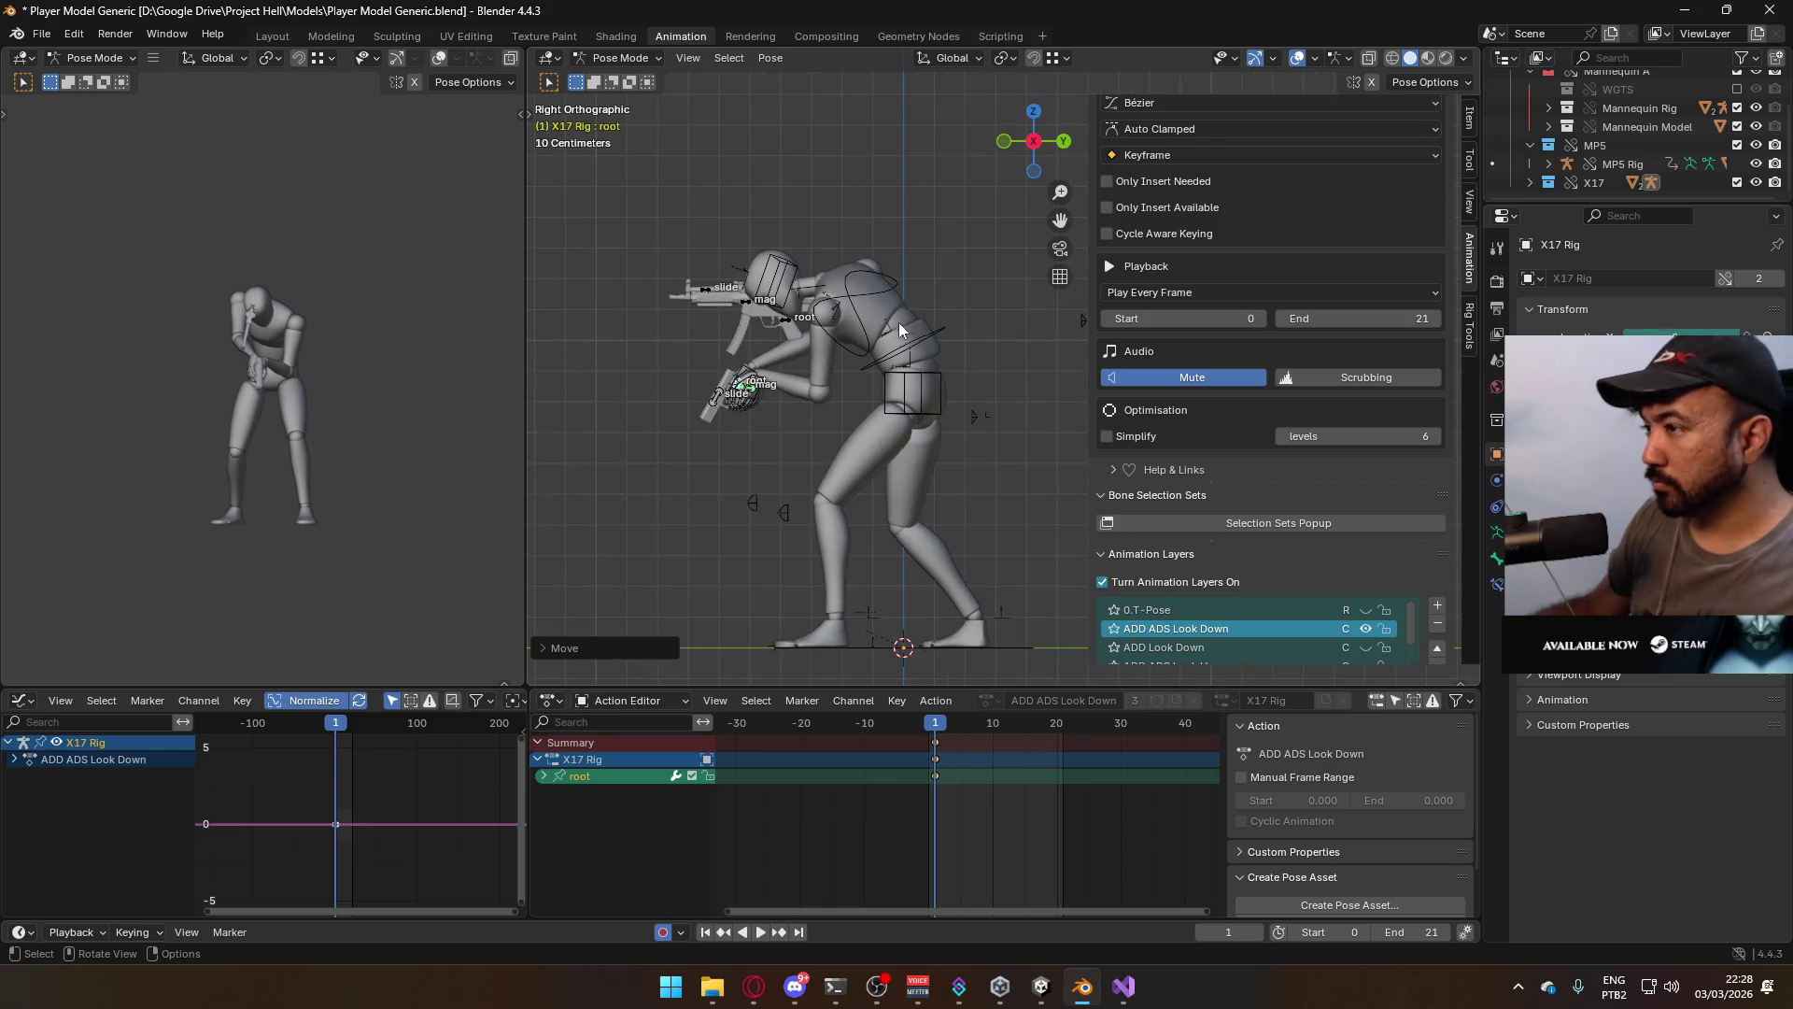
key(g)
click(872, 327)
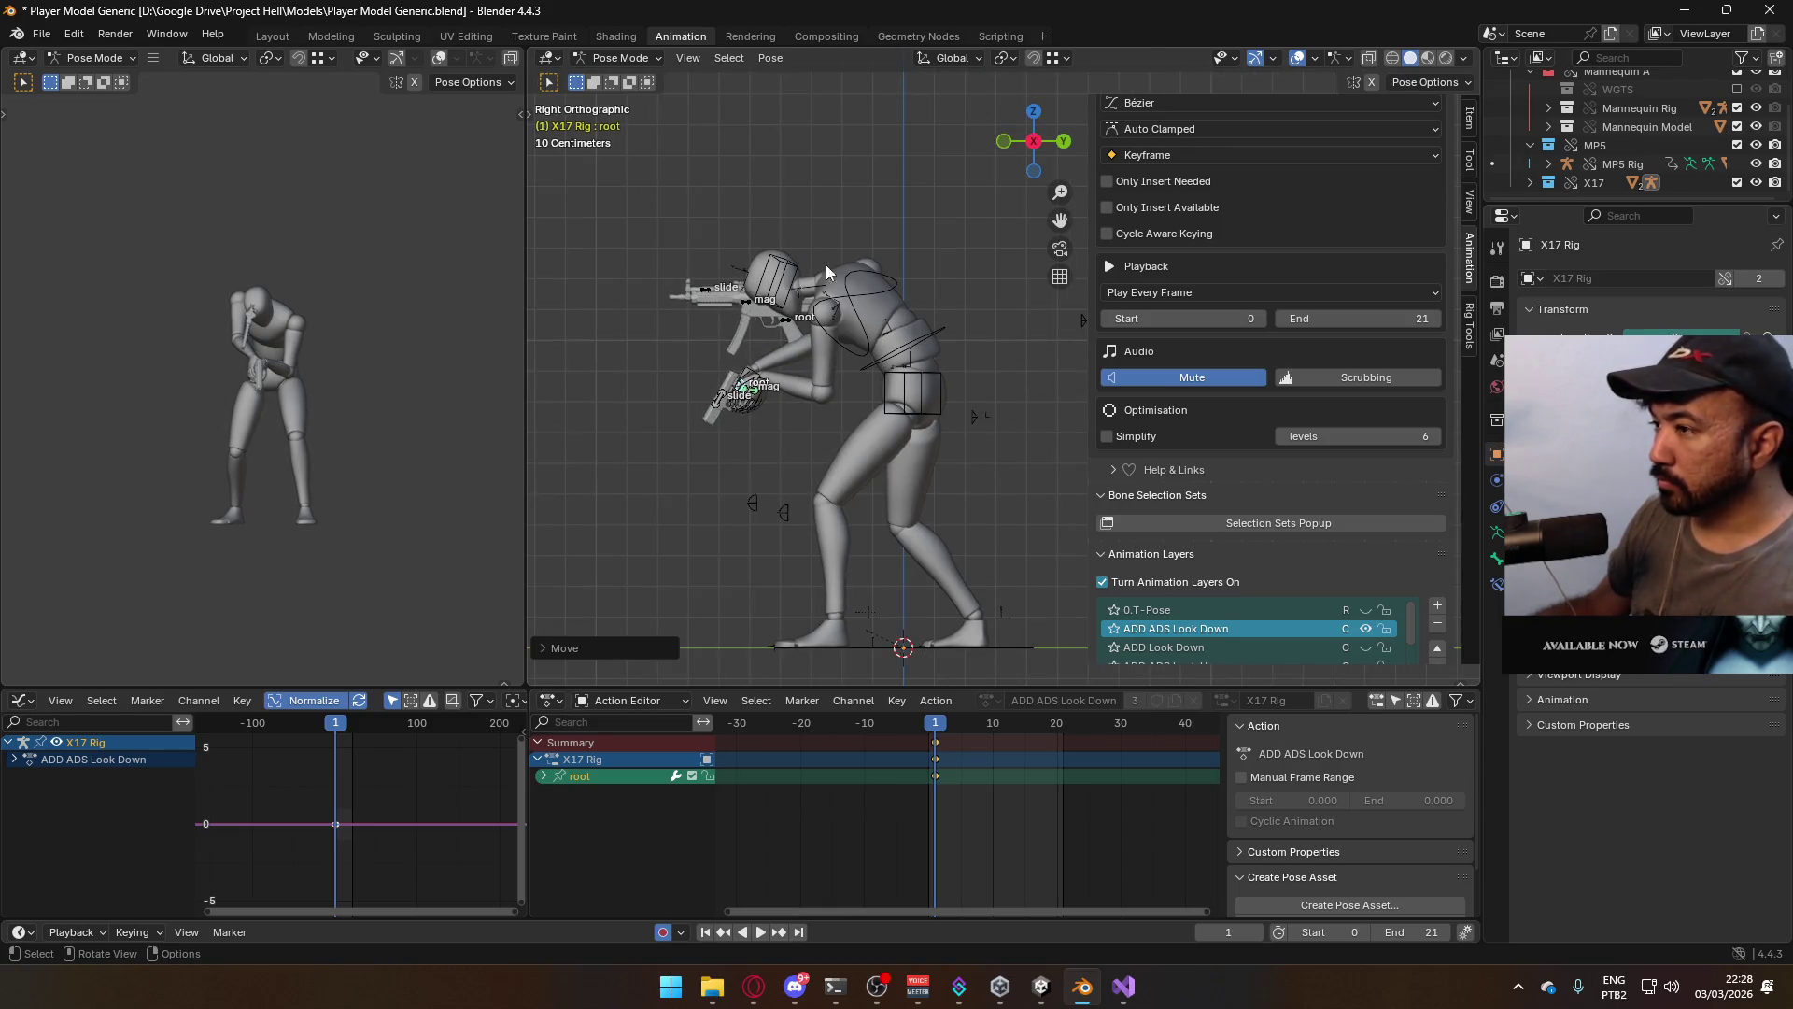
Return to Object Mode and select the whole mannequin body
click(621, 58)
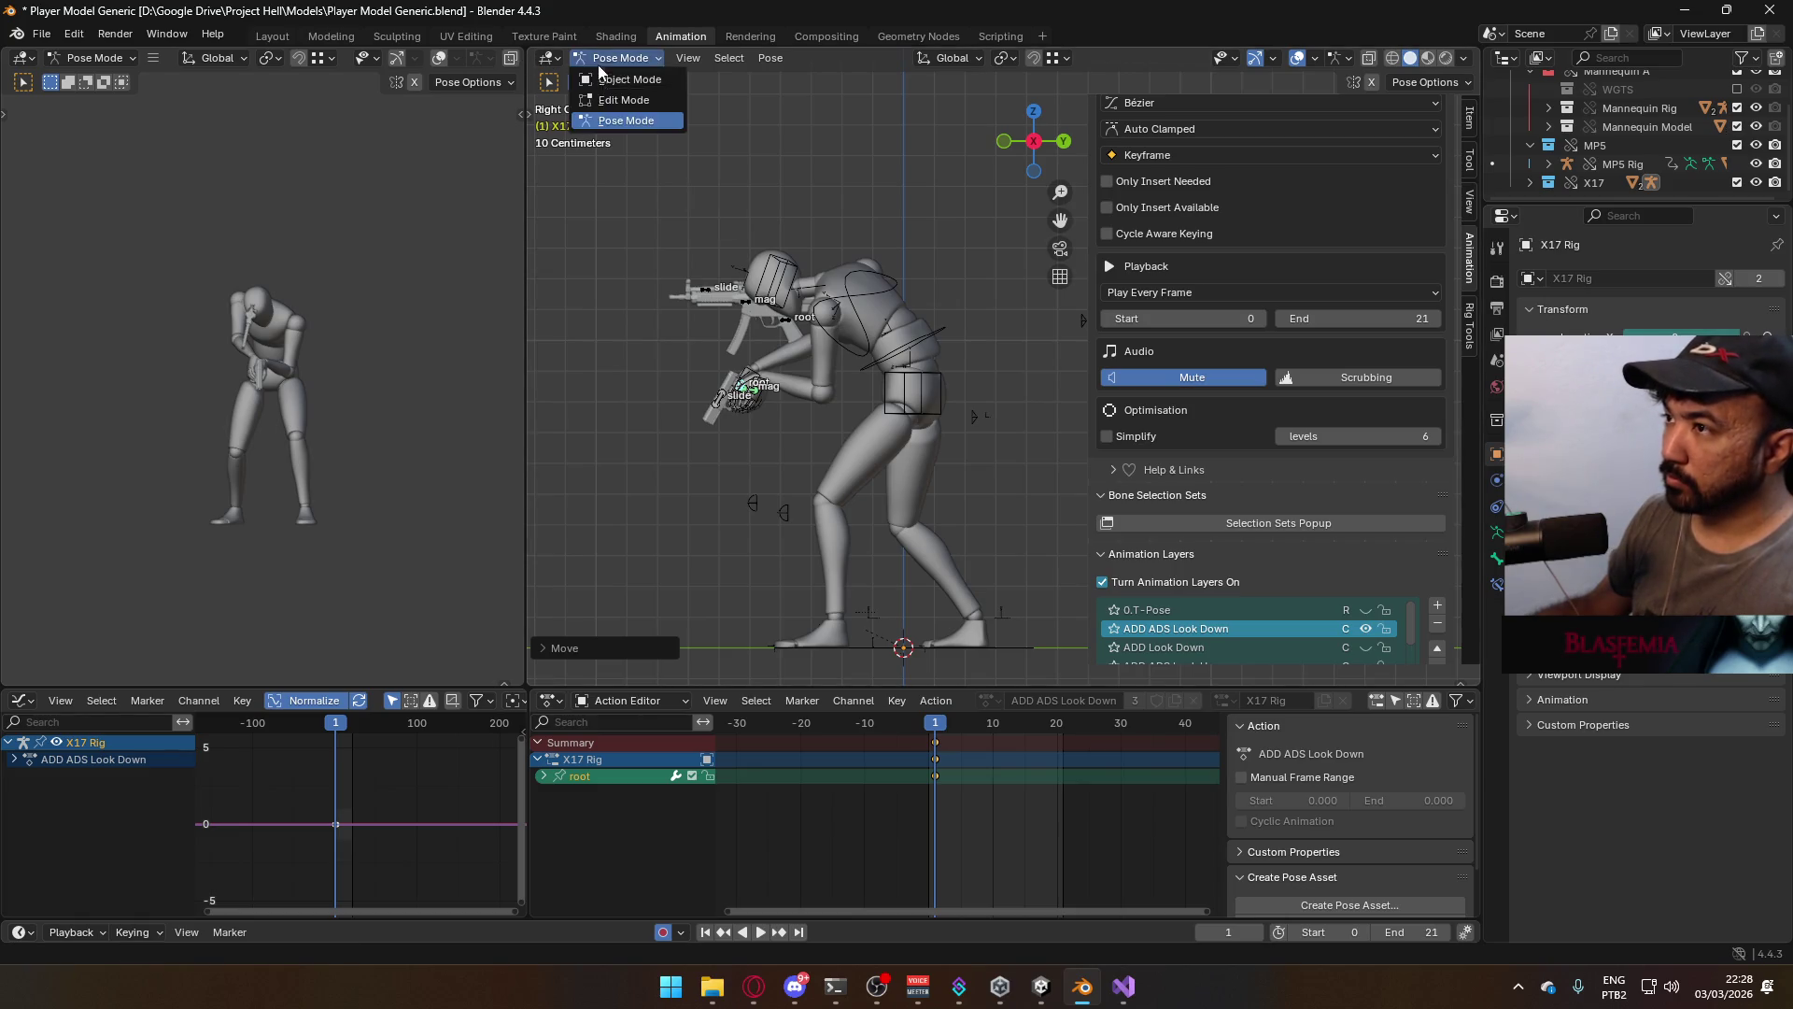
click(616, 77)
click(922, 327)
click(941, 356)
click(938, 344)
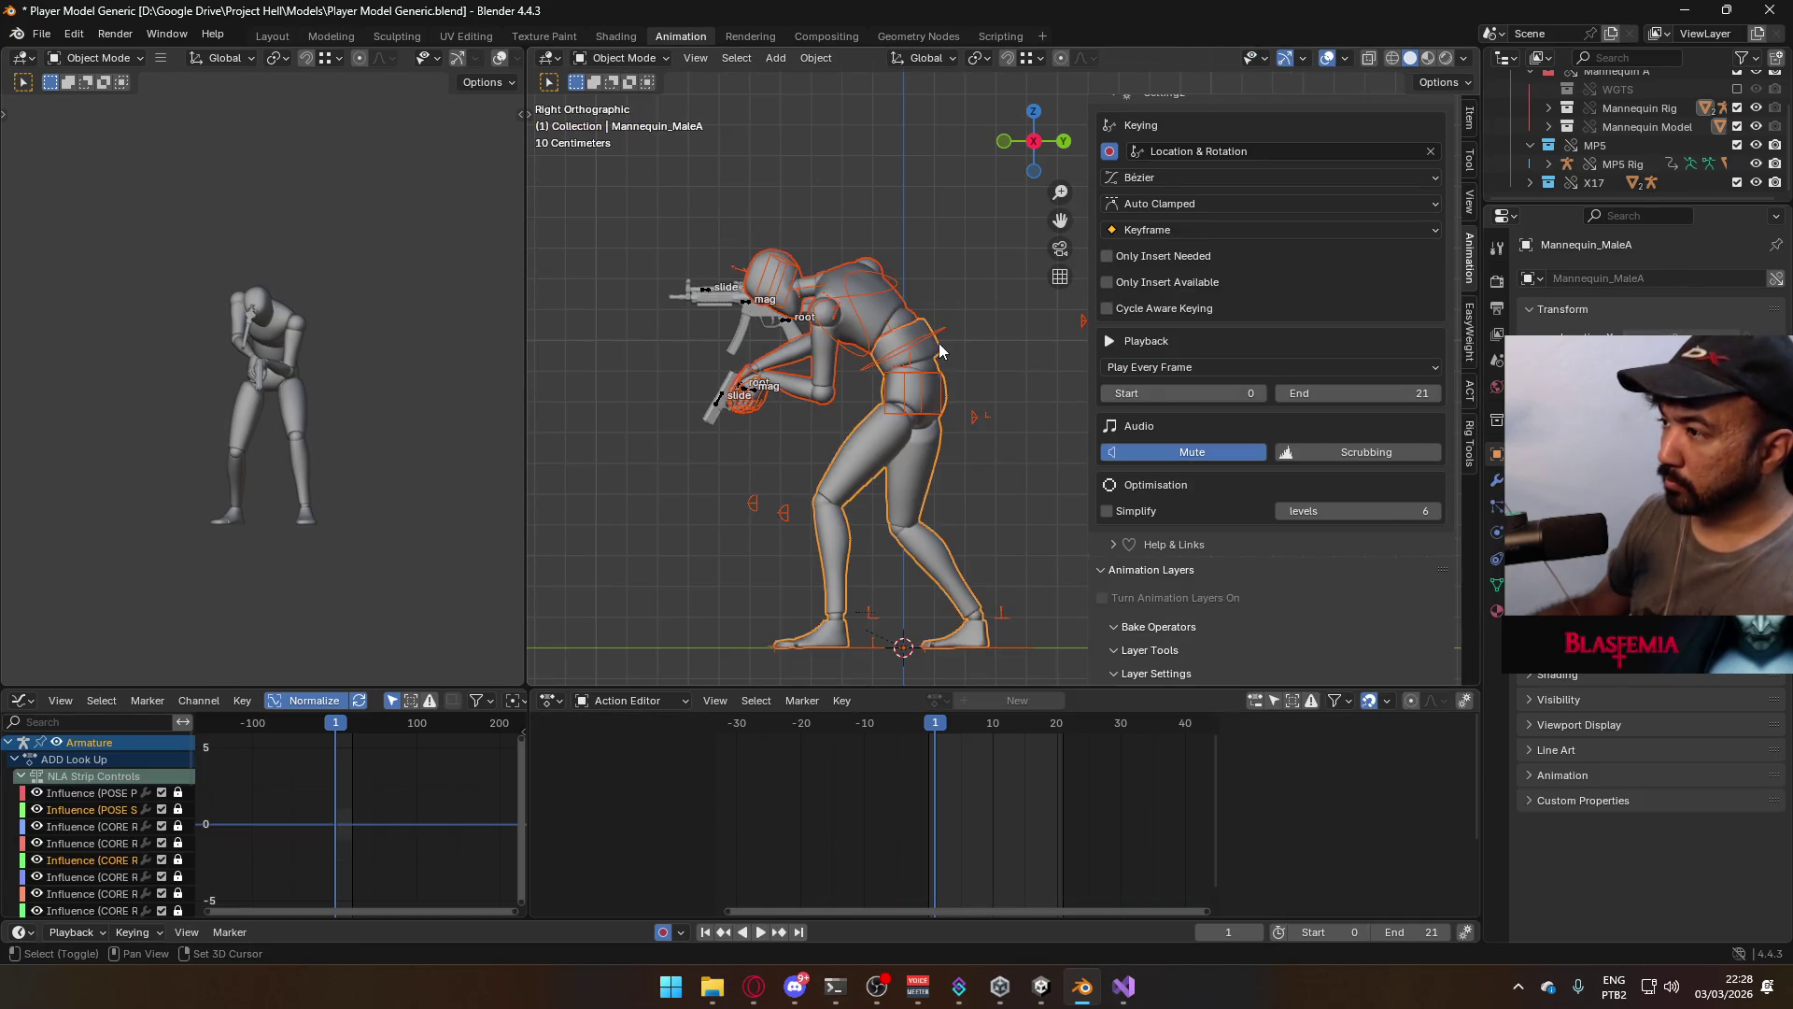
Save the blend file and make the X17 Rig the active object
key(ctrl+s)
click(41, 34)
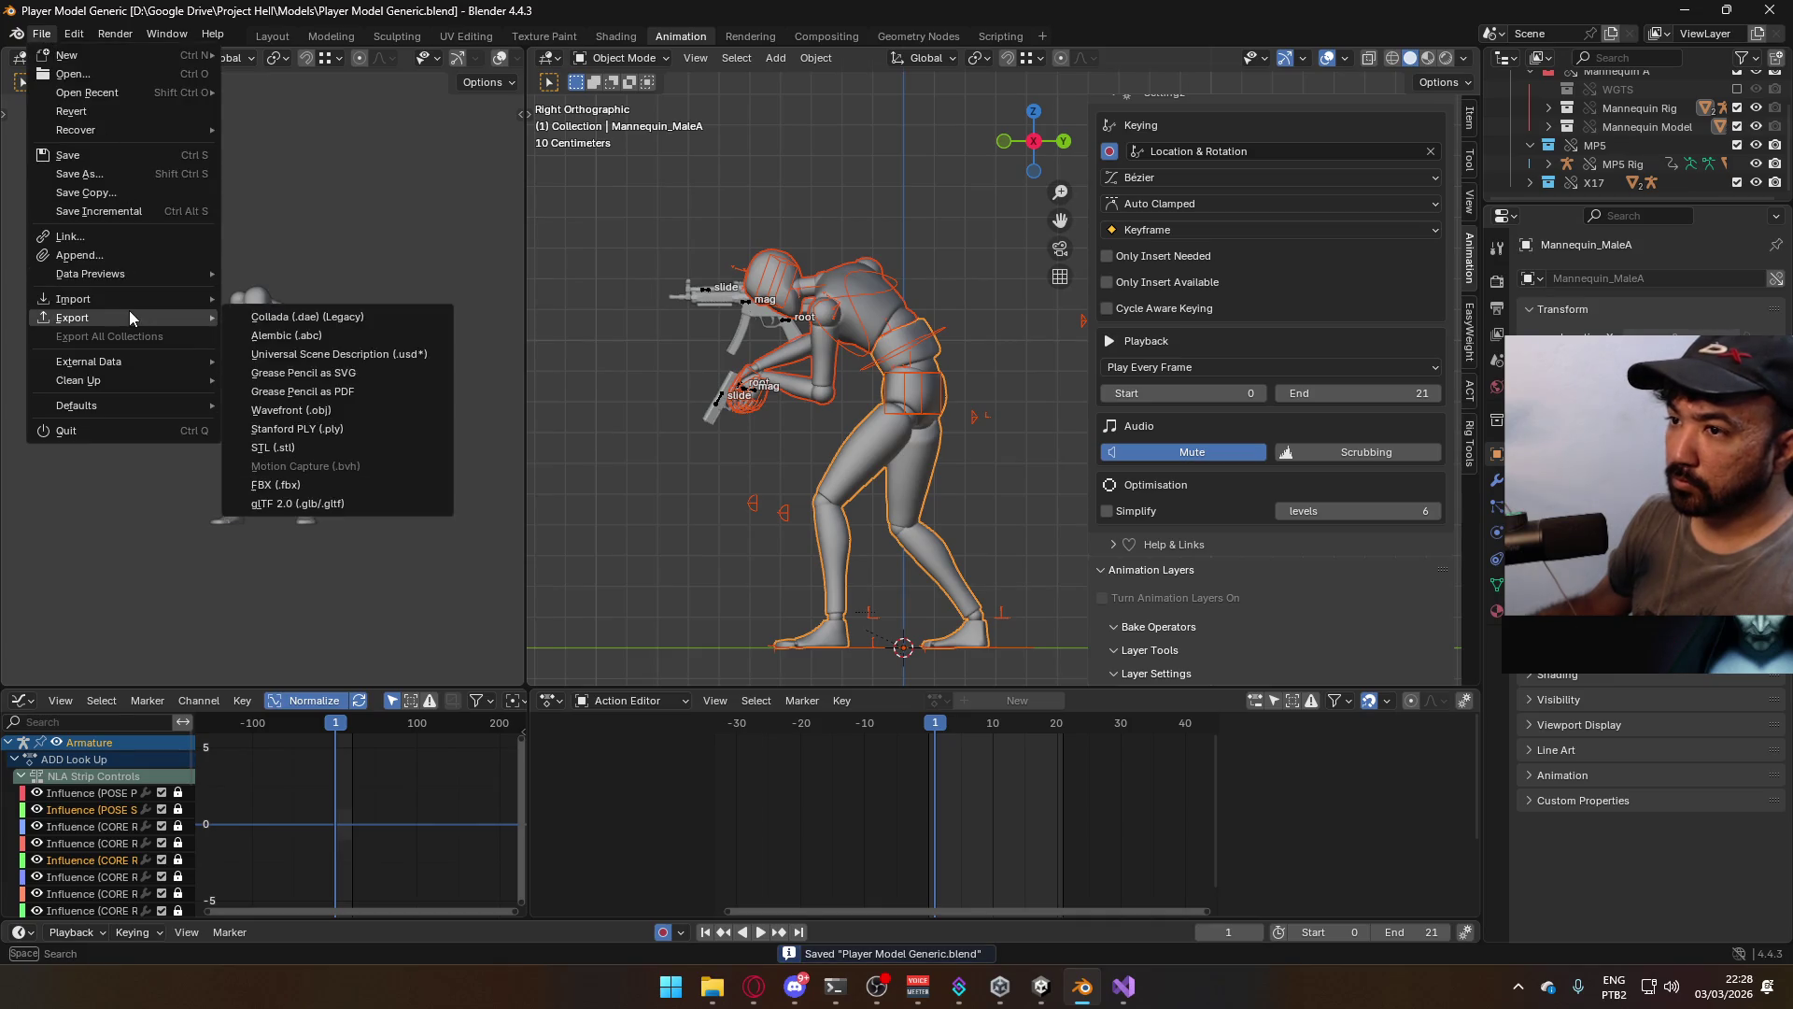
click(727, 400)
click(724, 397)
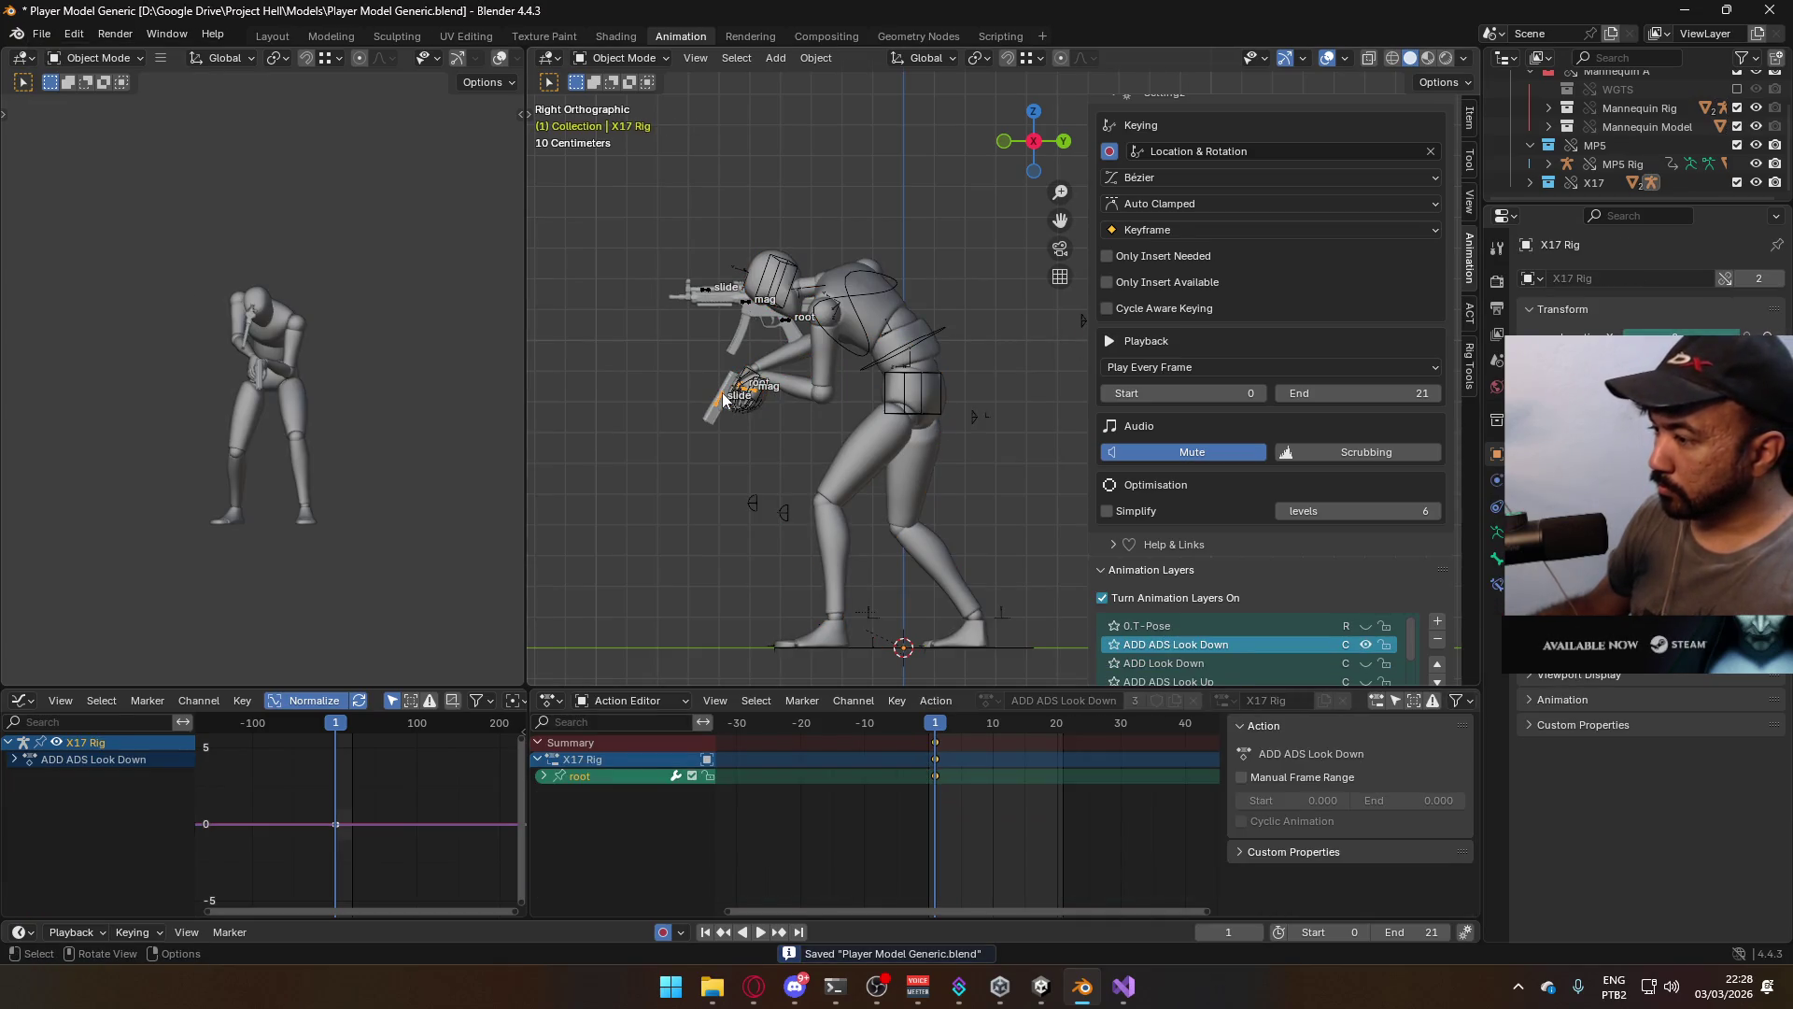
Duplicate the frame-1 keyframes one frame earlier and play back the animation
key(a)
key(shift+d)
click(980, 738)
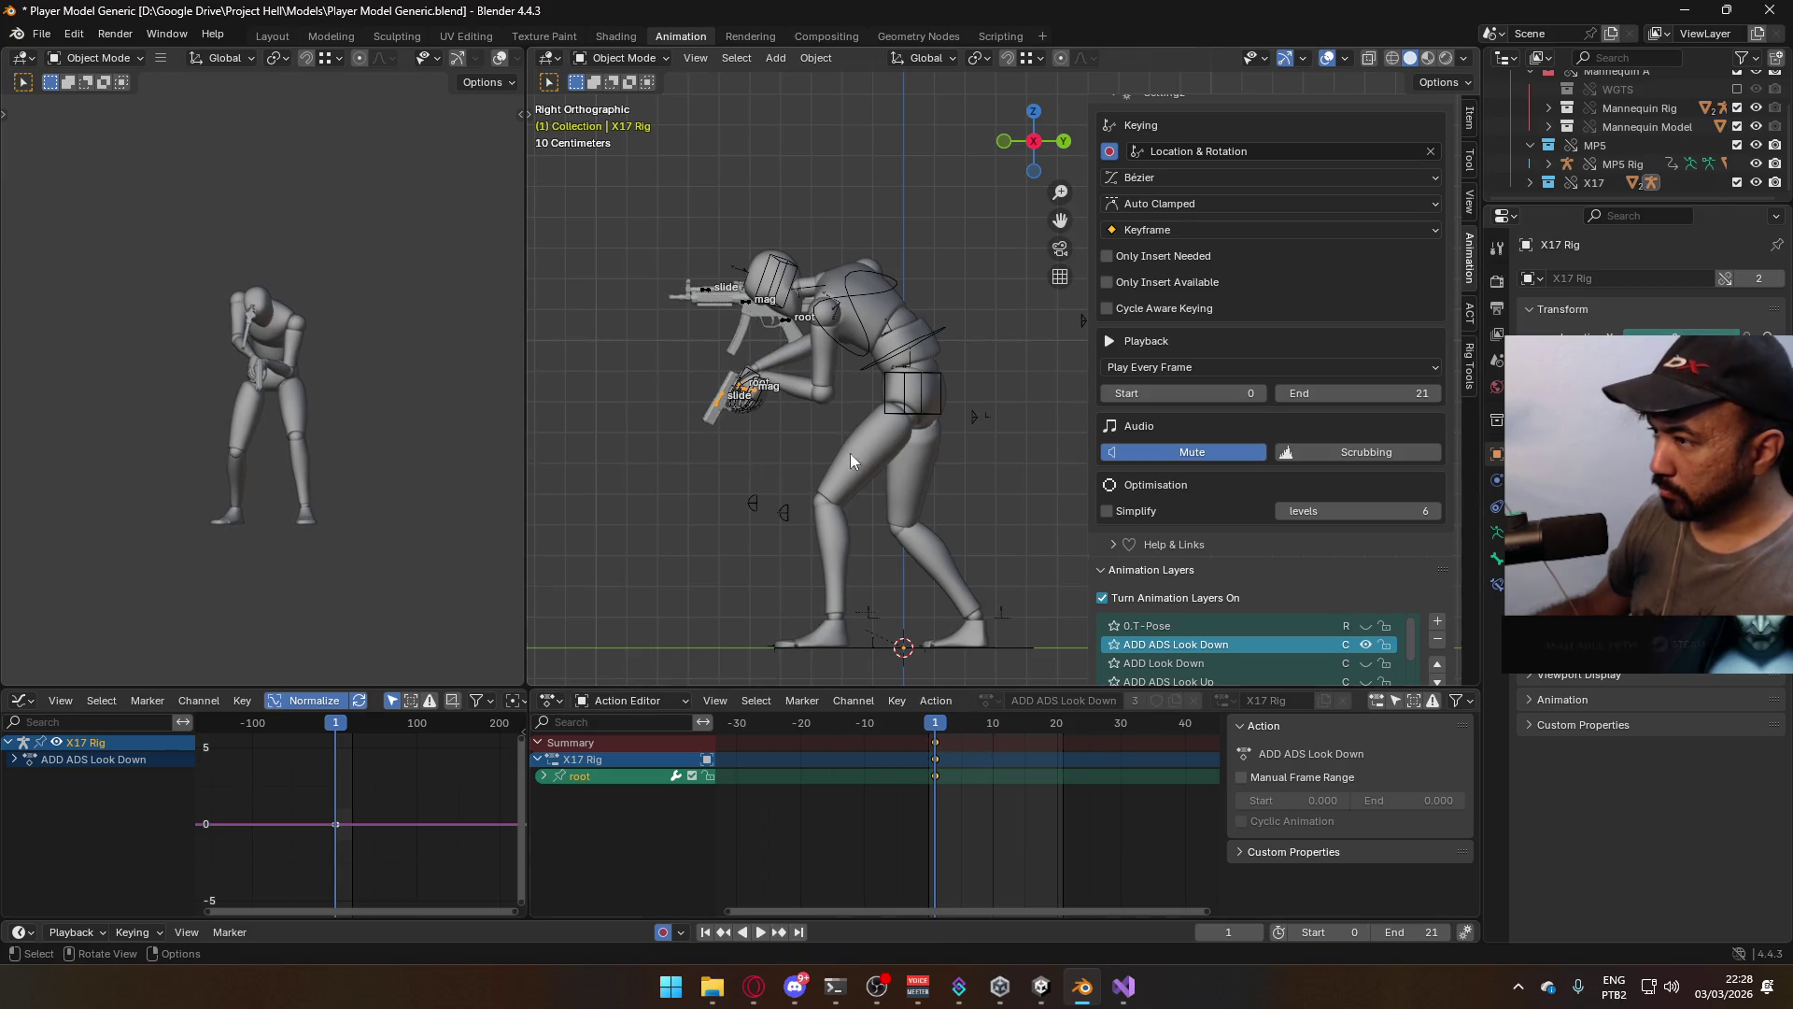
click(848, 381)
key(space)
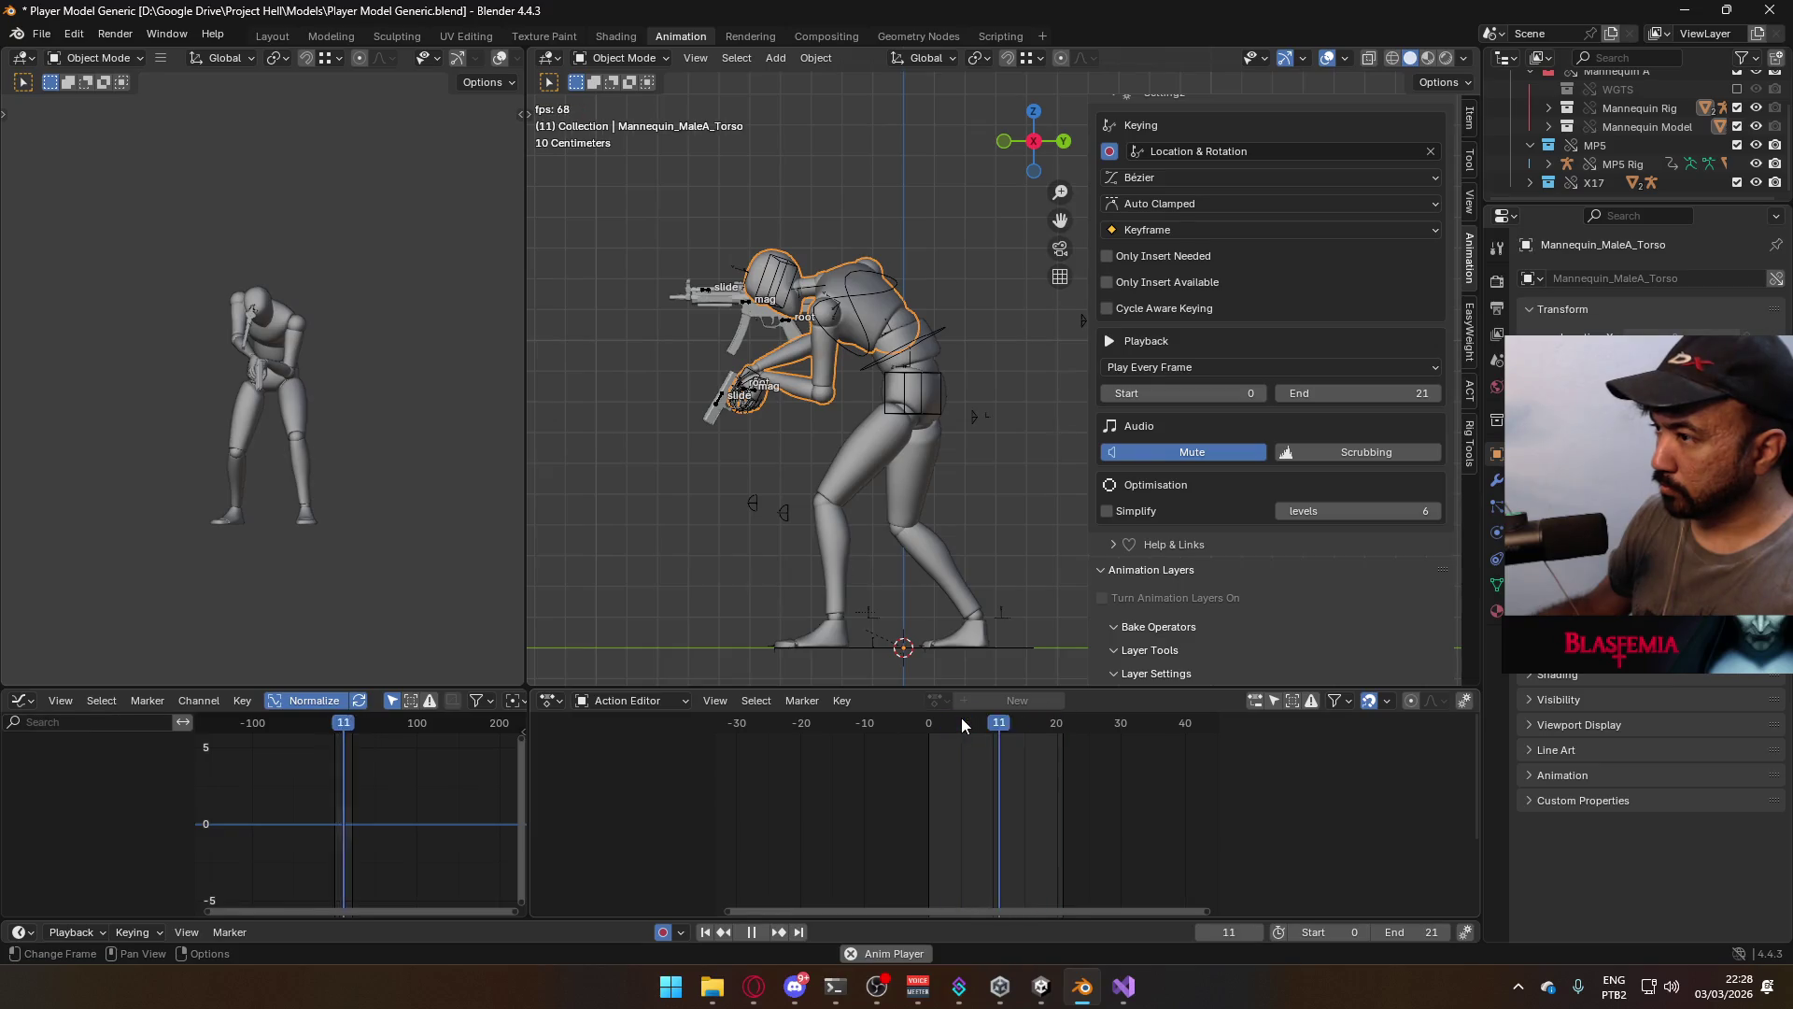
click(939, 725)
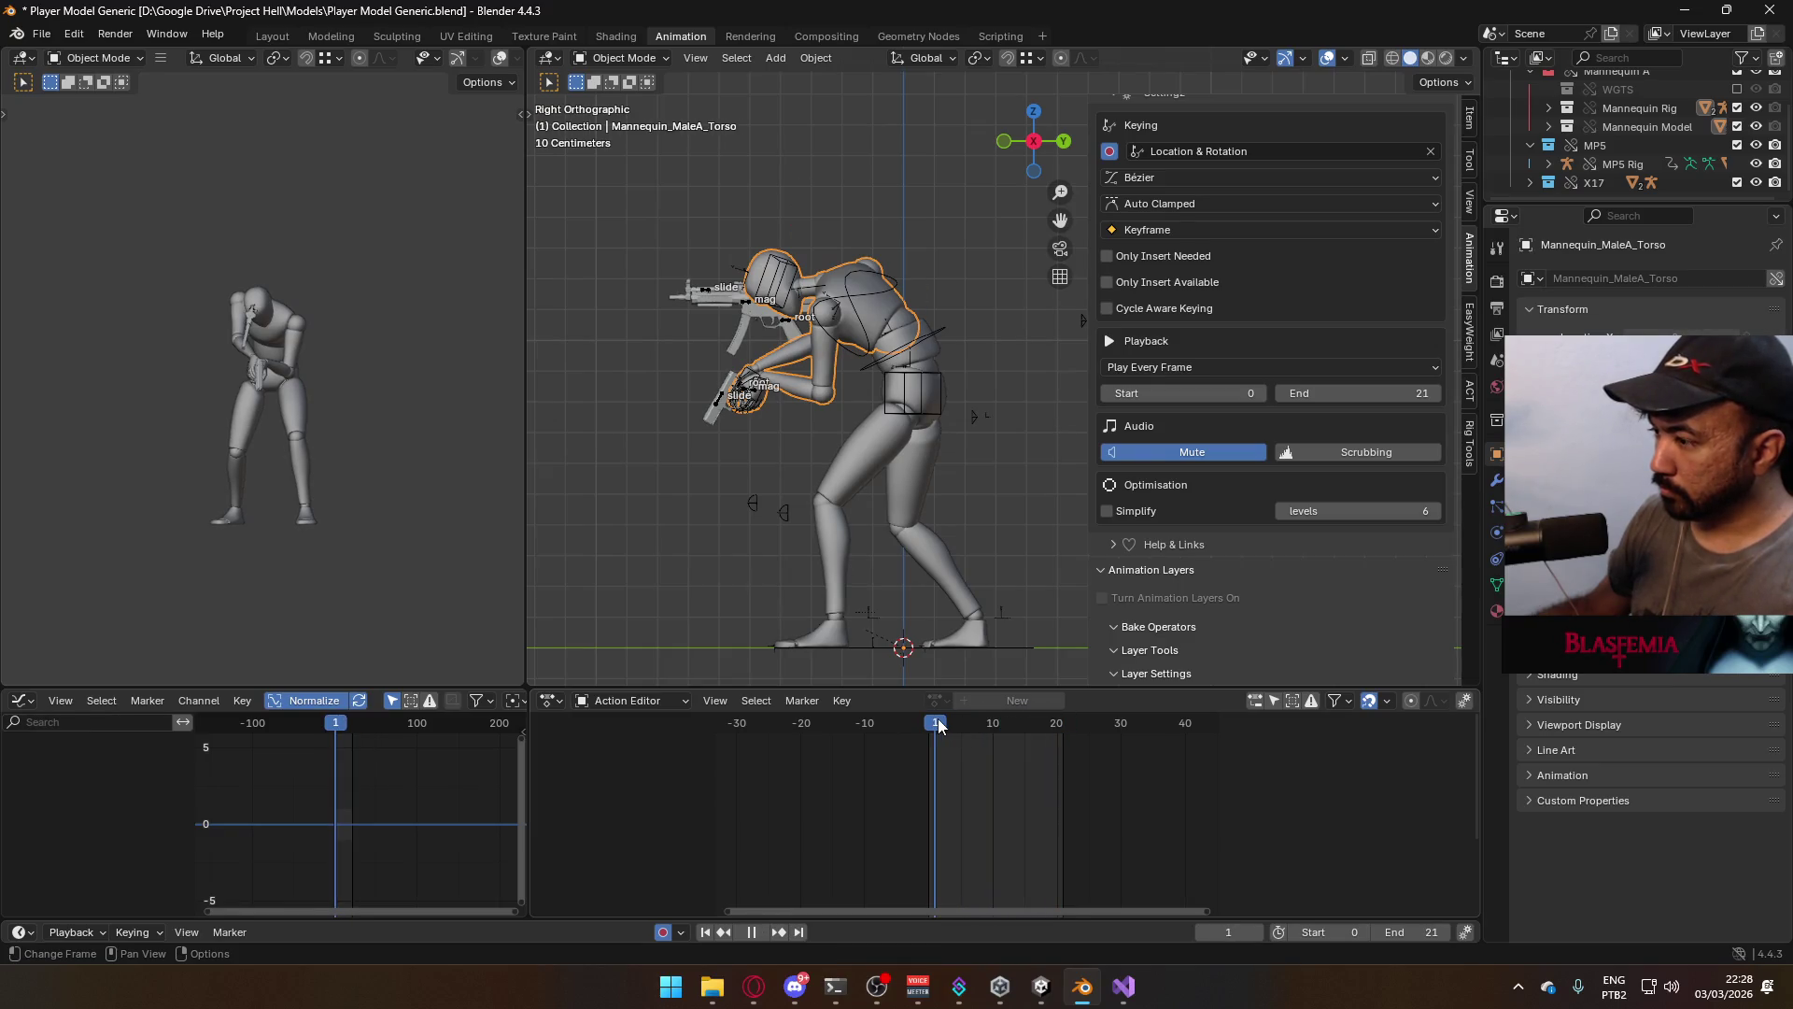
key(space)
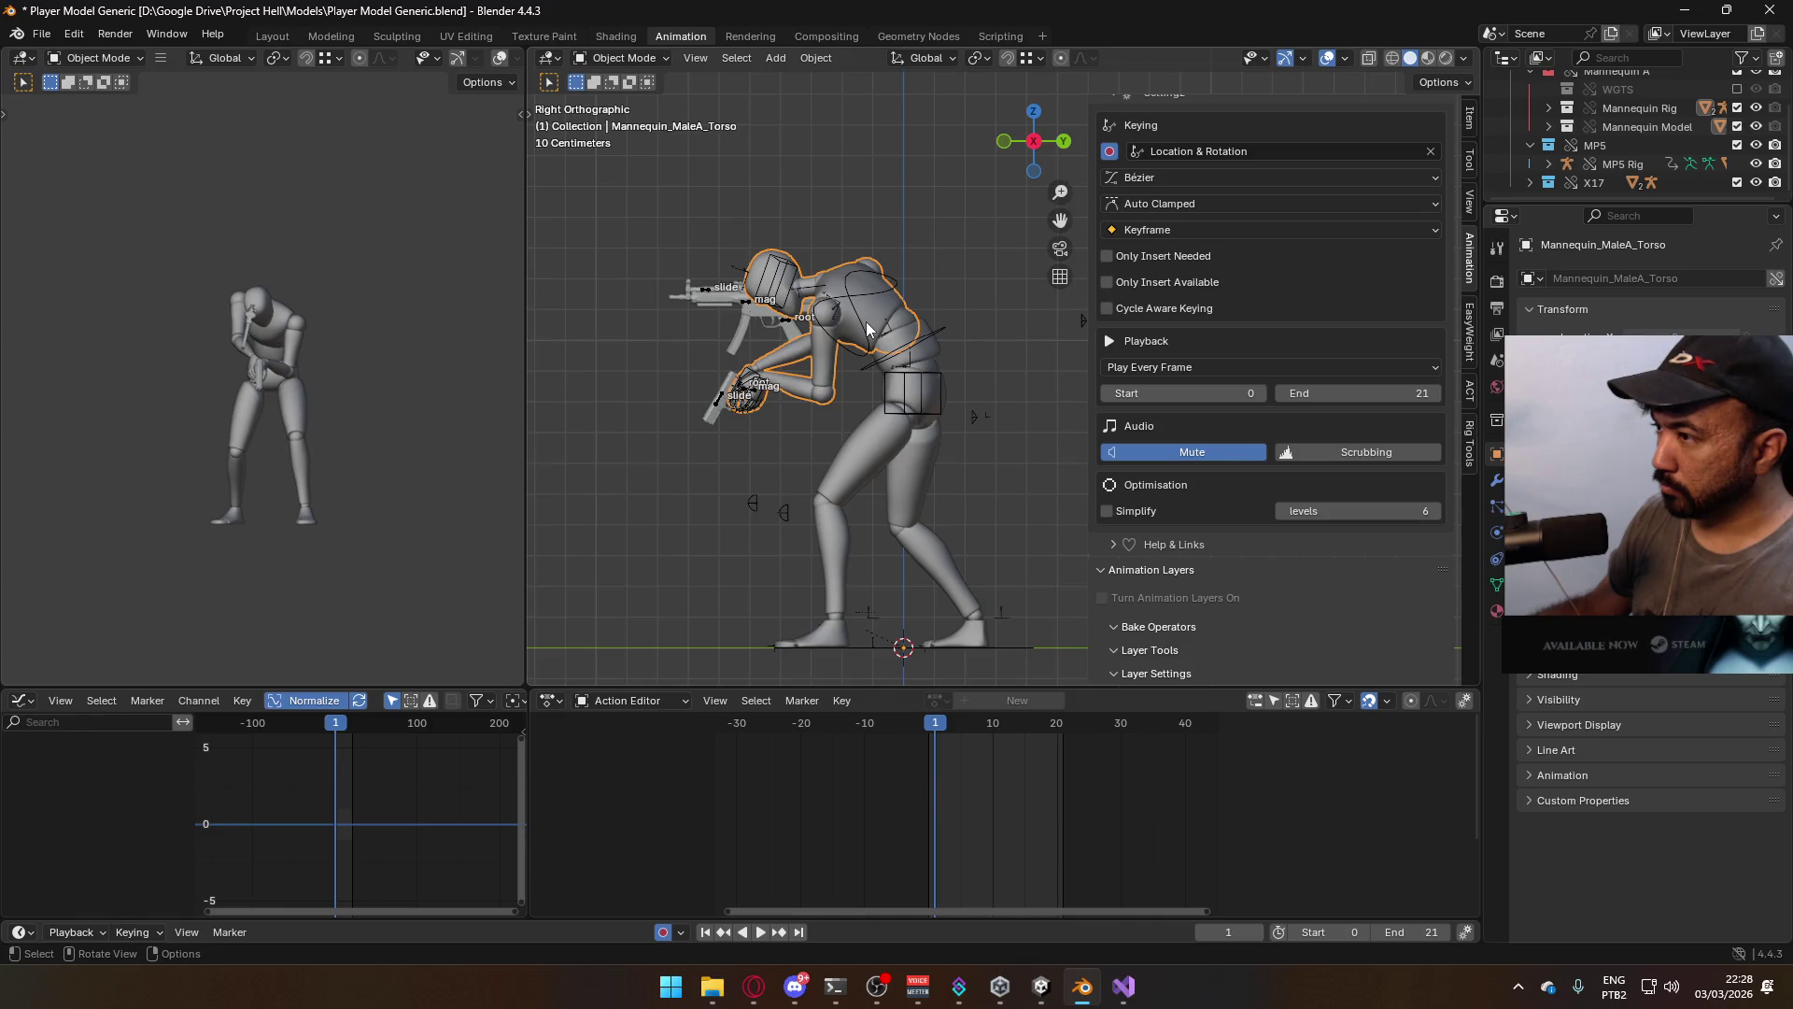
Check the mannequin Armature's pose at frame 0, then reselect the X17 Rig
click(867, 329)
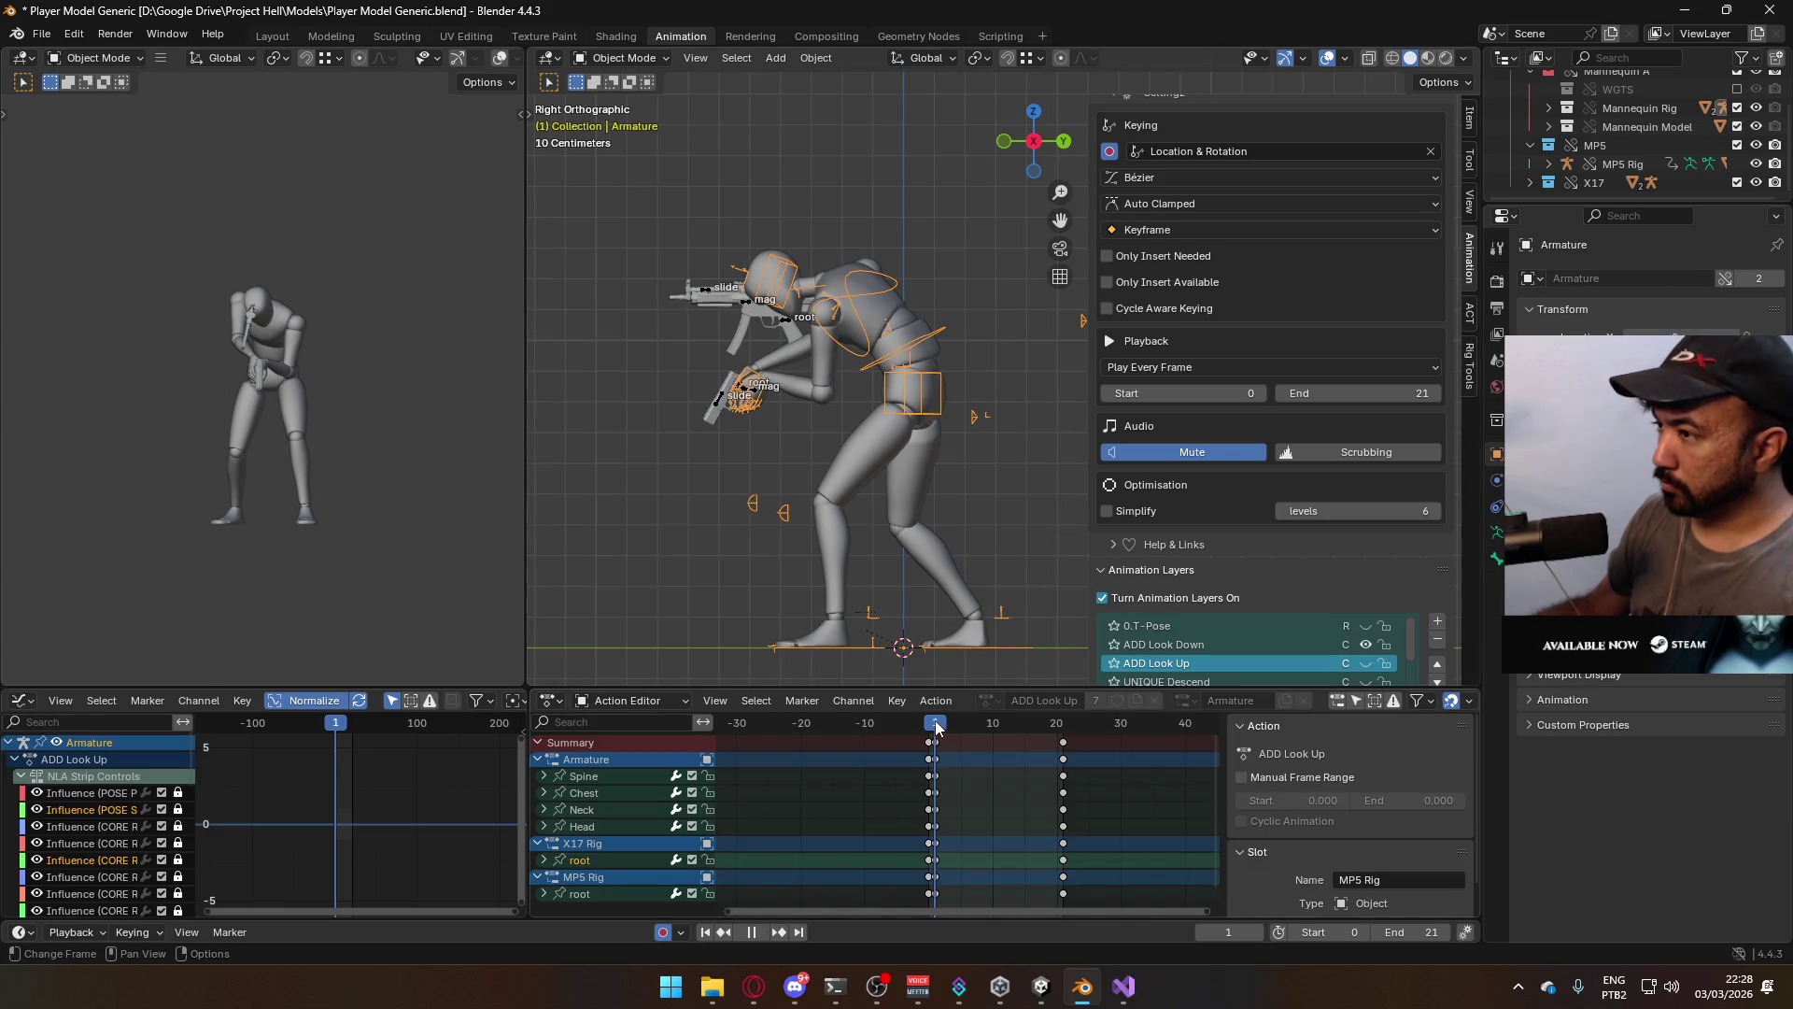
drag(937, 728, 935, 733)
click(738, 417)
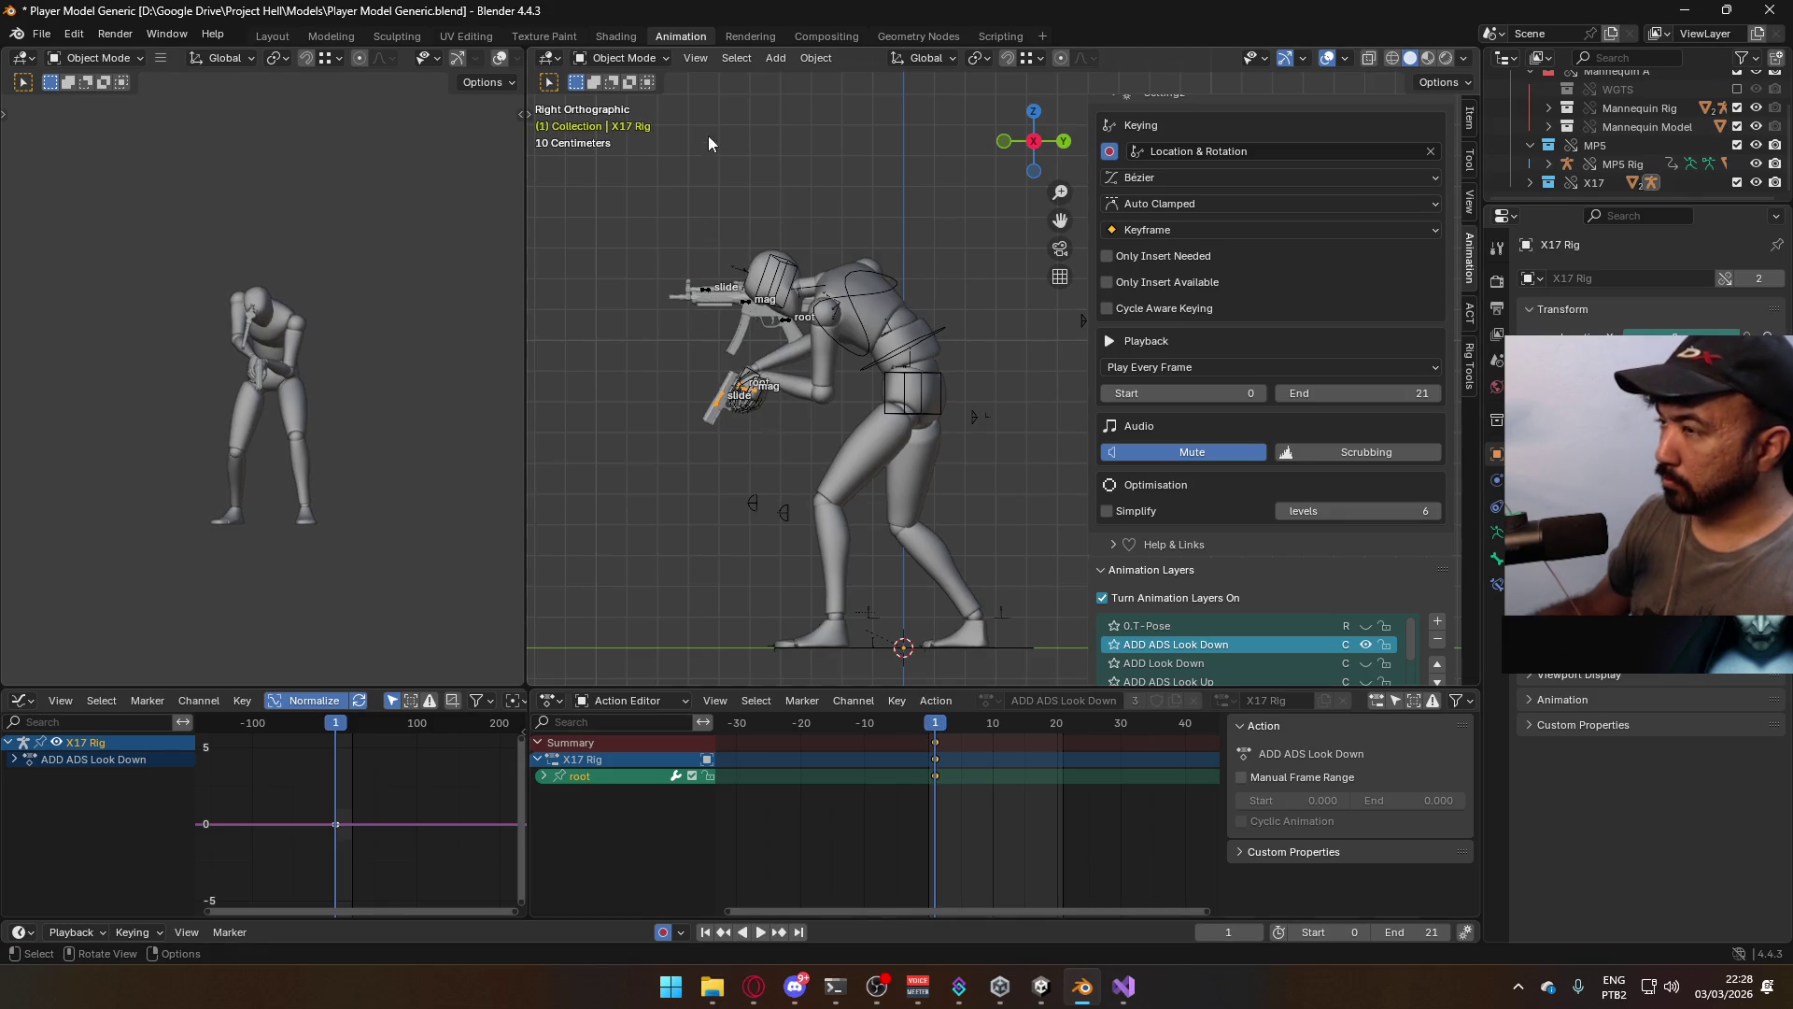
In Pose Mode, compare frames 0 and 1 and delete the root's frame-1 keys
click(622, 58)
click(617, 120)
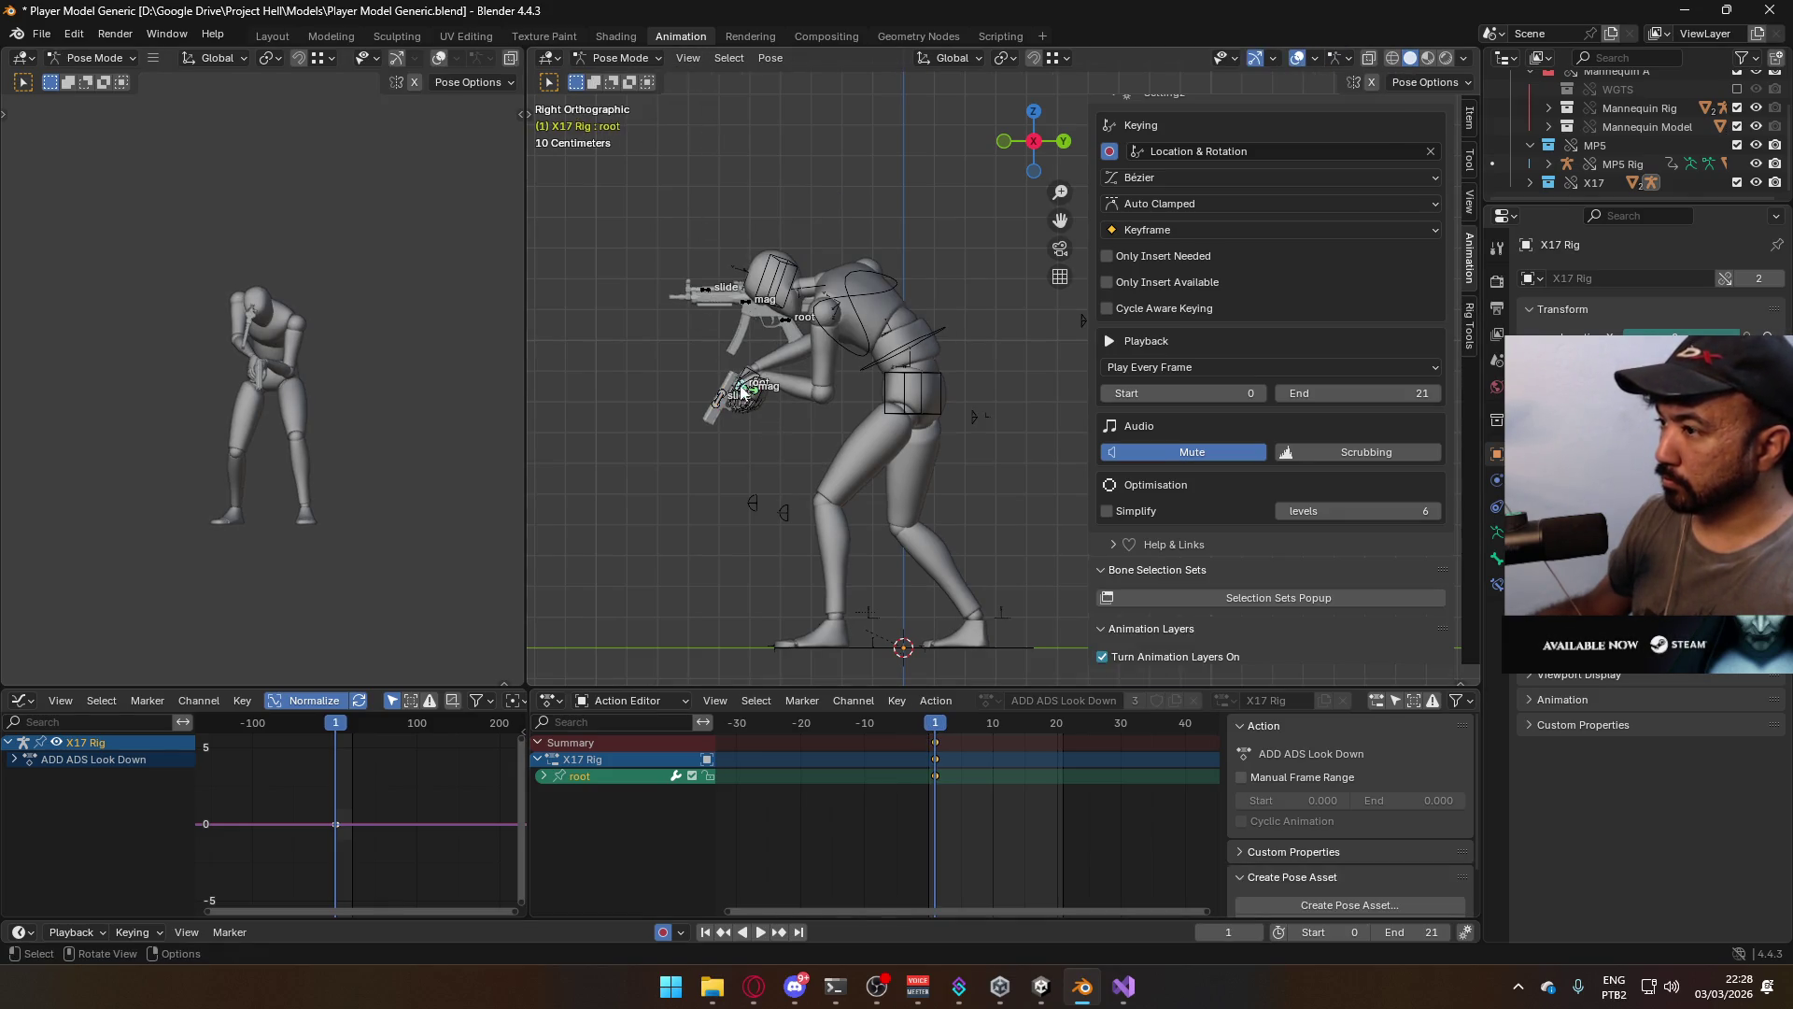
drag(934, 728, 932, 734)
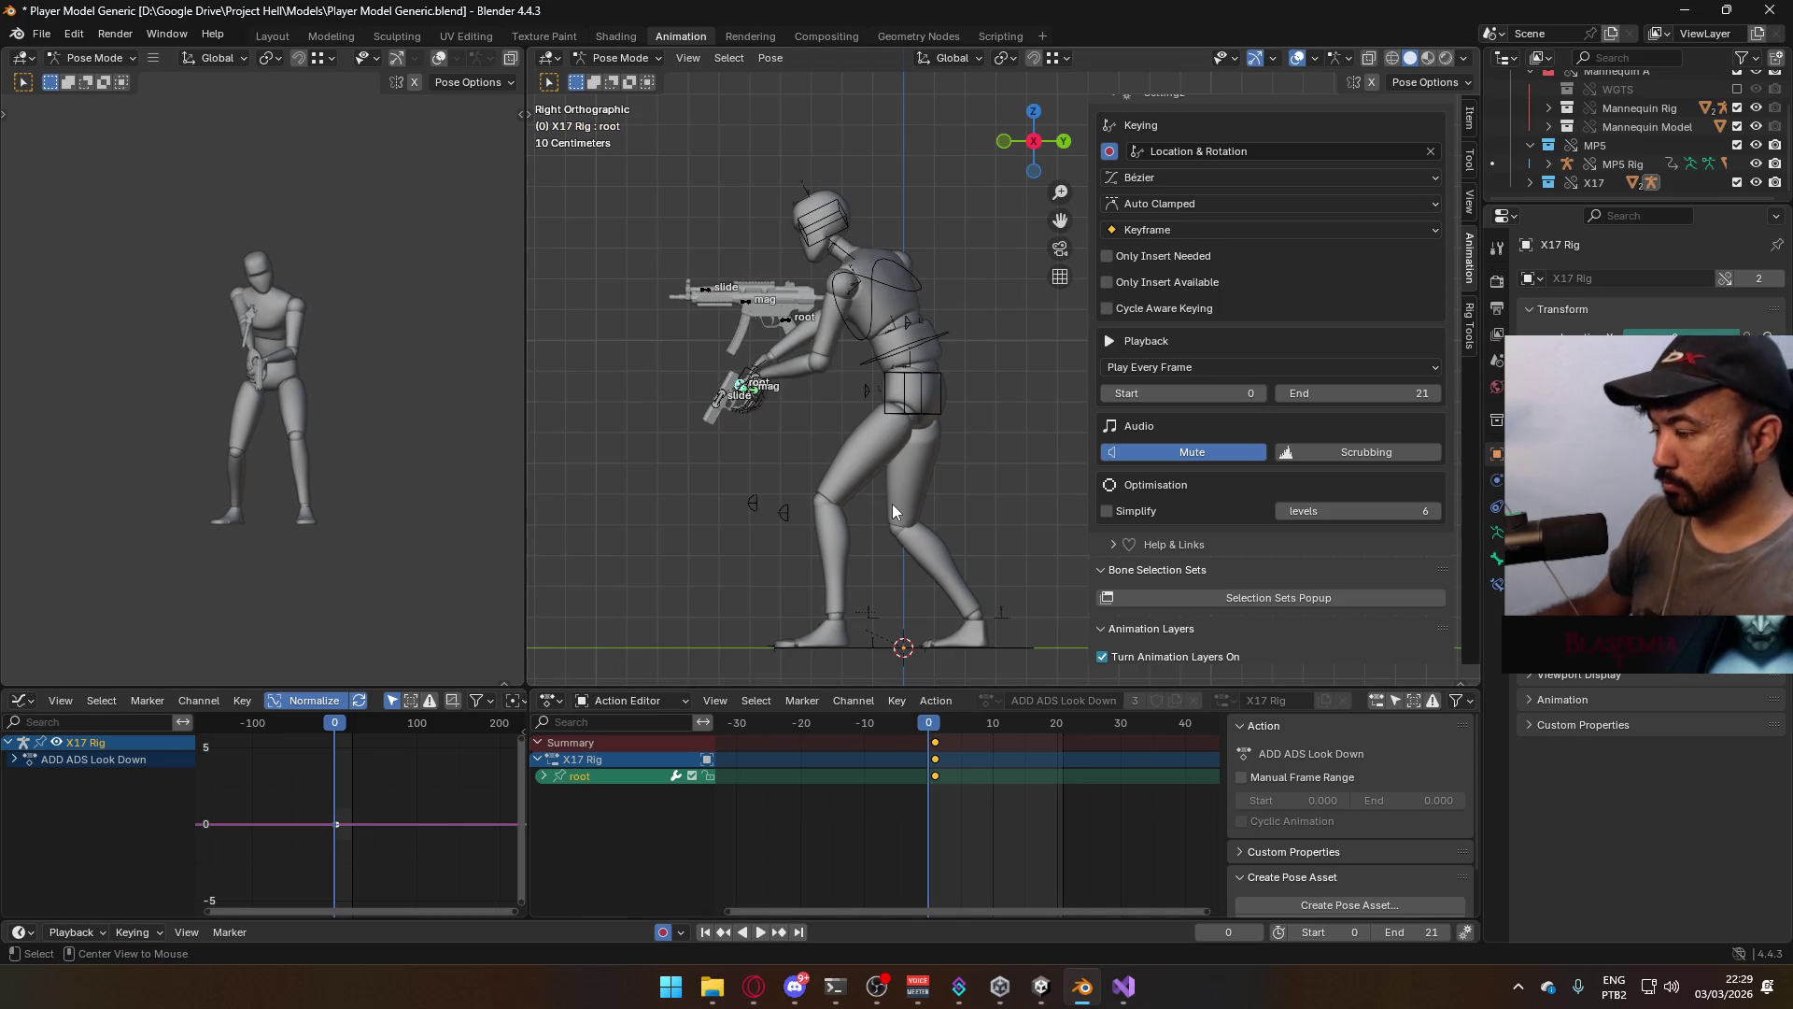
drag(934, 727, 941, 771)
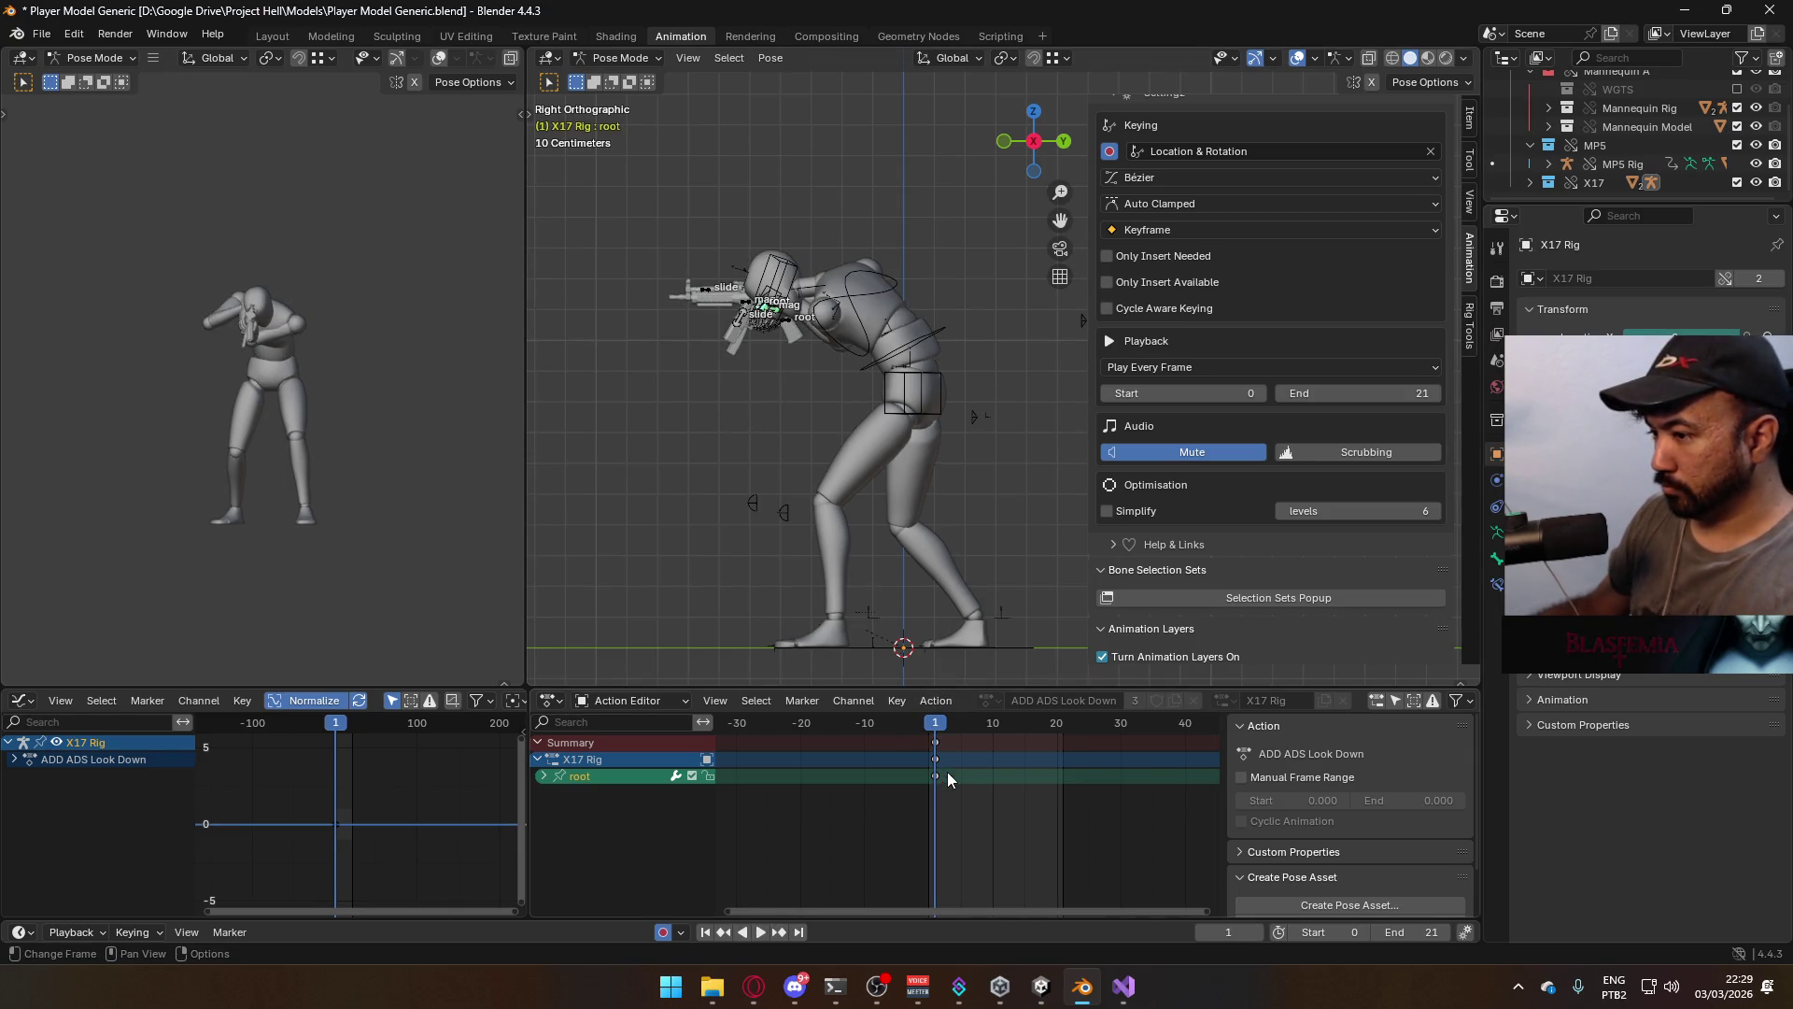
key(ctrl+z)
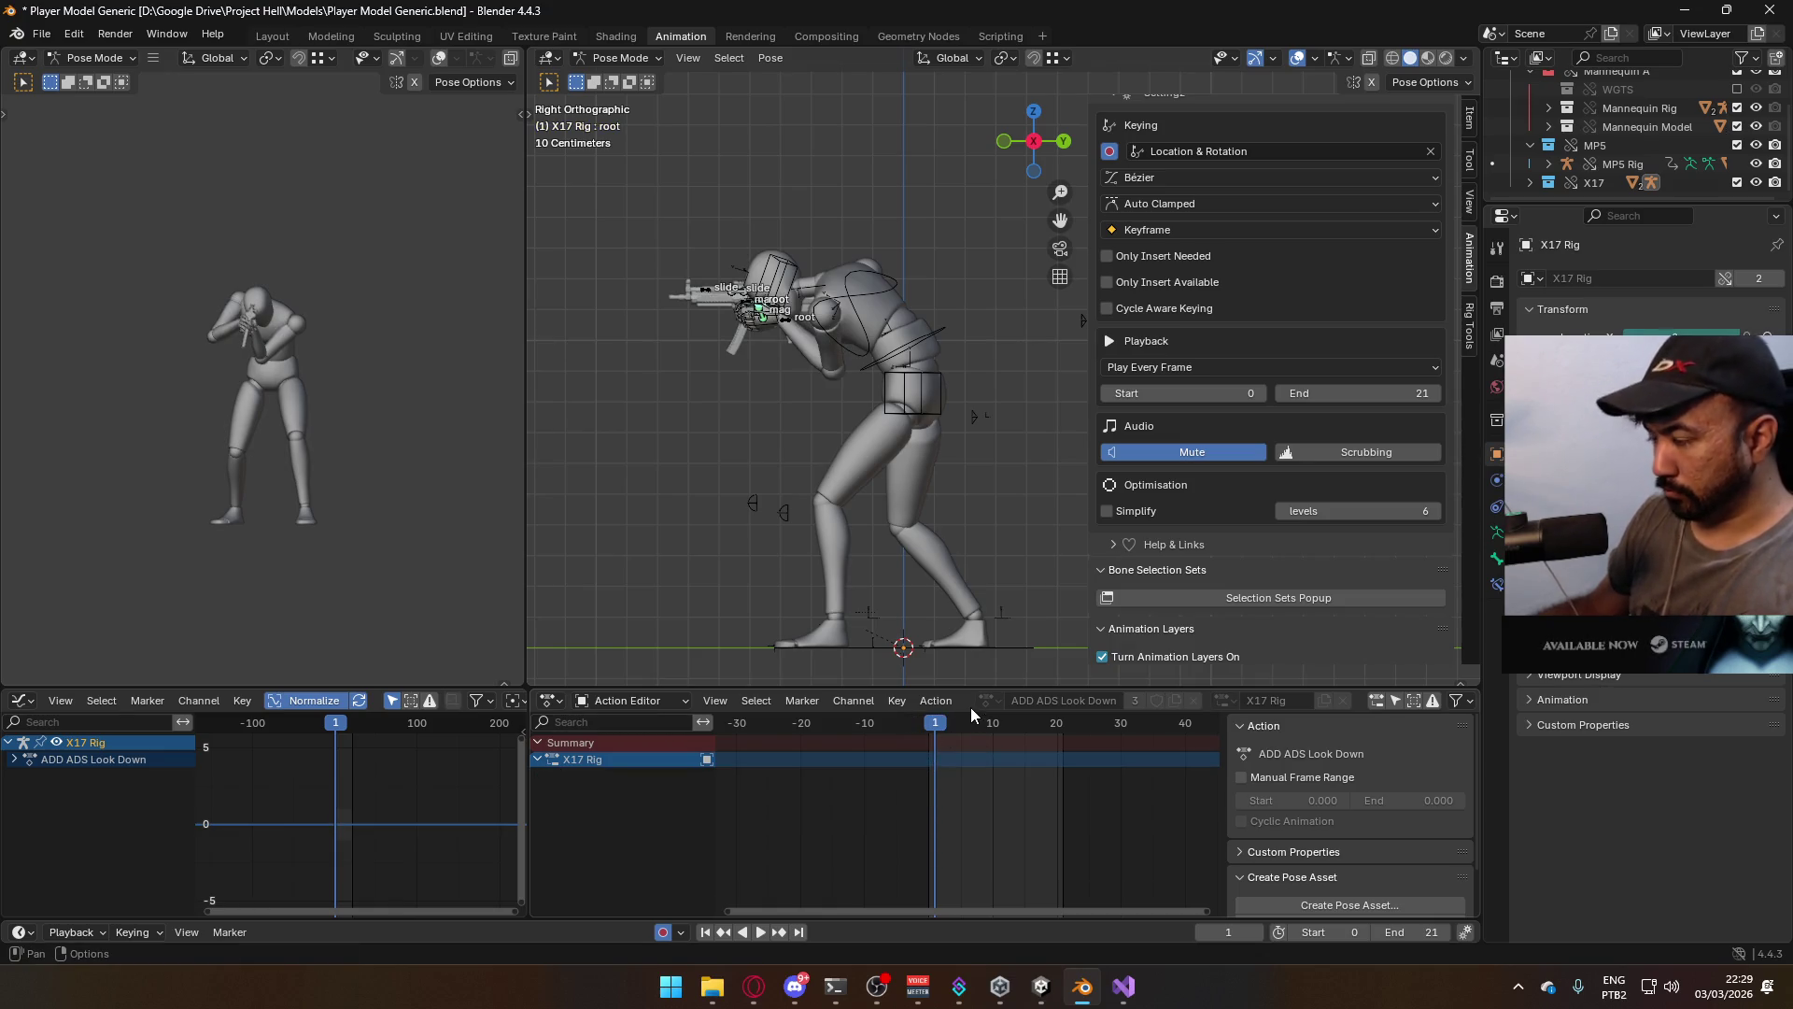
click(927, 725)
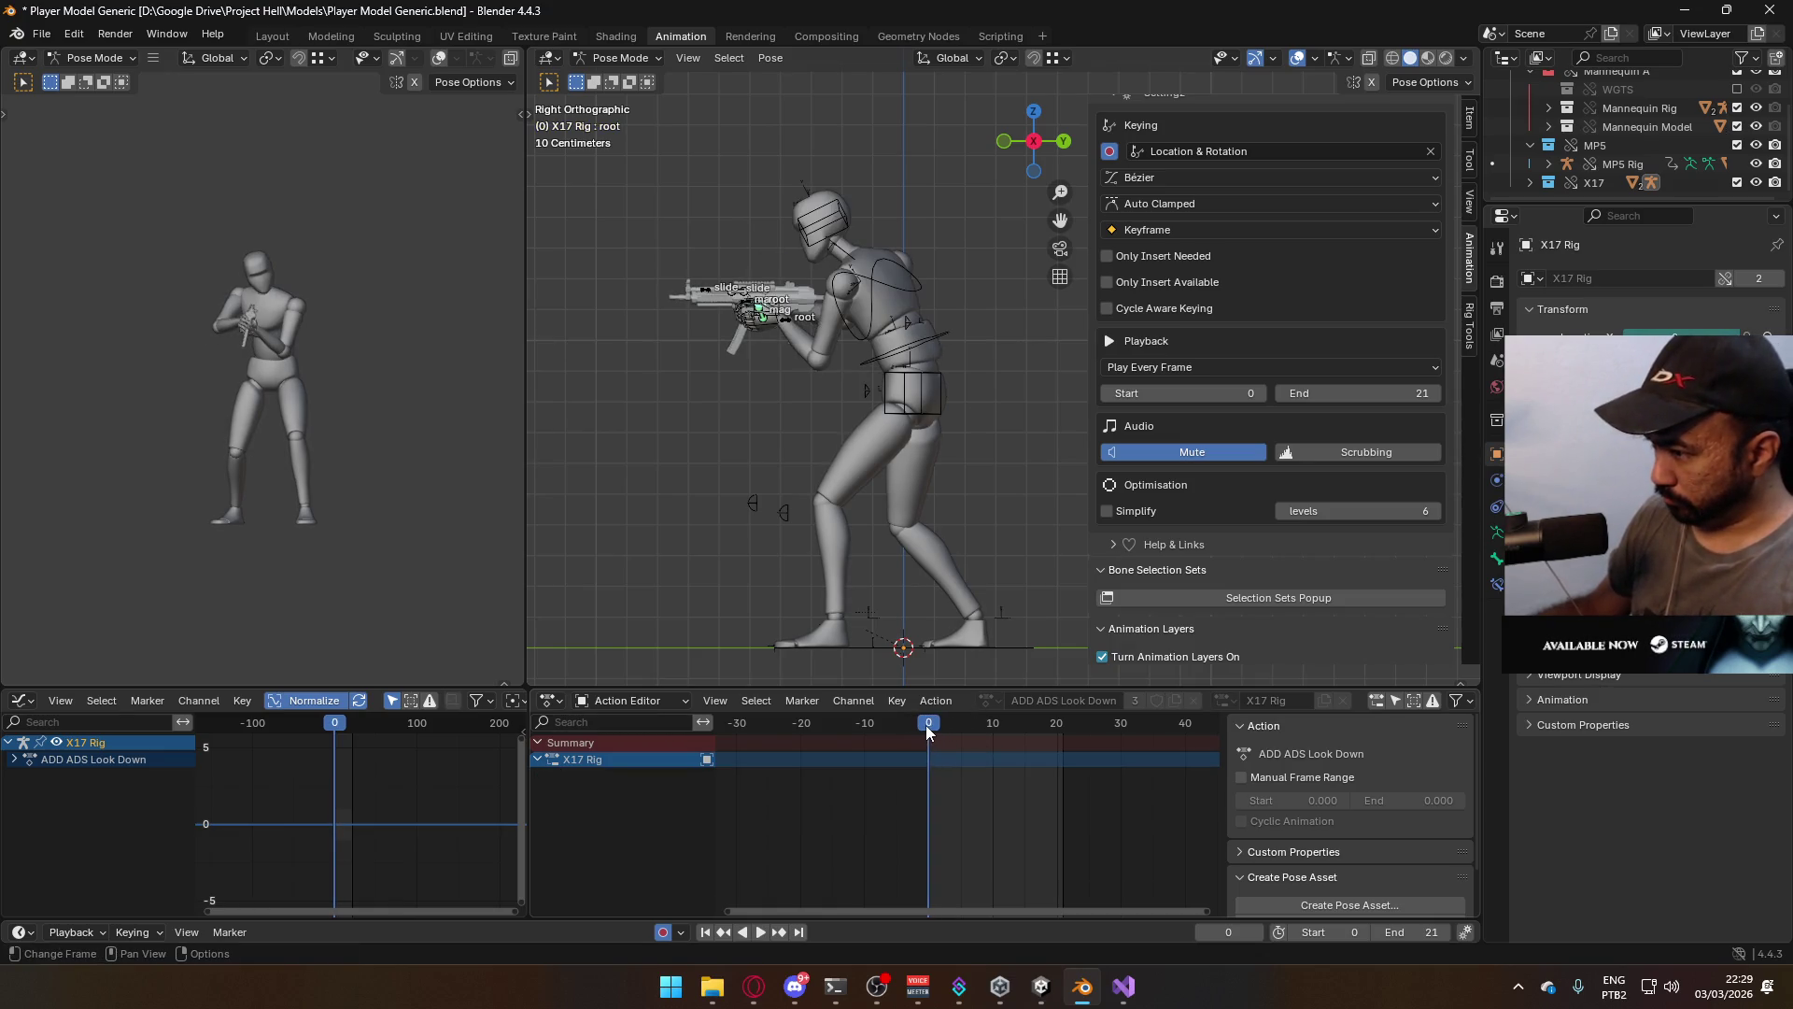
Key the root's location and rotation at frame 0, paste on frame 1, rotate 60° around X
key(i)
key(i)
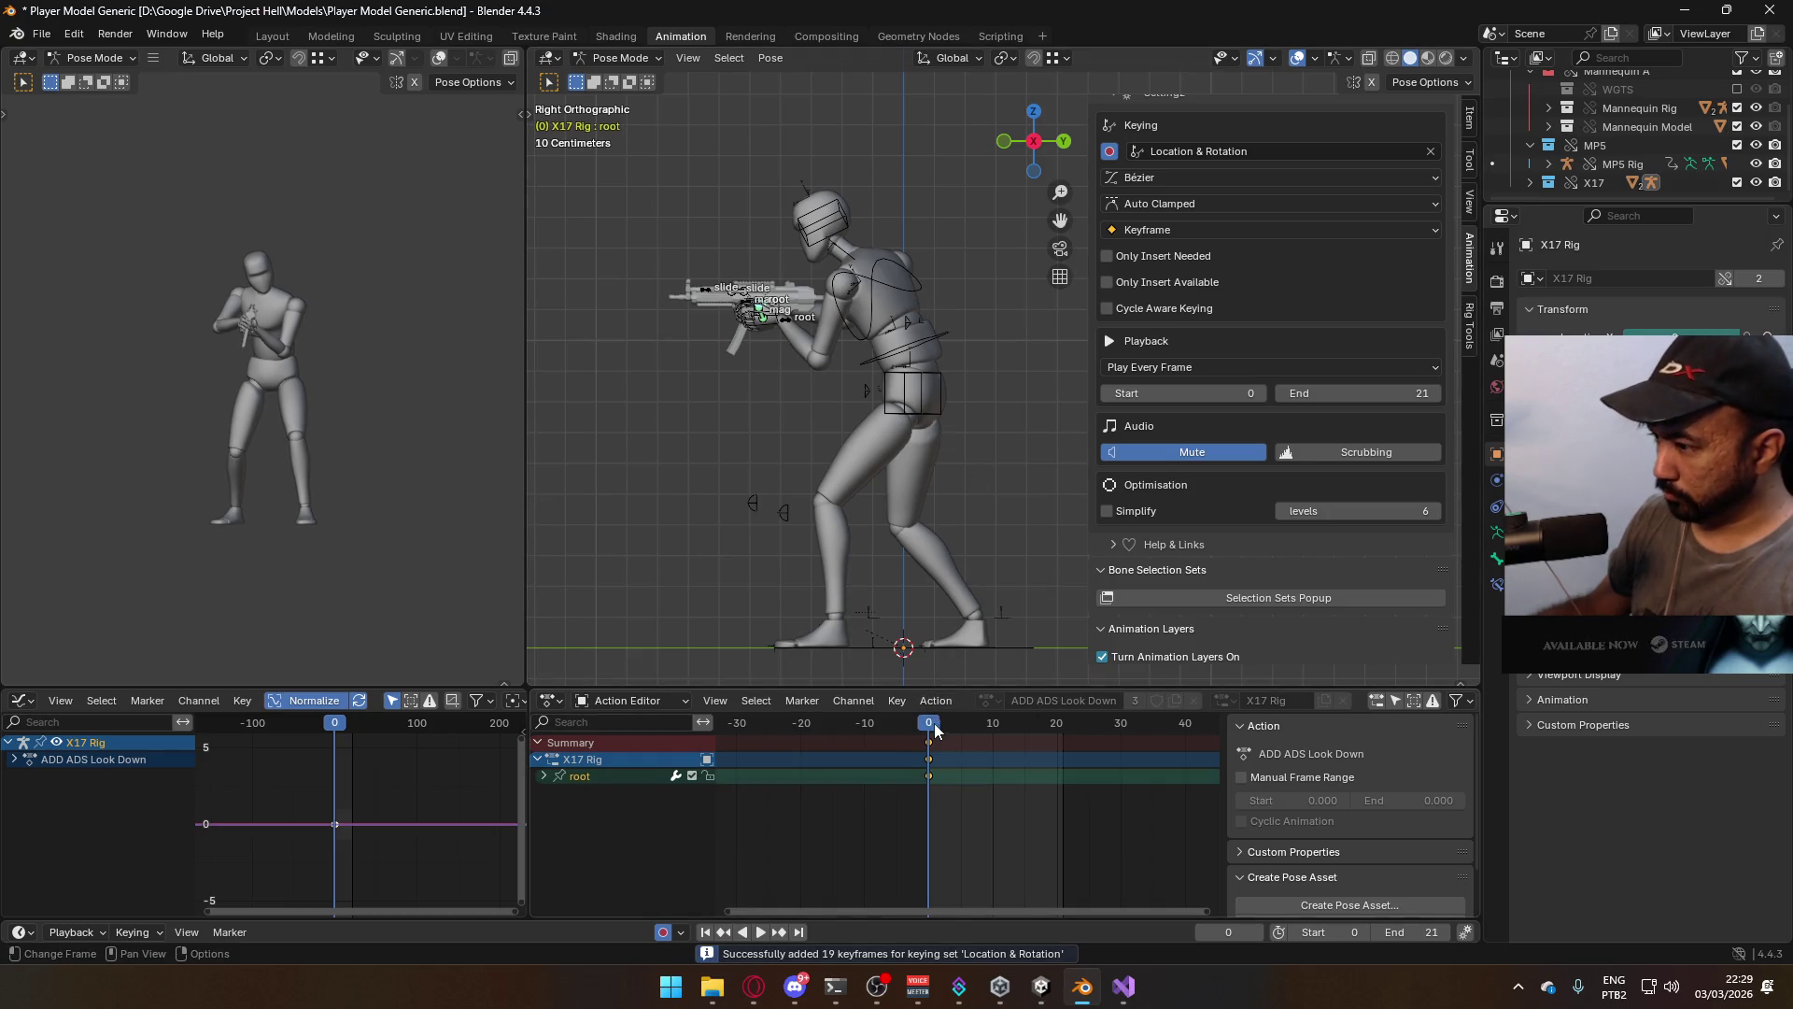
key(space)
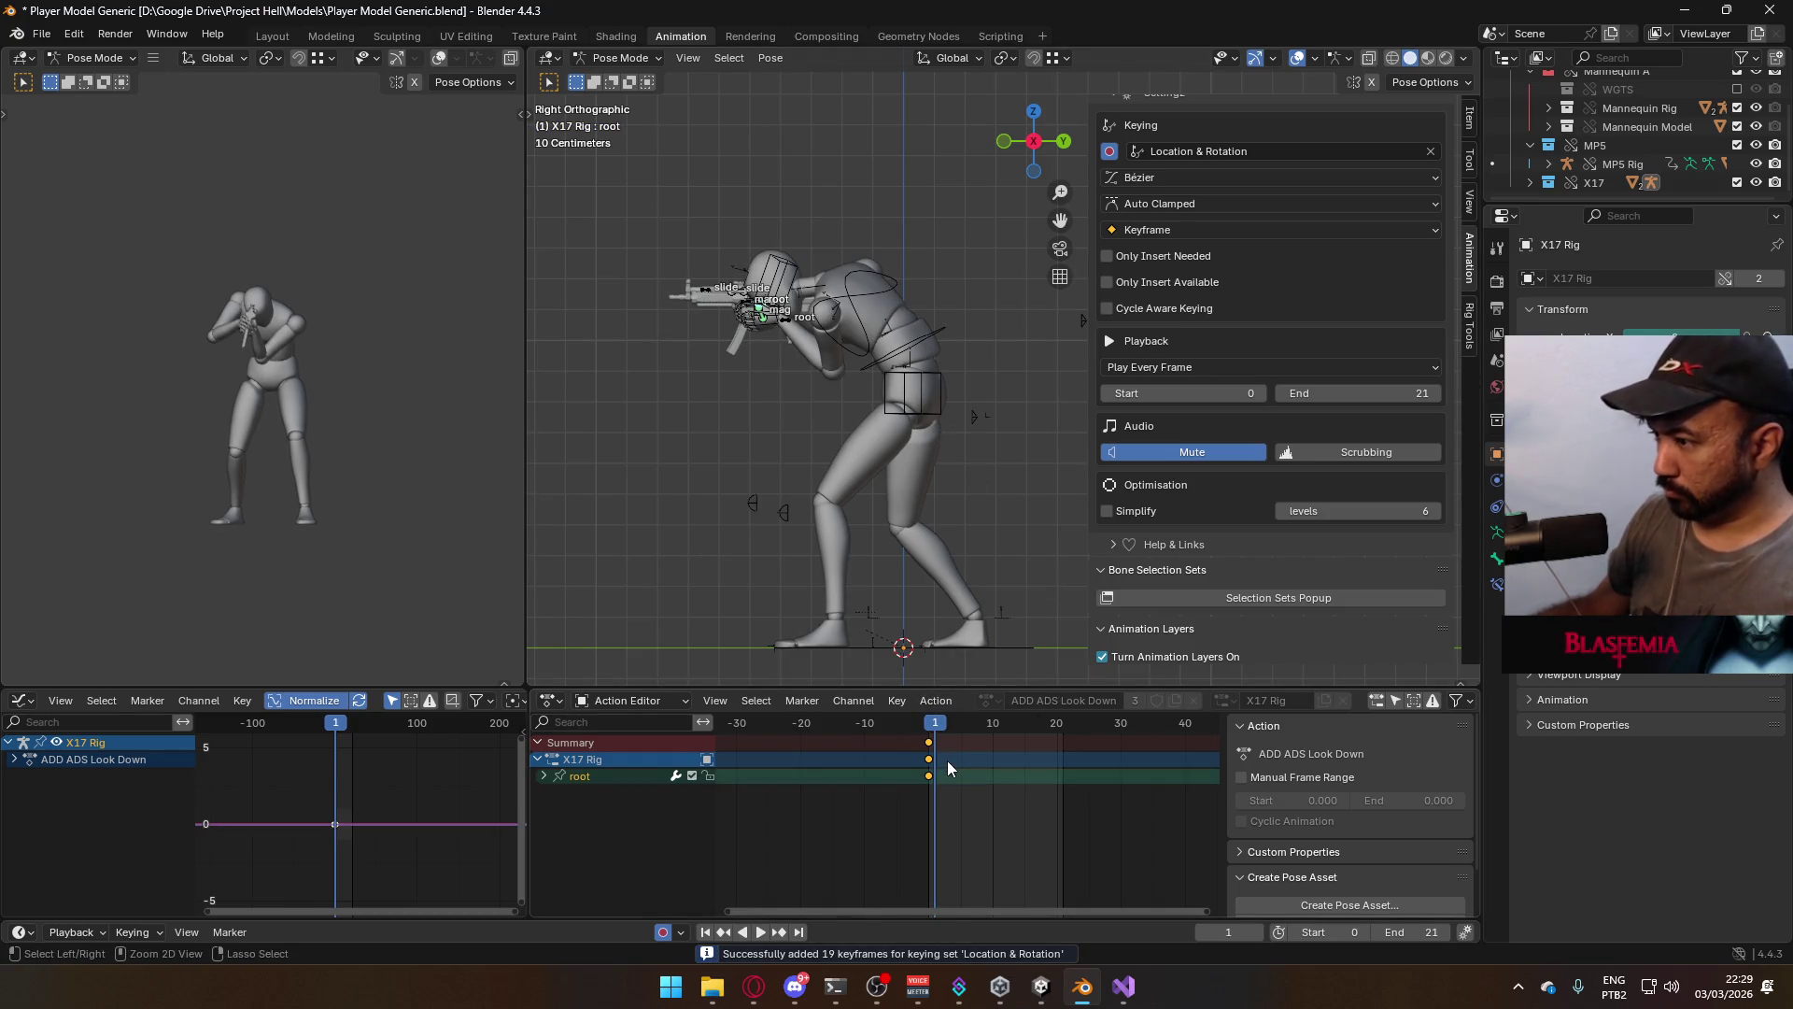
key(ctrl+v)
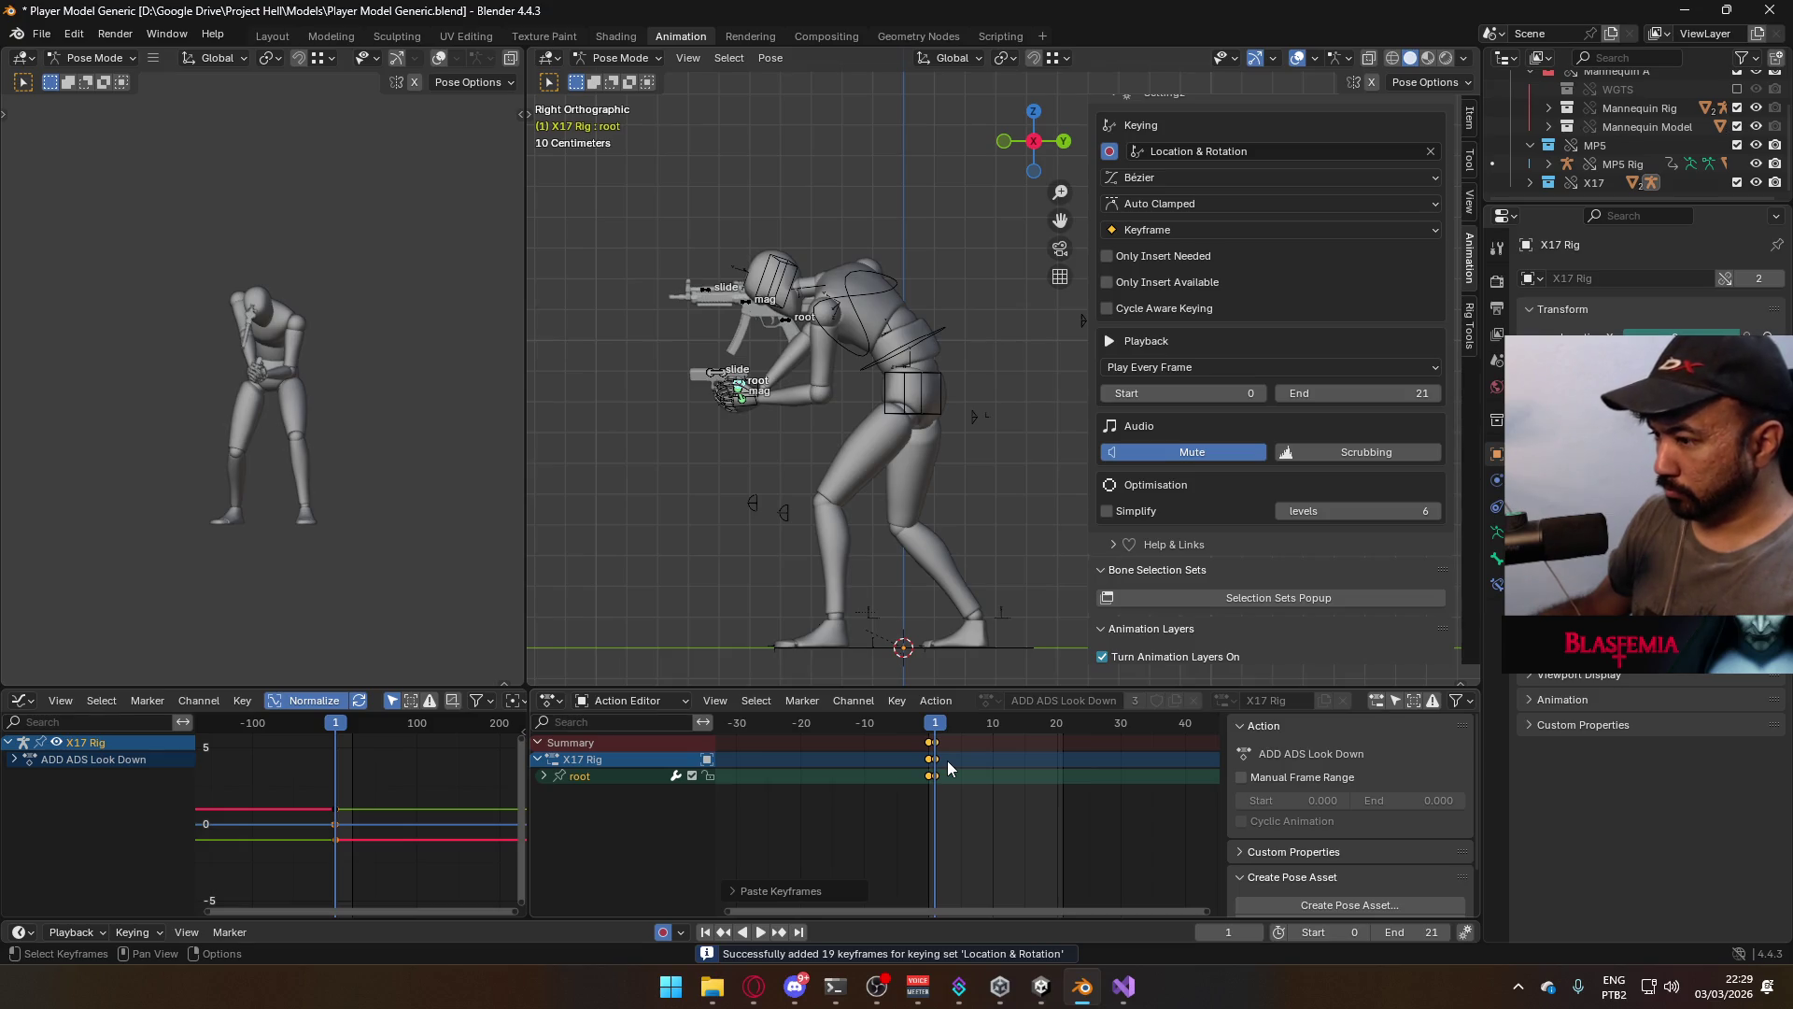
text(rx)
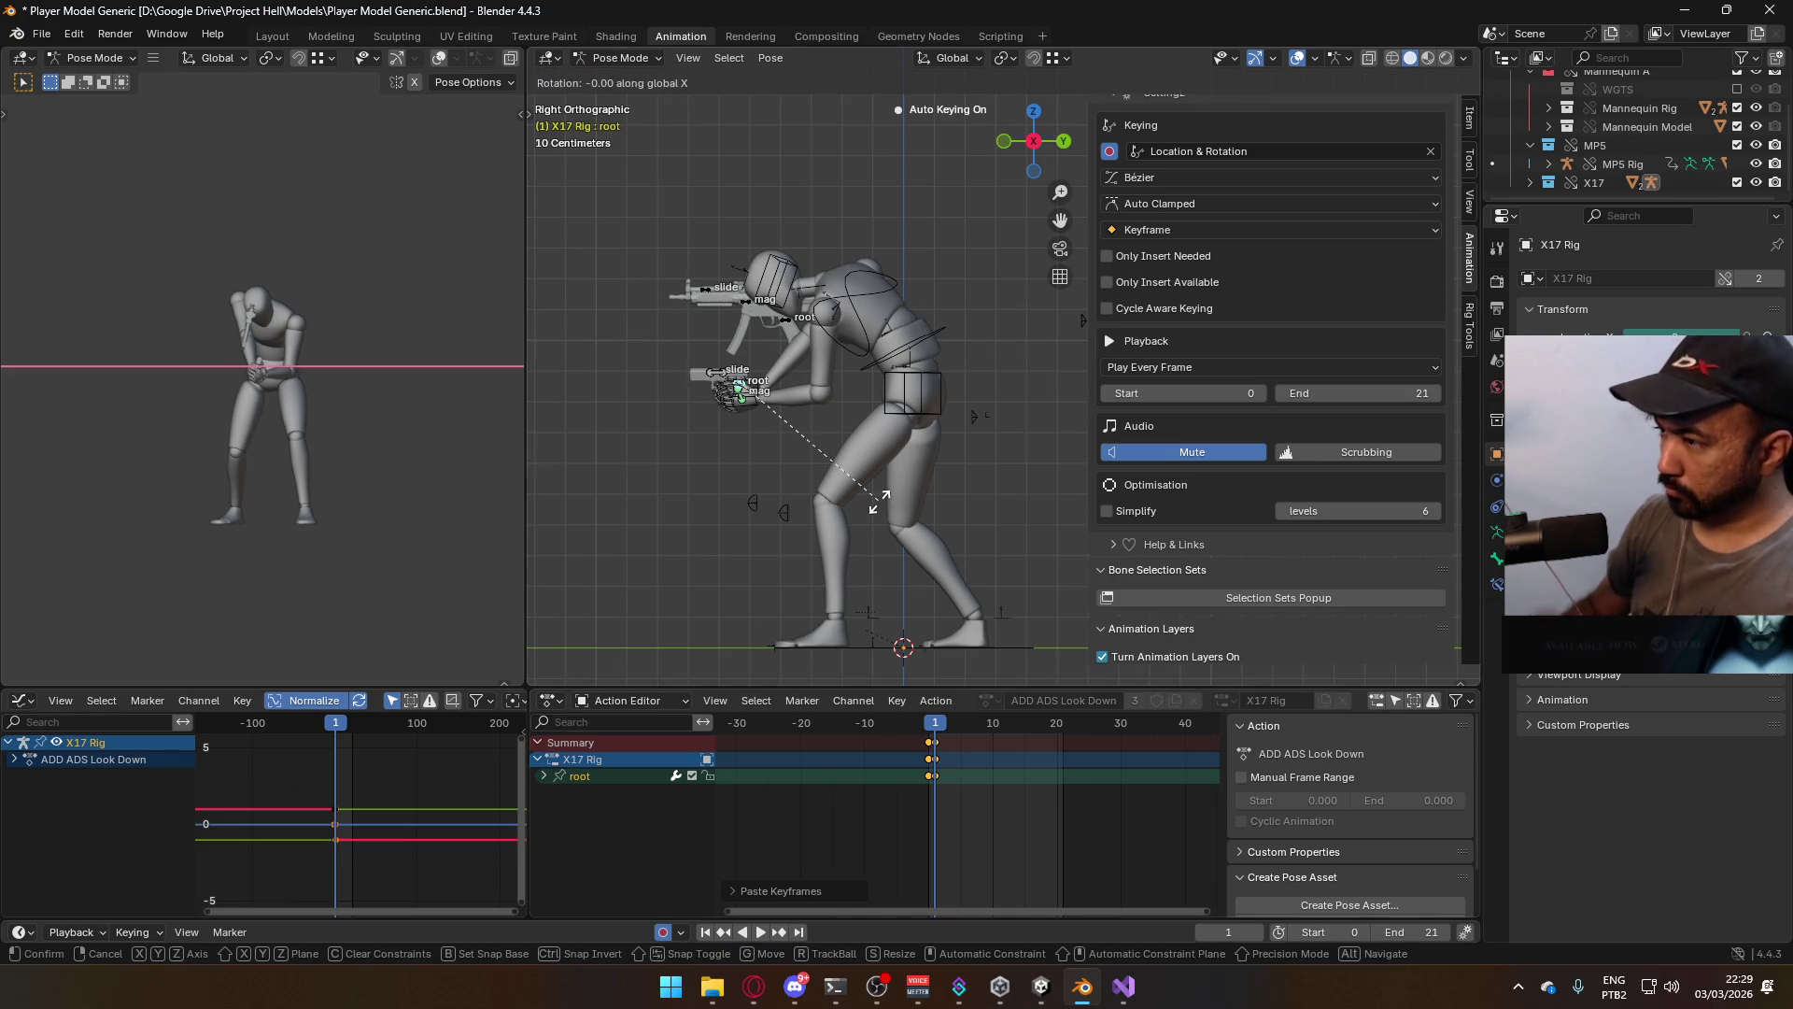
text(60)
key(Return)
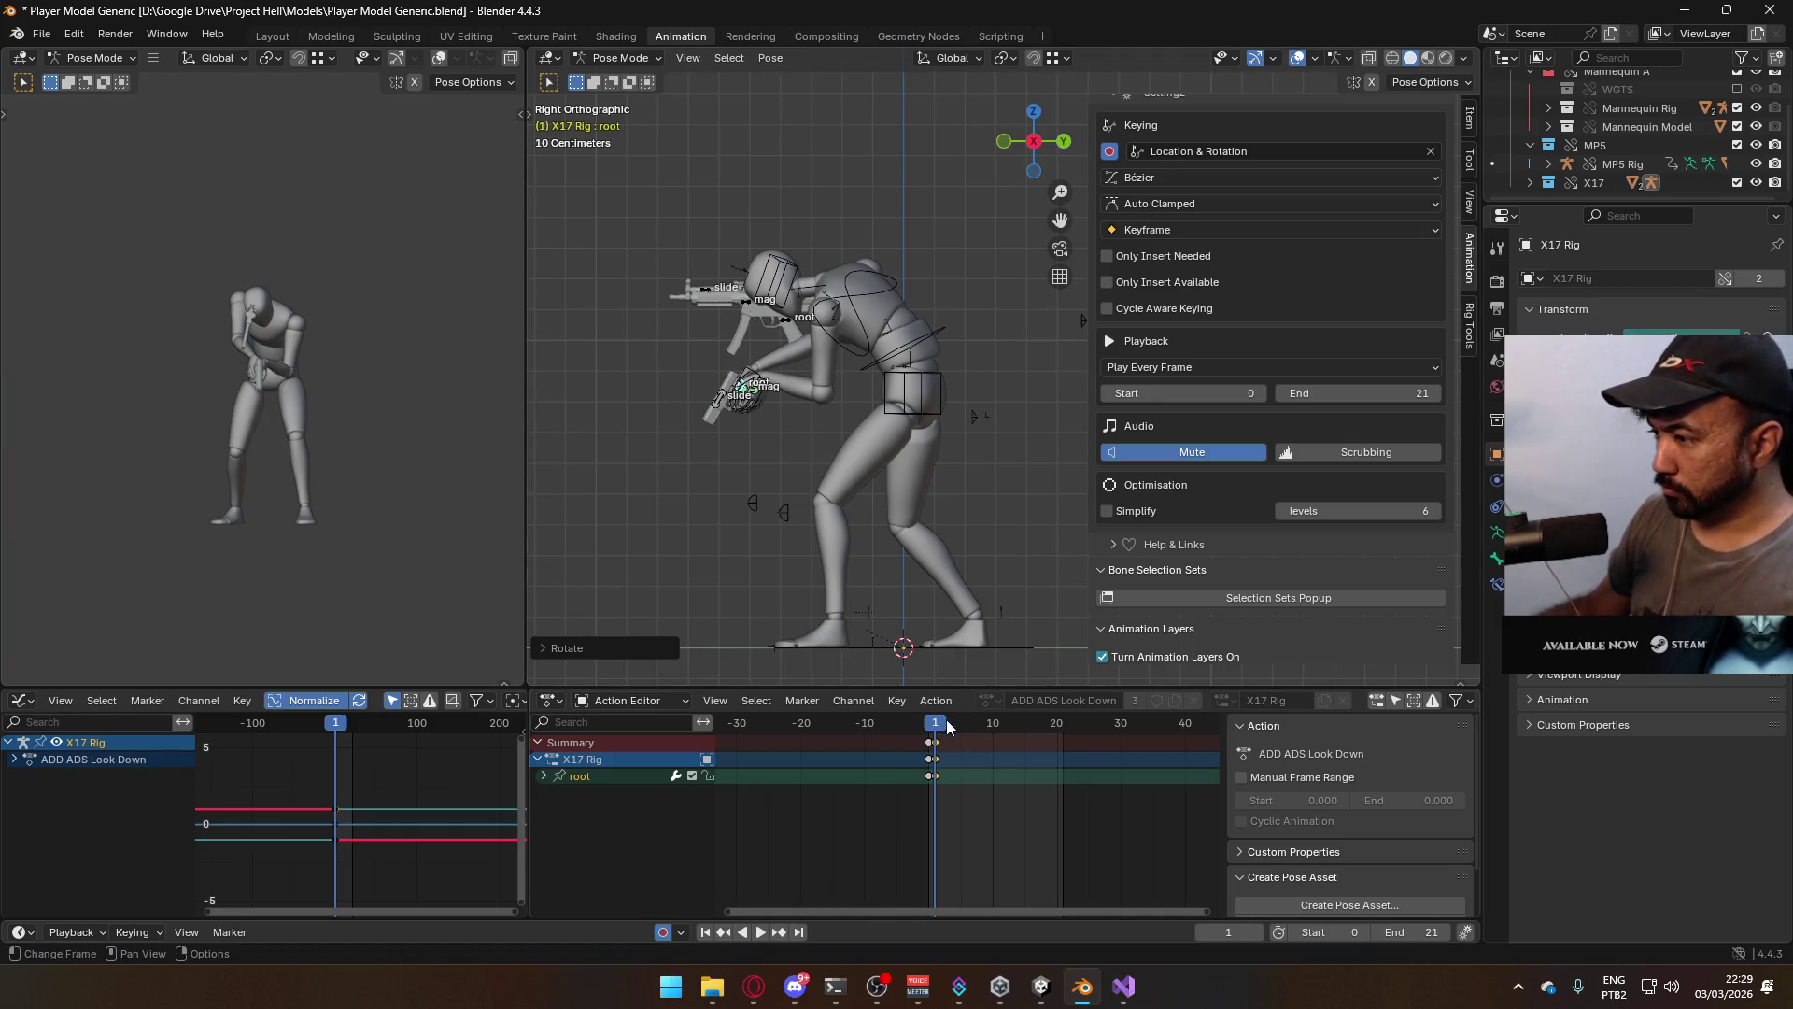
Play the look-down animation and check the root's frame-0 transform values
key(space)
drag(937, 728, 931, 724)
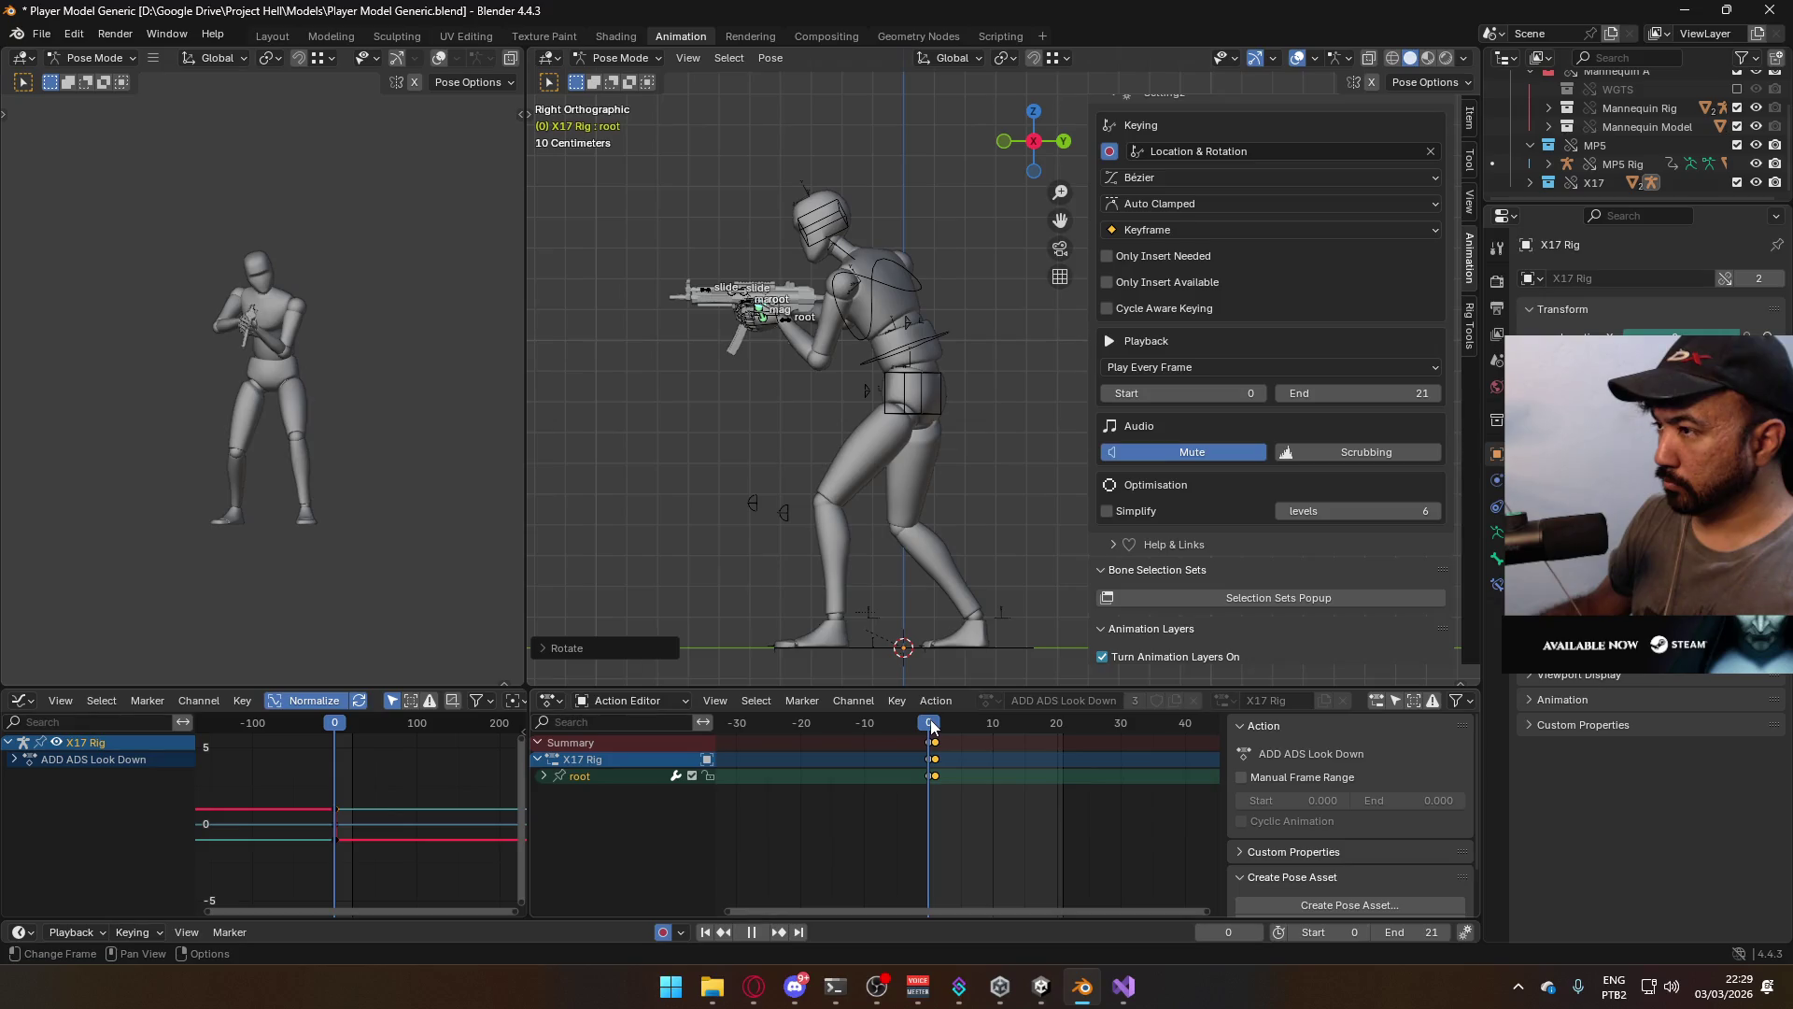
click(1472, 112)
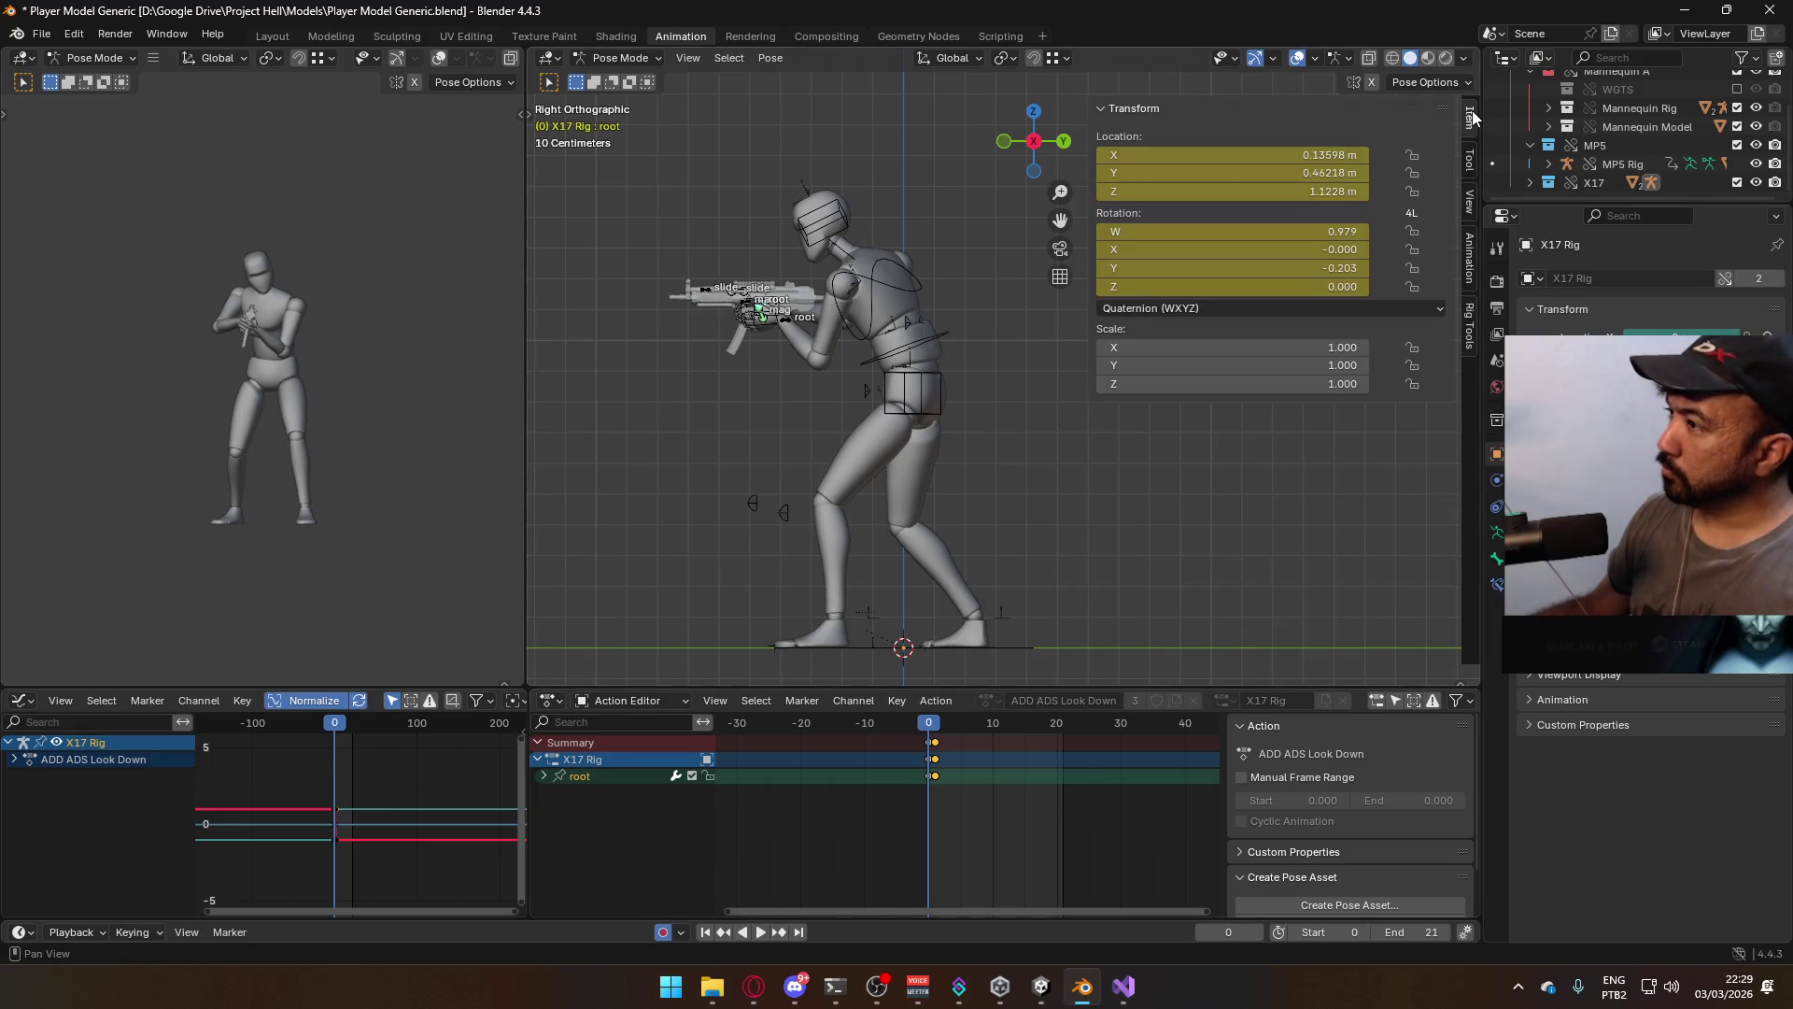
Take the pistol rig out of Pose Mode and return to Object Mode
click(1468, 254)
scroll(1408, 419, down, 10)
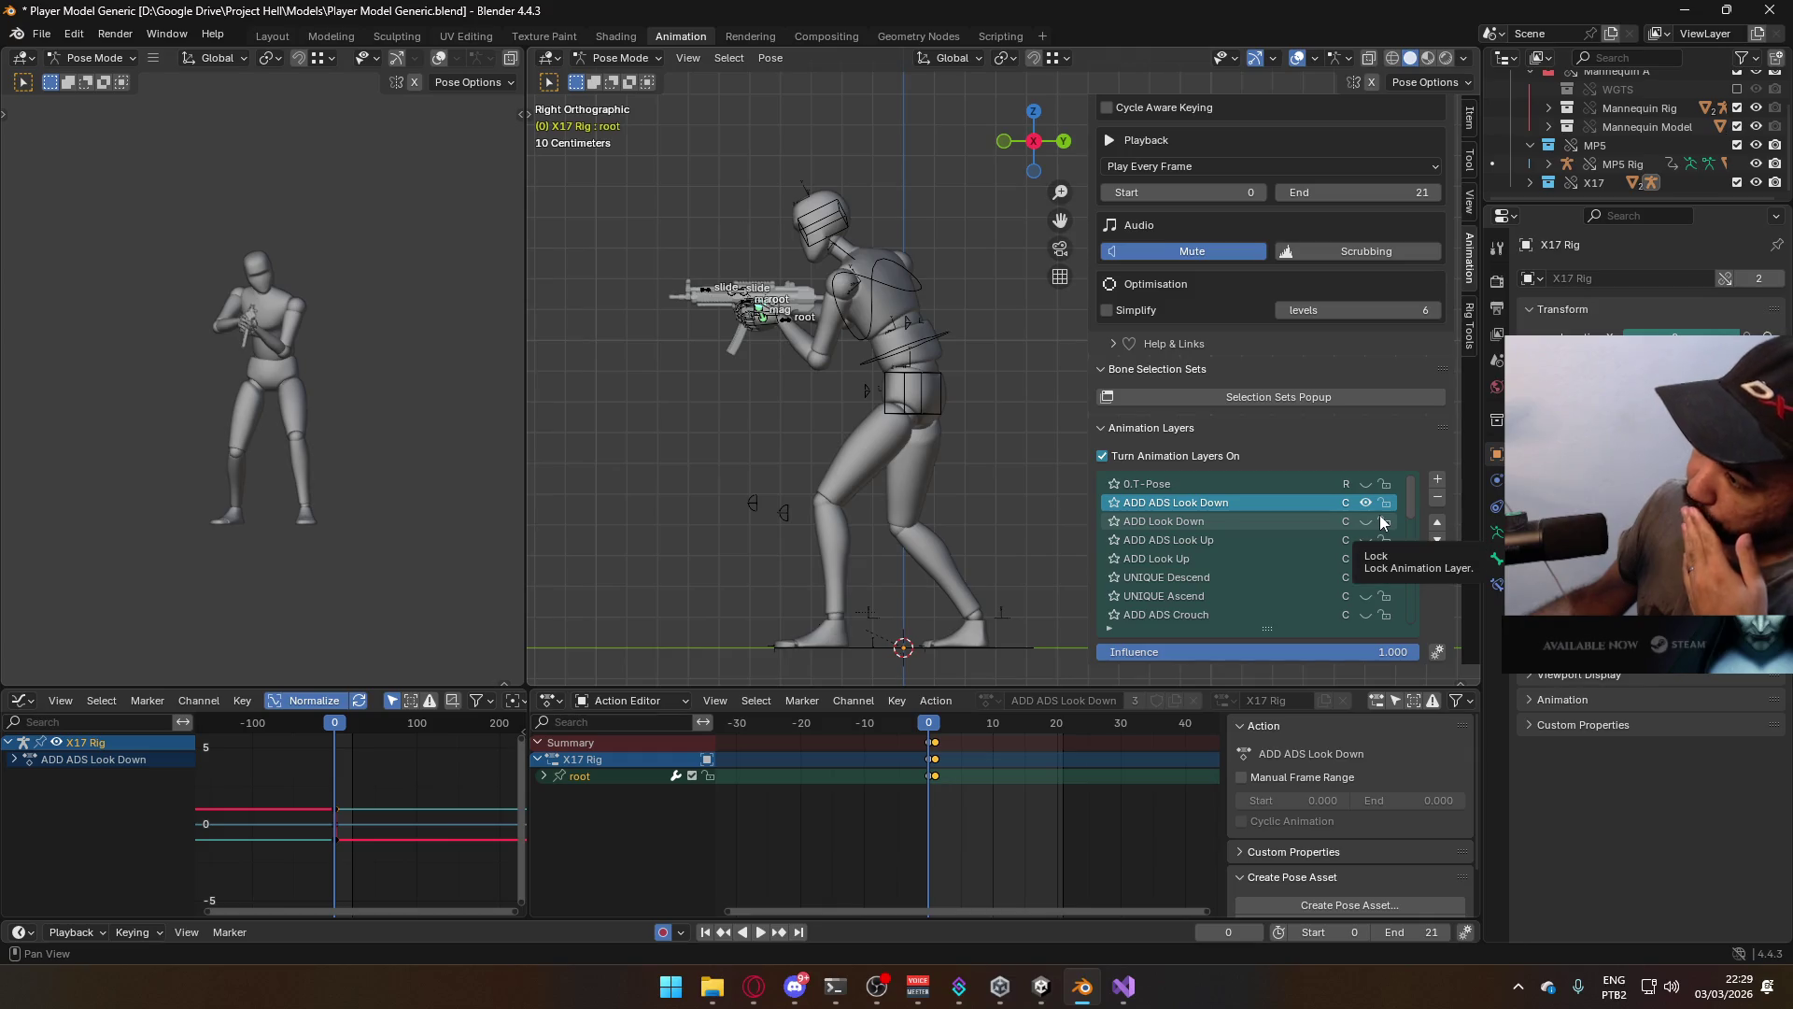
click(912, 277)
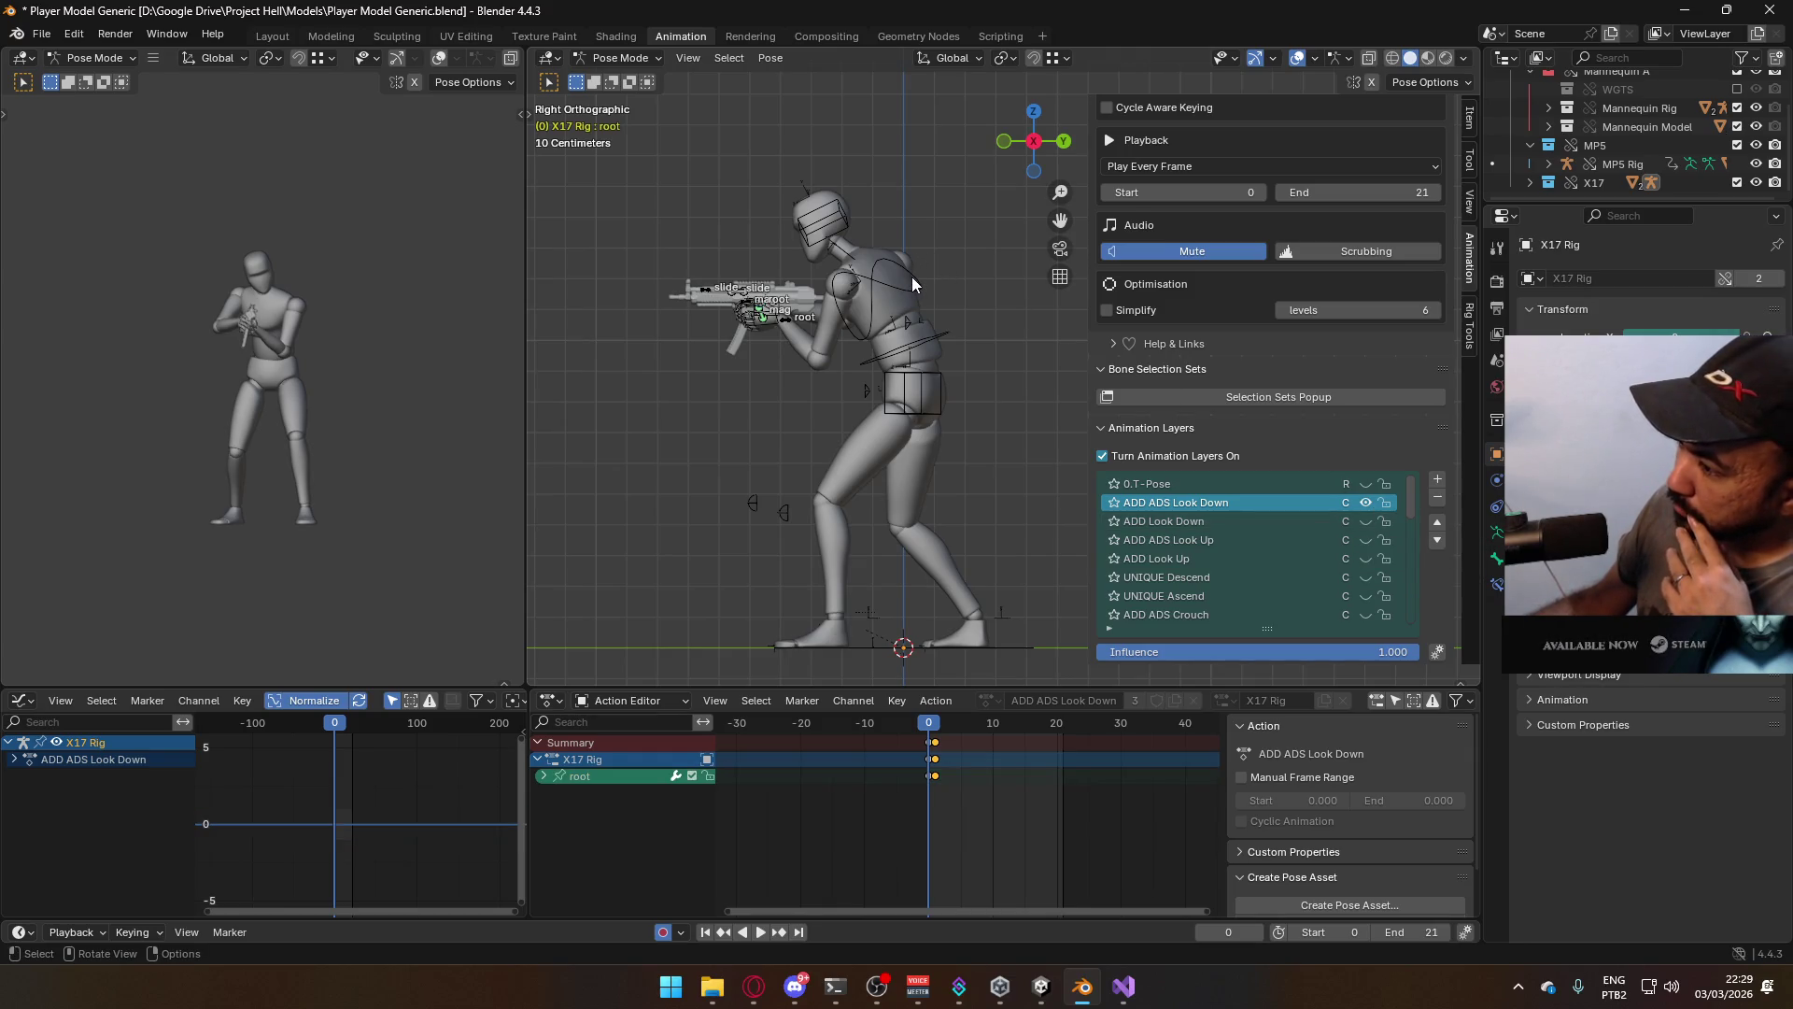
click(621, 58)
click(616, 88)
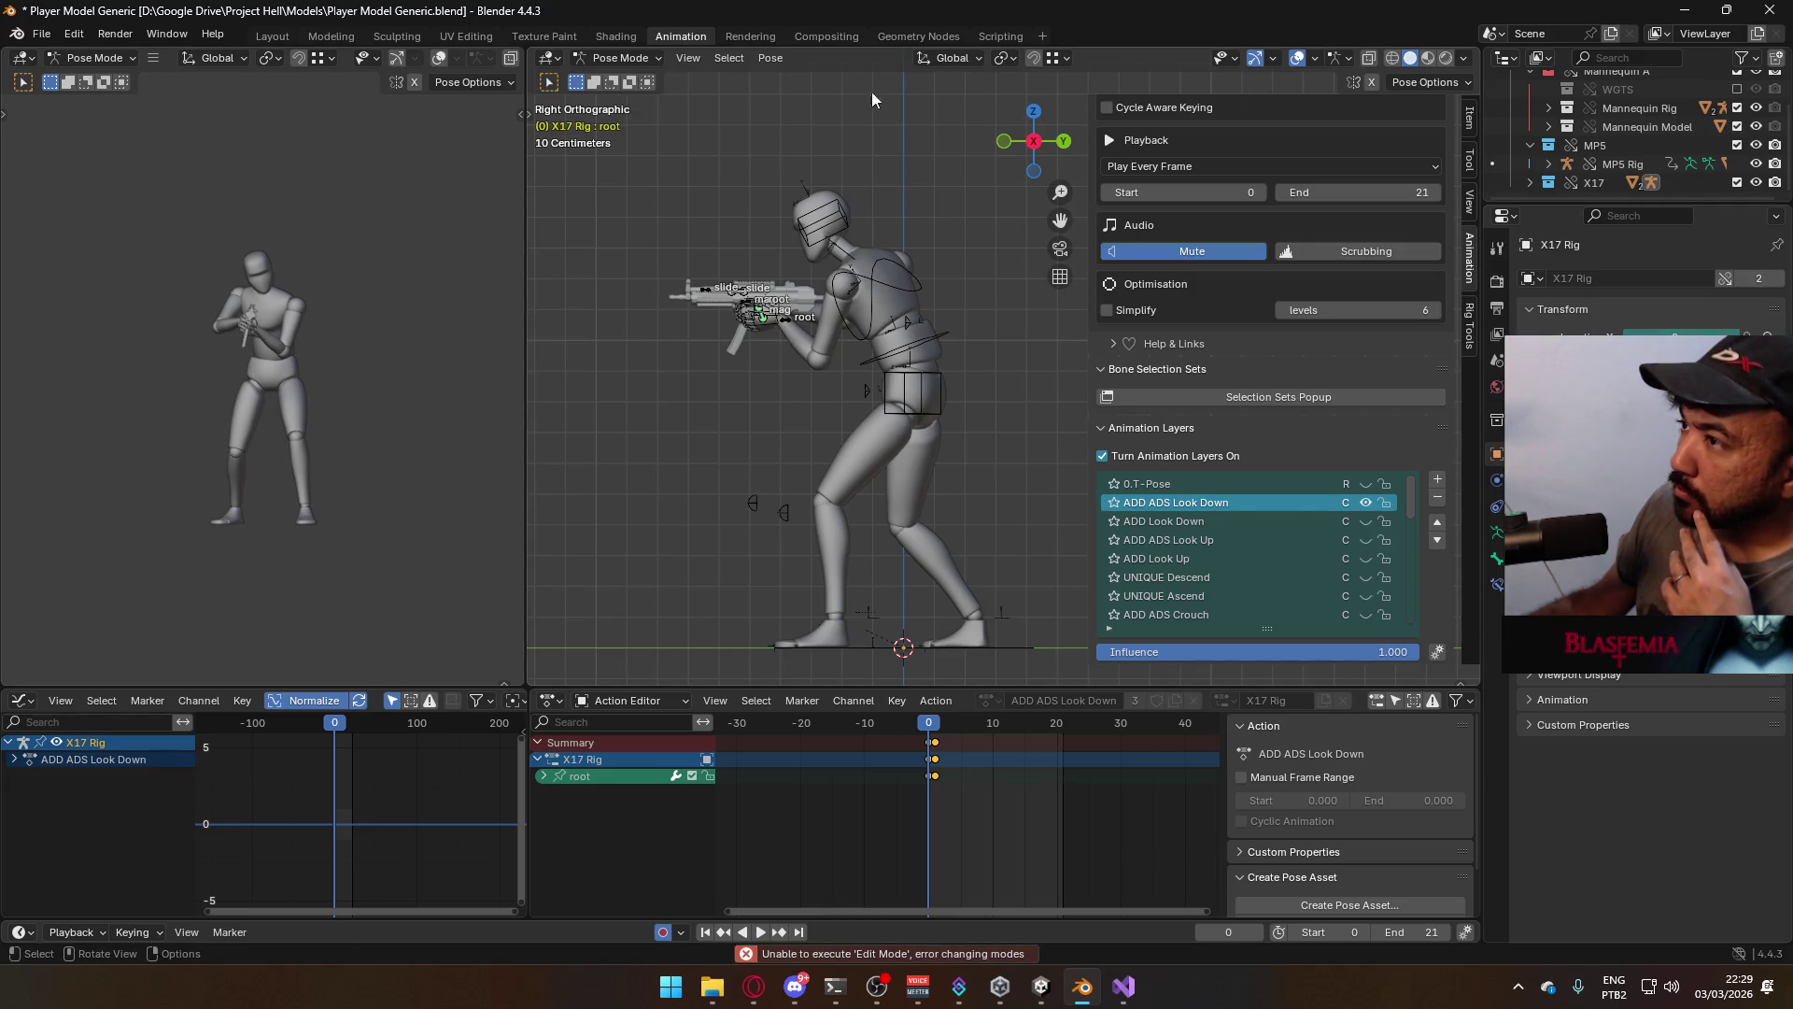
click(621, 58)
click(617, 72)
Select the mannequin Armature, make ADD Look Down its active layer and preview it
click(884, 266)
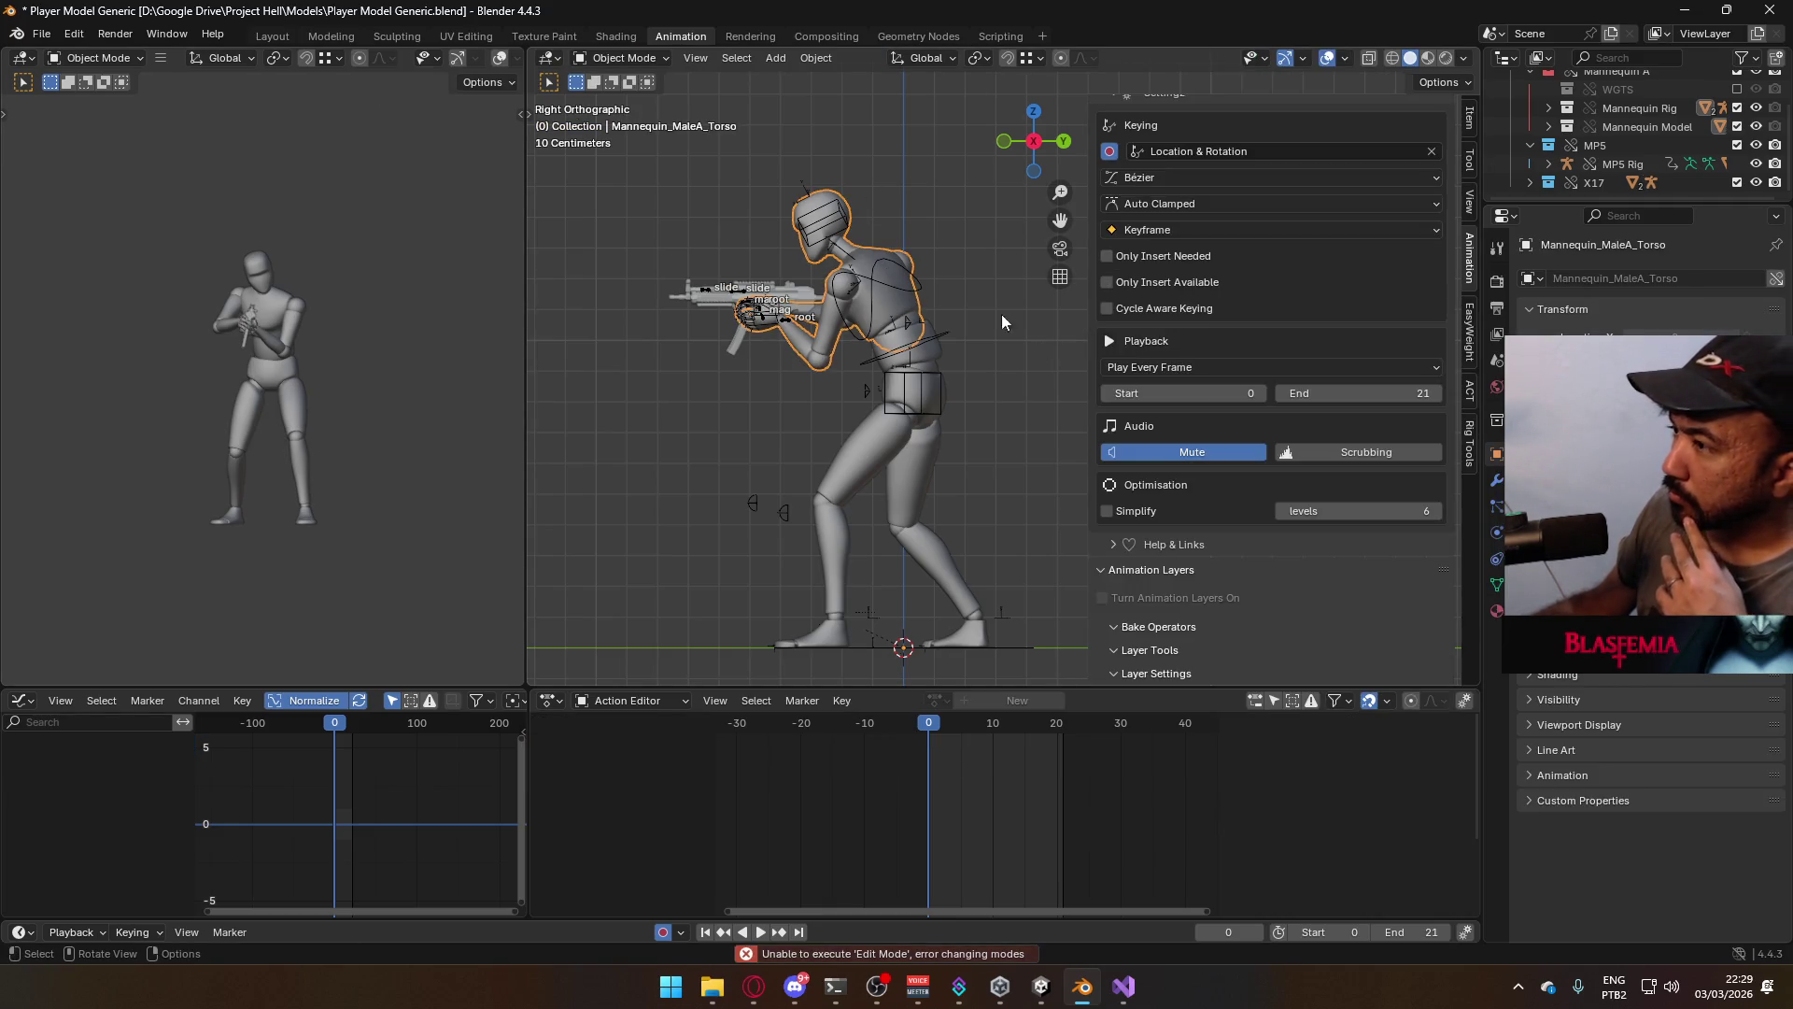
click(899, 278)
scroll(1391, 561, down, 2)
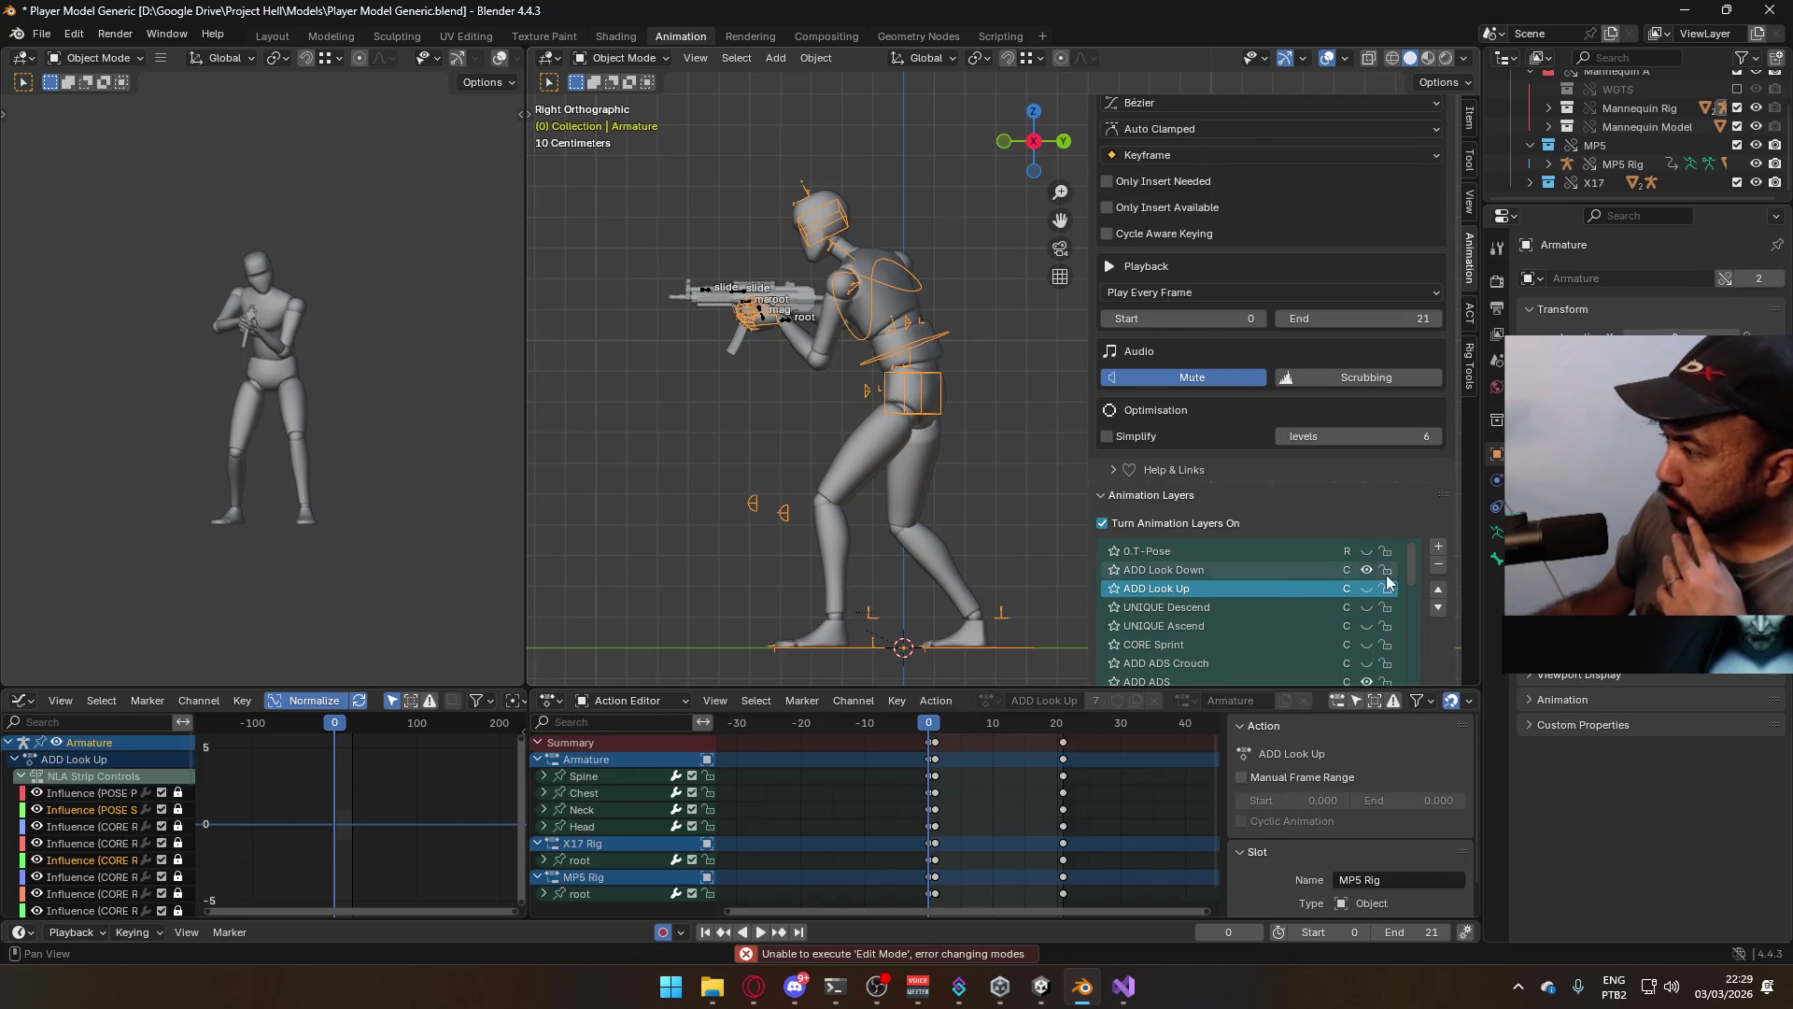
click(1345, 573)
key(space)
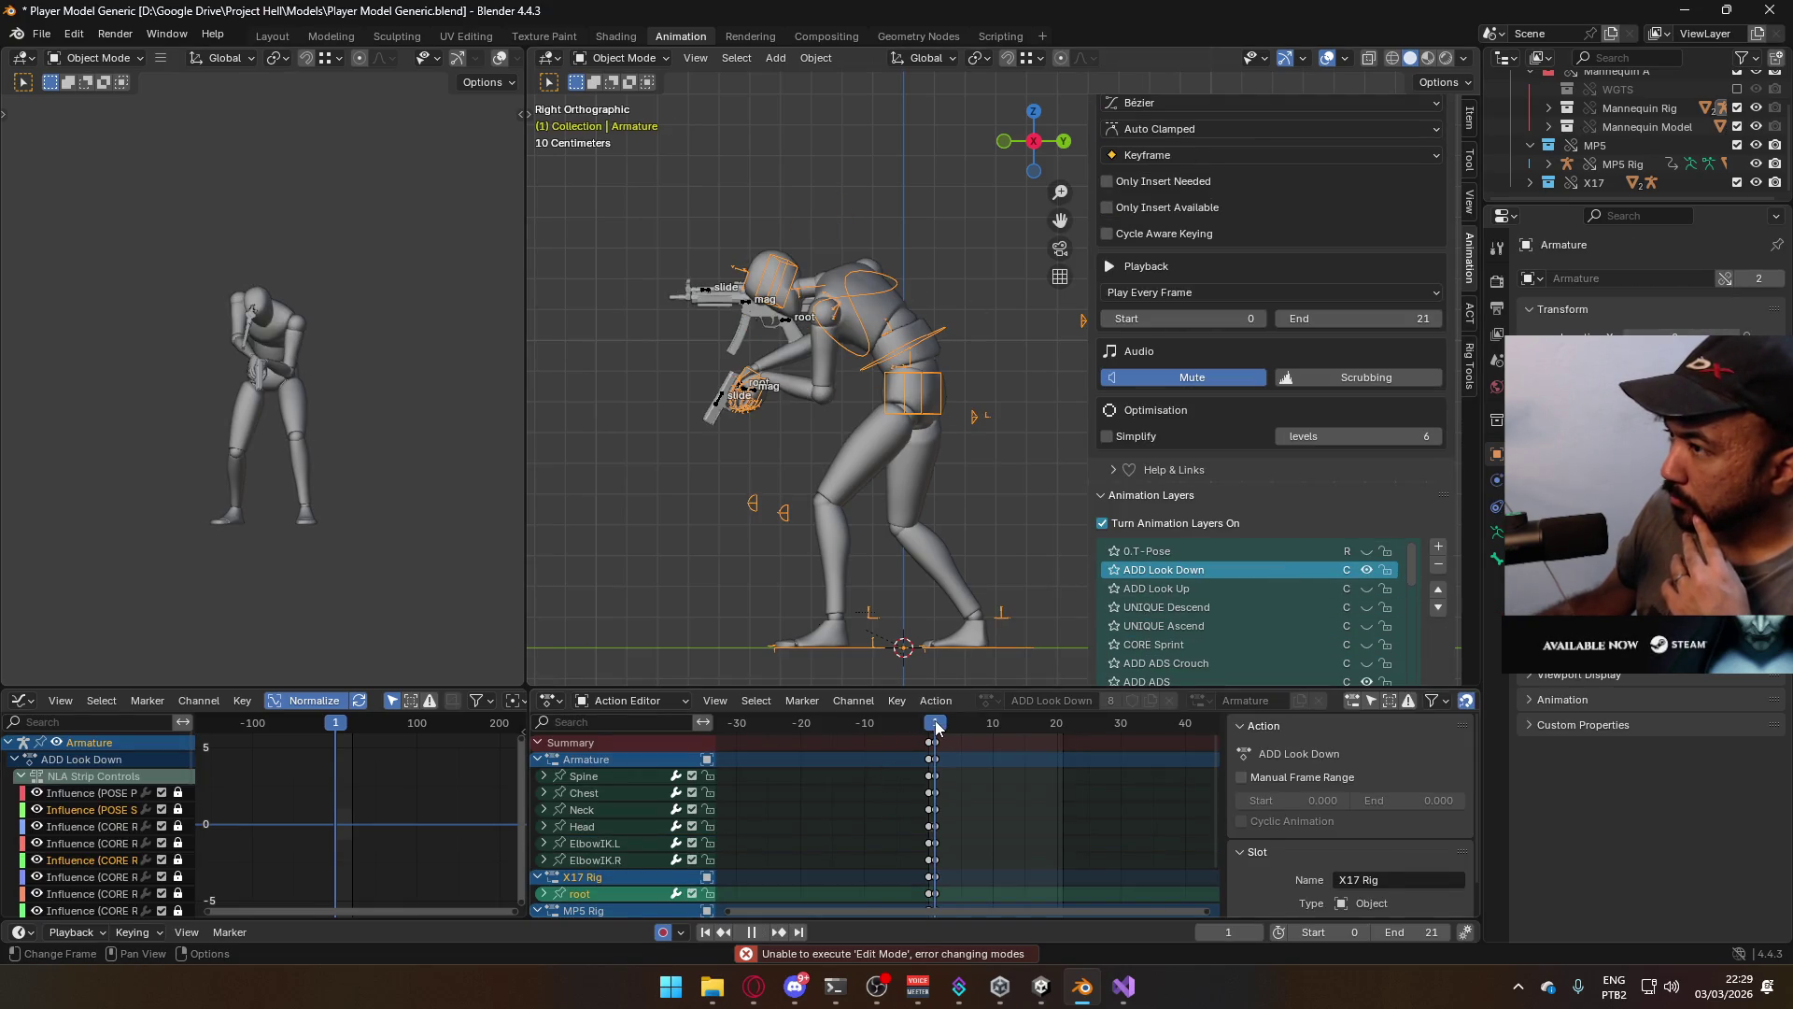
key(Escape)
Hide the ADD ADS animation layer
scroll(1373, 486, down, 4)
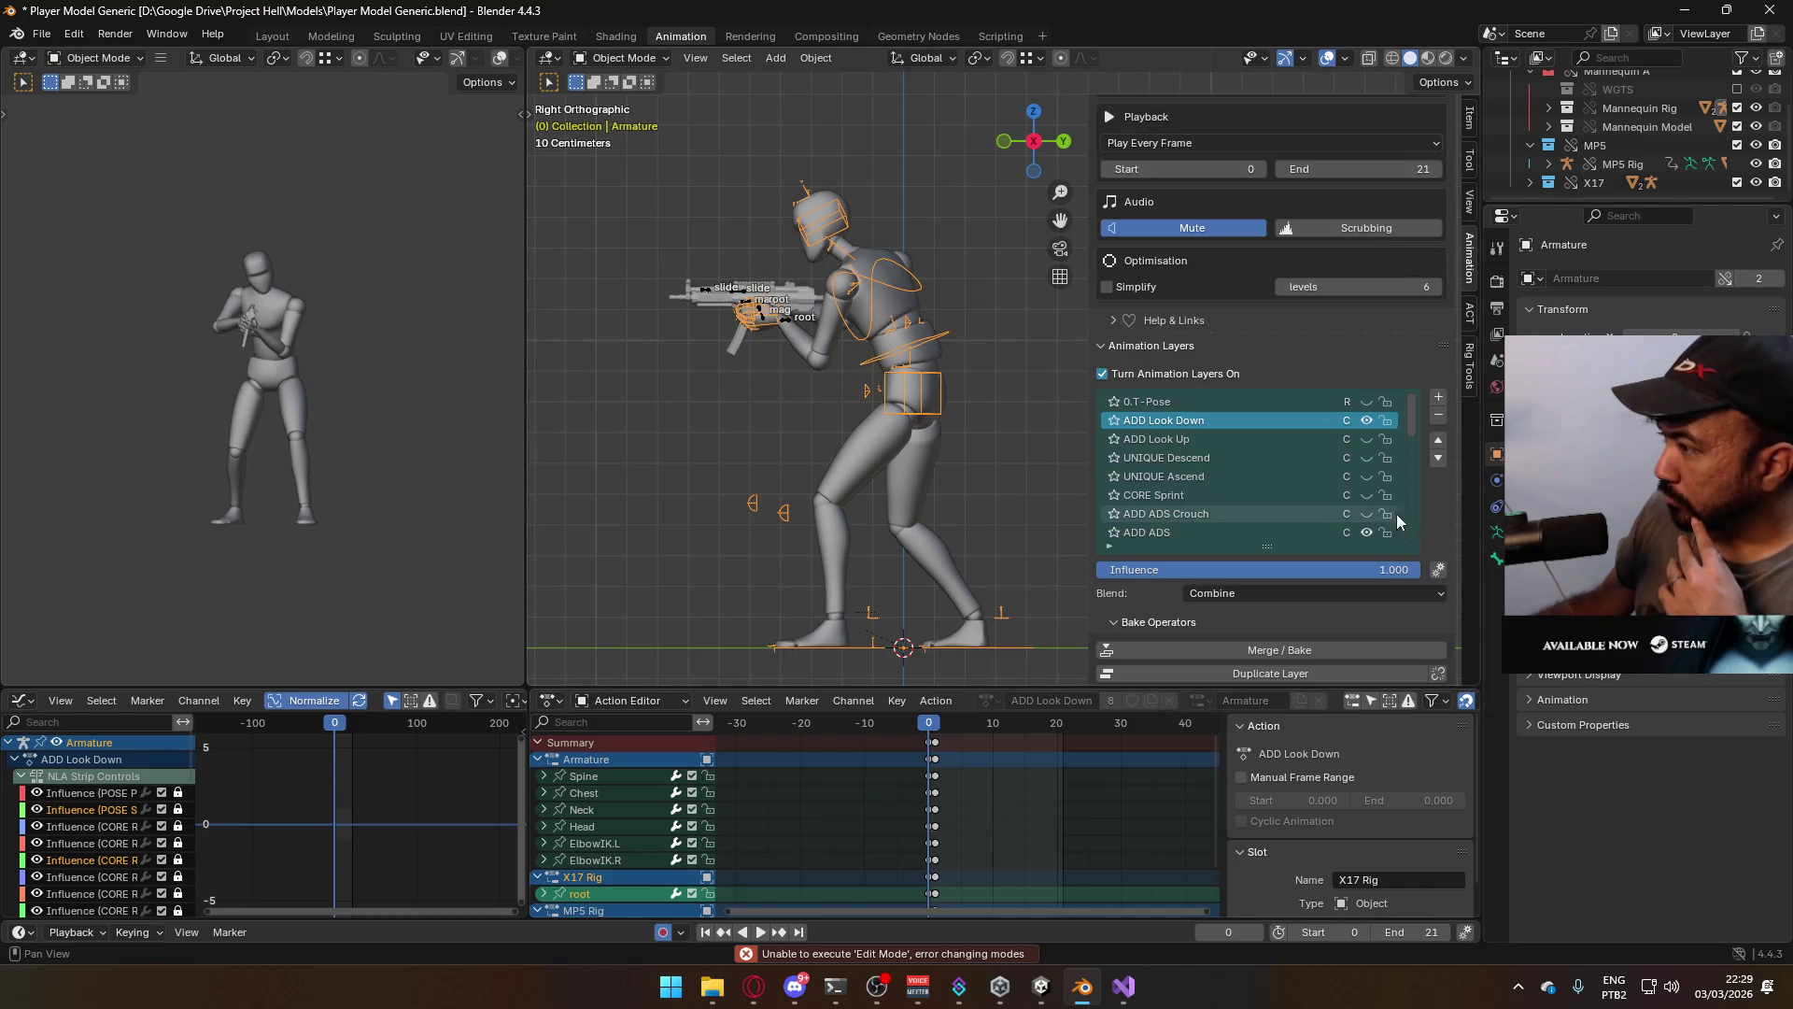
scroll(1361, 499, down, 2)
scroll(1362, 498, down, 10)
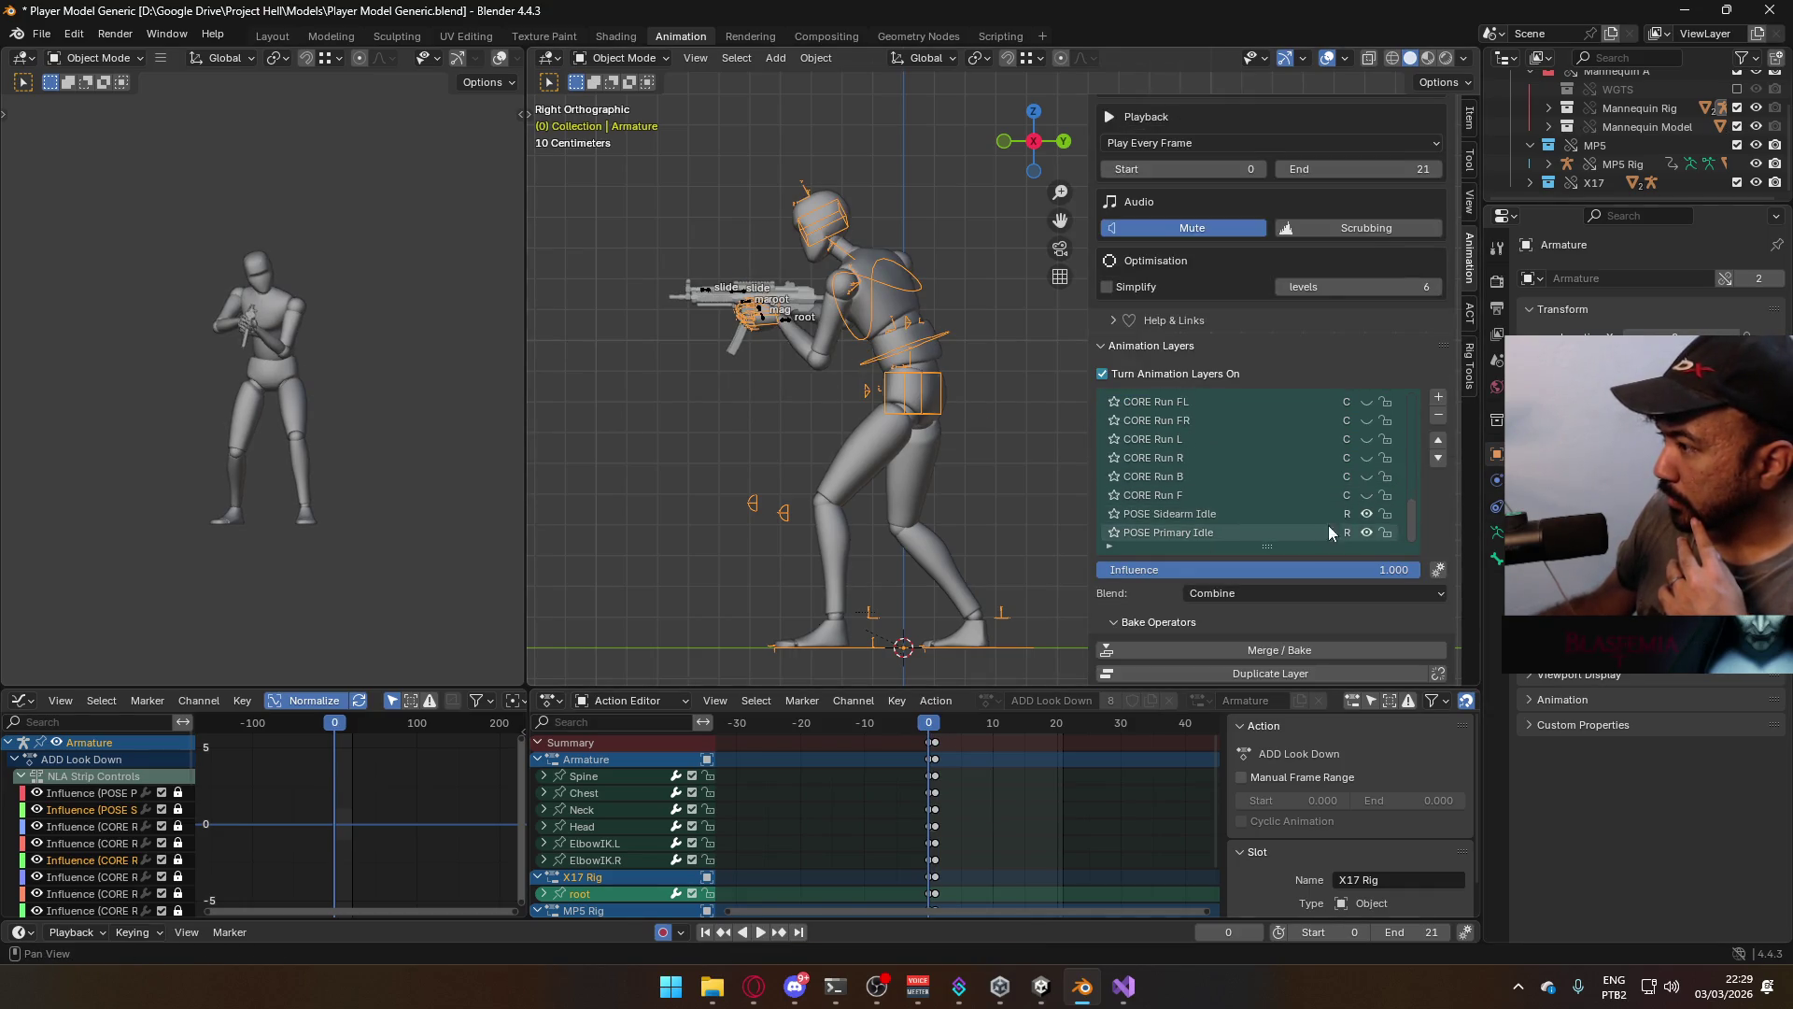
scroll(1172, 517, up, 10)
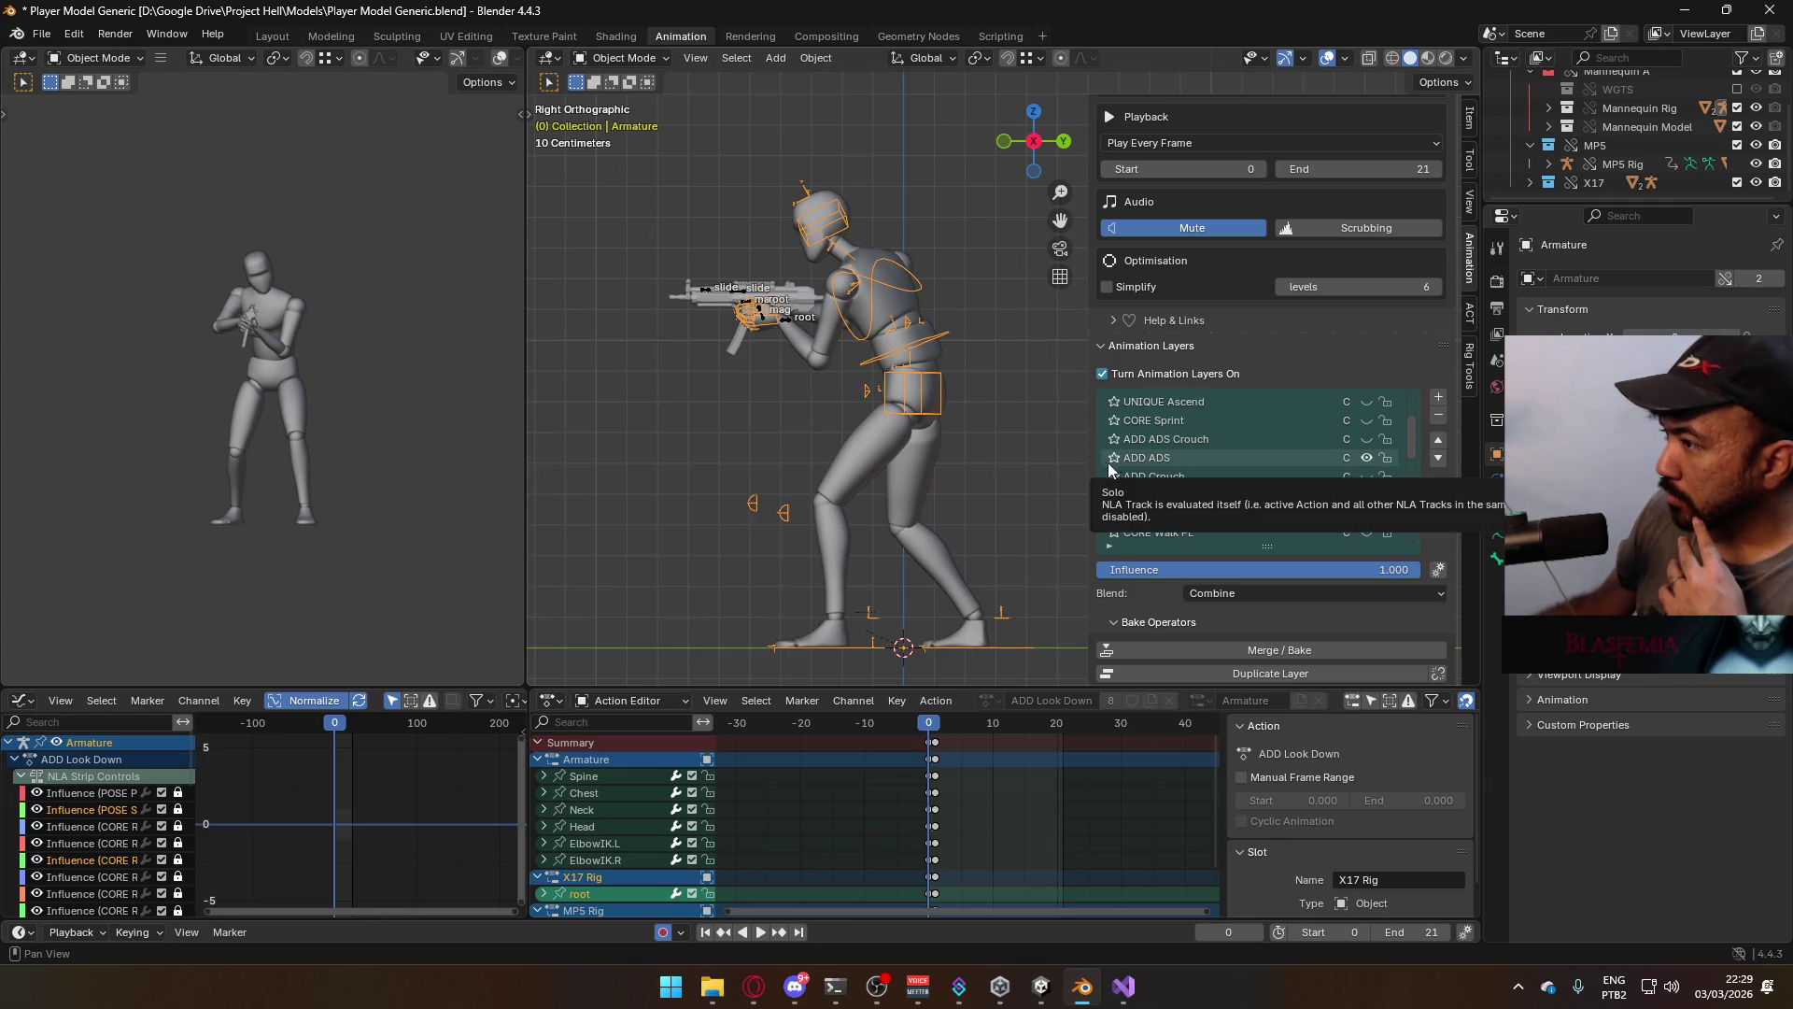
click(1369, 461)
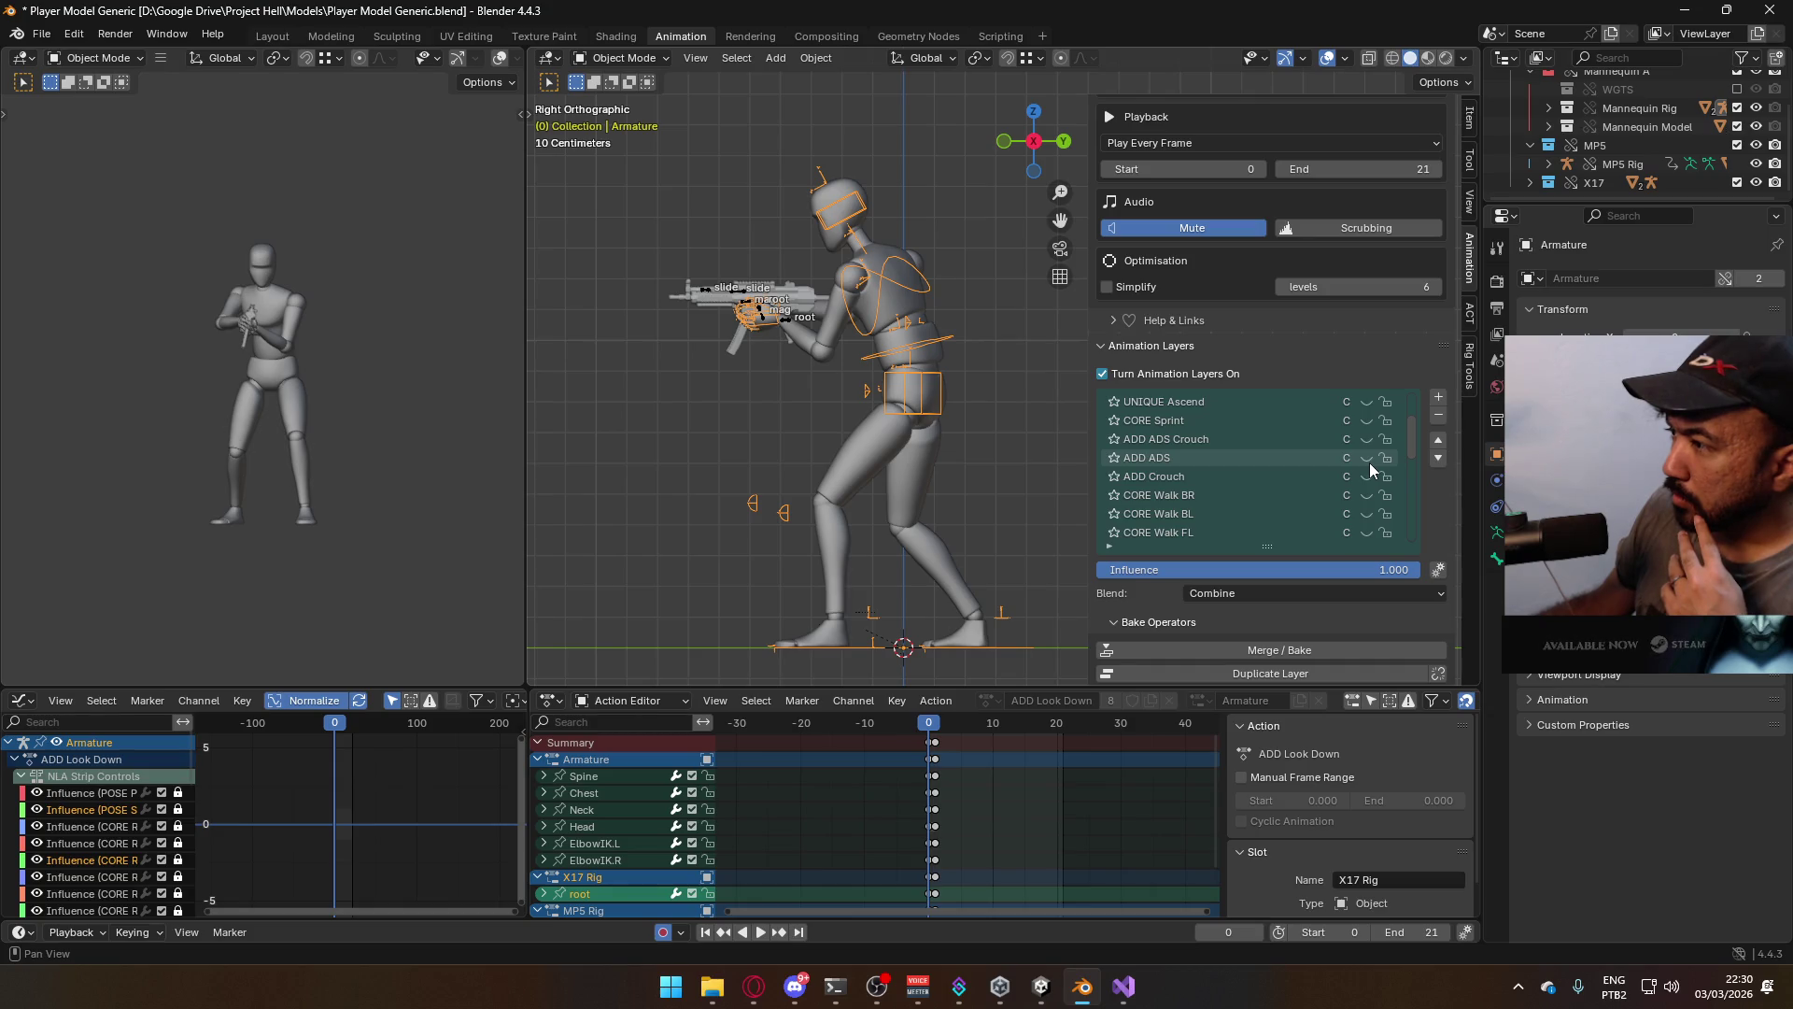
Scrub and play the look-down animation, stopping on the look-down pose
scroll(1369, 463, up, 4)
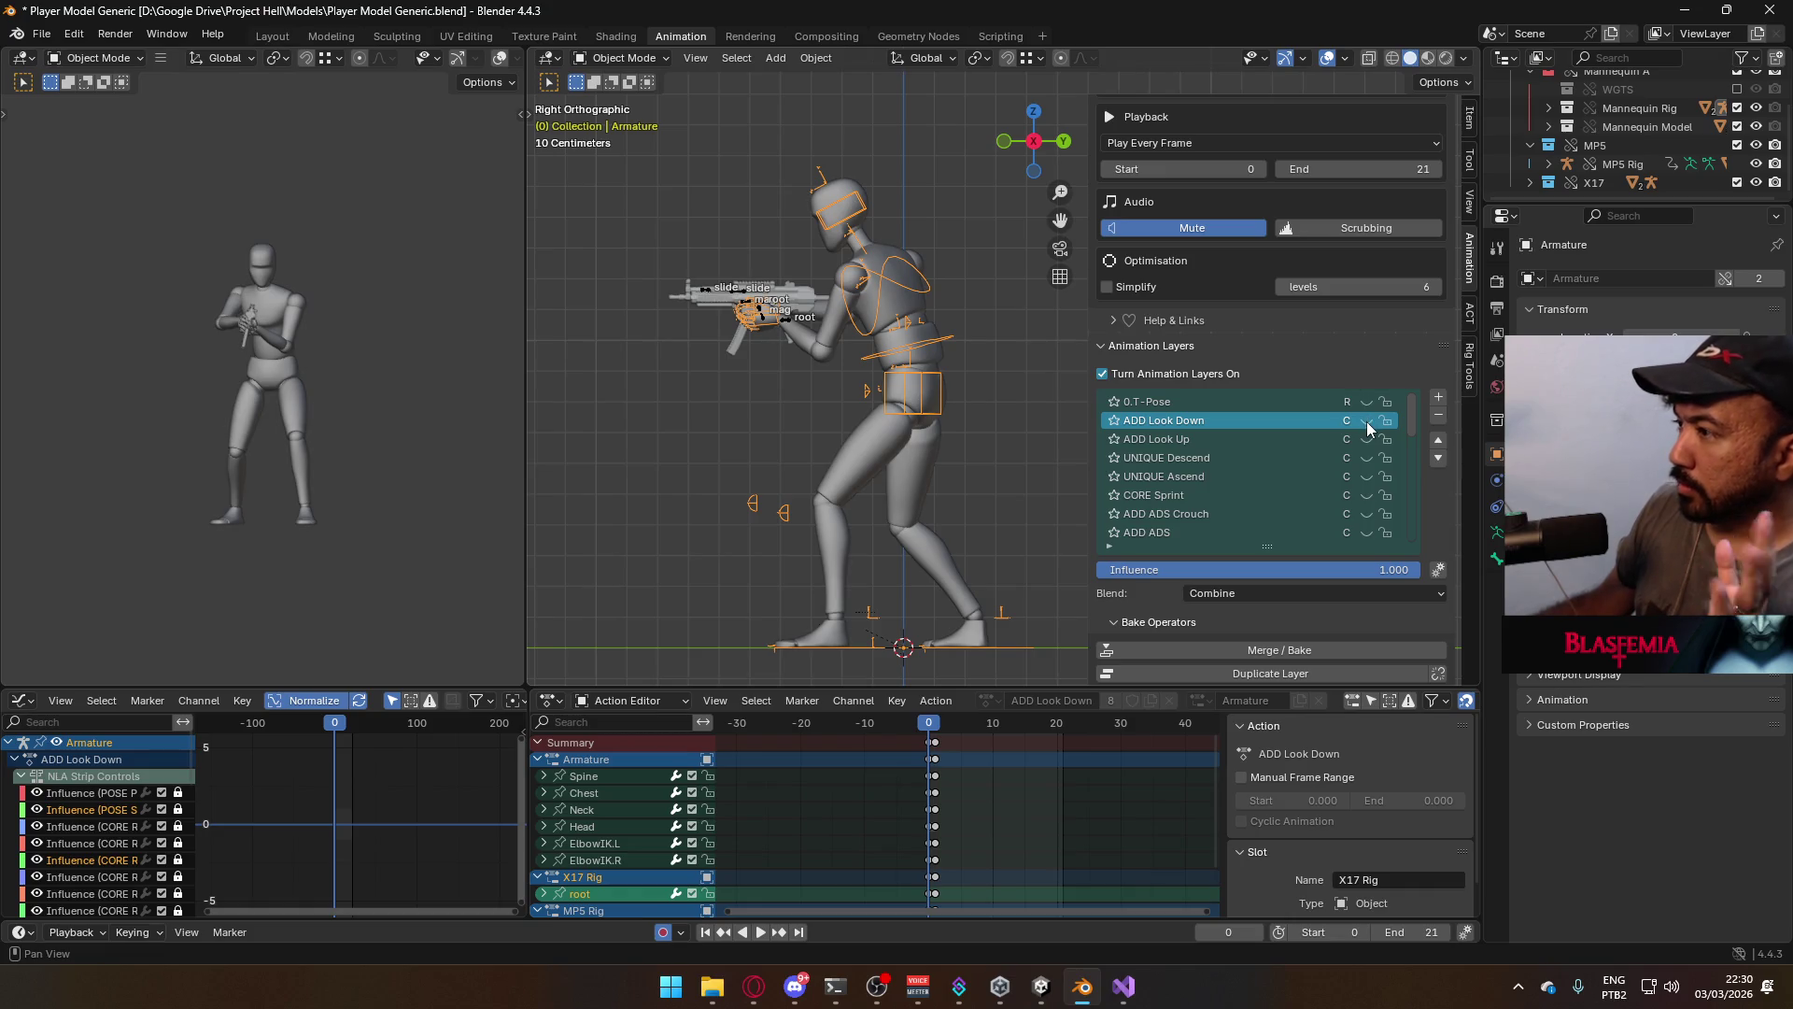
scroll(1319, 456, down, 6)
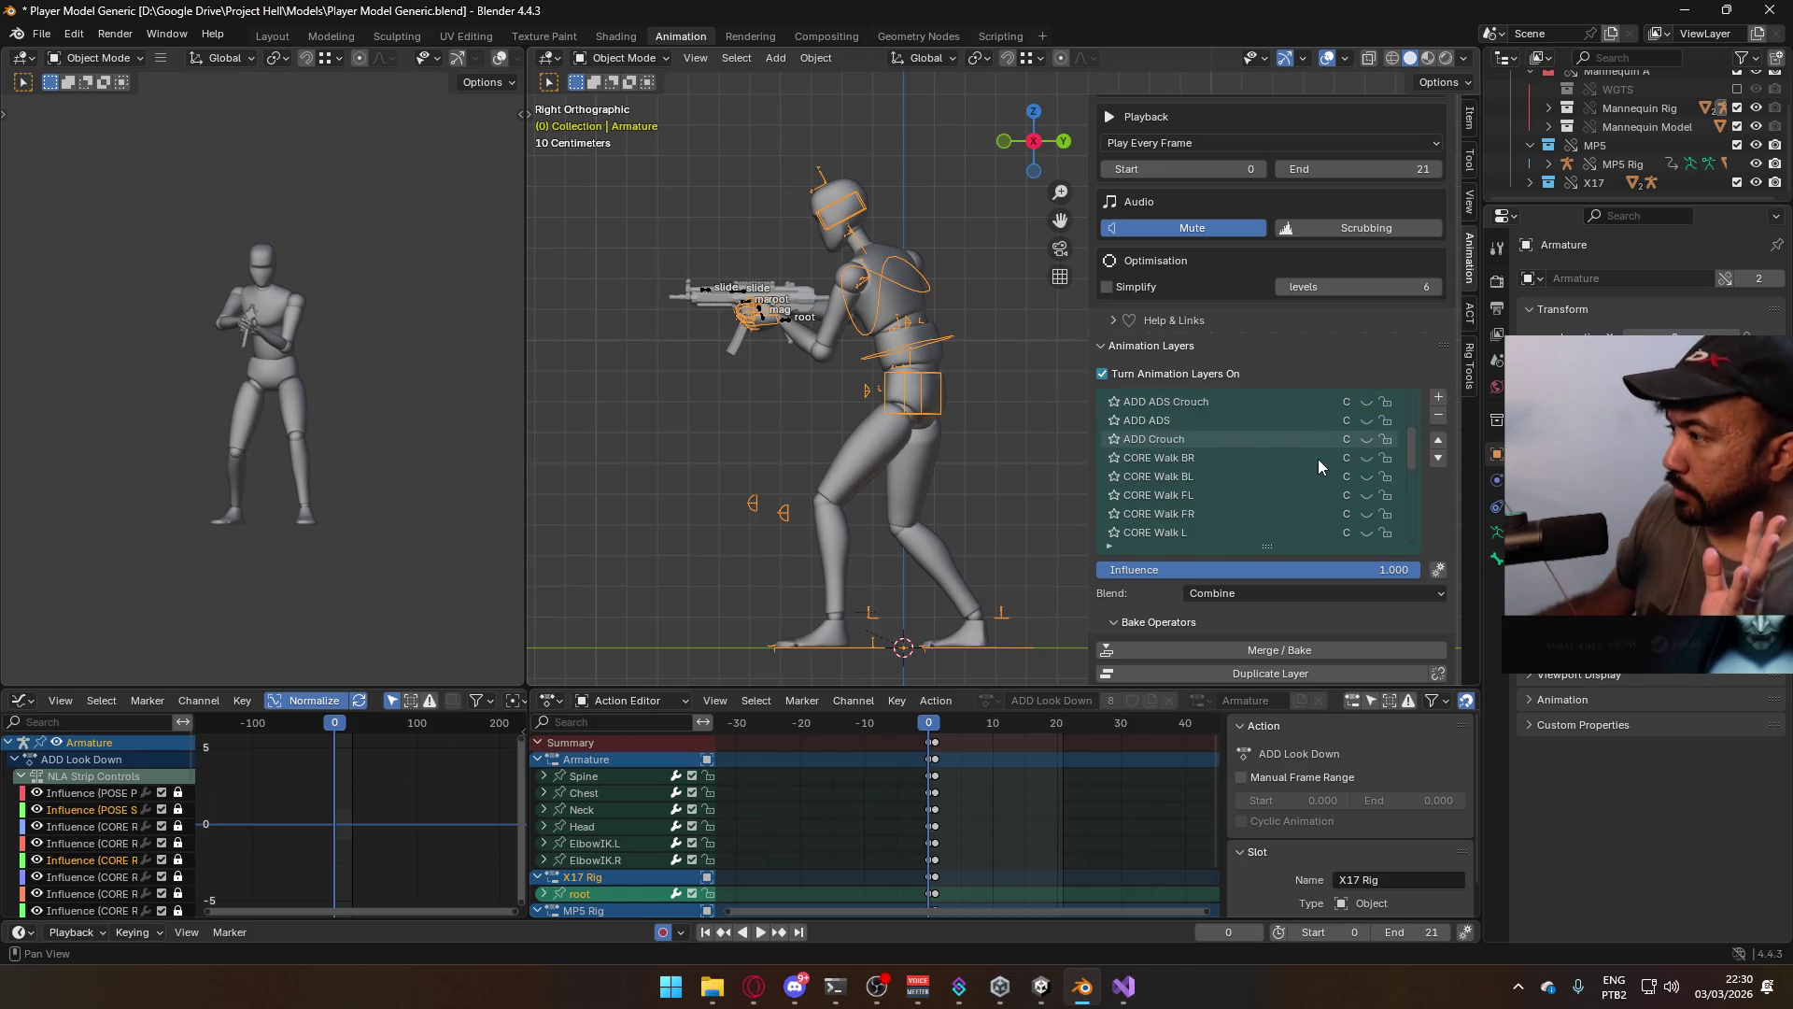
scroll(1319, 458, down, 2)
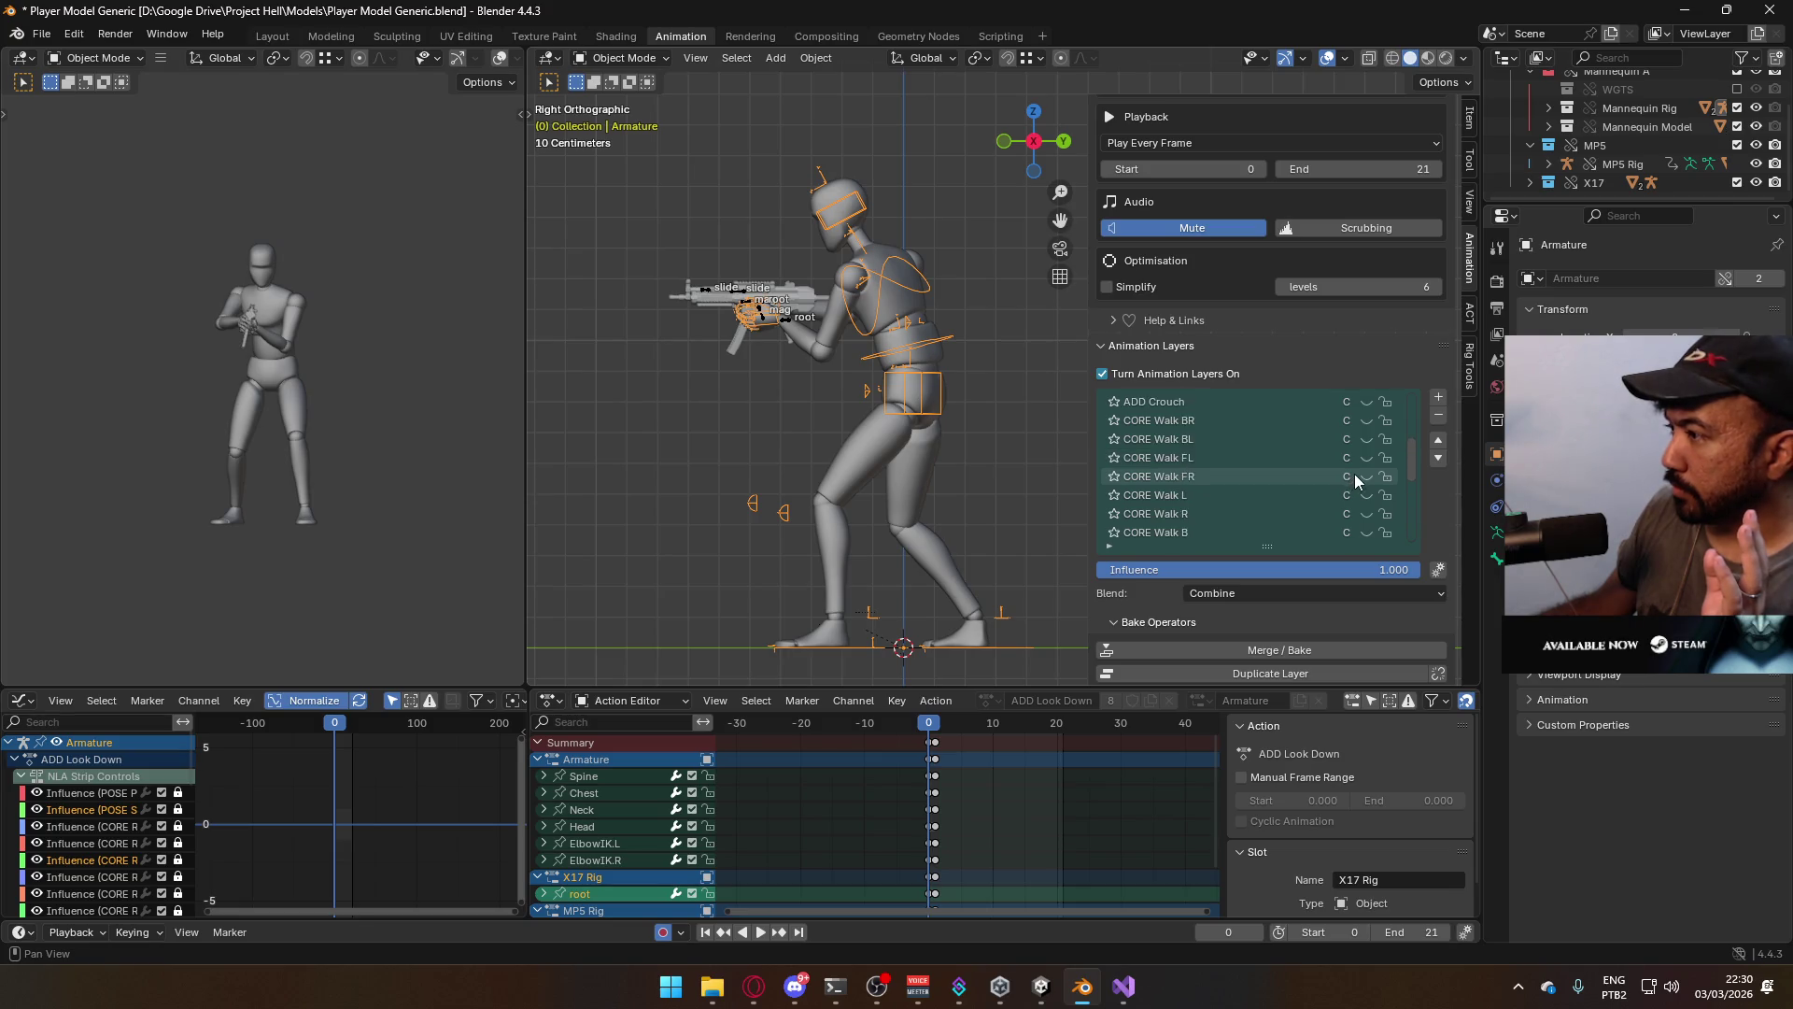
scroll(1354, 473, up, 8)
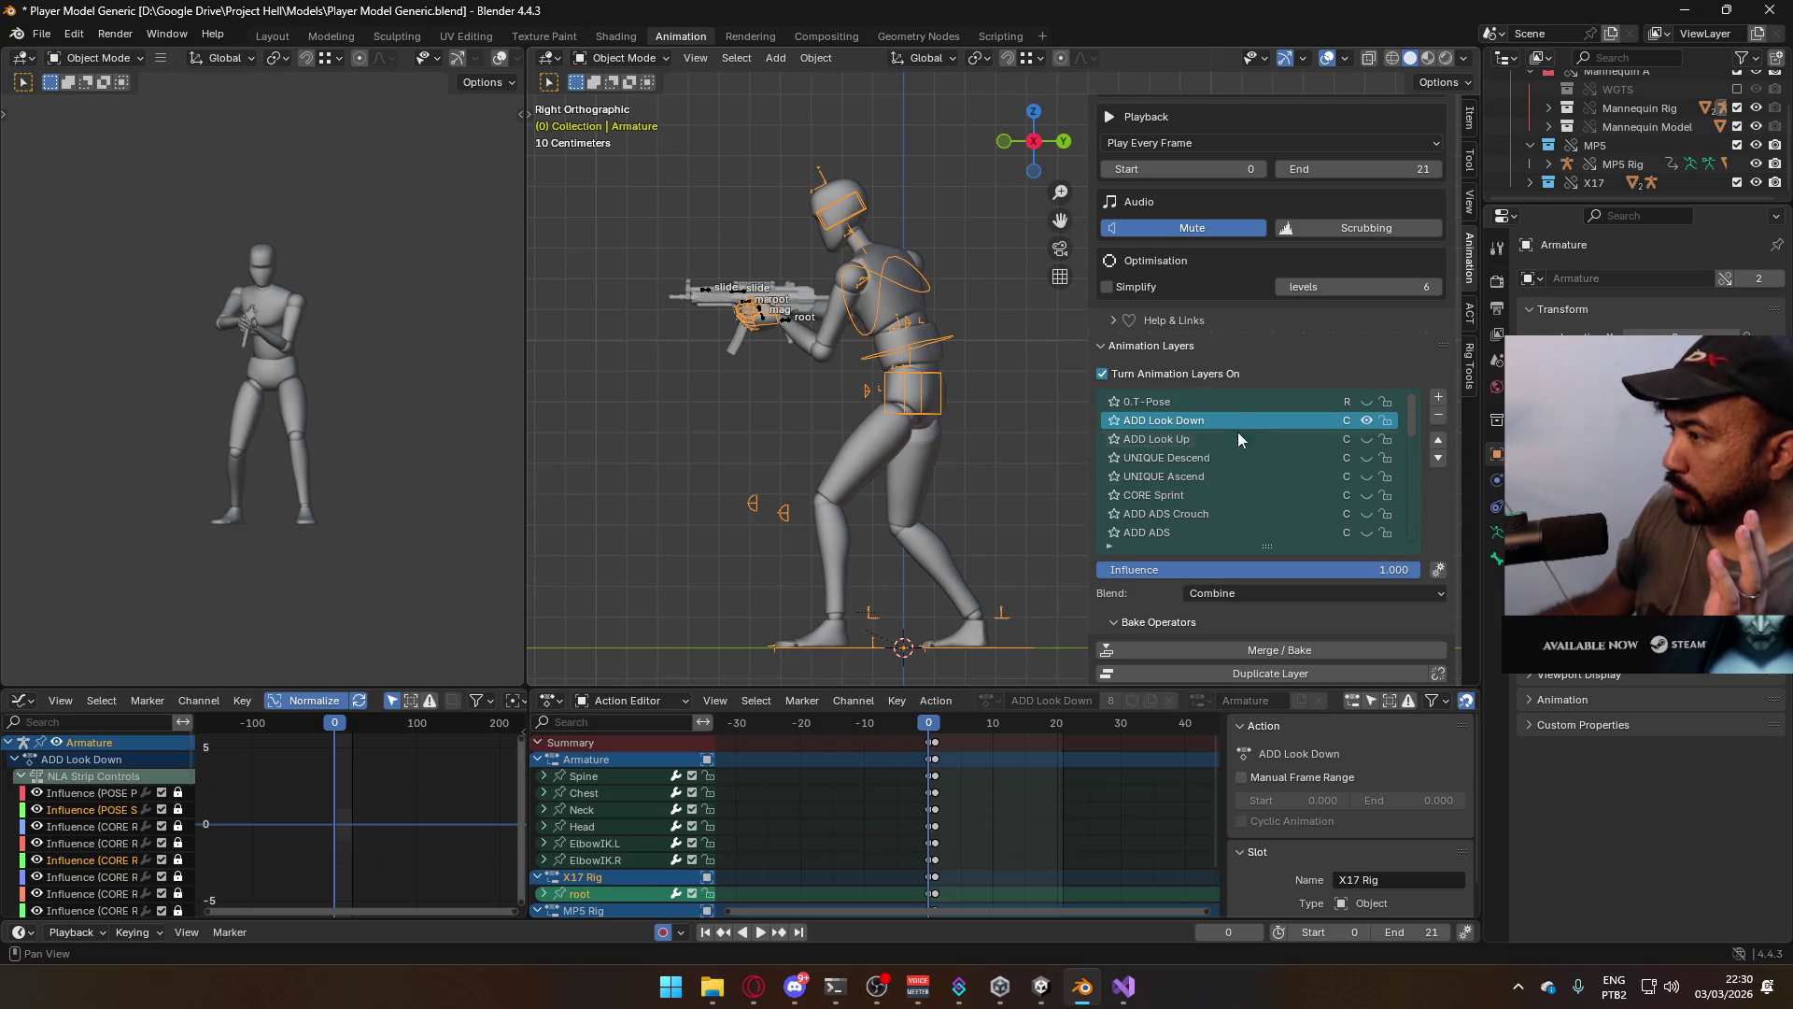
drag(931, 721, 931, 721)
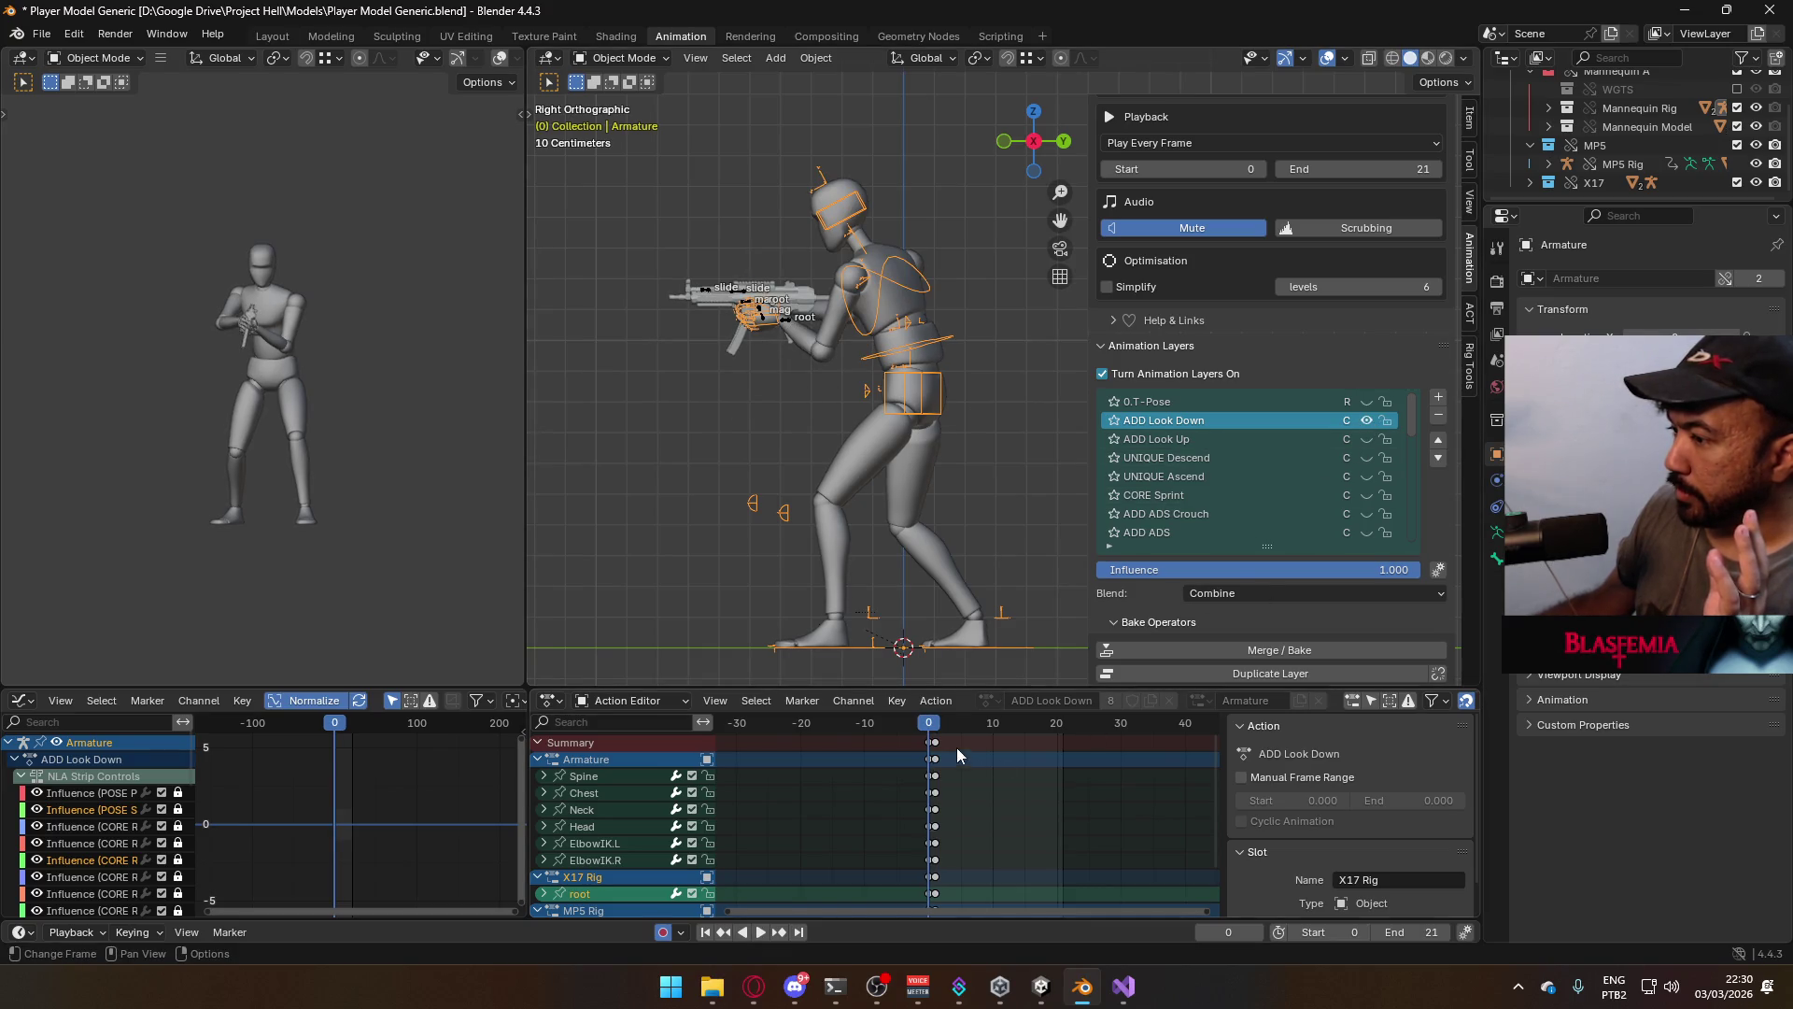
key(space)
drag(935, 730, 935, 734)
key(space)
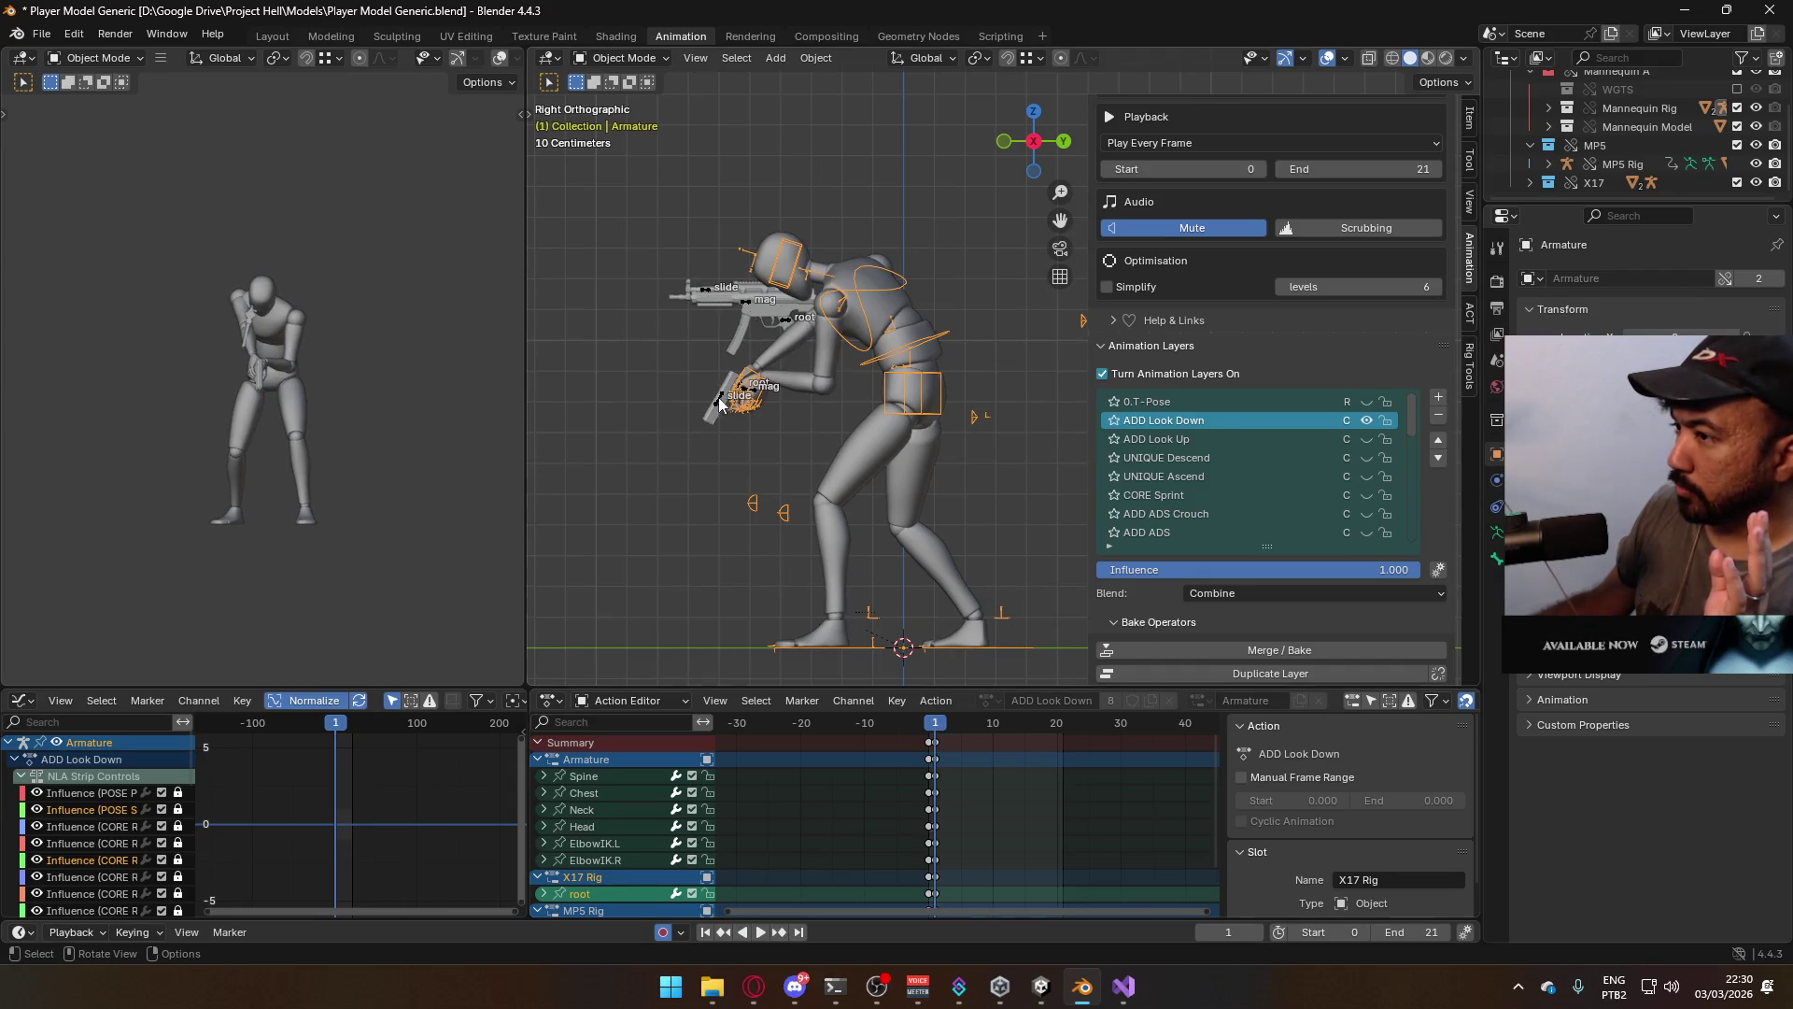
Select the X17 Rig, hide its ADD ADS Look Down layer and preview from frame 0
click(722, 403)
click(732, 401)
click(731, 400)
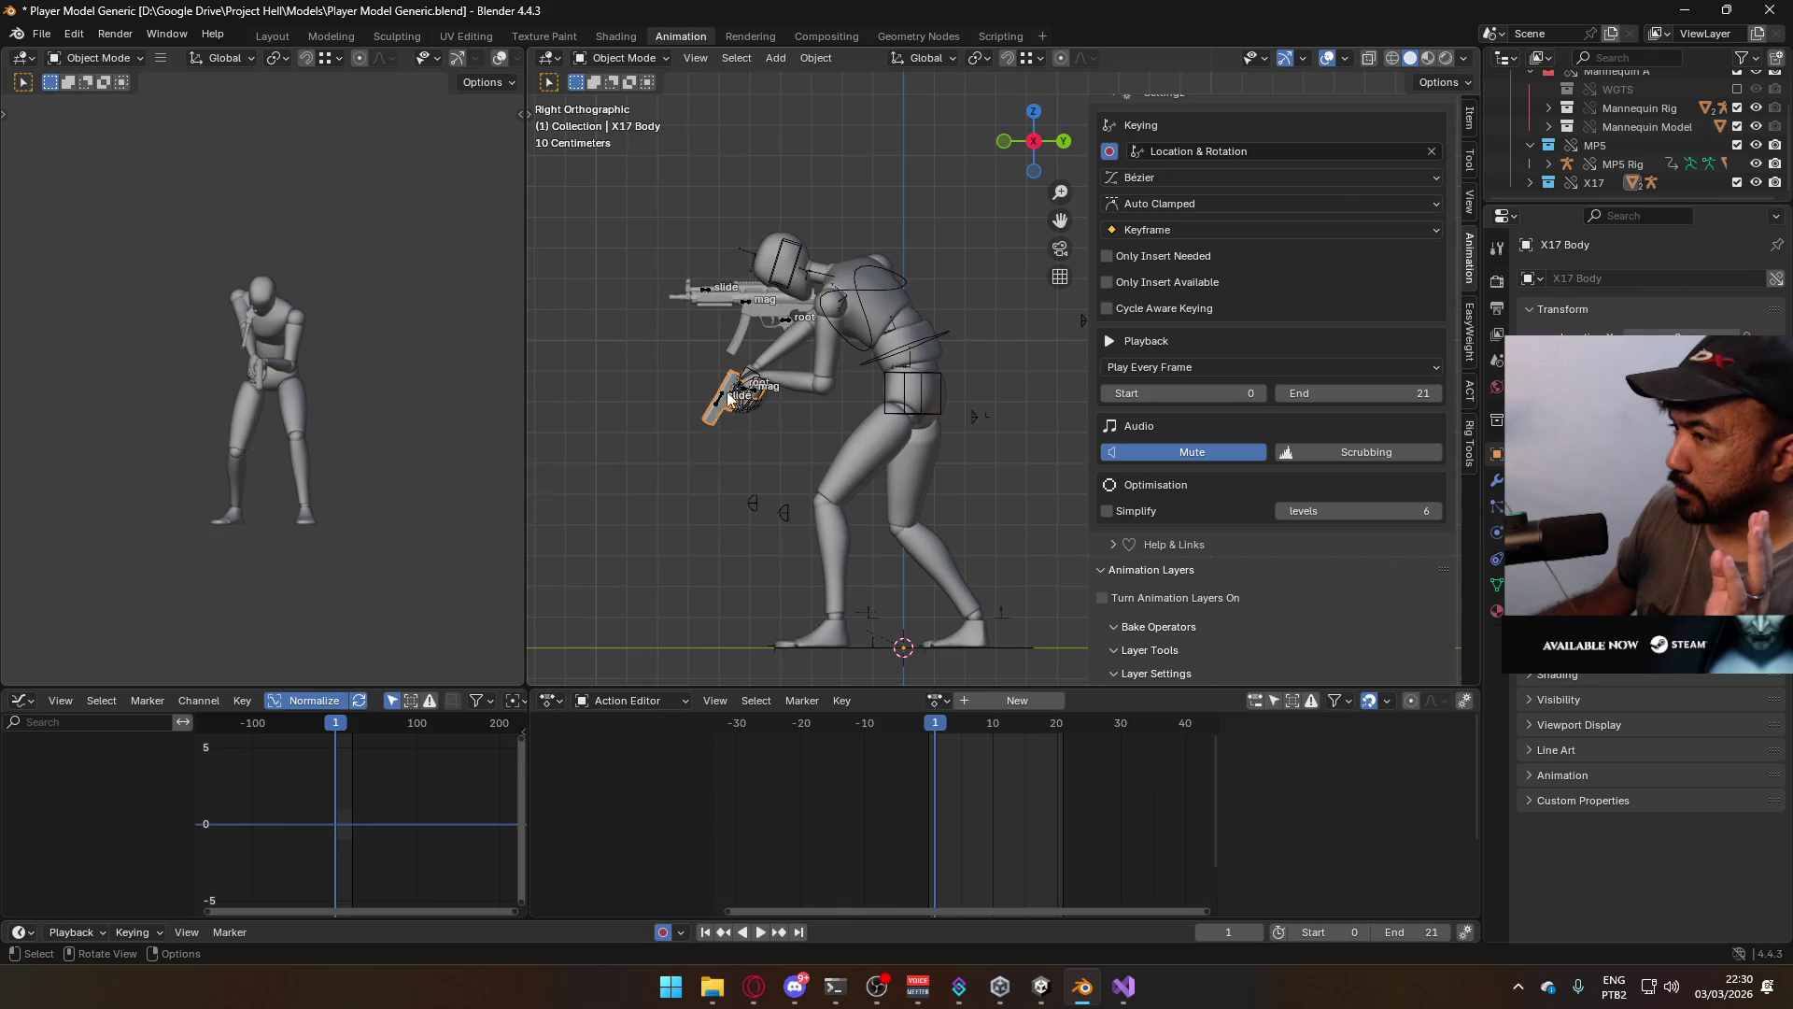
click(731, 399)
scroll(1396, 557, down, 2)
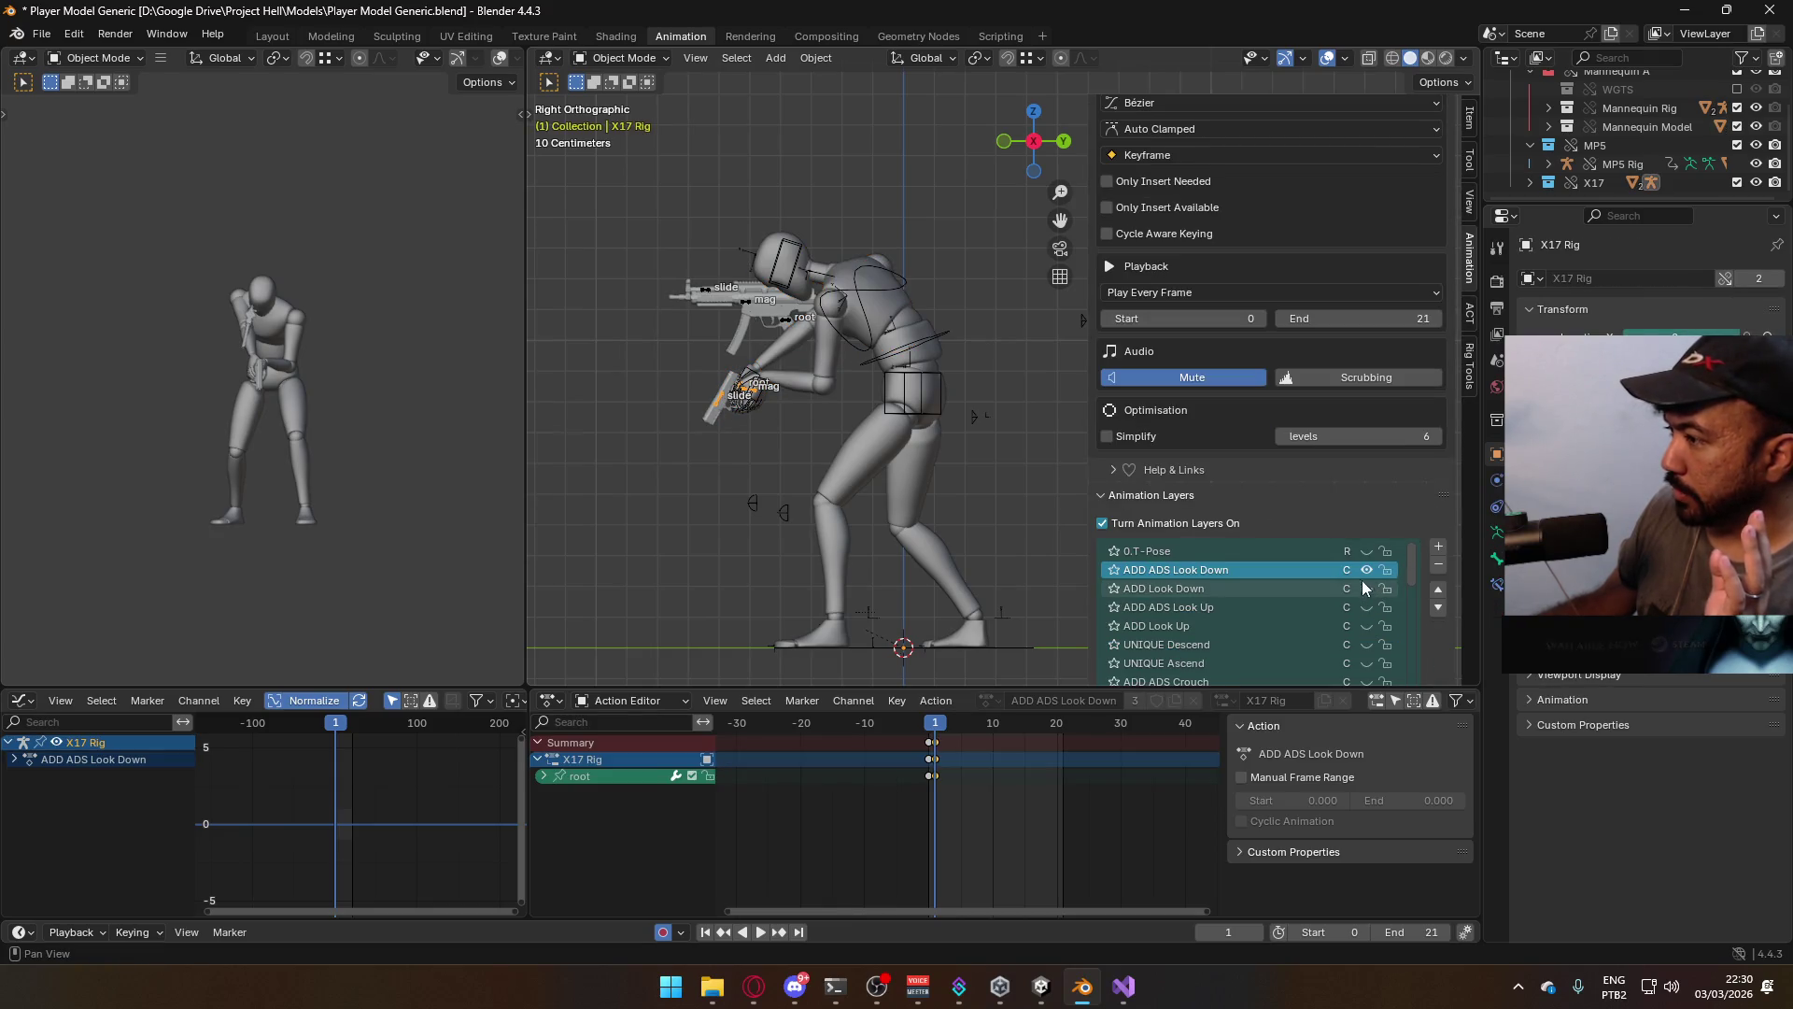
click(1364, 570)
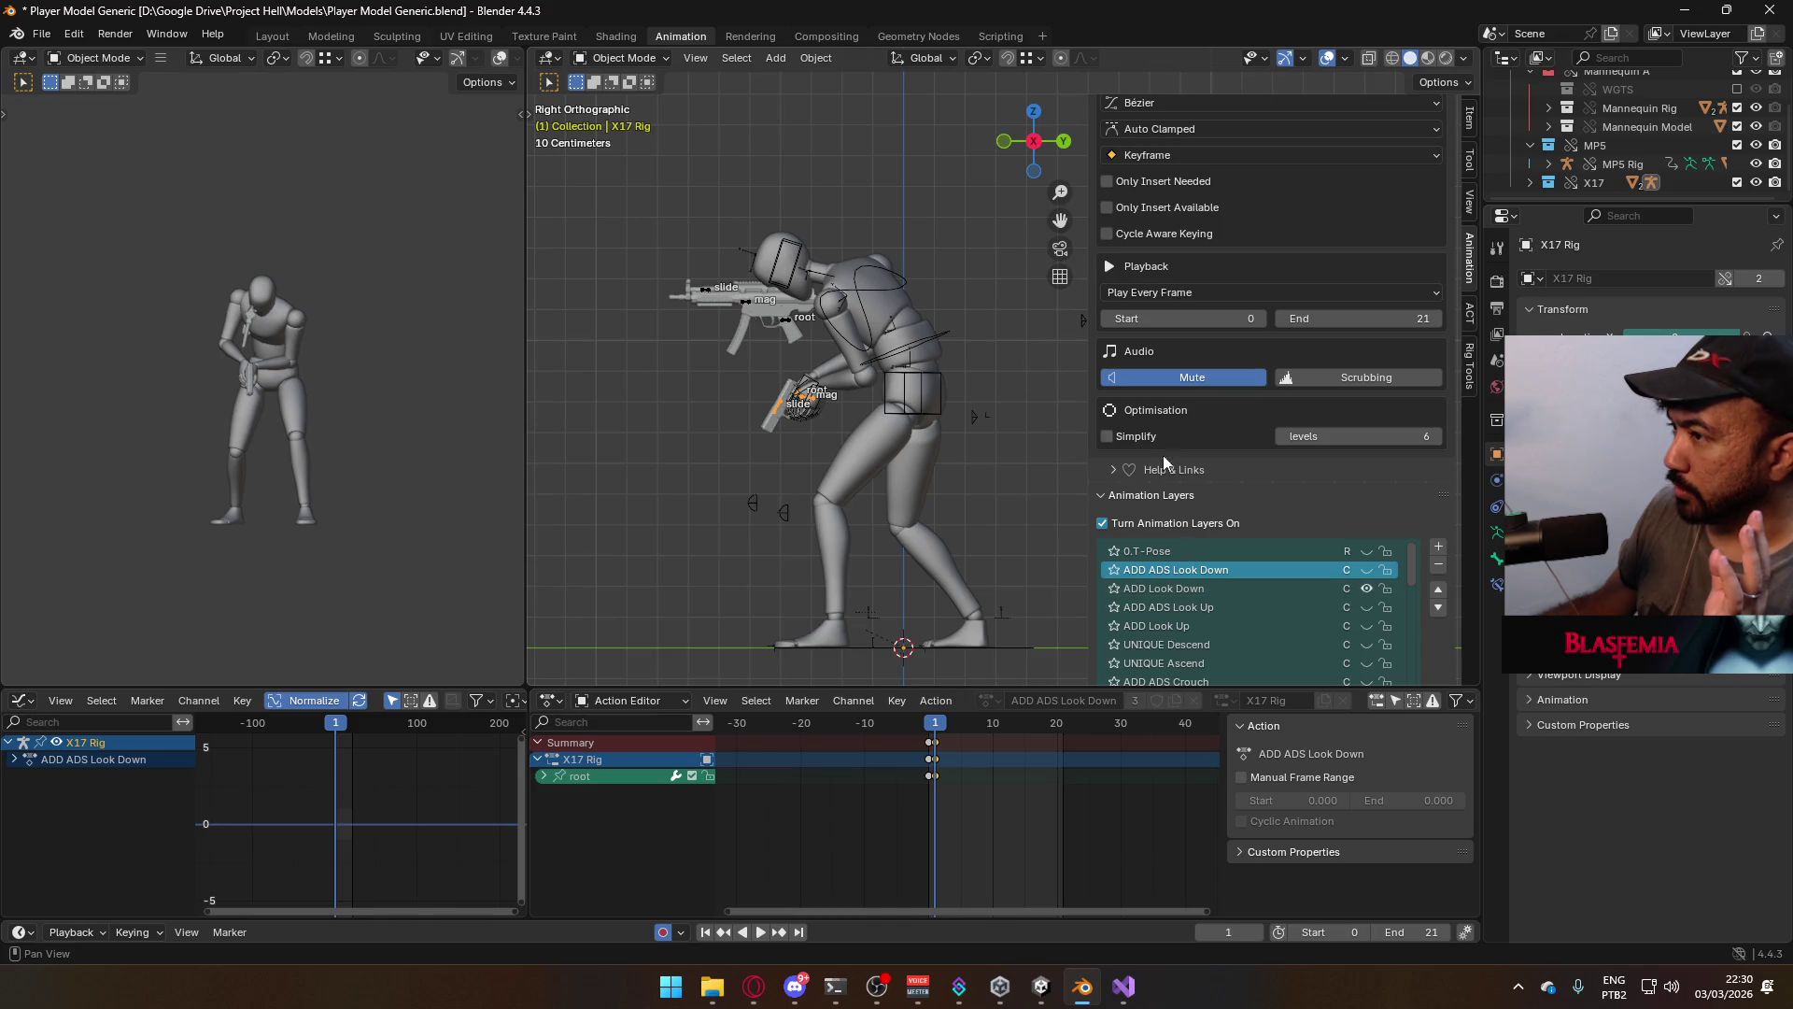
click(931, 728)
key(space)
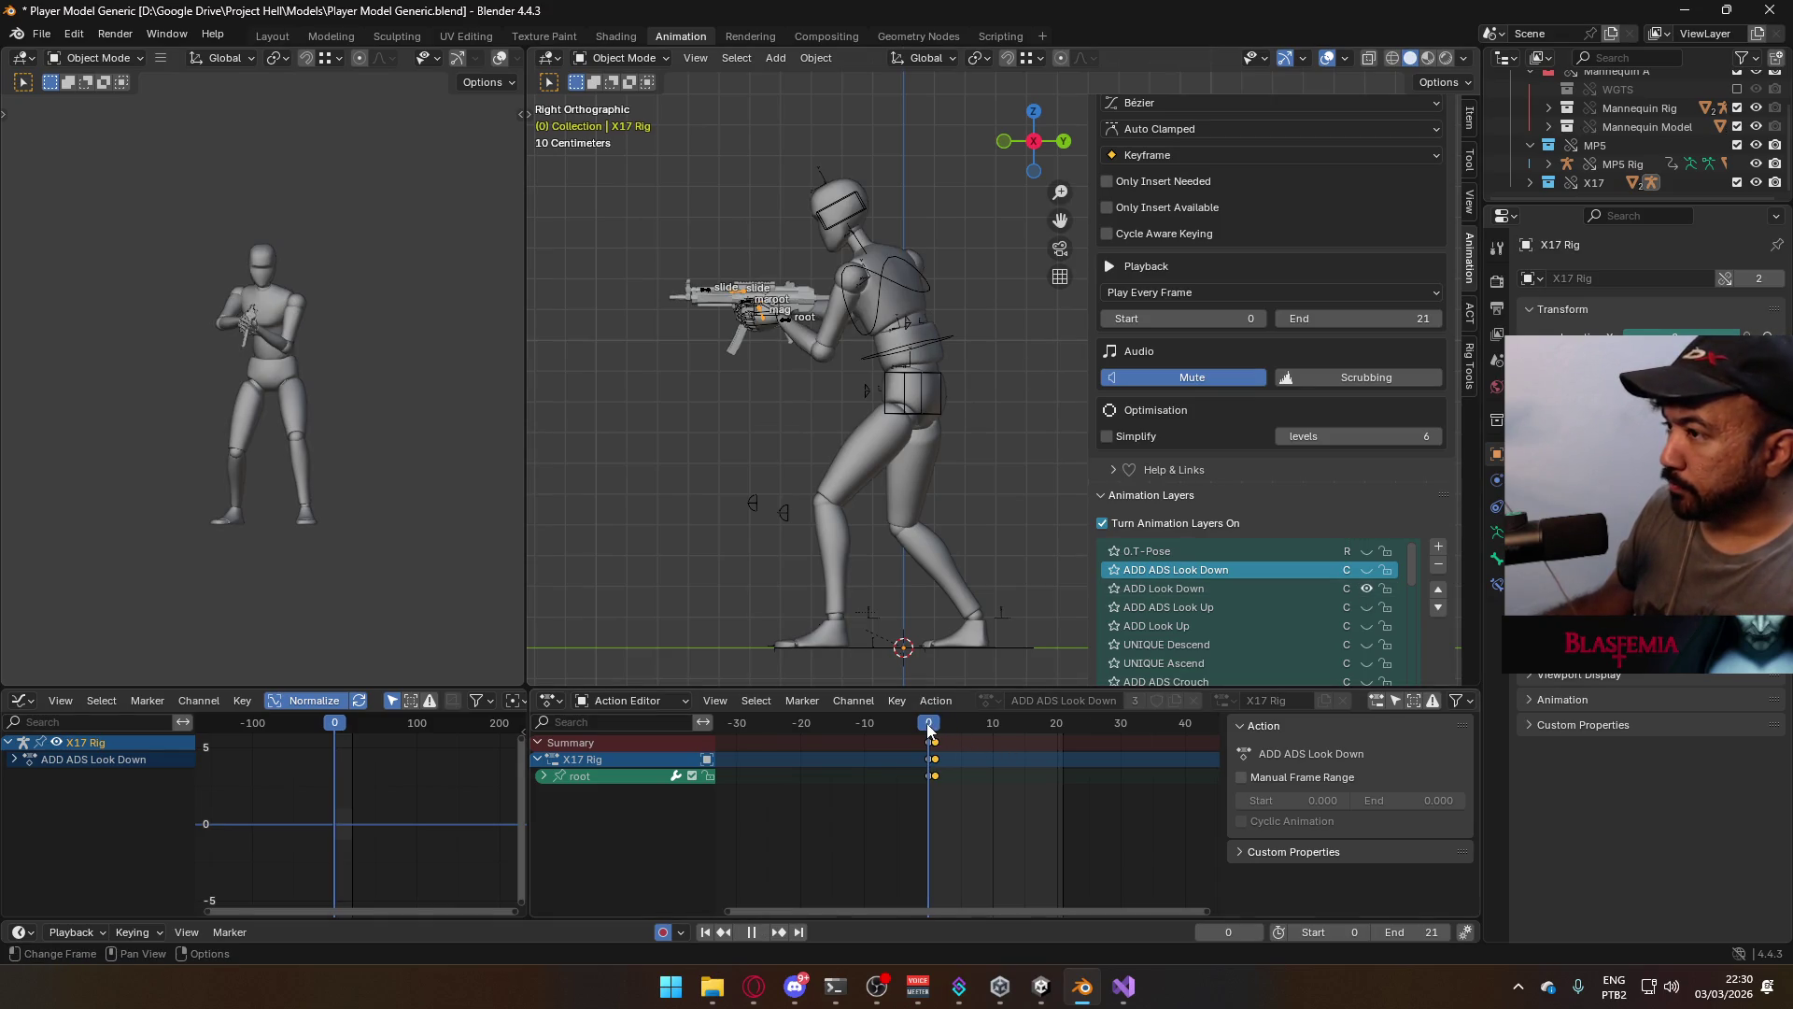
key(Escape)
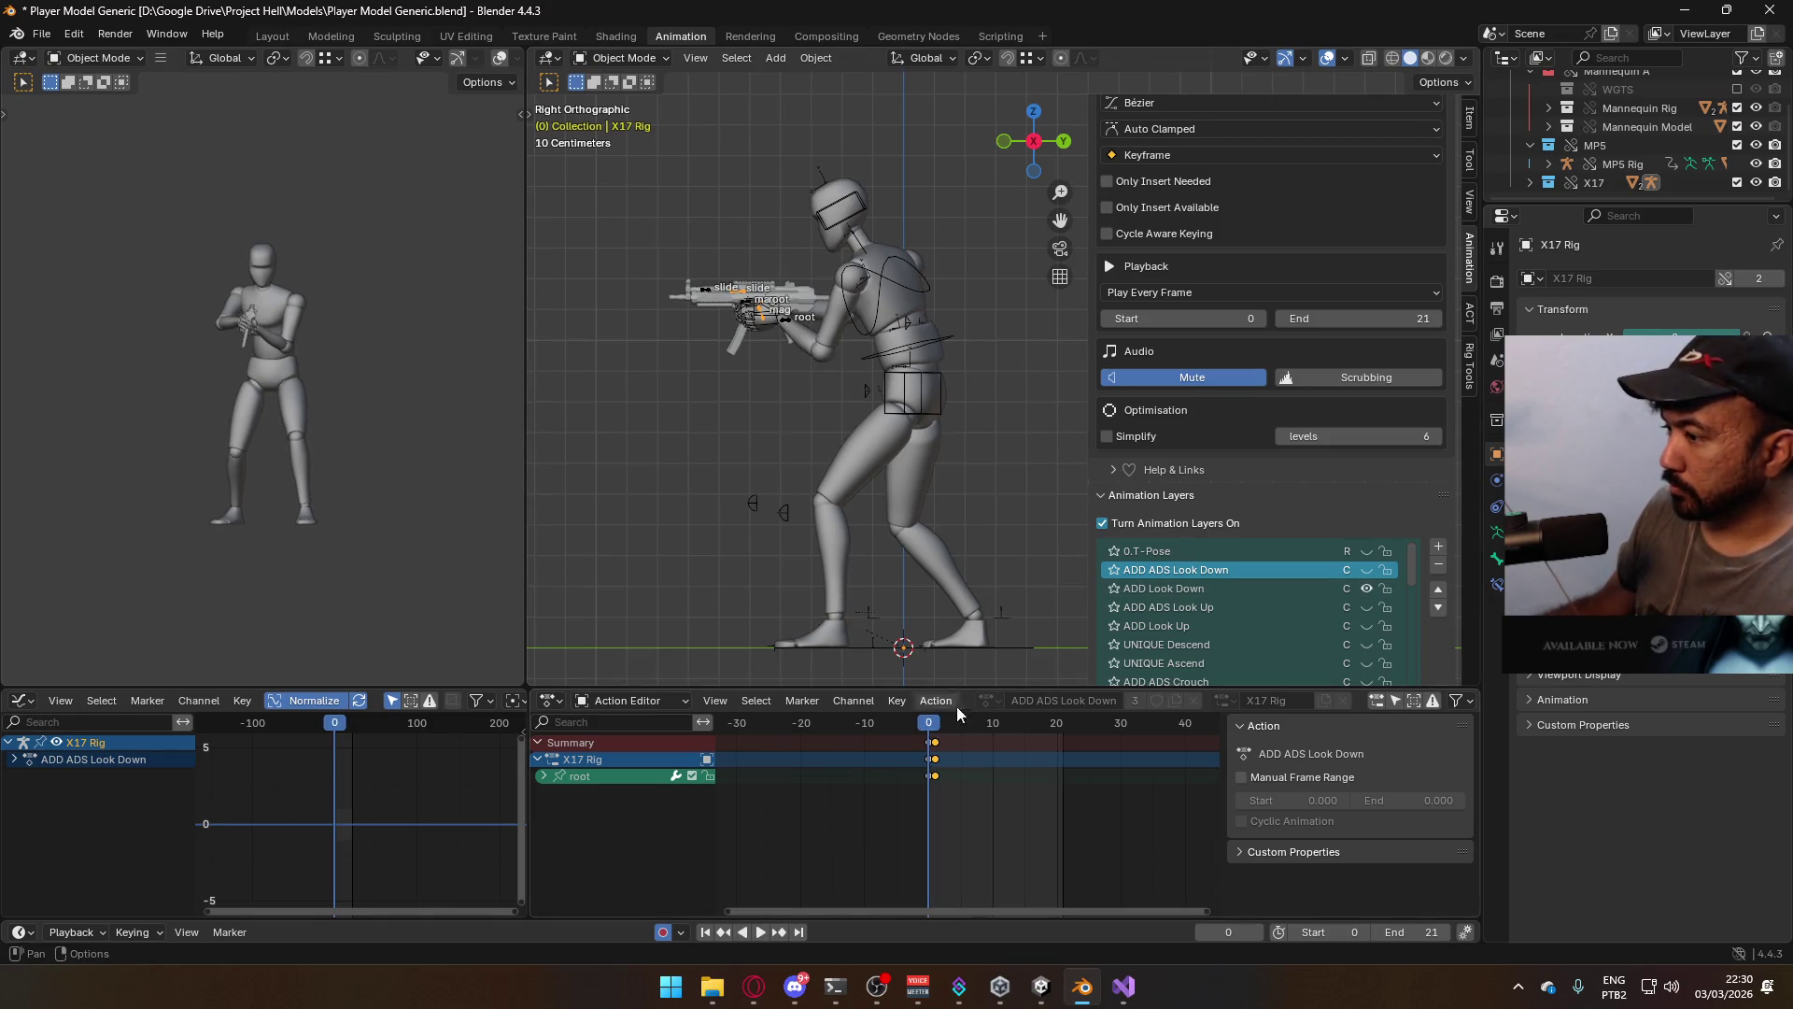
Reselect the mannequin Armature and save Player Model Generic.blend
click(923, 301)
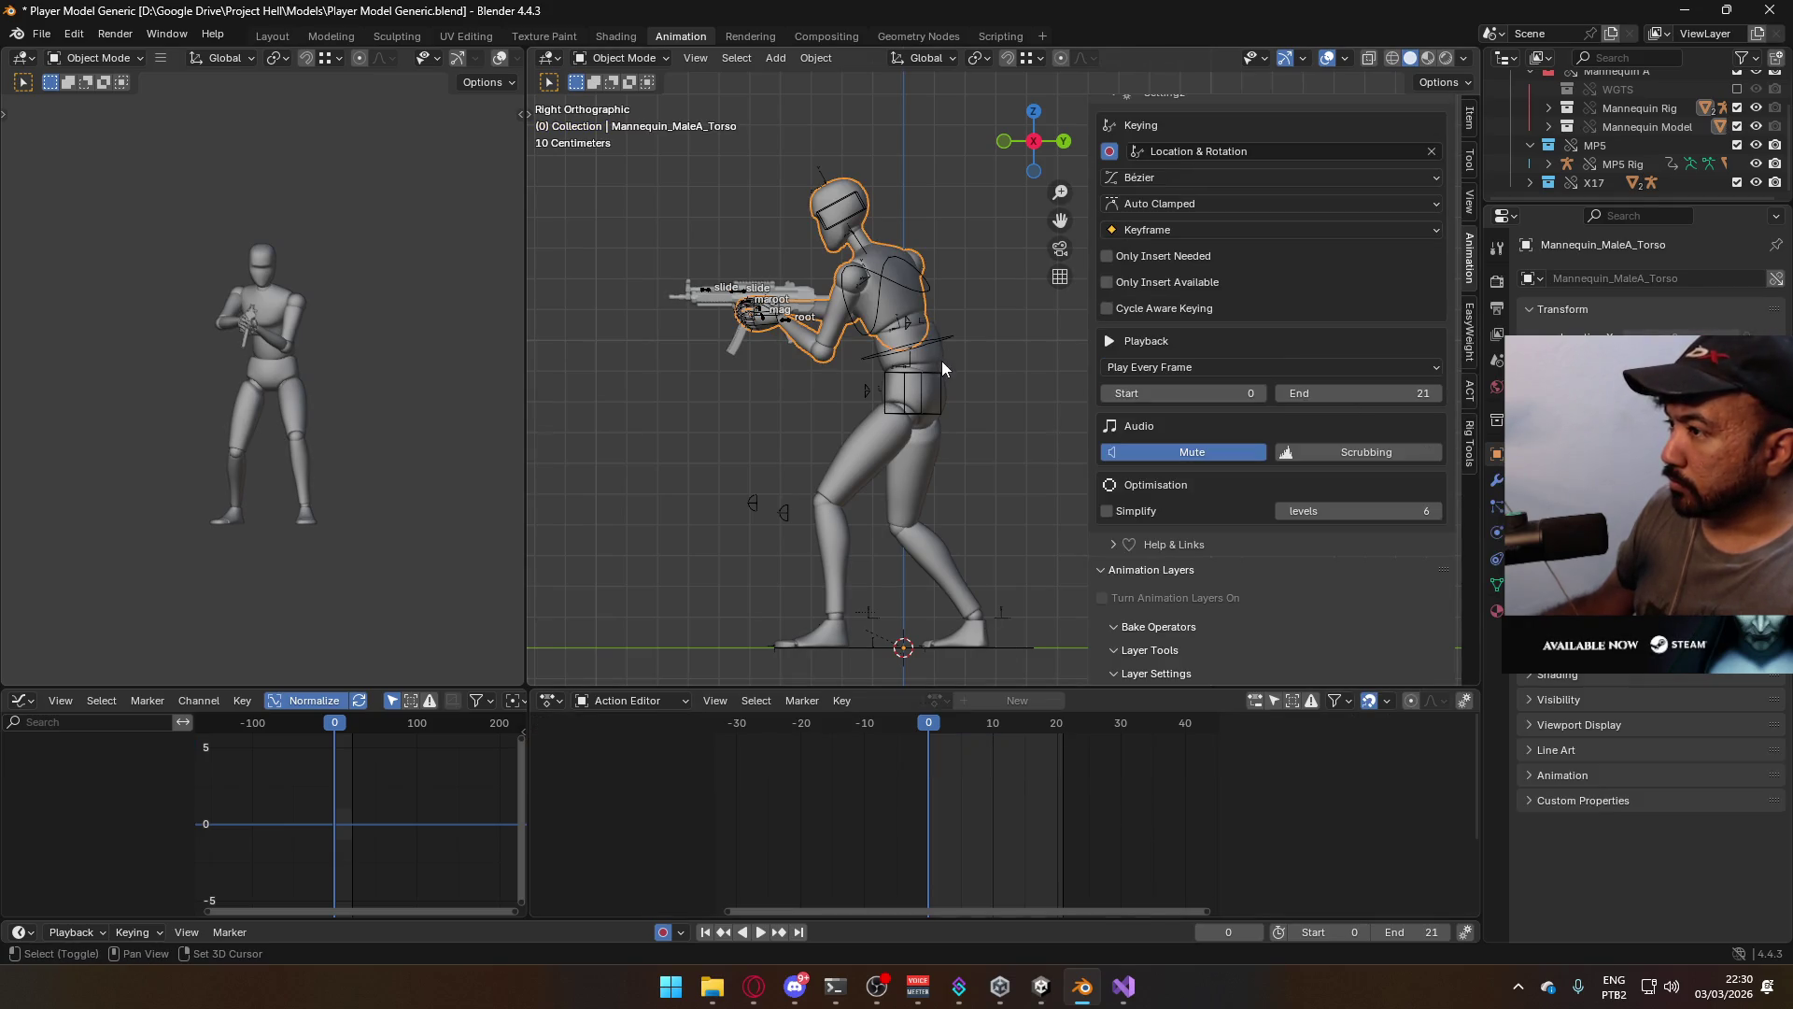
click(941, 361)
key(ctrl+s)
click(51, 34)
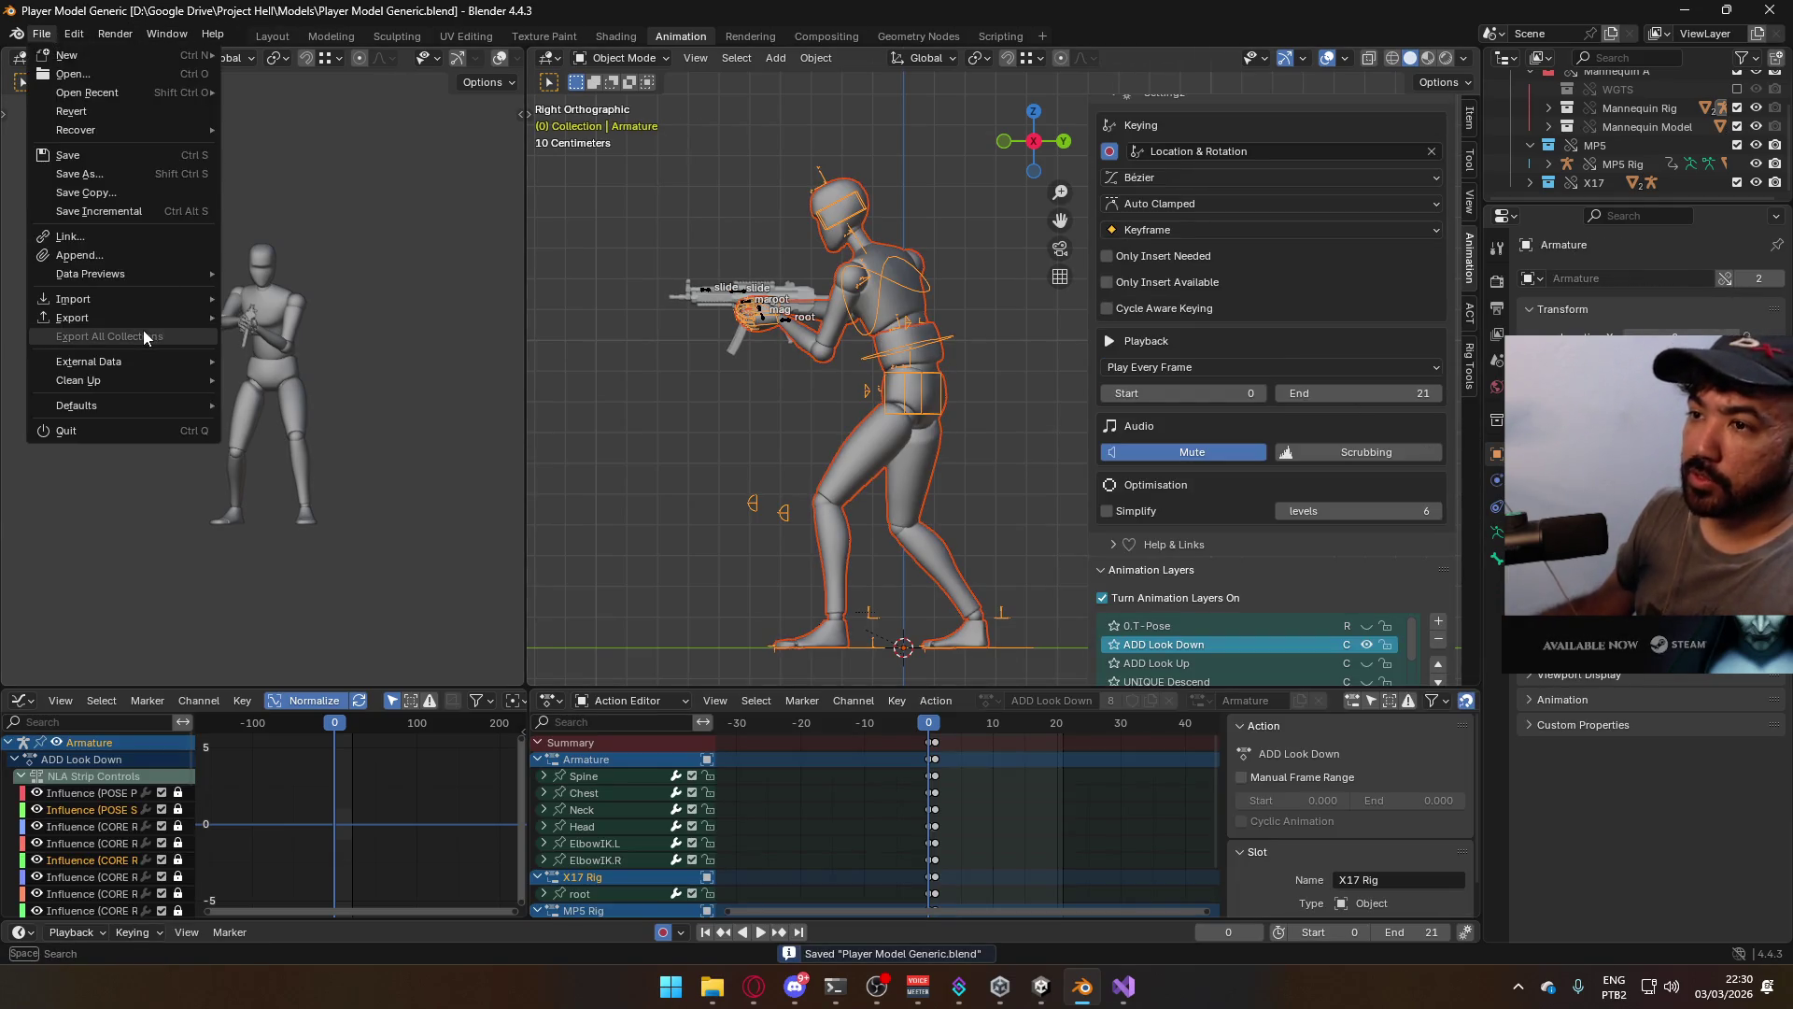
Export the animation as FBX, overwriting Model@Hipfire Sidearm Look Down.fbx
mouse_move(139, 318)
click(350, 491)
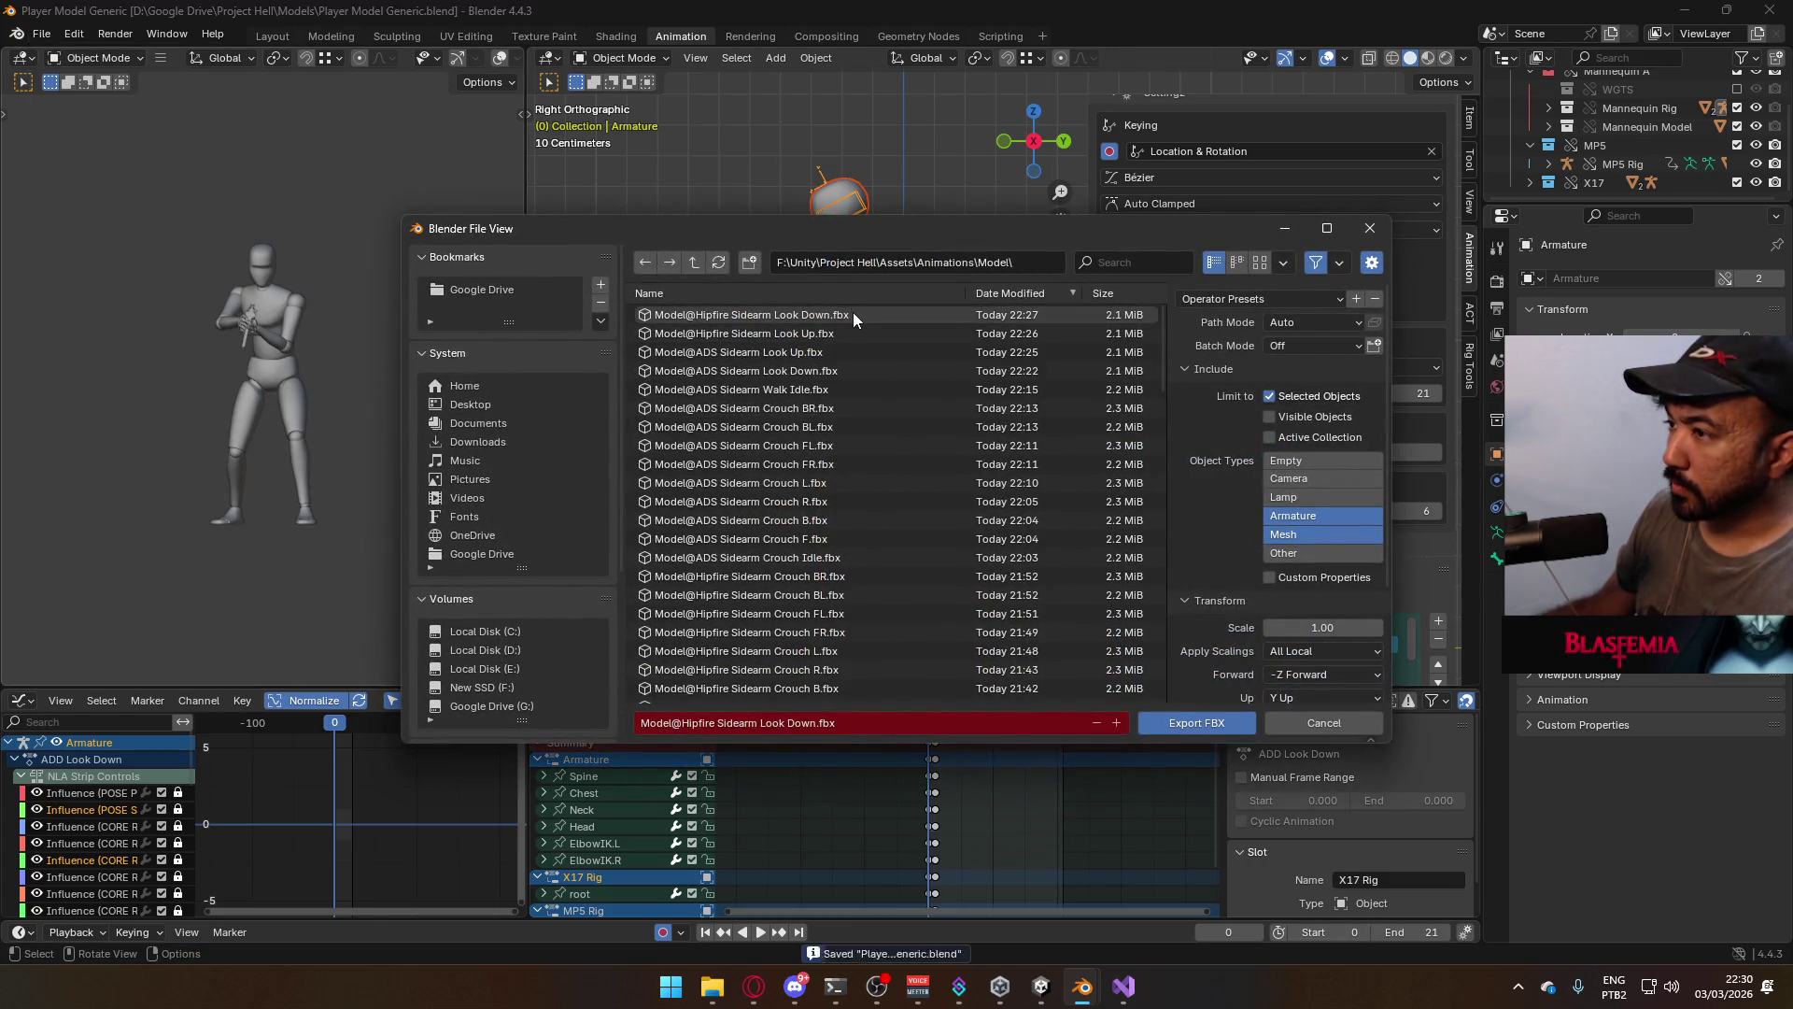
double_click(854, 314)
Make ADD Look Up the Armature's active layer and check the pose at frame 1
scroll(1307, 524, down, 2)
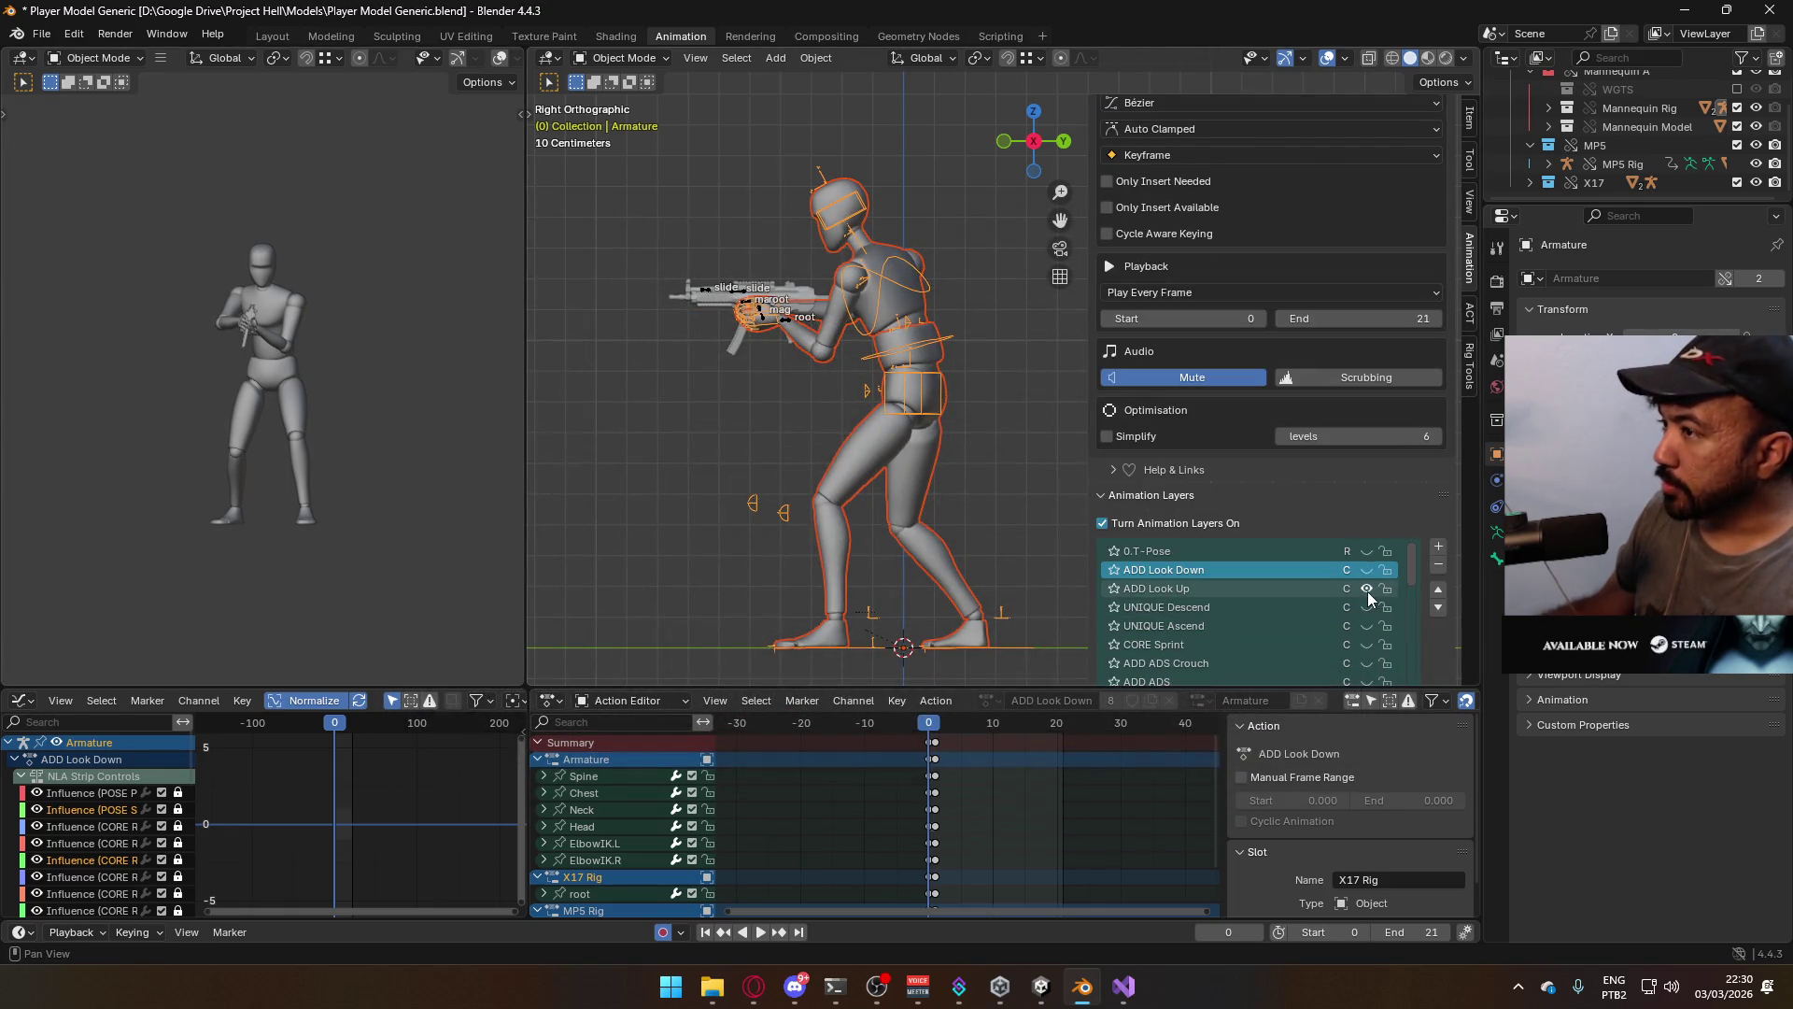
click(1317, 589)
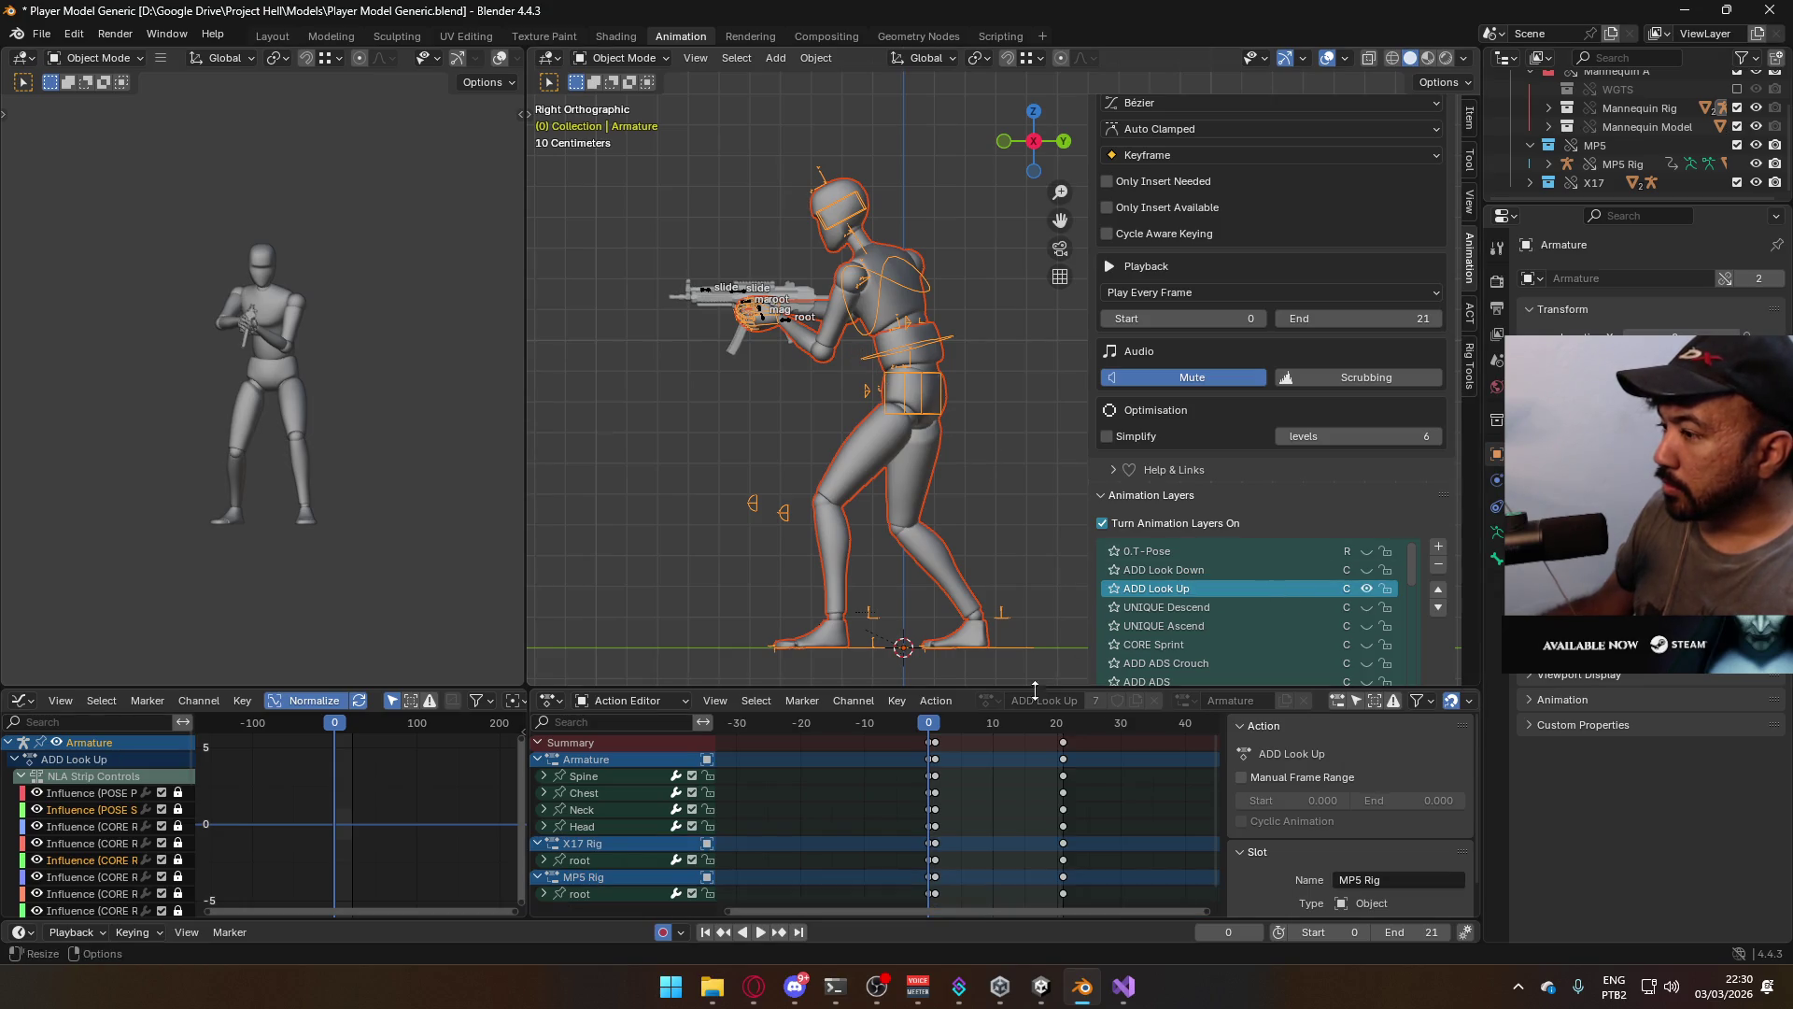
click(939, 722)
Set the X17 Rig's active layer to ADD Look Up, make it visible and play it
click(1269, 591)
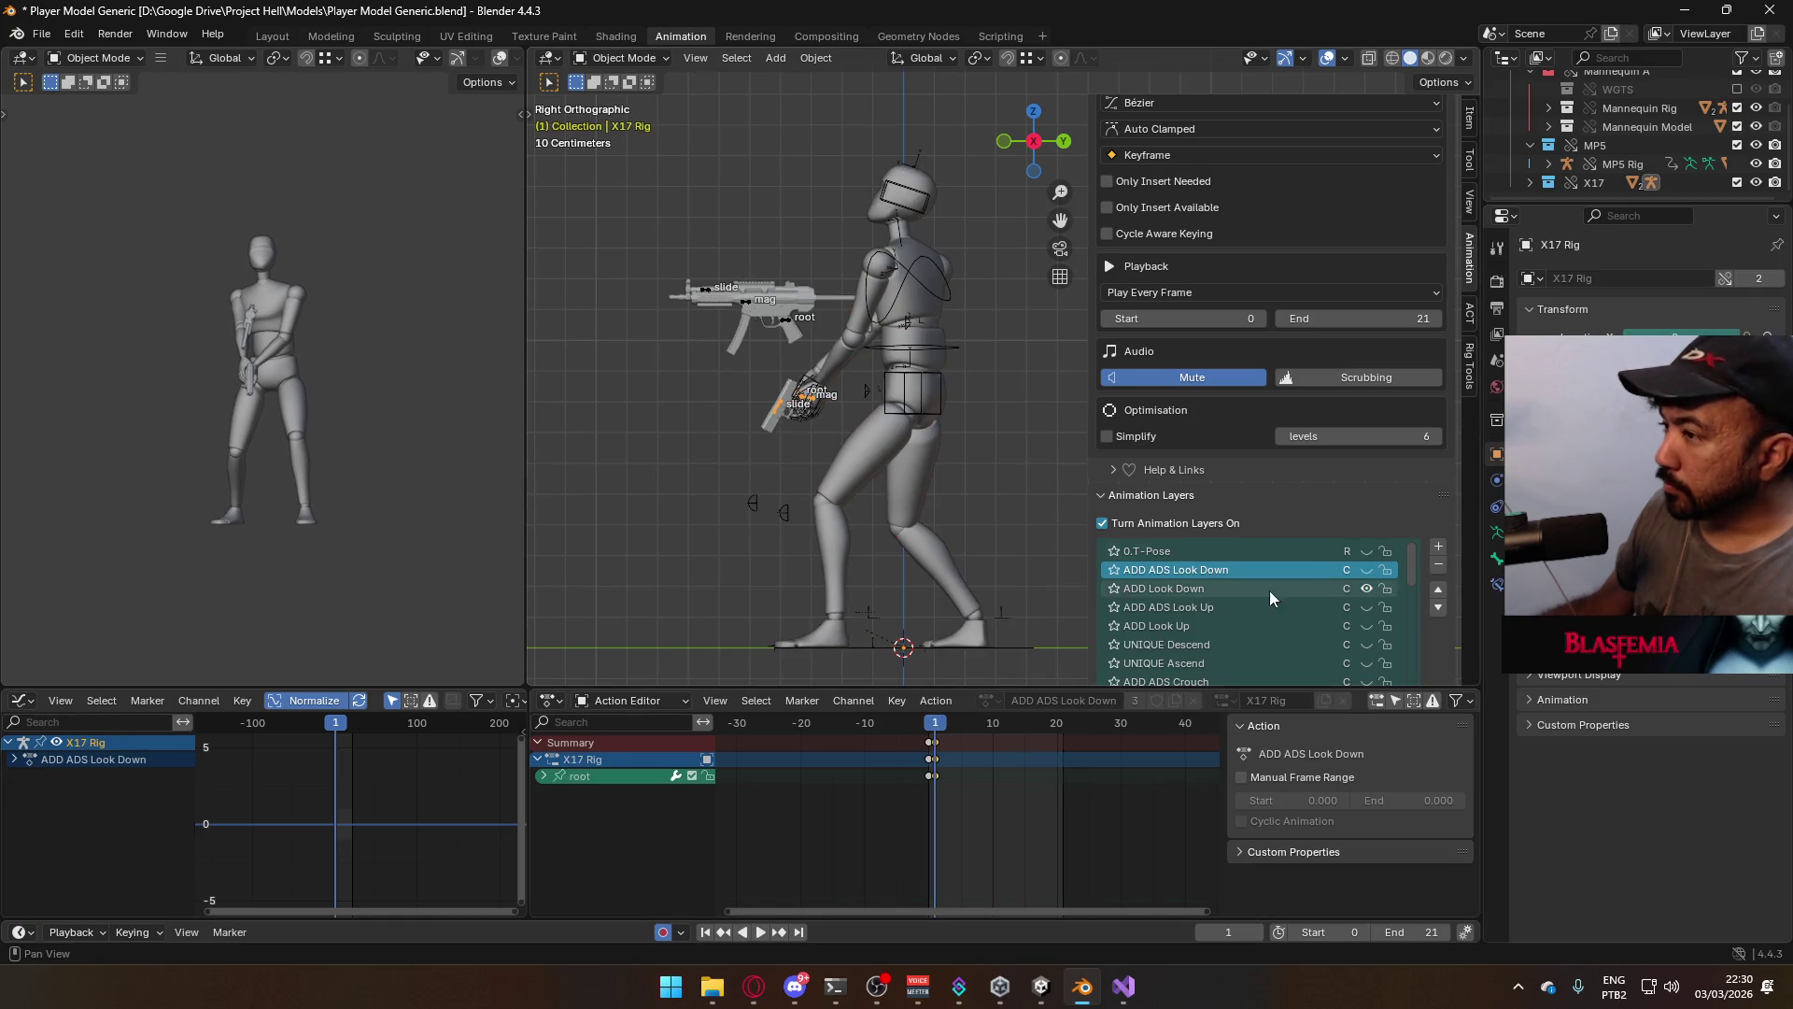
click(1365, 587)
click(1292, 623)
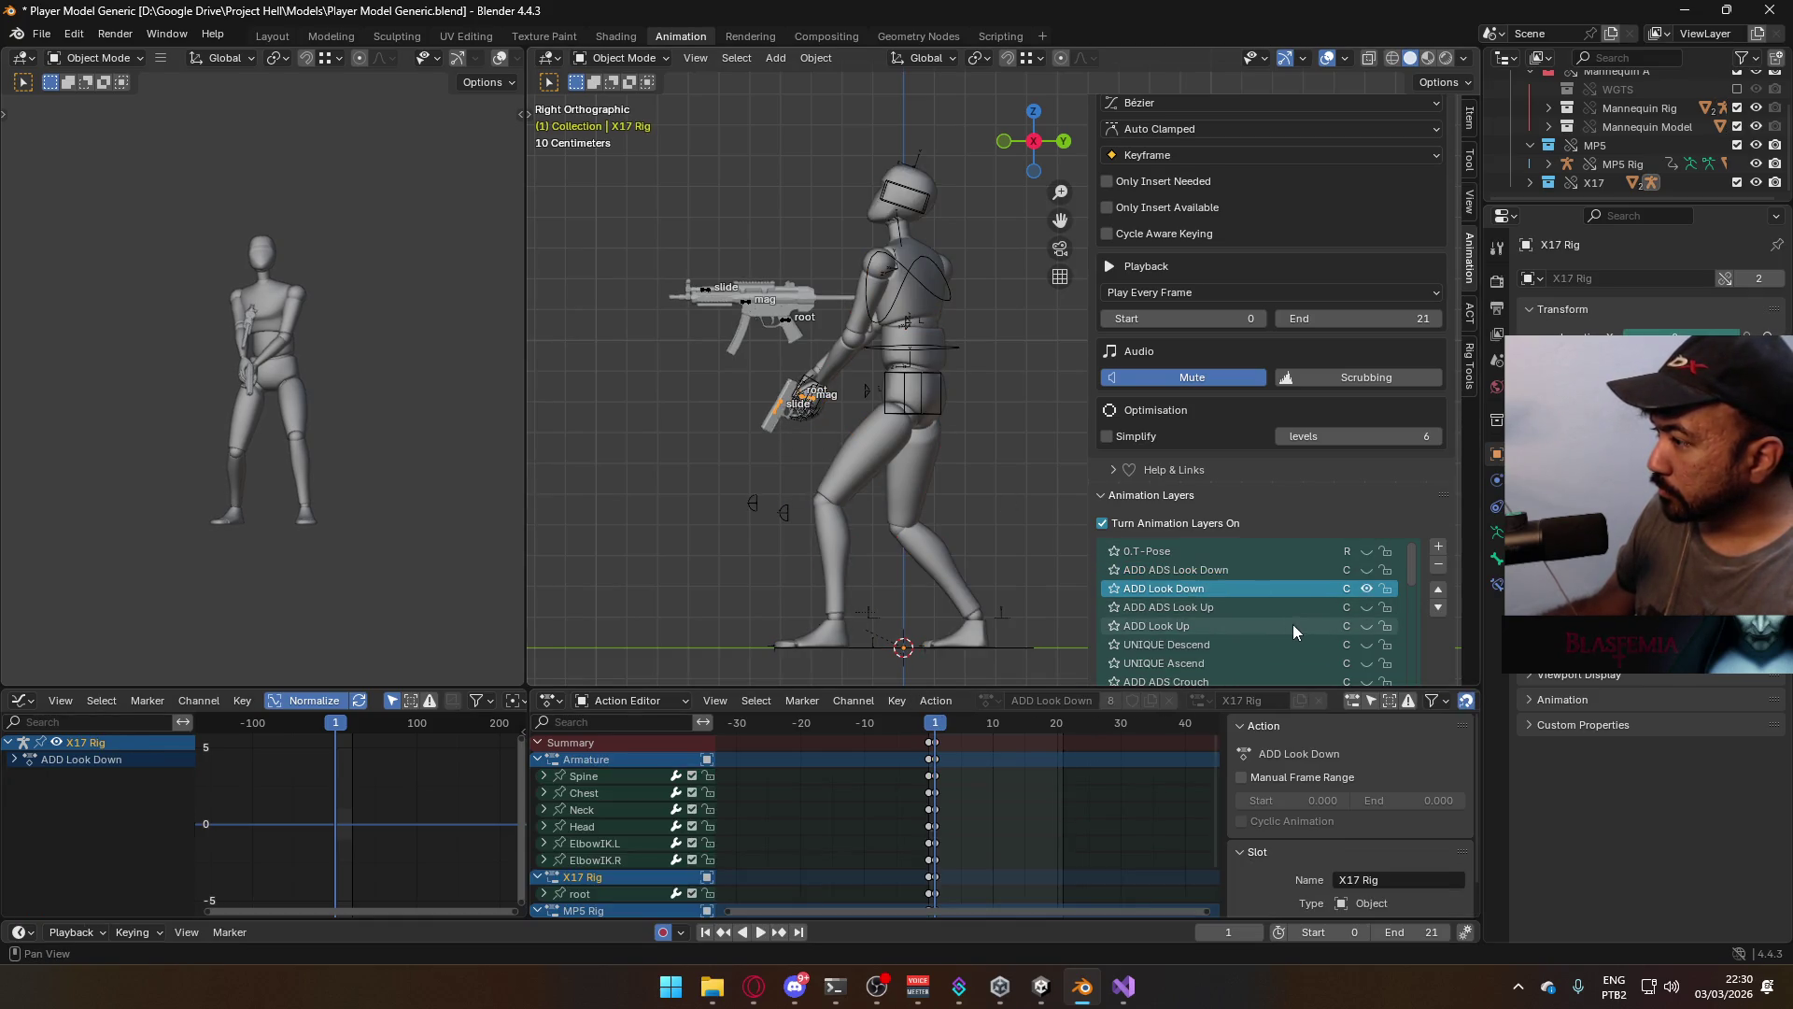
click(1366, 589)
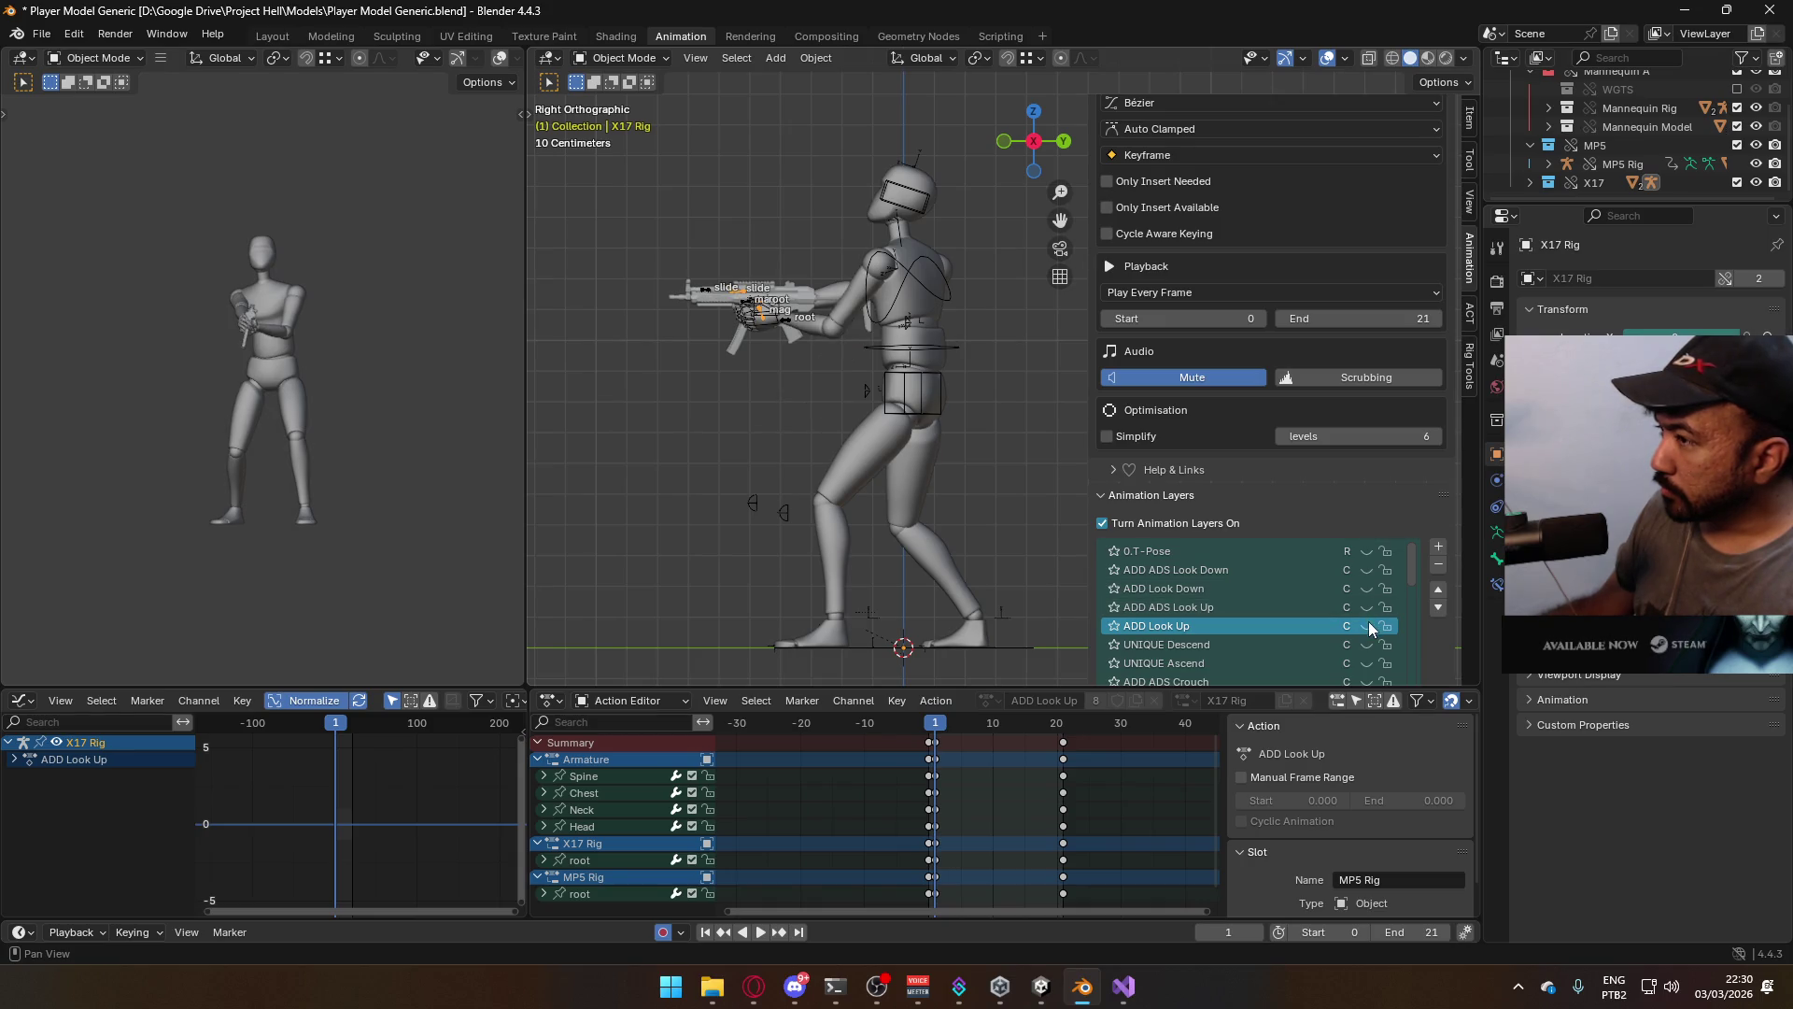
click(1368, 624)
key(space)
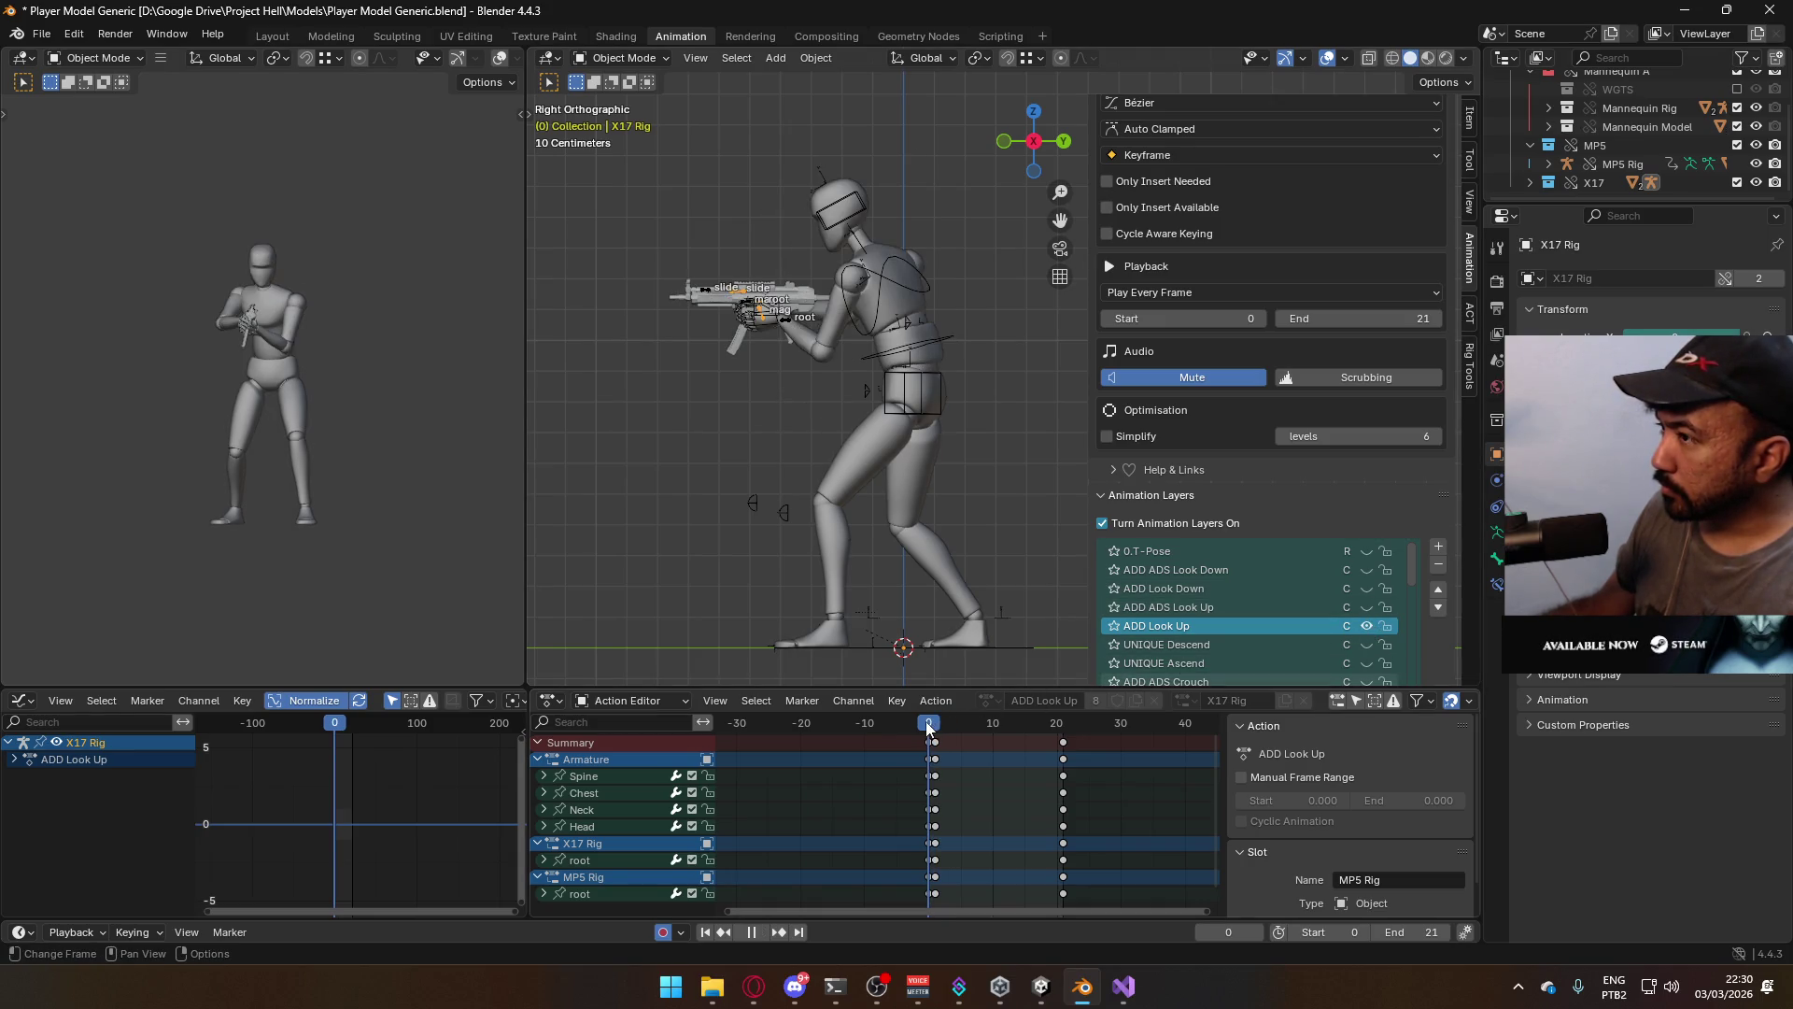
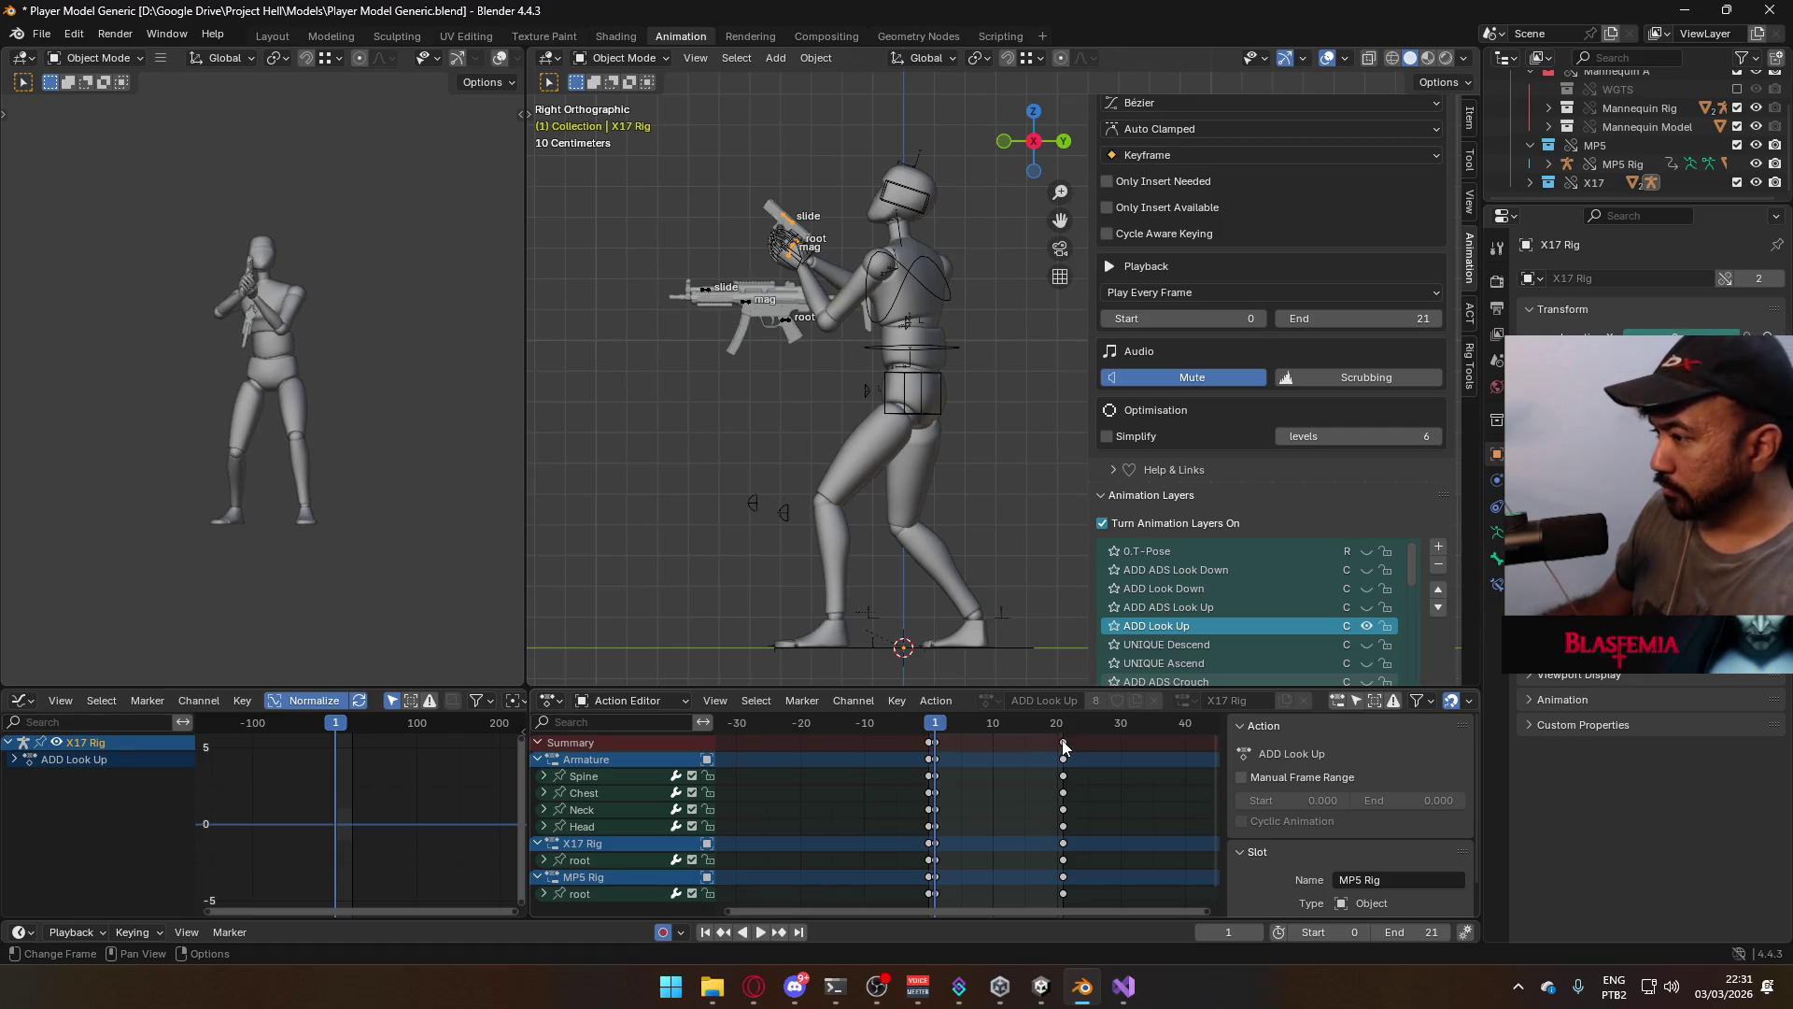
Preview the animation and save Player Model Generic.blend
key(space)
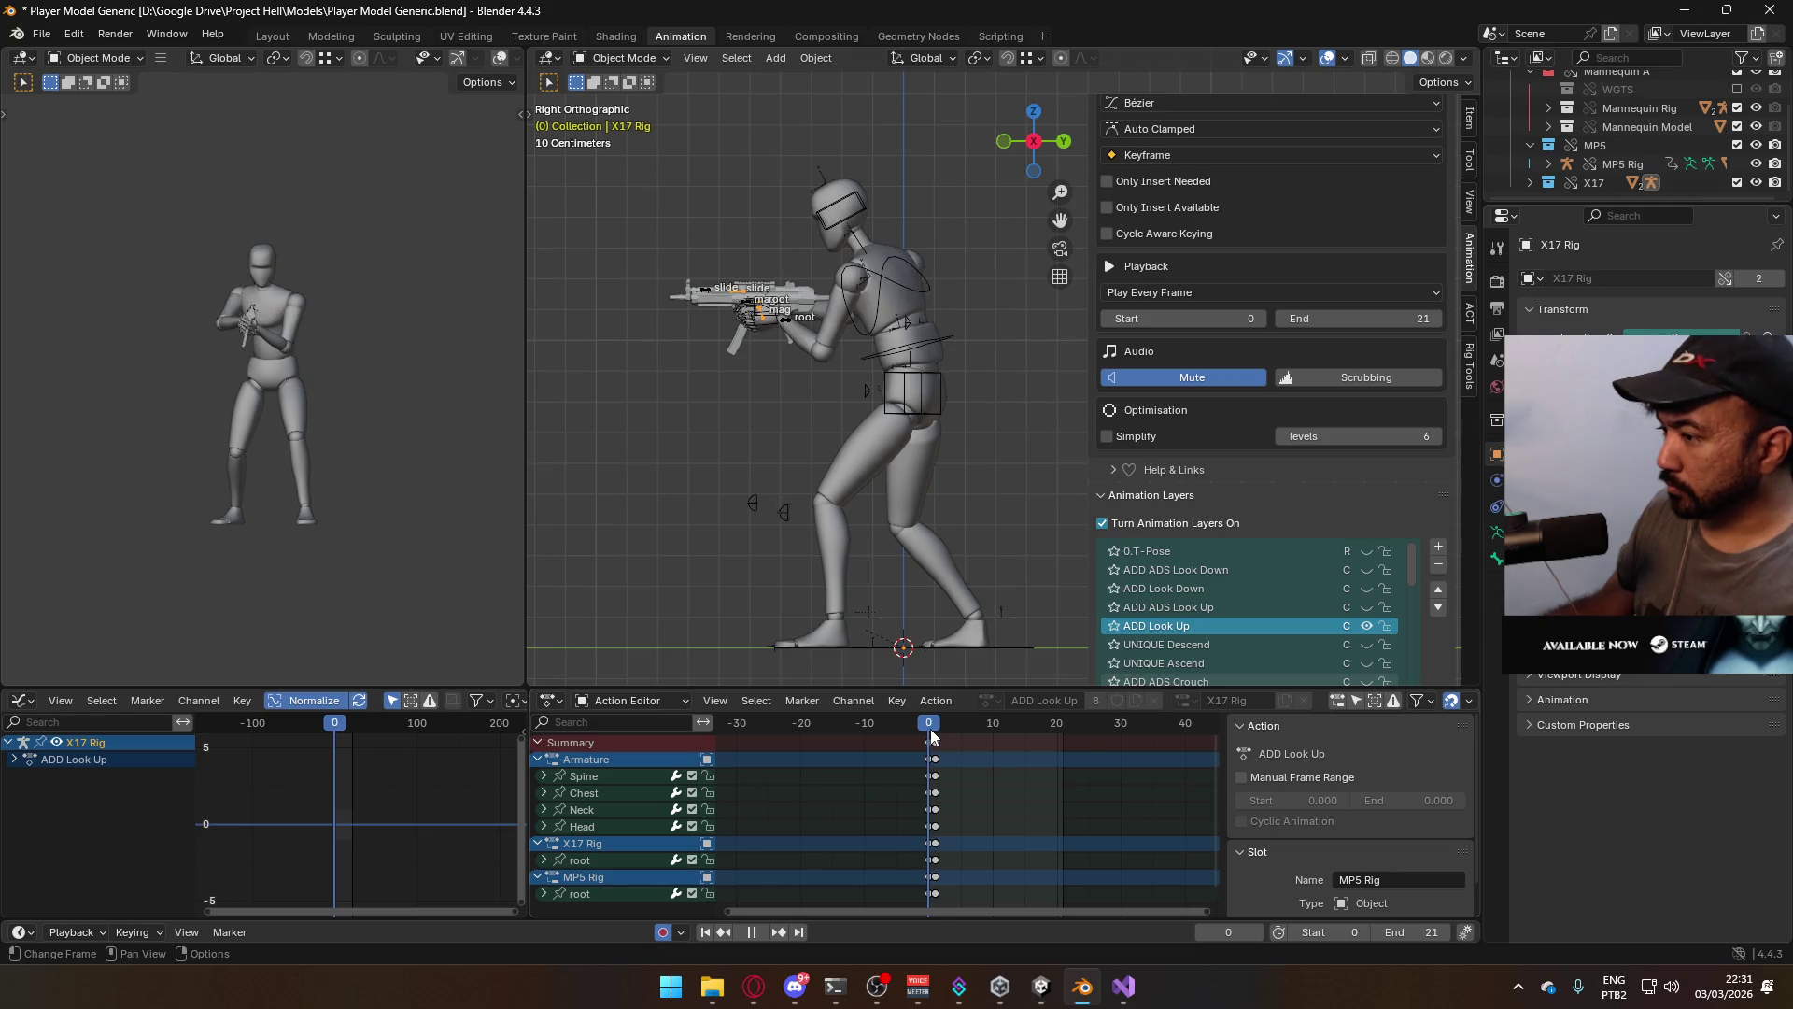
key(space)
key(ctrl+s)
click(753, 985)
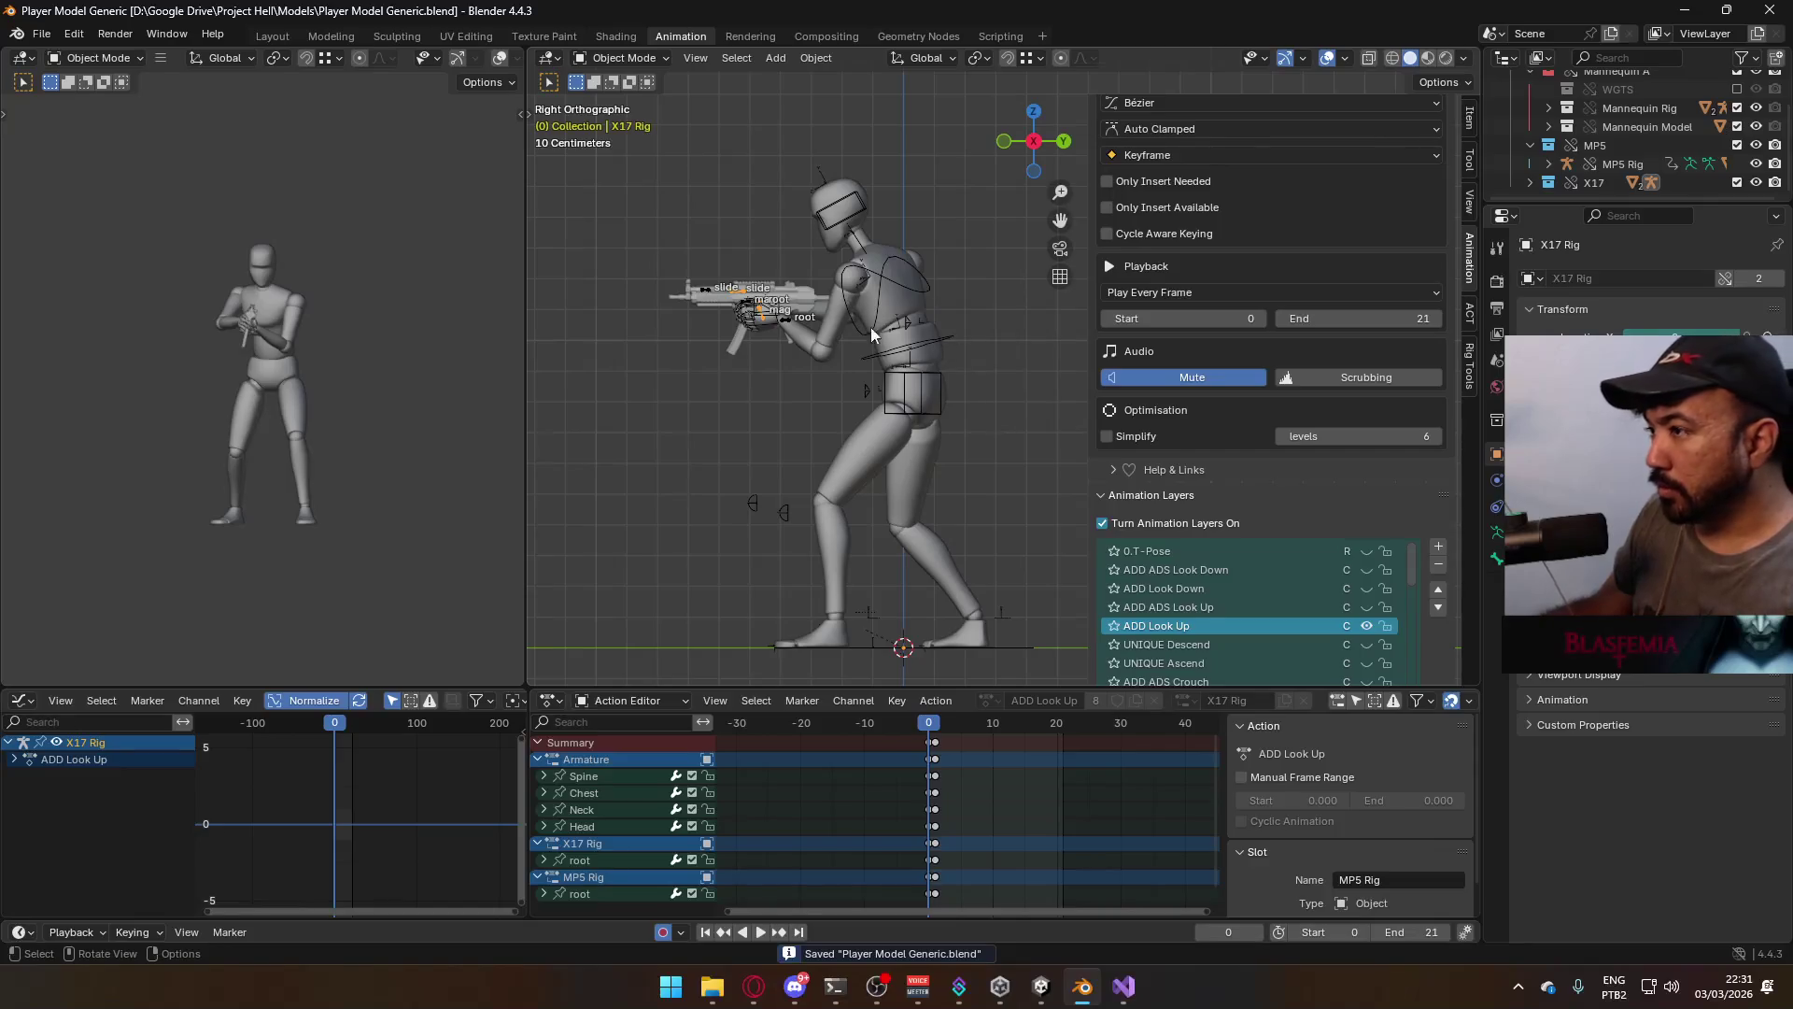
Select the mannequin model and its armature and save the file again
click(888, 306)
click(923, 348)
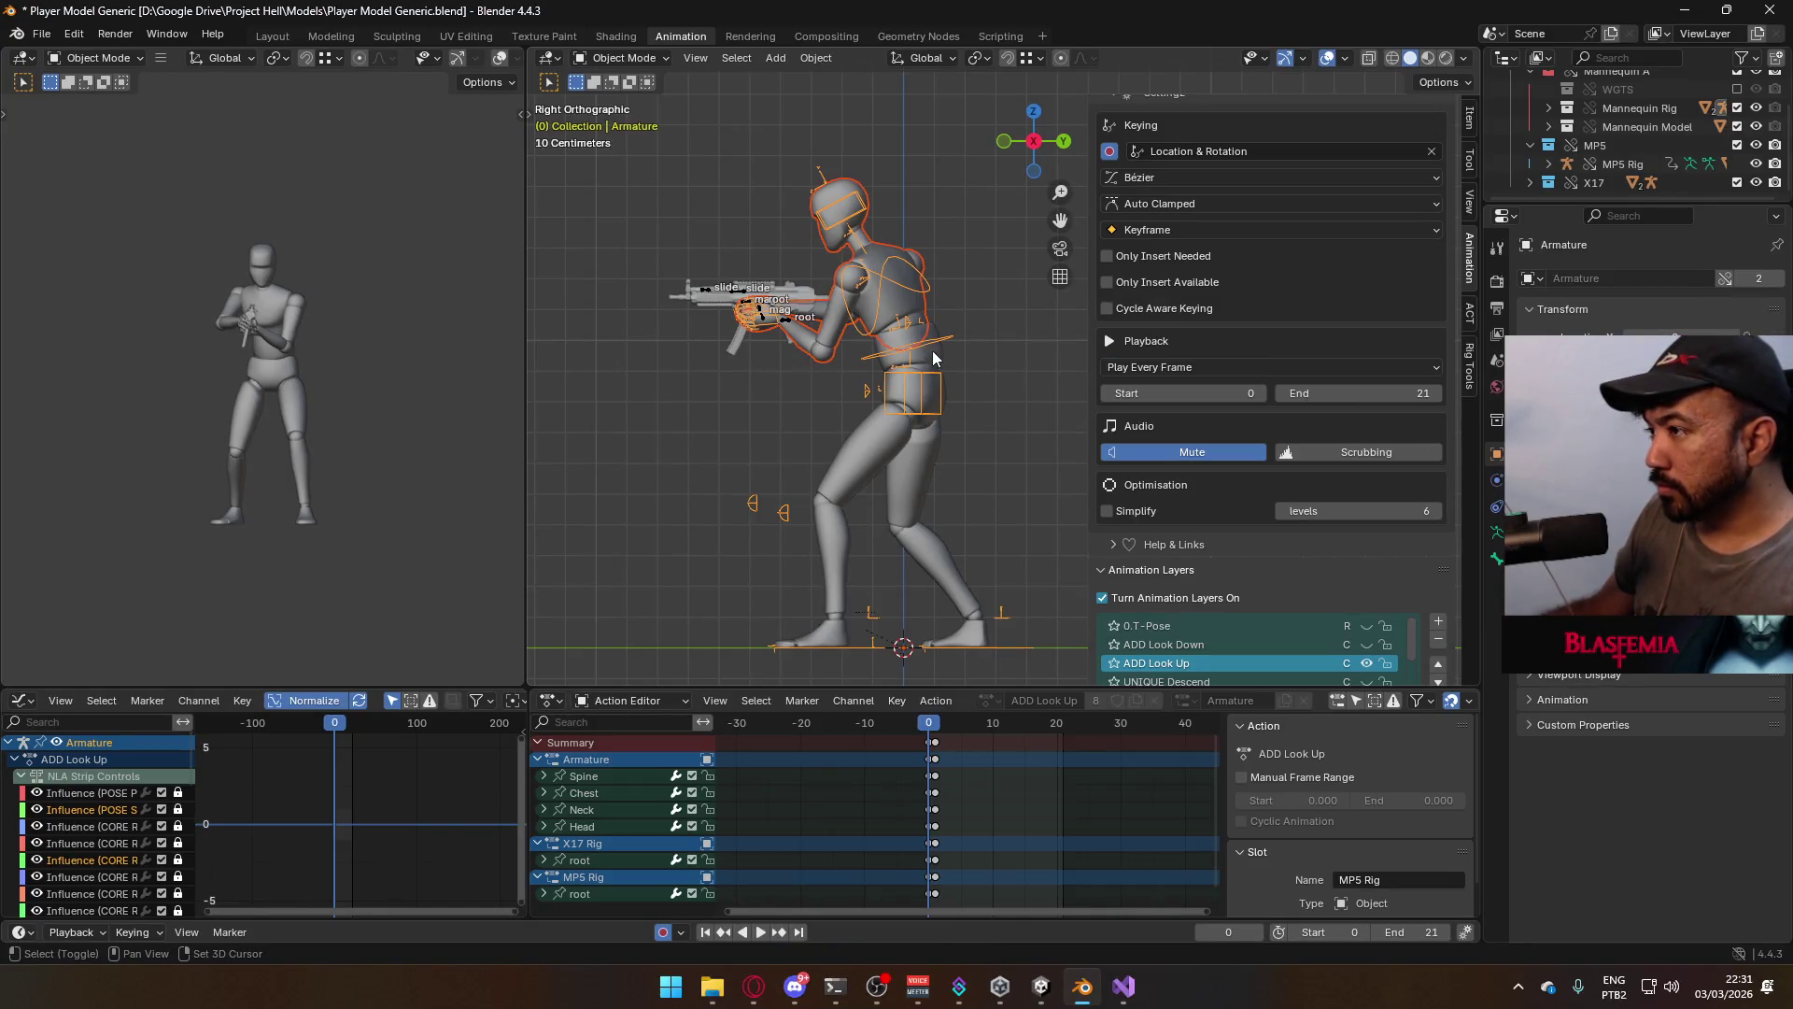
shift+click(927, 355)
key(ctrl+s)
click(41, 33)
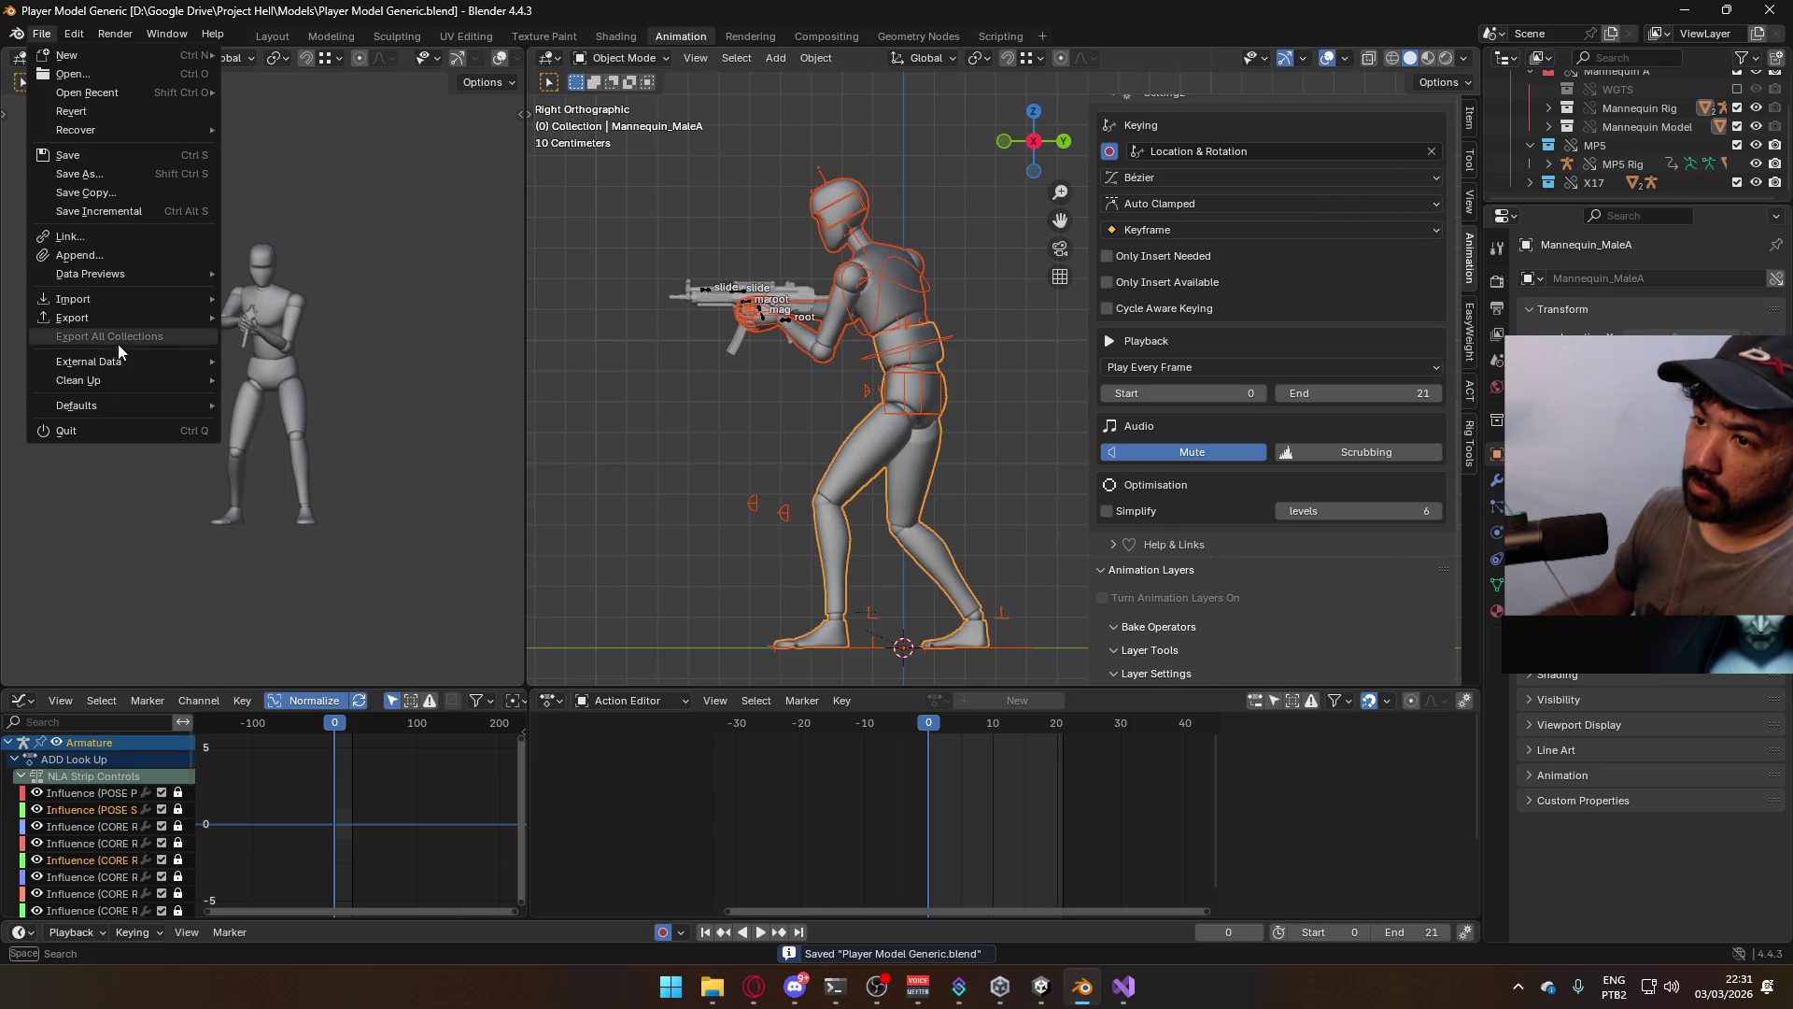
Export the mannequin as FBX over Model@Hipfire Sidearm Look Up.fbx, then reselect the armature
mouse_move(140, 318)
click(344, 486)
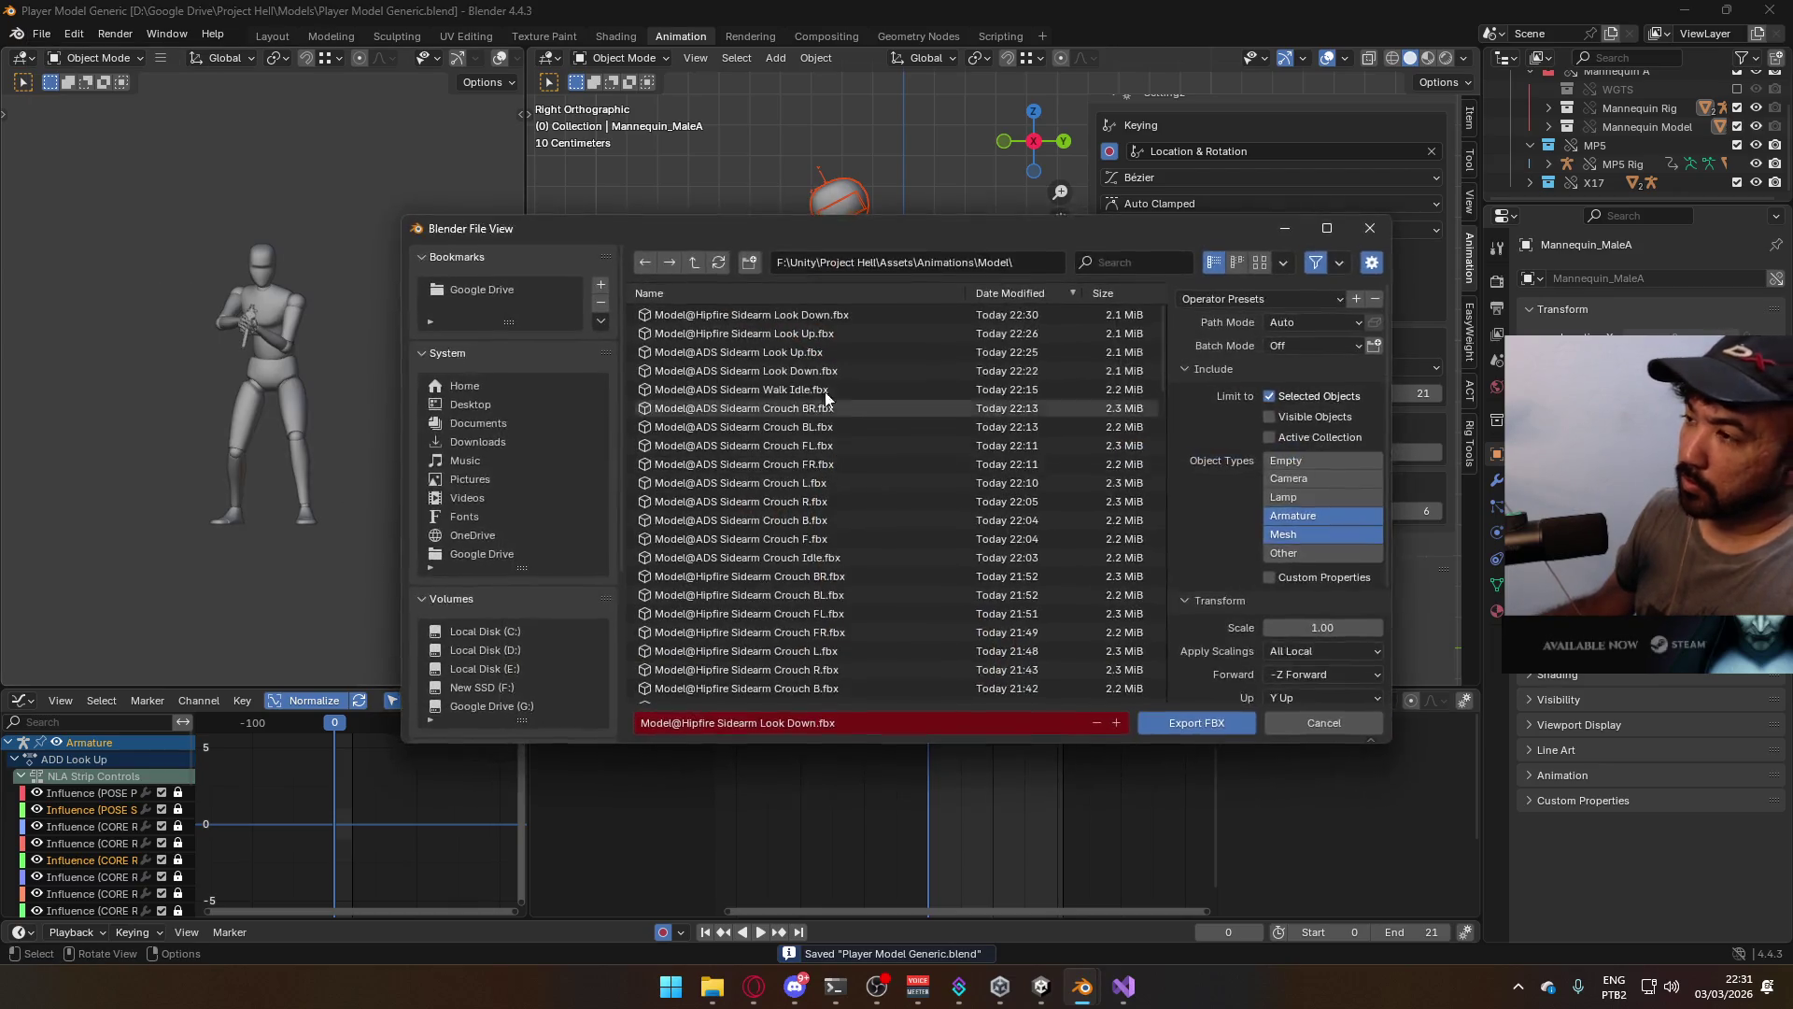
double_click(833, 333)
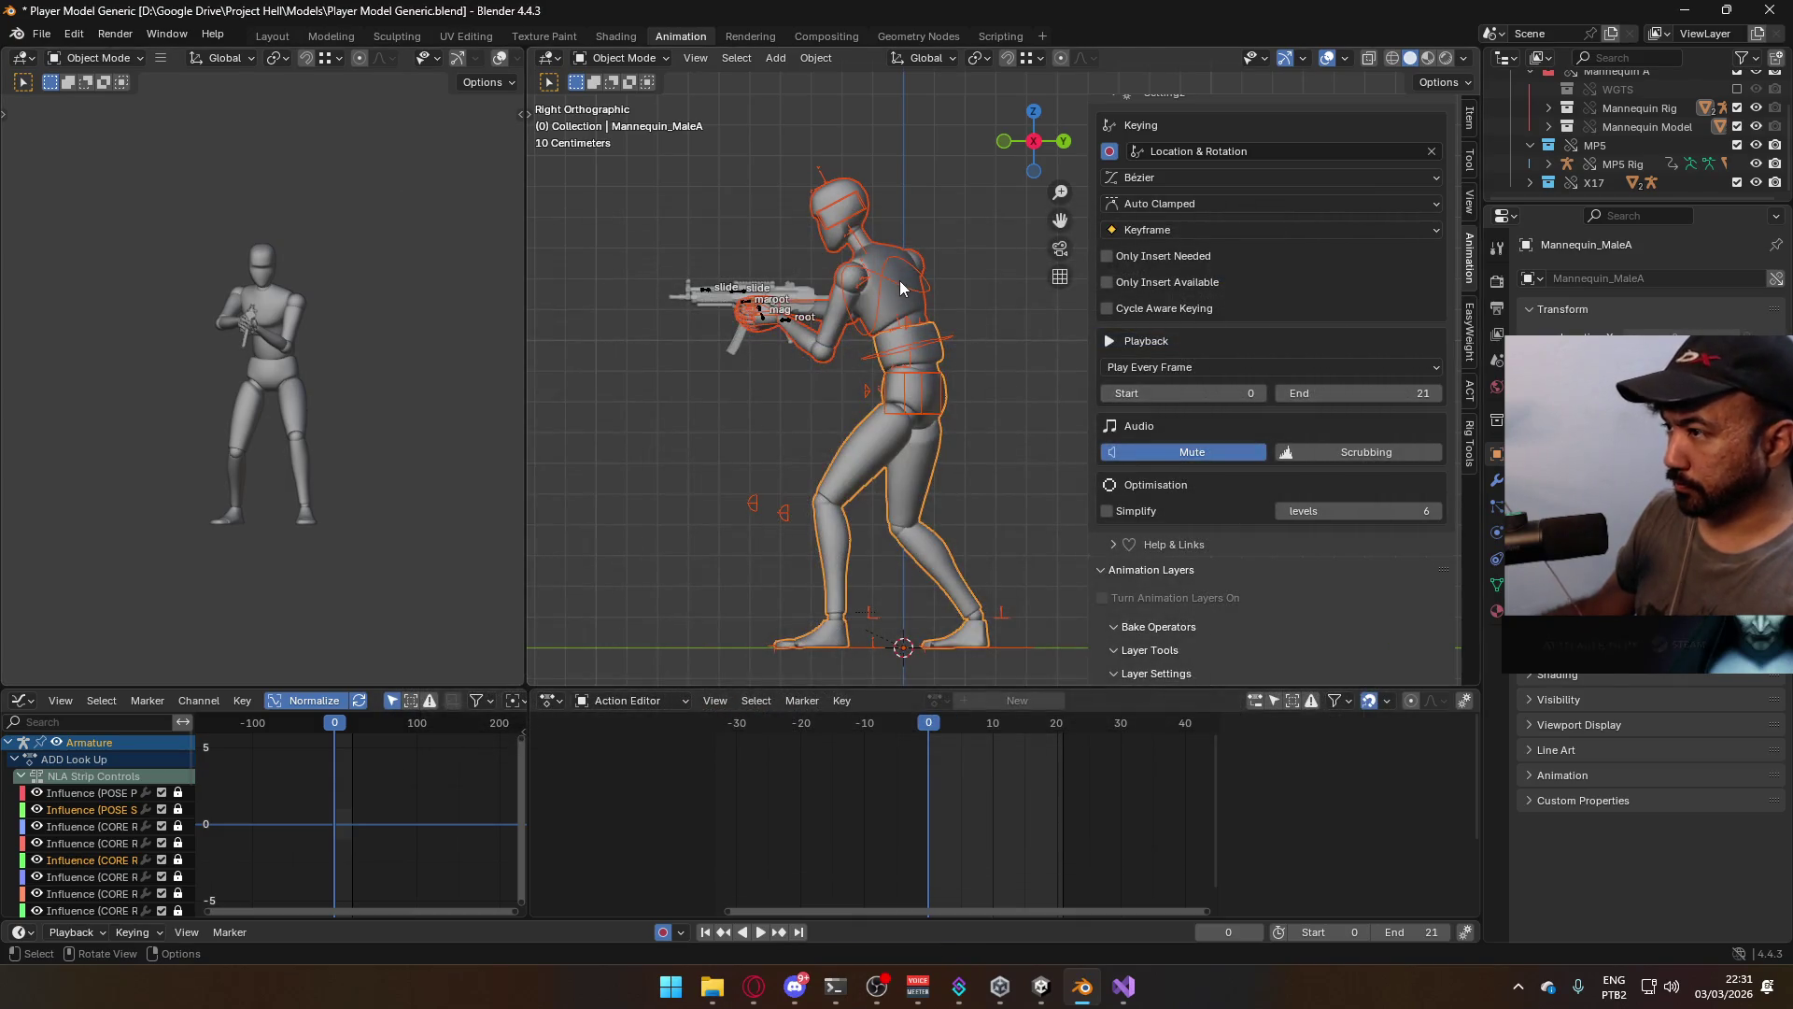
click(899, 280)
scroll(1433, 499, down, 2)
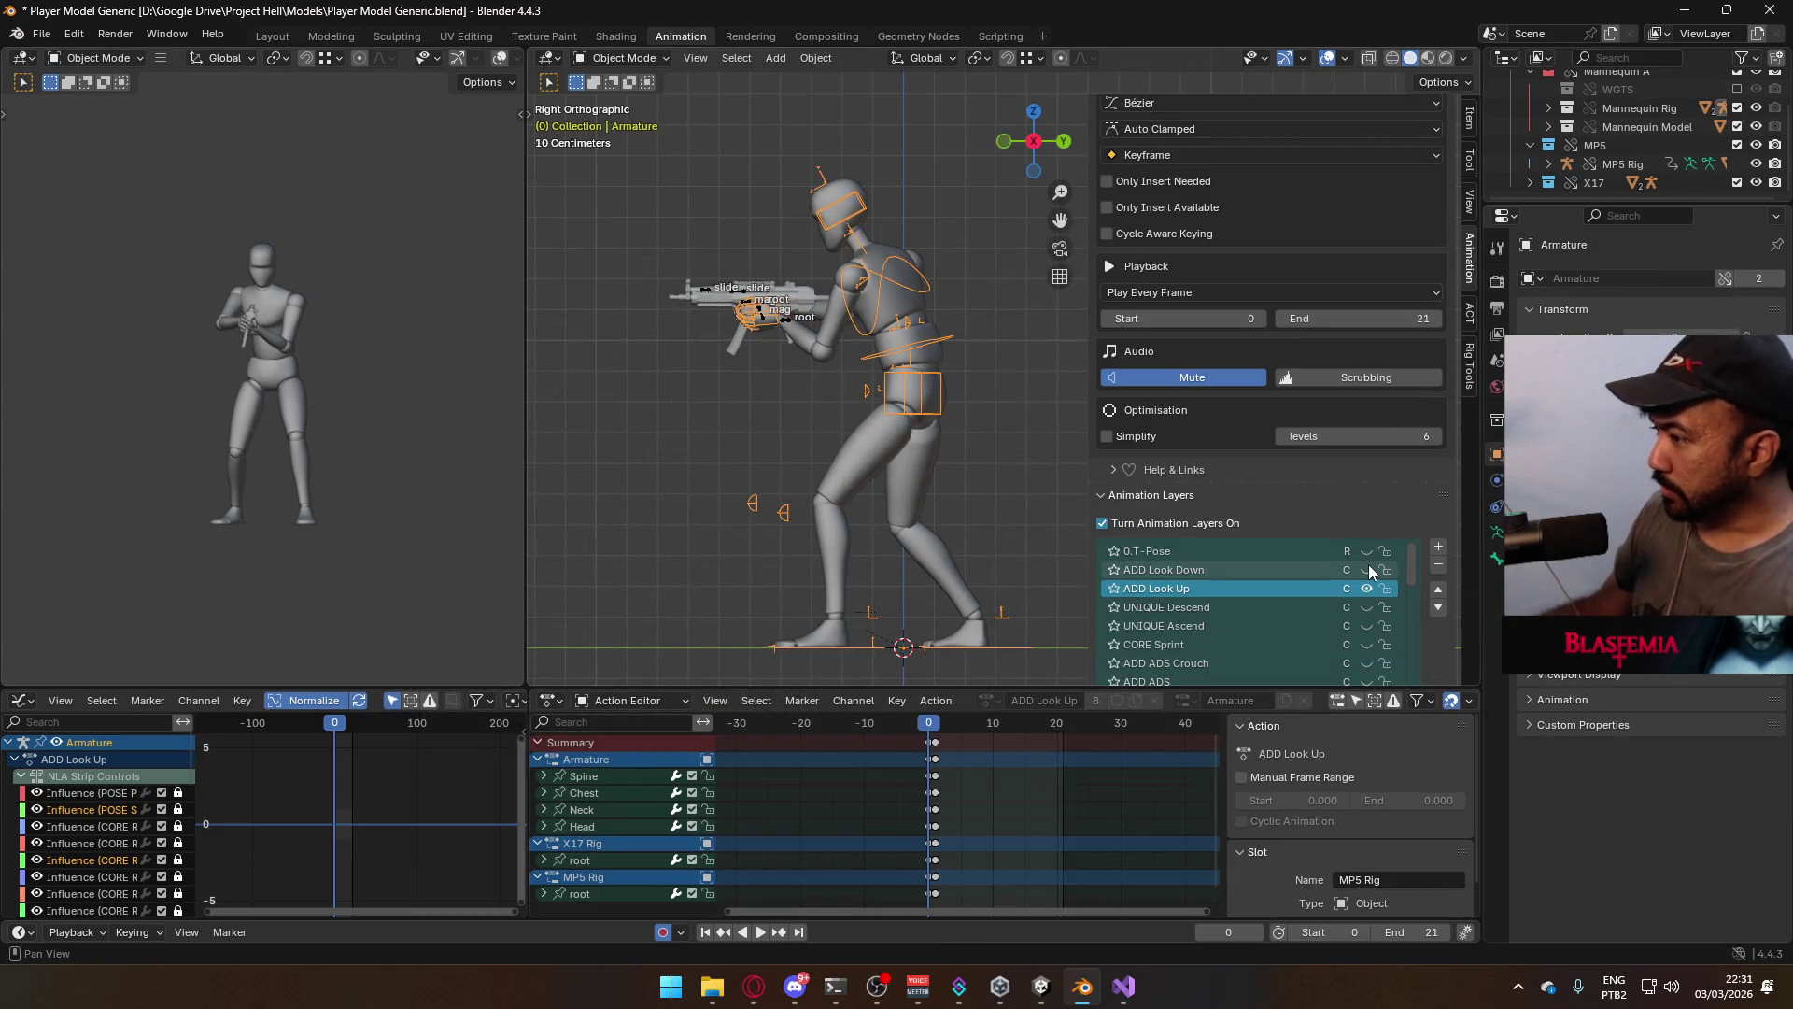
Make the X17 Rig active and set its ADD ADS layer as the enabled, edited layer
scroll(1369, 564, down, 1)
click(1367, 661)
scroll(1367, 661, up, 1)
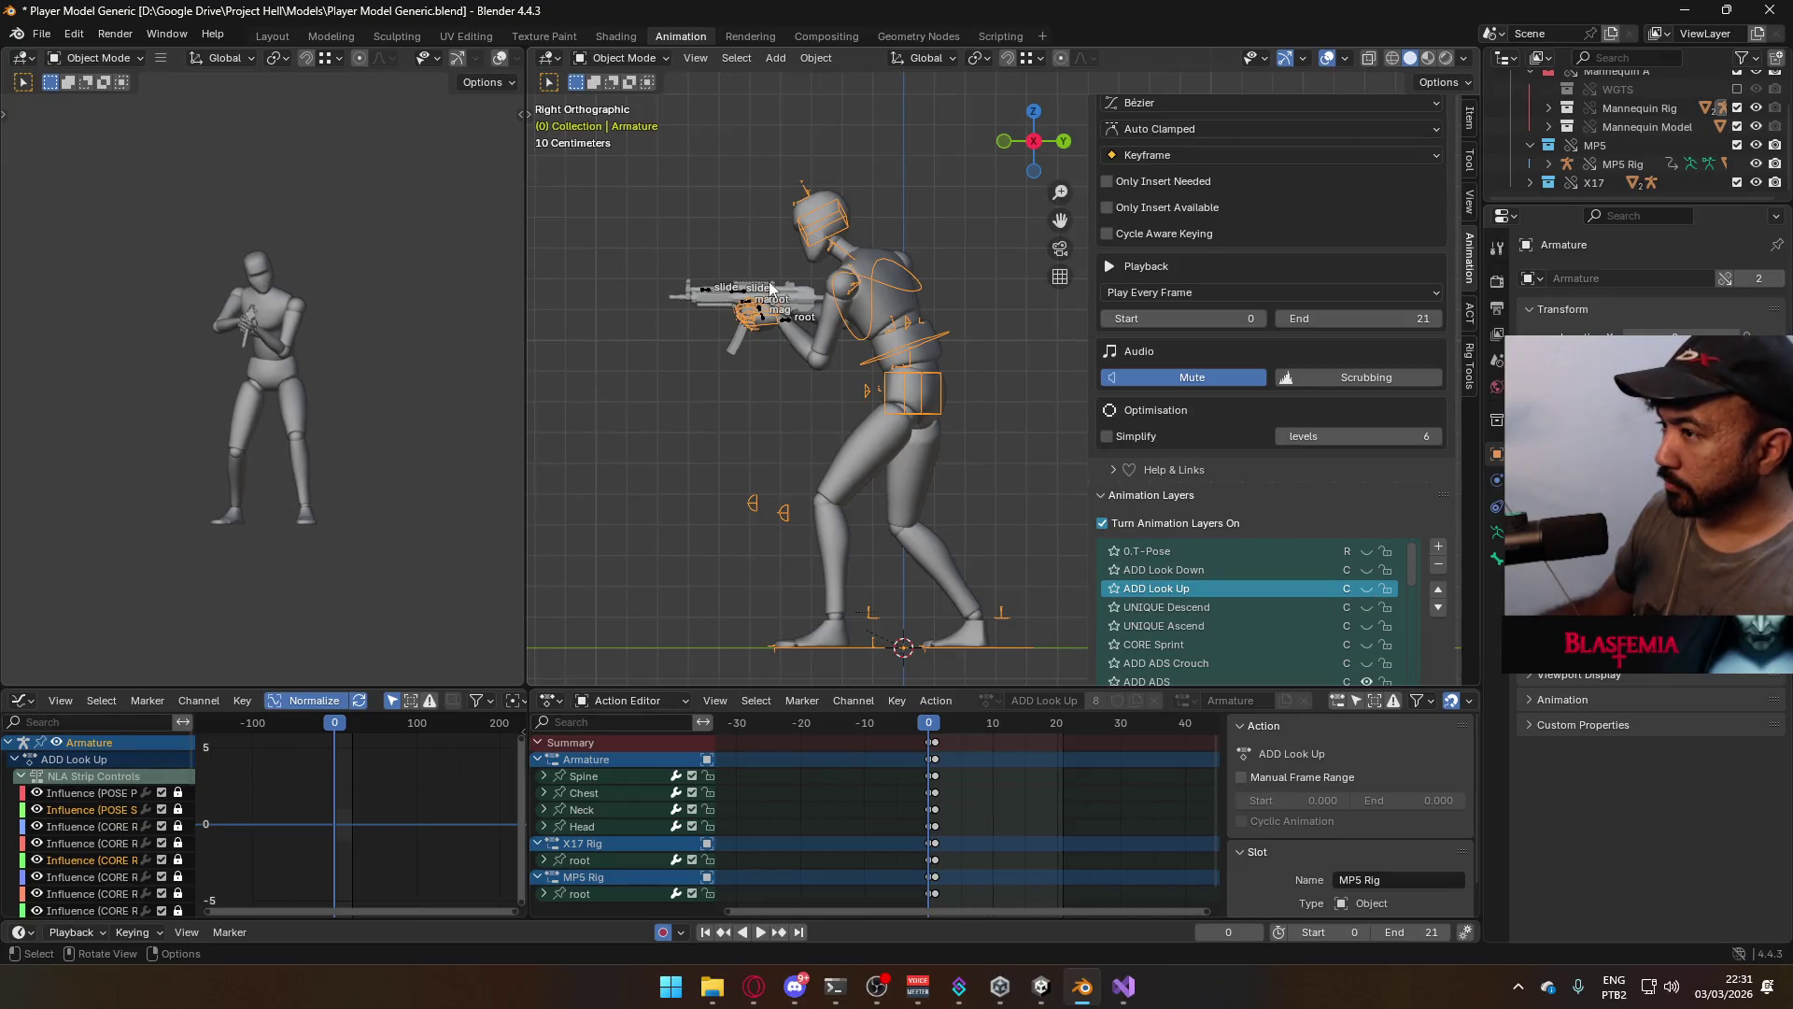
click(745, 308)
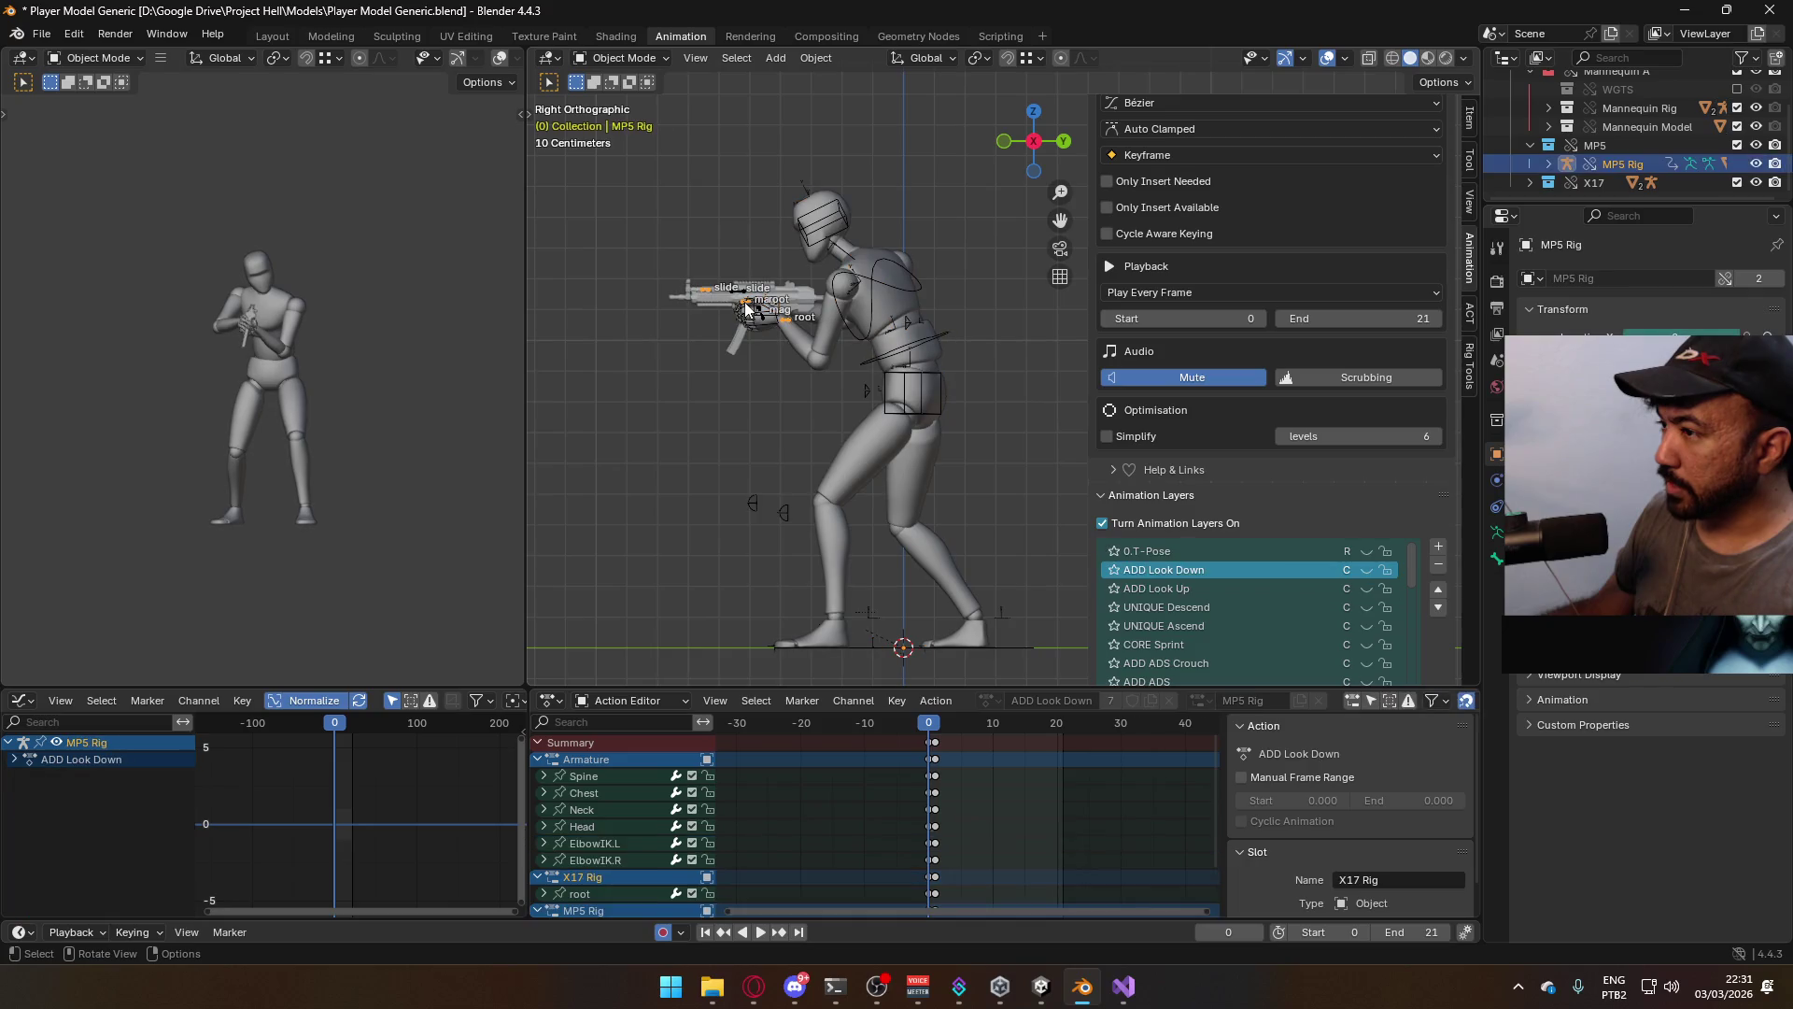
scroll(746, 309, up, 8)
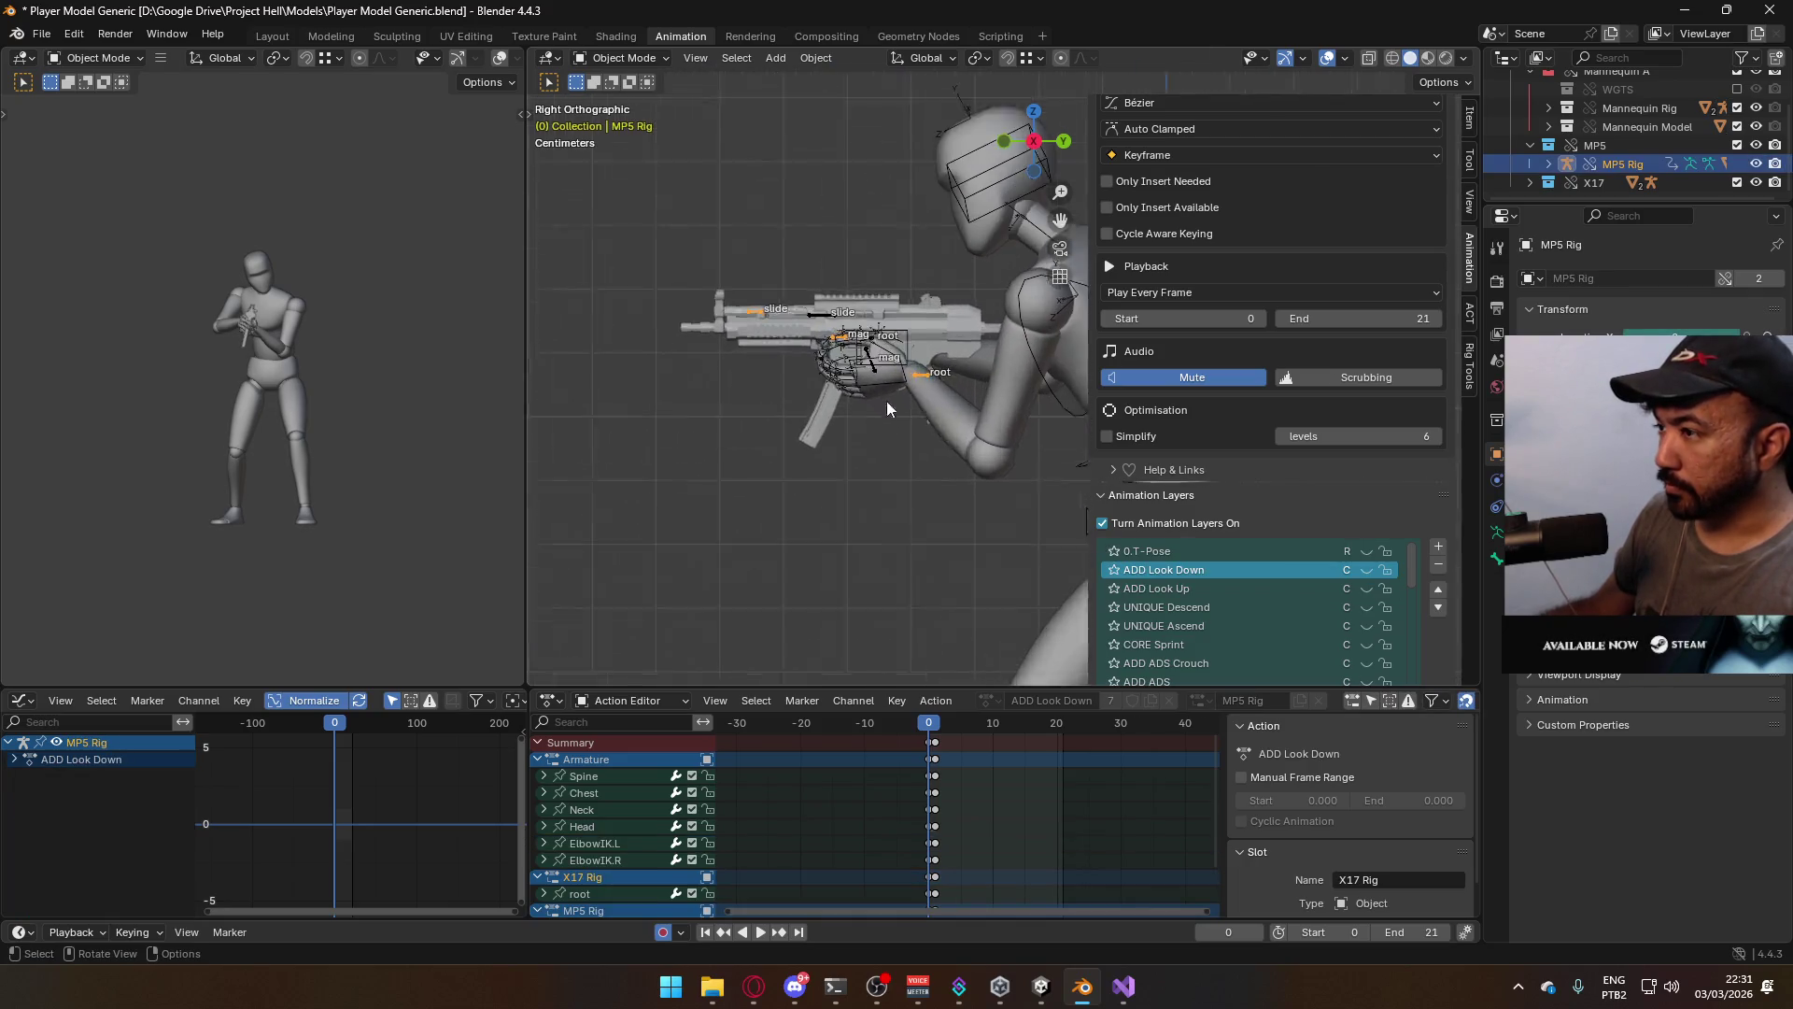
click(771, 316)
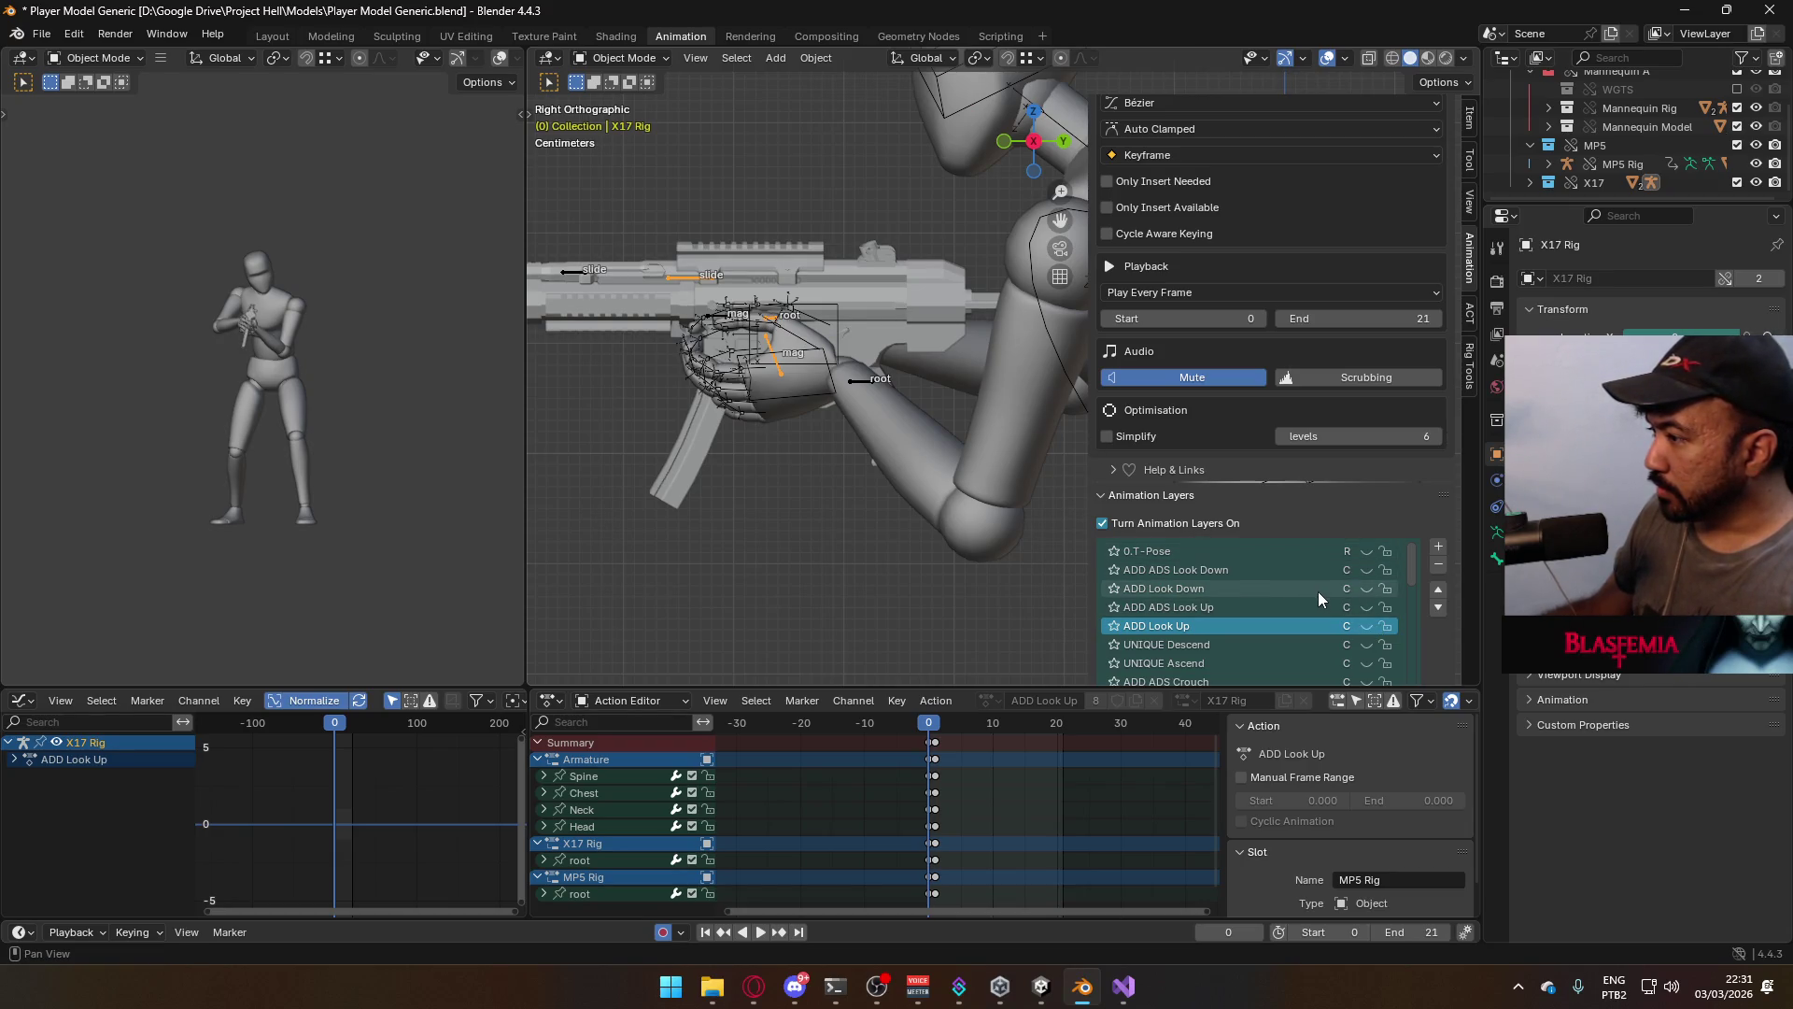
scroll(1323, 592, down, 2)
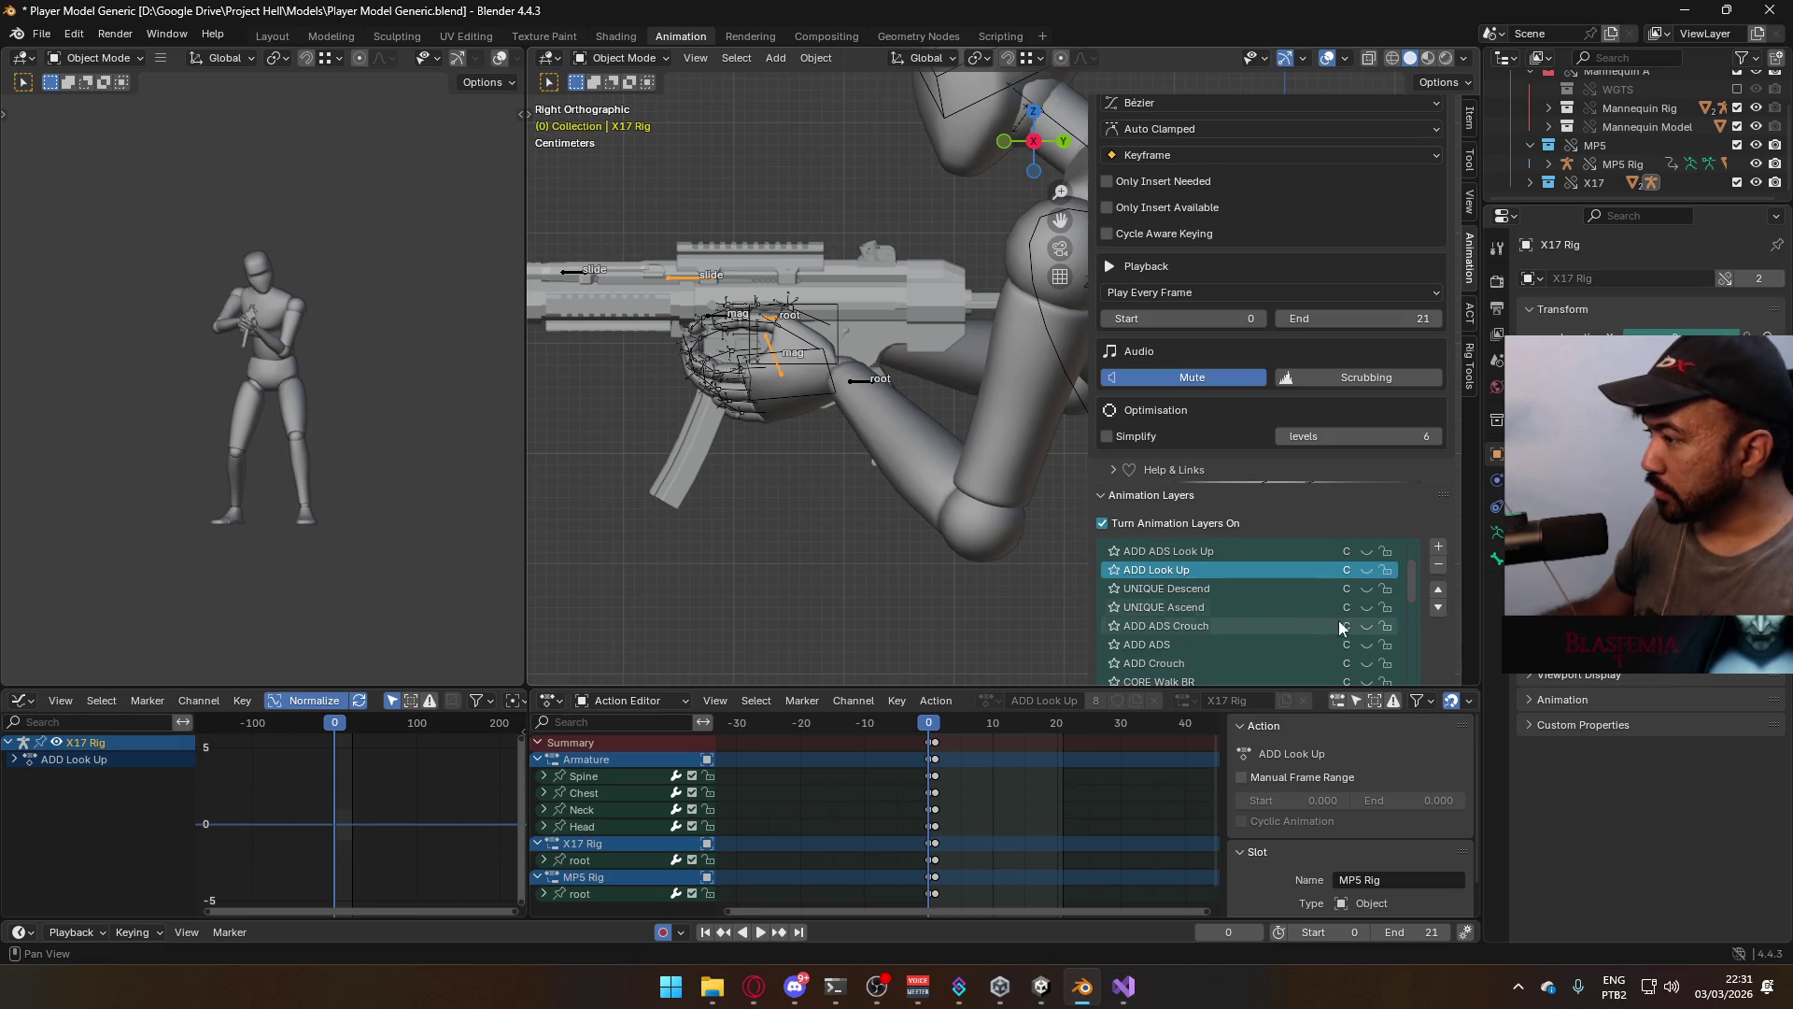
click(1366, 646)
scroll(905, 373, down, 3)
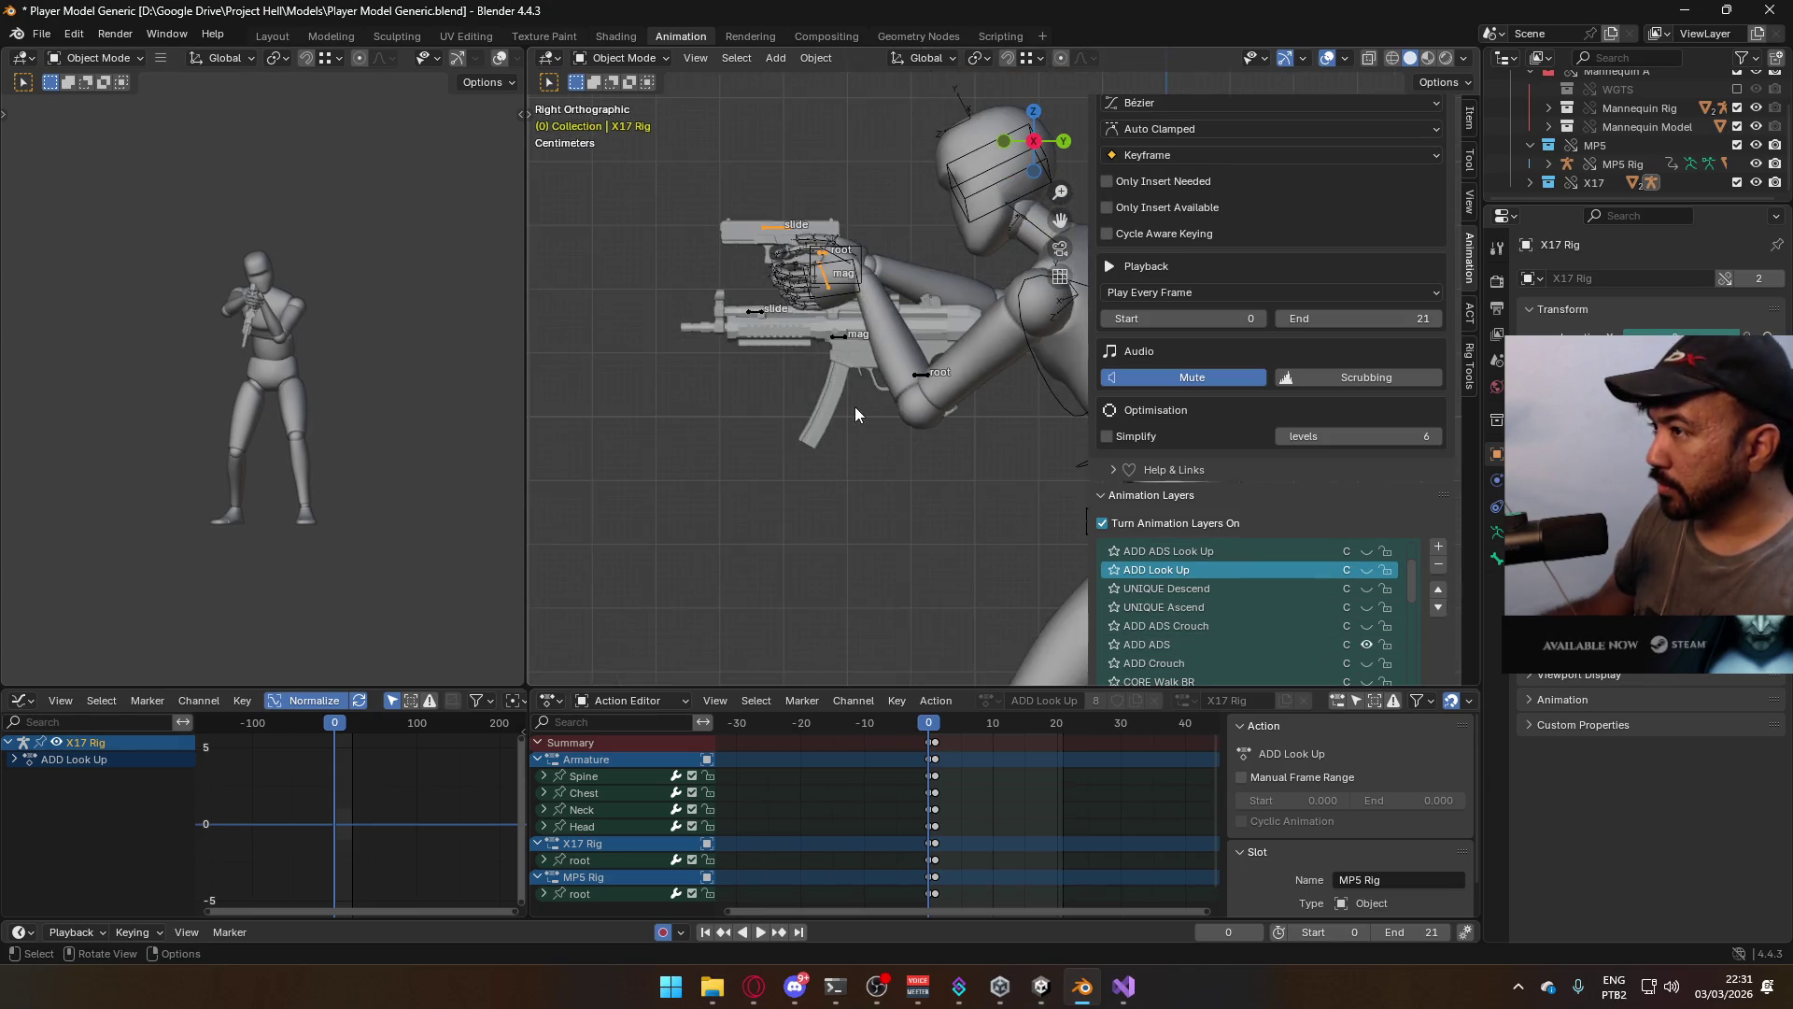
click(1227, 644)
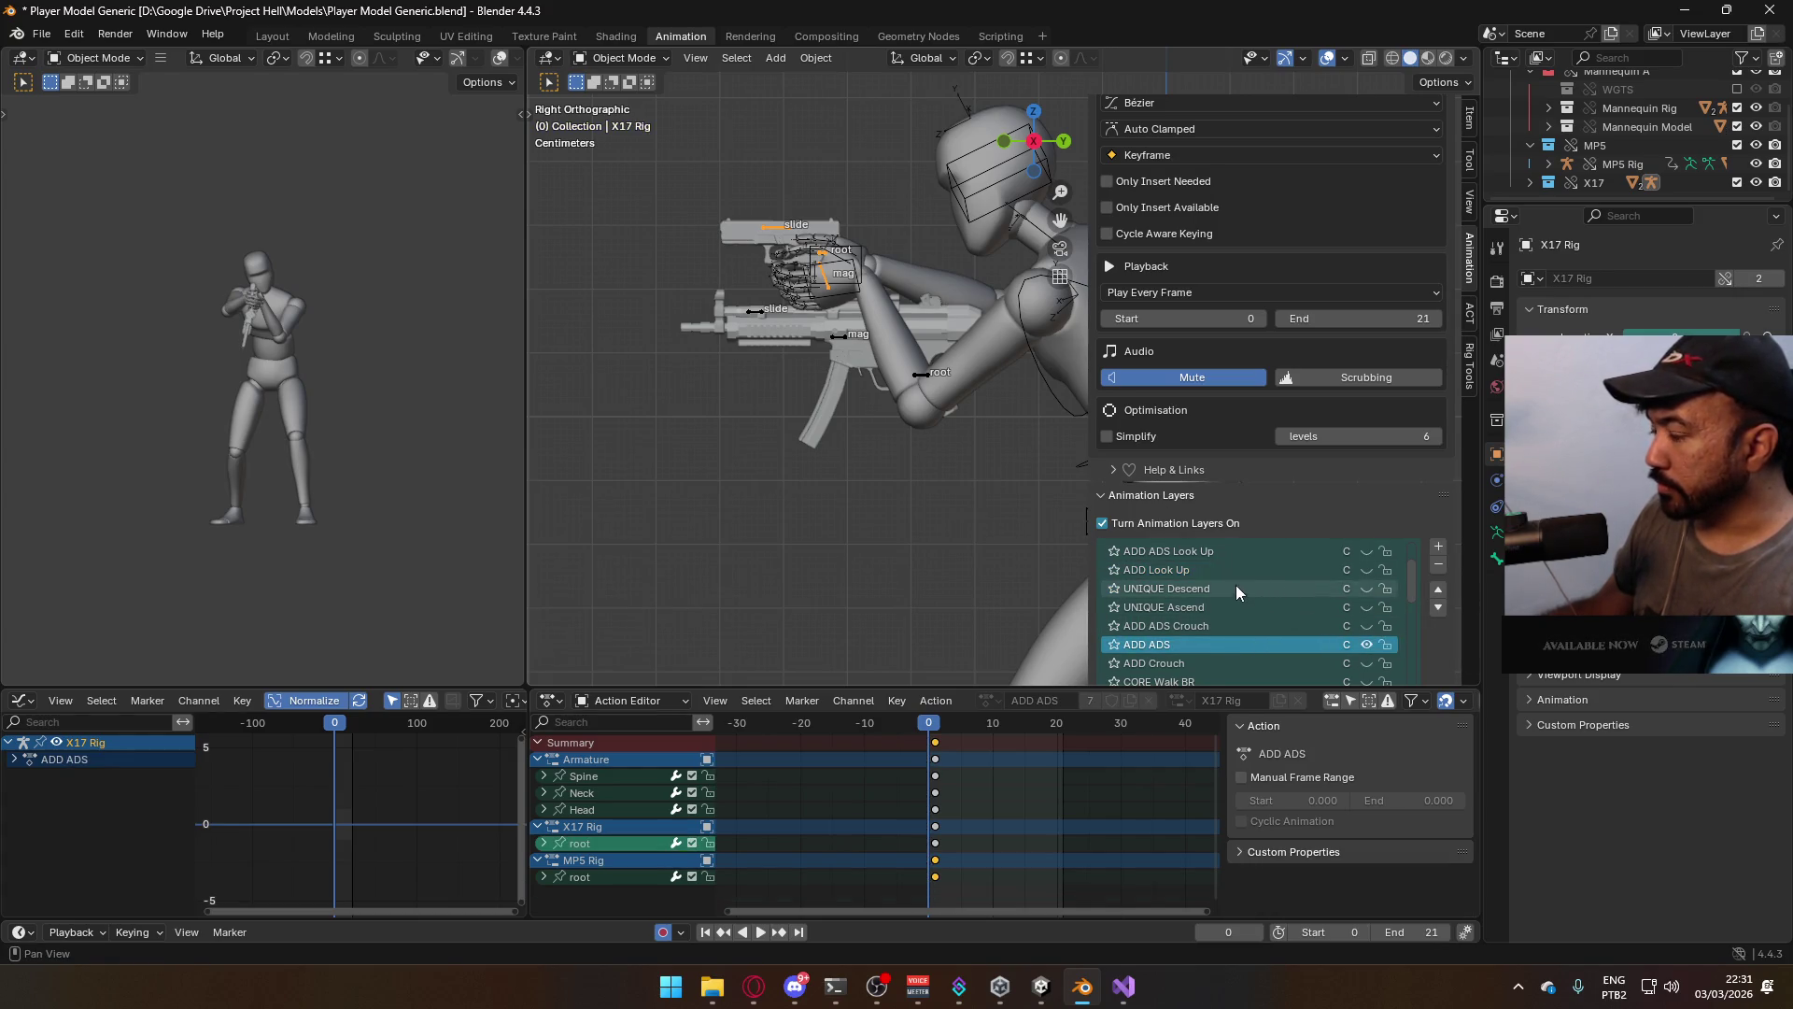
scroll(932, 465, up, 1)
Shift the ADD ADS keyframes from frame 1 to frame 0 and re-enable ADD Look Up
mouse_move(932, 467)
shift+middle_down()
mouse_move(840, 551)
mouse_move(792, 562)
shift+middle_up()
drag(937, 744, 930, 743)
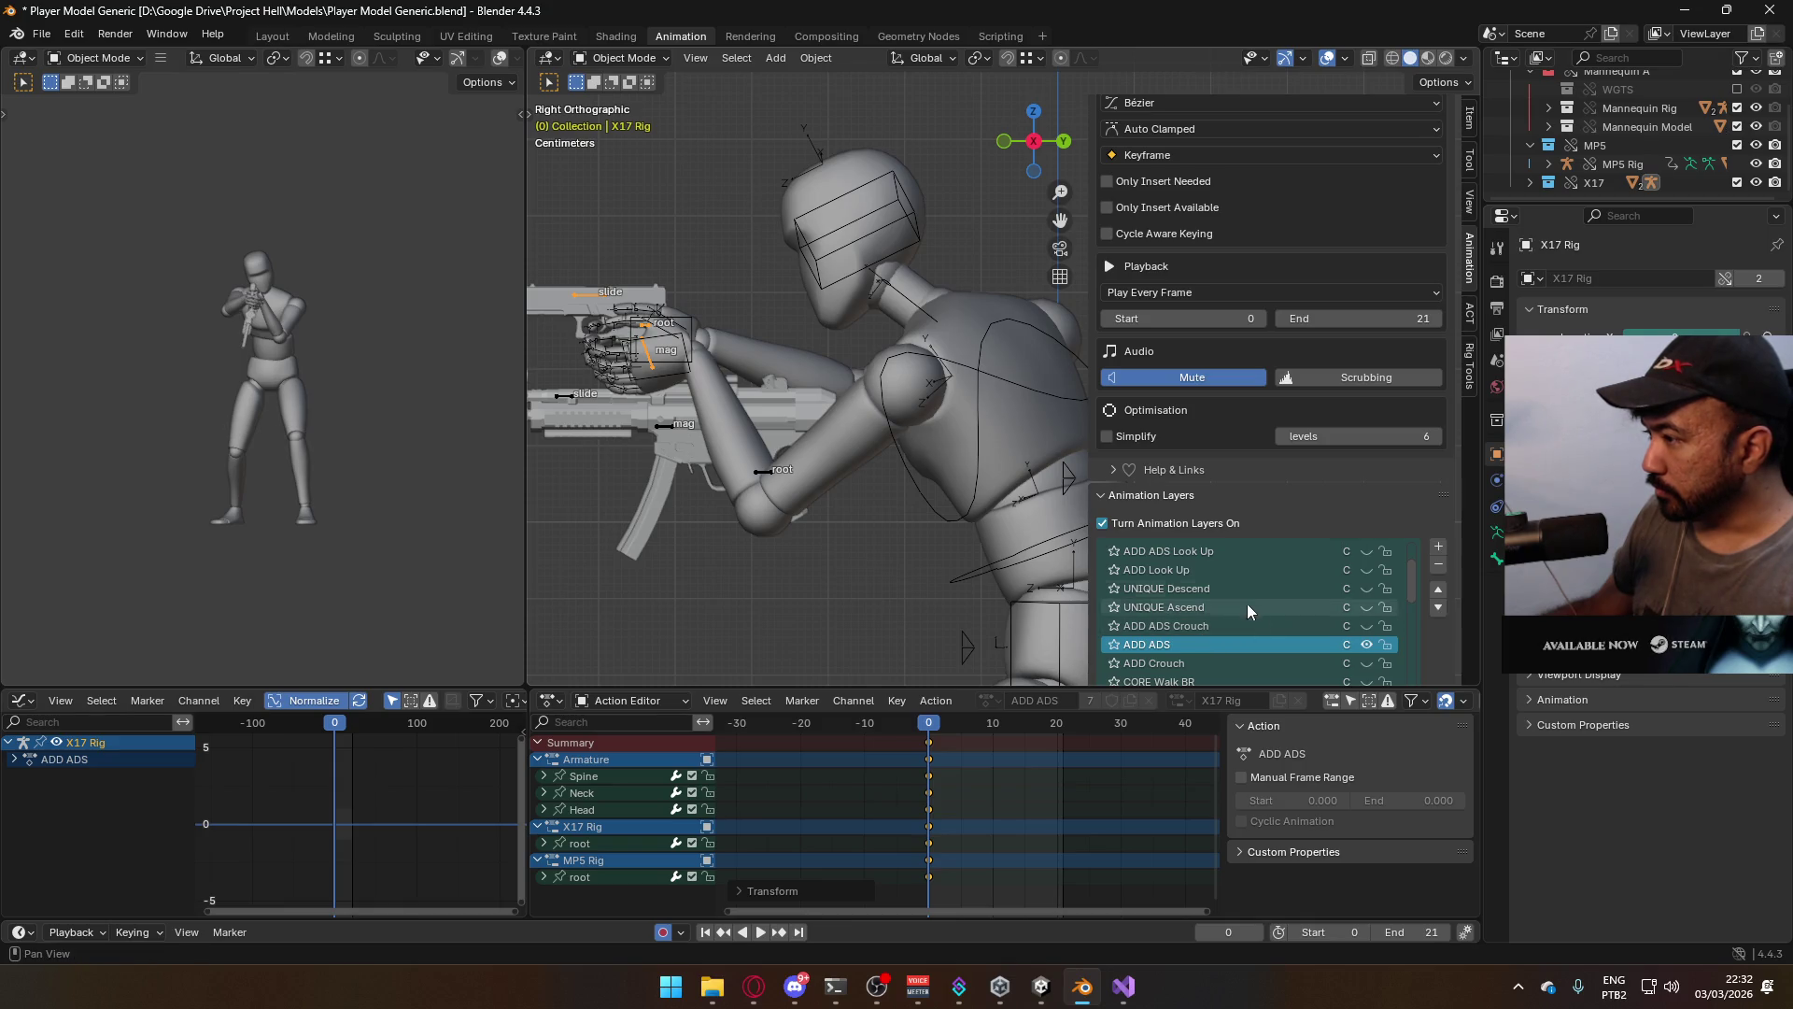
click(978, 366)
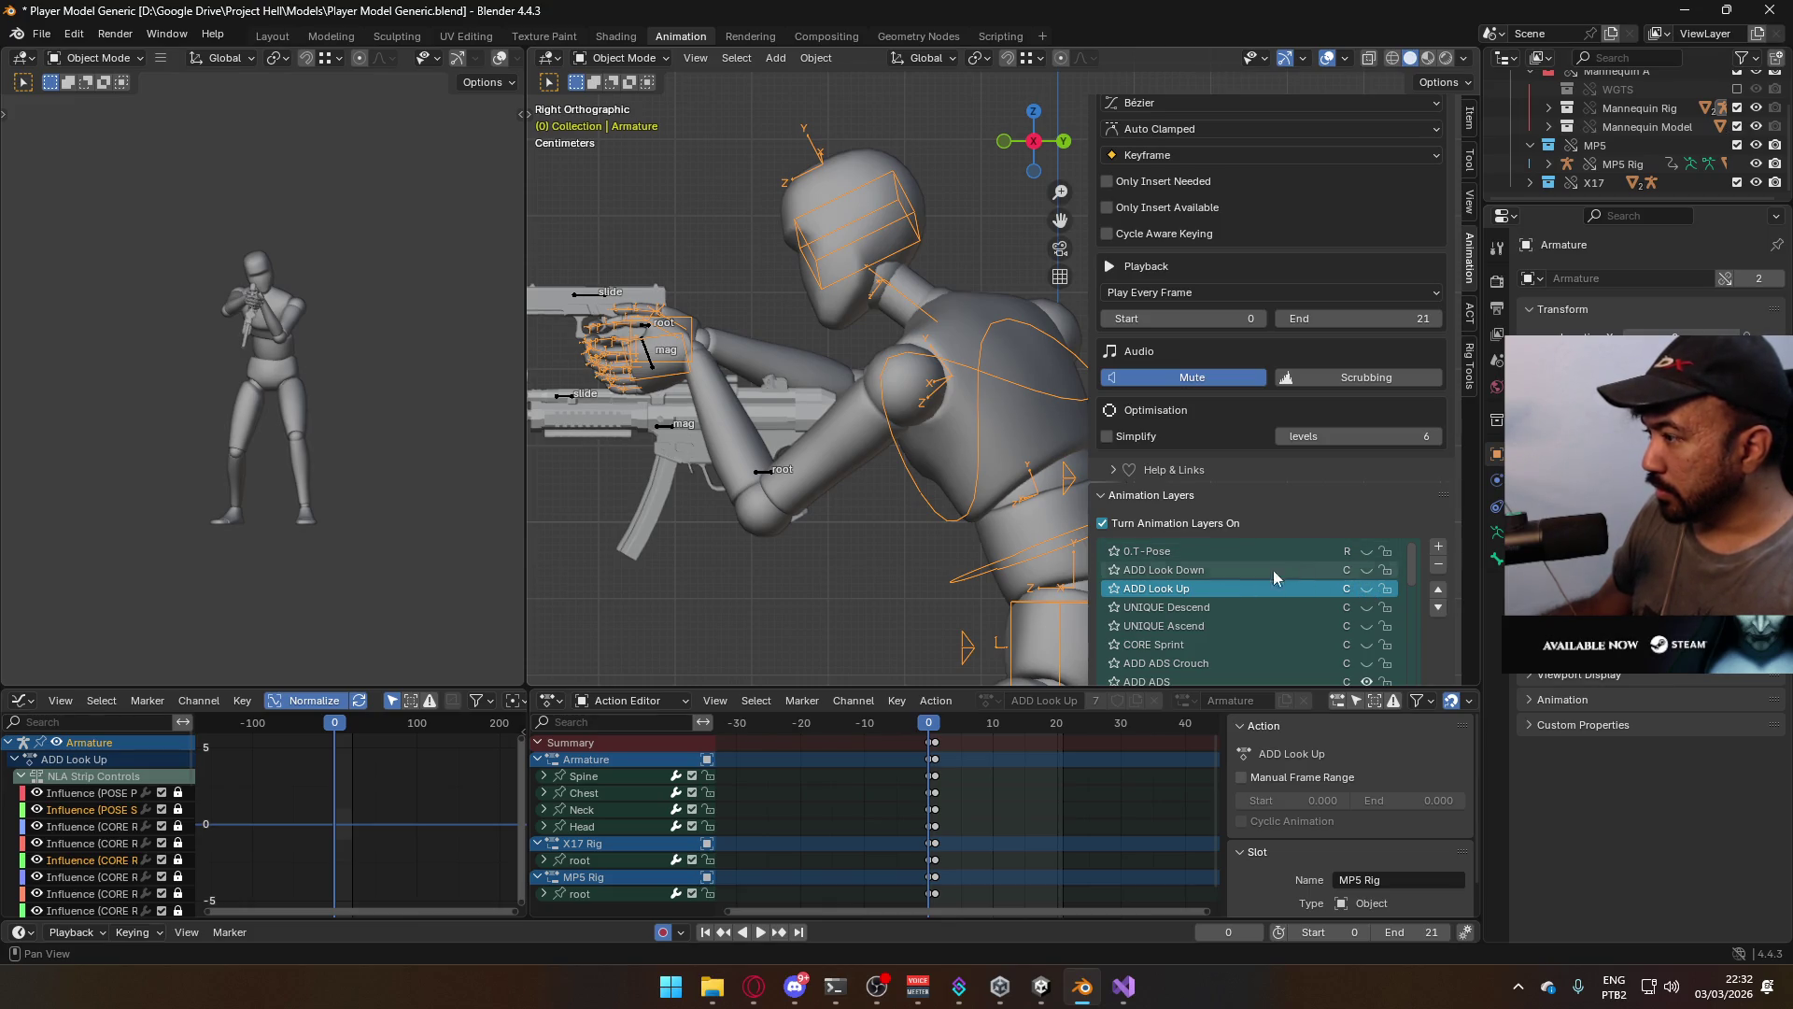
click(938, 727)
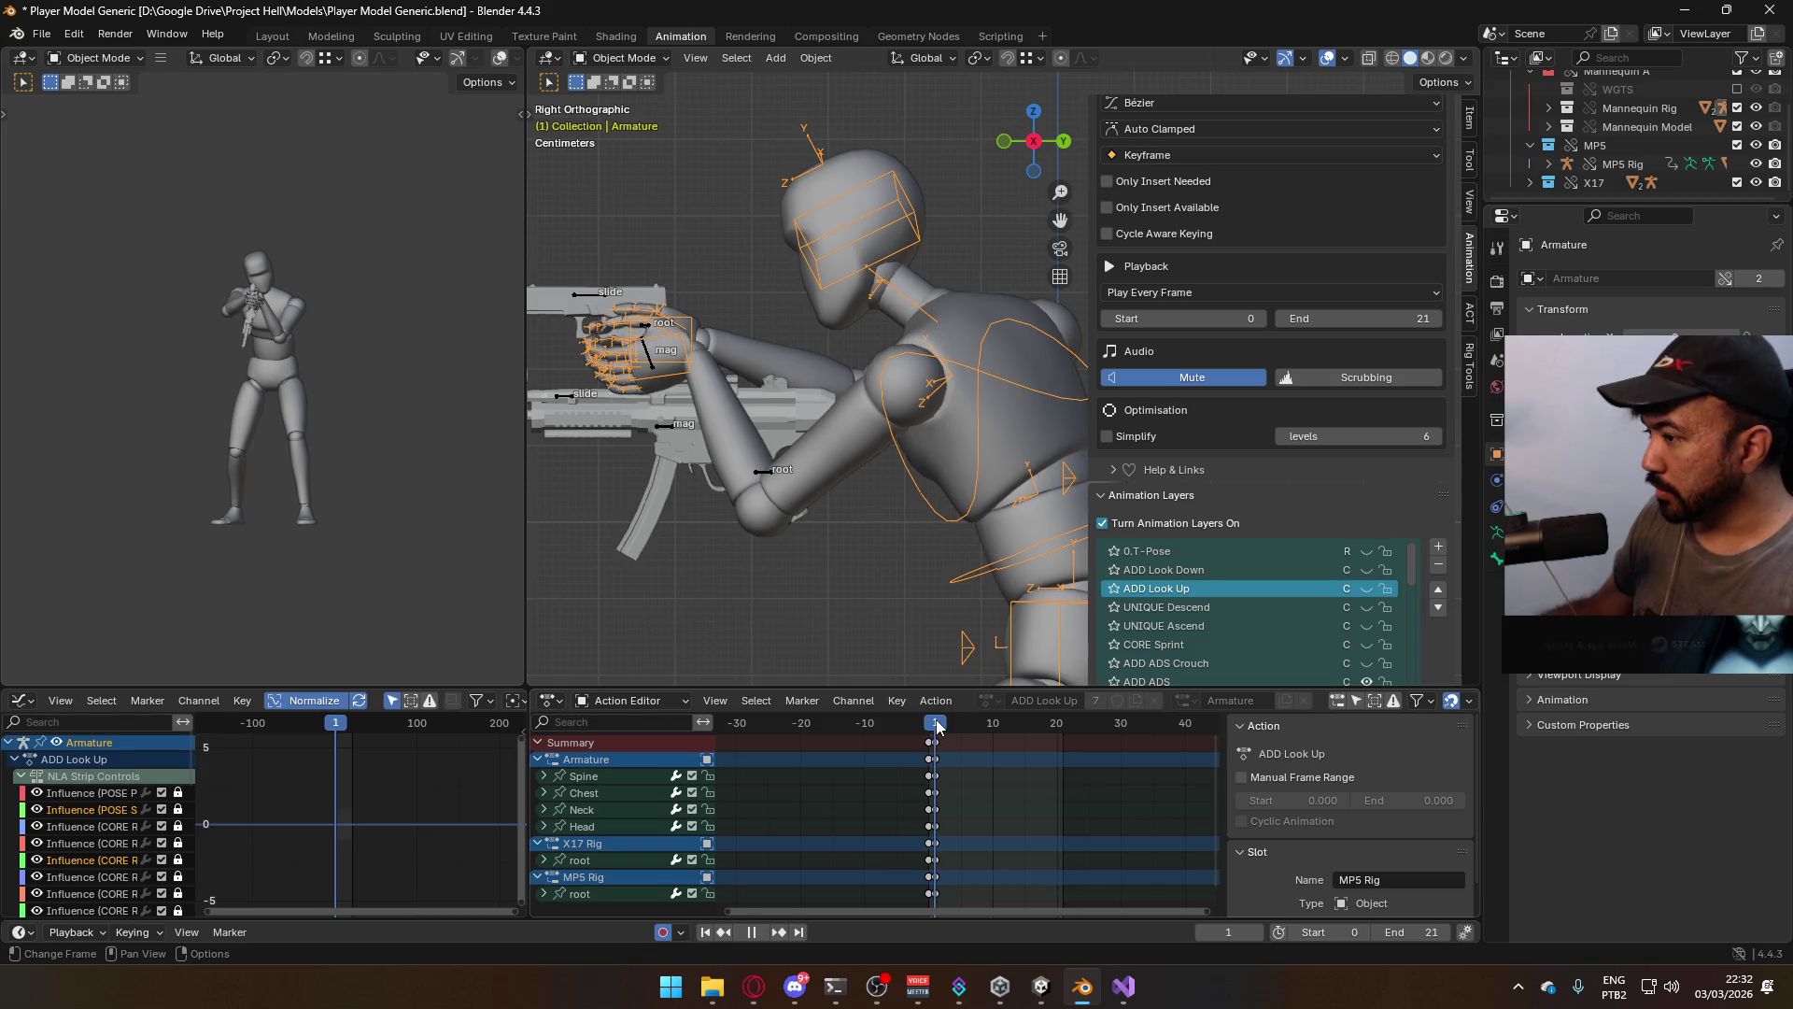
click(1367, 589)
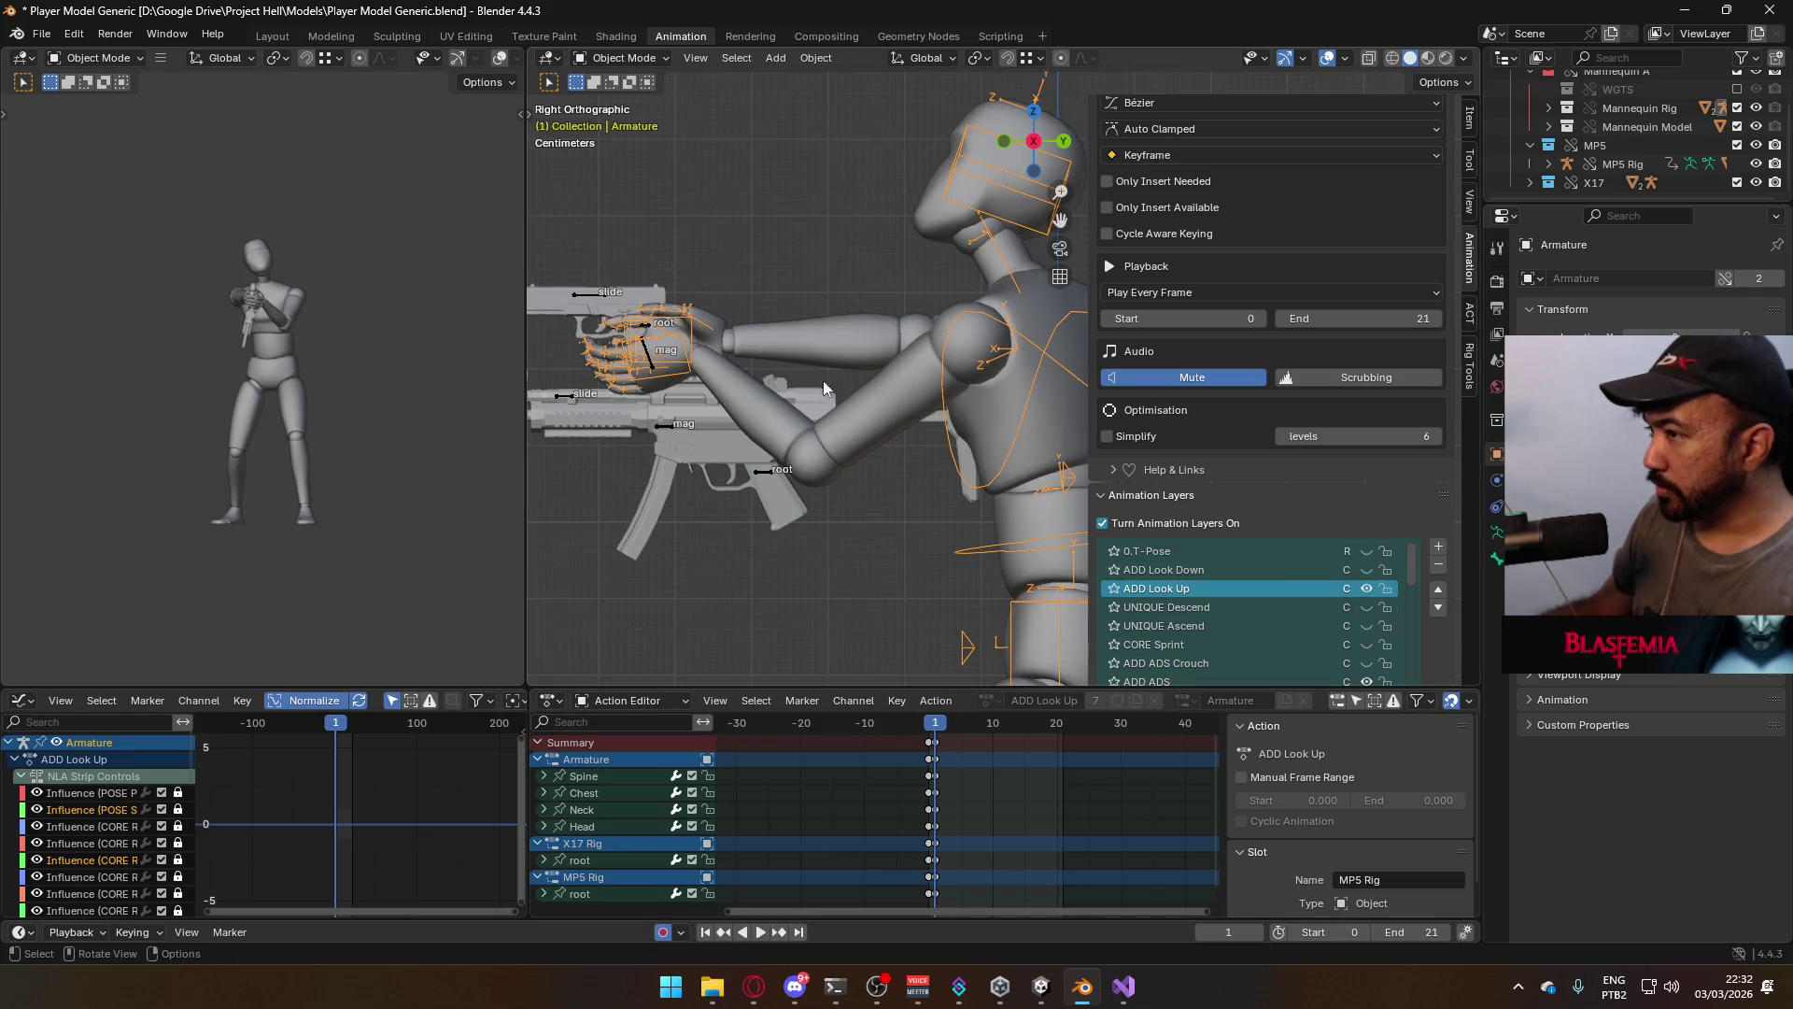
click(605, 299)
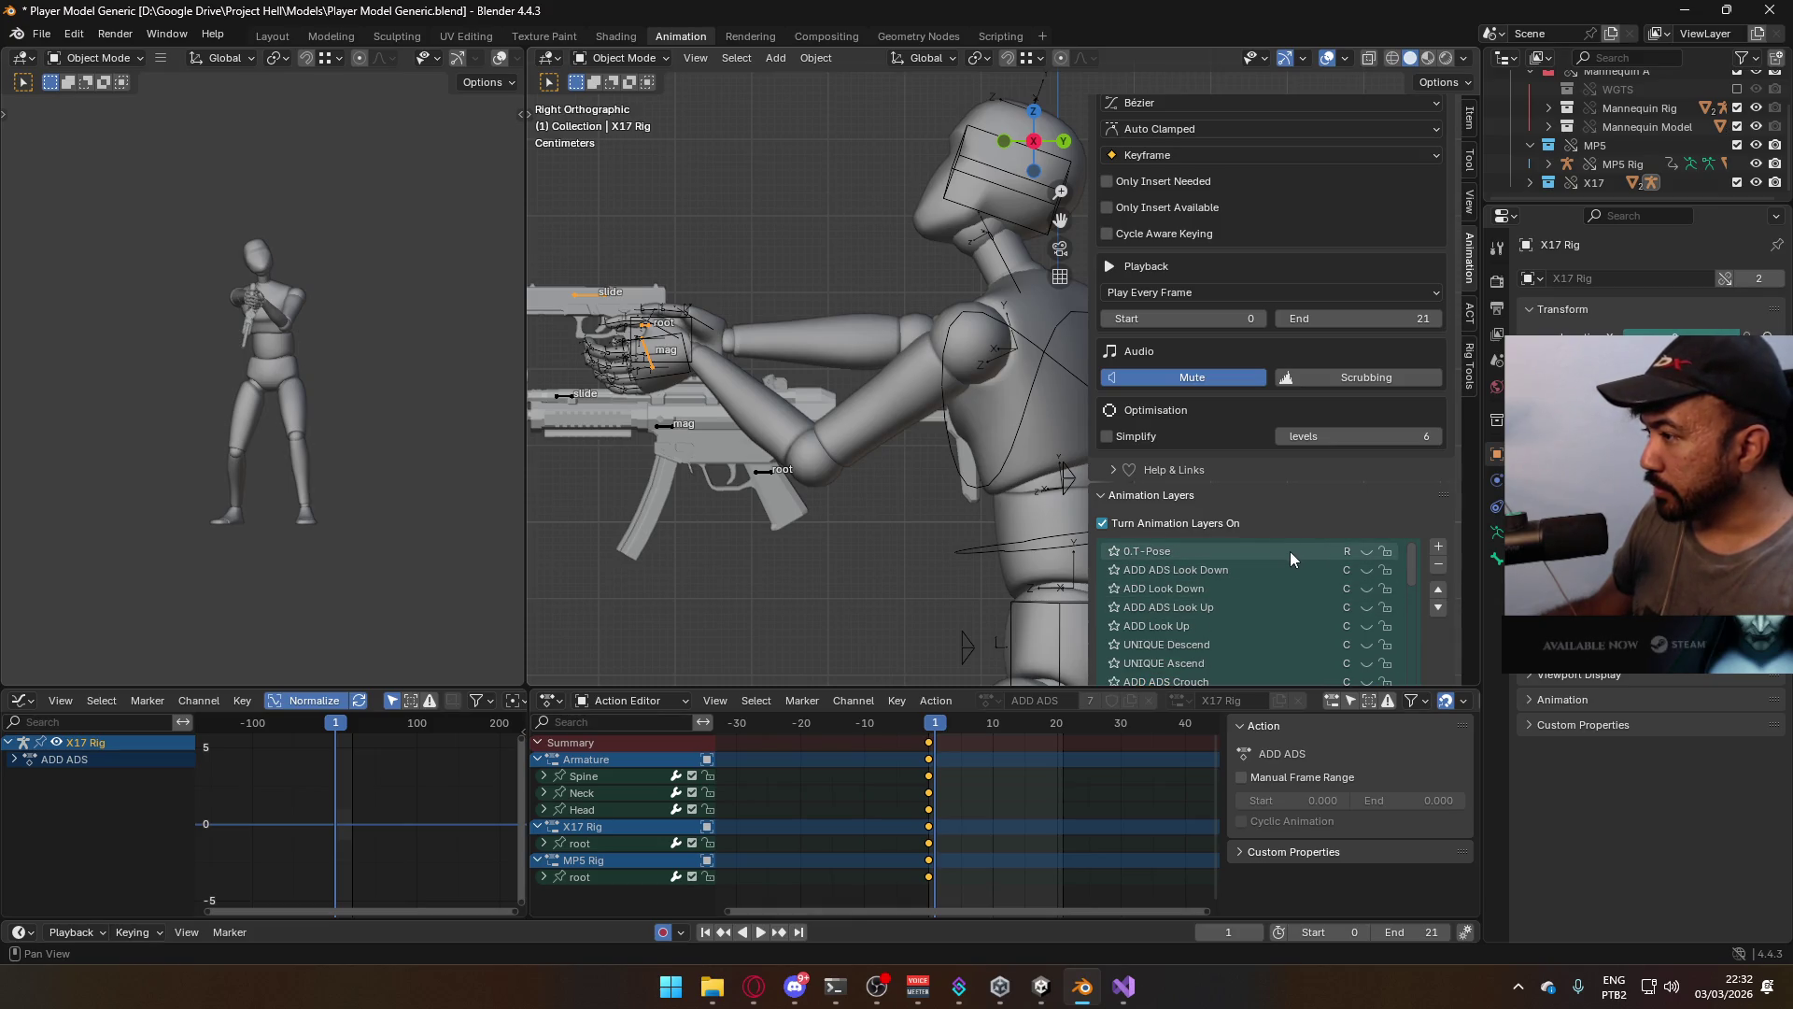
Make ADD ADS Look Up the active layer and delete the X17 root's existing keys in Pose Mode
click(1266, 605)
click(1369, 607)
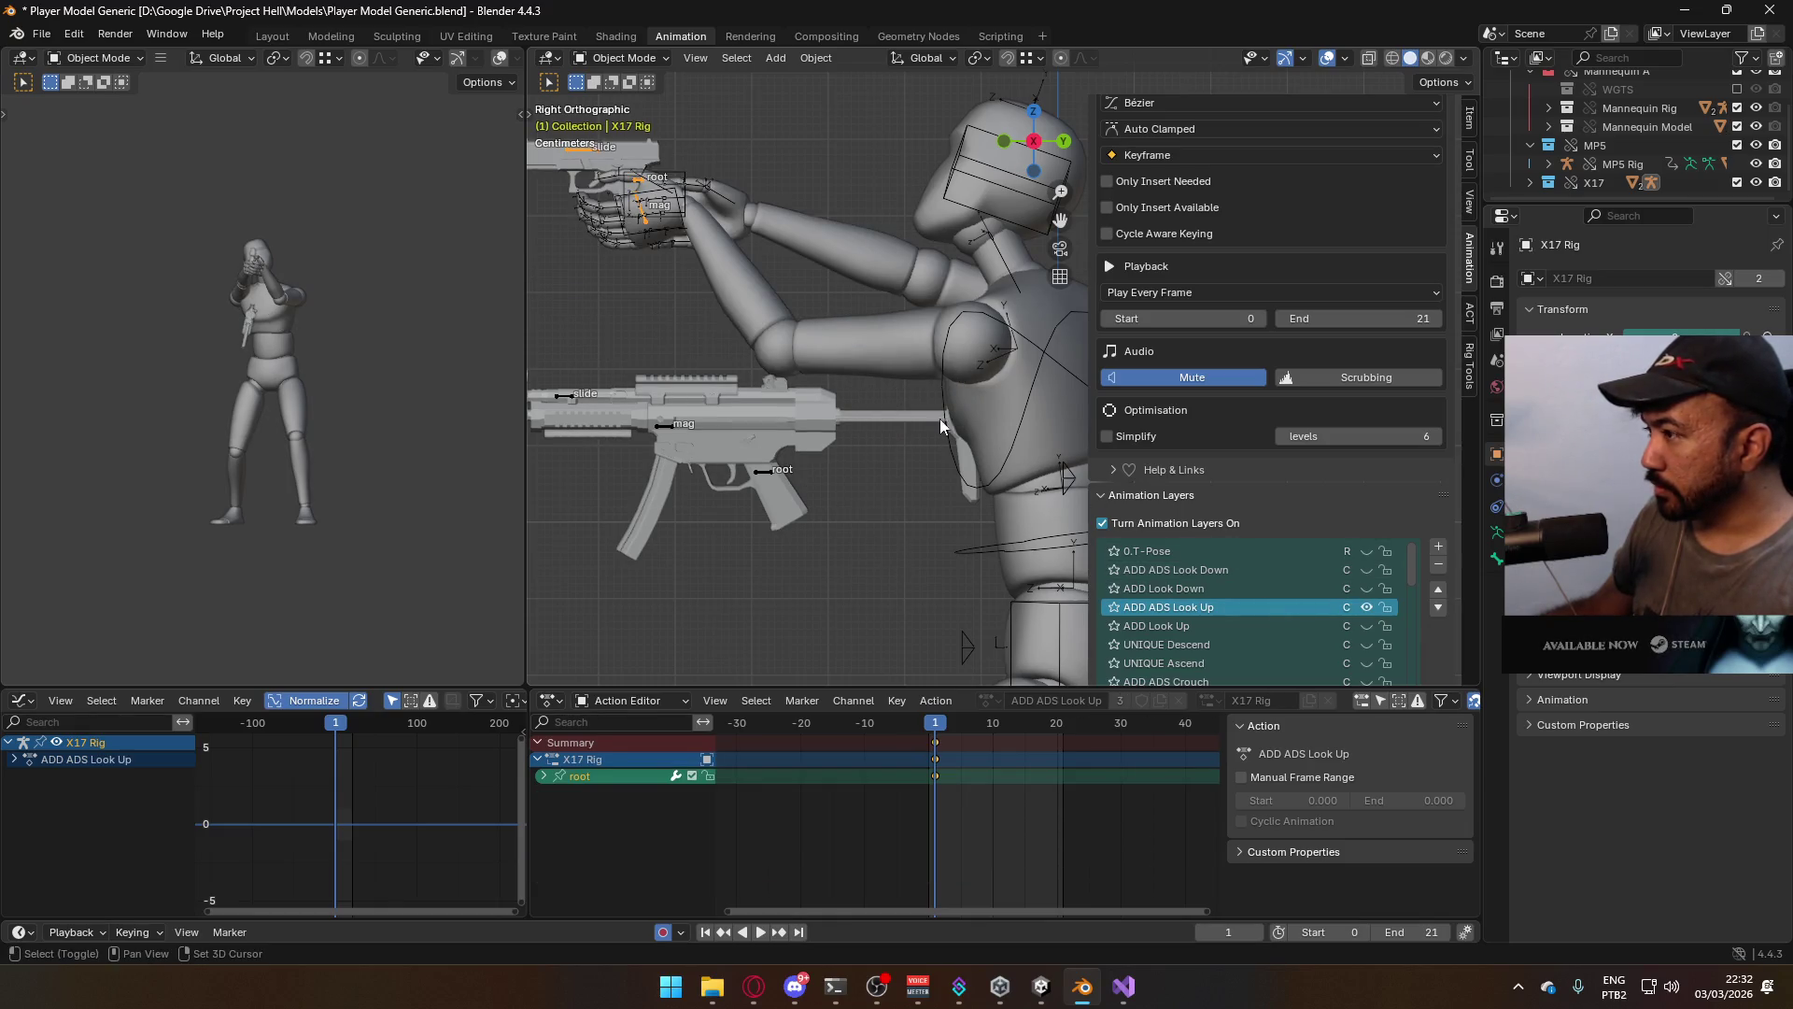
shift+middle_drag(938, 452, 981, 533)
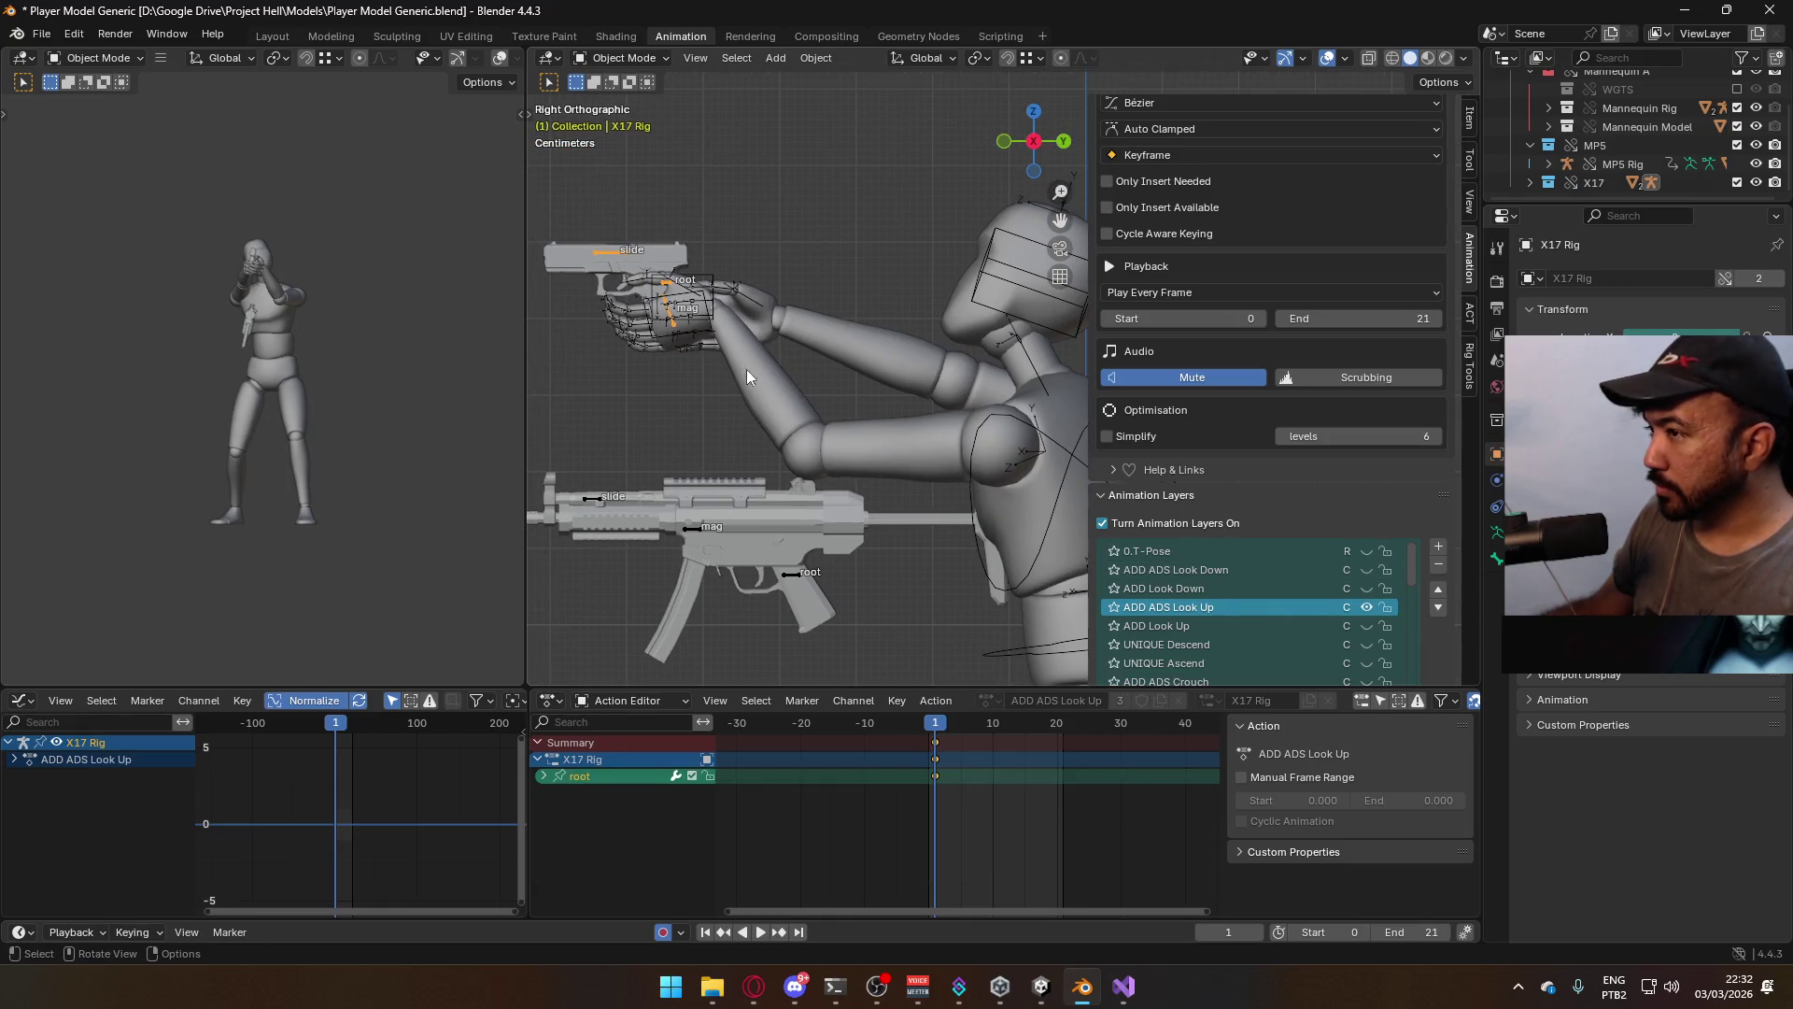
click(607, 260)
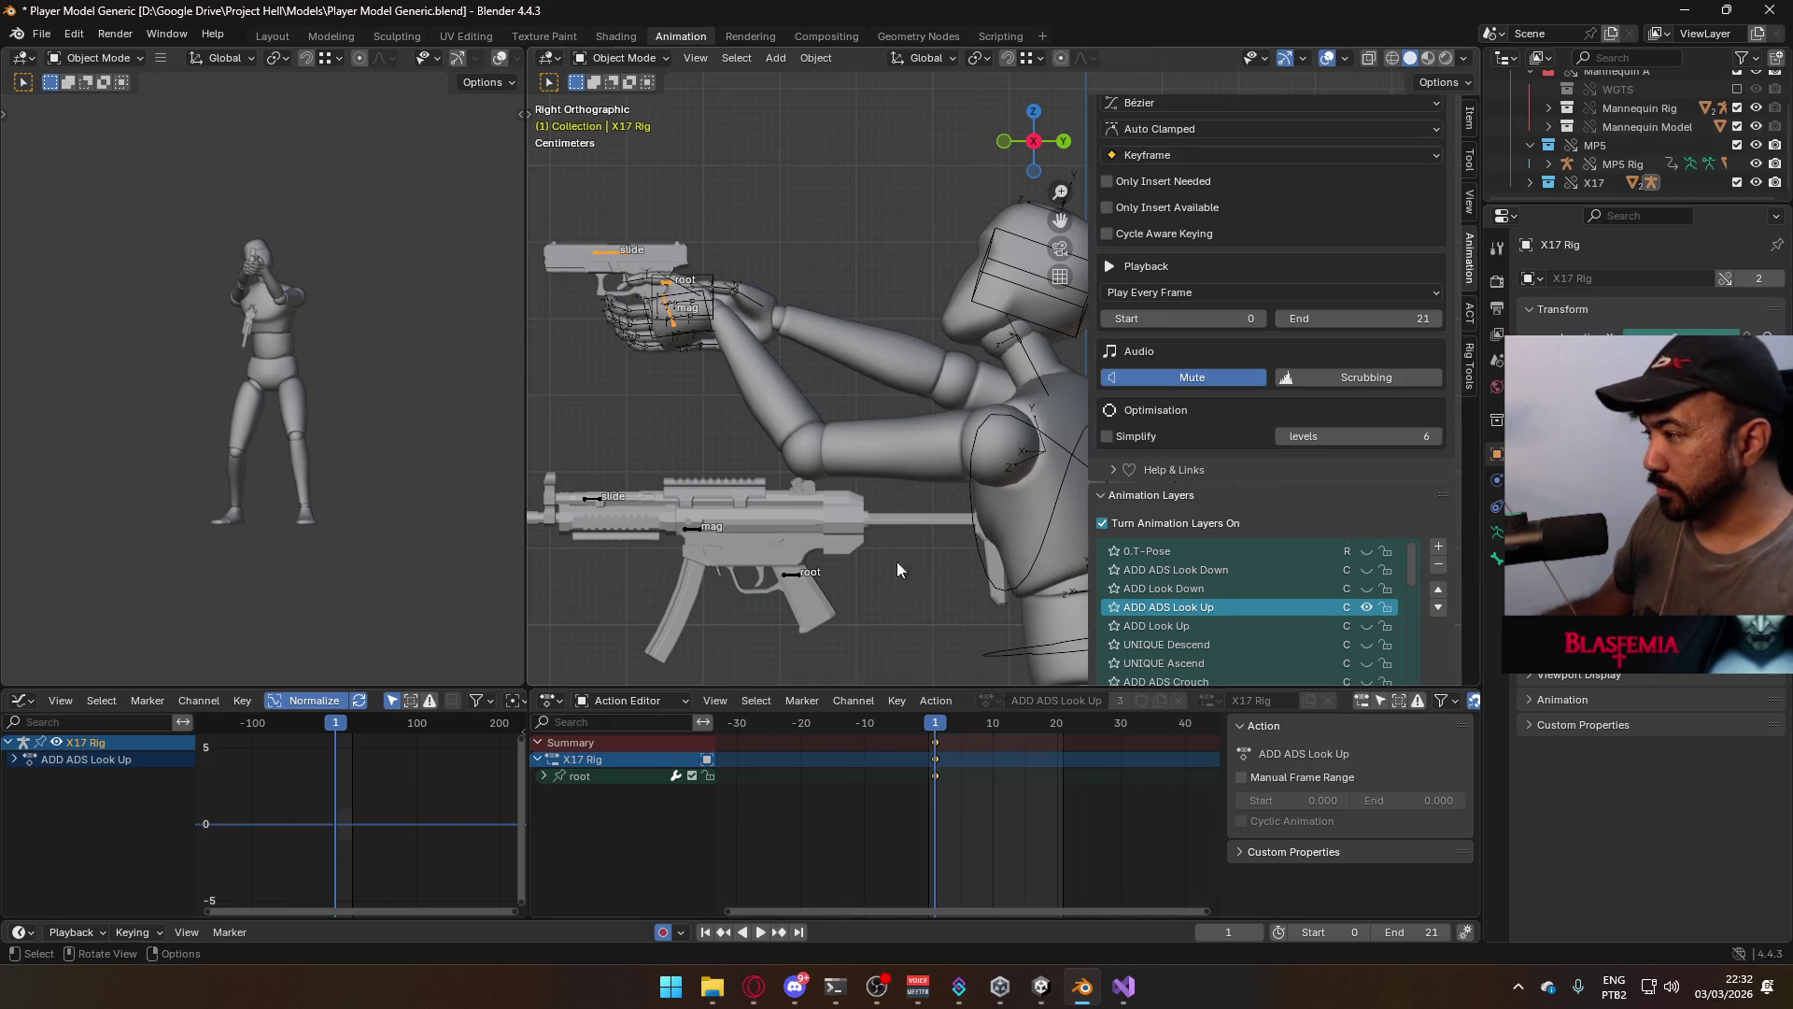
click(621, 58)
click(617, 110)
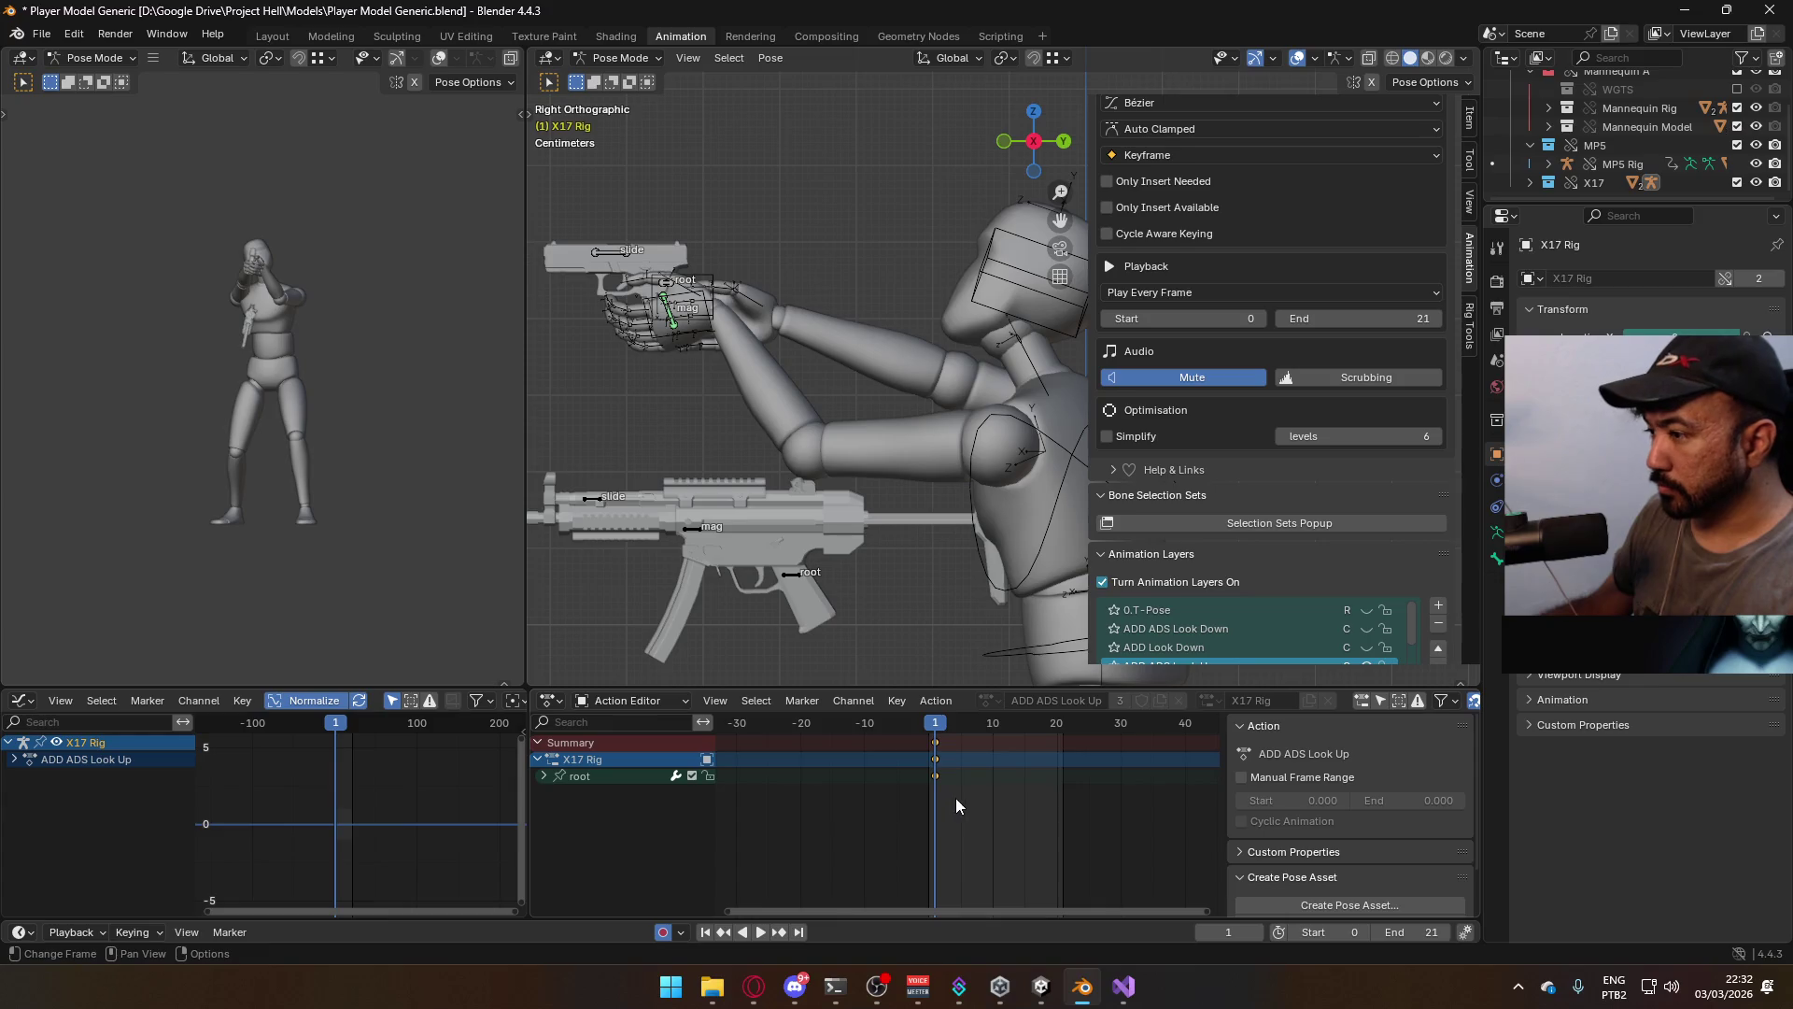
key(Delete)
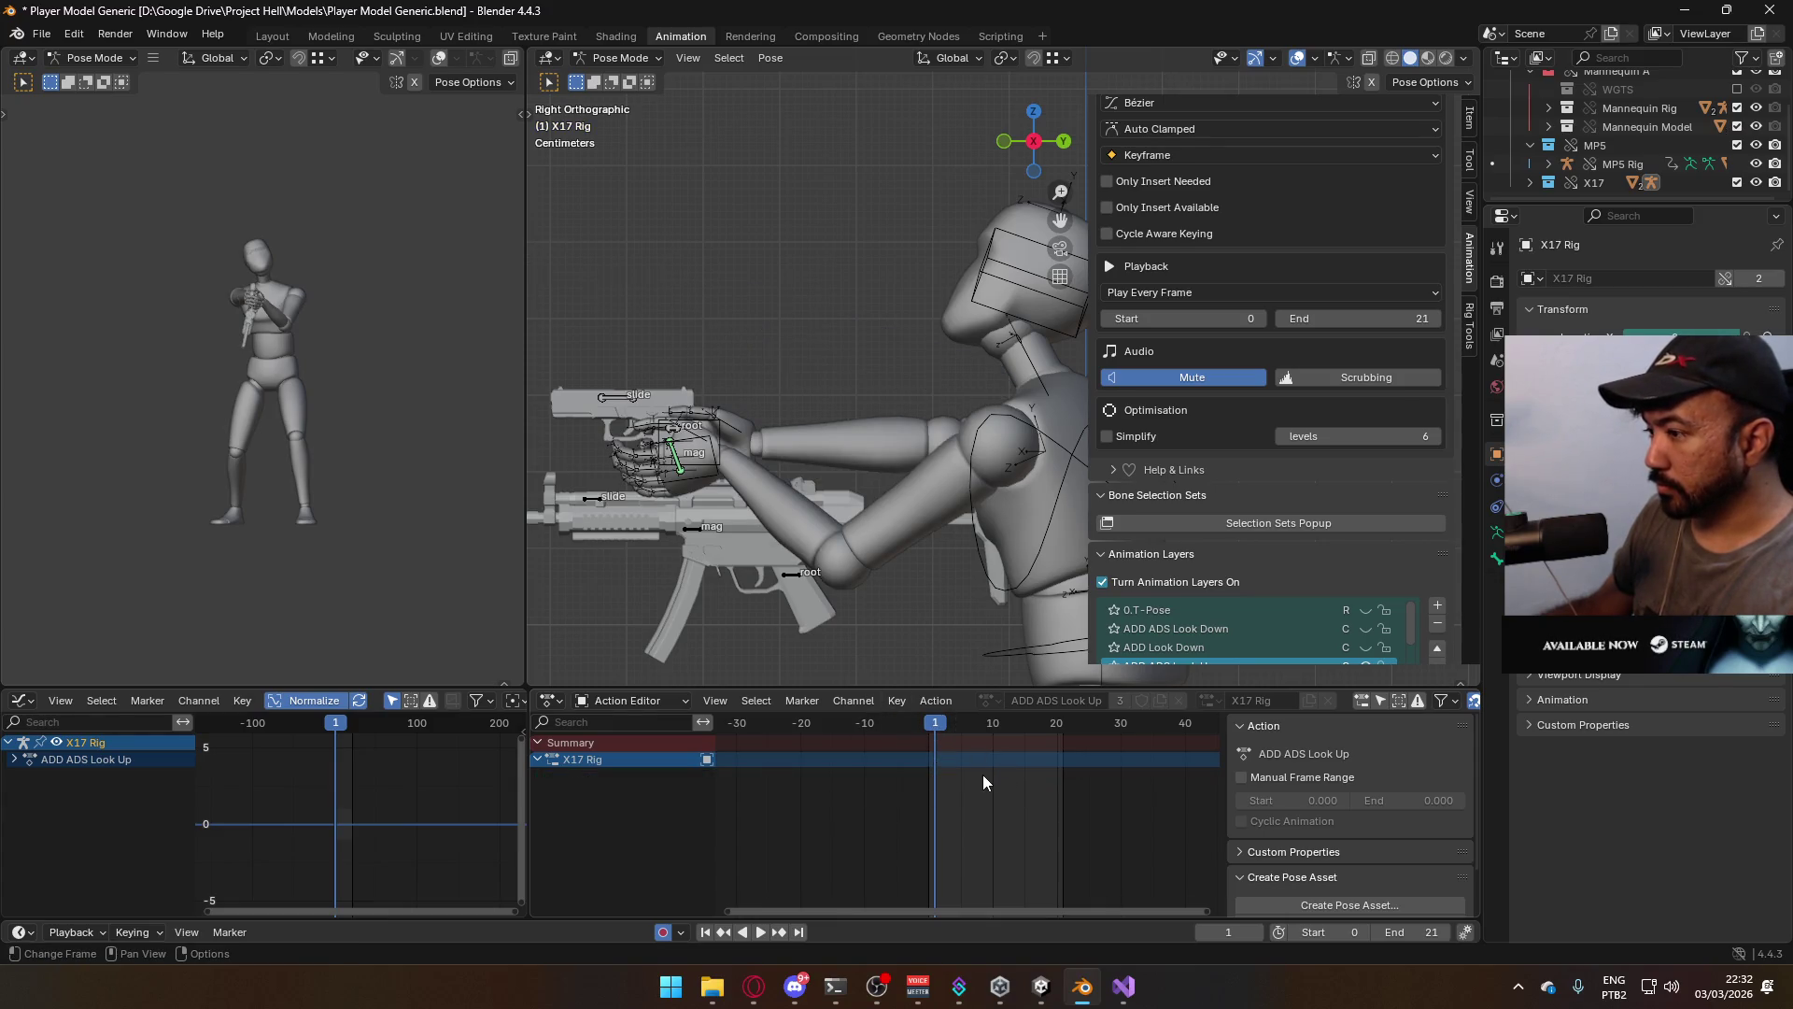
Key location and rotation on all X17 channels, checking with playback
key(shift+ctrl+space)
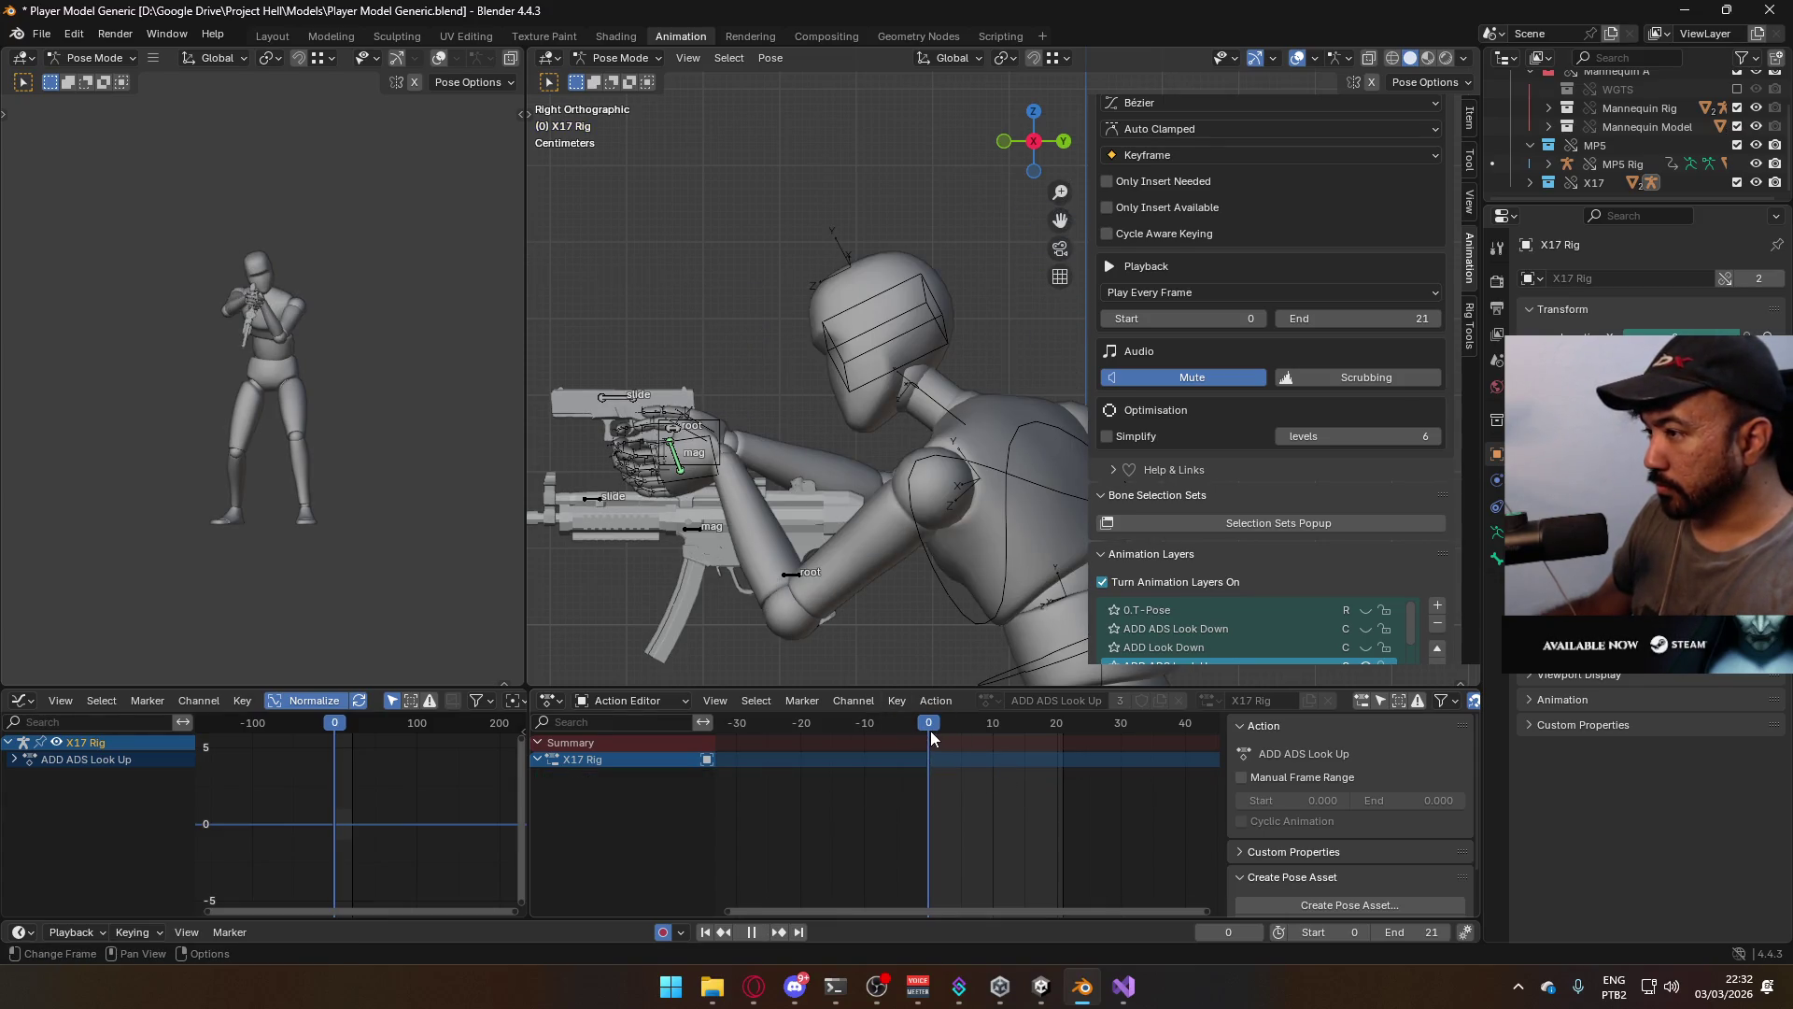
key(space)
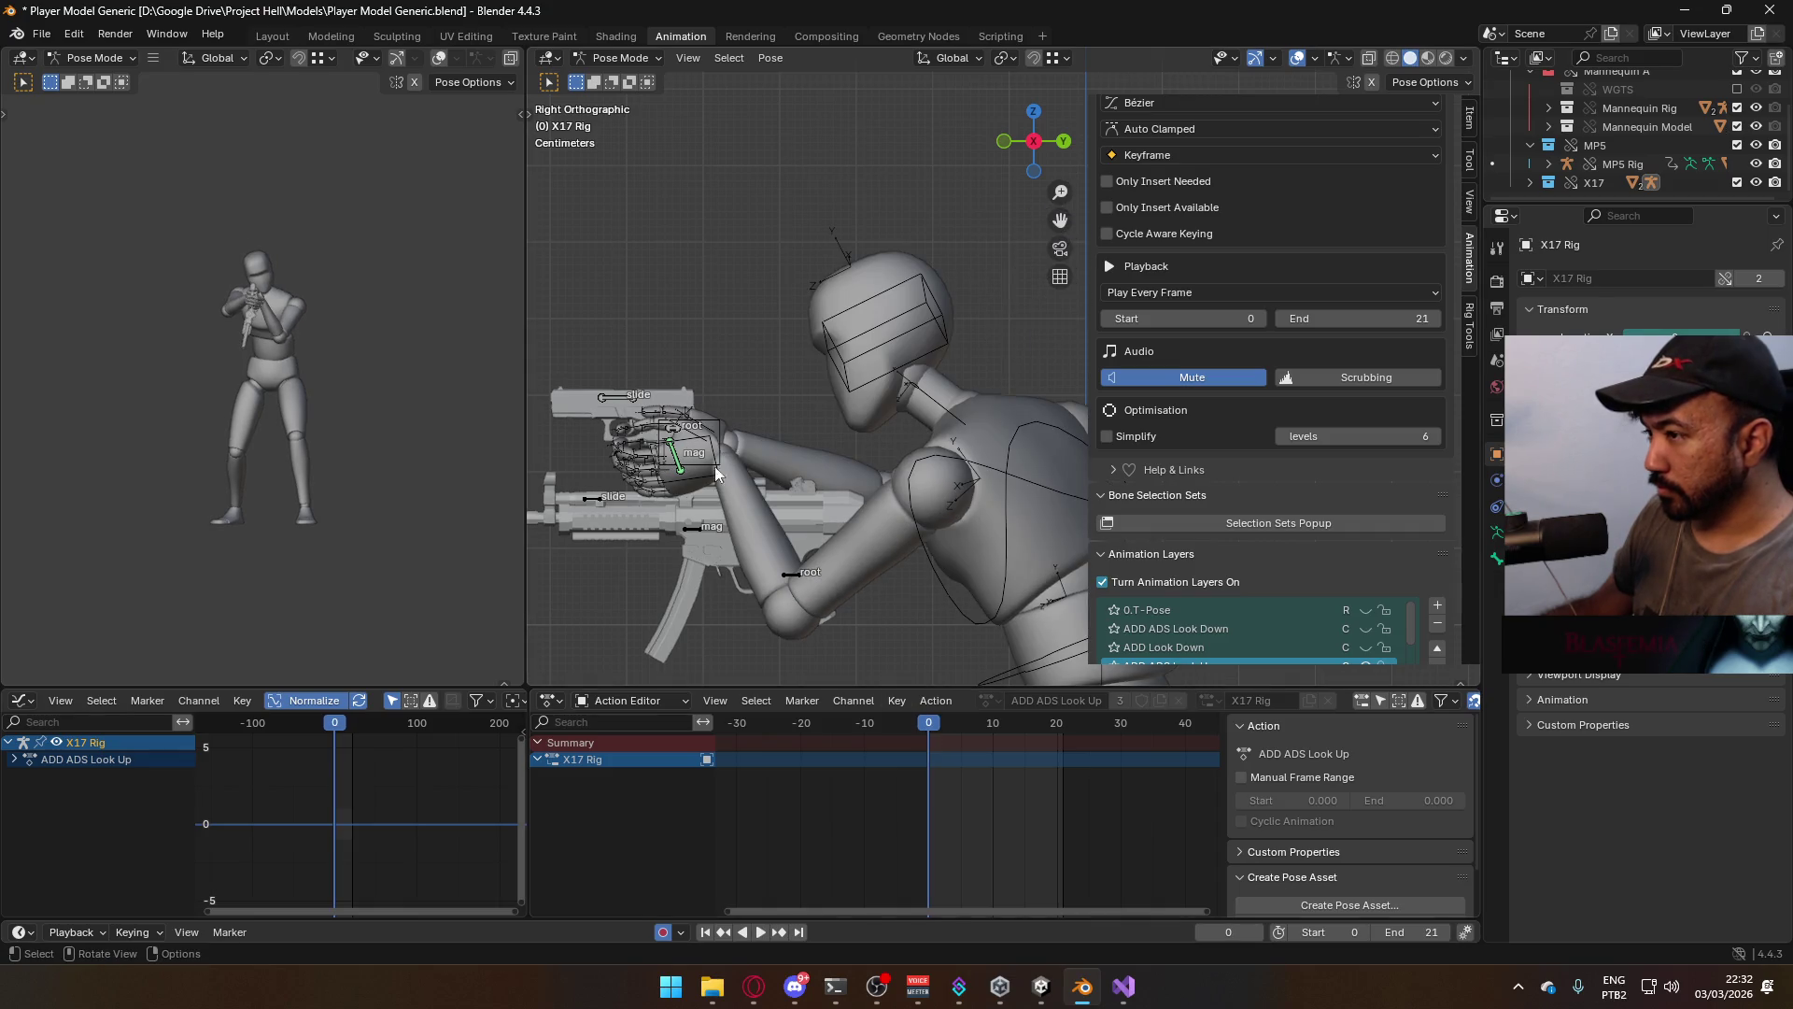
key(i)
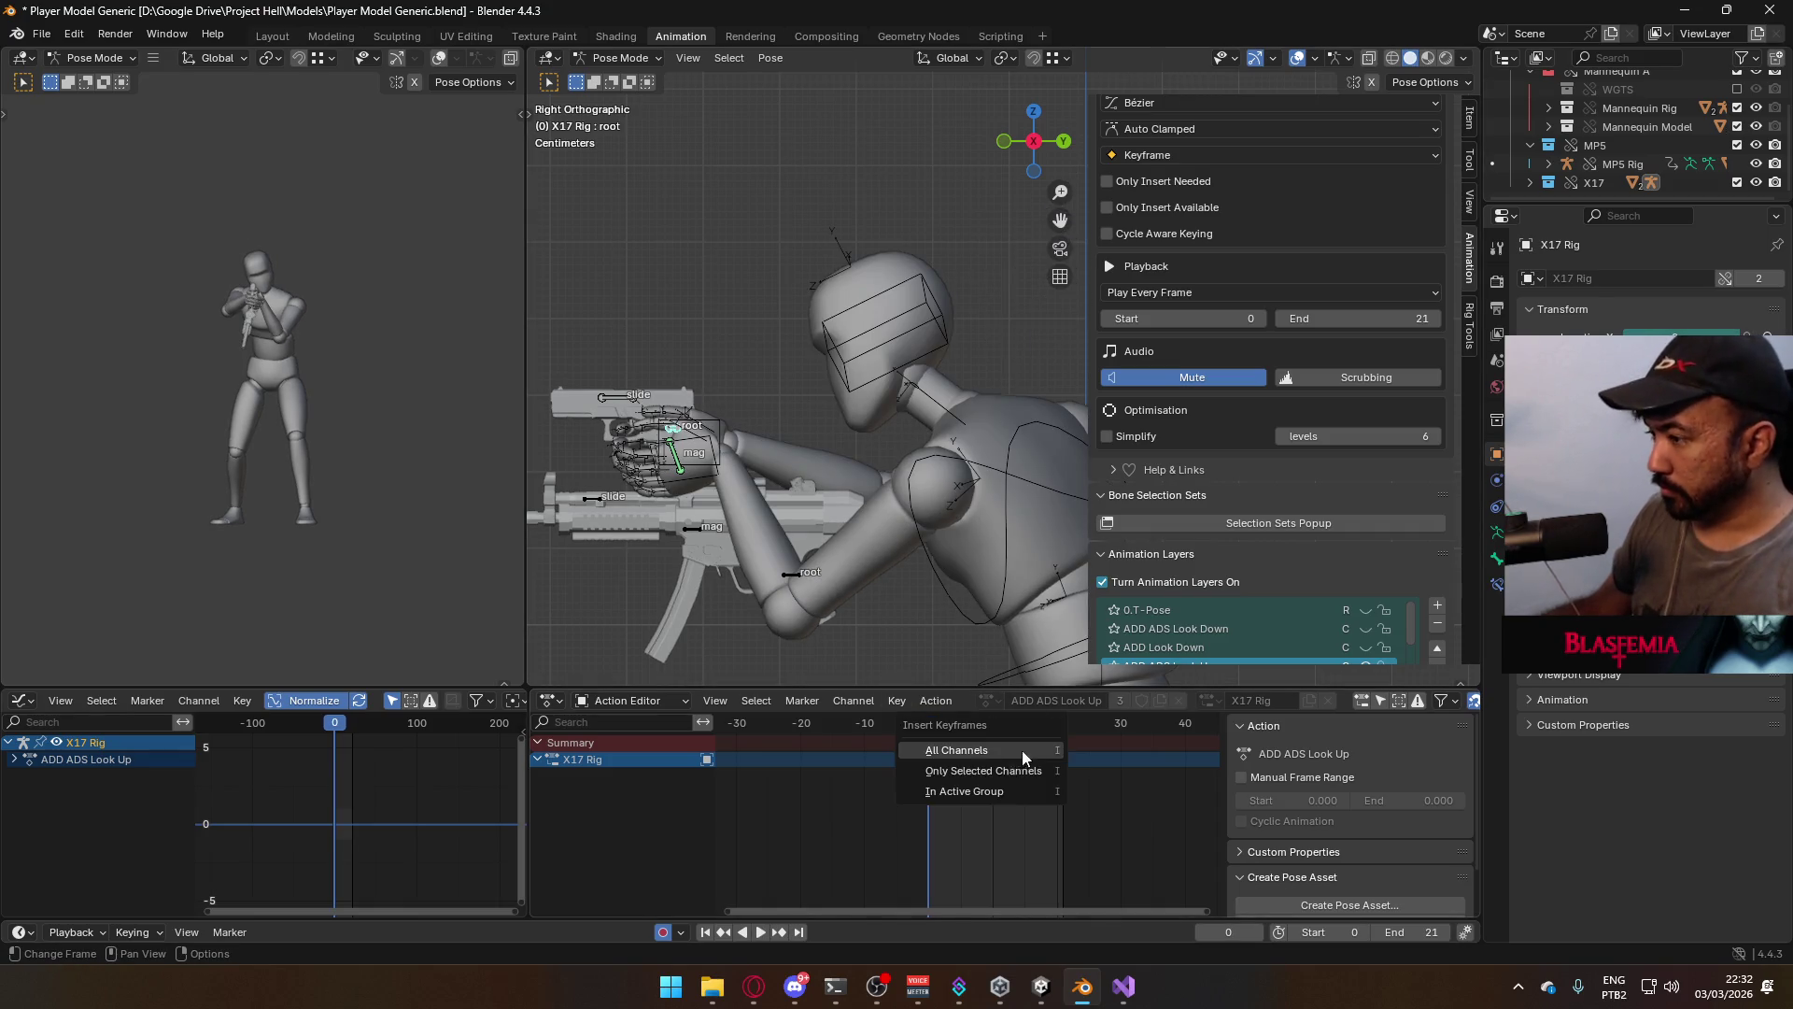
key(i)
key(space)
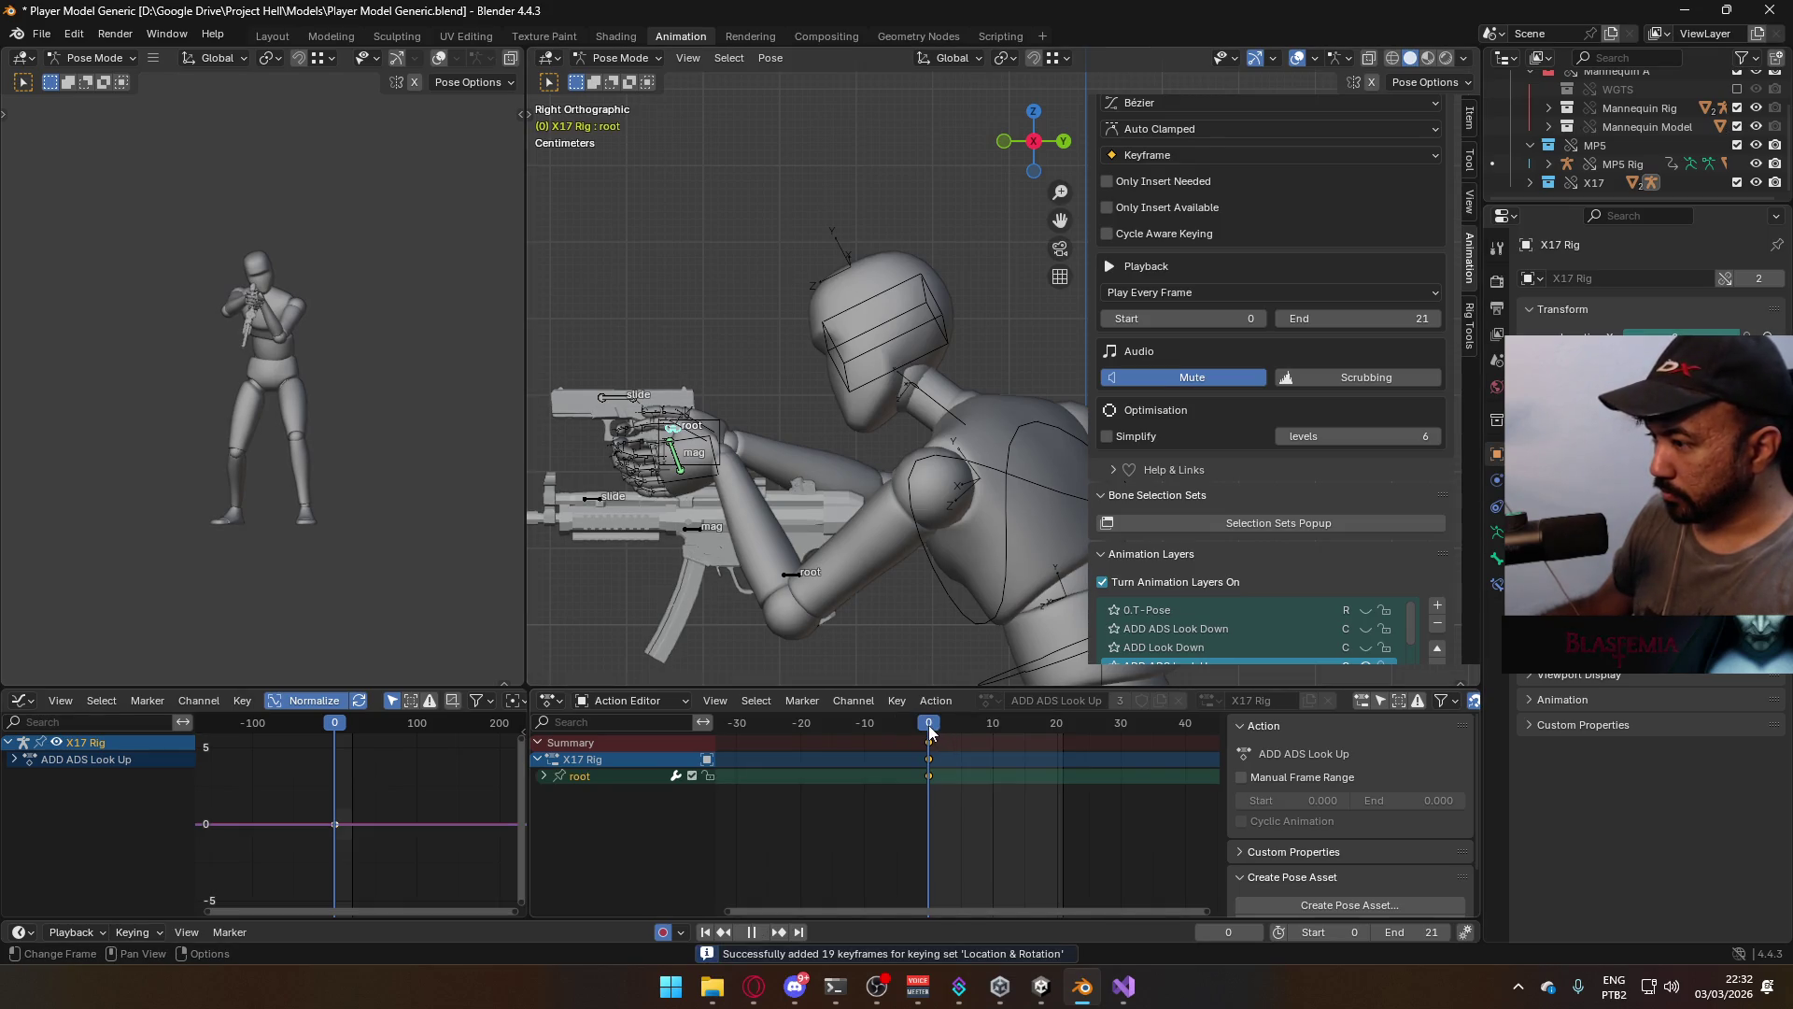
key(space)
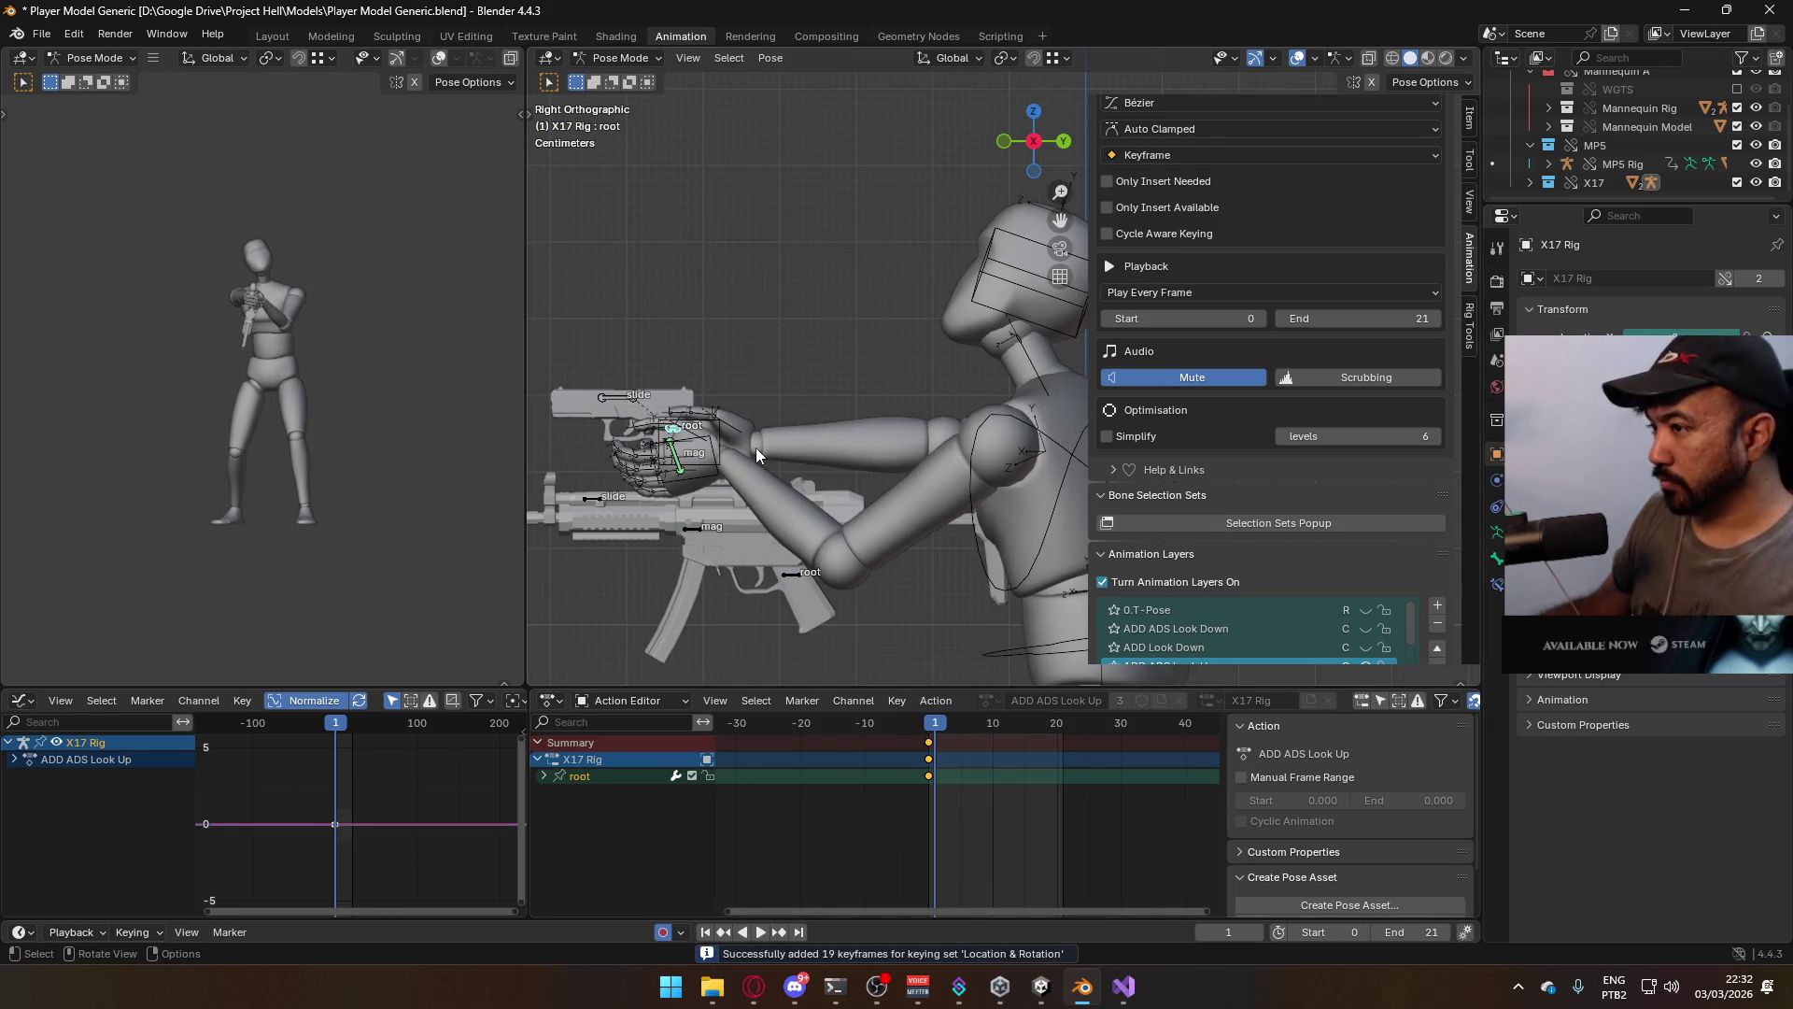
Try a -60 X rotation on the pistol bone, then cancel it to keep the forward aim
key(r)
key(x)
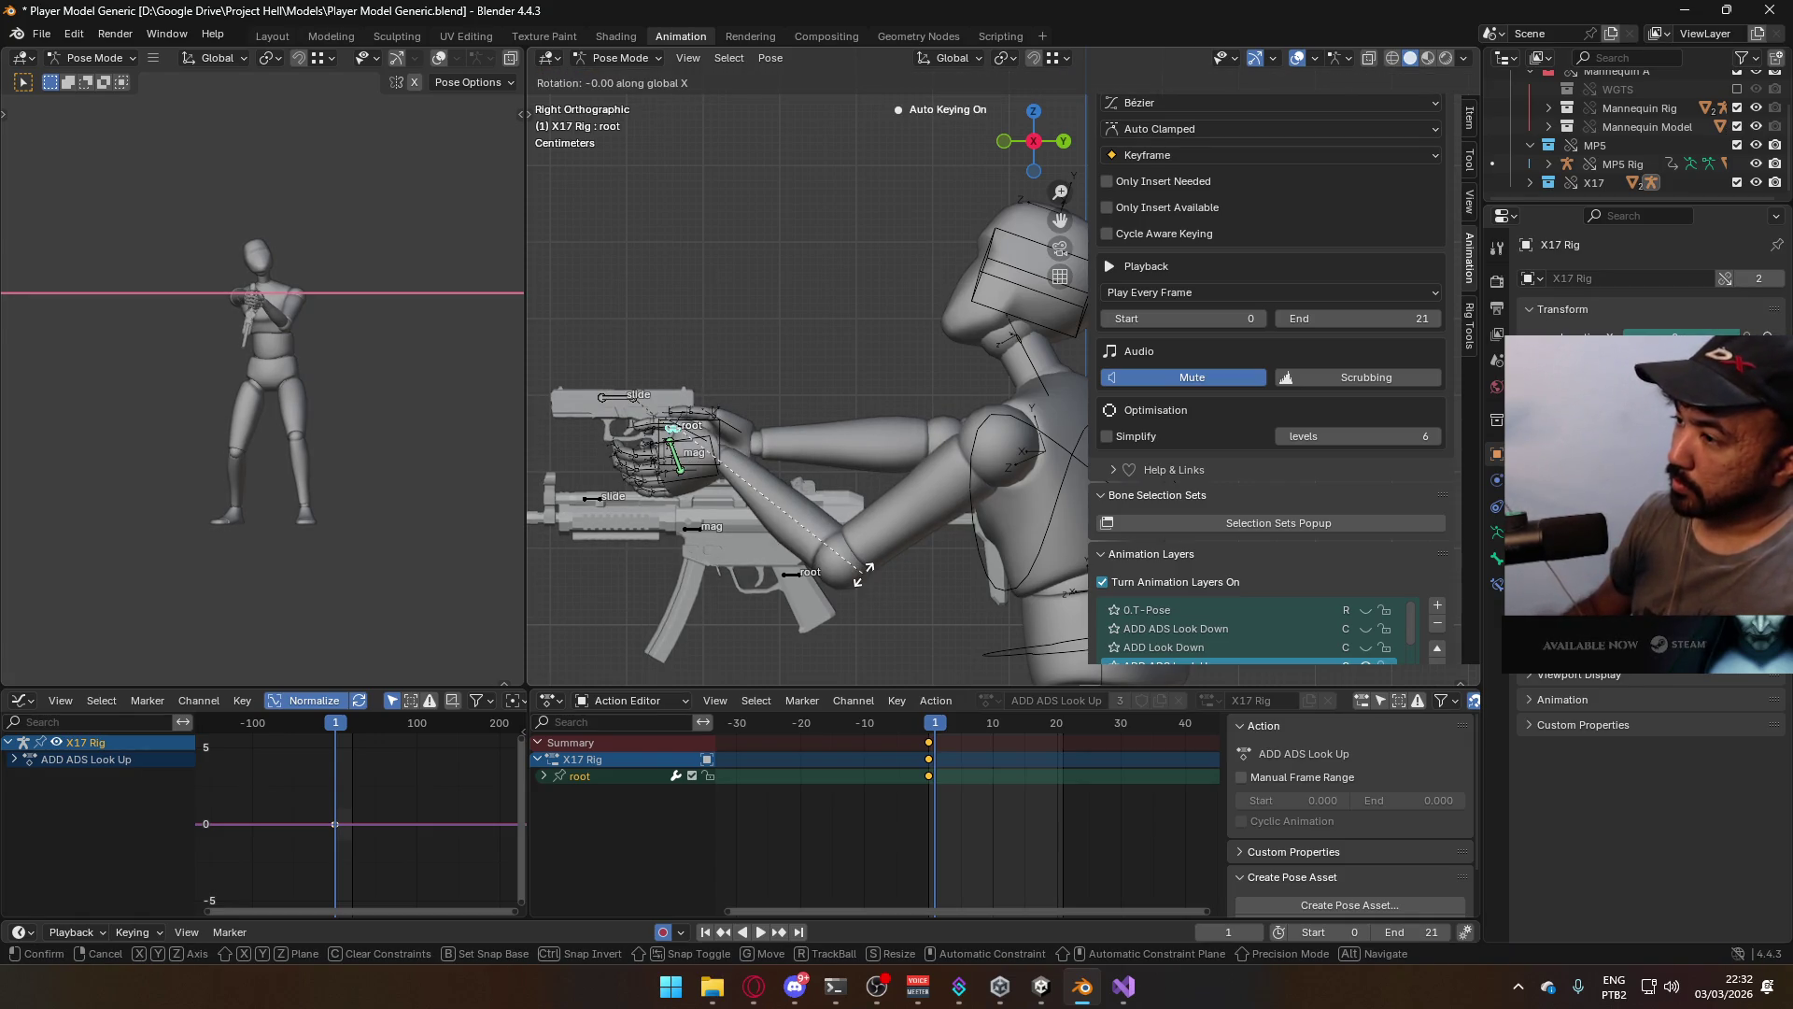
text(-60)
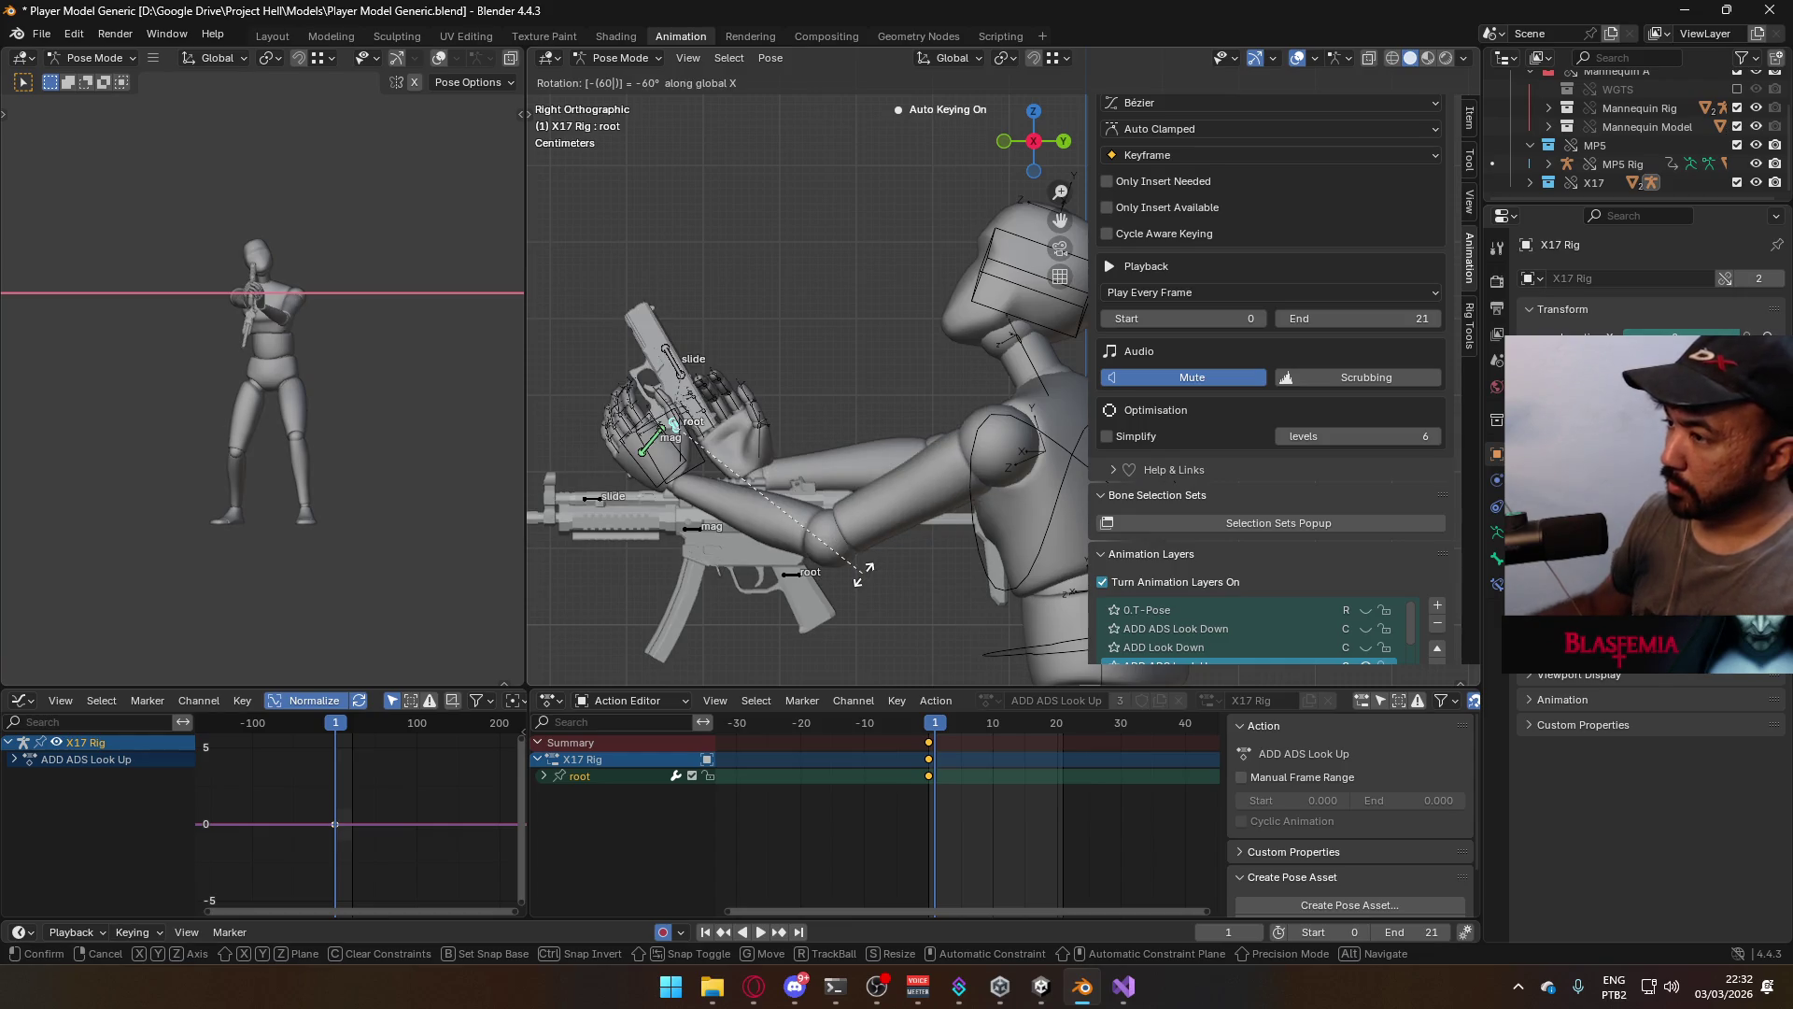
key(Escape)
scroll(915, 439, down, 2)
scroll(904, 435, up, 1)
scroll(1345, 630, down, 2)
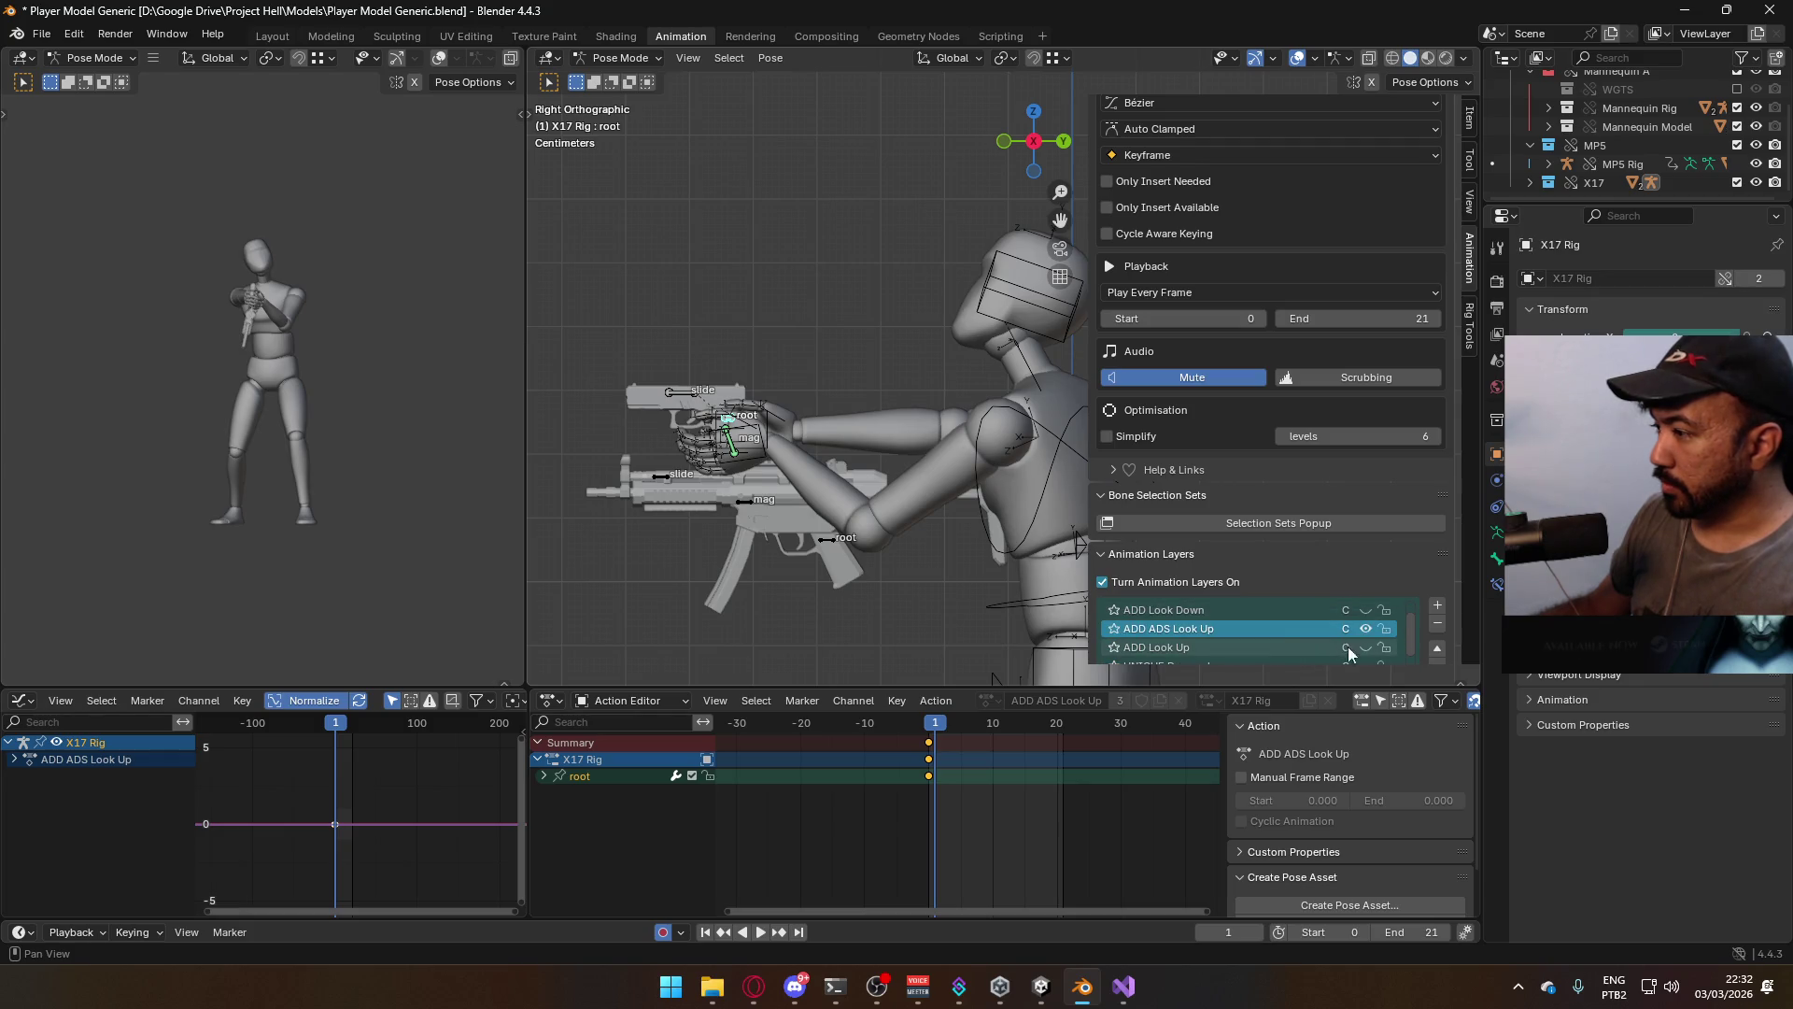
Copy the raised pistol pose from the ADD Look Up layer
click(1366, 647)
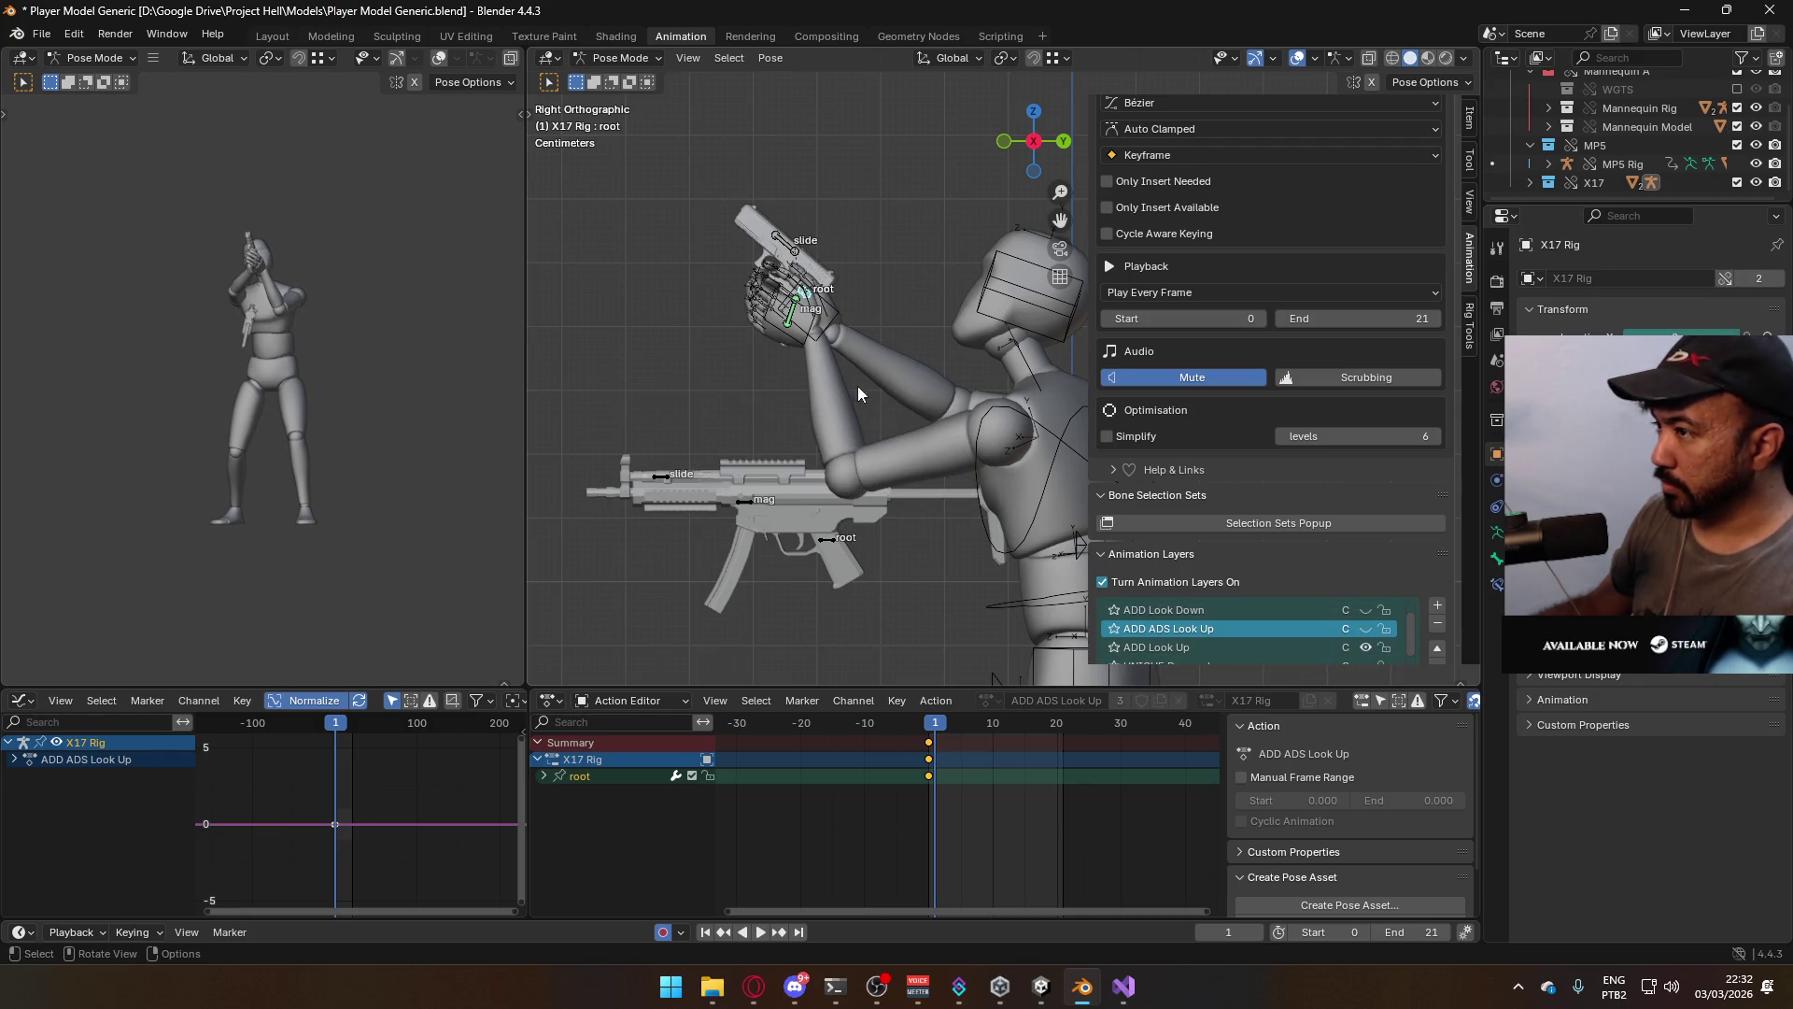
right_click(809, 304)
click(805, 276)
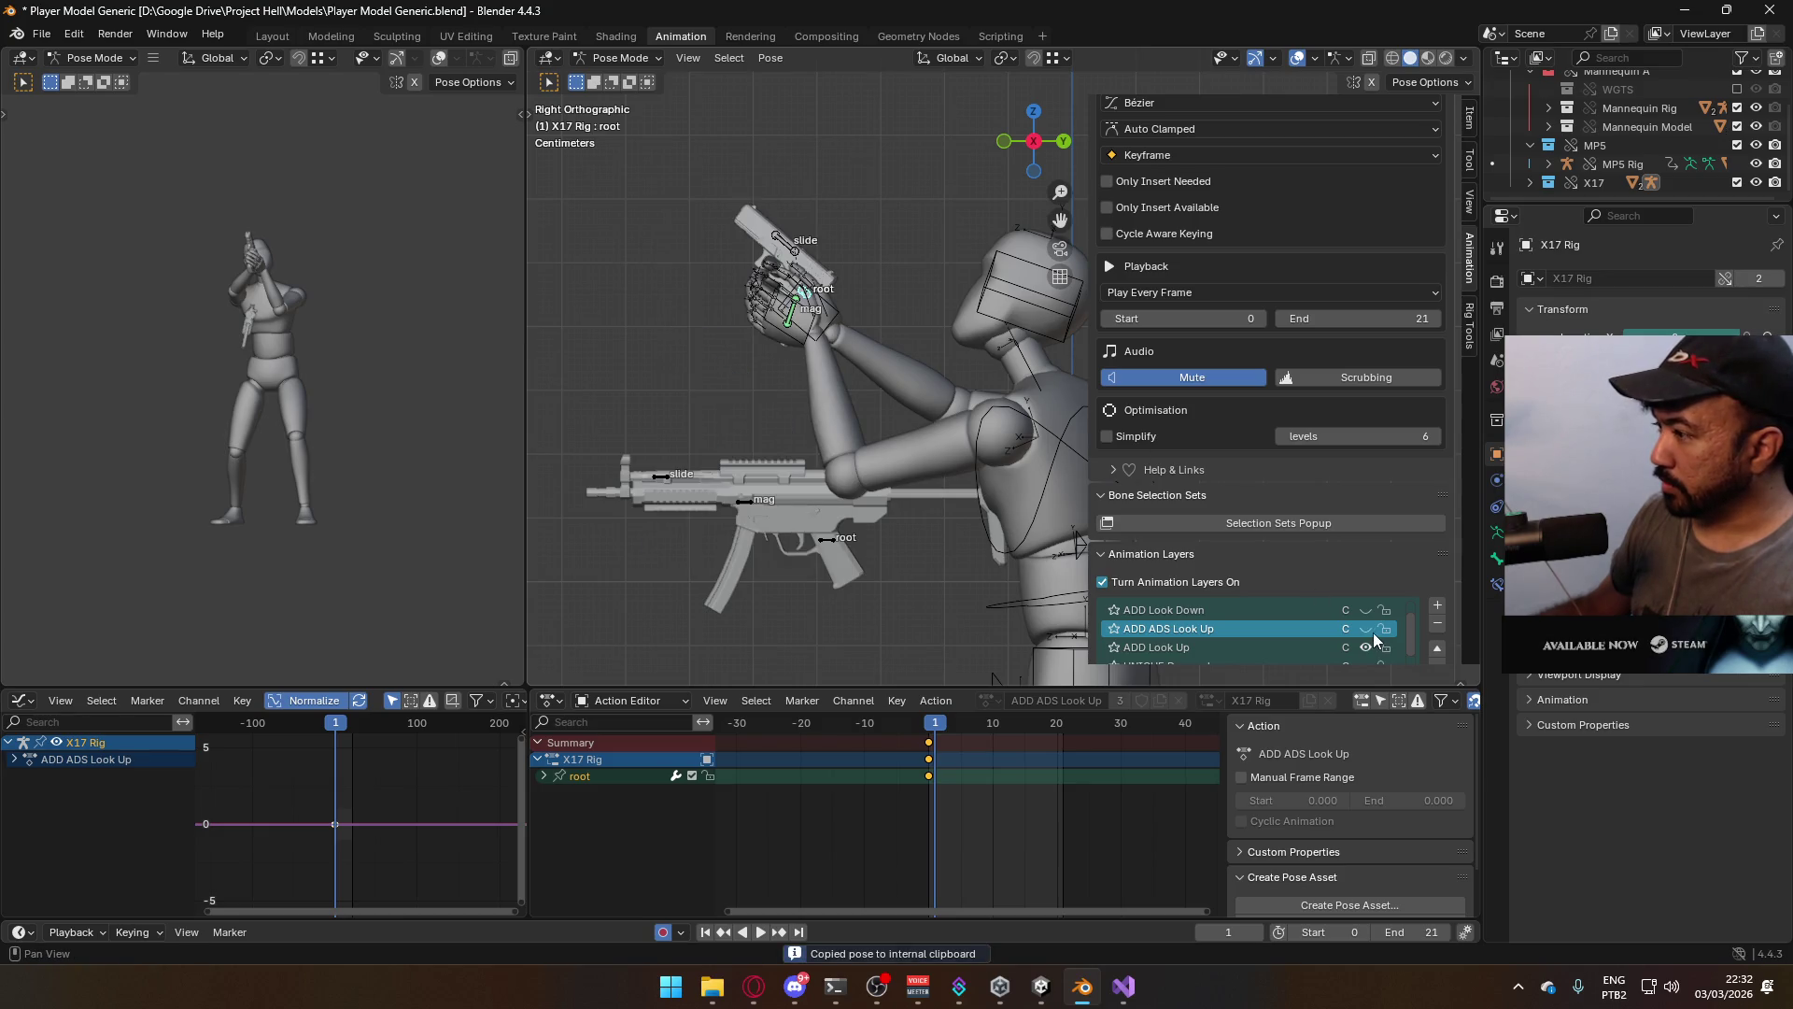
click(1326, 647)
right_click(806, 338)
click(809, 280)
Paste the raised pose into the ADD ADS Look Up layer
click(1366, 647)
click(1366, 629)
click(1233, 629)
right_click(730, 412)
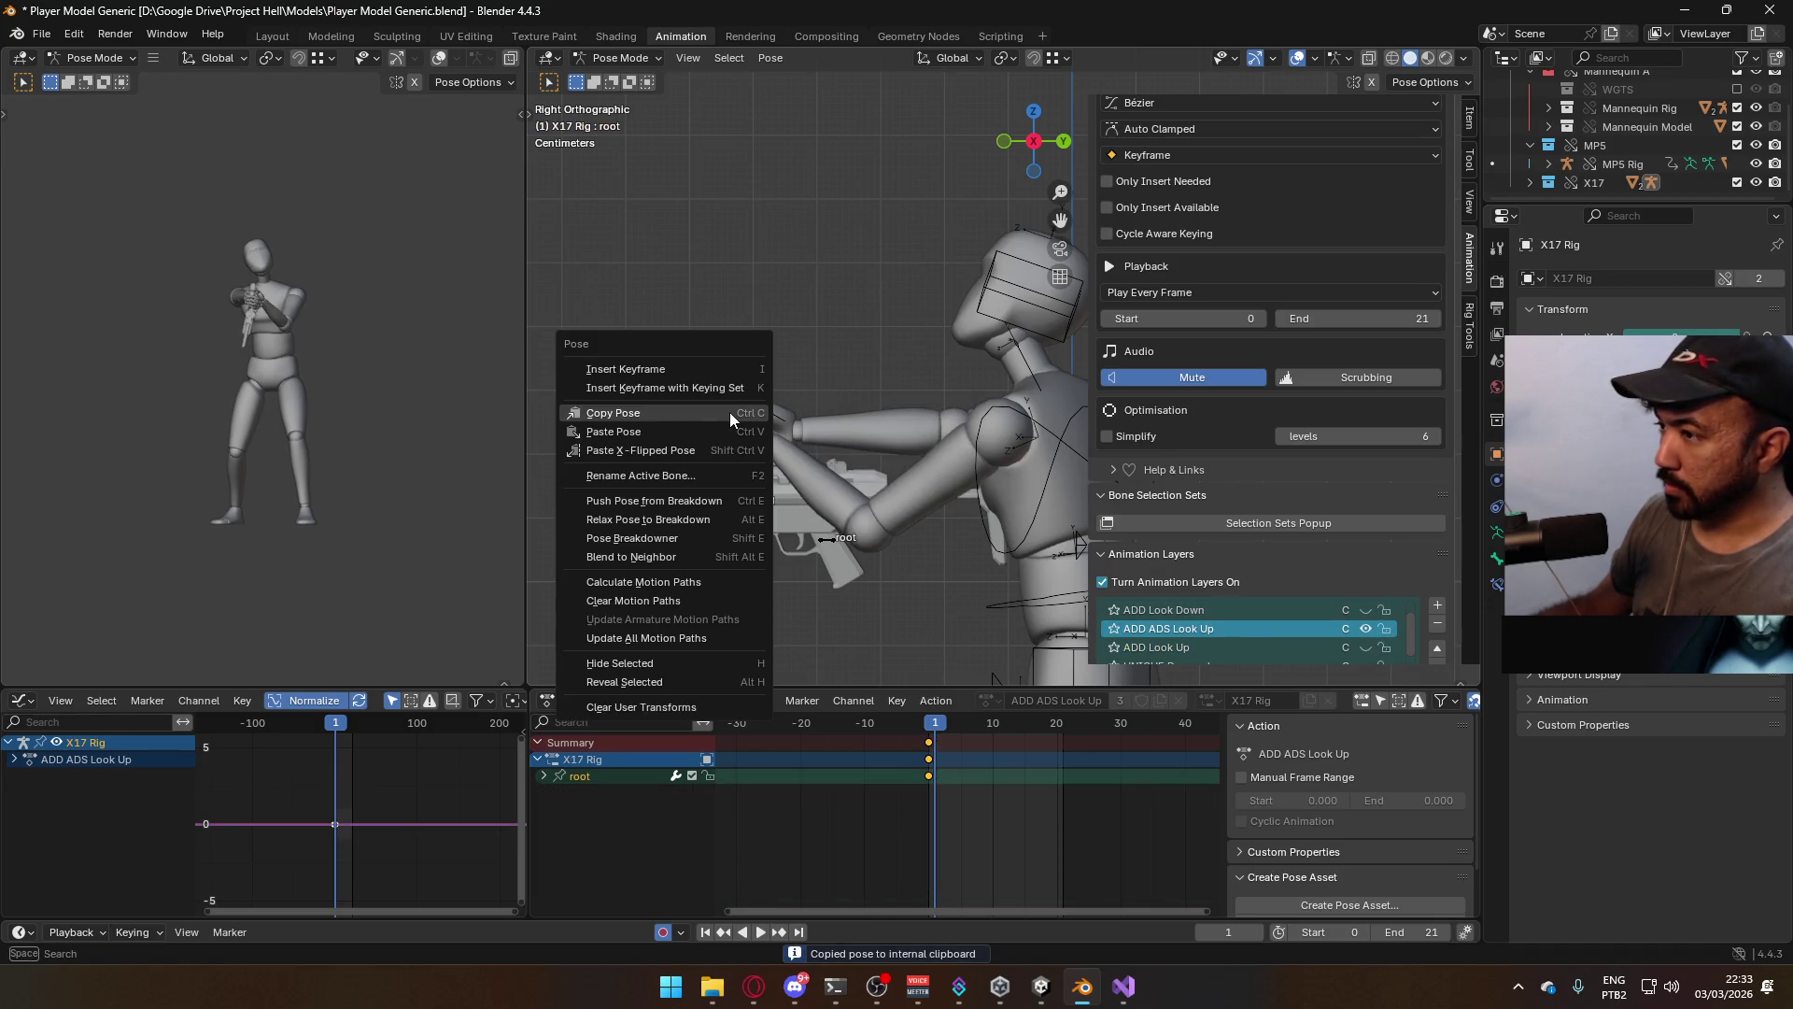
click(709, 429)
Move the pistol root upward twice and scrub frames to compare poses
key(g)
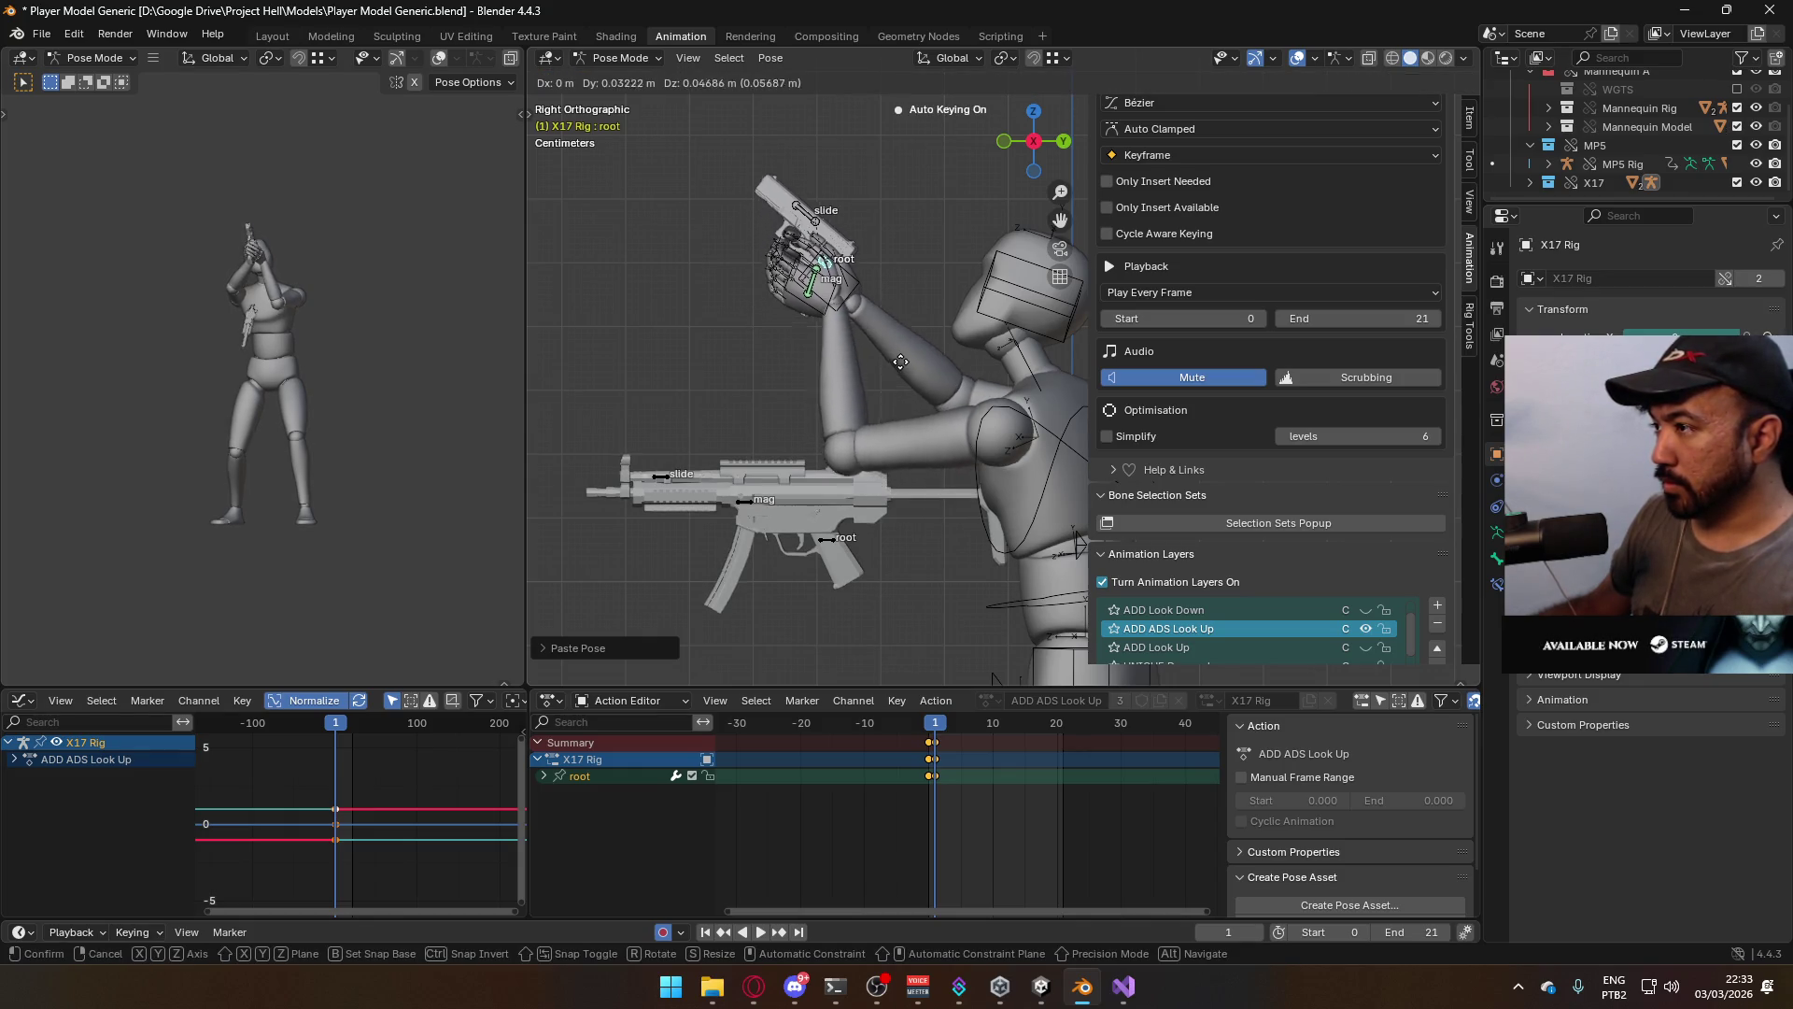
click(916, 356)
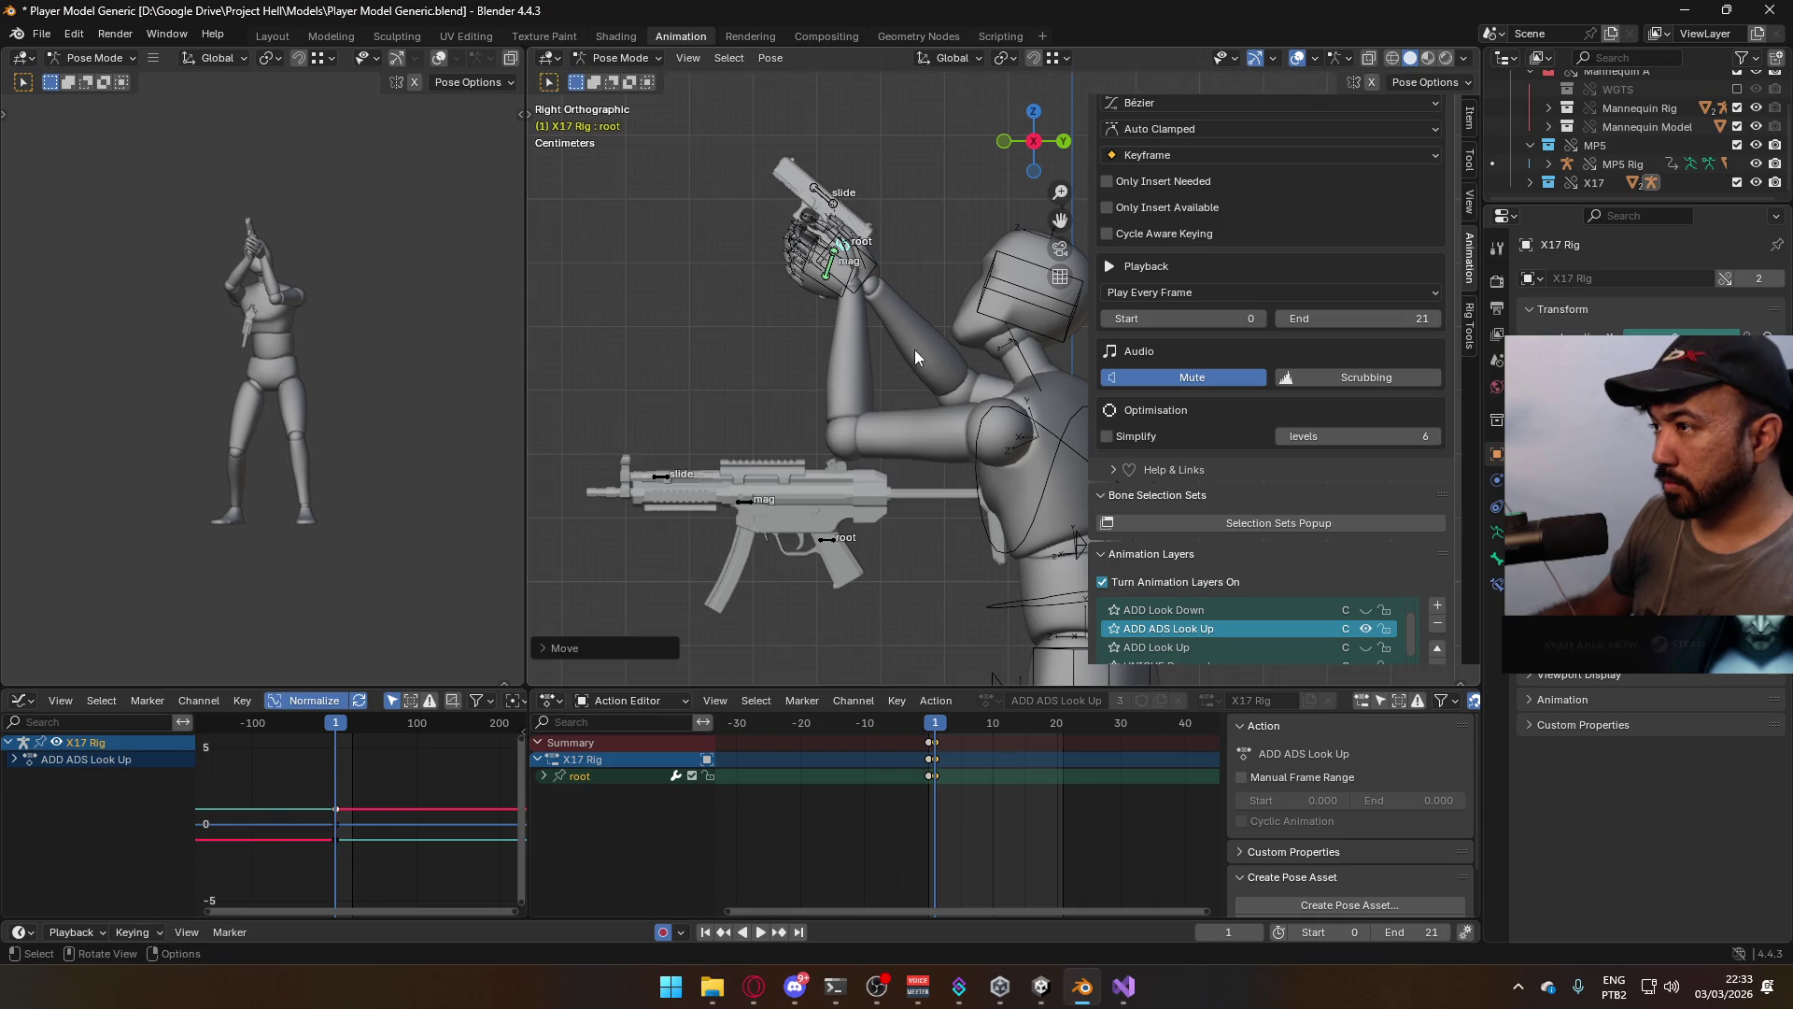
key(g)
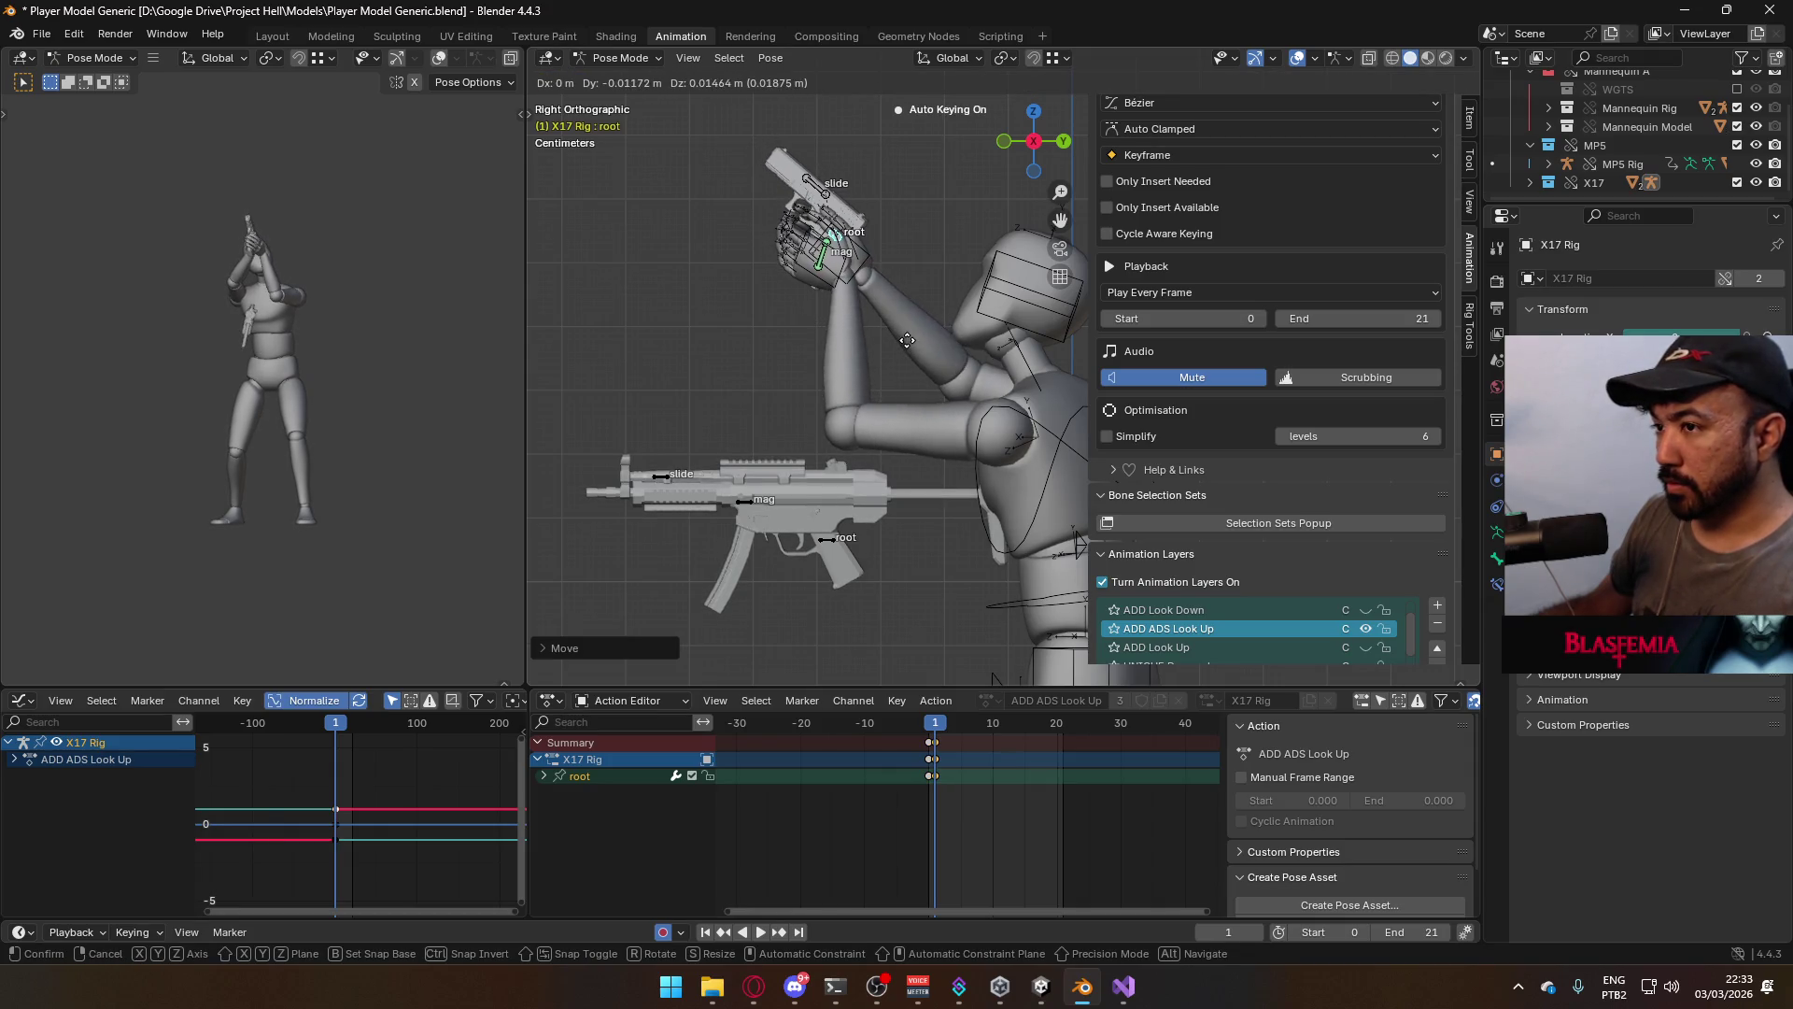
click(900, 337)
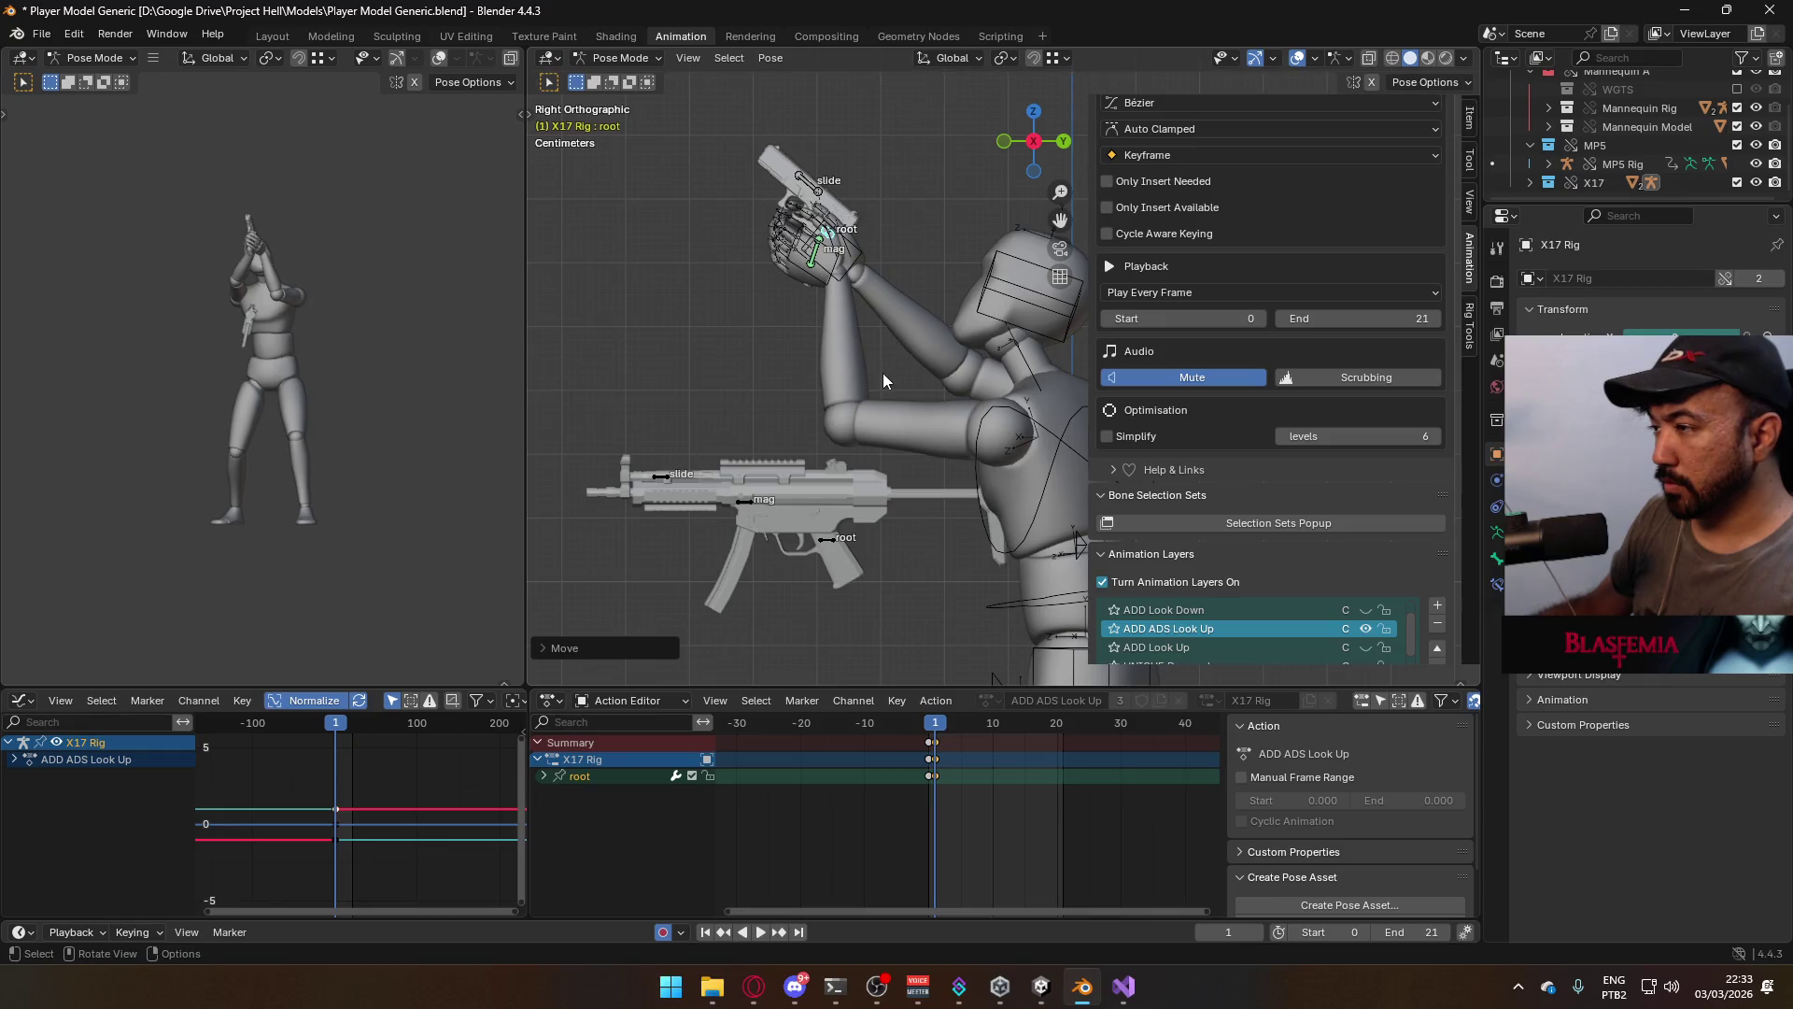
click(922, 725)
drag(923, 730, 935, 725)
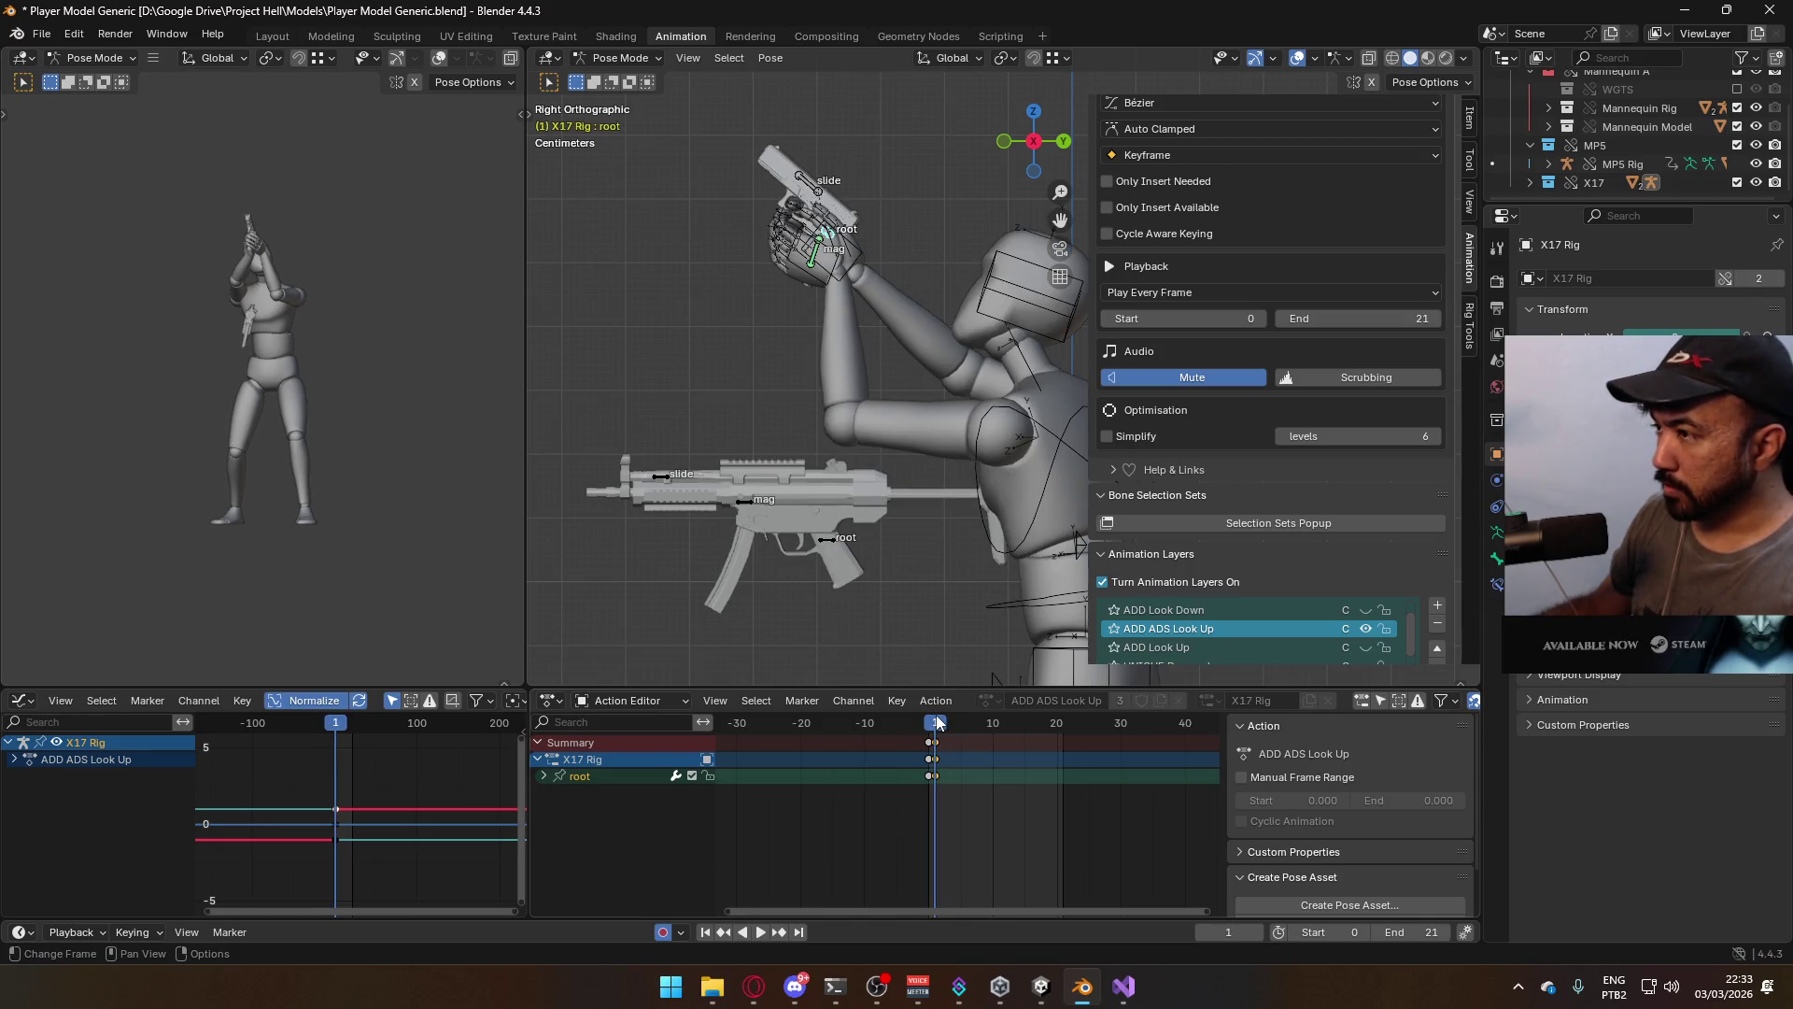
Toggle ADD ADS Look Up off and on to compare, then return to frame 0
scroll(1391, 559, down, 2)
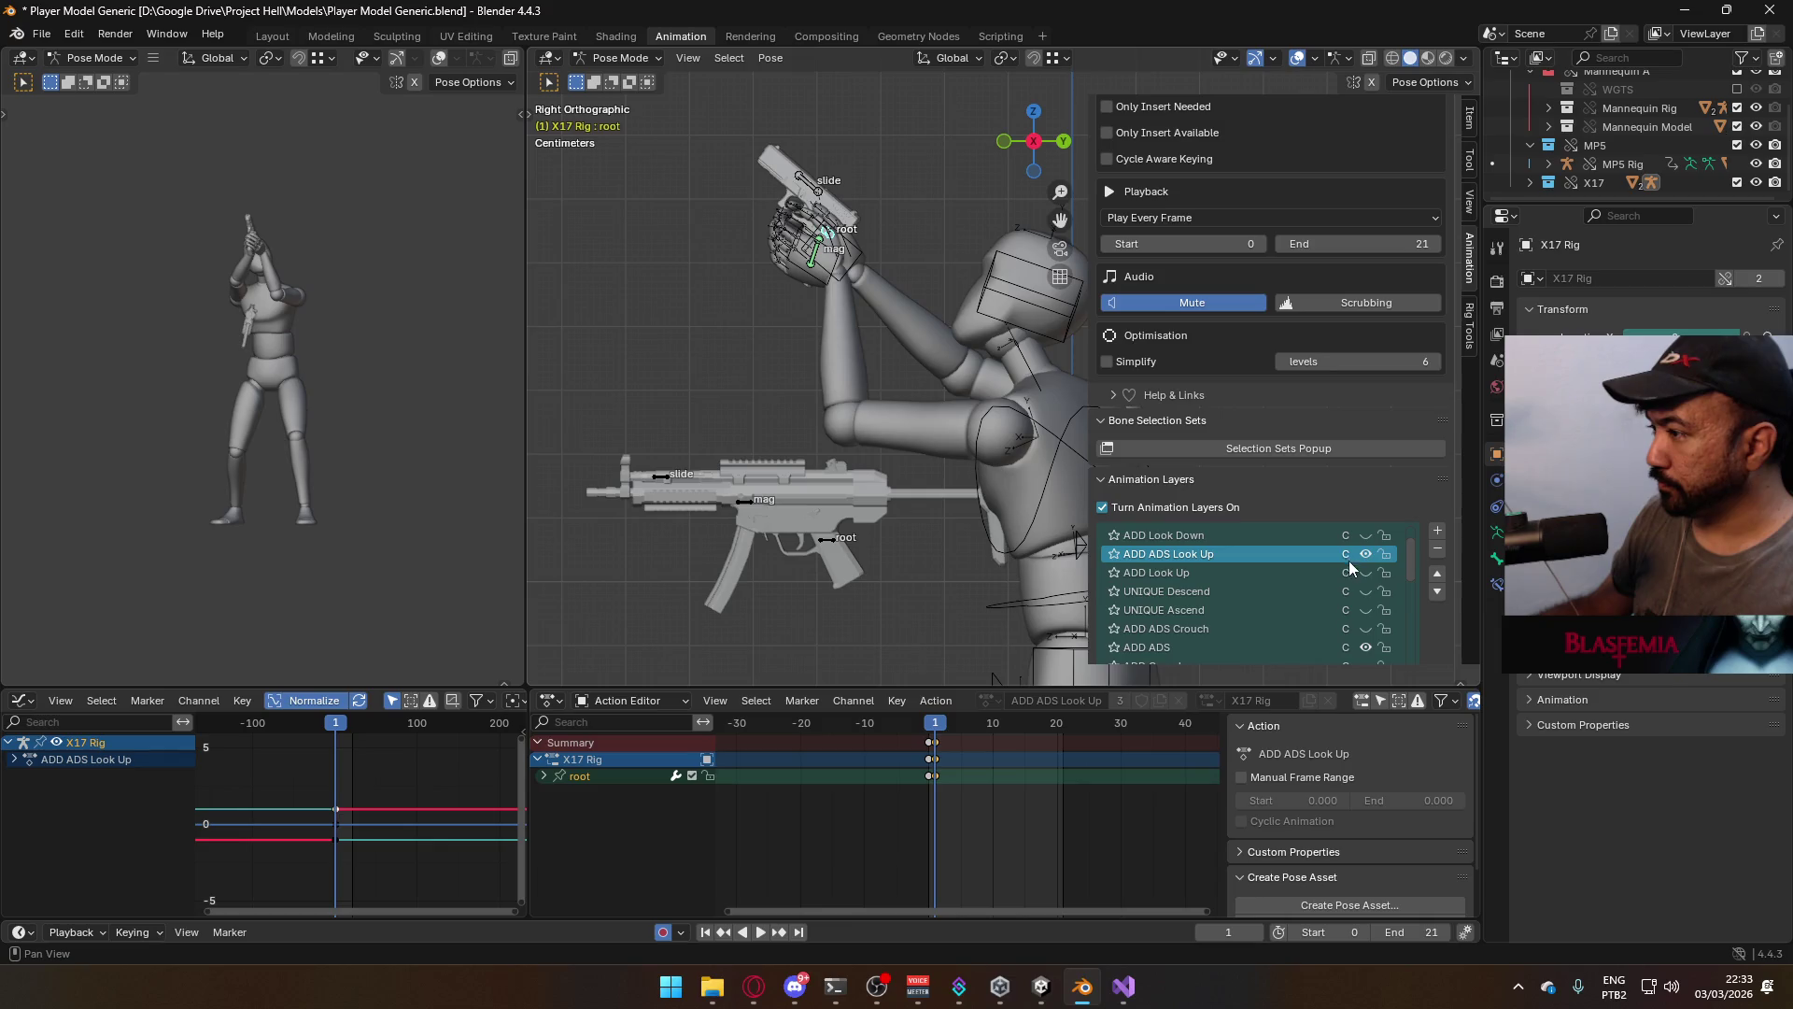
click(1364, 551)
click(1364, 551)
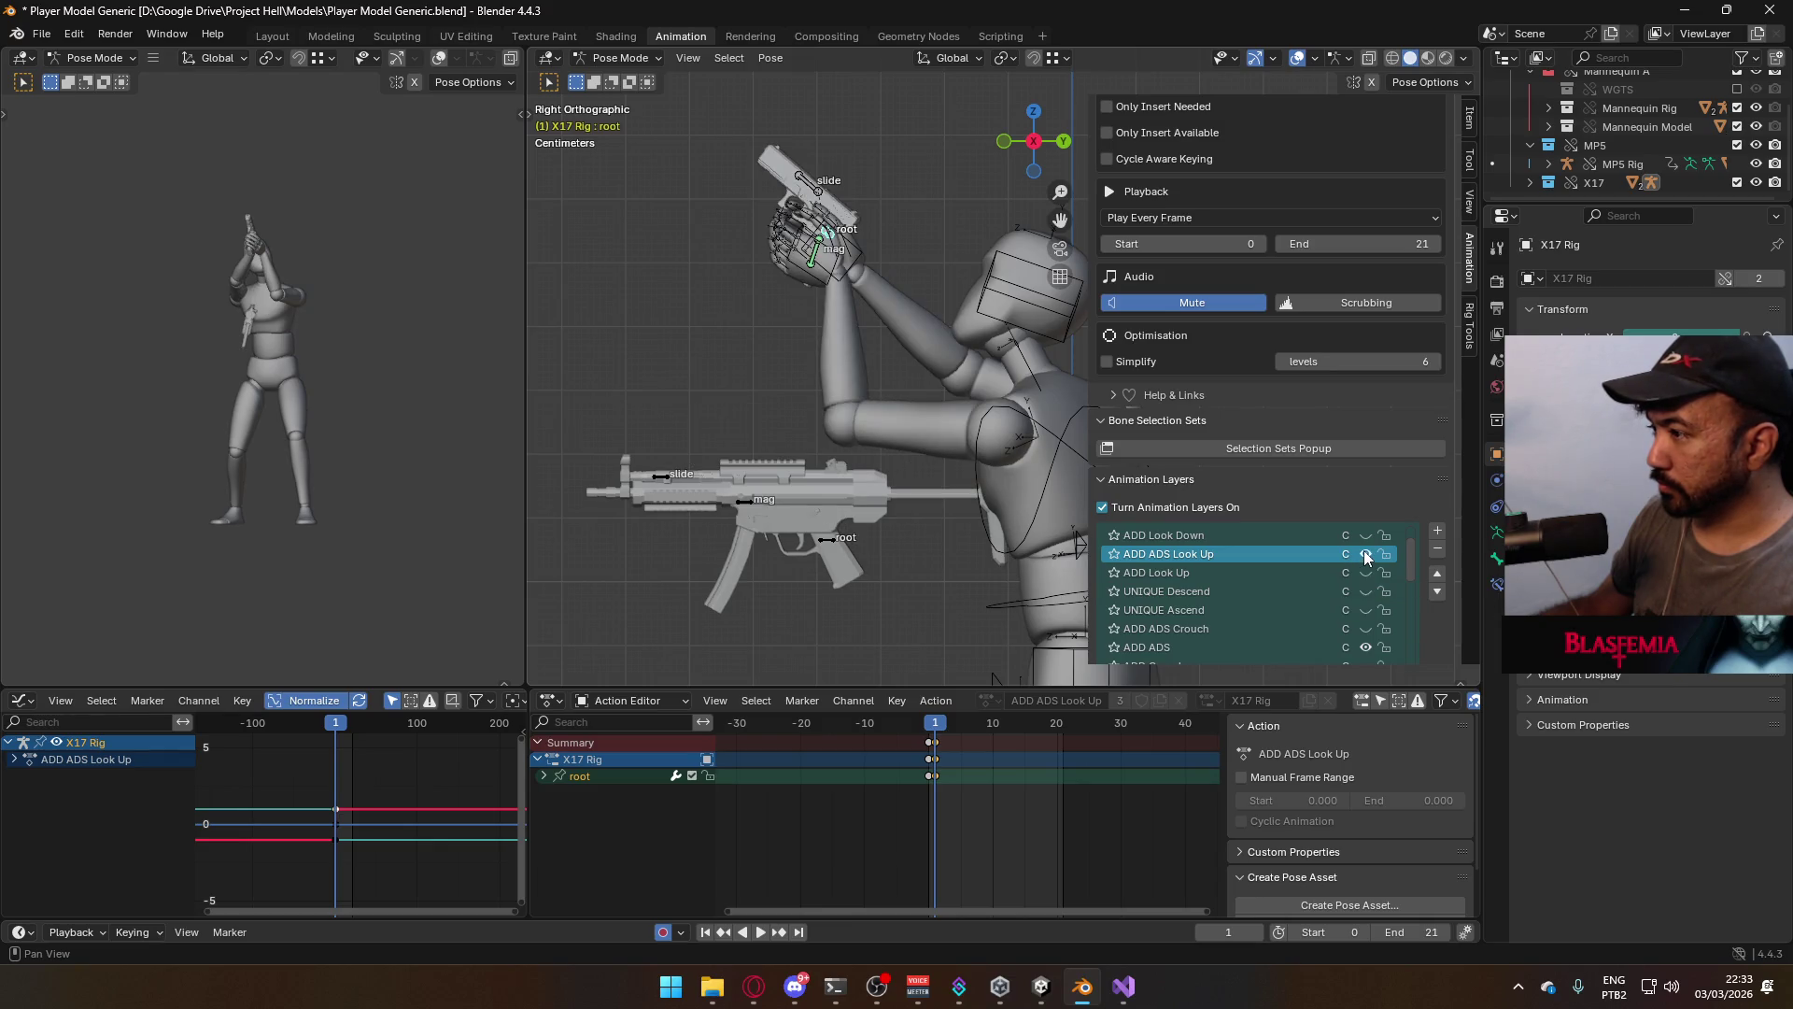
shift+middle_drag(842, 283, 767, 272)
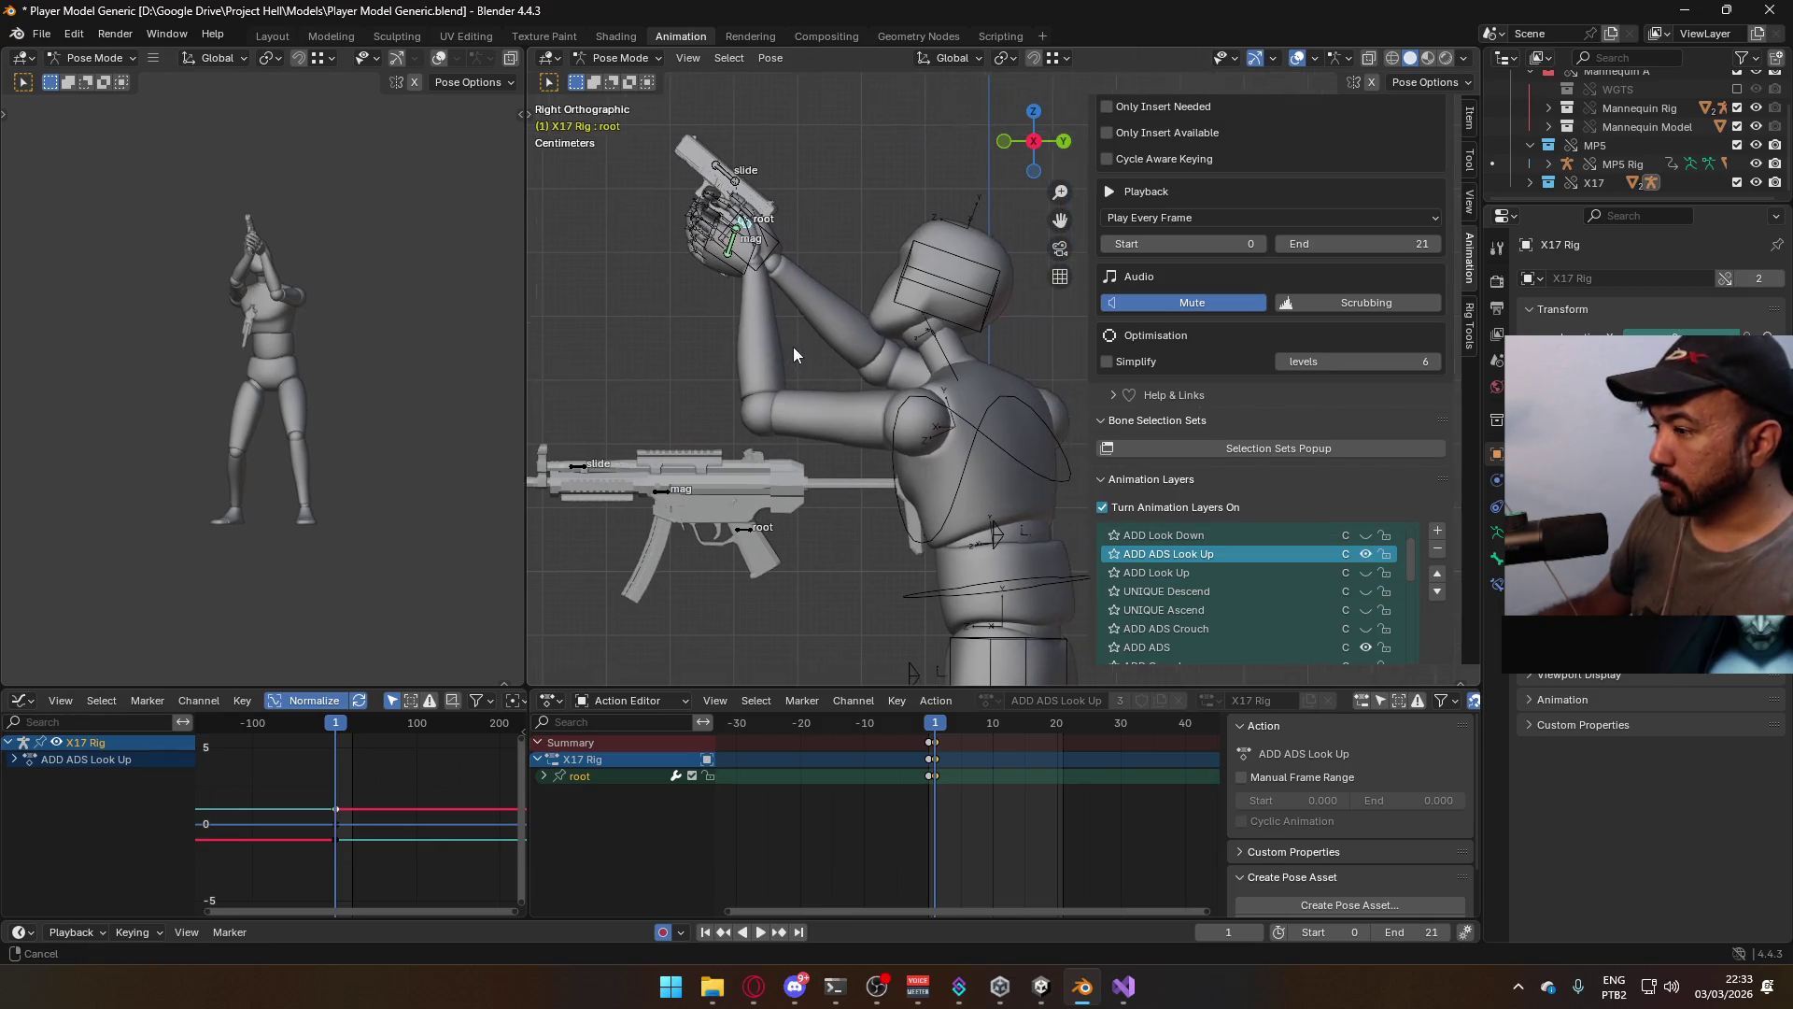
key(Left)
Return to Object Mode and view the mannequin from the right side
click(621, 58)
click(619, 76)
click(911, 422)
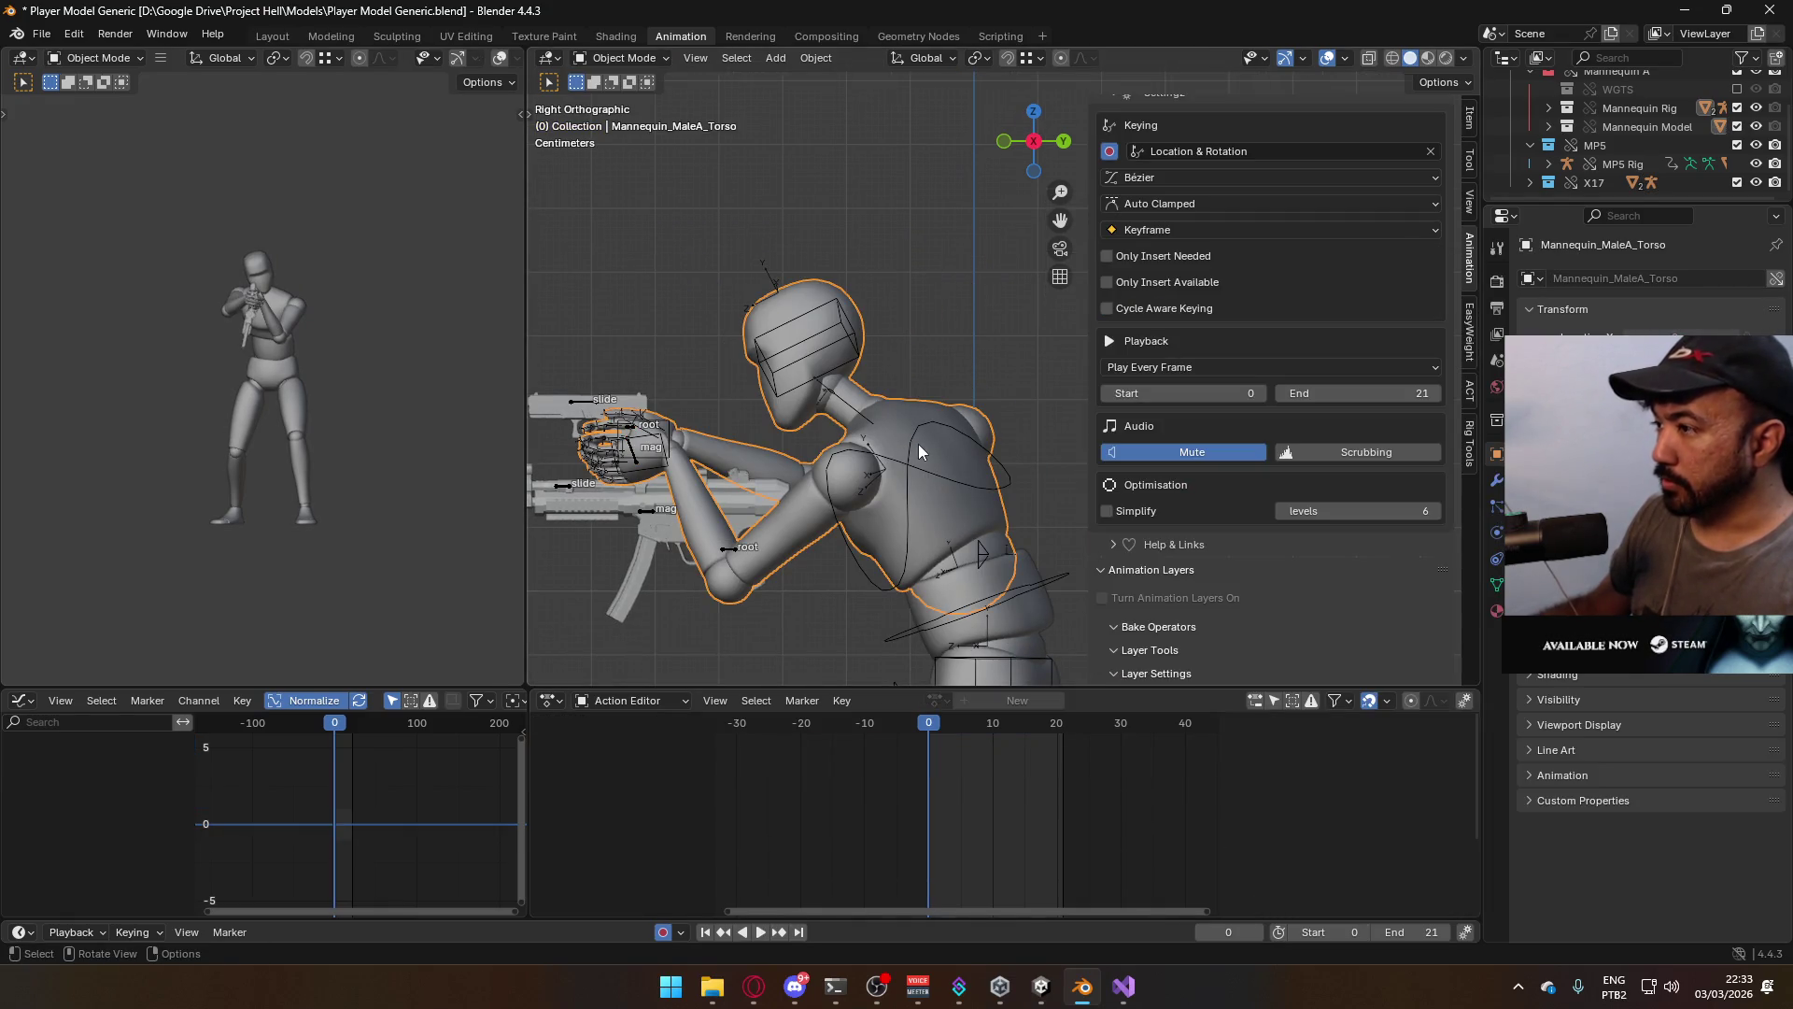
middle_drag(917, 444, 973, 481)
key(KP_3)
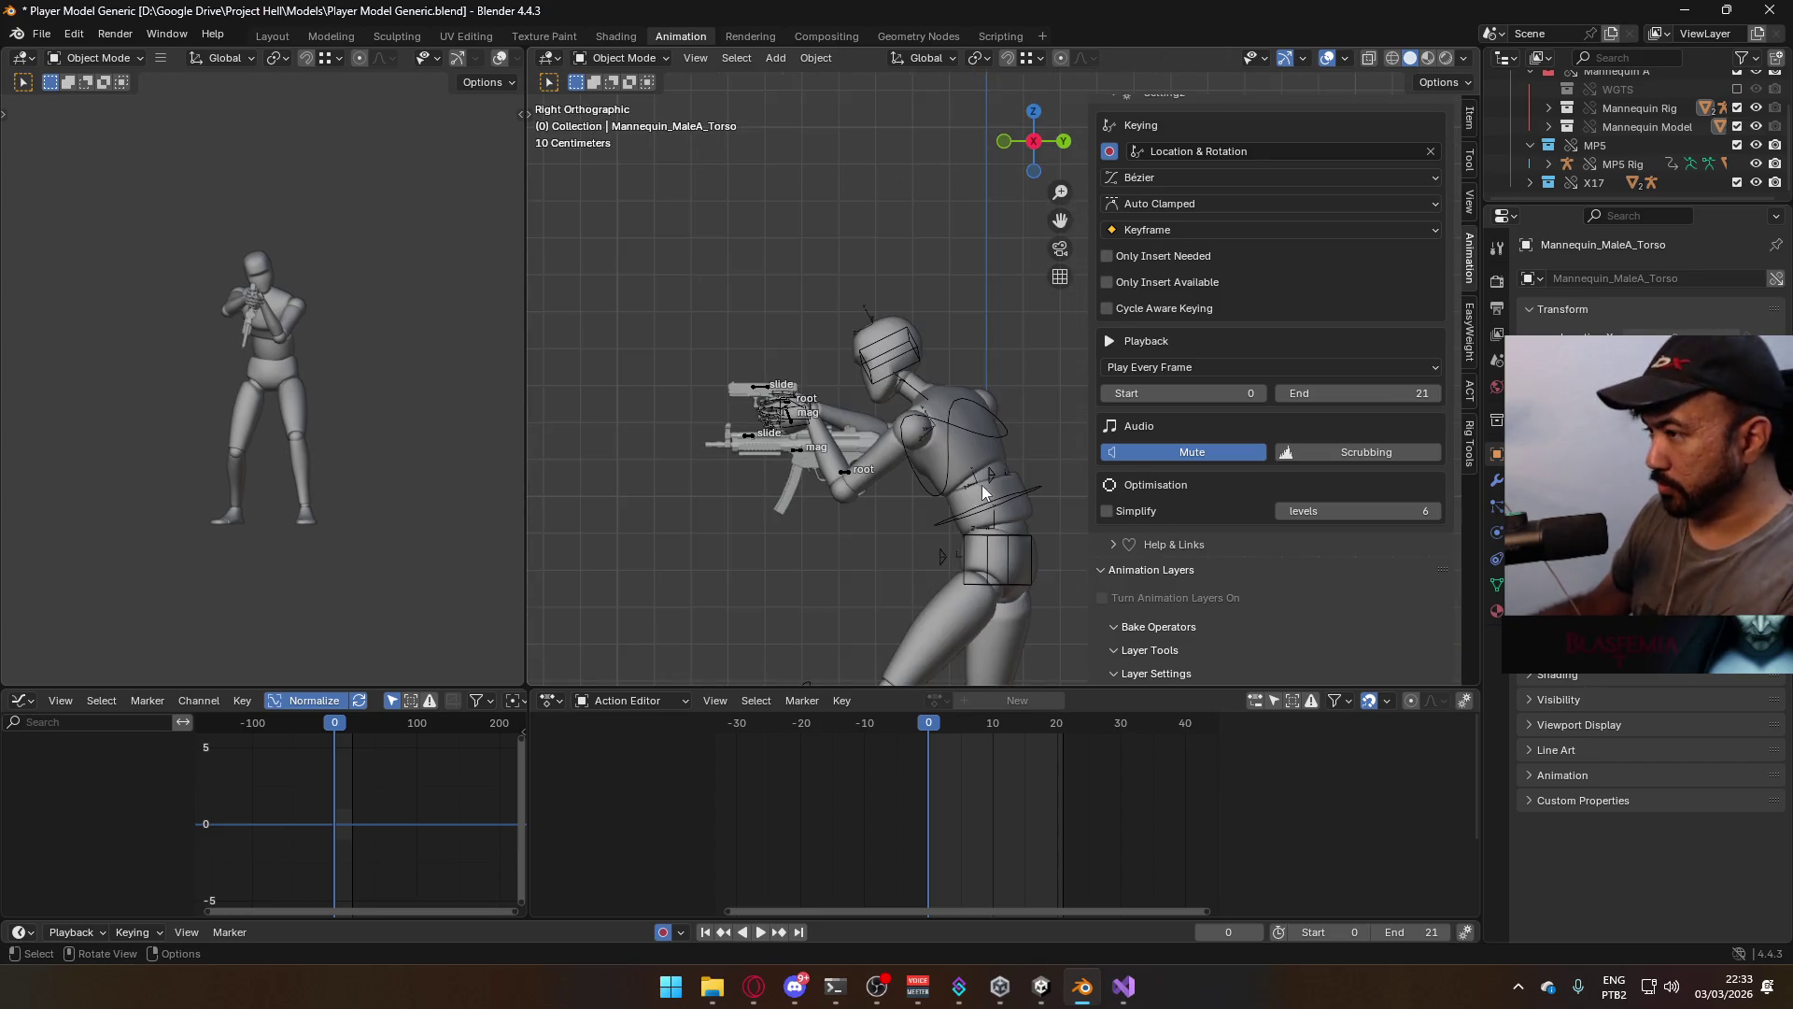
scroll(972, 472, down, 1)
Select the mannequin armature and save Player Model Generic.blend
click(972, 472)
click(962, 401)
shift+click(981, 408)
key(ctrl+s)
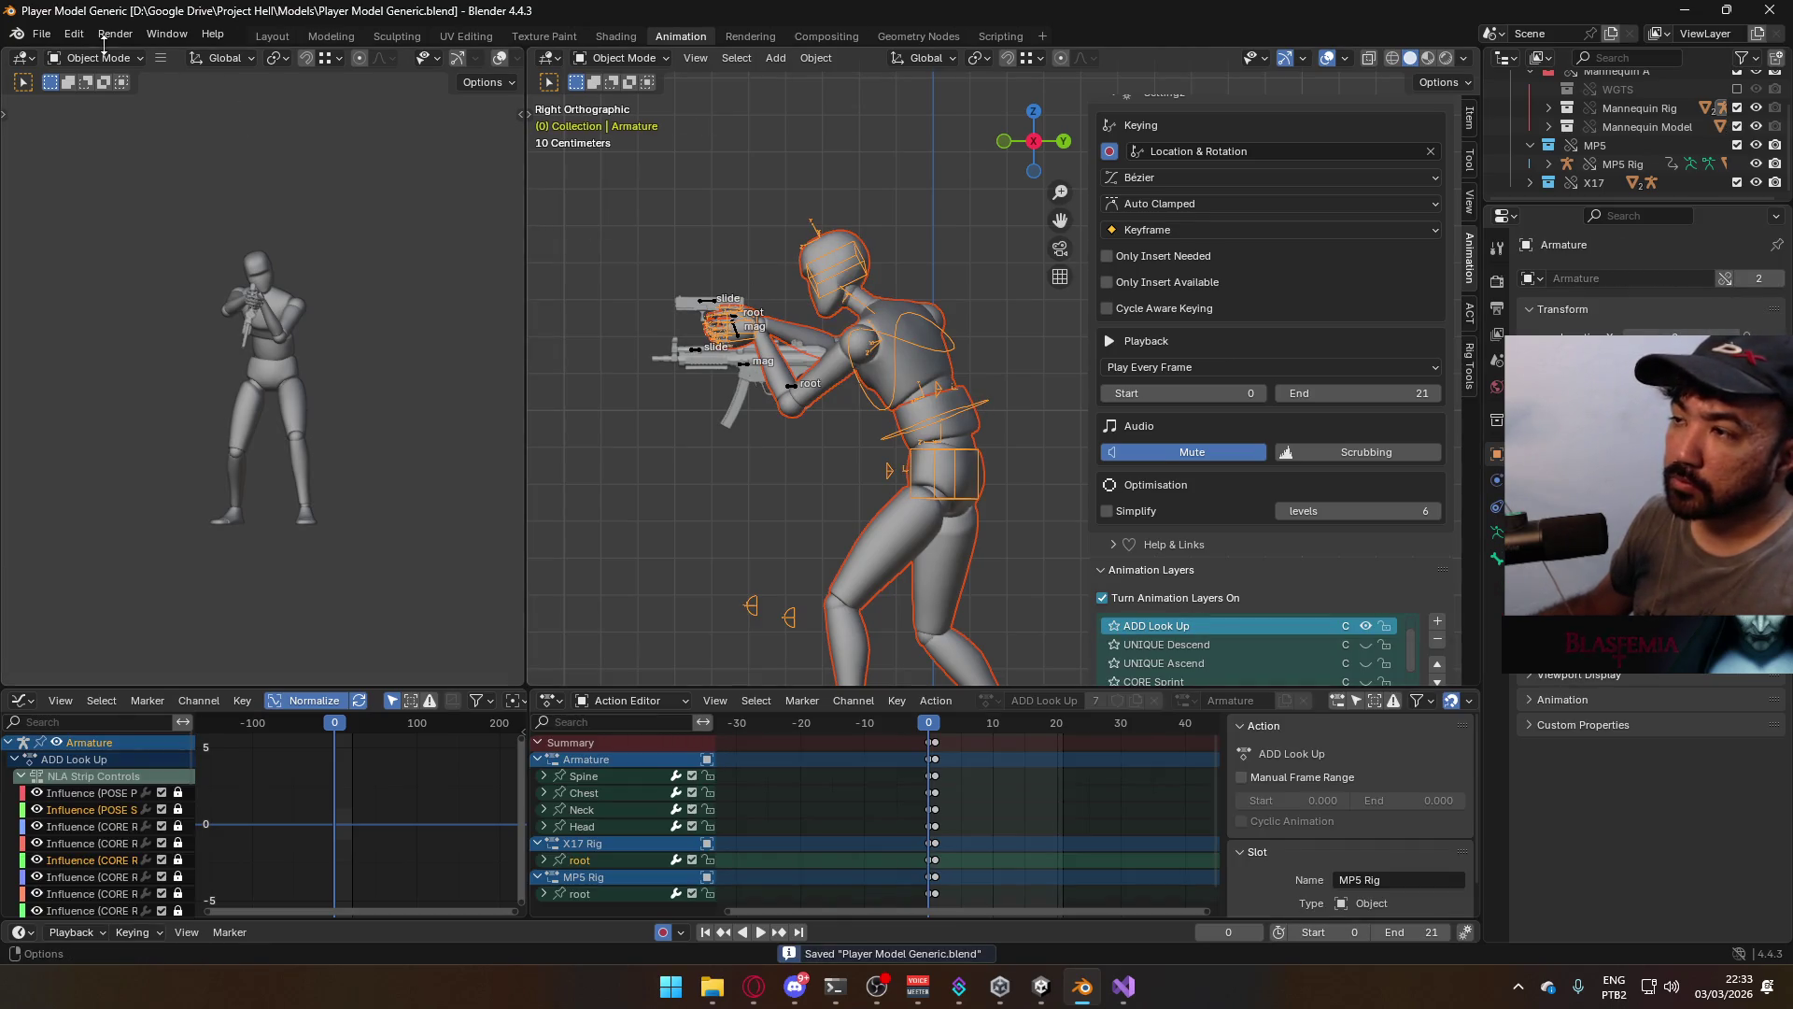
click(41, 33)
Export the FBX over Model@ADS Sidearm Look Up.fbx, replacing the earlier clip
mouse_move(116, 316)
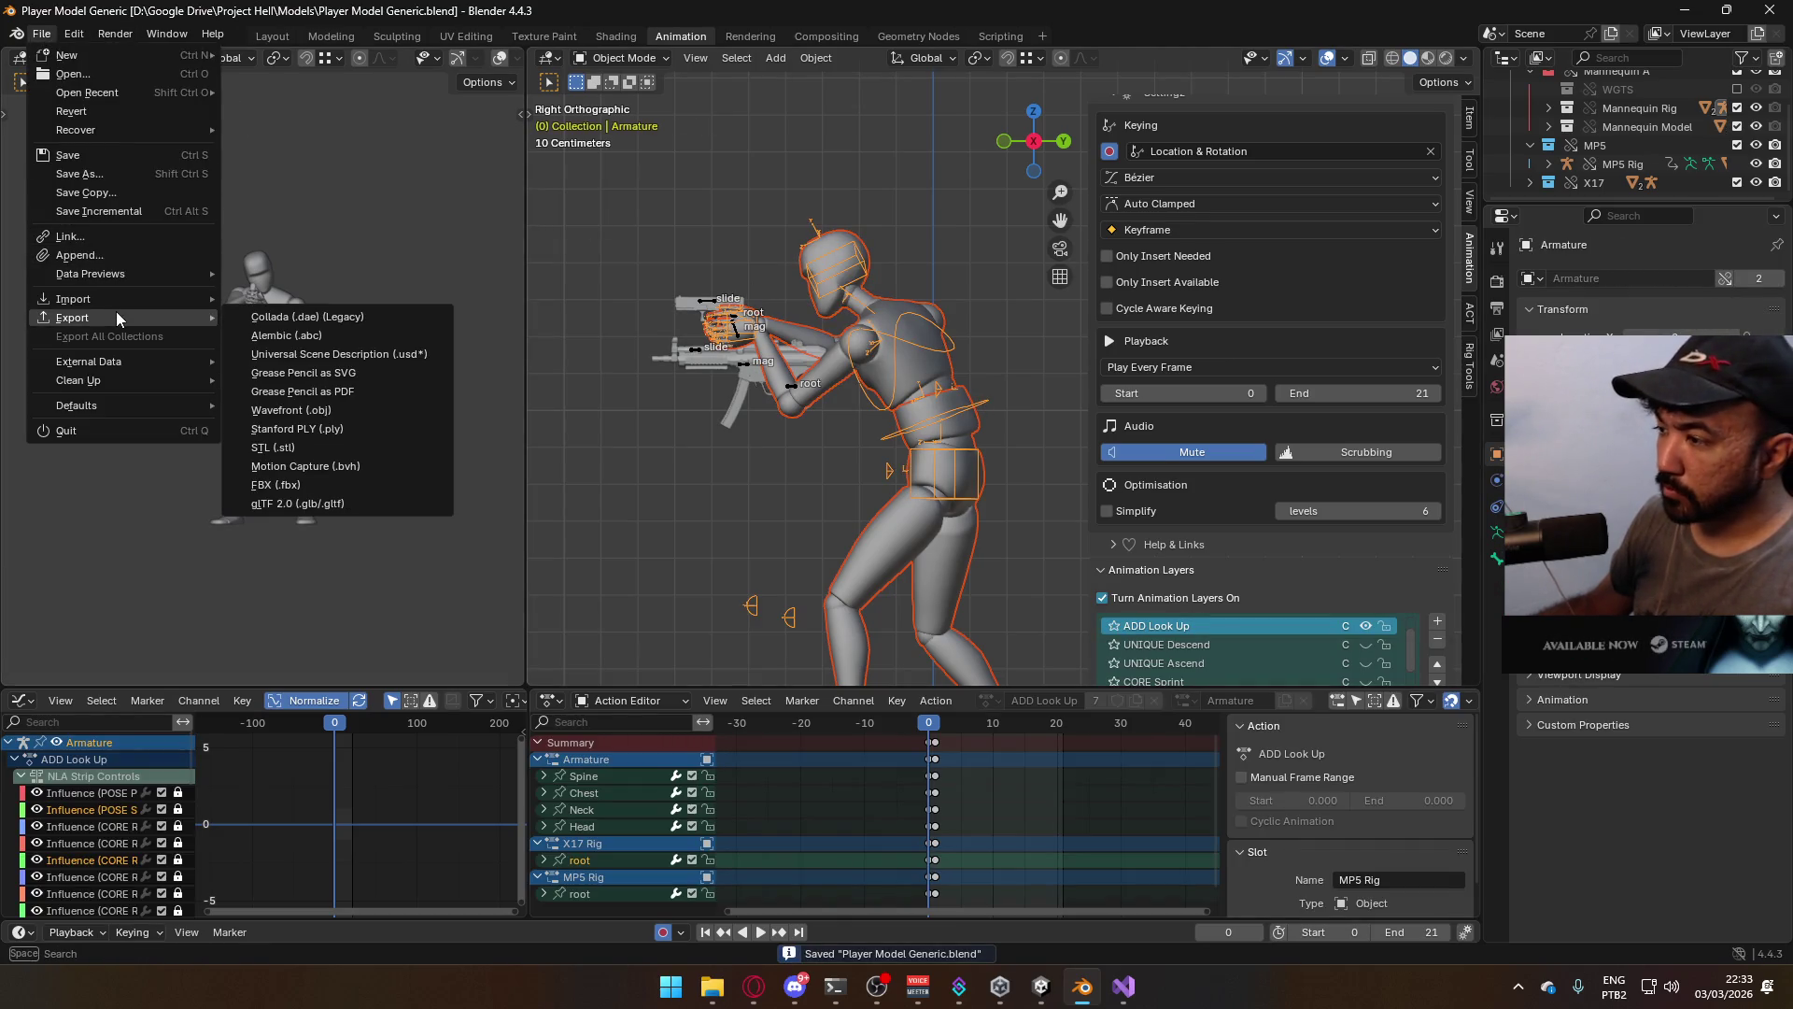
click(286, 484)
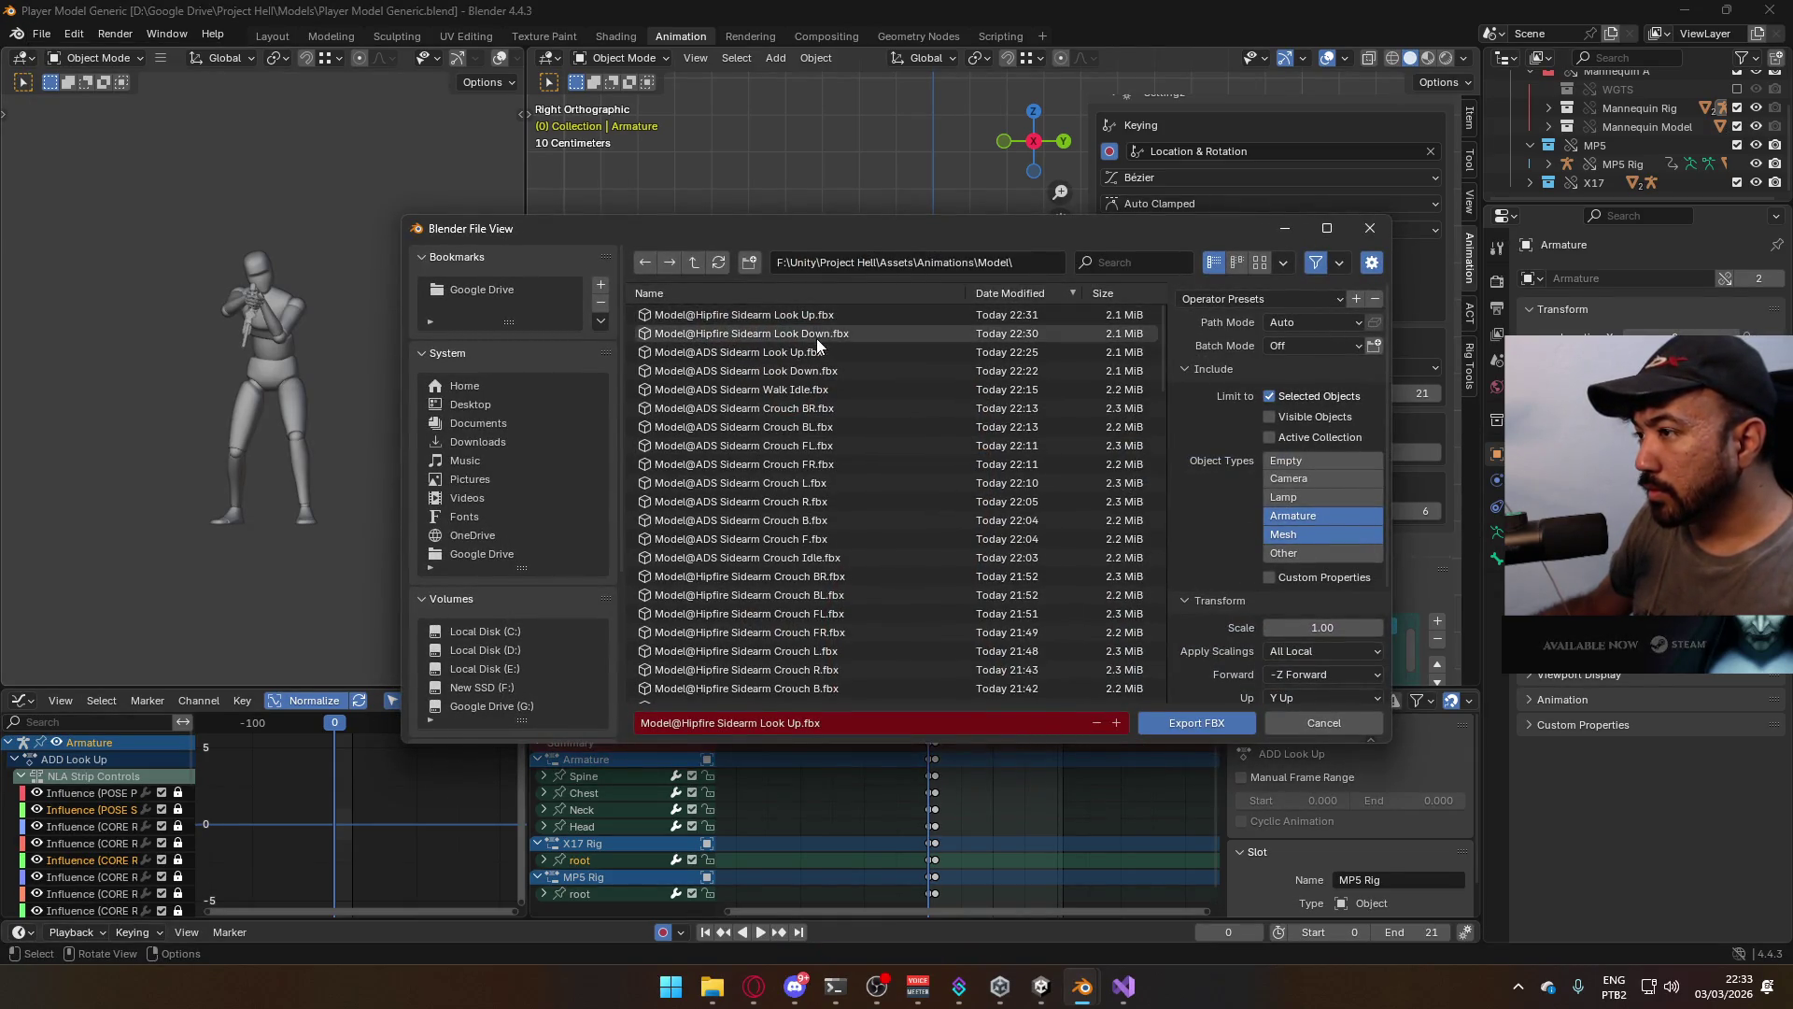
click(839, 355)
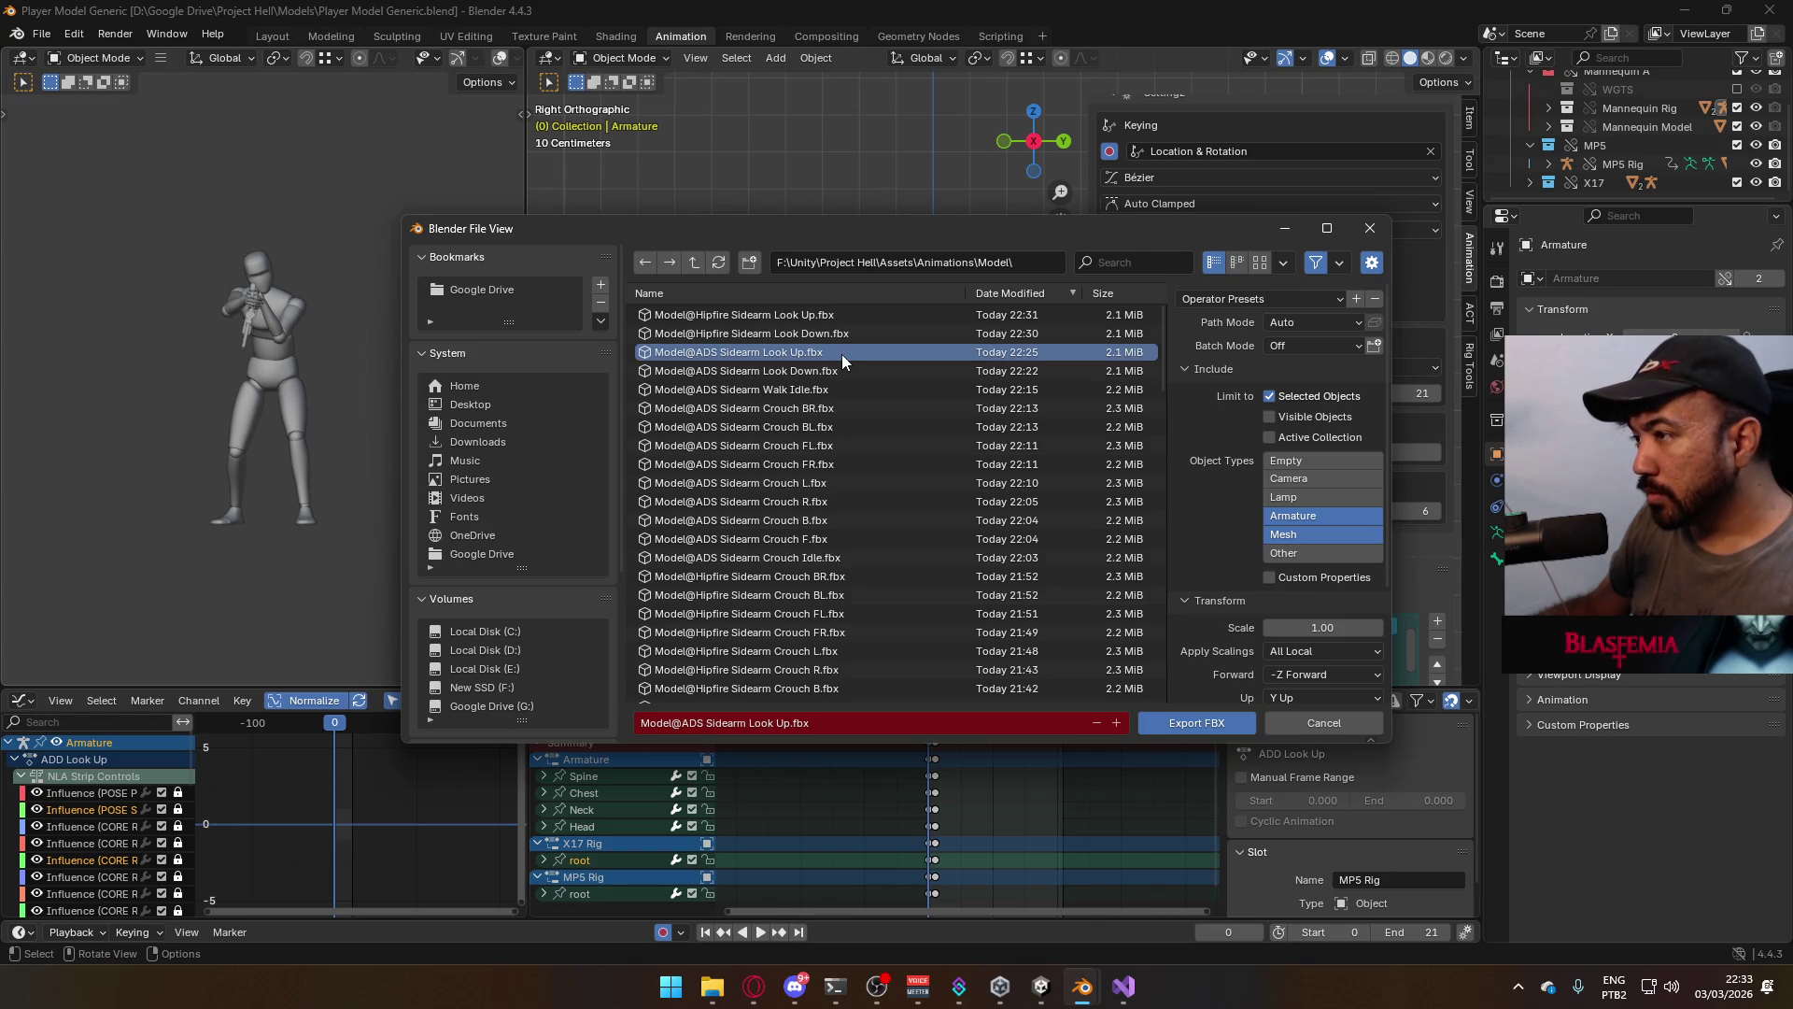
double_click(842, 355)
click(707, 311)
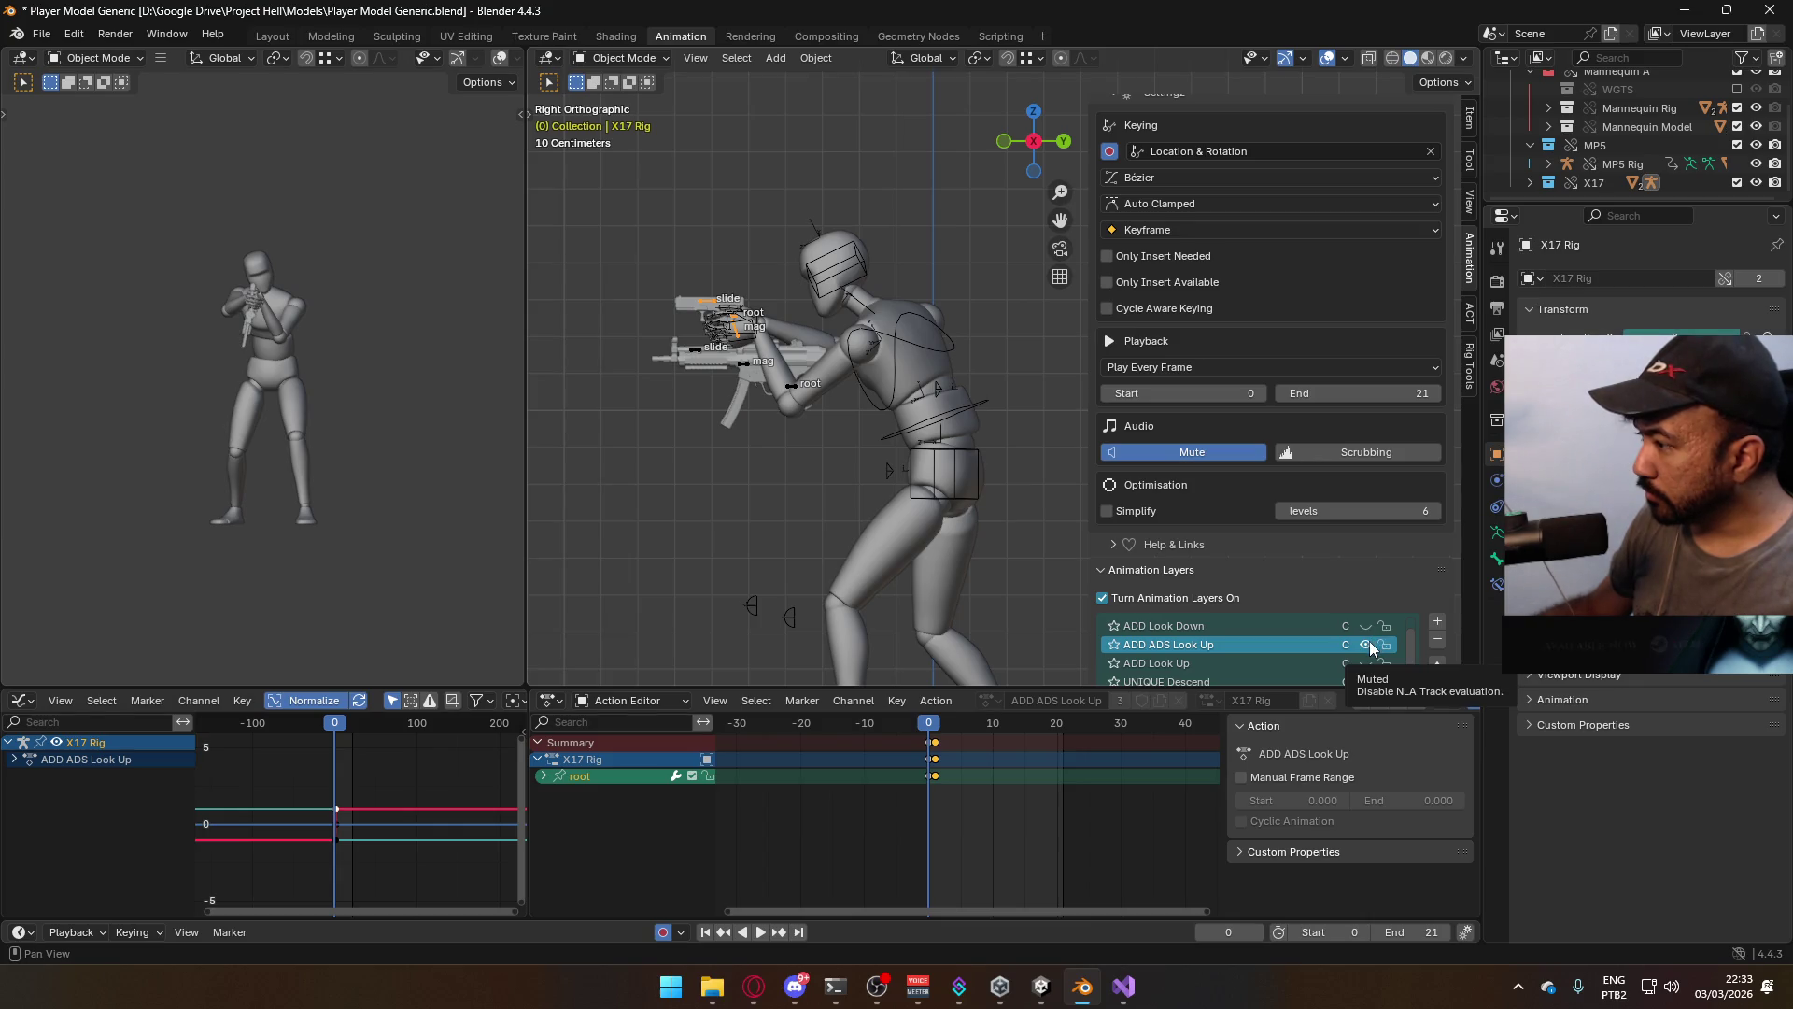
Make the armature's ADD Look Down layer active, enable X17's ADD ADS Look Down, and preview the pose
scroll(1378, 651, up, 1)
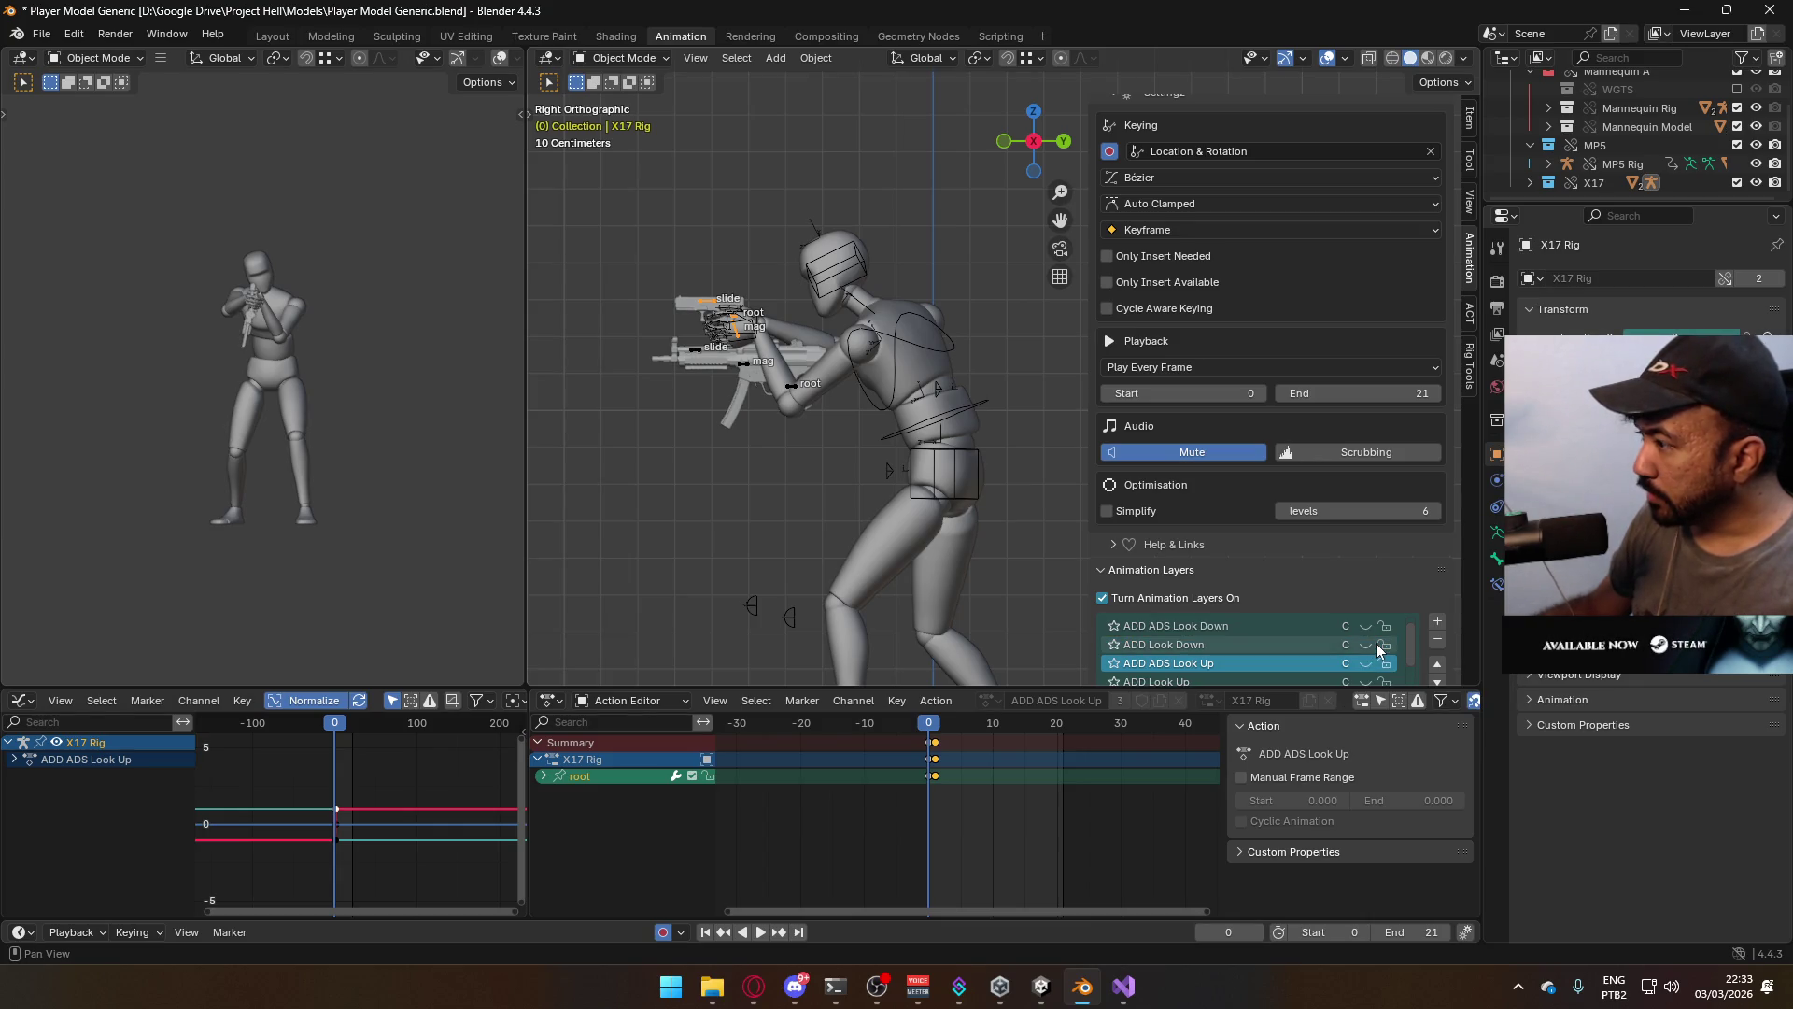
click(1348, 635)
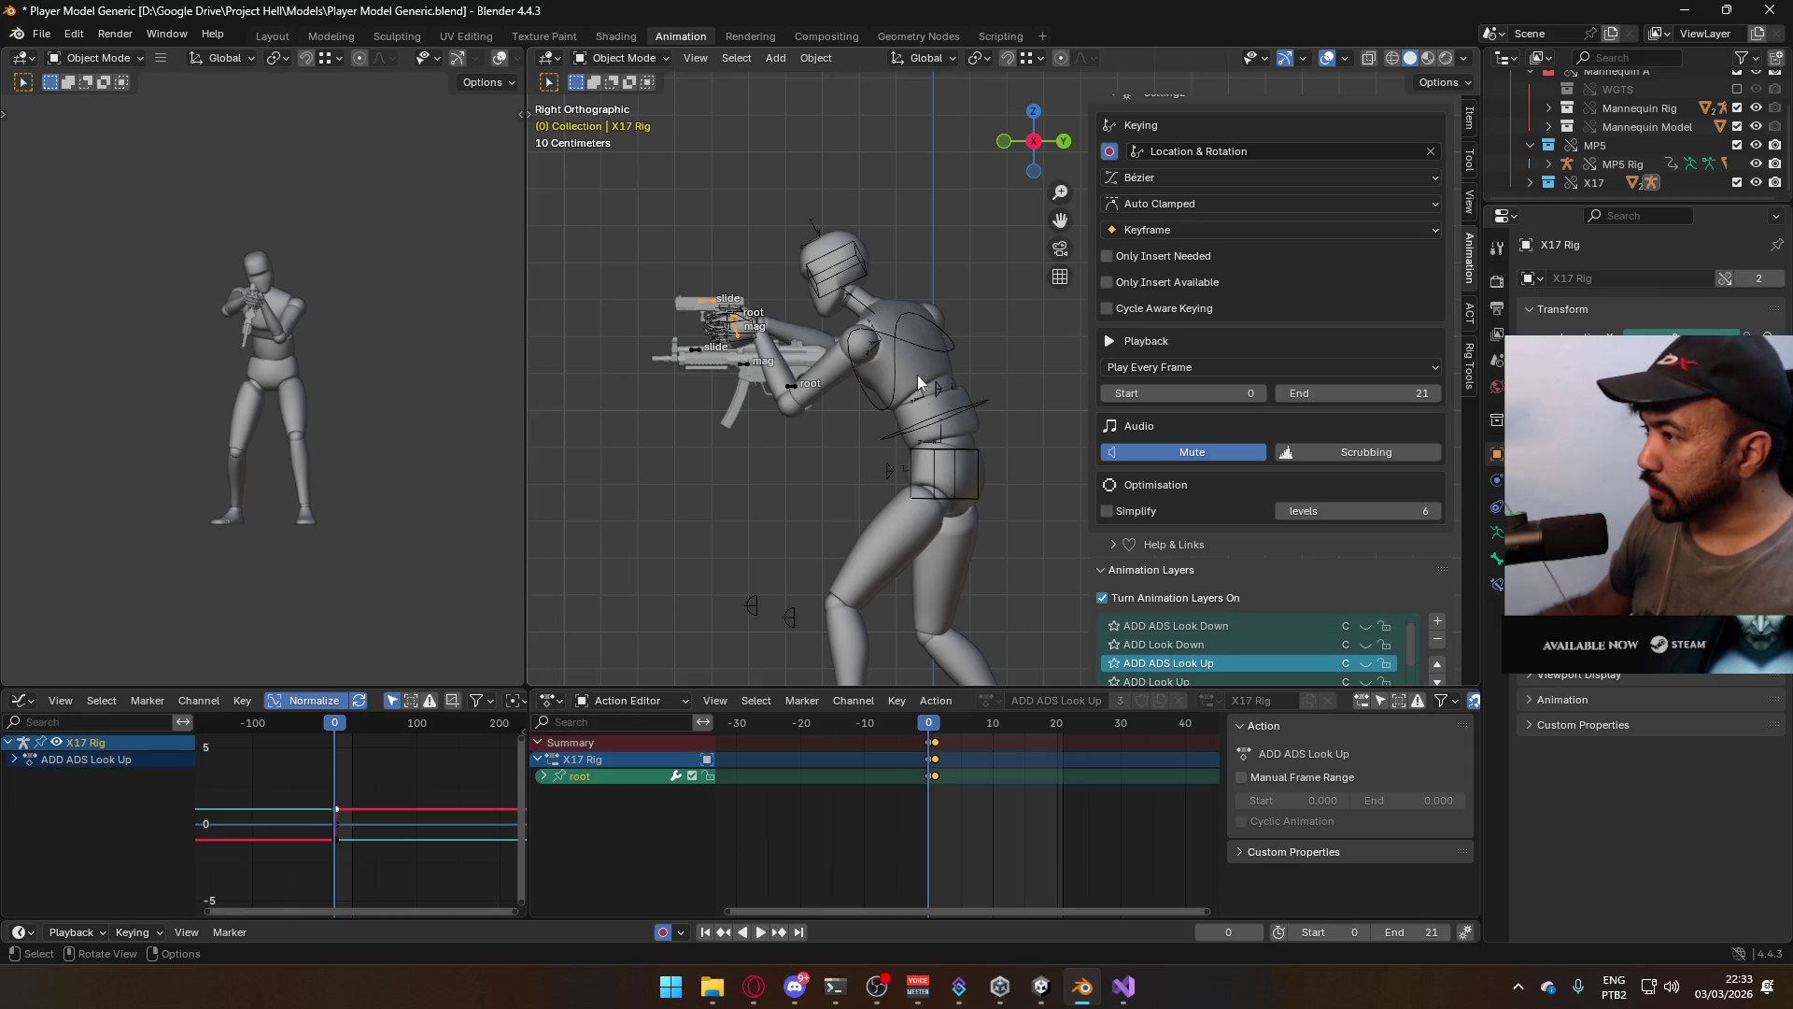
scroll(1424, 618, down, 1)
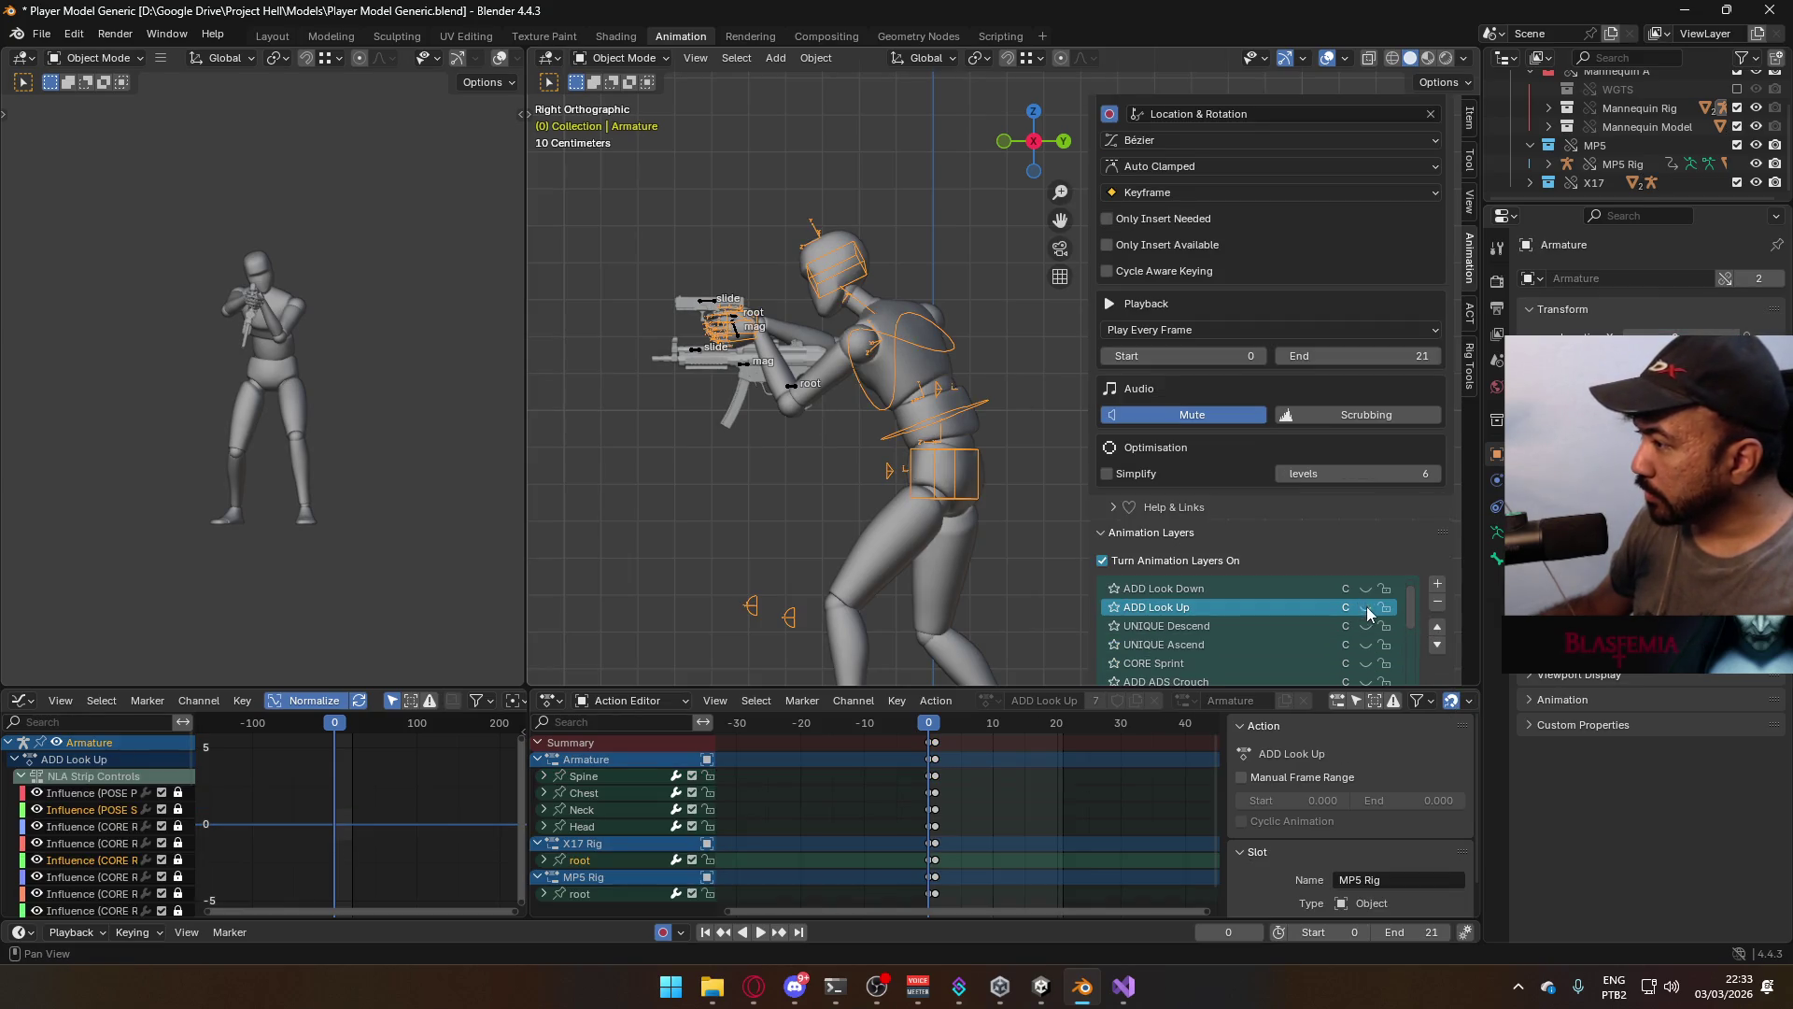
click(1293, 590)
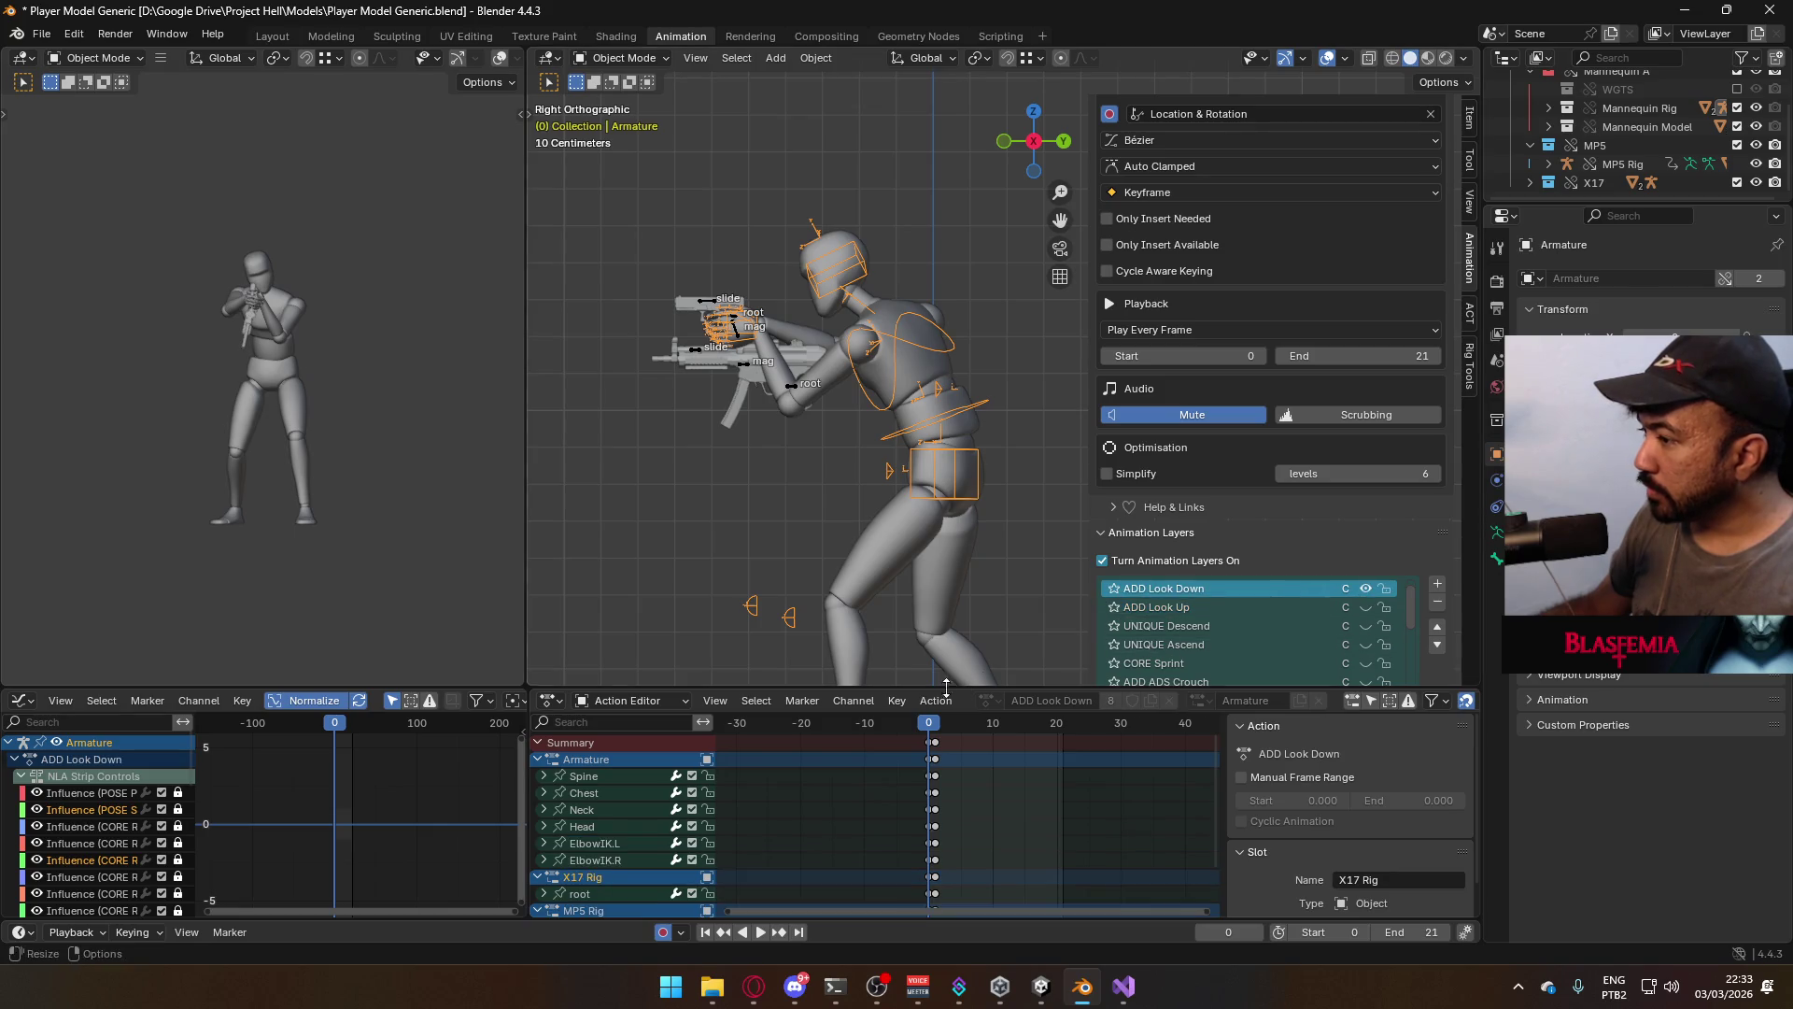
click(724, 308)
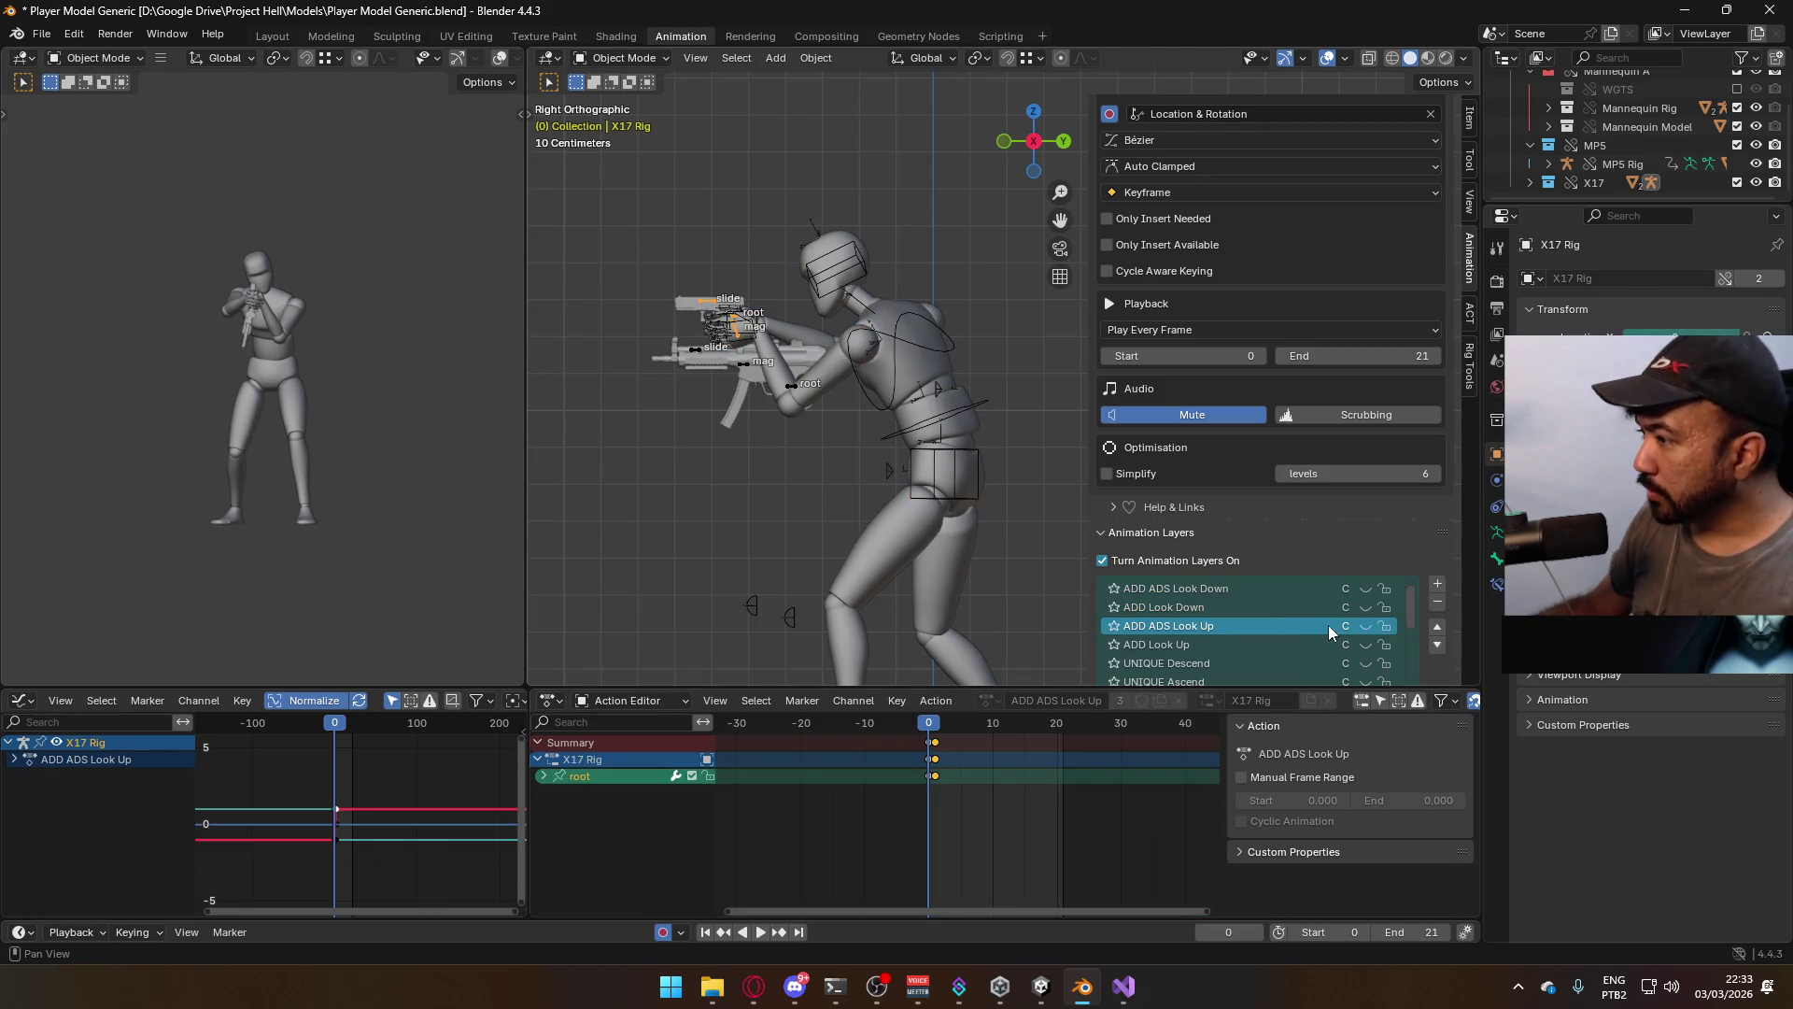
click(1365, 588)
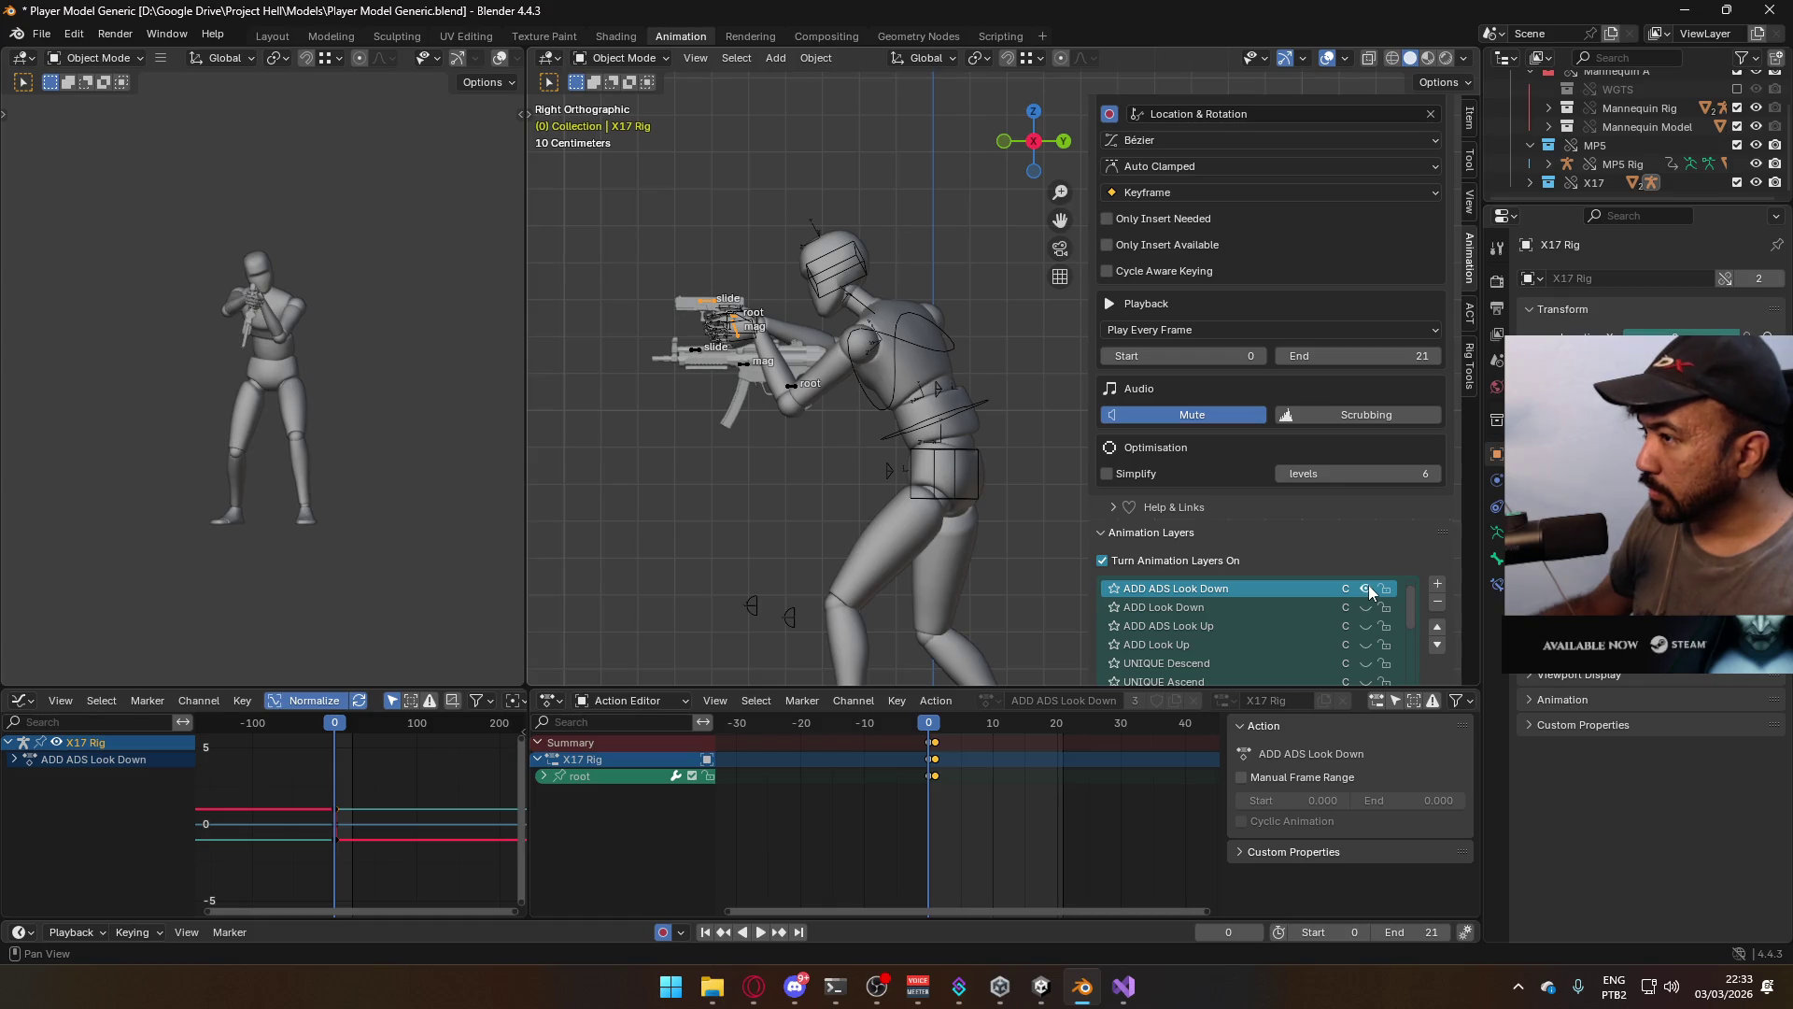
scroll(932, 484, up, 1)
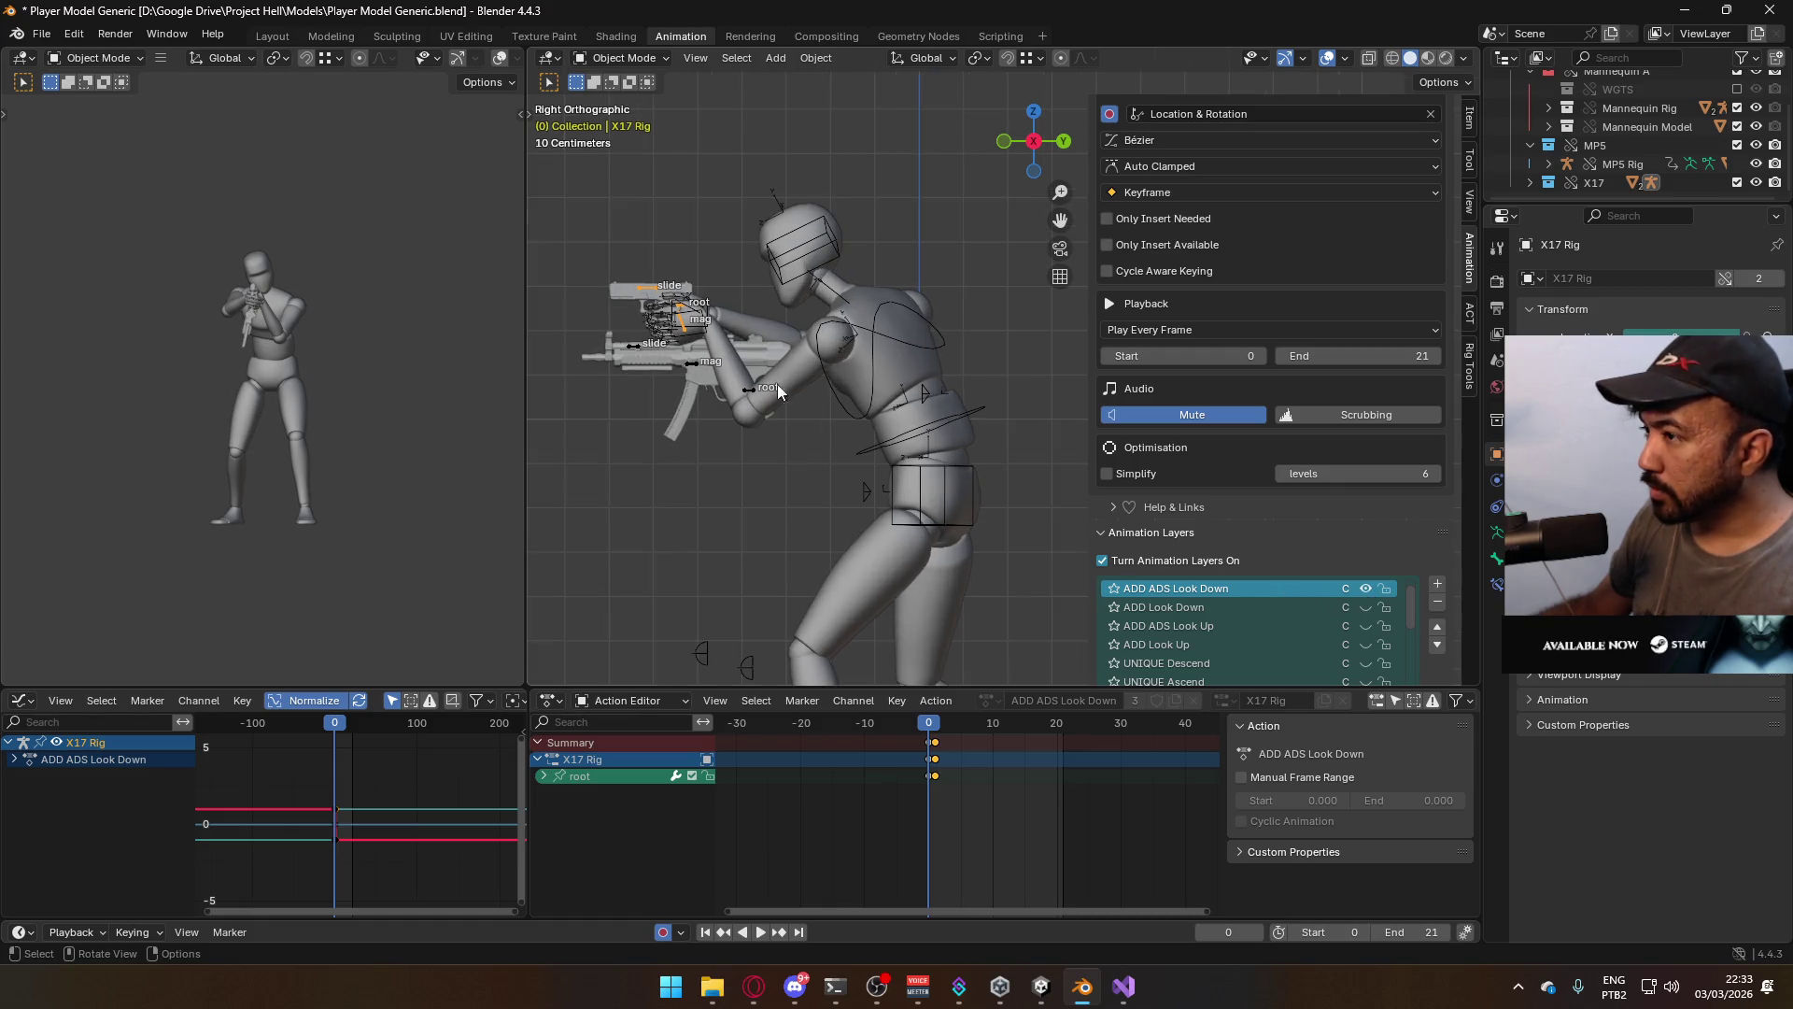
click(876, 329)
key(space)
drag(935, 732, 935, 731)
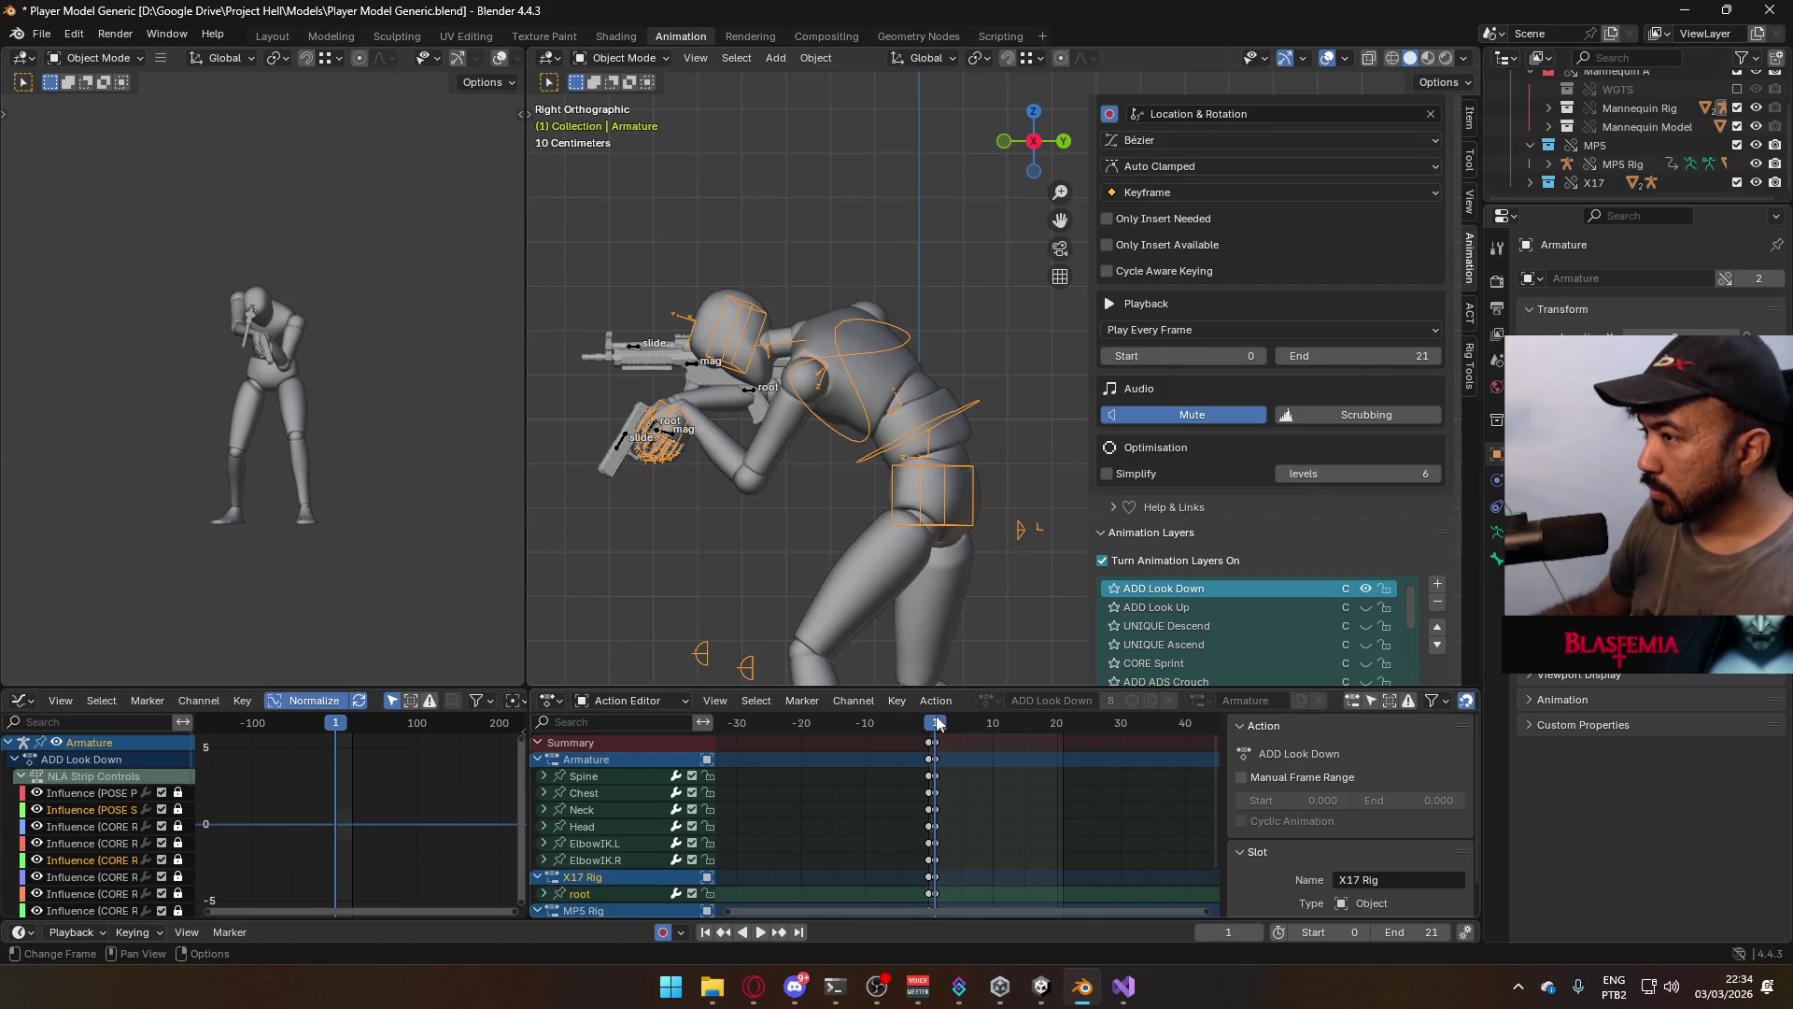
Put the X17 Rig in Pose Mode and lower the pistol root, comparing against frame -1
click(621, 436)
click(597, 58)
click(616, 120)
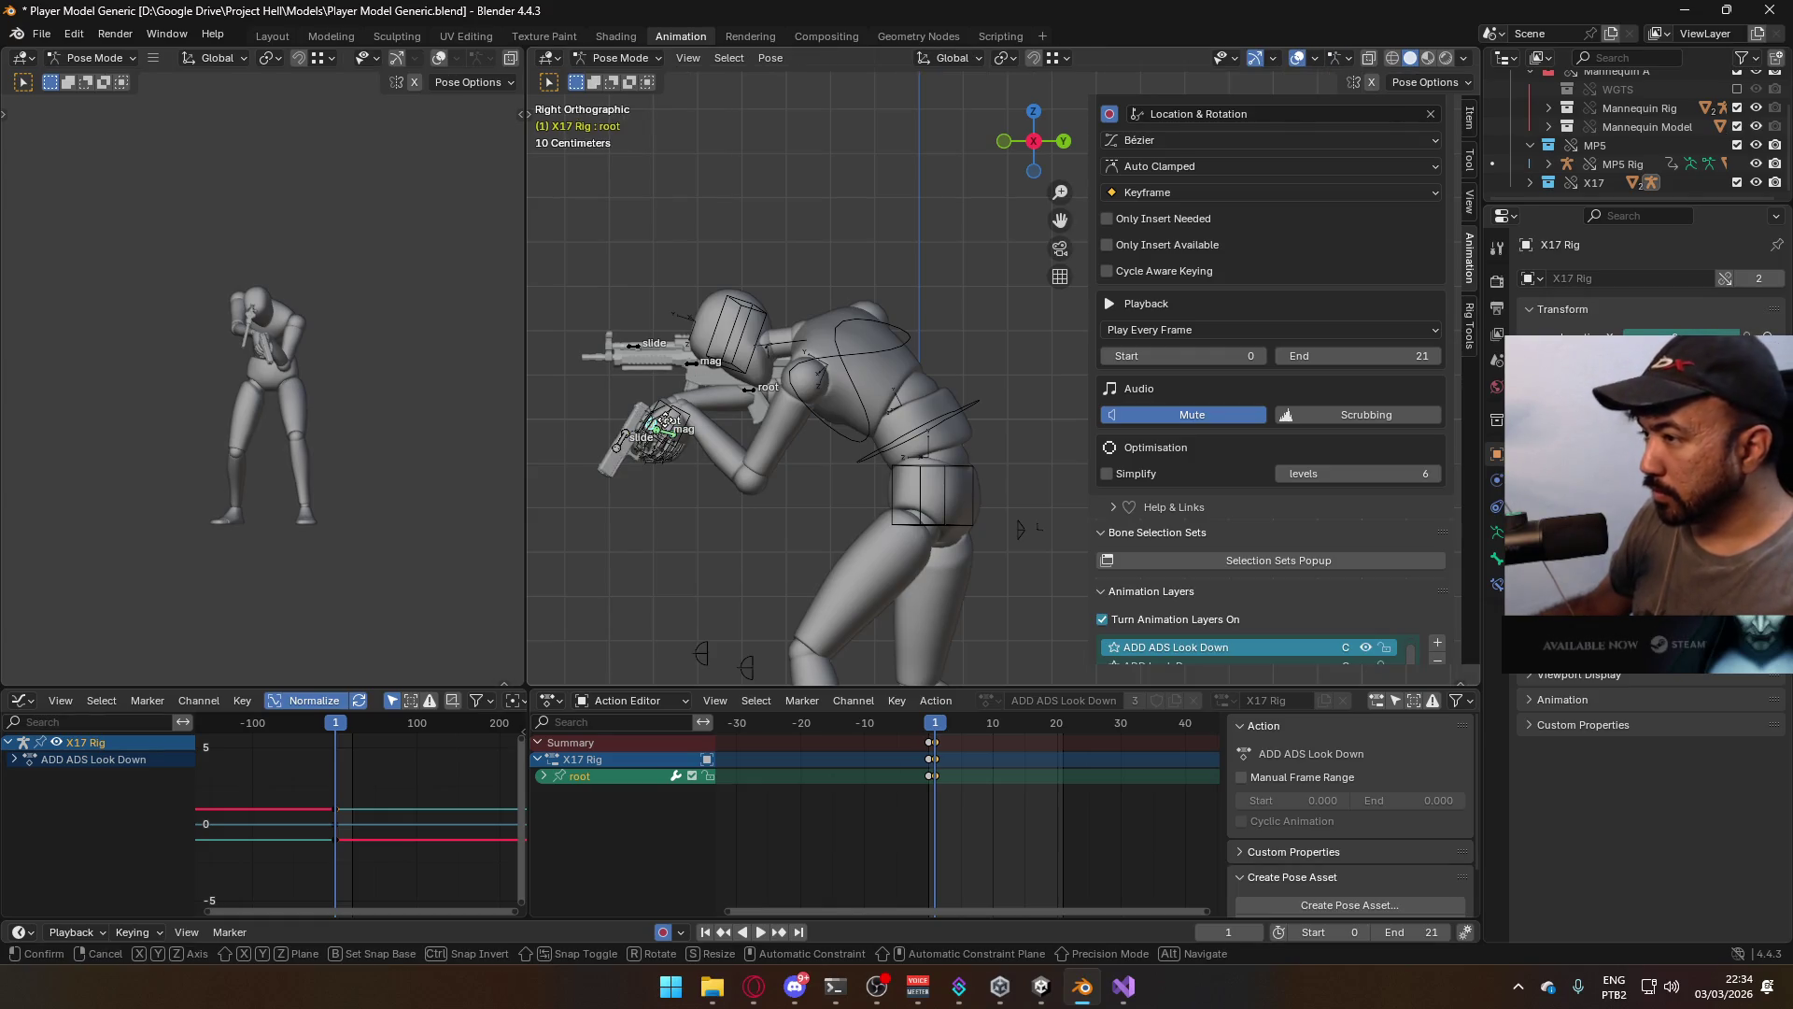
key(g)
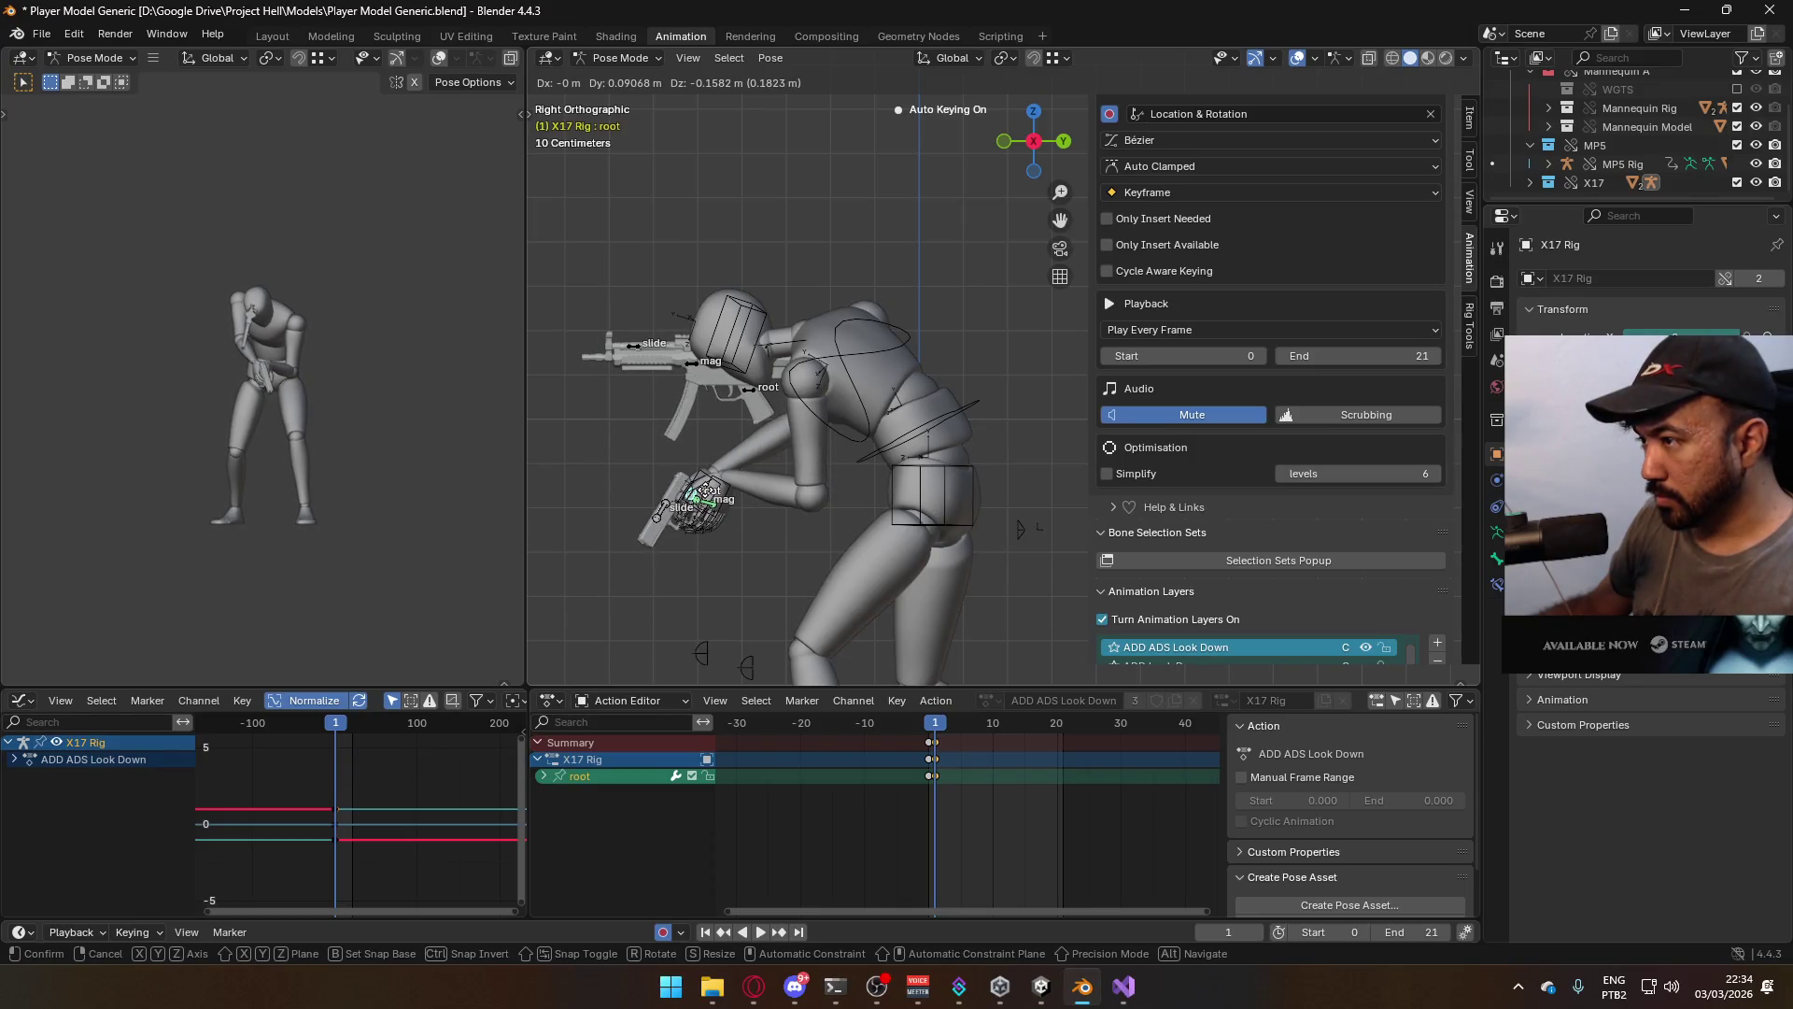
click(1005, 665)
drag(932, 724, 941, 731)
key(KP_1)
scroll(971, 495, up, 2)
click(935, 723)
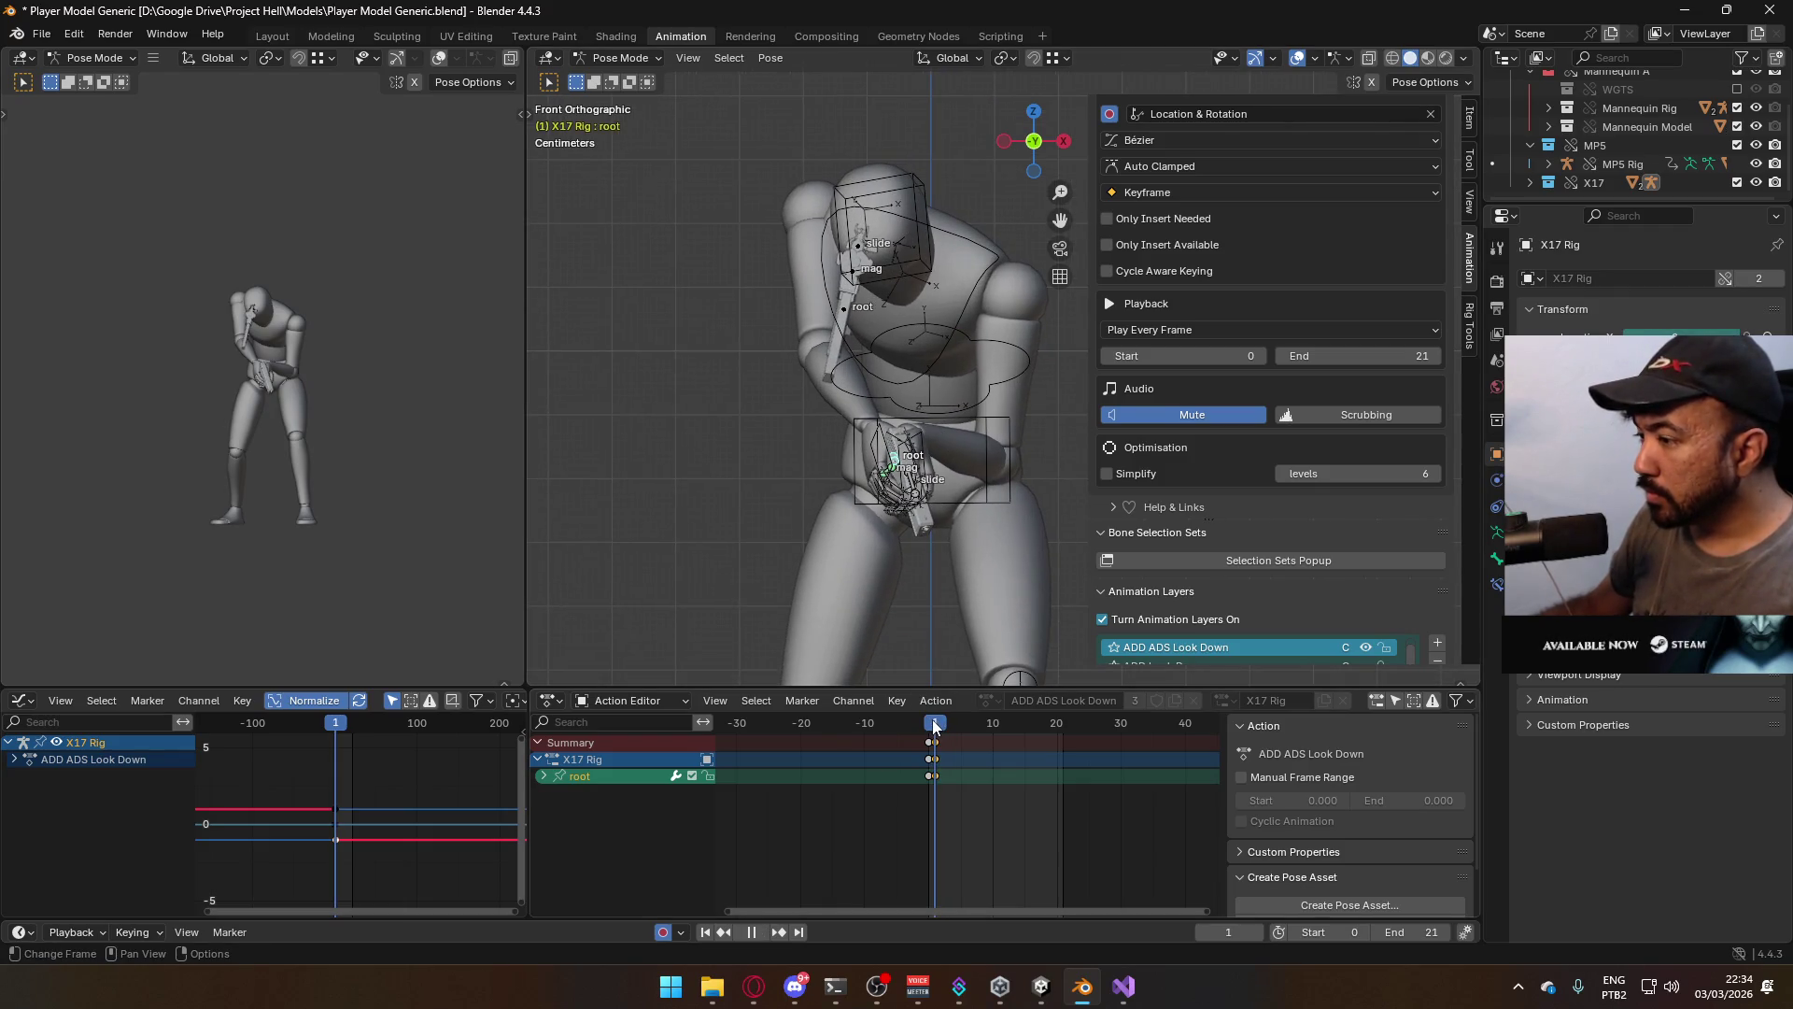
Check the bone's transform values, undo the lowered pistol key and return to frame 1
click(1467, 117)
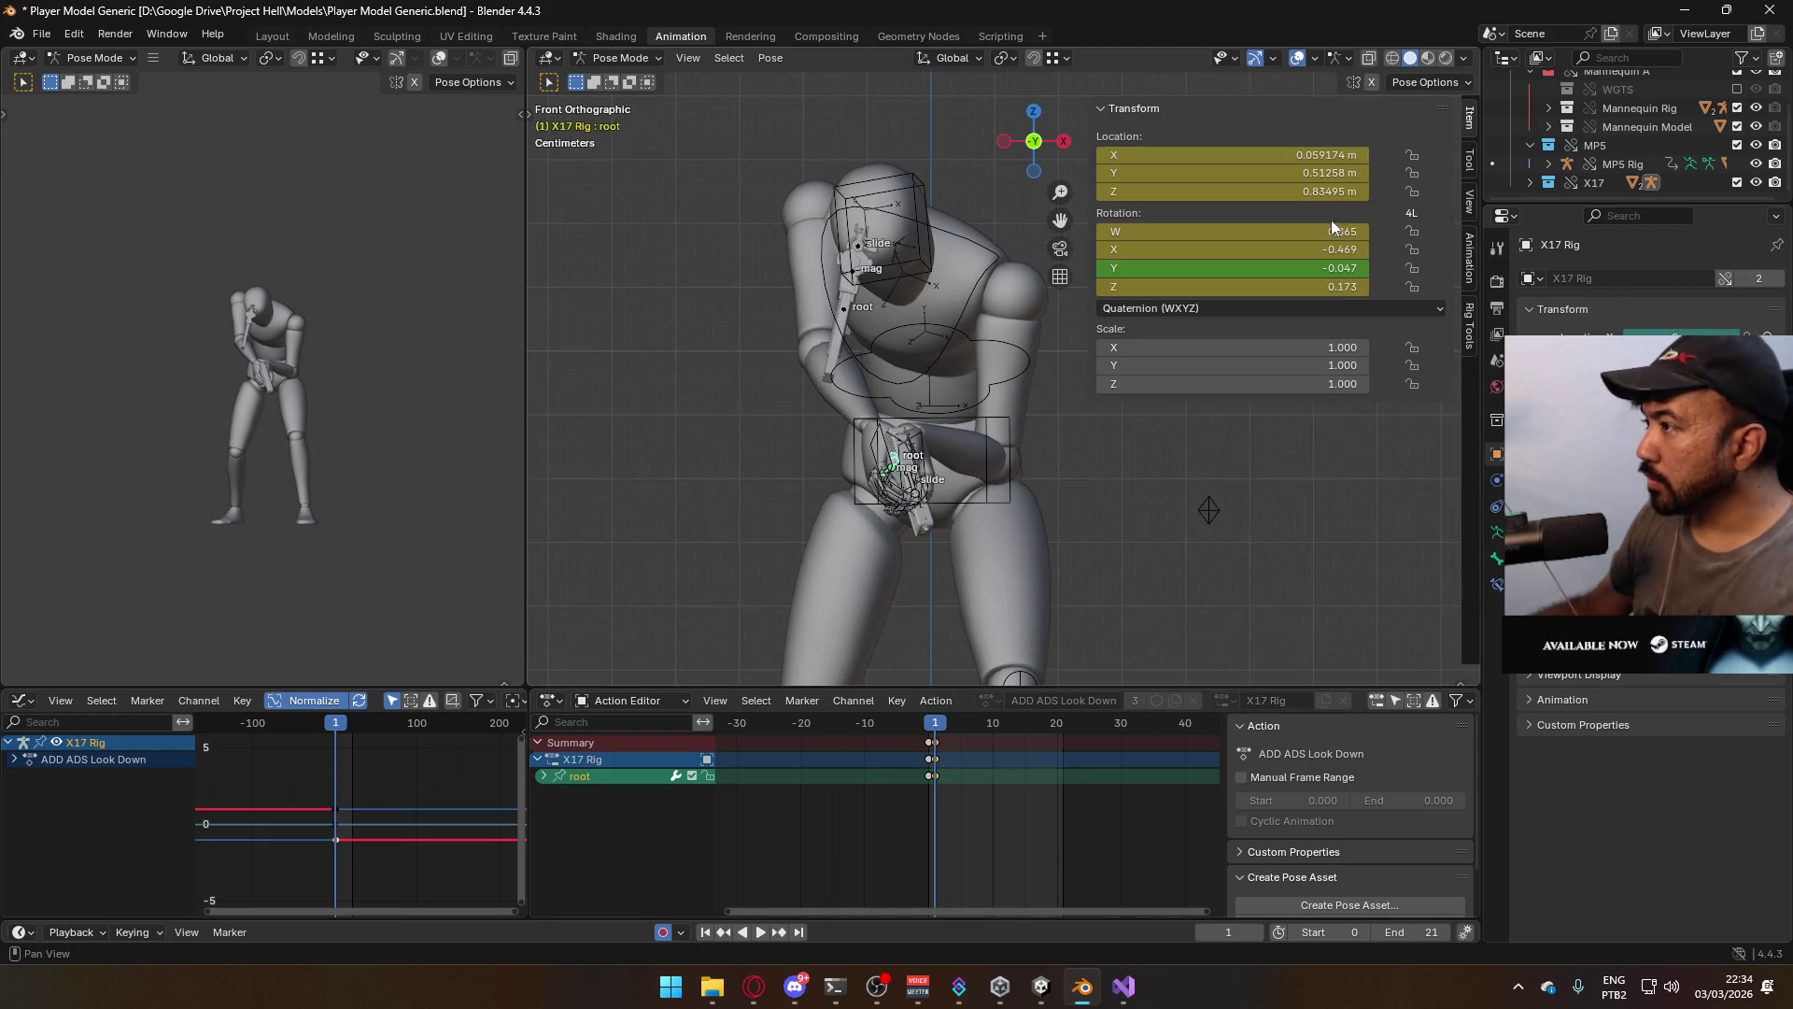
scroll(1077, 481, up, 1)
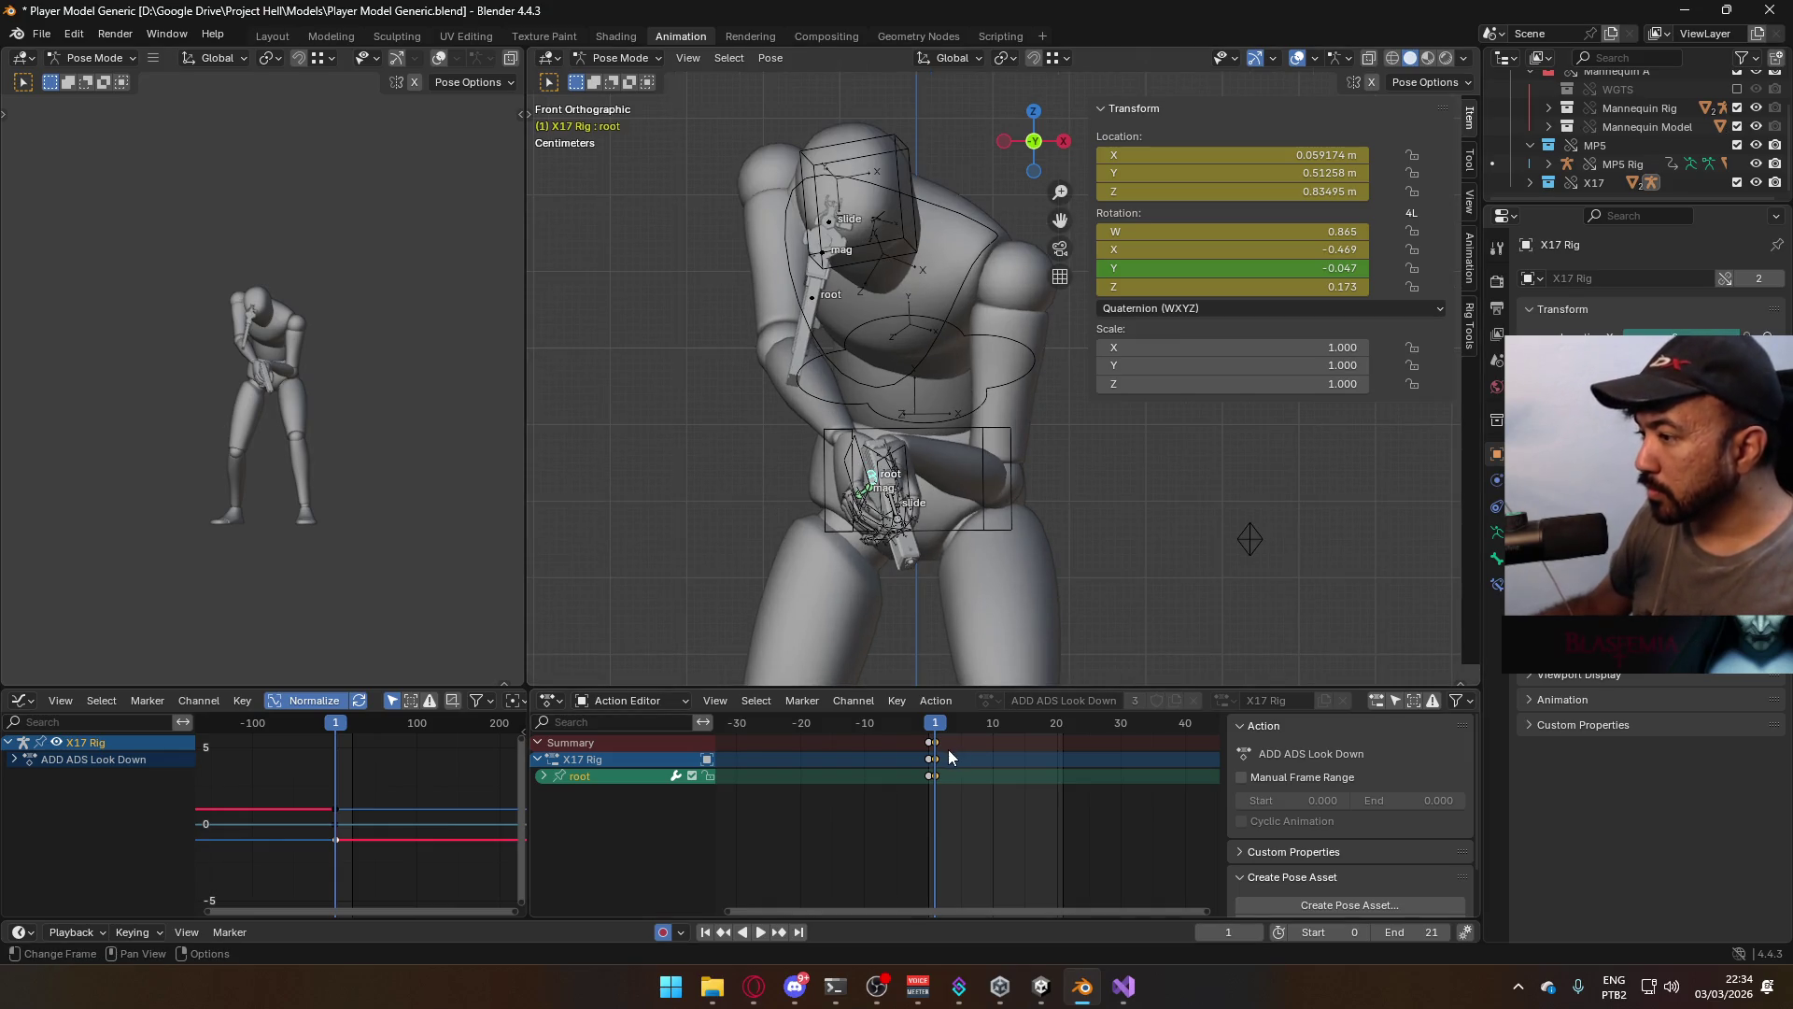
key(ctrl+z)
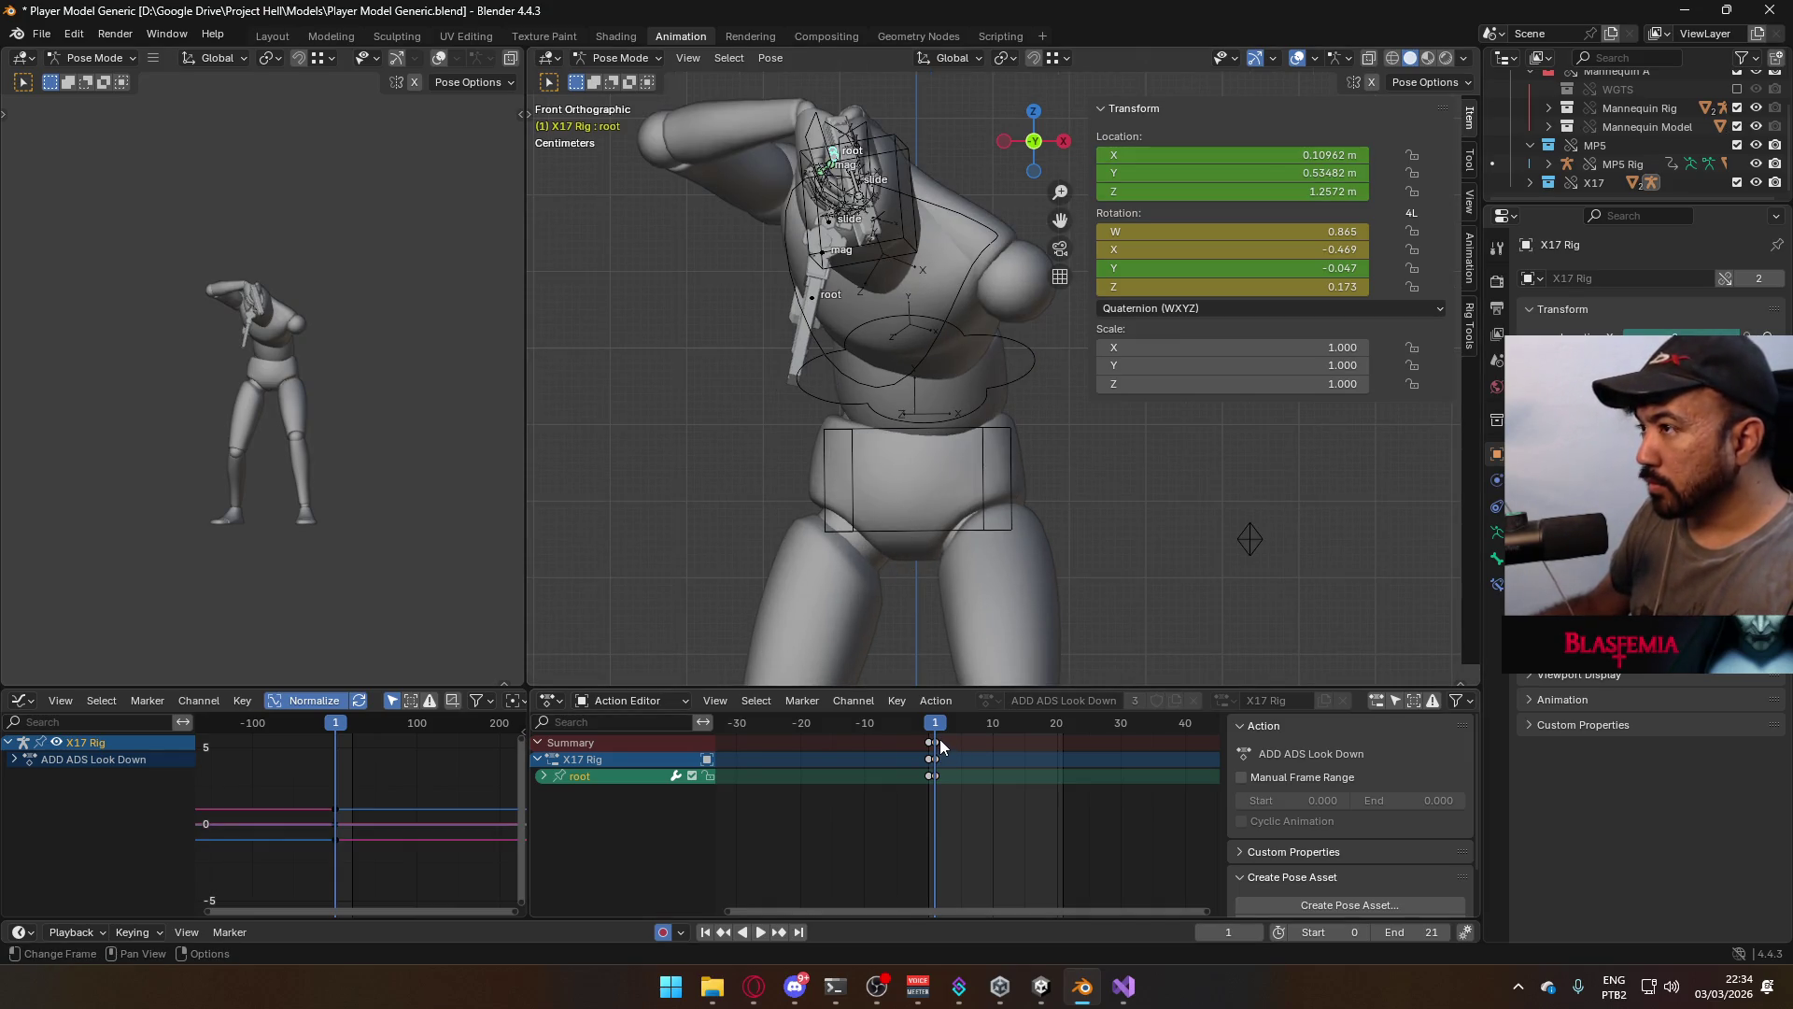
drag(934, 727, 929, 727)
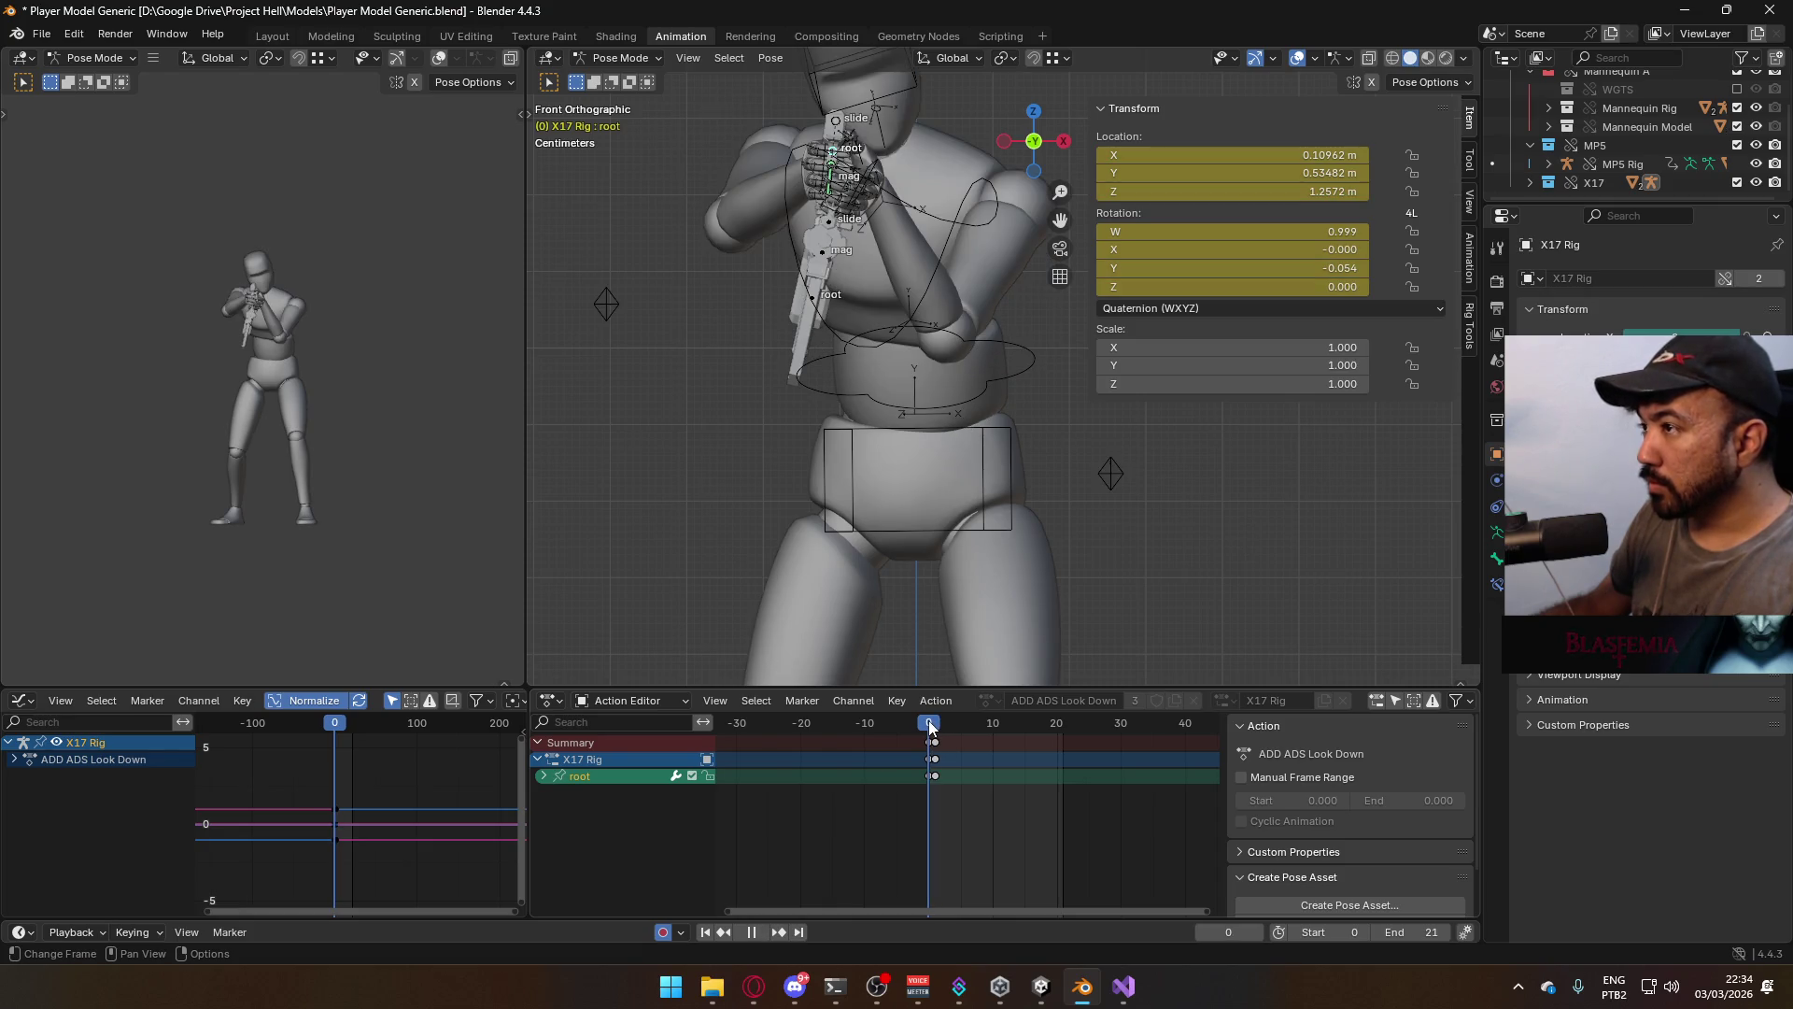
click(935, 753)
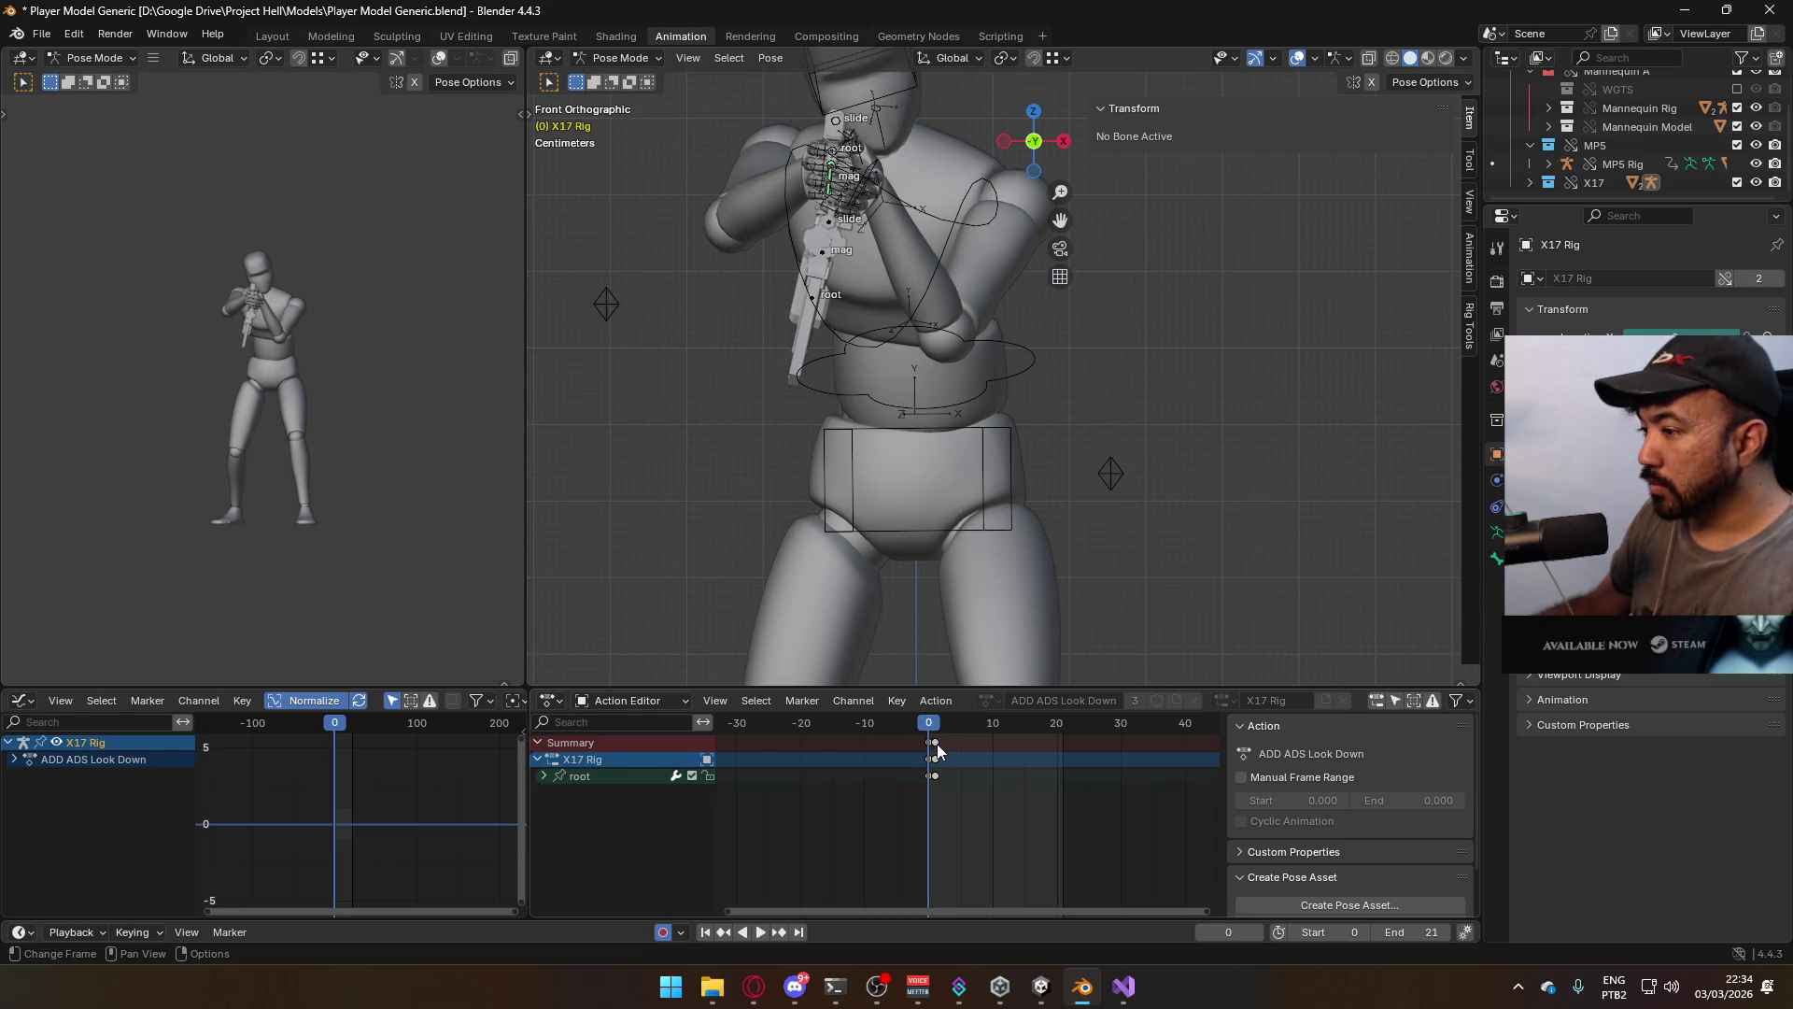
drag(930, 735, 935, 734)
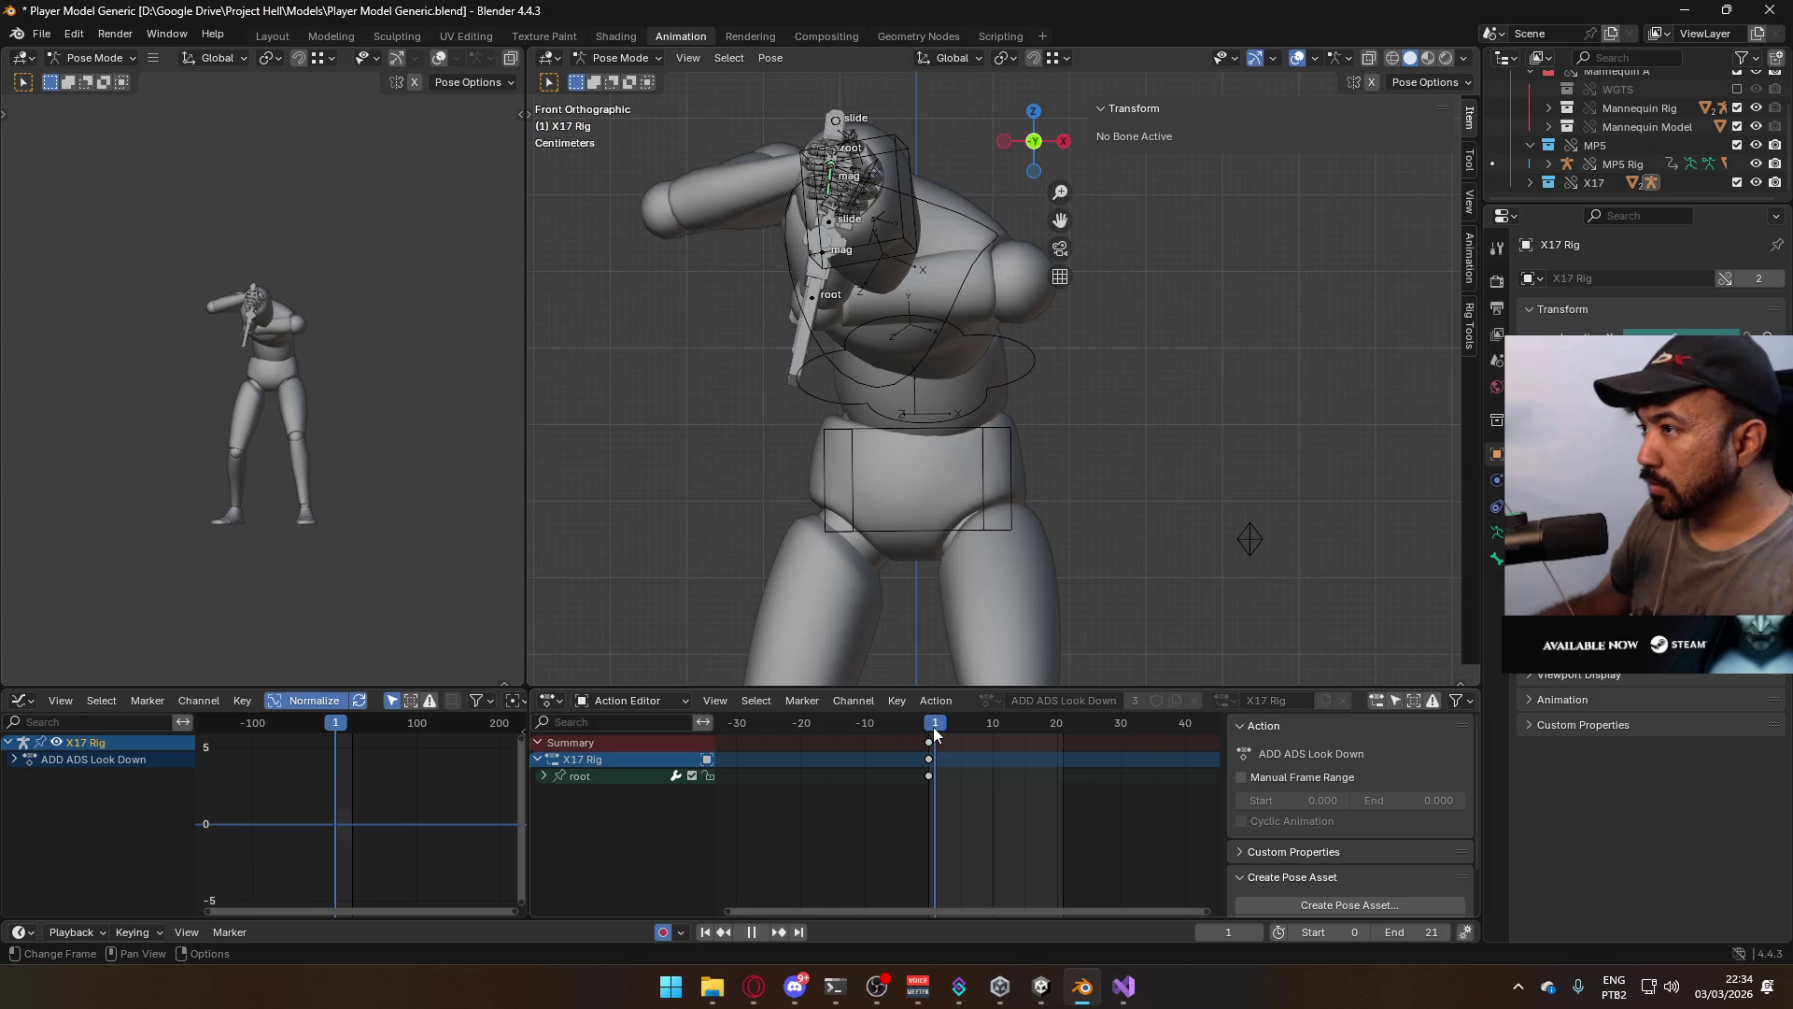
key(Escape)
mouse_move(875, 254)
alt+middle_down()
mouse_move(684, 204)
mouse_move(848, 332)
alt+middle_up()
scroll(683, 203, down, 5)
Rotate the pistol root -60 degrees on X and lower it into the mannequin's hands
click(824, 318)
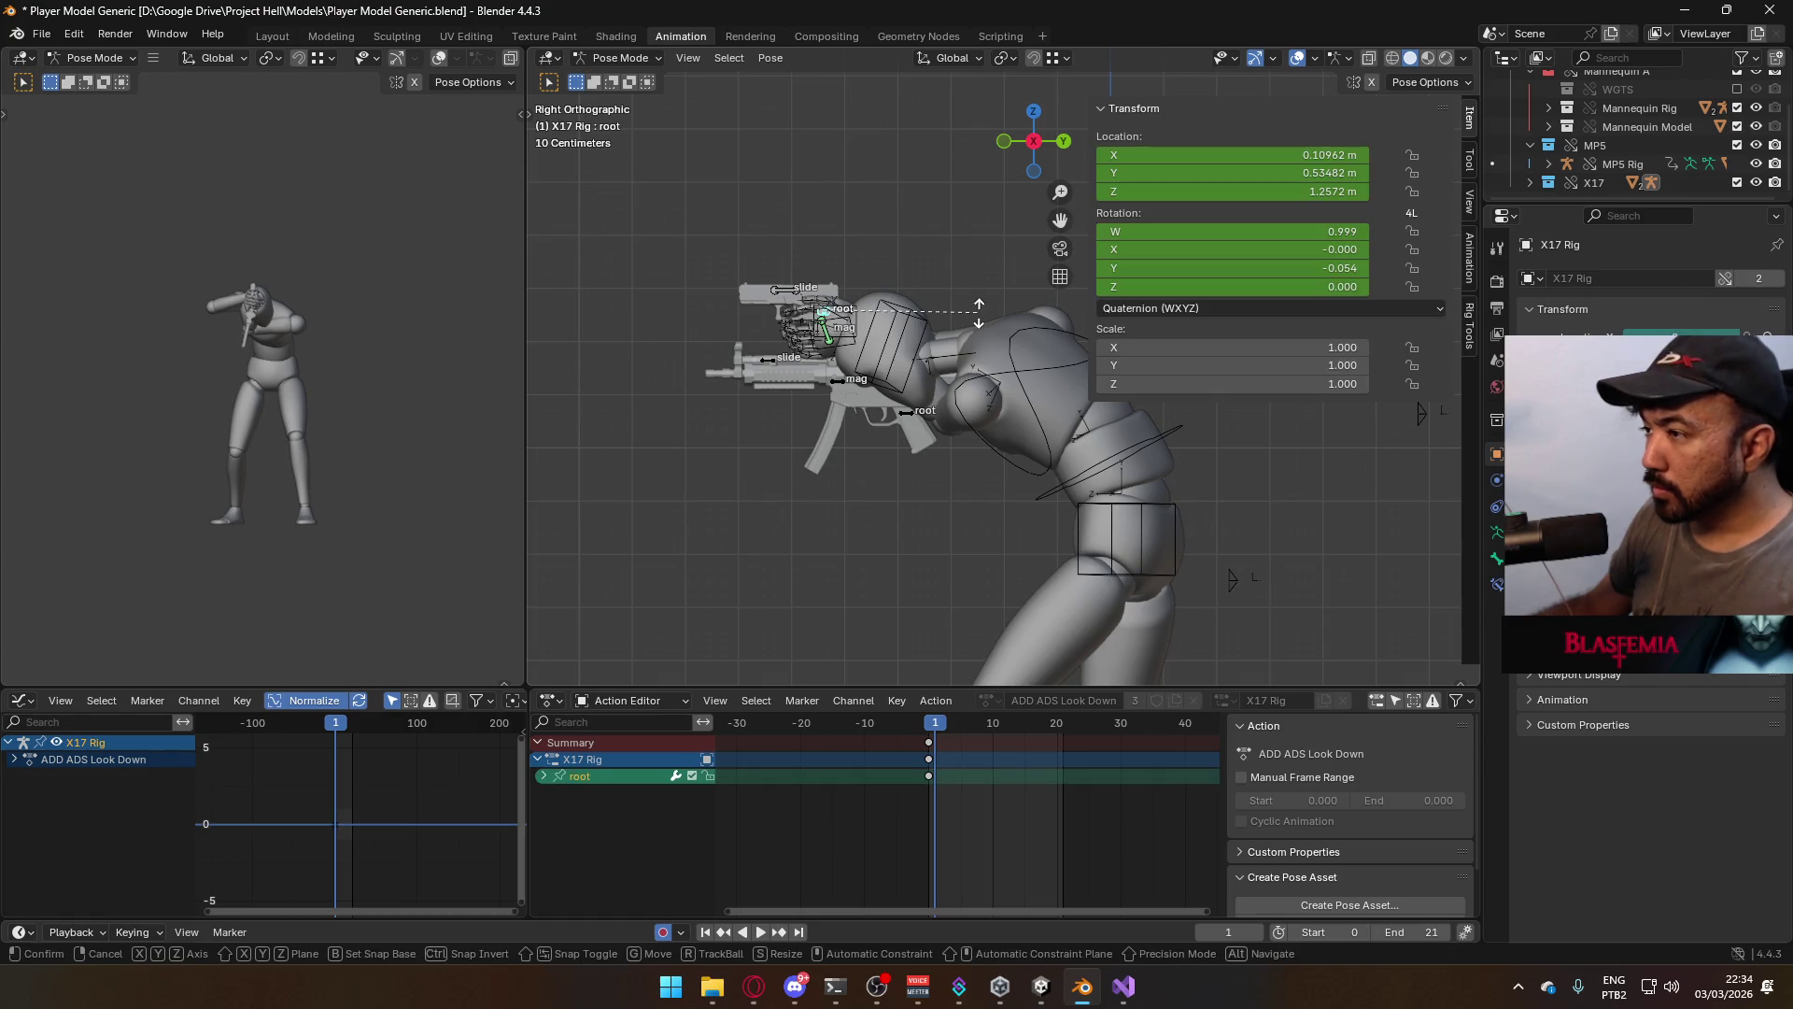
key(r)
key(x)
text(-60)
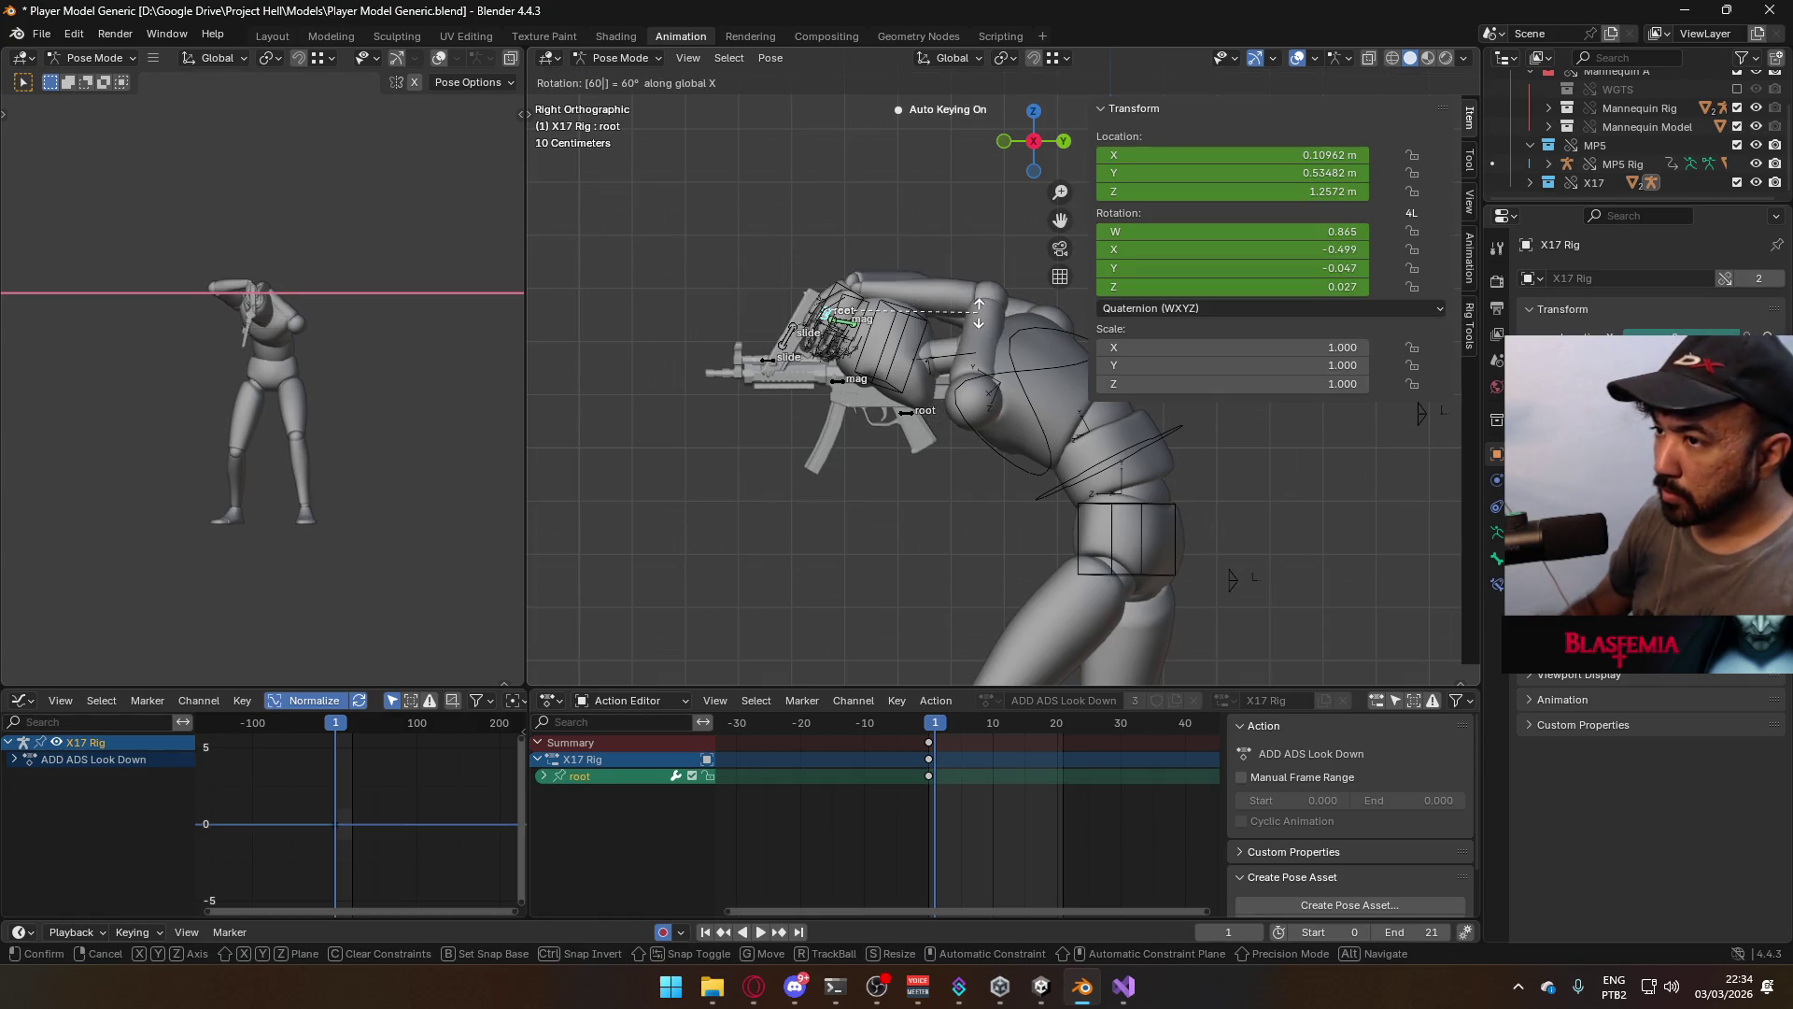
key(Return)
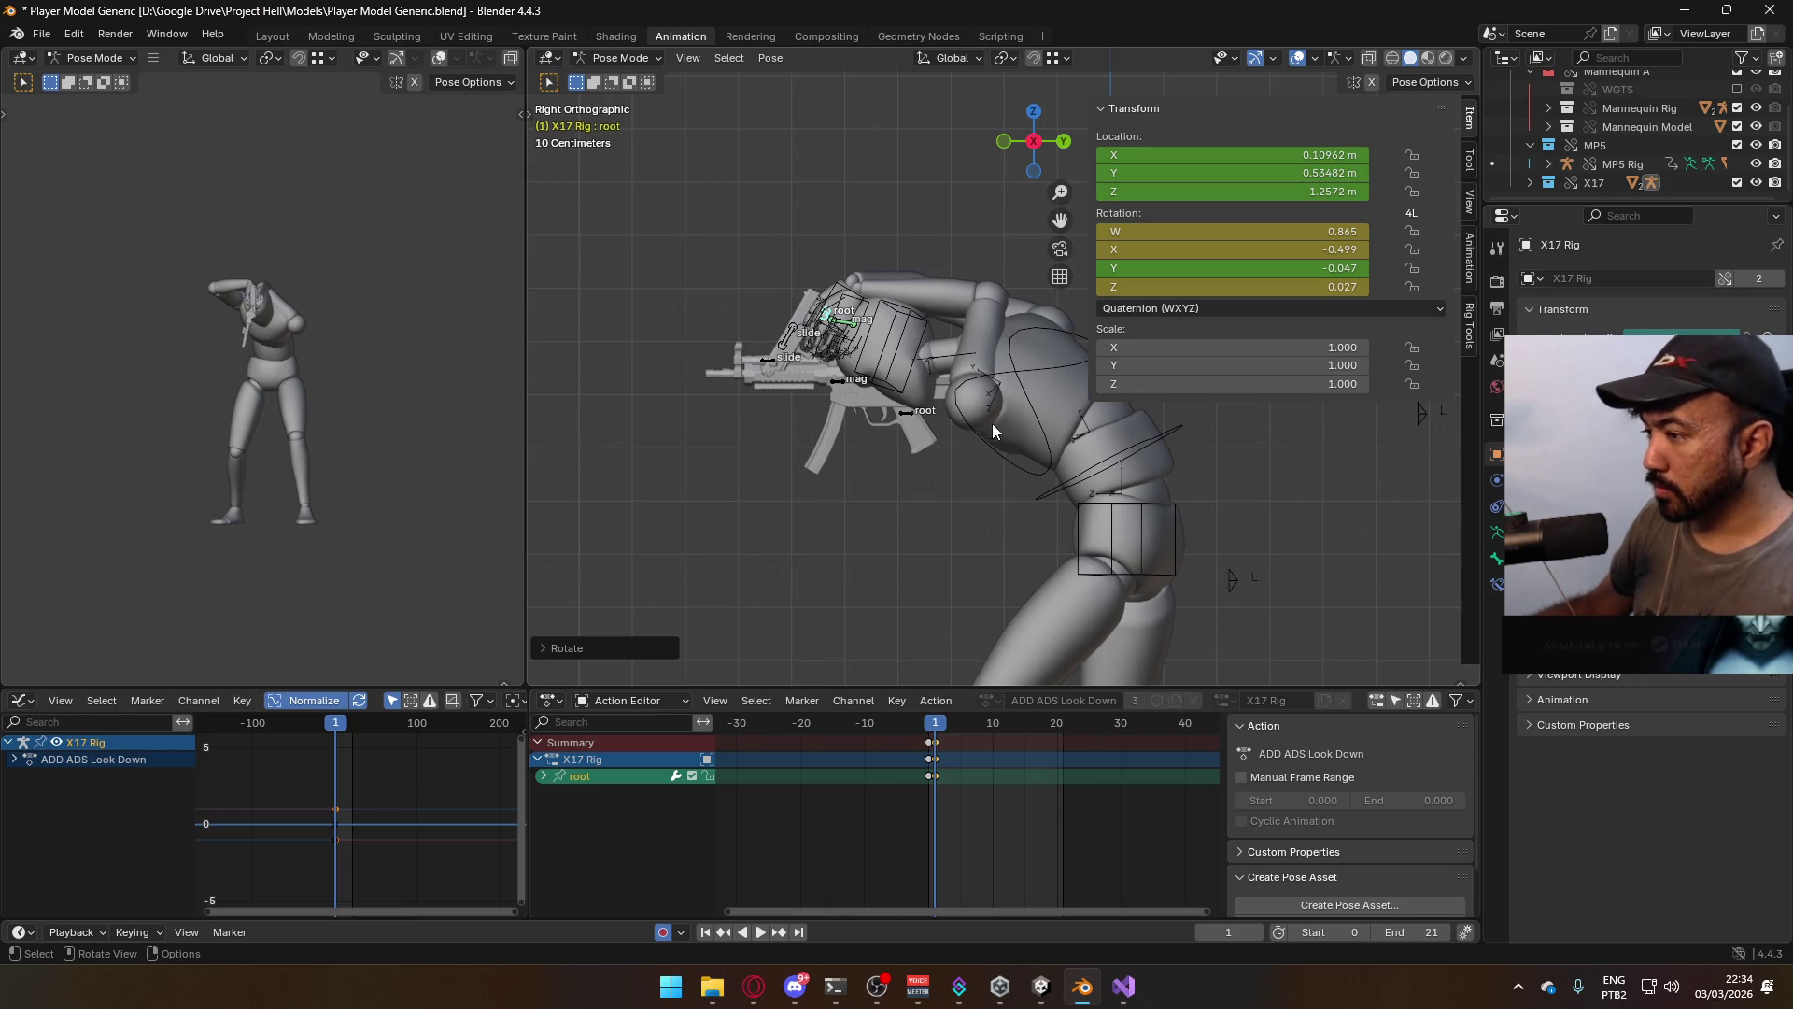
key(g)
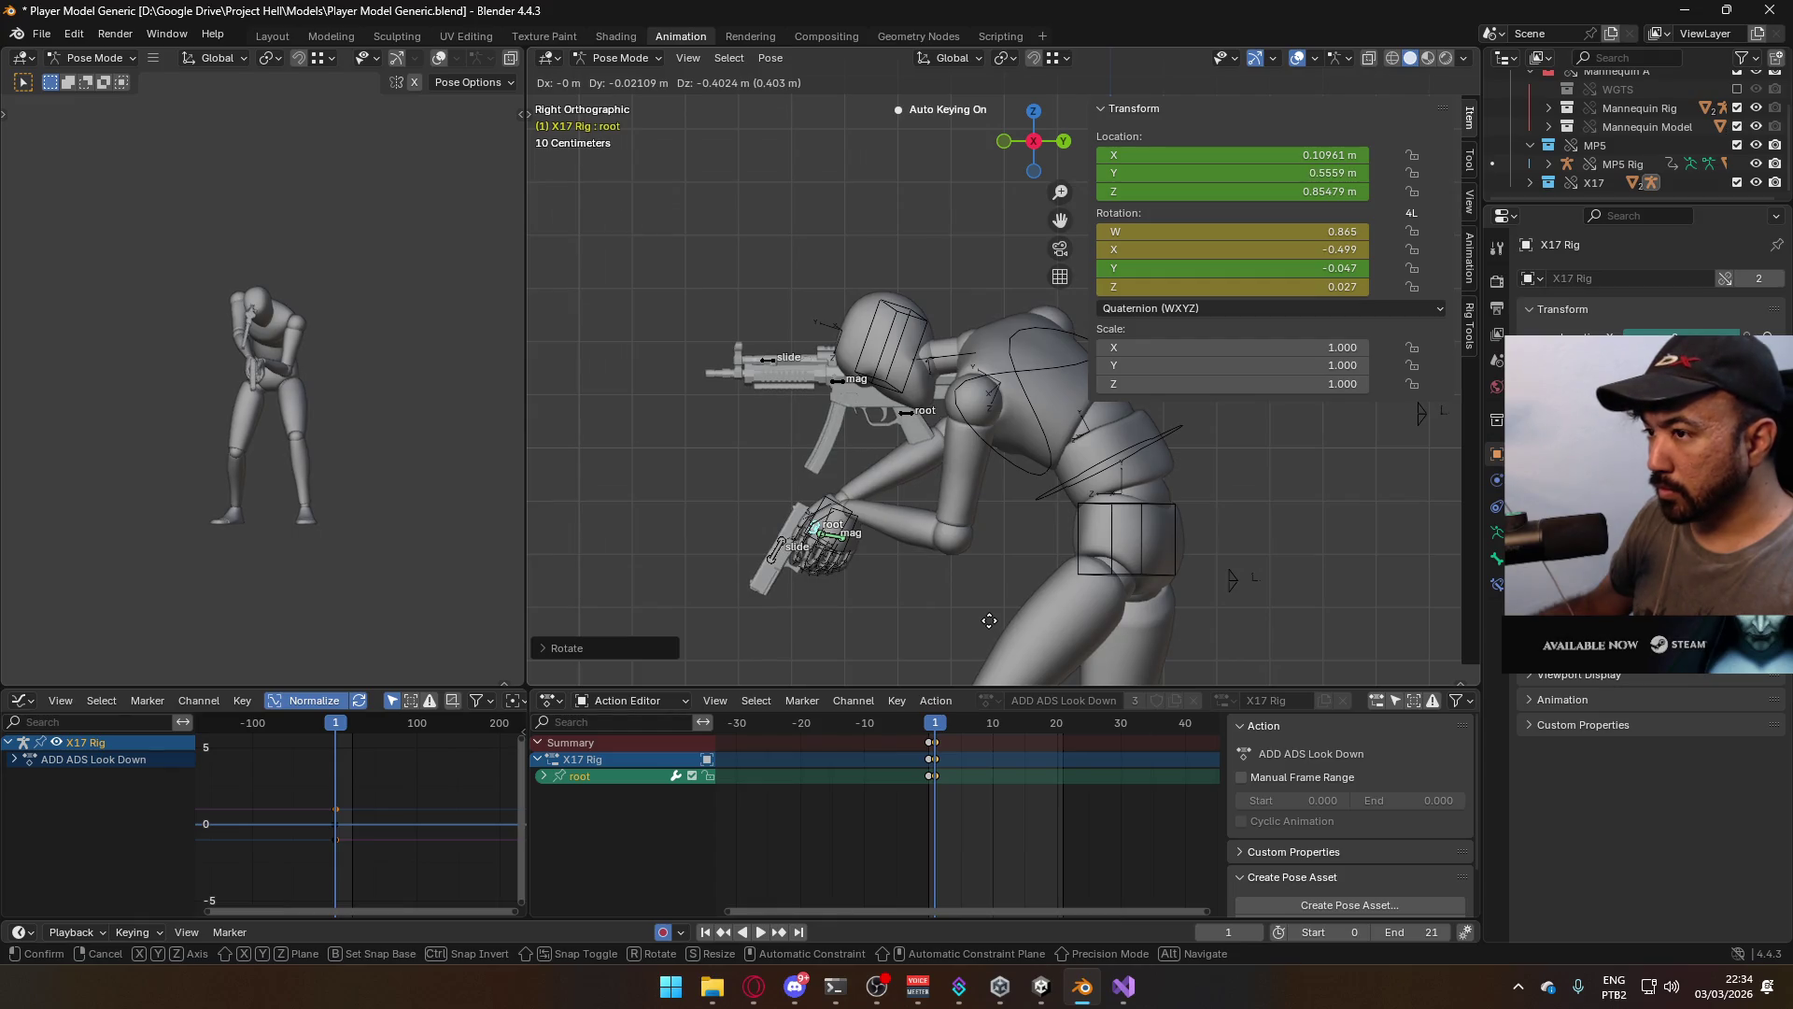
click(989, 620)
Play back the ADD ADS Look Down pose from the front view to check it
key(space)
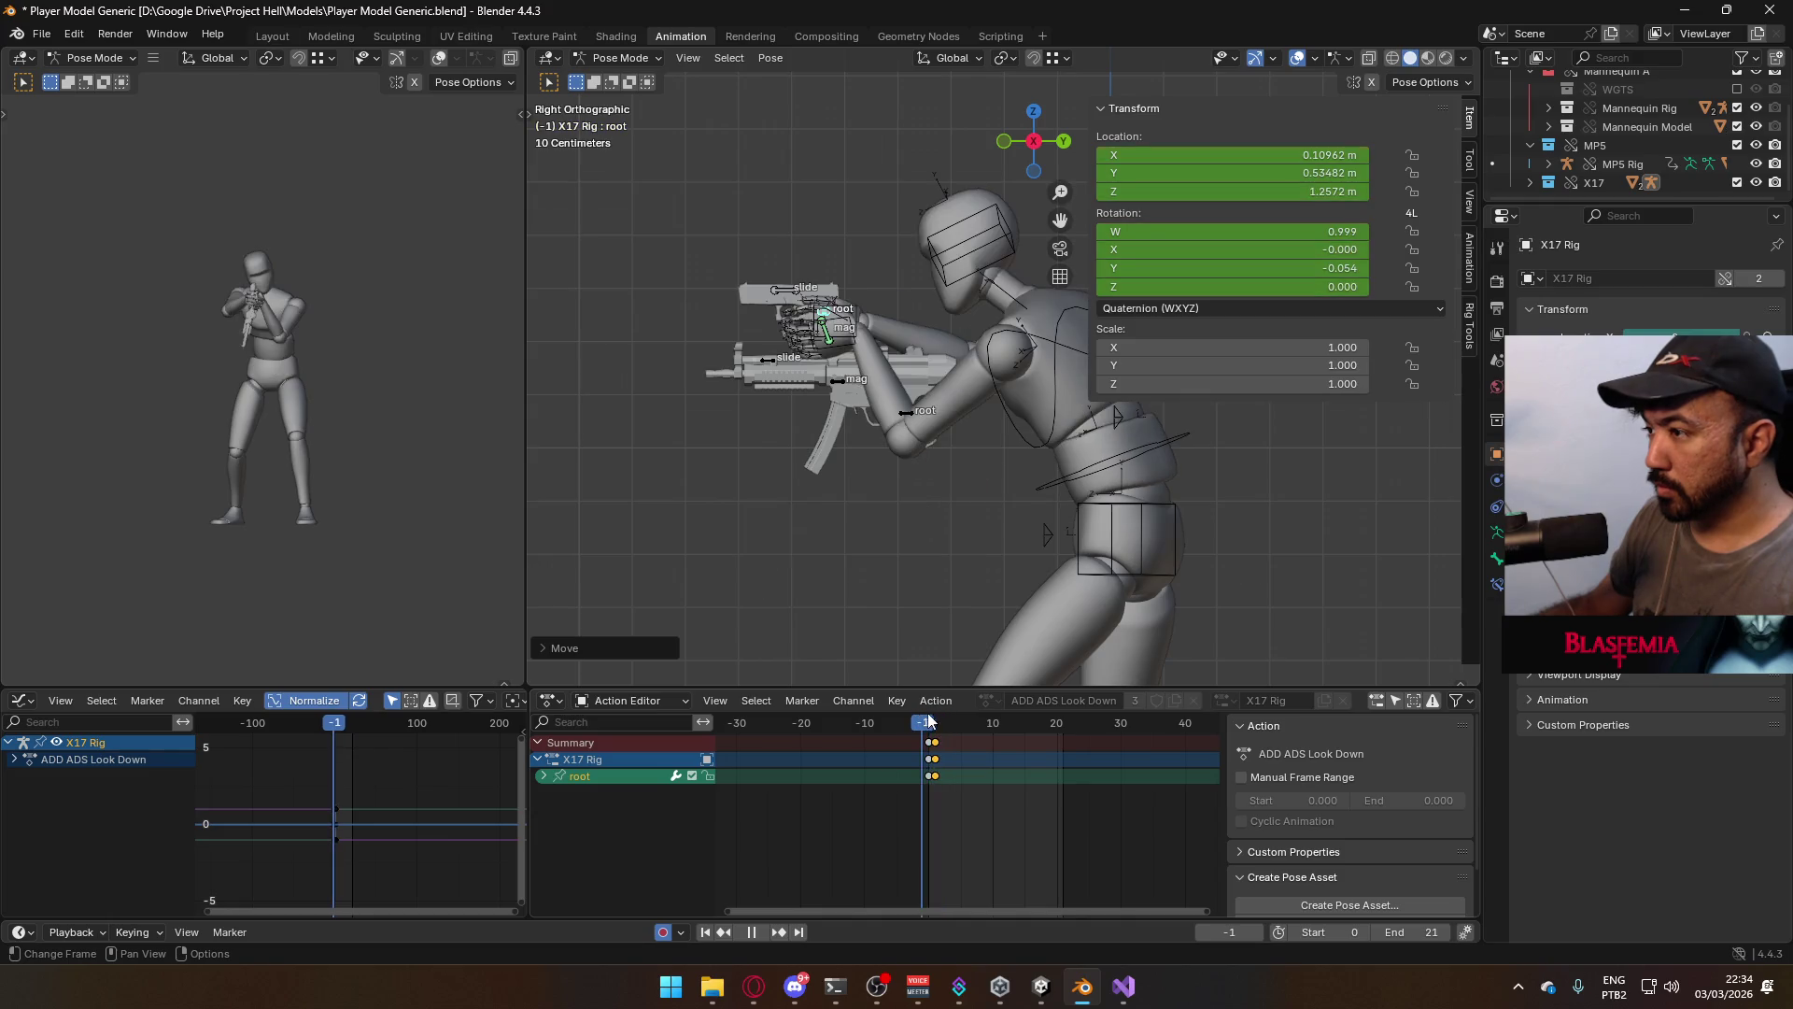
key(Escape)
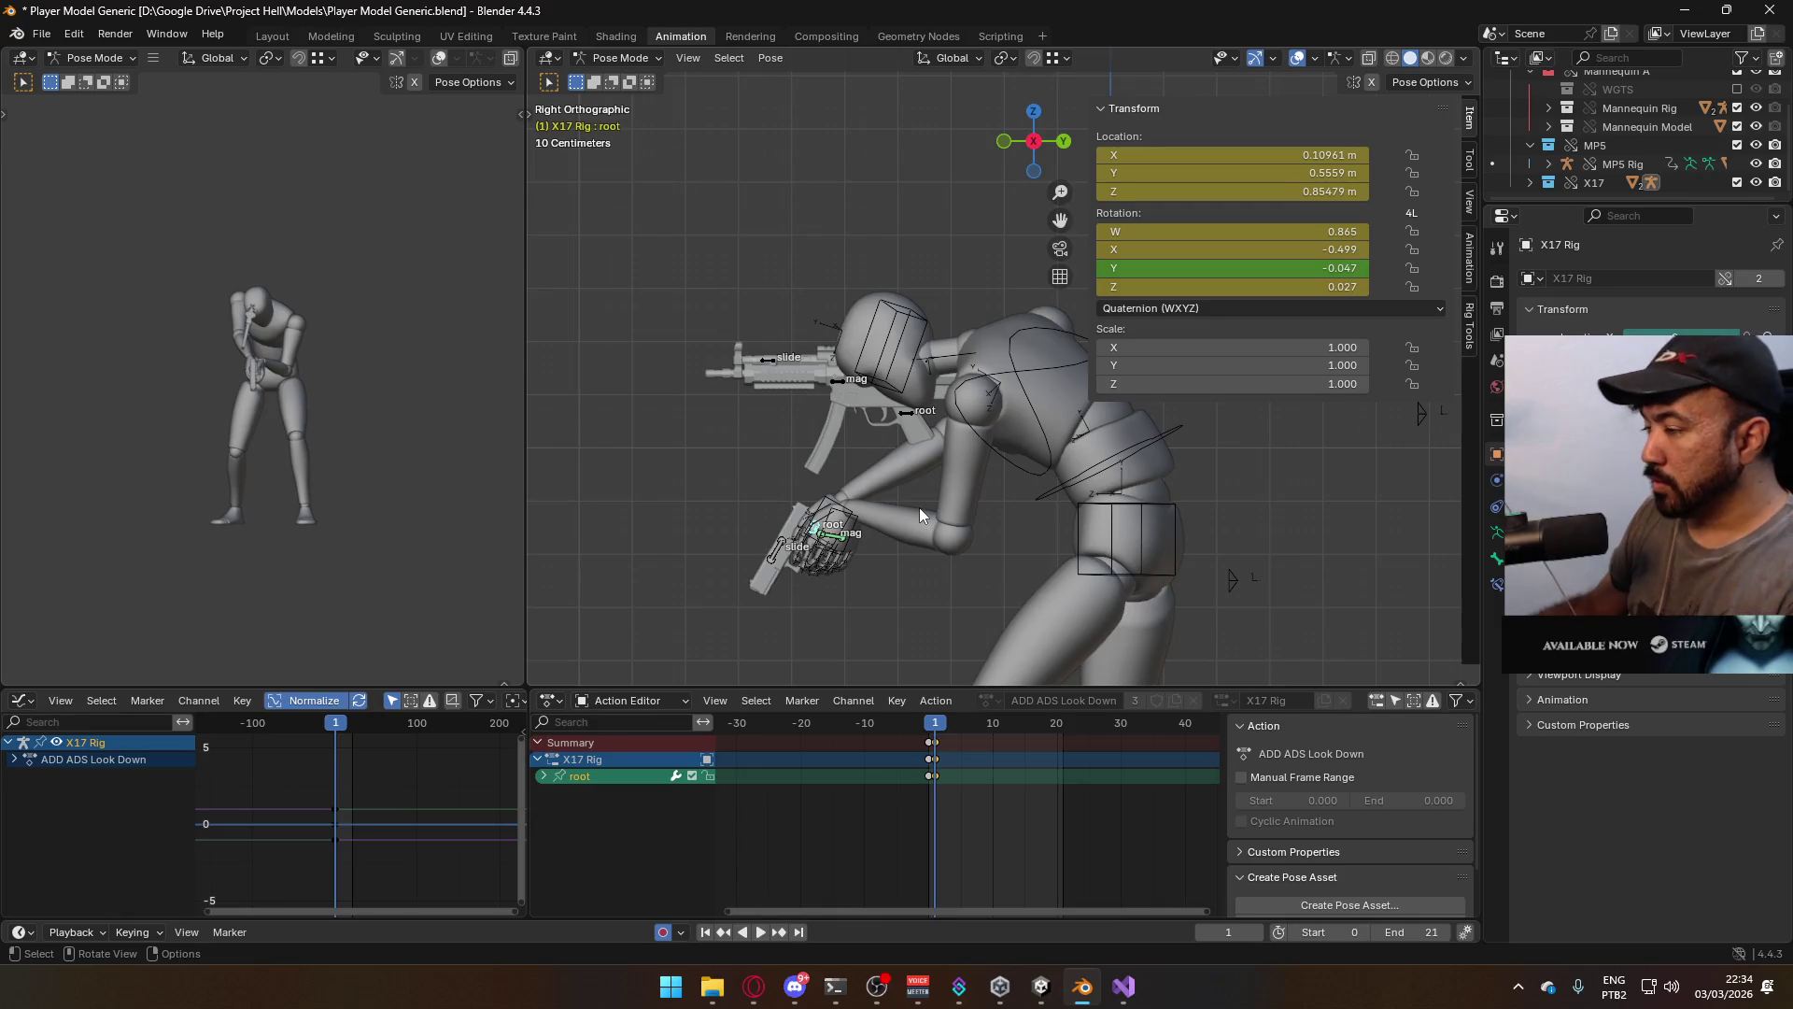
key(KP_1)
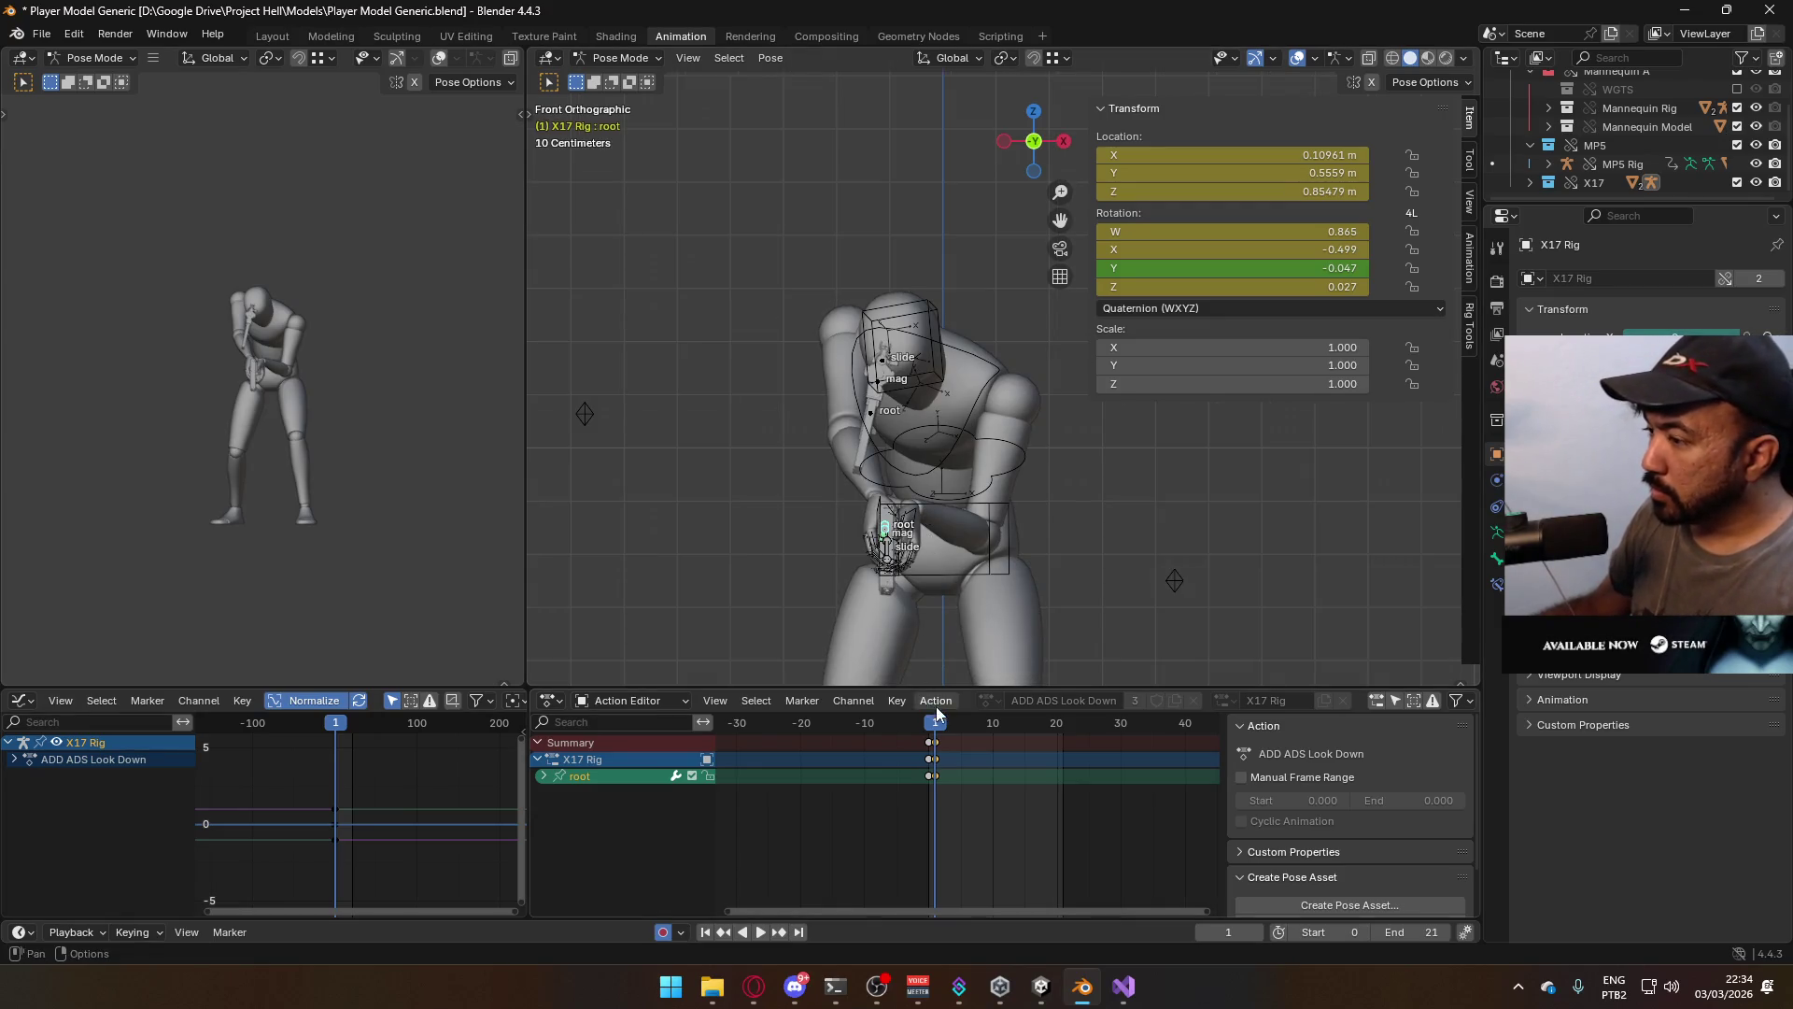
key(space)
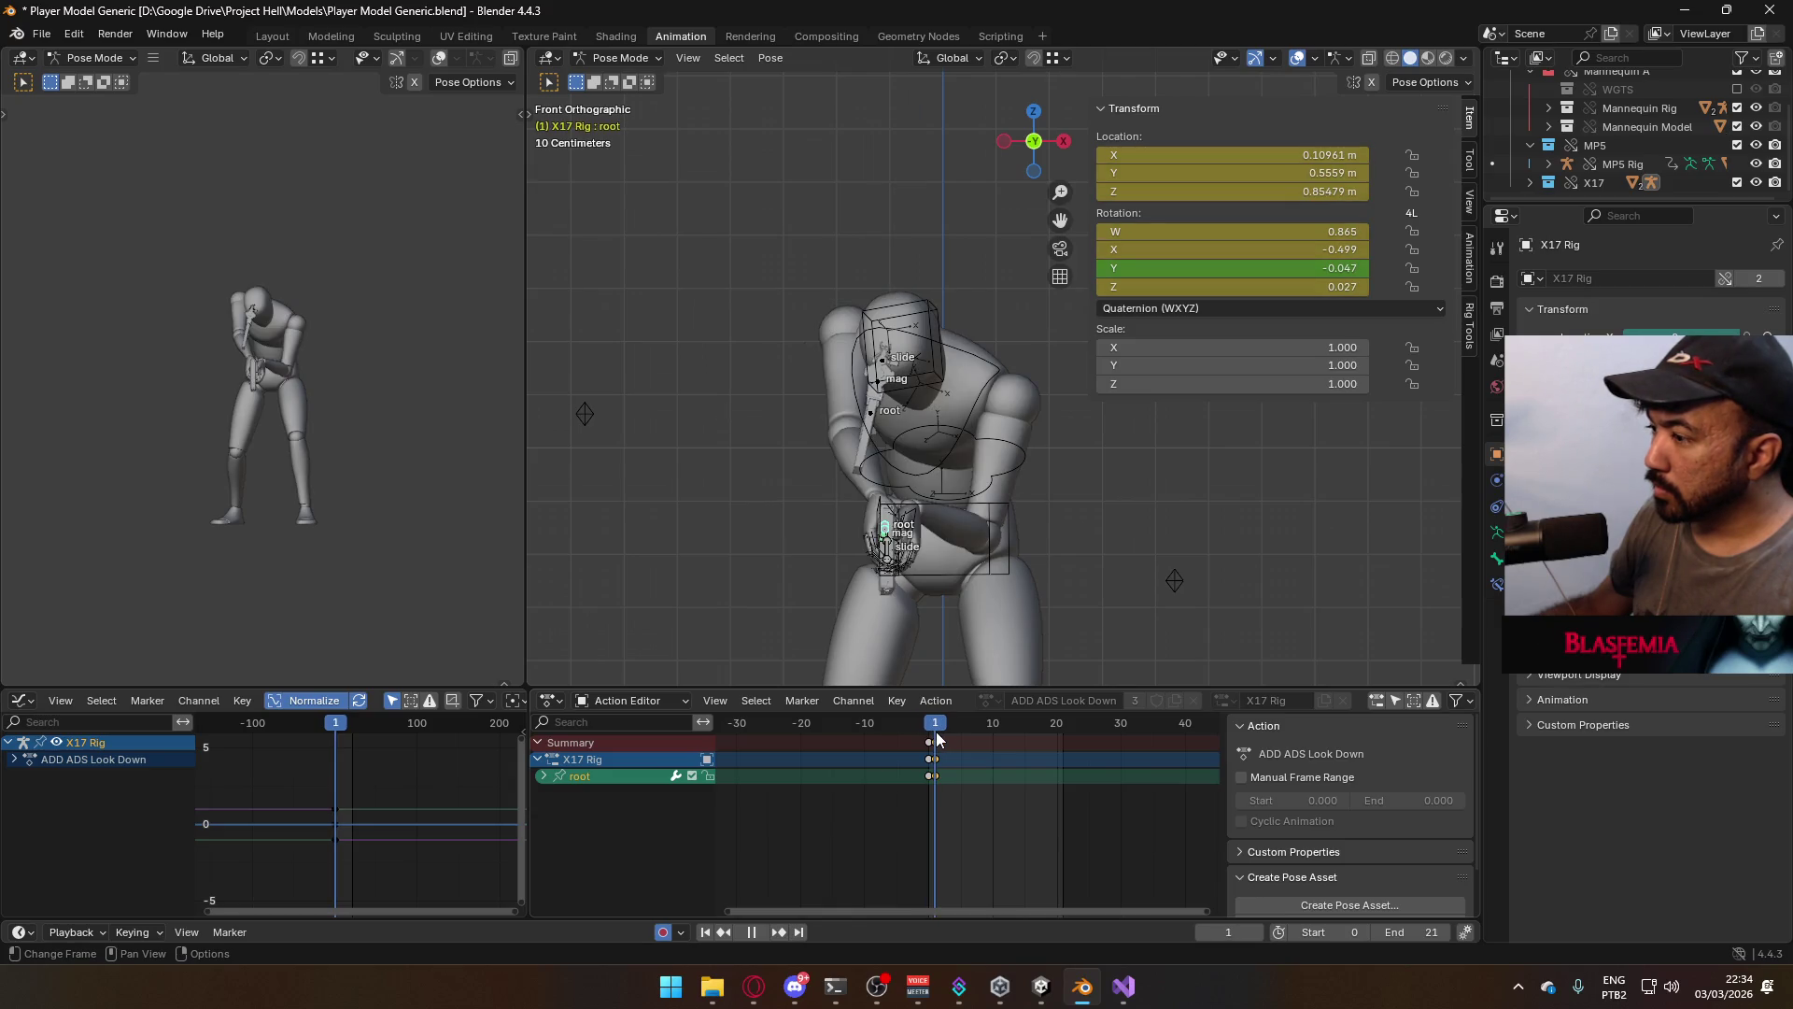
key(space)
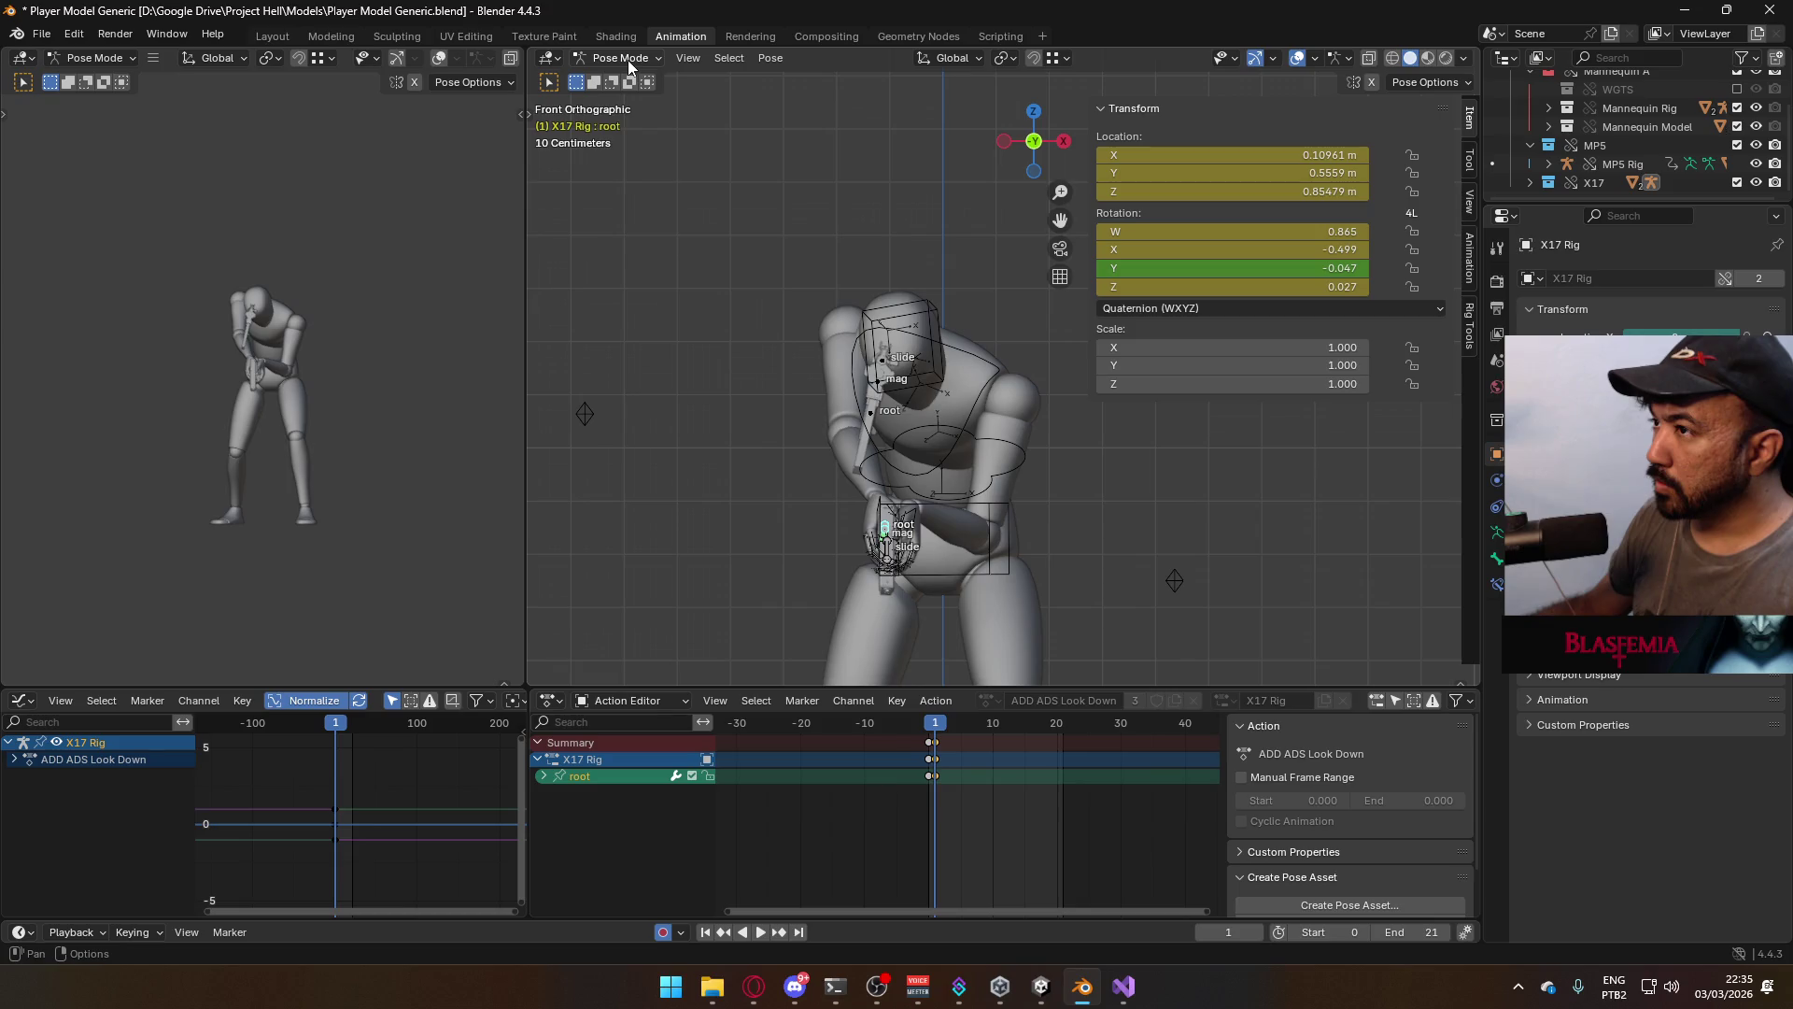
Switch to Object Mode and select the mannequin mesh together with its armature
click(628, 59)
click(627, 79)
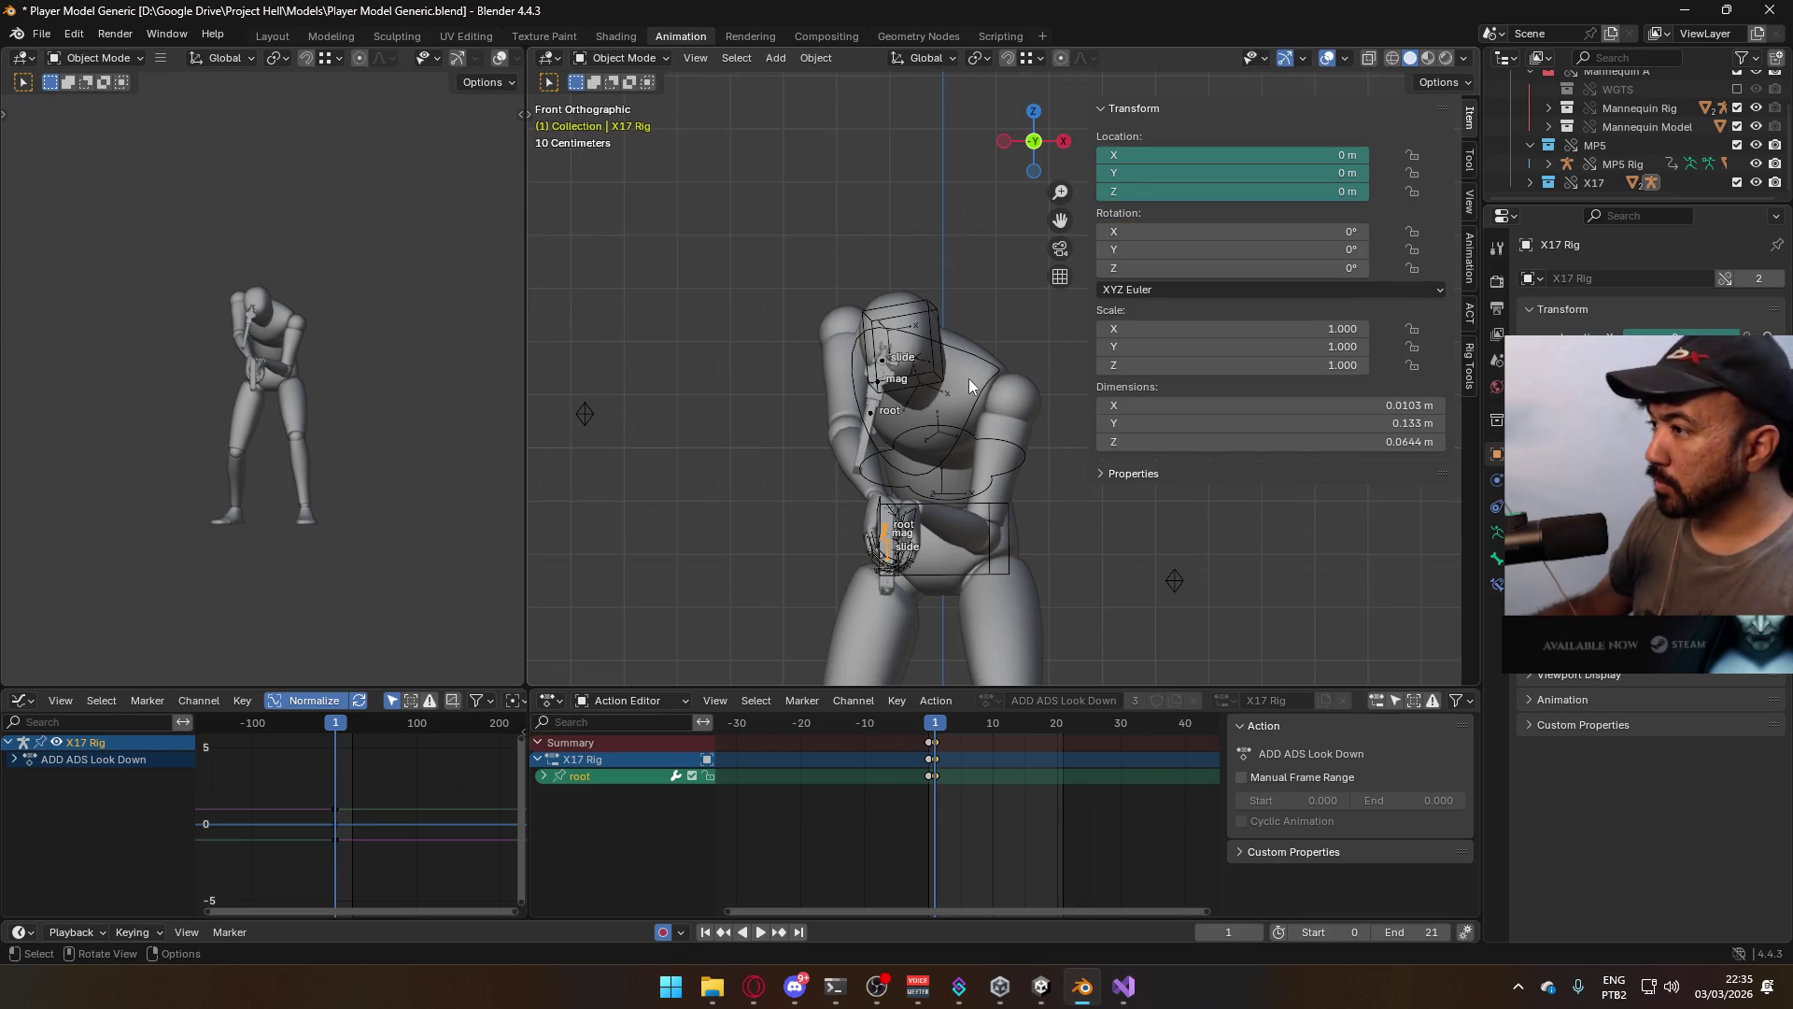
click(980, 385)
click(988, 391)
click(1010, 396)
shift+click(1063, 593)
Save the blend file and export it as FBX over Model@ADS Sidearm Look Down.fbx
key(ctrl+s)
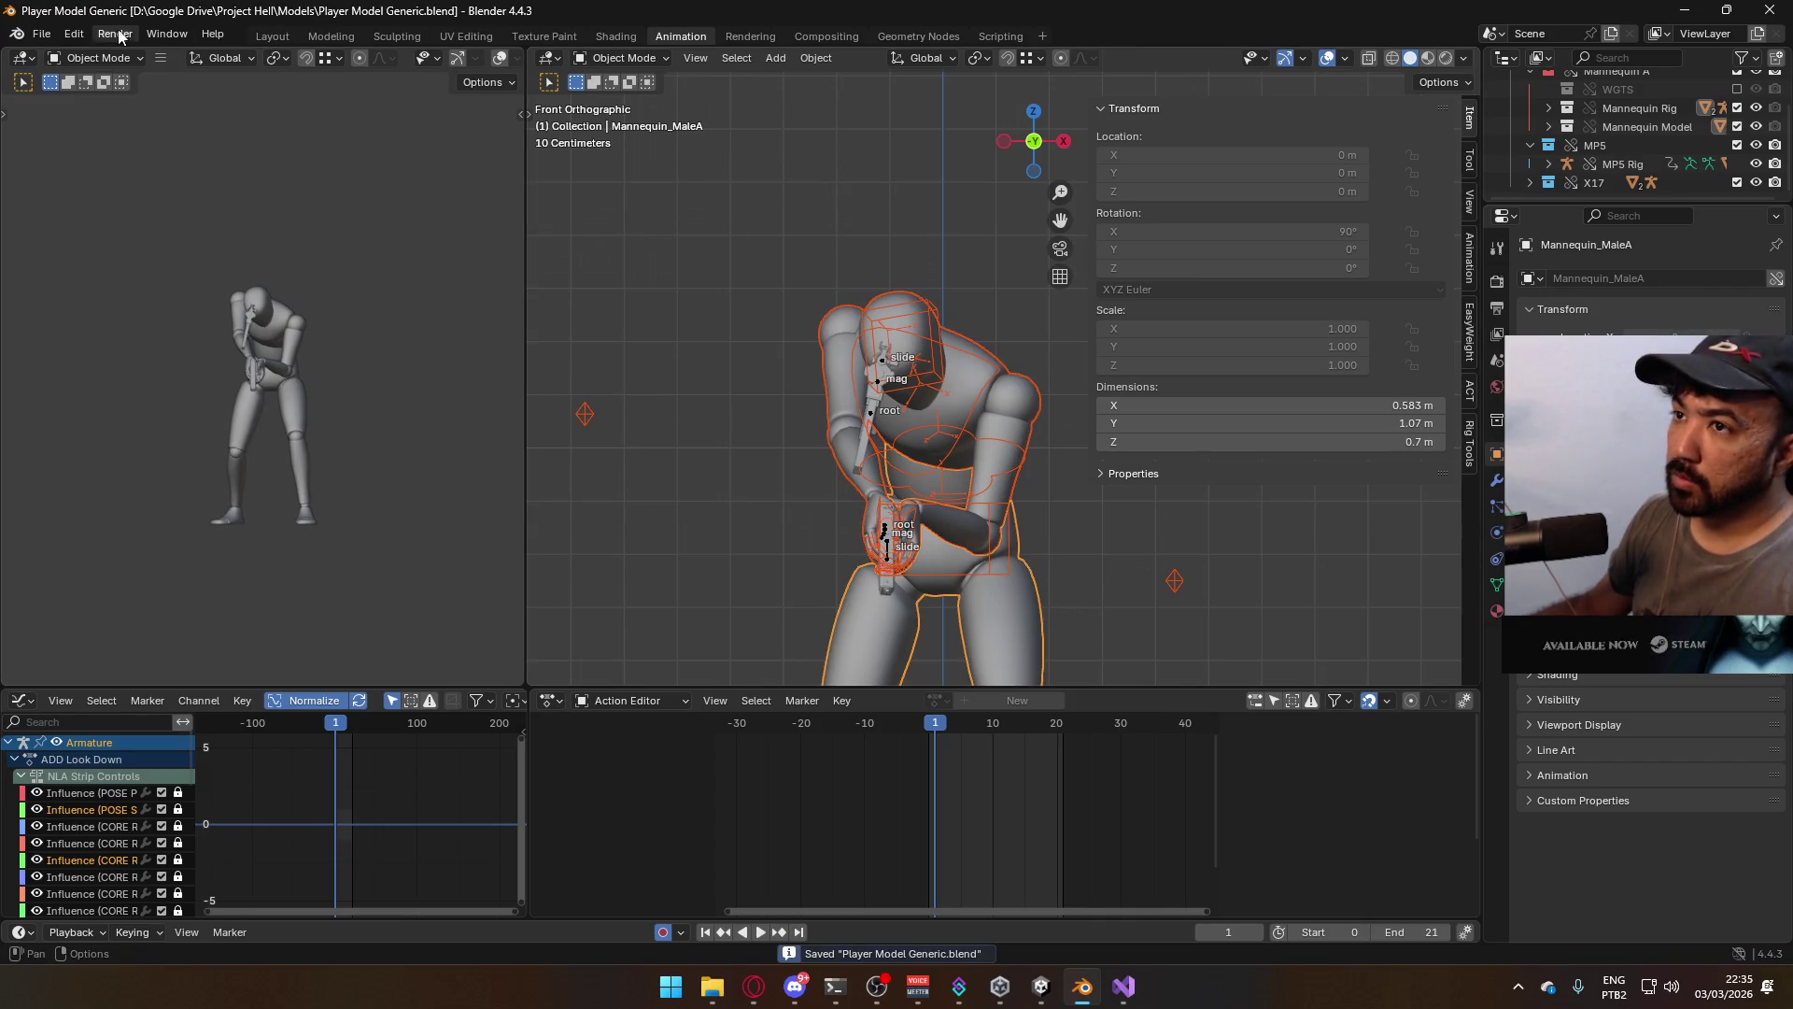
click(41, 34)
mouse_move(129, 318)
click(349, 465)
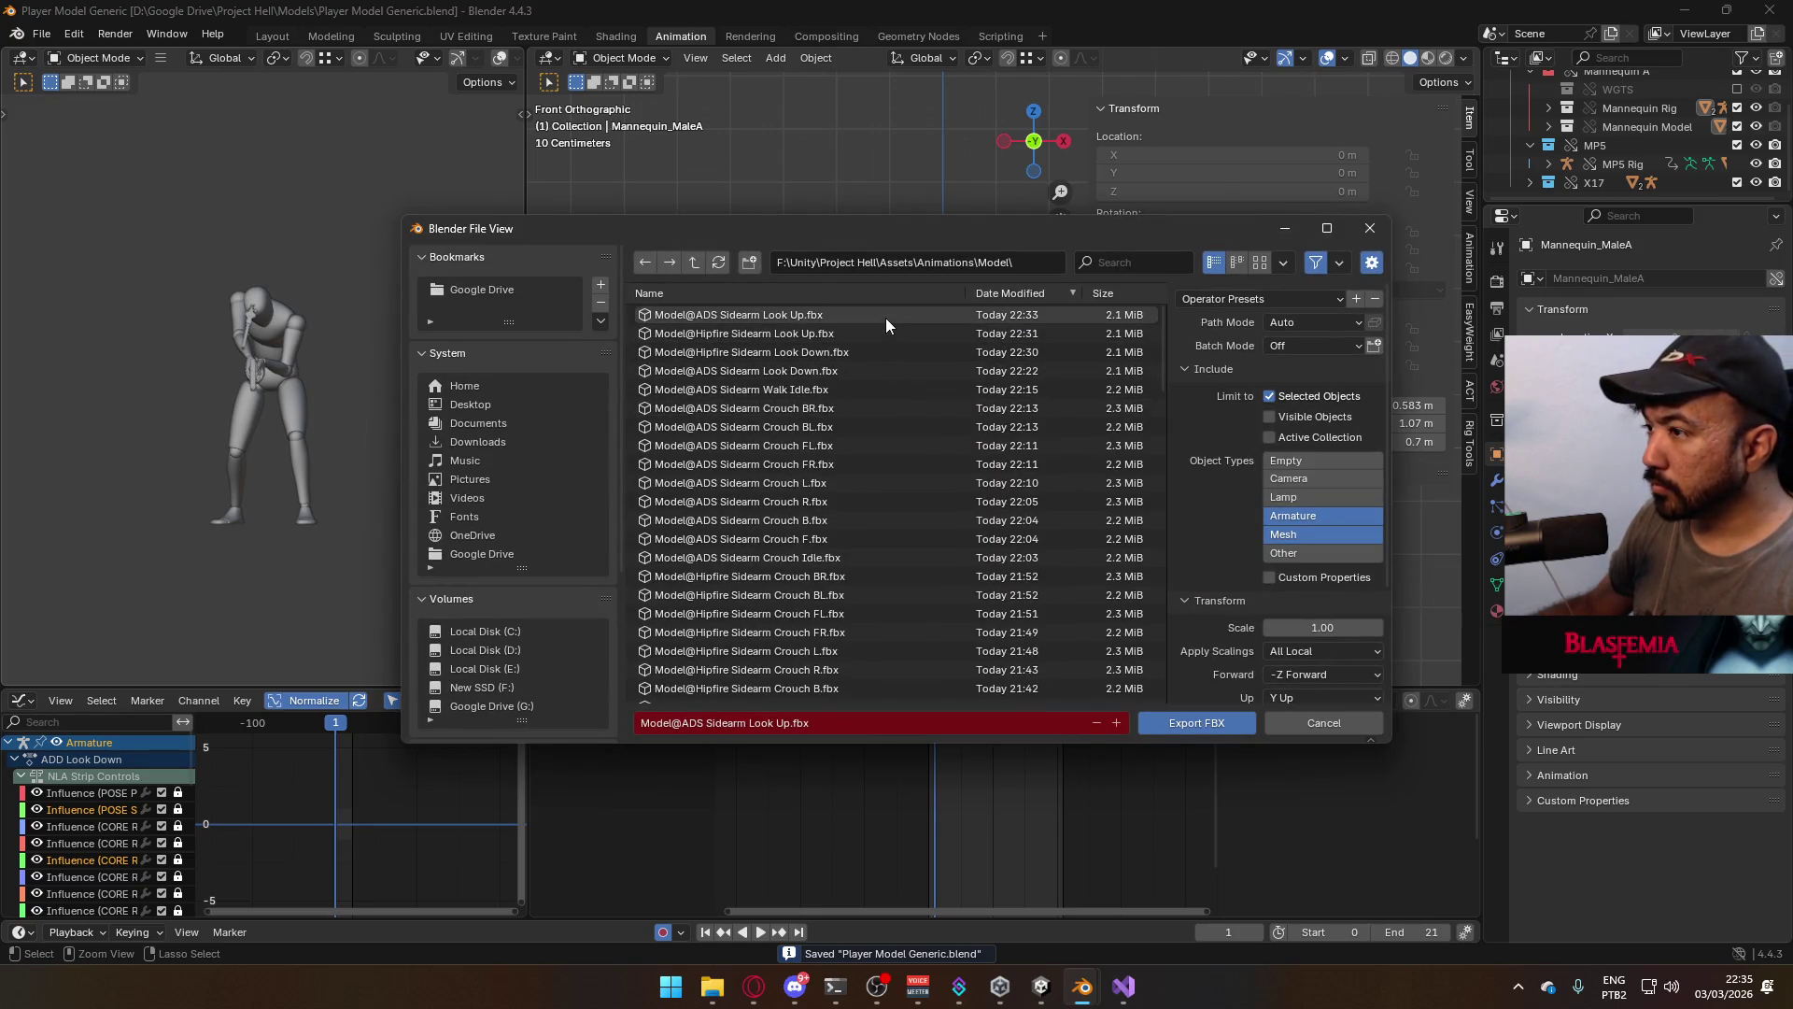
click(837, 369)
double_click(837, 369)
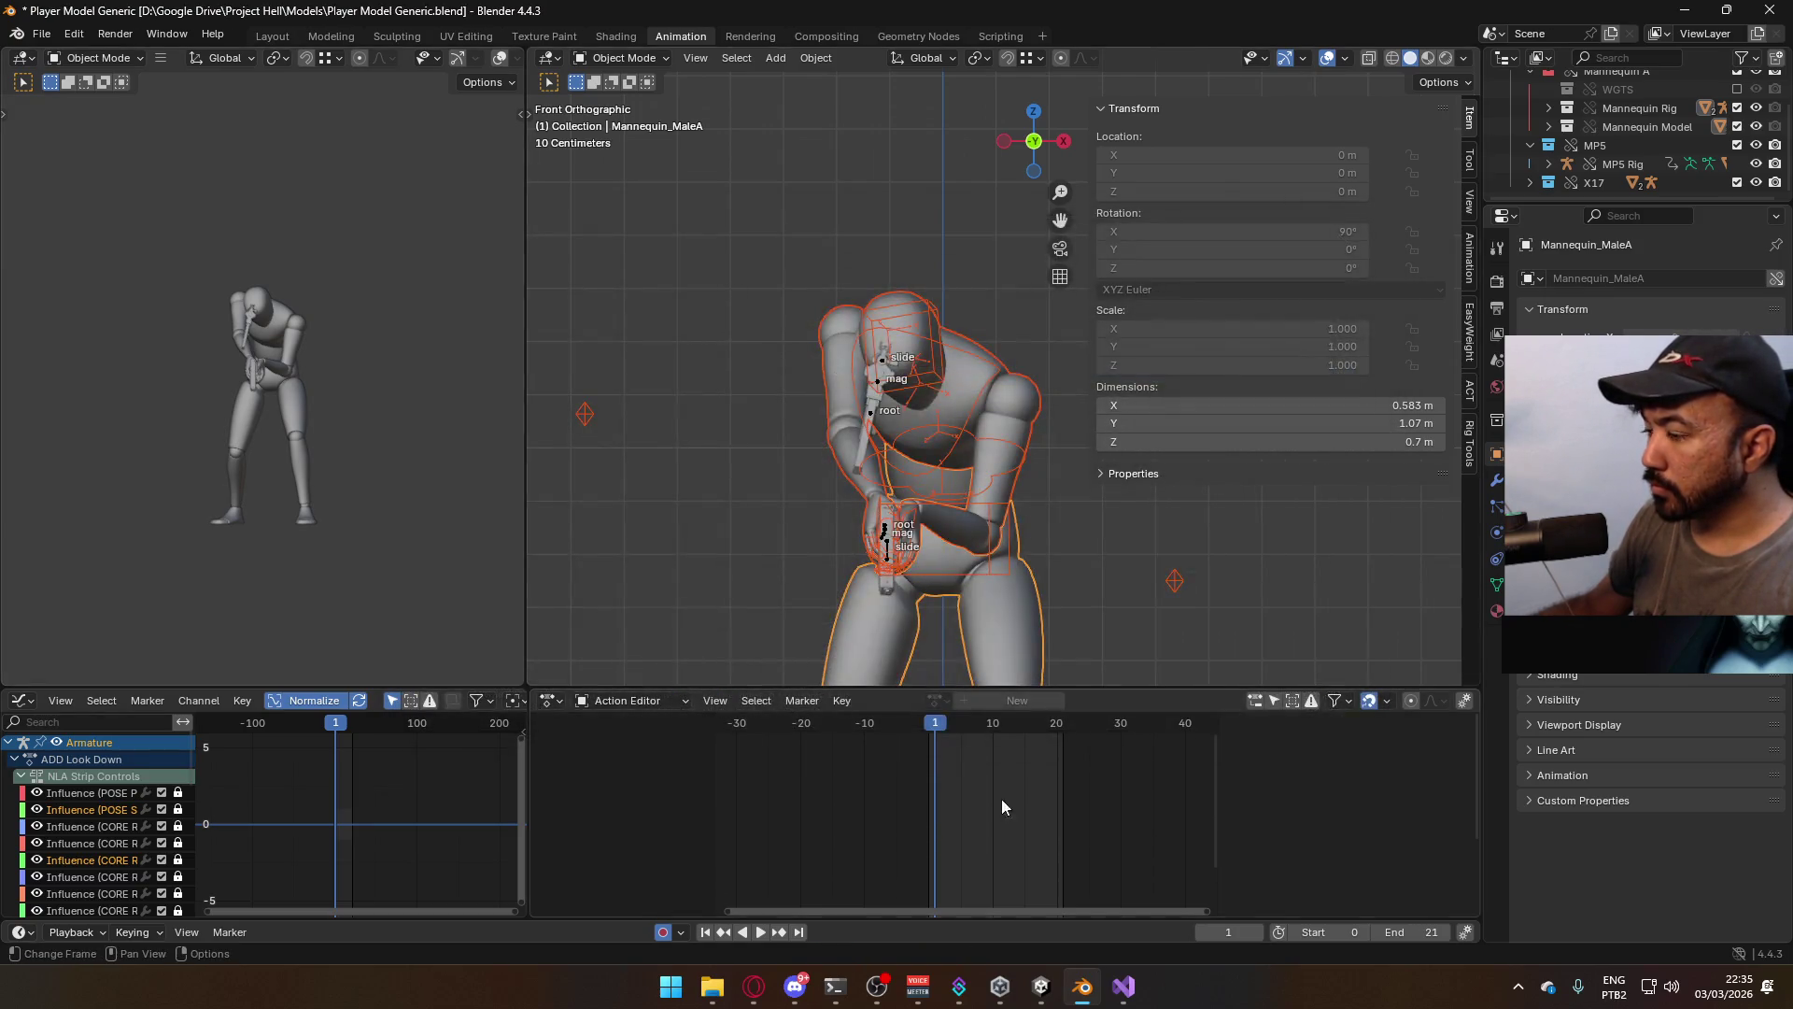
click(1042, 986)
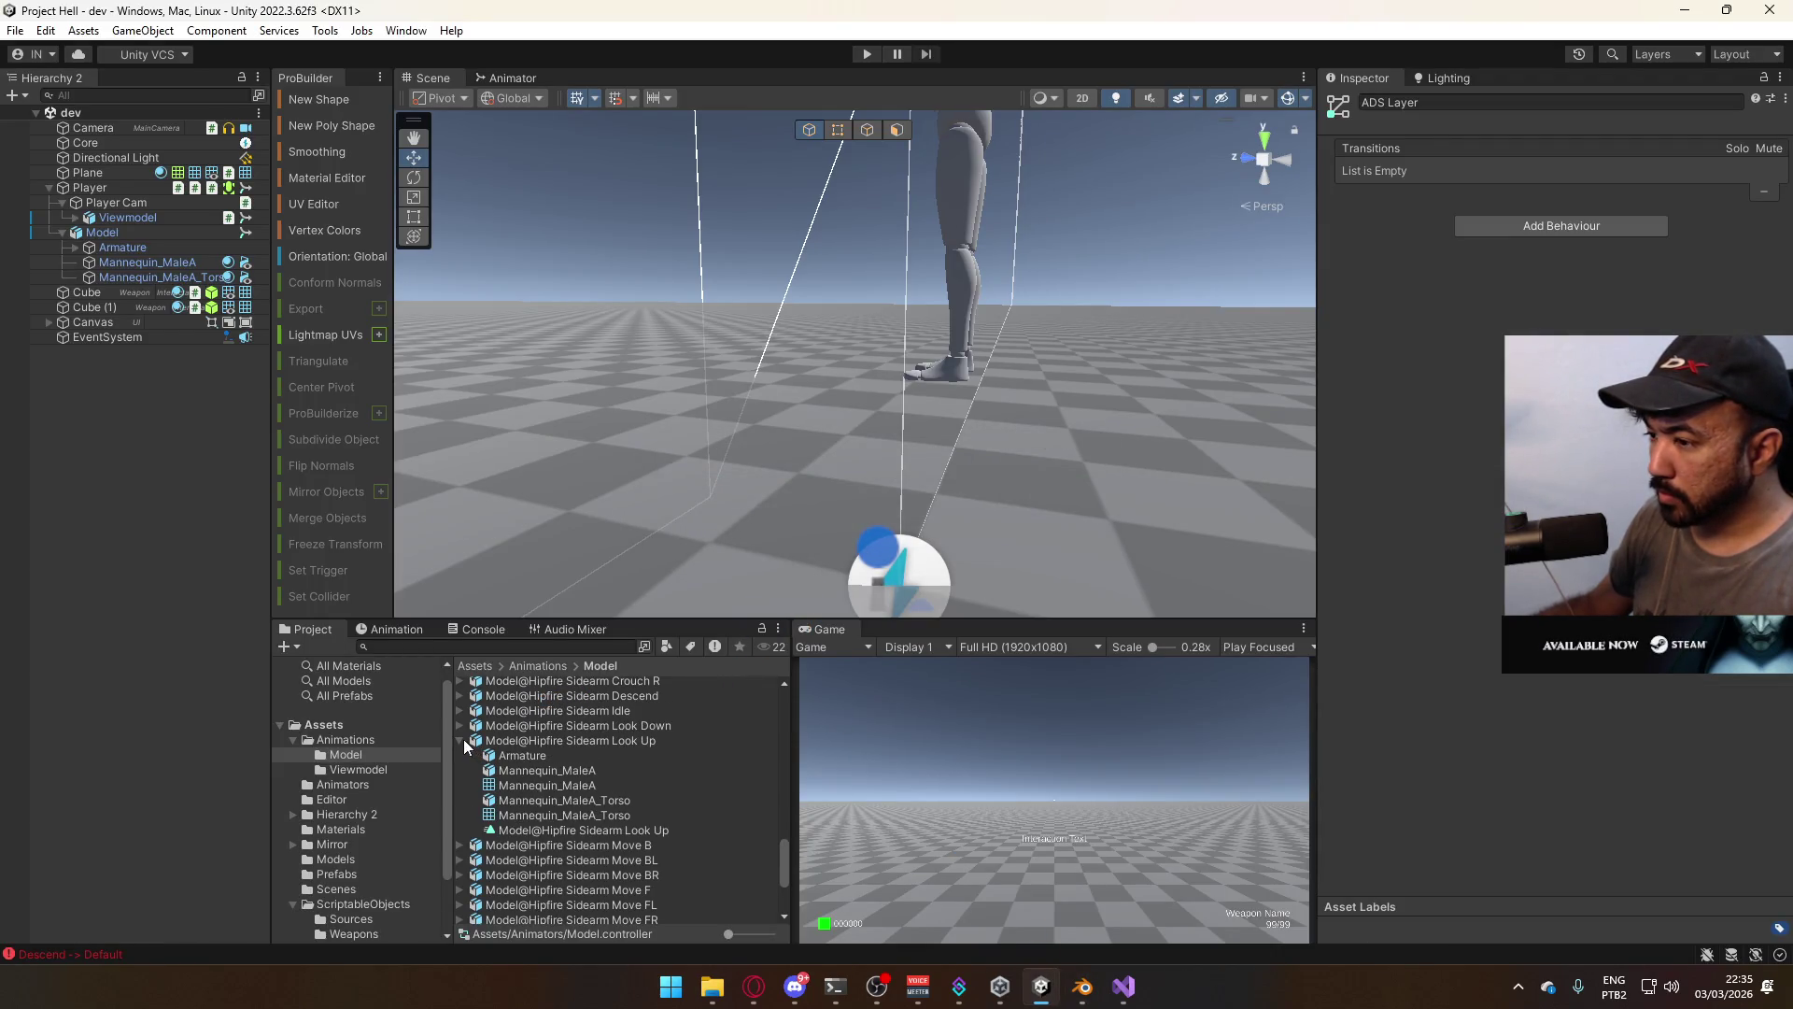
Collapse the Look Up entry and browse the Hipfire Sidearm Look Down, Move and Crouch FL clips
click(461, 740)
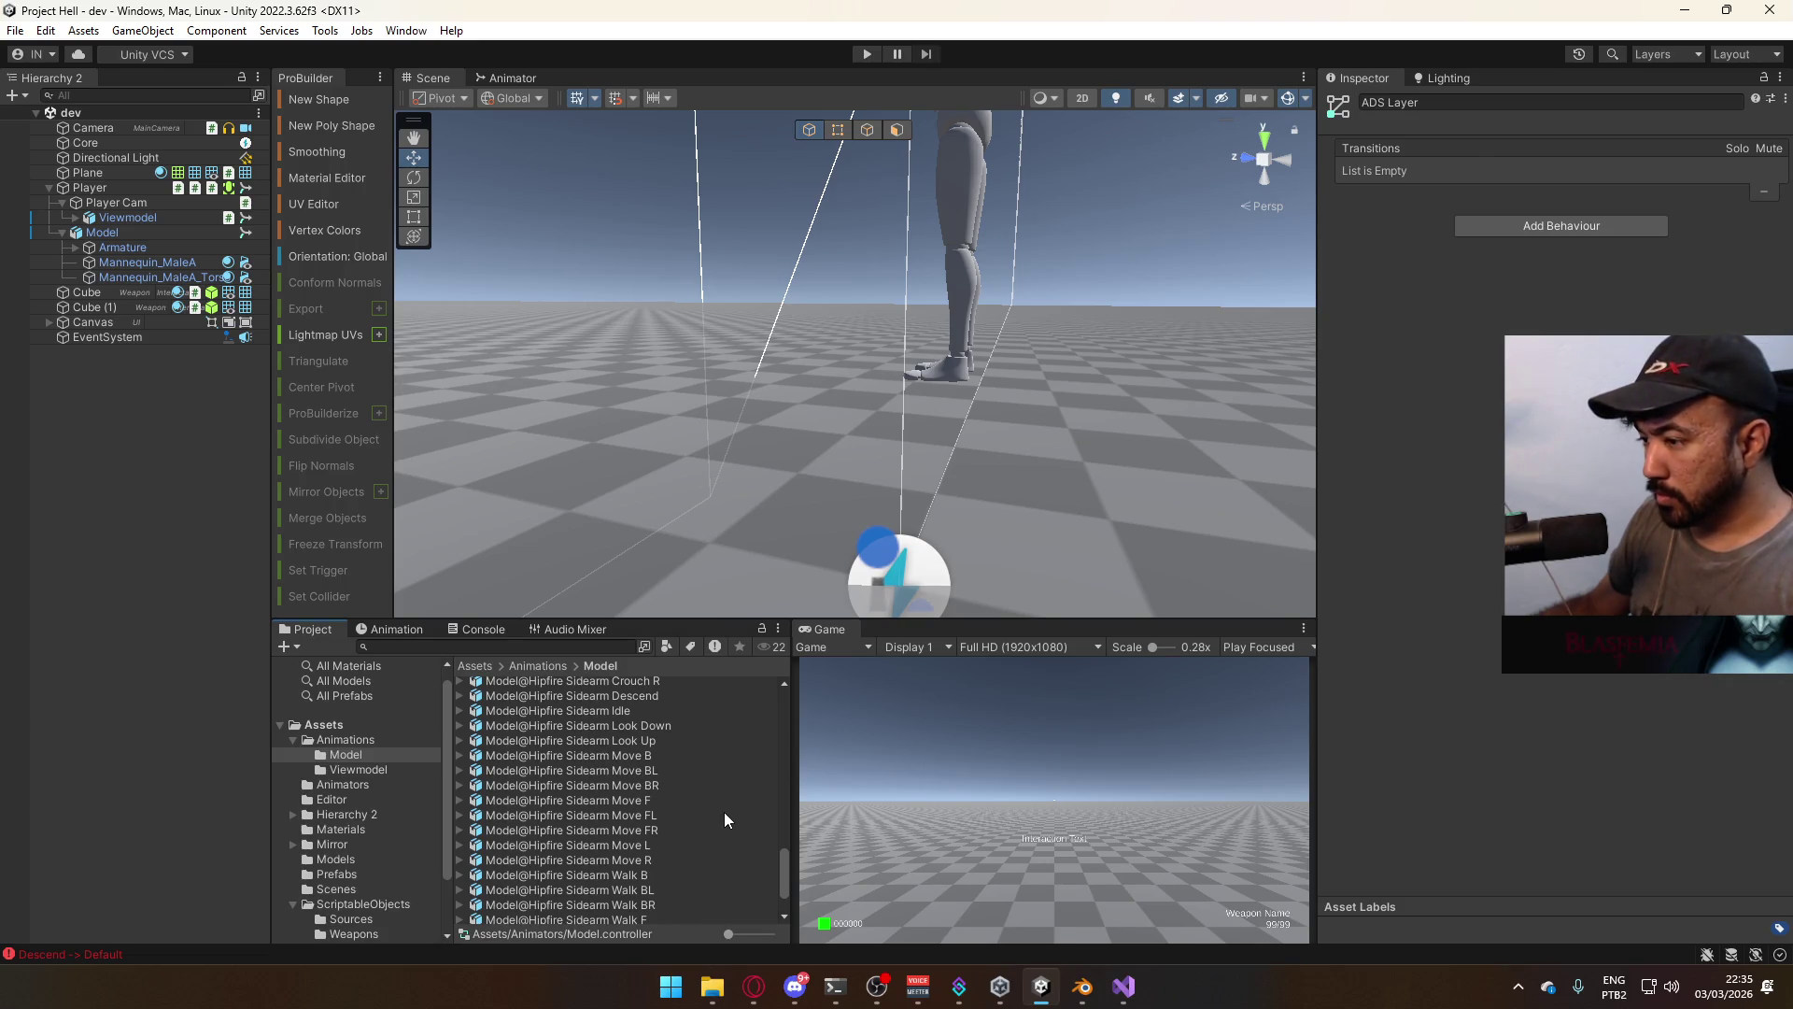
click(620, 725)
click(614, 757)
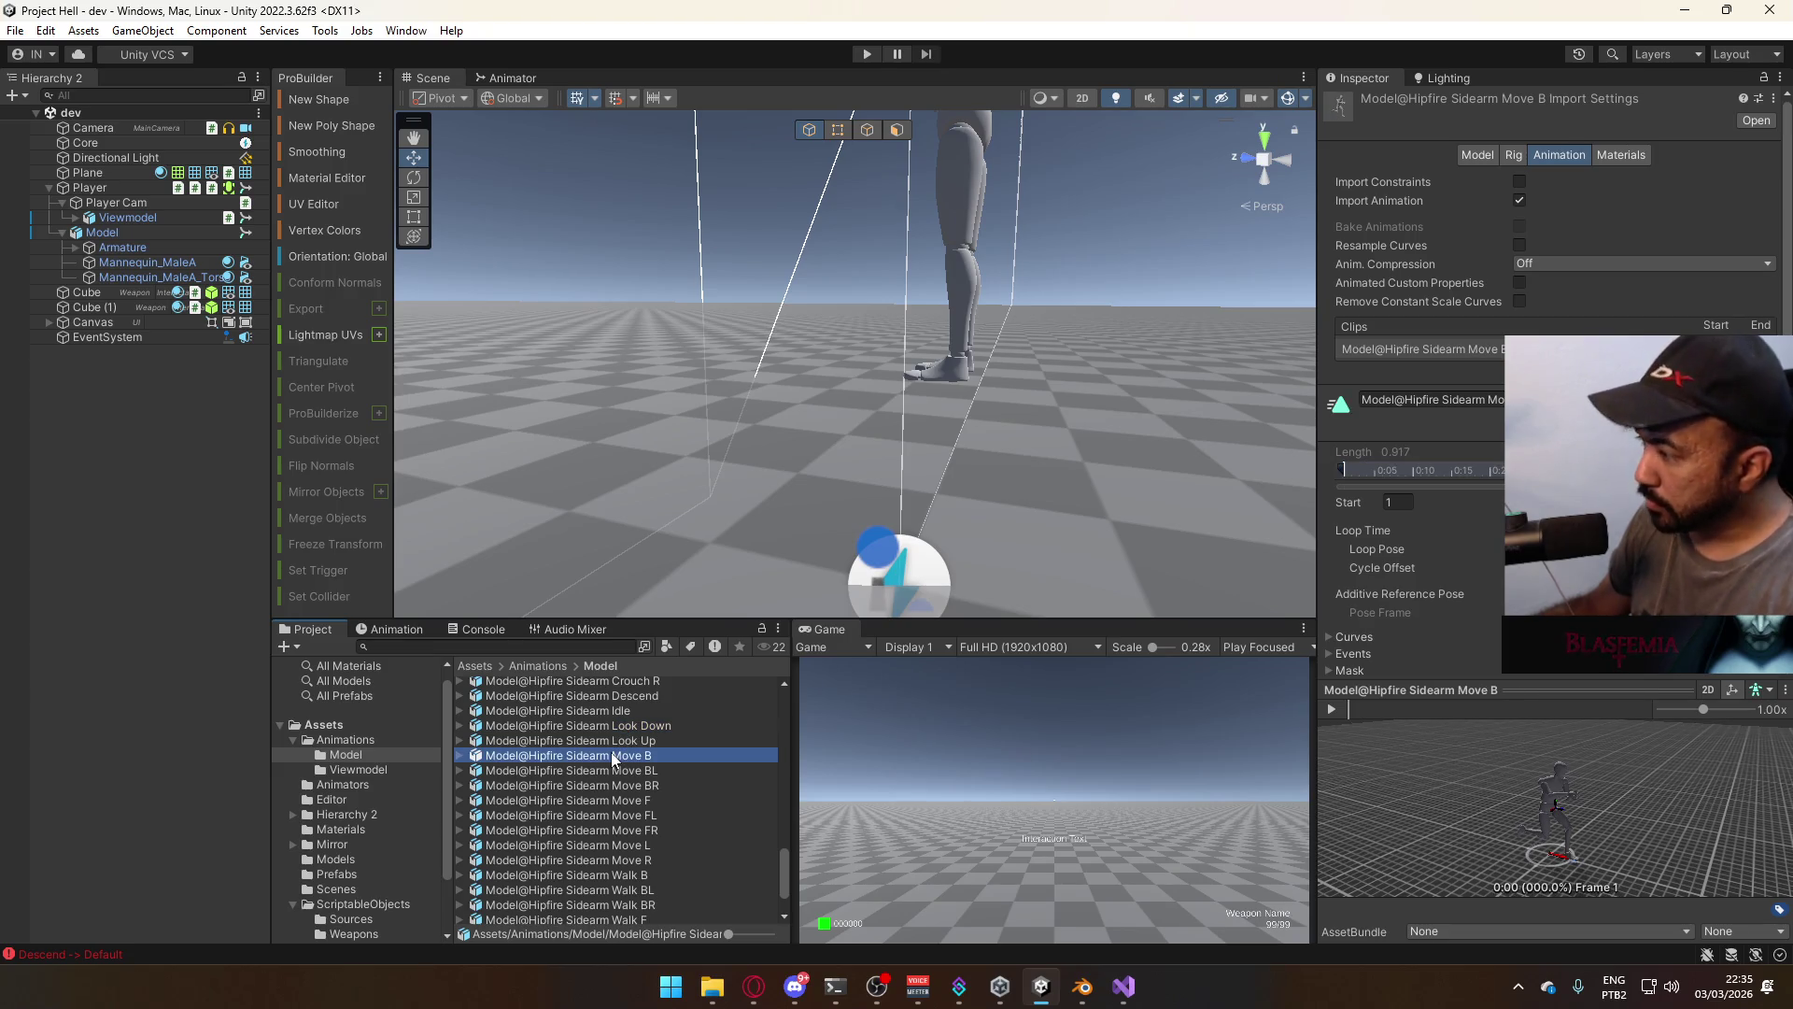
key(Down)
key(Down)
key(Down)
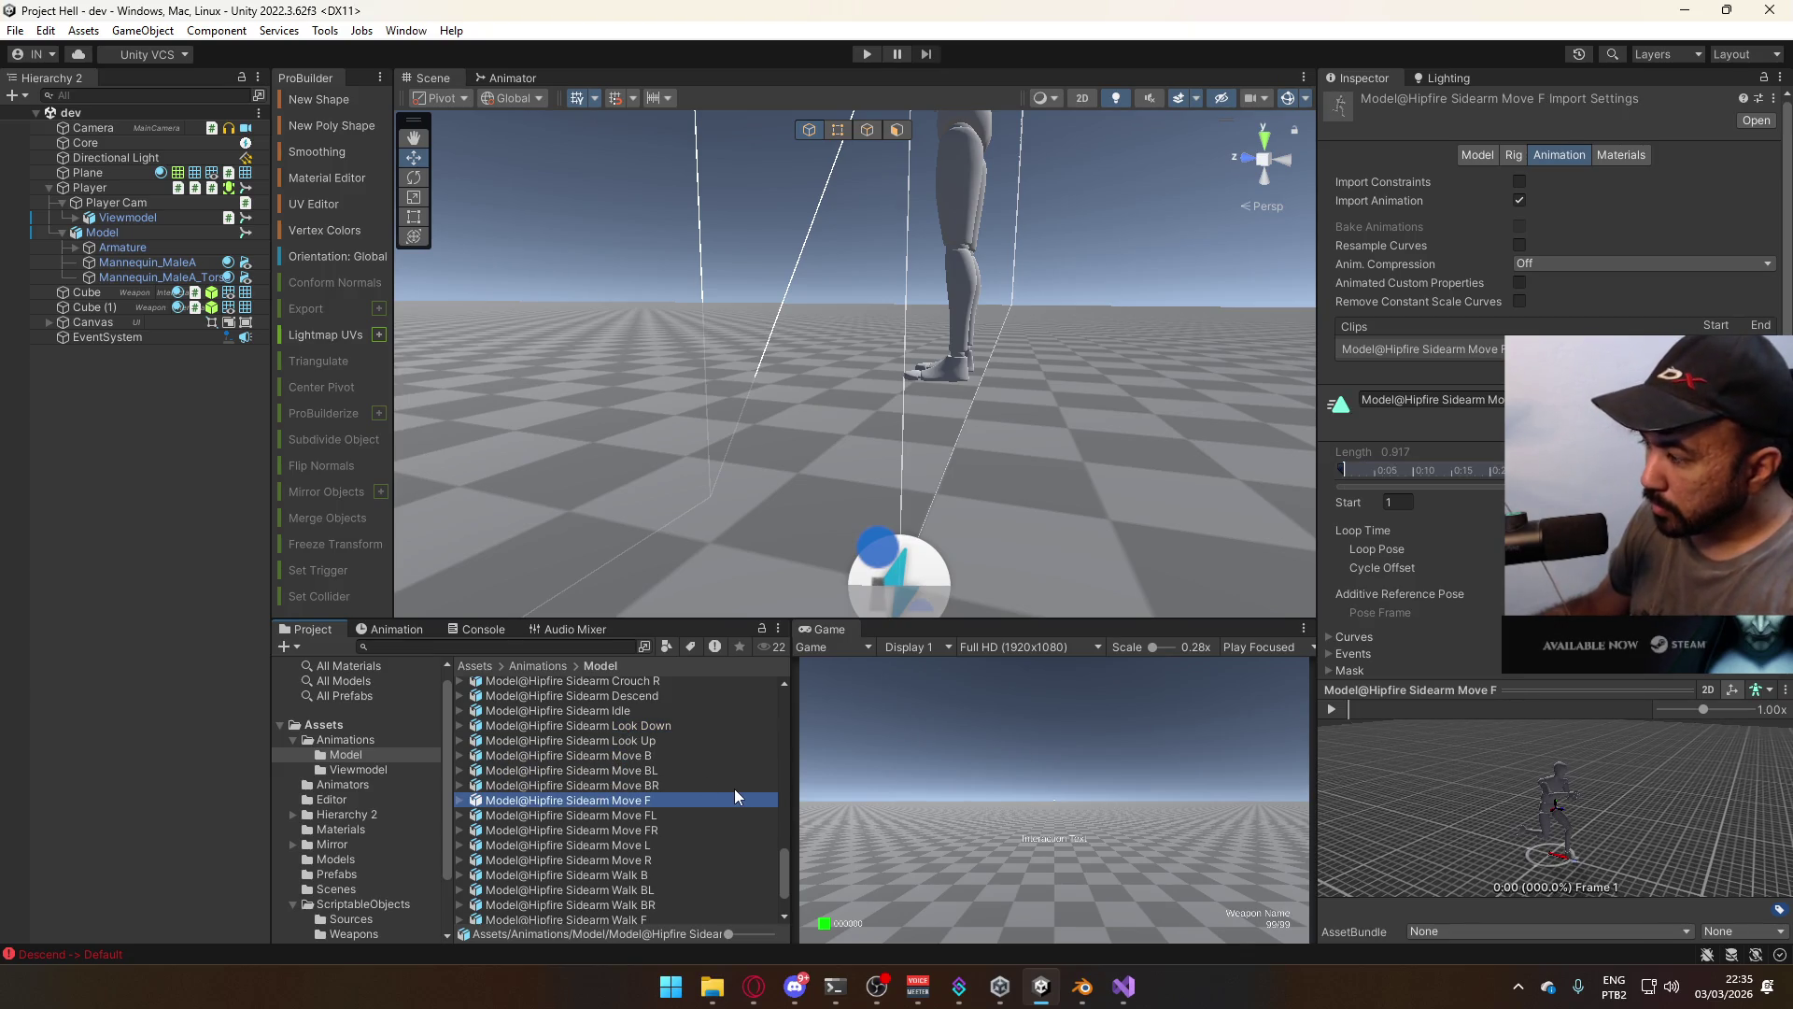
key(Up)
key(Up)
key(Up)
scroll(733, 794, up, 3)
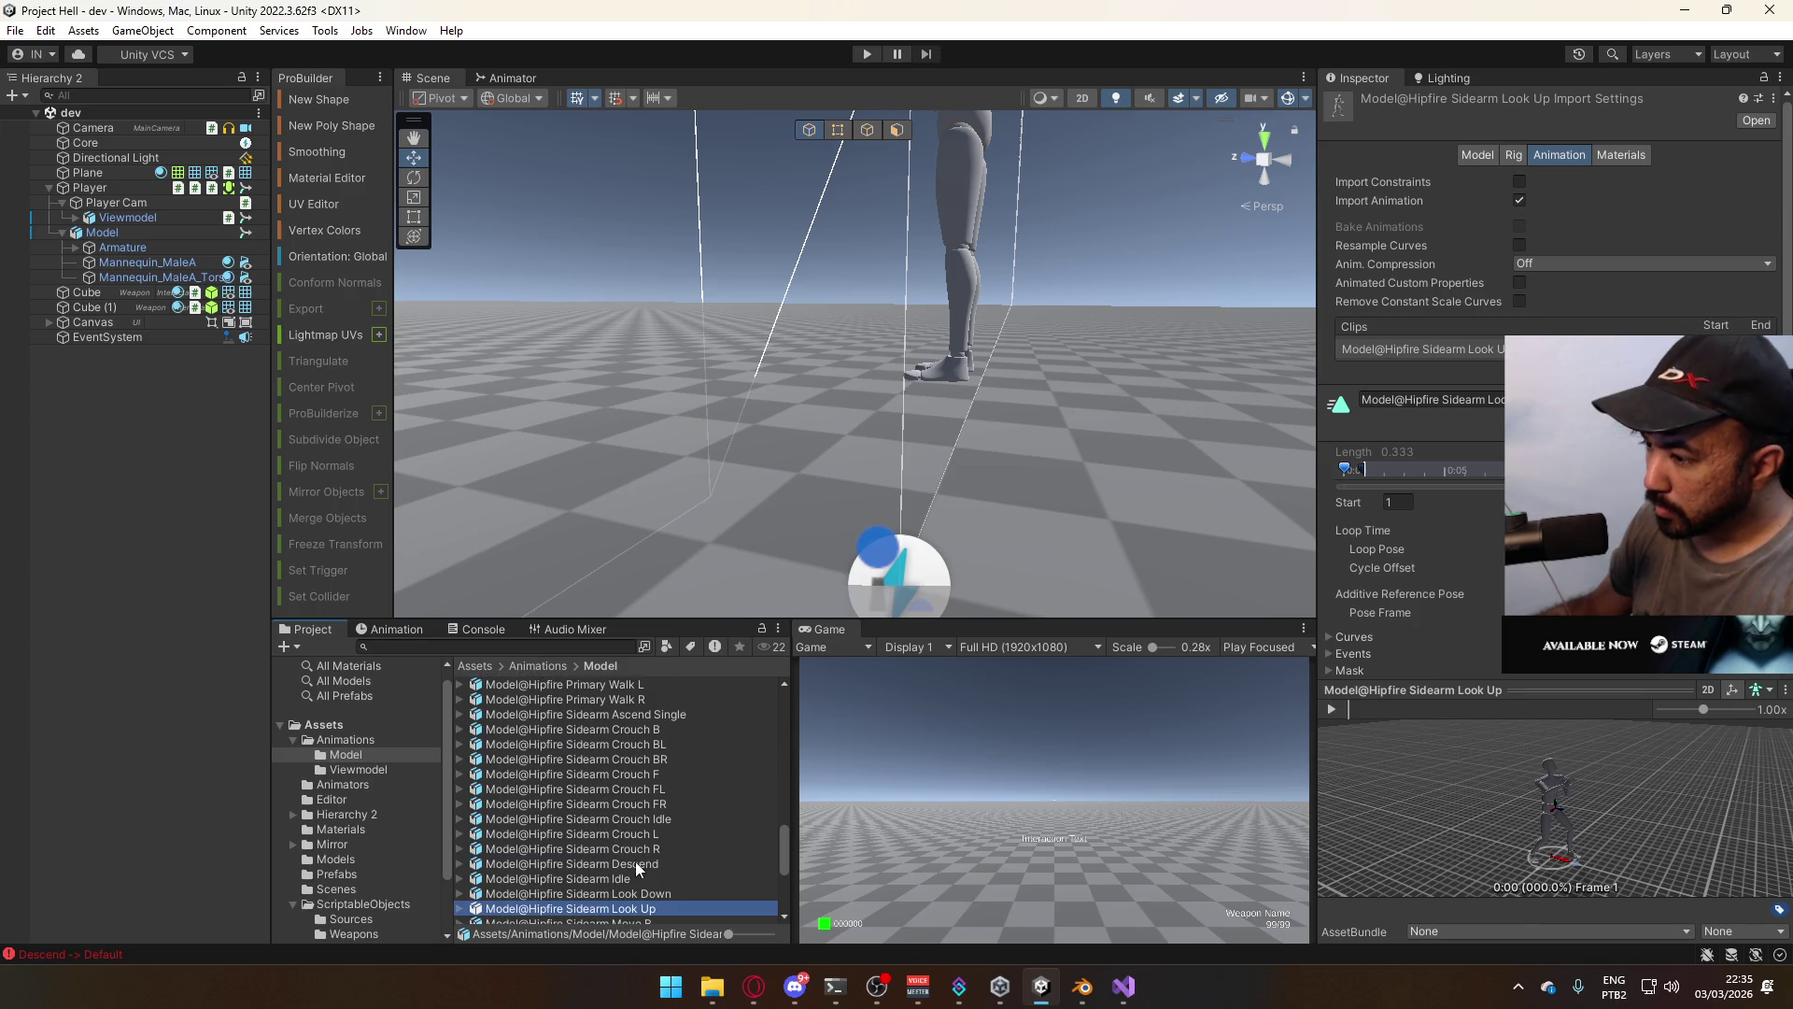
key(Up)
key(Up)
key(Up)
key(Up)
key(Up)
key(Up)
scroll(647, 837, up, 3)
scroll(647, 837, up, 5)
scroll(649, 837, up, 1)
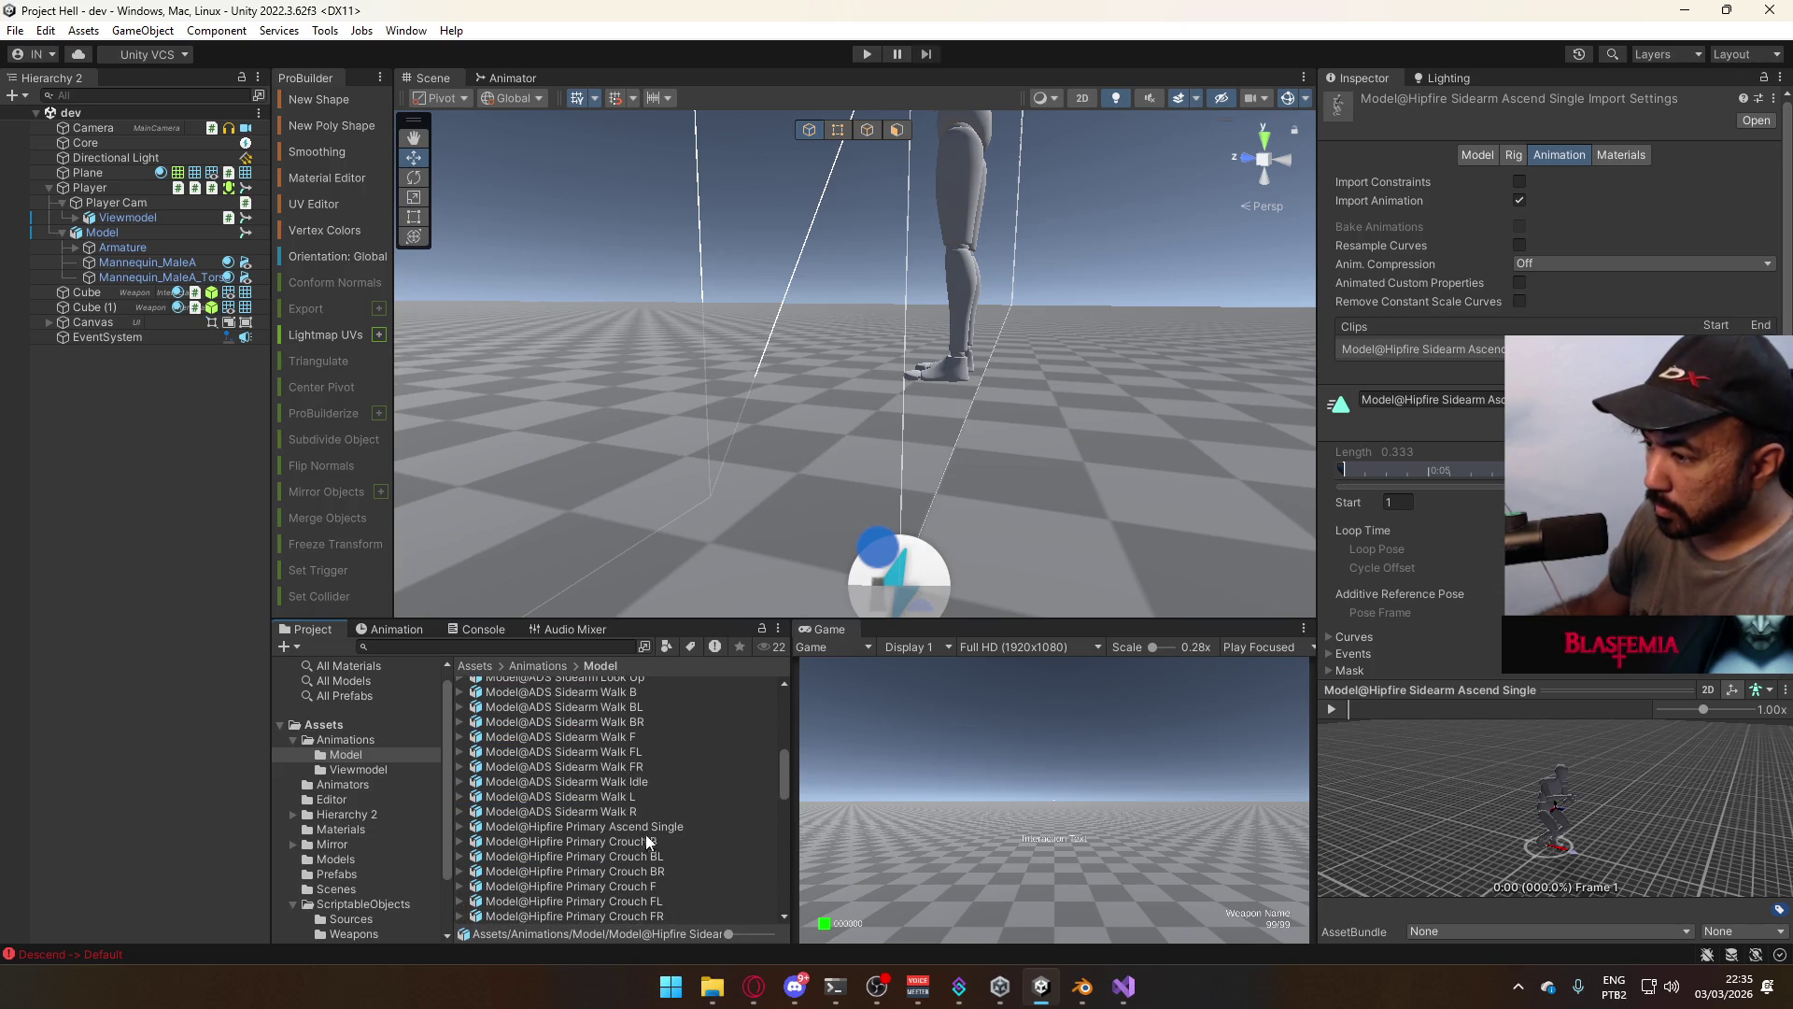
Browse the ADS Sidearm walk clips, then select the Hipfire Sidearm Look Down clip
click(597, 813)
key(Up)
key(Up)
key(Up)
key(Up)
key(Up)
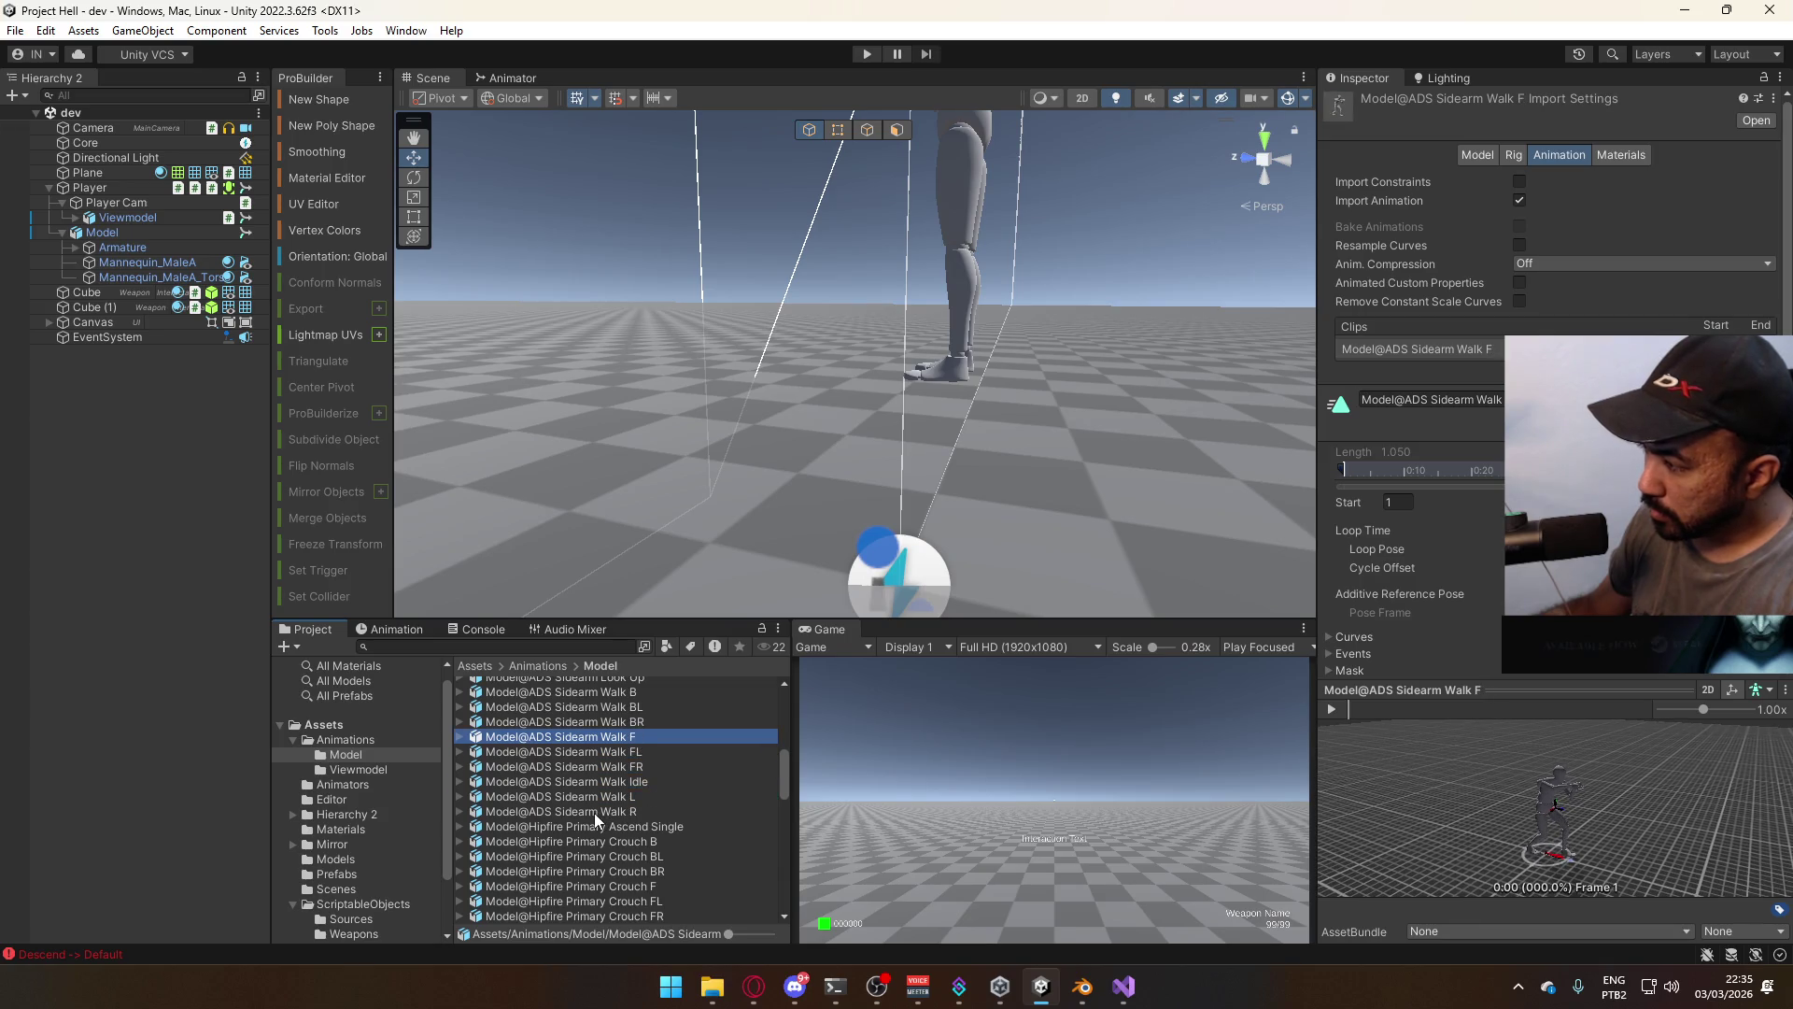
key(Down)
key(Down)
key(Down)
key(Up)
key(Up)
key(Up)
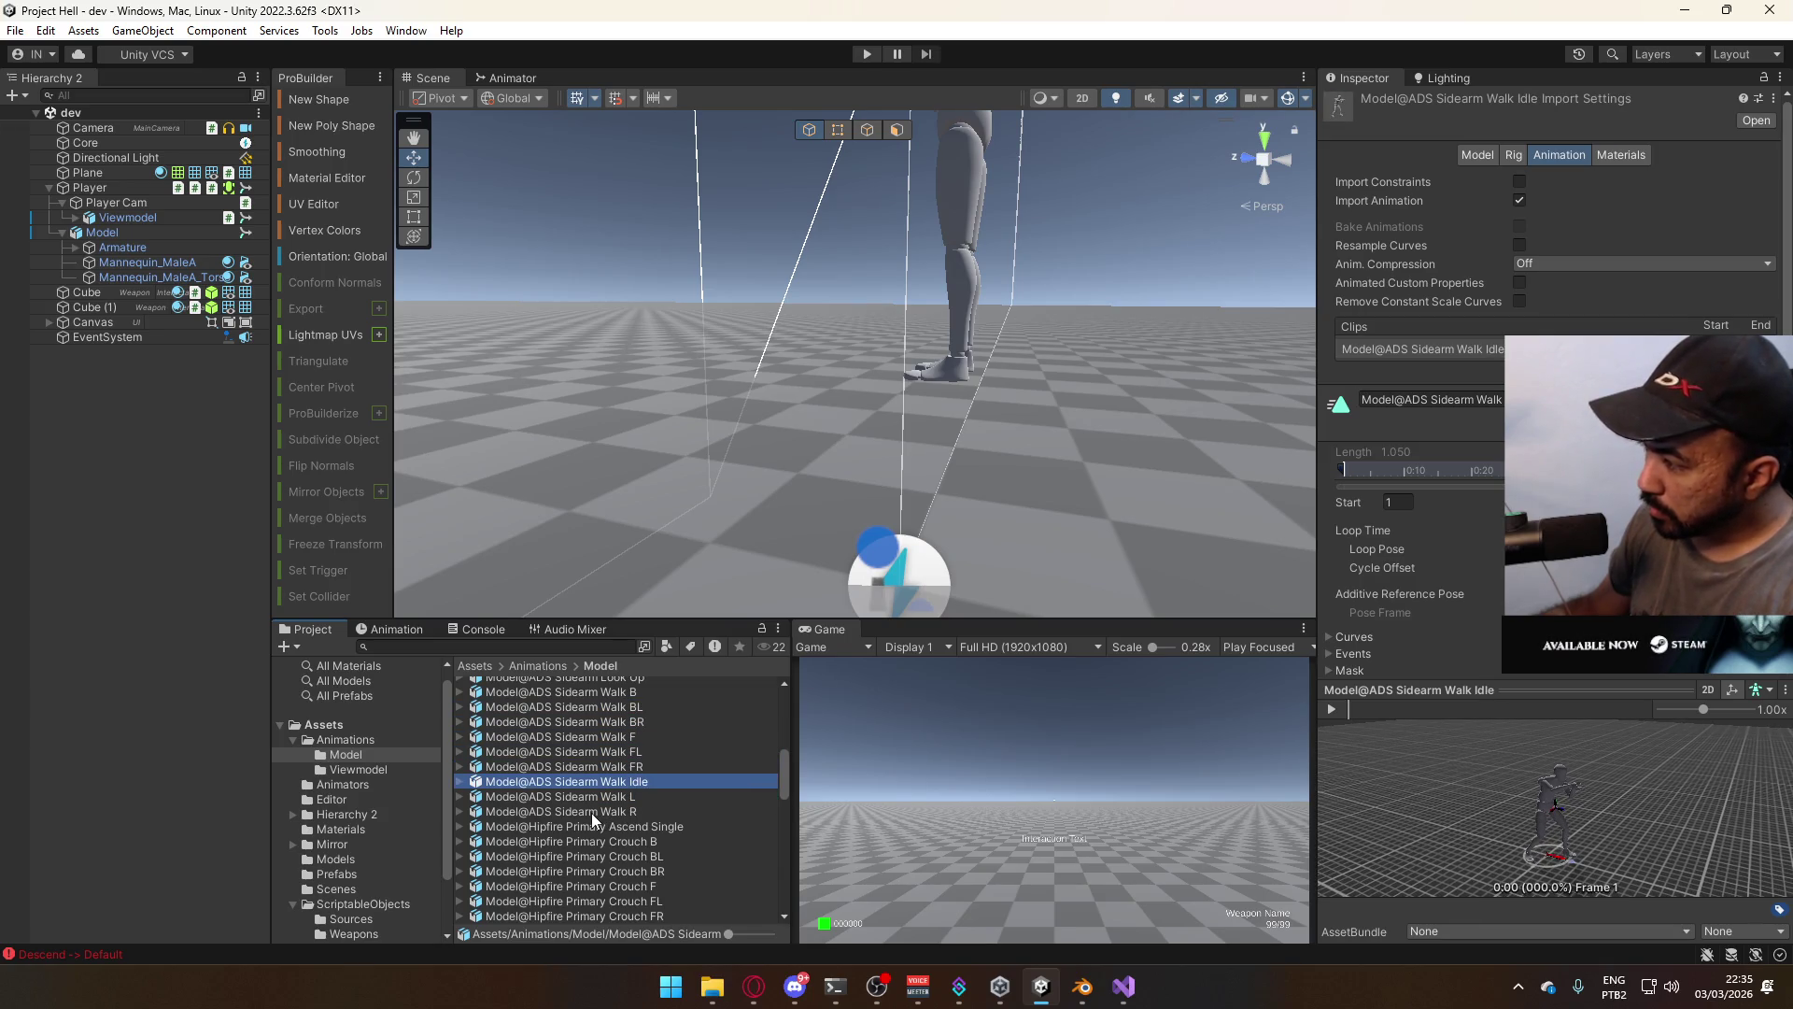
scroll(601, 820, up, 3)
key(Up)
key(Up)
key(Up)
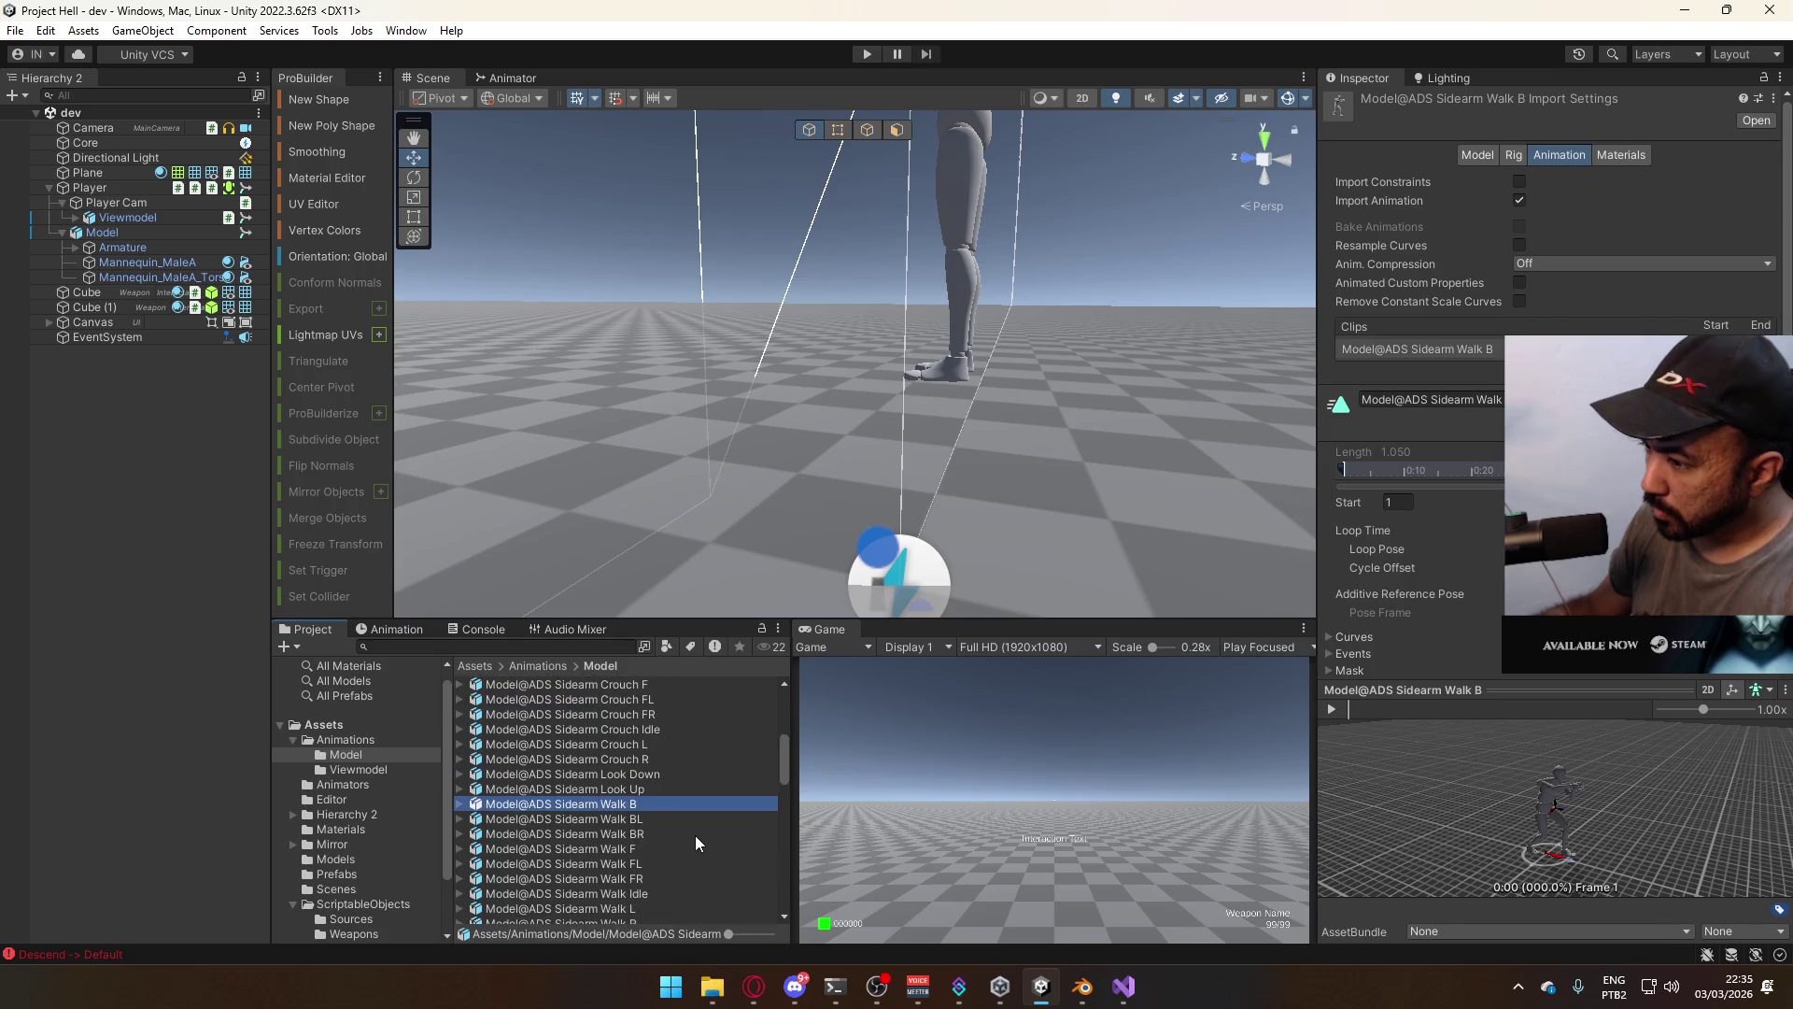
key(Up)
key(Up)
key(Up)
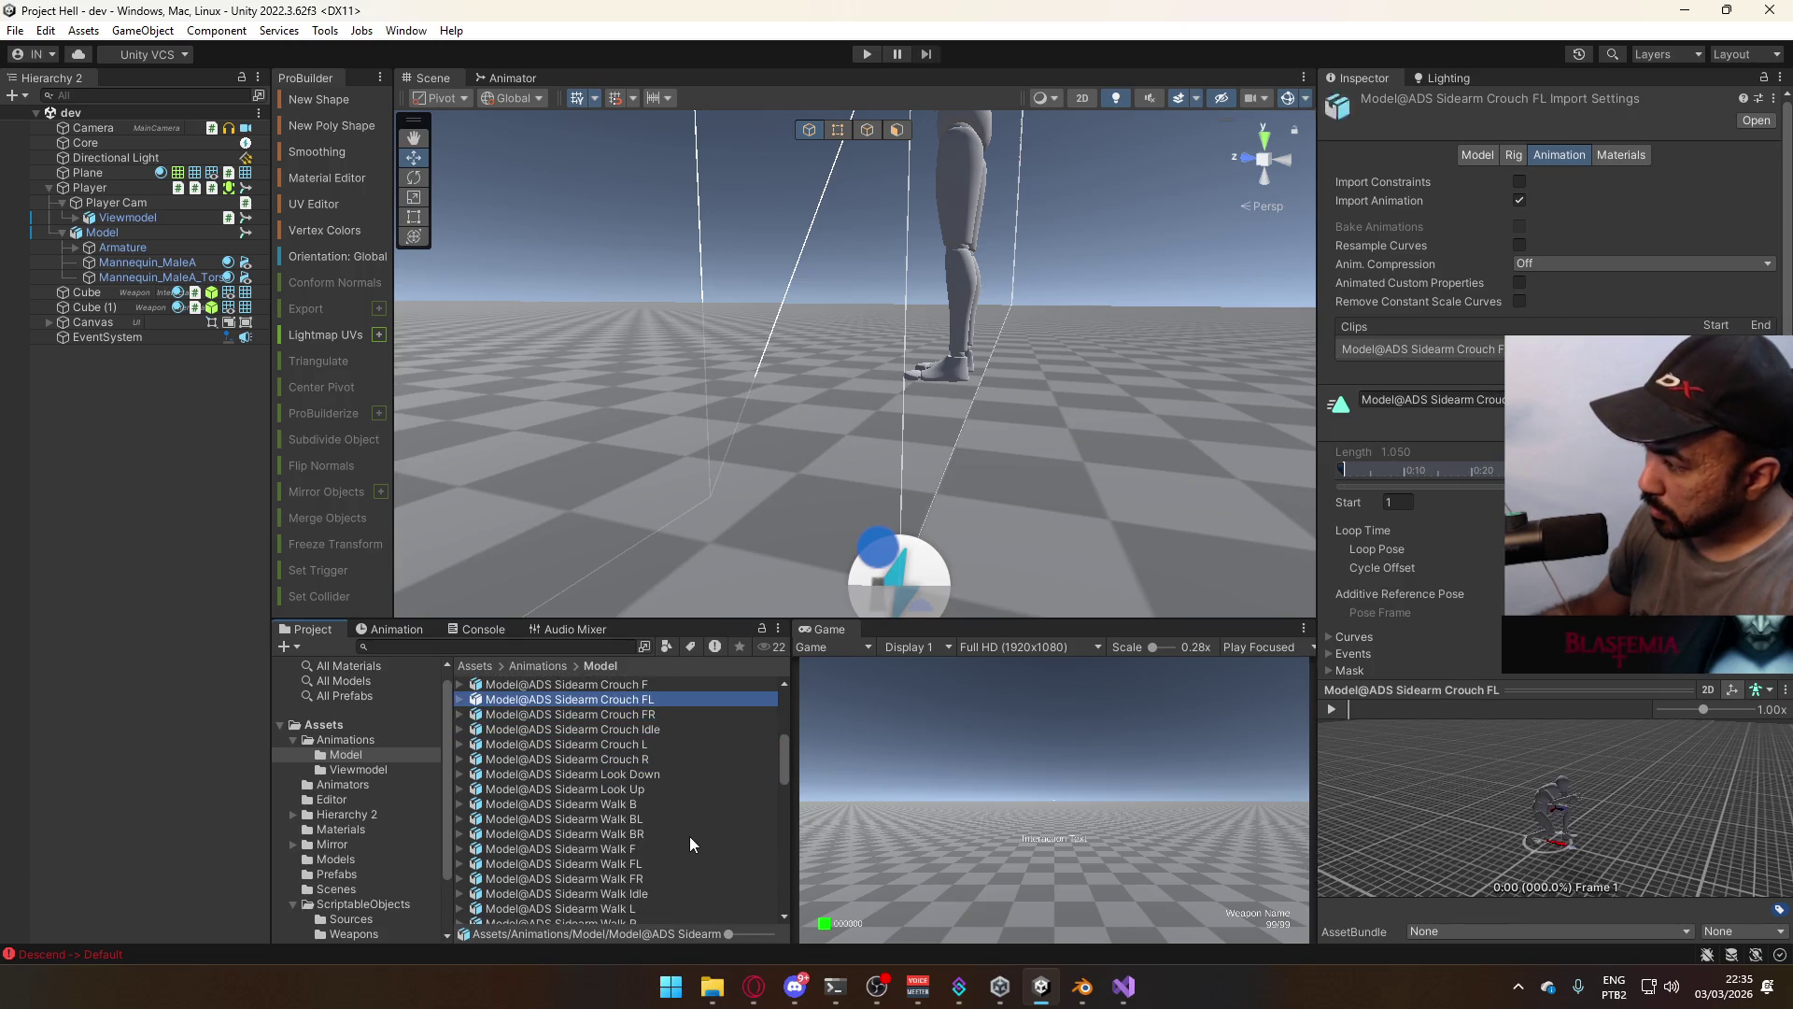
scroll(683, 835, up, 3)
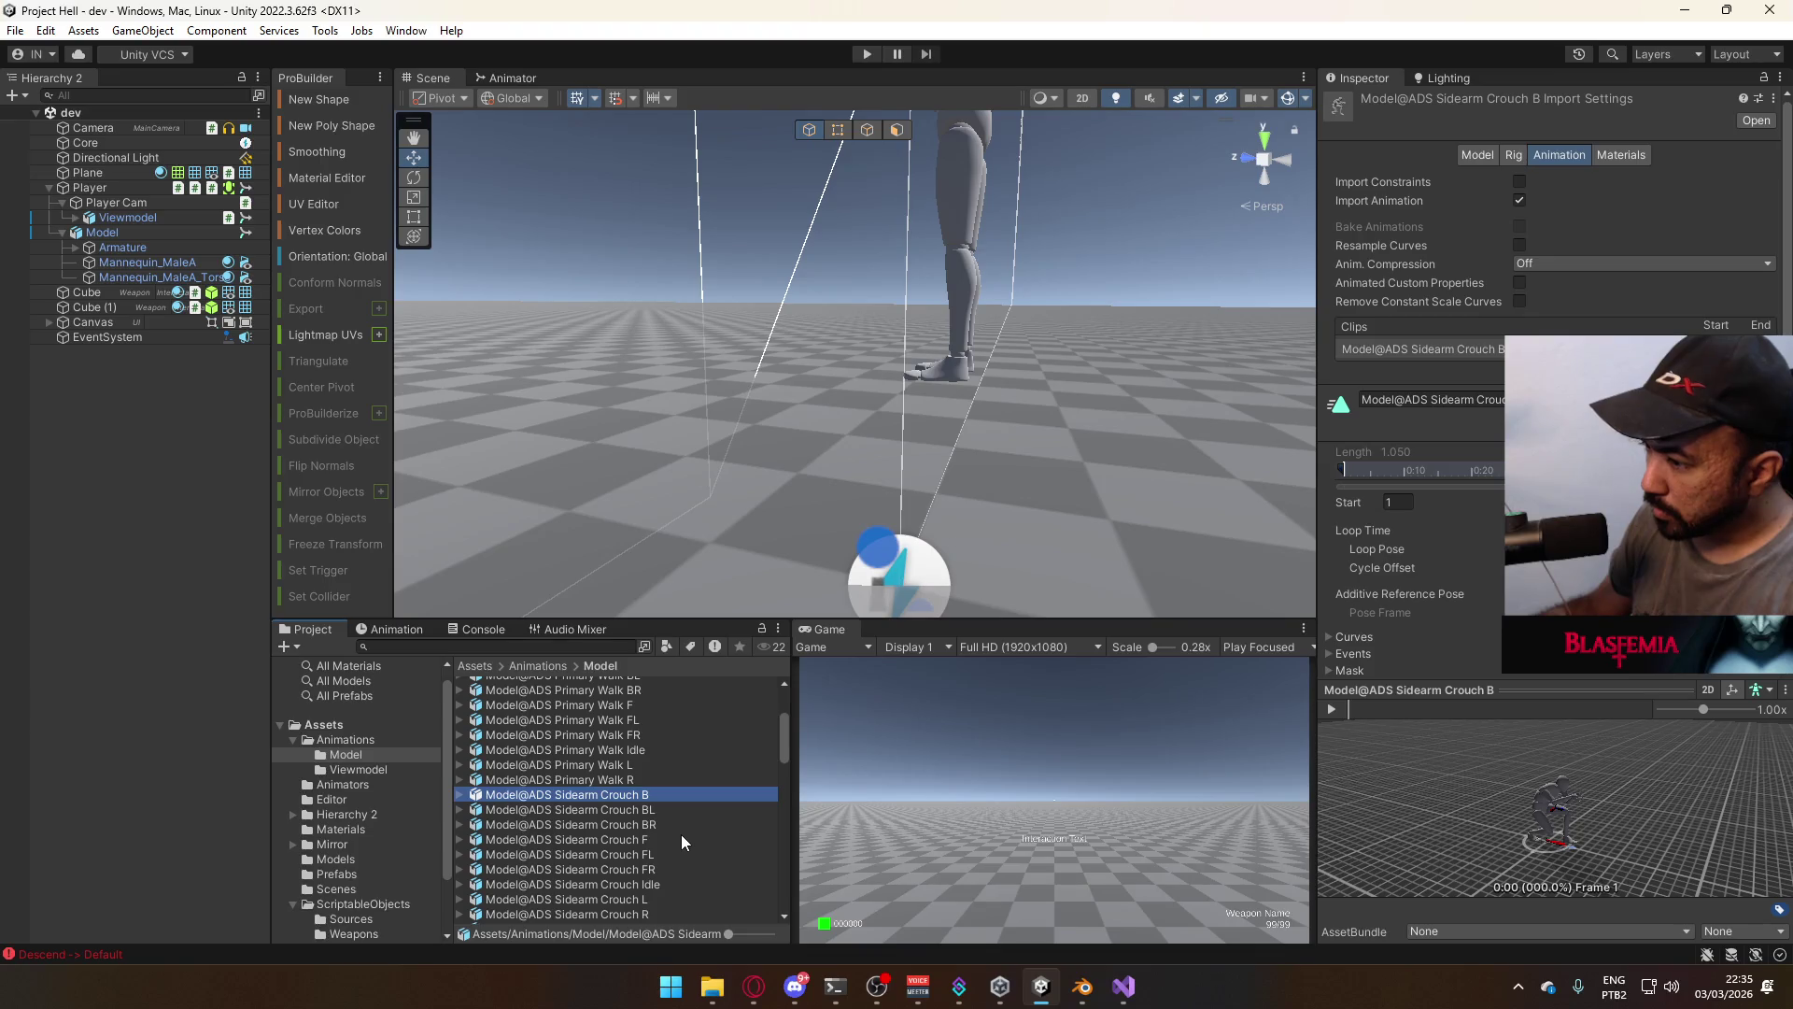
scroll(680, 833, down, 1)
scroll(680, 833, up, 3)
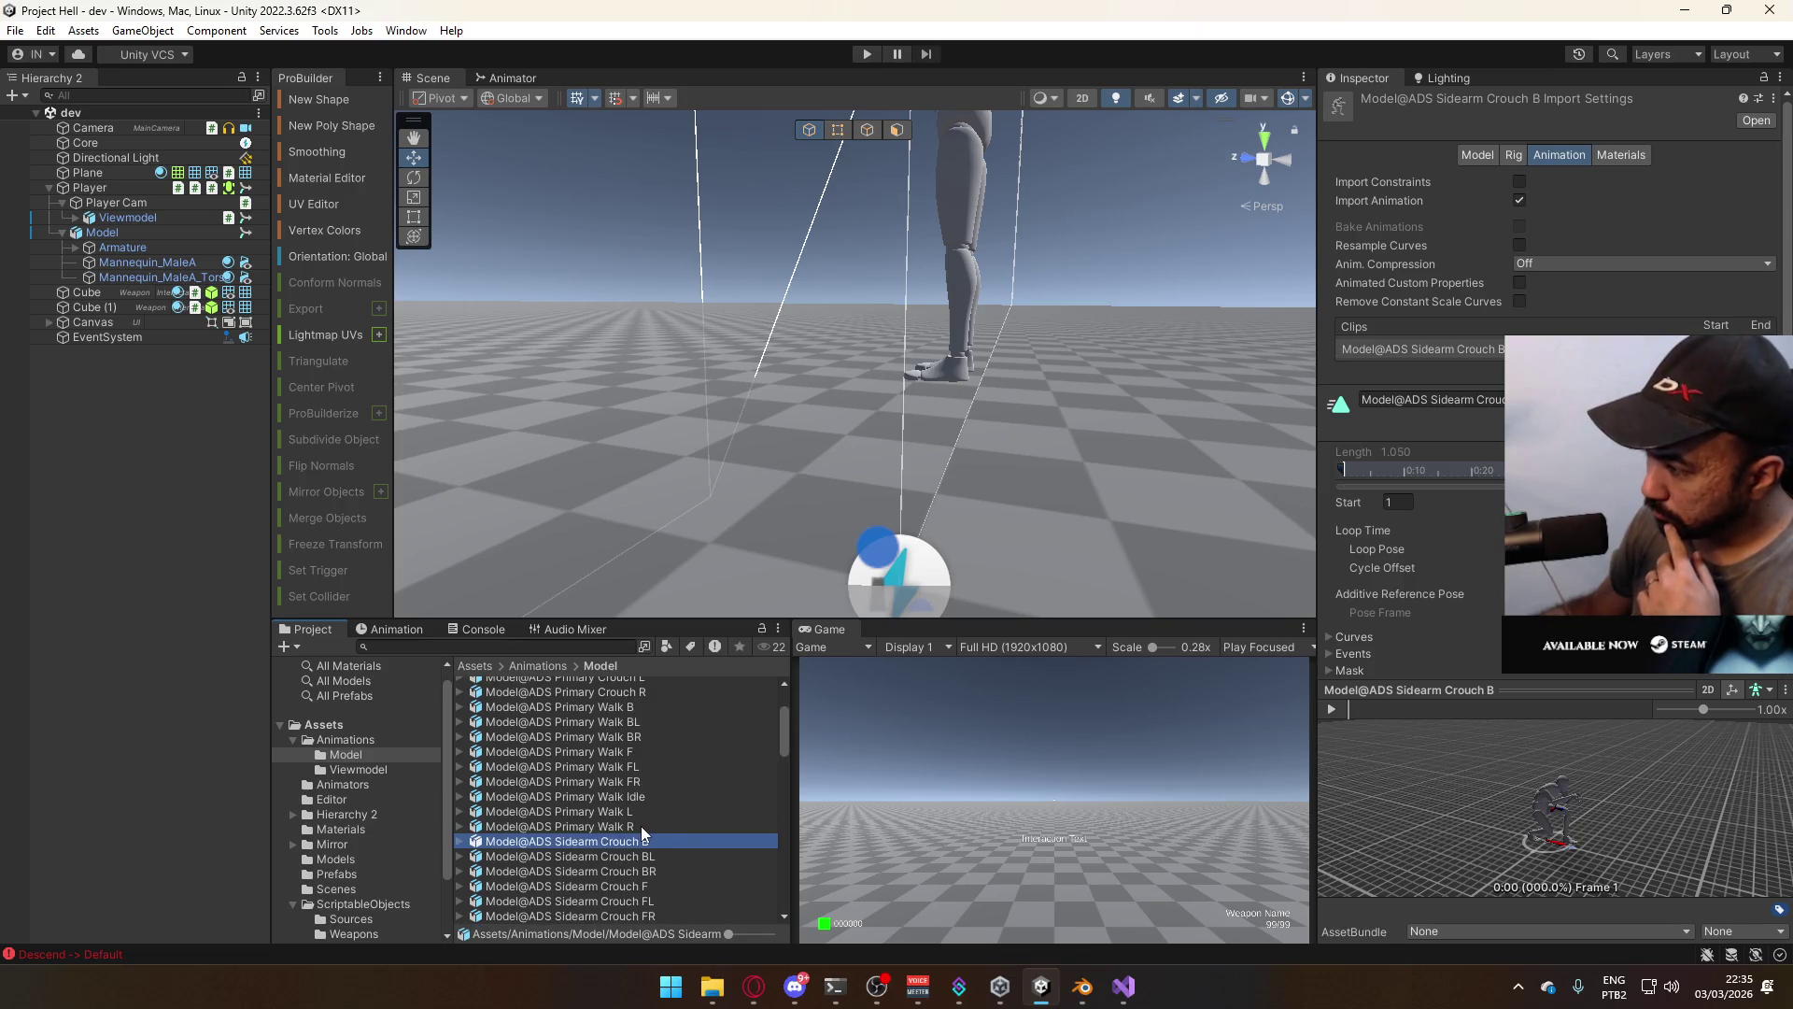
scroll(641, 826, down, 7)
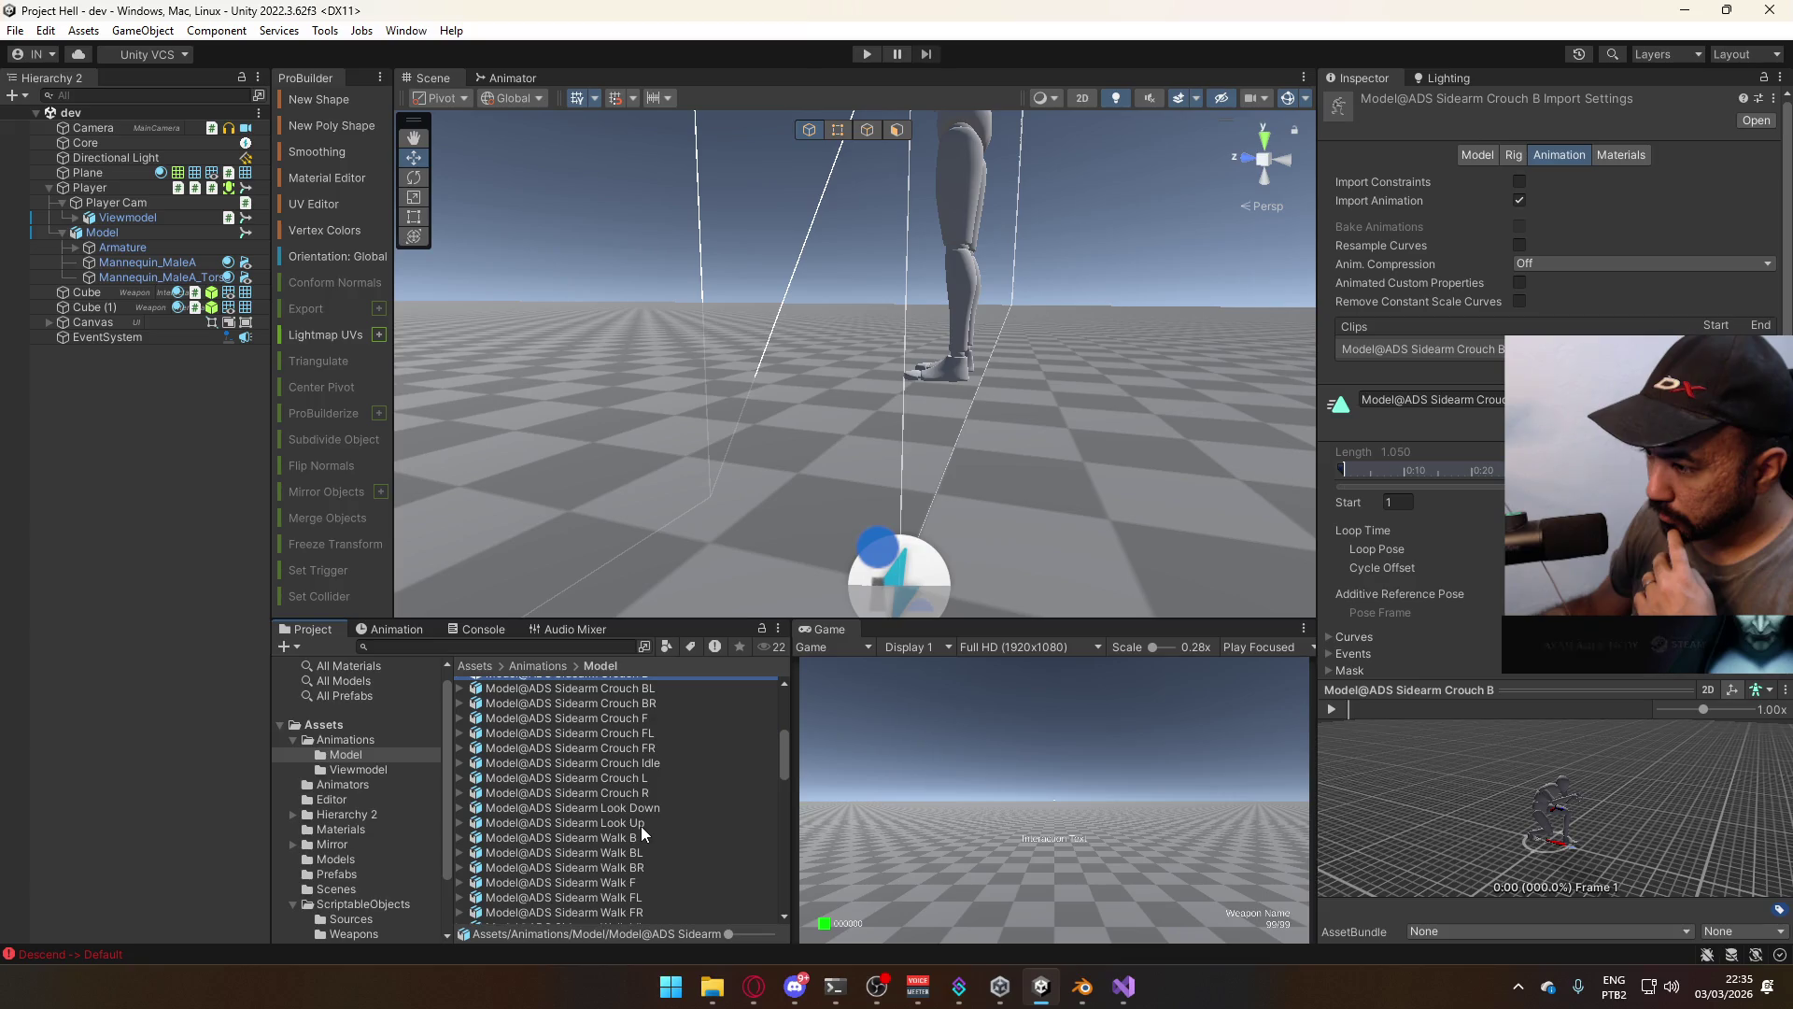
scroll(641, 826, down, 3)
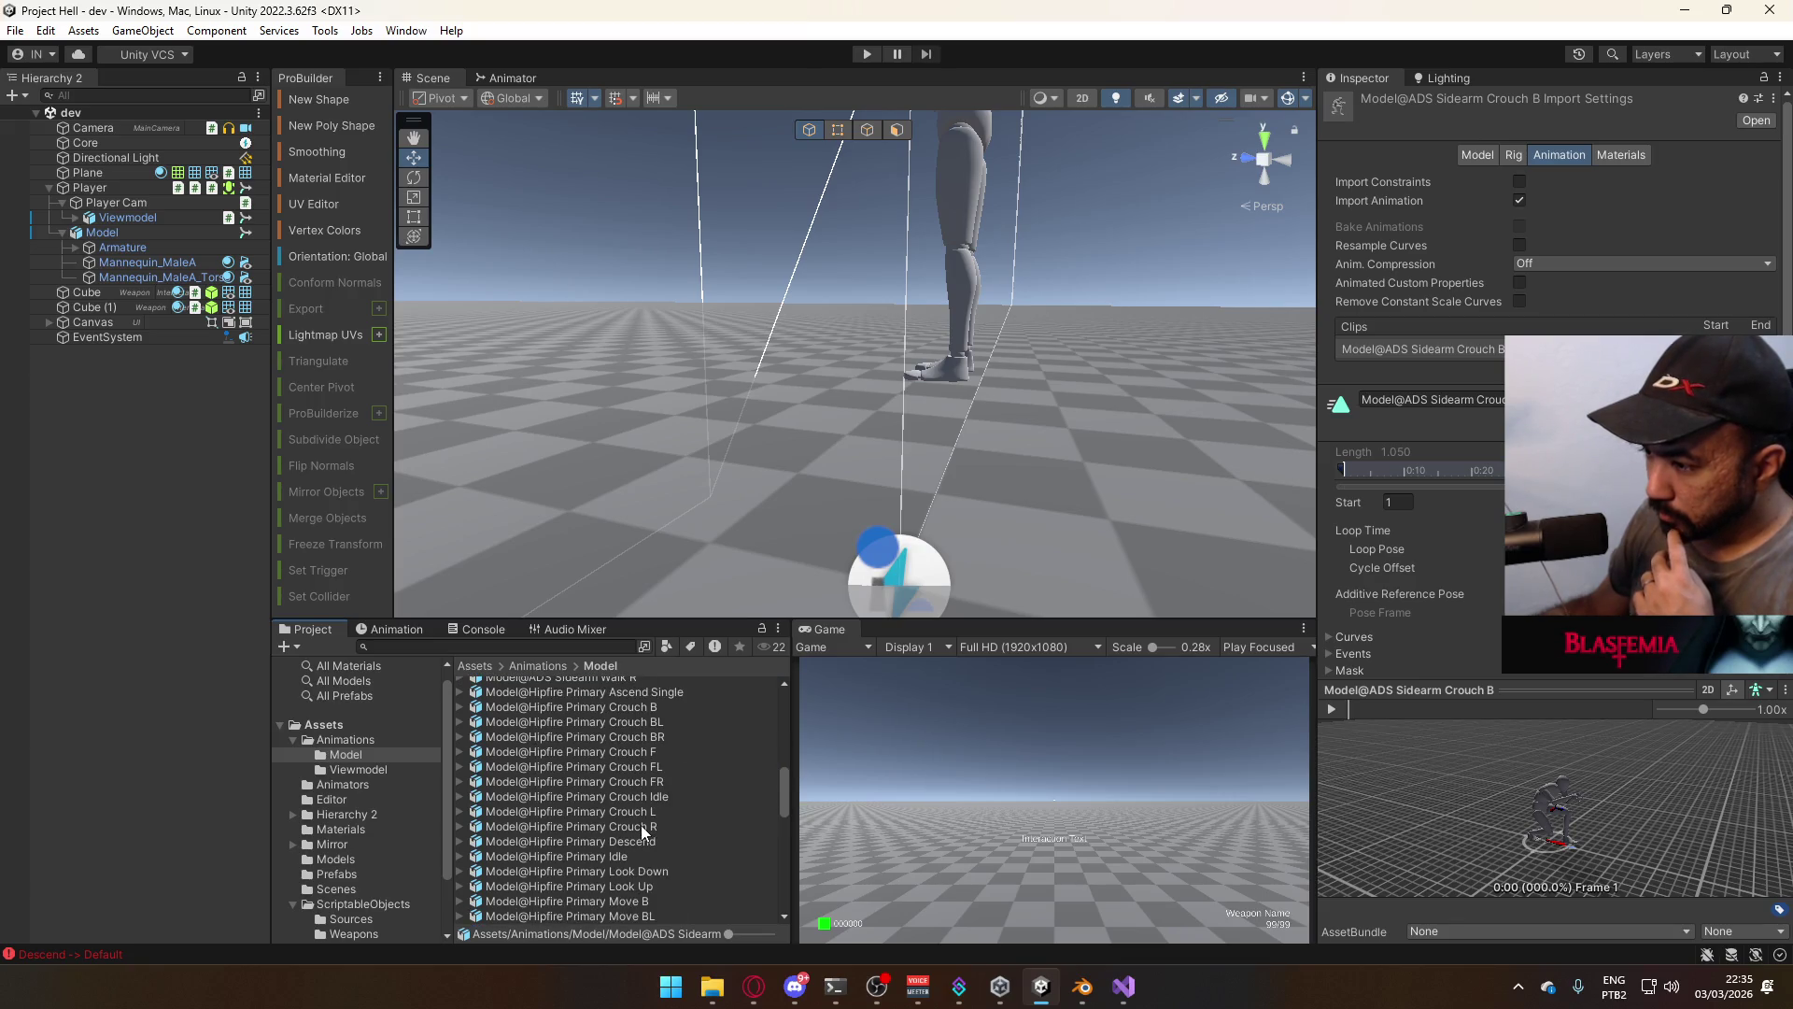
scroll(641, 826, down, 10)
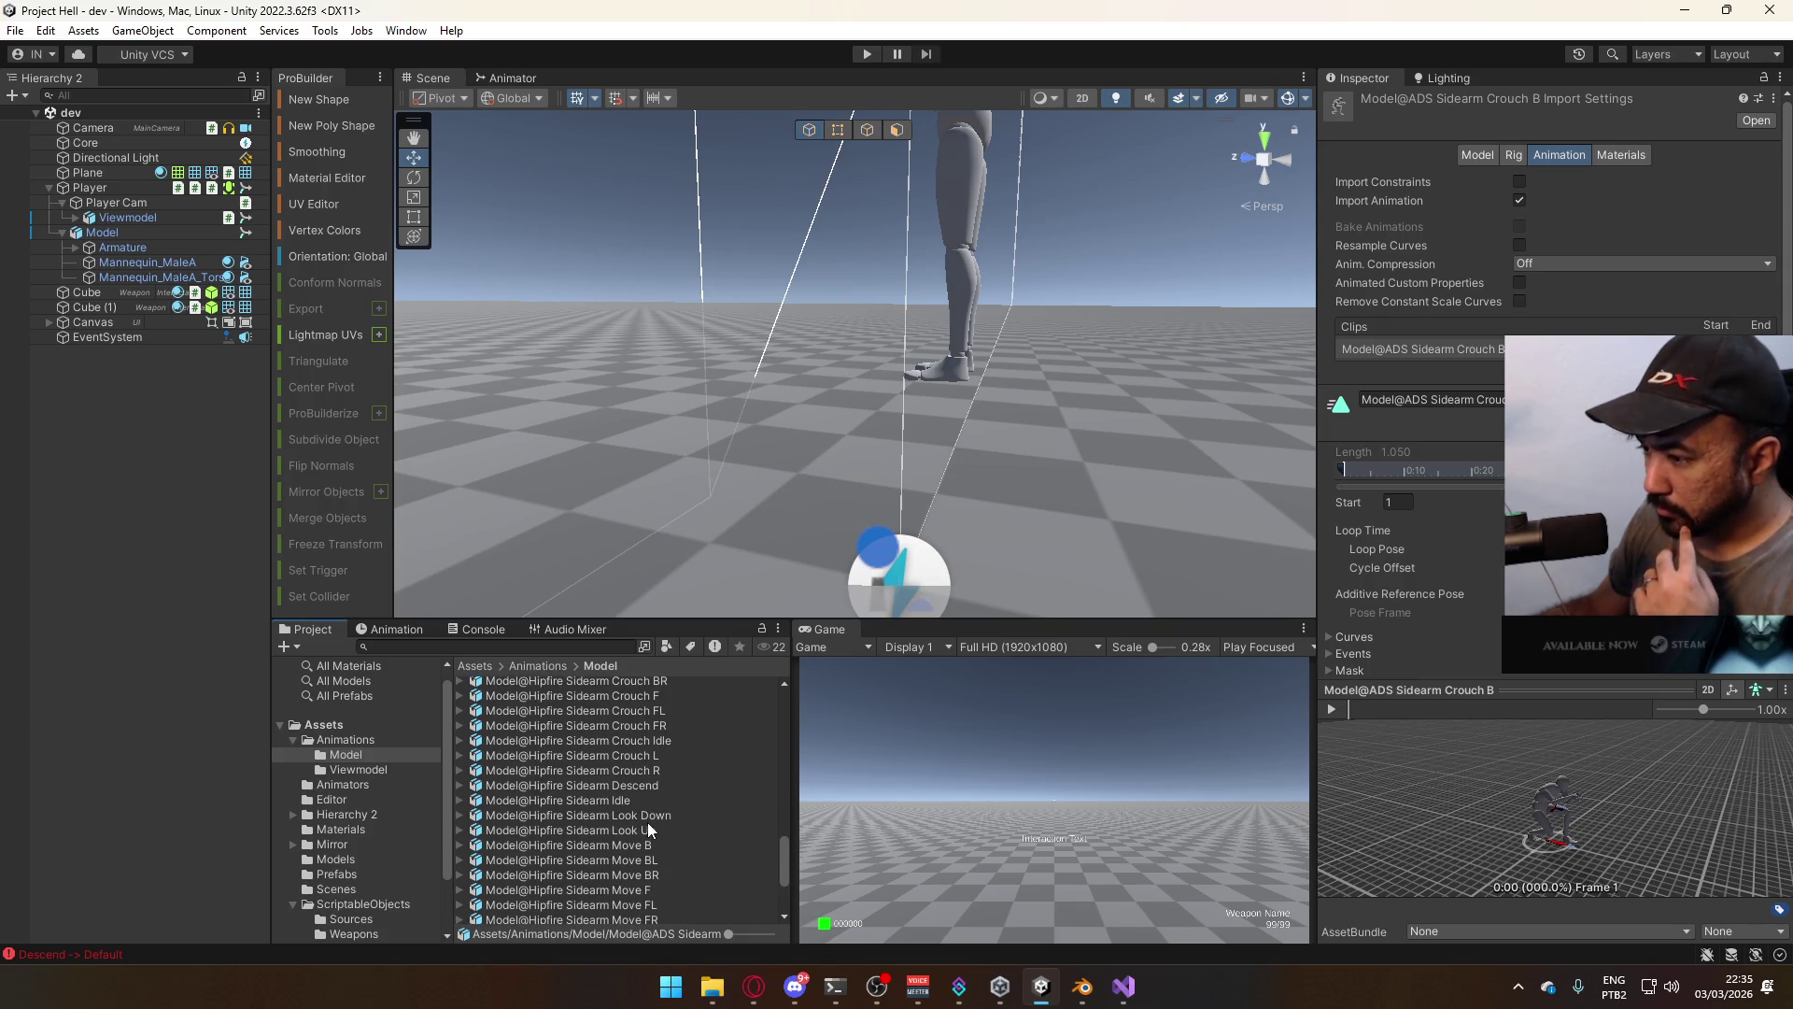
click(647, 816)
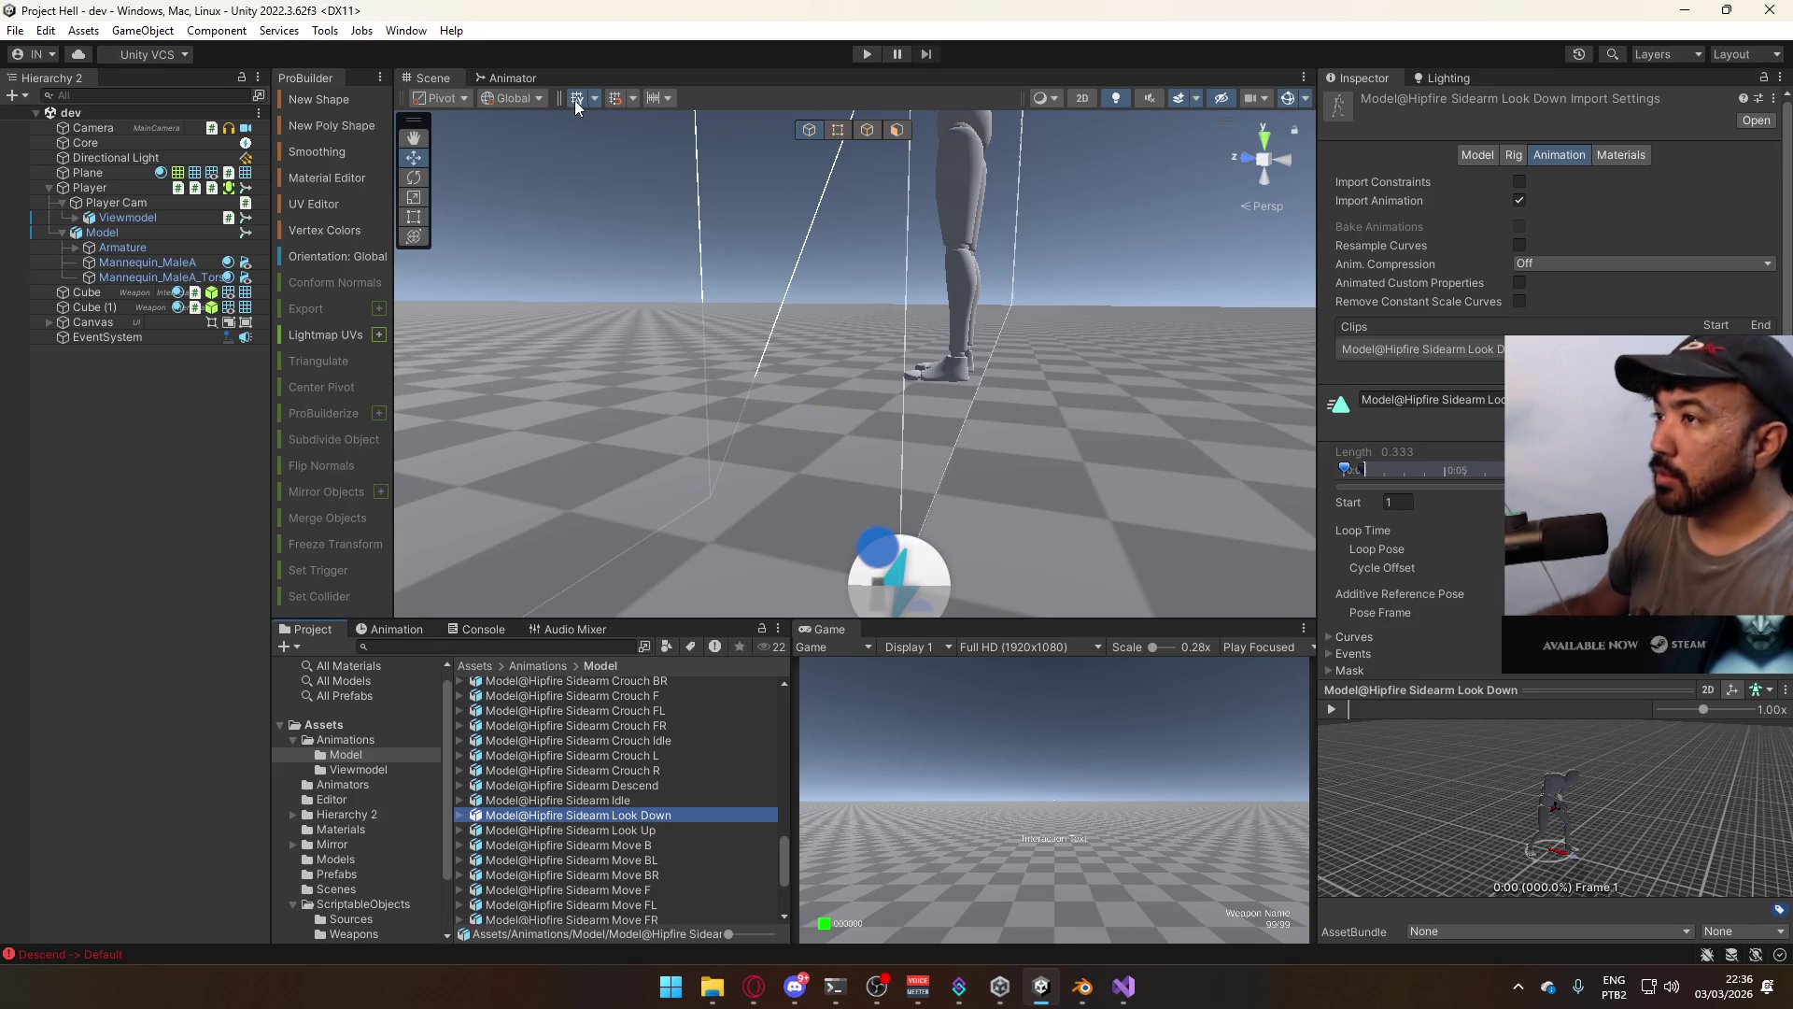
click(513, 78)
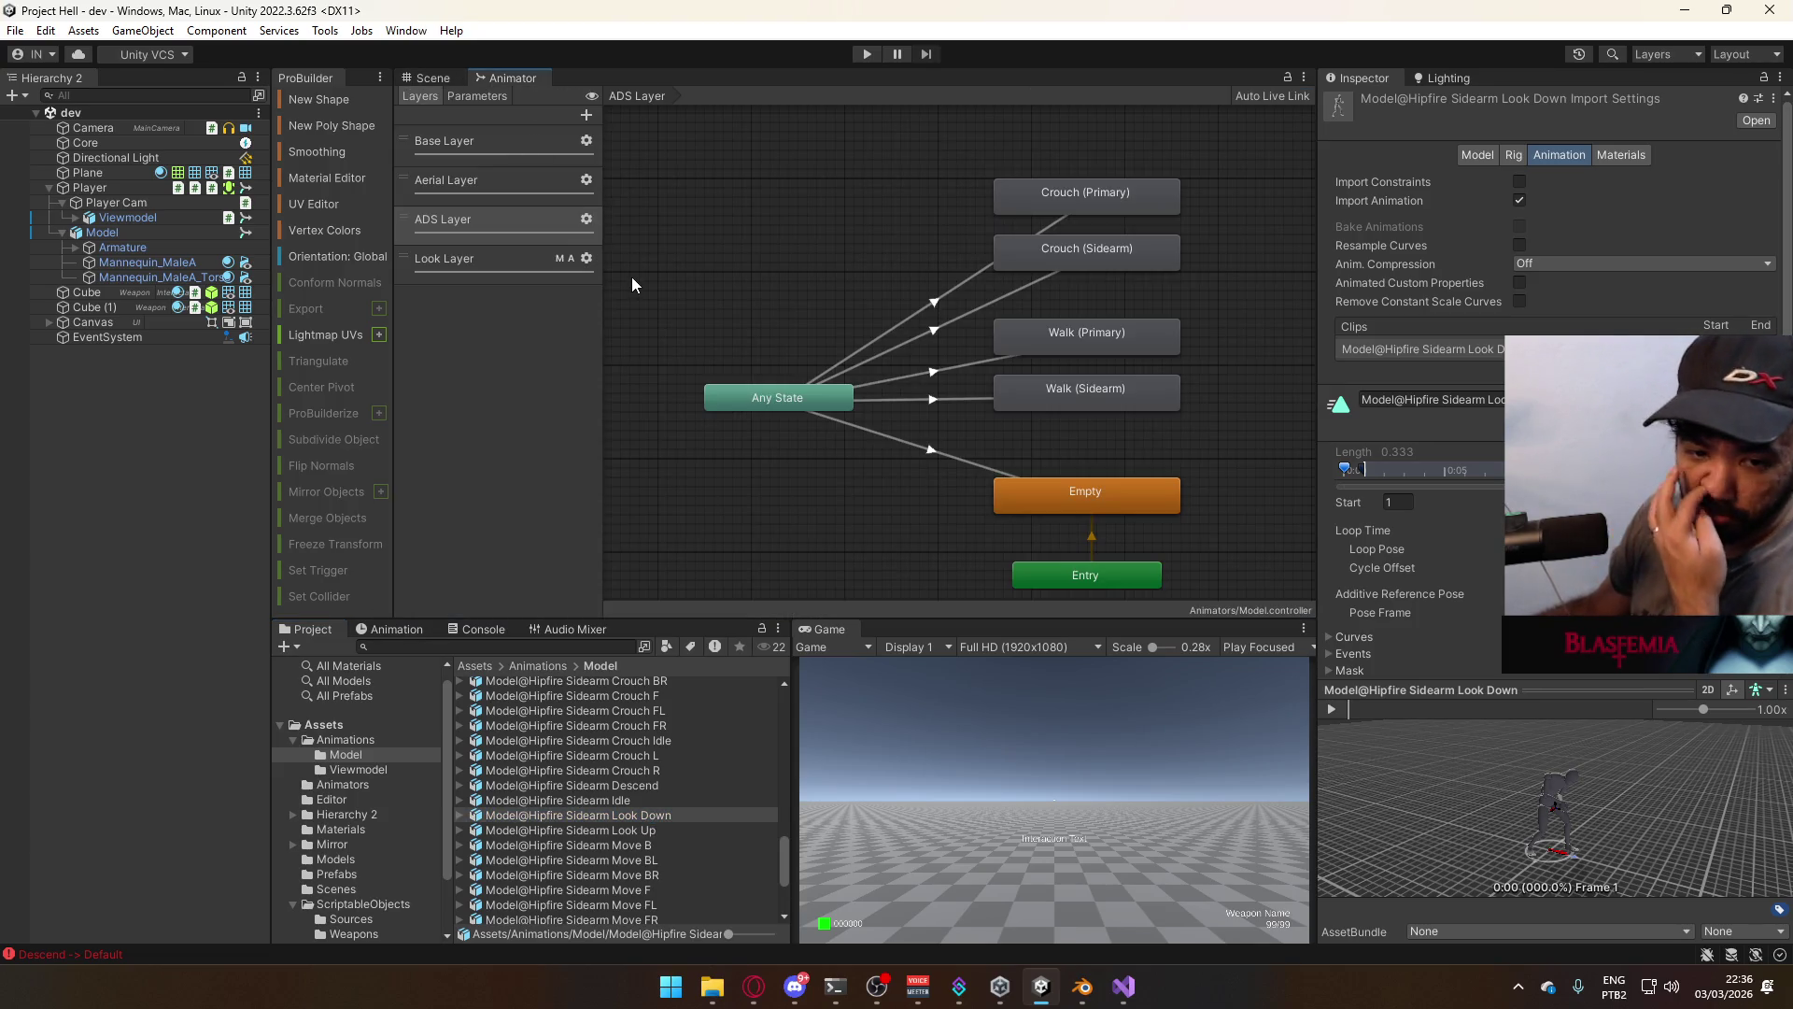
Duplicate the Look Layer's Default (Primary) and Default (Sidearm) states and place the copies above
click(498, 269)
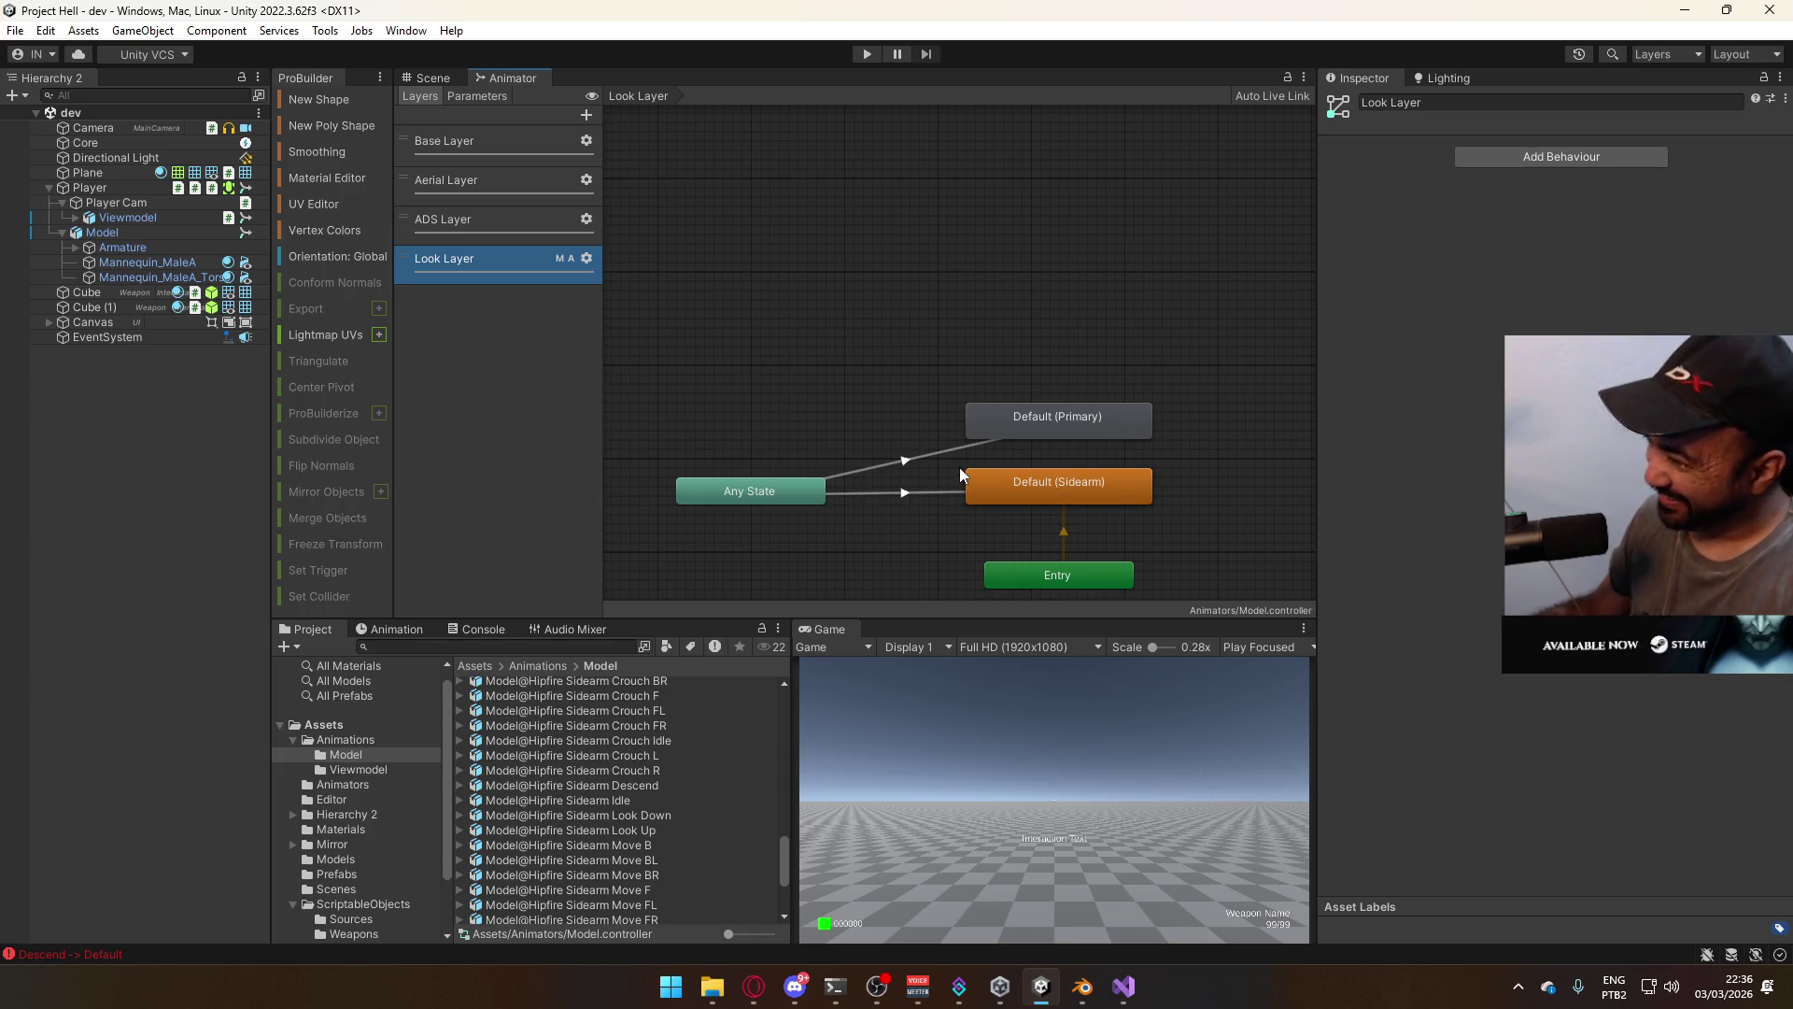
mouse_move(1007, 417)
mouse_down()
mouse_move(1012, 376)
mouse_move(1010, 424)
mouse_up()
click(1190, 478)
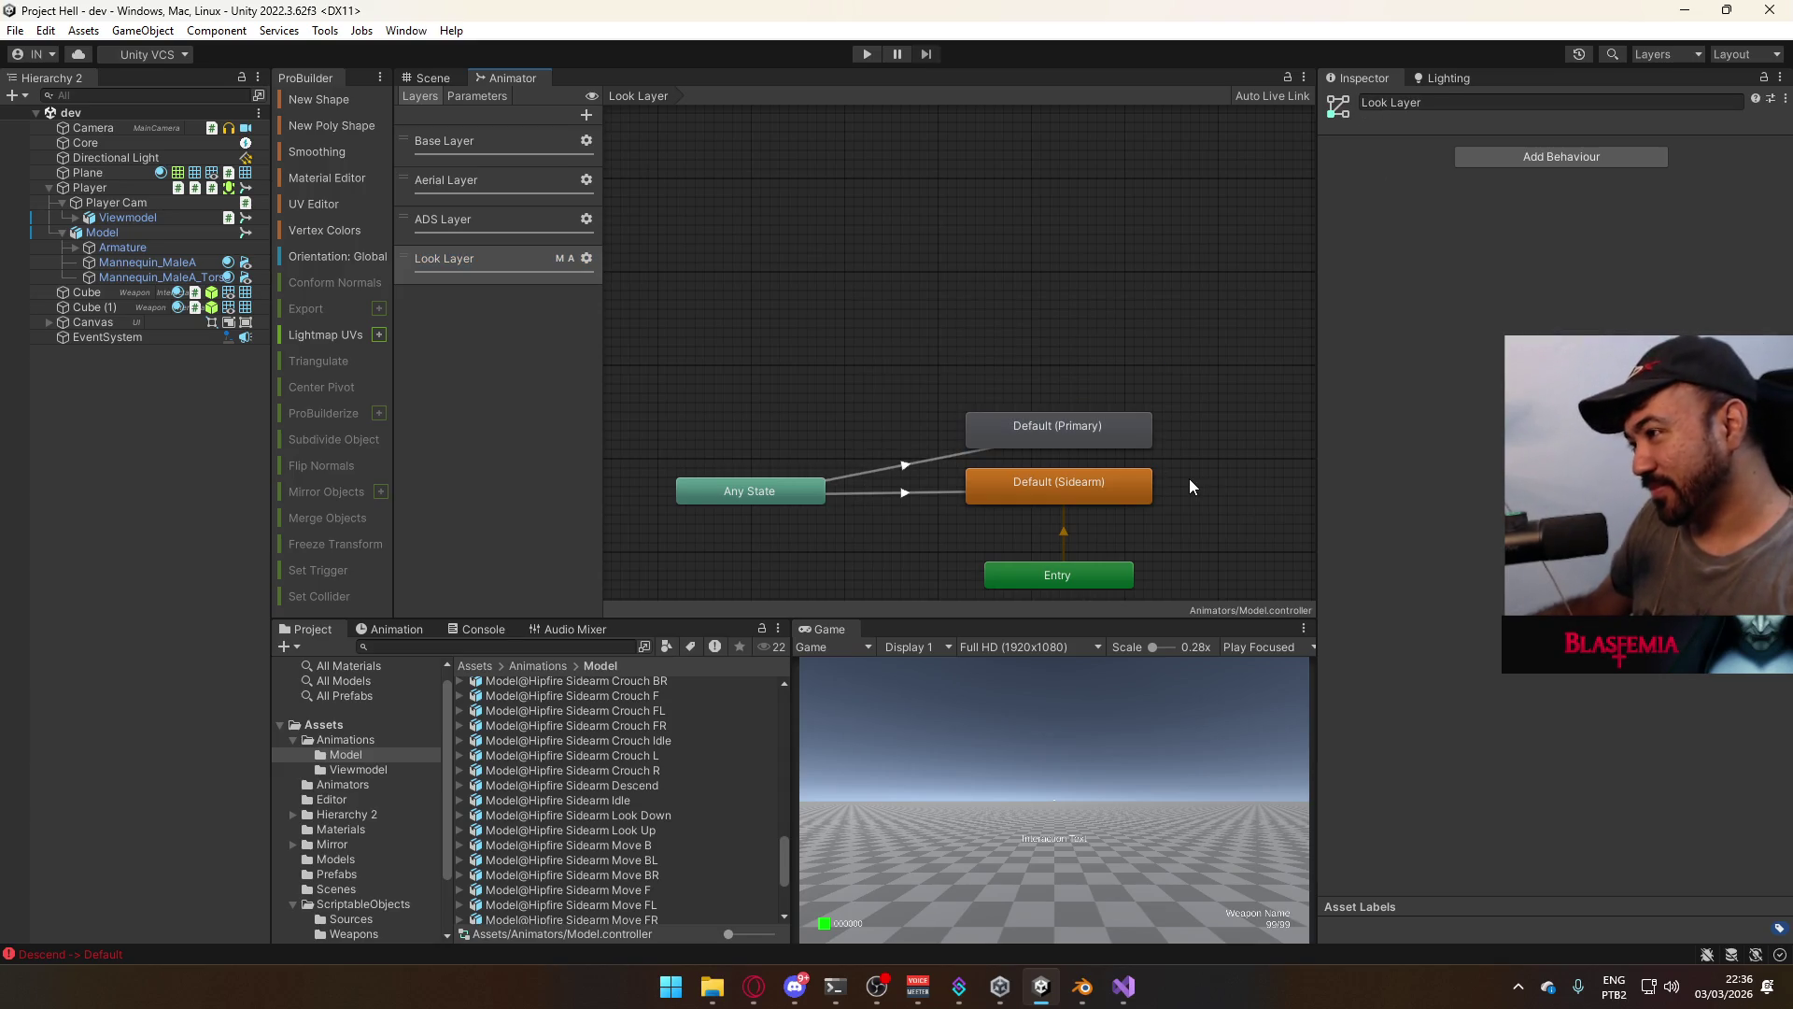
click(920, 492)
mouse_move(928, 468)
mouse_down()
mouse_move(1076, 456)
mouse_move(1224, 485)
mouse_up()
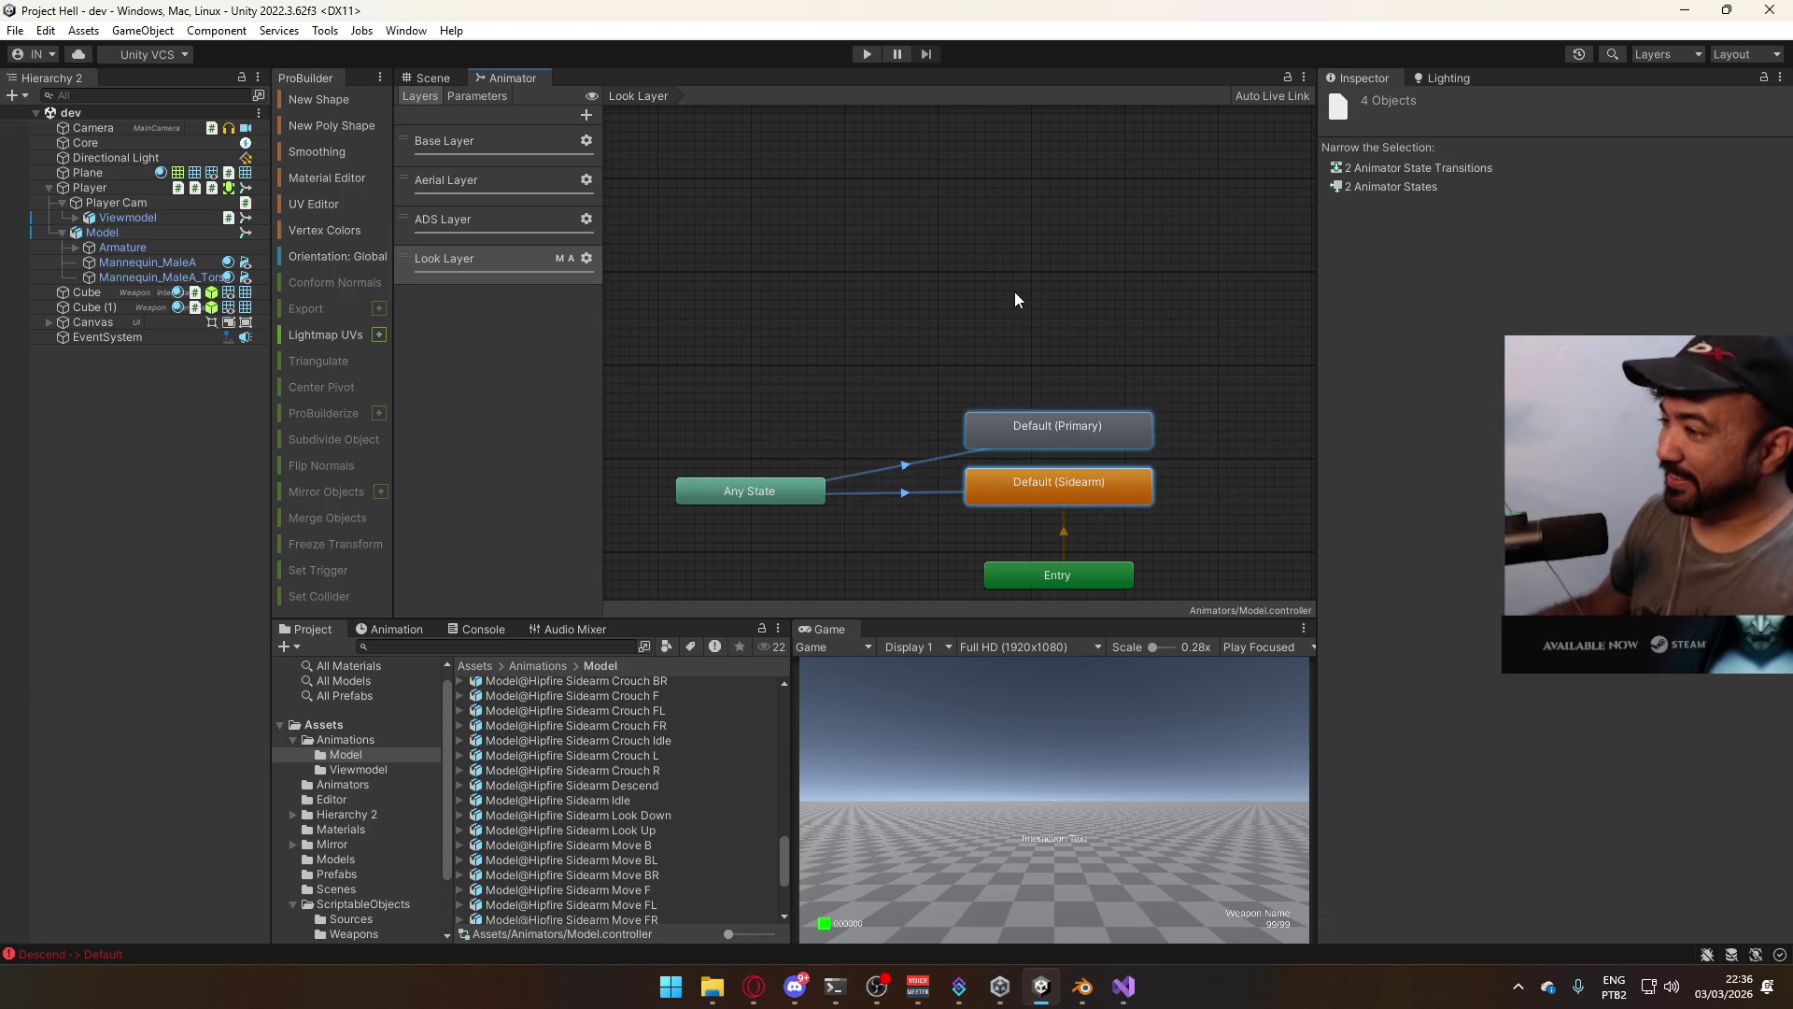
key(ctrl+d)
mouse_move(758, 433)
mouse_down()
mouse_move(1033, 336)
mouse_move(1068, 342)
mouse_up()
click(1034, 380)
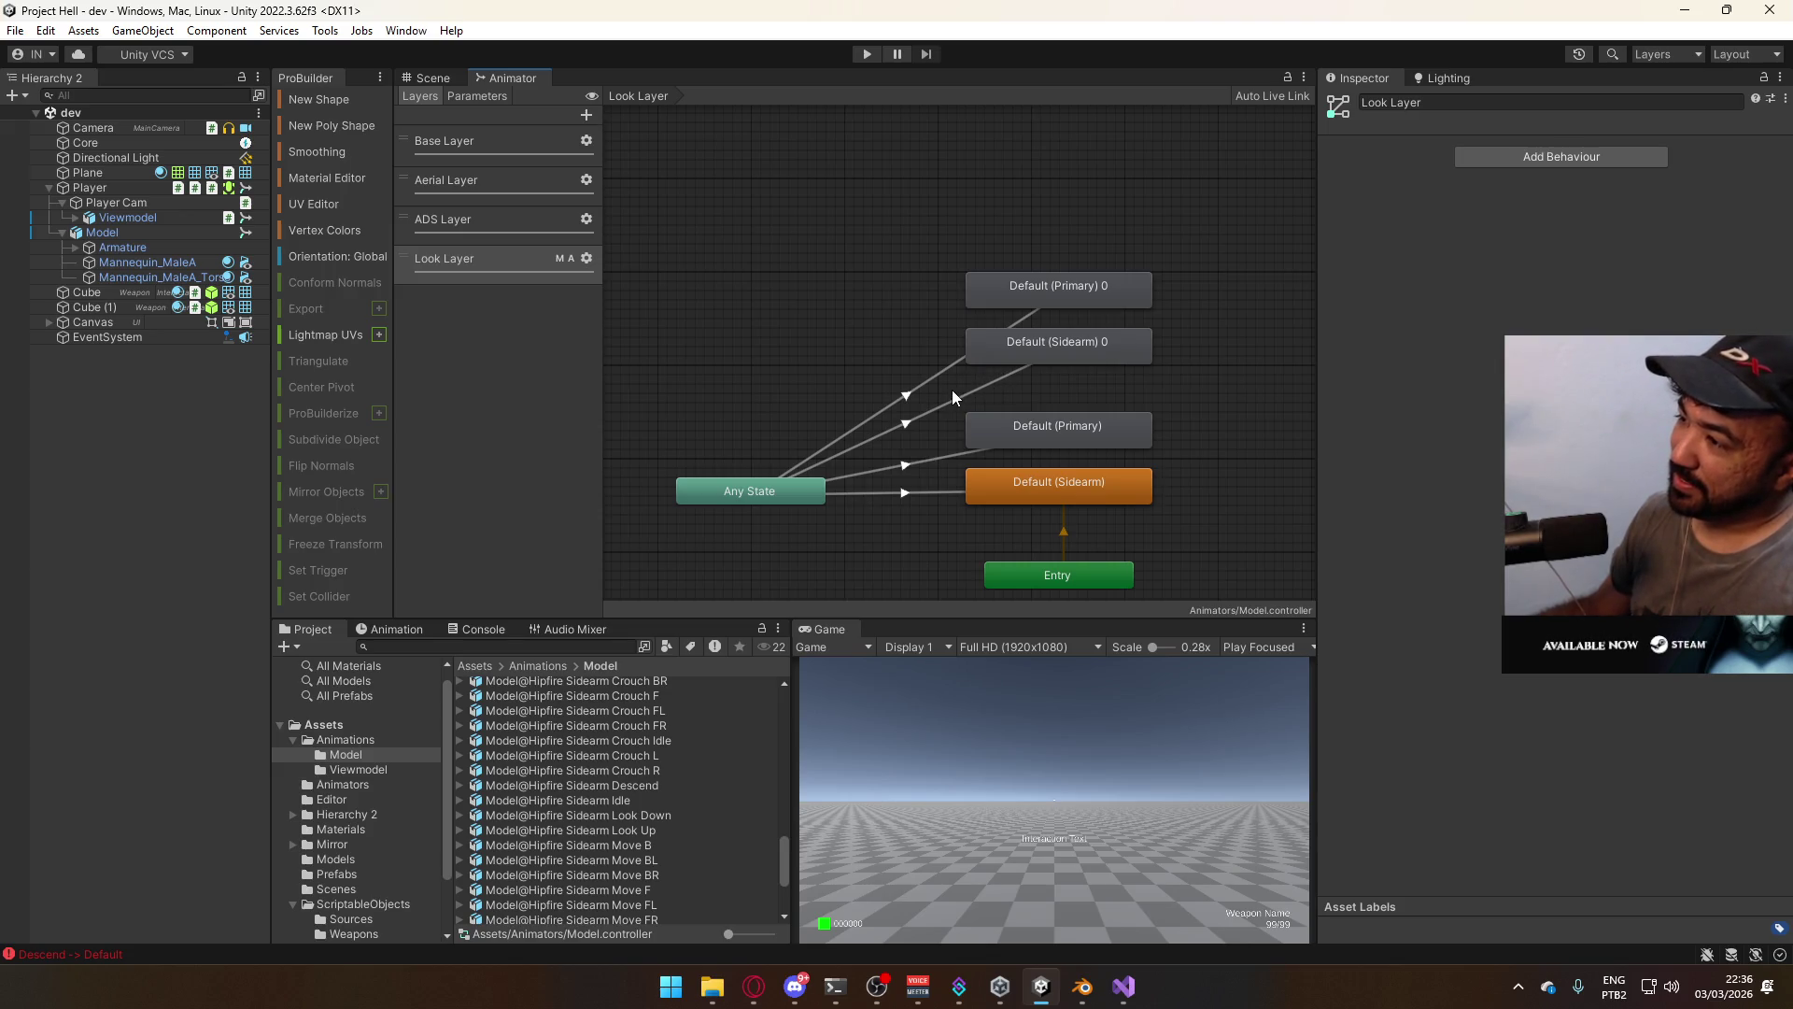
Compare the ADS Layer's Walk (Sidearm) transition with the Look Layer's Default transitions
click(467, 230)
click(928, 399)
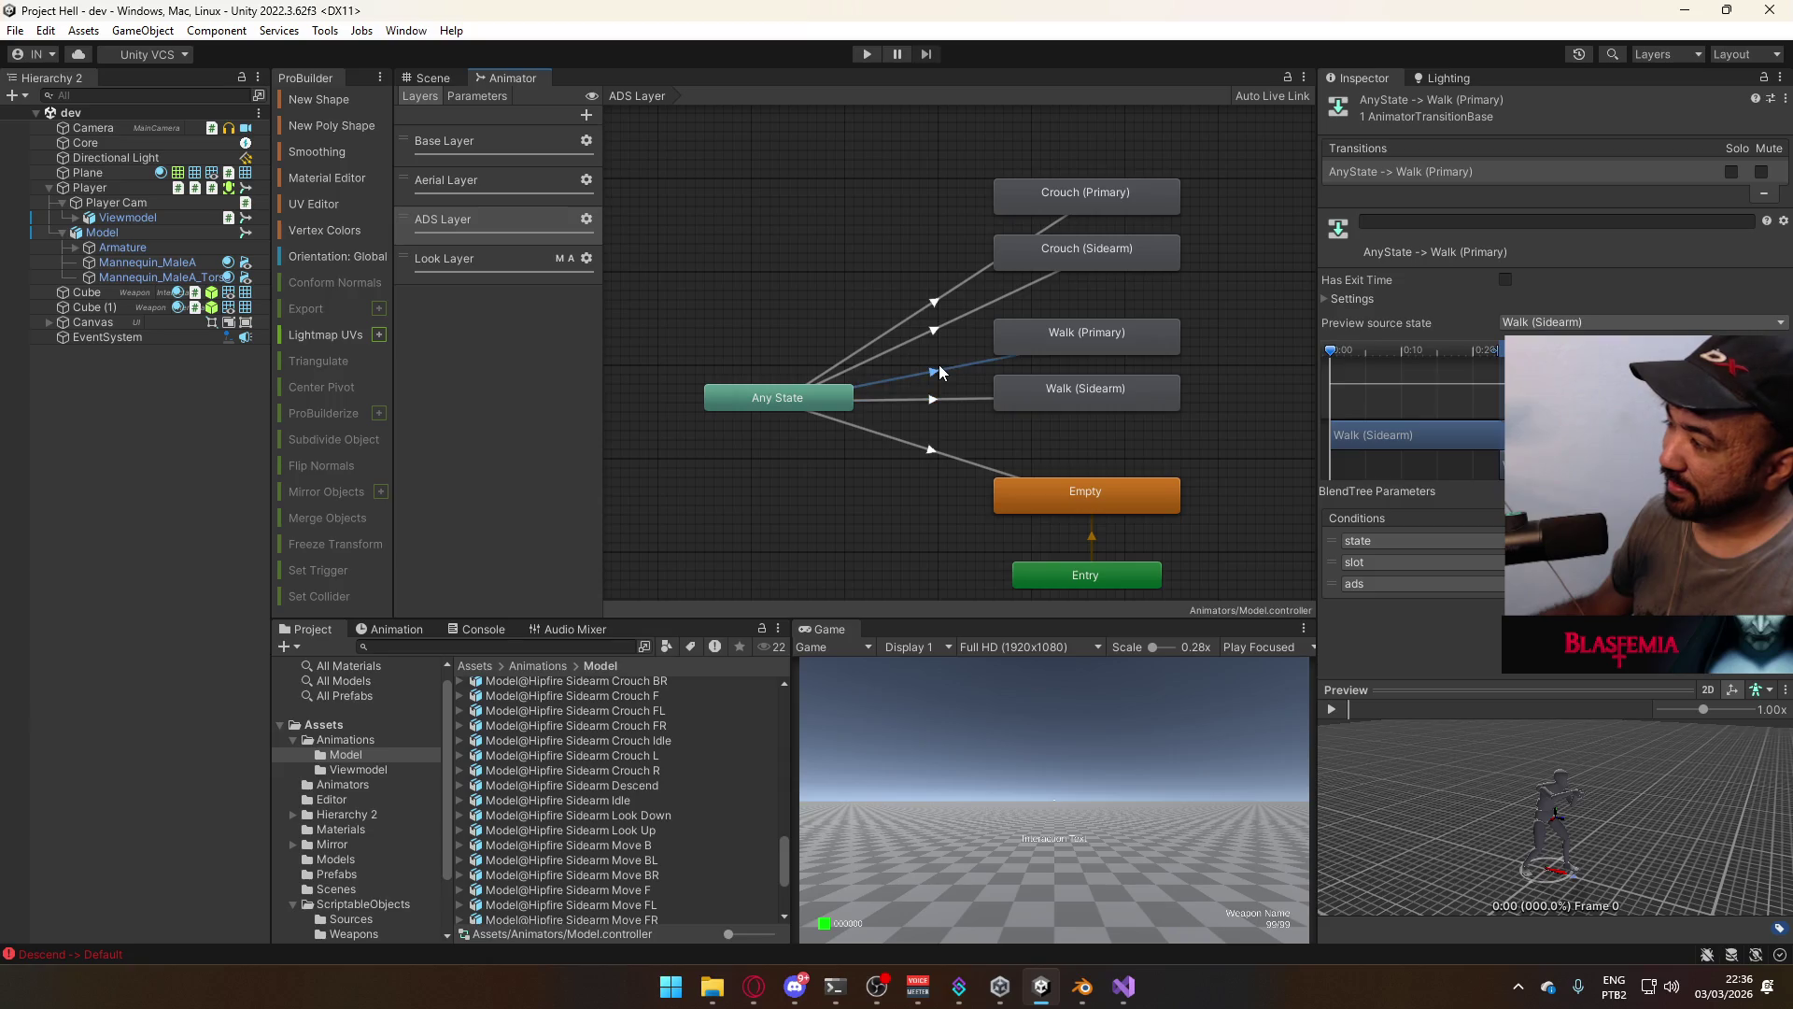
click(866, 244)
click(486, 261)
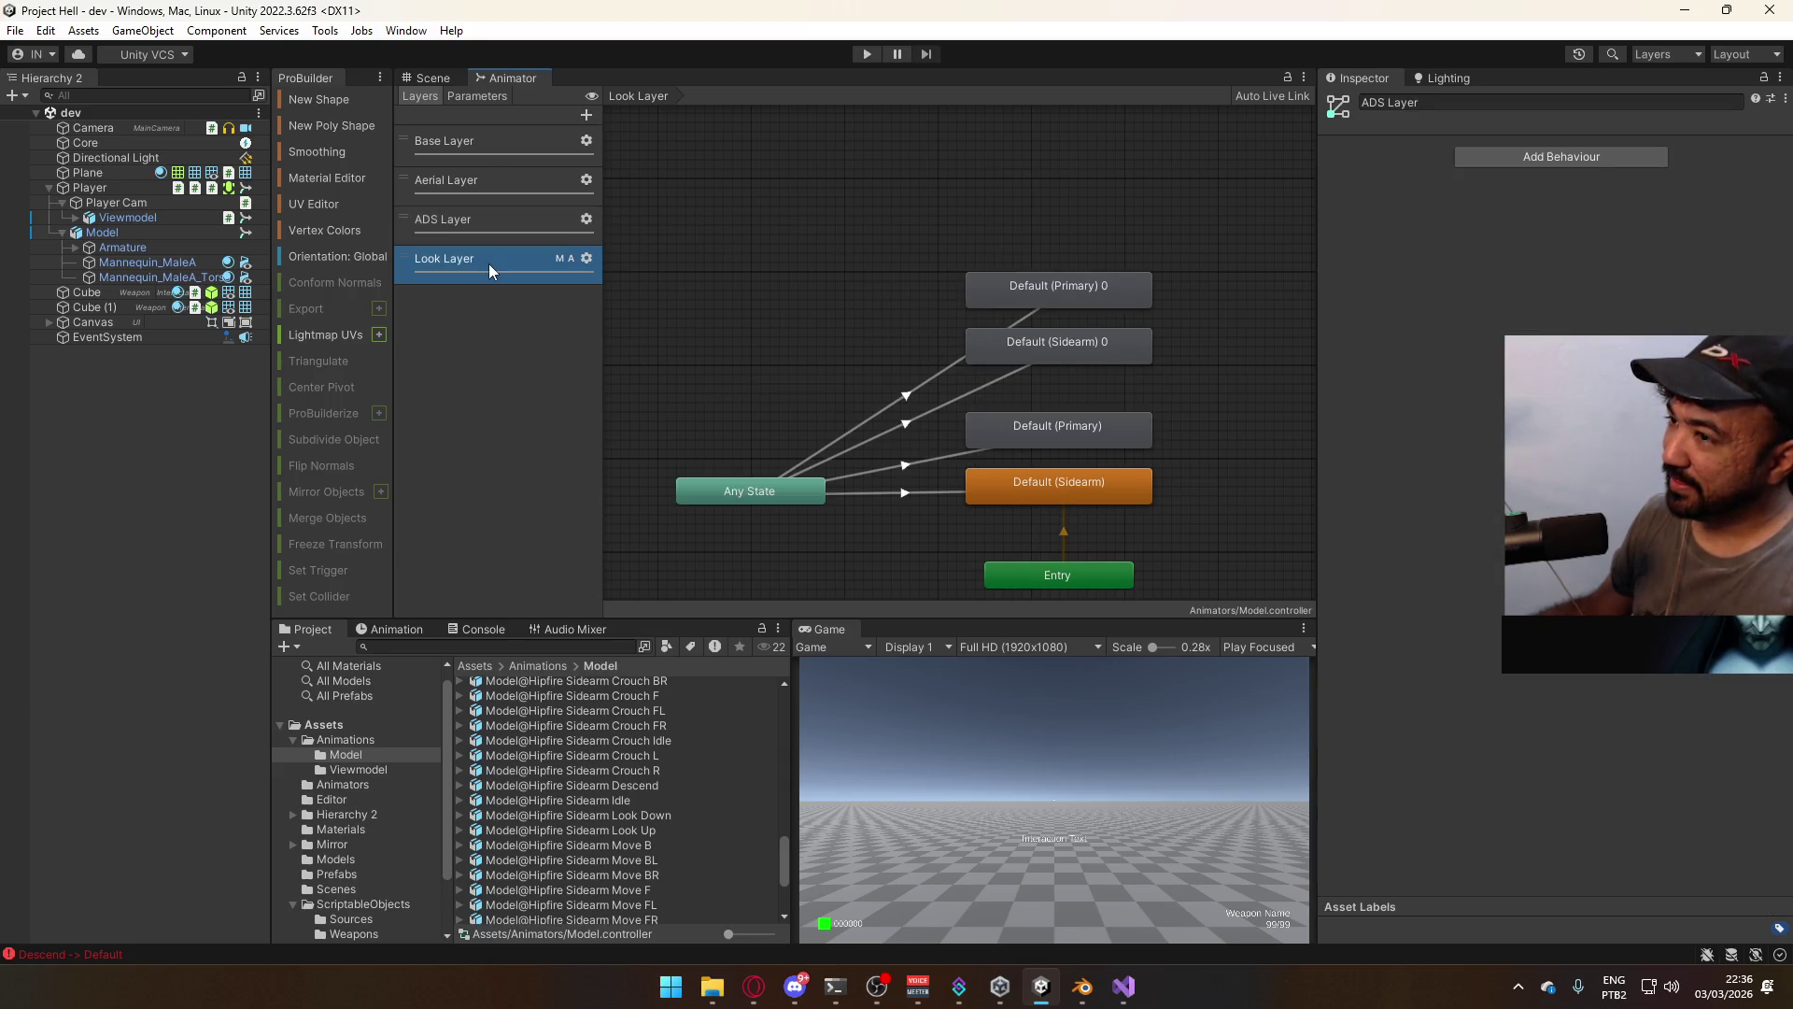
click(915, 463)
click(916, 493)
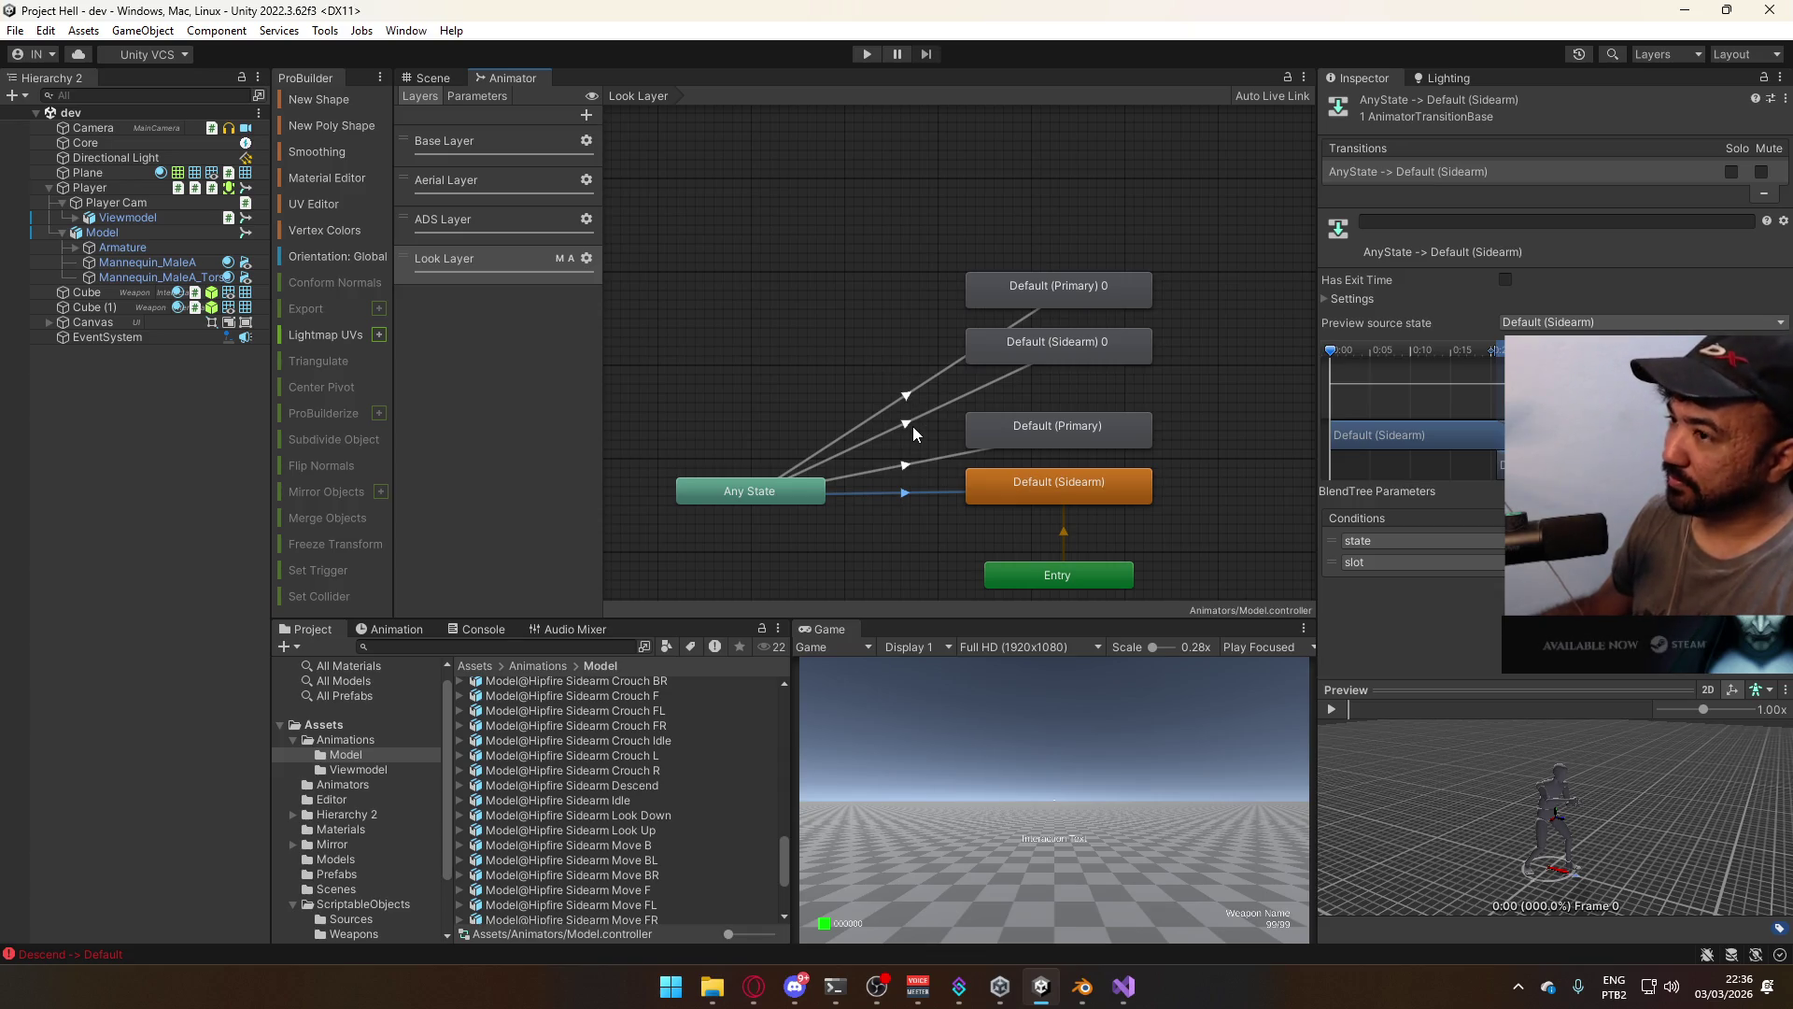
Copy the parameters of the ADS Layer's Any State to Walk (Primary) transition
click(478, 218)
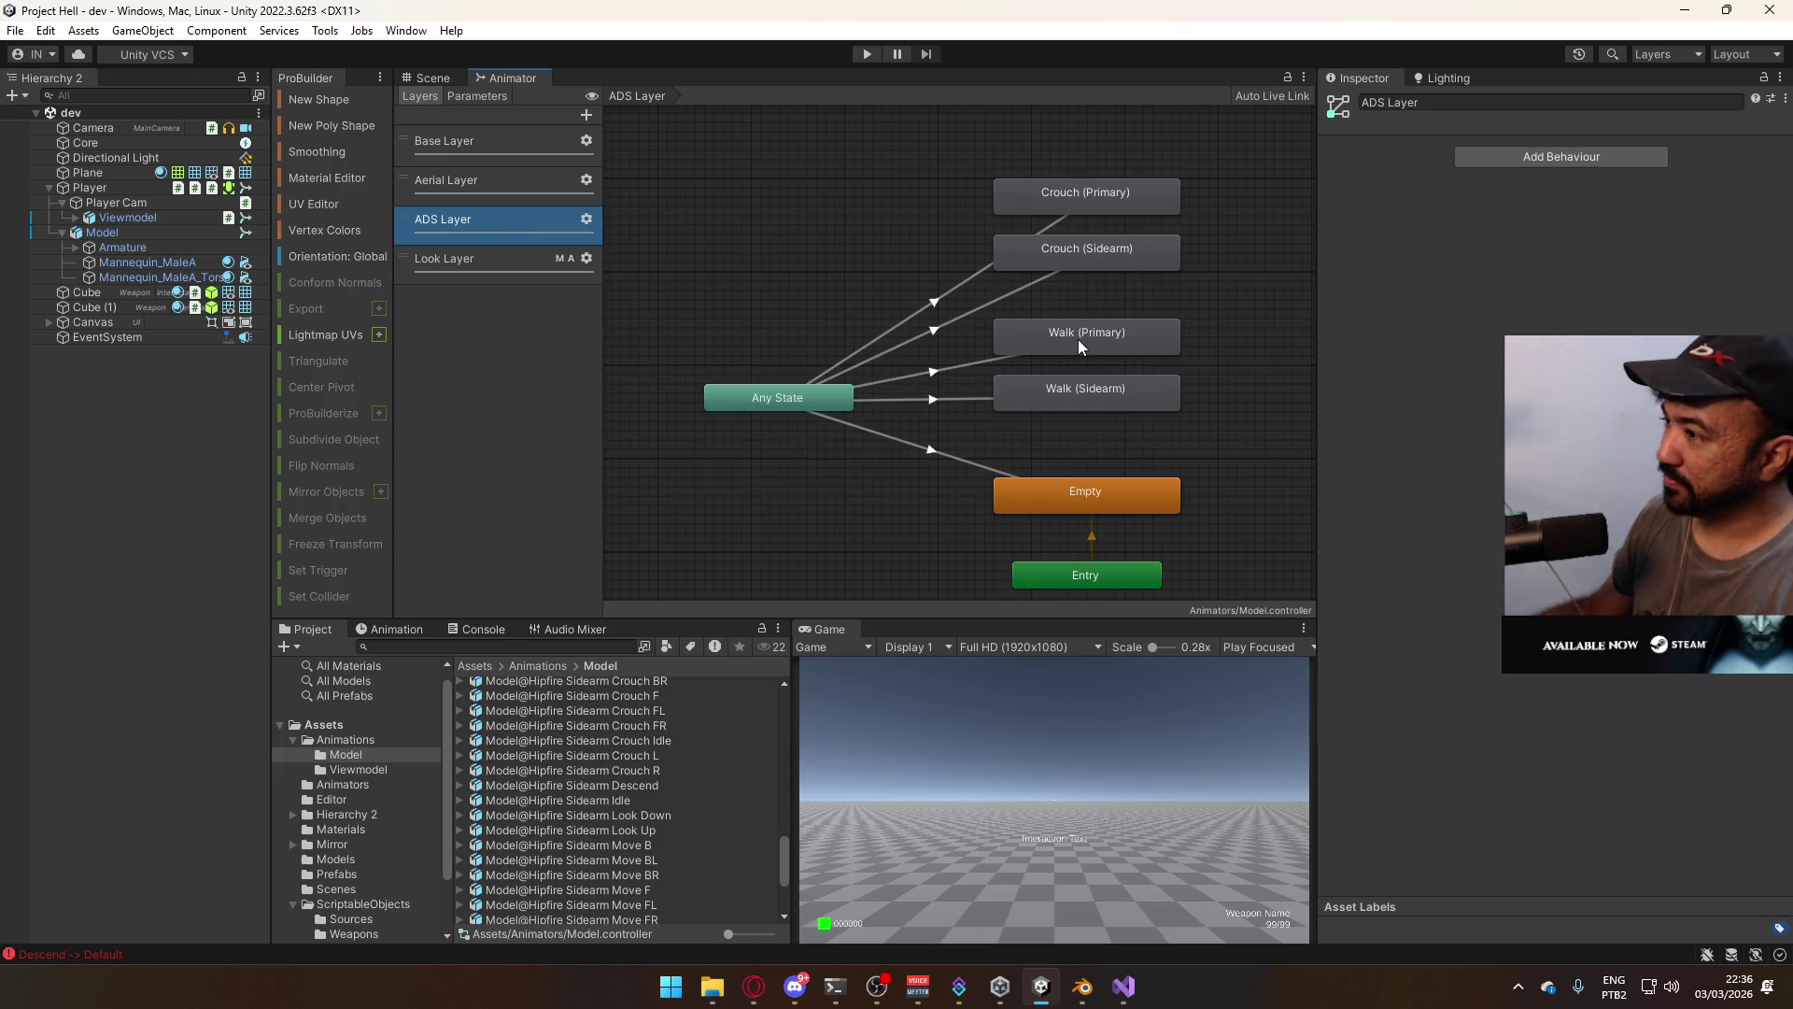
click(926, 367)
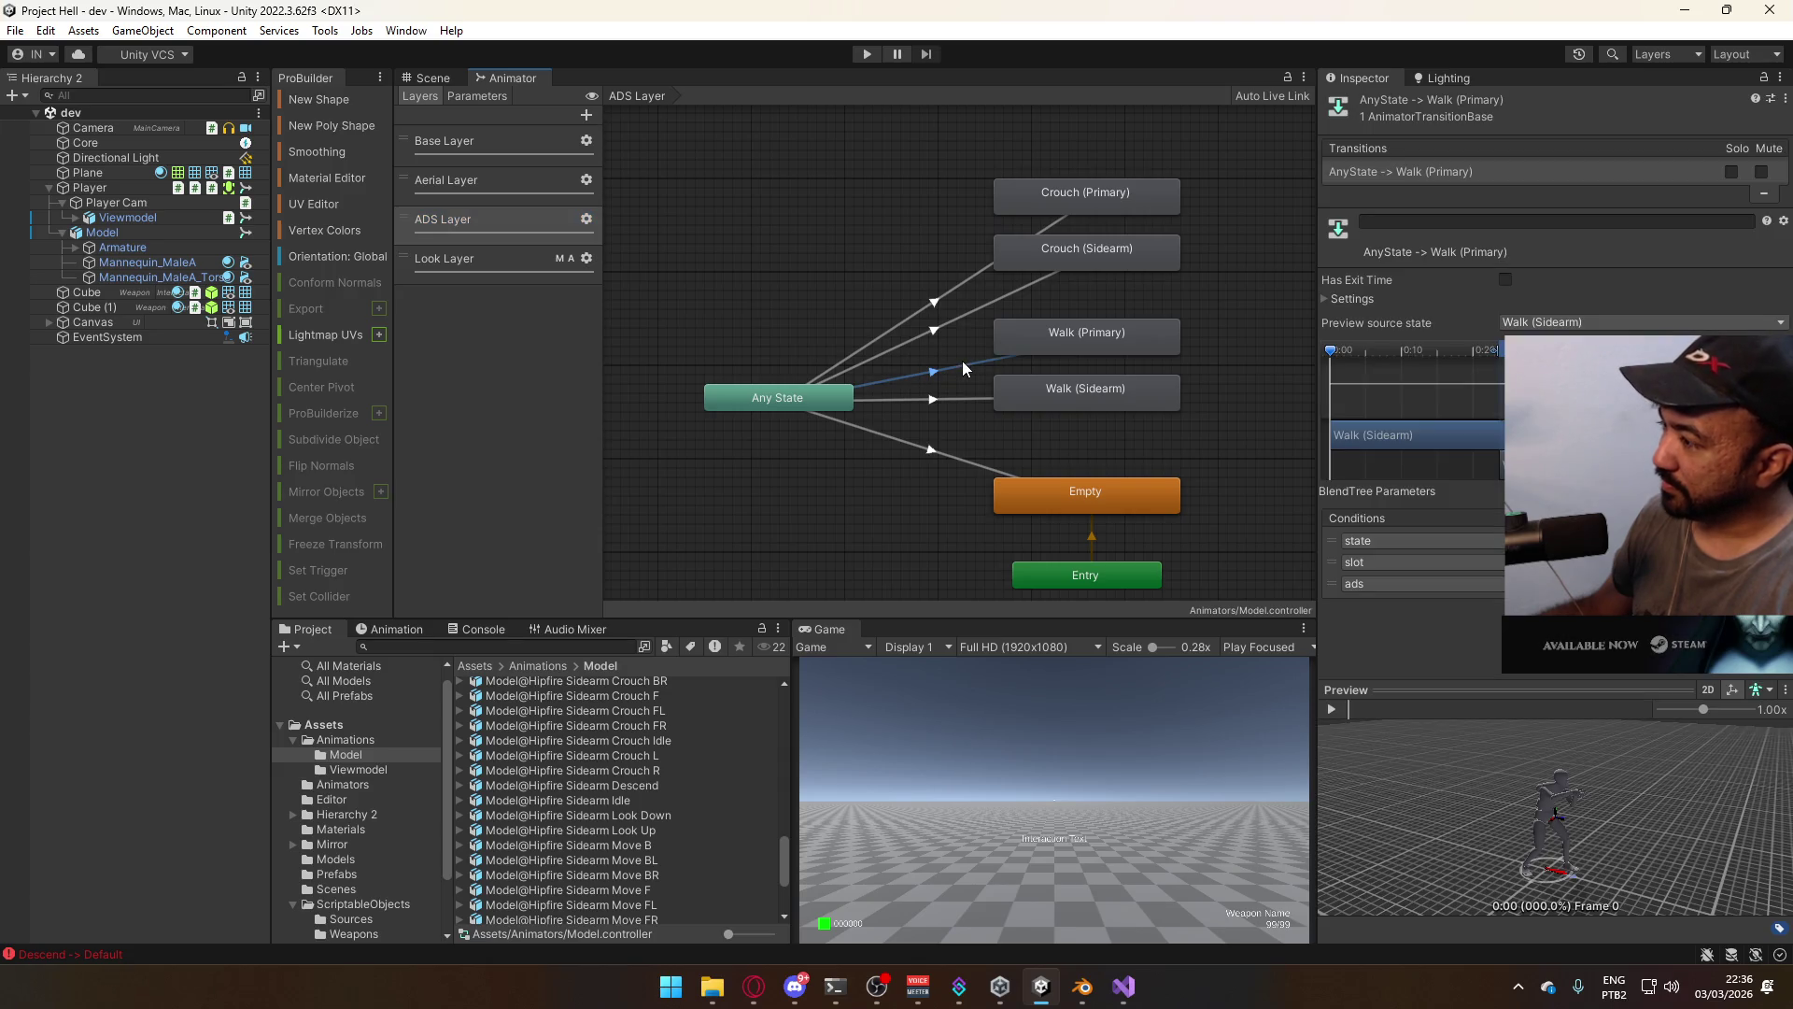
click(962, 401)
click(954, 379)
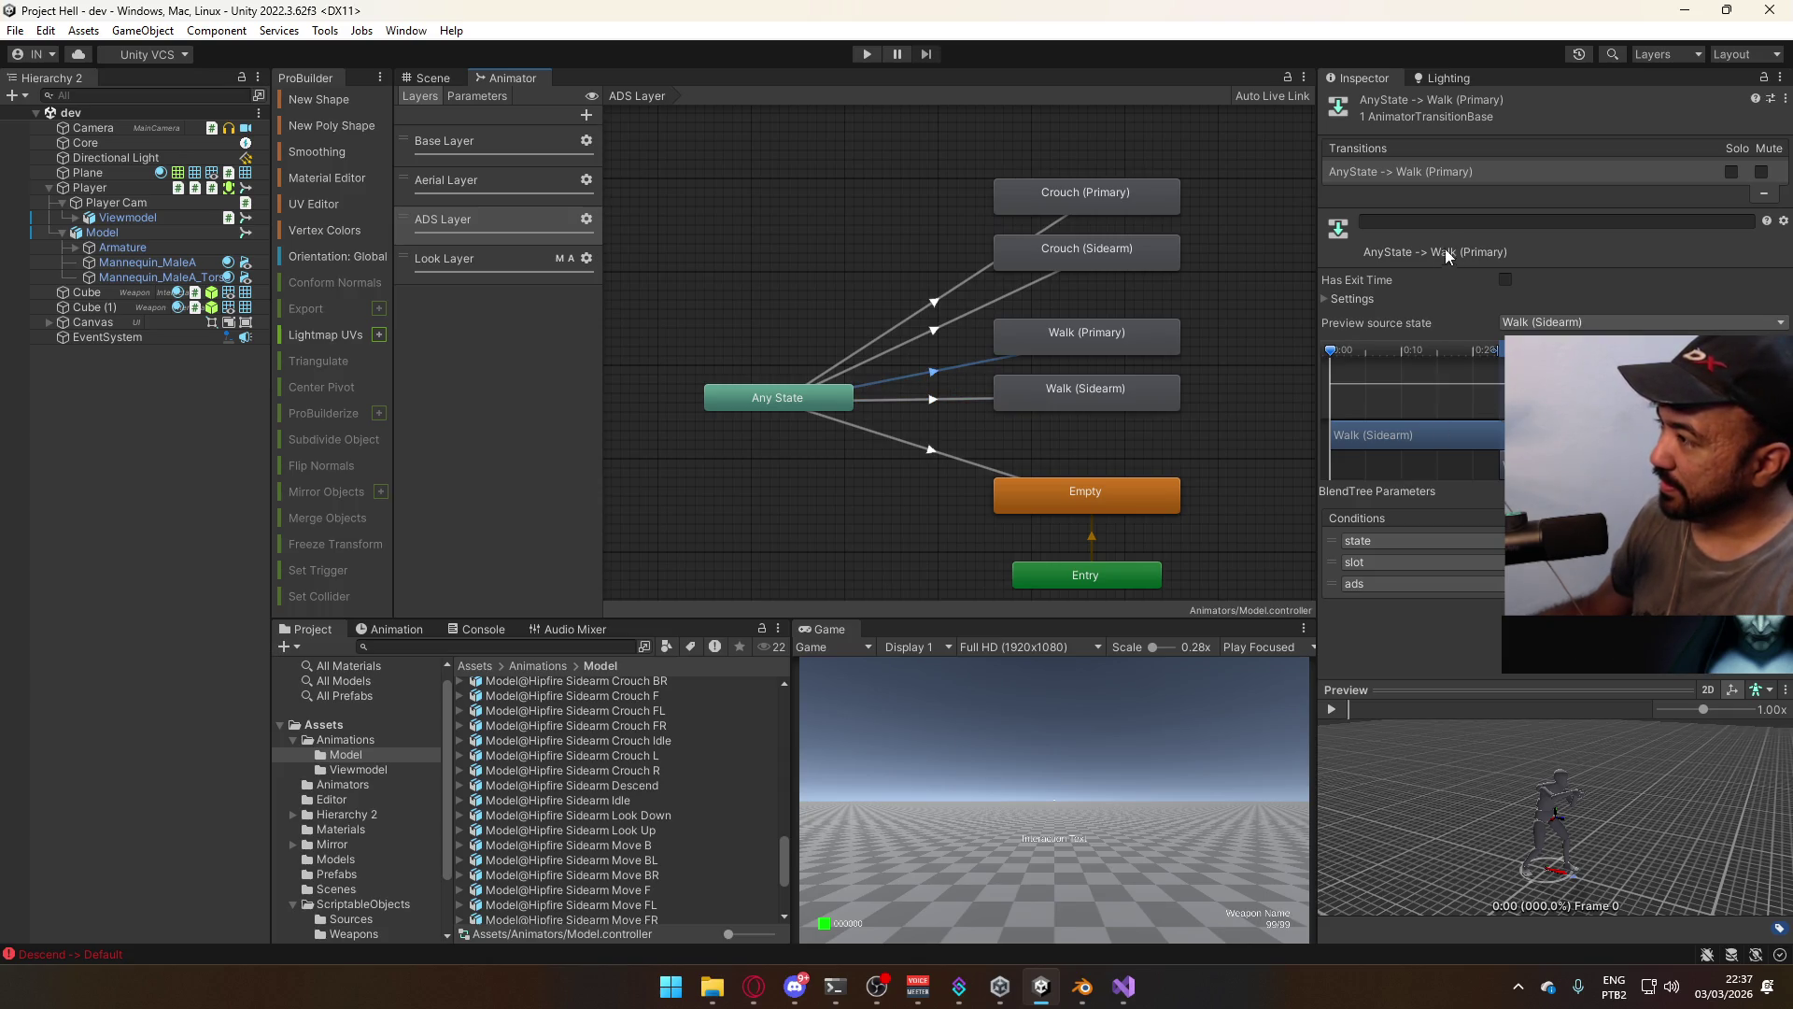
right_click(1401, 173)
click(1459, 179)
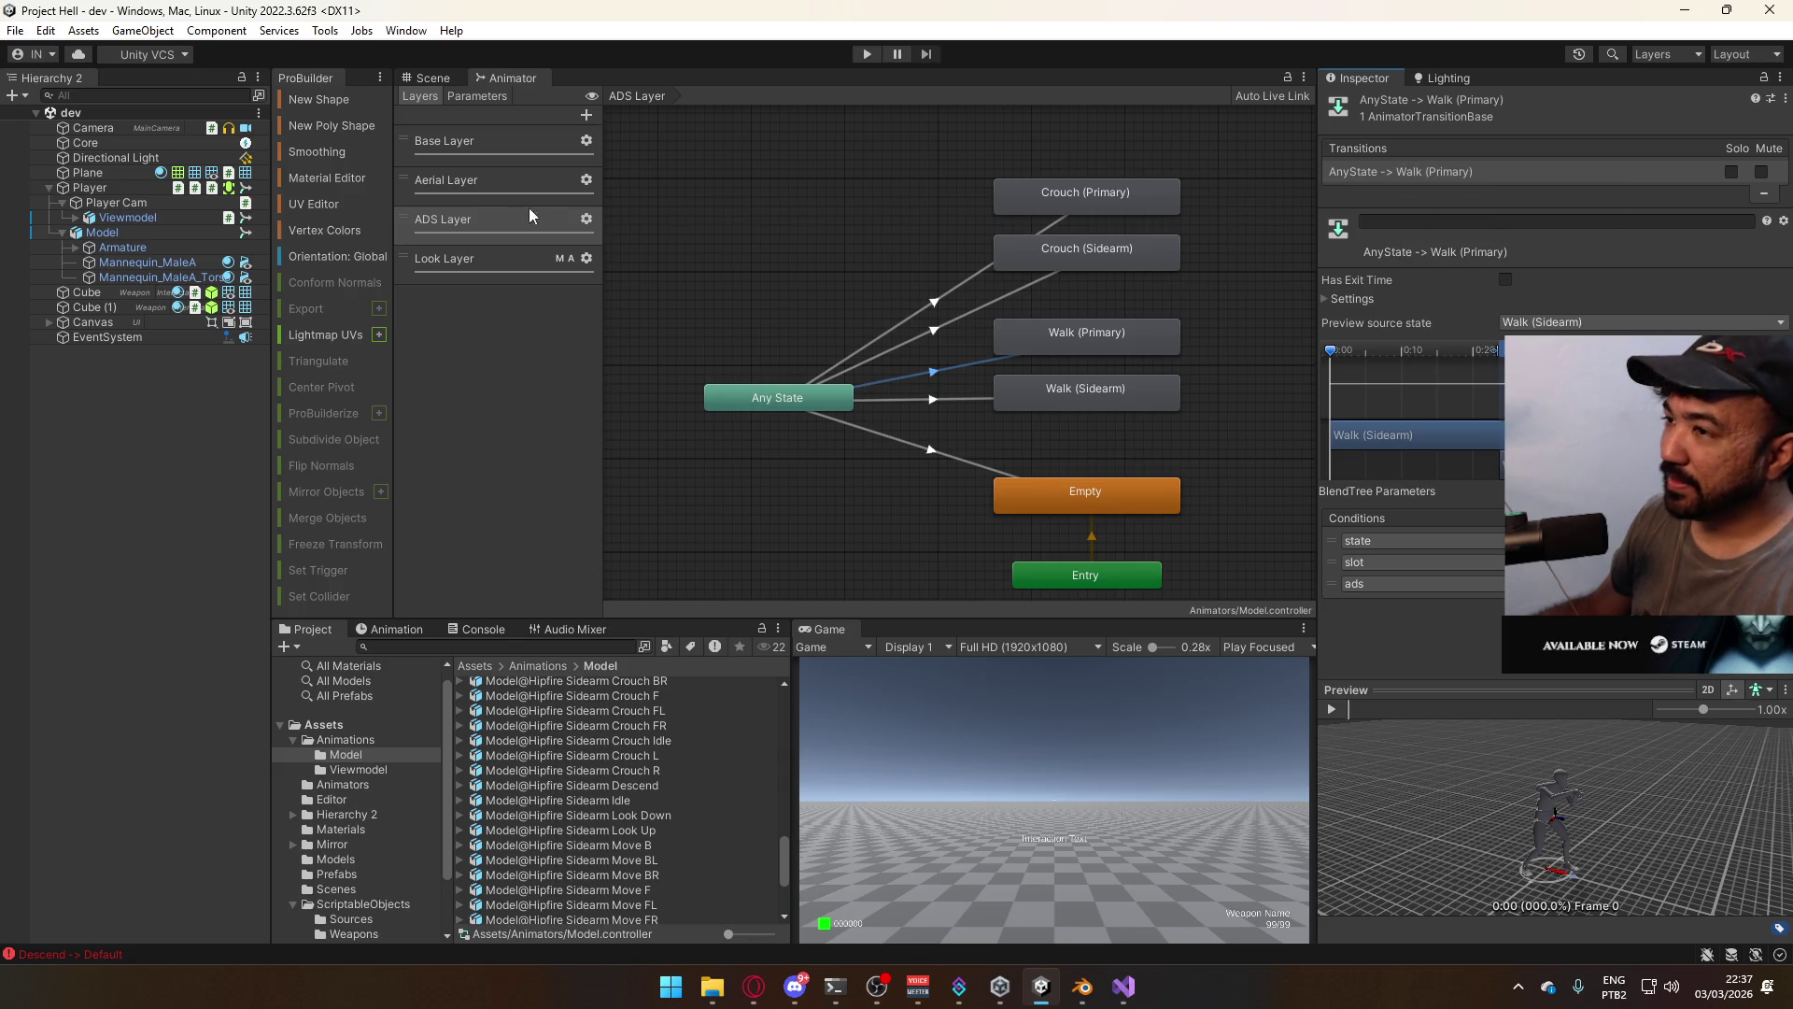
Paste Both onto the Look Layer transitions into Default (Sidearm) 0 and Default (Primary) 0
click(552, 260)
click(915, 422)
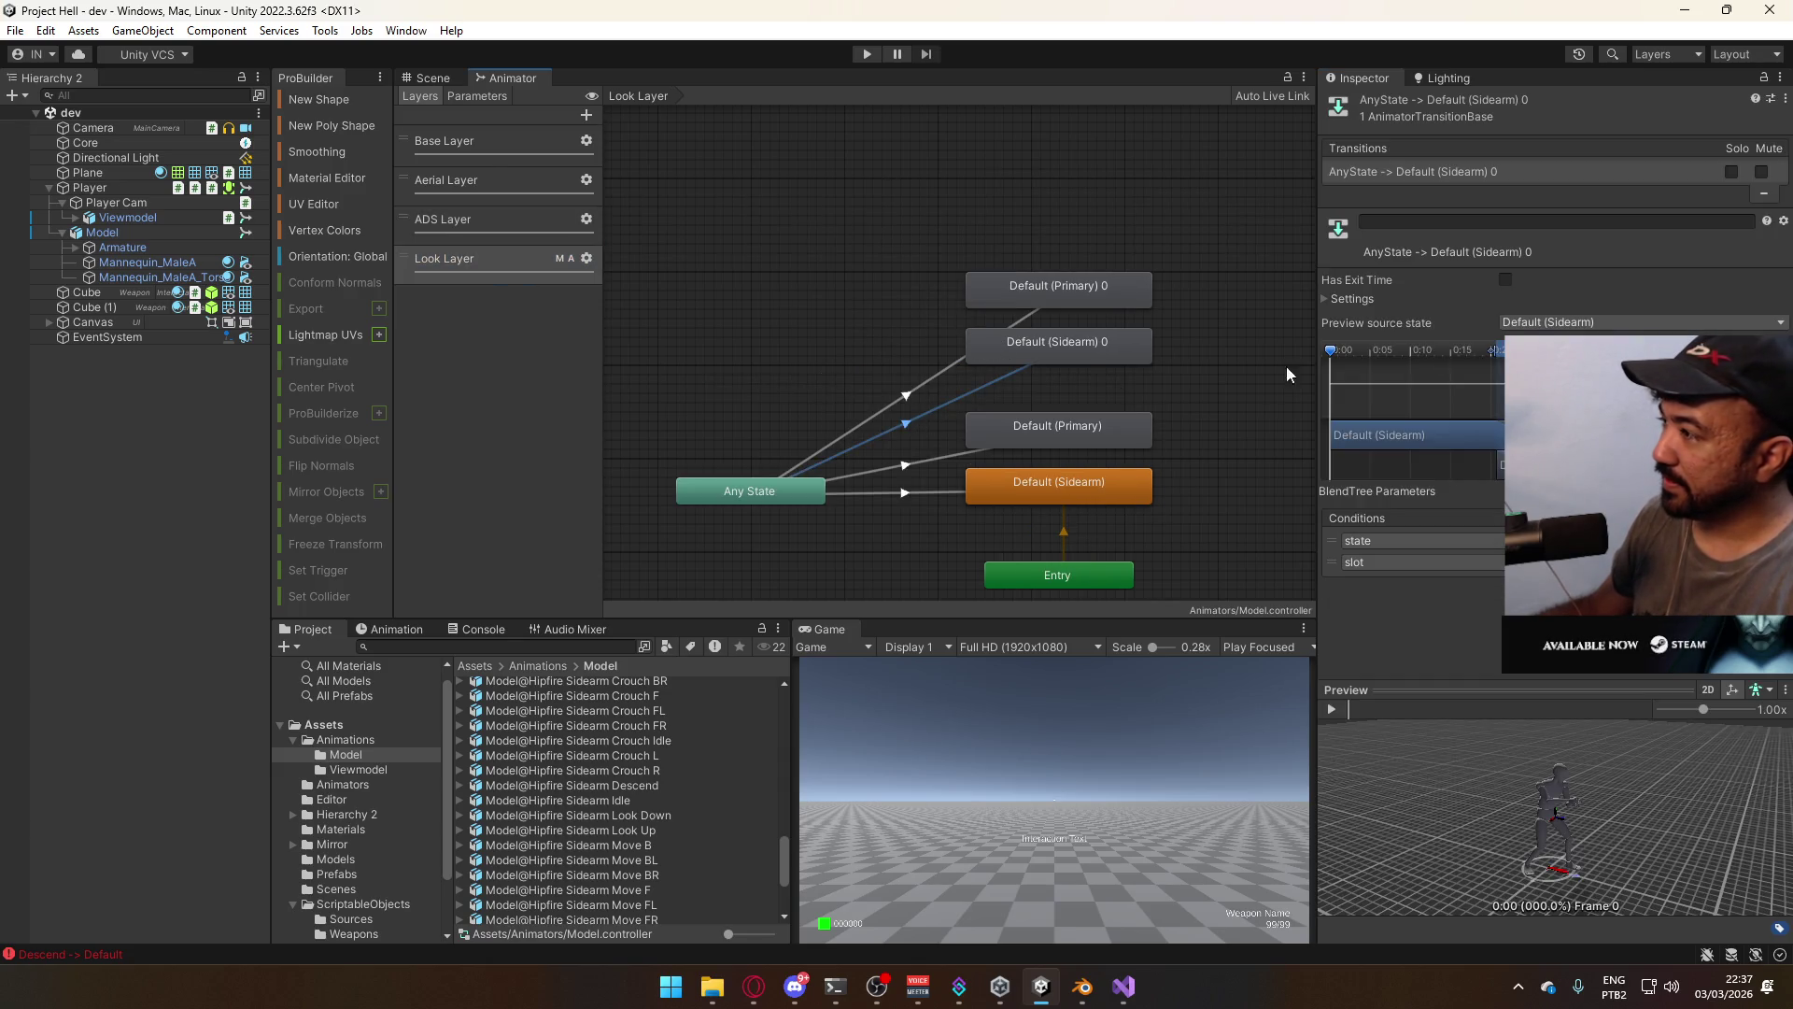
right_click(1435, 175)
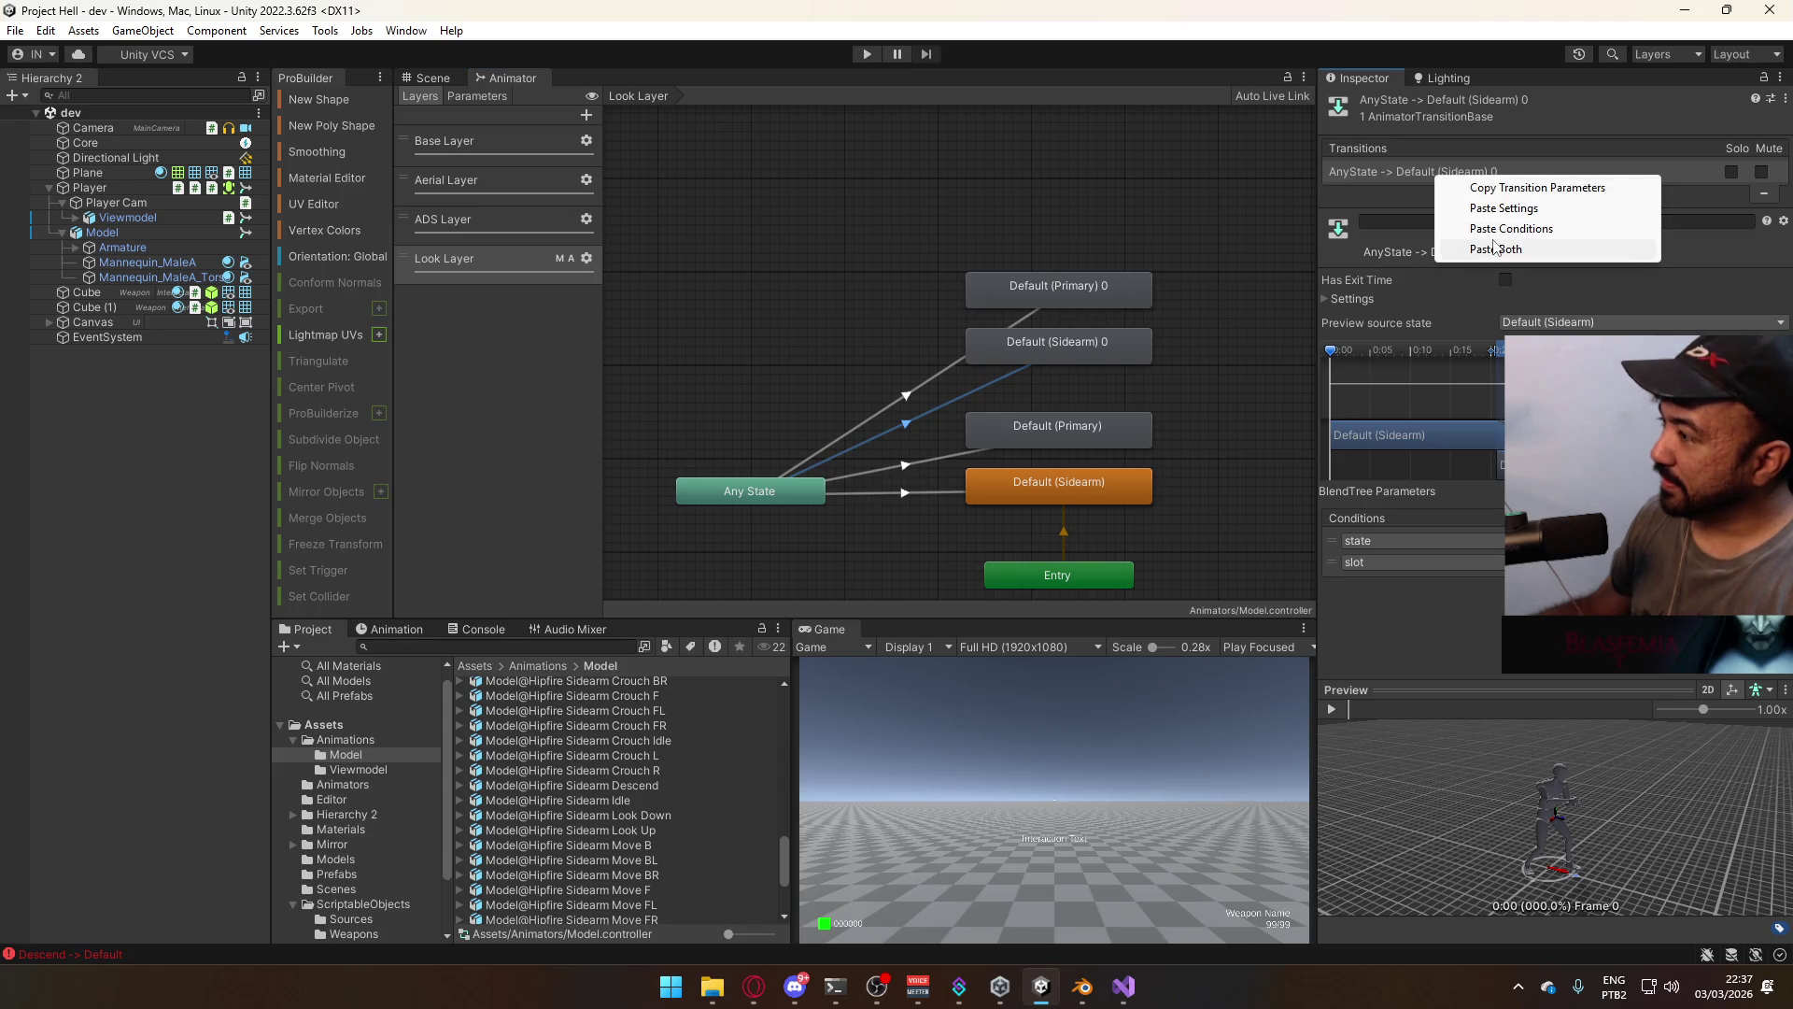
click(1494, 249)
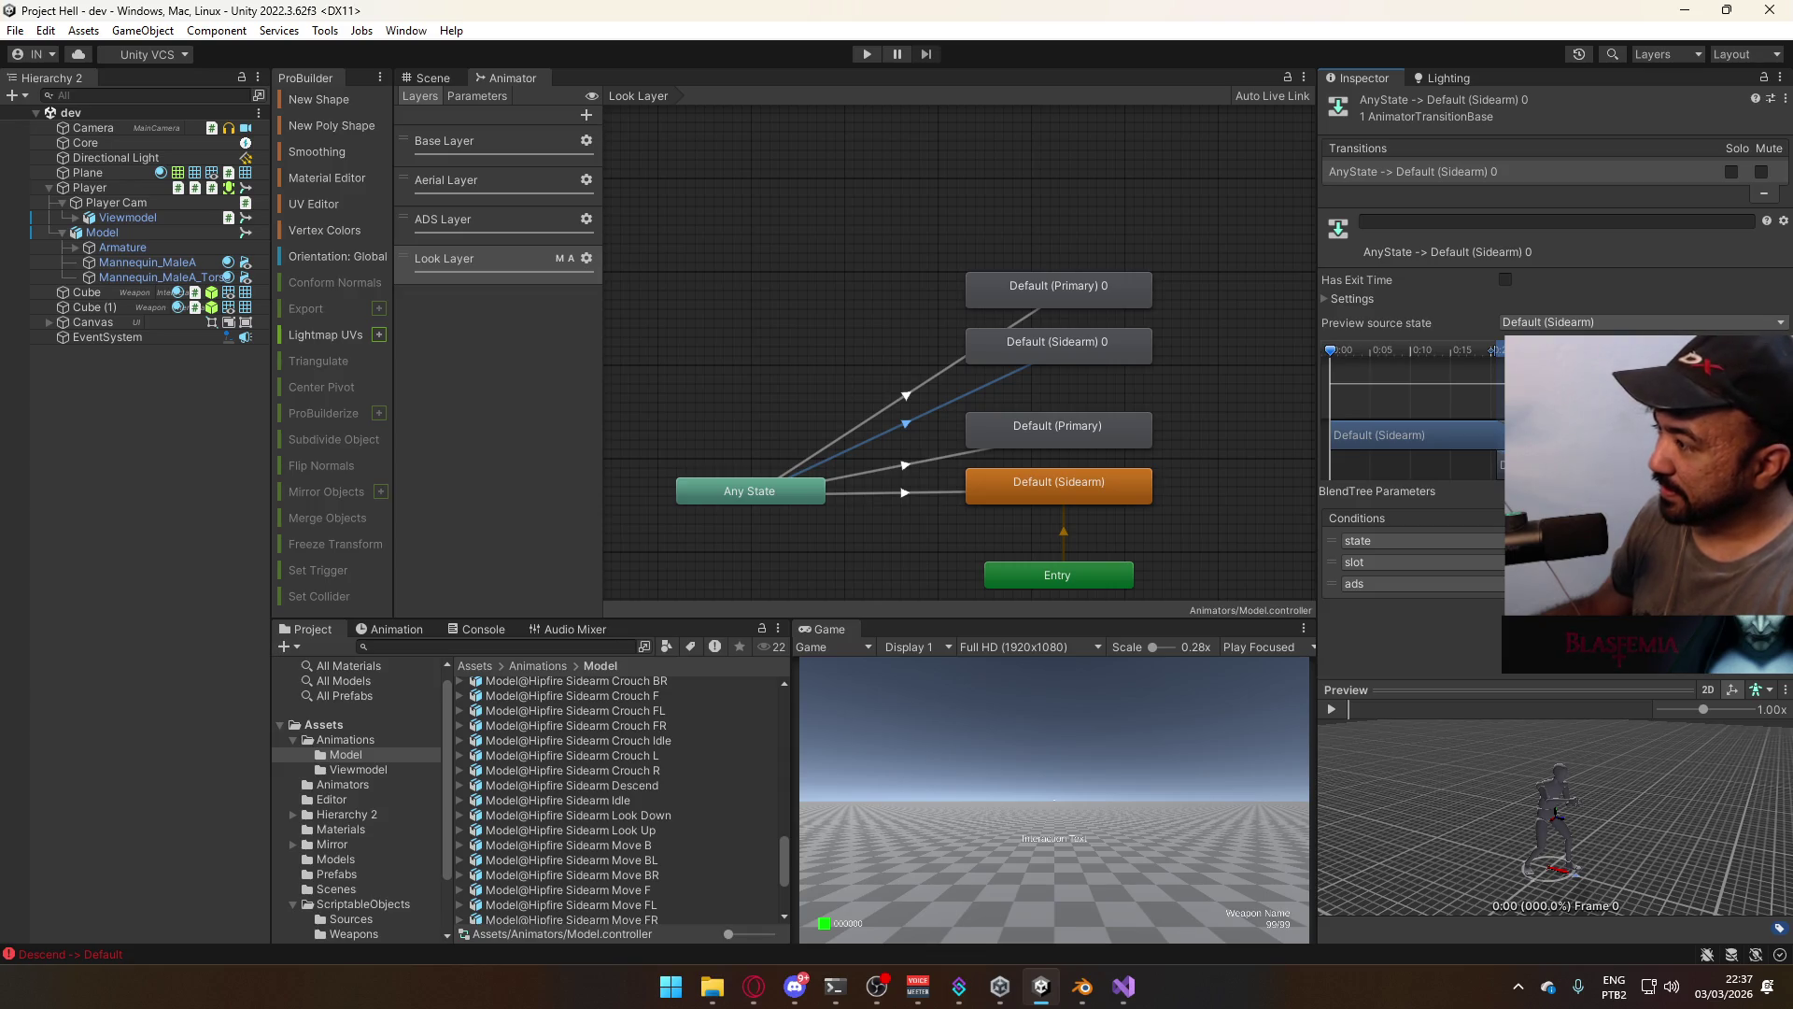
click(934, 377)
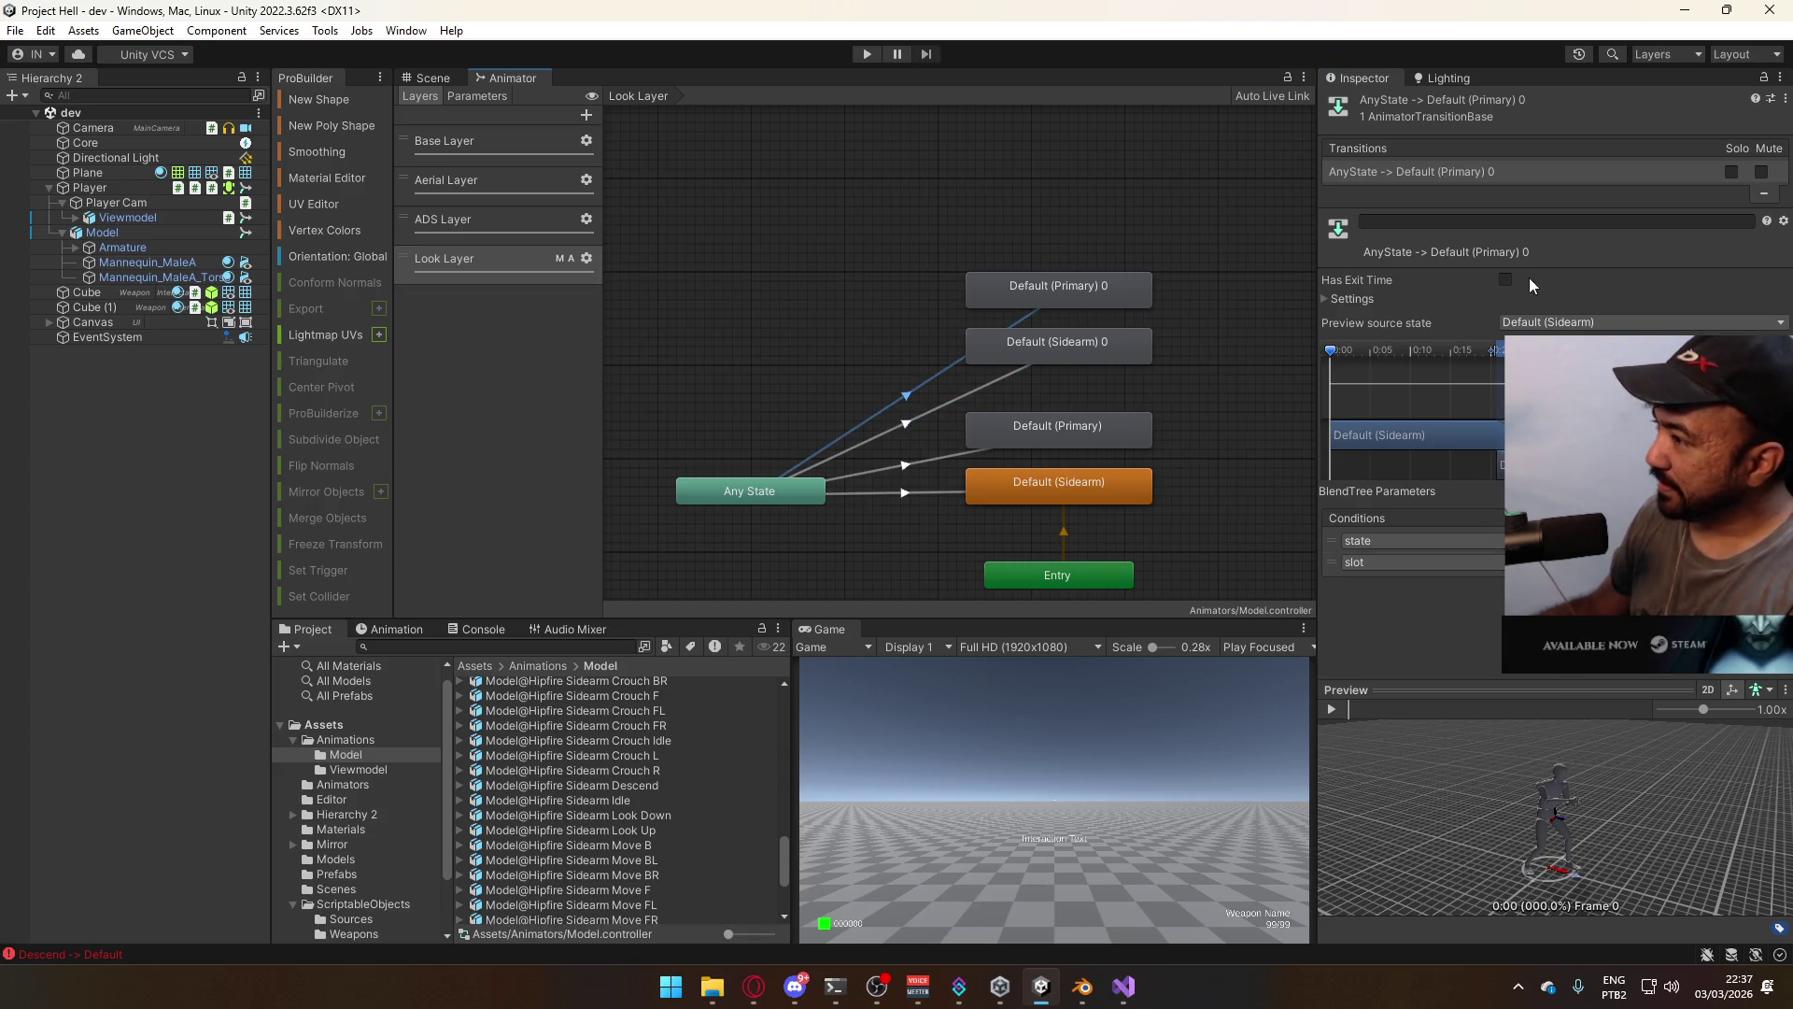
right_click(1454, 175)
click(1506, 252)
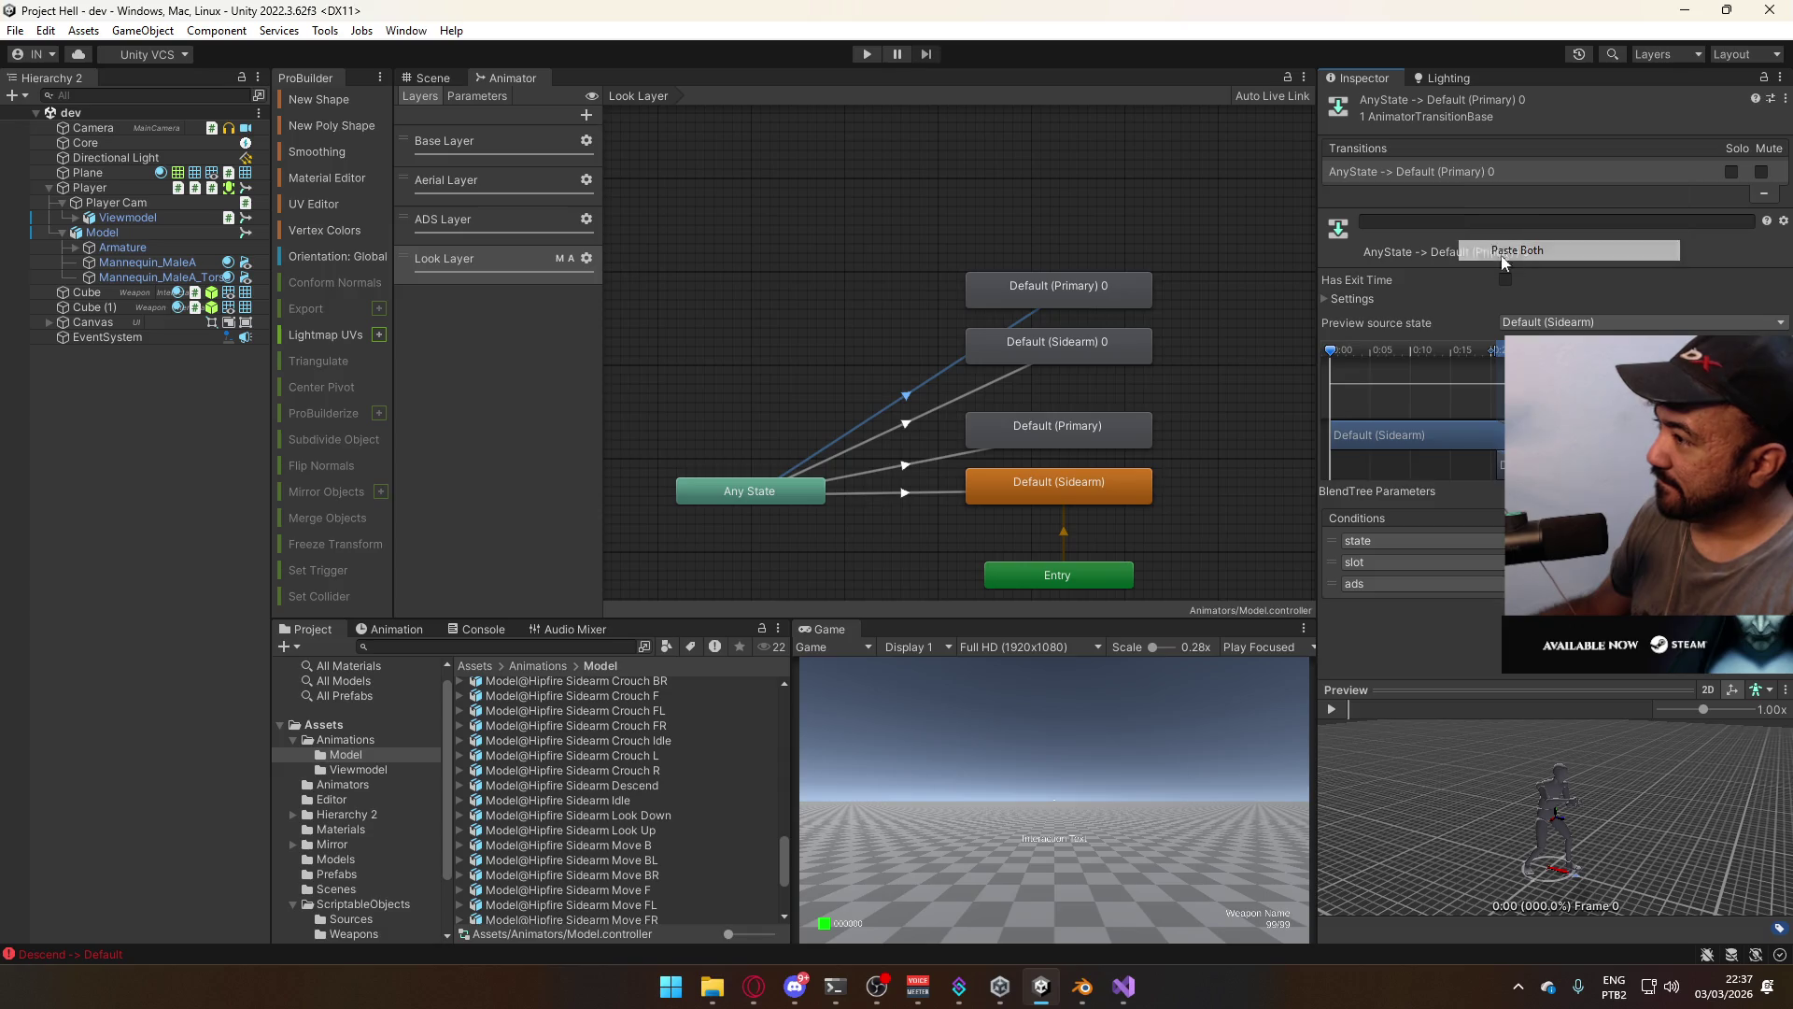
Rename the Default (Primary) 0 state to Walk (Primary)
double_click(1093, 284)
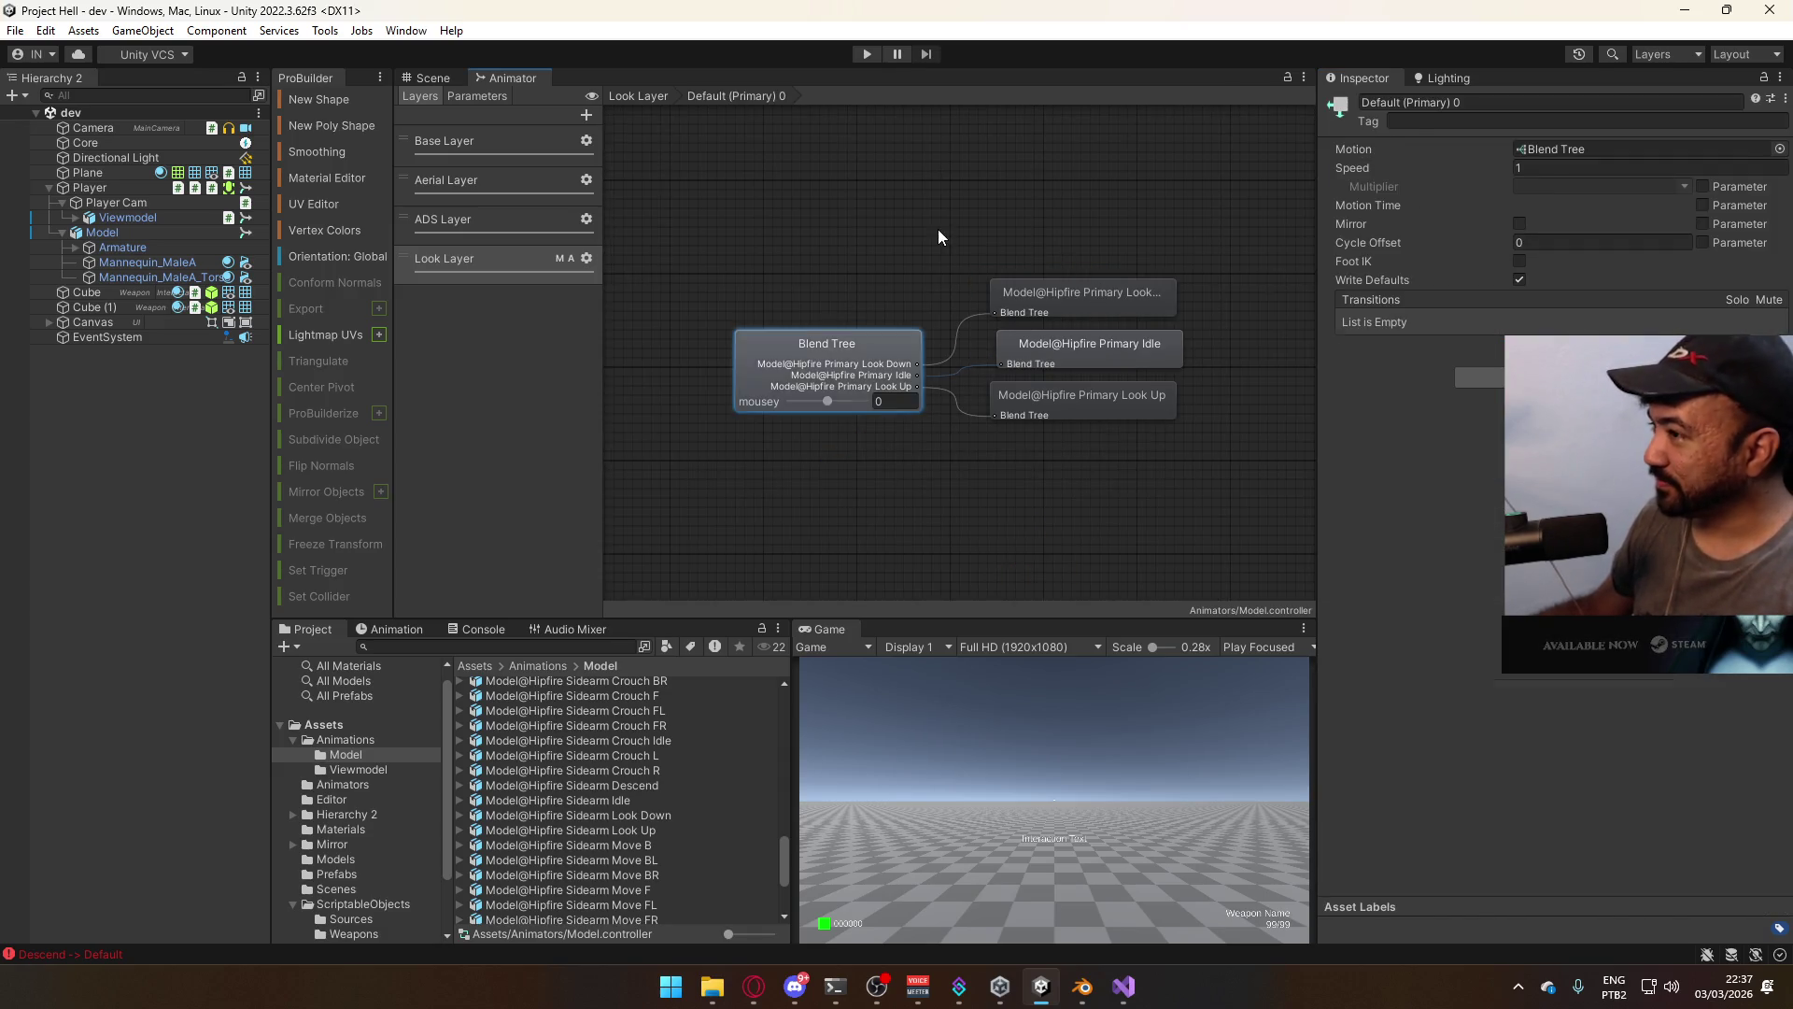
click(1055, 286)
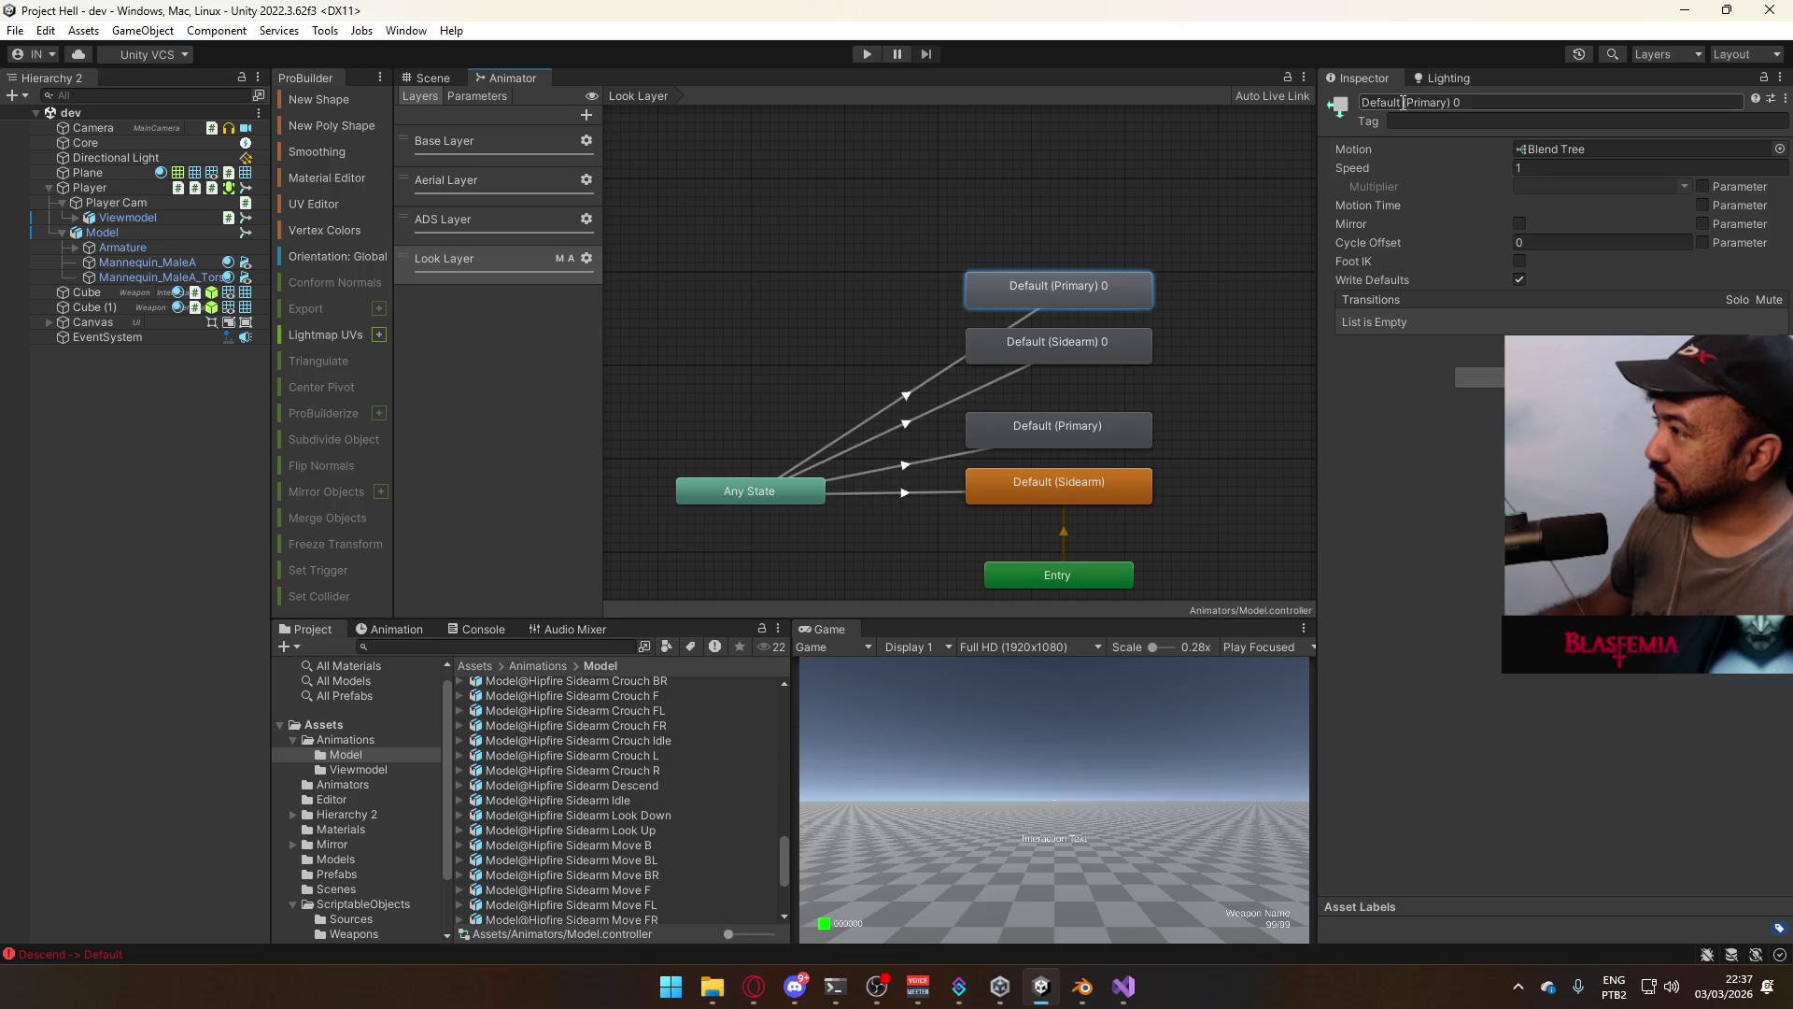
text(Wac)
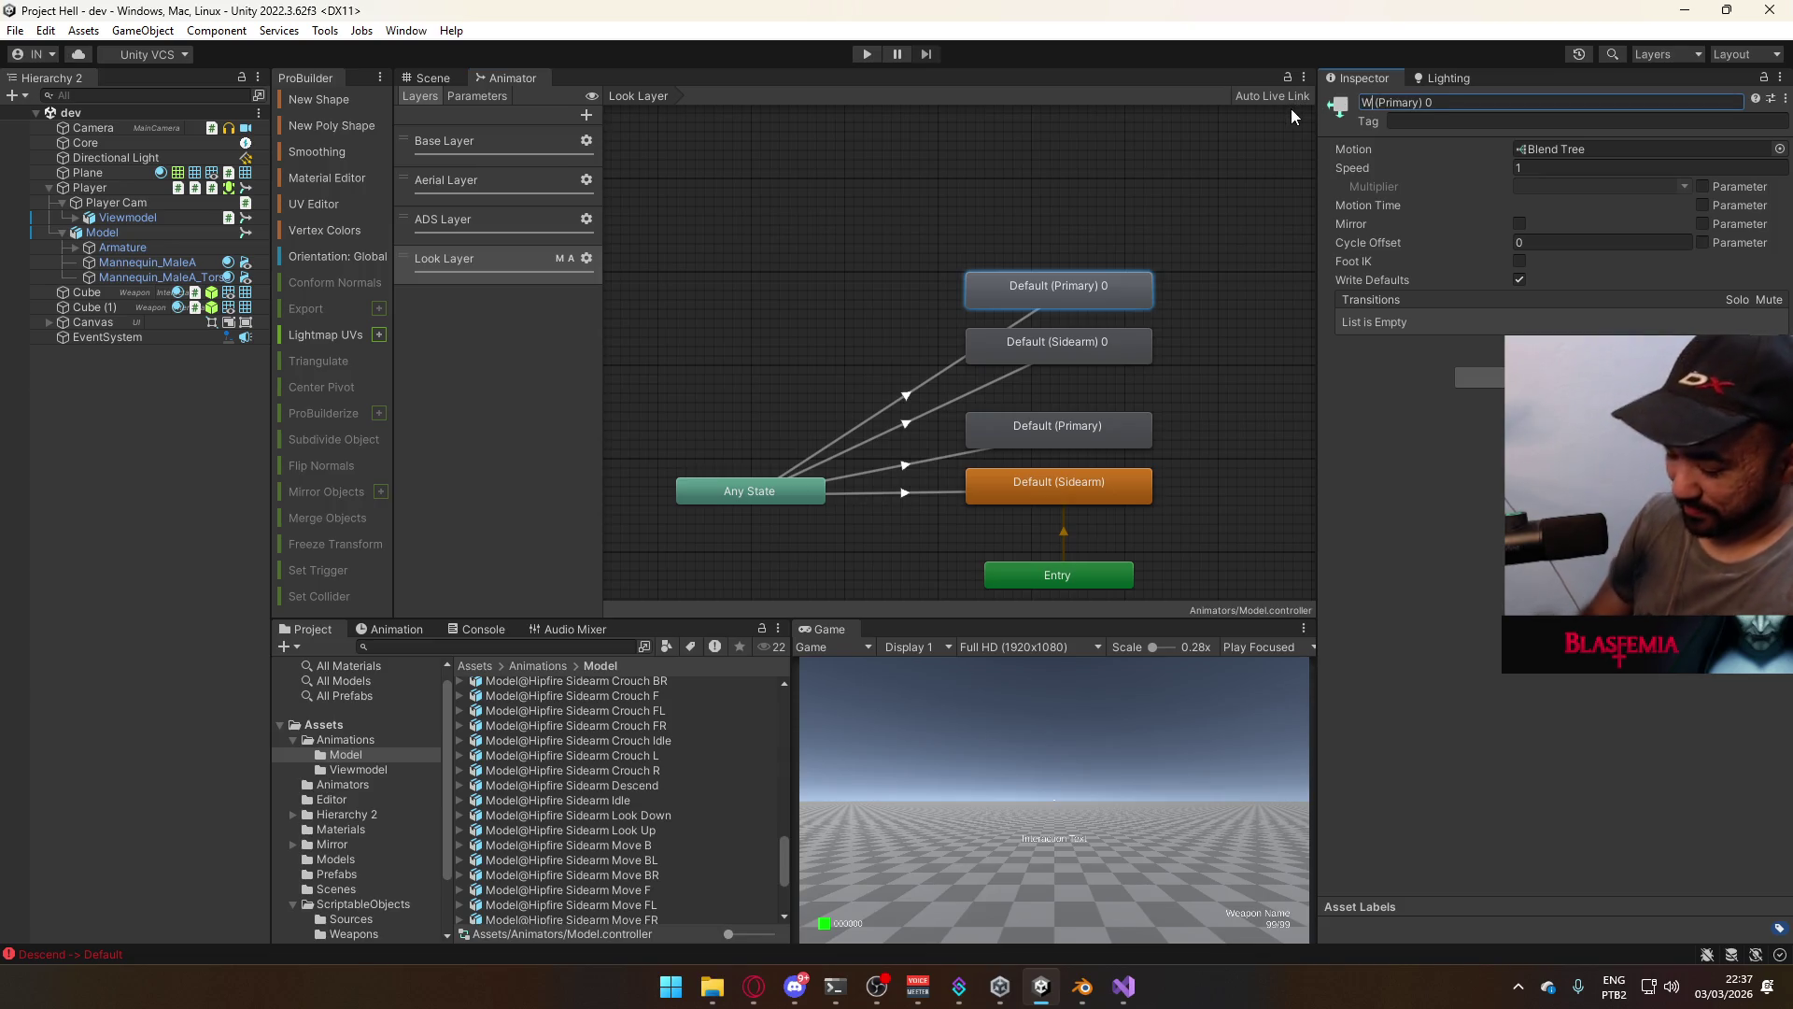
key(BackSpace)
text(lk)
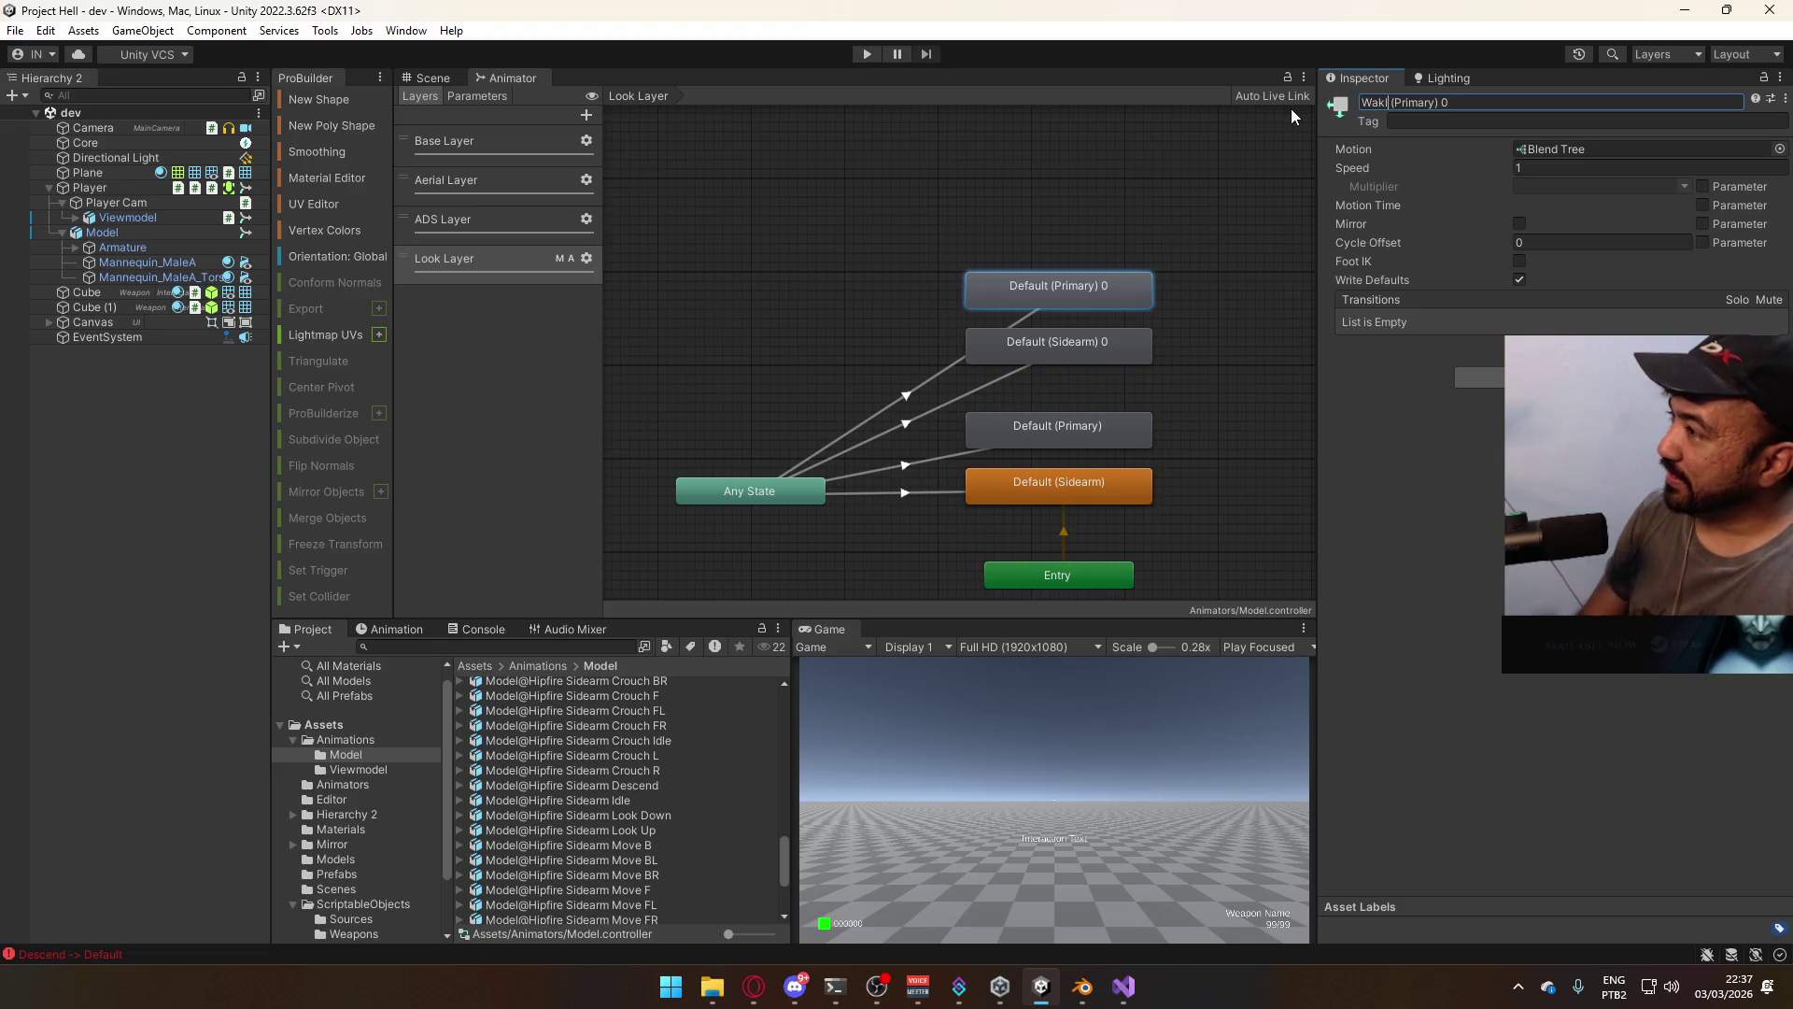
key(End)
key(BackSpace)
key(BackSpace)
key(Return)
Rename the Default (Sidearm) 0 state to Walk (Sidearm) and start play mode
click(1067, 344)
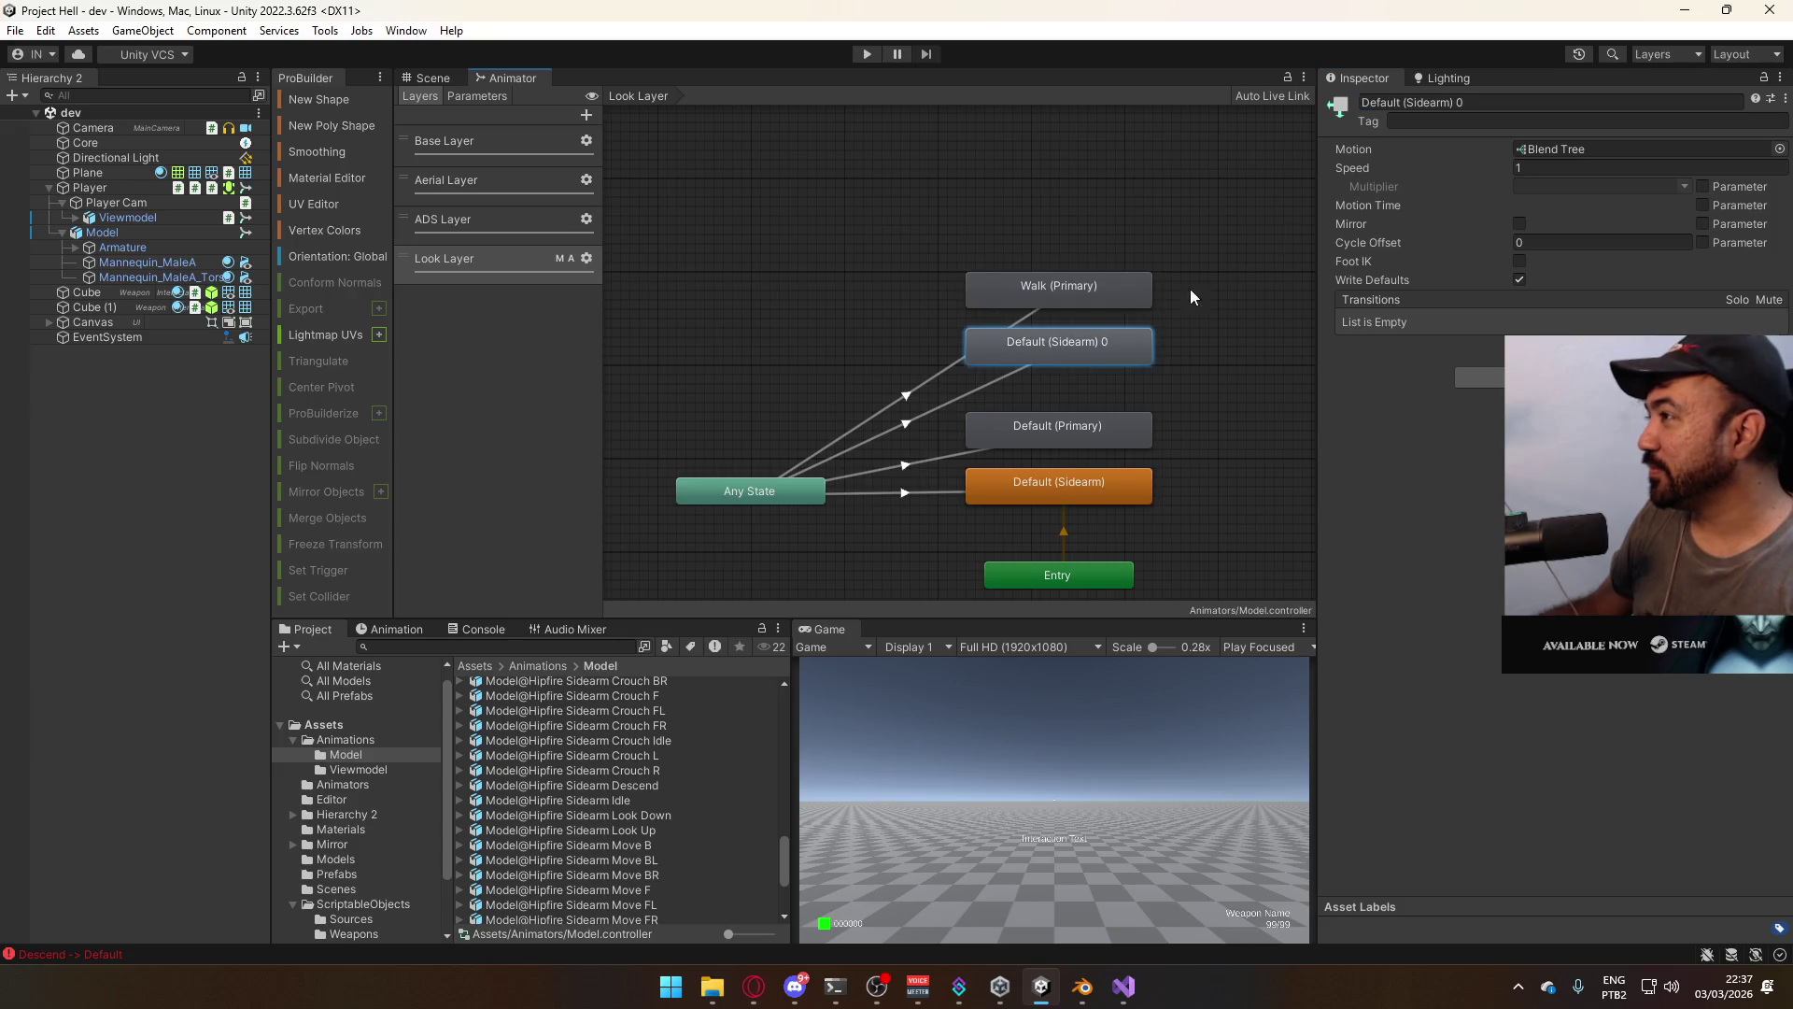
double_click(1379, 102)
text(Walk)
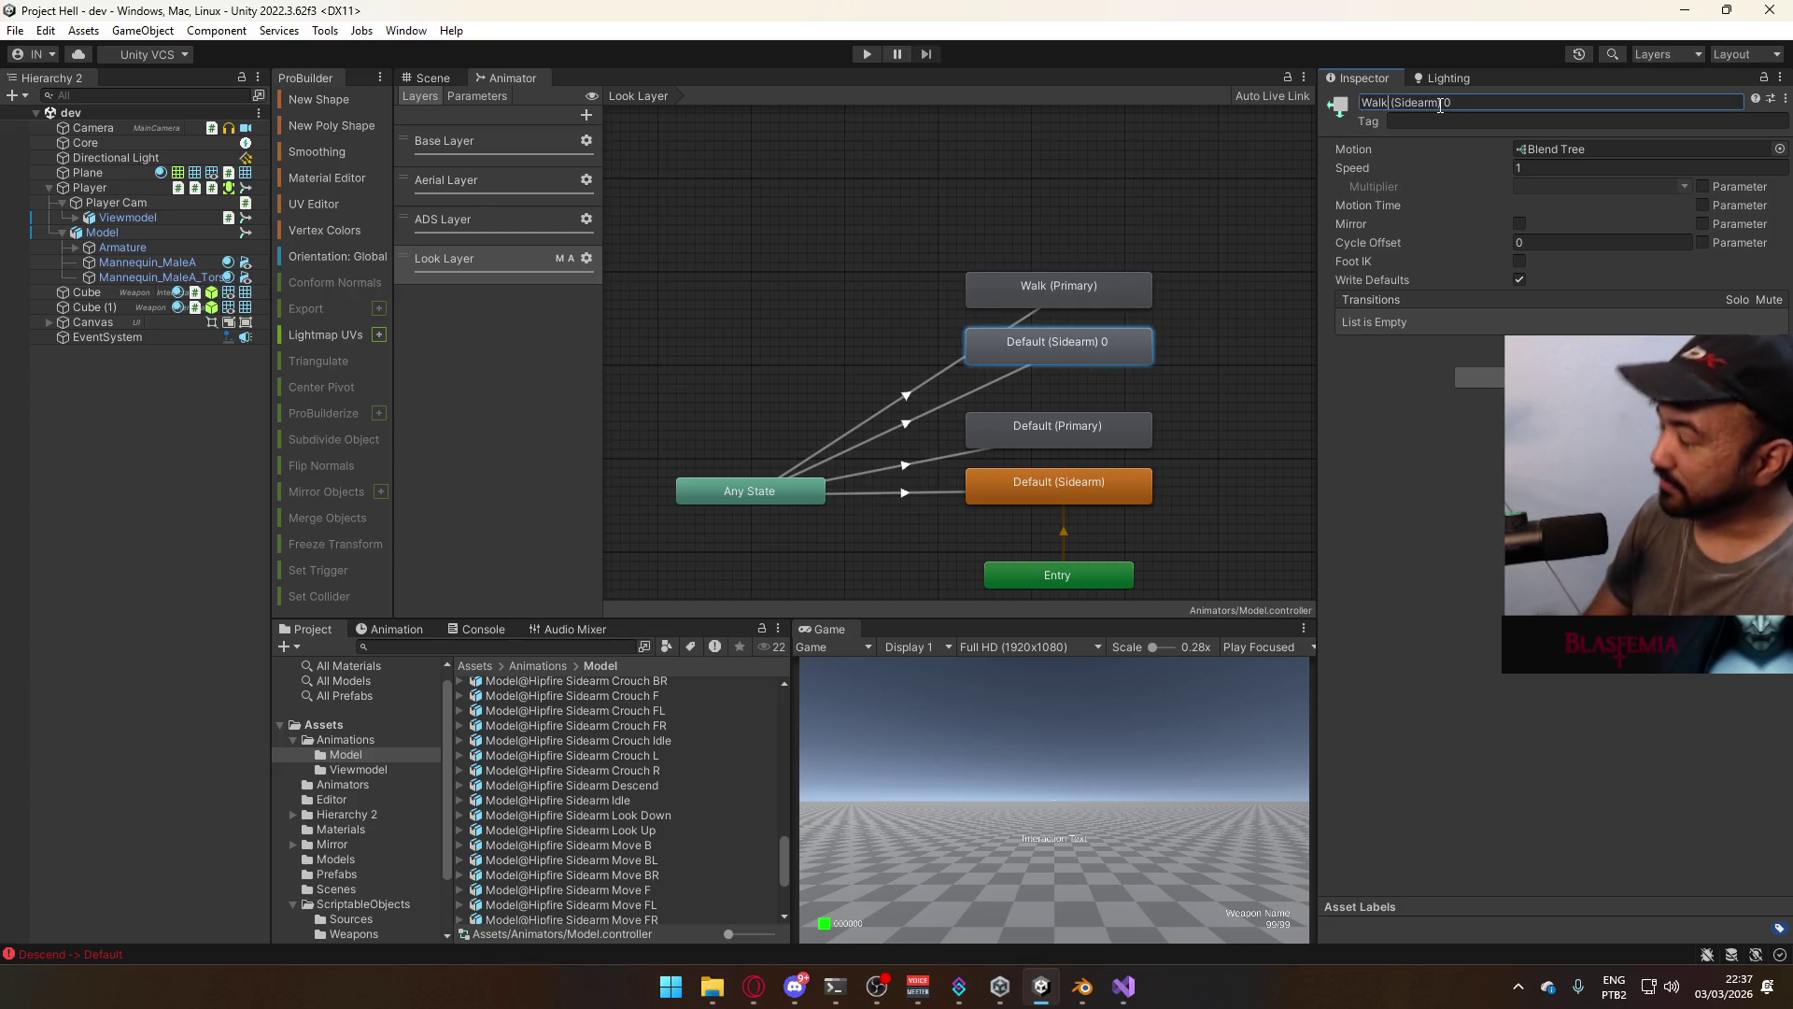
key(Return)
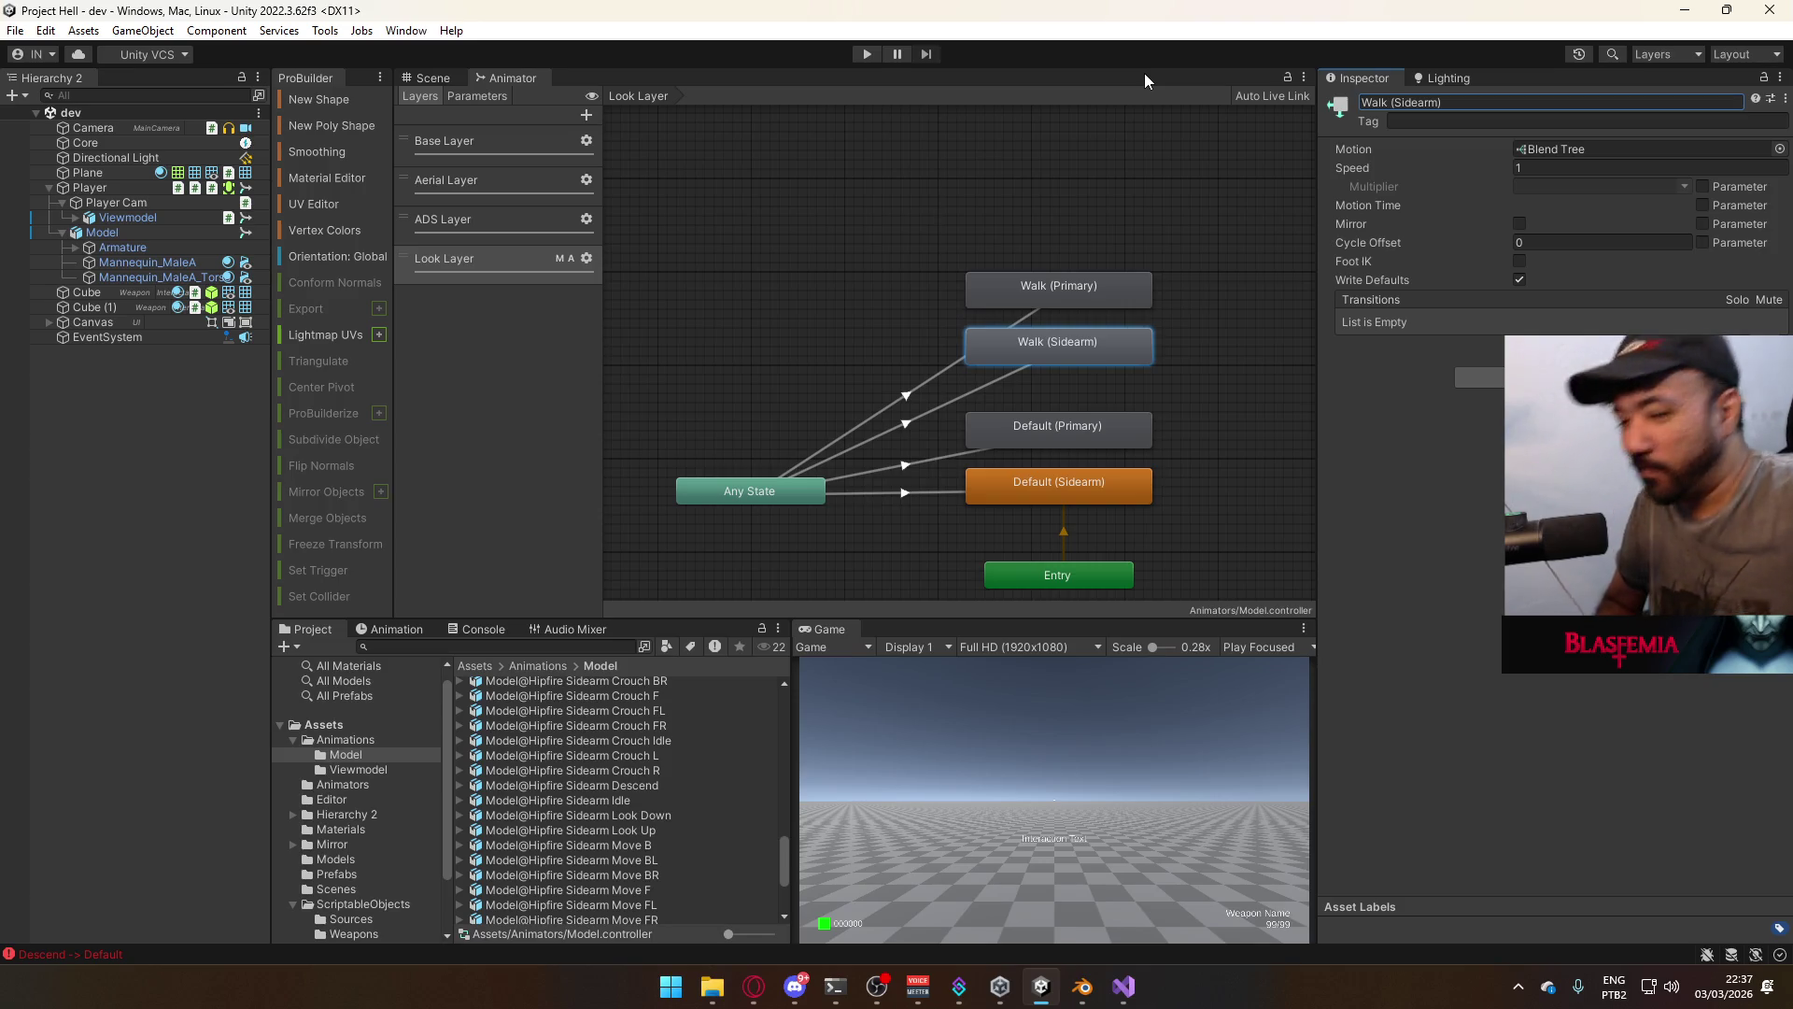
key(ctrl+p)
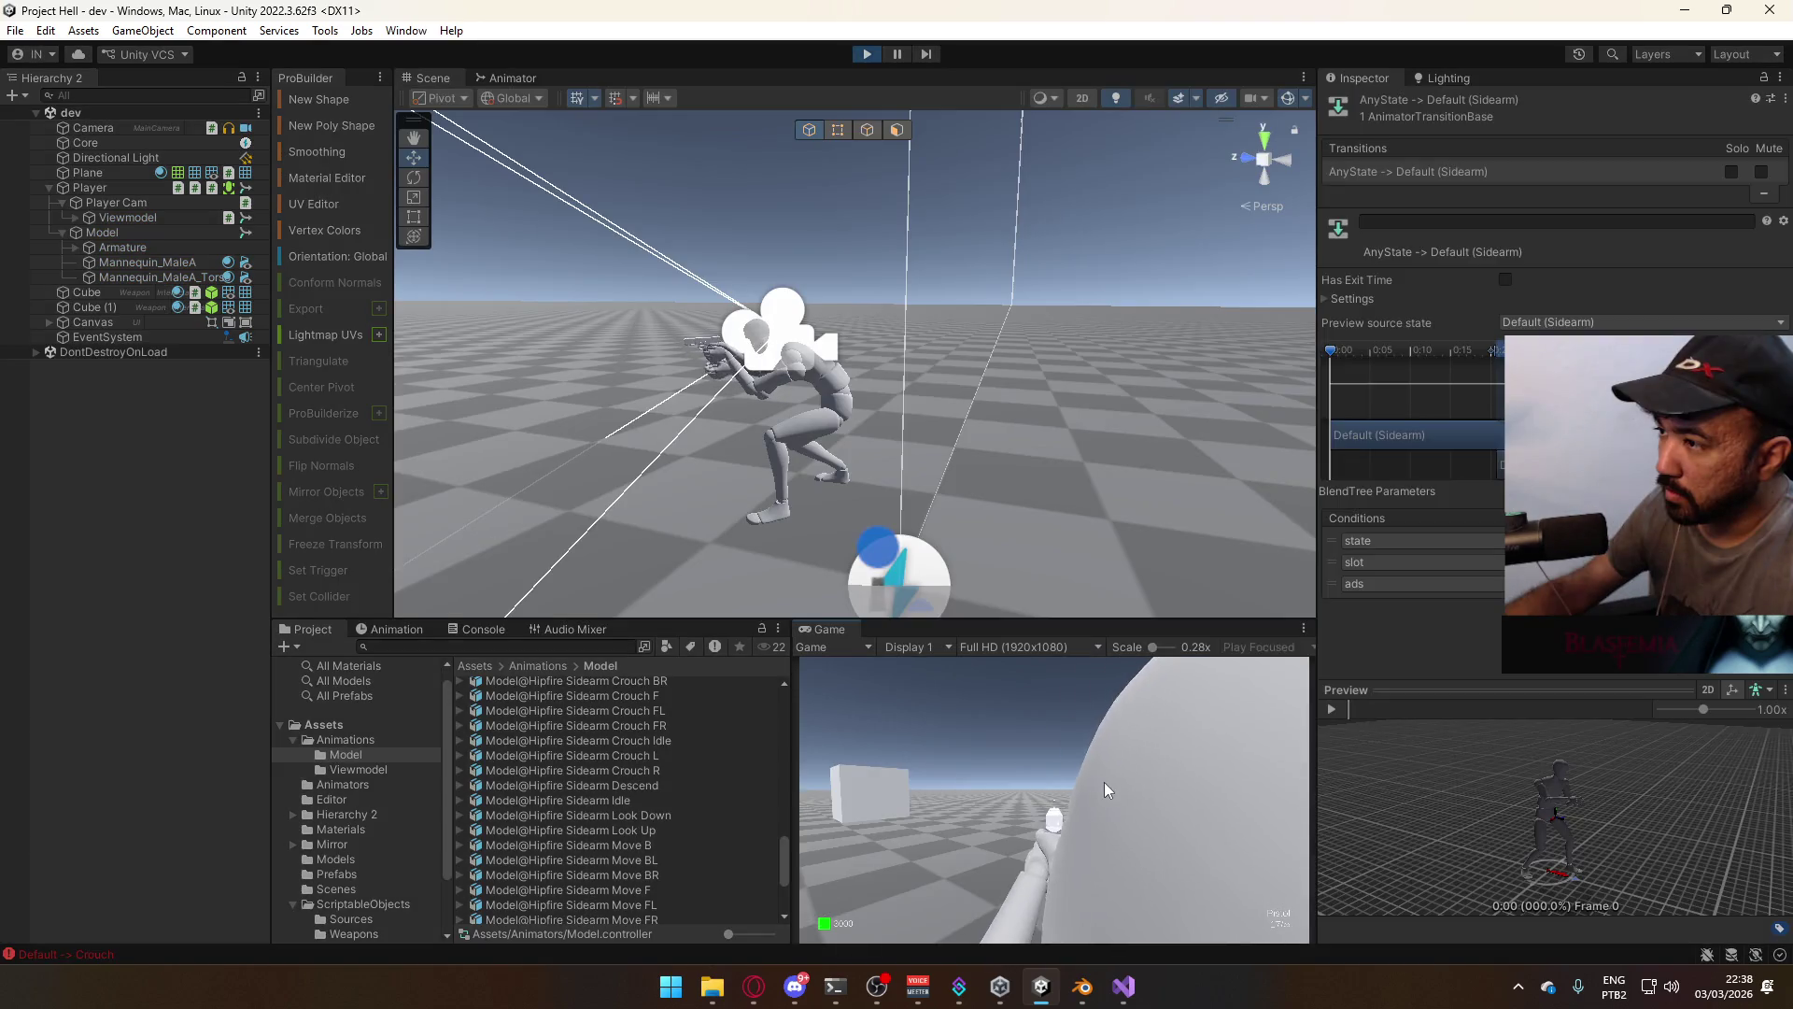
Toggle crouch twice in the Game view, then stop play mode and return to the editor
key(super)
key(super)
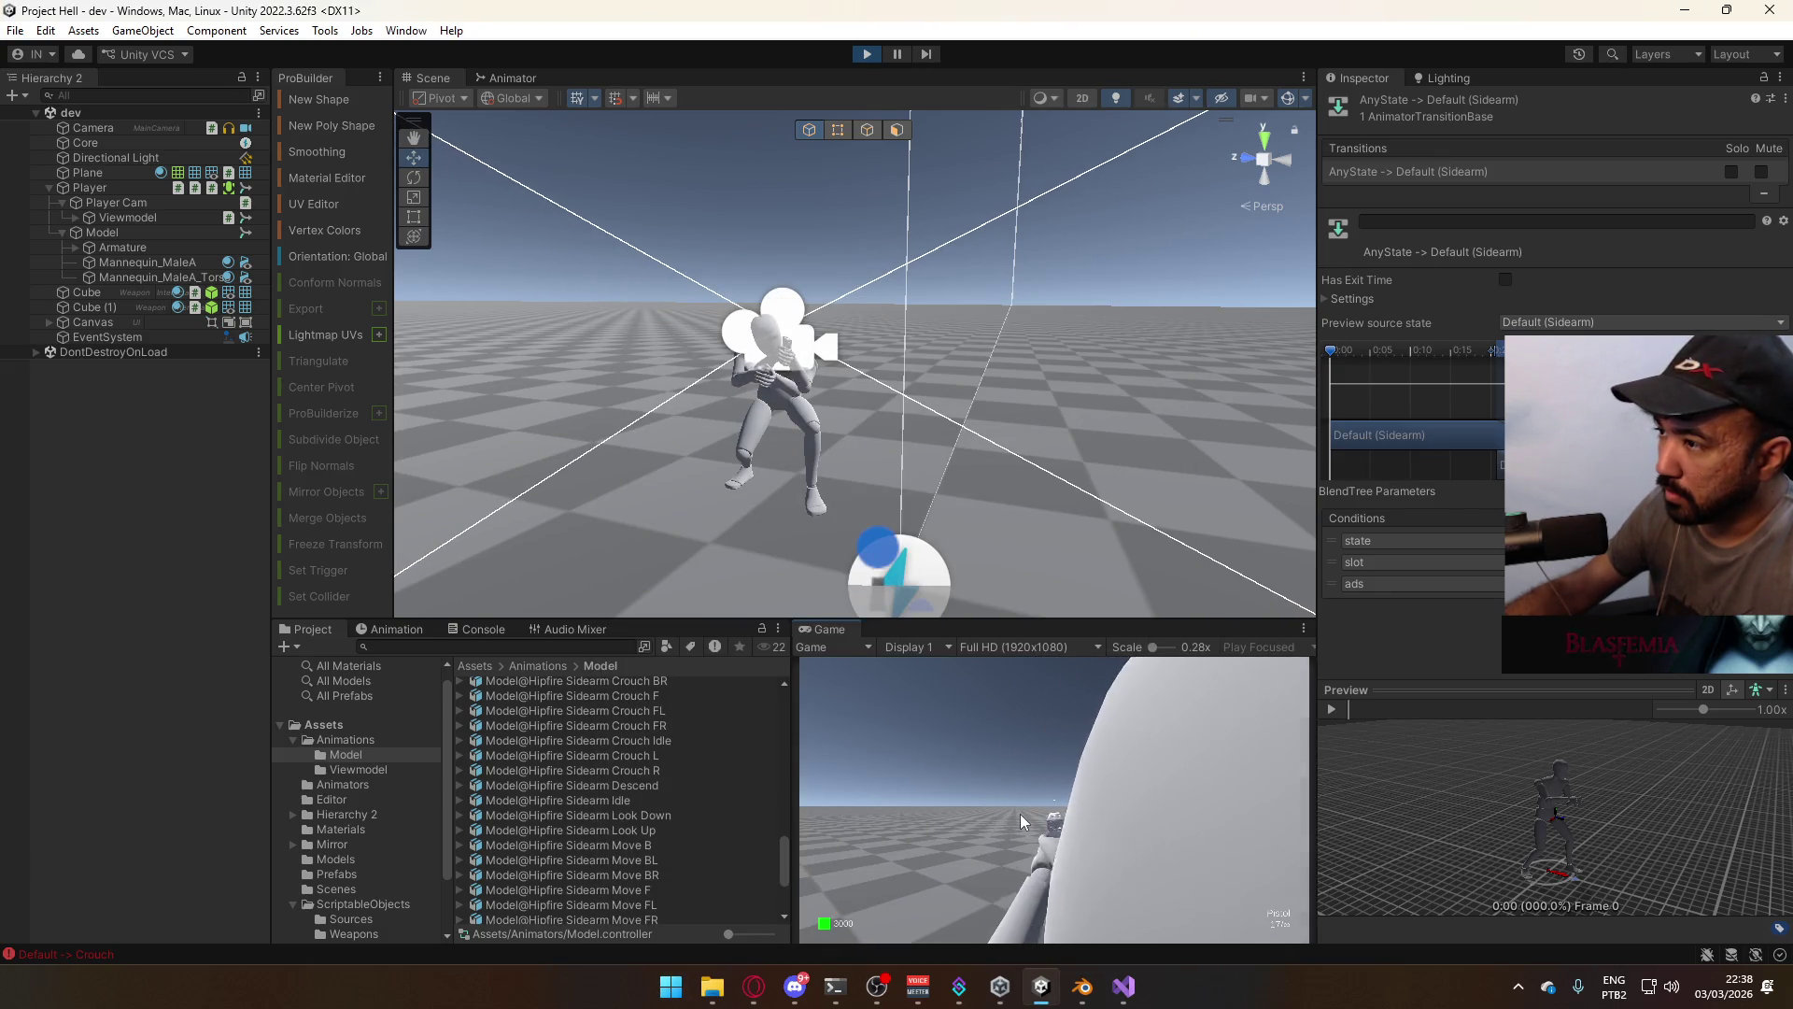
click(1020, 815)
key(c)
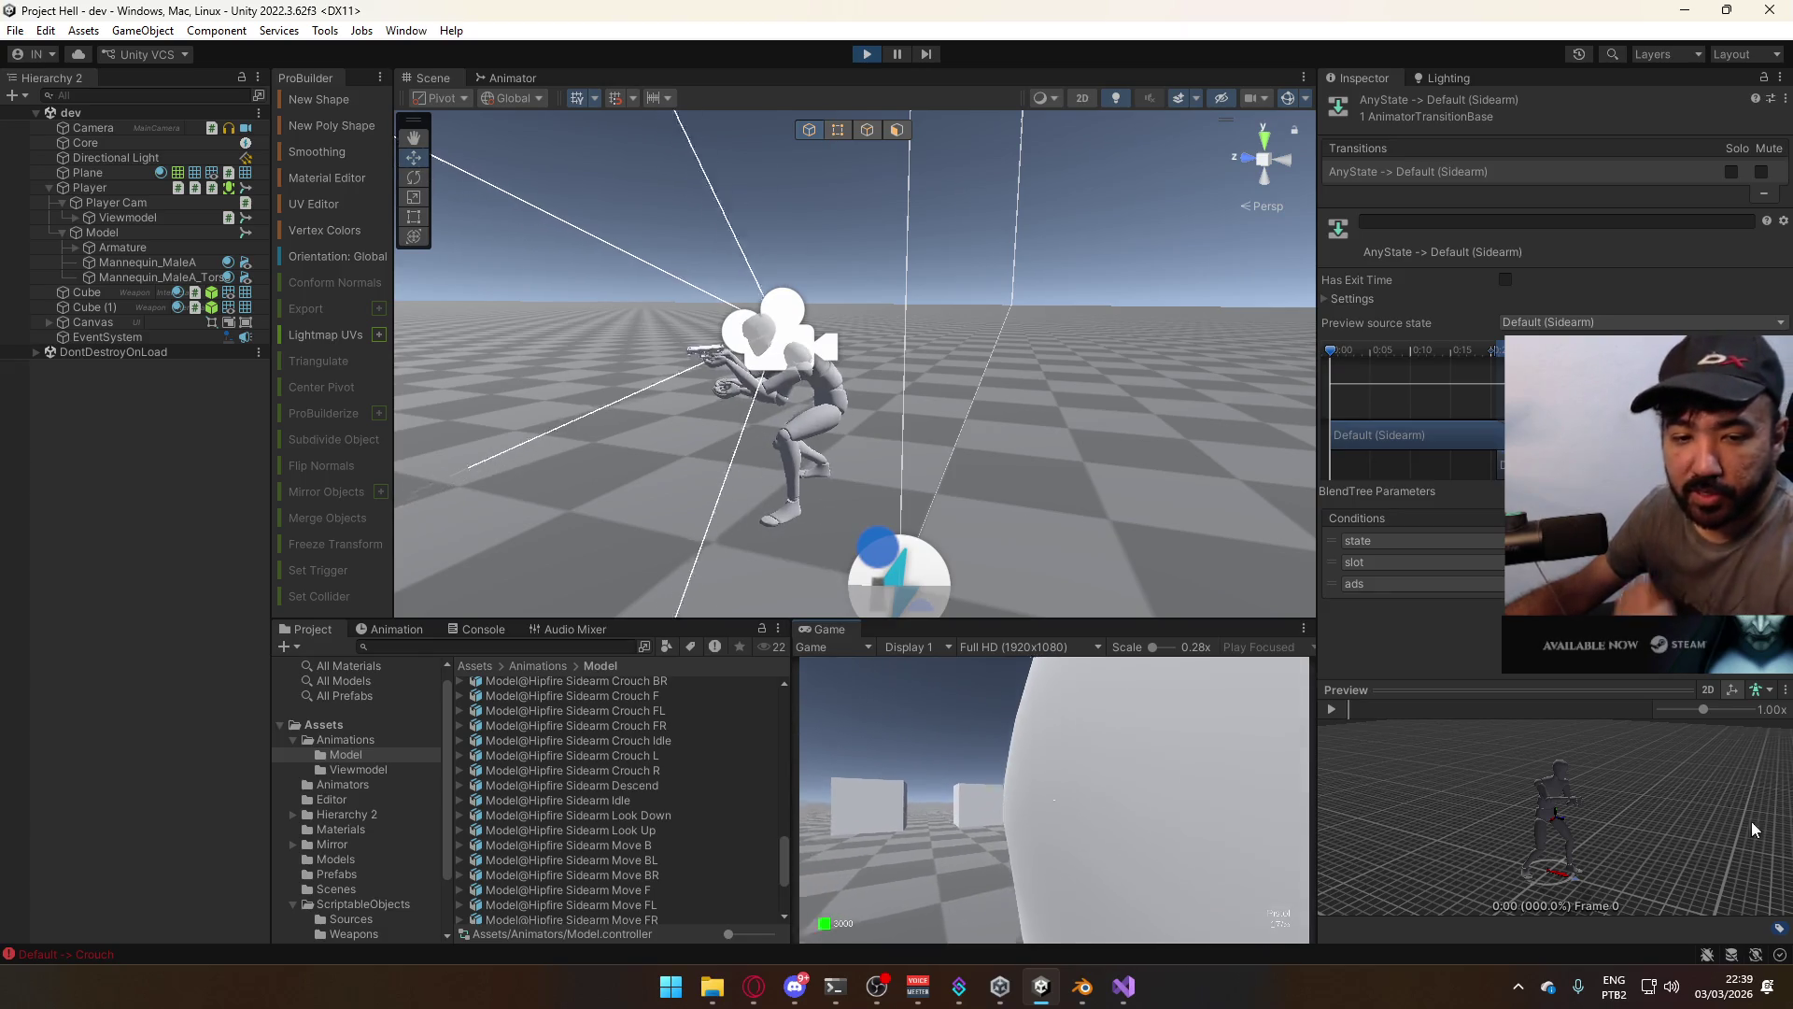
key(c)
key(Escape)
click(869, 58)
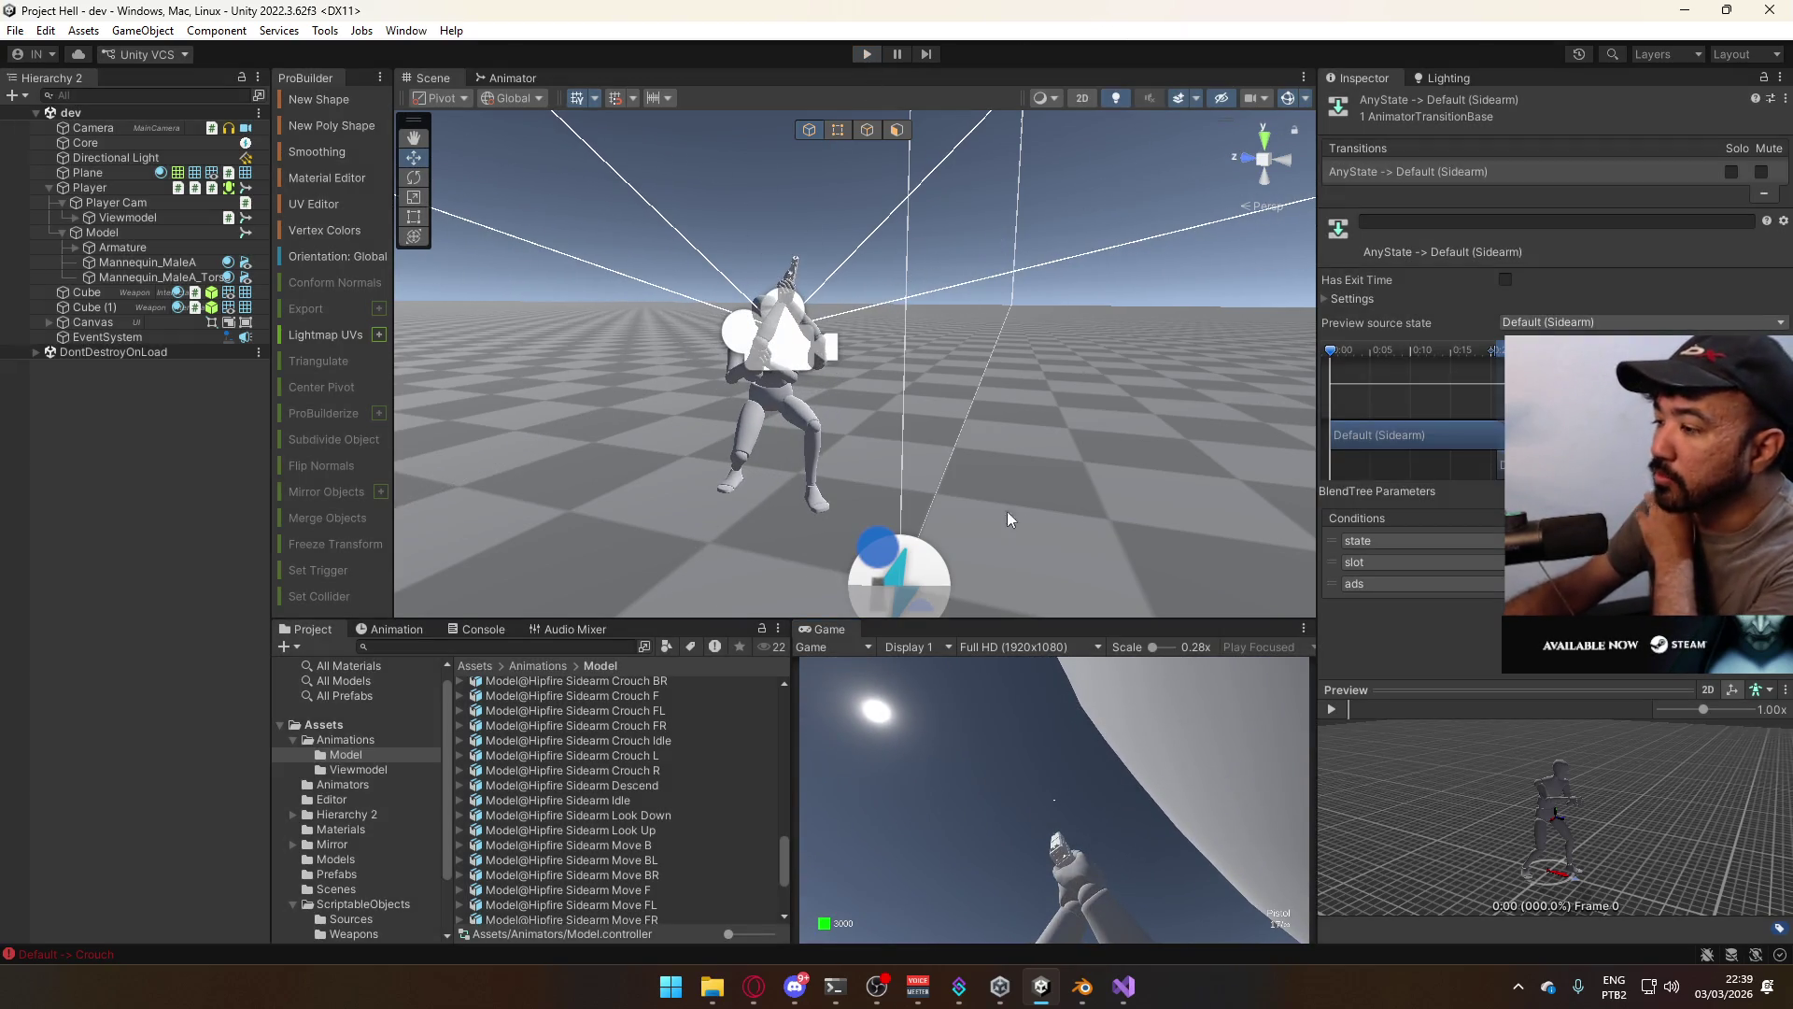
click(1124, 988)
click(1126, 986)
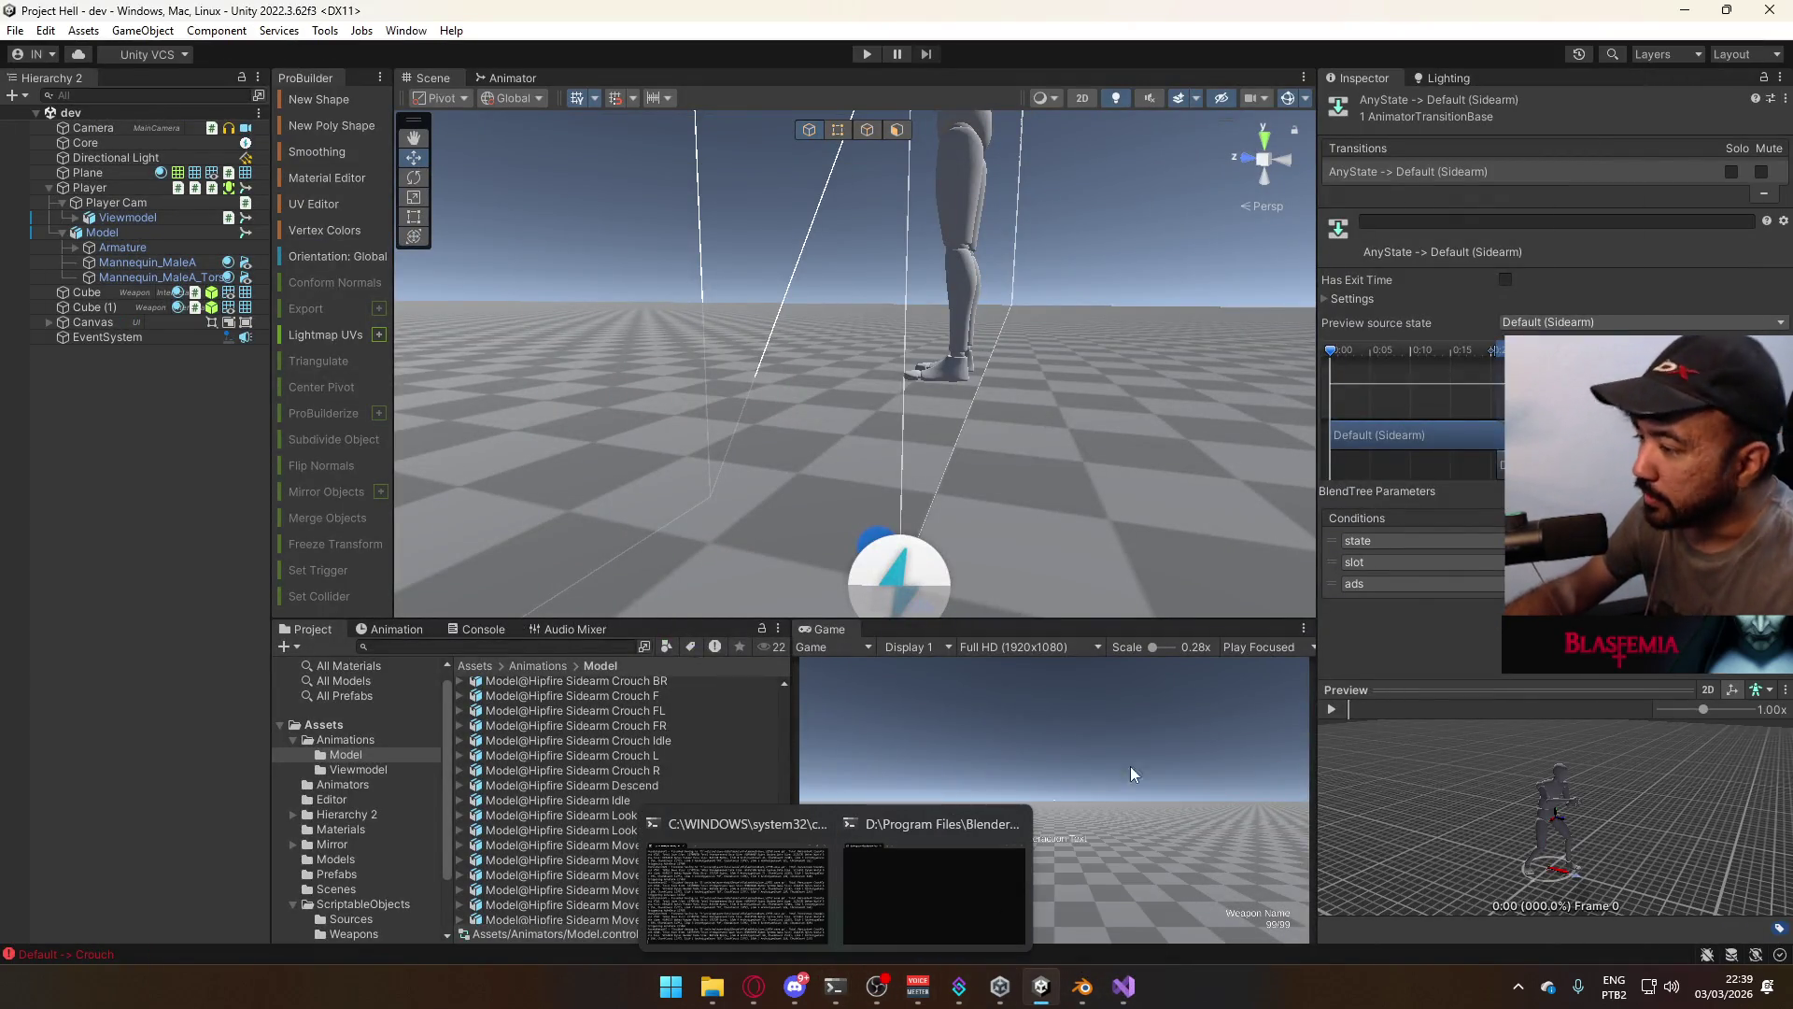
click(1075, 988)
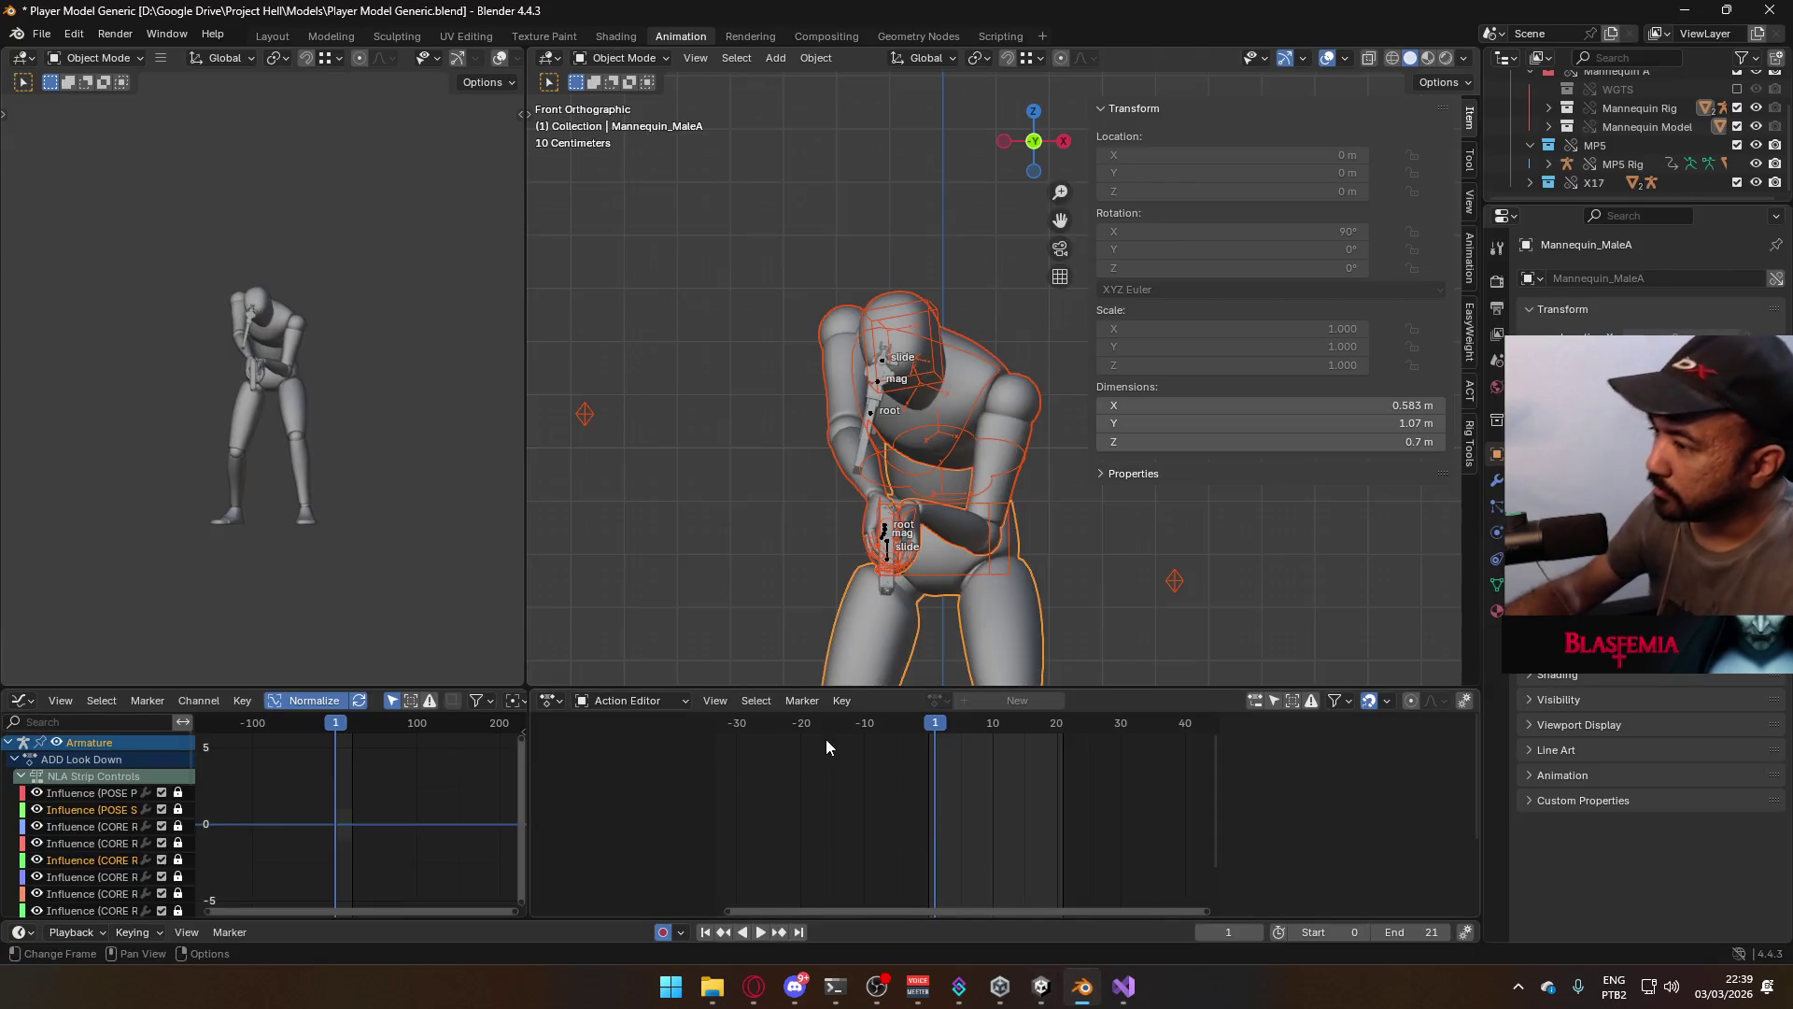
mouse_move(1012, 505)
middle_down()
mouse_move(815, 529)
mouse_move(888, 464)
middle_up()
key(KP_3)
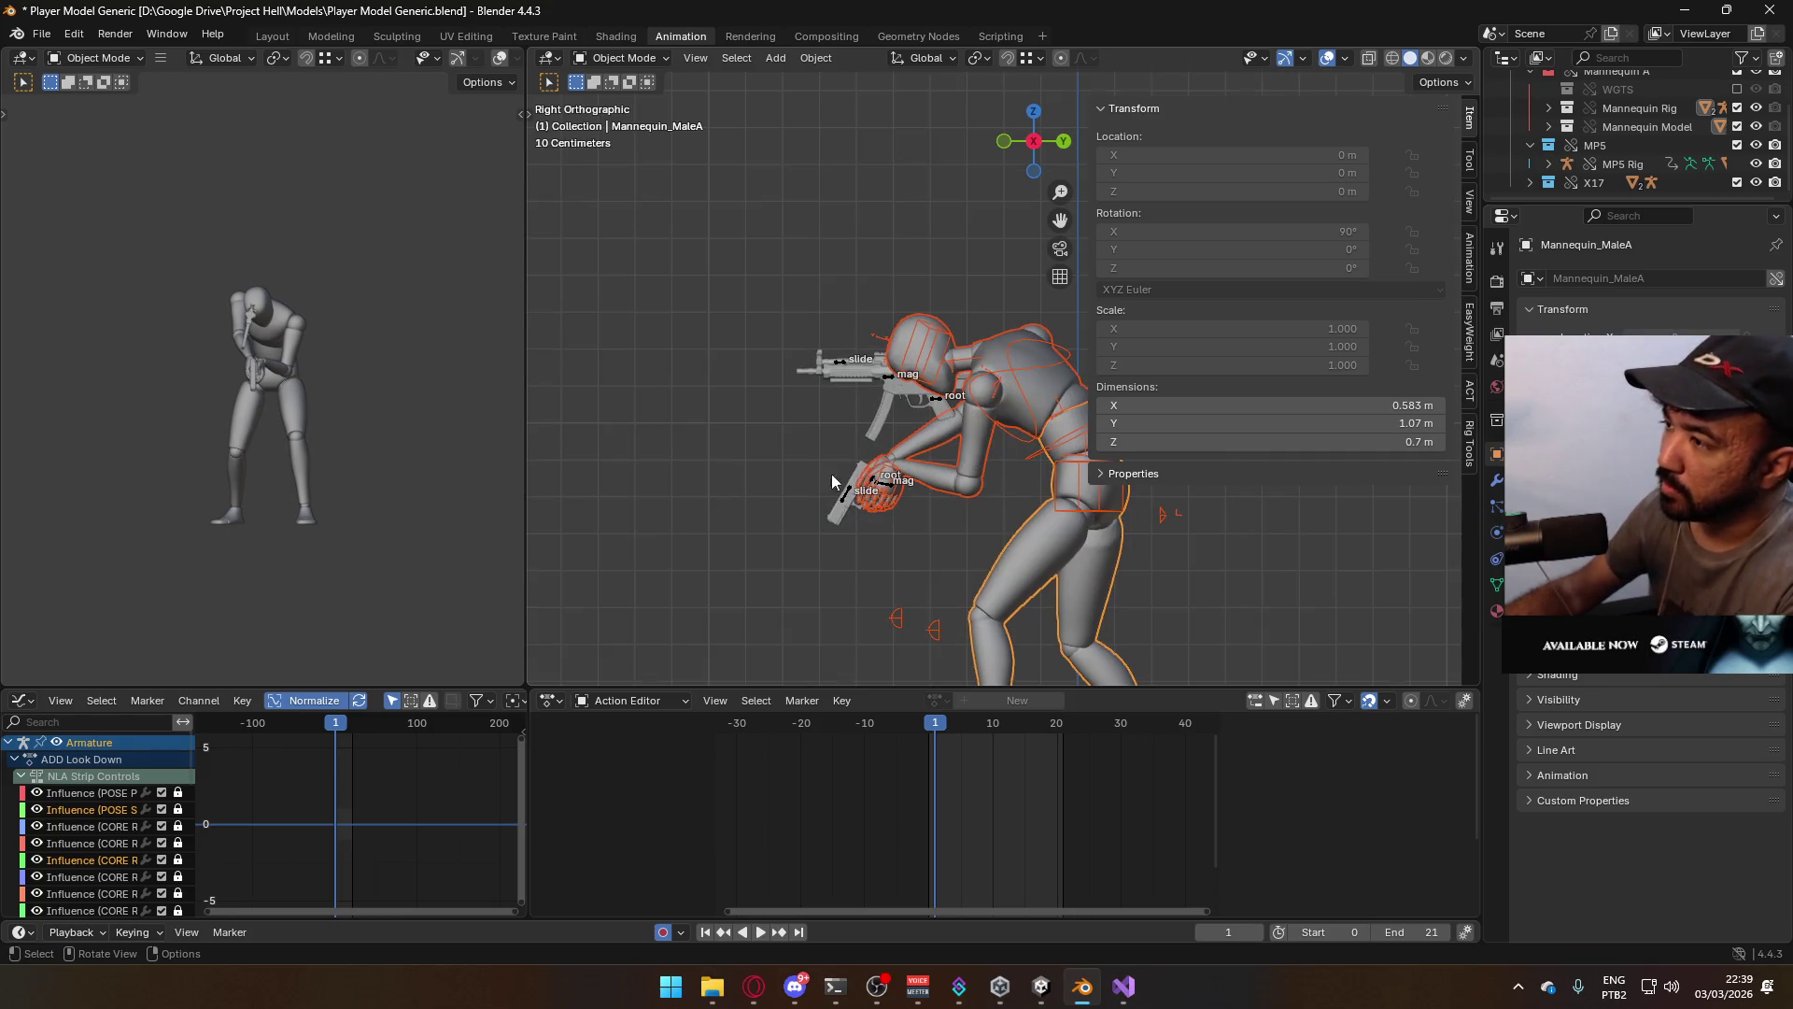
click(1027, 366)
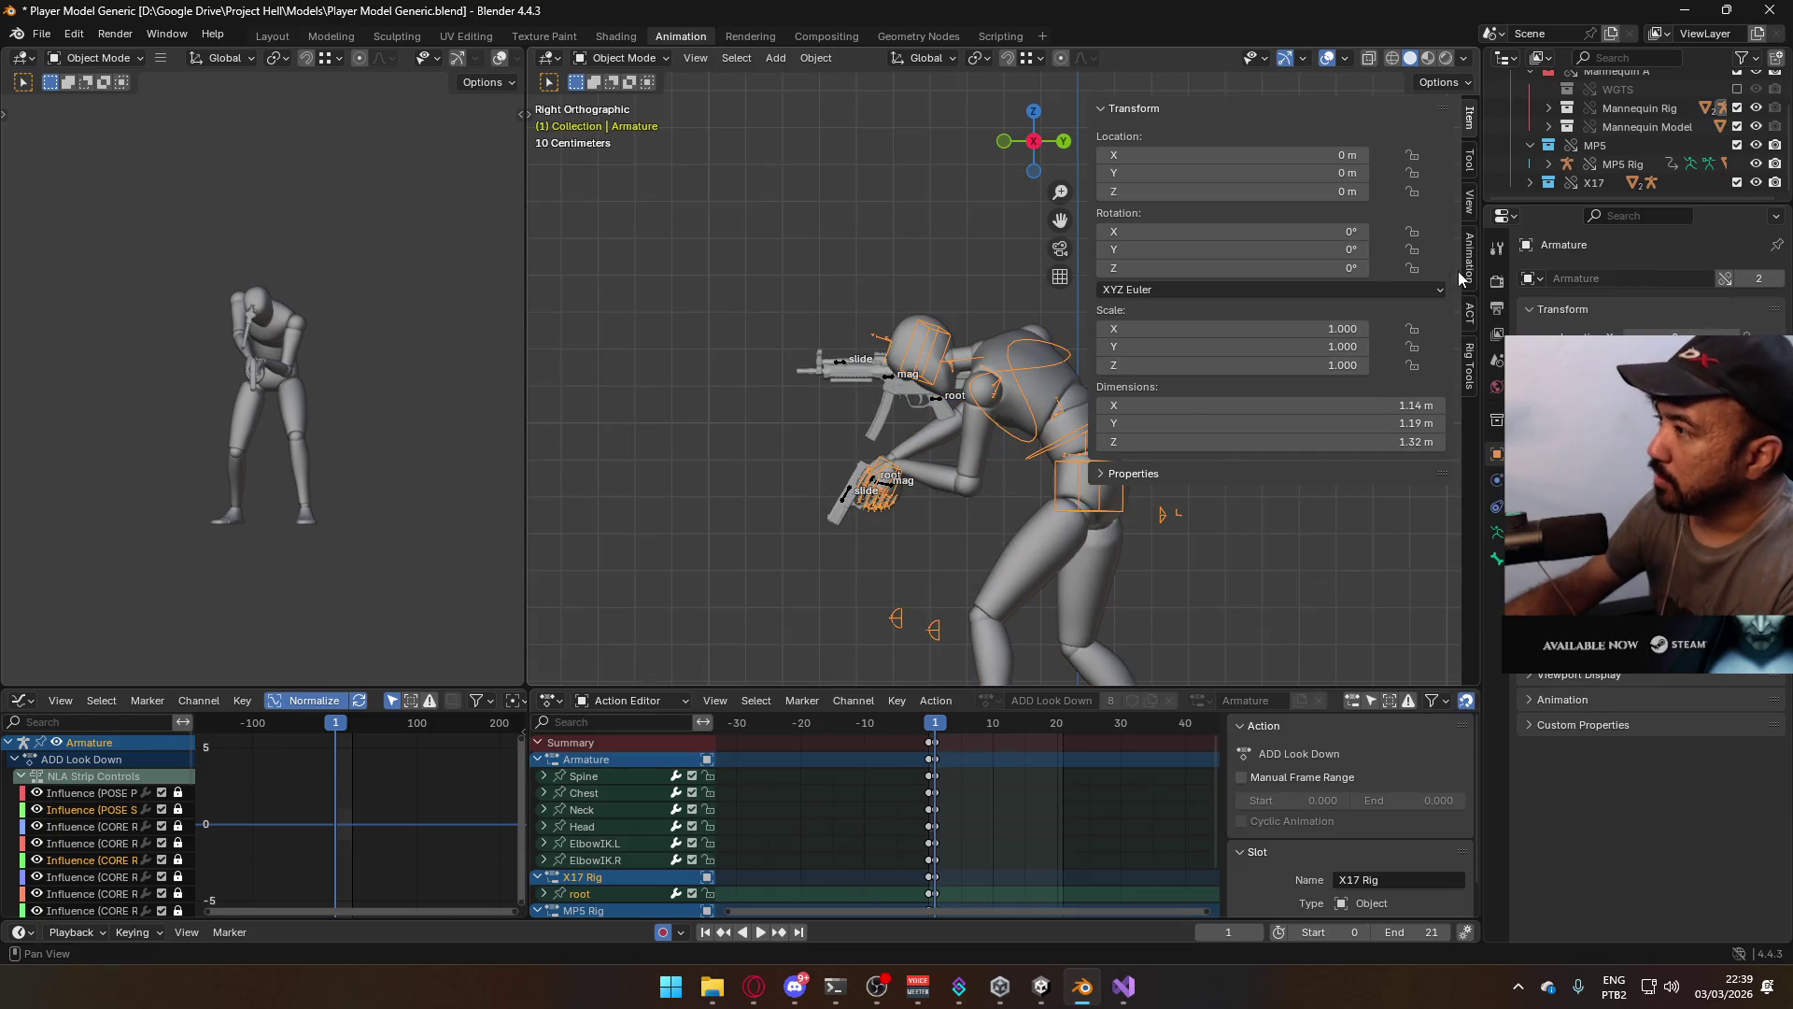
key(space)
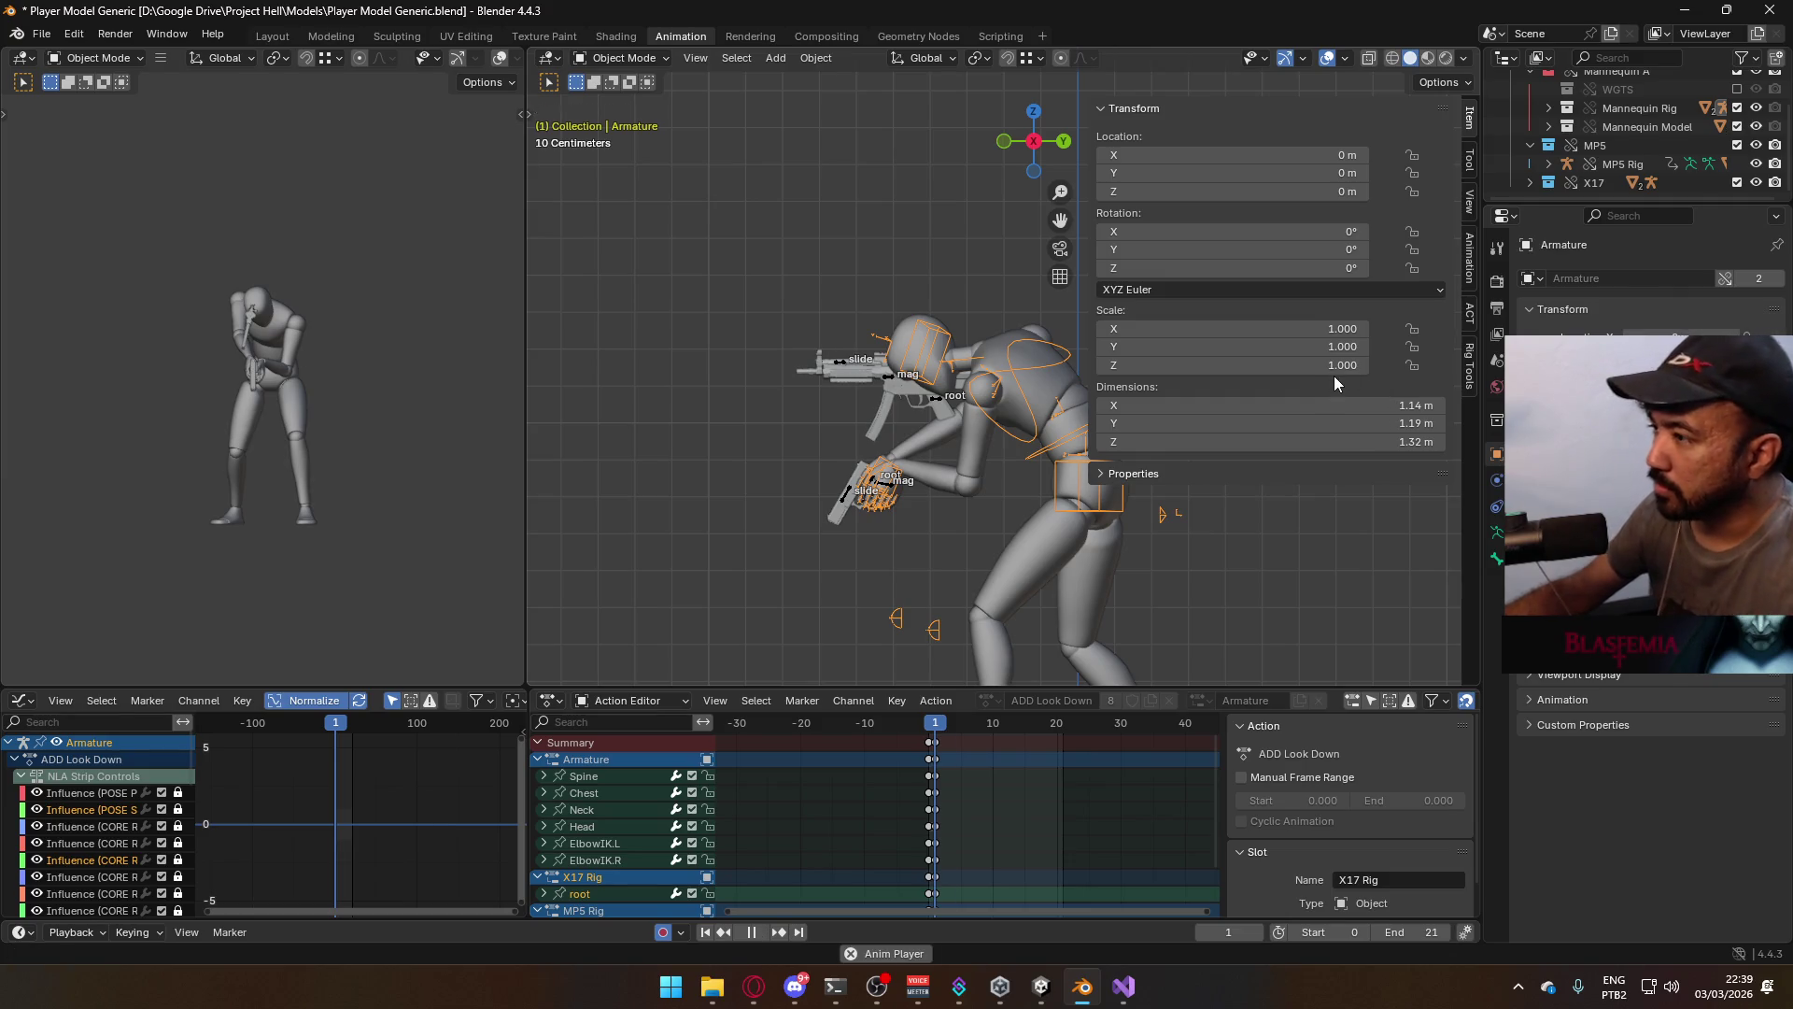
key(alt+Tab)
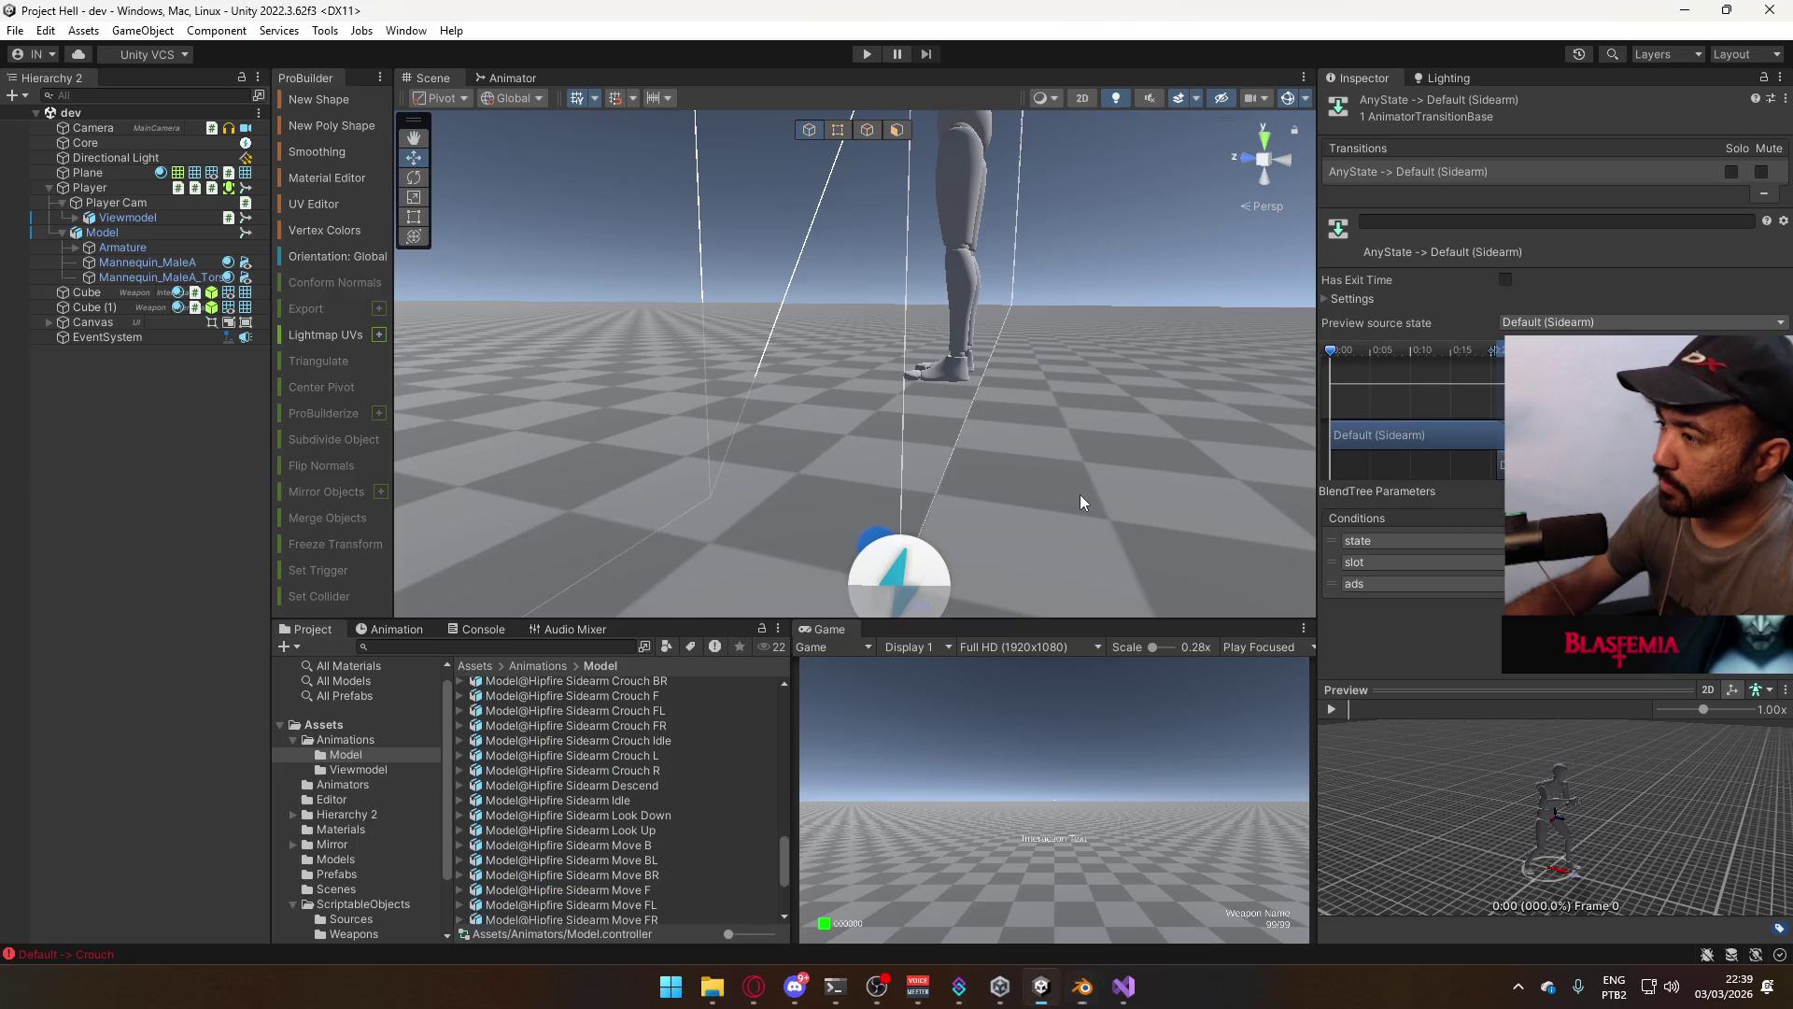
Start play mode, equip the SMG and walk the player forward
mouse_move(1050, 383)
right_down()
mouse_move(1056, 401)
mouse_move(1008, 413)
mouse_move(1032, 353)
mouse_move(1004, 342)
right_up()
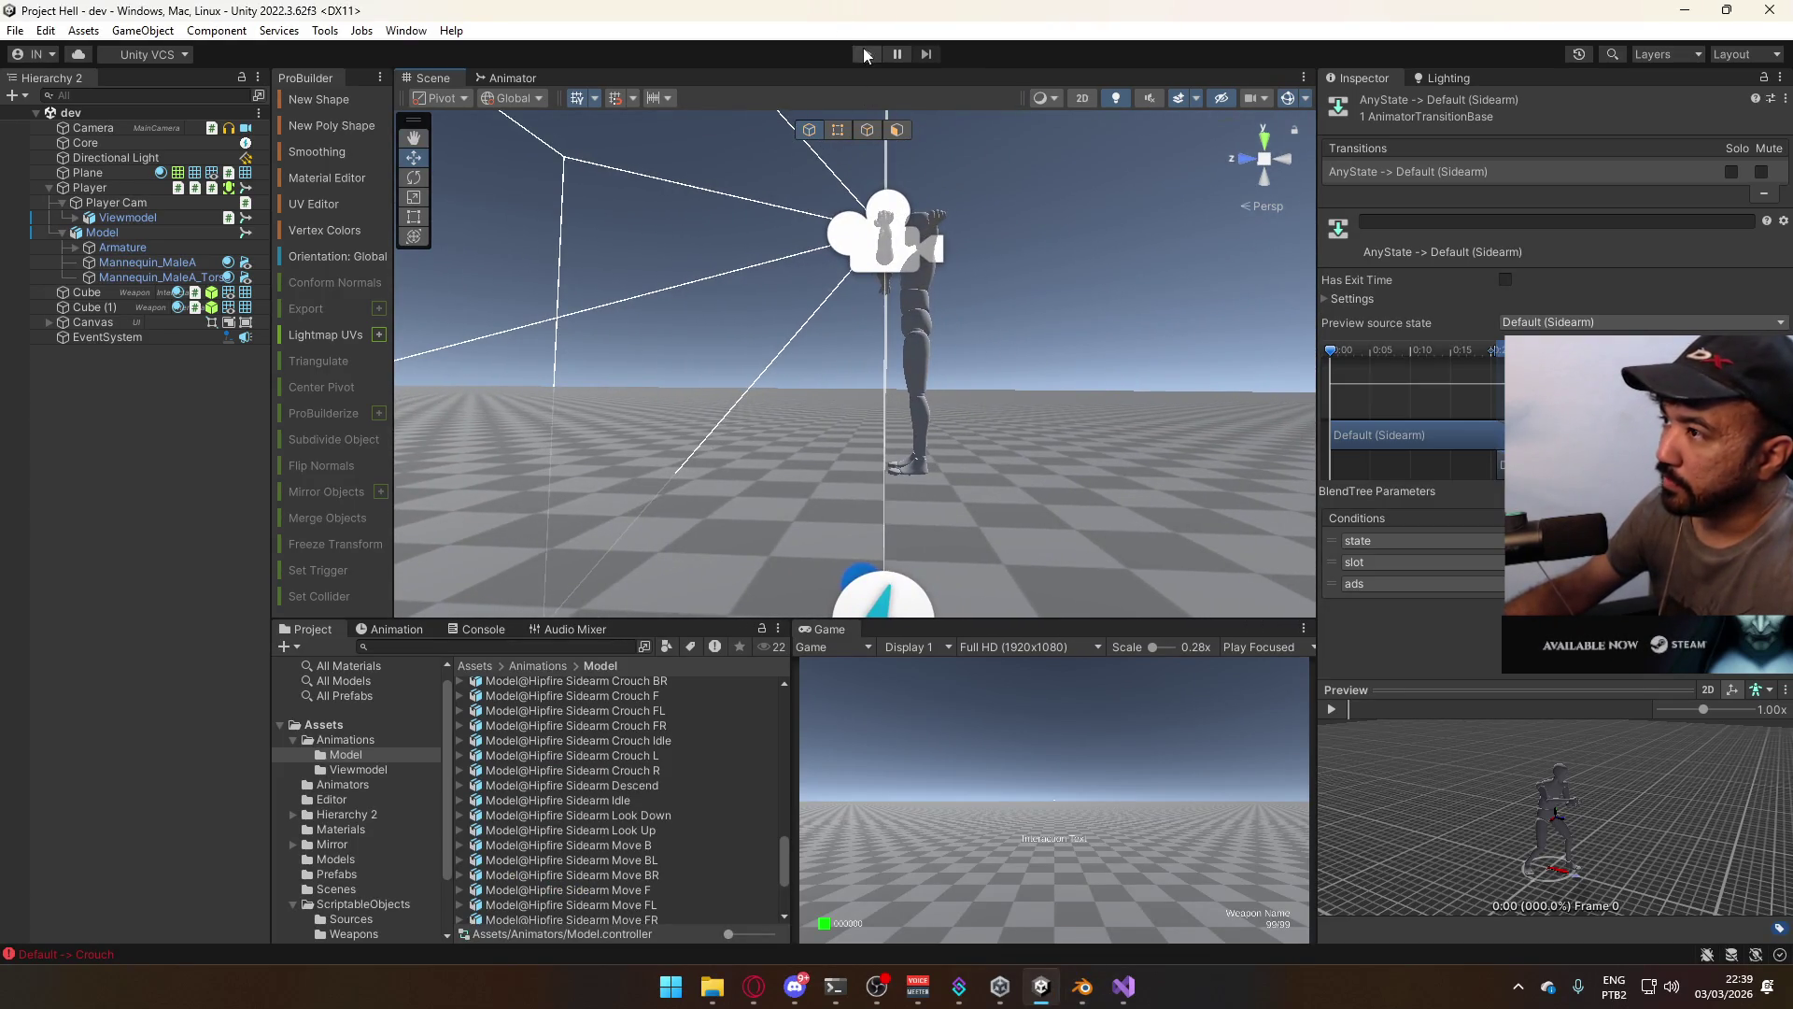
click(865, 54)
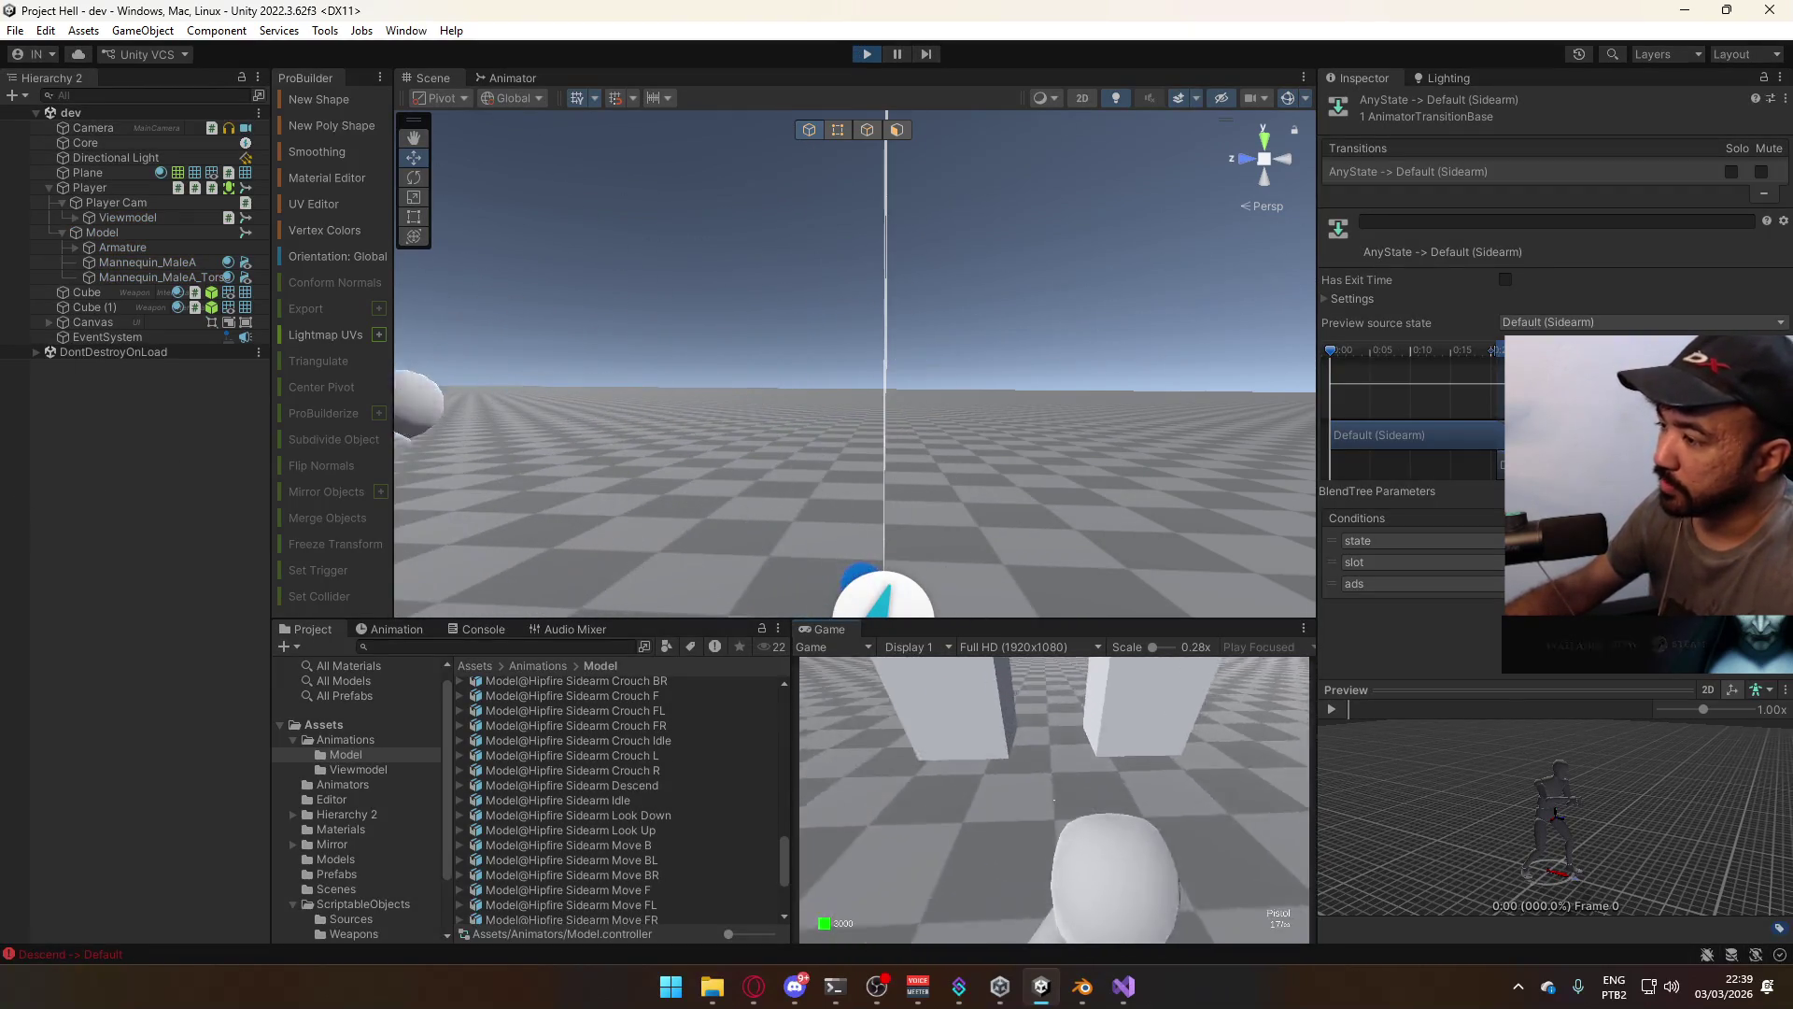
key(2)
key(w)
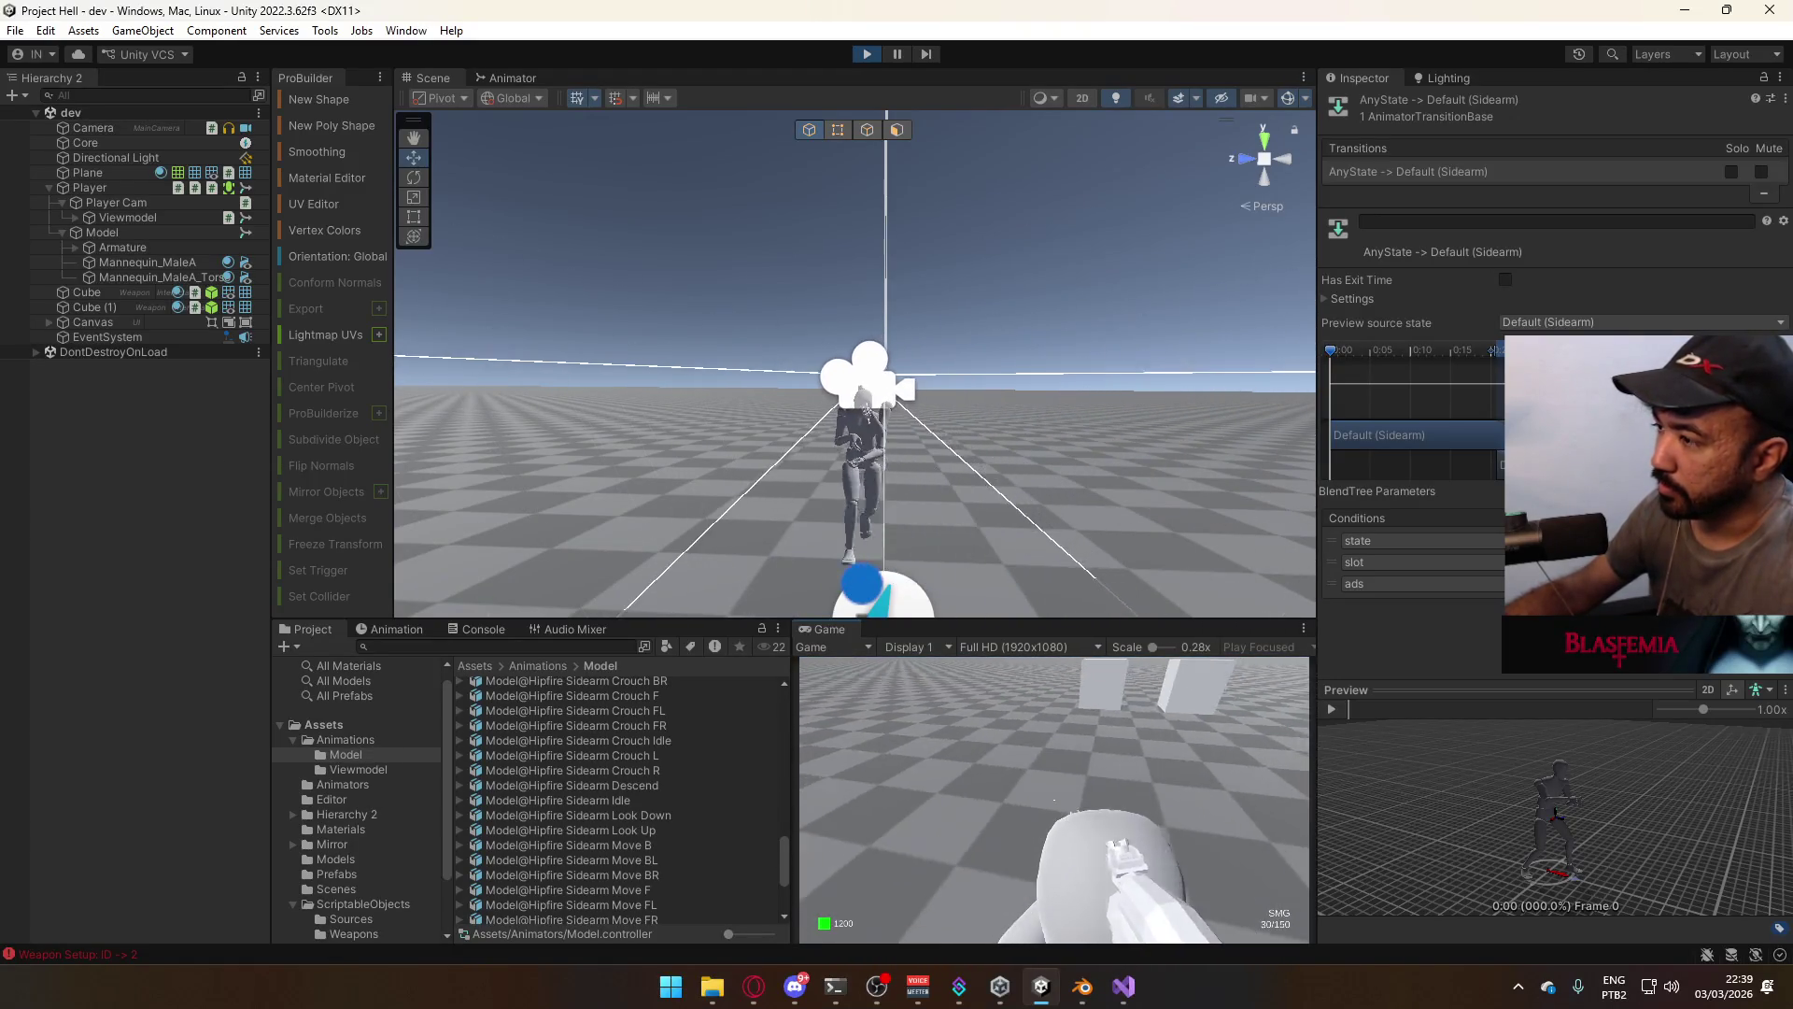
key(super)
click(1158, 765)
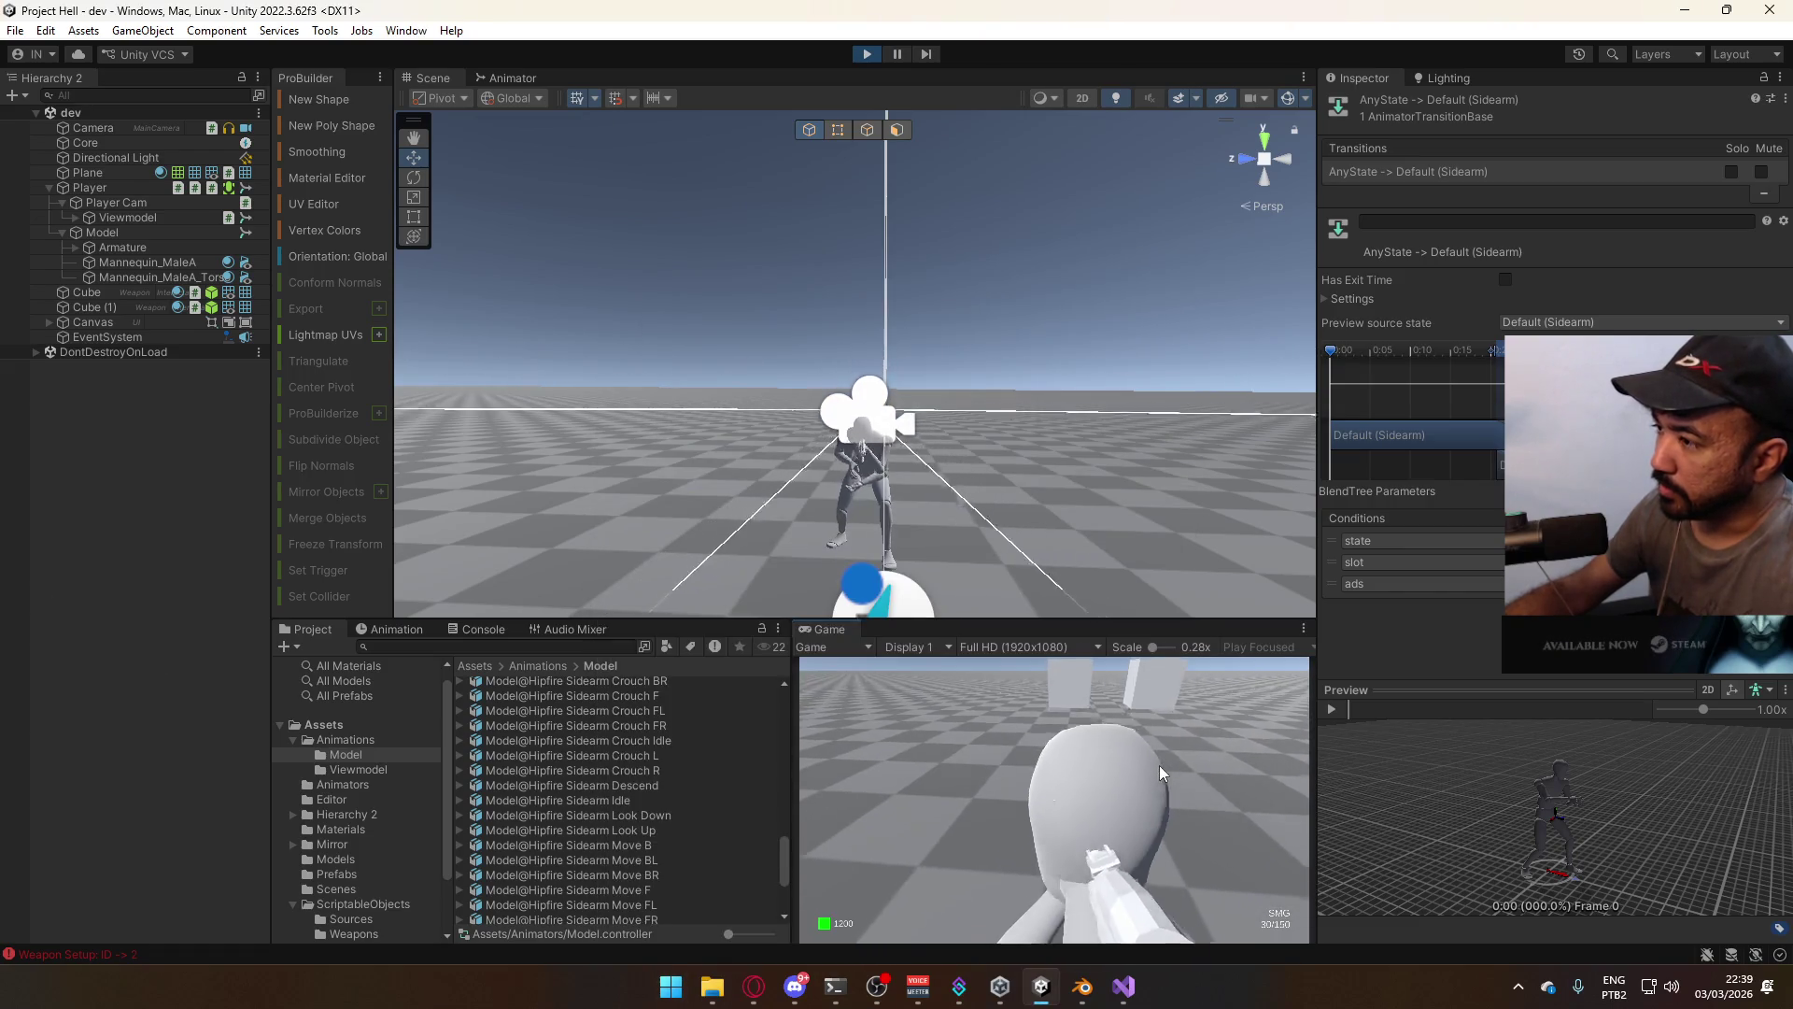
Crouch the player, swap to the rifle and back to the sidearm, then return to Blender
key(ctrl)
key(super)
key(super)
key(2)
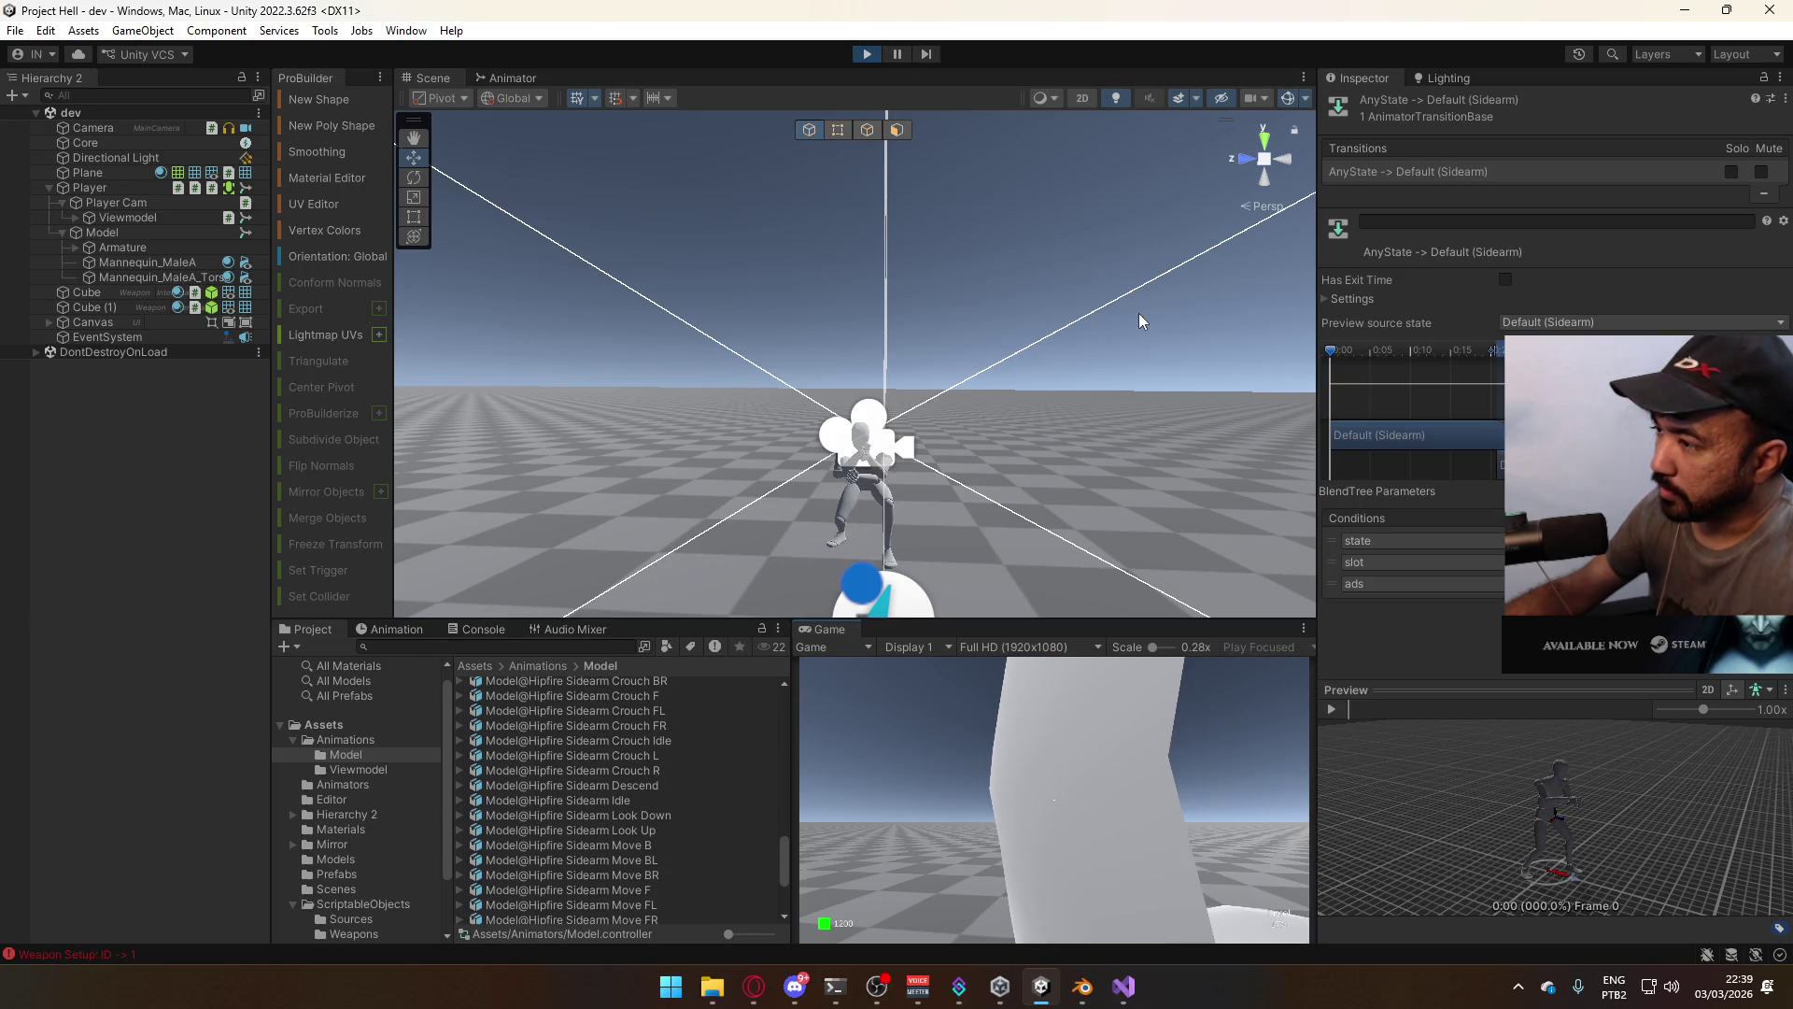
key(1)
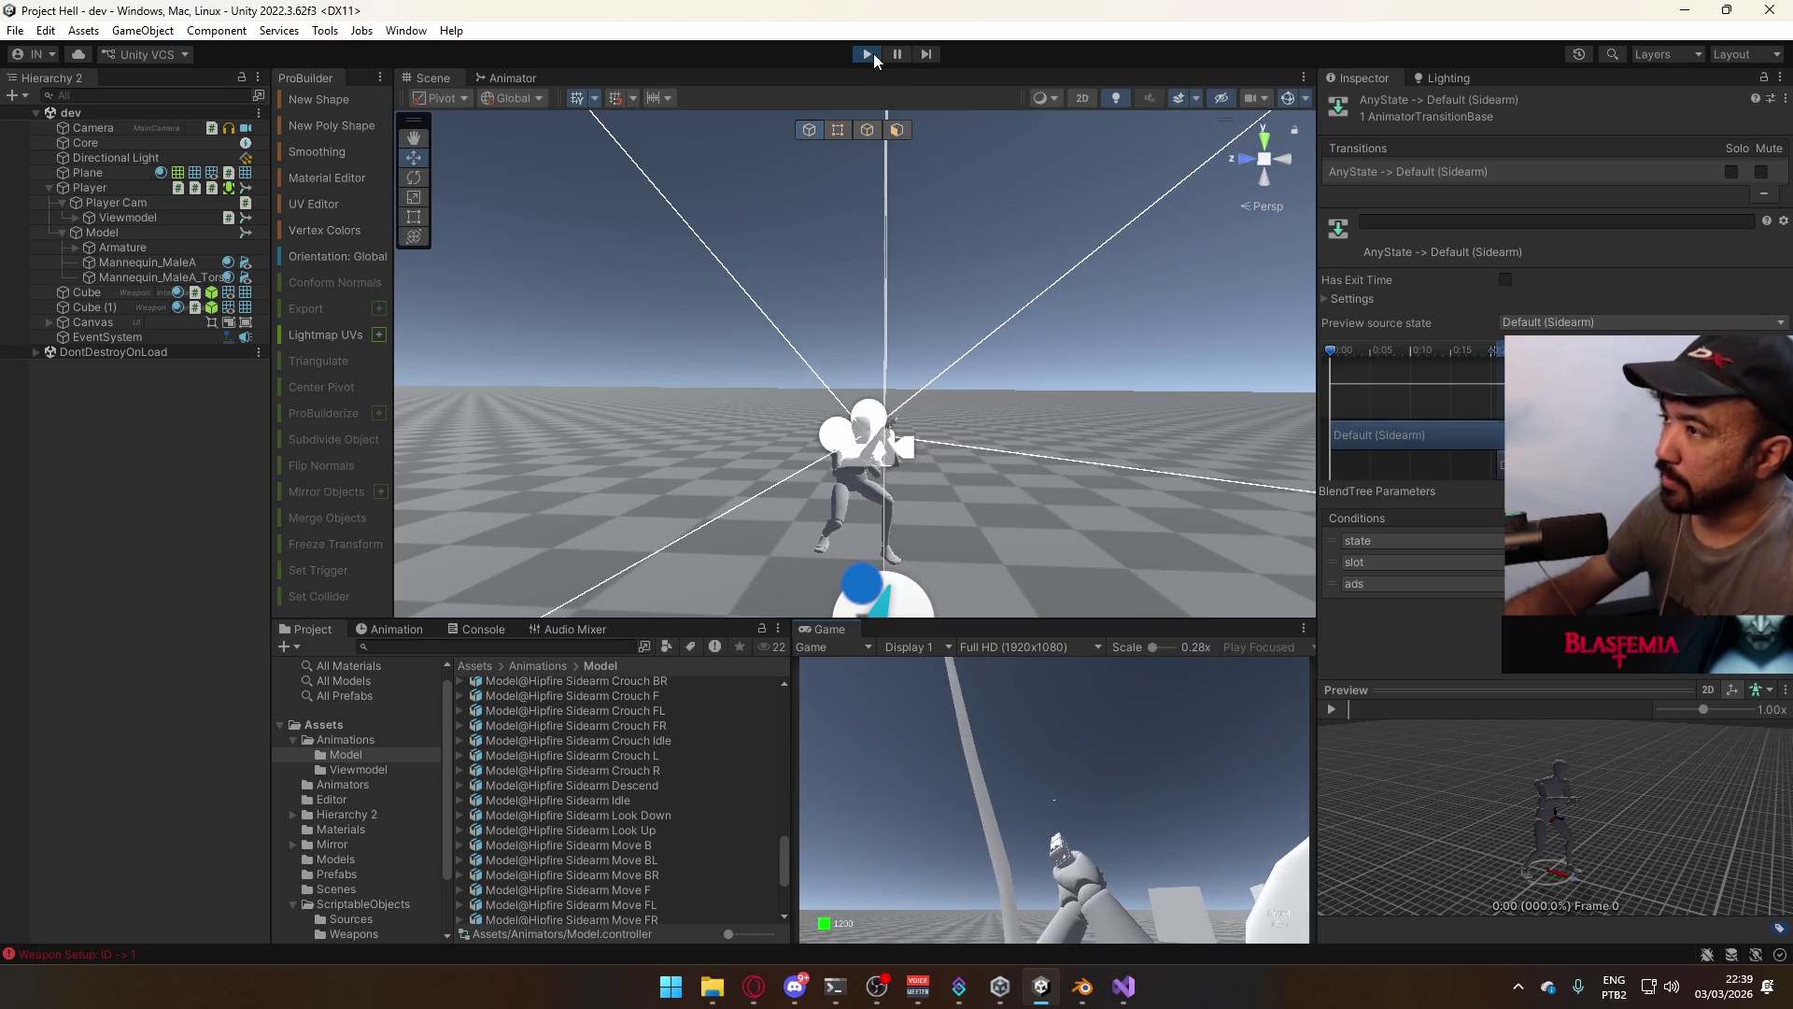
key(alt+Tab)
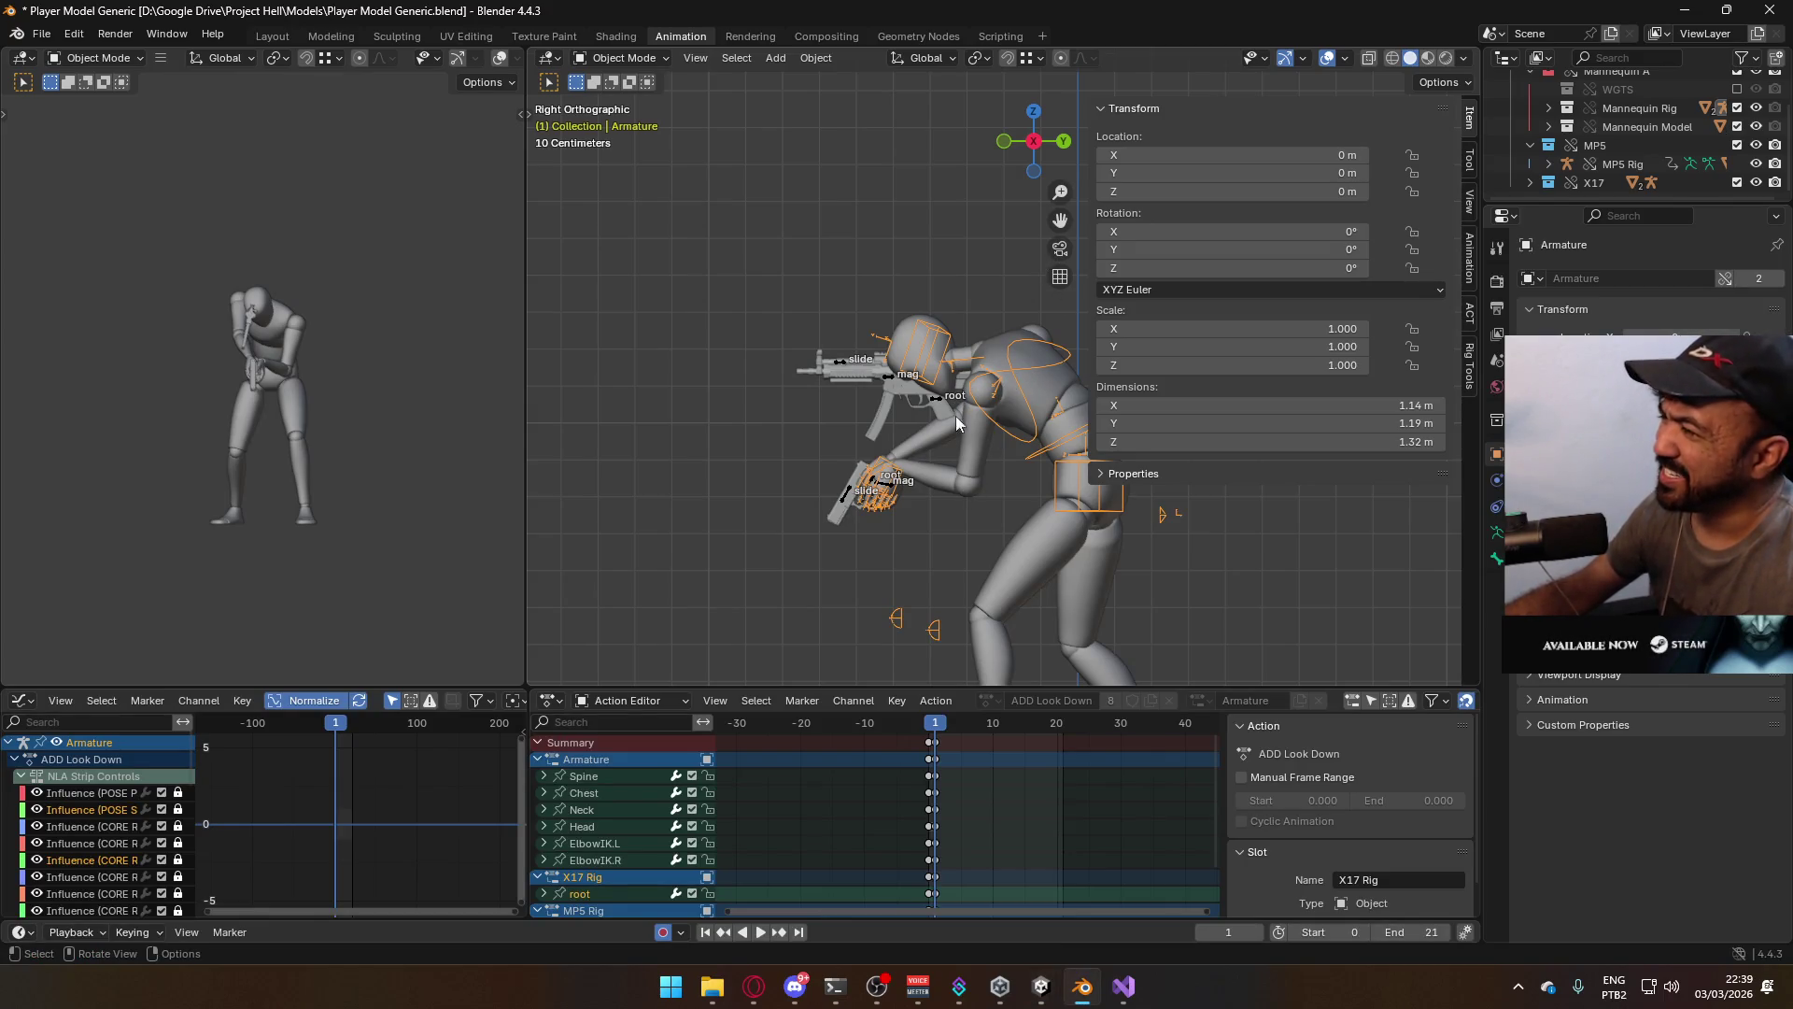
On the X17 Rig, toggle visibility of the ADD ADS Look Down and ADD ADS layers
click(851, 486)
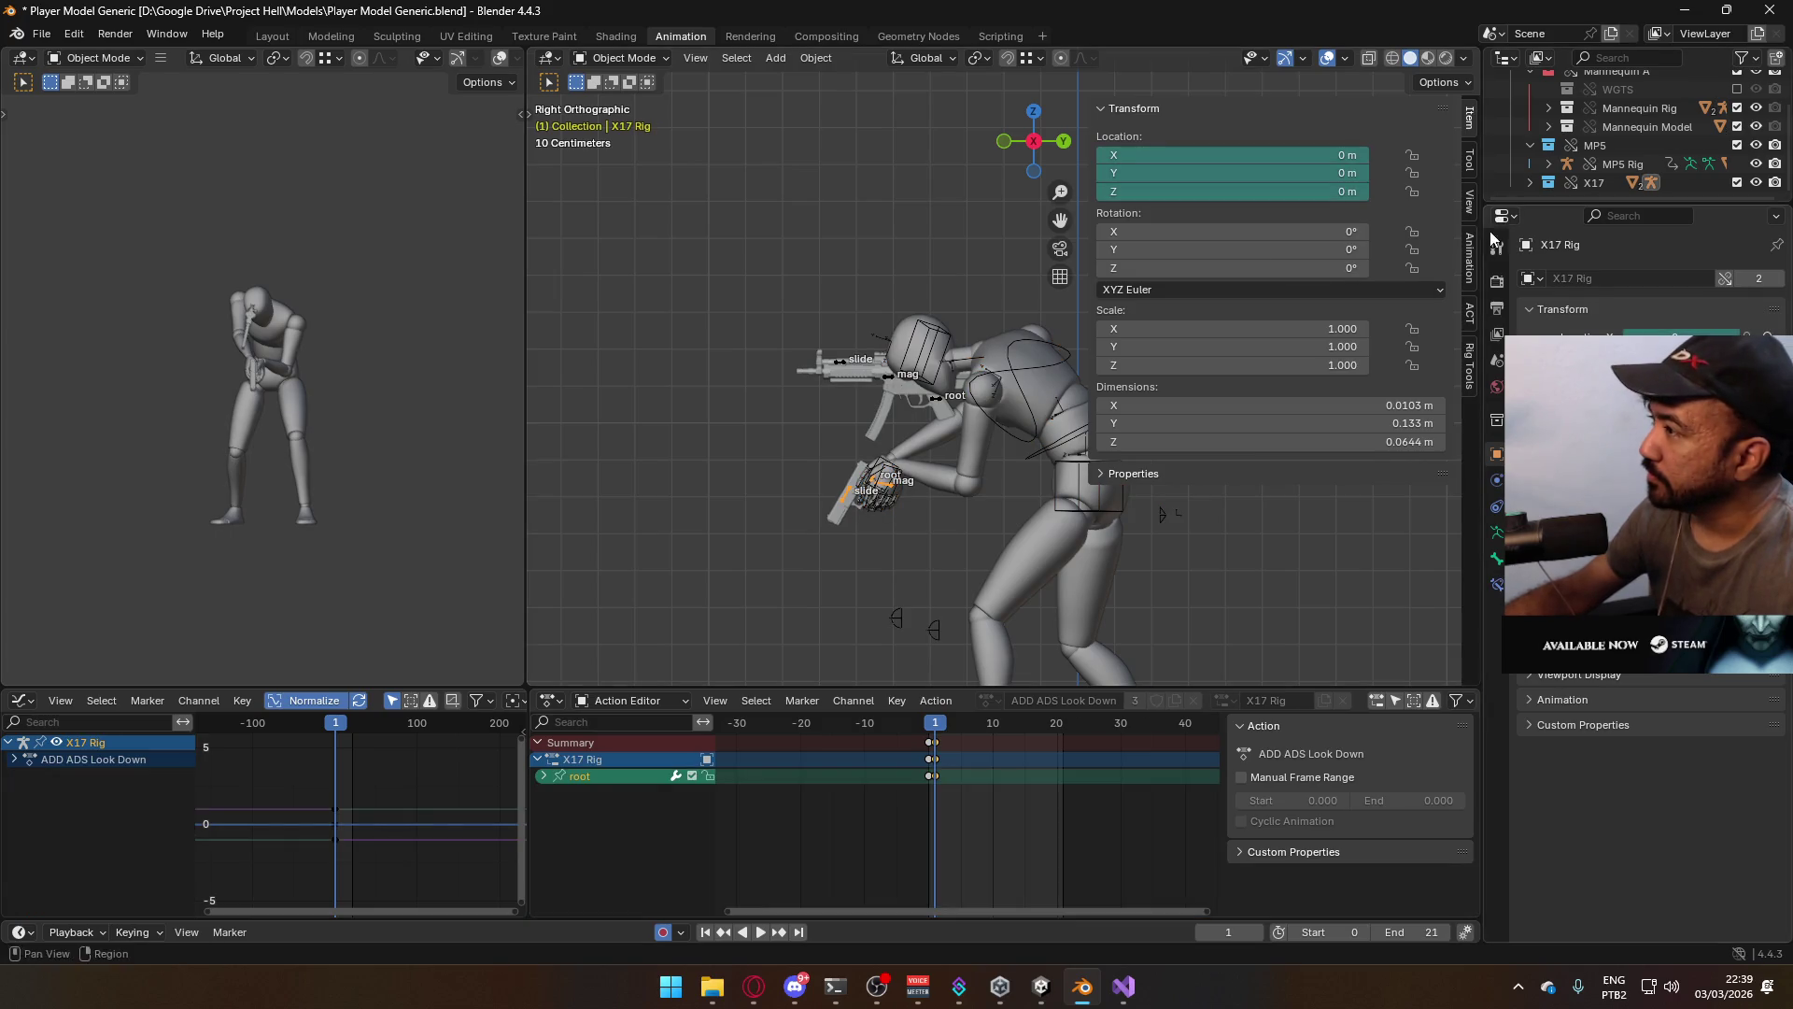
click(1470, 259)
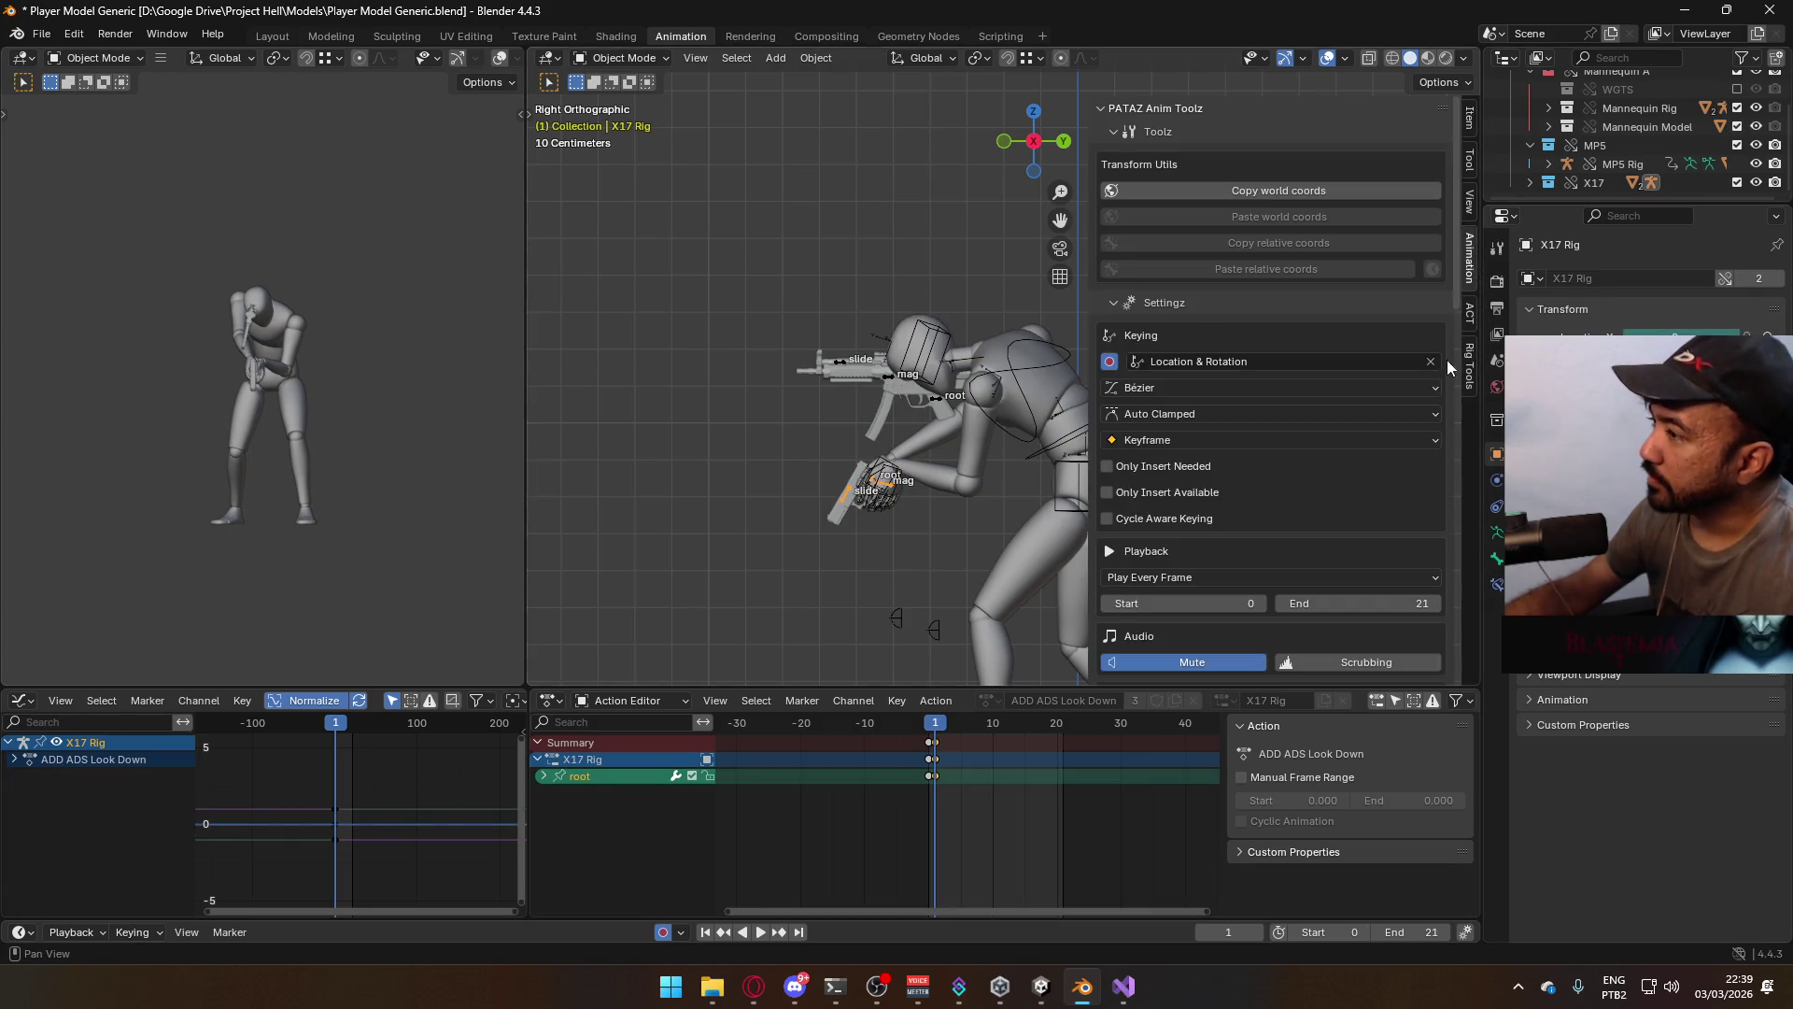
scroll(1422, 495, down, 6)
click(1369, 388)
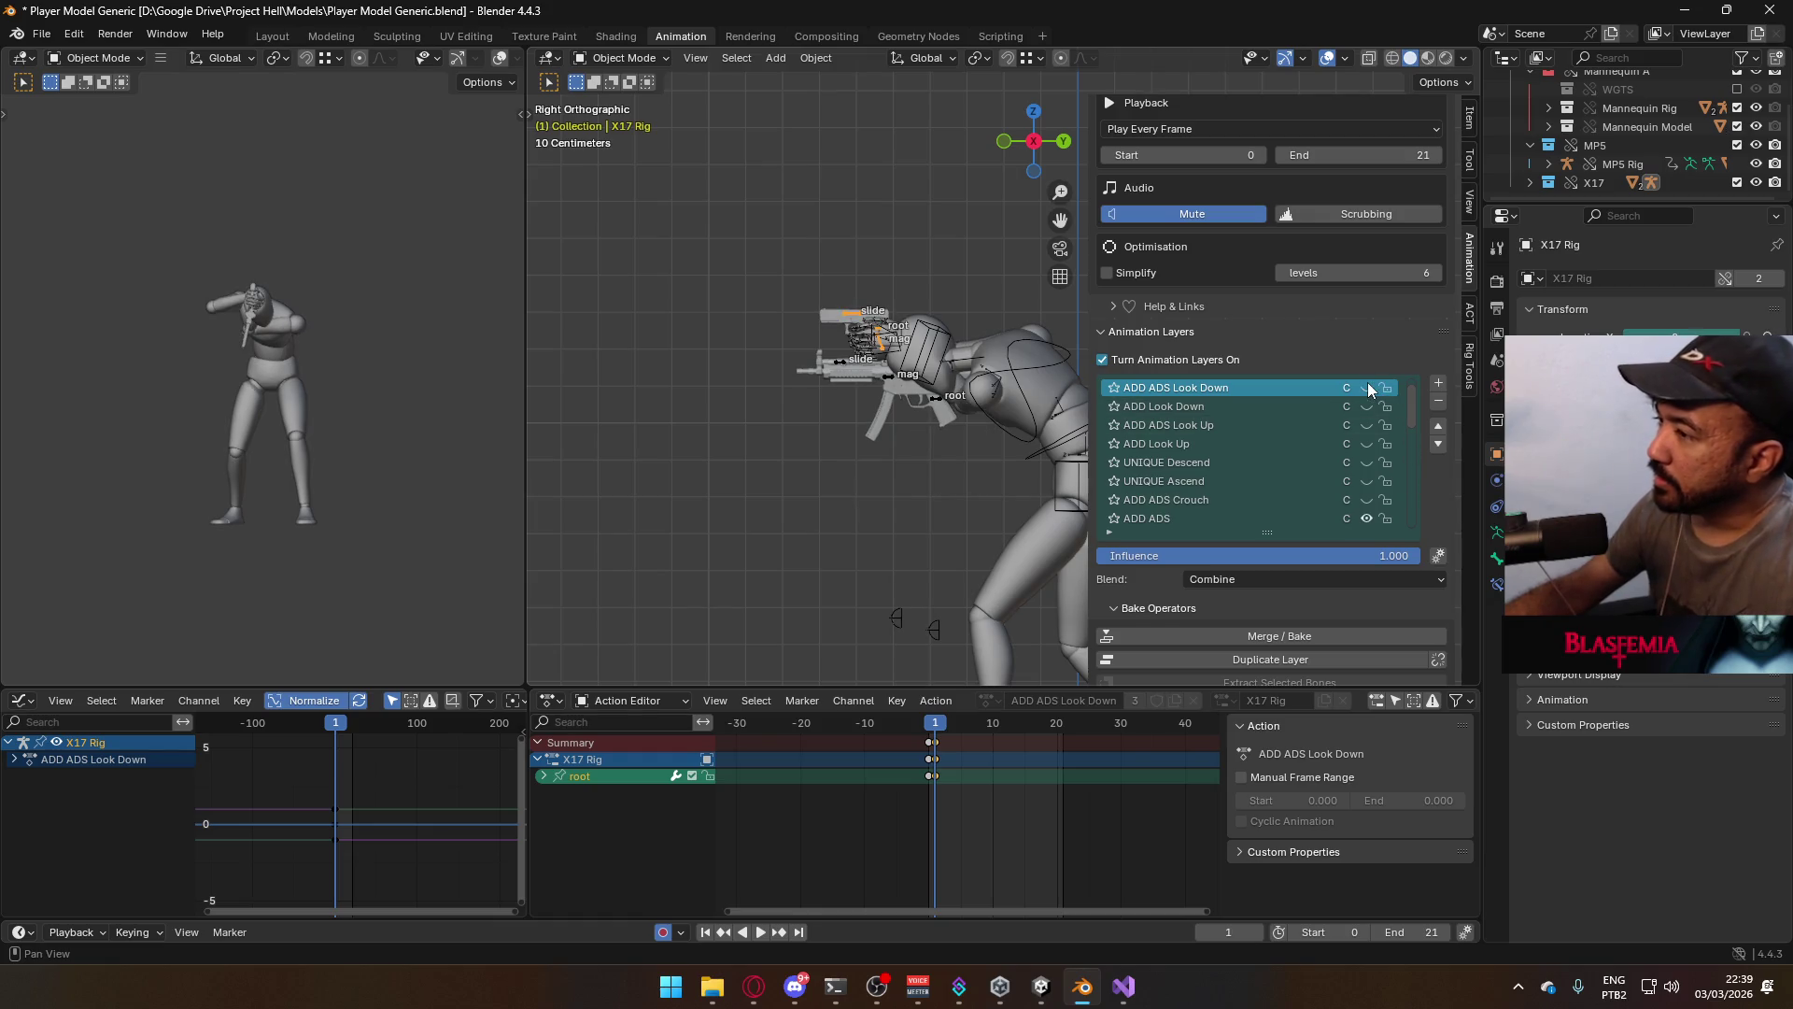
scroll(1369, 425, down, 4)
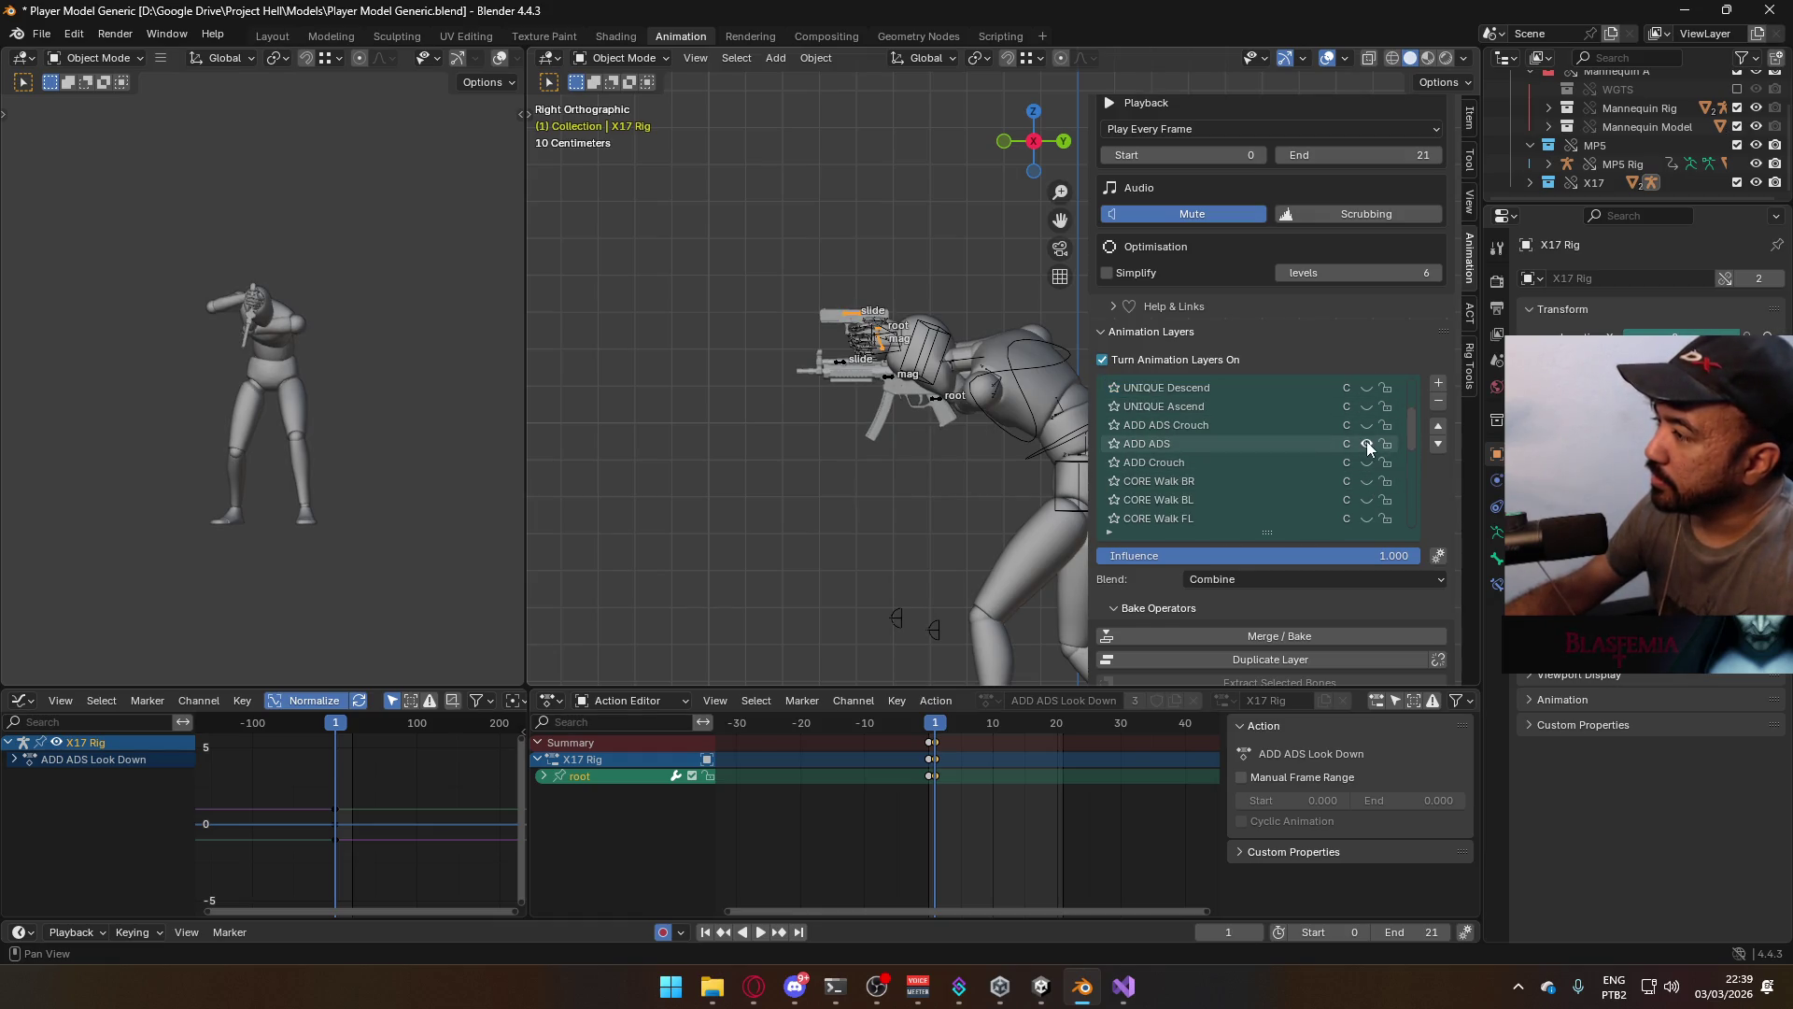
click(1368, 446)
scroll(1368, 446, down, 10)
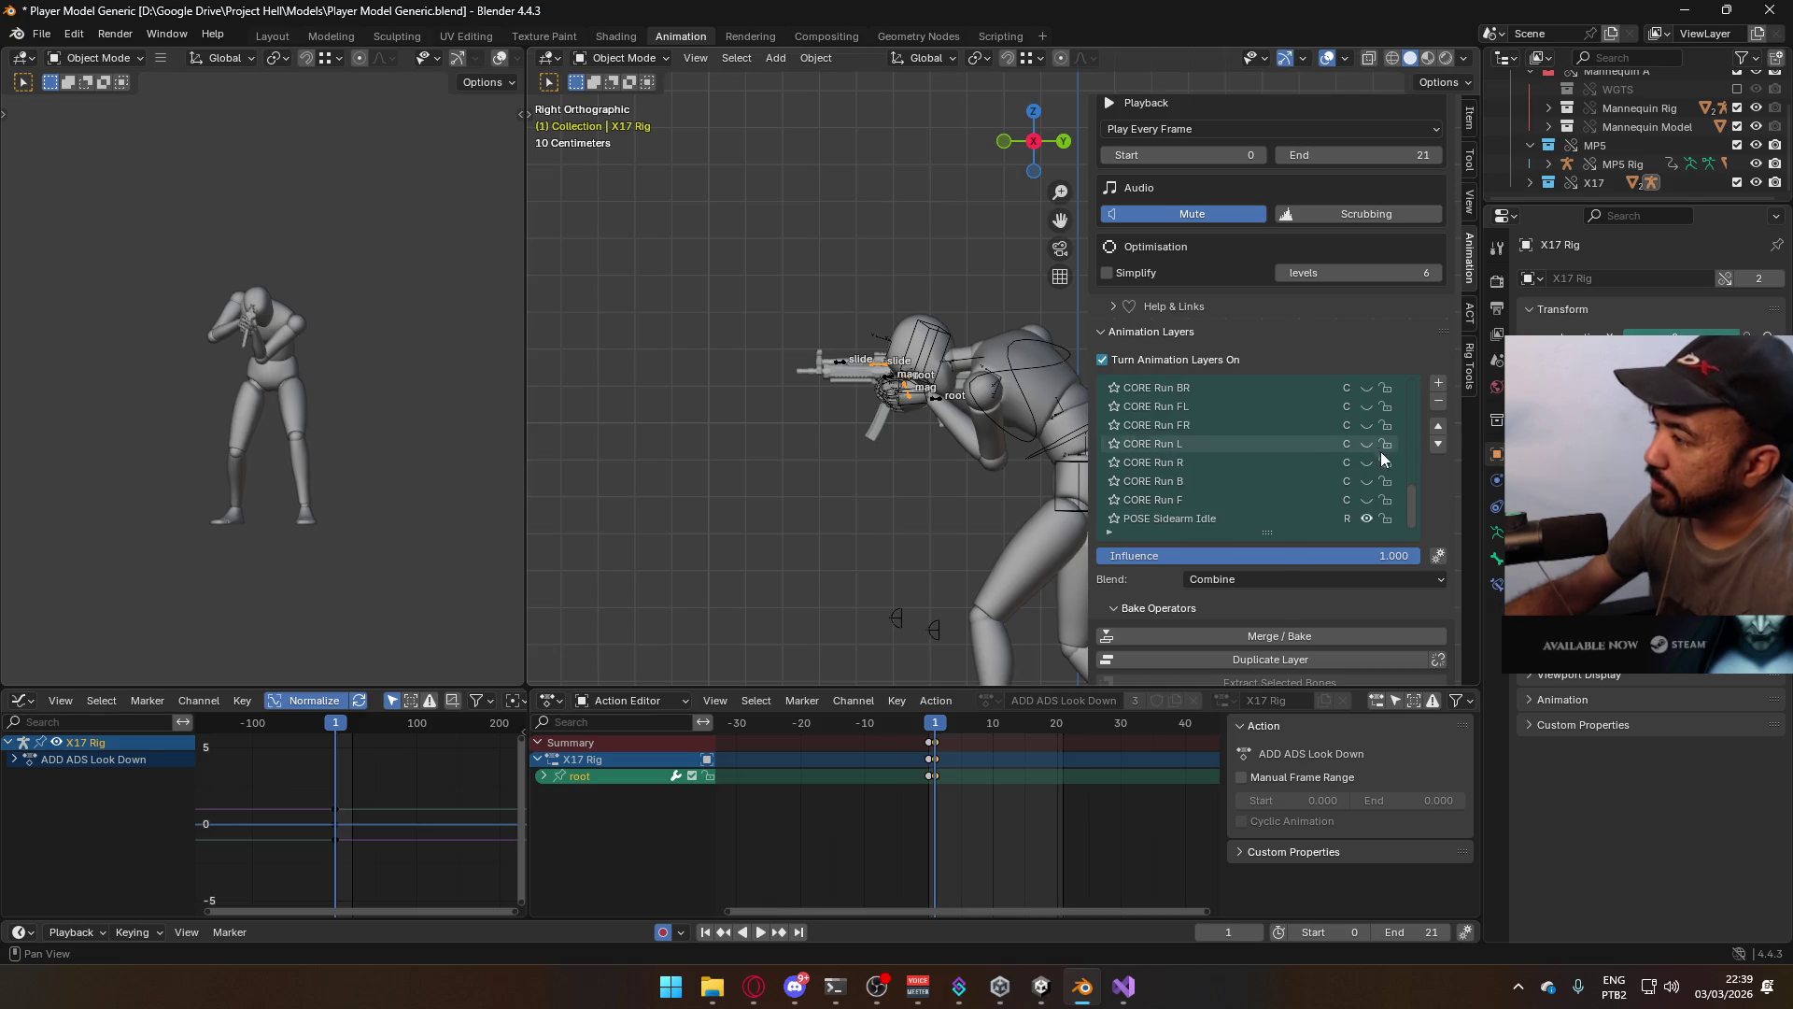
scroll(1230, 523, down, 1)
On the mannequin armature, hide POSE Sidearm Idle, ADD ADS and ADD Look Down layers
click(1024, 373)
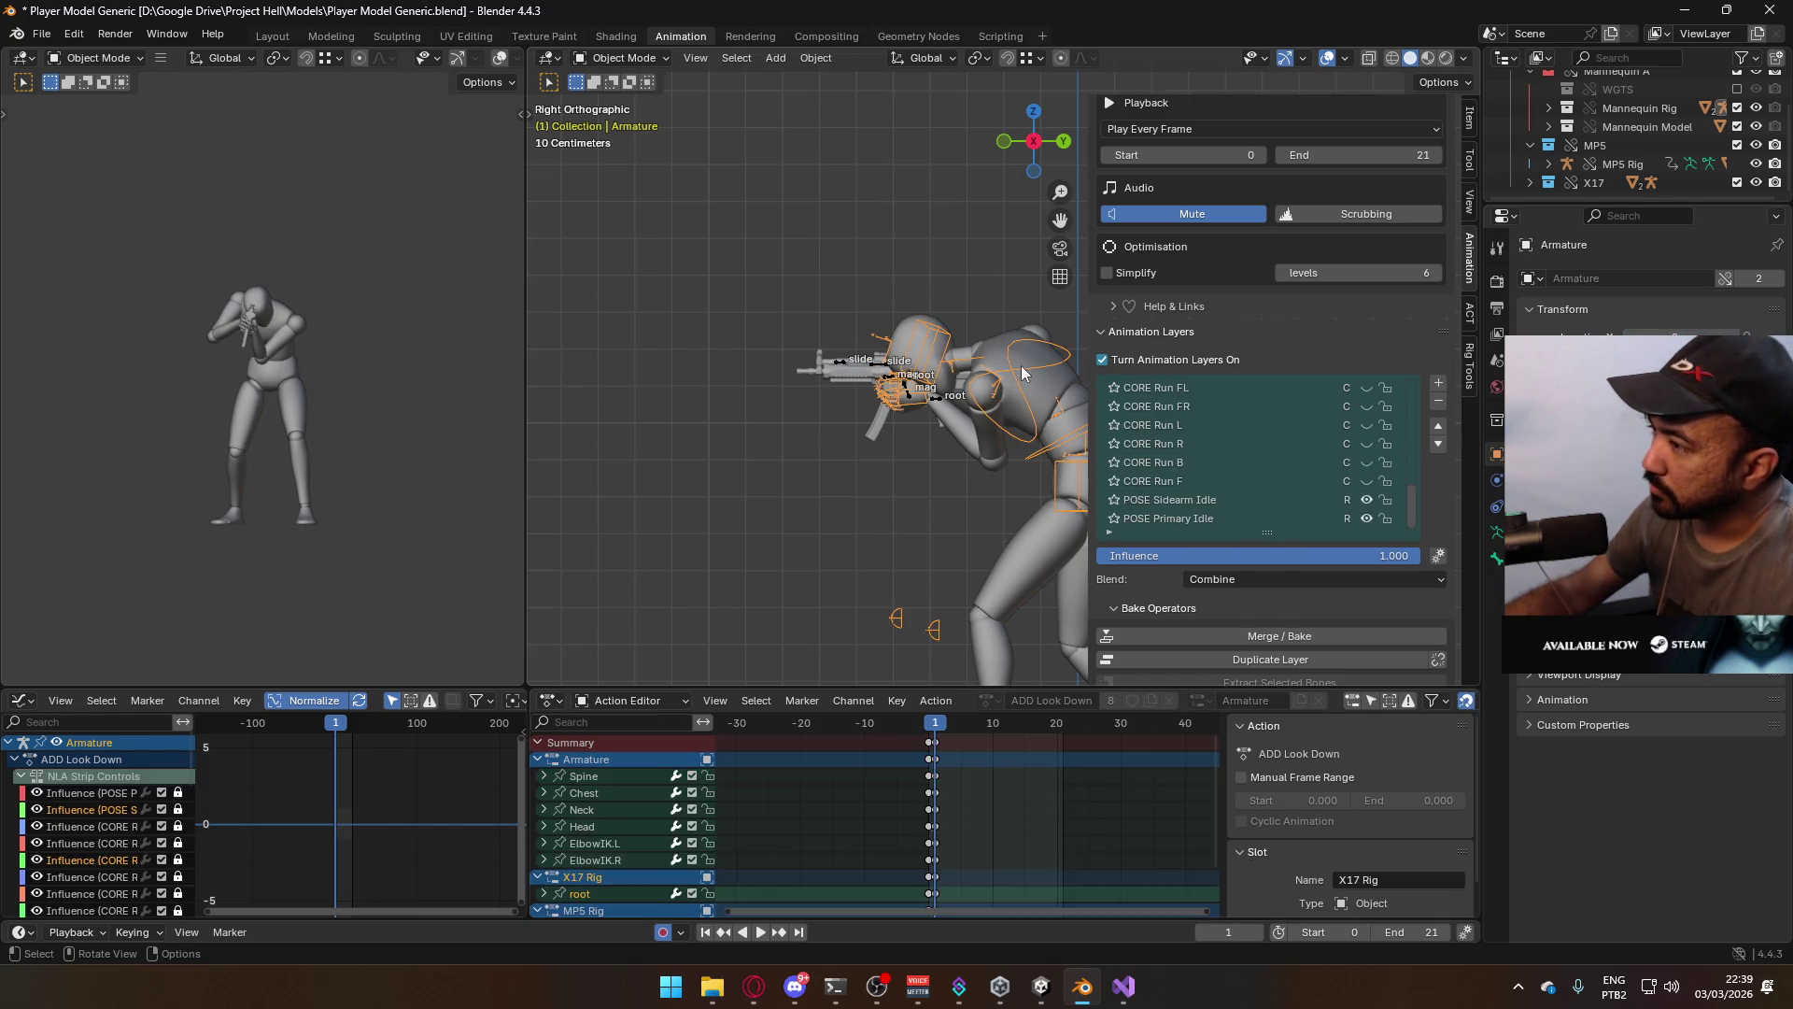
click(1367, 499)
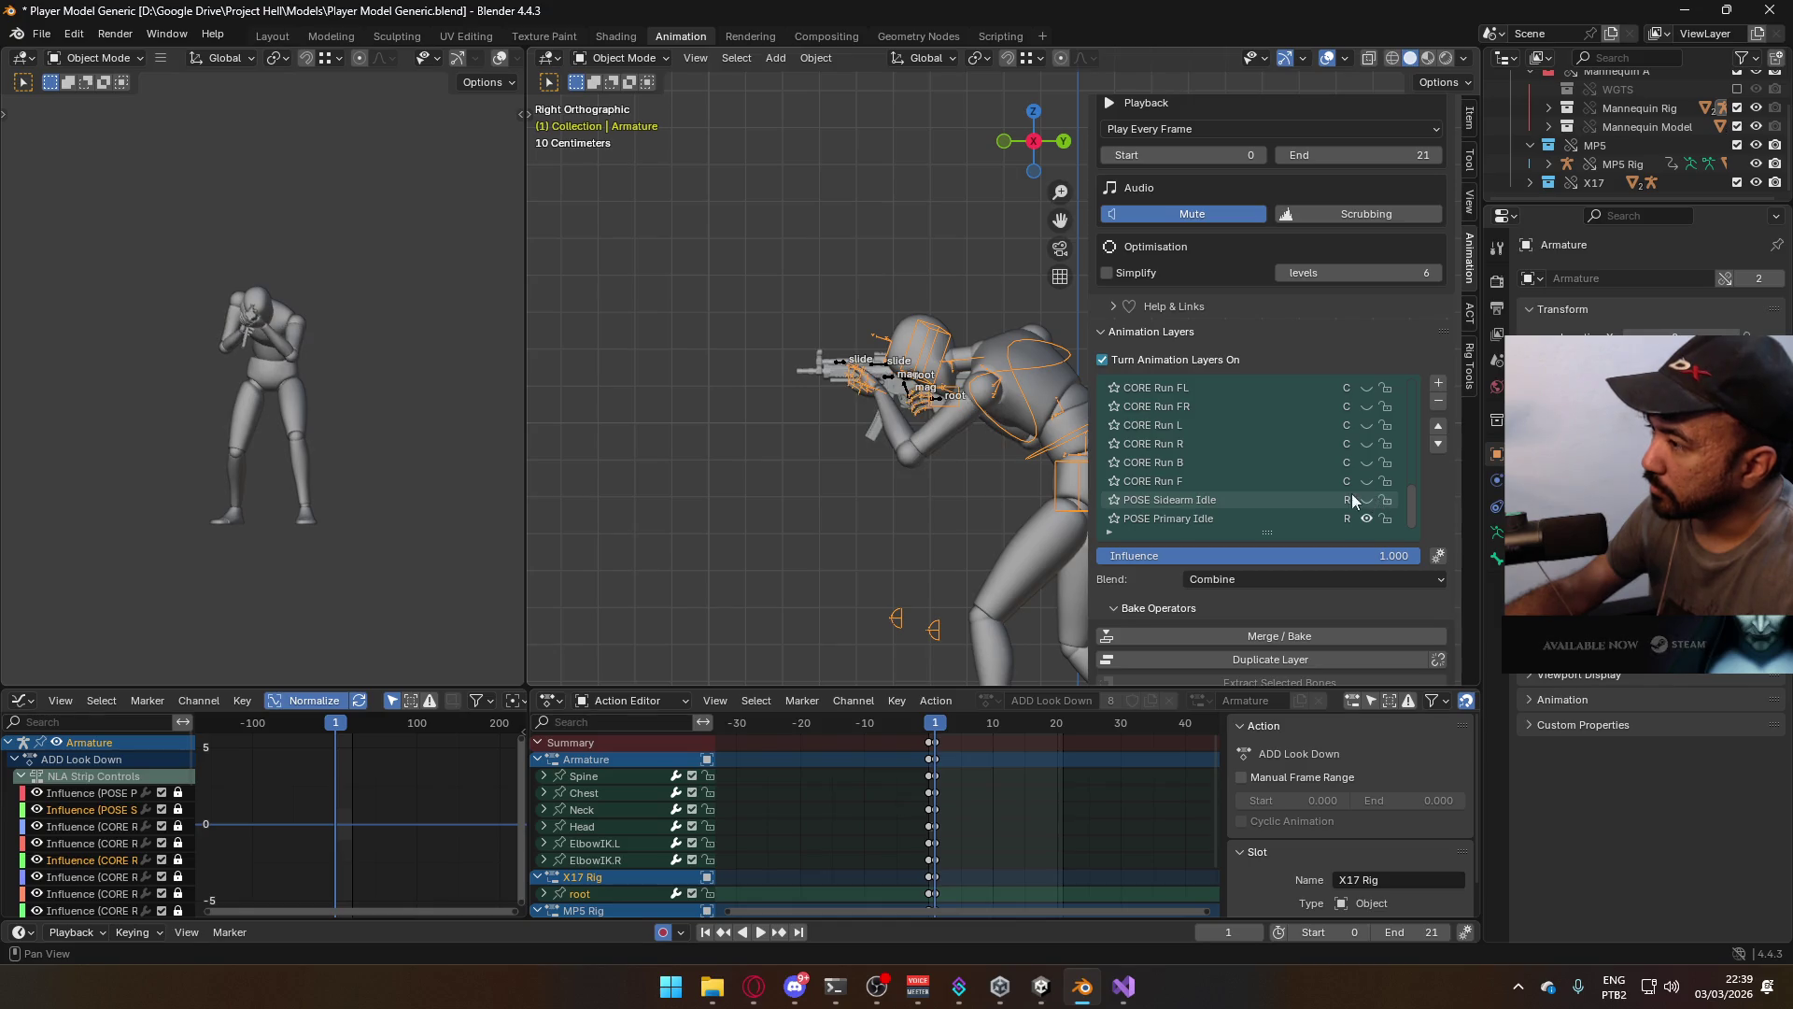
scroll(1366, 507, up, 11)
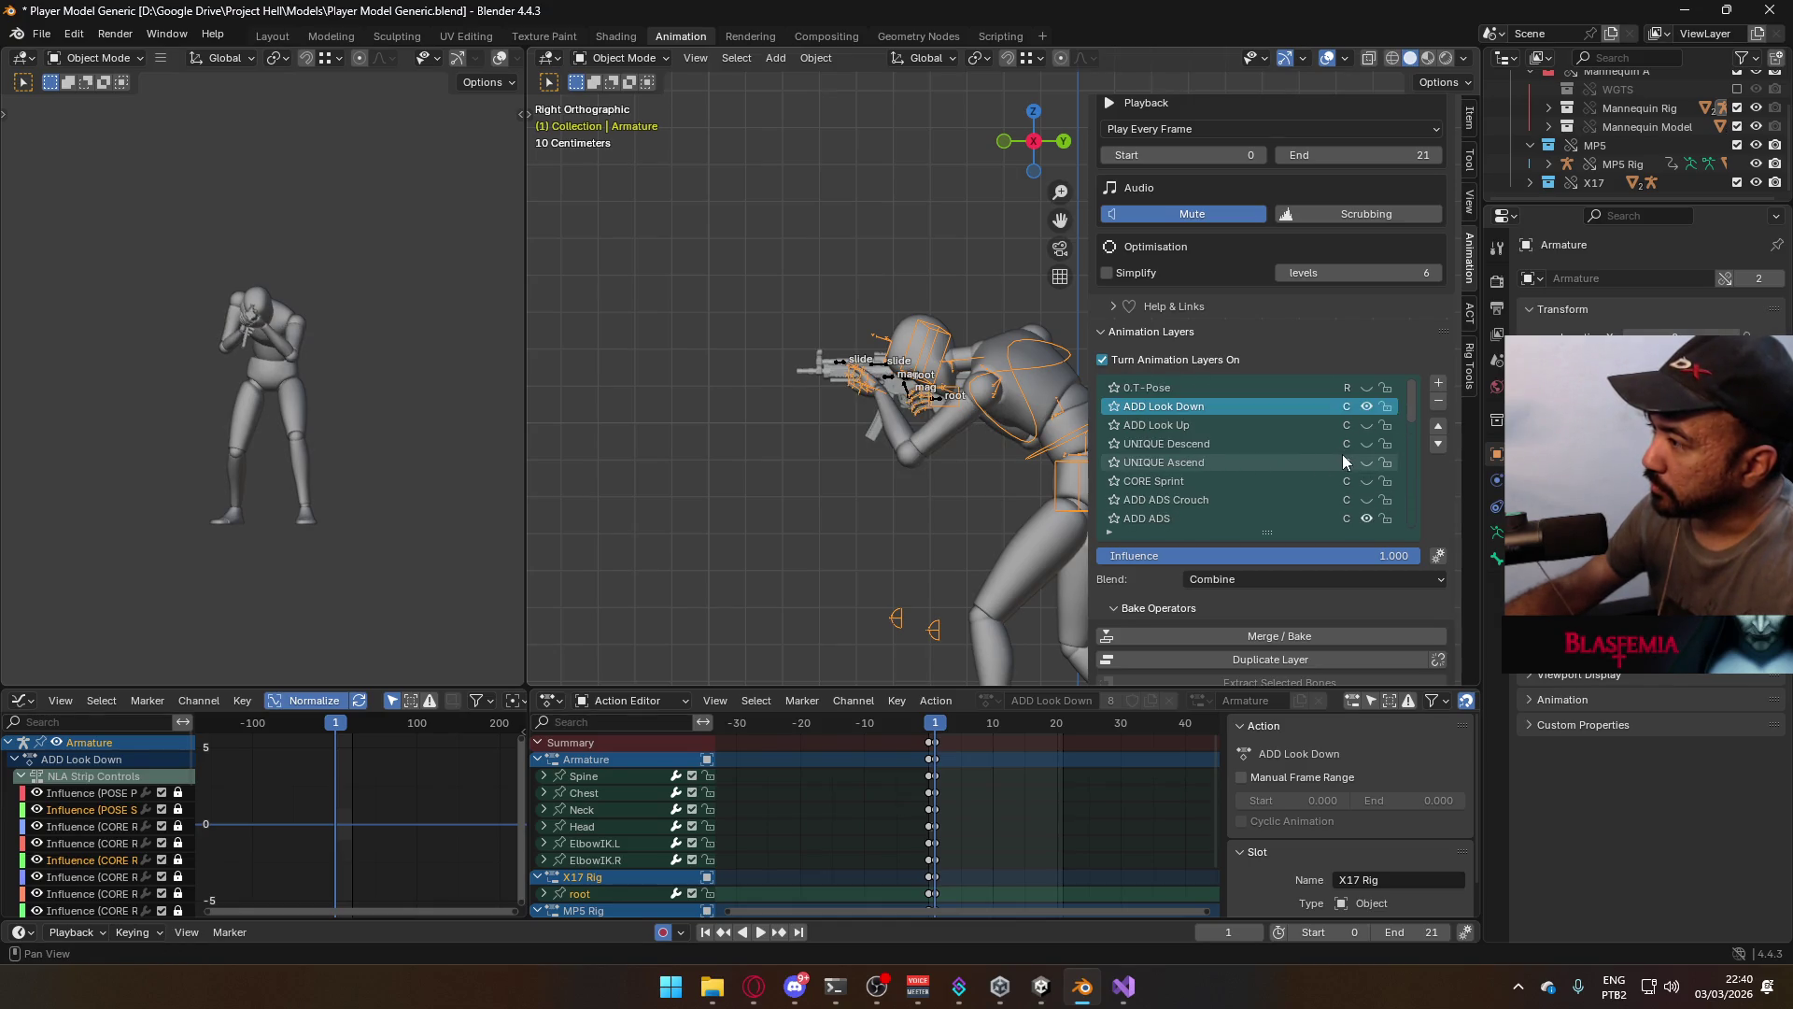
click(1367, 517)
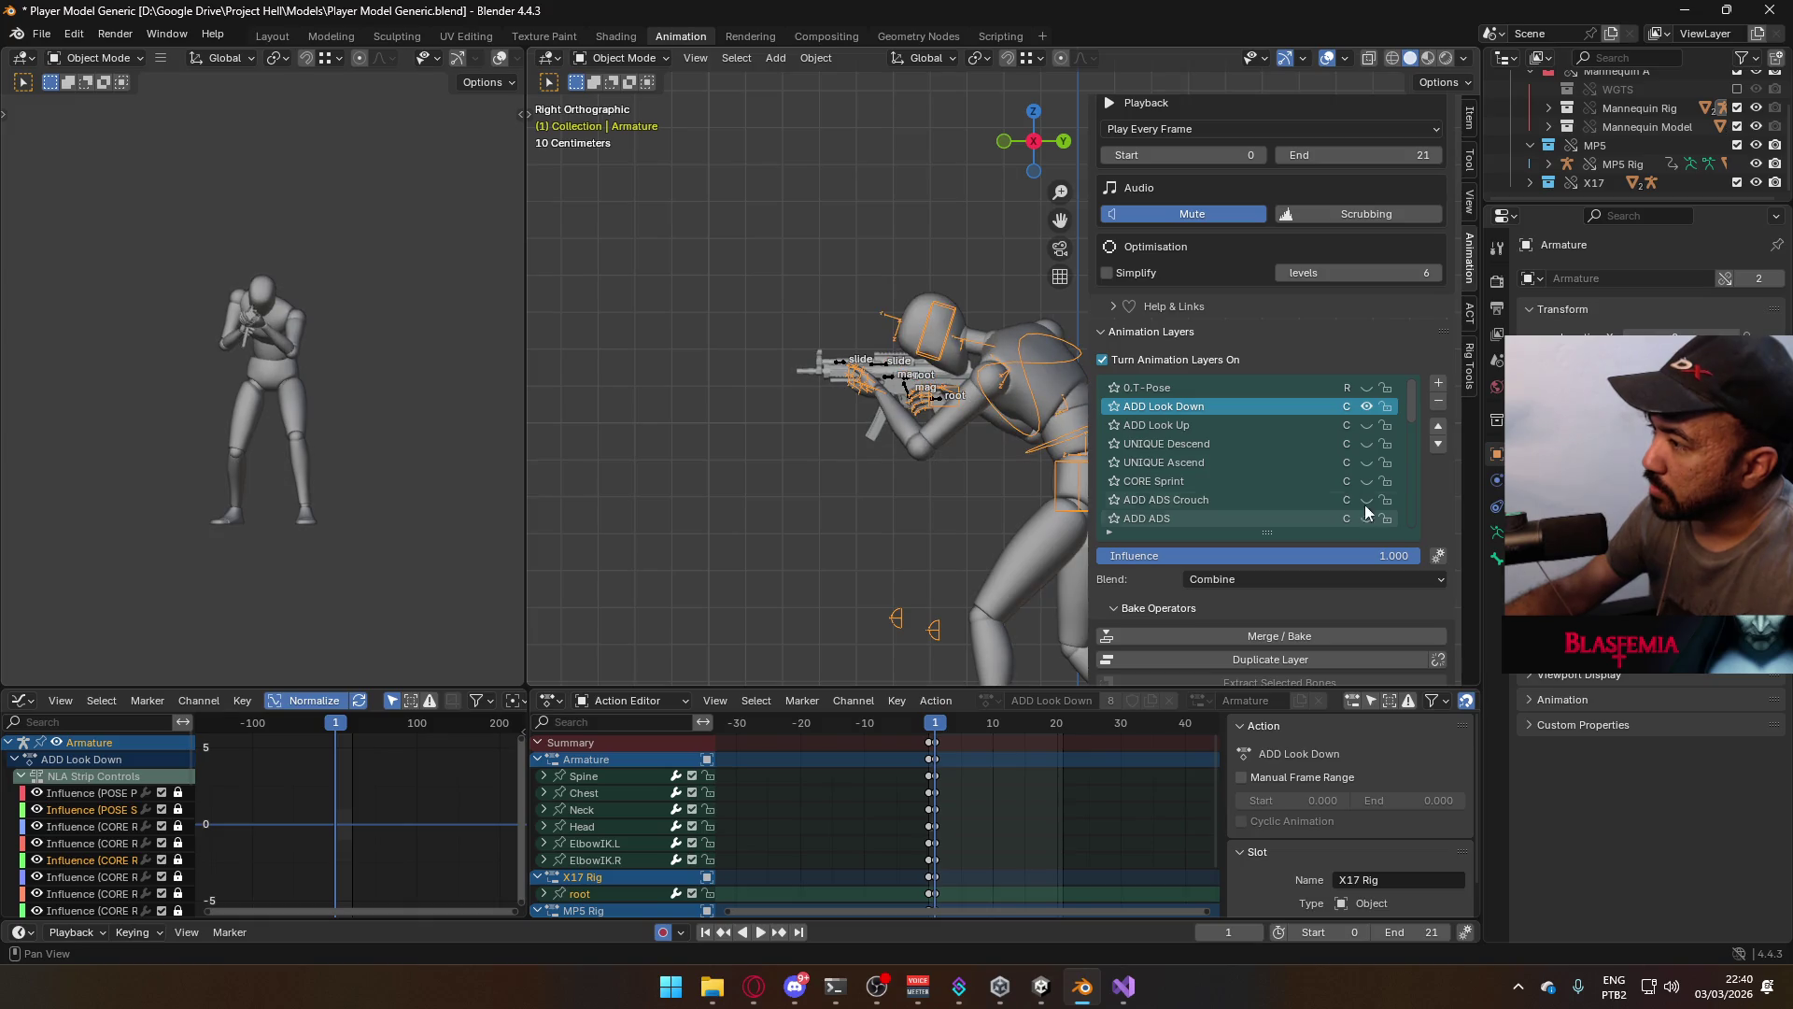
click(1366, 409)
scroll(1367, 411, down, 10)
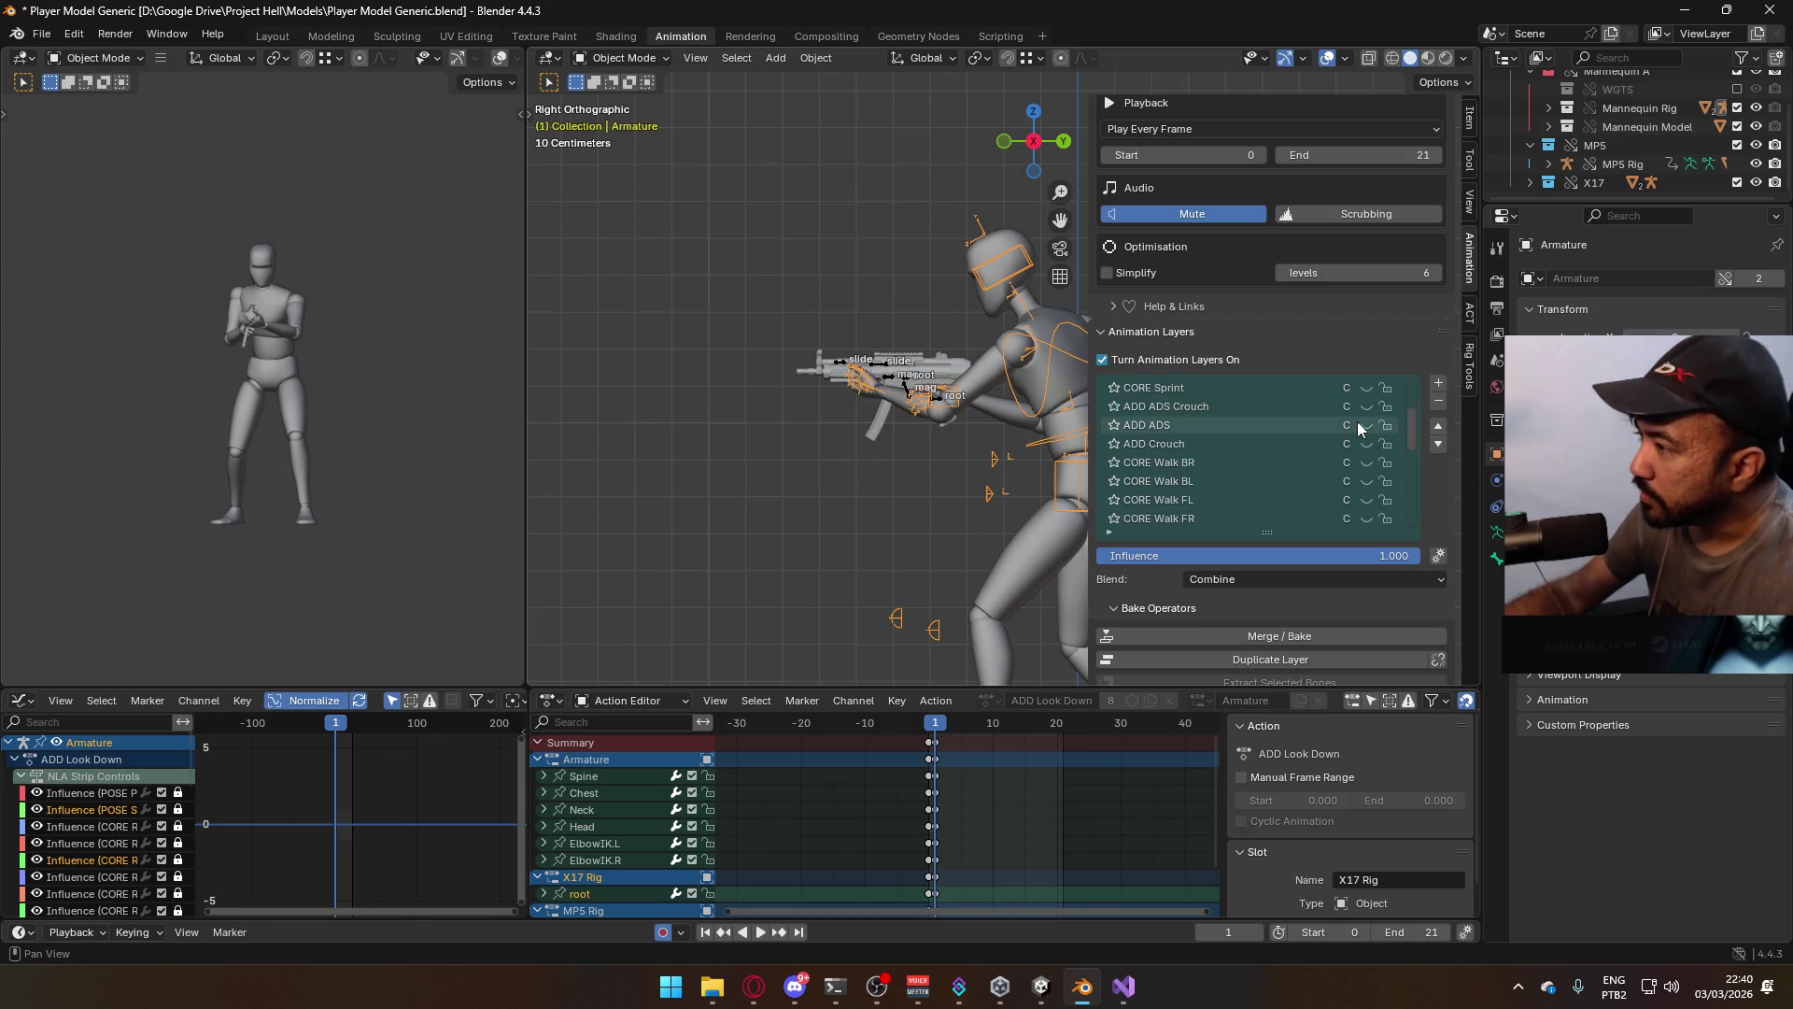
right_click(951, 340)
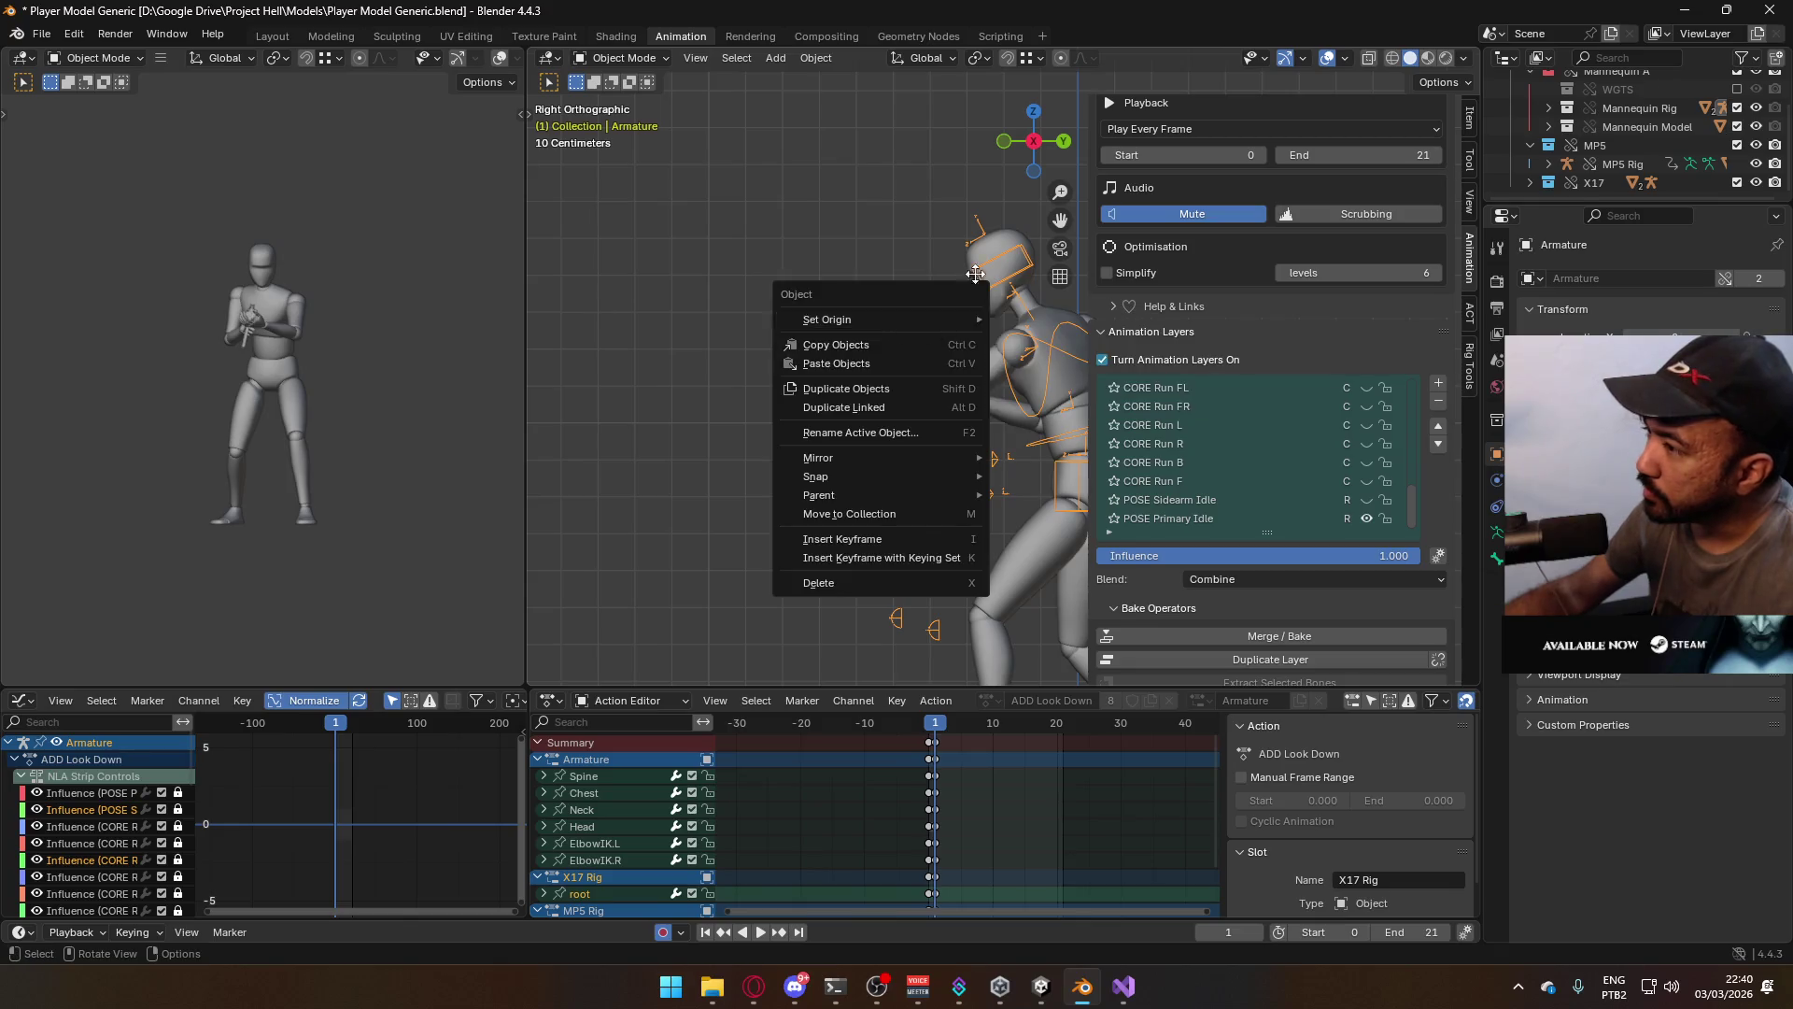
Lock and enable the ADD Crouch layer, make ADD ADS active, and select the MP5 Rig
shift+middle_drag(925, 400, 733, 382)
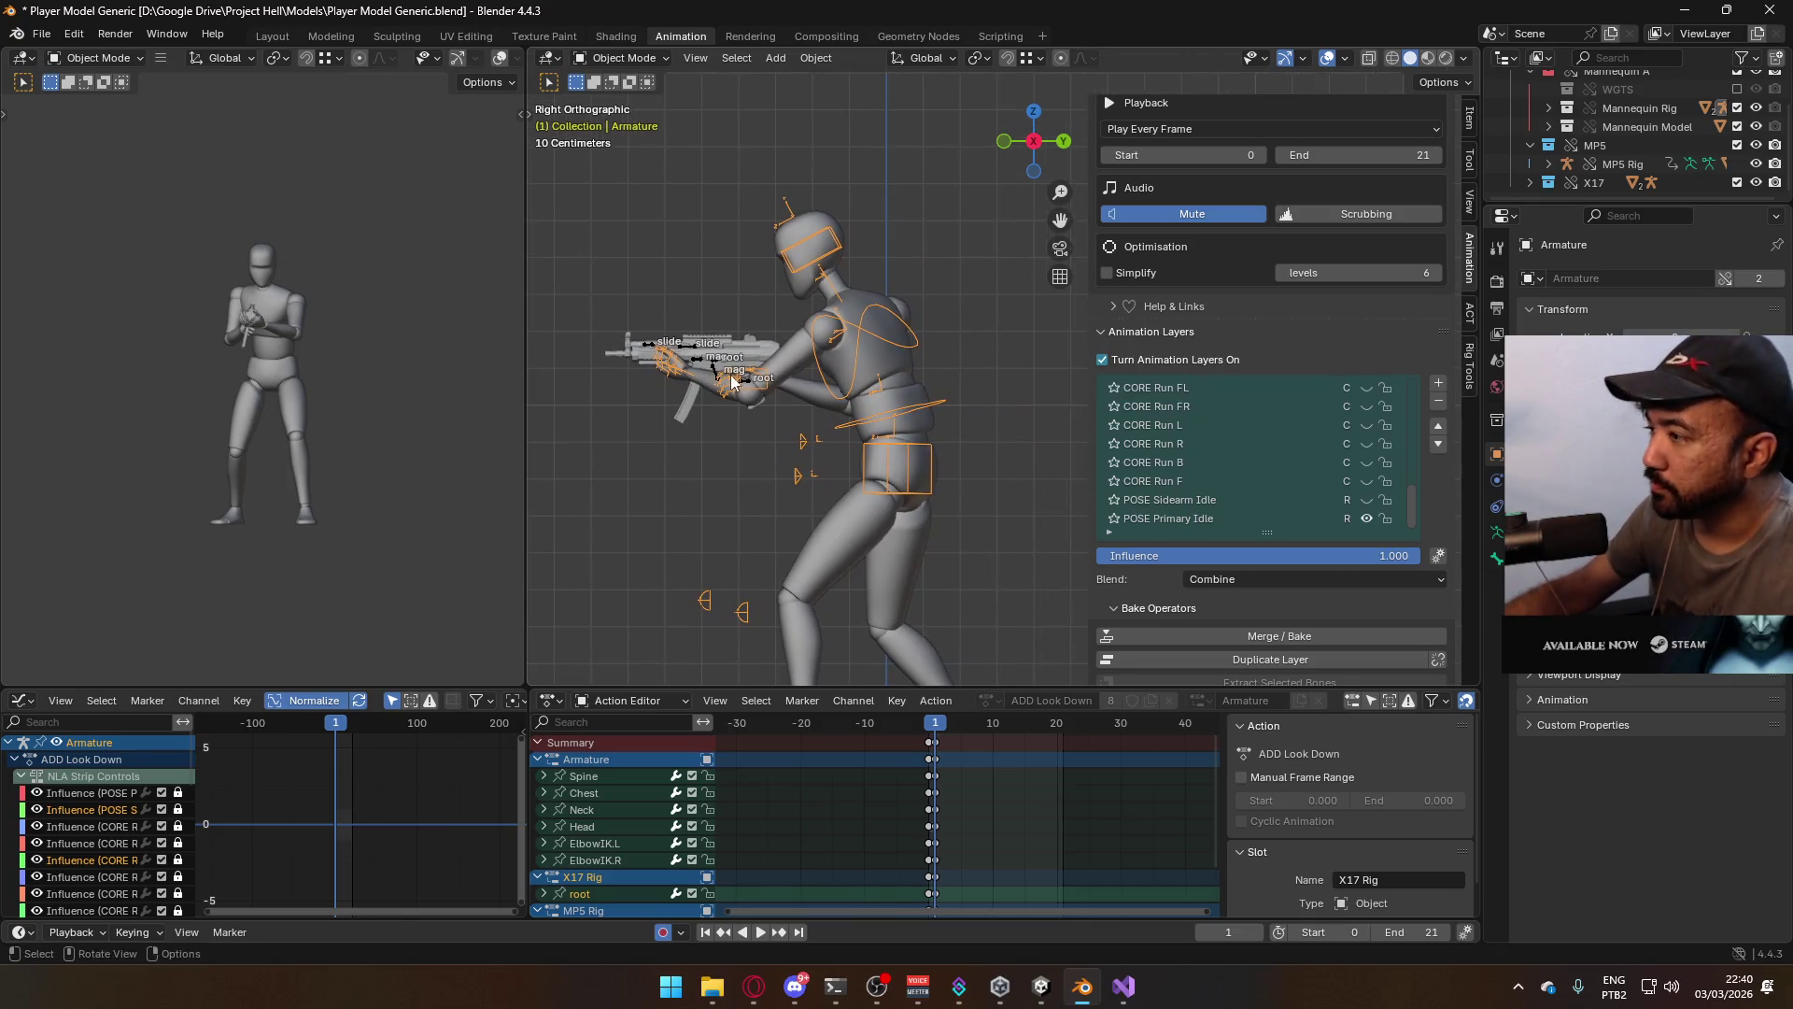
scroll(1311, 499, up, 2)
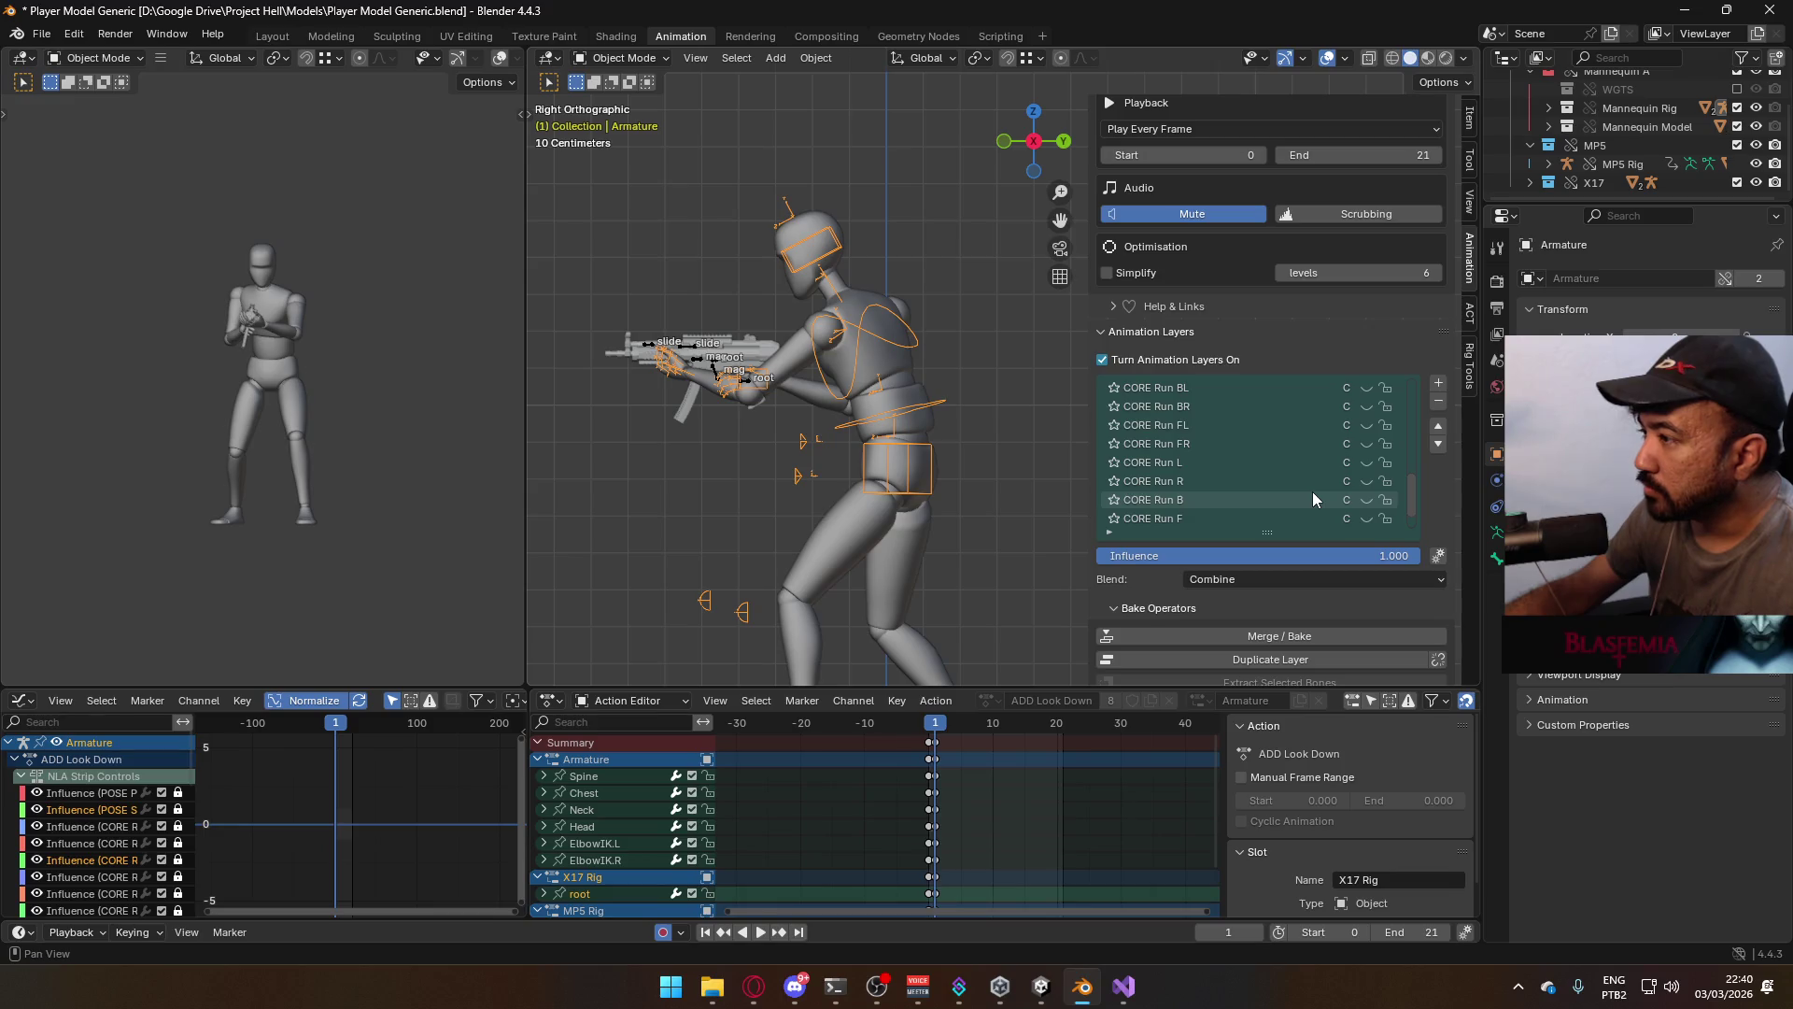
scroll(1317, 490, up, 3)
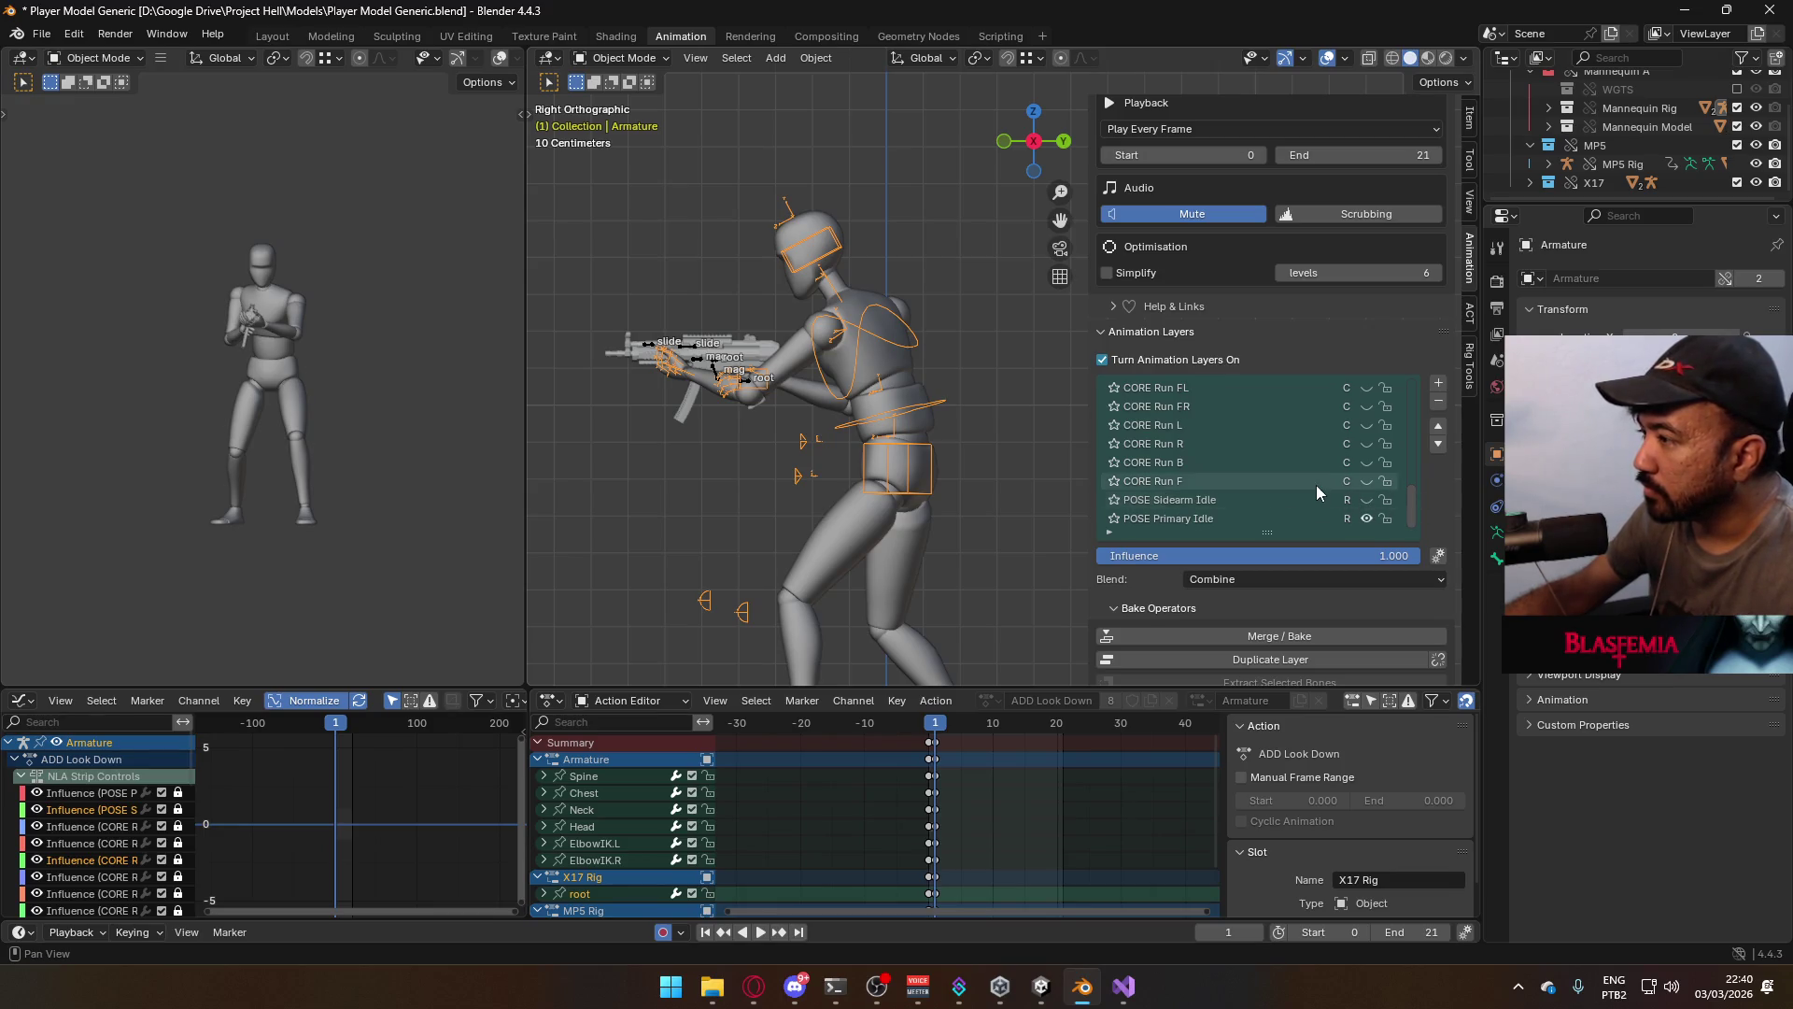
scroll(1315, 485, up, 8)
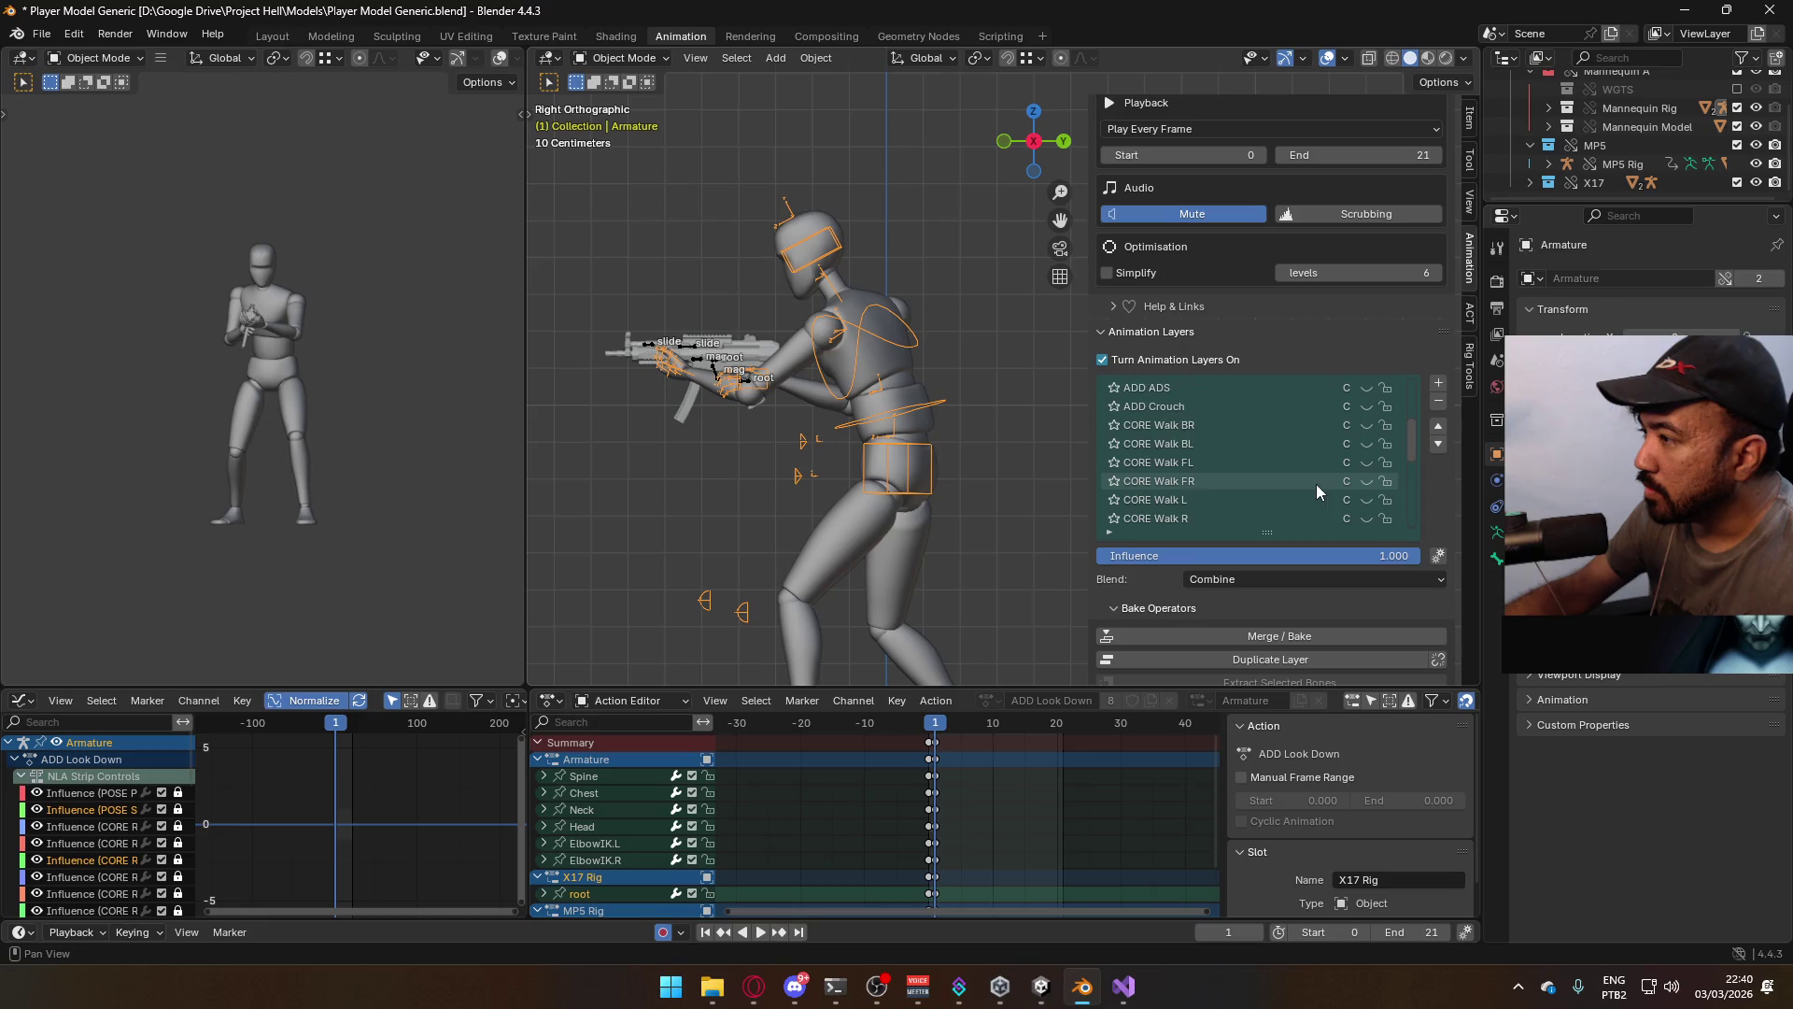
click(1385, 446)
click(1367, 445)
click(1223, 429)
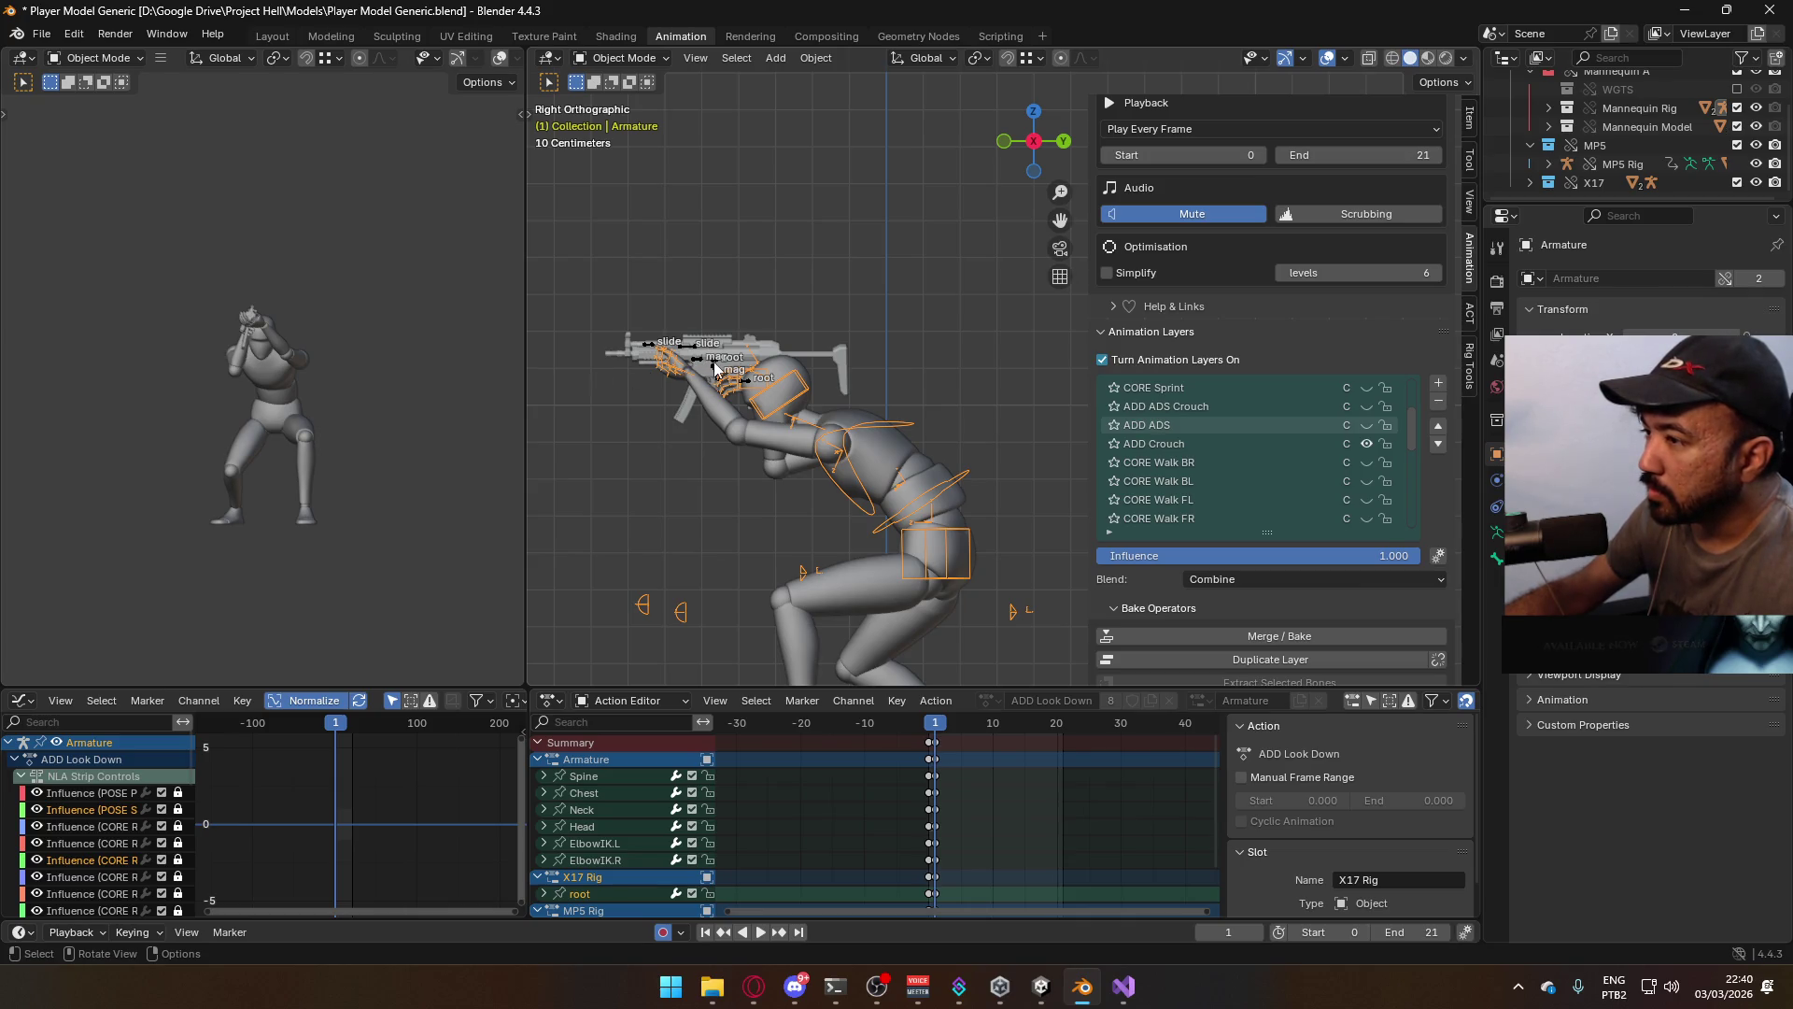
click(746, 378)
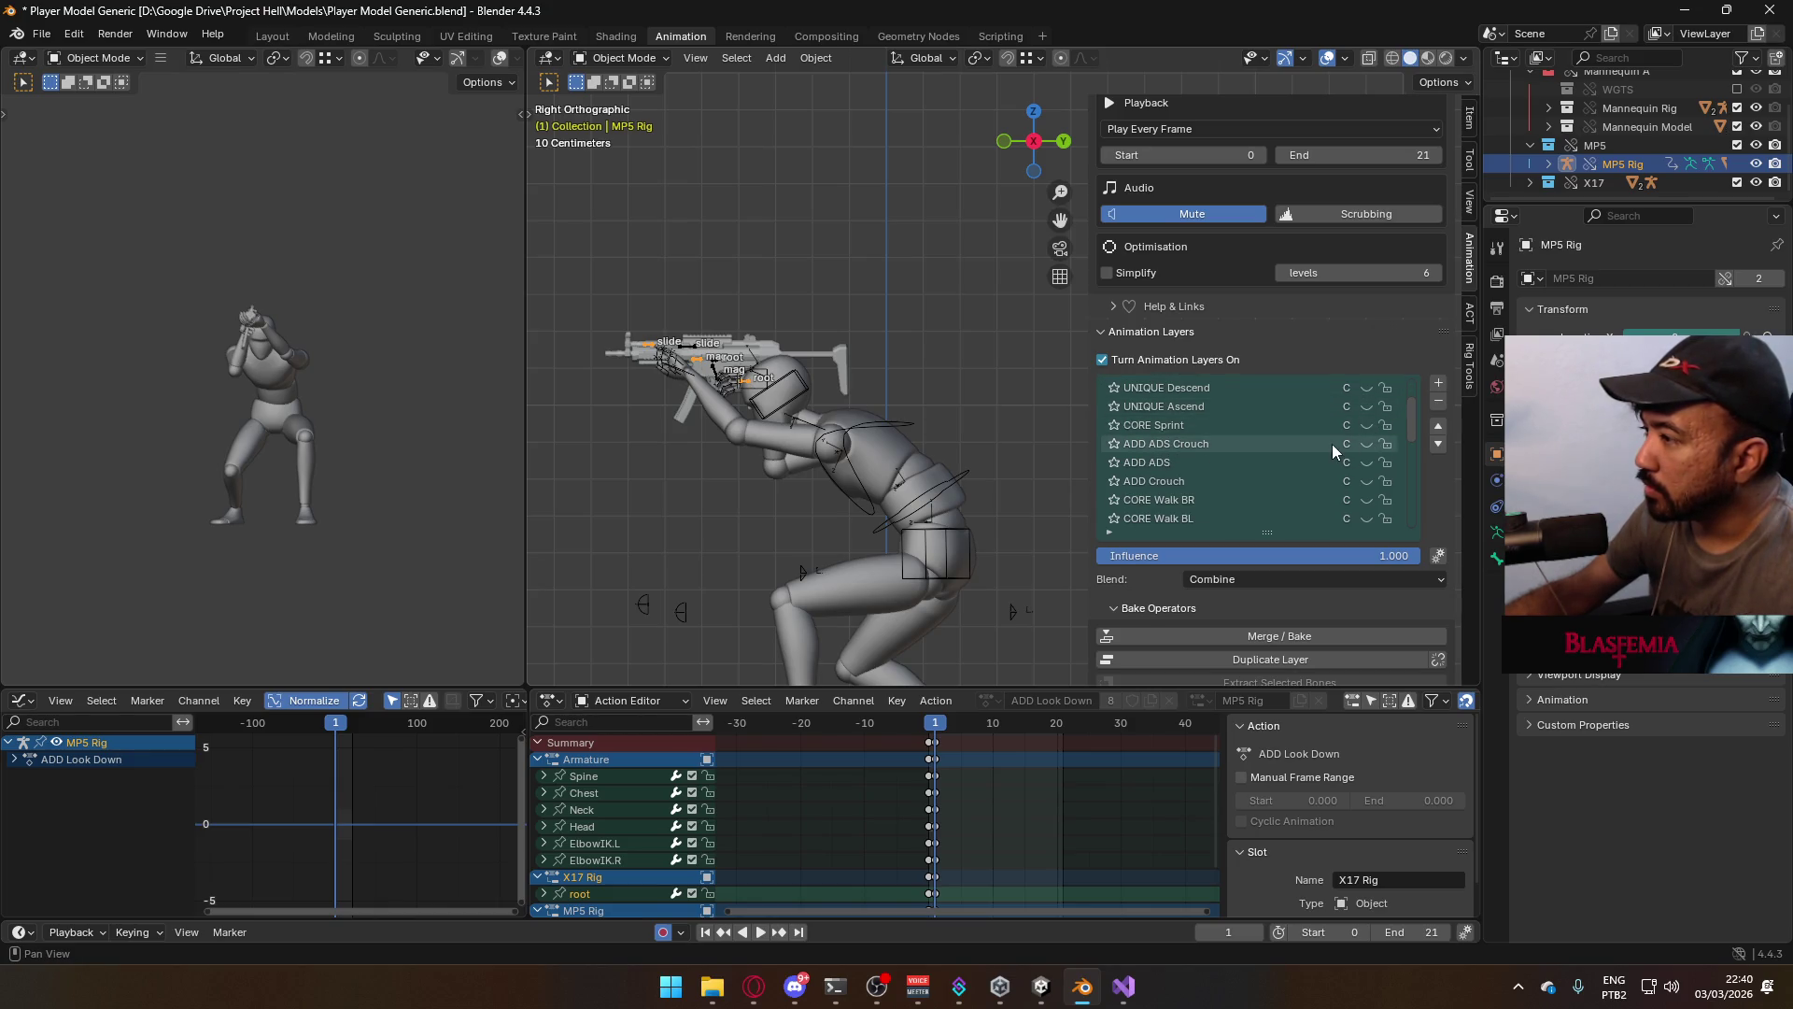
Enable the ADD Crouch layer and toggle the ADD ADS Crouch layer on the Armature
click(1365, 486)
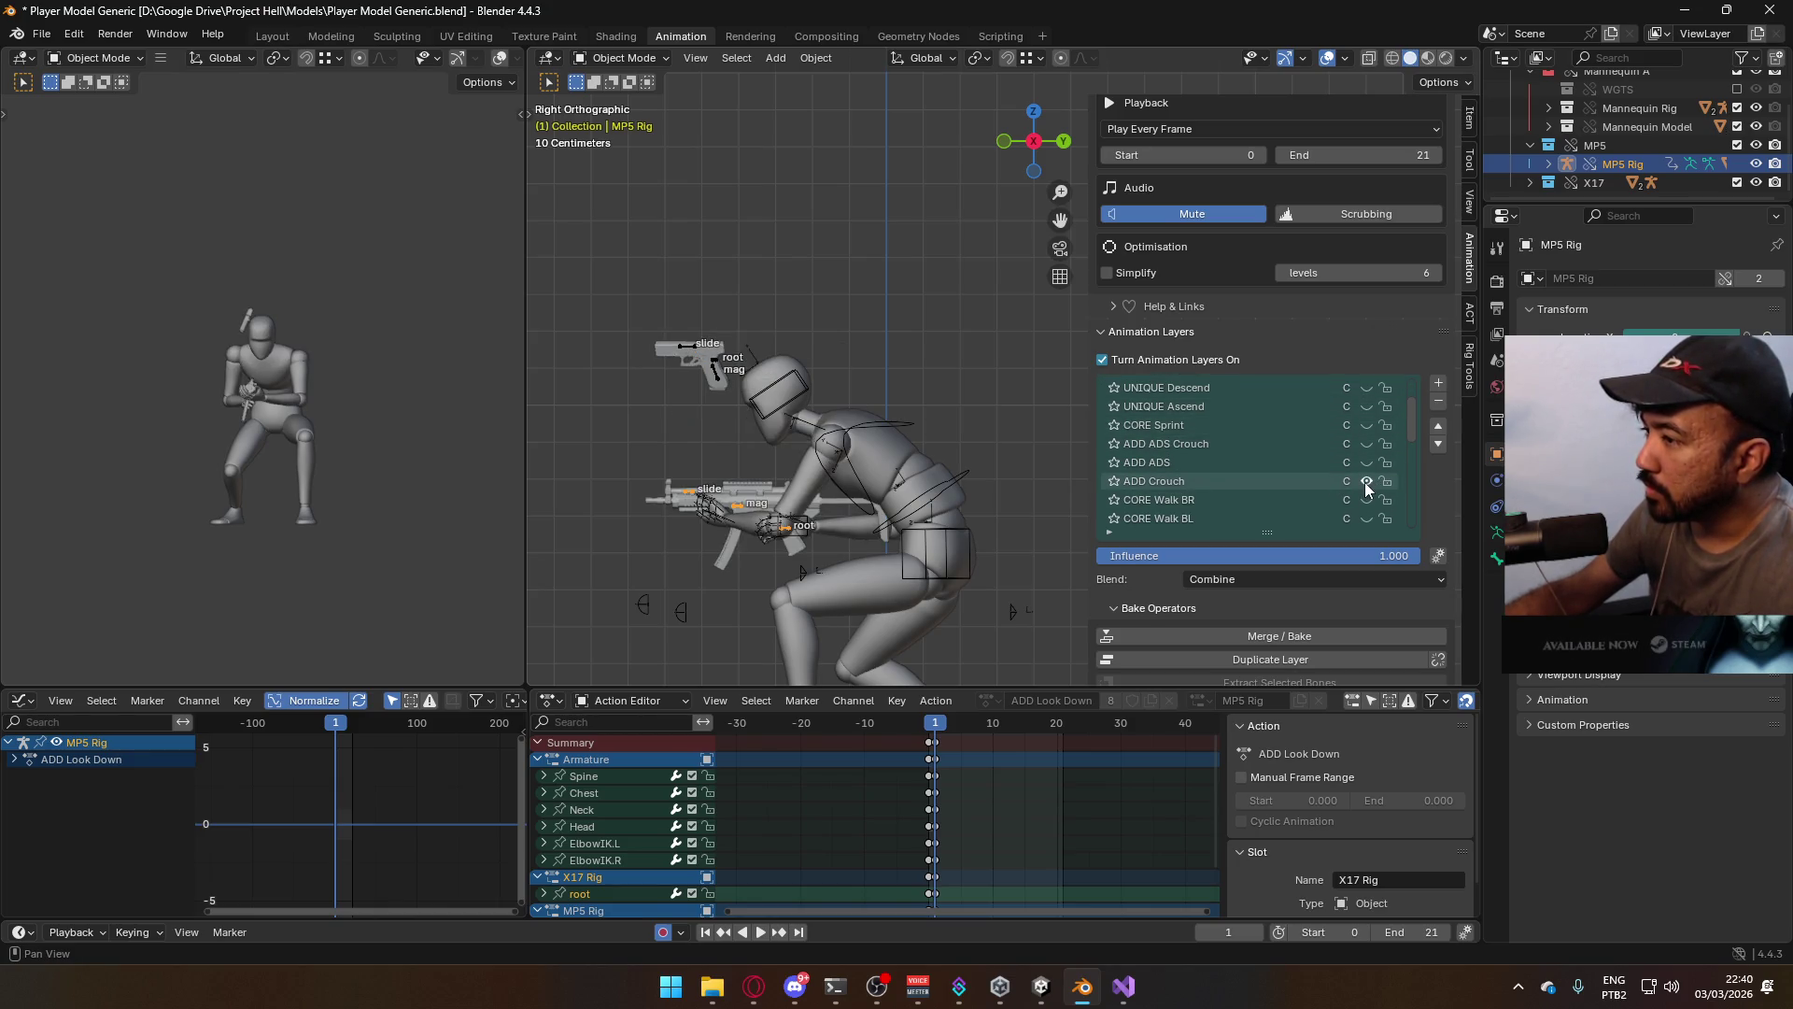
mouse_move(1046, 401)
middle_down()
mouse_move(934, 392)
mouse_move(980, 384)
mouse_move(931, 449)
mouse_move(955, 488)
middle_up()
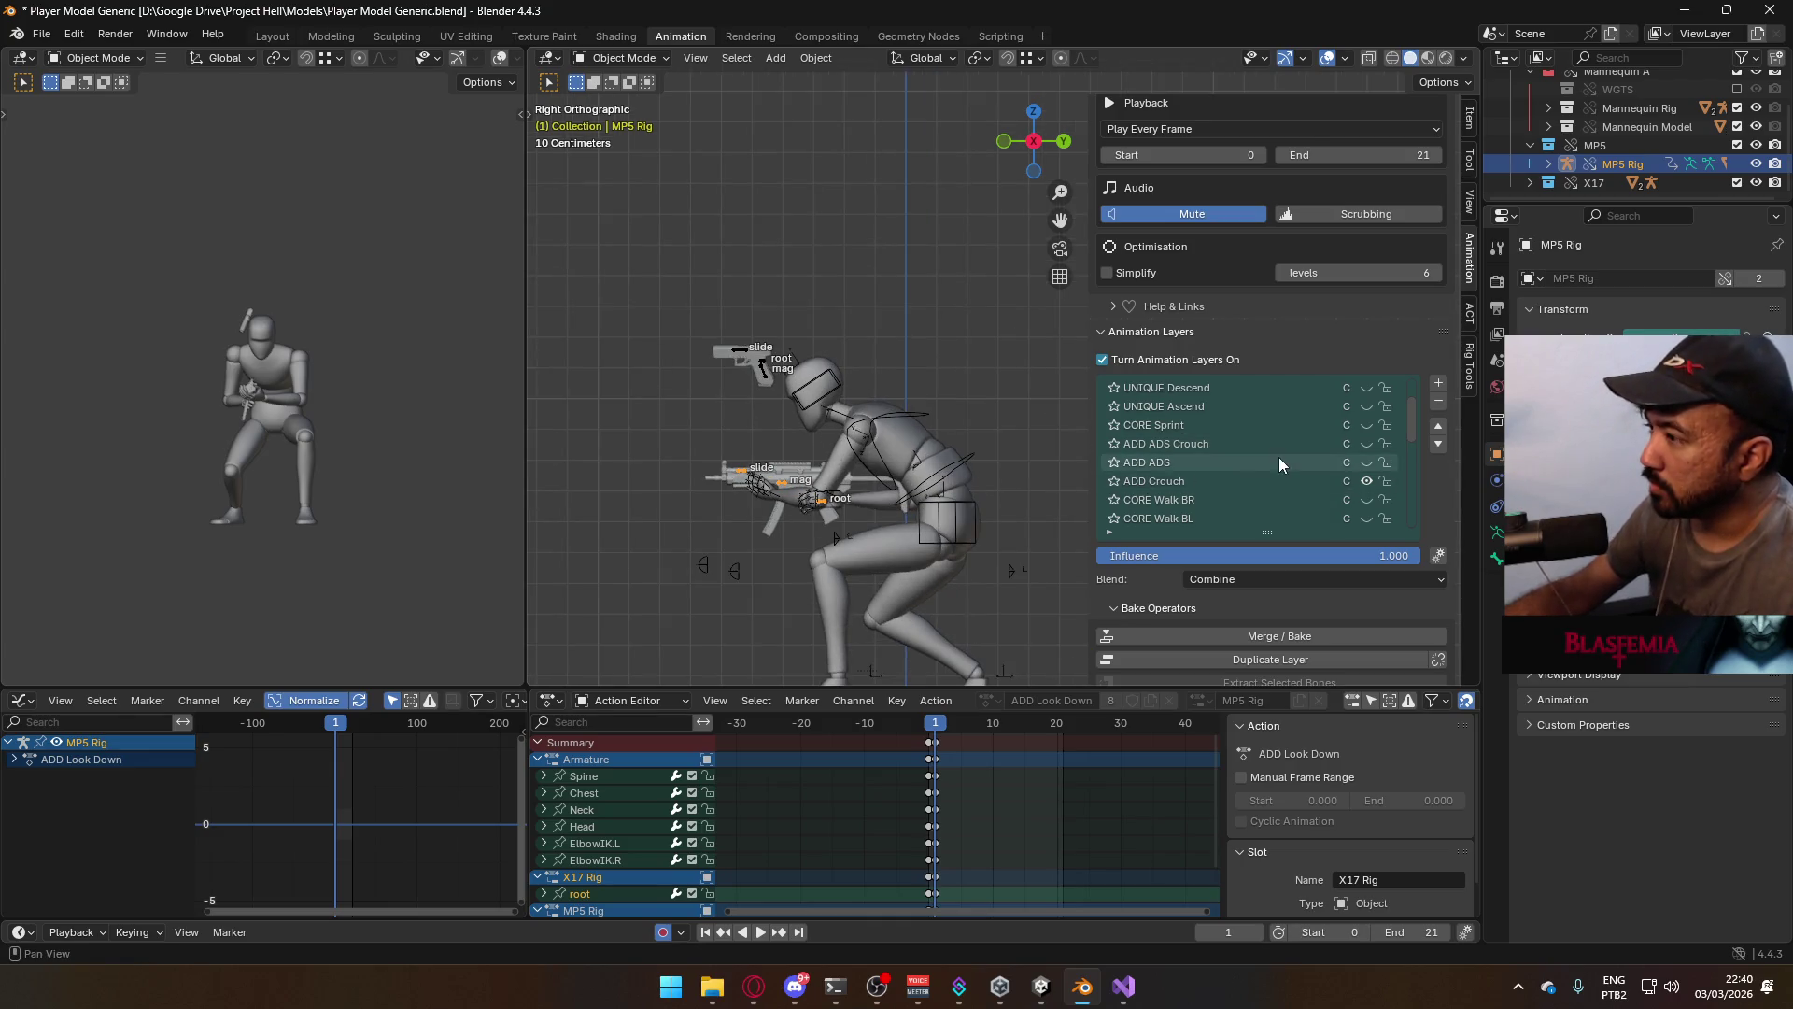
click(1366, 444)
click(895, 423)
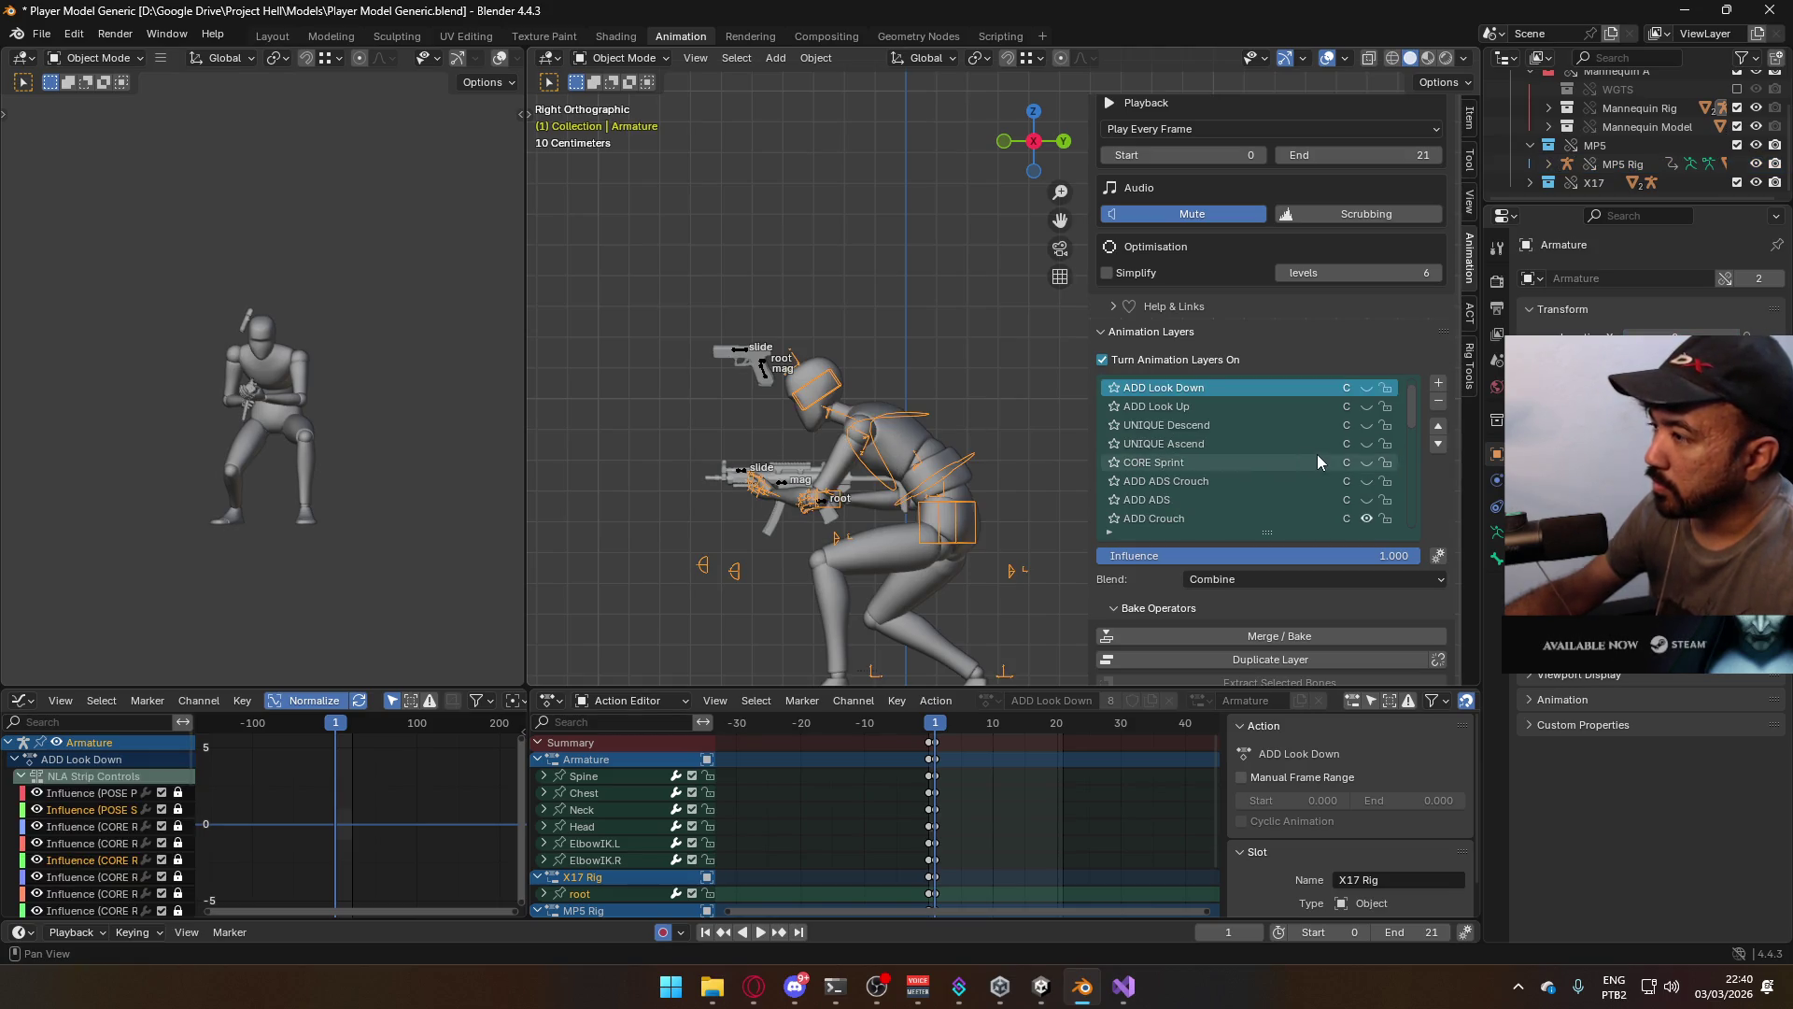
click(1366, 481)
click(1367, 481)
click(1367, 481)
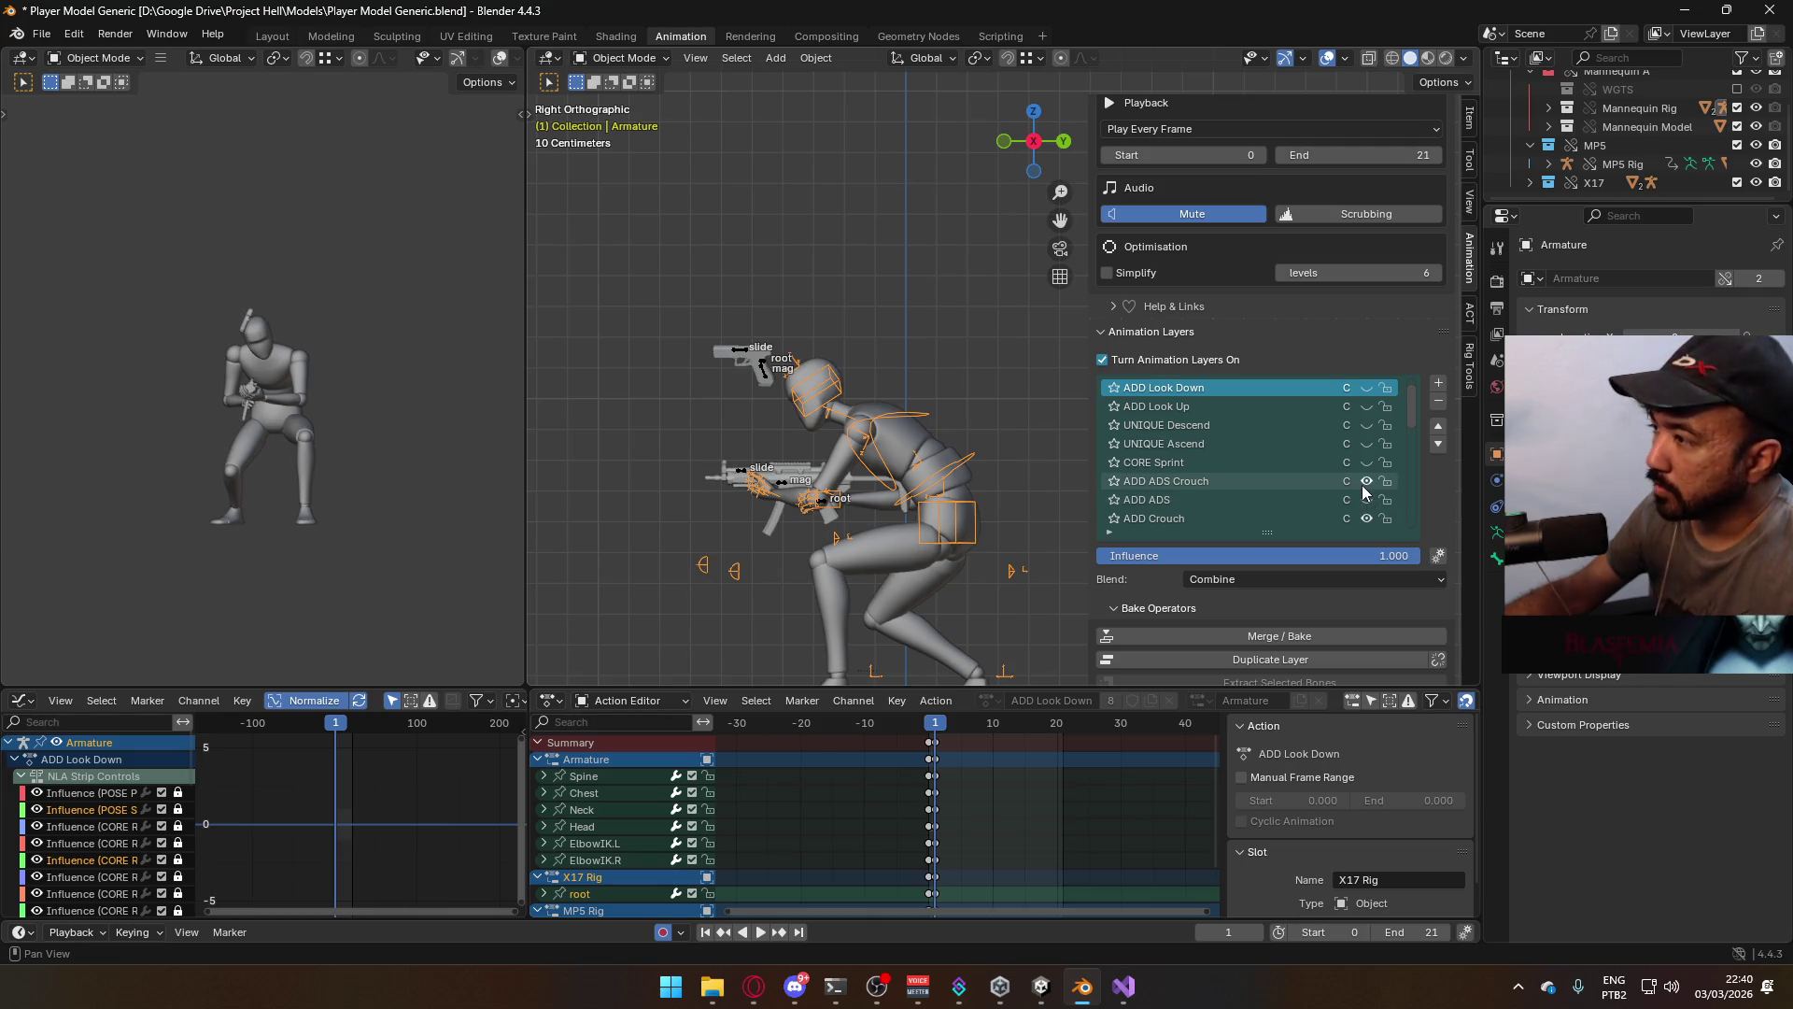
On the MP5 Rig, make ADD ADS Crouch the active layer and unmute it
click(782, 483)
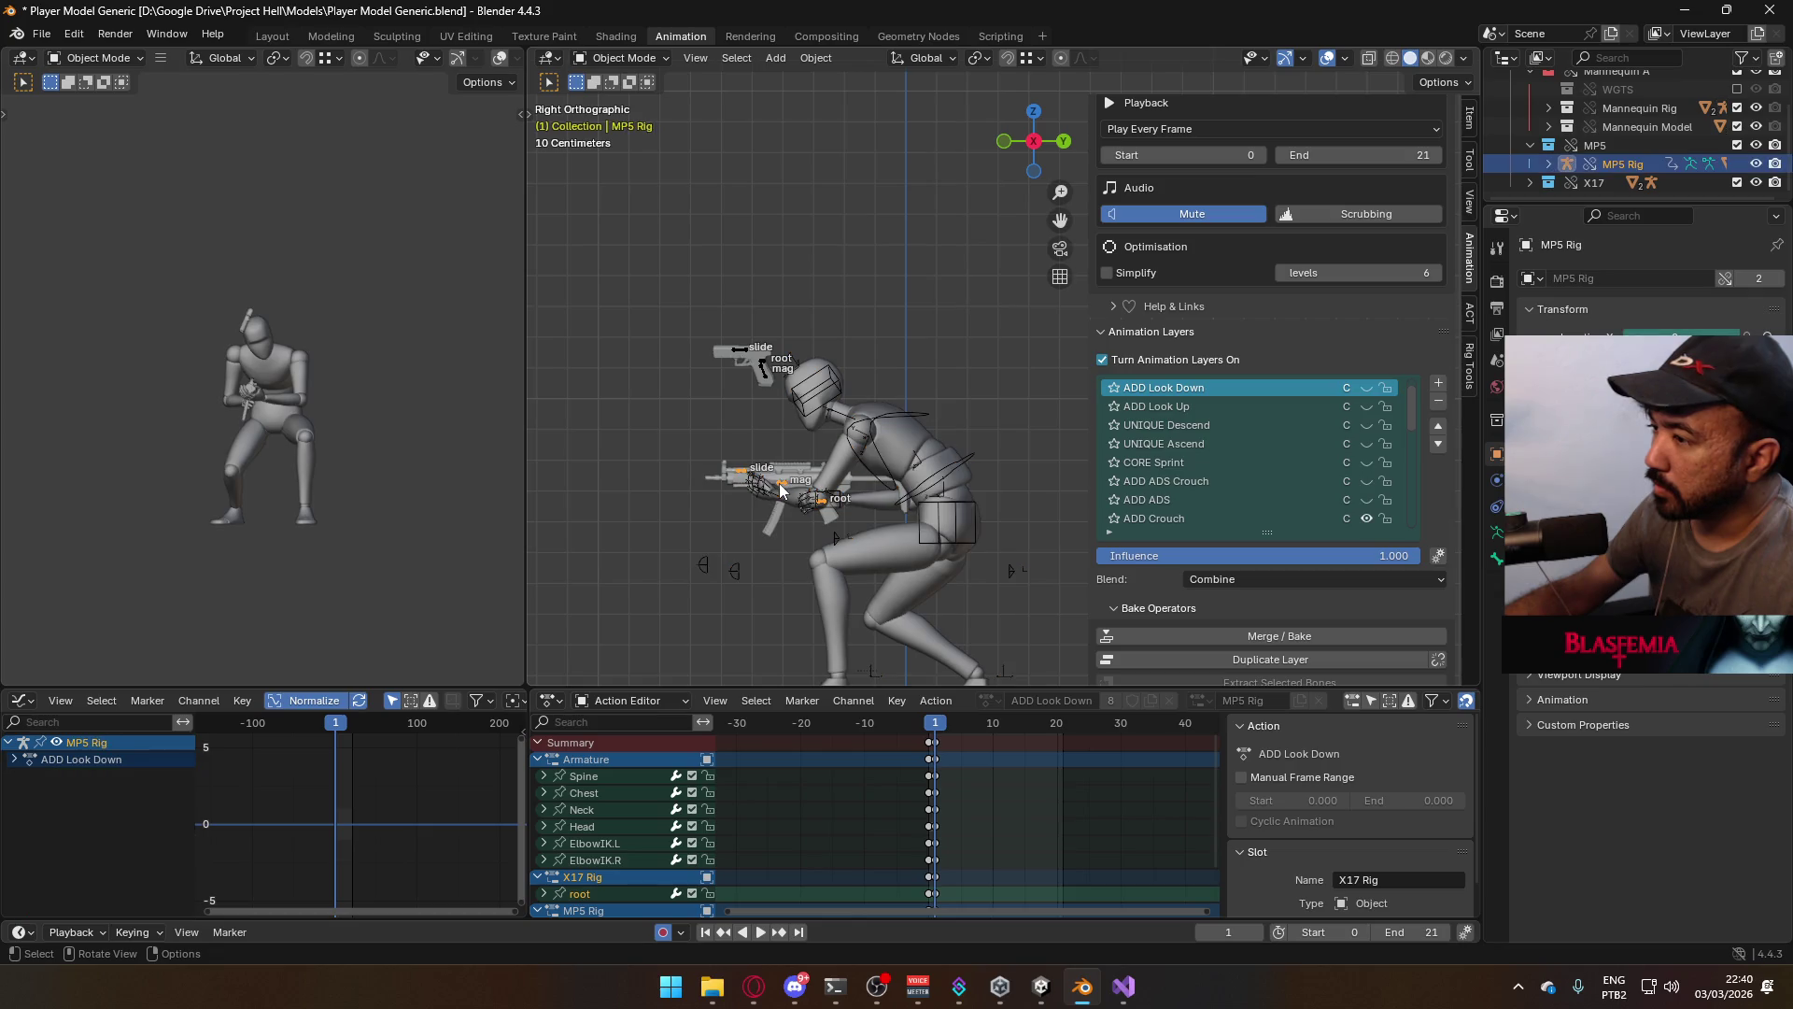
click(1307, 481)
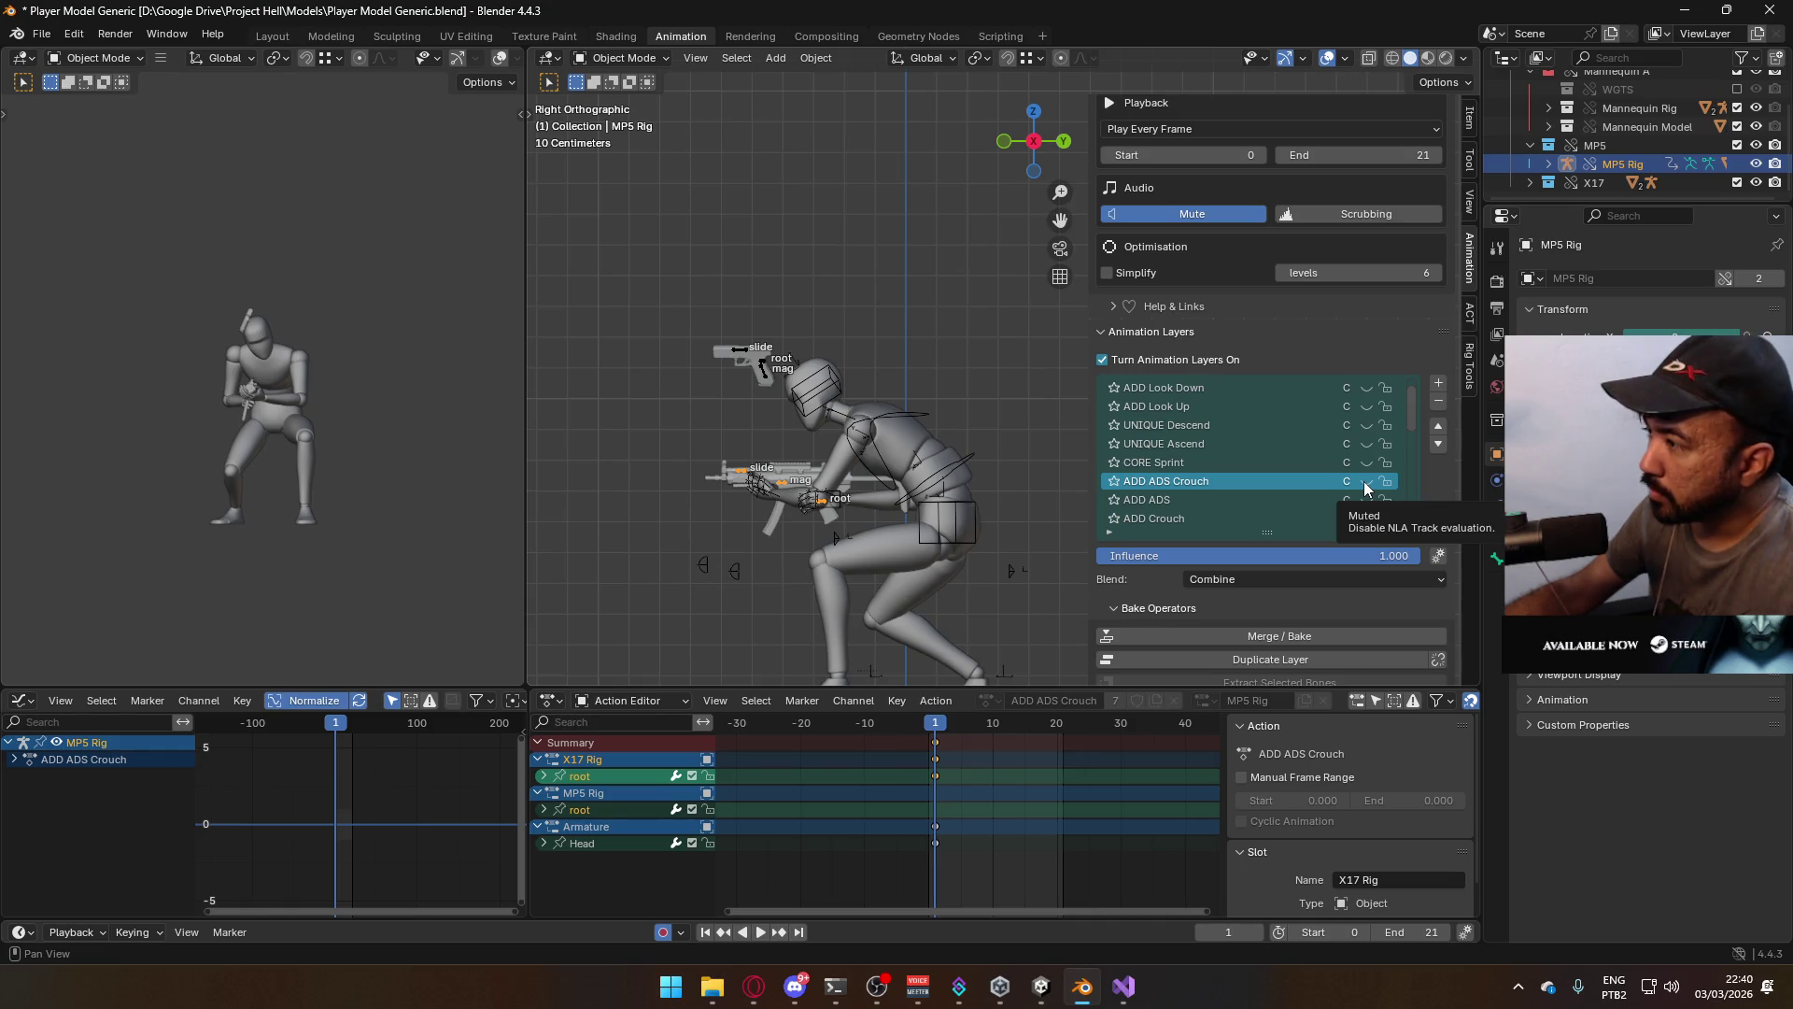
click(1365, 484)
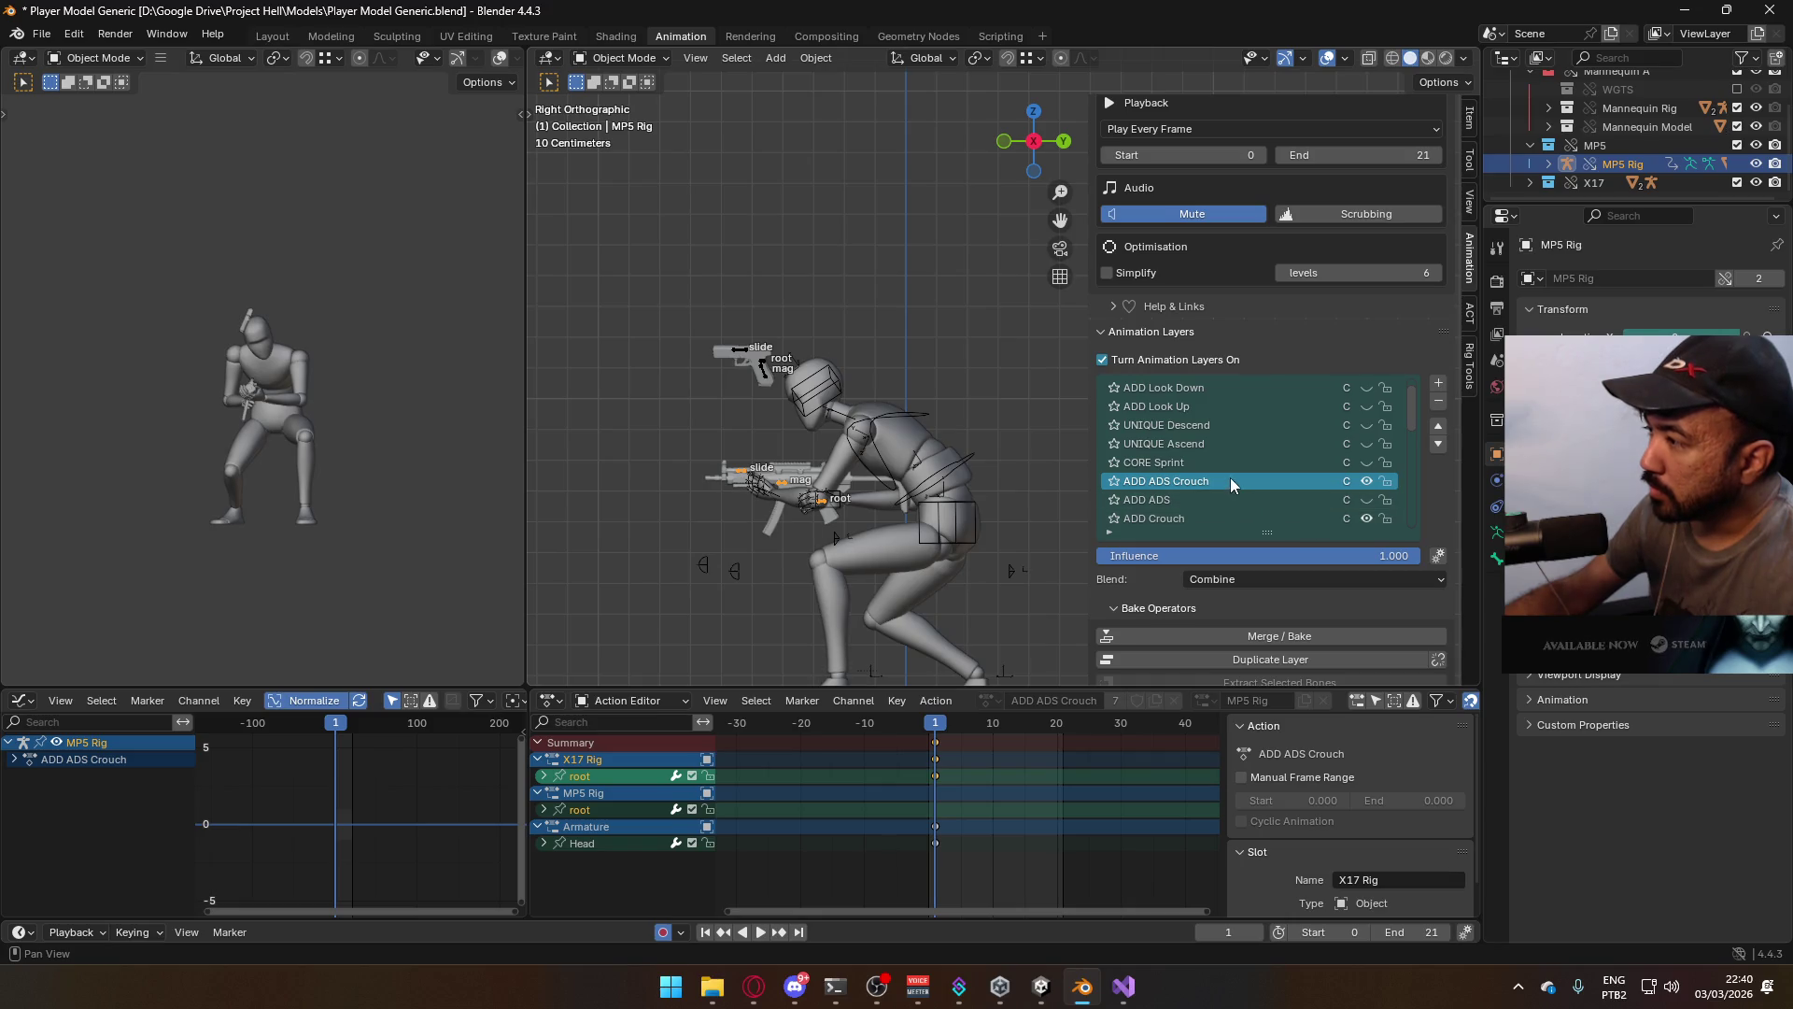
click(621, 58)
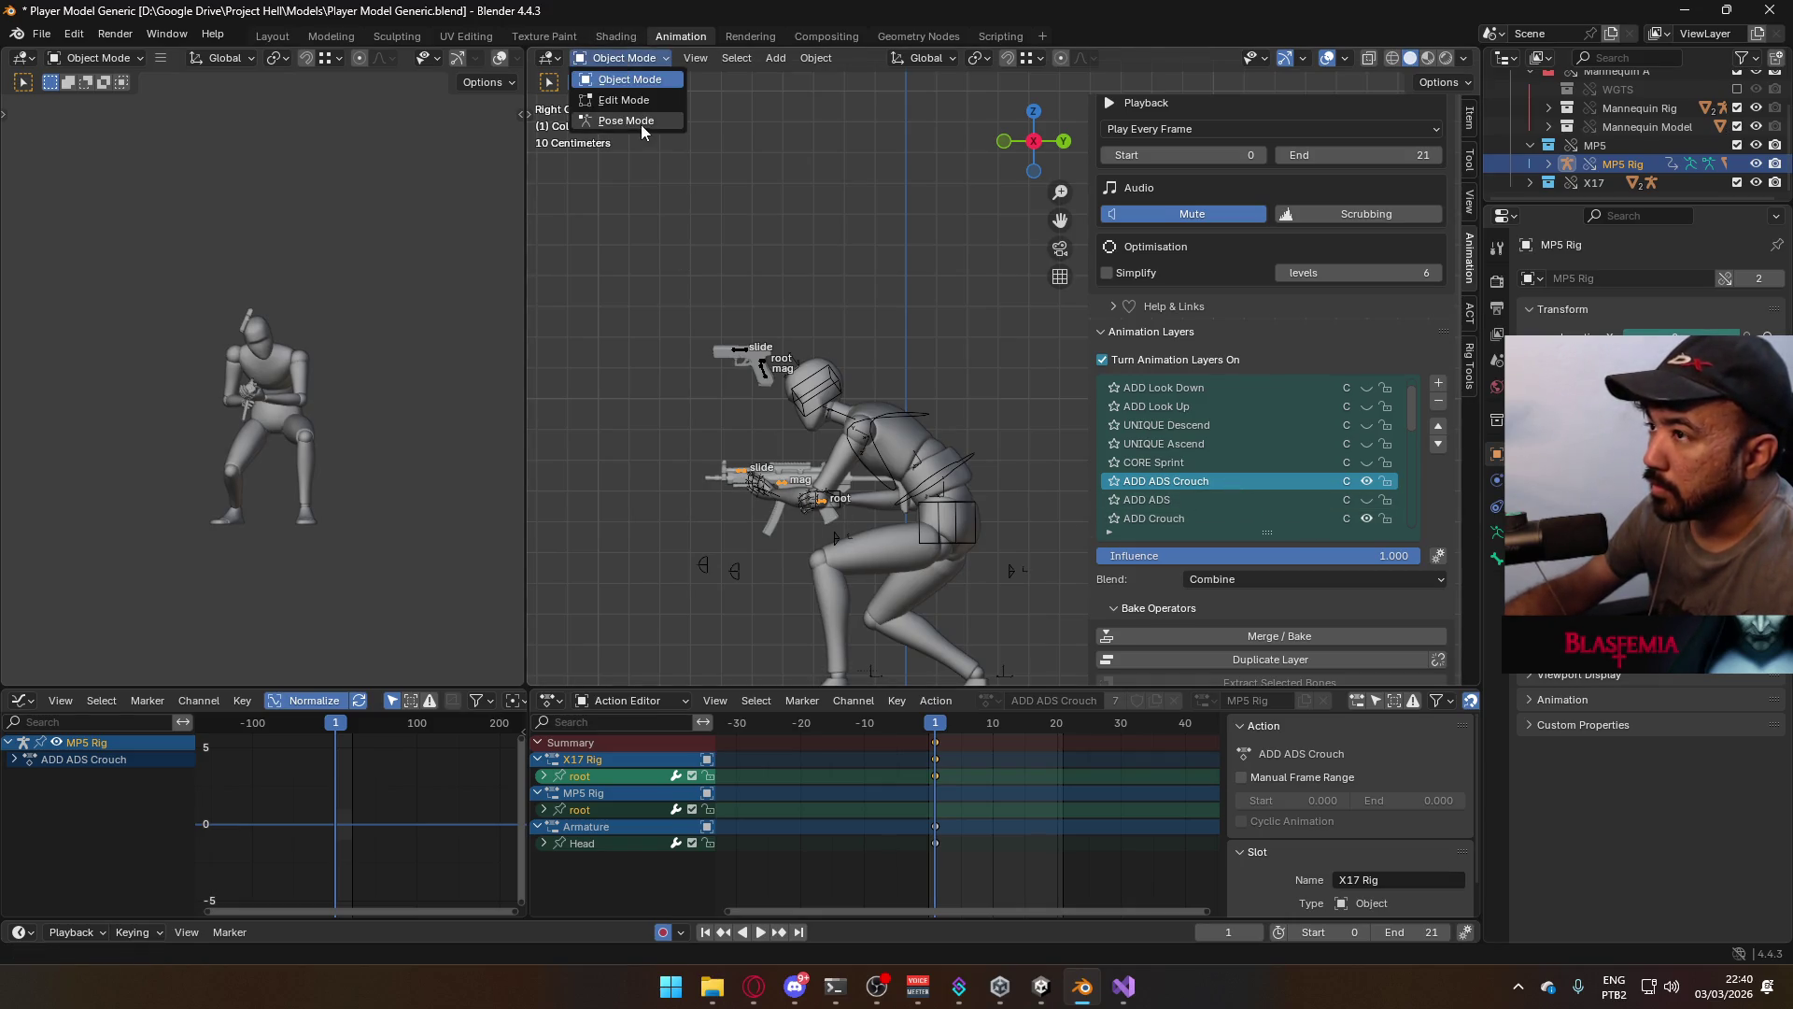
Enter Pose Mode on the MP5 rig, move its root bone, and check front and side views
click(616, 120)
click(830, 511)
key(g)
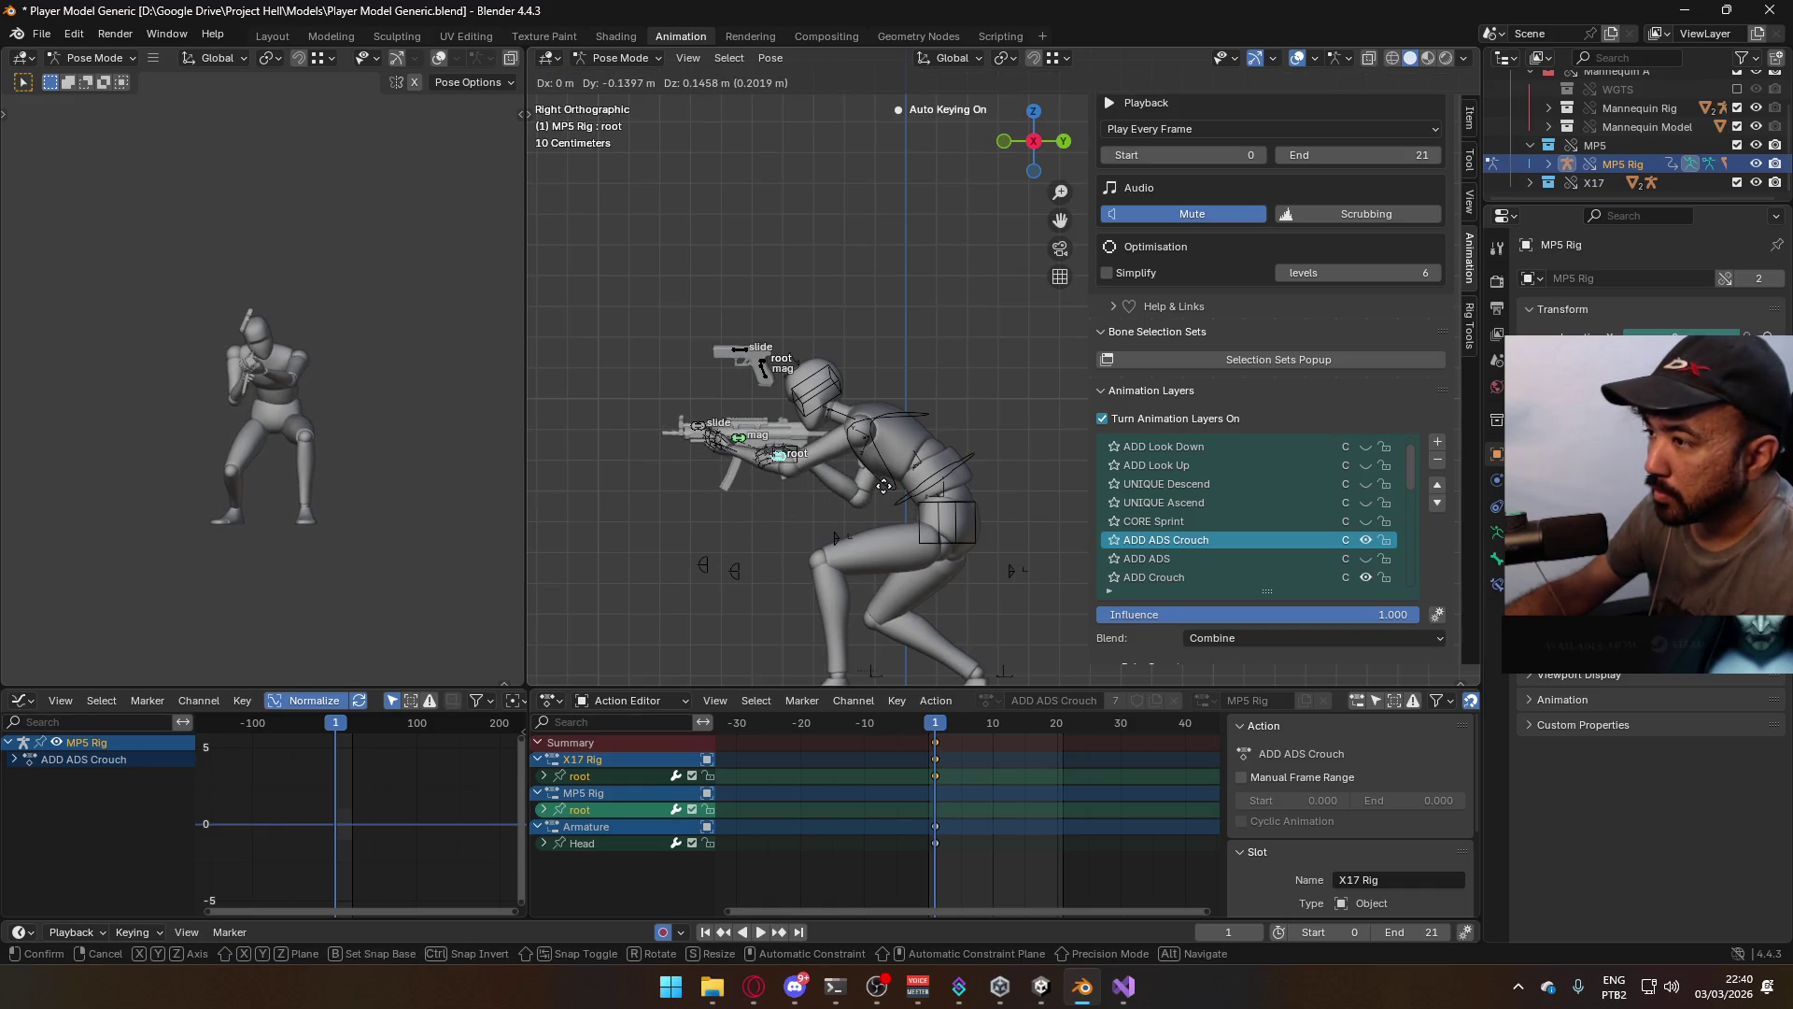
click(884, 485)
key(KP_1)
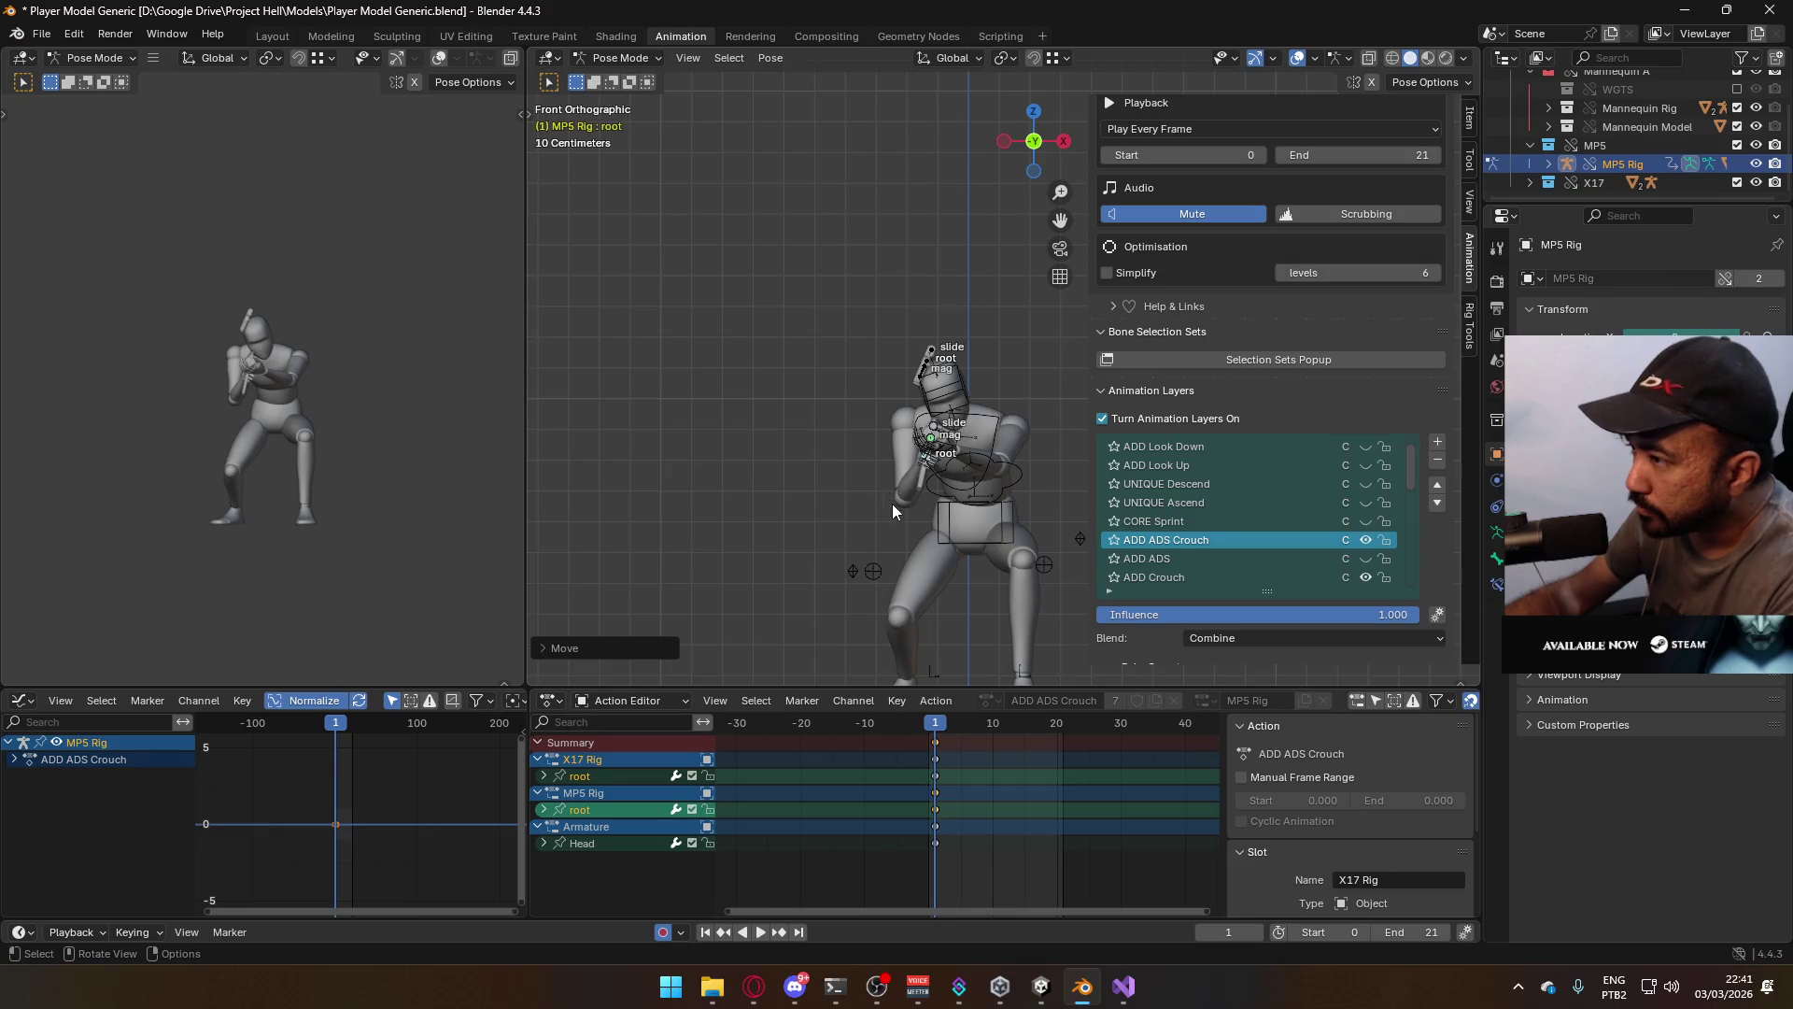
scroll(898, 548, up, 3)
key(KP_3)
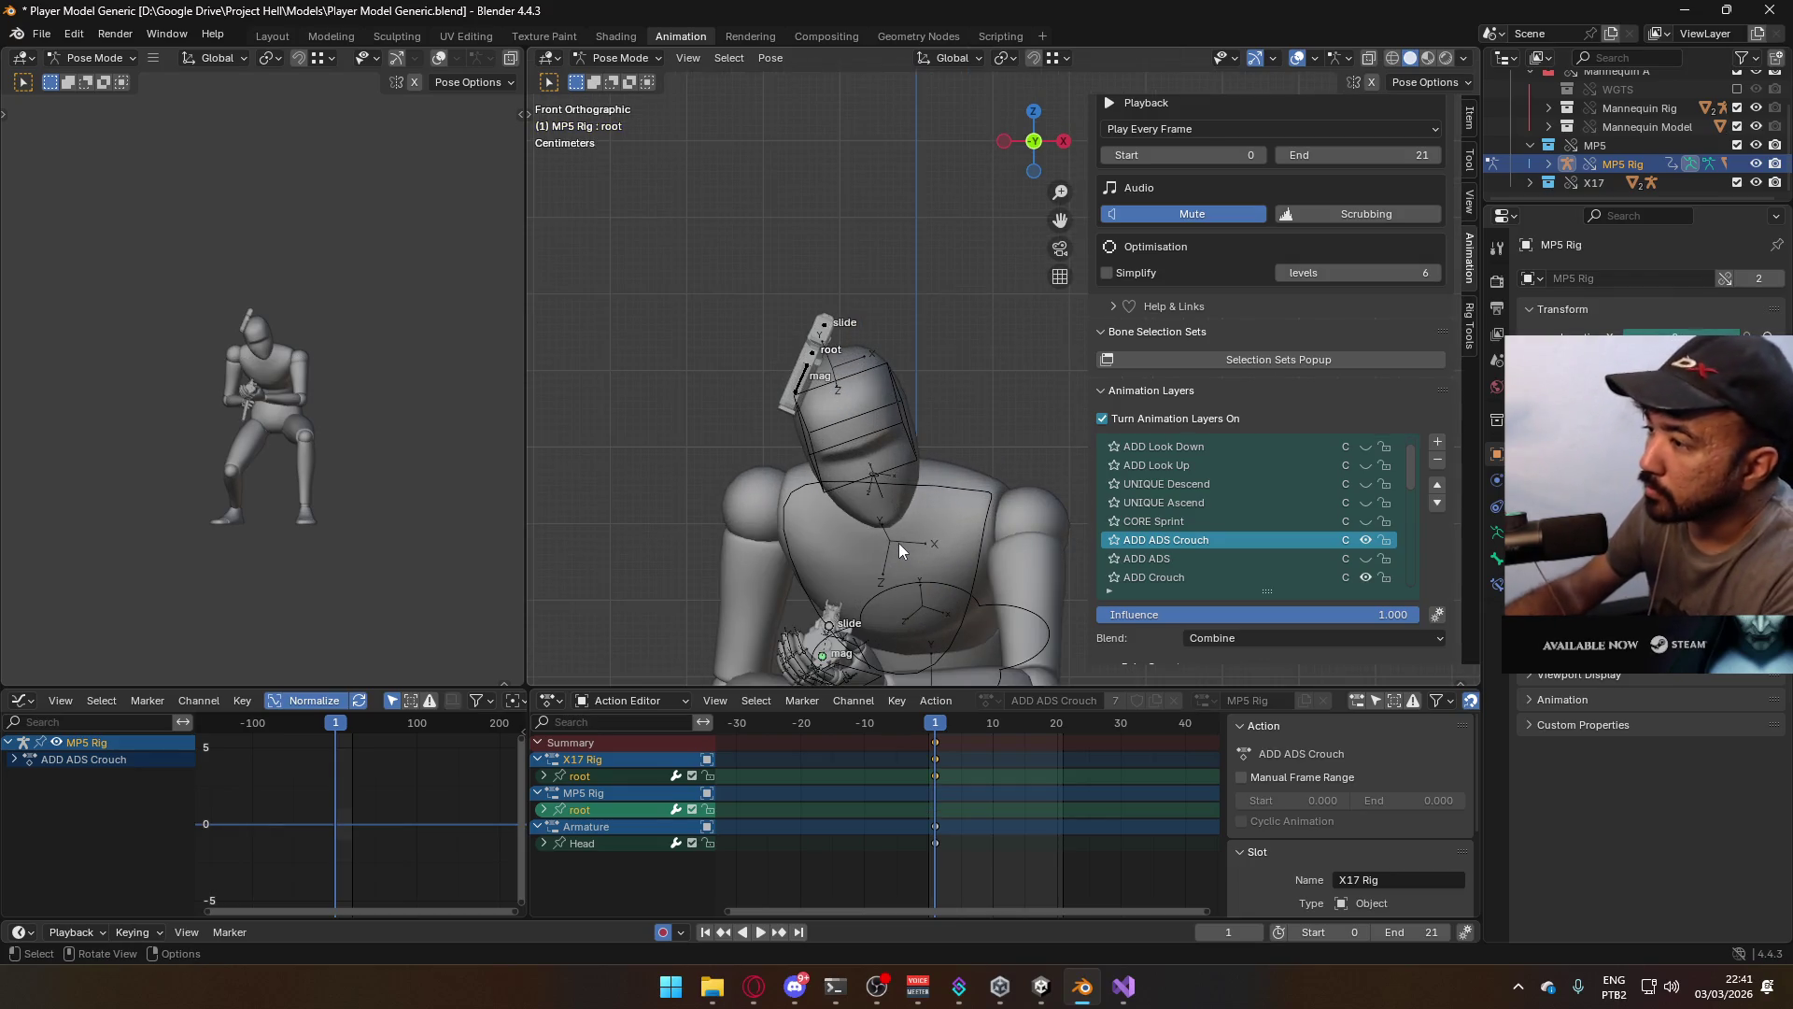
scroll(899, 555, up, 3)
scroll(822, 472, down, 3)
Raise the MP5 root further, checking the gun alignment from the front and both sides
key(g)
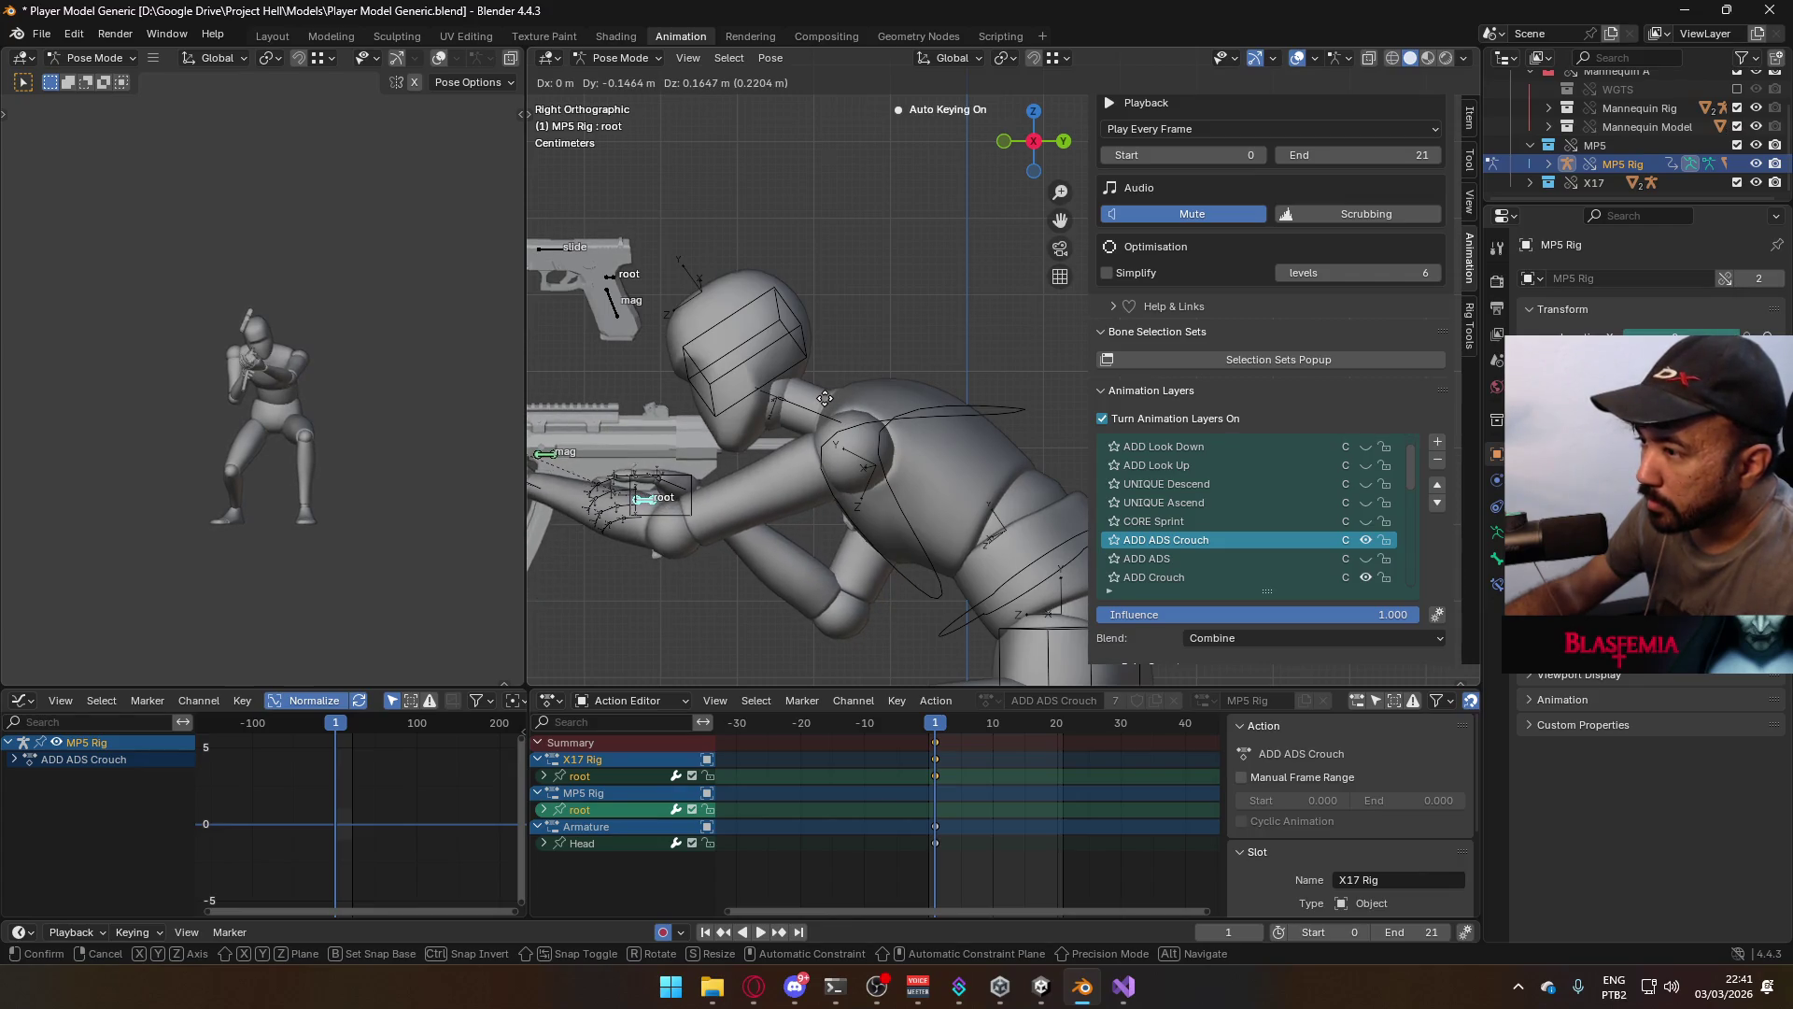
click(828, 405)
key(KP_1)
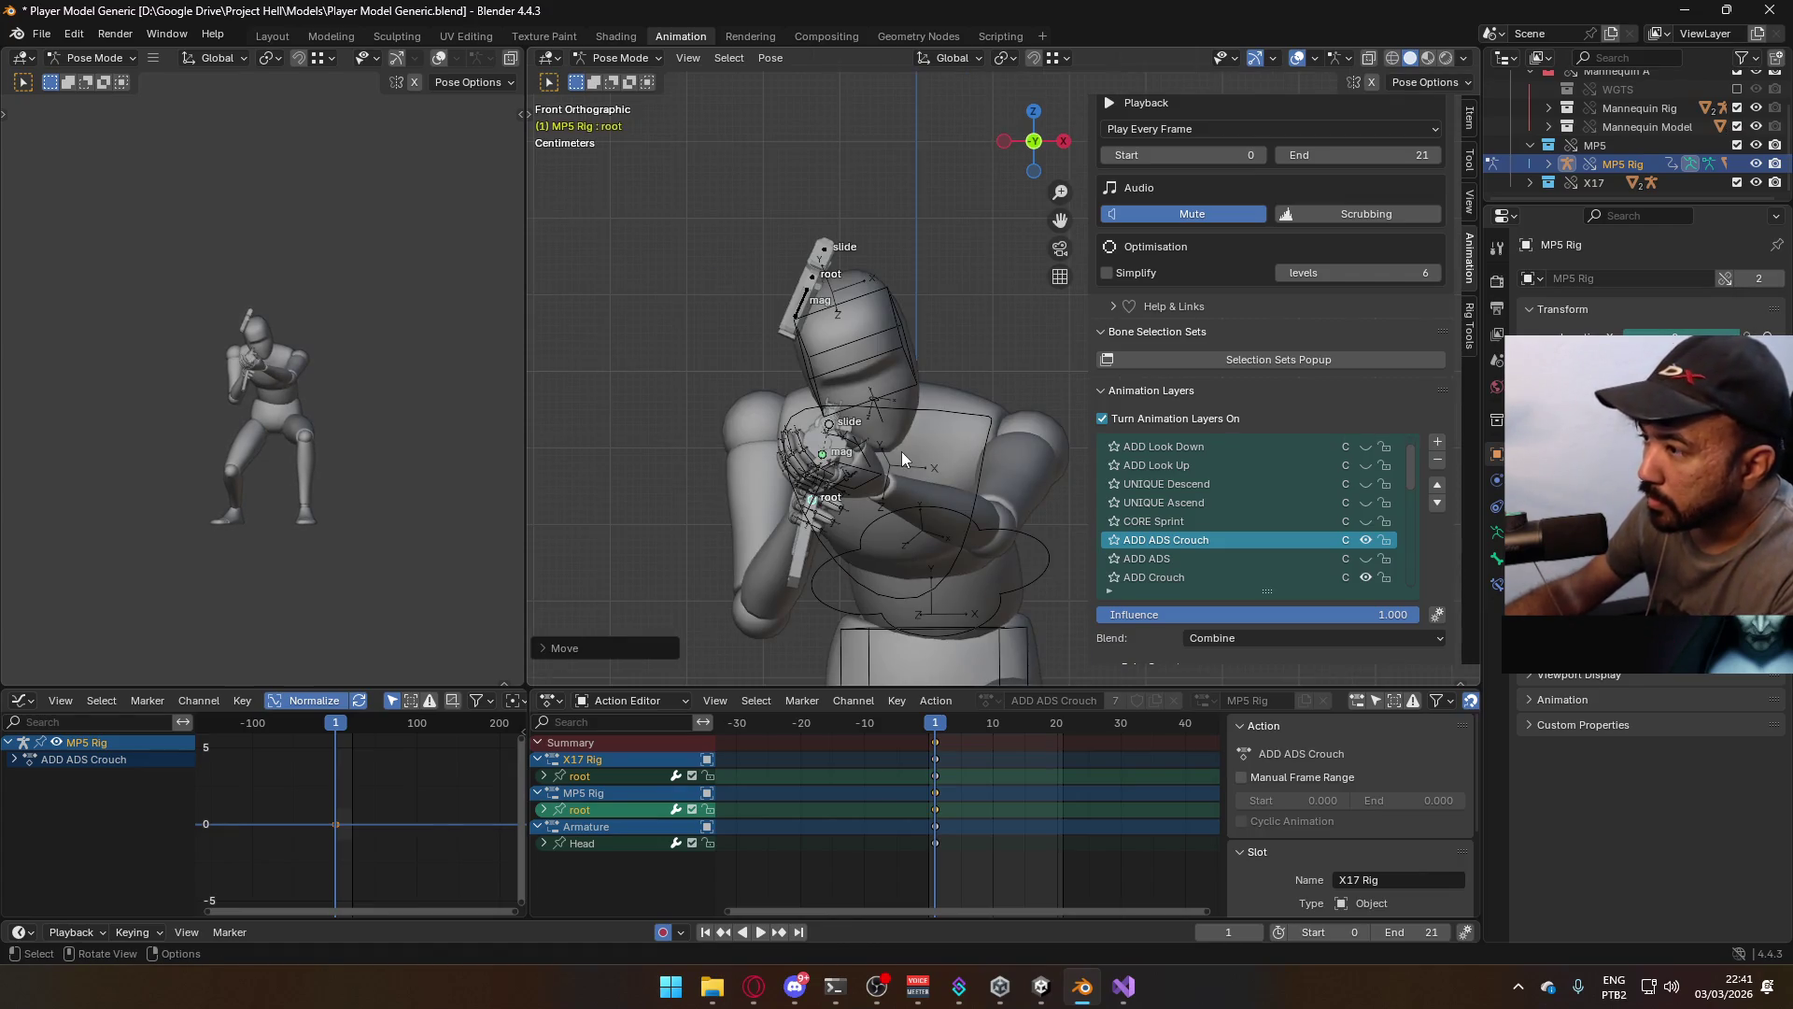
key(KP_3)
scroll(844, 412, down, 2)
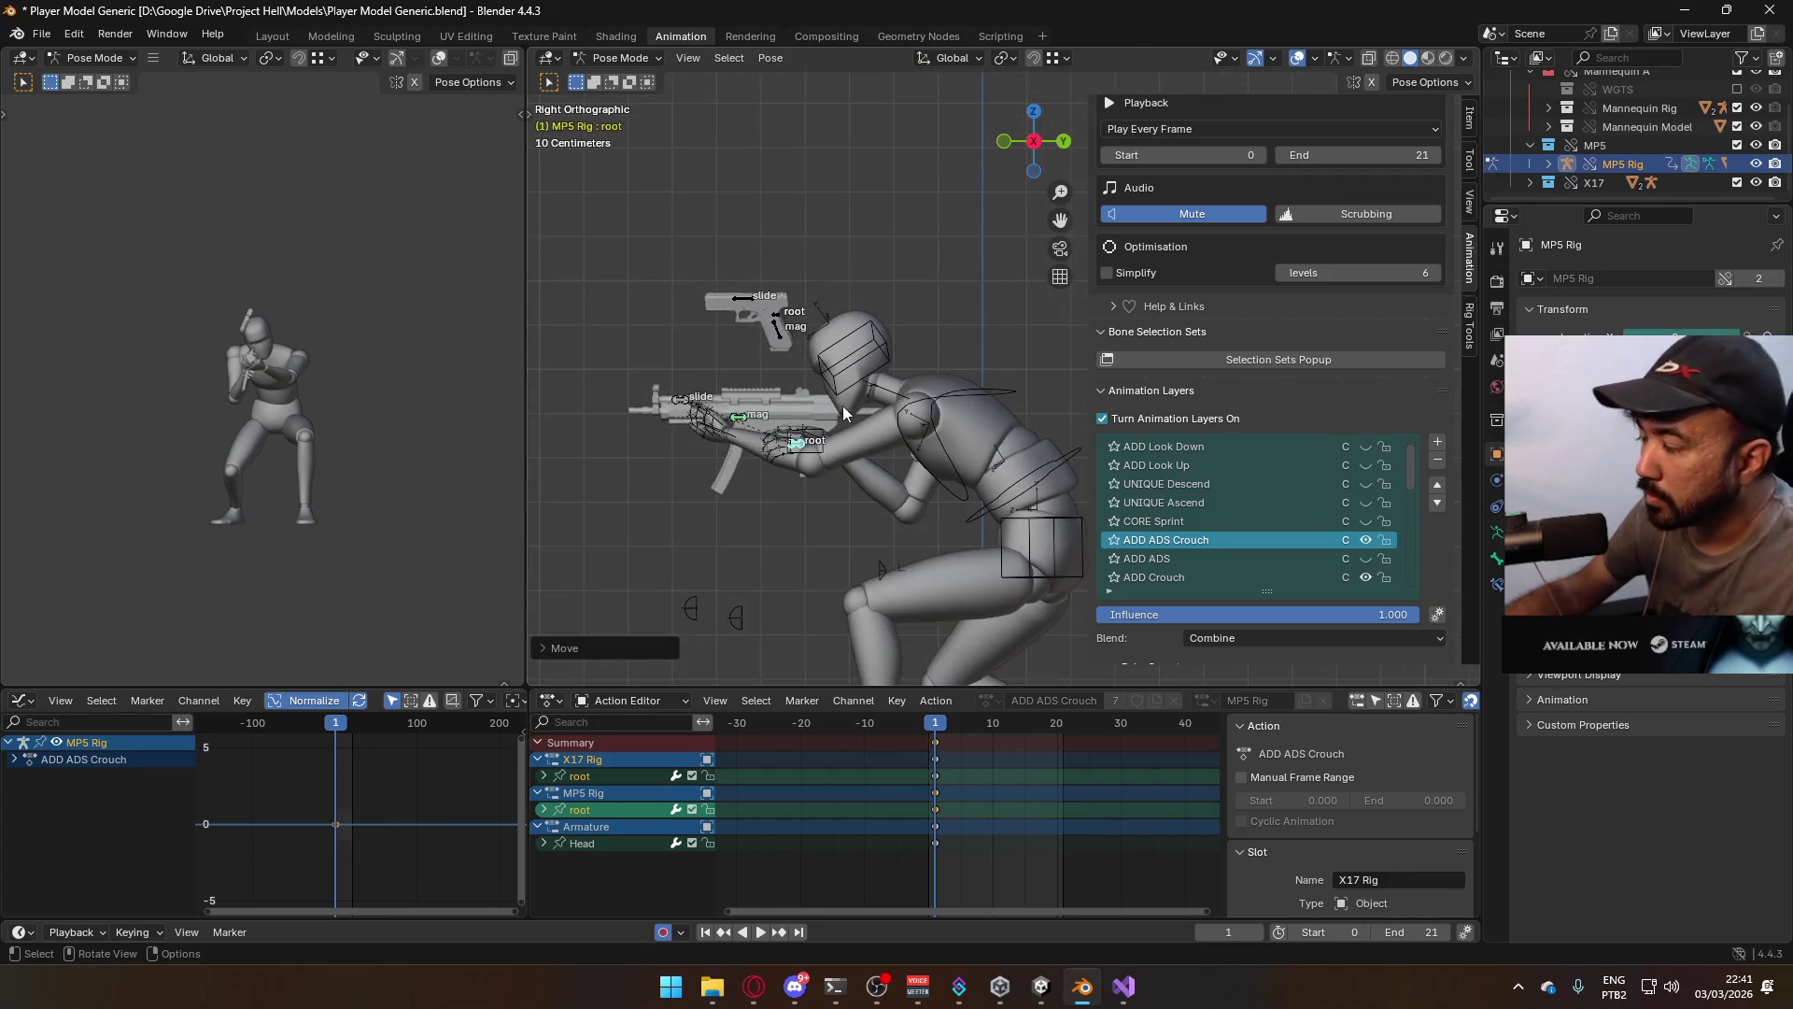
key(ctrl+KP_3)
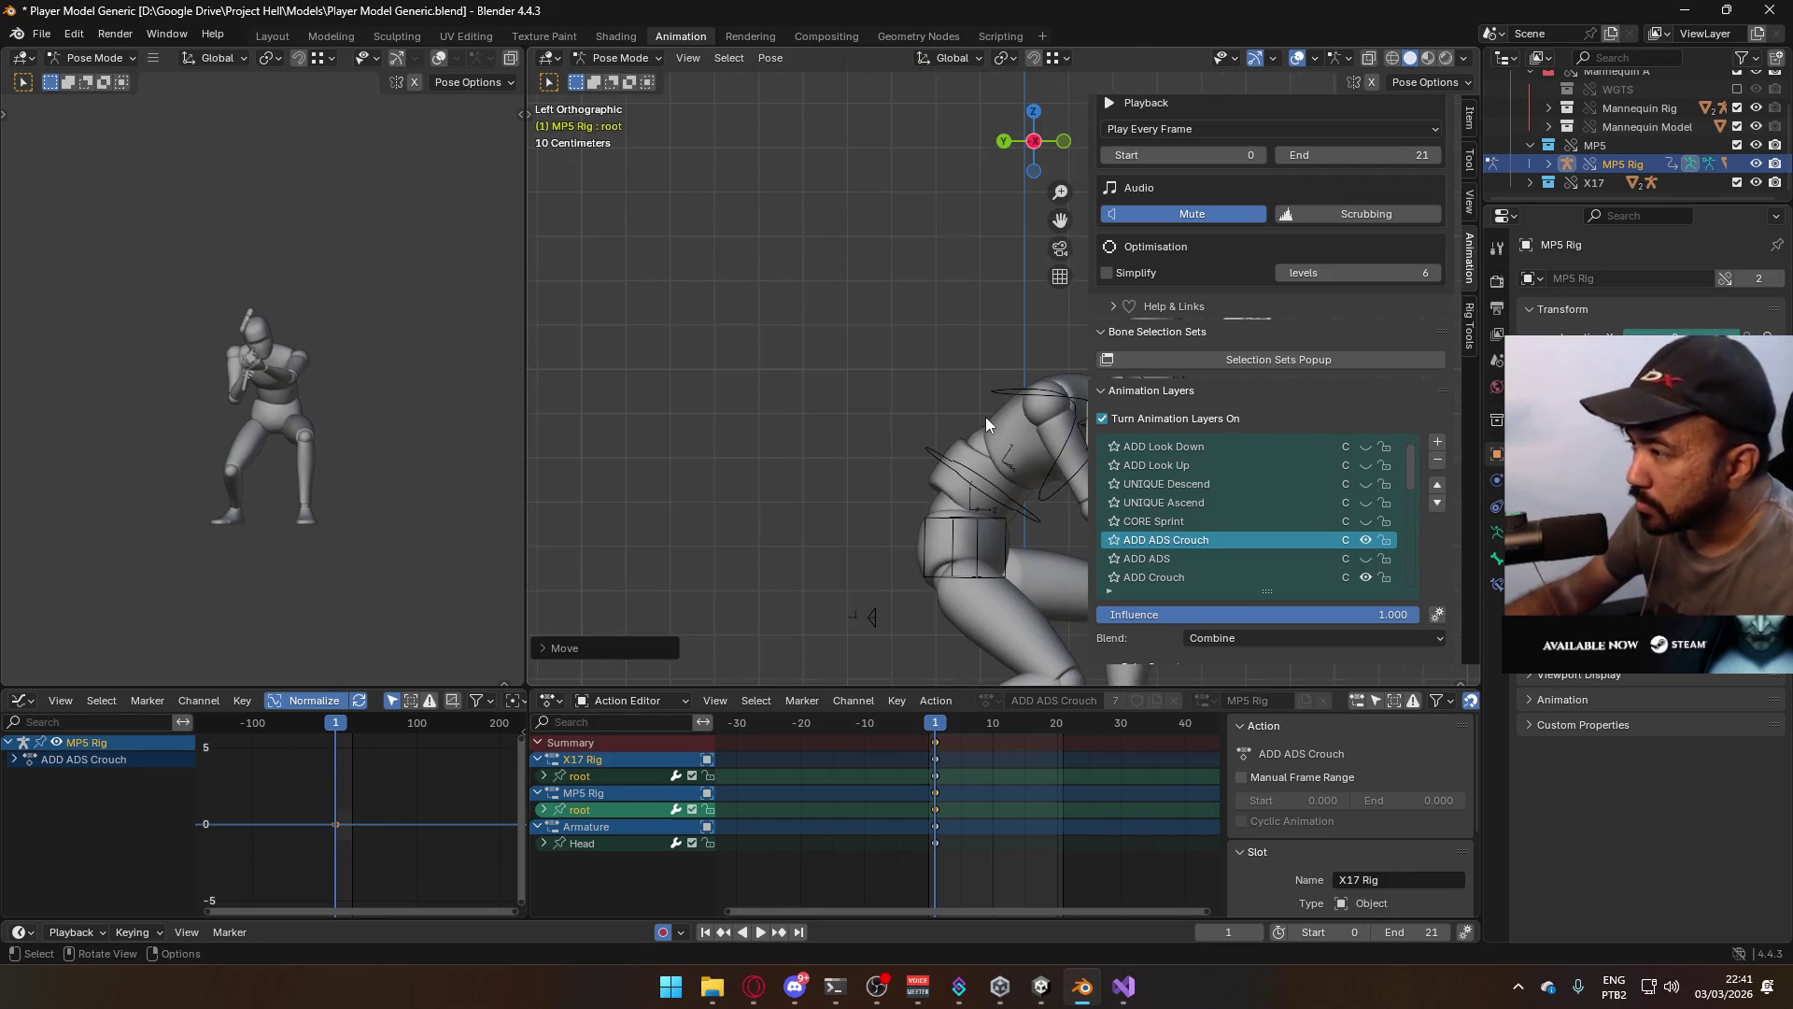
scroll(988, 425, up, 4)
Nudge the MP5 root along Y, then along Z, and make ADD Crouch the active layer
key(g)
key(y)
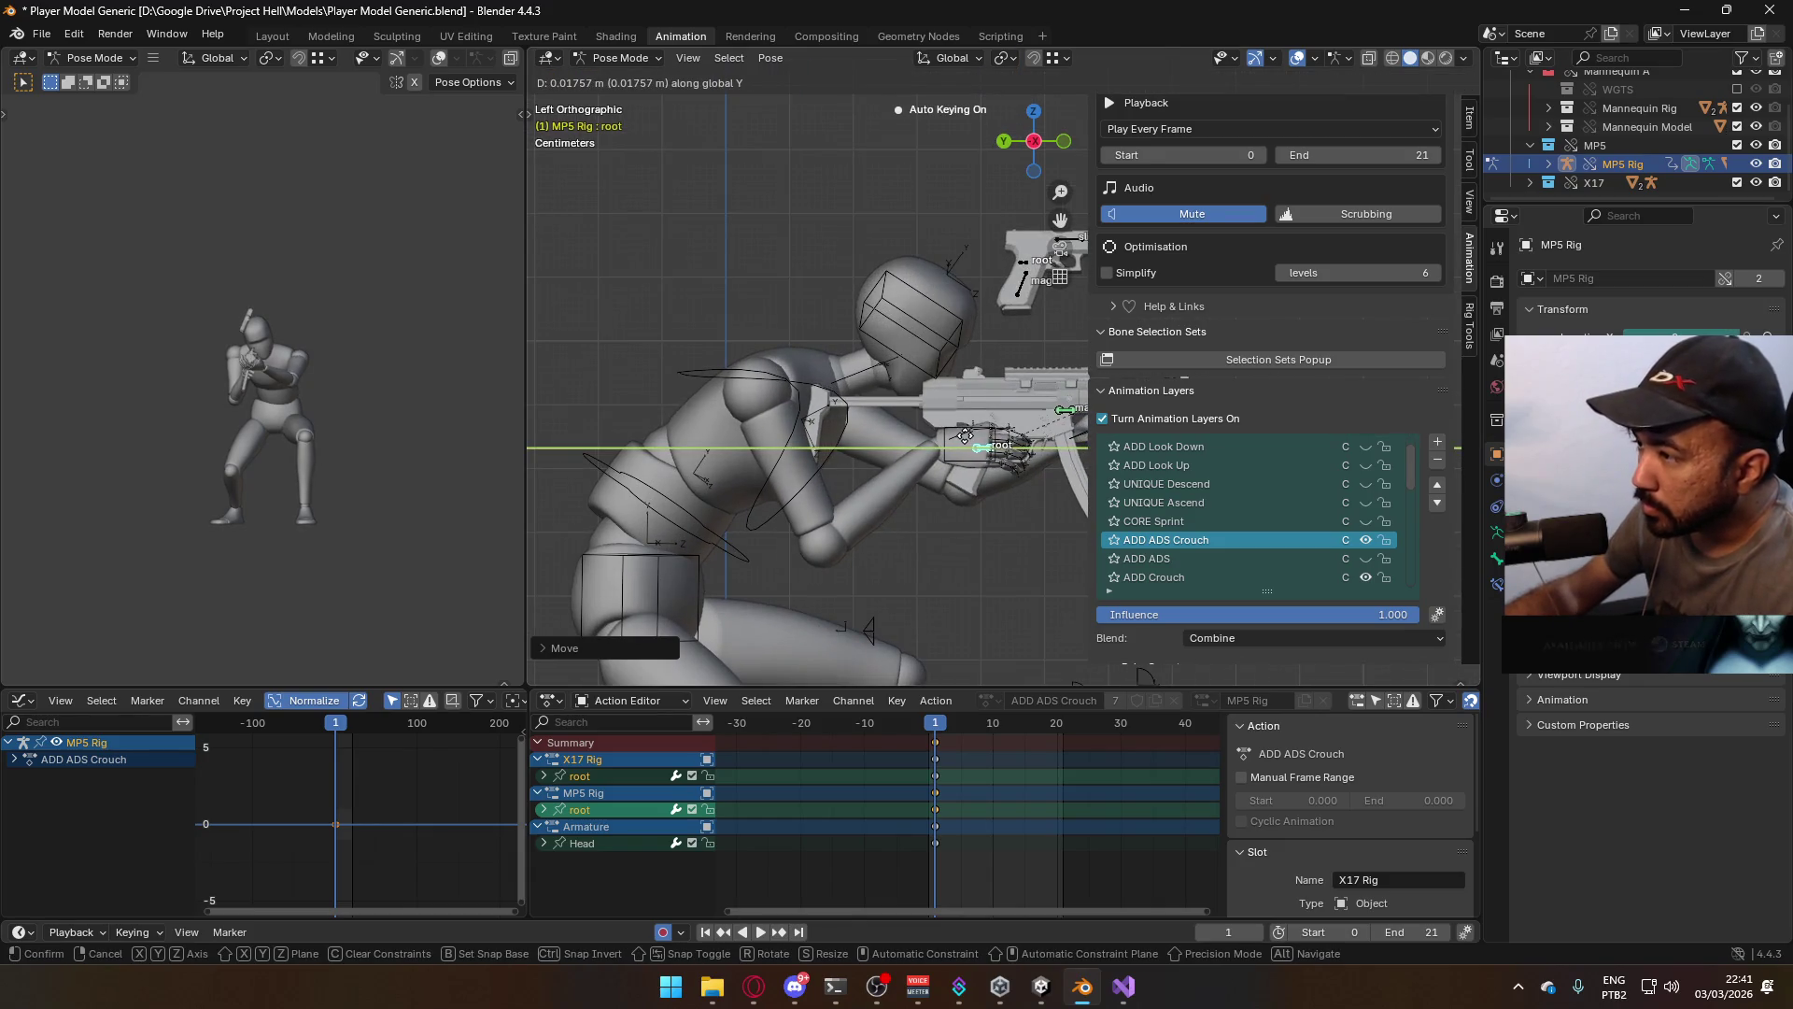
click(965, 435)
scroll(934, 448, down, 4)
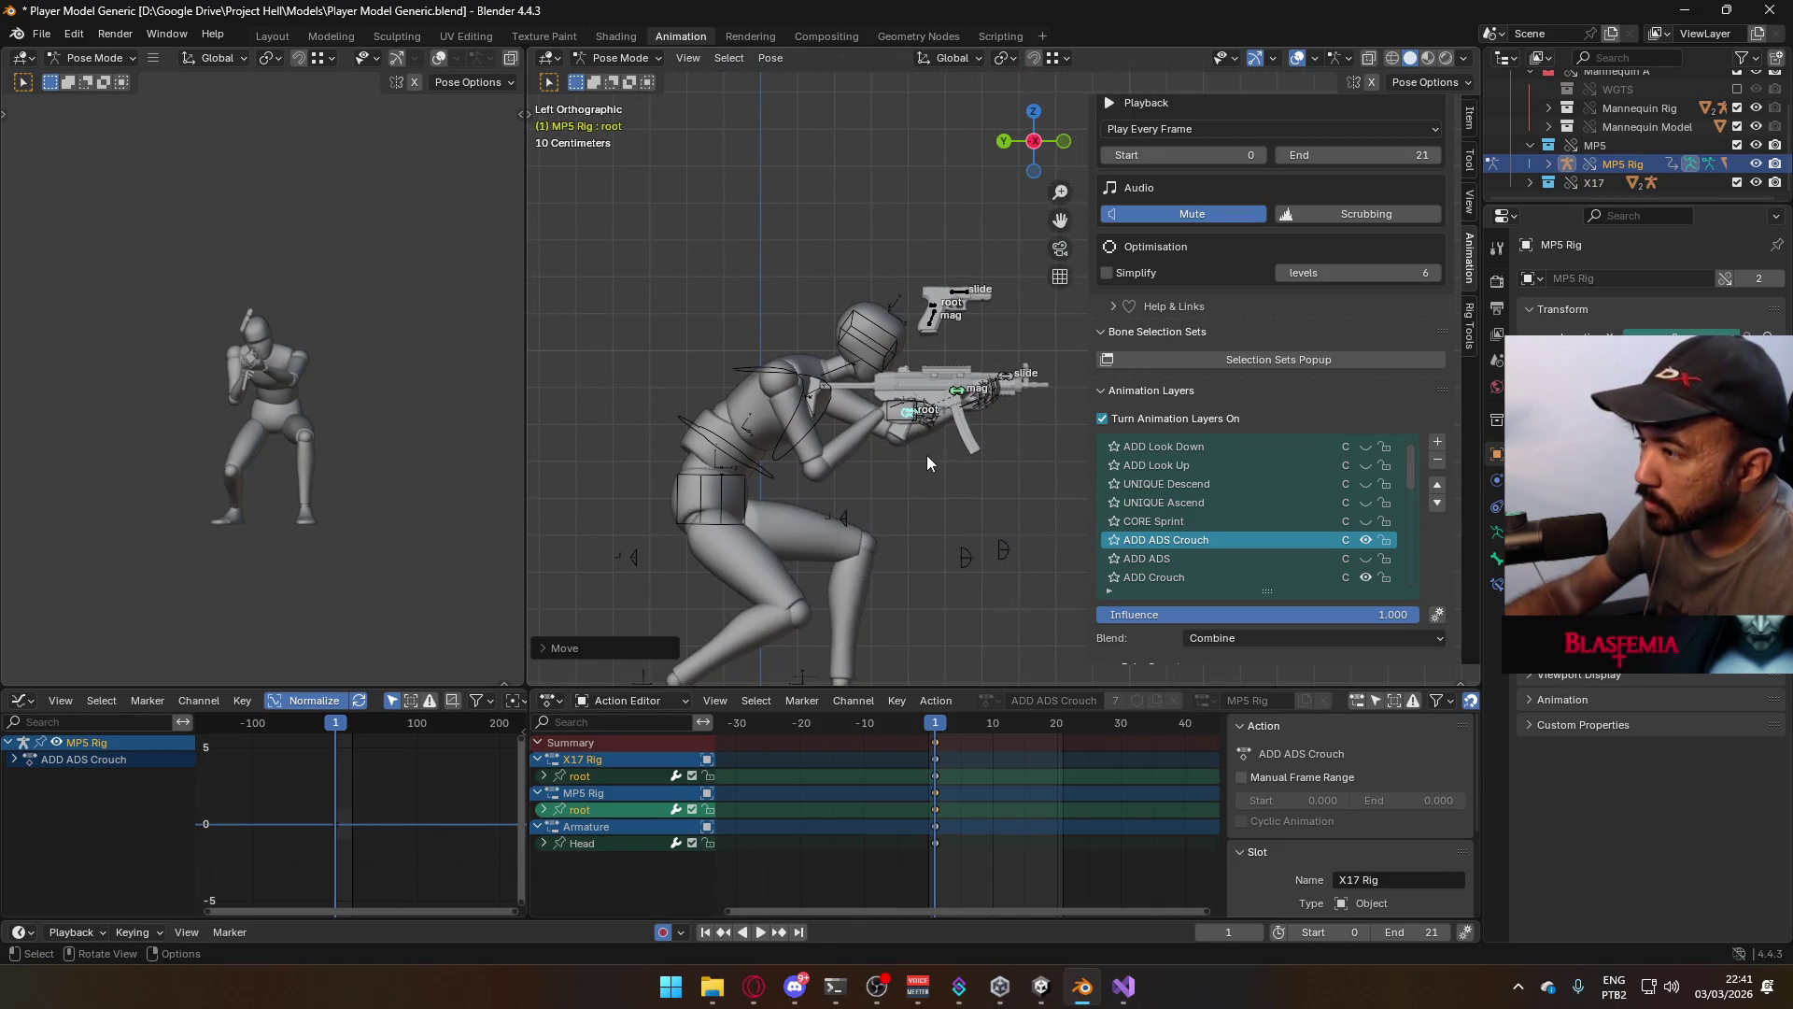
key(g)
key(z)
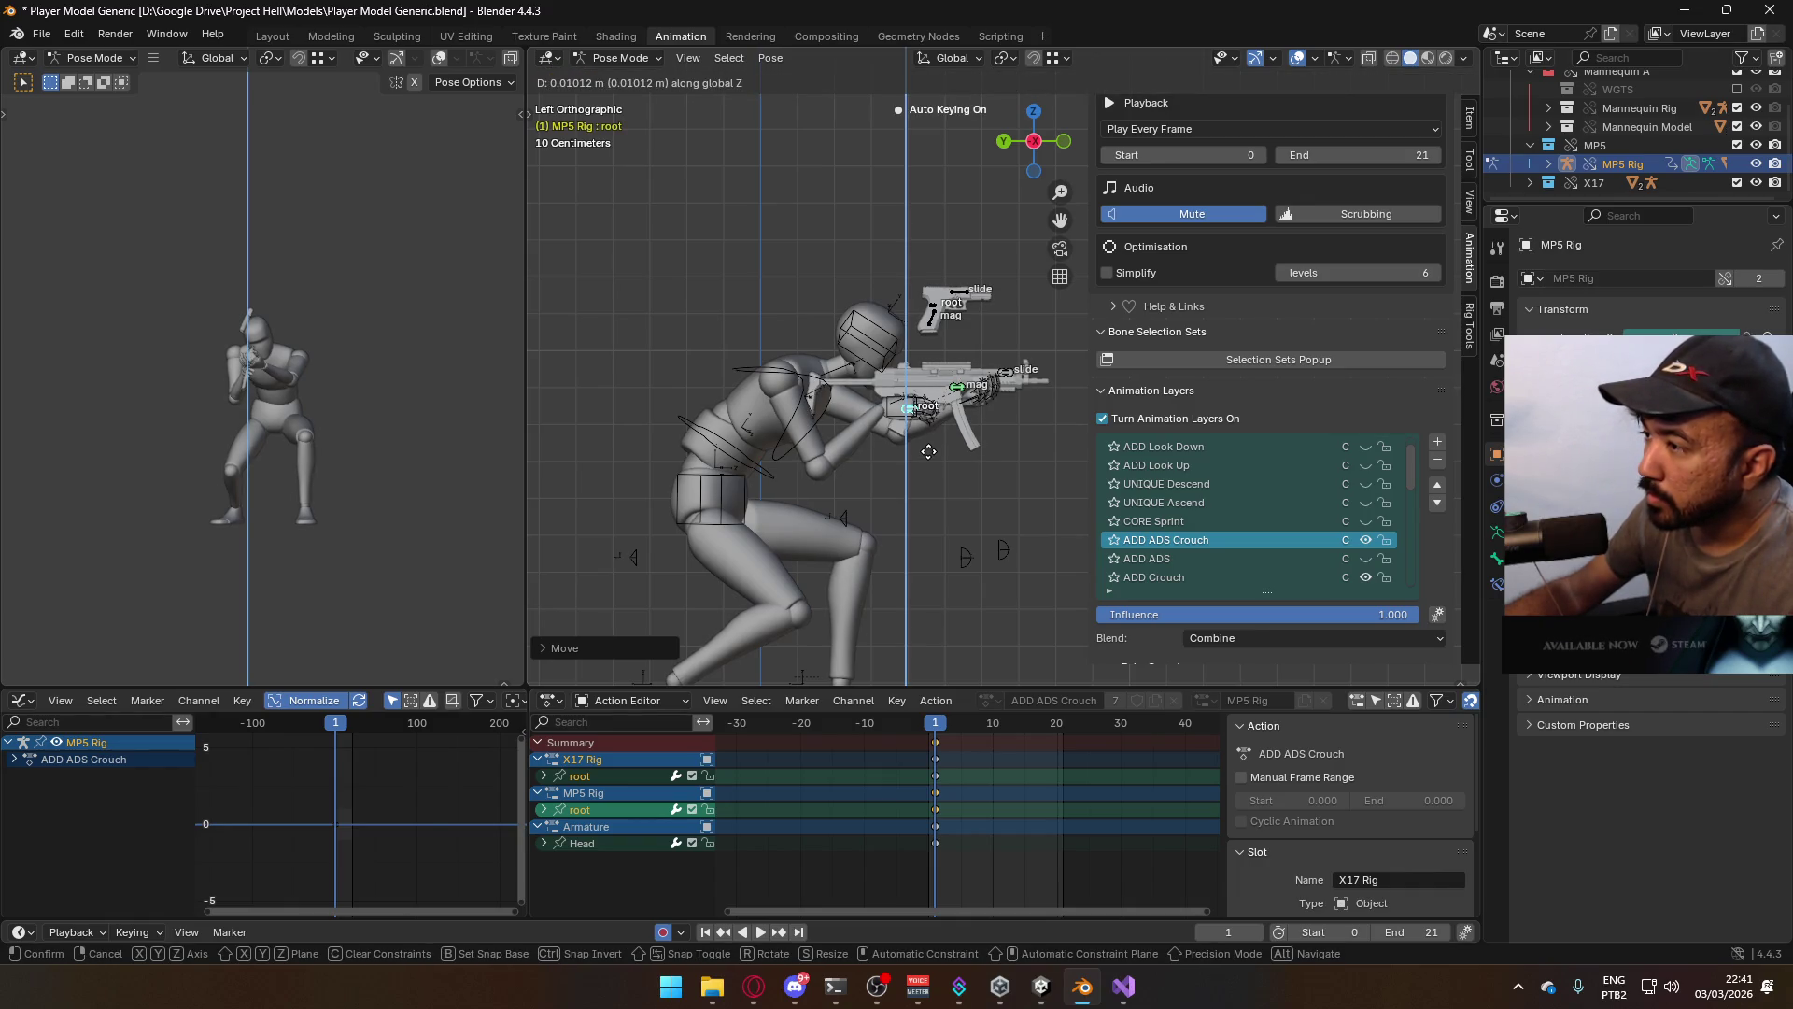
click(929, 459)
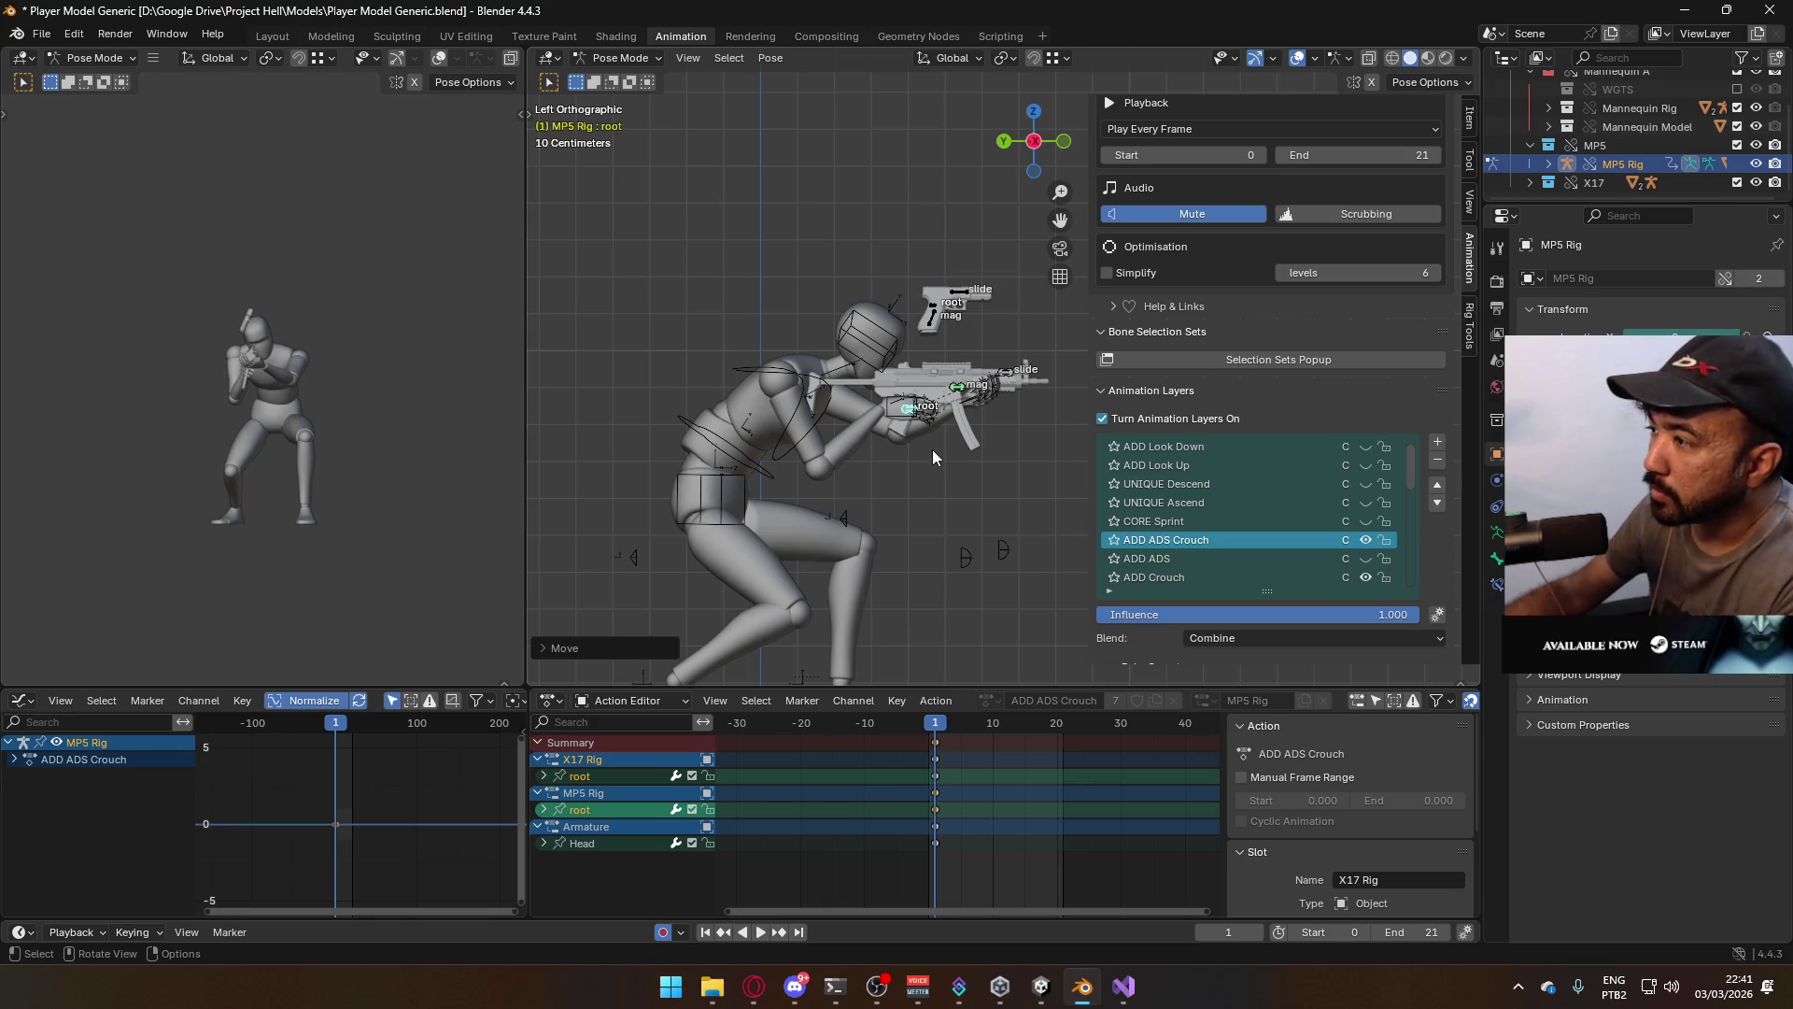
mouse_move(933, 458)
alt+middle_down()
mouse_move(809, 467)
mouse_move(794, 509)
alt+middle_up()
scroll(809, 467, up, 3)
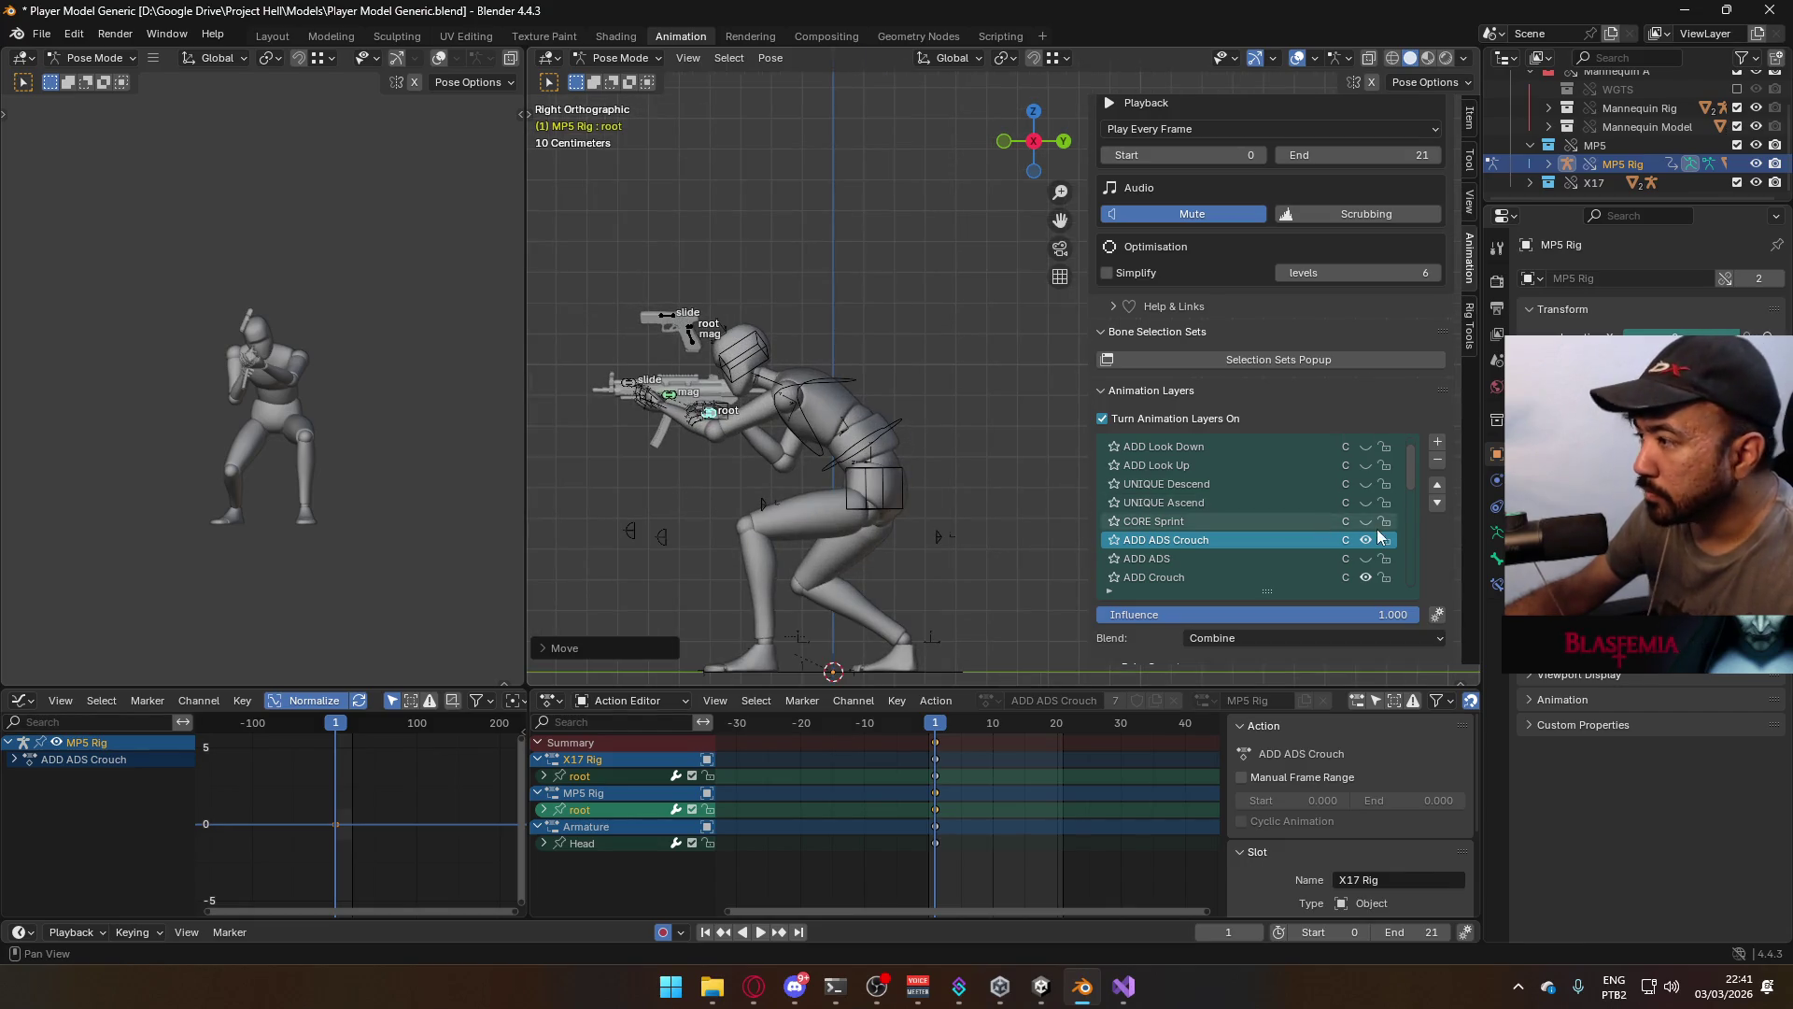
scroll(1364, 542, down, 4)
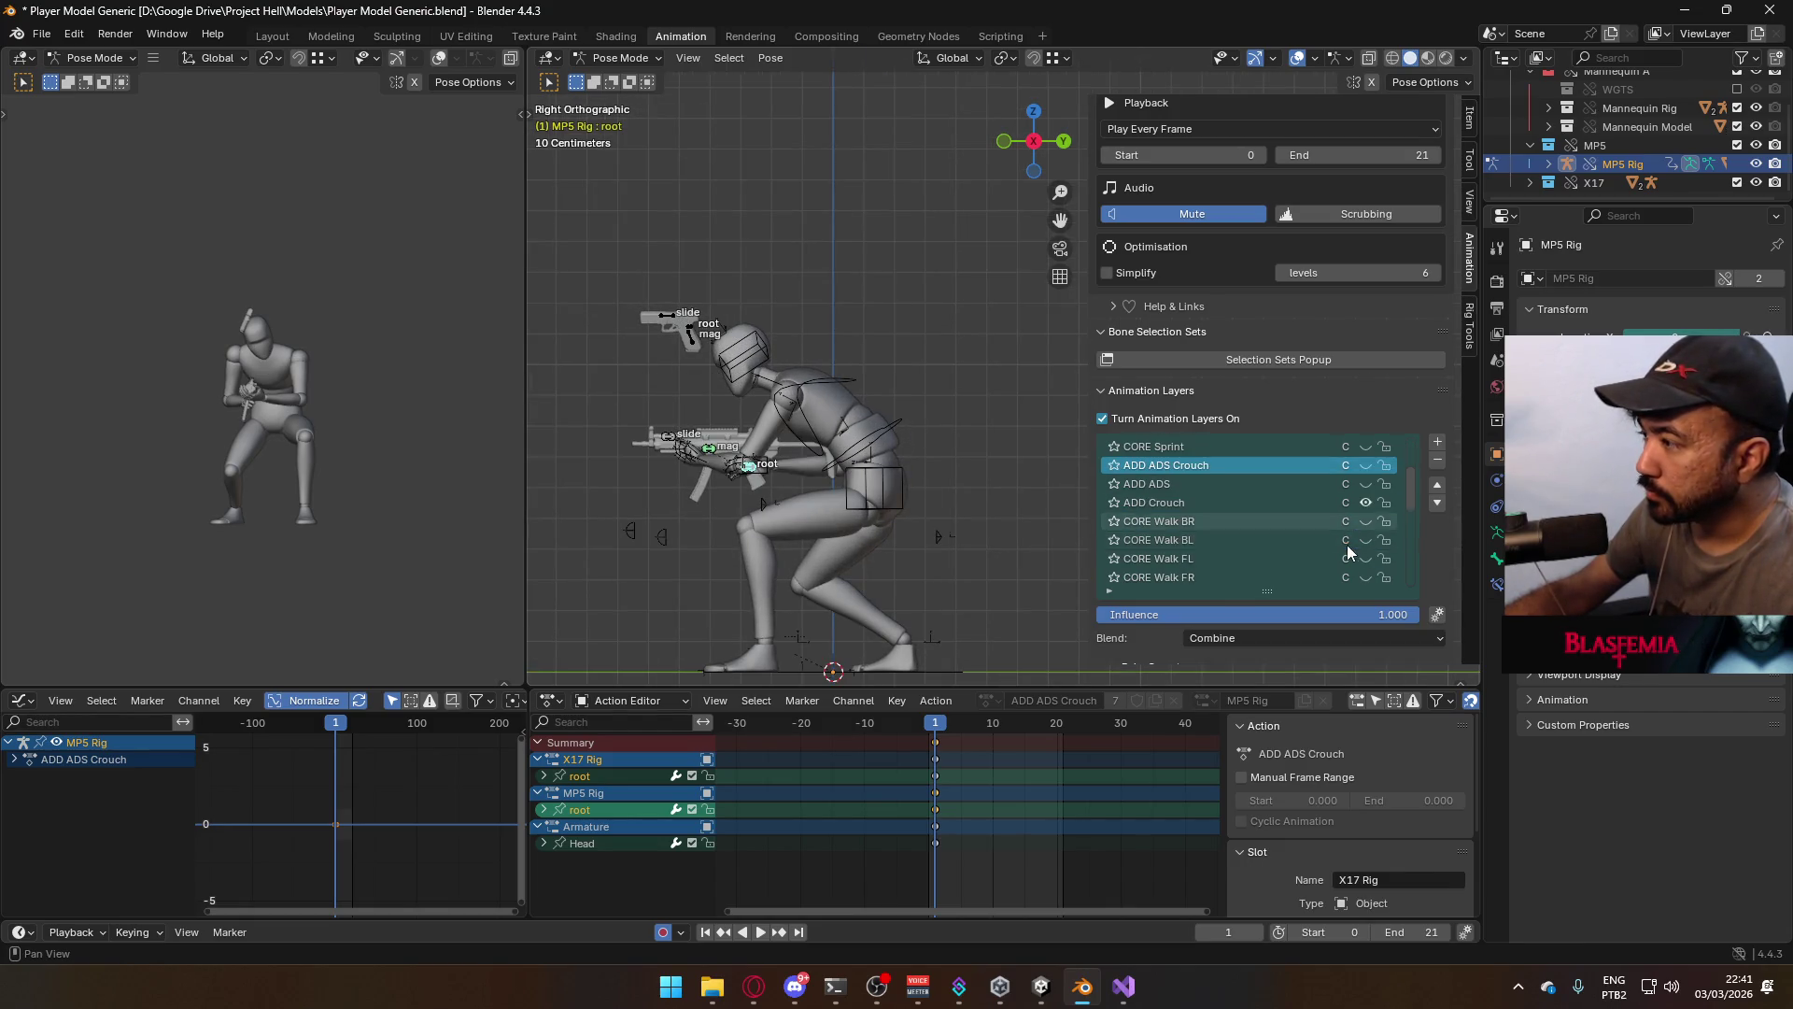
click(1231, 507)
Switch back to Object Mode and select the mannequin Armature
key(ctrl+Tab)
click(882, 456)
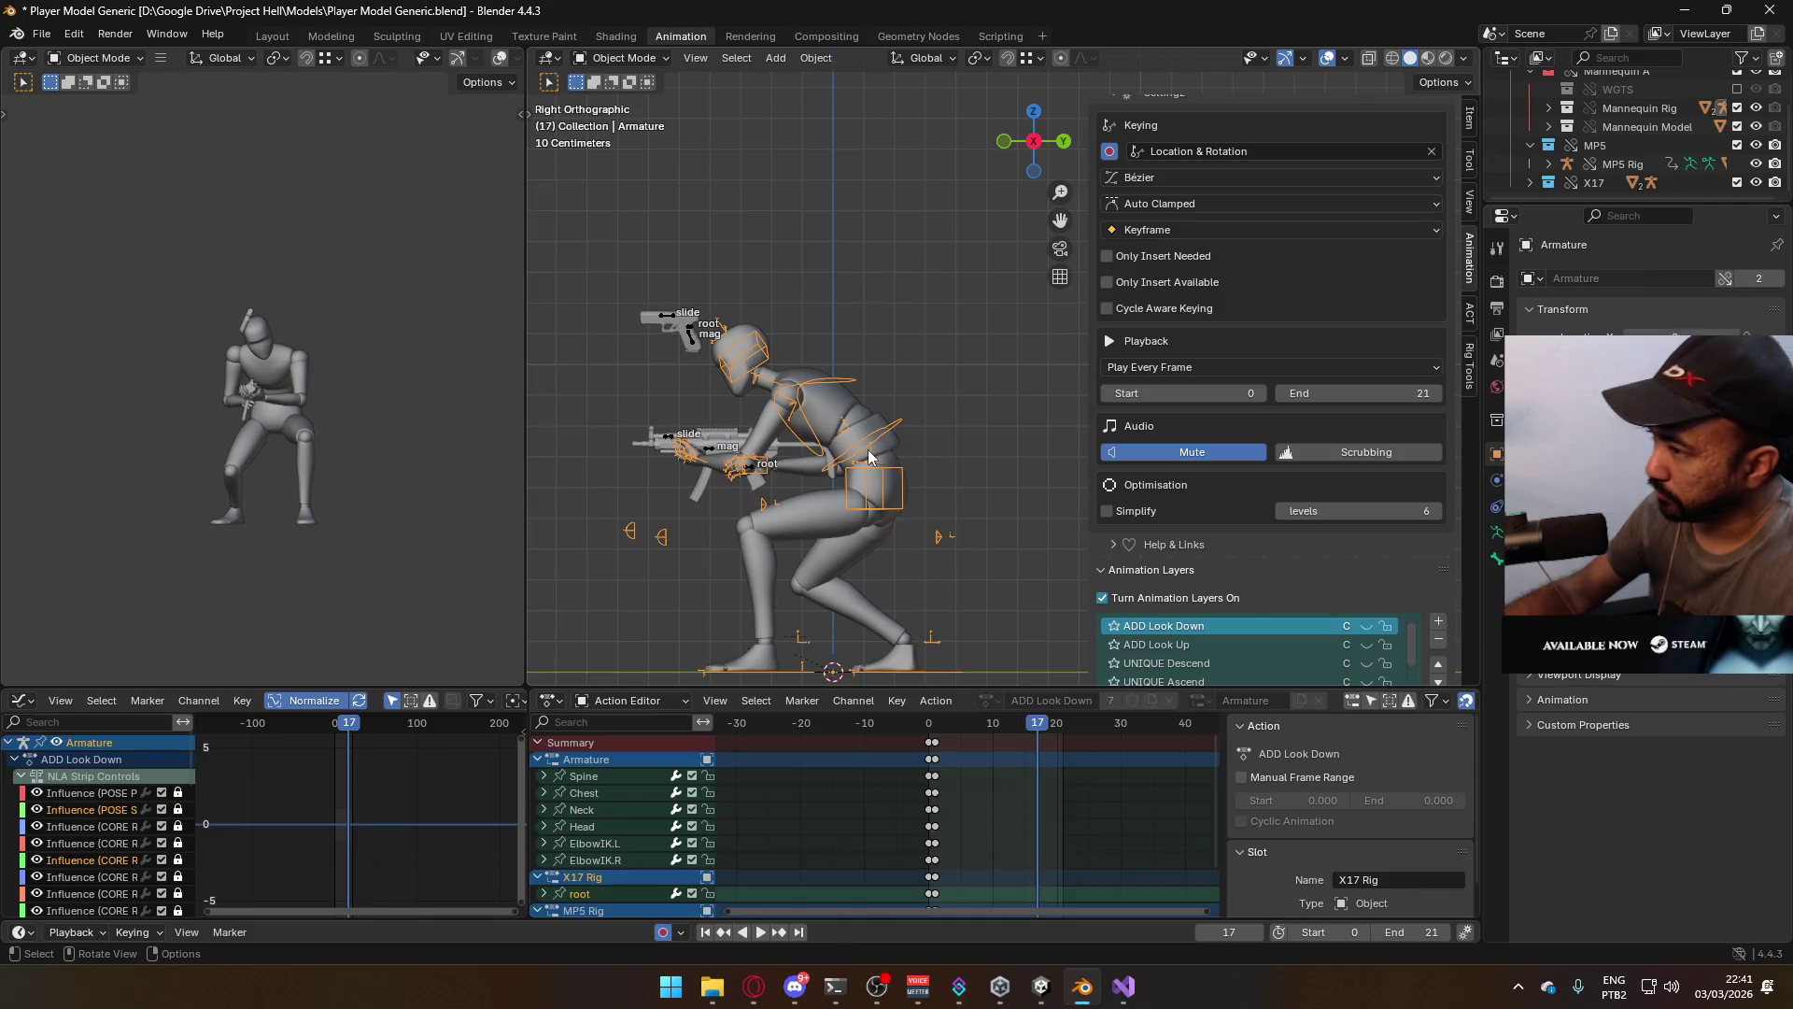
scroll(1253, 609, down, 5)
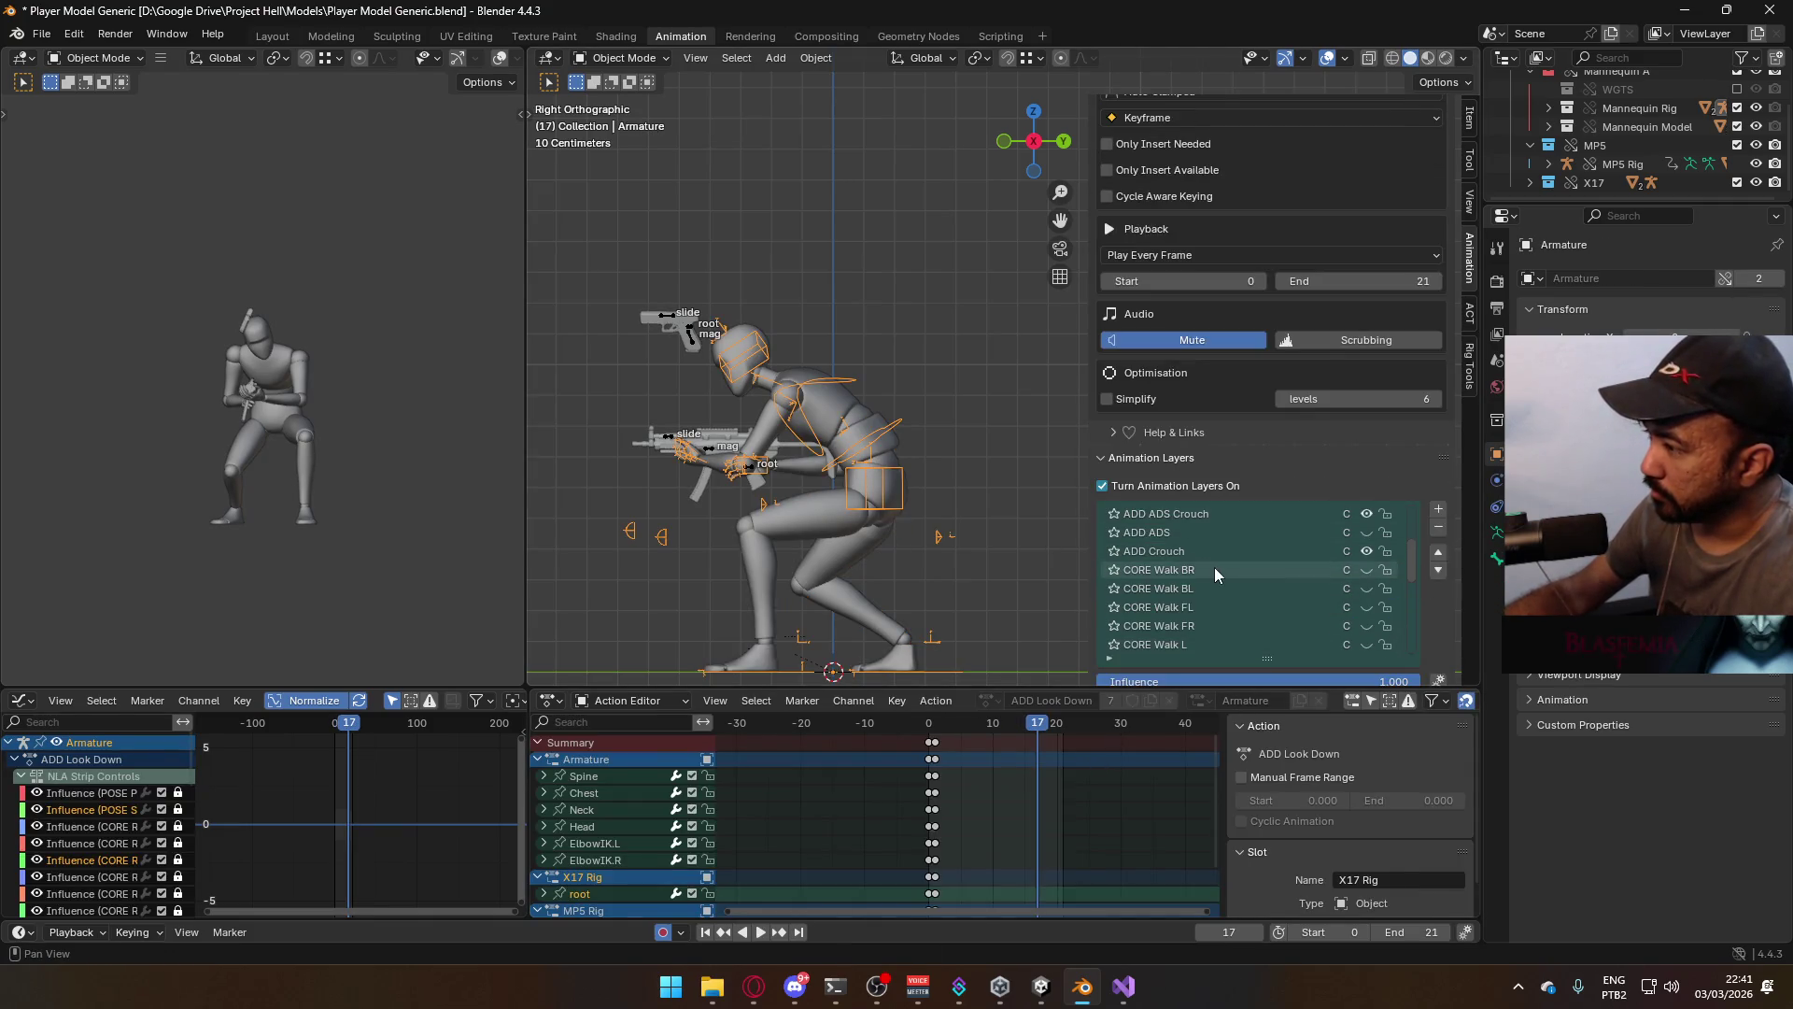
scroll(1233, 561, down, 10)
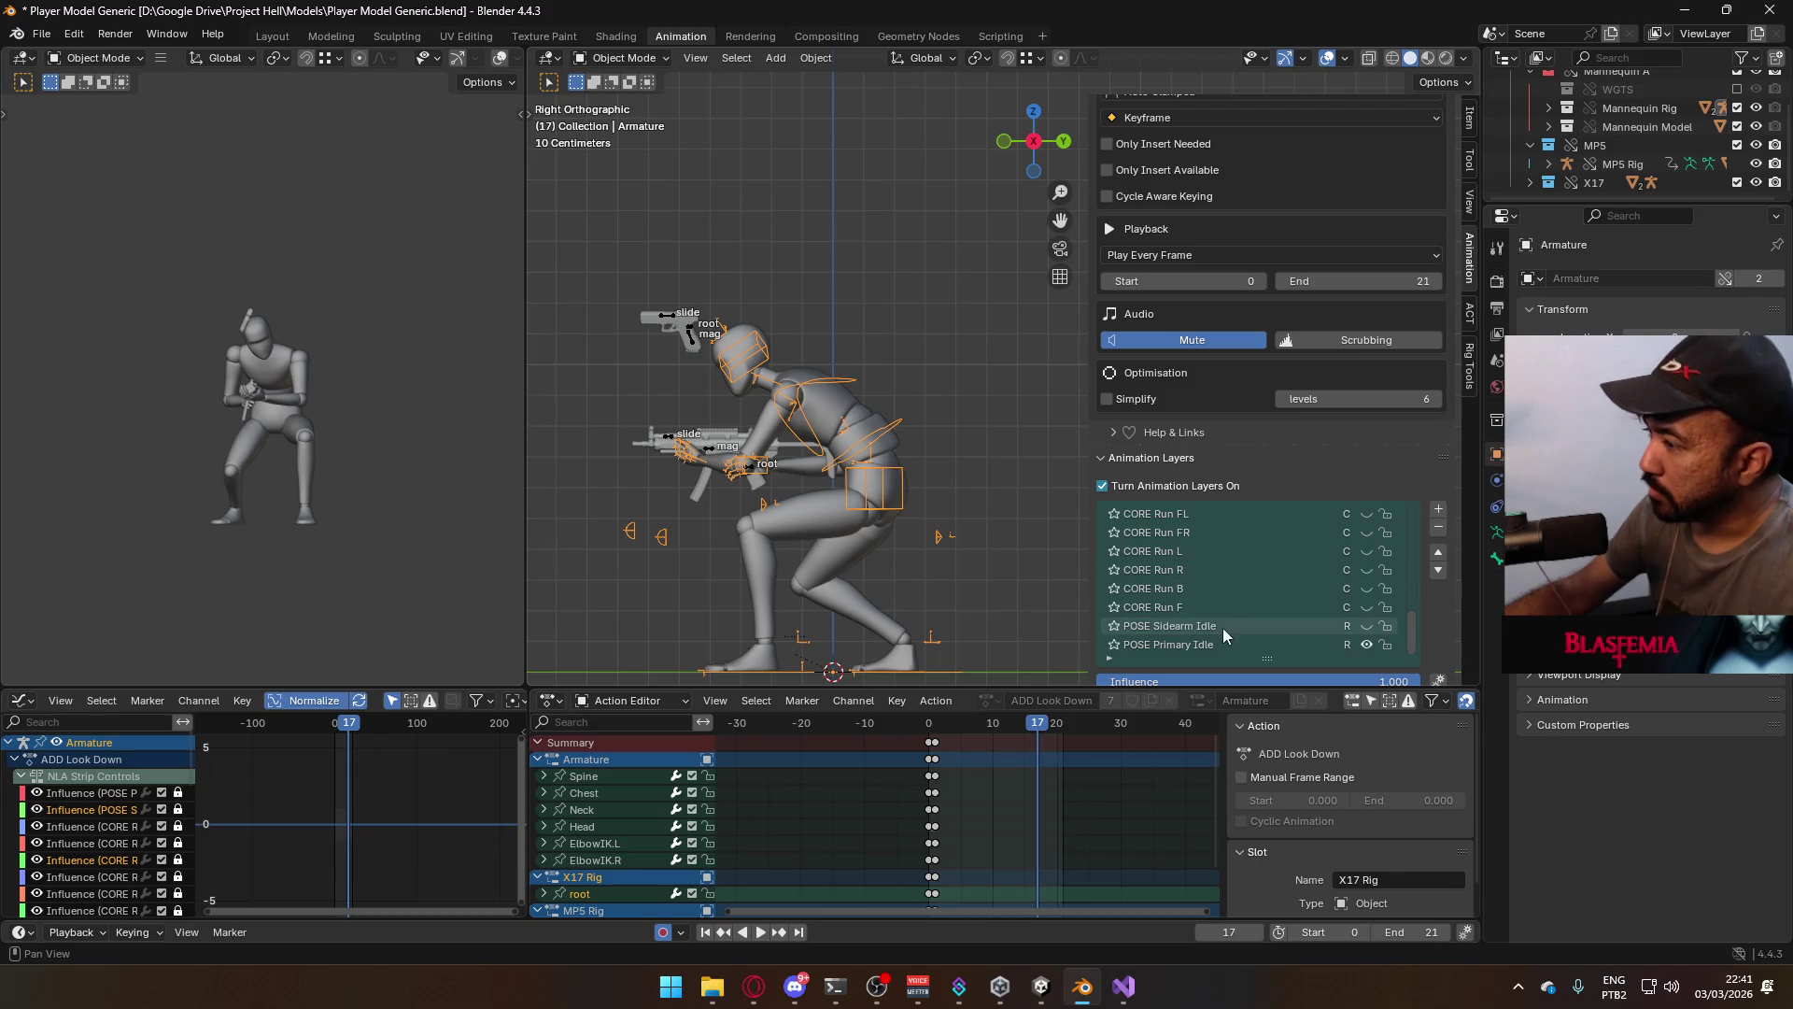
scroll(1226, 614, up, 10)
scroll(1224, 612, up, 3)
scroll(1219, 601, down, 7)
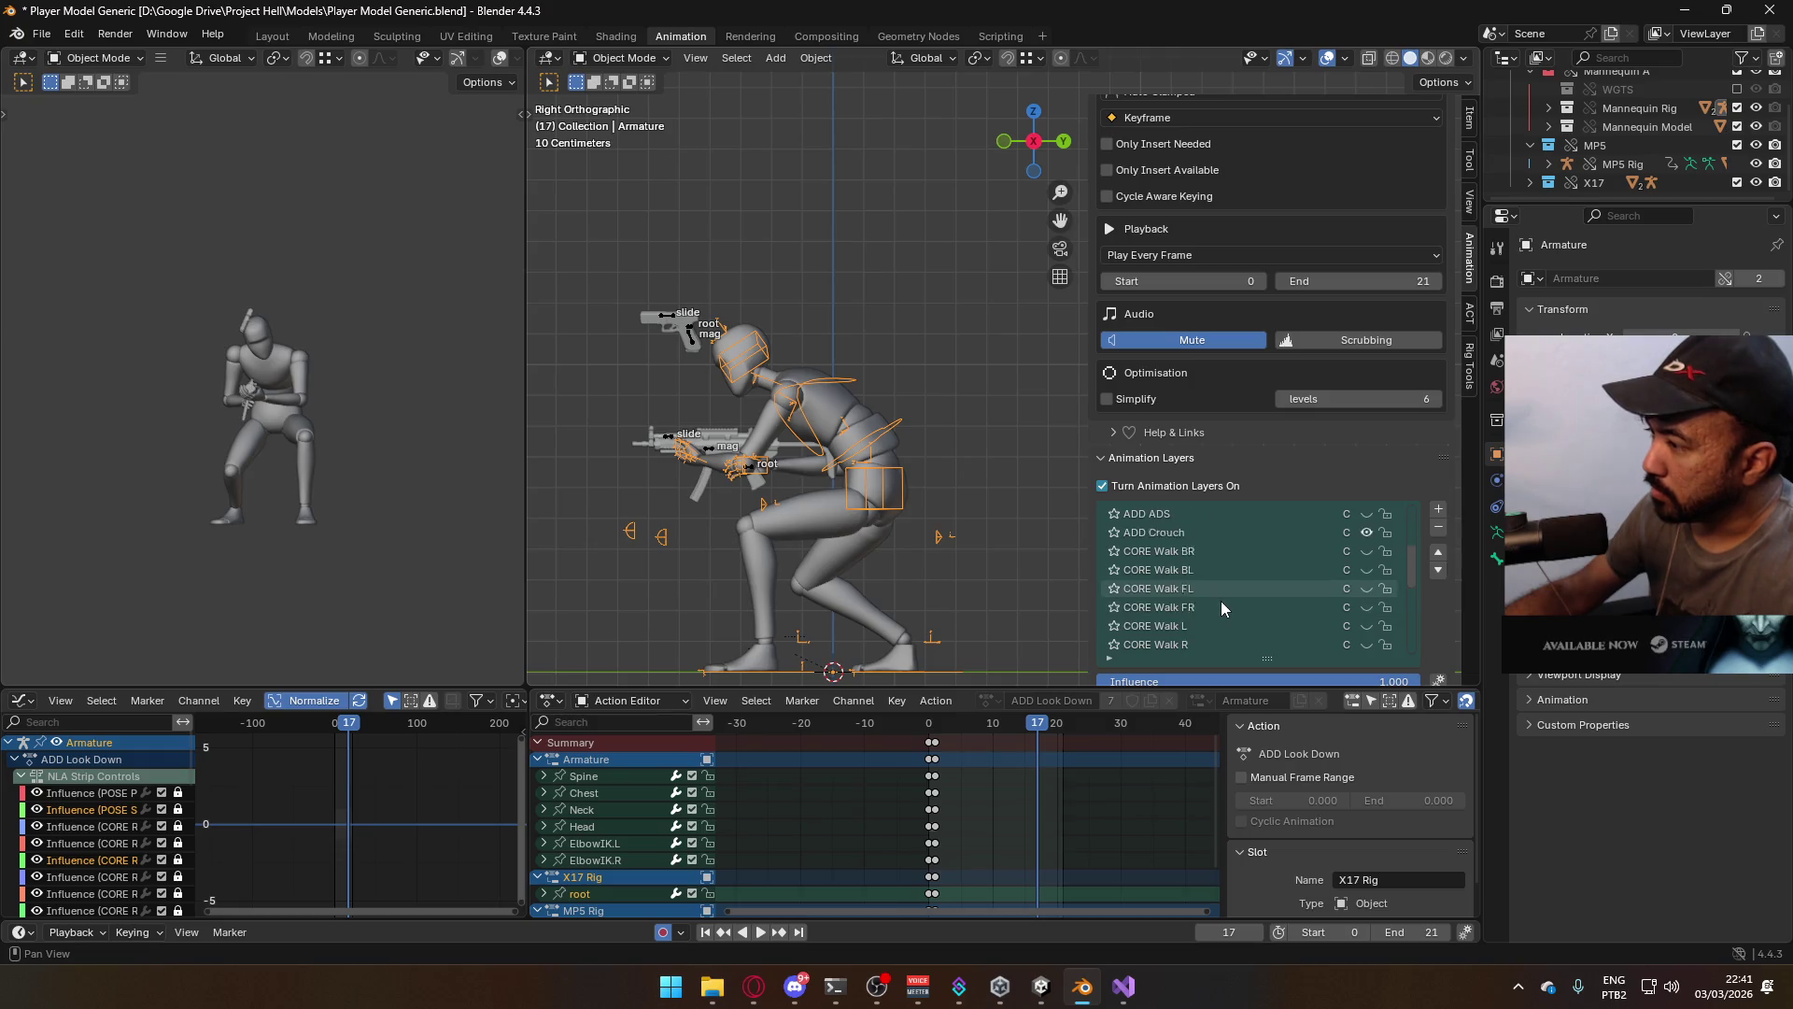
scroll(1219, 561, down, 3)
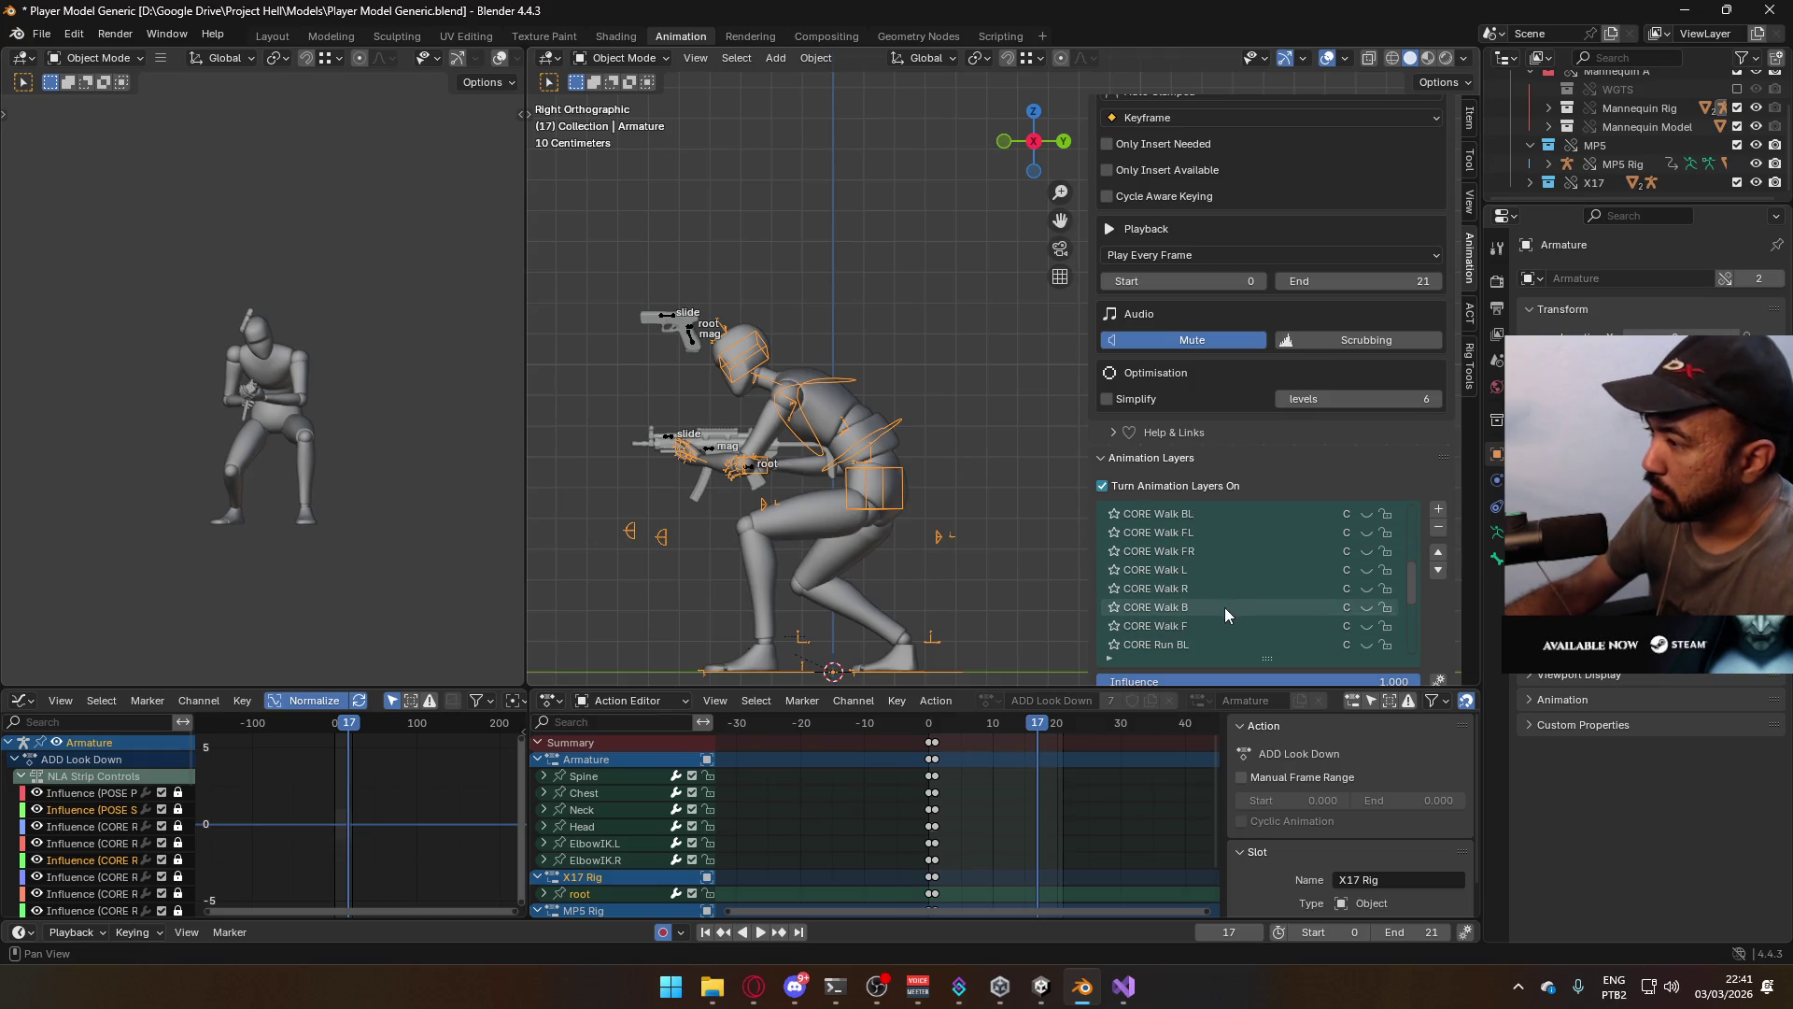
Activate CORE Walk F, set the frame range to 1–64, and preview it from frame 1
click(1209, 588)
mouse_move(1067, 718)
mouse_down()
mouse_move(1102, 747)
mouse_move(1124, 735)
mouse_up()
scroll(1111, 738, down, 2)
click(1432, 932)
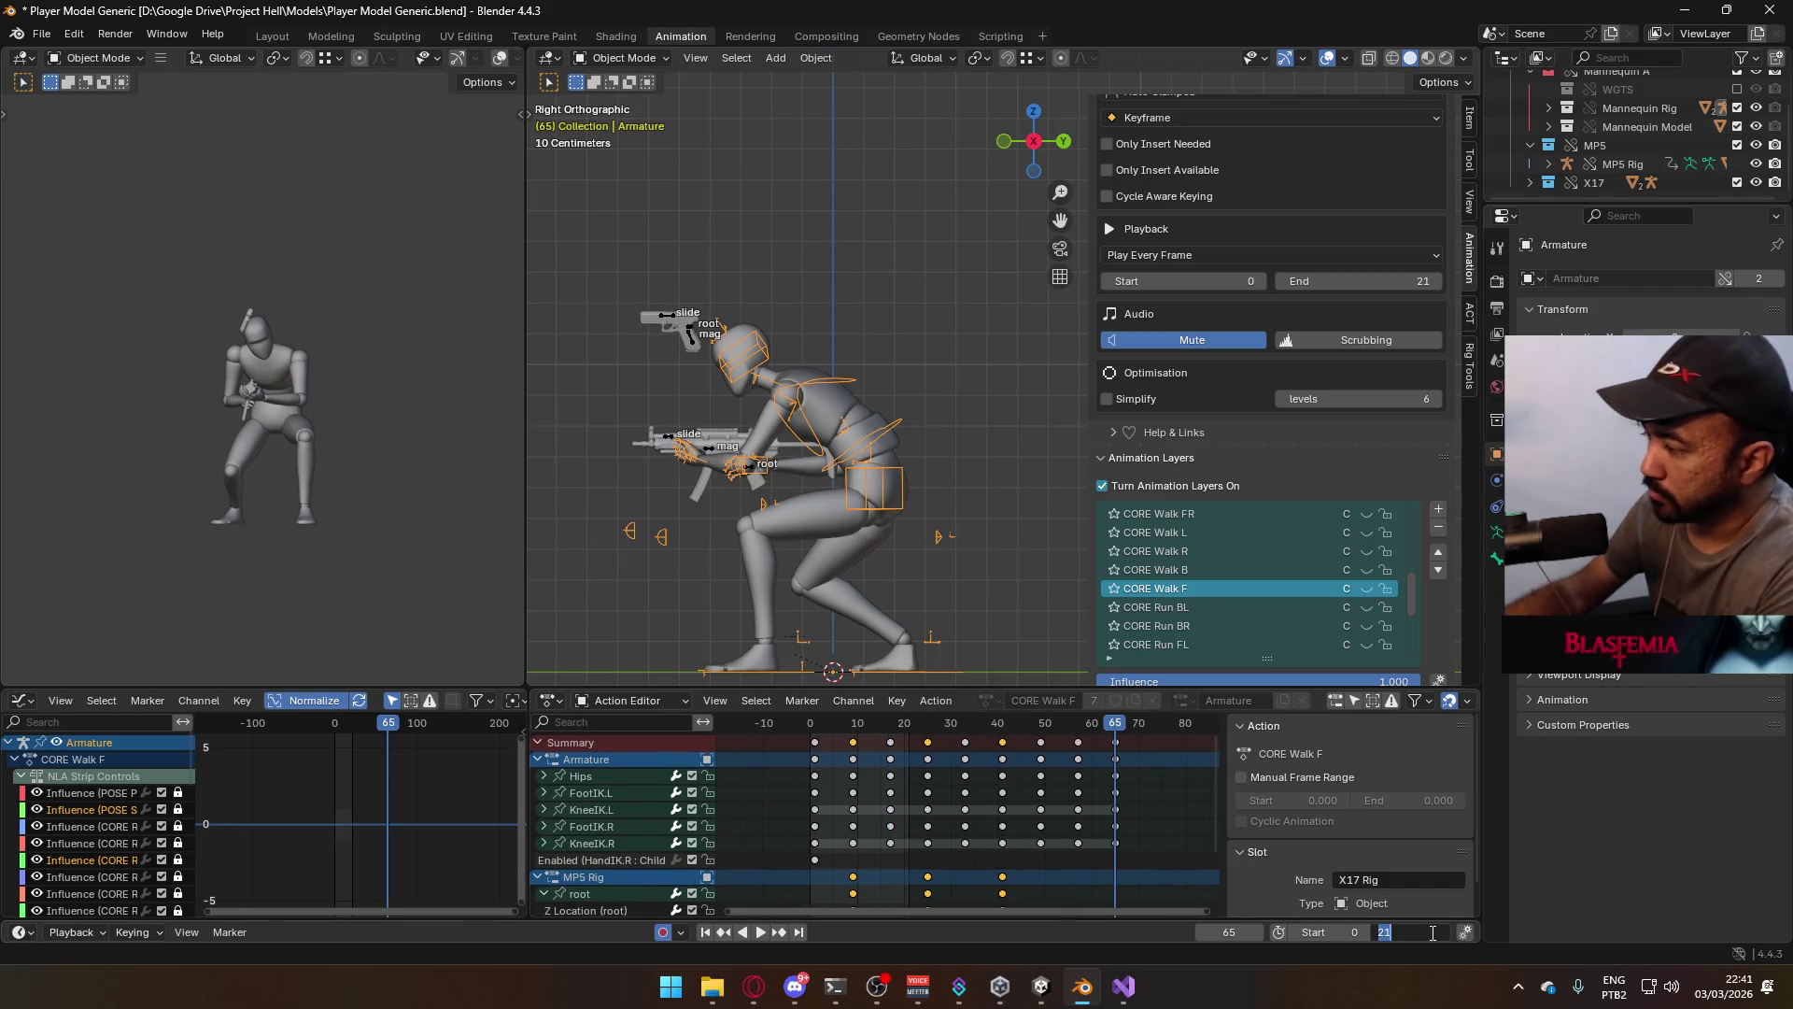
text(64)
key(Return)
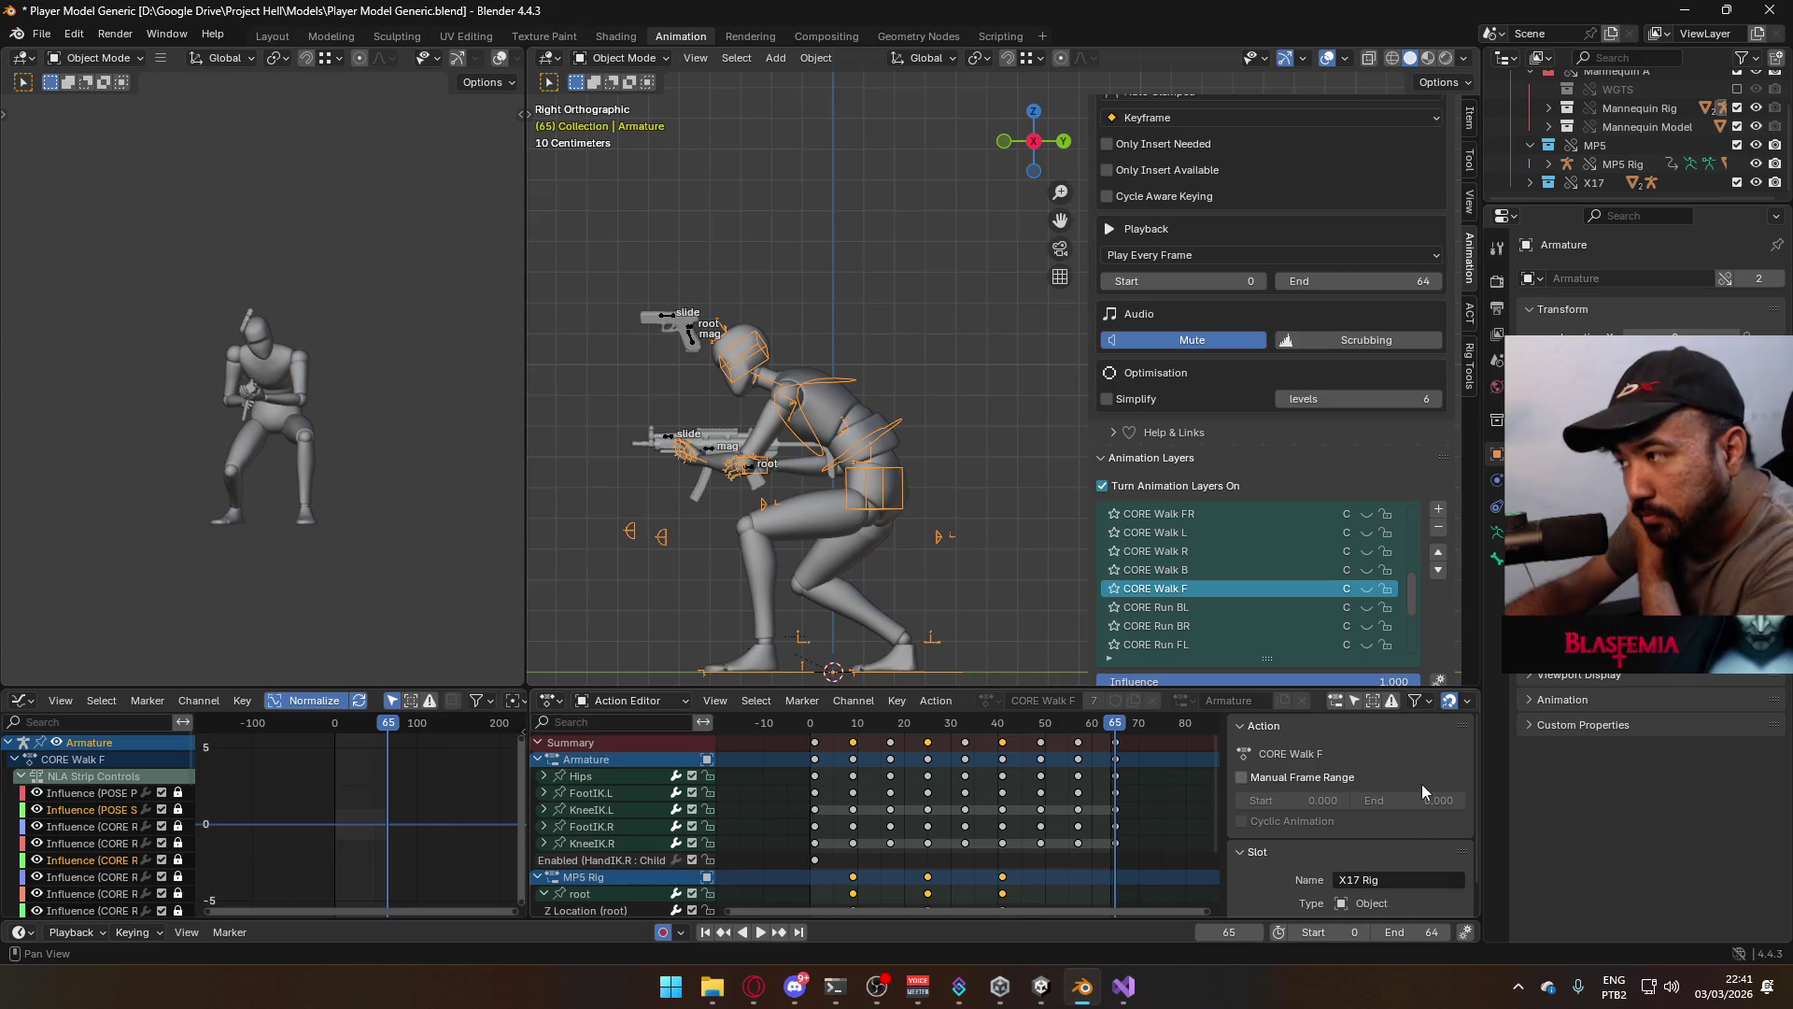
key(space)
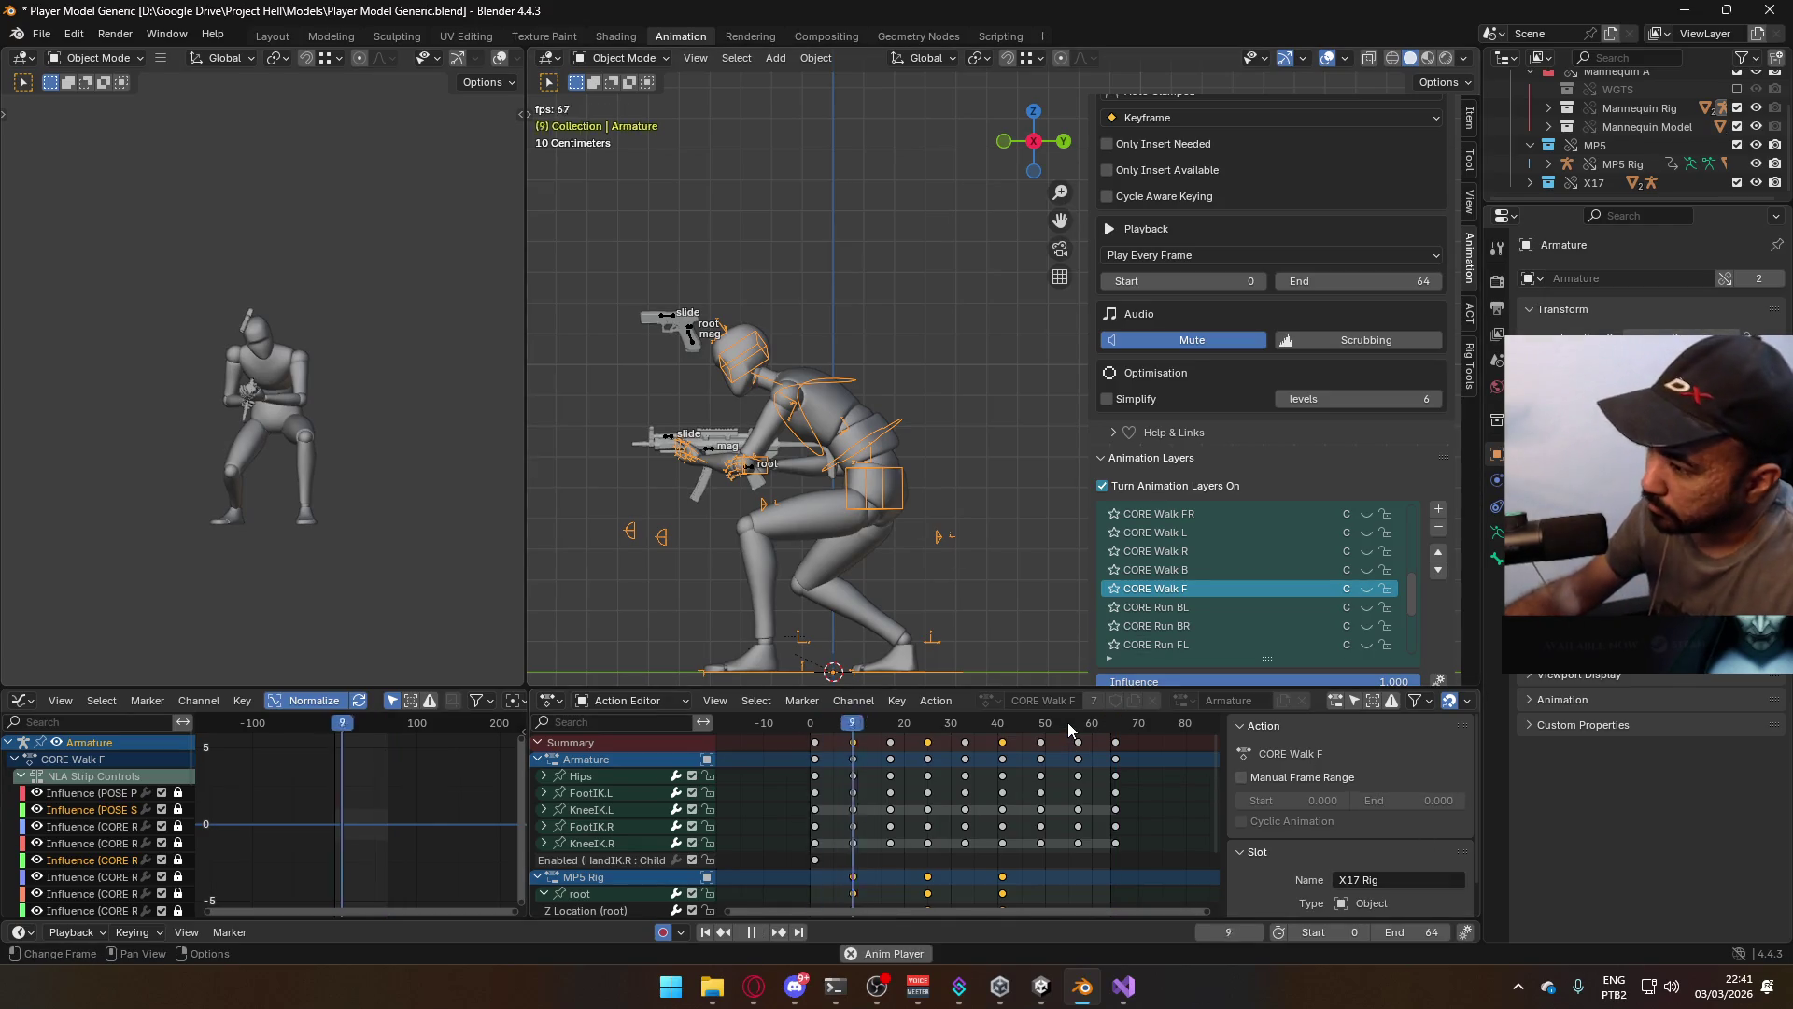
drag(1353, 932, 1363, 932)
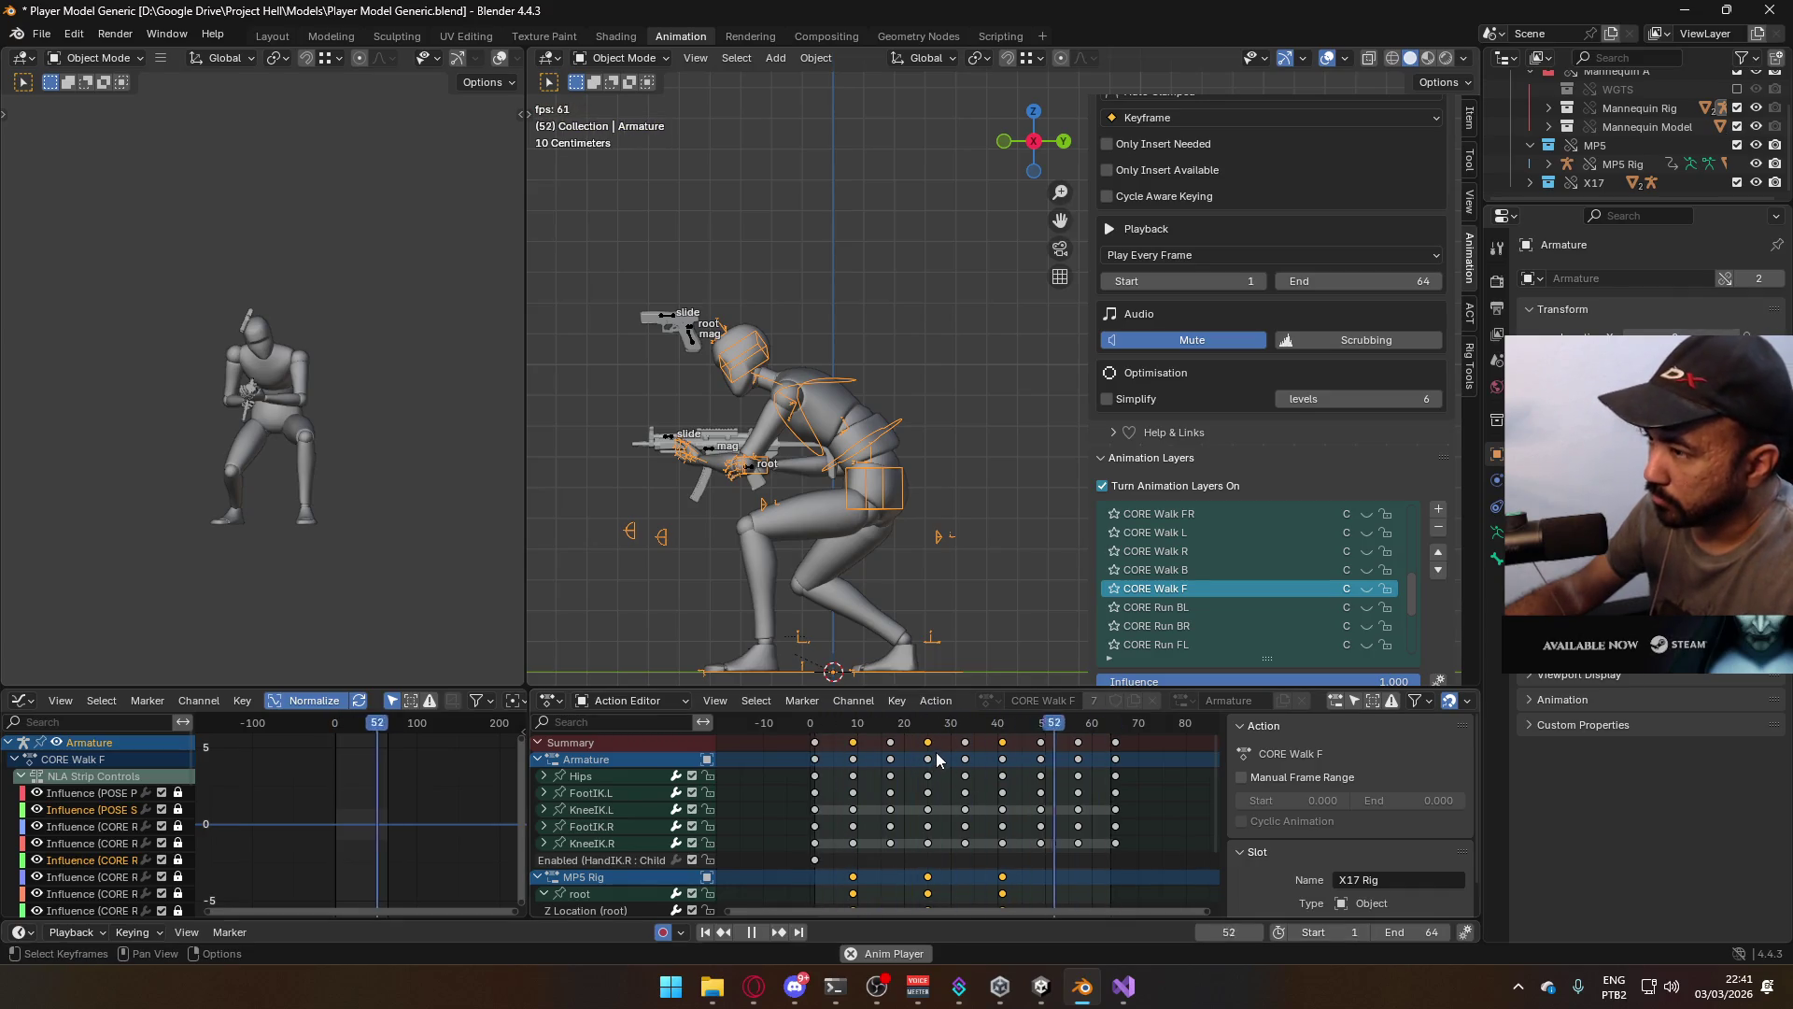
click(822, 732)
key(Escape)
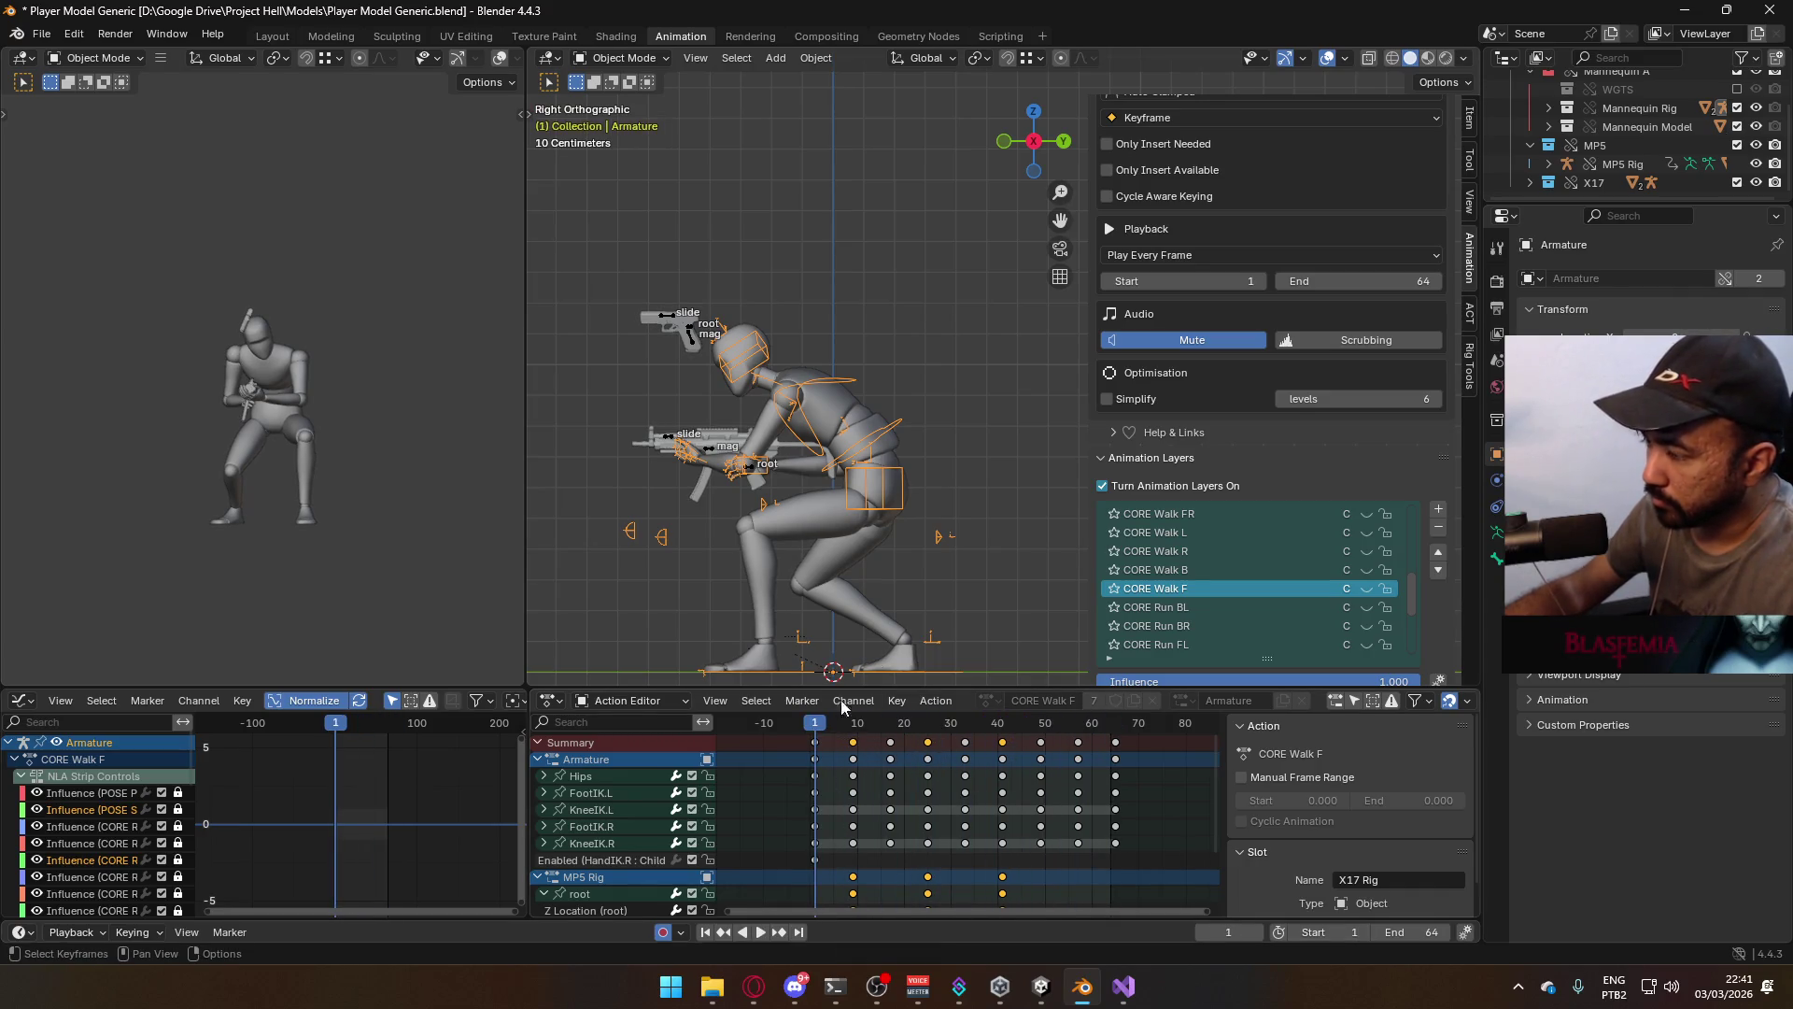
Reselect the armature and save Player Model Generic.blend, ready for exporting
click(878, 498)
click(879, 455)
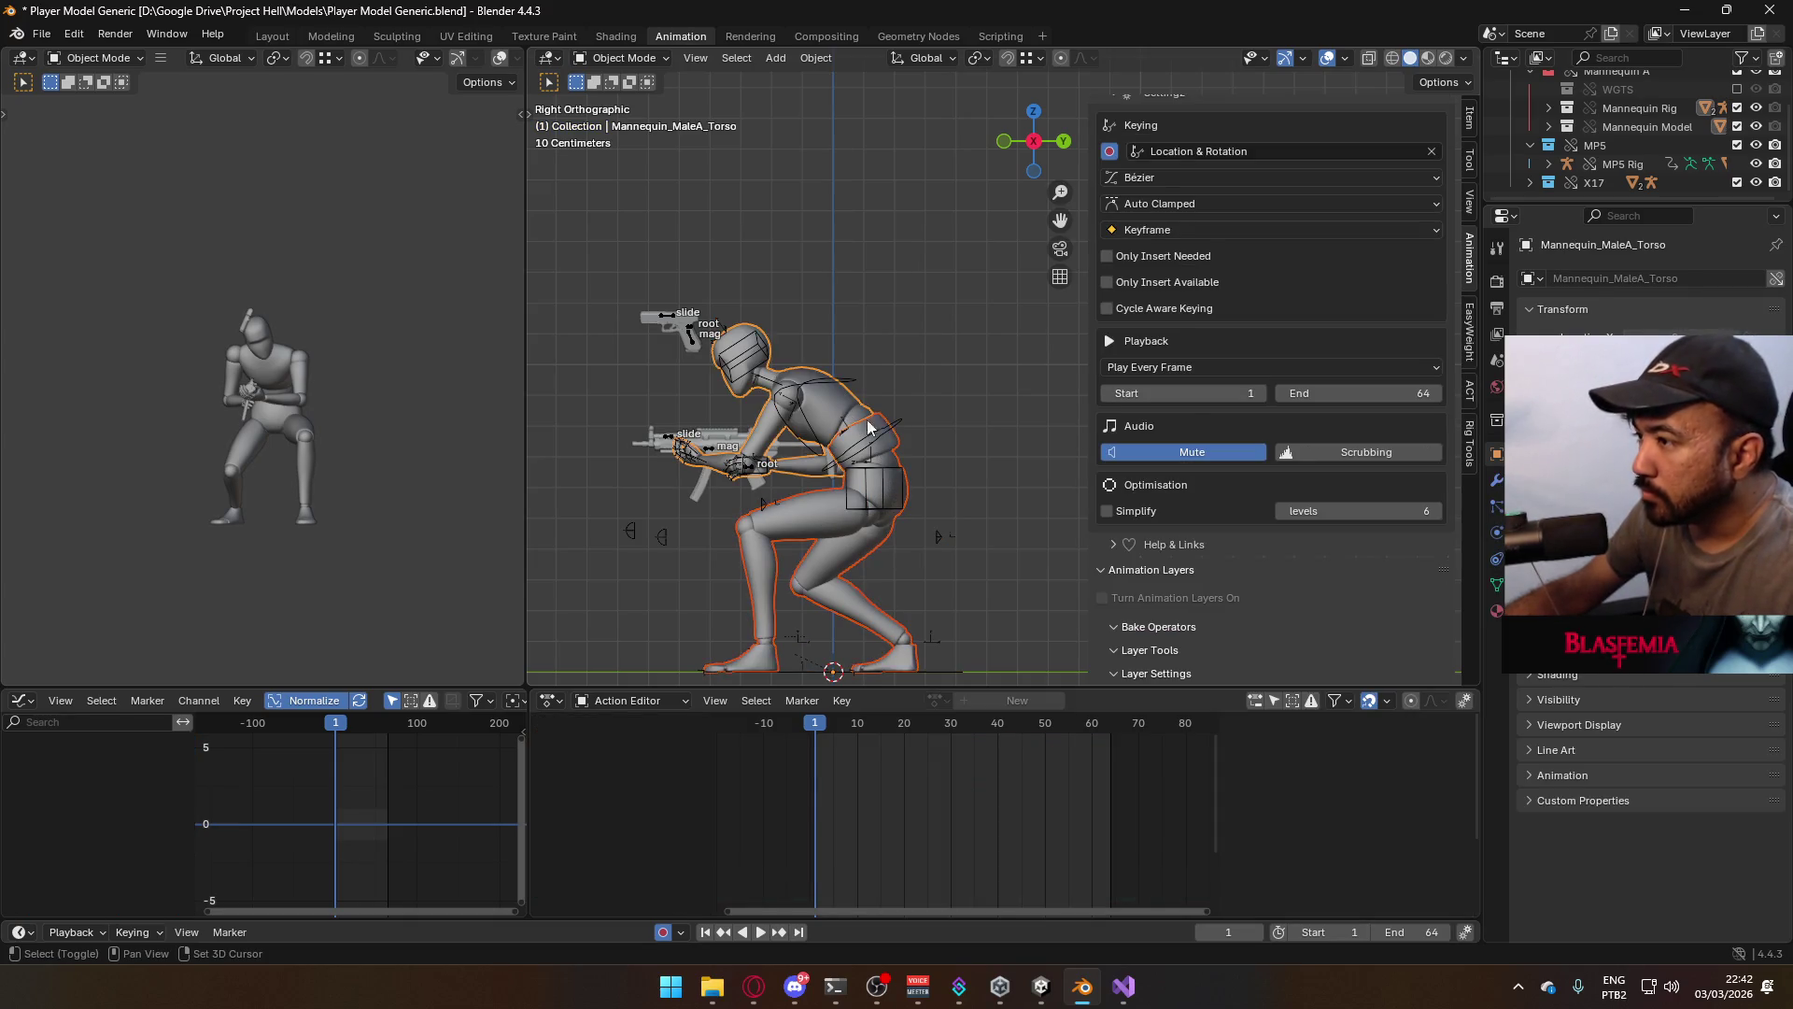
key(ctrl+s)
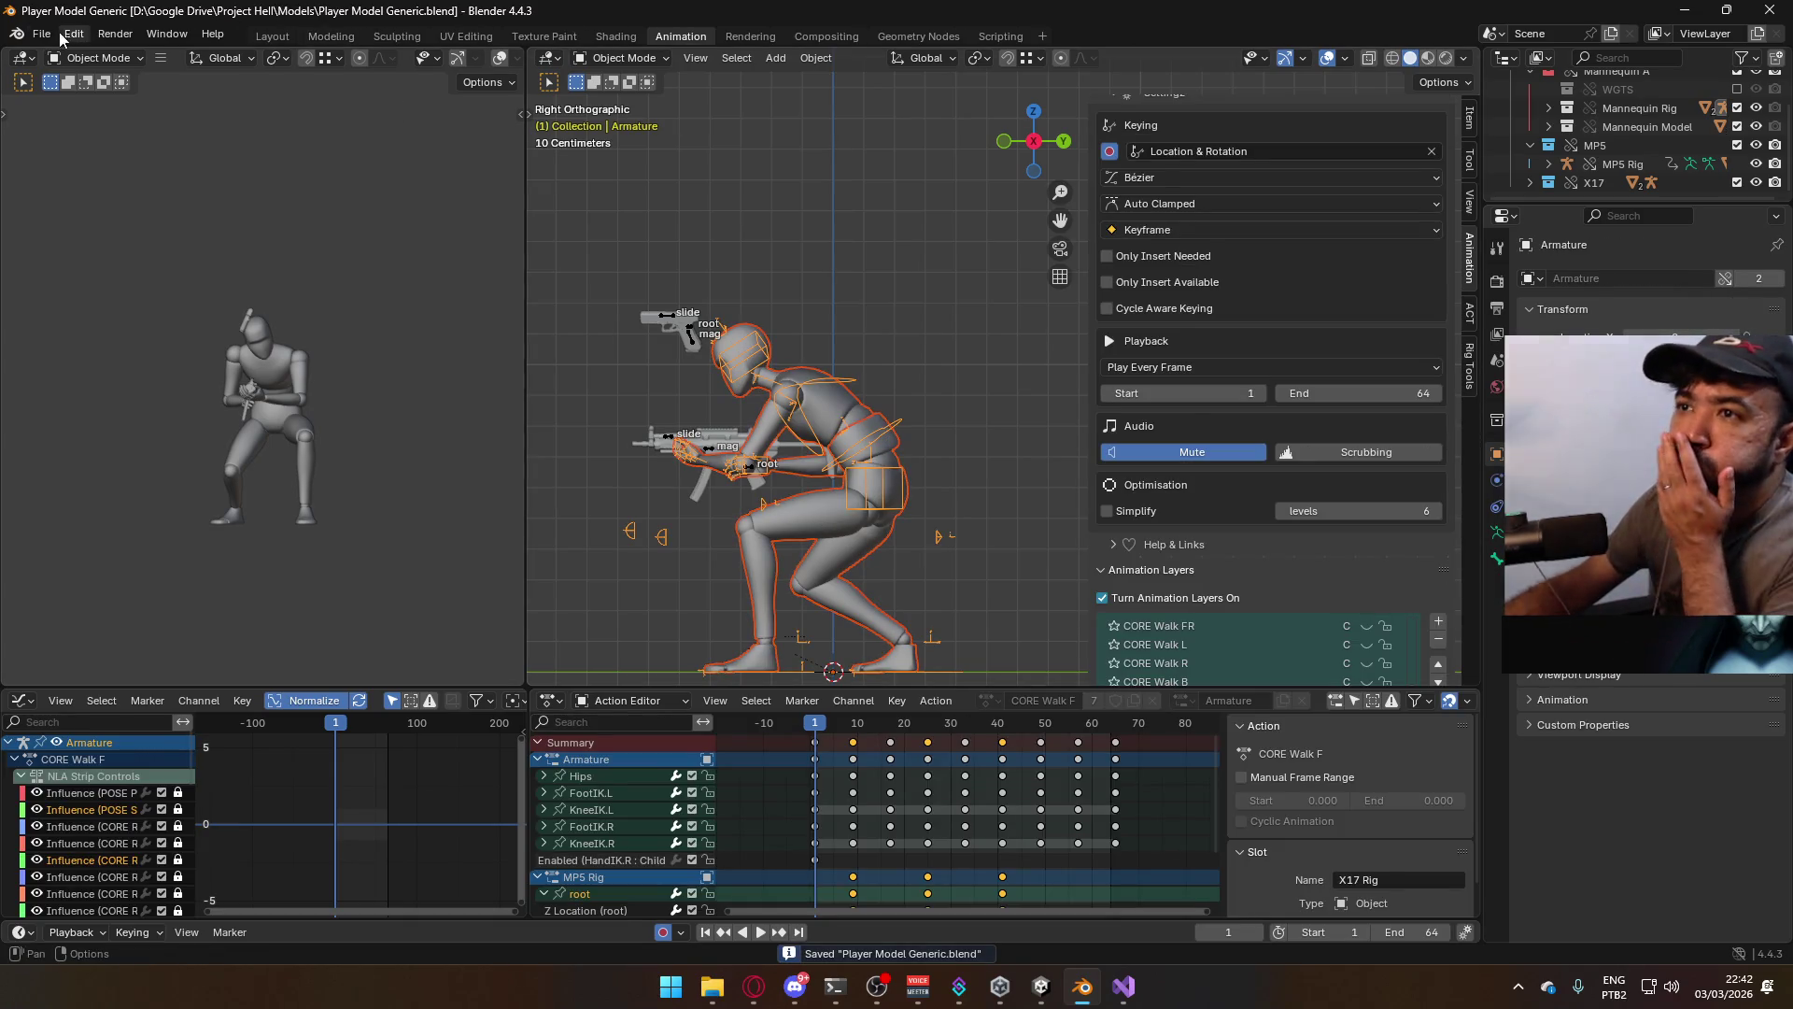
click(41, 34)
Export an FBX over Model@Hipfire Primary Crouch Idle.fbx in the Model folder
mouse_move(121, 317)
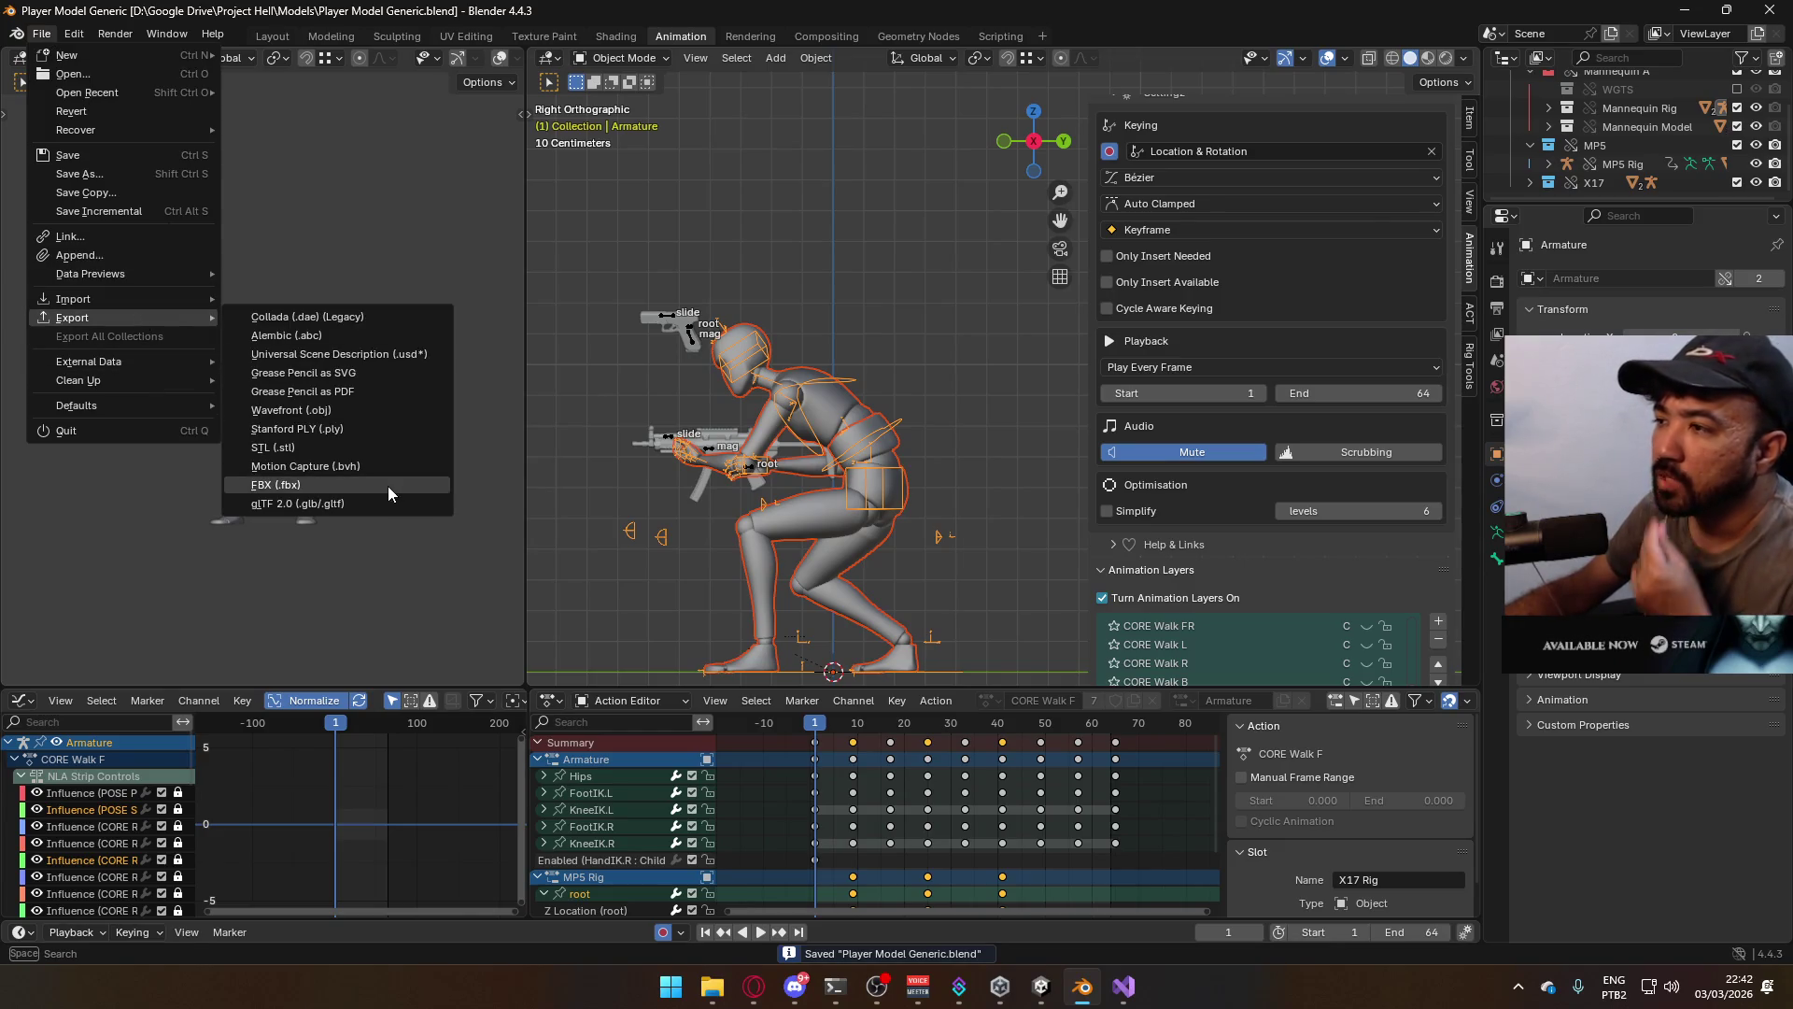
click(389, 486)
scroll(977, 411, down, 4)
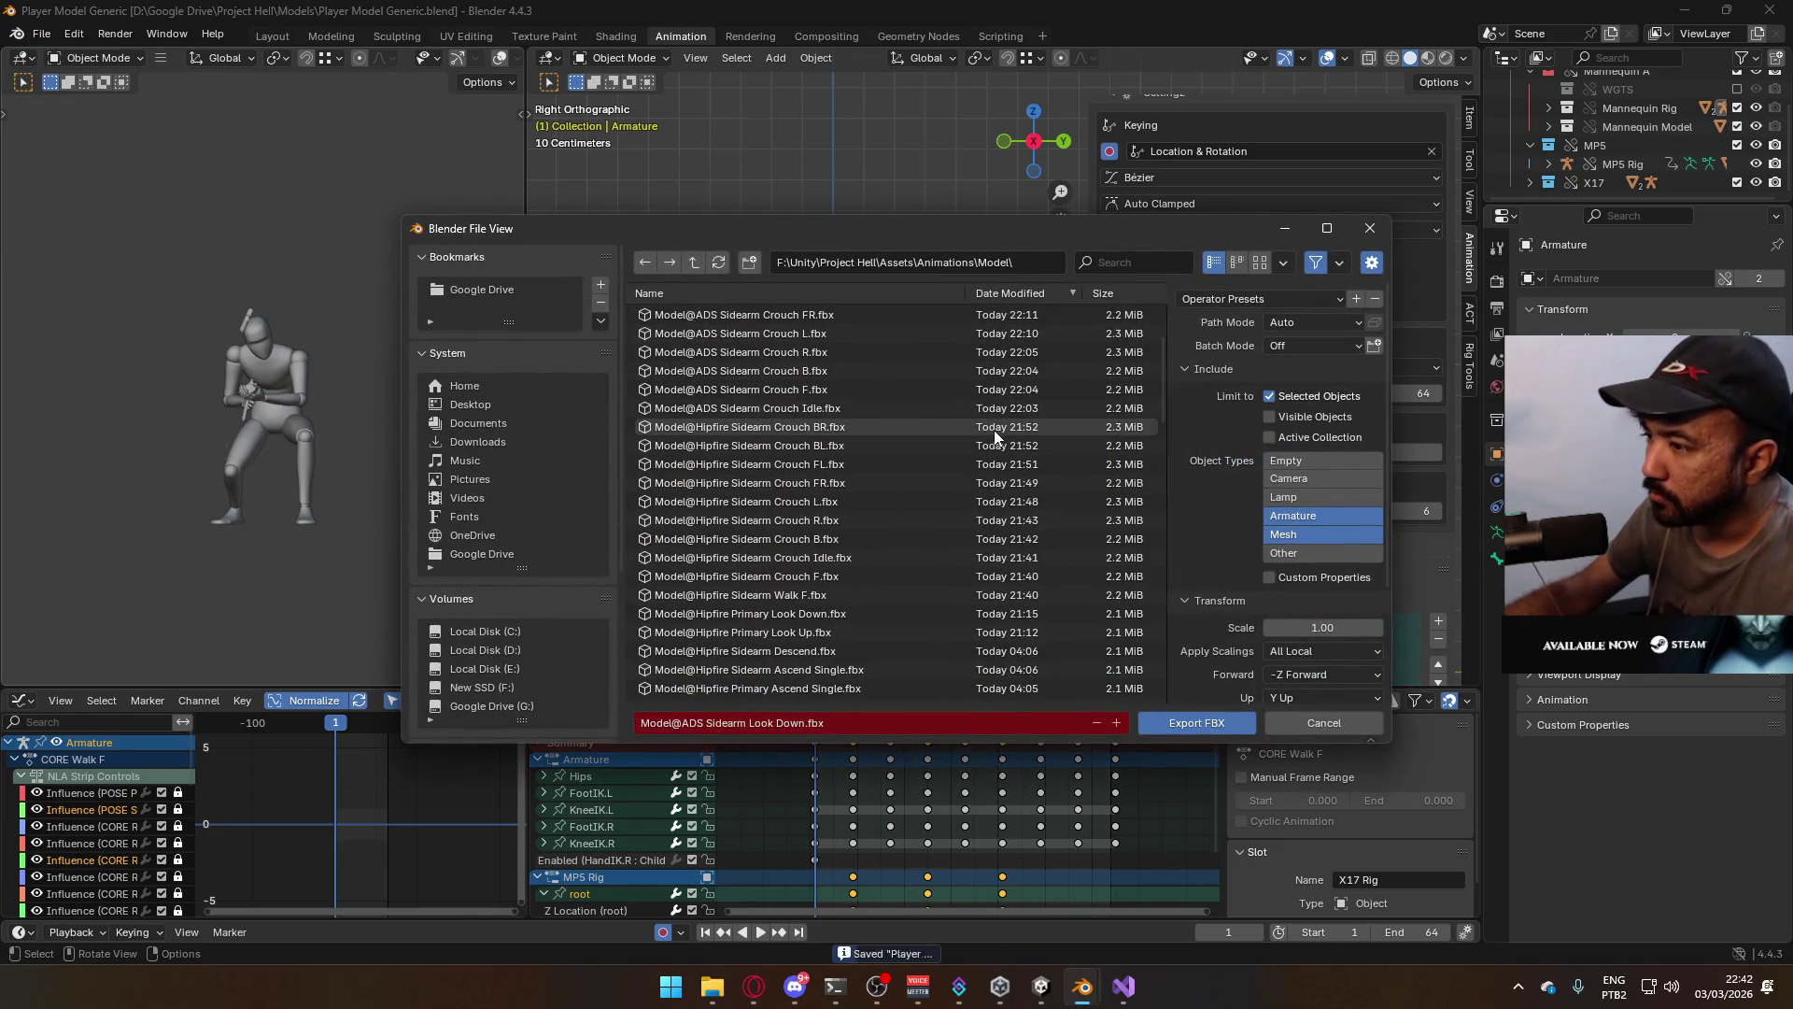
scroll(995, 437, down, 5)
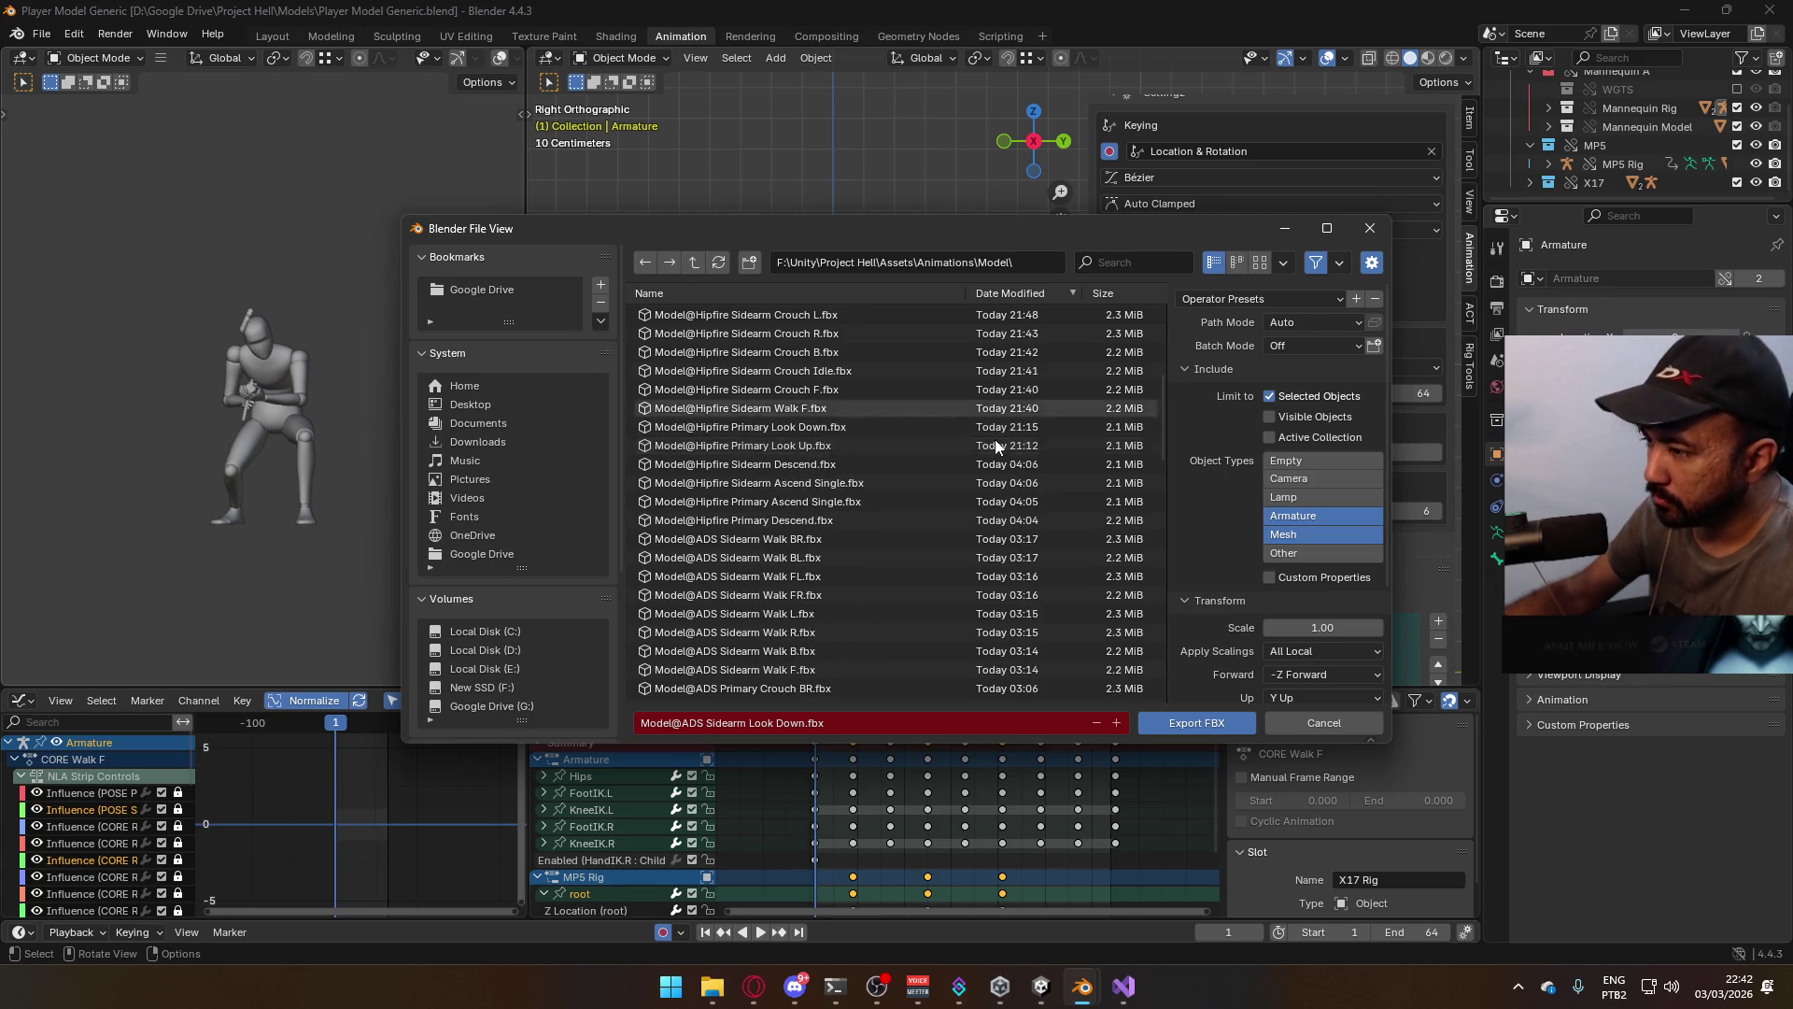
scroll(994, 444, down, 10)
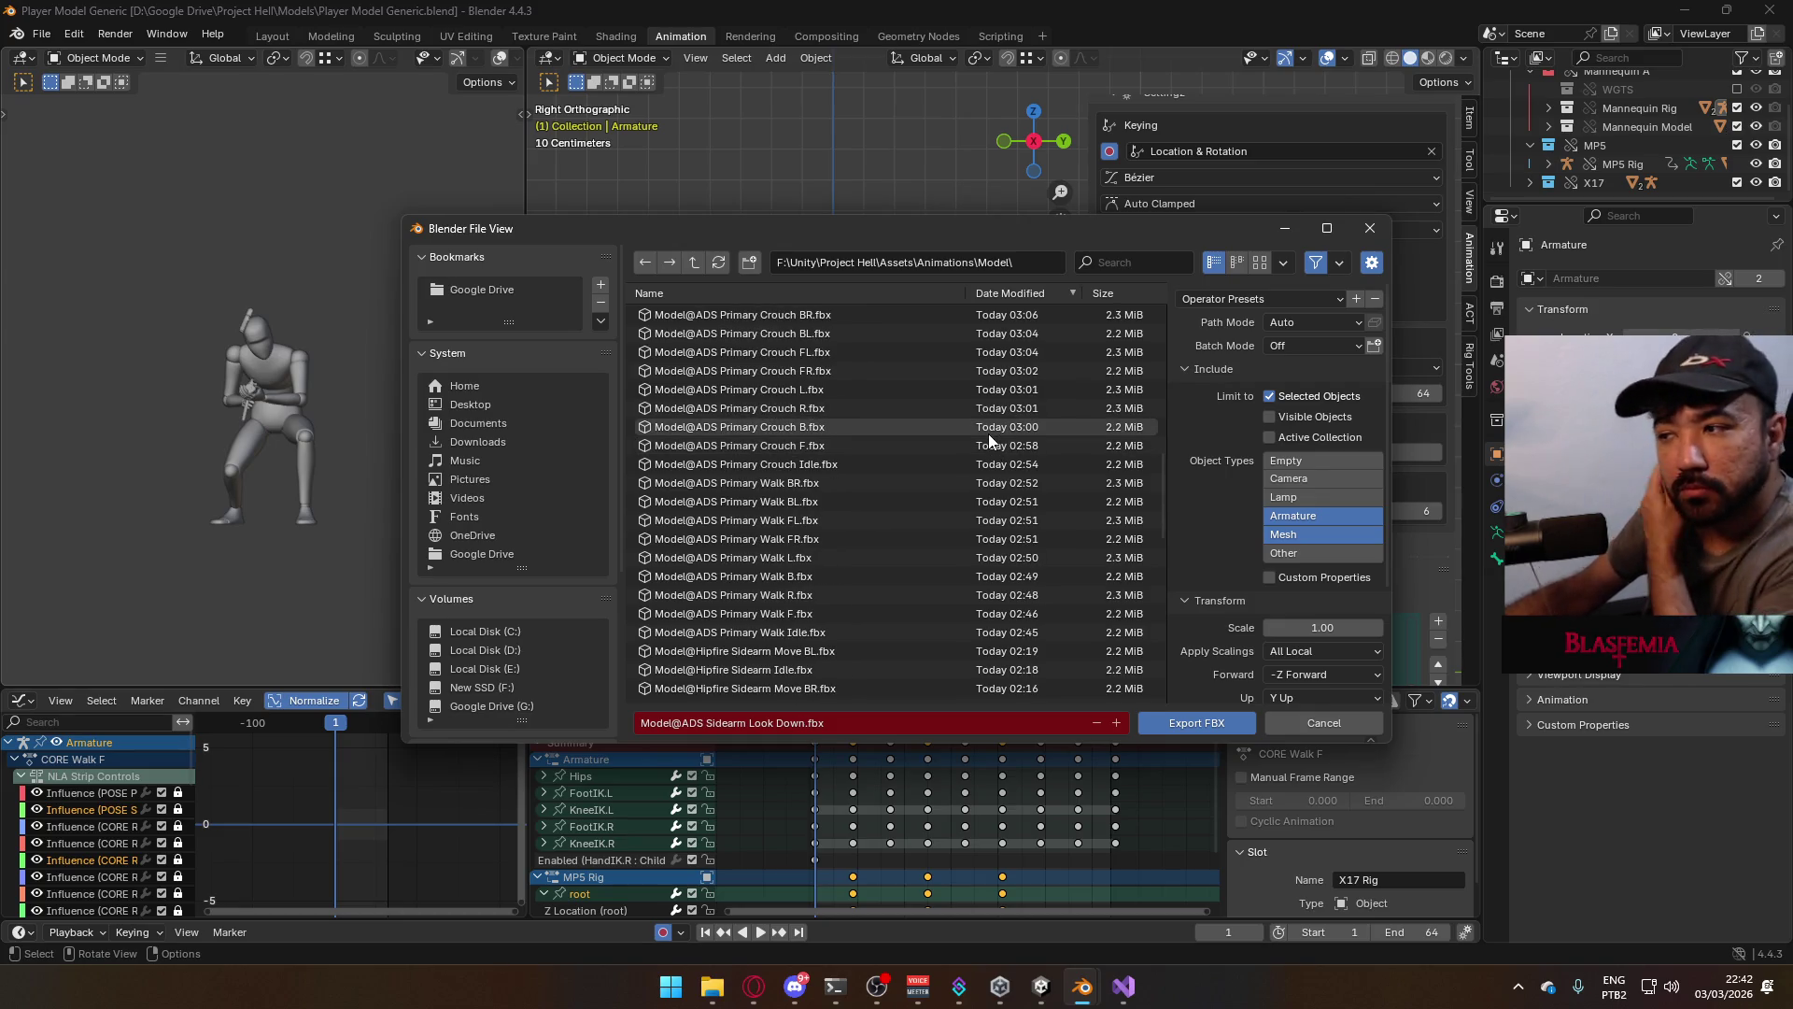
scroll(986, 435, down, 8)
scroll(980, 439, down, 3)
scroll(978, 444, down, 2)
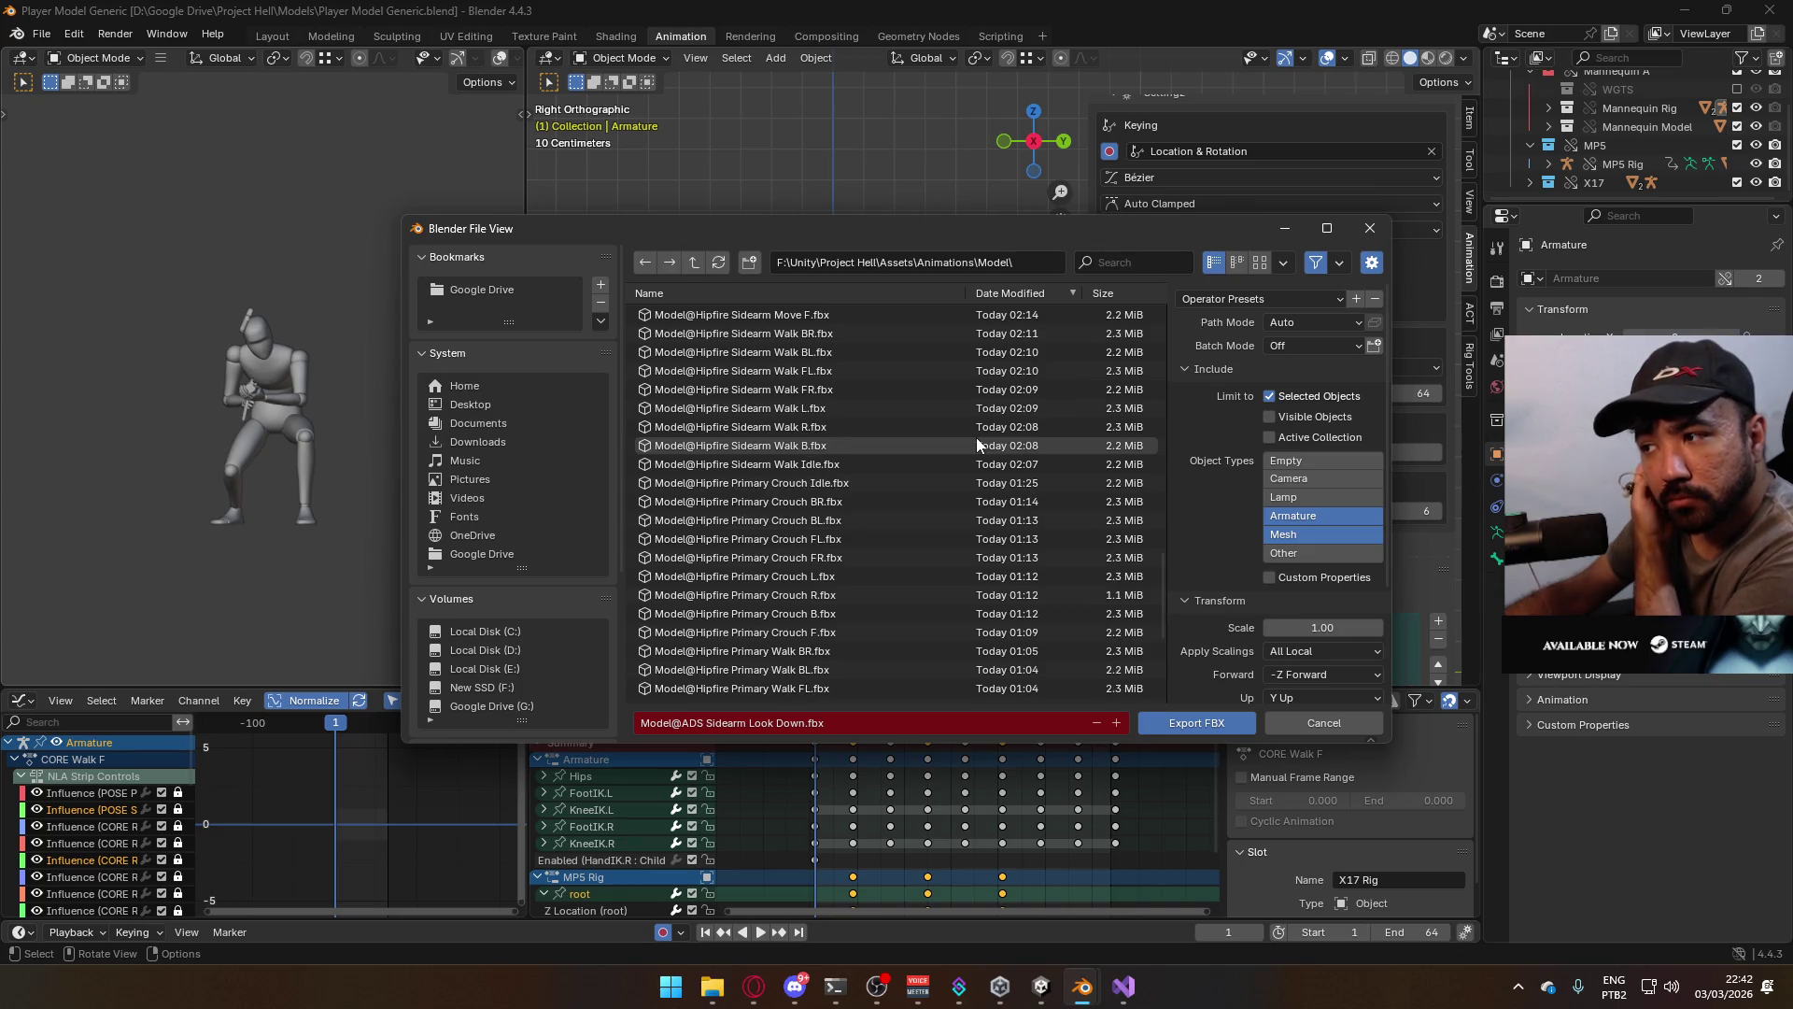
click(889, 482)
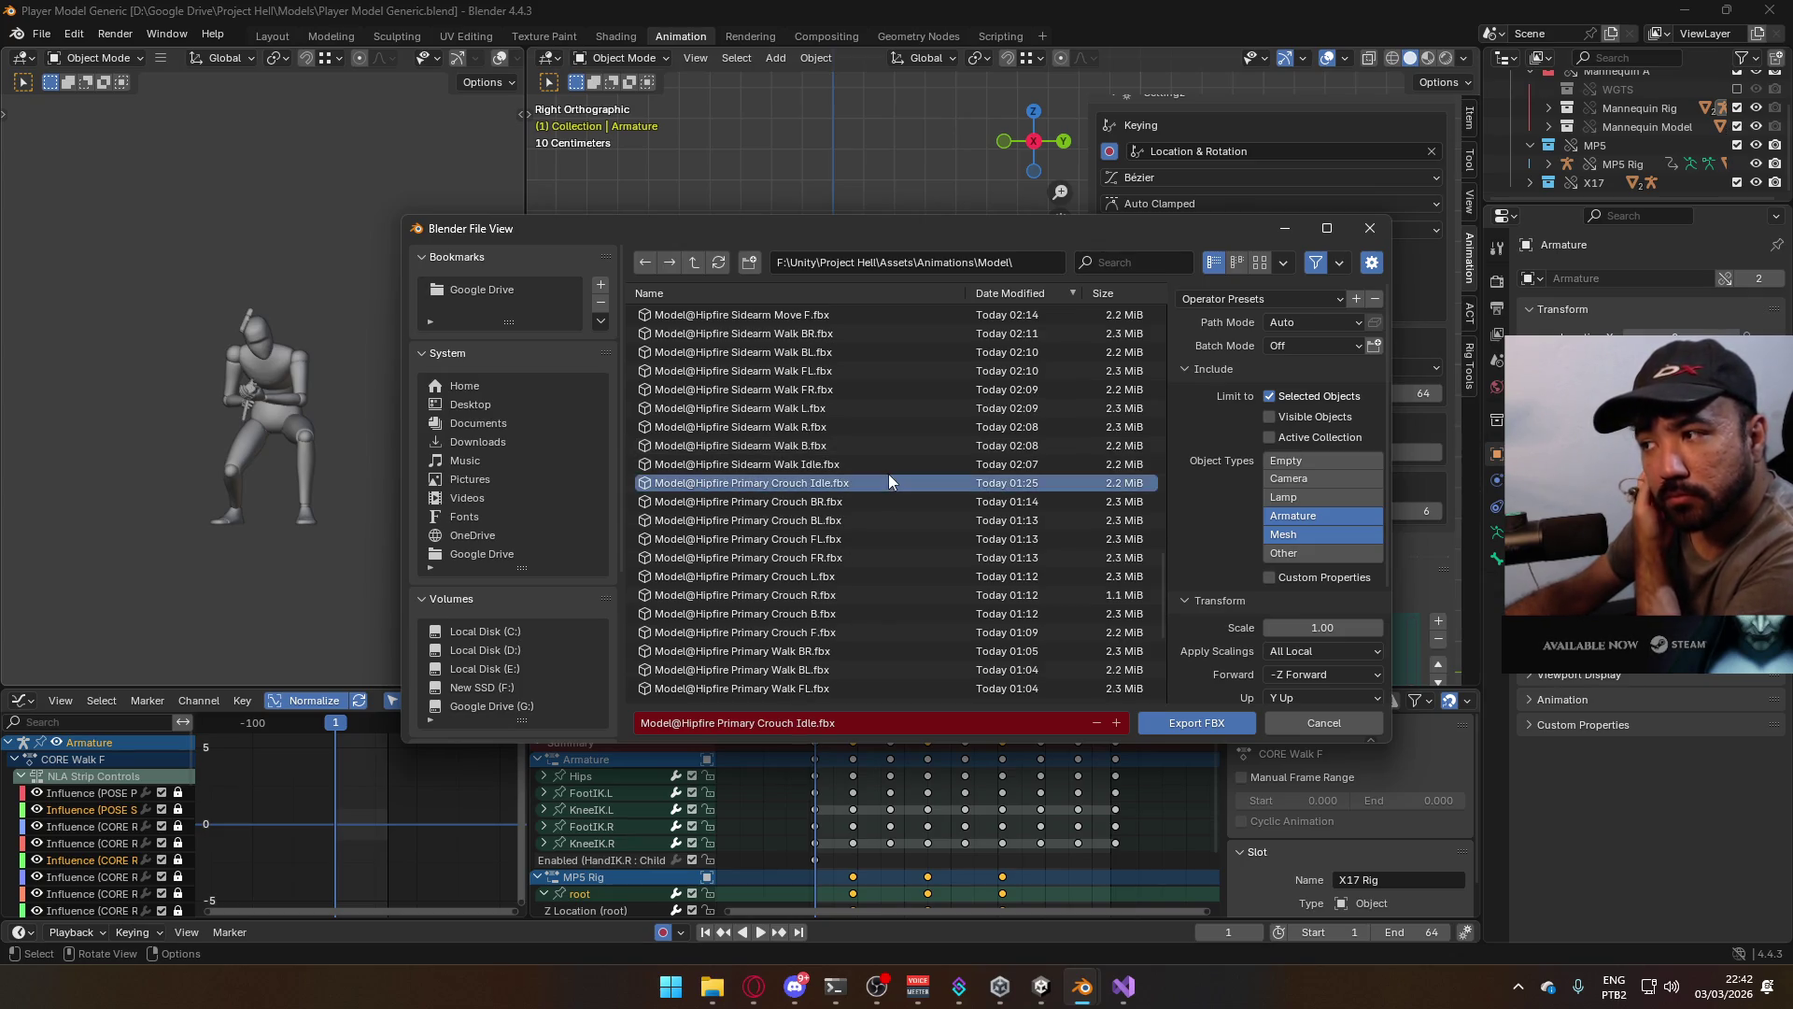
click(1195, 722)
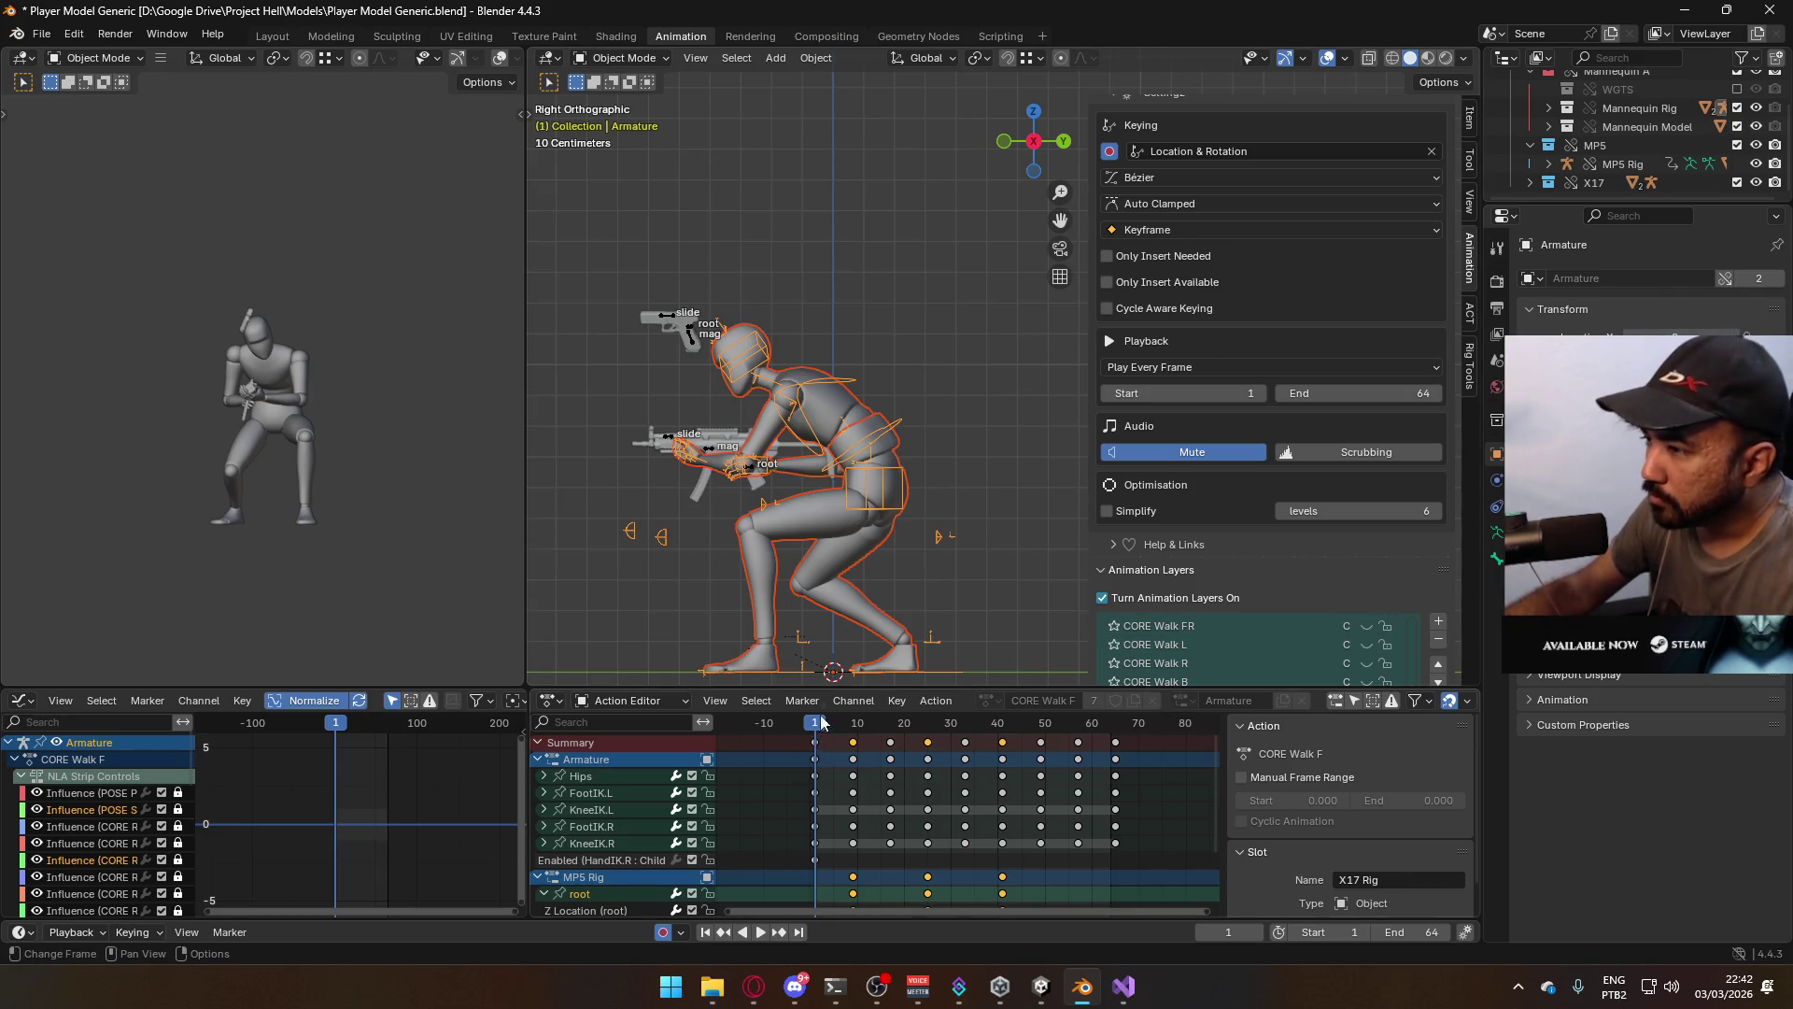
Turn on CORE Walk F for the Armature and MP5 Rig and preview the crouch-walk
scroll(1386, 549, down, 3)
scroll(1425, 592, down, 1)
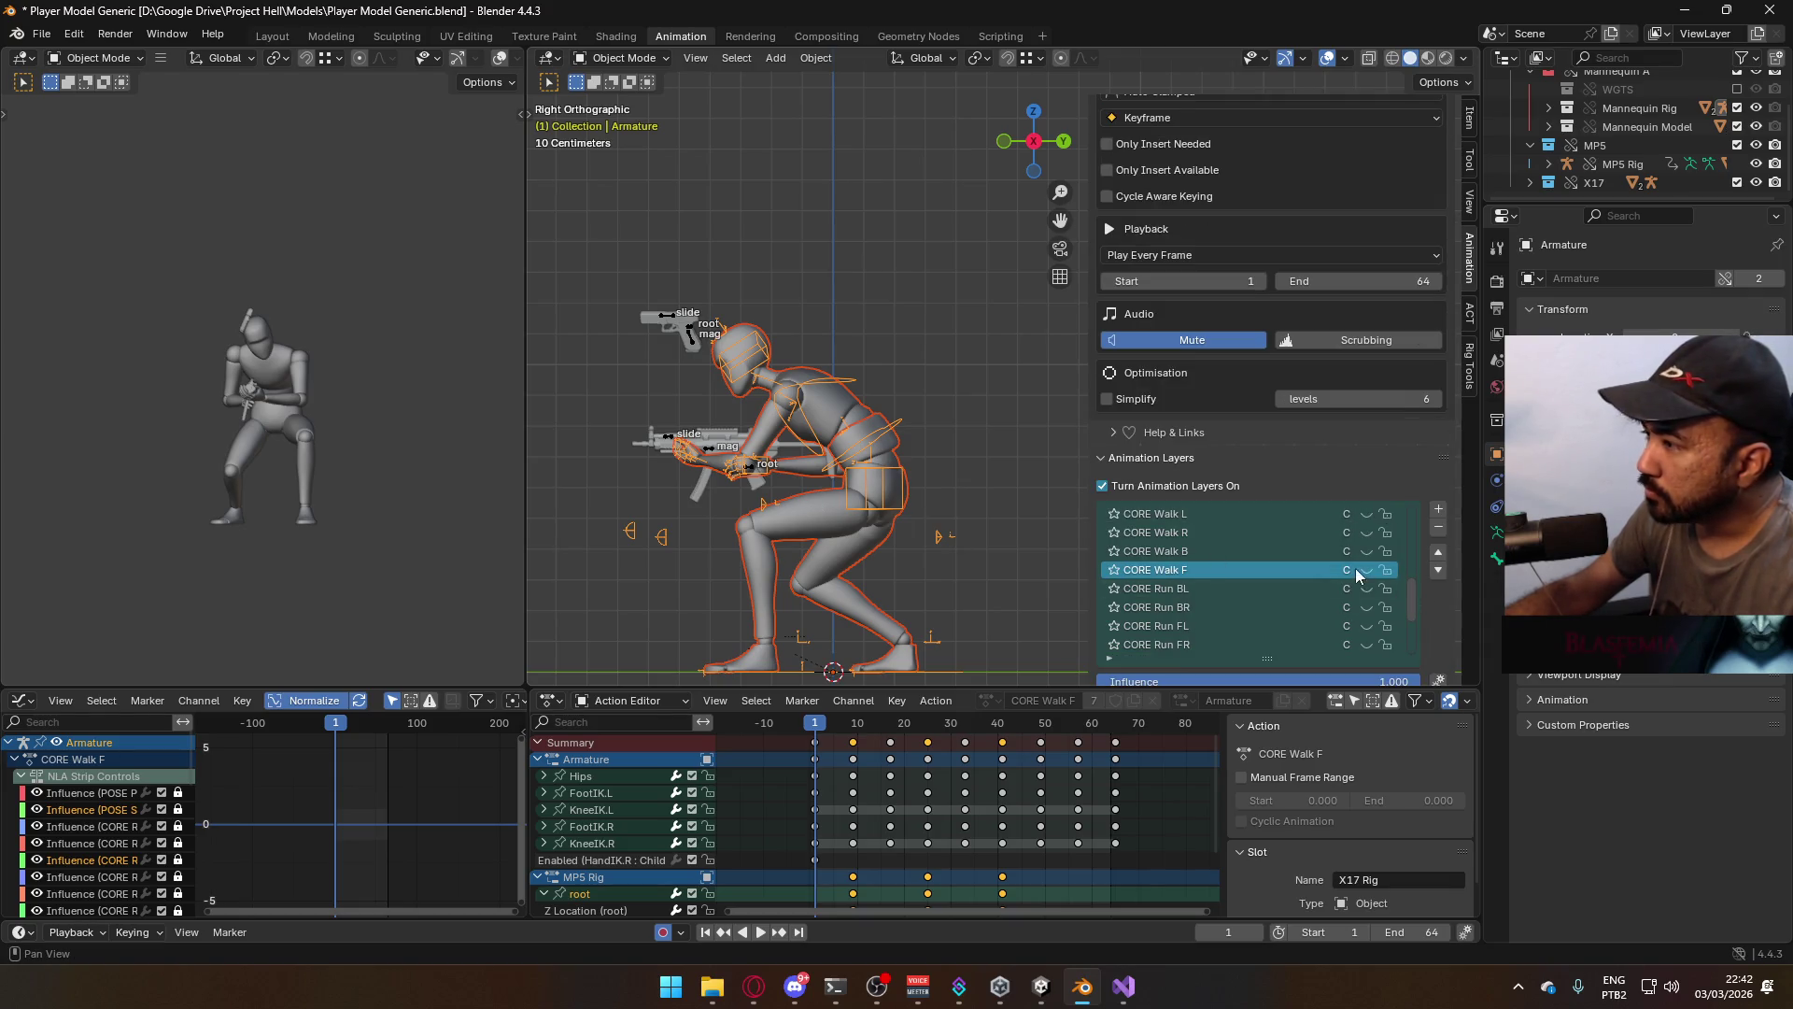
click(1365, 571)
click(712, 456)
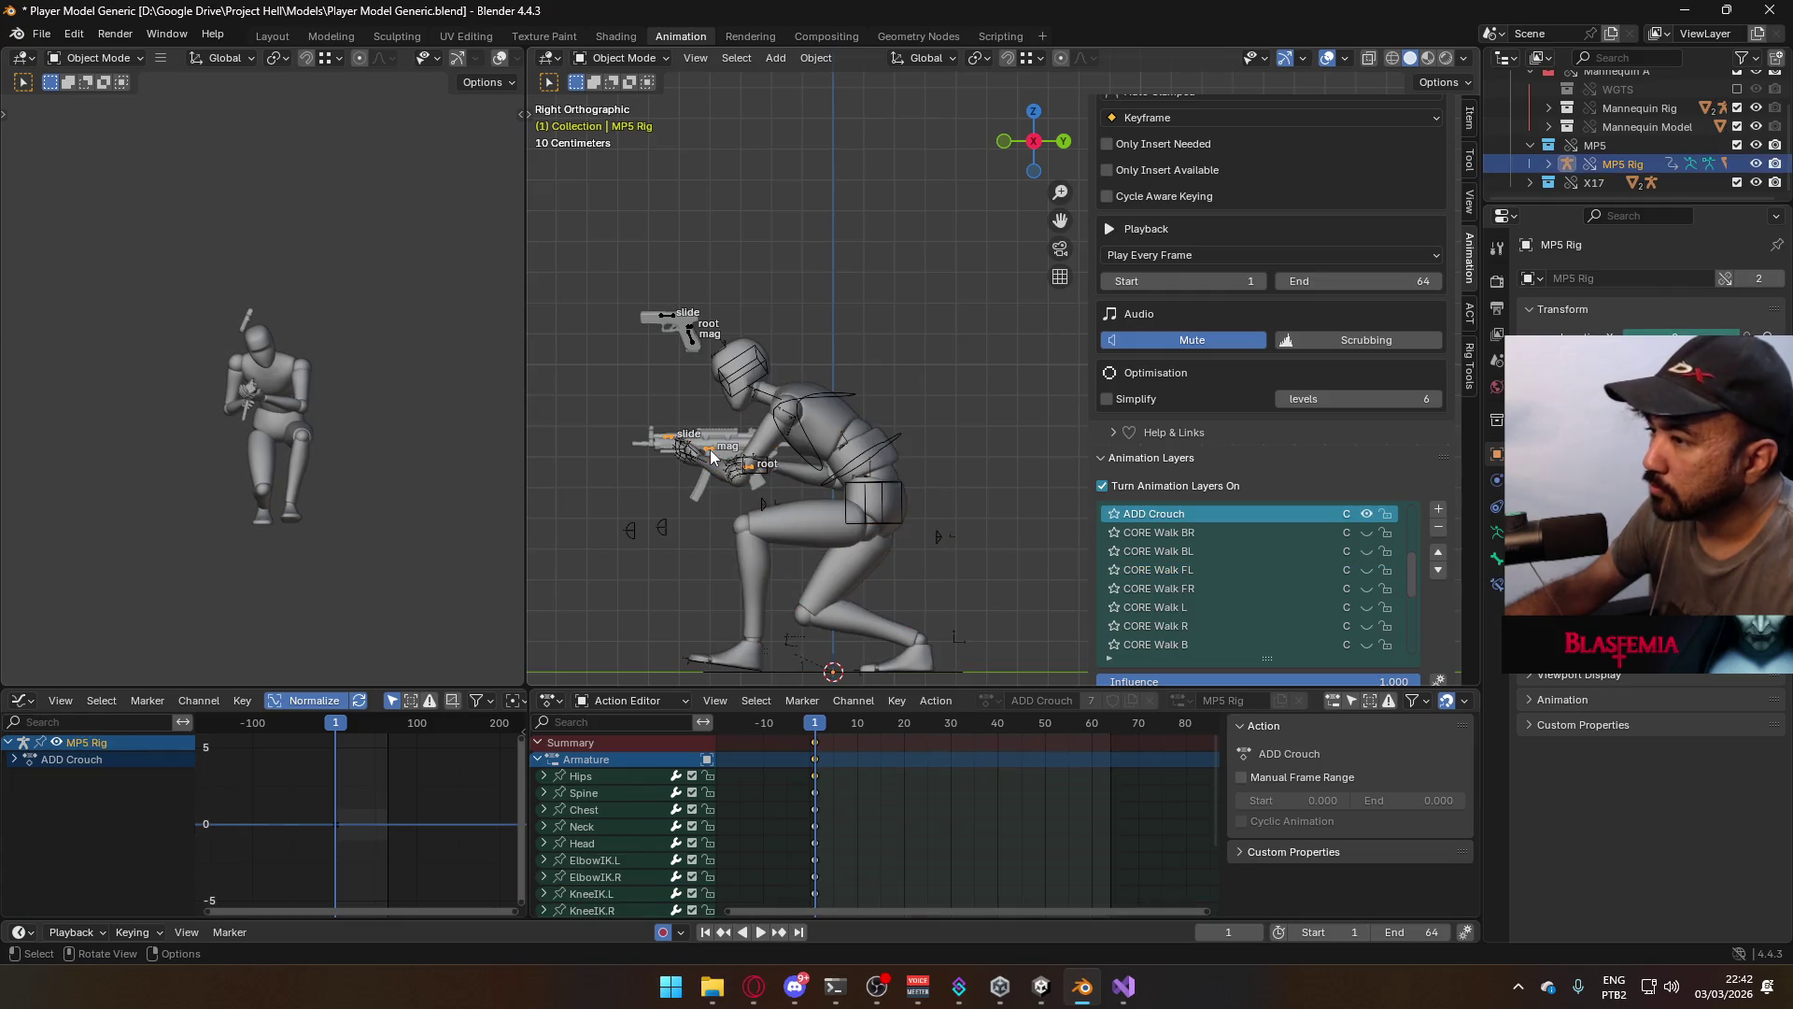
scroll(1354, 551, up, 2)
click(1366, 605)
key(space)
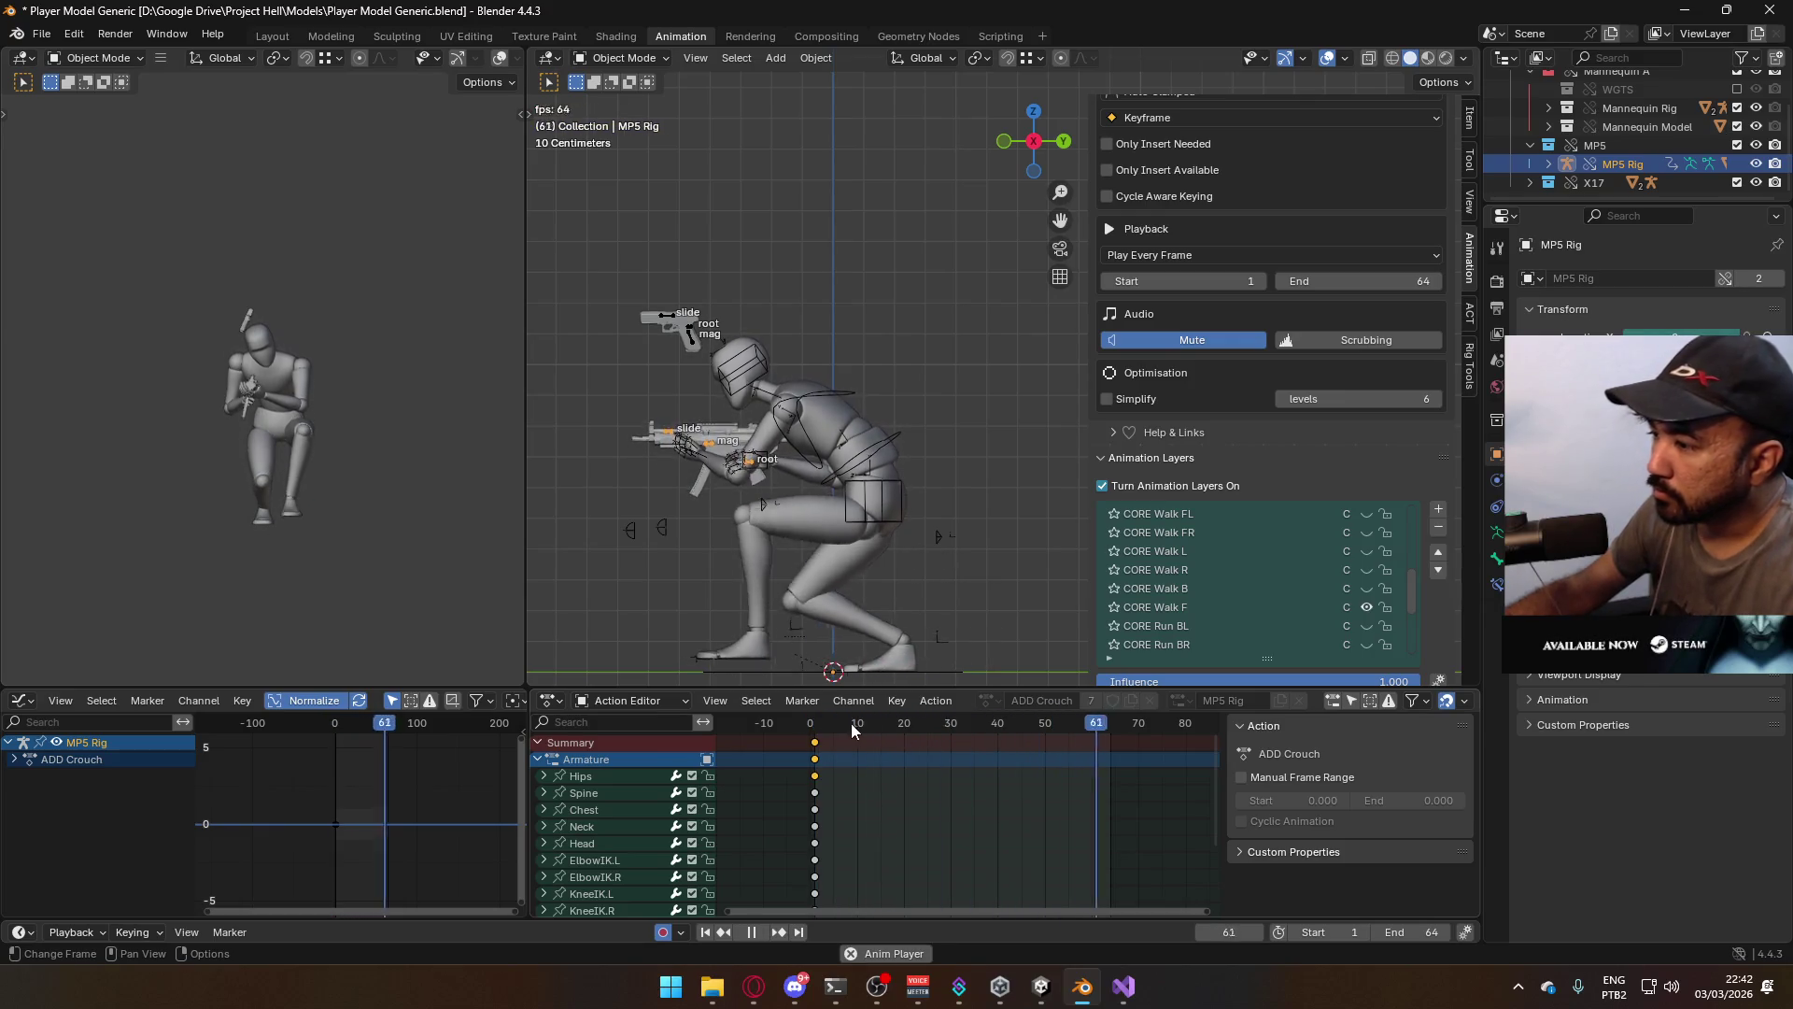
click(816, 729)
Select the mannequin torso mesh and save the blend file
click(867, 527)
click(867, 527)
click(867, 528)
key(ctrl+s)
click(41, 34)
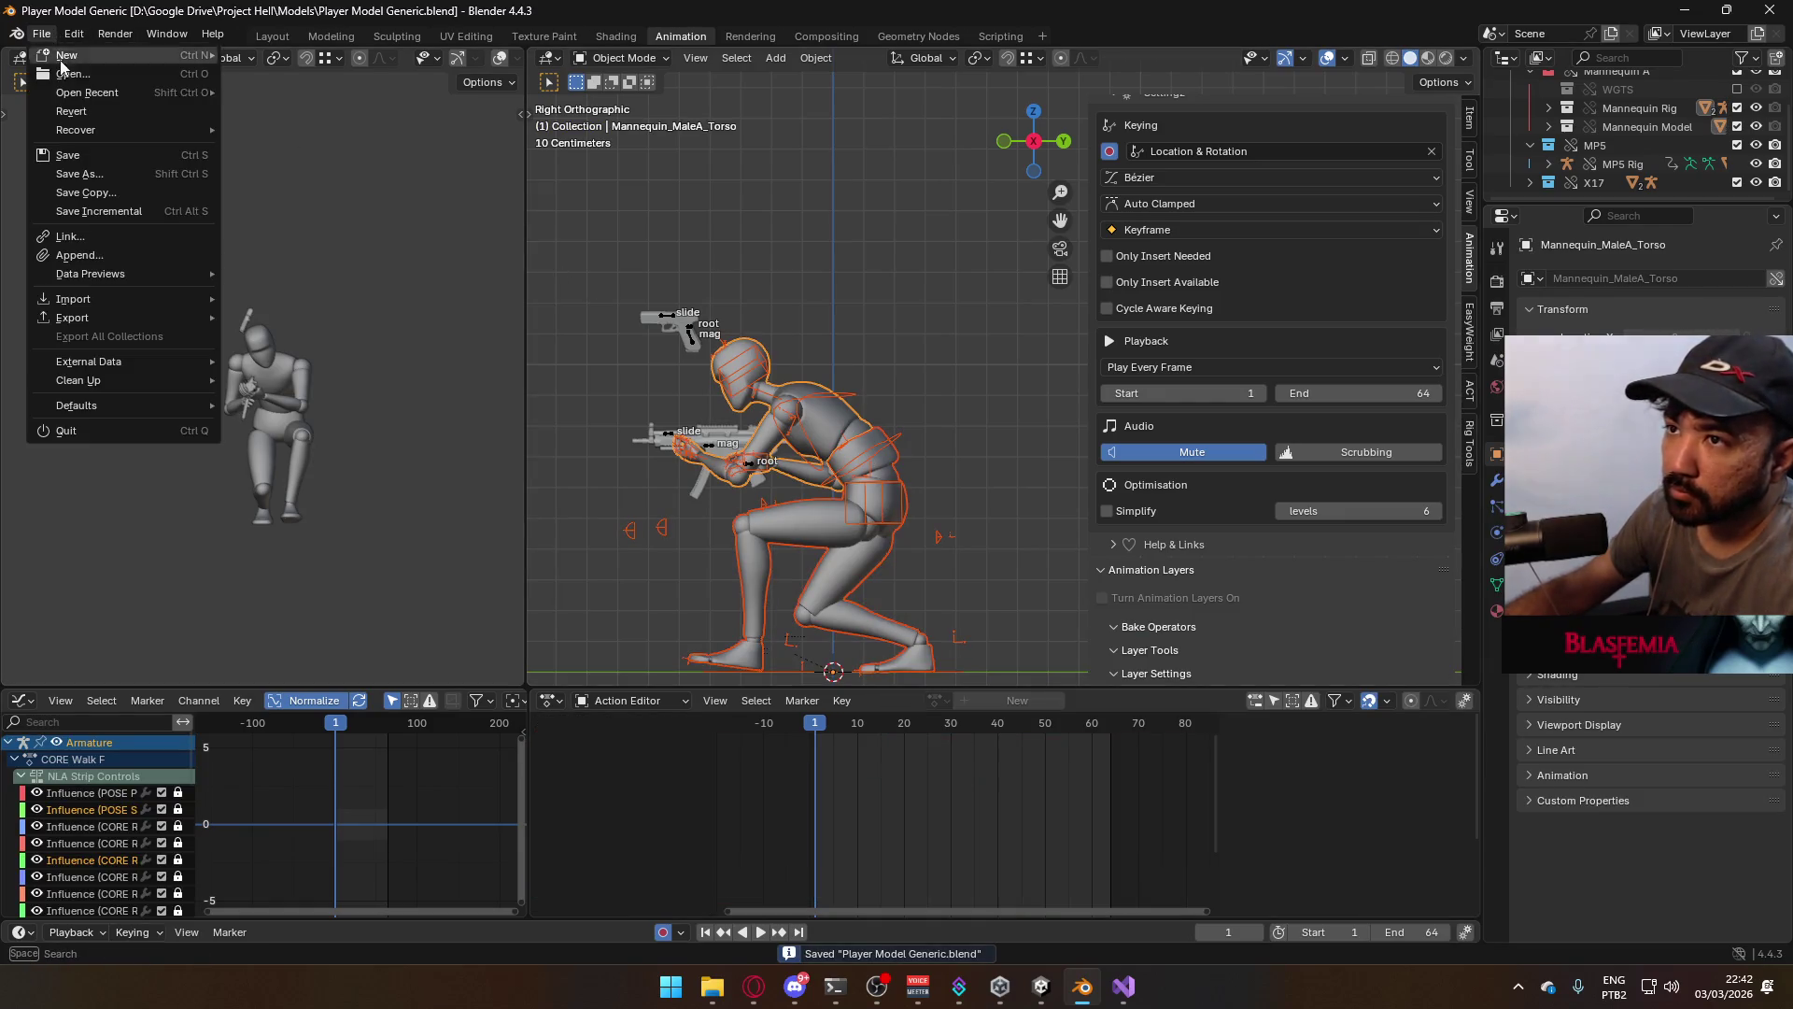
Export an FBX over Model@Hipfire Primary Crouch F.fbx, then reselect the armature
mouse_move(122, 317)
click(275, 485)
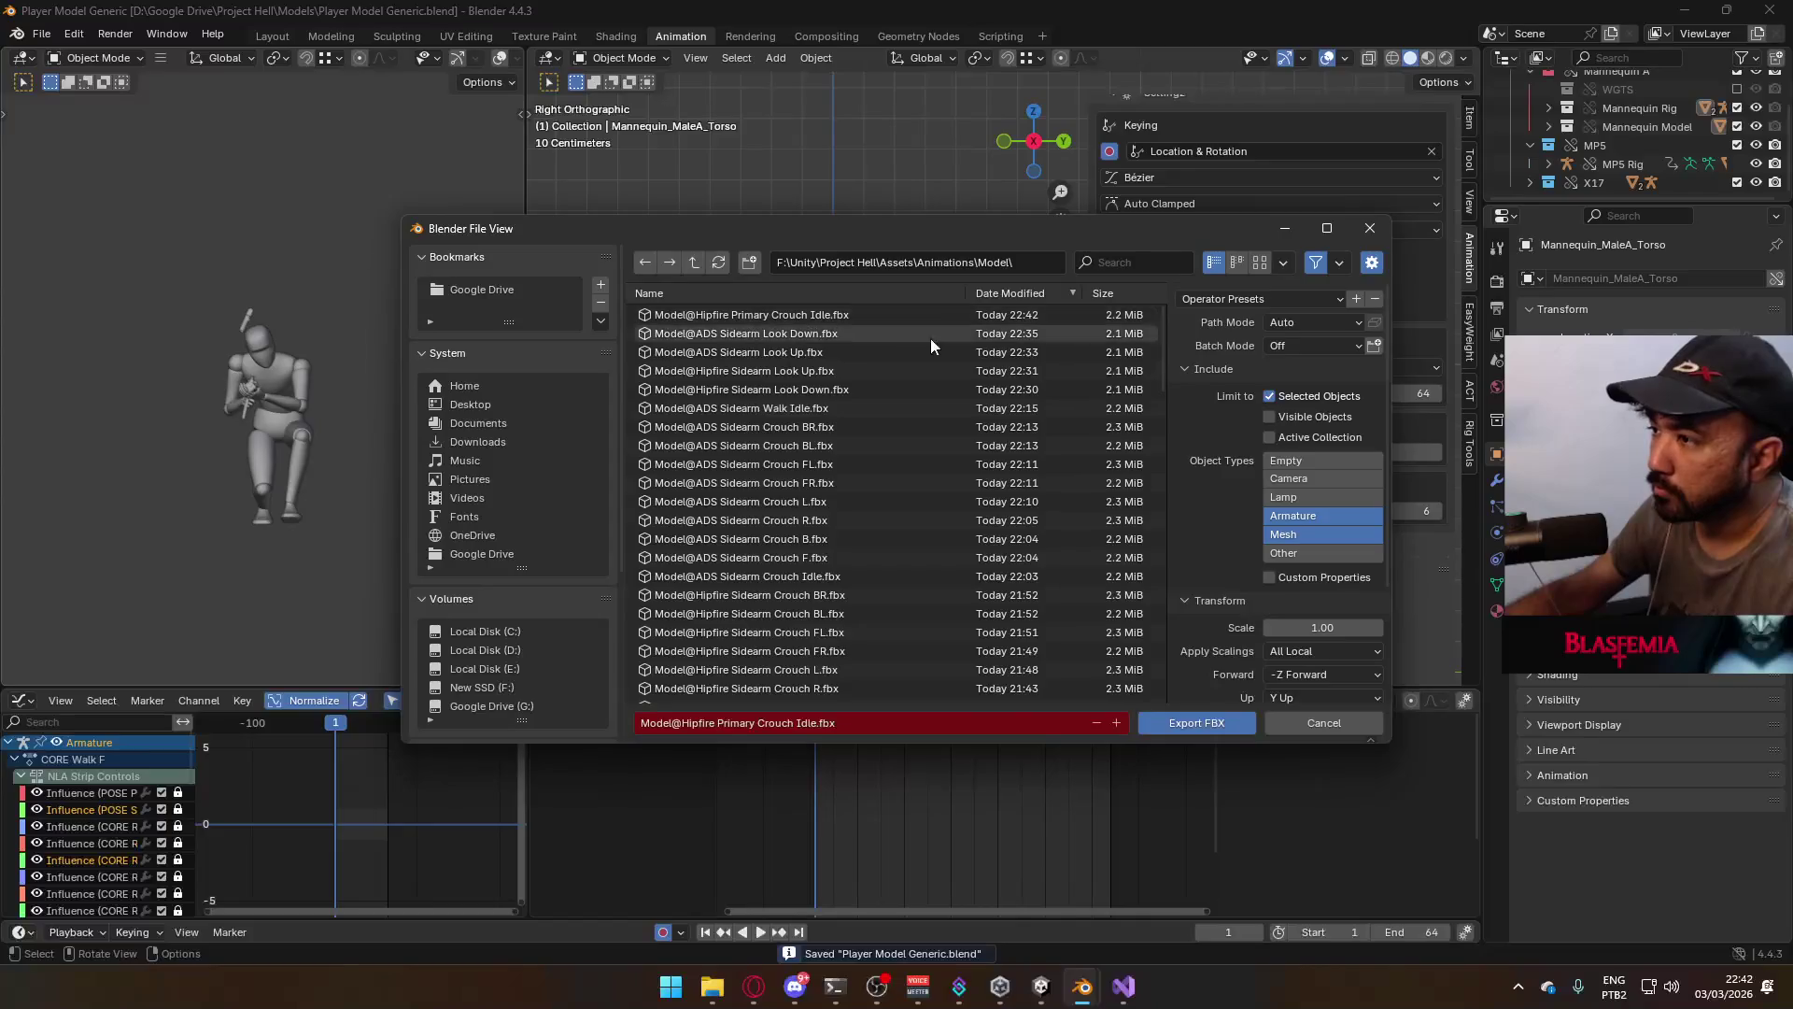
scroll(990, 518, down, 2)
scroll(990, 518, down, 3)
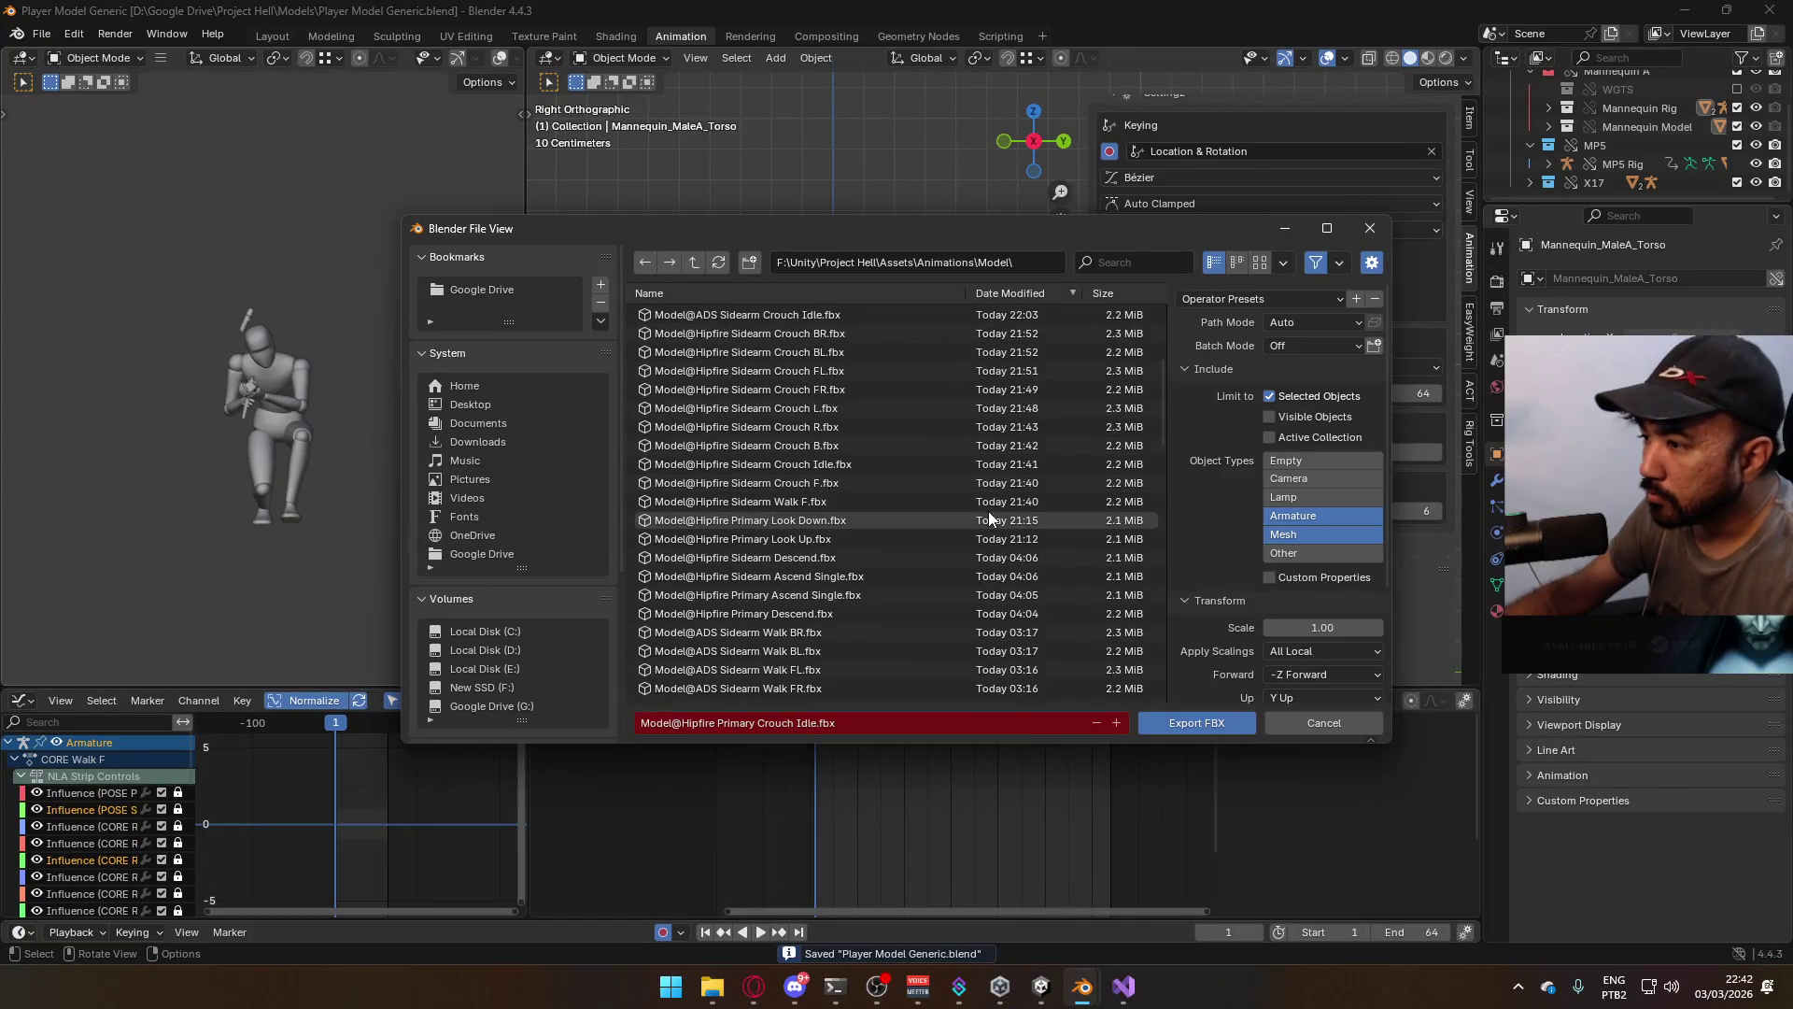
scroll(990, 519, down, 15)
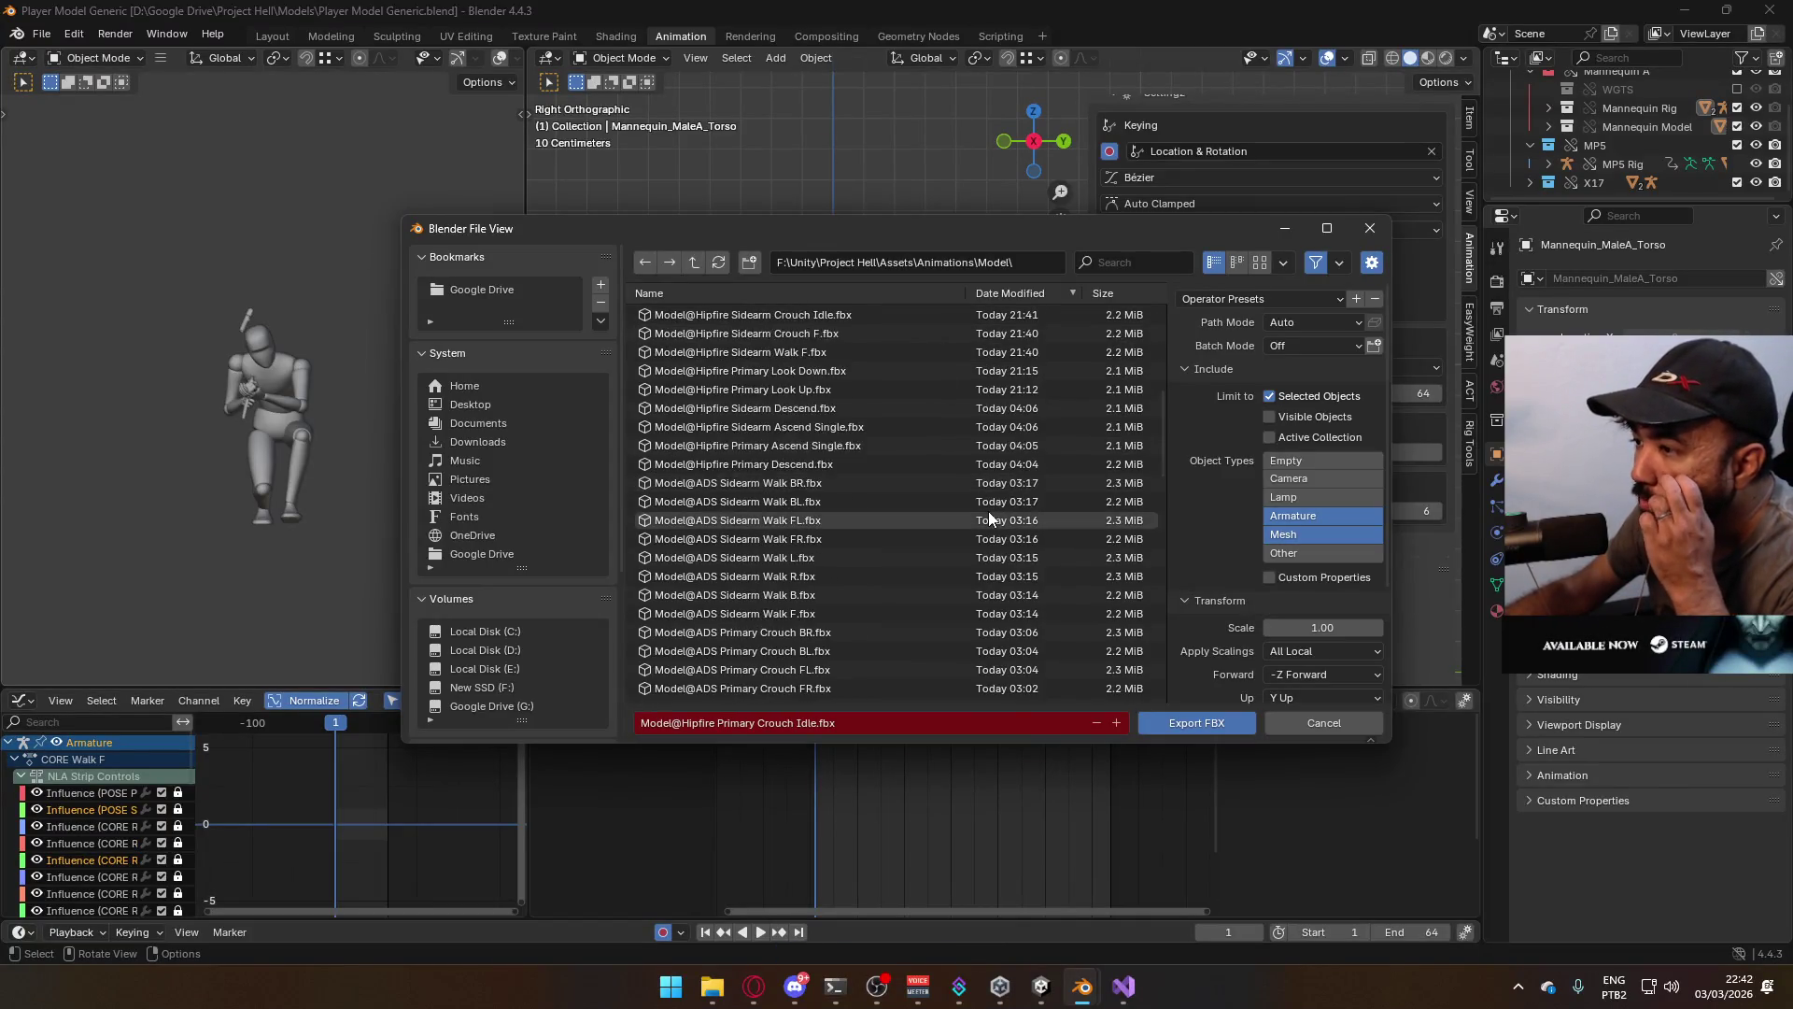
scroll(975, 519, down, 4)
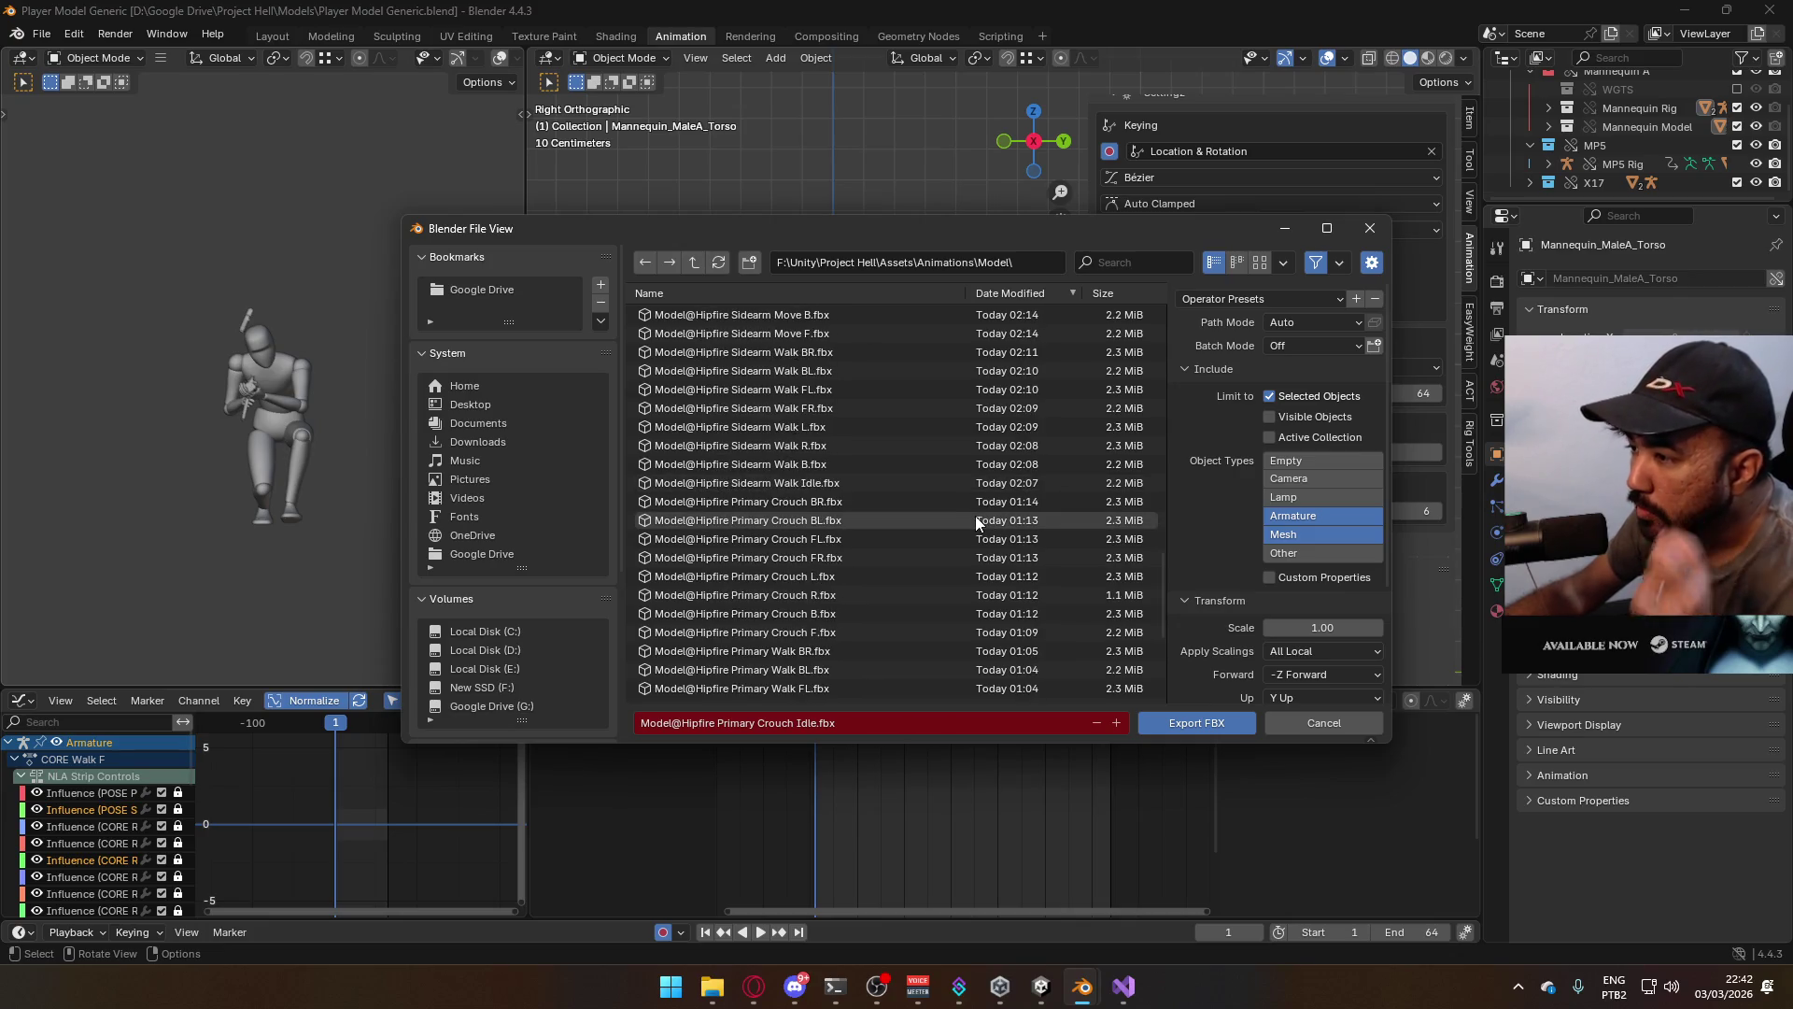
double_click(902, 635)
click(838, 469)
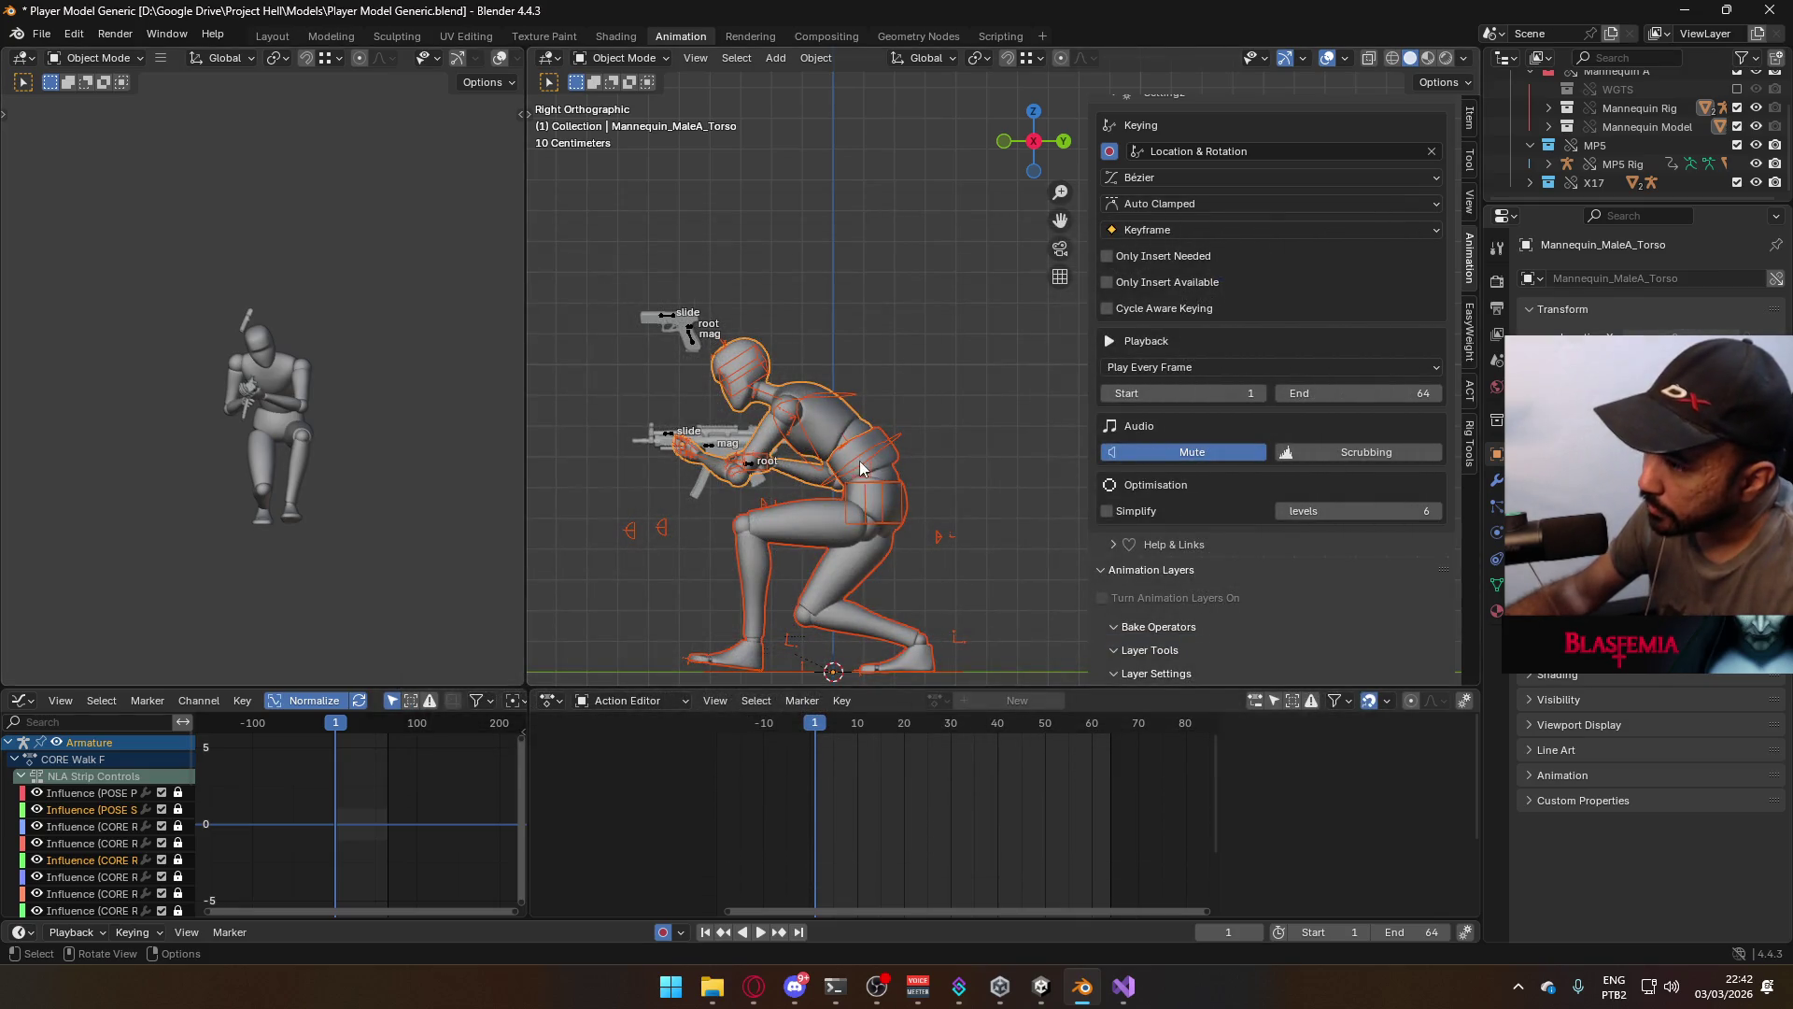
Switch the Armature and MP5 Rig to CORE Walk B and save the blend file
scroll(1363, 534, down, 4)
click(1370, 558)
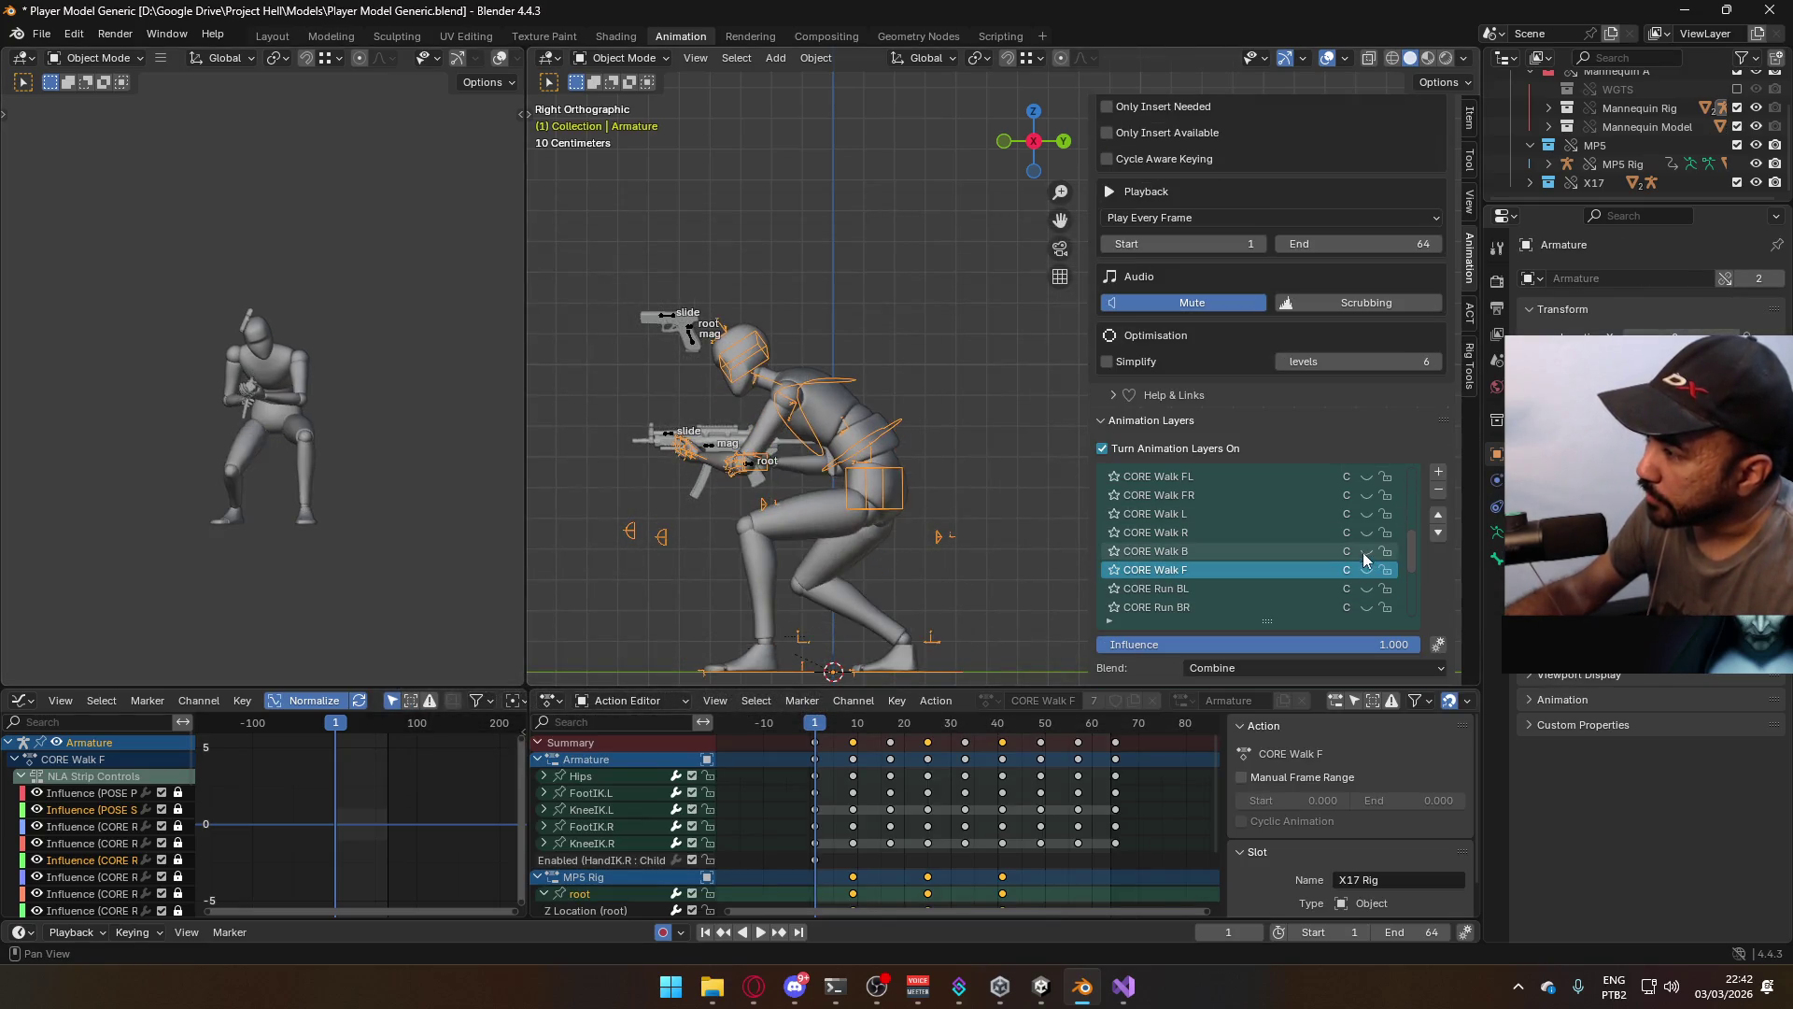
click(713, 450)
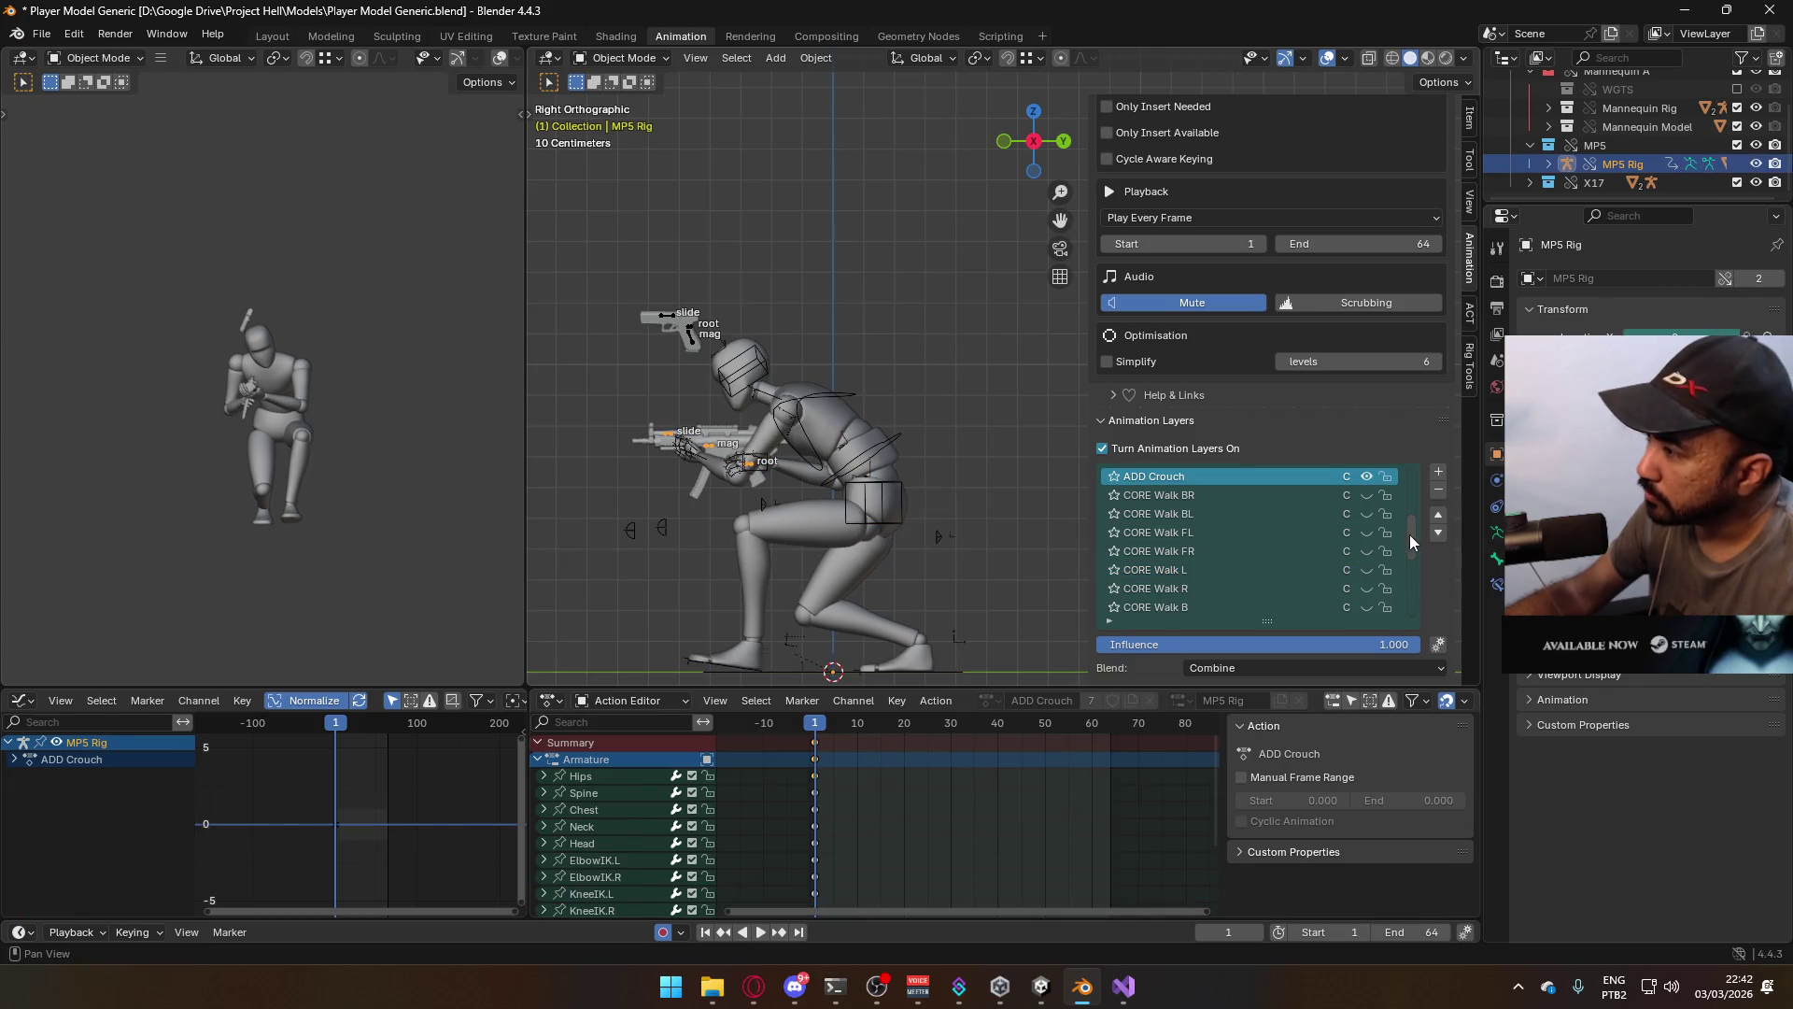
scroll(1392, 538, down, 3)
click(1366, 551)
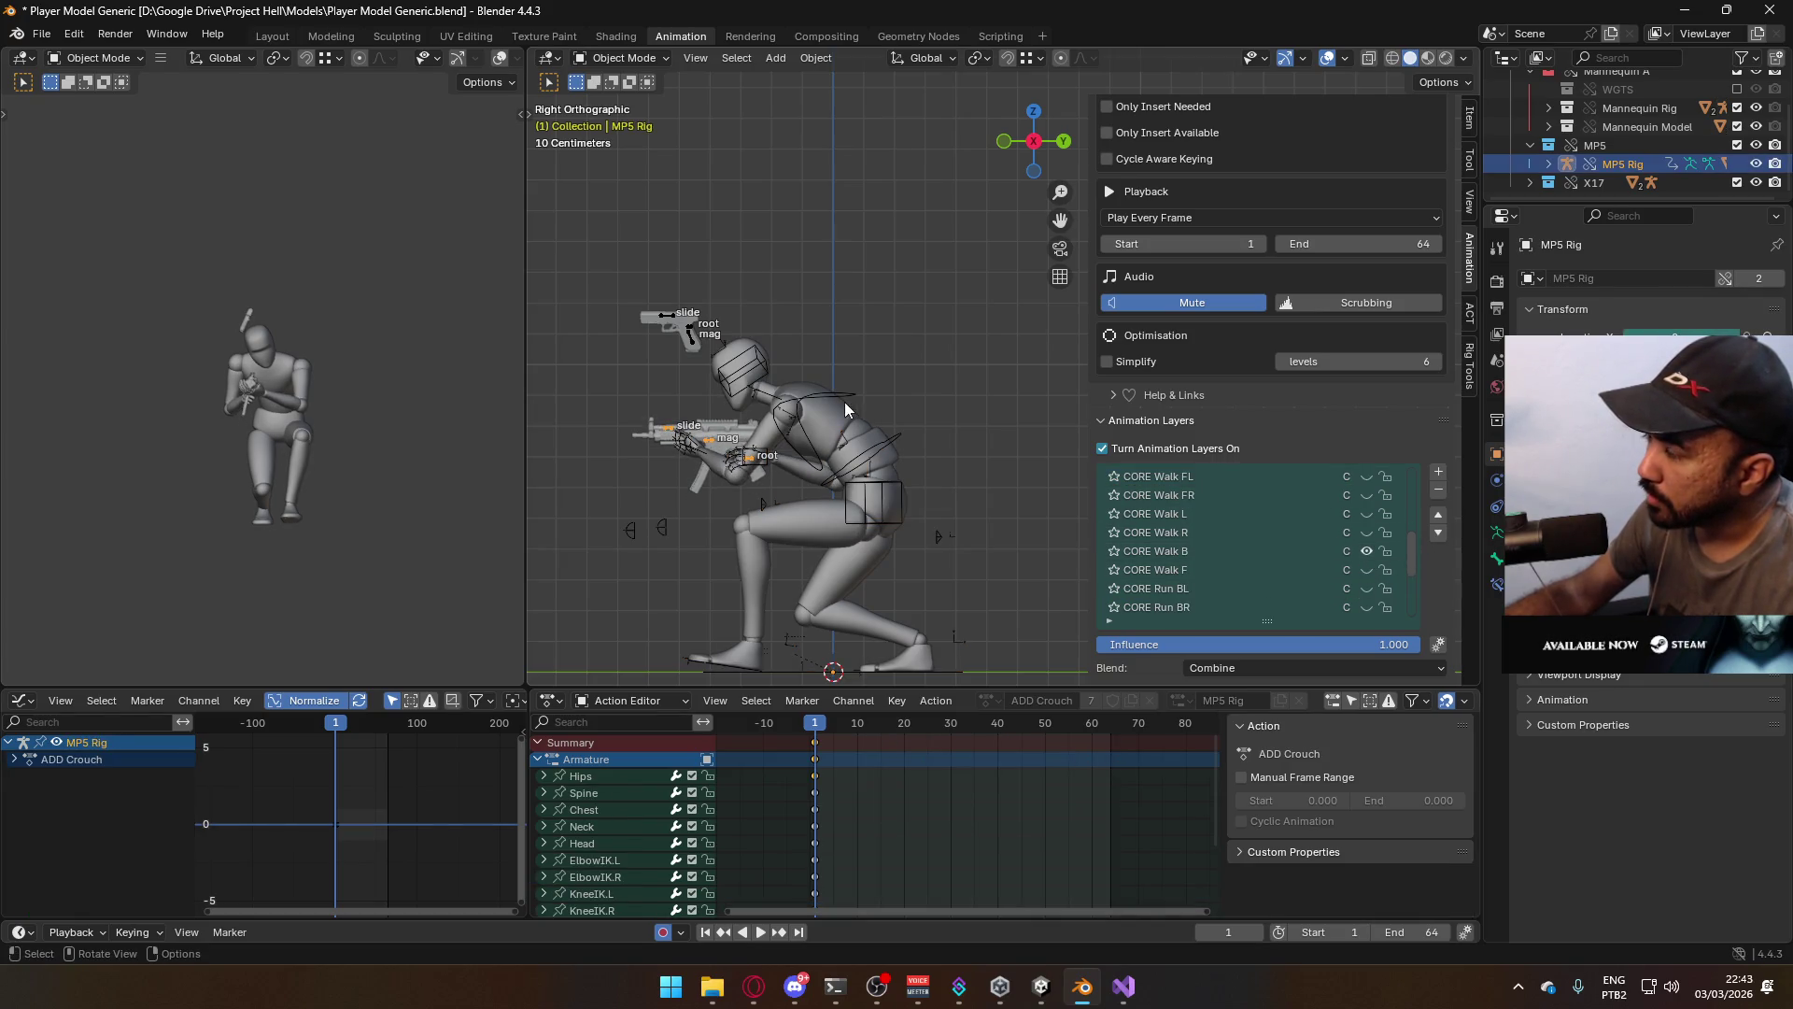
click(804, 426)
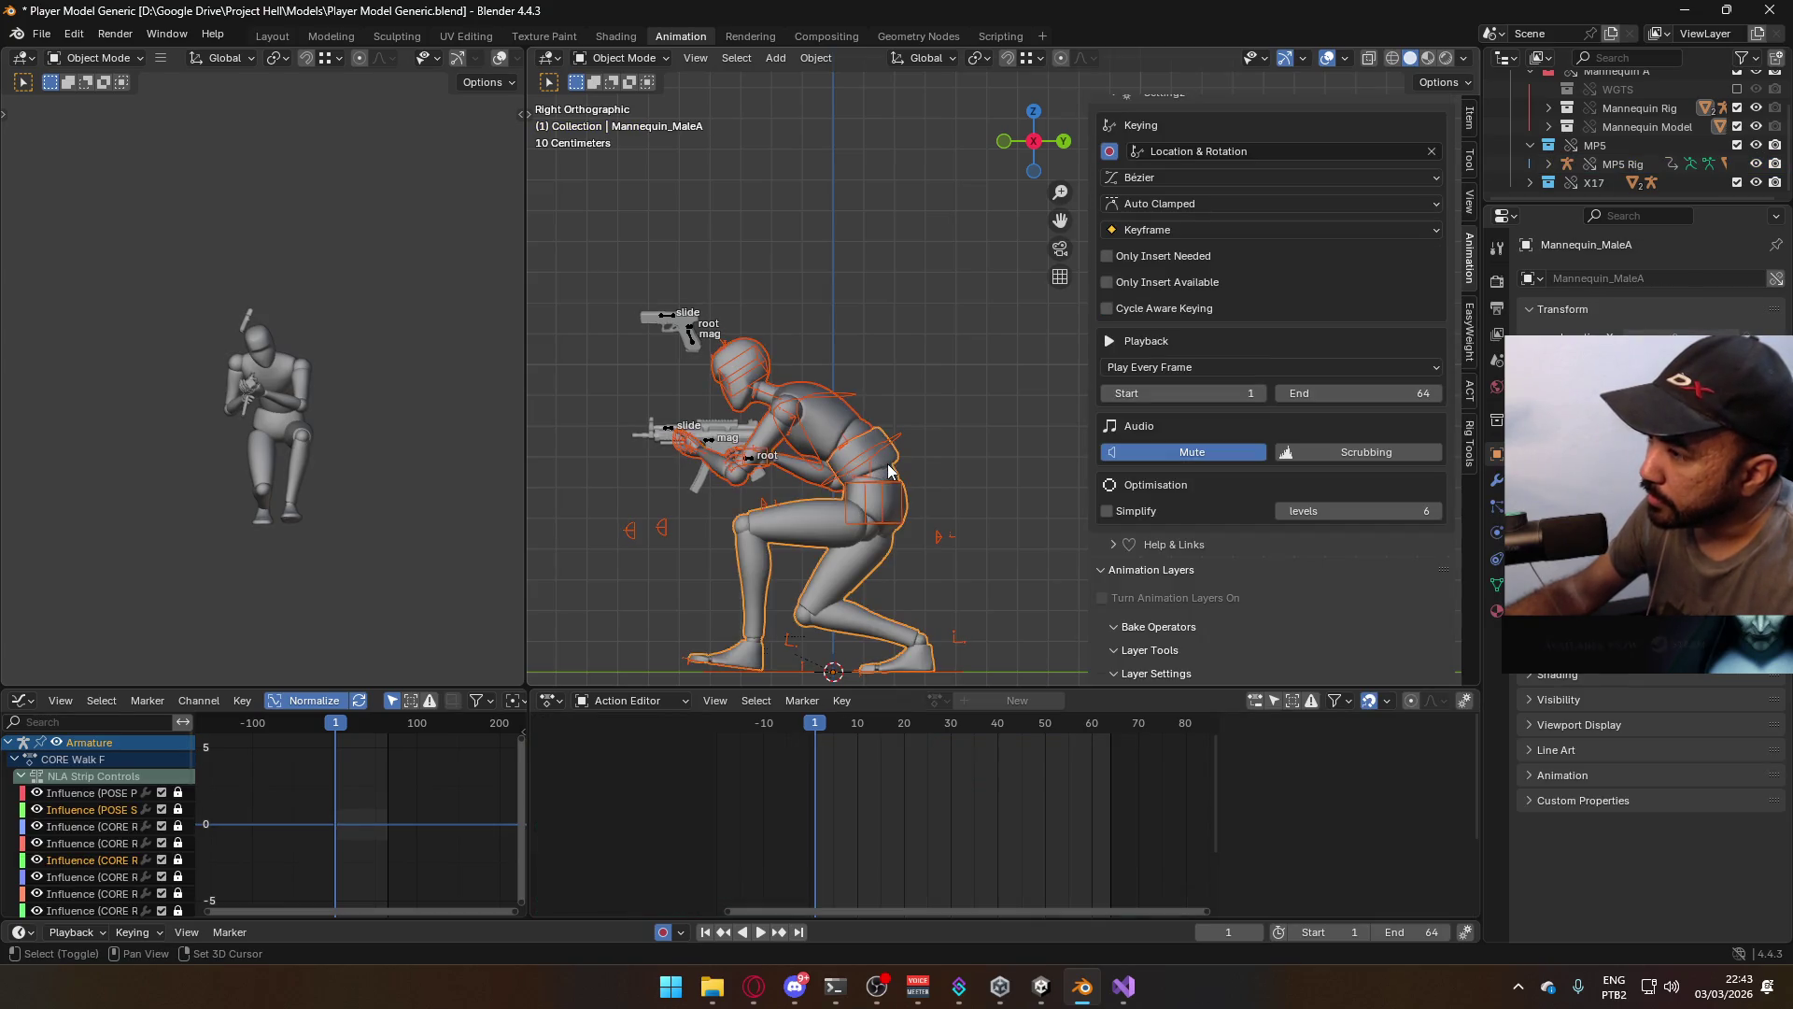
key(ctrl+s)
Export the clip as Model@Hipfire Primary Crouch B.fbx, replacing the existing file
click(41, 32)
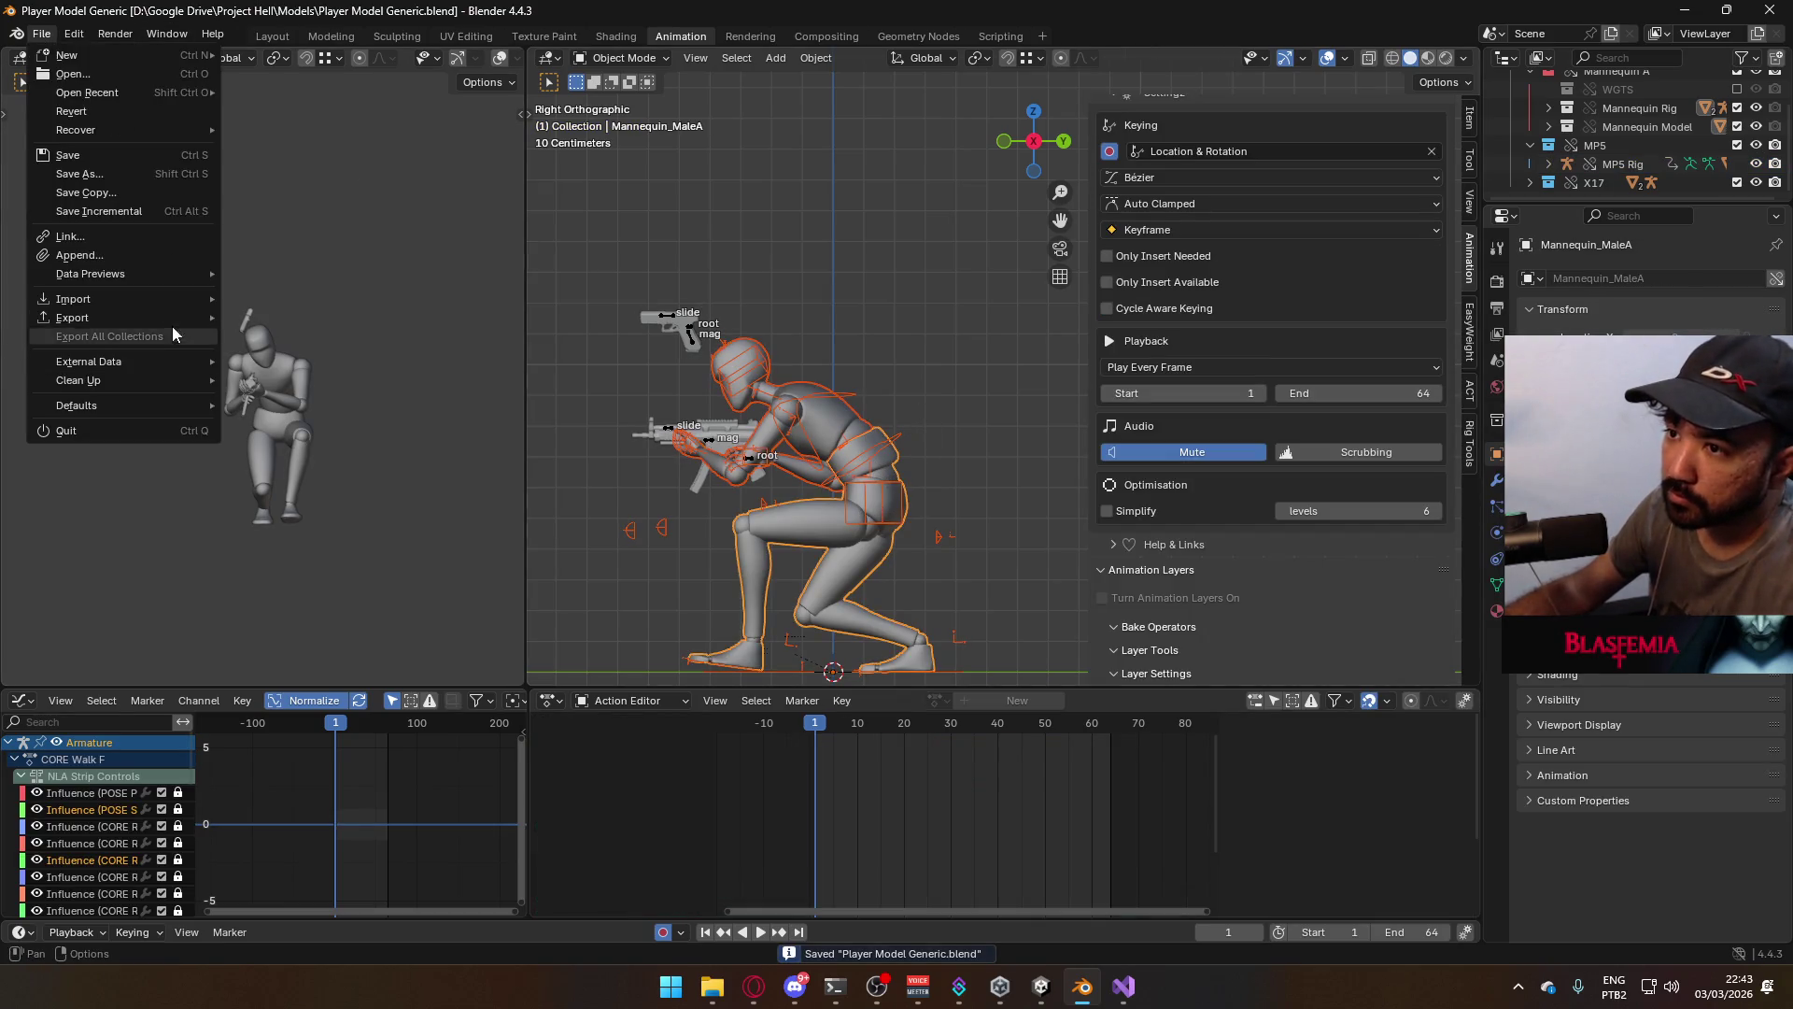
mouse_move(75, 317)
click(381, 483)
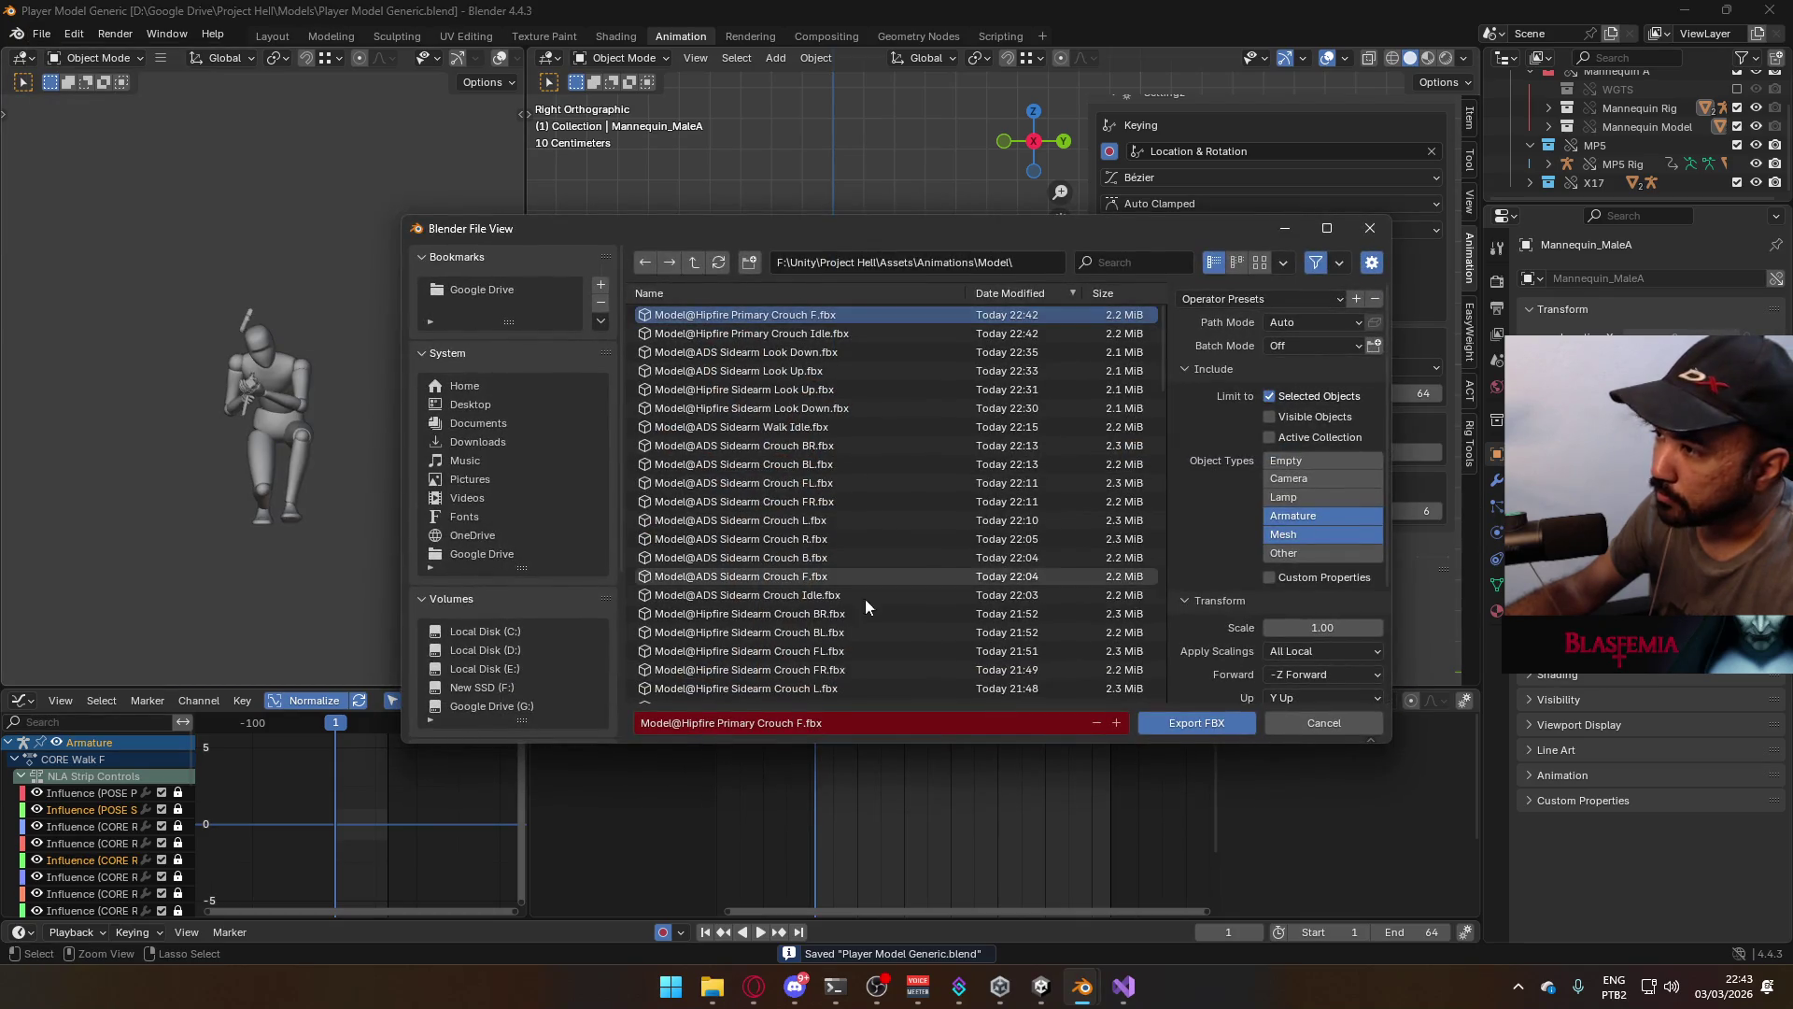
click(799, 723)
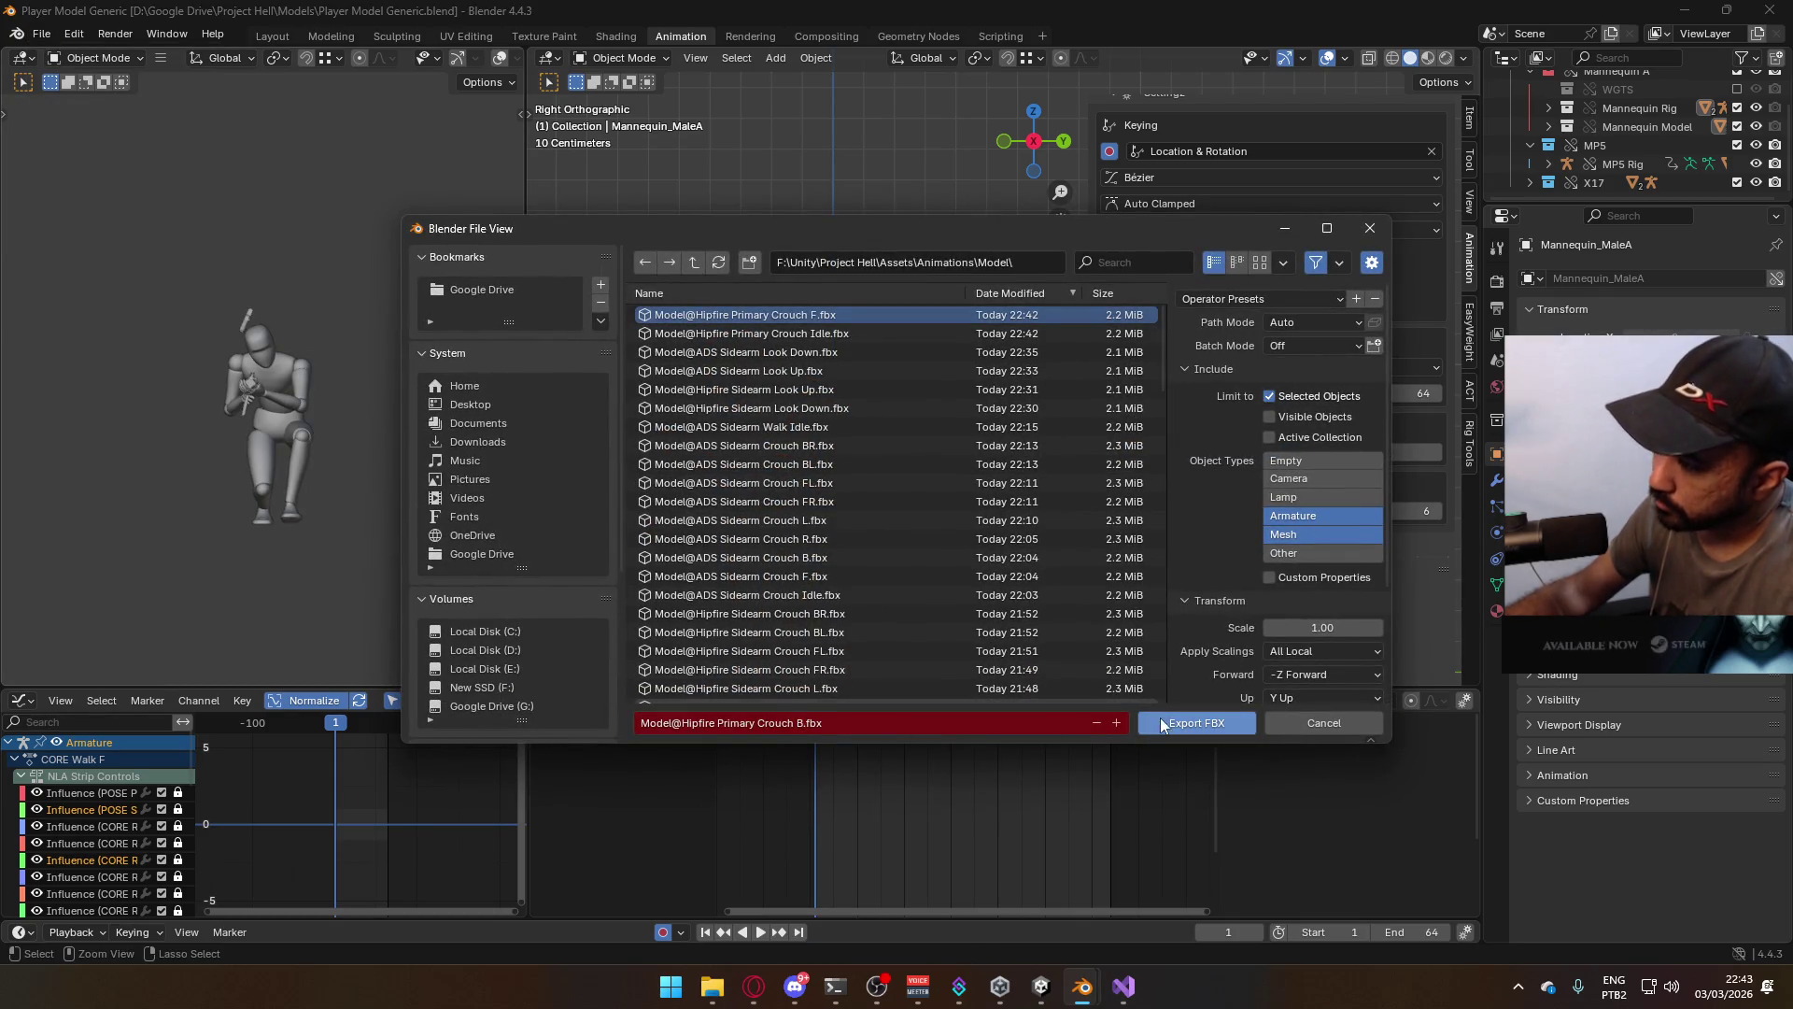
click(1168, 721)
scroll(1230, 539, down, 3)
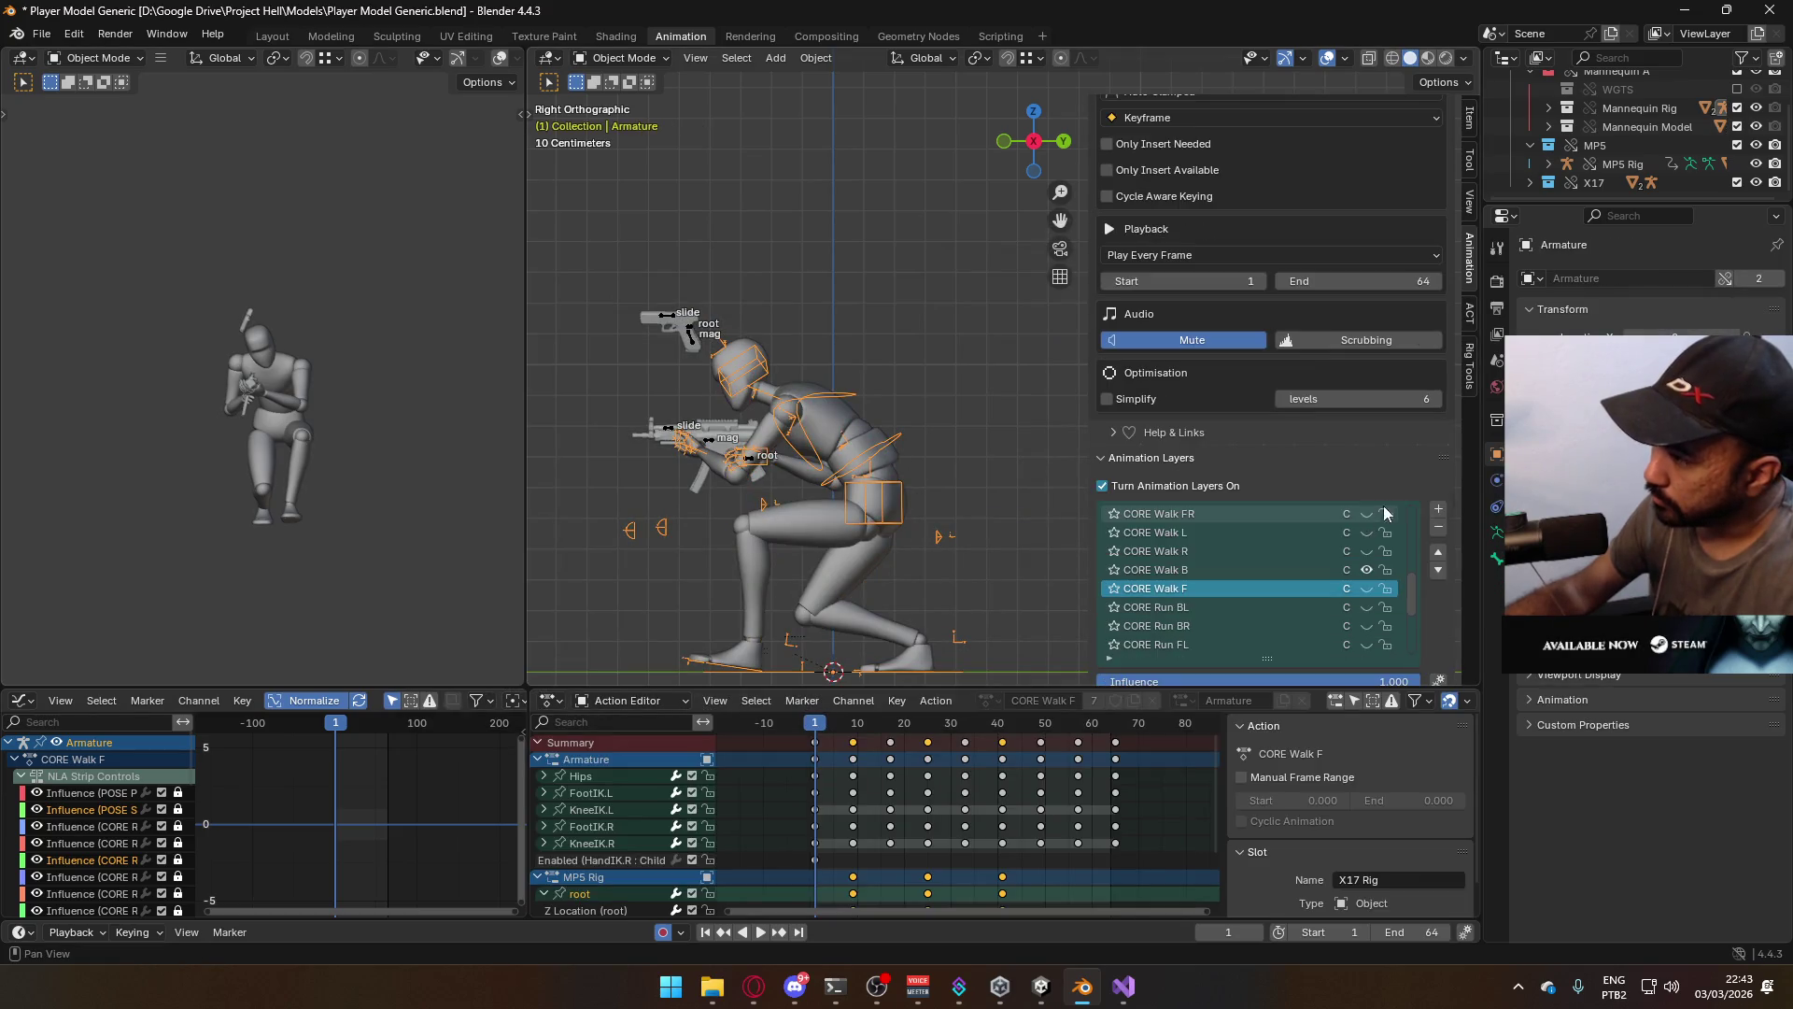
Switch the armature and MP5 rig to the CORE Walk R layer and reselect the mannequin
click(1268, 570)
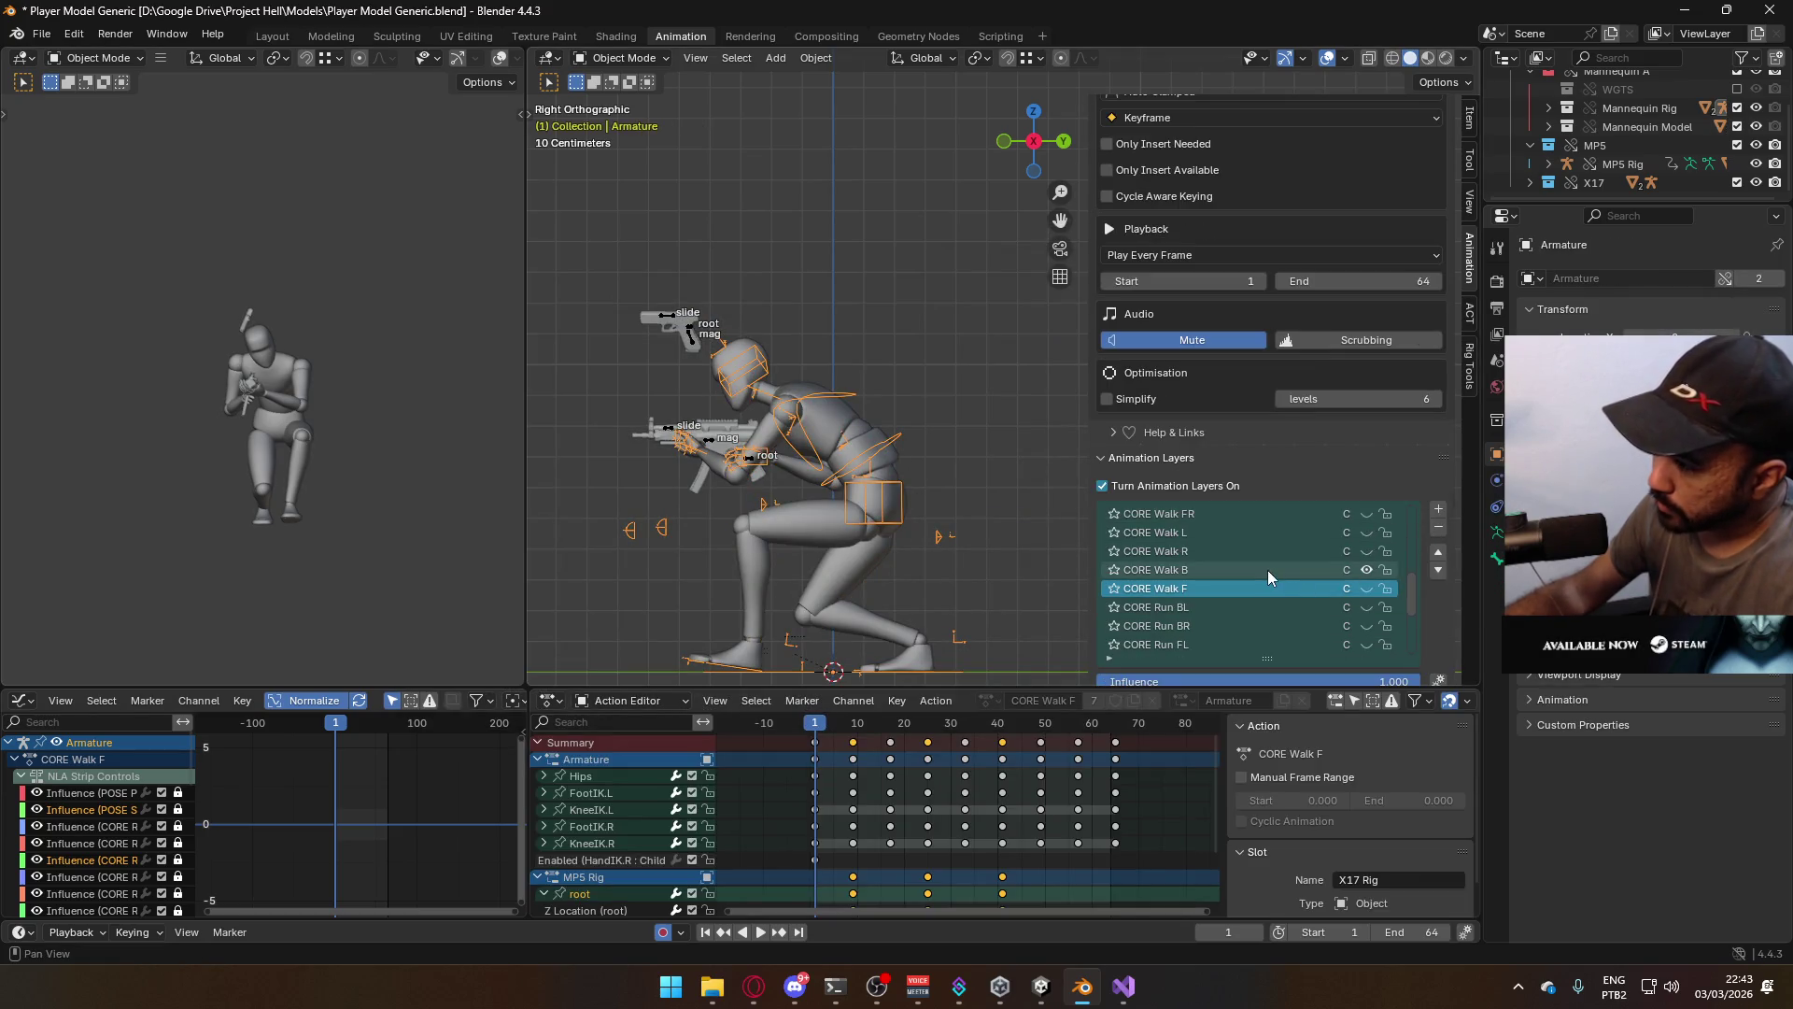
click(1356, 552)
click(1362, 551)
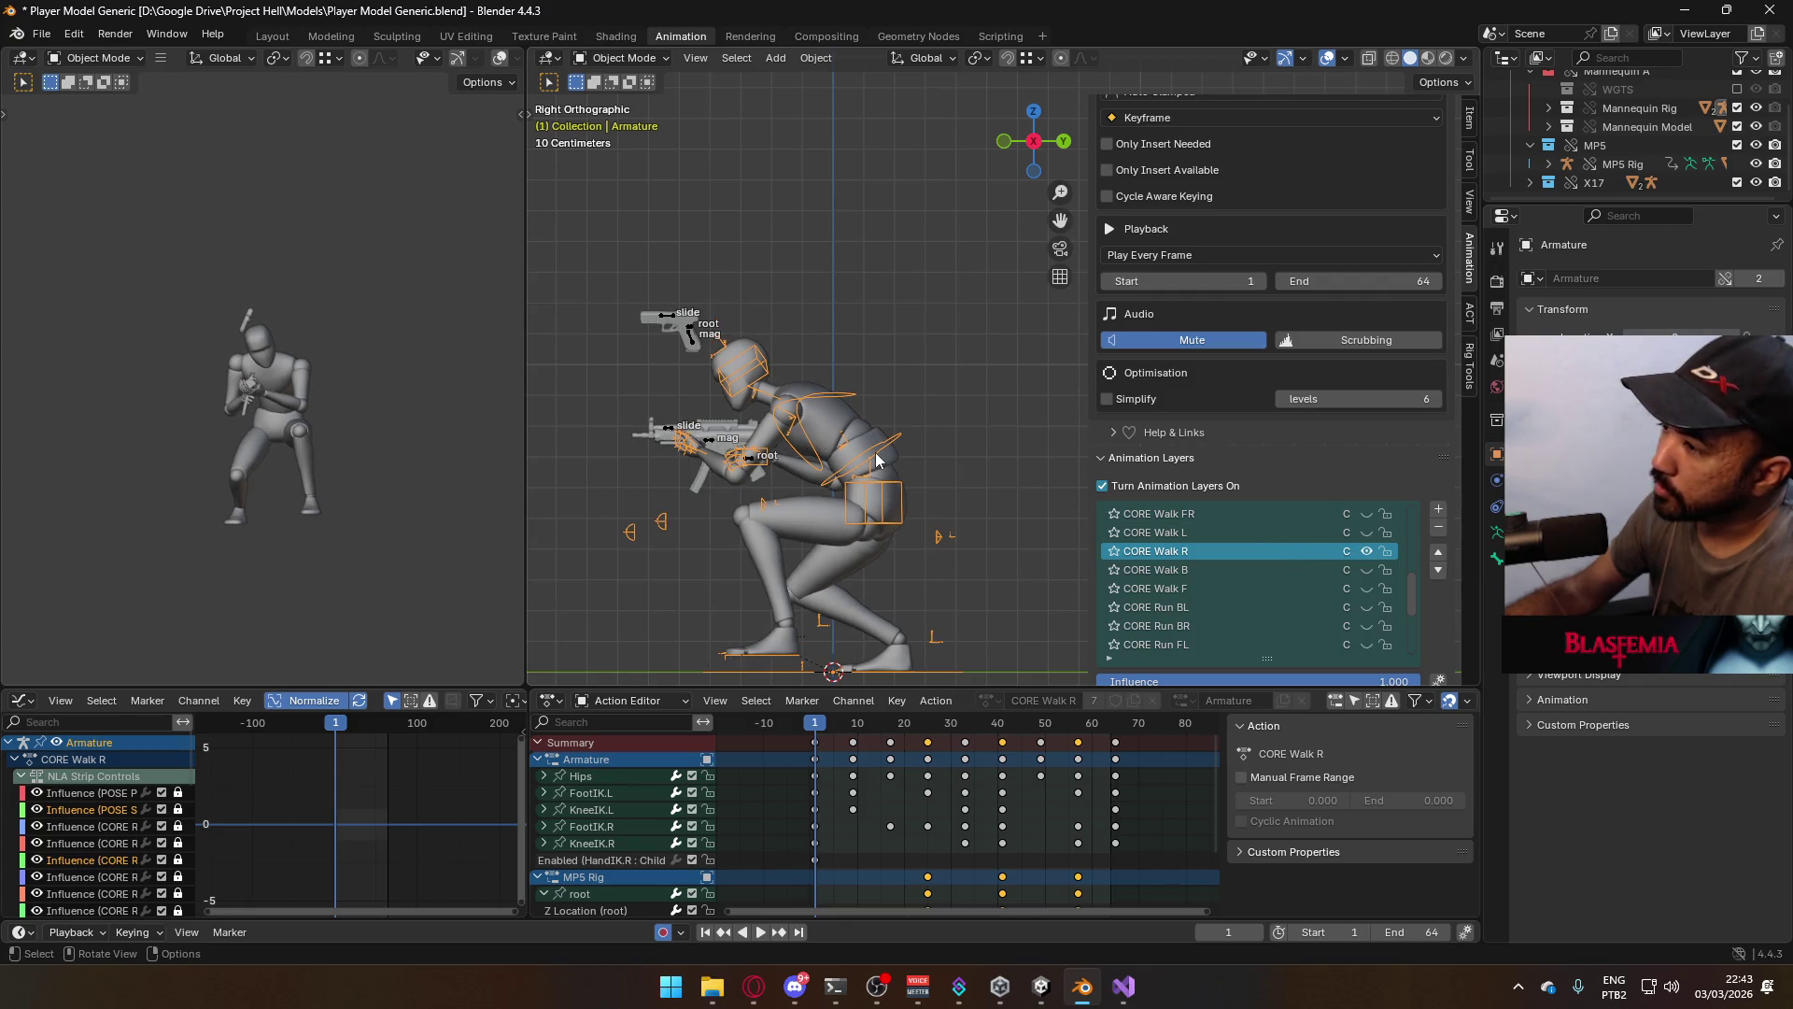
click(711, 449)
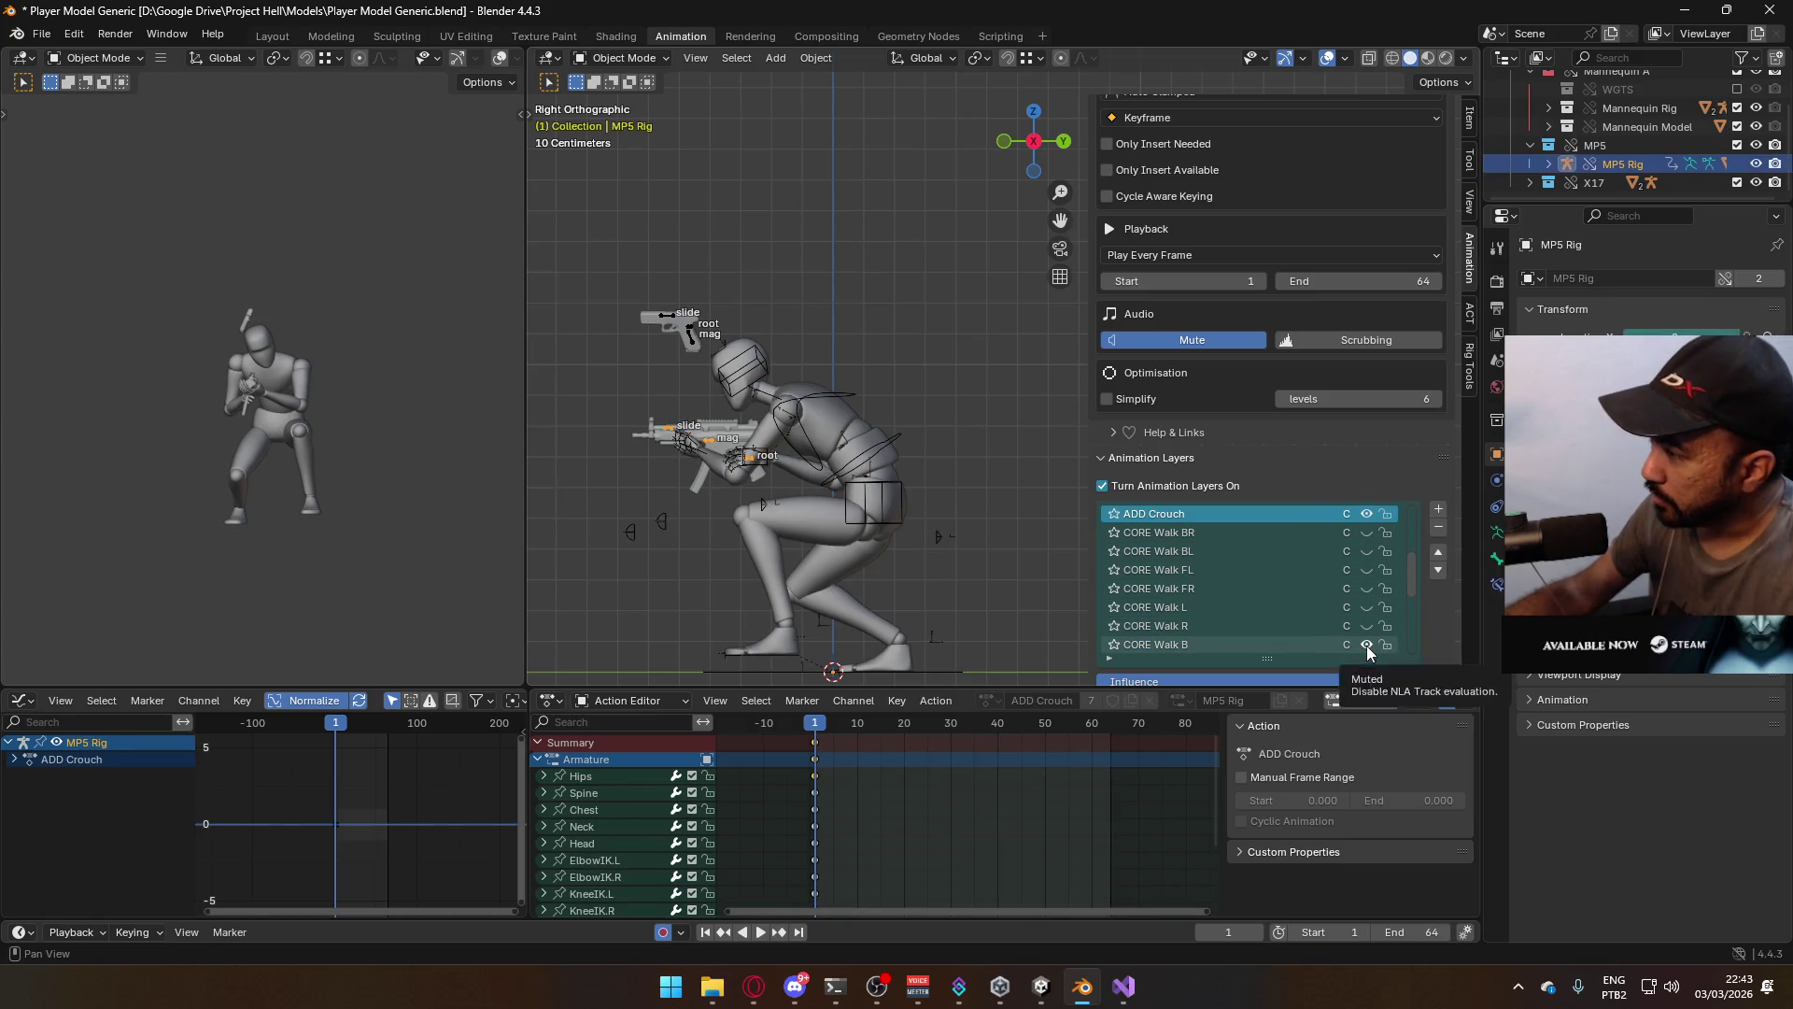
click(825, 470)
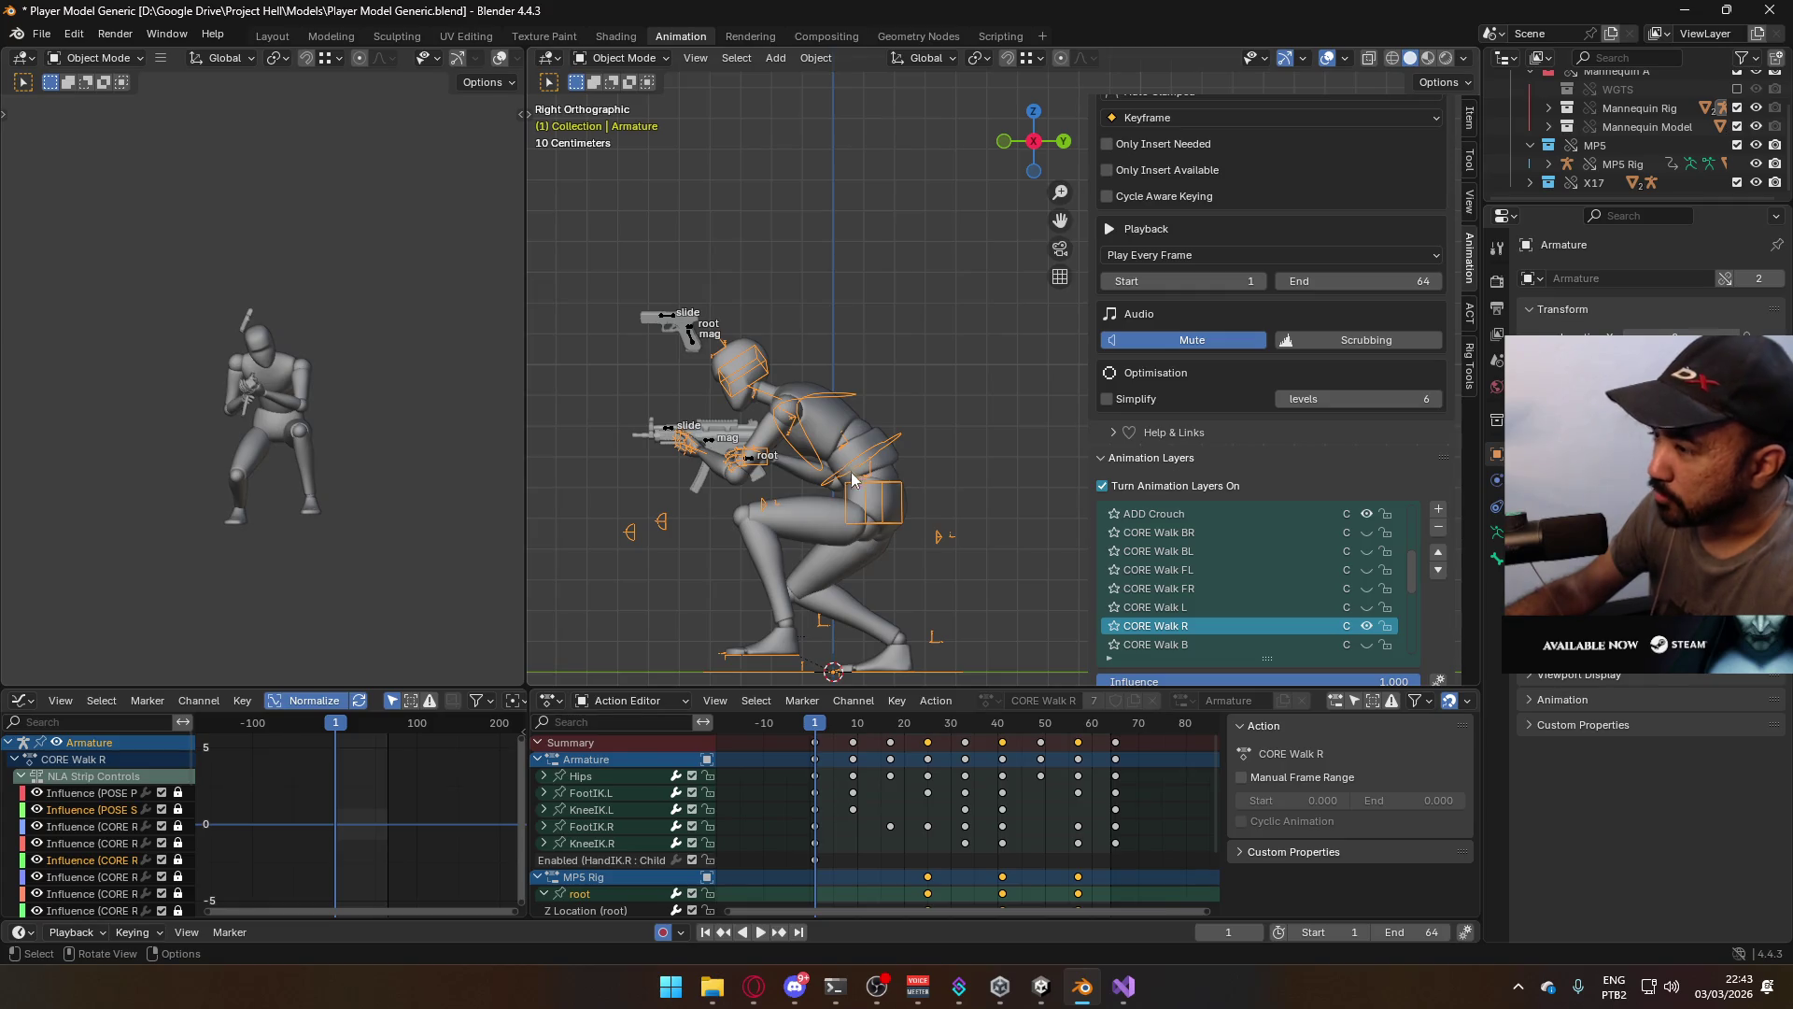
click(824, 519)
shift+click(870, 432)
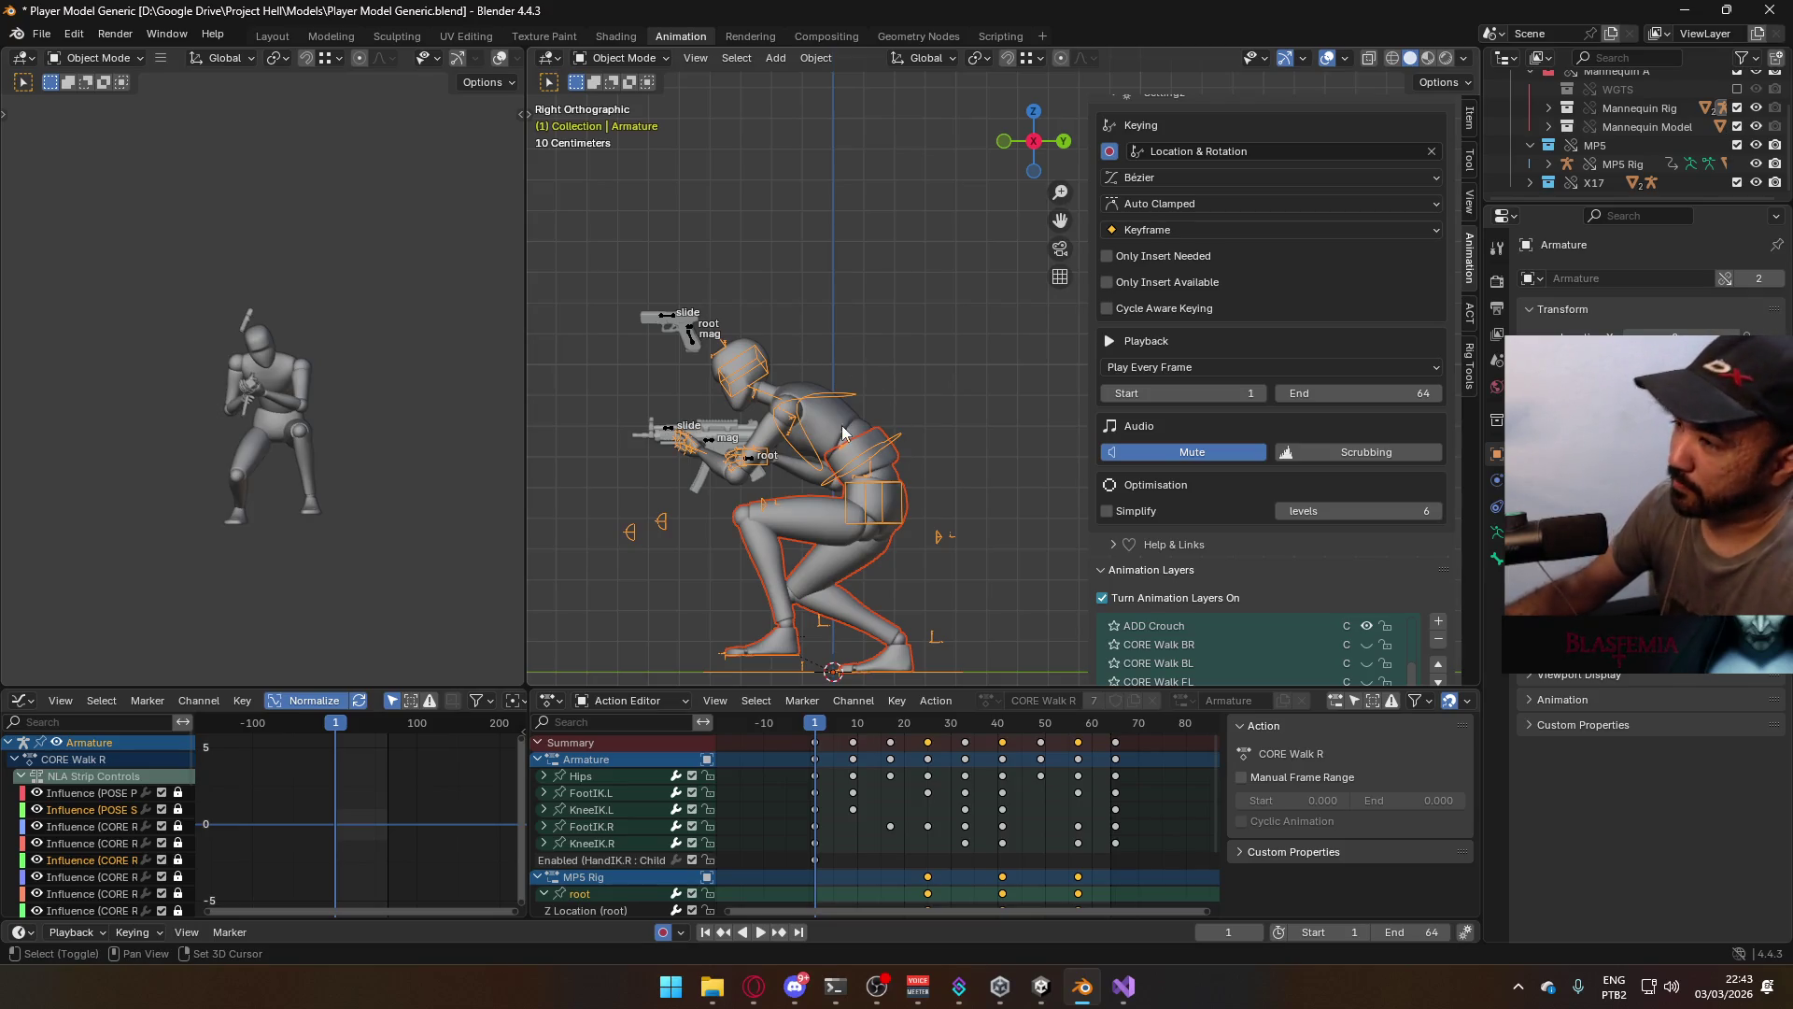
click(825, 455)
Preview the CORE Walk R crouch-walk, rewind to frame 1, and save the blend file
key(space)
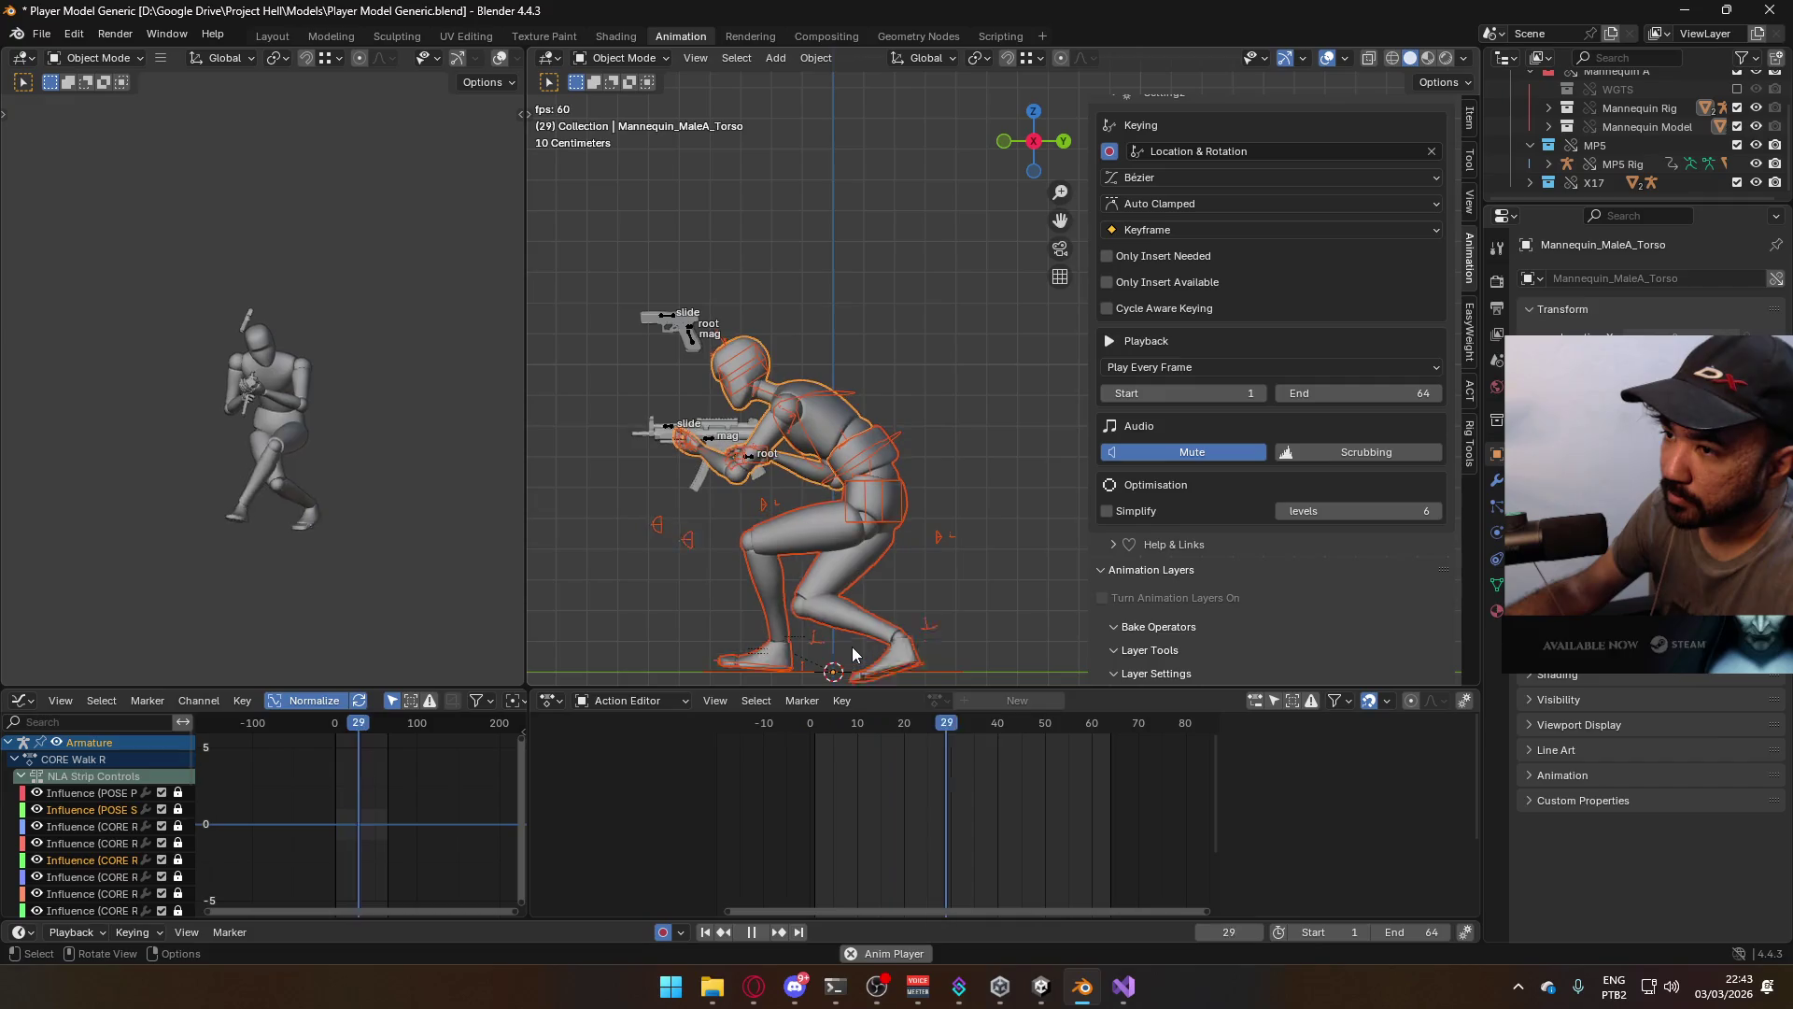
click(816, 726)
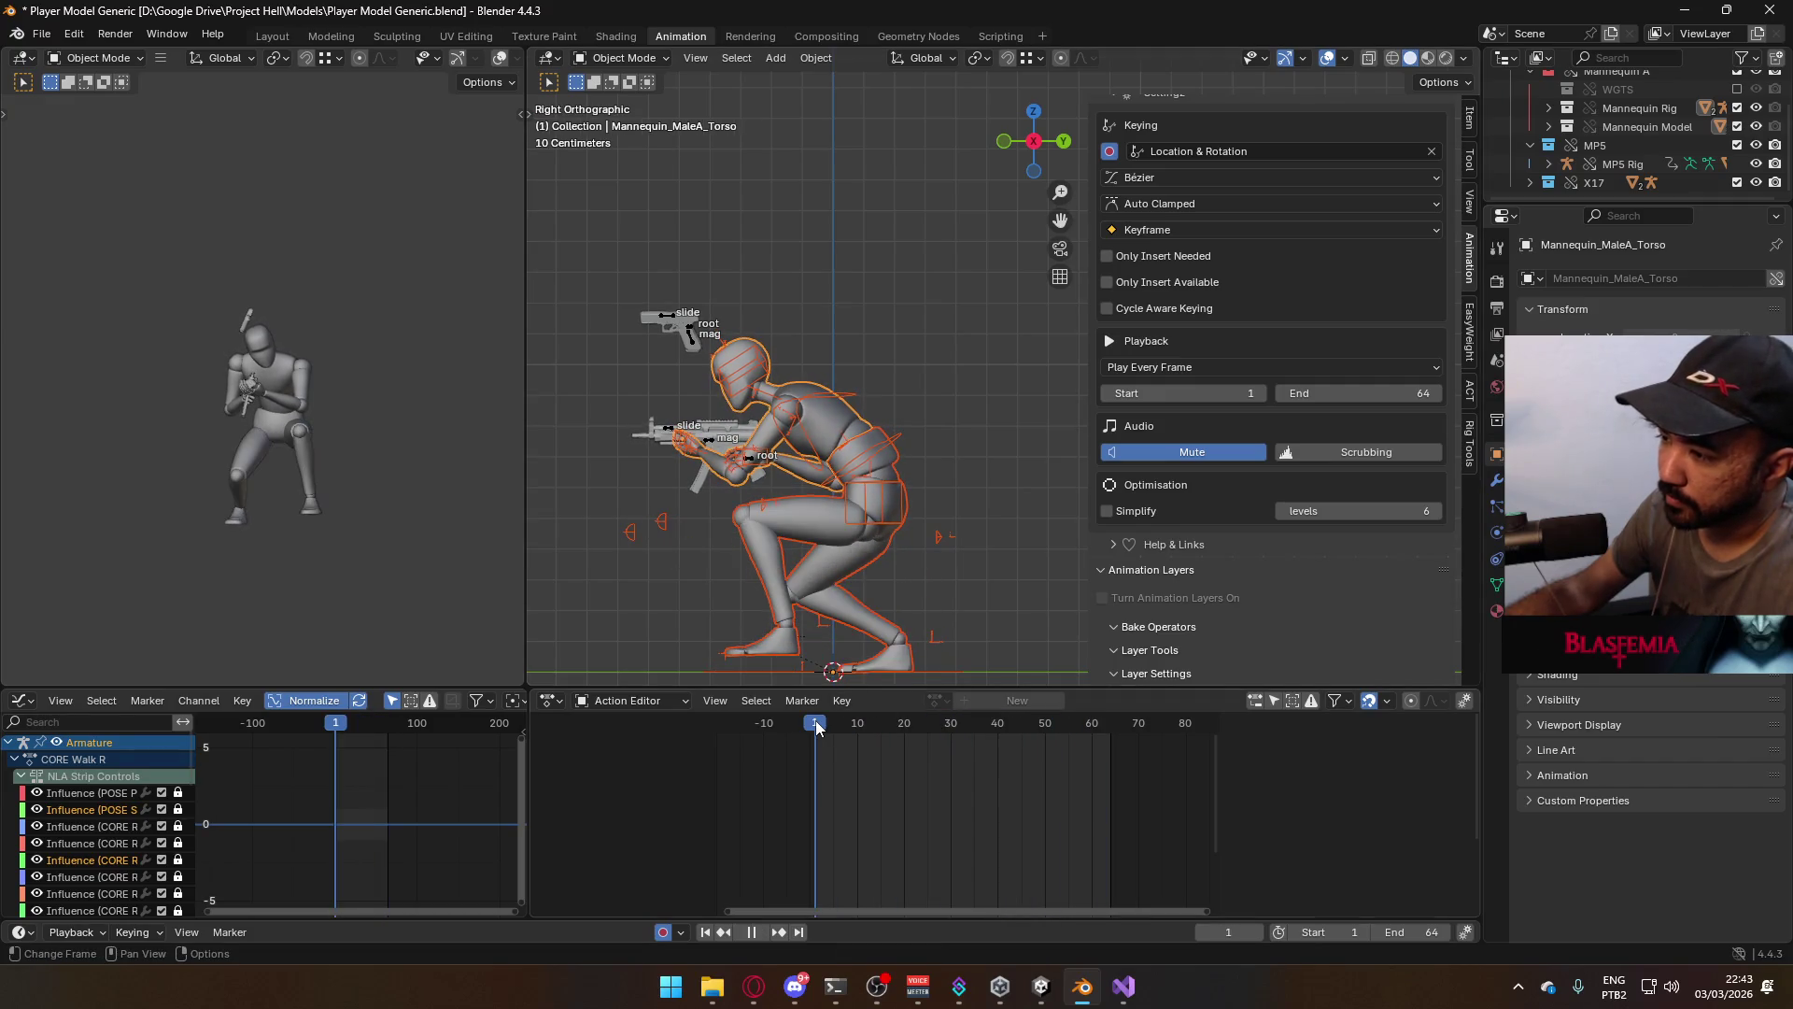
key(ctrl+s)
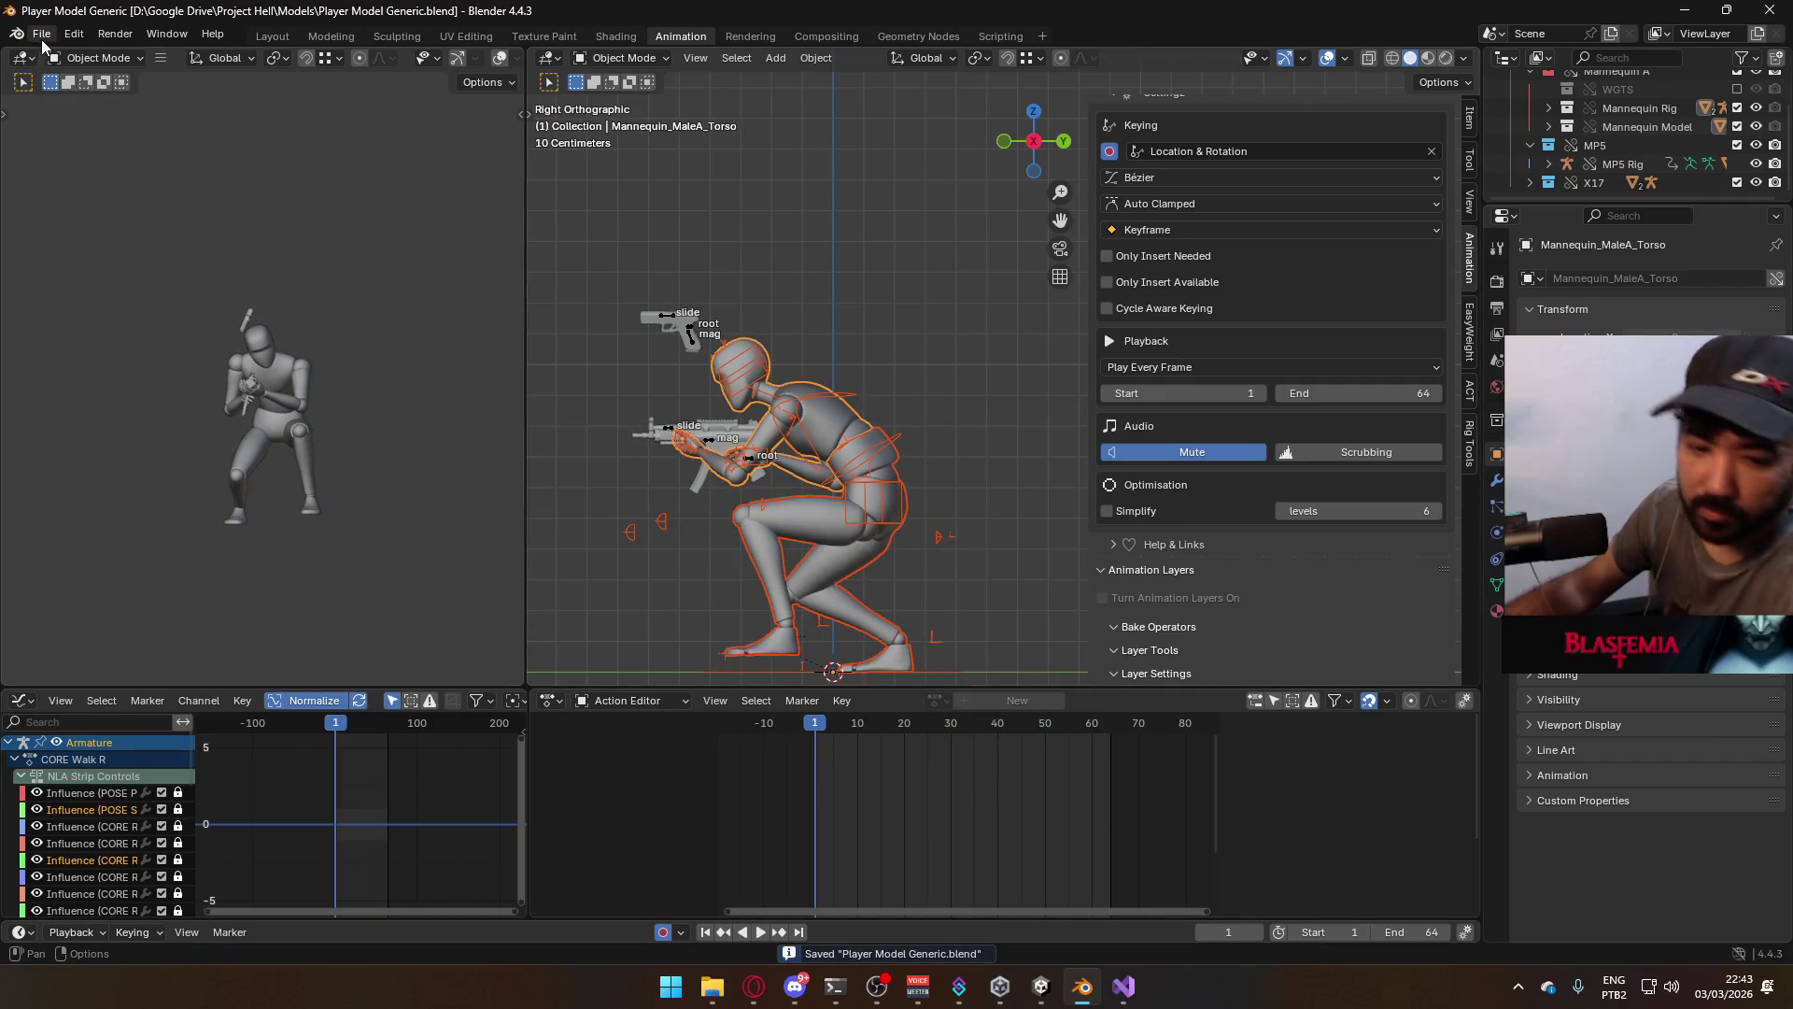
click(44, 34)
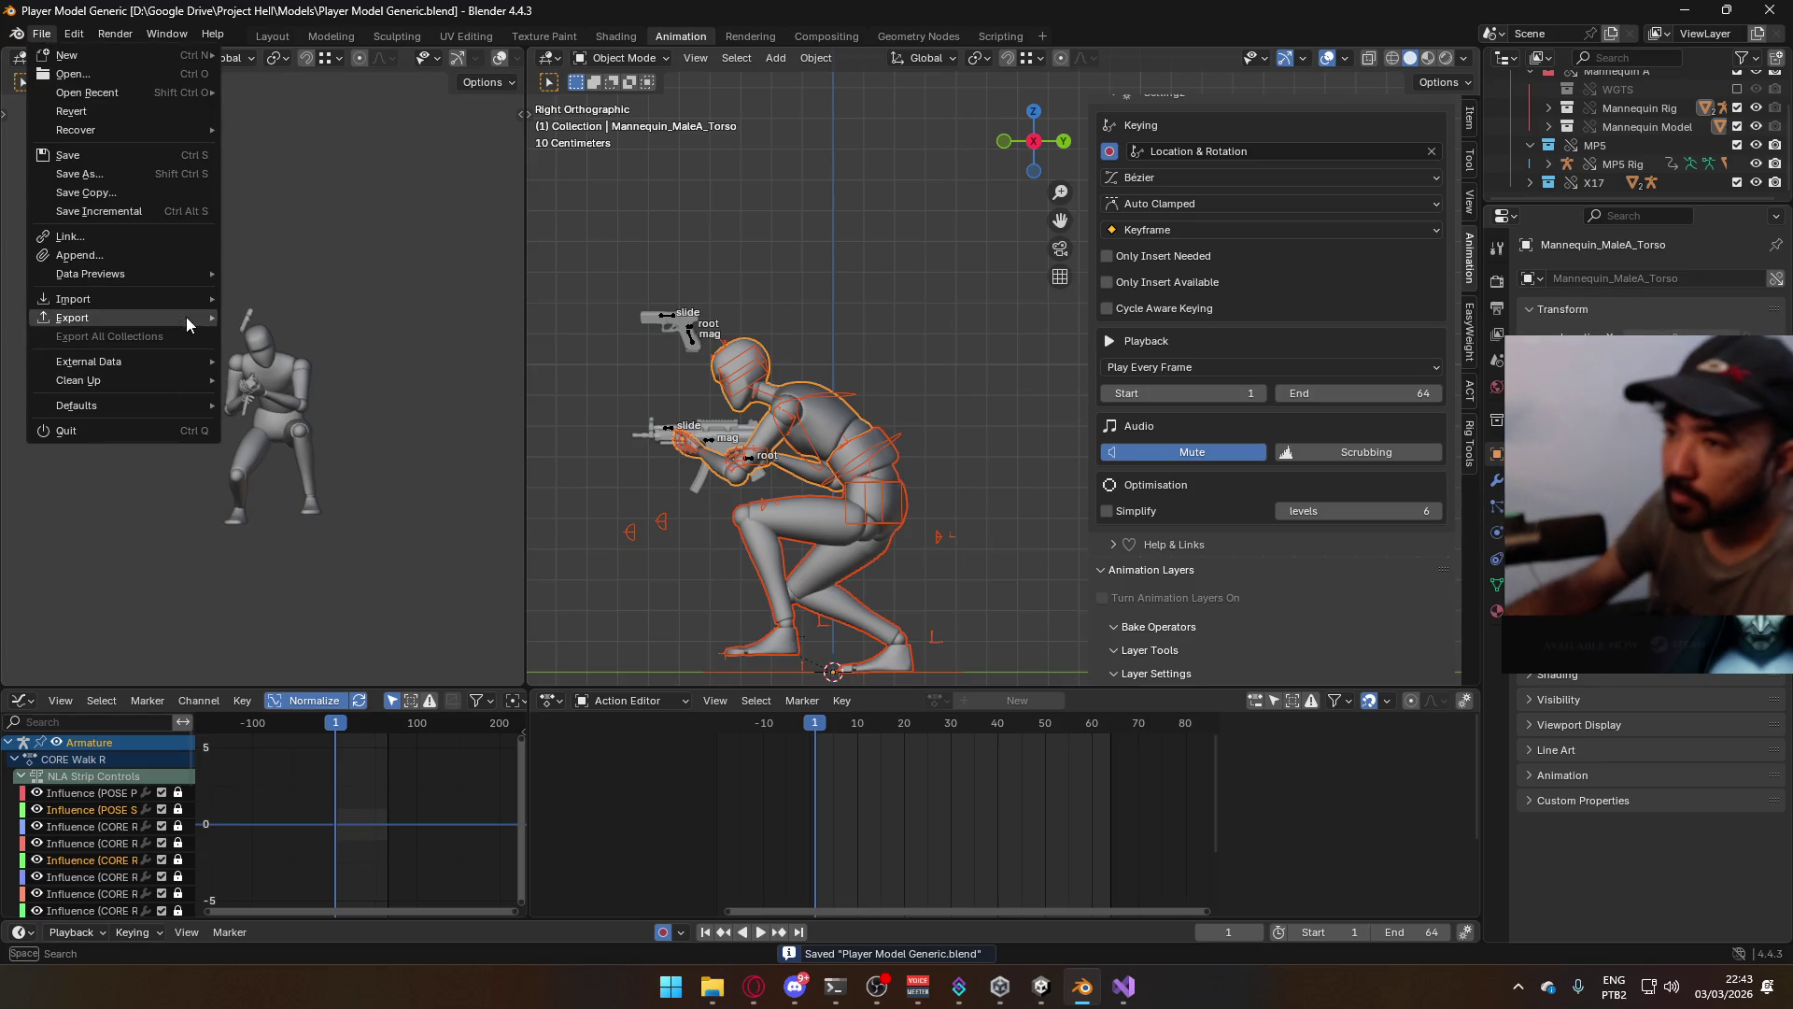
Export an FBX over ADS Sidearm Crouch R.fbx
mouse_move(102, 318)
click(308, 484)
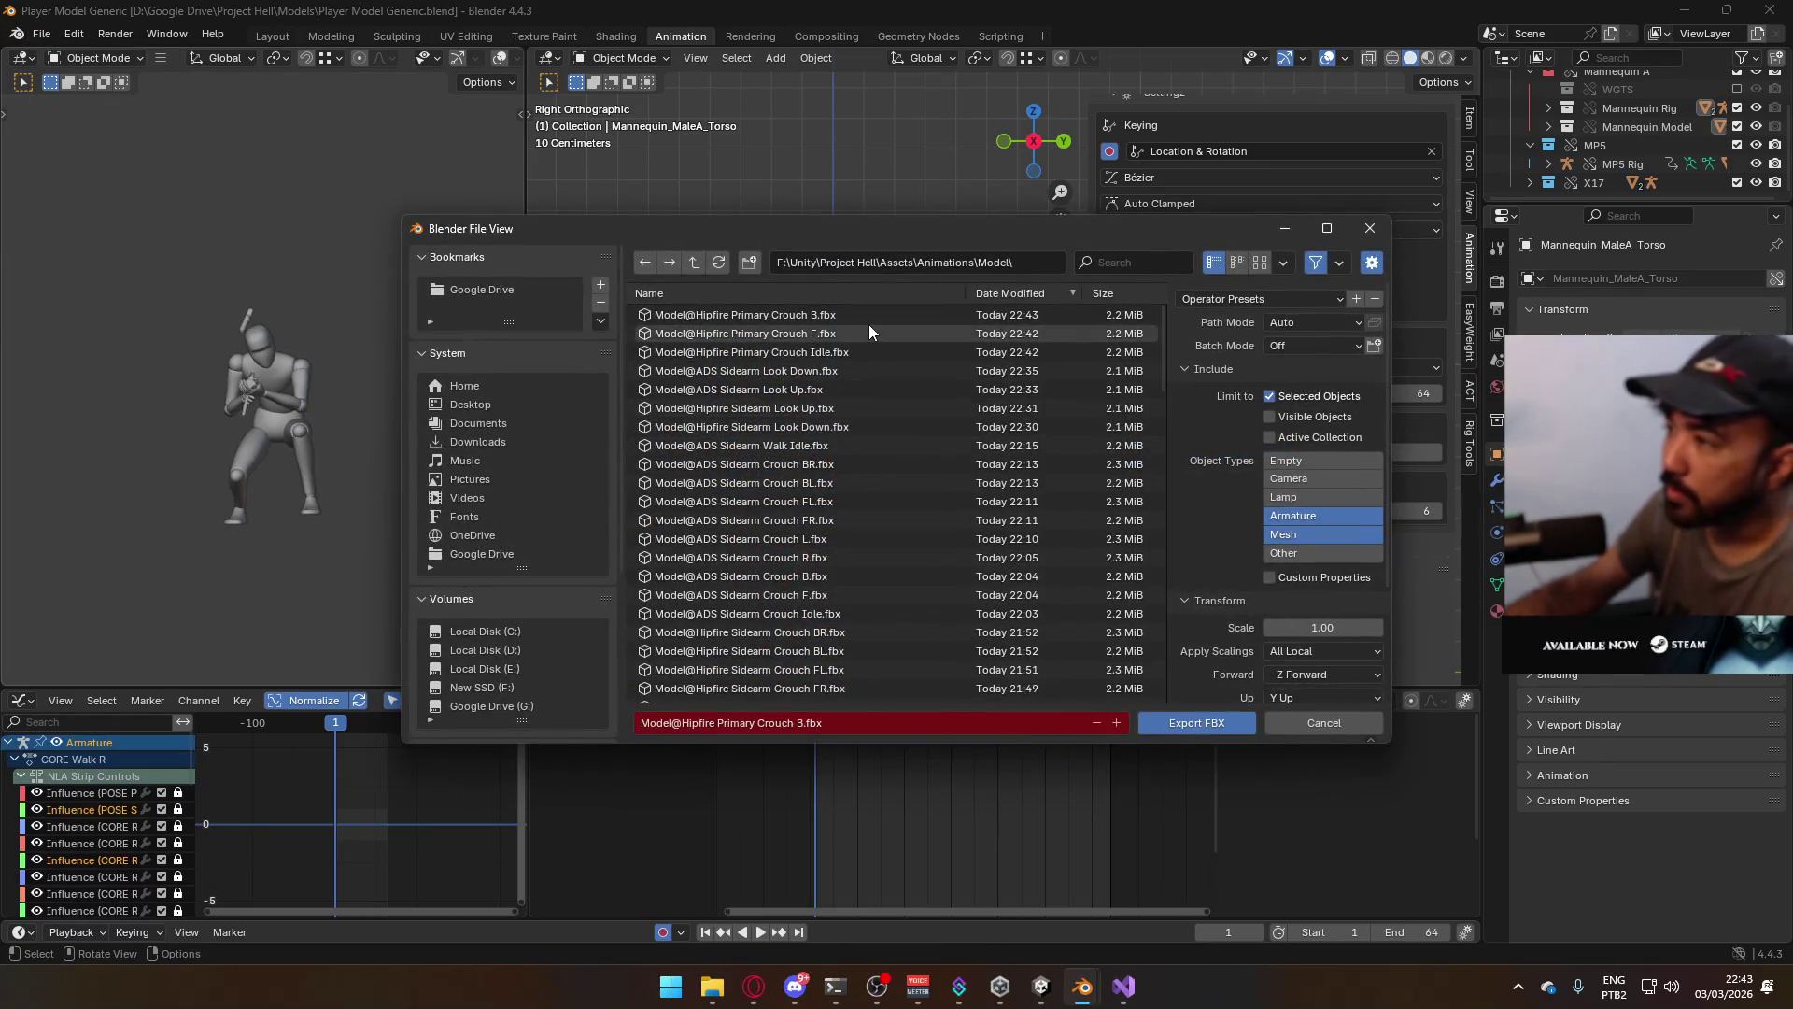
double_click(864, 557)
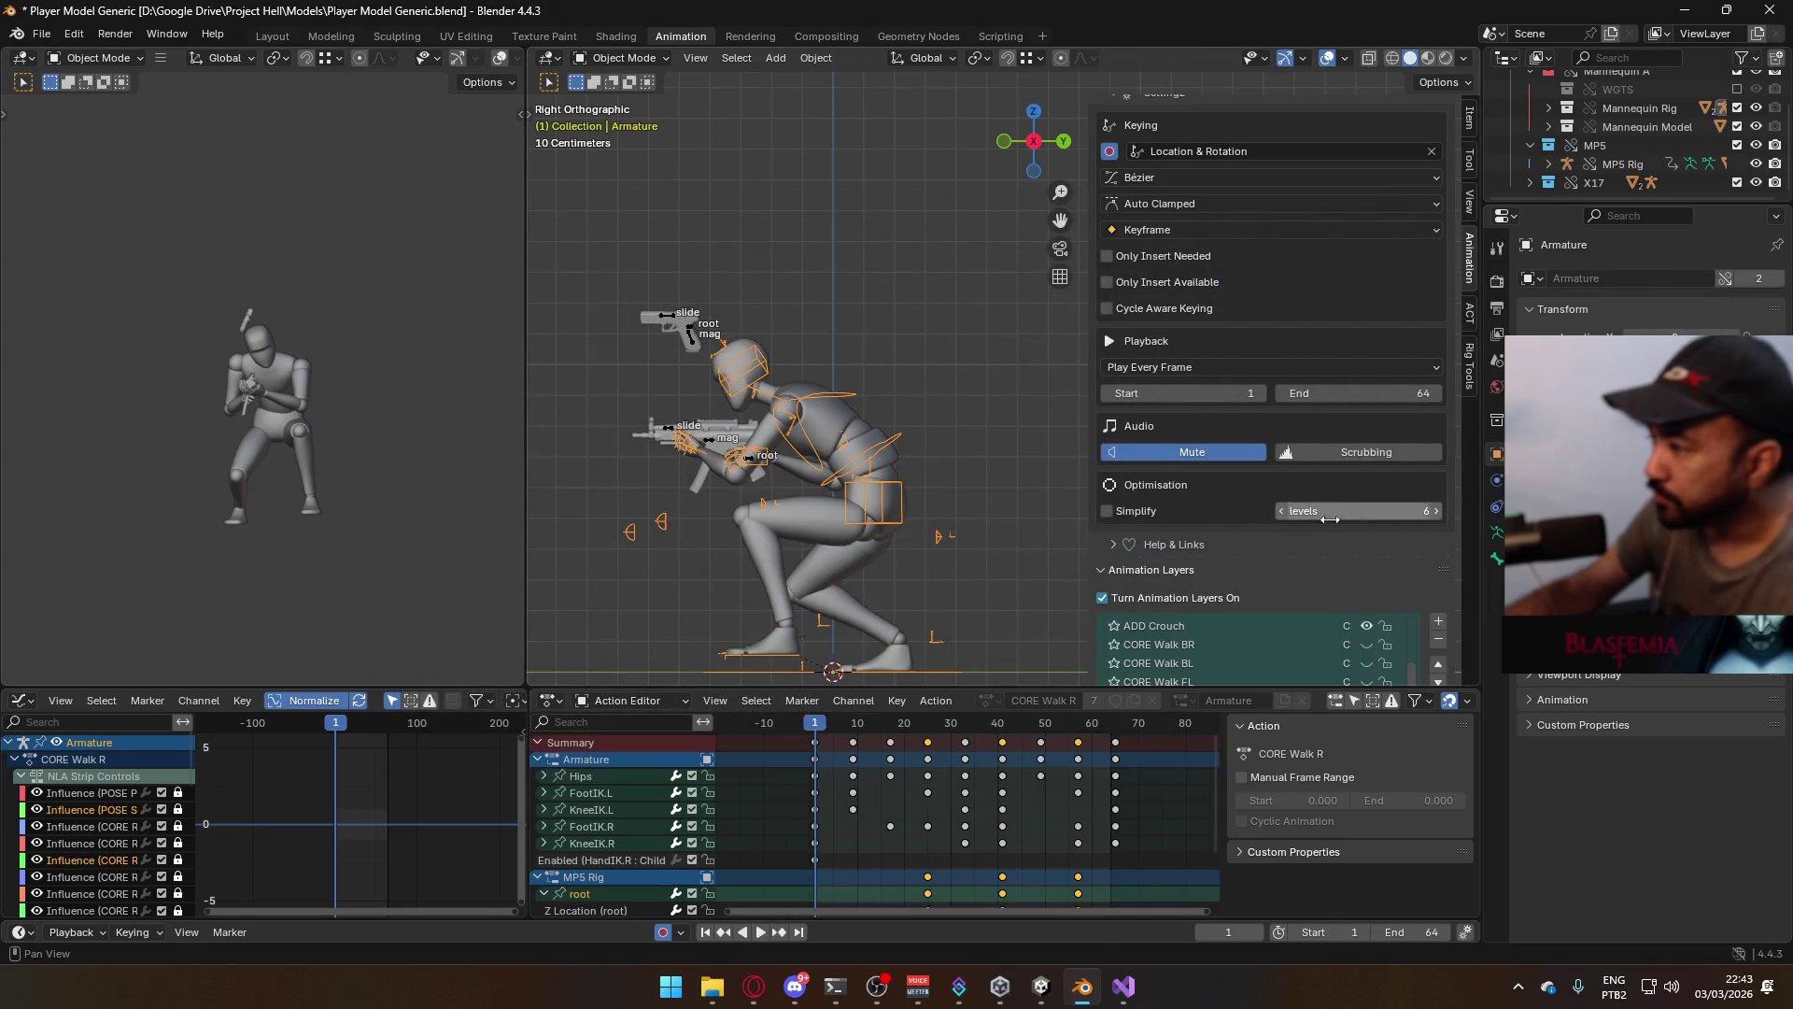
scroll(1304, 516, down, 4)
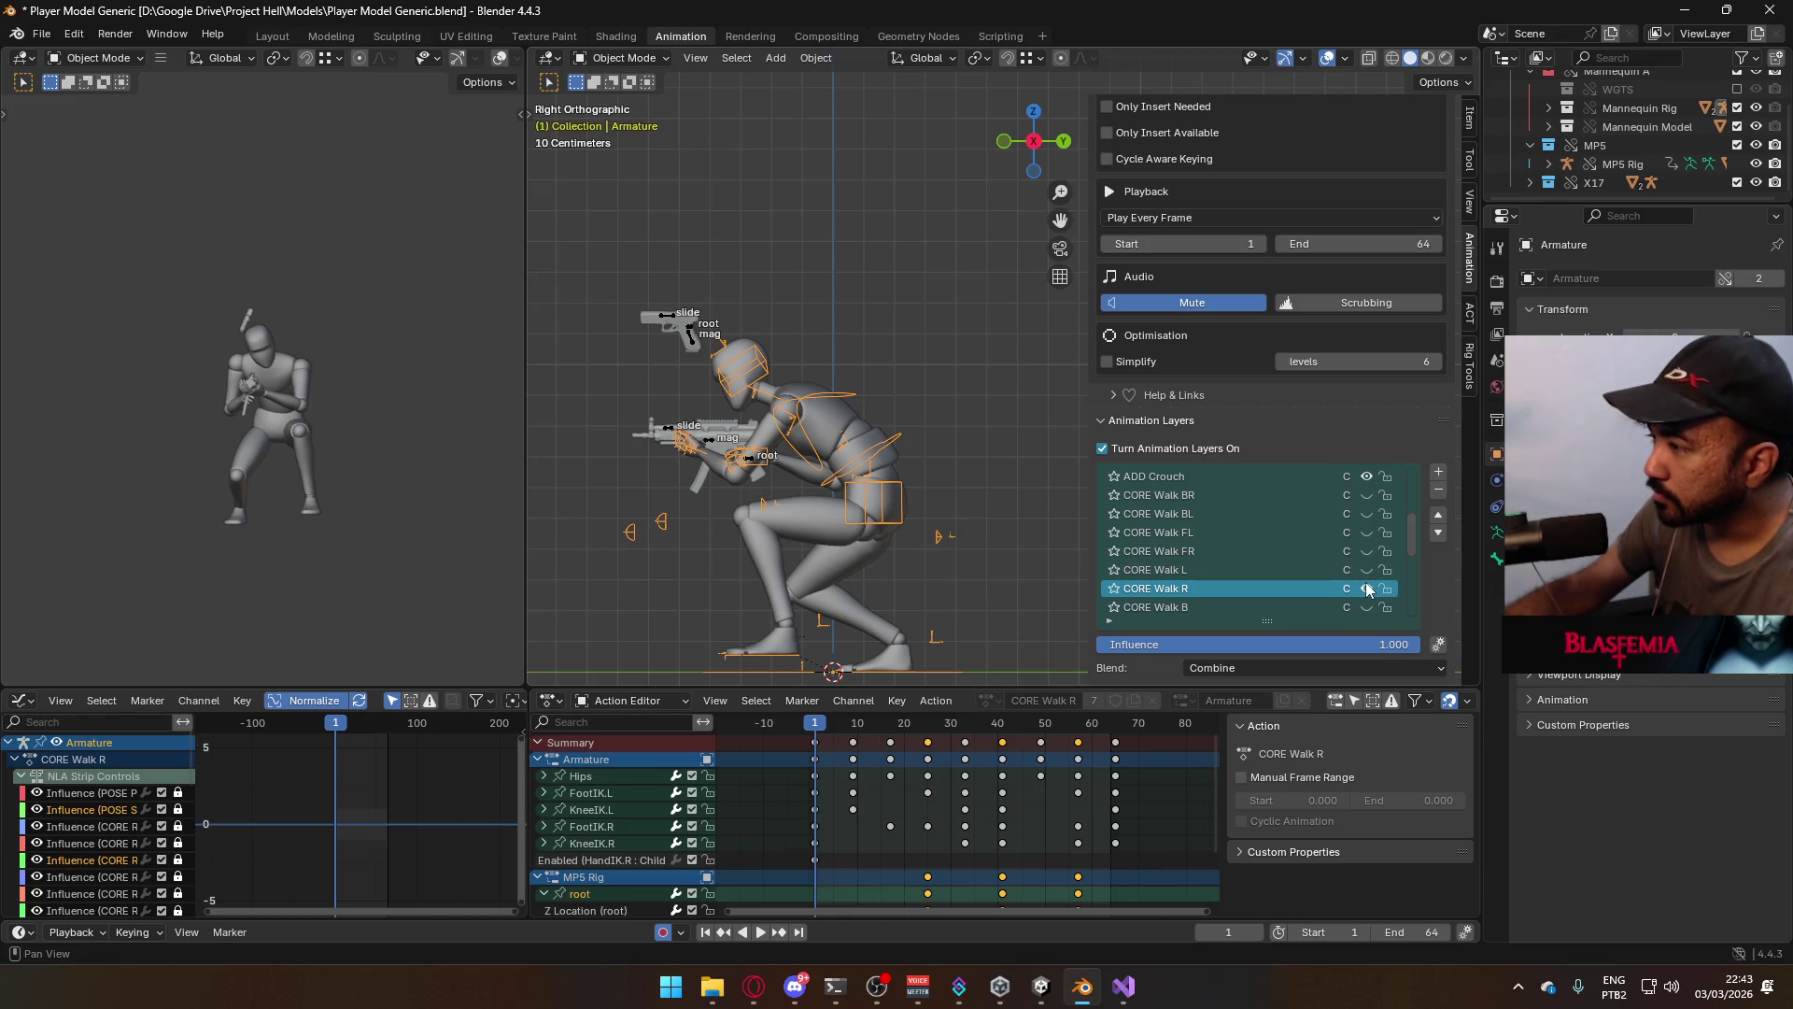
Switch the MP5 rig to CORE Walk L, preview from frame 1, and save the blend file
click(707, 439)
click(1371, 571)
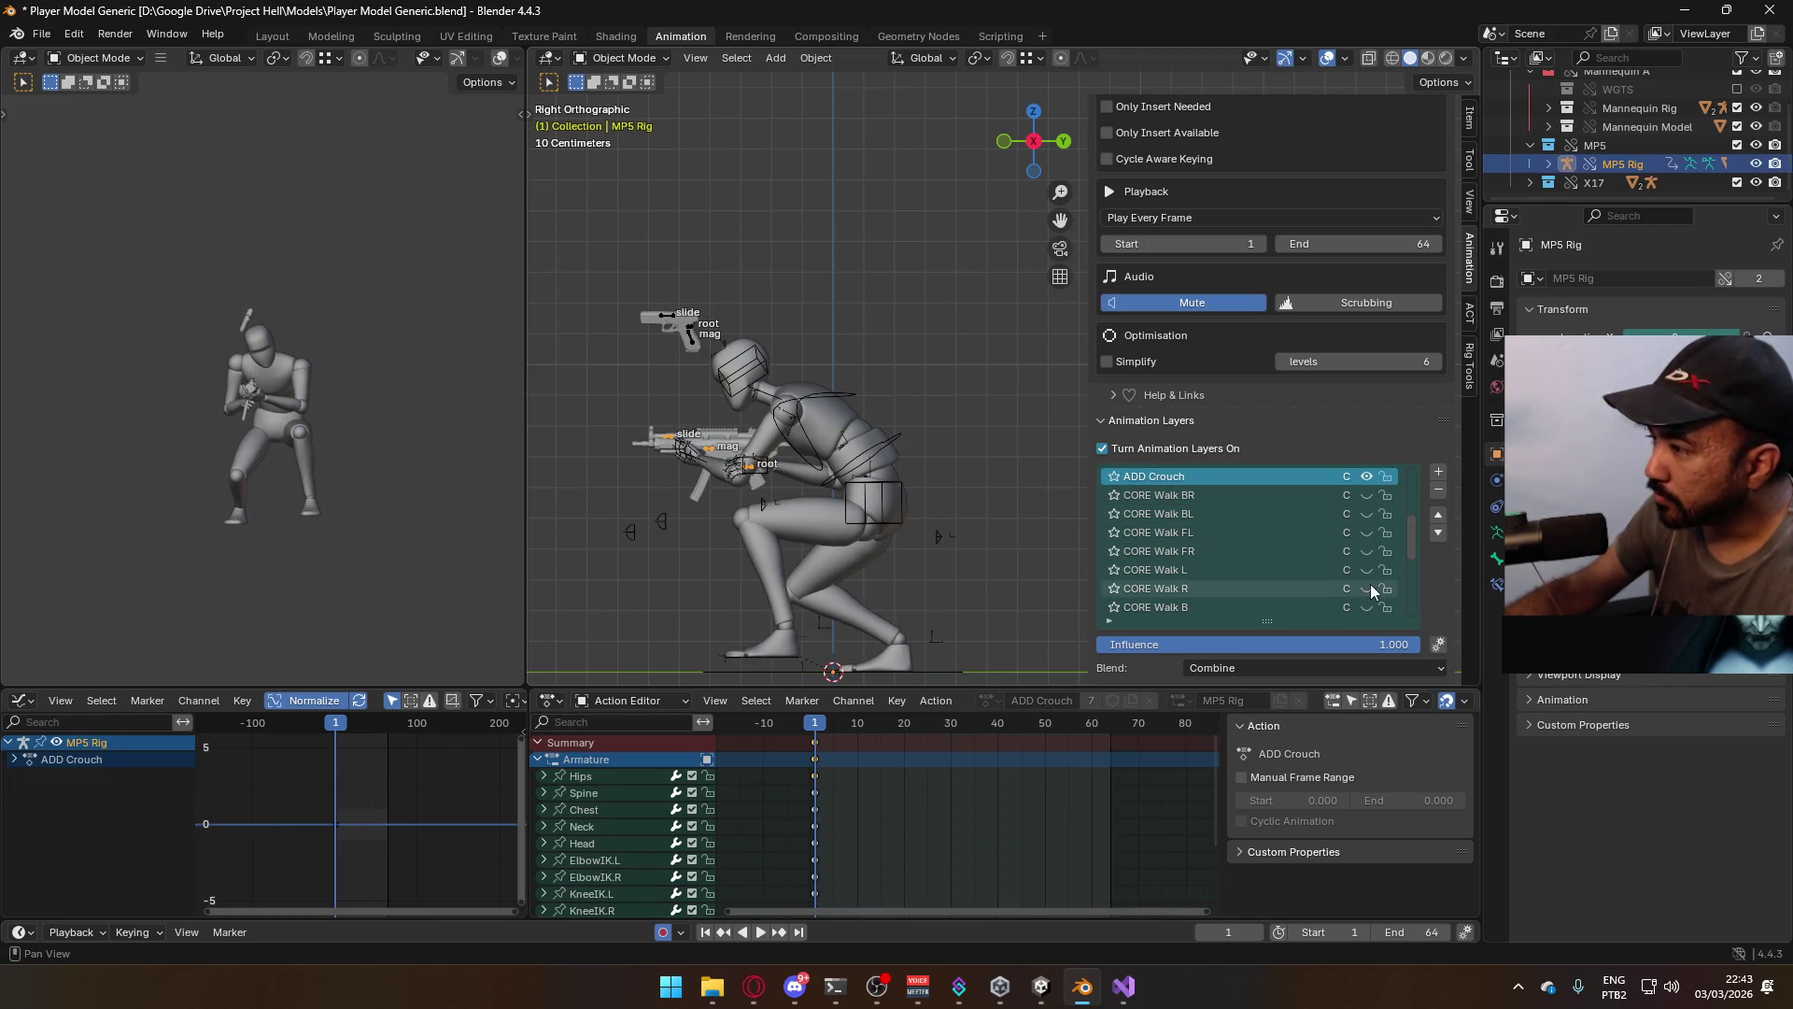
click(825, 464)
click(865, 458)
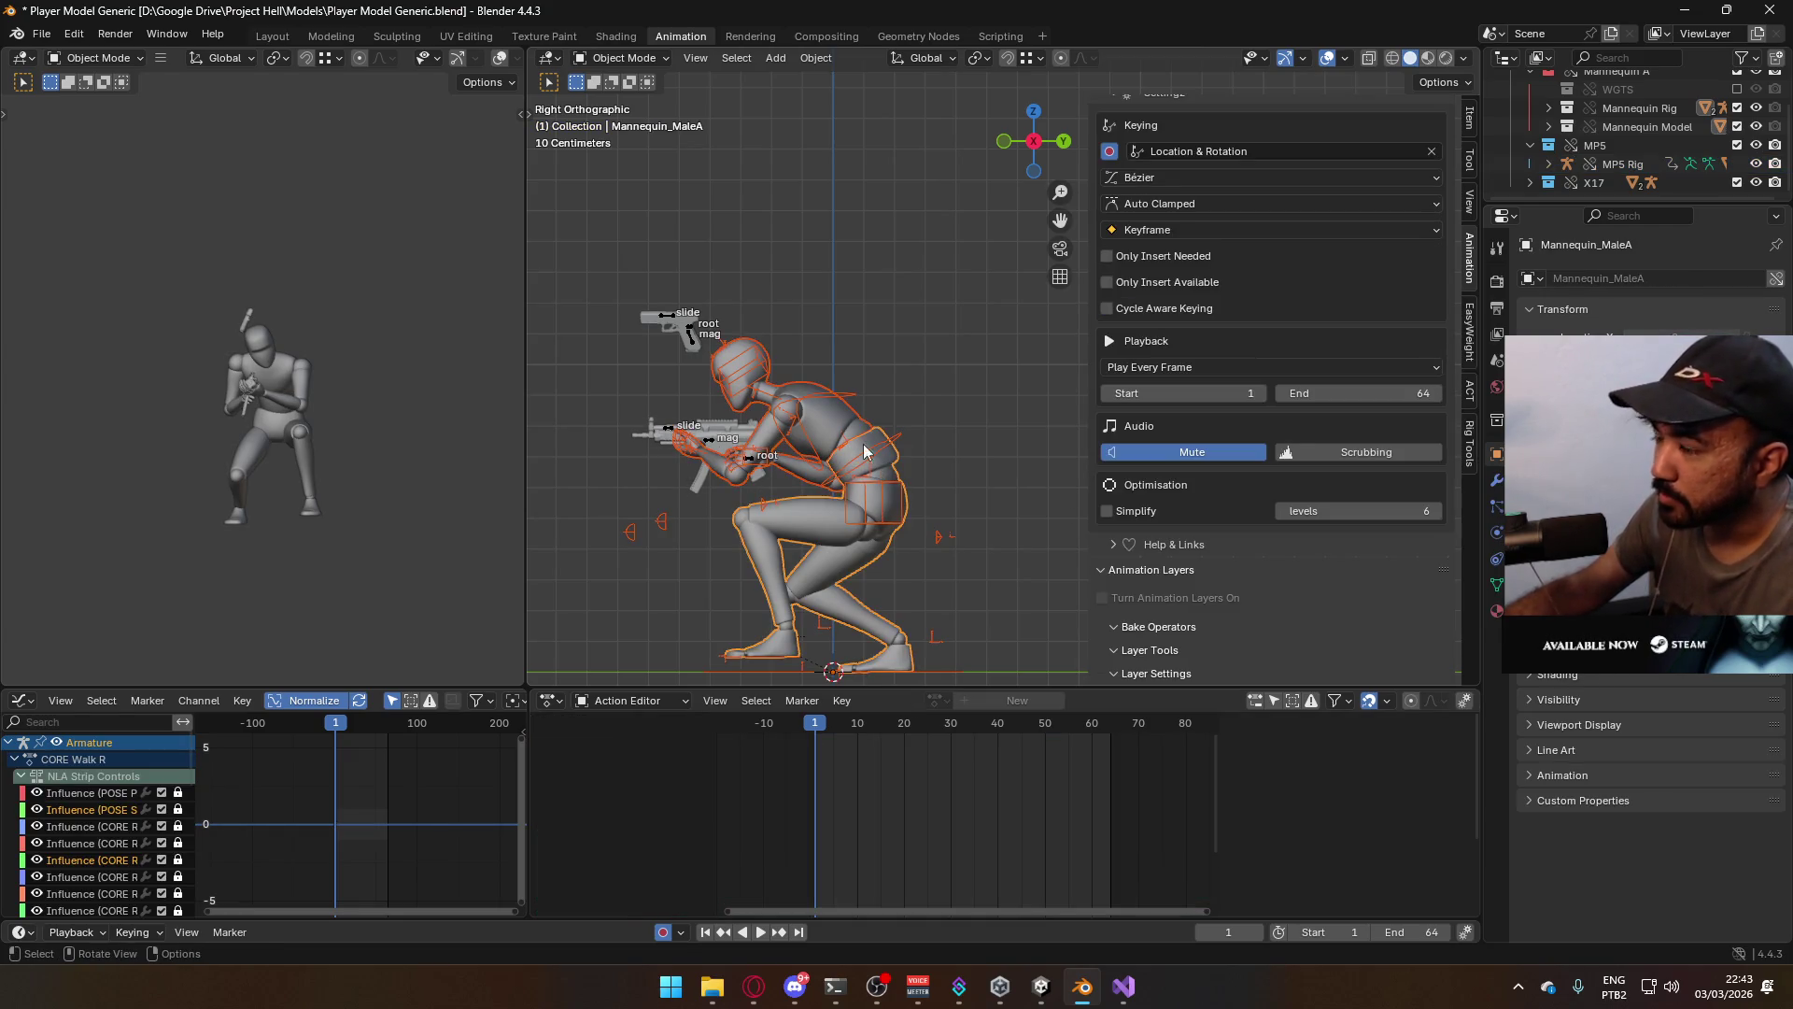
key(space)
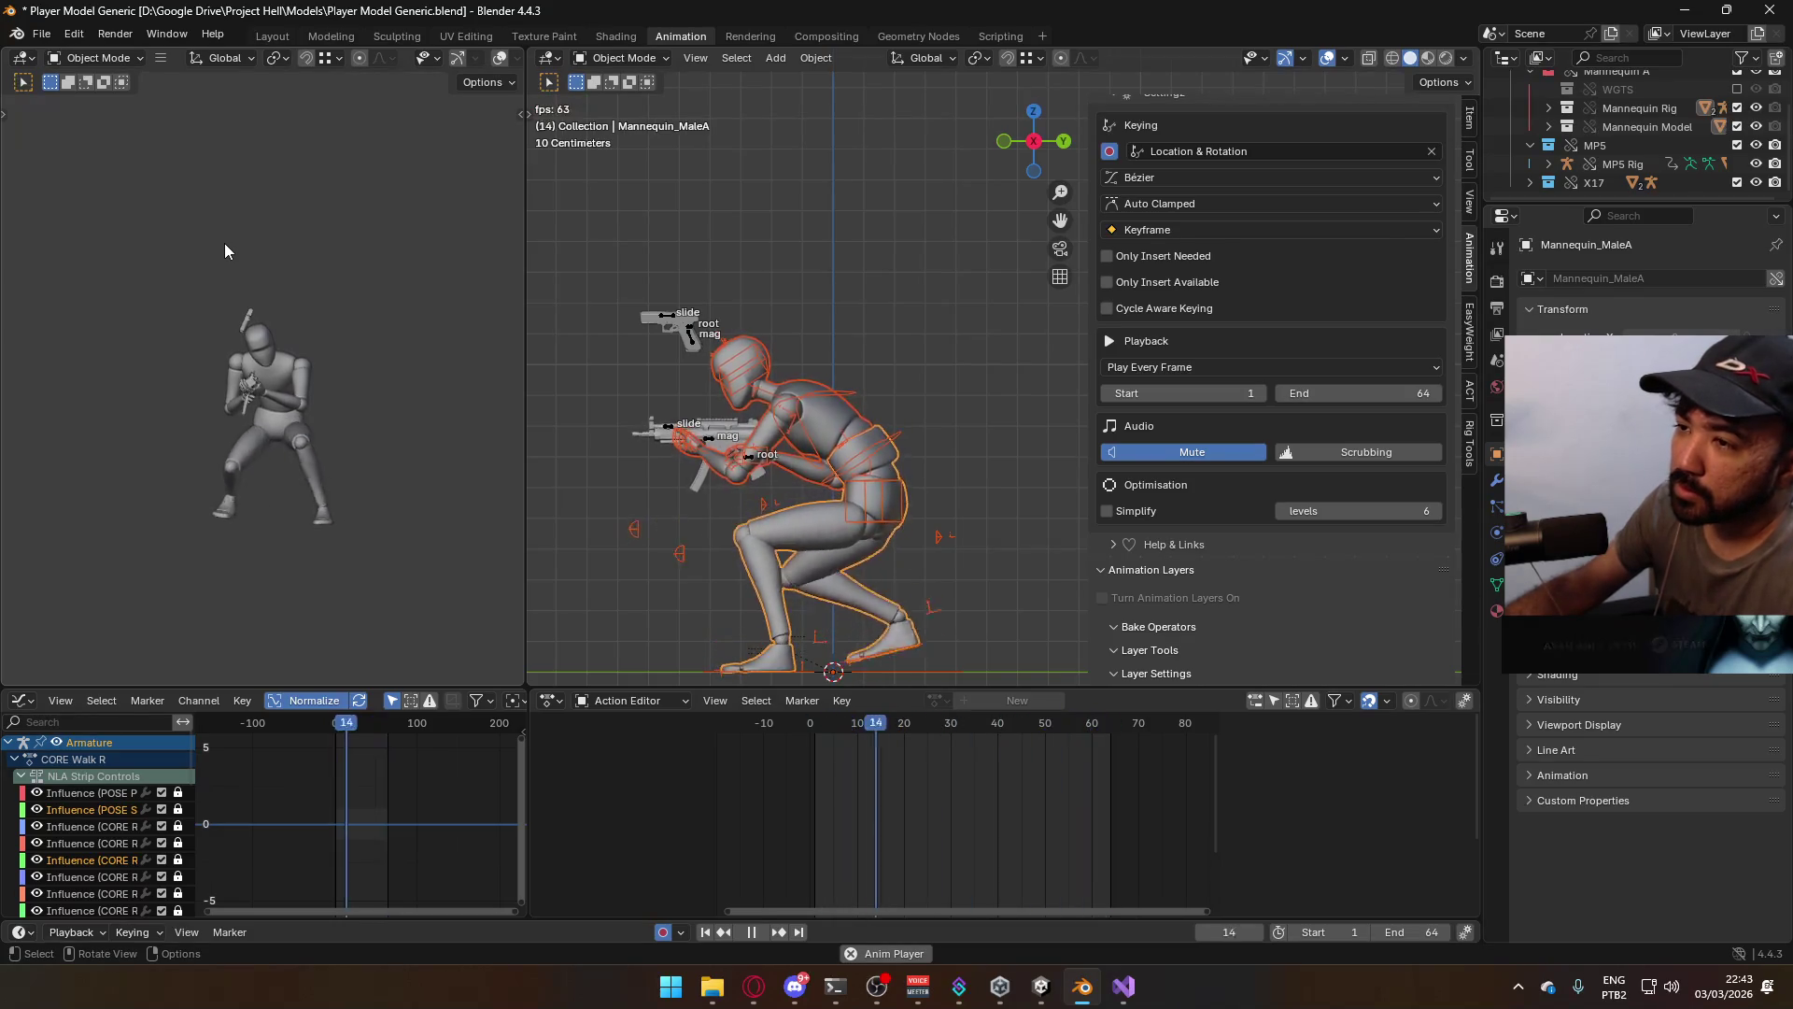
drag(815, 727, 817, 727)
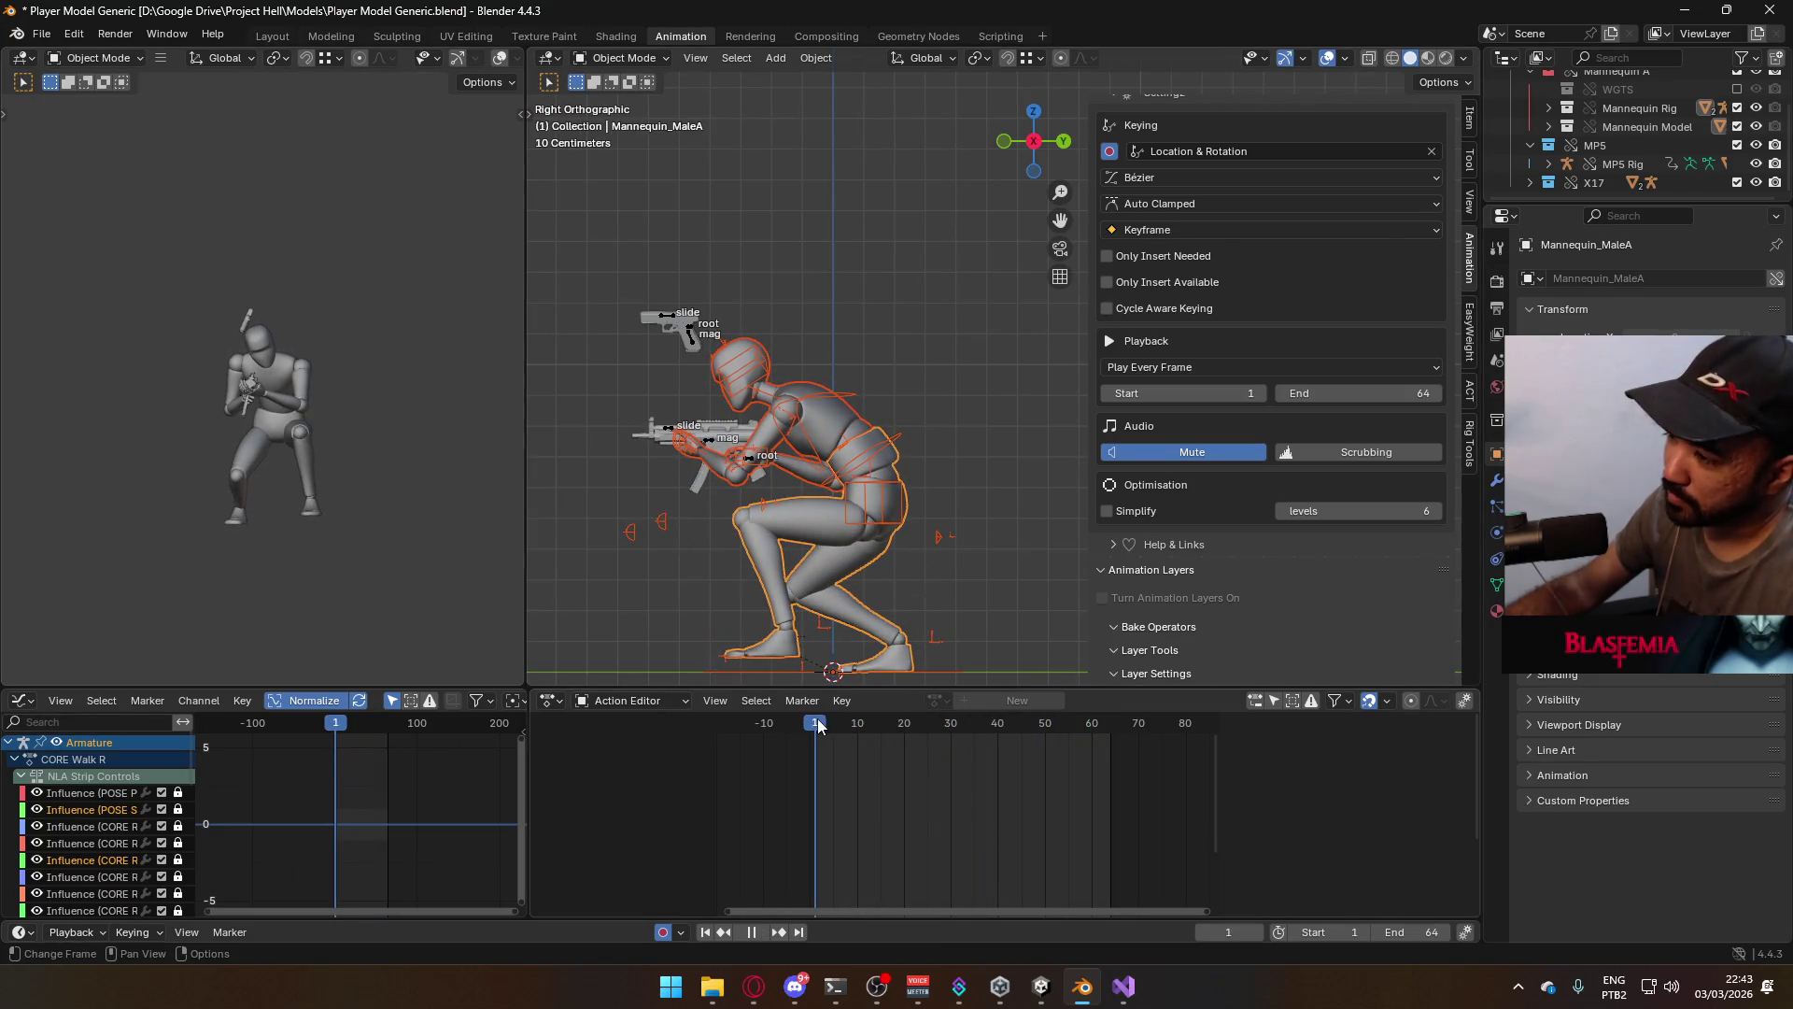
key(ctrl+s)
click(43, 32)
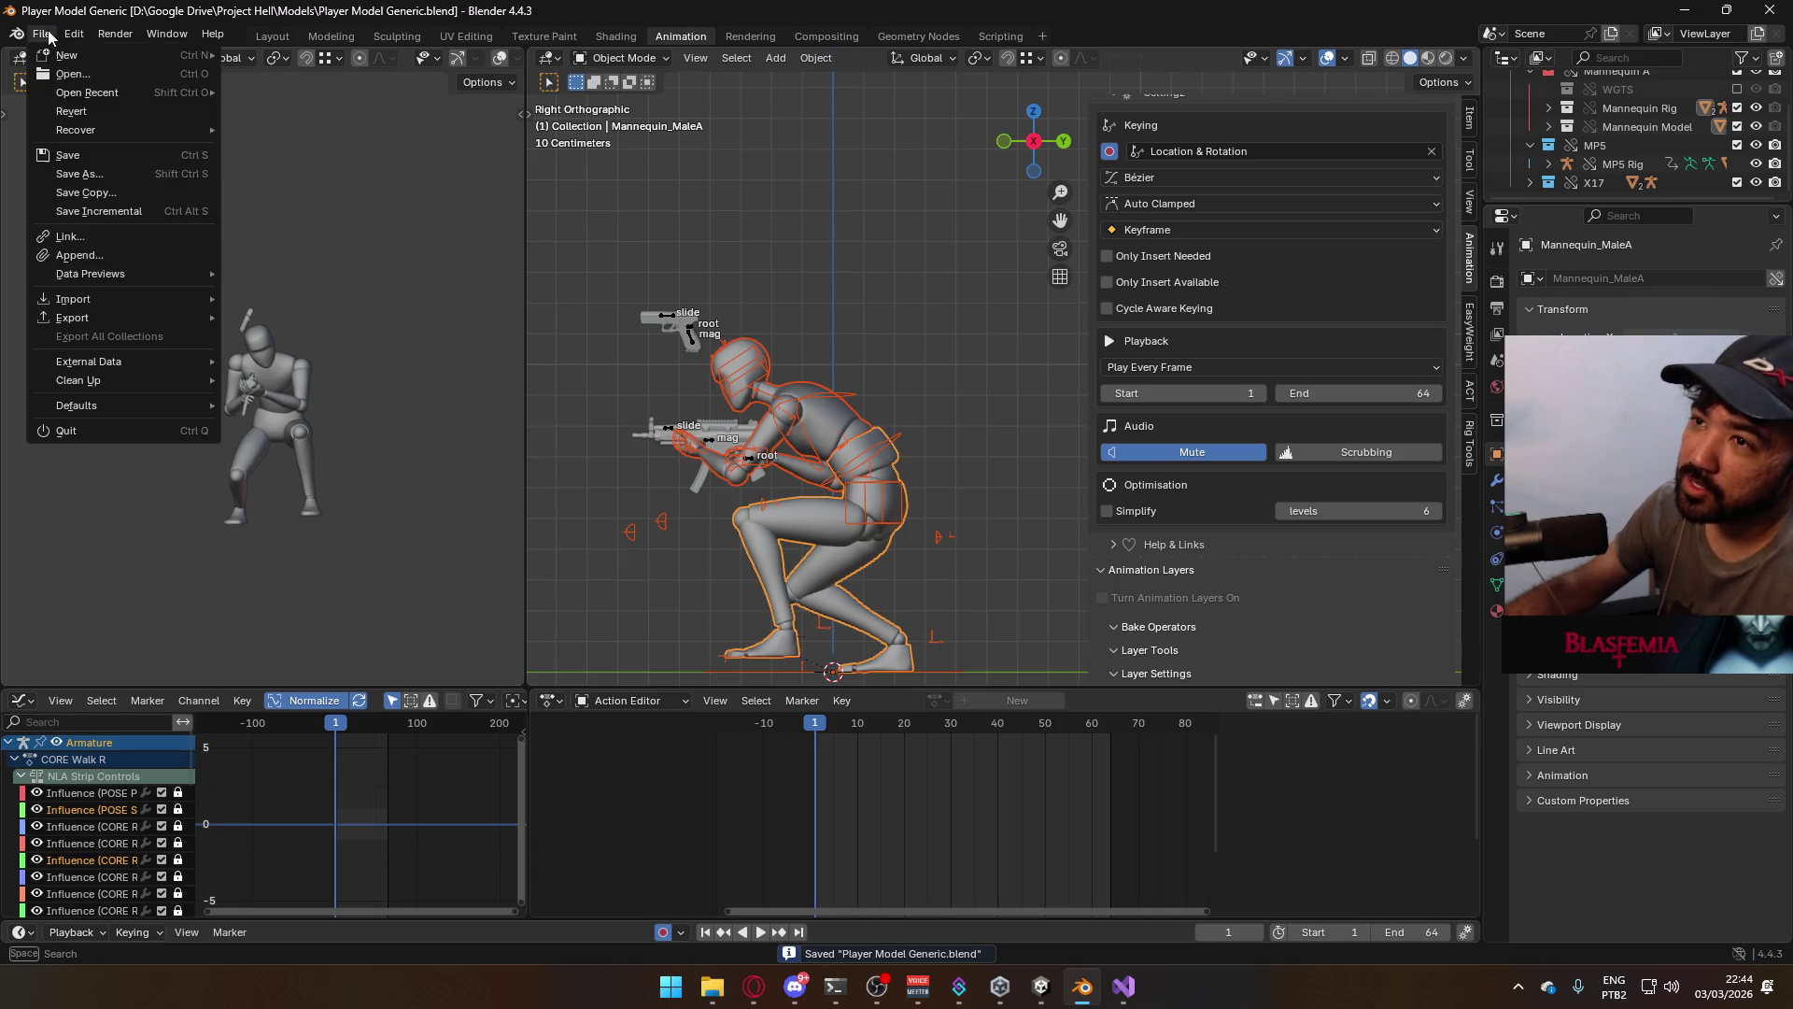
Open the FBX (.fbx) export browser, then close it without exporting anything
mouse_move(87, 316)
click(427, 485)
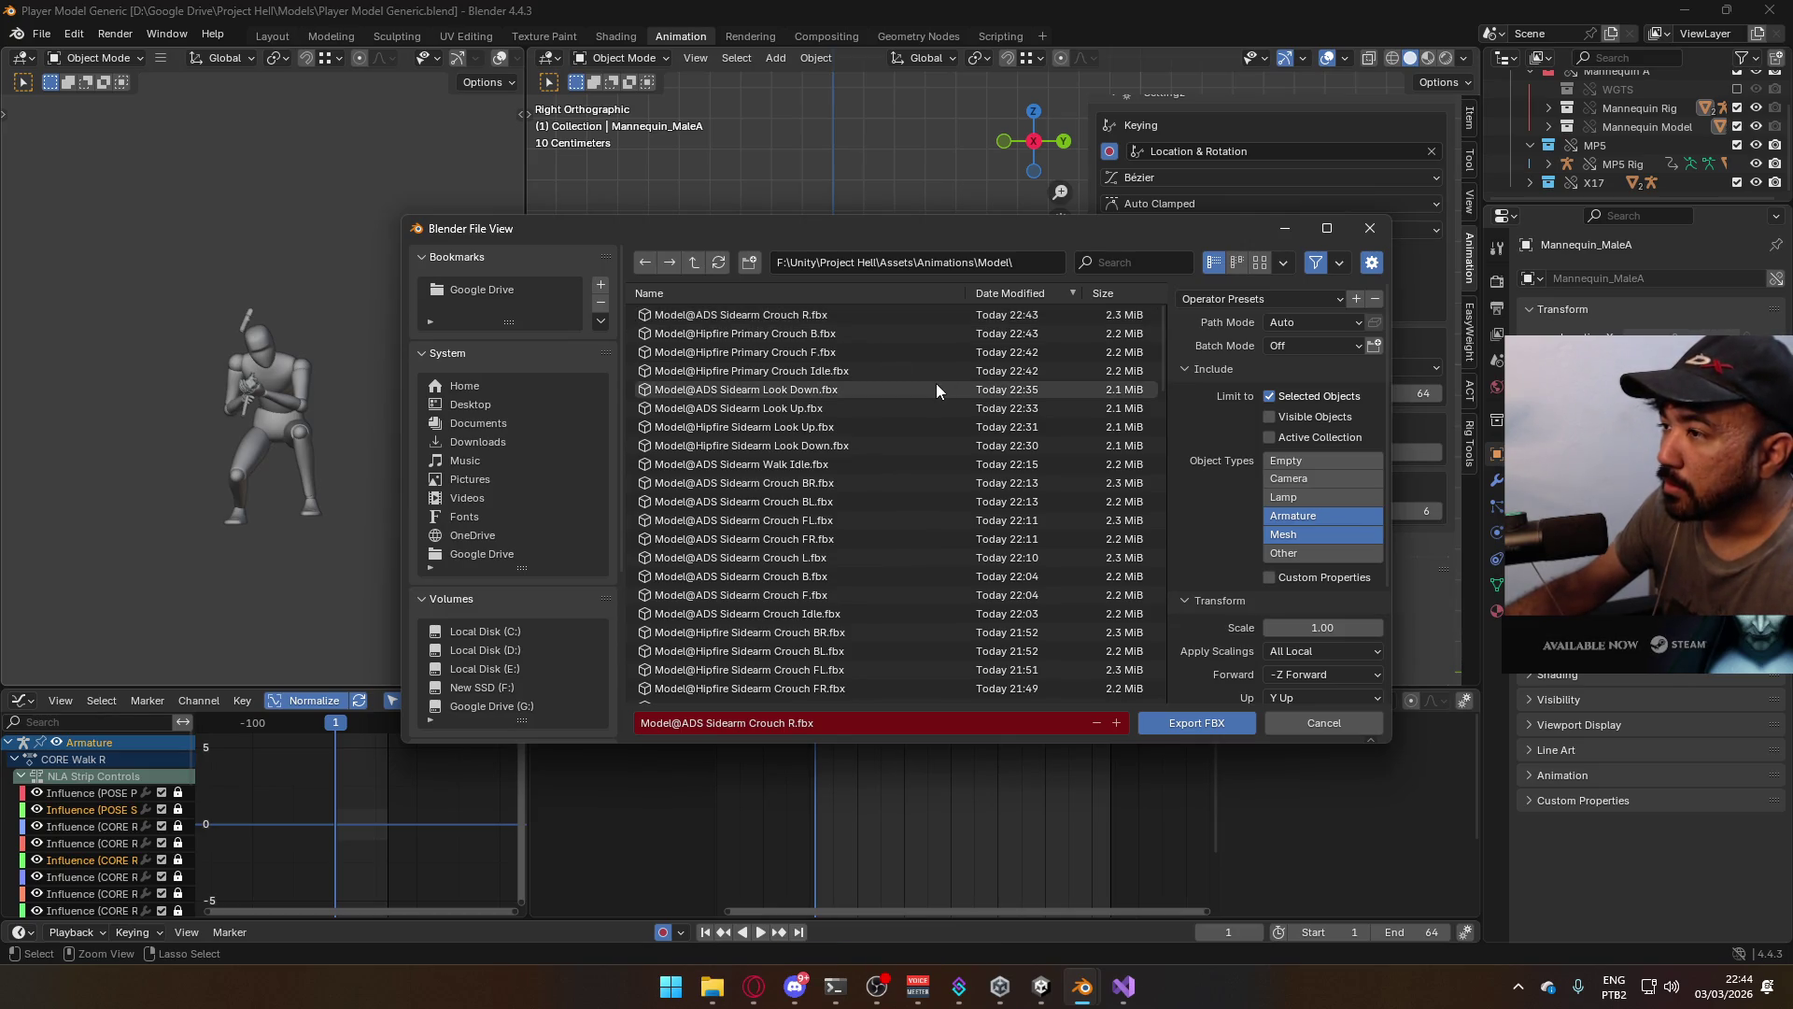
click(1365, 233)
scroll(1269, 517, down, 2)
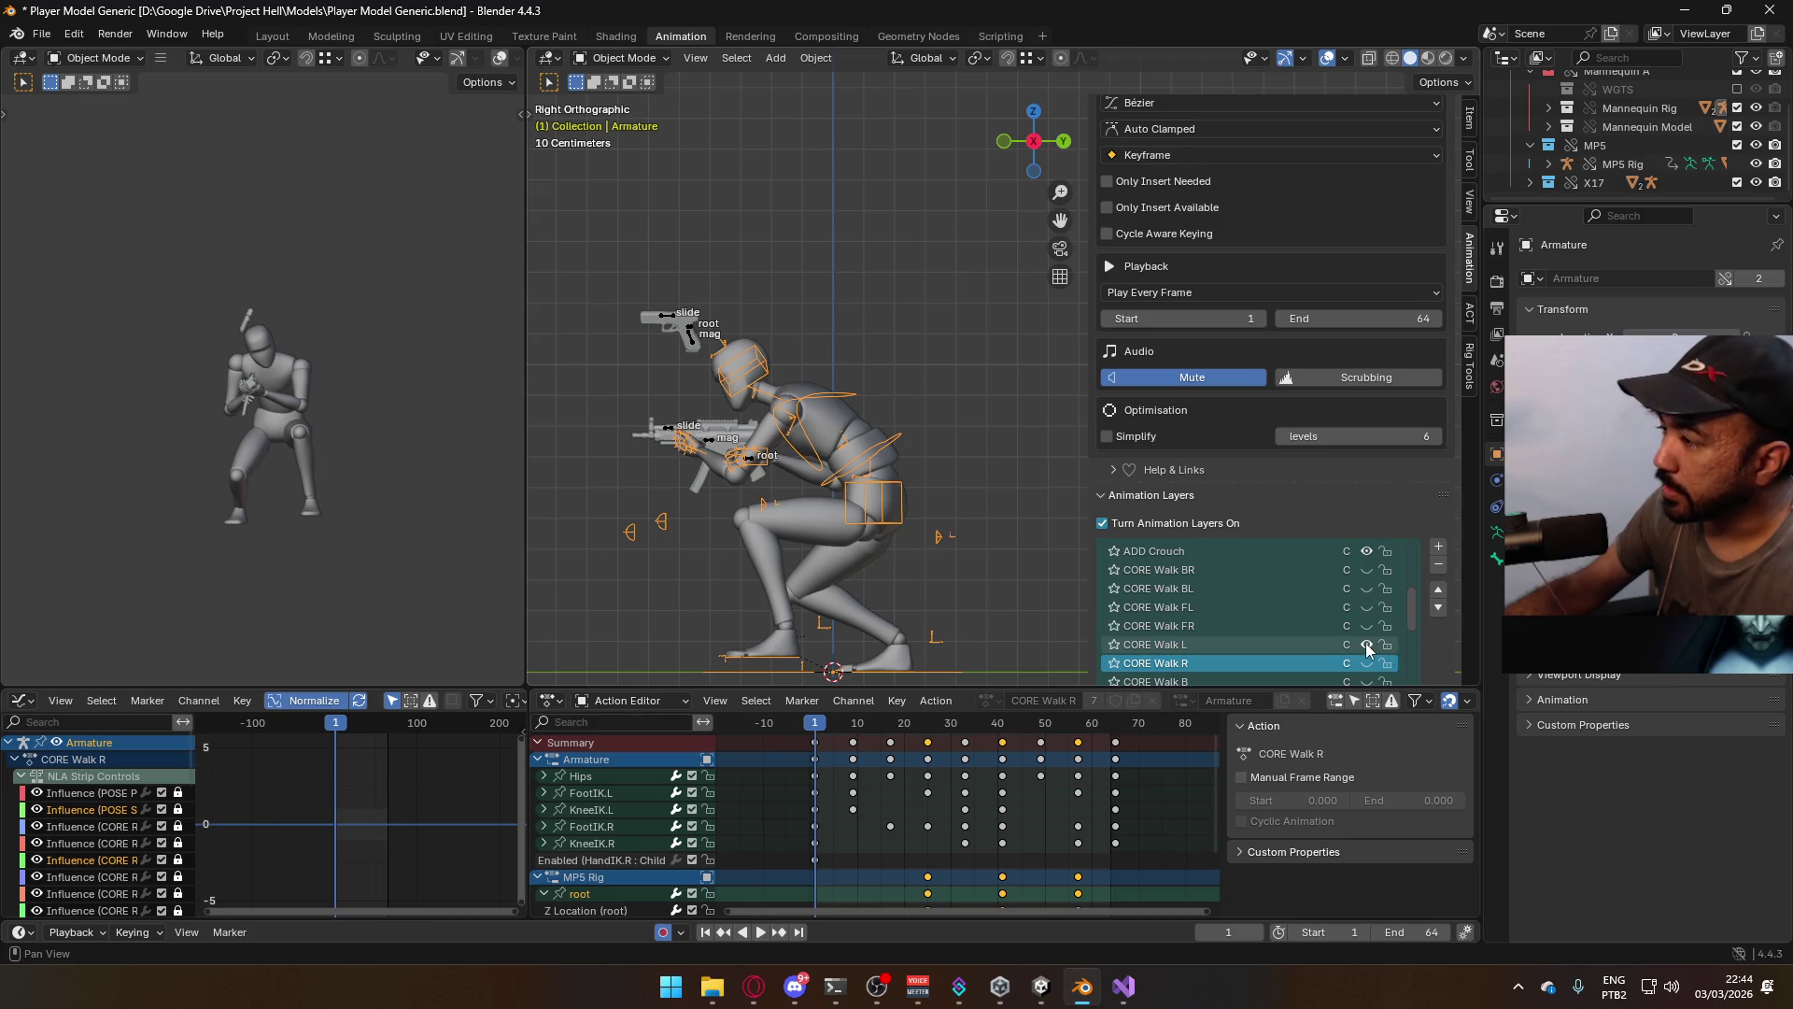
click(41, 34)
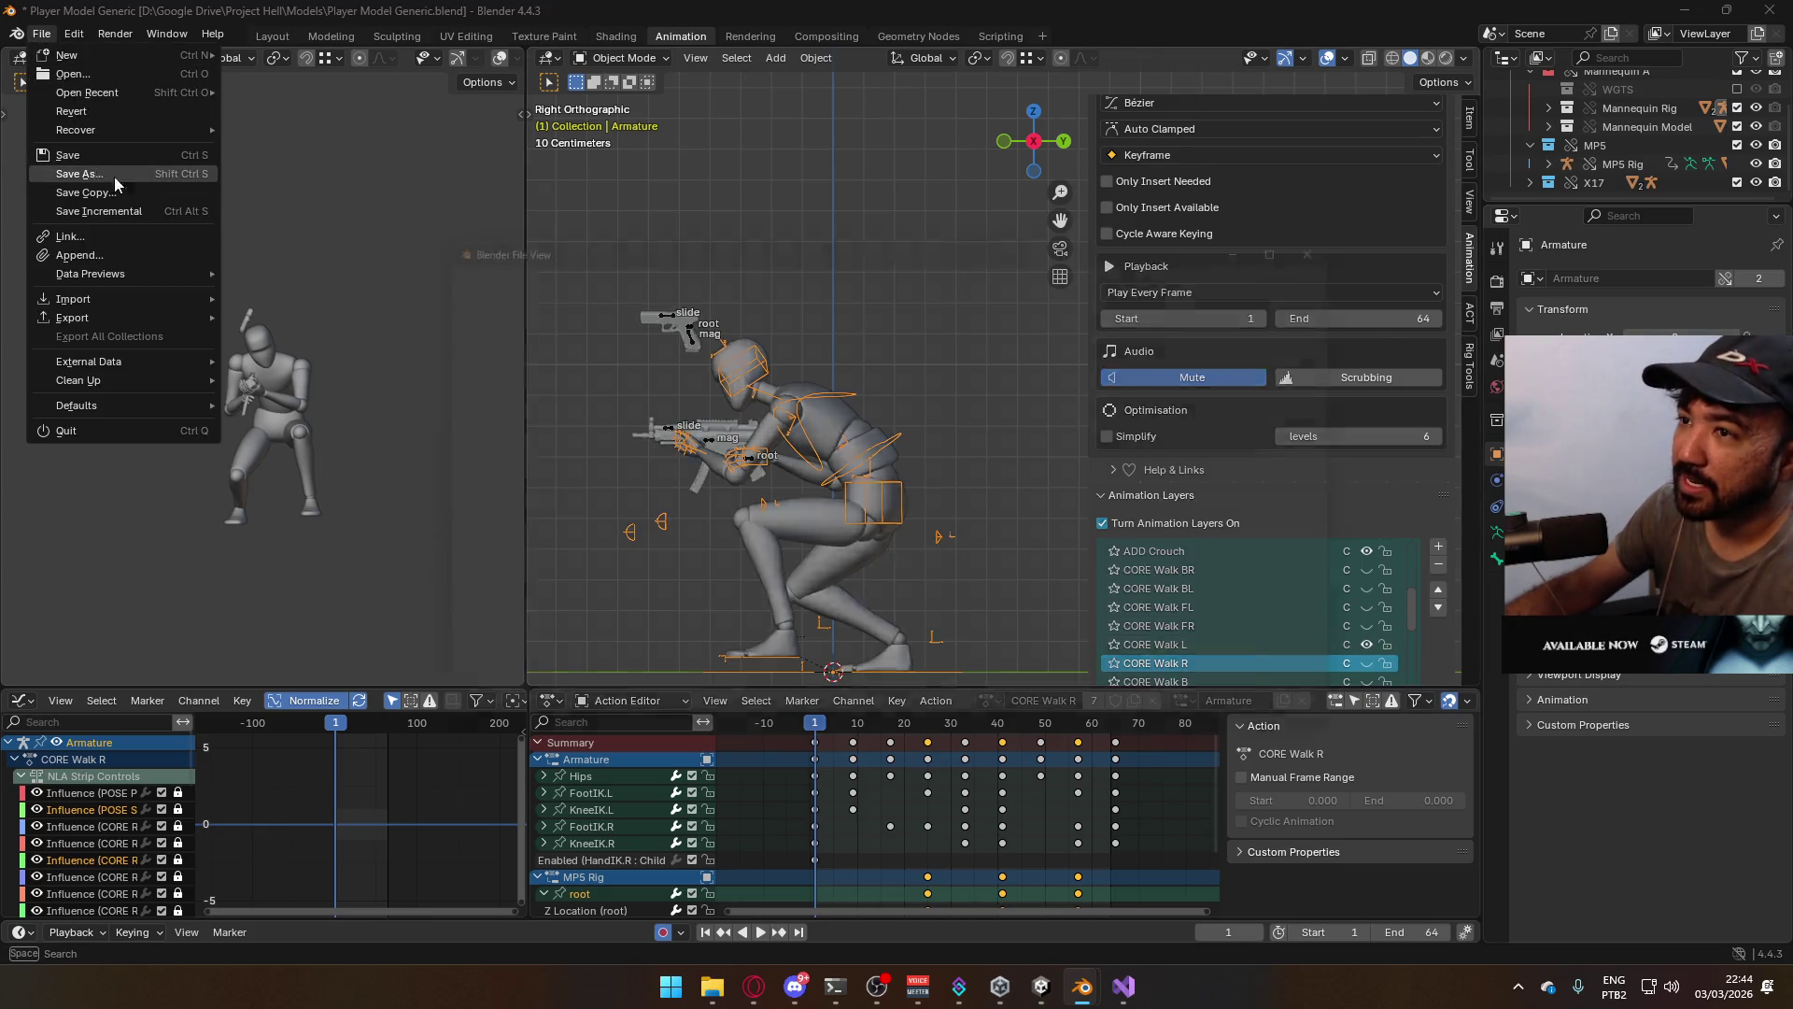
click(97, 172)
click(1370, 228)
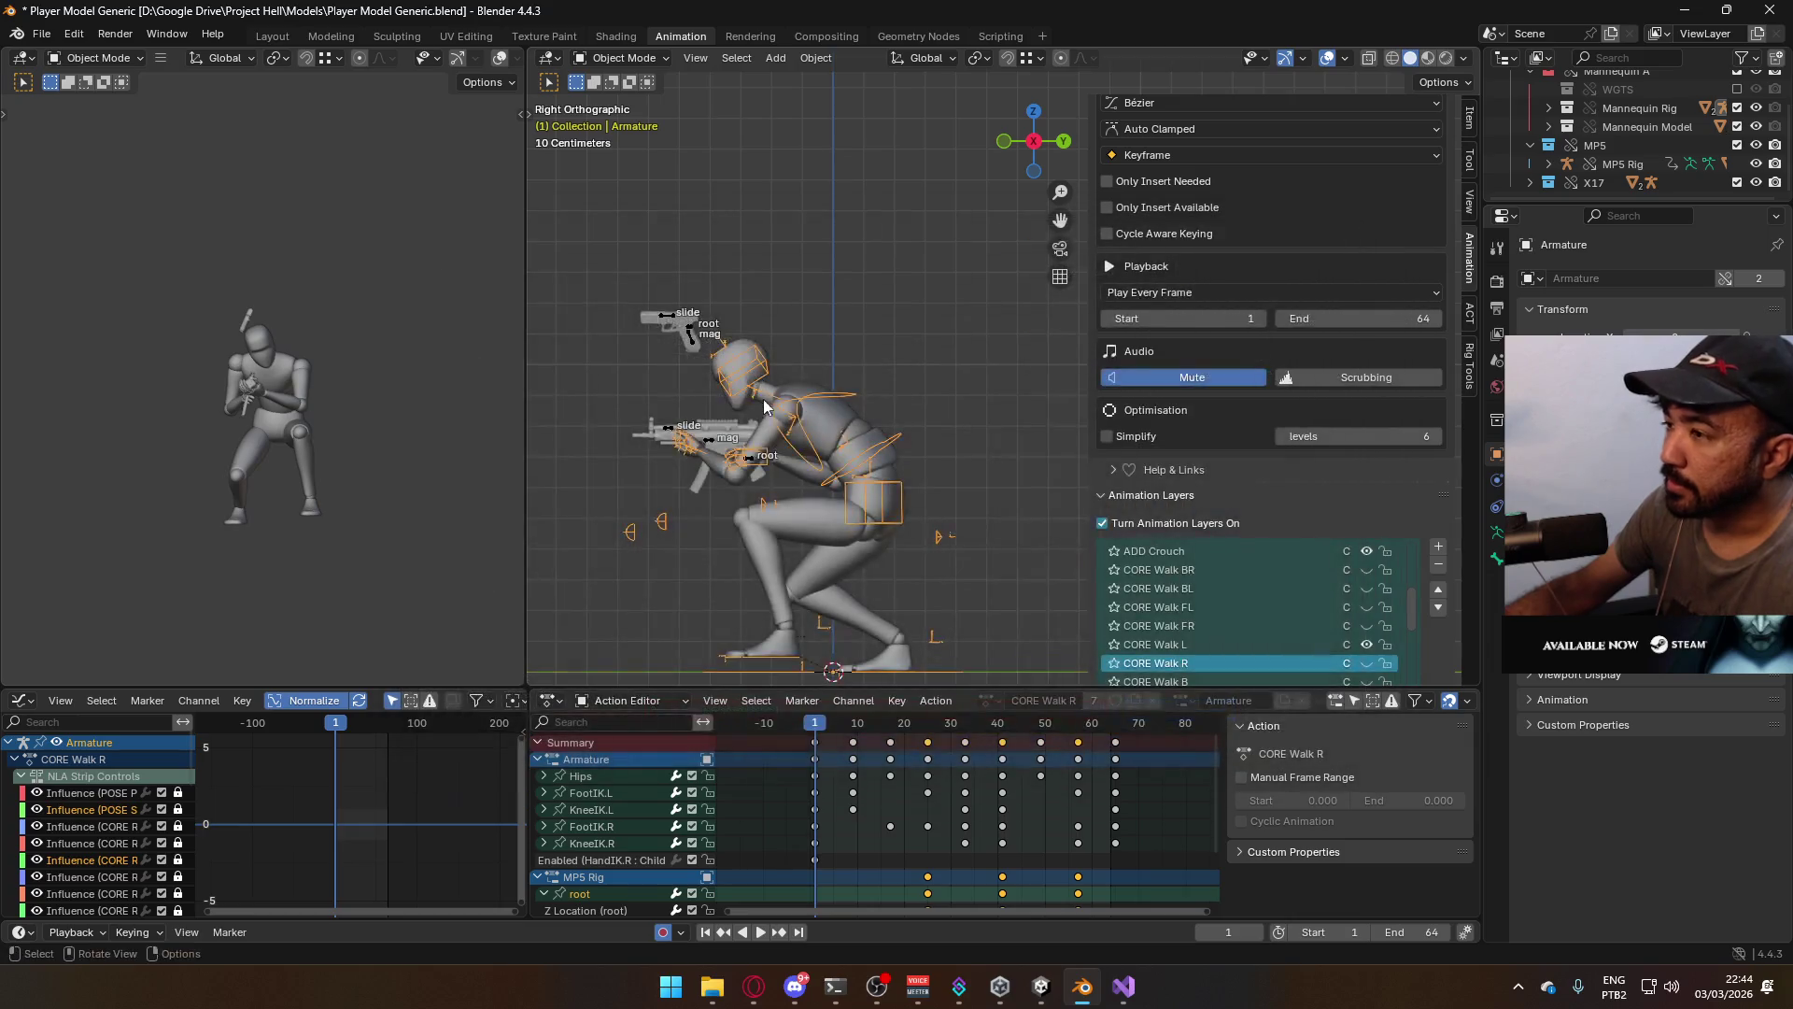
click(41, 34)
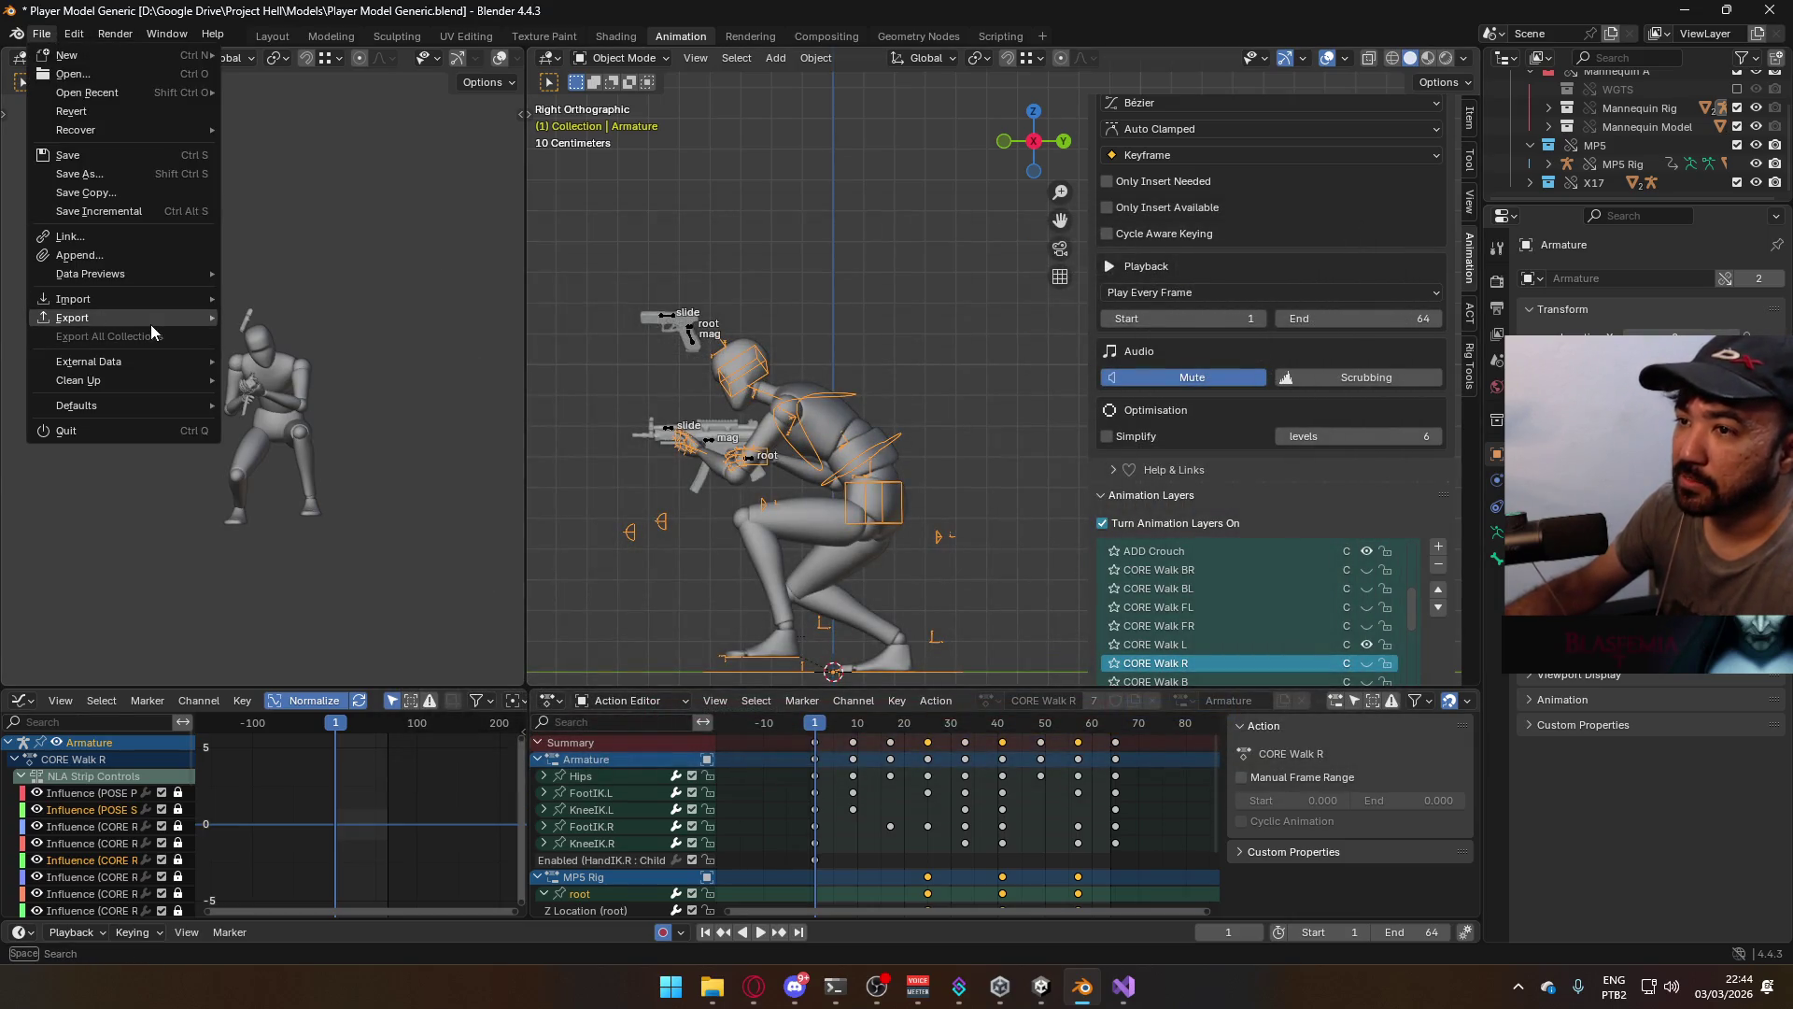
mouse_move(152, 323)
click(341, 480)
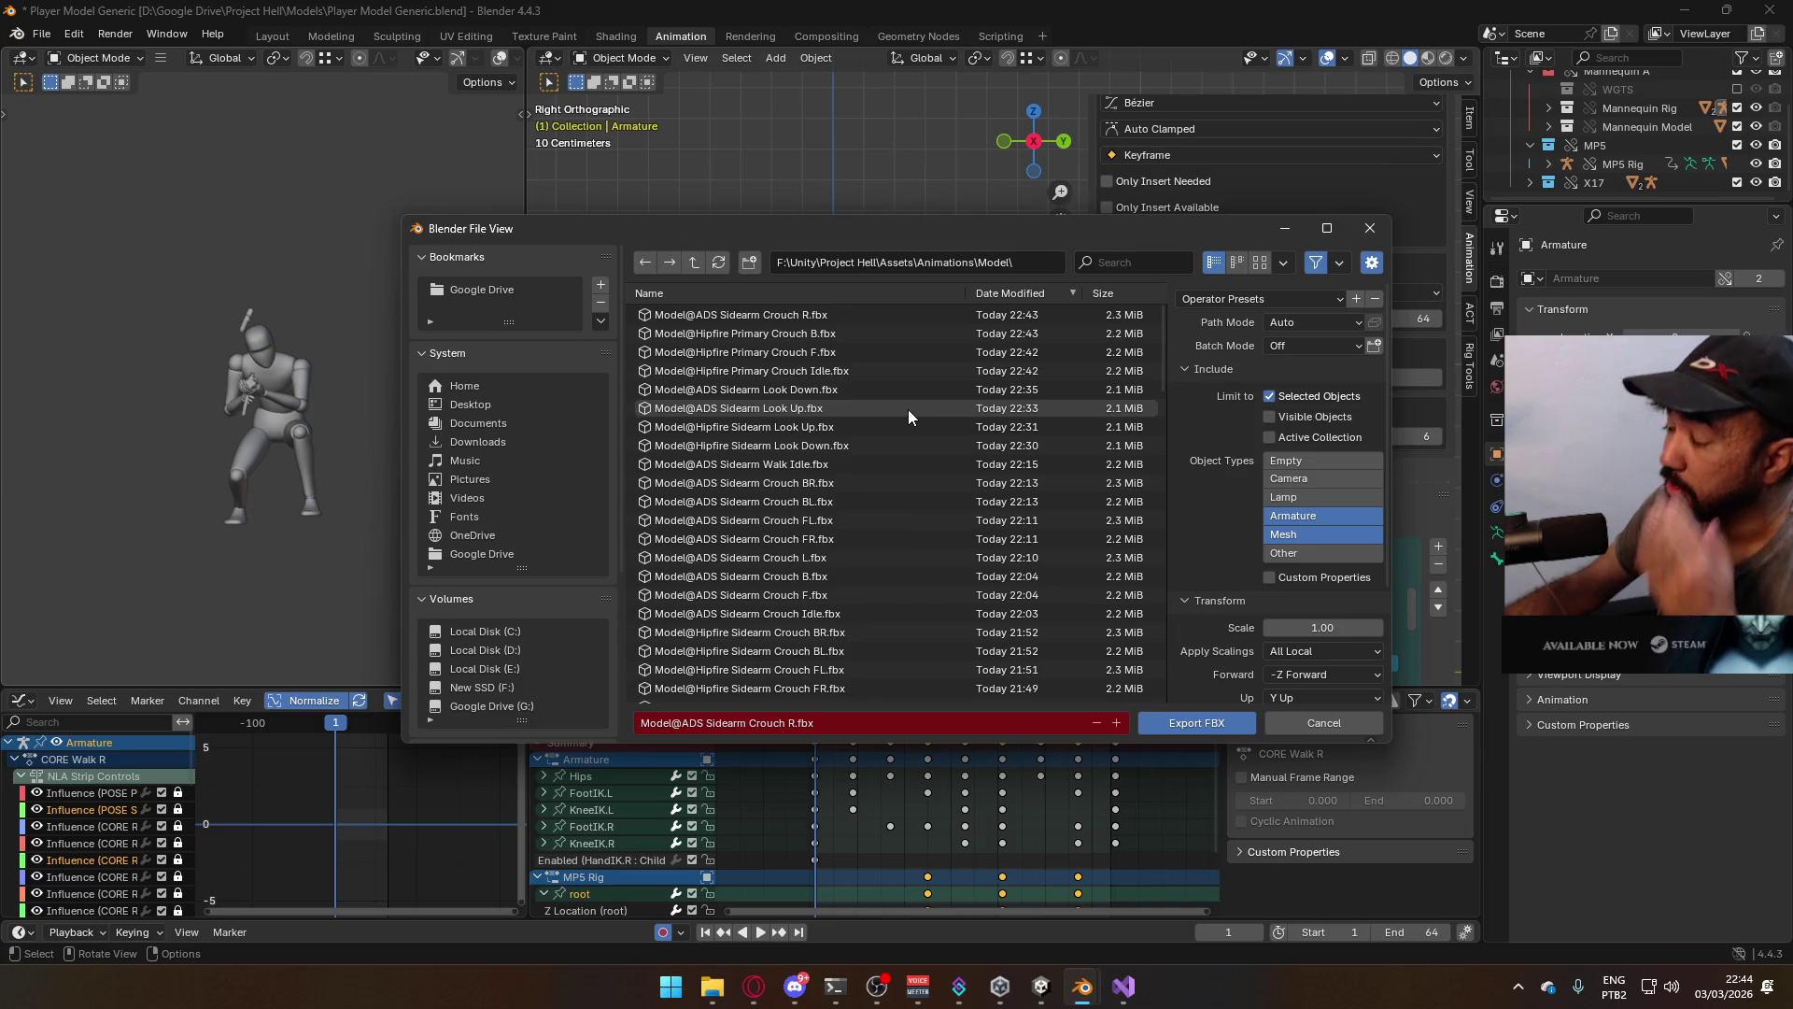
click(1369, 229)
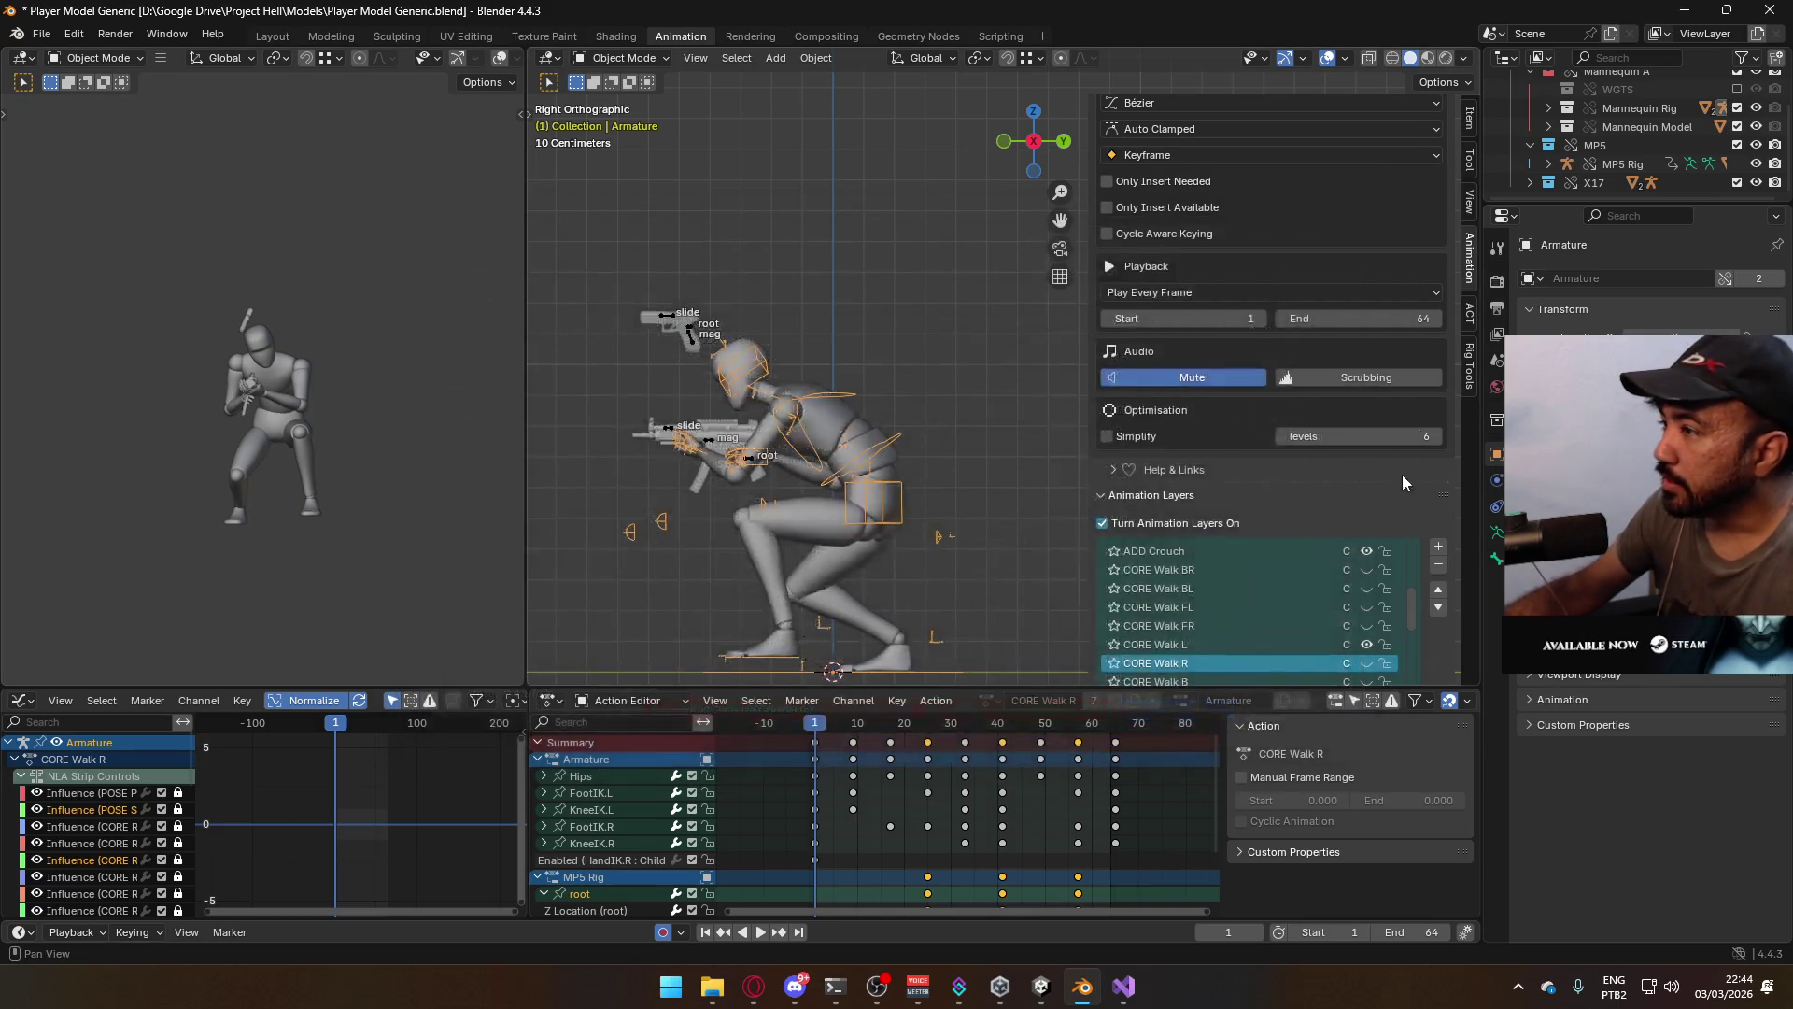
Inspect the MP5 and X17 rig layers, then enable POSE Sidearm Idle on the armature and play
click(706, 446)
scroll(1448, 462, down, 7)
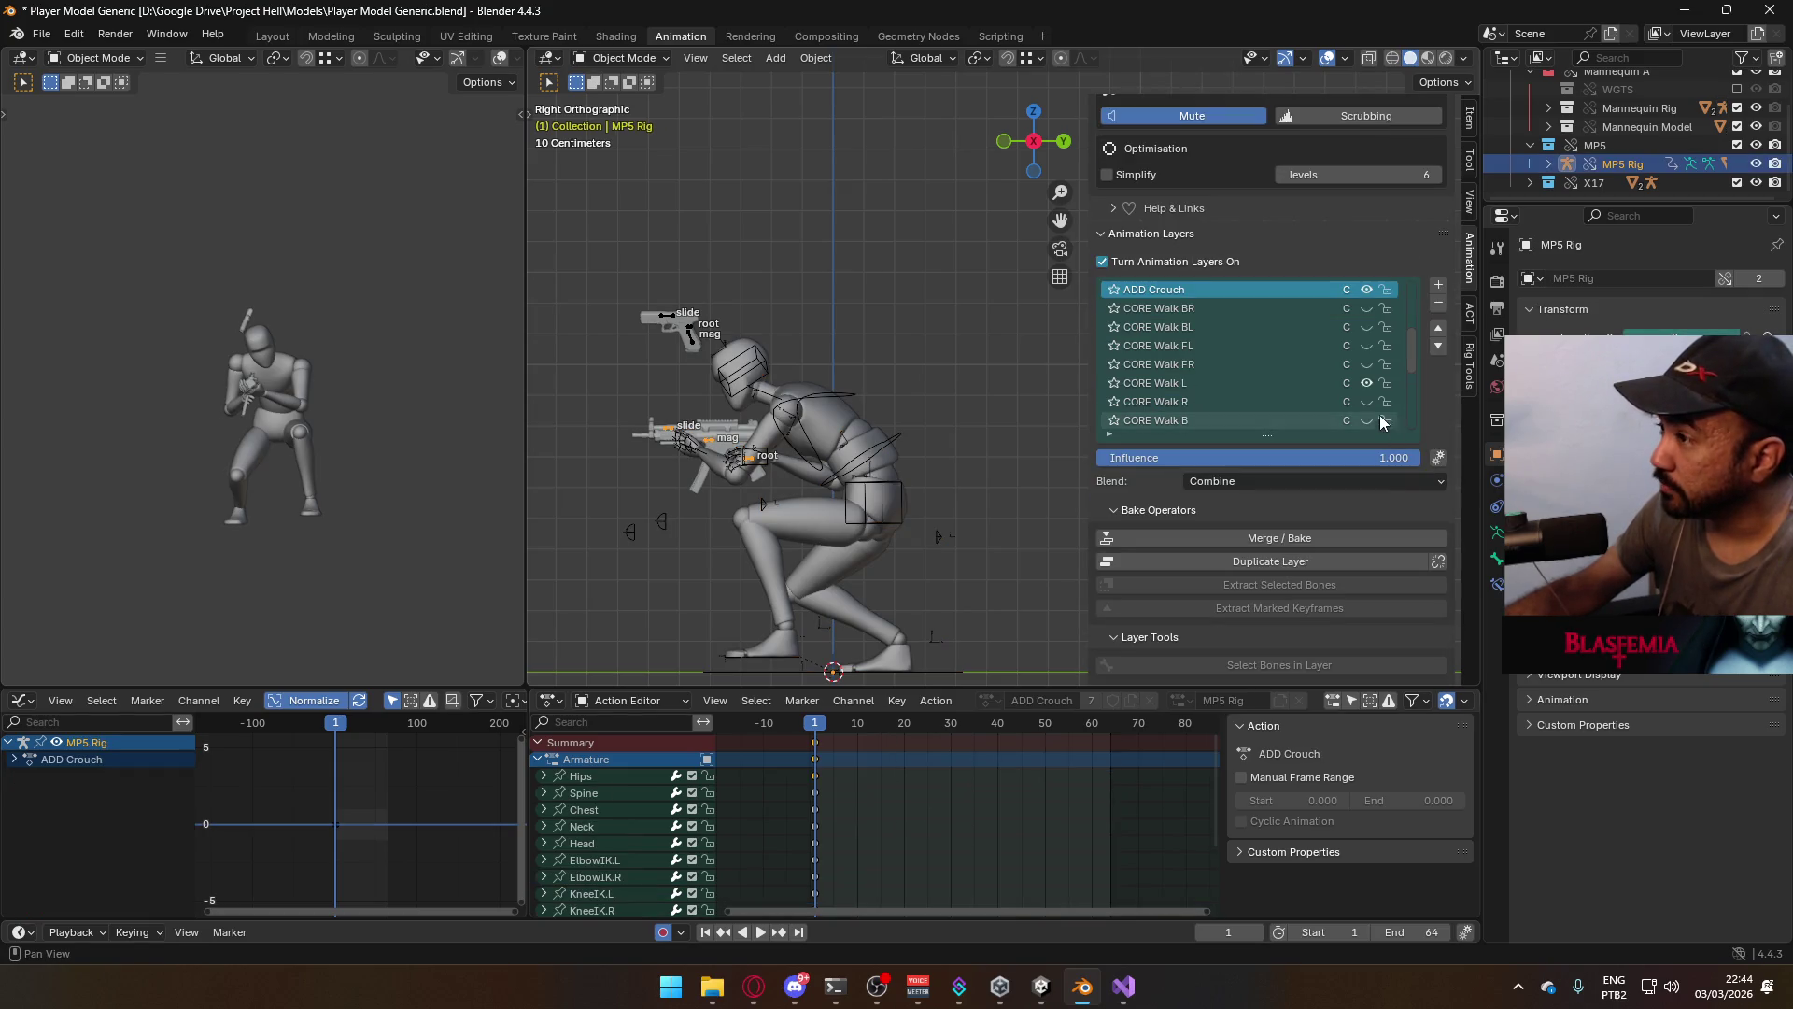
click(691, 330)
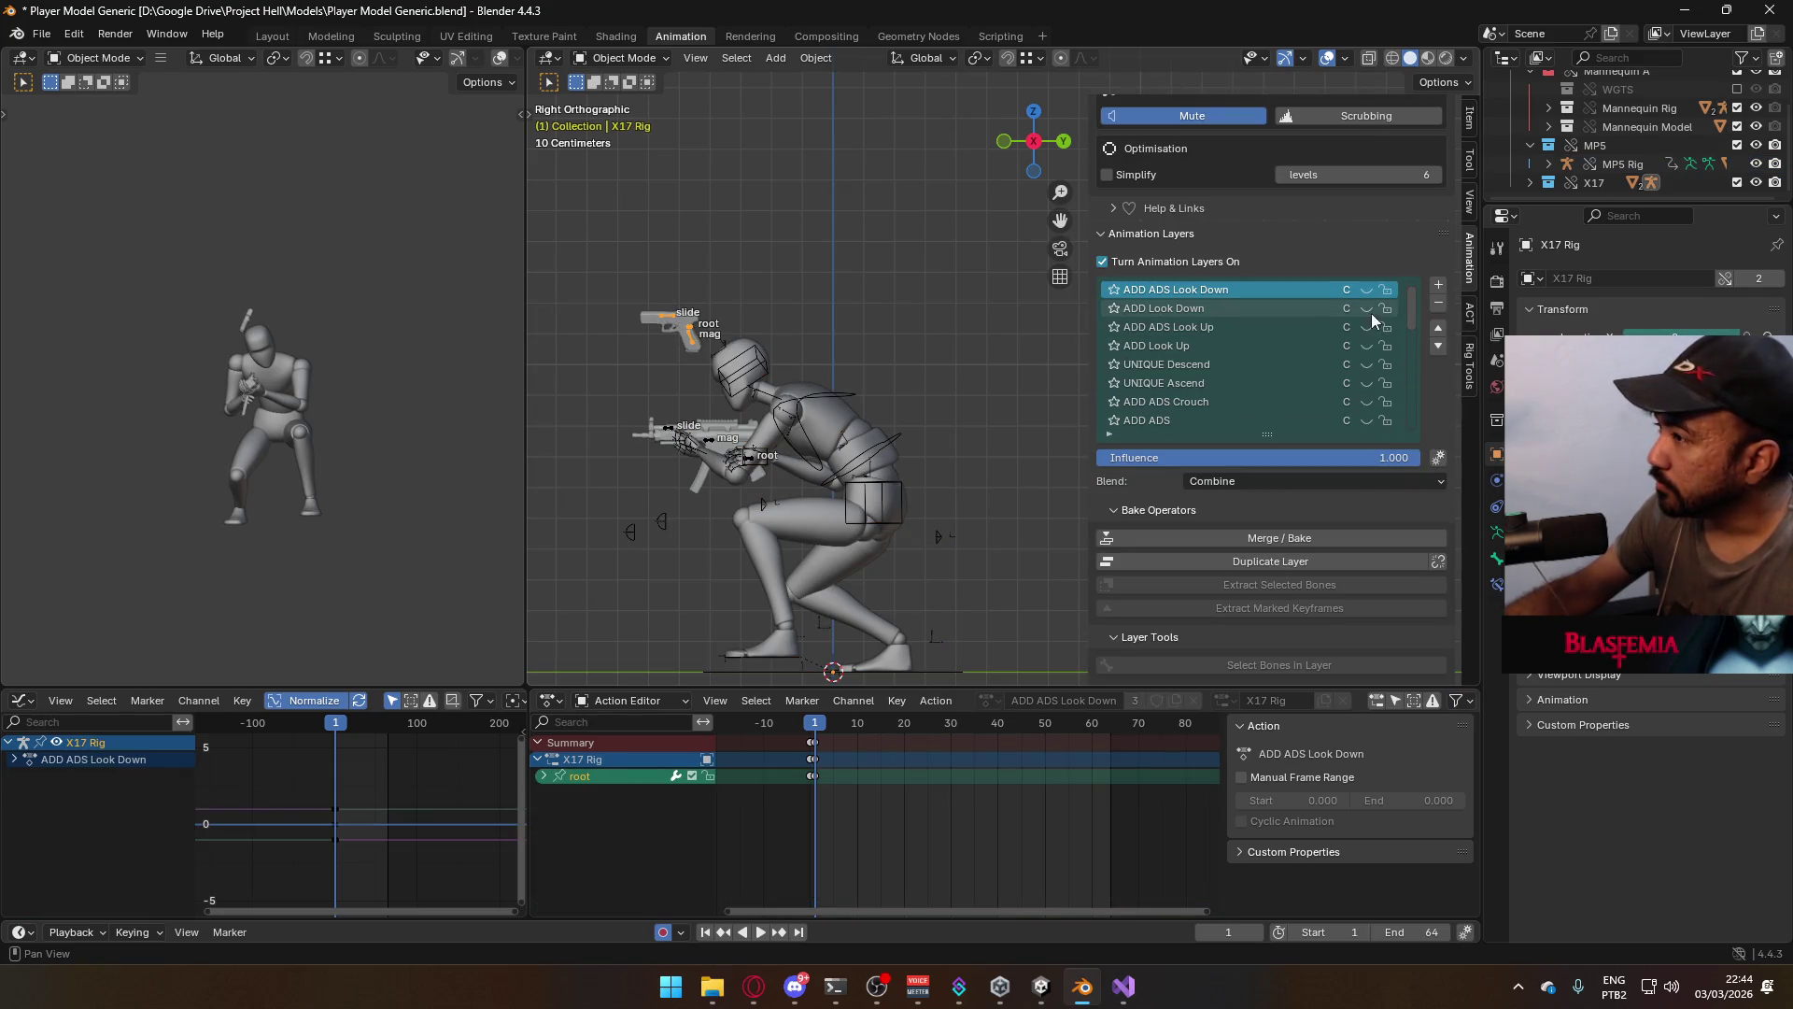
scroll(1335, 320, down, 2)
scroll(1386, 348, down, 4)
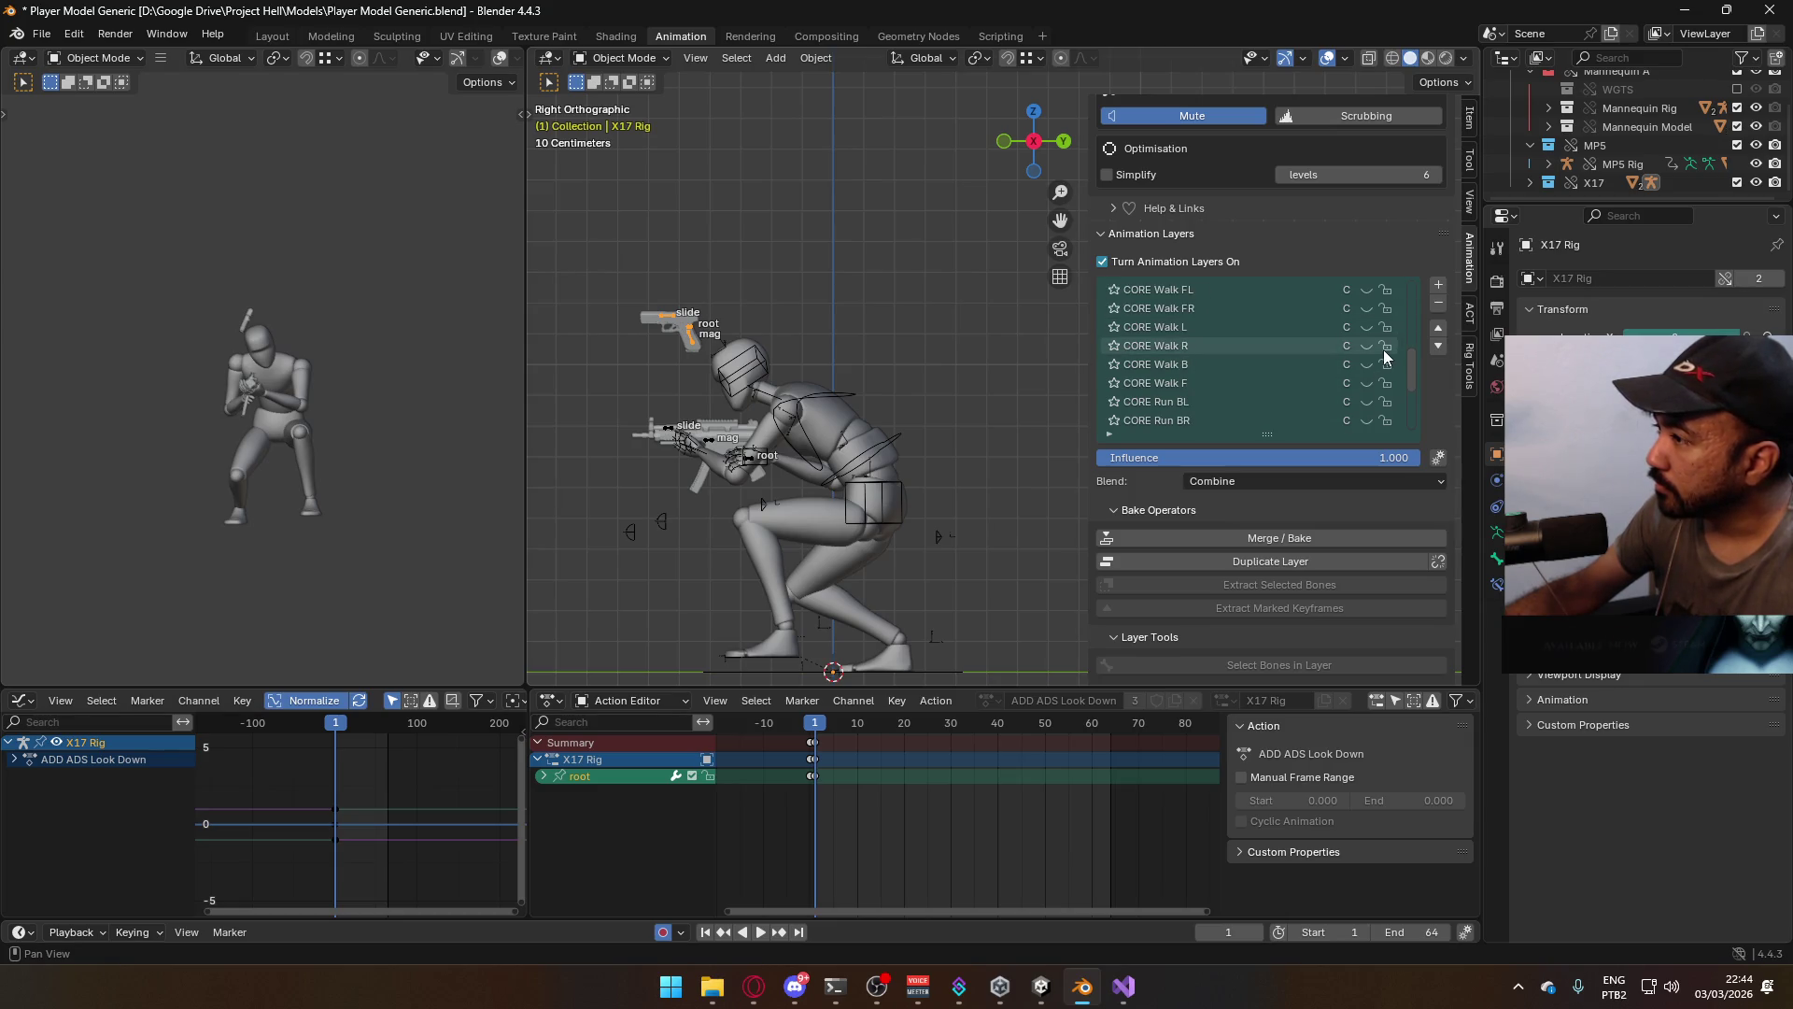
scroll(1367, 340, up, 5)
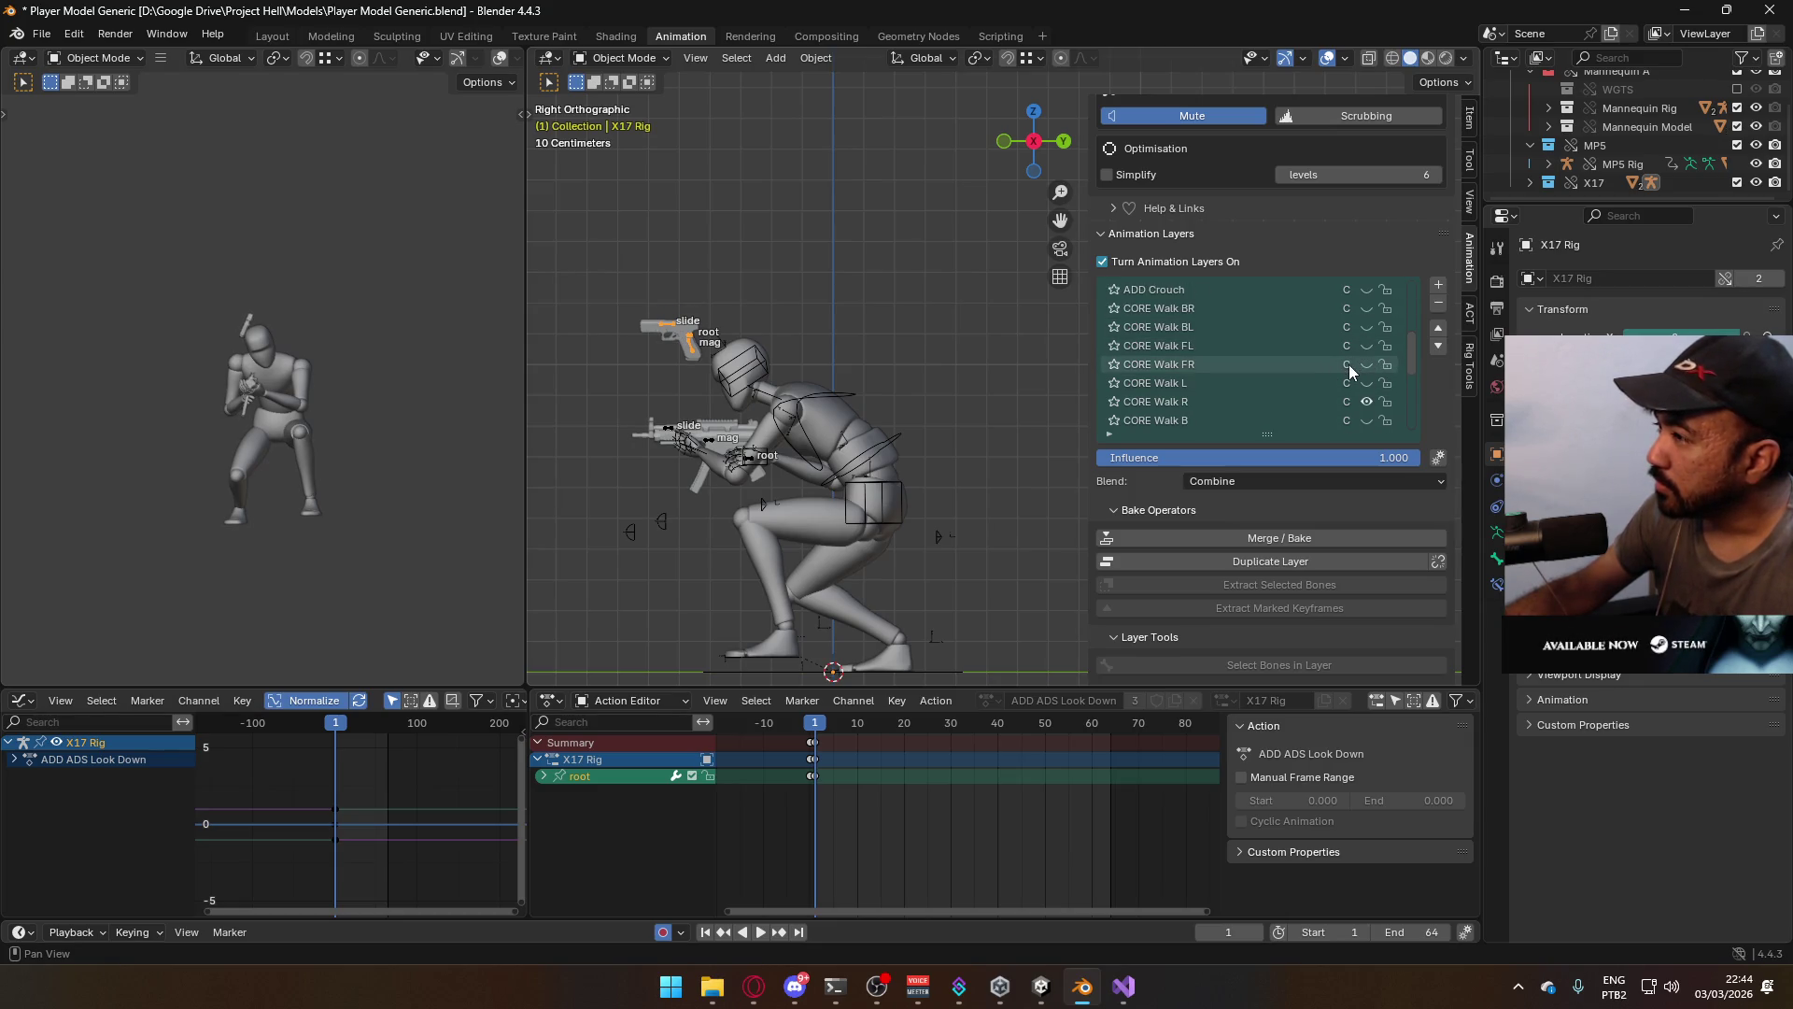
scroll(1360, 360, down, 12)
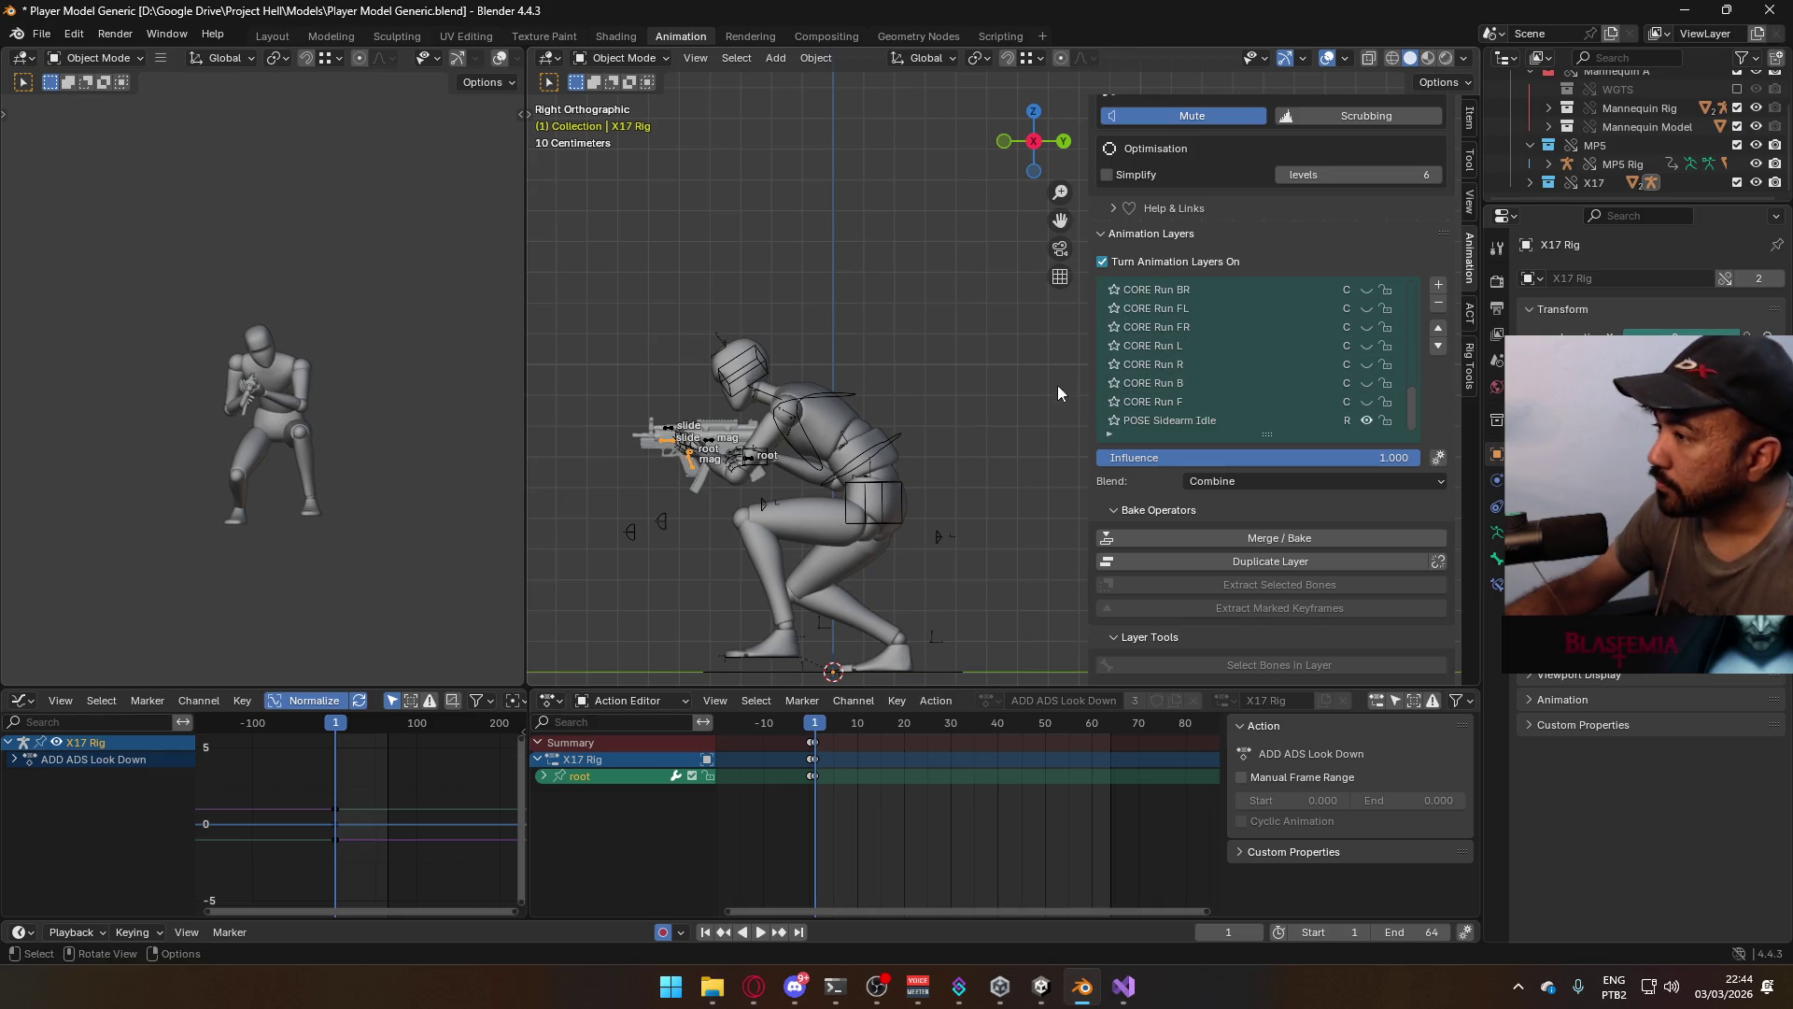
click(794, 412)
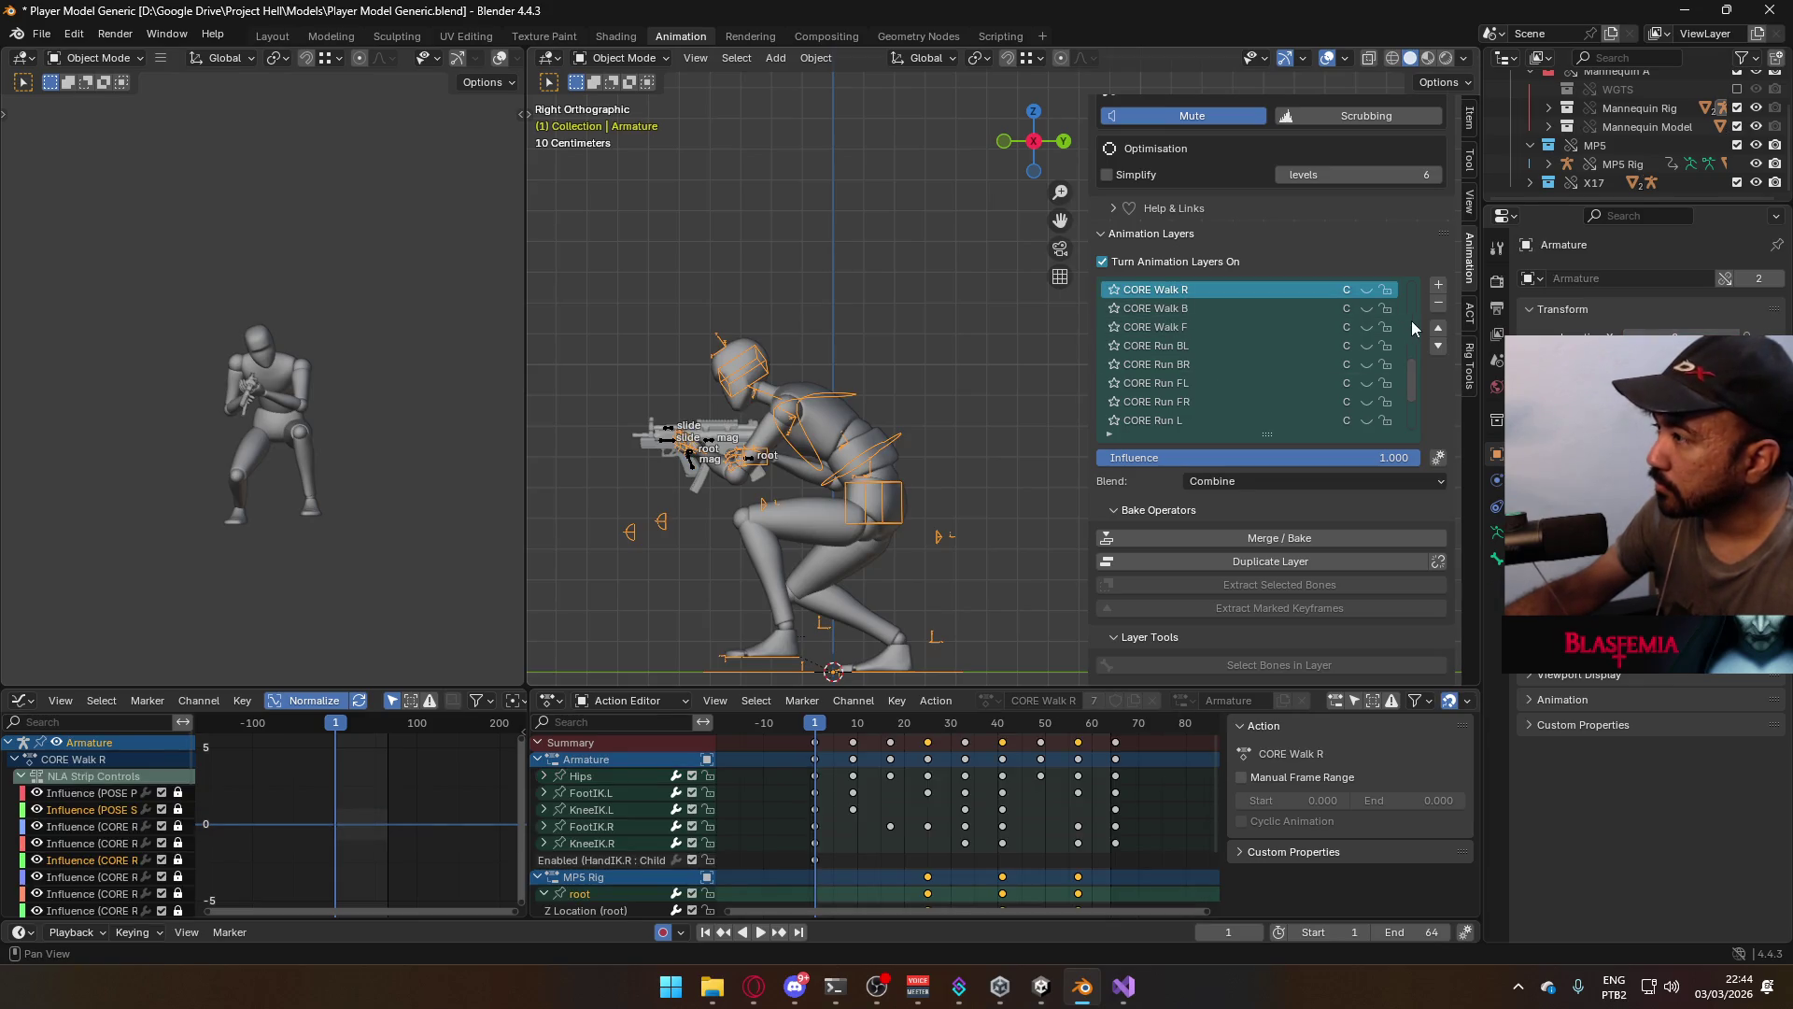
scroll(1410, 396, up, 1)
click(1365, 403)
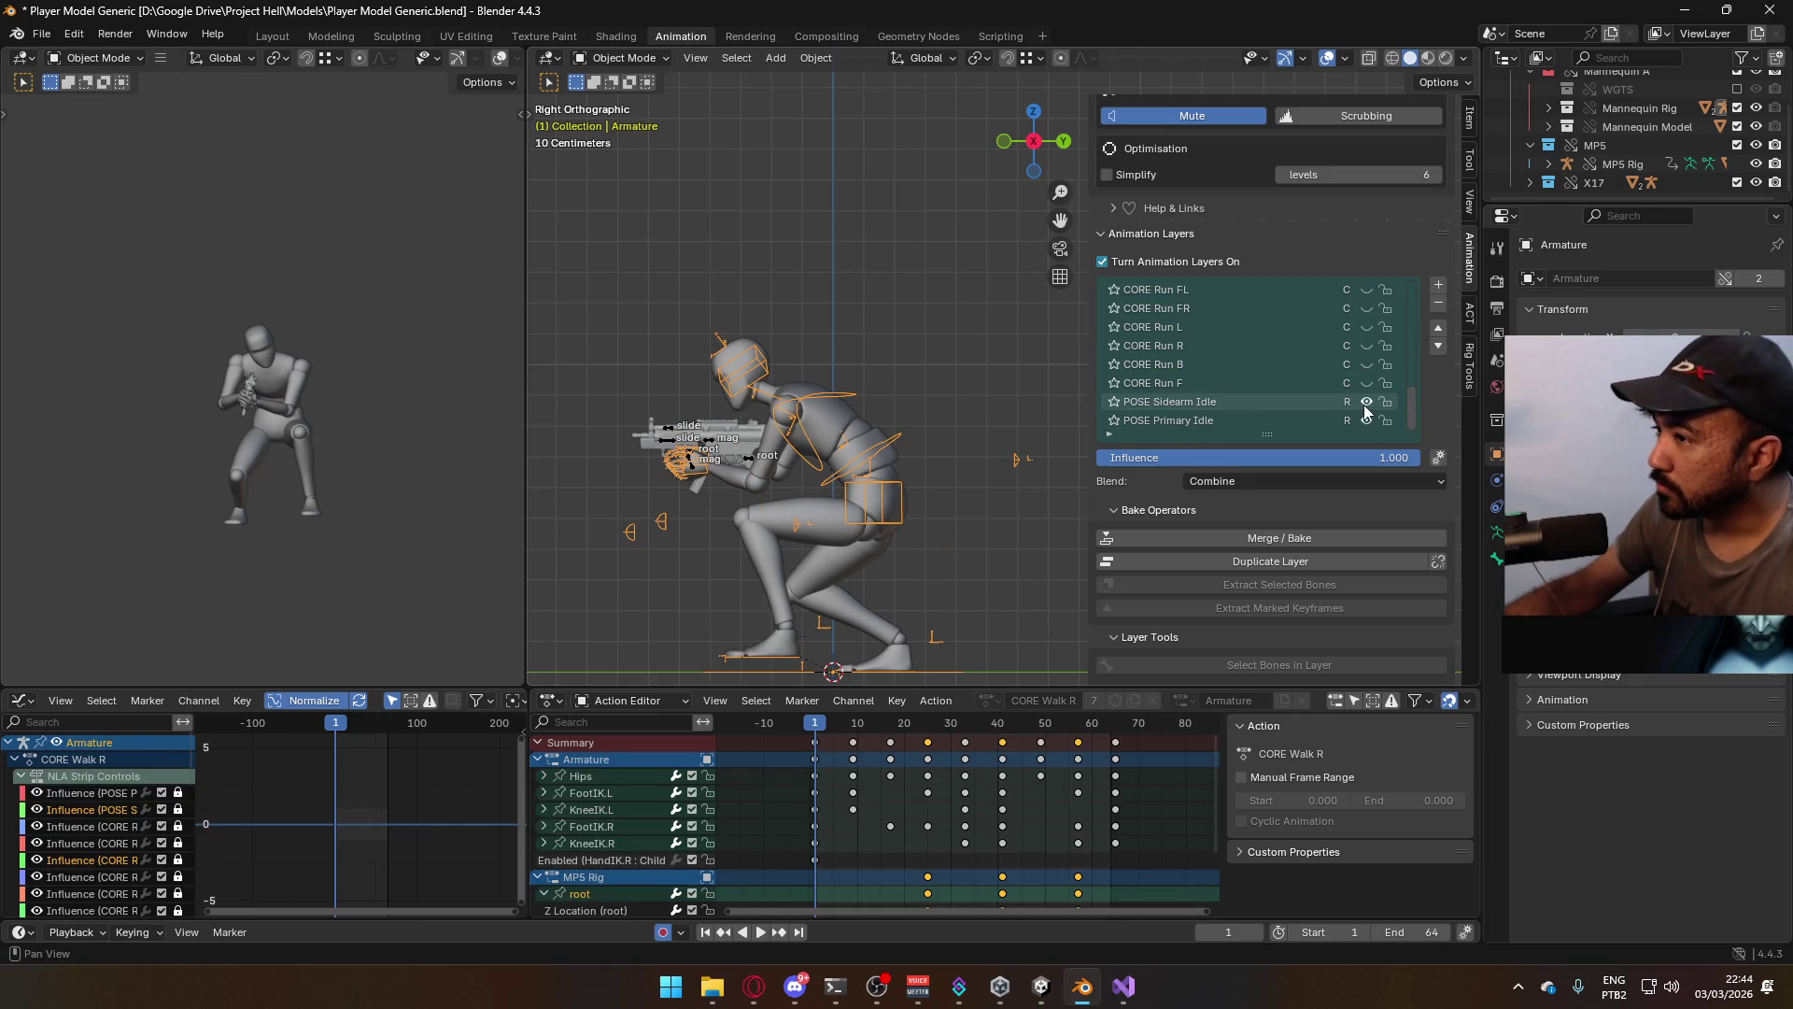
key(space)
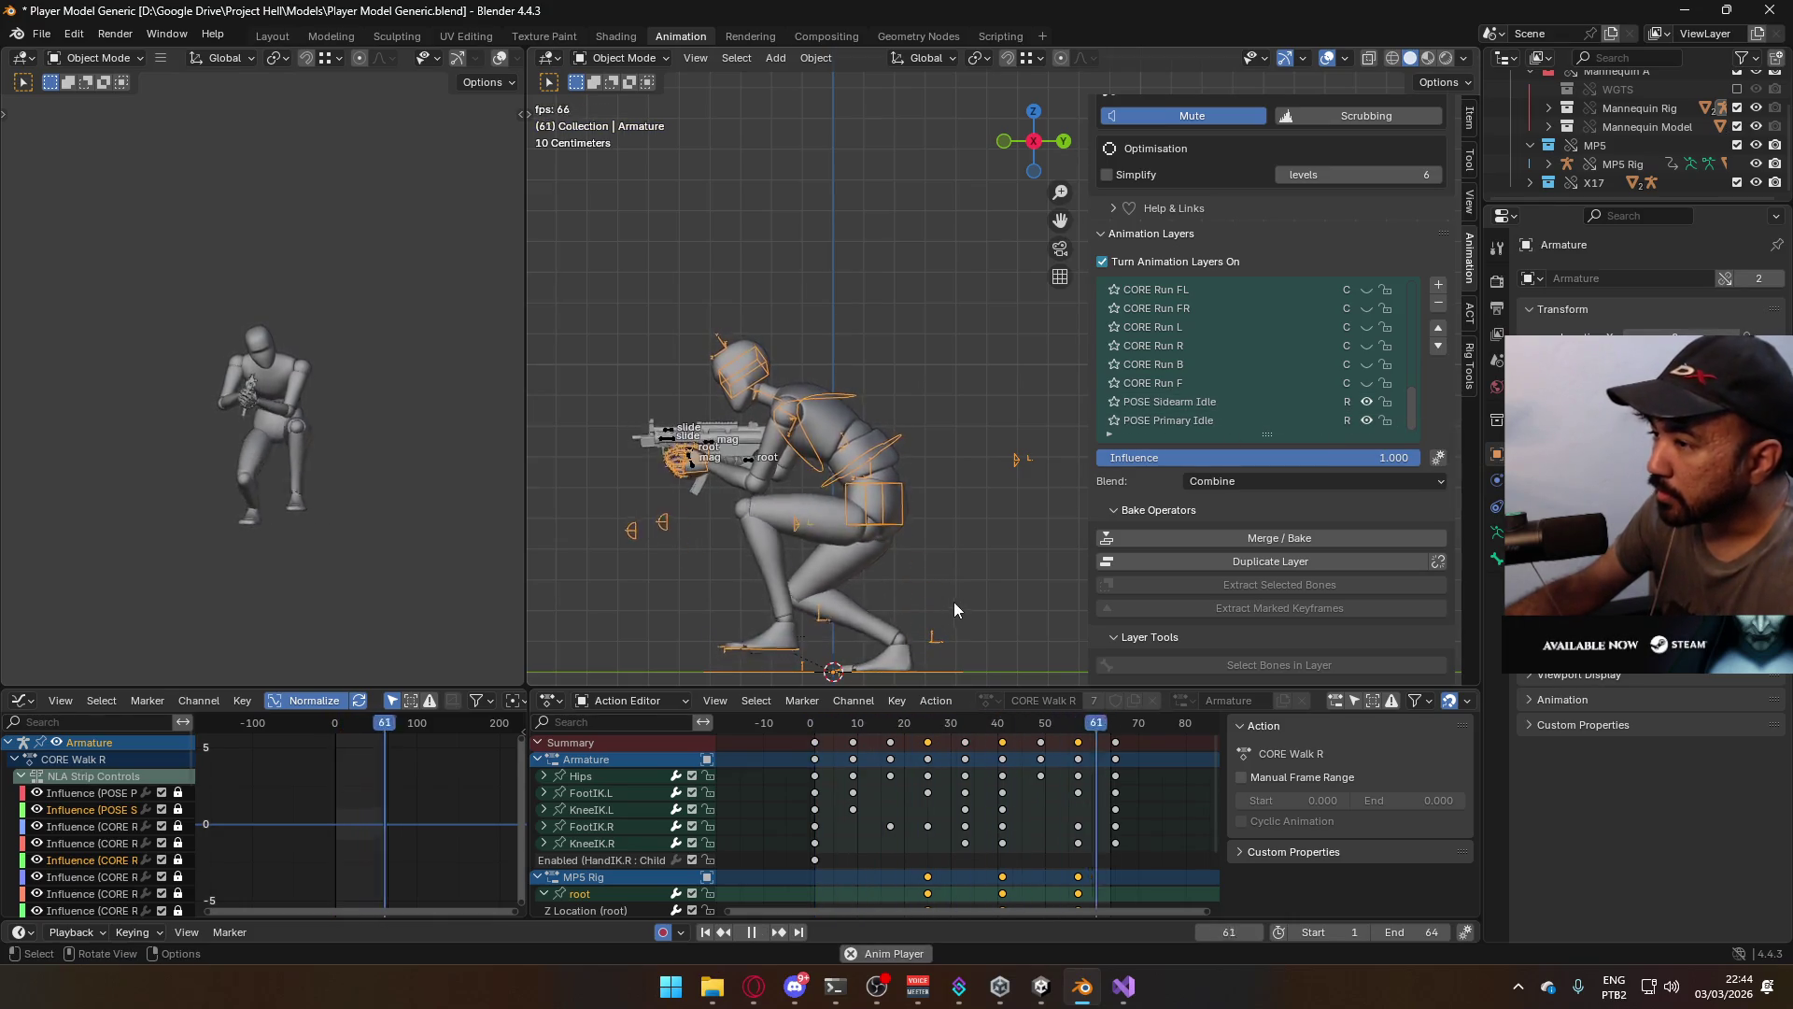
Review the MP5 rig and armature playback, switch to CORE Walk R, and select the torso mesh
key(KP_1)
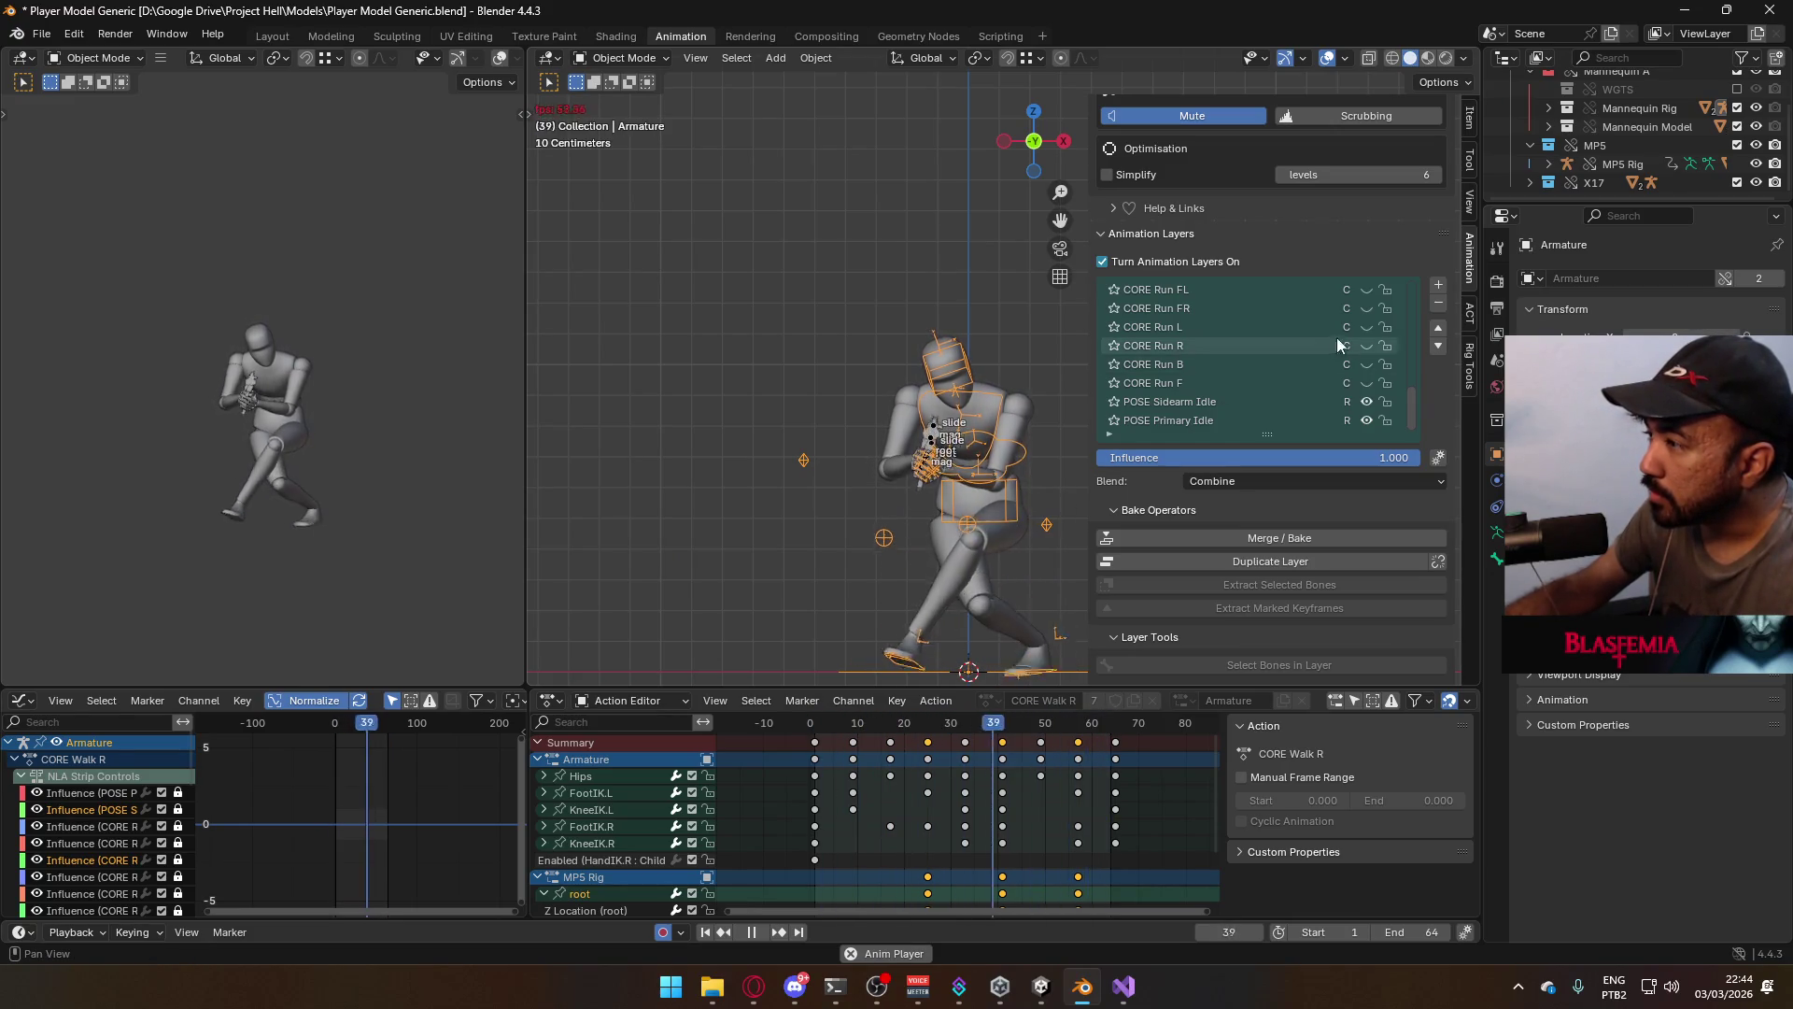
key(space)
click(943, 436)
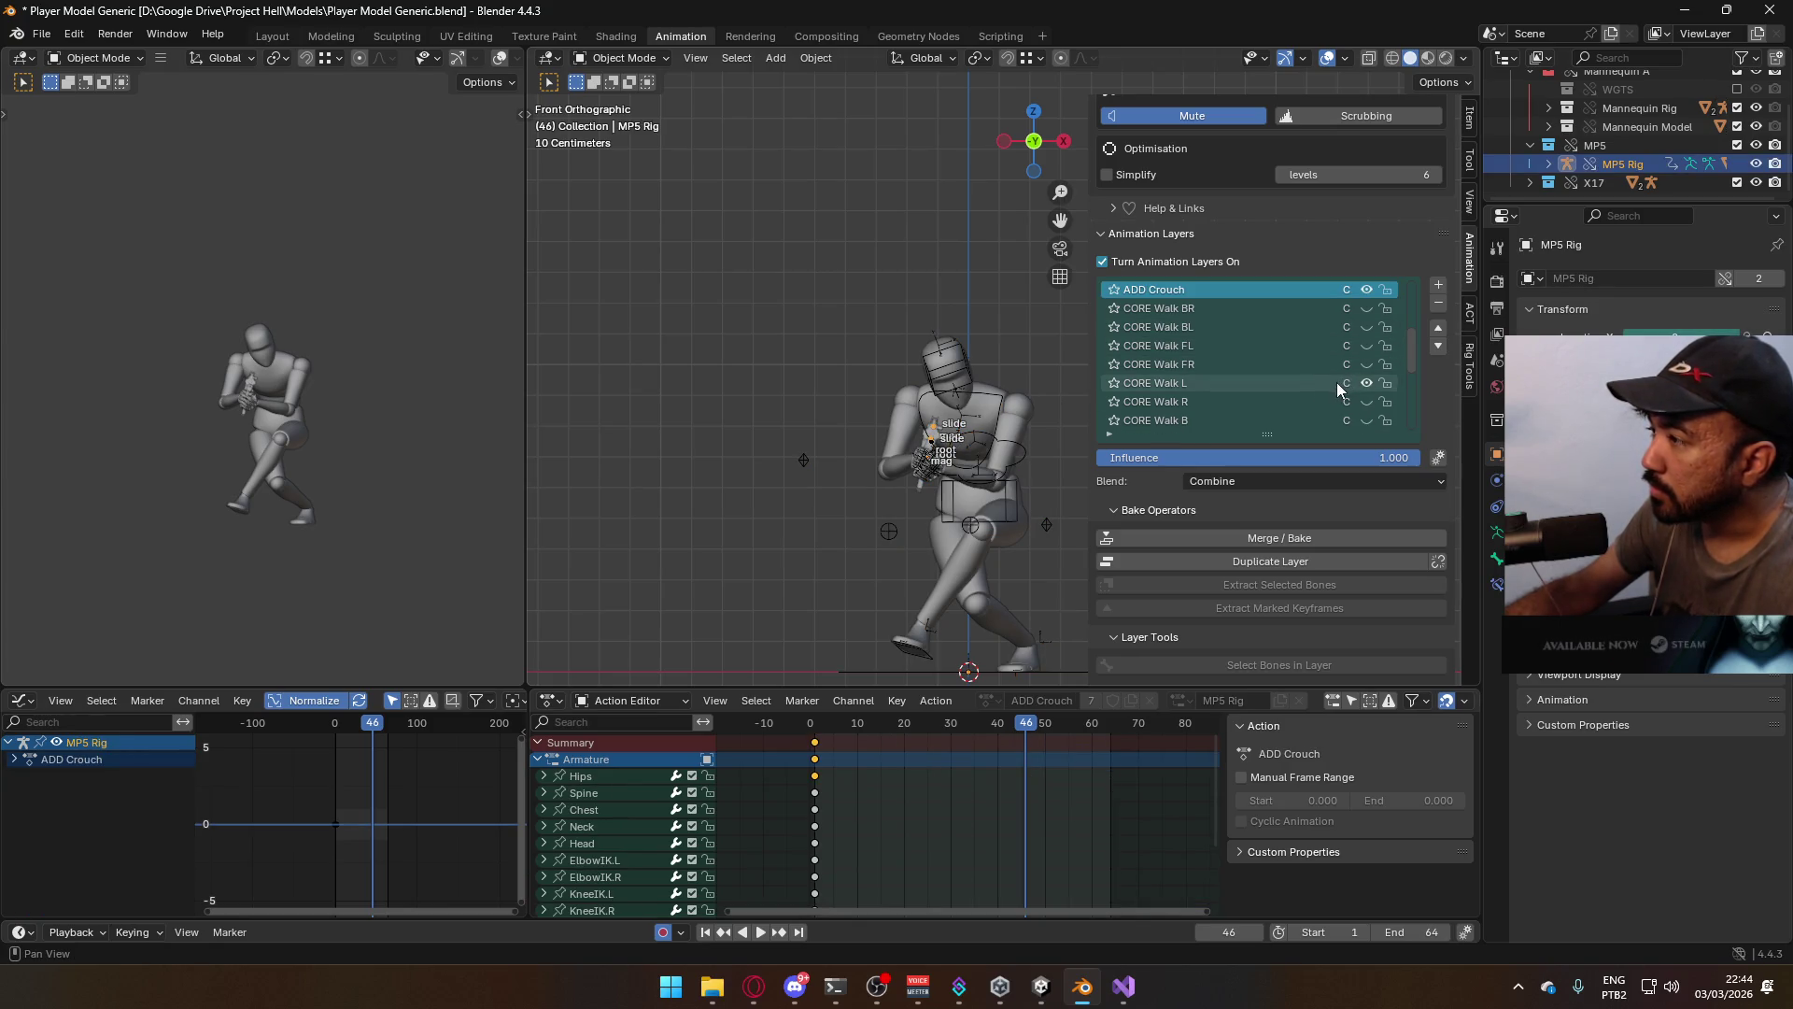
key(space)
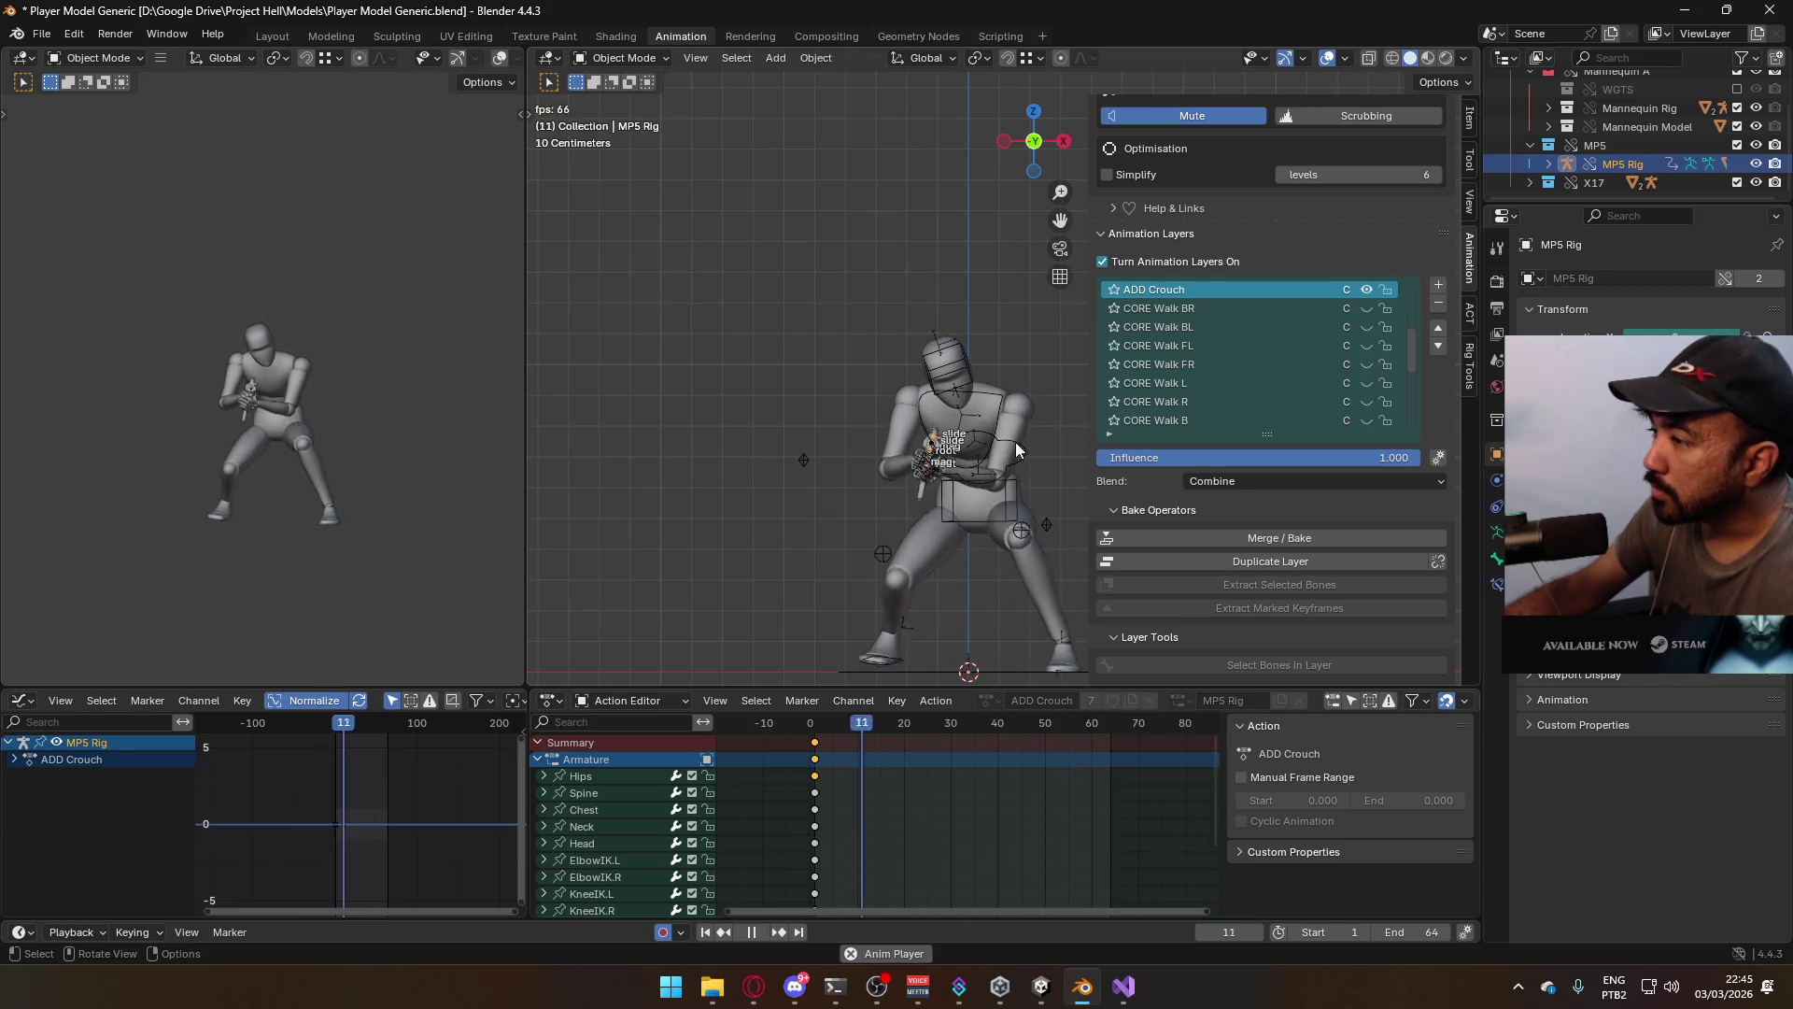
click(965, 444)
click(1365, 400)
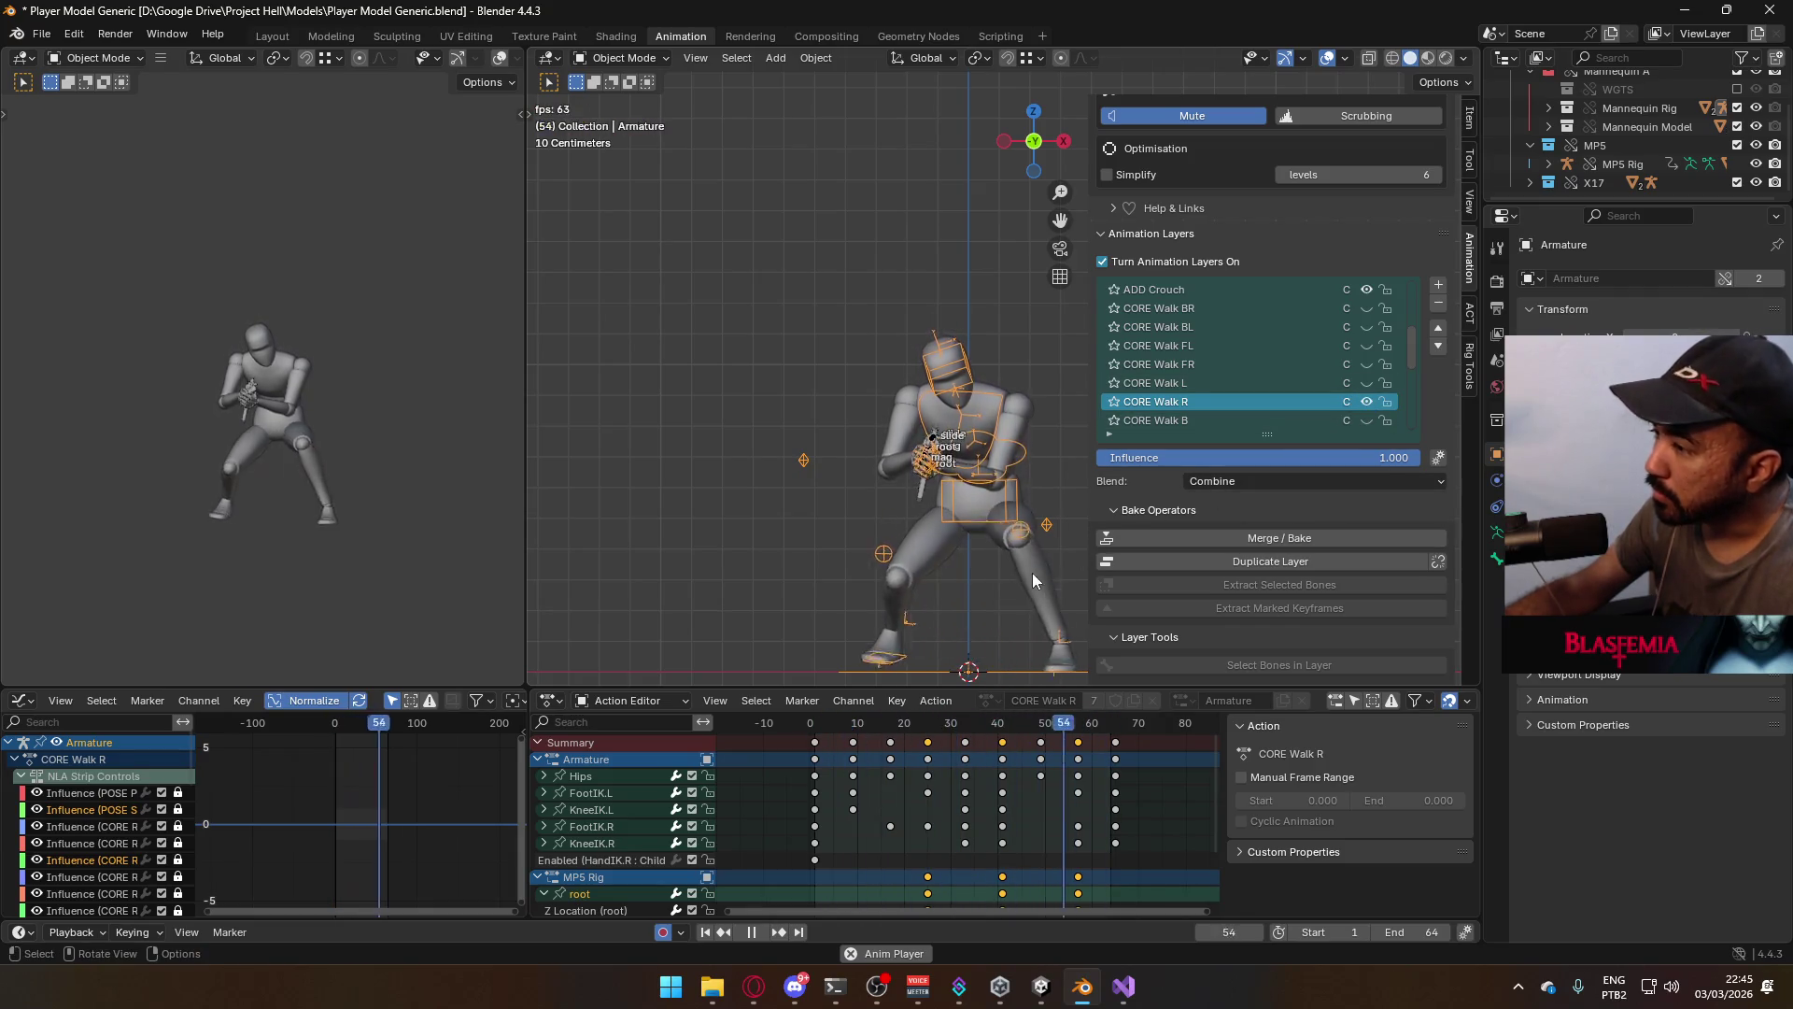
key(Escape)
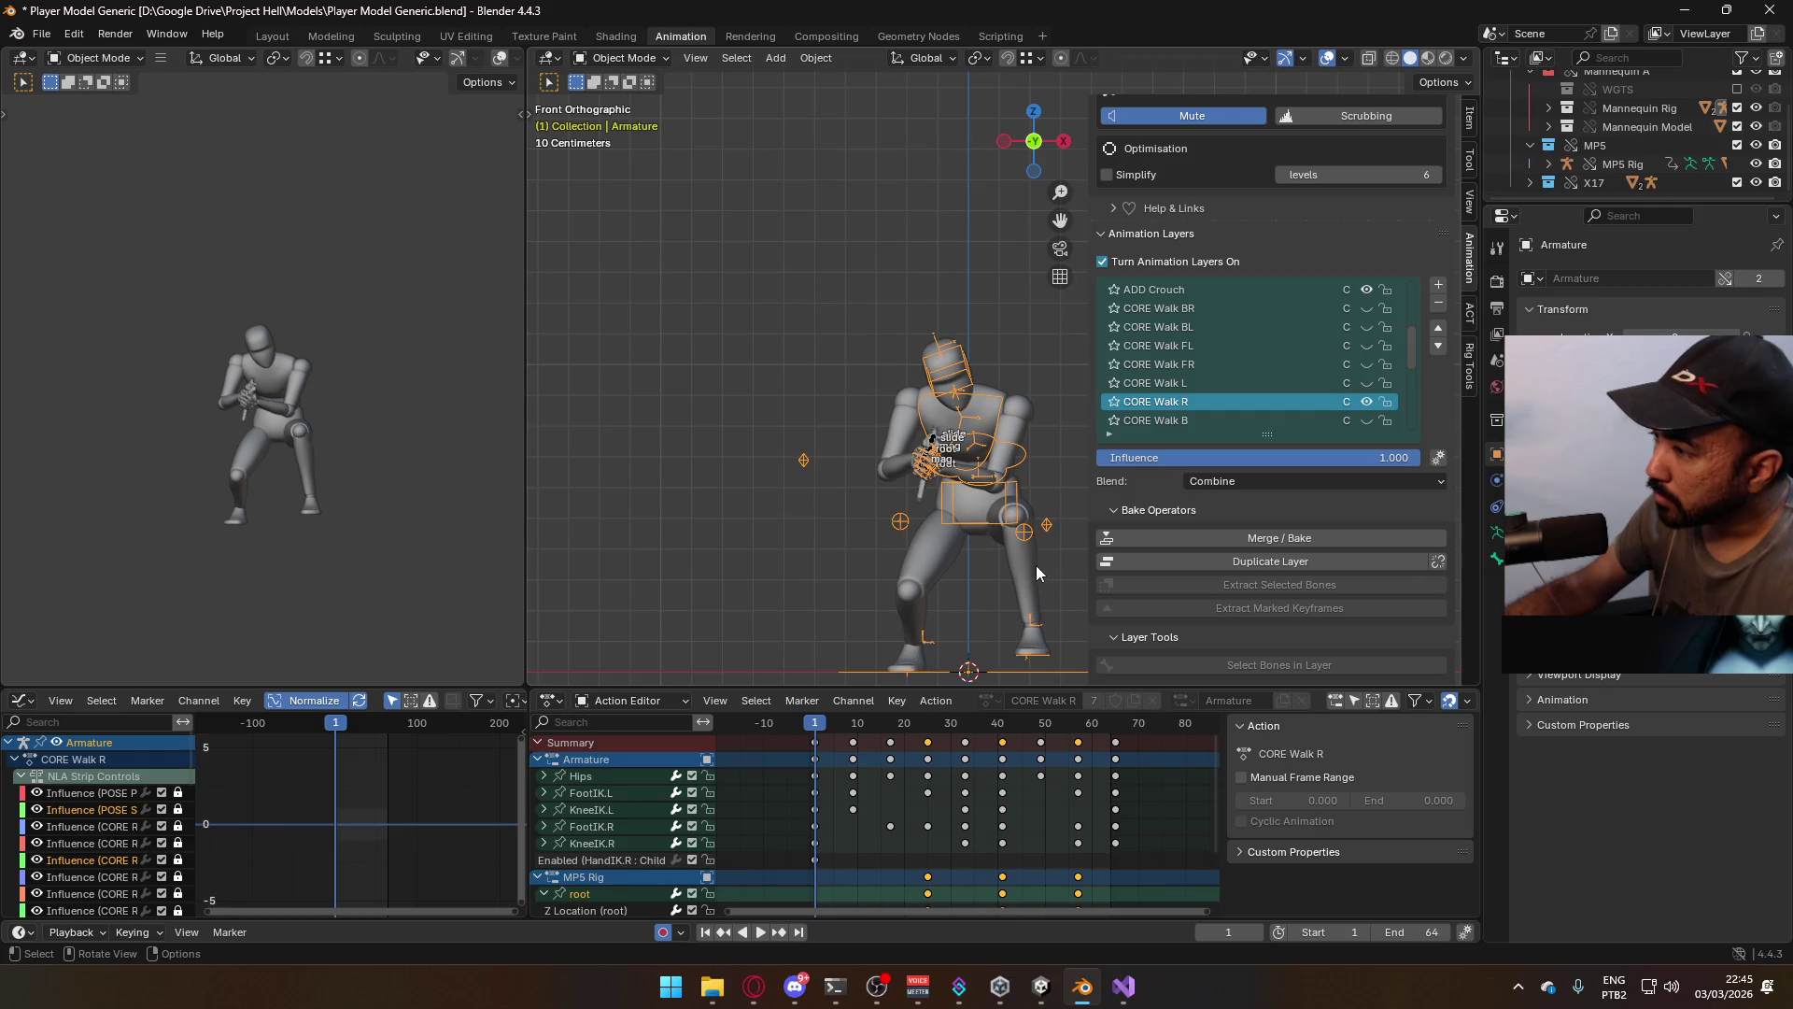
click(1034, 564)
click(998, 522)
Save Player Model Generic.blend and look over the FBX export settings without exporting
key(ctrl+s)
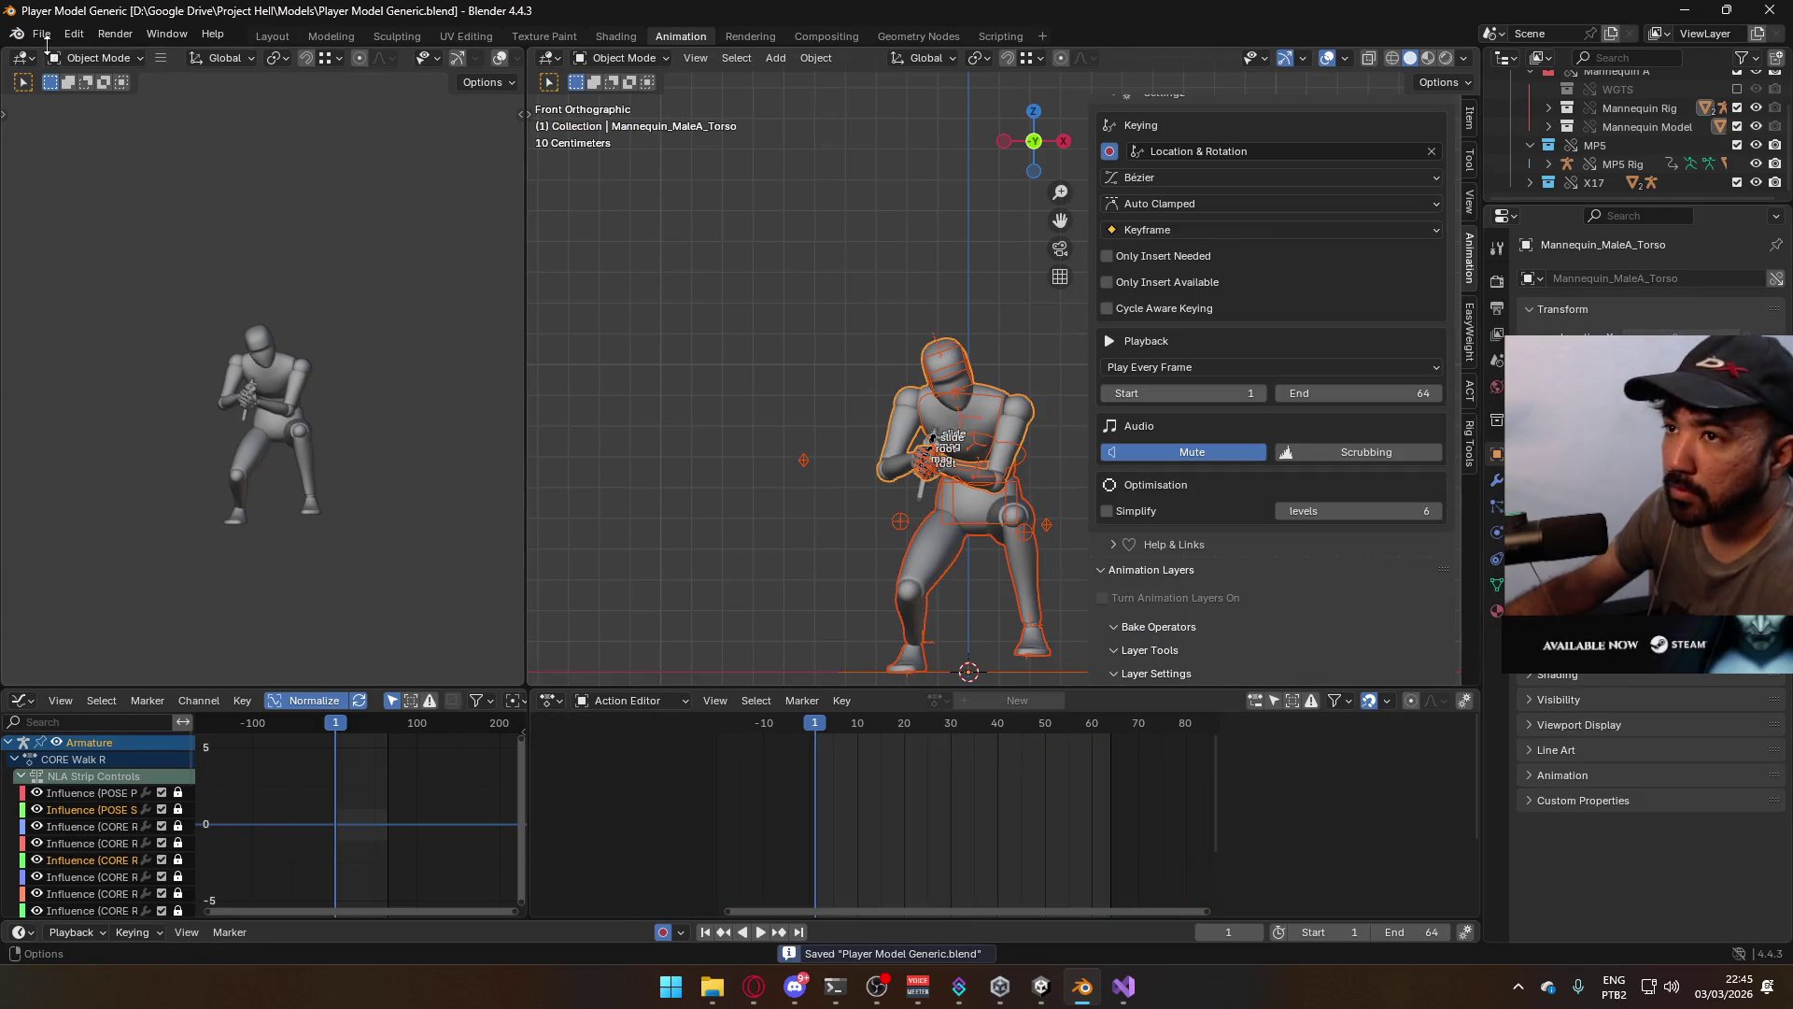
click(41, 34)
mouse_move(165, 317)
click(299, 483)
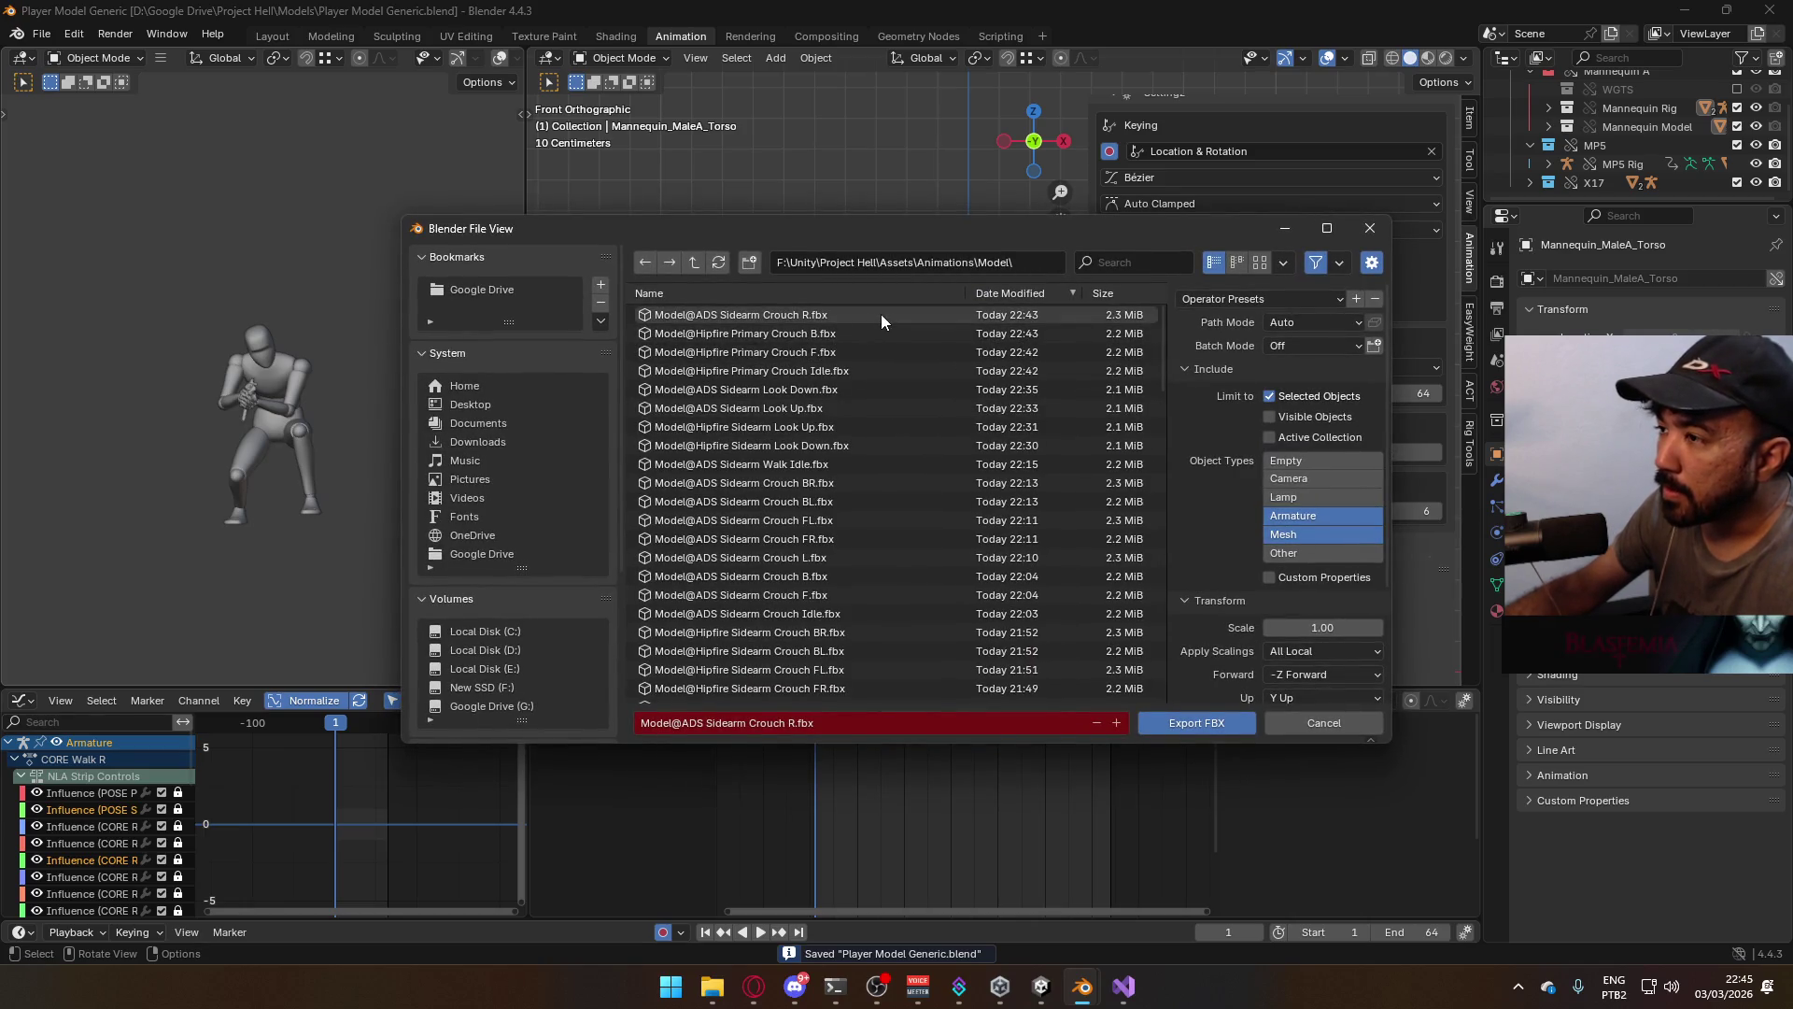
click(1373, 228)
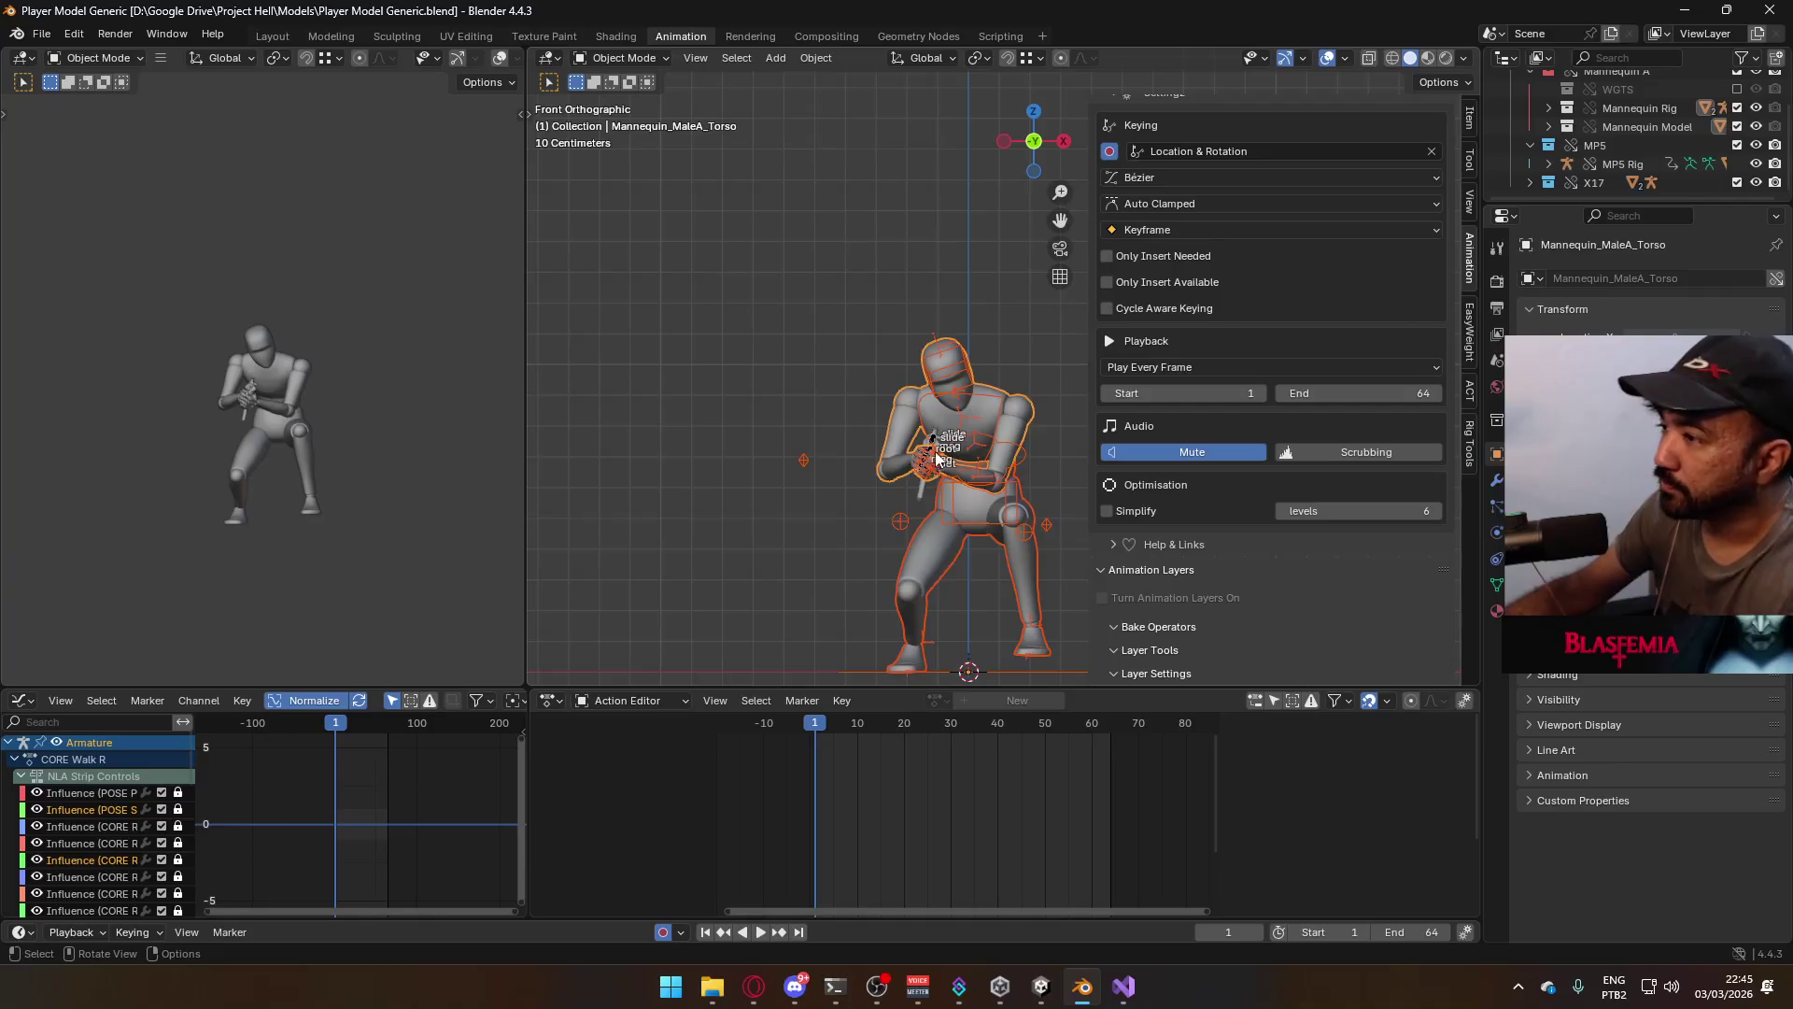
key(KP_3)
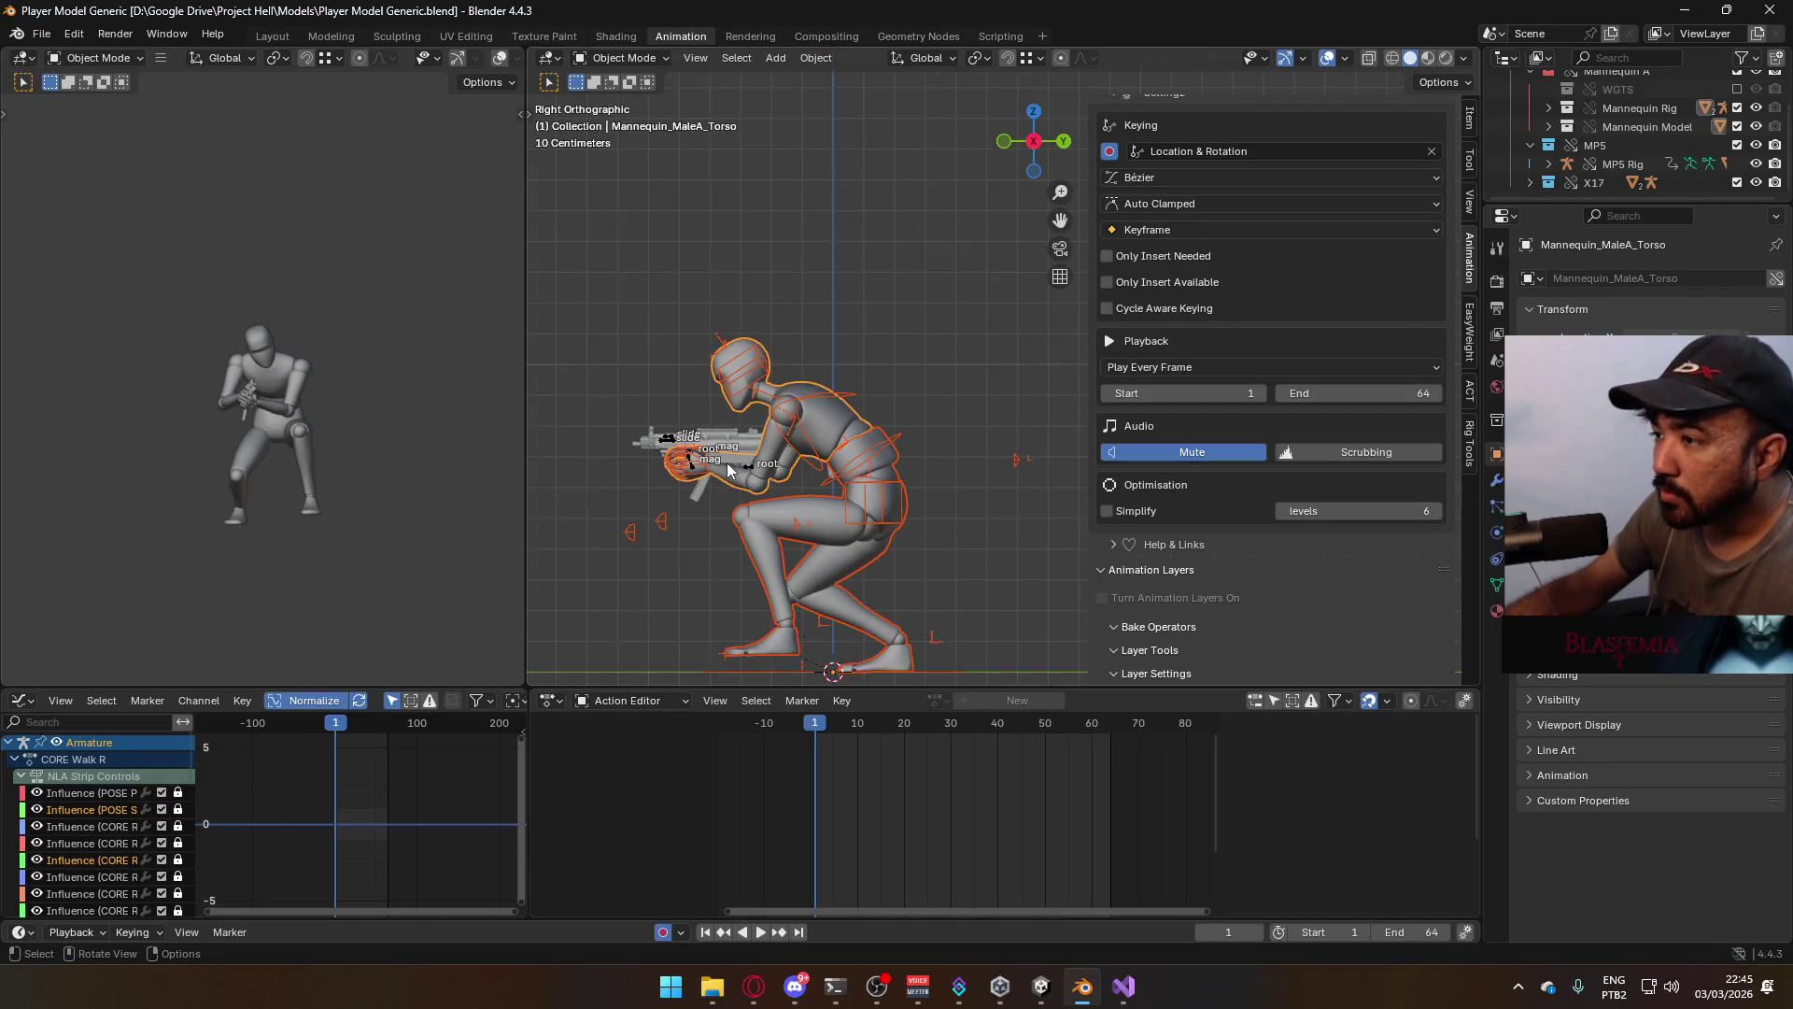
Inspect the MP5 and X17 rigs' layers and enable the pistol's aiming layer
click(750, 470)
scroll(748, 476, up, 3)
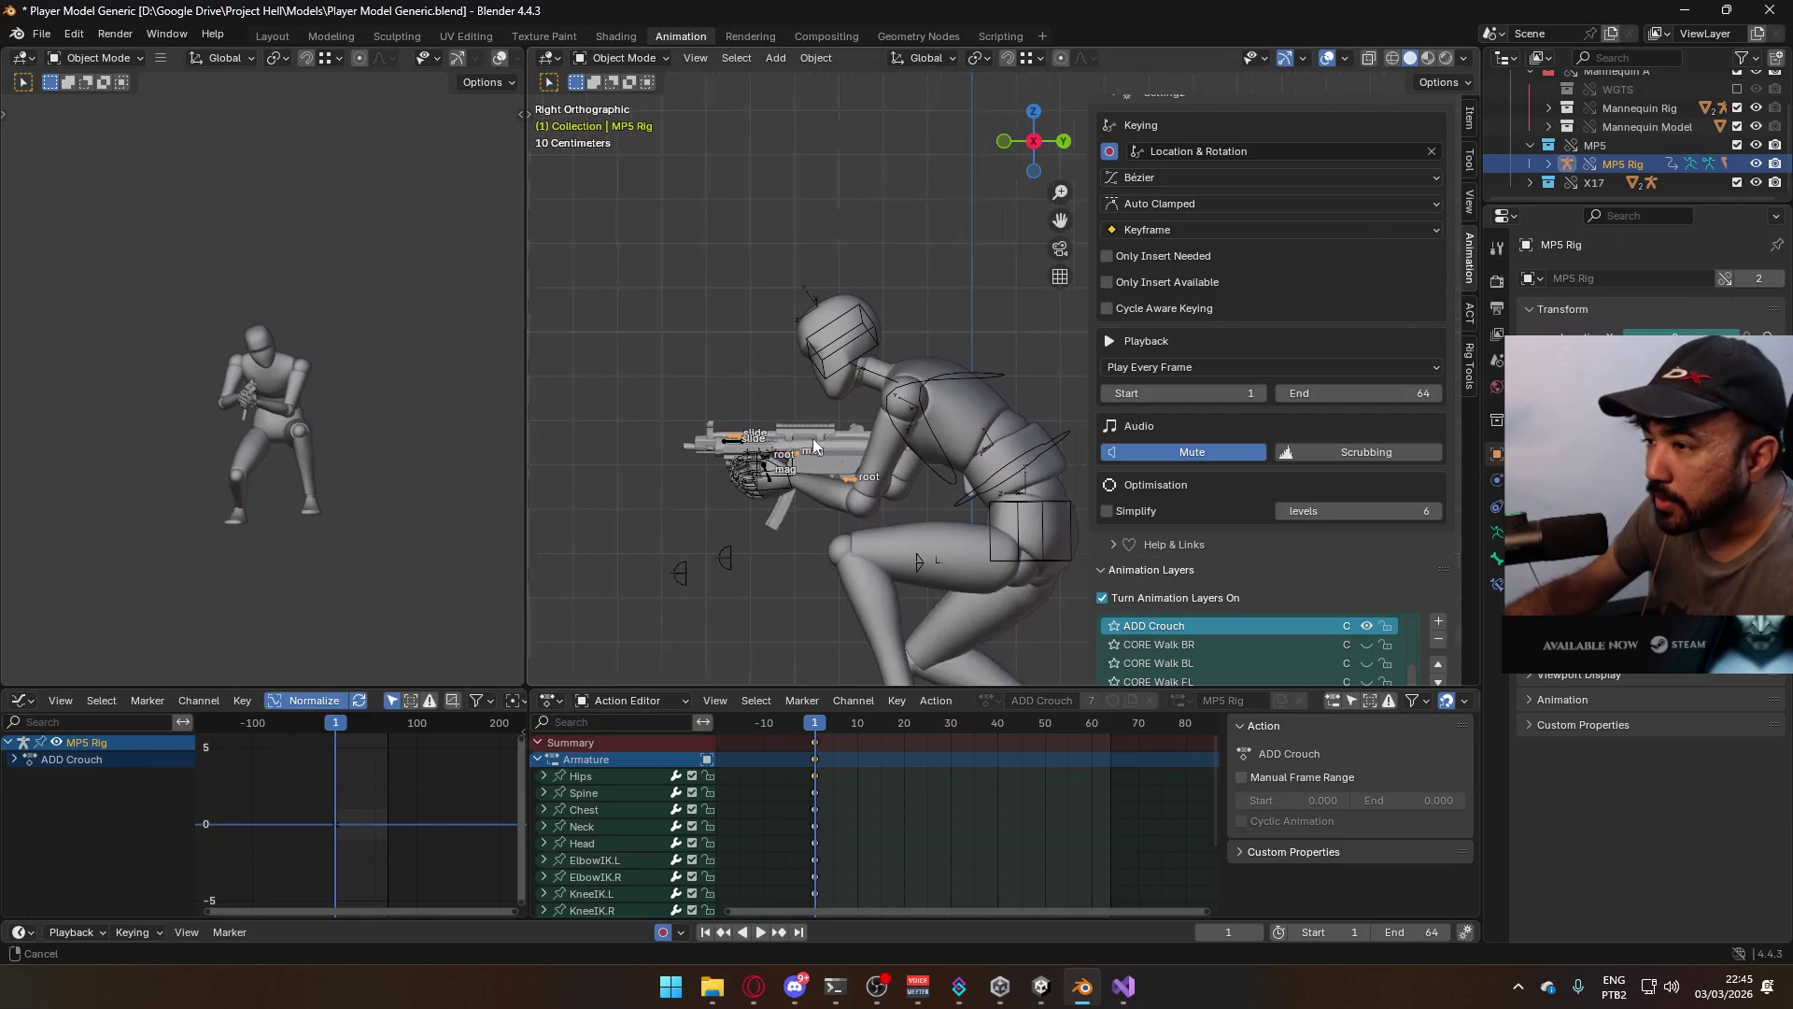
click(750, 480)
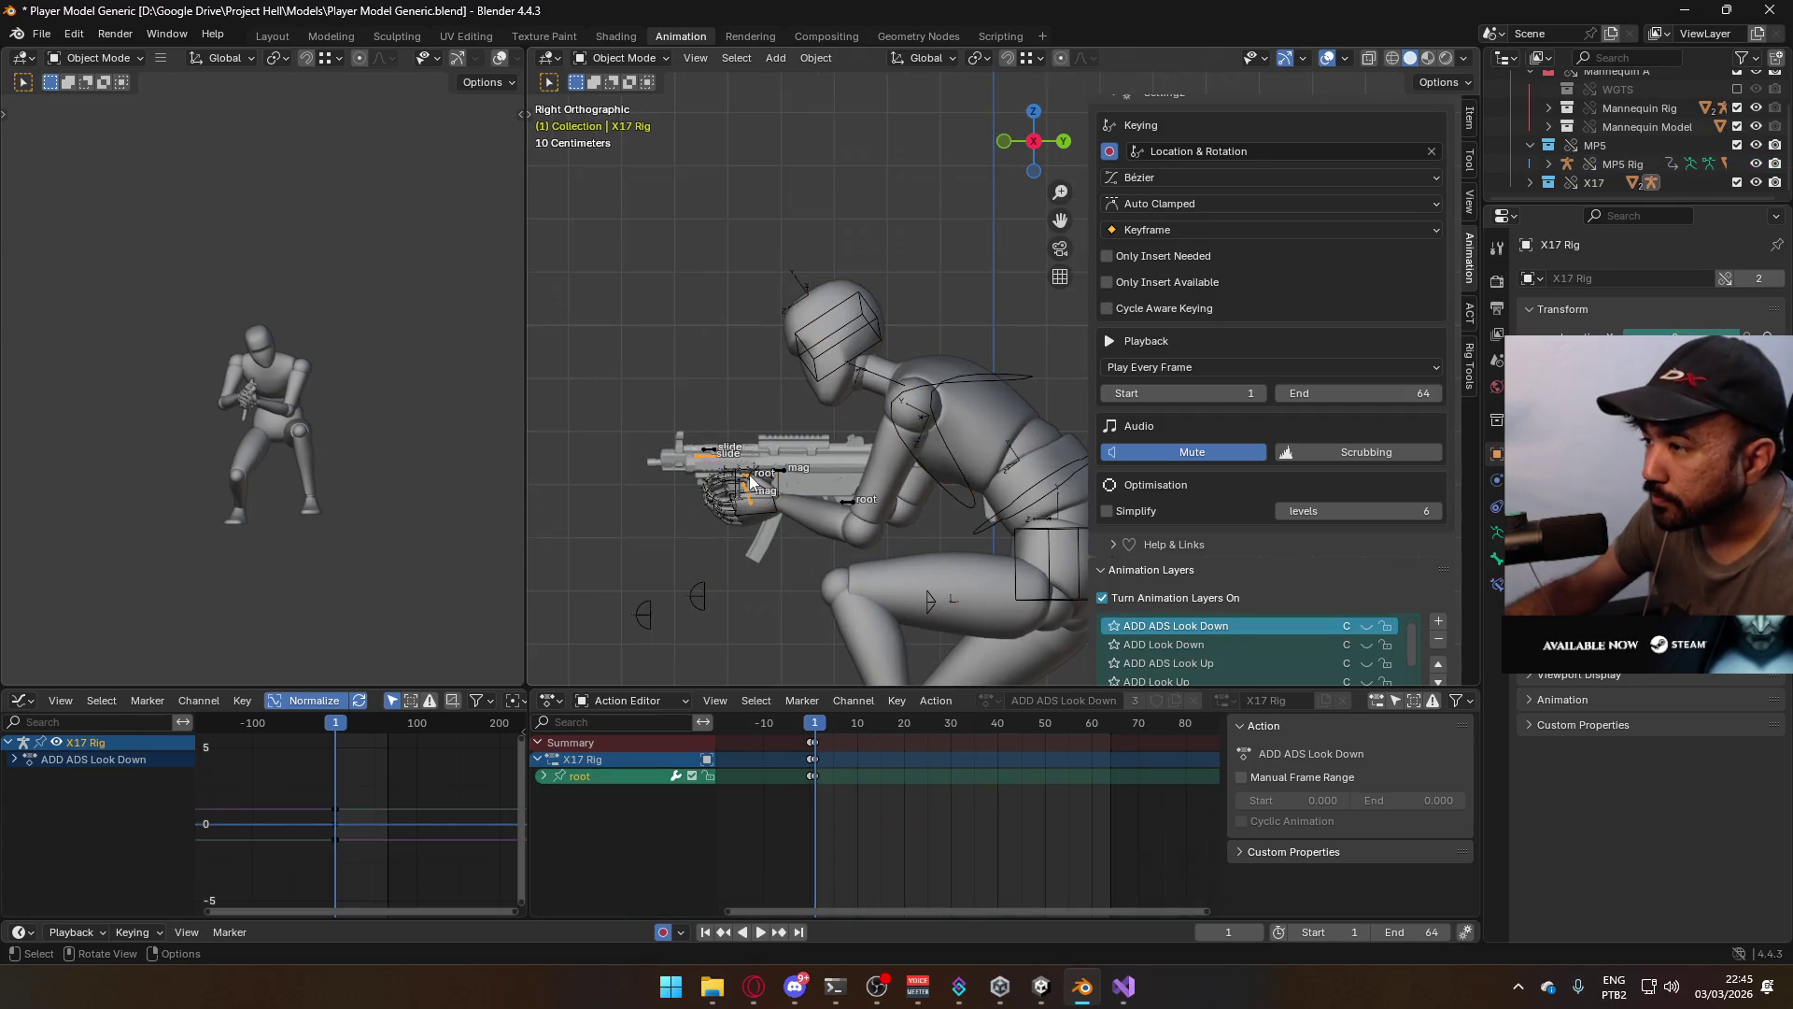
scroll(1393, 456, down, 3)
scroll(1369, 564, up, 1)
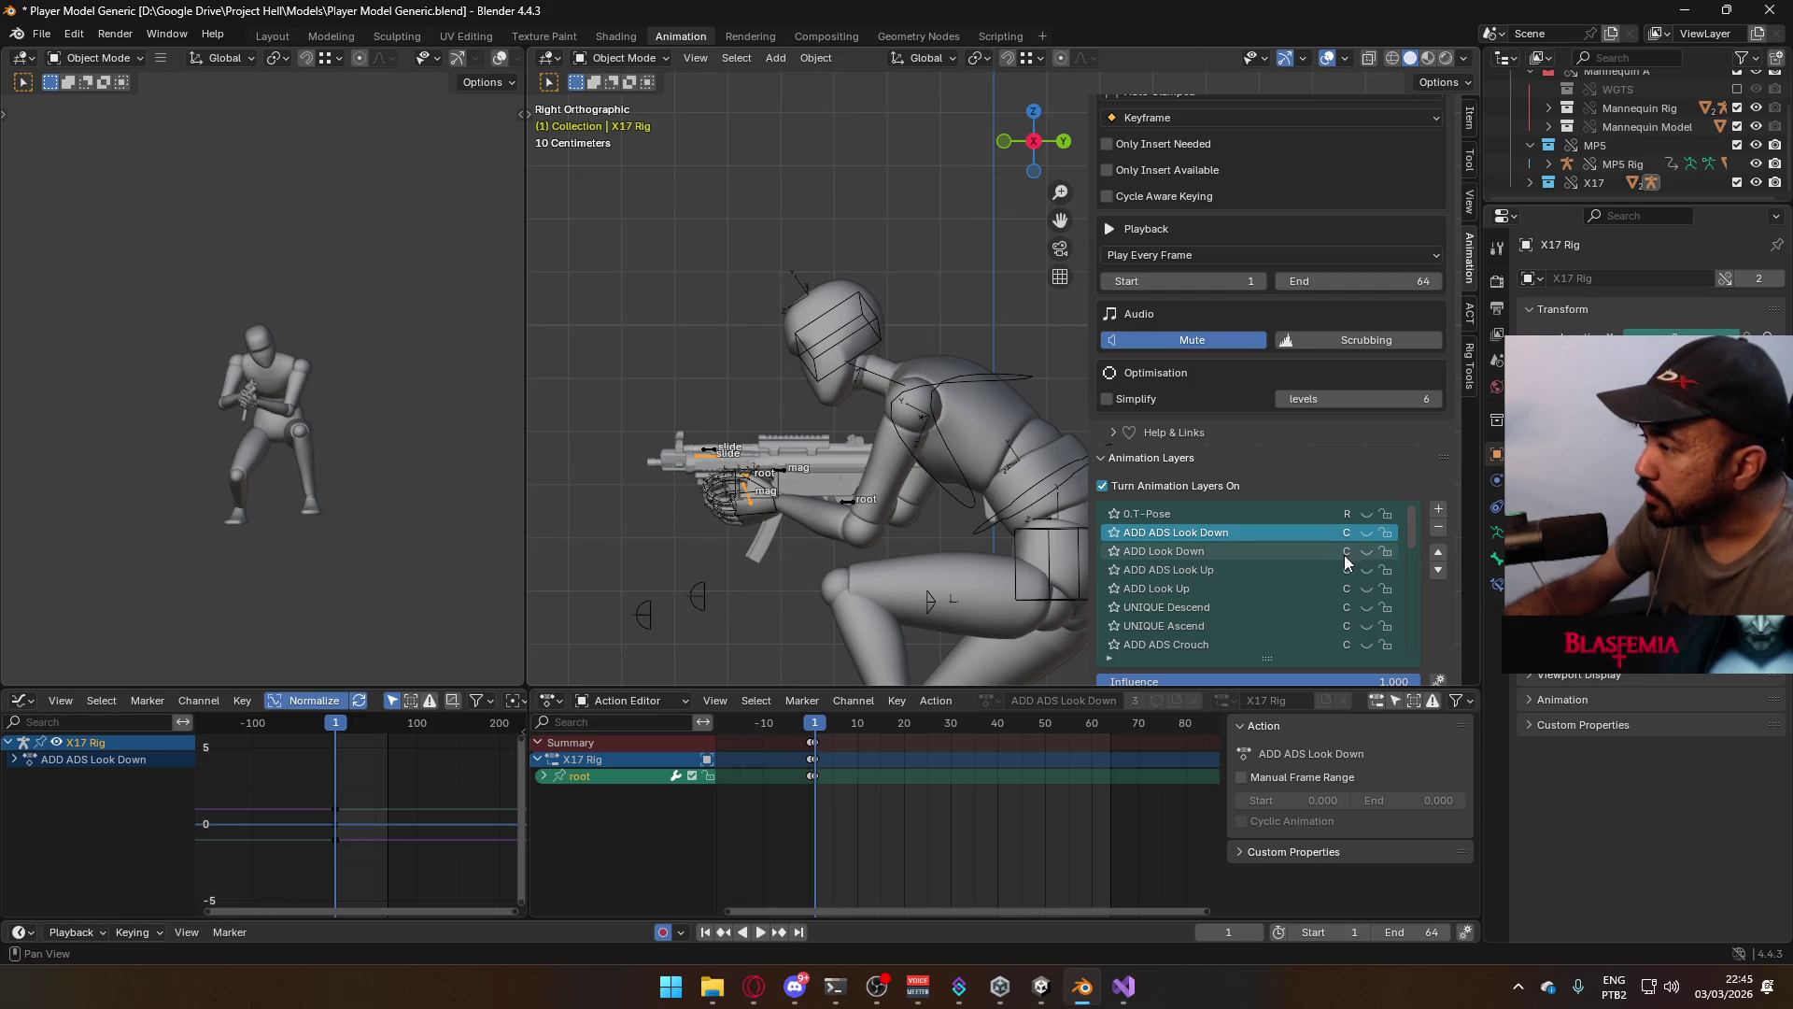
scroll(1345, 561, down, 3)
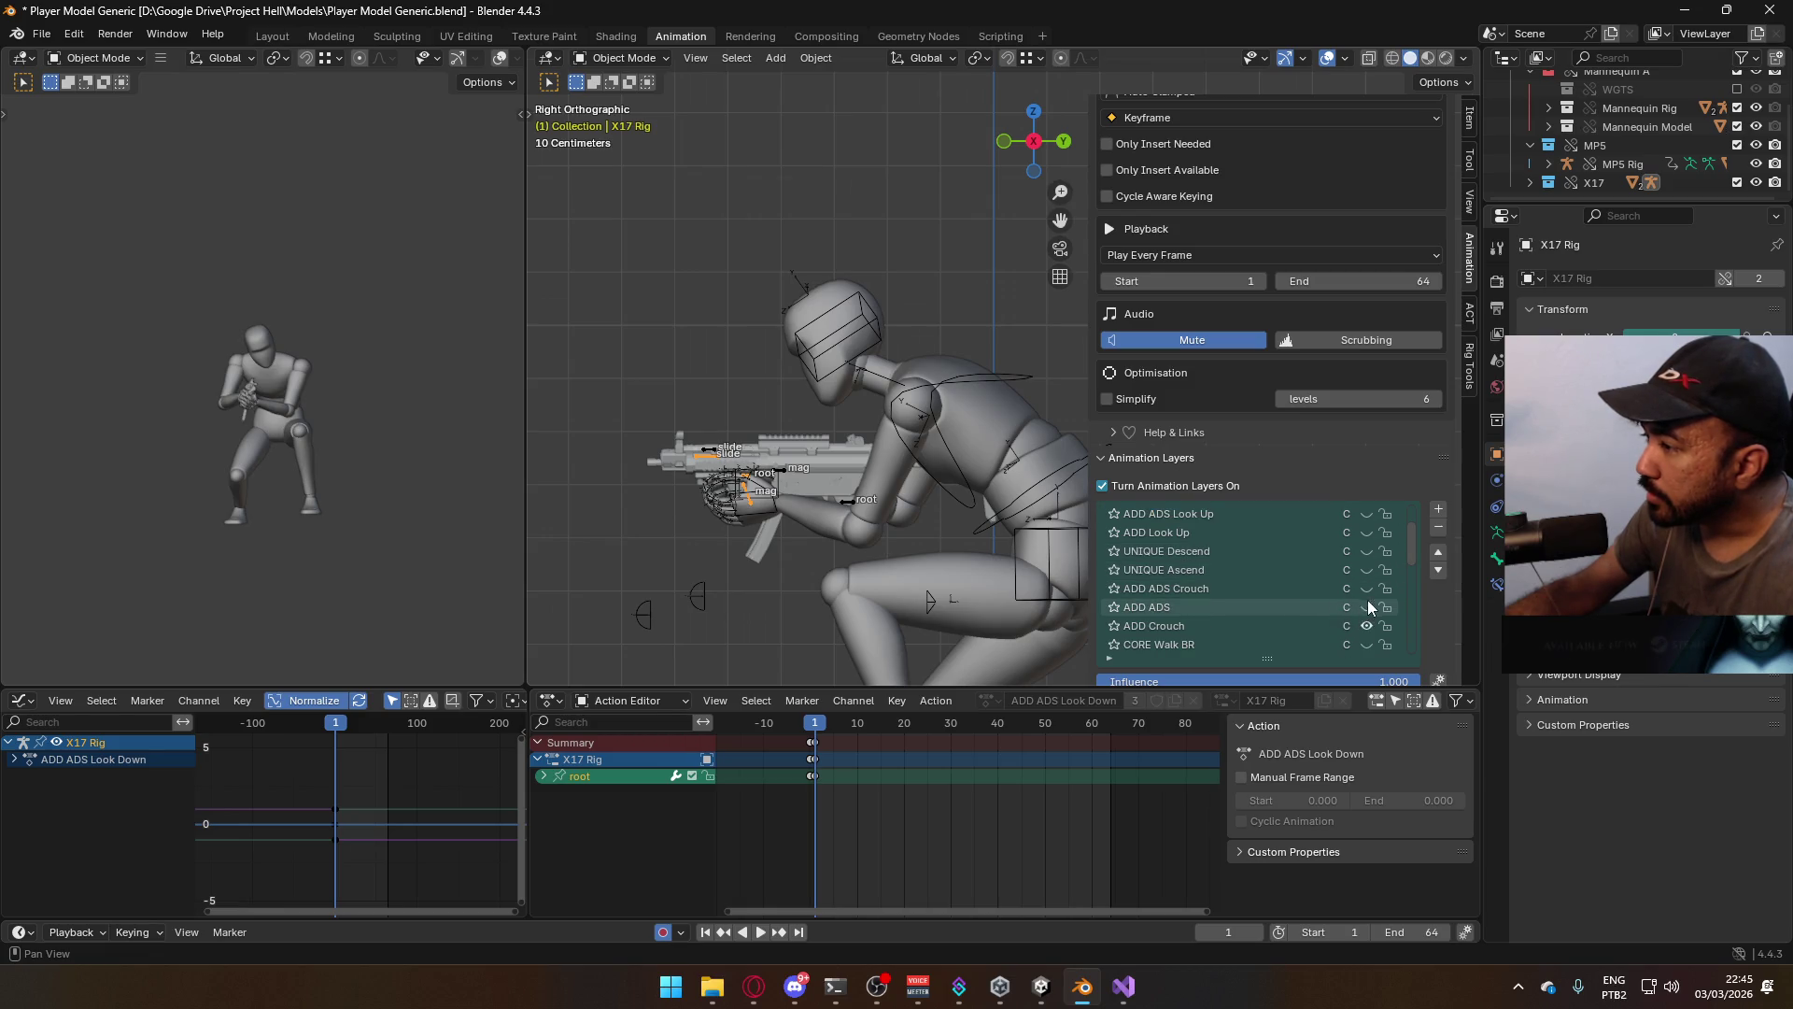
click(1368, 588)
Turn on the mannequin armature's ADD ADS Crouch layer and save the blend file
click(938, 396)
scroll(1401, 583, up, 7)
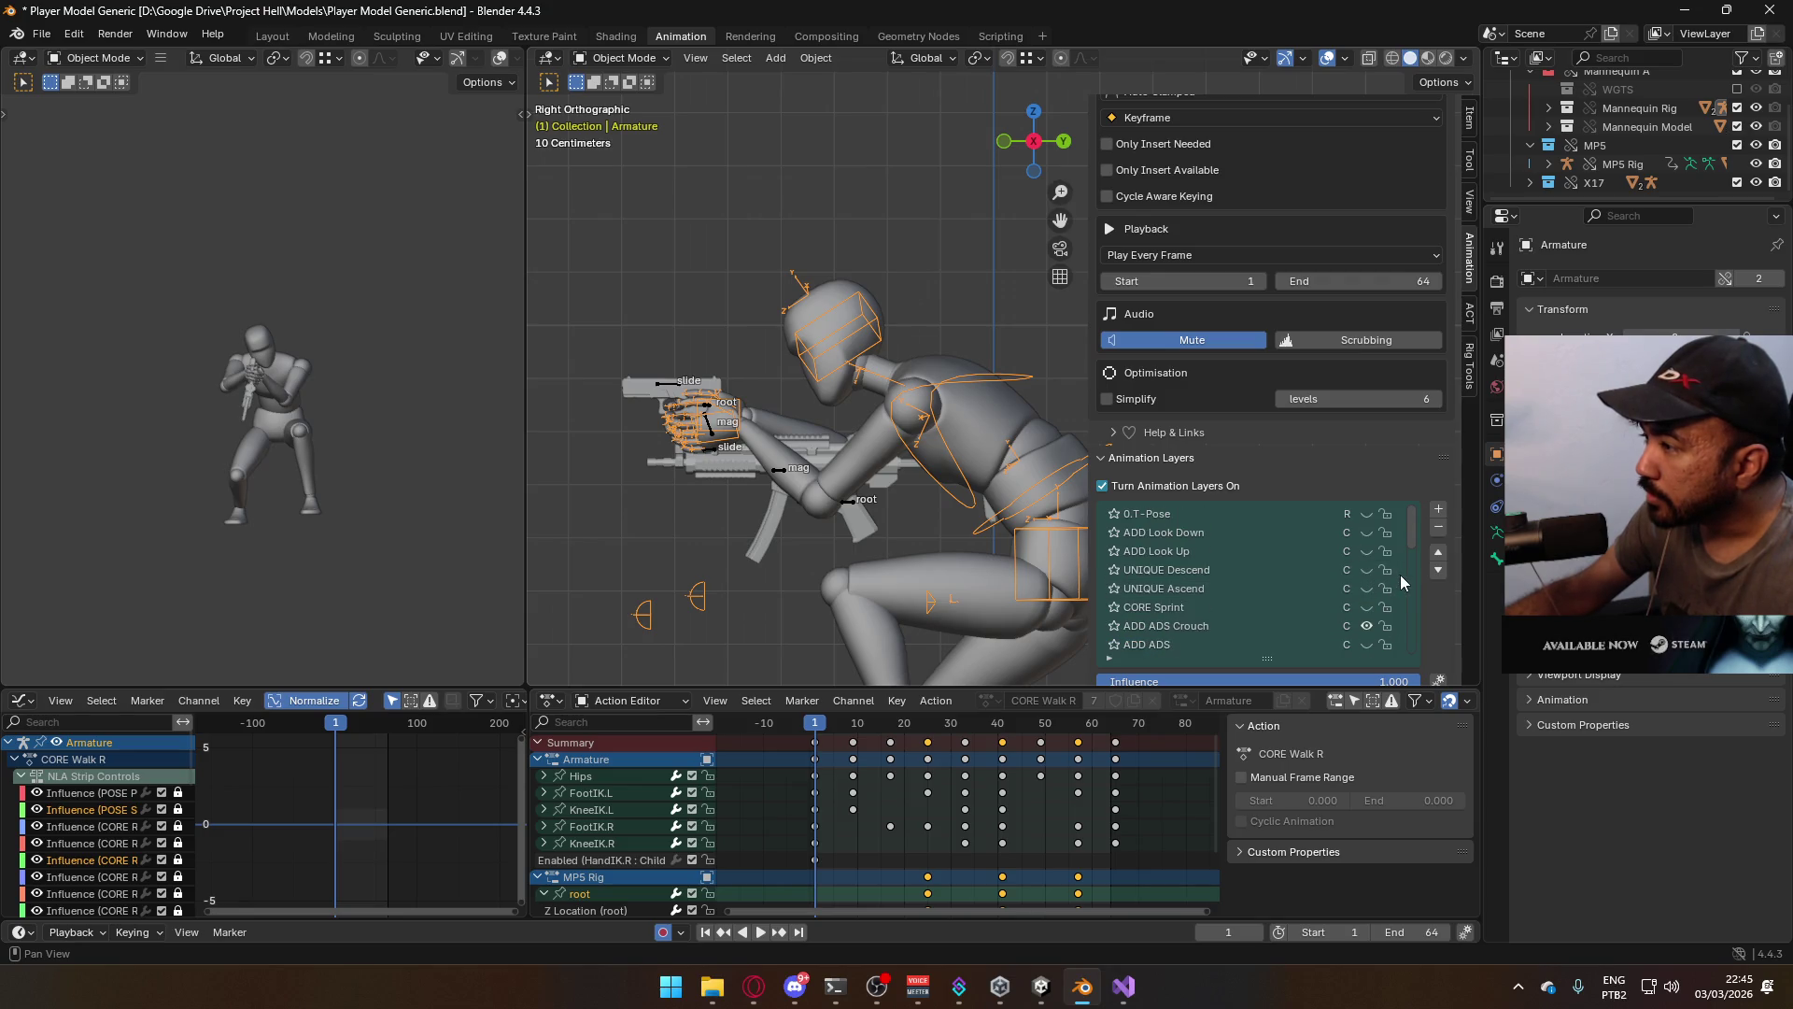
click(1366, 625)
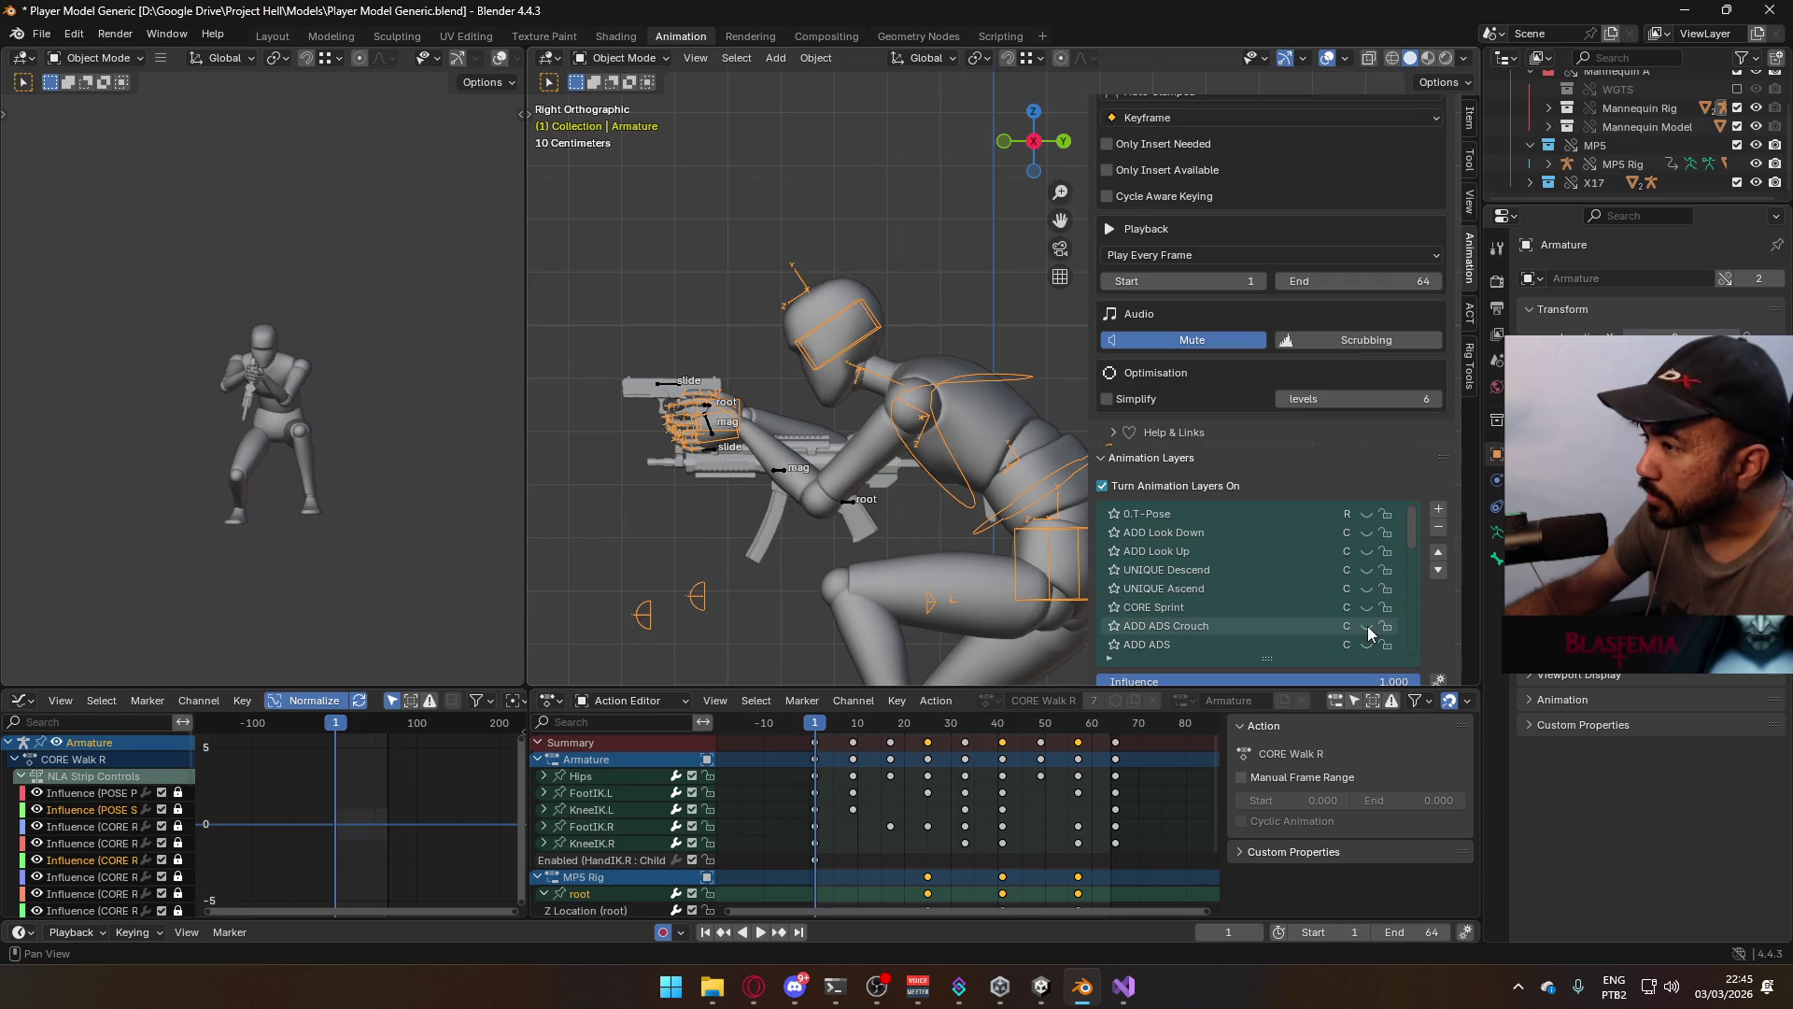
click(1367, 627)
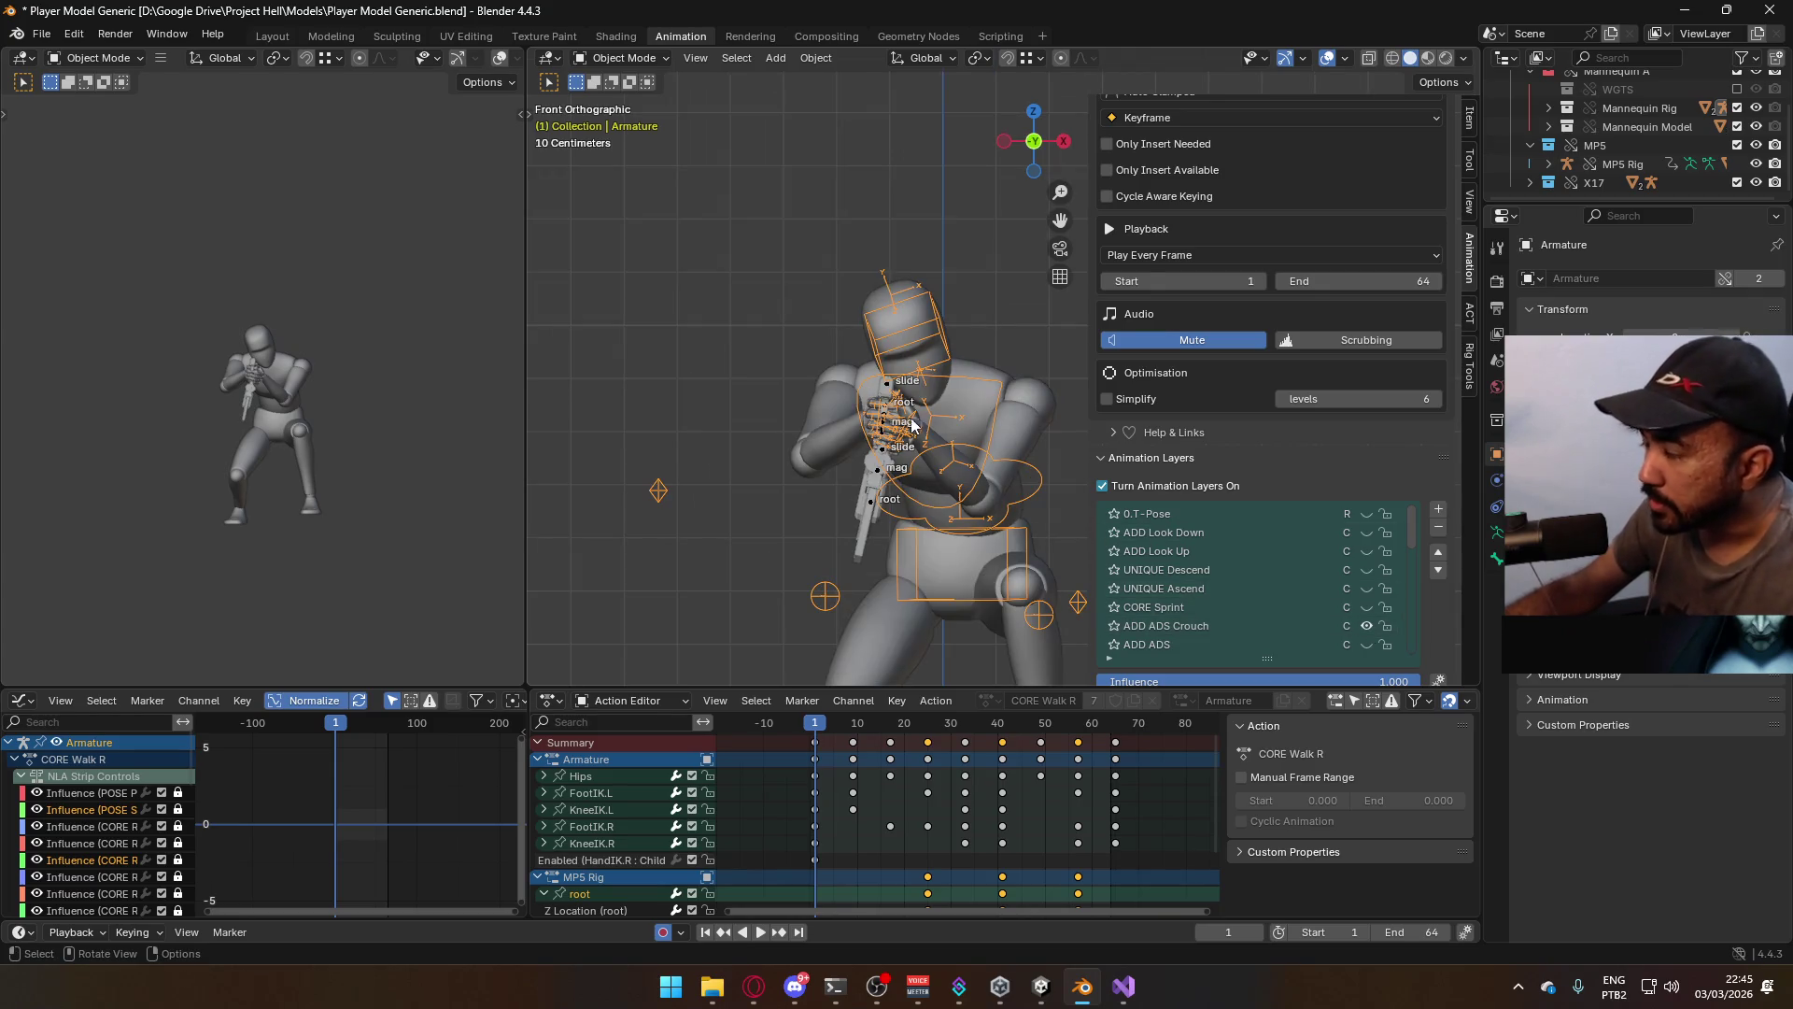
scroll(934, 441, down, 4)
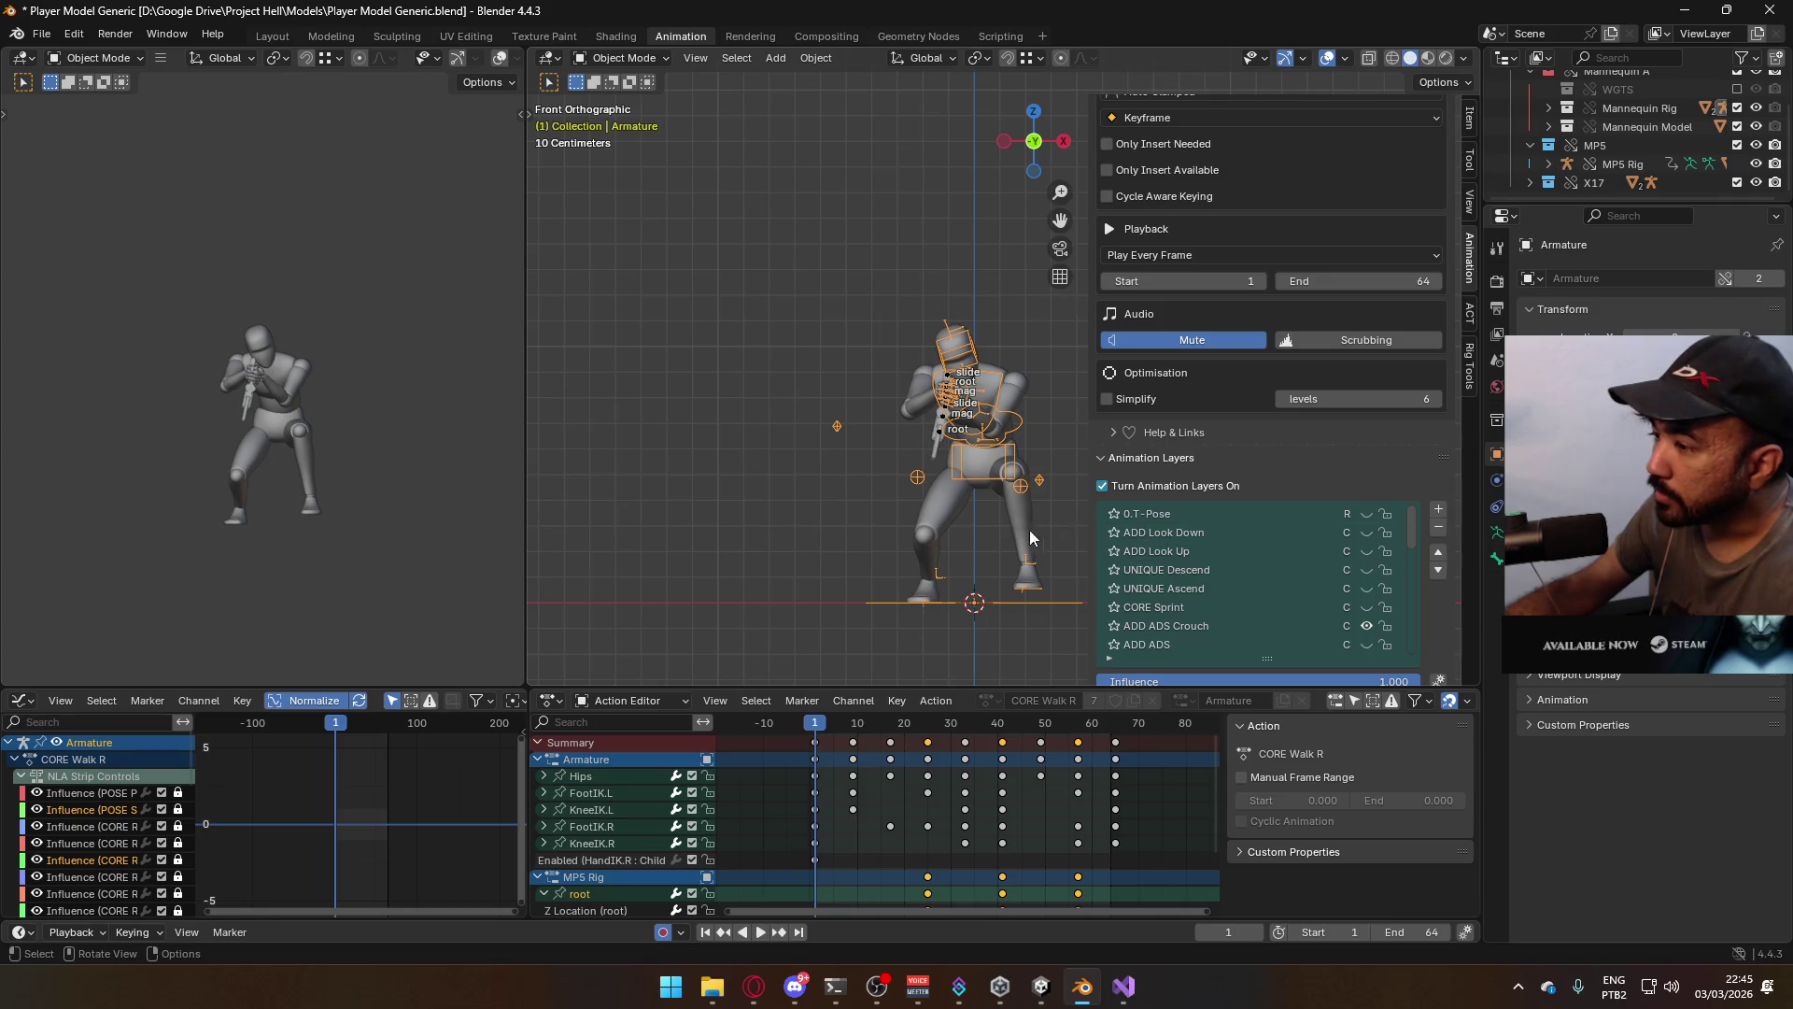
key(ctrl+s)
Export the aiming crouch walk over Model@ADS Sidearm Crouch R.fbx and preview the playback
click(41, 34)
mouse_move(119, 310)
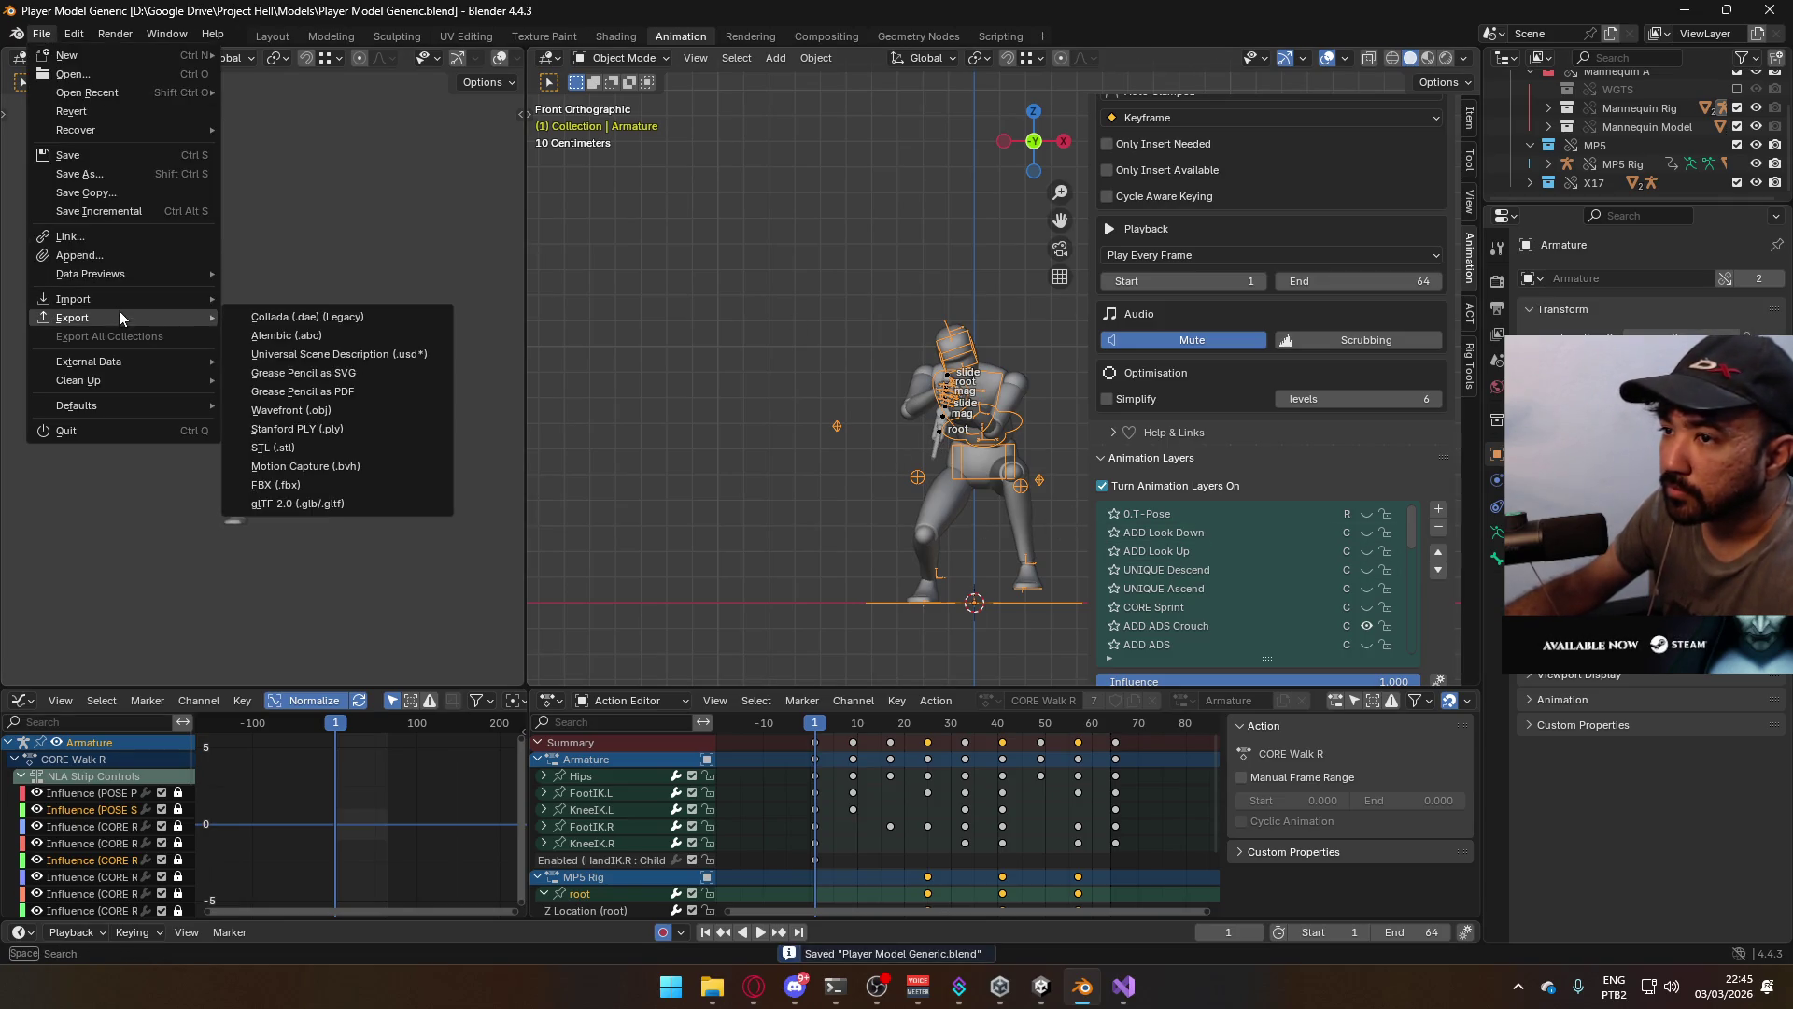
click(327, 486)
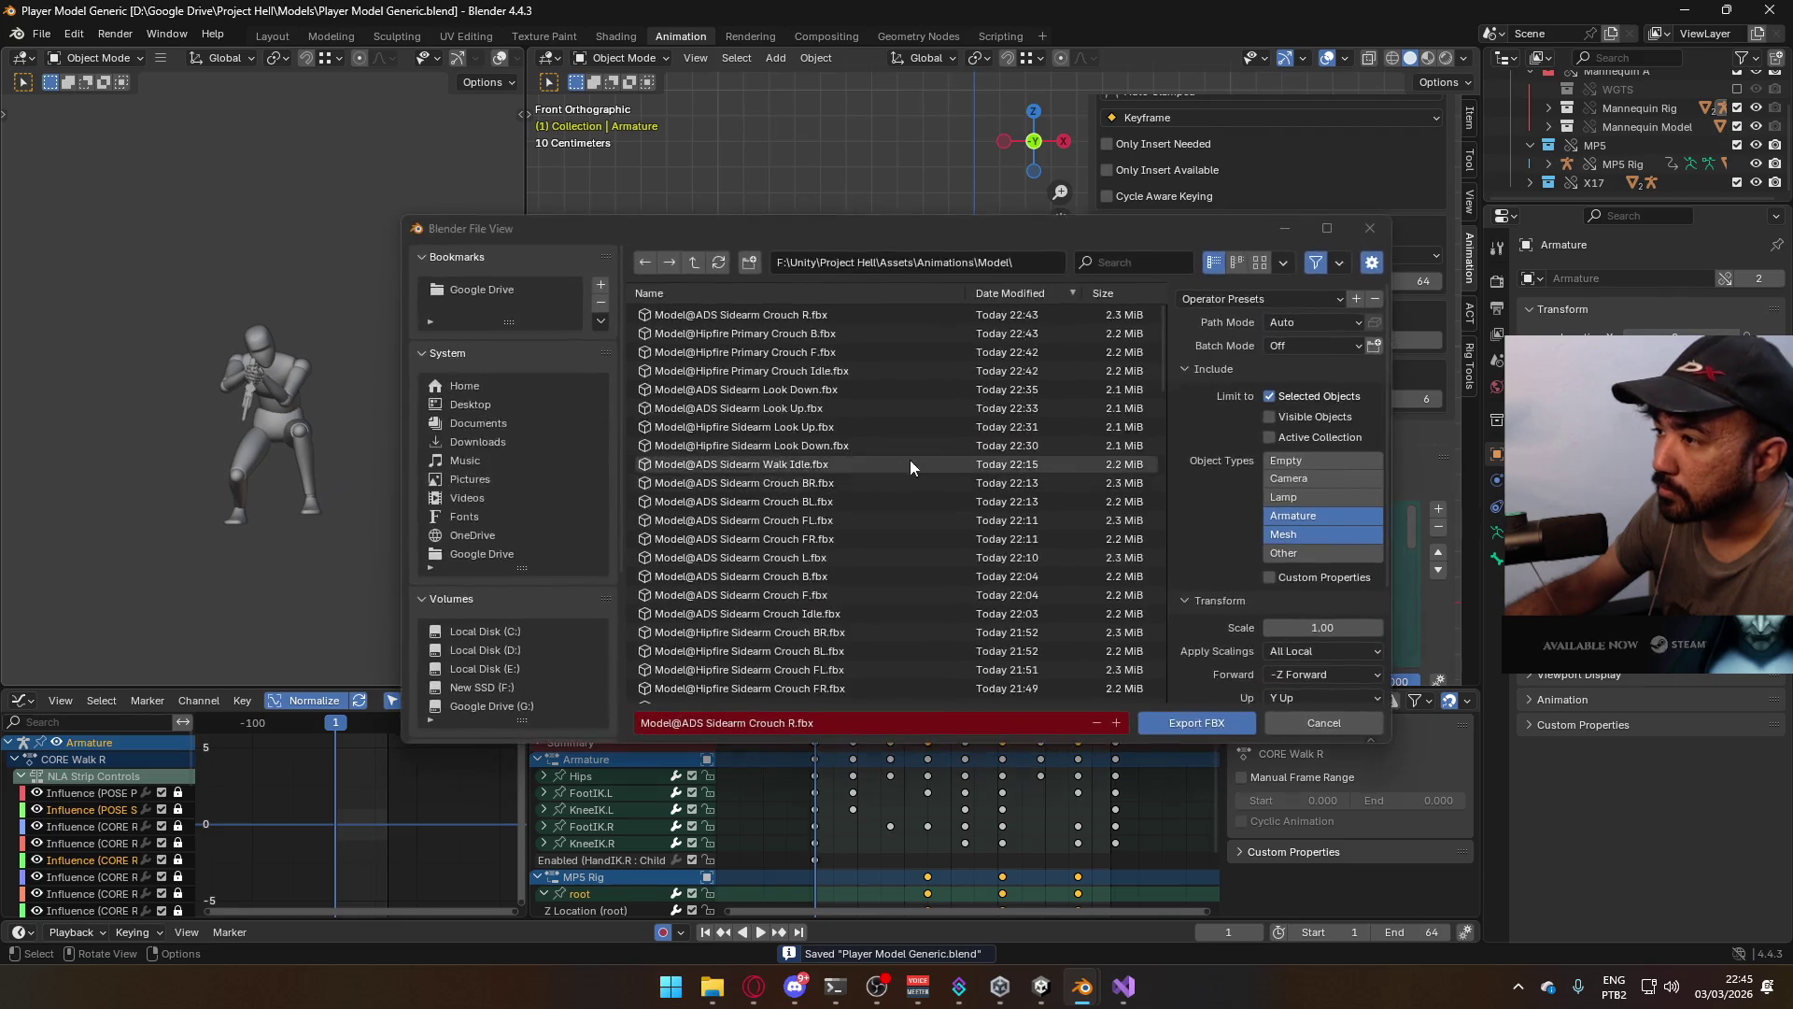
double_click(869, 321)
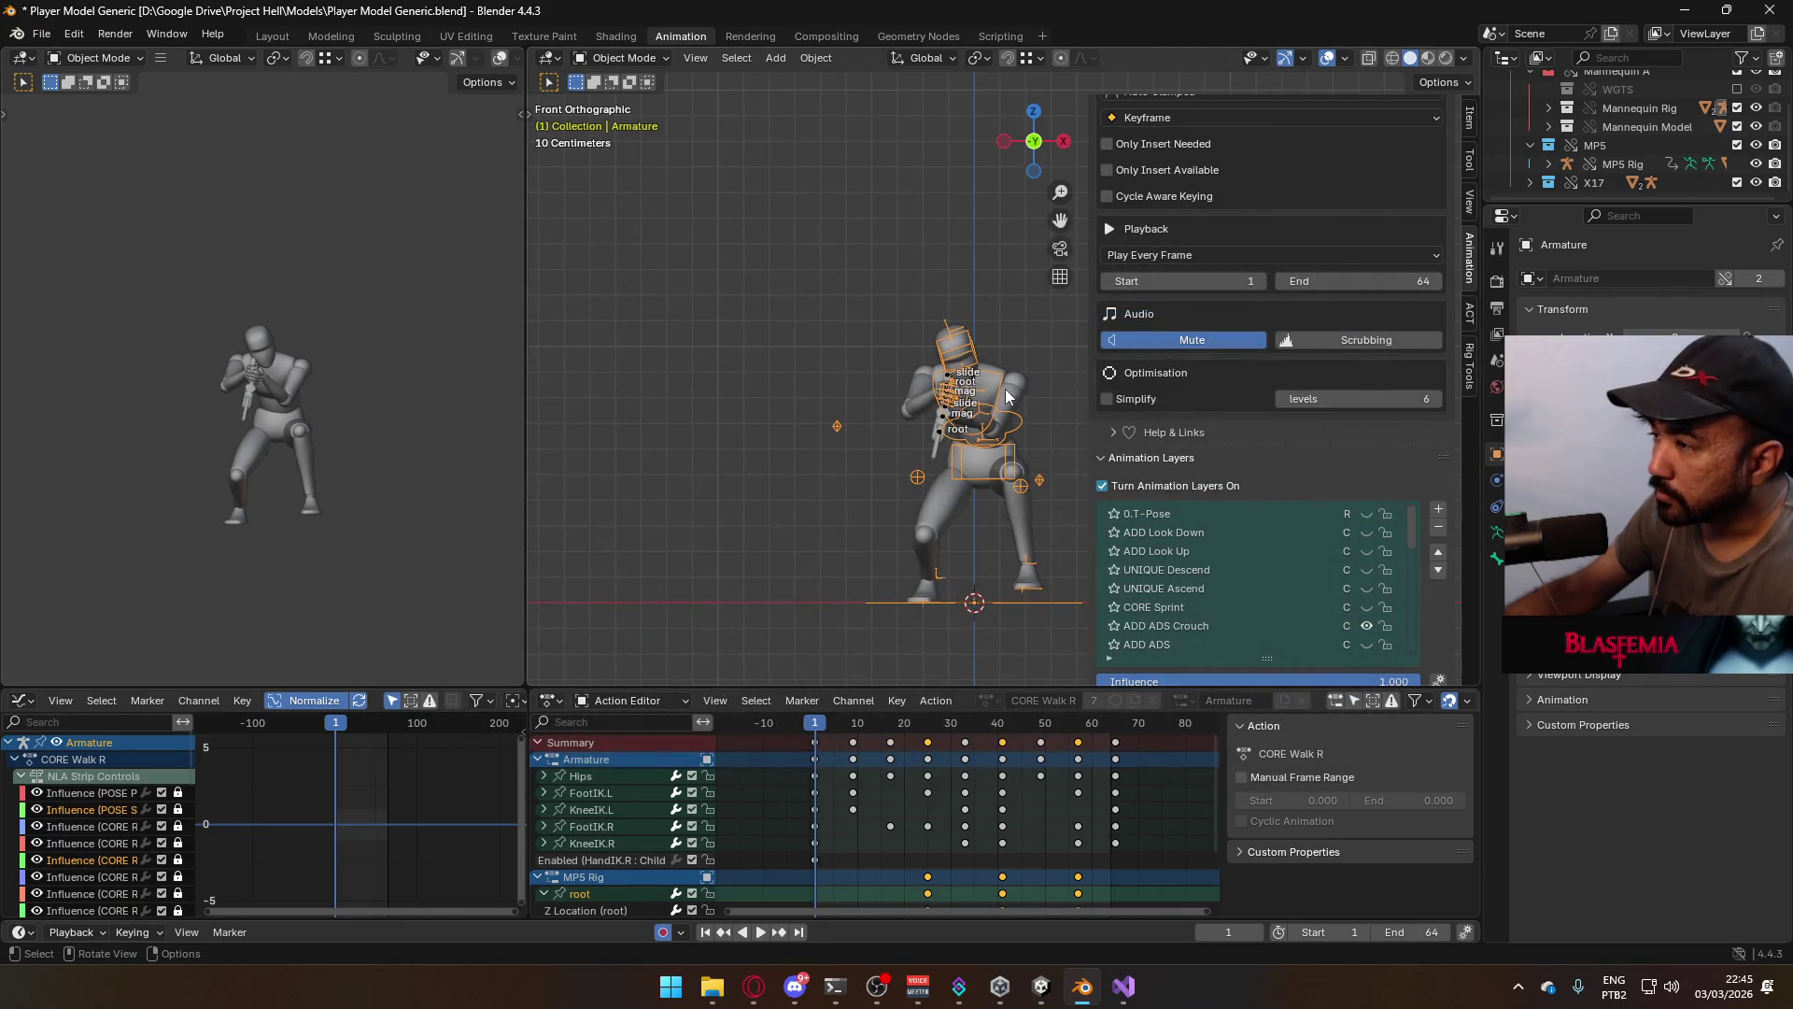
key(space)
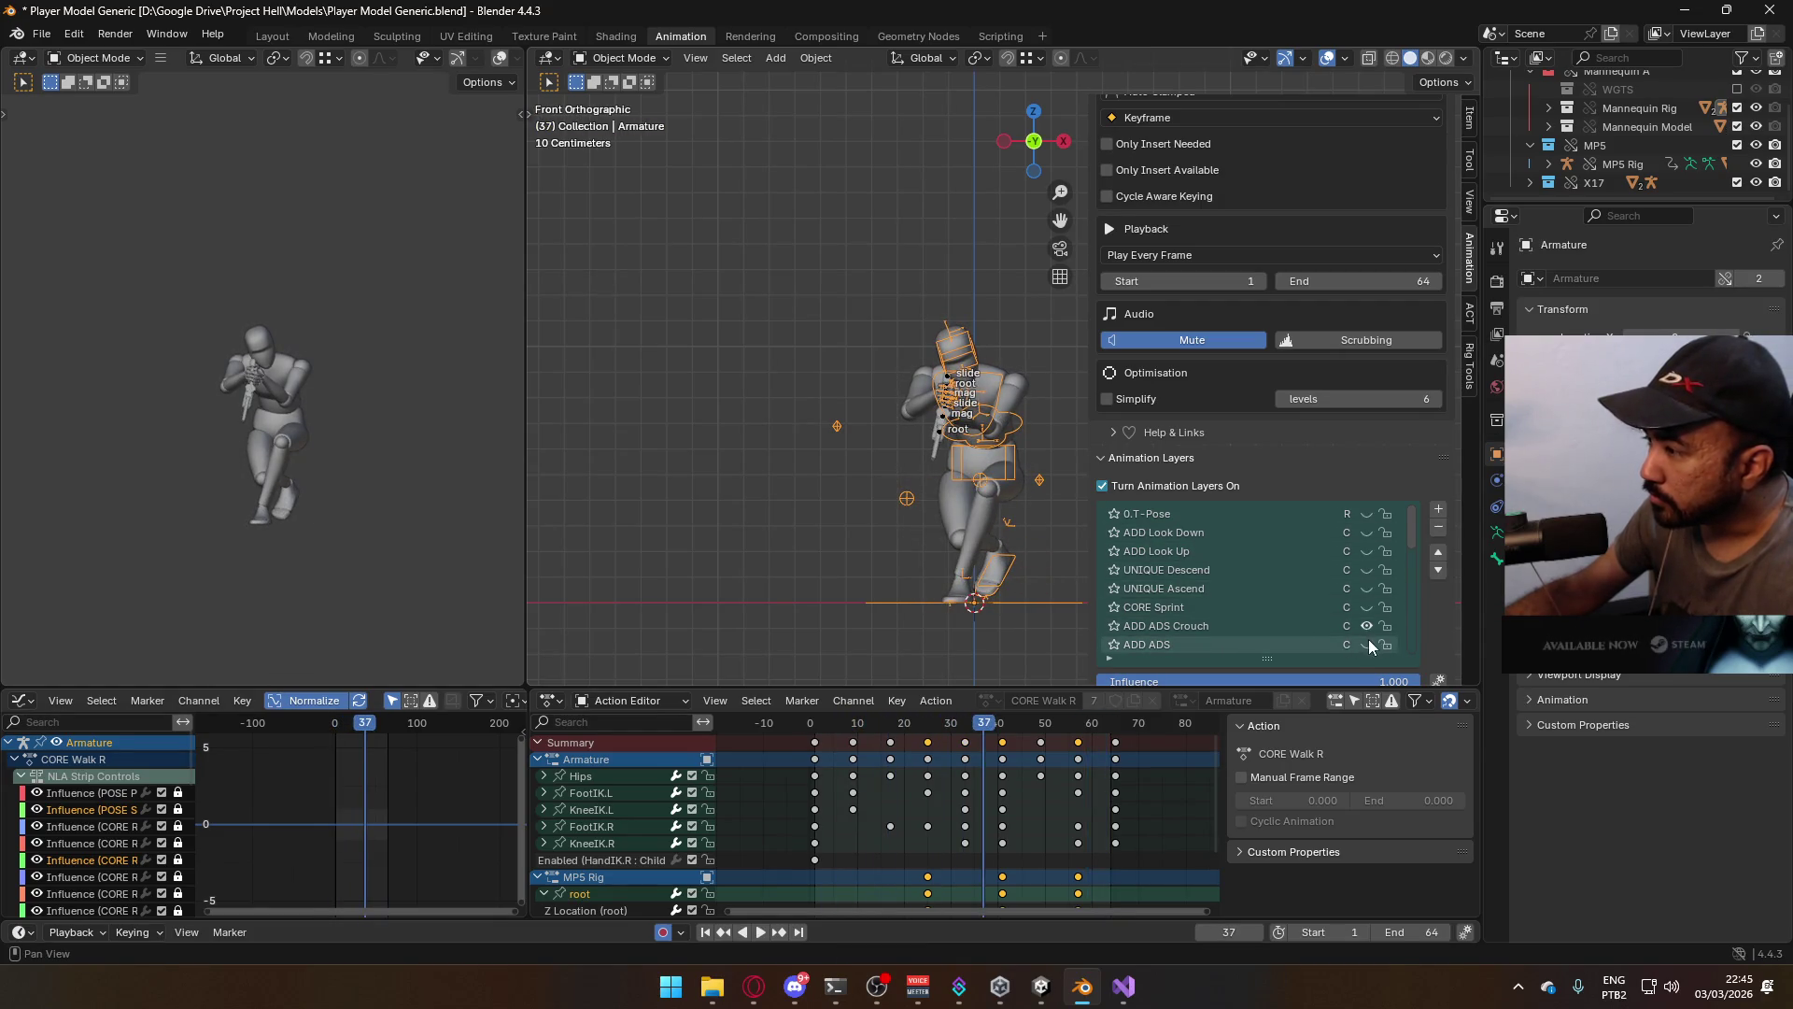
Switch the armature from the ADD ADS Crouch layer to ADD Crouch
scroll(1354, 579, down, 6)
click(1362, 557)
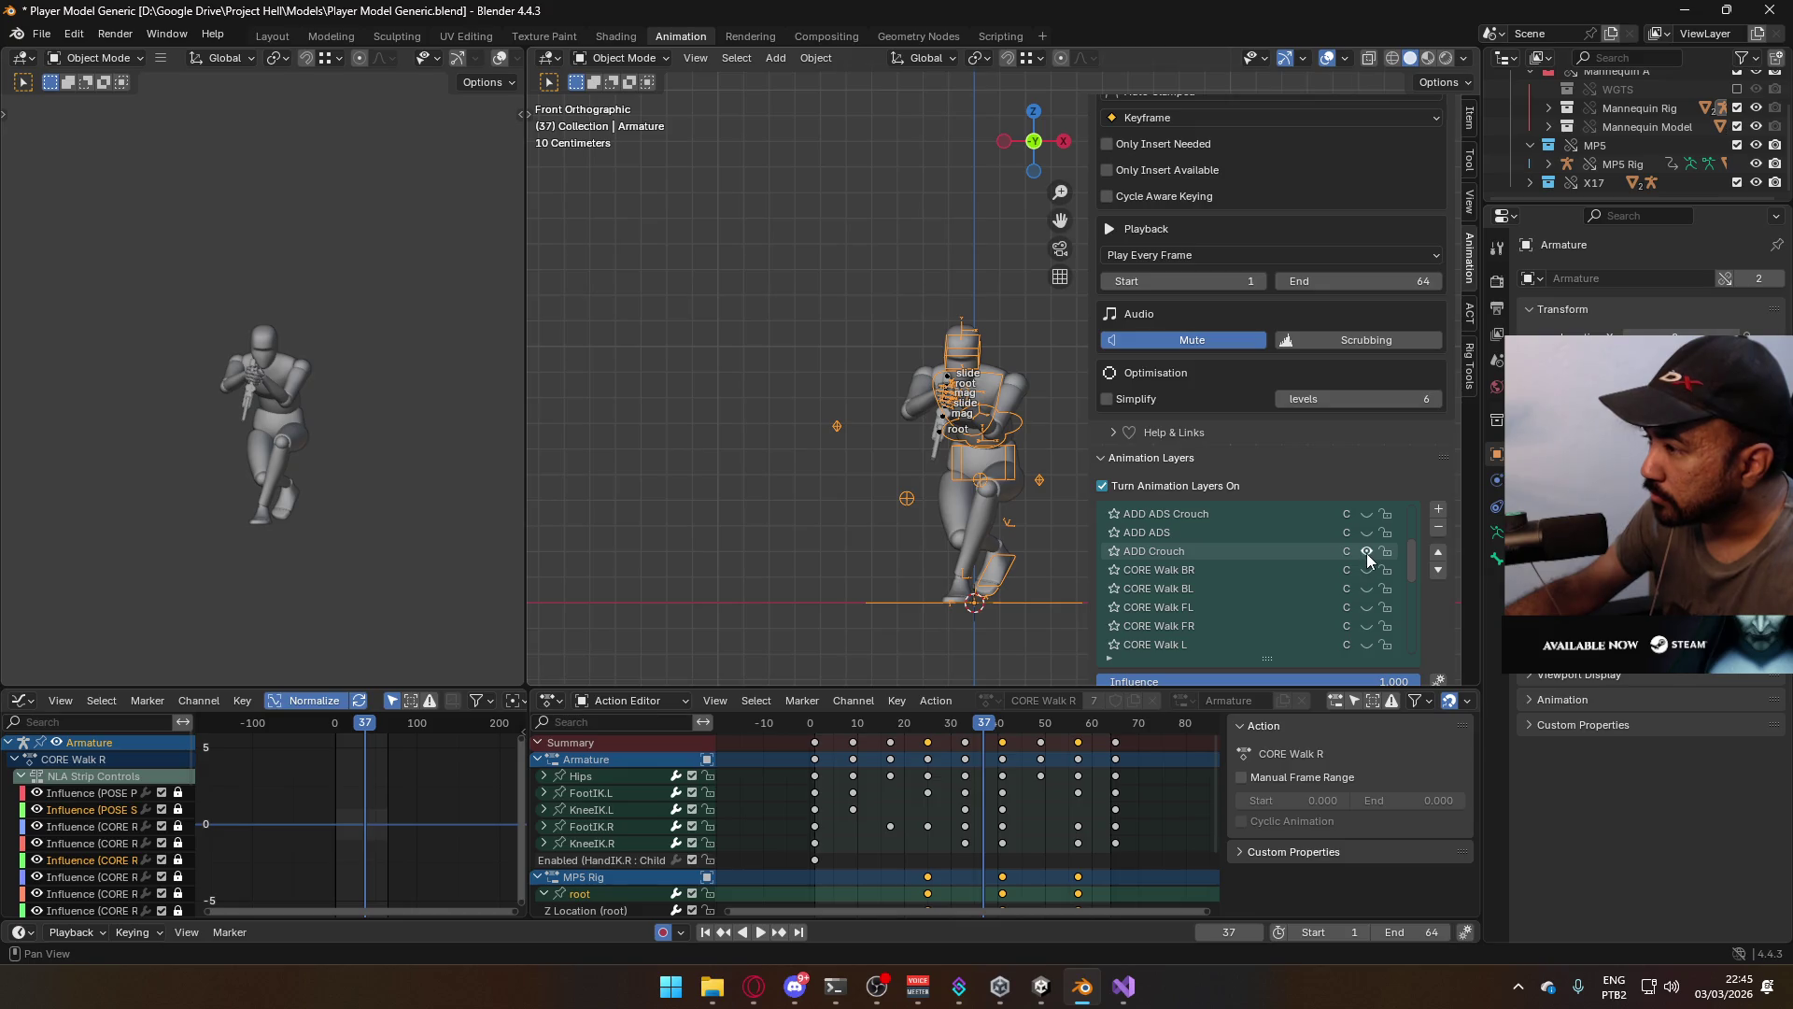
scroll(1369, 553, down, 8)
scroll(1377, 542, down, 5)
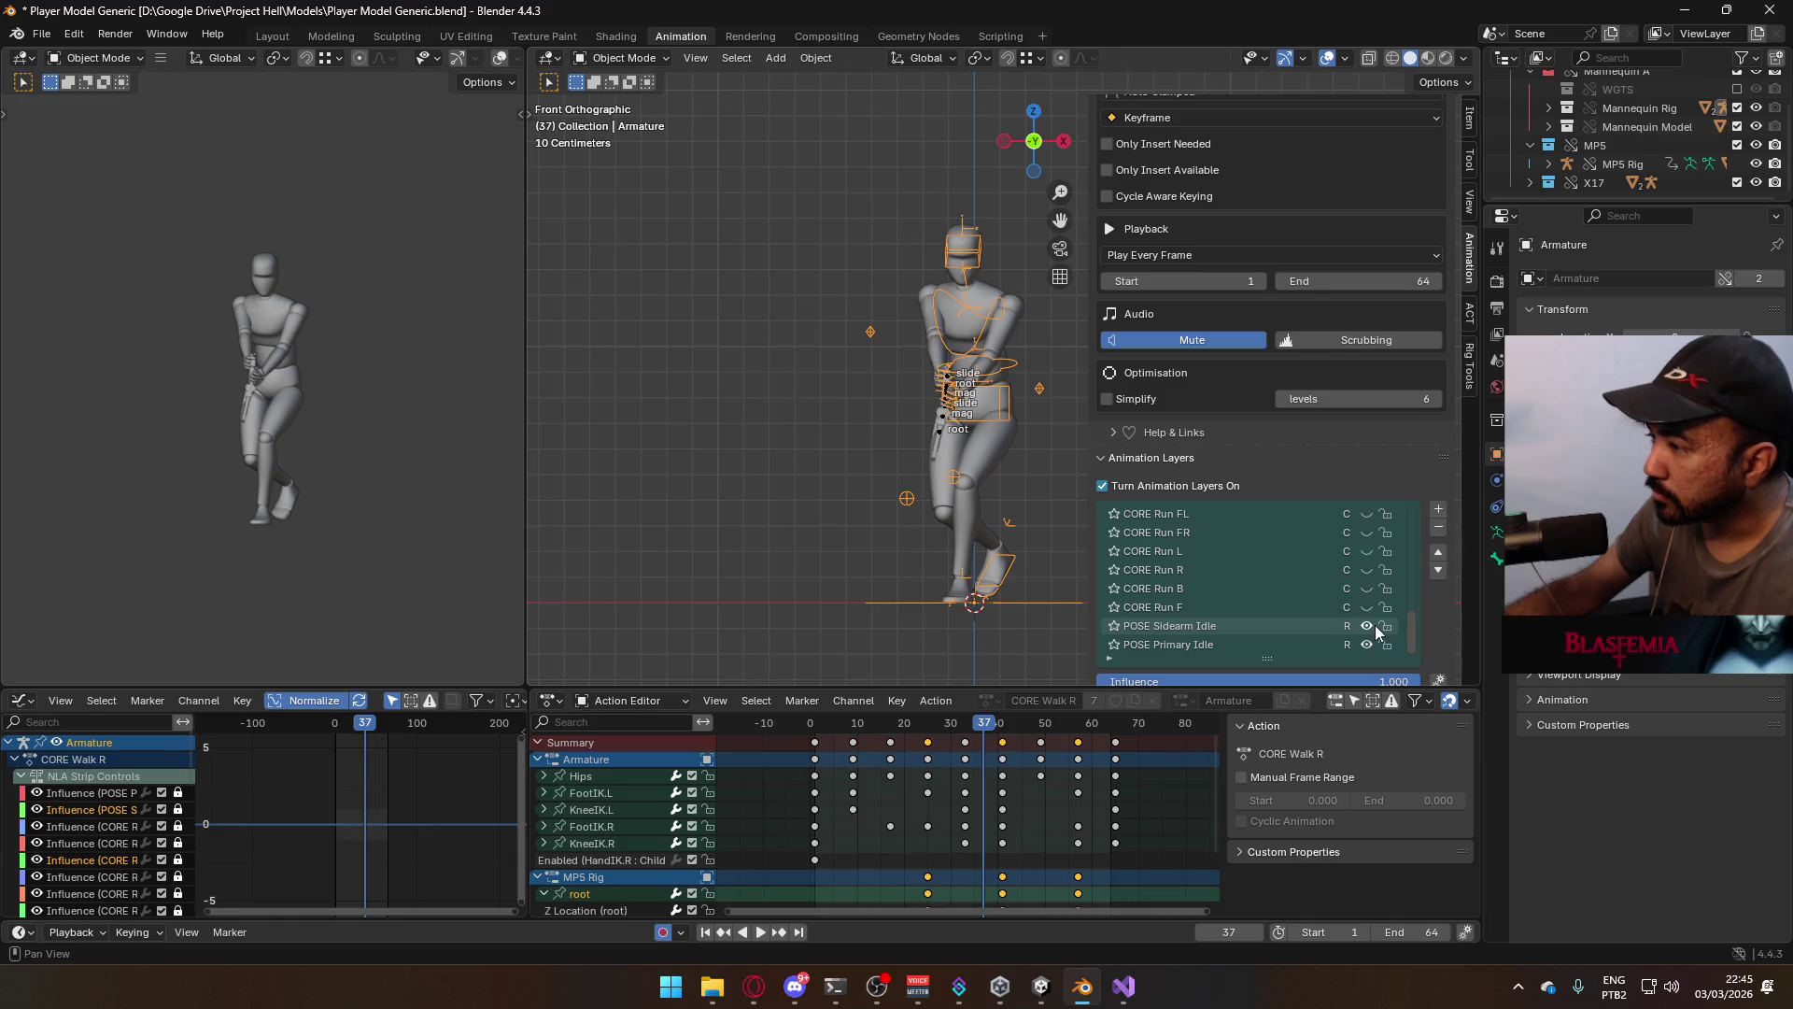
scroll(1375, 617, up, 6)
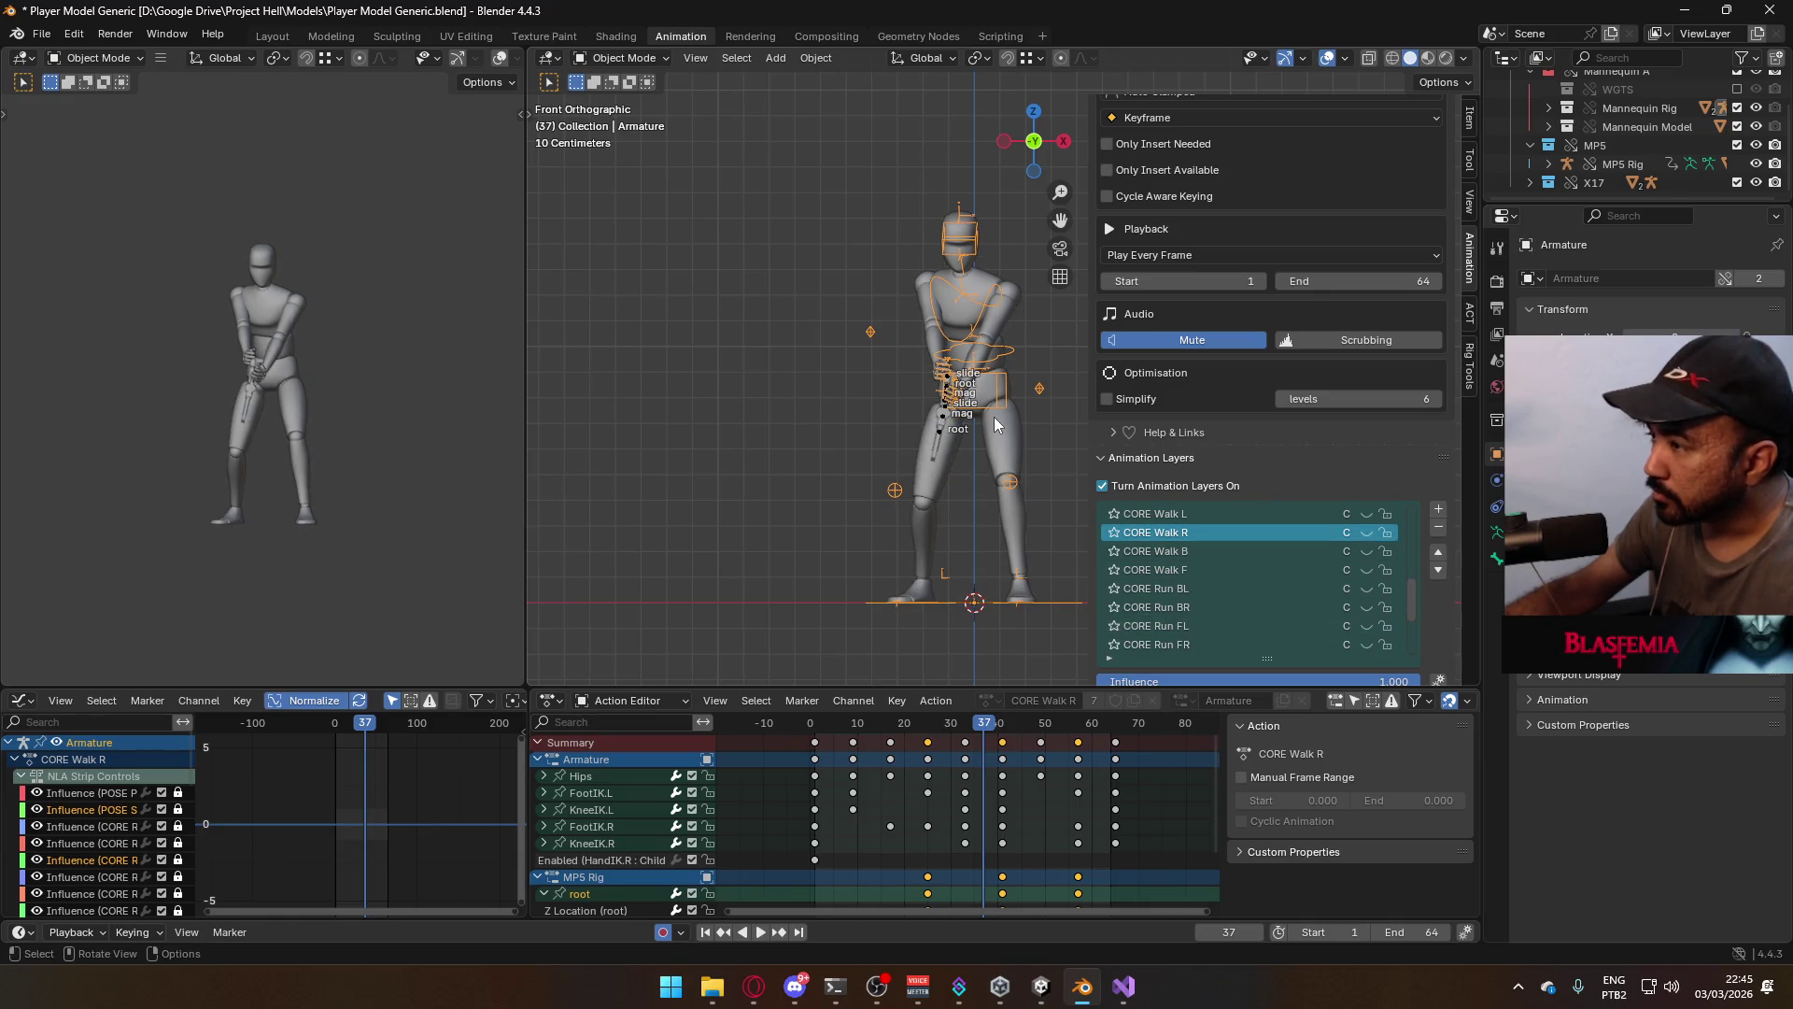
key(KP_3)
scroll(823, 372, up, 2)
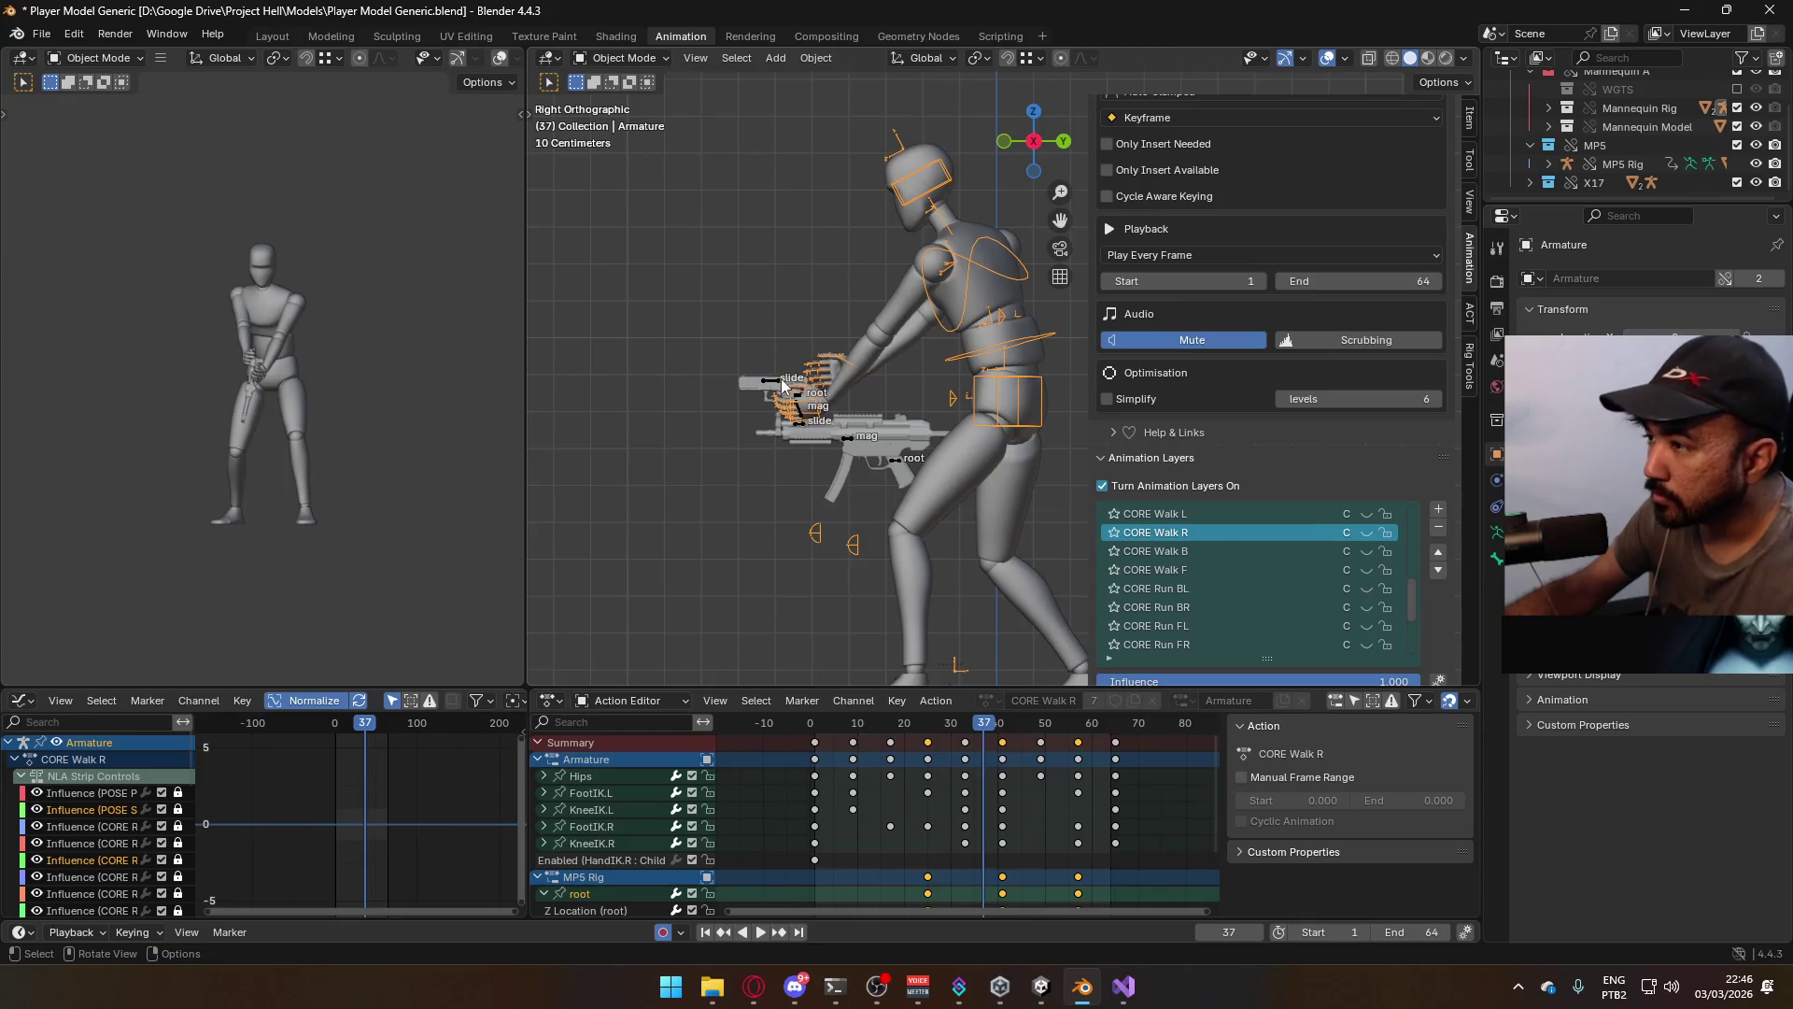
Turn off the X17 pistol rig's ADD ADS Crouch and ADD Crouch layers and toggle CORE Walk R
click(781, 380)
click(1367, 625)
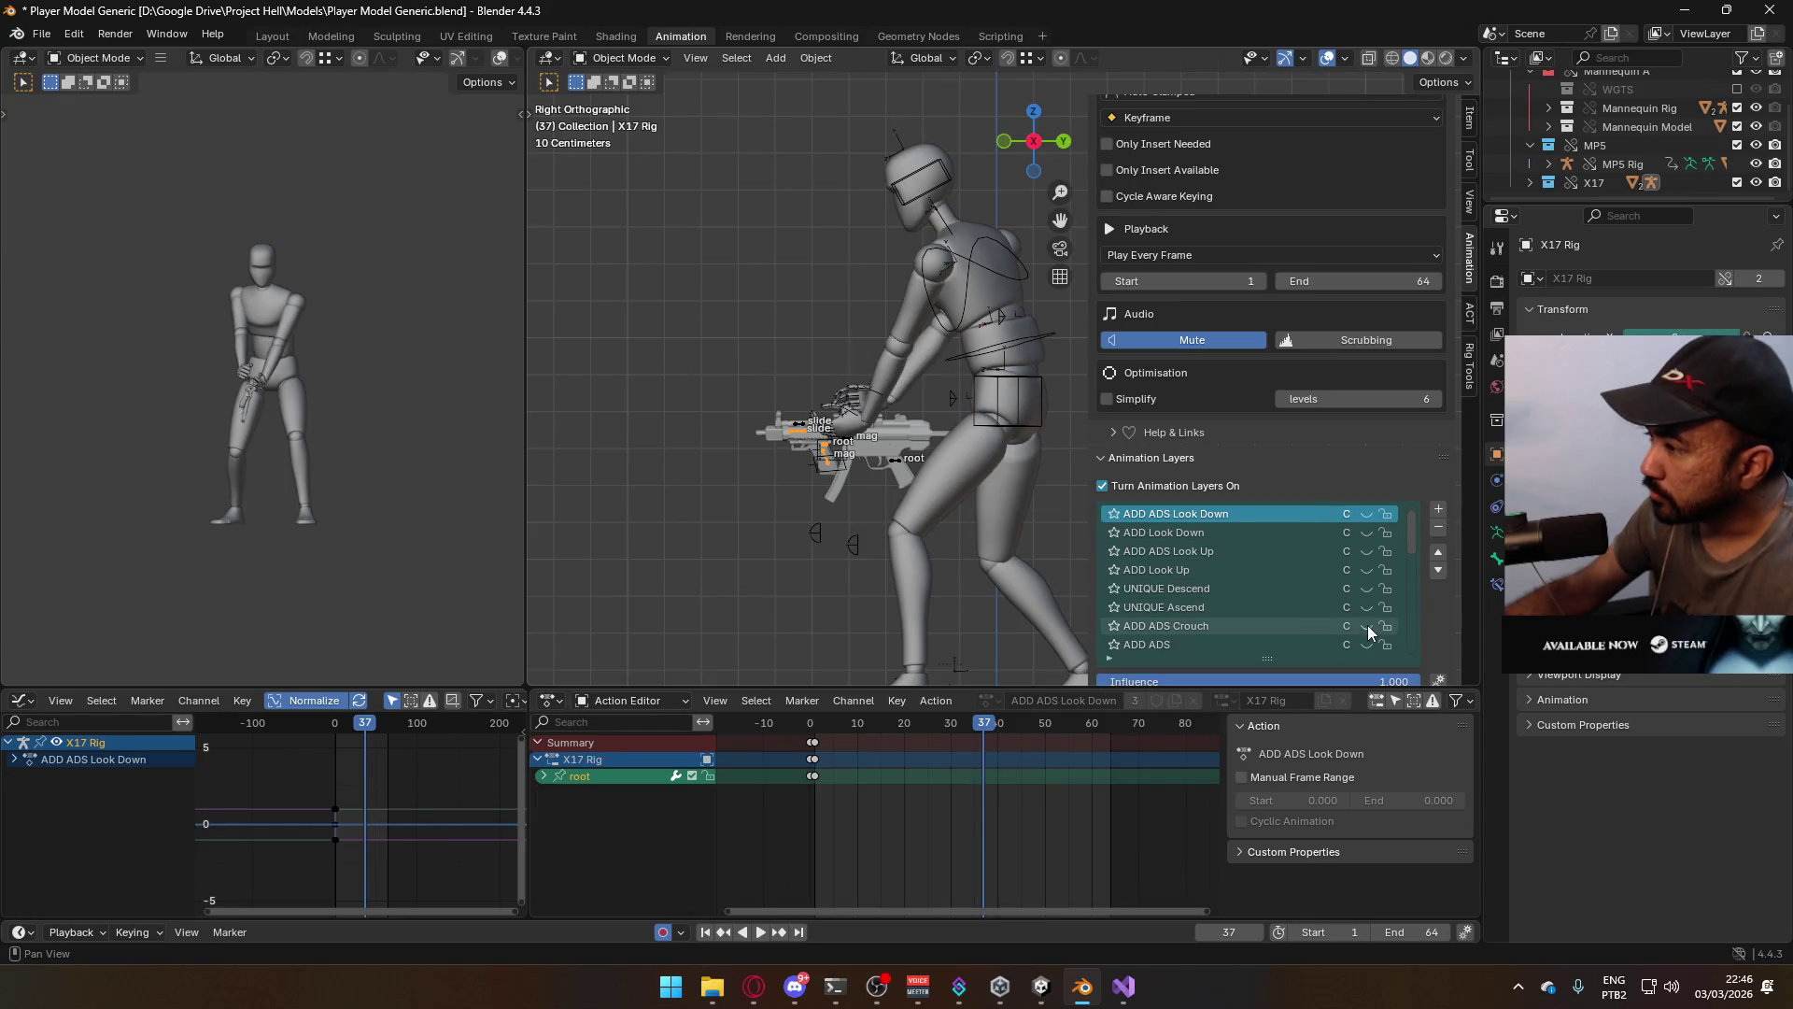
scroll(1379, 600, up, 1)
scroll(1386, 579, down, 10)
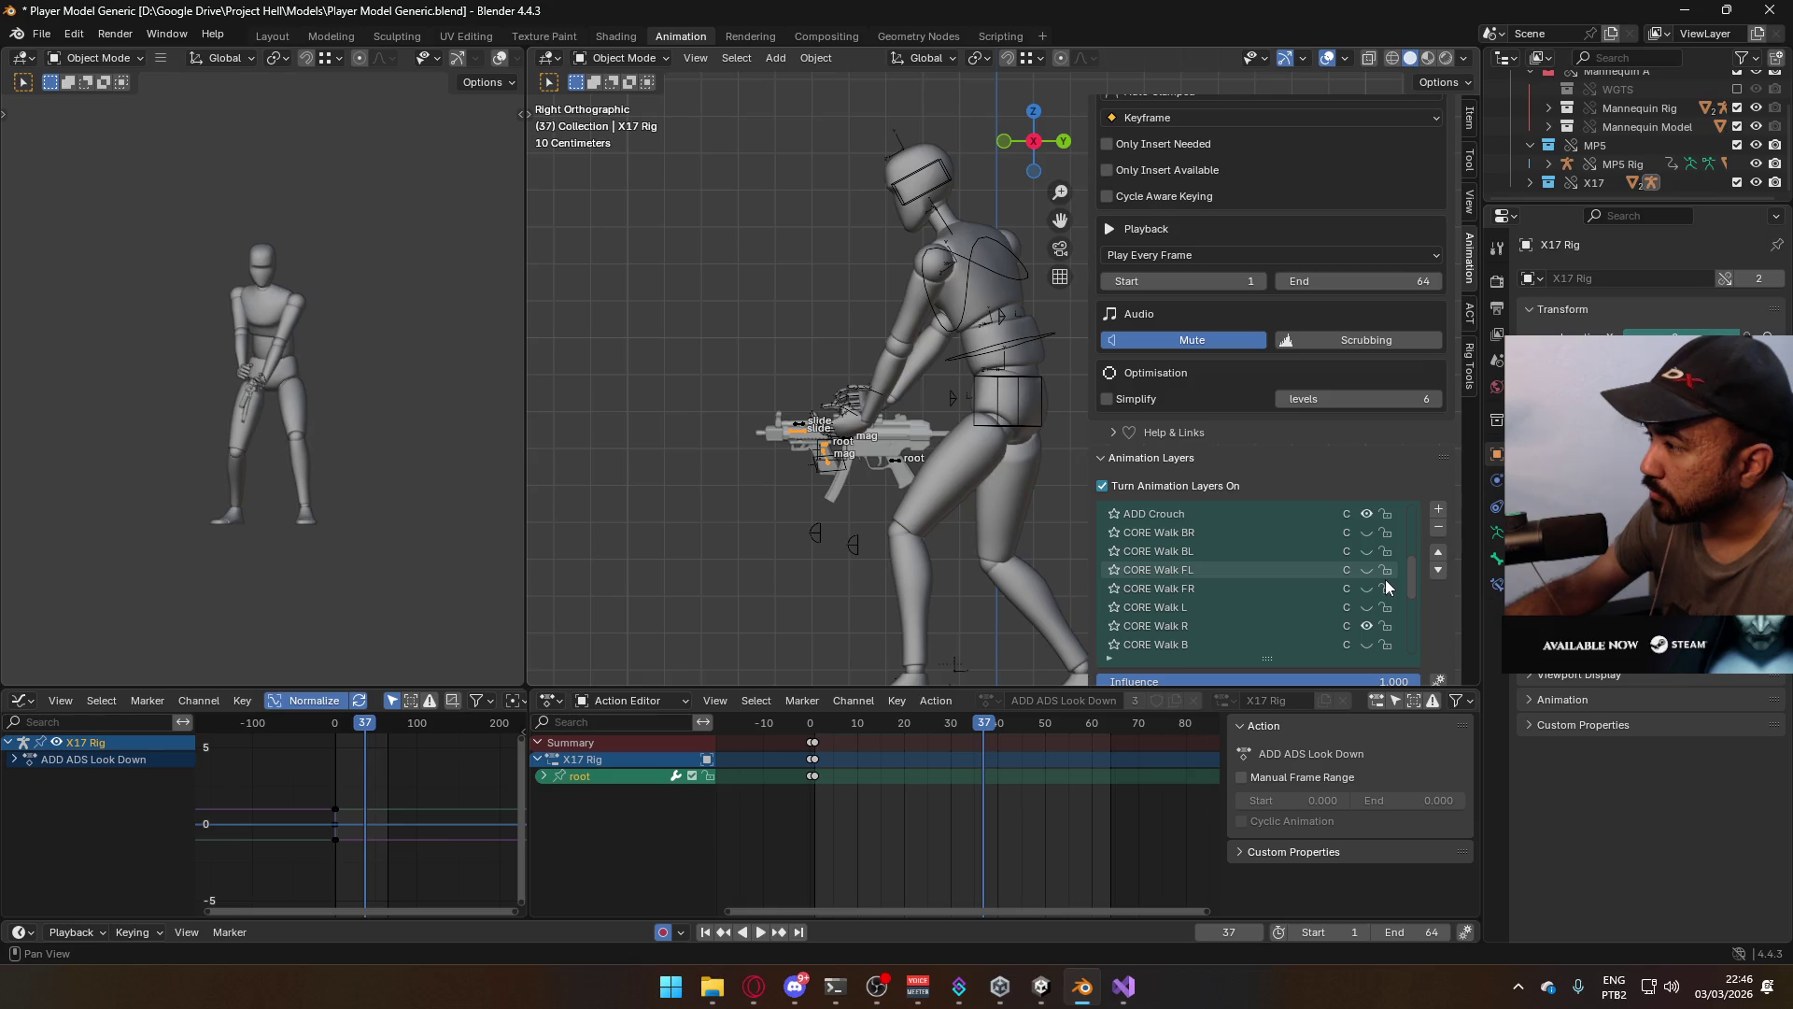
click(1362, 530)
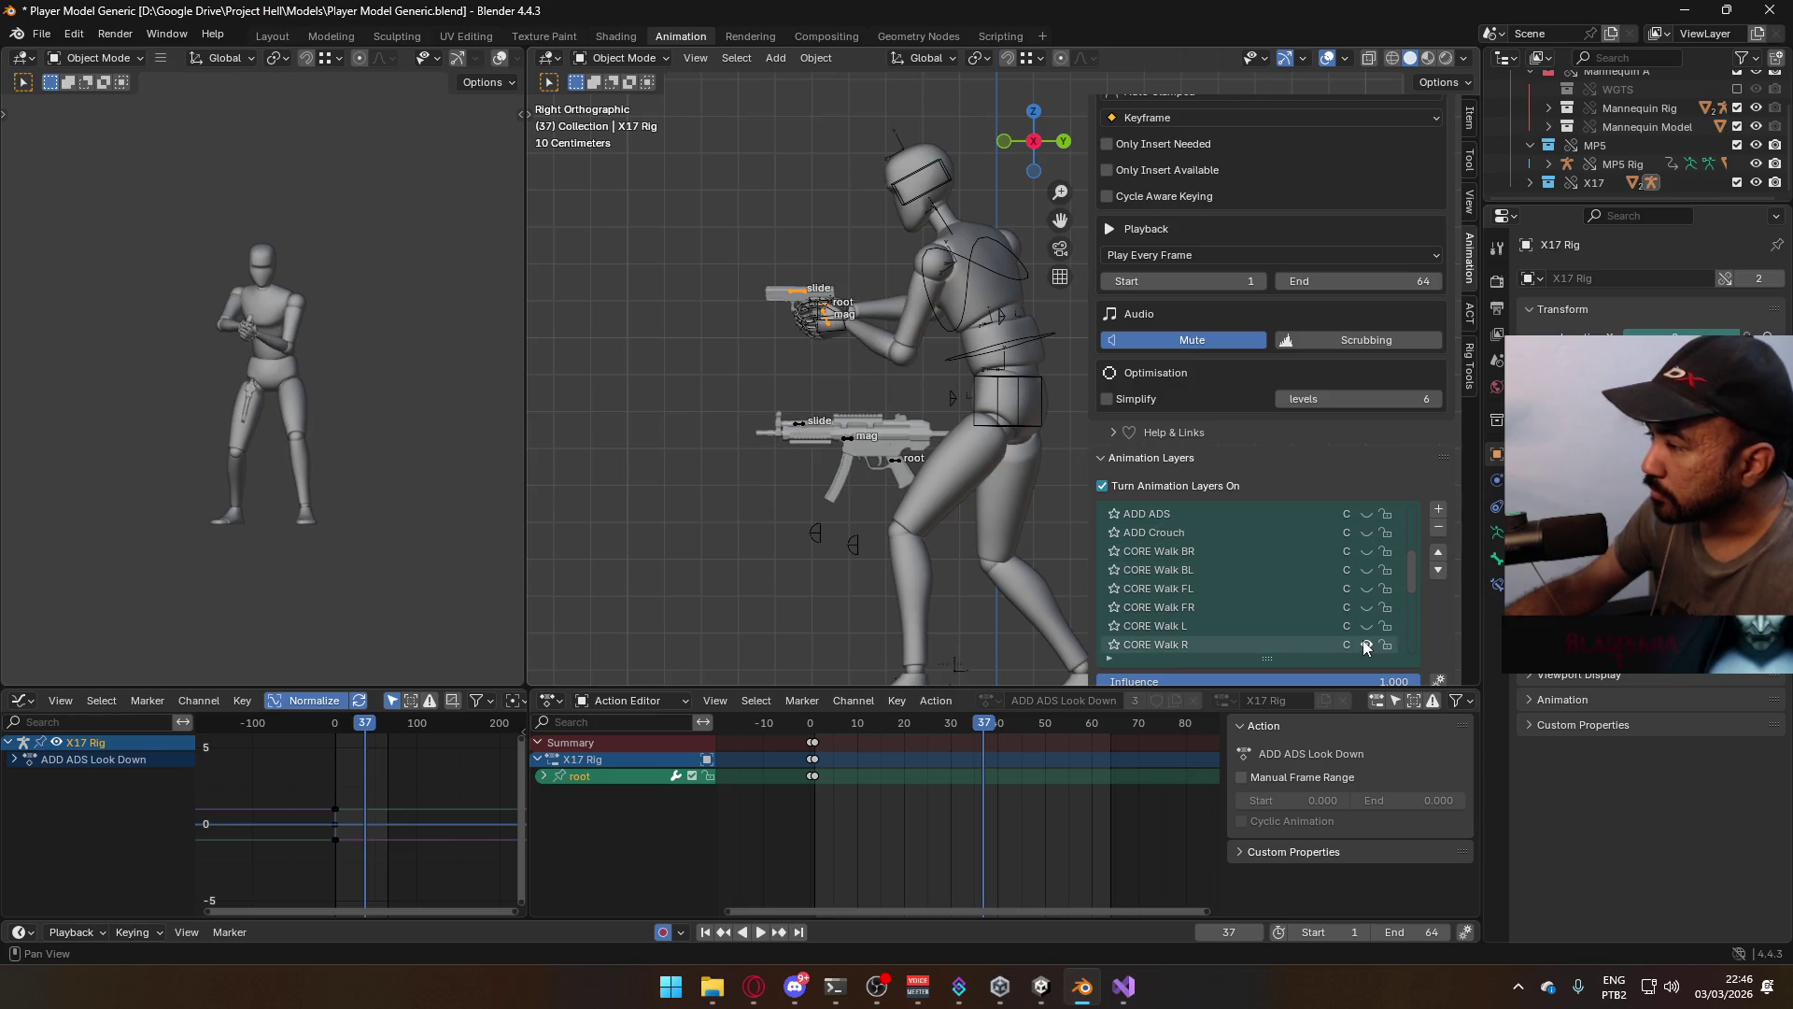
click(1363, 640)
scroll(1389, 589, down, 8)
scroll(1388, 583, down, 2)
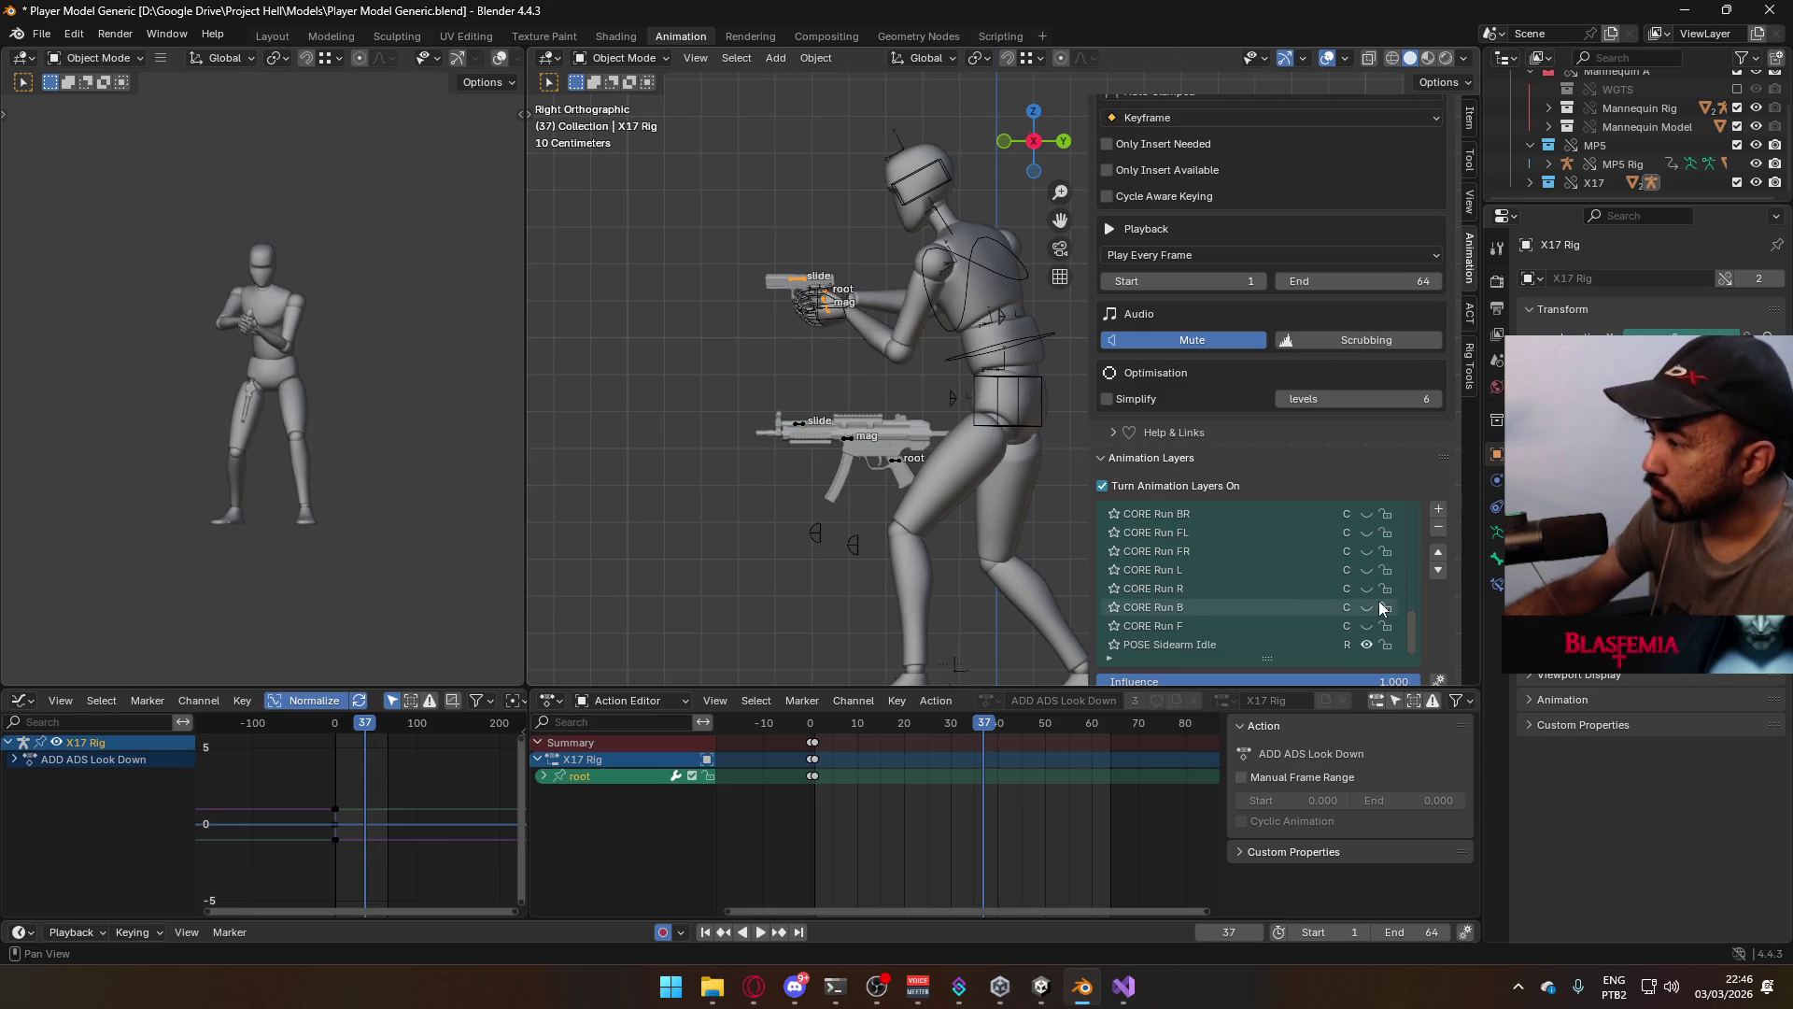
mouse_move(829, 371)
middle_down()
mouse_move(1018, 379)
mouse_move(1027, 423)
mouse_move(938, 371)
middle_up()
key(alt+Tab)
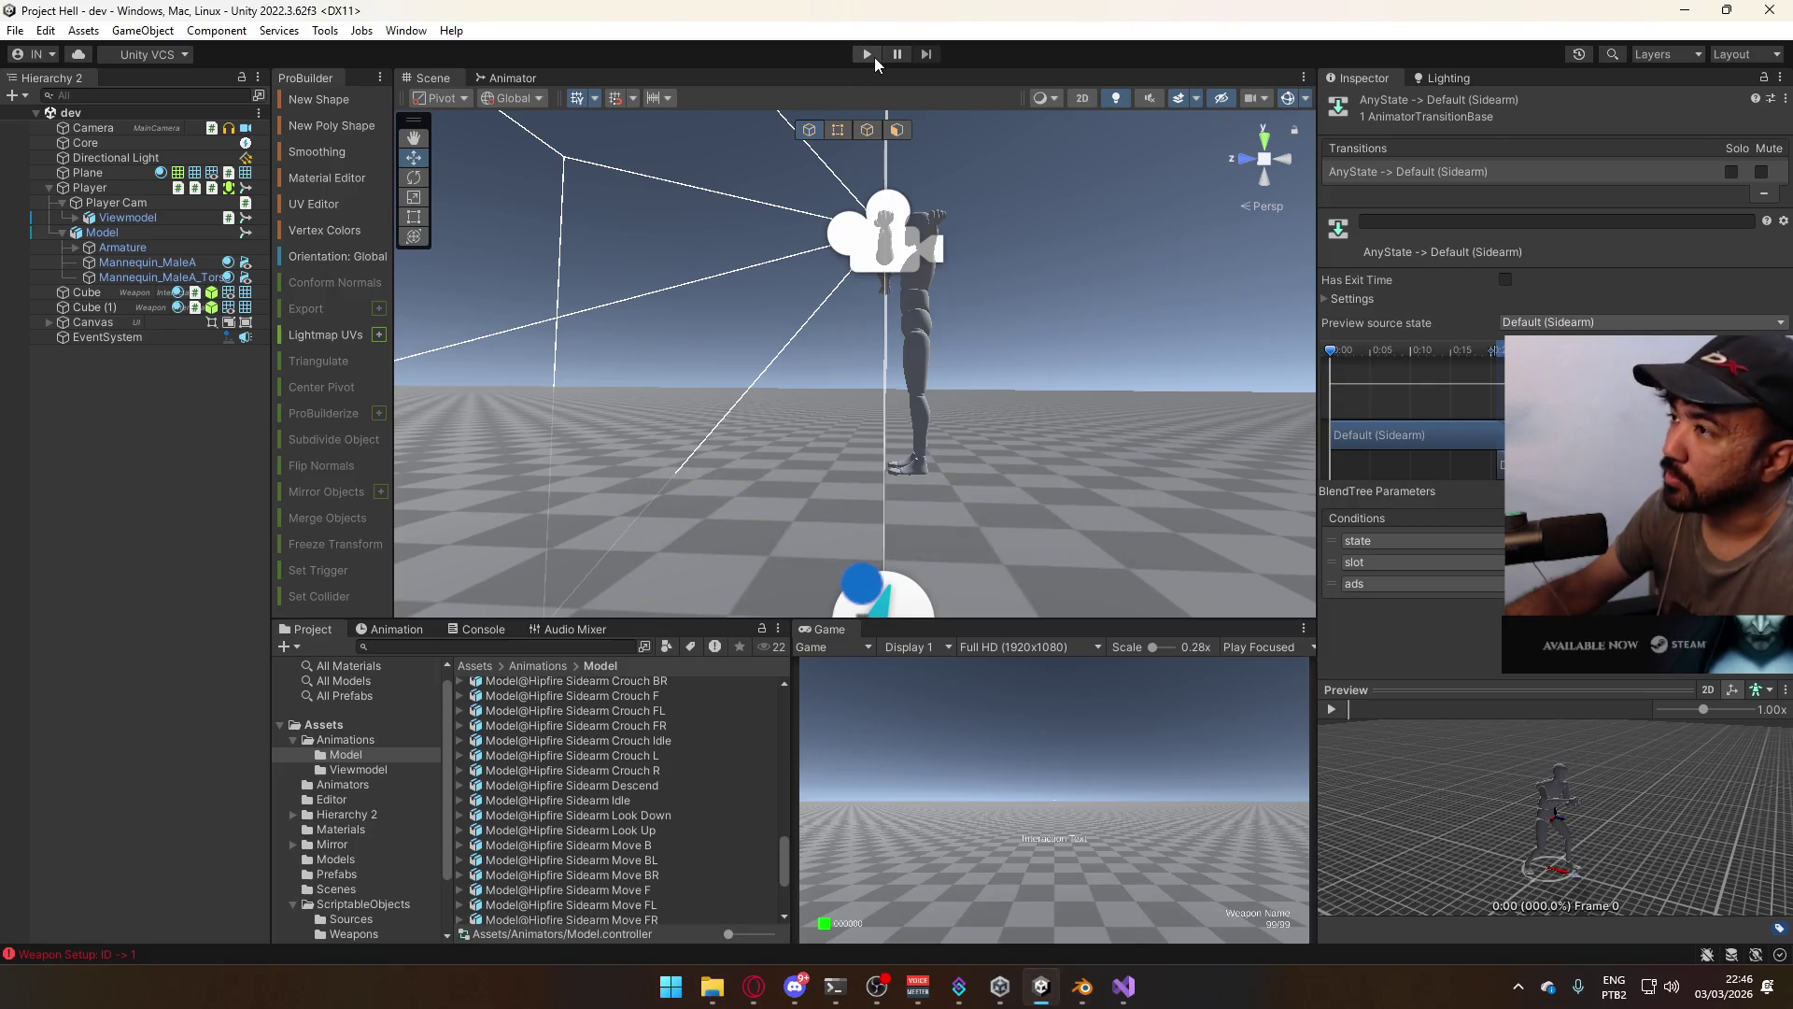
Enter Unity play mode to test the imported pistol animations in first-person view
click(868, 54)
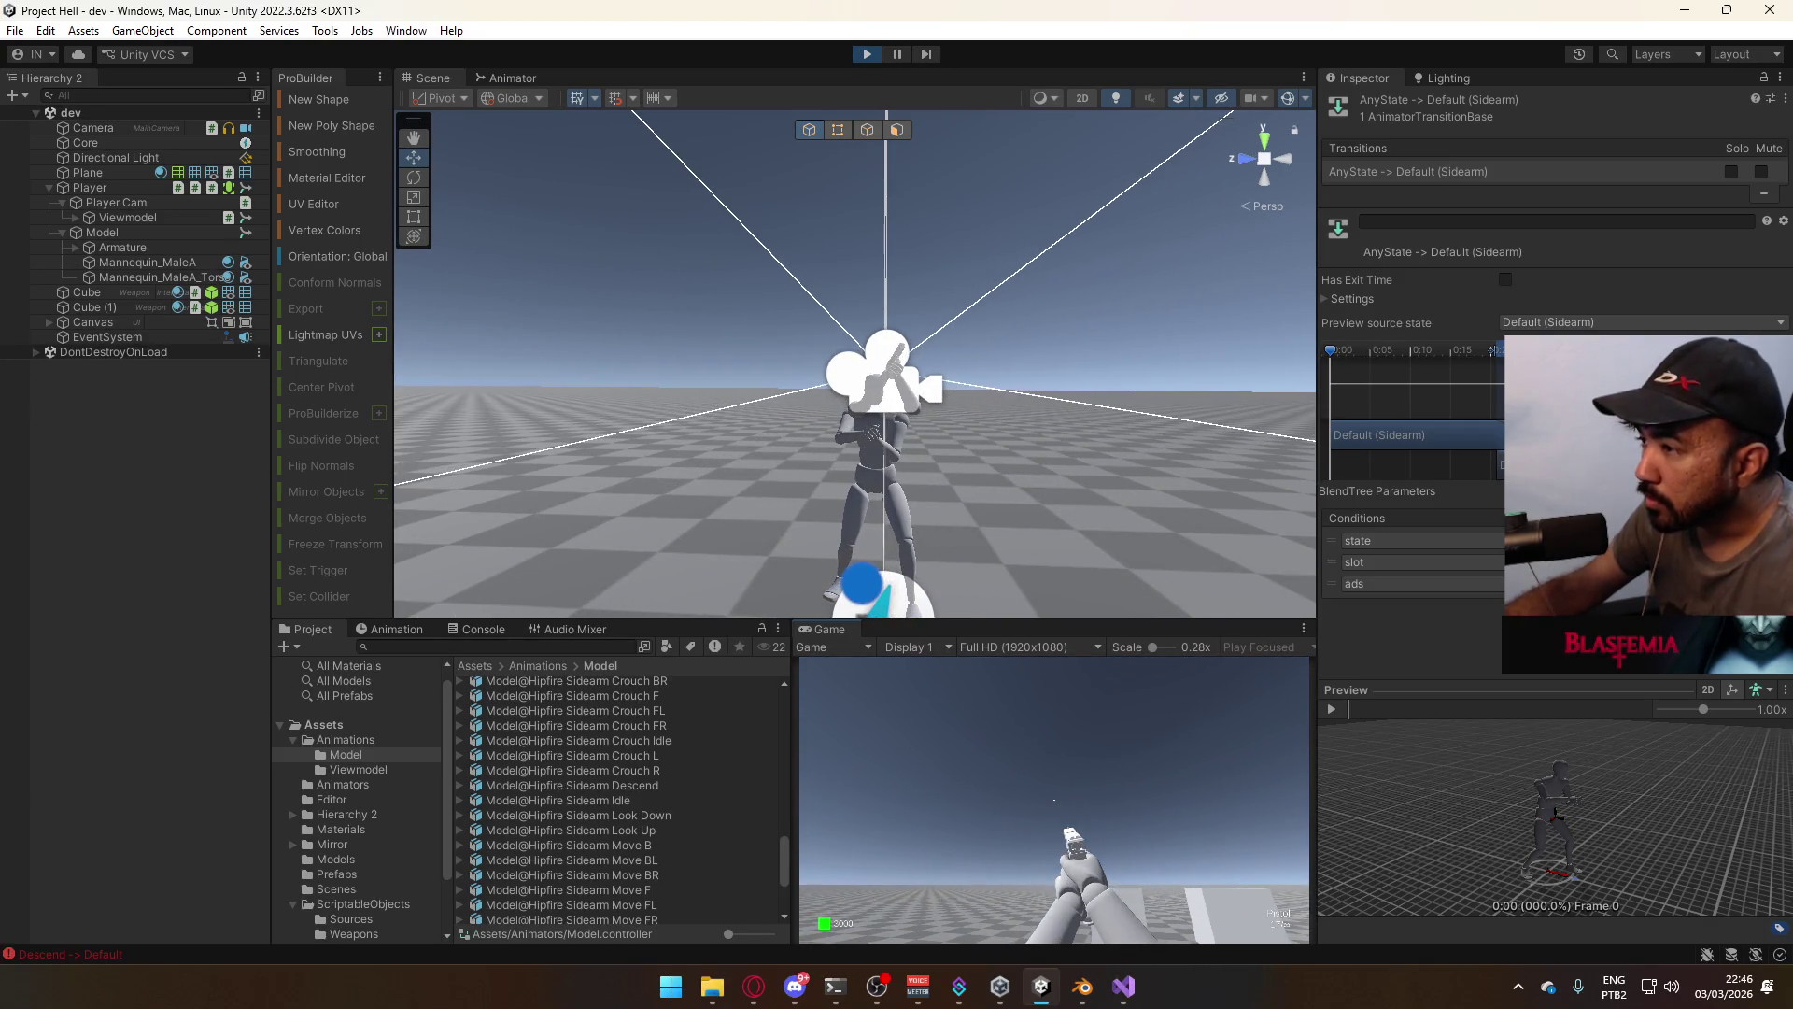
key(super)
click(535, 607)
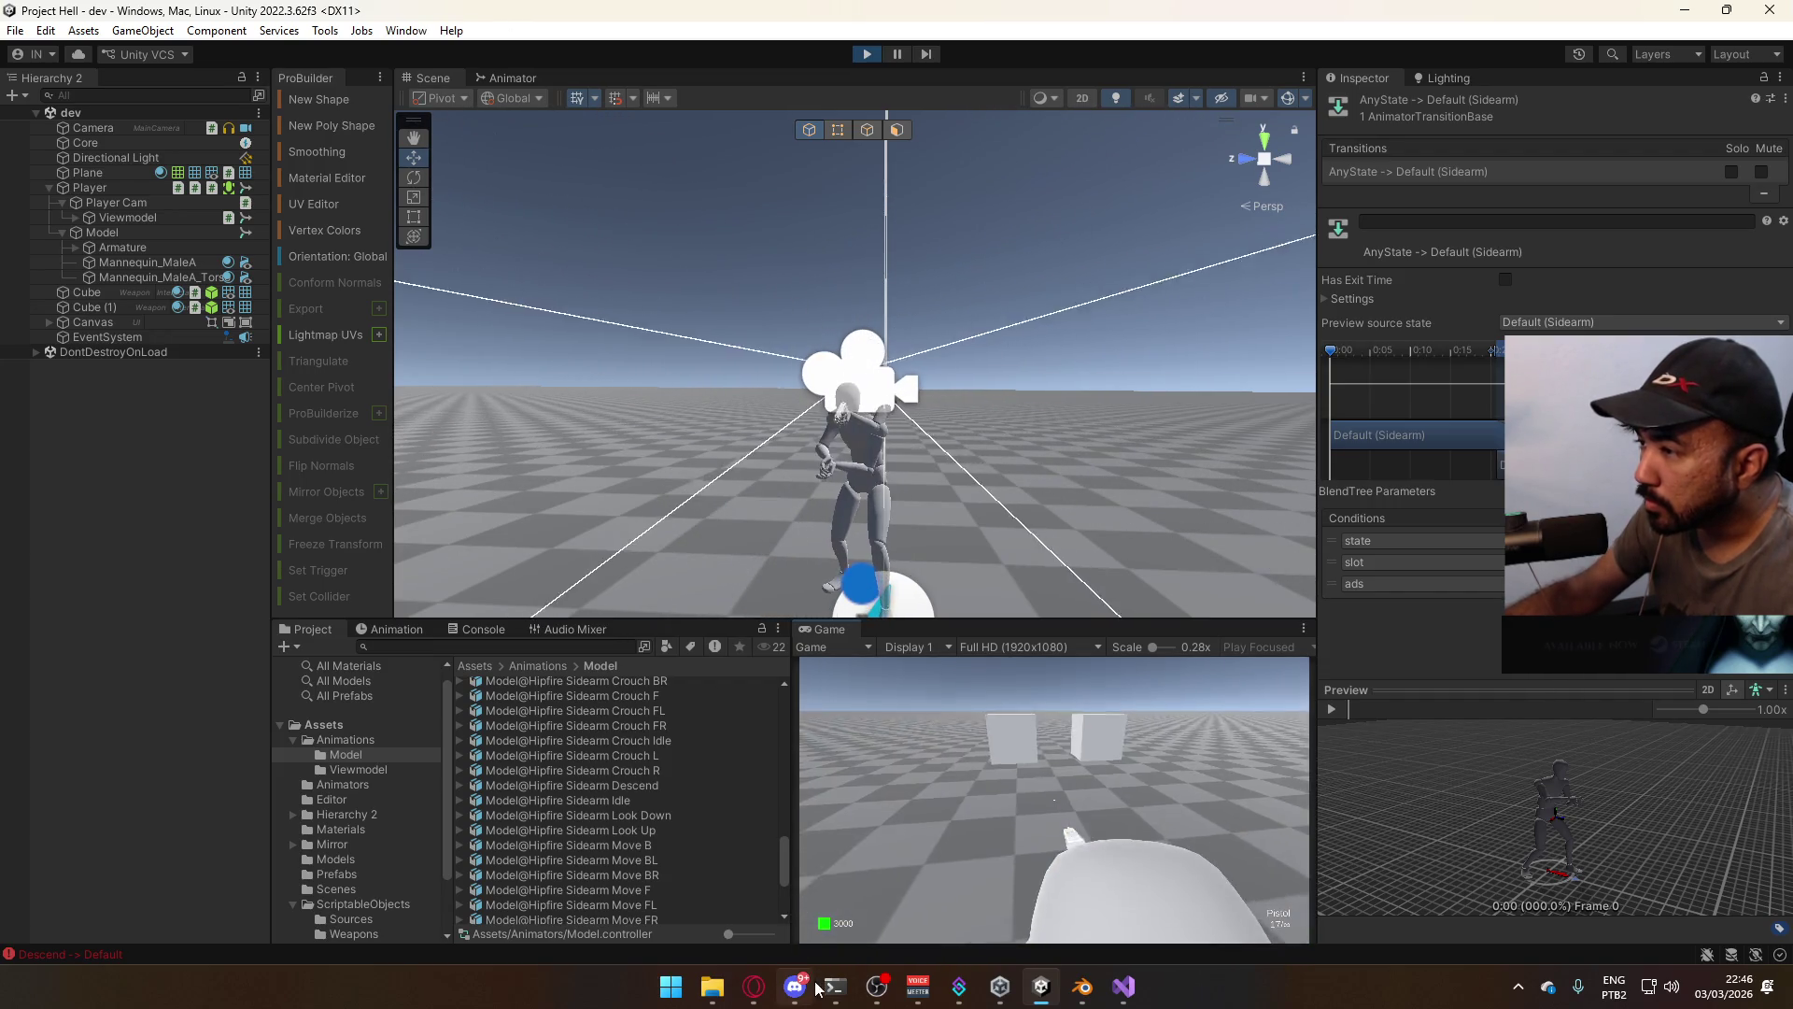
key(super)
key(super)
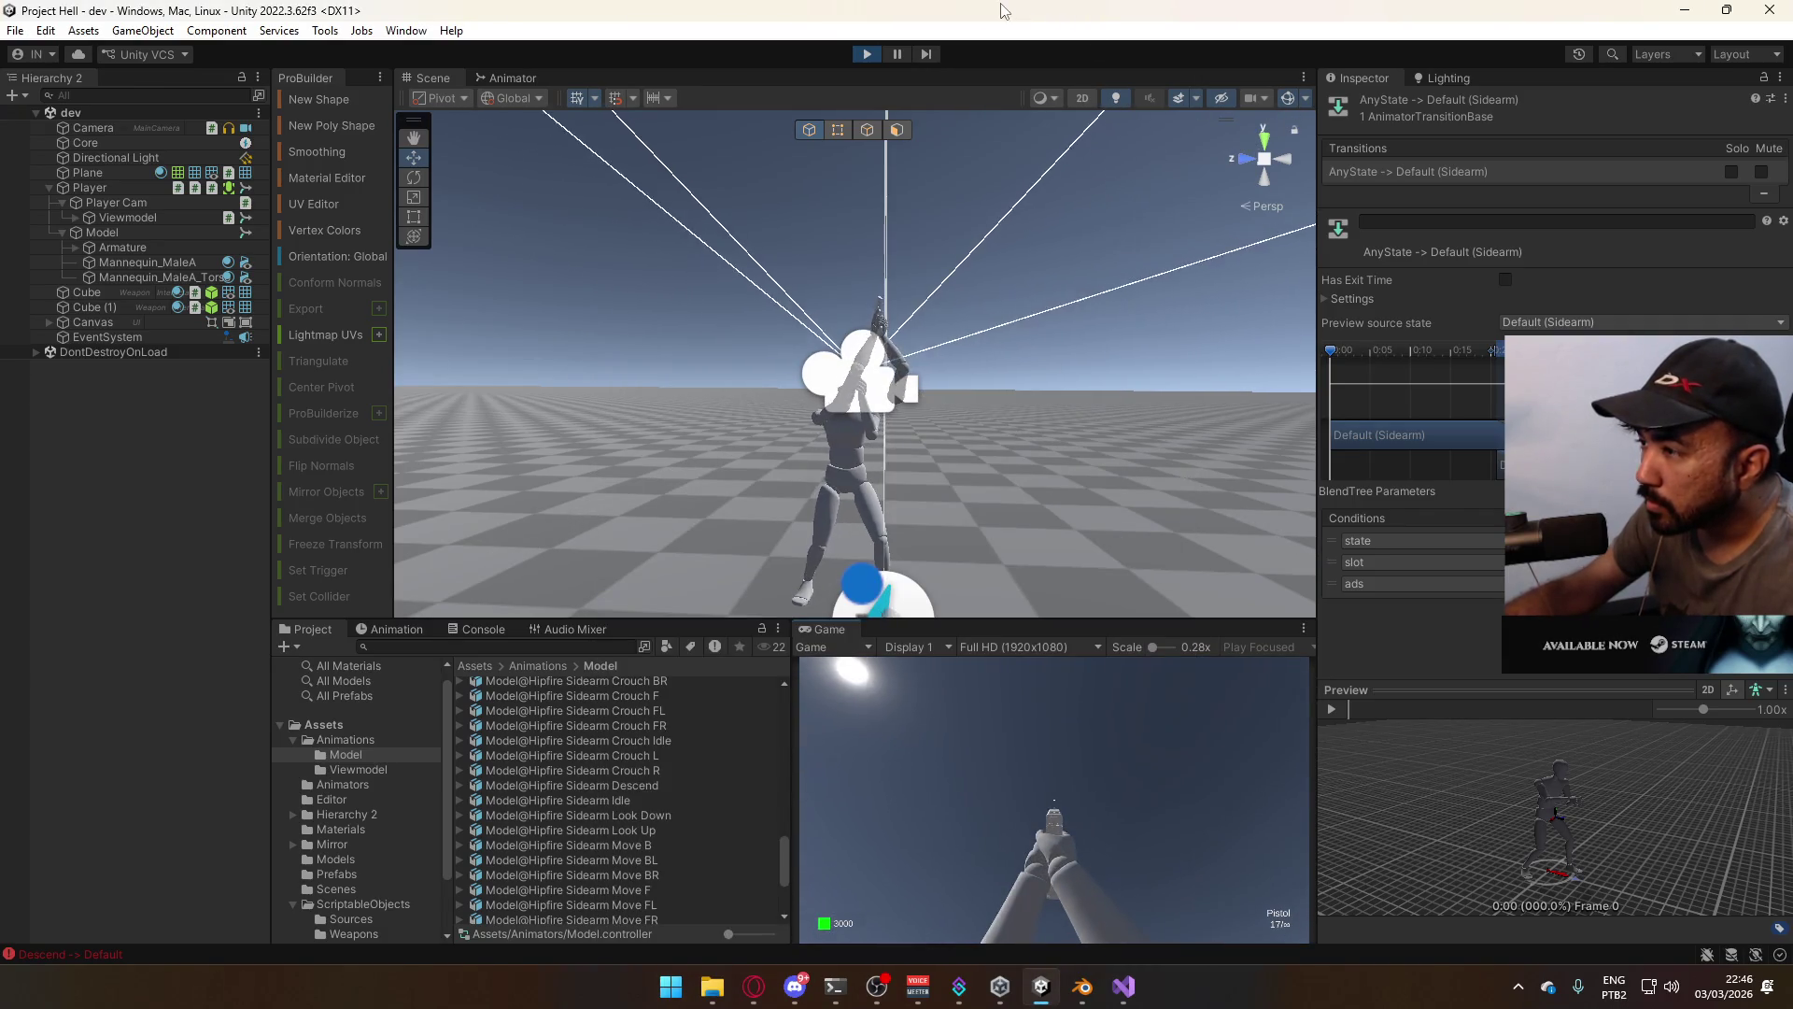
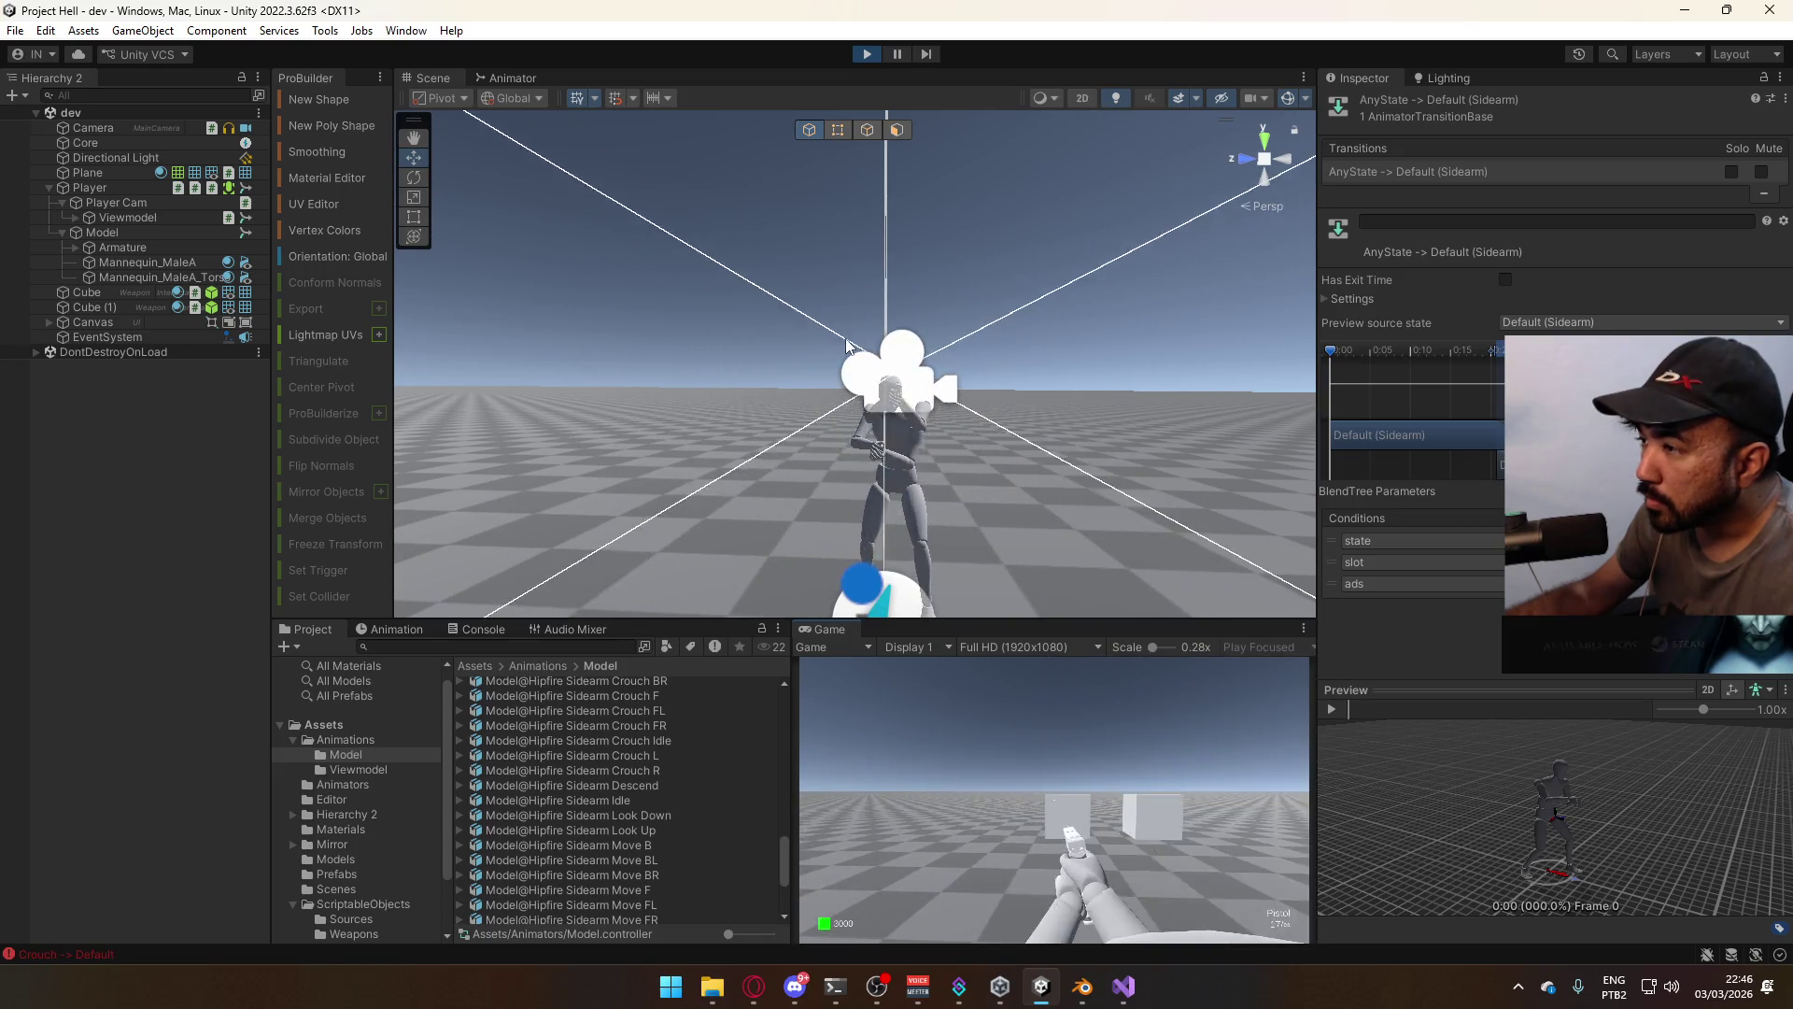
Exit Unity play mode after the sidearm test and return to Player Model Generic.blend in Blender
key(super)
click(1033, 233)
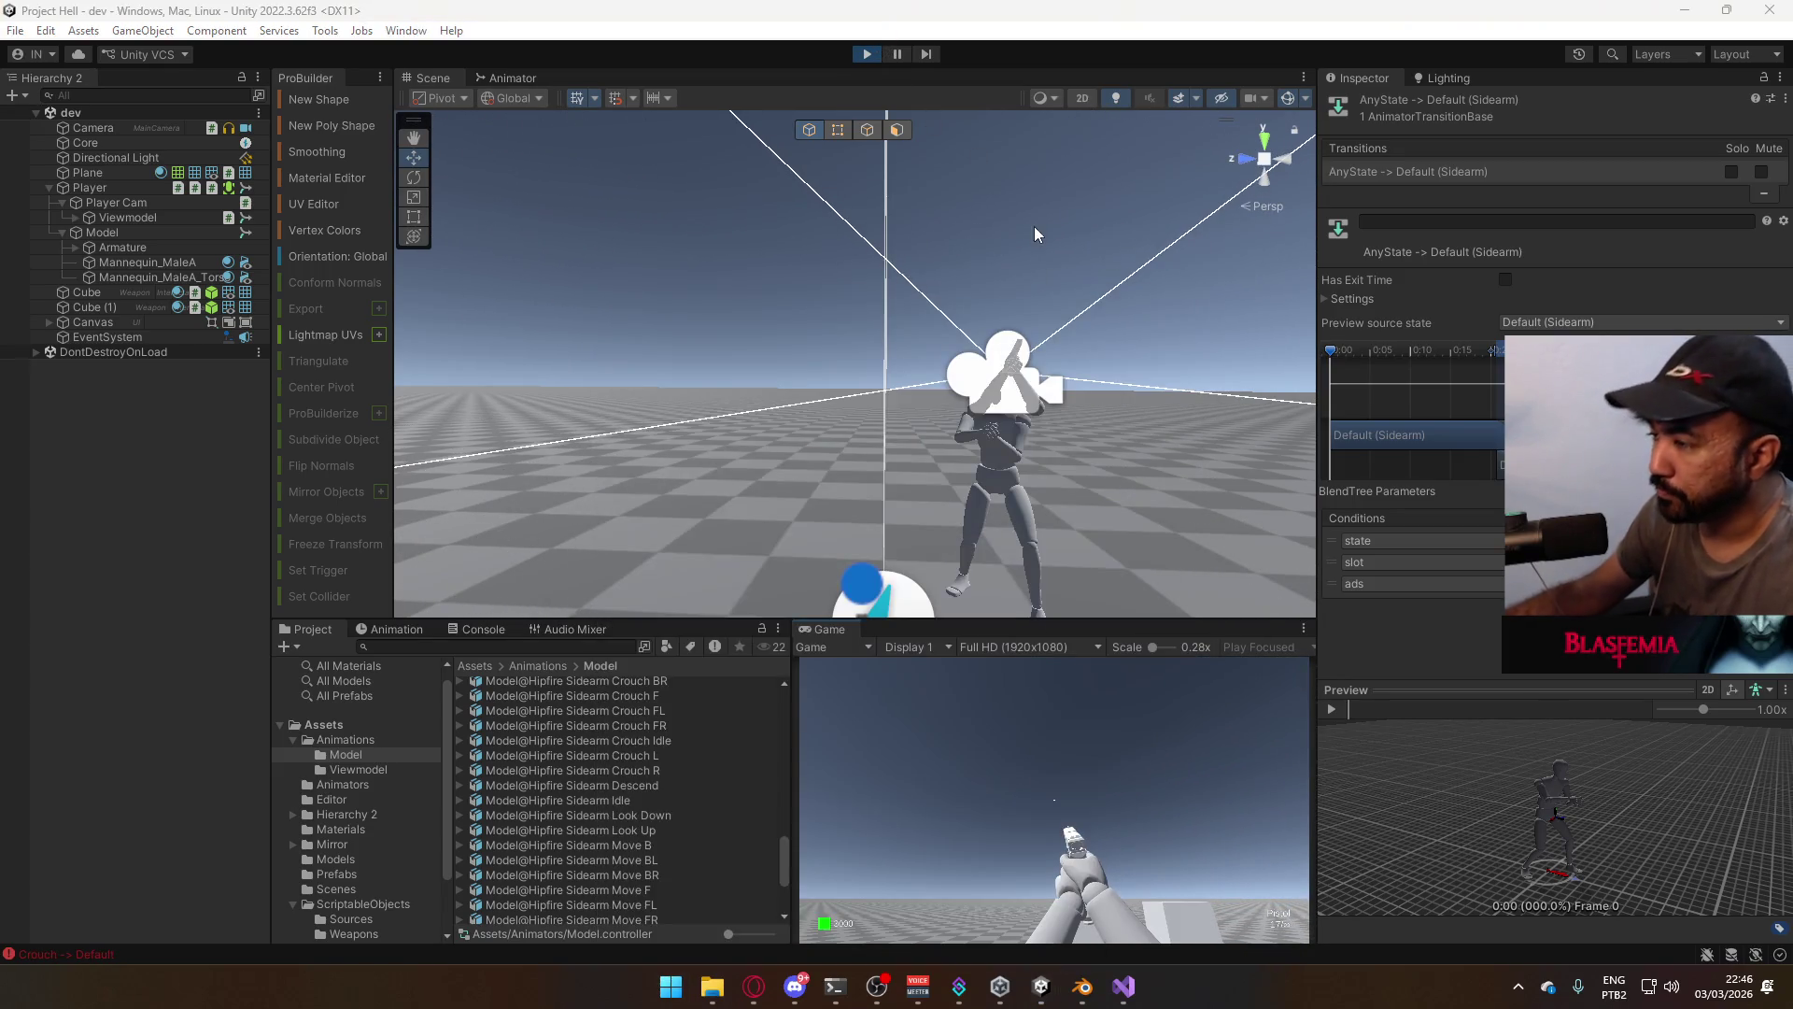
click(877, 60)
key(alt+Tab)
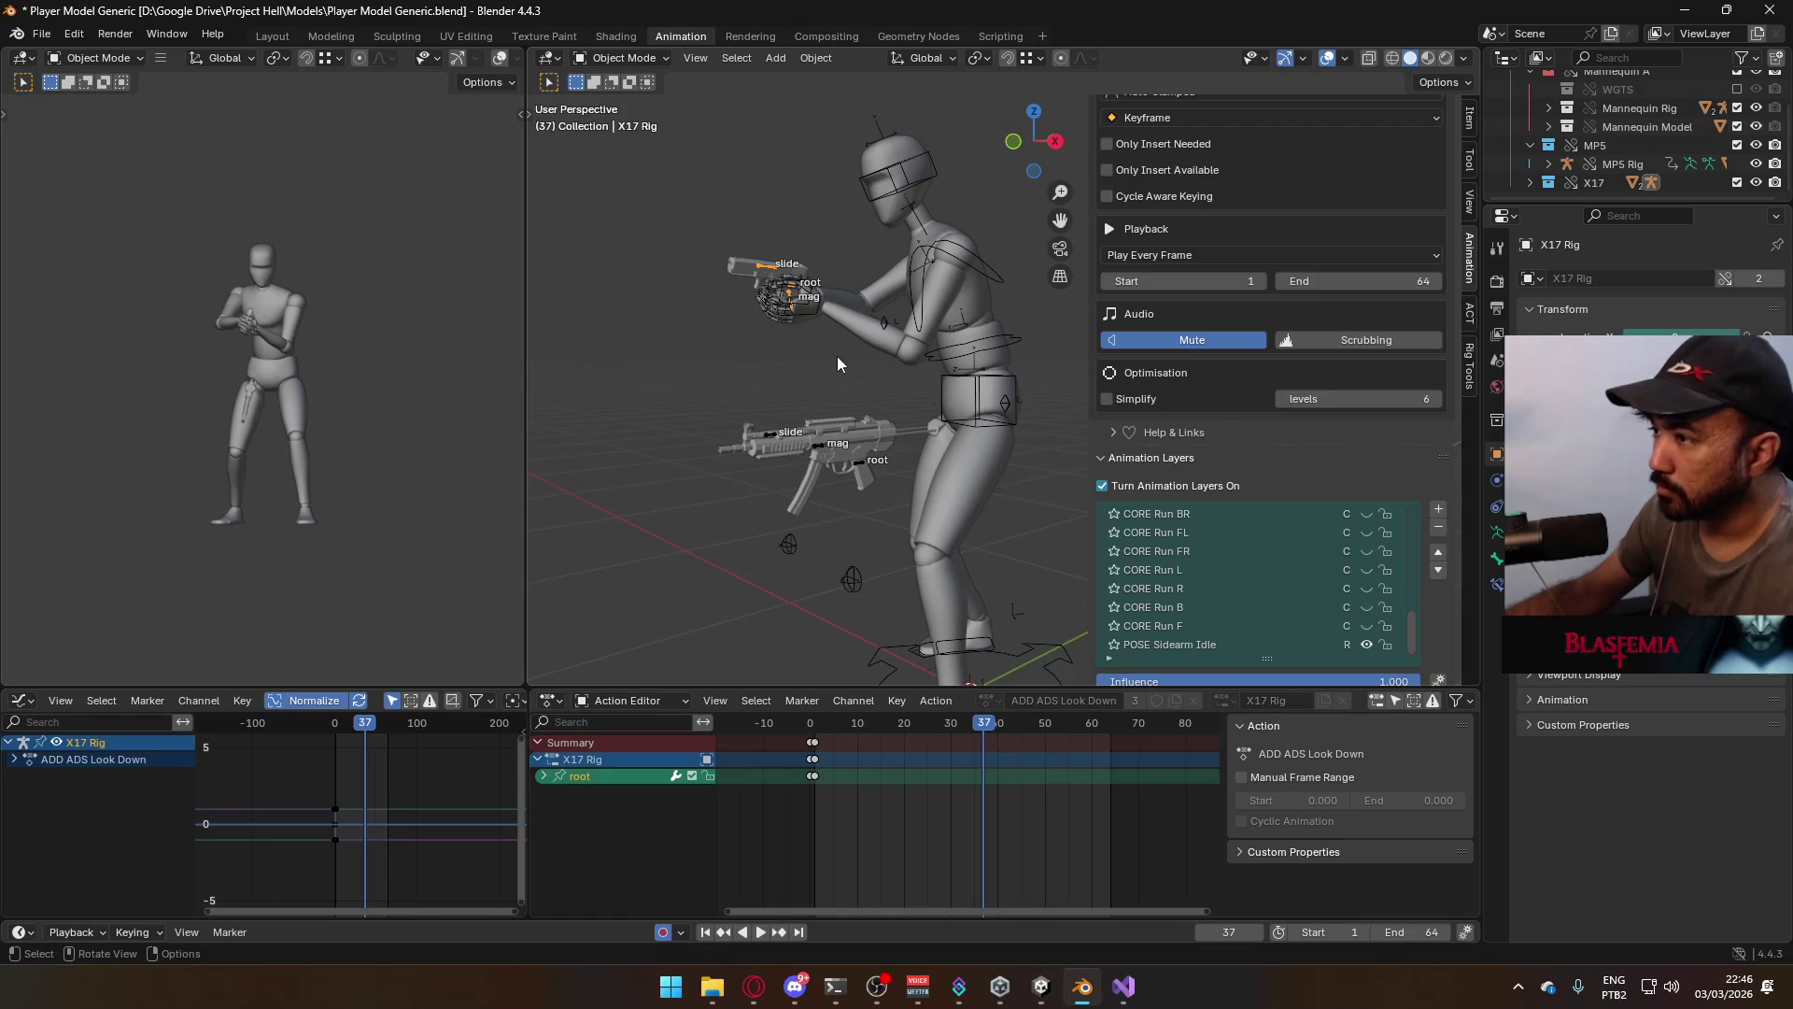
Make the MP5 Rig active, review the FBX export settings, then return to Unity
click(816, 450)
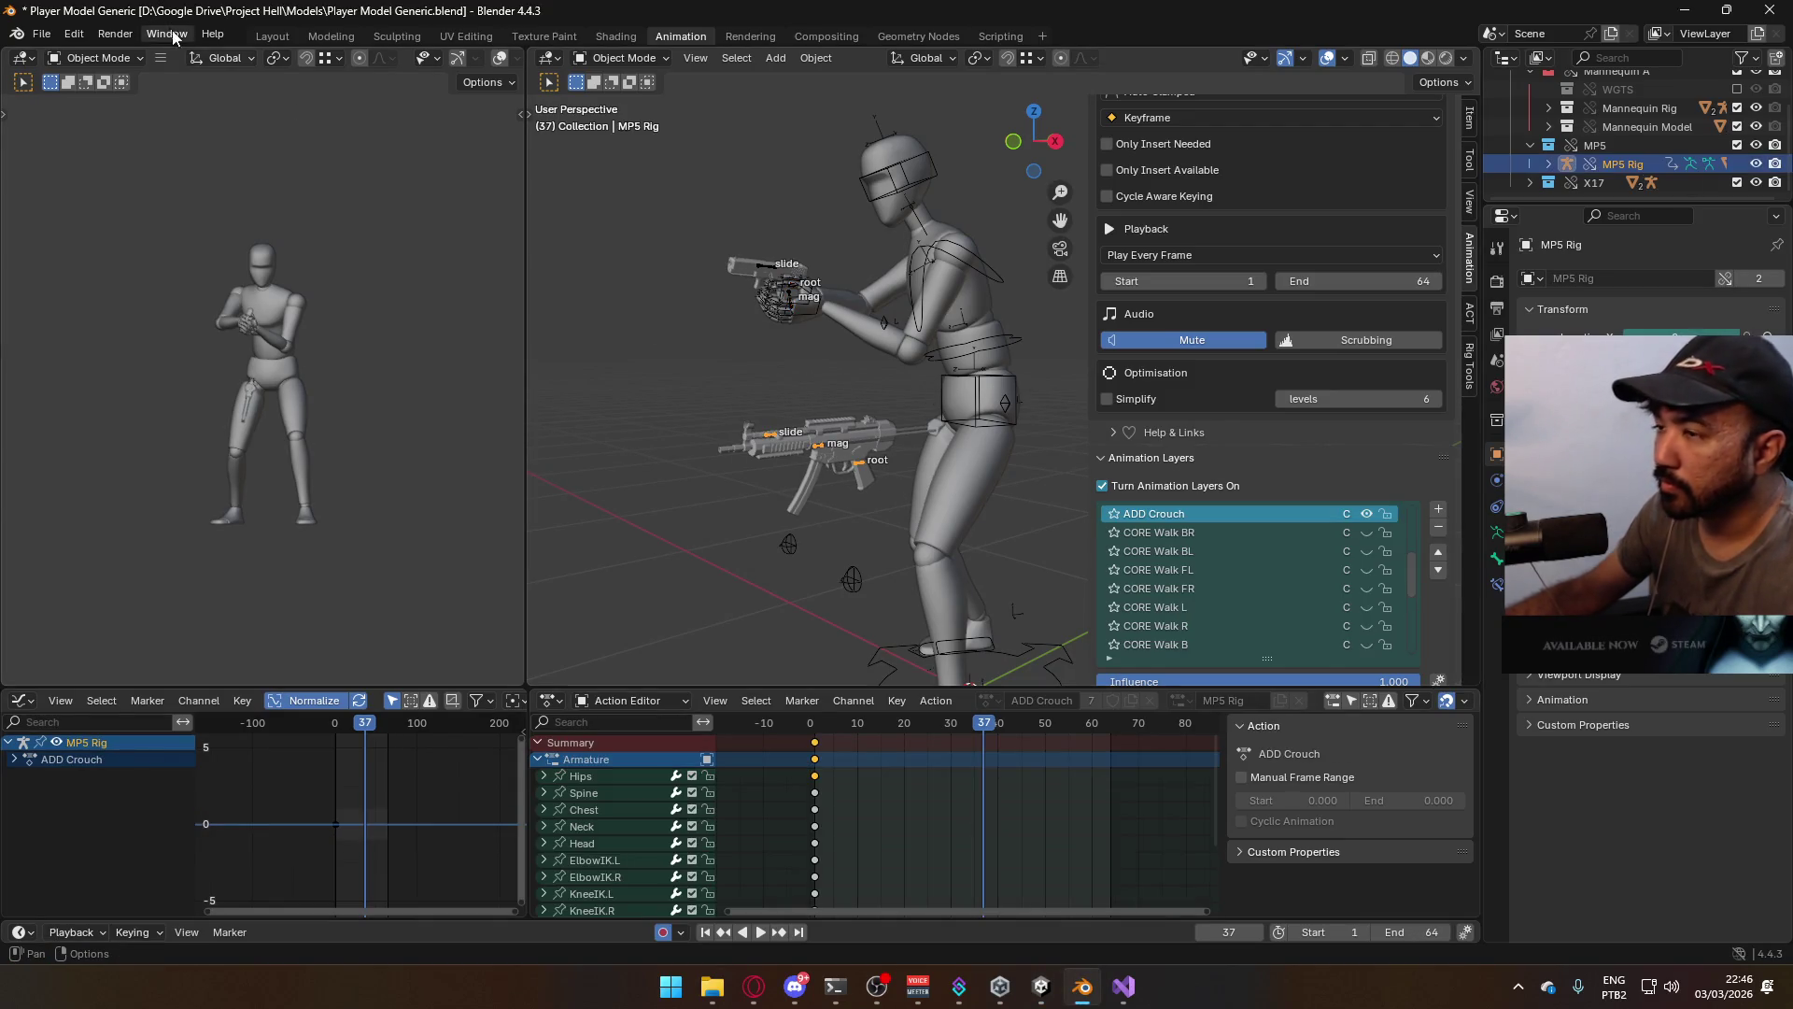
click(51, 35)
mouse_move(115, 319)
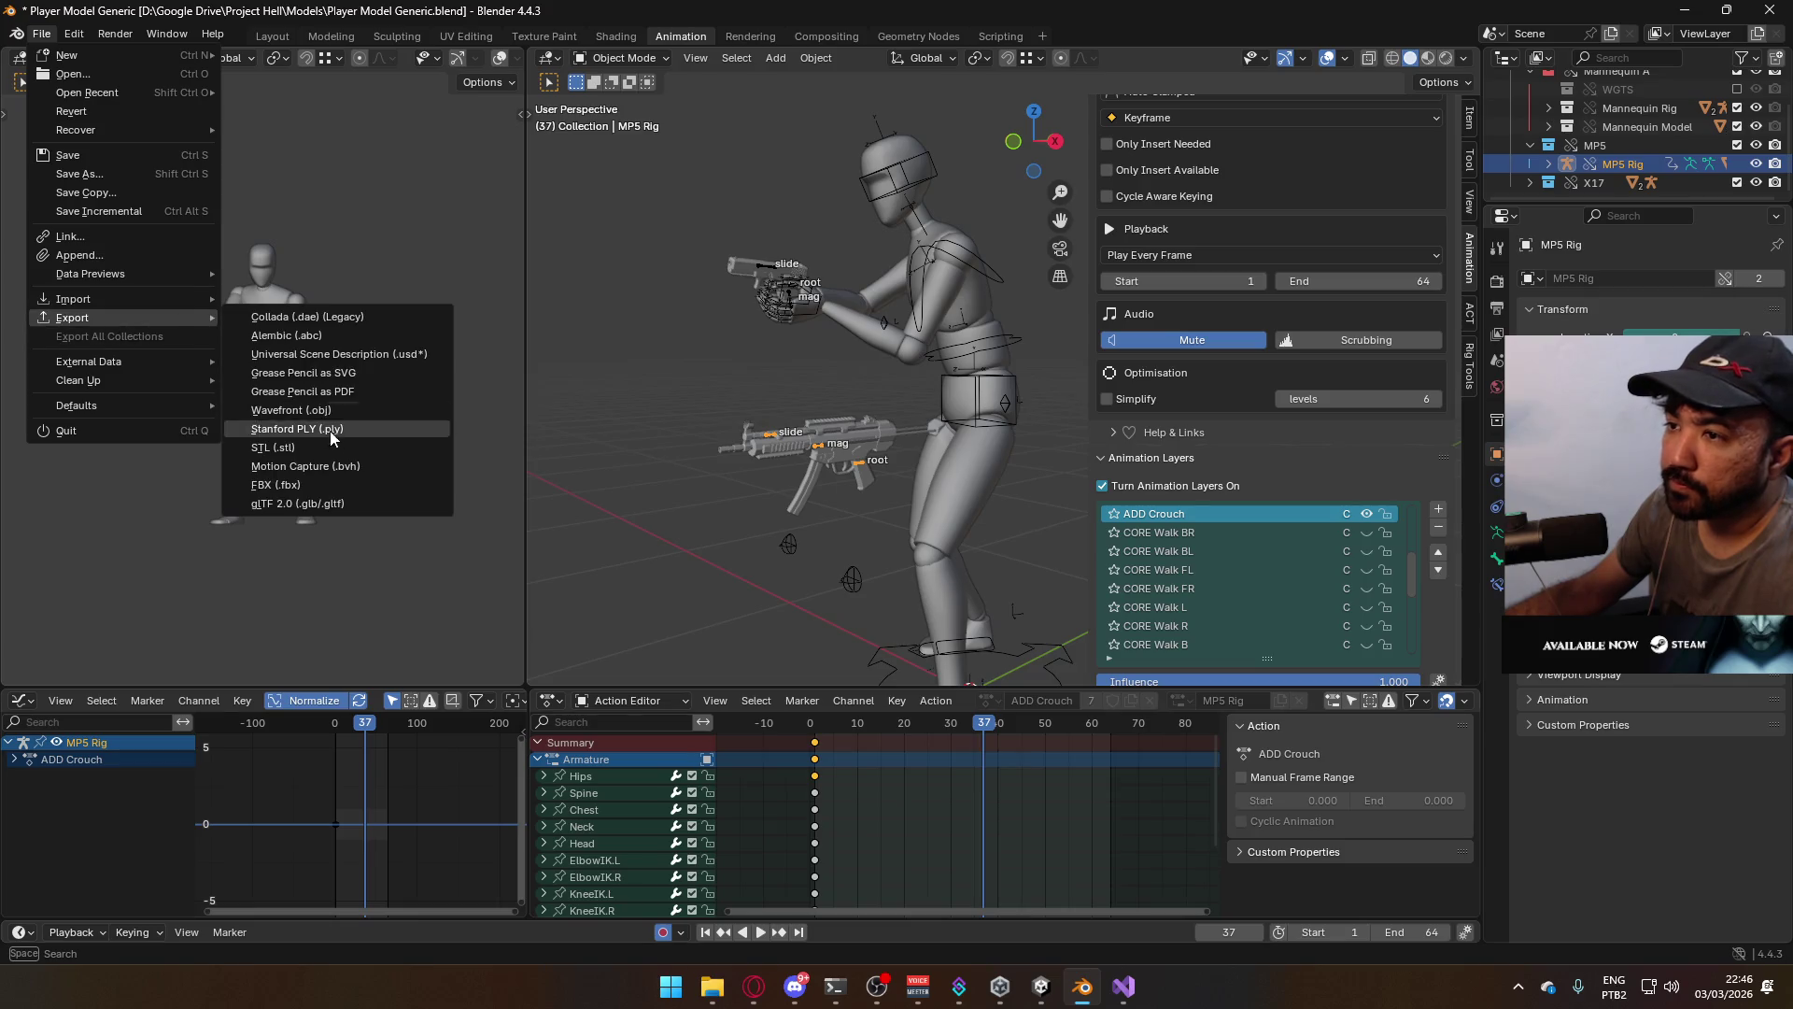
click(327, 484)
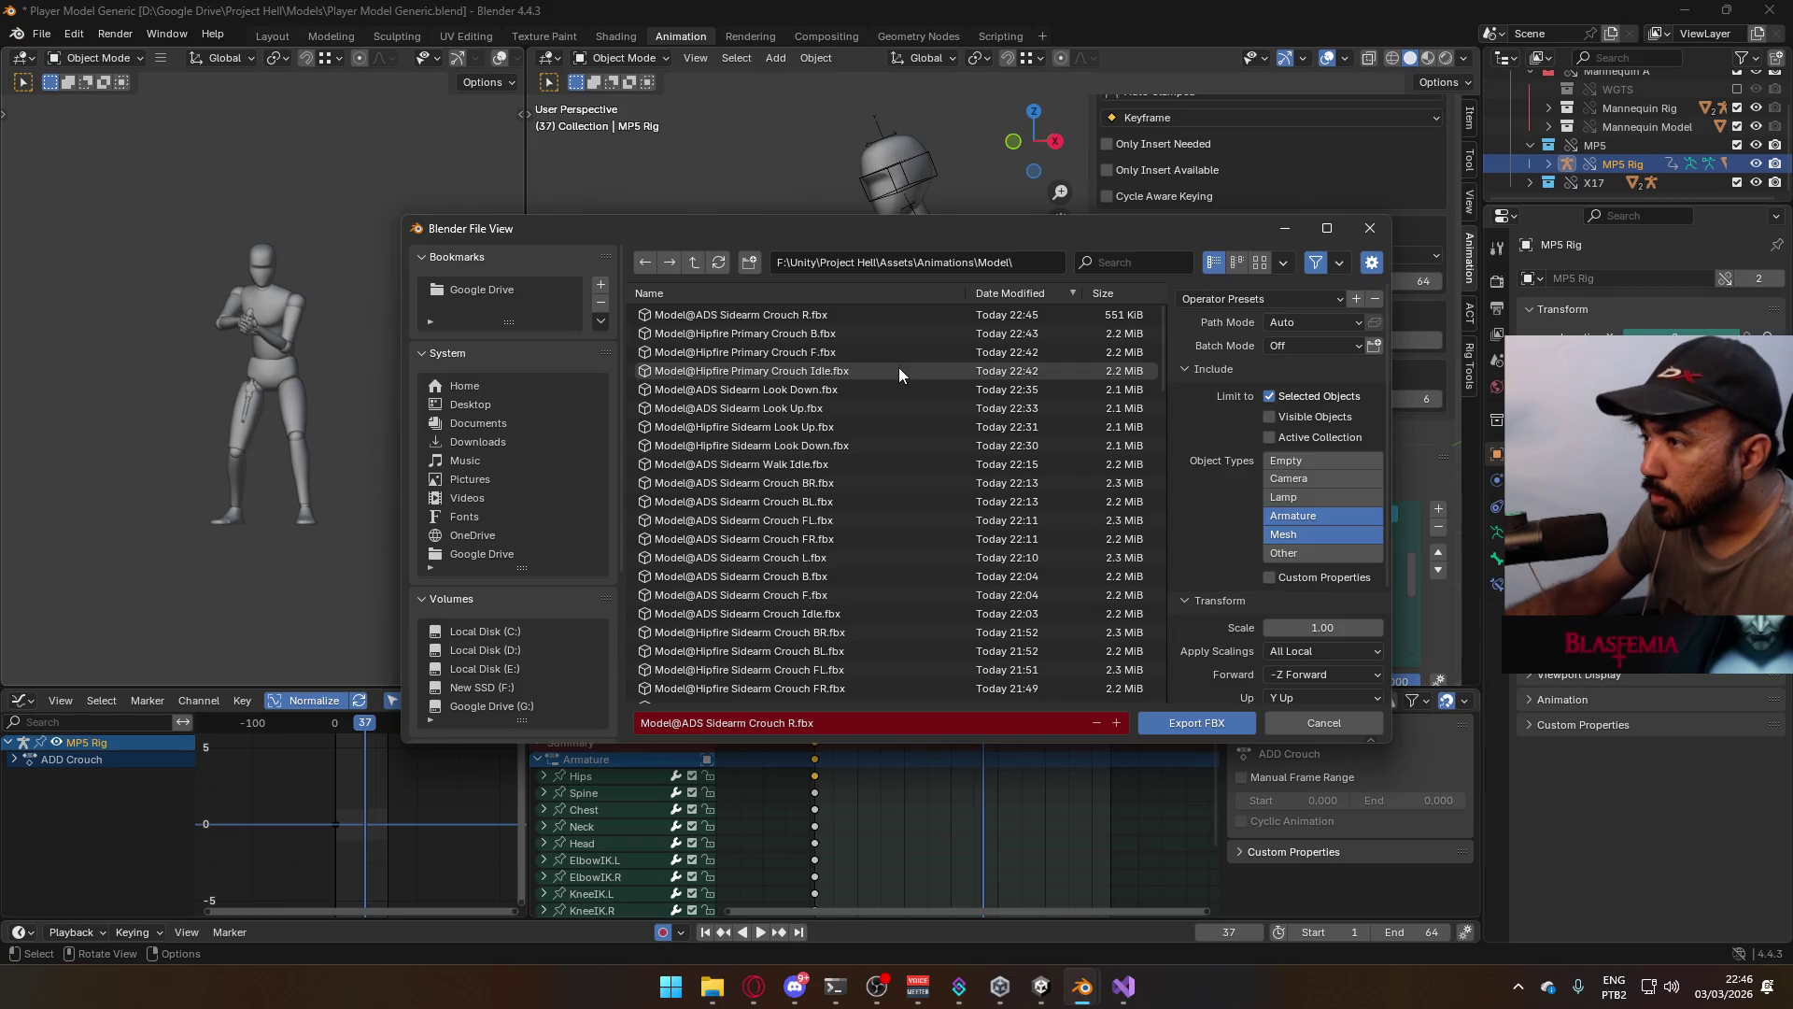
click(1366, 231)
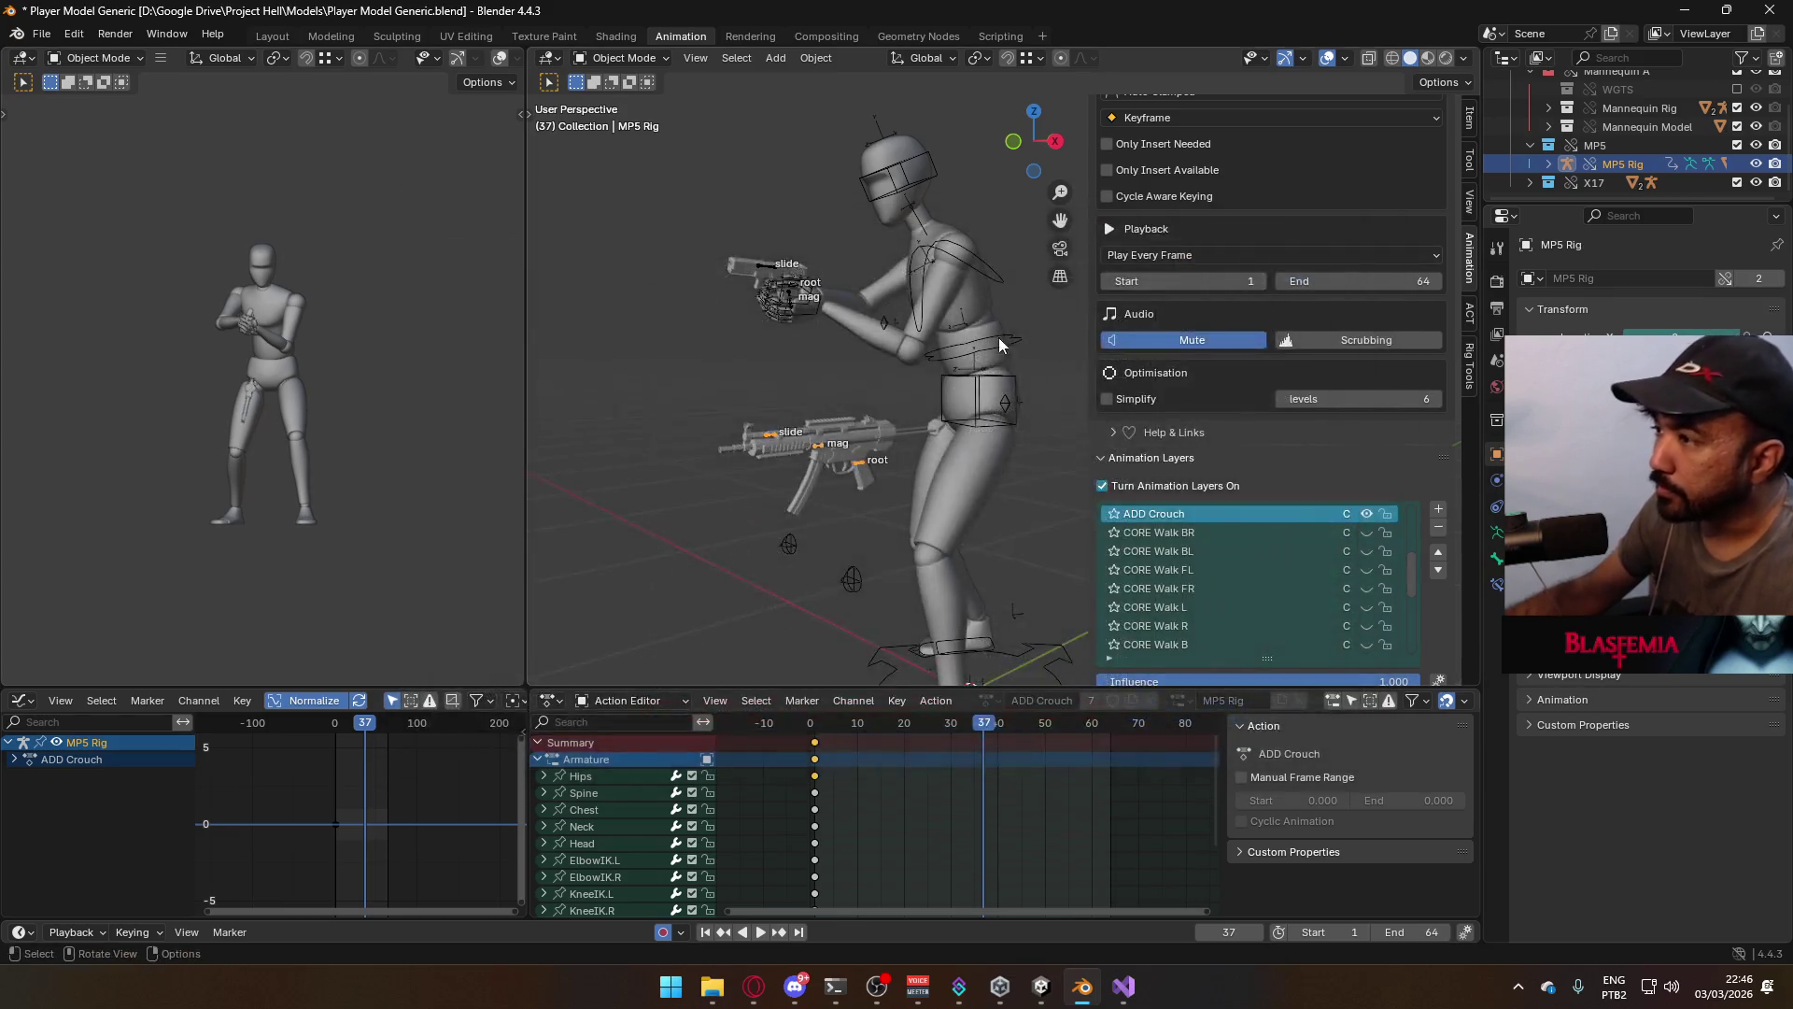
key(alt+Tab)
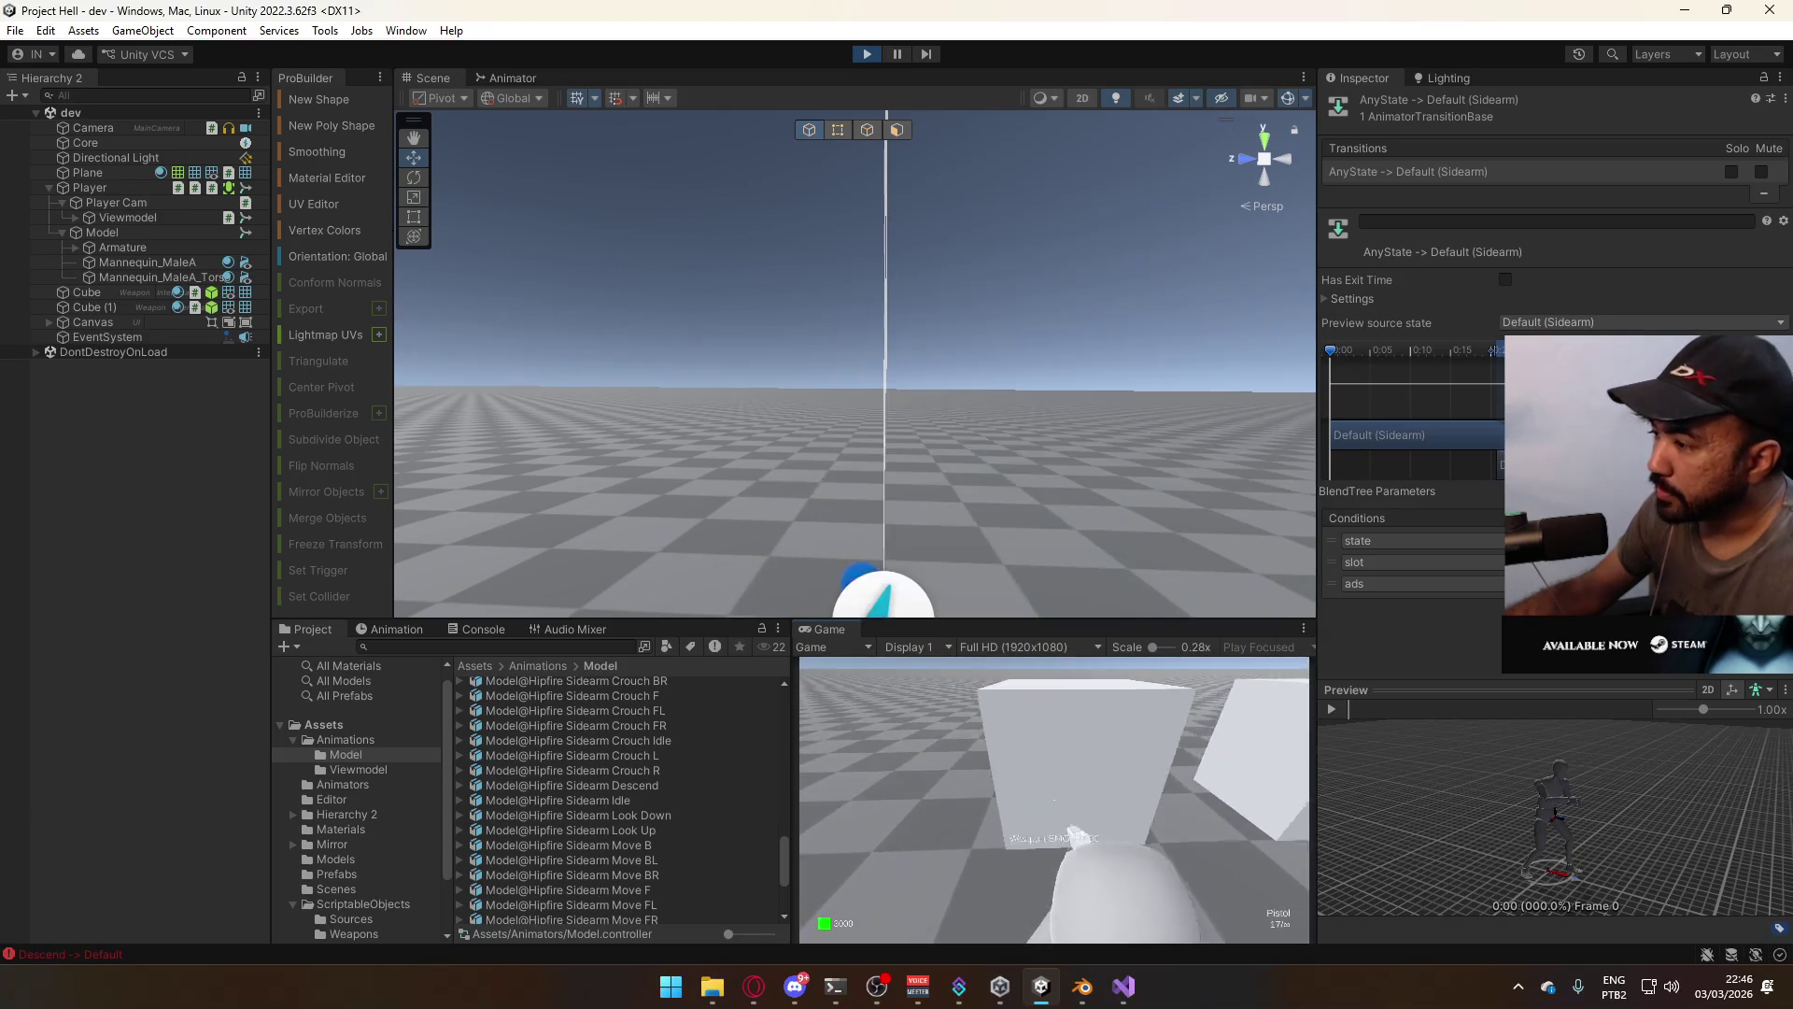
Equip the SMG with key 2, walk forward and crouch in play mode, then return to Blender
key(2)
key(w)
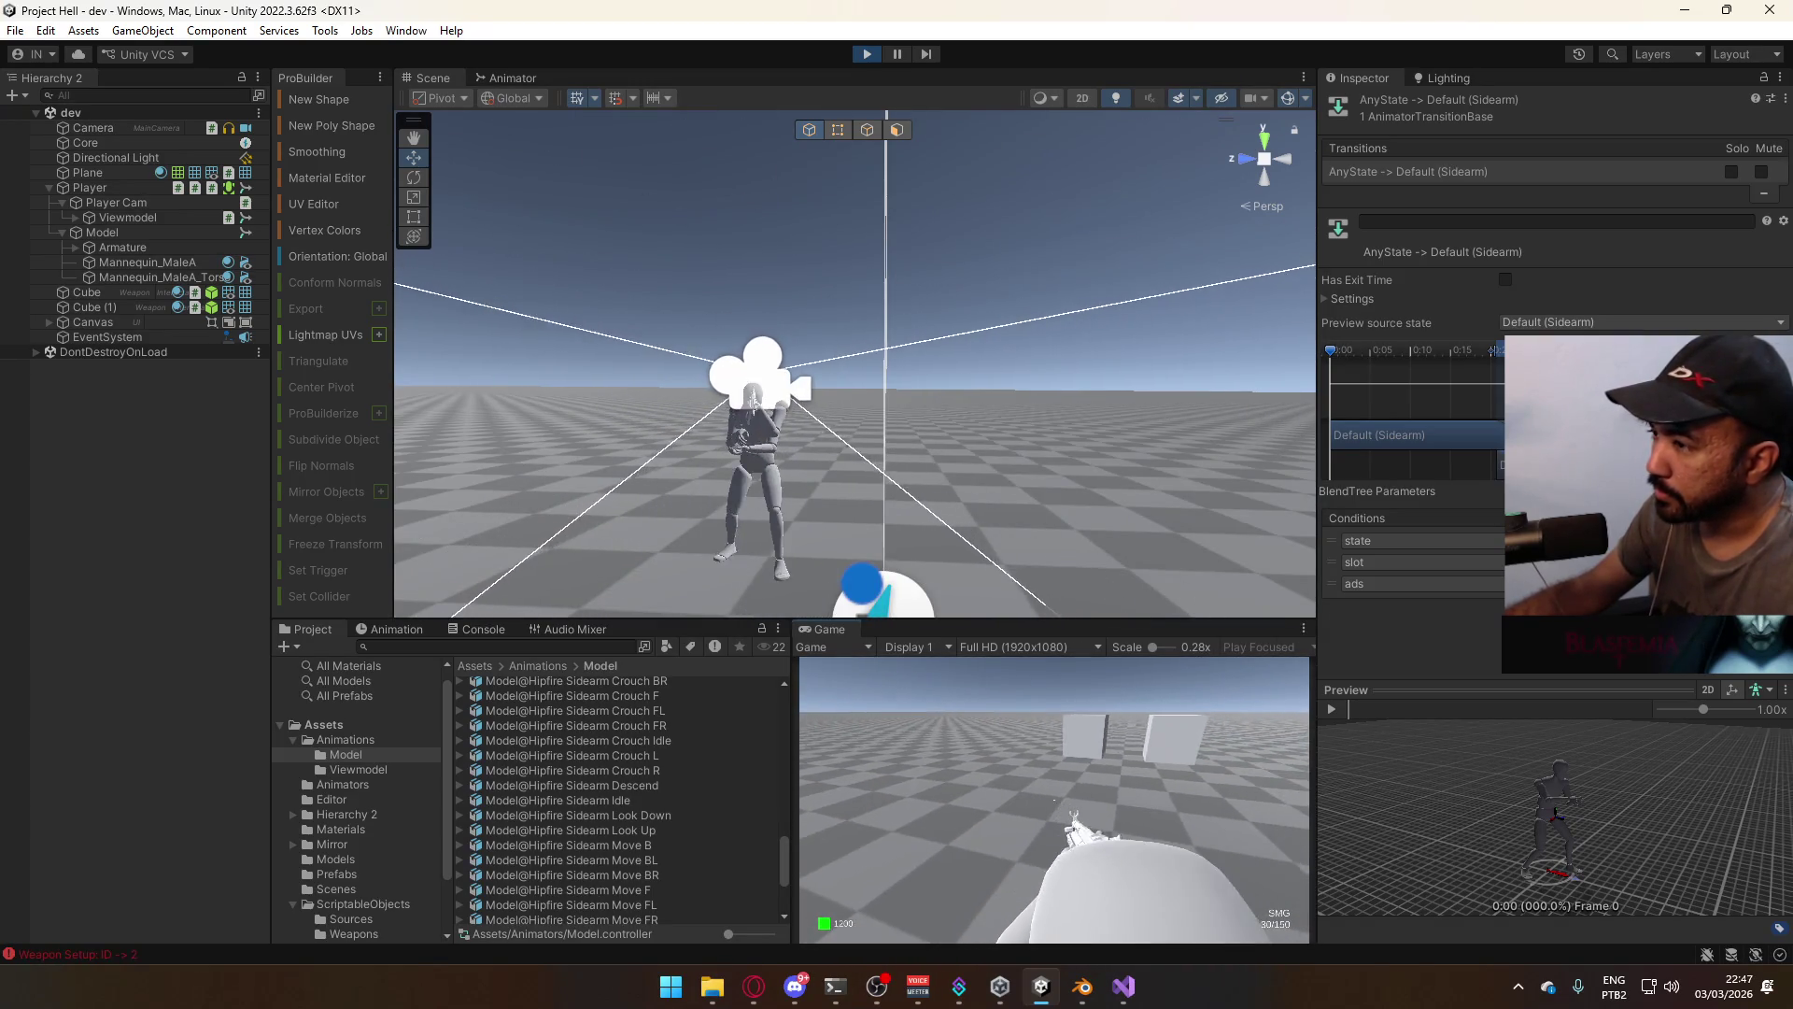
key(c)
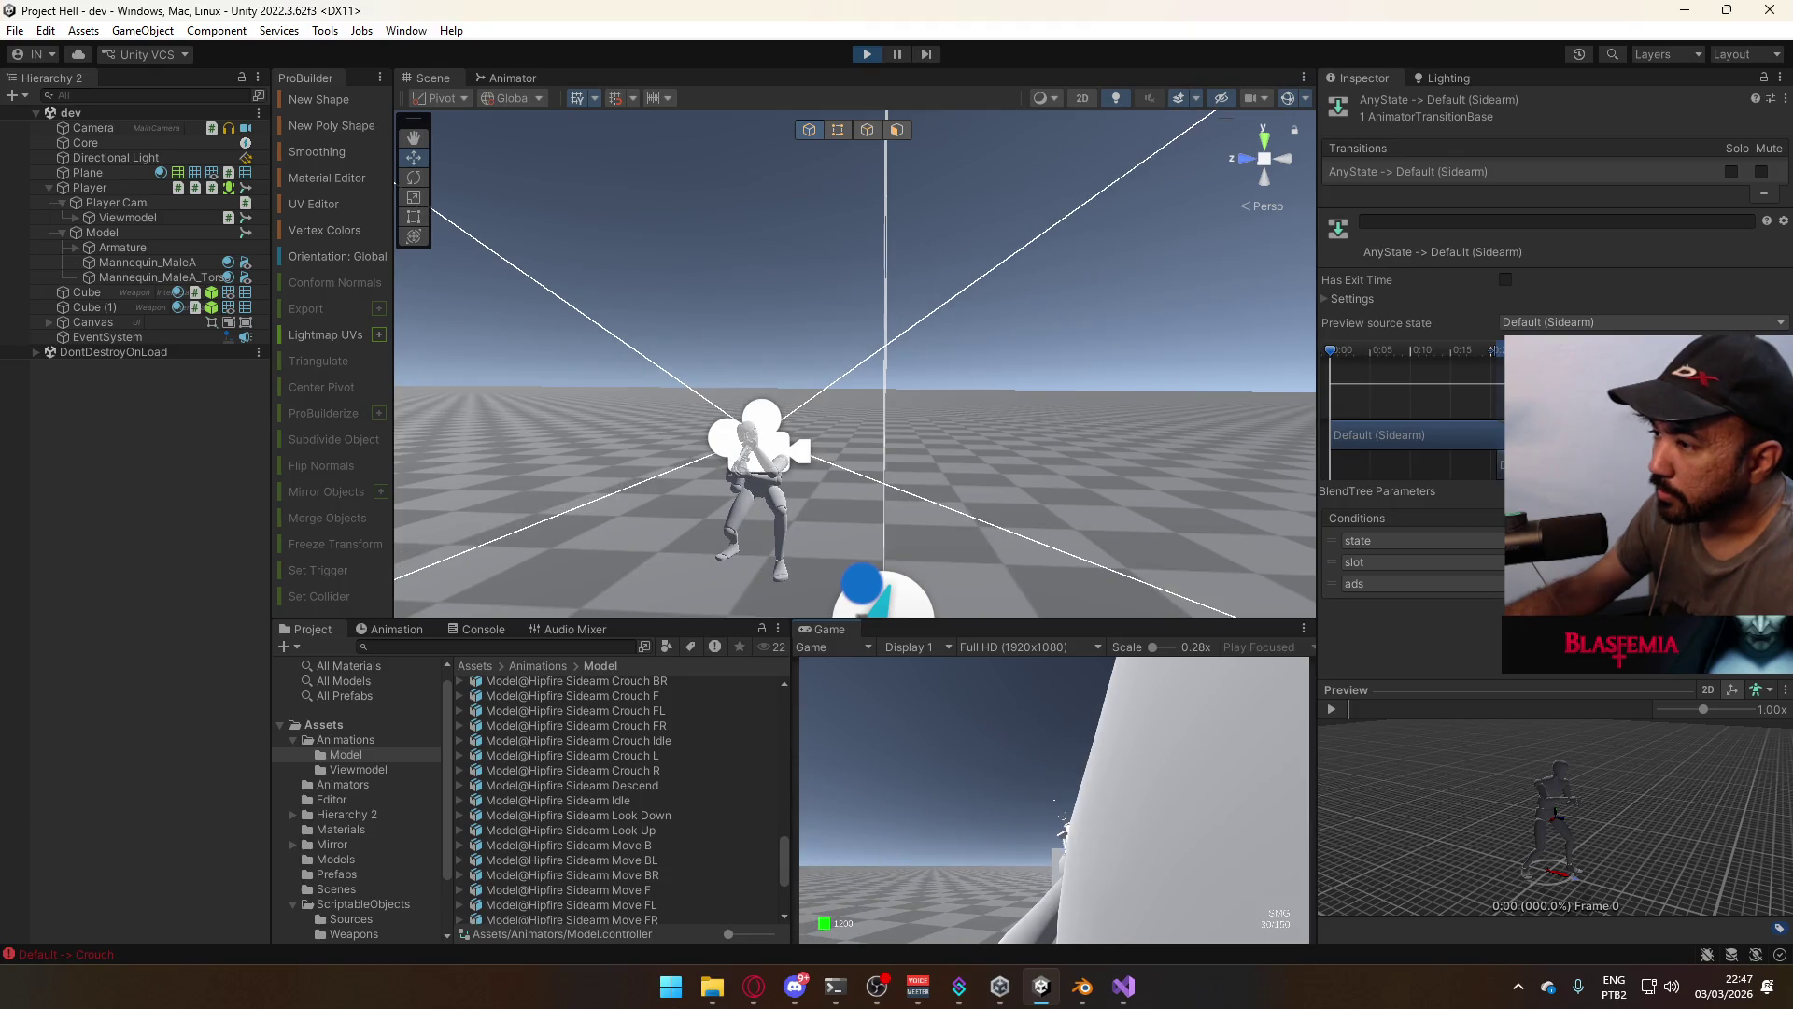
key(super)
key(Escape)
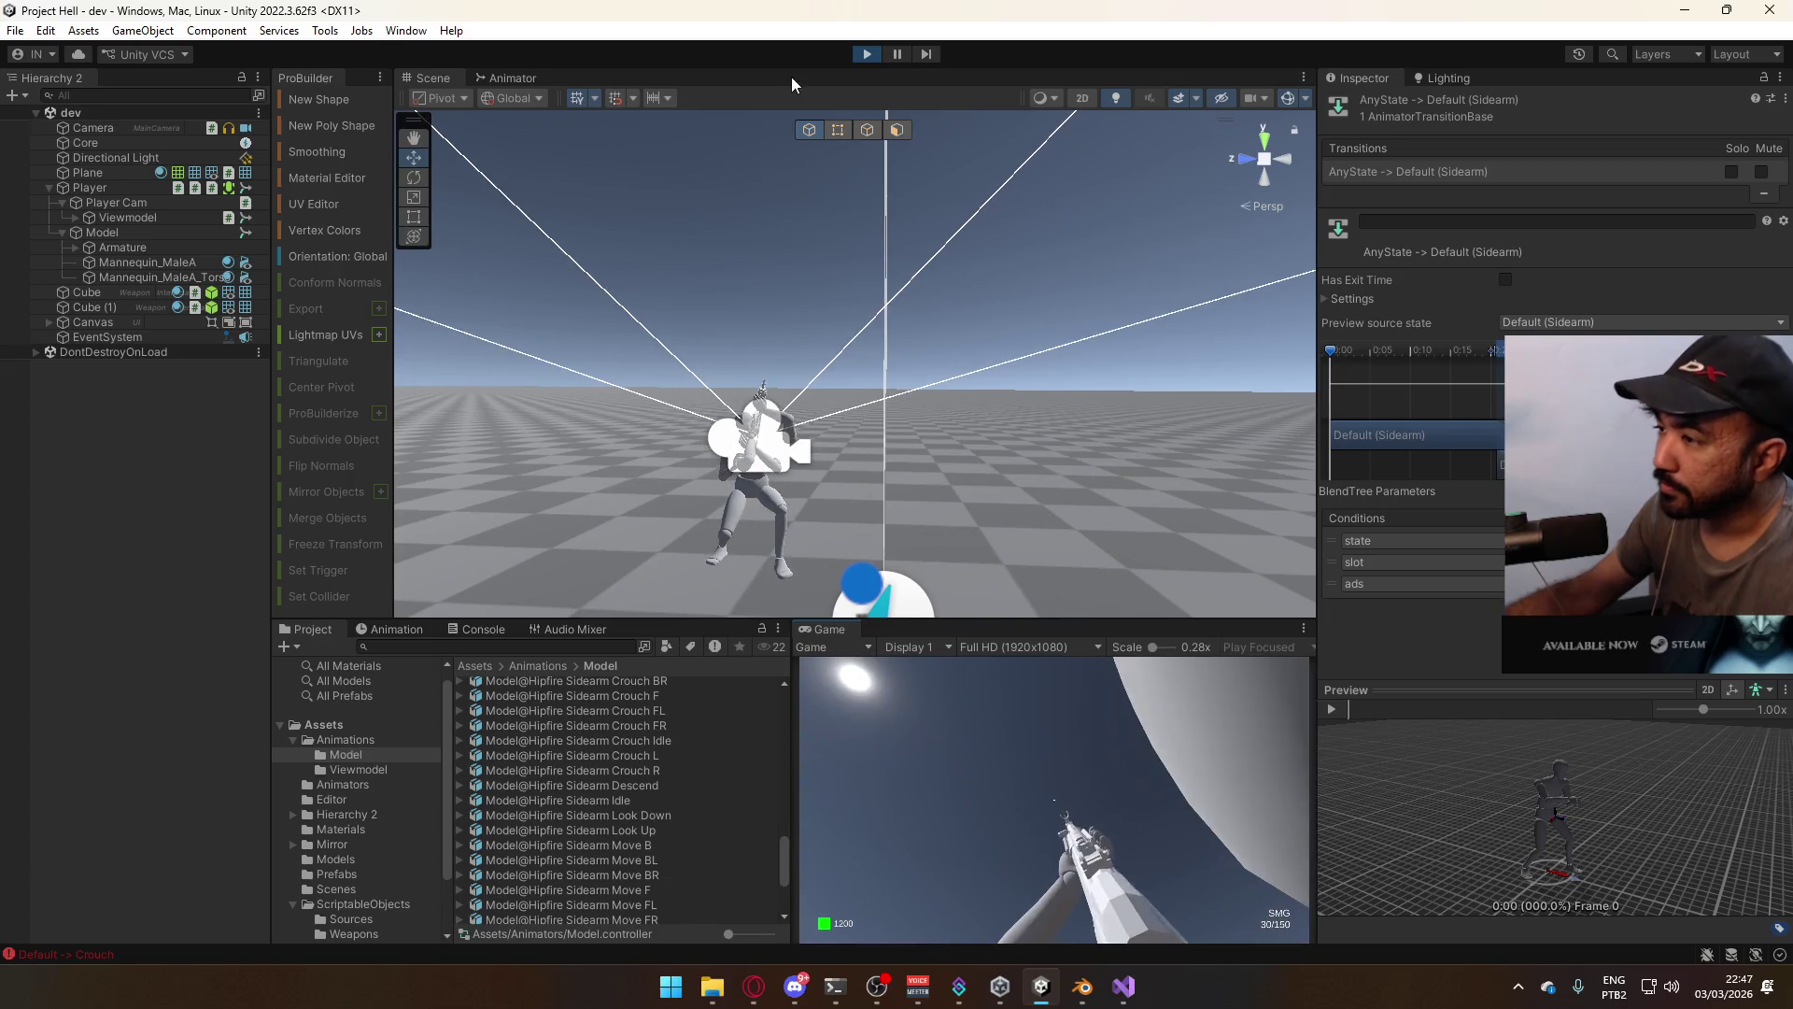
key(alt+Tab)
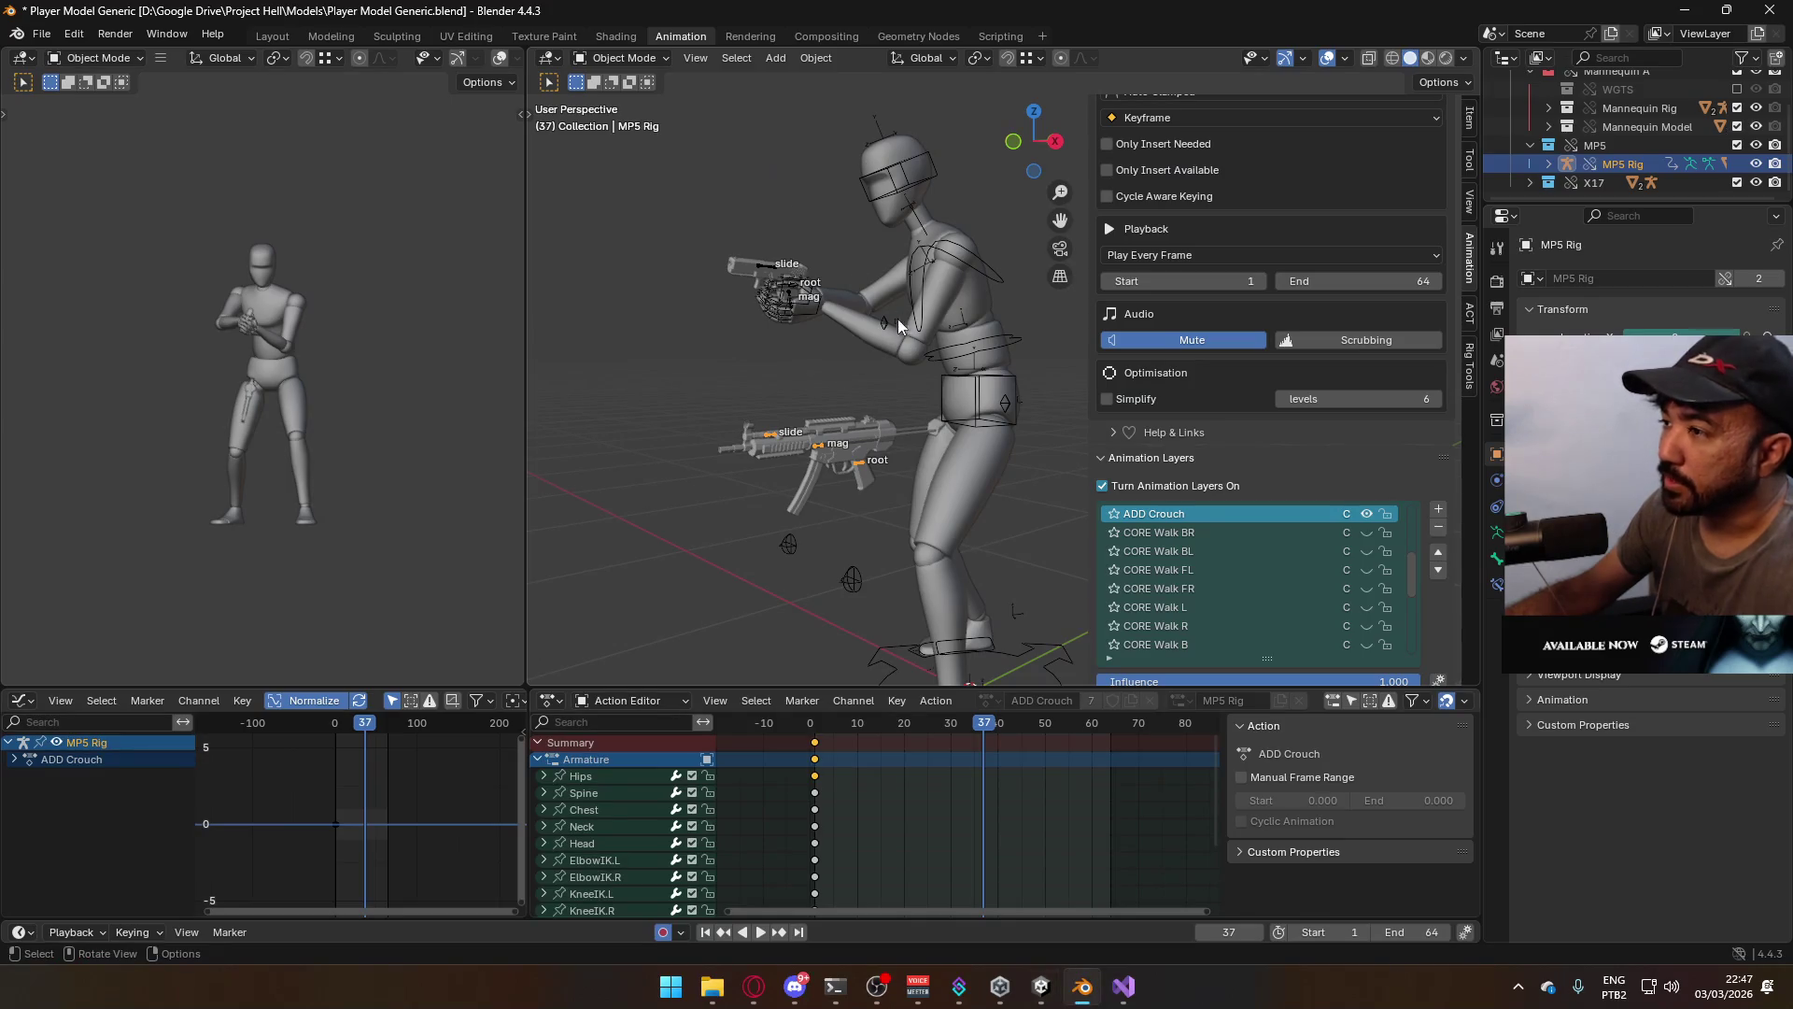
Enable the POSE Primary Idle and ADD Crouch layers on the armature and MP5 Rig
click(994, 394)
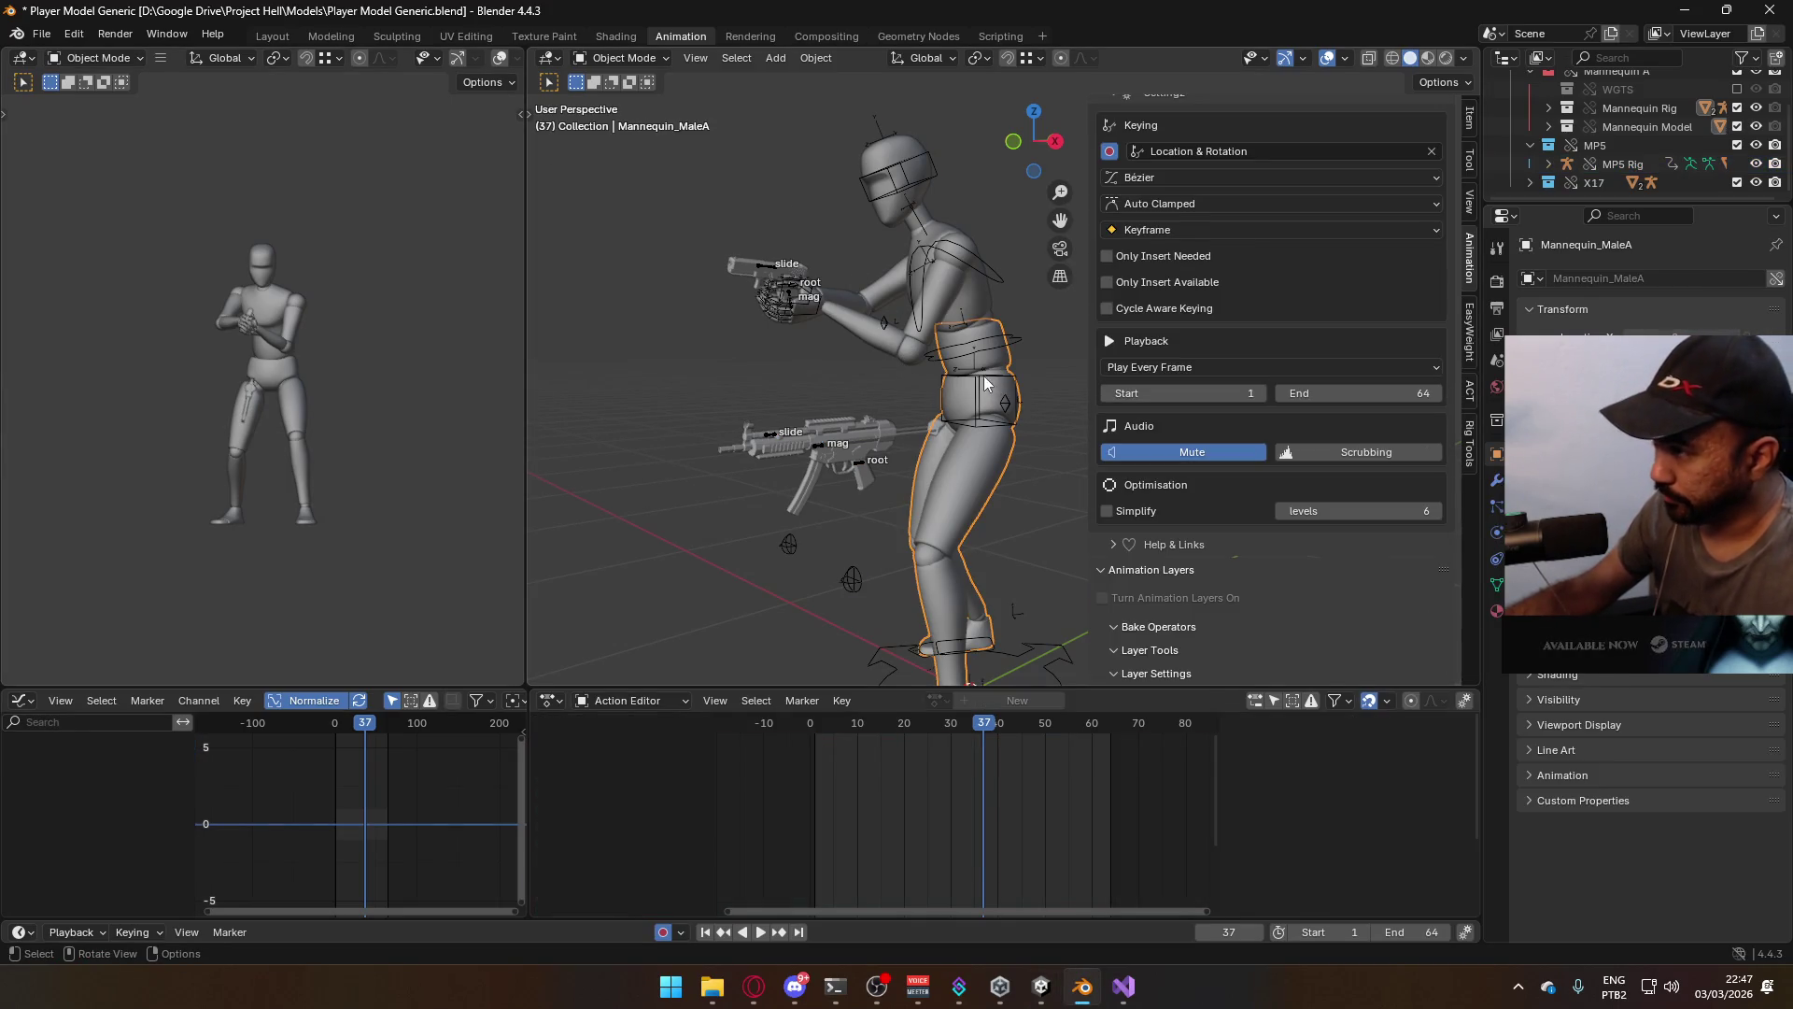
click(985, 383)
scroll(1443, 543, down, 5)
scroll(1402, 501, down, 2)
click(1367, 568)
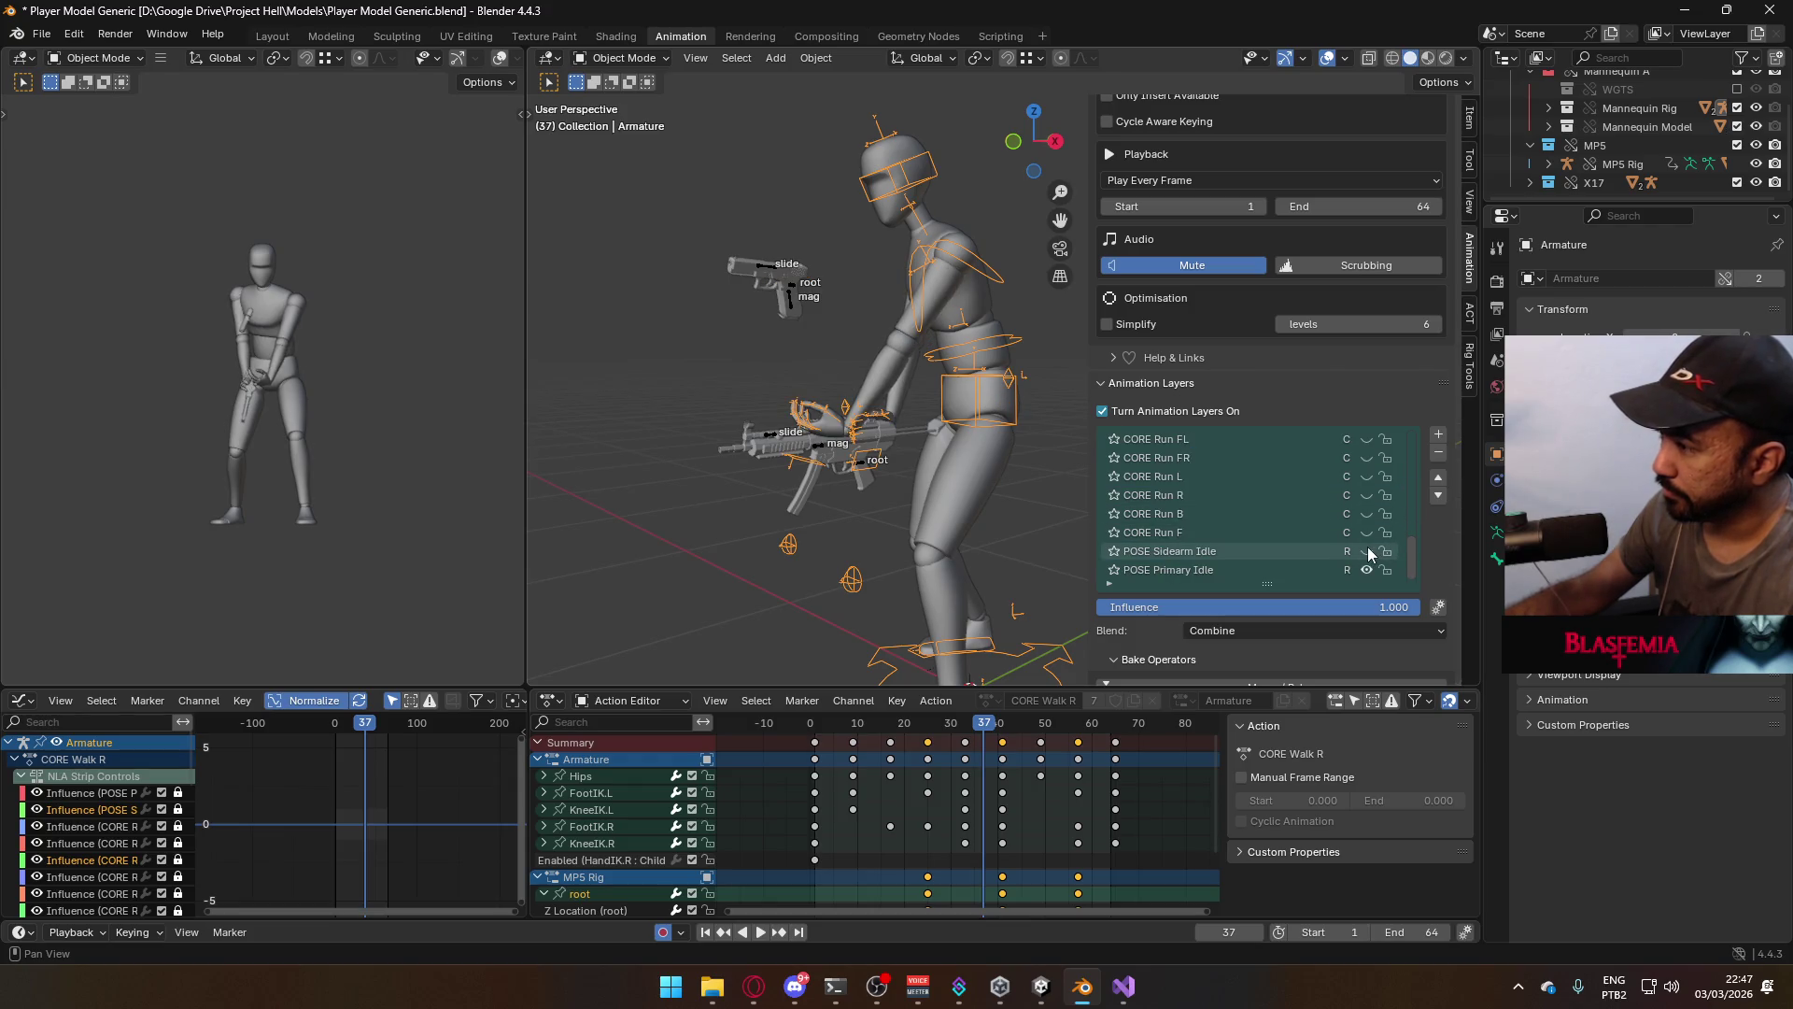
click(776, 432)
drag(1408, 487, 1408, 437)
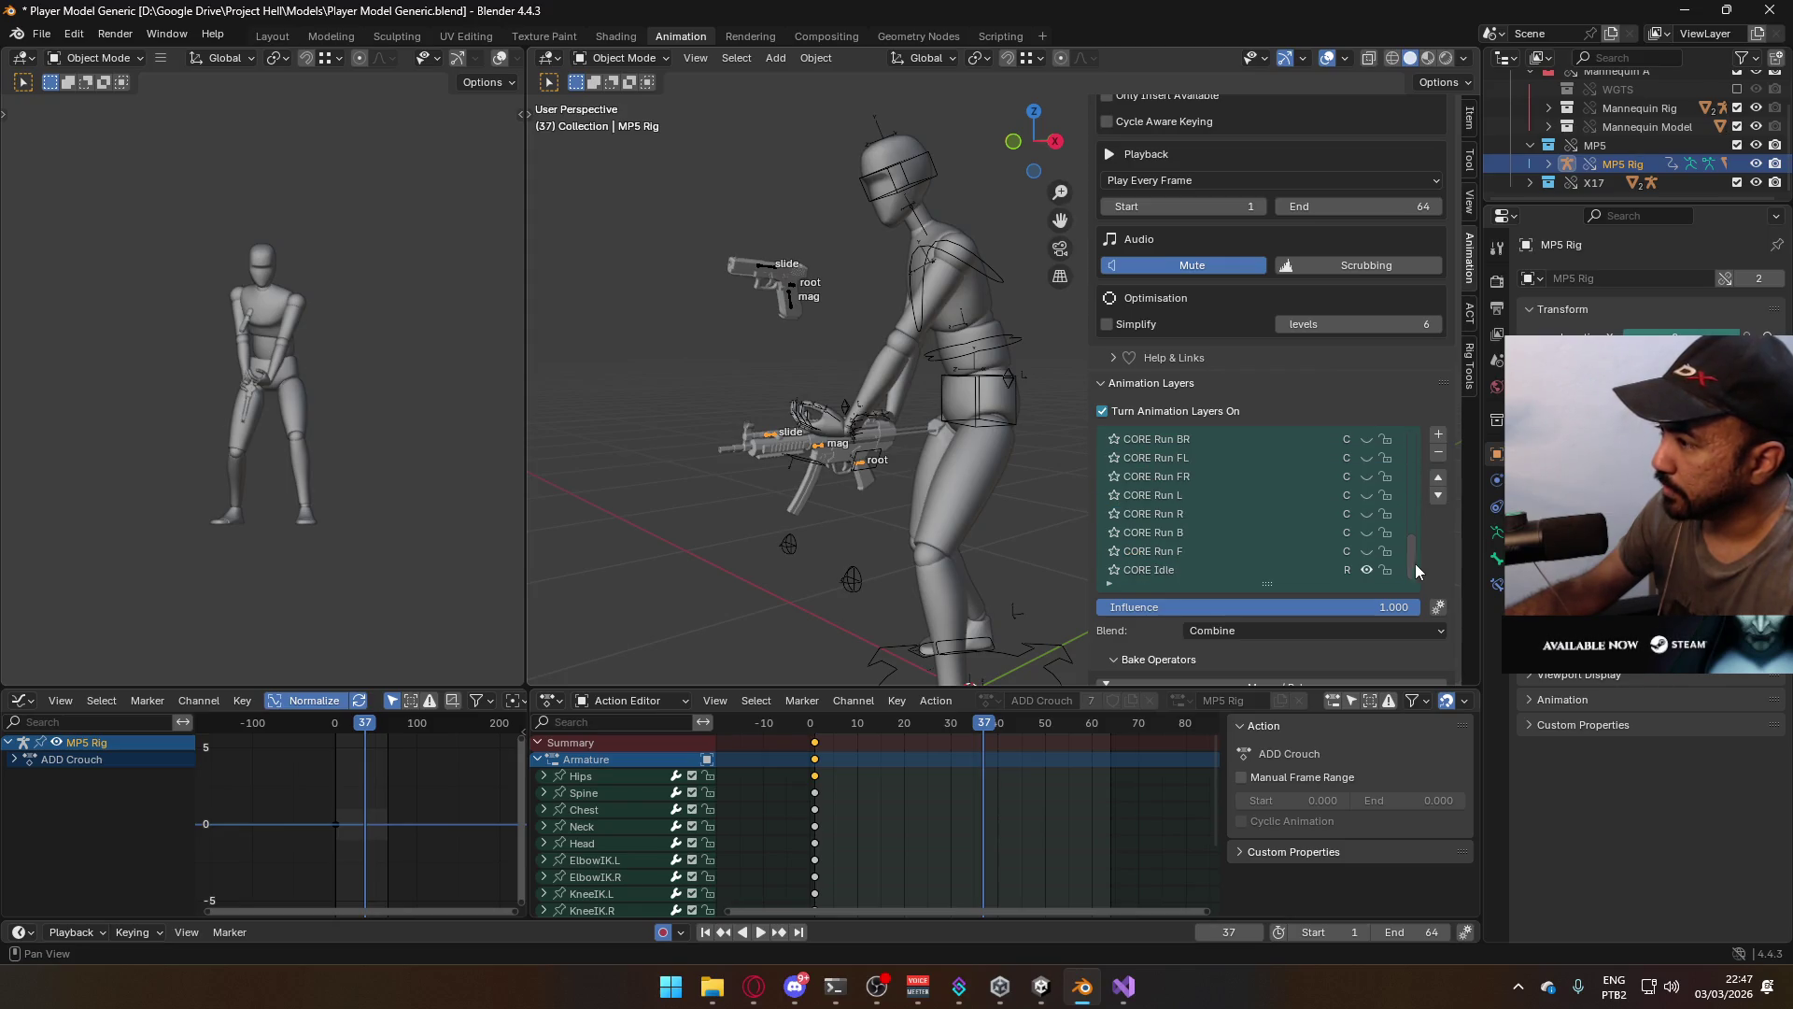
click(973, 423)
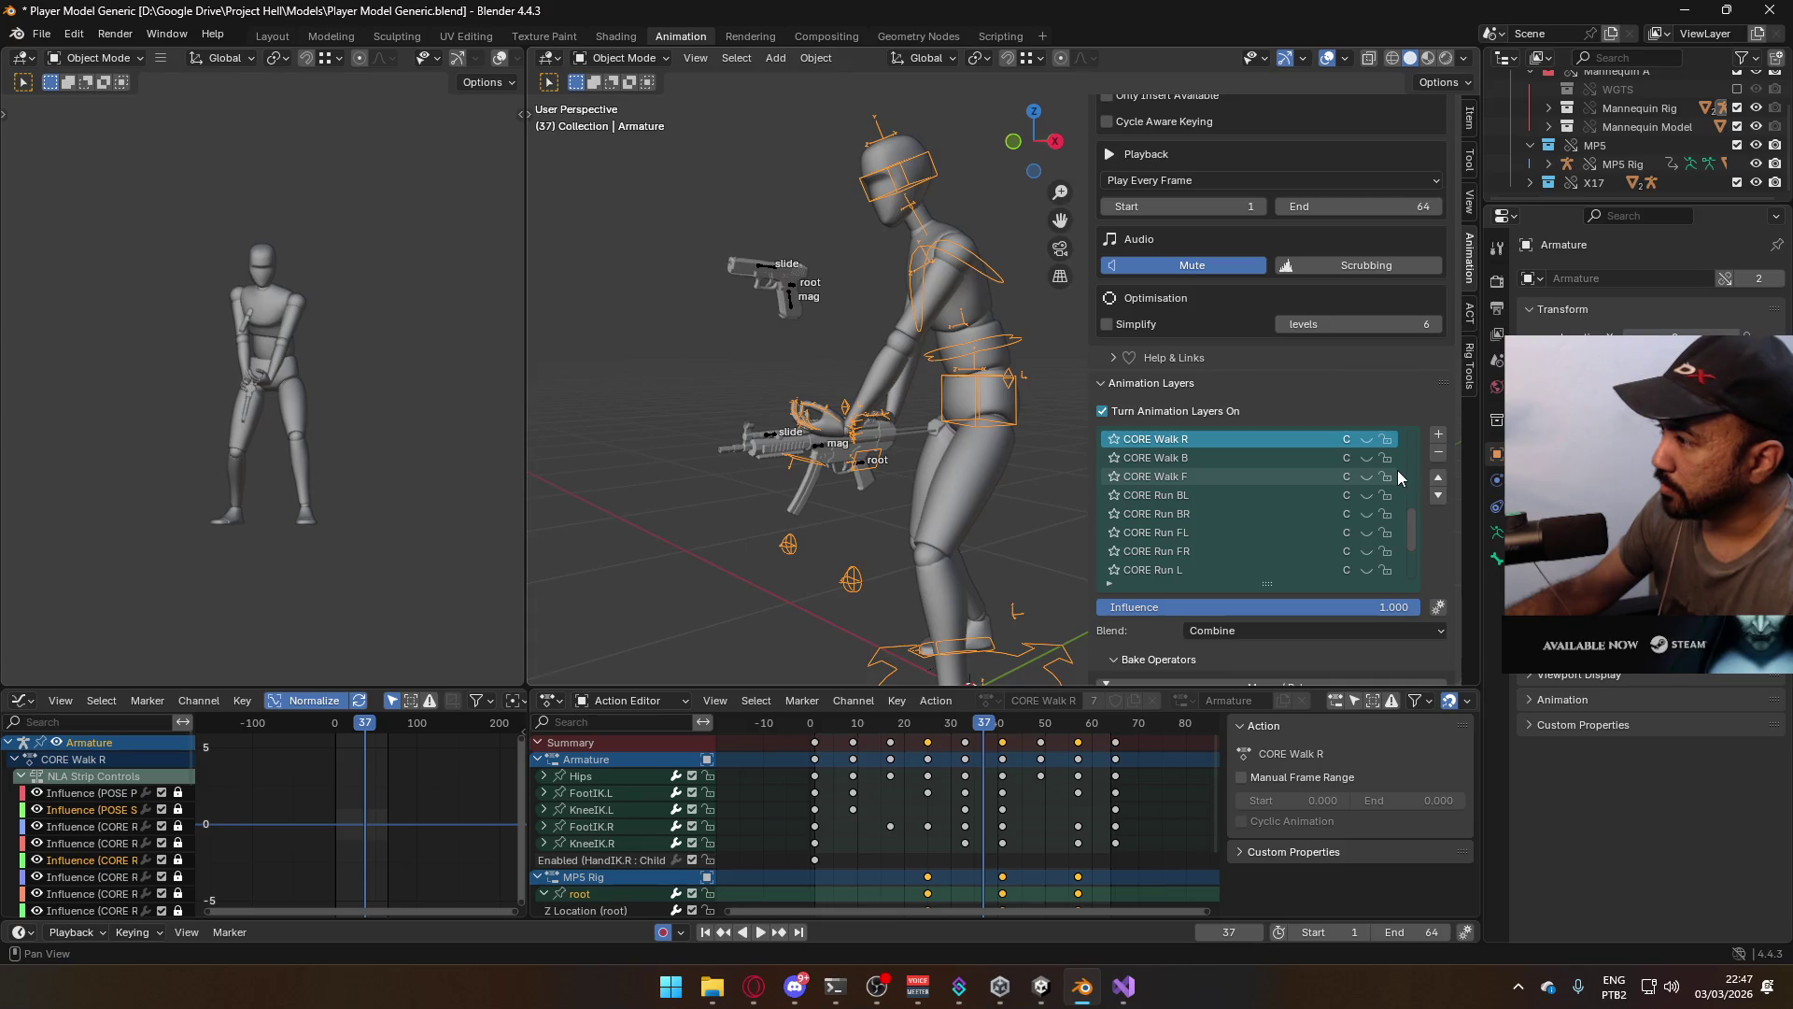
mouse_move(1410, 513)
mouse_down()
mouse_move(1420, 574)
mouse_move(1399, 426)
mouse_up()
scroll(1345, 533, down, 2)
click(1369, 550)
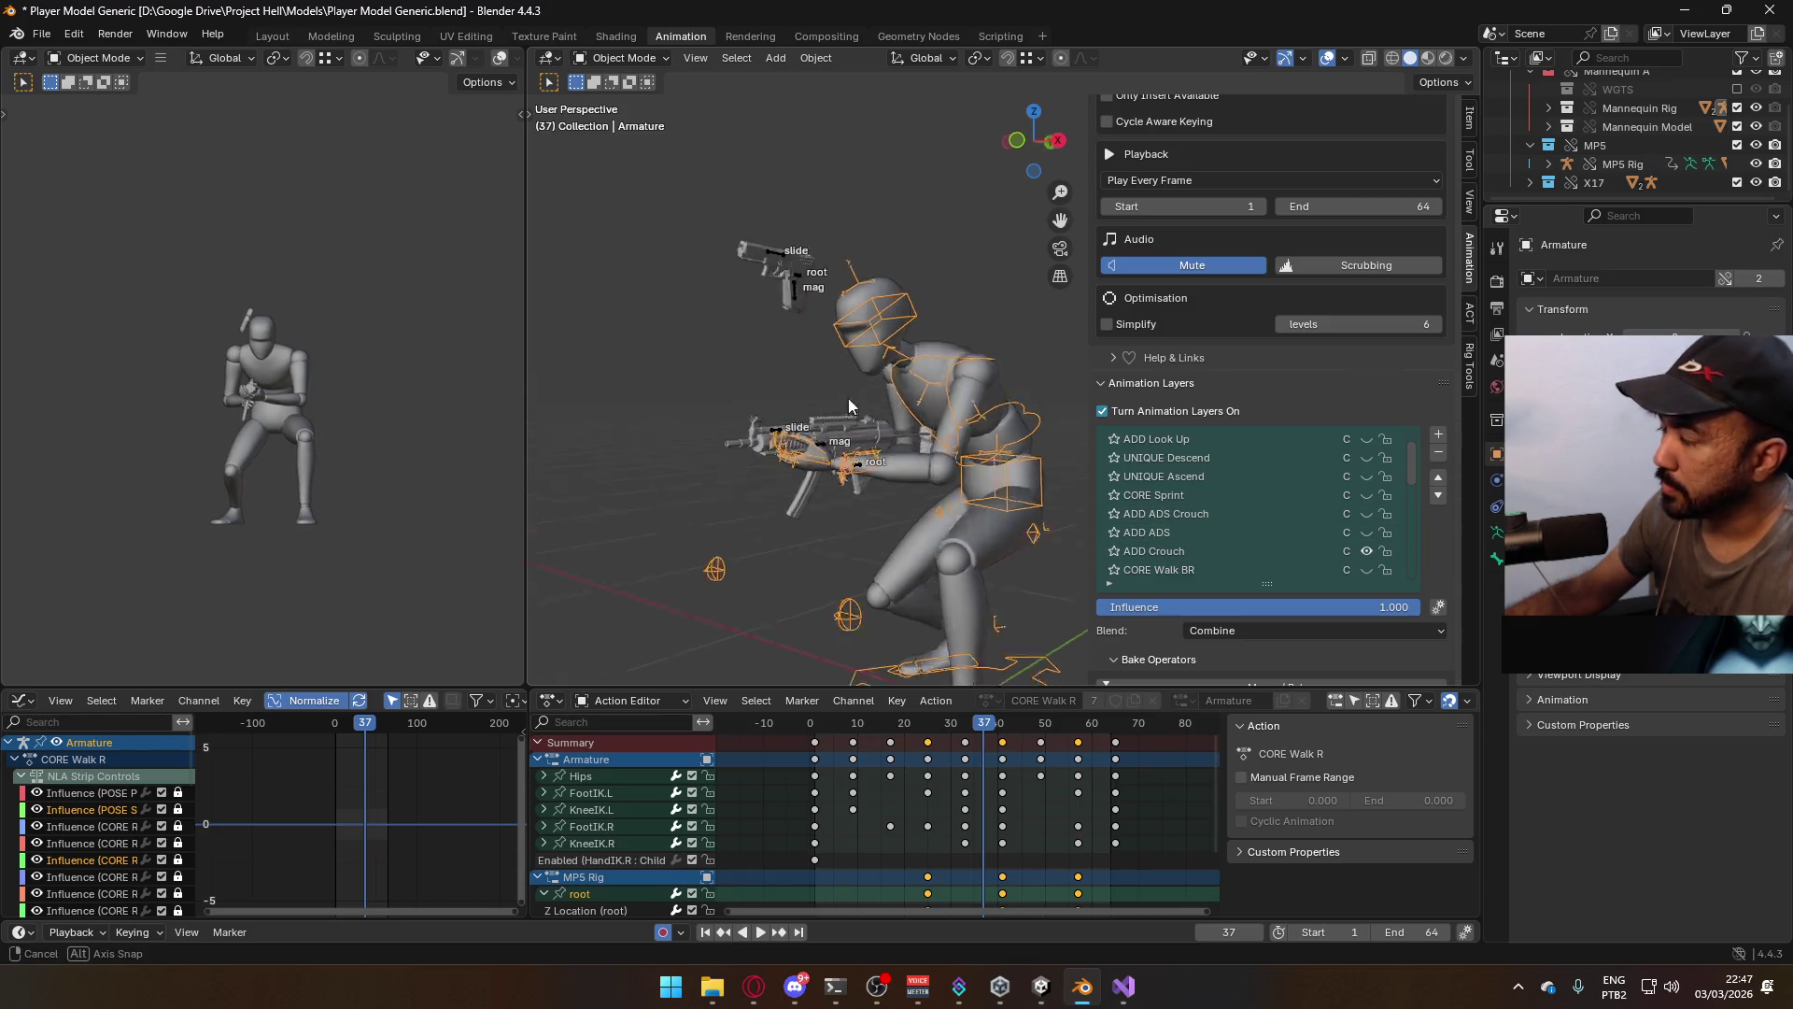
Preview the crouched idle in front orthographic view and save the blend file
middle_drag(833, 401, 928, 407)
key(KP_1)
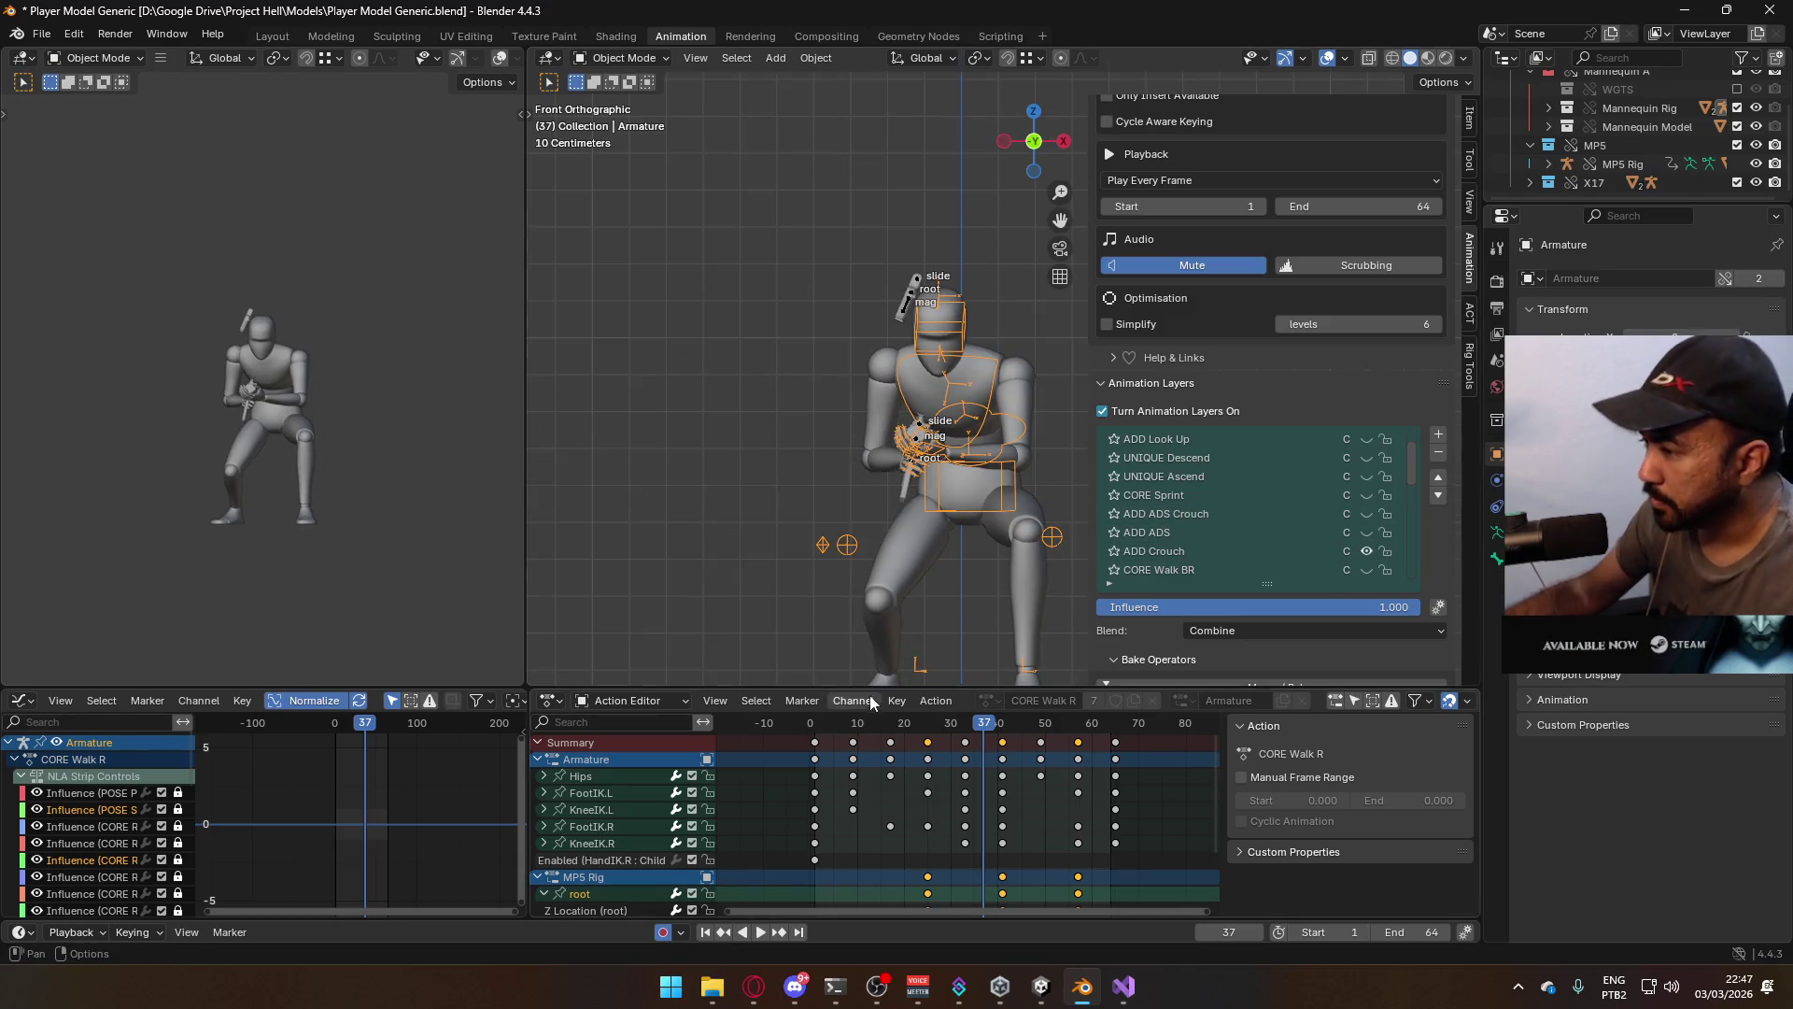
click(822, 735)
key(space)
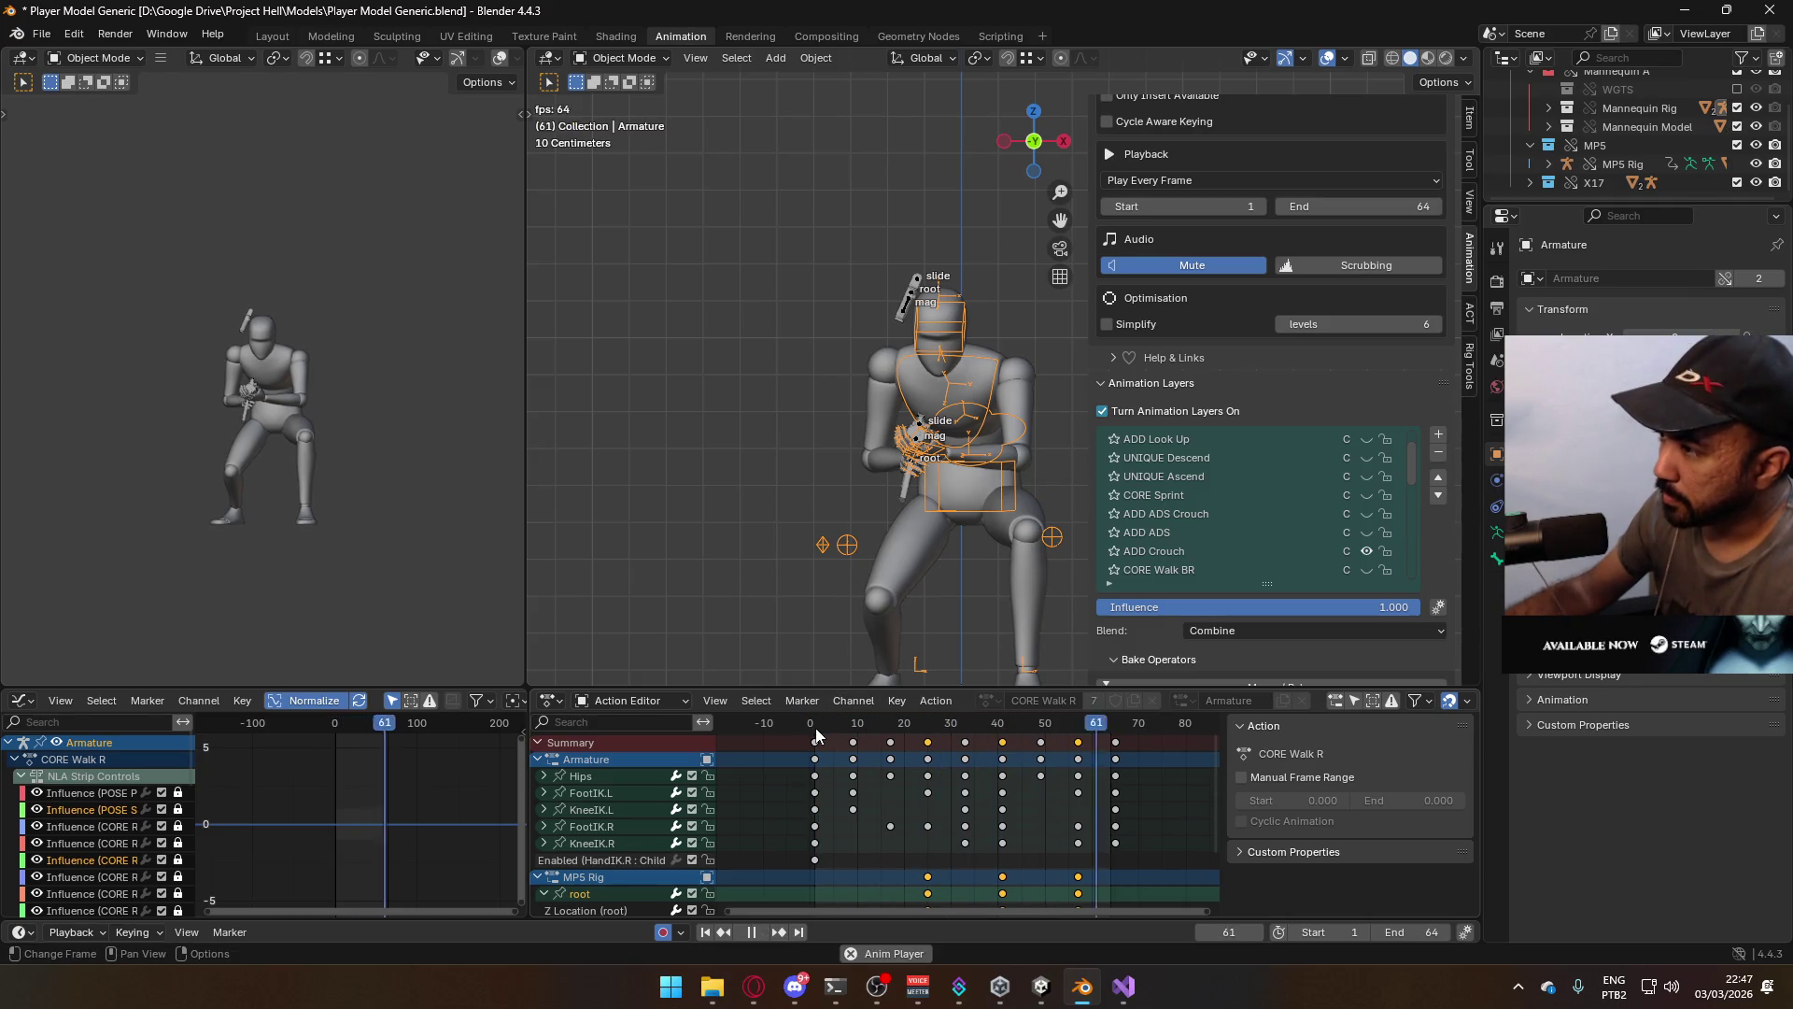
key(Escape)
click(1007, 512)
key(ctrl+z)
click(1018, 385)
key(ctrl+s)
Export the crouched idle clip as Model@Hipfire Primary Crouch Idle.fbx
click(41, 33)
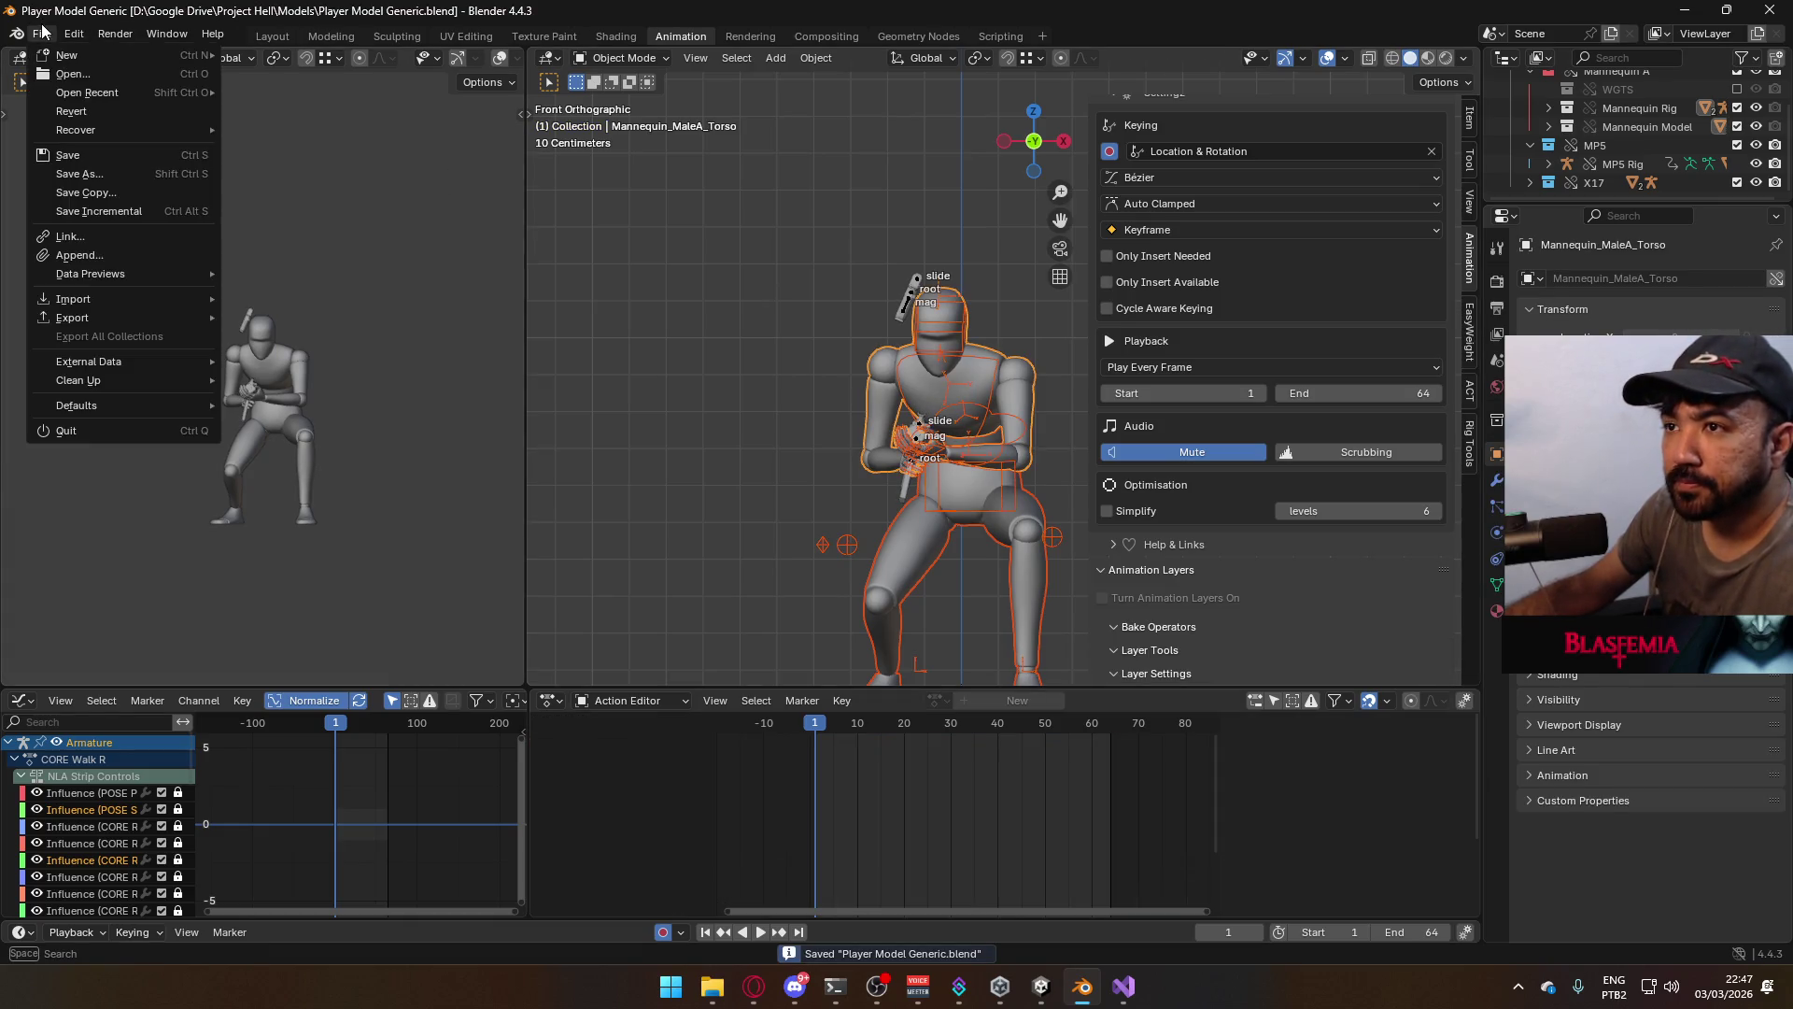
mouse_move(143, 318)
click(318, 467)
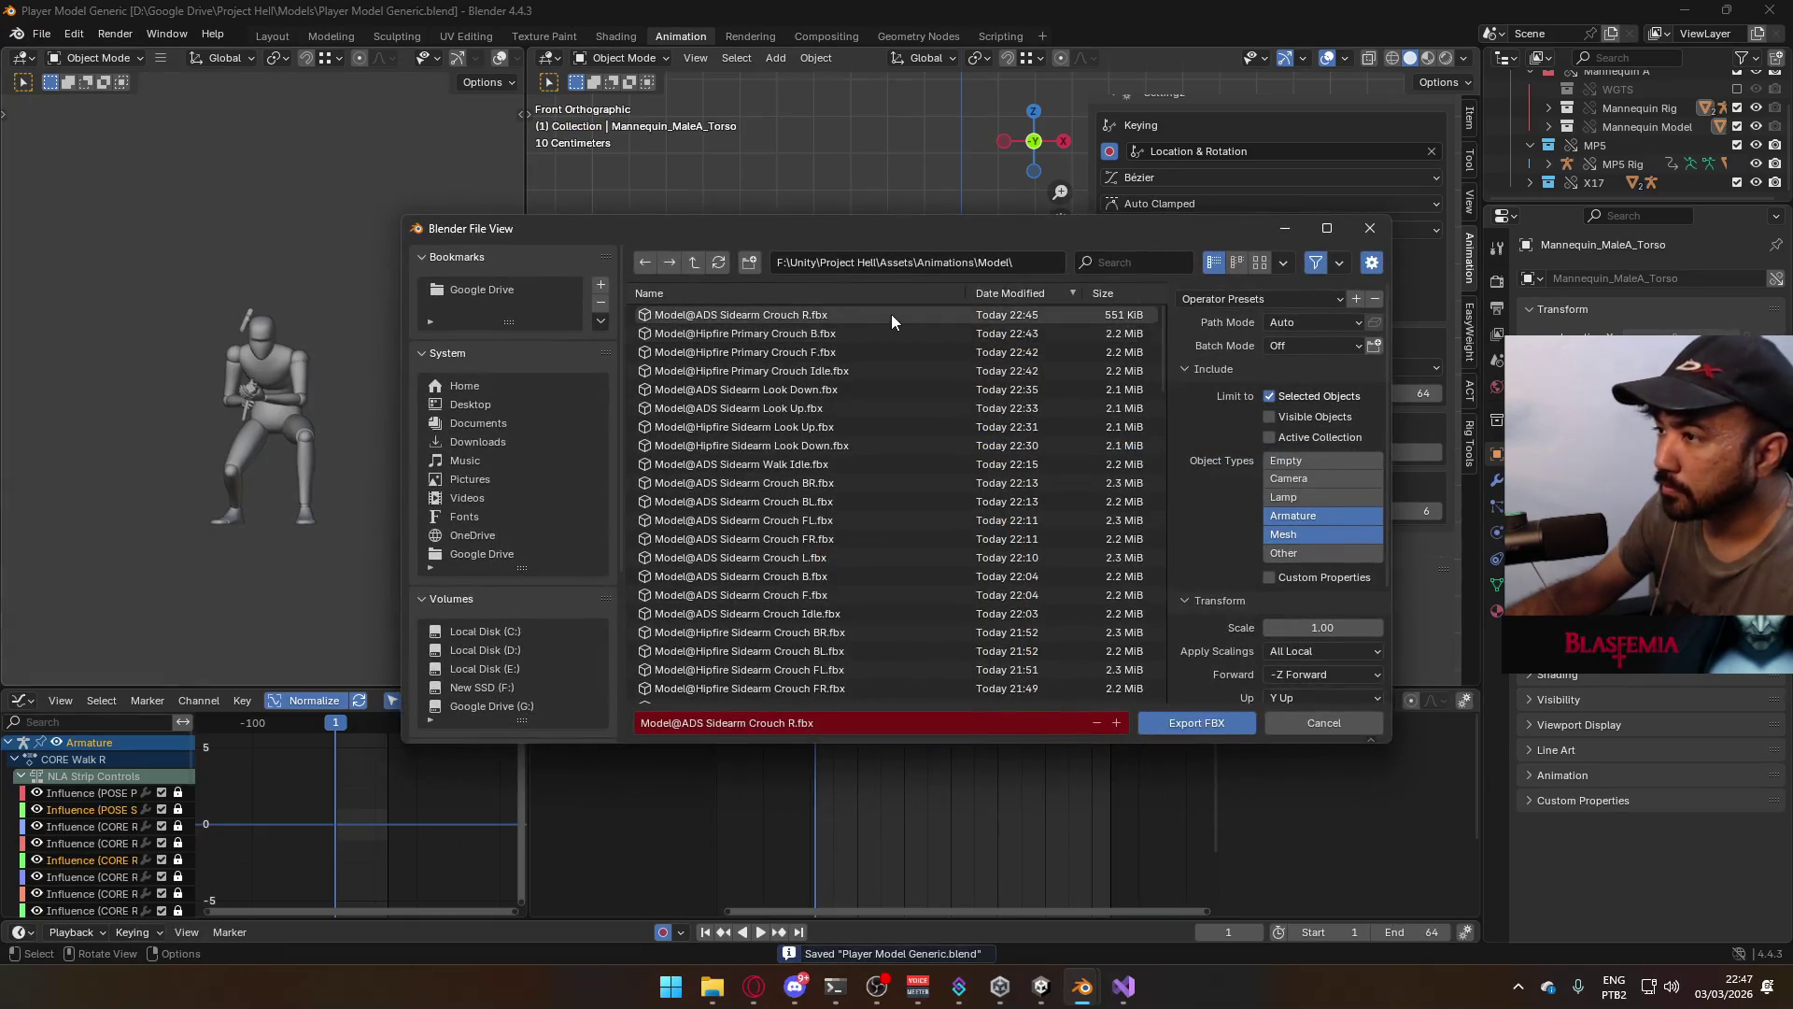
double_click(863, 366)
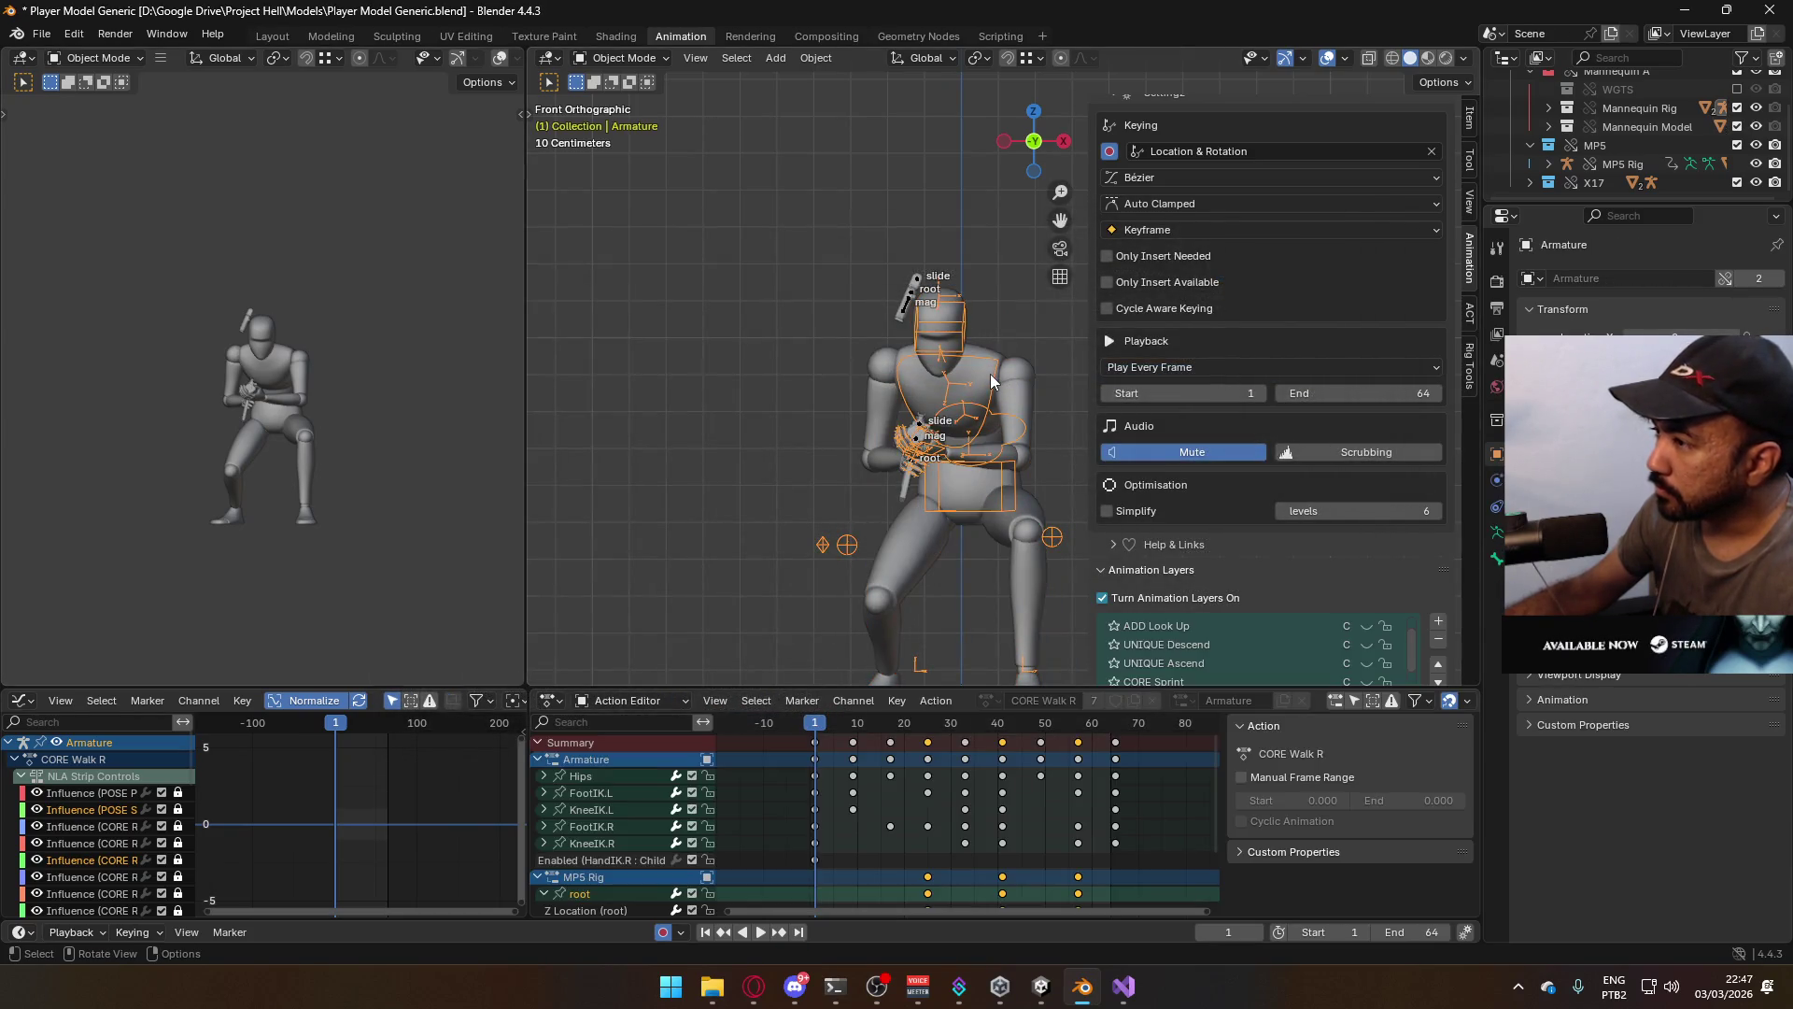
Turn on the CORE Walk F layer for both the armature and the MP5 Rig
scroll(1419, 523, down, 4)
scroll(1330, 584, down, 6)
click(1365, 589)
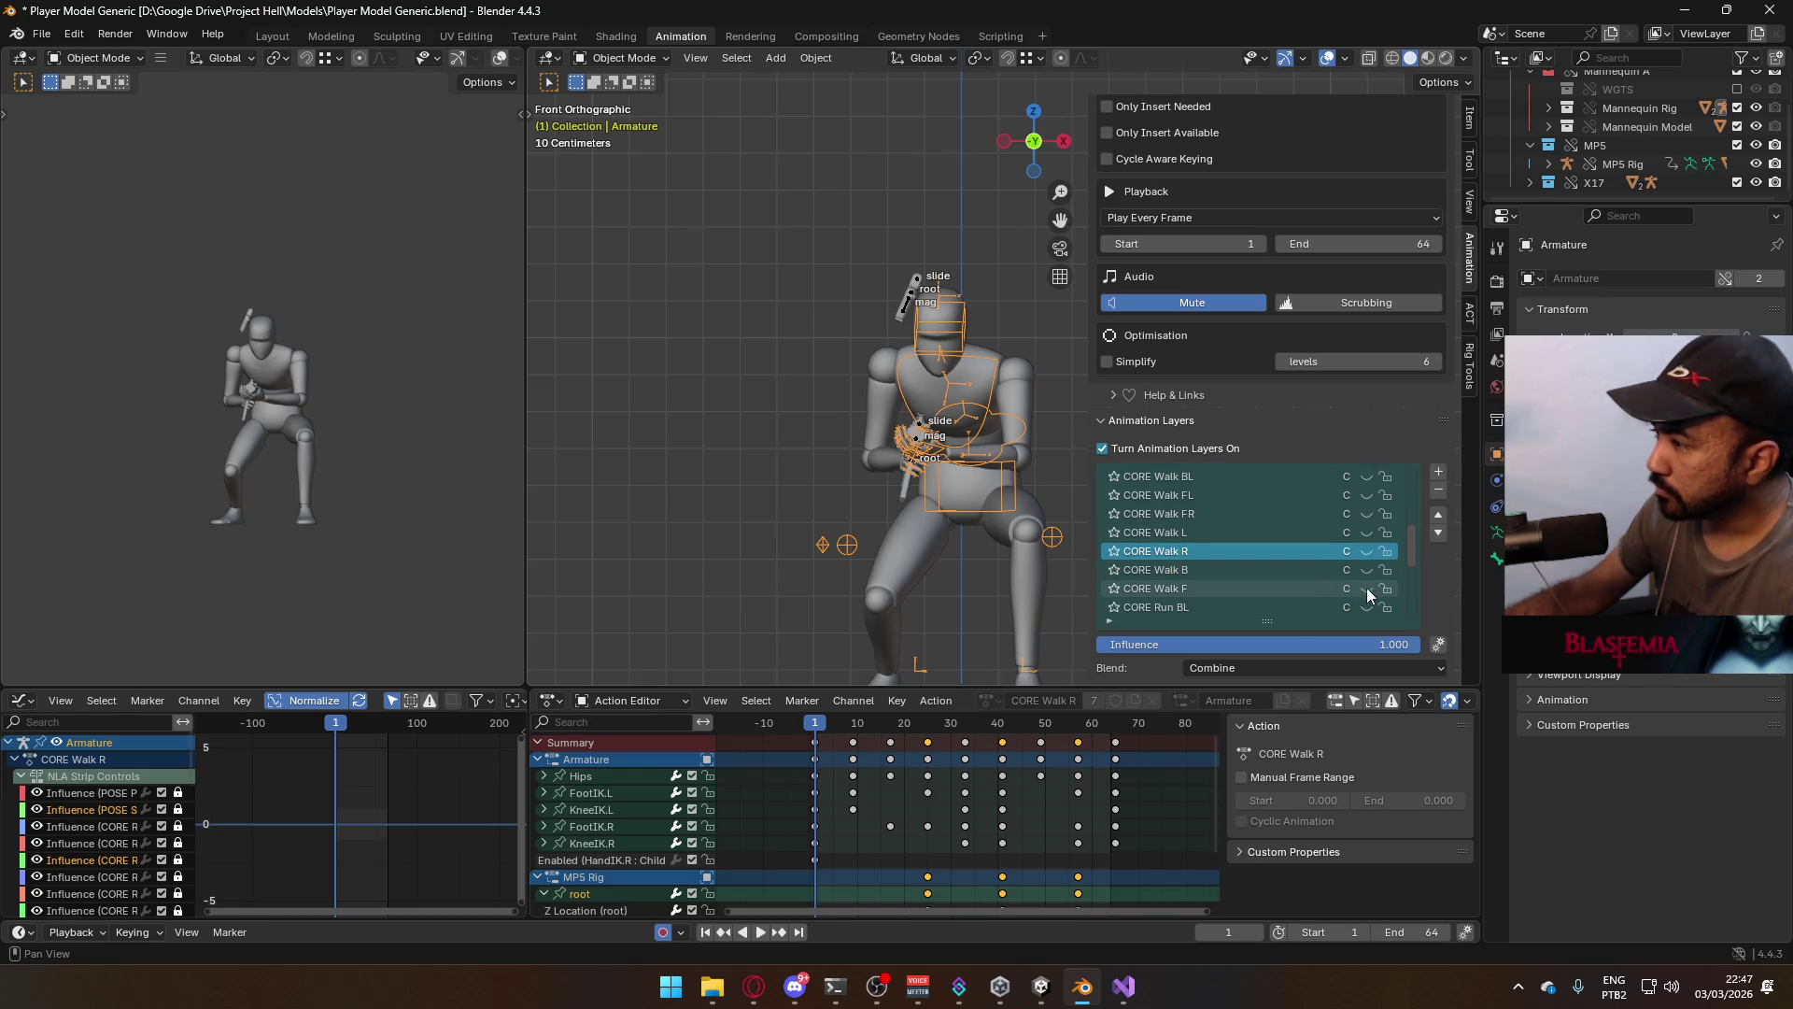
click(919, 430)
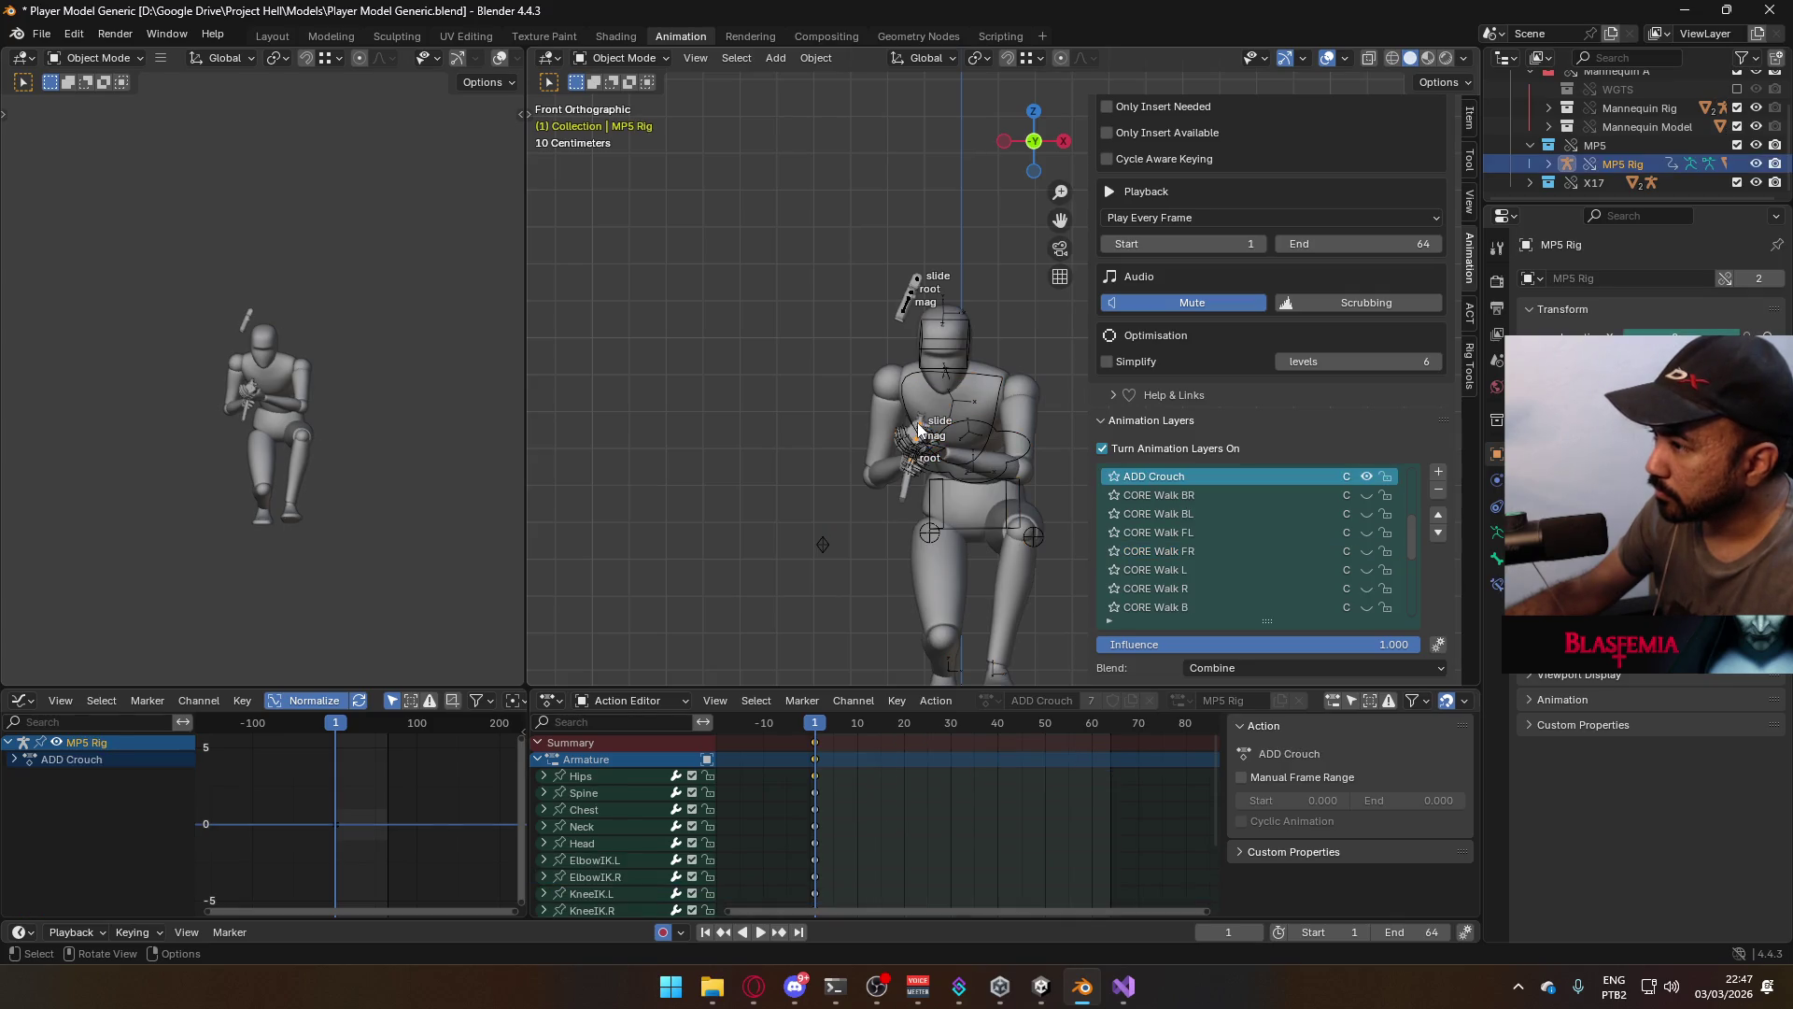
scroll(1345, 564, down, 2)
click(1366, 549)
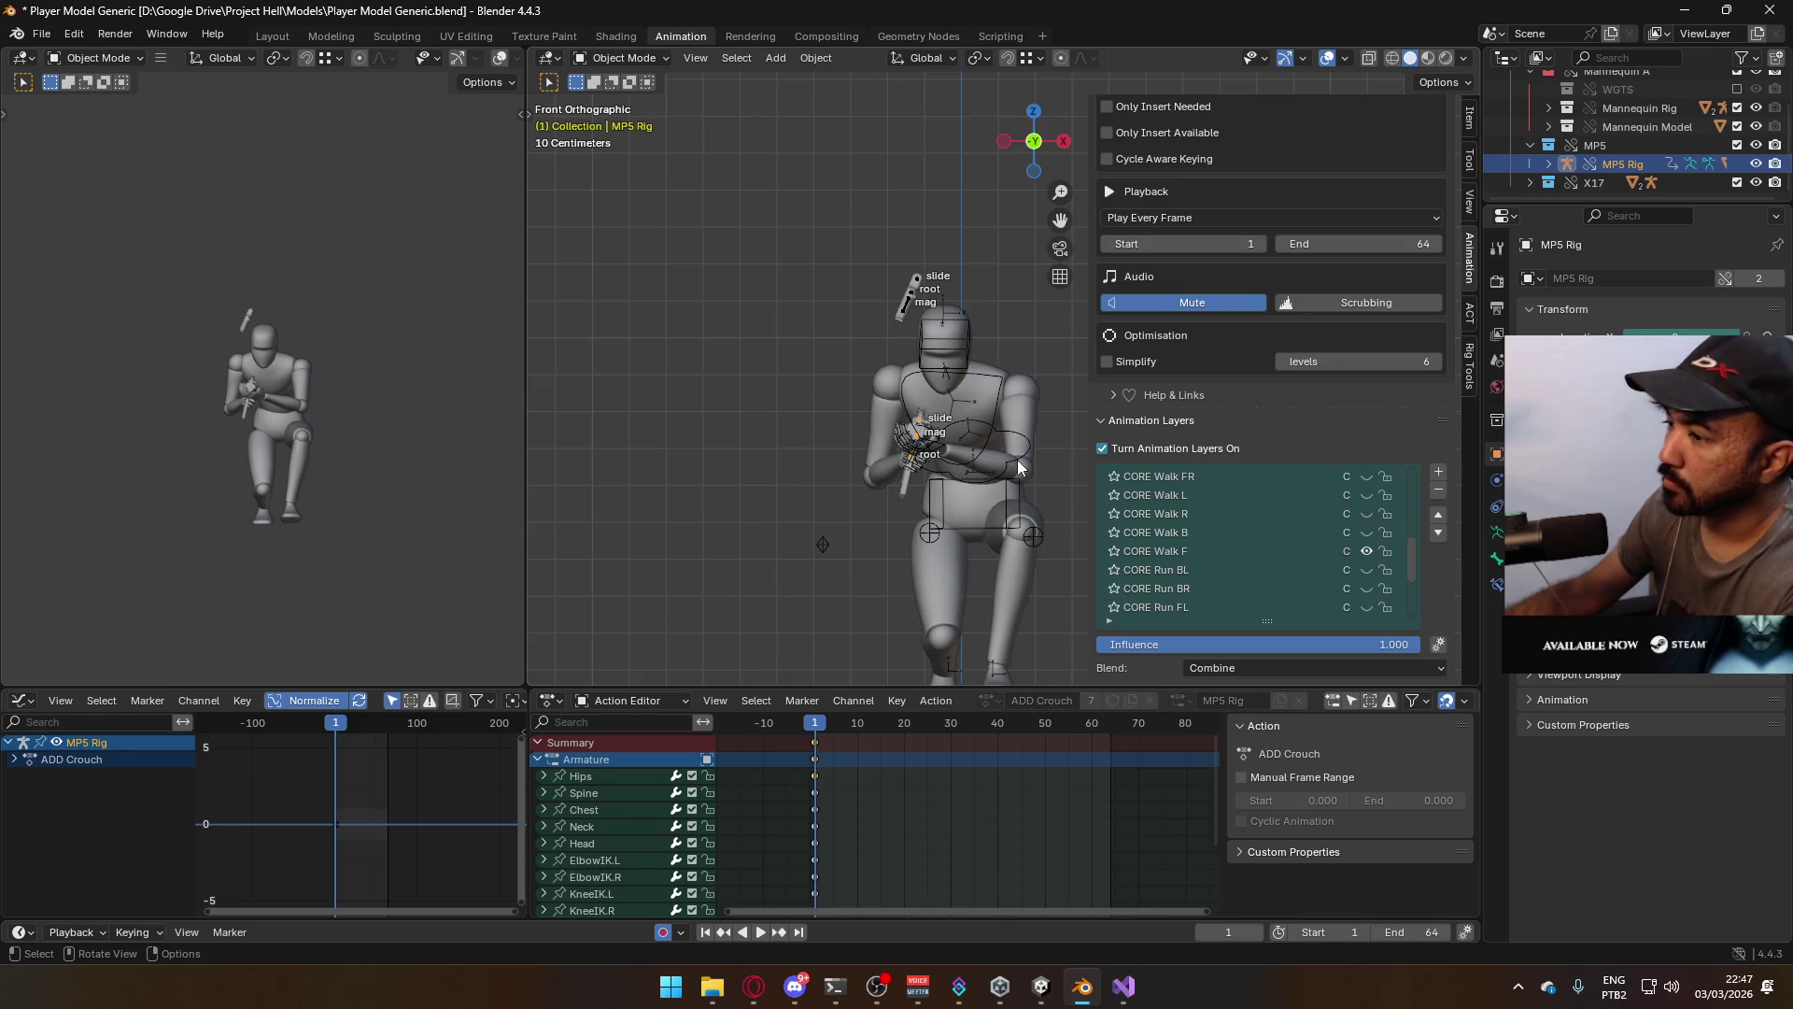
Preview the crouched walk in right orthographic view and save the blend file
click(1018, 467)
key(KP_3)
key(space)
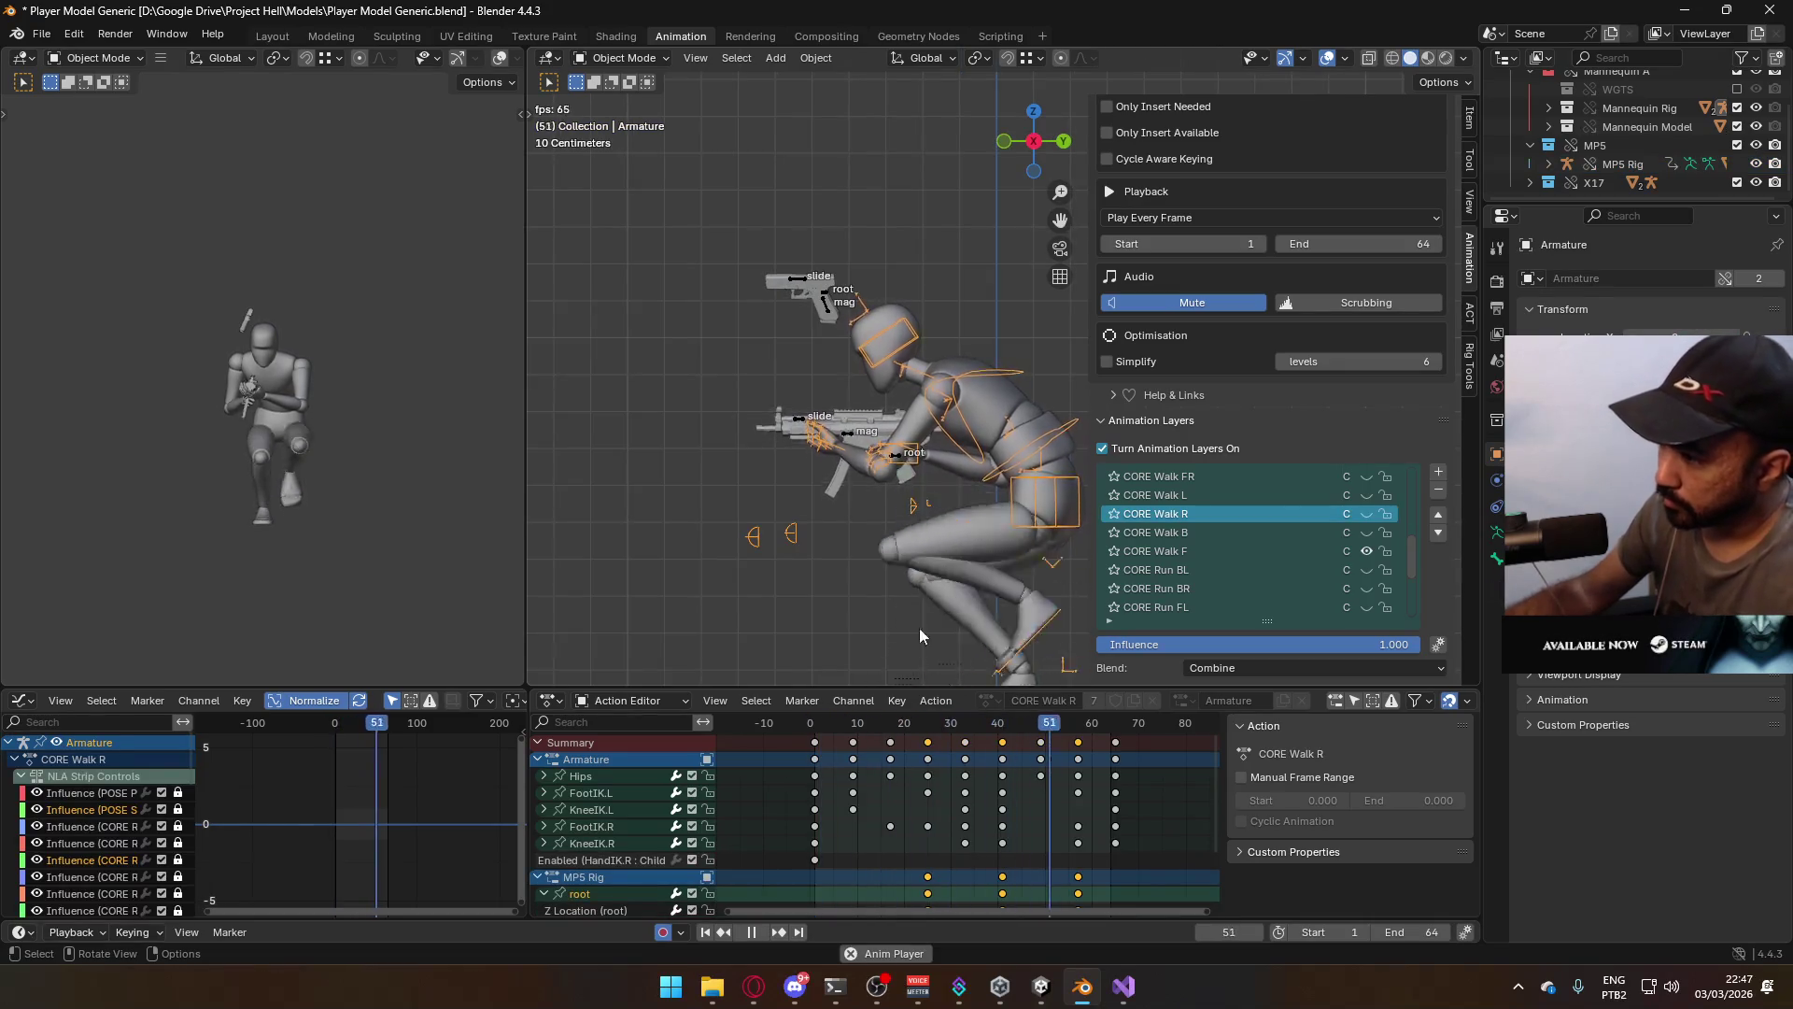
click(816, 730)
click(983, 558)
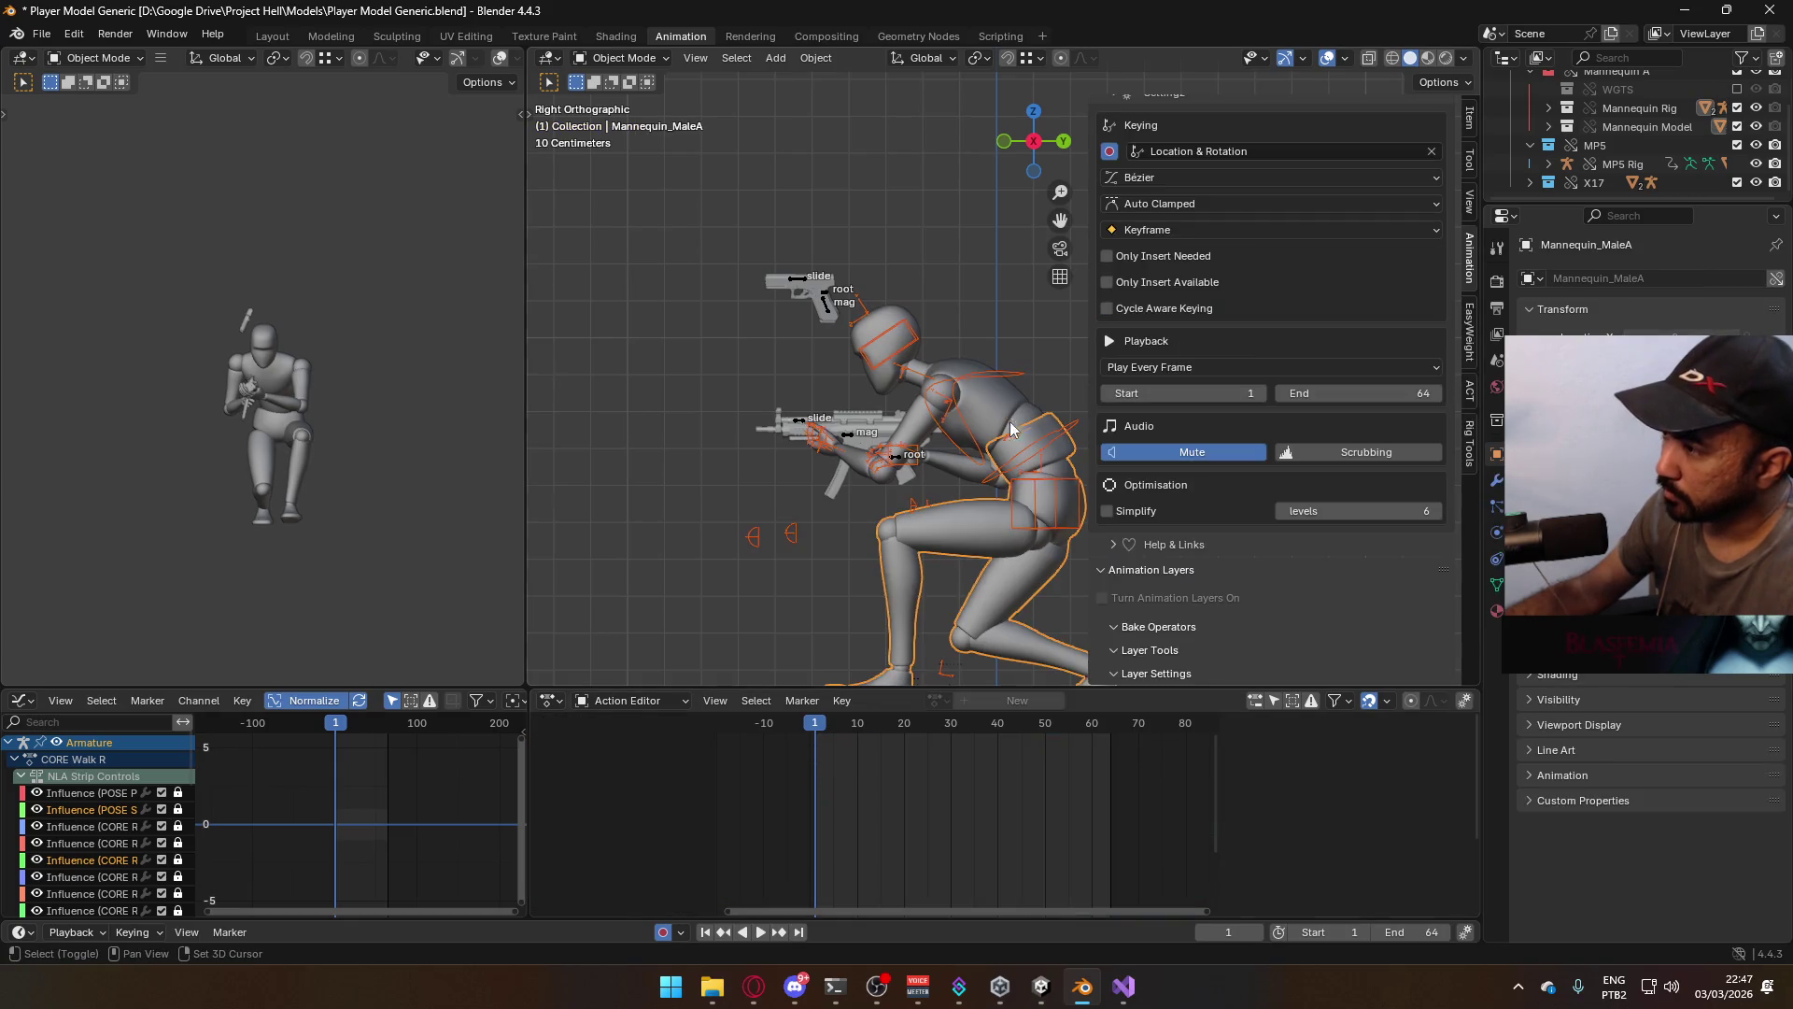
key(ctrl+s)
Export the crouched walk-forward clip as Model@Hipfire Primary Crouch F.fbx
click(41, 33)
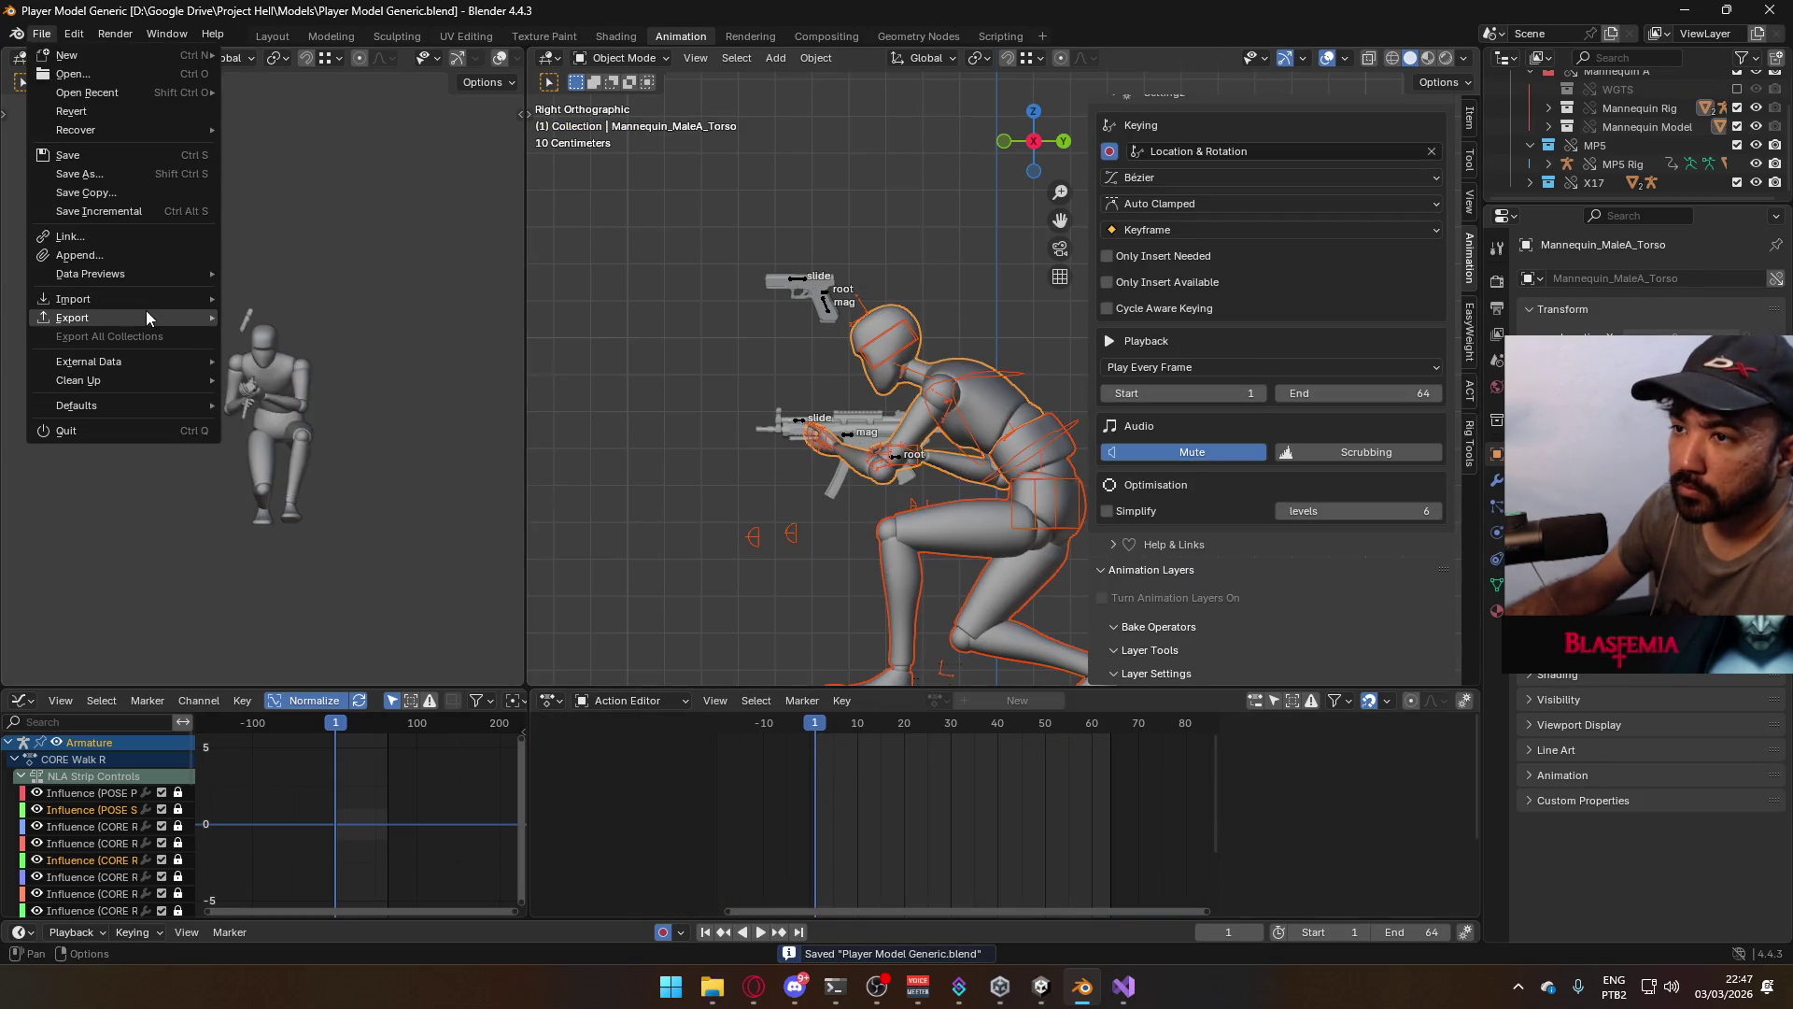
mouse_move(150, 318)
click(434, 493)
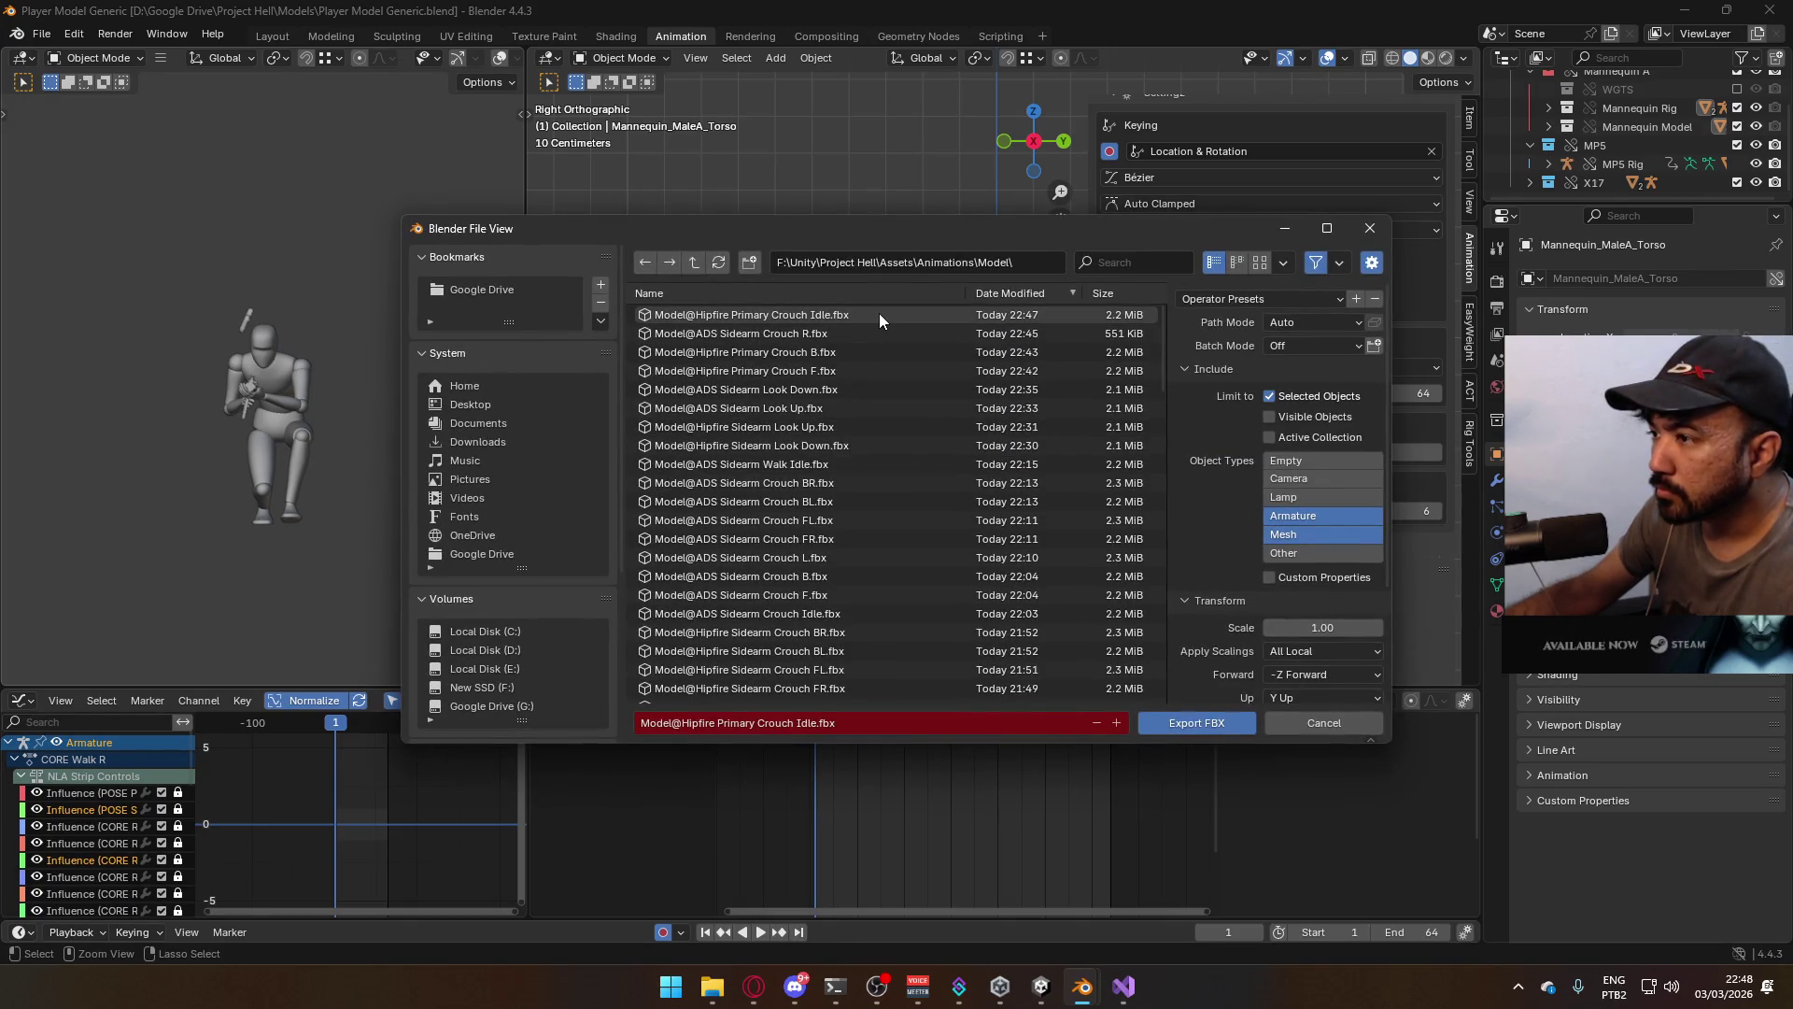
double_click(839, 369)
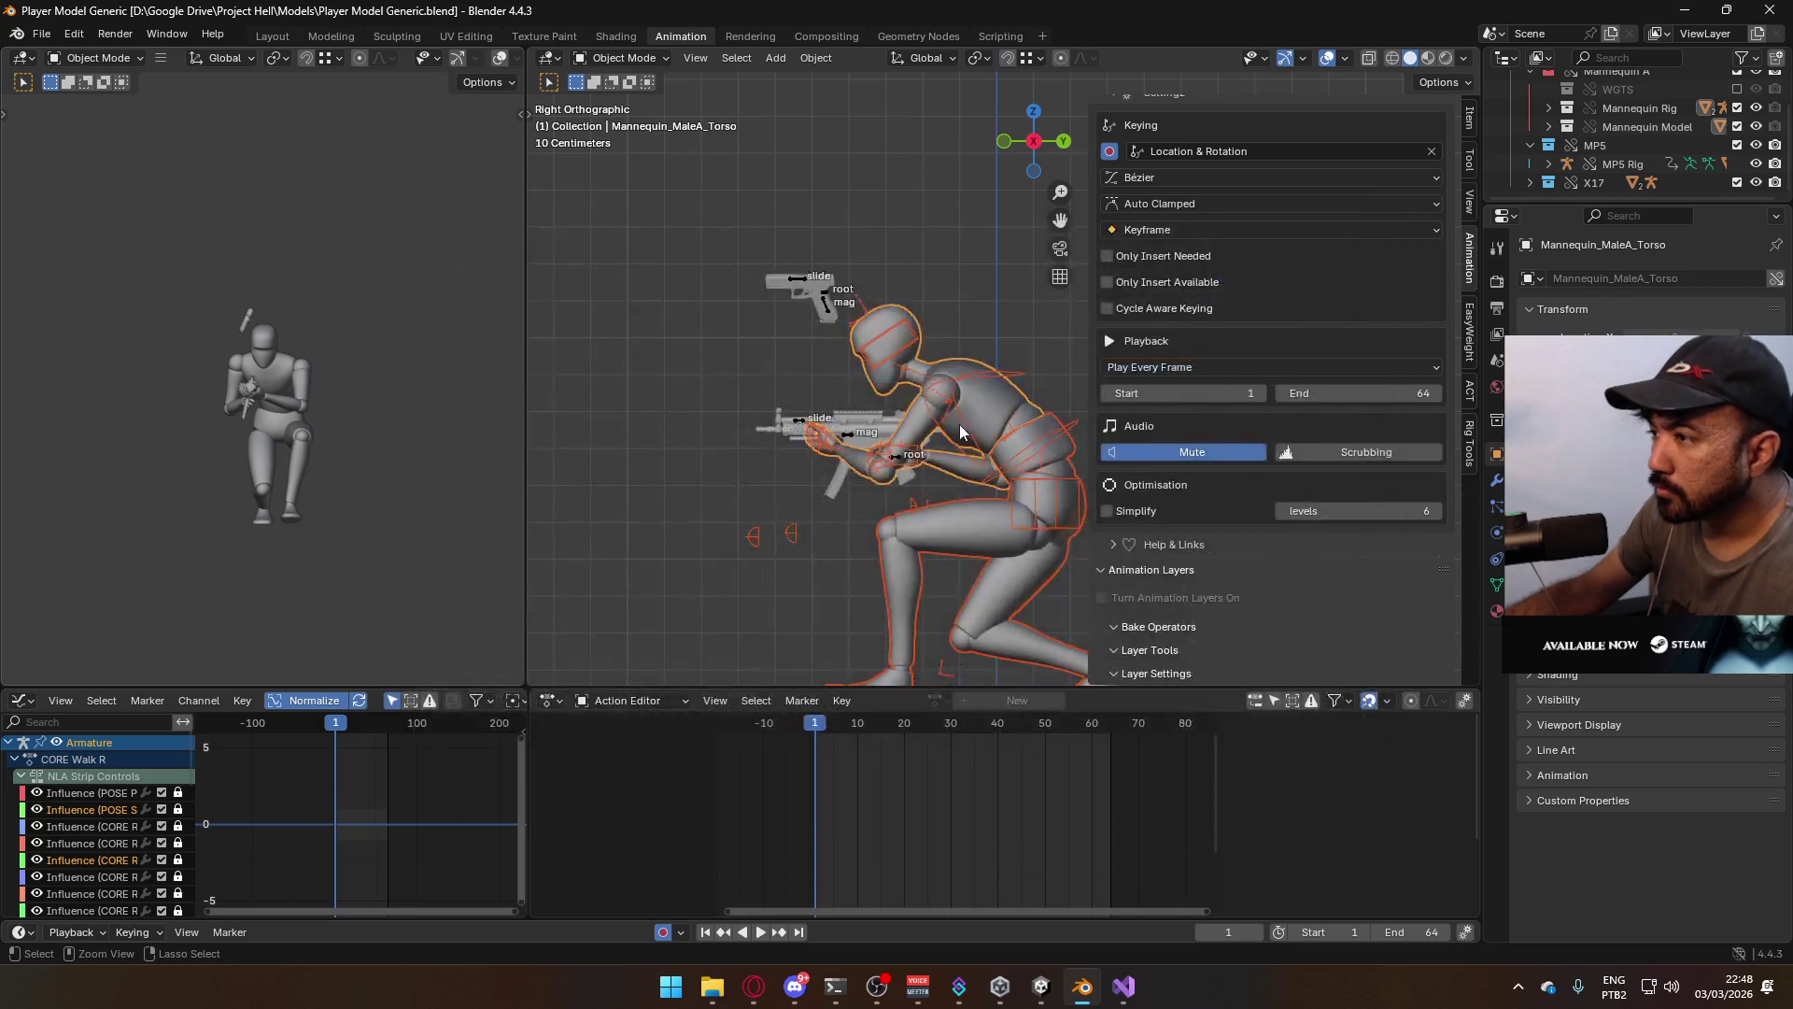
Make CORE Walk B the active layer on both the armature and the MP5 Rig
click(967, 418)
scroll(1401, 607, down, 2)
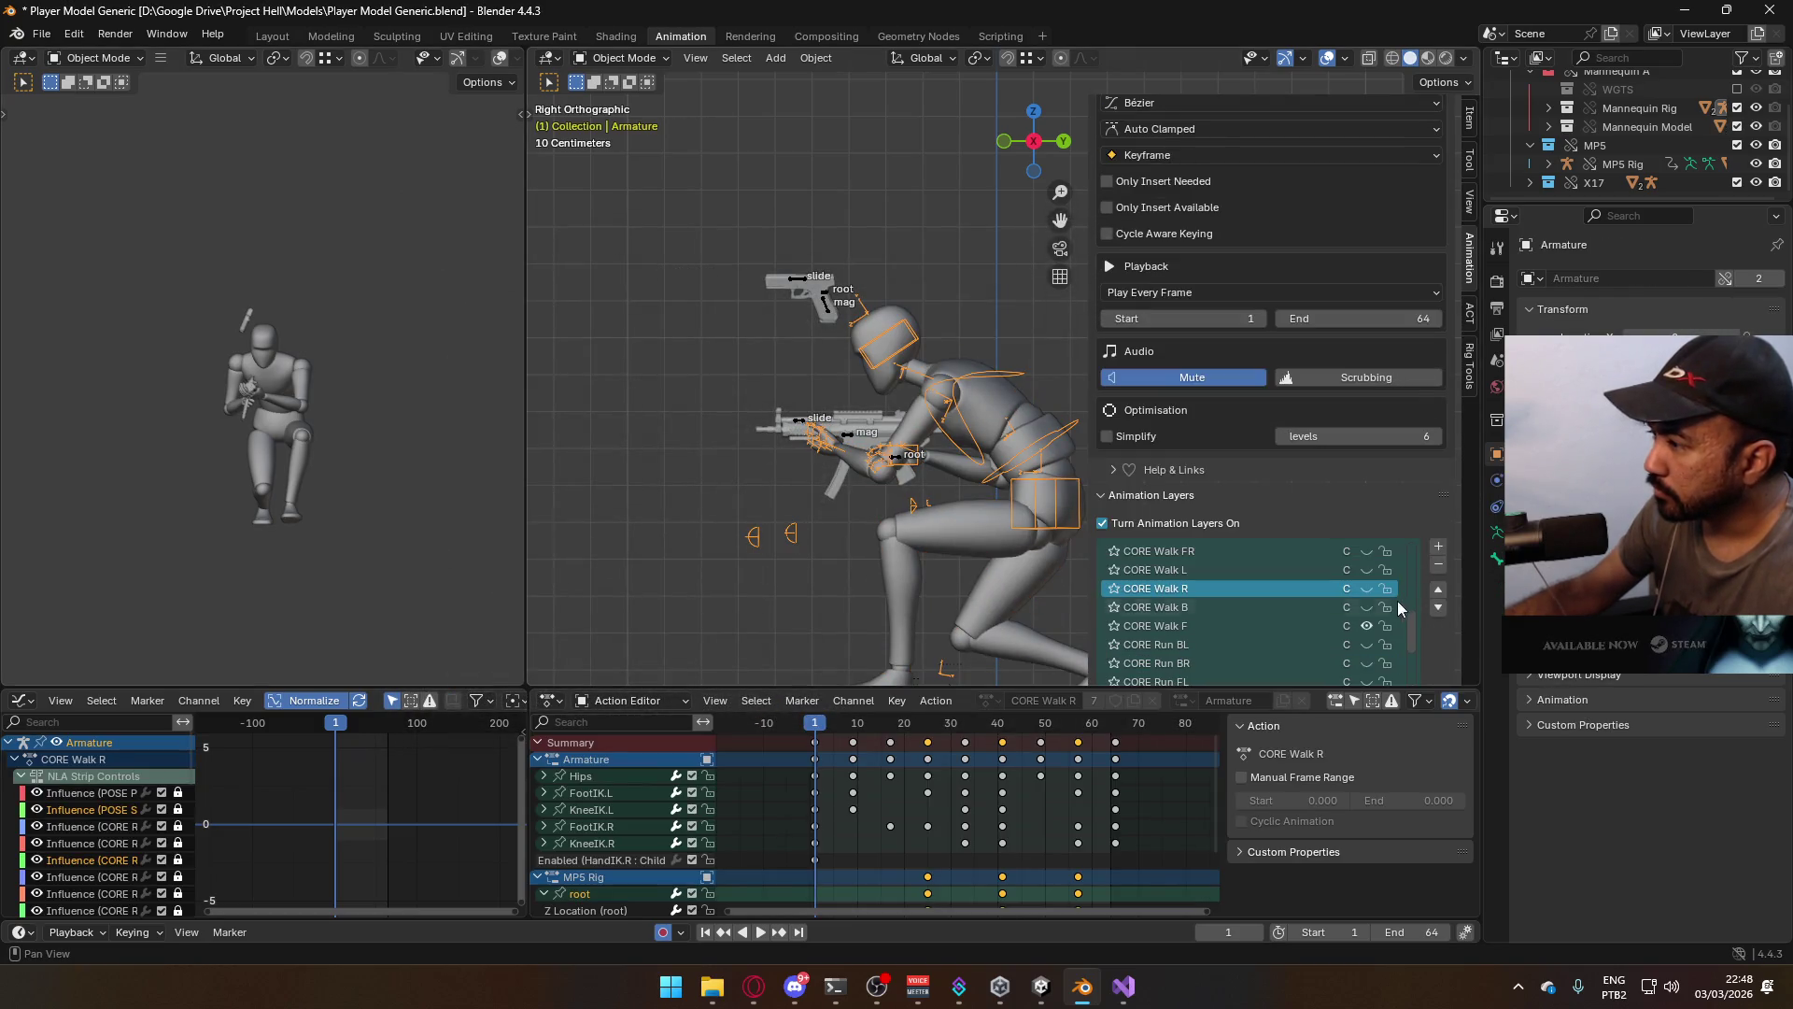
click(1366, 607)
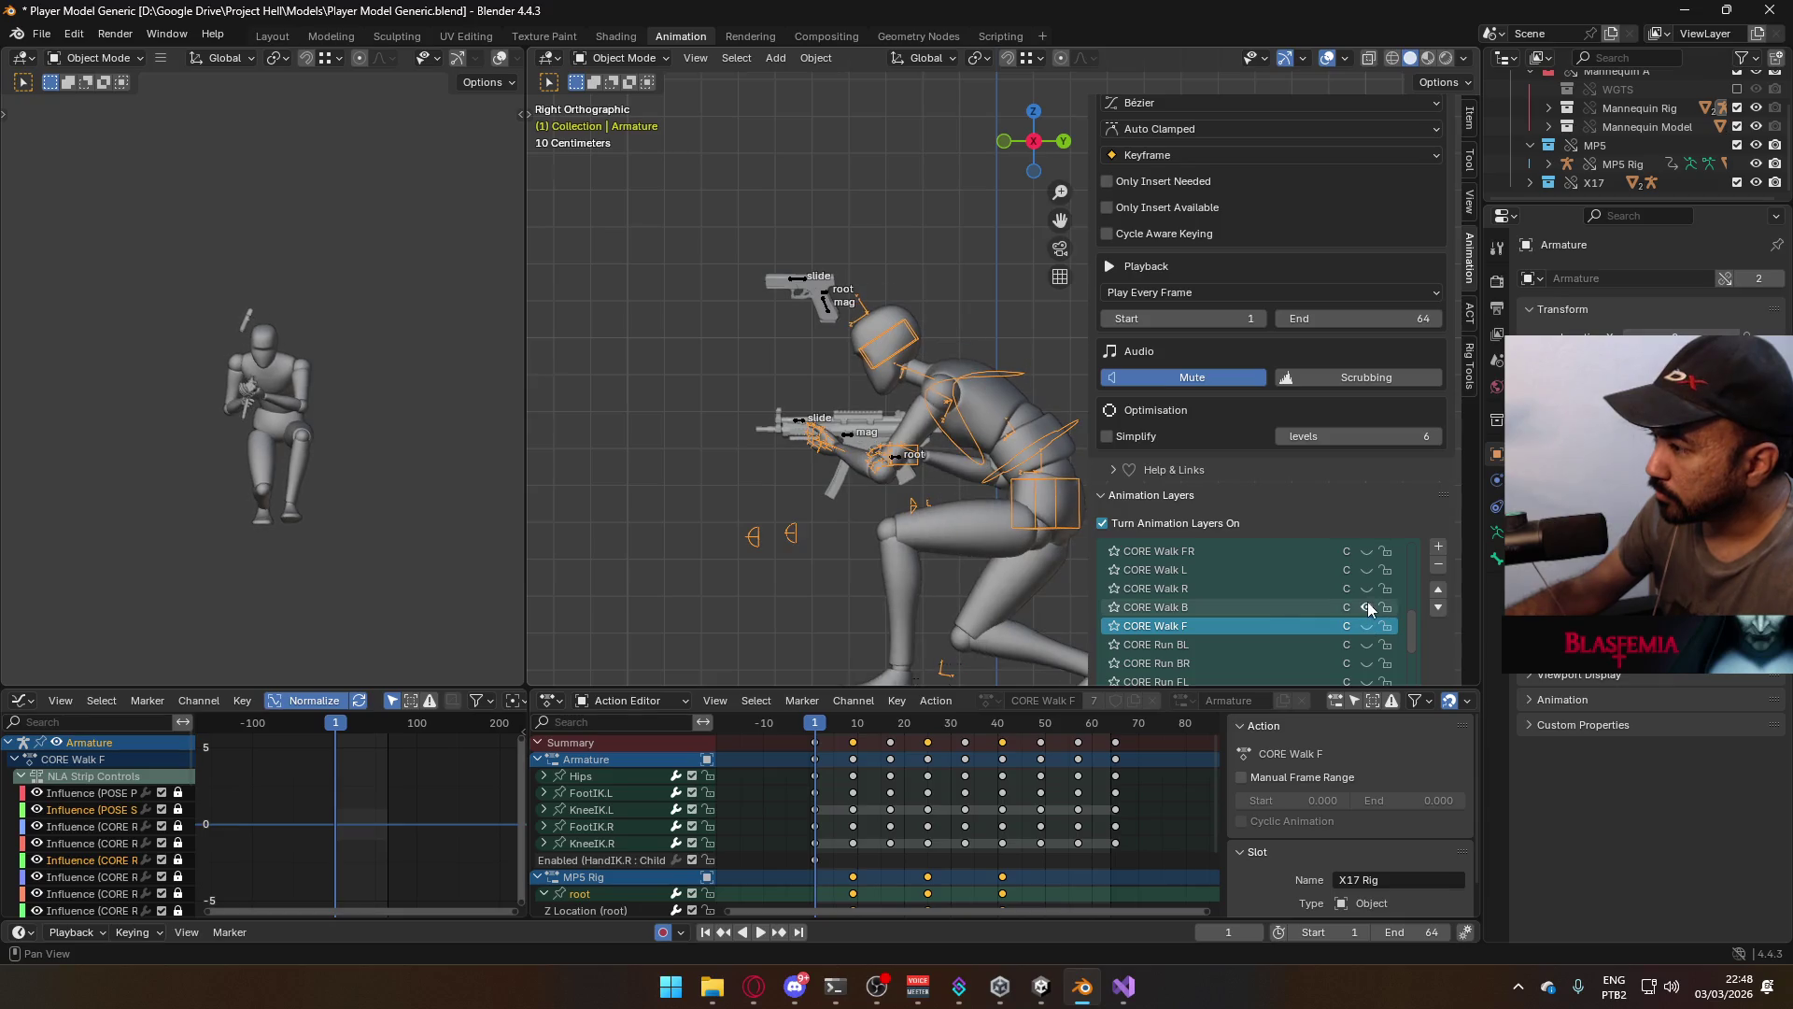
click(848, 444)
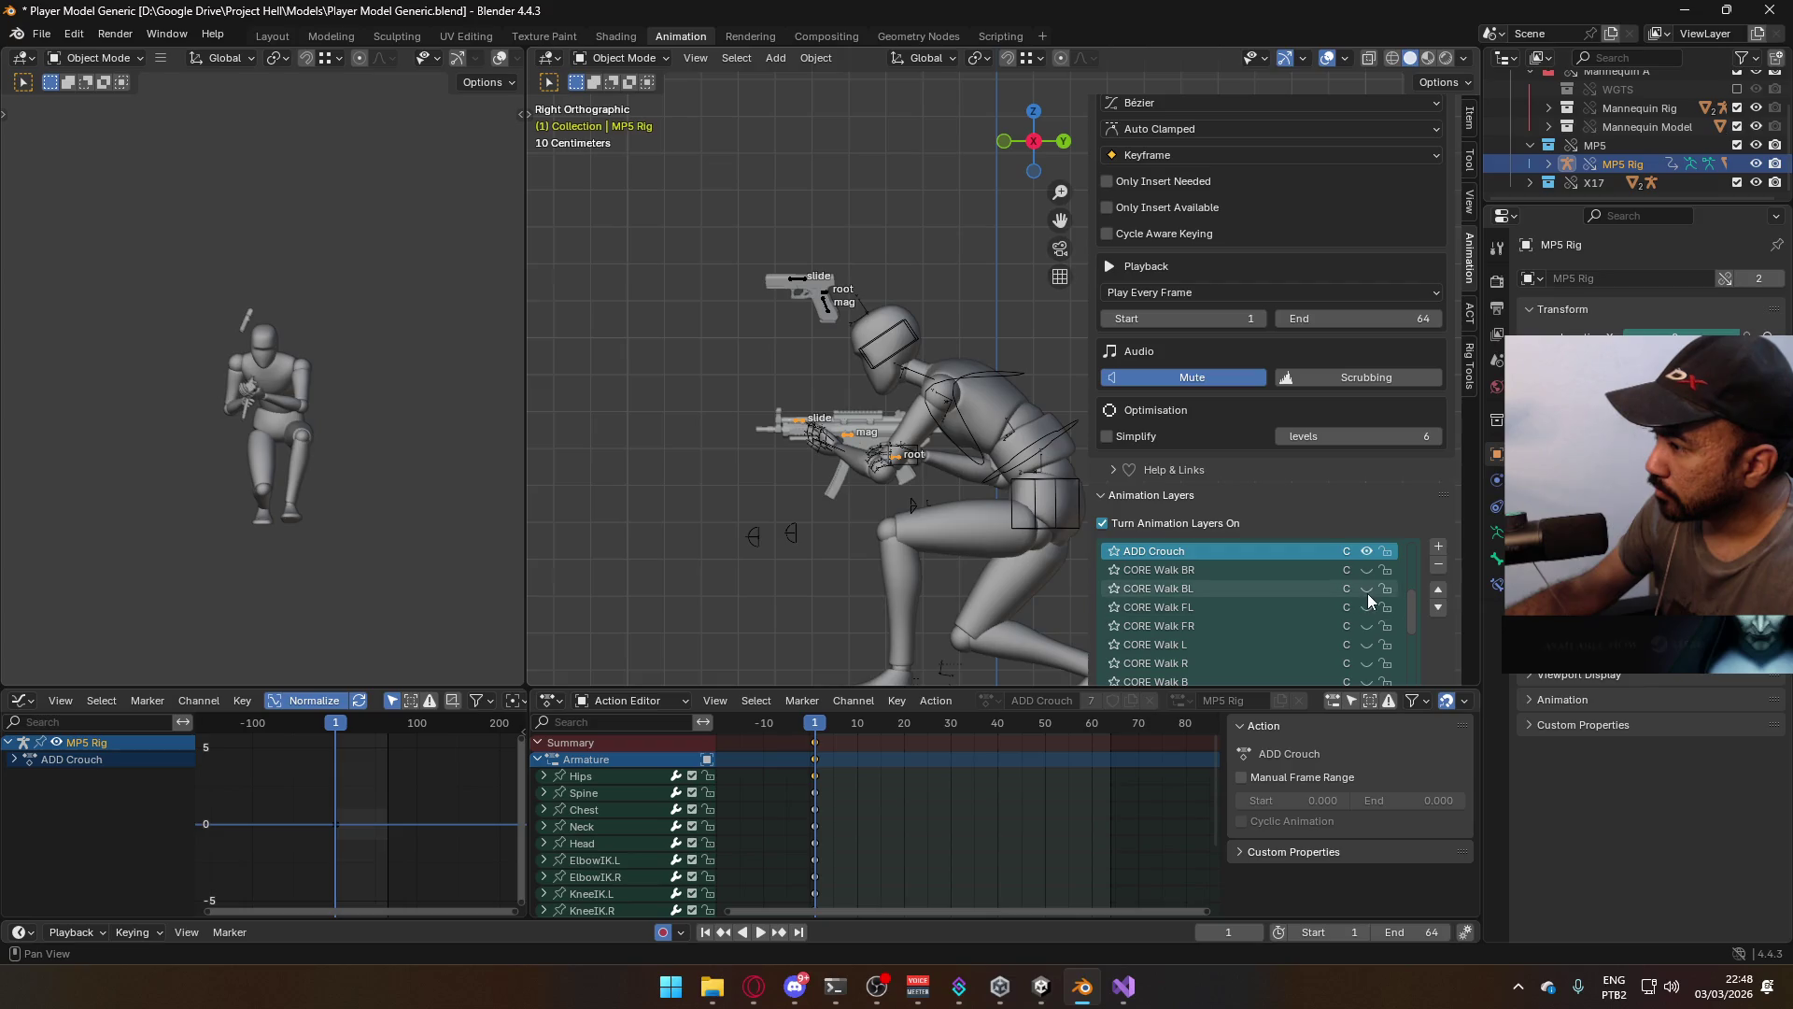
scroll(1367, 596, down, 3)
click(1365, 626)
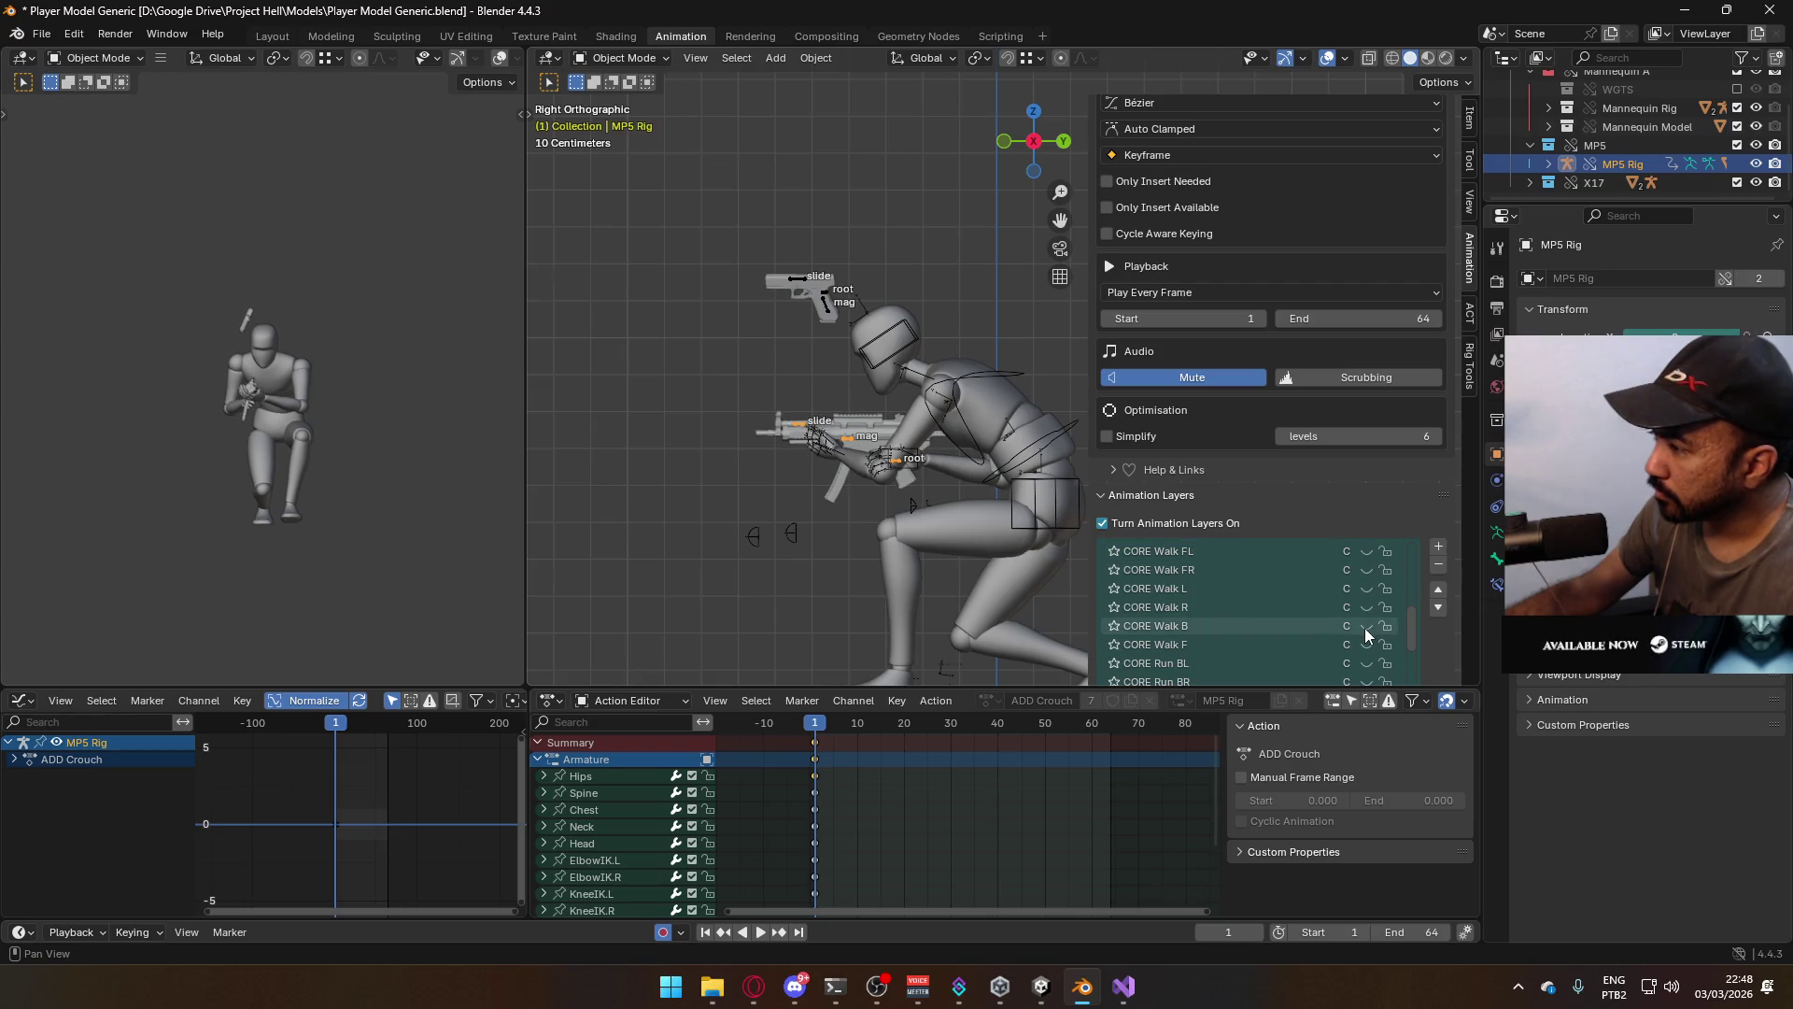
Preview the crouched walk-back animation, rewind to frame 1, and save the blend file
click(1276, 628)
key(space)
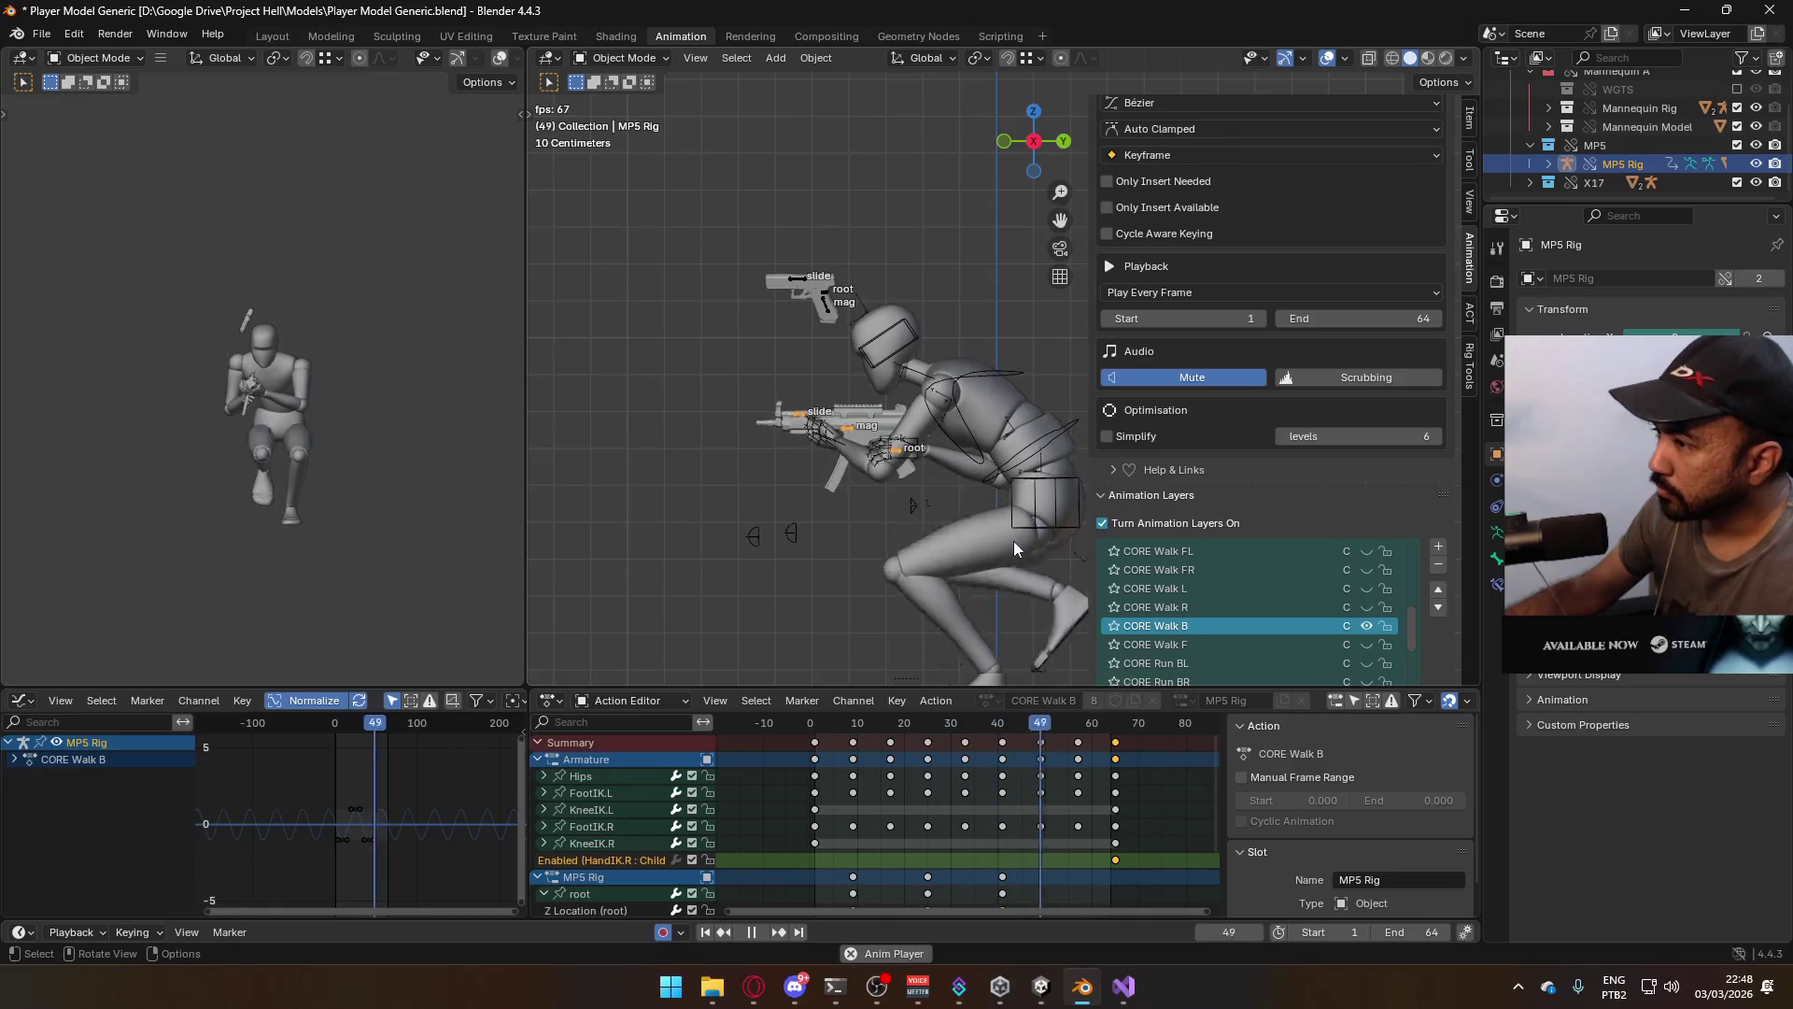
click(816, 724)
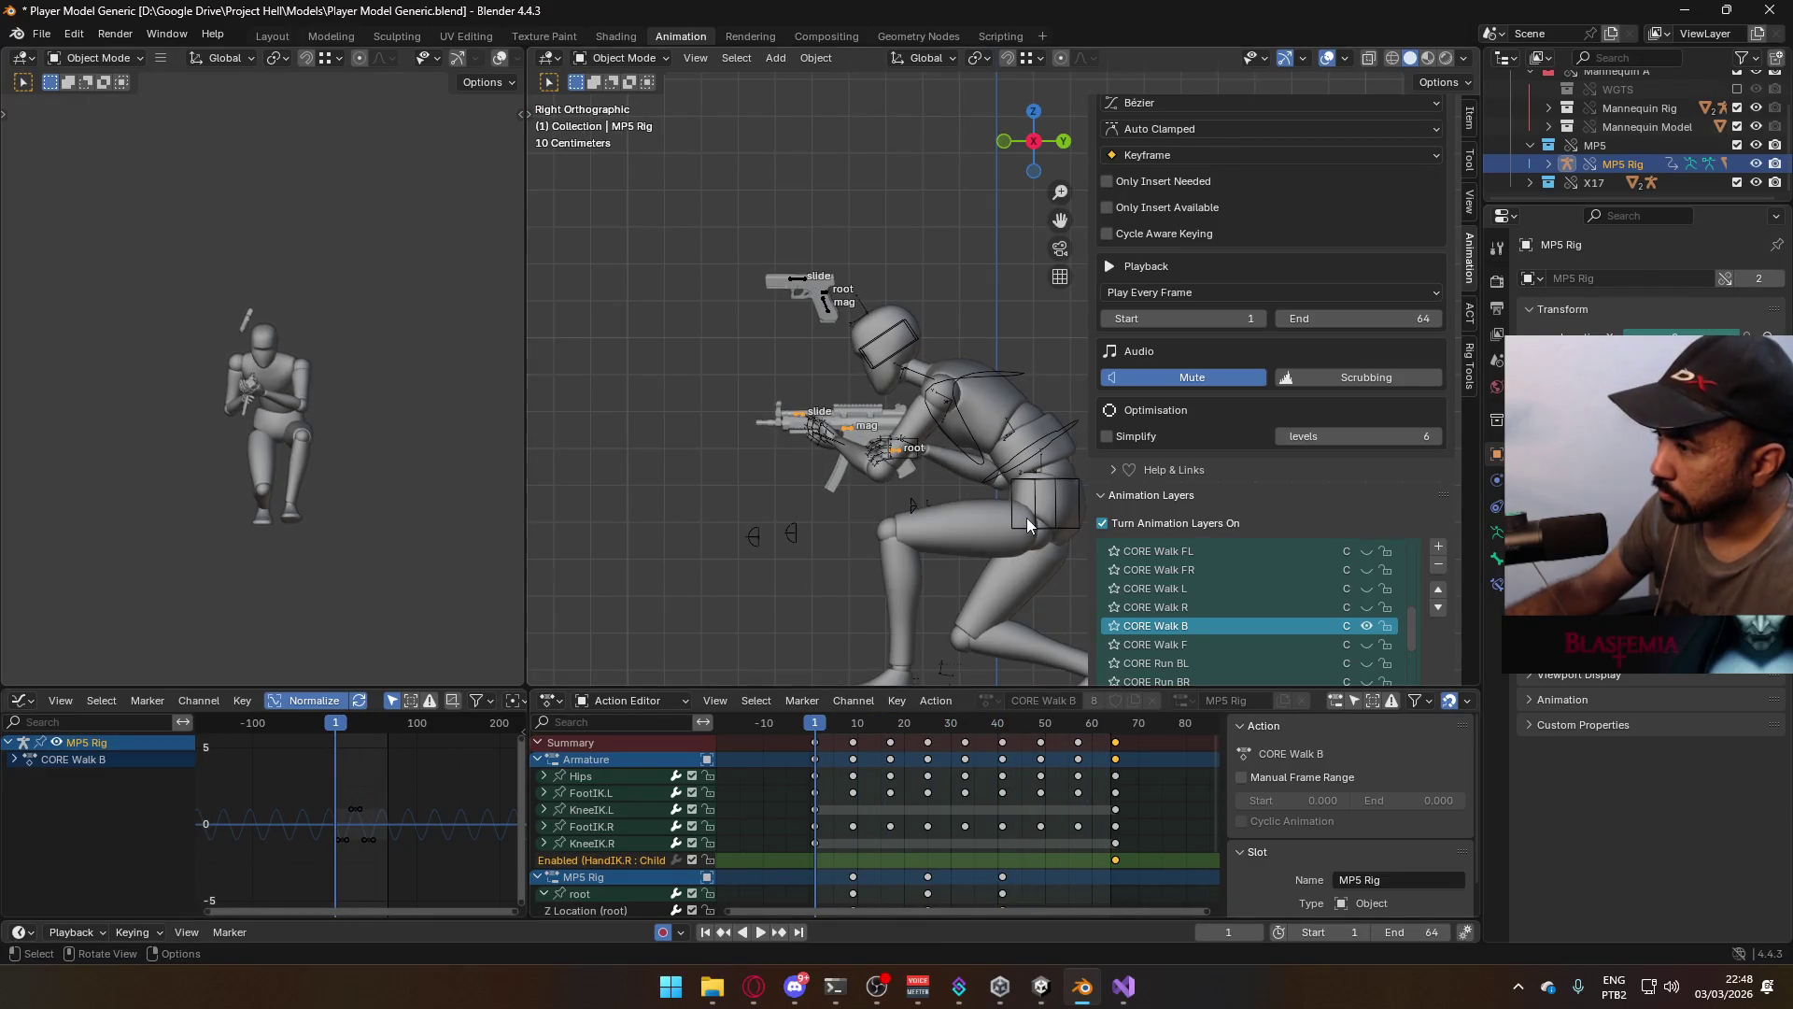
click(988, 536)
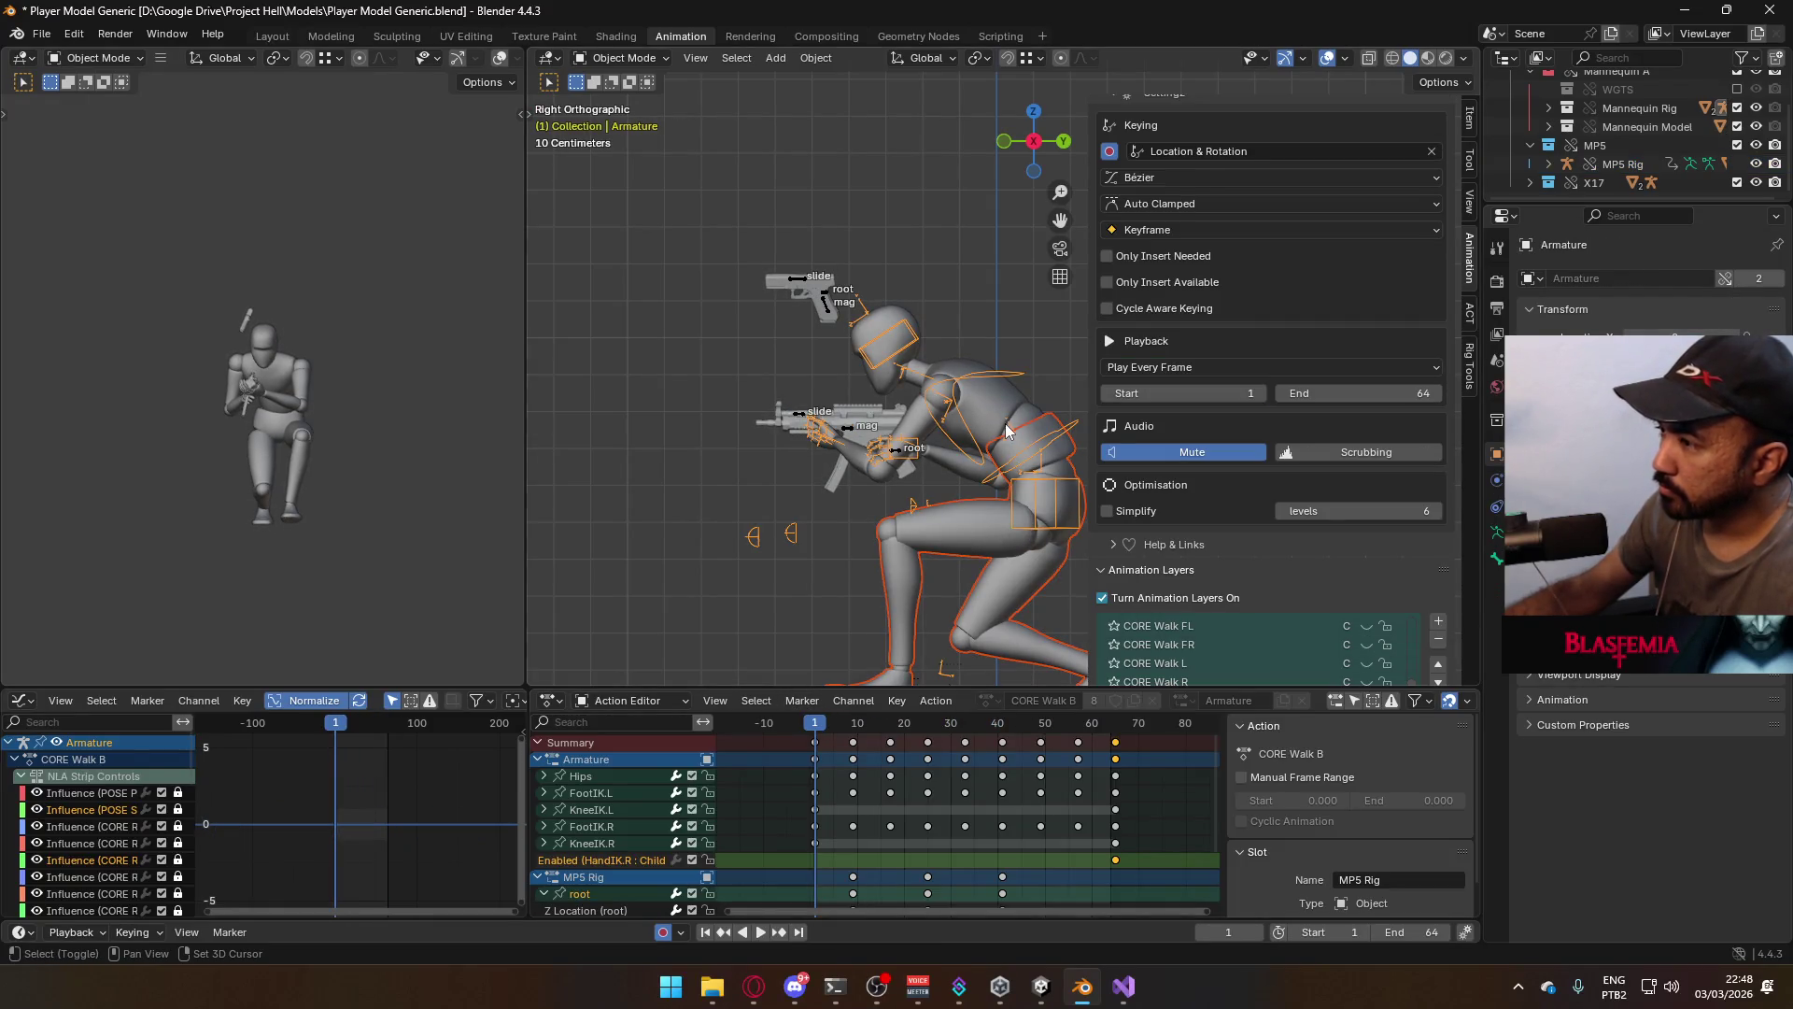
key(ctrl+s)
Export the clip as Model@Hipfire Primary Crouch B.fbx, based on the Crouch F name
click(41, 33)
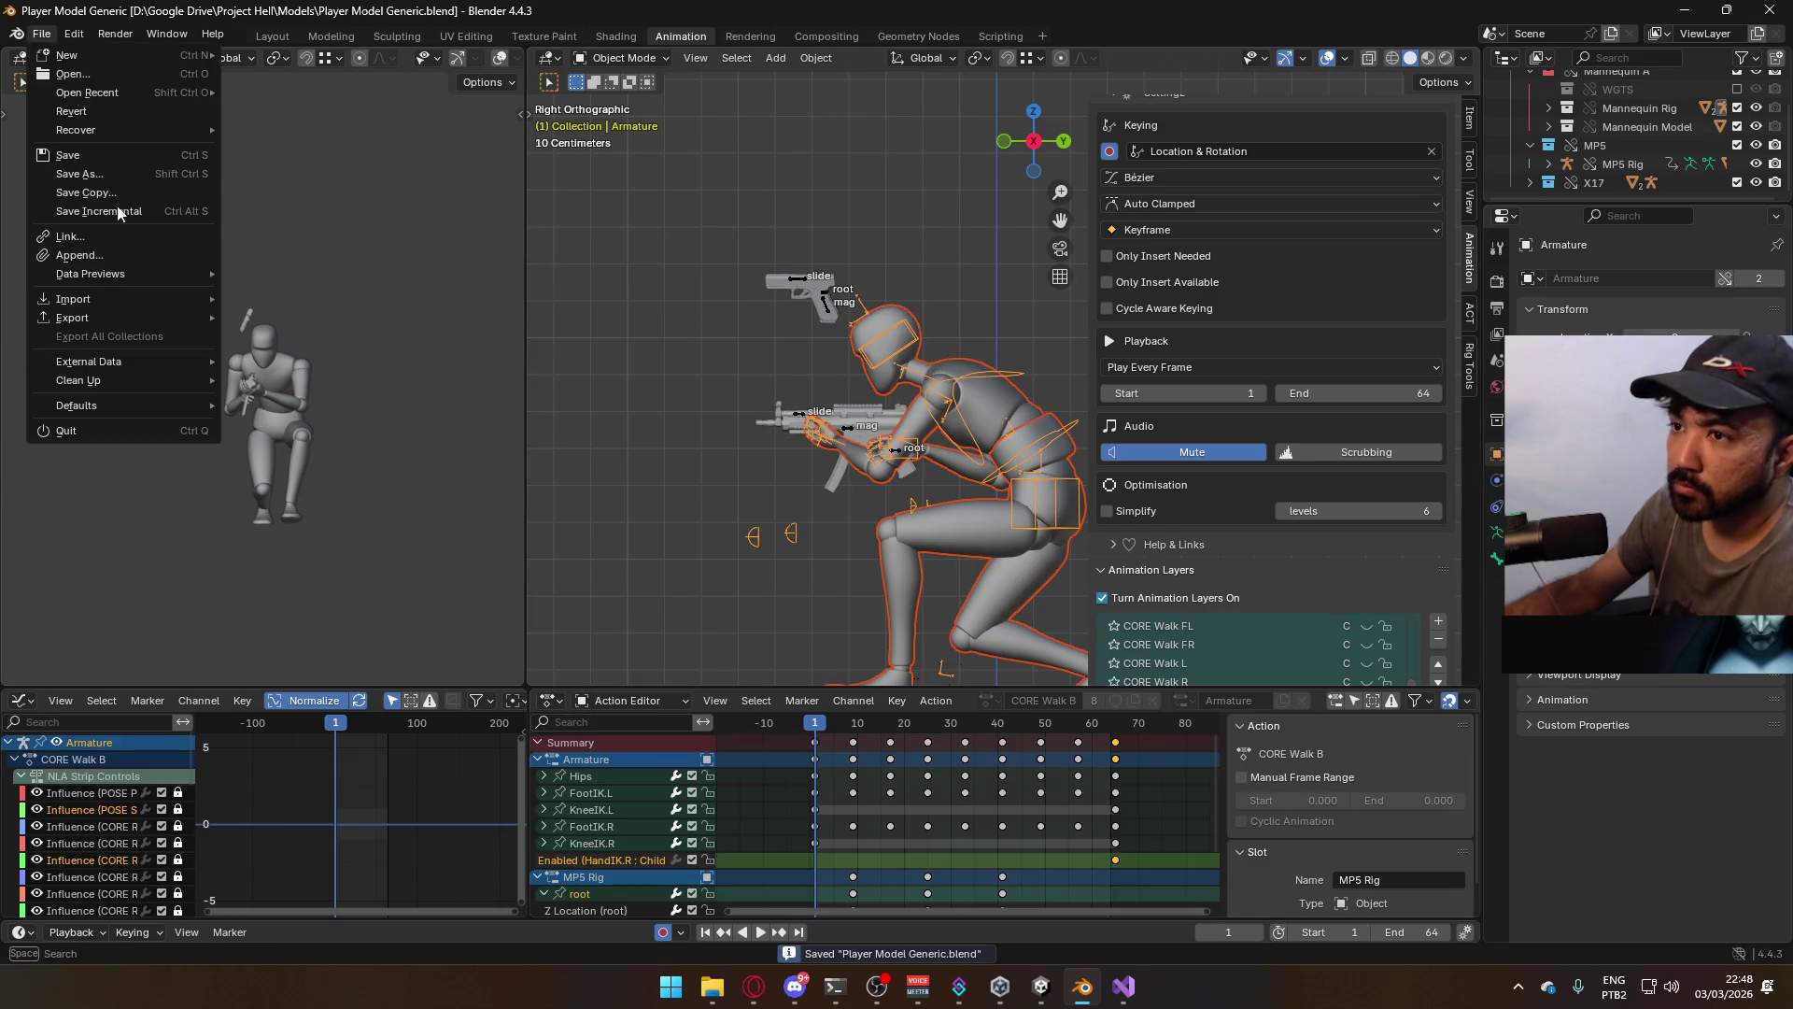
mouse_move(140, 319)
click(465, 505)
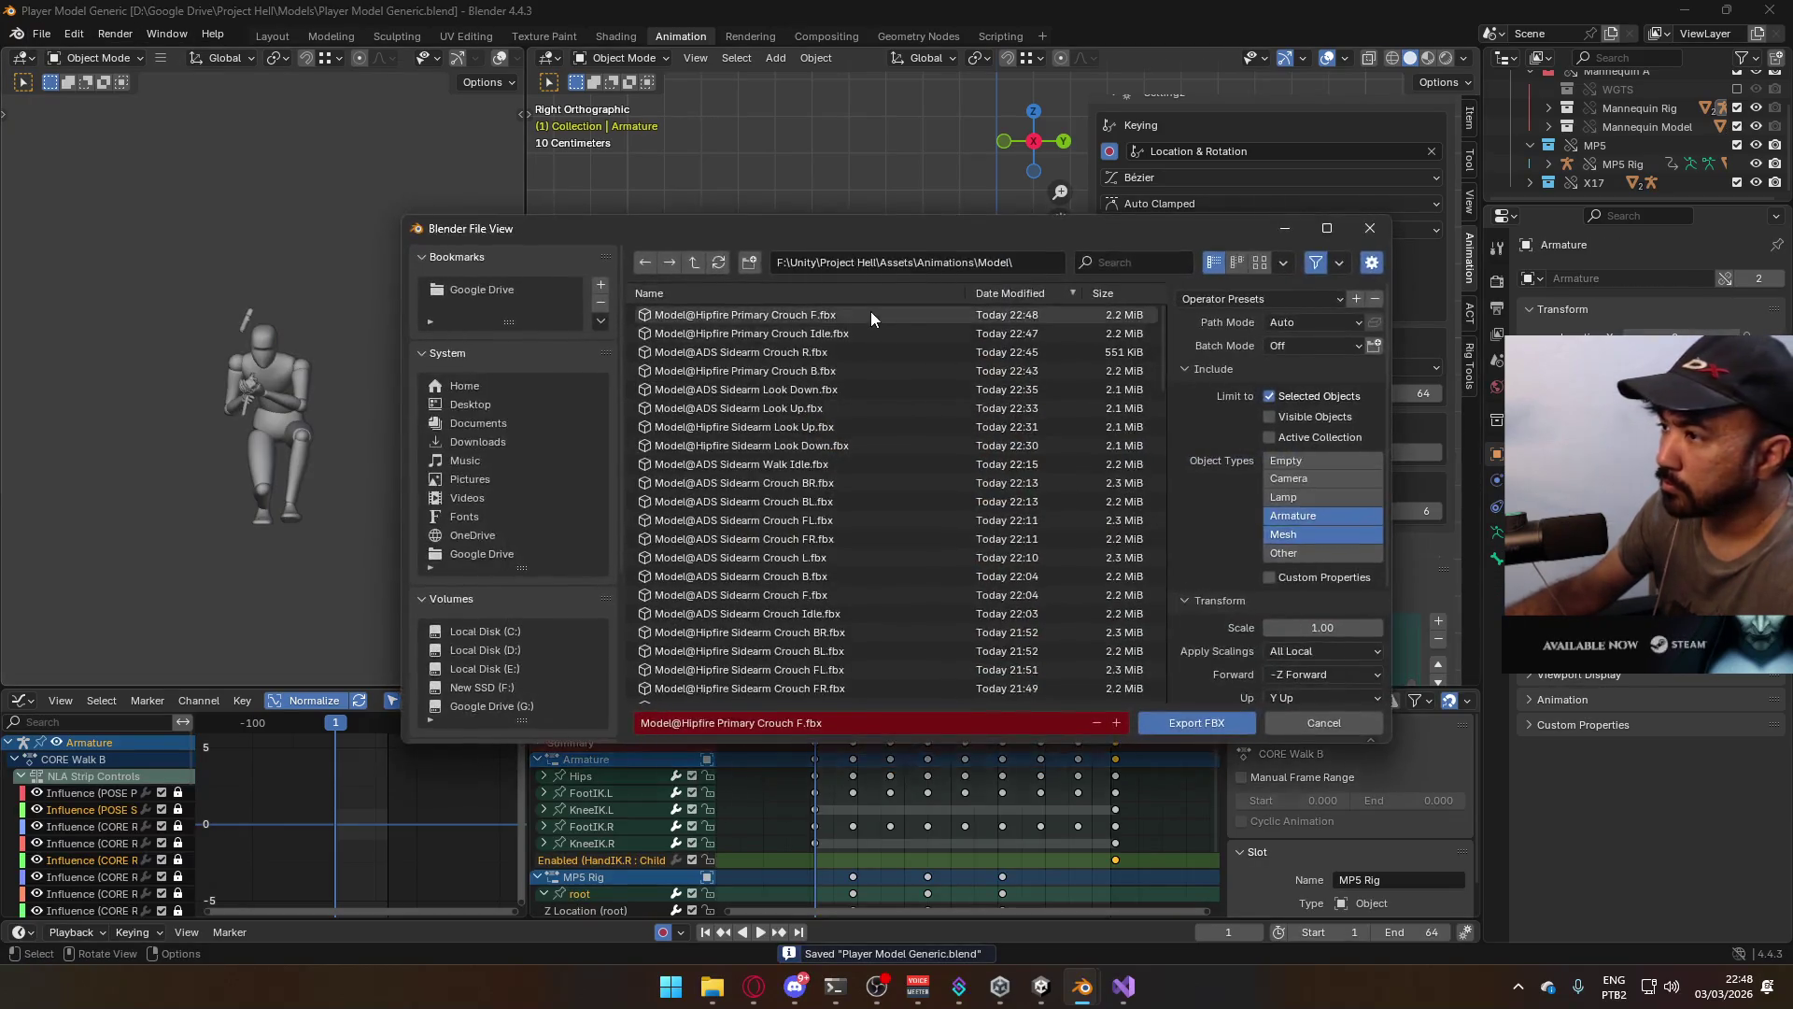
click(871, 314)
text(B)
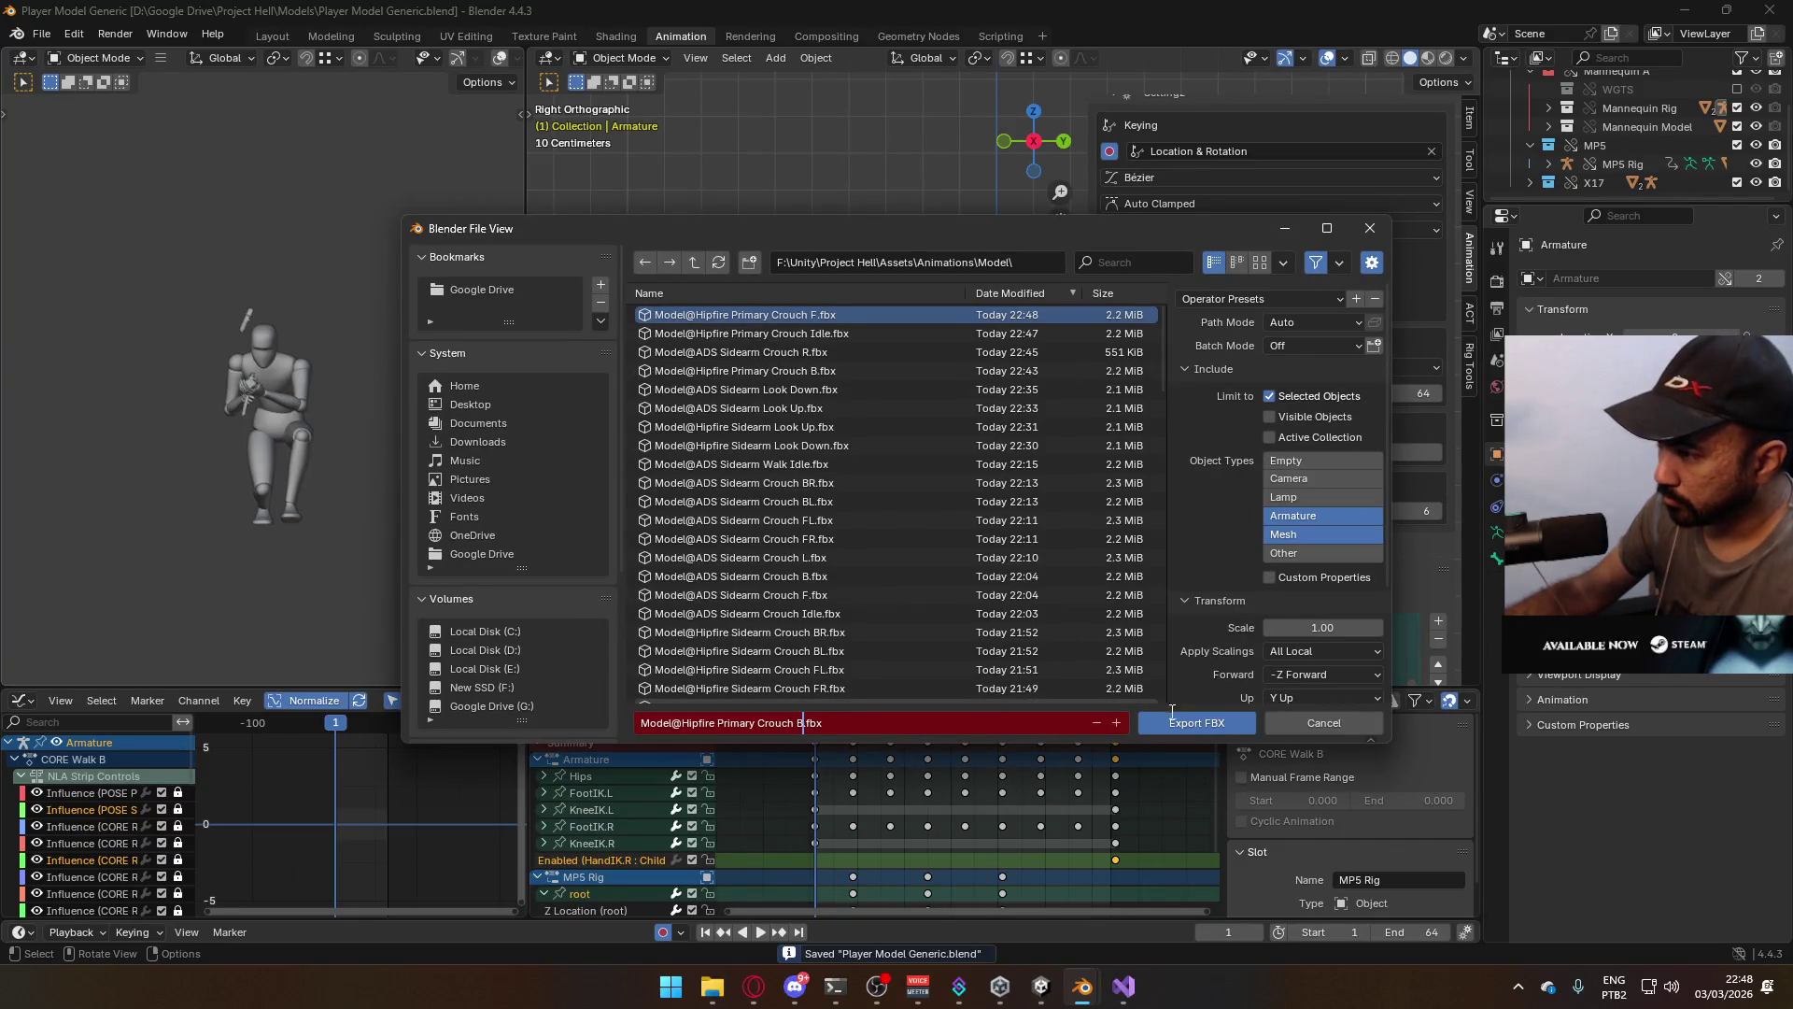
click(1173, 722)
Replay the walk-back animation to check the pose and return to frame 1
key(space)
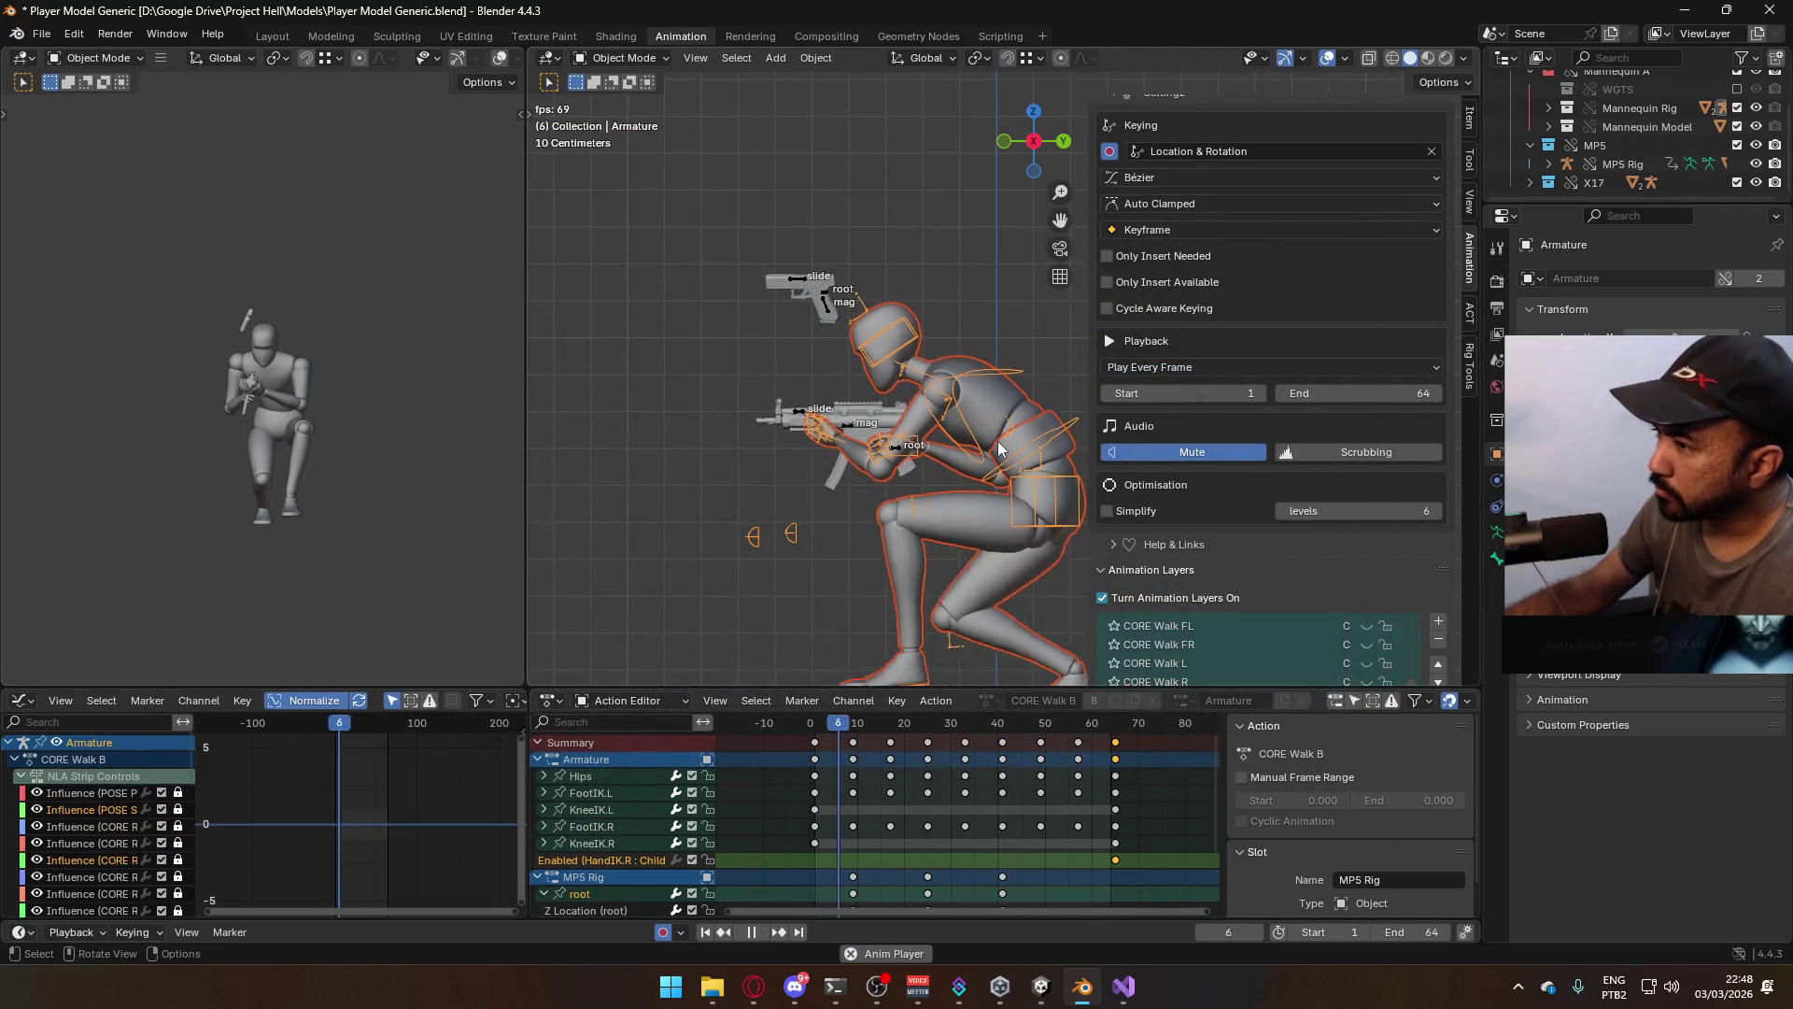
key(space)
click(818, 734)
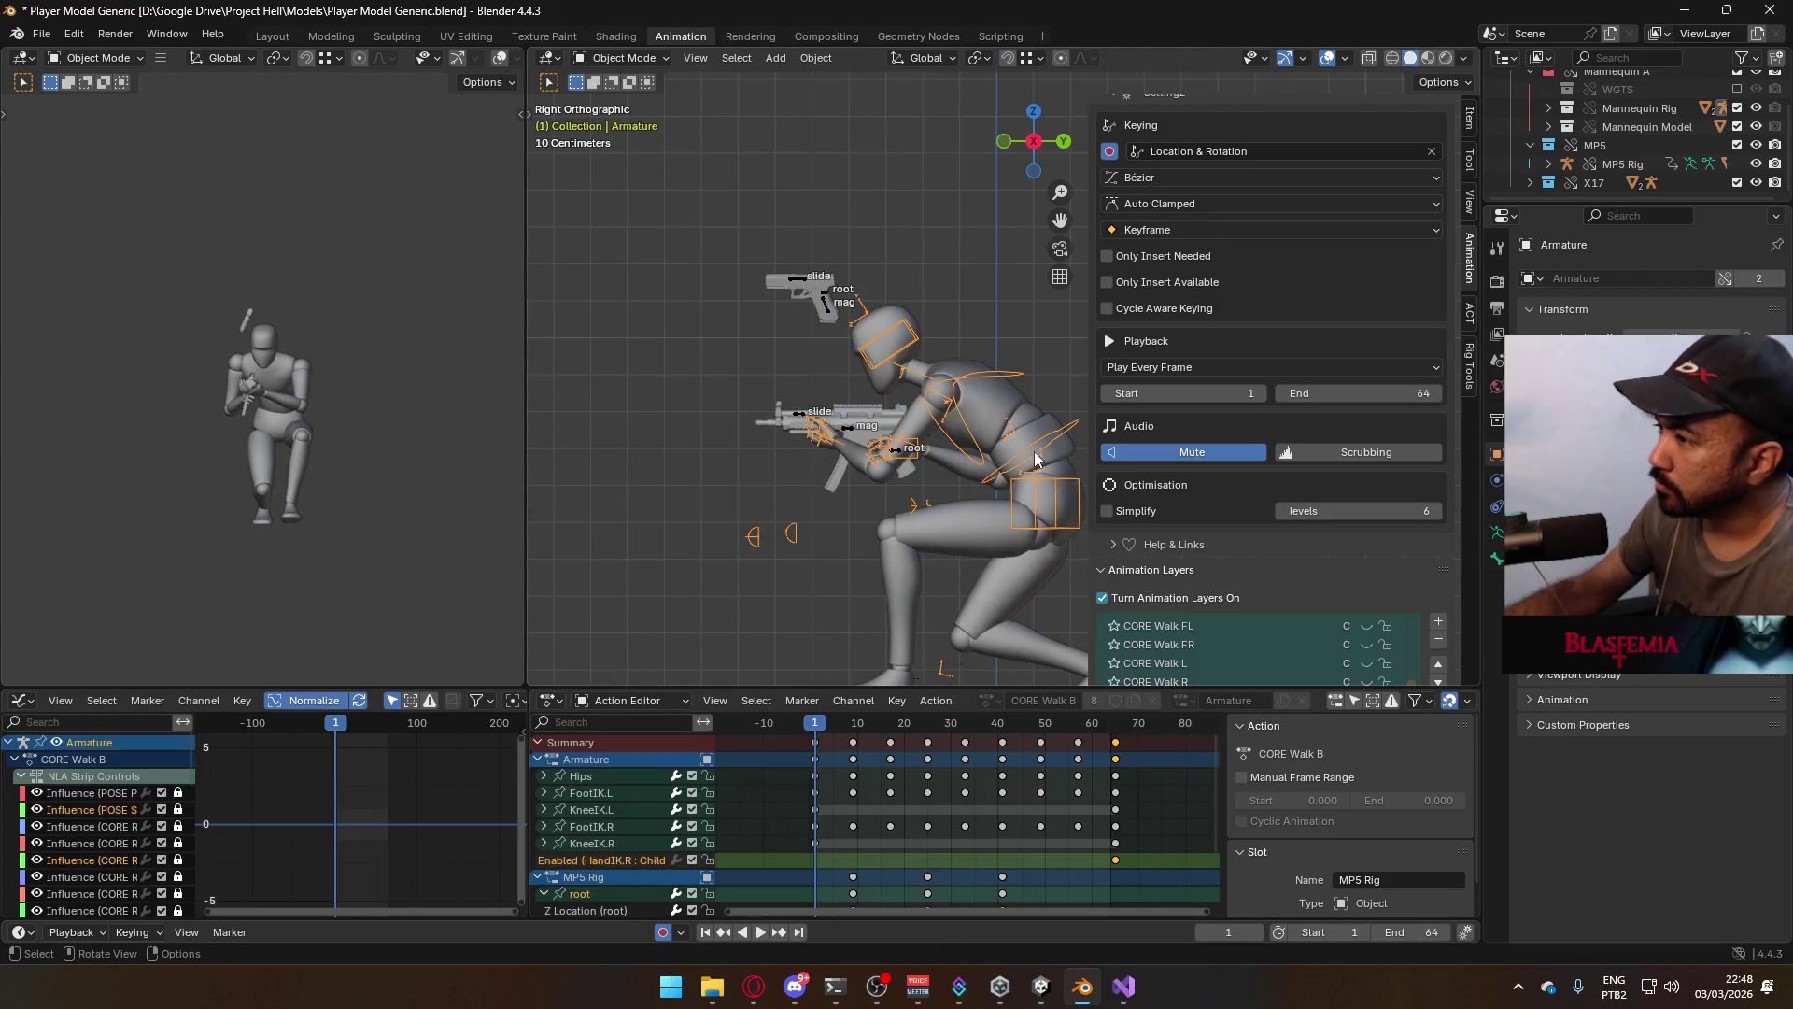
Turn on the CORE Walk R layer and preview the crouched walk-right animation
scroll(1443, 447, down, 4)
click(1367, 533)
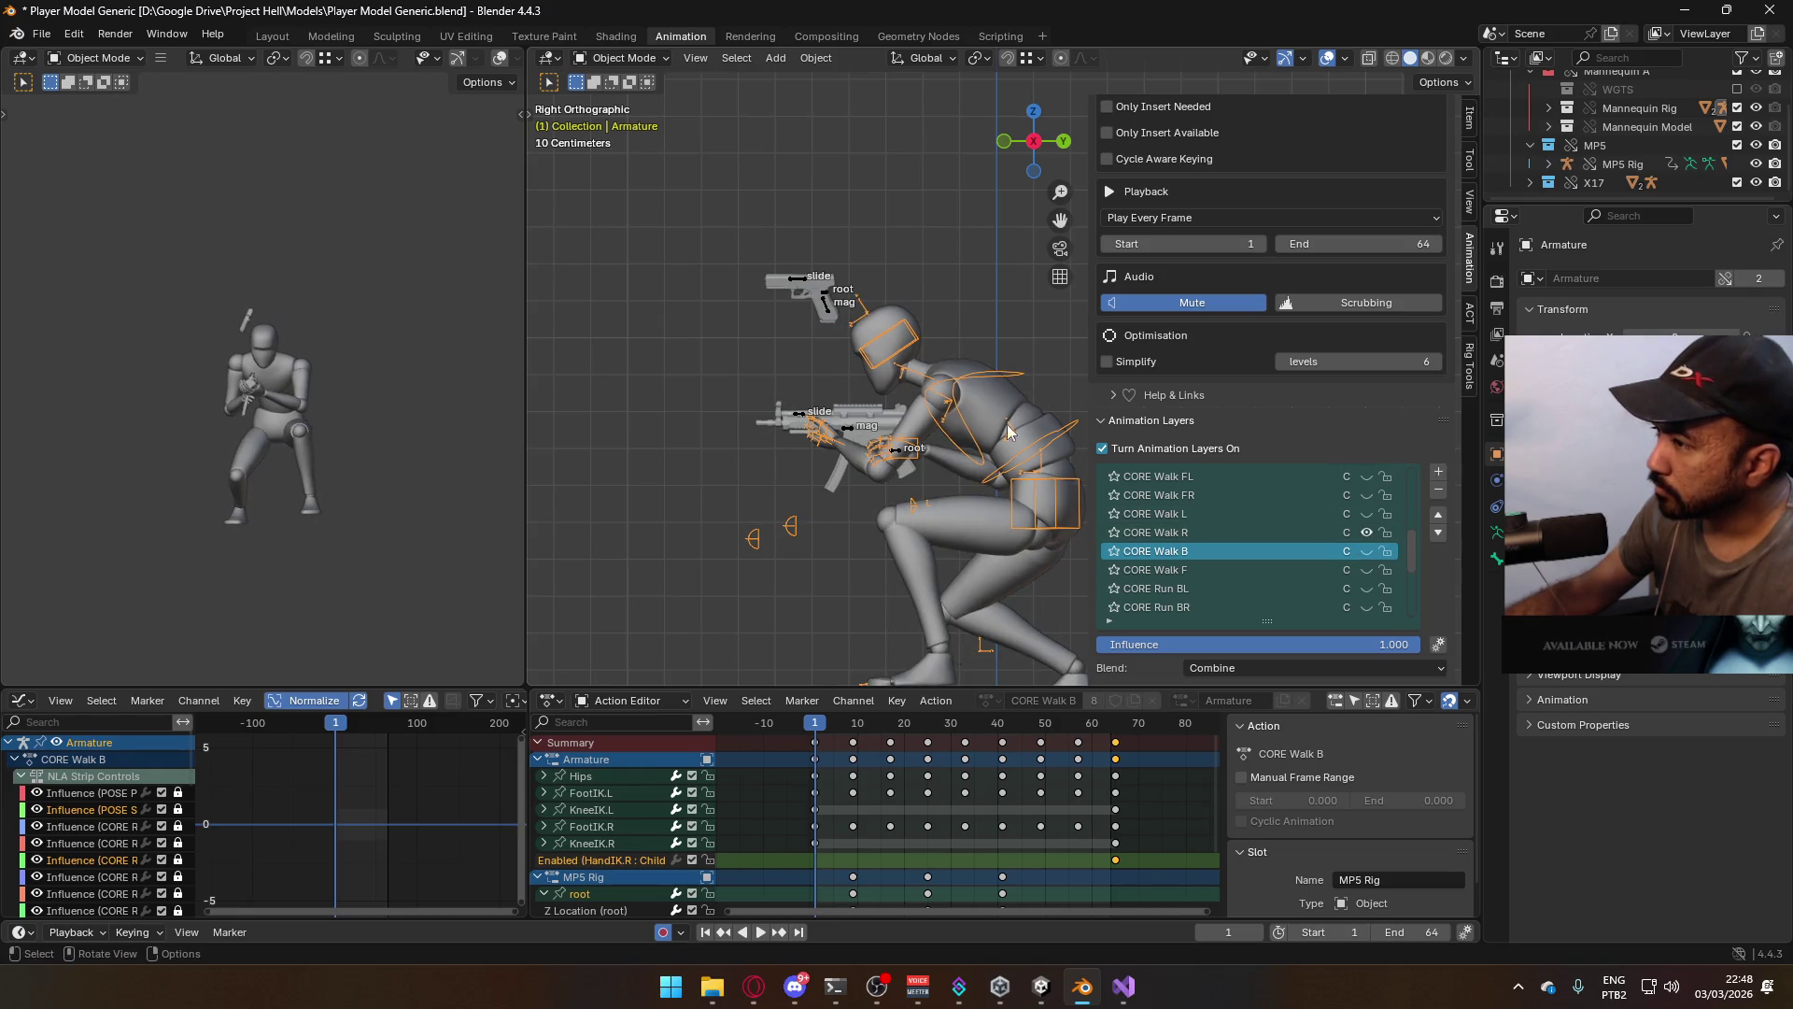
click(897, 456)
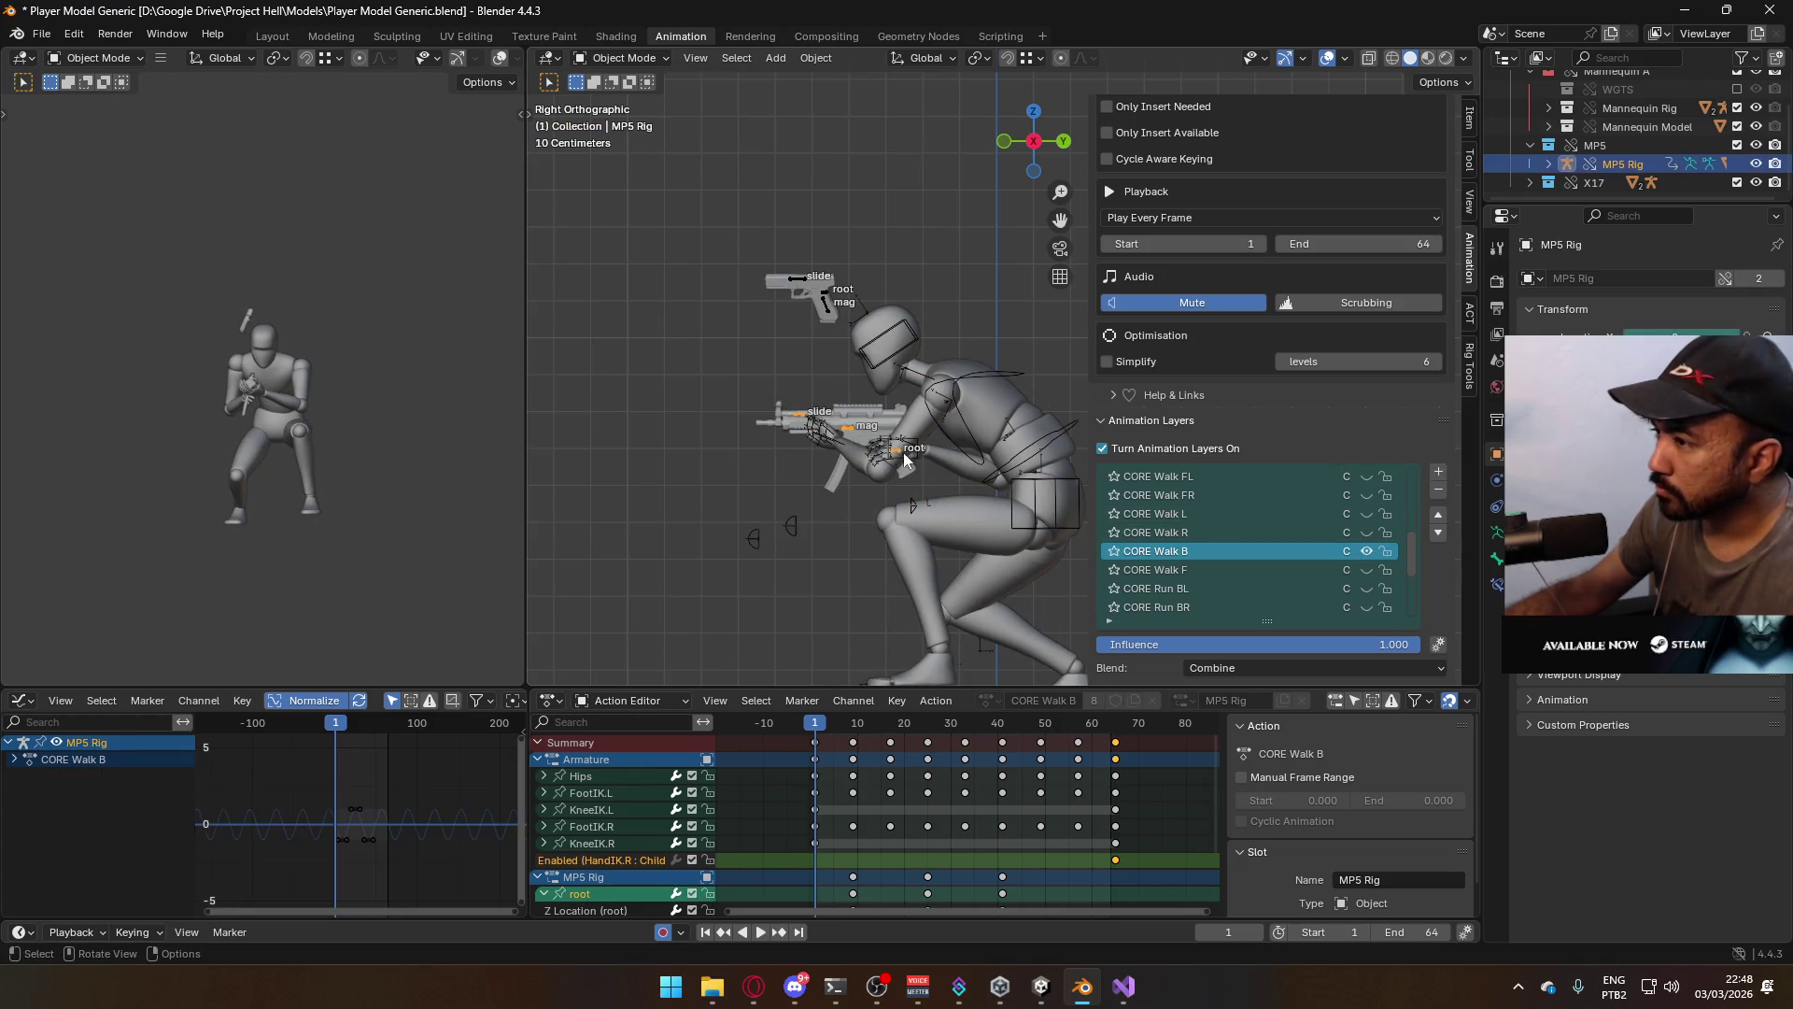
click(1031, 464)
key(space)
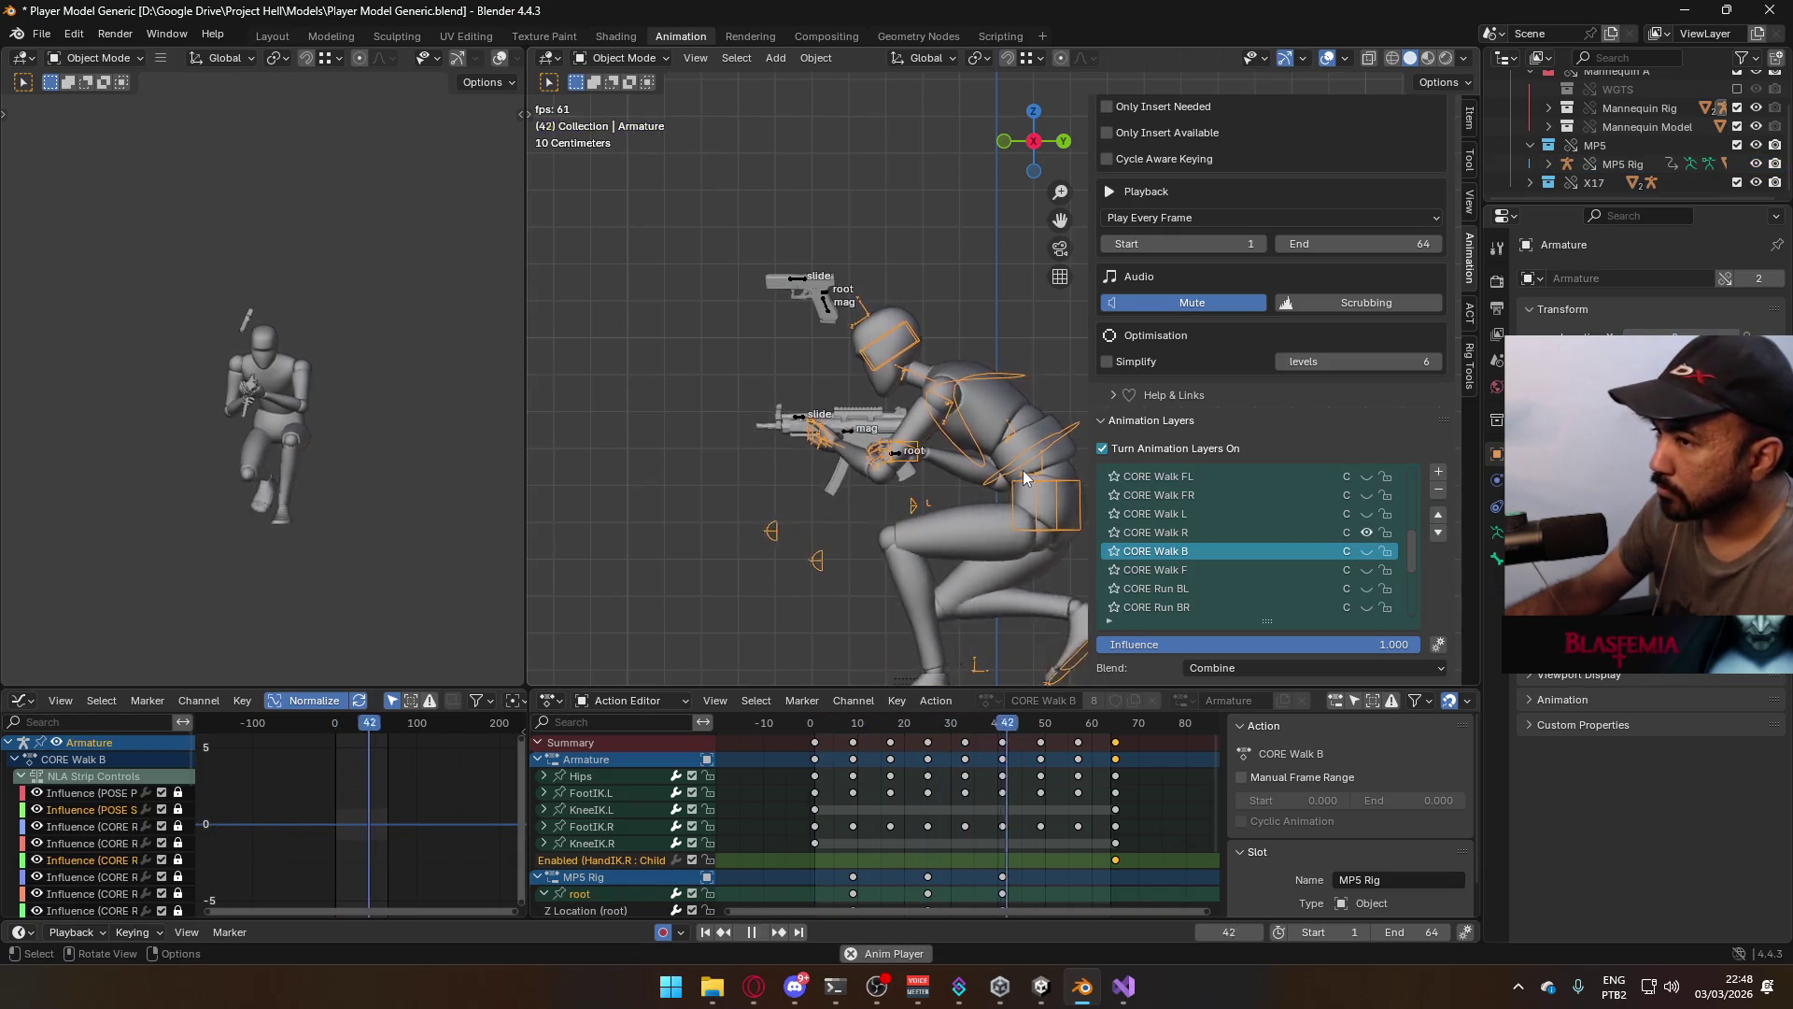
key(space)
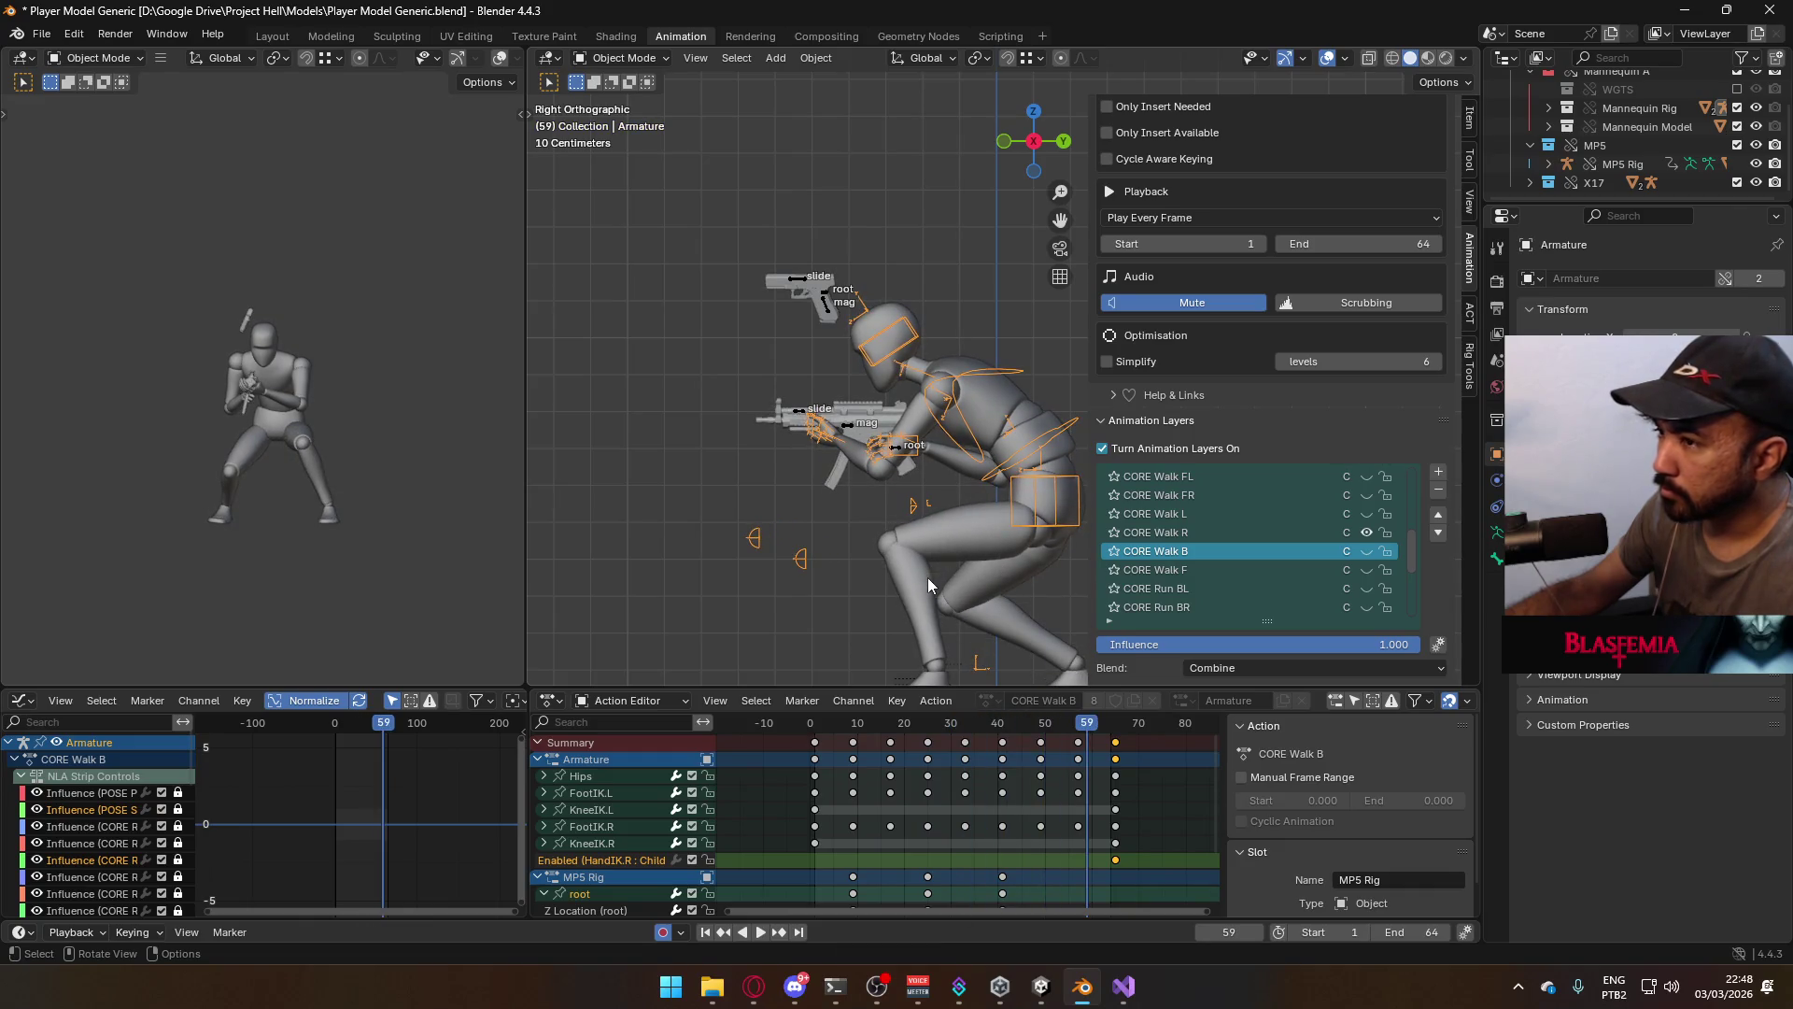
click(817, 726)
key(space)
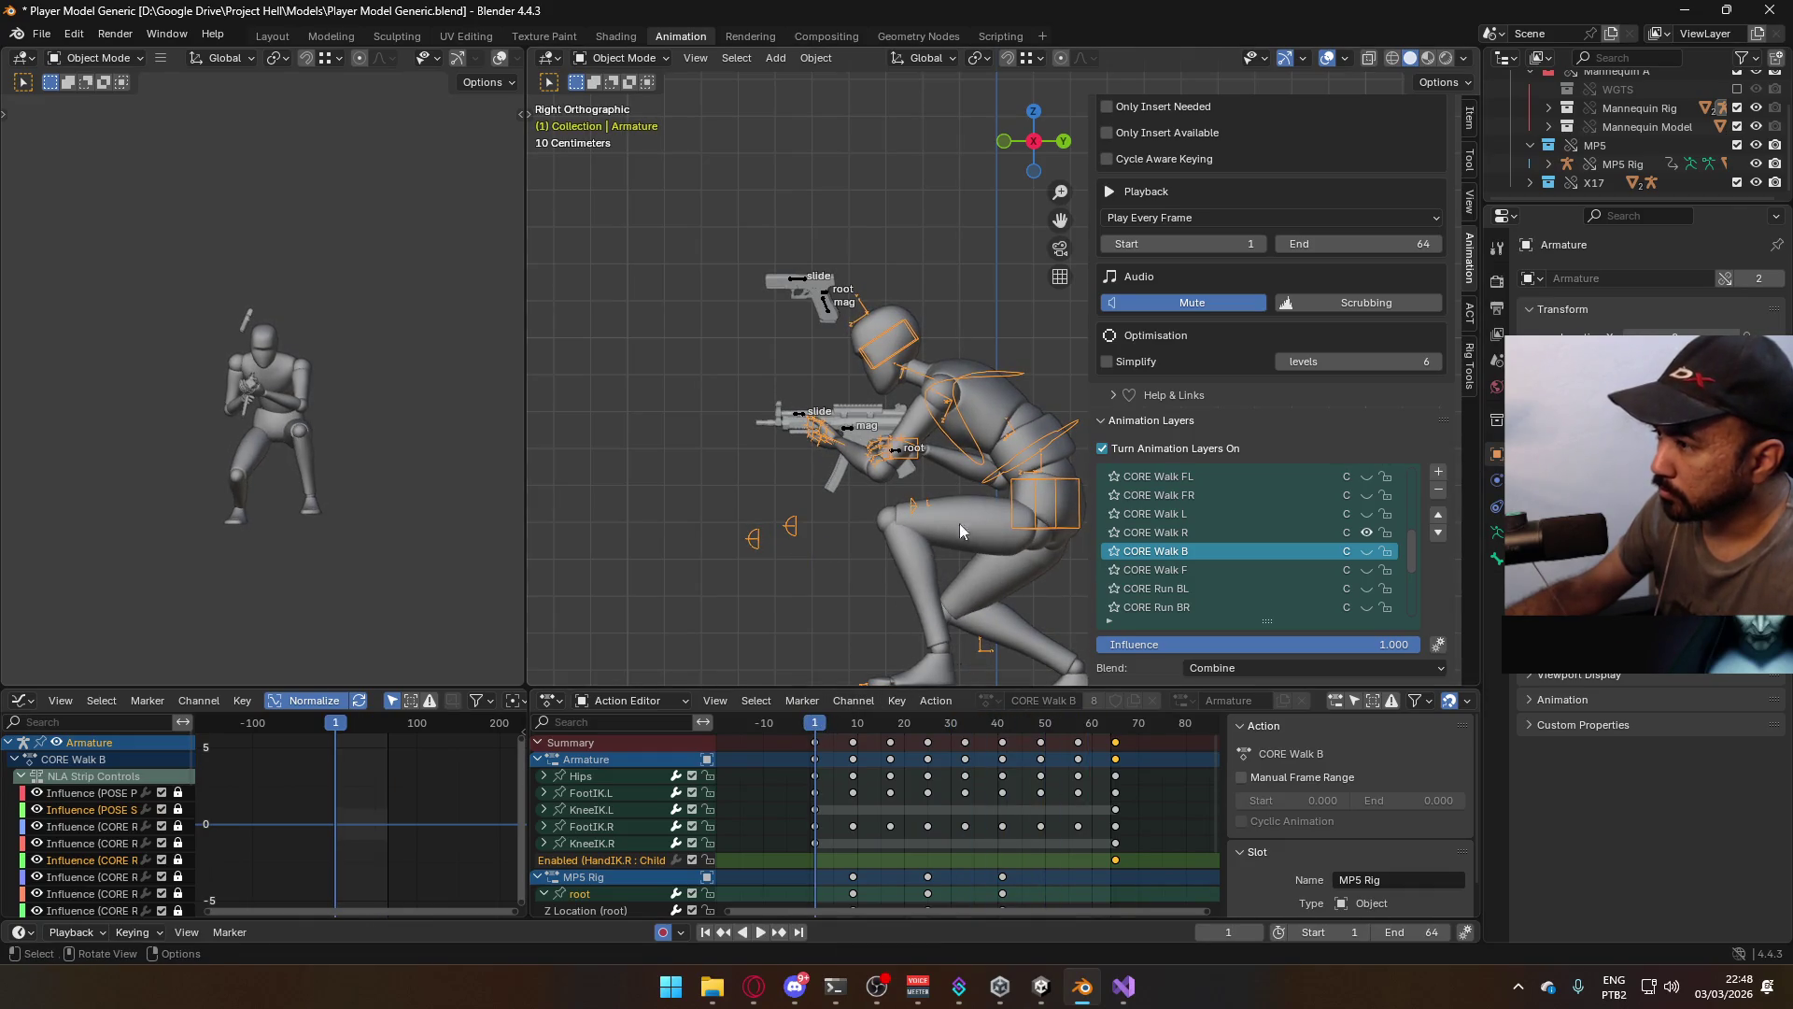
scroll(1271, 373, up, 4)
Save the blend file and export the clip as Model@Hipfire Primary Crouch R.fbx
shift+click(1012, 419)
shift+click(996, 402)
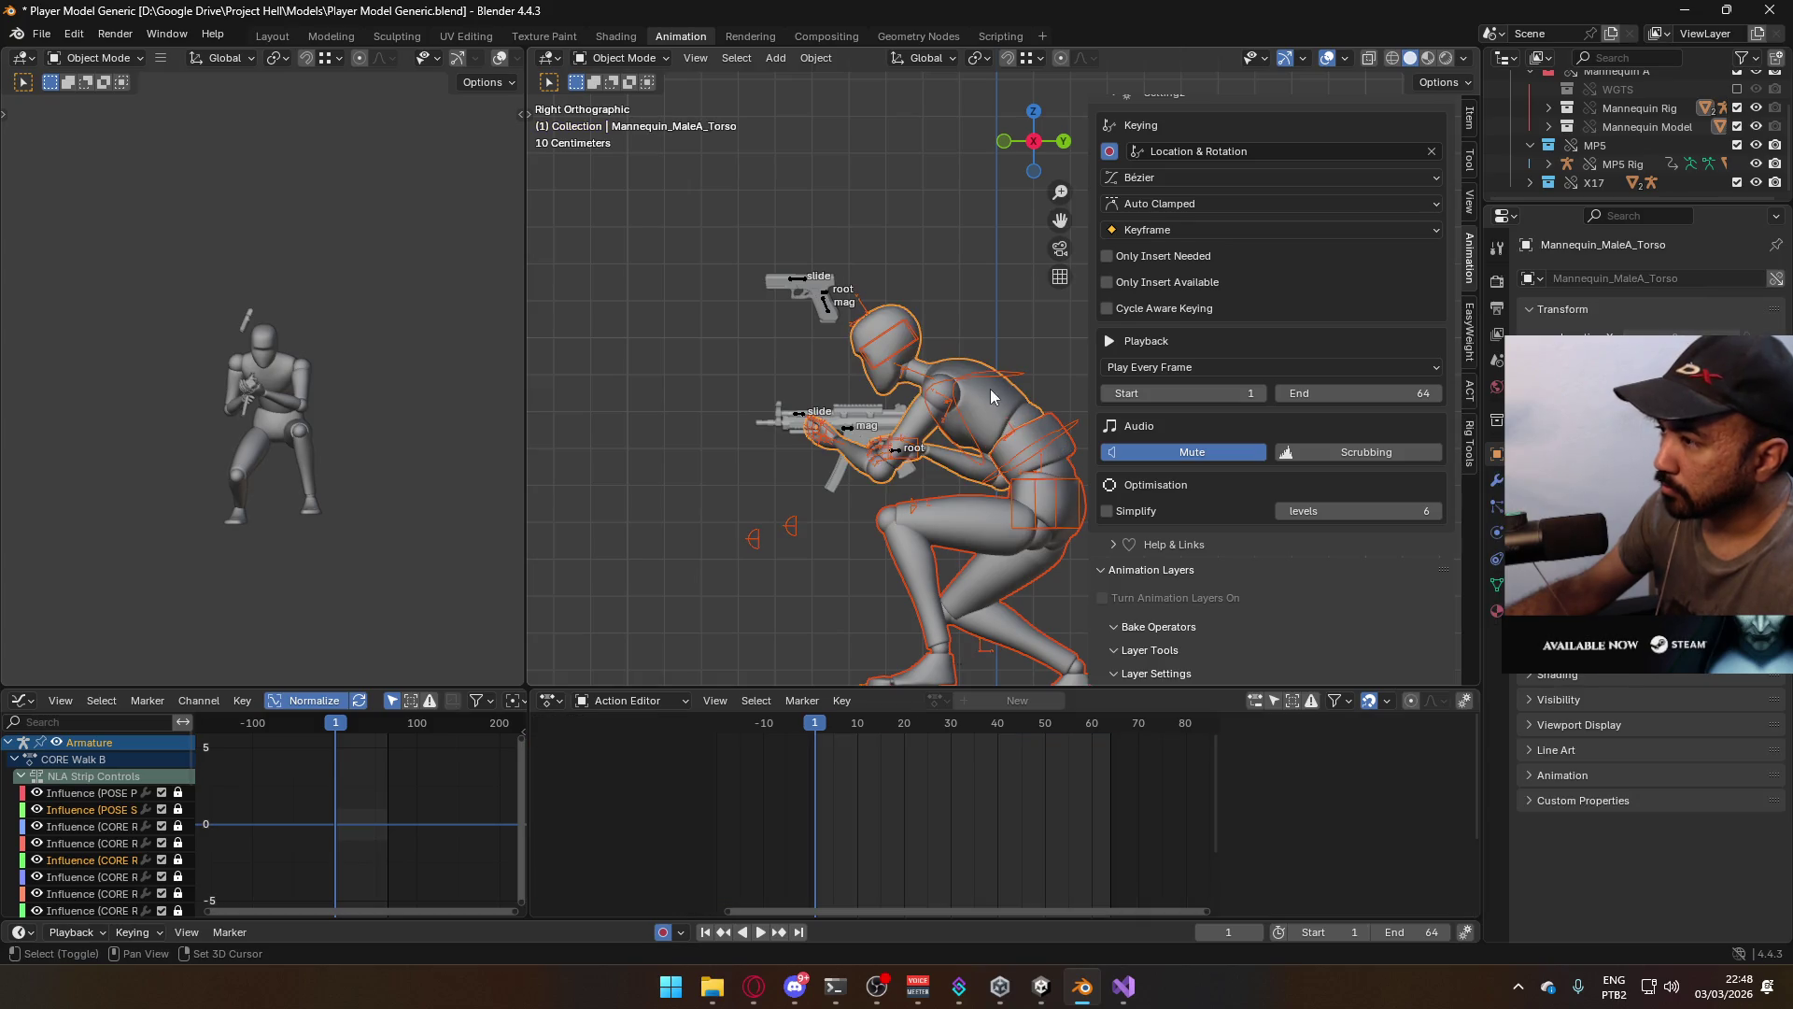
key(ctrl+s)
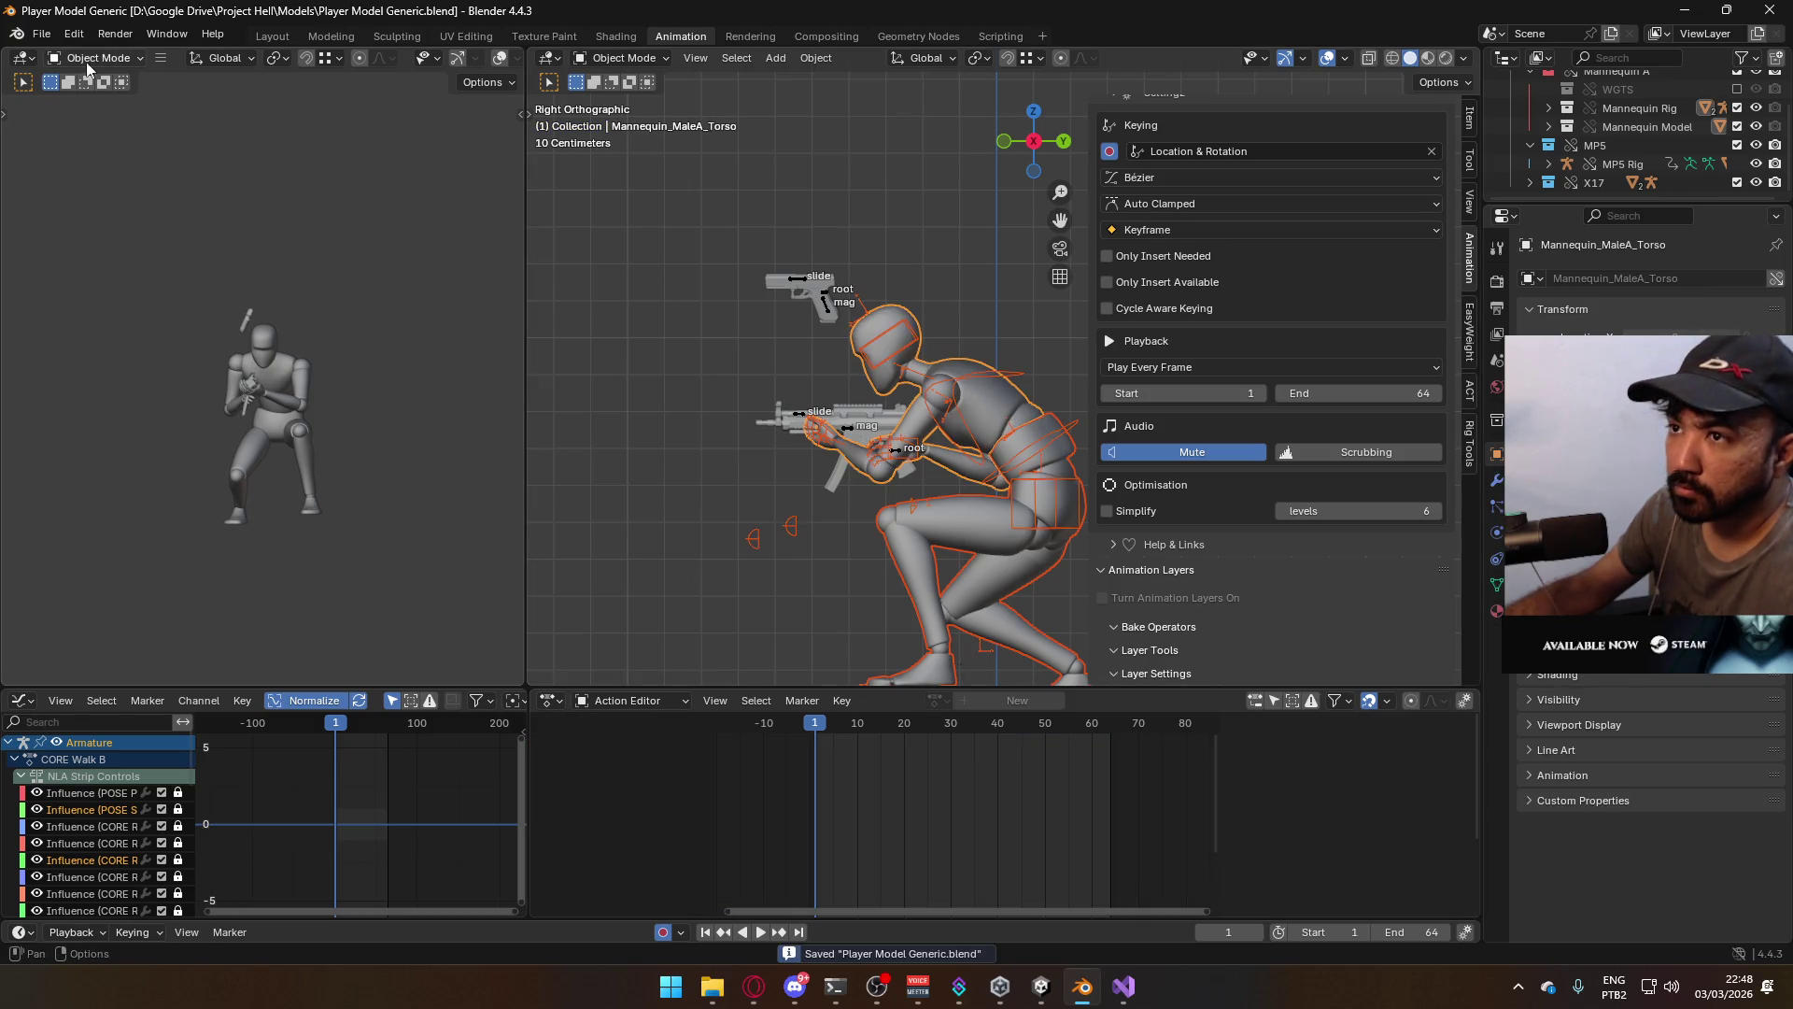
click(41, 34)
mouse_move(139, 319)
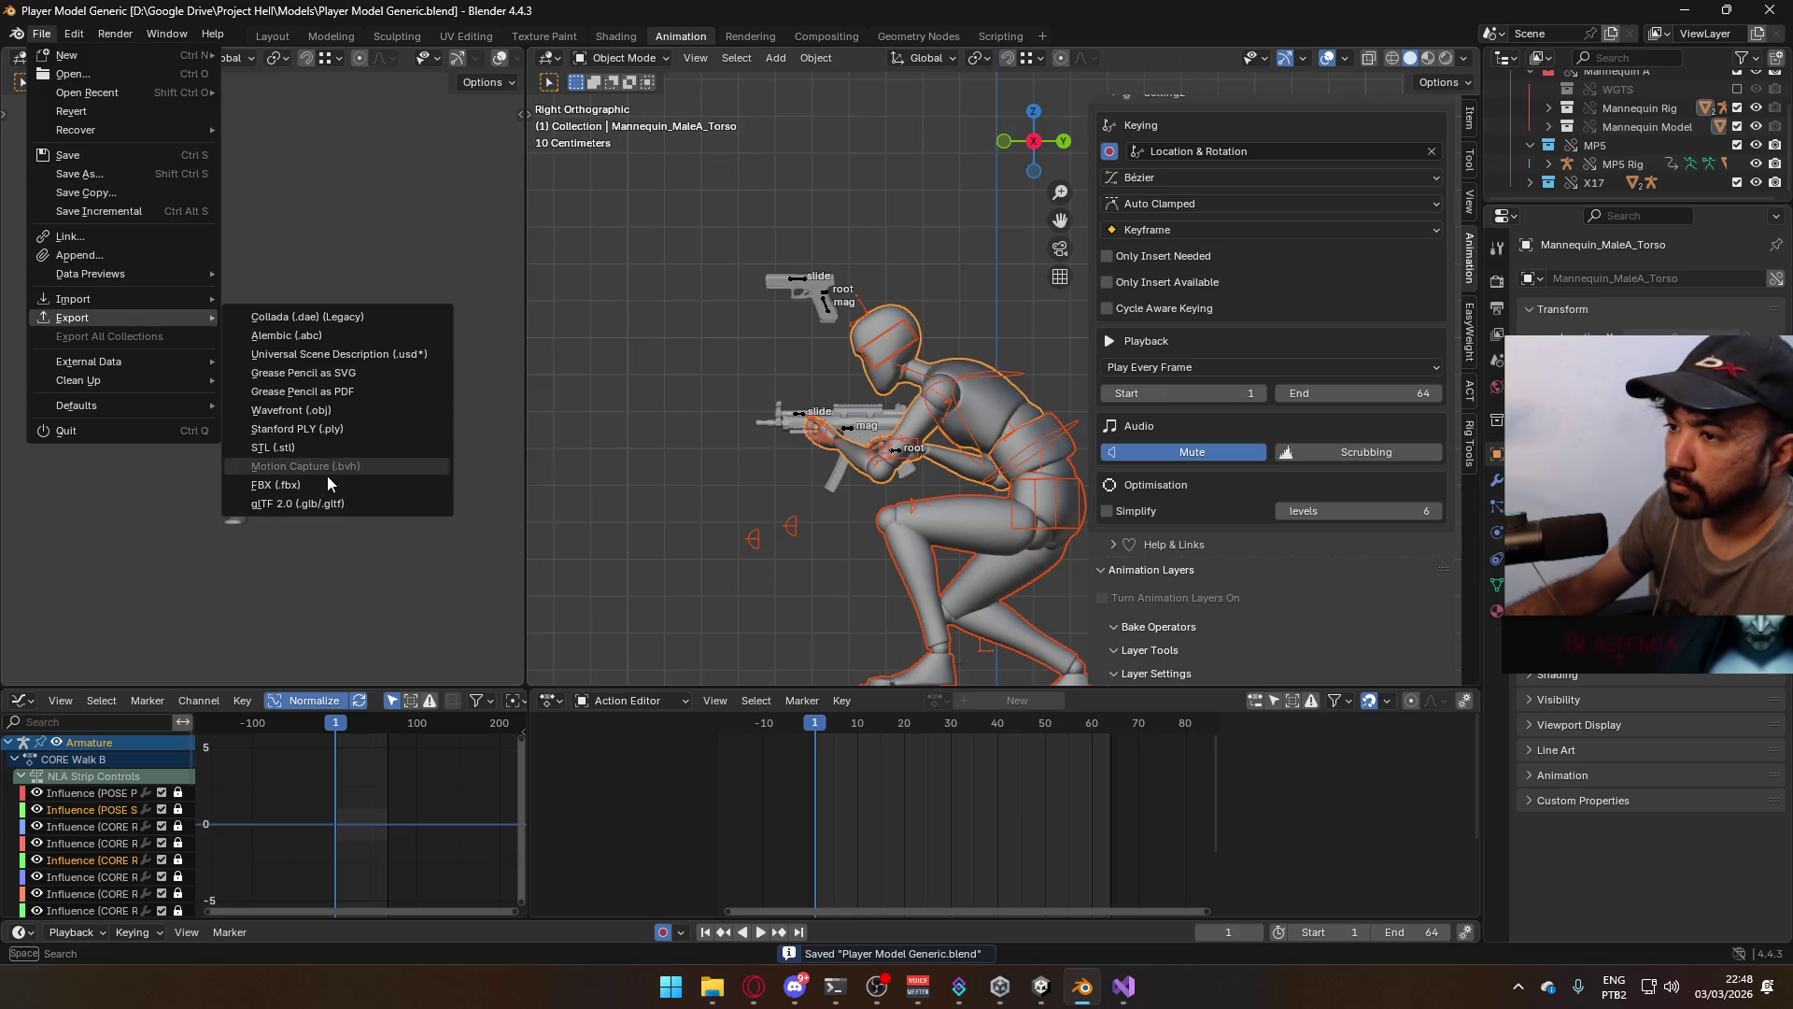
click(327, 483)
click(859, 316)
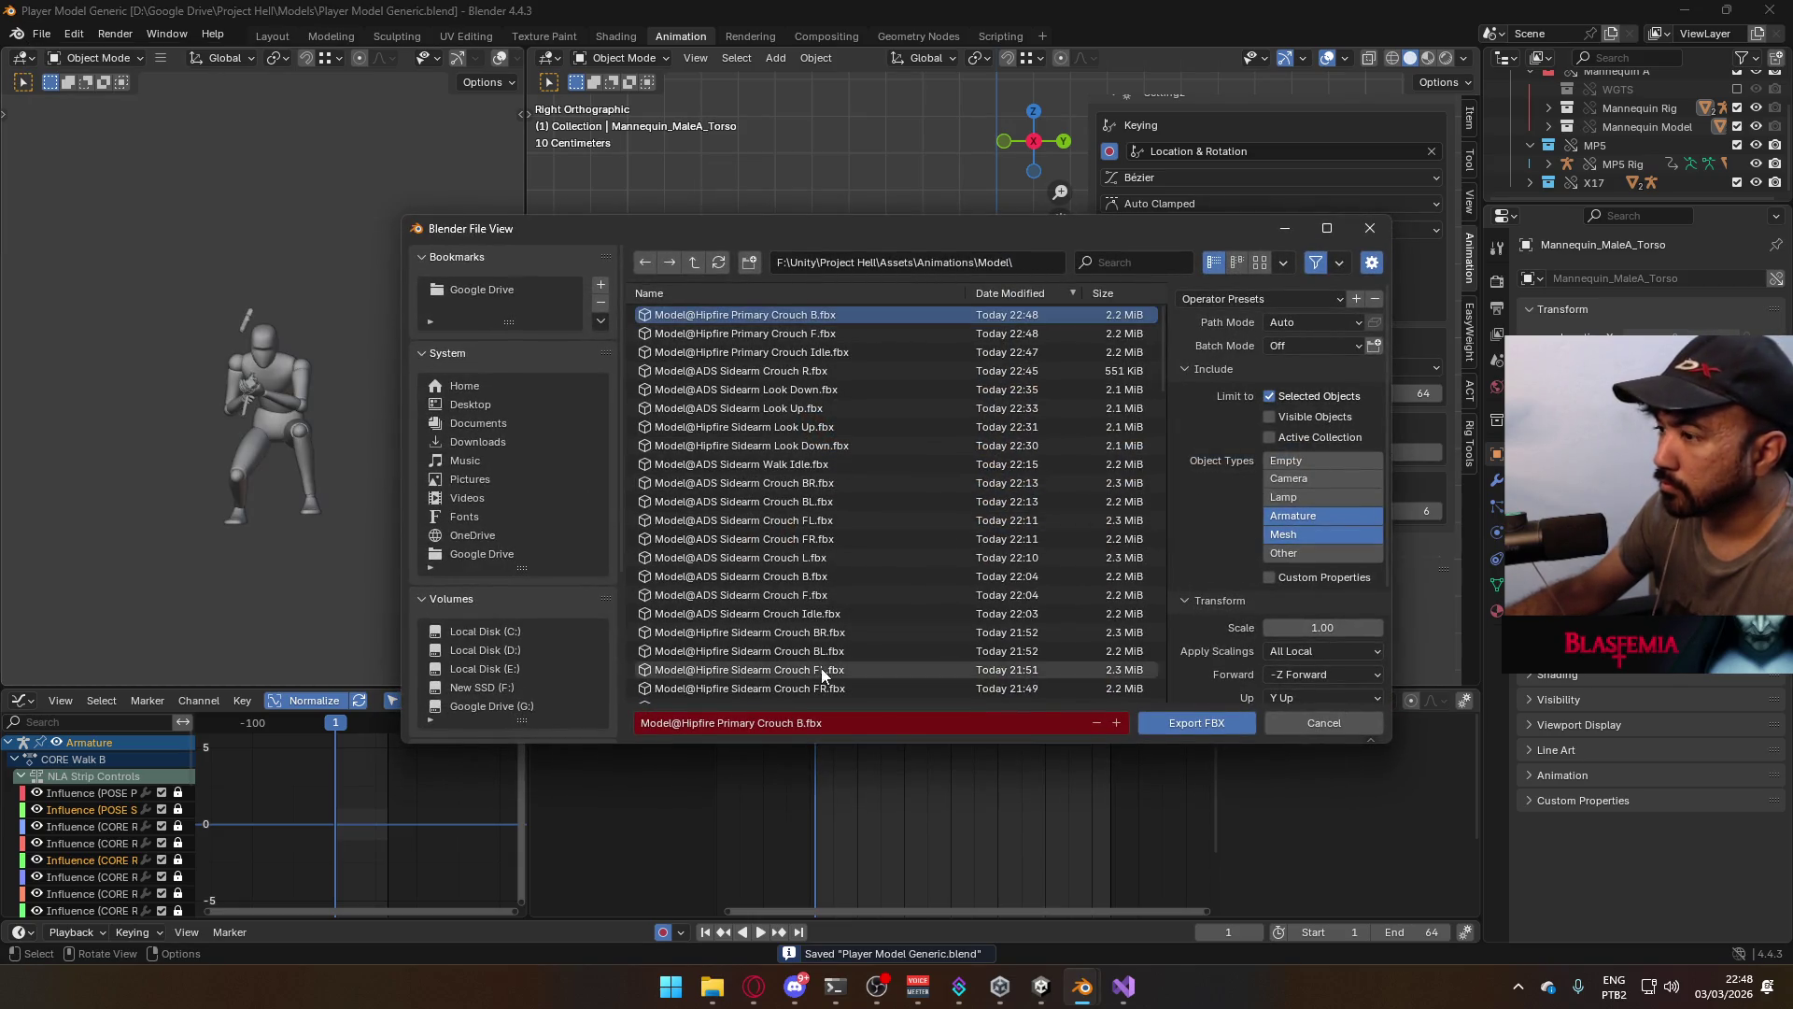
click(1201, 722)
Replay the exported walk-right animation for review and return to frame 1
key(space)
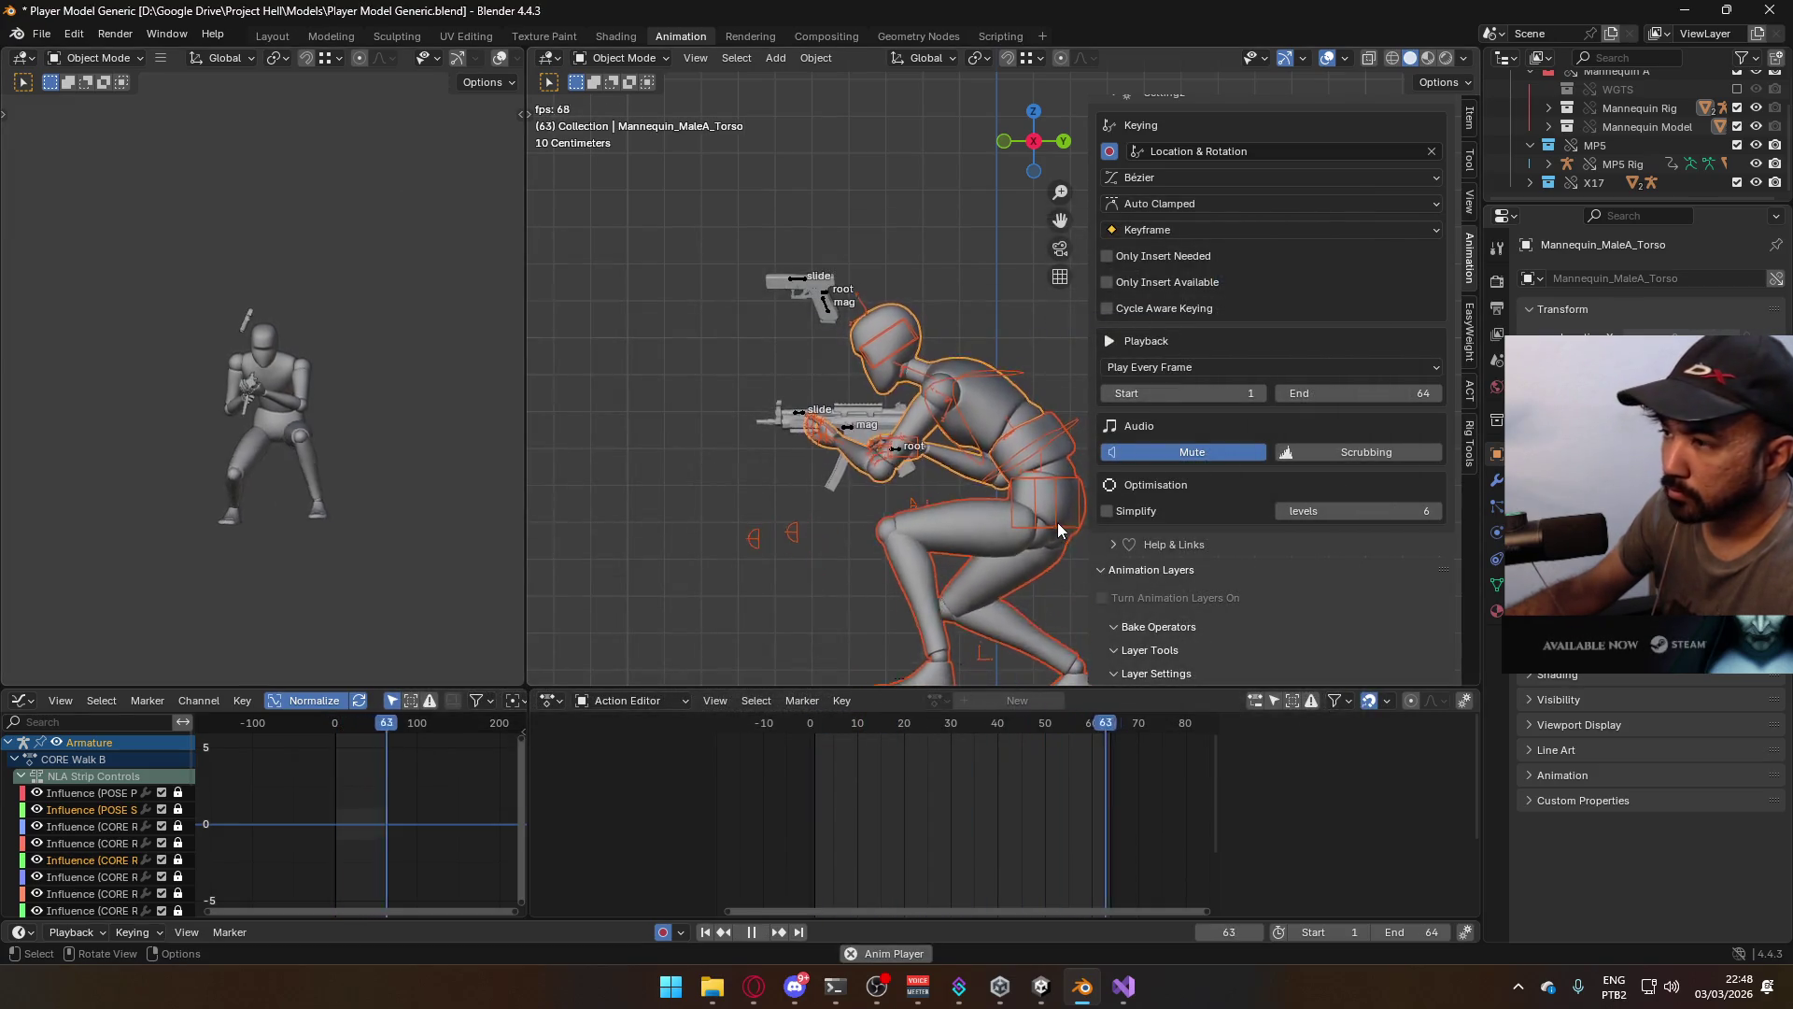
key(space)
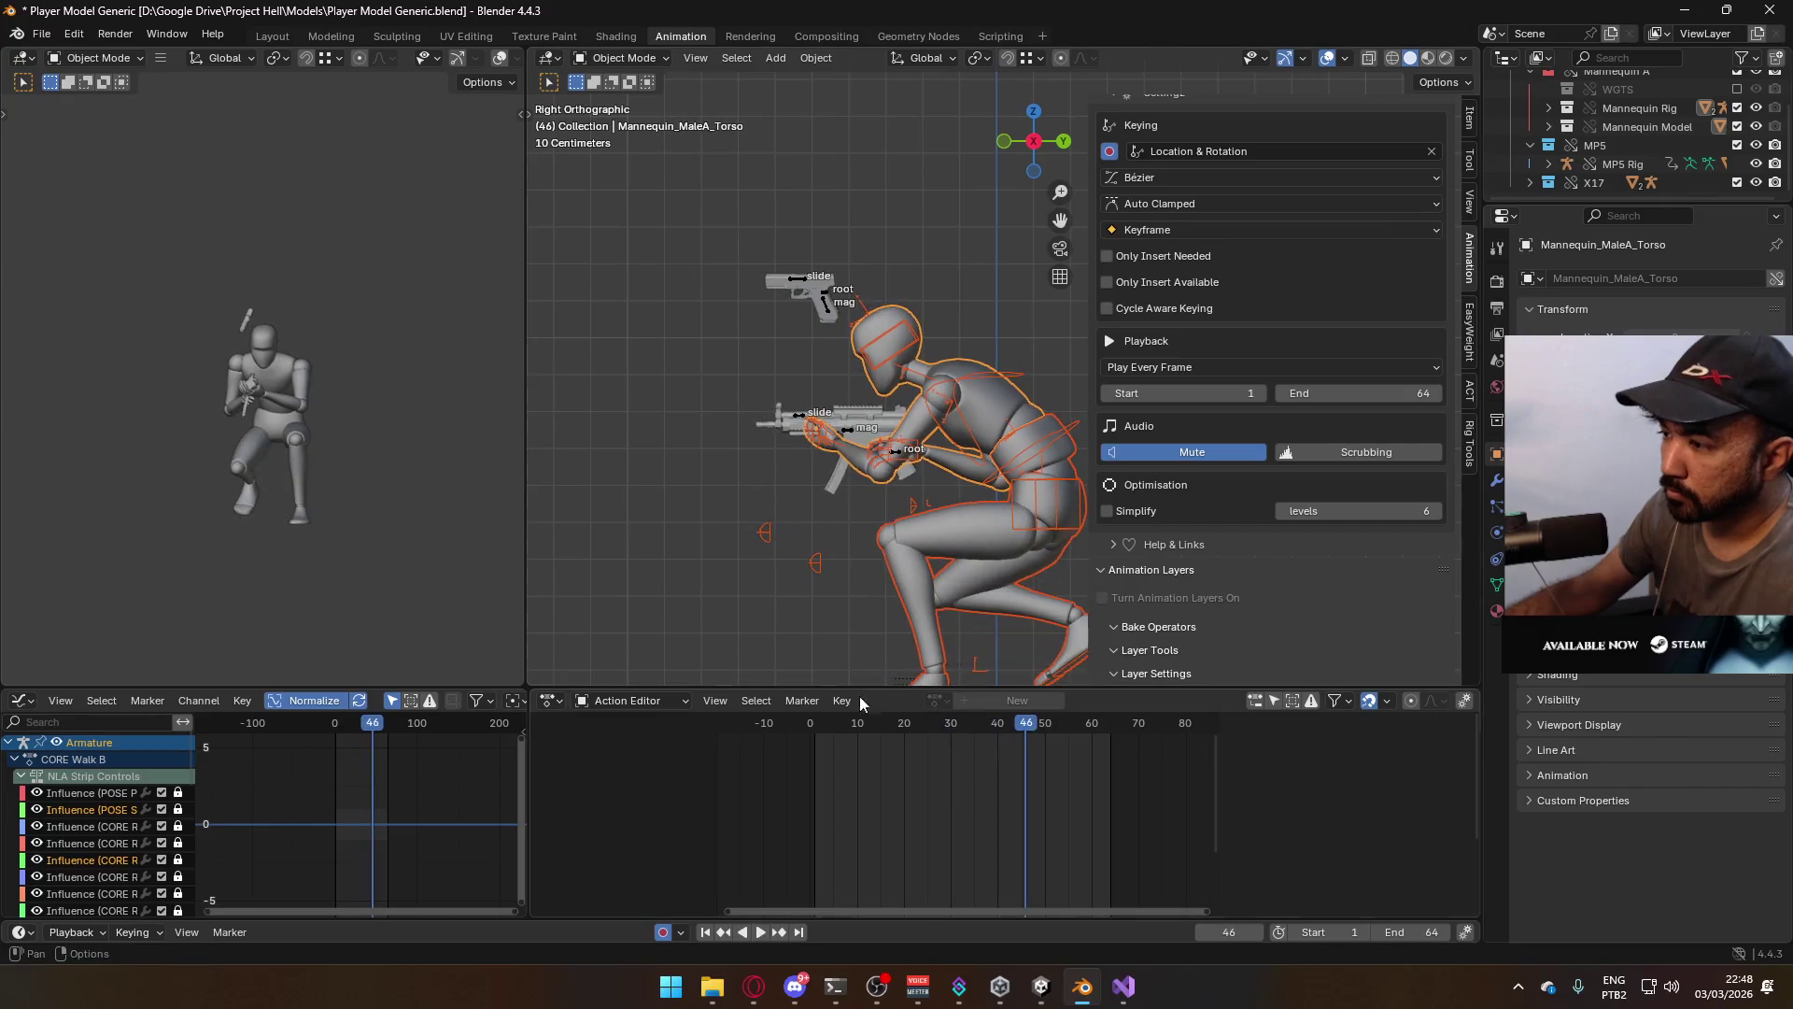
key(space)
click(817, 726)
Switch the armature and MP5 Rig to the CORE Walk L layer
click(985, 446)
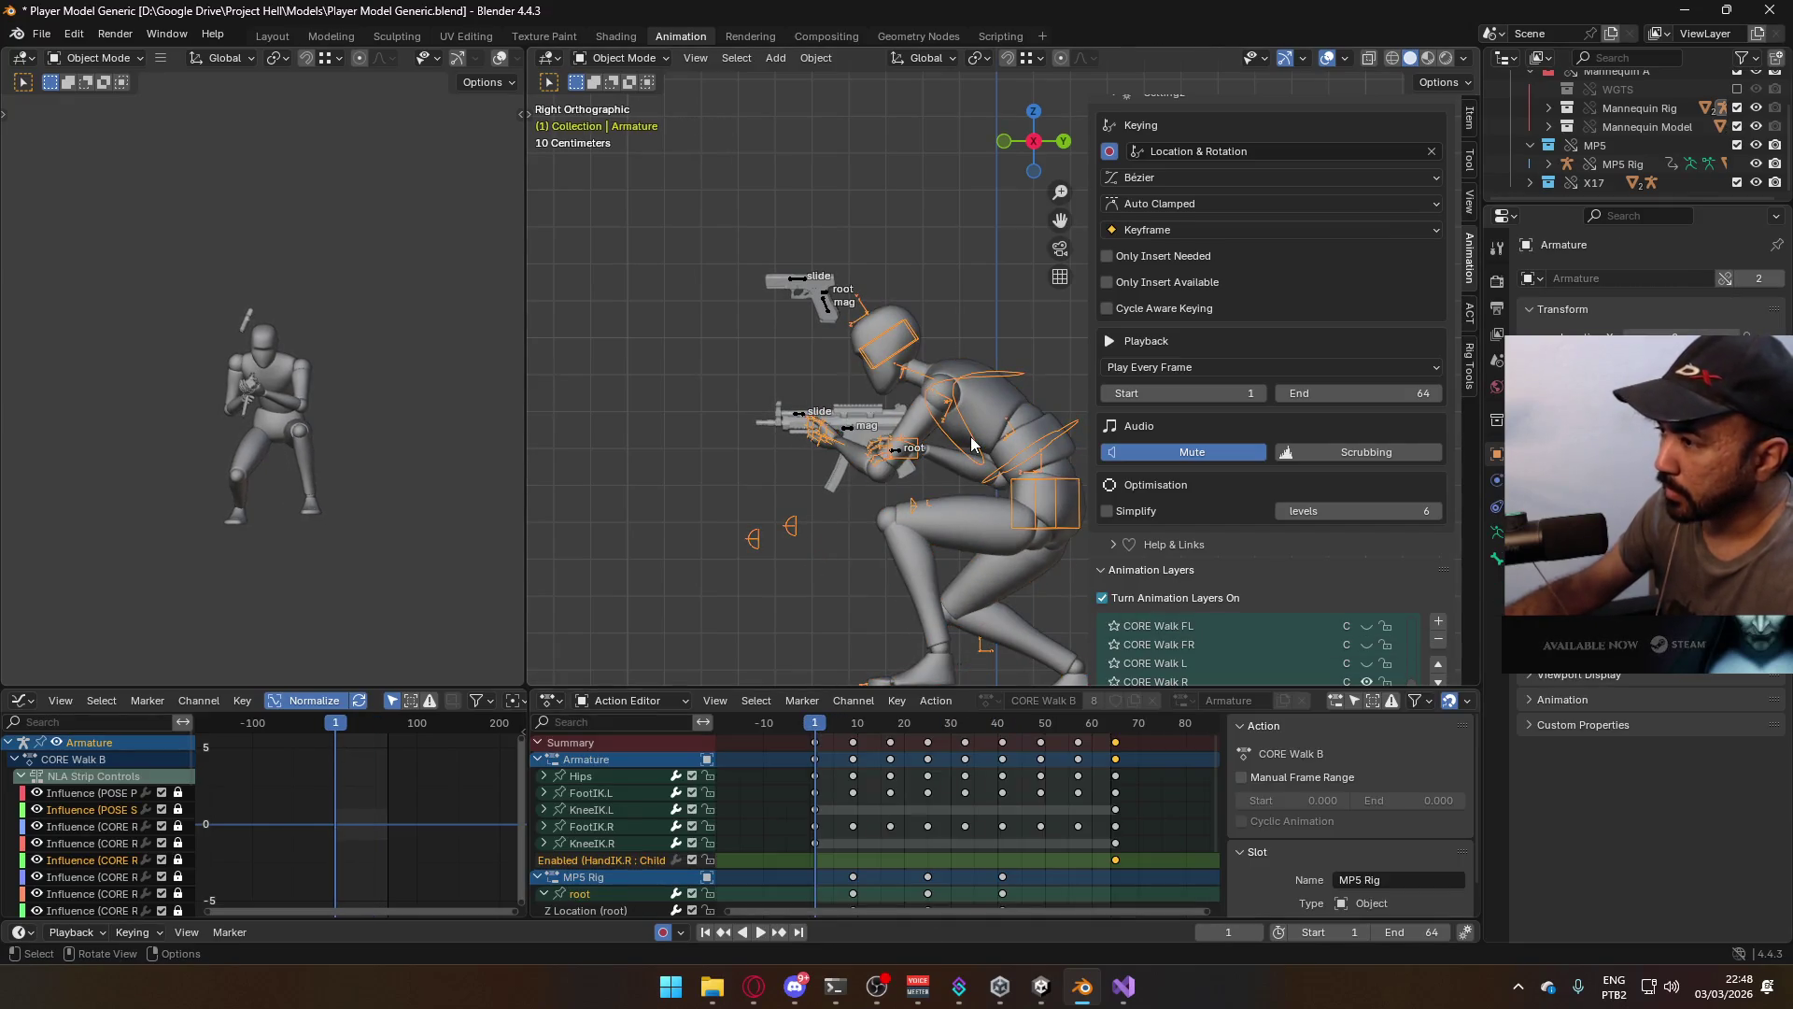
scroll(1389, 577, down, 1)
click(1362, 628)
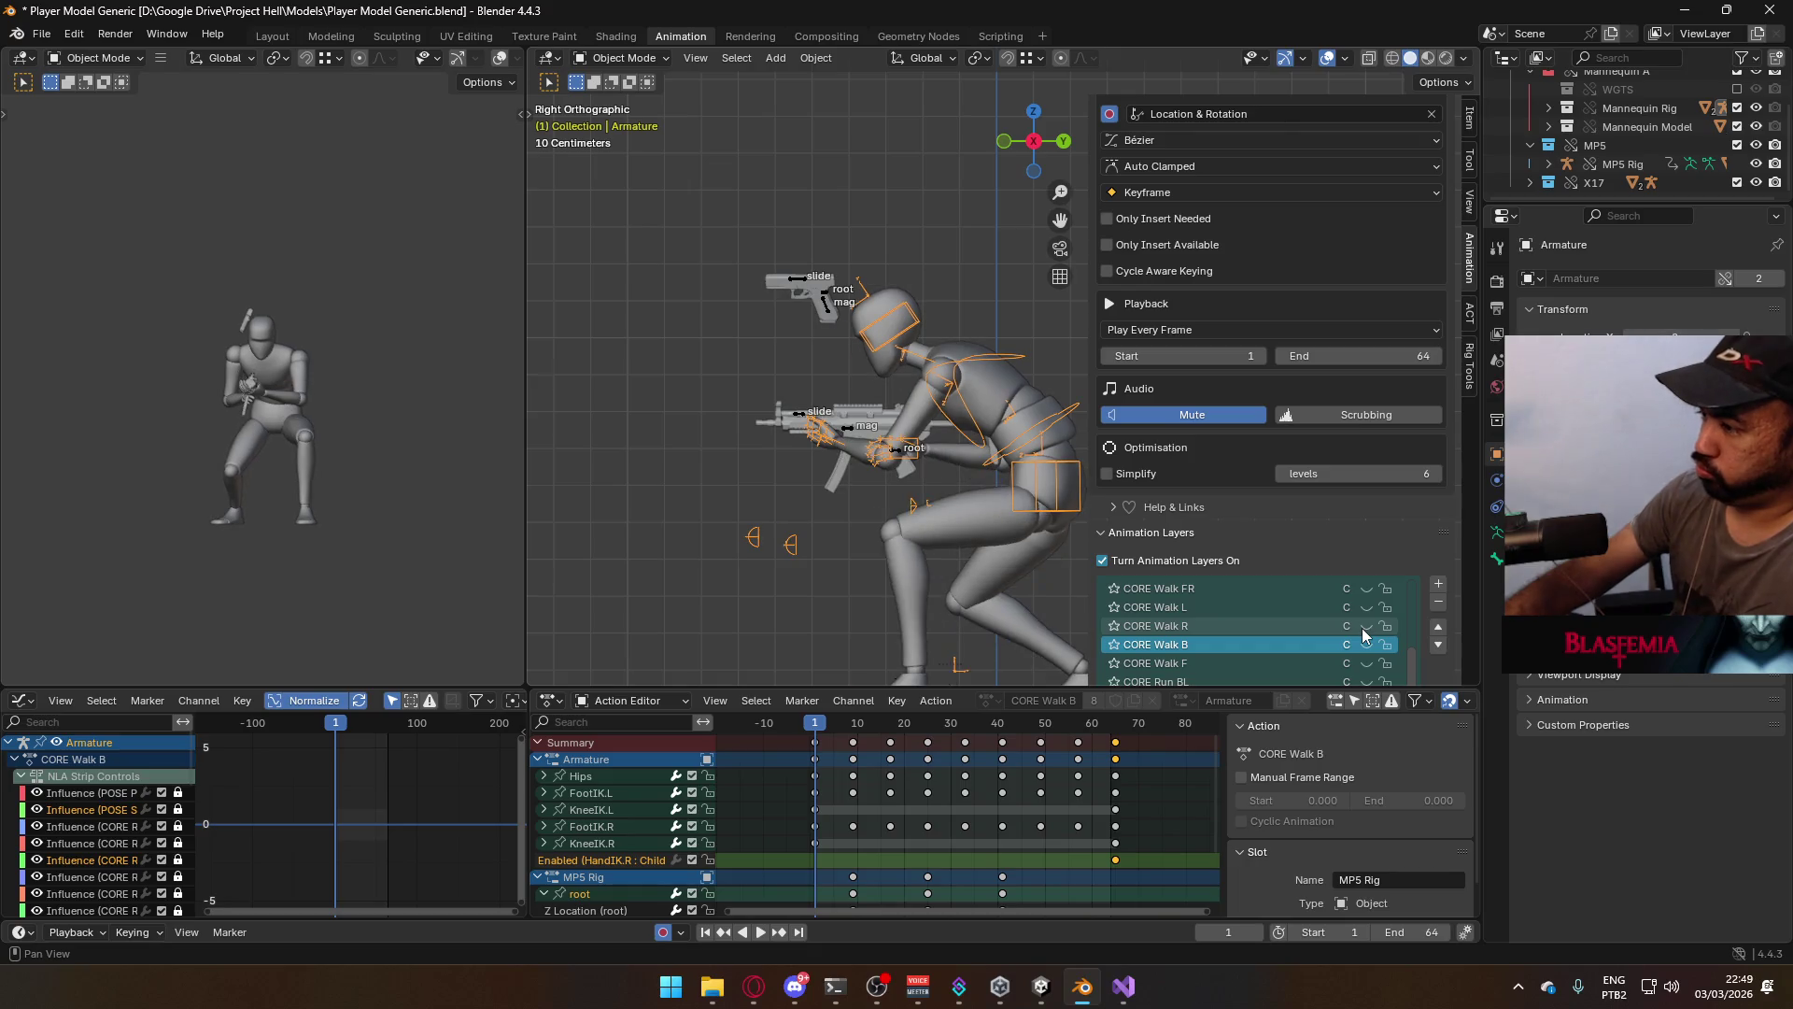
click(1345, 608)
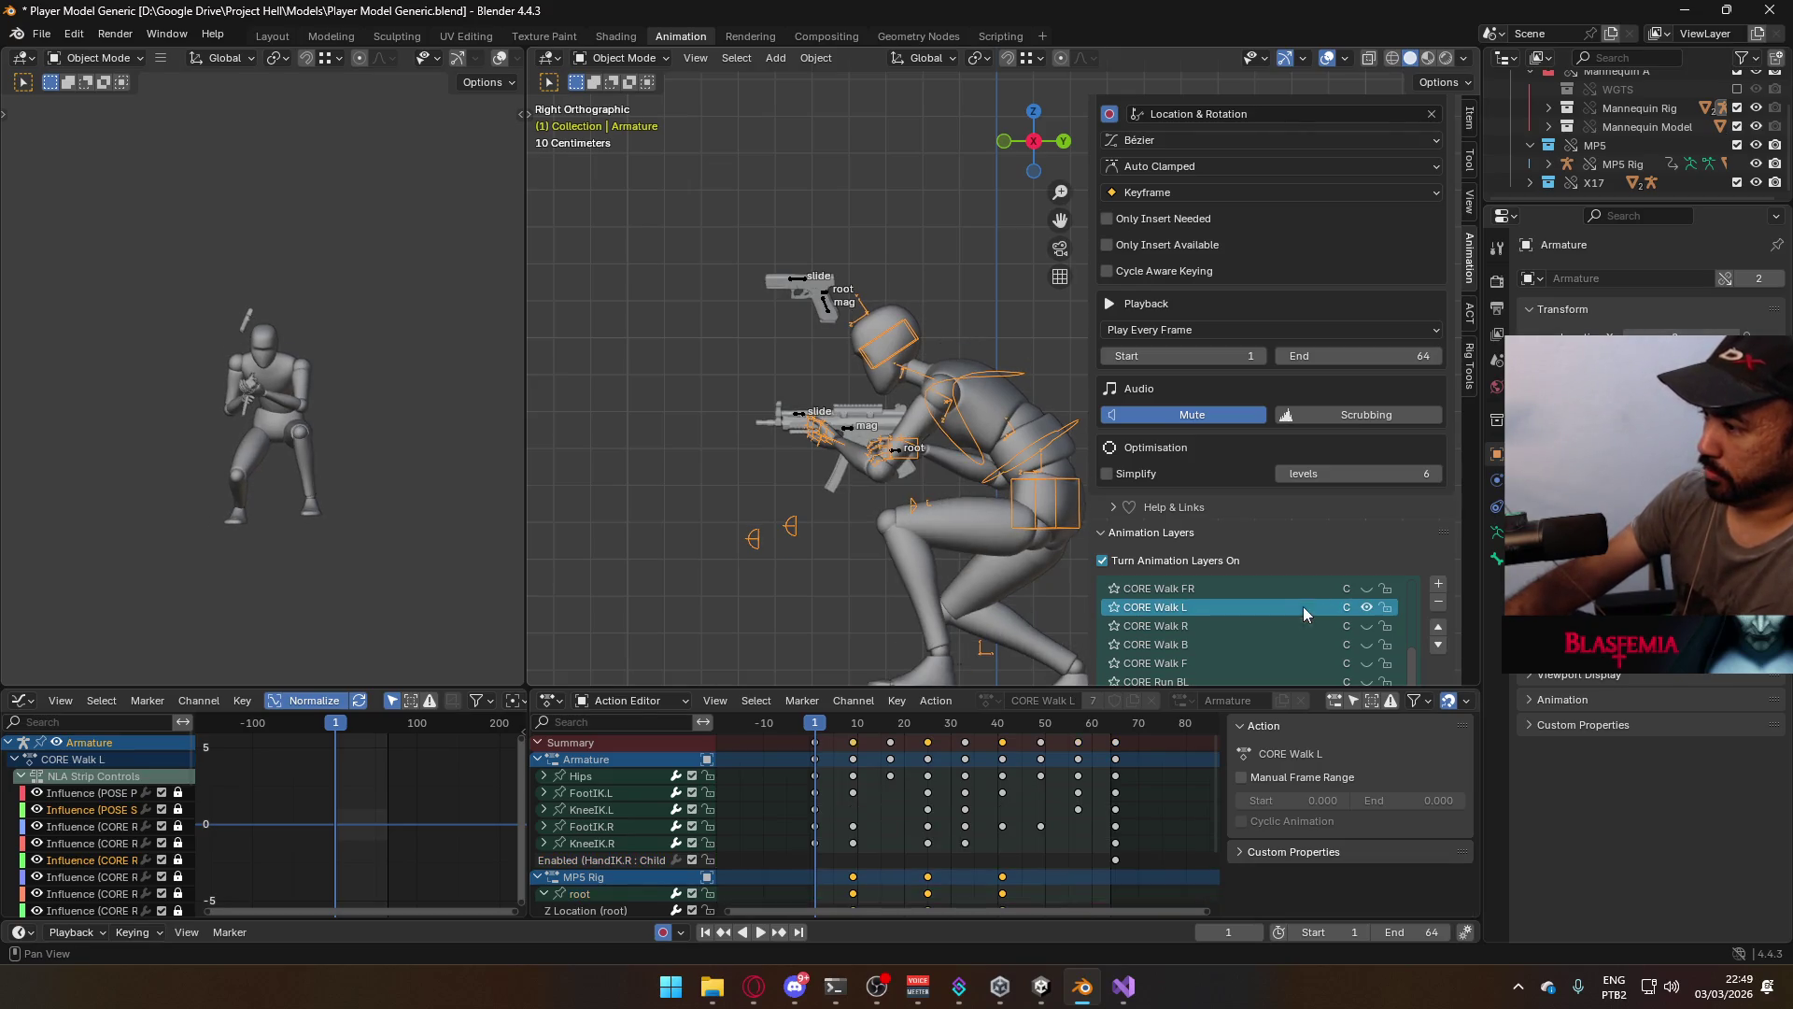
click(848, 424)
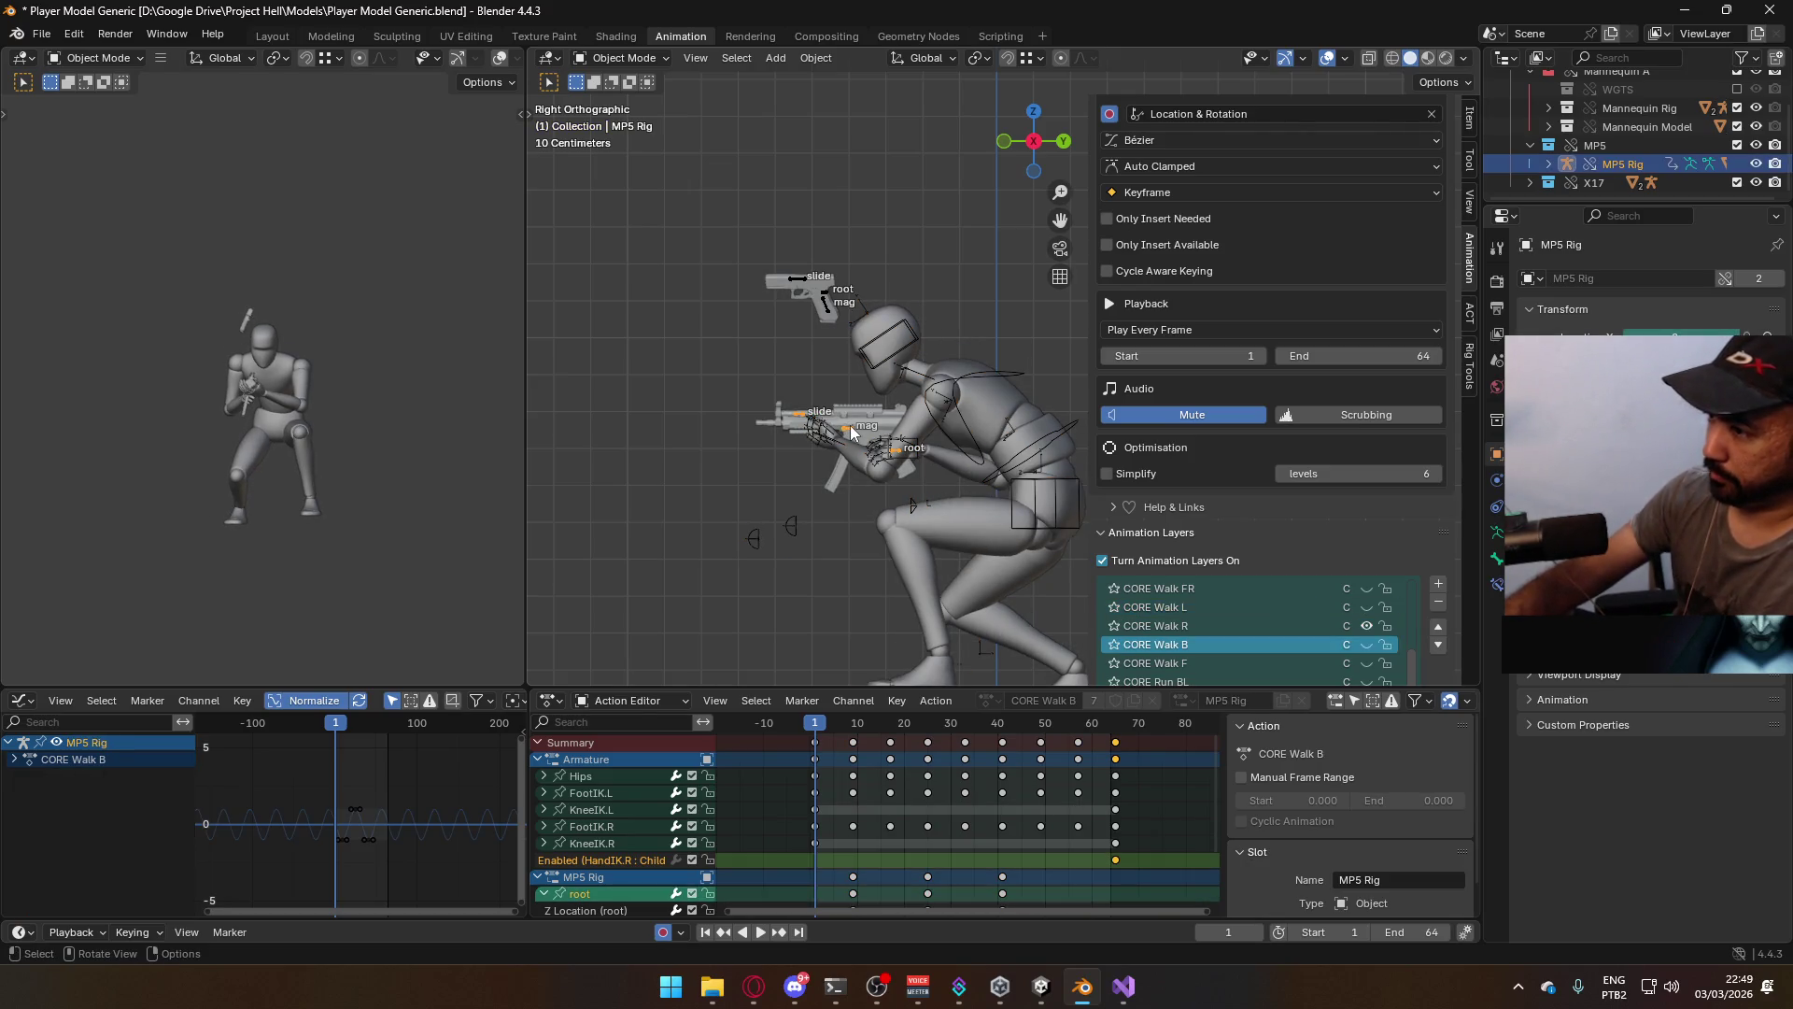
click(1370, 606)
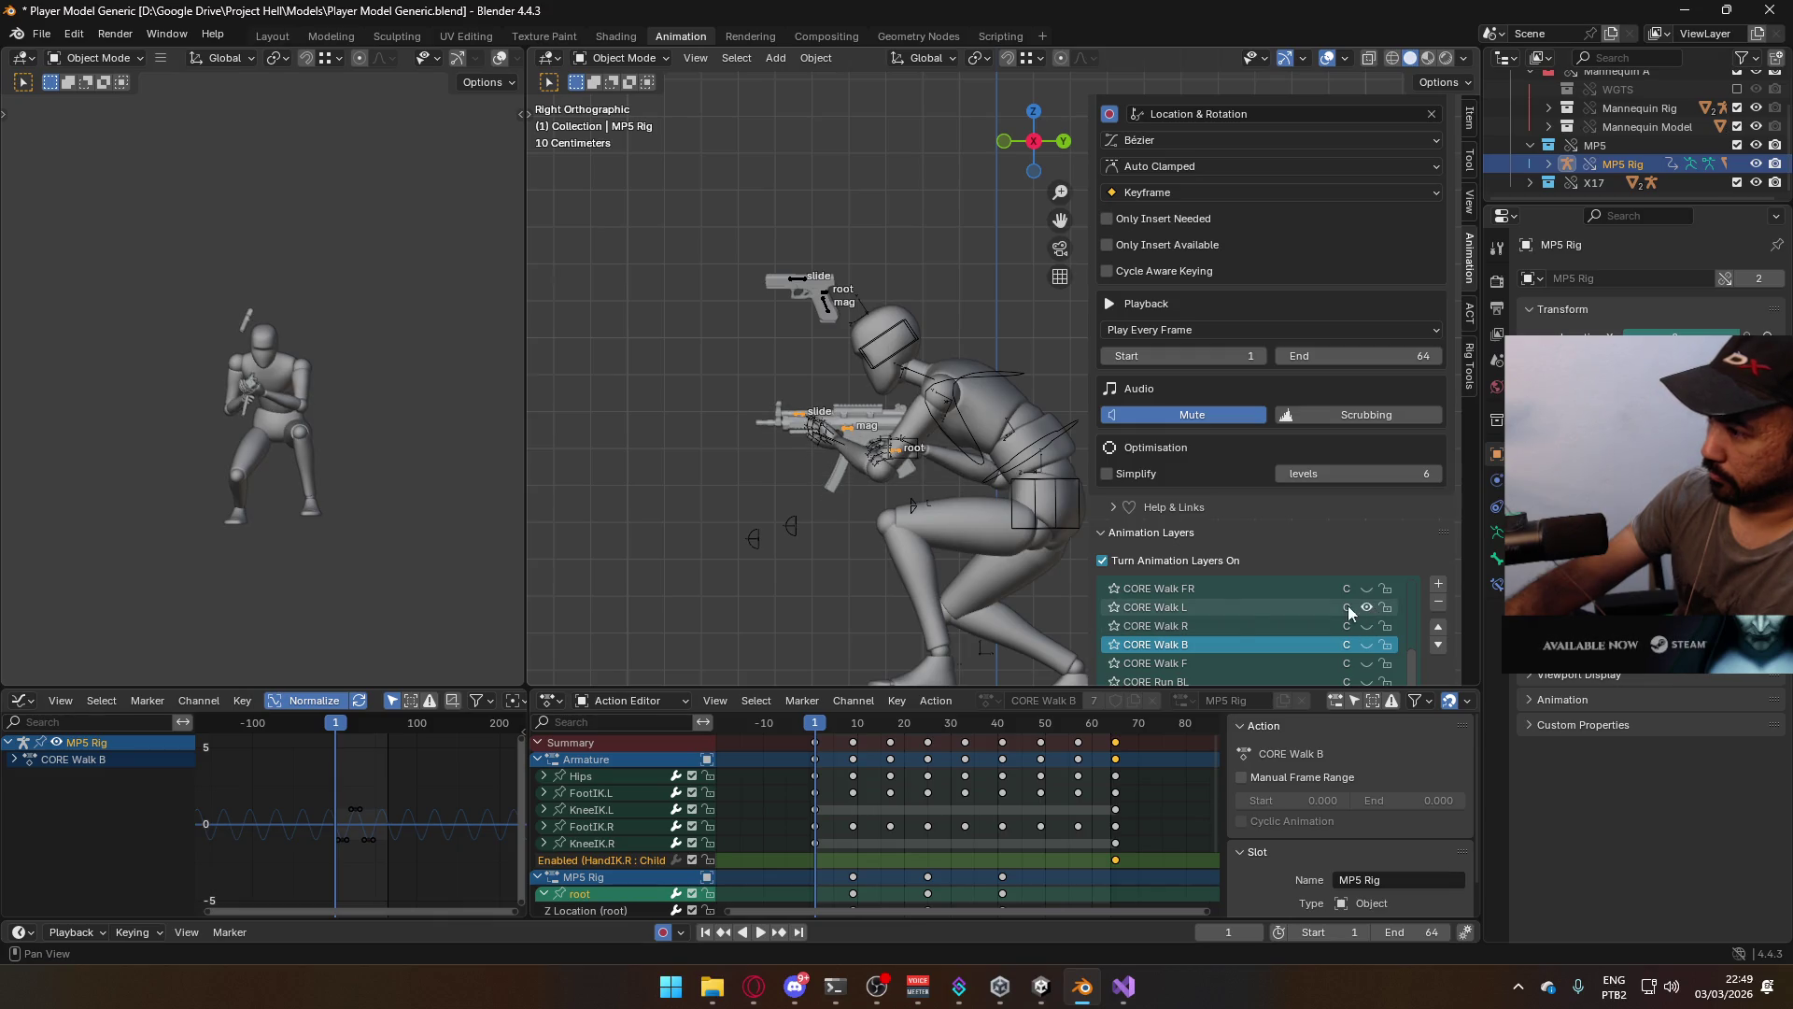
click(977, 420)
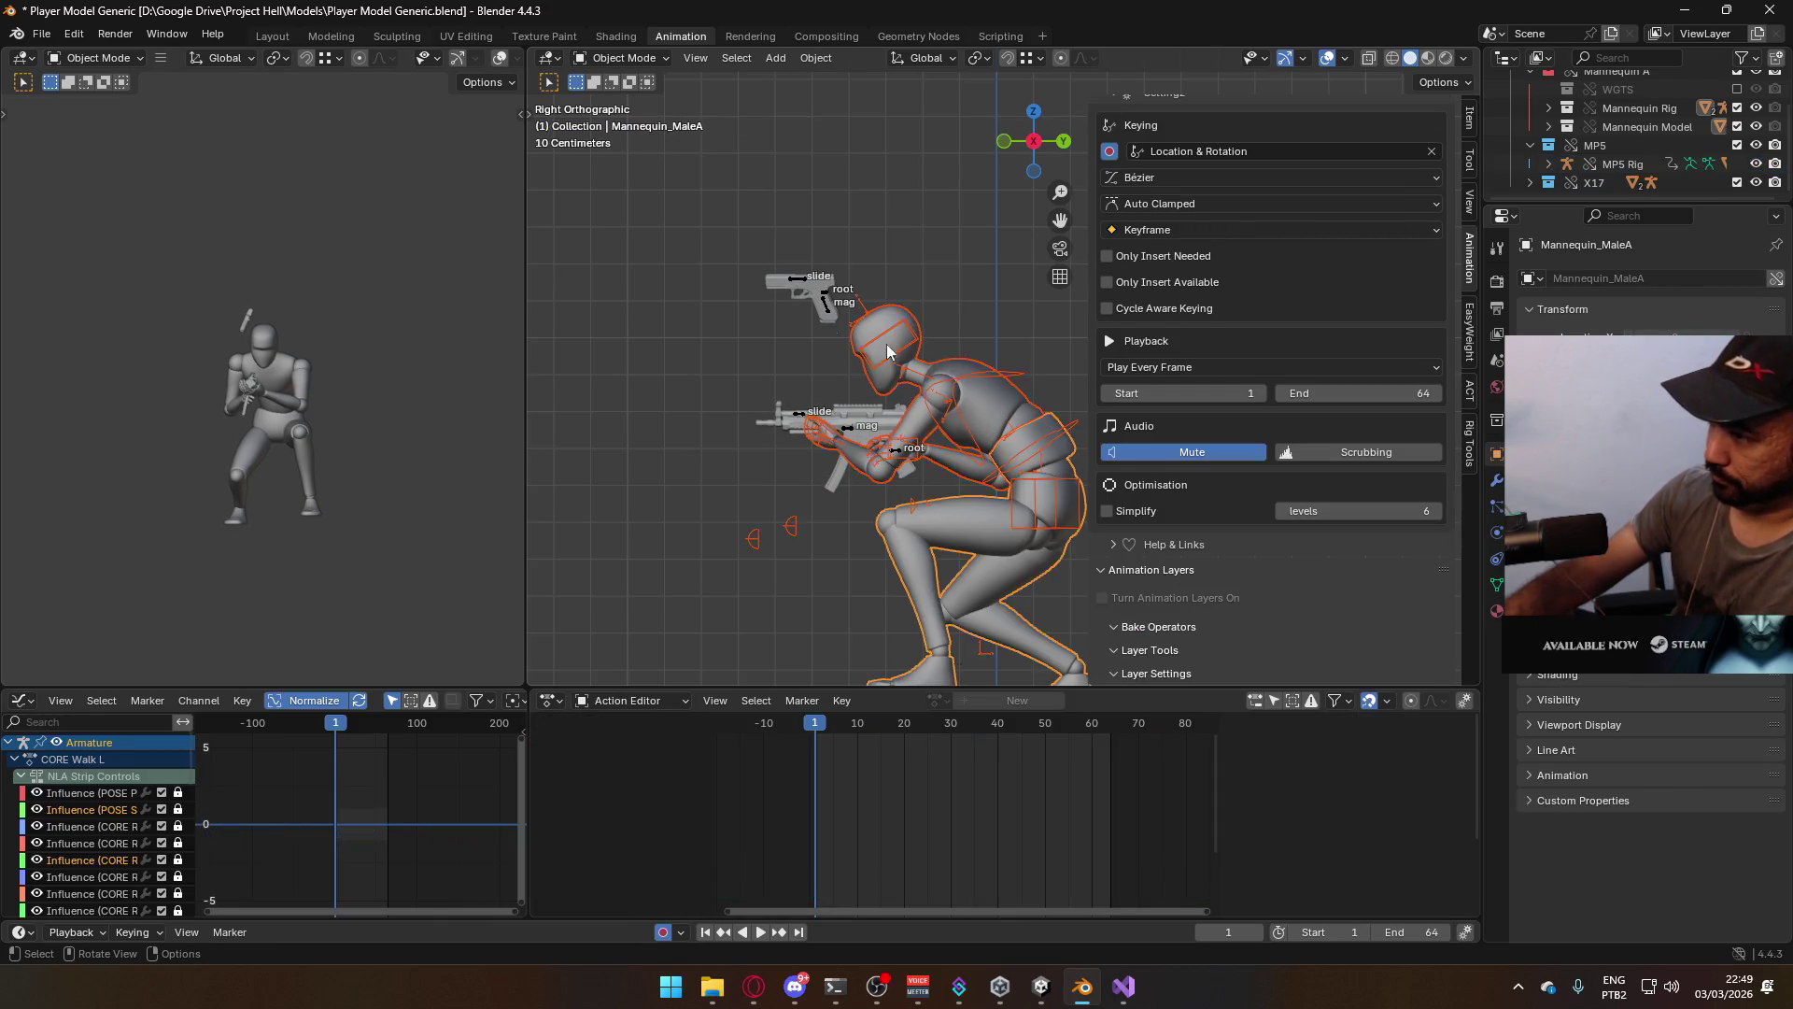
Save, start the FBX export with the file name's direction suffix changed, then pause the browser video
key(ctrl+s)
click(41, 34)
mouse_move(140, 318)
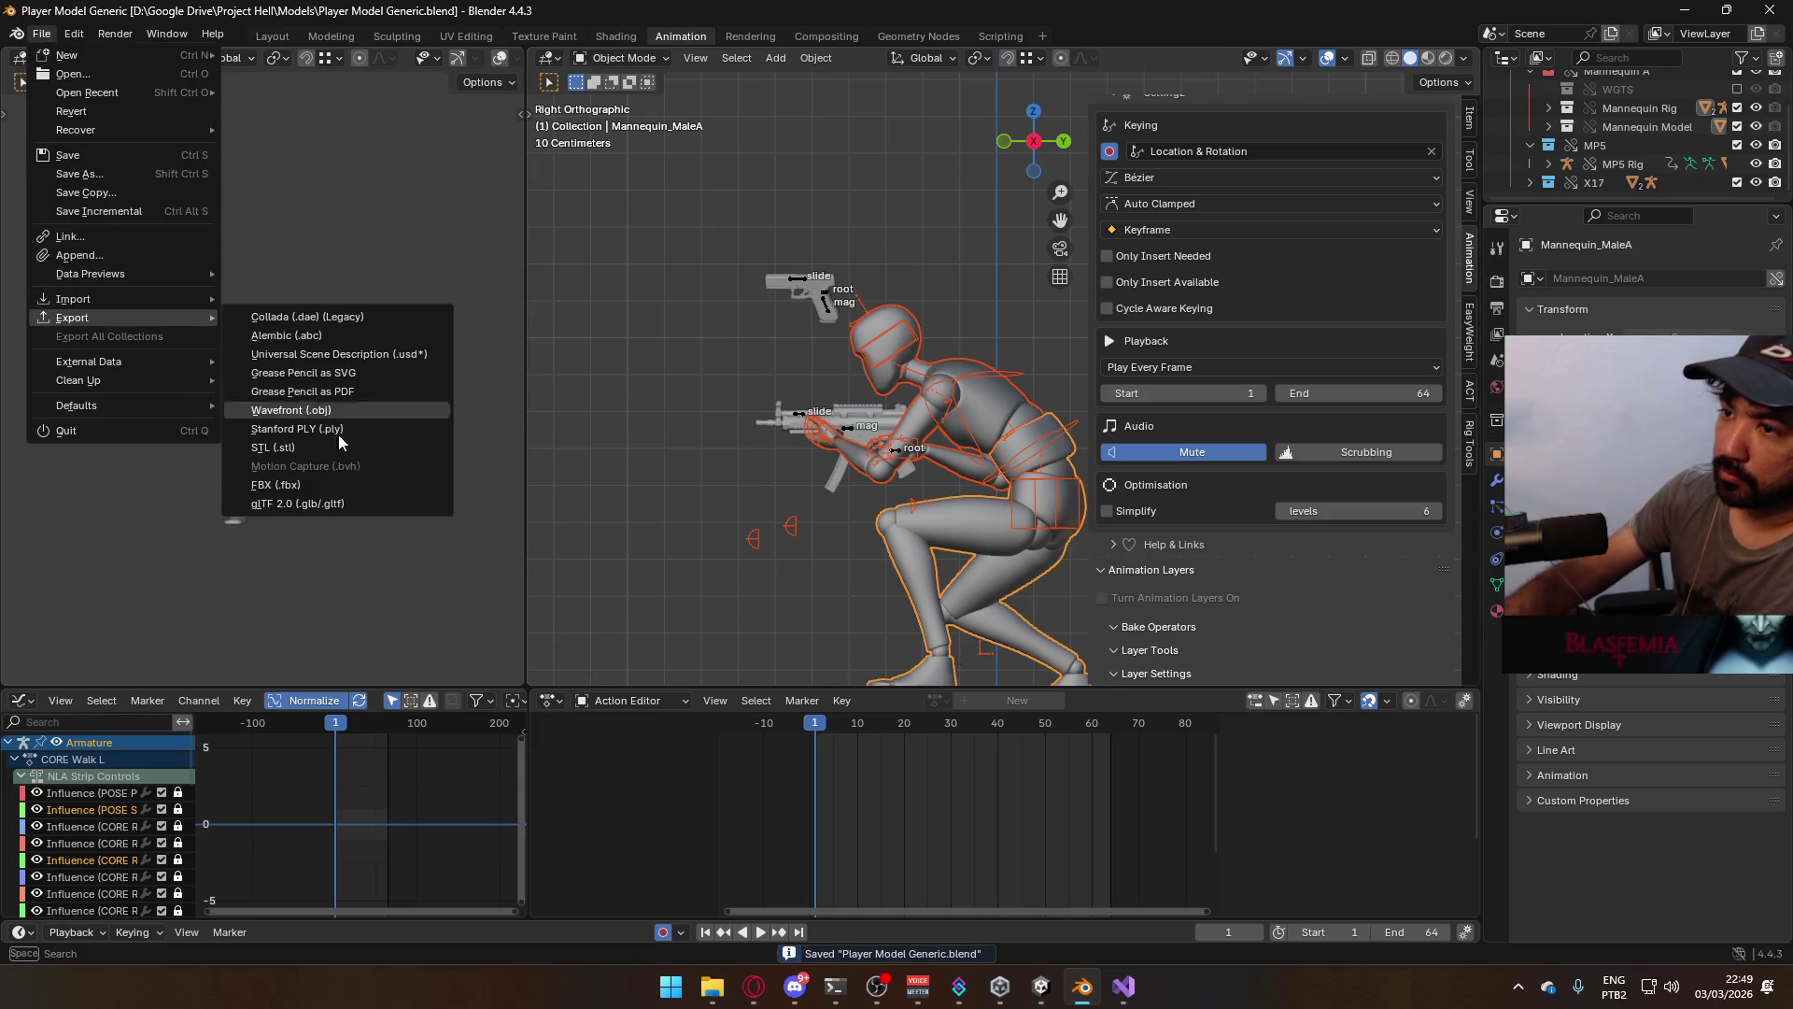
click(351, 486)
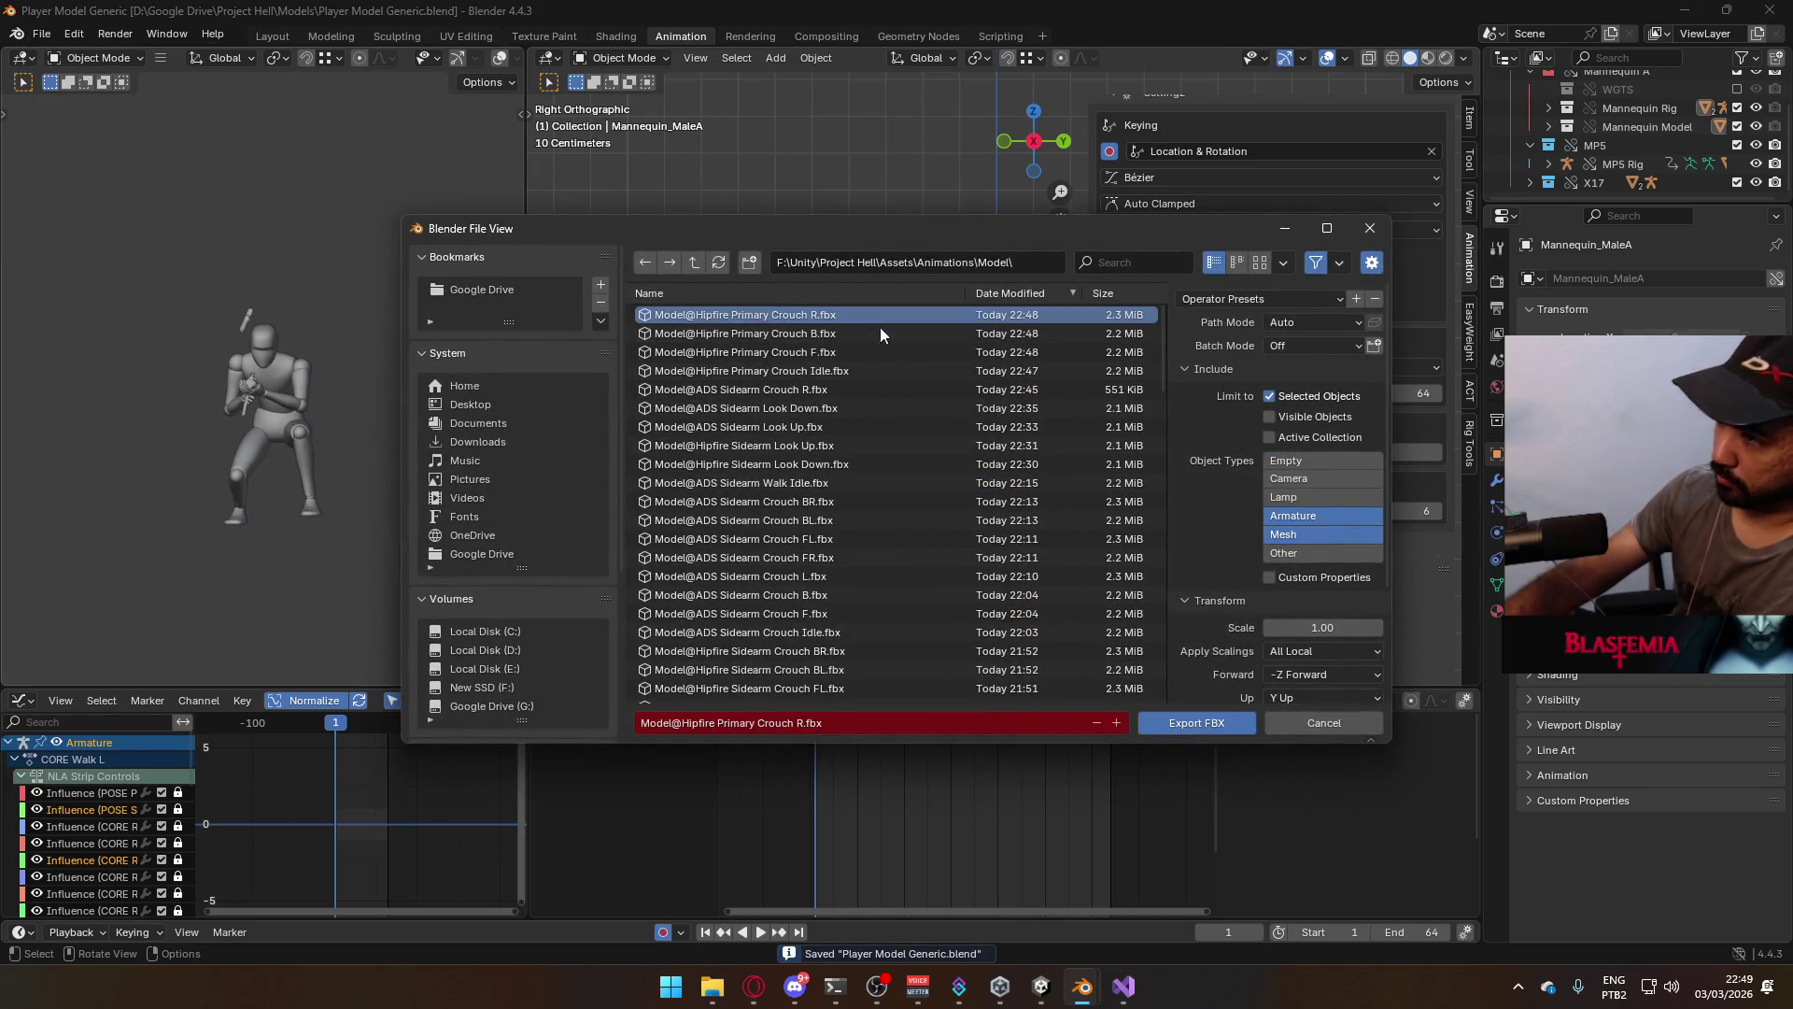
click(801, 723)
click(801, 723)
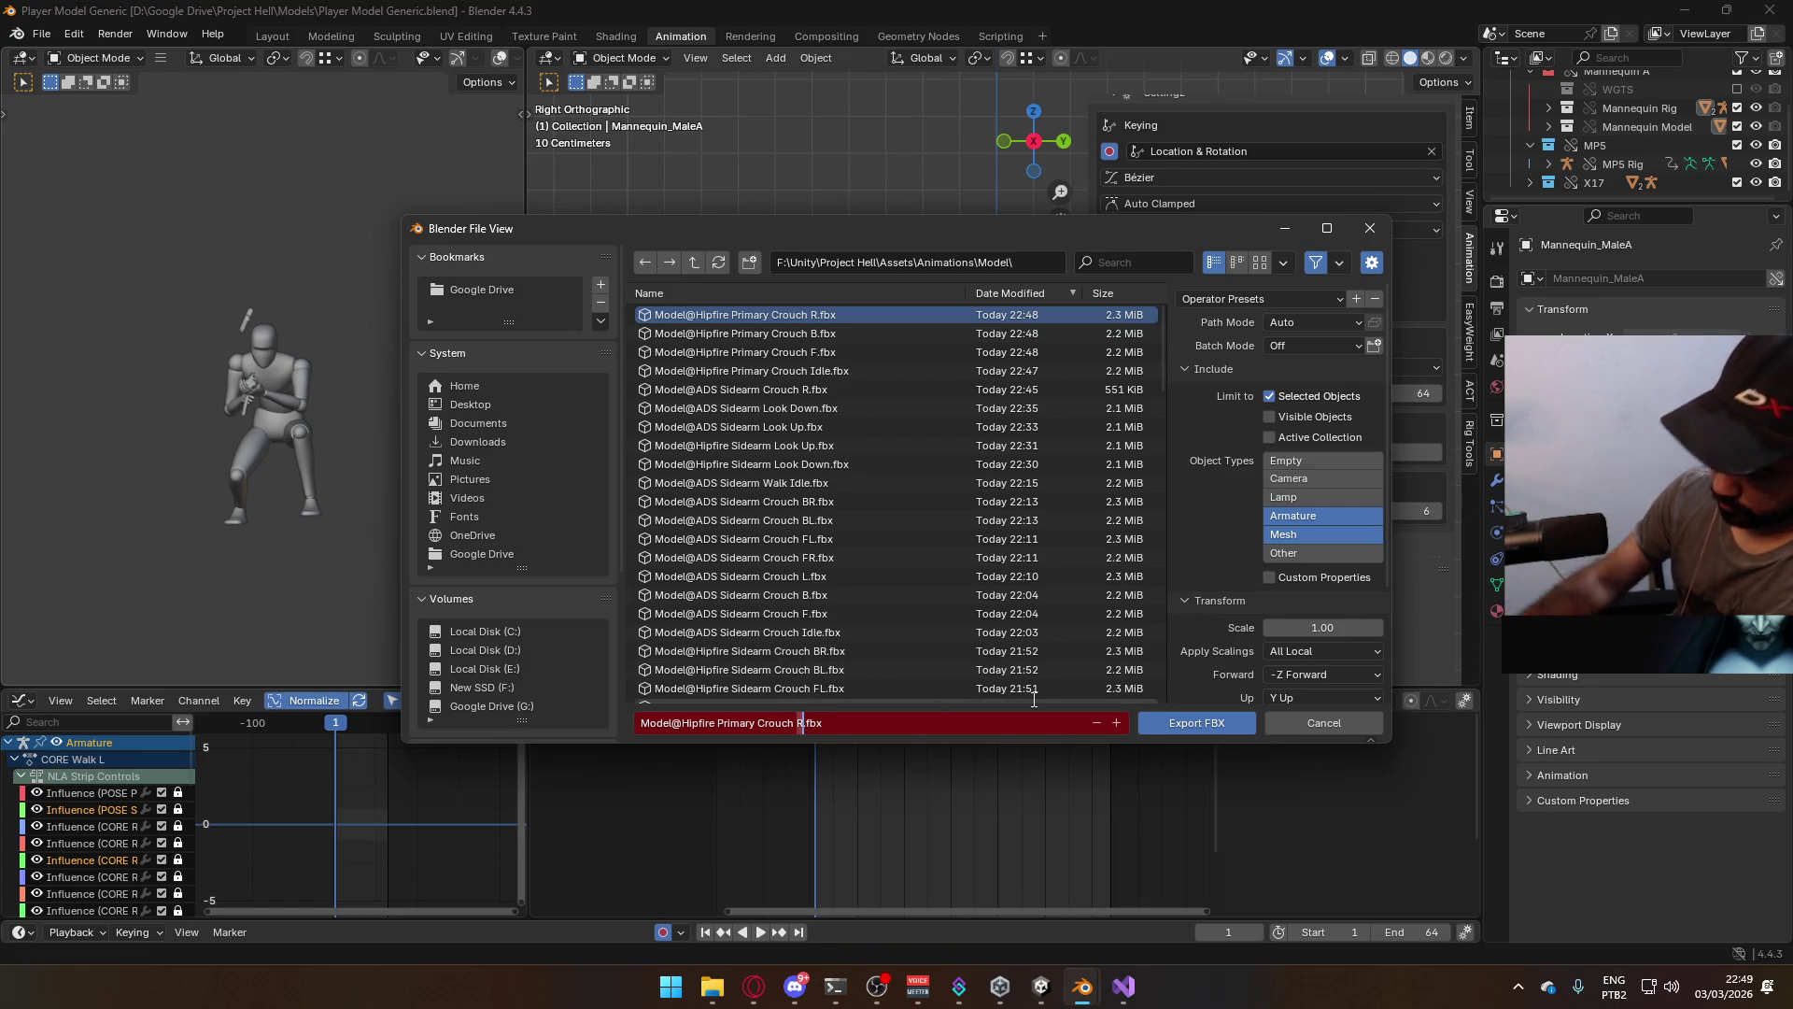
text(L)
key(Return)
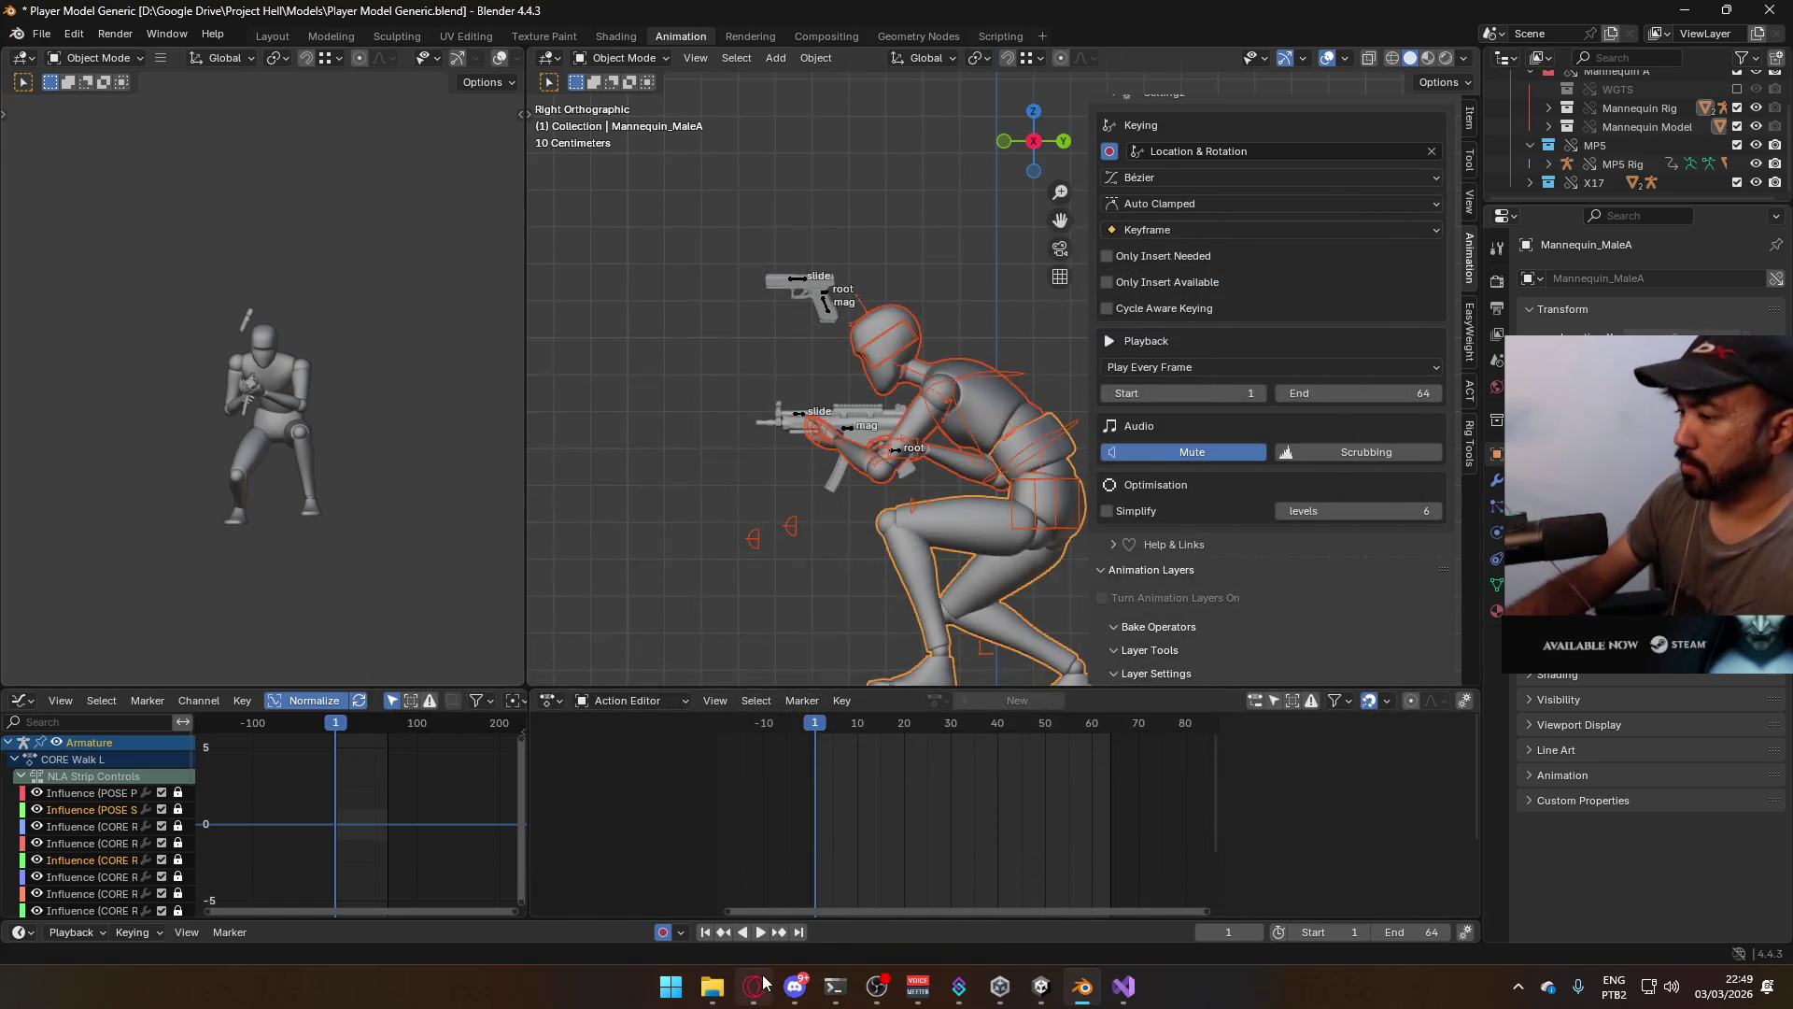
key(alt+Tab)
click(876, 451)
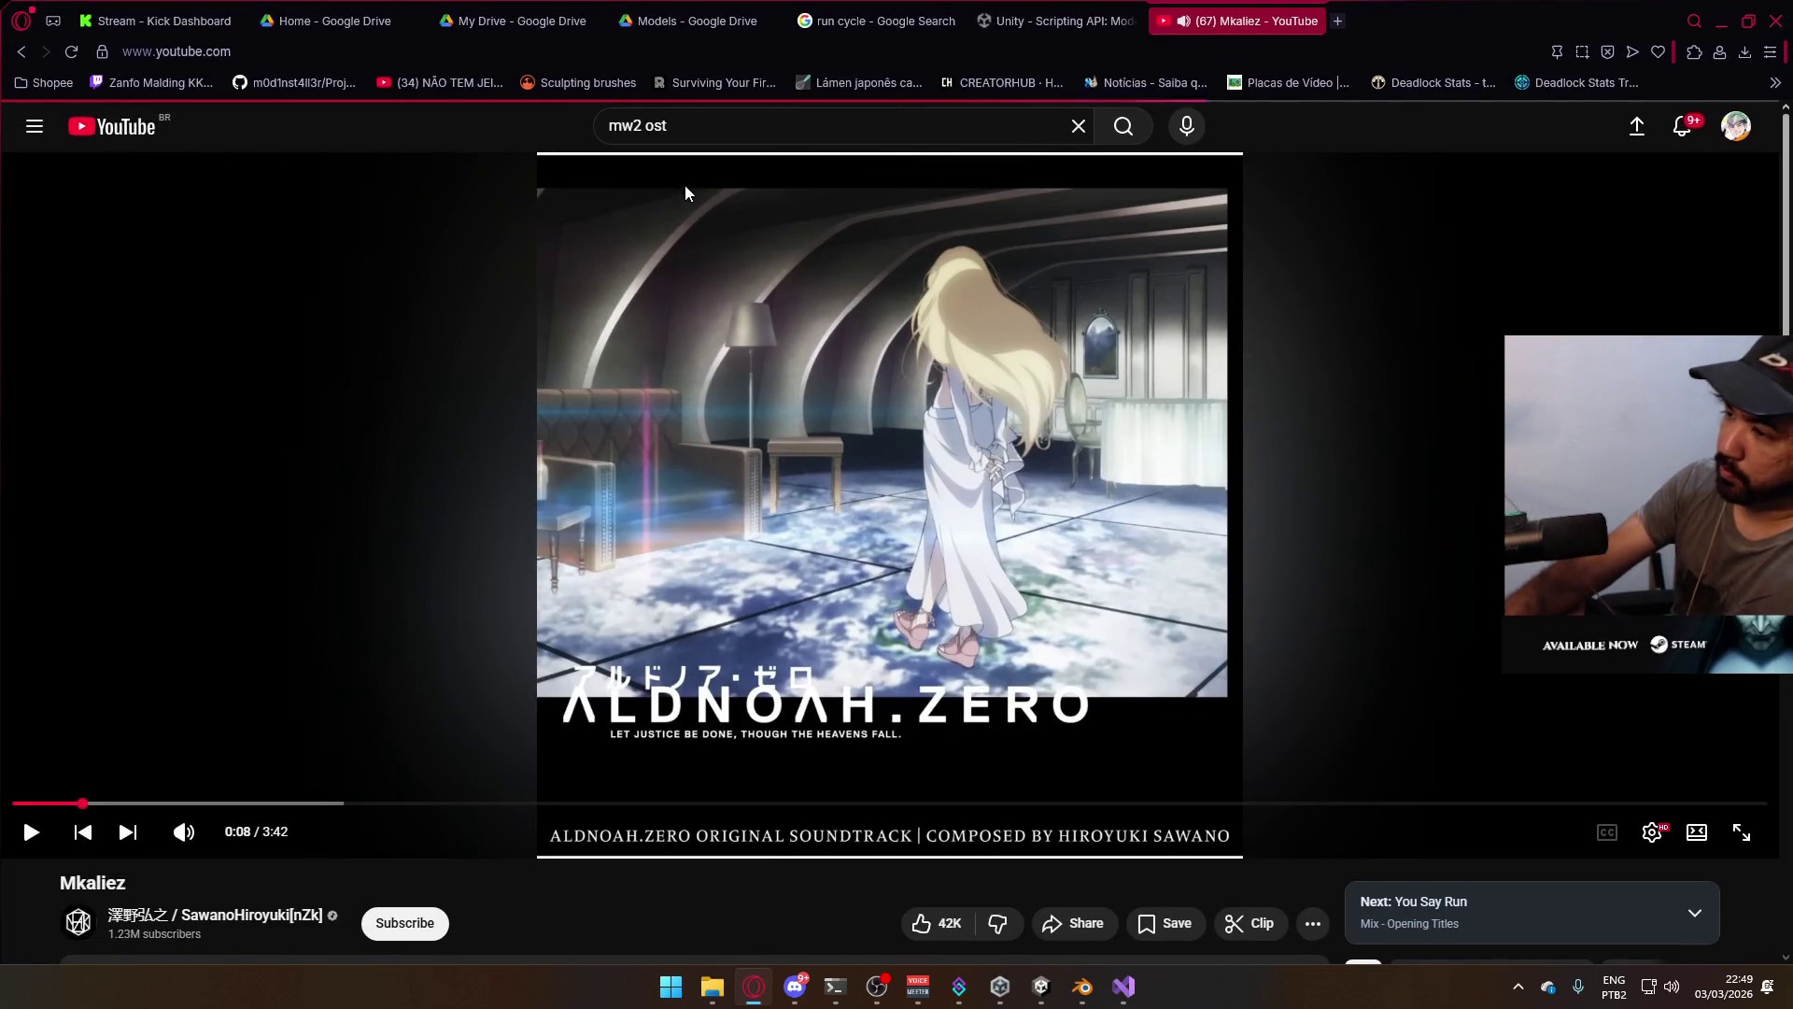
Leave the soundtrack video for the YouTube Home feed, browse it, and focus the search box
key(i)
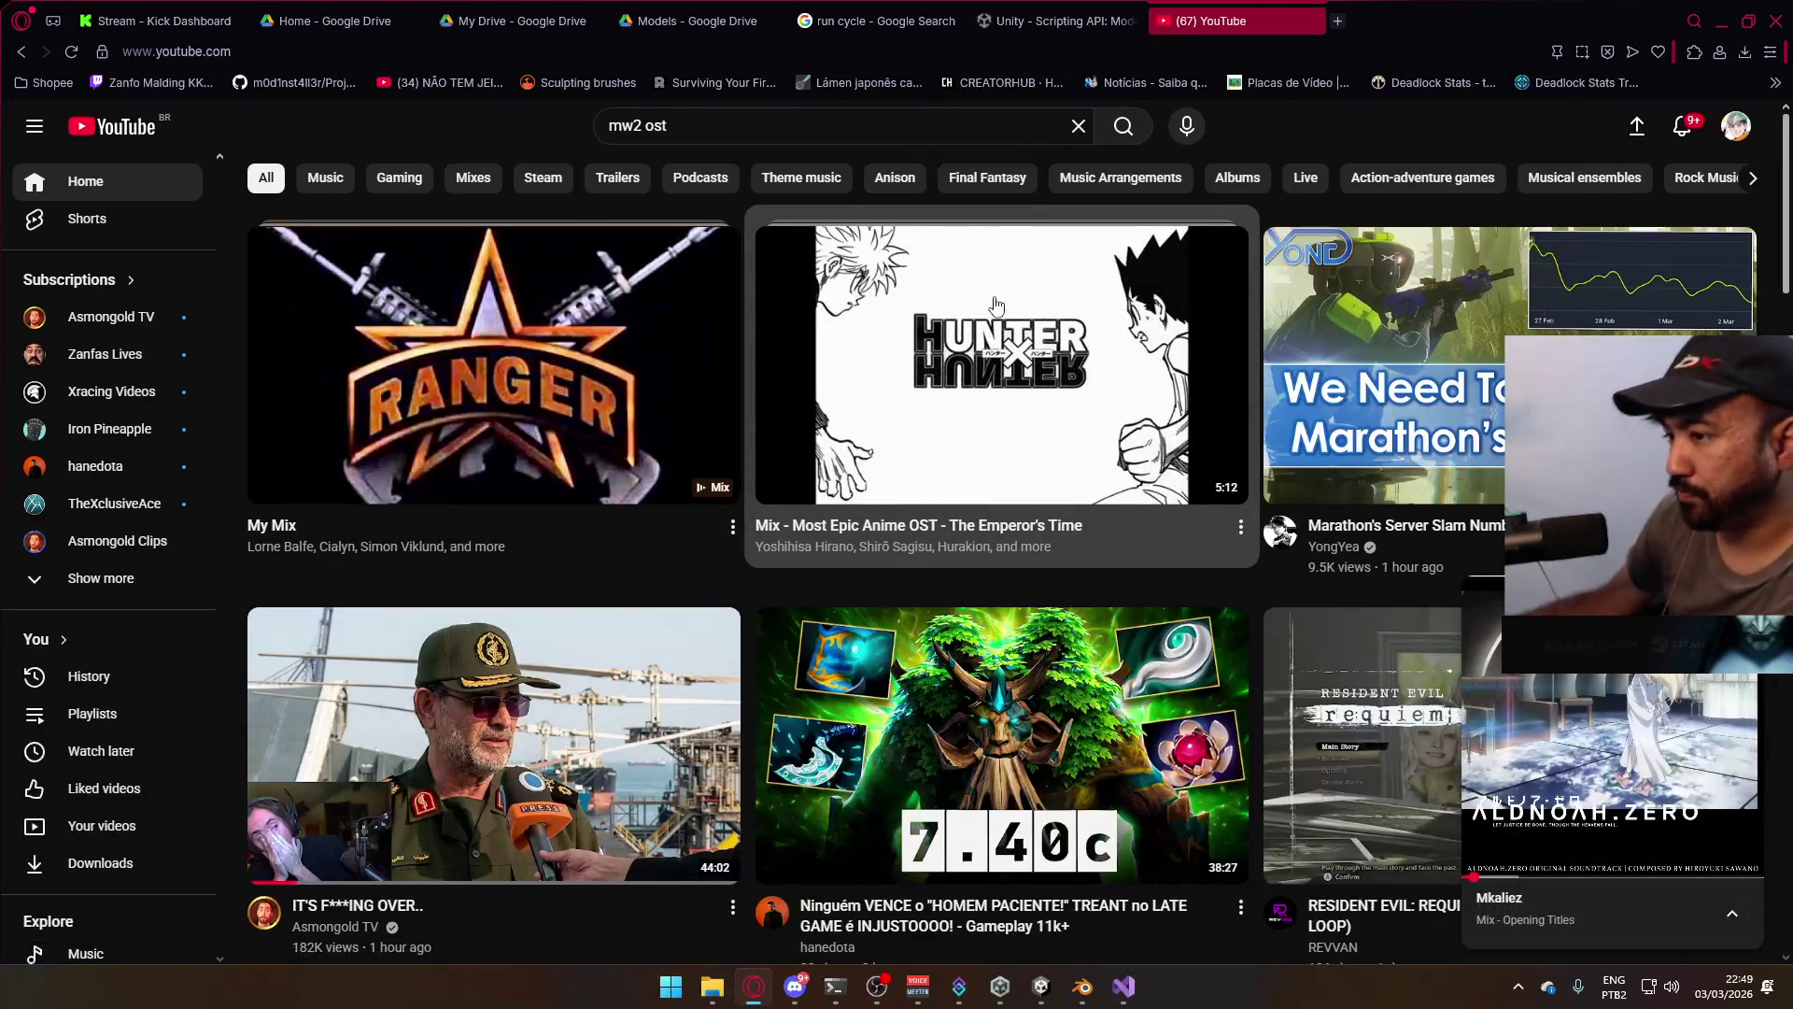
scroll(749, 400, down, 6)
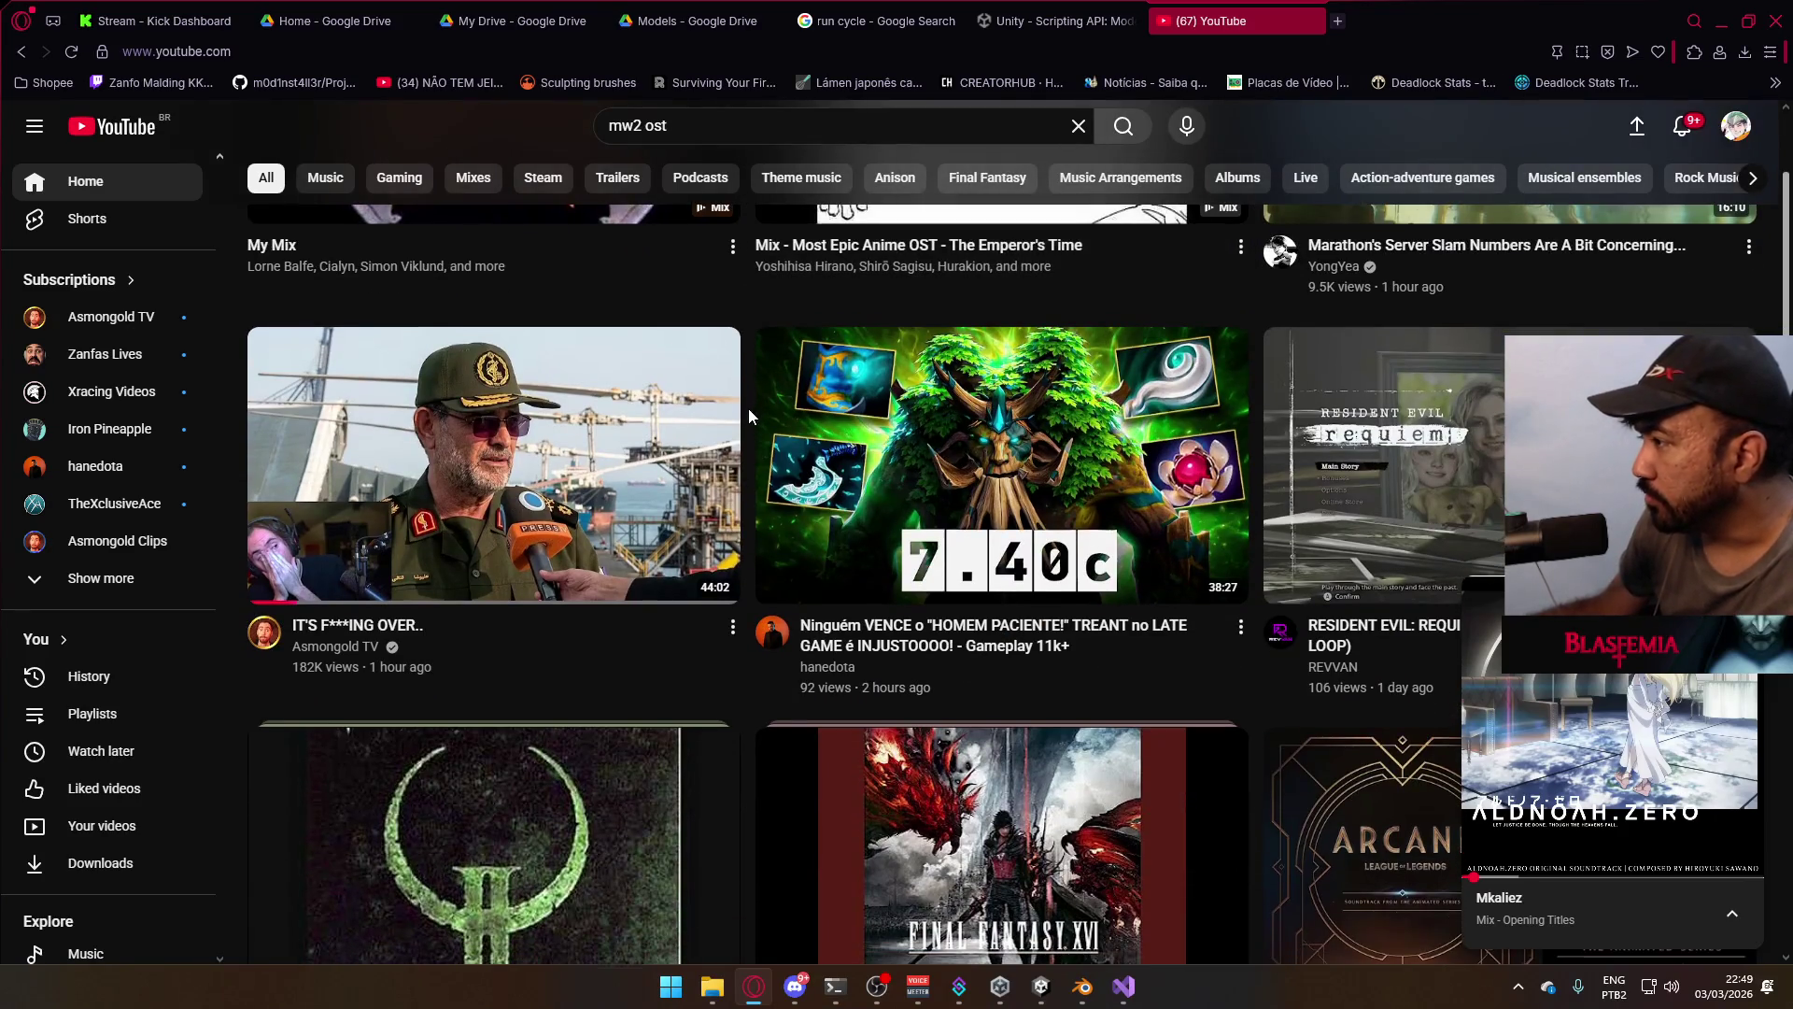
scroll(748, 430, down, 3)
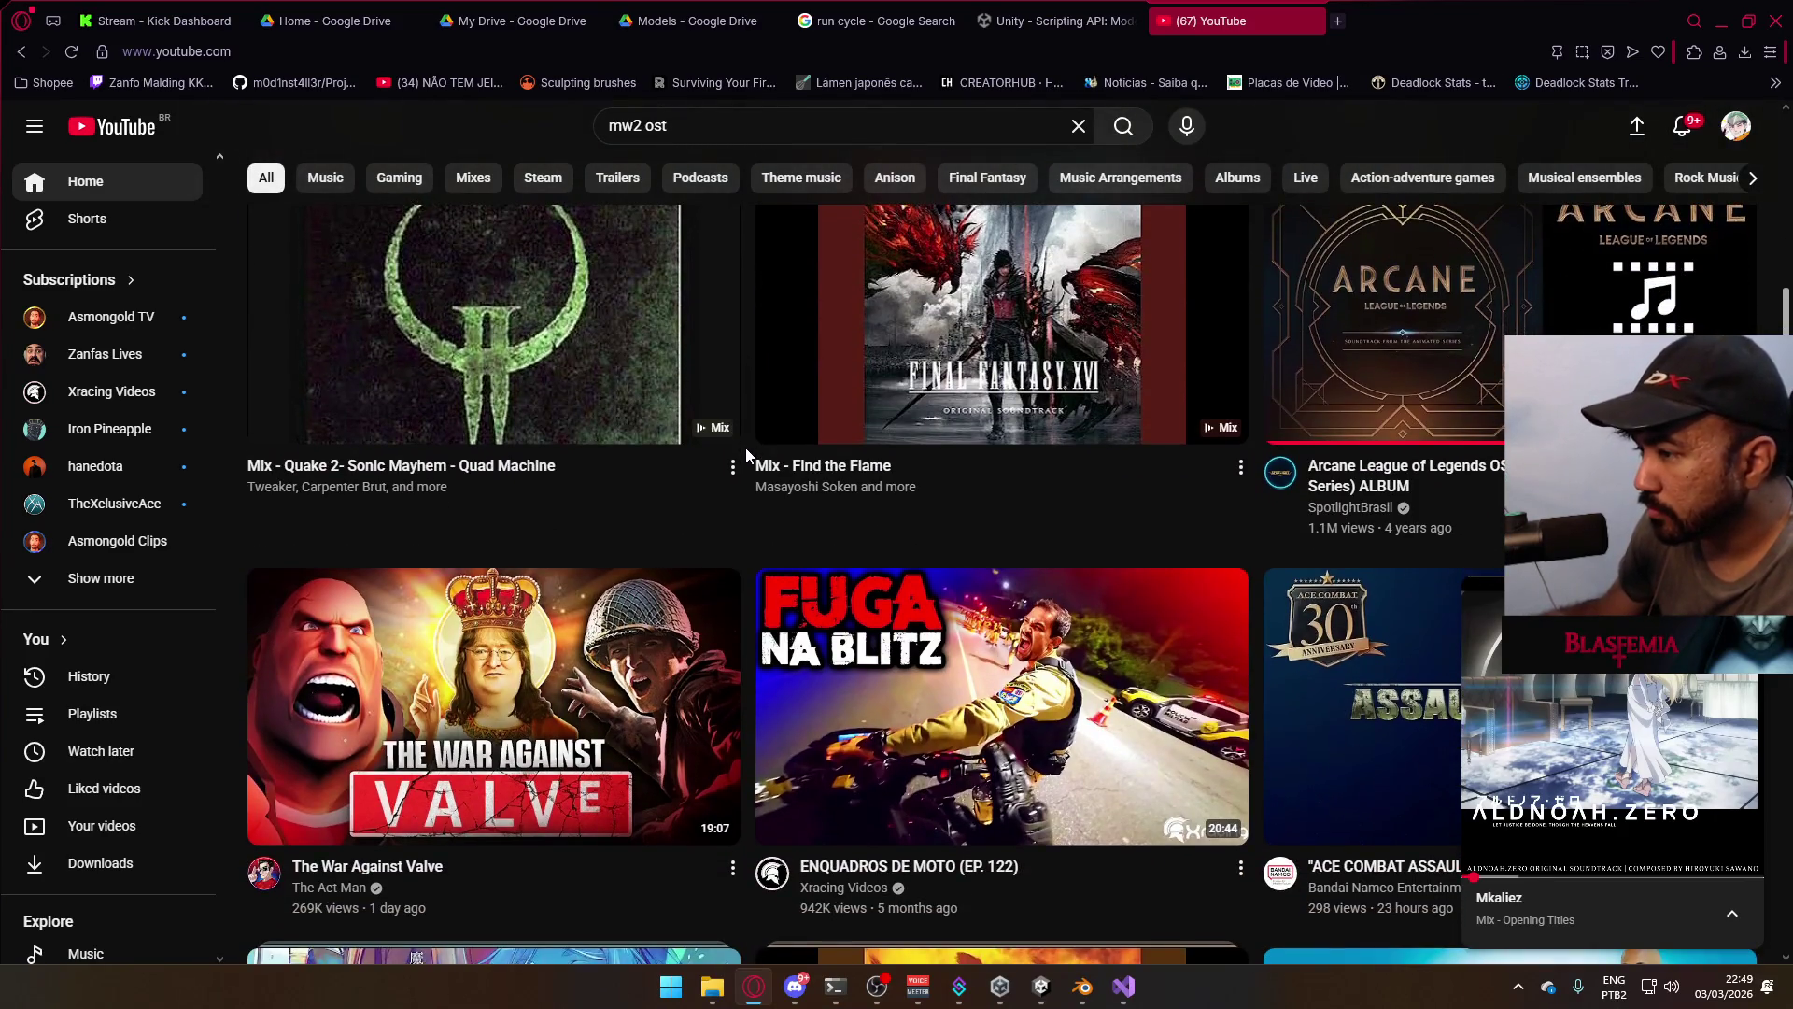
scroll(745, 446, down, 3)
scroll(745, 451, down, 3)
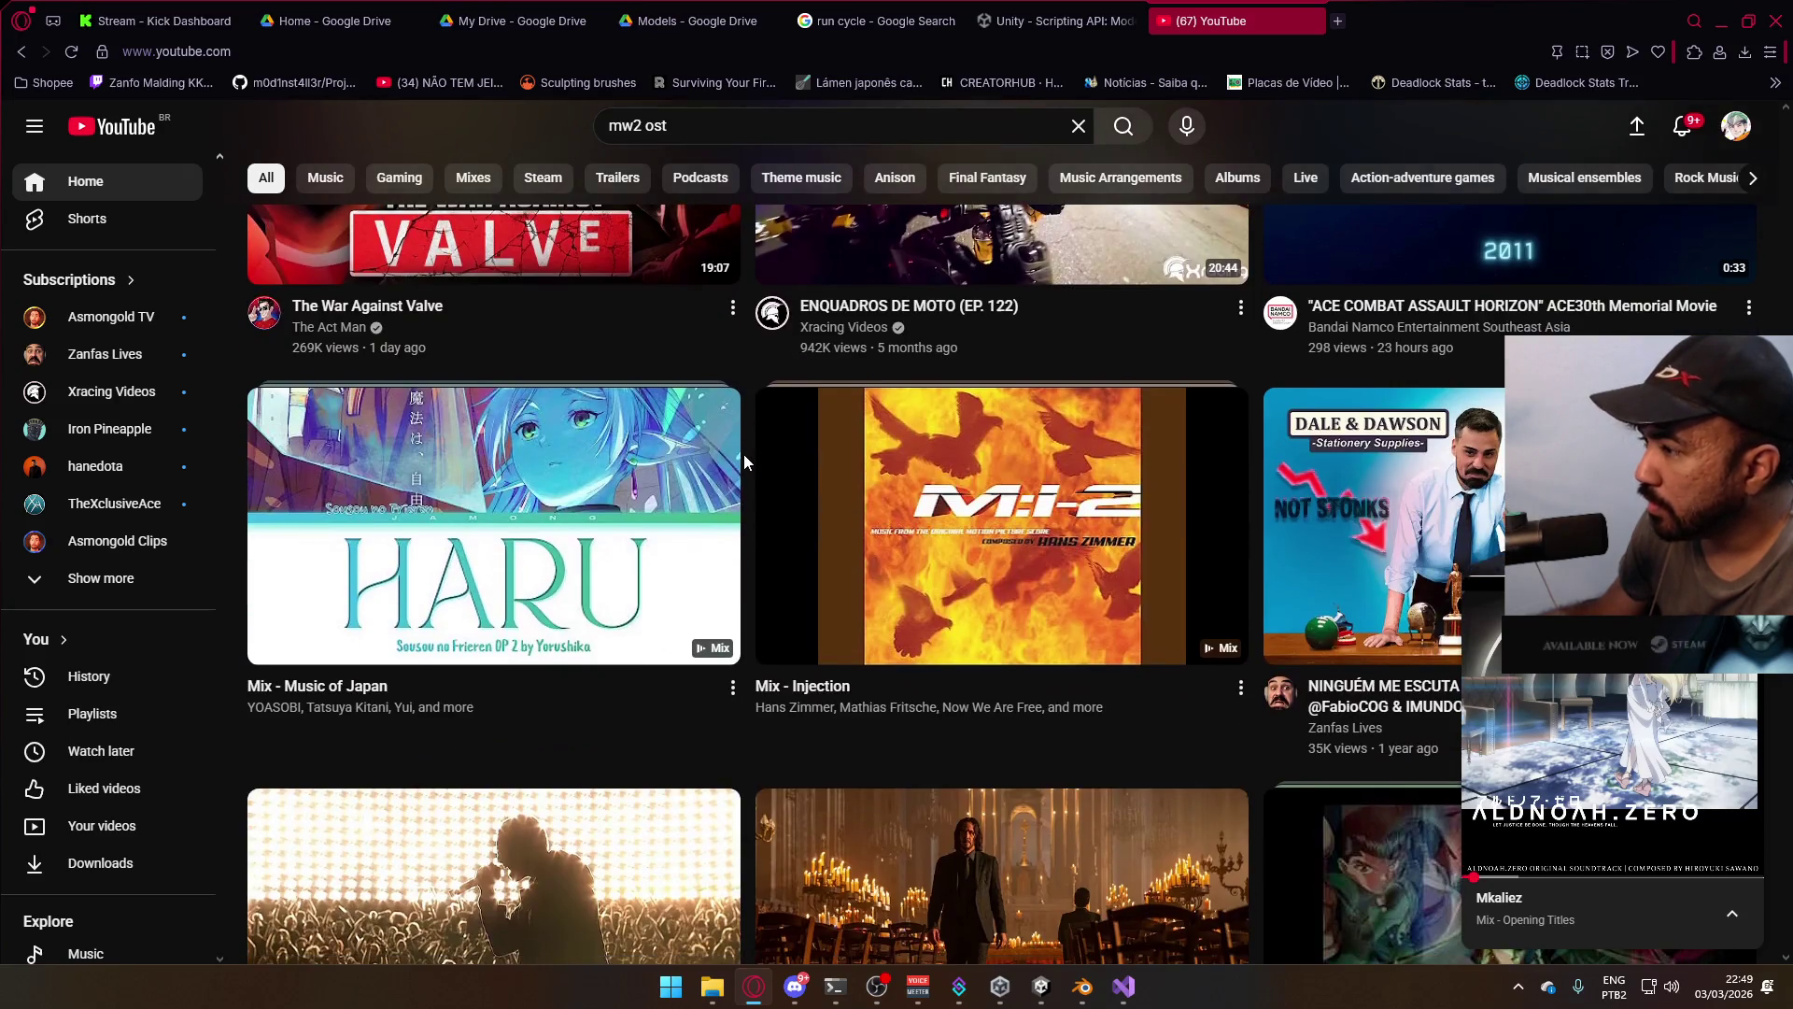
scroll(744, 454, down, 4)
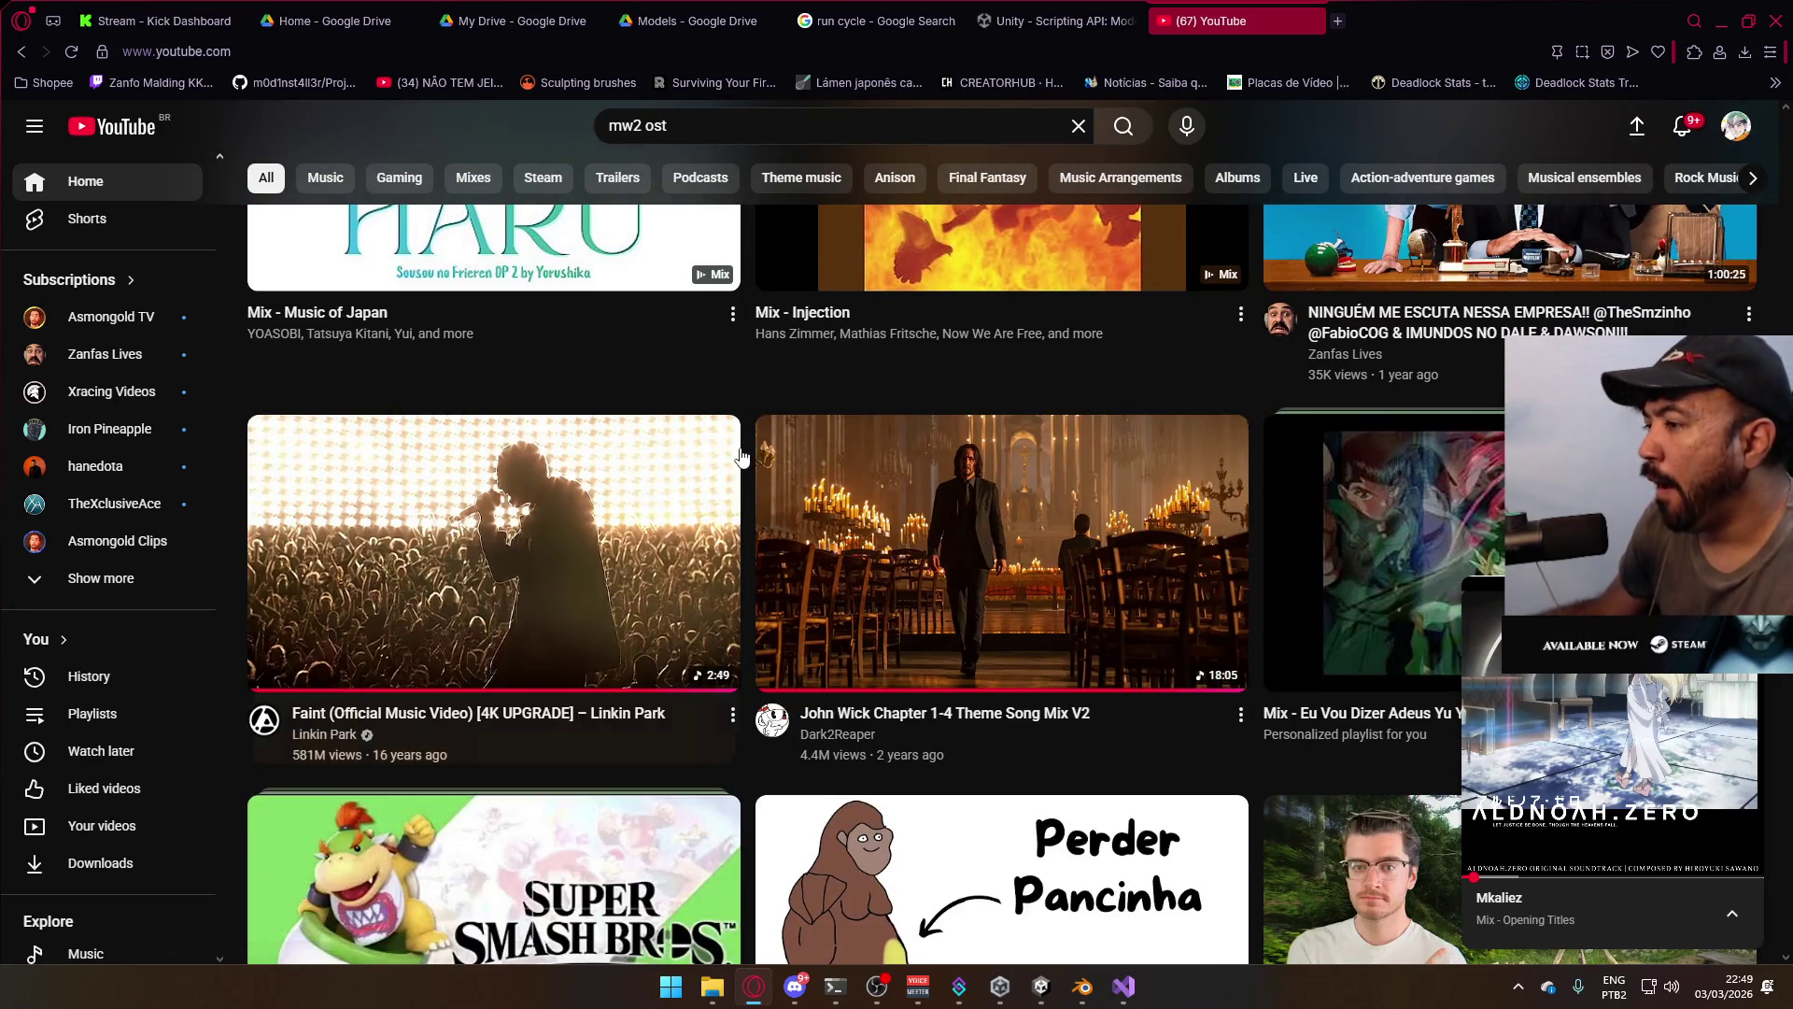
scroll(743, 452, down, 3)
scroll(738, 454, down, 4)
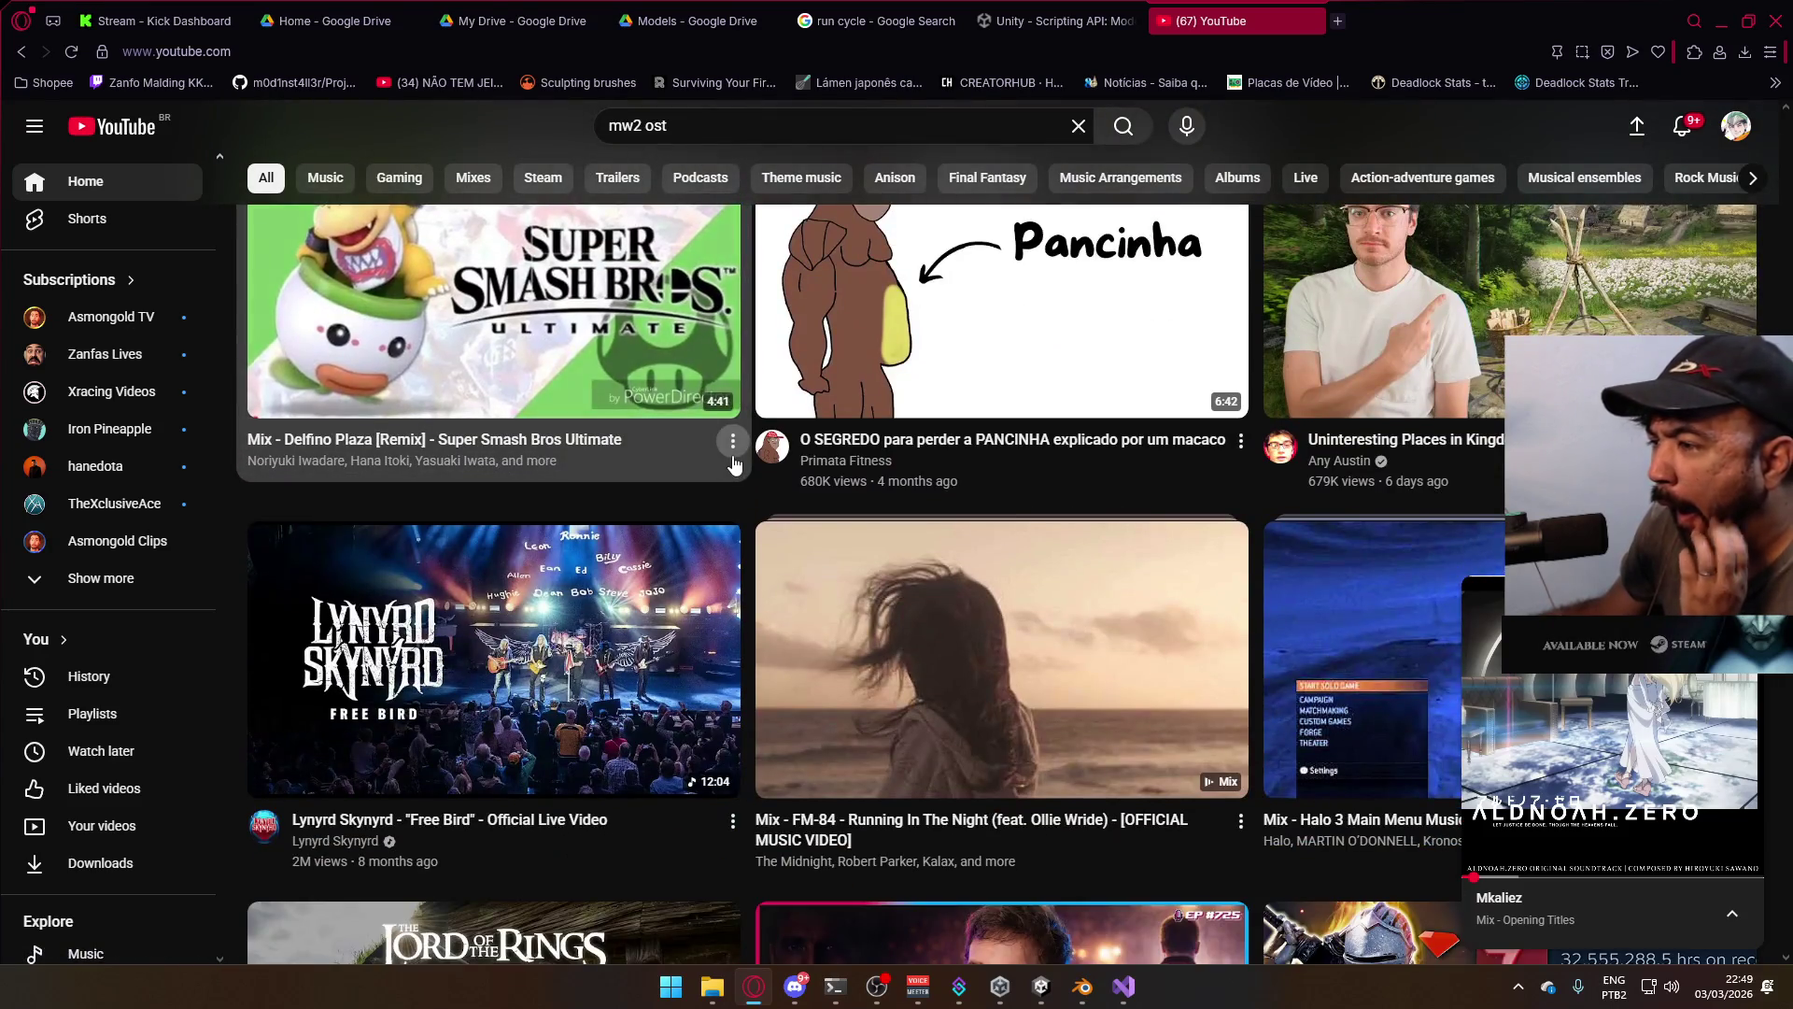
scroll(733, 457, down, 3)
scroll(733, 458, down, 6)
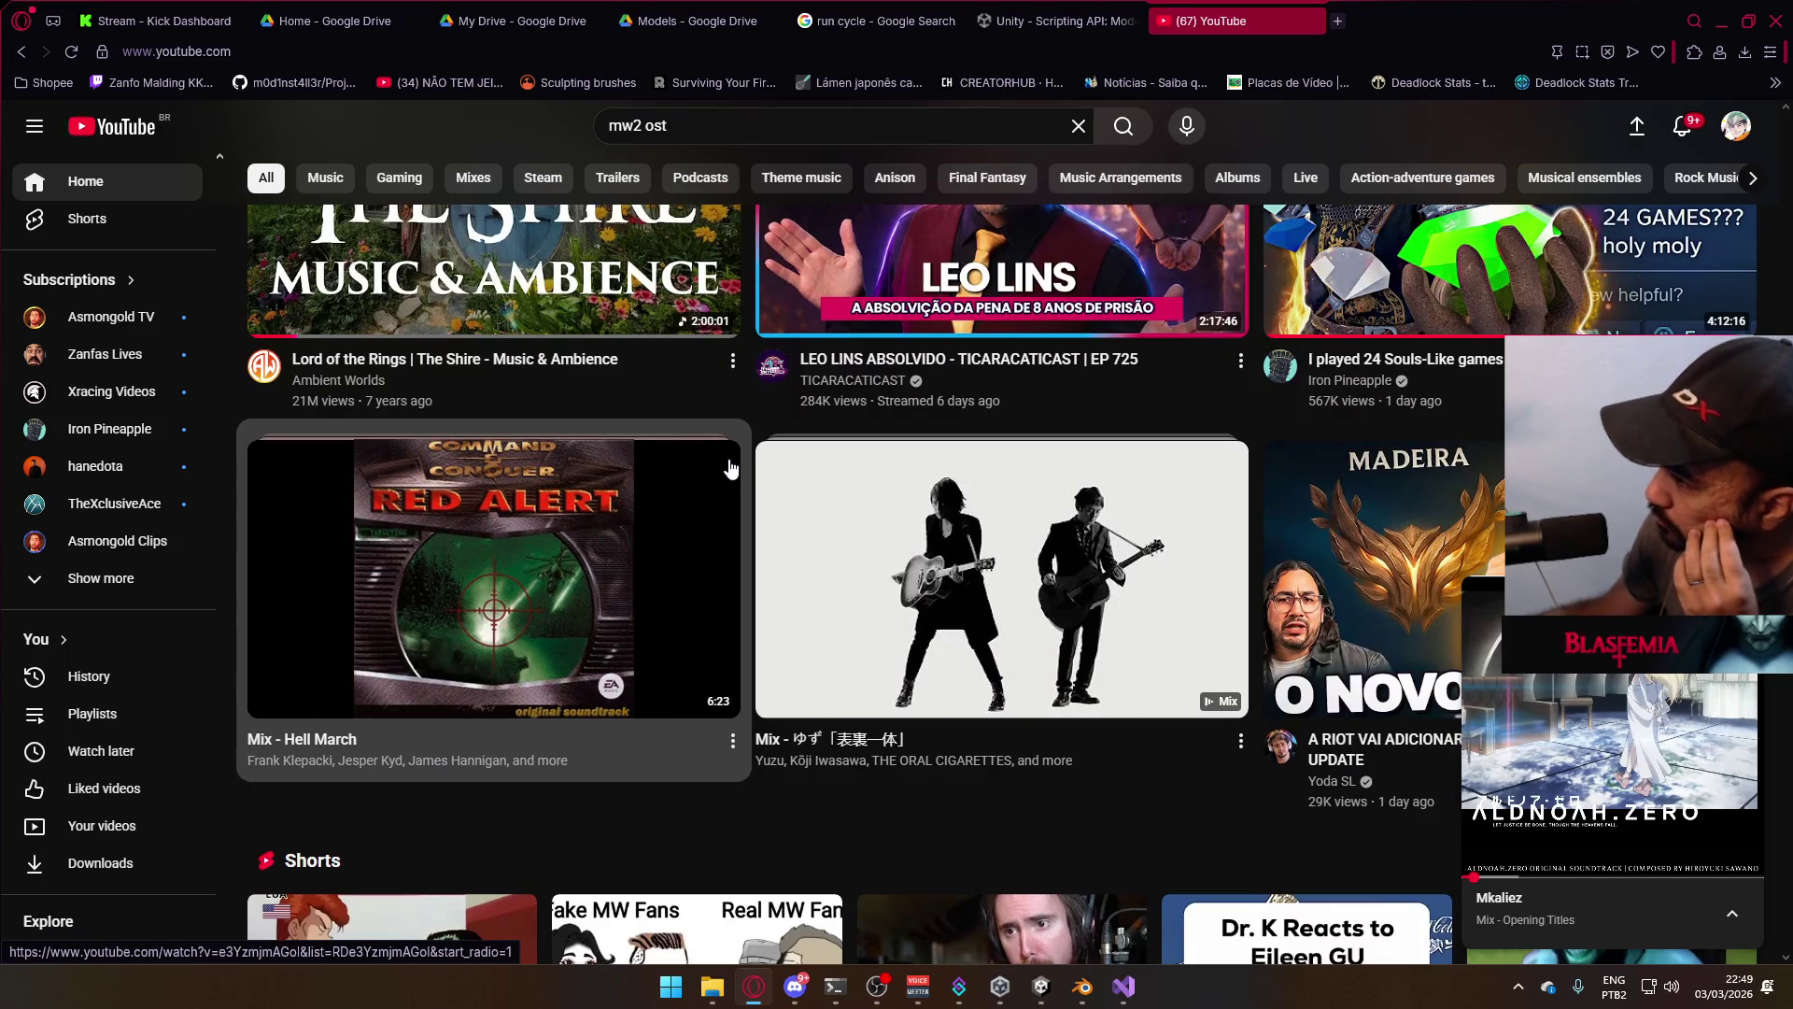
scroll(731, 469, down, 3)
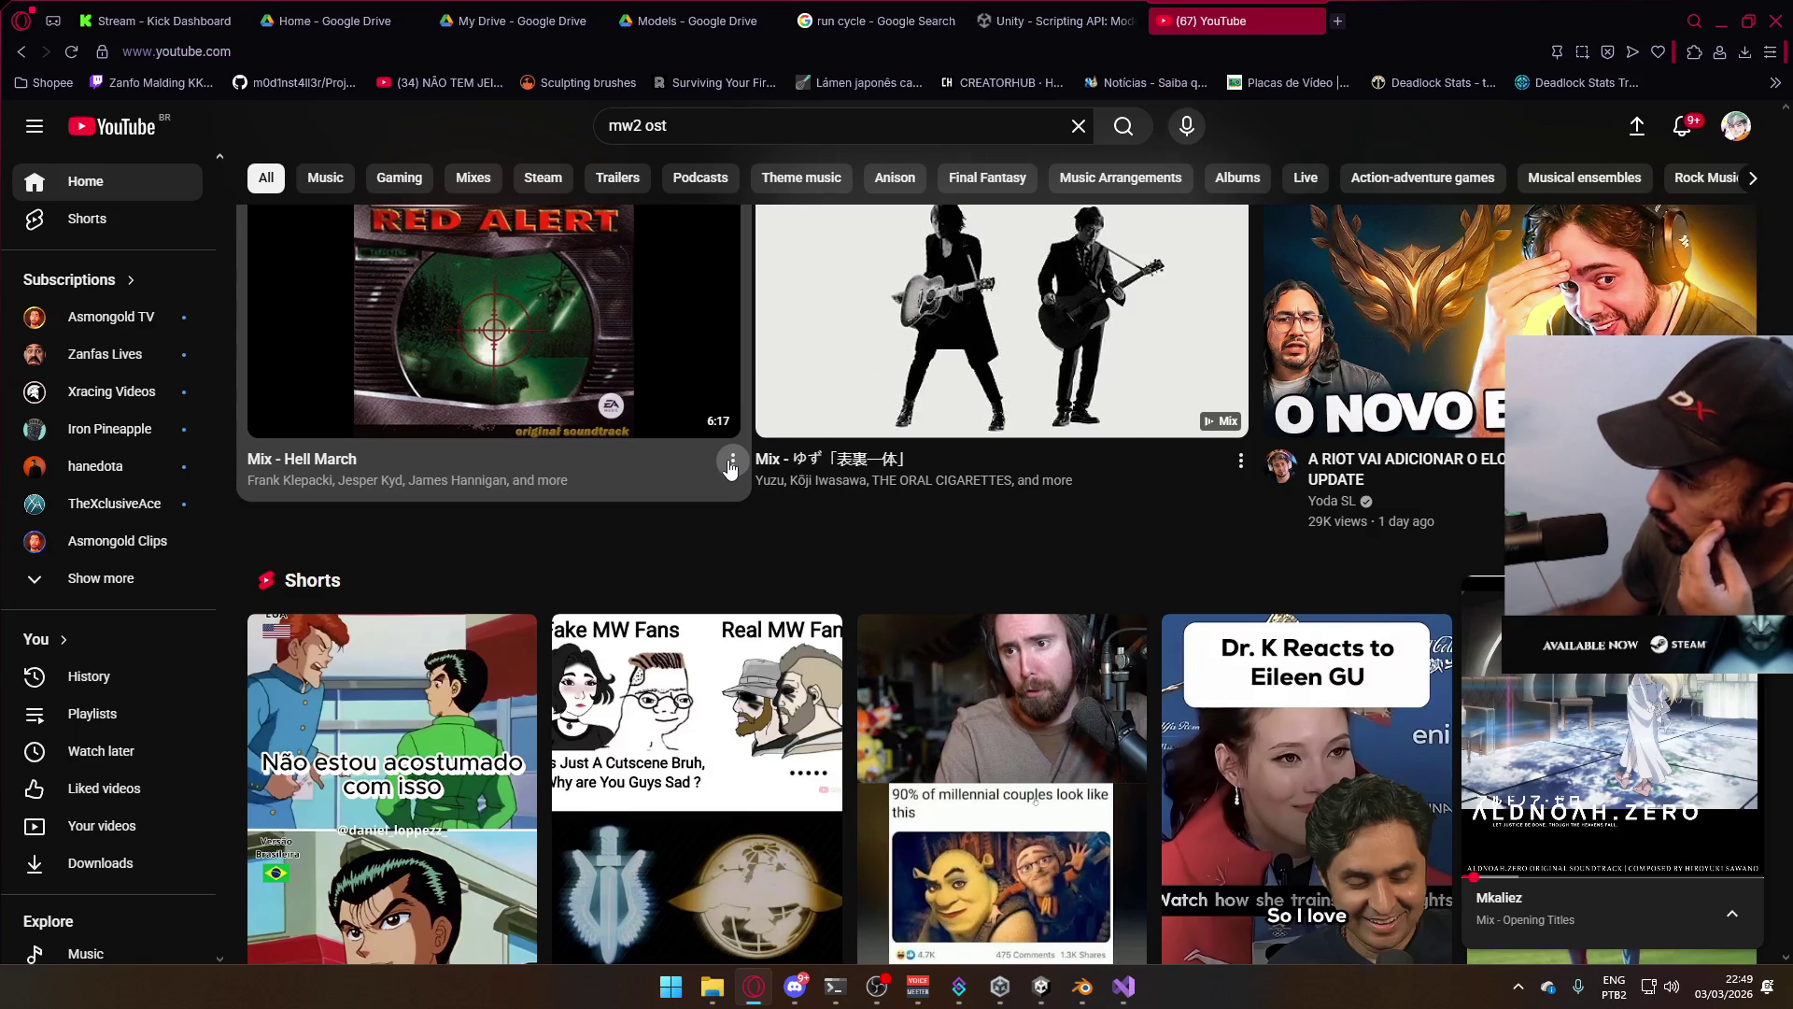
scroll(731, 468, down, 5)
scroll(730, 469, down, 3)
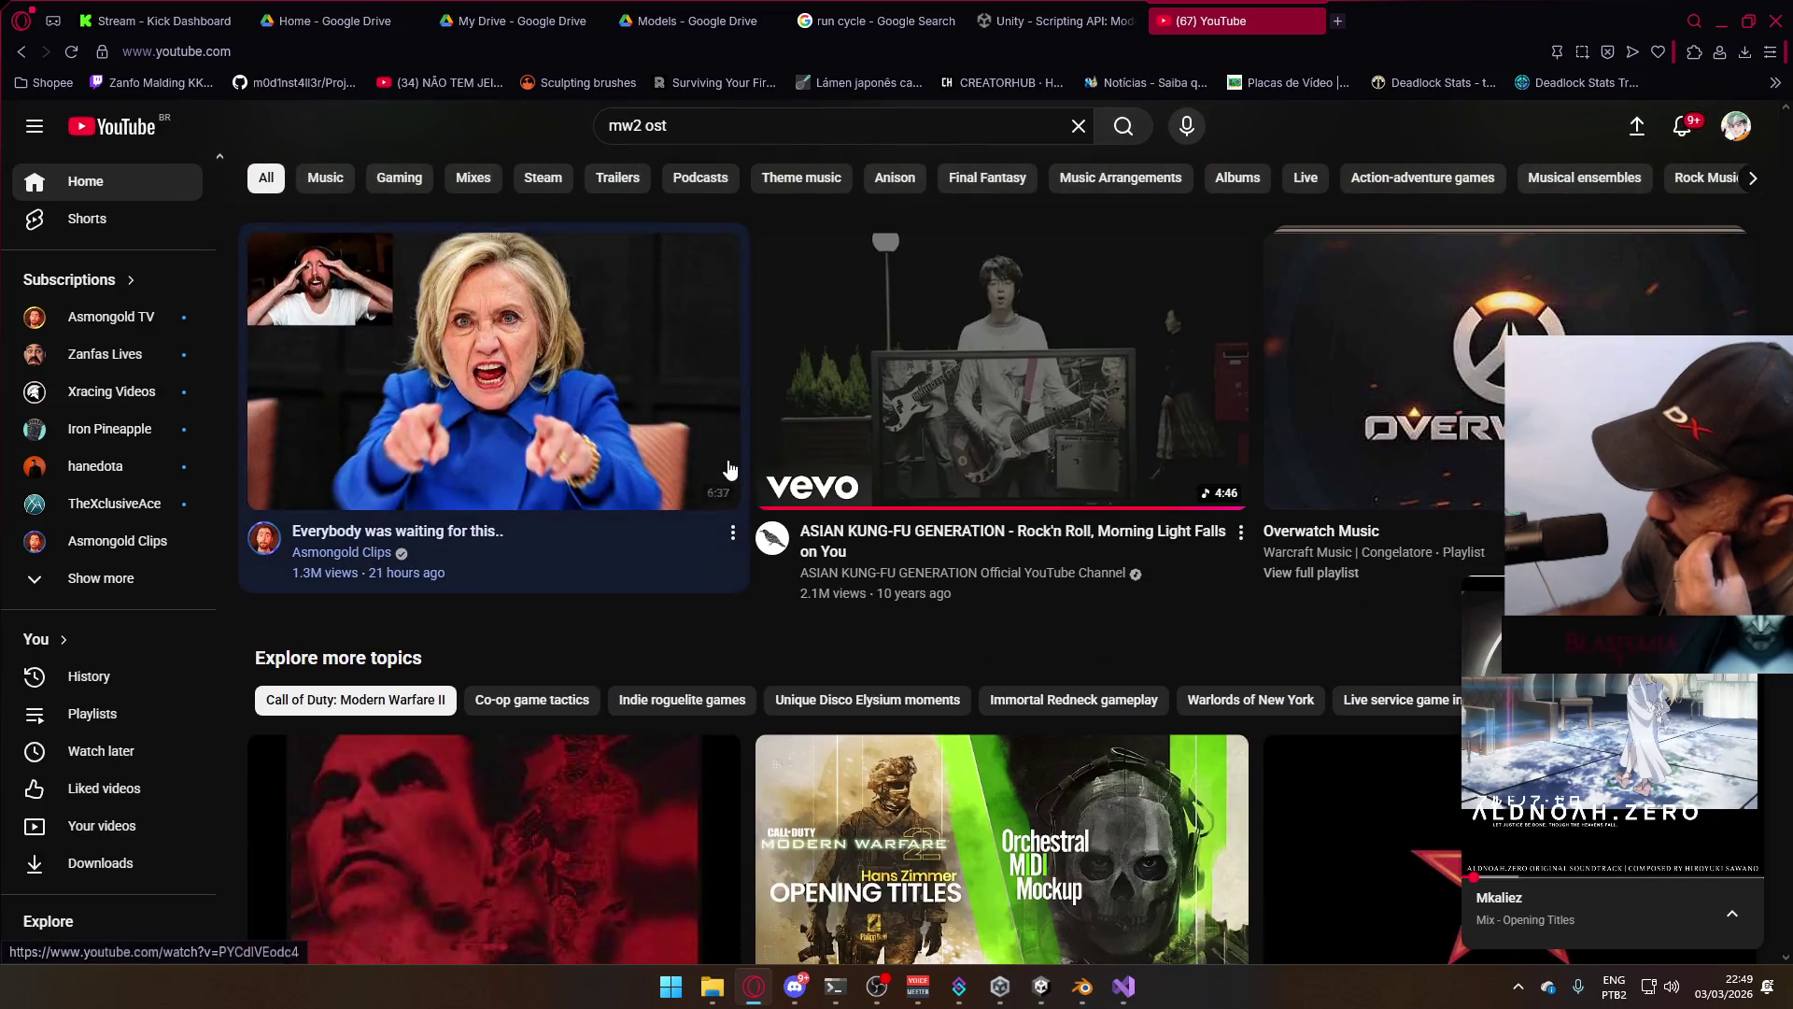
scroll(730, 469, down, 3)
scroll(719, 484, down, 3)
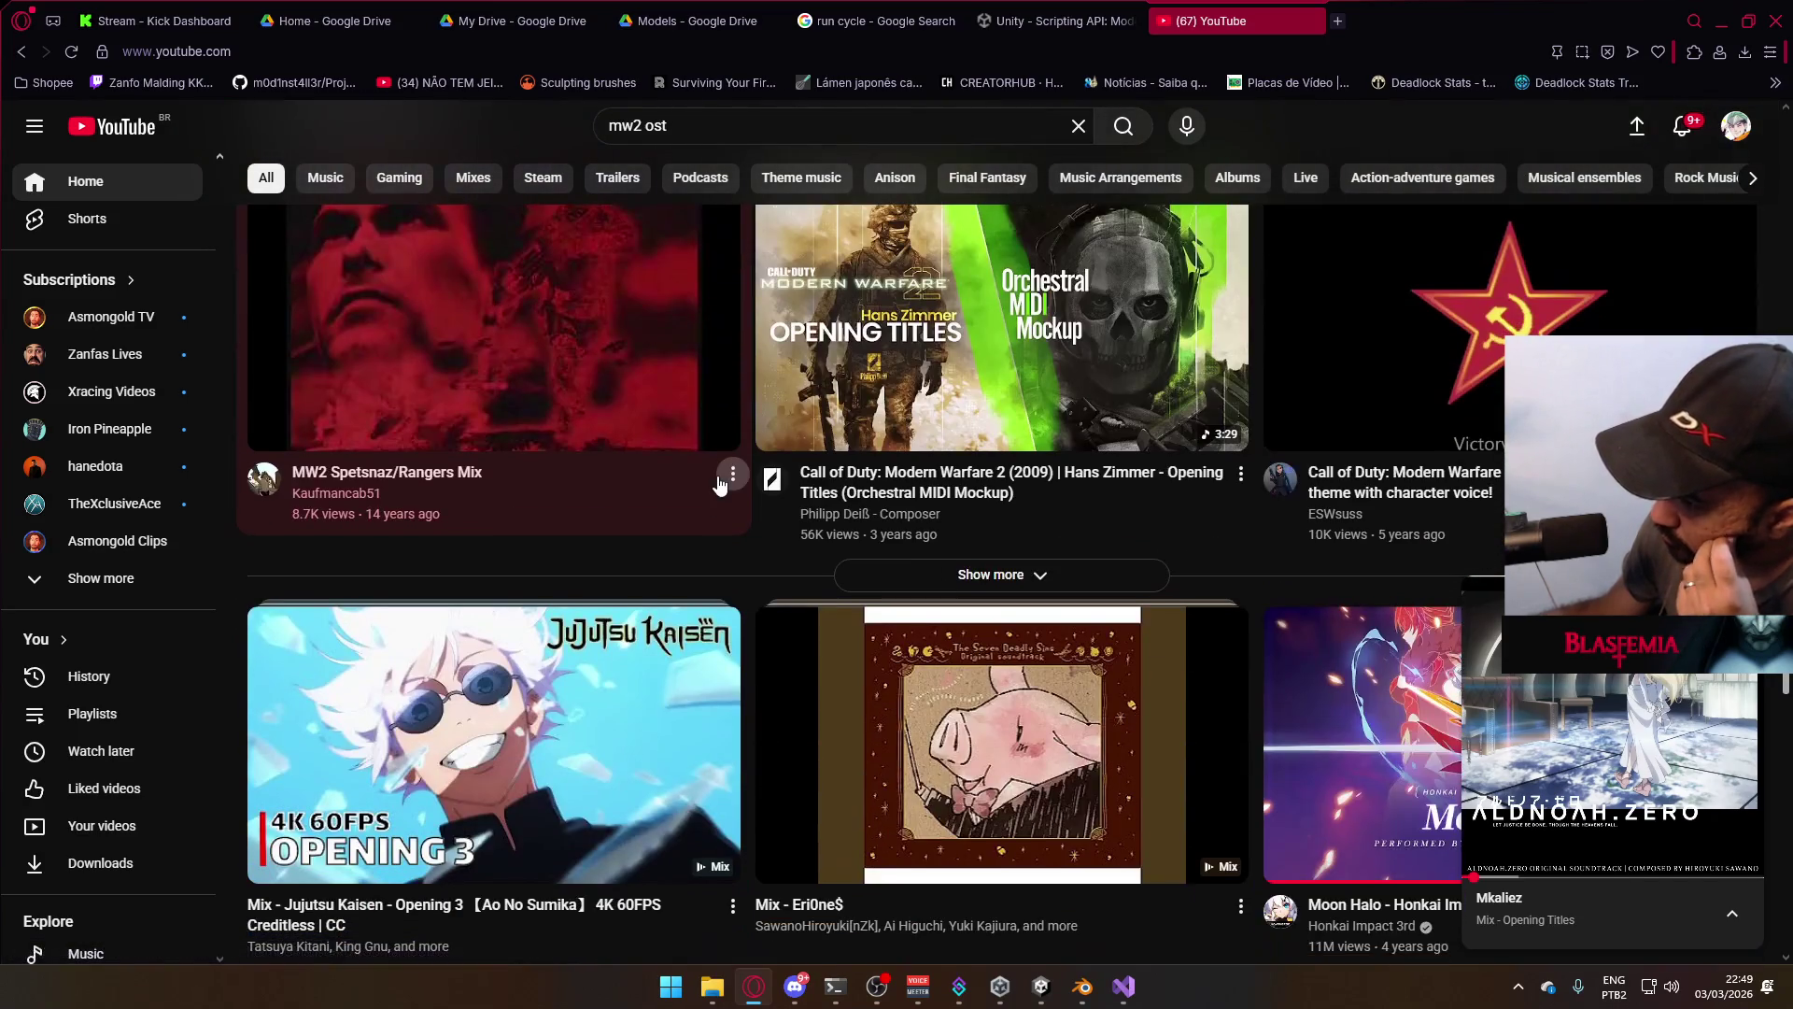
scroll(720, 485, down, 6)
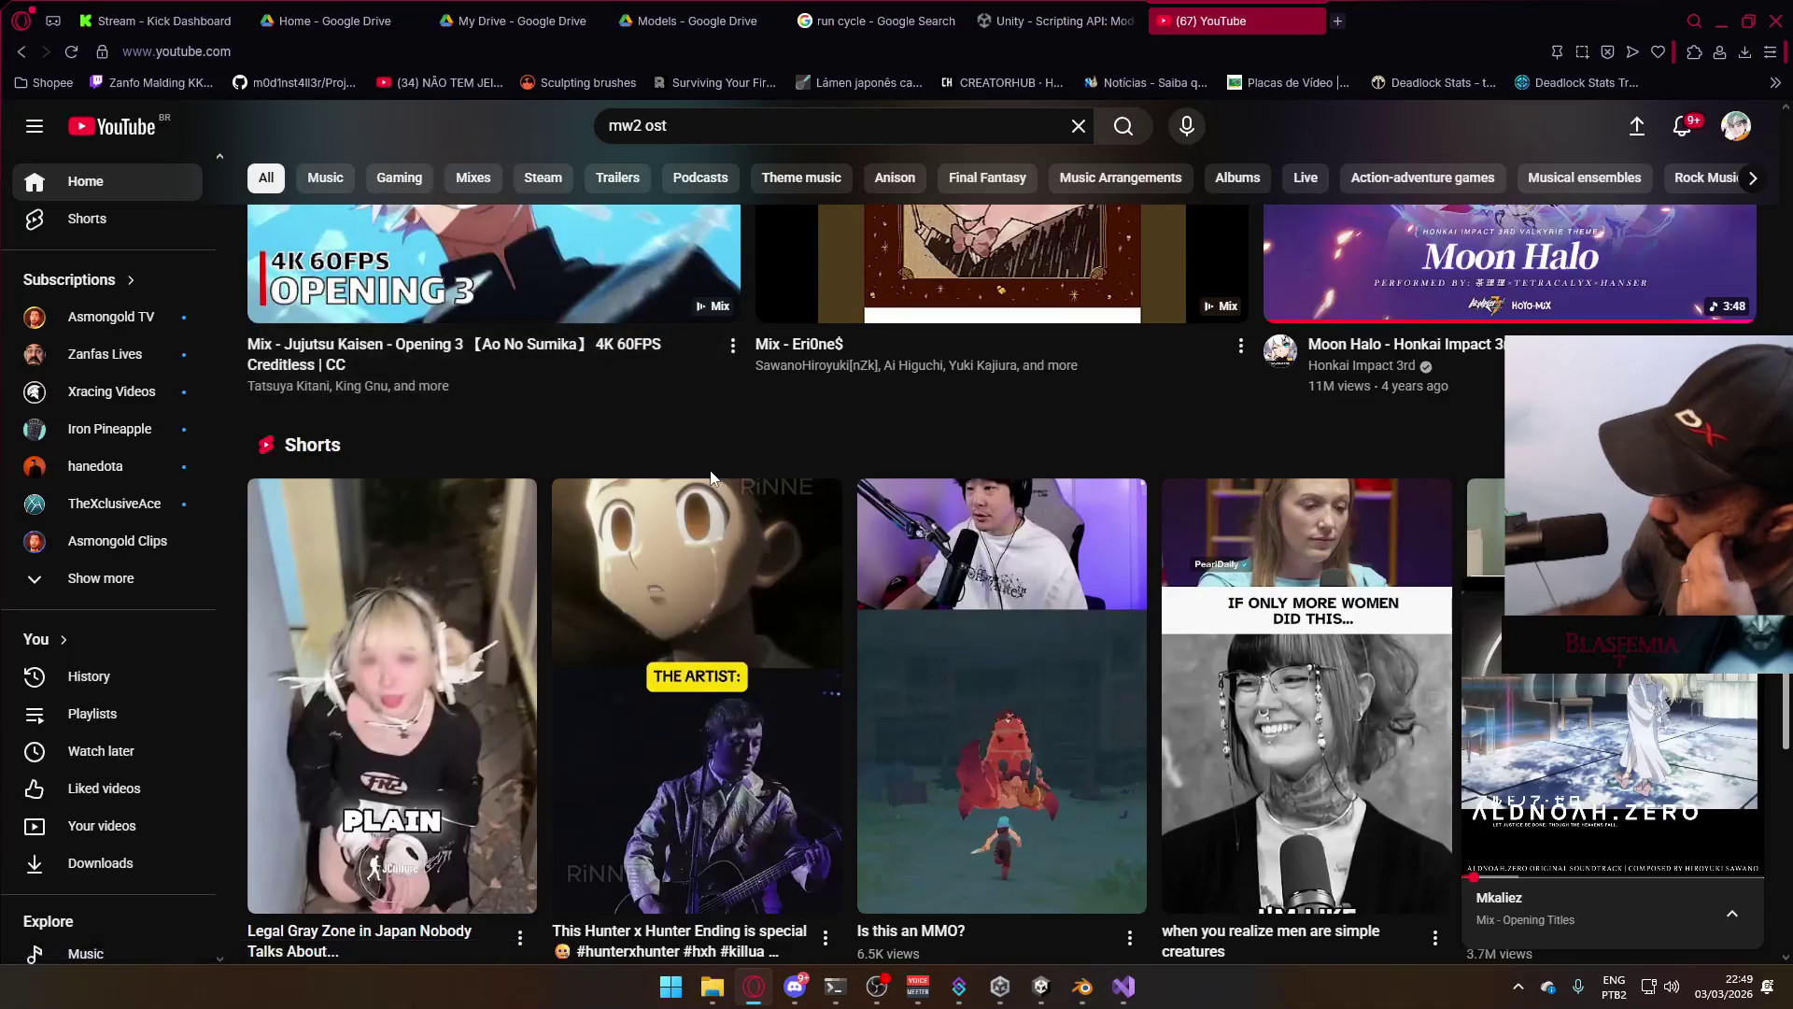
scroll(712, 478, down, 12)
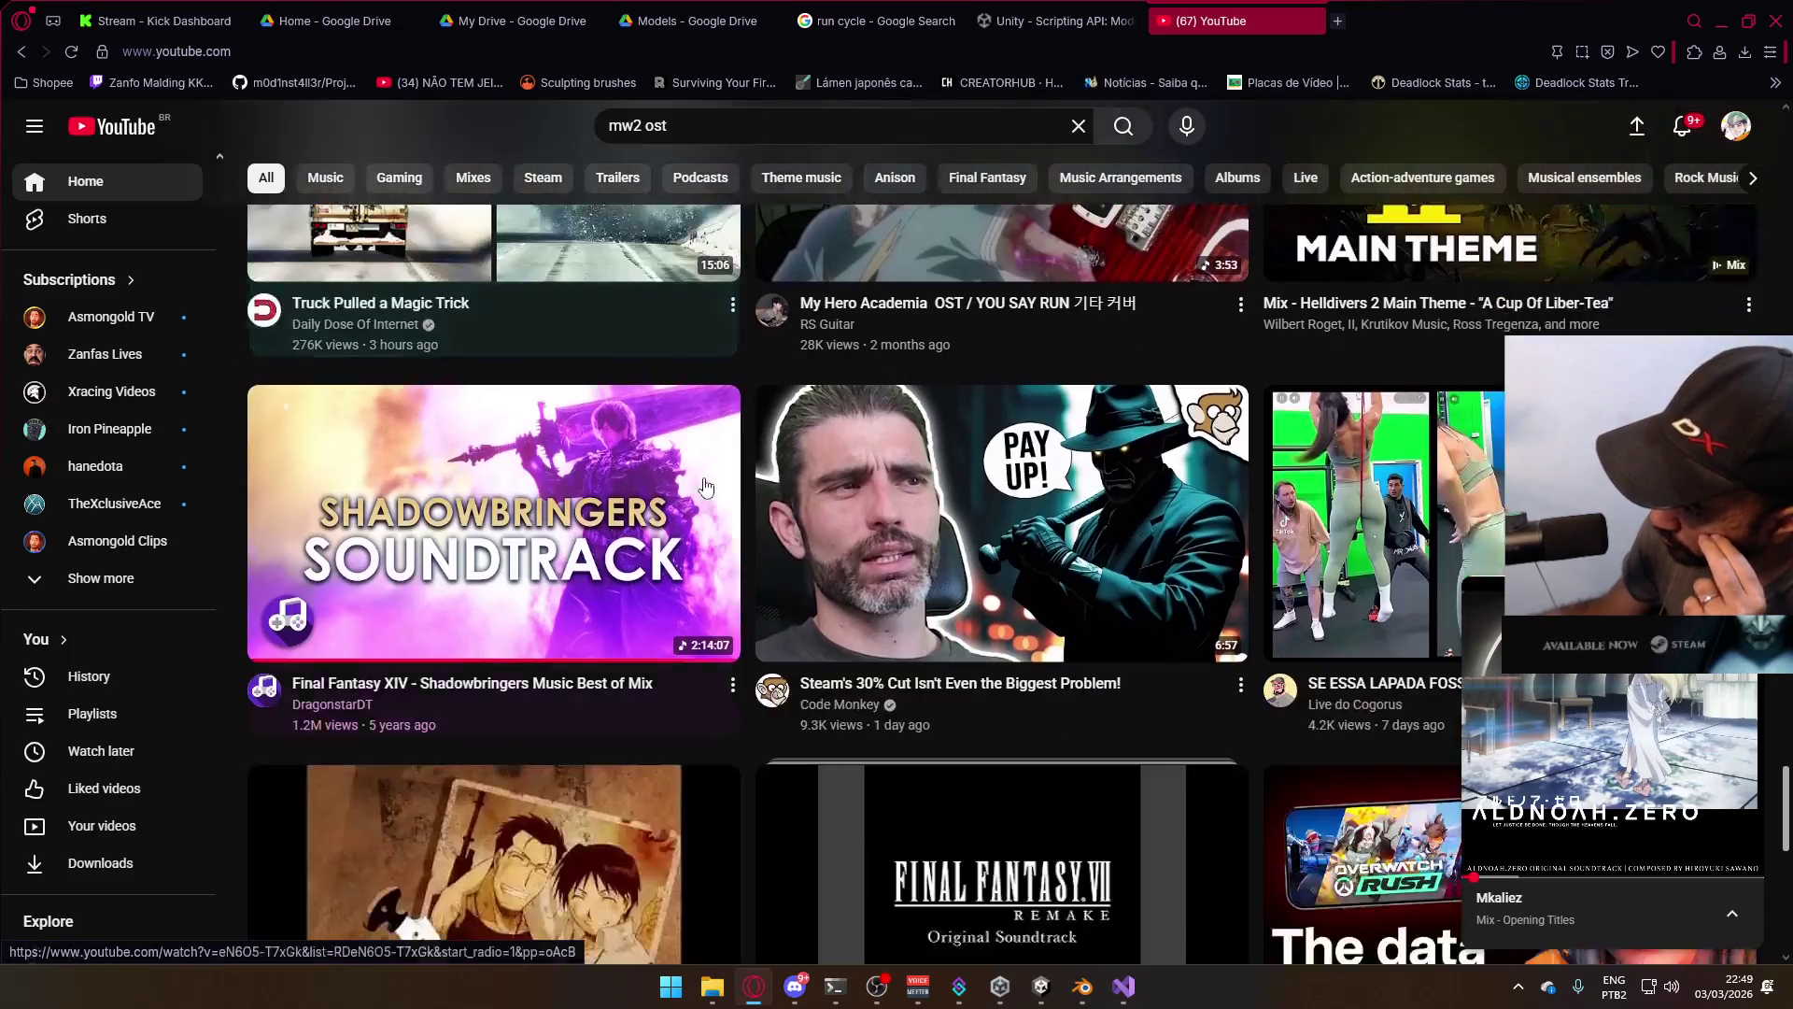
scroll(705, 485, up, 6)
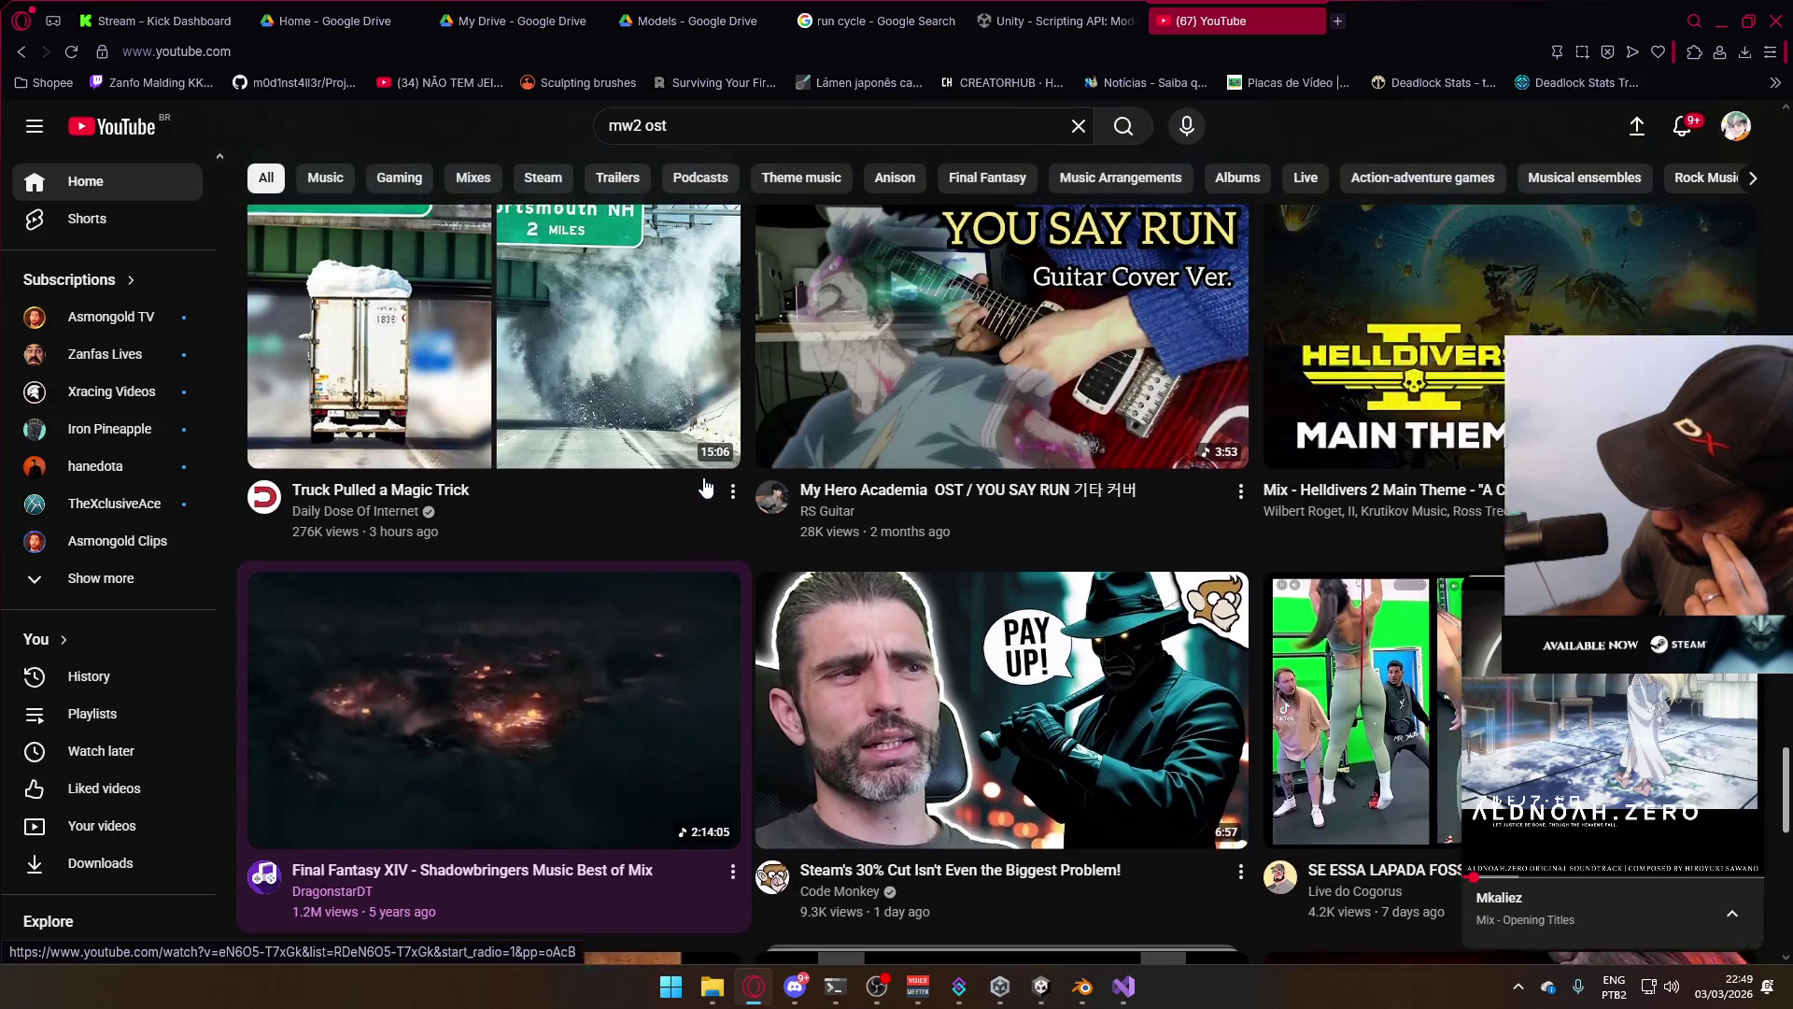
key(slash)
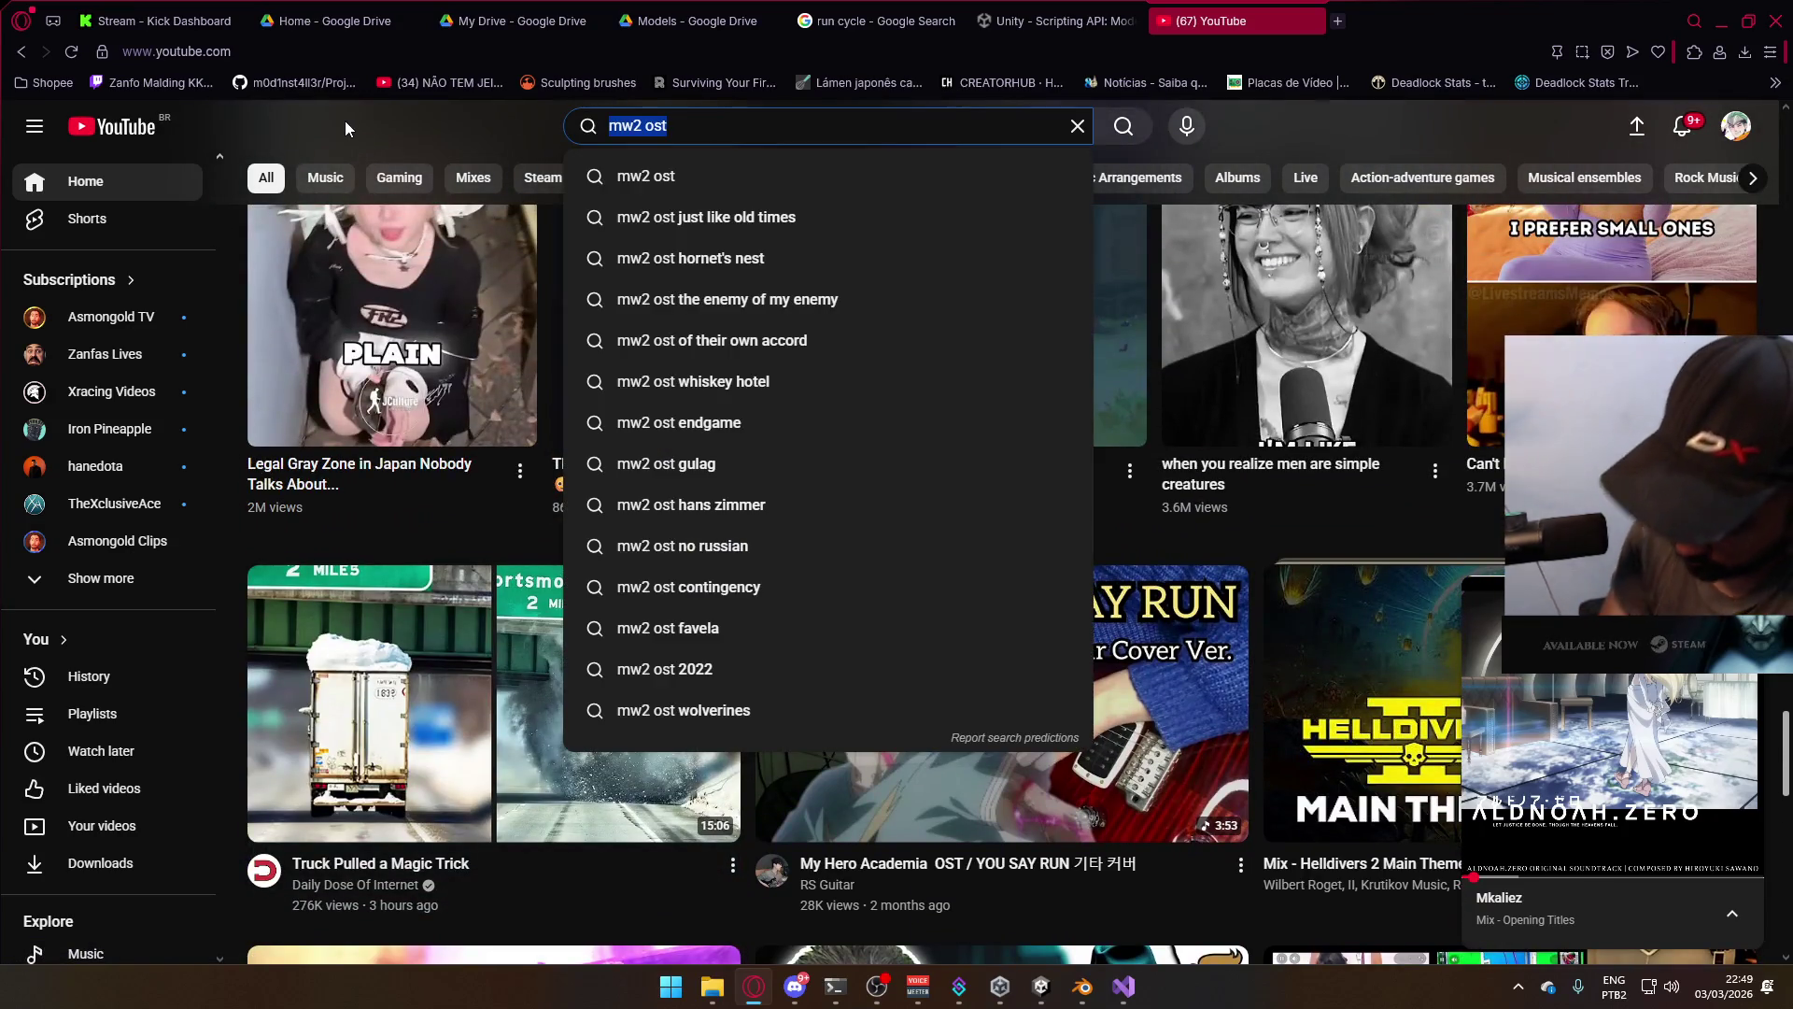
Back in Blender's export dialog, overwrite Model@Hipfire Primary Crouch FR.fbx with the current crouch clip
key(alt+Tab)
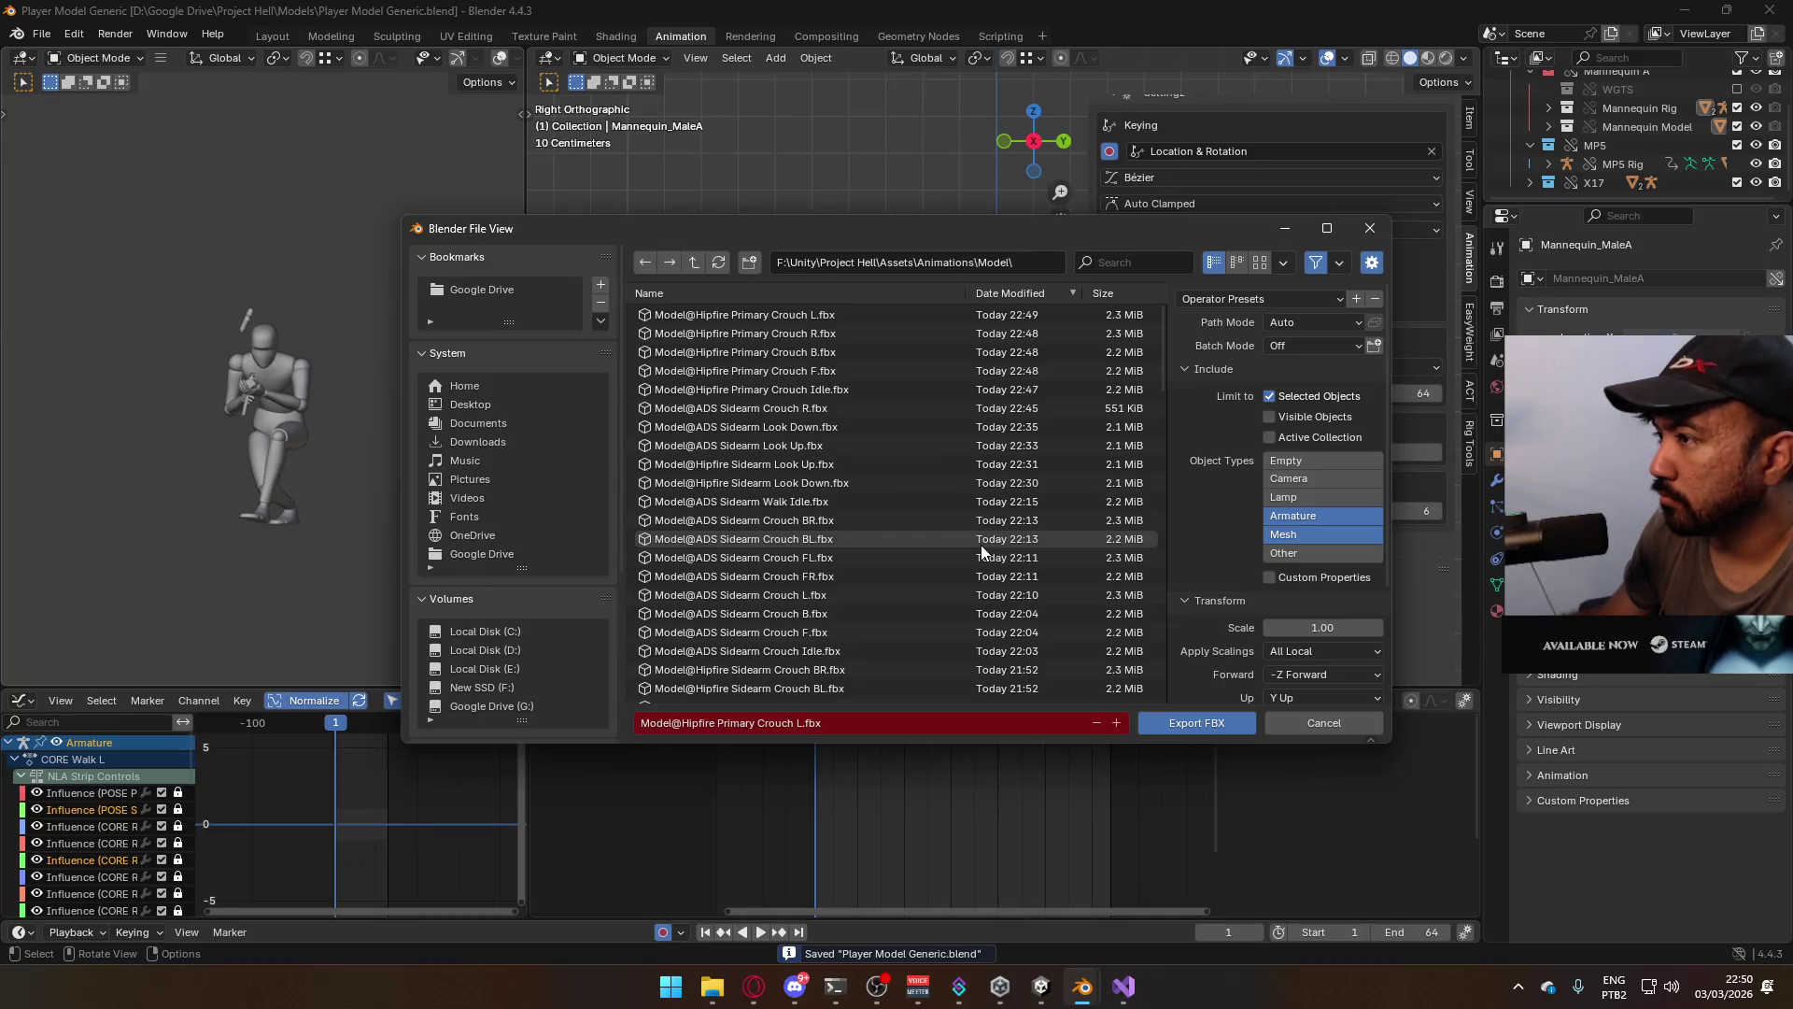
scroll(986, 538, down, 5)
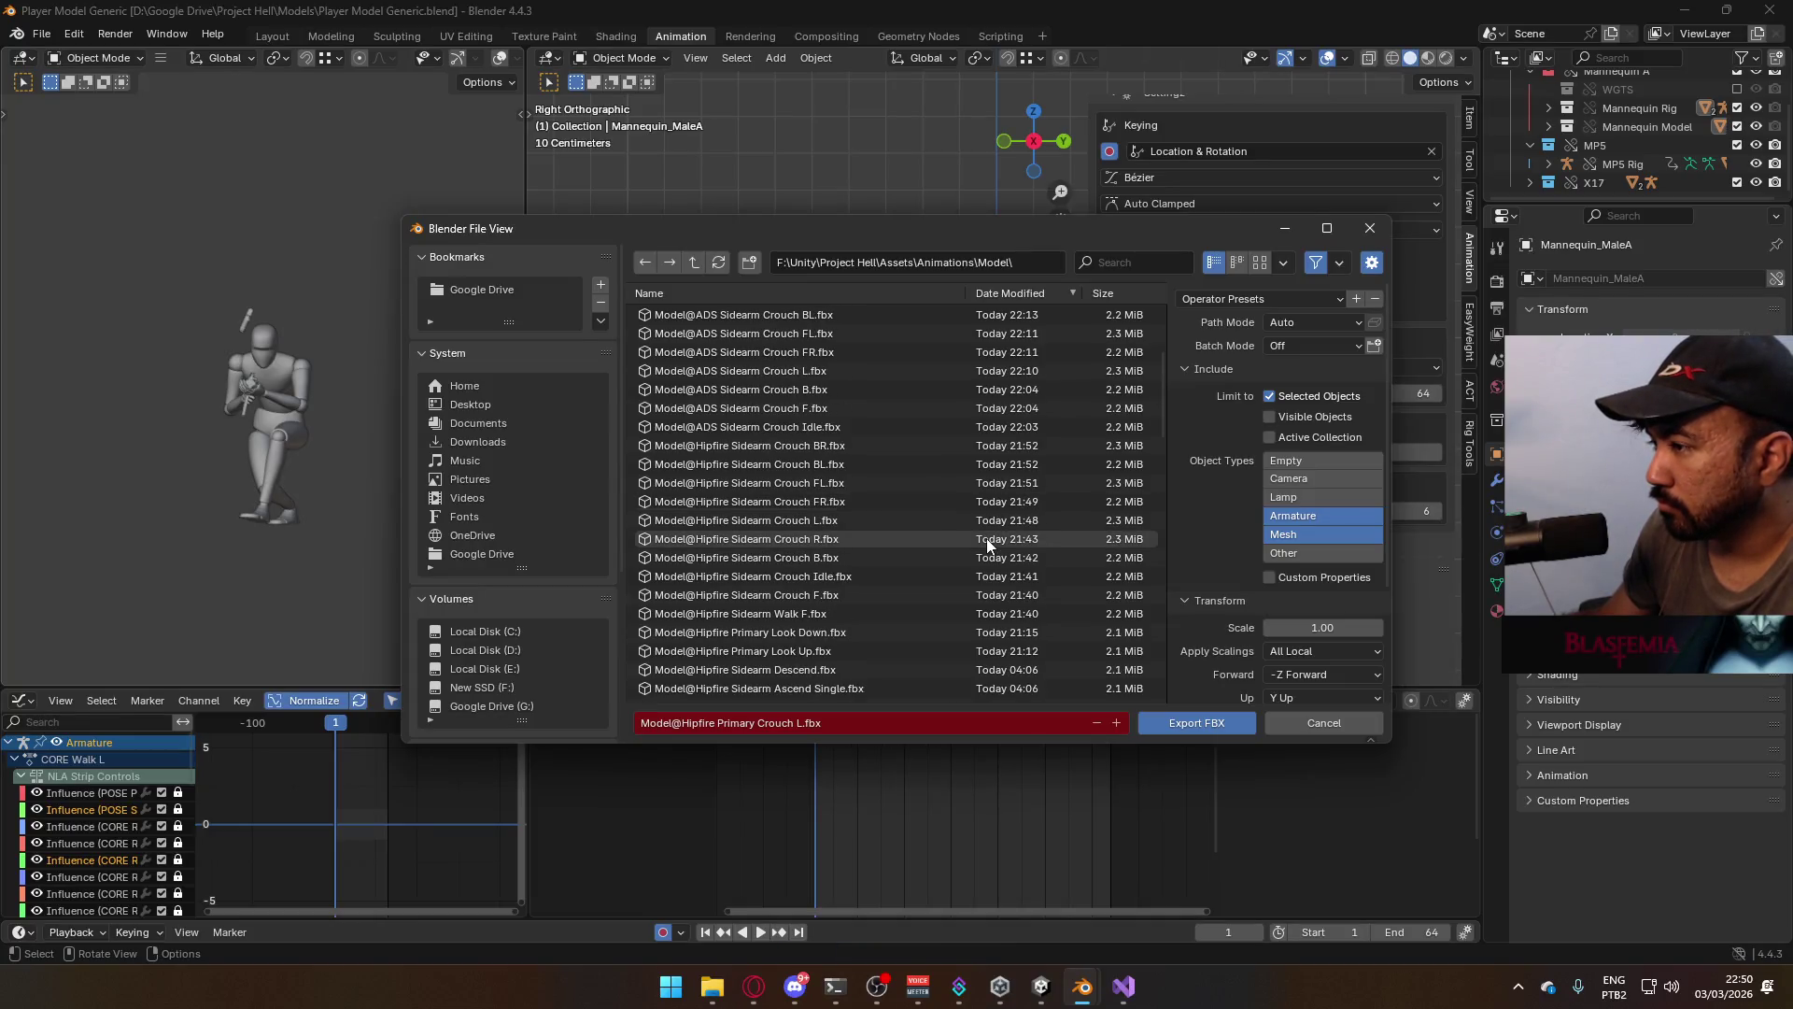
scroll(986, 538, down, 5)
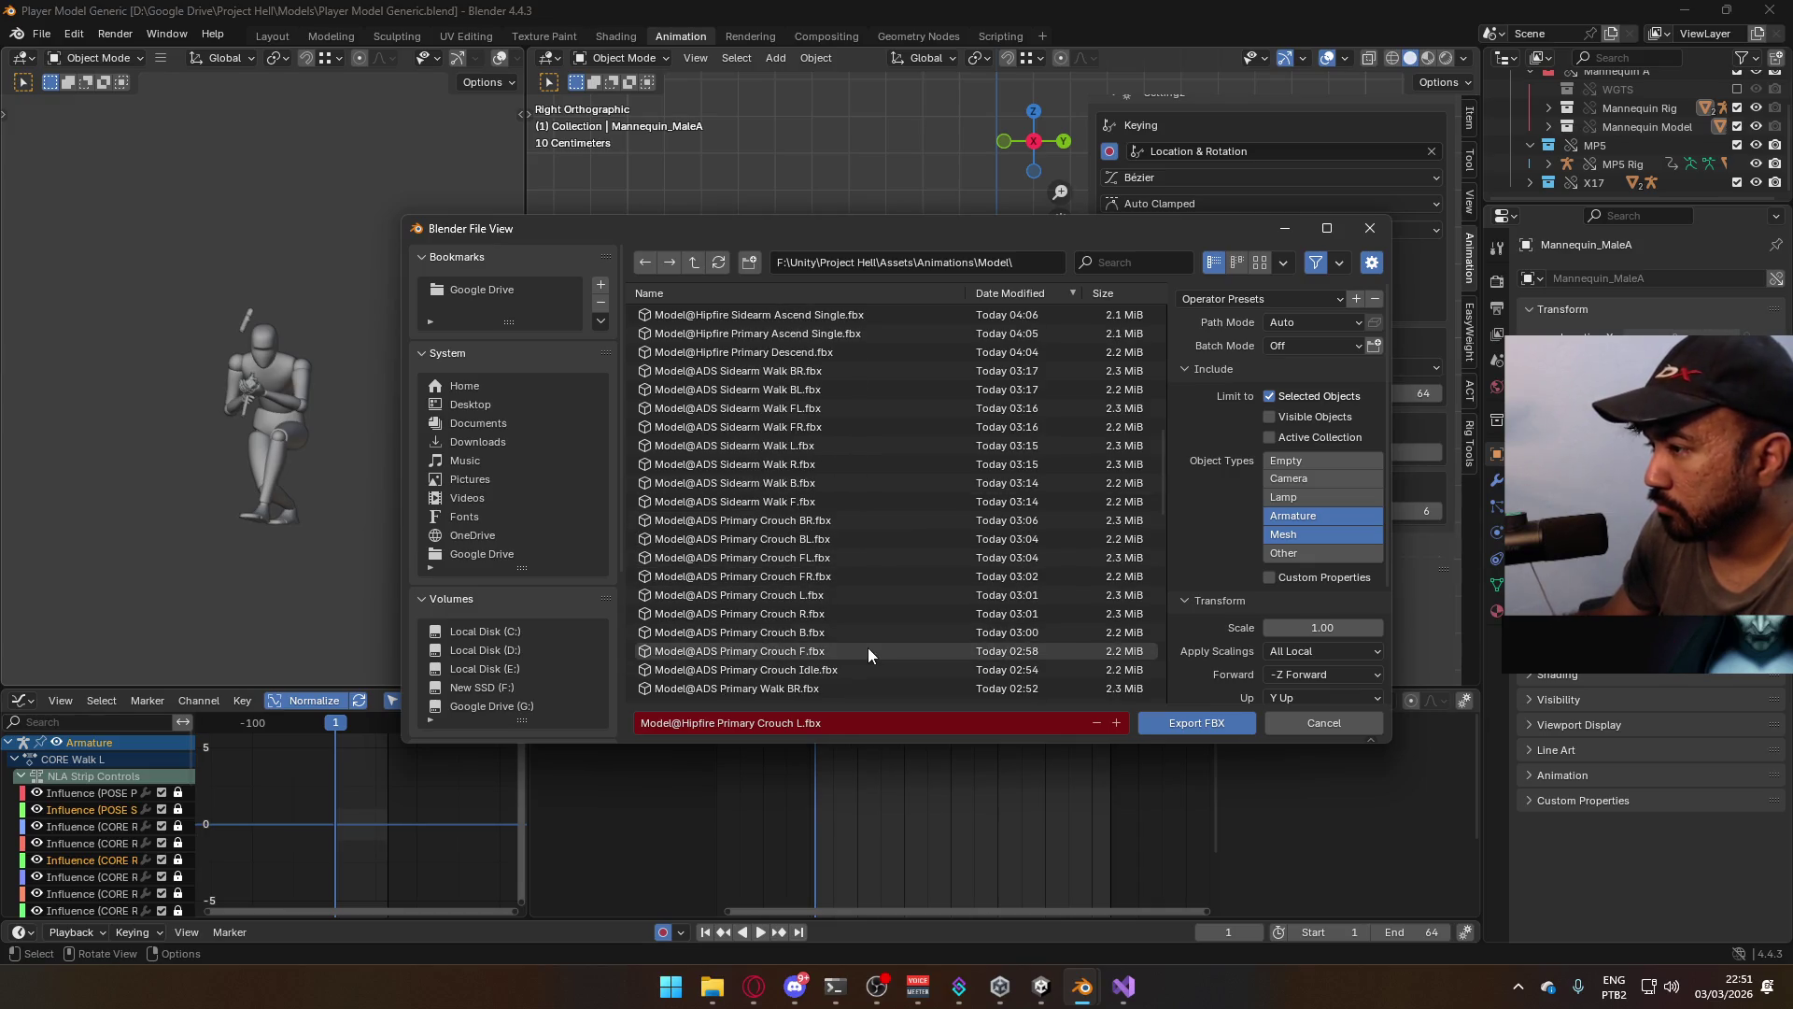
scroll(870, 598, down, 4)
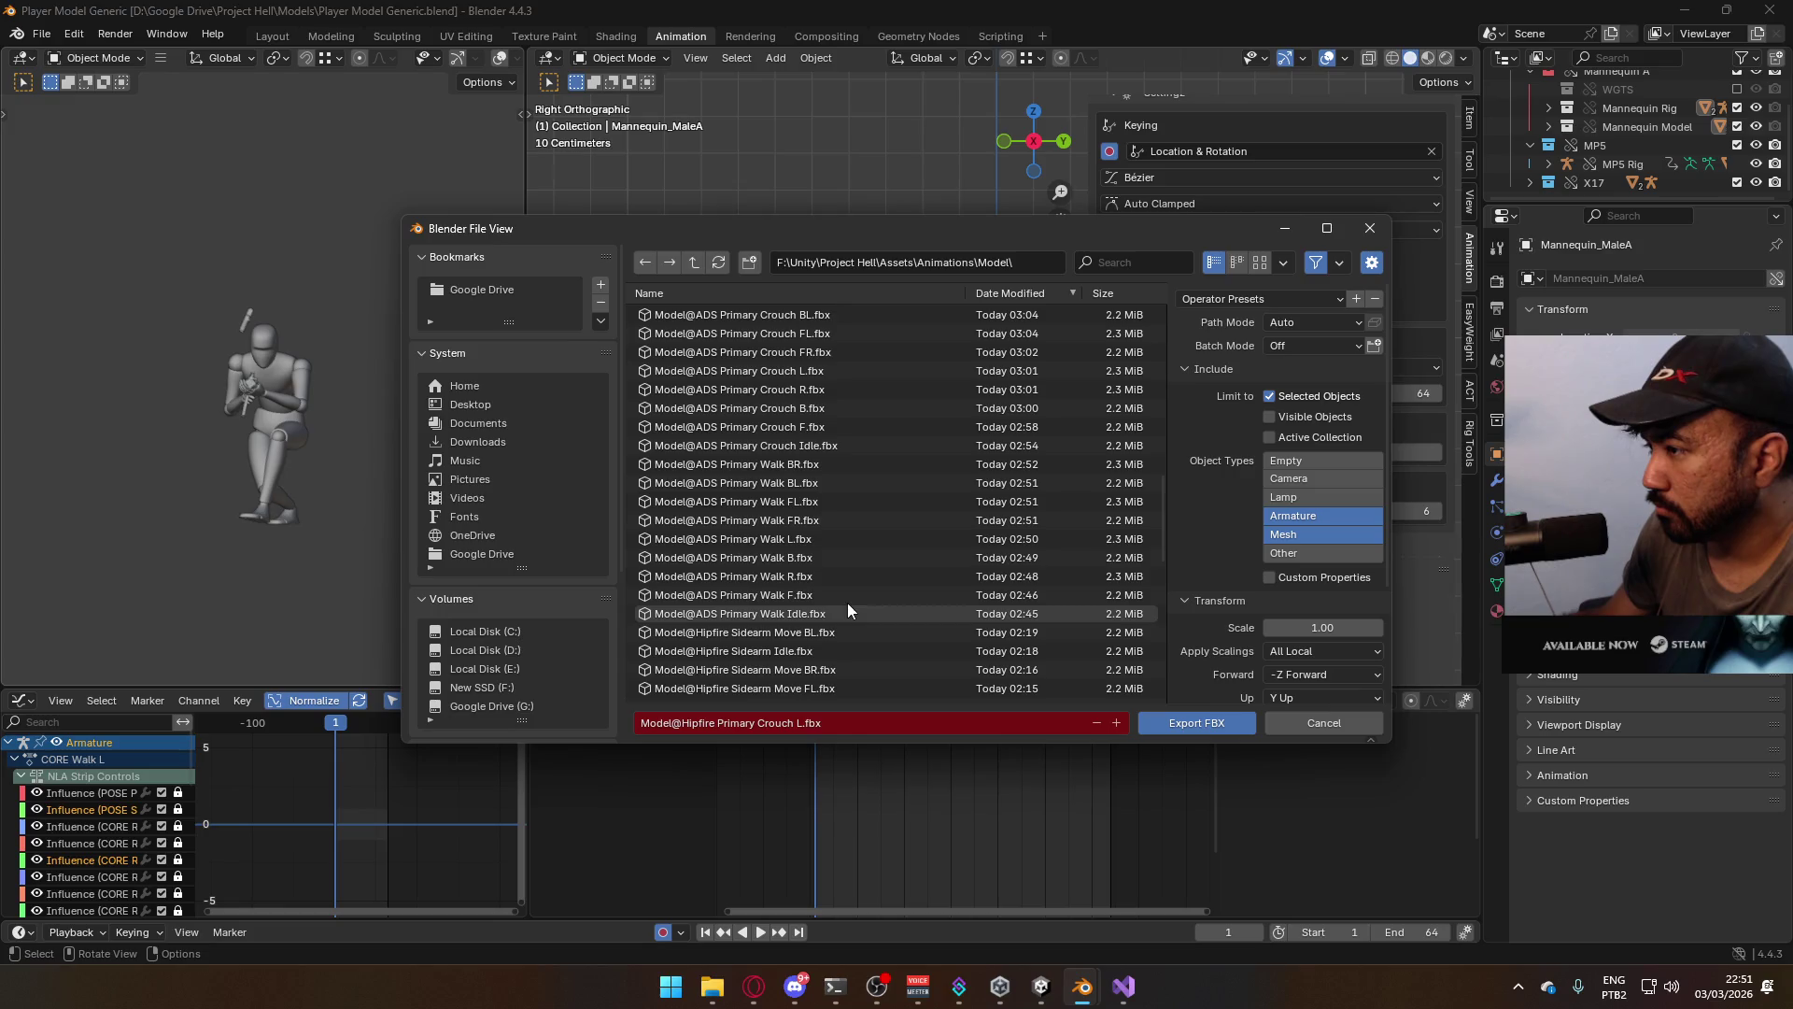
scroll(820, 542, down, 7)
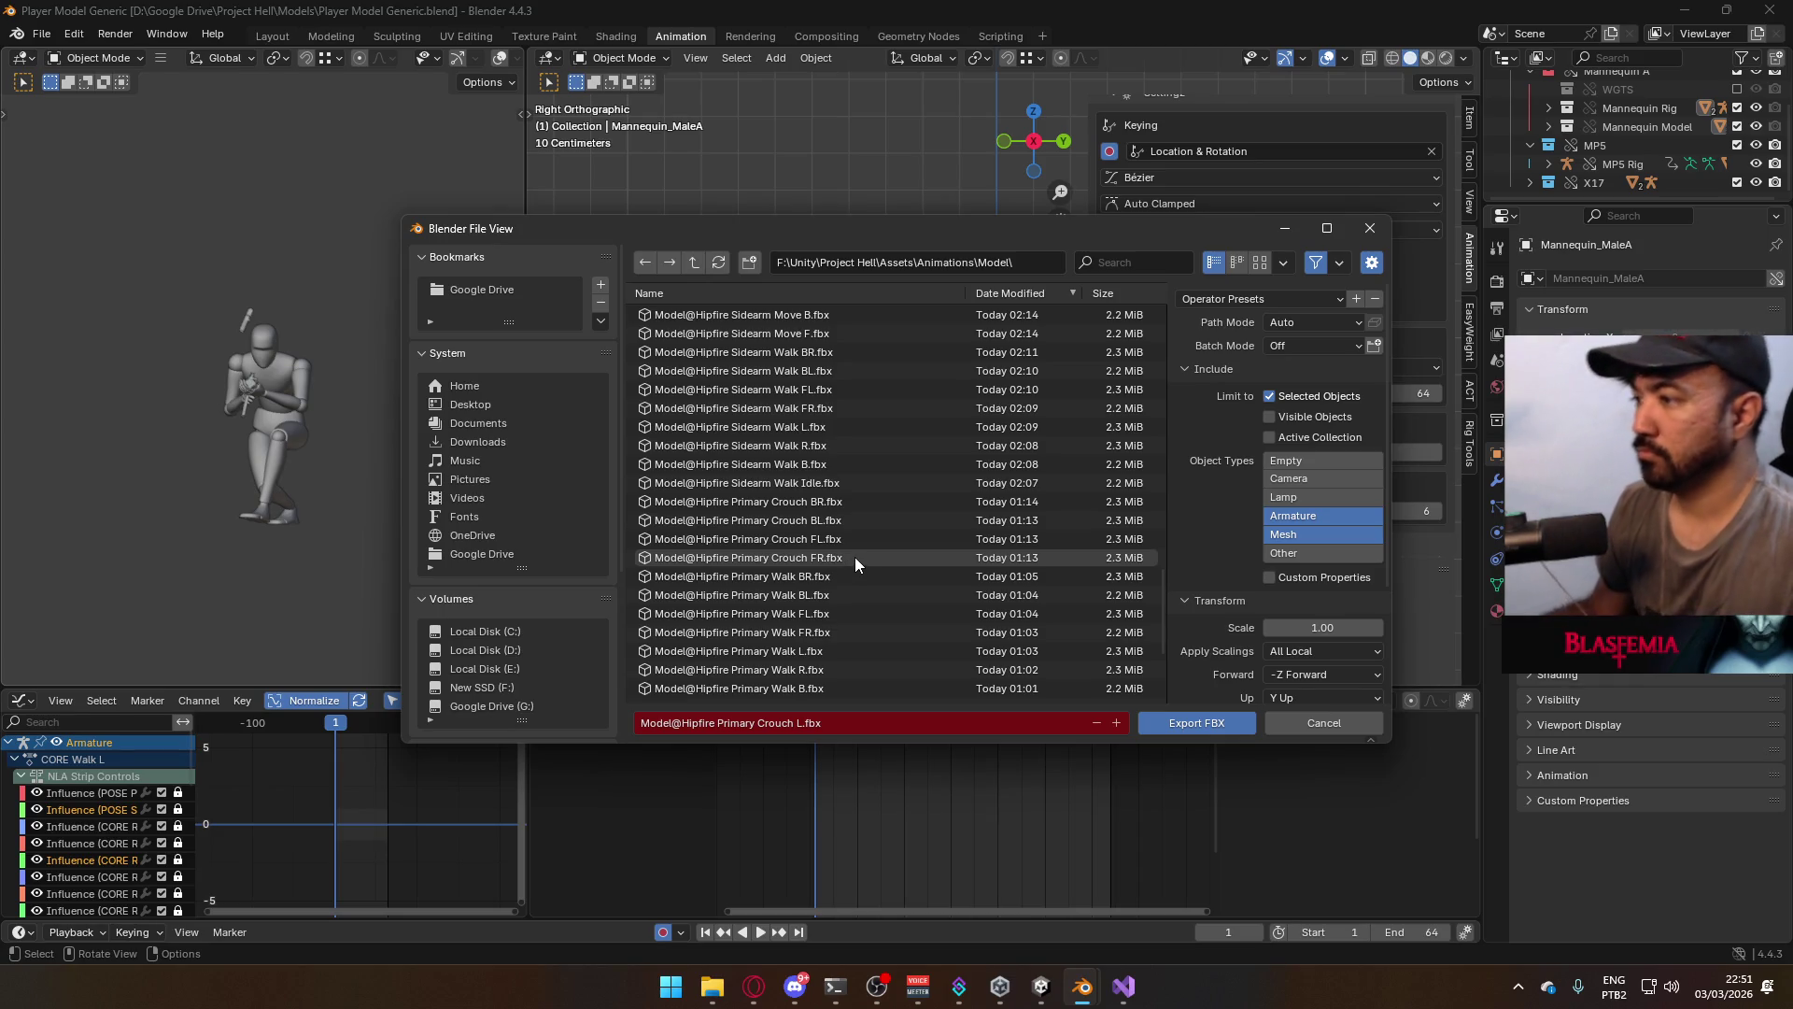
click(854, 557)
double_click(854, 556)
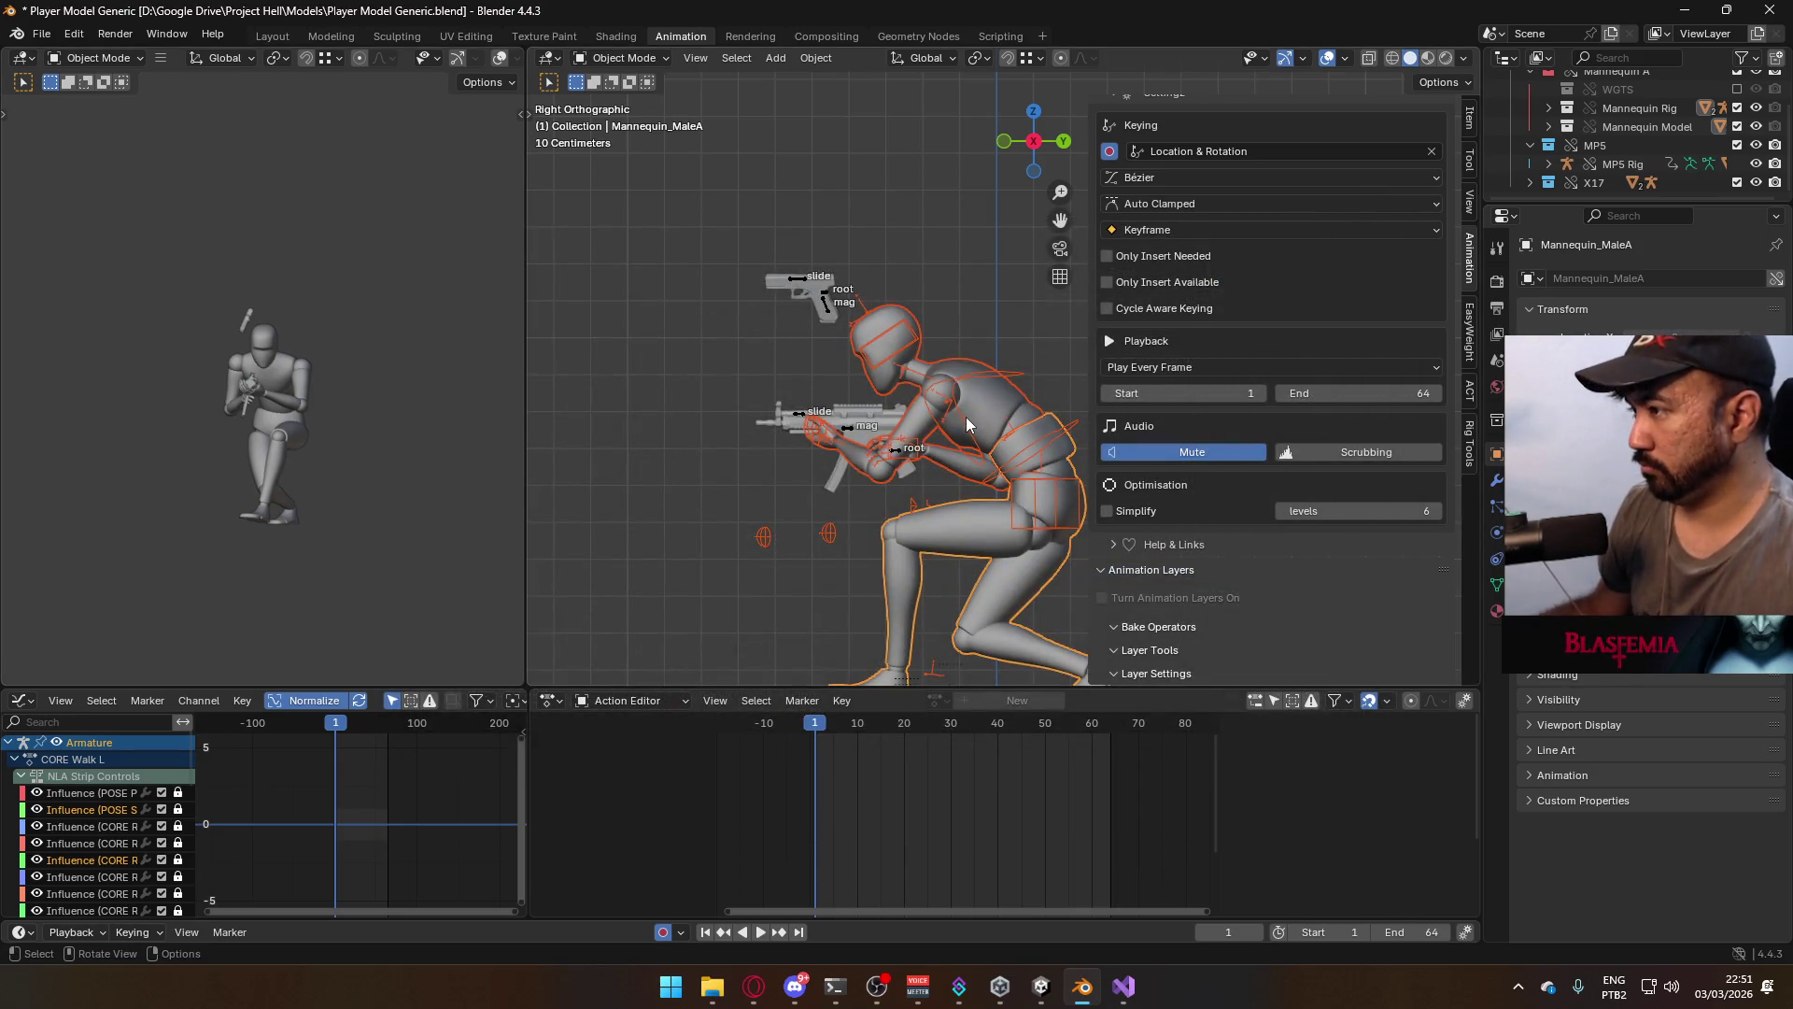
Enable the CORE Walk FL layer on the MP5 rig and select the whole mannequin
scroll(1416, 490, down, 3)
scroll(1369, 533, up, 1)
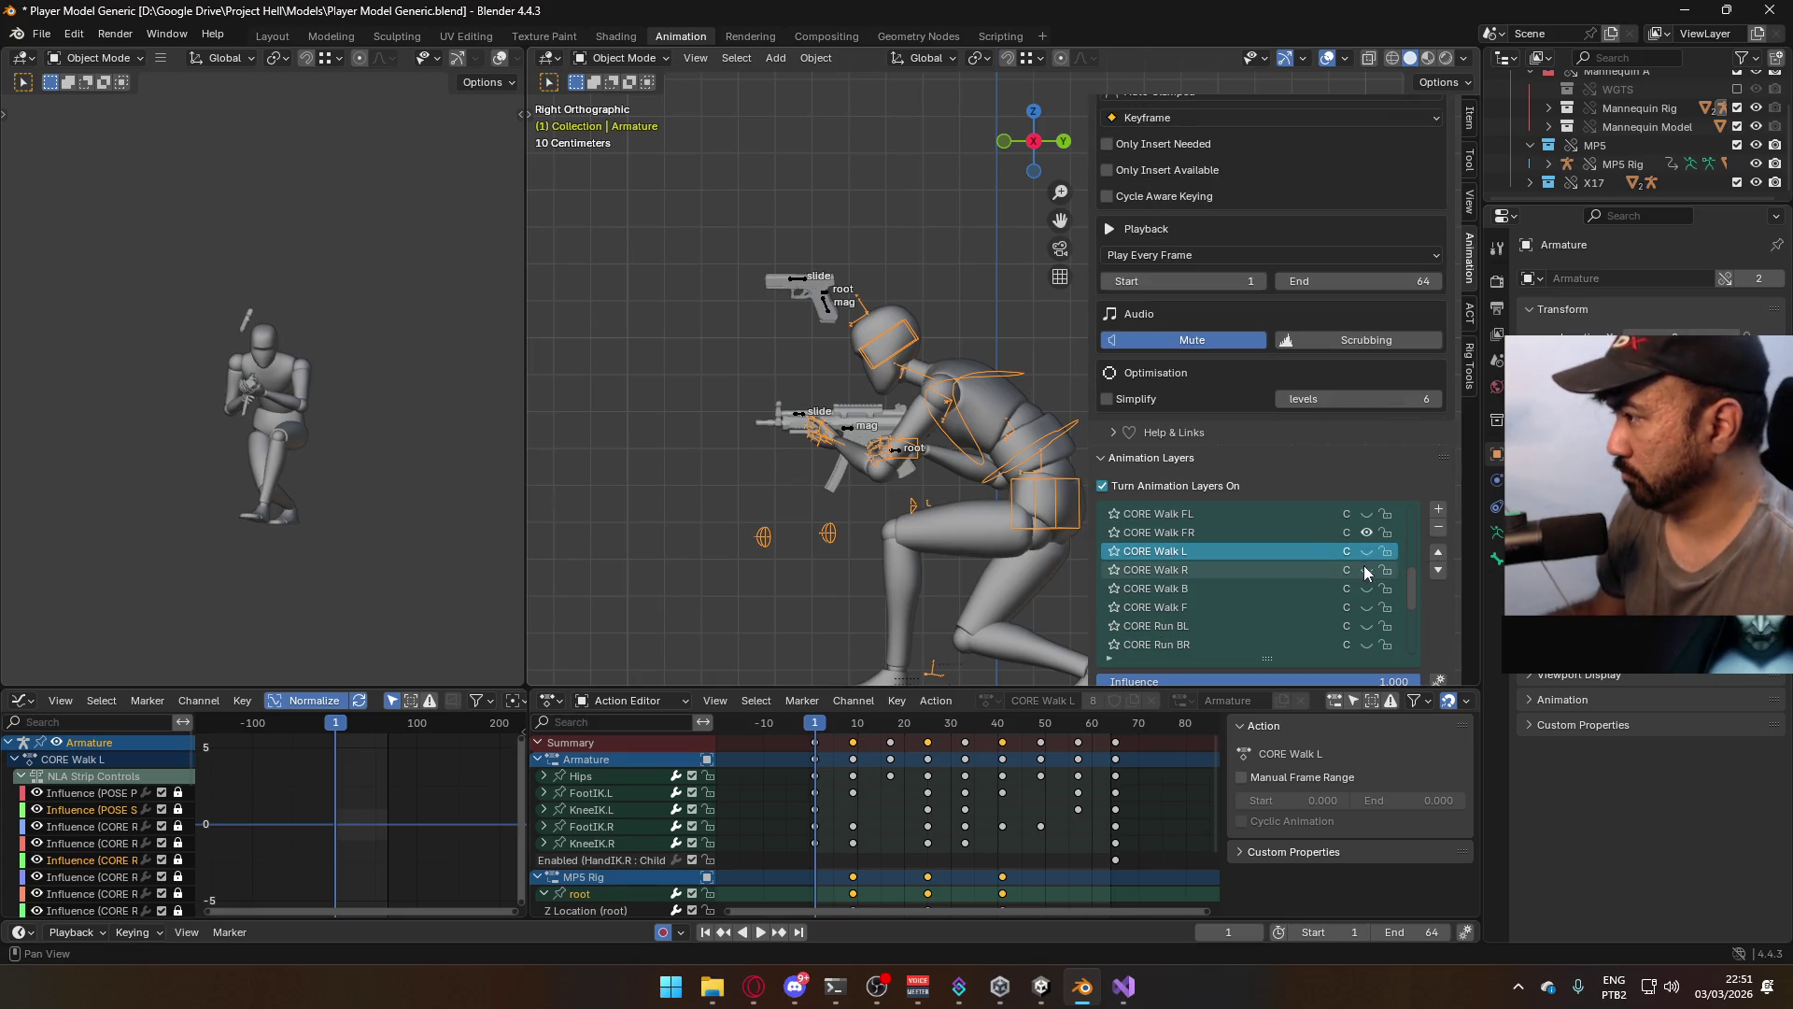
click(1367, 514)
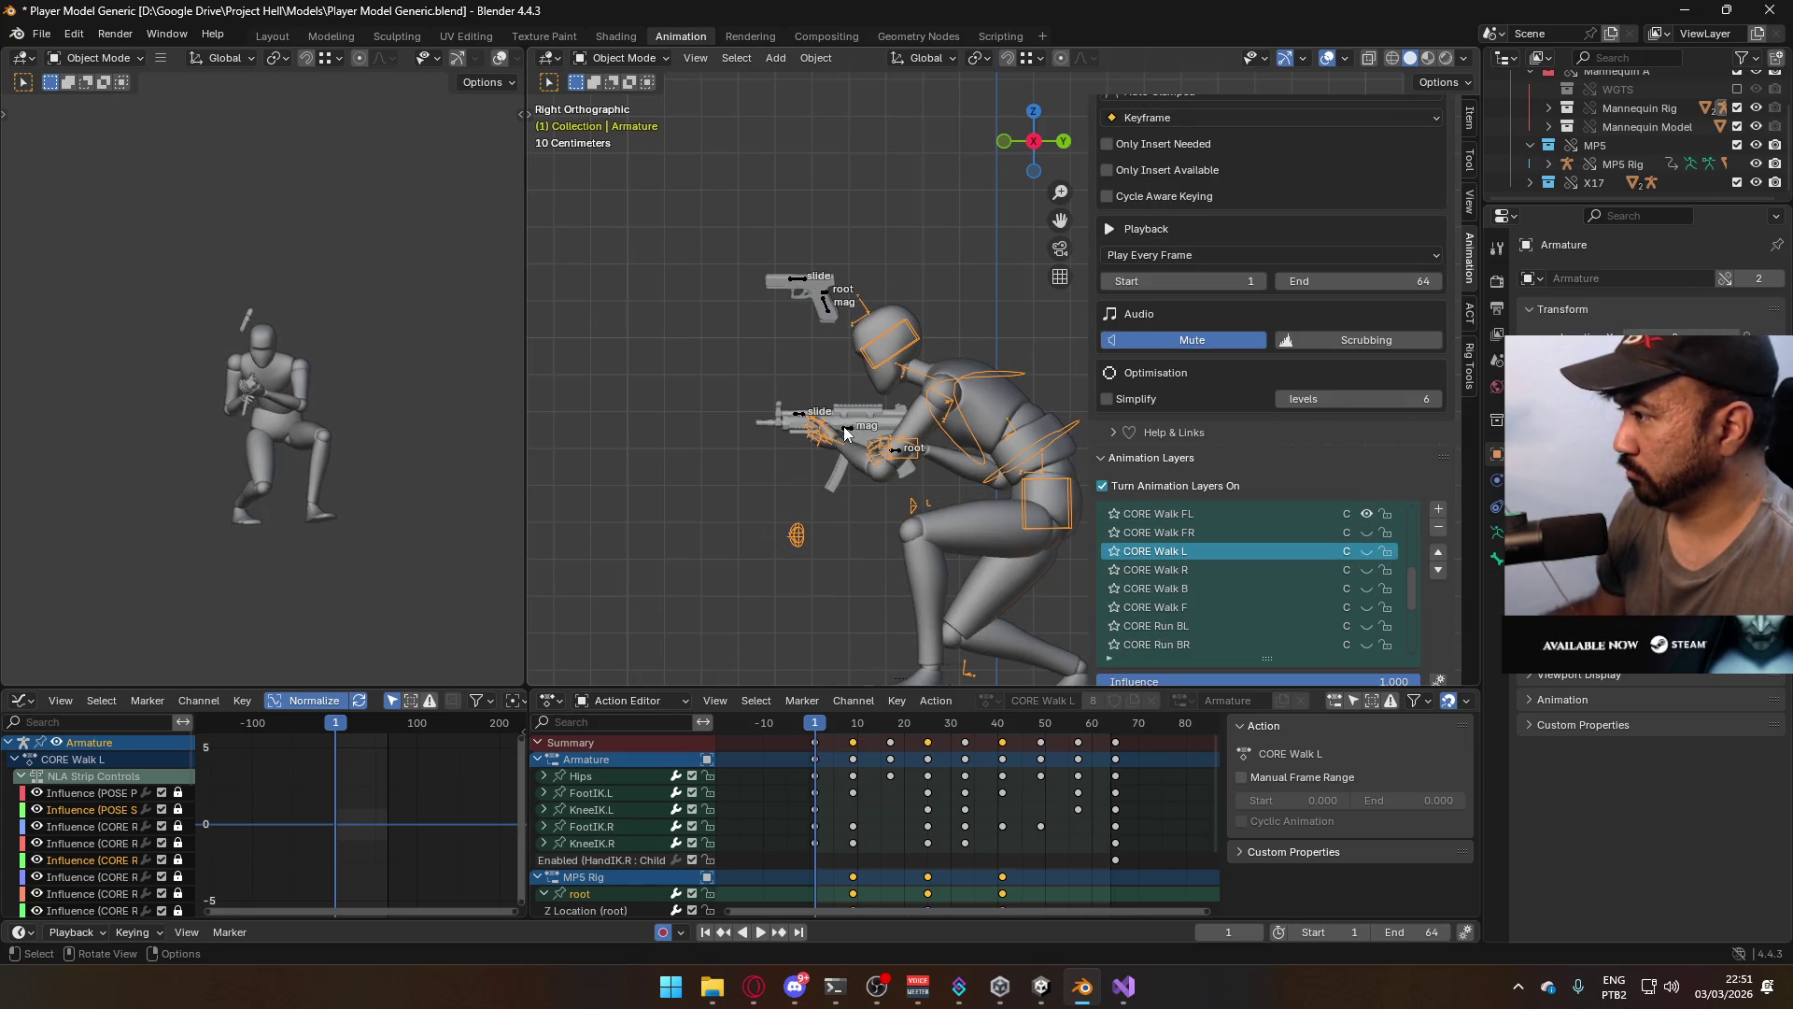
click(843, 426)
click(1366, 534)
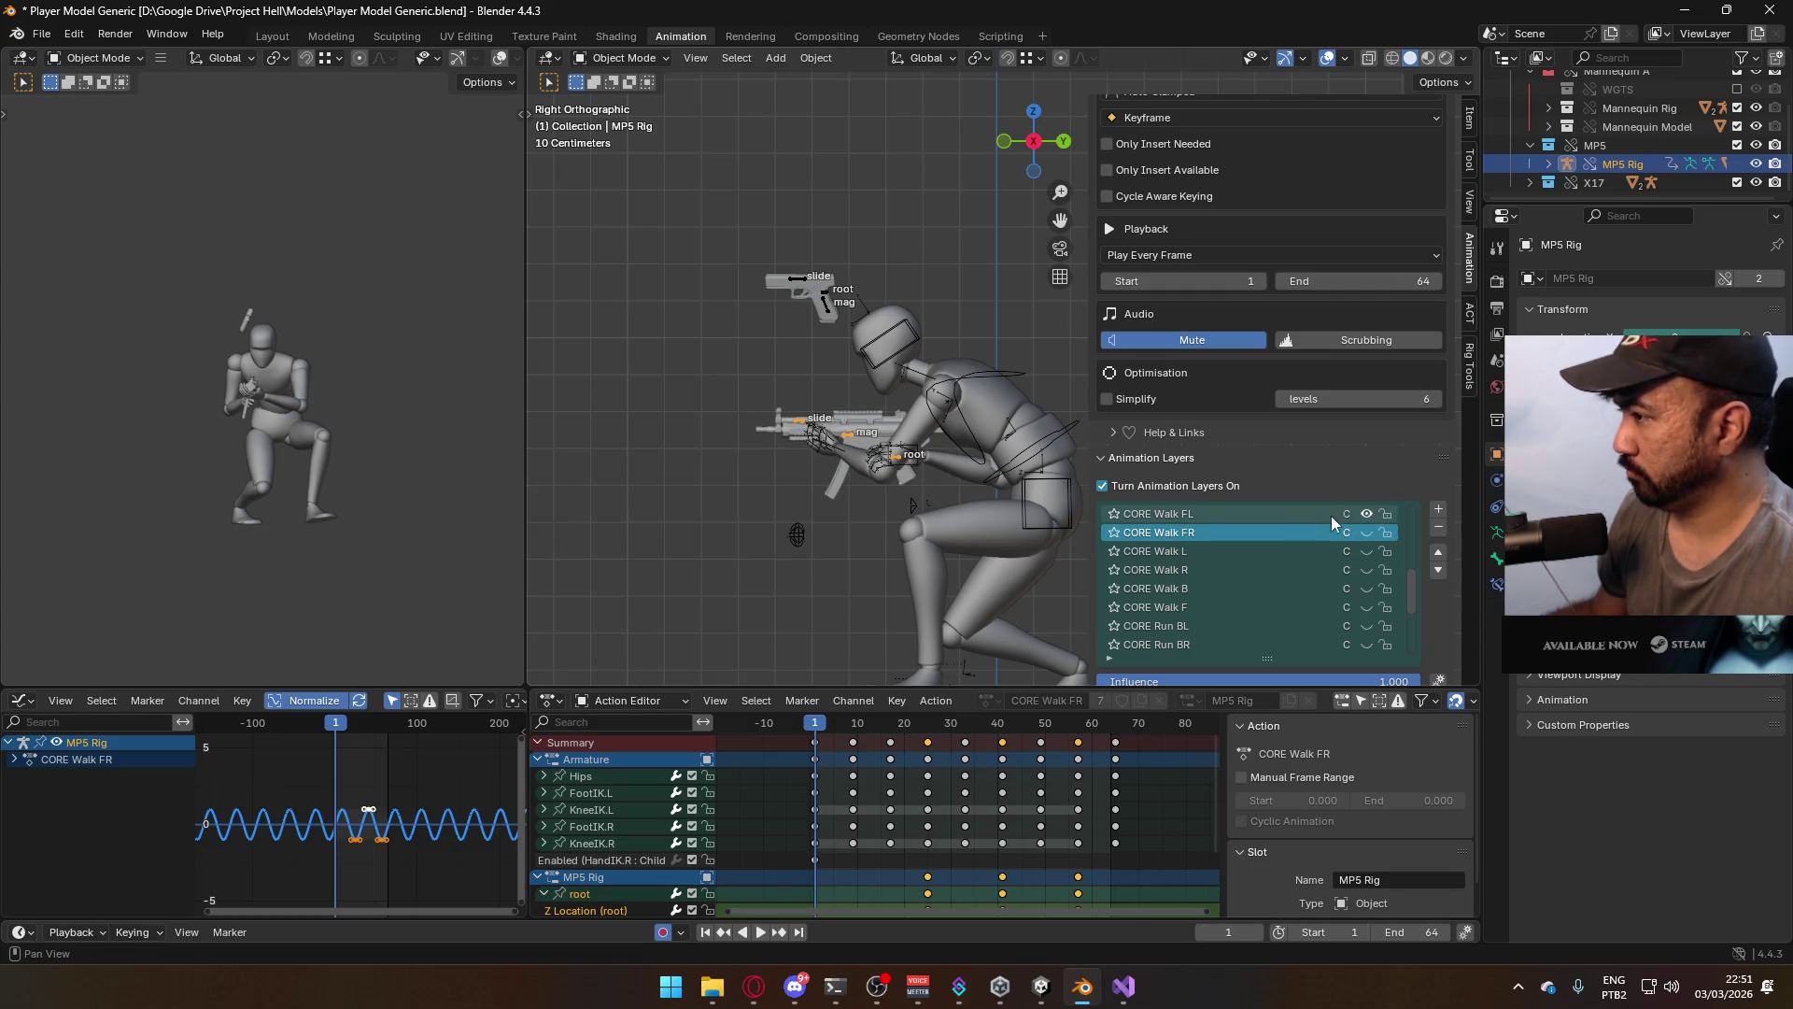
click(1056, 462)
click(1056, 461)
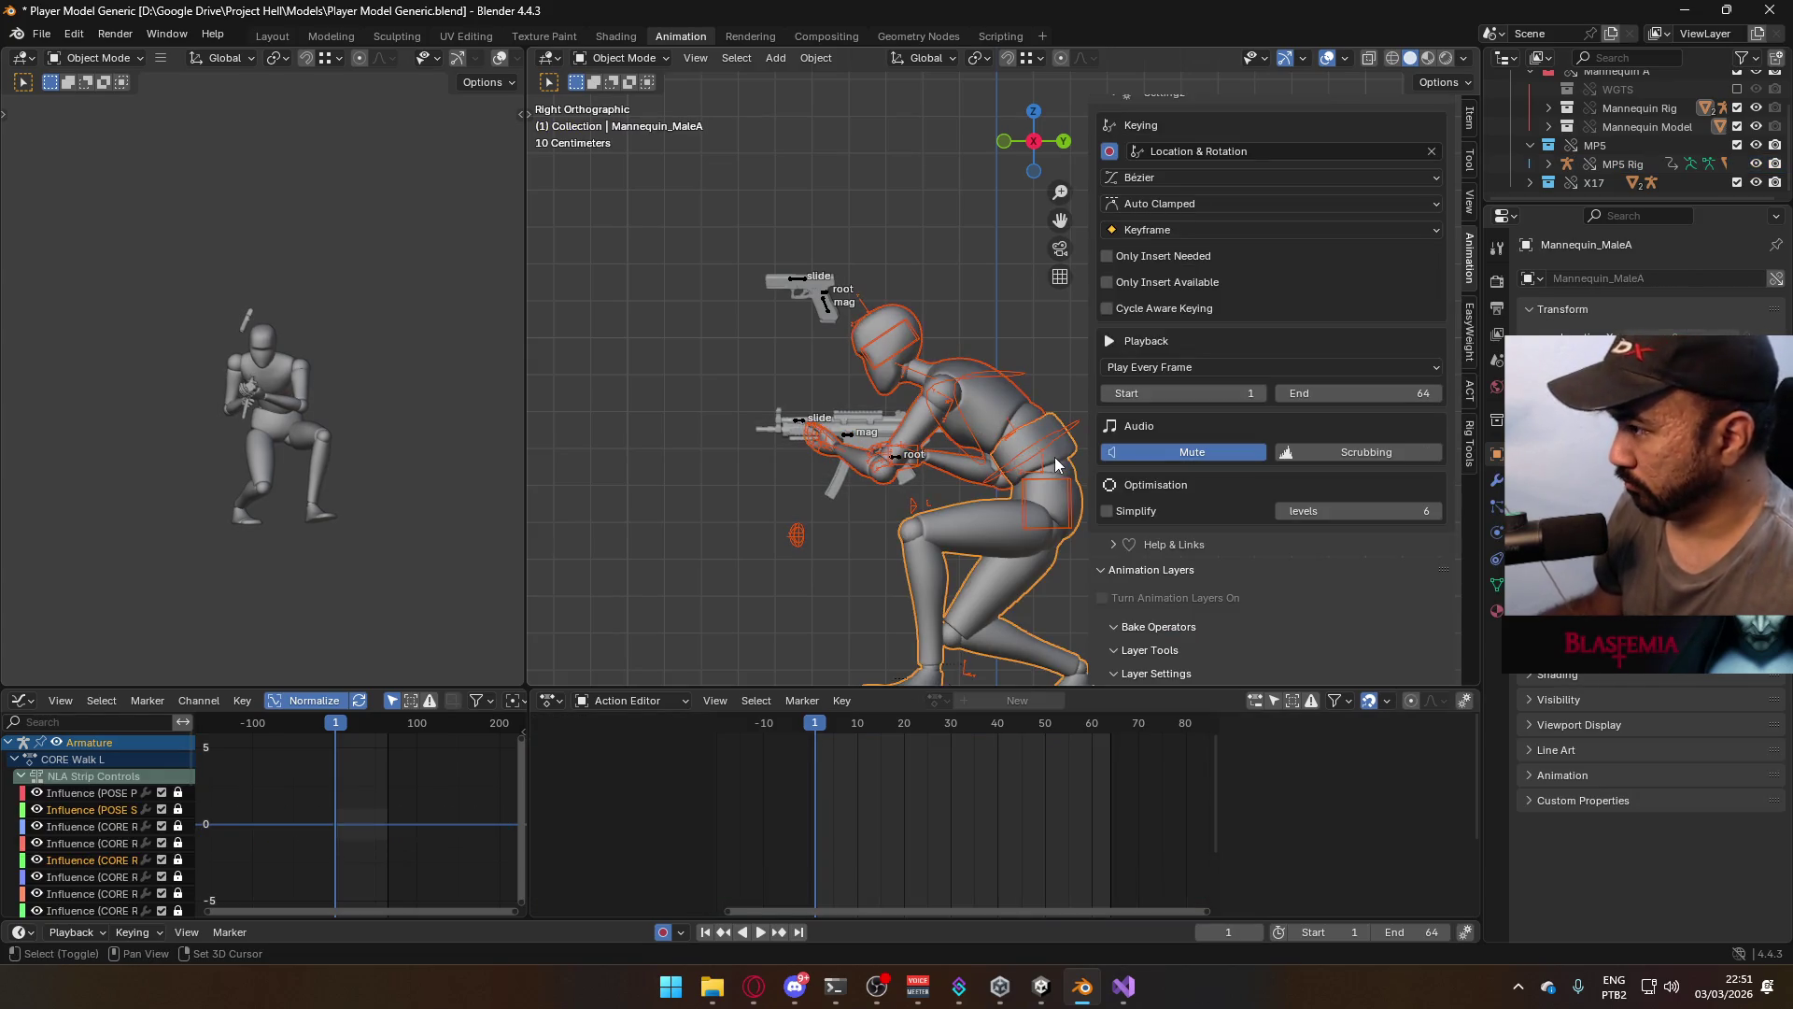
Export the mannequin as another Hipfire Primary Crouch FBX, editing the direction letters of the Crouch FR name
click(42, 34)
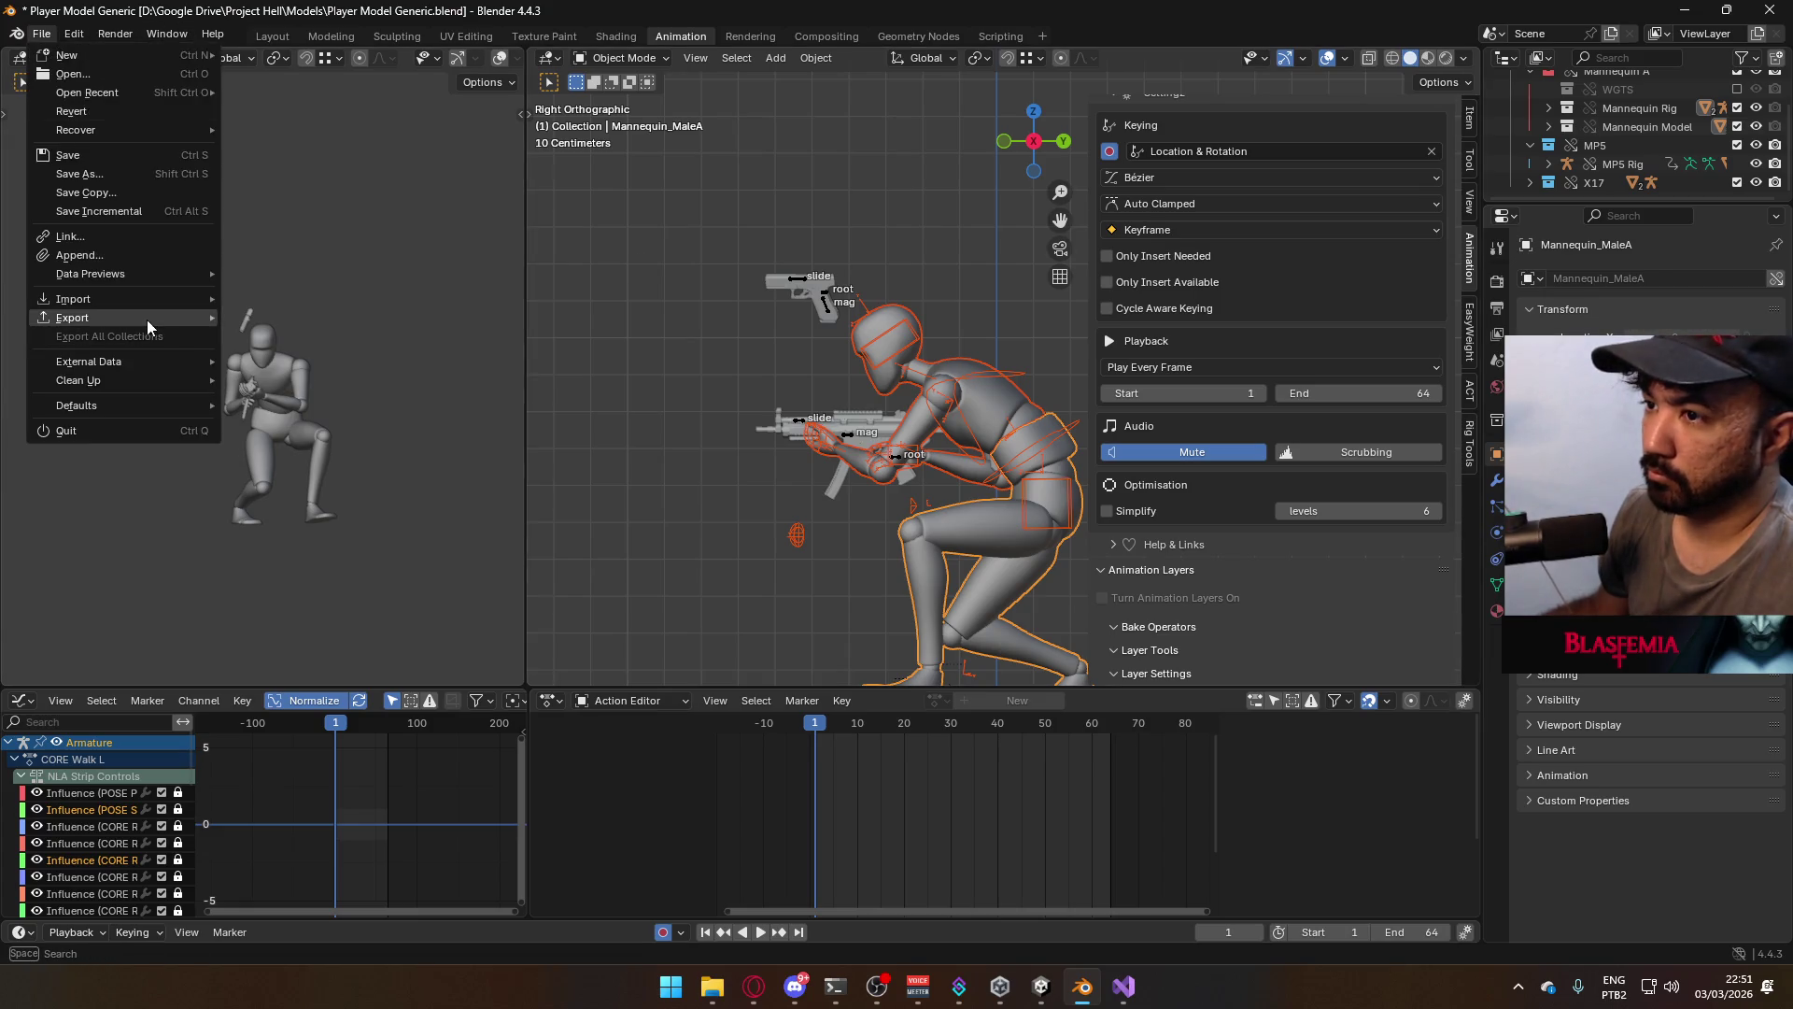
mouse_move(148, 319)
click(334, 480)
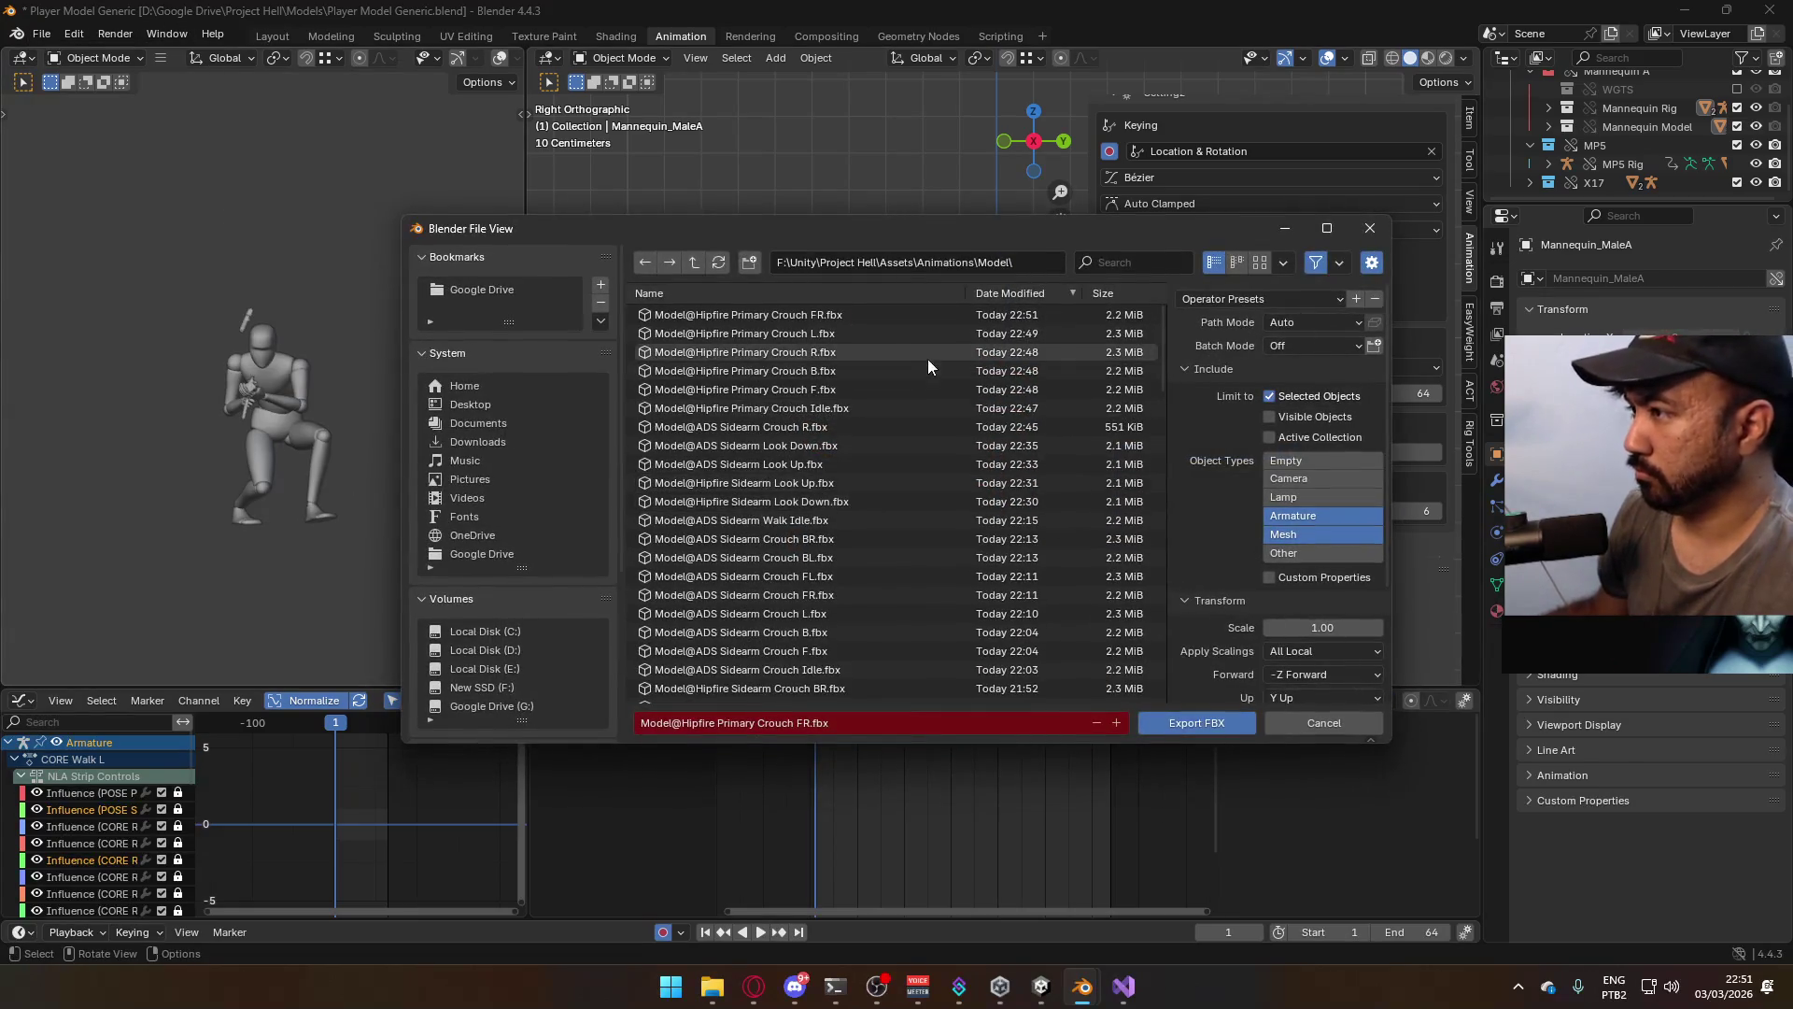
click(855, 317)
click(809, 722)
click(806, 722)
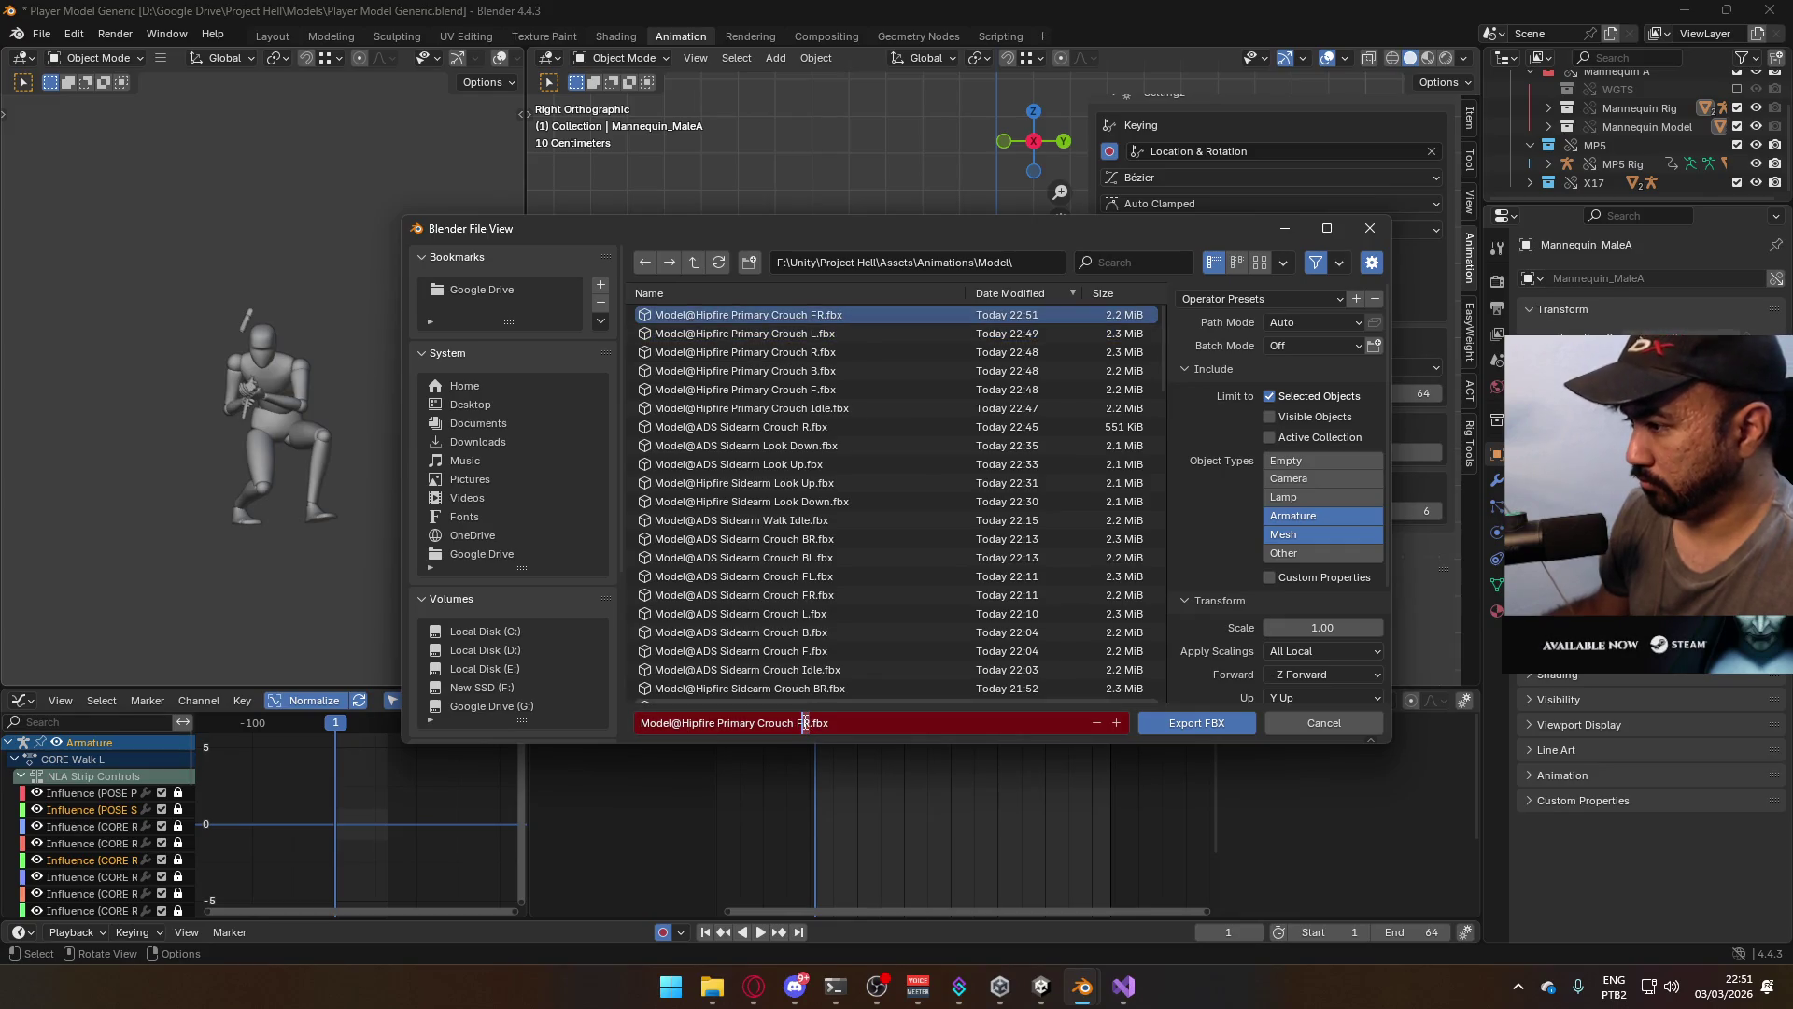
text(L)
key(Return)
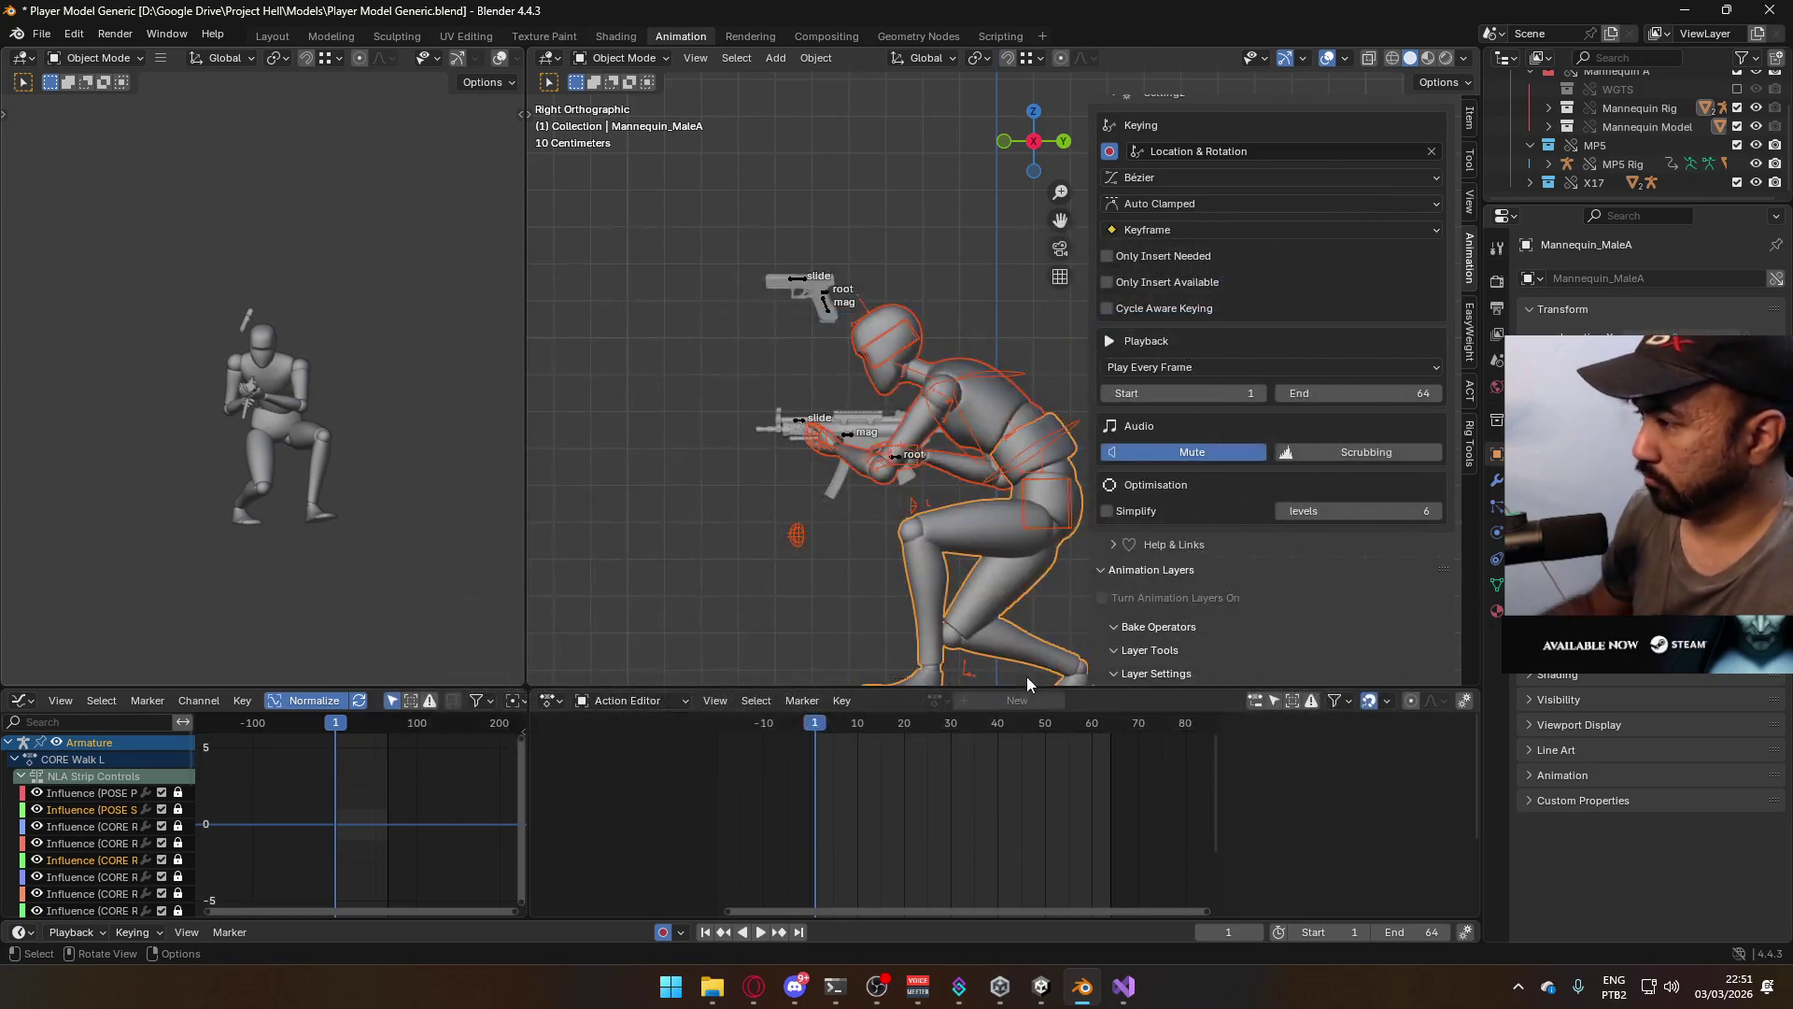
Select the mannequin mesh together with its MP5 rig and save the blend file
click(959, 412)
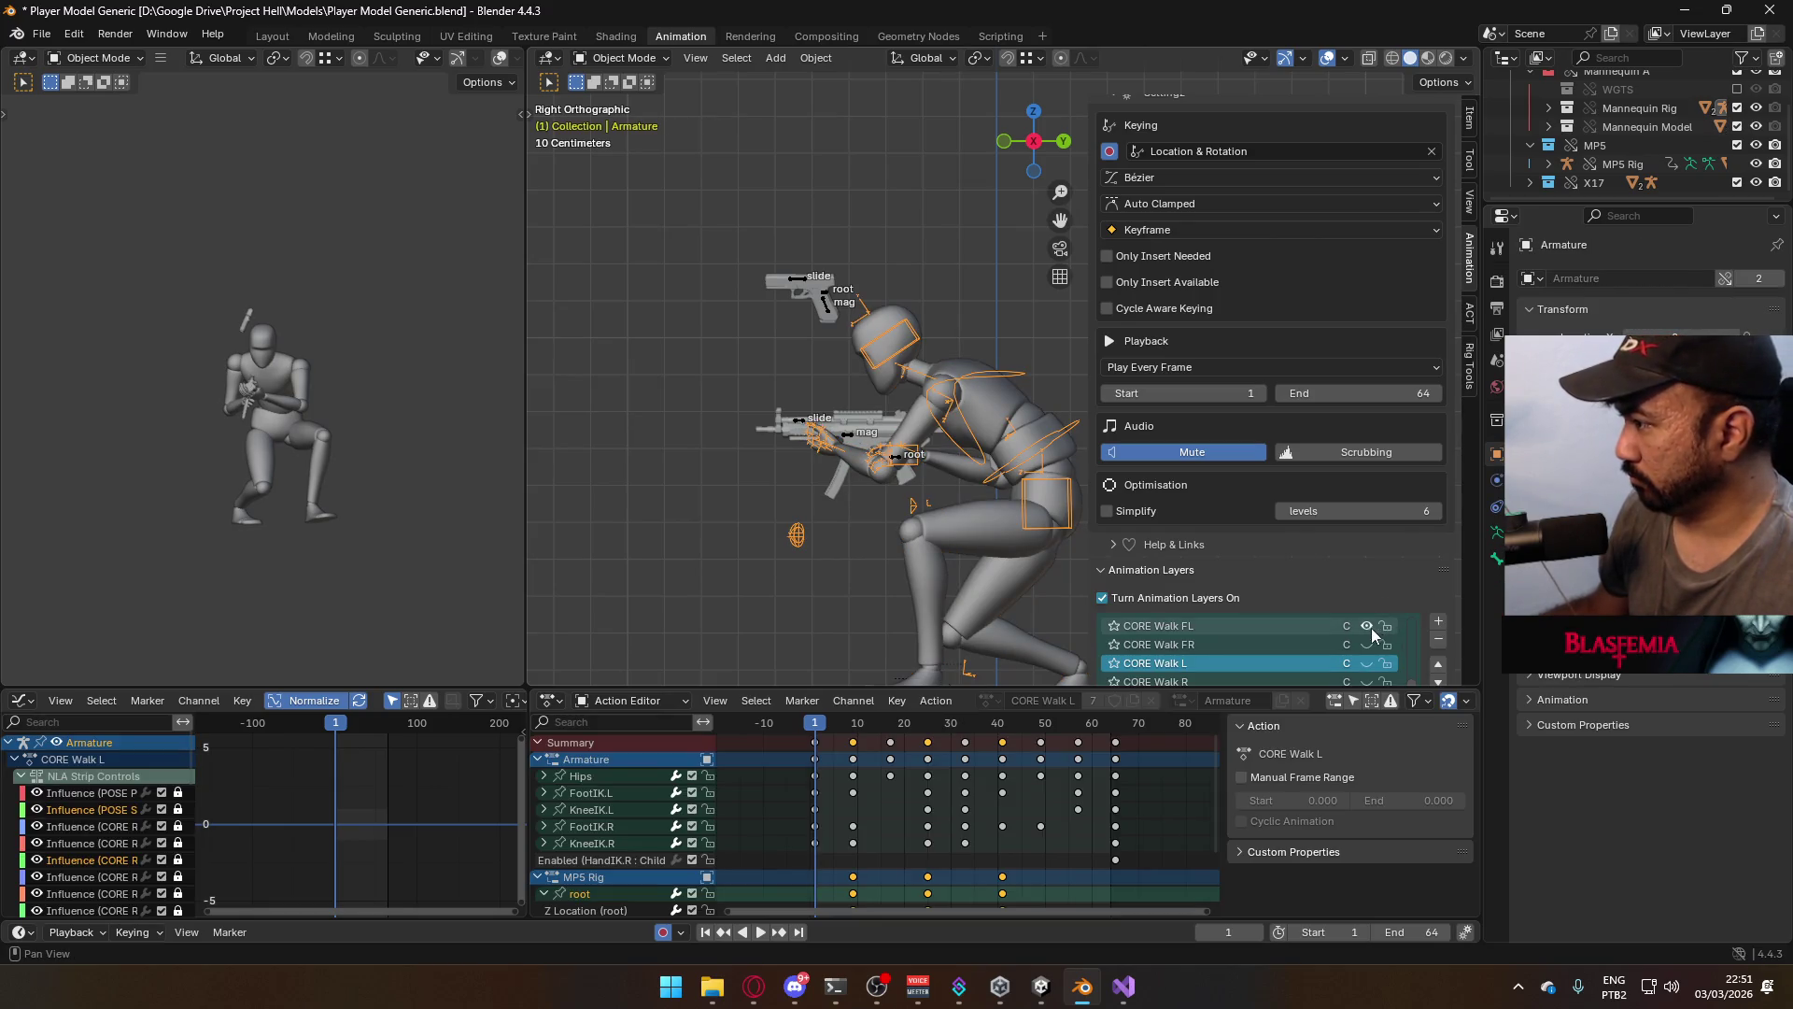
scroll(1363, 639, up, 1)
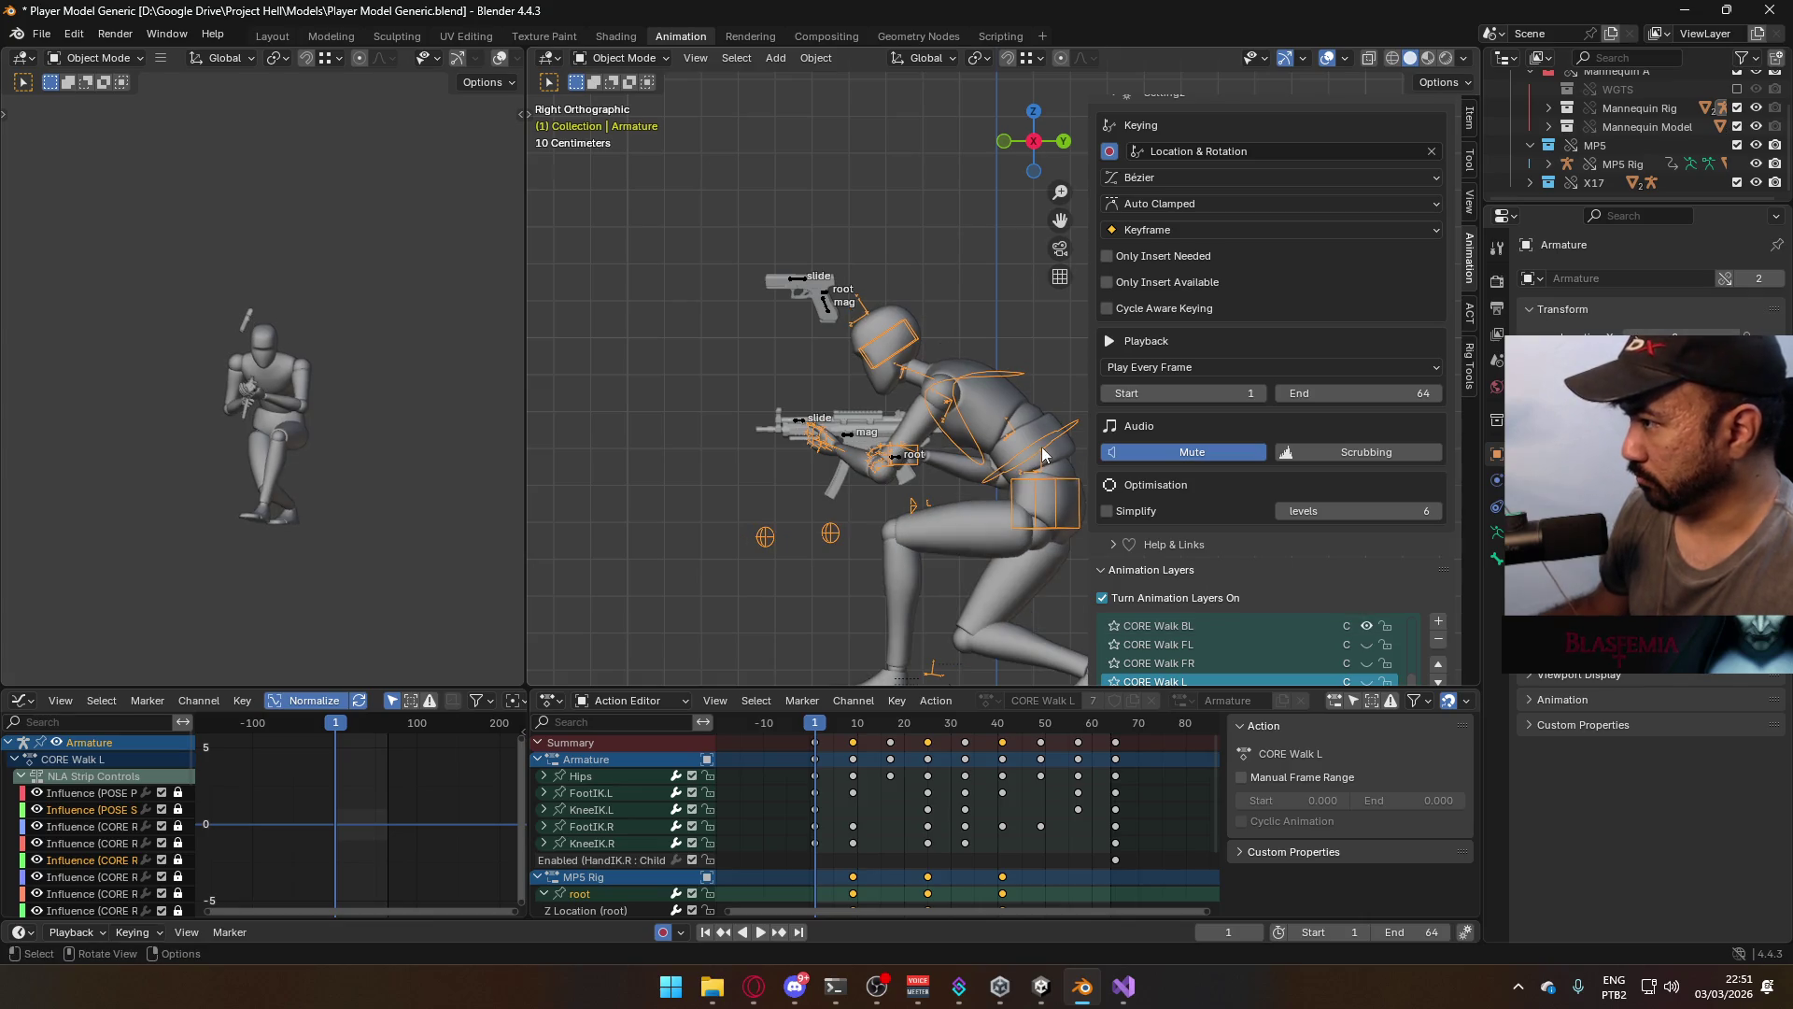
click(850, 437)
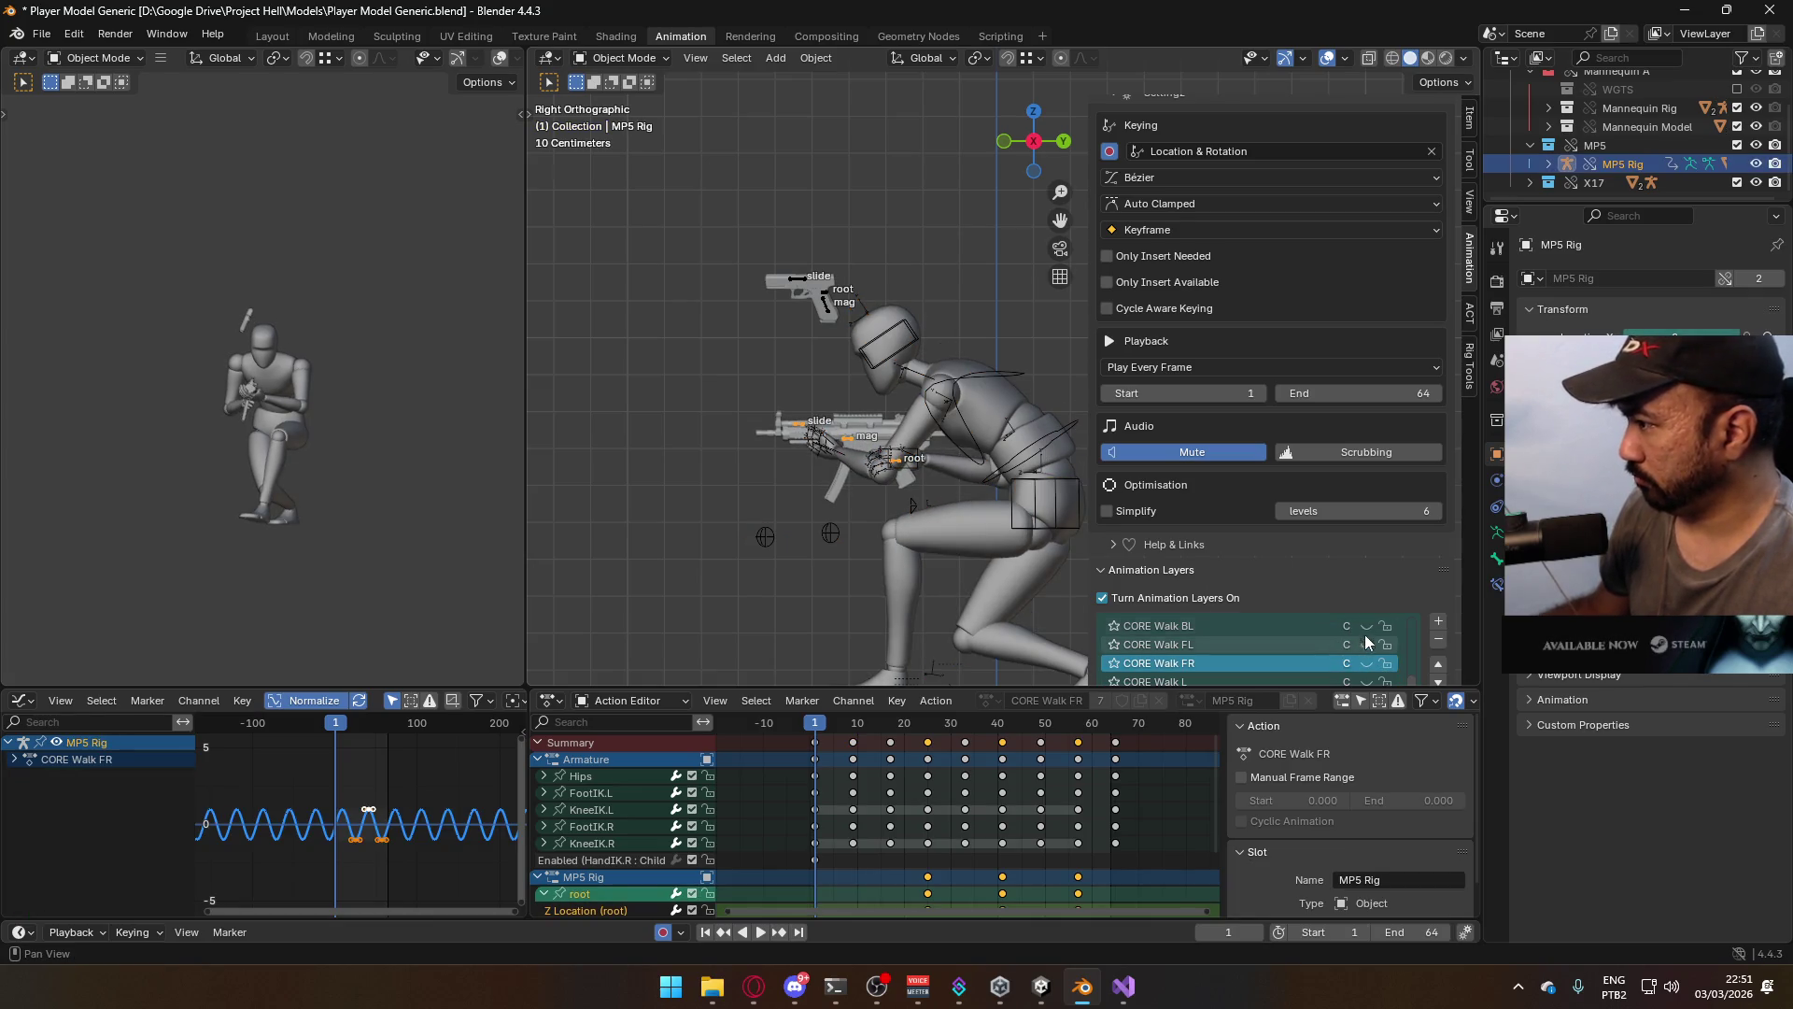
click(974, 435)
shift+click(1070, 484)
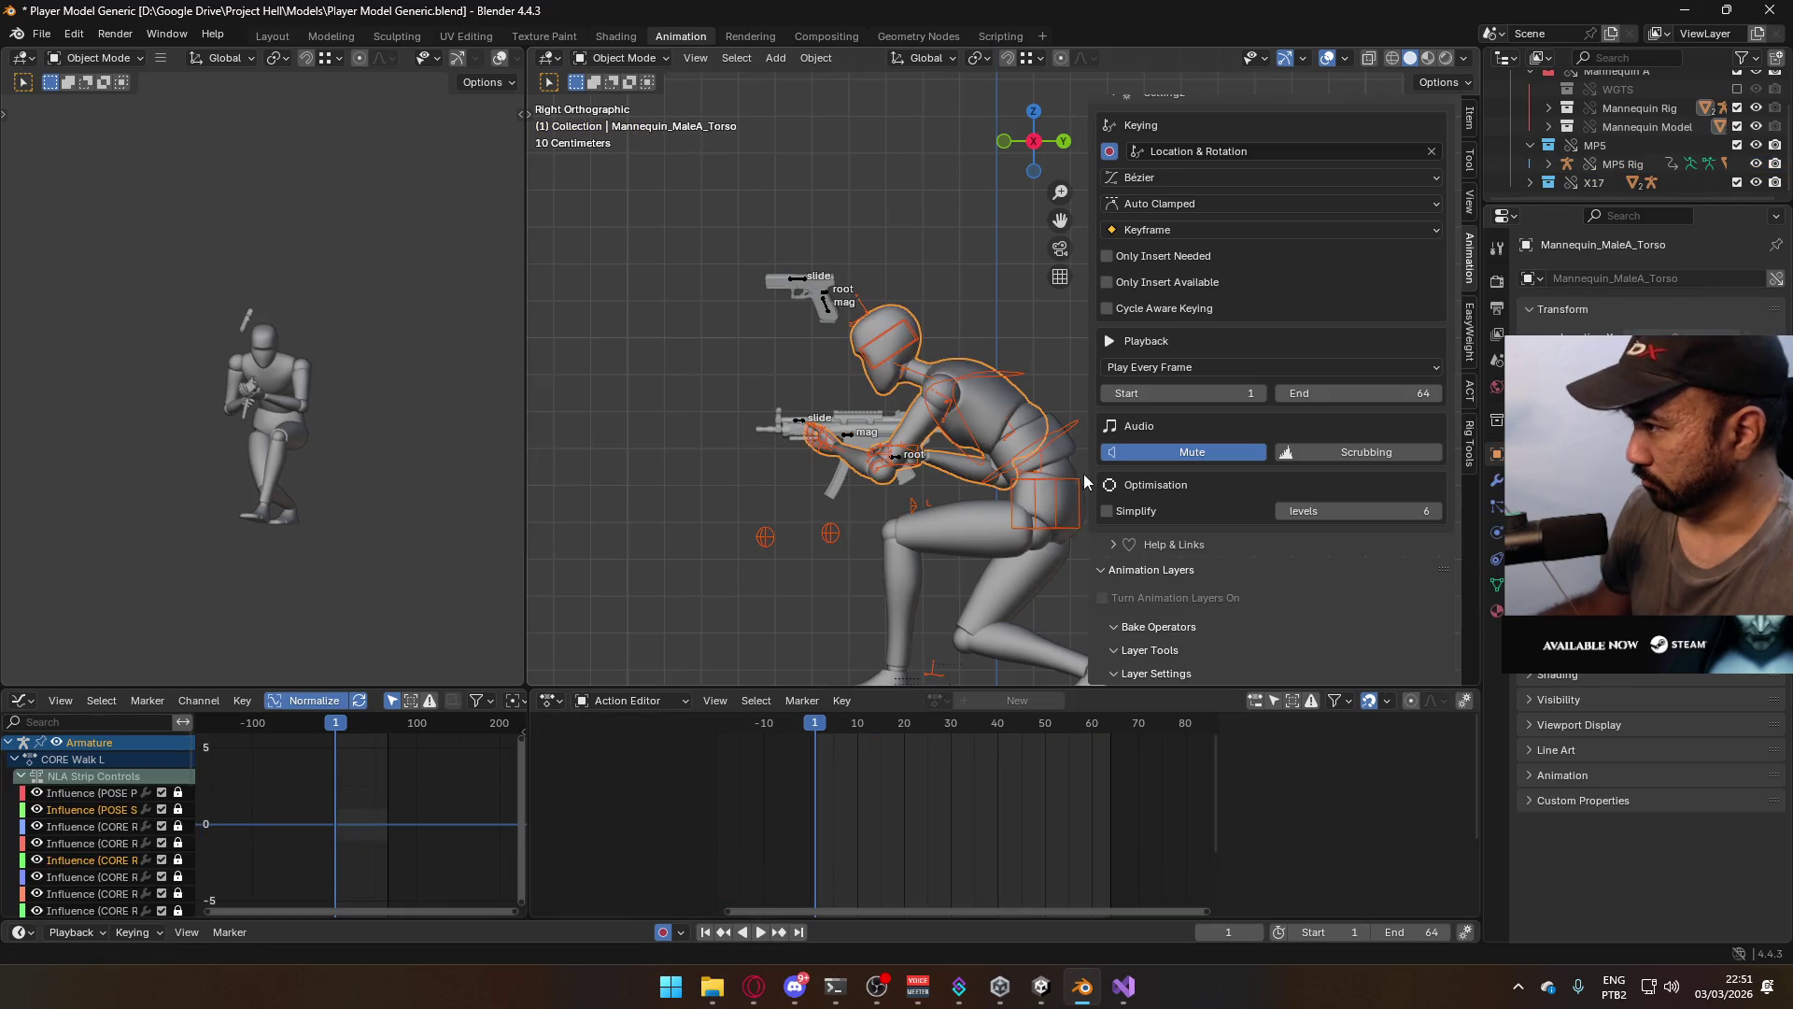
key(ctrl+s)
Export the clip as Model@Hipfire Primary Crouch BL.fbx
click(41, 33)
mouse_move(131, 318)
click(354, 483)
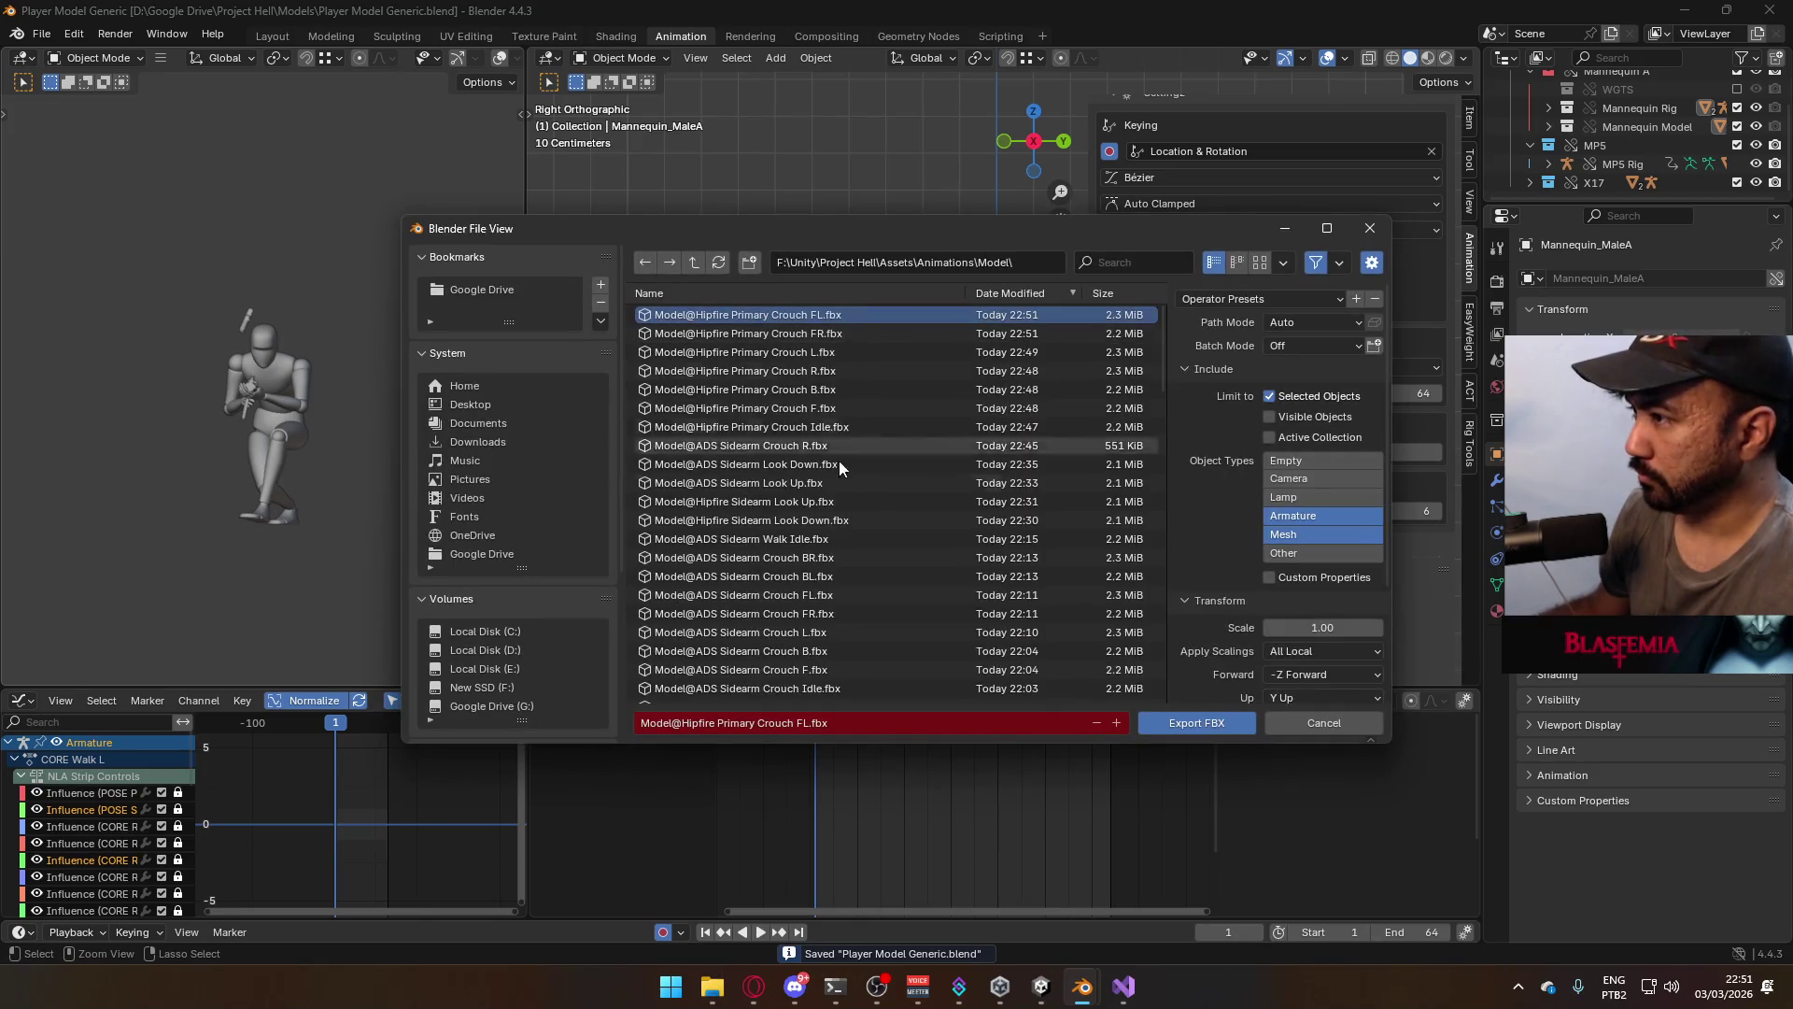
click(813, 724)
click(799, 722)
text(B)
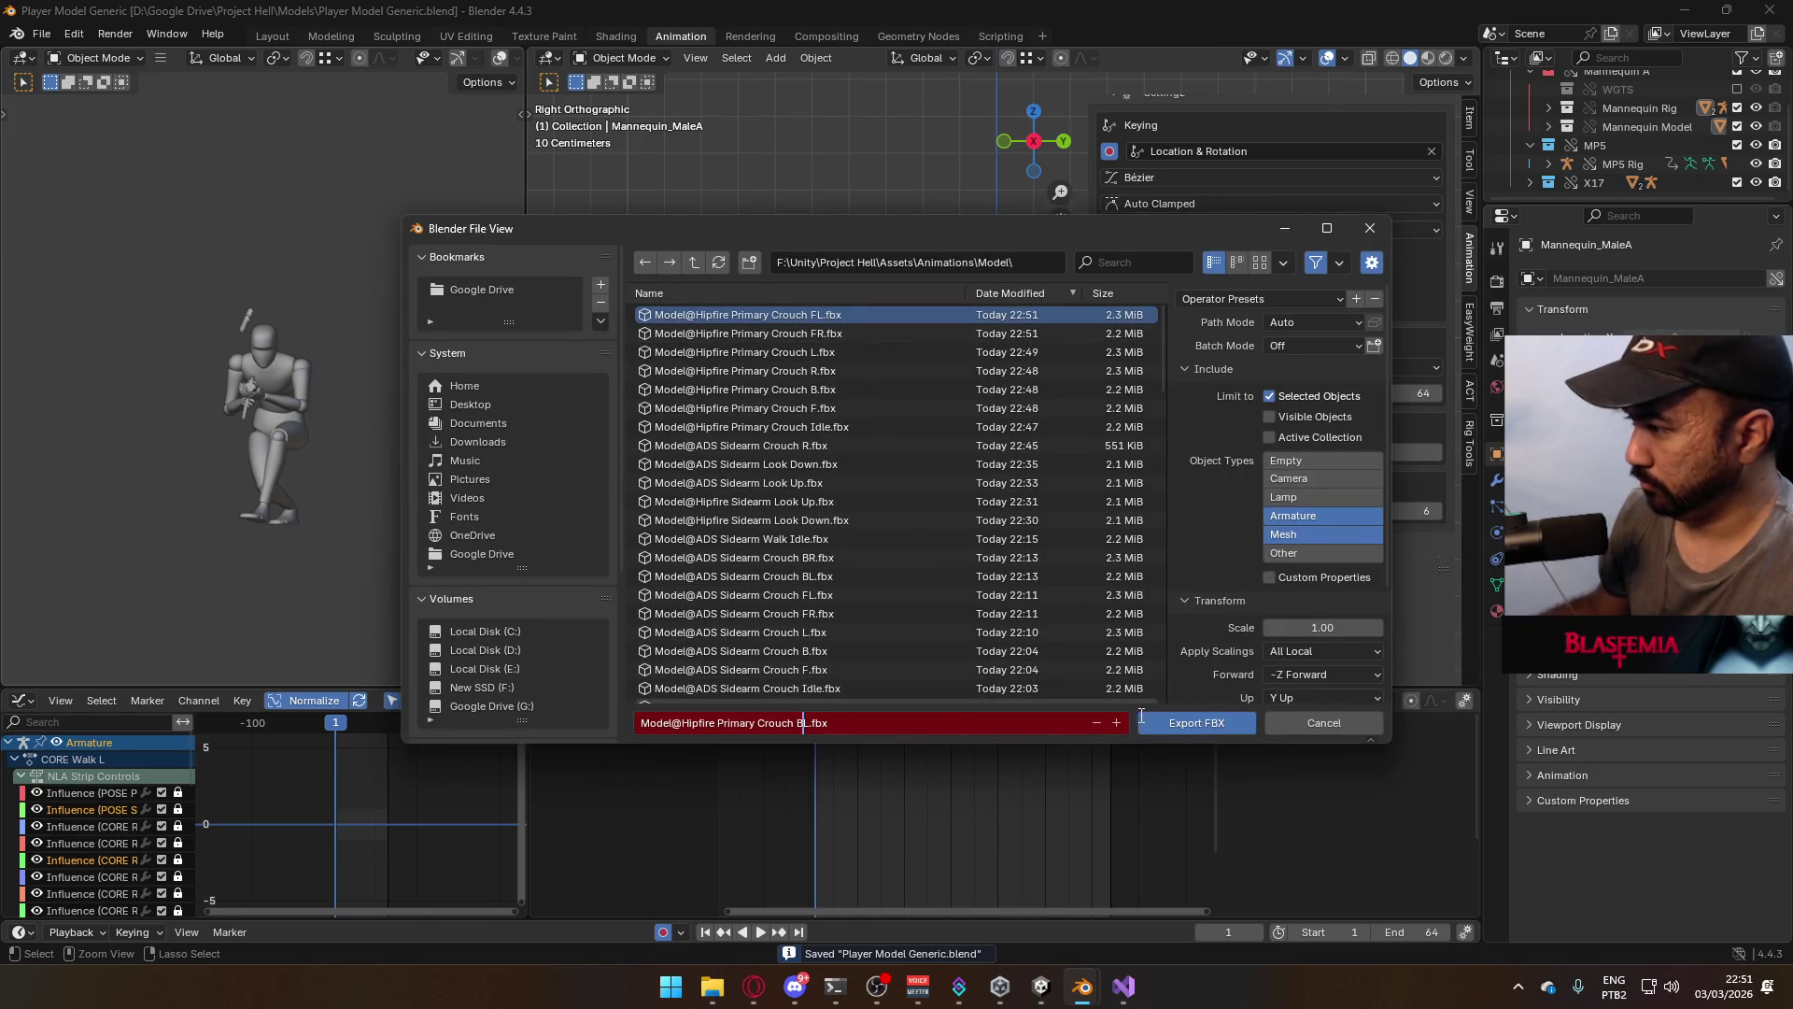
click(1178, 723)
Make CORE Walk BL the active animation layer and mute it
click(1396, 627)
scroll(1393, 657, up, 1)
click(1367, 644)
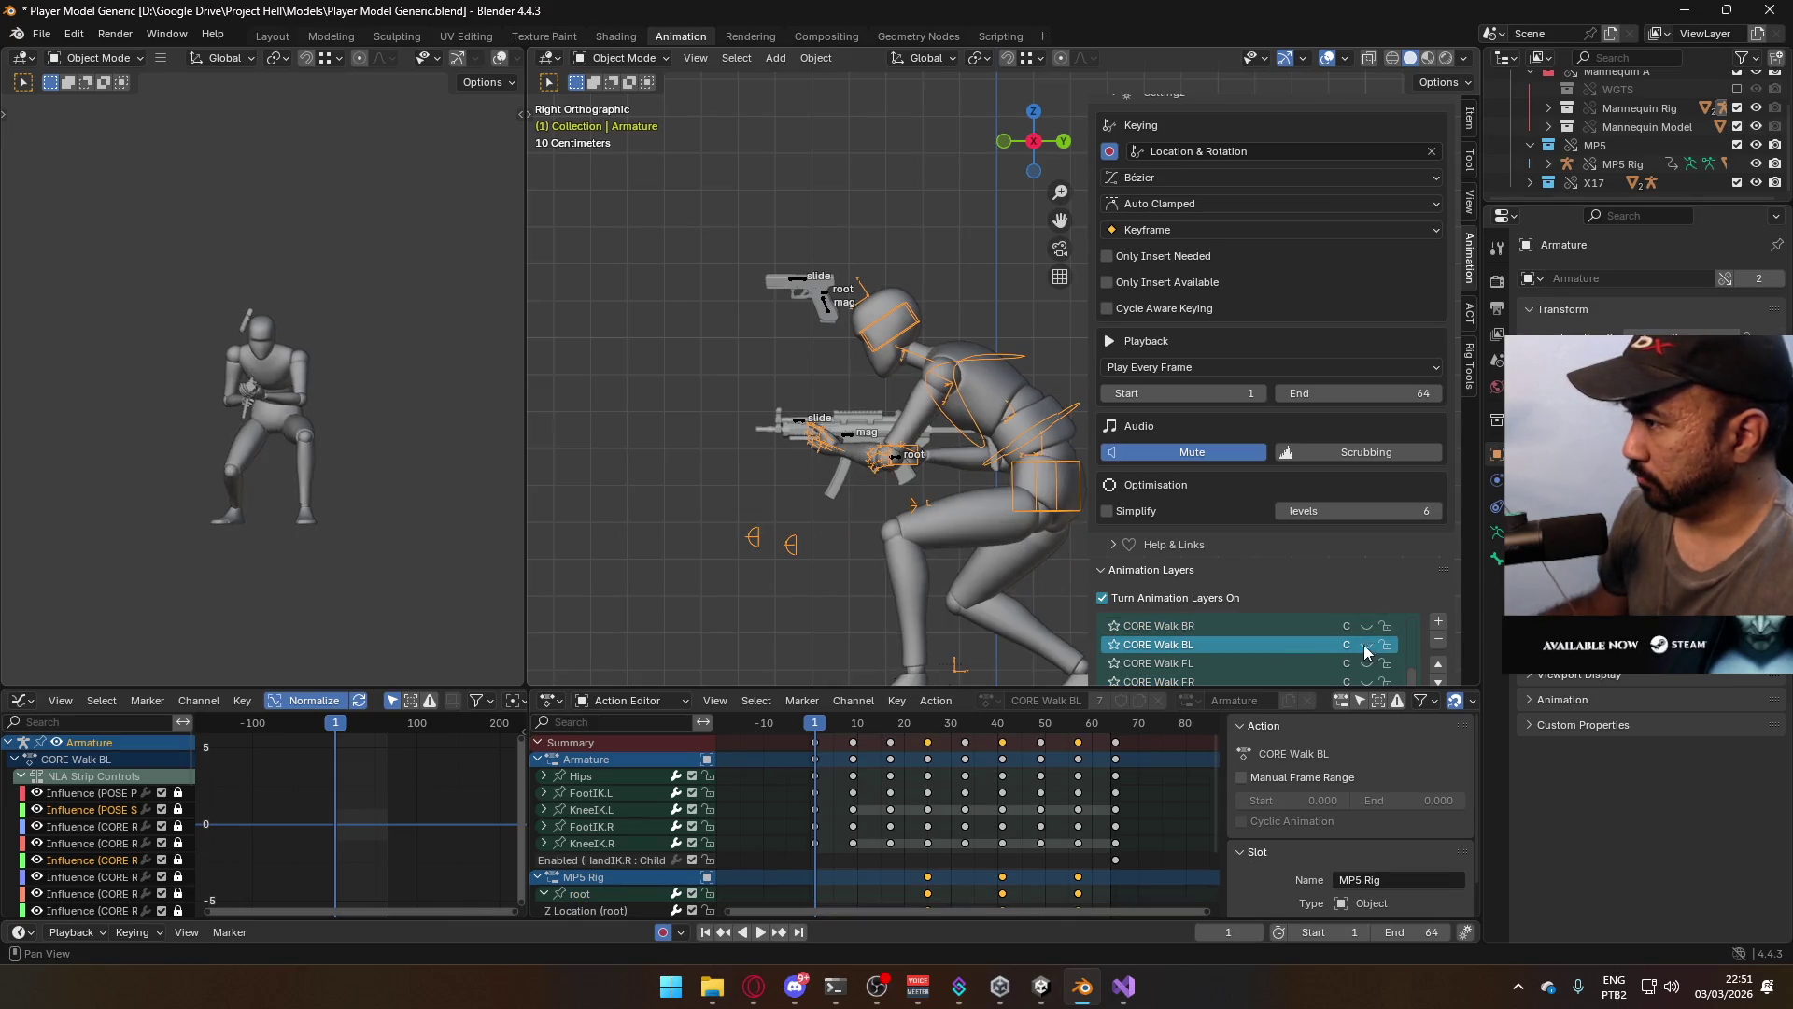
Enable the CORE Walk BR layer on the armature and MP5 rig, then select the mannequin mesh
click(1366, 625)
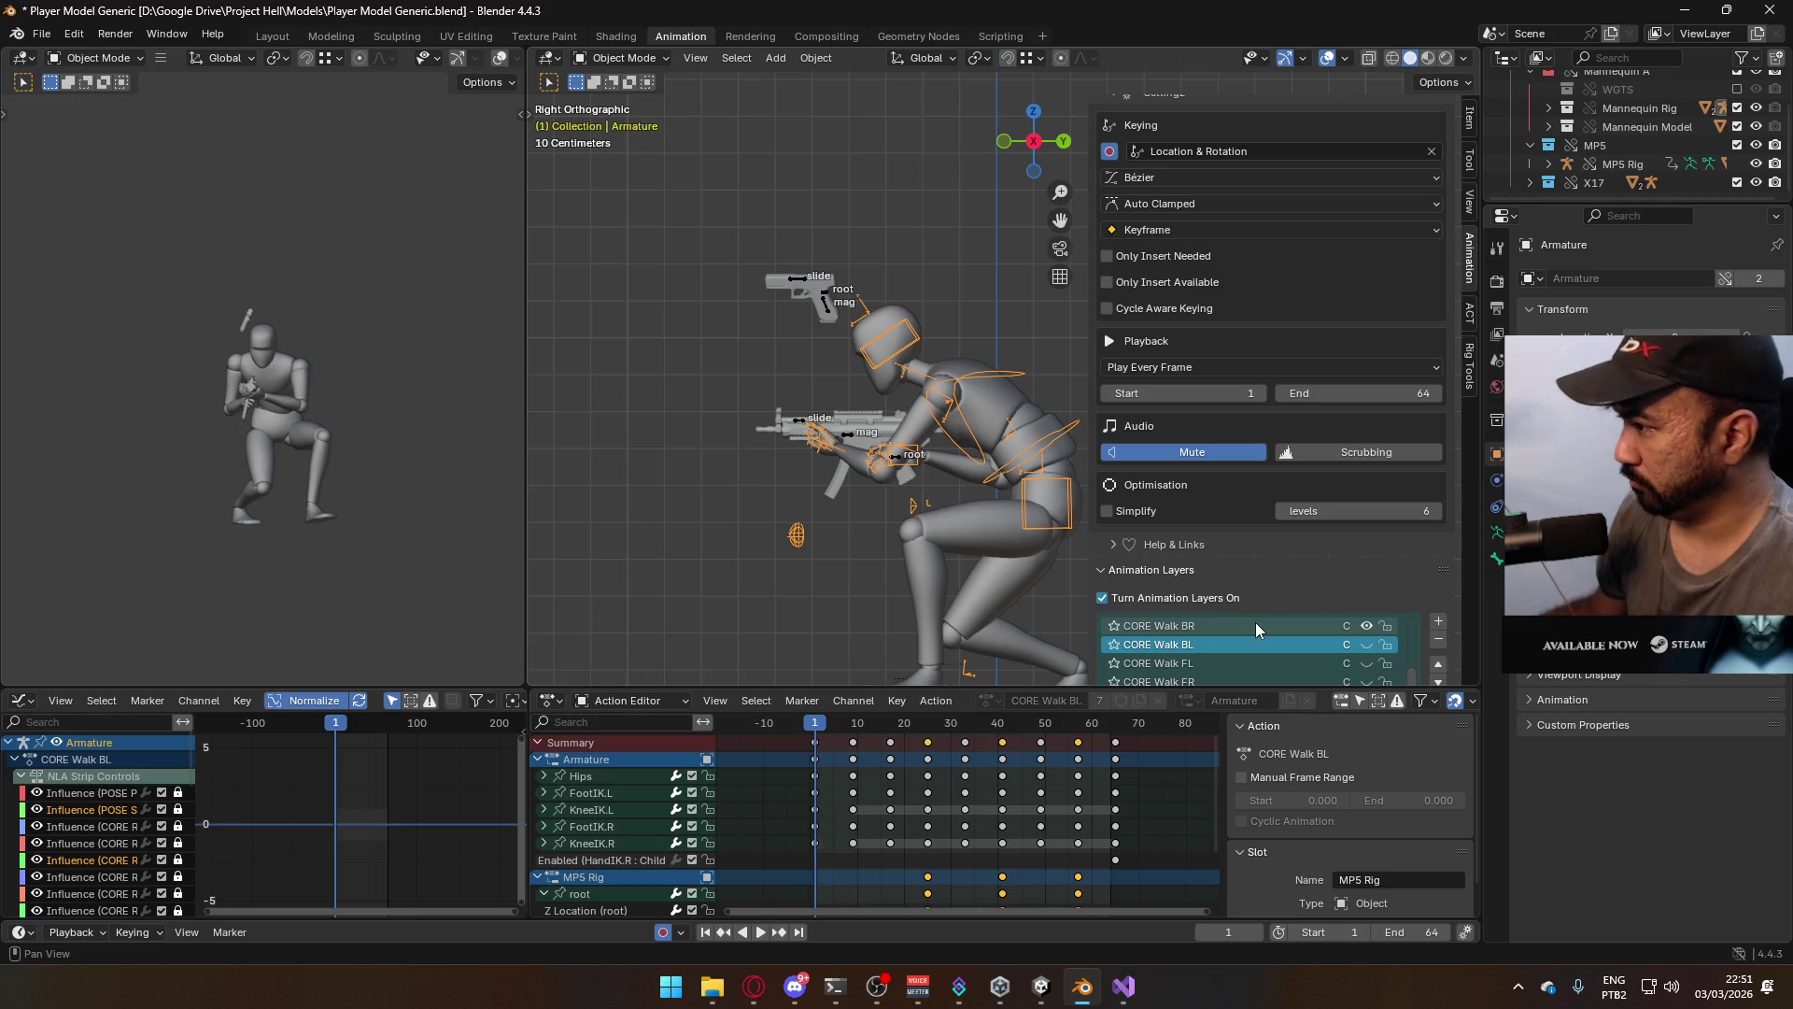
click(1022, 422)
click(953, 427)
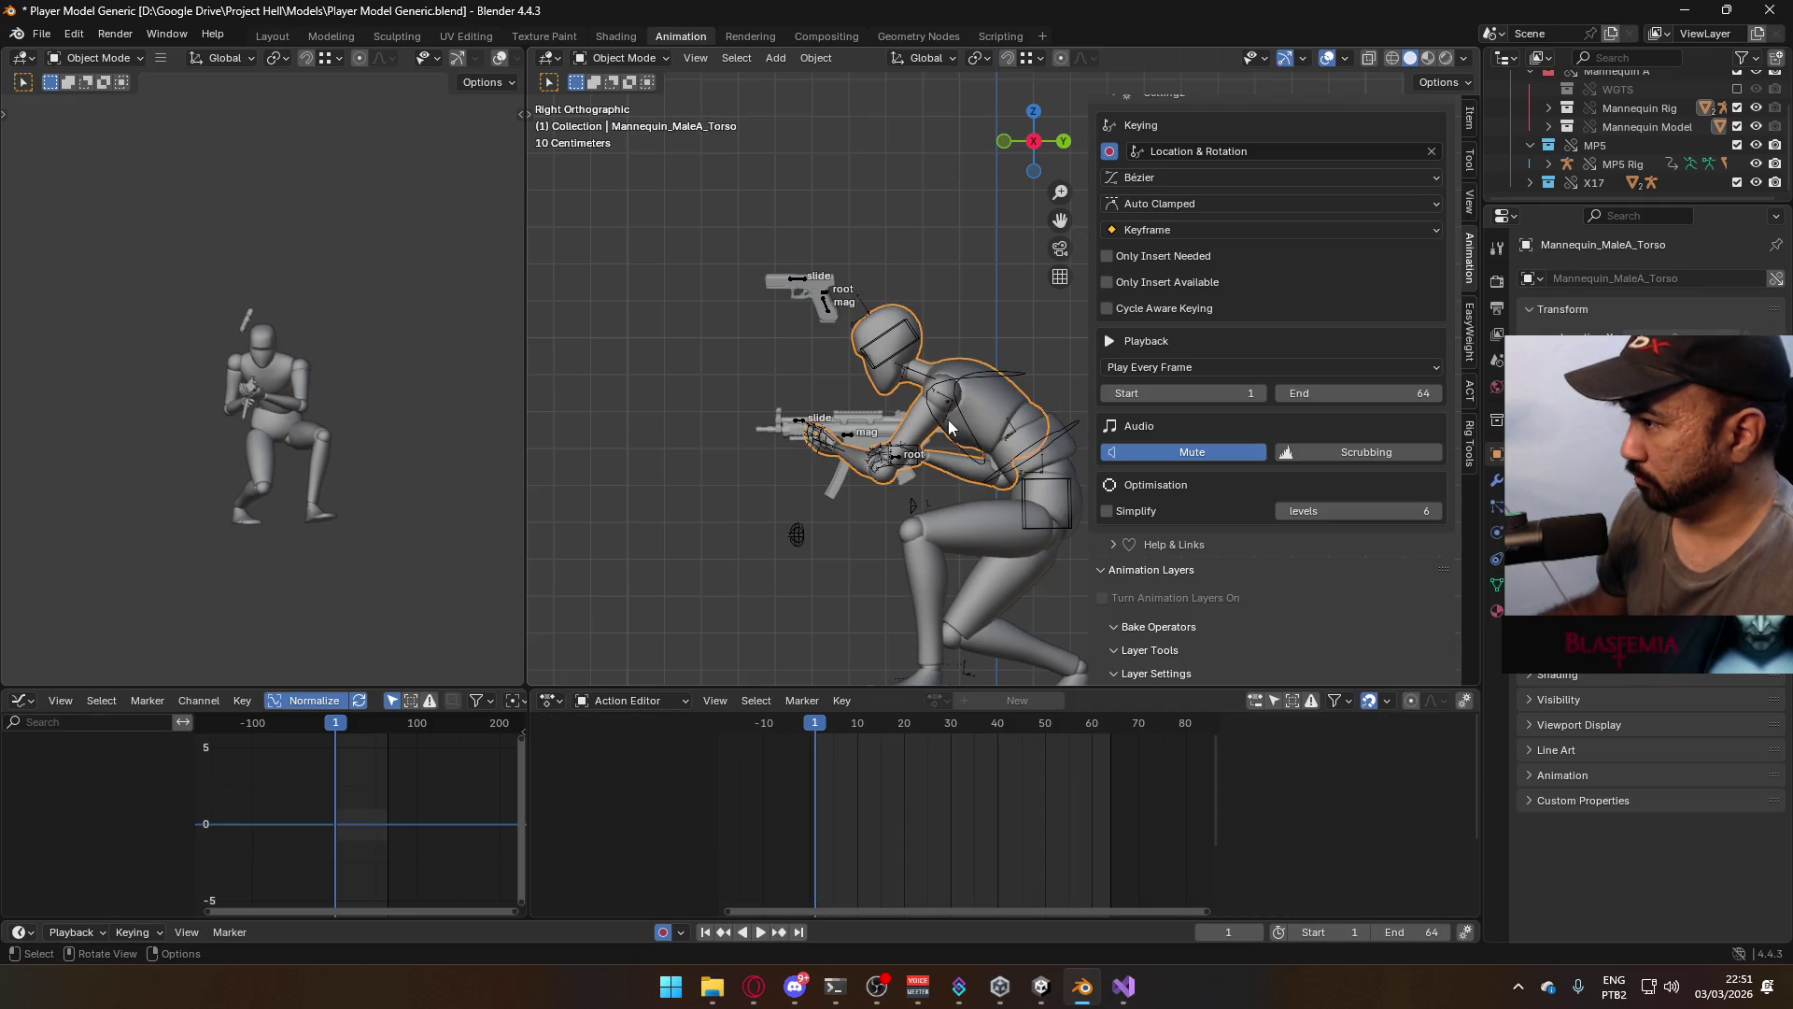
click(876, 459)
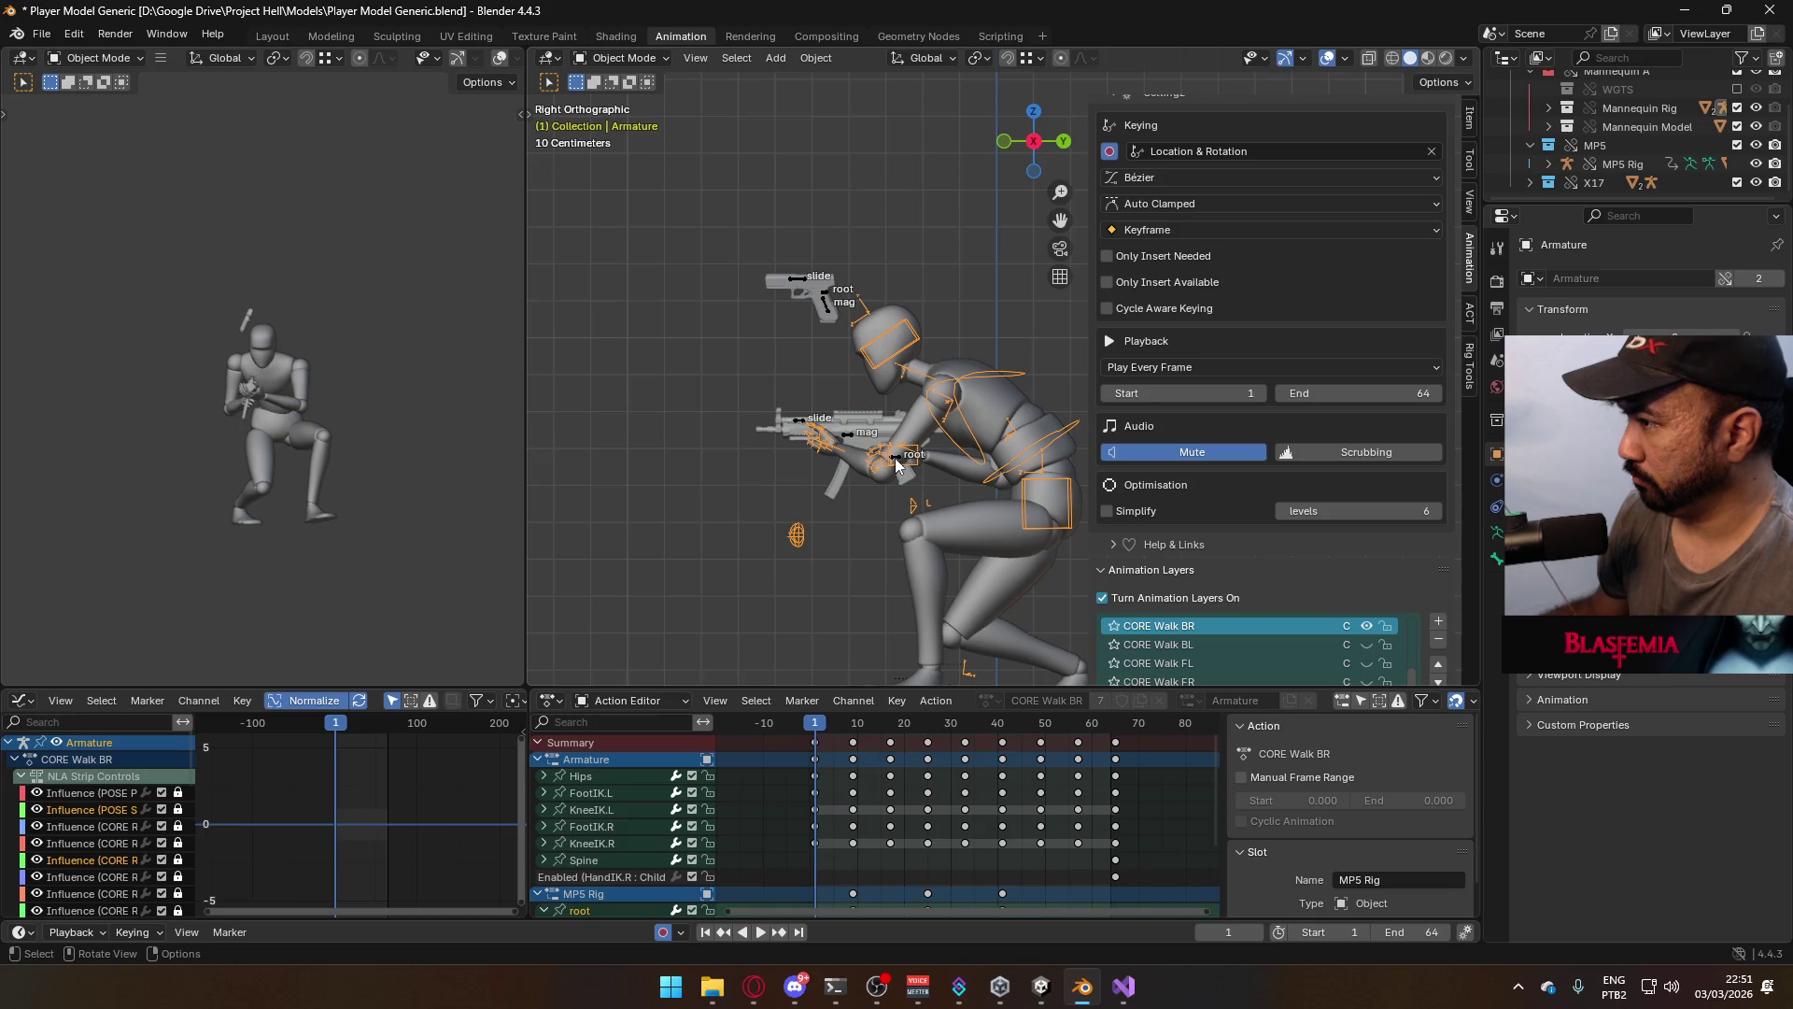
click(895, 458)
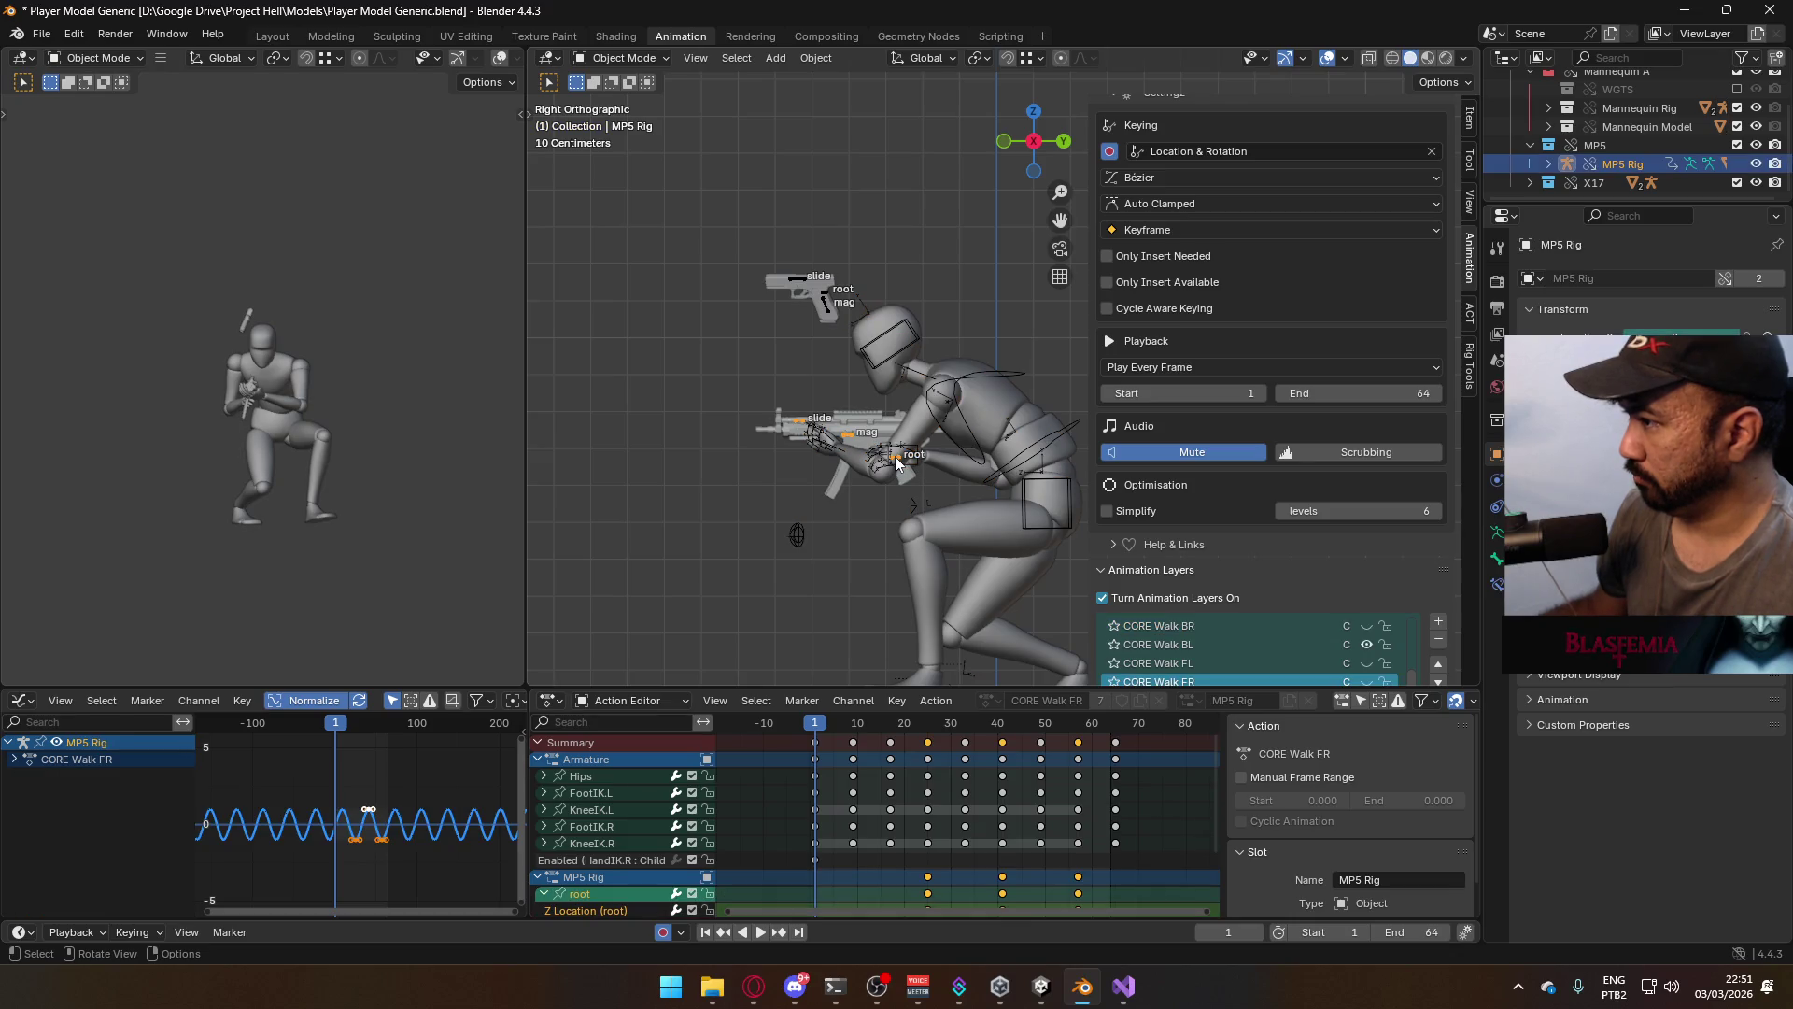
click(1364, 644)
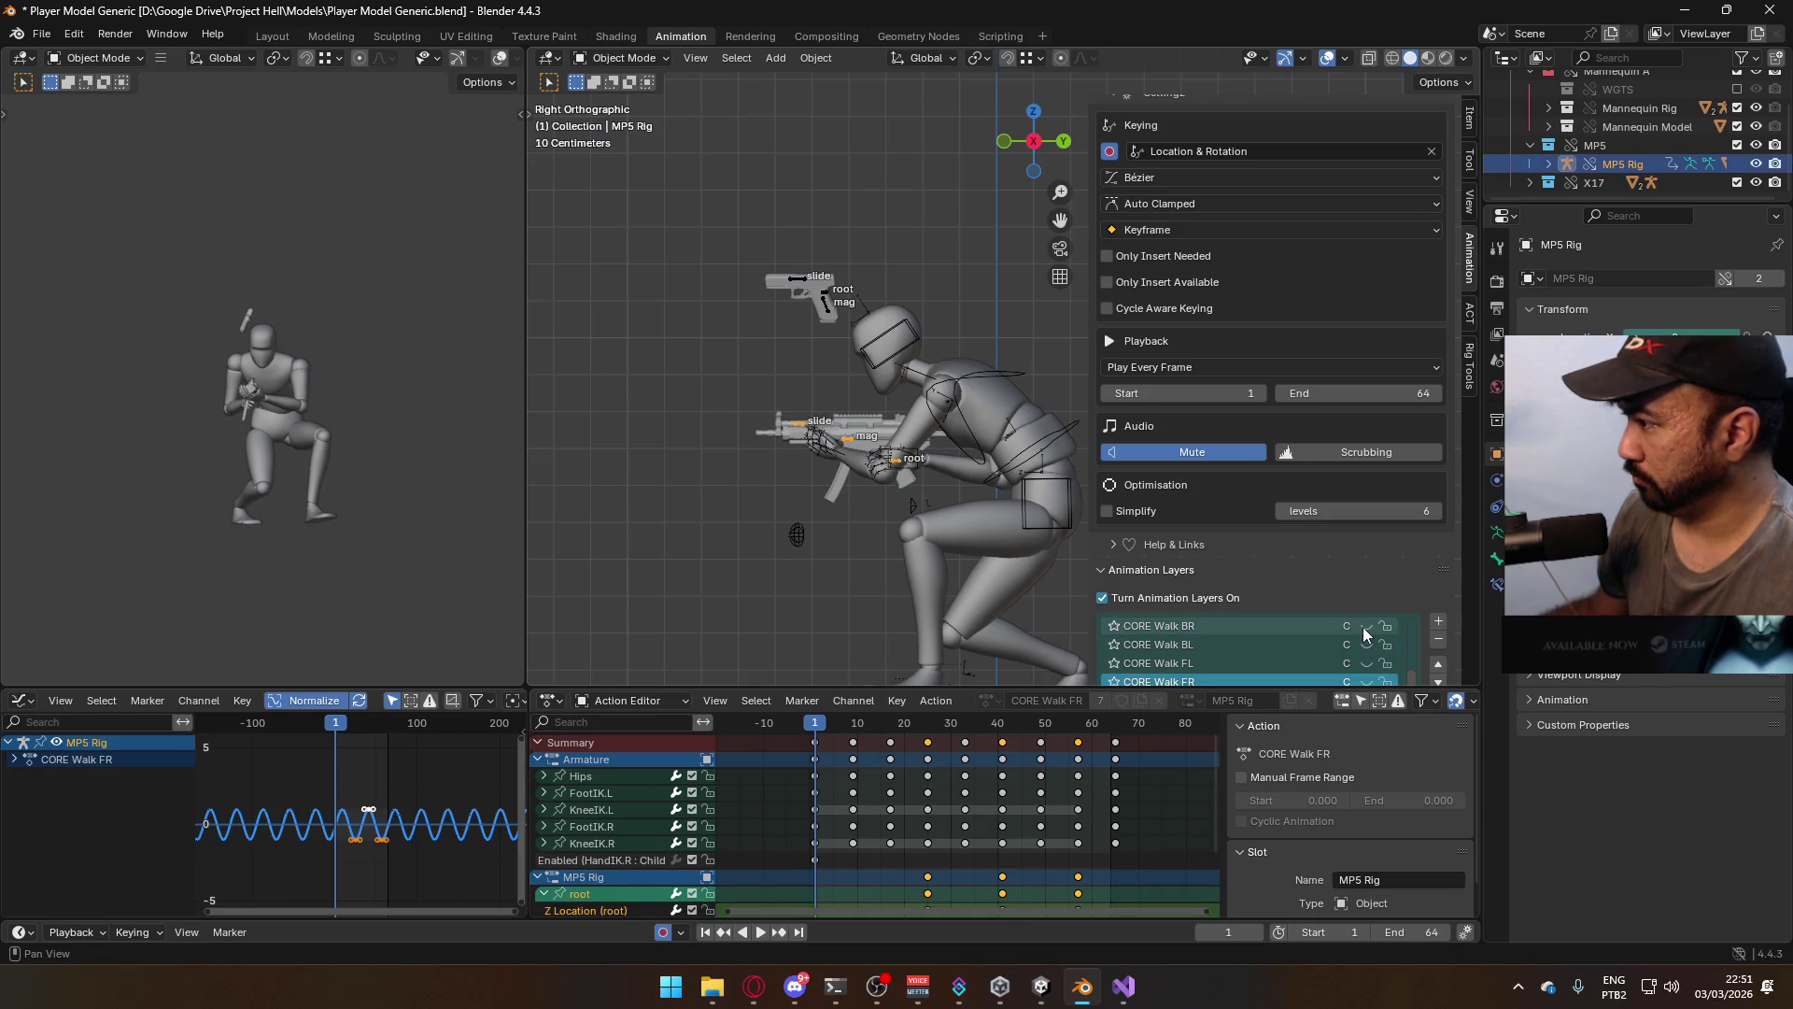
click(981, 458)
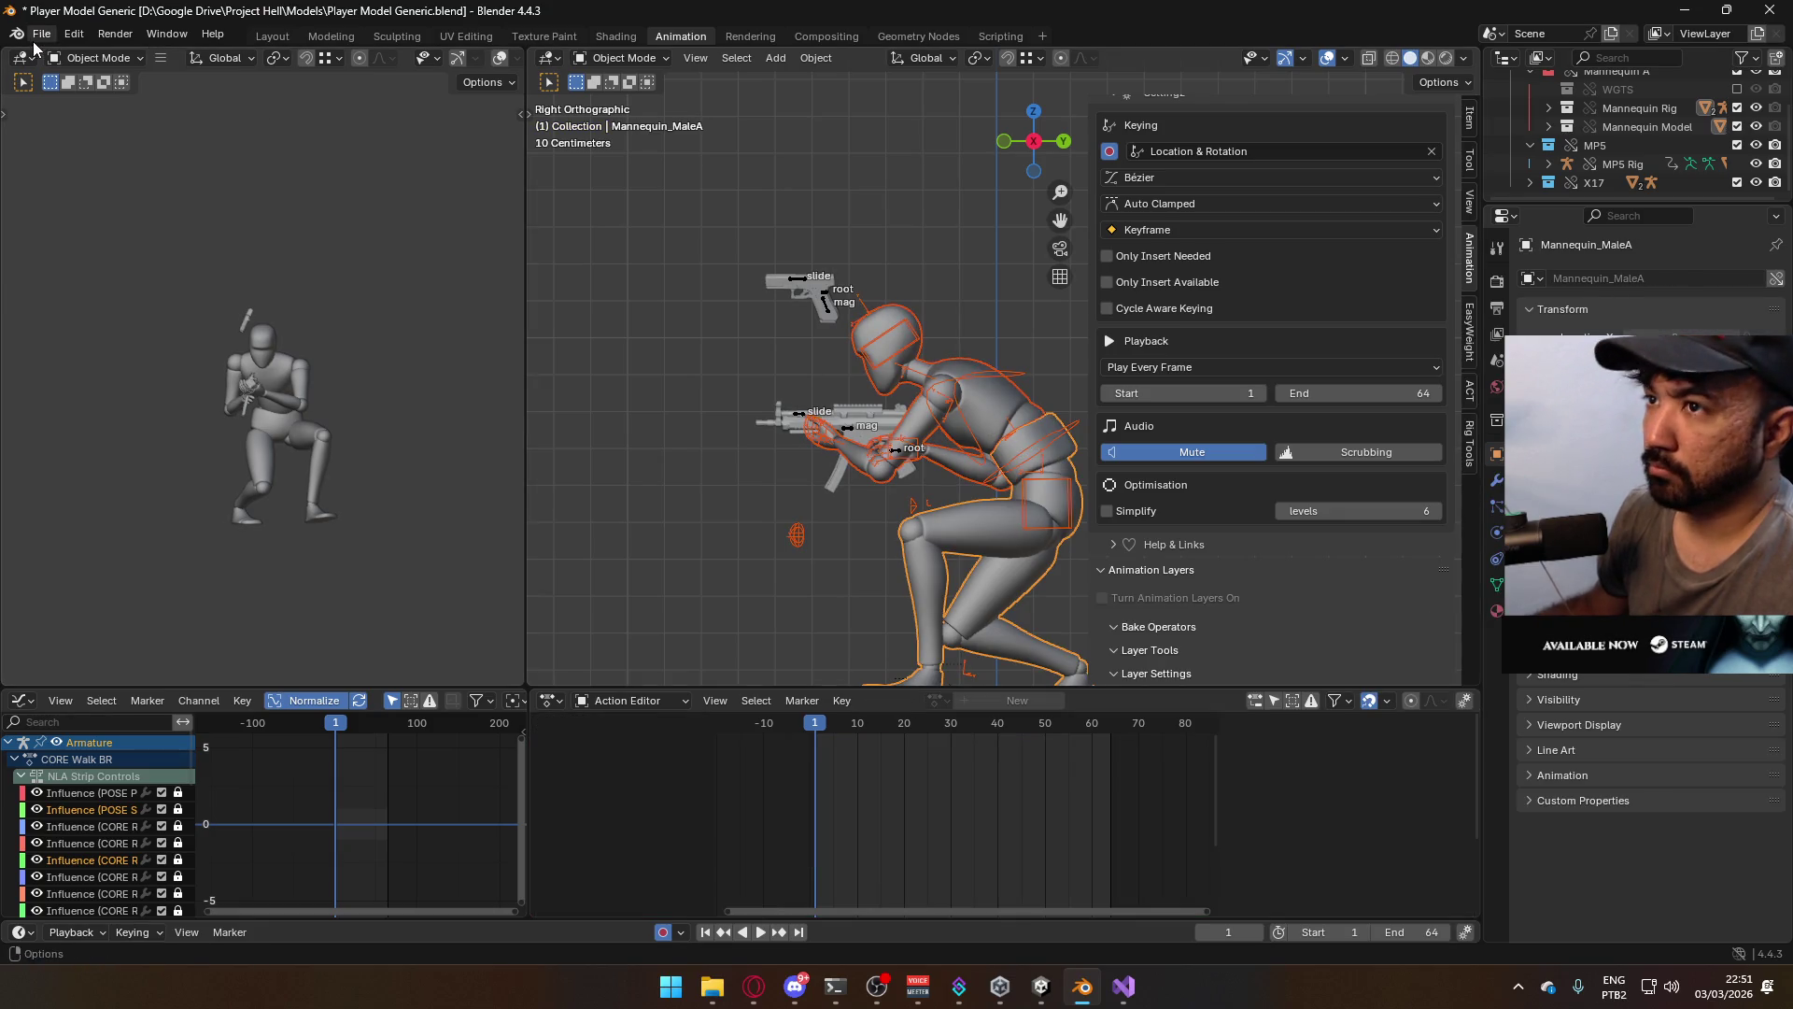
Export the back-right crouch walk as Model@Hipfire Primary Crouch BR.fbx, reusing the Crouch BL name
click(41, 34)
mouse_move(168, 325)
click(271, 487)
click(856, 318)
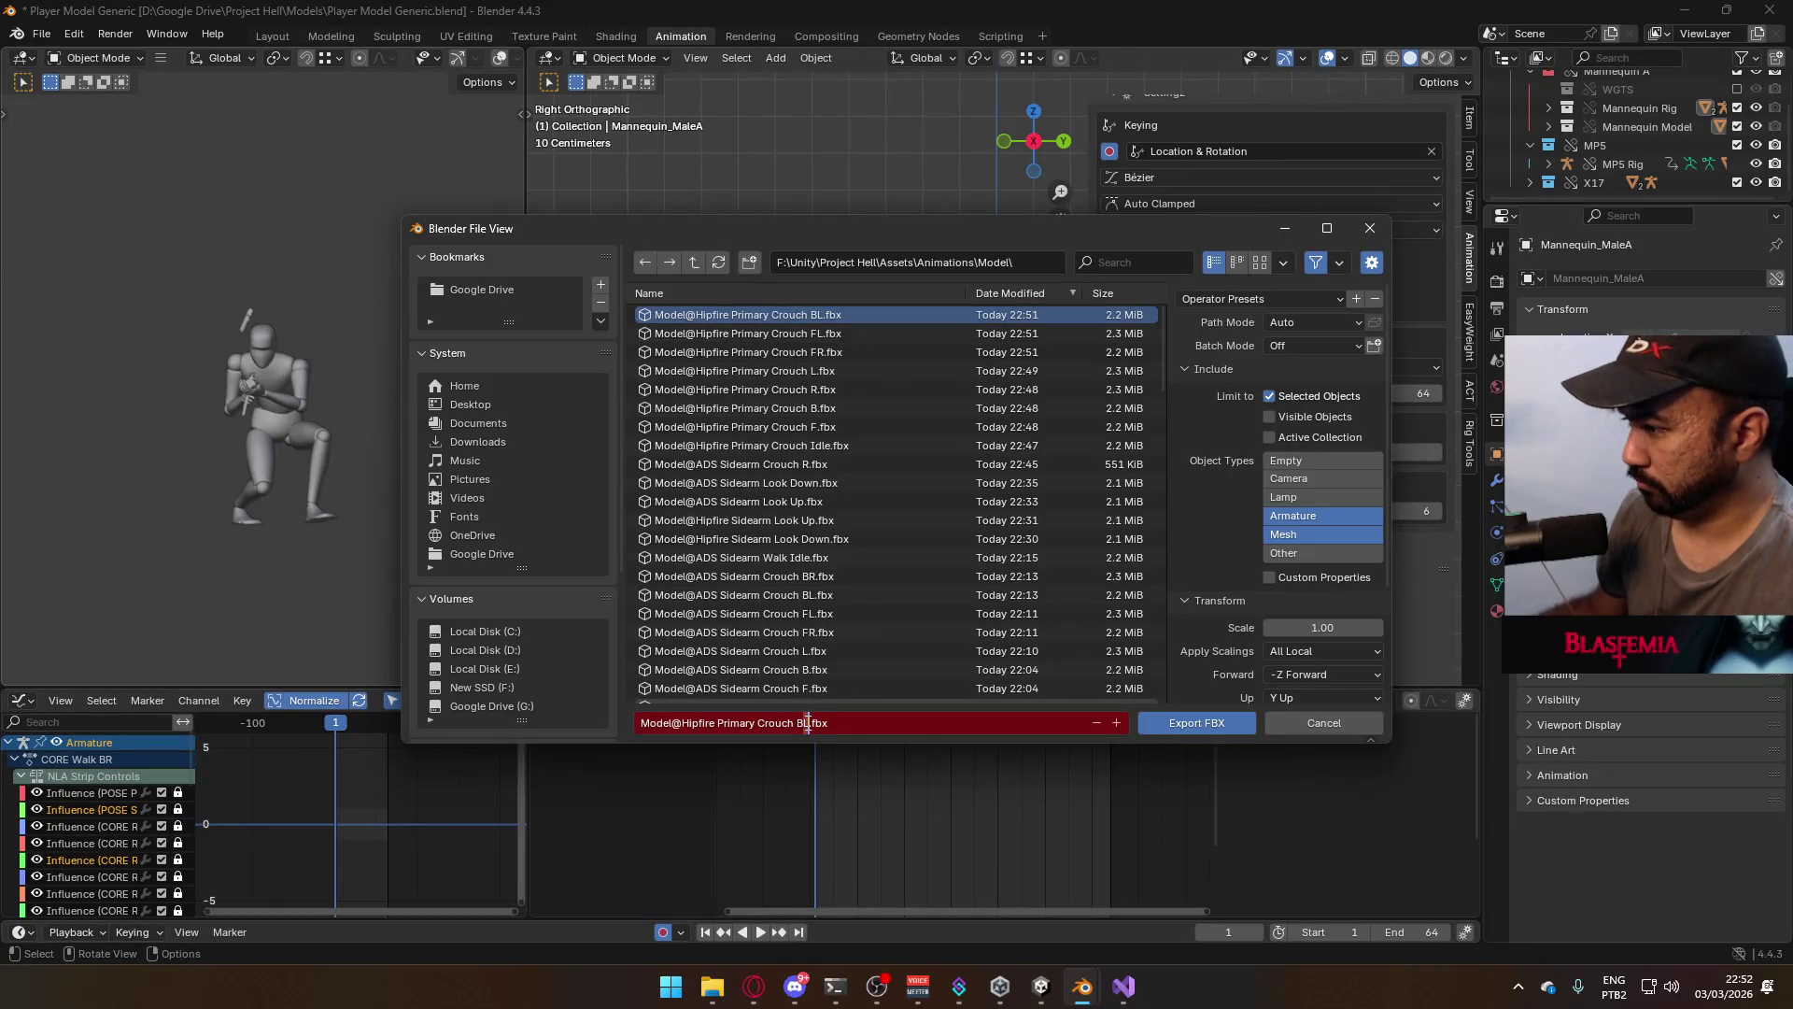
click(1197, 722)
click(1023, 468)
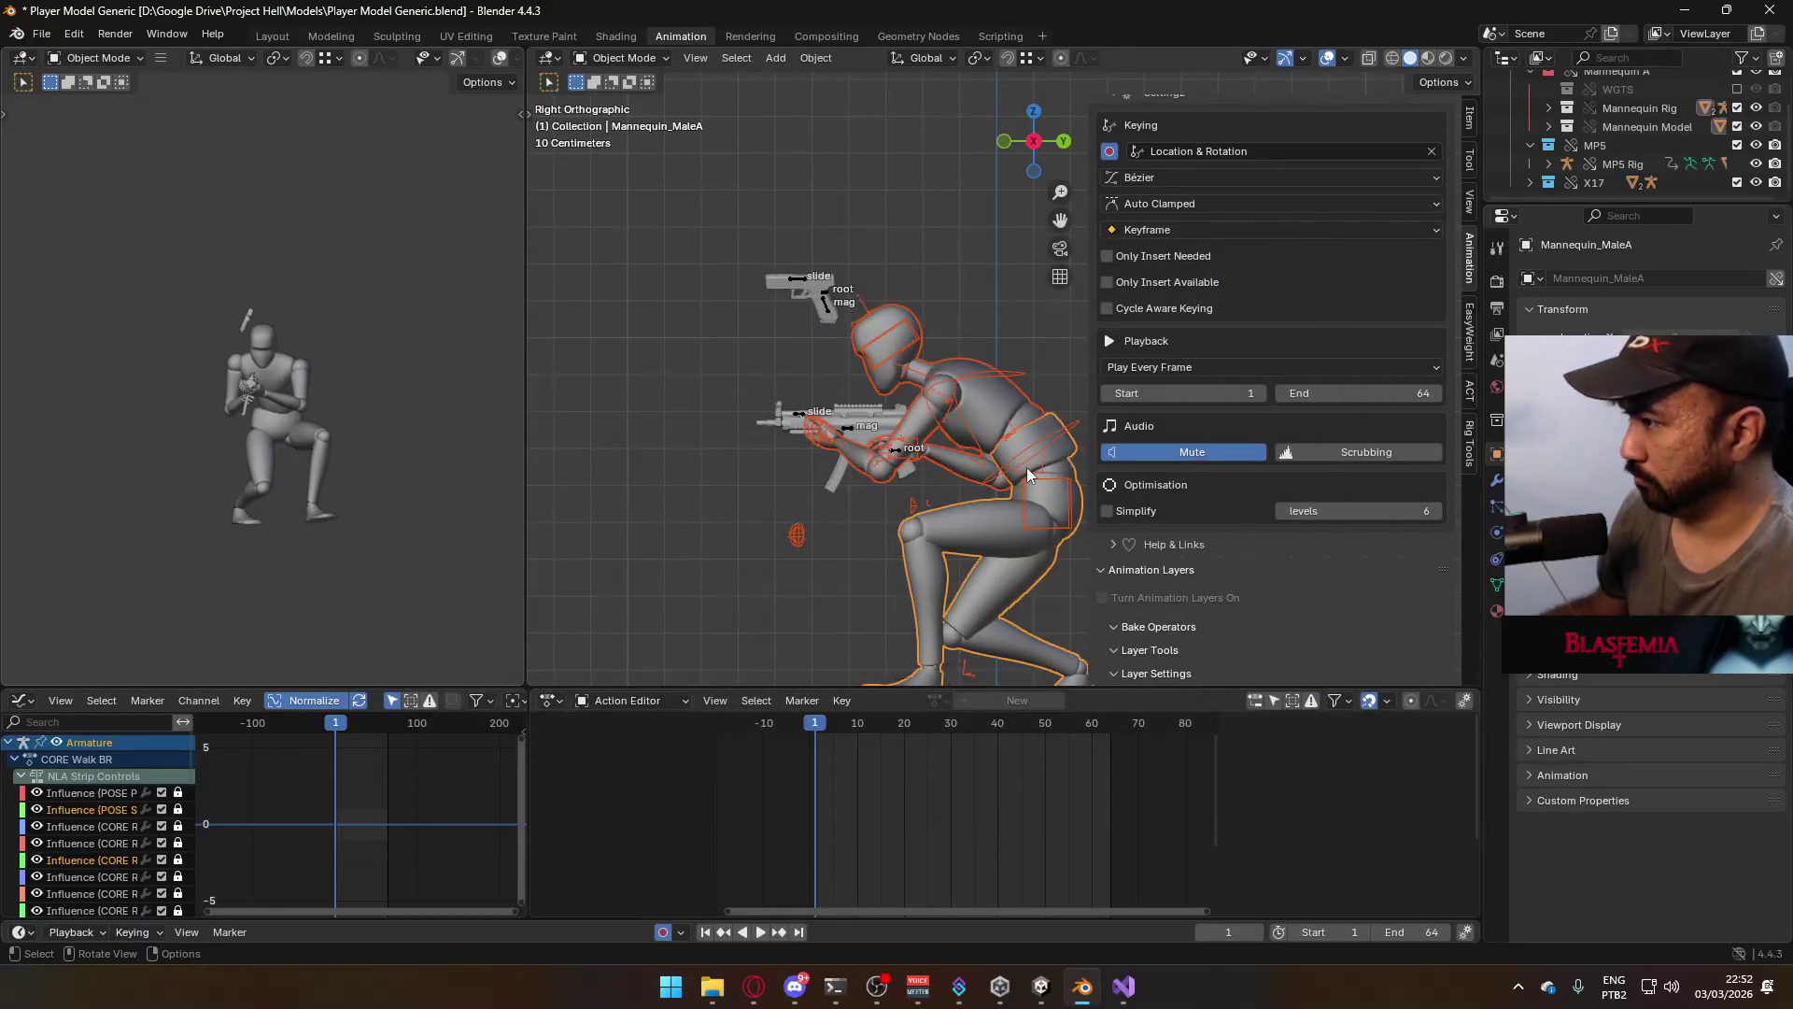
Mute the CORE Walk BR layer on the armature and the MP5 rig, saving the file
scroll(1379, 663, up, 1)
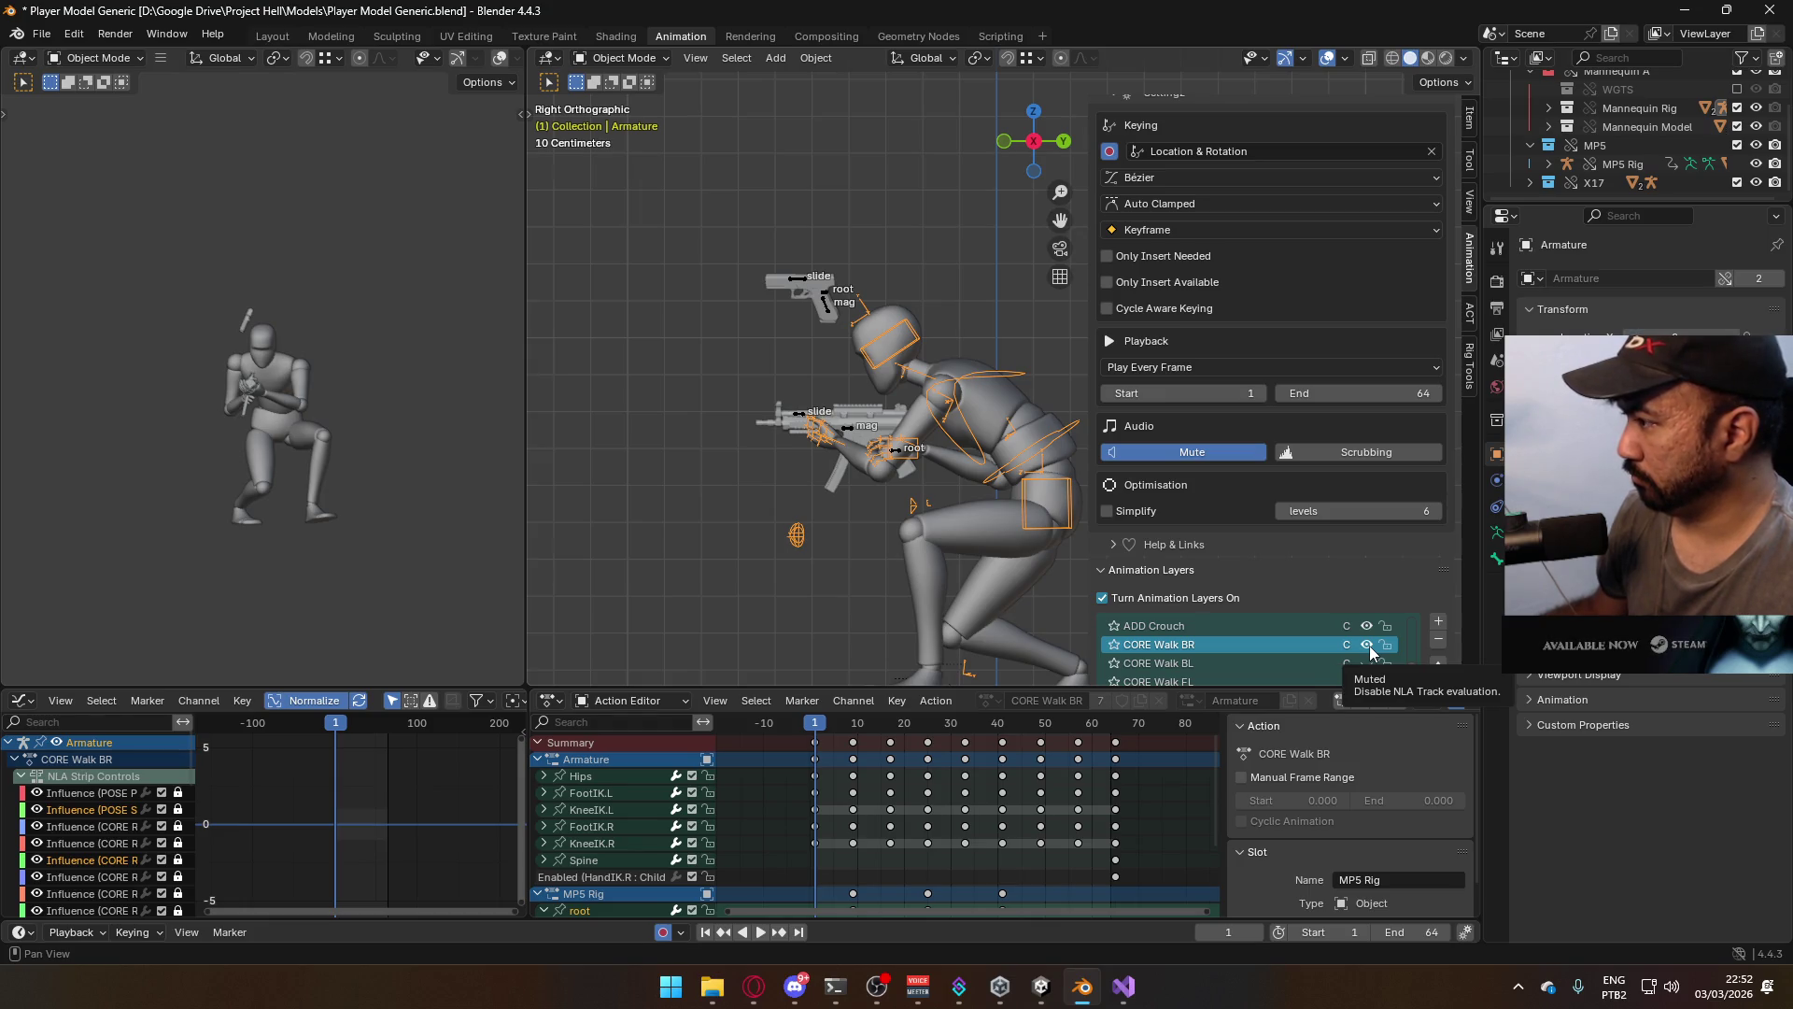
click(1368, 647)
click(890, 422)
shift+middle_drag(891, 422, 739, 372)
key(ctrl+s)
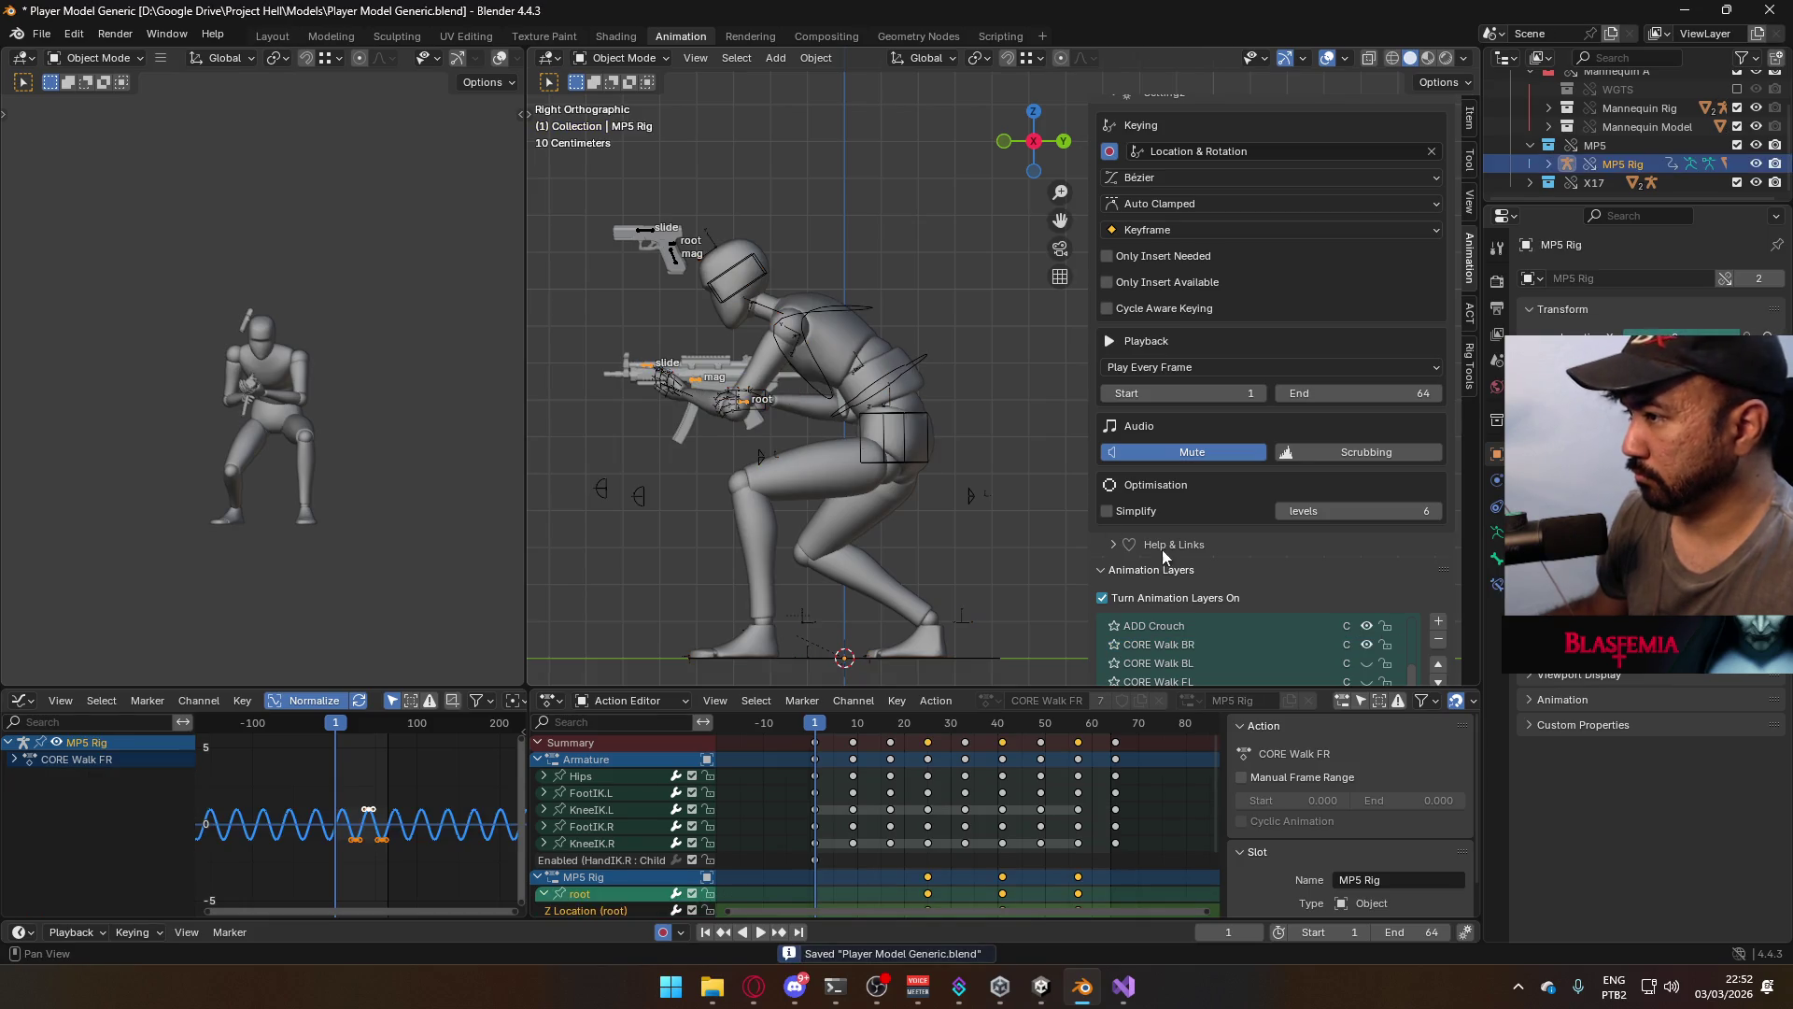
scroll(1354, 588, down, 2)
scroll(1342, 601, up, 2)
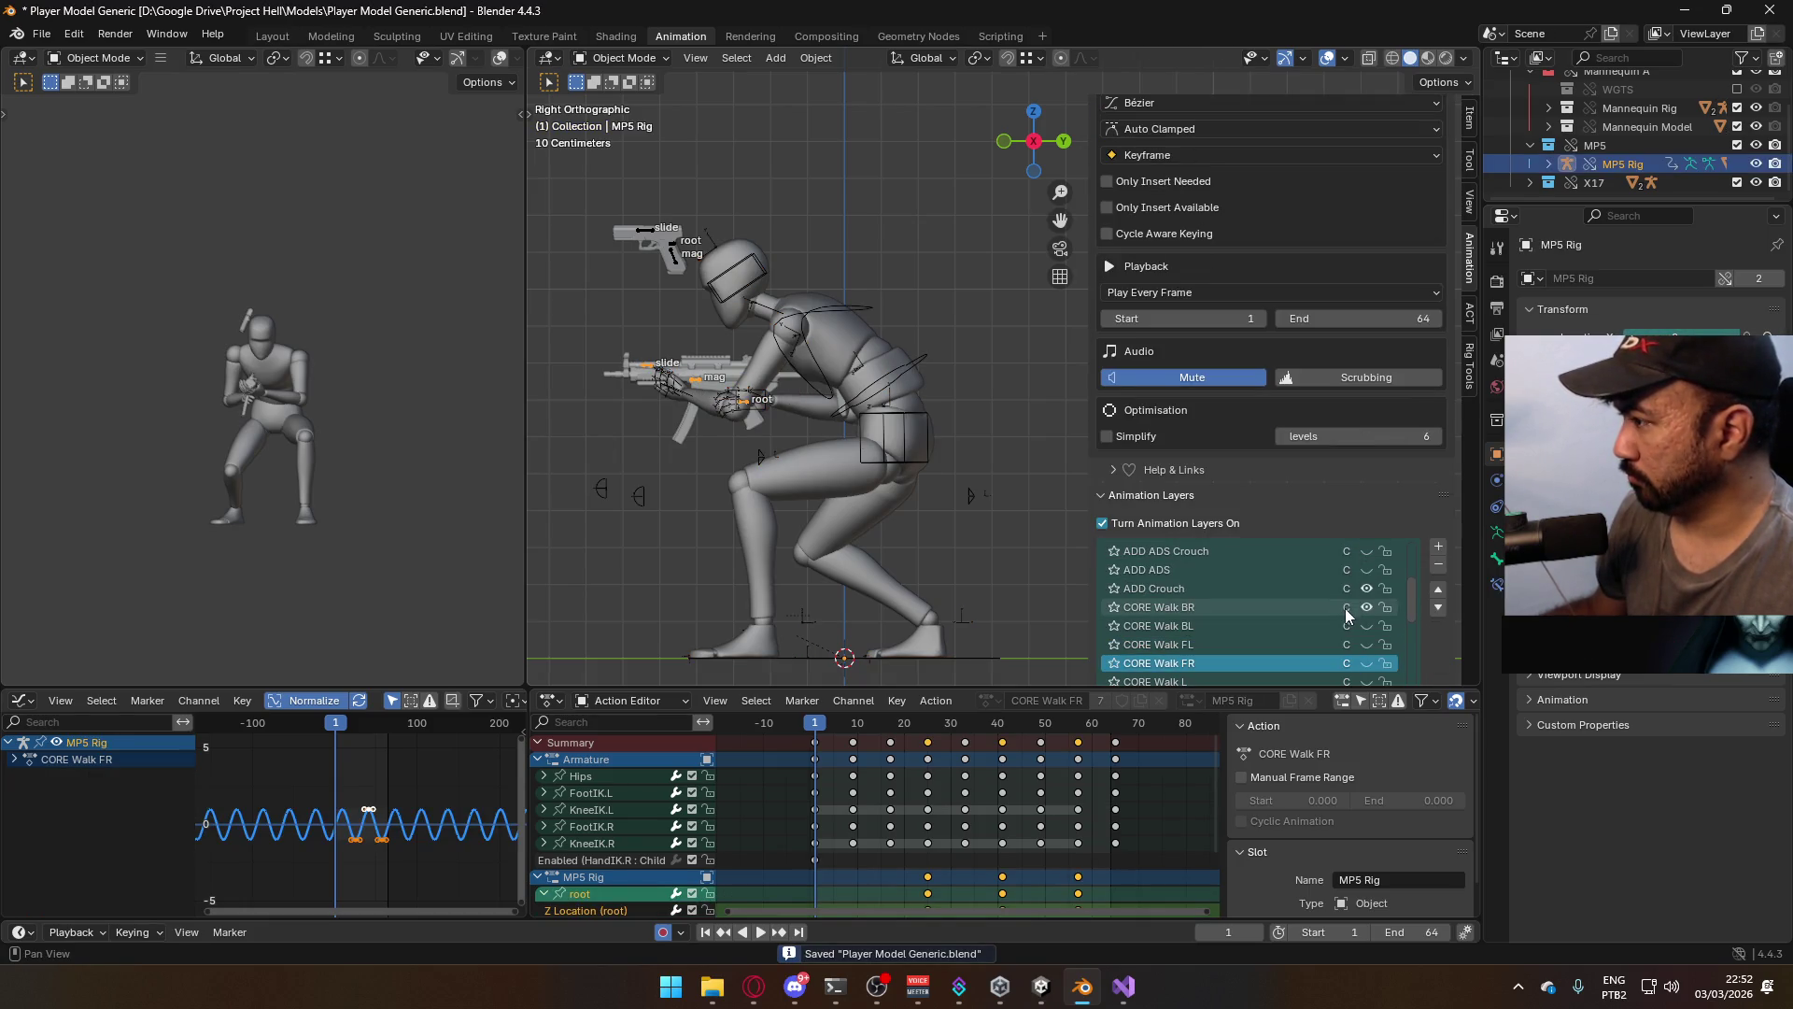
click(1368, 608)
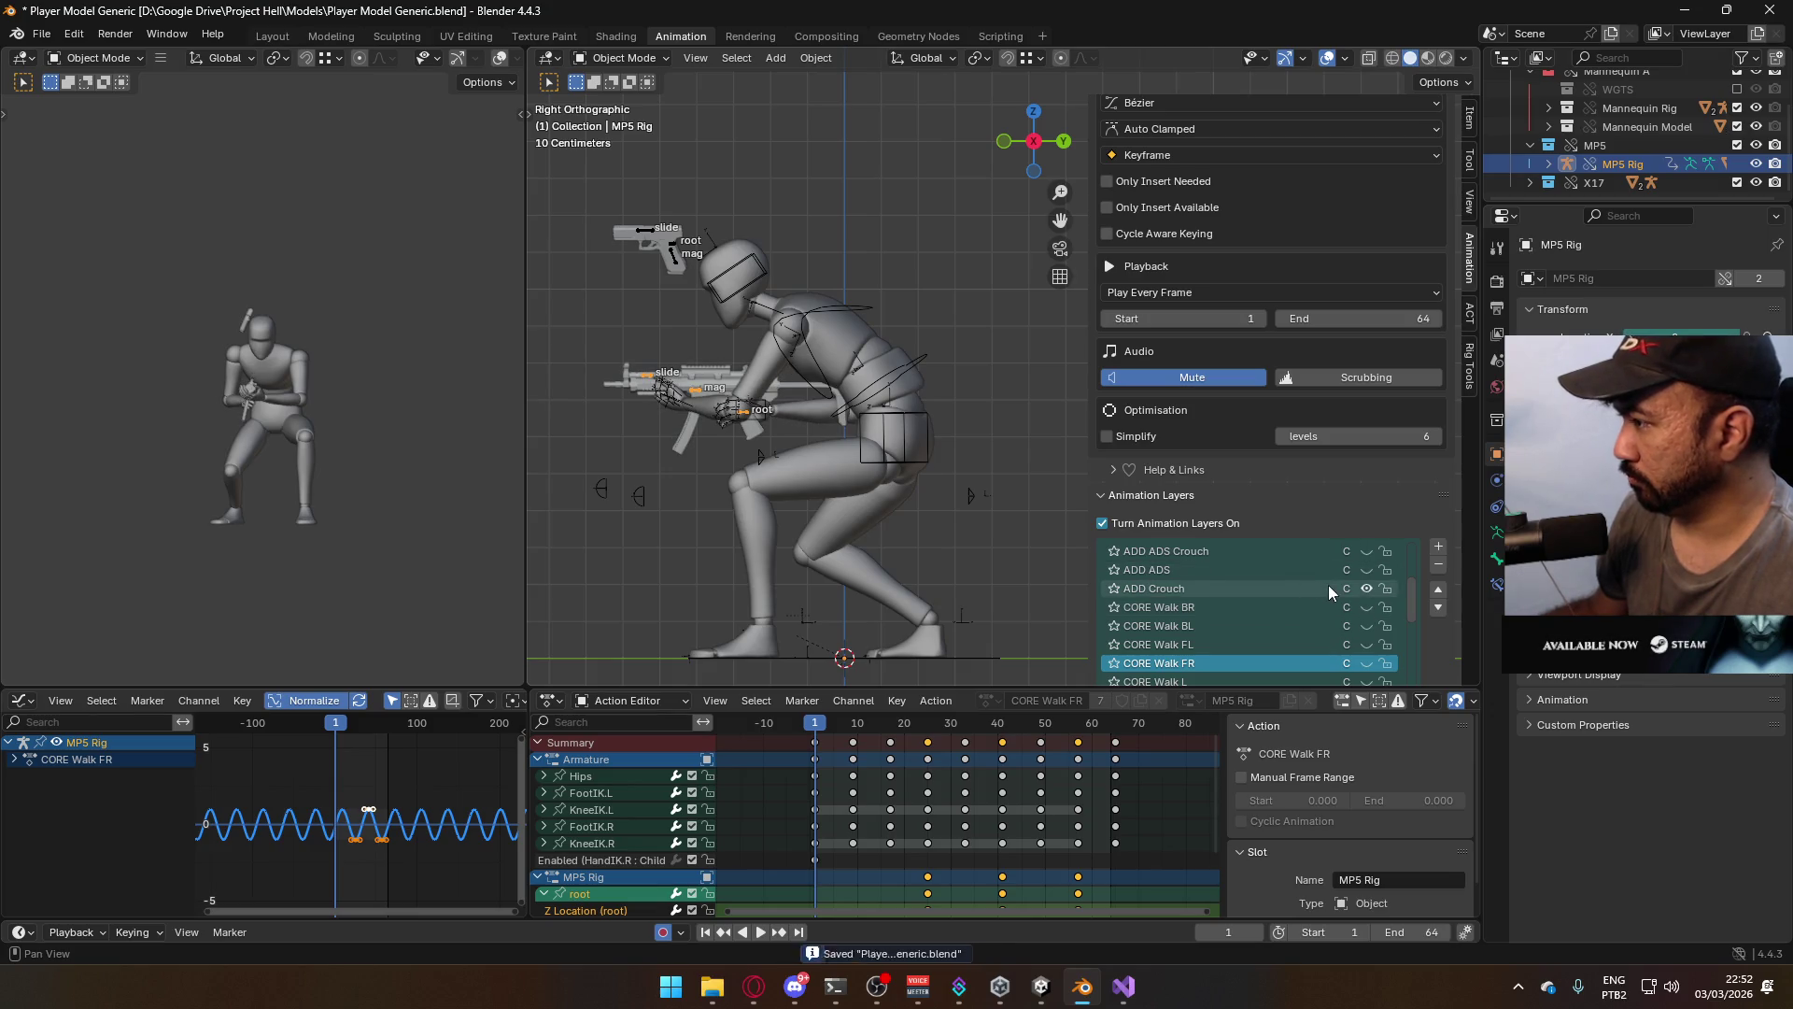
Enable the ADD ADS Crouch aiming layer, select the mannequin, and save the blend file
scroll(1328, 584, up, 1)
click(1366, 570)
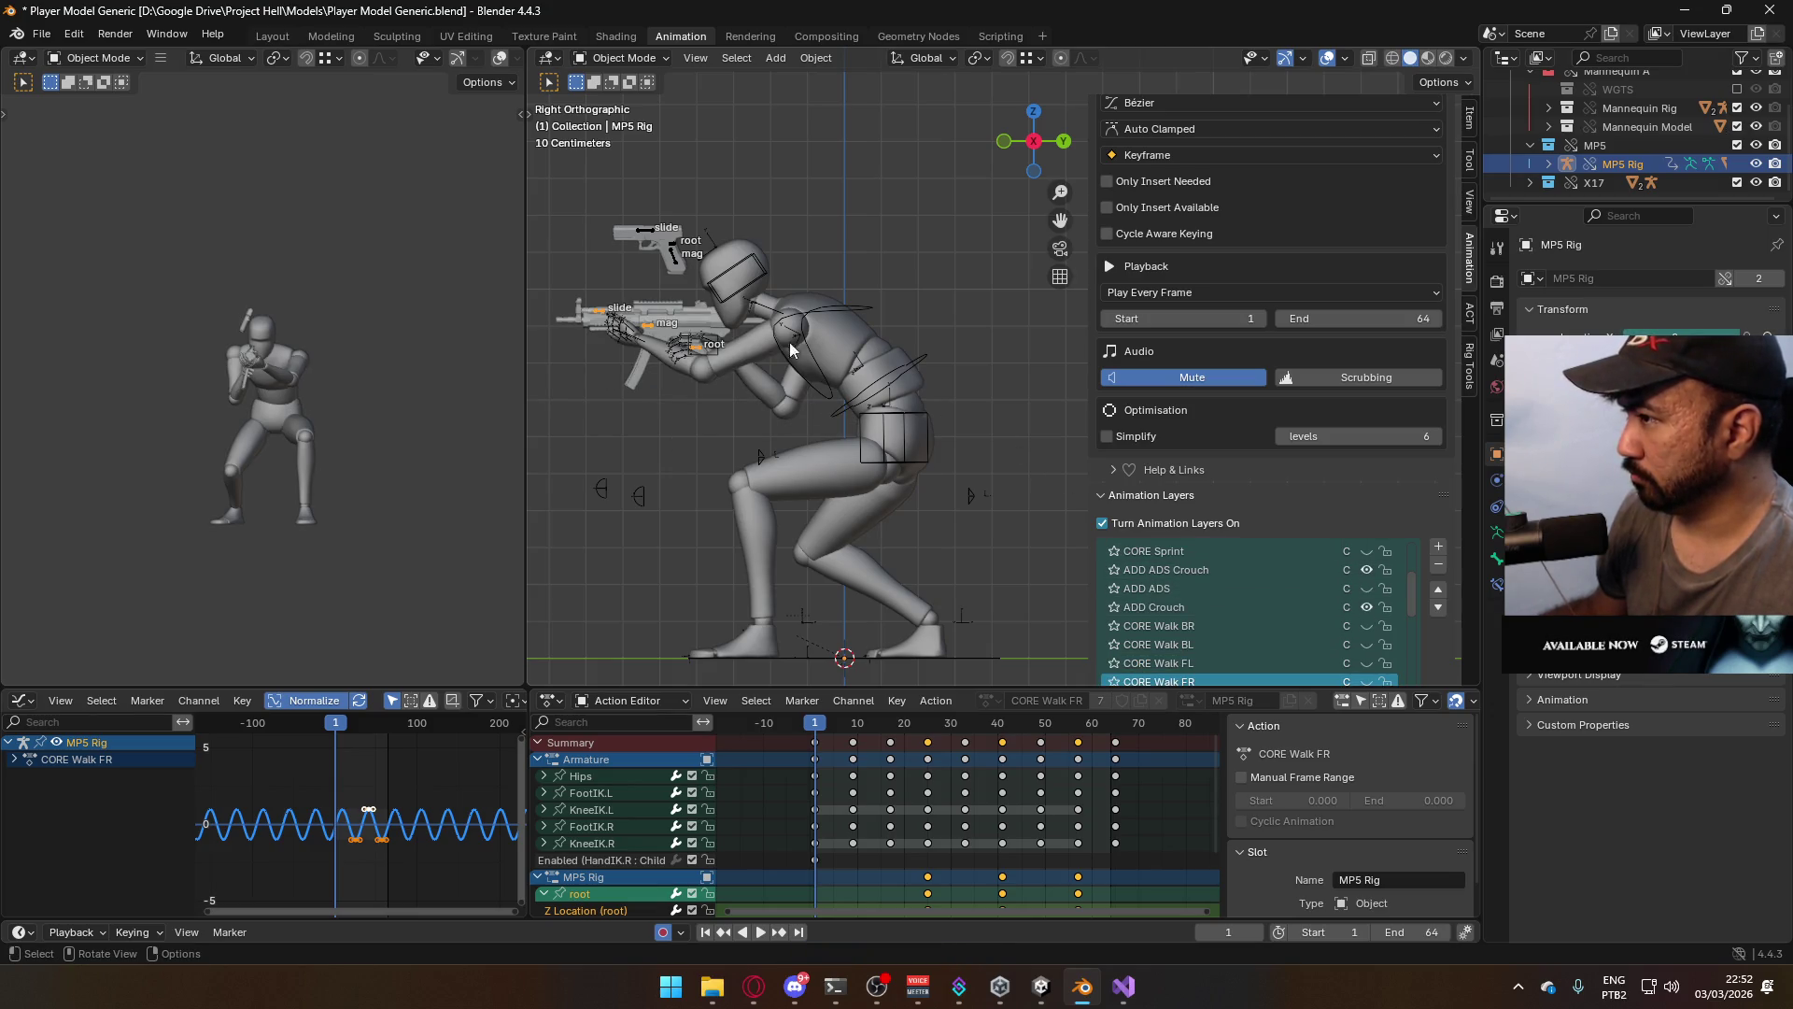
click(730, 383)
key(KP_1)
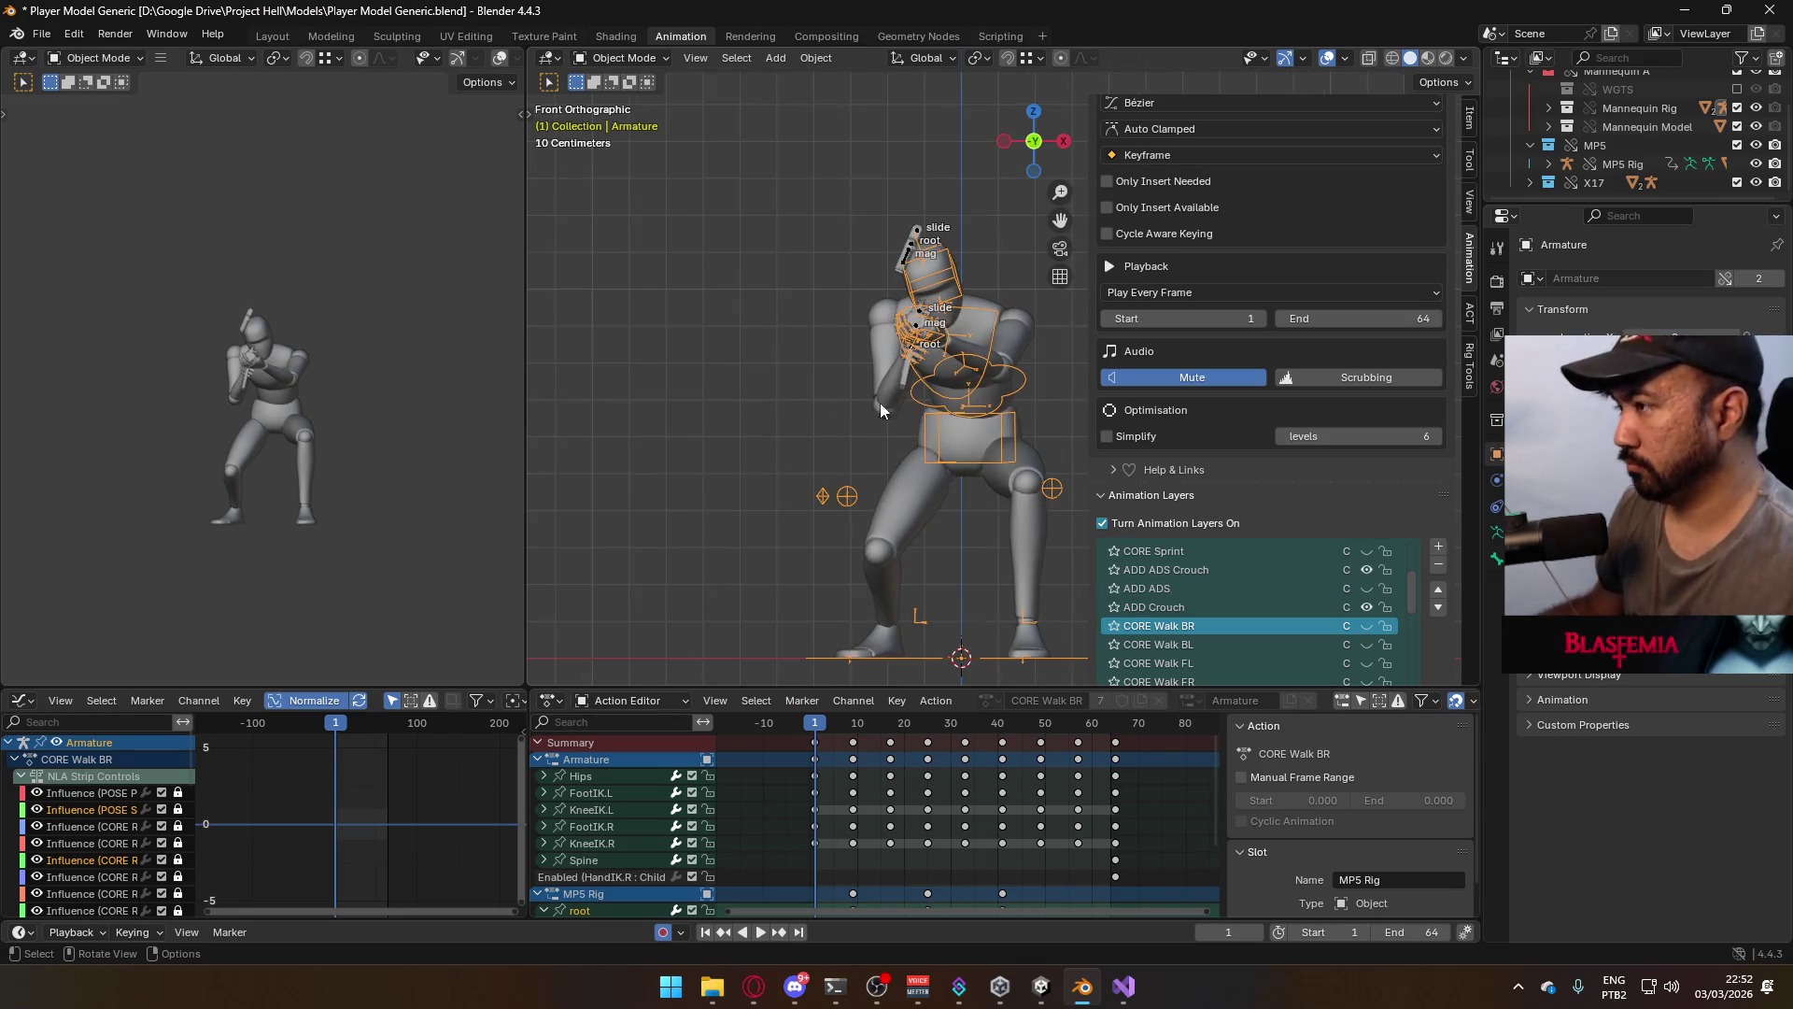
shift+click(1023, 506)
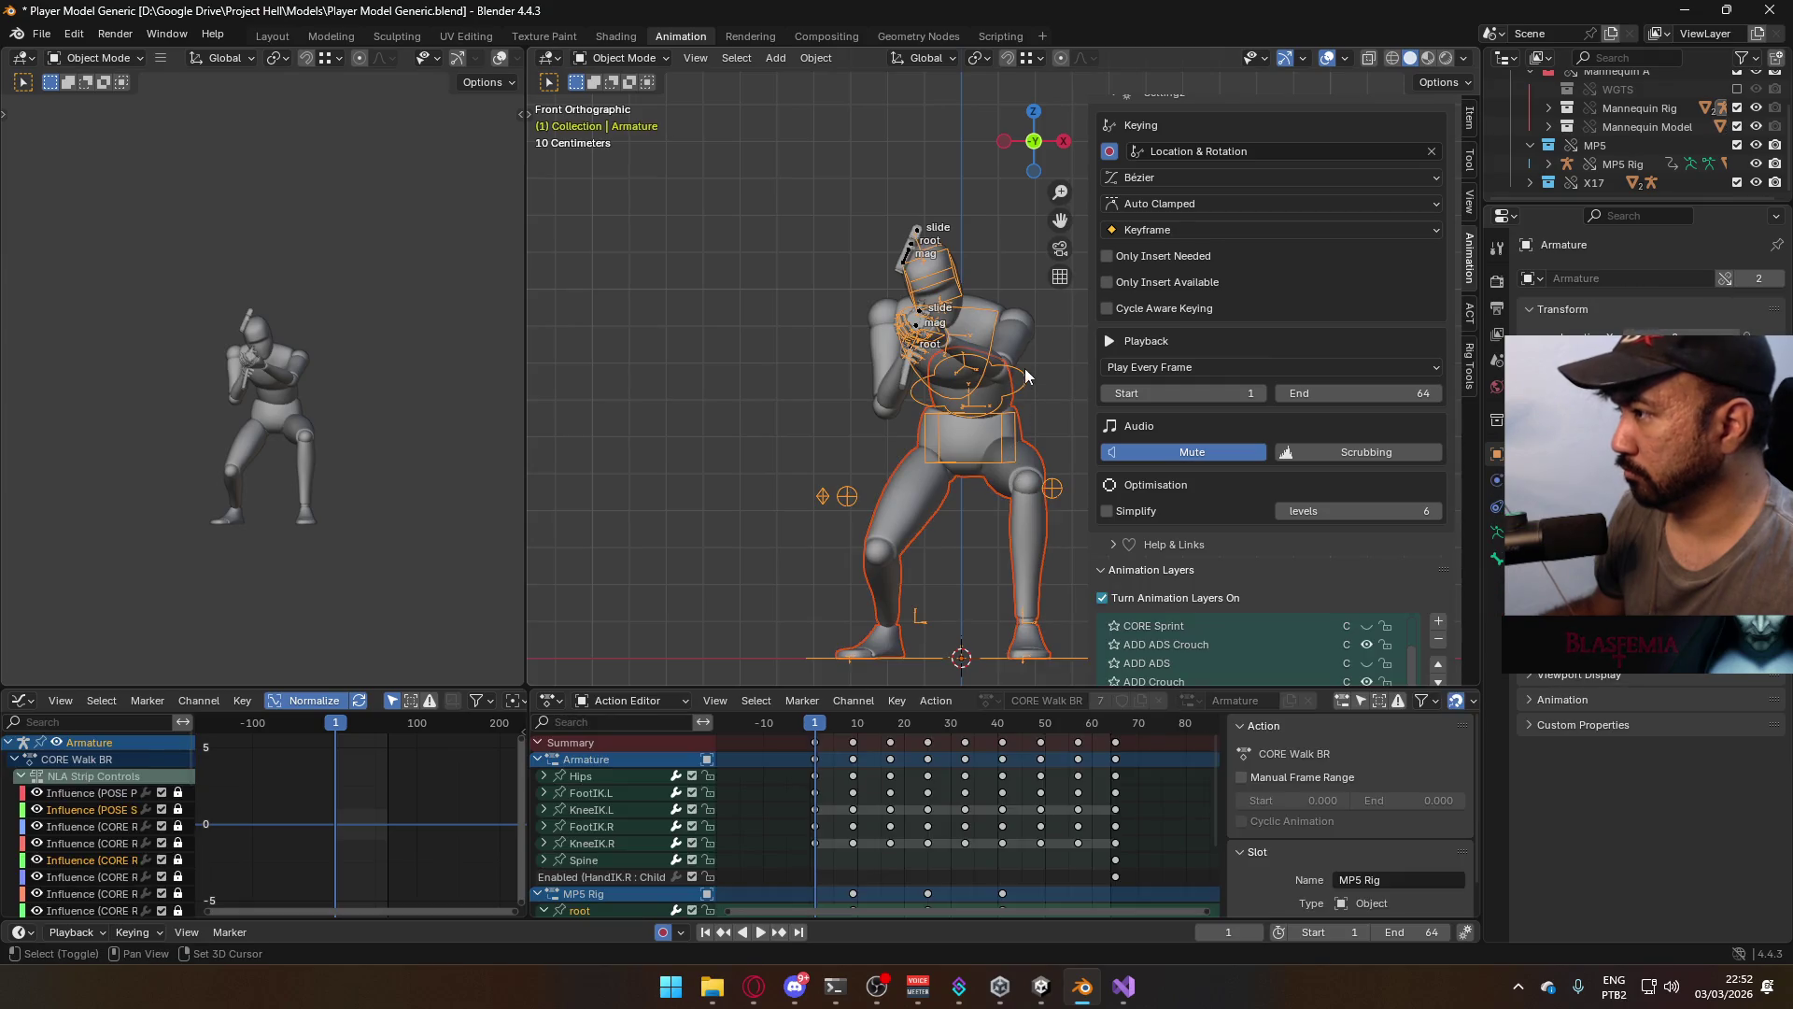
shift+click(1020, 411)
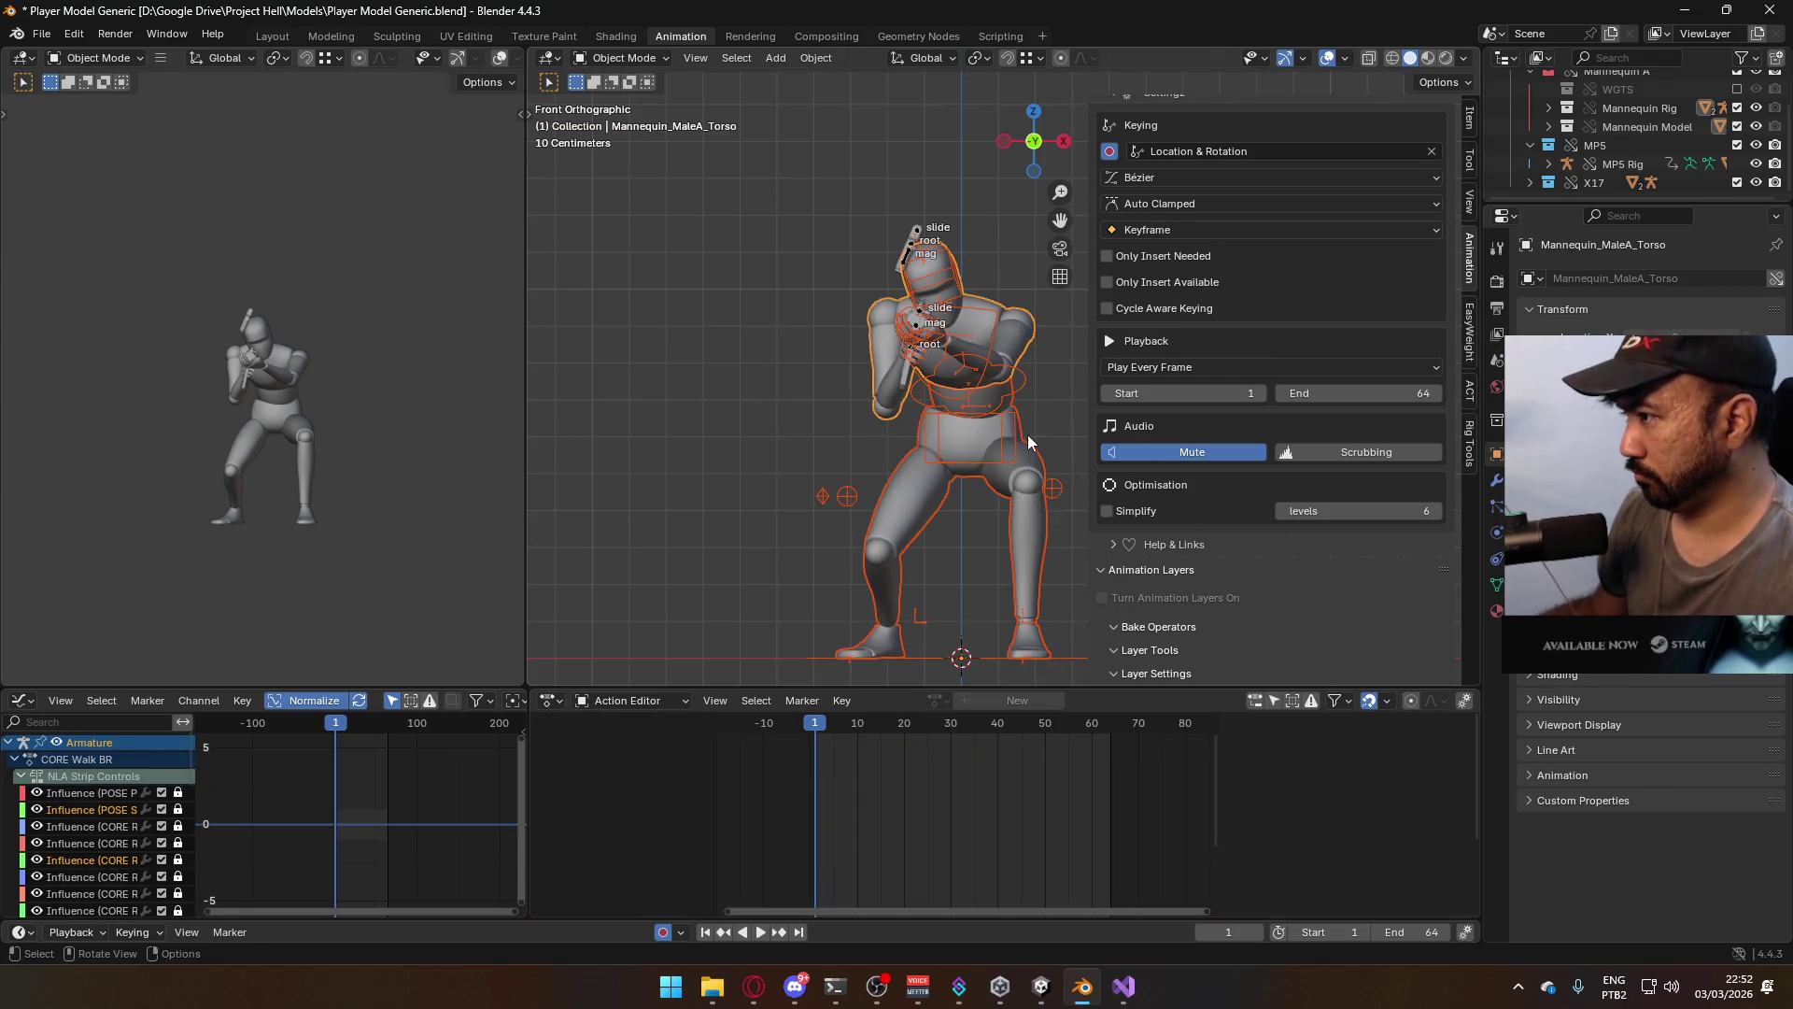
middle_drag(1024, 413, 877, 442)
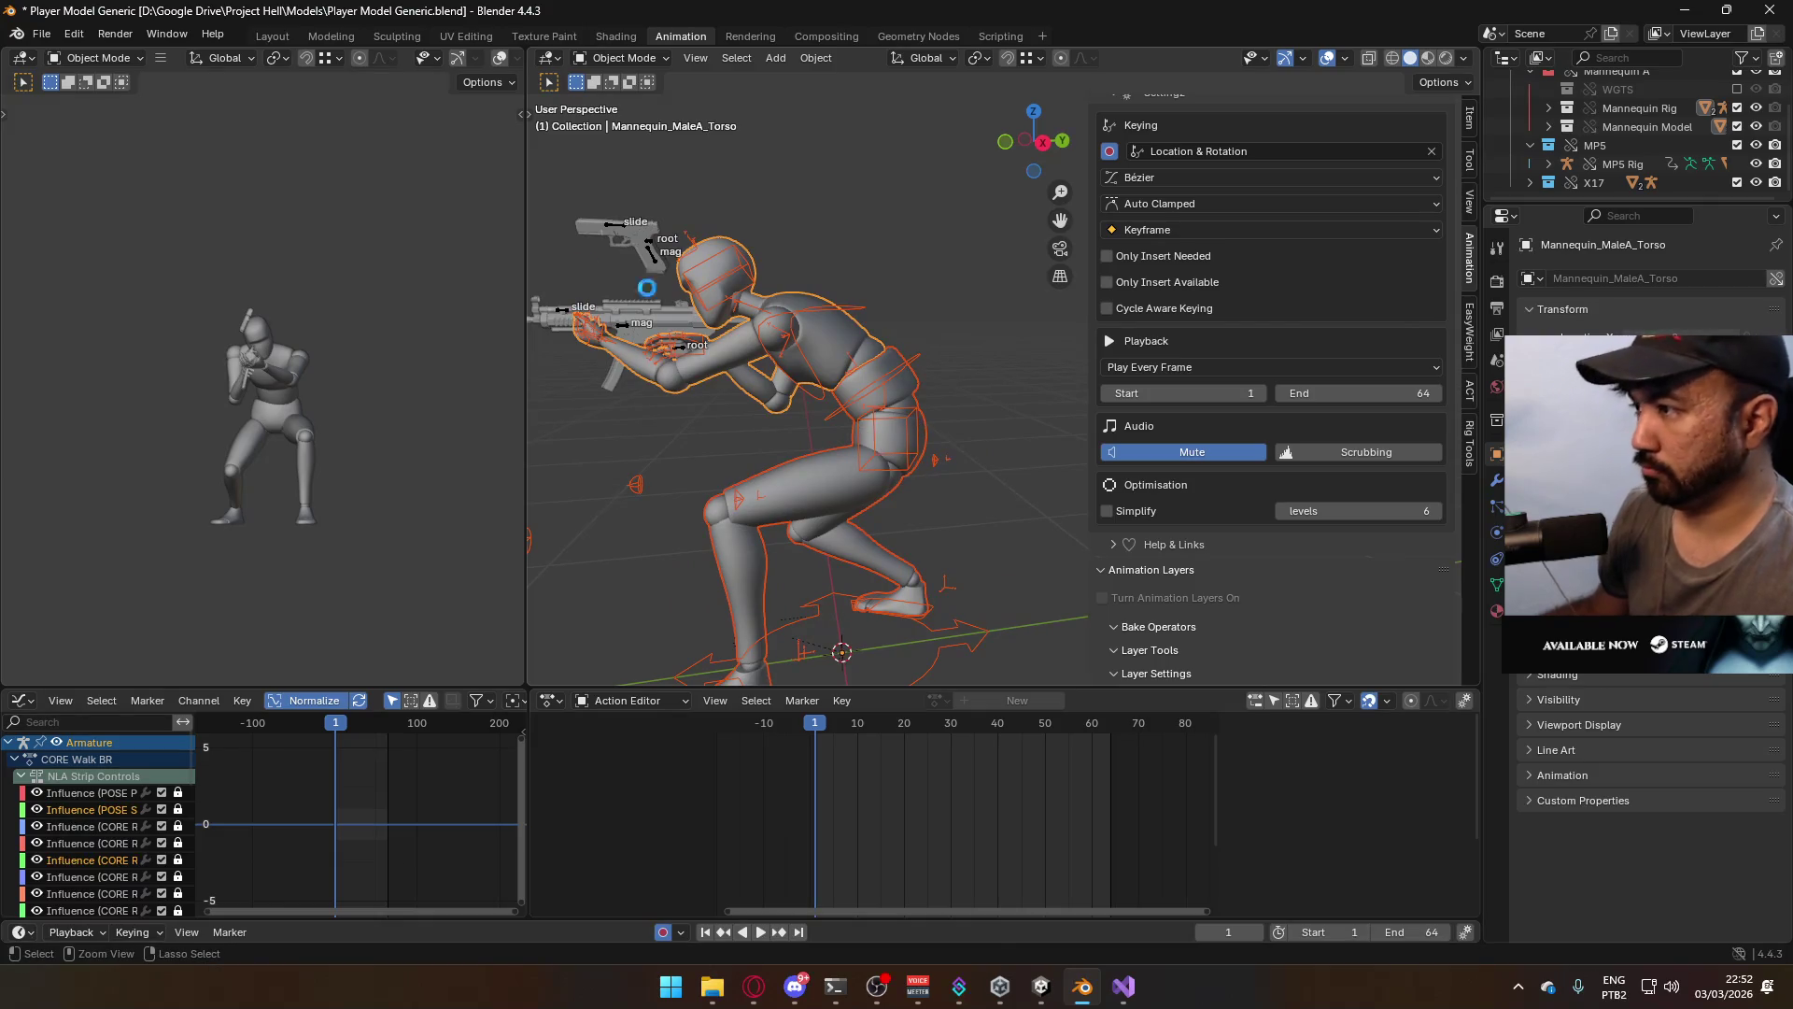
key(ctrl+s)
click(41, 33)
Export the aiming crouch clip as Model@ADS Primary Crouch Idle.fbx
mouse_move(120, 316)
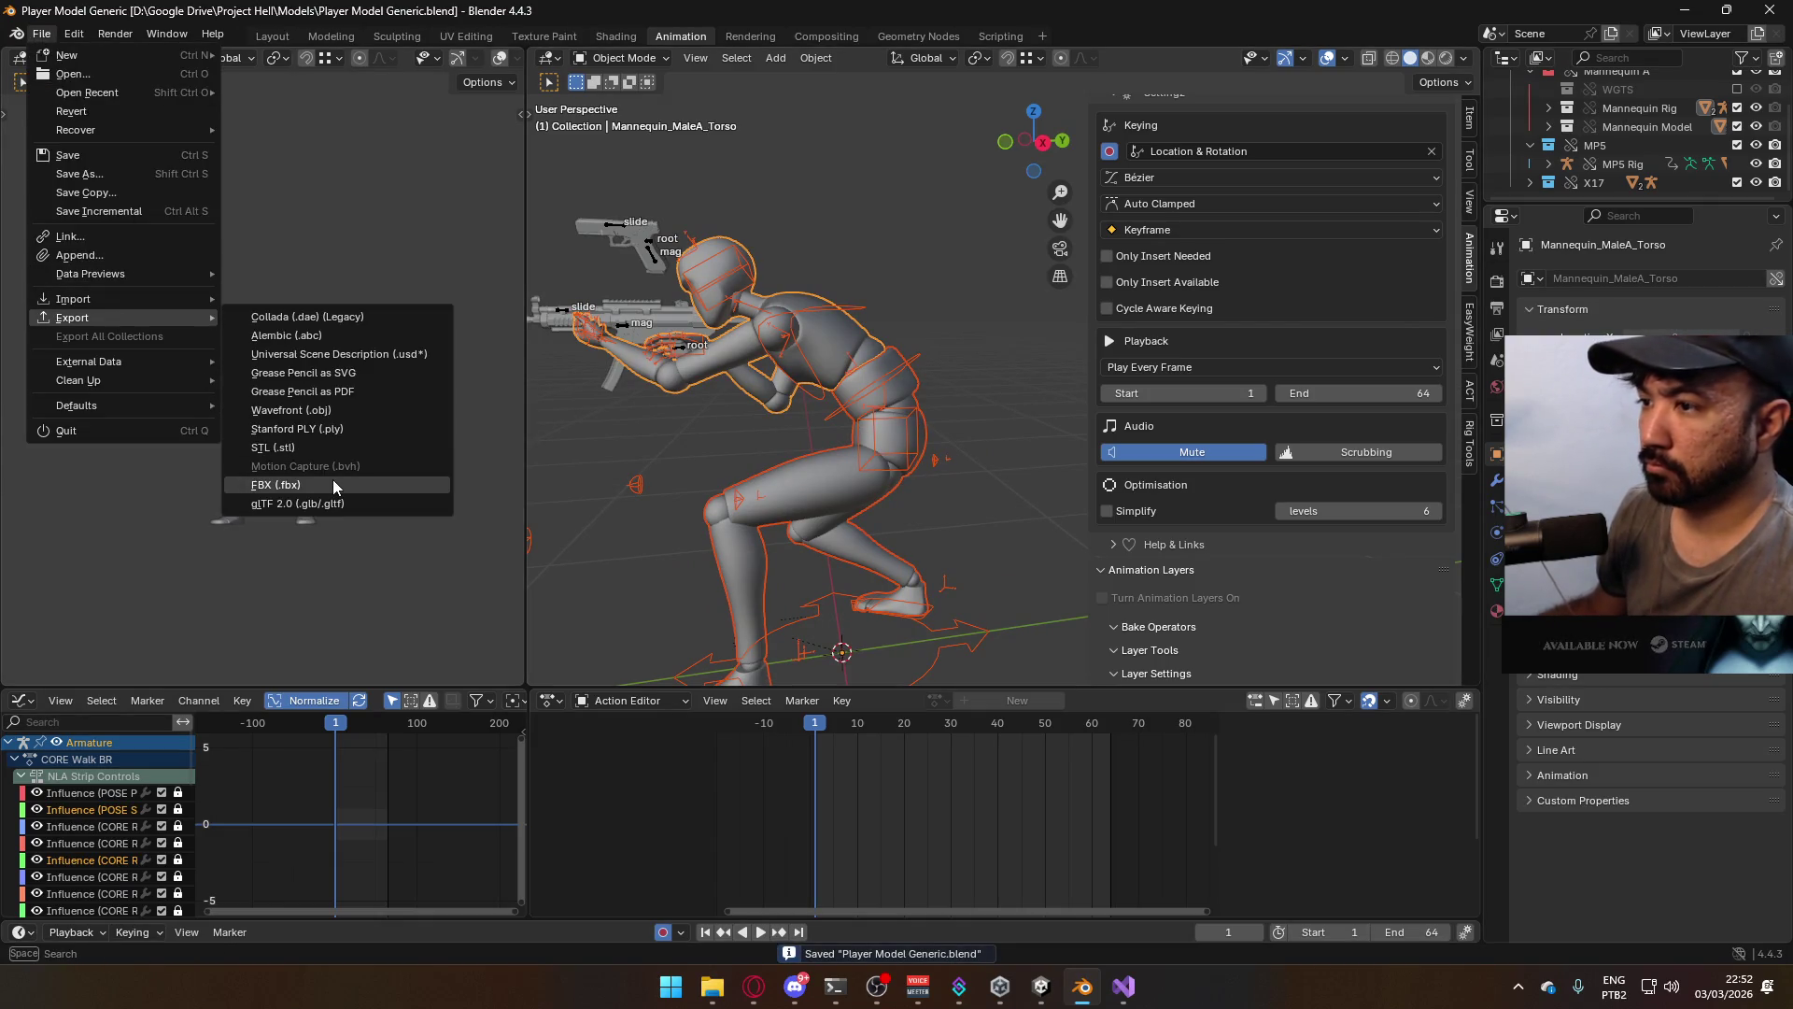
click(332, 484)
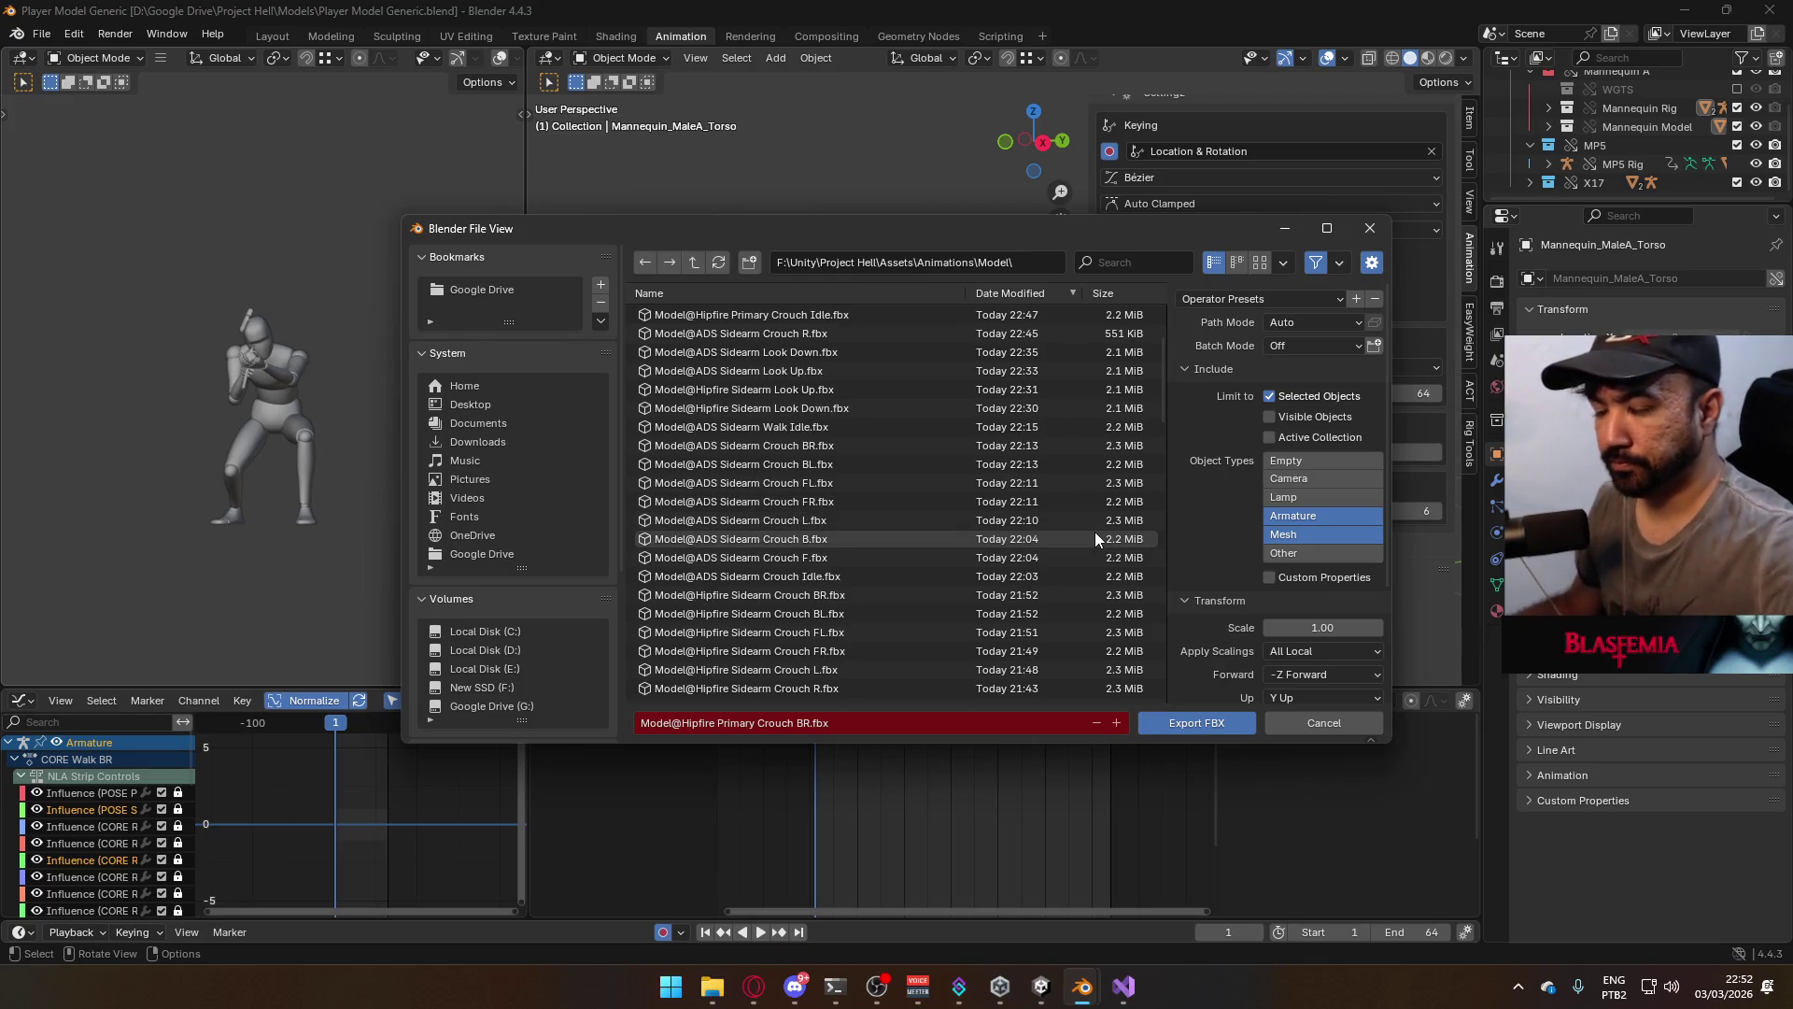
scroll(978, 465, down, 10)
scroll(979, 465, down, 6)
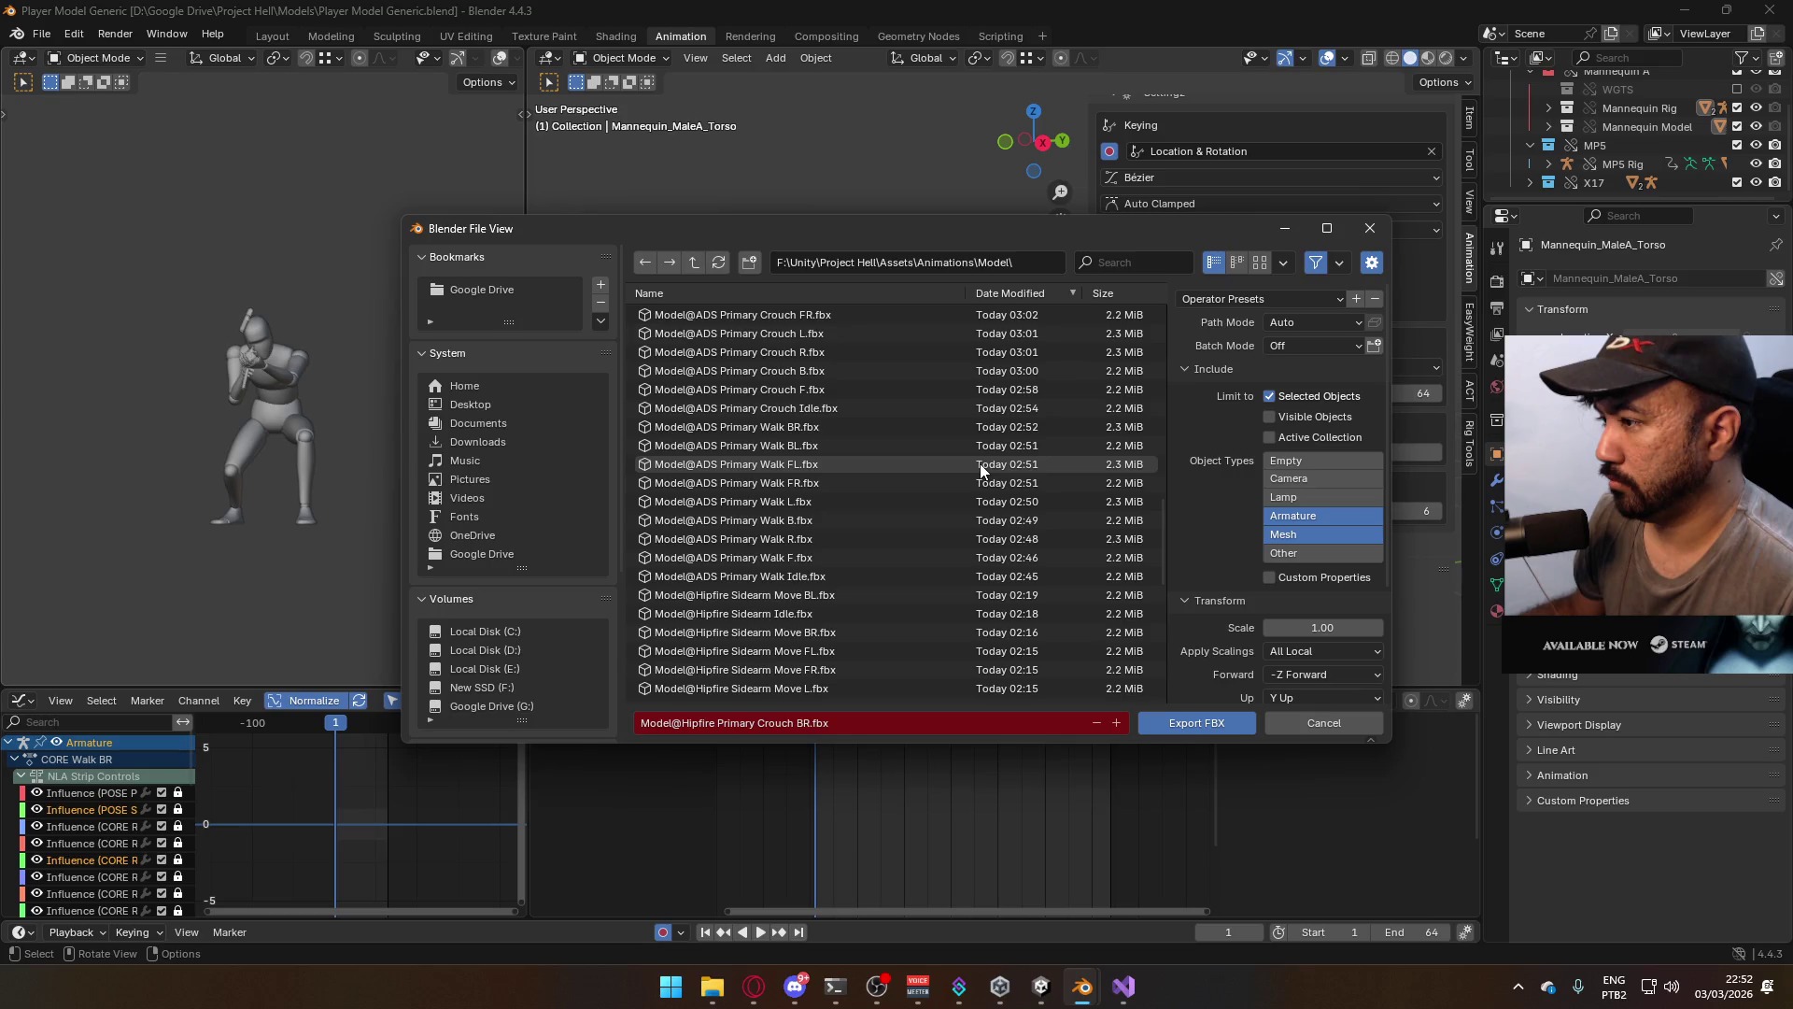
scroll(856, 450, up, 1)
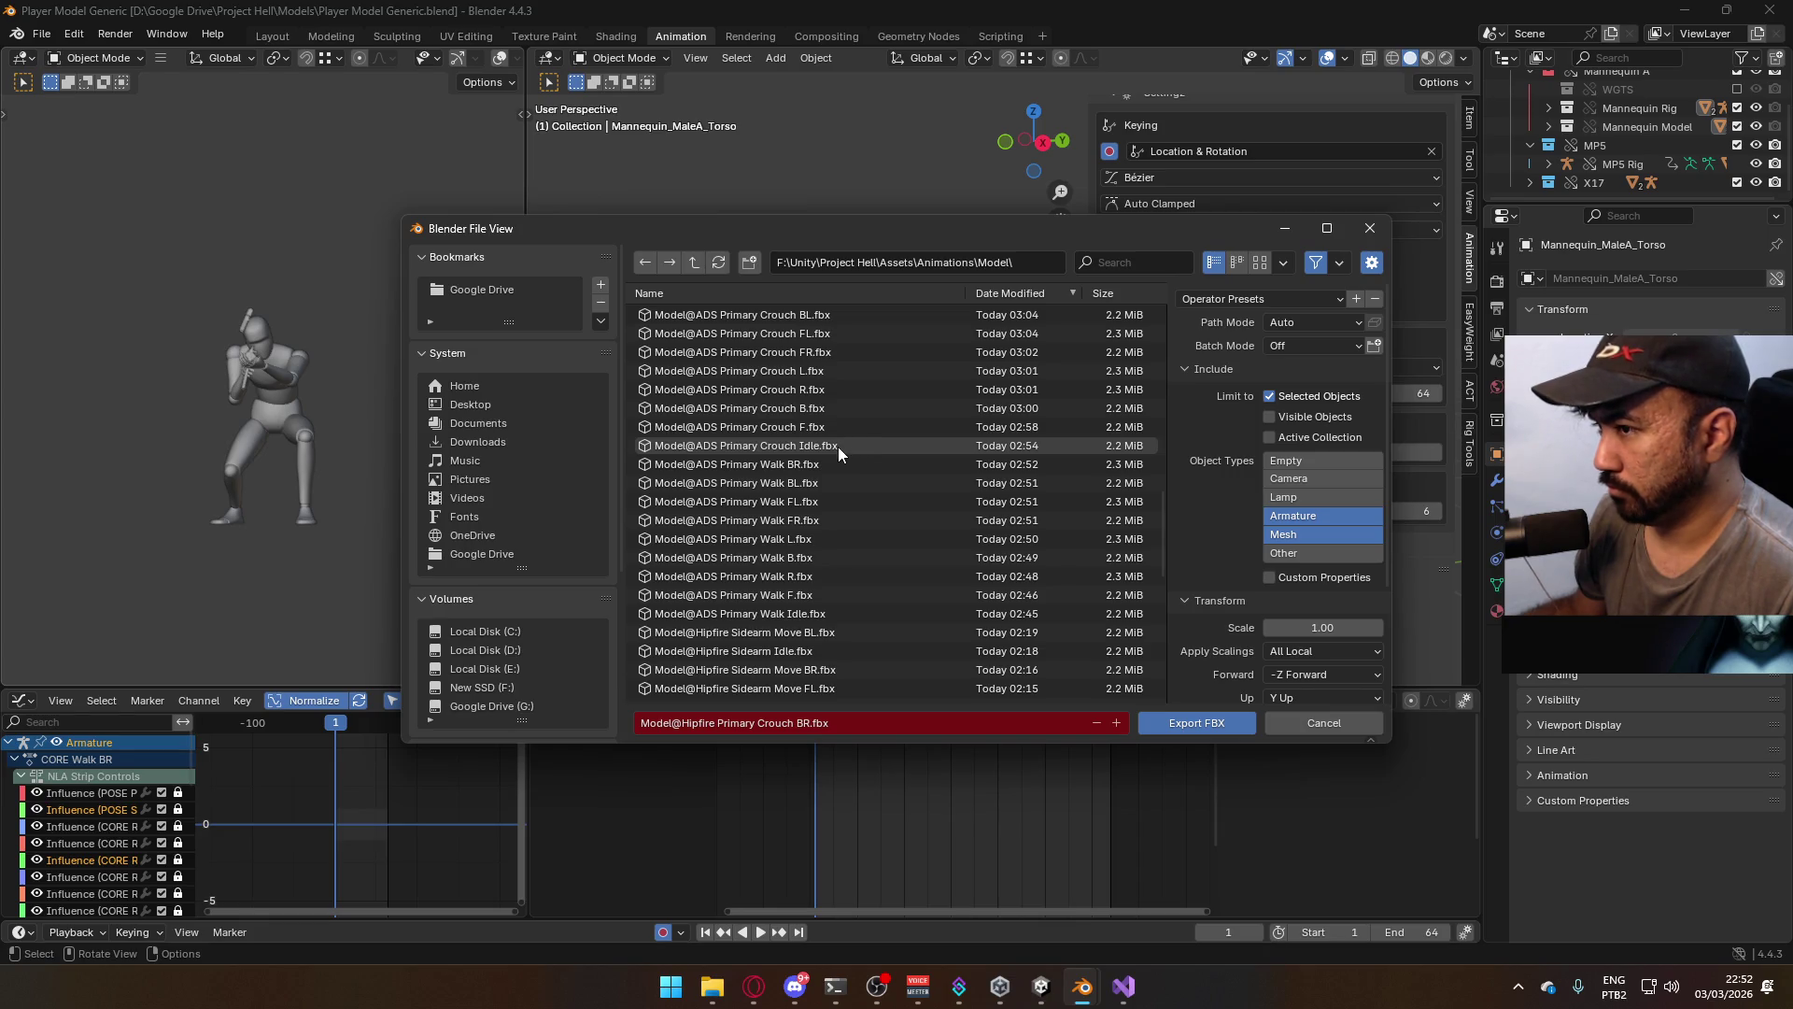
click(838, 447)
scroll(837, 446, up, 1)
click(1192, 725)
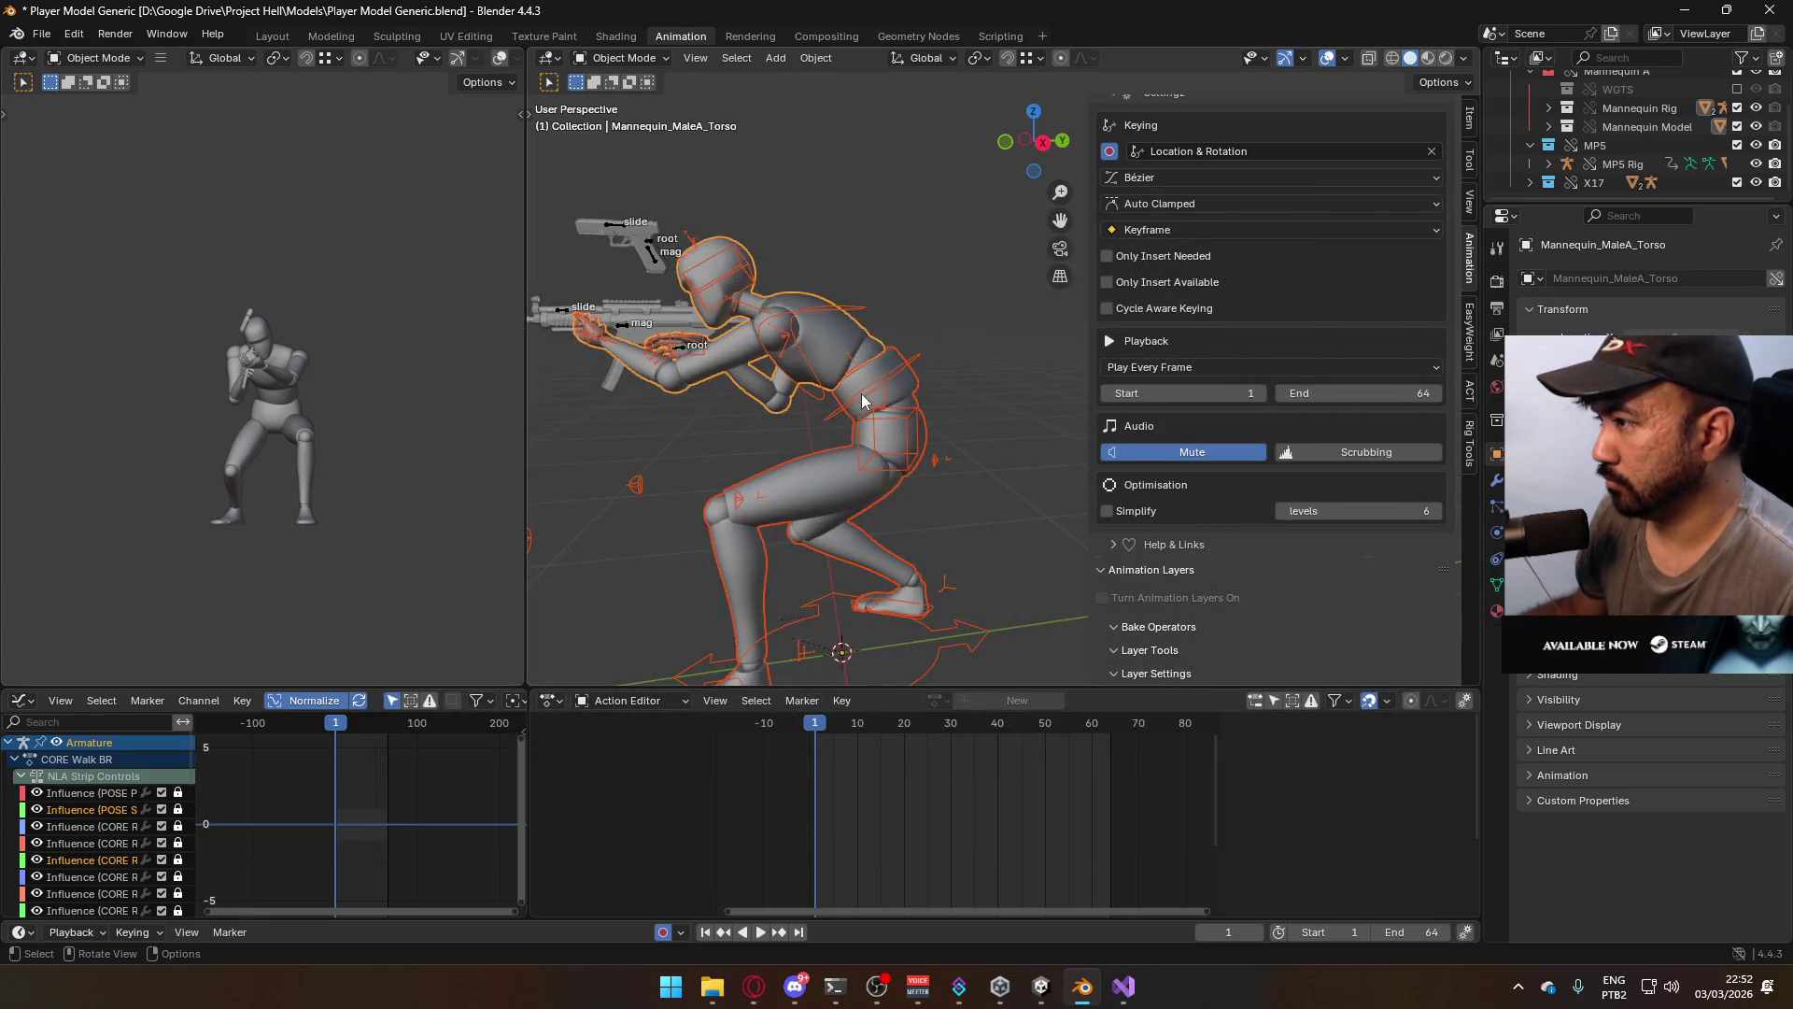
Switch on the armature's CORE Walk F layer
scroll(1459, 587, down, 2)
scroll(1459, 586, down, 2)
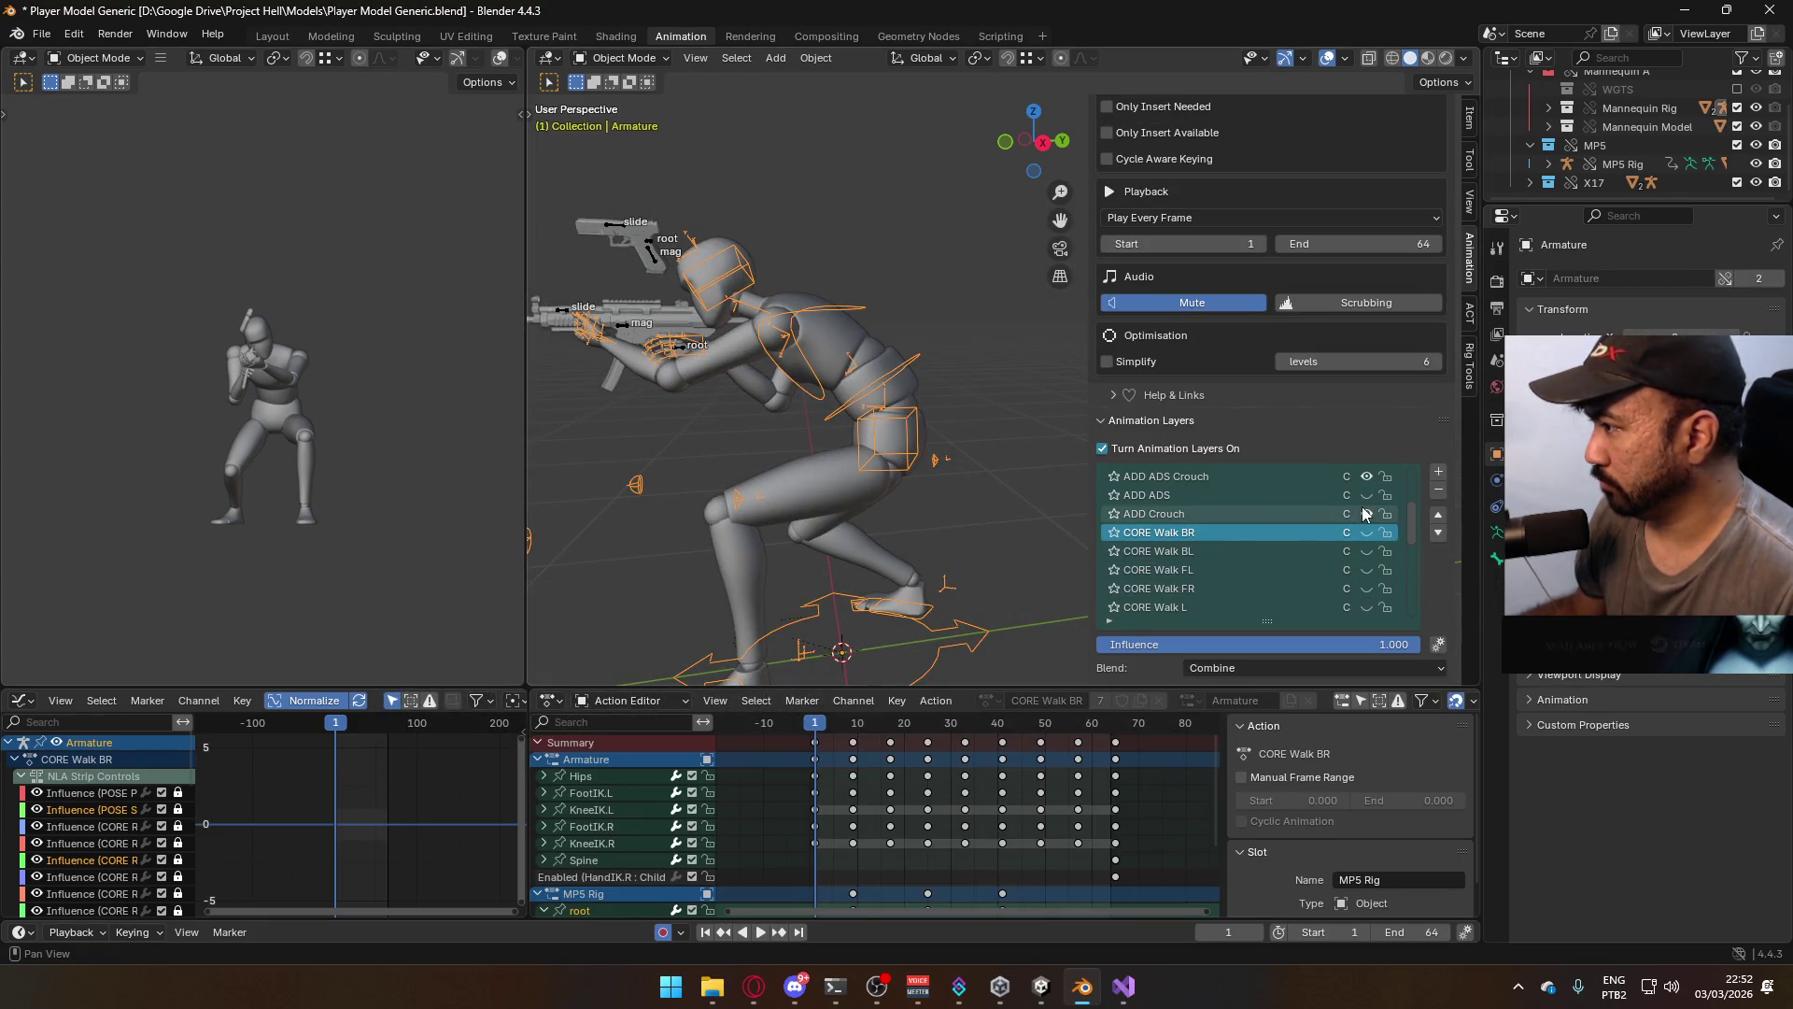
scroll(1343, 519, down, 6)
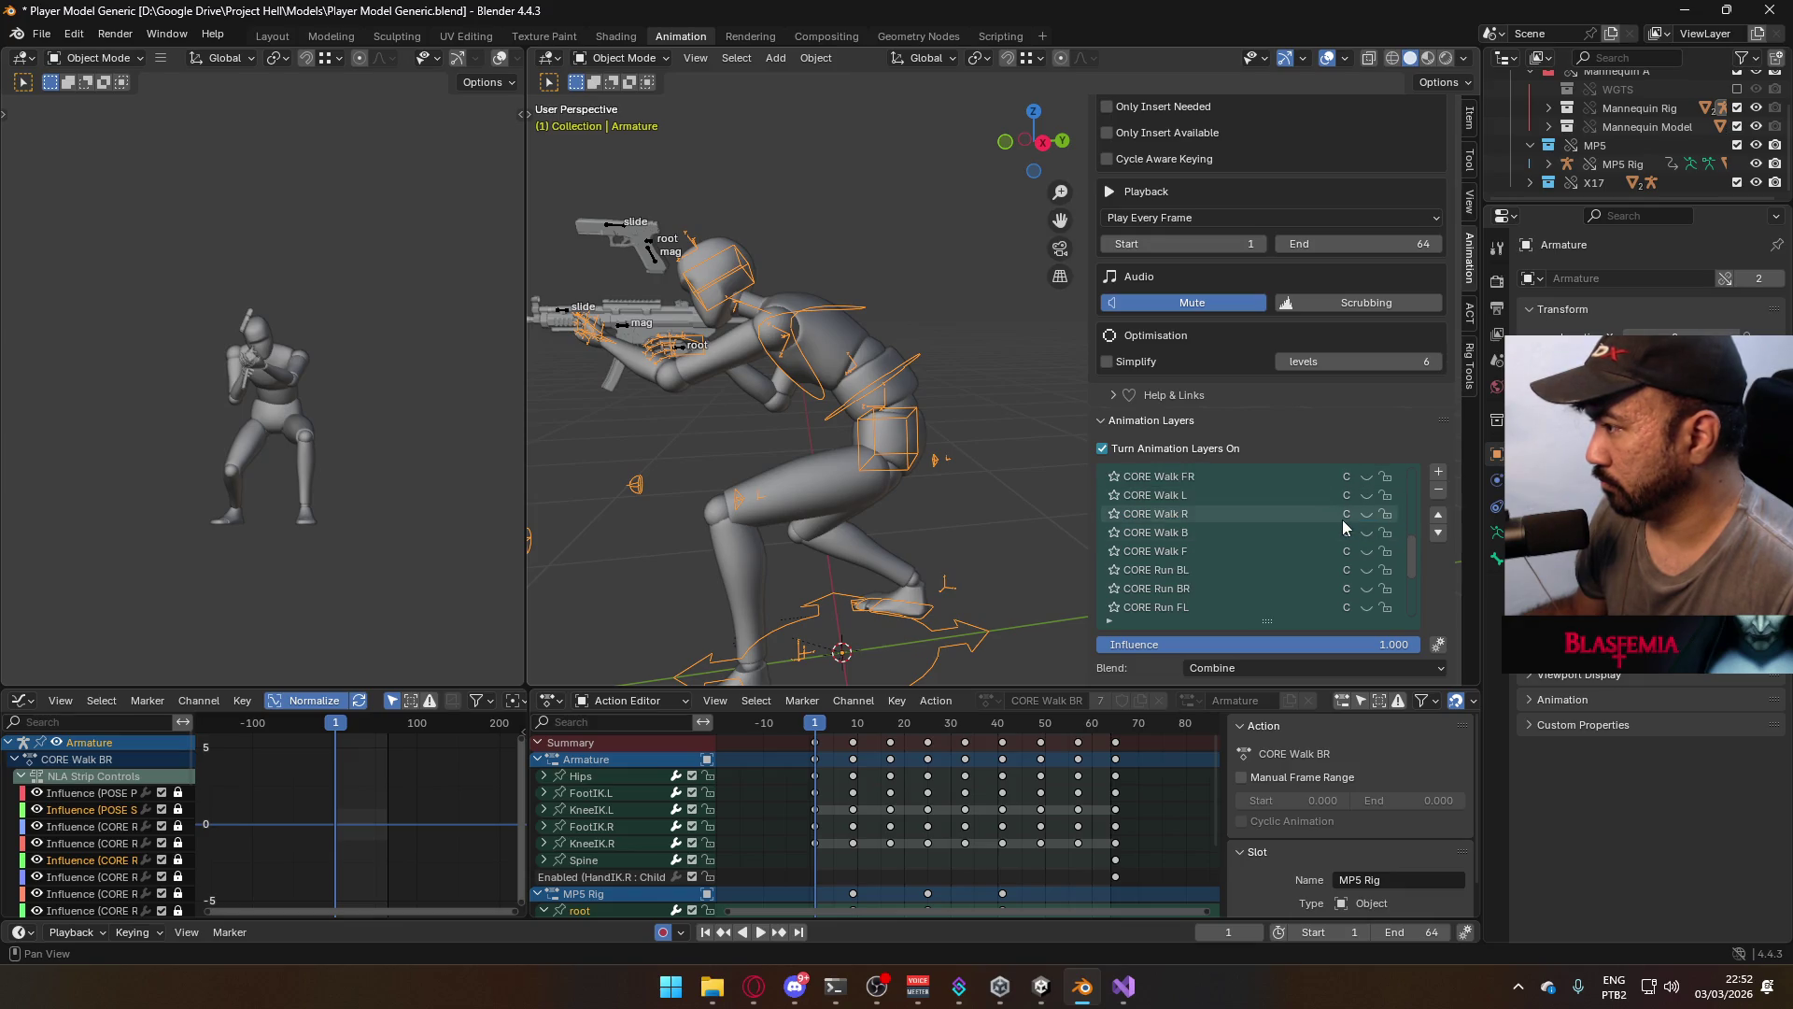
click(1365, 551)
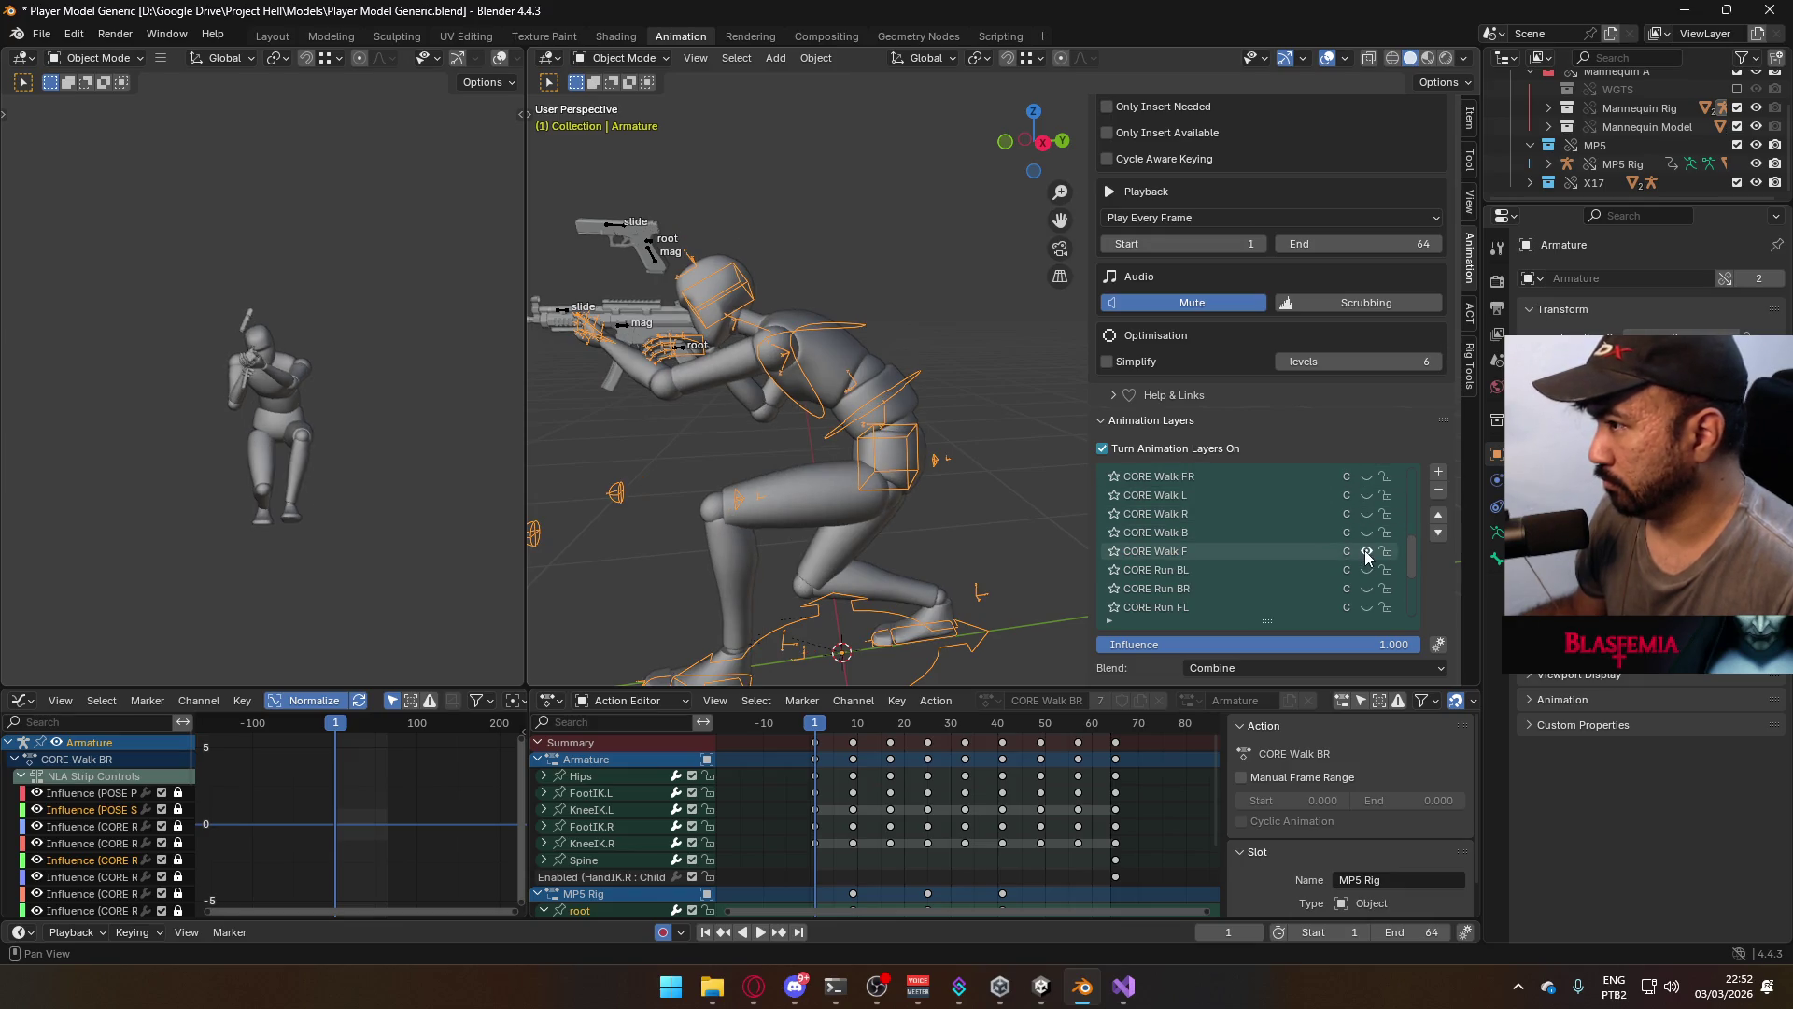
Play the crouch walk loop on the MP5 rig, switch on CORE Walk F, and rewind to frame 1
click(620, 323)
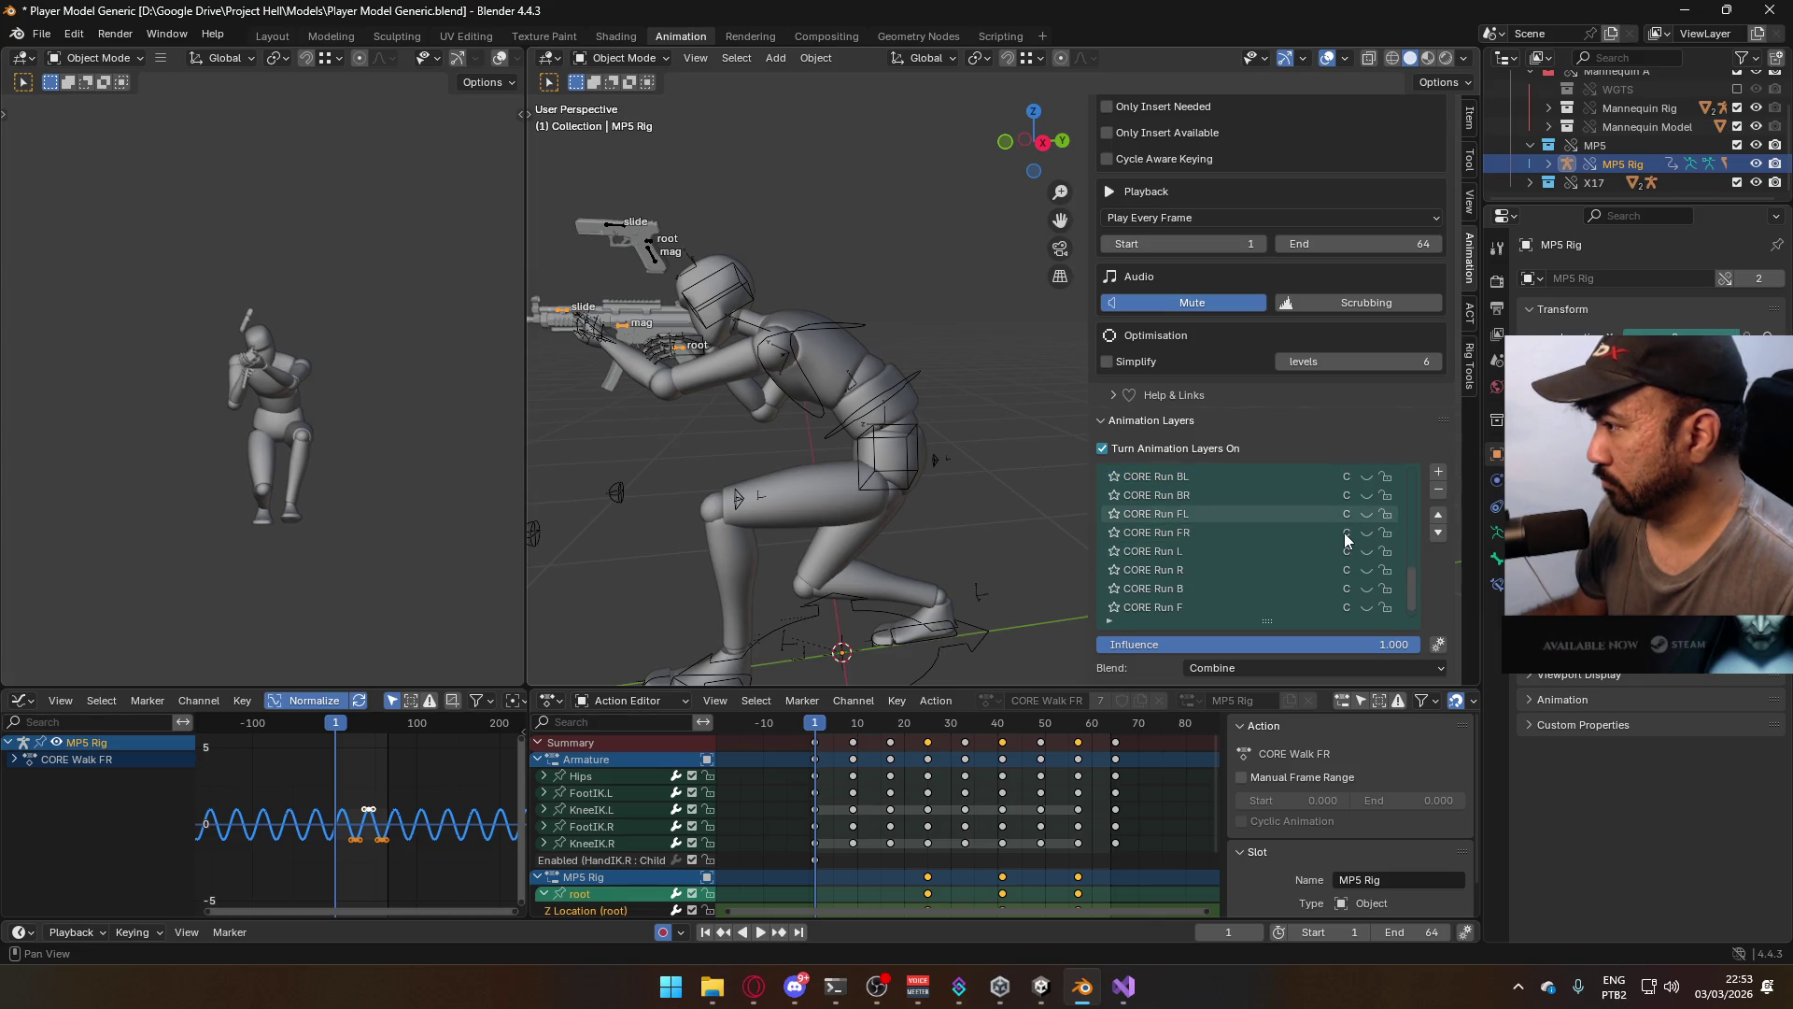
scroll(1328, 566, down, 1)
key(space)
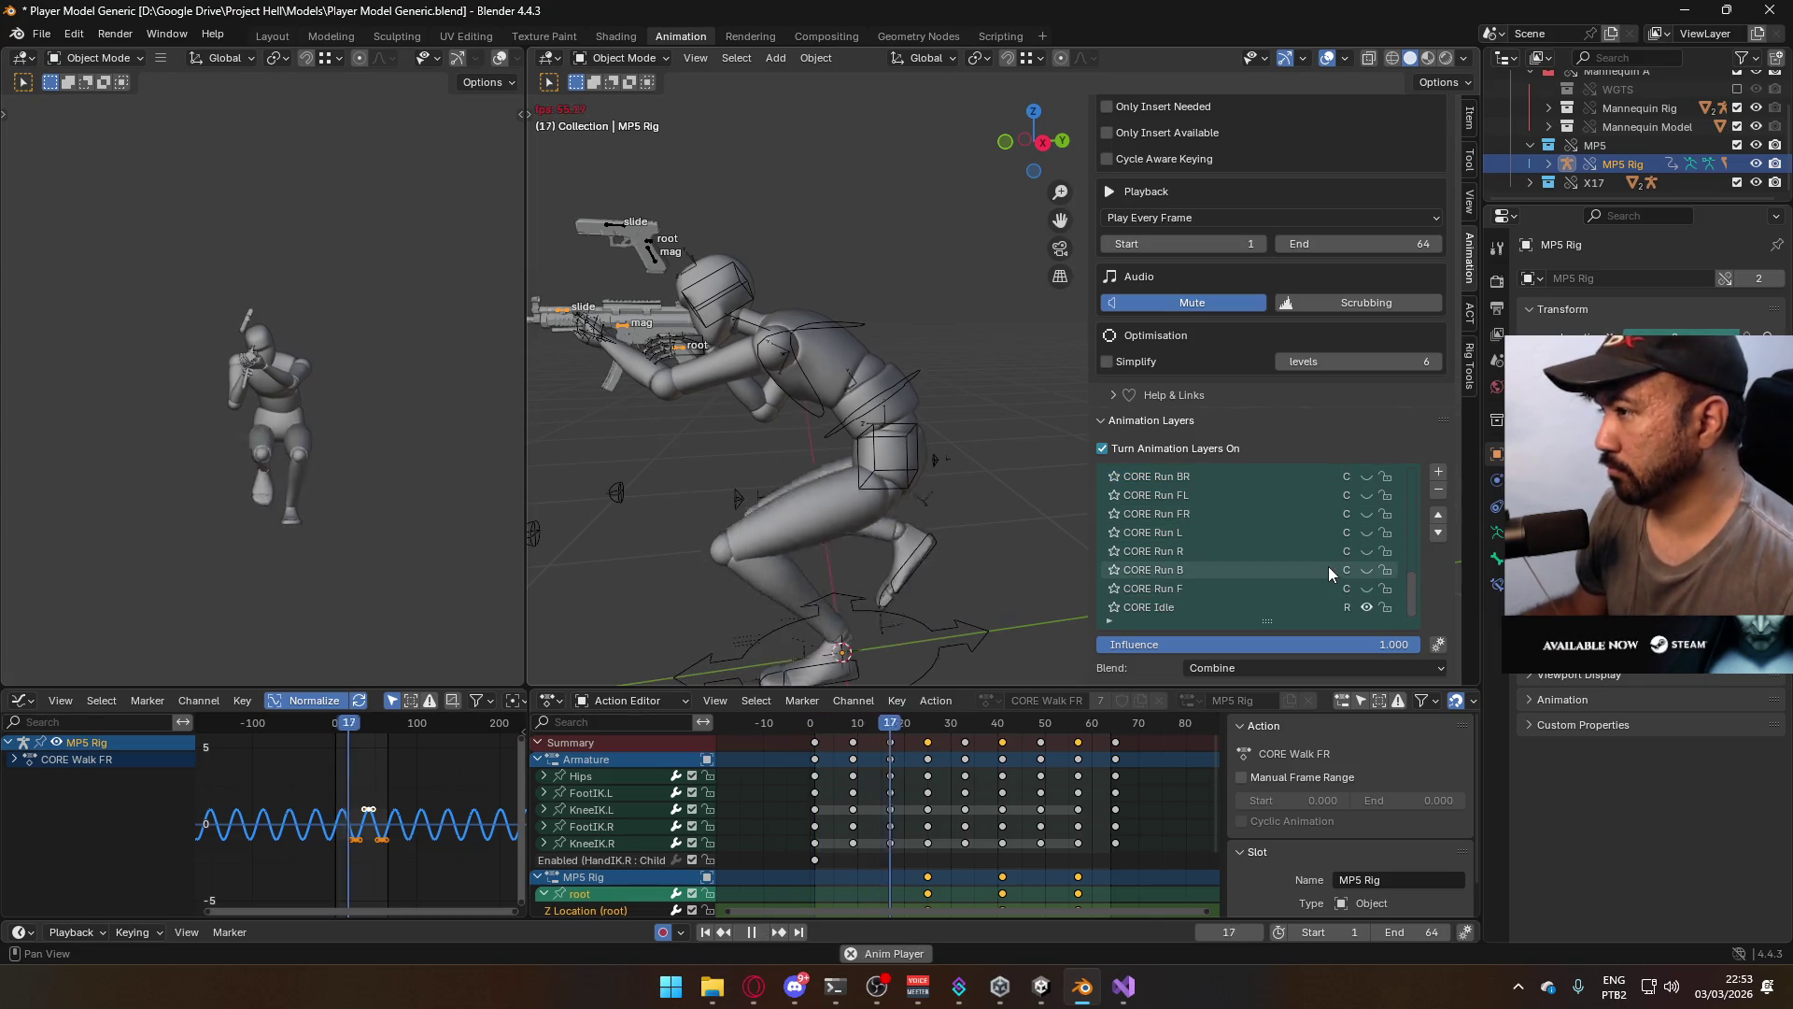
scroll(1350, 570, up, 2)
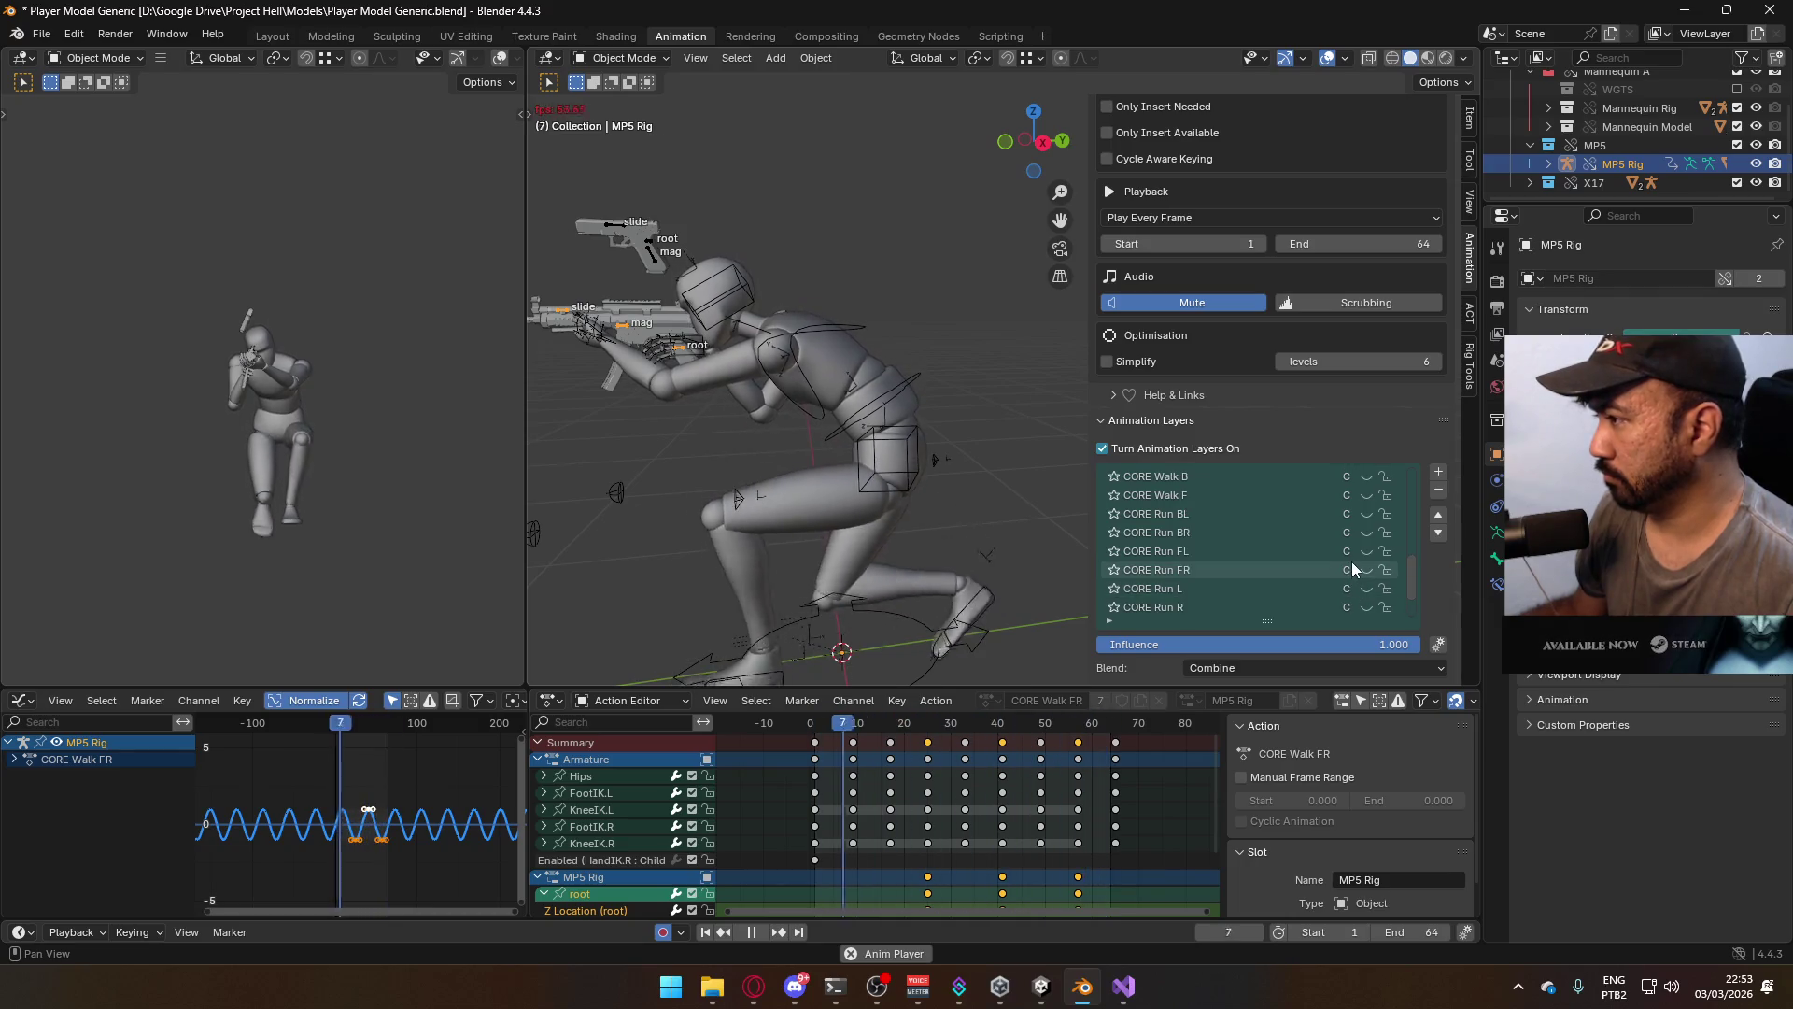
scroll(1373, 527, up, 1)
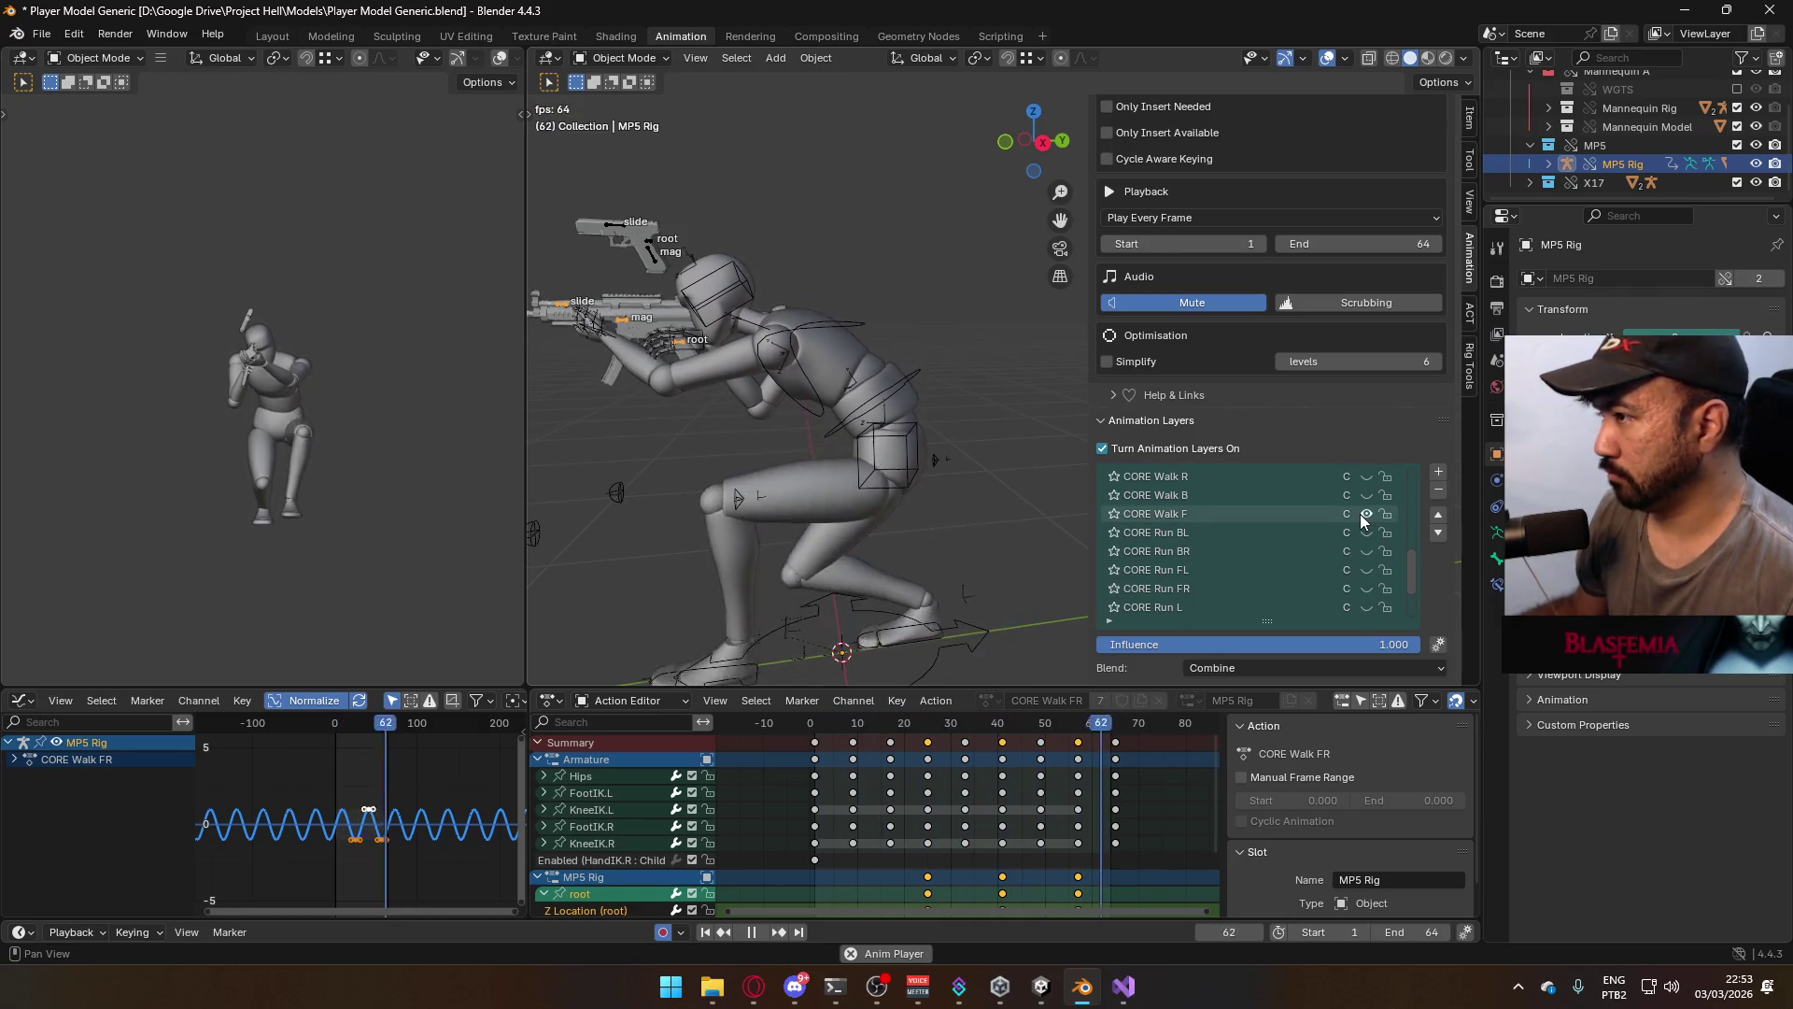
click(1360, 513)
key(space)
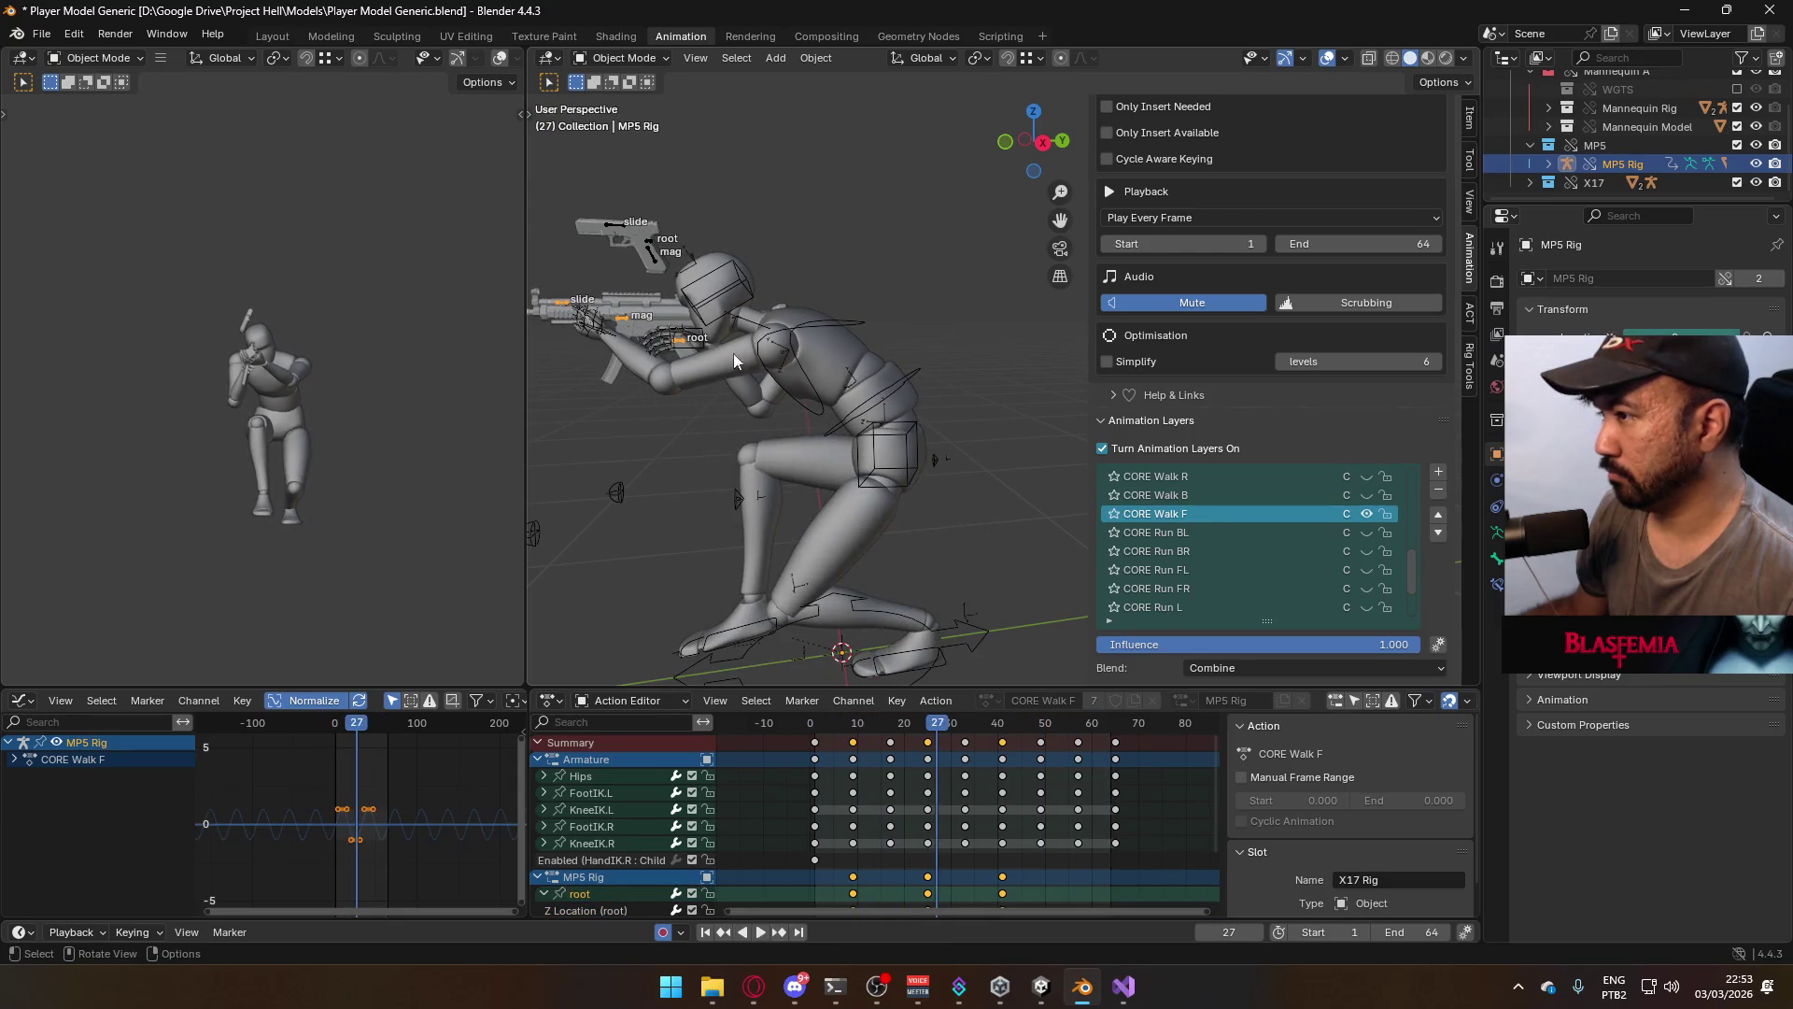
click(816, 727)
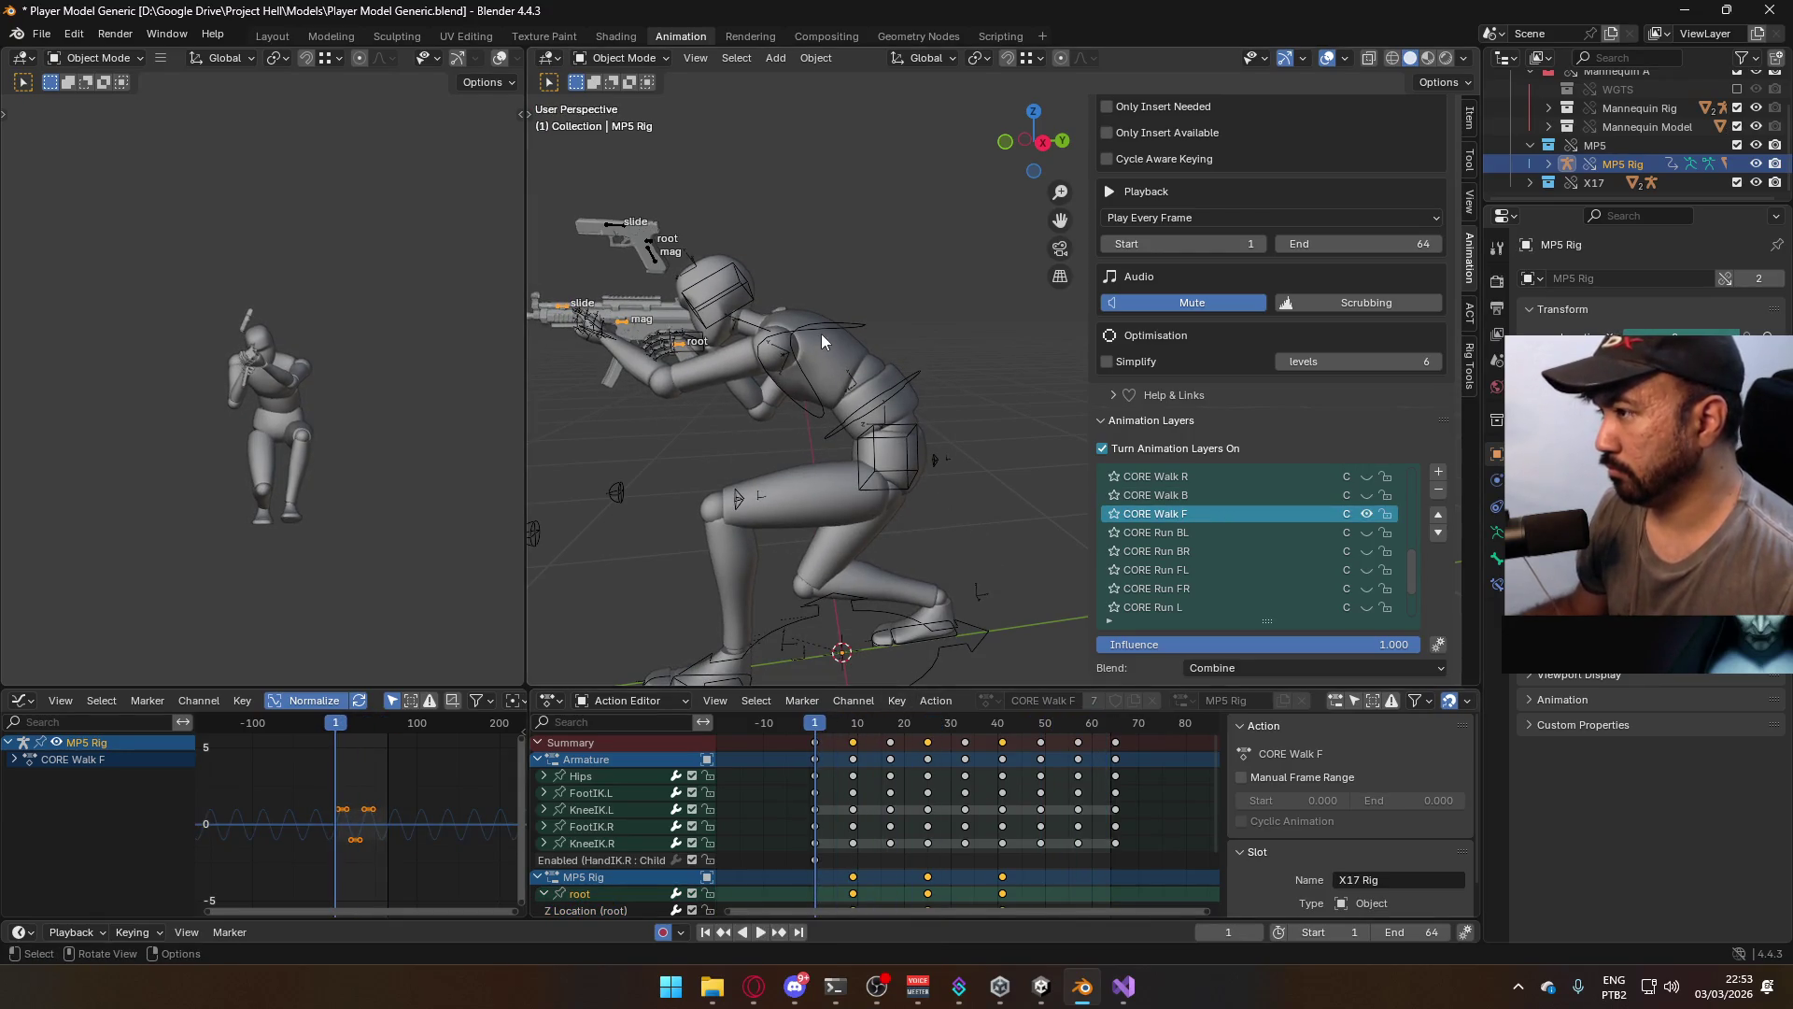
Select the MP5 Rig and view the crouched model from the right side
click(757, 362)
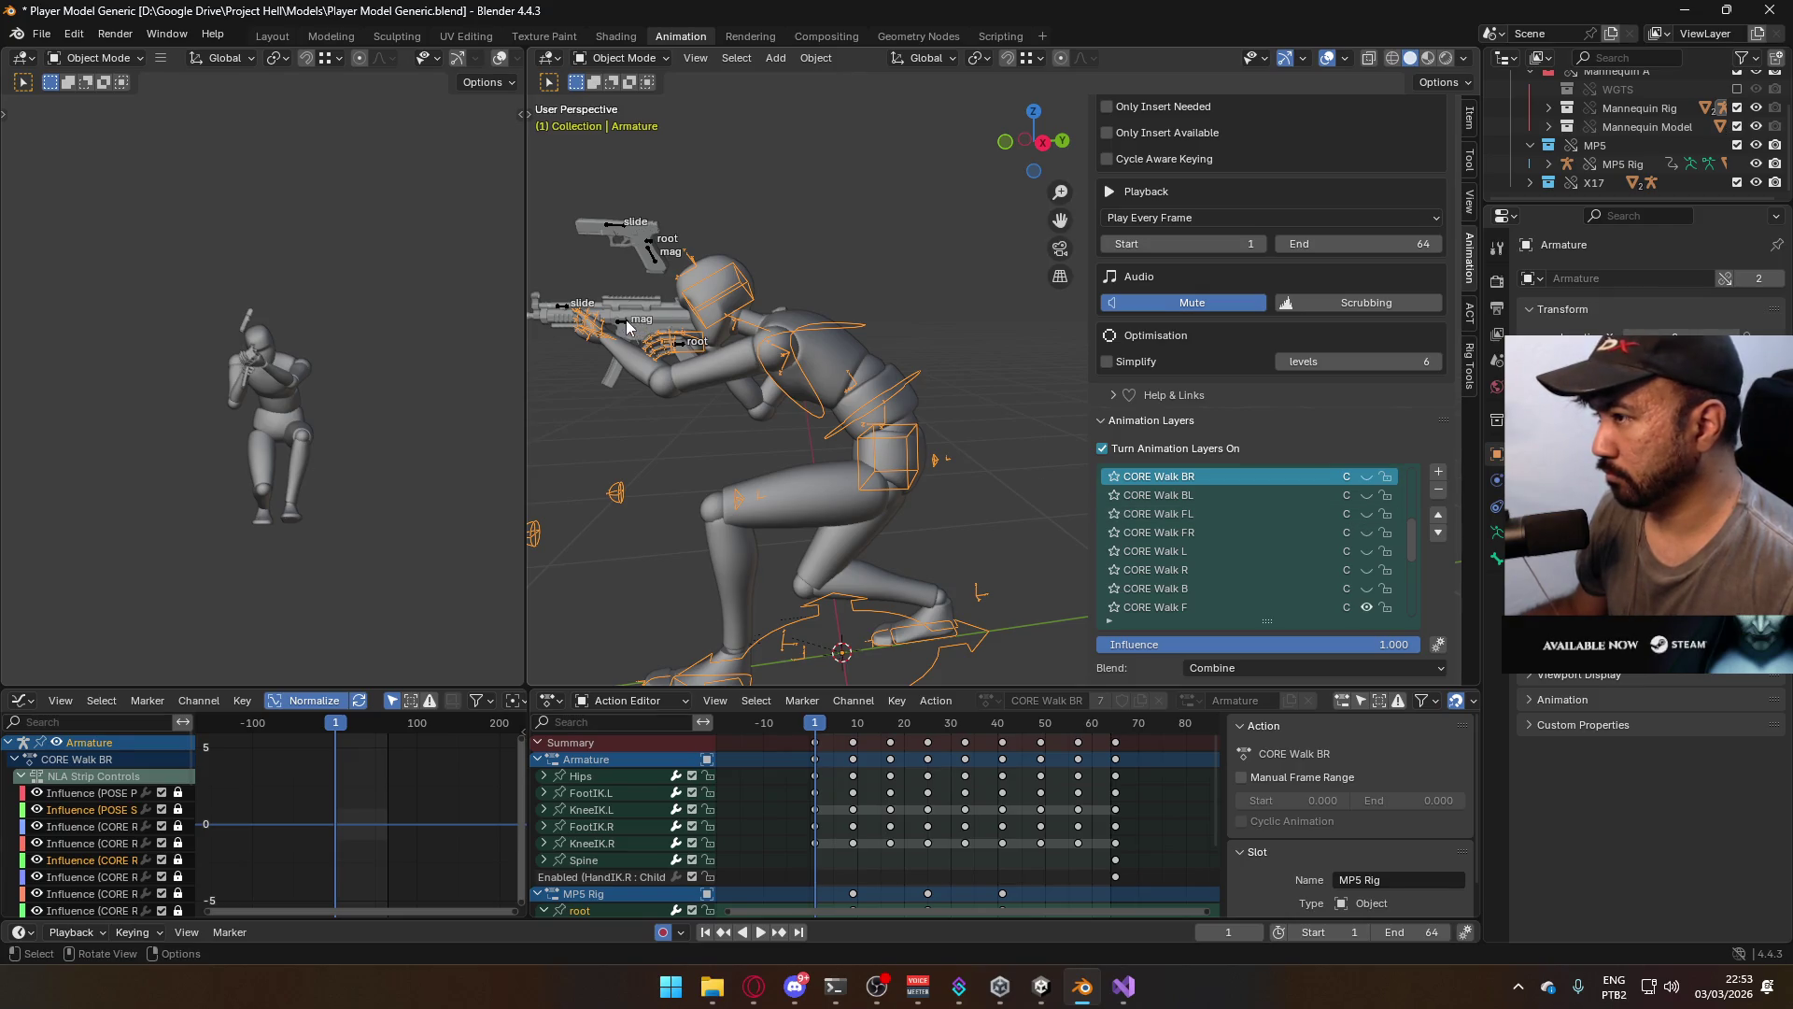
click(626, 319)
scroll(1342, 547, up, 3)
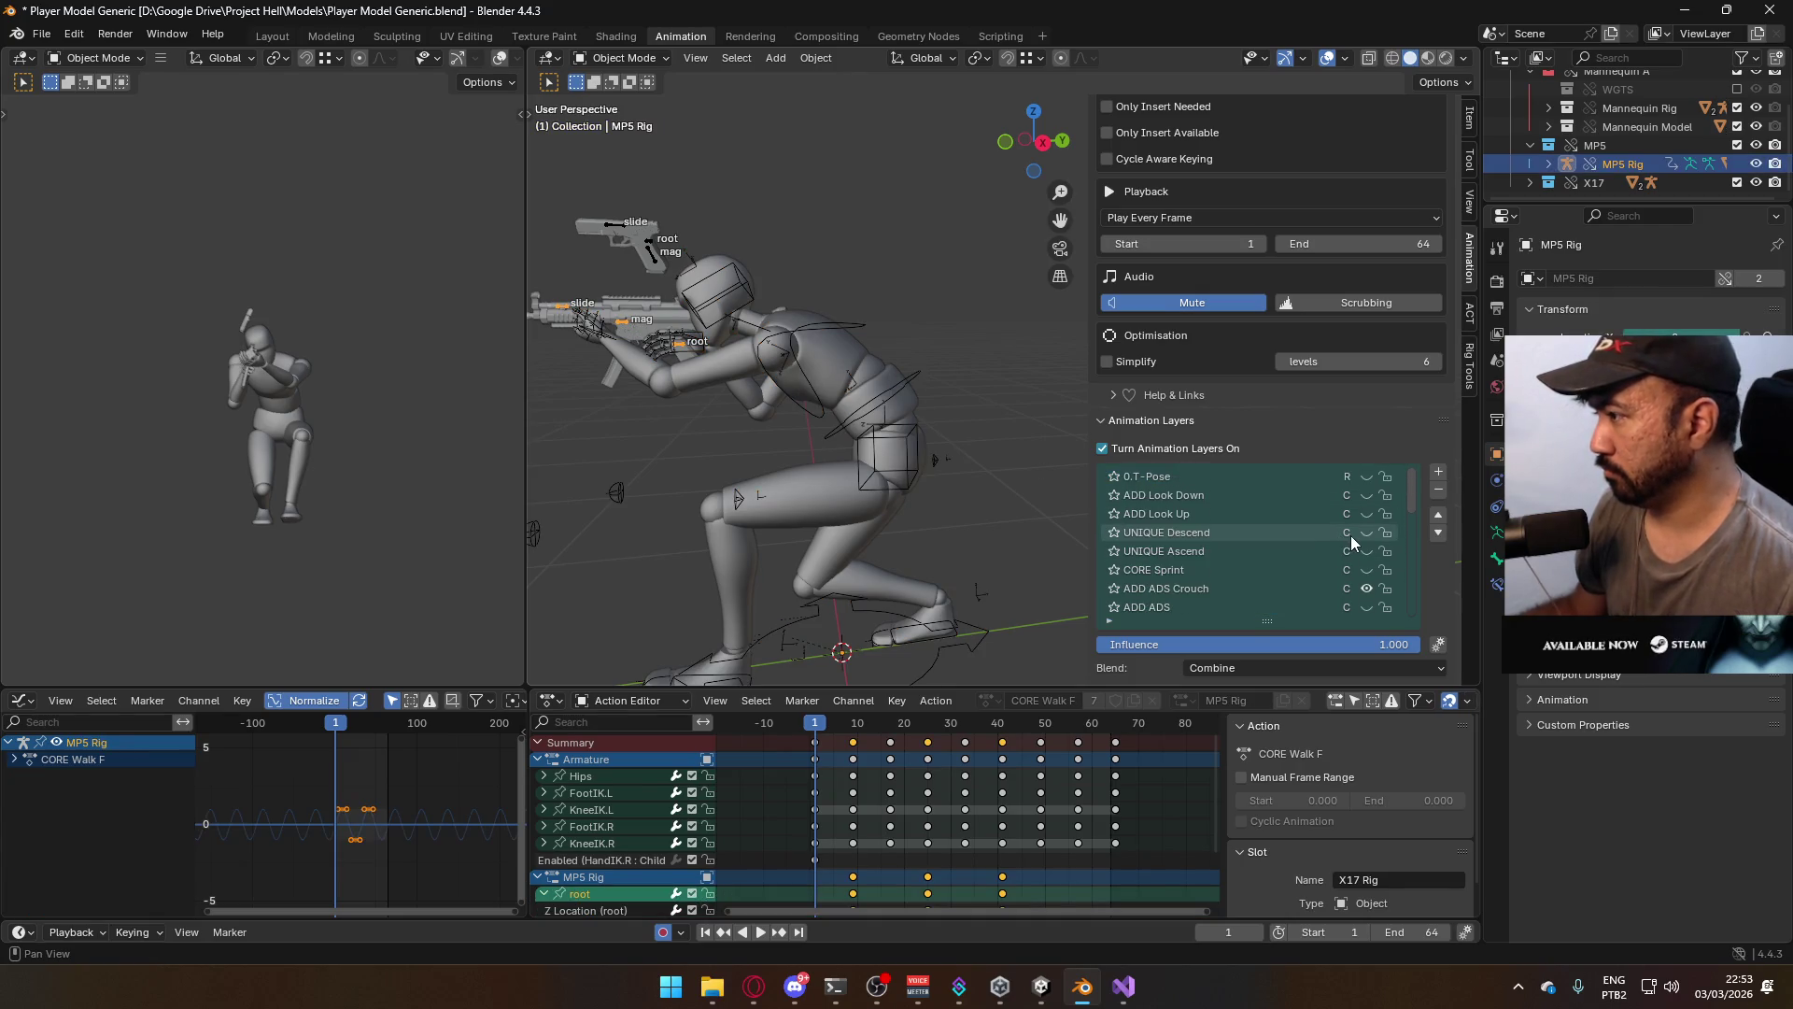
key(KP_3)
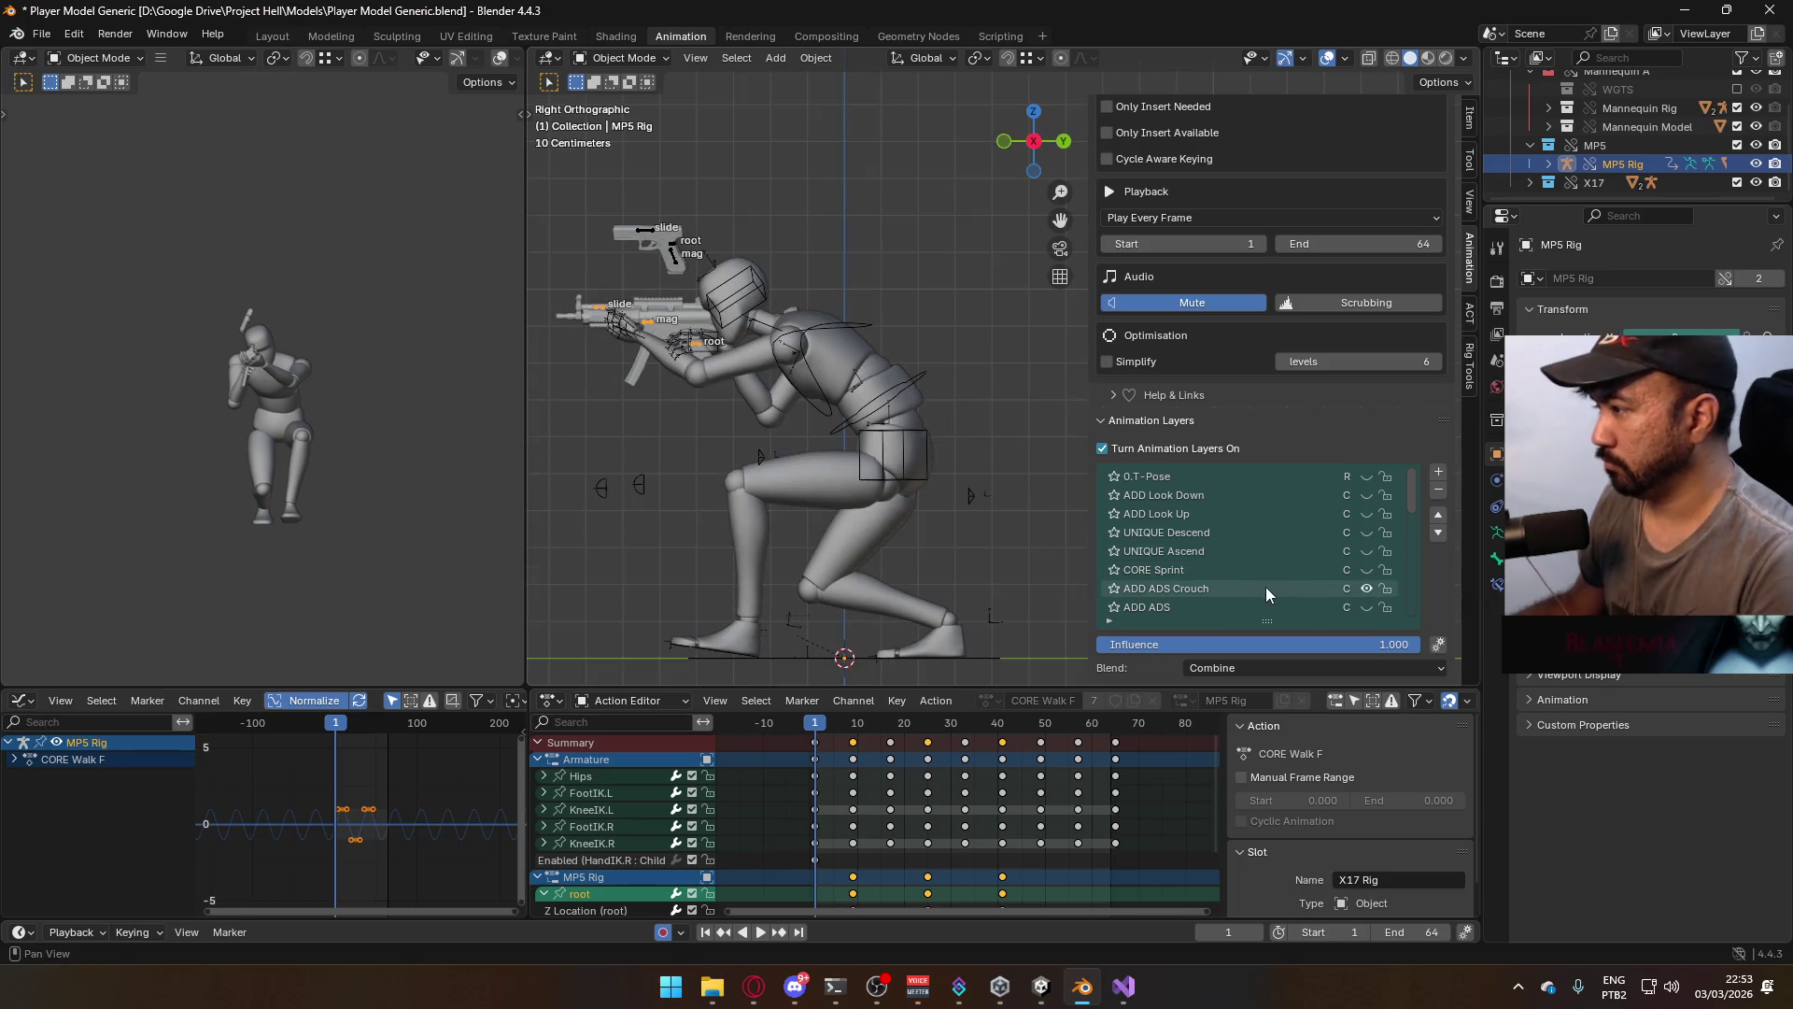
Make ADD ADS Crouch active, try 0.600 influence, then restore it to 1.000 in left side view
click(1265, 587)
drag(1419, 644, 1306, 645)
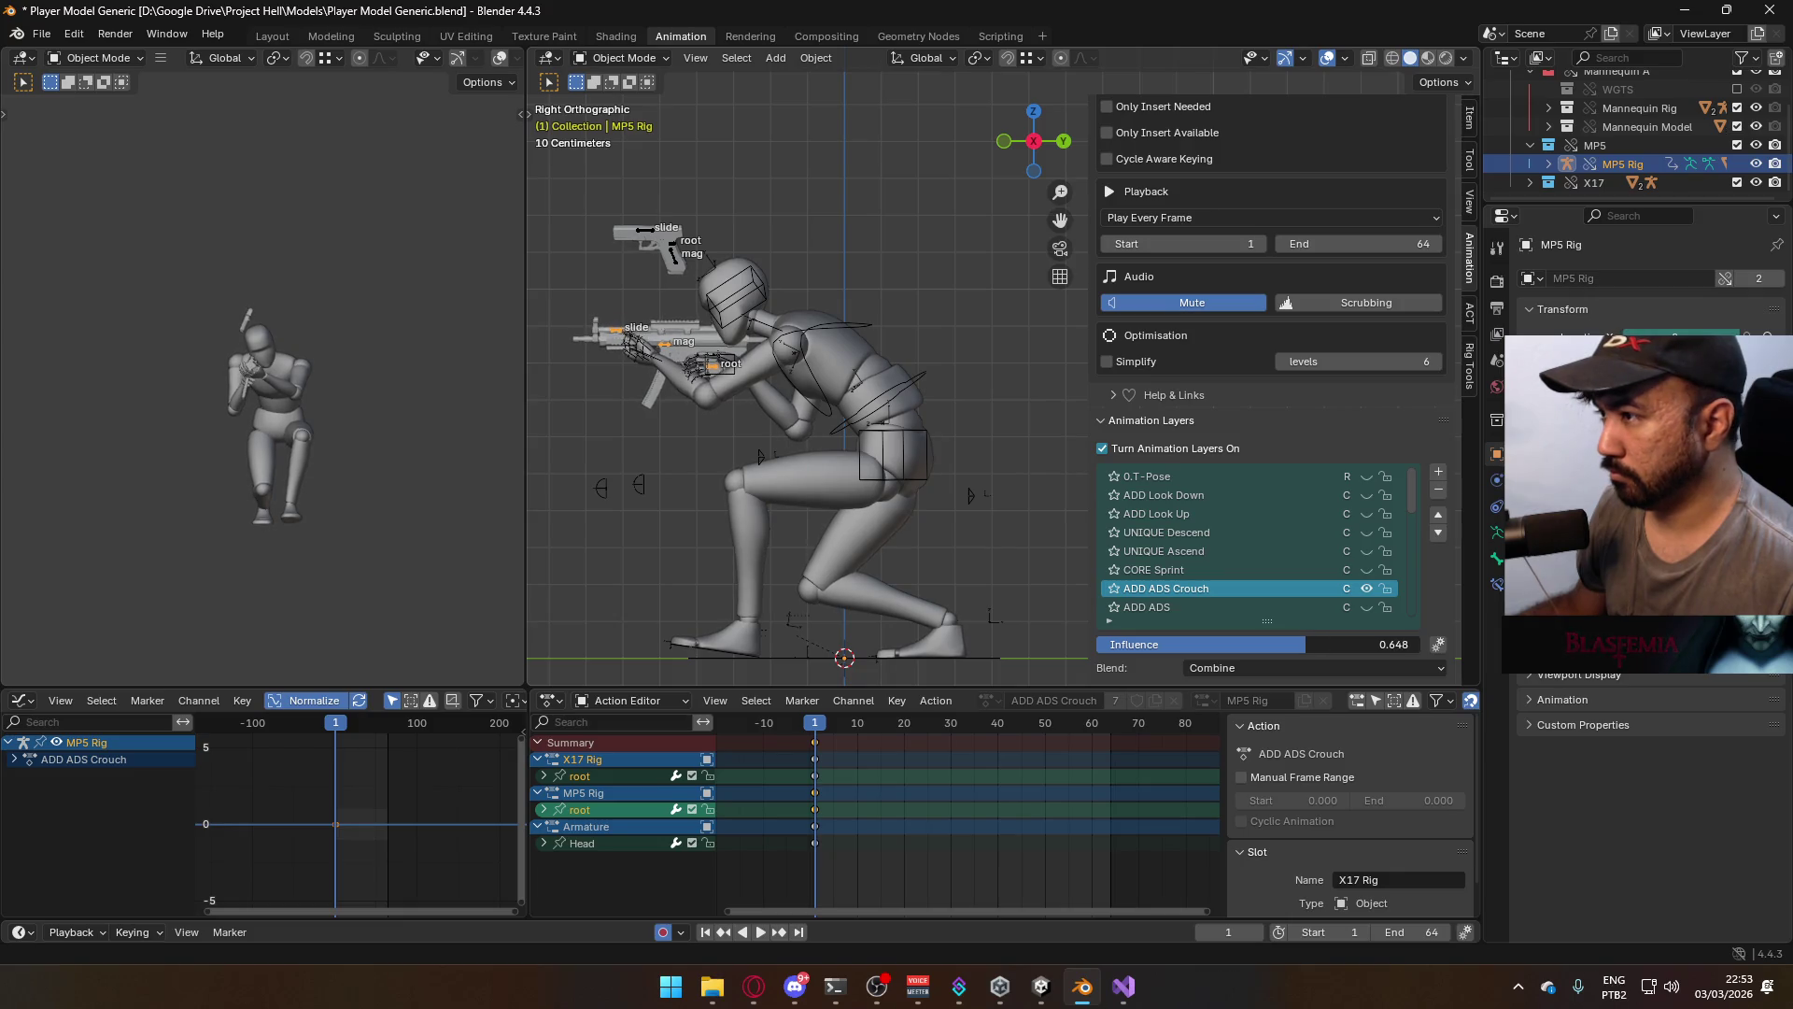
click(1343, 644)
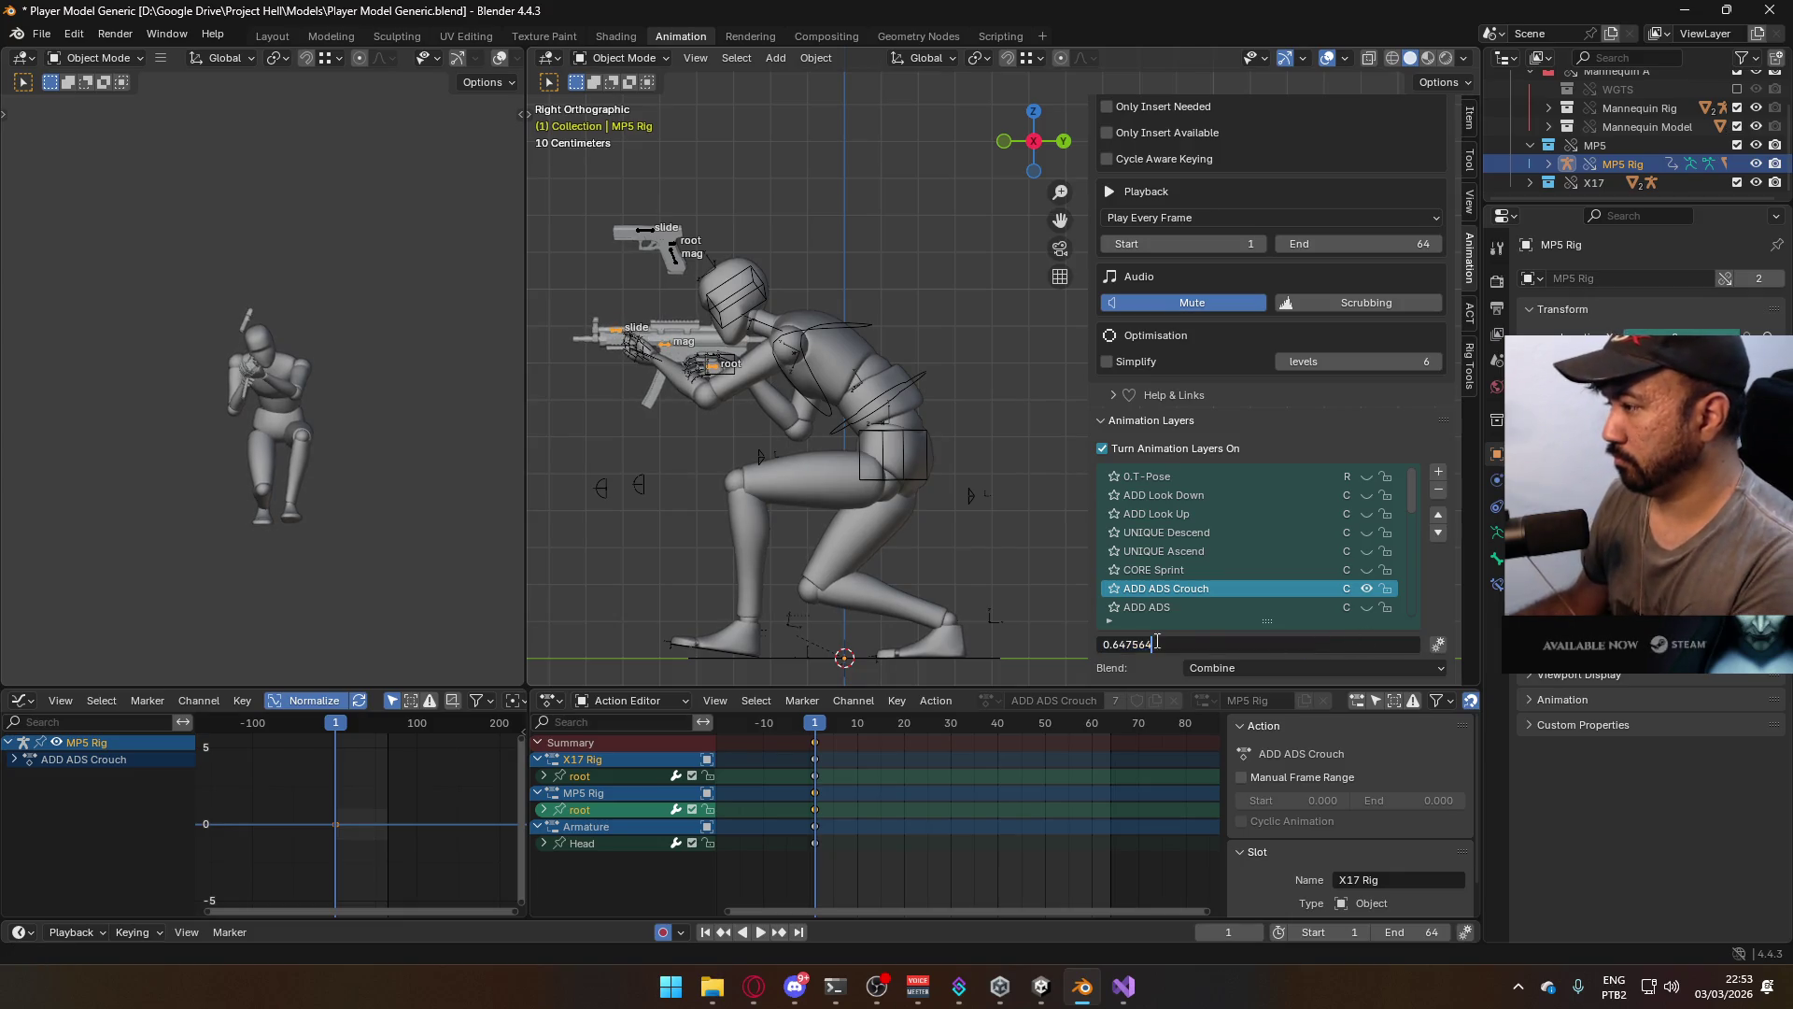
key(BackSpace)
key(Return)
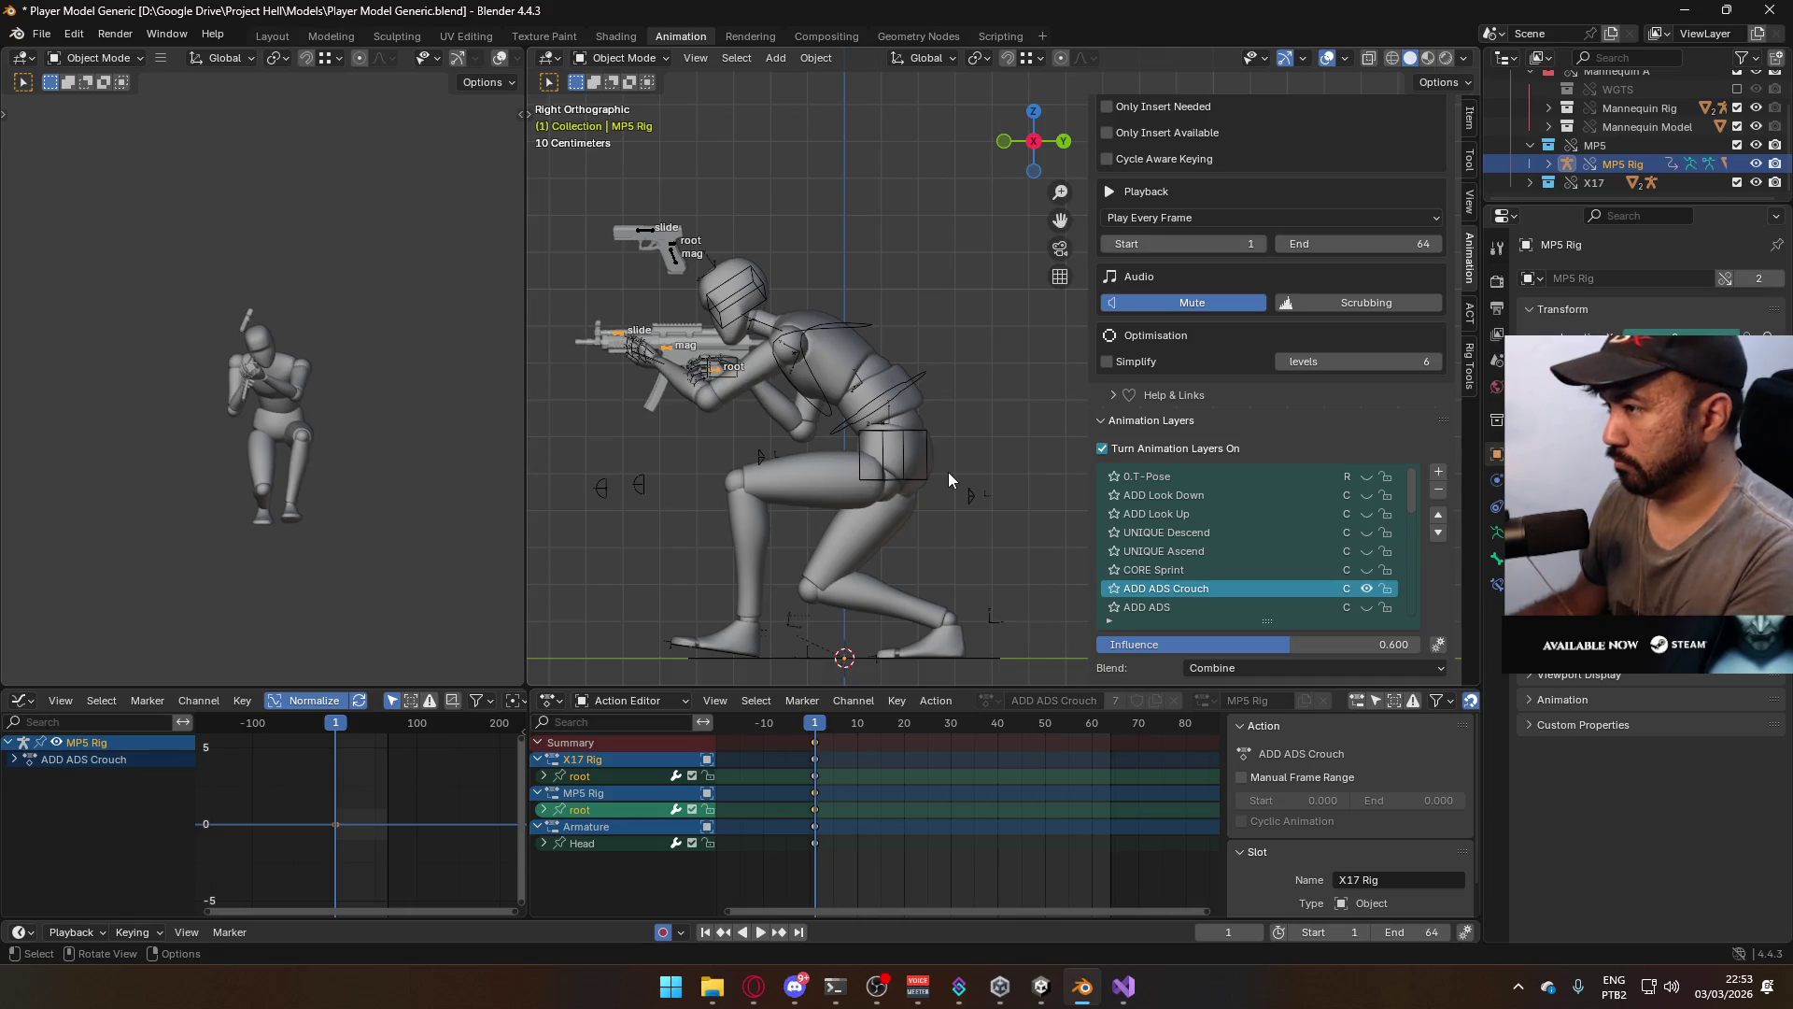
key(ctrl+KP_3)
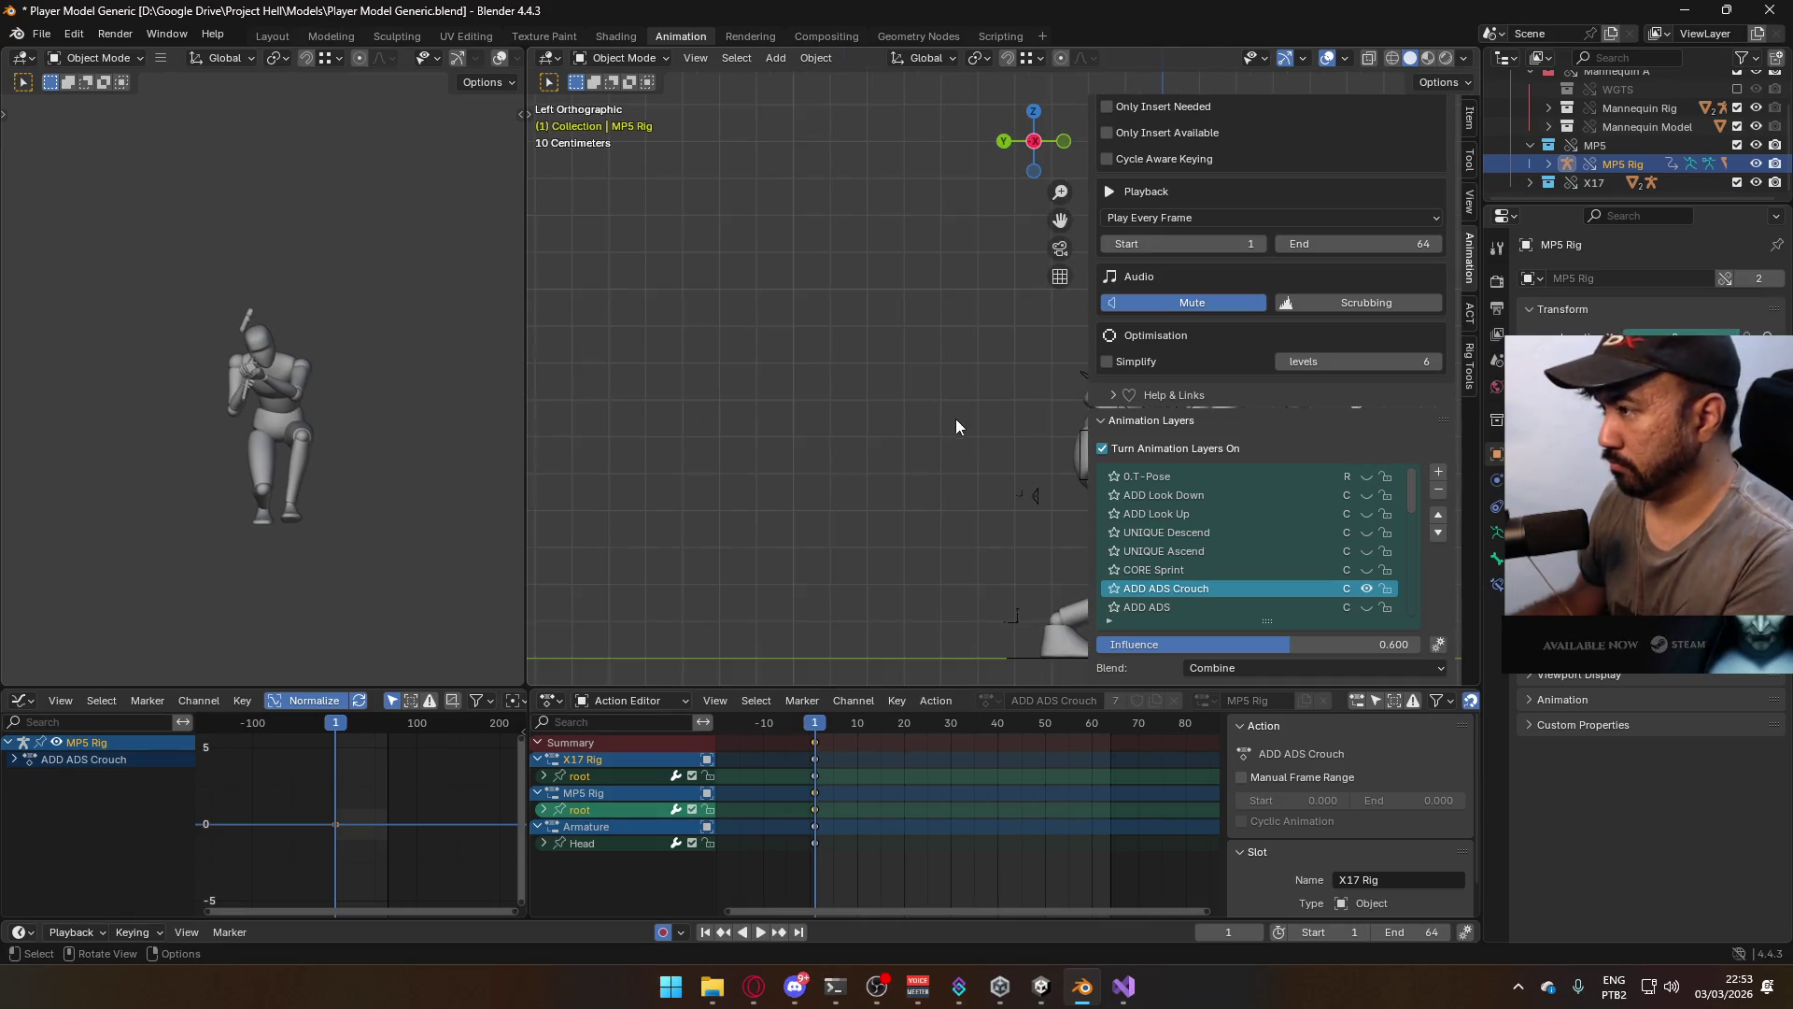
mouse_move(946, 407)
shift+middle_down()
mouse_move(637, 378)
mouse_move(1469, 376)
shift+middle_up()
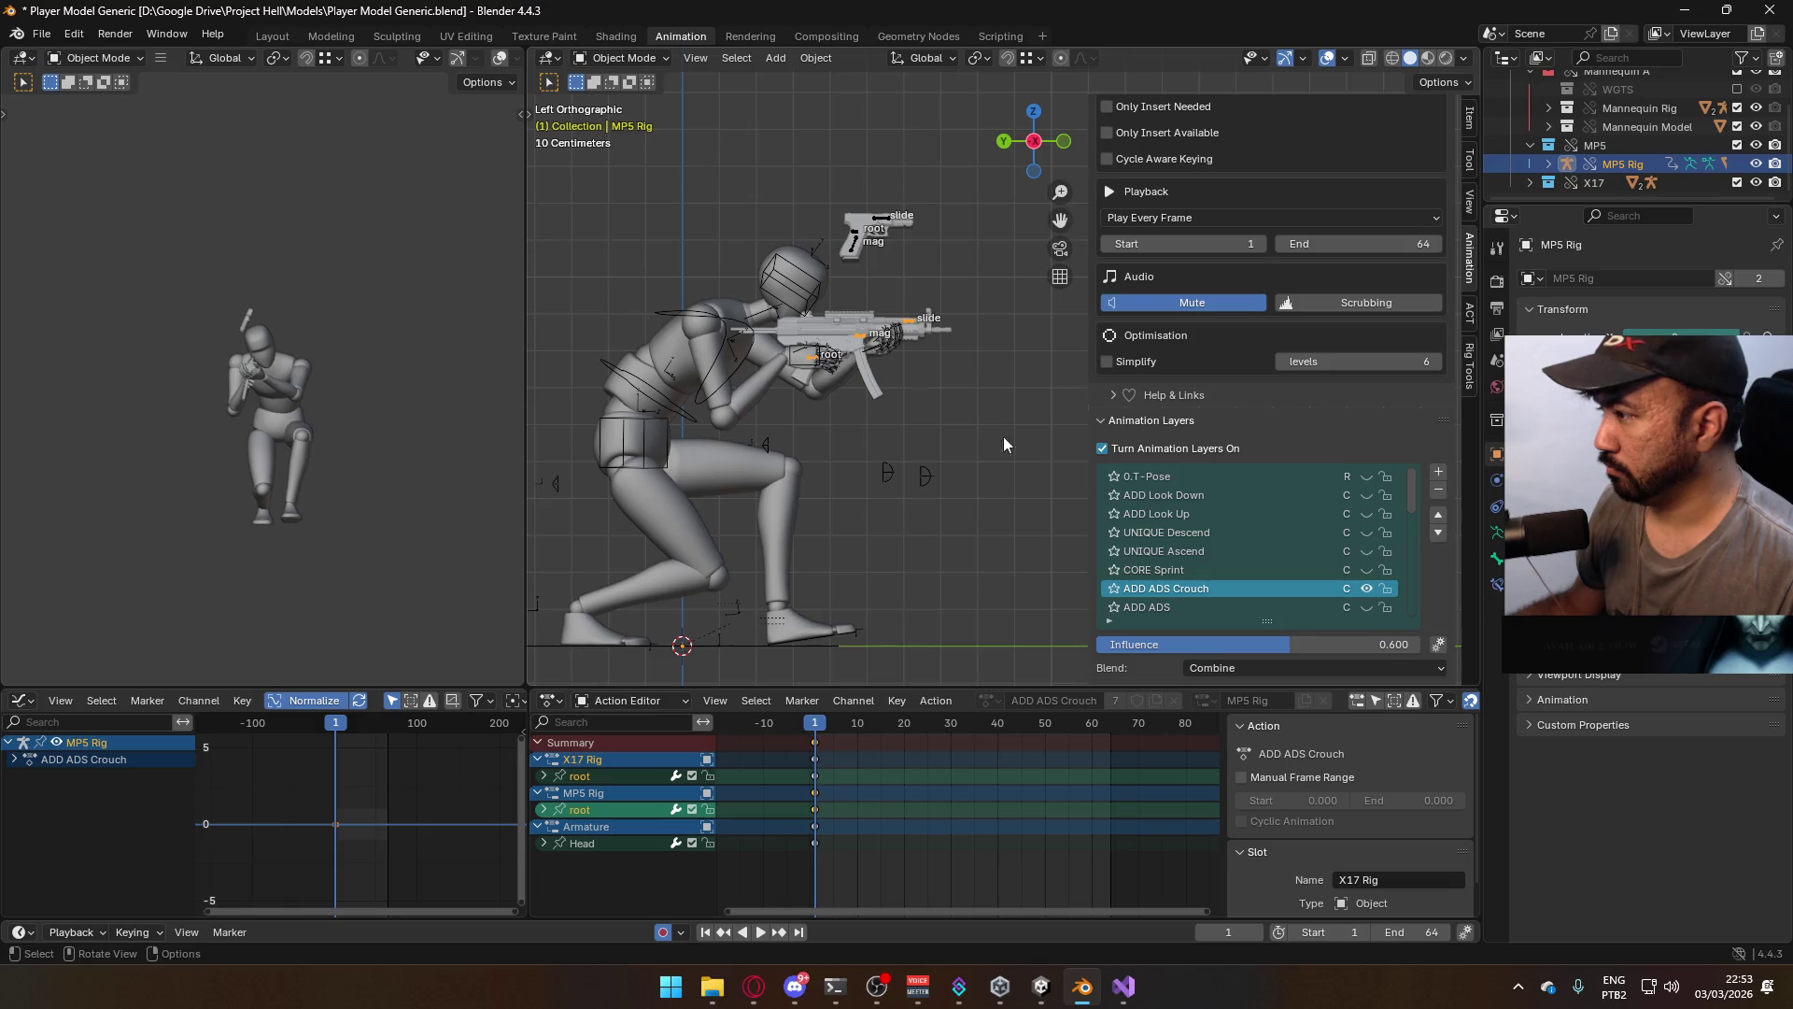
drag(1334, 644, 1419, 644)
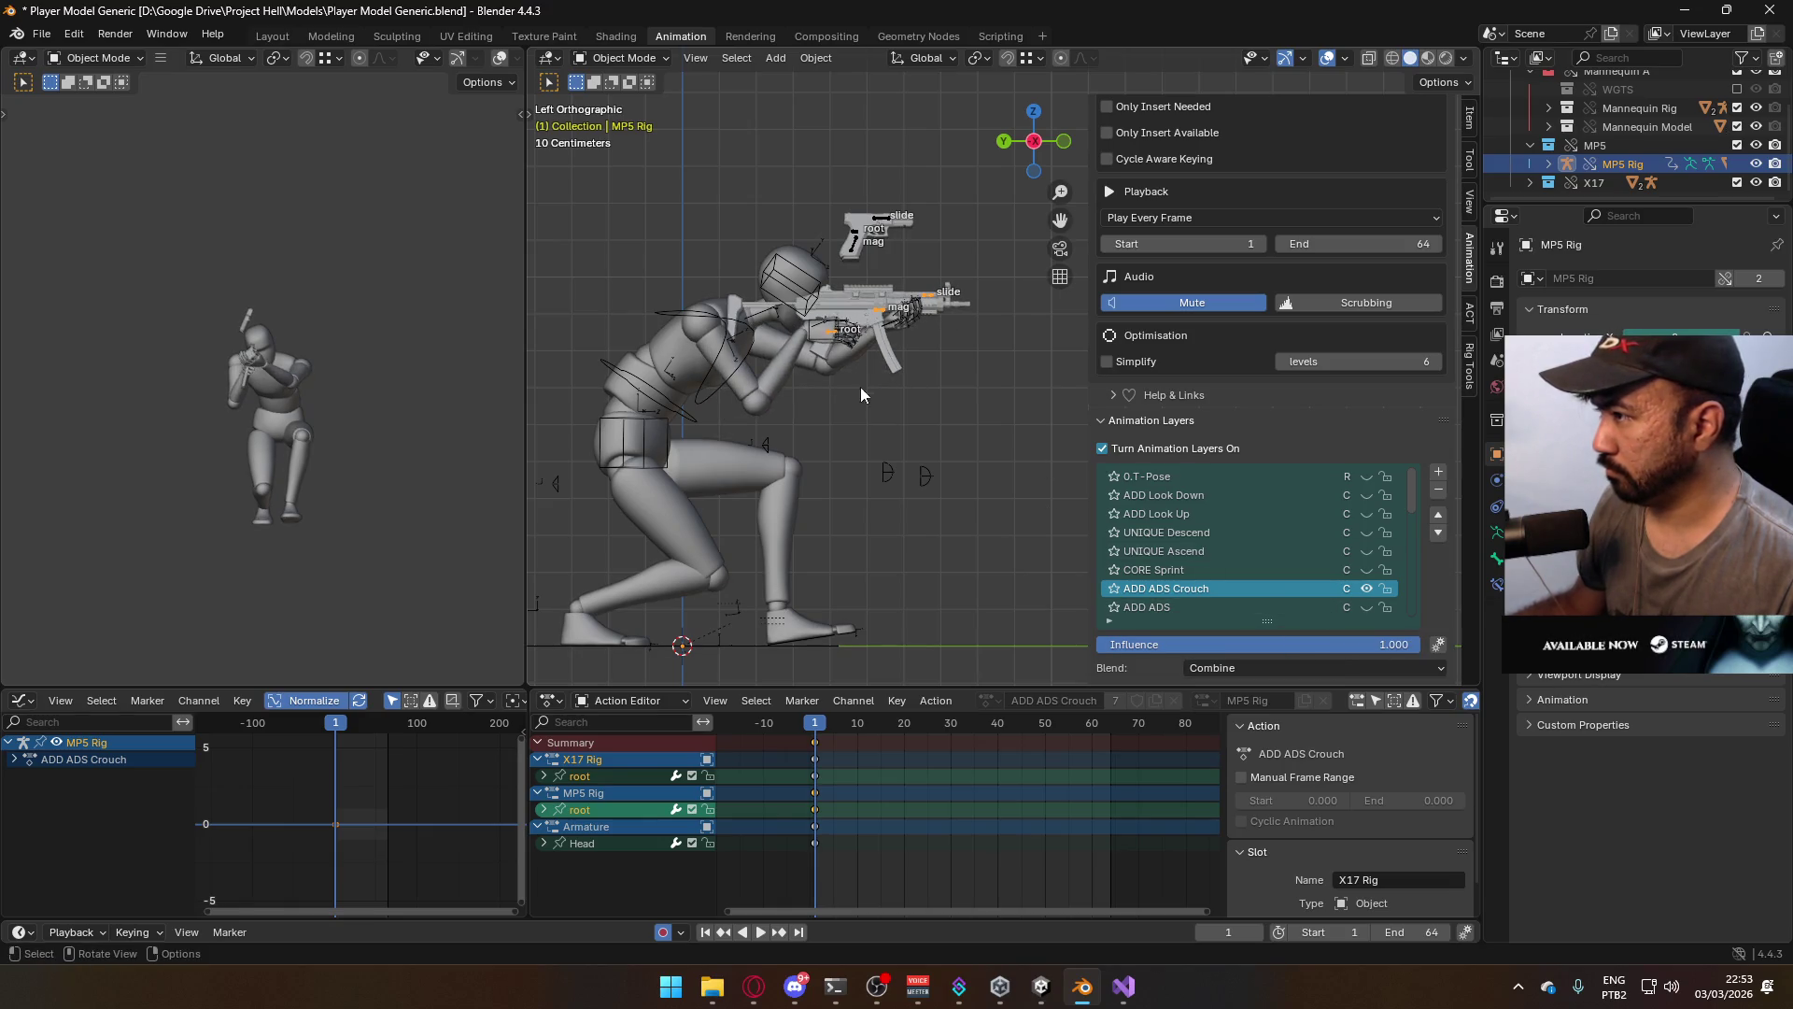
click(607, 61)
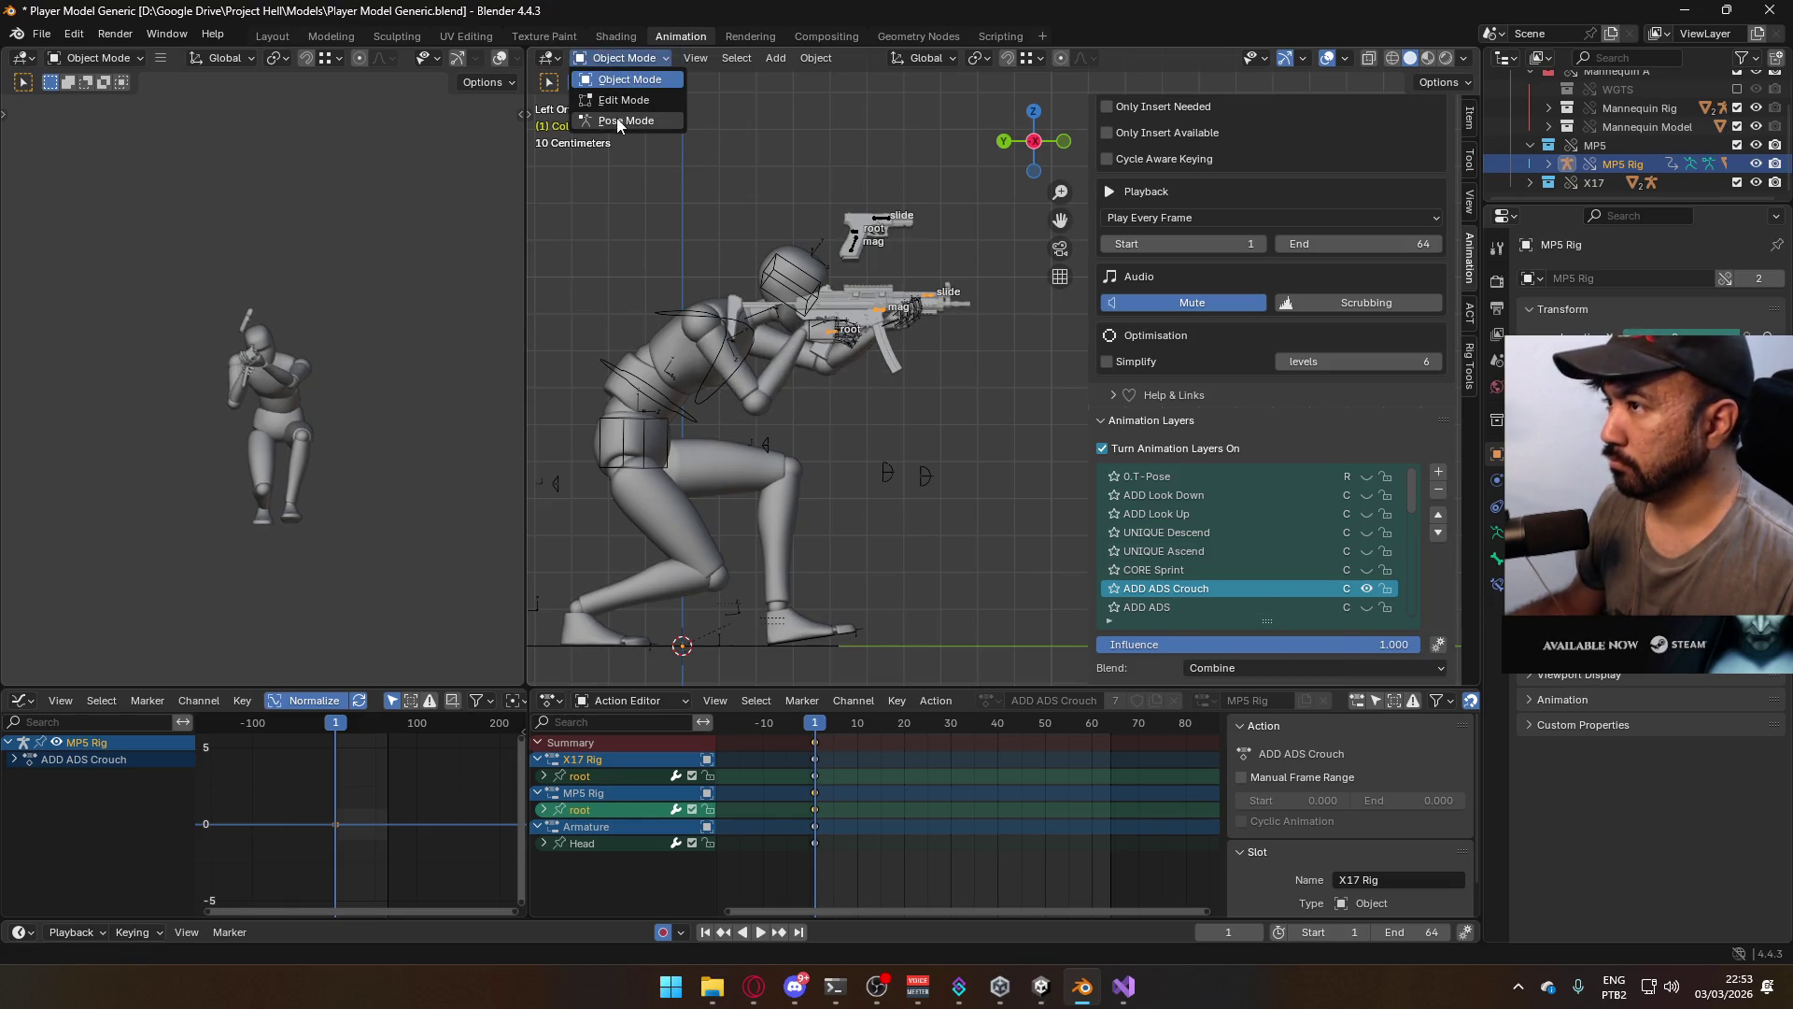
In Pose Mode, lower the MP5 root bone about 0.09 m along Z and save
click(621, 117)
key(g)
key(z)
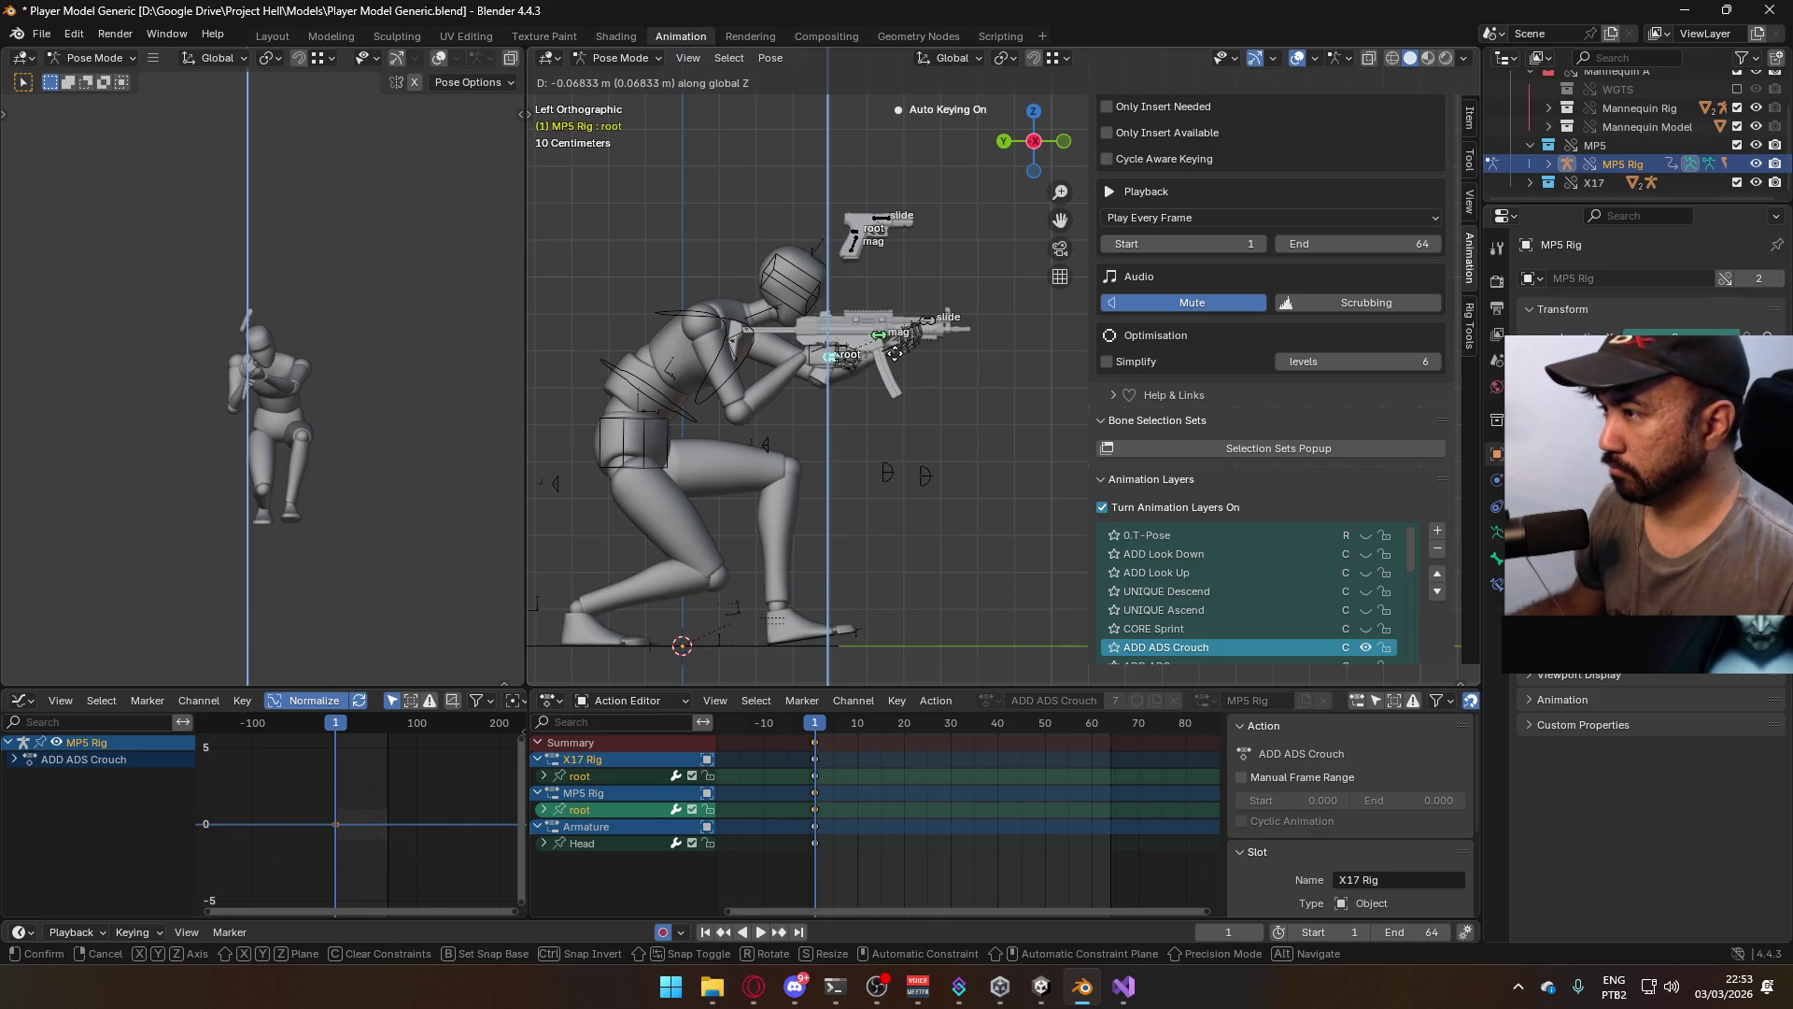
click(897, 362)
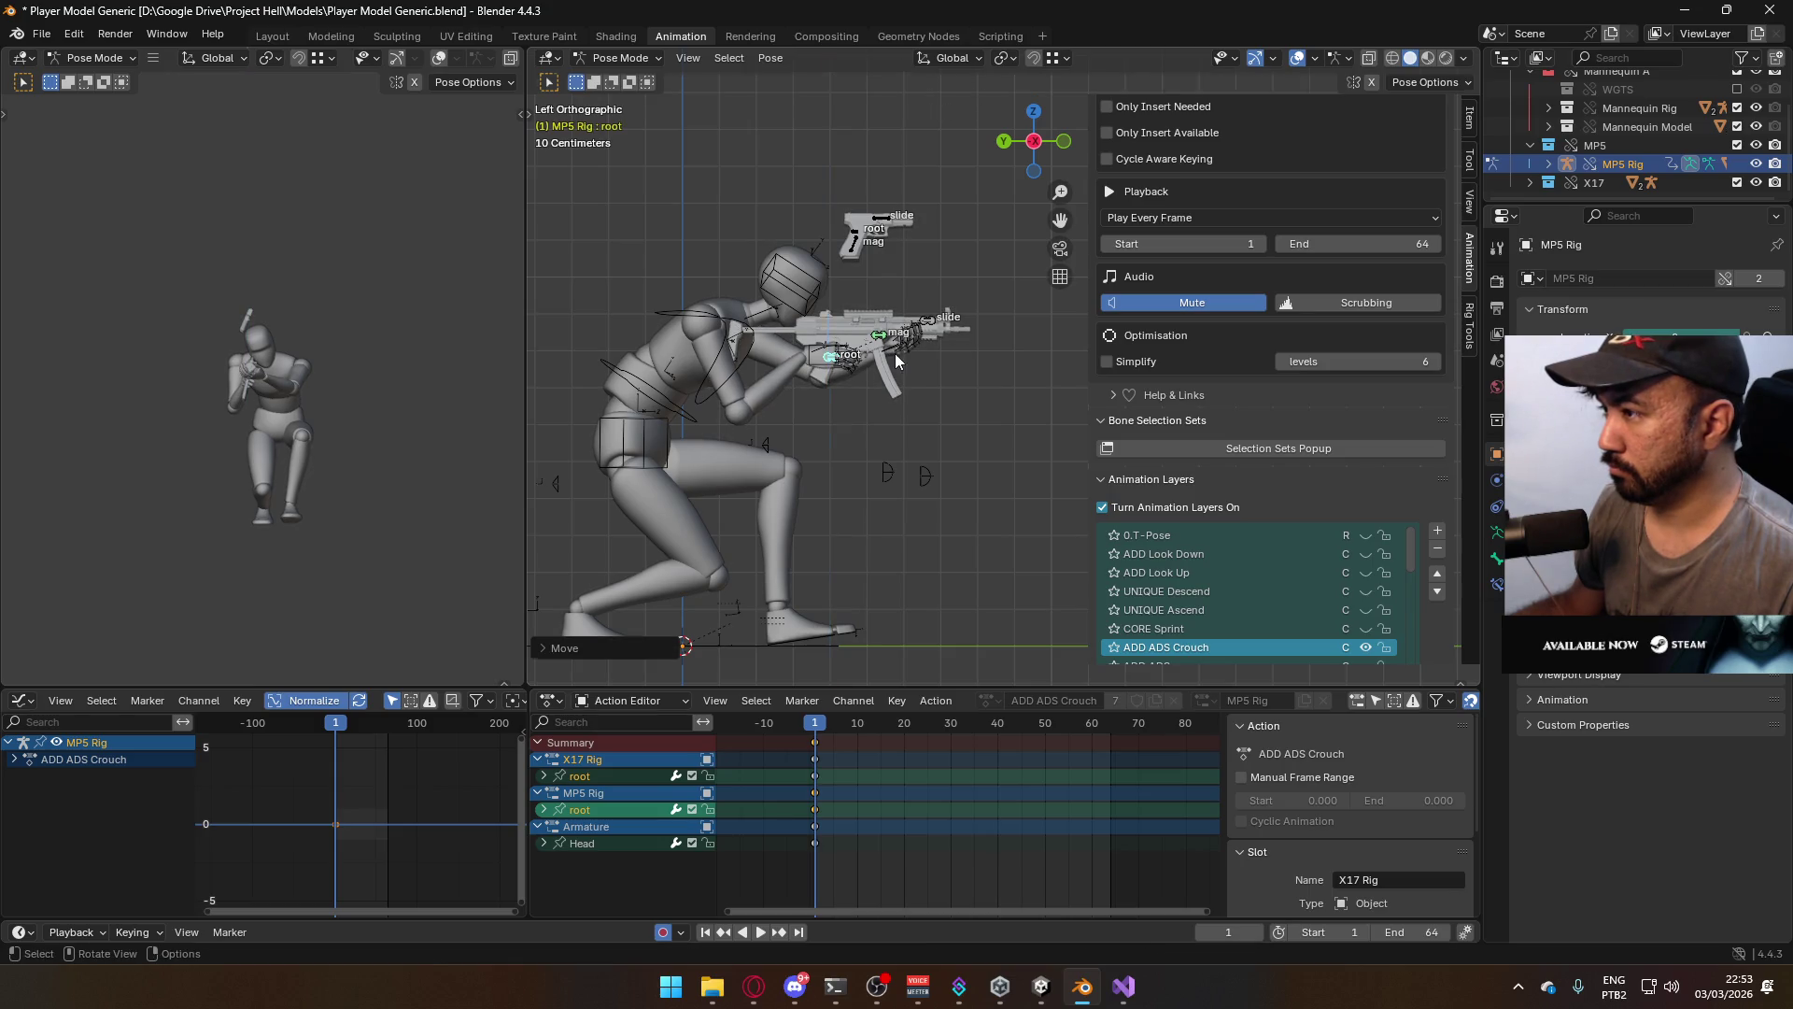
key(ctrl+s)
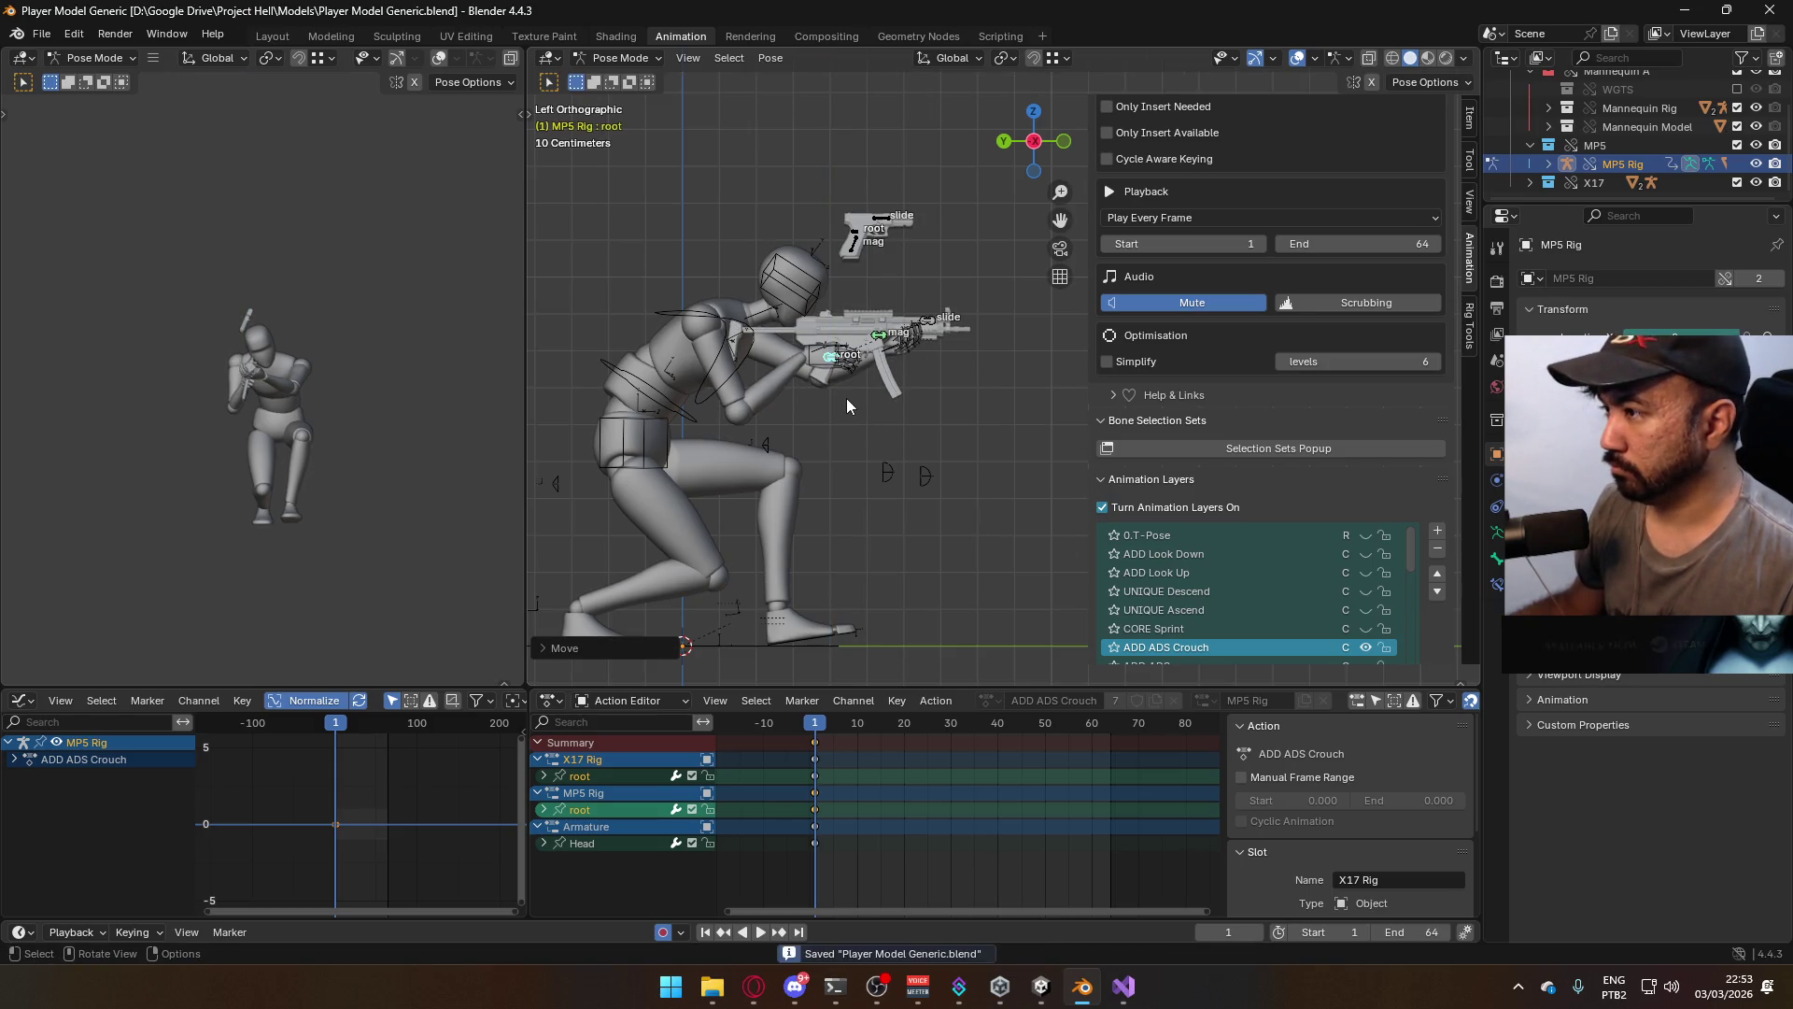
Play the animation to check the pose, then return to Object Mode and select the armature
key(space)
click(816, 728)
key(Escape)
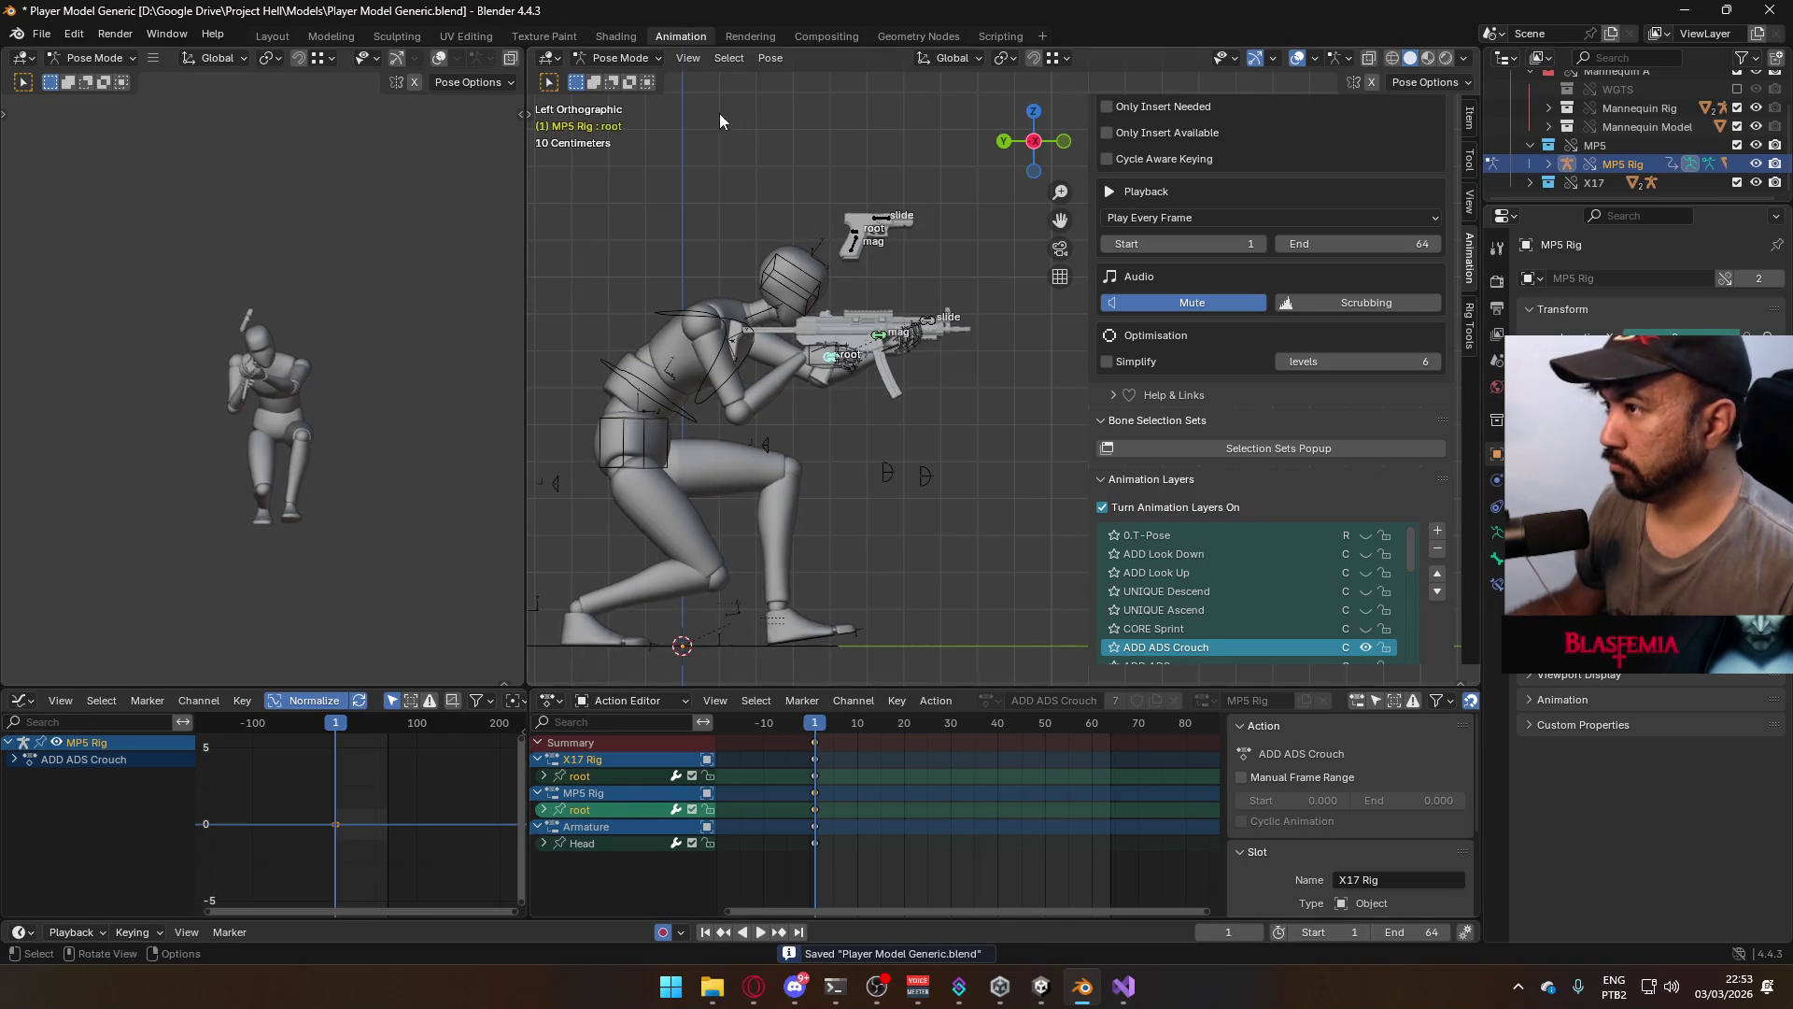
key(ctrl+Tab)
click(657, 469)
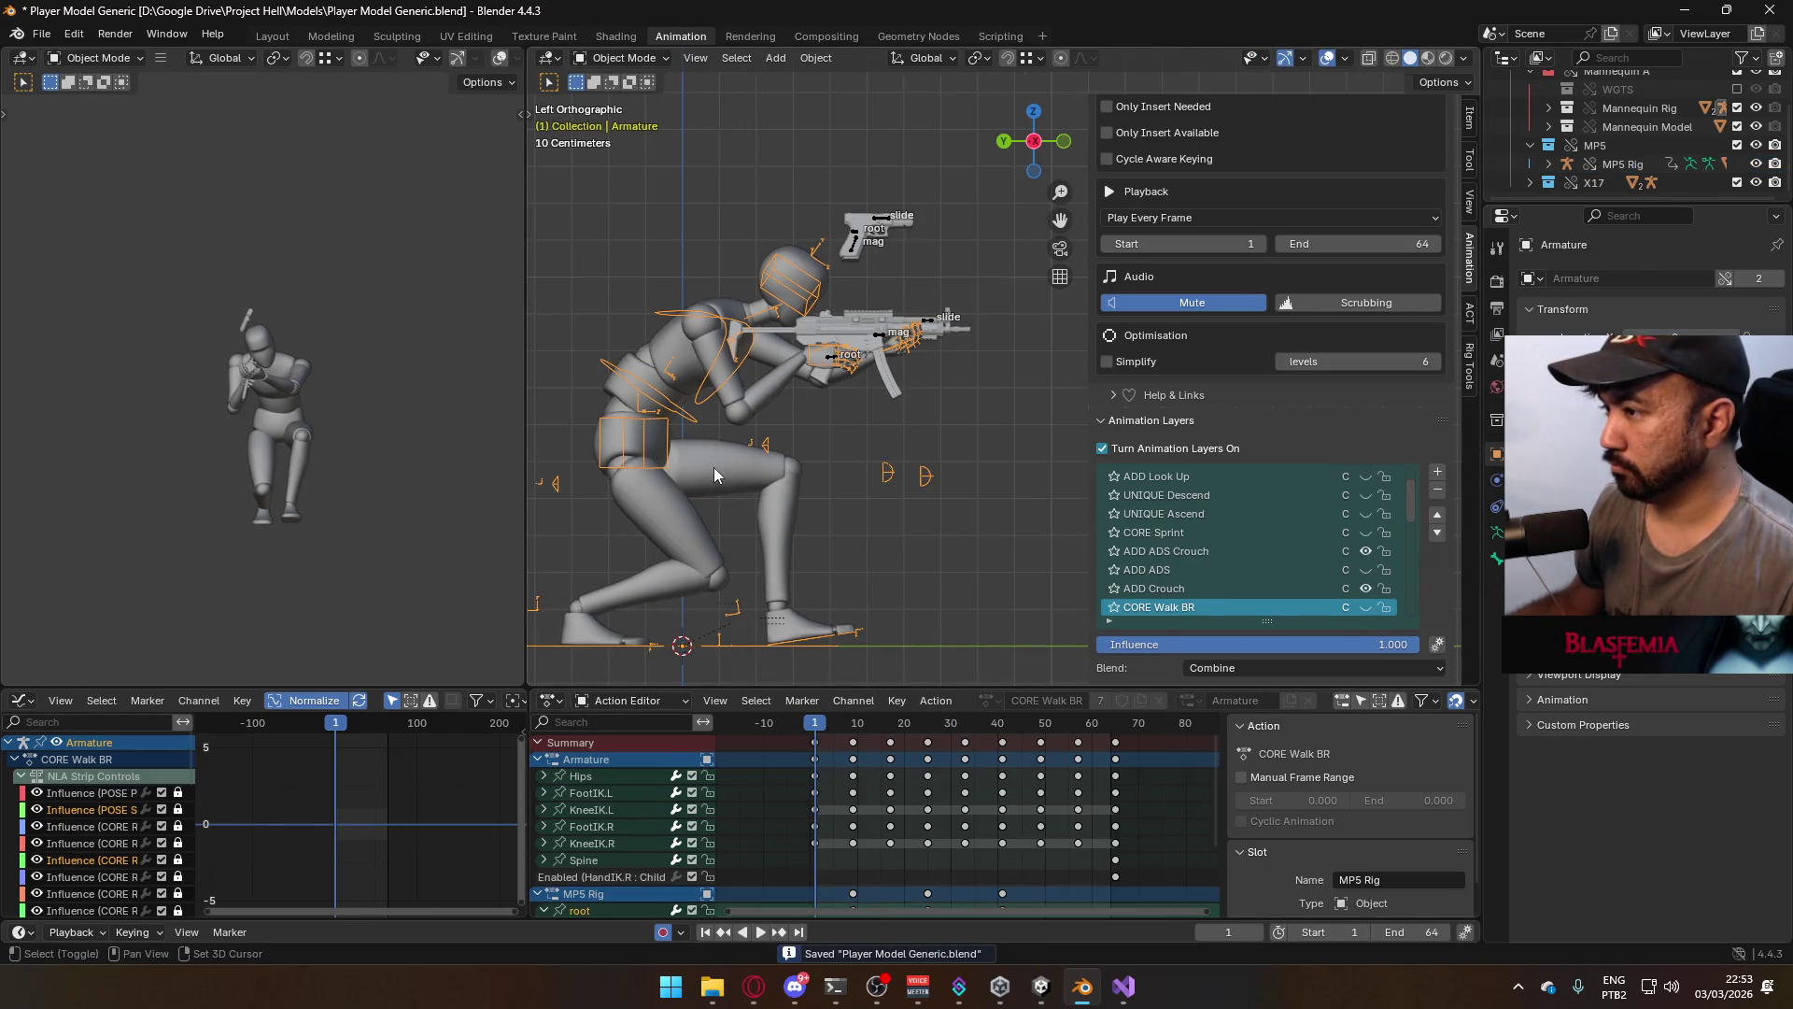
click(715, 474)
key(ctrl+s)
click(41, 34)
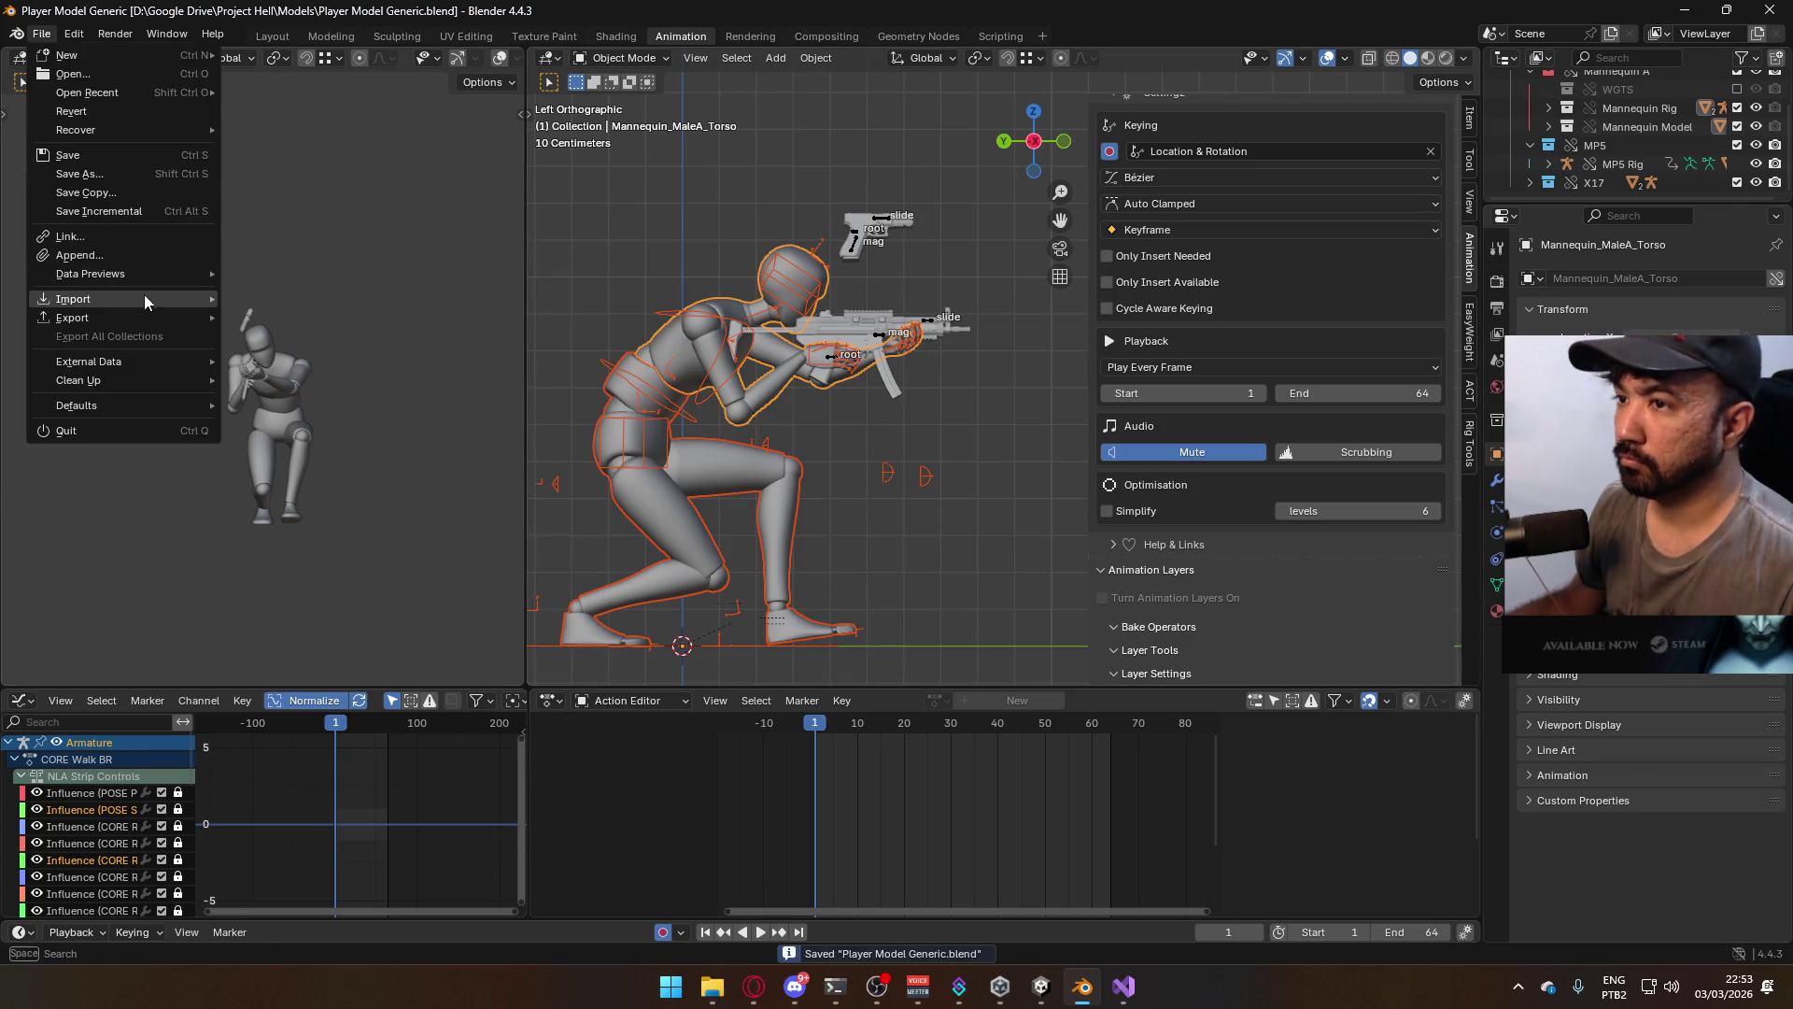
mouse_move(140, 318)
click(344, 463)
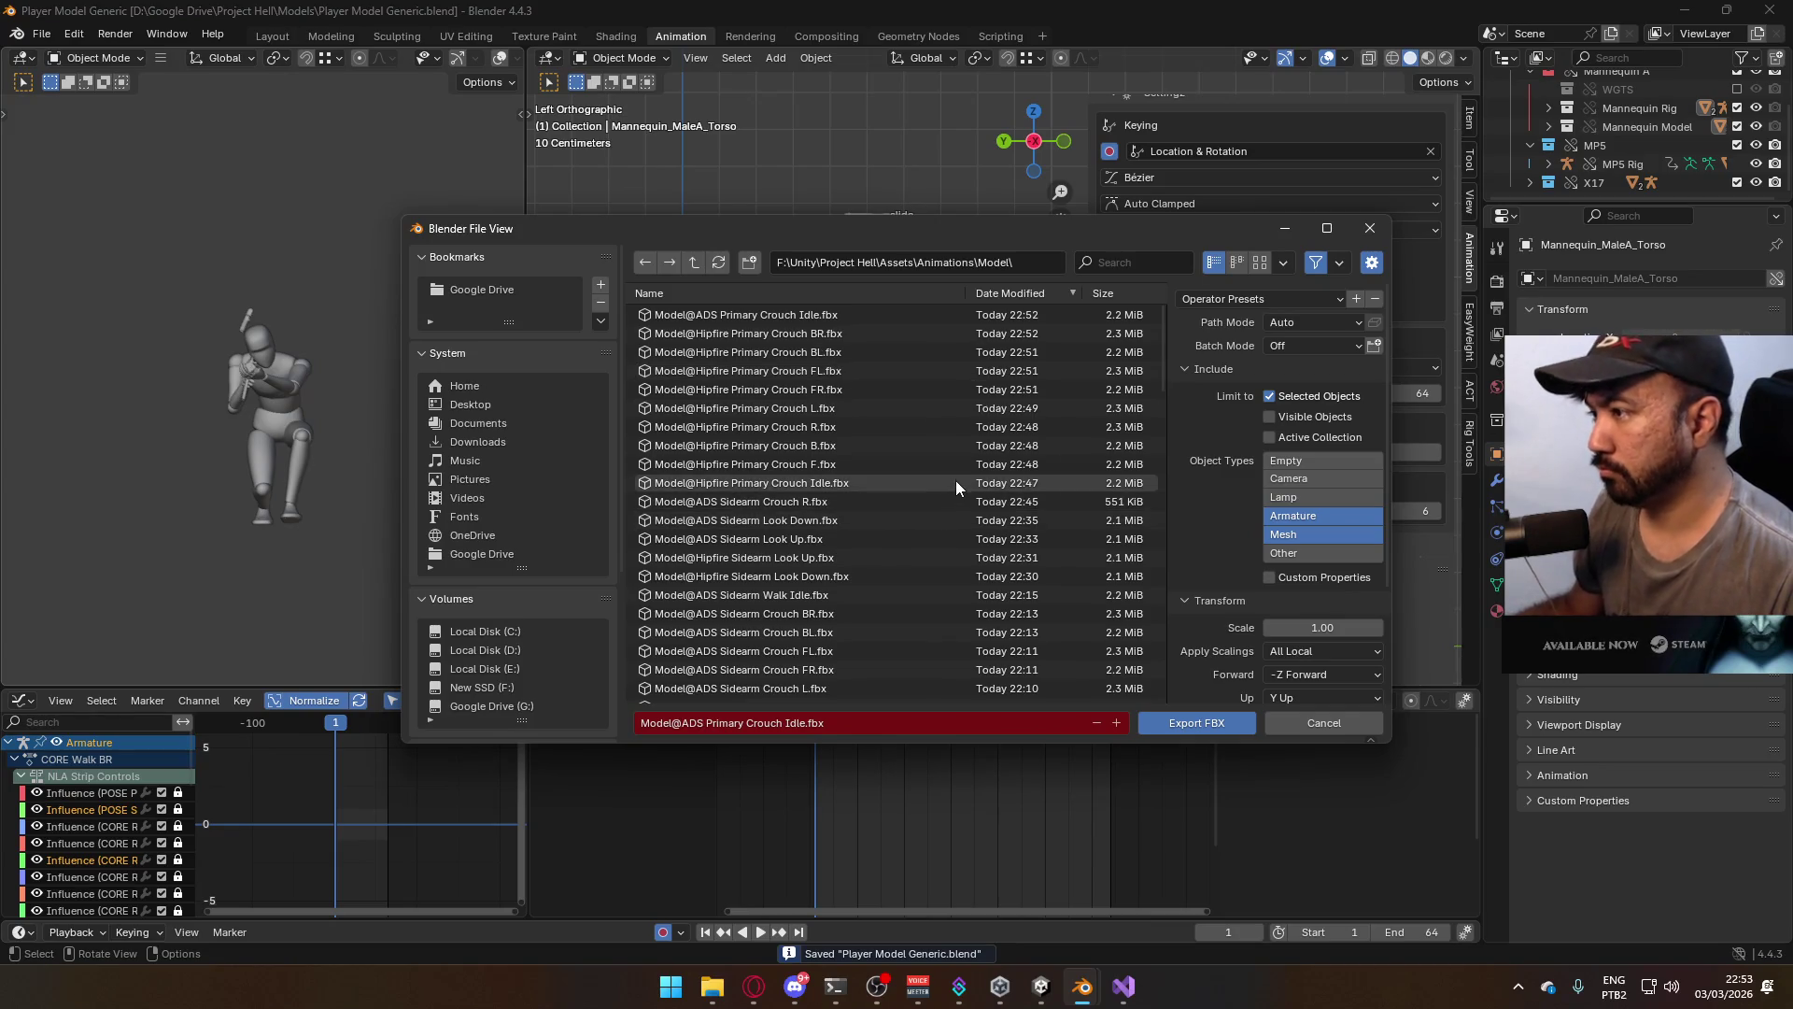
scroll(957, 482, down, 10)
scroll(956, 485, down, 5)
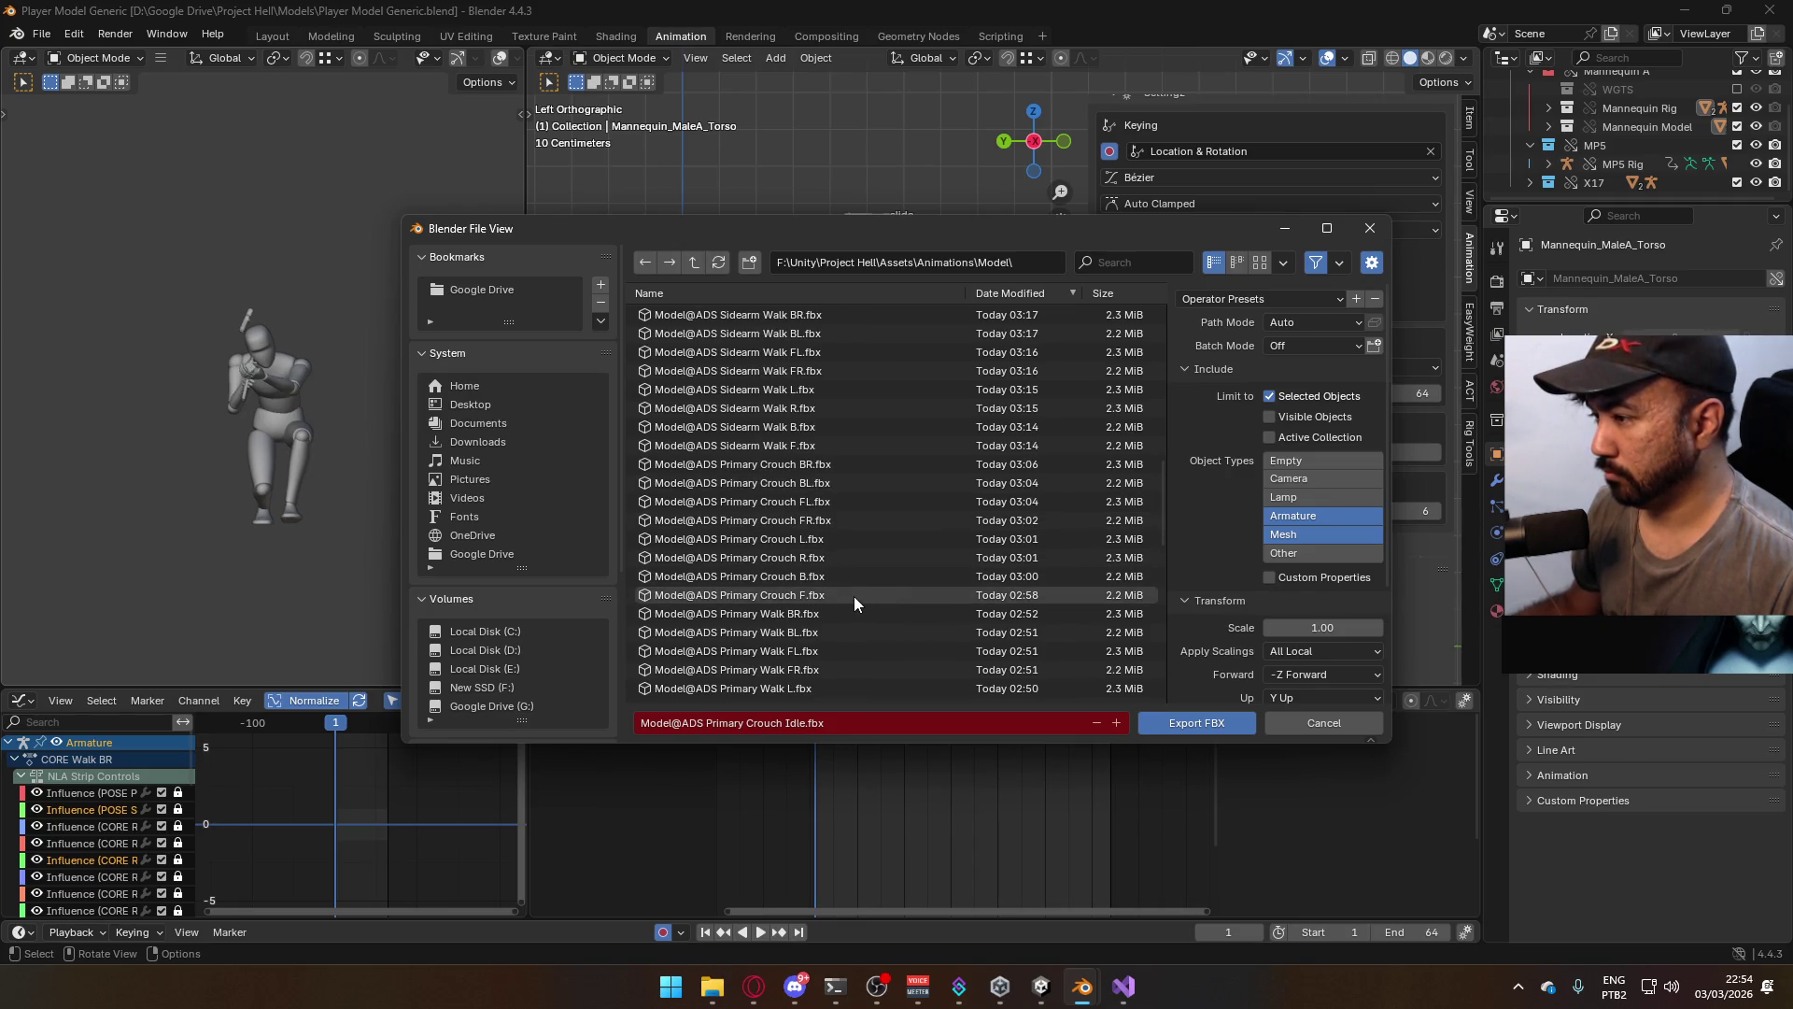
click(1184, 715)
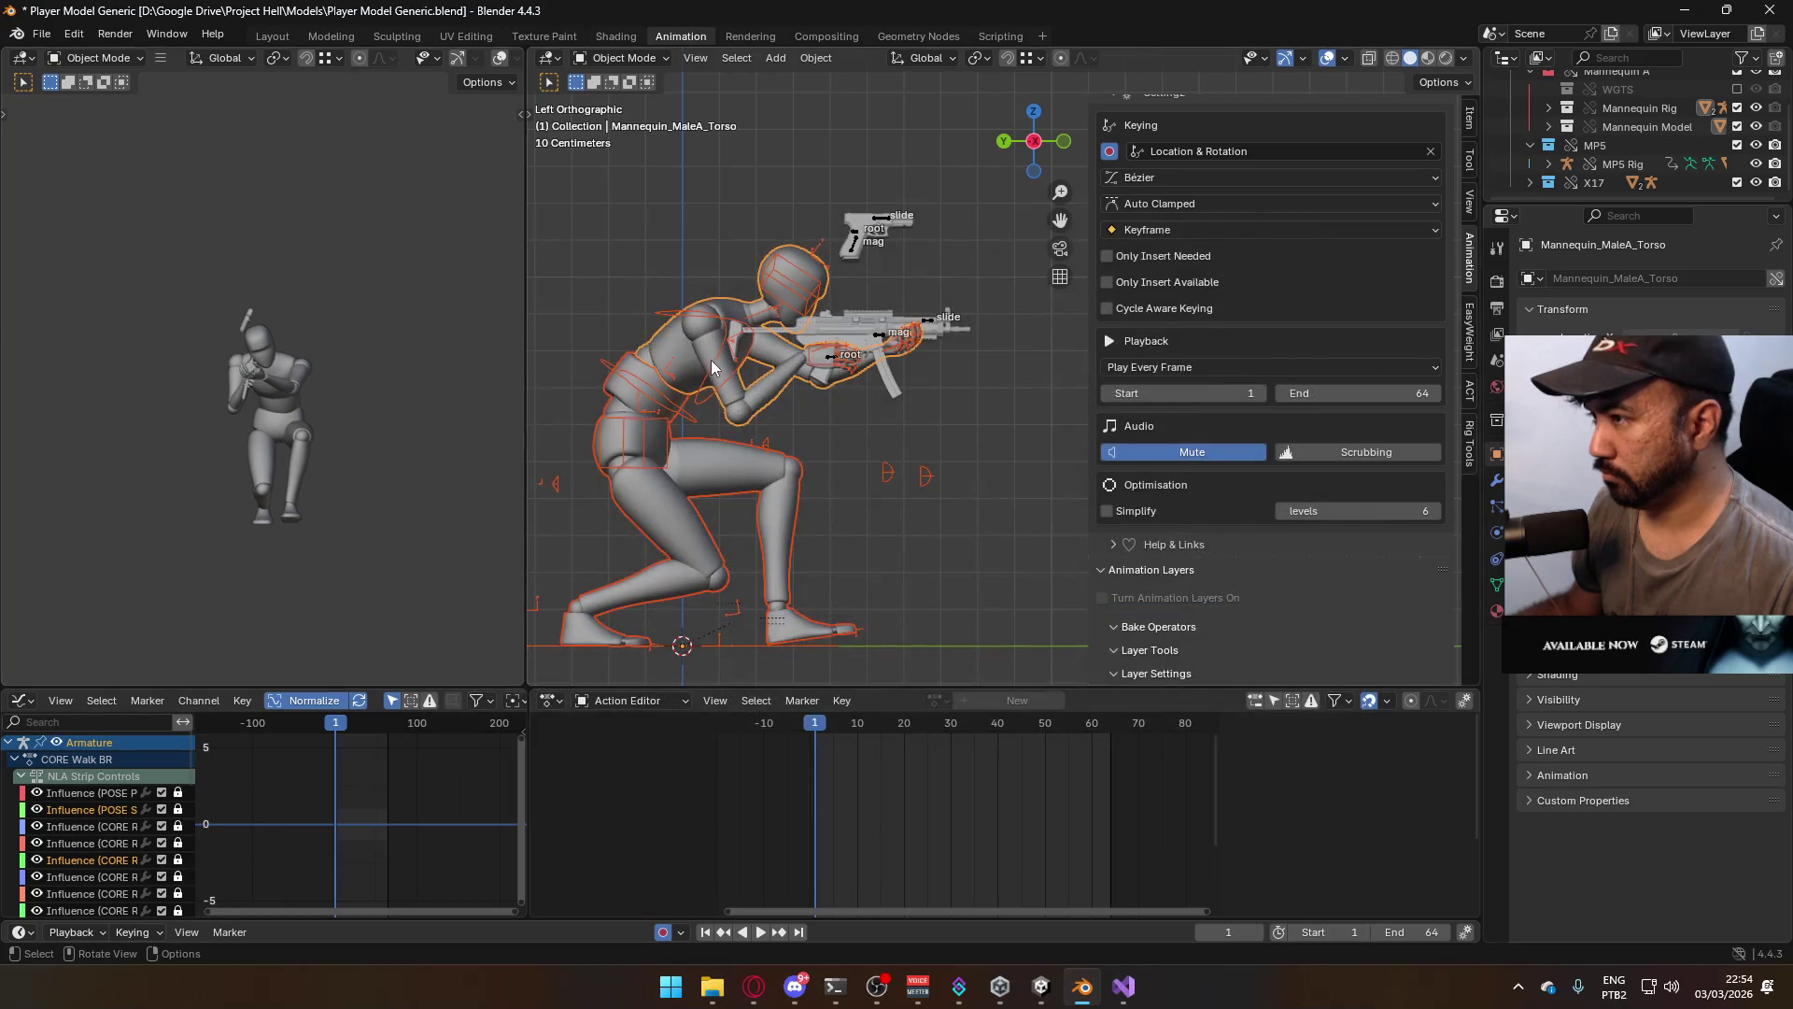
Preview the CORE Walk F layer on both the character armature and the MP5 Rig
click(708, 367)
scroll(1357, 560, down, 2)
scroll(1325, 599, down, 4)
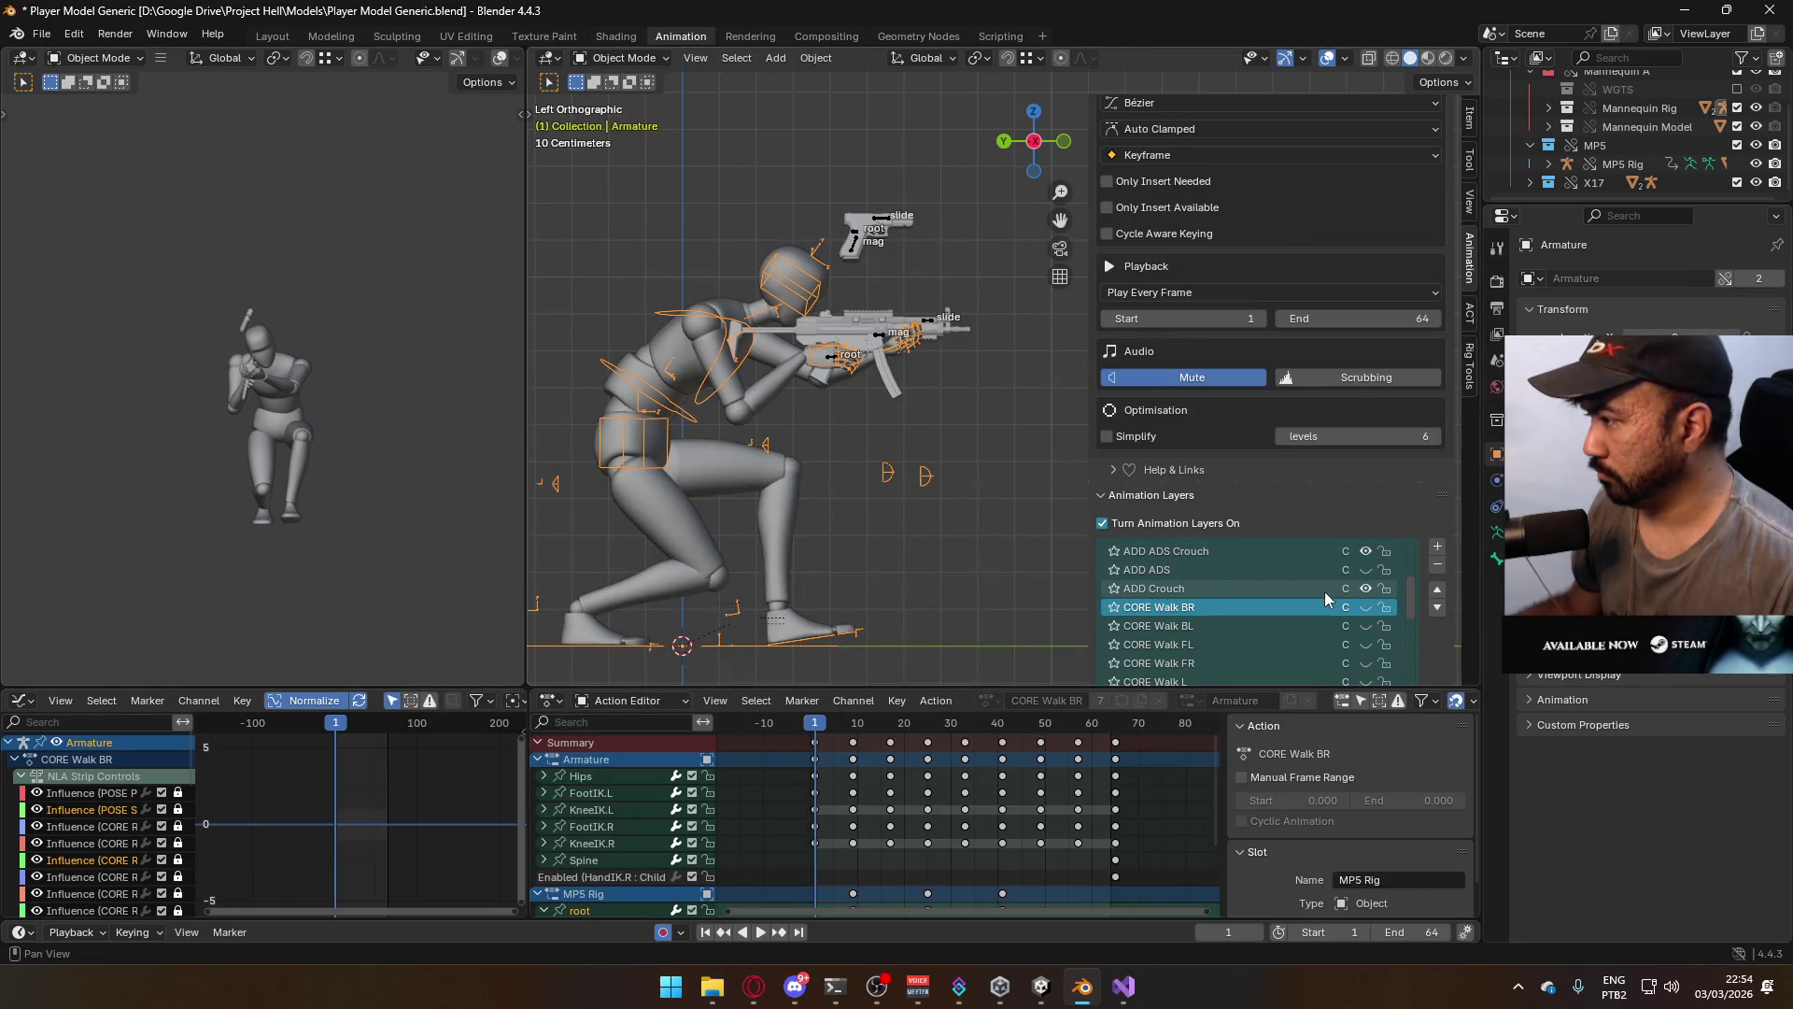
scroll(1379, 595, down, 3)
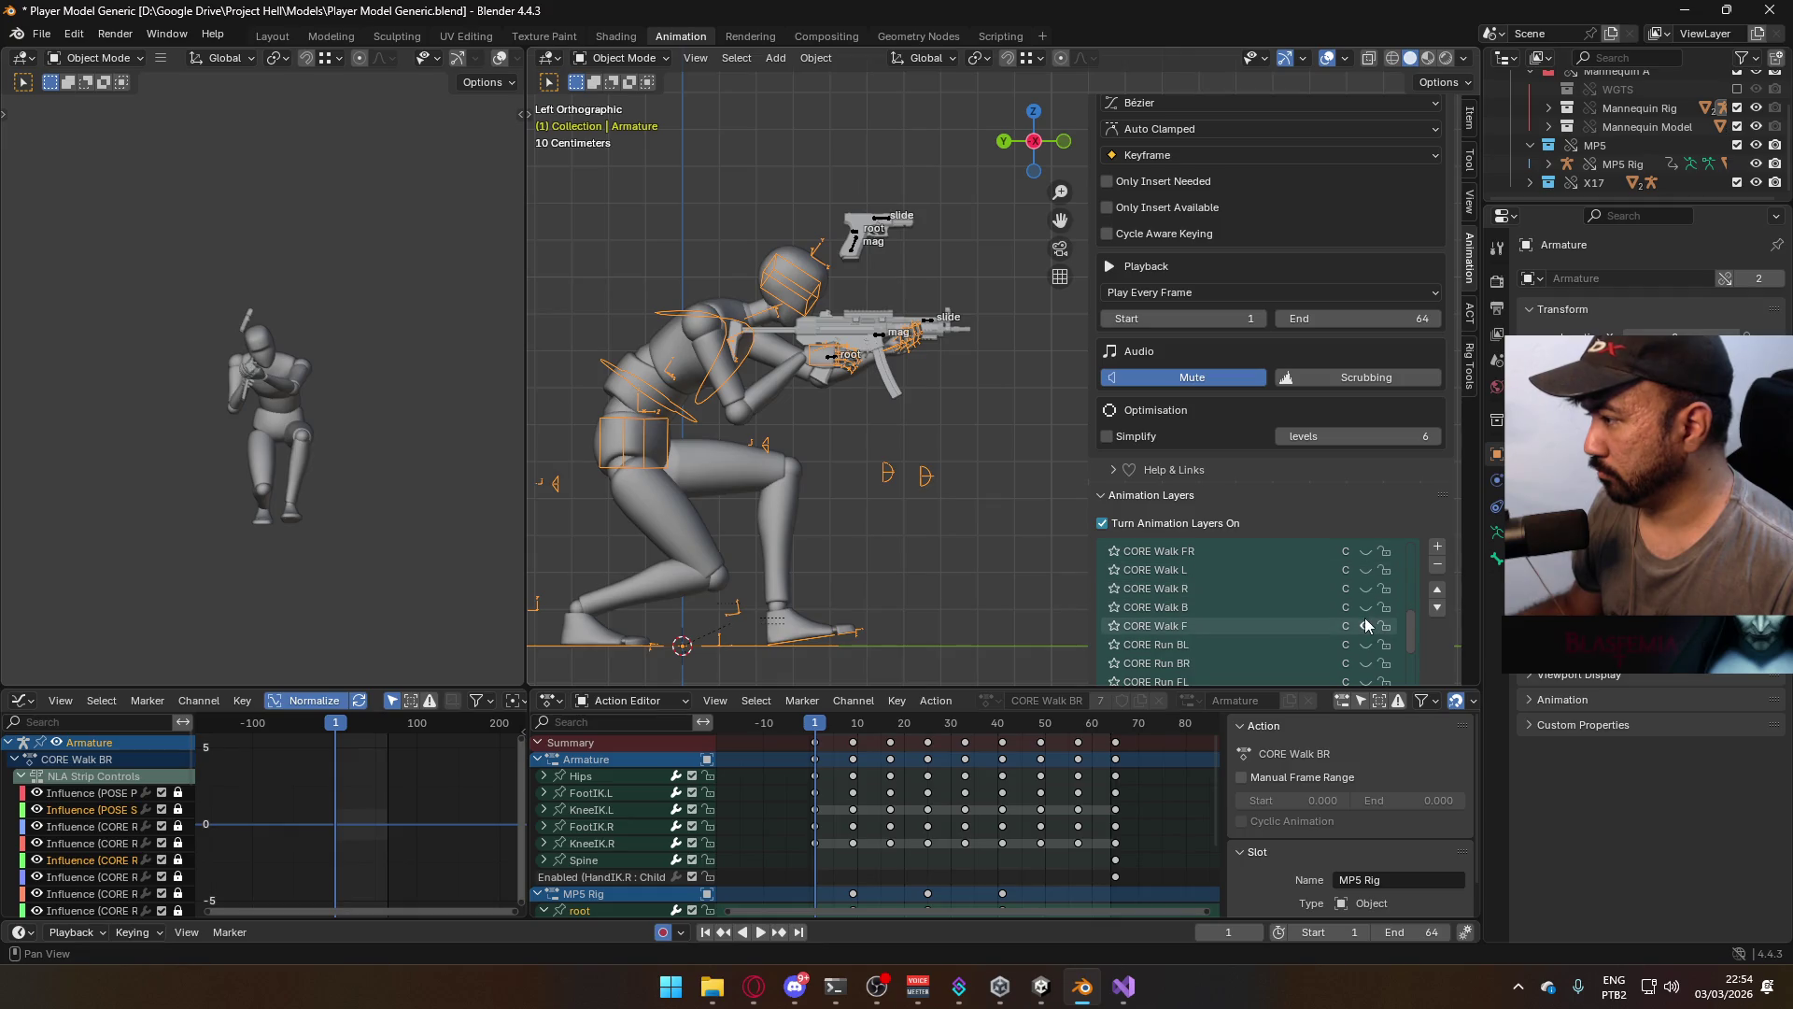
click(1366, 626)
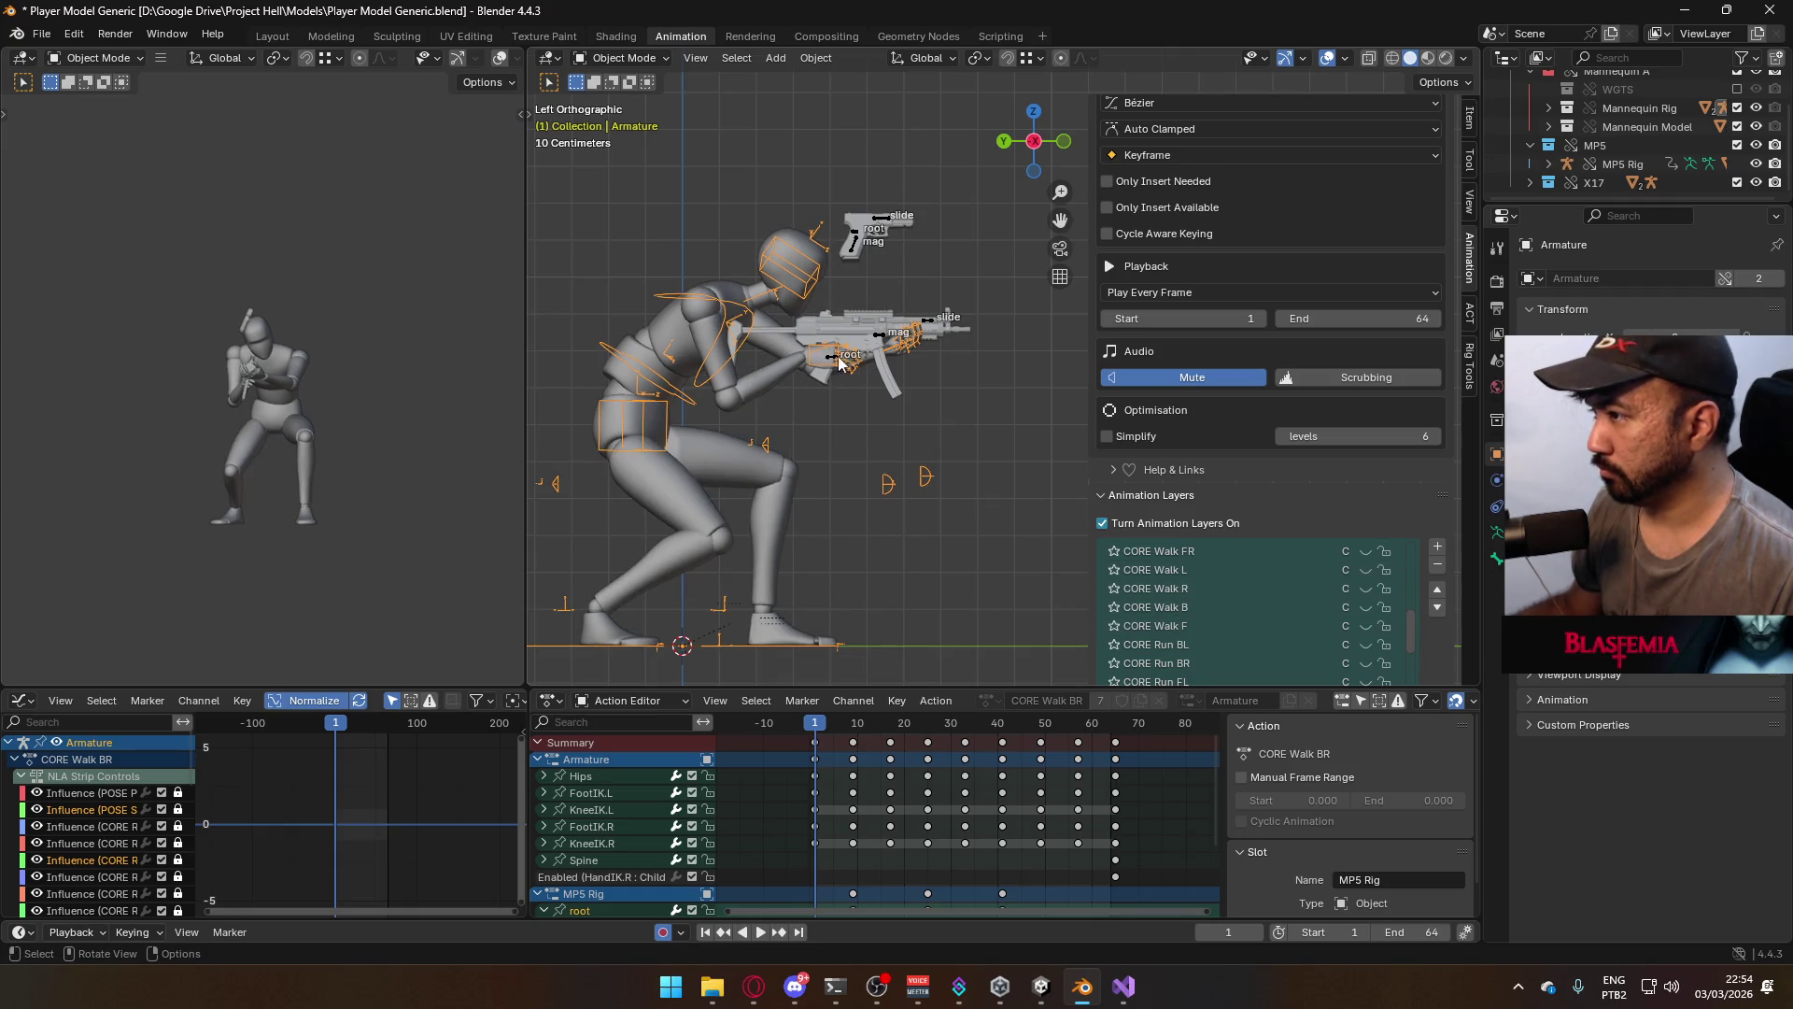
click(829, 366)
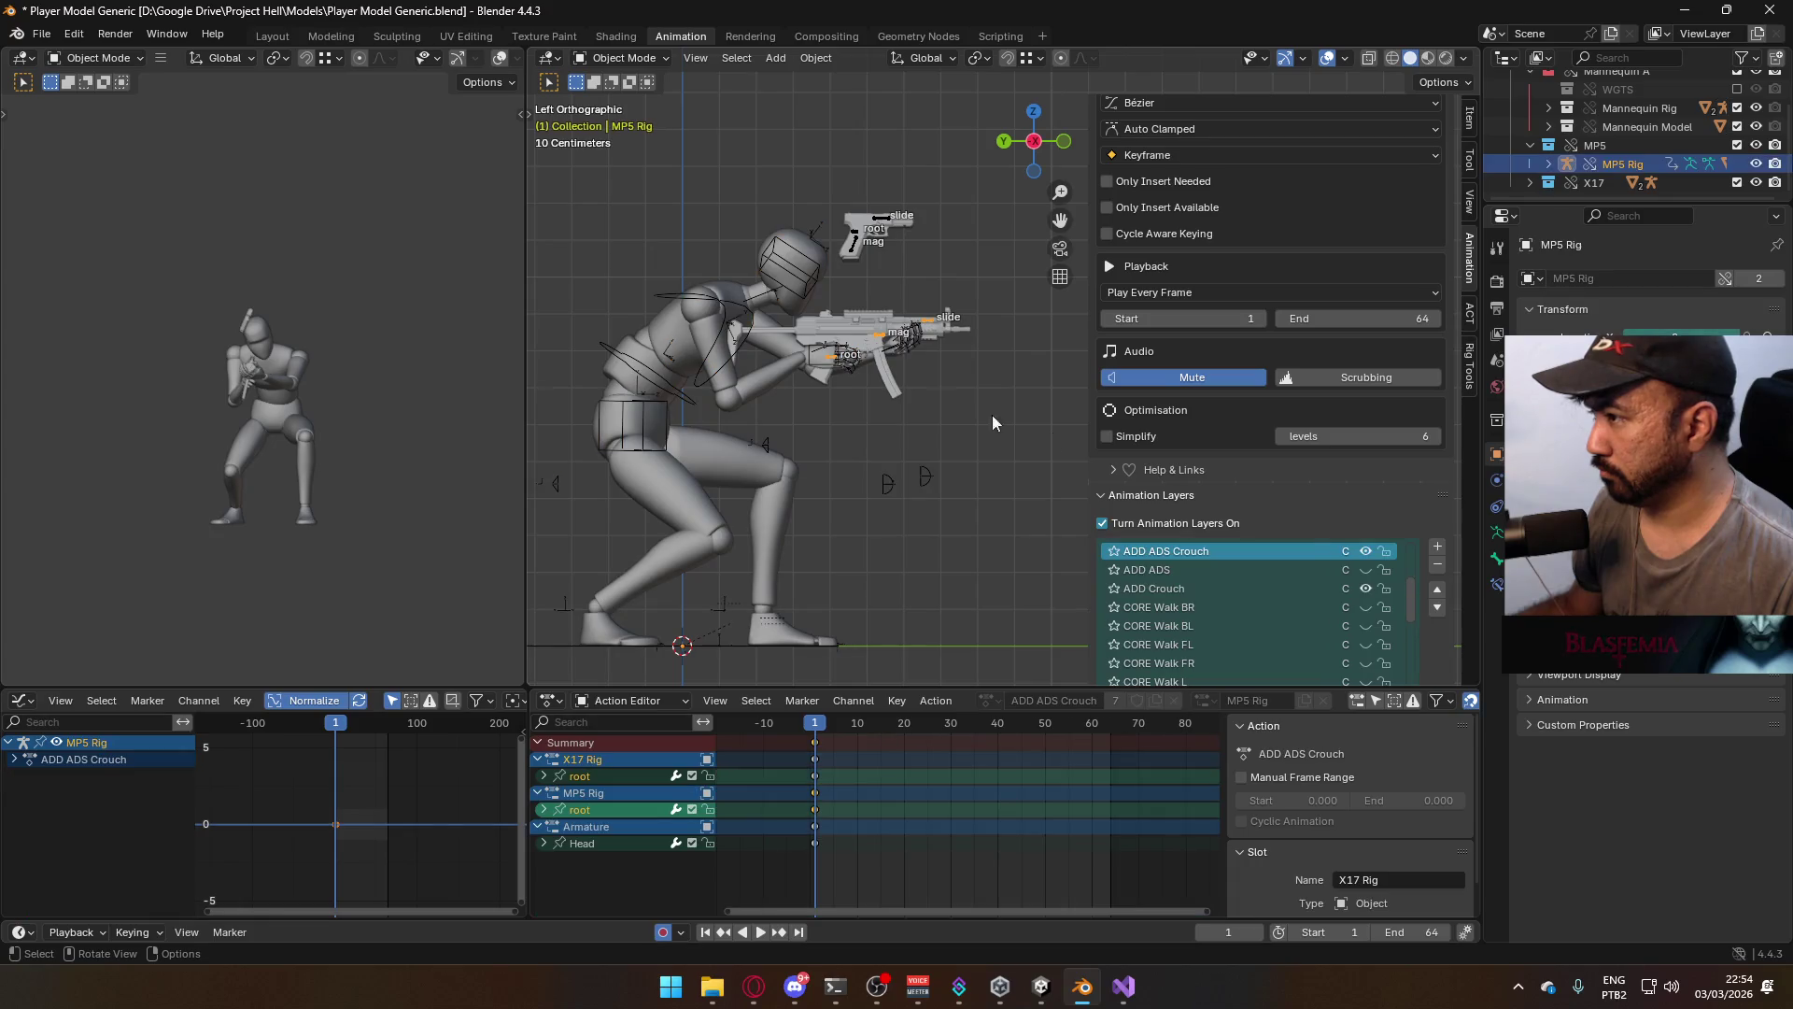
scroll(1355, 573, down, 4)
click(1364, 664)
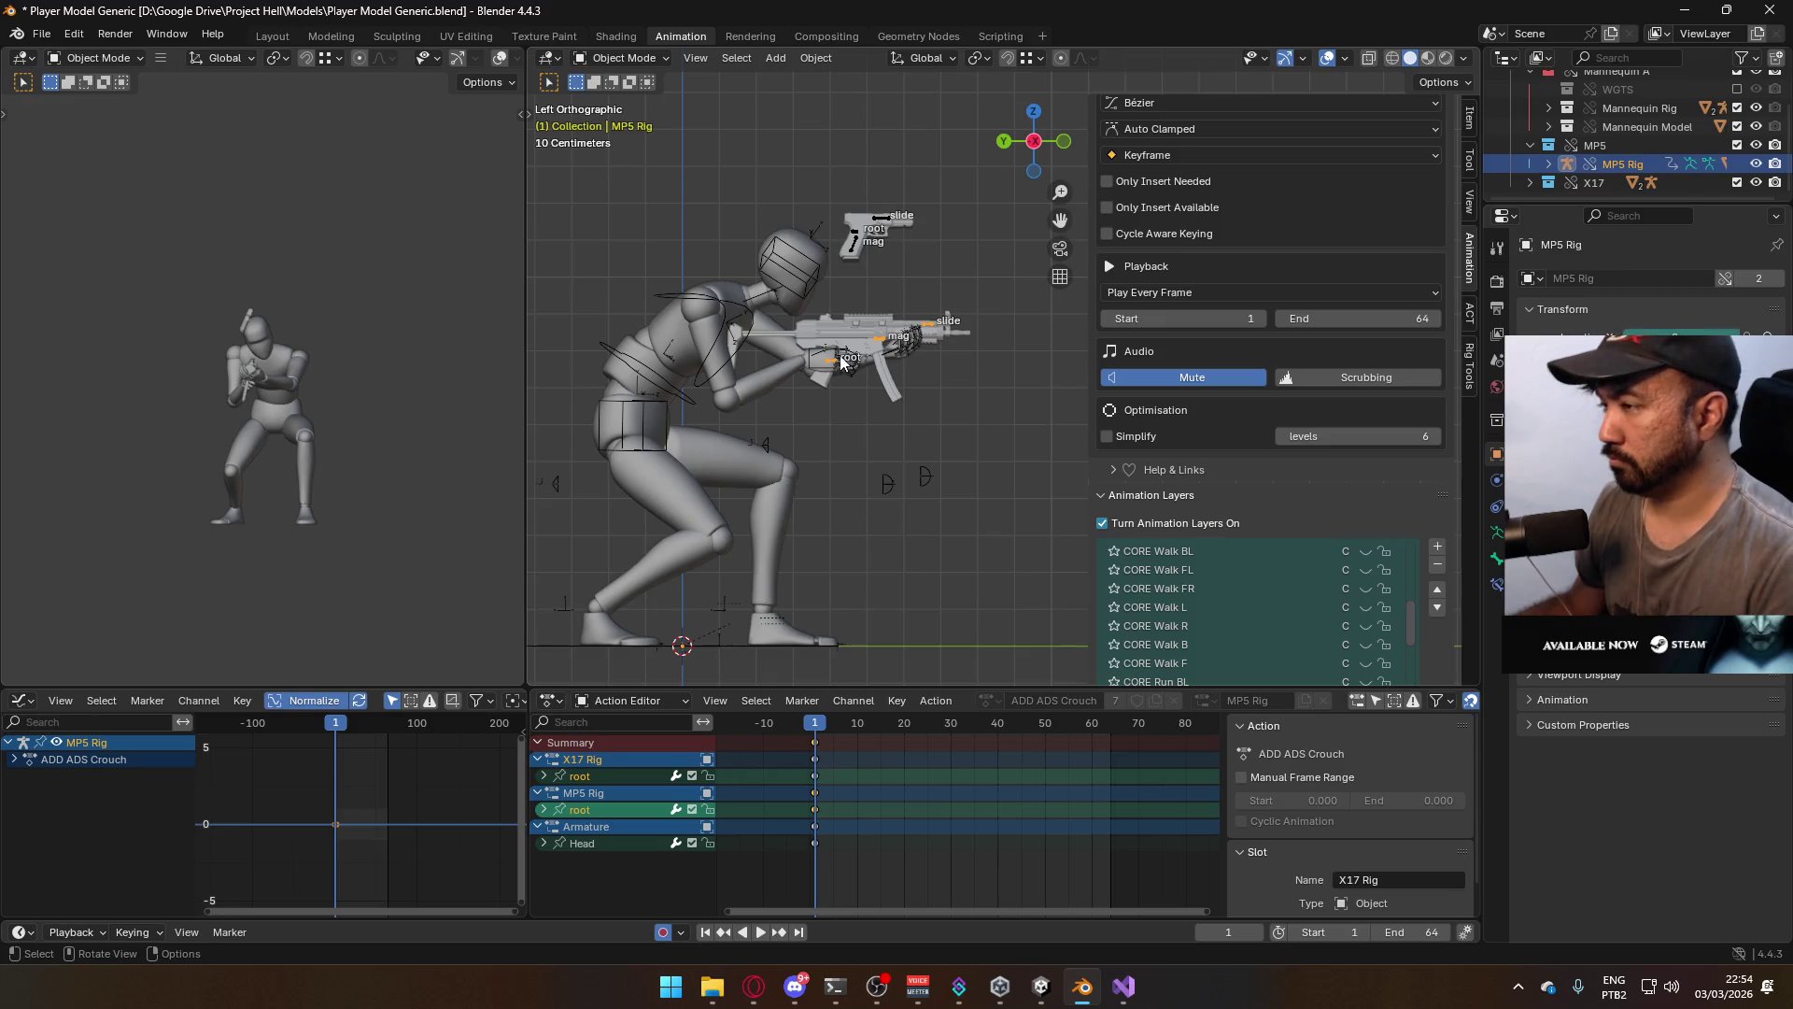
Switch to front view, then orbit into a perspective view of the crouching aiming character
key(KP_1)
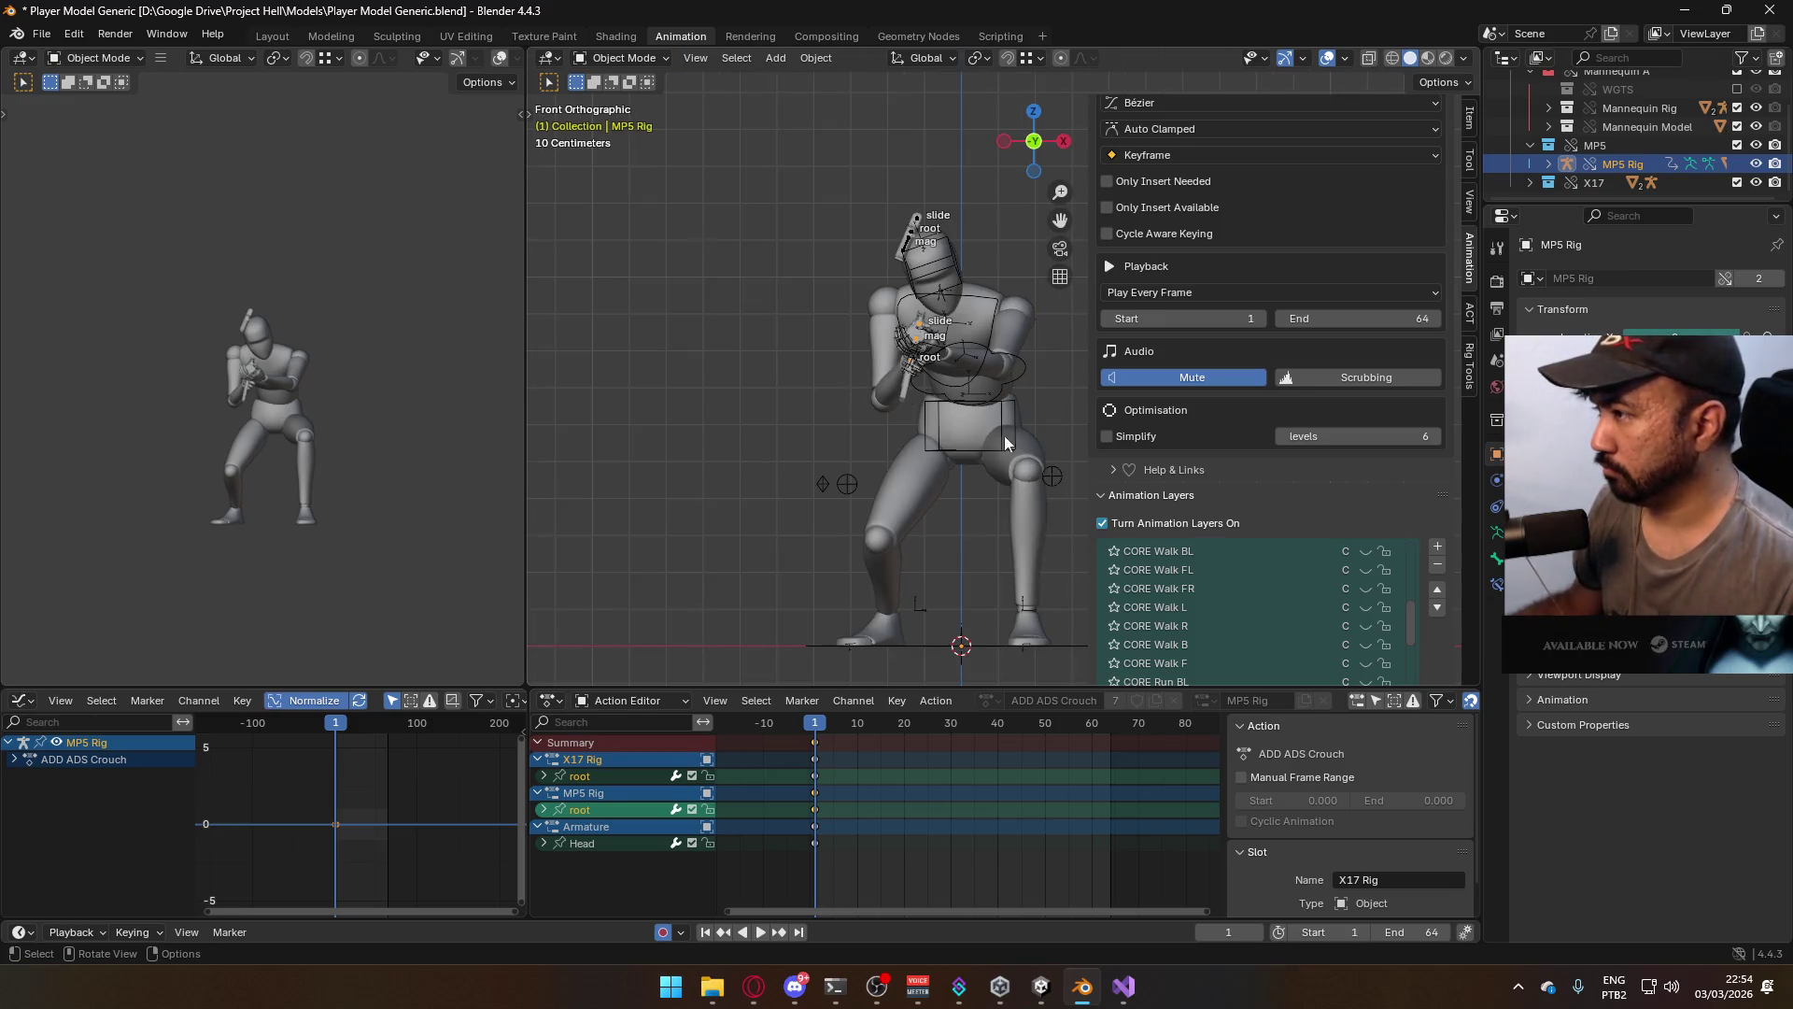
scroll(1303, 607, down, 3)
scroll(1303, 607, down, 5)
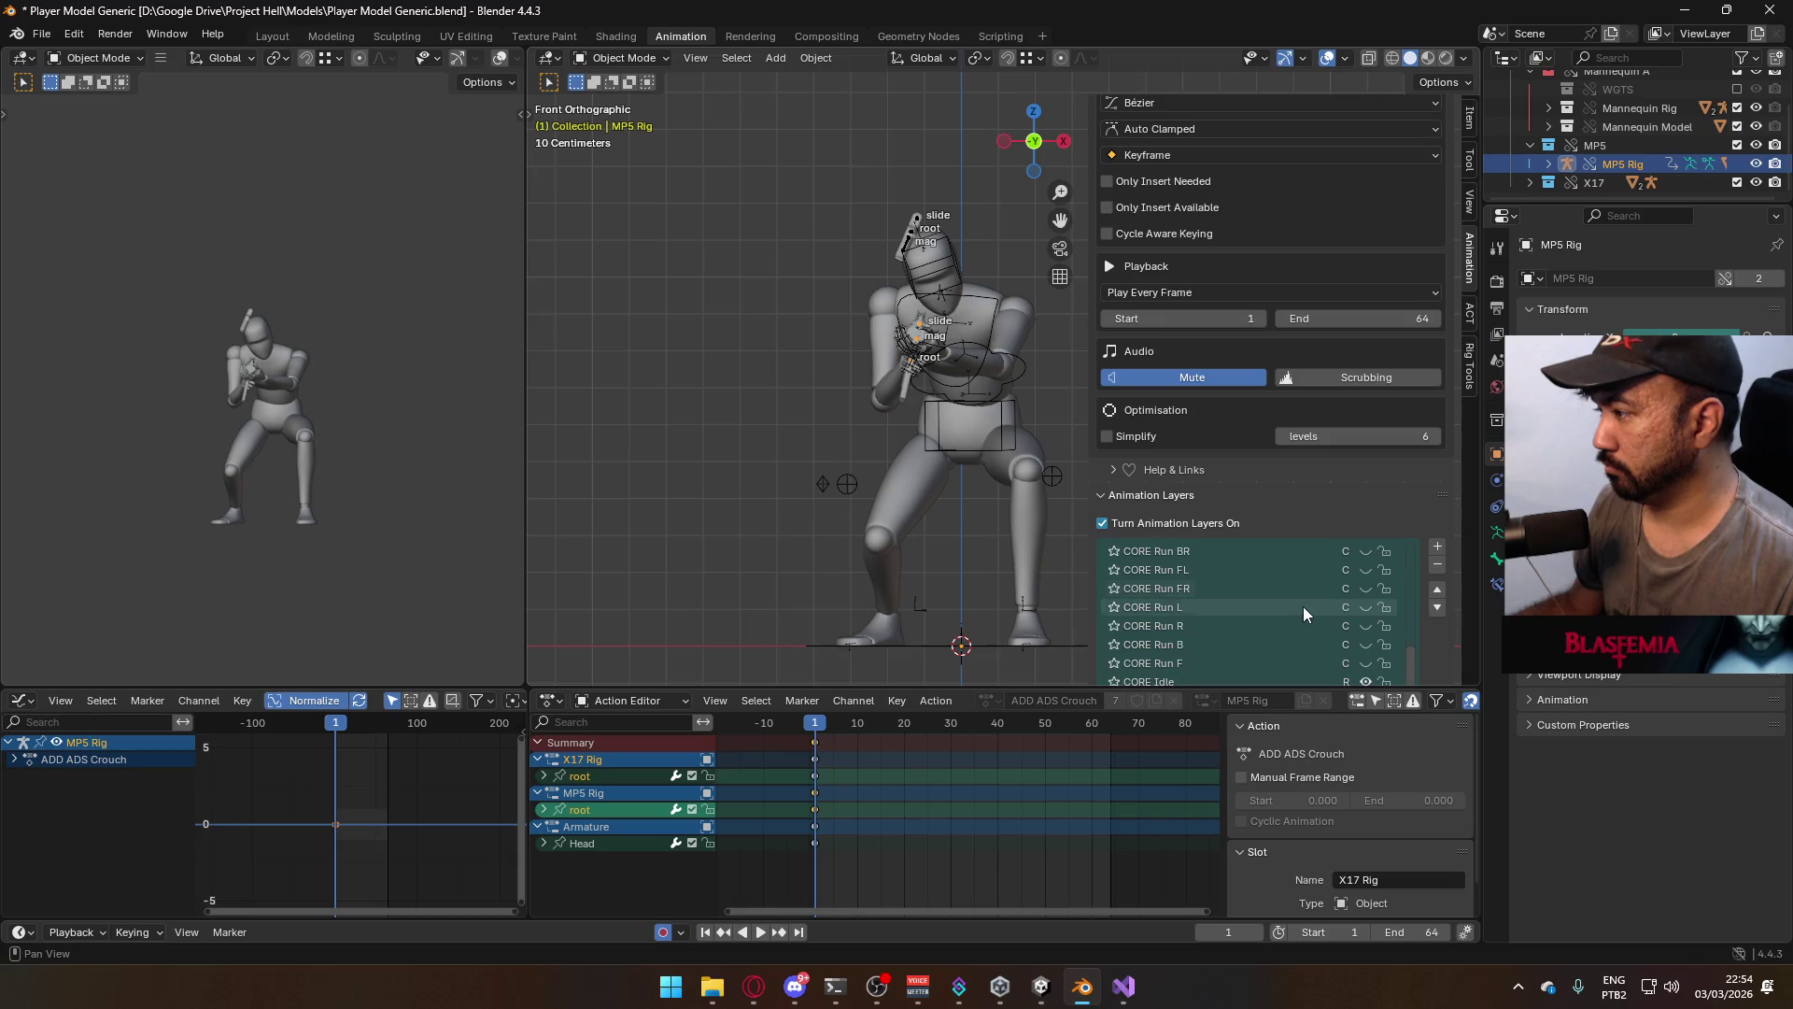
scroll(1303, 609, up, 8)
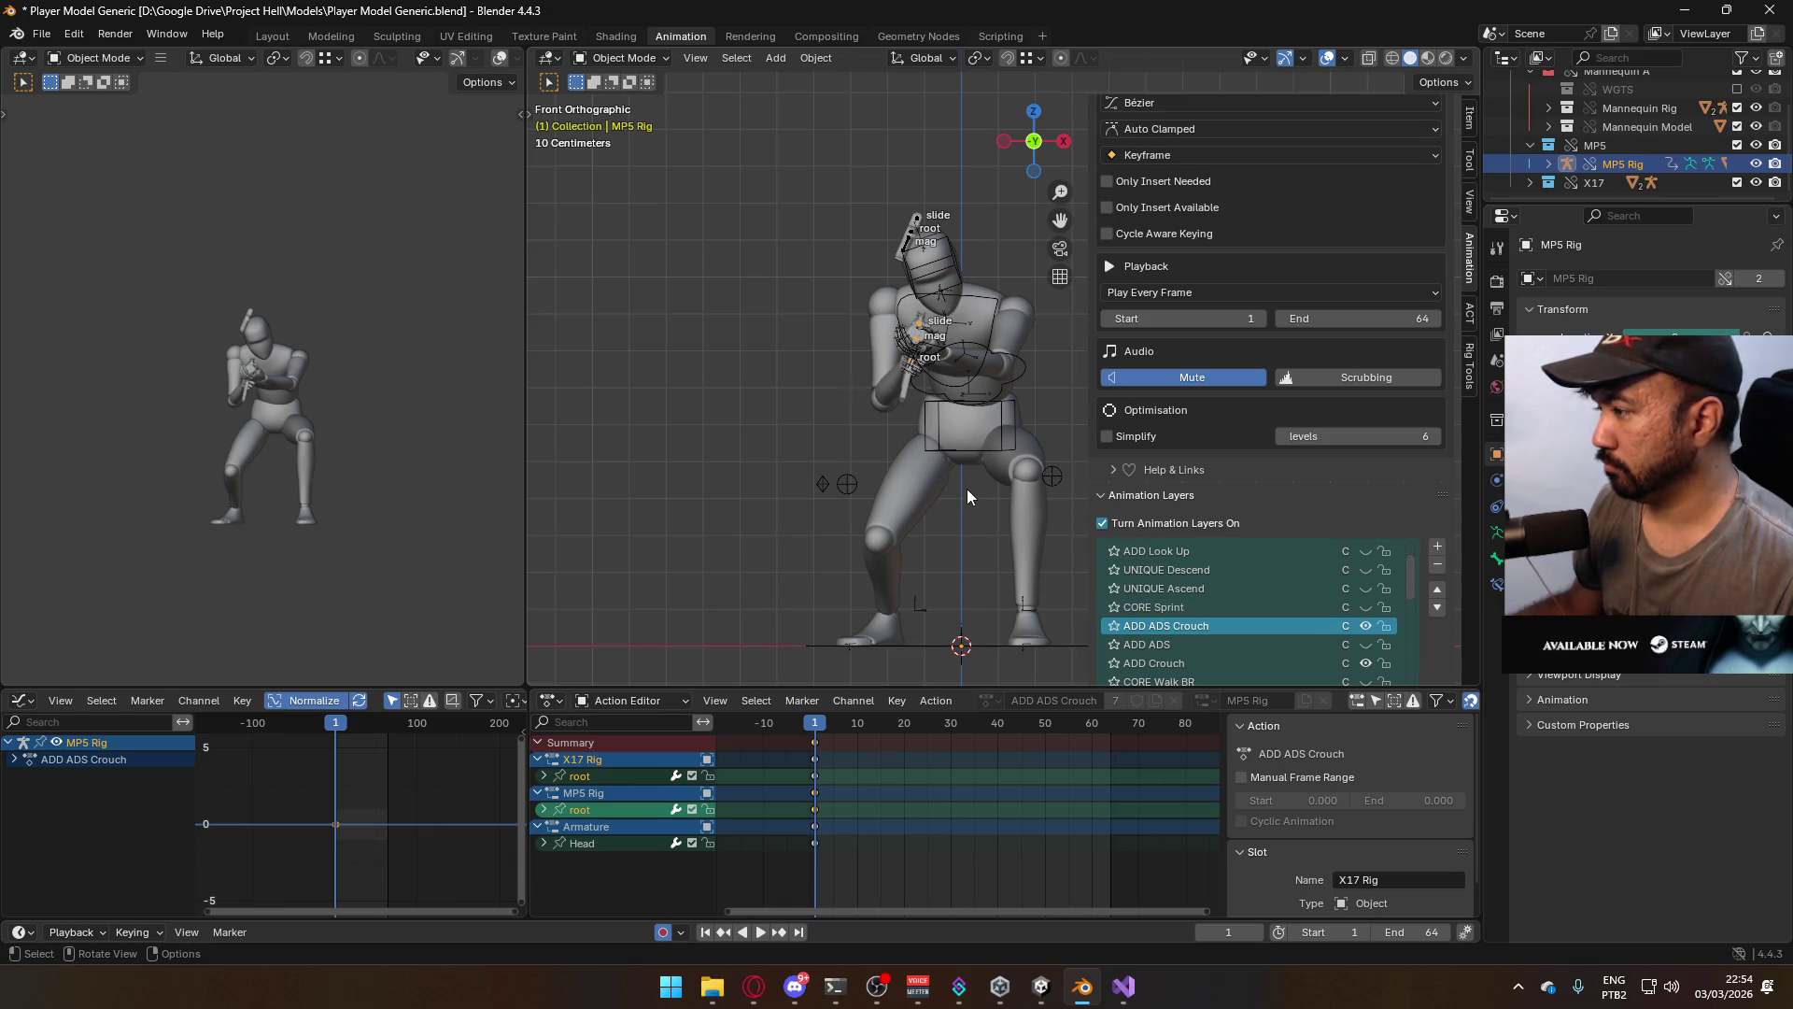
middle_drag(882, 450, 1113, 473)
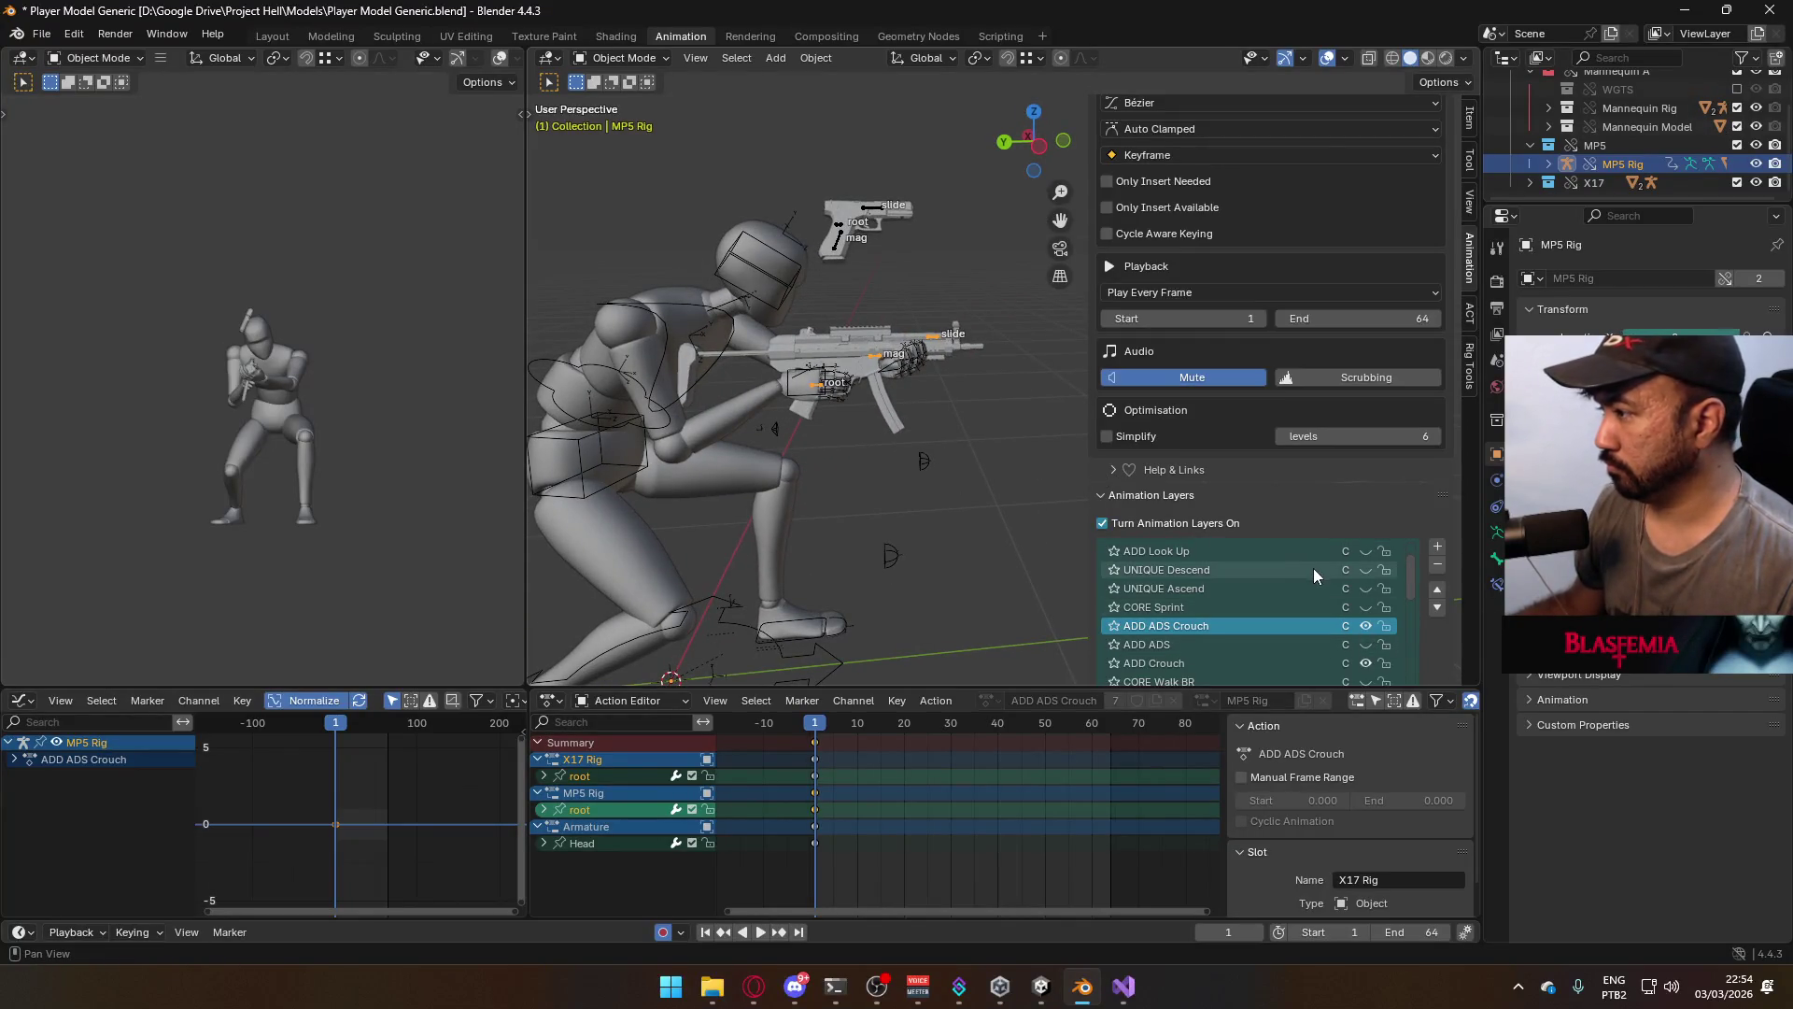
Enable the CORE Walk B layer on both the MP5 rig and the character armature
scroll(1321, 572, down, 10)
scroll(1325, 626, up, 4)
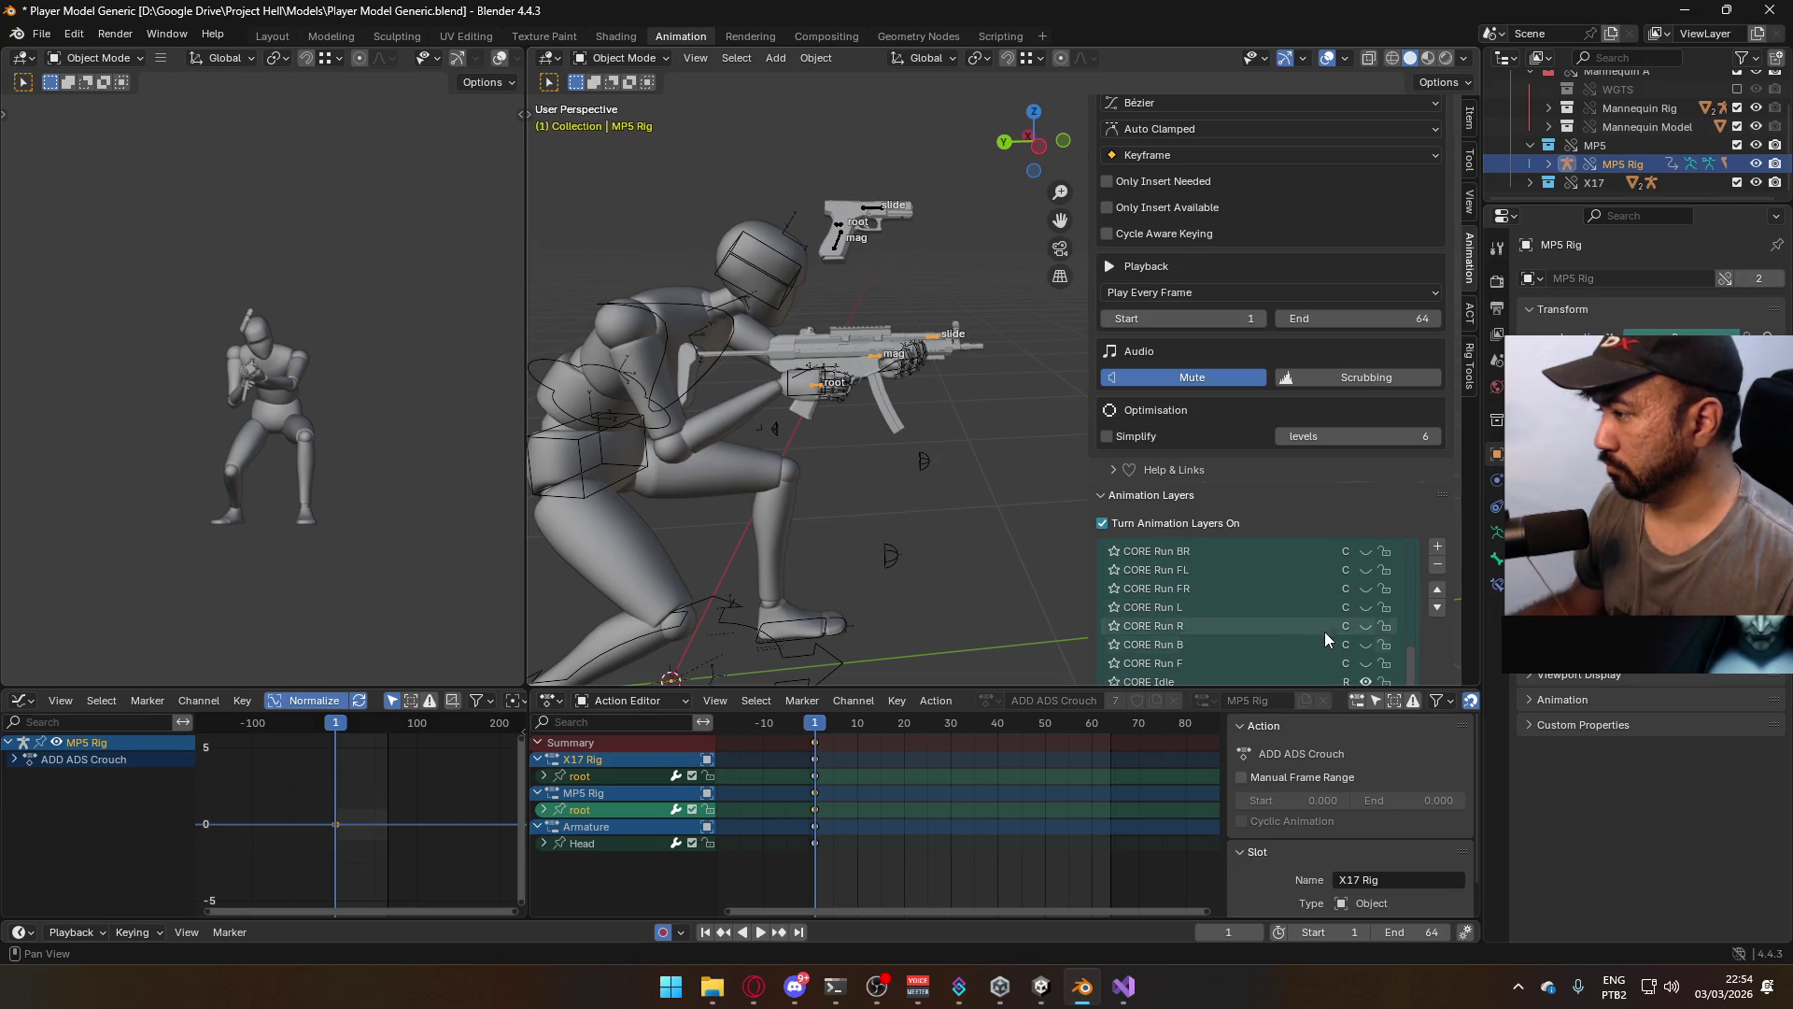
click(1365, 588)
click(716, 366)
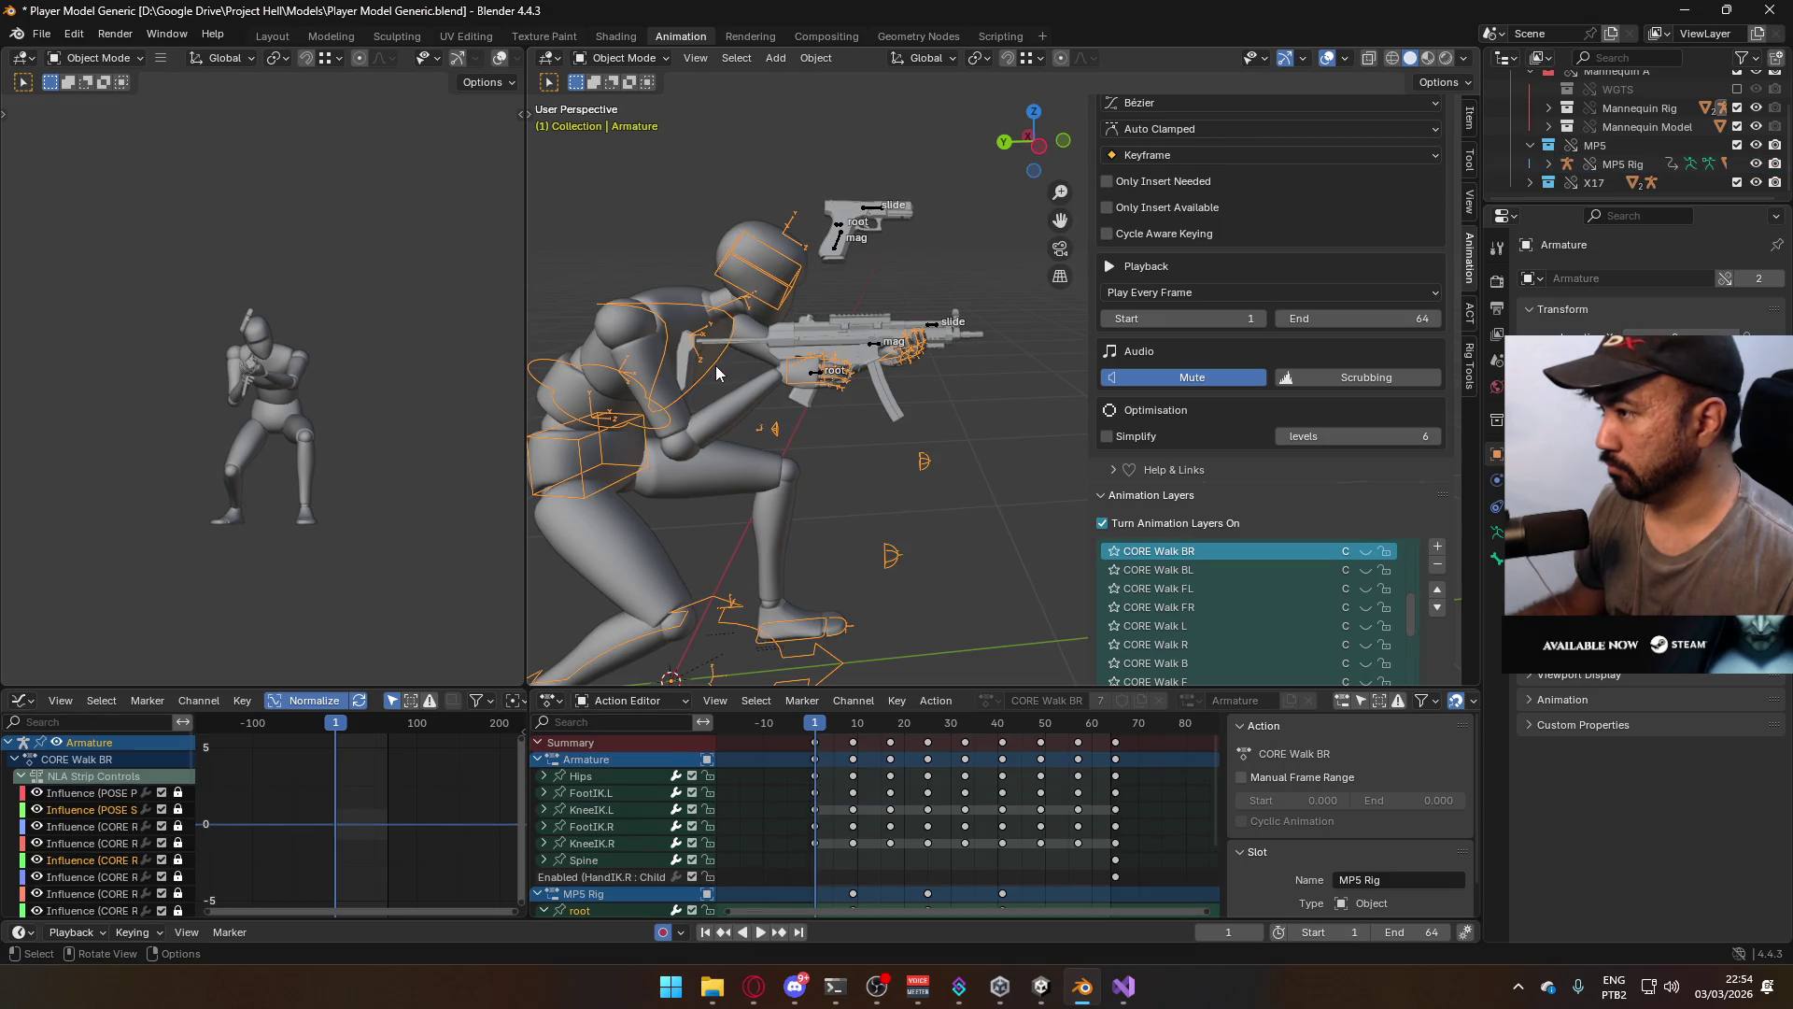
scroll(1362, 581, down, 10)
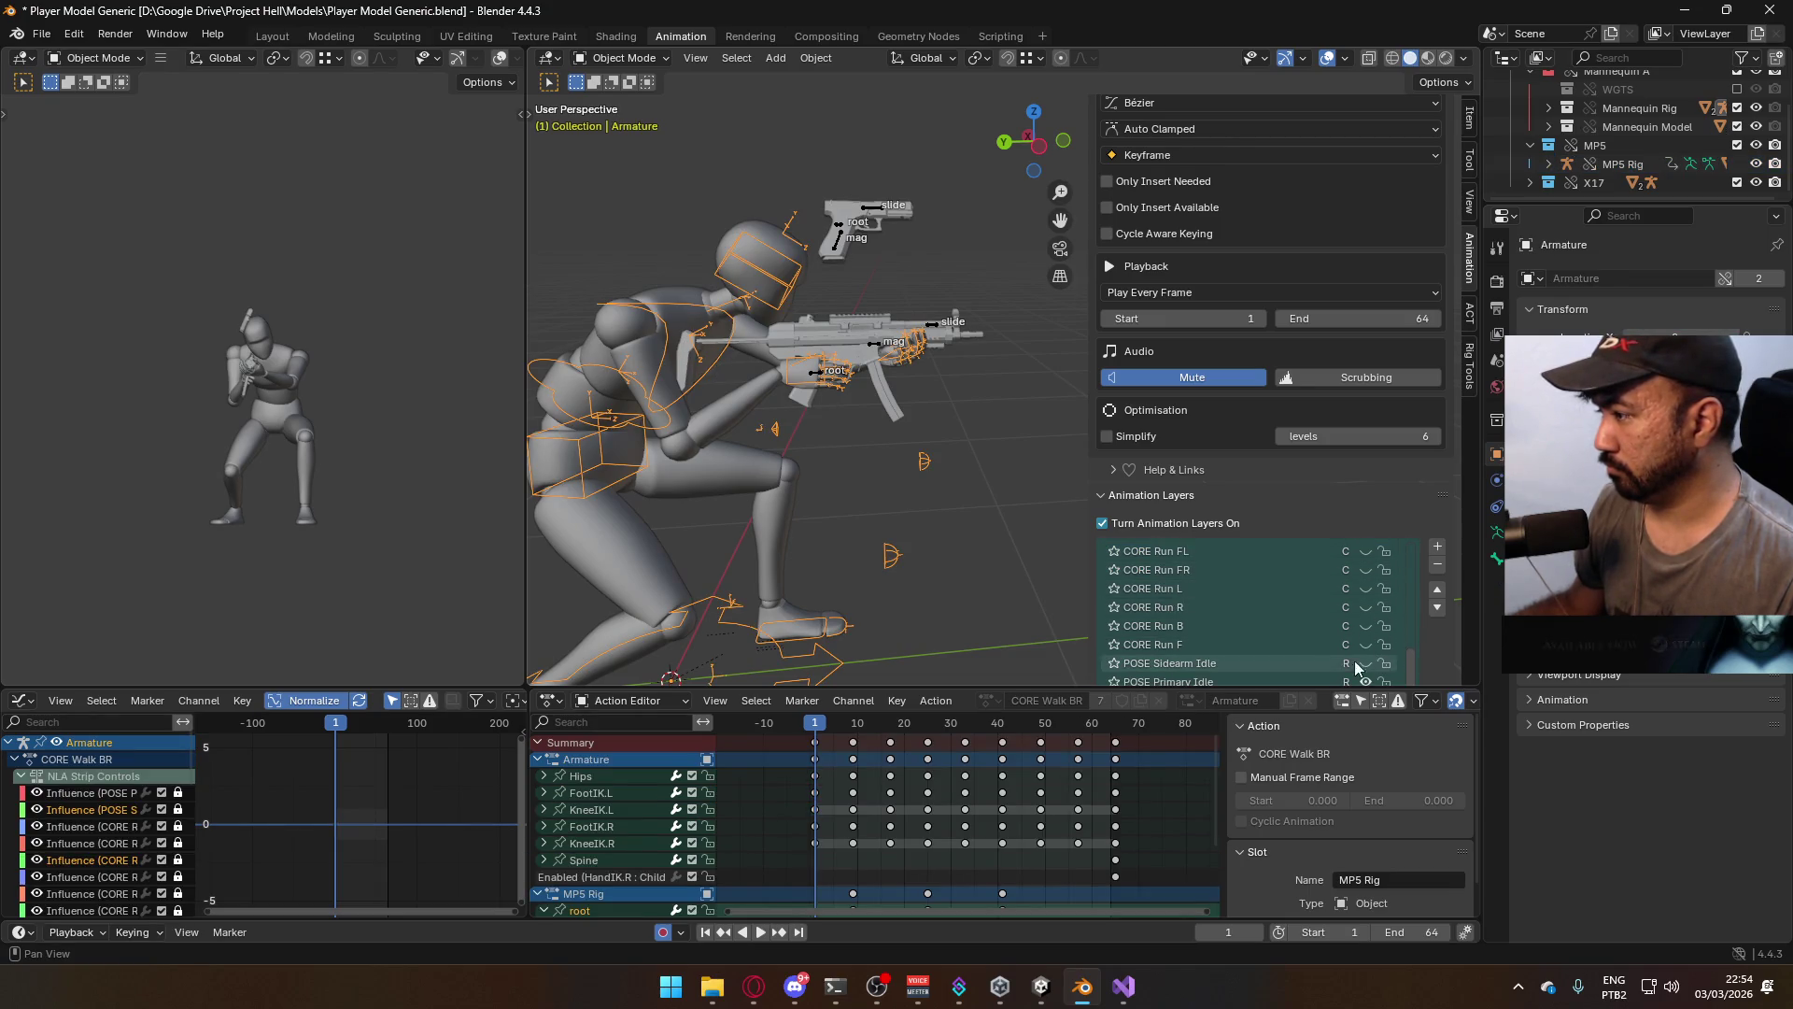
scroll(1341, 651, up, 7)
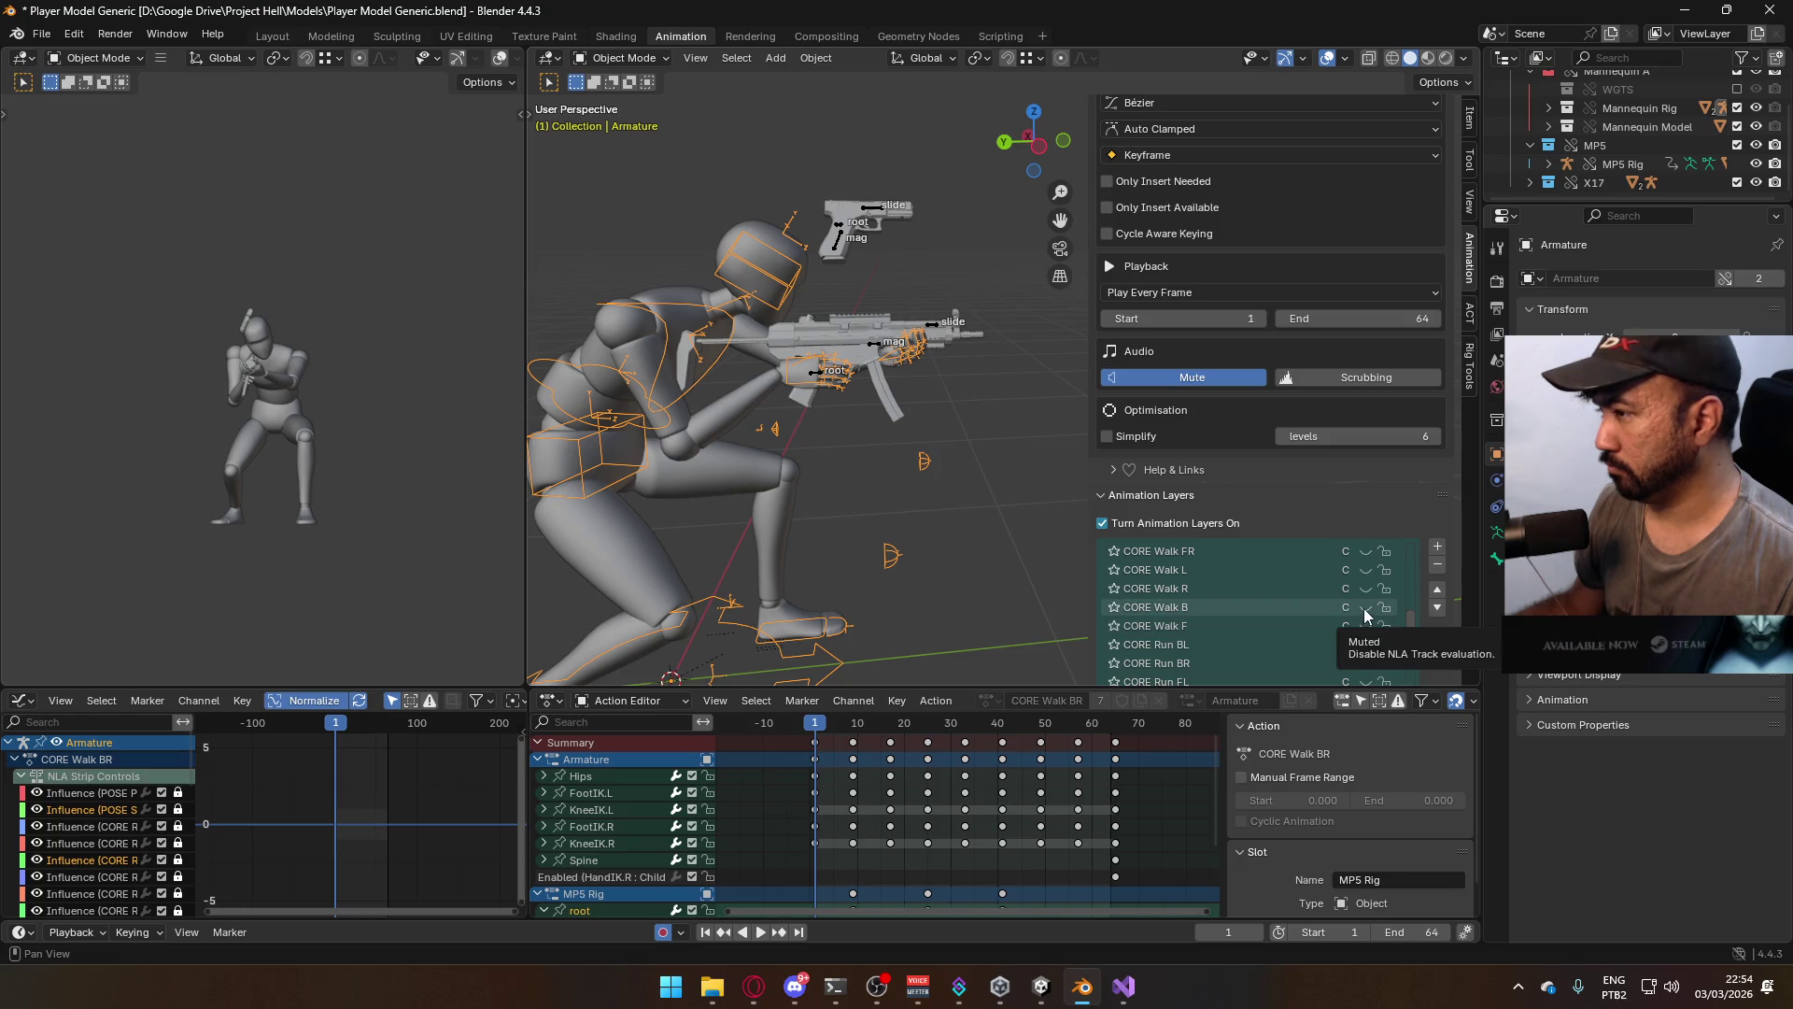
click(1364, 609)
Preview the backward crouch walk, return to frame 1, and select the mannequin mesh
scroll(882, 462, down, 5)
key(space)
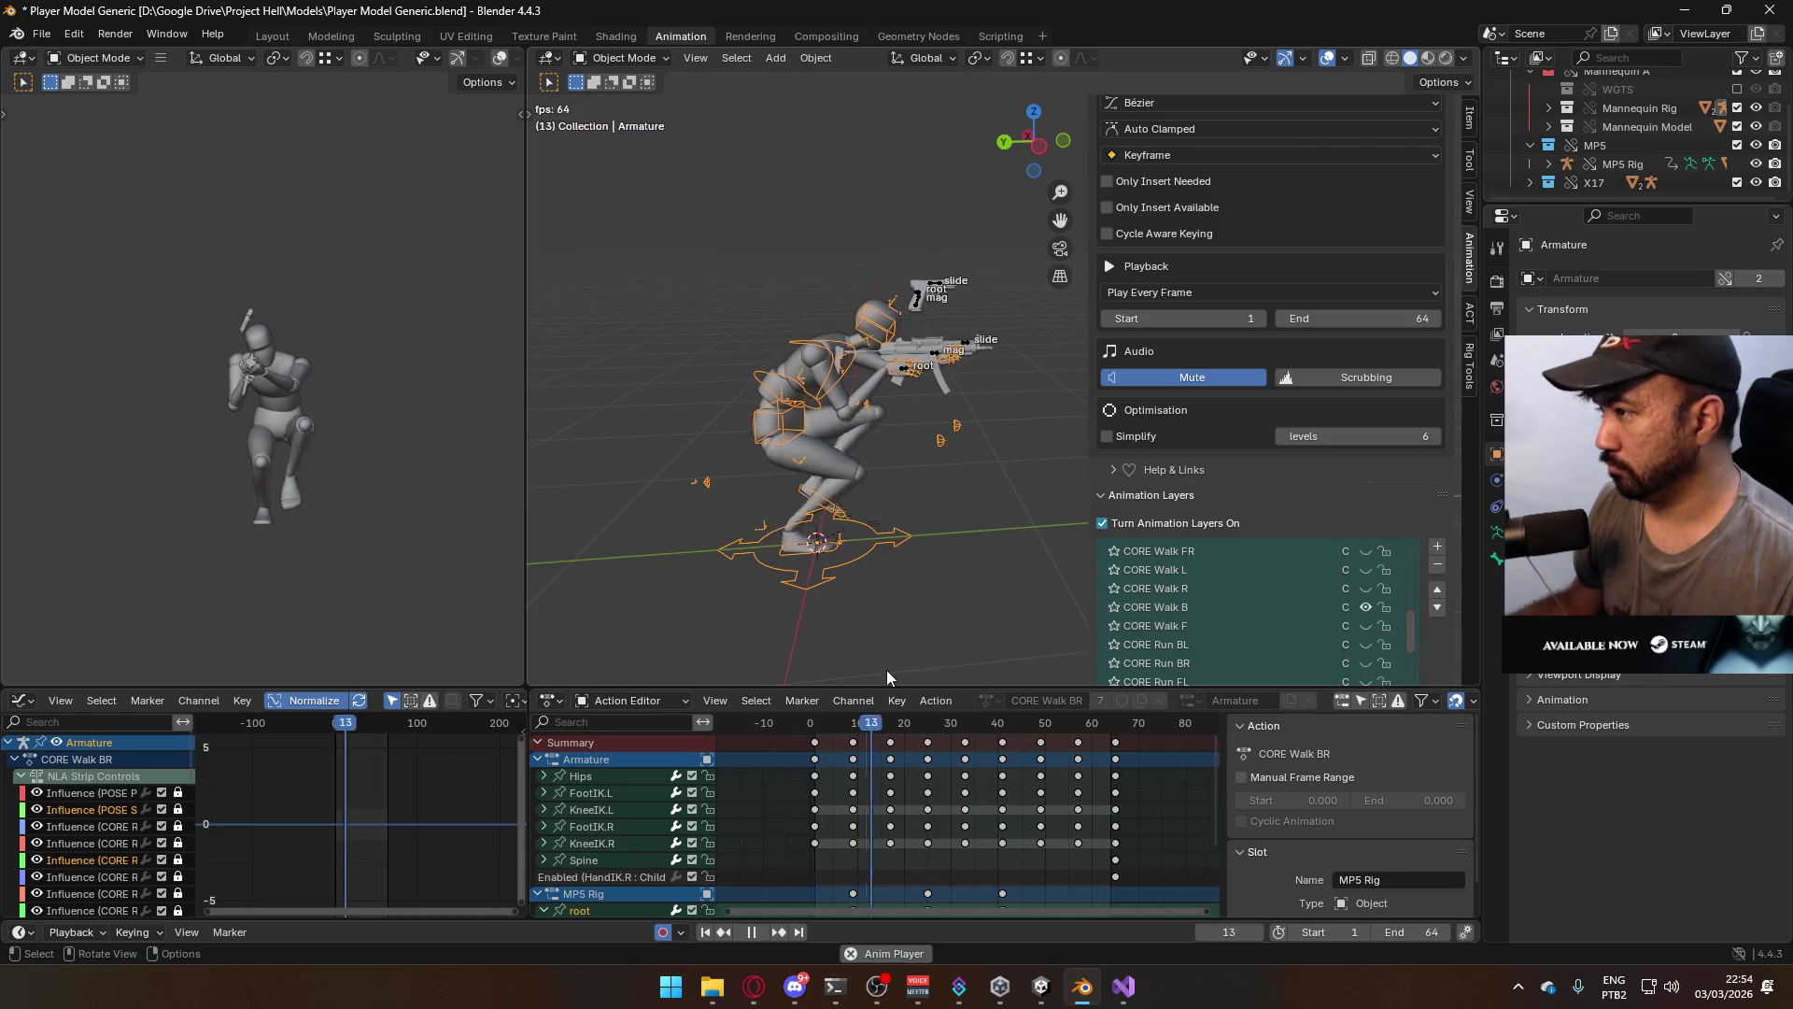
drag(828, 724, 815, 729)
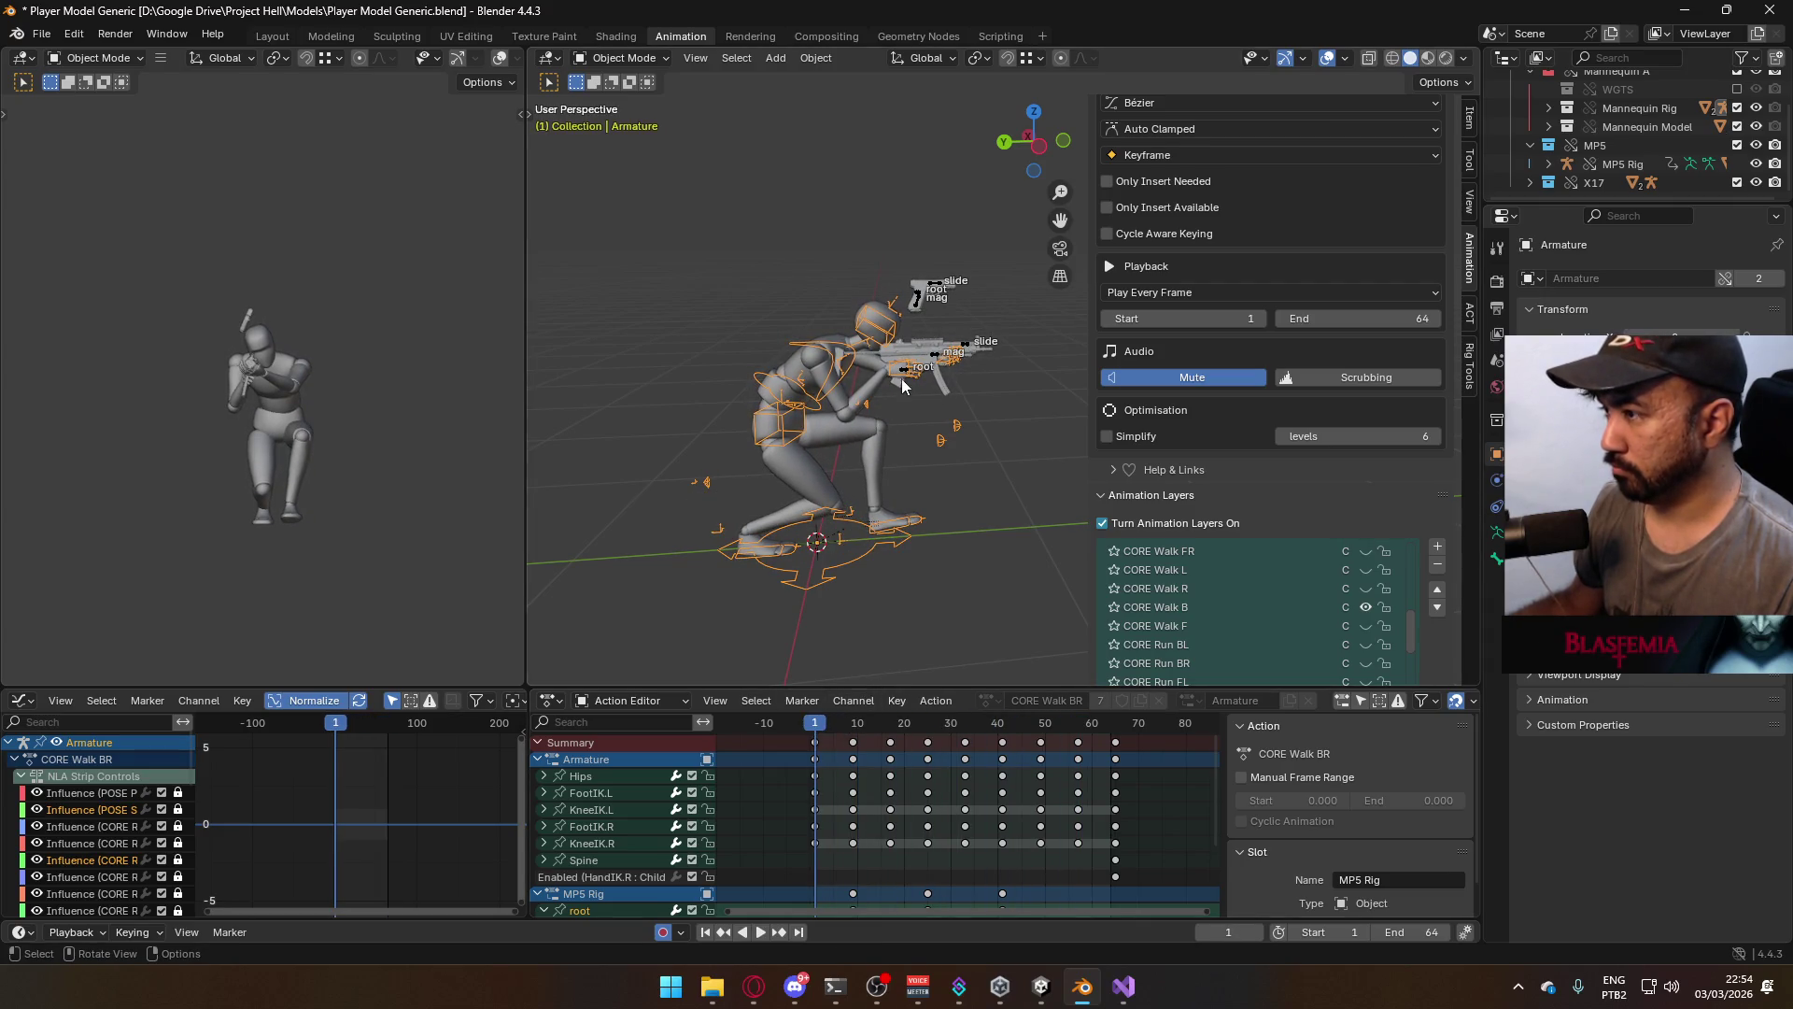
click(882, 413)
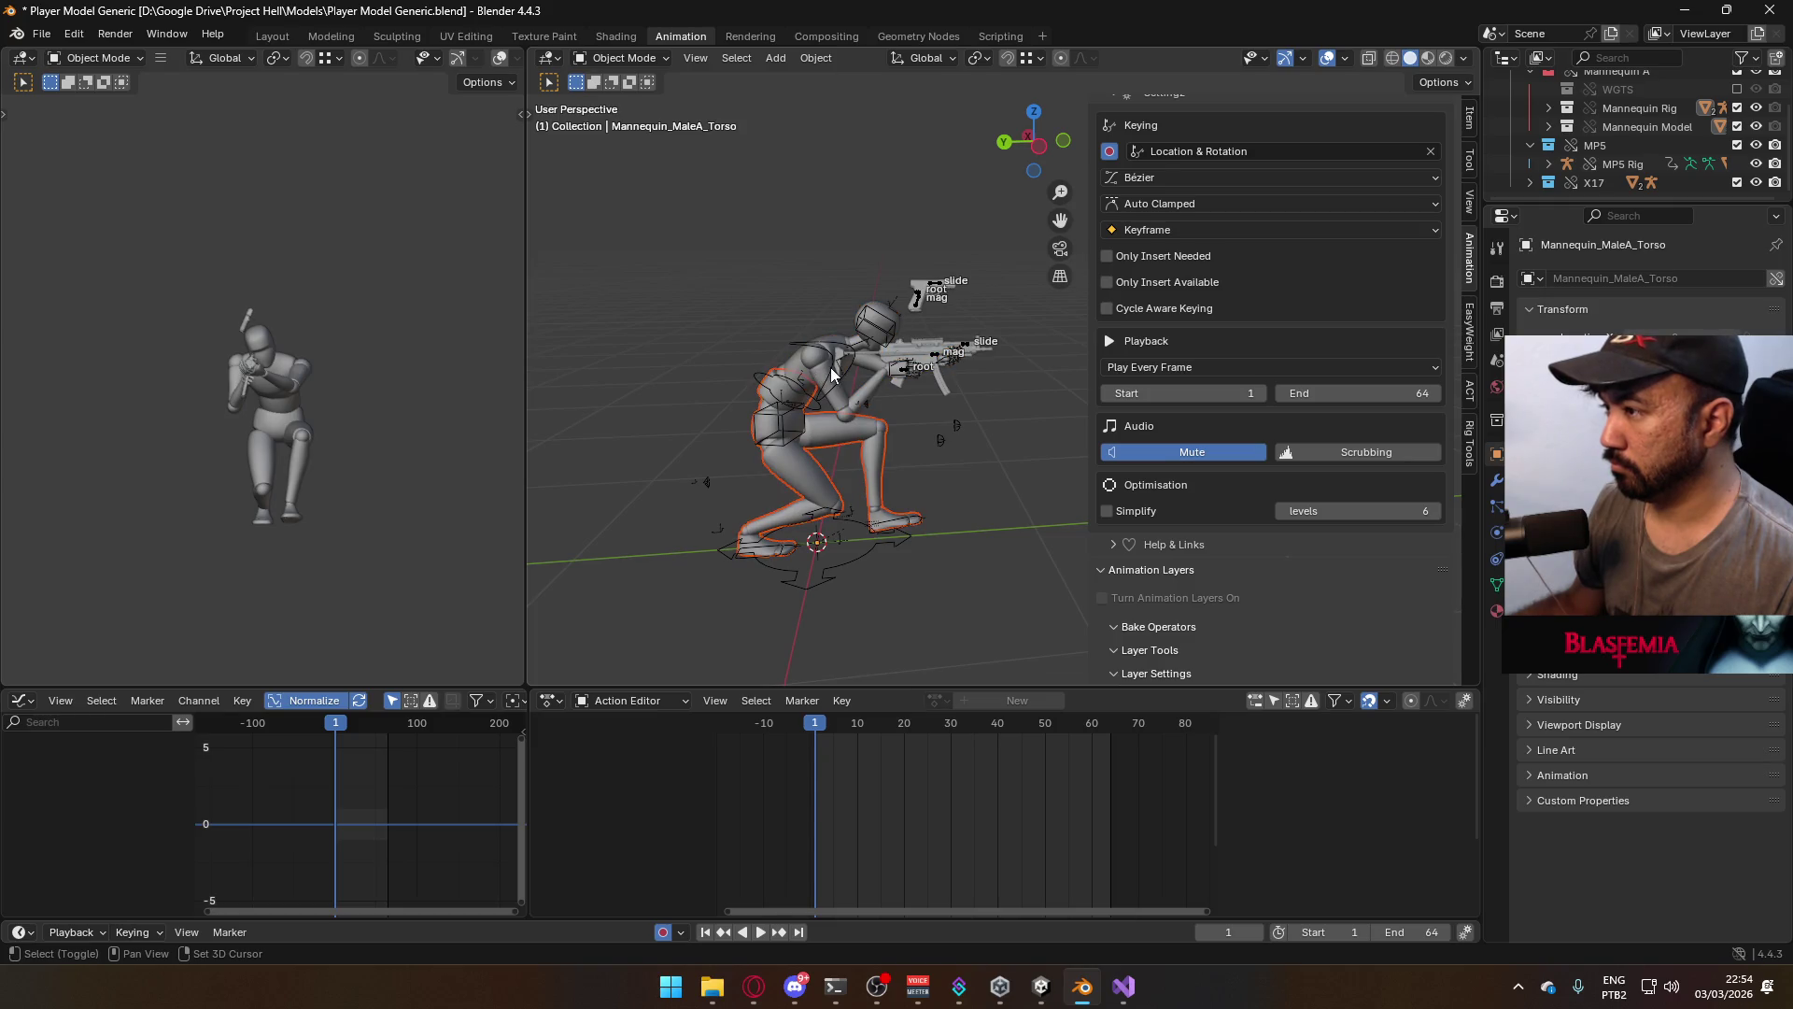
Select the armature and mesh, then preview the crouch walk in side and three-quarter views
shift+click(832, 373)
shift+click(809, 374)
key(KP_9)
key(KP_3)
key(space)
key(space)
scroll(384, 372, up, 2)
shift+middle_drag(384, 372, 327, 355)
shift+middle_drag(910, 389, 594, 393)
scroll(938, 411, up, 3)
middle_drag(390, 398, 358, 396)
scroll(360, 370, down, 2)
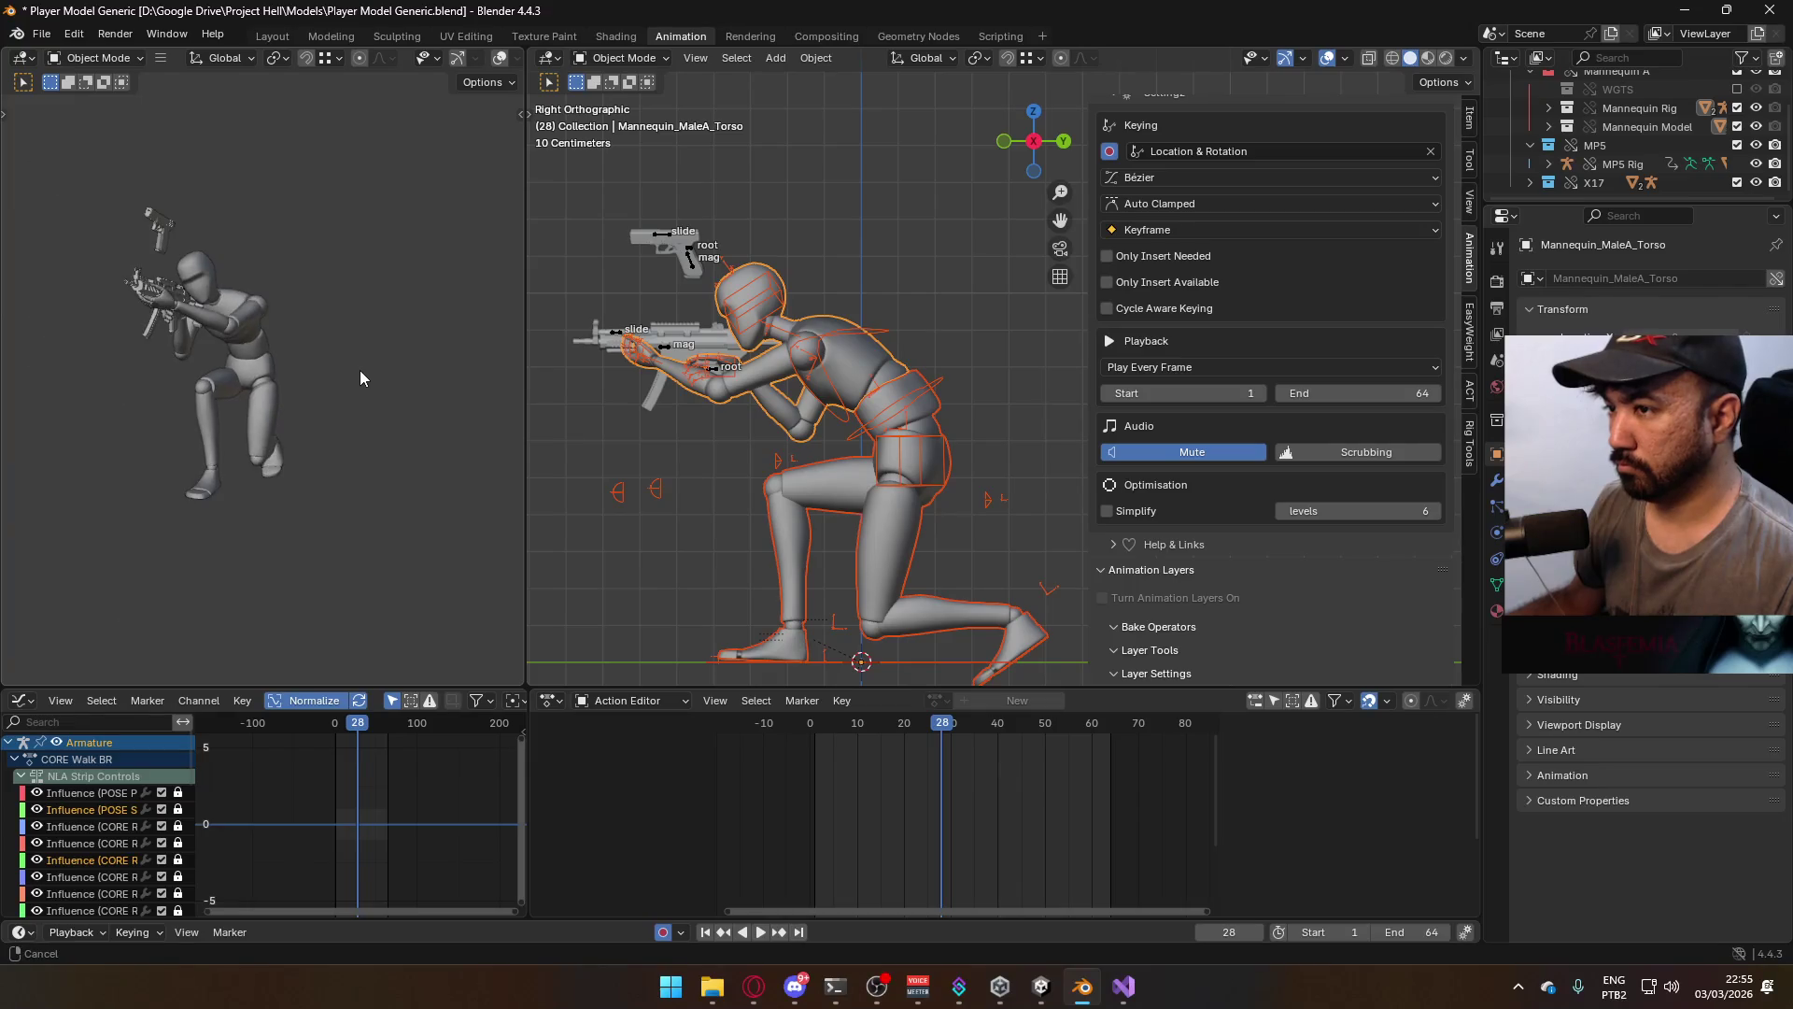
Save the blend file and export FBX over Model@ADS Primary Crouch B.fbx
key(ctrl+s)
click(41, 33)
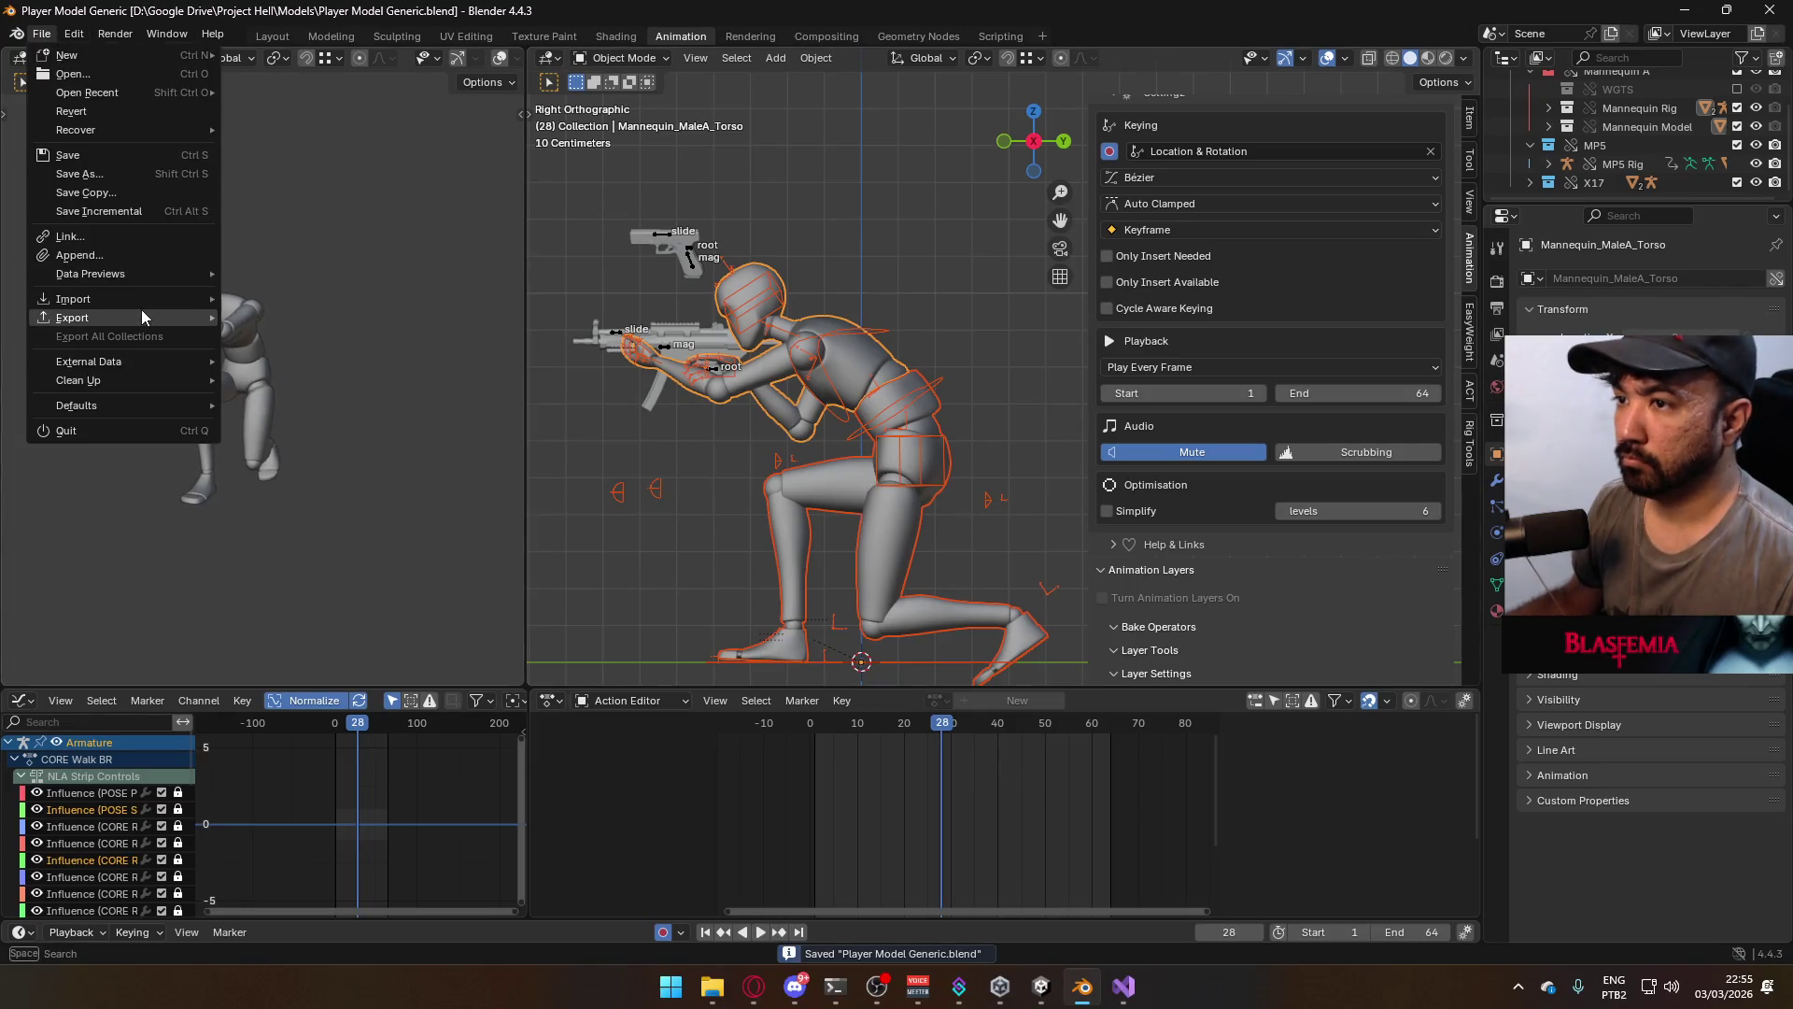
mouse_move(142, 318)
click(323, 482)
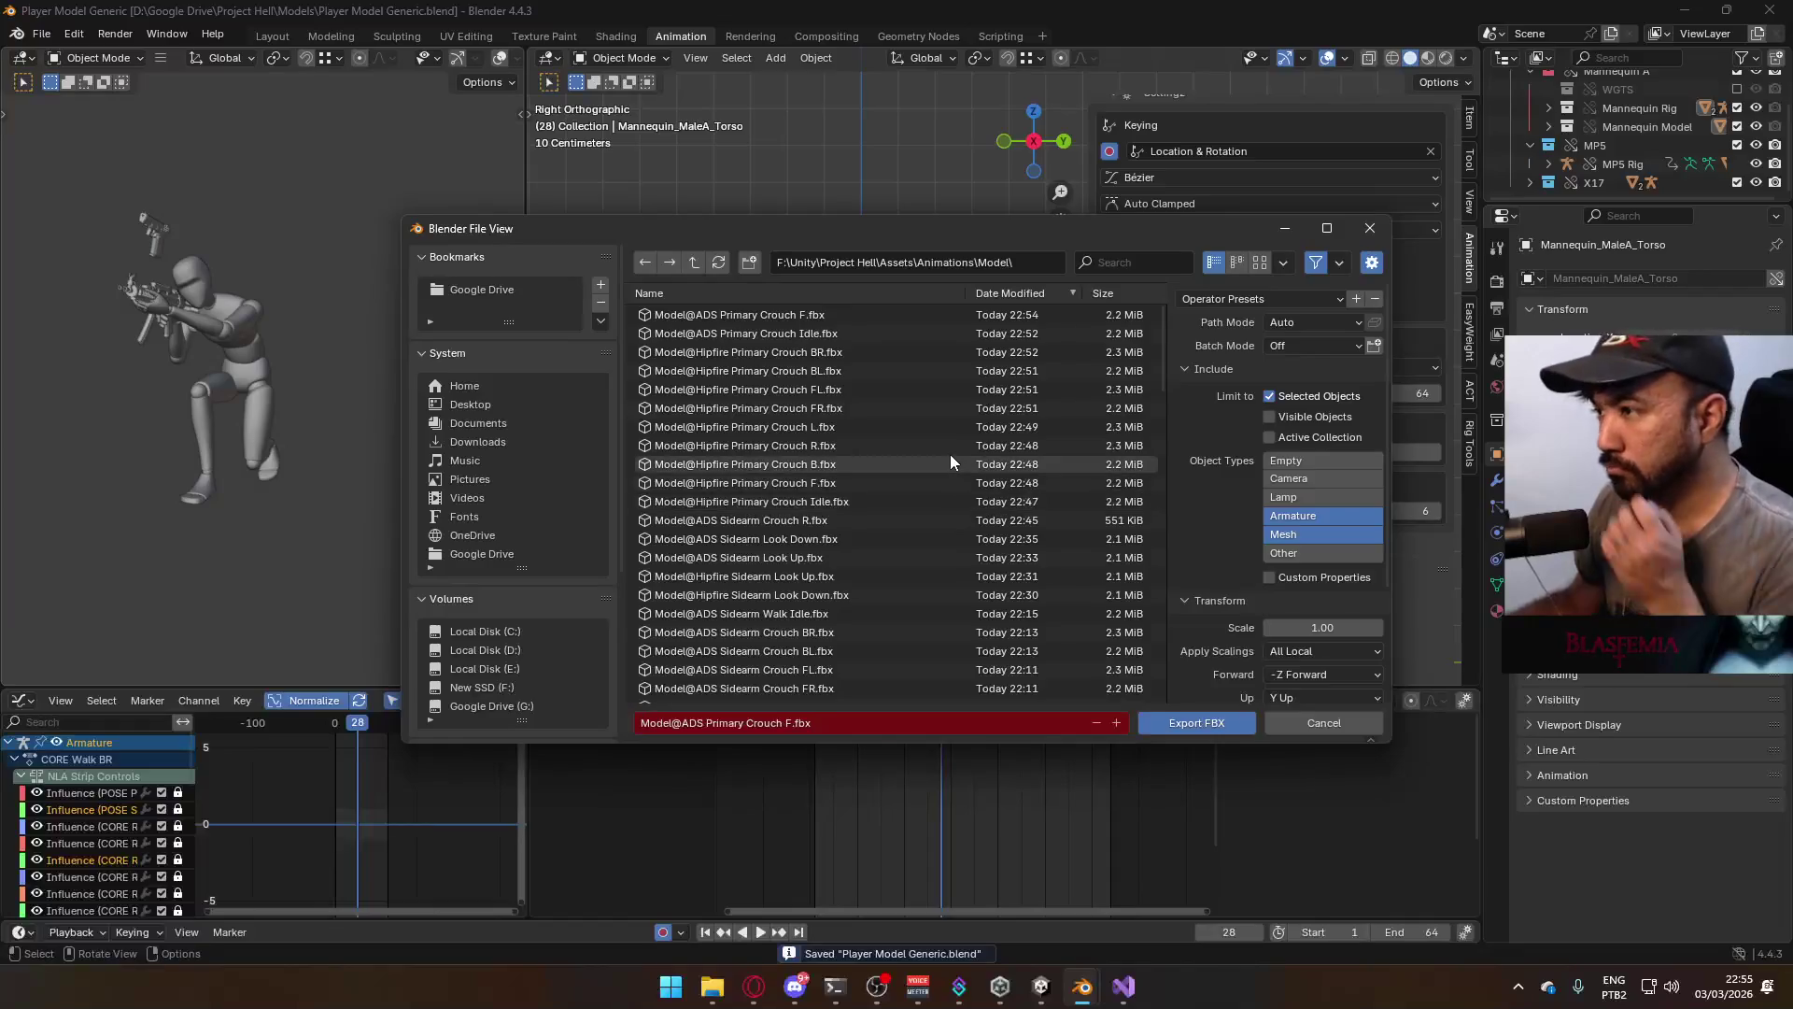
scroll(963, 462, down, 10)
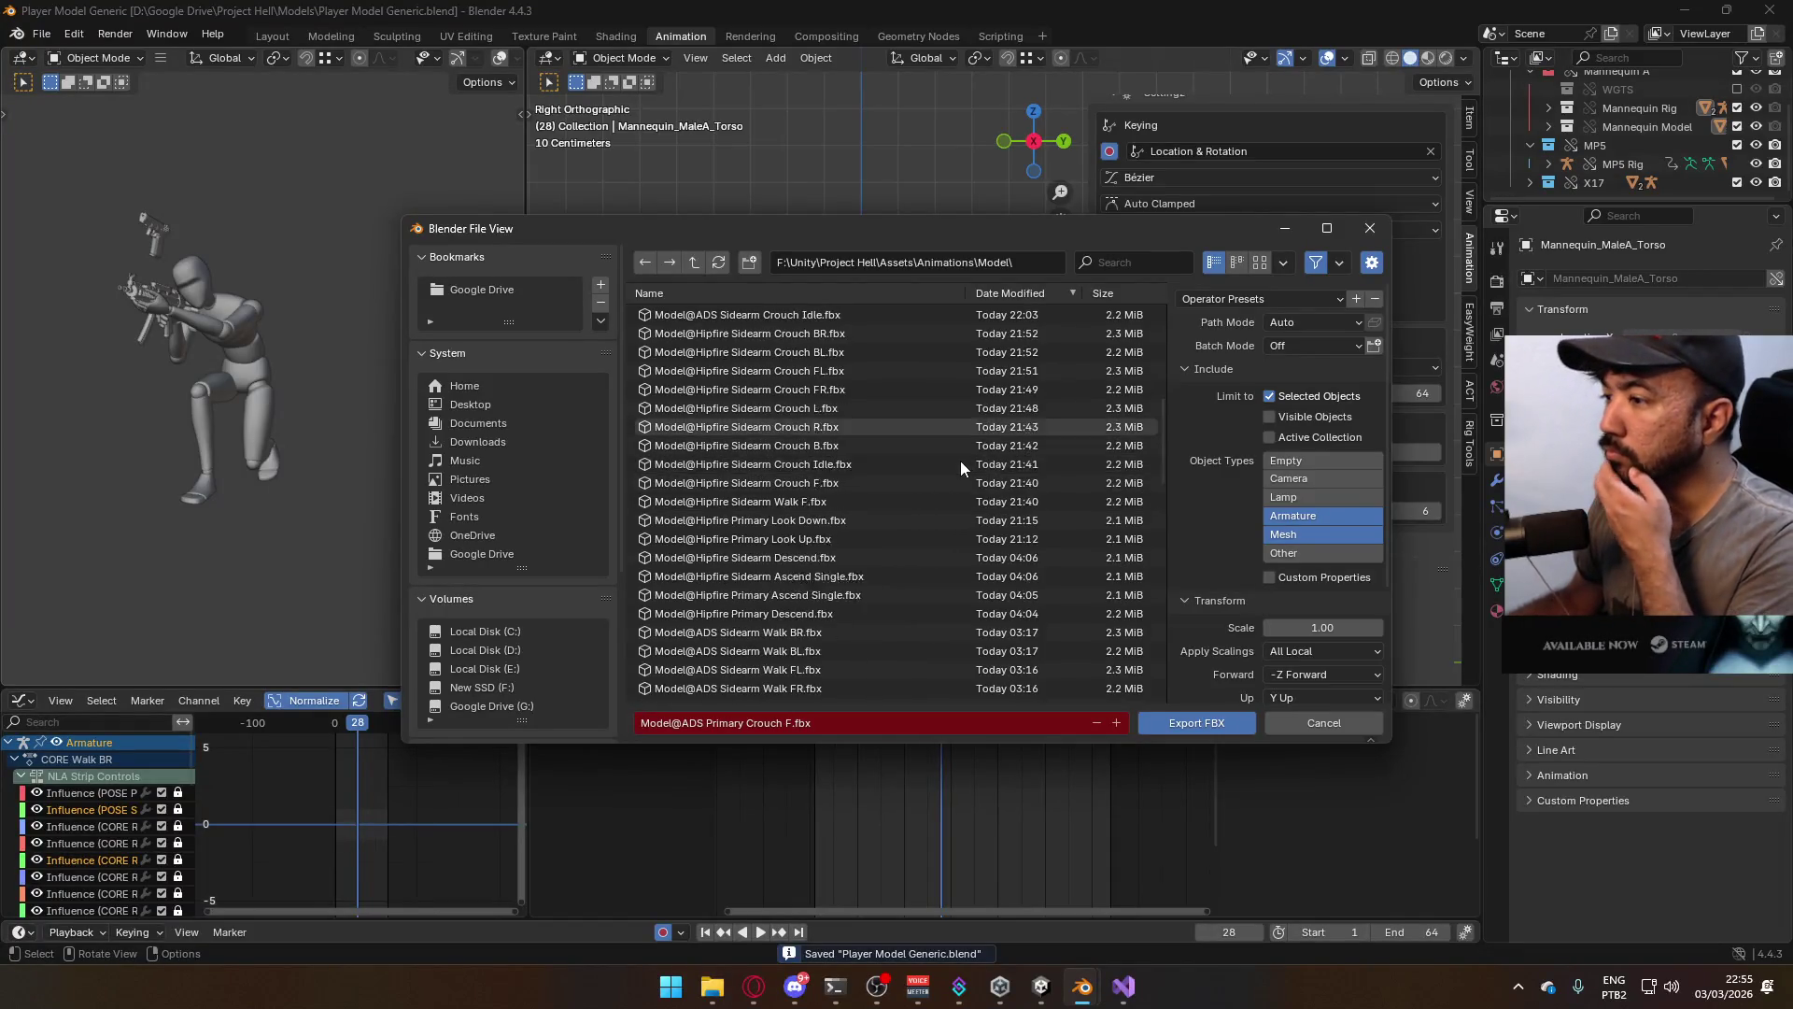
scroll(943, 495, down, 5)
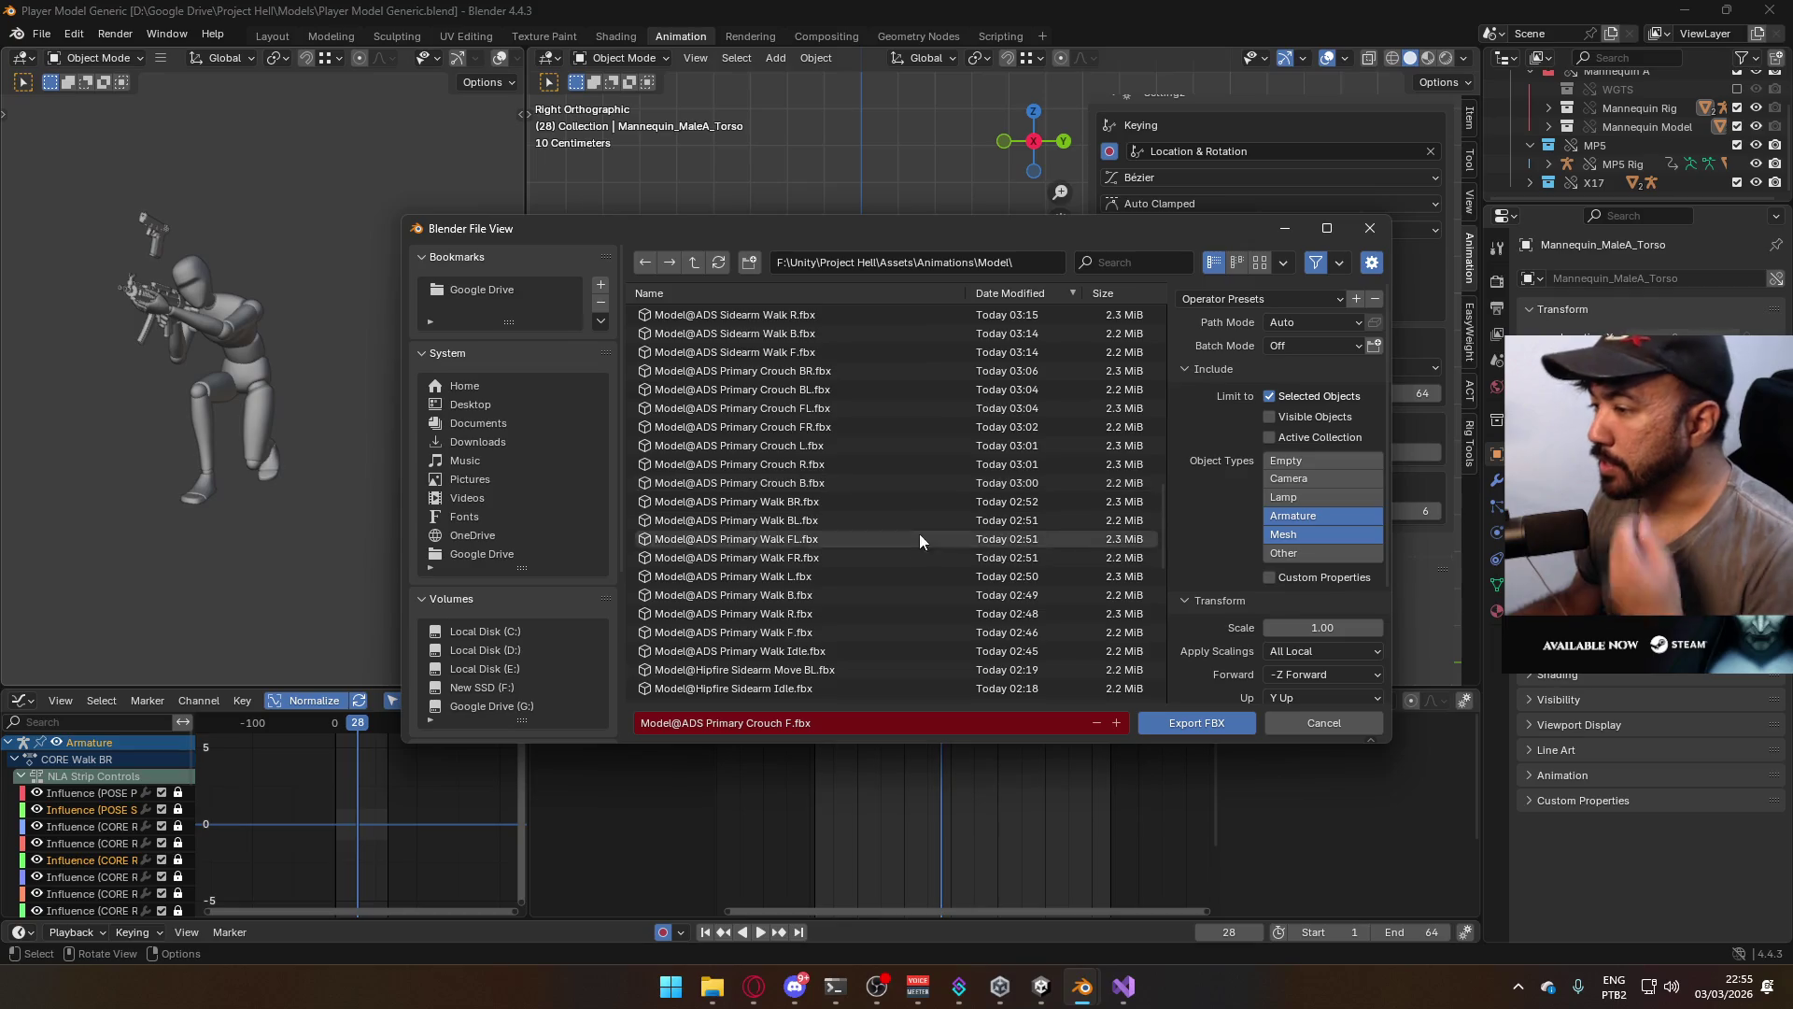
double_click(884, 477)
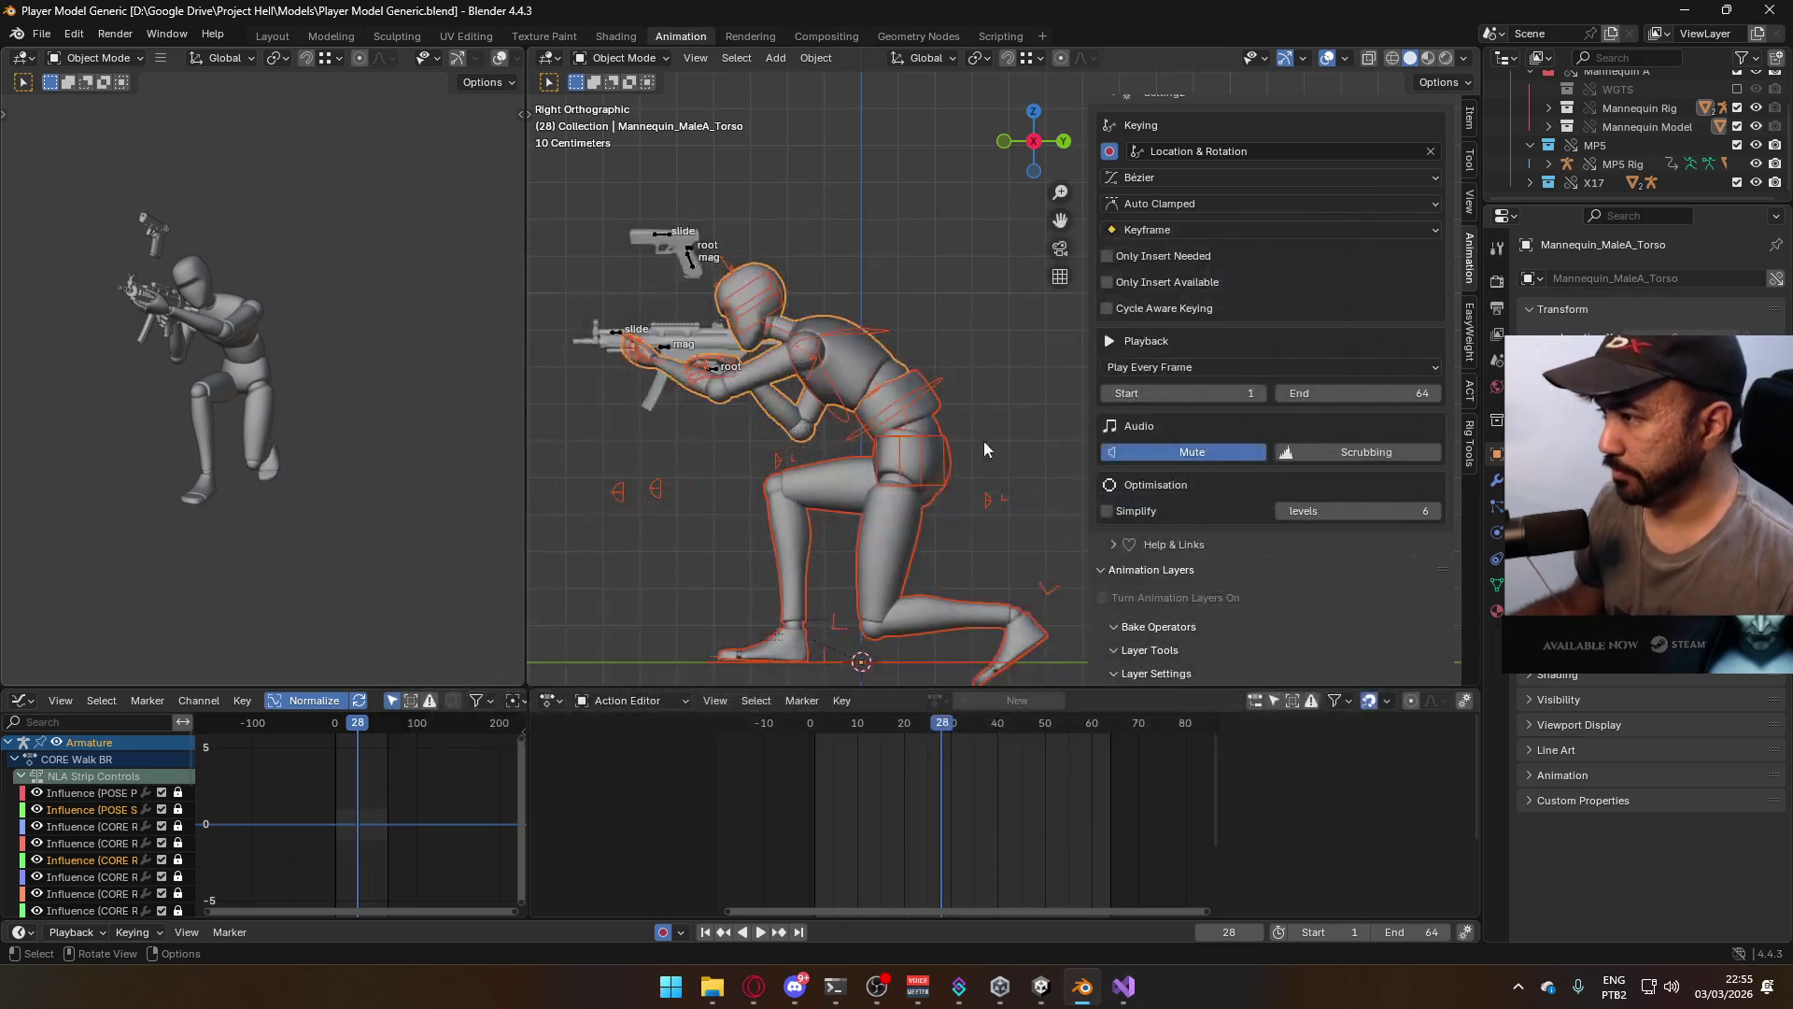
Switch the Armature and MP5 Rig from CORE Walk B to the CORE Walk R layer
scroll(1254, 576, down, 4)
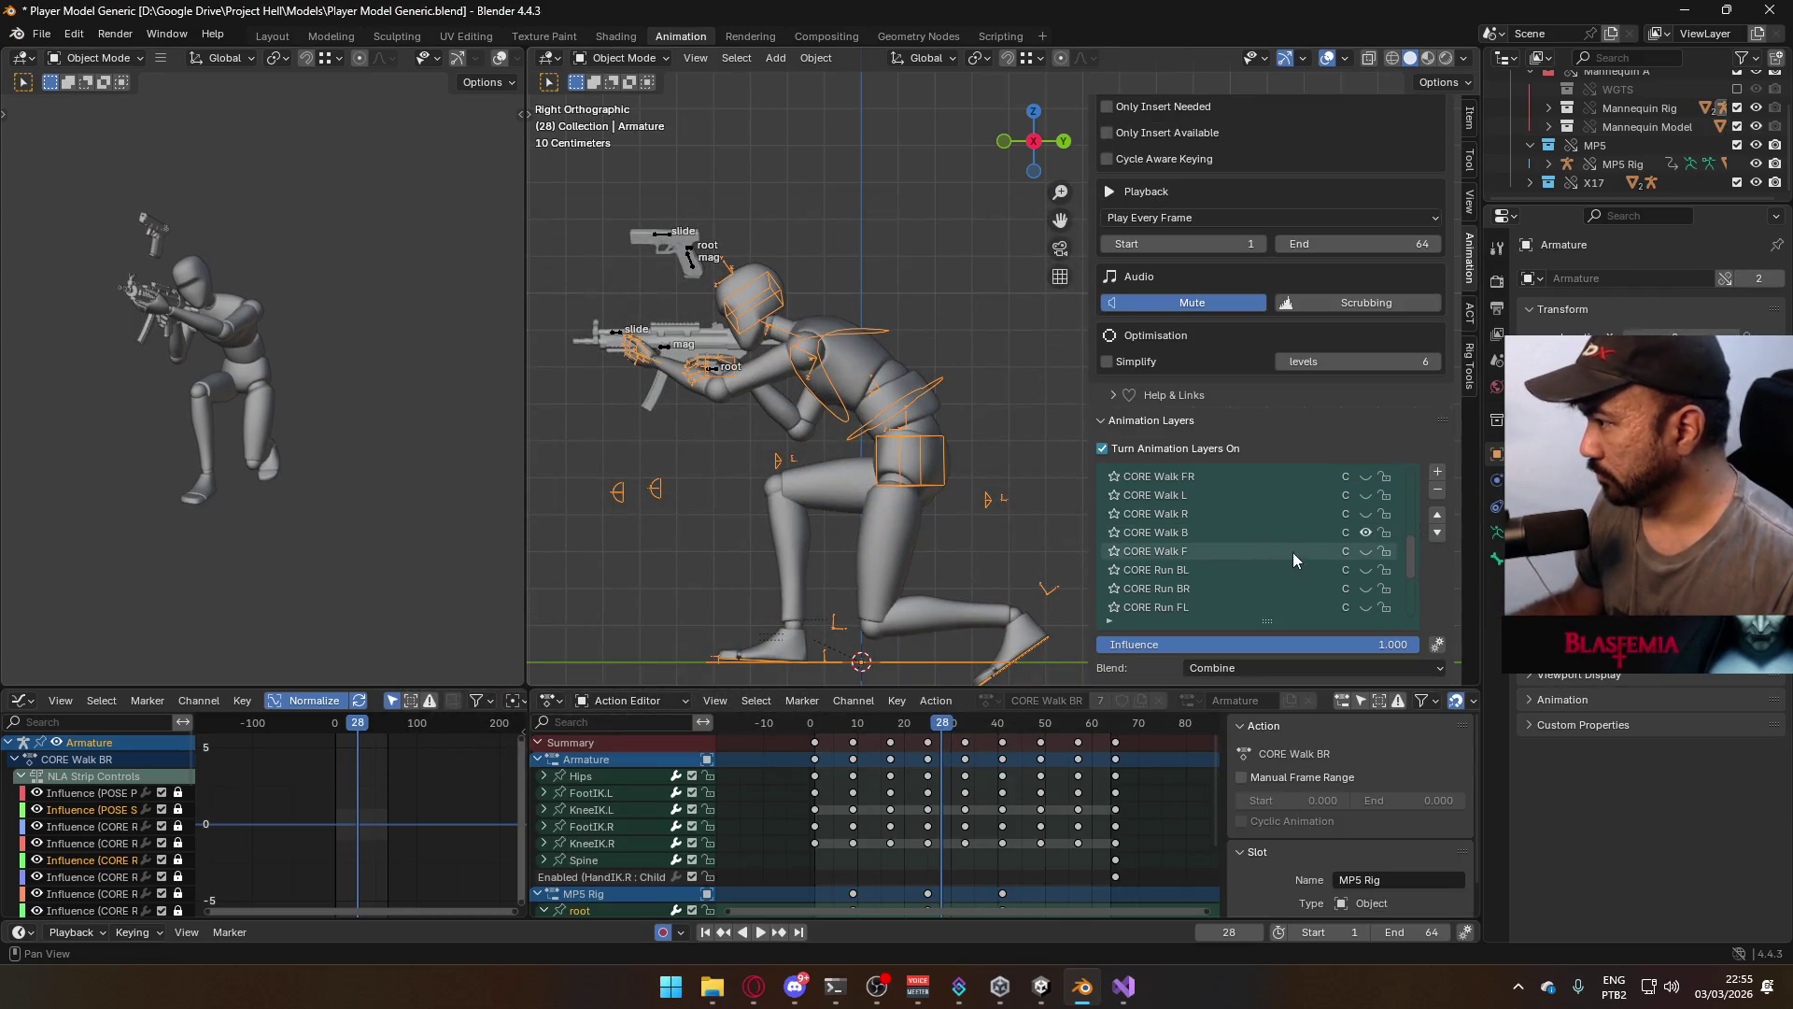
click(1363, 534)
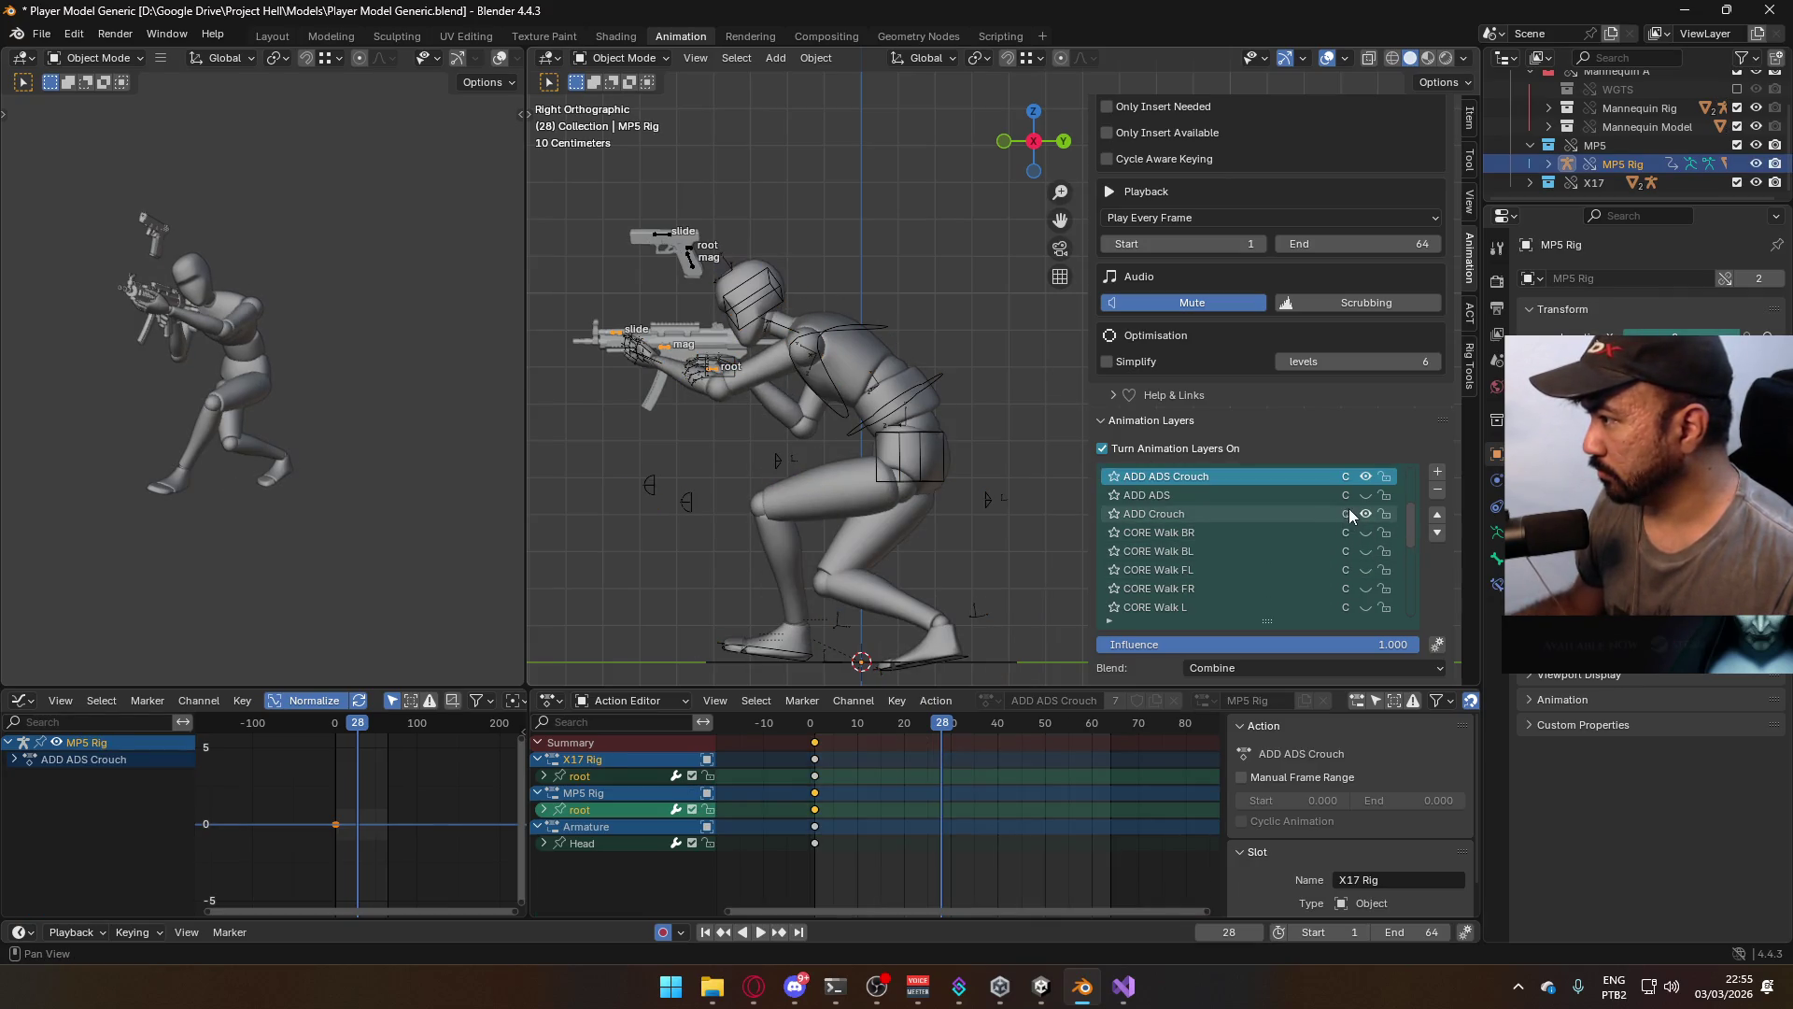
scroll(1334, 558, down, 6)
click(1366, 534)
click(1365, 514)
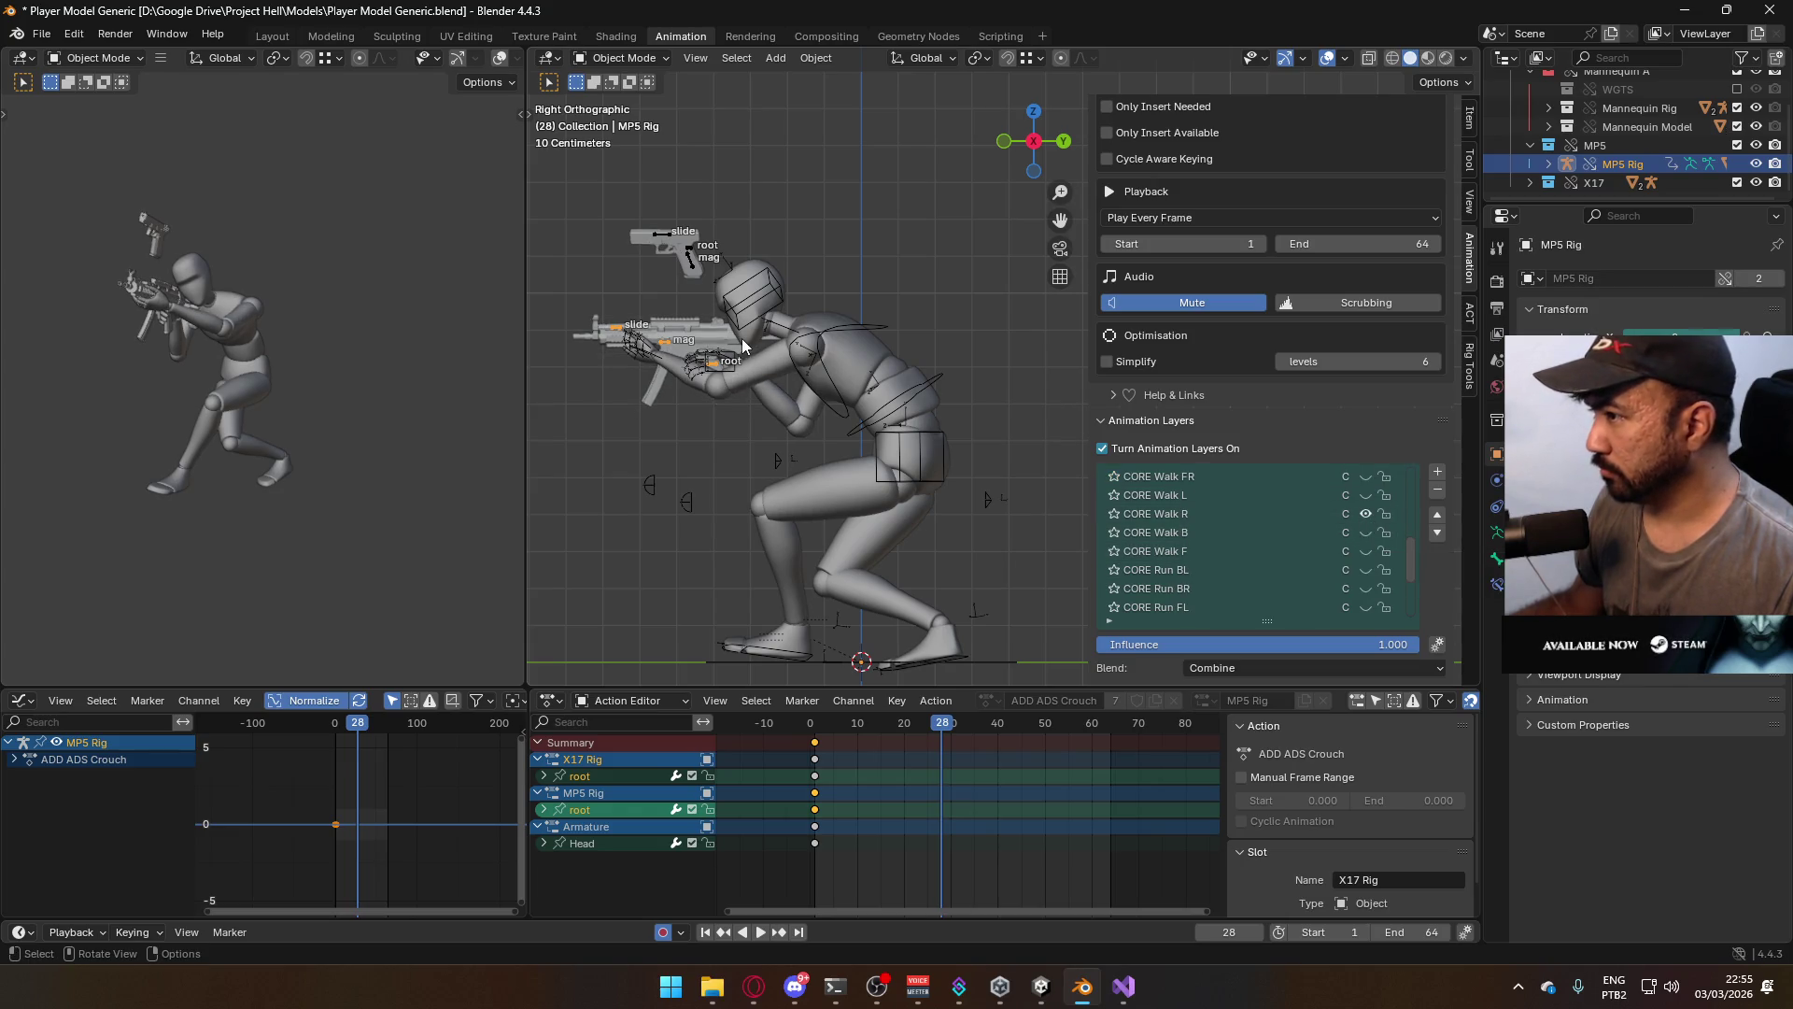
Select the character armature together with the mannequin mesh
click(41, 34)
mouse_move(150, 318)
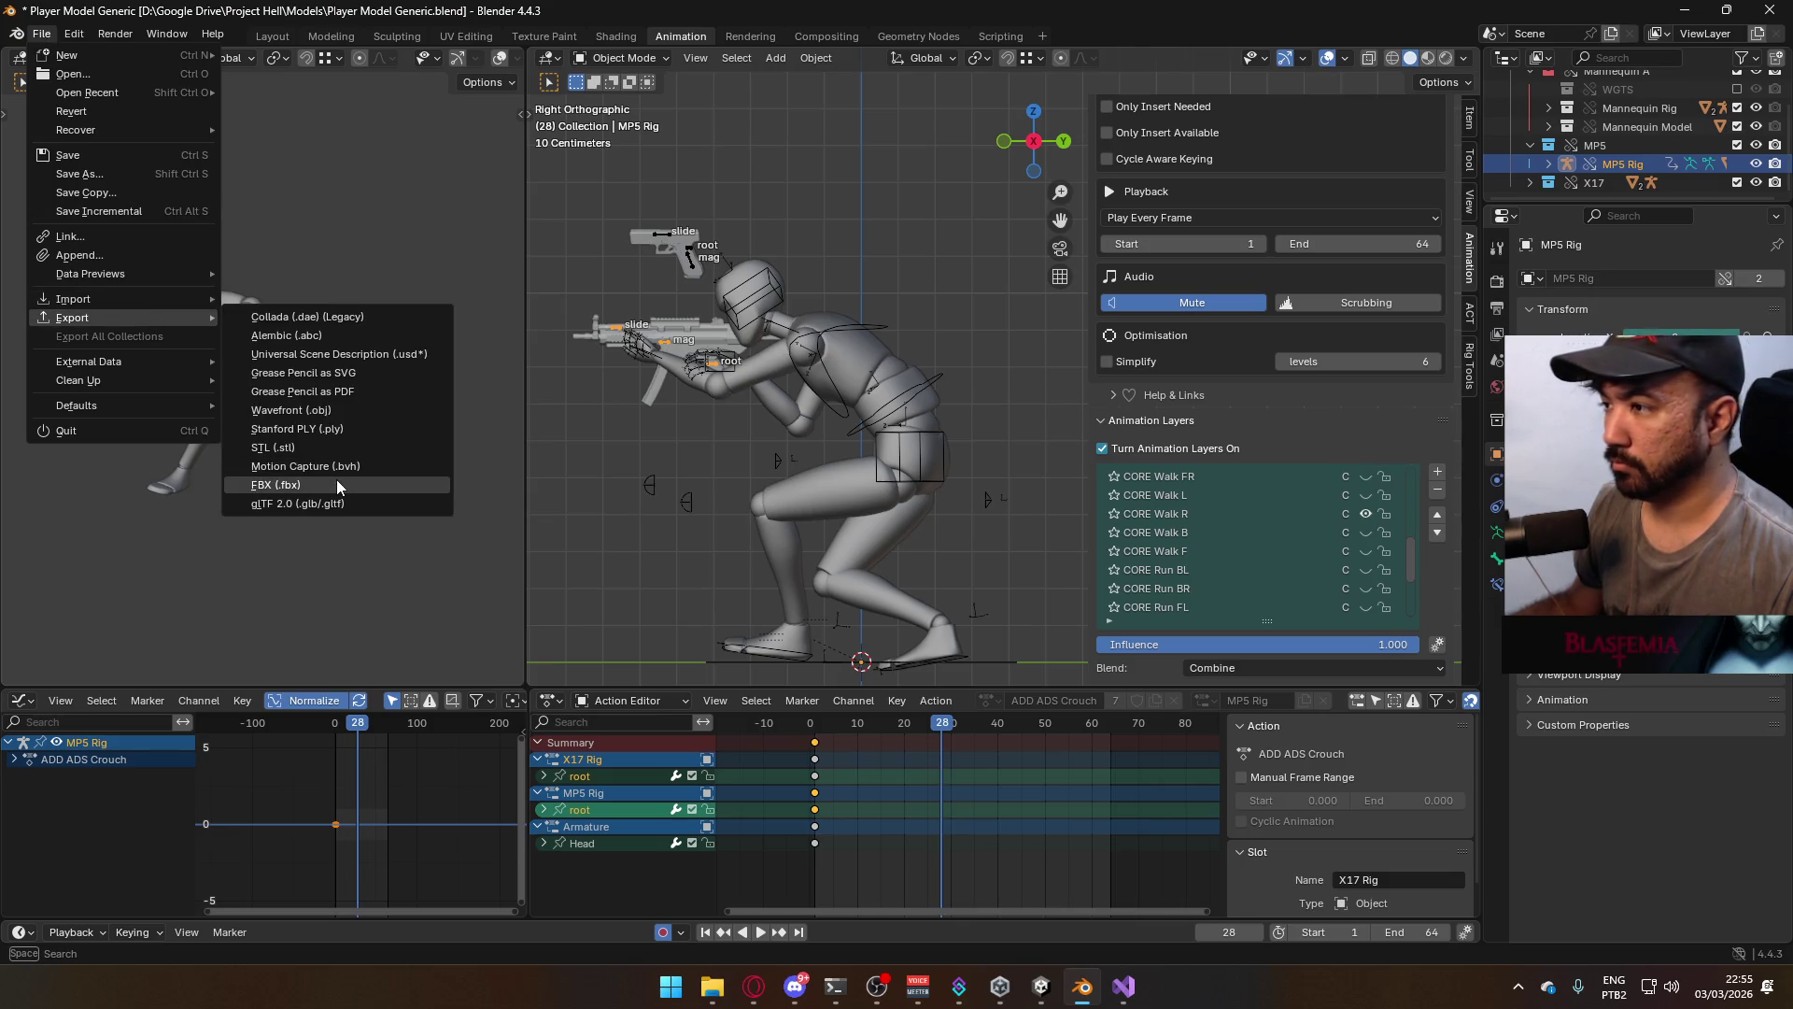
click(932, 430)
click(931, 430)
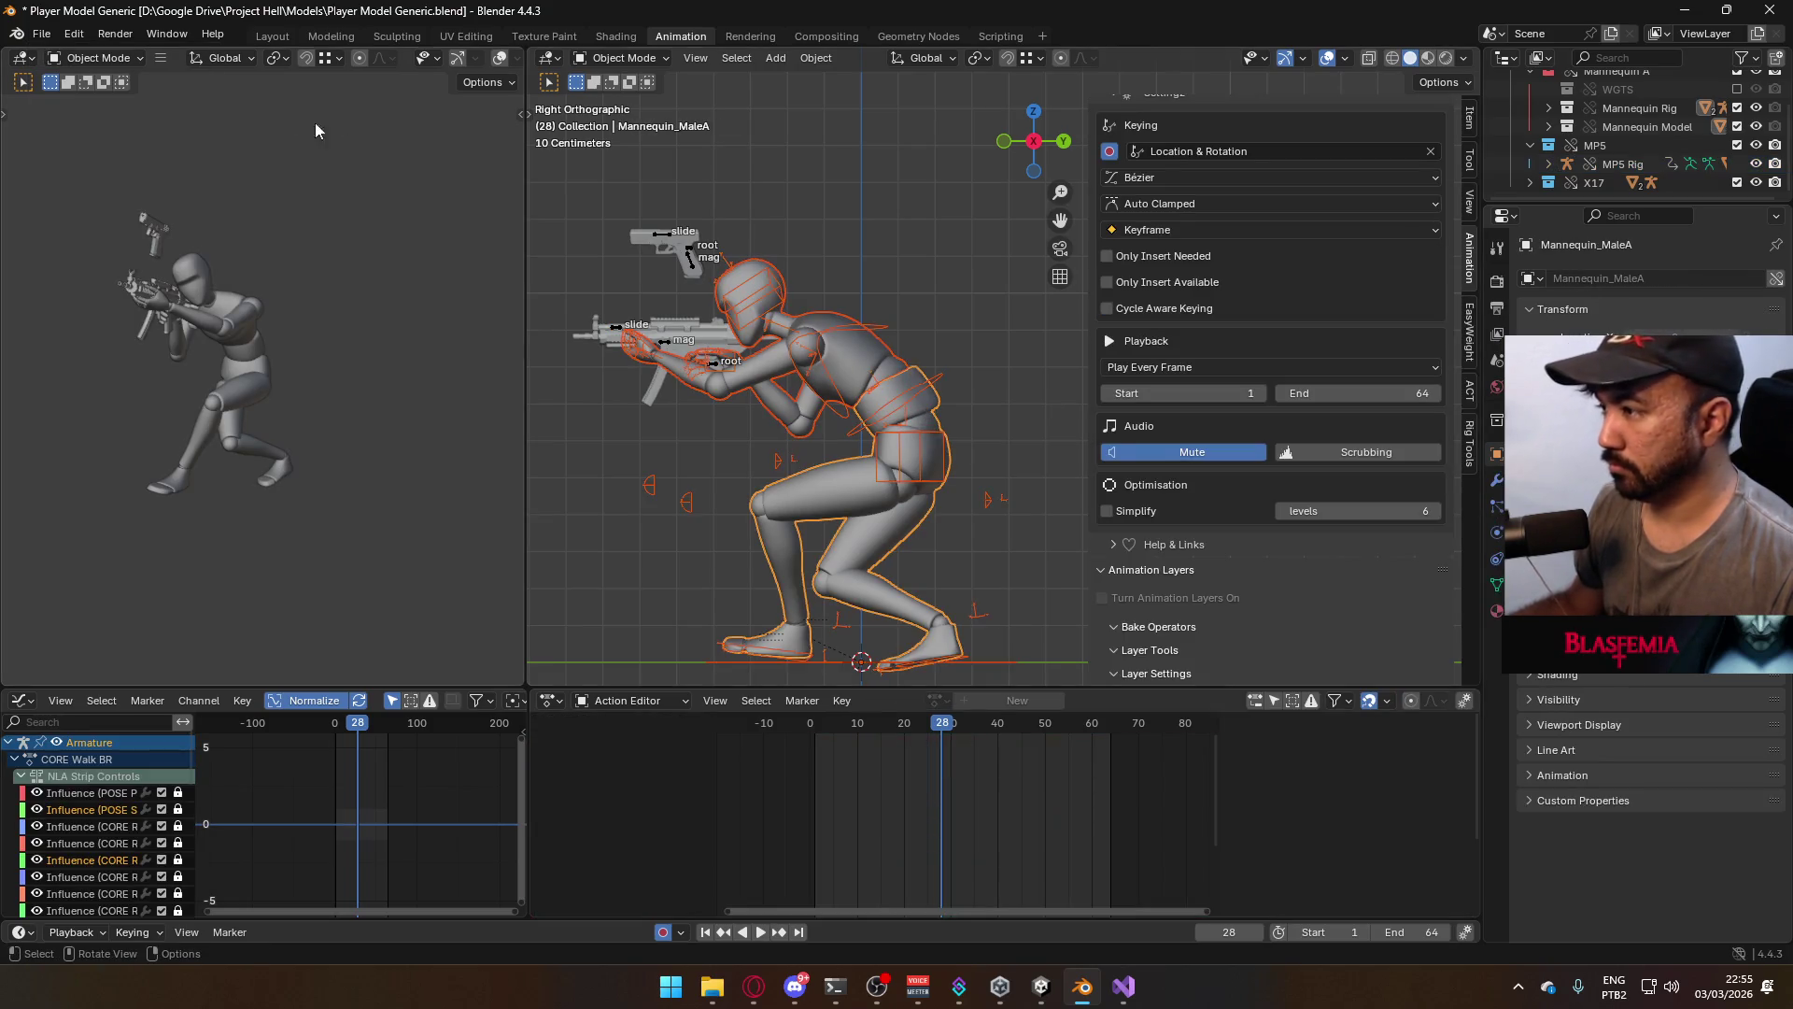
Save and export the right crouch walk as Model@ADS Primary Crouch R.fbx
key(ctrl+s)
click(41, 34)
mouse_move(143, 320)
click(311, 484)
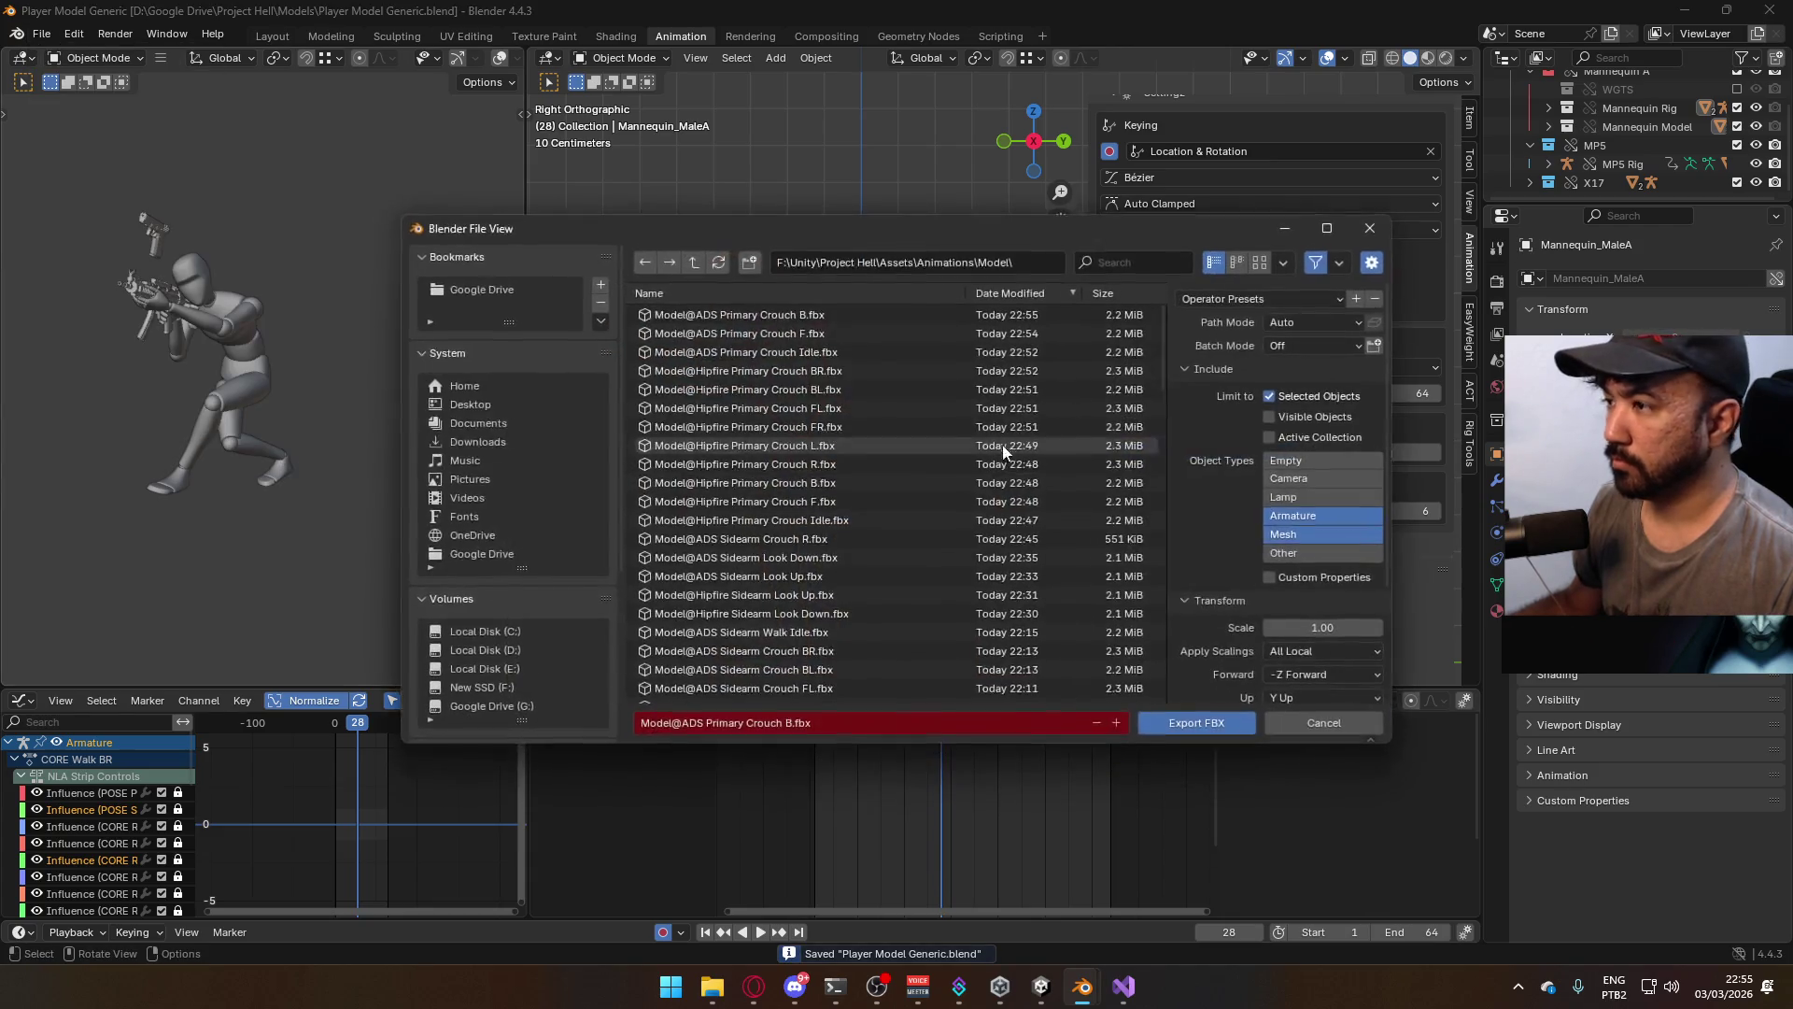
click(838, 314)
click(787, 723)
click(1196, 723)
click(939, 426)
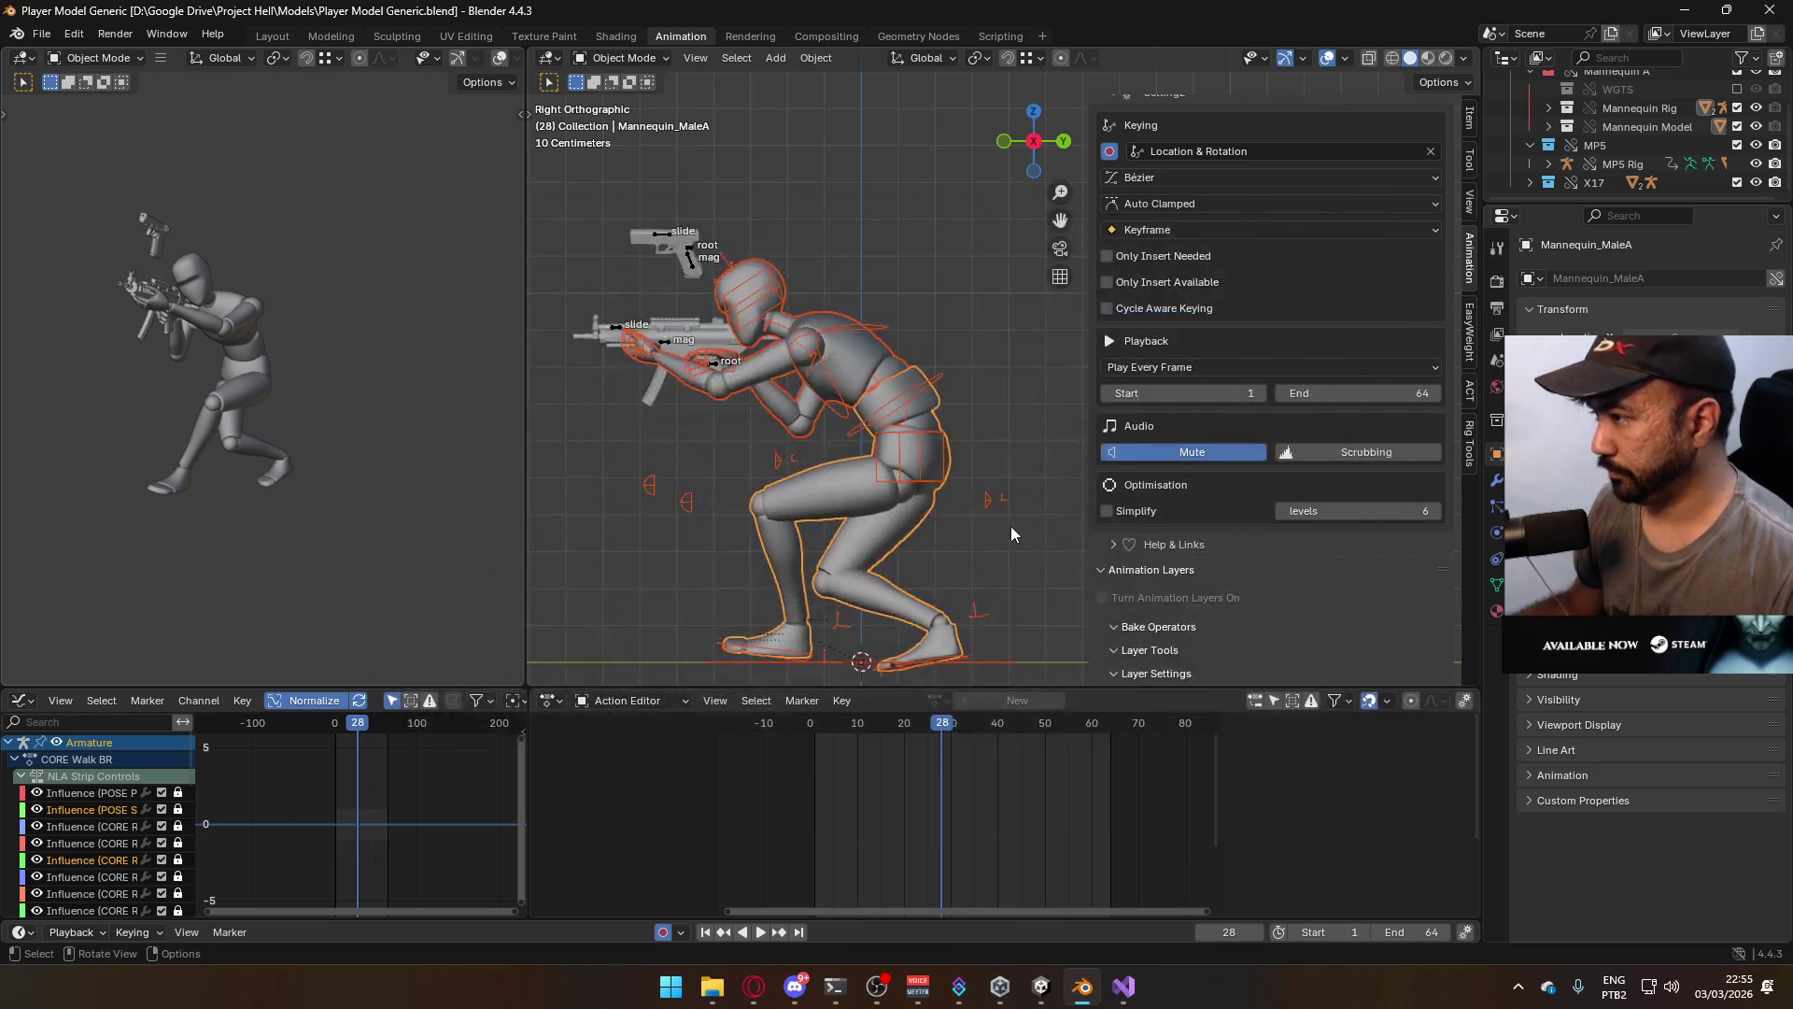
scroll(1391, 635, down, 3)
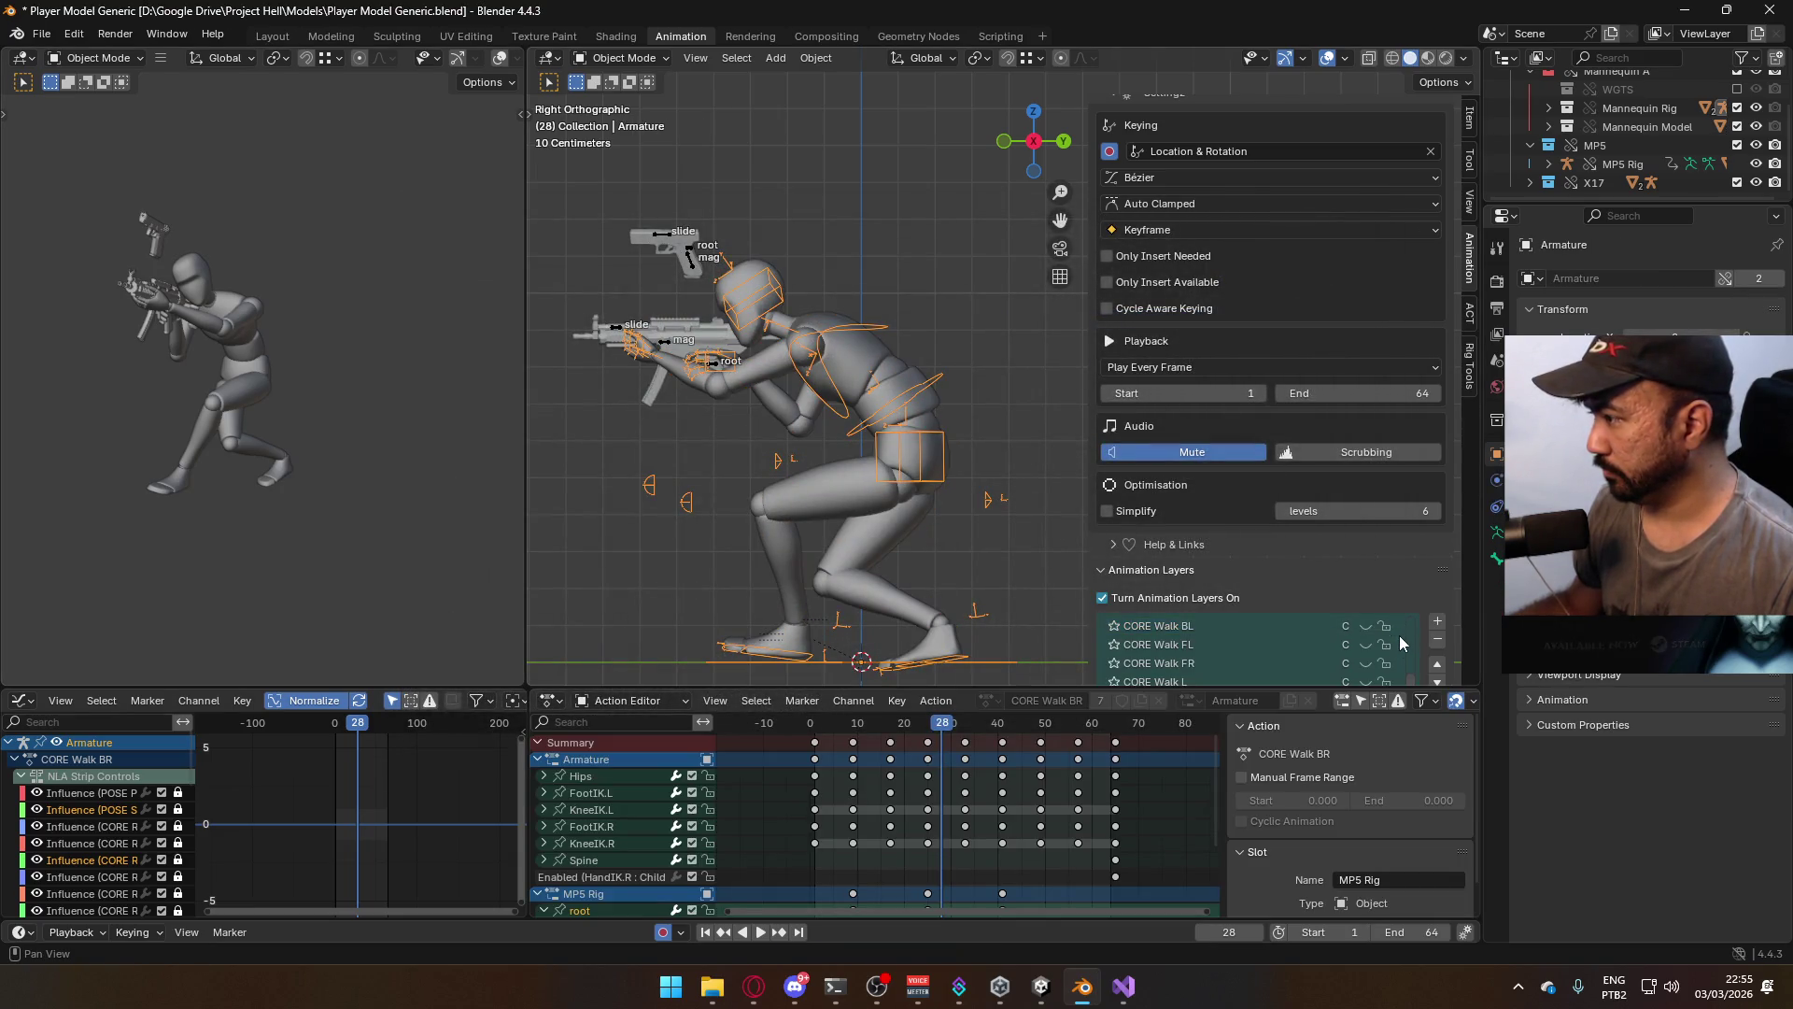
Switch the character to the CORE Walk L layer and select the whole mannequin with its rig
click(1366, 645)
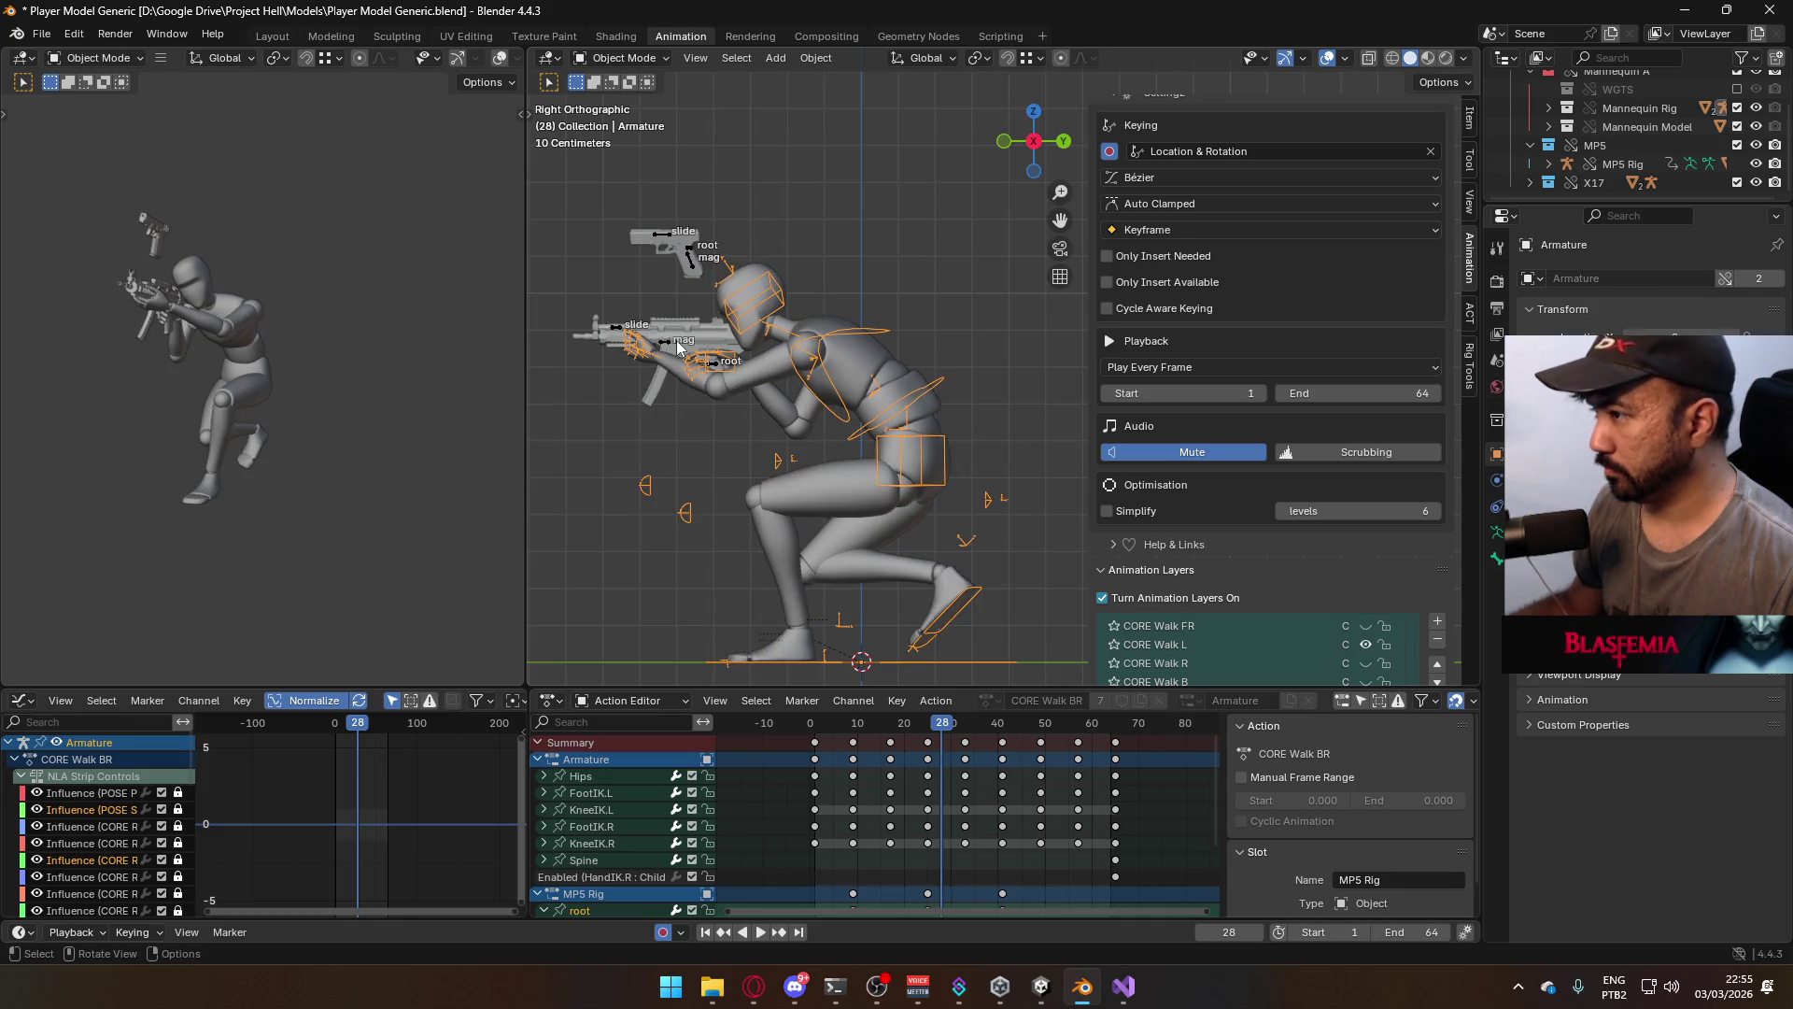
click(714, 367)
scroll(1373, 641, up, 3)
scroll(1373, 641, down, 2)
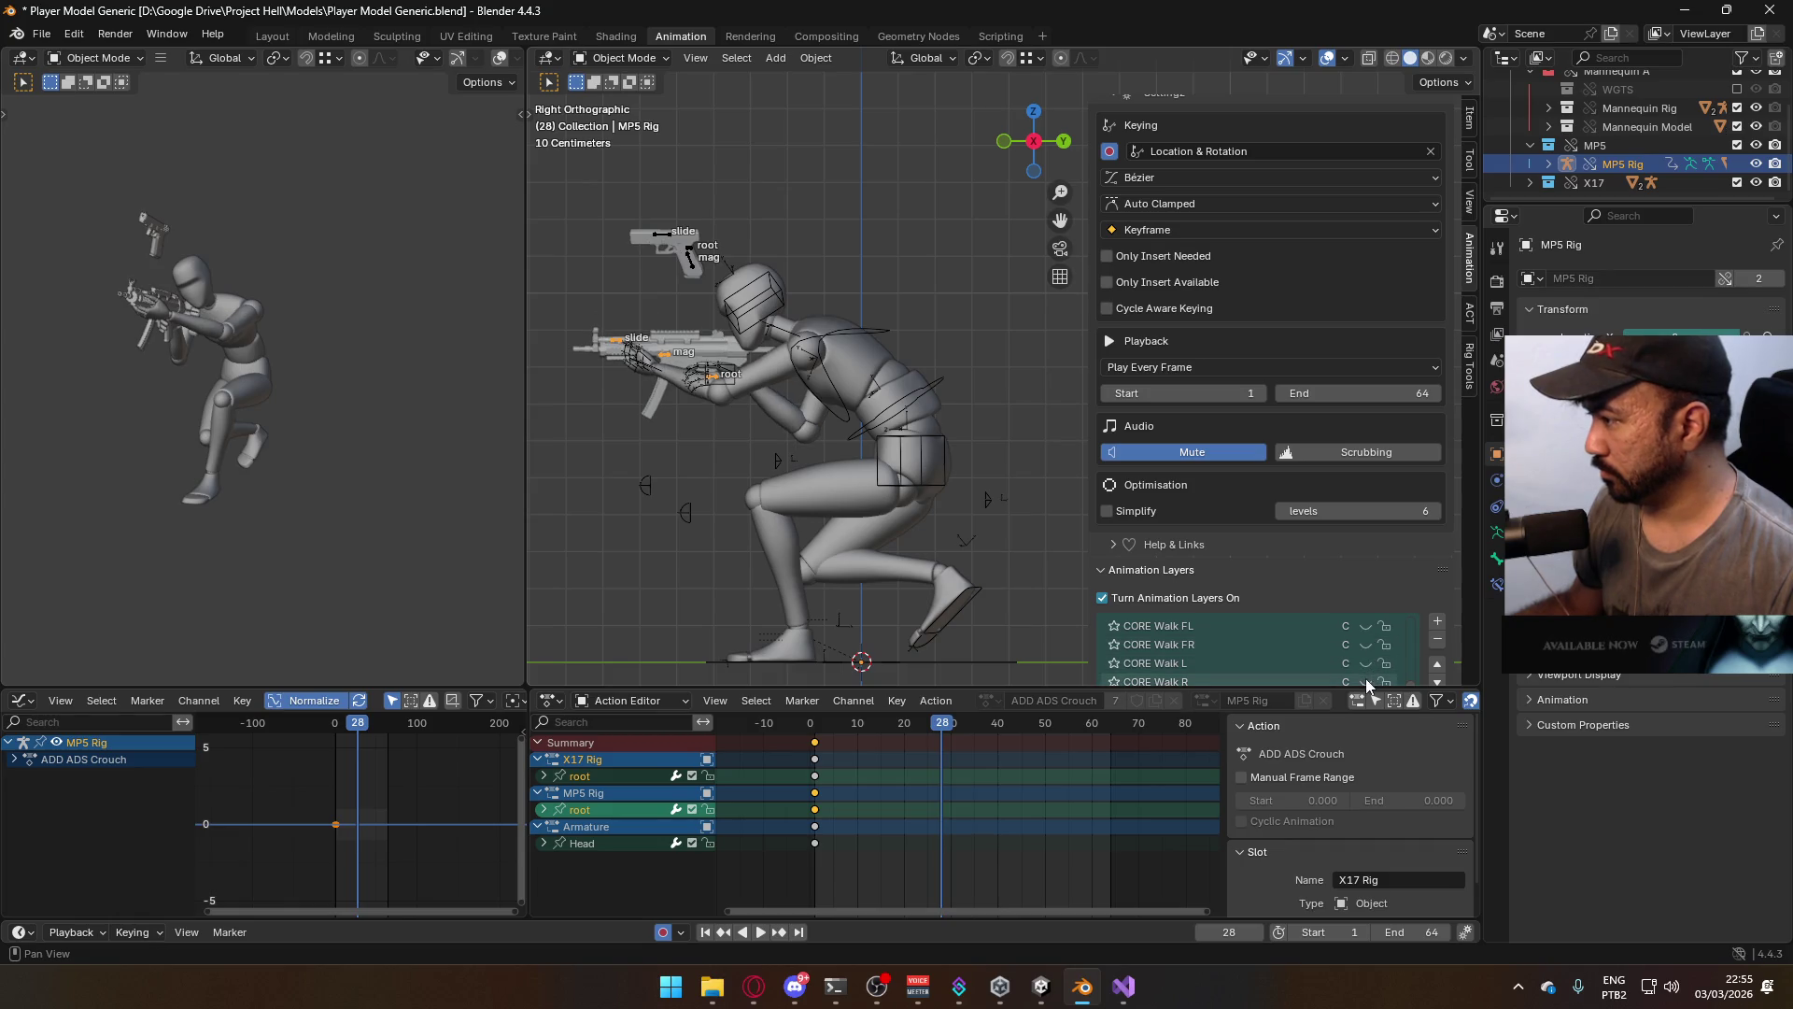
click(819, 396)
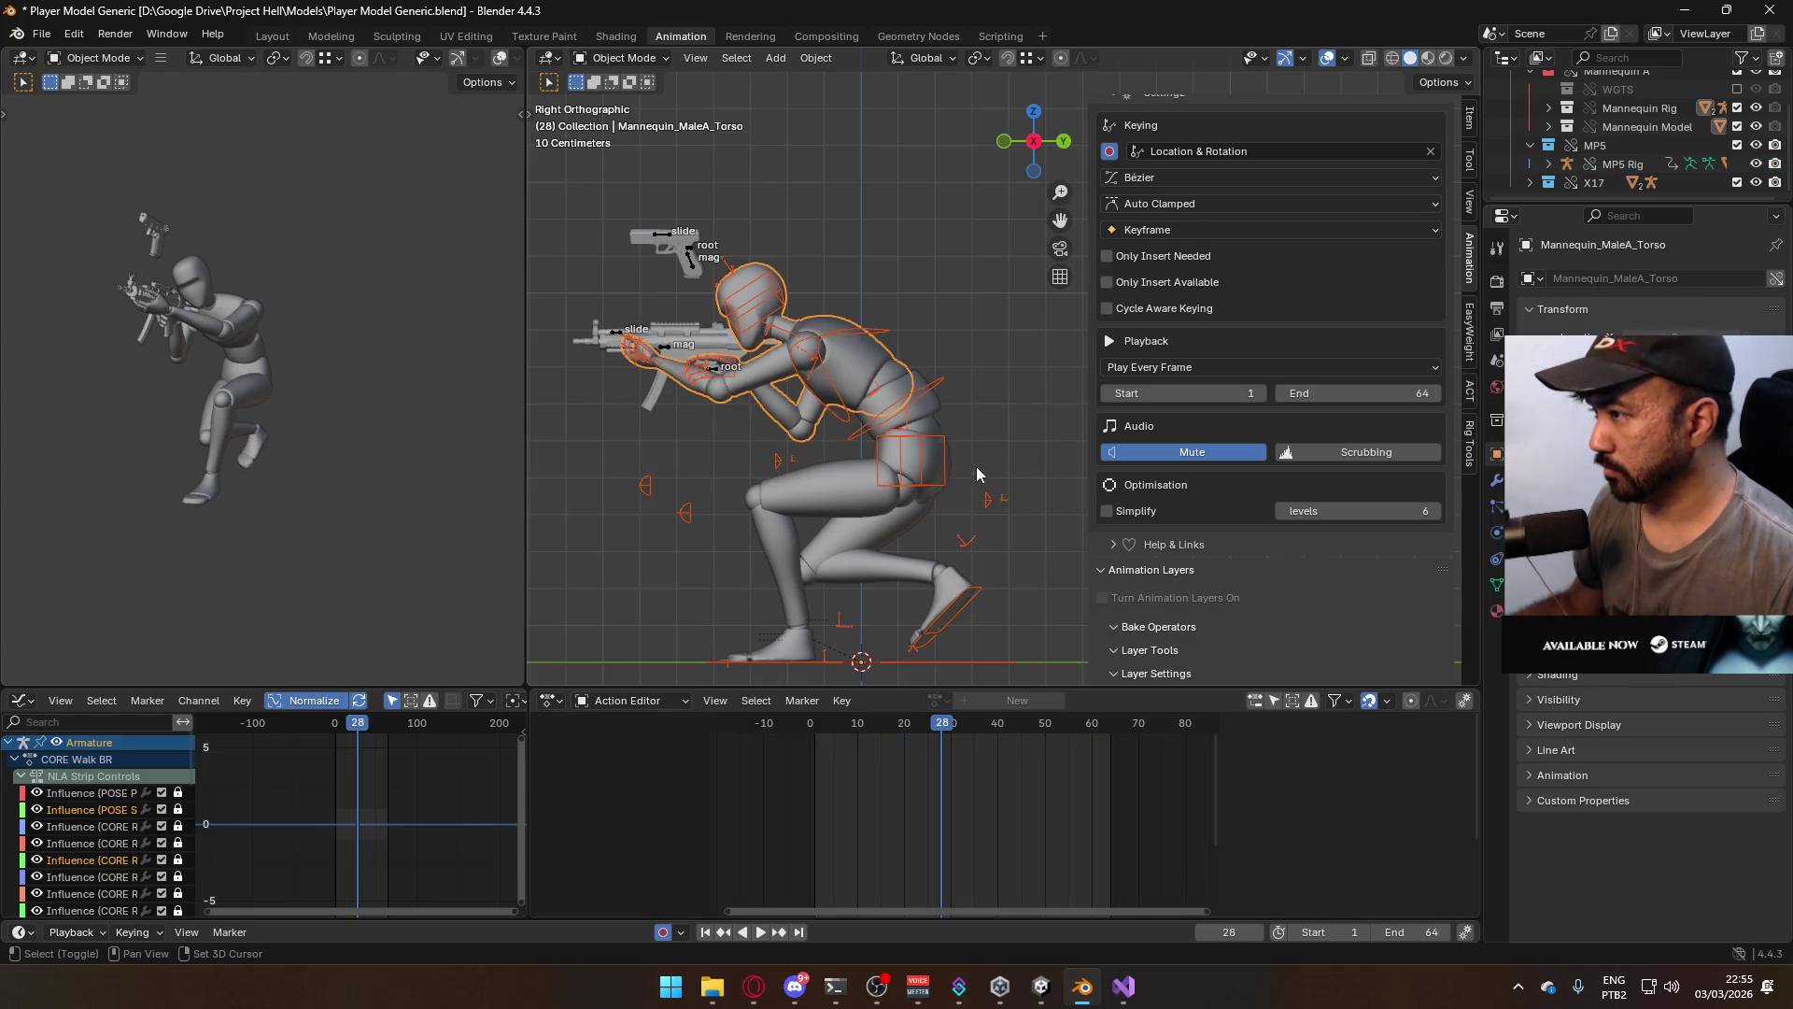
click(932, 417)
Save the blend file and export the crouch clip as FBX into Assets\Animations\Model
key(ctrl+s)
click(41, 33)
mouse_move(122, 317)
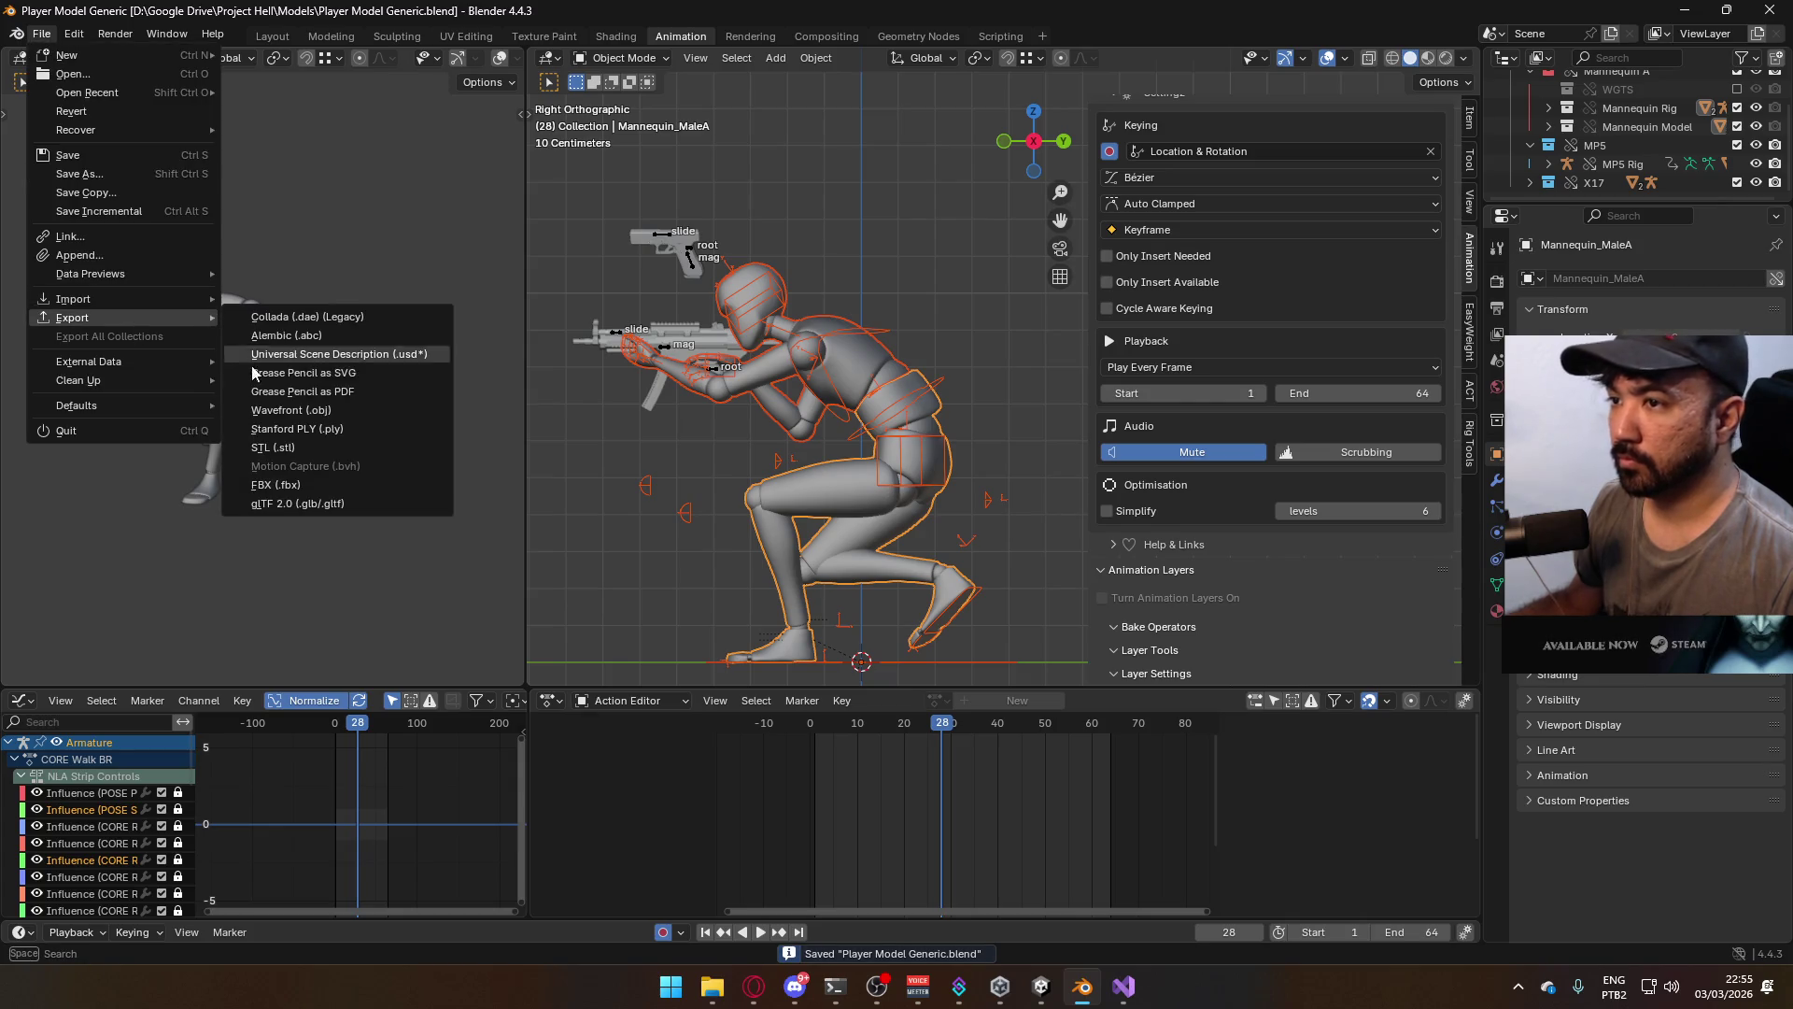
click(374, 485)
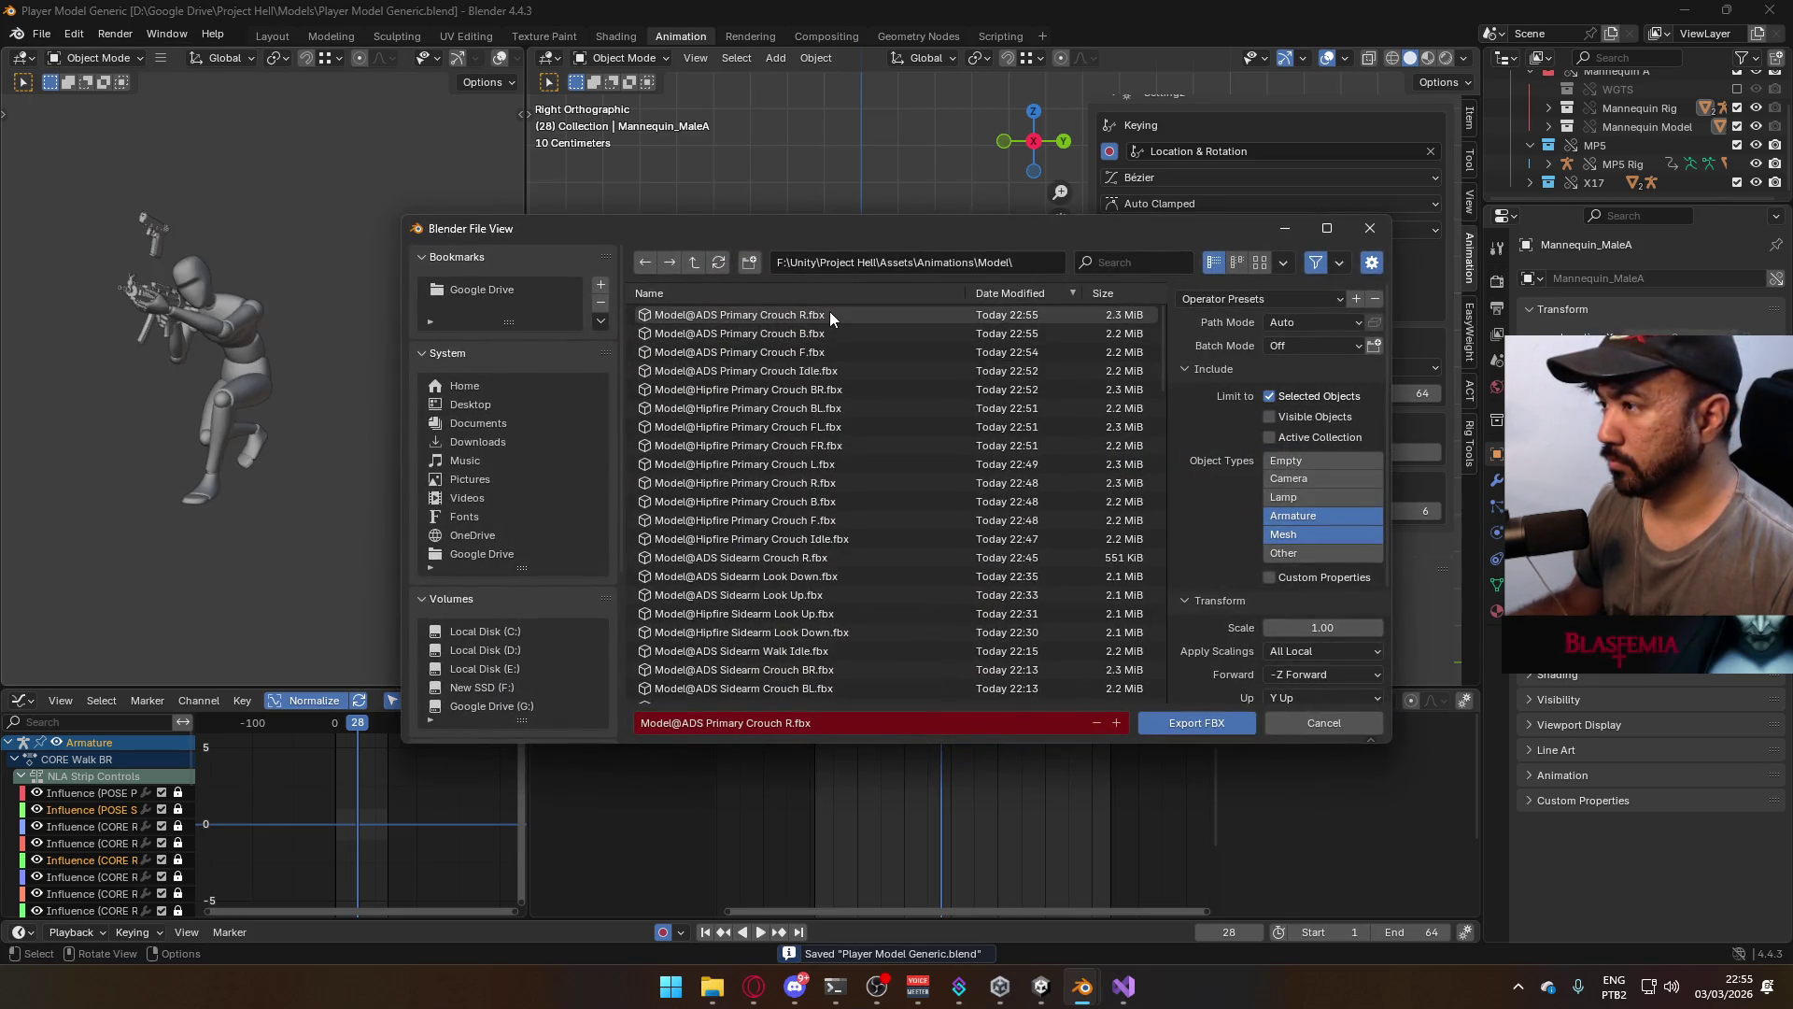
scroll(936, 517, down, 10)
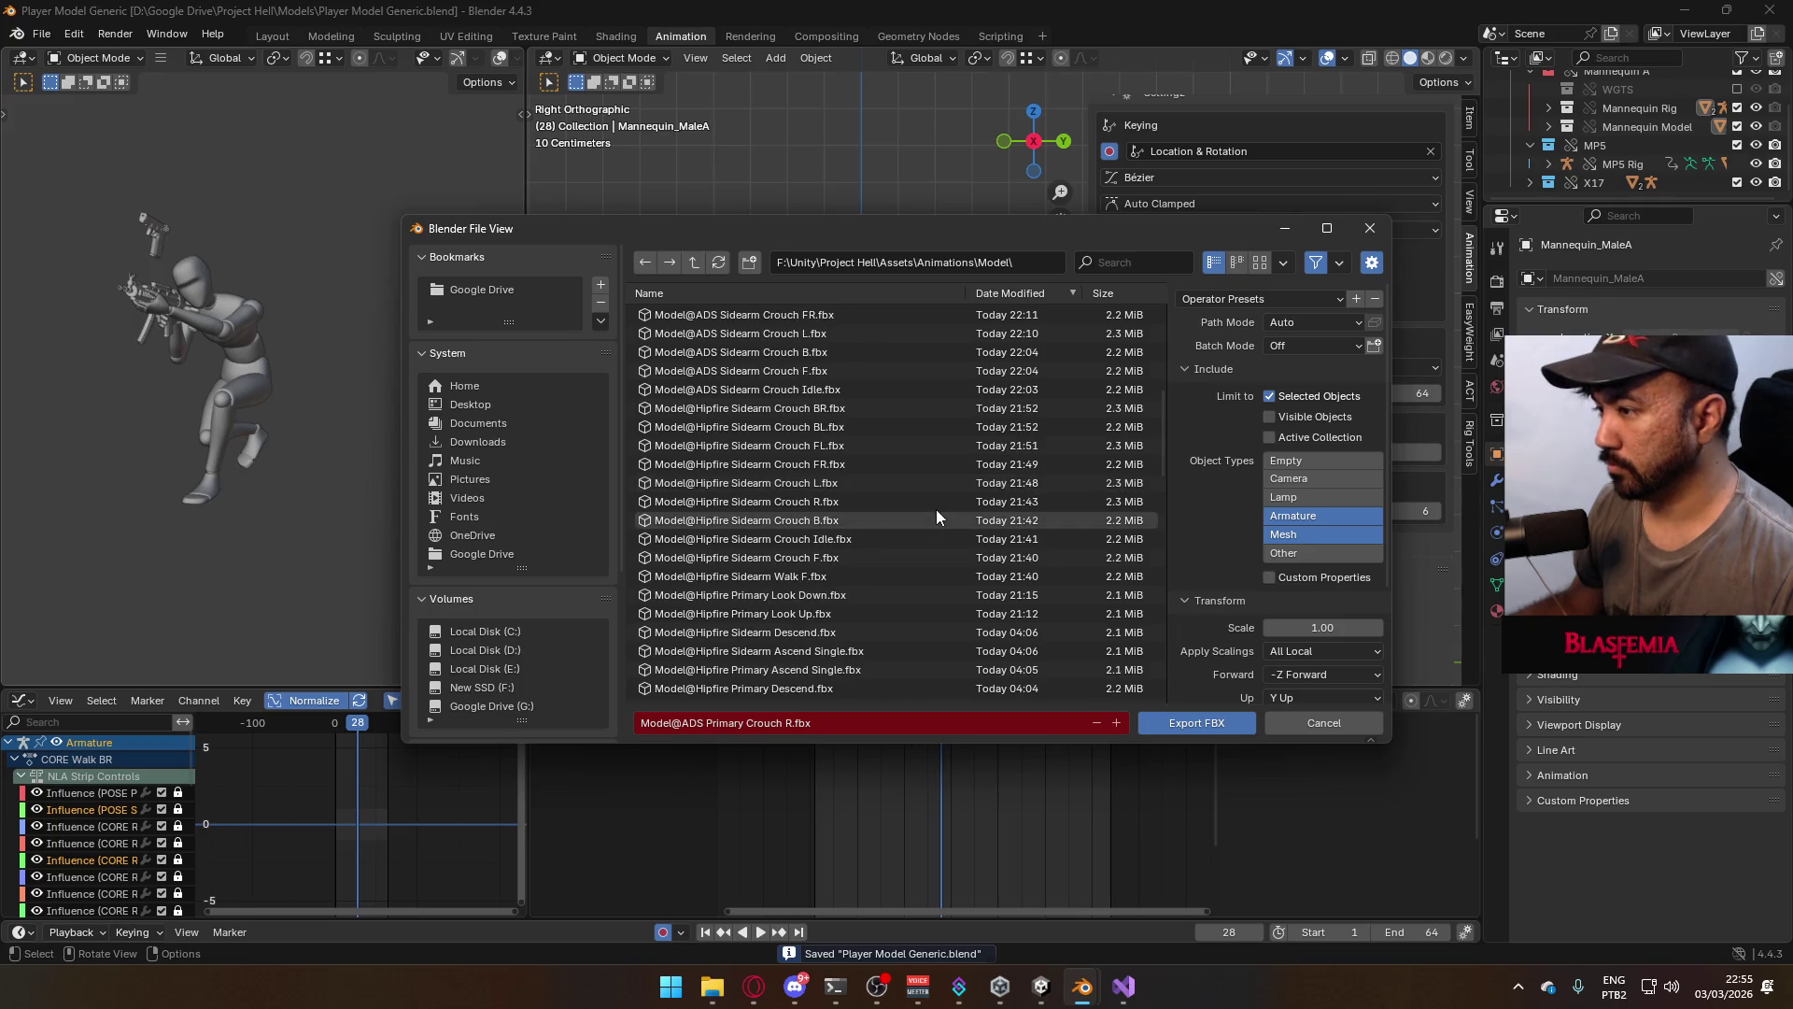
scroll(938, 523, down, 6)
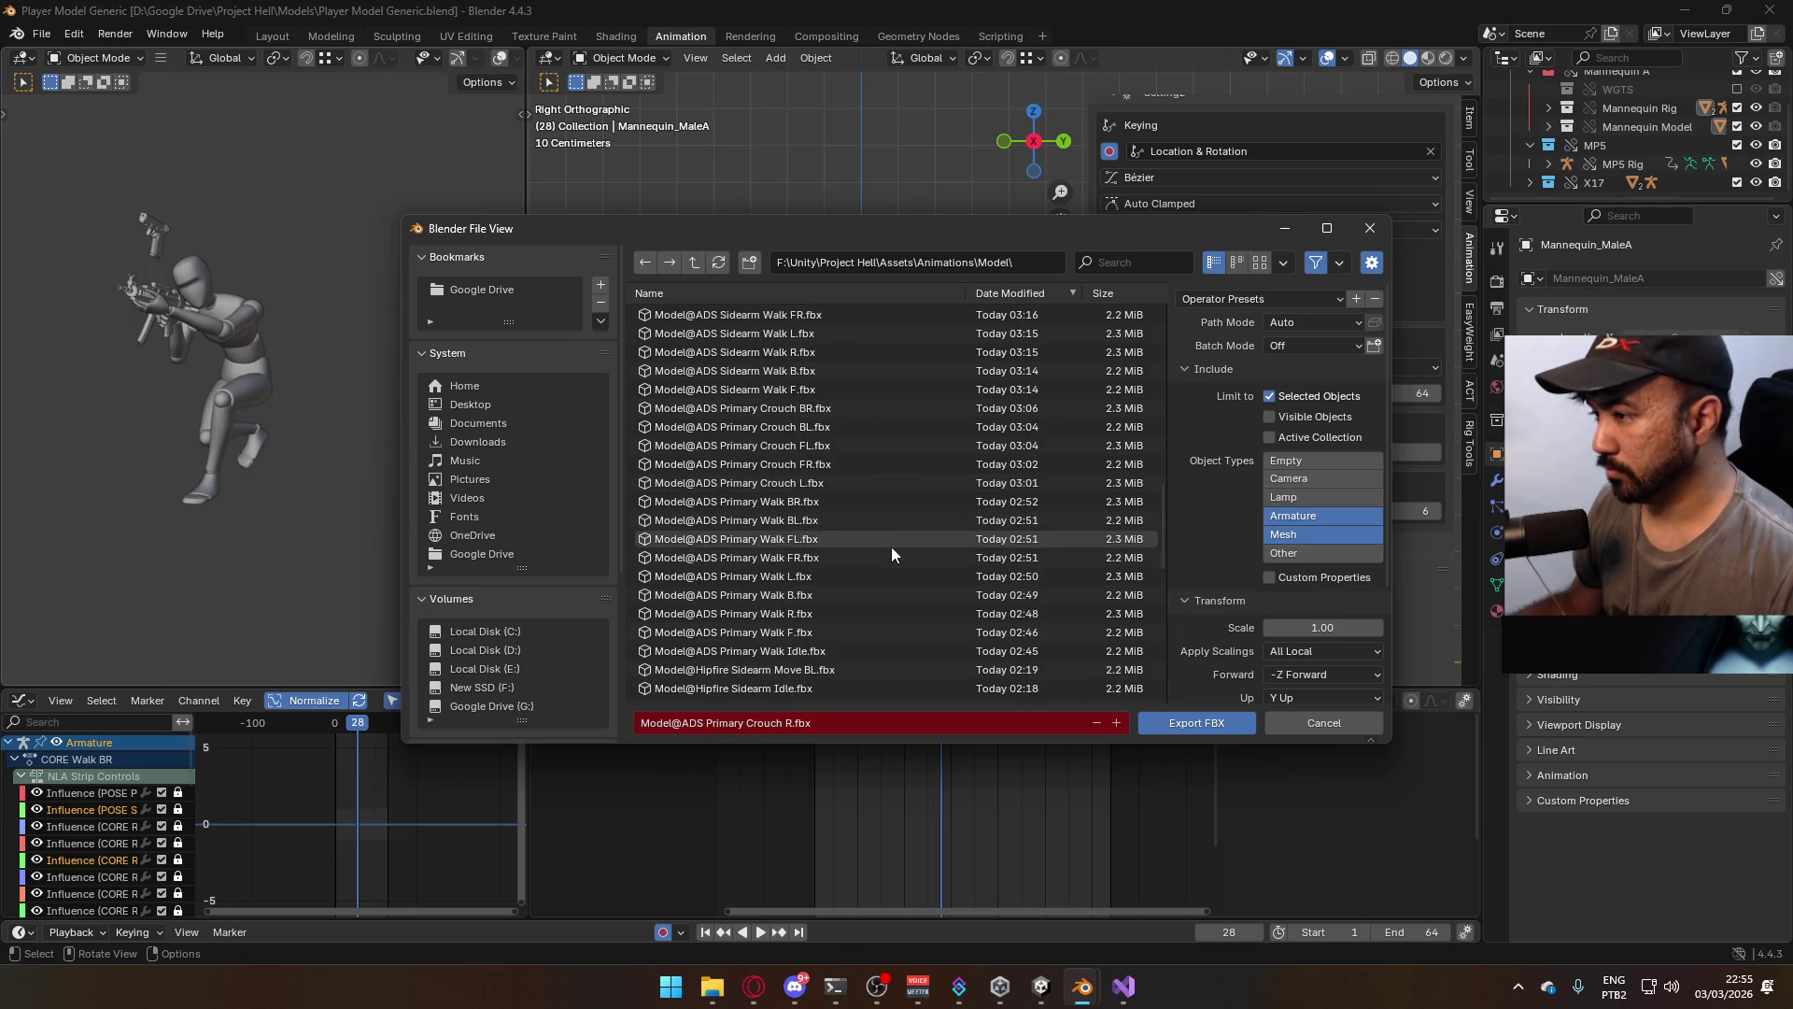
scroll(847, 481, down, 3)
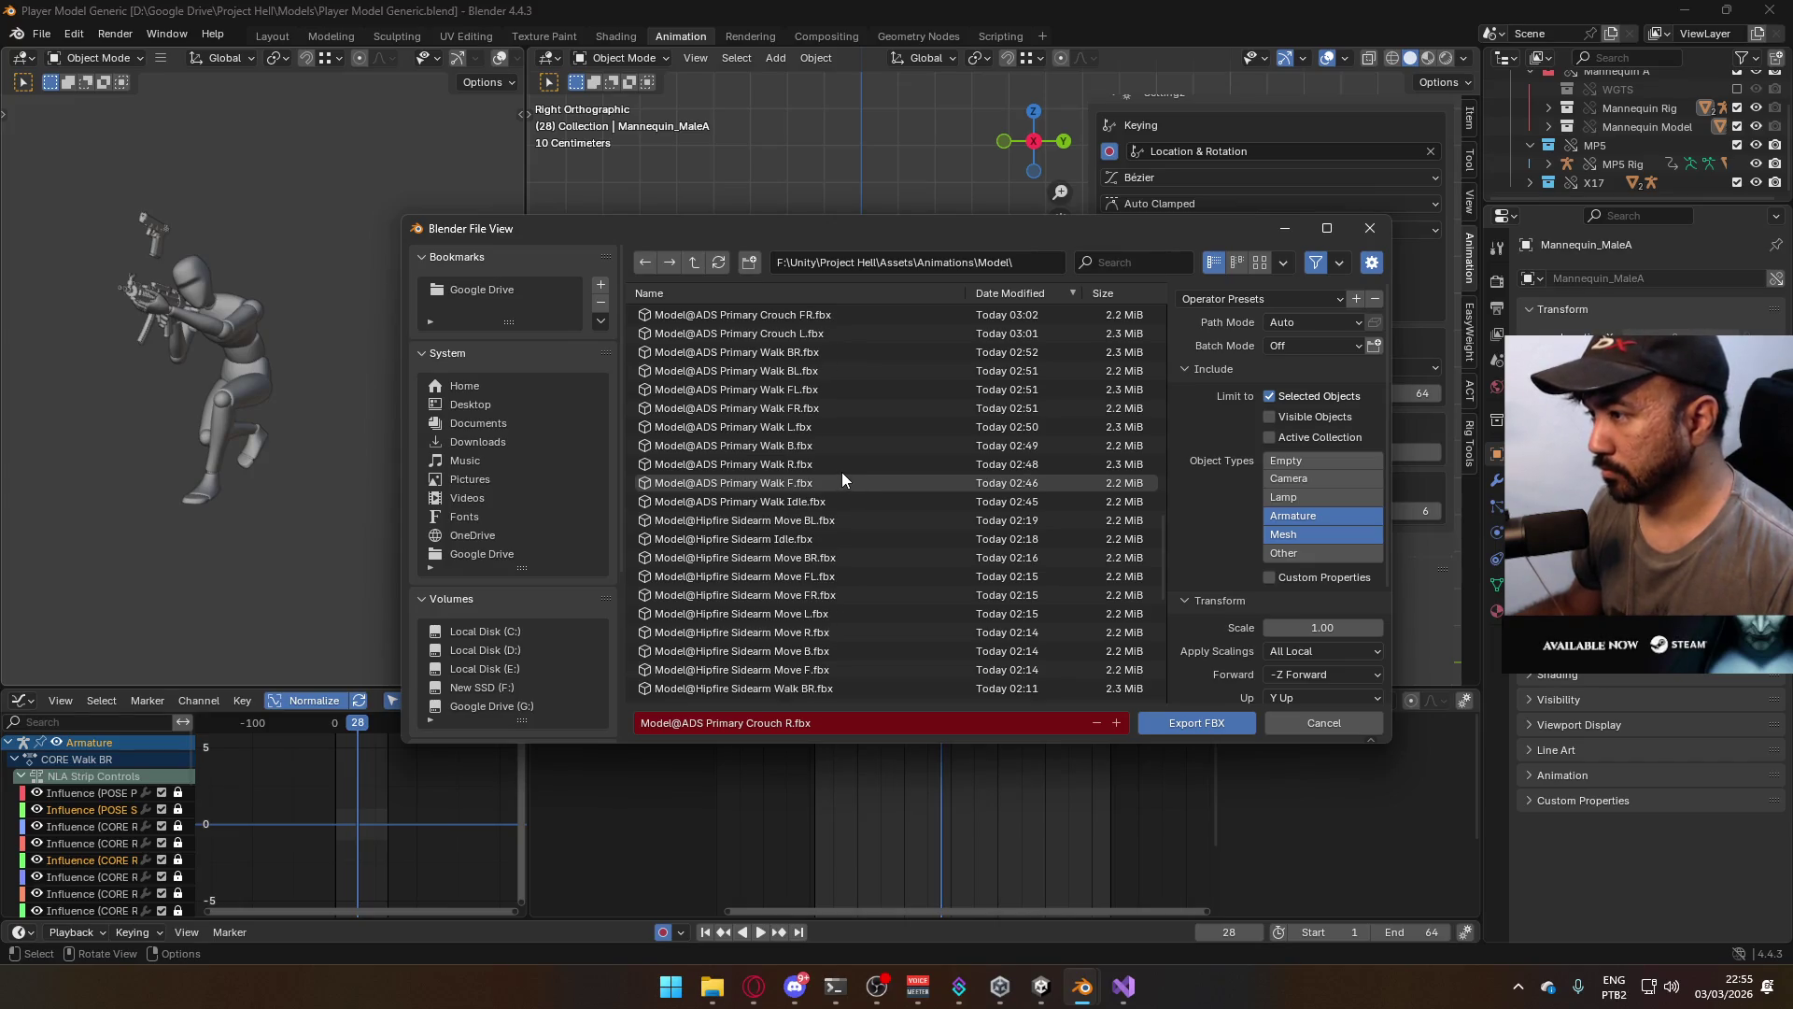
scroll(841, 439, up, 2)
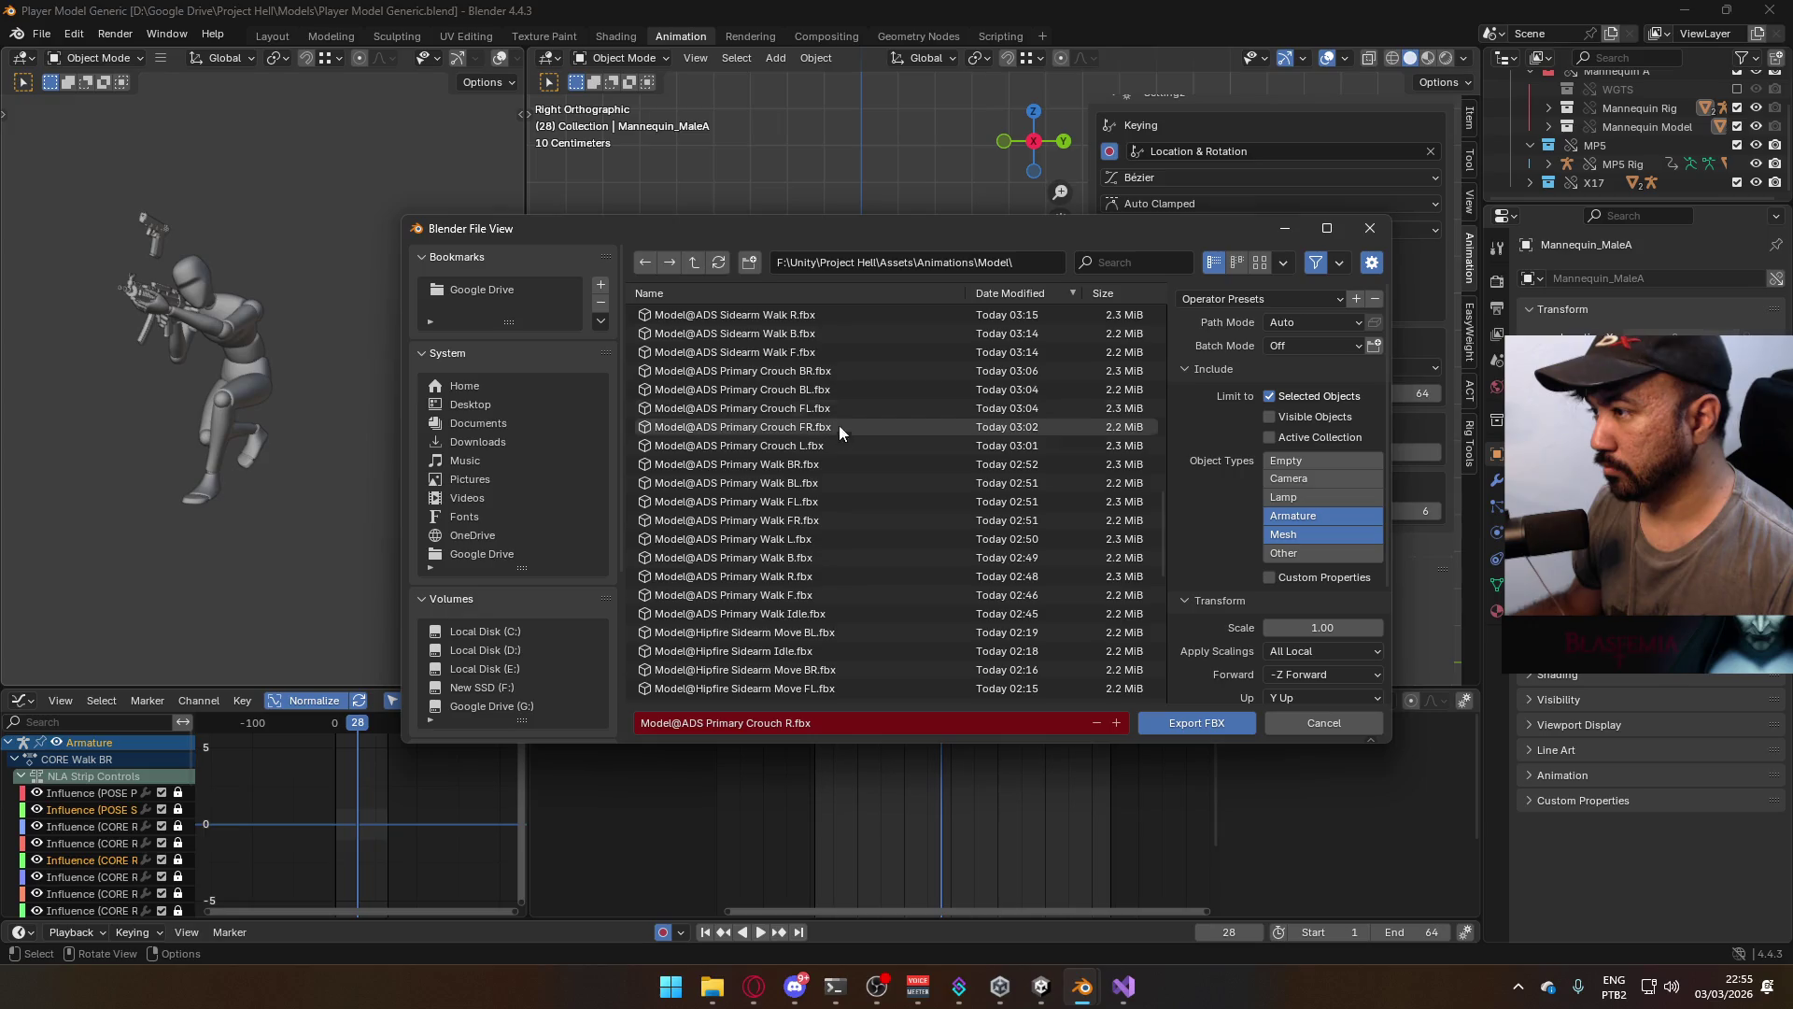
click(1191, 721)
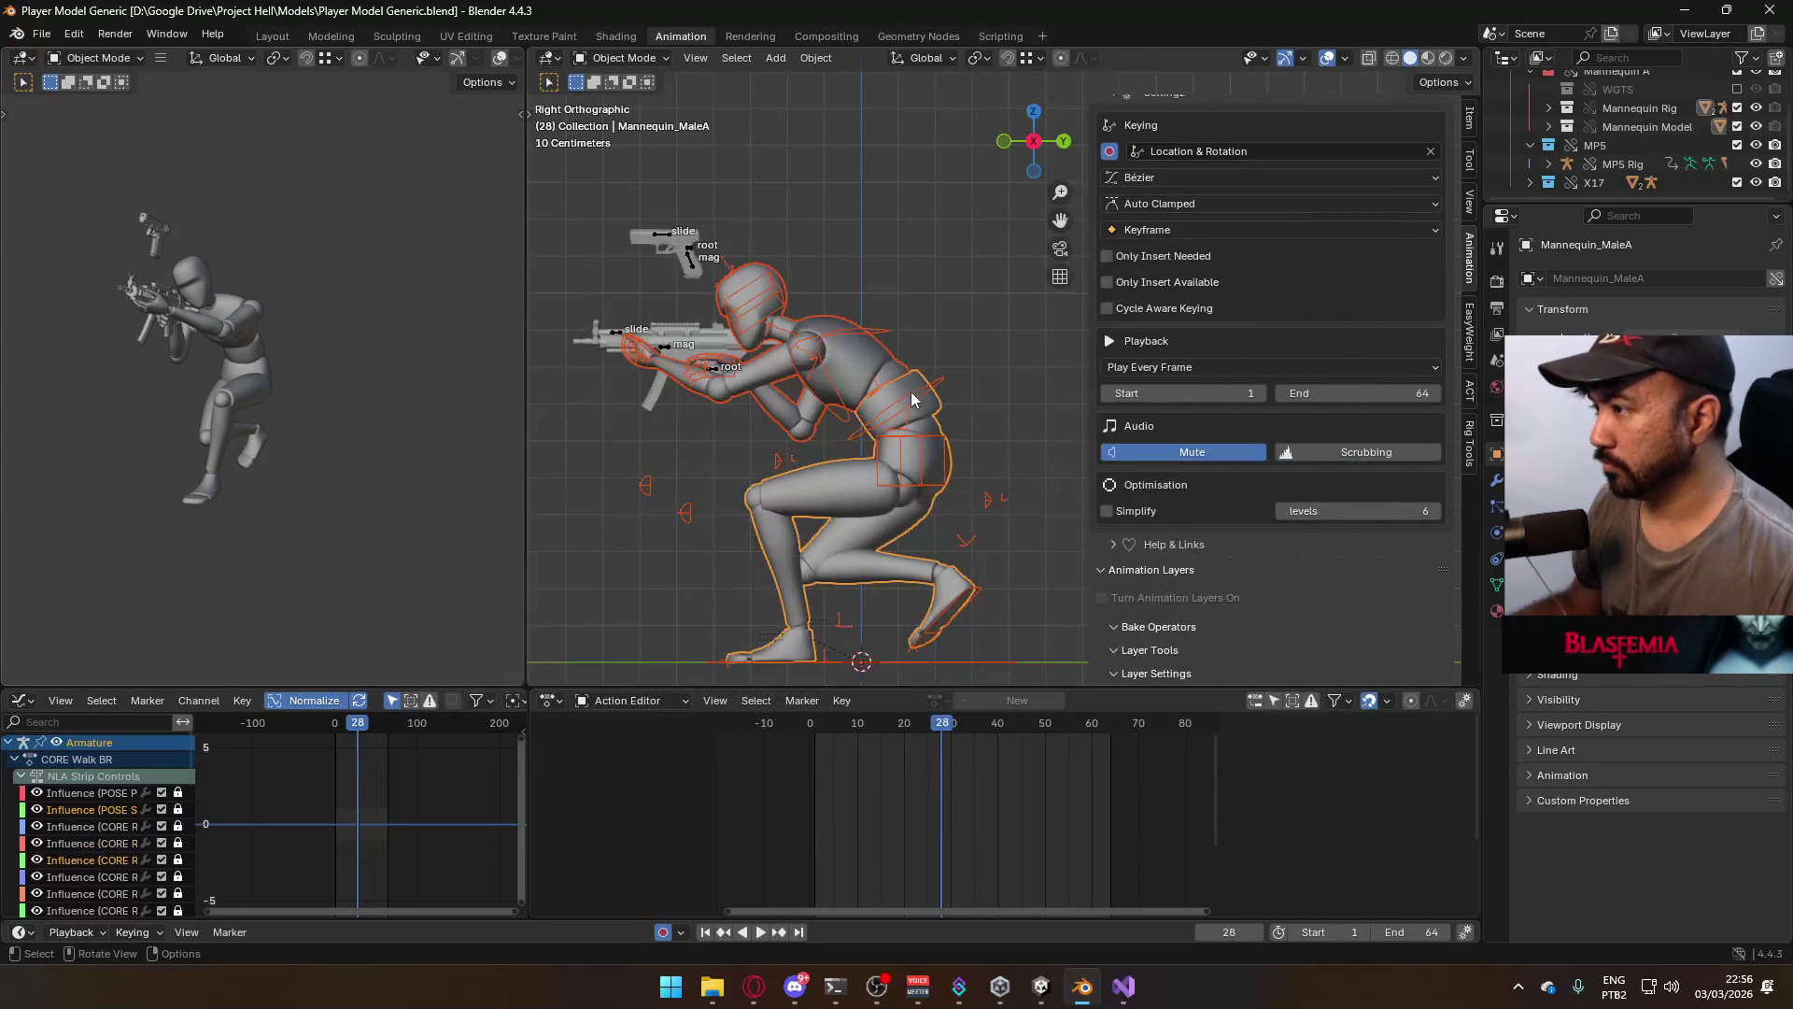
Swap CORE Walk L for CORE Walk FR on both the Armature and MP5 Rig
click(911, 390)
scroll(1260, 523, down, 3)
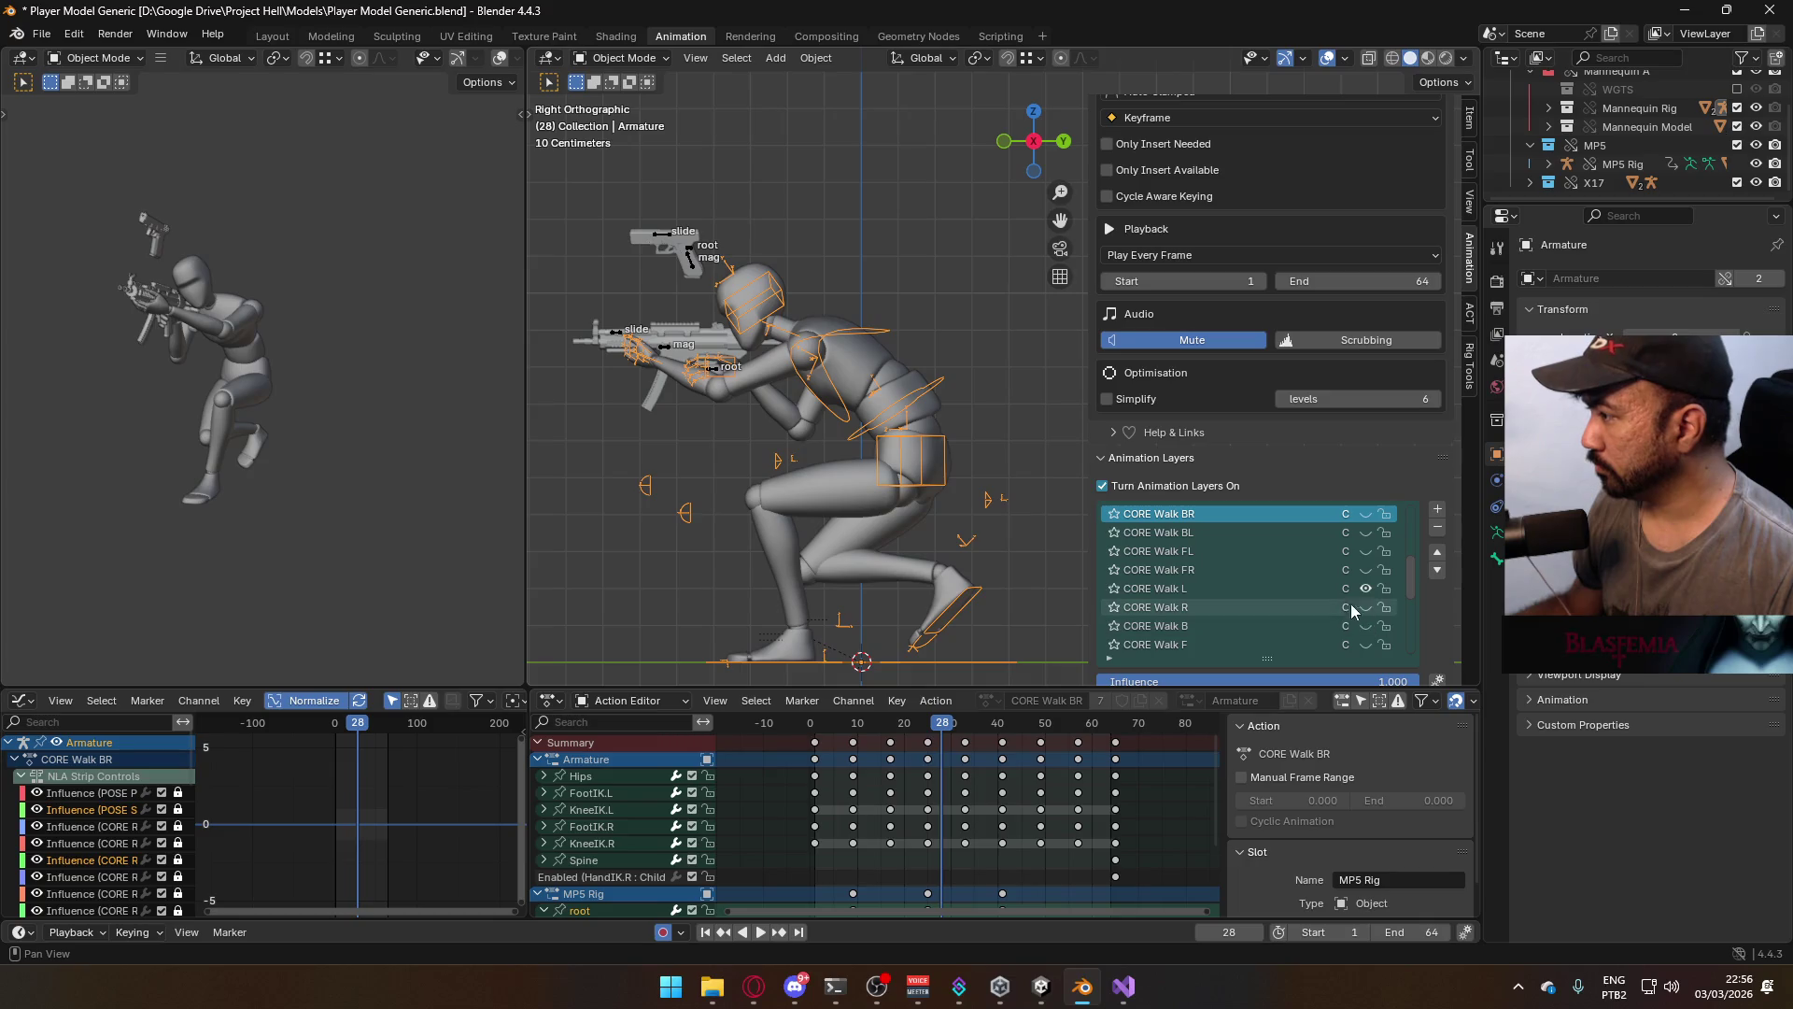
click(1367, 589)
click(1366, 570)
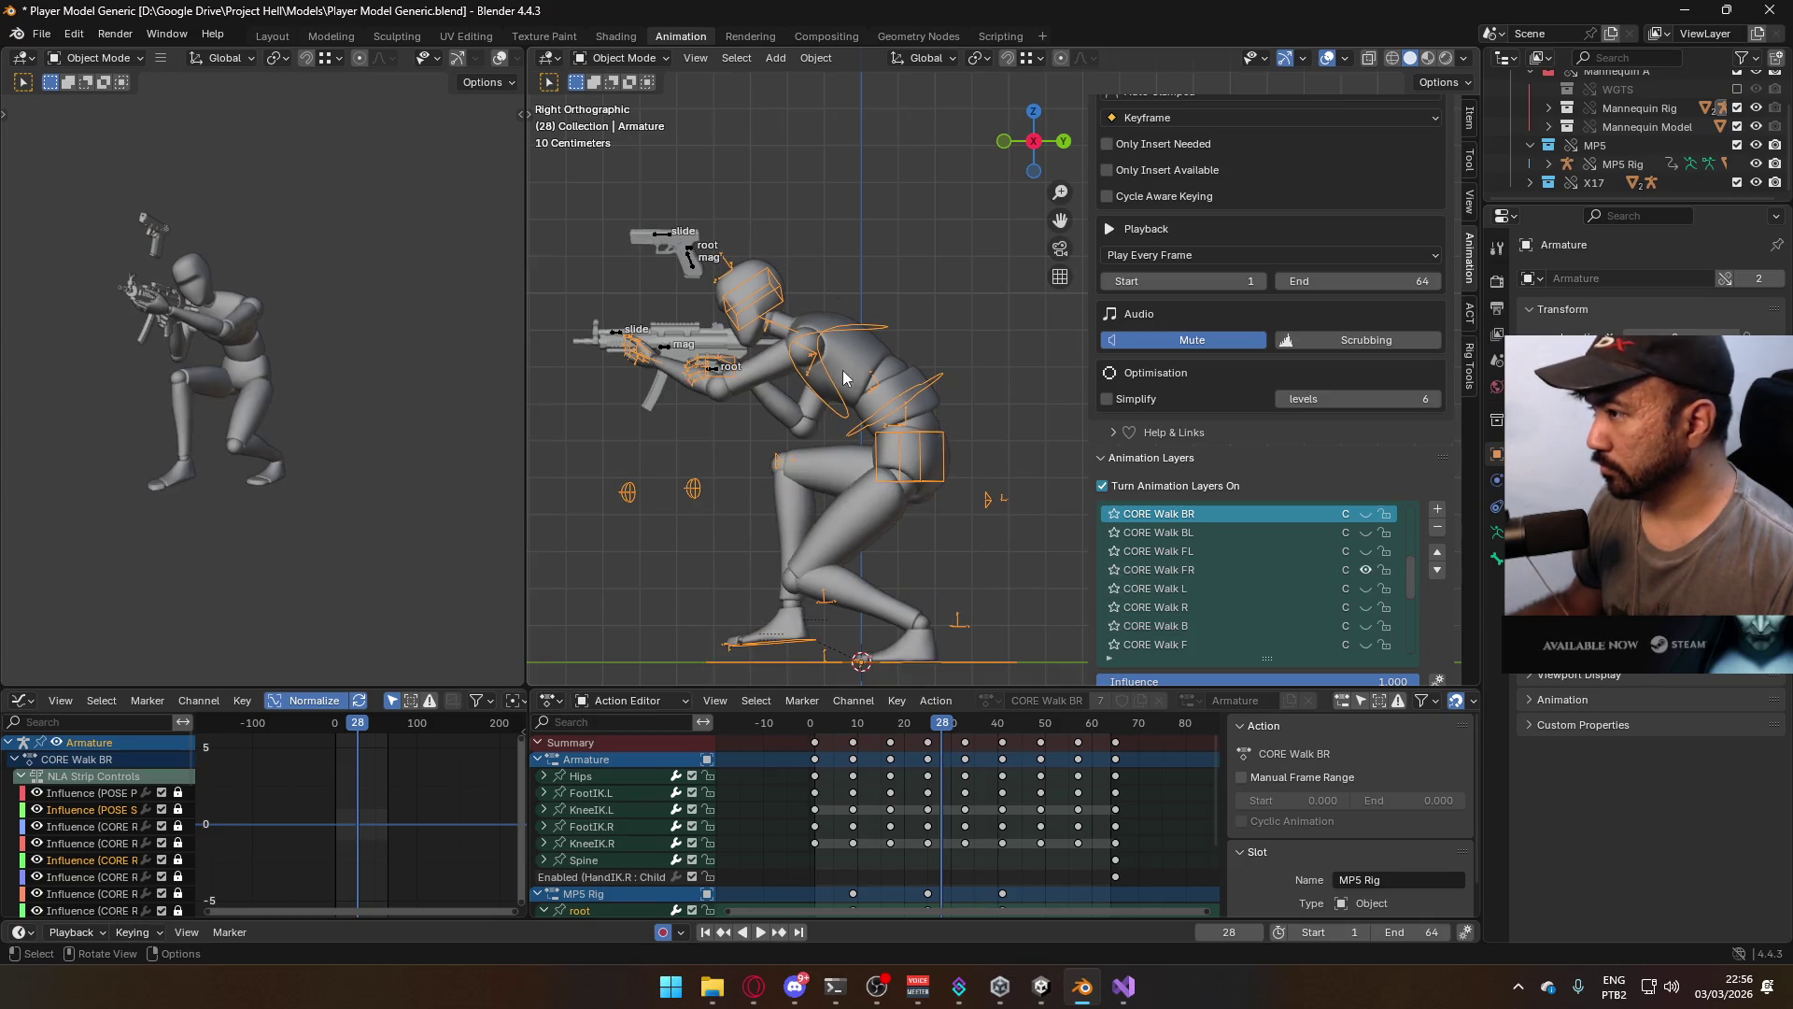
click(676, 358)
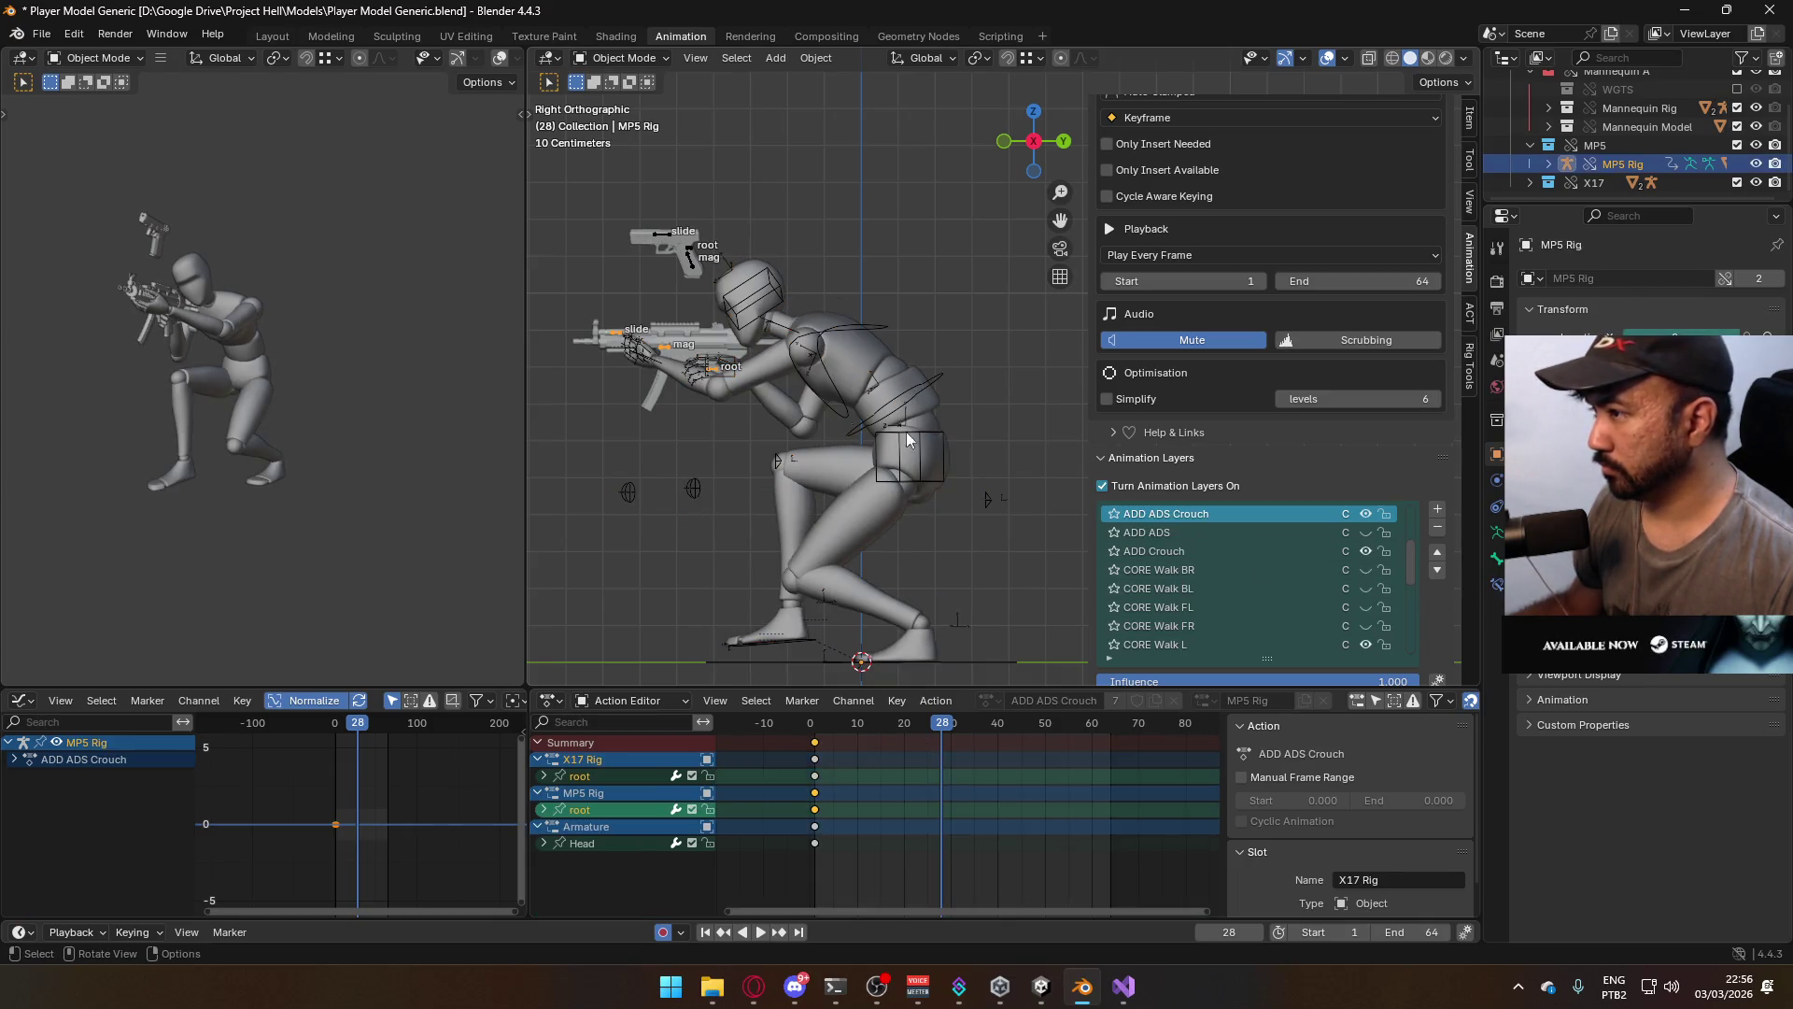
scroll(1366, 570, down, 1)
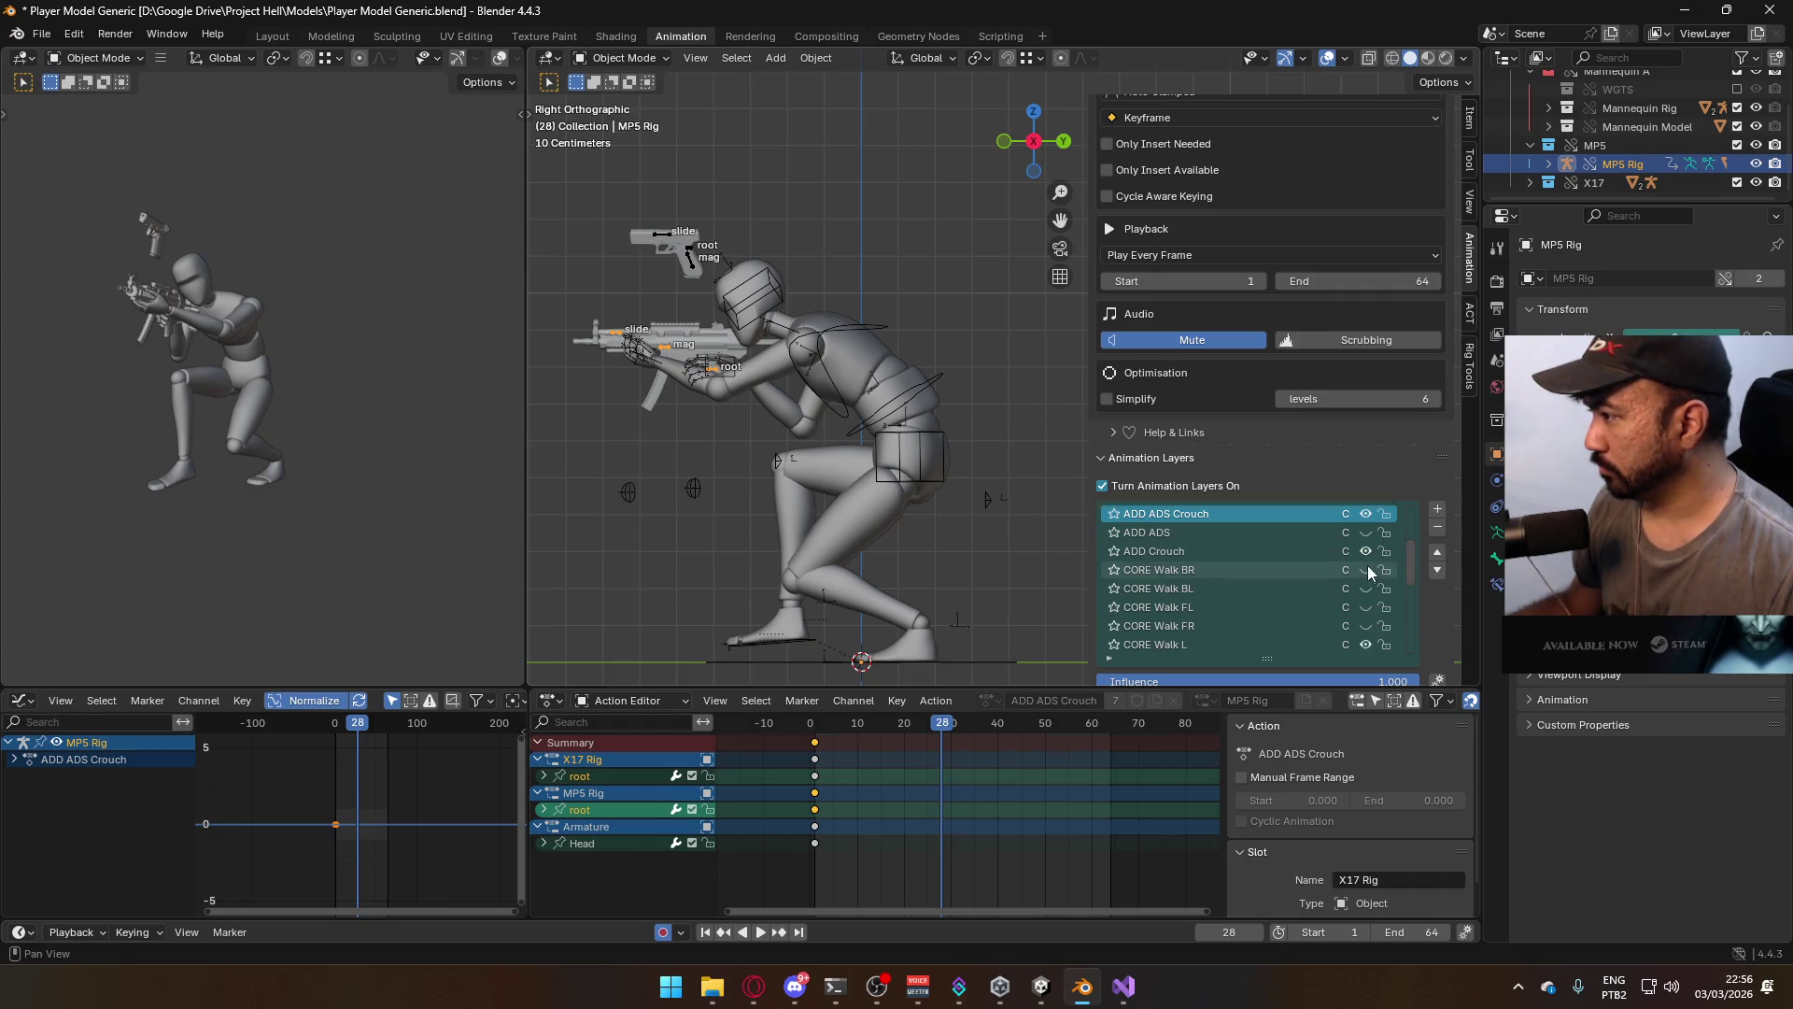
click(1367, 626)
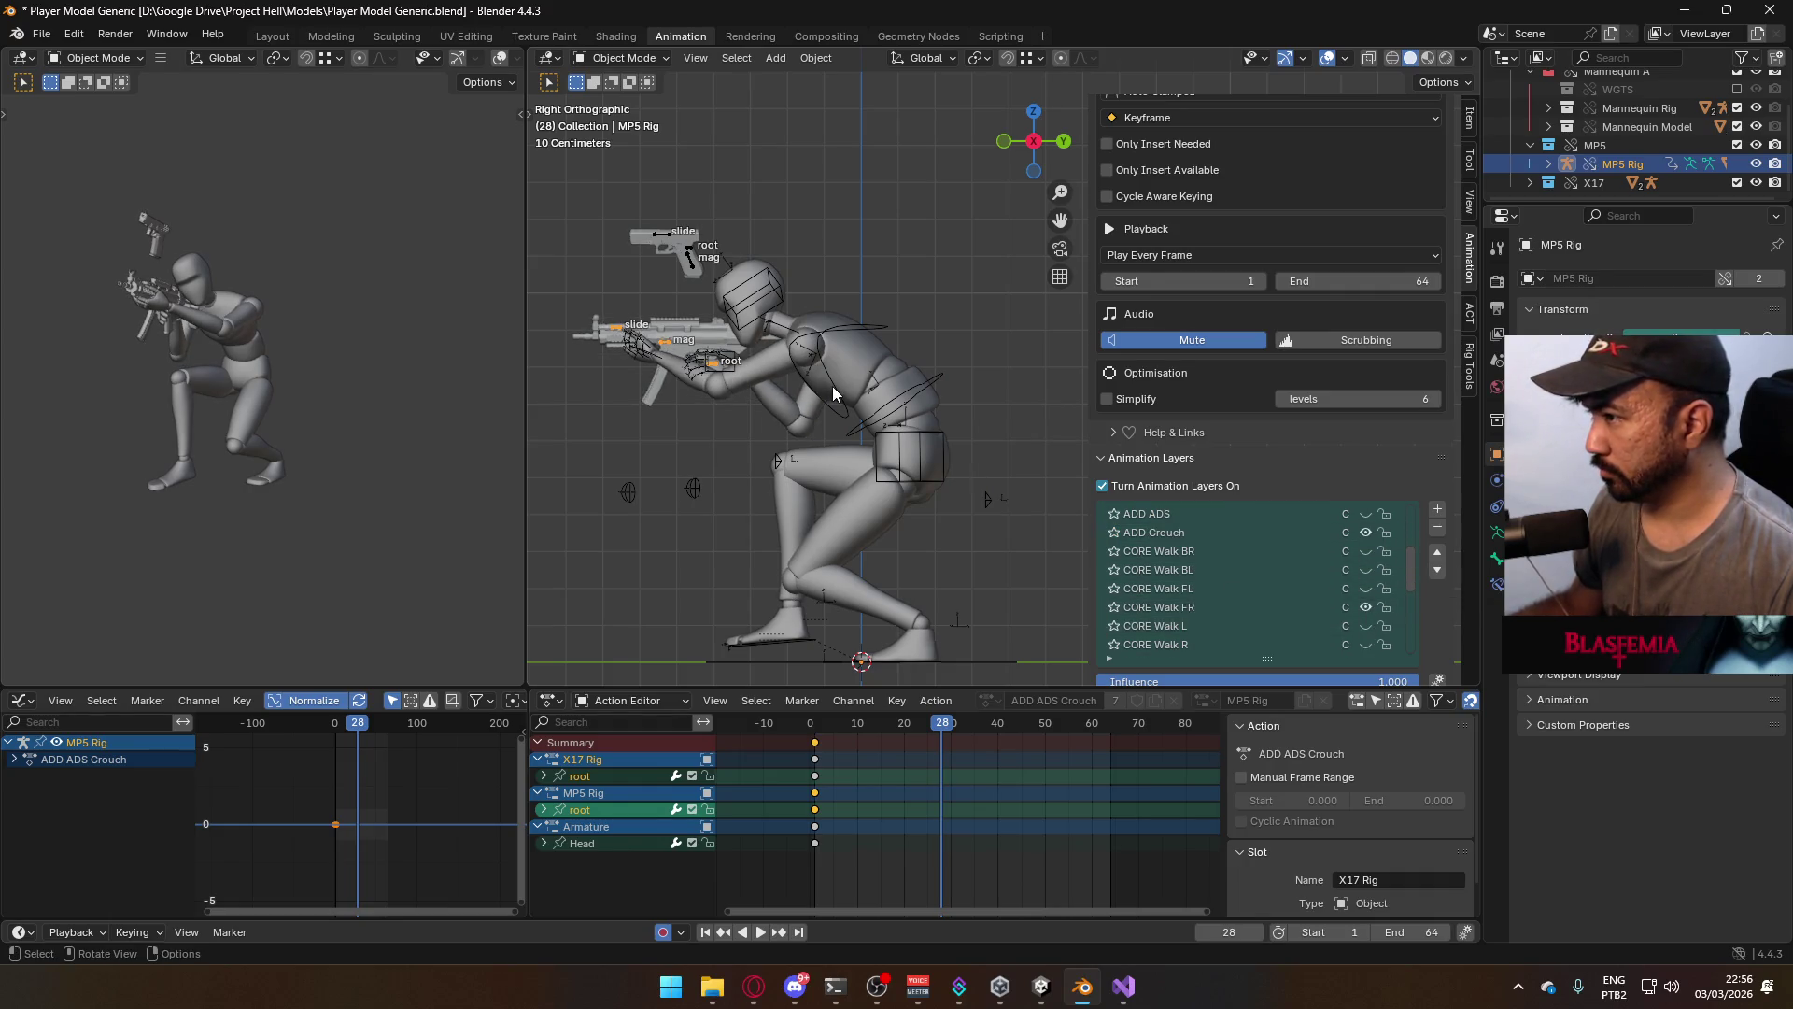
click(937, 423)
Save and export the clip as Model@ADS Primary Crouch FR.fbx
click(938, 423)
key(ctrl+s)
click(41, 34)
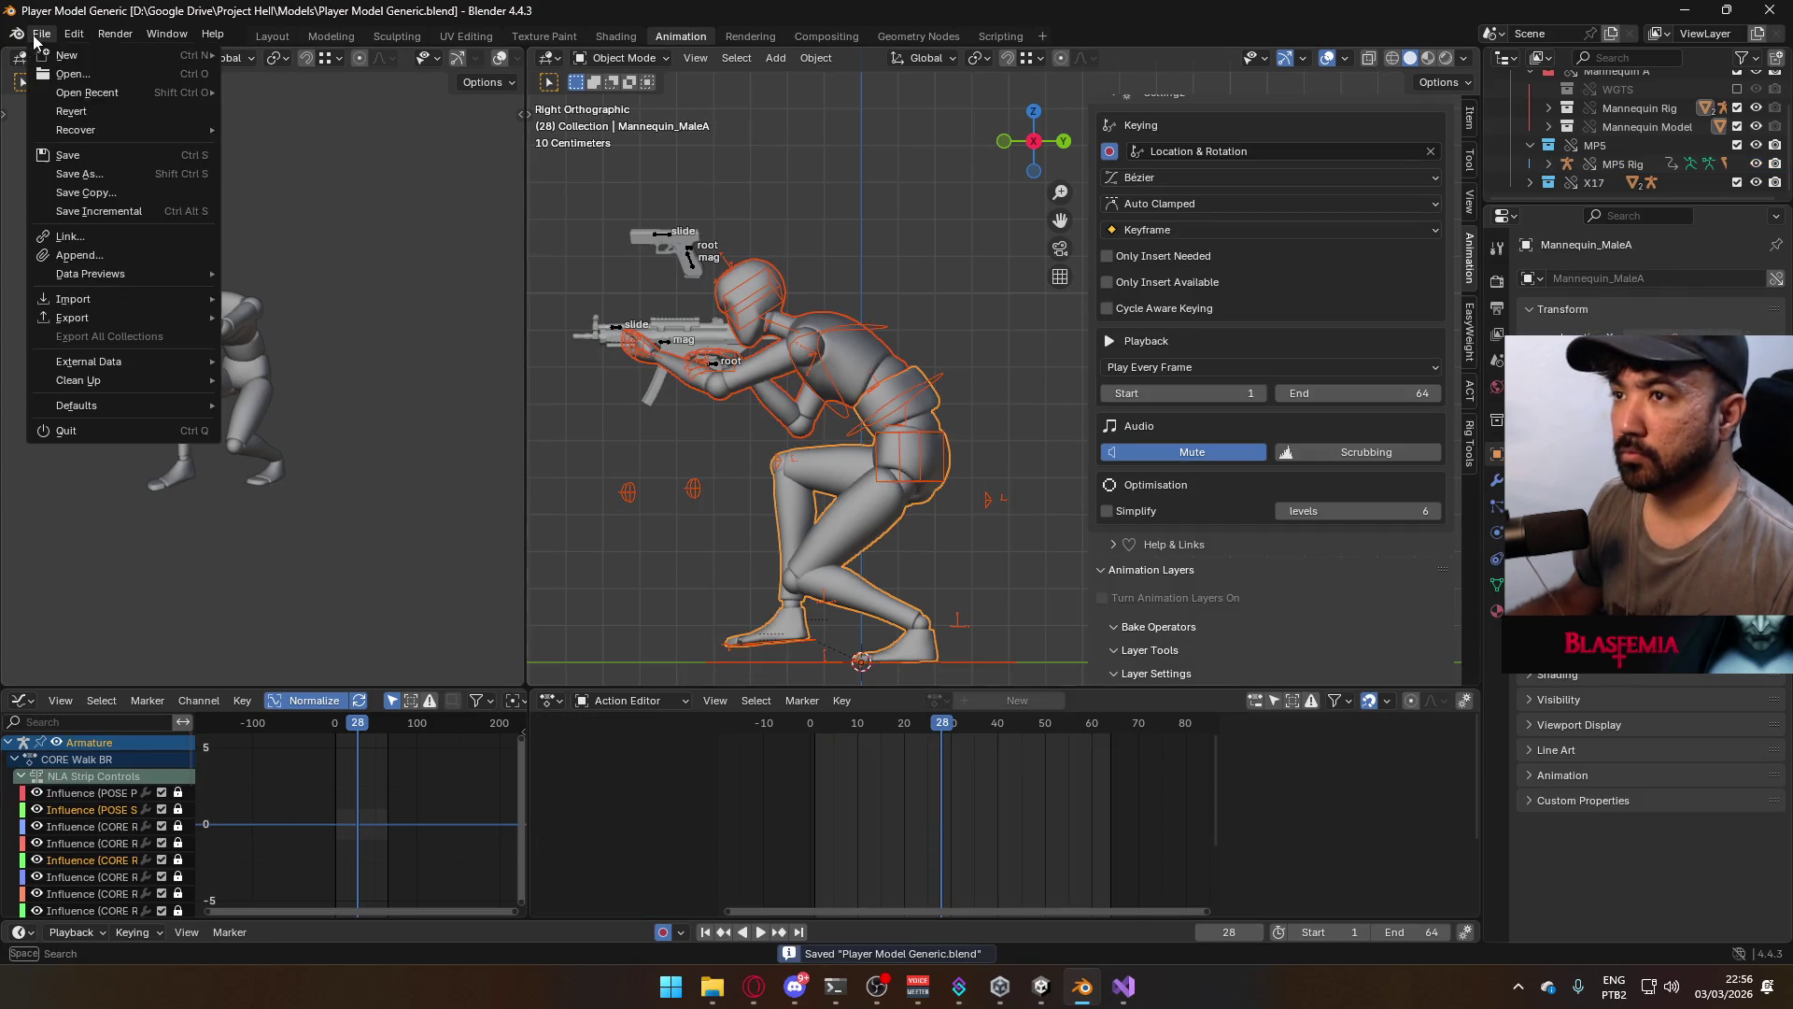
mouse_move(150, 320)
click(323, 474)
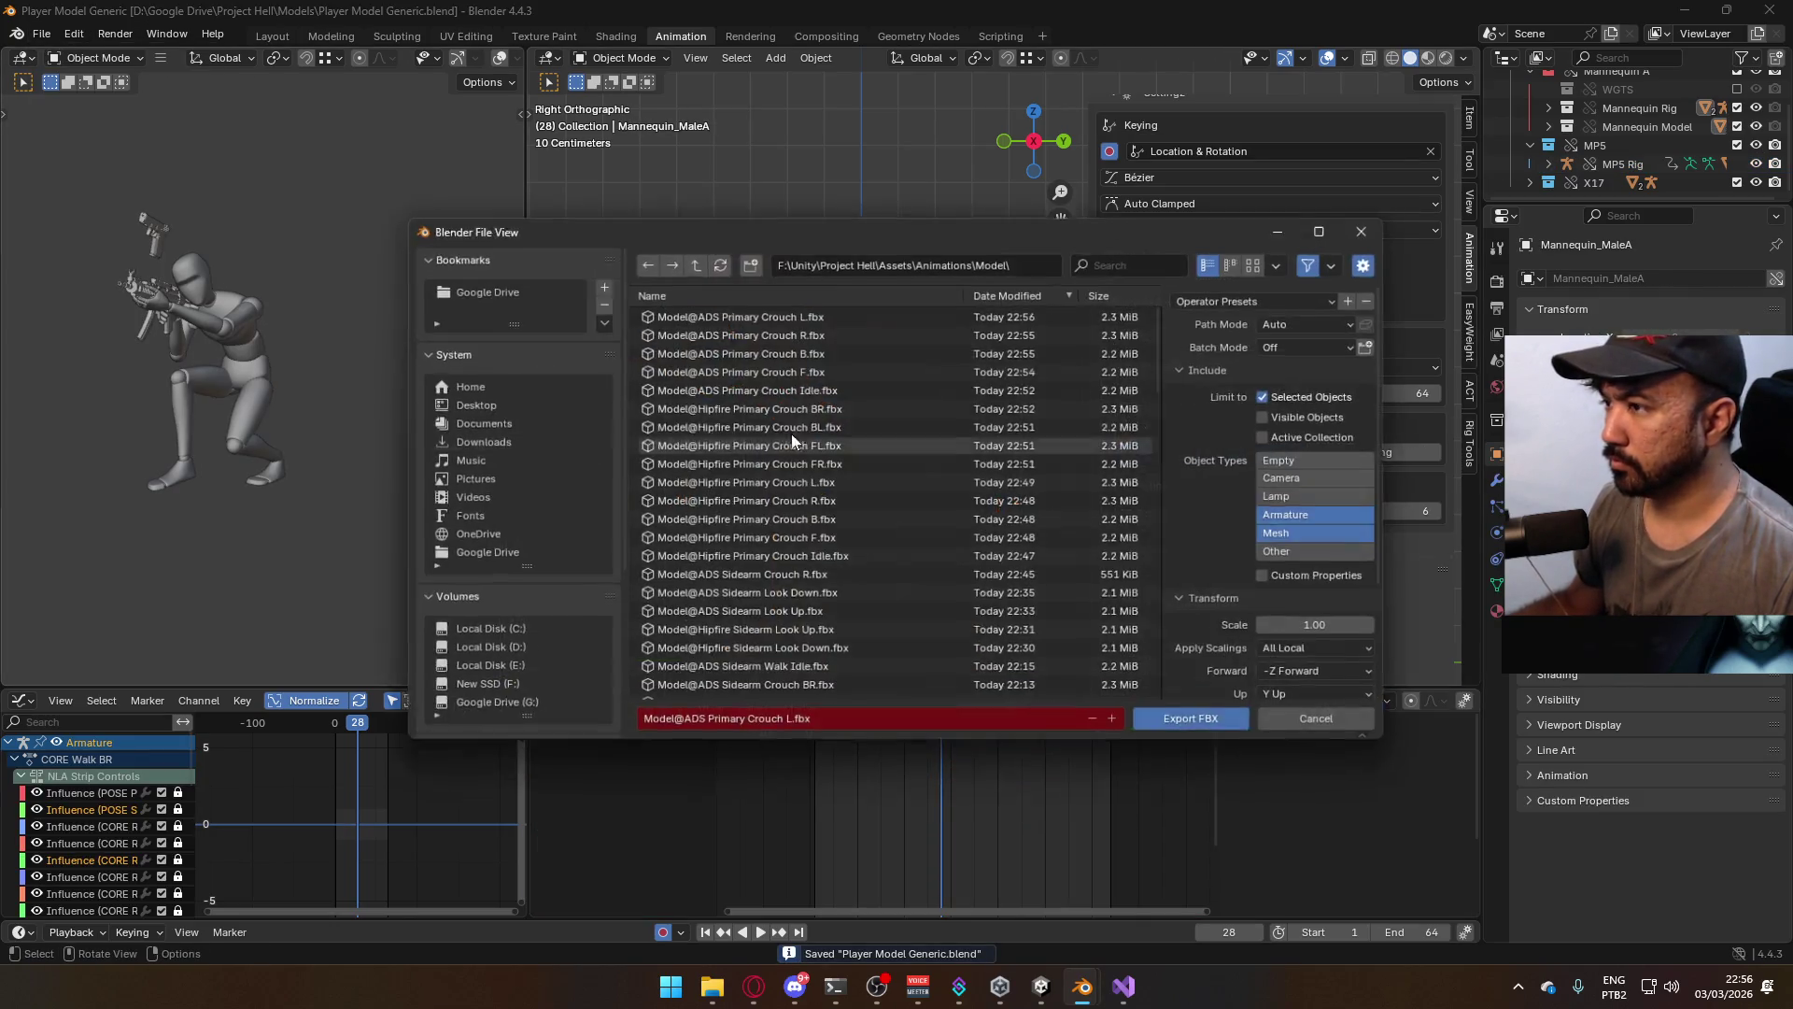
double_click(787, 722)
text(FR)
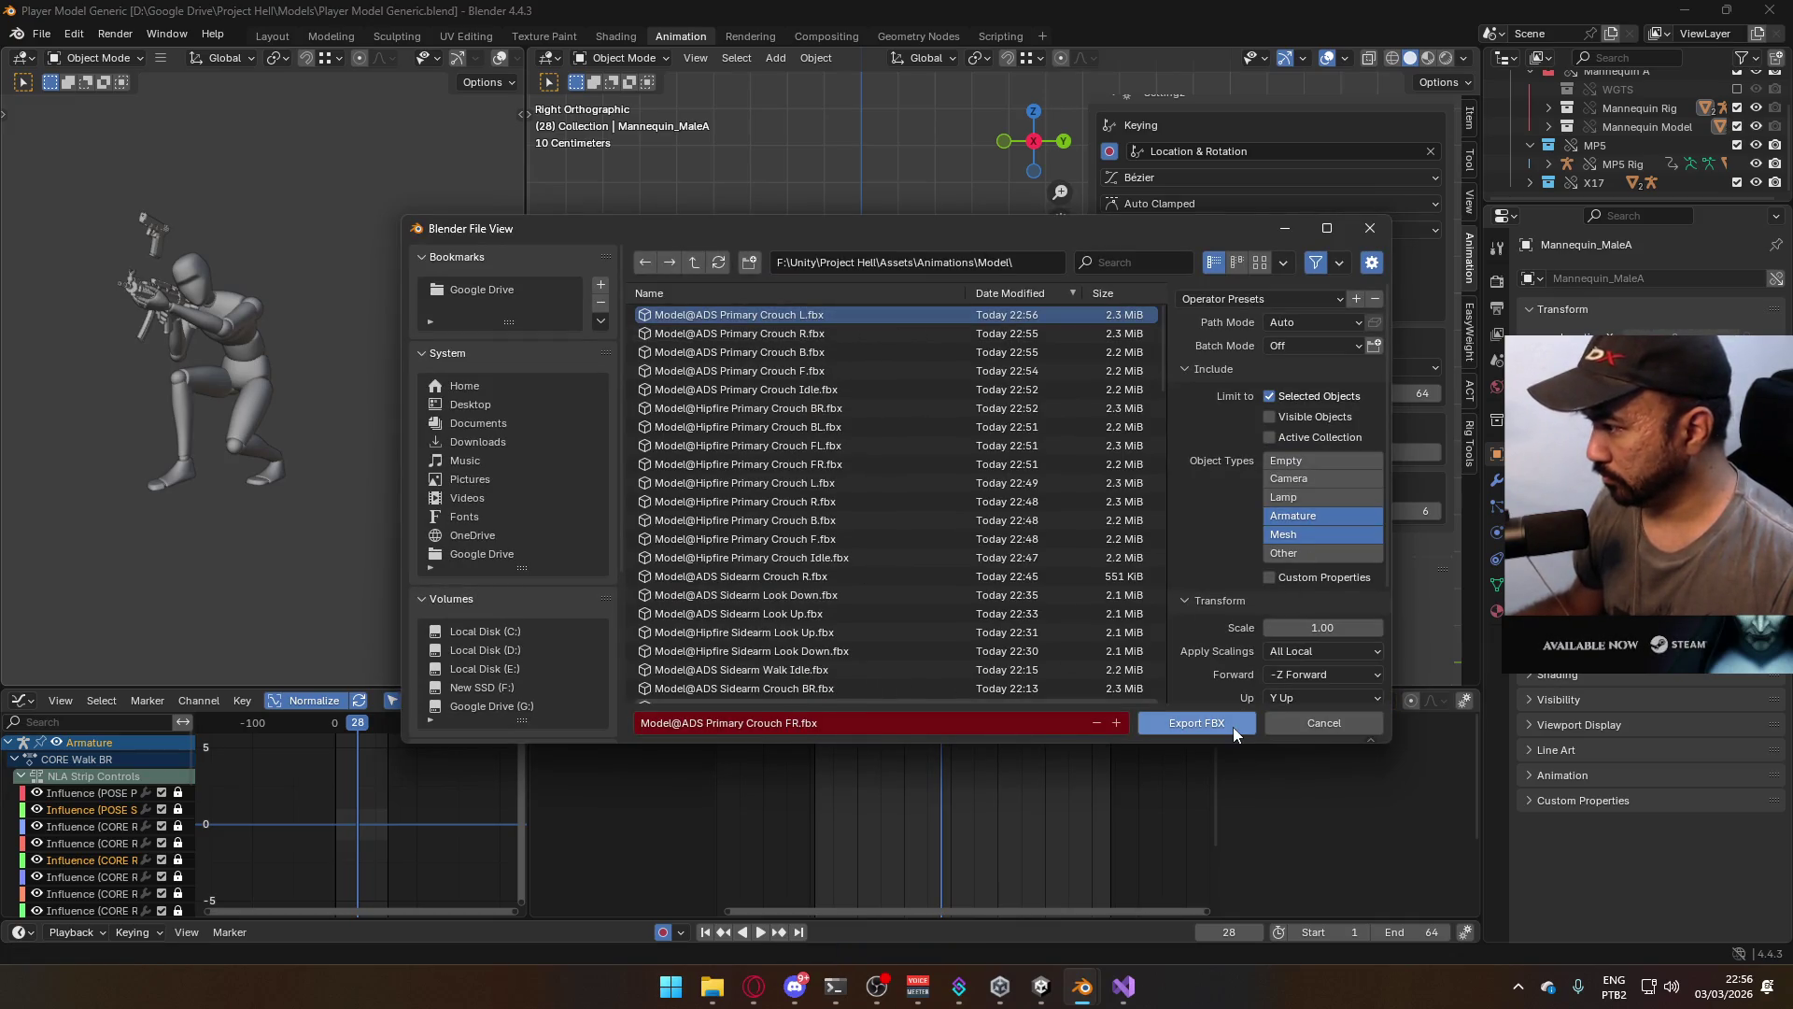
click(1238, 724)
Hide the CORE Walk FR layer on the armature
scroll(1292, 493, down, 1)
scroll(1365, 644, down, 2)
click(1365, 645)
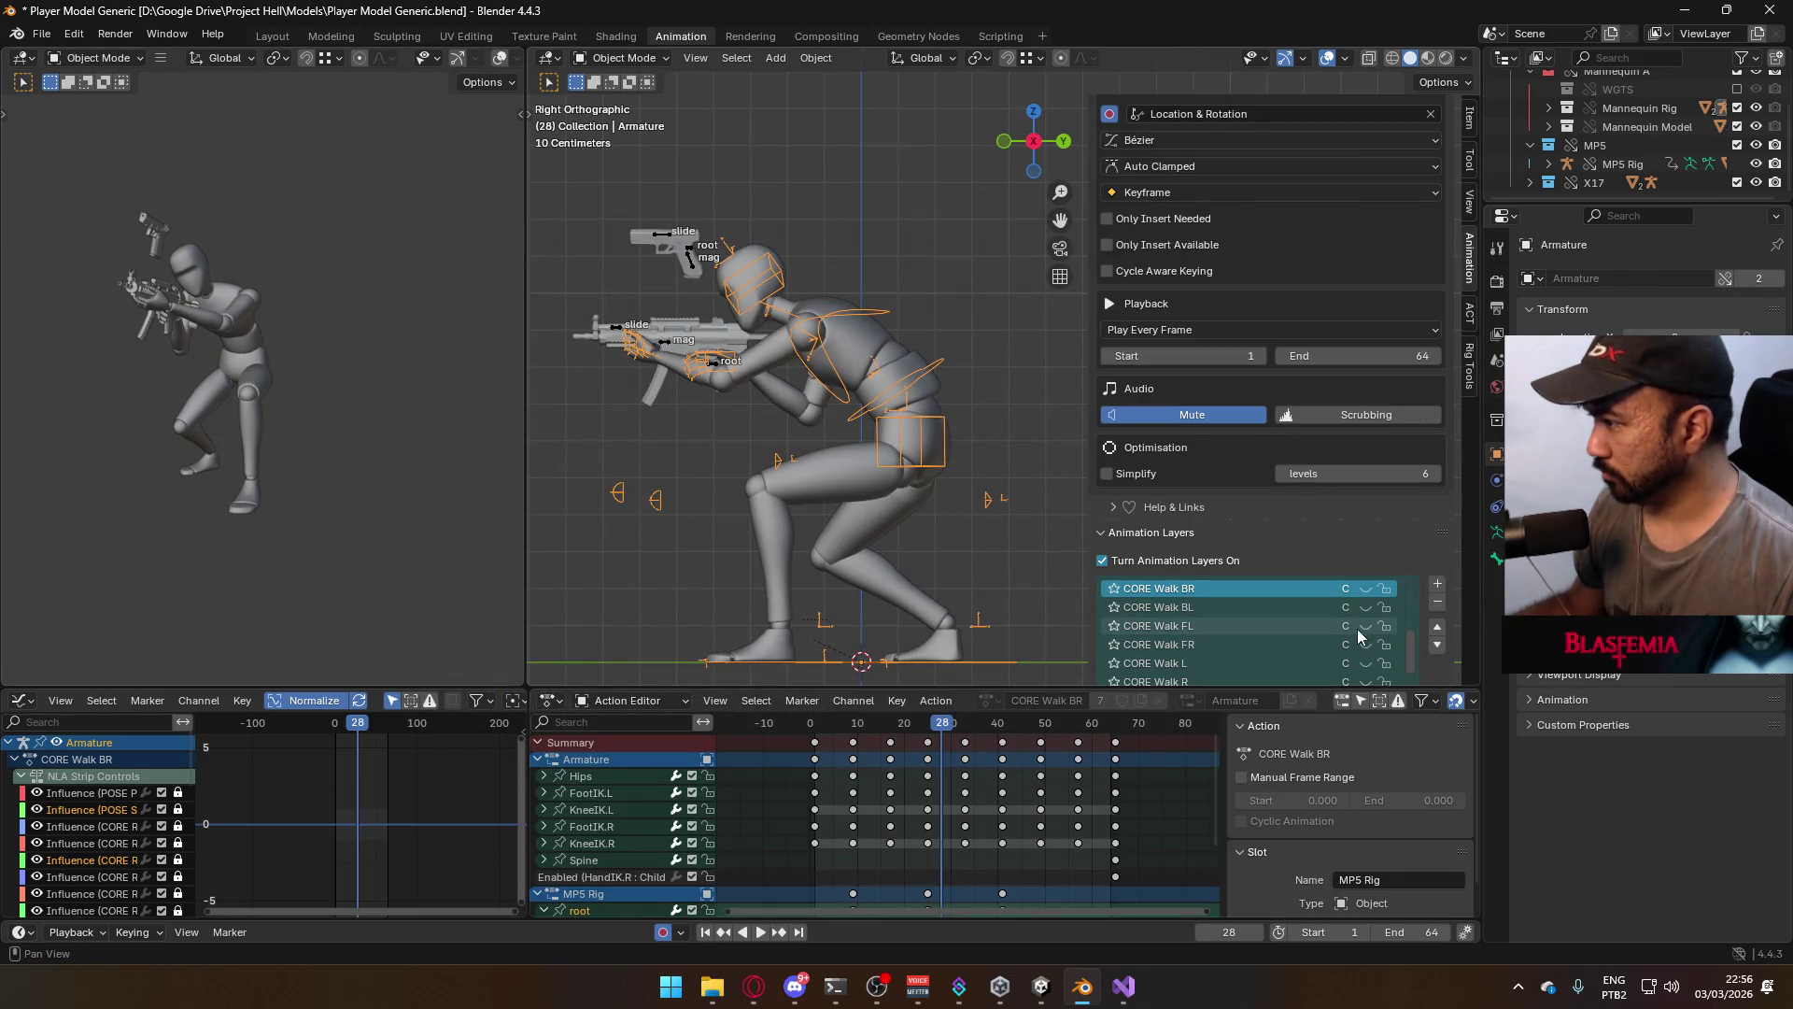
Show the CORE Walk FL layer on the armature and the MP5 Rig
click(1365, 625)
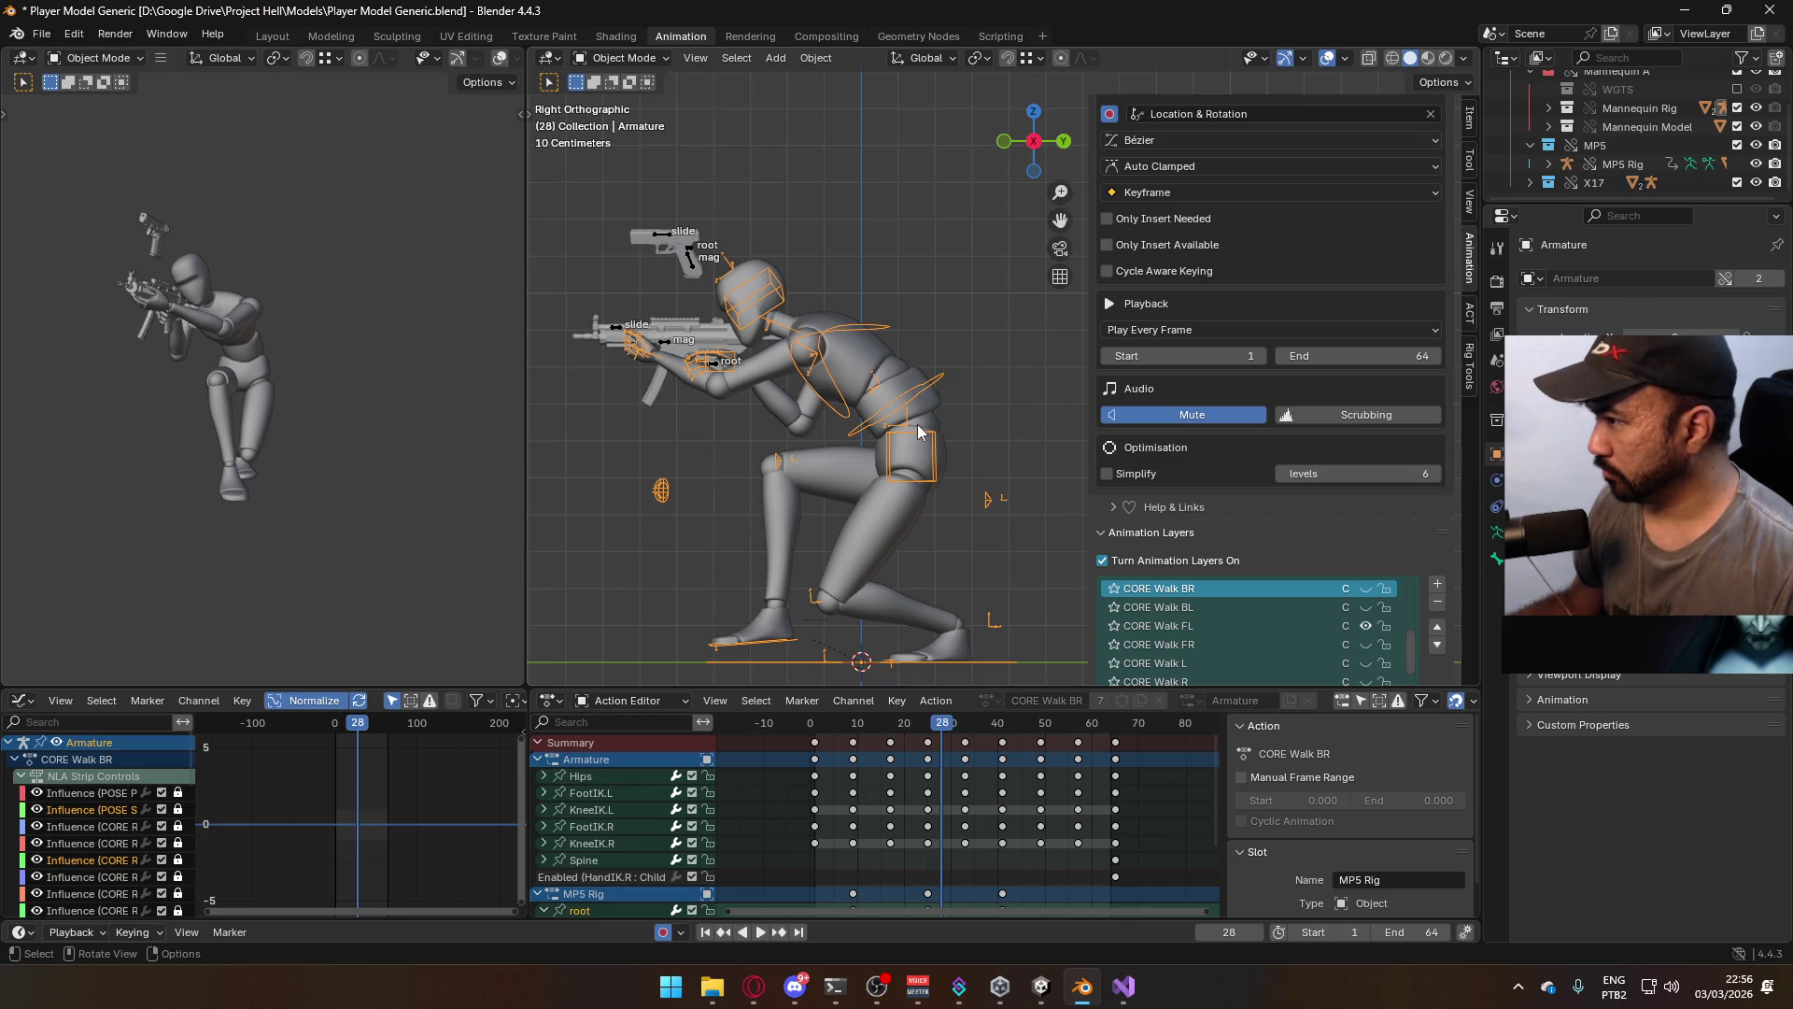
click(713, 366)
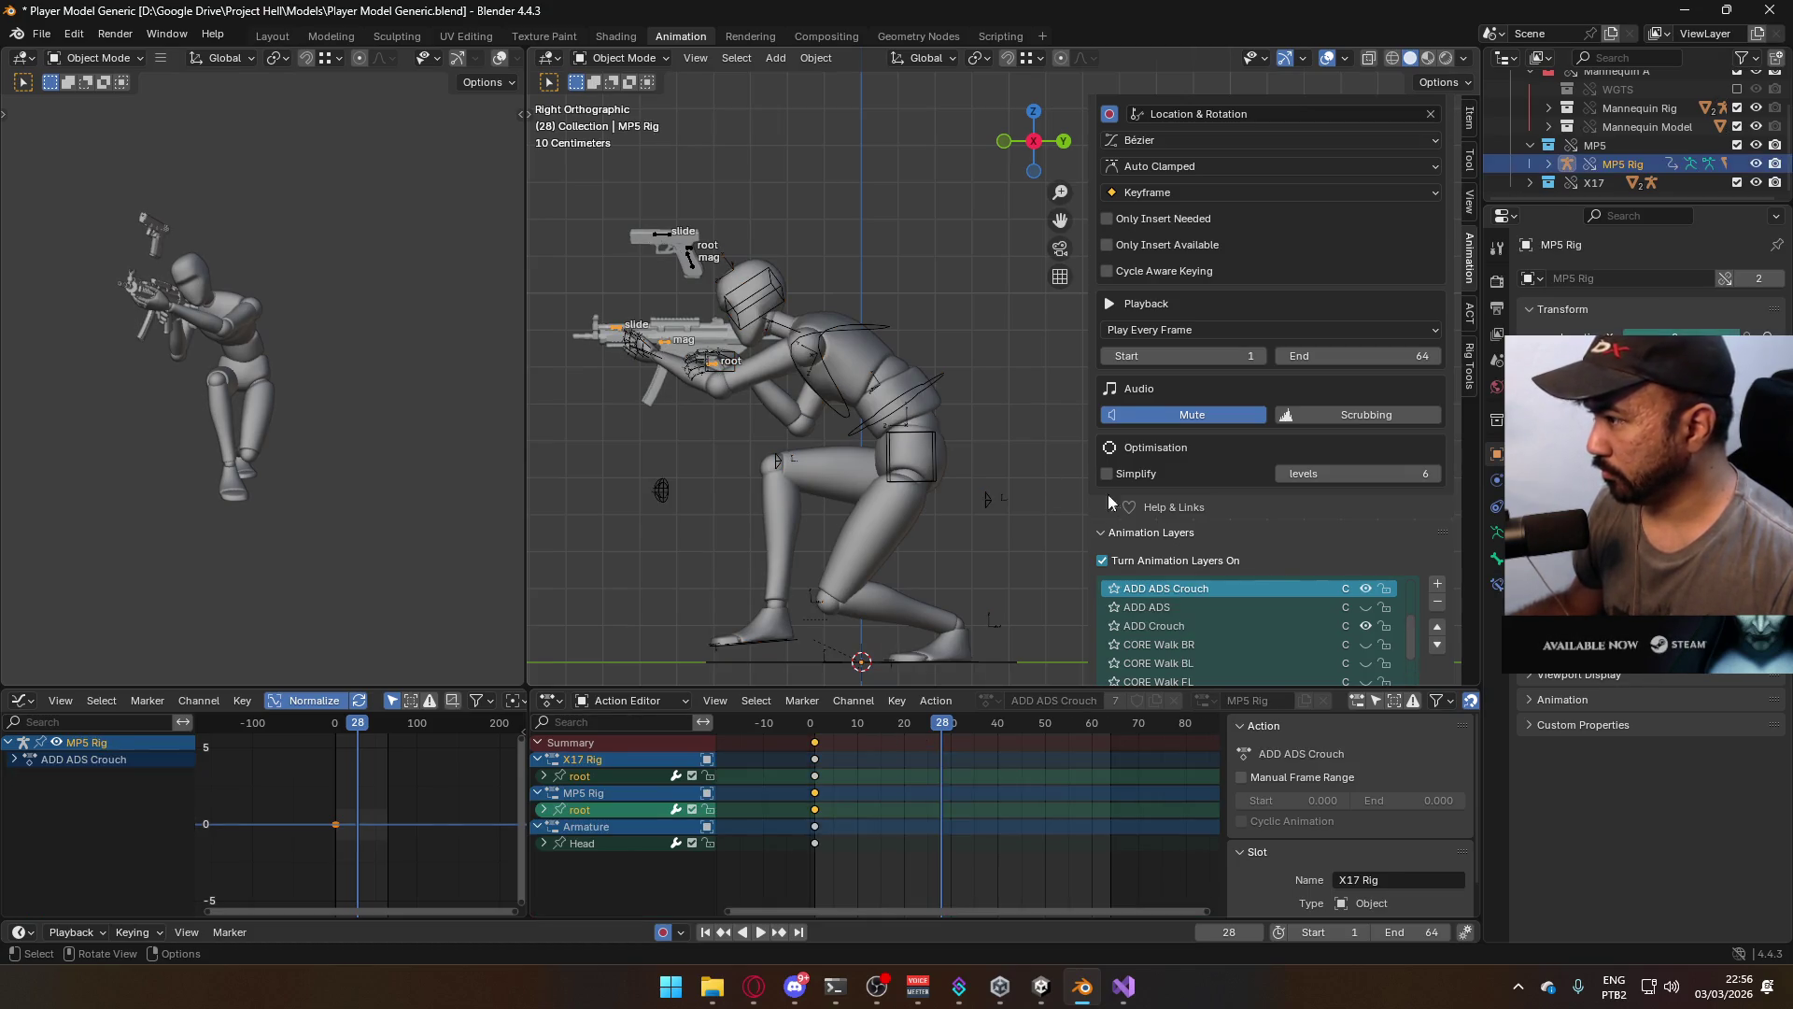
scroll(1364, 486, down, 1)
click(1366, 663)
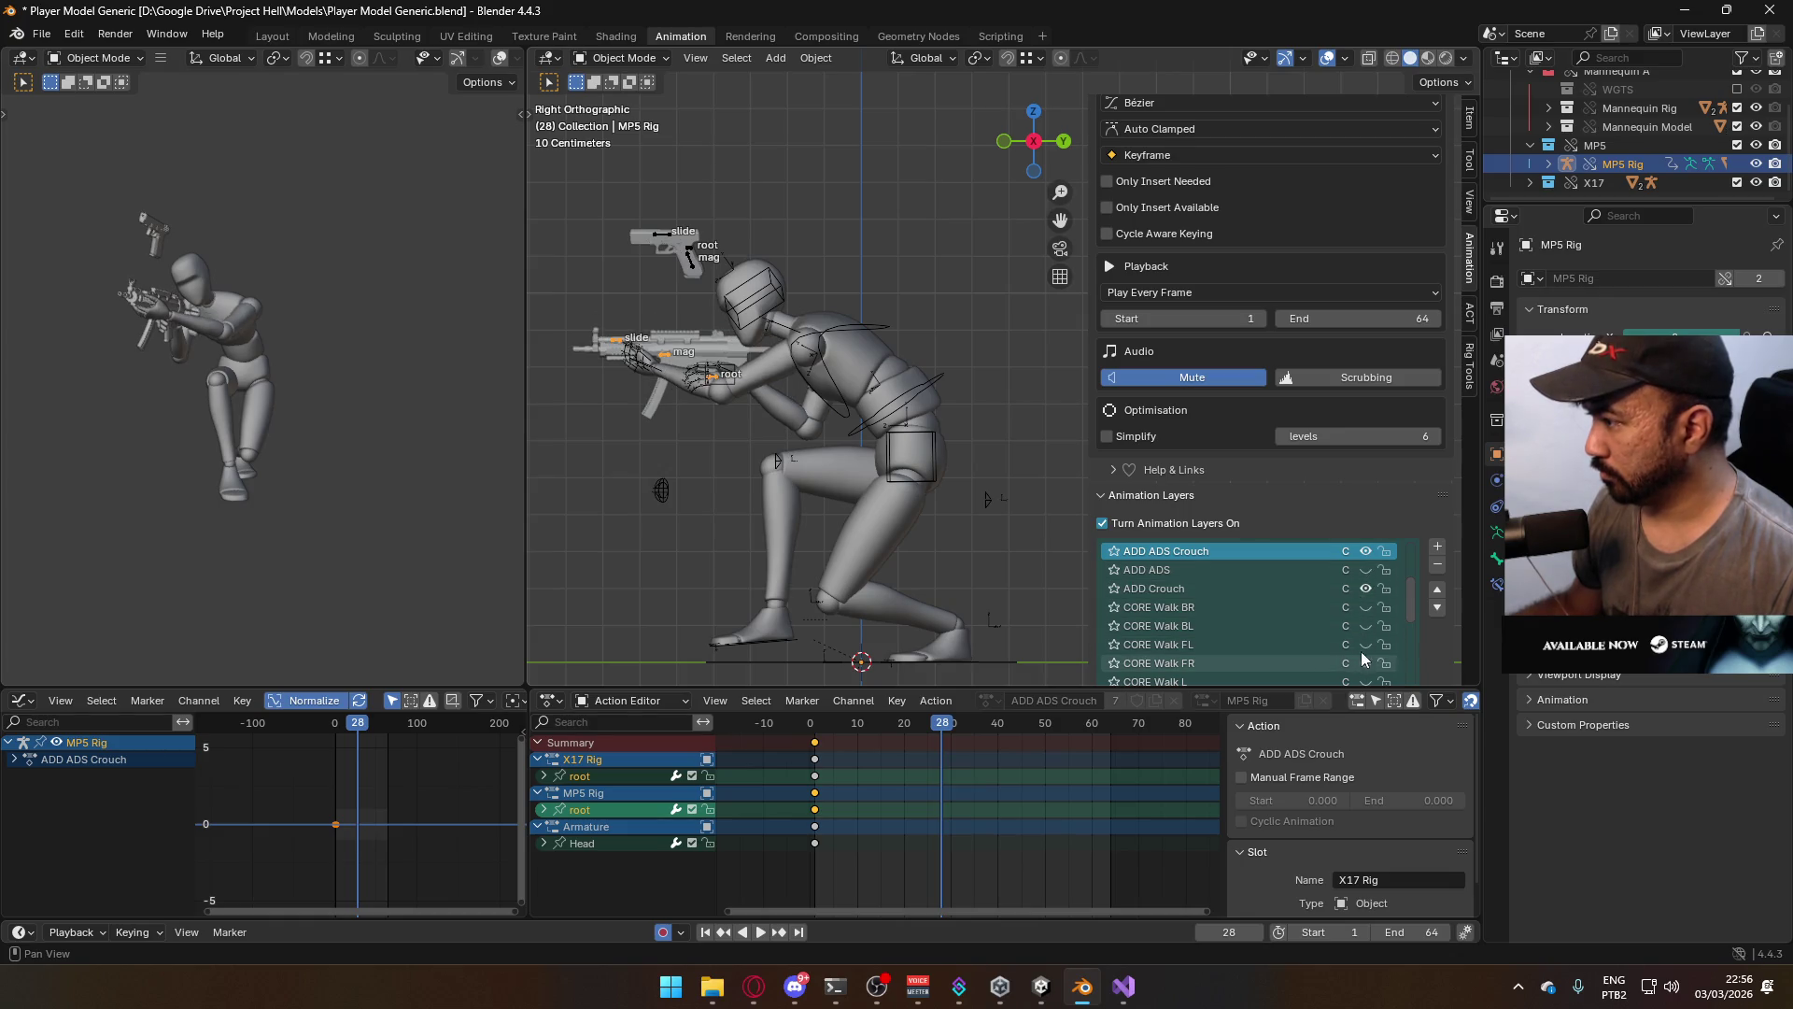
Select the whole mannequin and export it as Model@ADS Primary Crouch FL.fbx
click(920, 421)
click(926, 436)
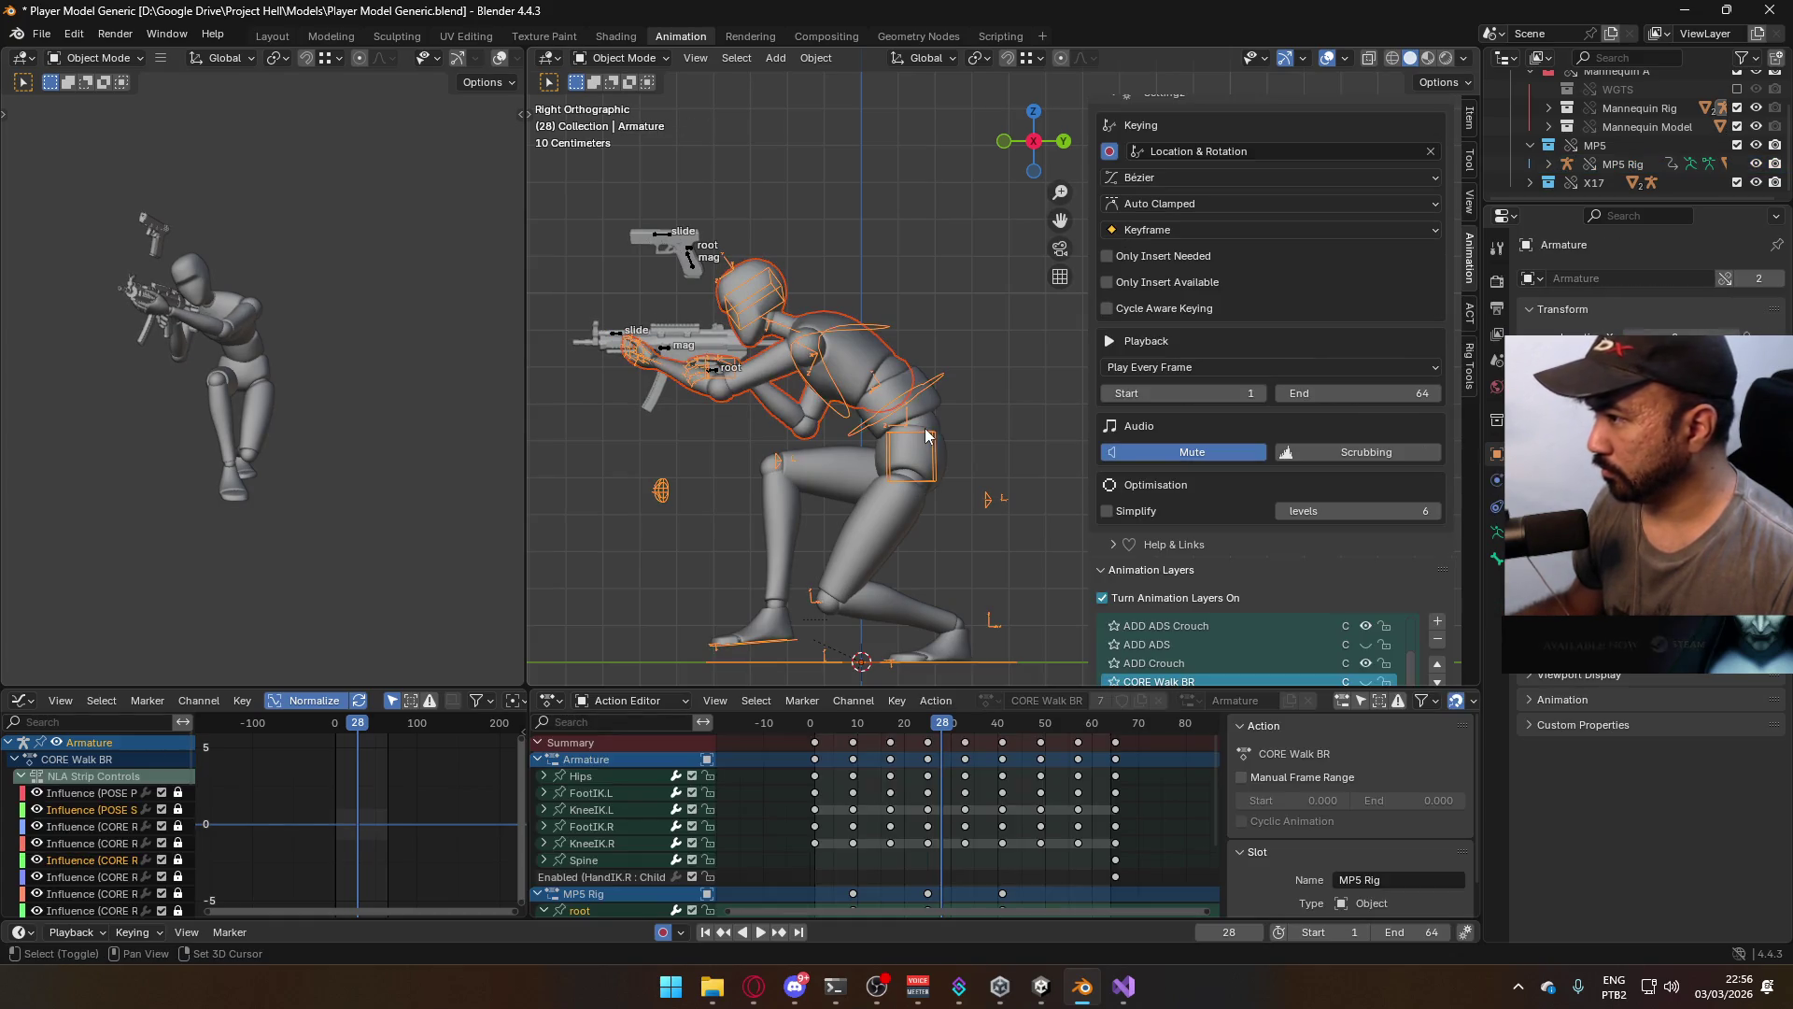
click(929, 425)
click(42, 34)
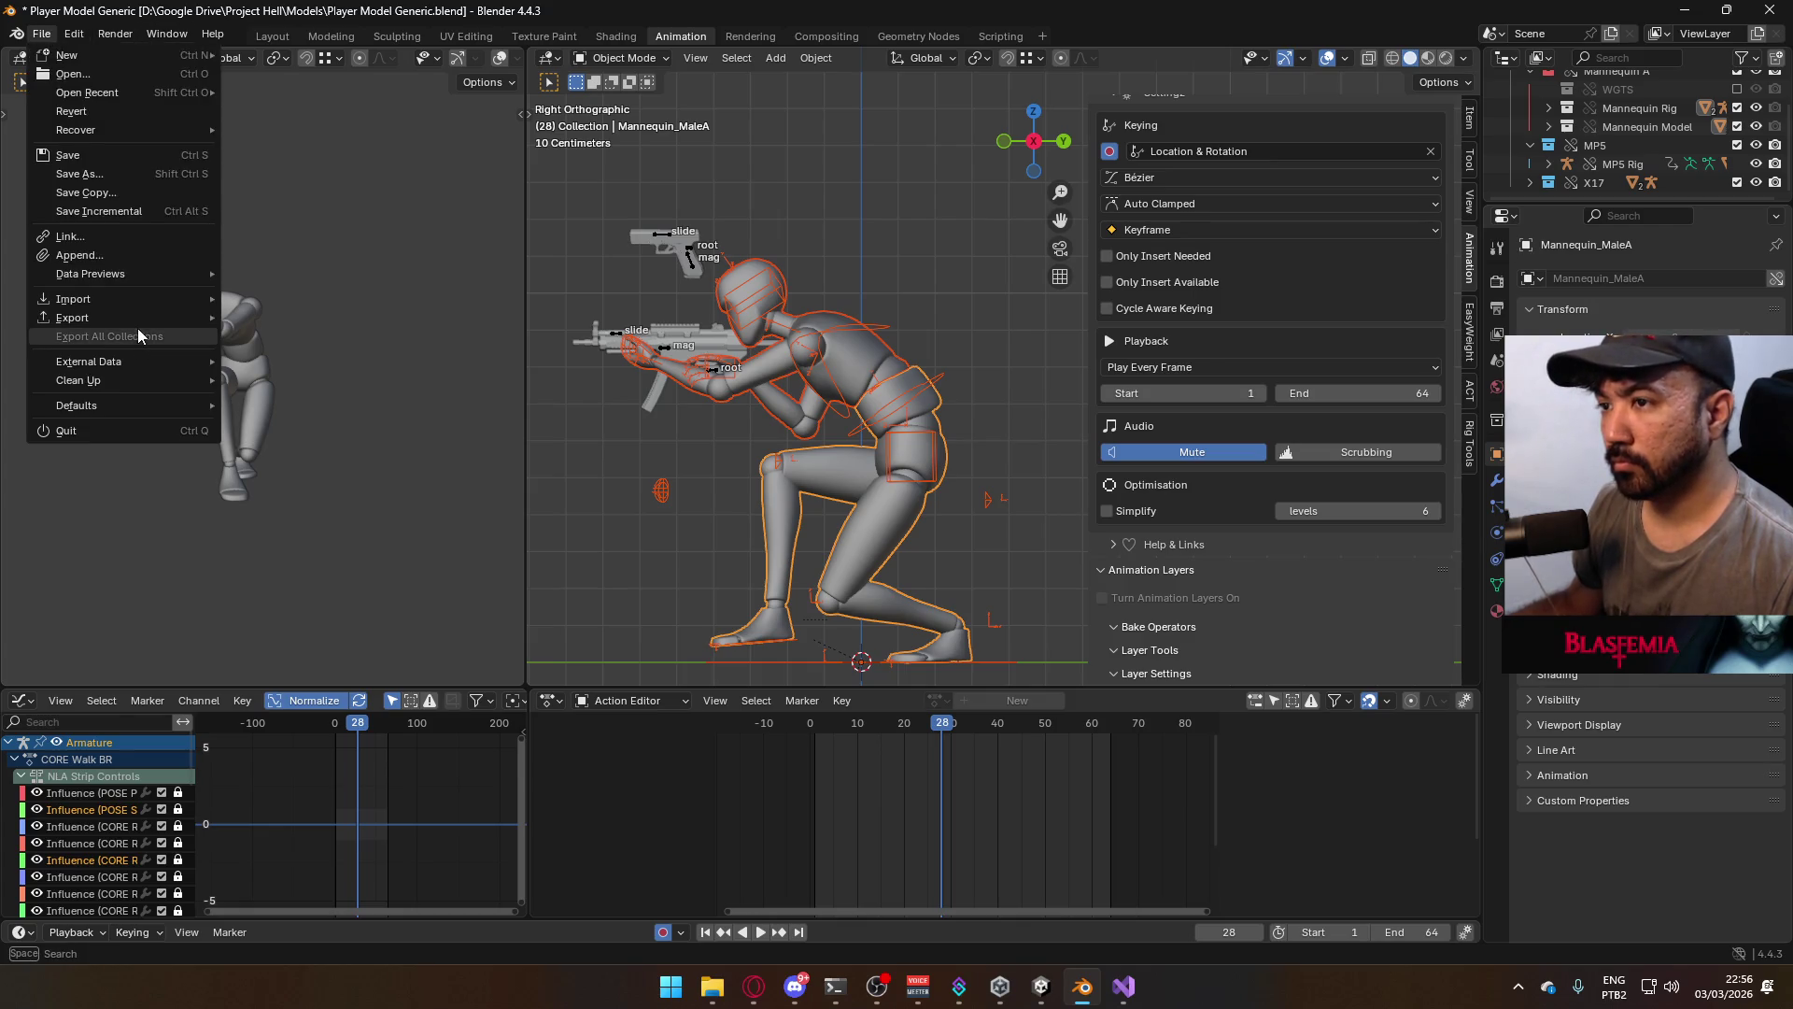
mouse_move(140, 316)
click(316, 484)
click(840, 314)
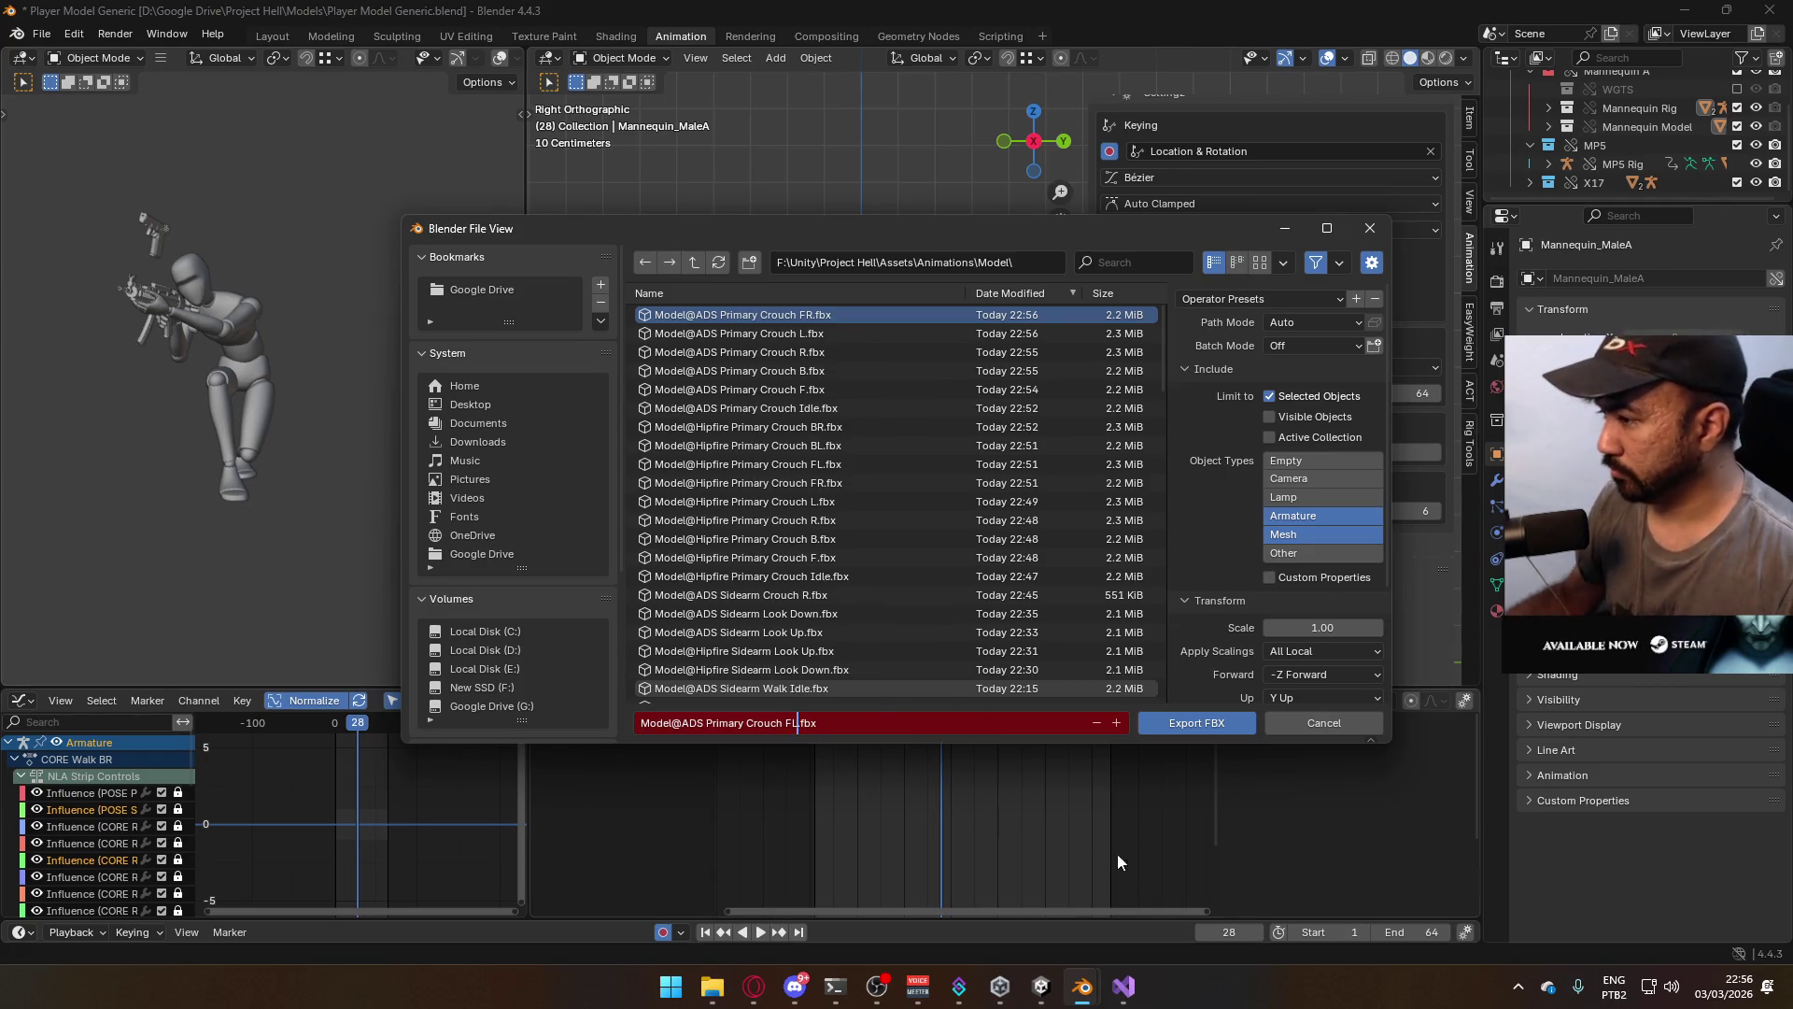
click(1167, 723)
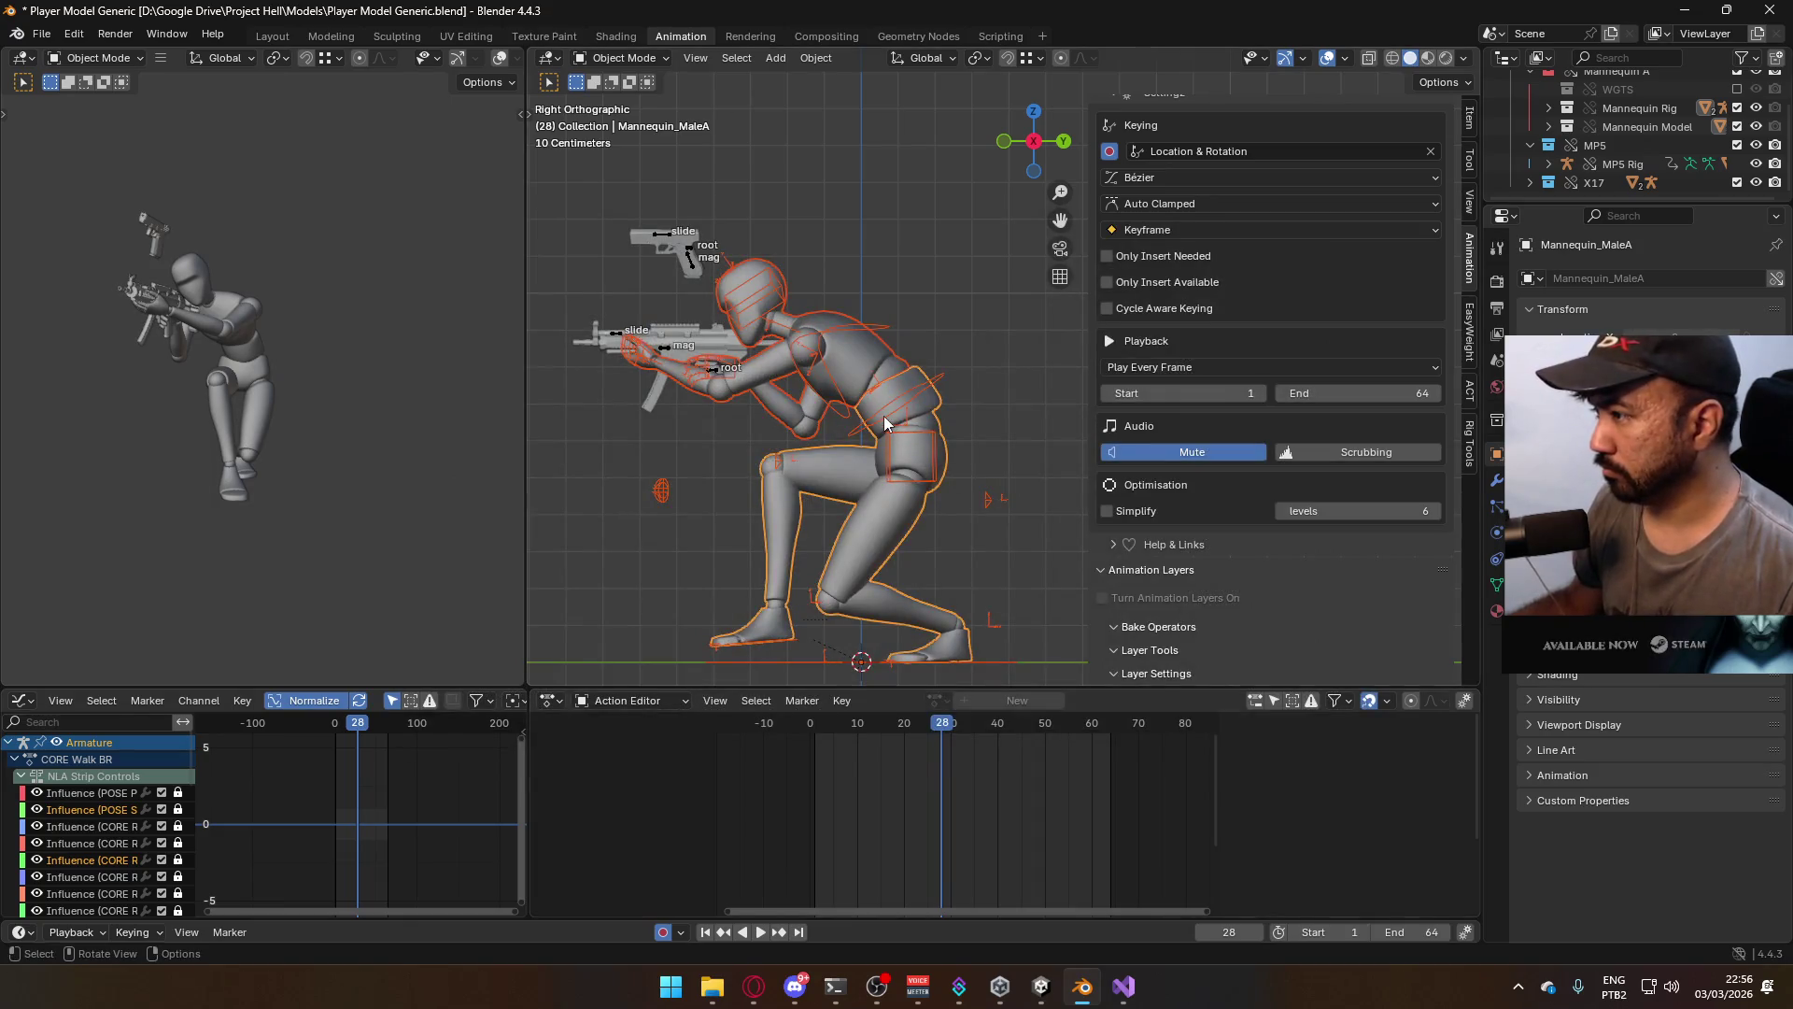
Switch both rigs from CORE Walk FL to CORE Walk BL and make BL the active layer
click(883, 417)
scroll(1350, 579, down, 1)
scroll(1317, 607, down, 5)
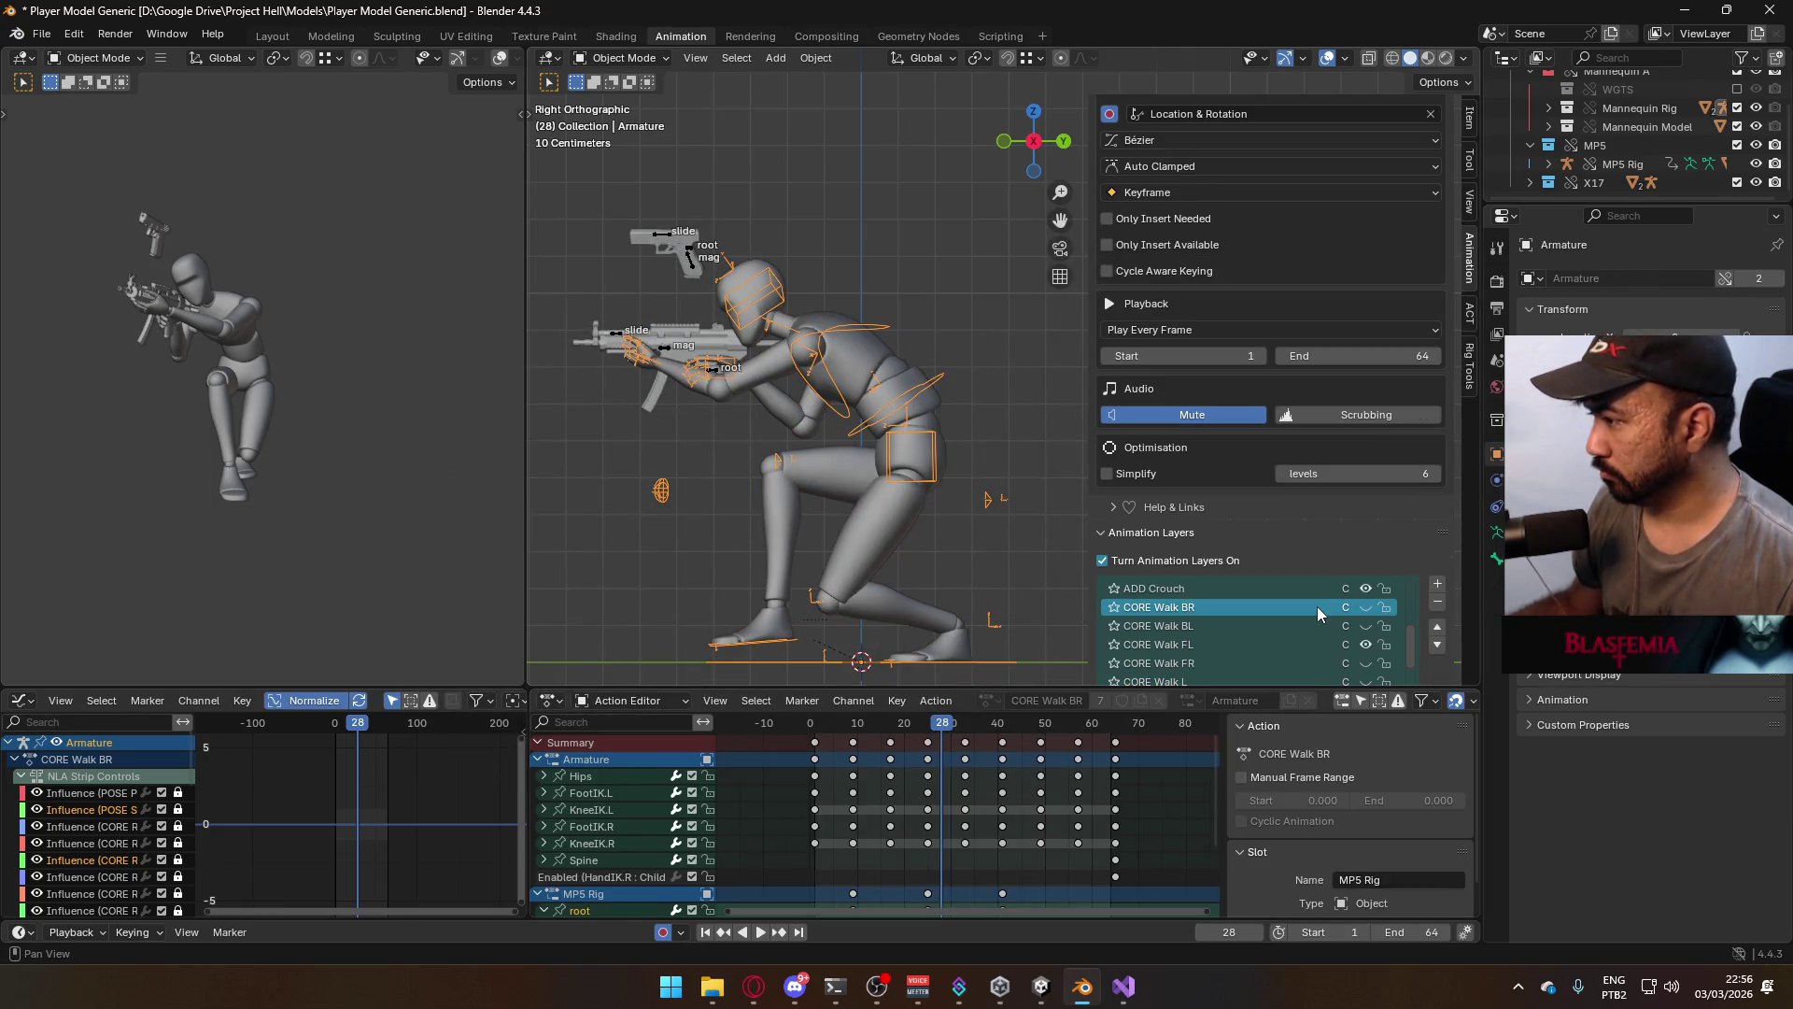
scroll(1359, 637, up, 1)
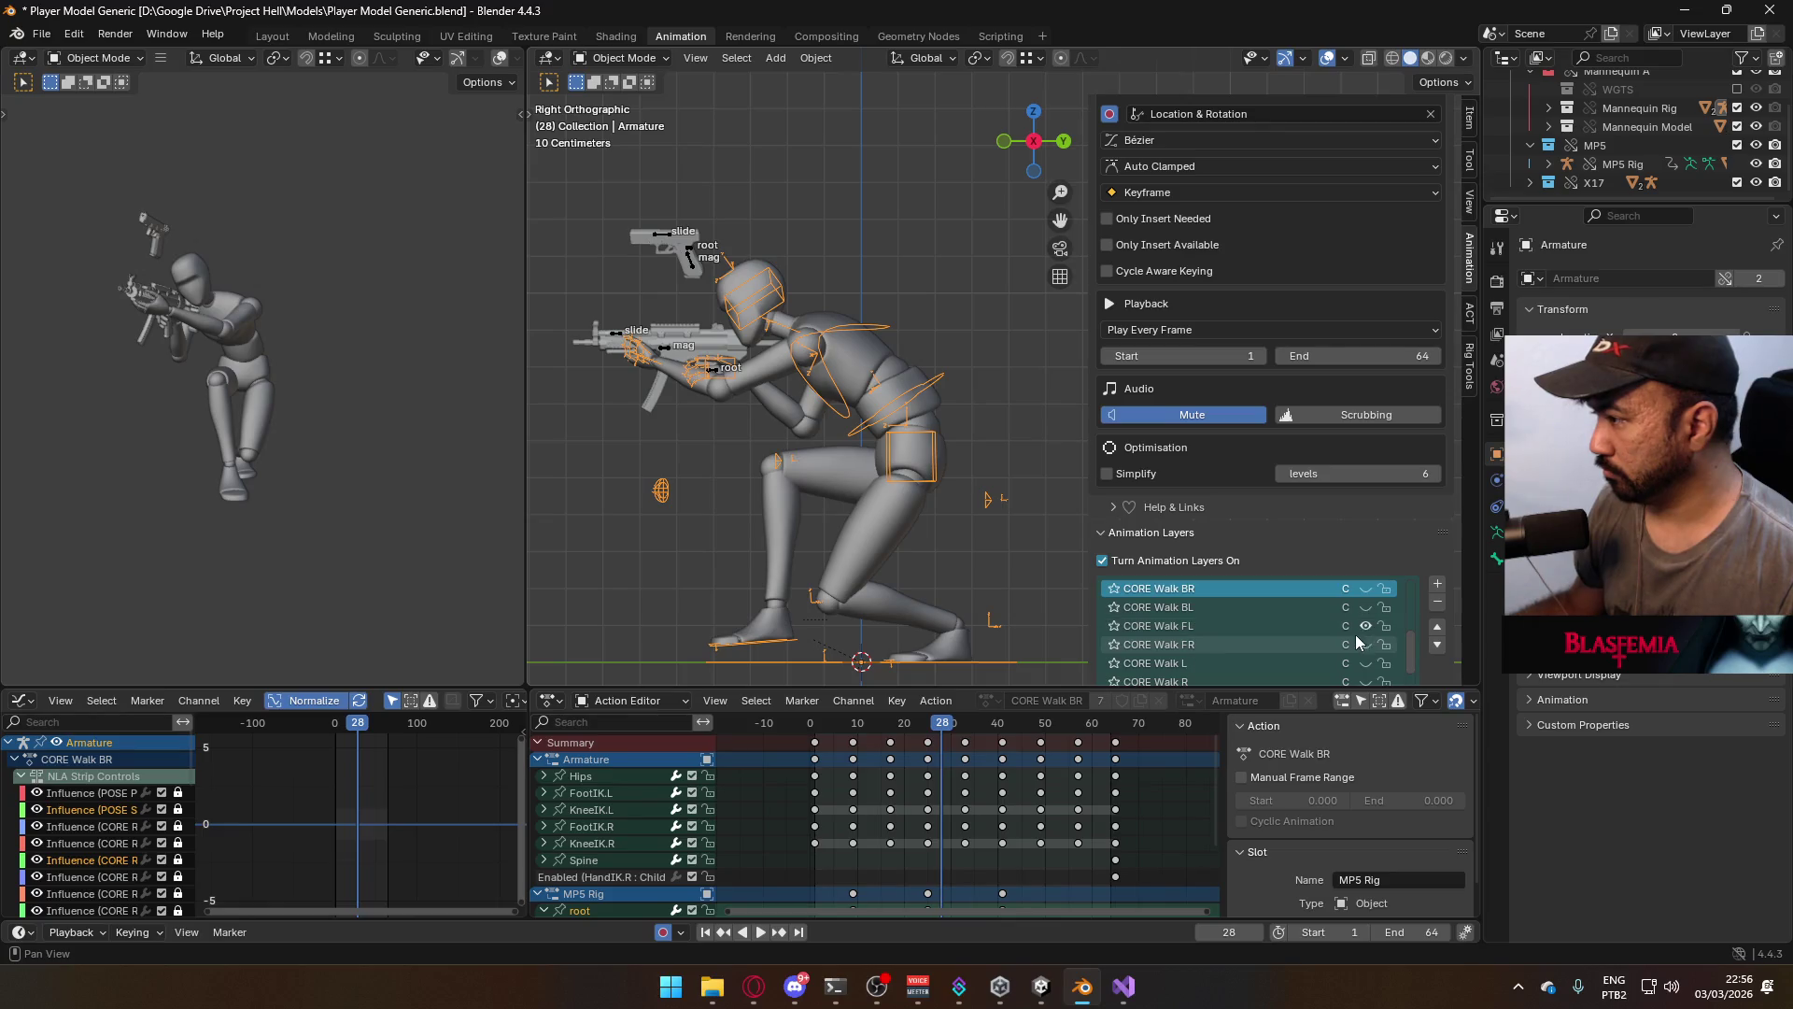
click(1363, 621)
click(1364, 608)
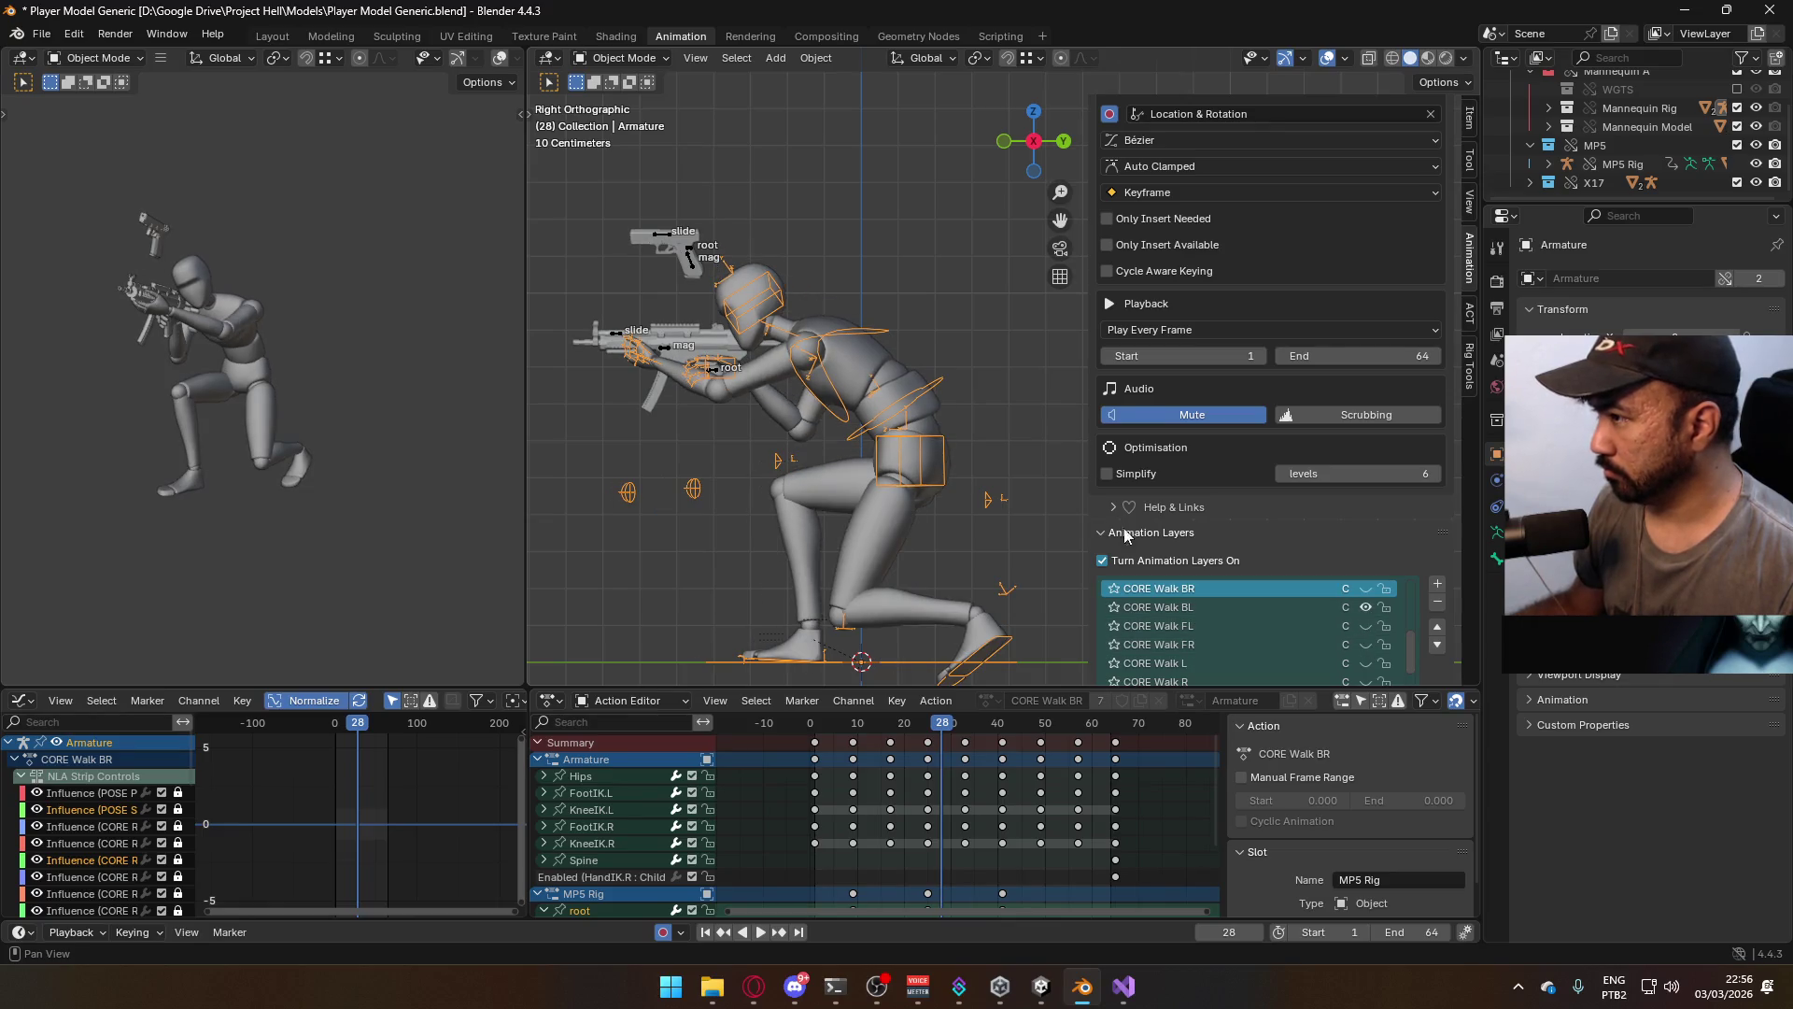
click(712, 376)
scroll(1339, 564, down, 2)
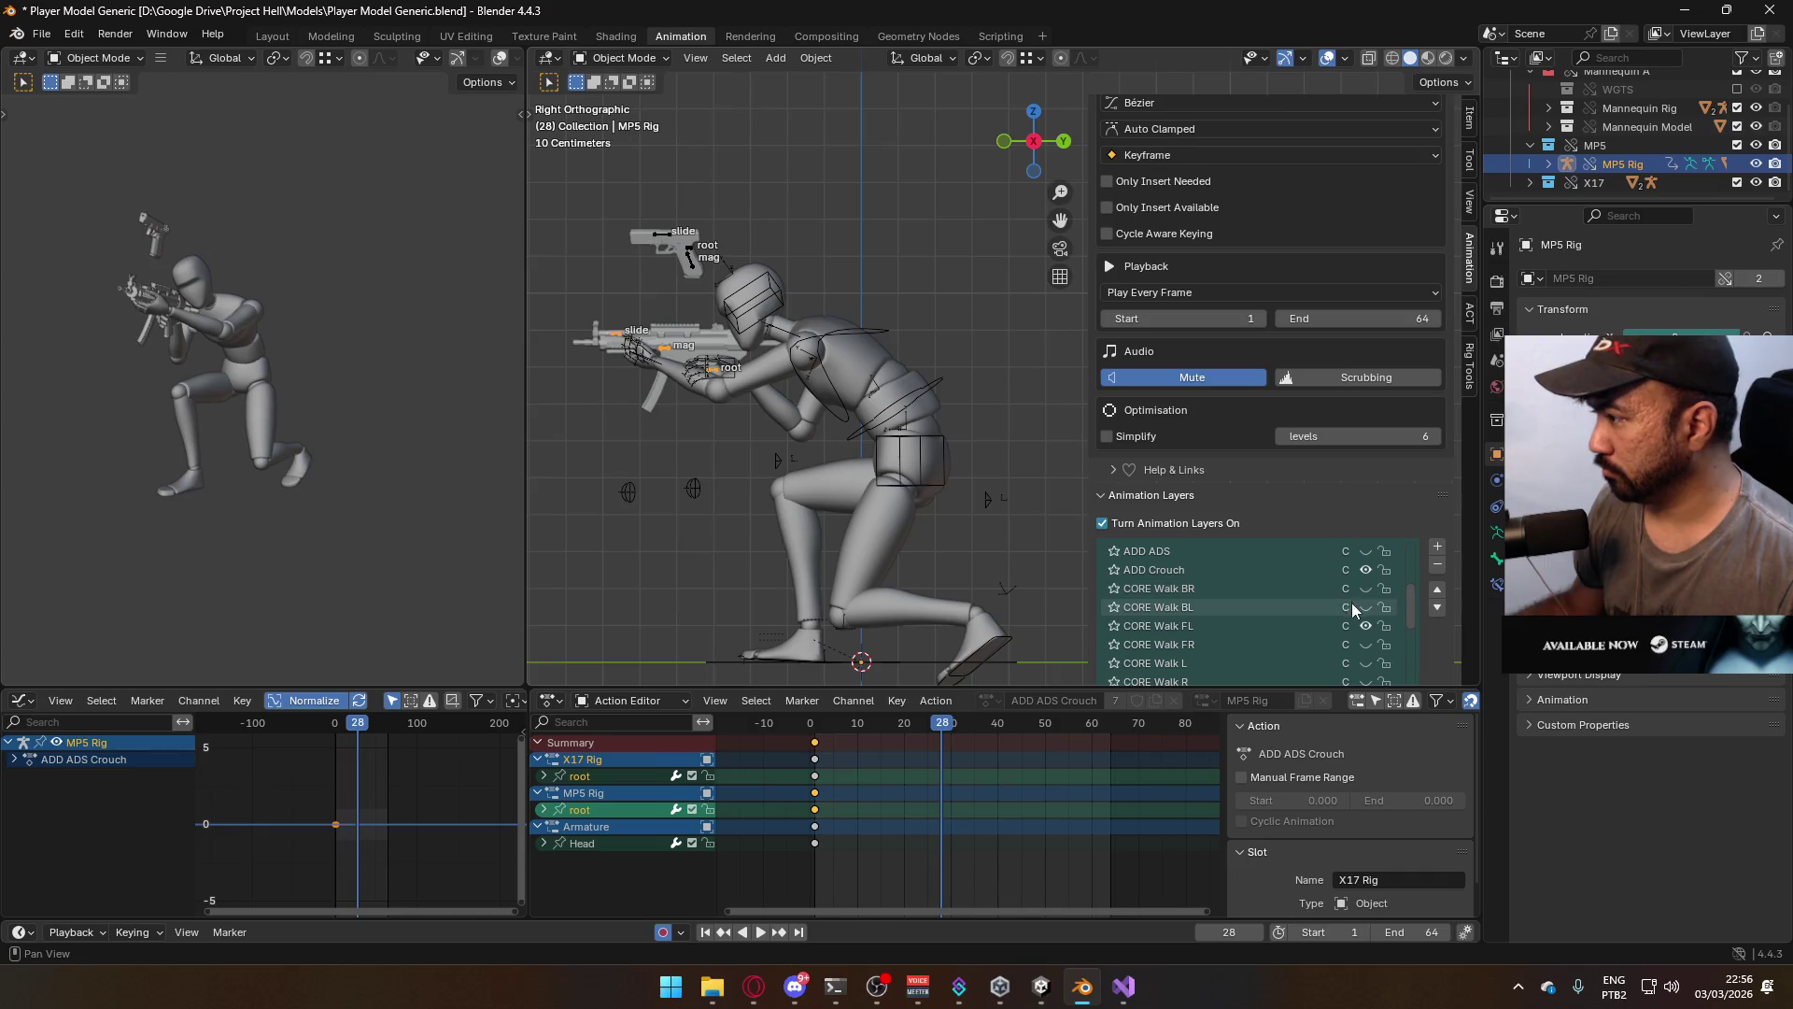
click(1368, 625)
click(1359, 607)
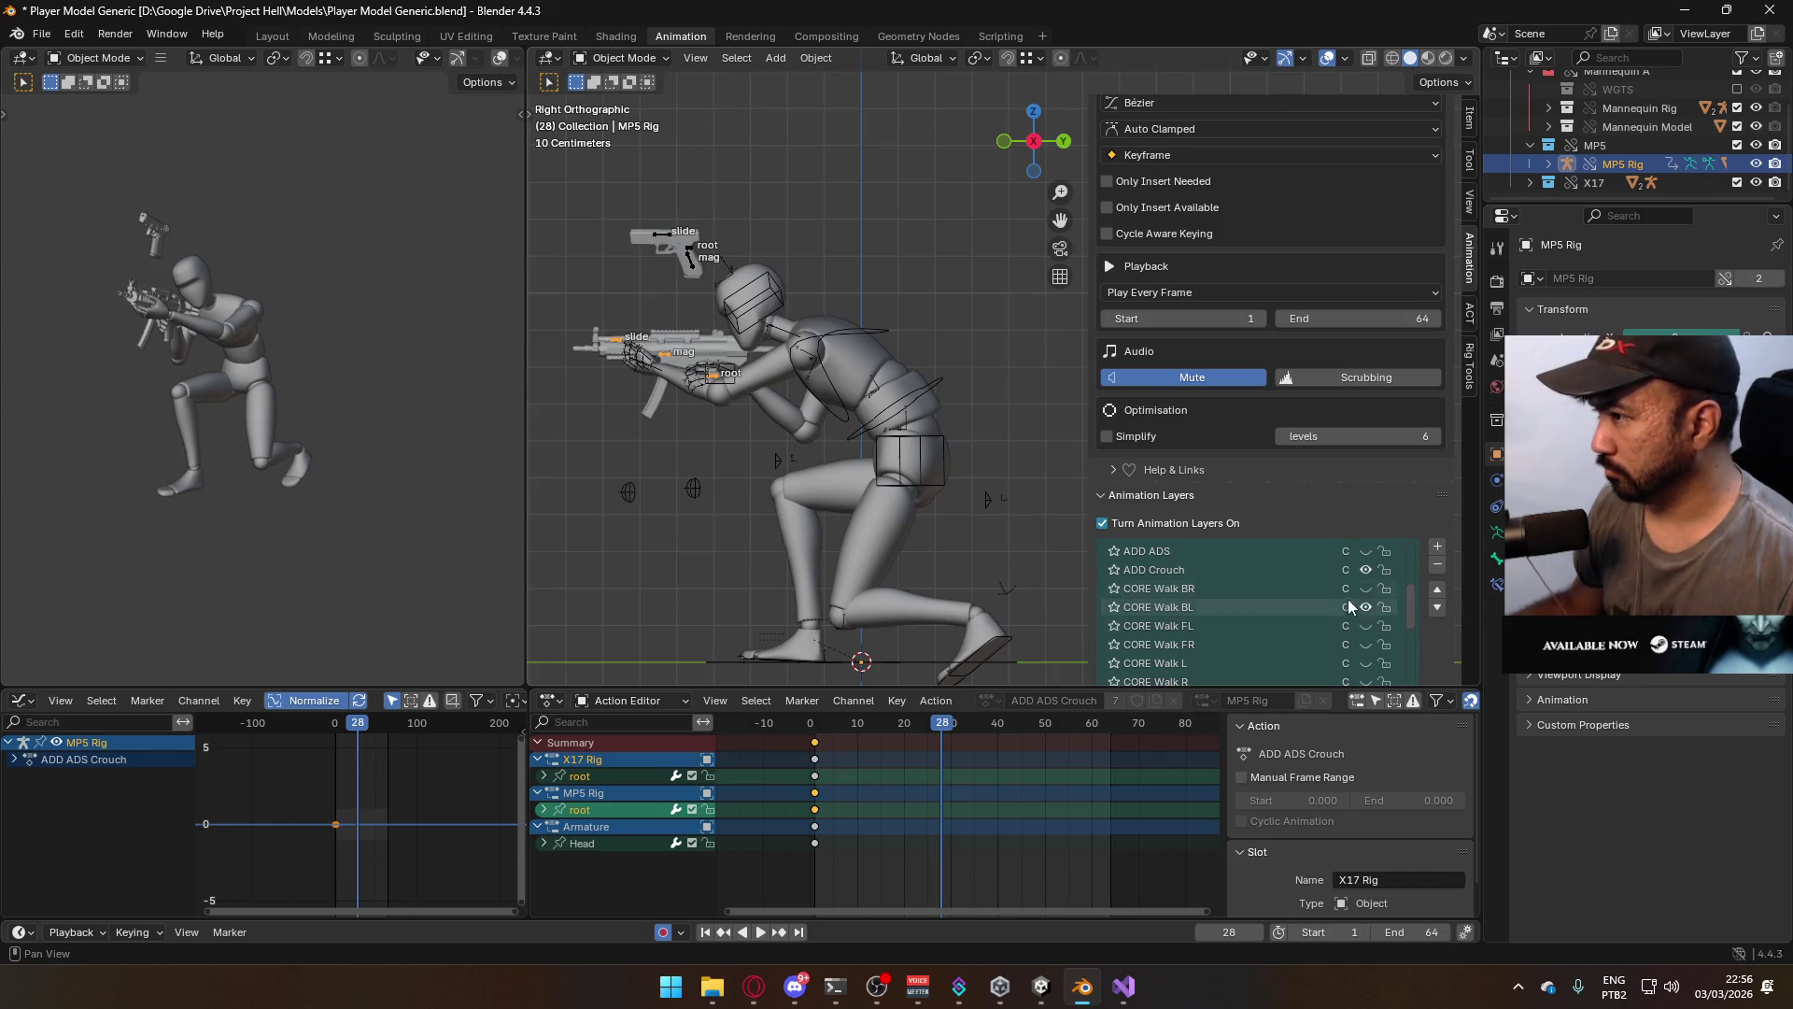
click(1391, 588)
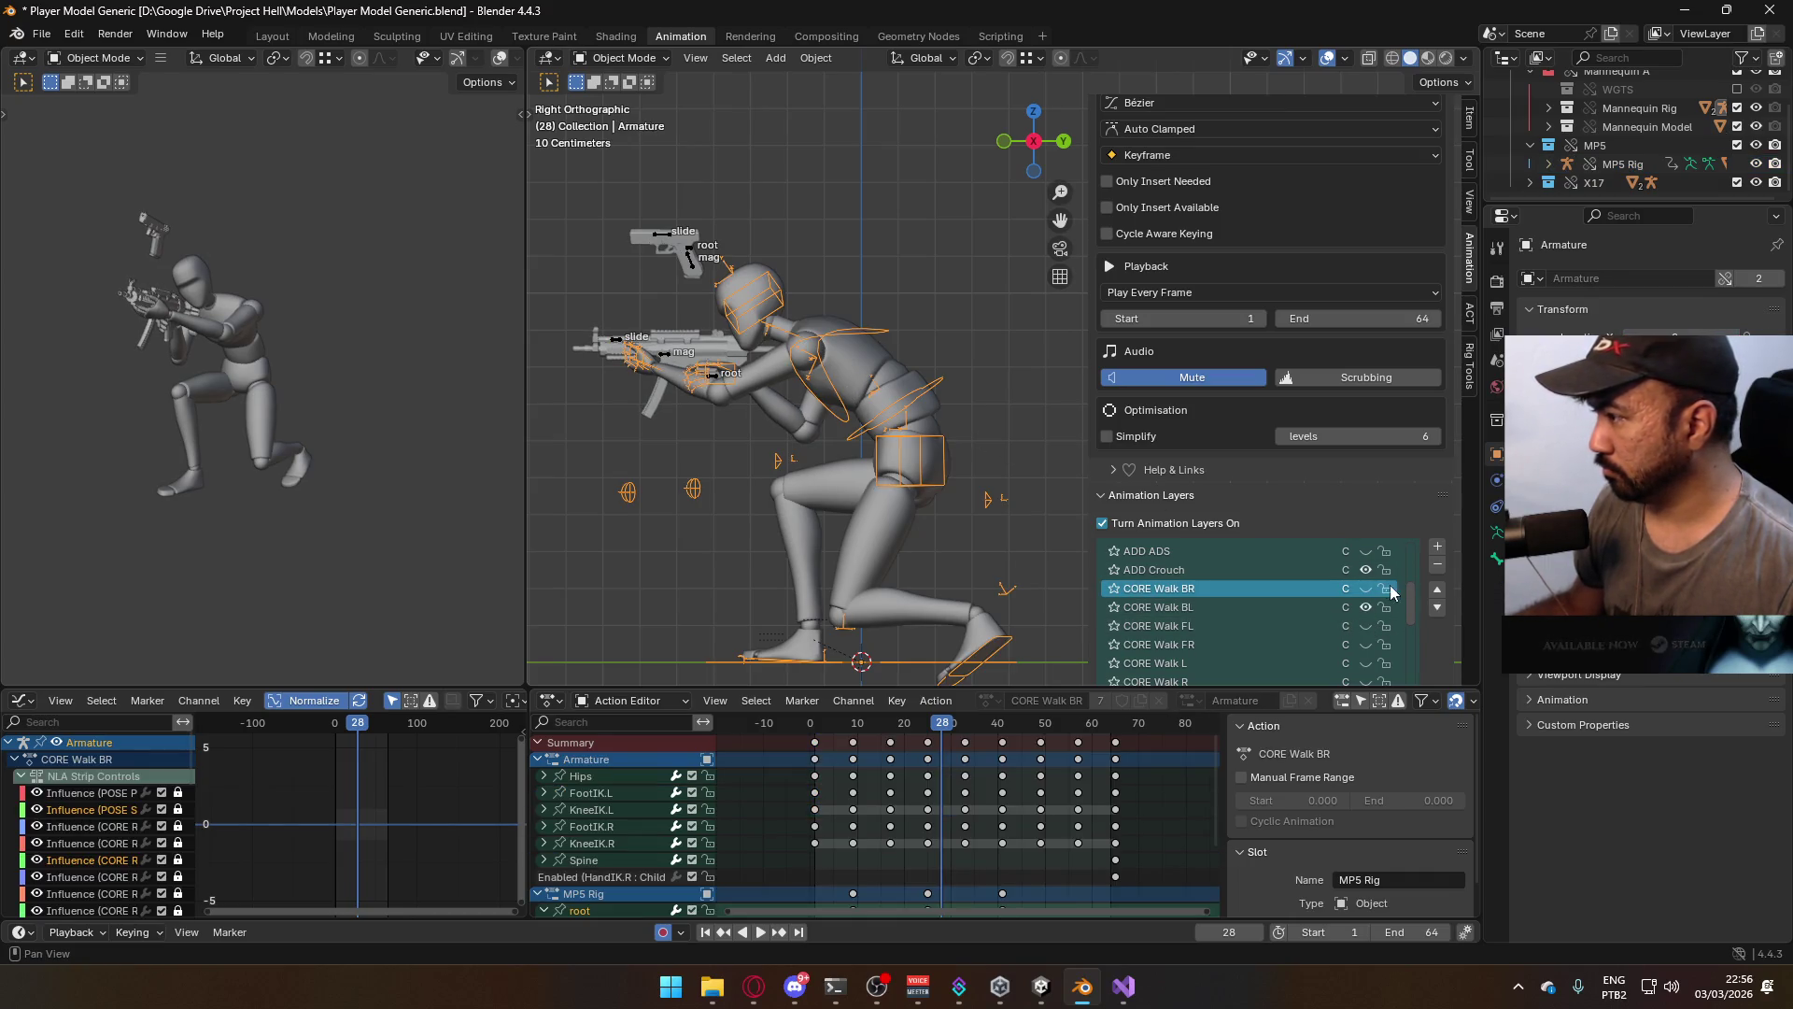
click(1328, 607)
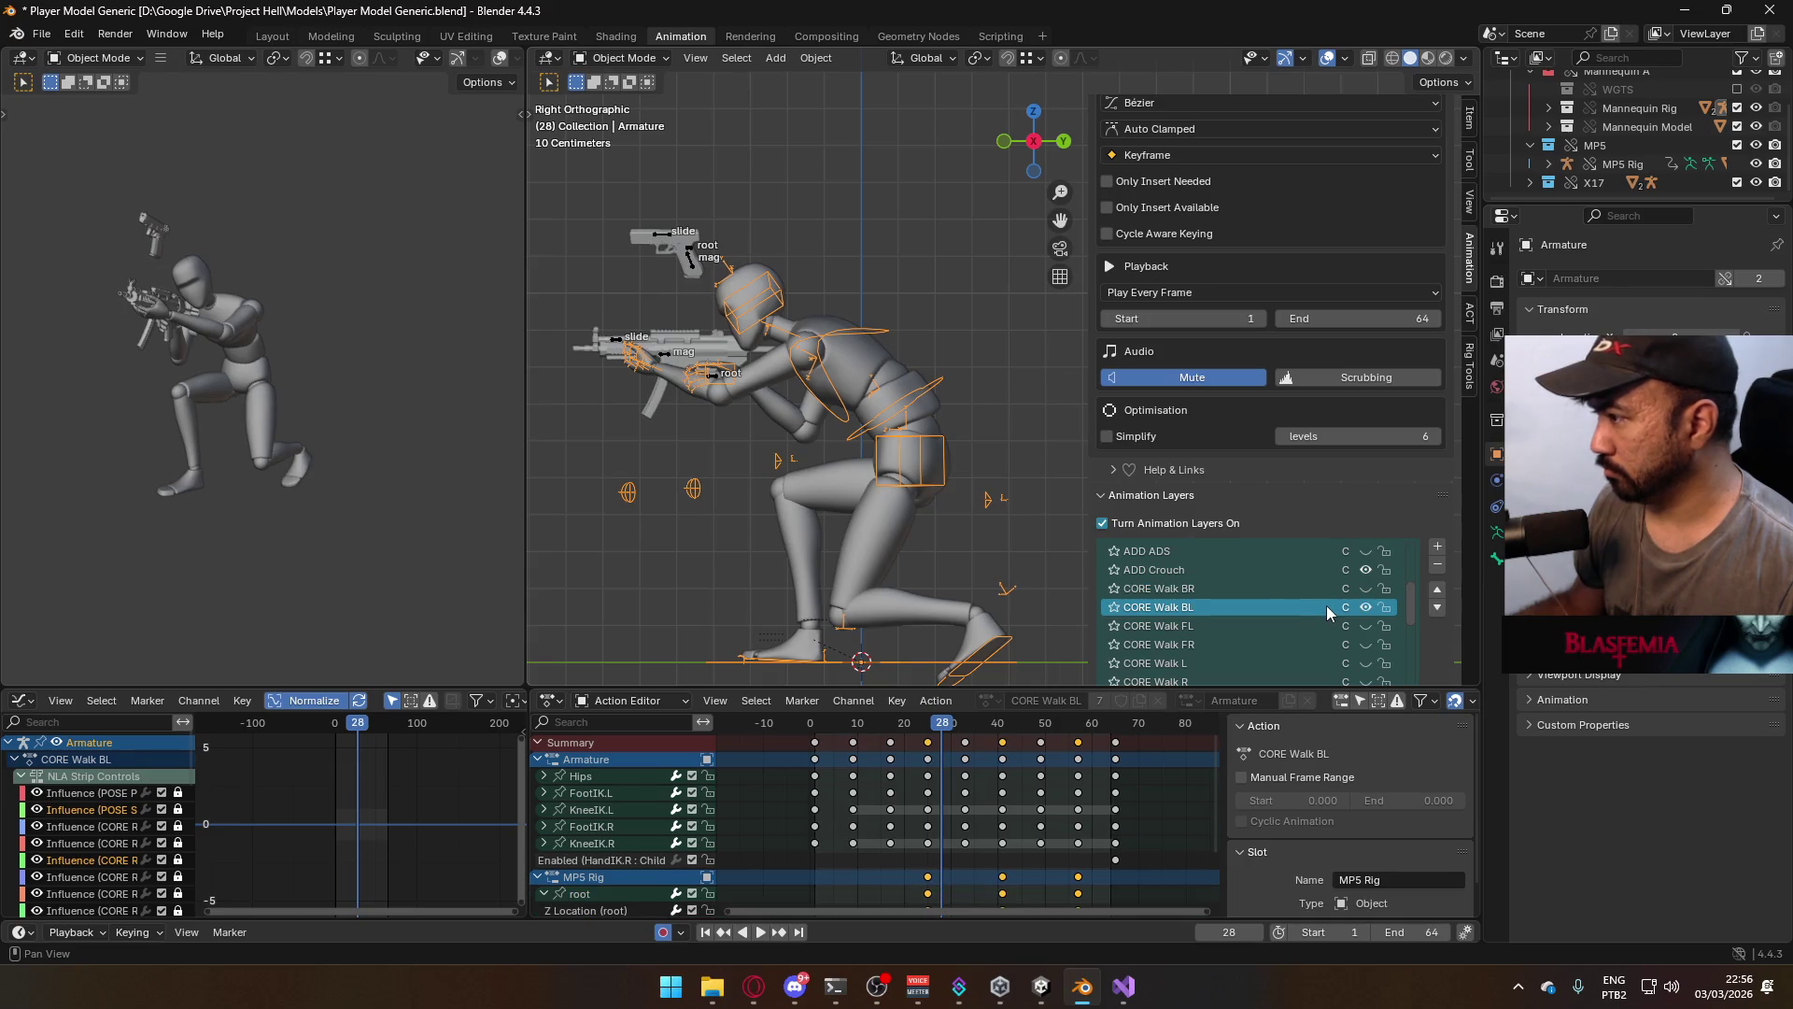
Check the back-left walk playback, rewind to frame 1, and export Model@ADS Primary Crouch BL.fbx
click(717, 381)
click(890, 400)
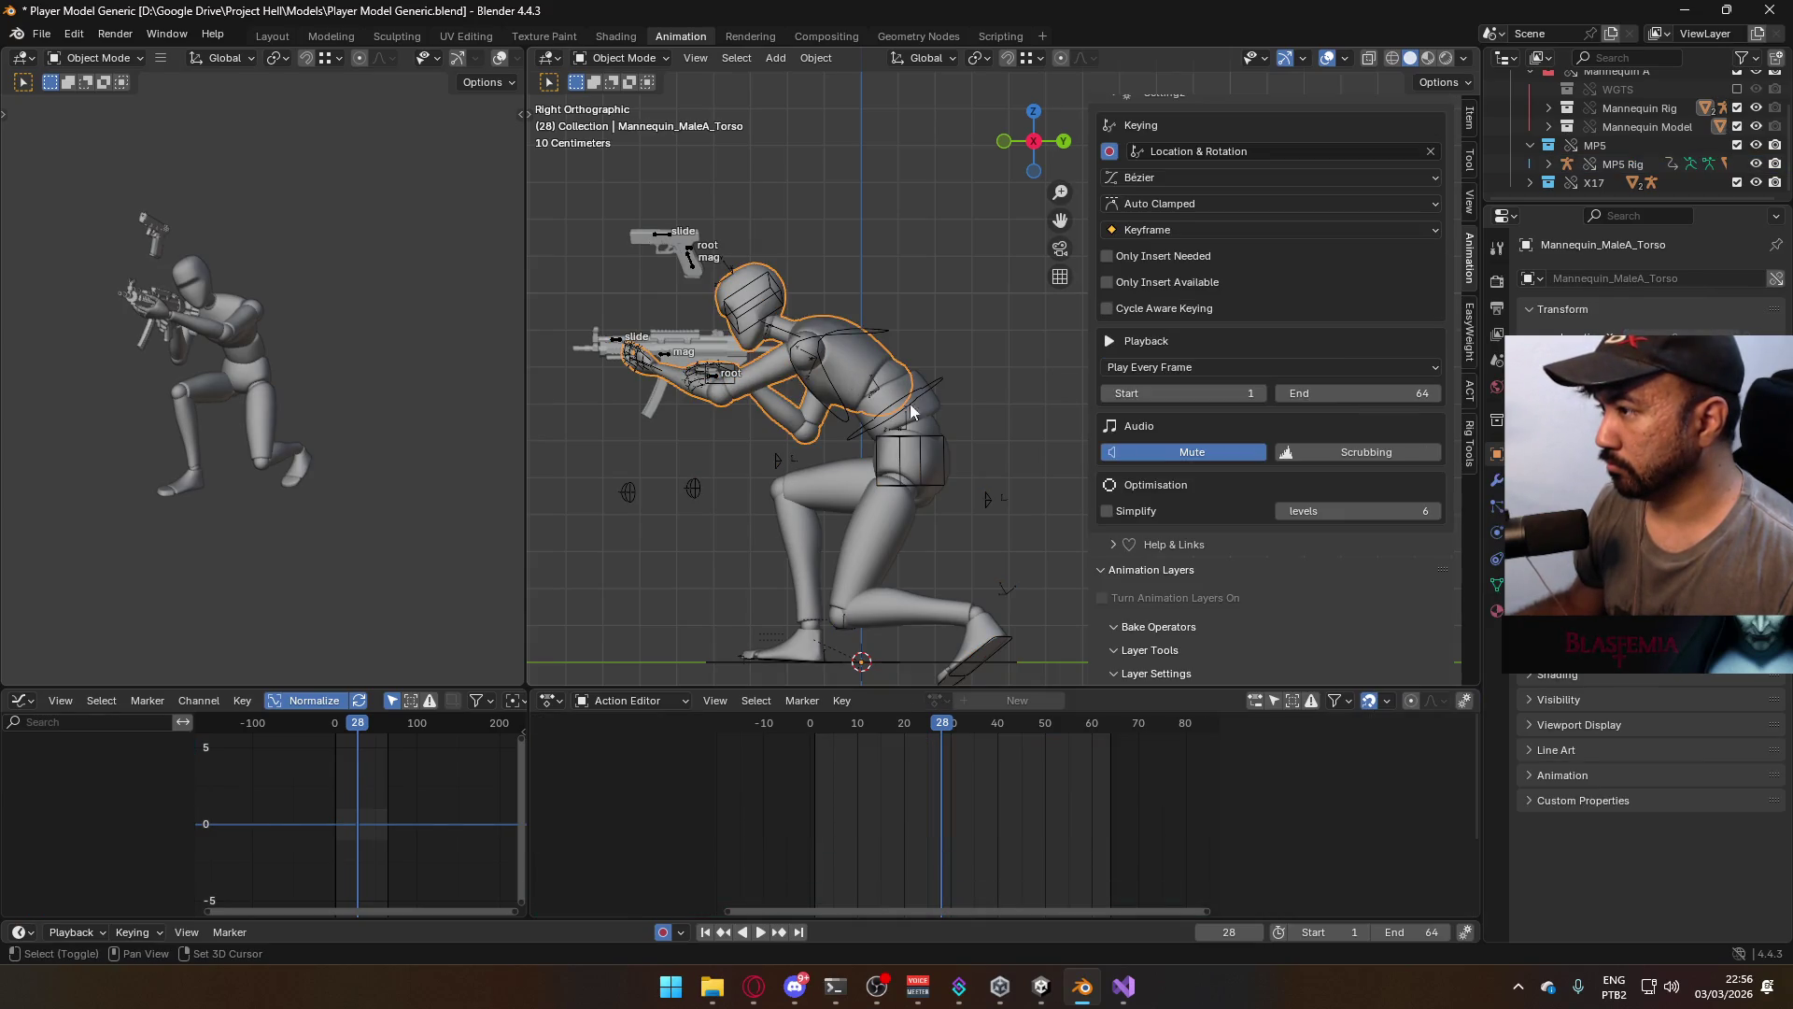
click(923, 390)
key(space)
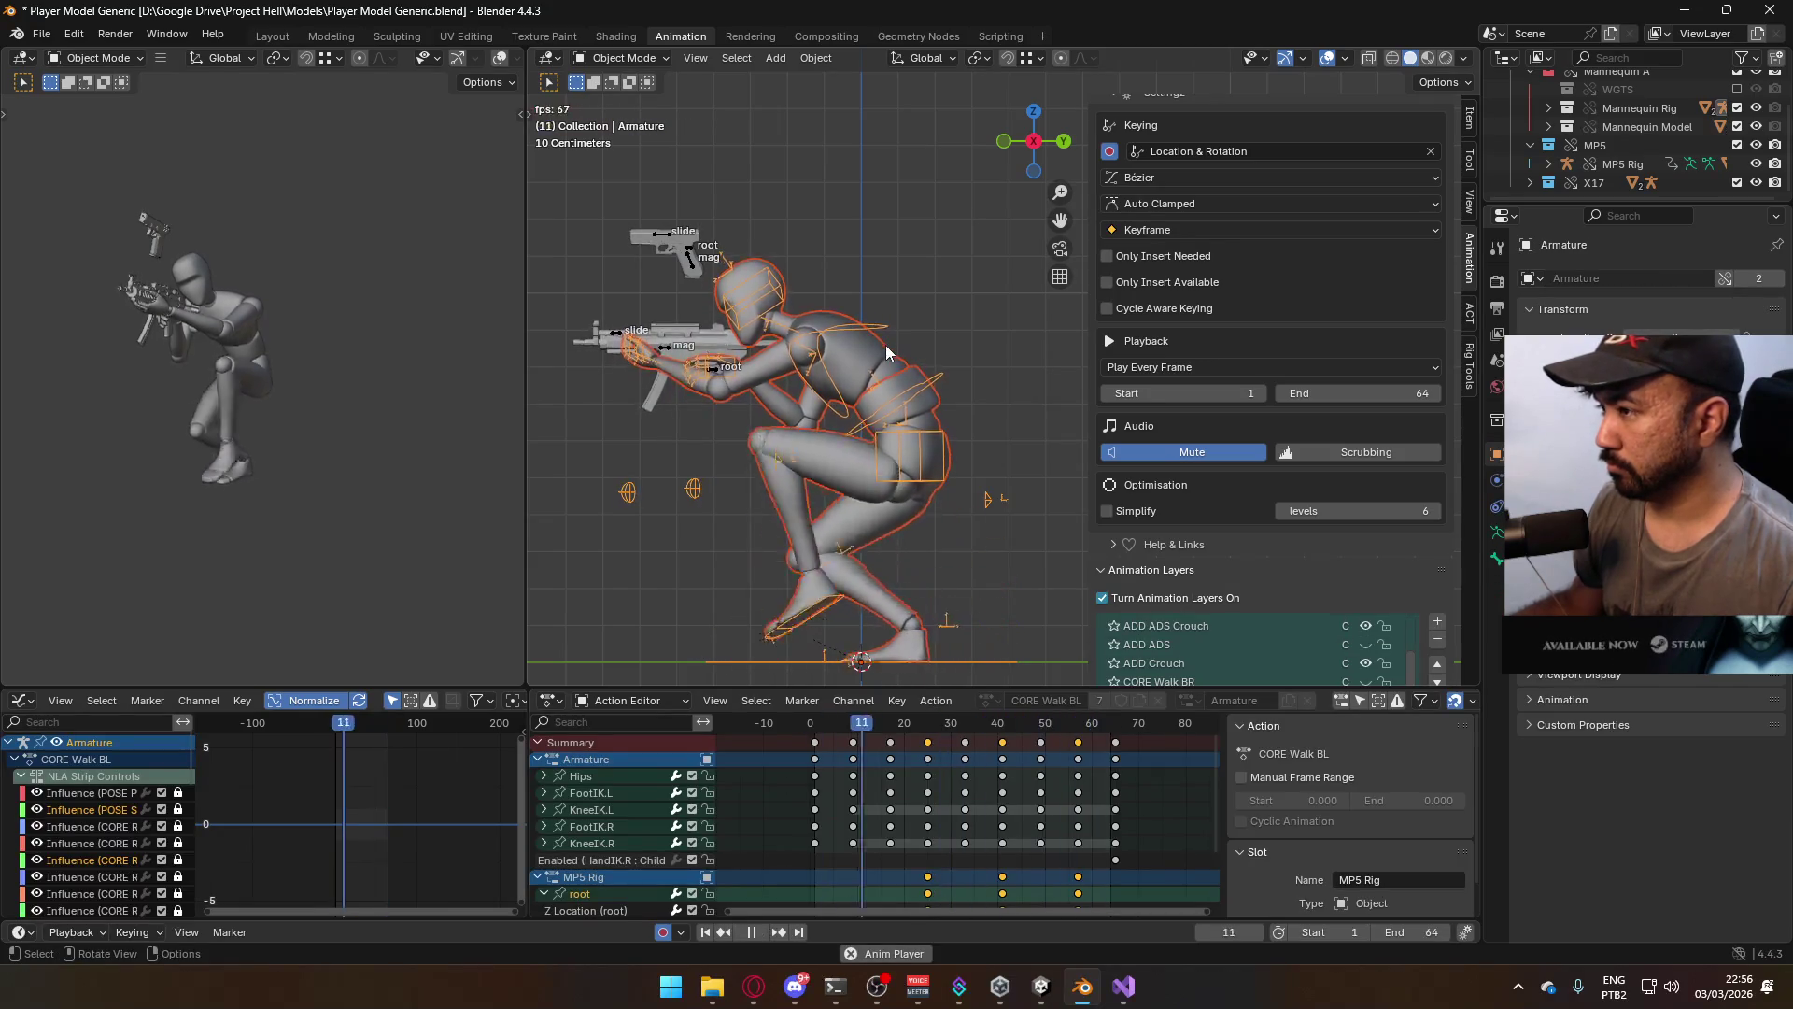
key(shift+Left)
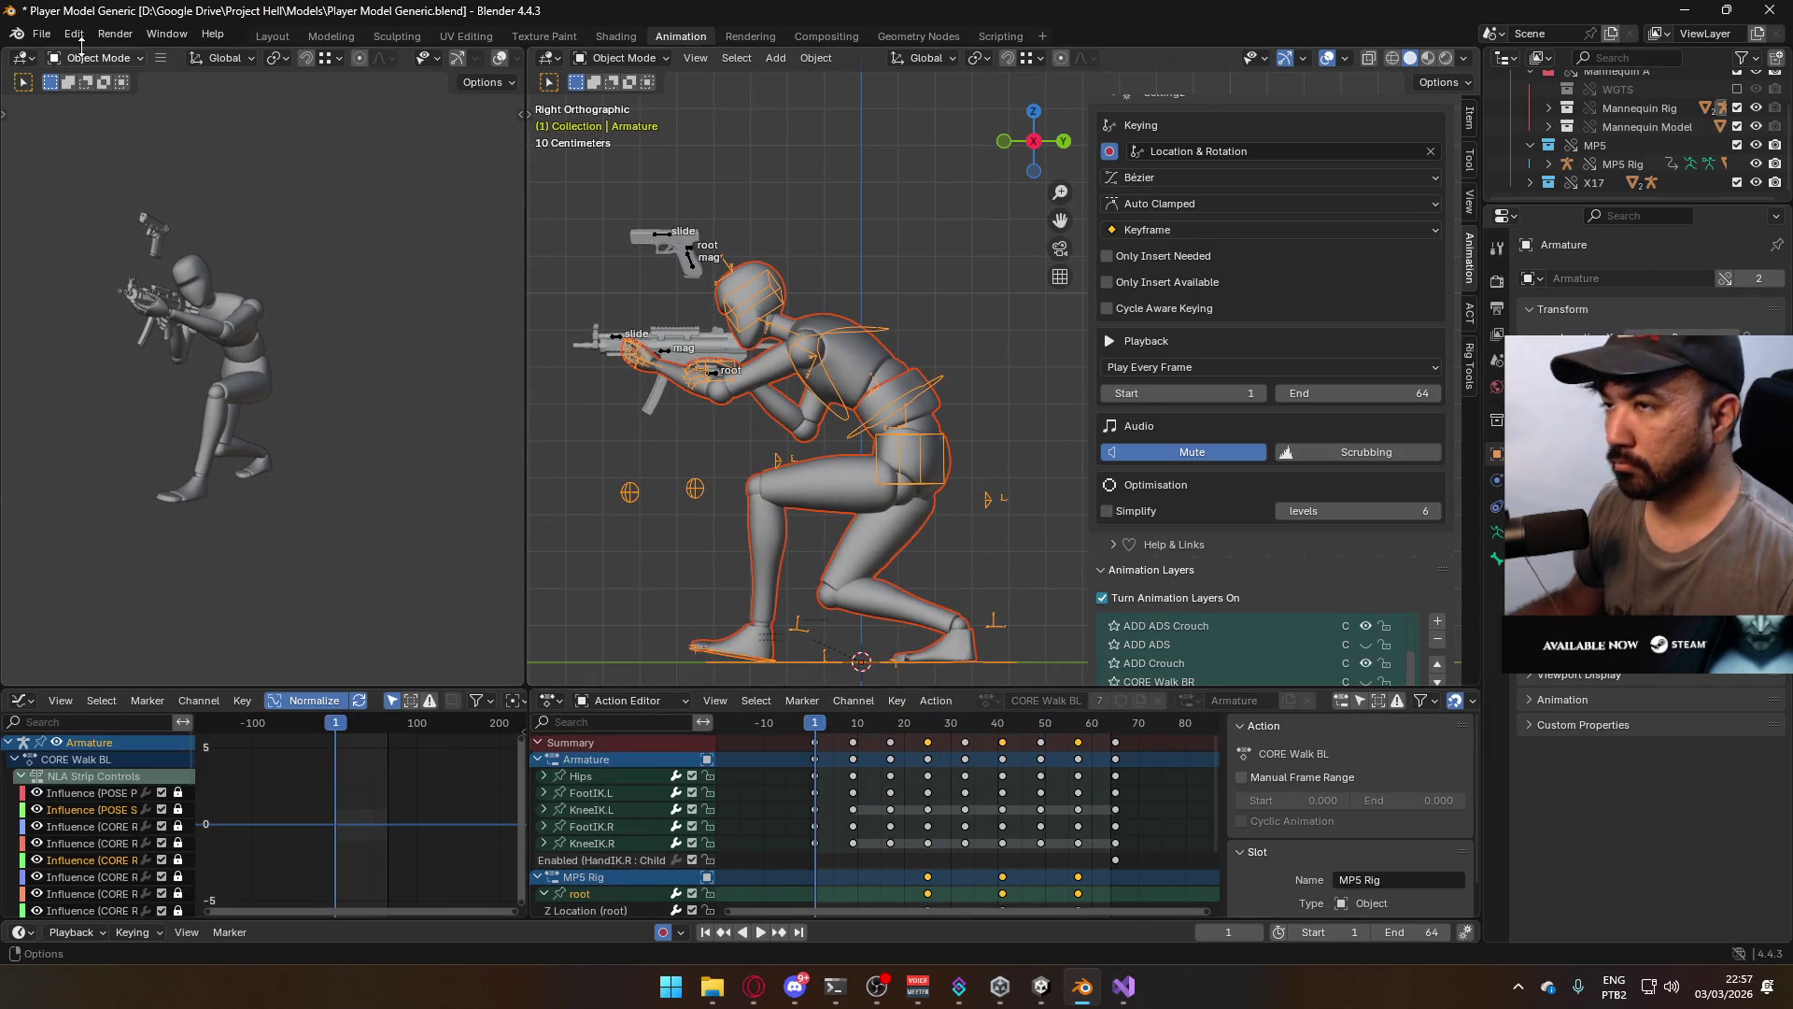
click(41, 34)
mouse_move(148, 324)
click(371, 486)
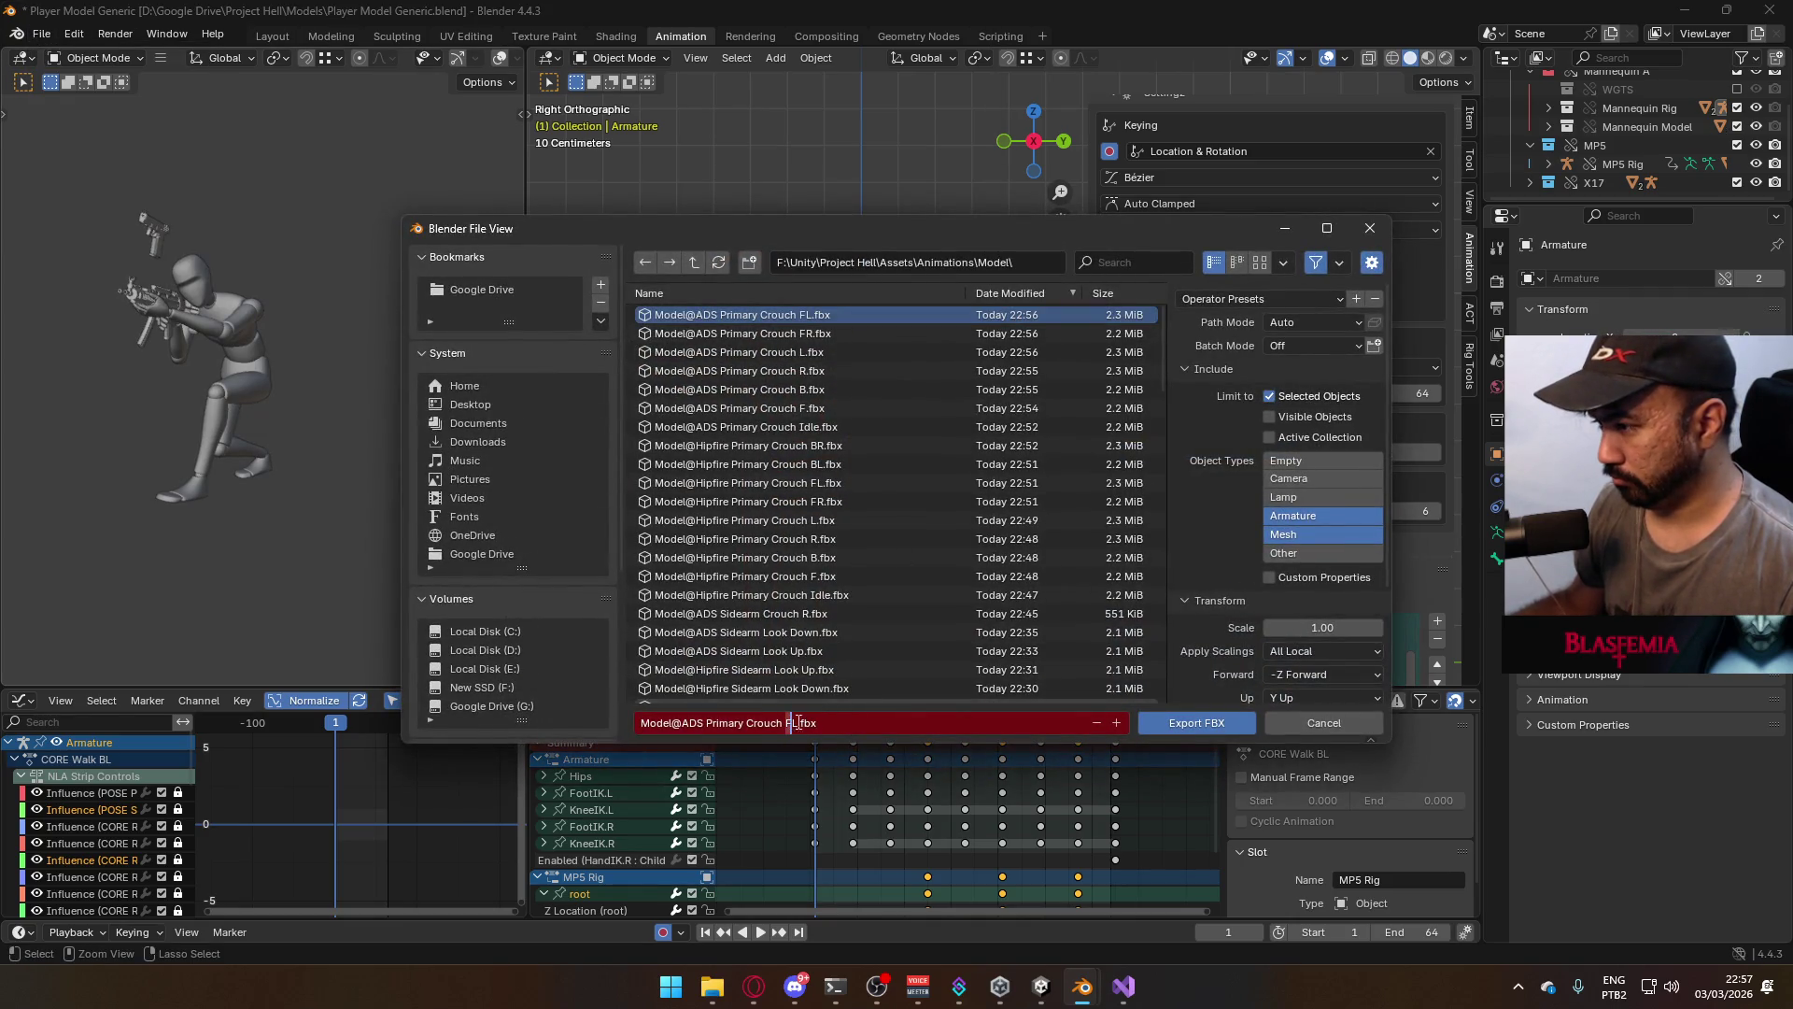
click(1179, 726)
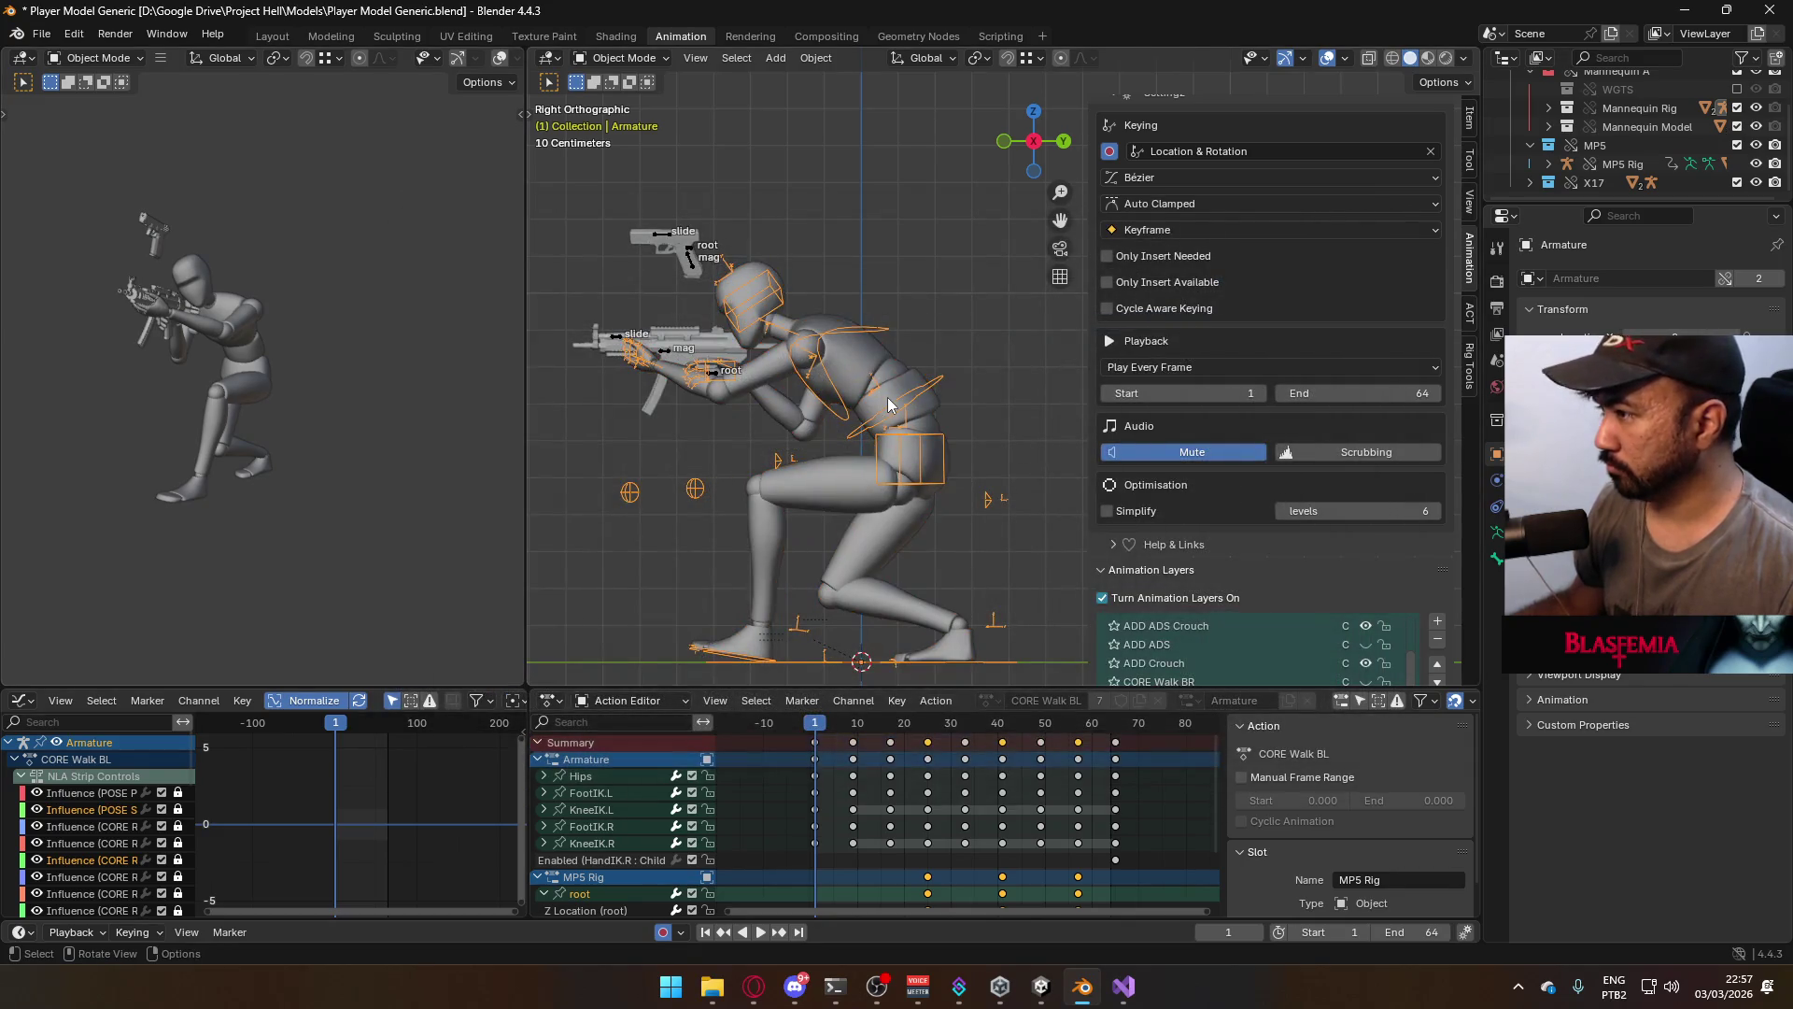
Replace CORE Walk BL with CORE Walk BR on the armature and MP5 Rig
scroll(1294, 454, down, 3)
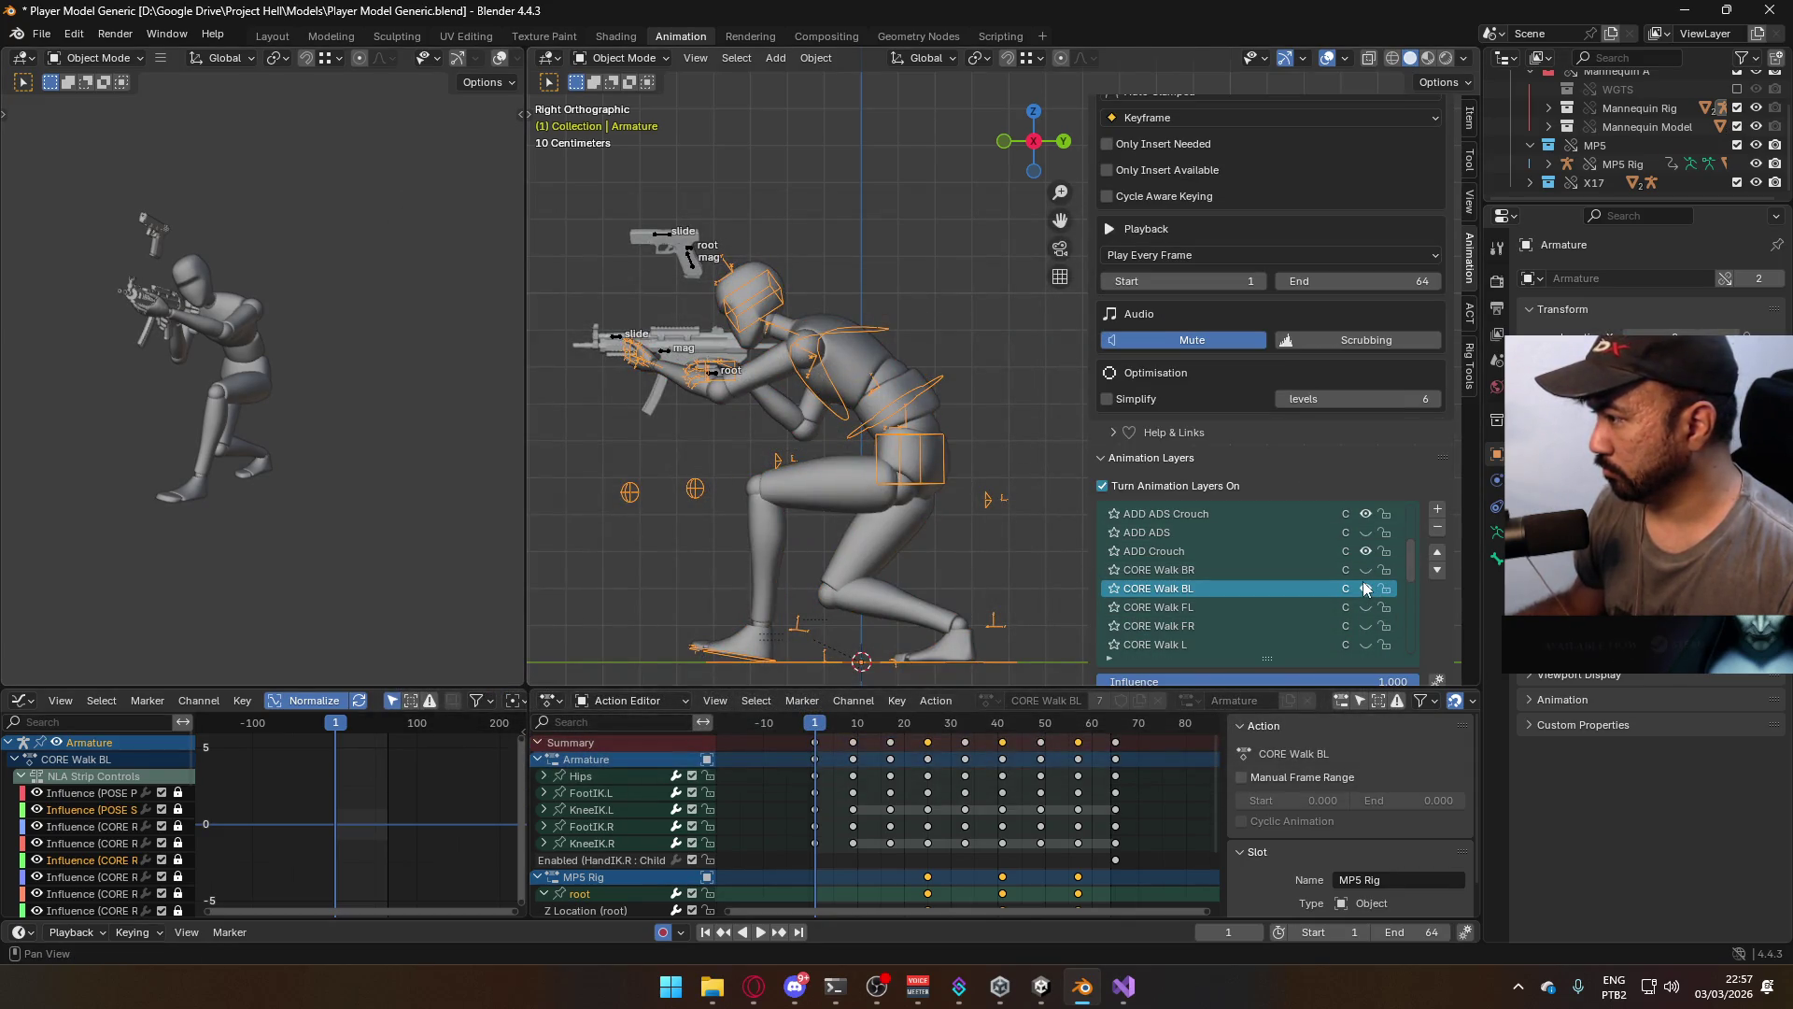
click(1365, 588)
click(1365, 570)
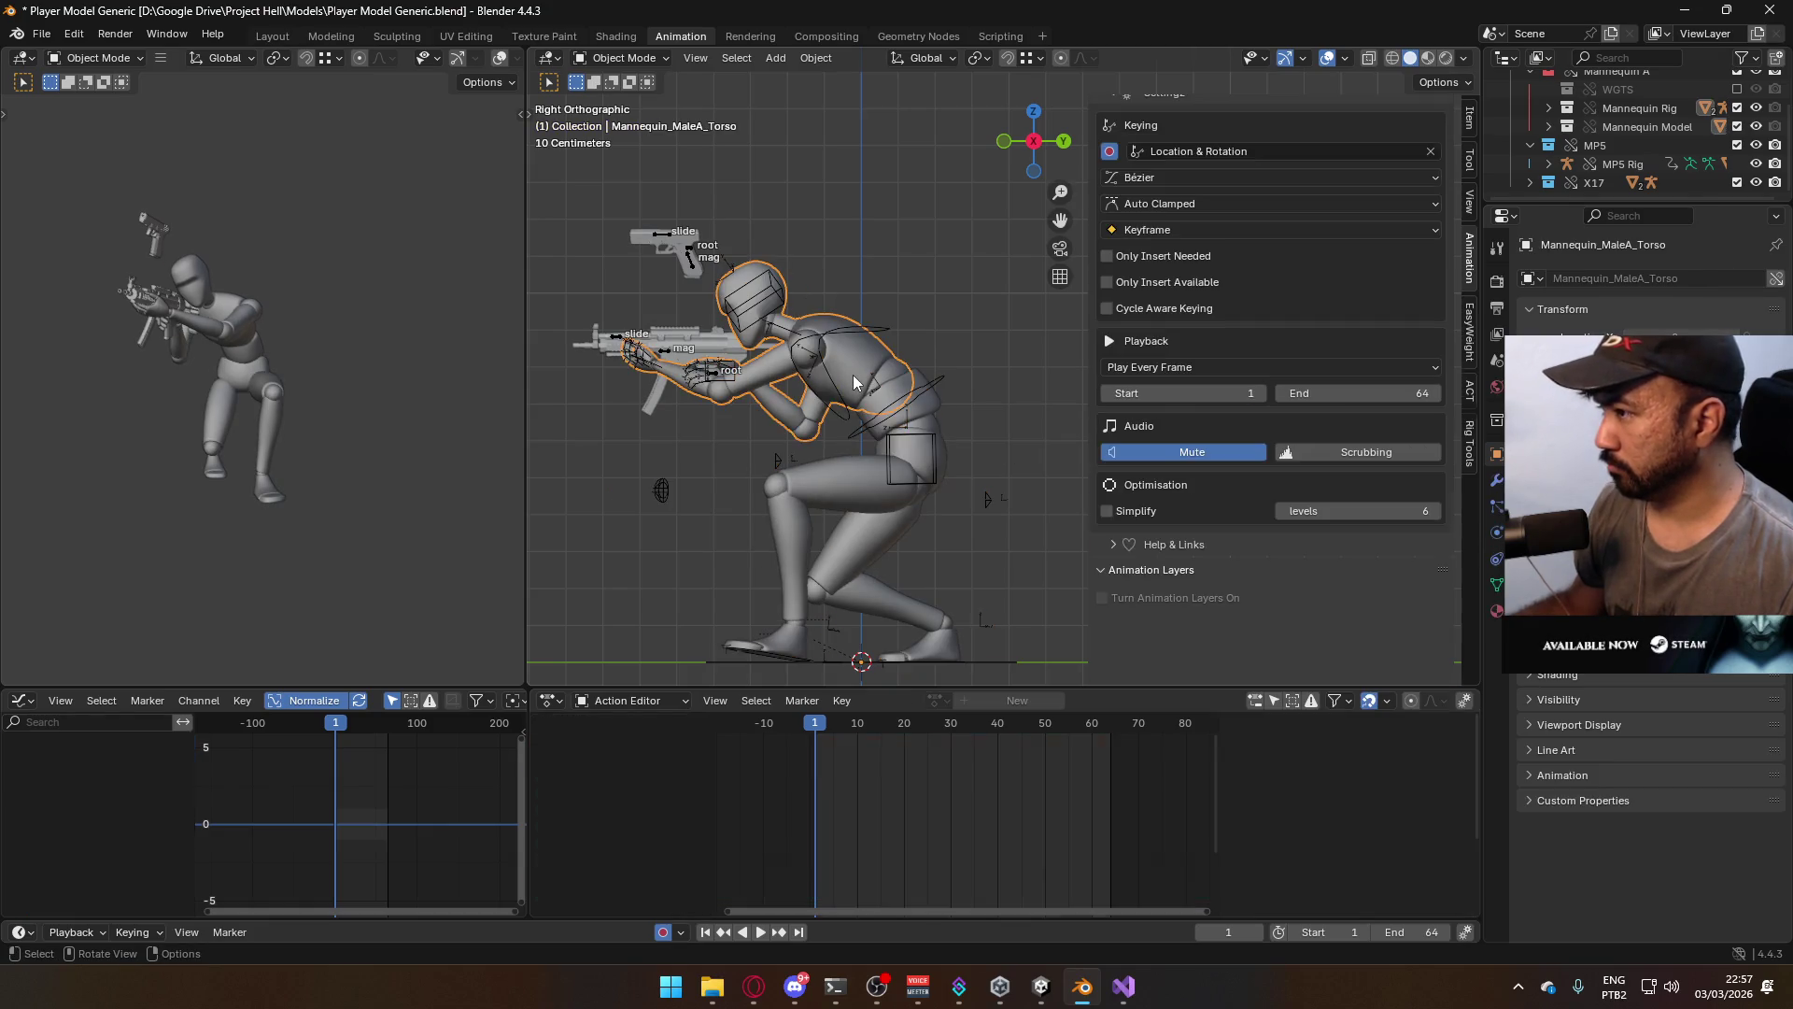
click(669, 353)
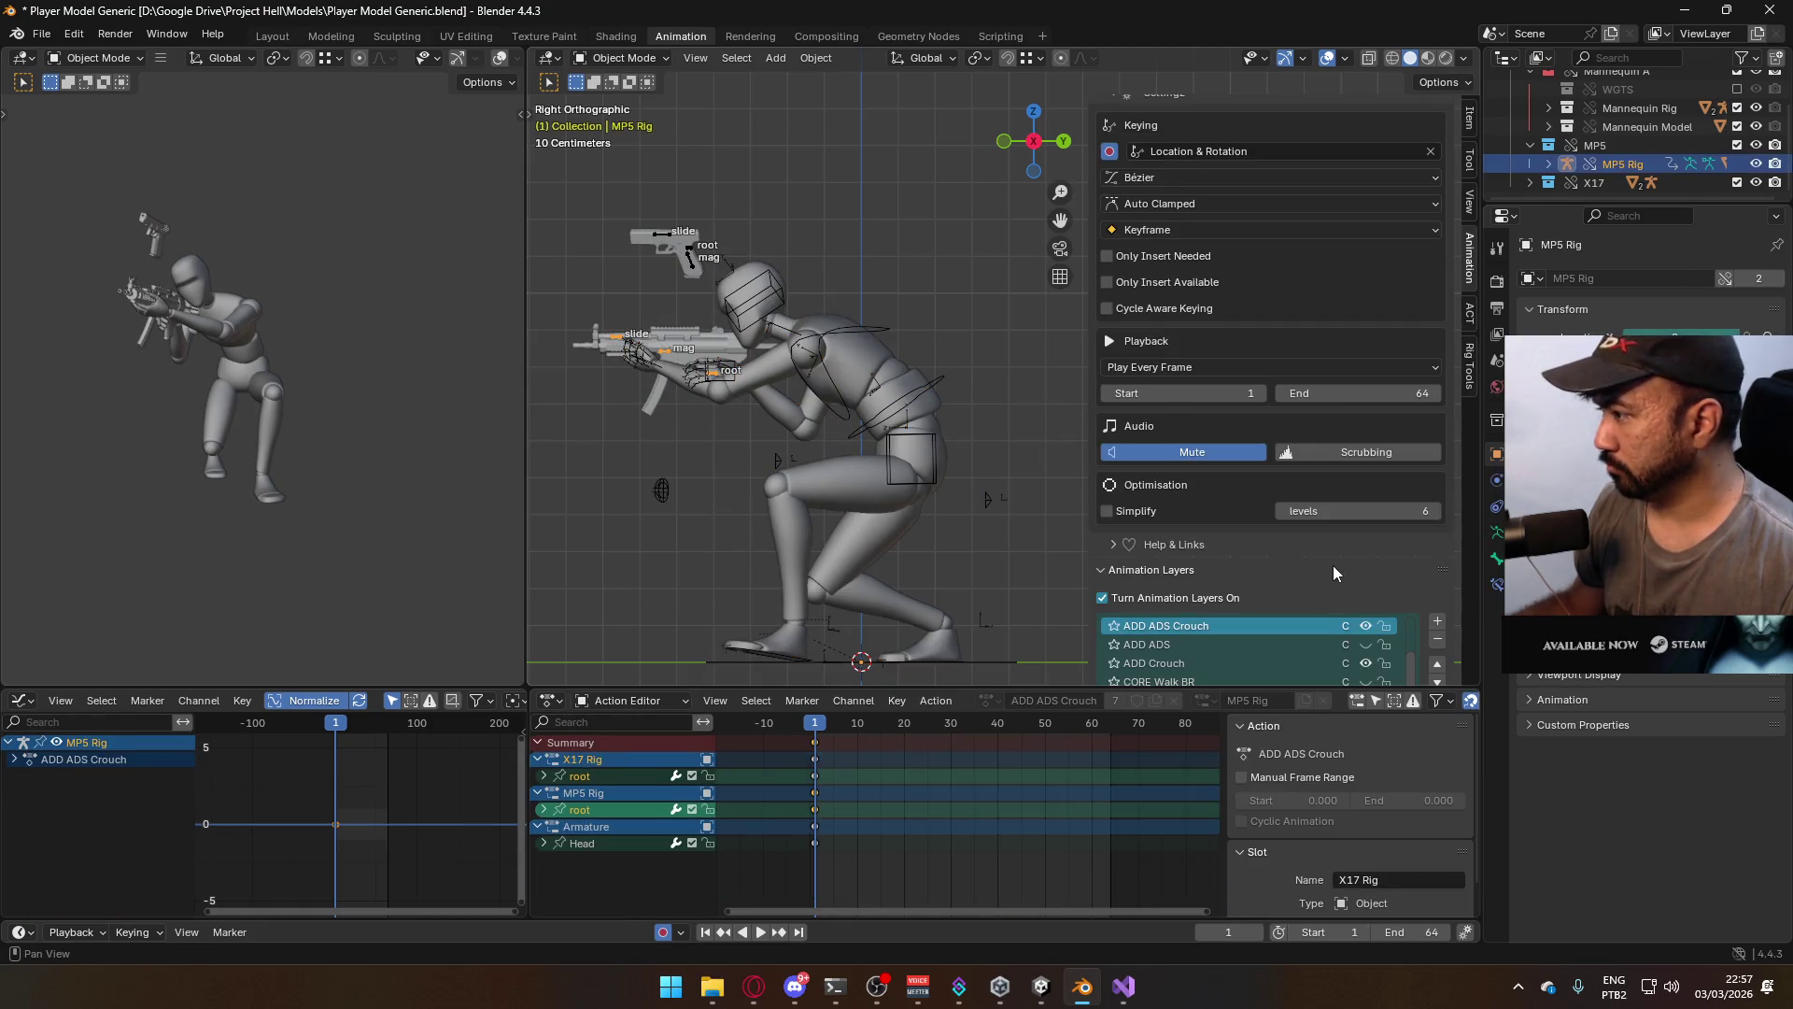
scroll(1327, 564, down, 1)
click(1365, 645)
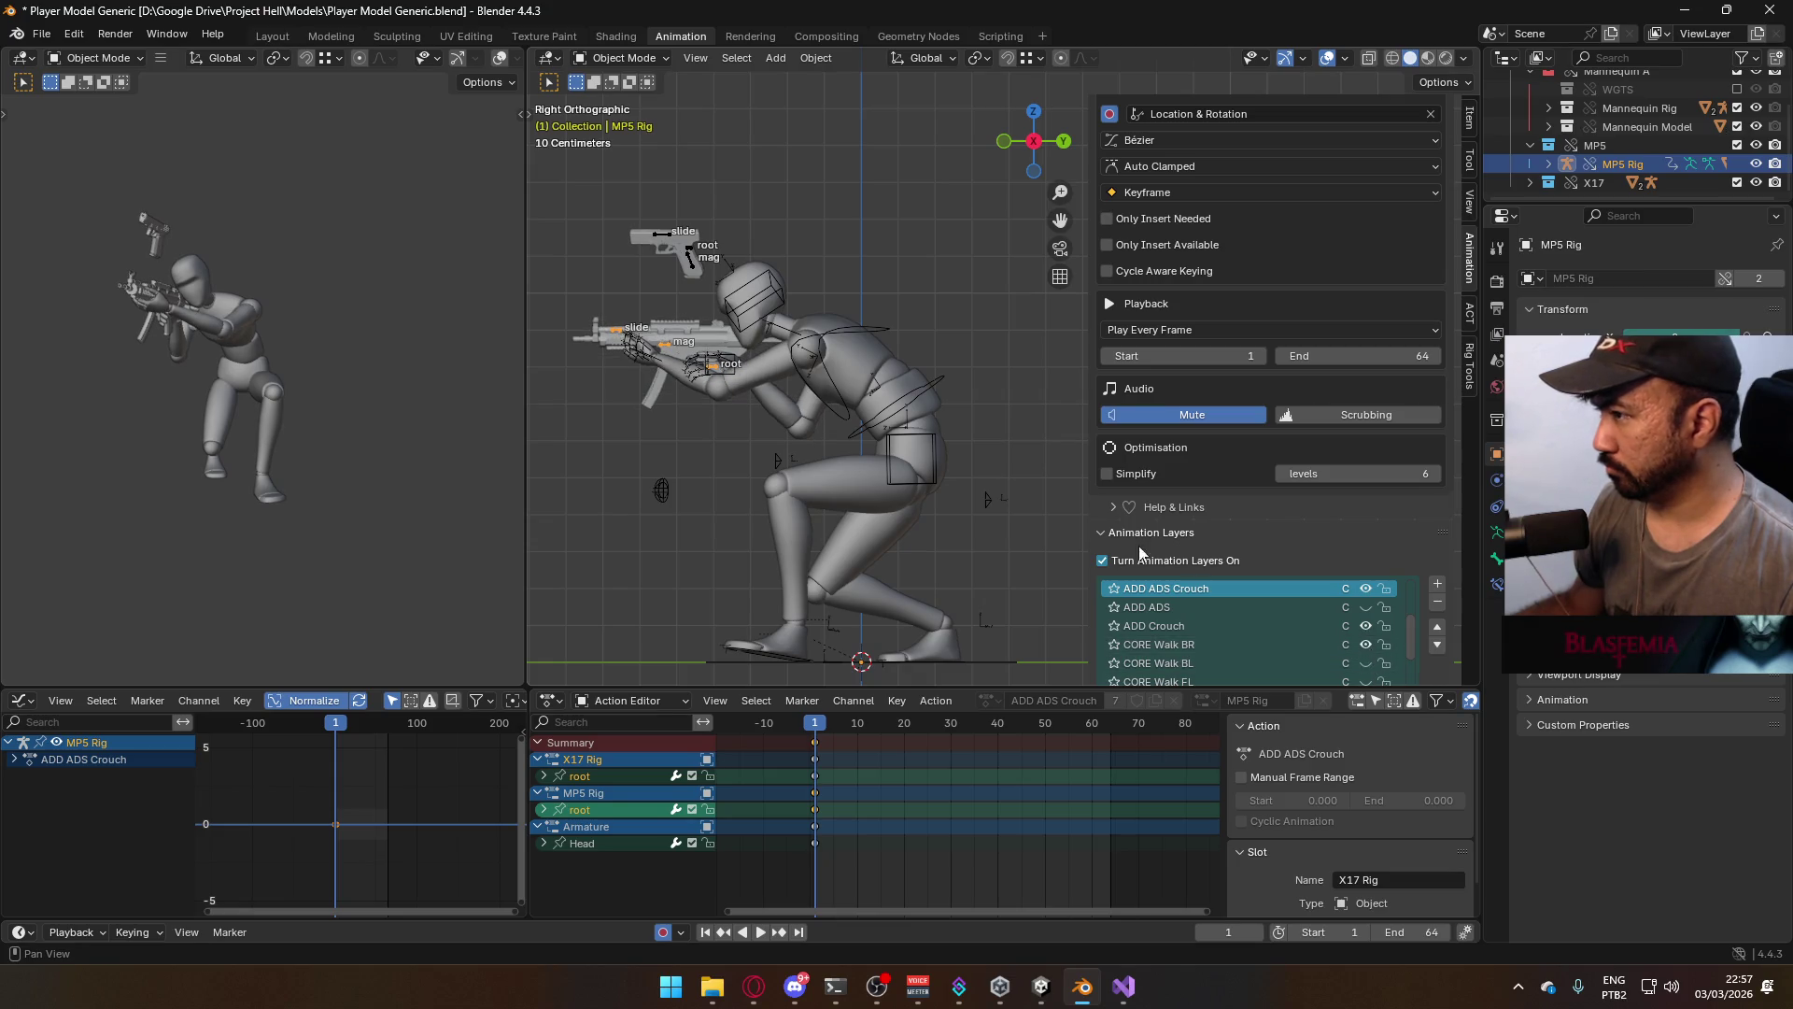
Select the Mannequin_MaleA mesh with the armature, stop playback and rewind to frame 1
click(854, 395)
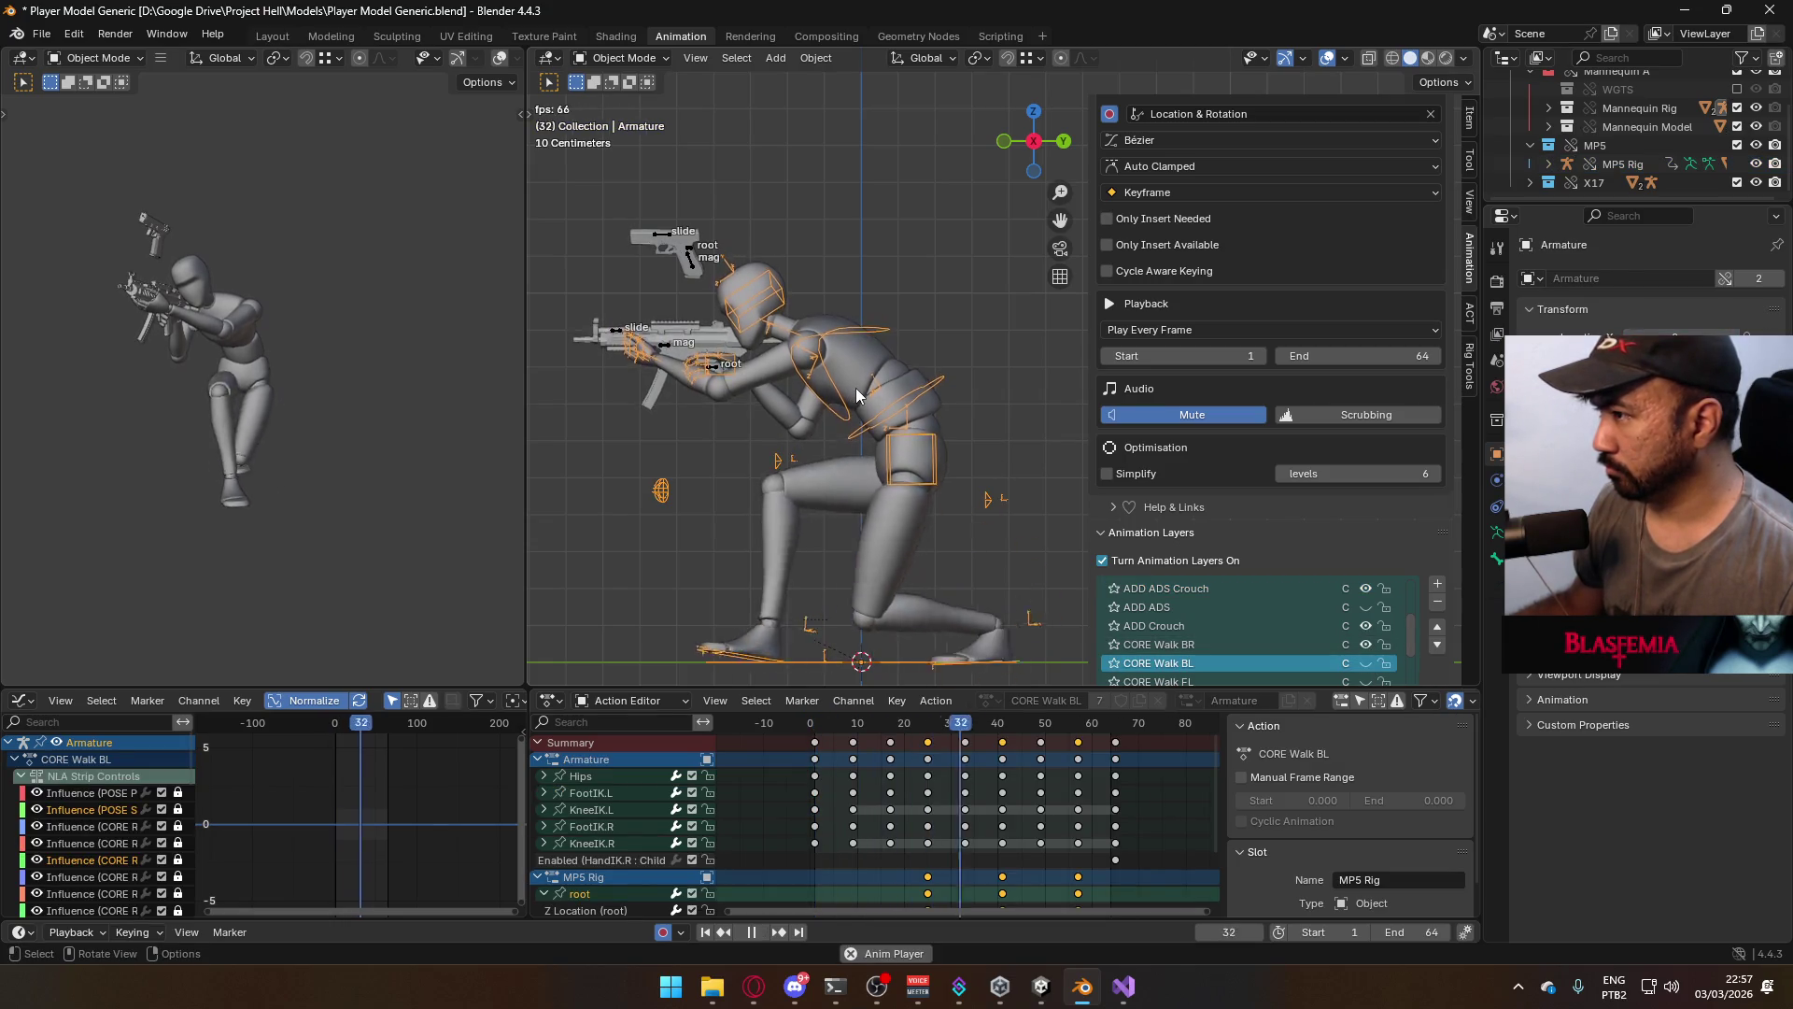
click(946, 463)
click(854, 502)
key(space)
drag(845, 733, 815, 731)
Export the clip as Model@ADS Primary Crouch BR.fbx
click(41, 34)
mouse_move(145, 299)
click(318, 411)
click(926, 317)
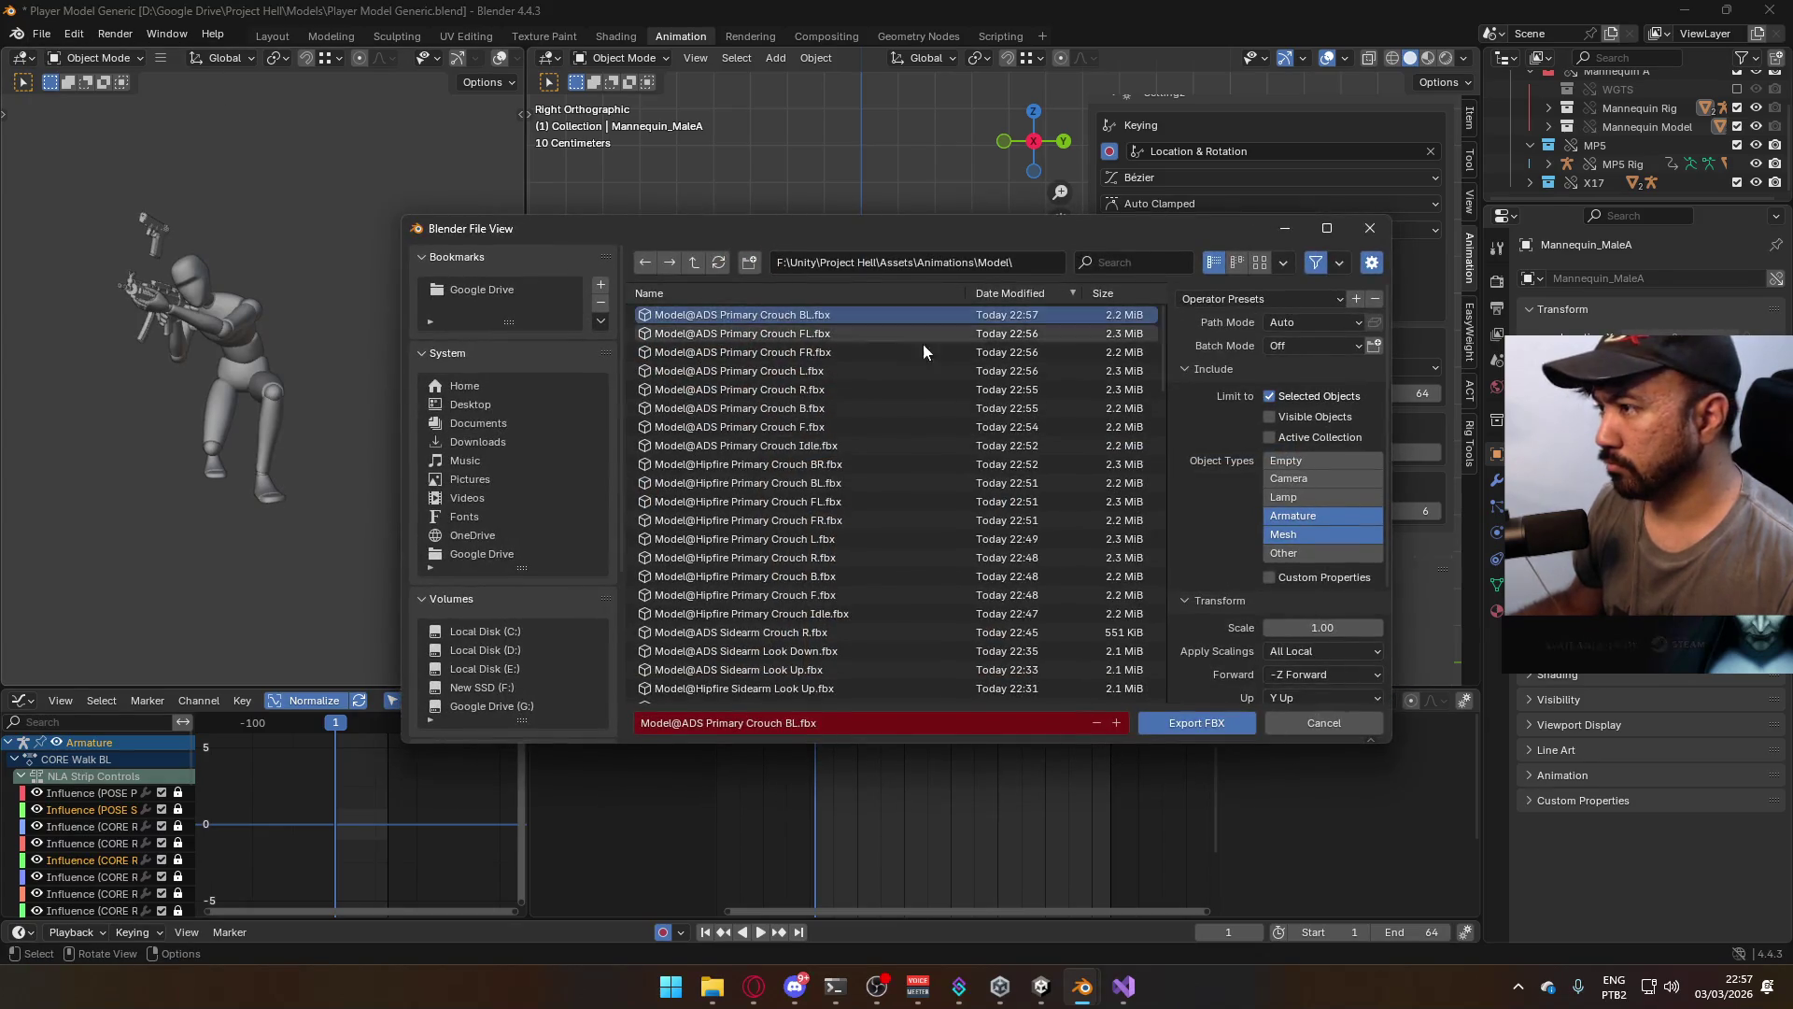
click(1182, 725)
key(space)
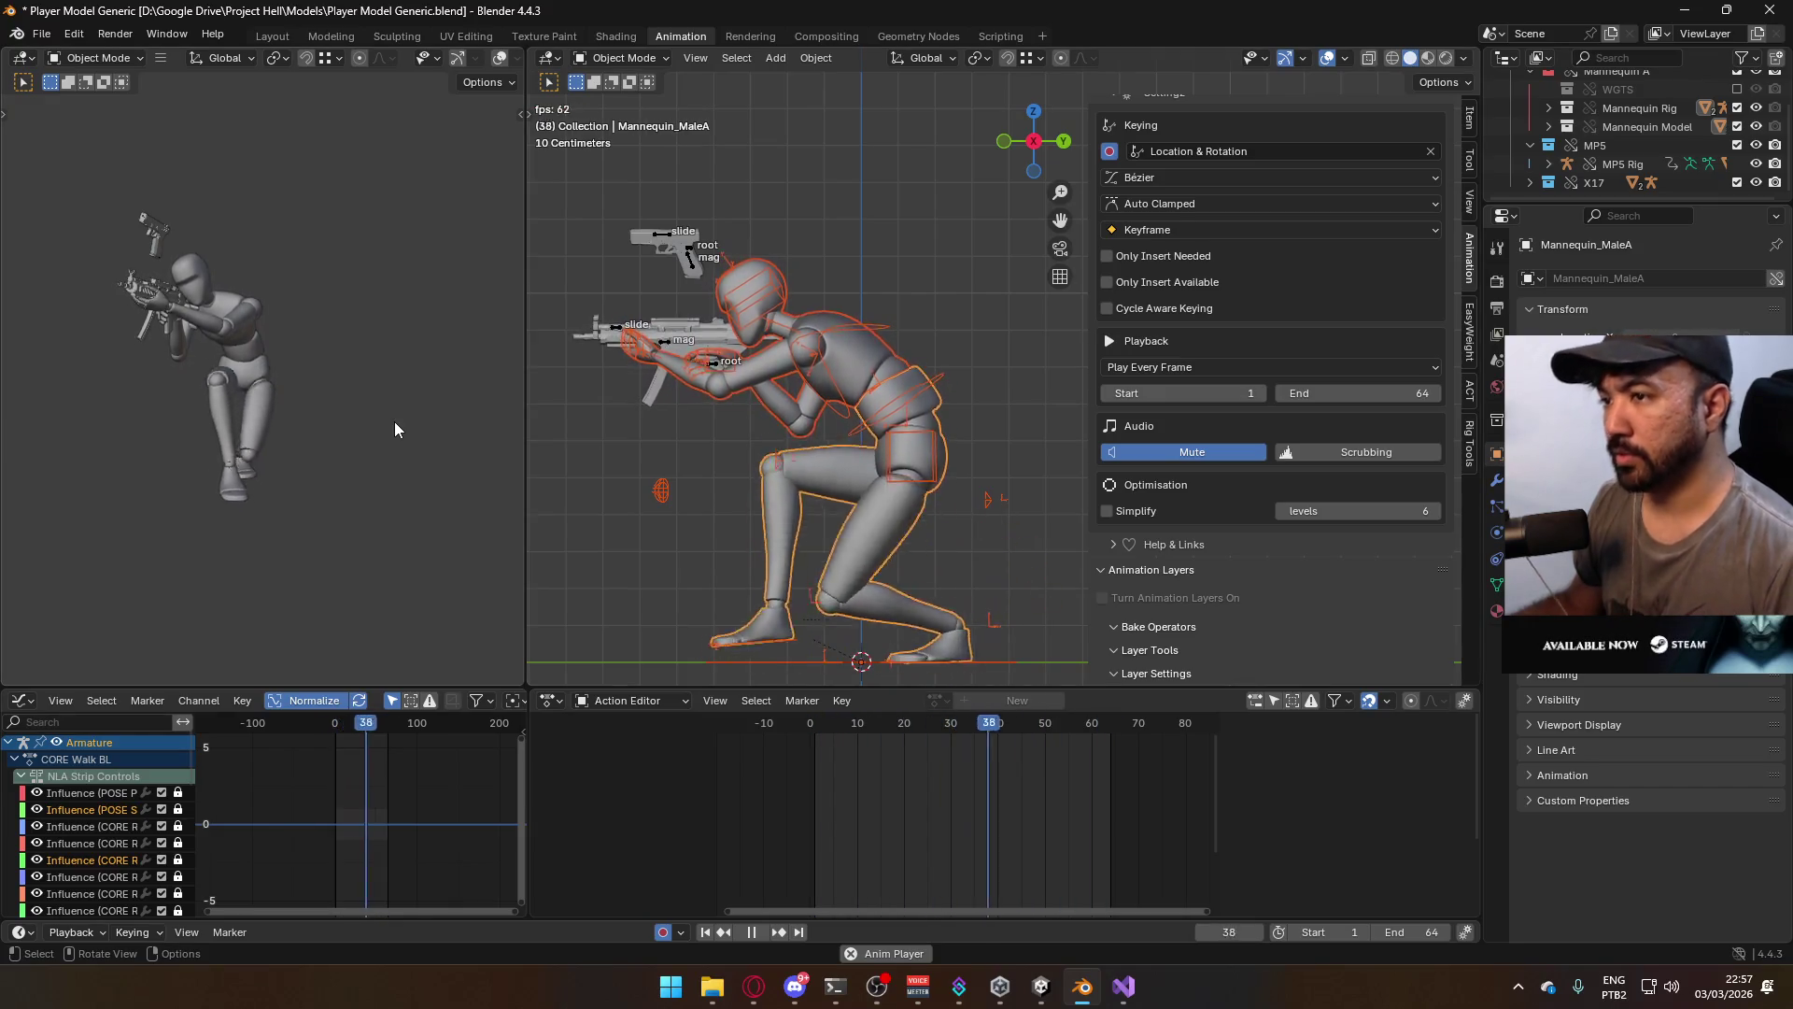
Watch the crouch walk from the front view and orbited angles, then switch to Unity
key(KP_1)
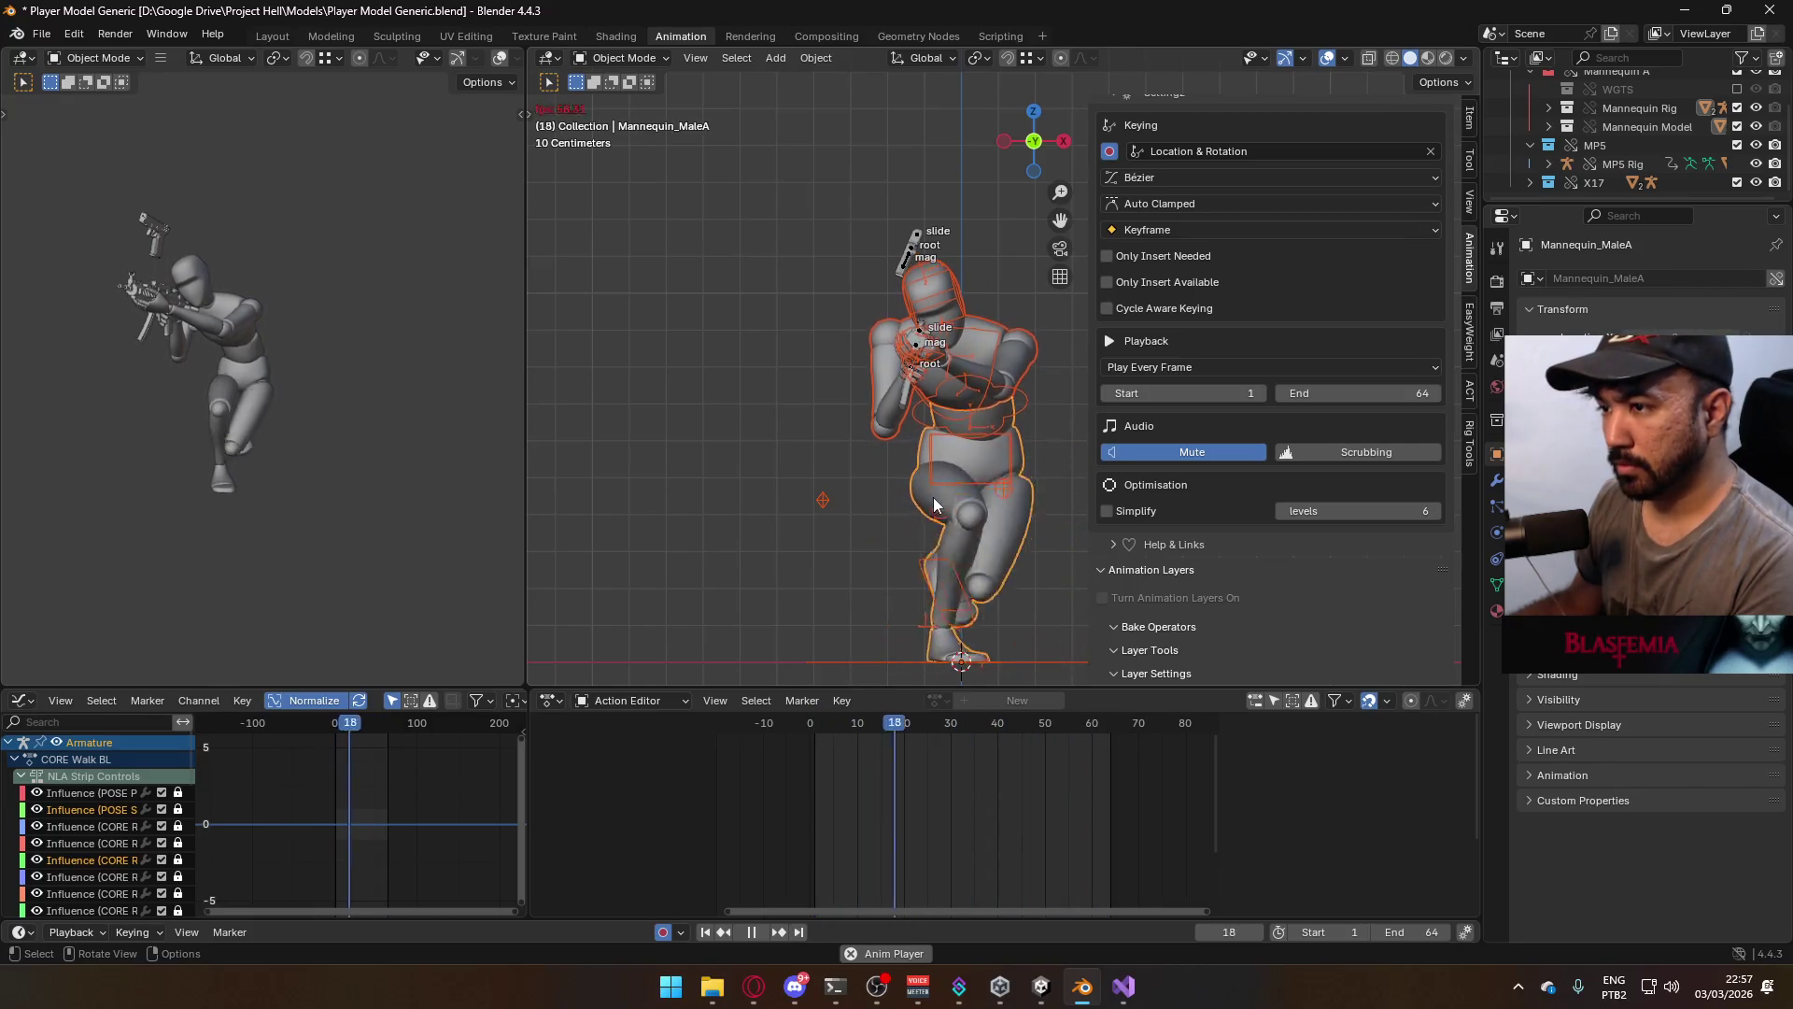
middle_drag(1065, 519, 967, 519)
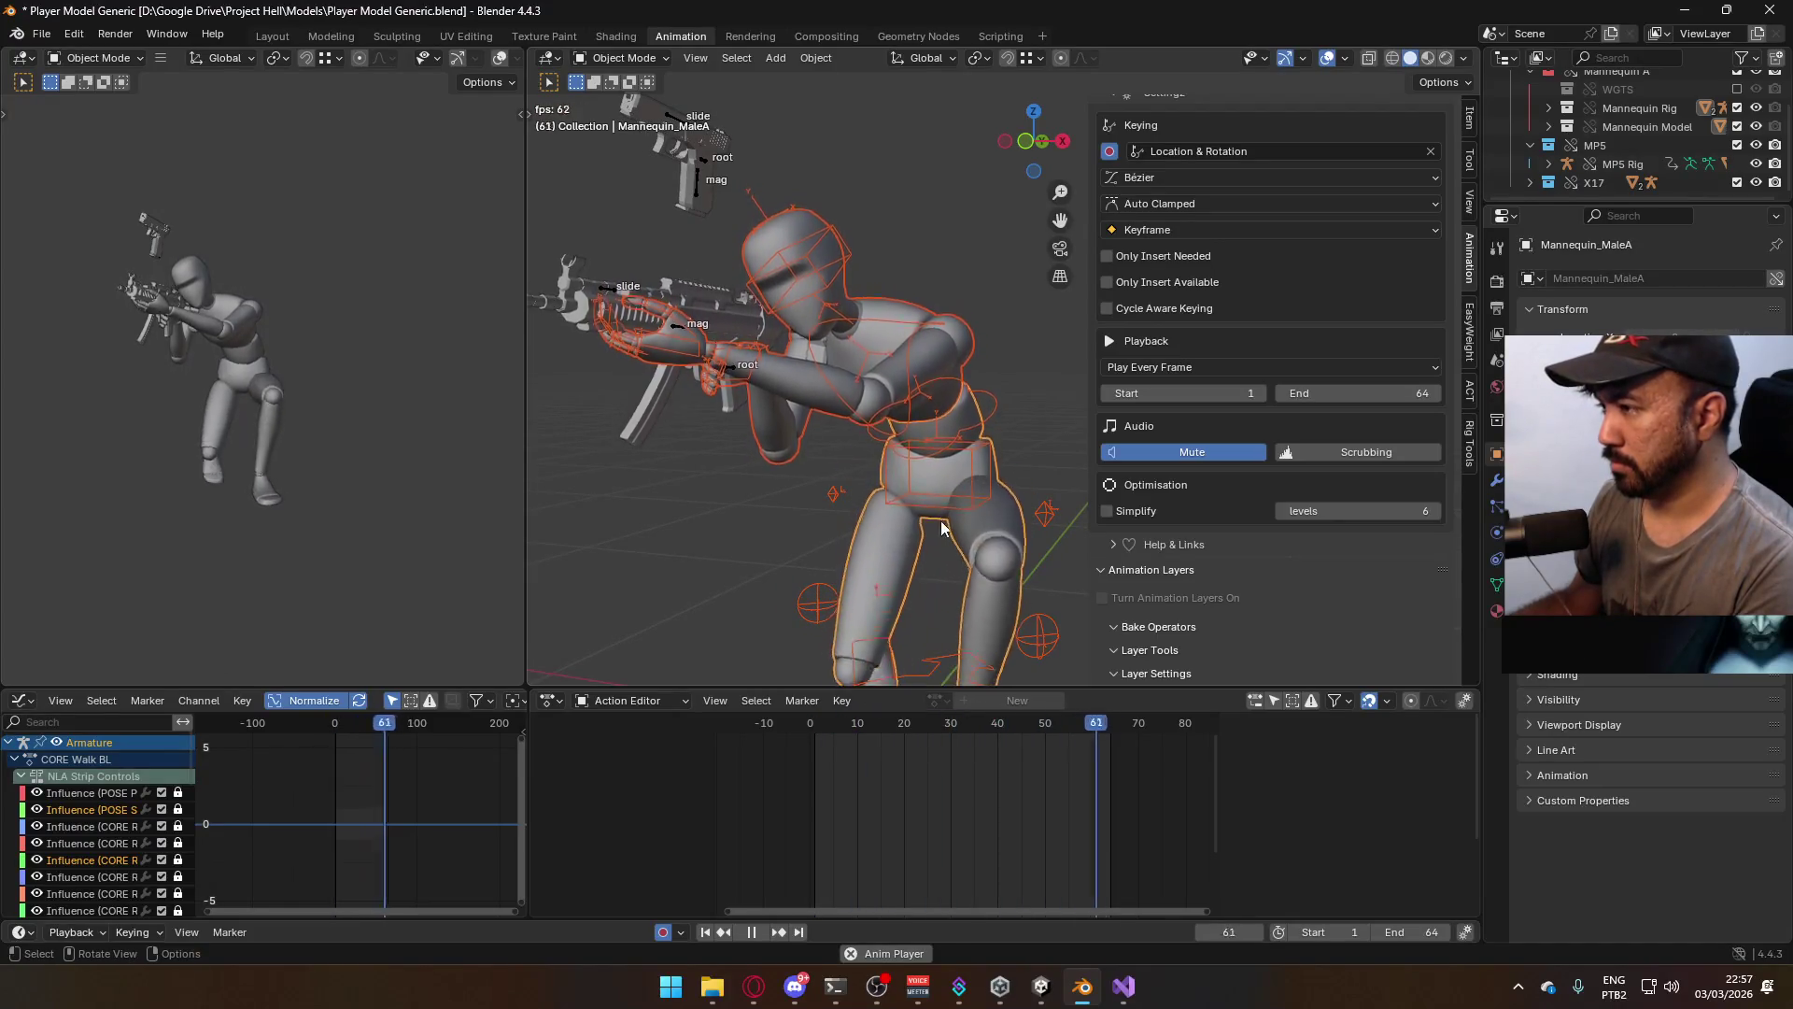
scroll(944, 529, down, 5)
key(Escape)
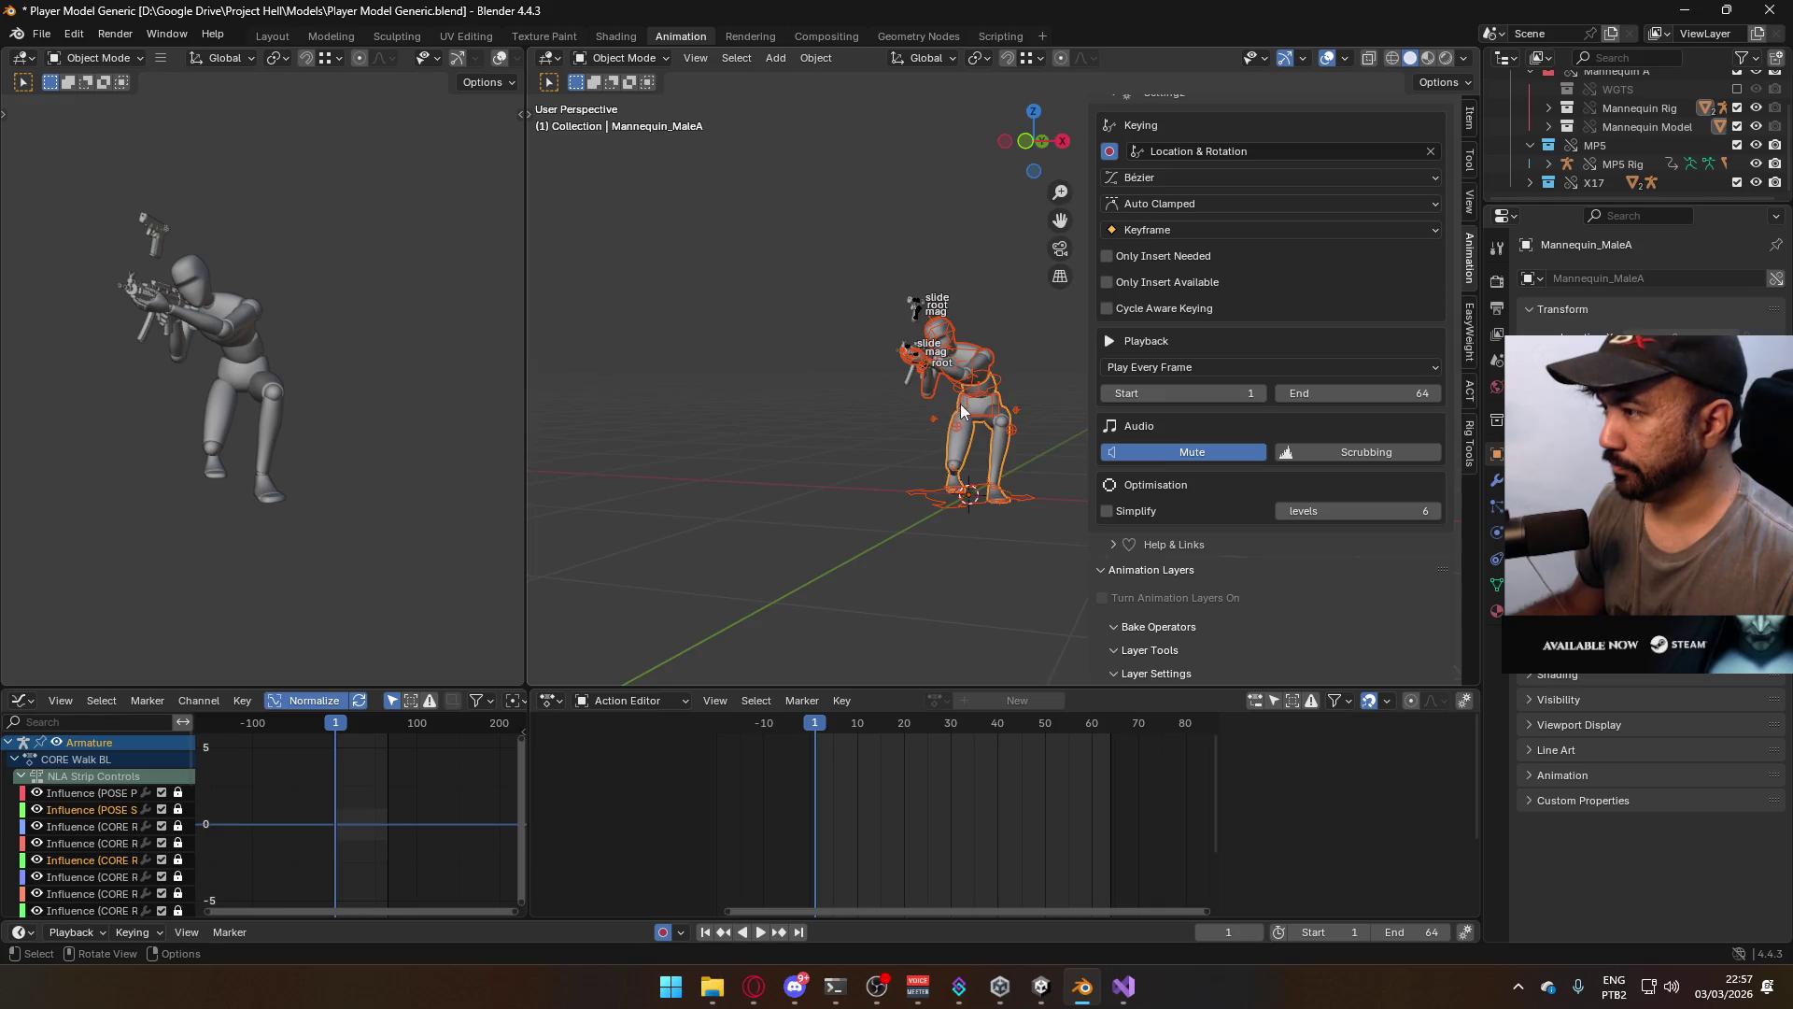
middle_drag(961, 410, 775, 419)
key(alt+Tab)
key(alt+Tab)
click(1043, 990)
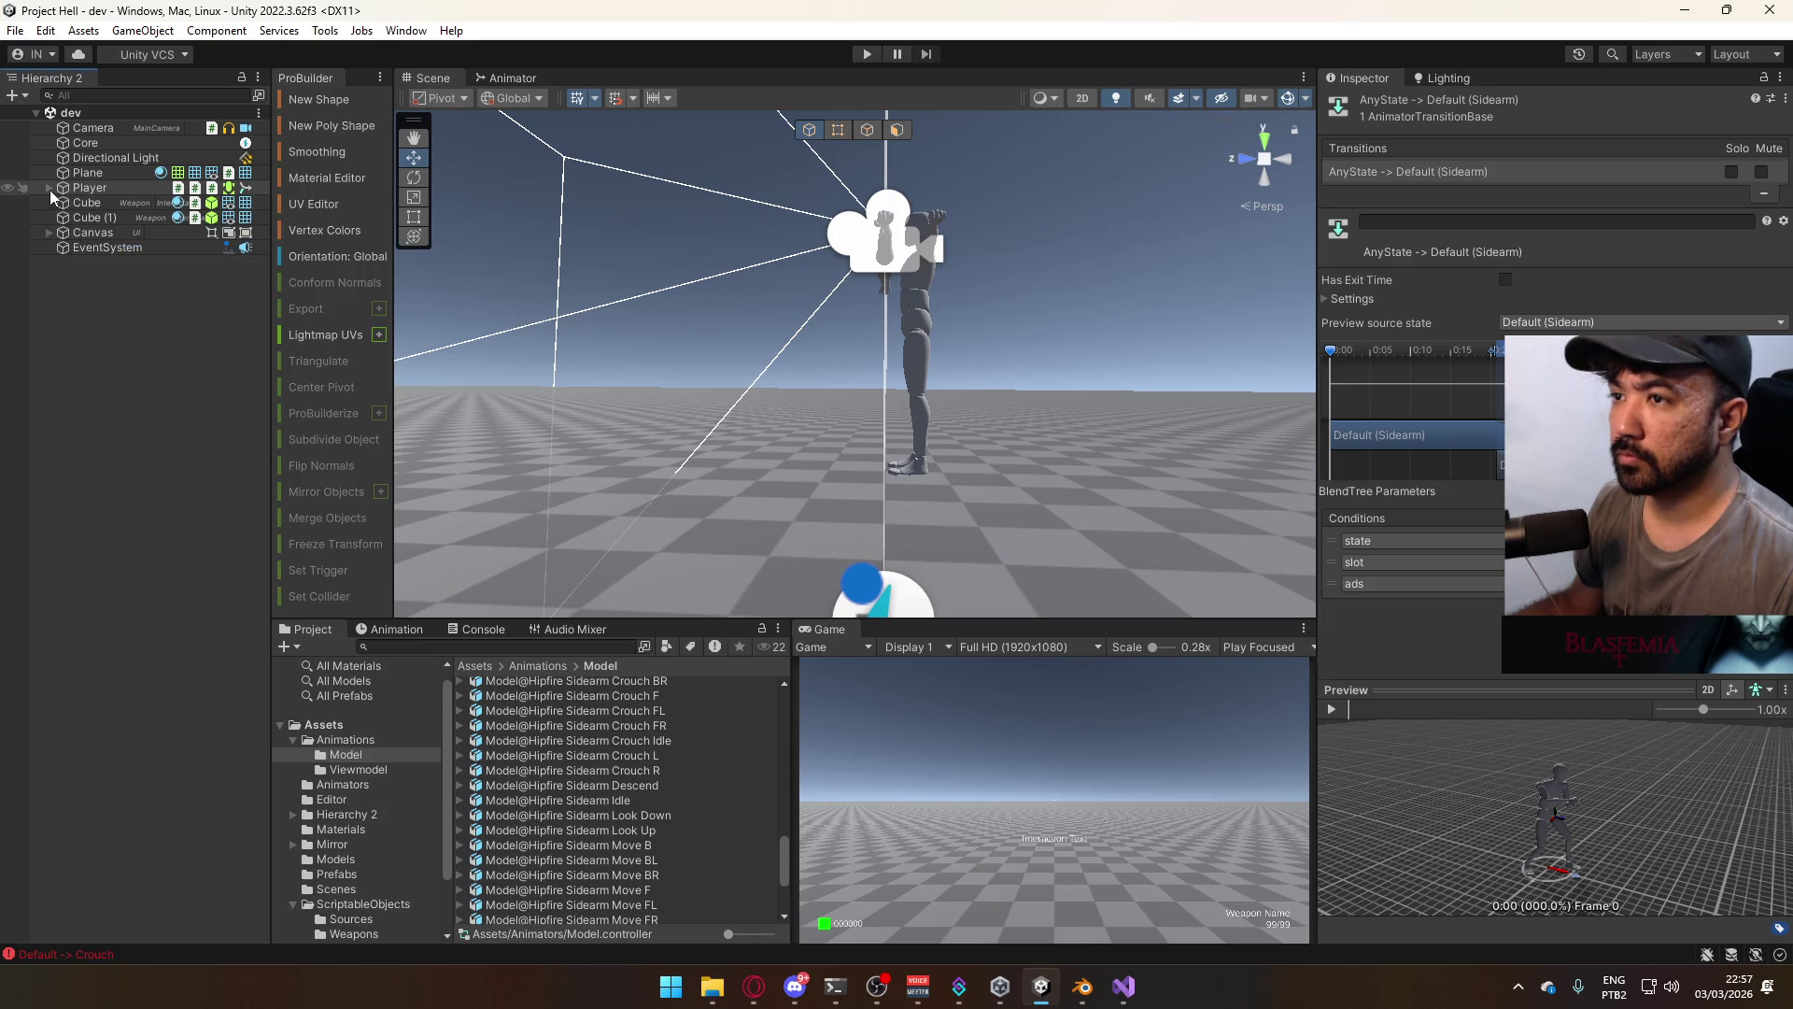
Select Model, show its Animator Look Layer graph, and enter play mode
click(140, 233)
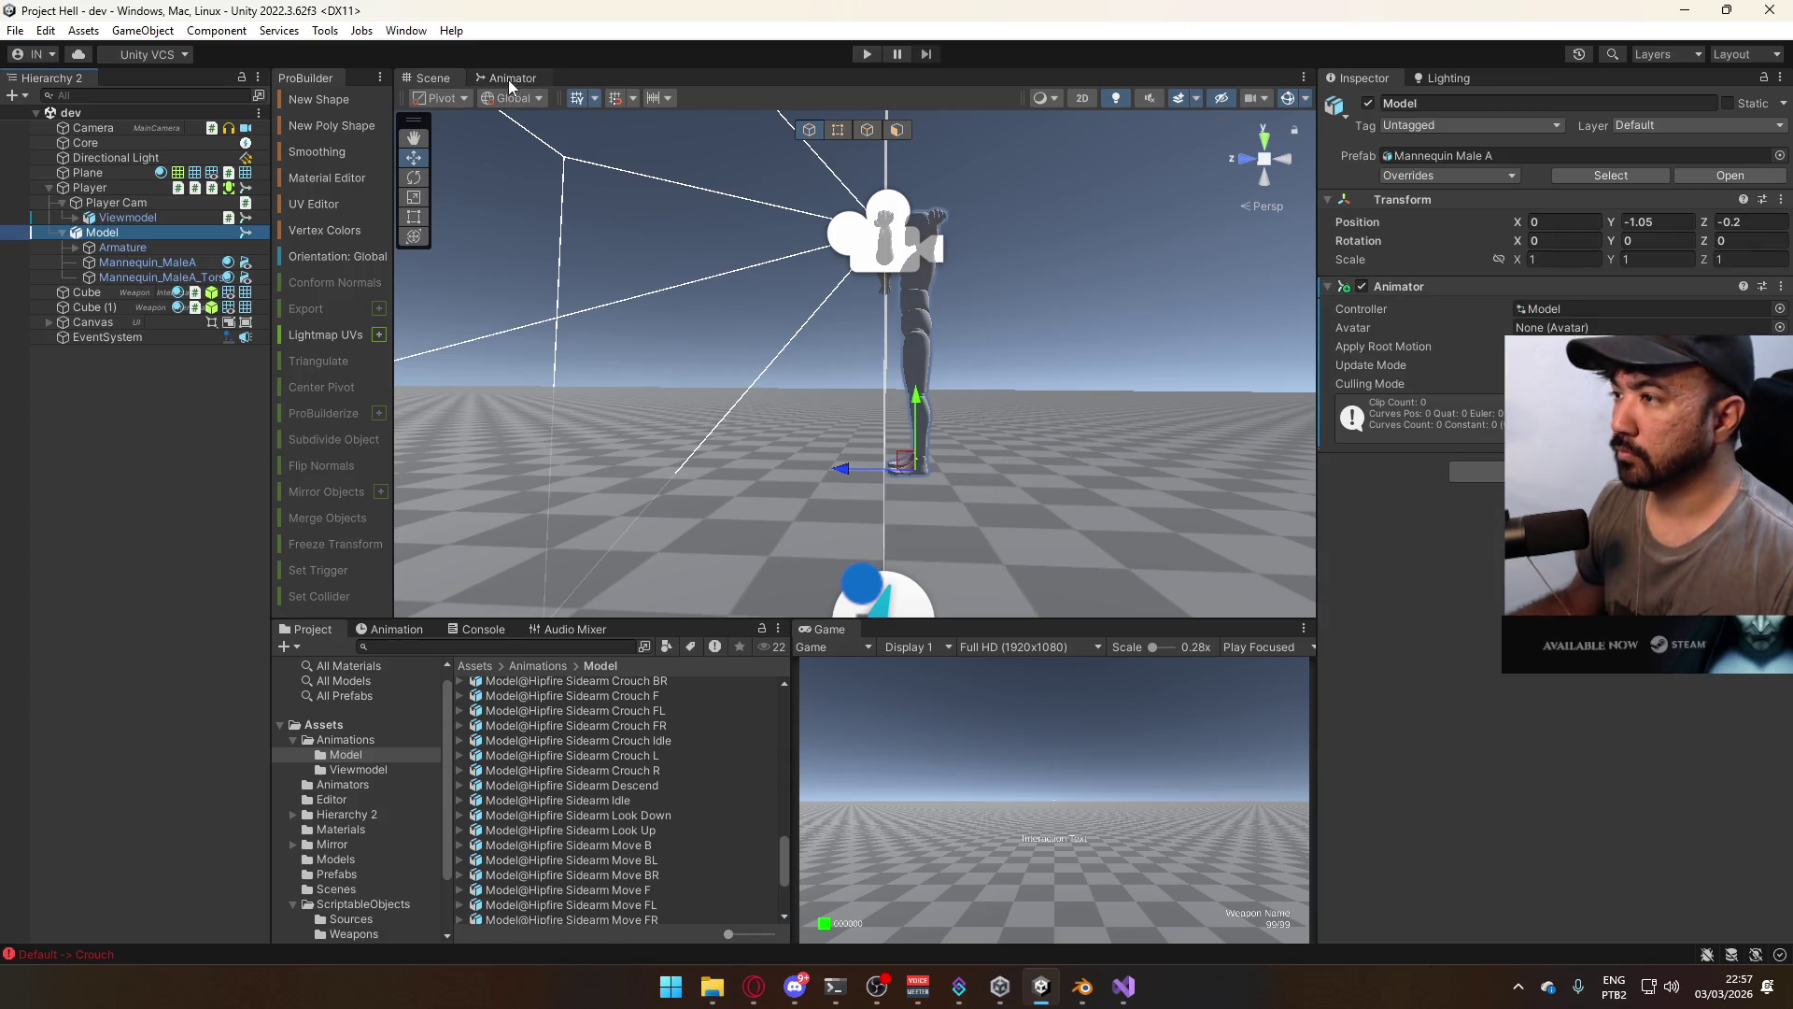
click(511, 78)
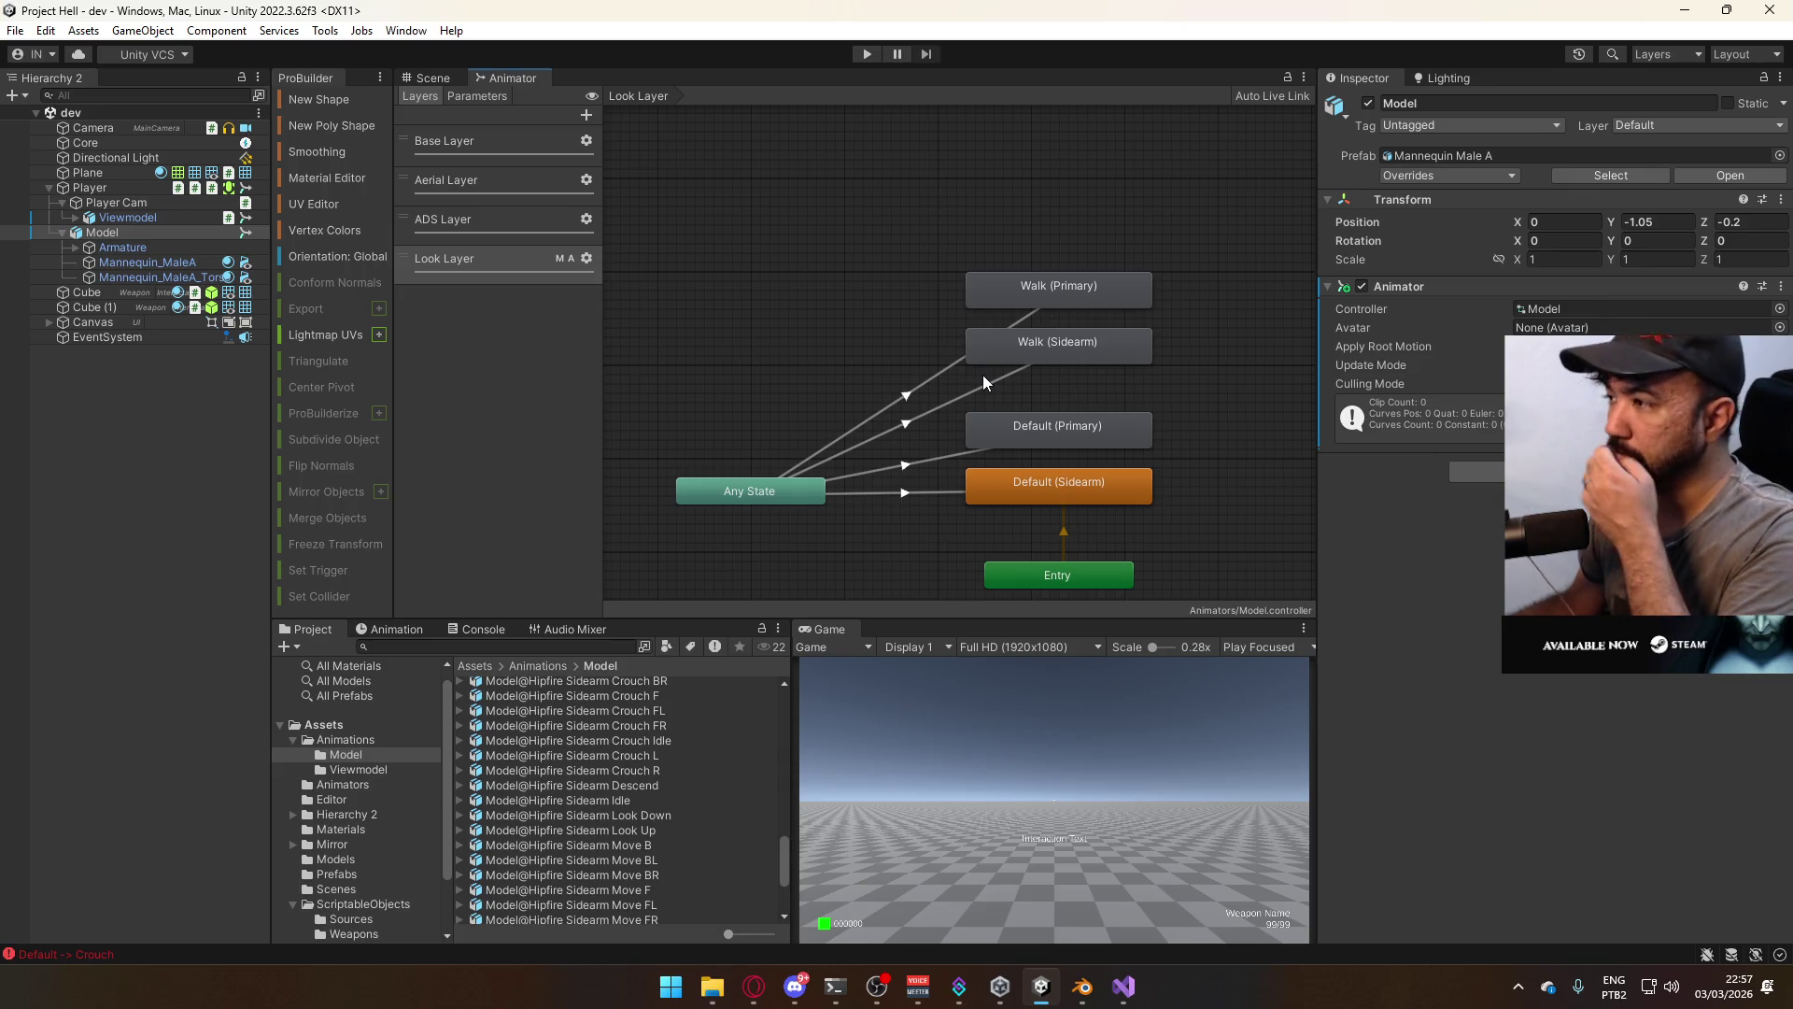
click(882, 289)
mouse_move(917, 282)
middle_down()
mouse_move(889, 299)
mouse_move(844, 278)
mouse_move(878, 306)
mouse_move(865, 185)
mouse_move(882, 273)
middle_up()
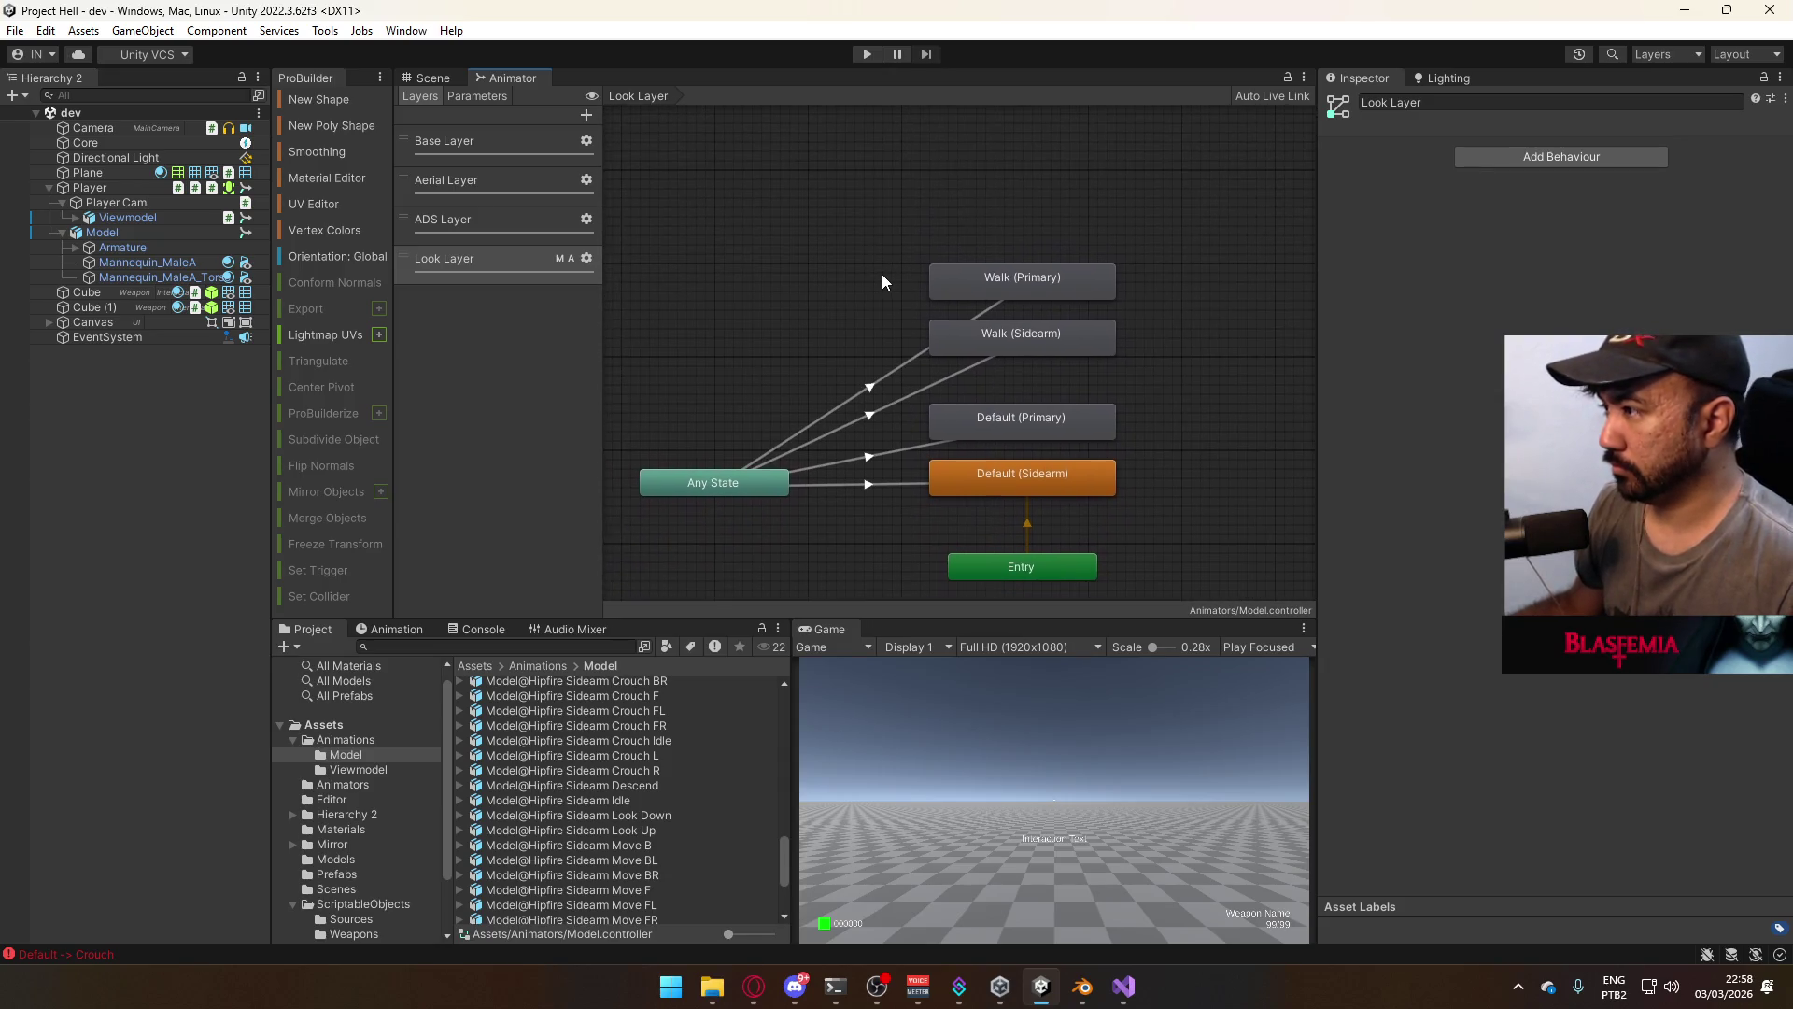
click(868, 54)
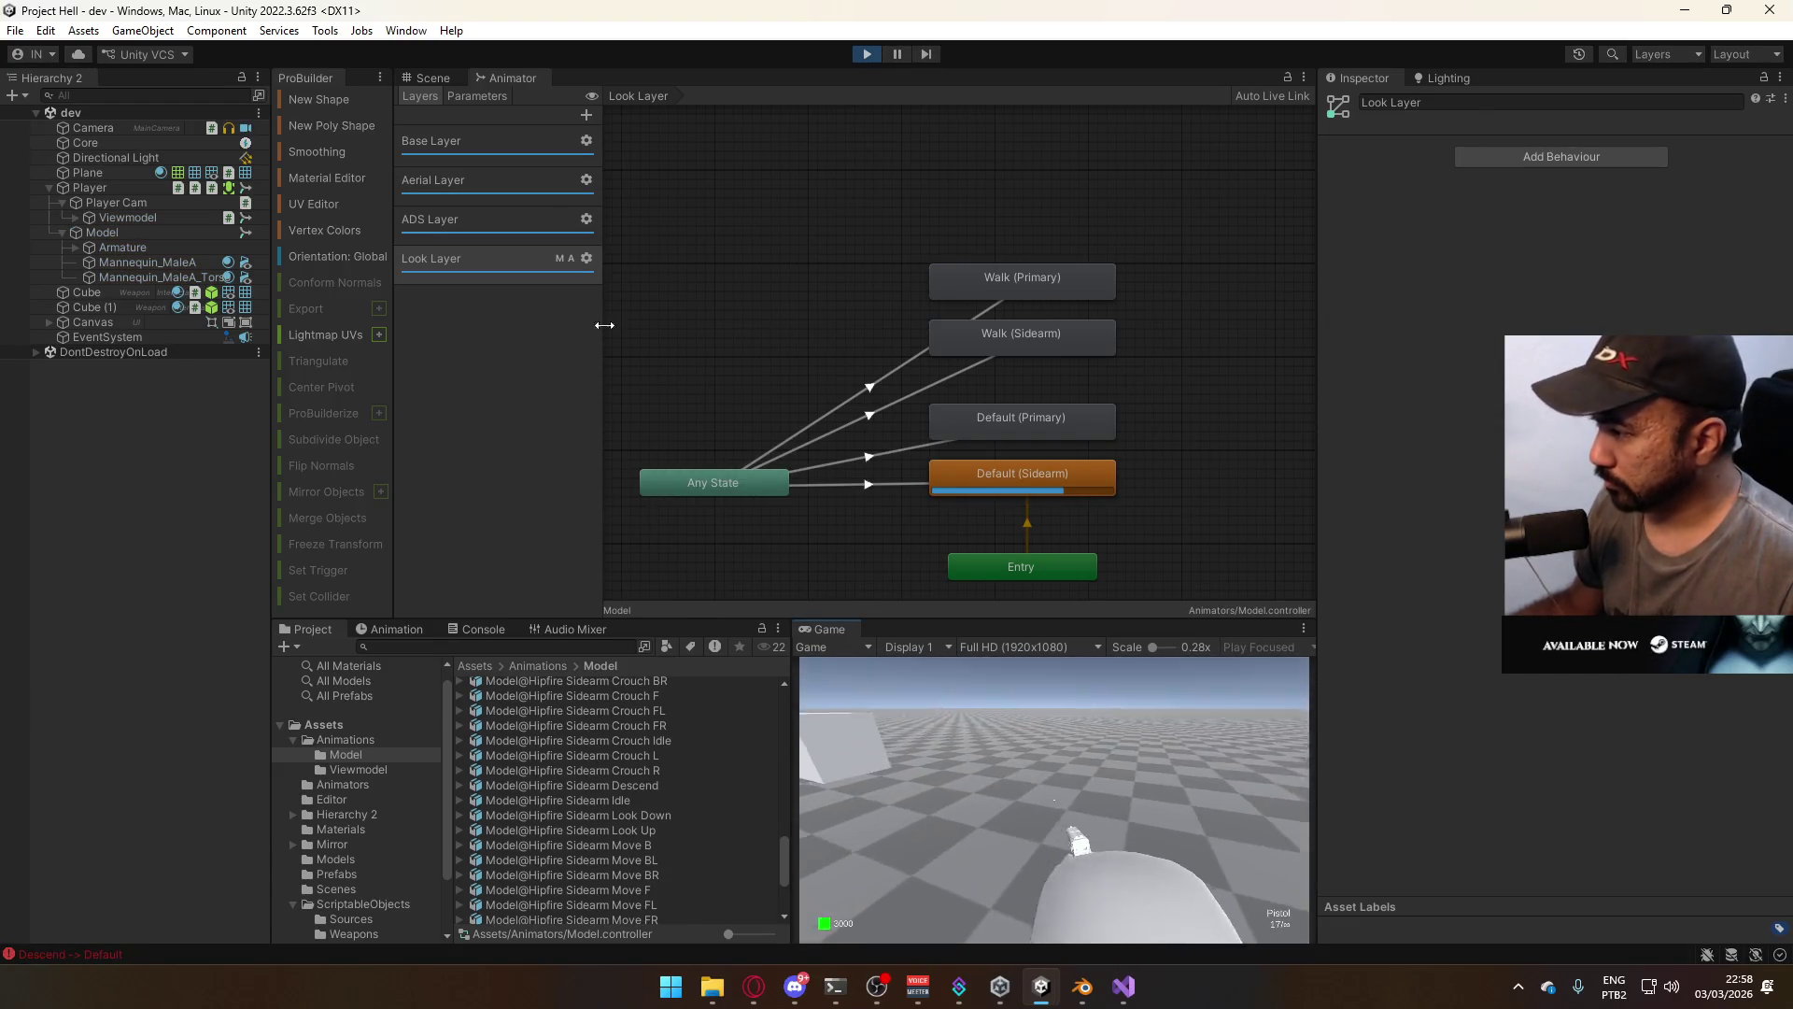
In play mode, equip the SMG with 2, crouch with C, and inspect the pose in the Scene view
click(433, 77)
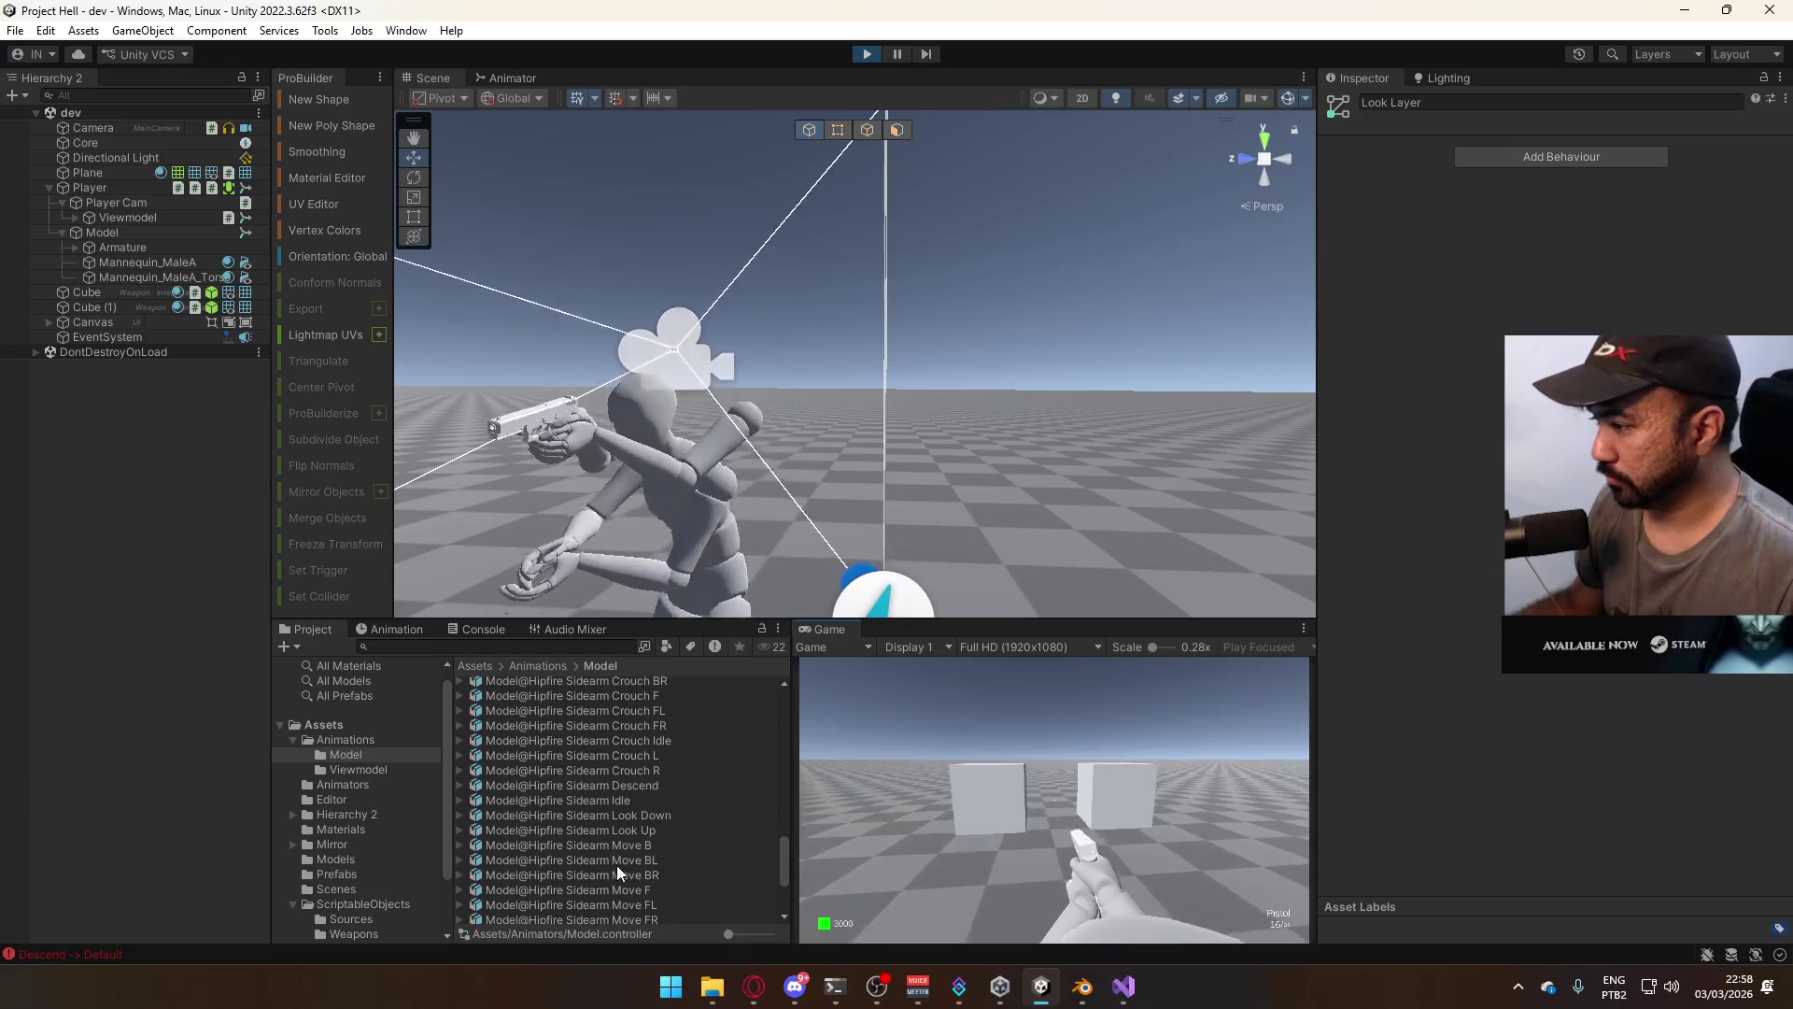
key(2)
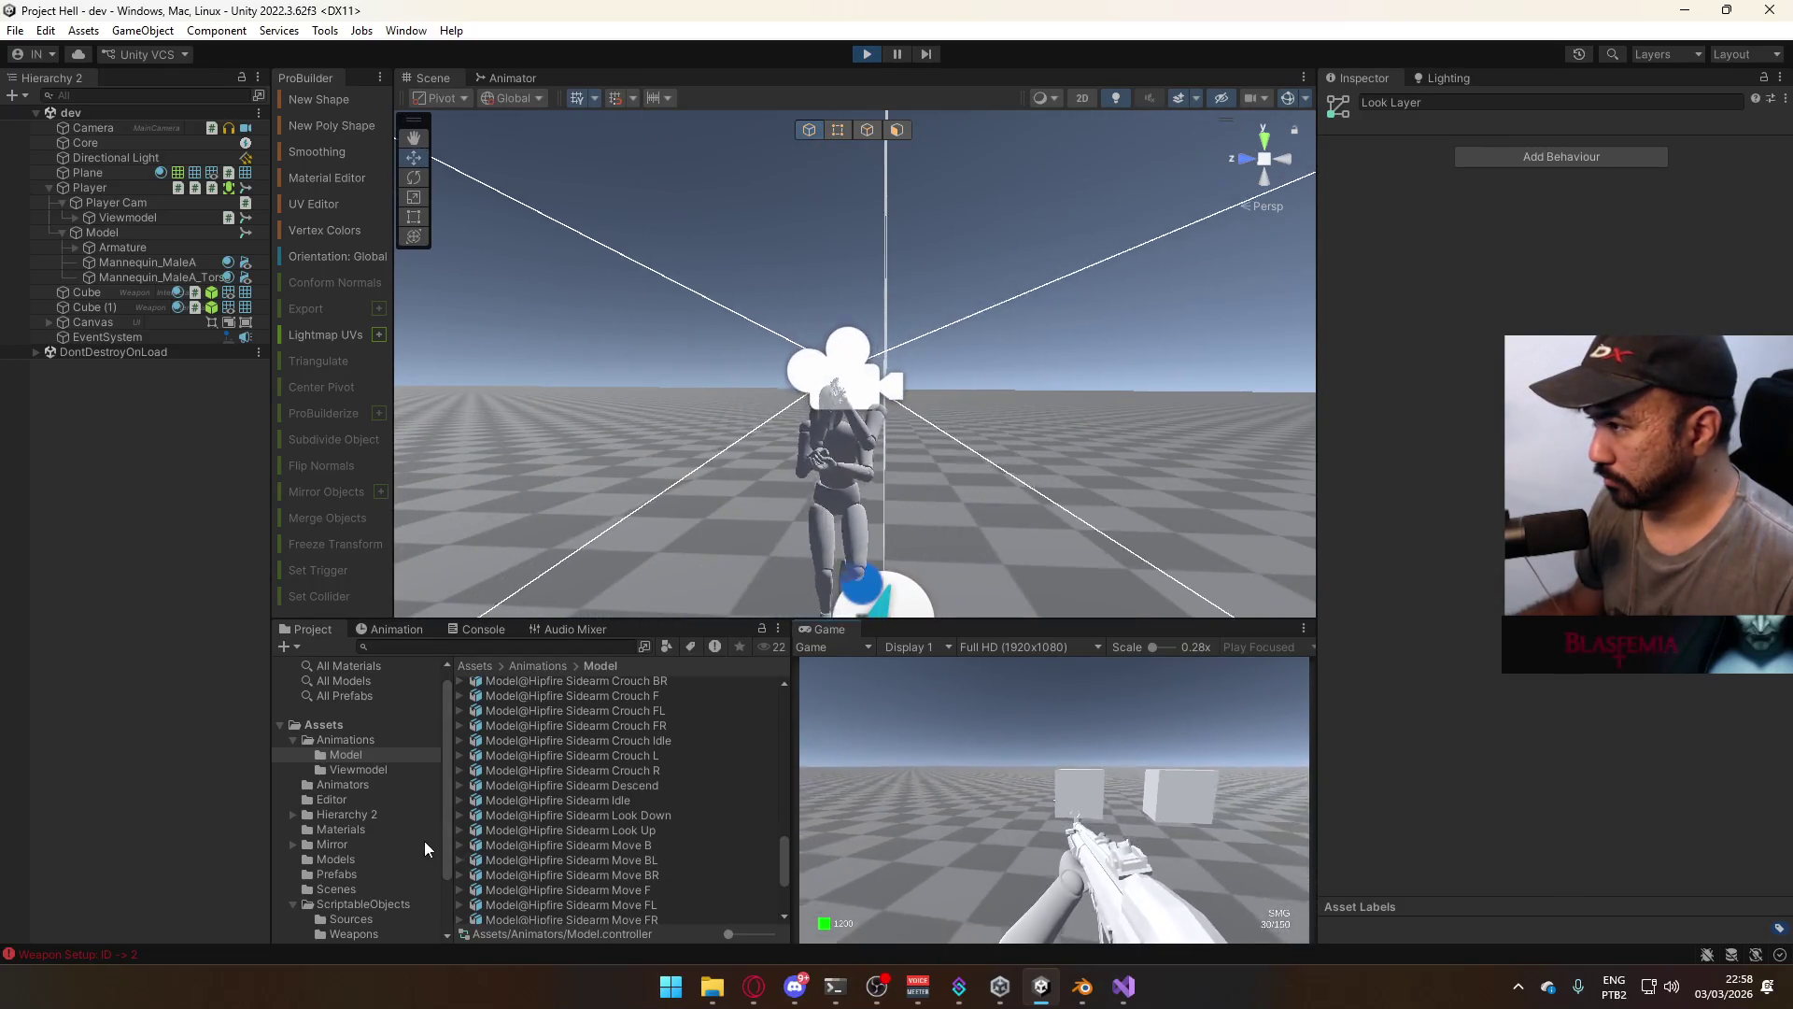
key(c)
key(super)
key(super)
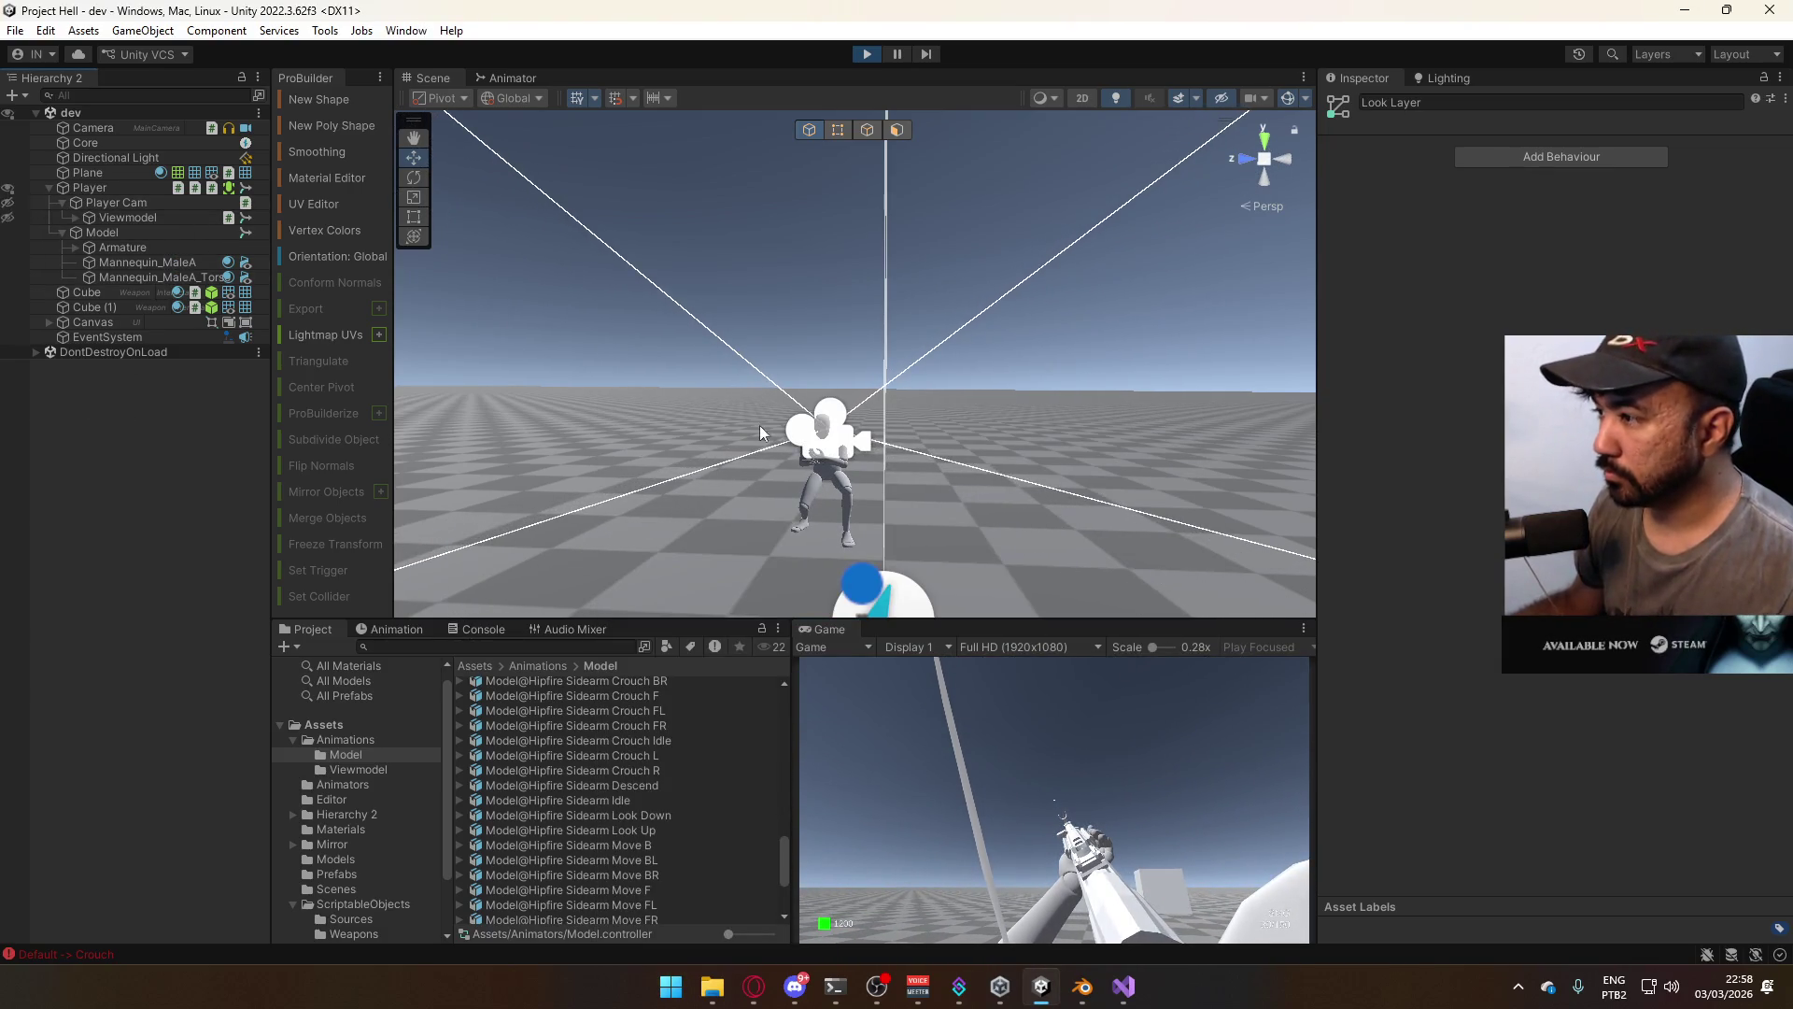
click(1304, 99)
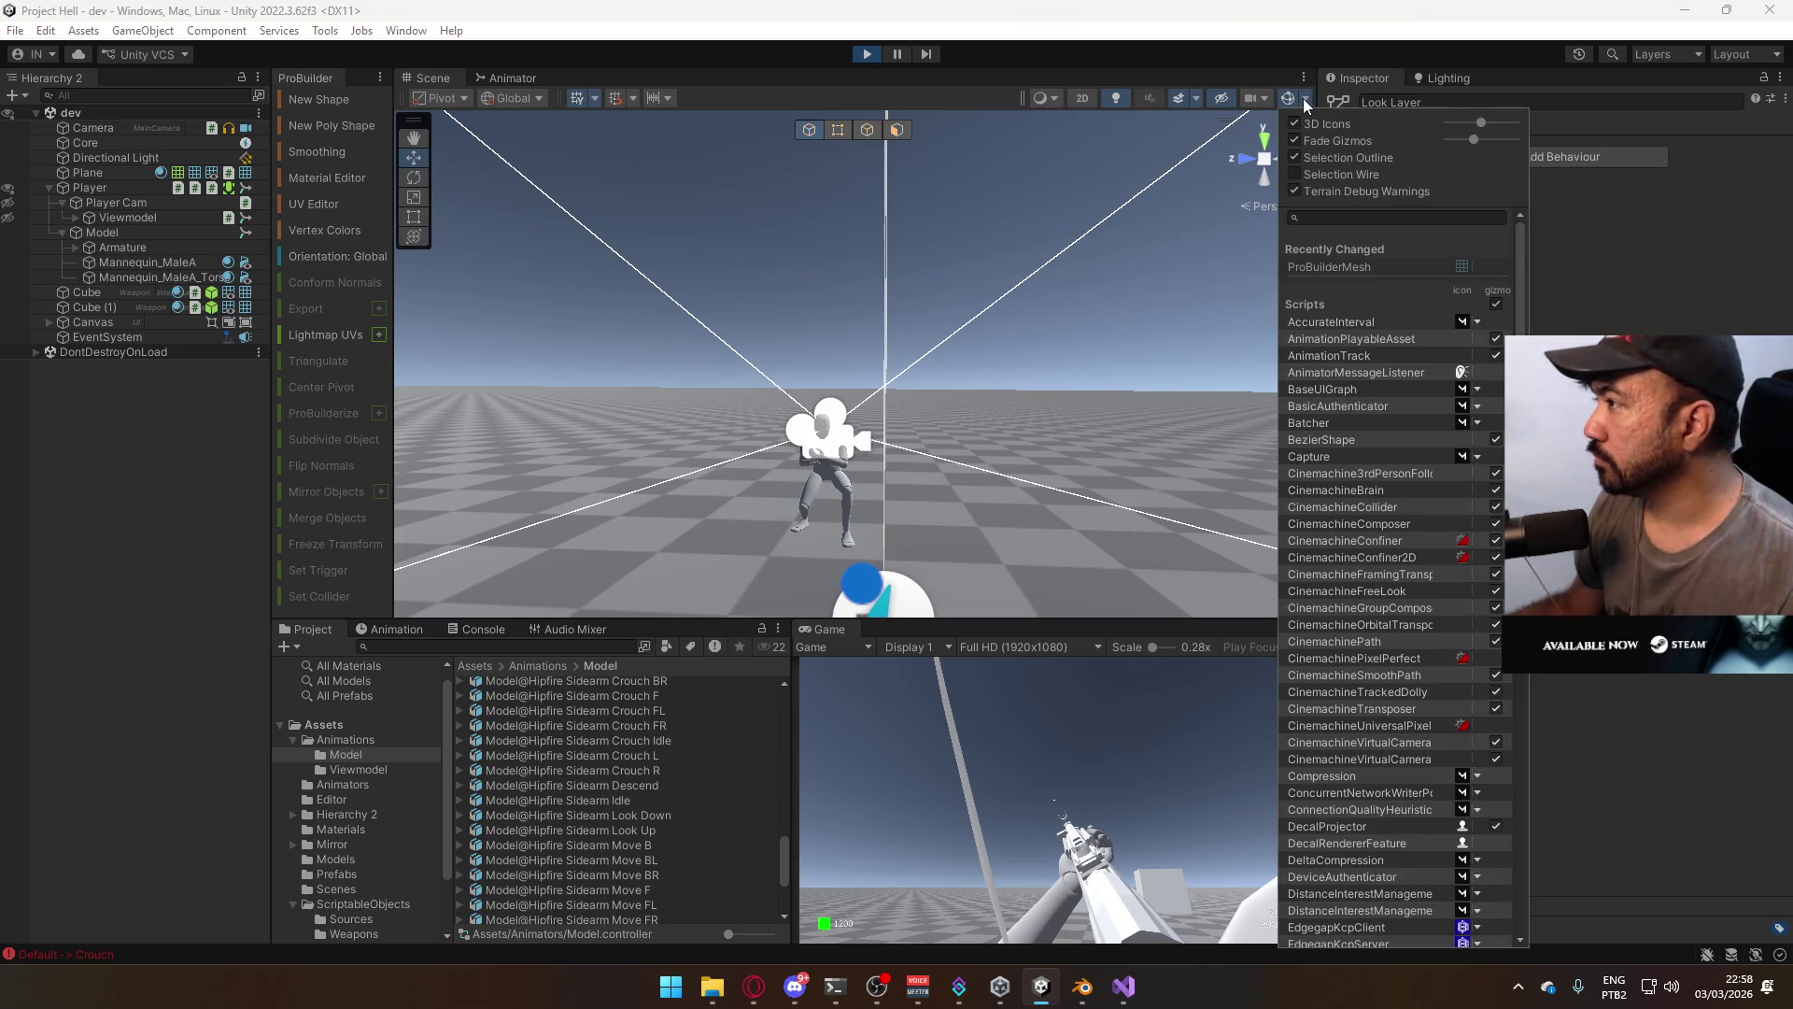
click(977, 698)
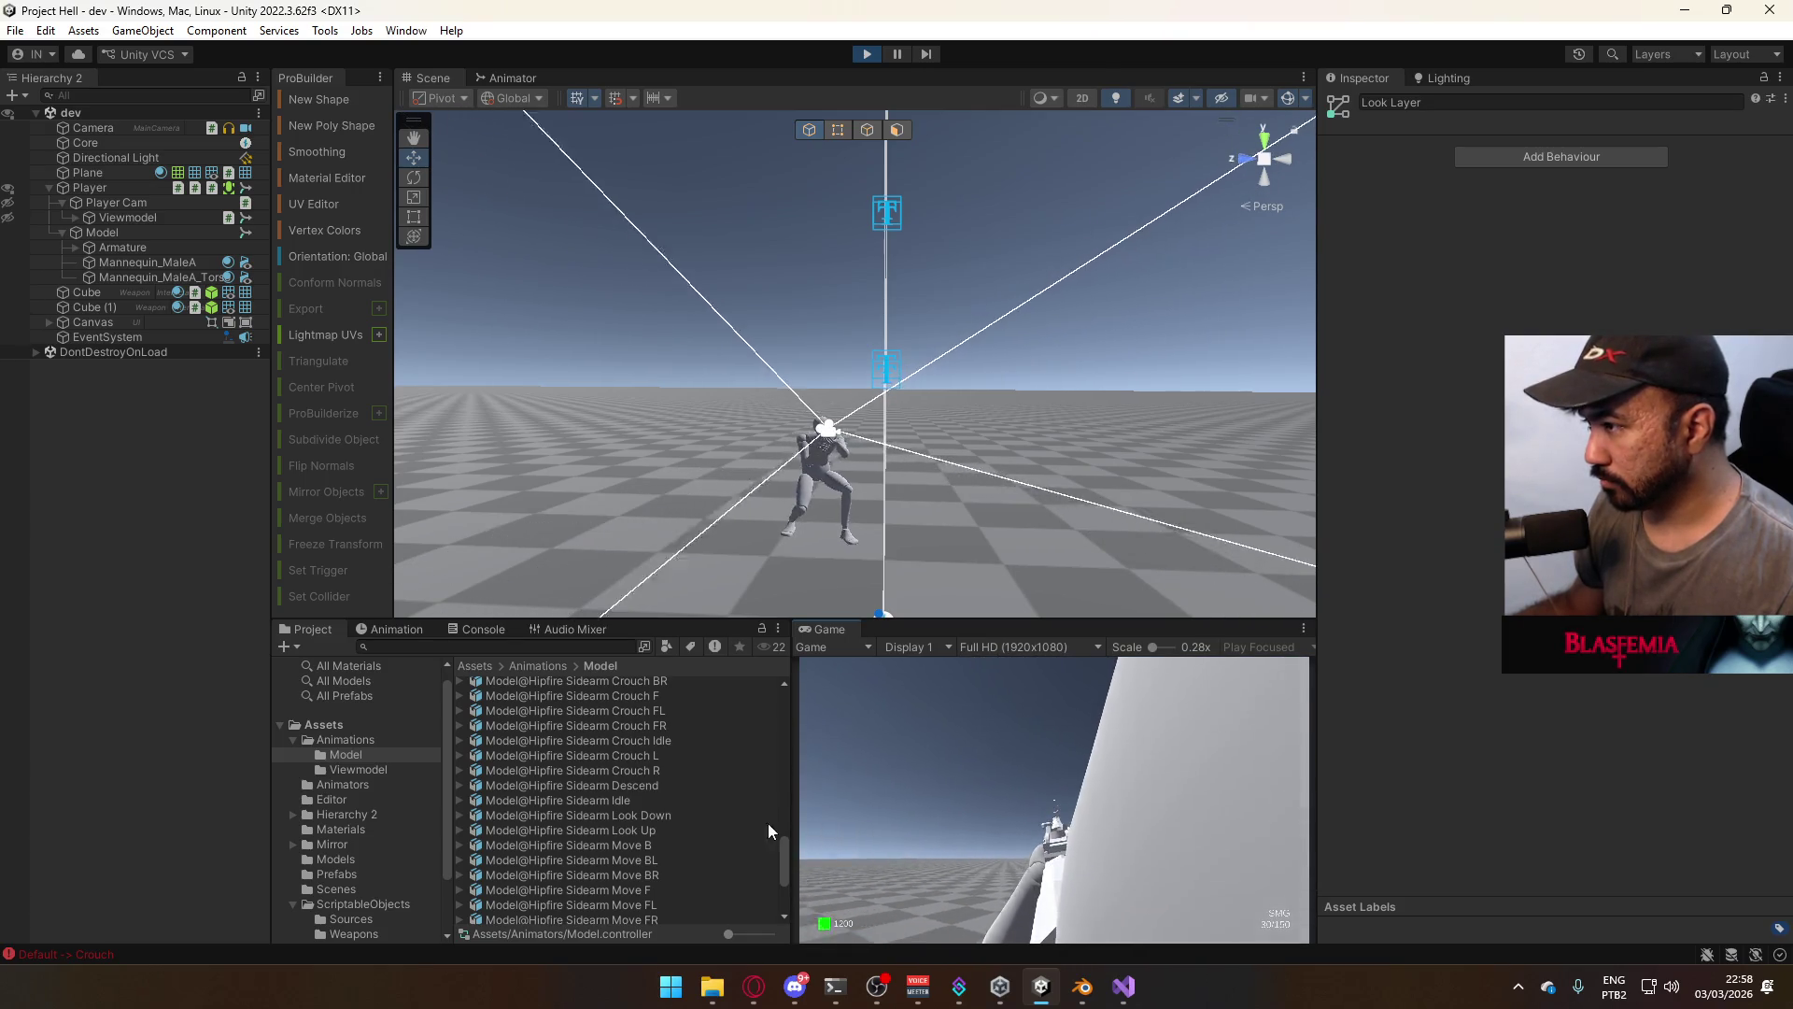
click(897, 909)
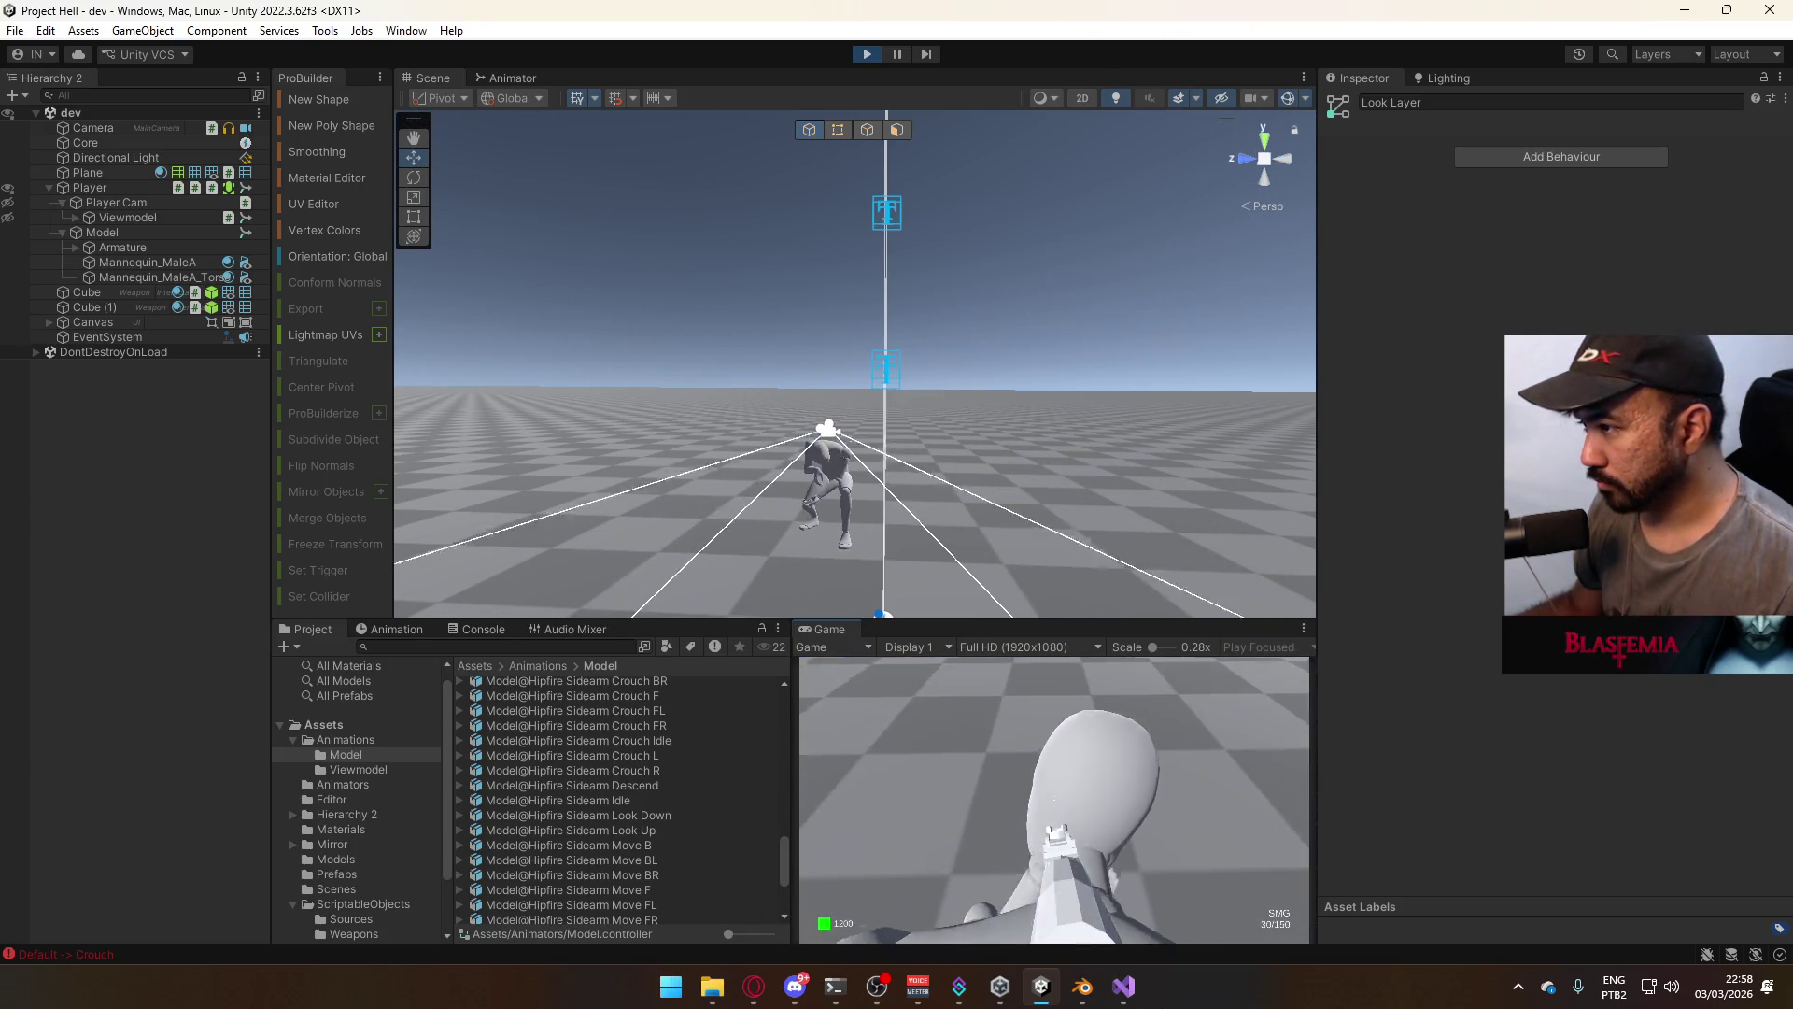
key(Escape)
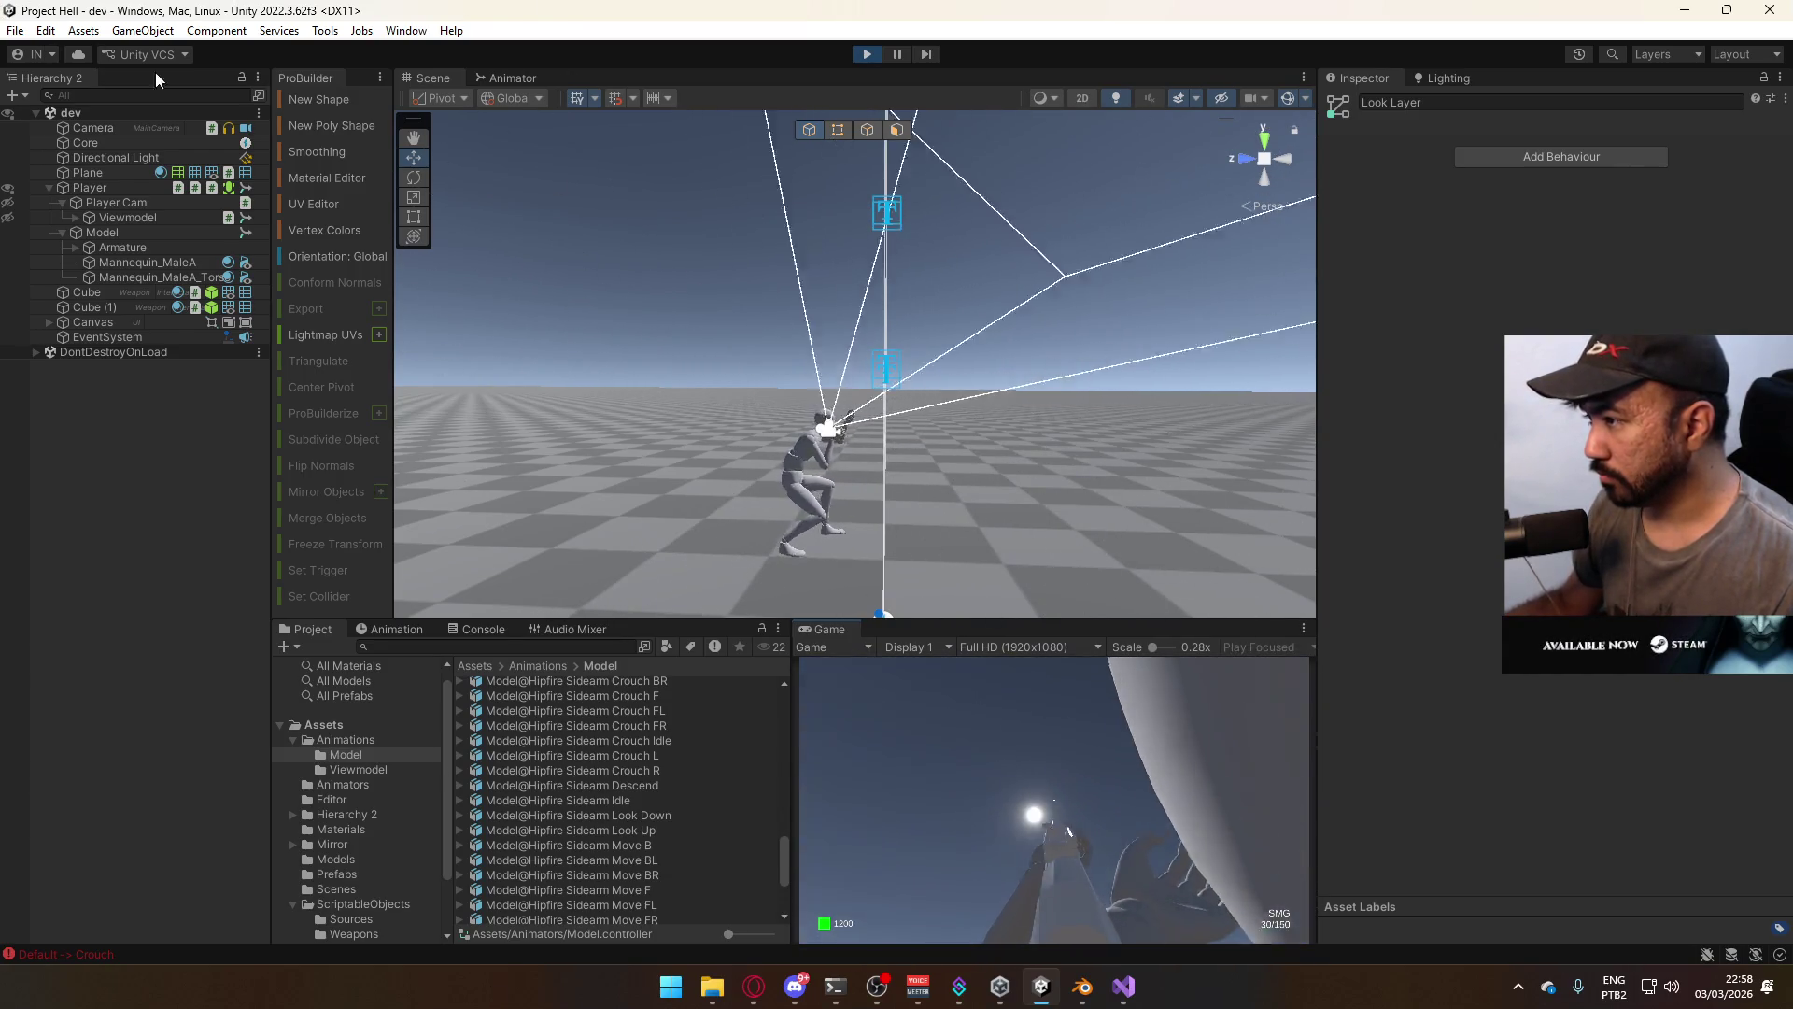
Shrink the Project browser items to list view, open ScriptableObjects, and resume the running game
right_click(365, 693)
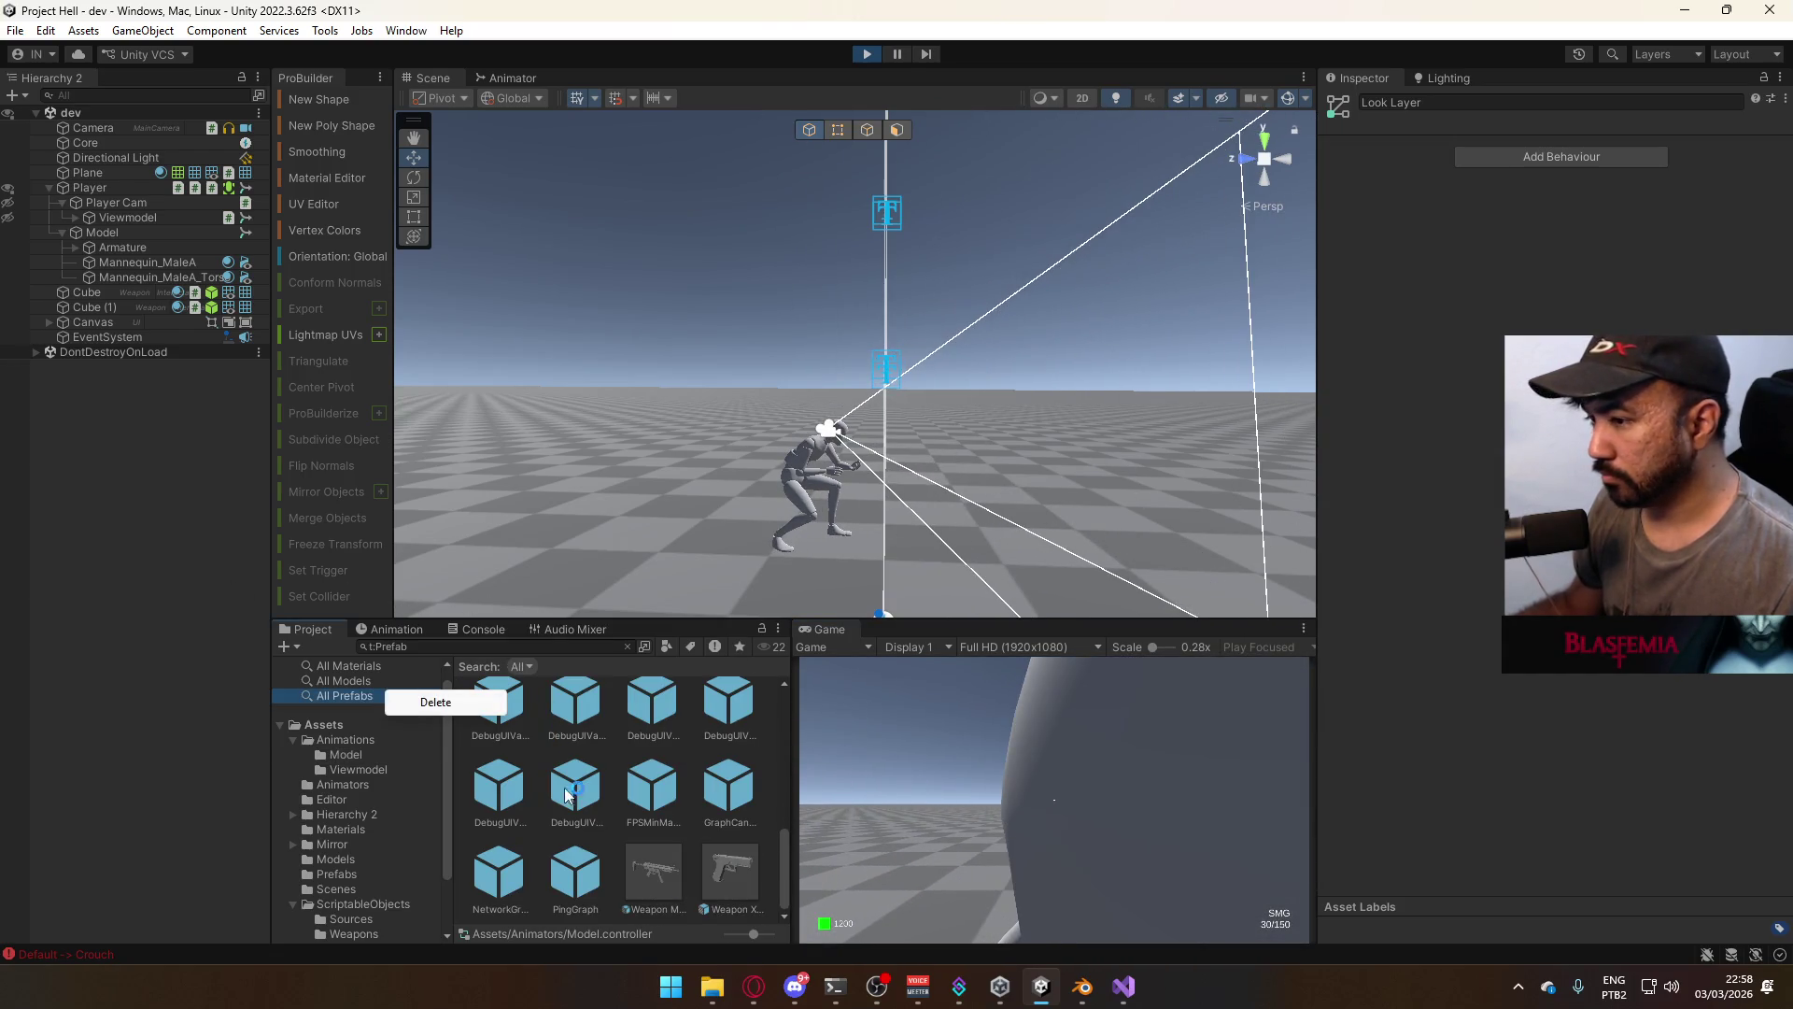
click(729, 939)
drag(755, 940, 719, 917)
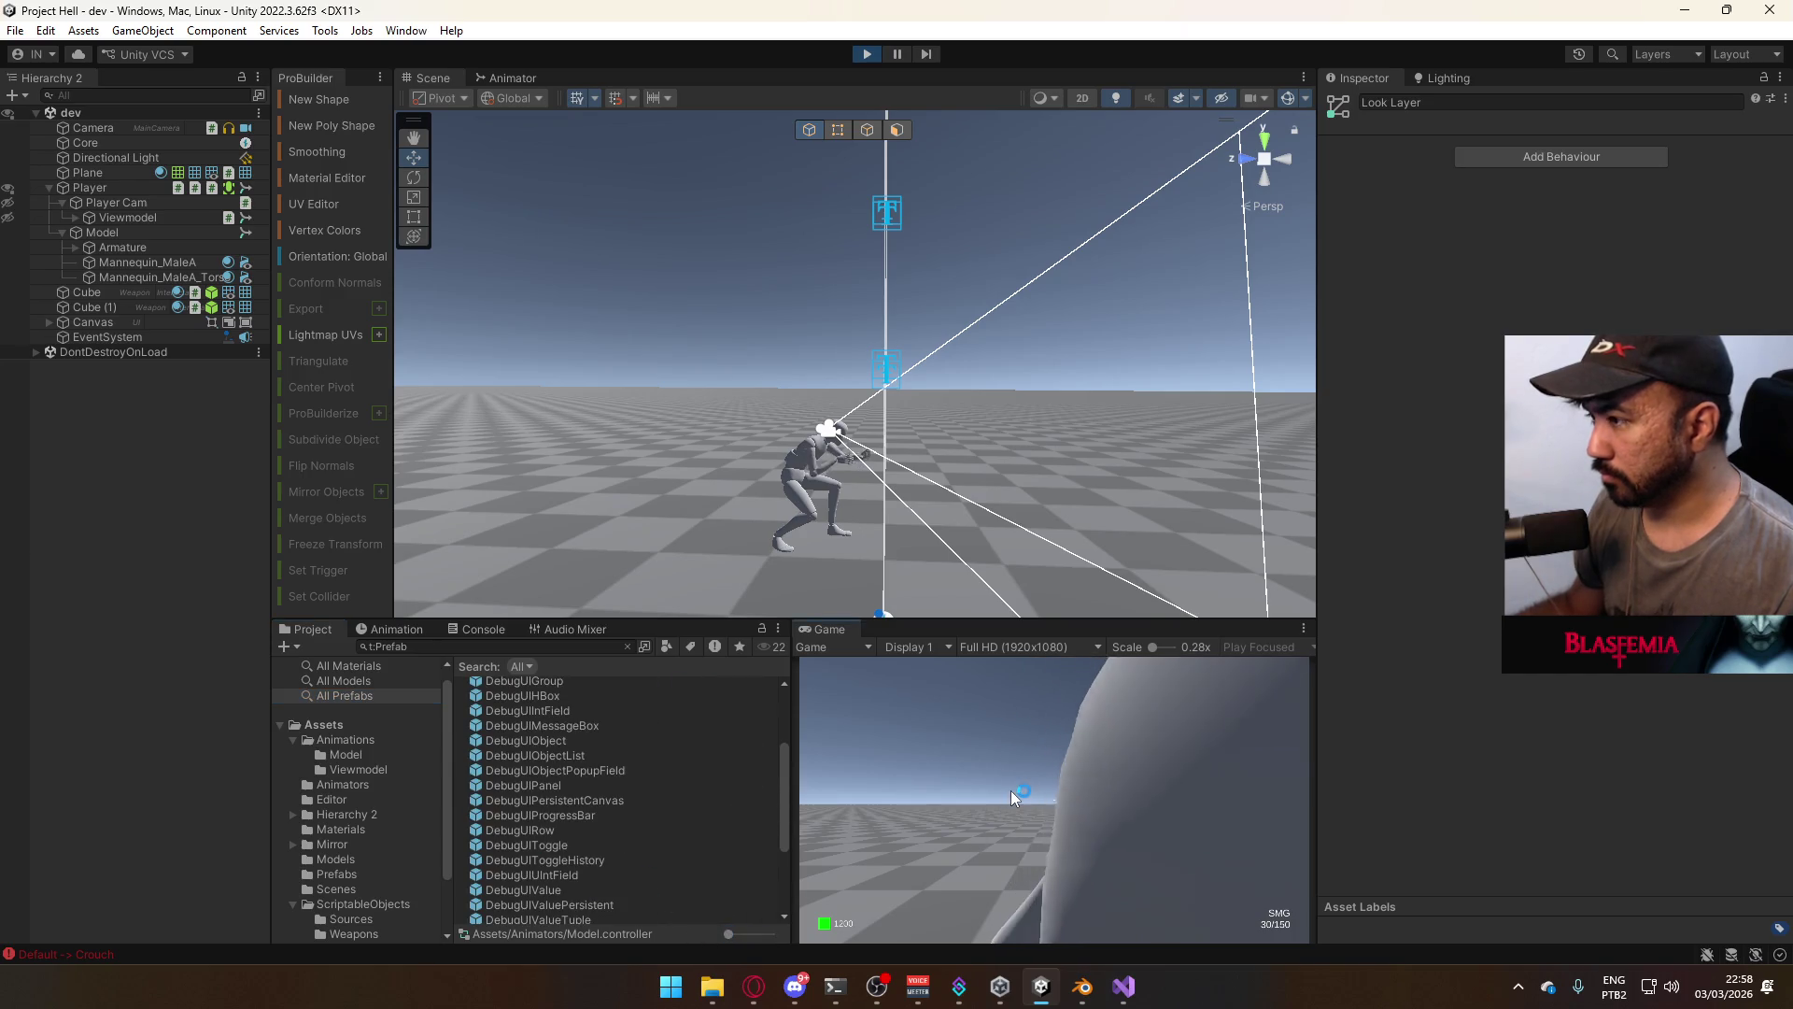
click(370, 902)
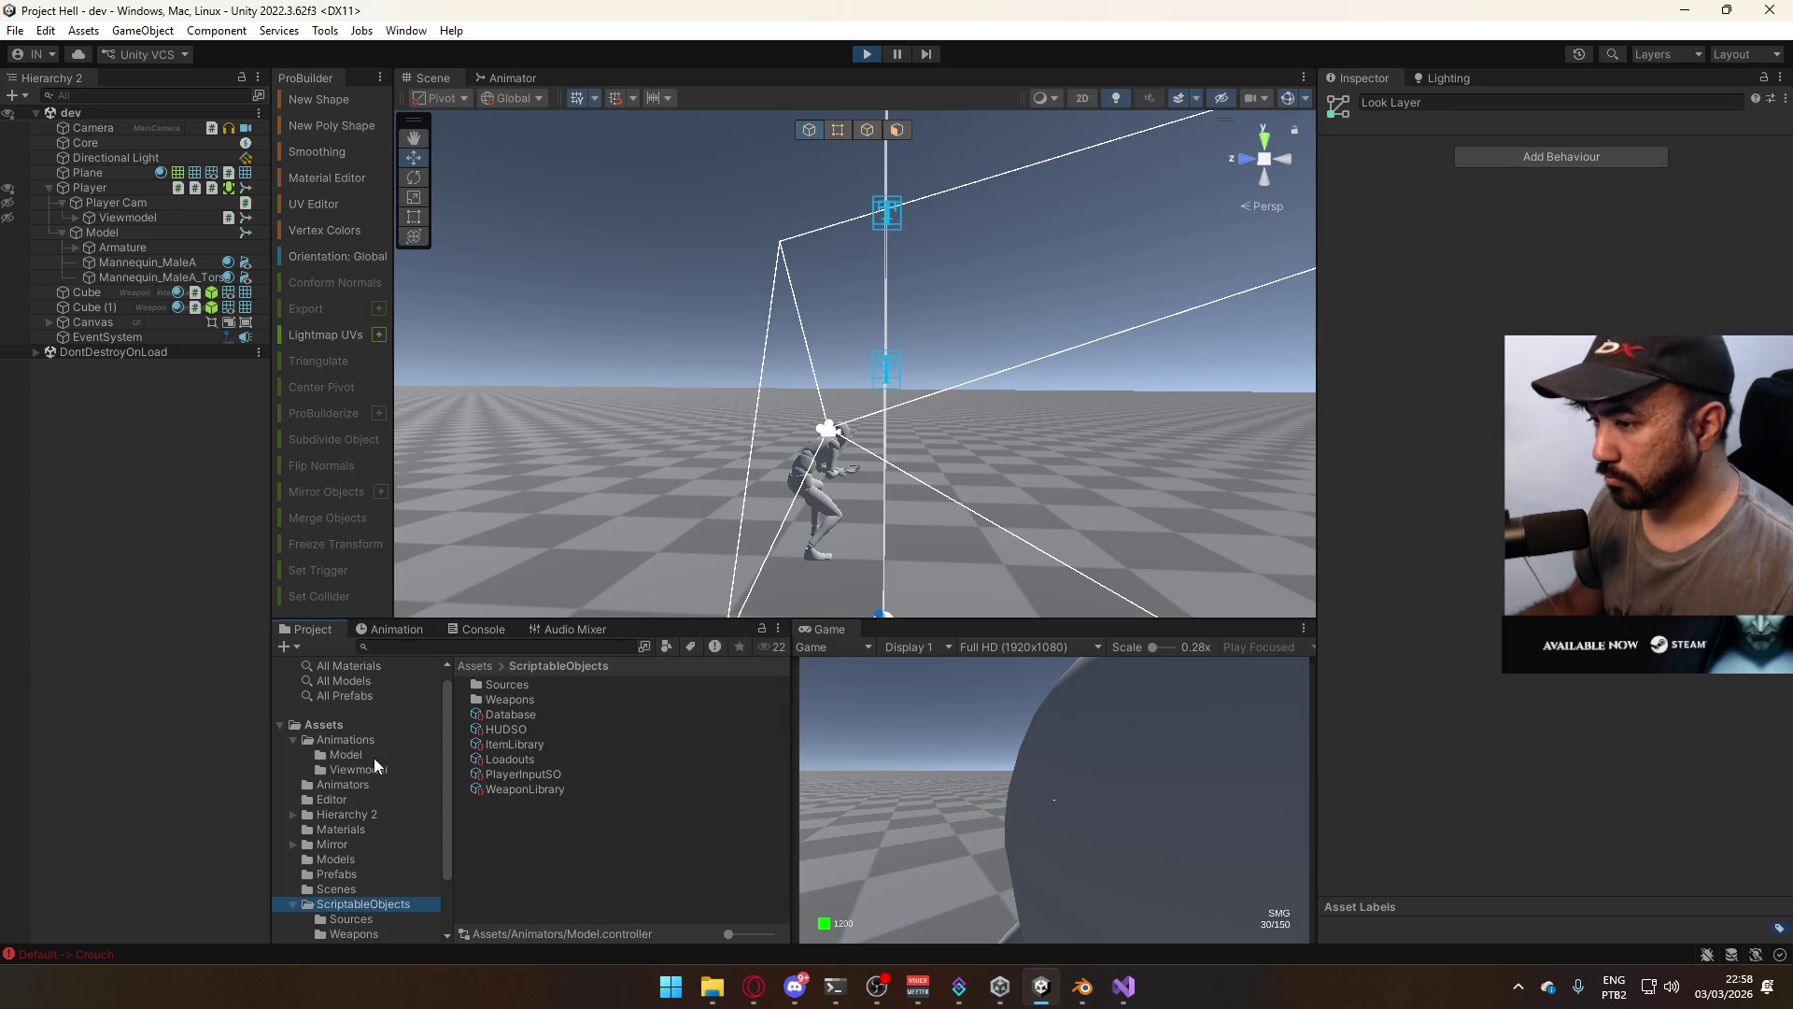
click(1231, 749)
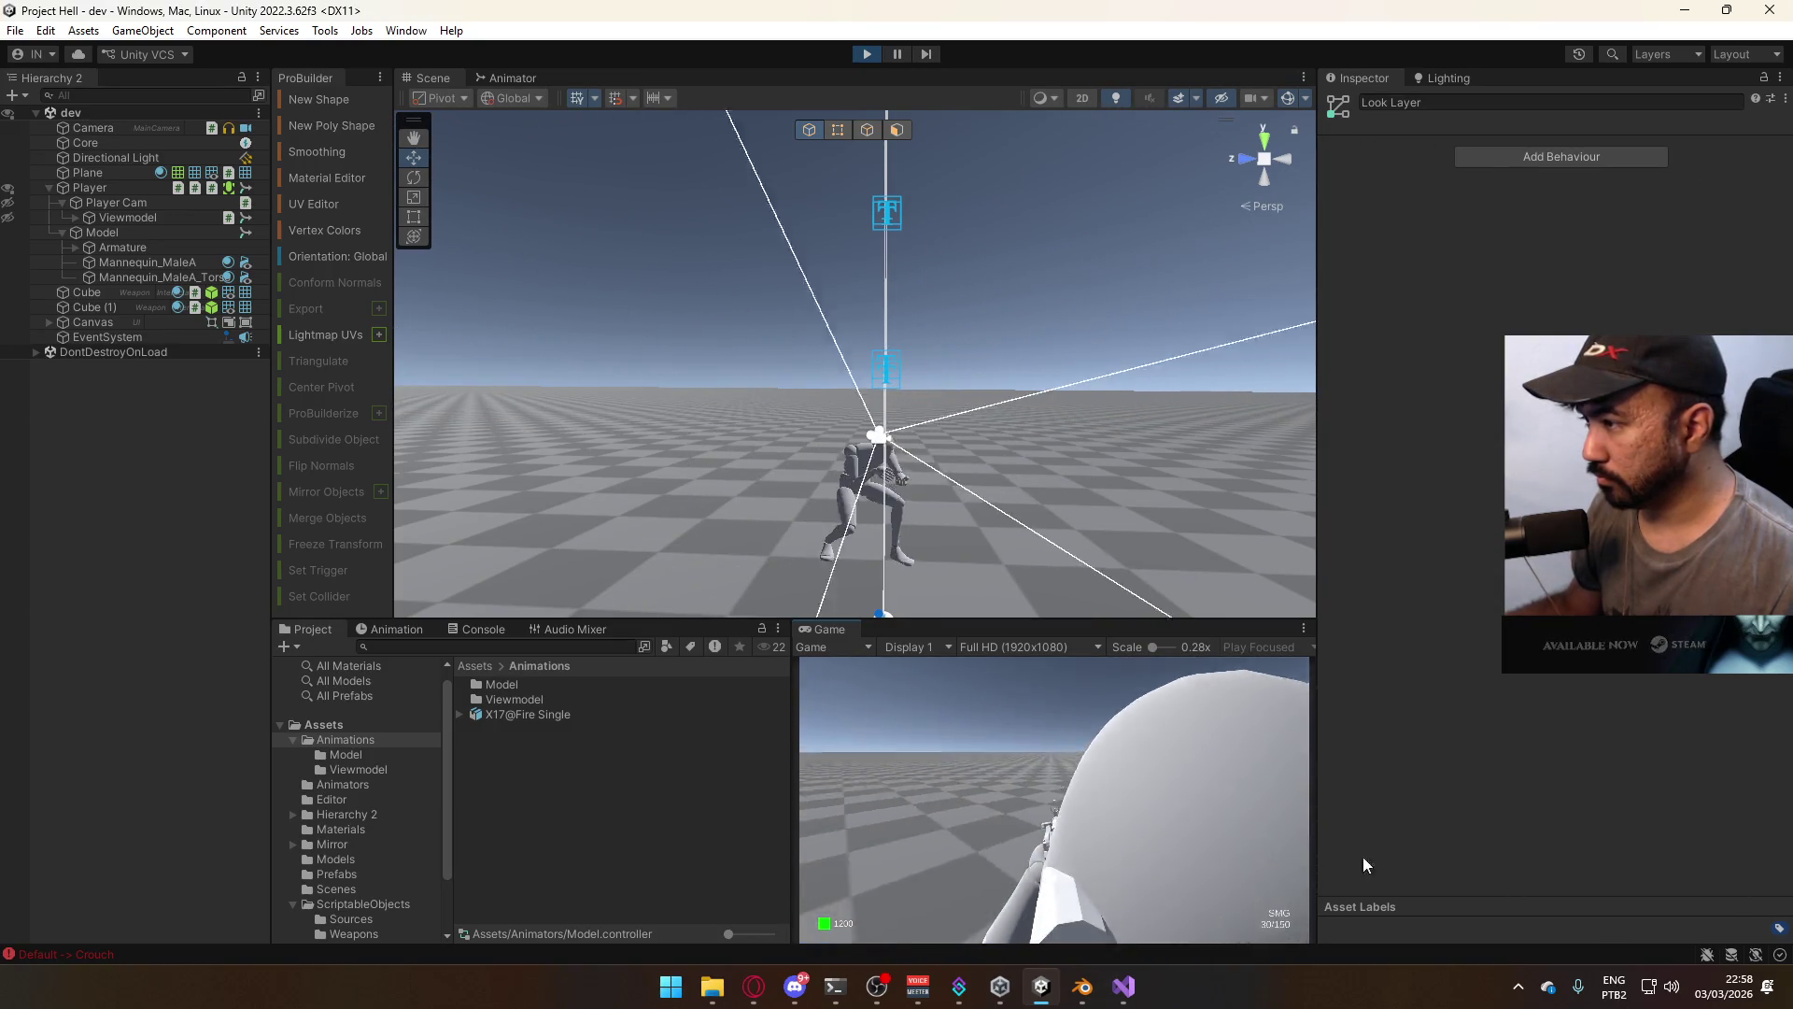
key(super)
key(super)
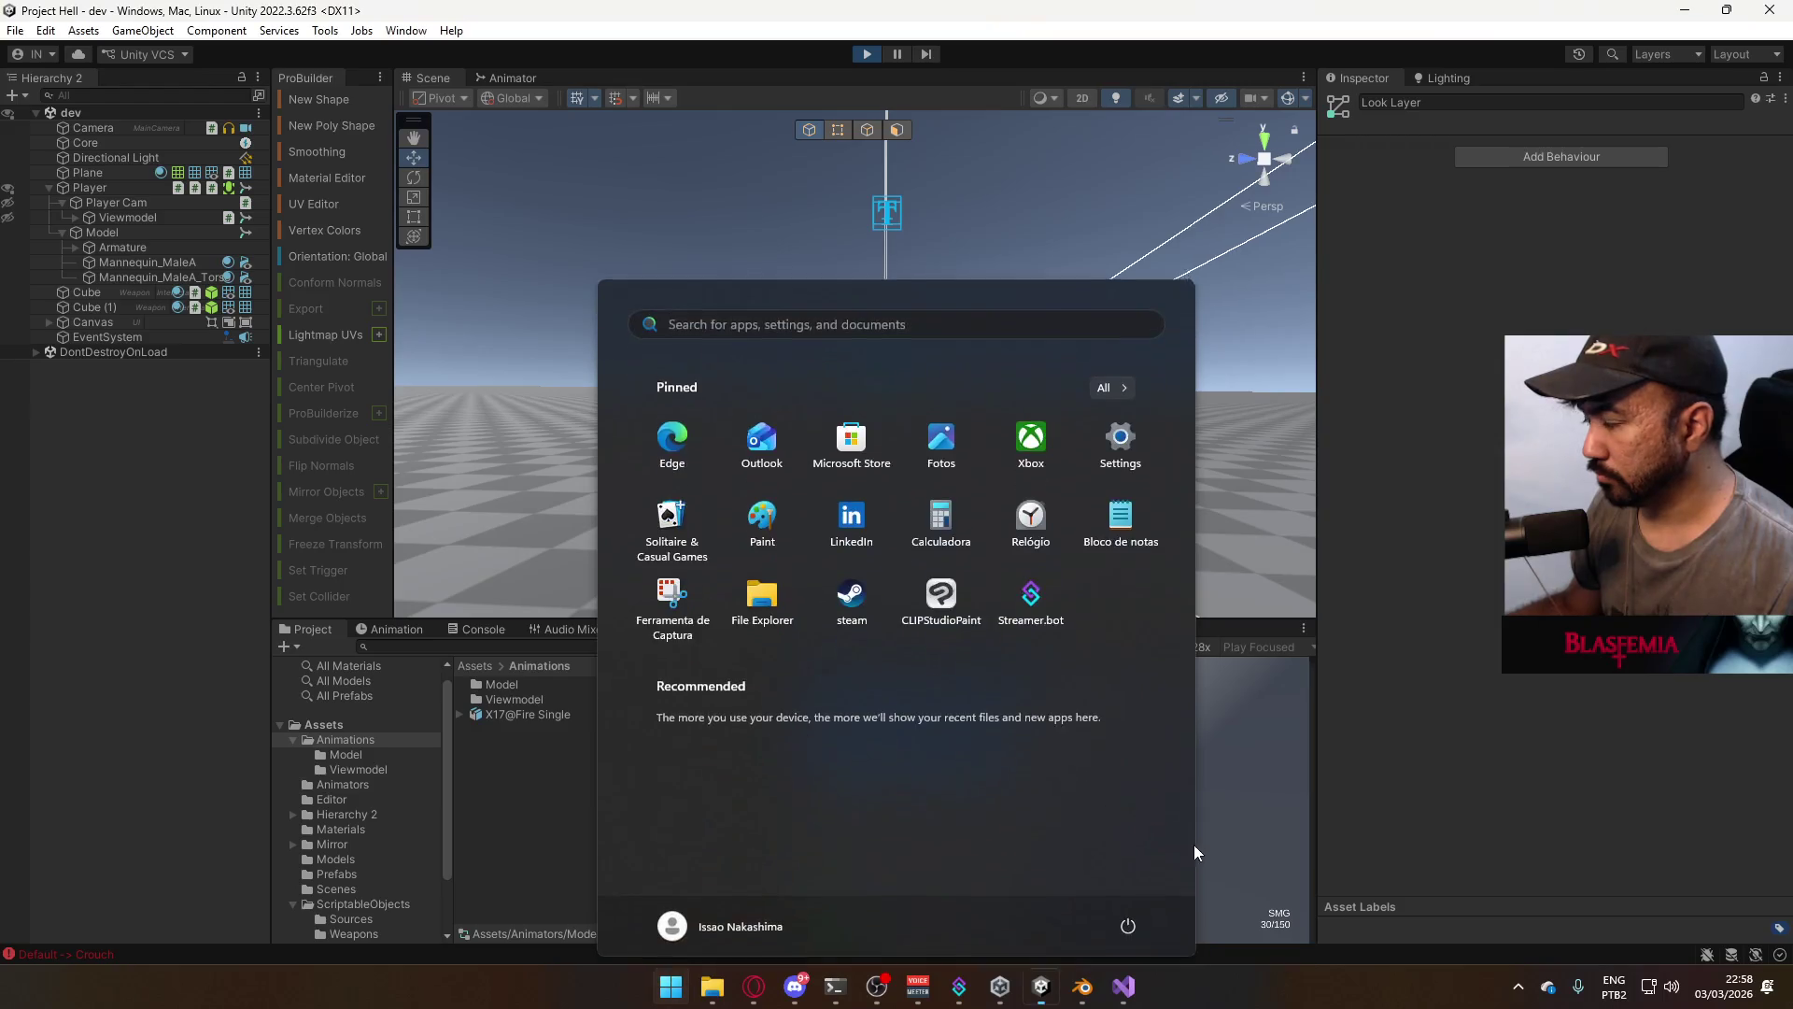
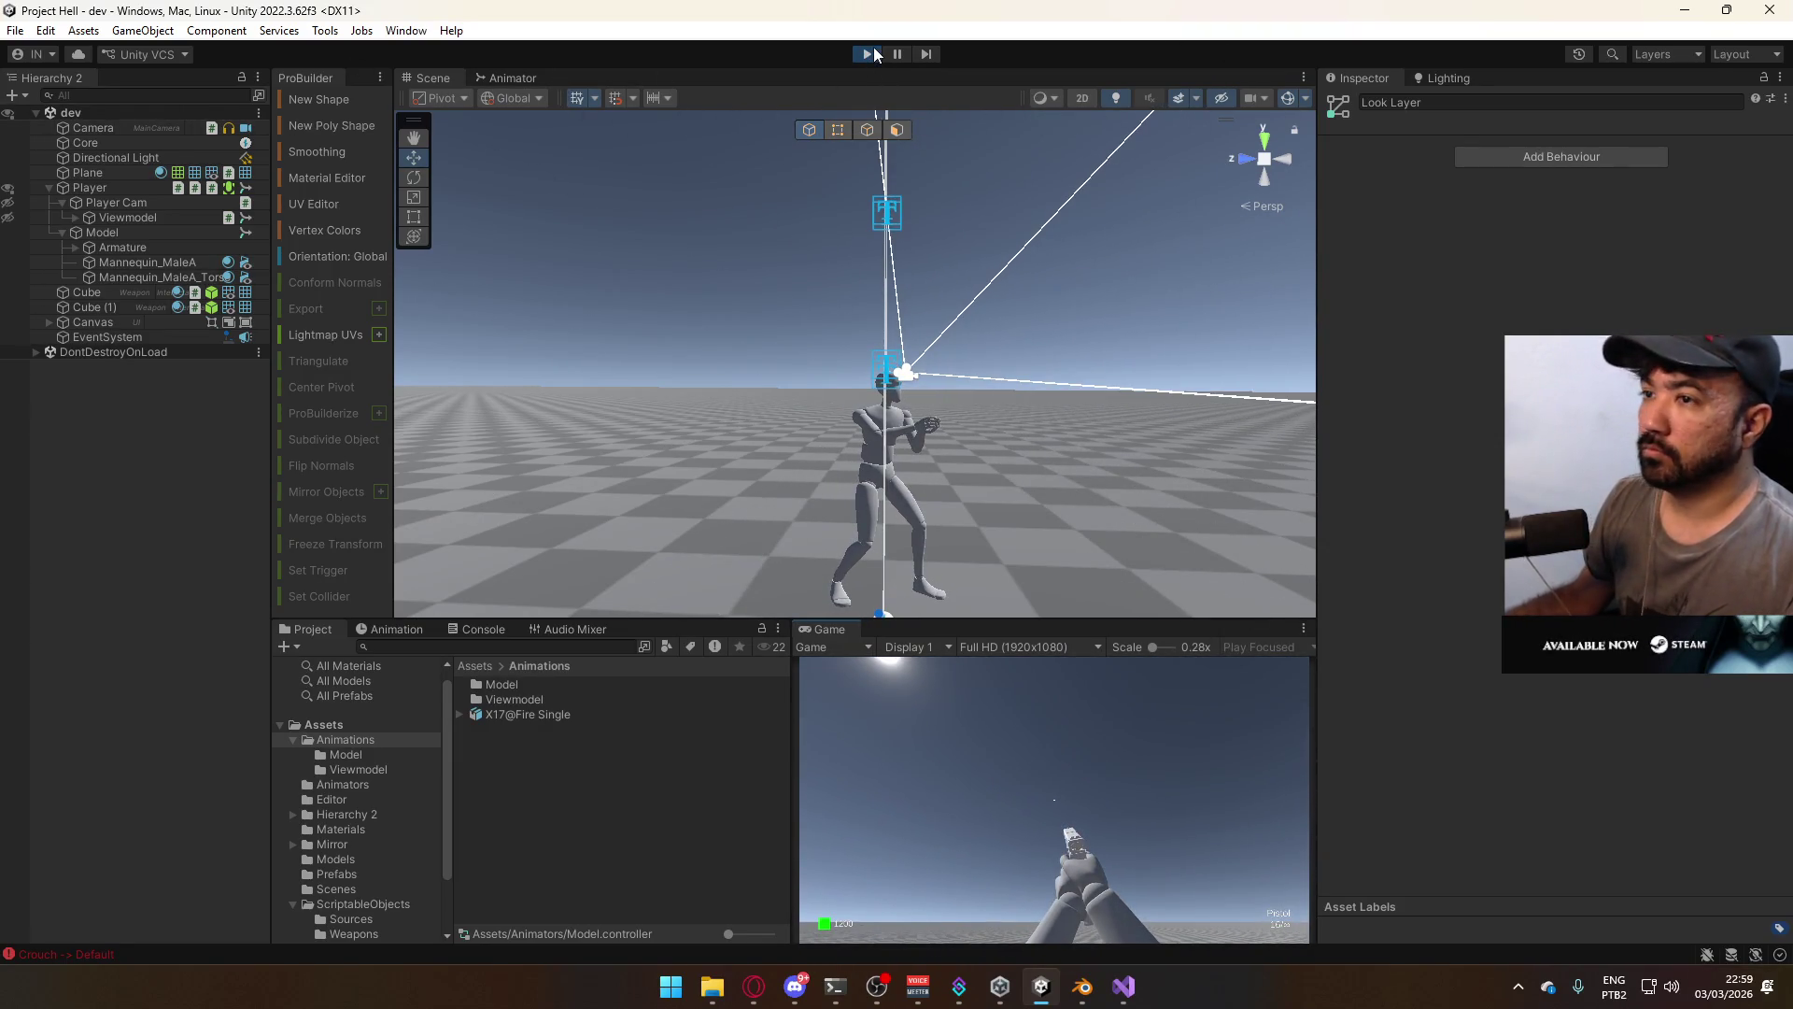
End the Unity play-test of the look animation and return to Blender
click(869, 54)
click(1083, 981)
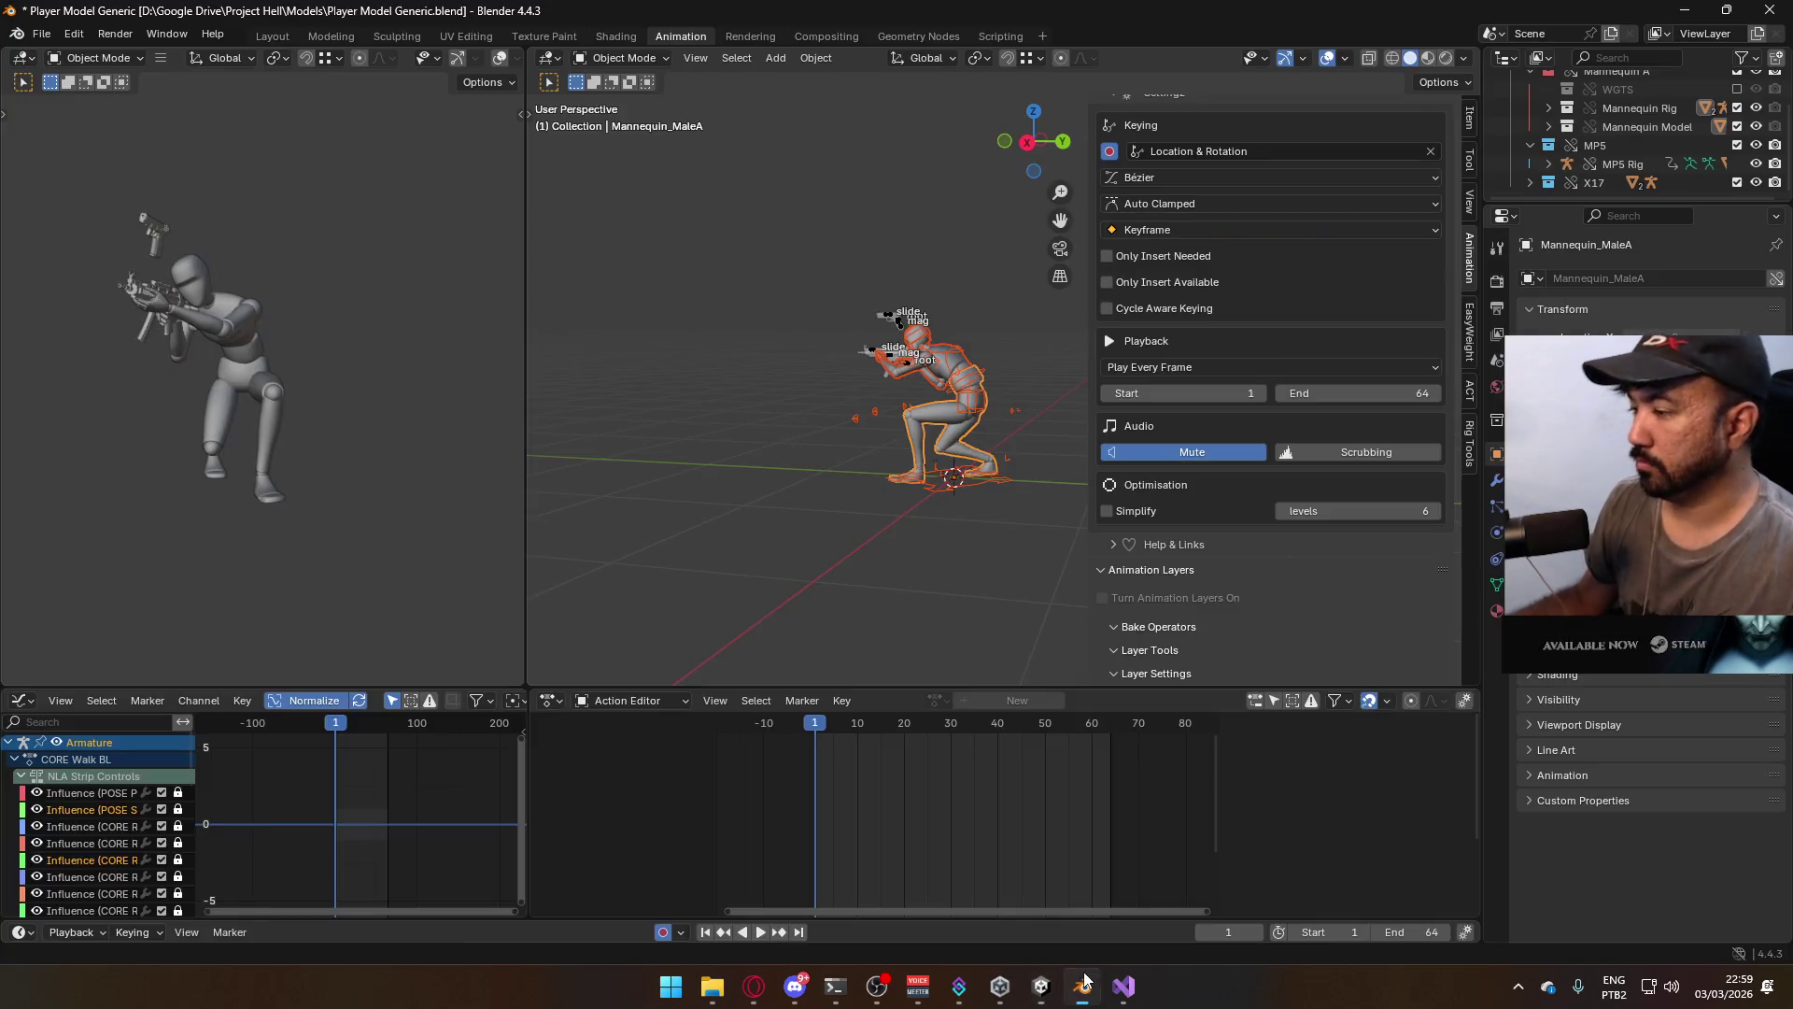
Enable the ADD Look Down layer on both the MP5 Rig and the Armature
scroll(822, 387, up, 5)
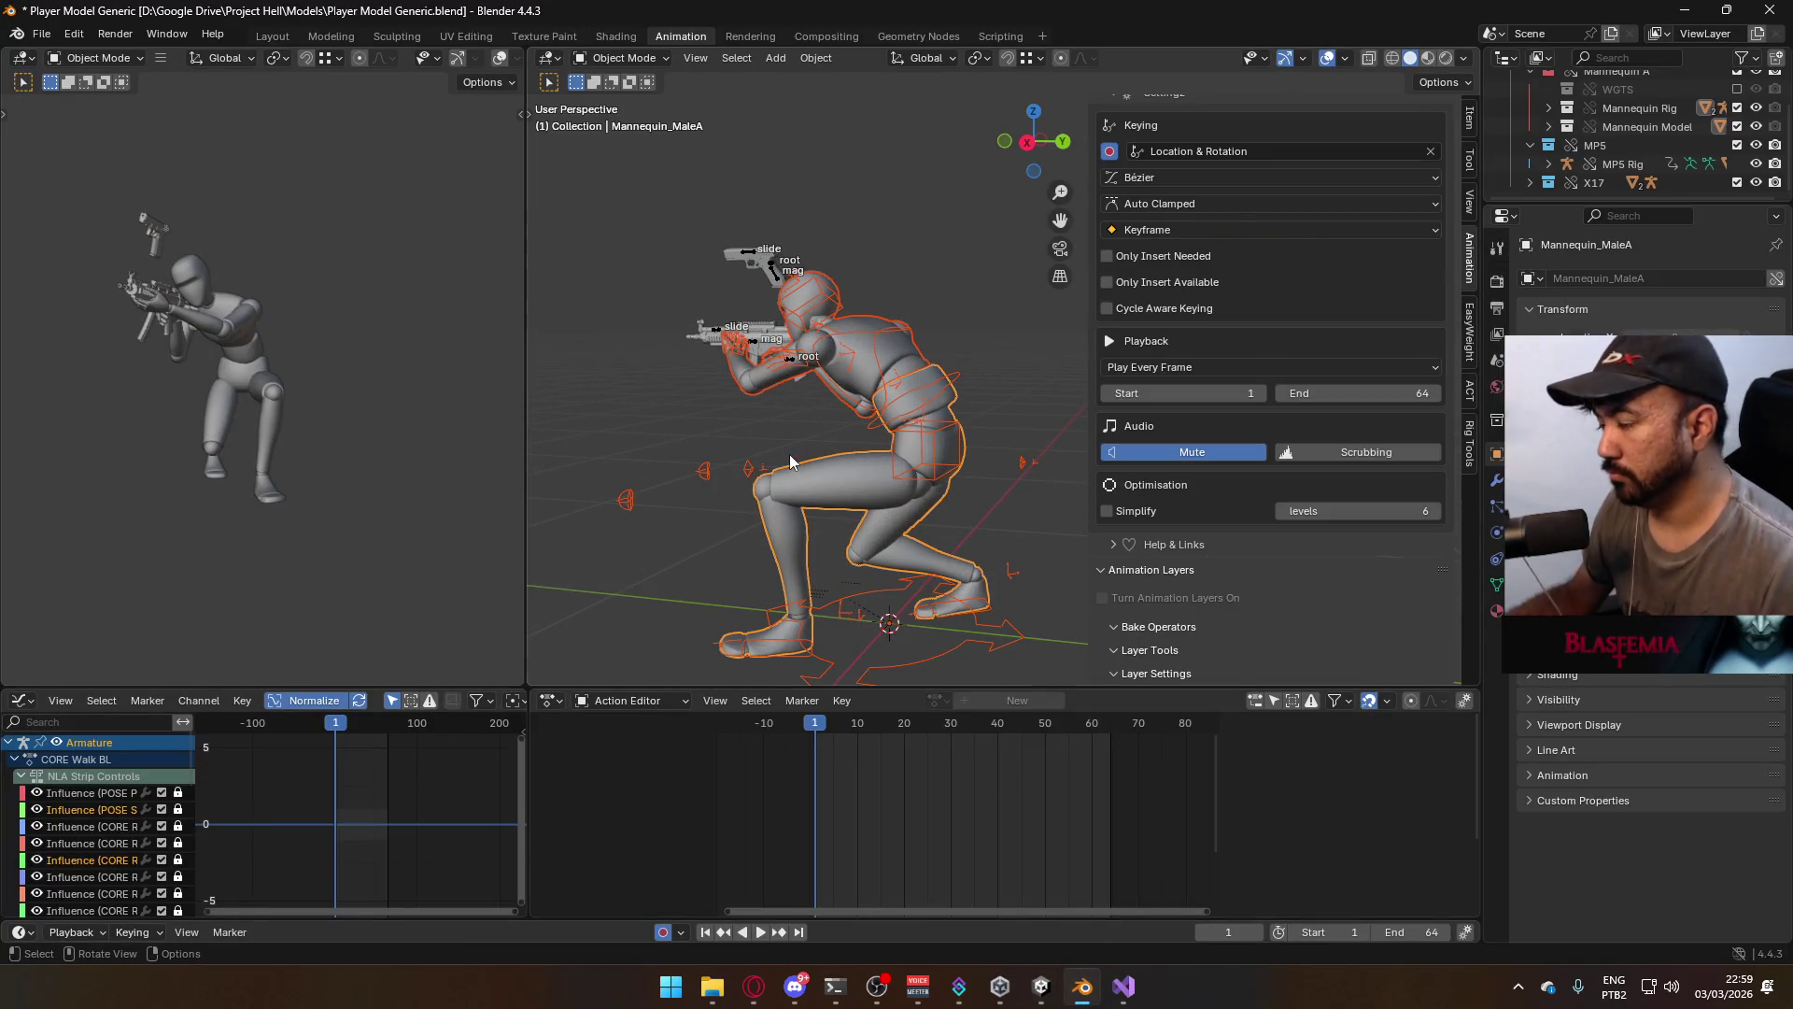
click(843, 336)
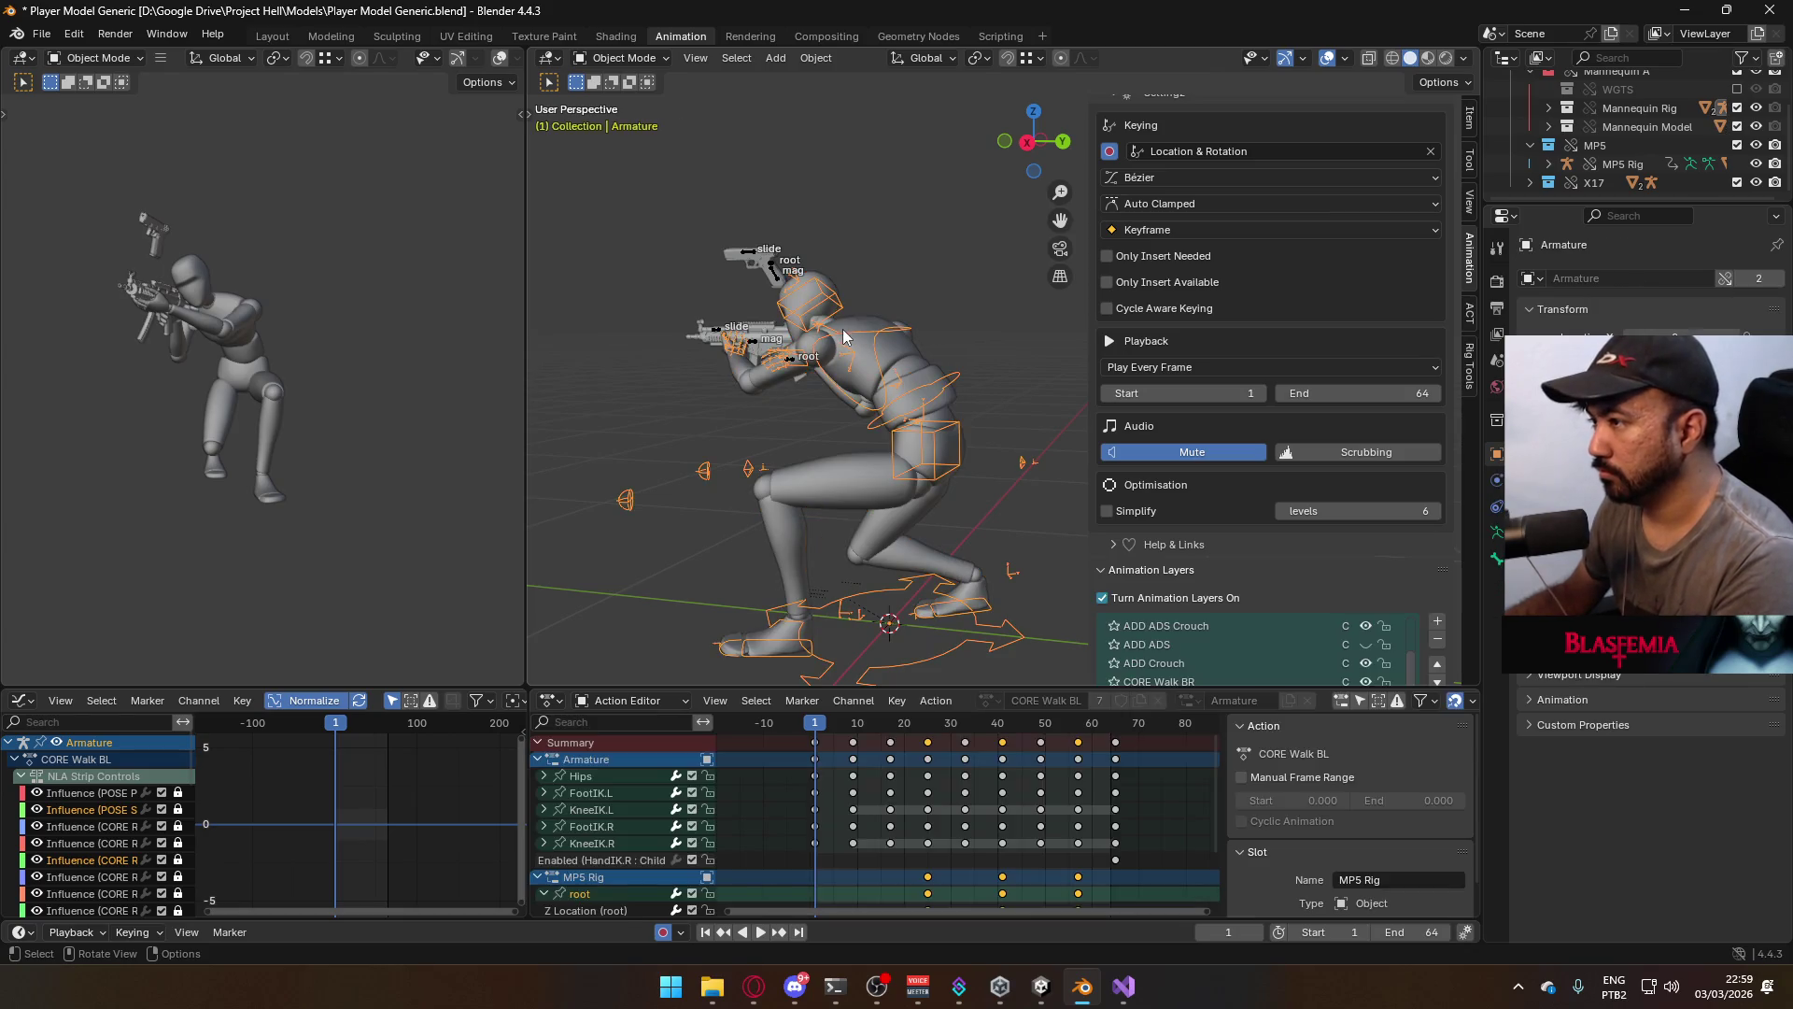
scroll(1449, 556, down, 3)
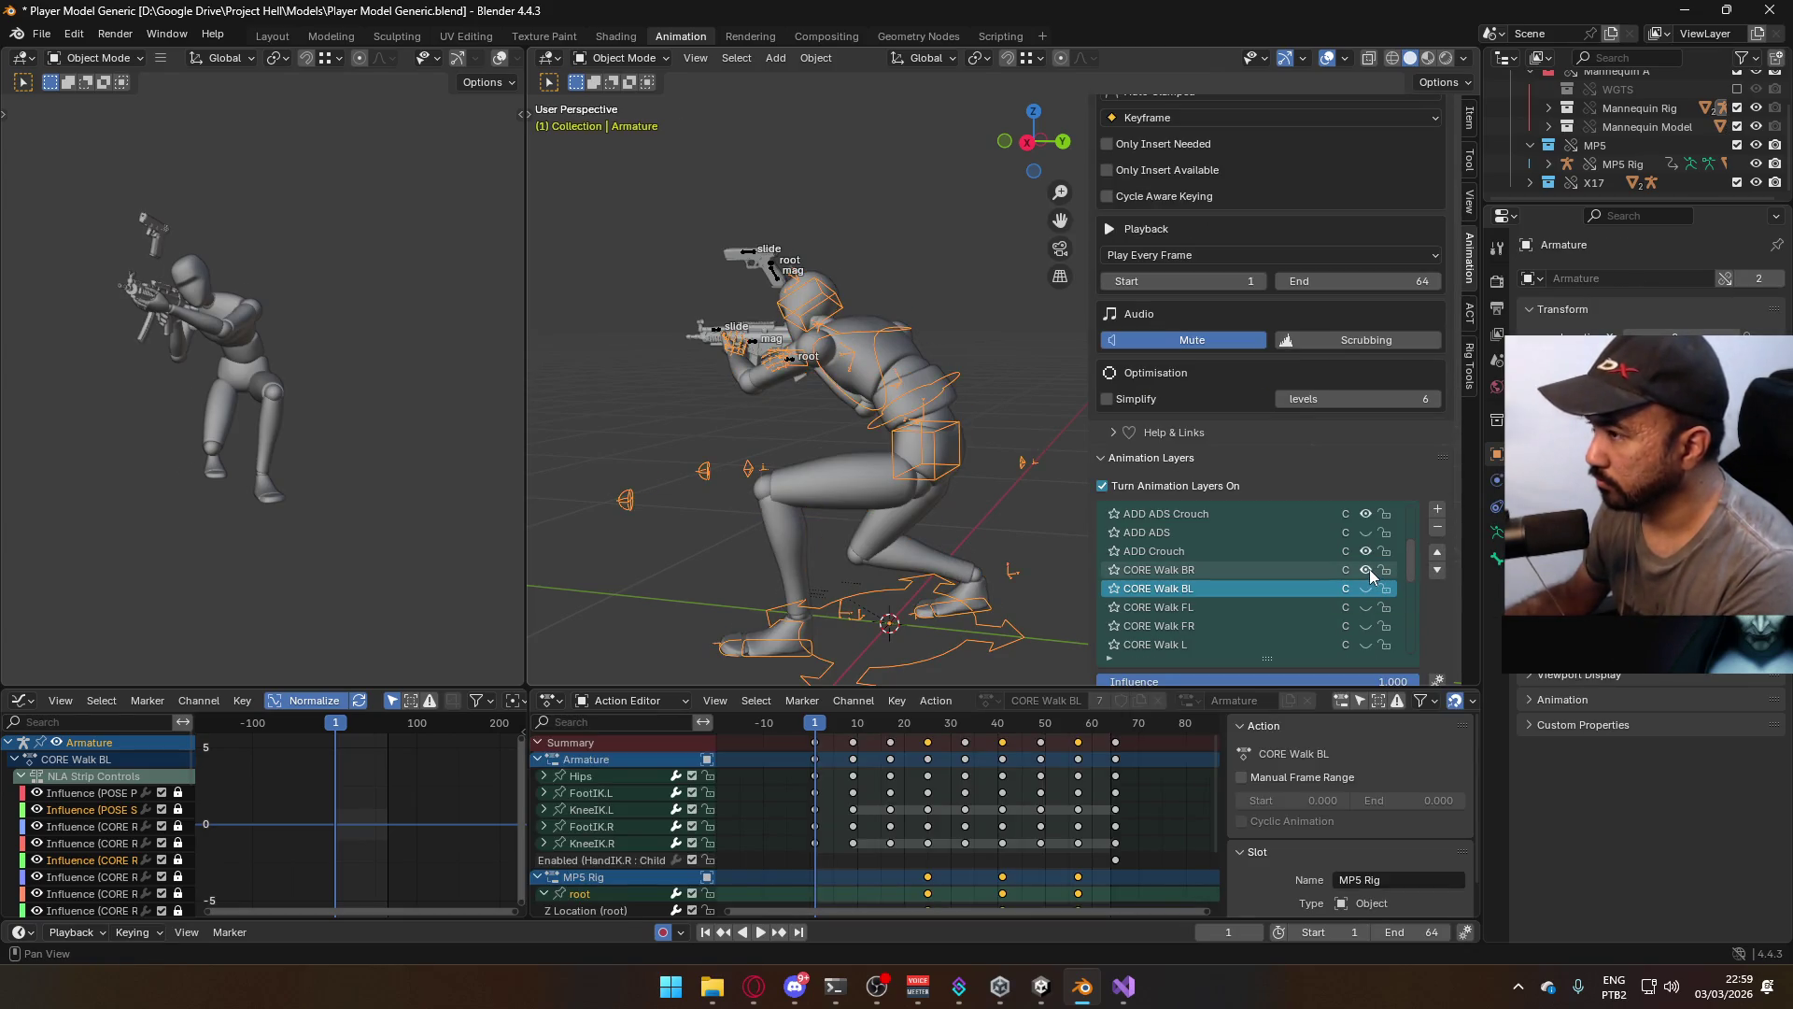
click(1369, 569)
scroll(1375, 573, down, 10)
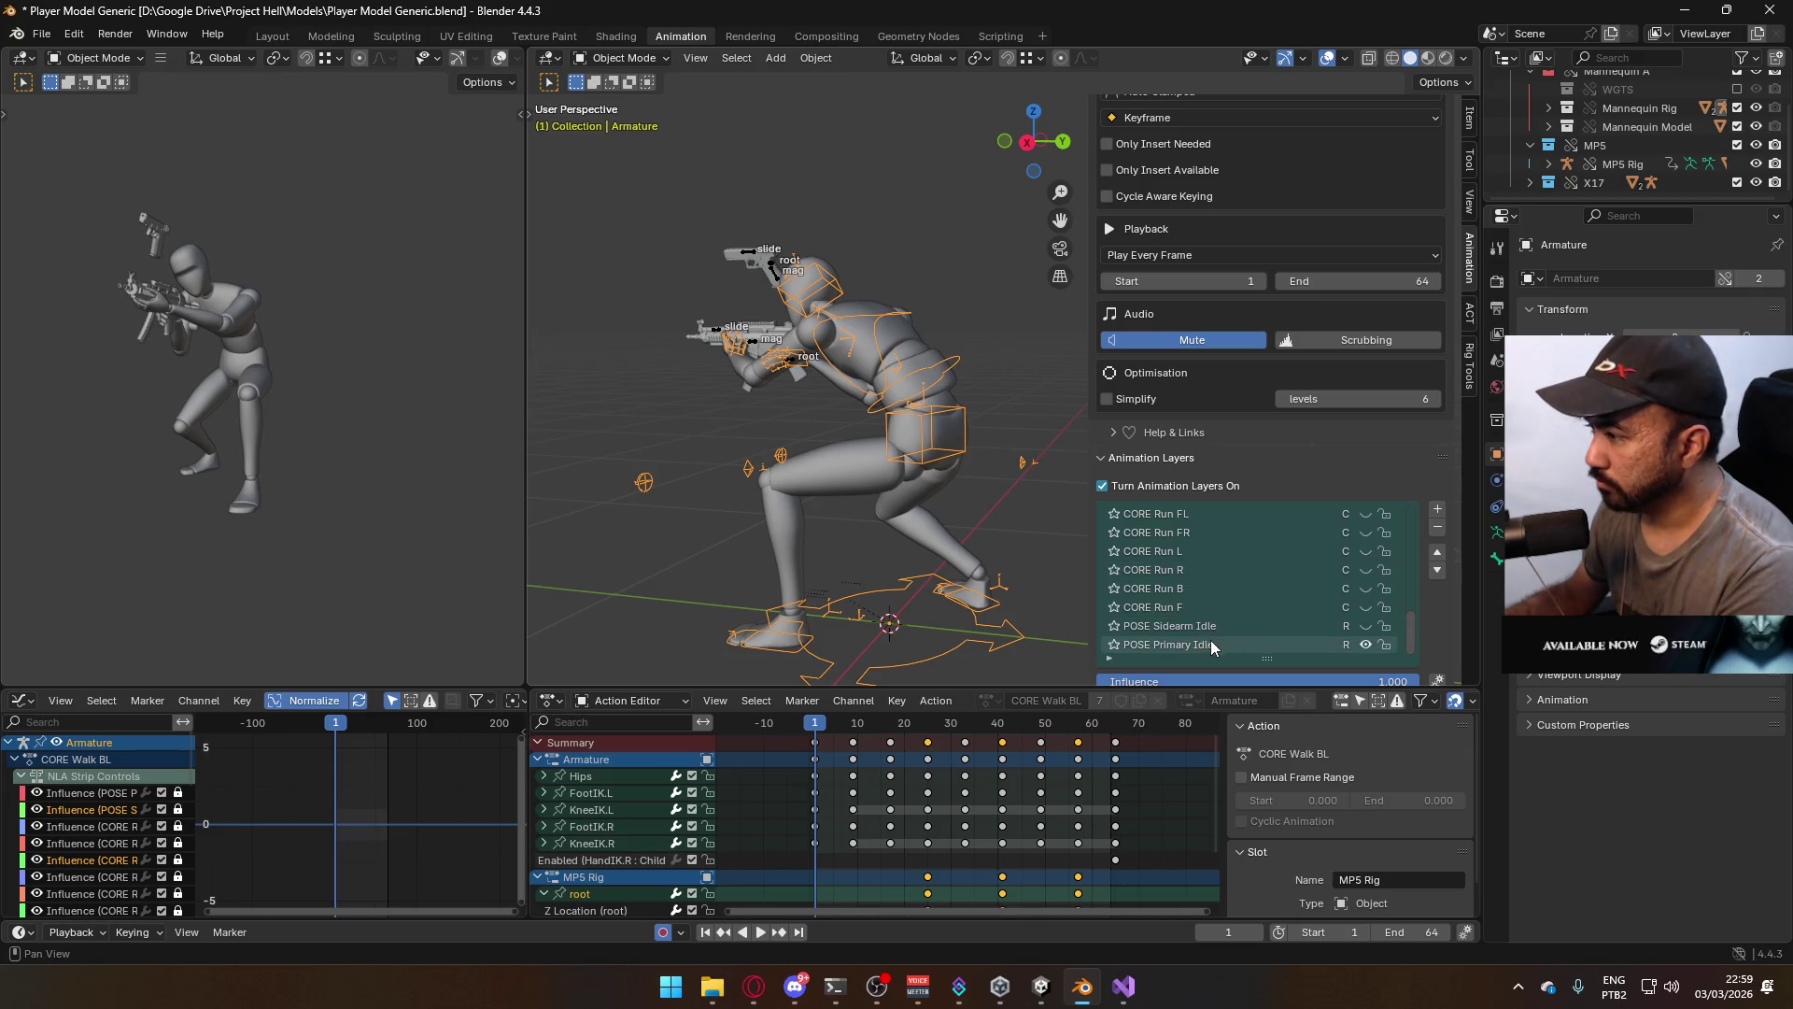
key(KP_3)
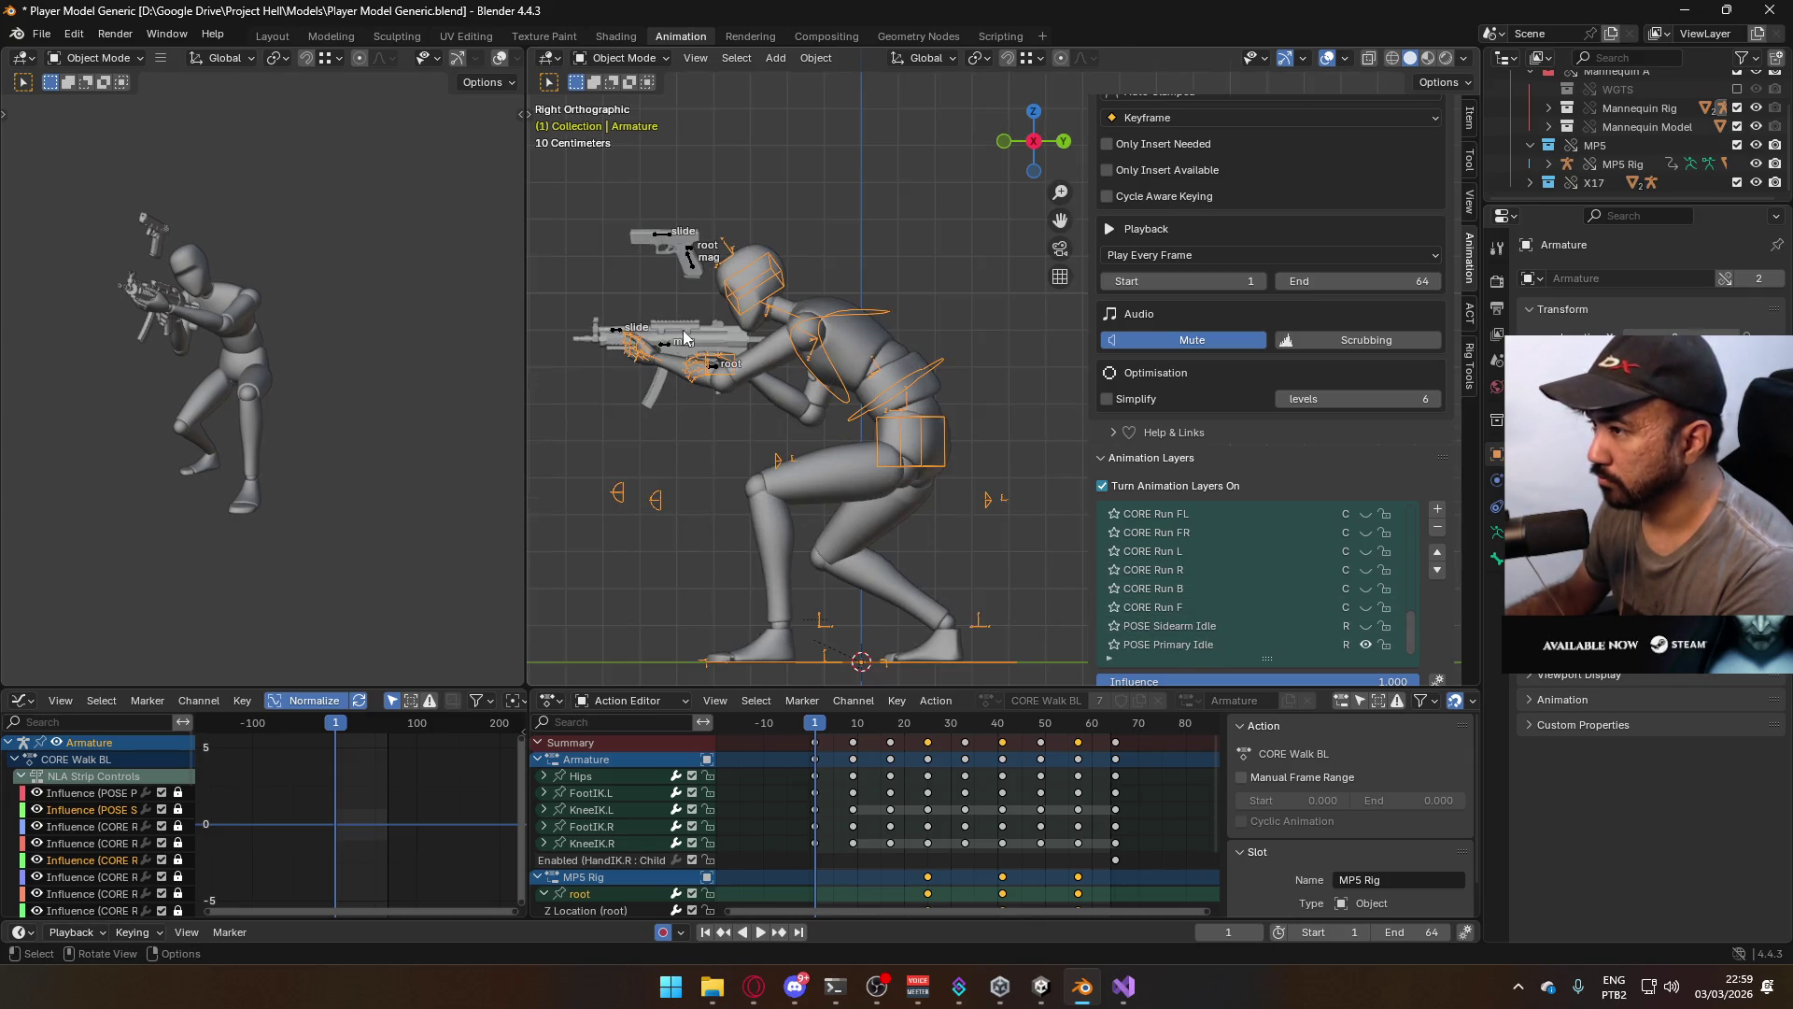
click(663, 349)
scroll(1347, 579, up, 2)
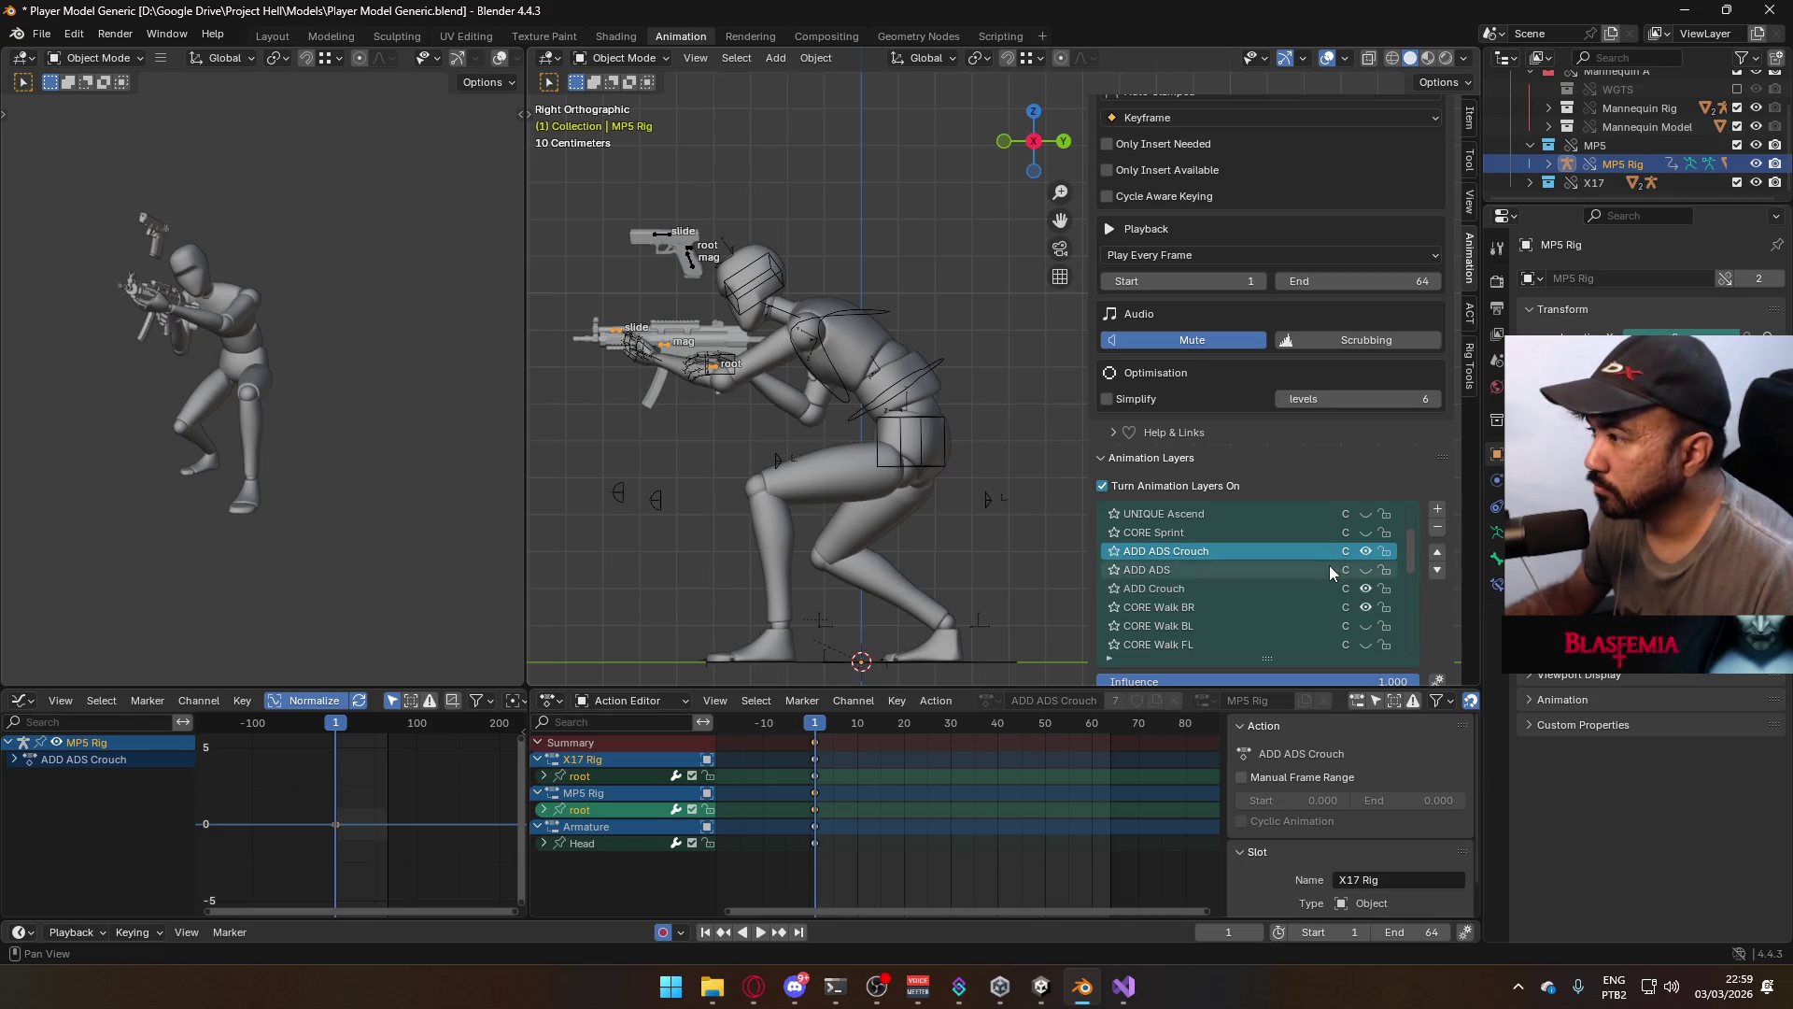
scroll(1328, 564, up, 4)
click(1365, 535)
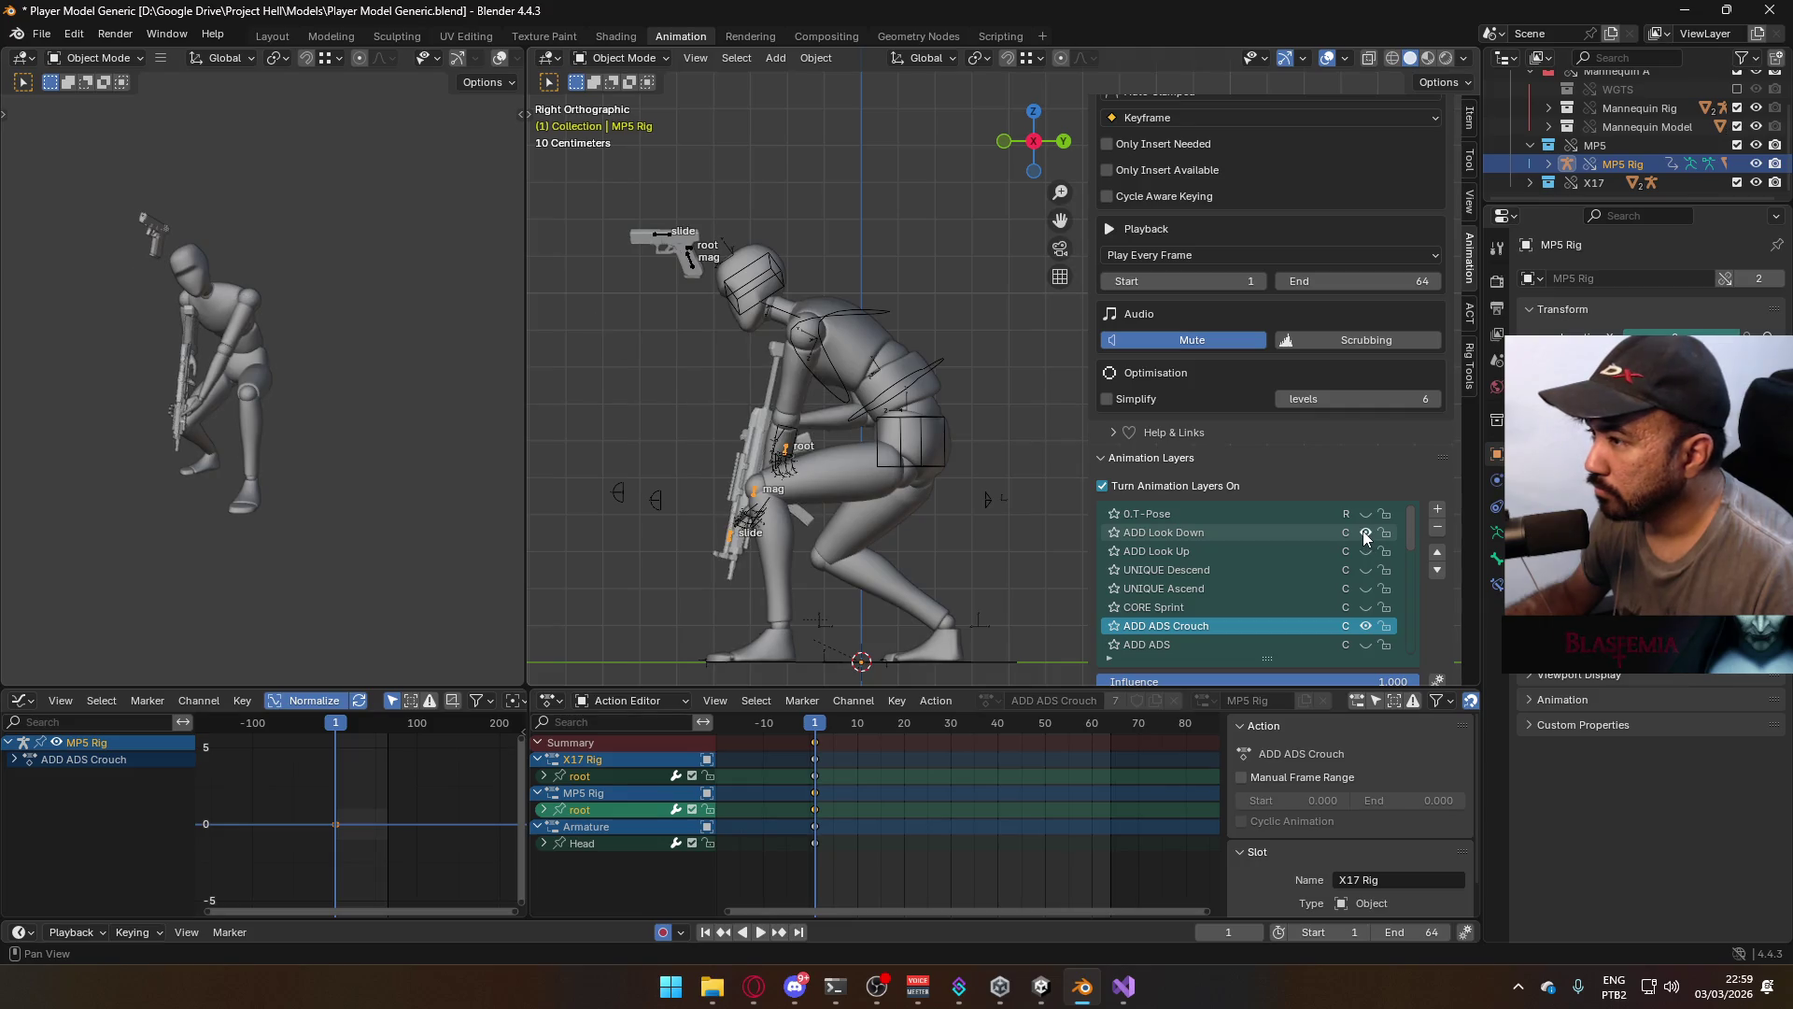
click(874, 315)
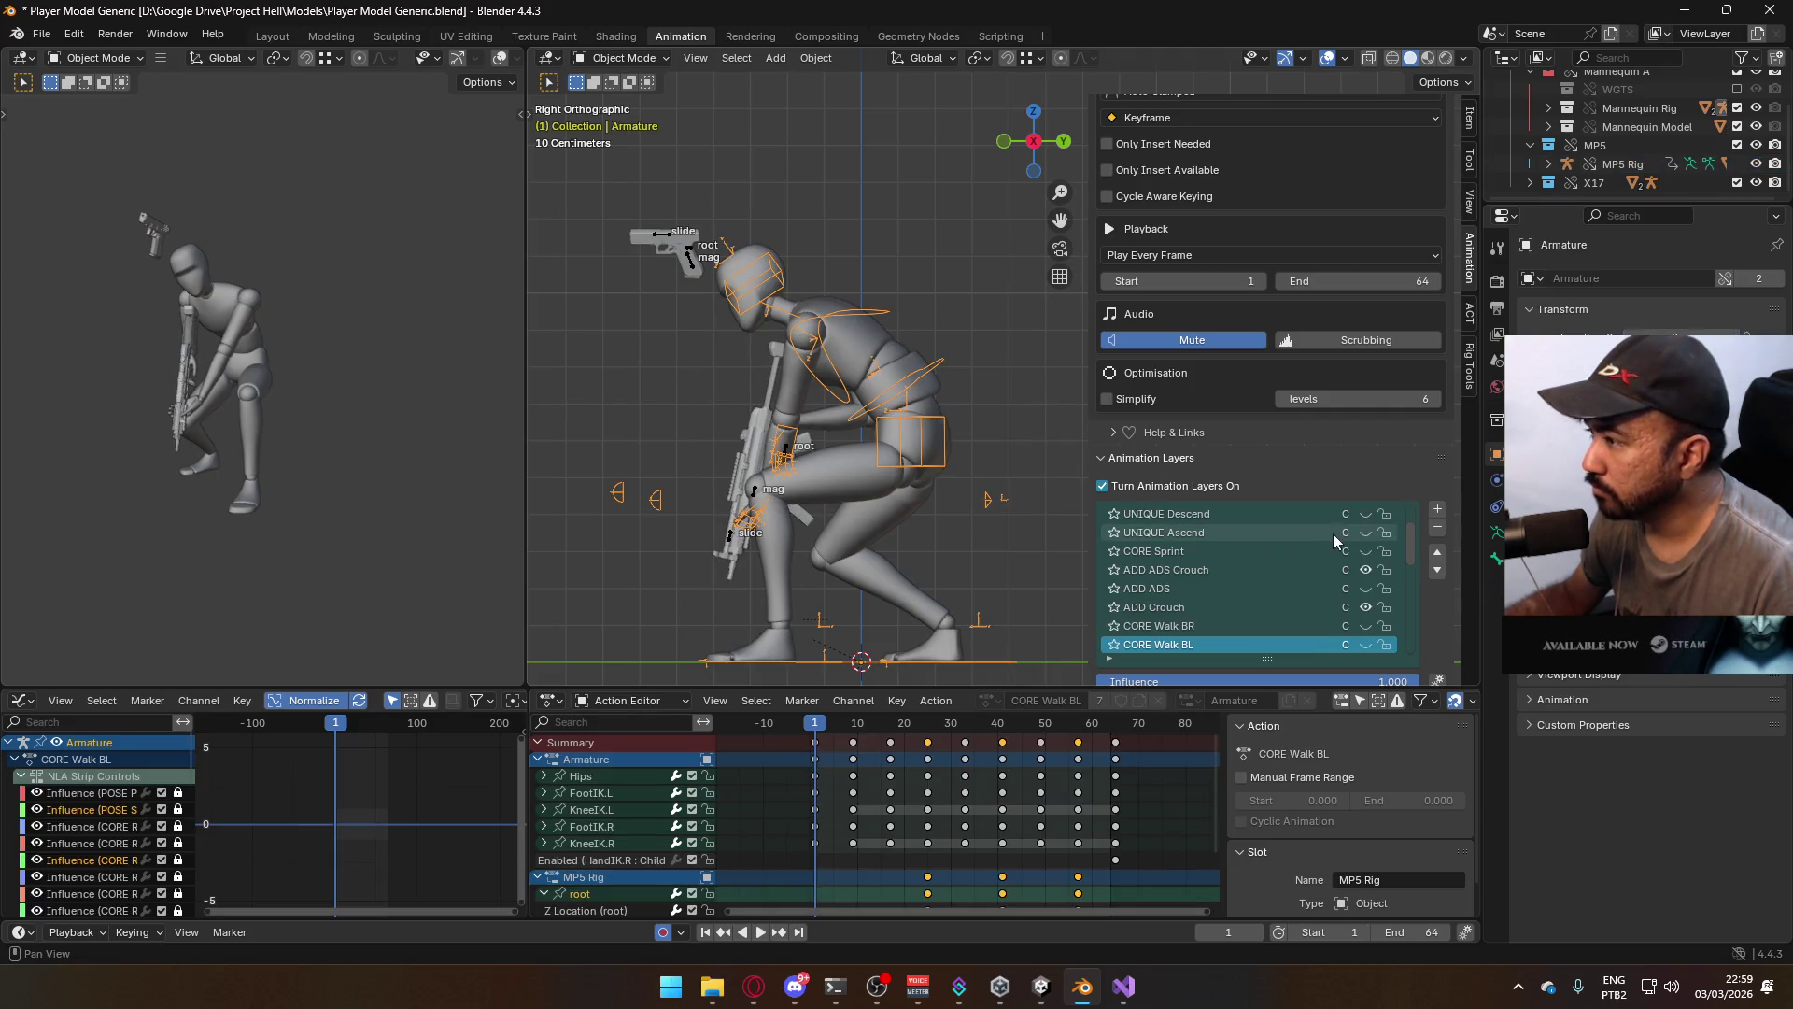
click(1364, 534)
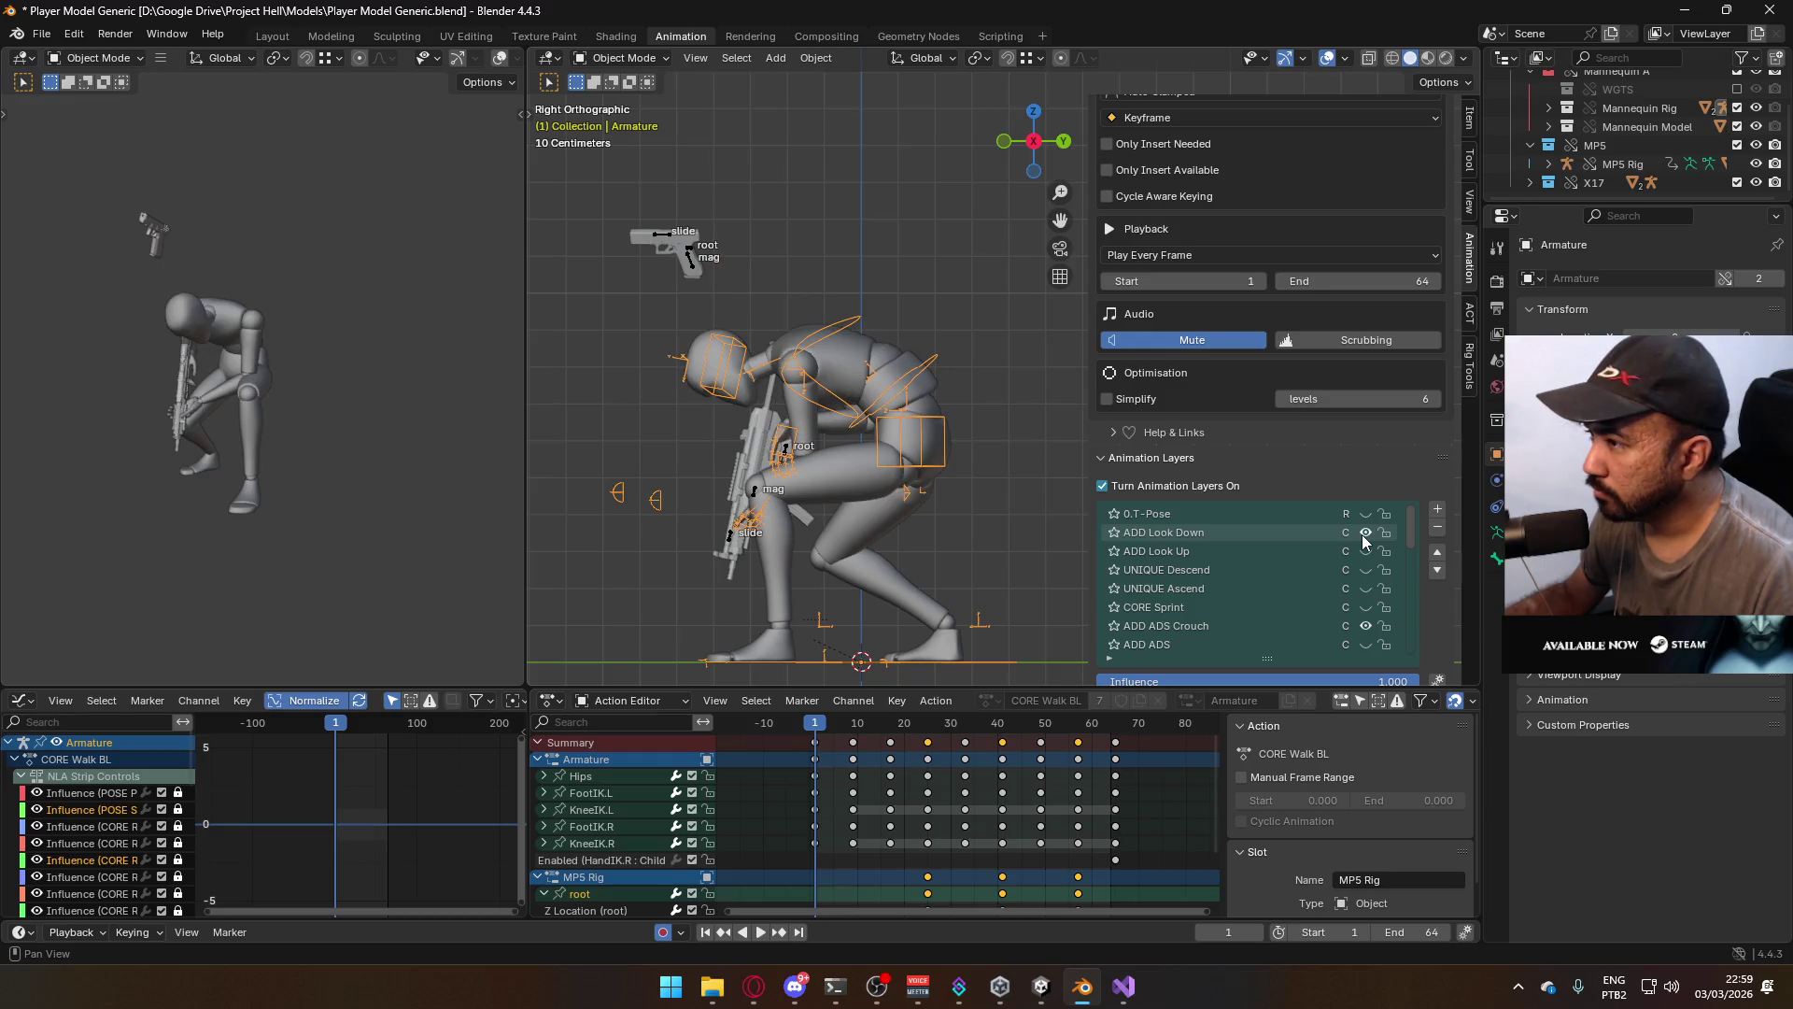
Turn off the MP5 Rig's CORE Walk BR layer, checking from the right-side view
mouse_move(997, 428)
middle_down()
mouse_move(934, 326)
mouse_move(854, 252)
mouse_move(889, 269)
mouse_move(691, 302)
middle_up()
key(KP_3)
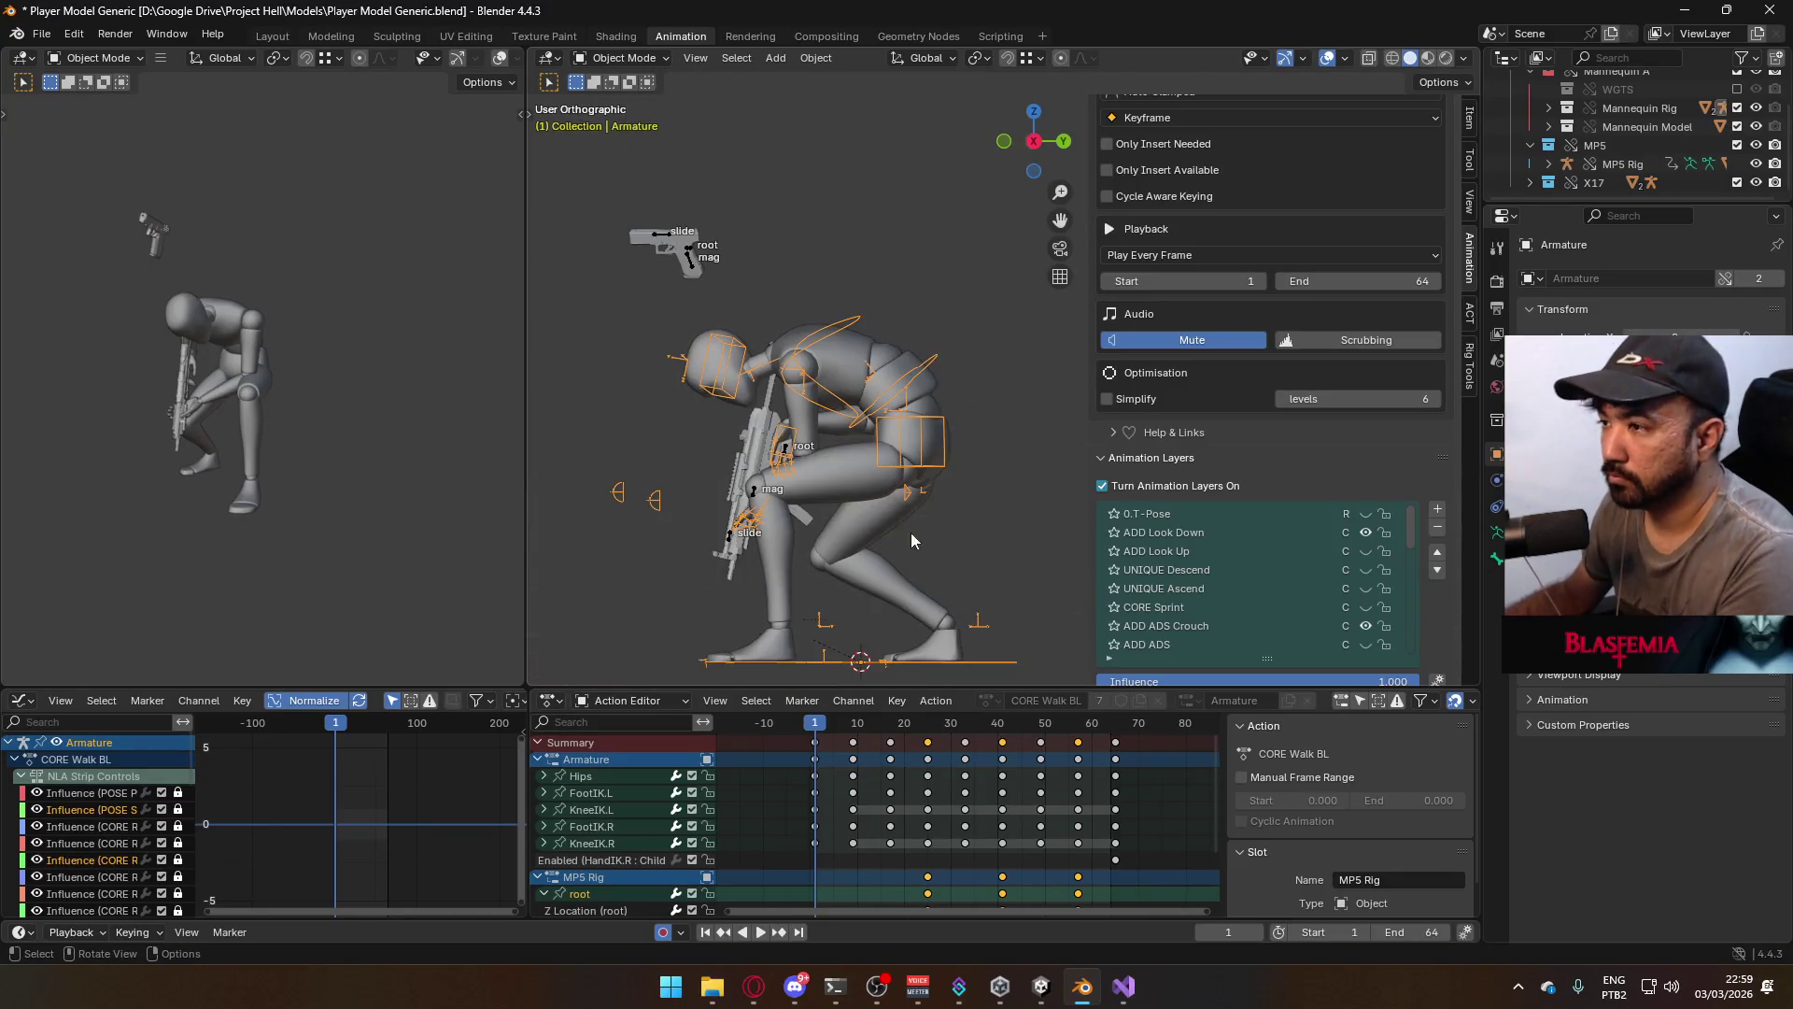
click(886, 465)
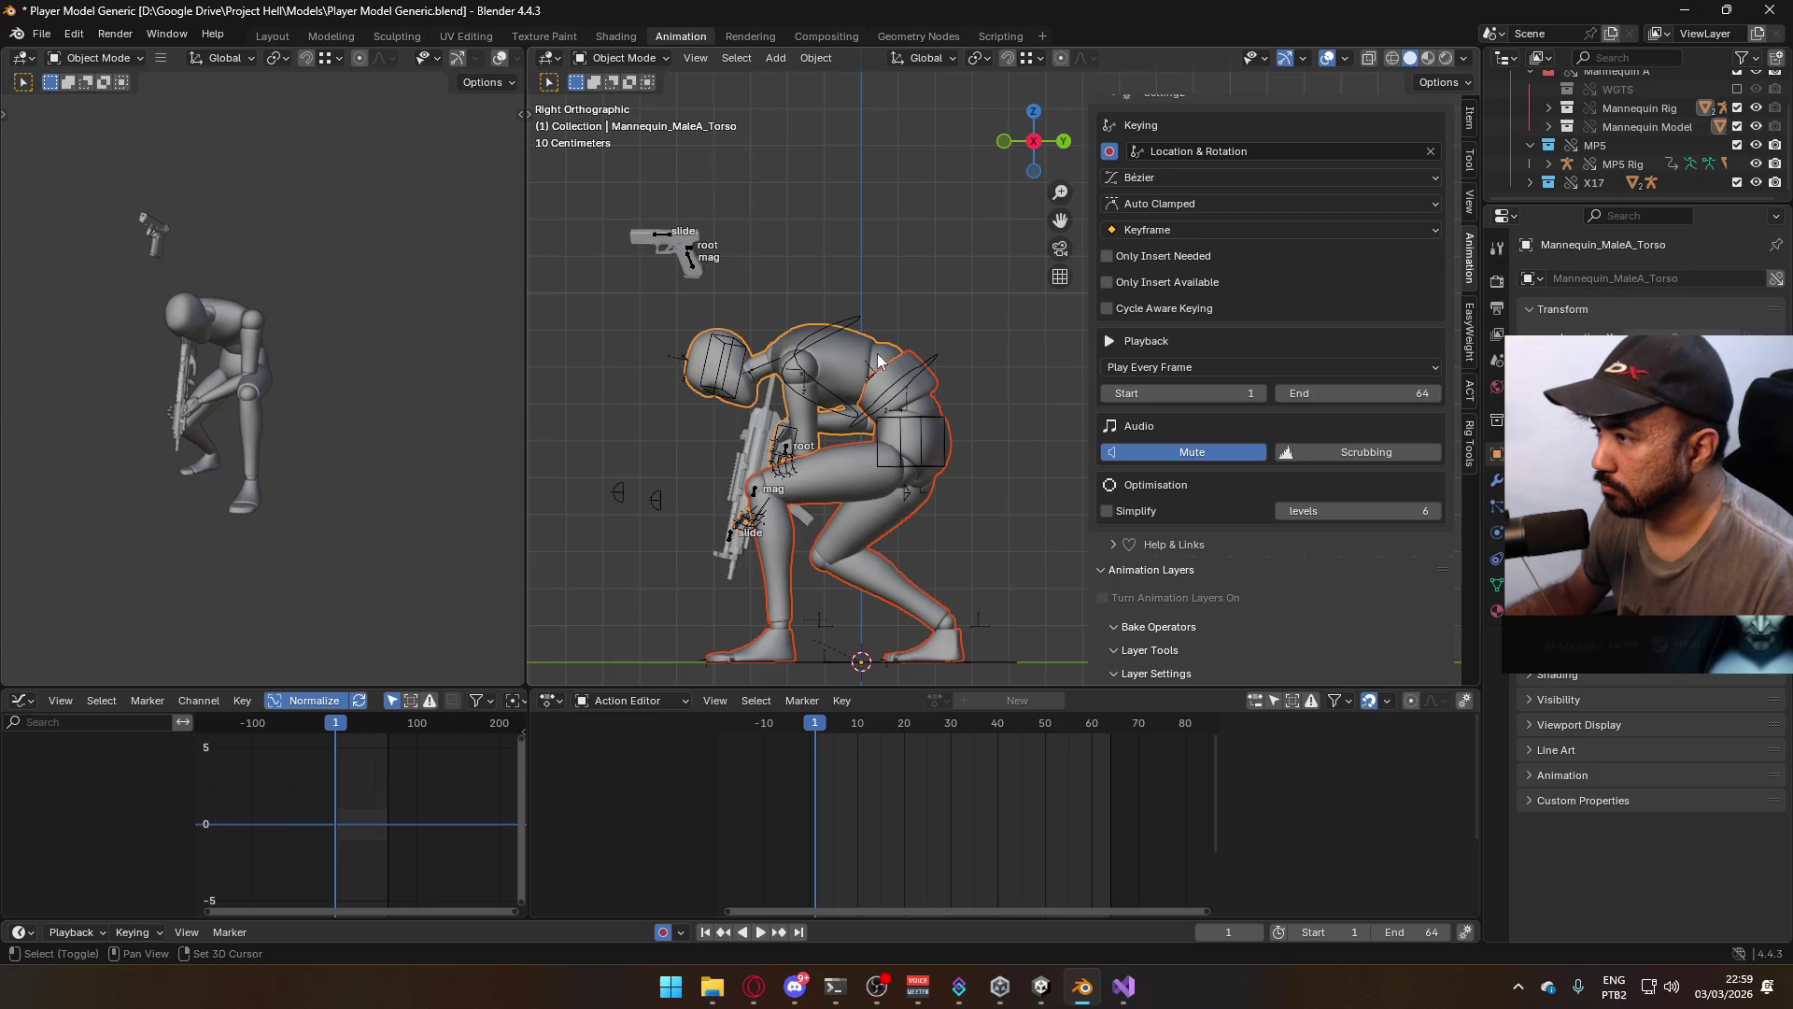
click(827, 323)
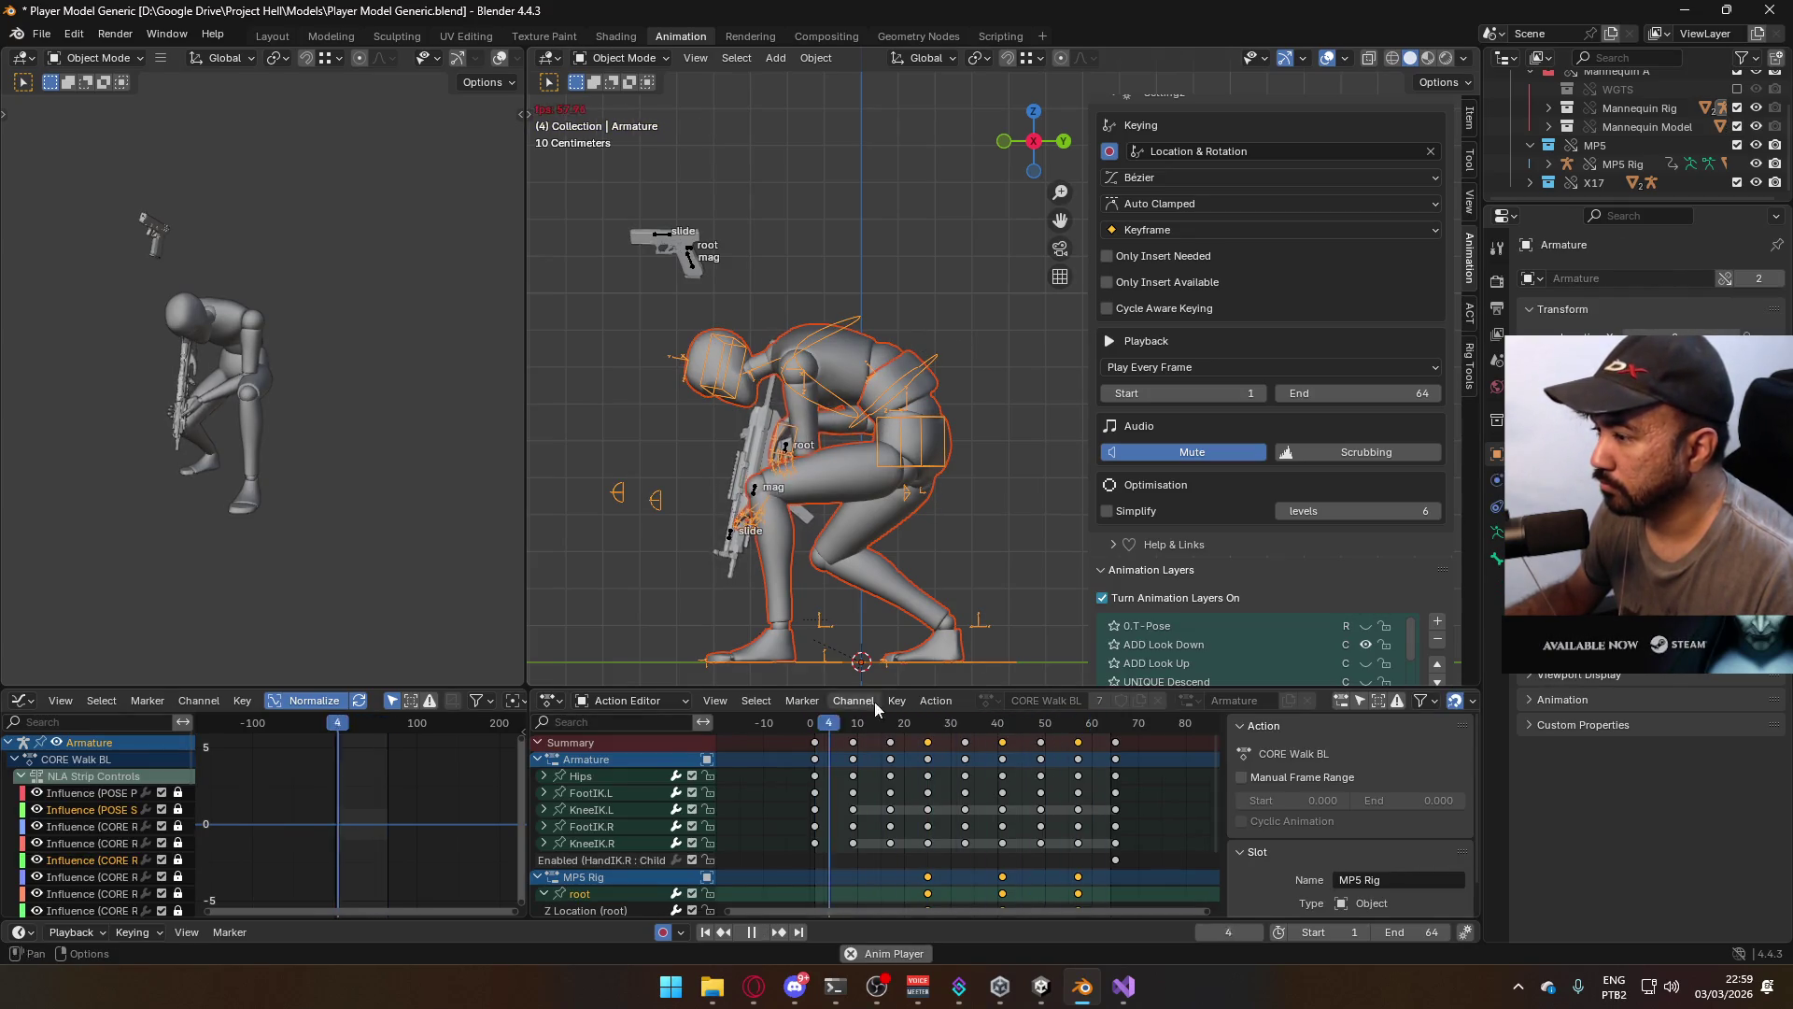
click(788, 453)
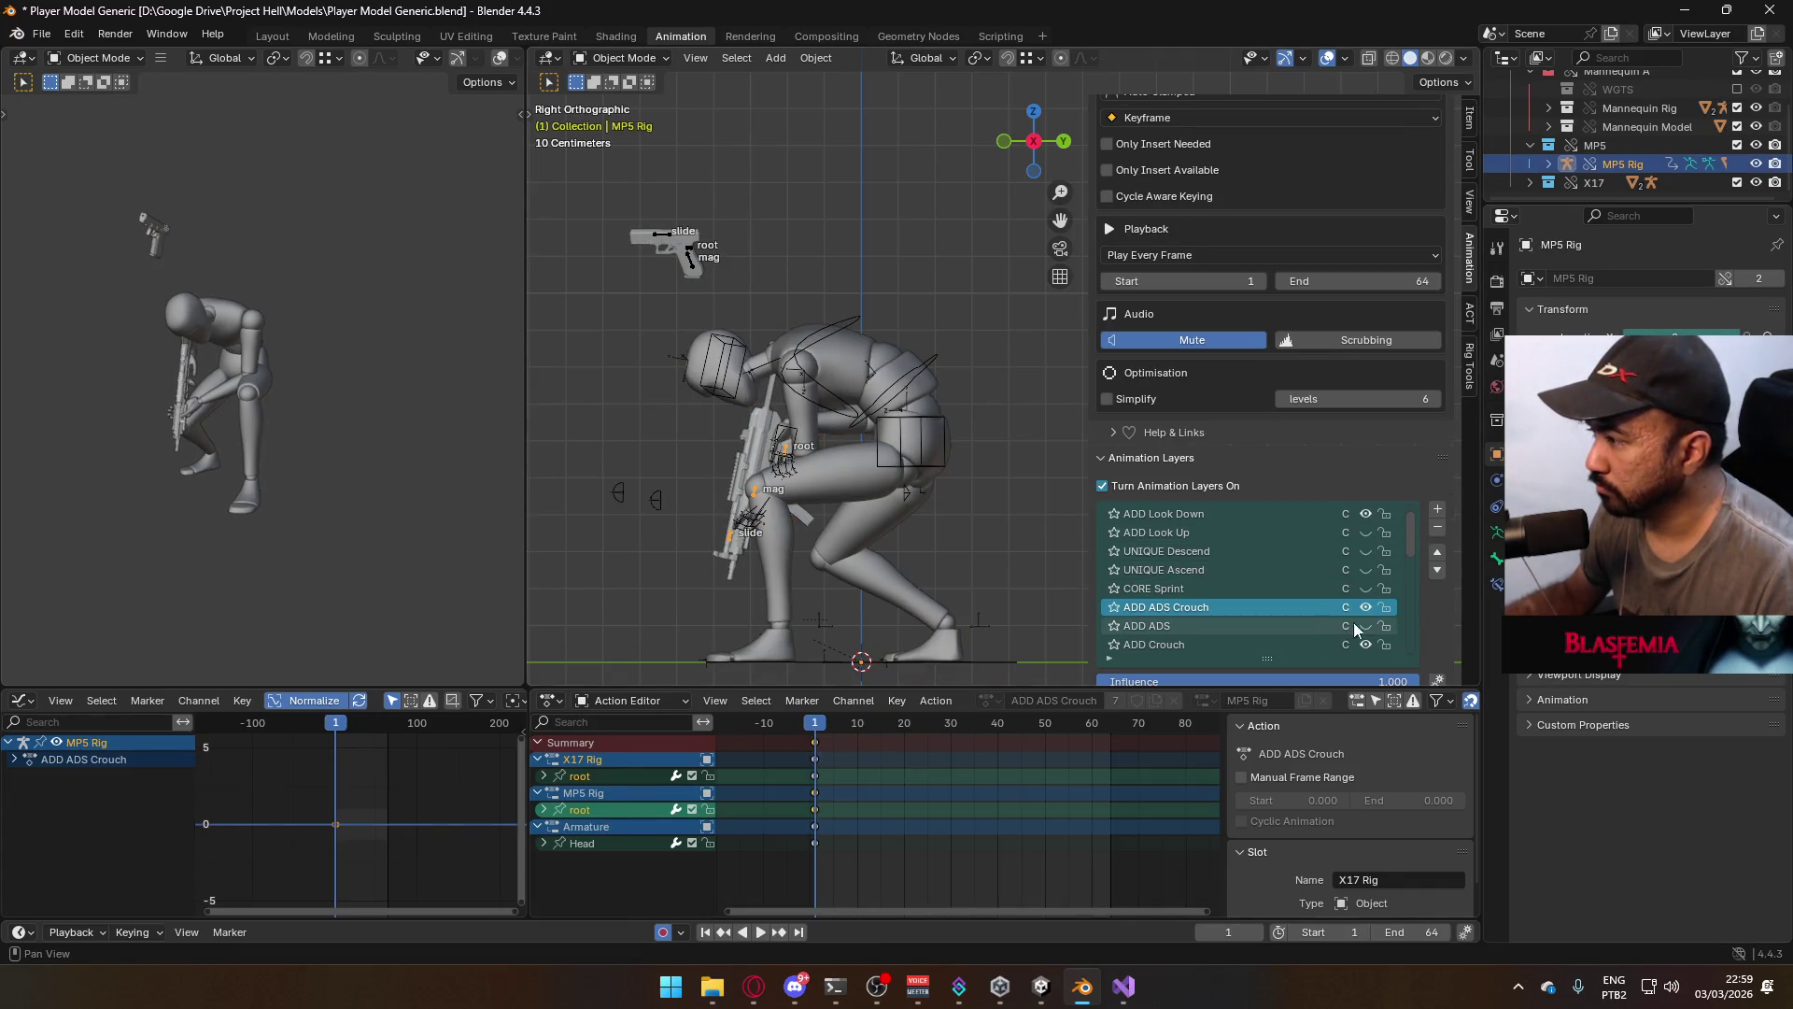
scroll(1349, 608, down, 10)
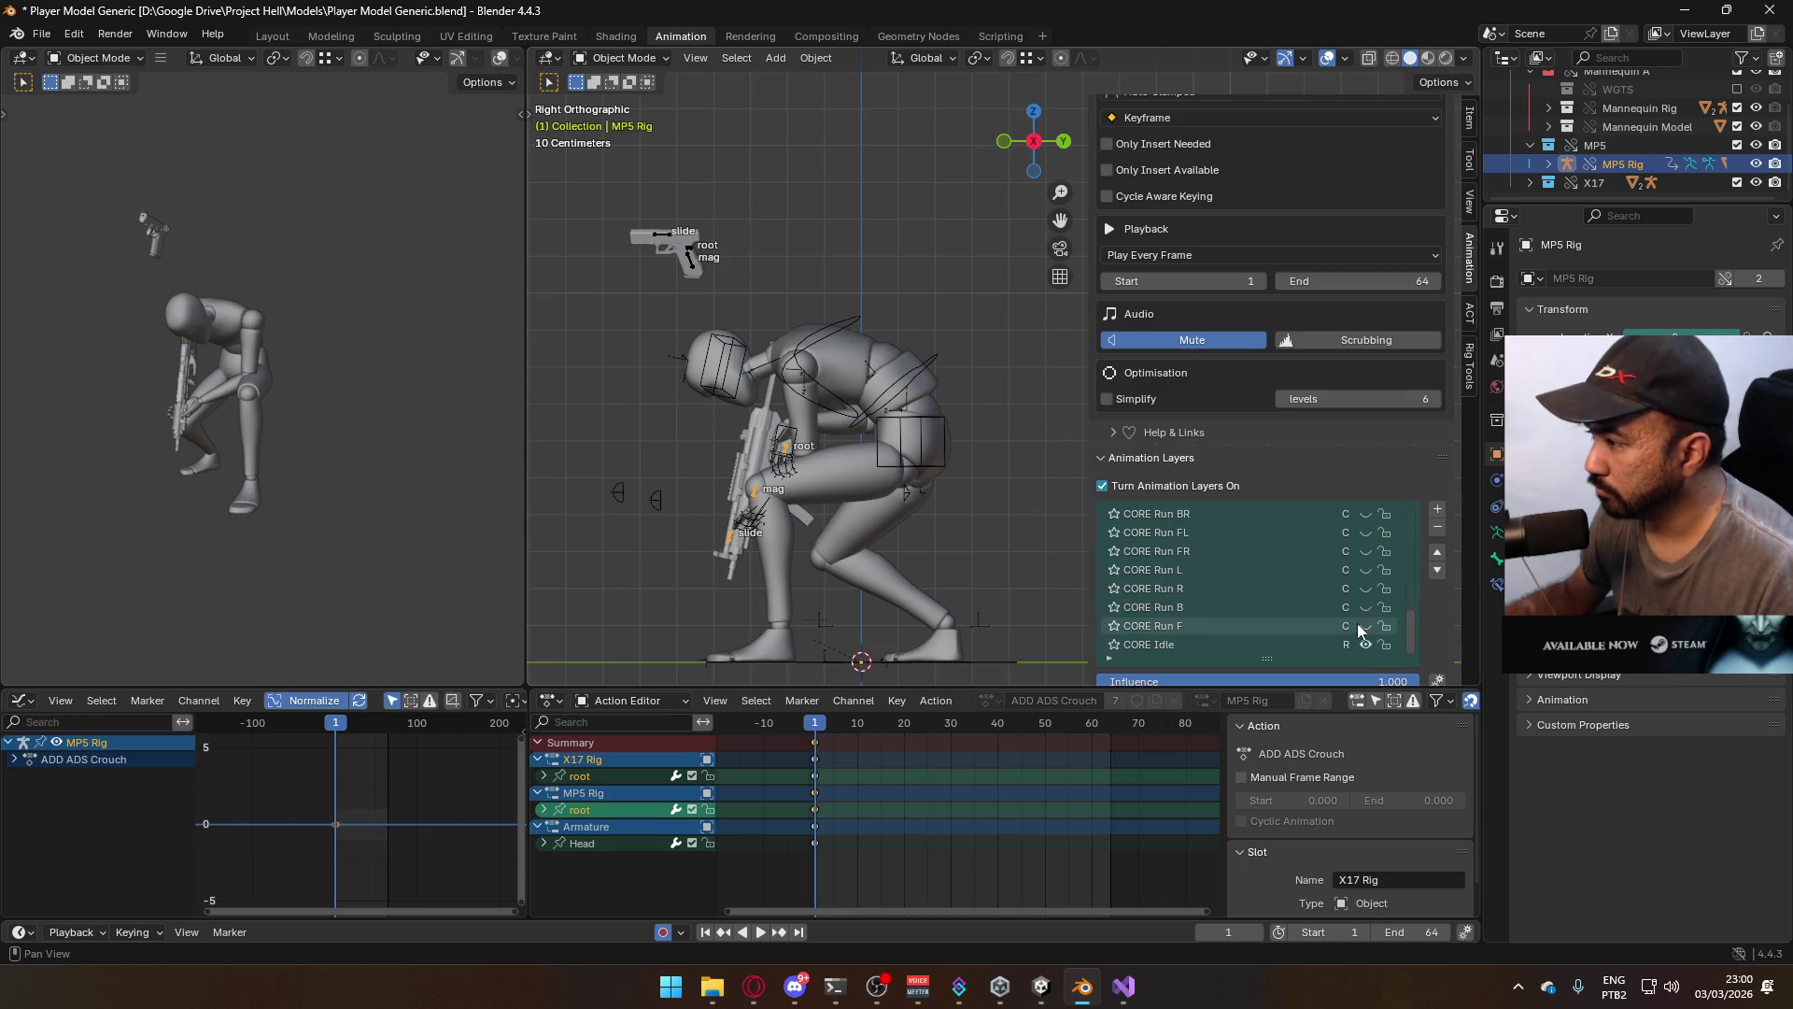
scroll(1358, 626, up, 10)
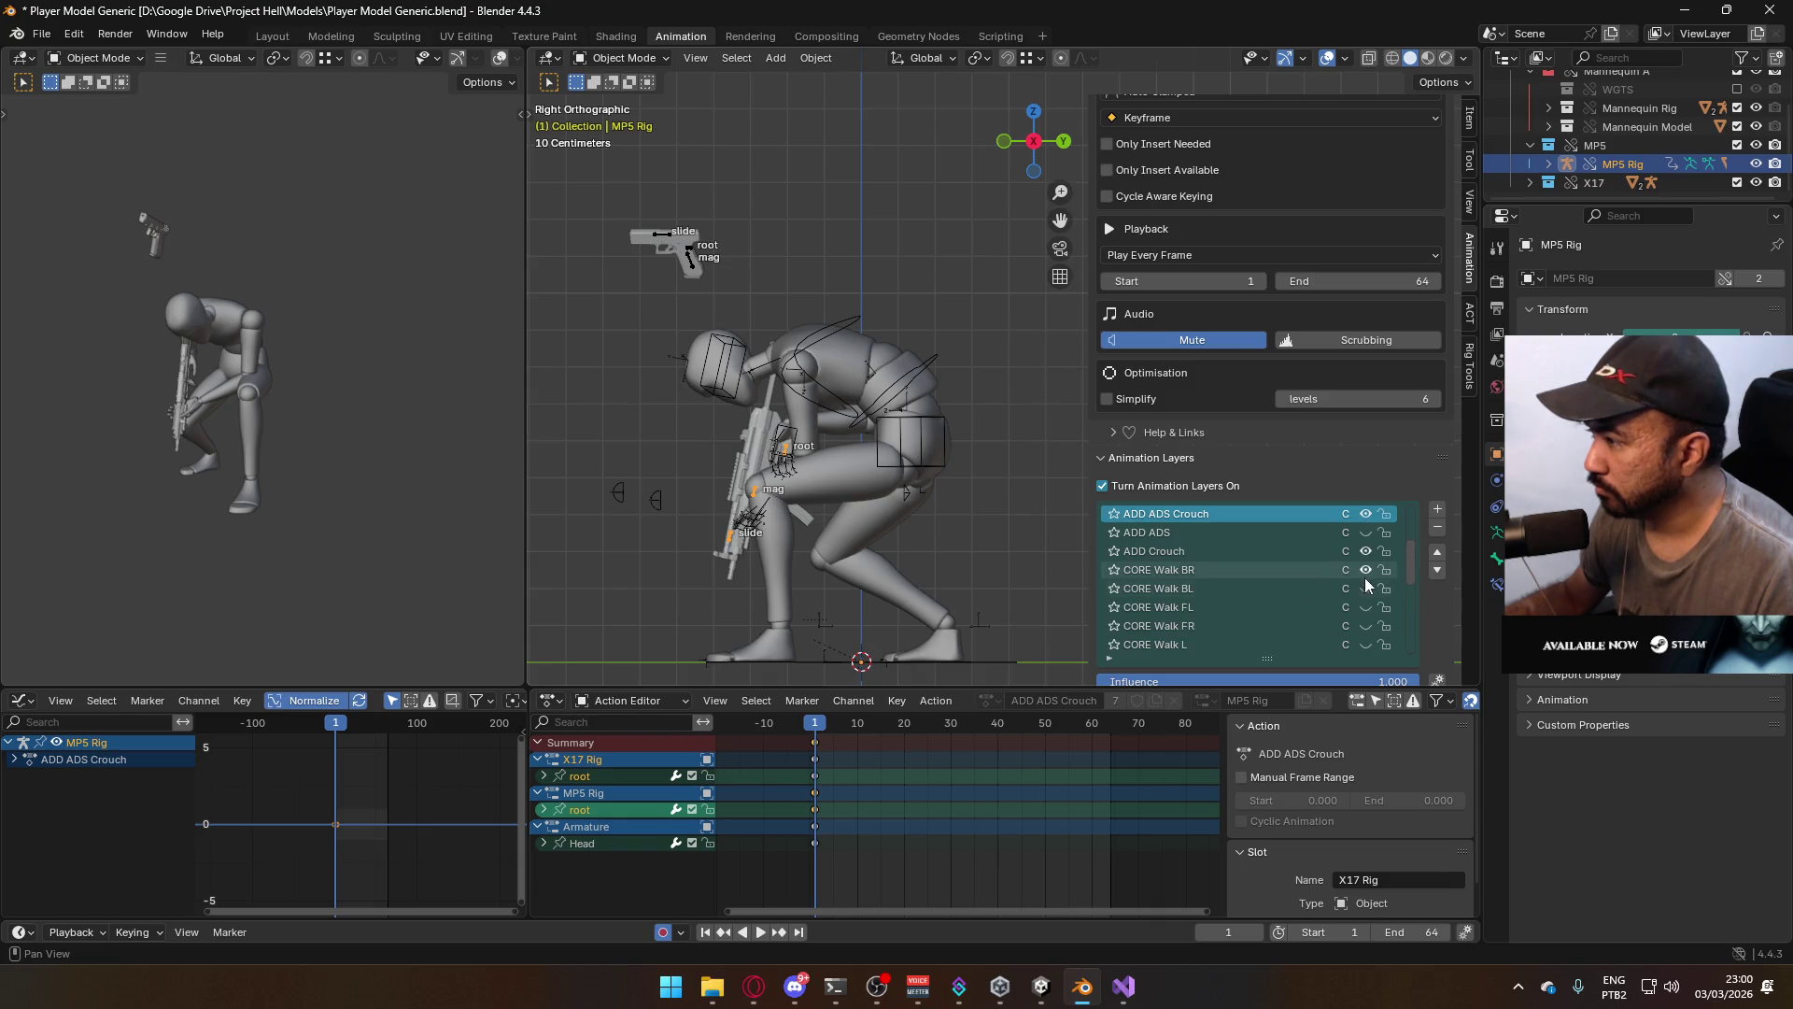
click(1365, 571)
Set the playback range to frames 0–21 and scrub through the crouch-aim pose
key(space)
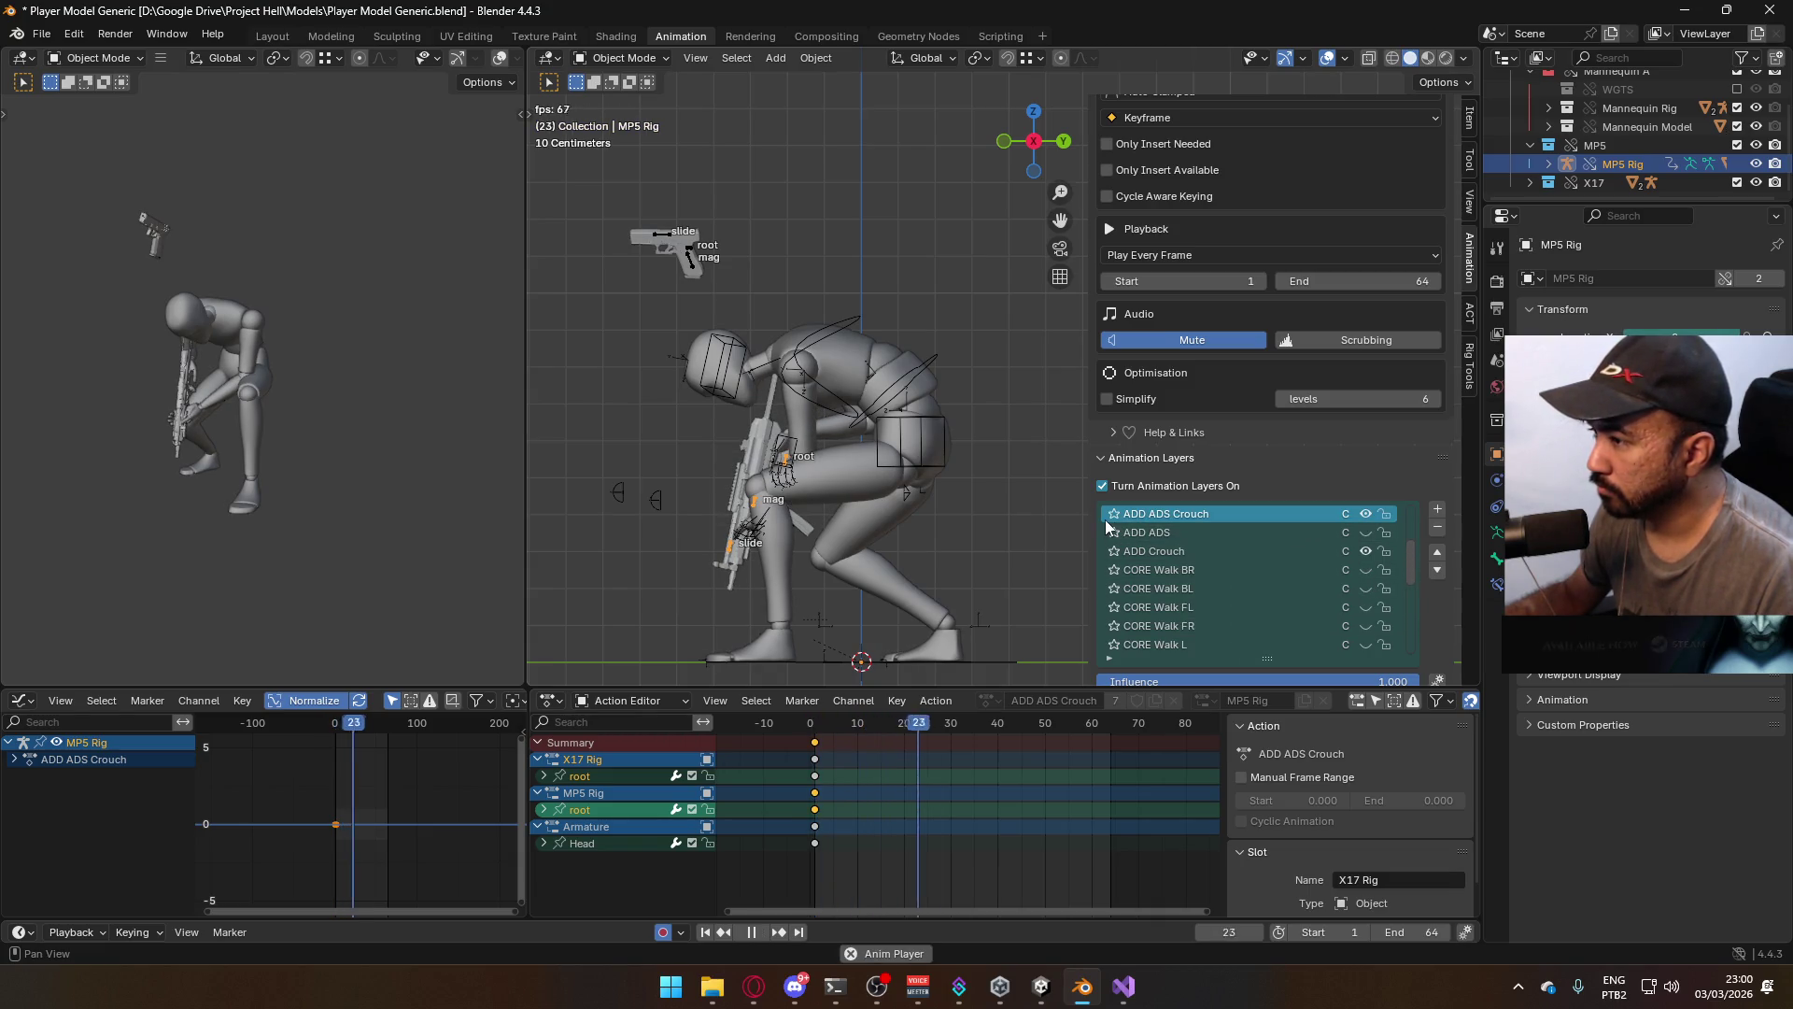
scroll(1222, 562, up, 3)
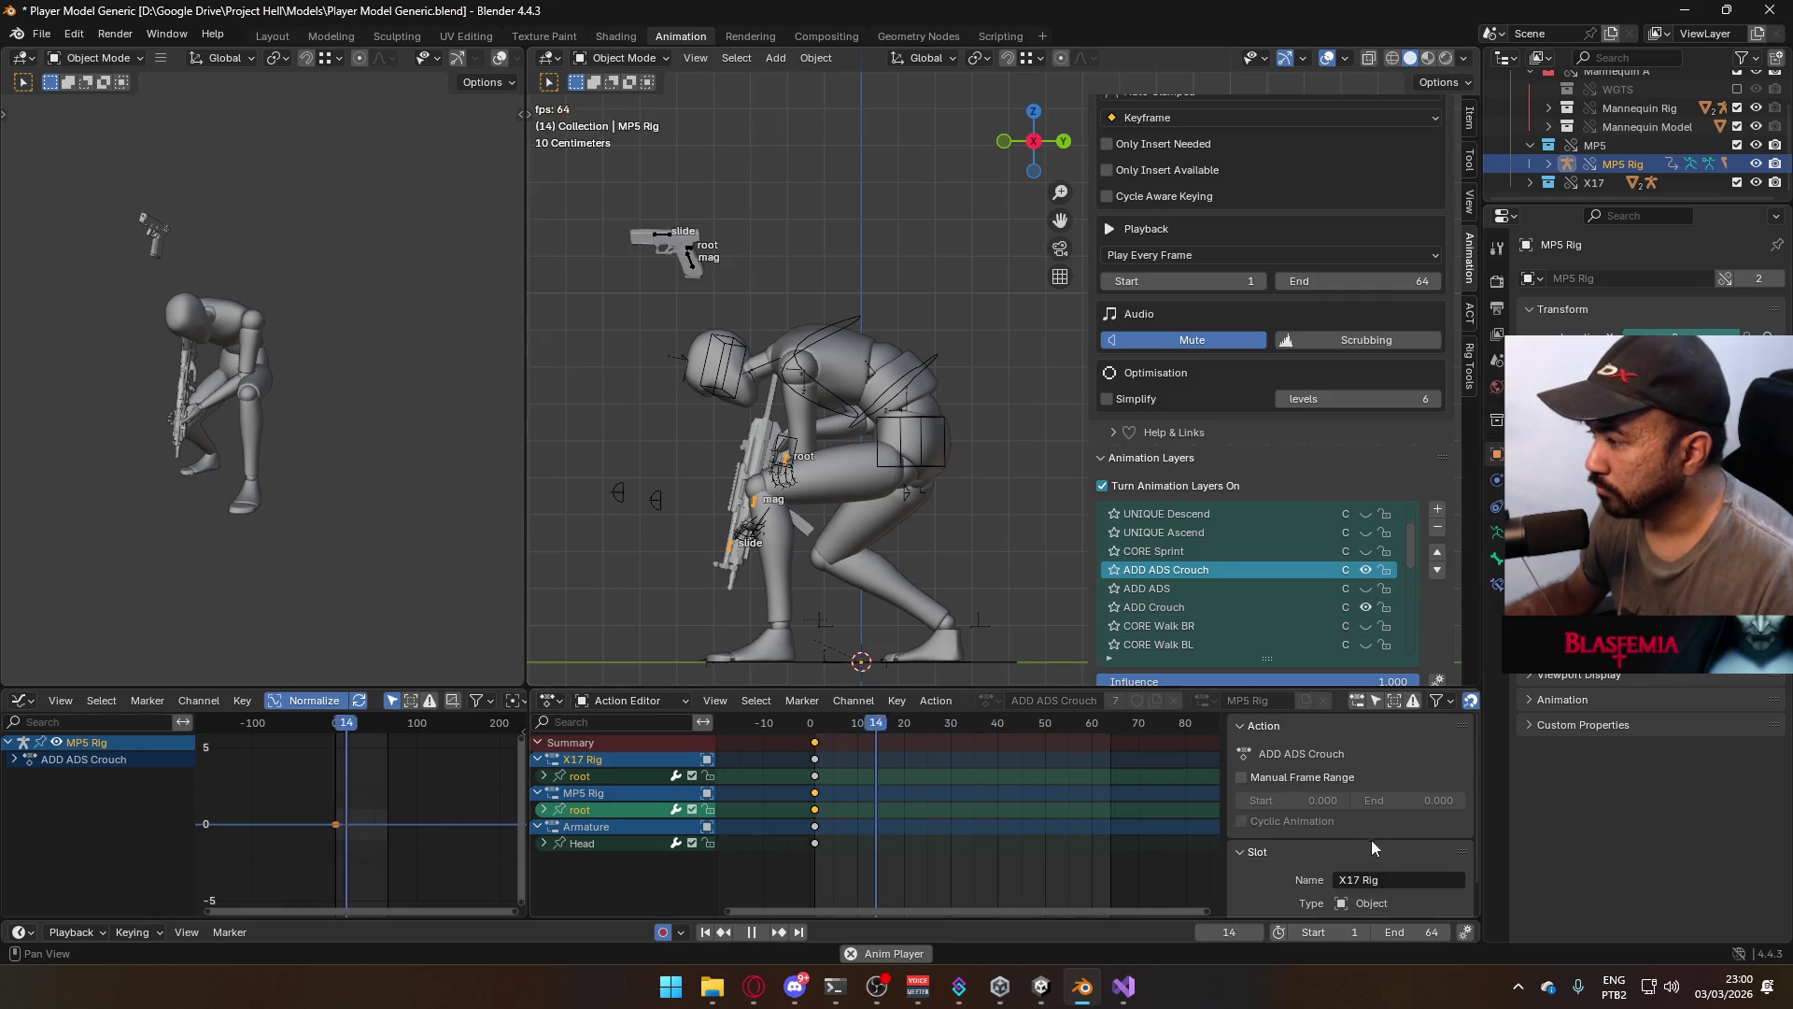
click(1293, 937)
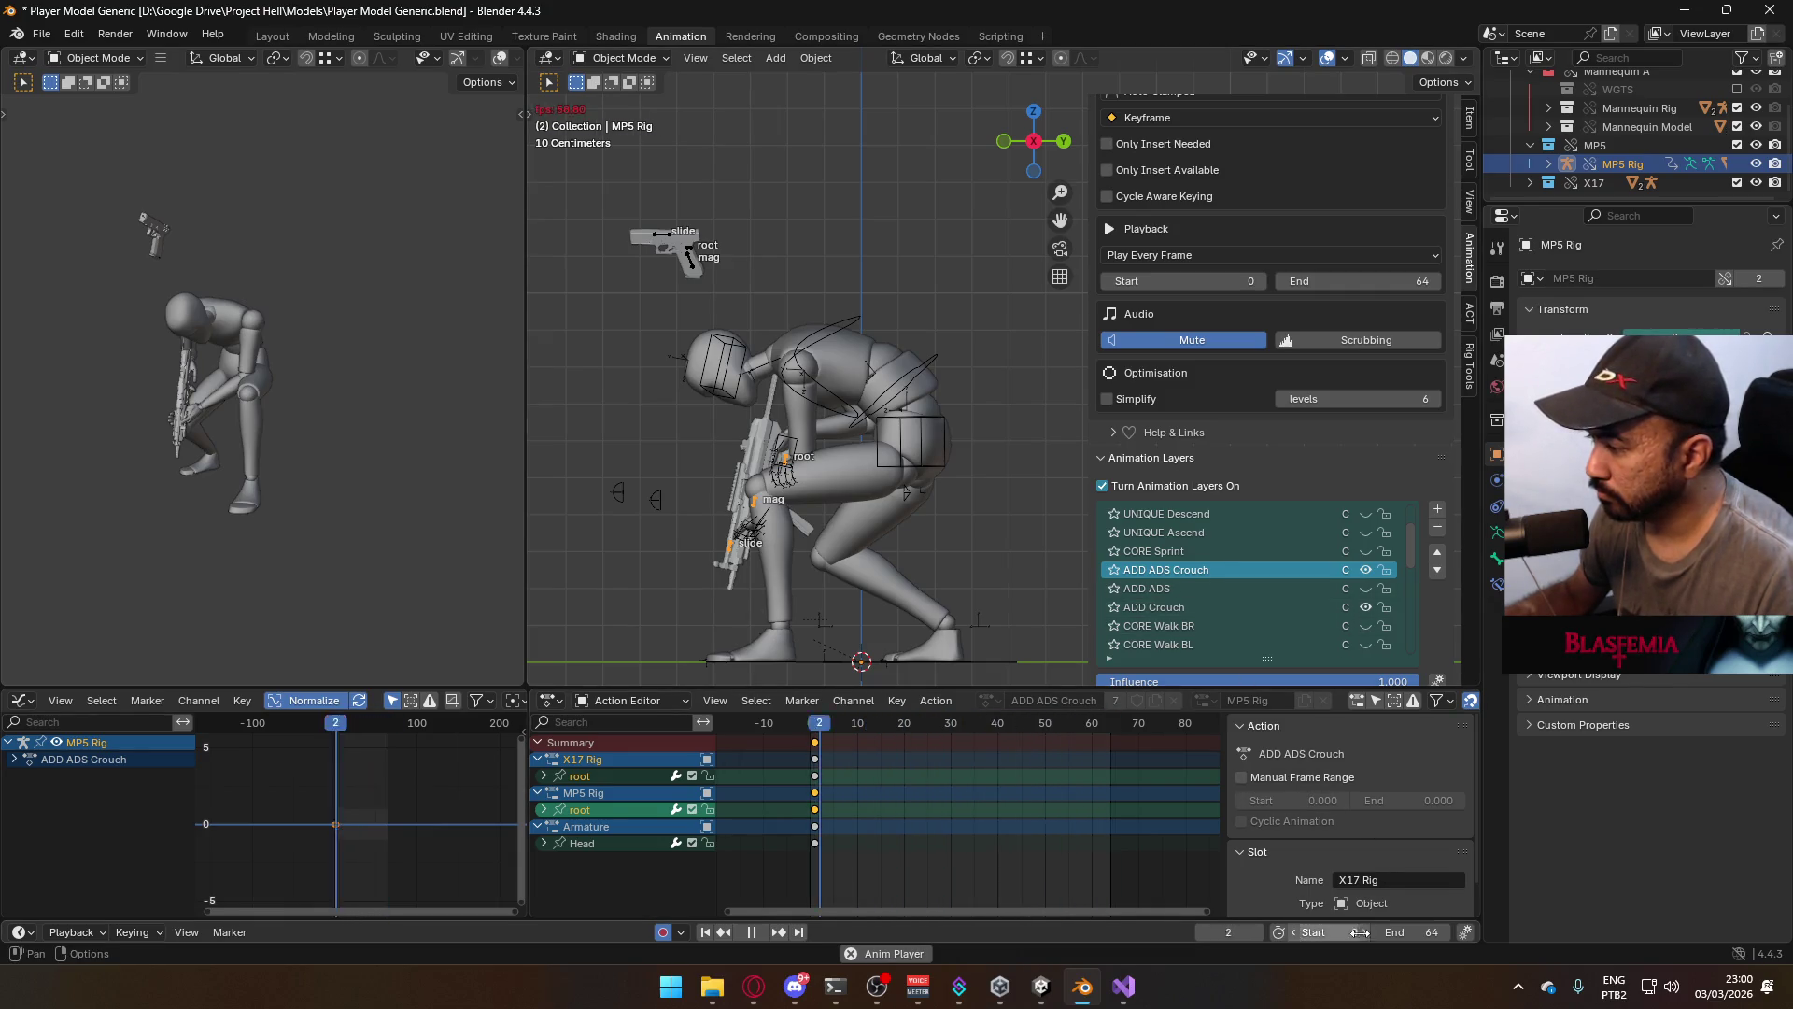
drag(1443, 932, 1418, 932)
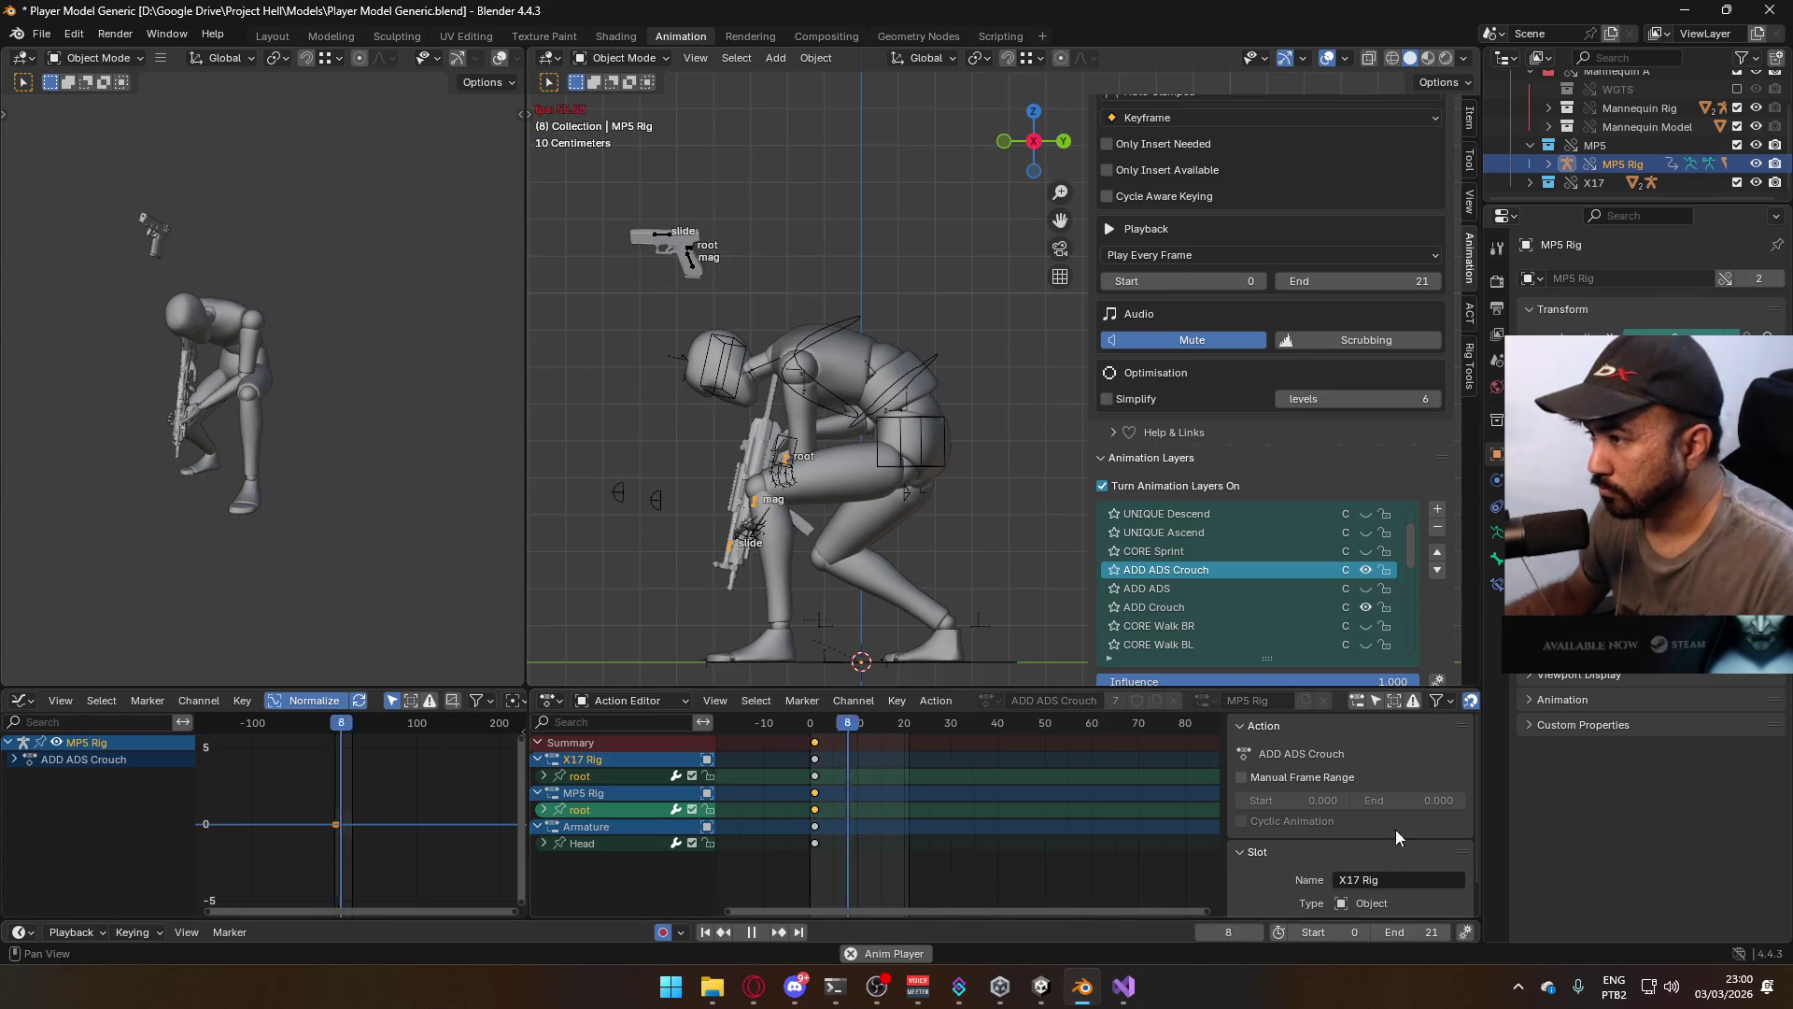
key(space)
click(811, 726)
mouse_move(811, 735)
mouse_down()
mouse_move(911, 745)
mouse_move(811, 753)
mouse_up()
click(875, 372)
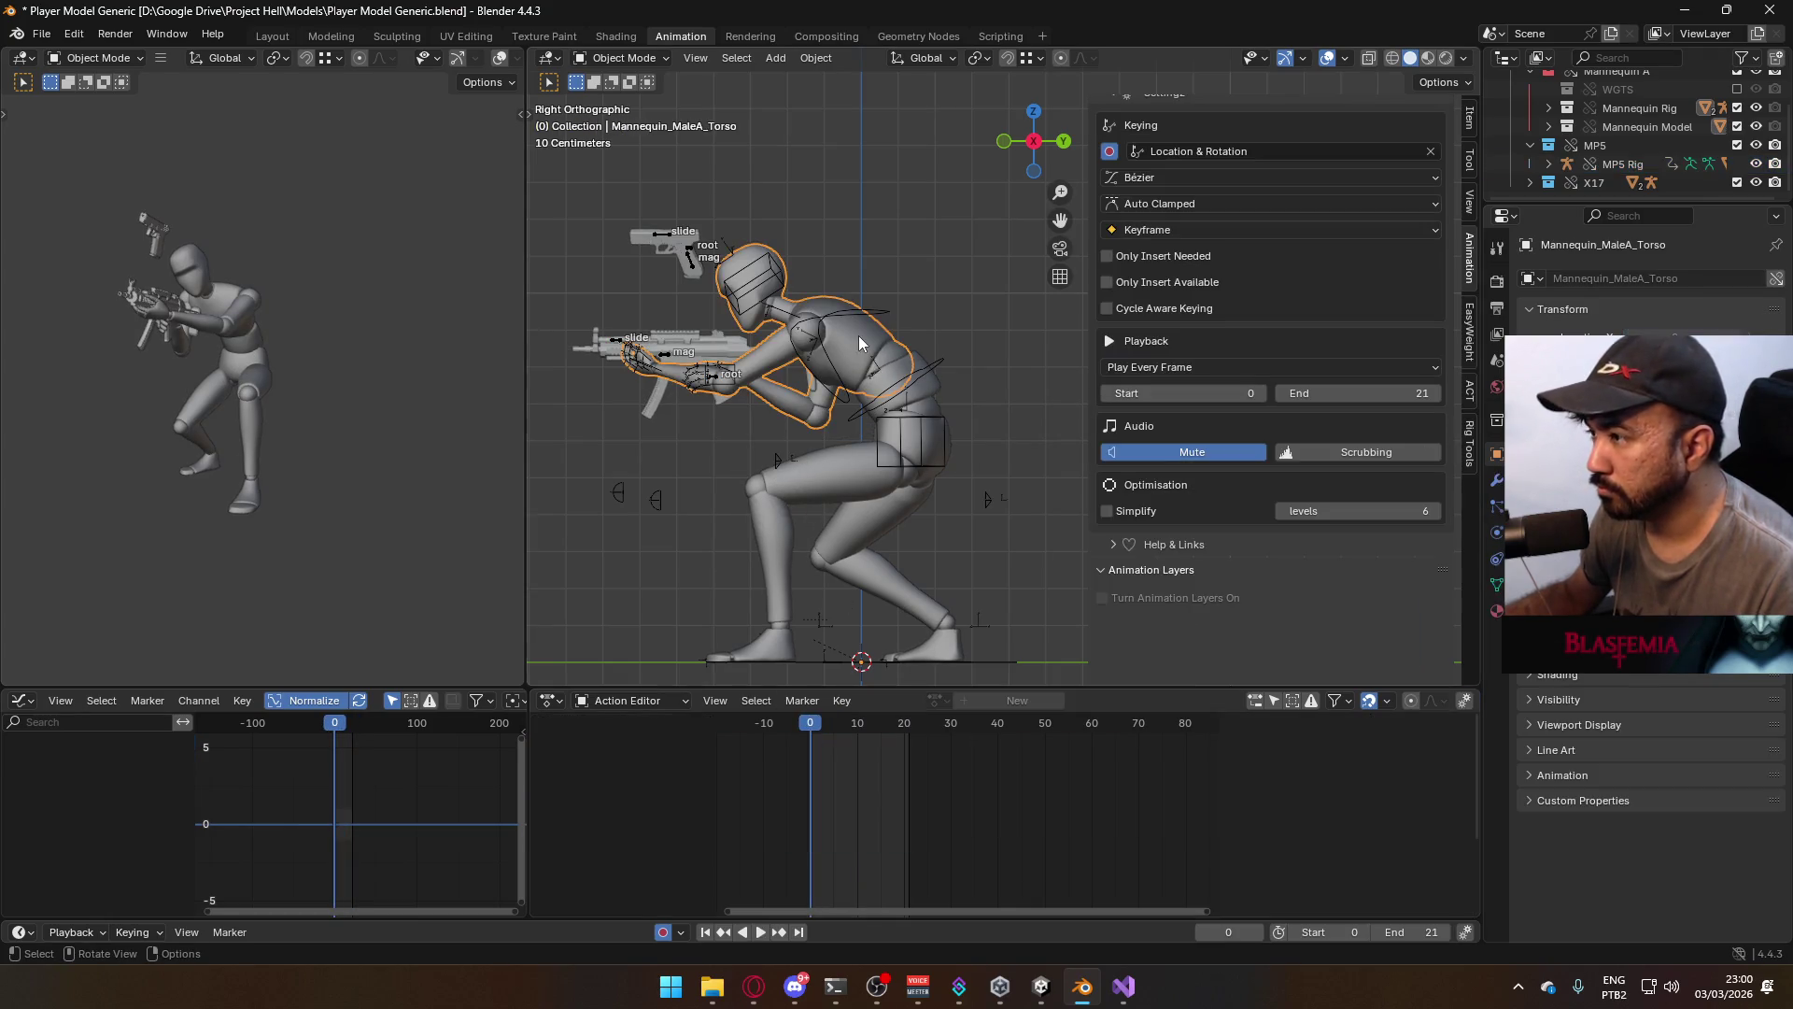
Save the blend file and export the mannequin as 'Model@ADS Primary Crouch Look Down.fbx'
click(939, 397)
key(ctrl+s)
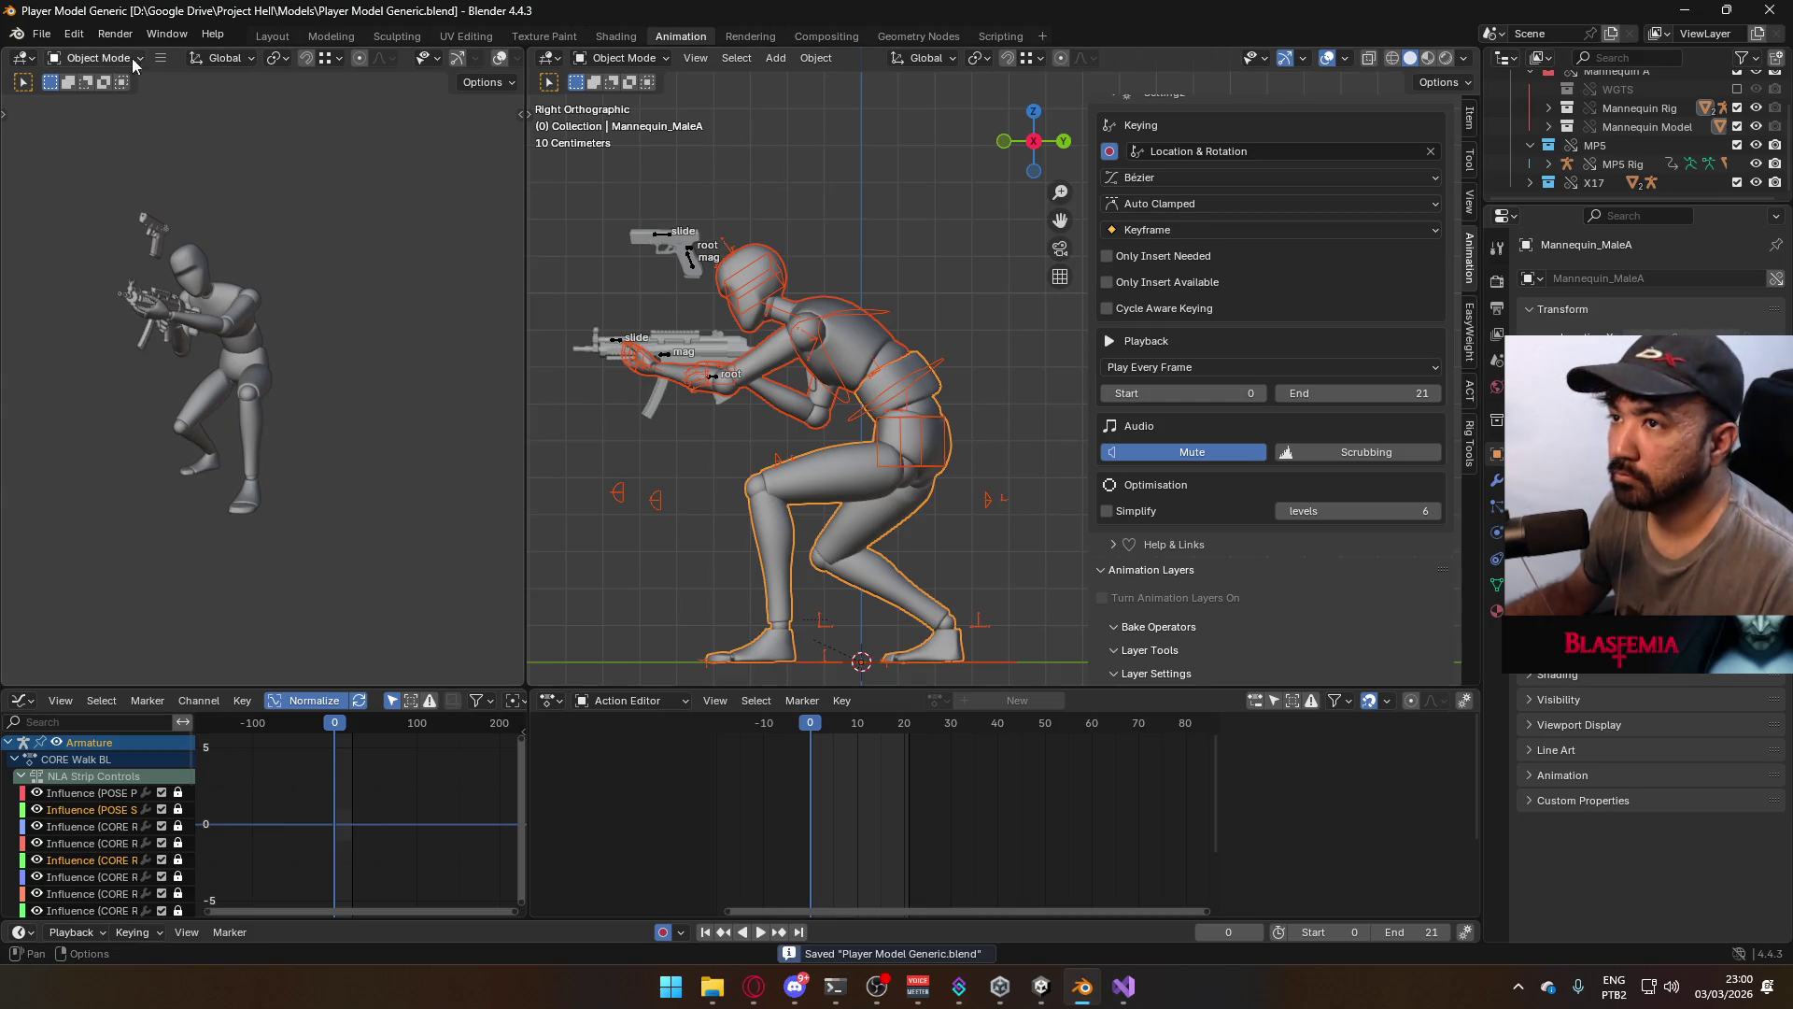
click(42, 35)
mouse_move(140, 315)
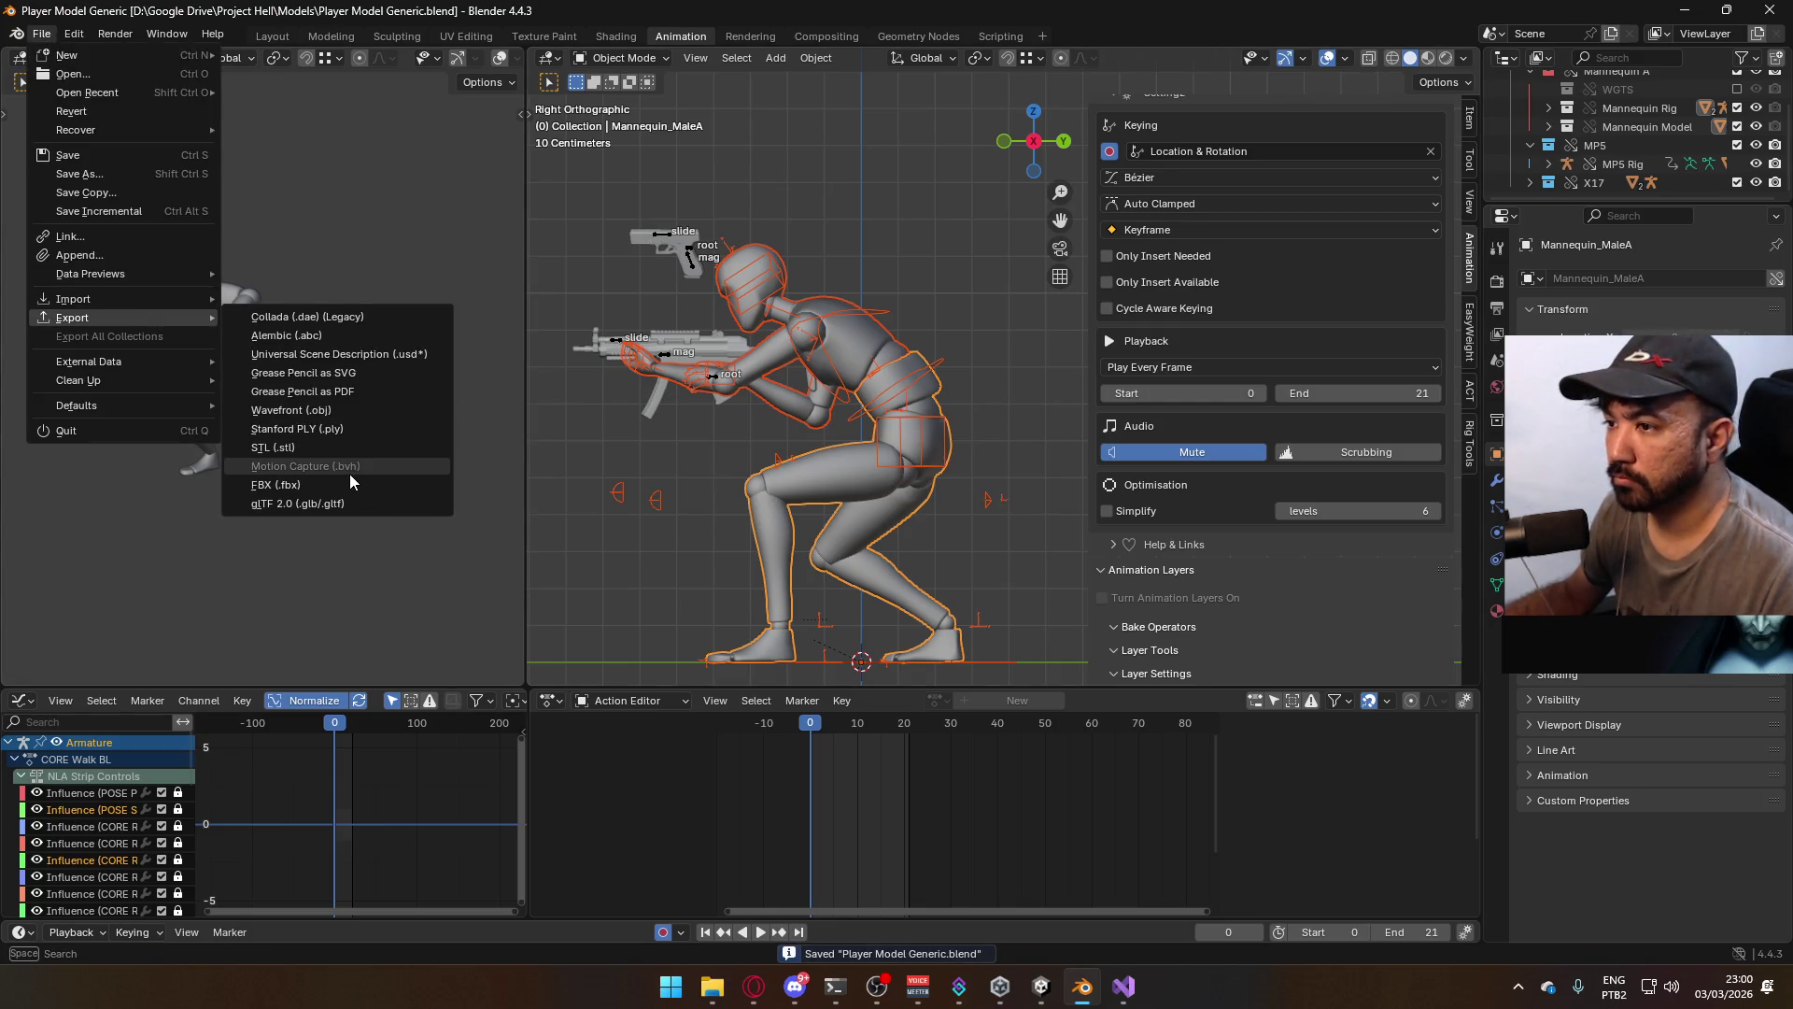
click(350, 474)
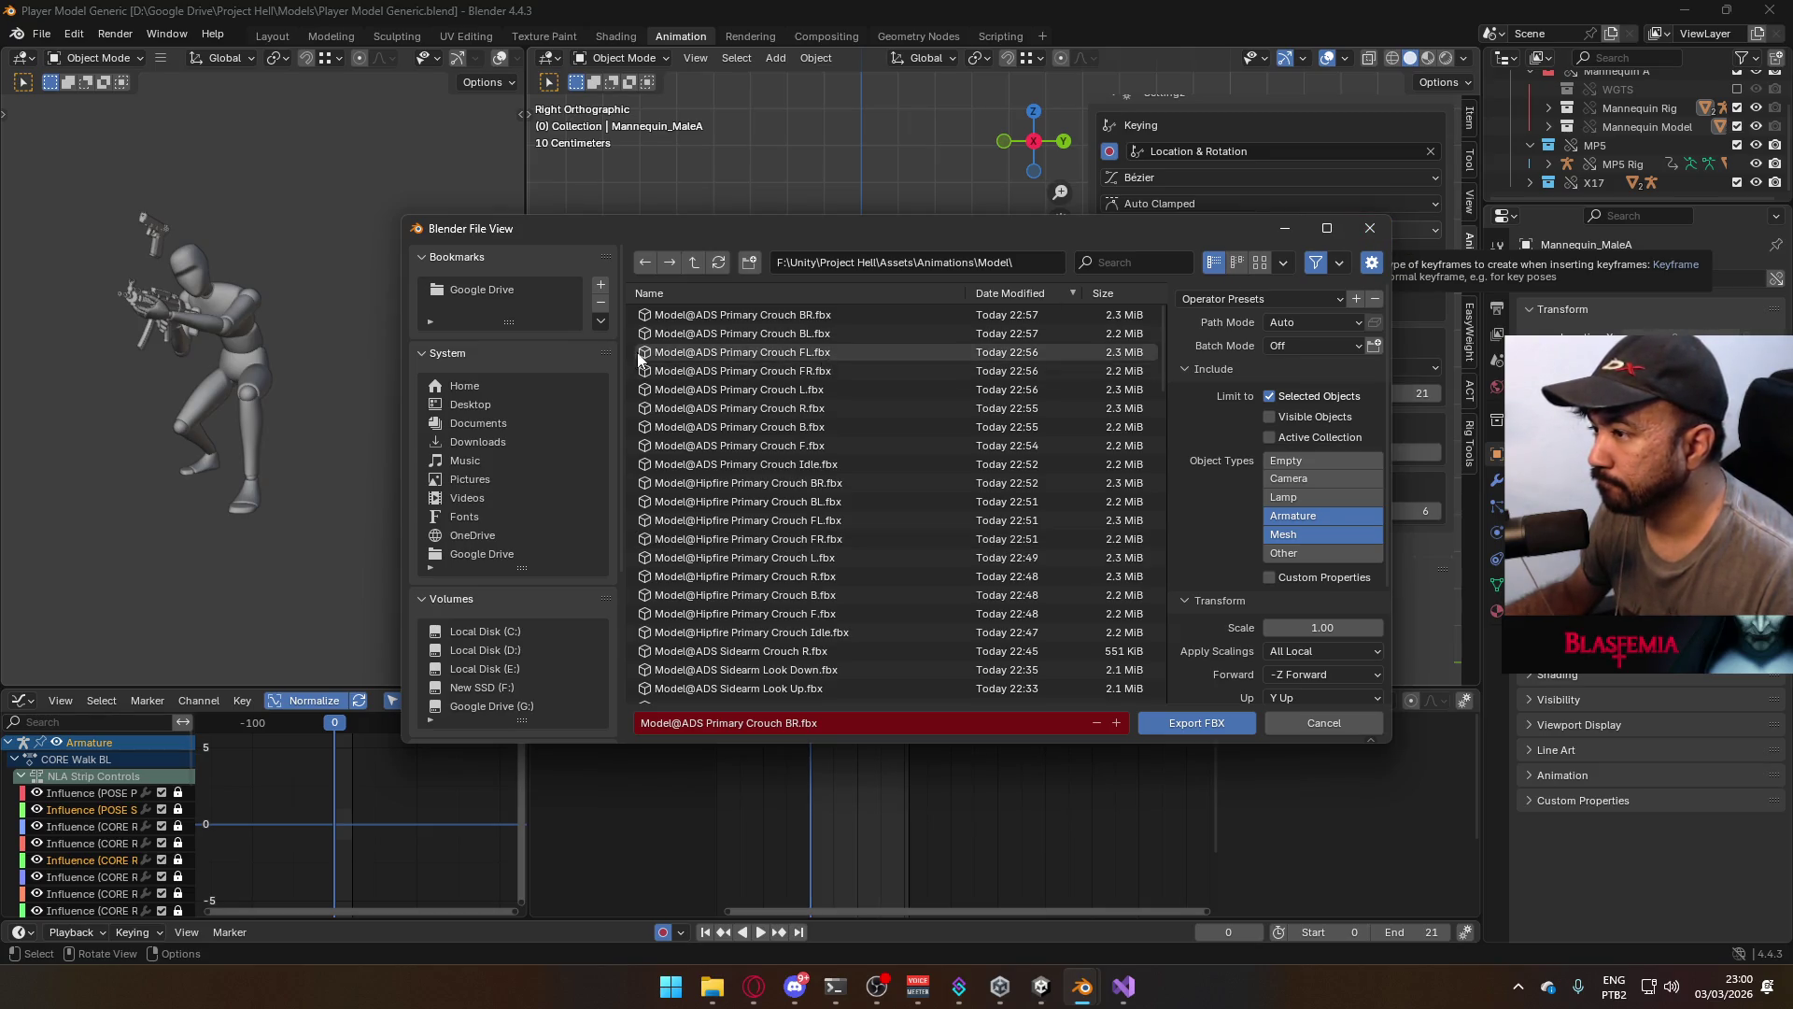
click(816, 723)
key(Return)
click(843, 729)
click(794, 723)
text(Look Down)
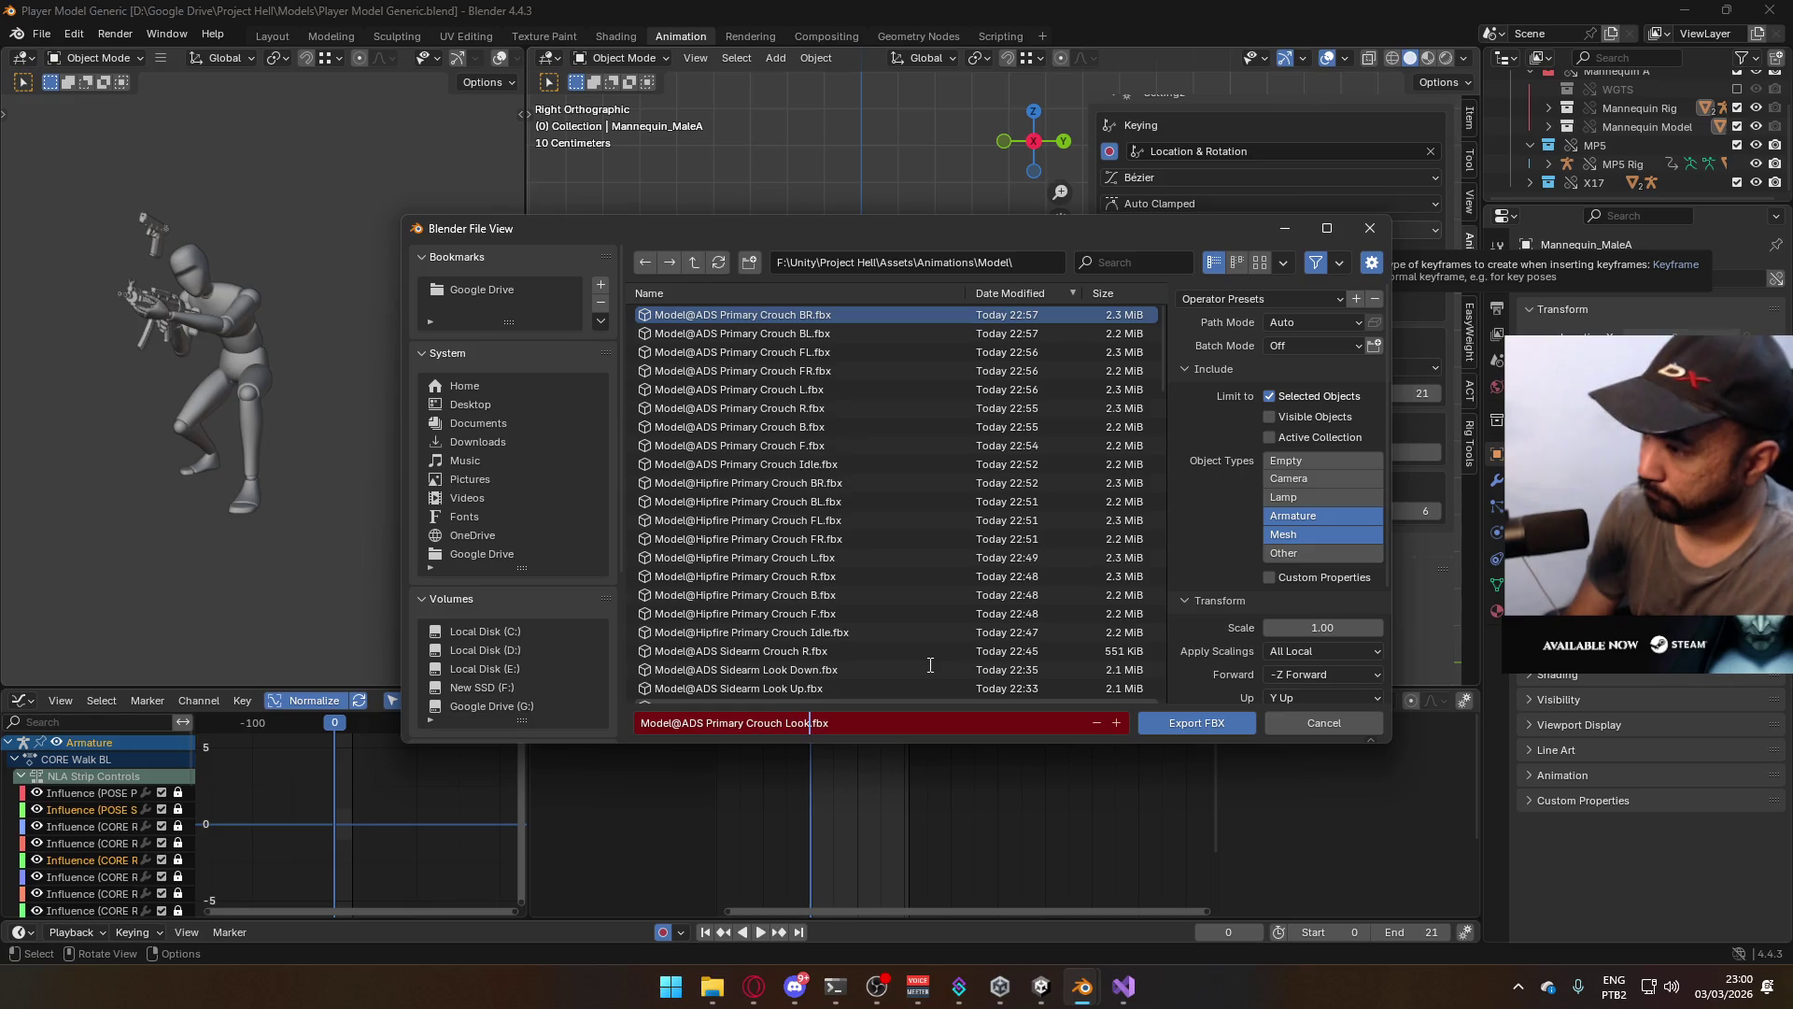
key(Return)
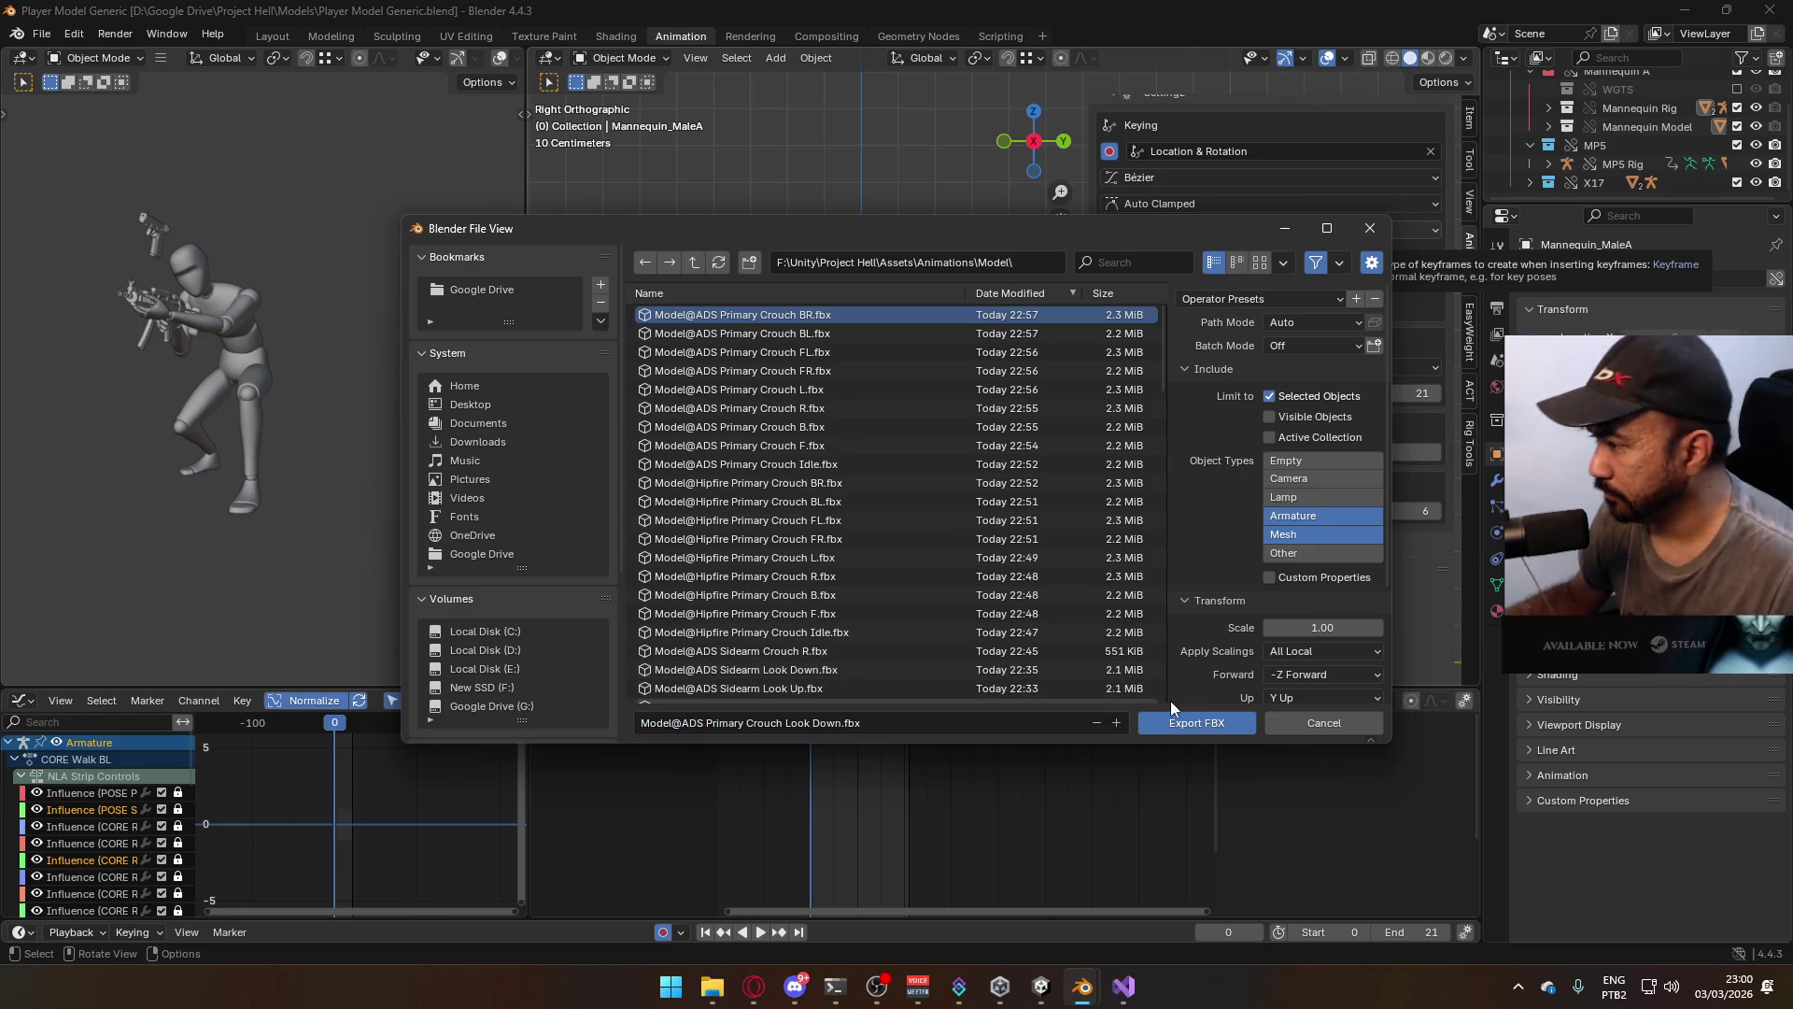
click(1196, 723)
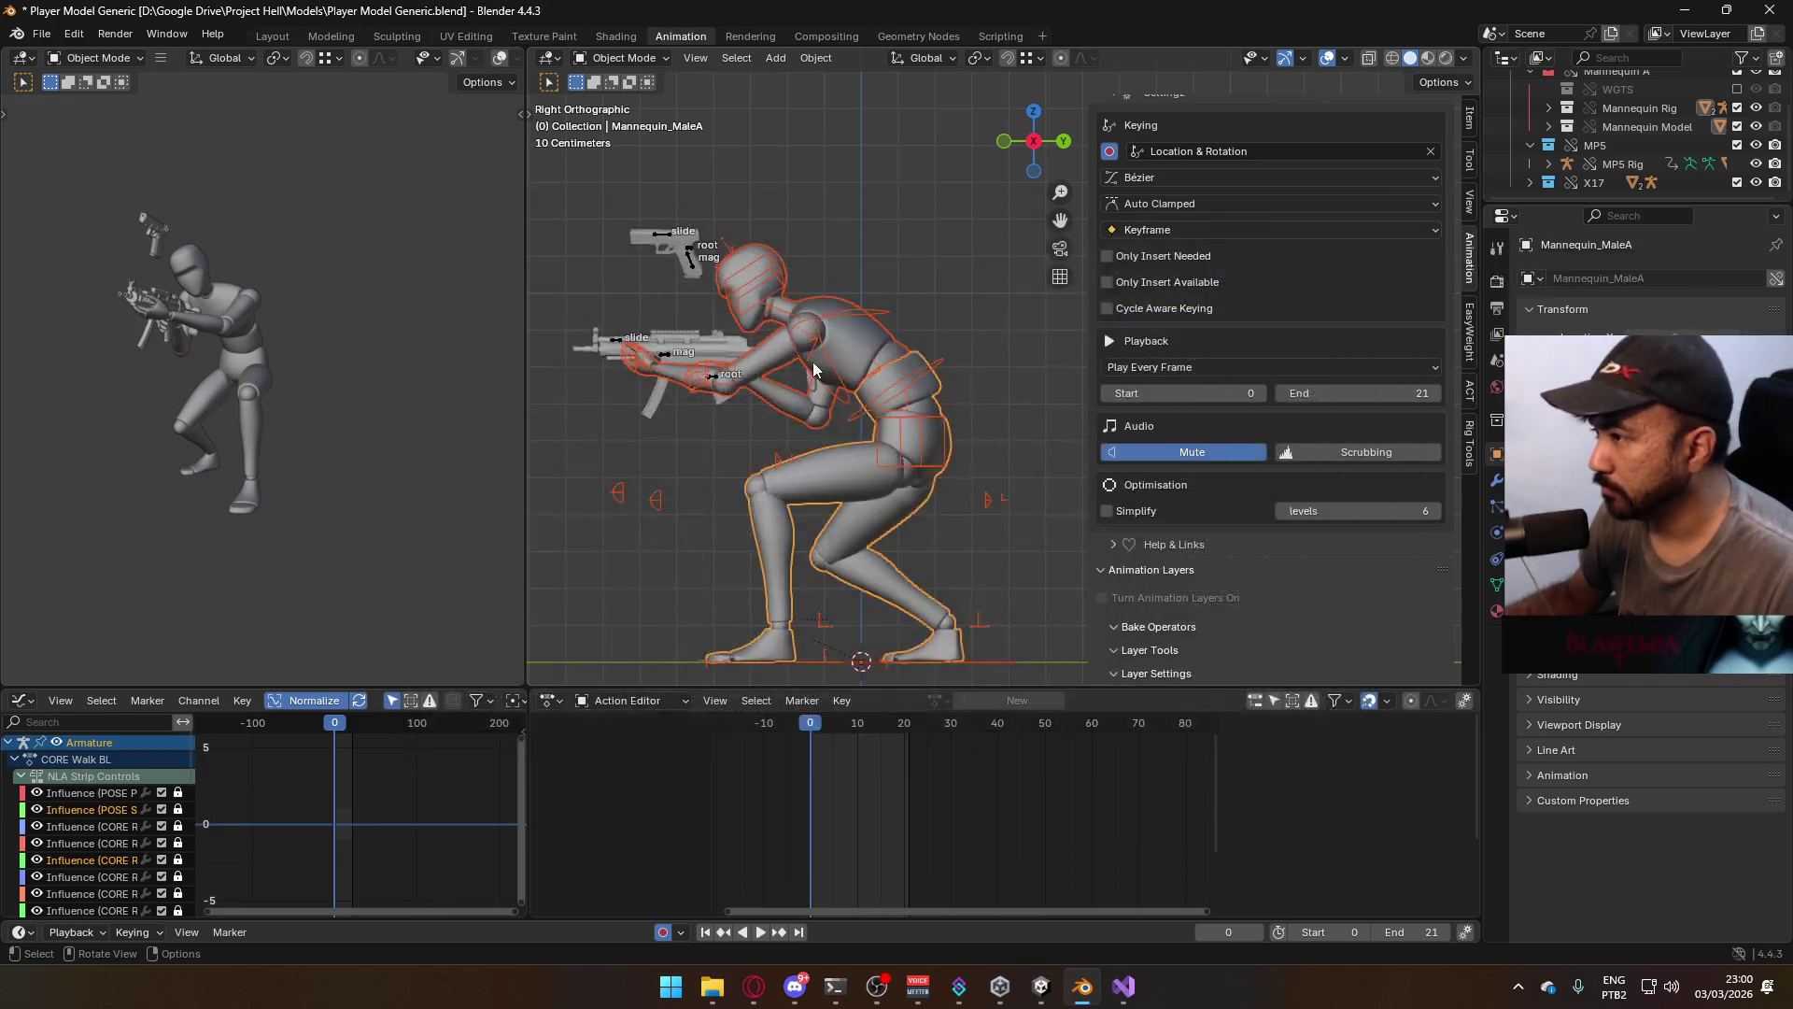
Play back the current crouch animation with the MP5 Rig and Armature selected
click(666, 364)
scroll(1392, 635, down, 1)
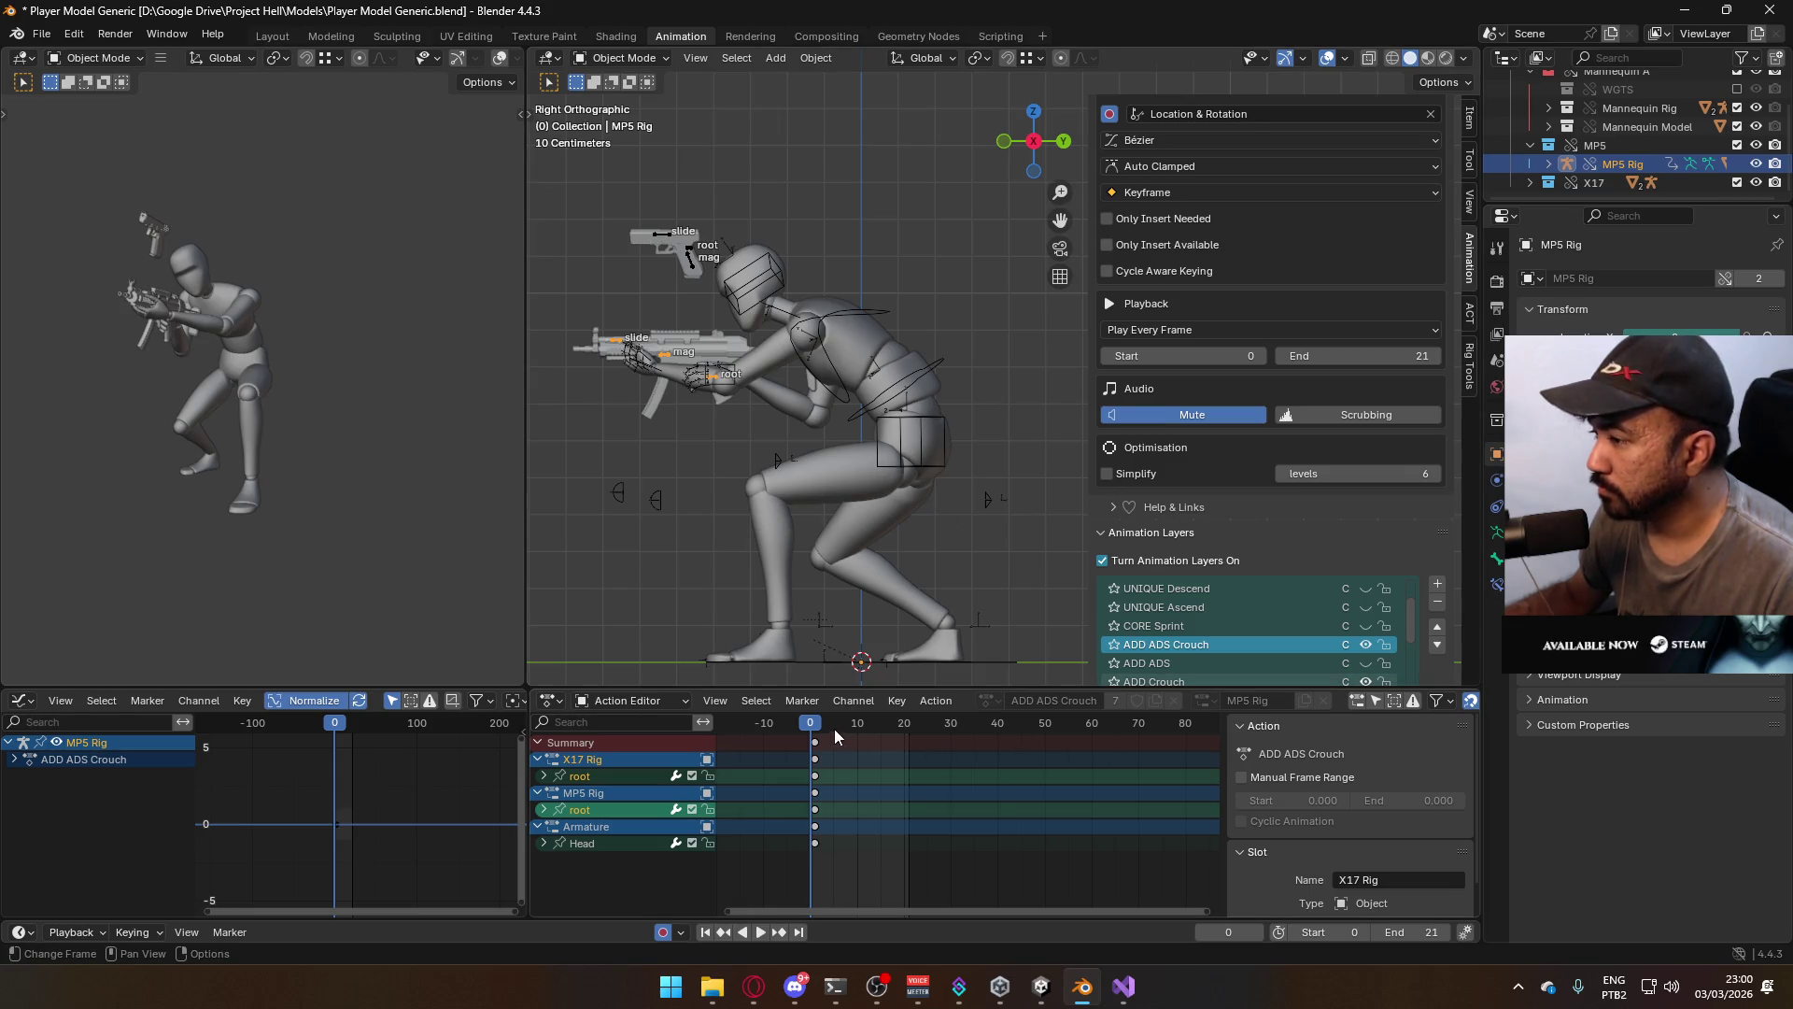
key(space)
key(Escape)
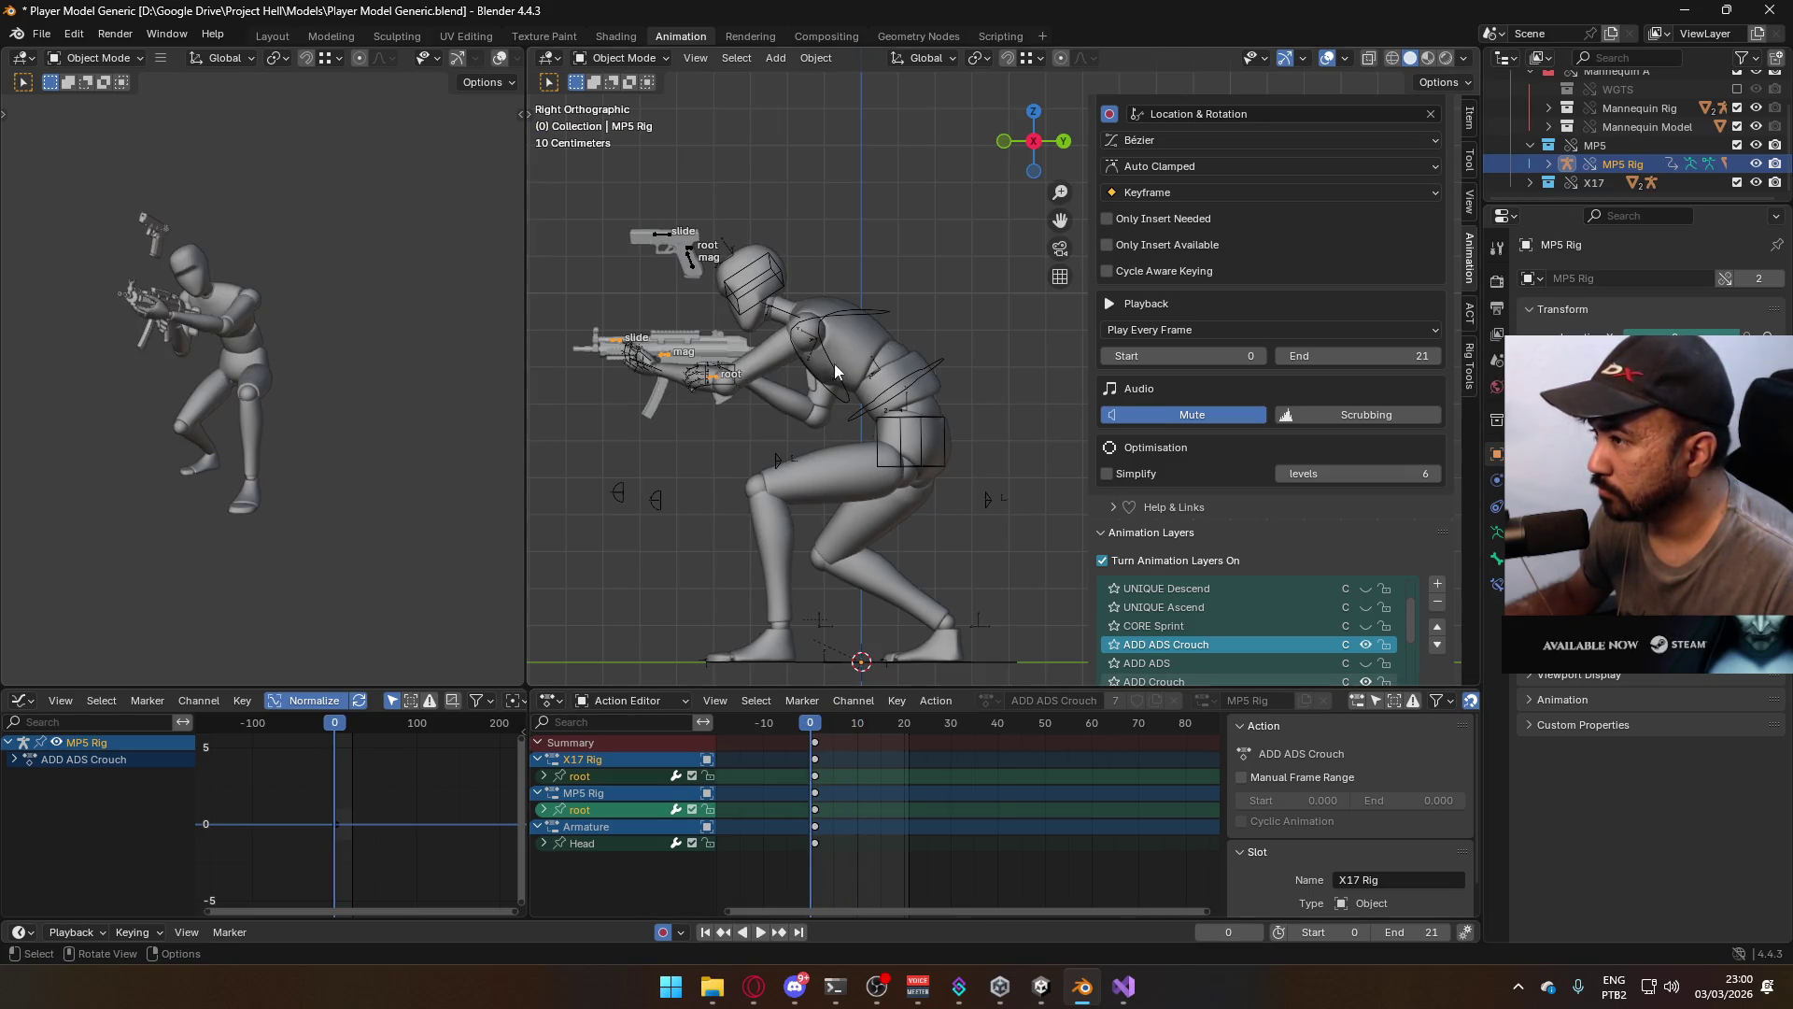
click(910, 439)
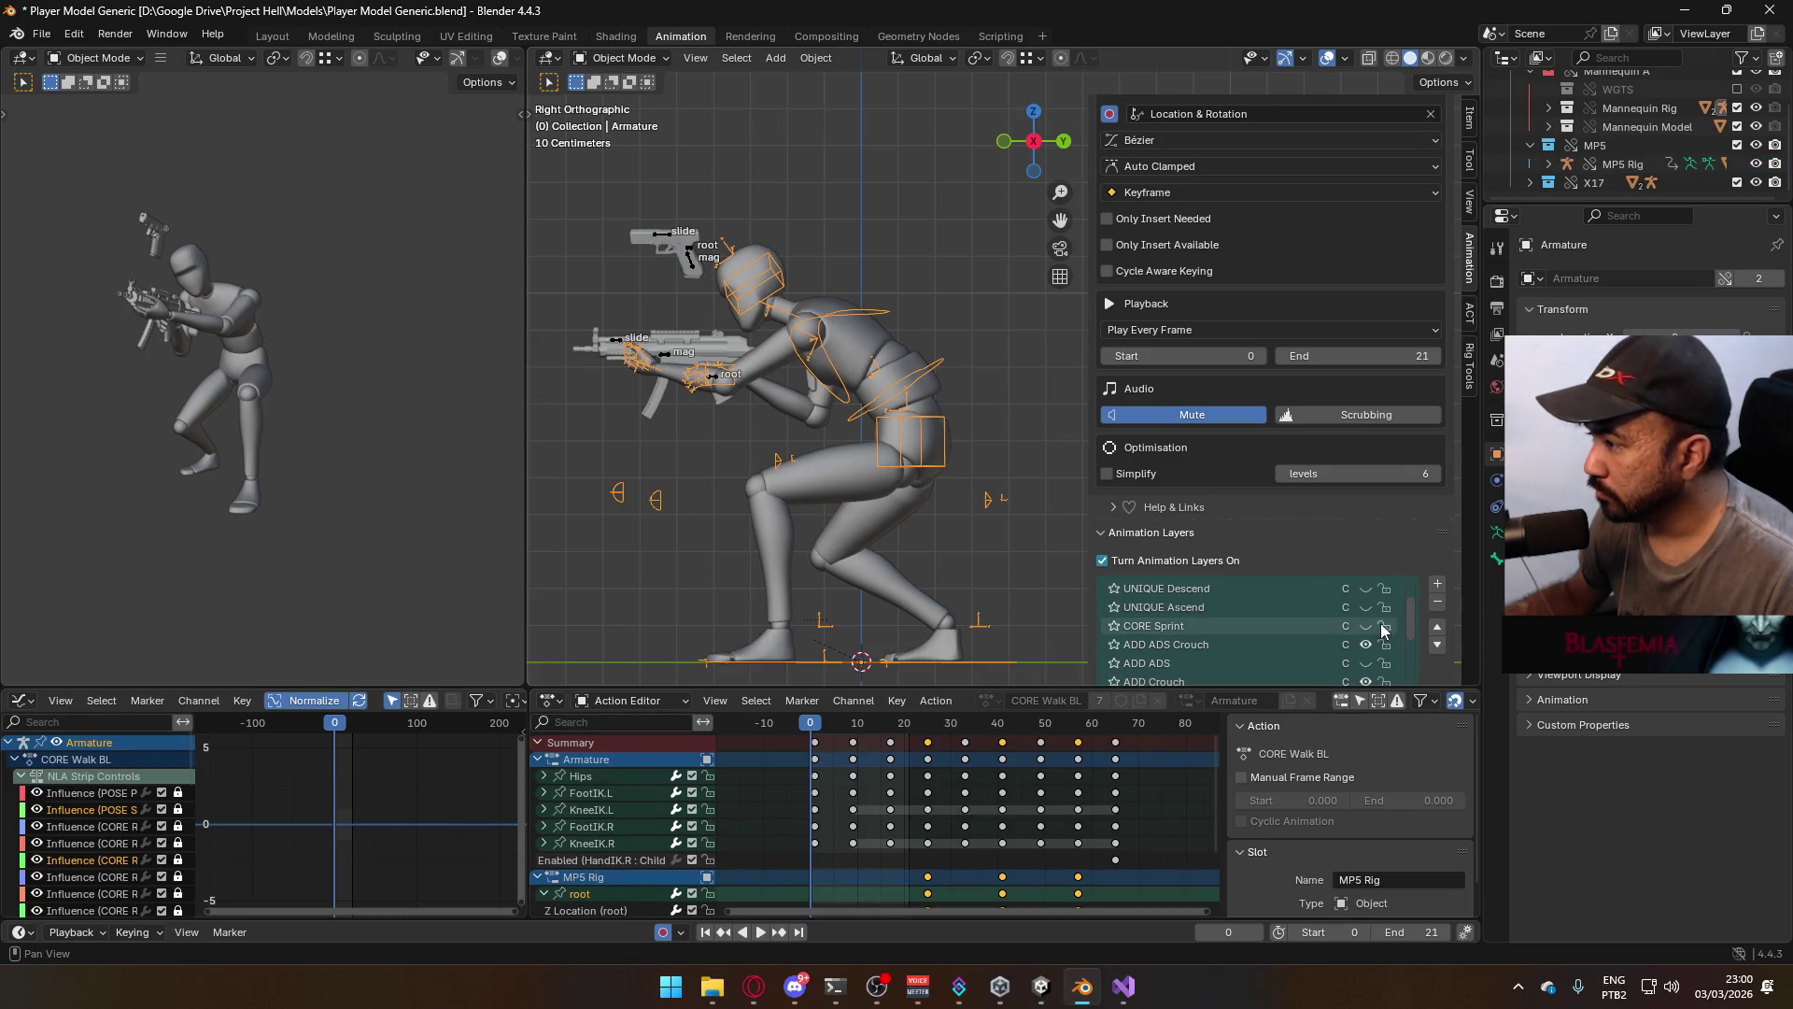
scroll(1378, 631, up, 3)
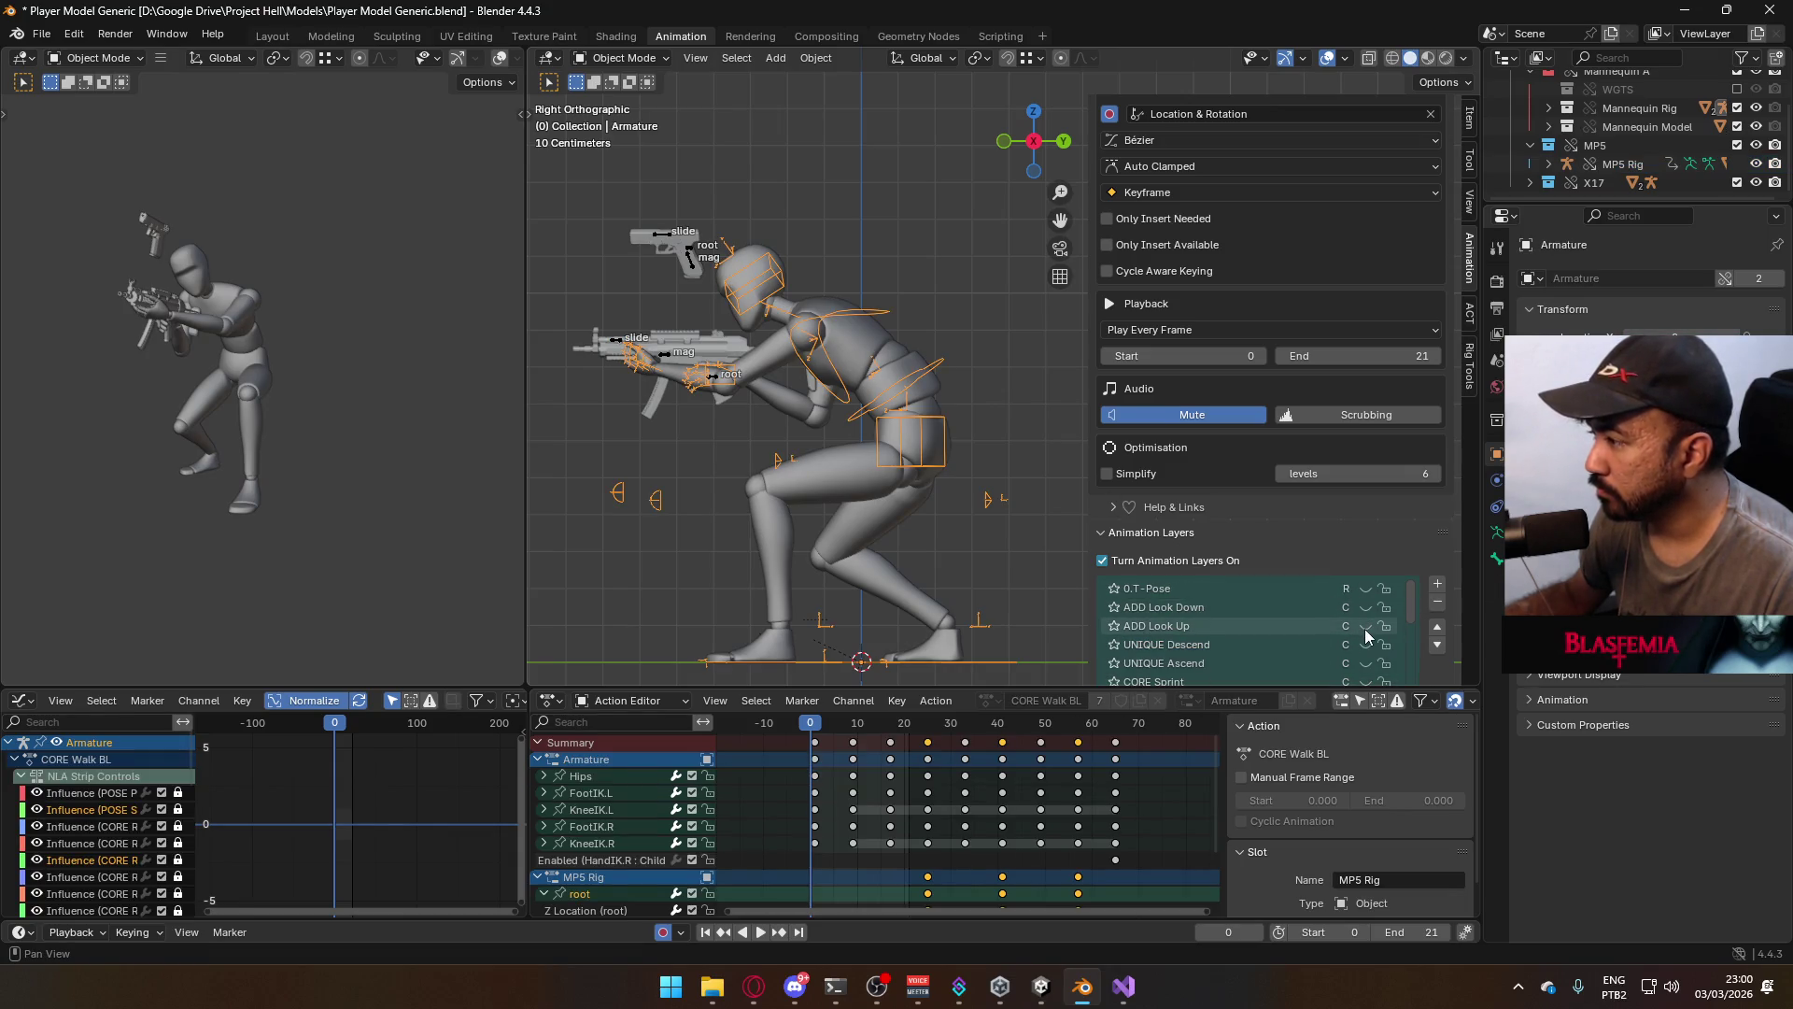
Preview the MP5 rig's ADD Look Up layer, then hide it again
click(1624, 165)
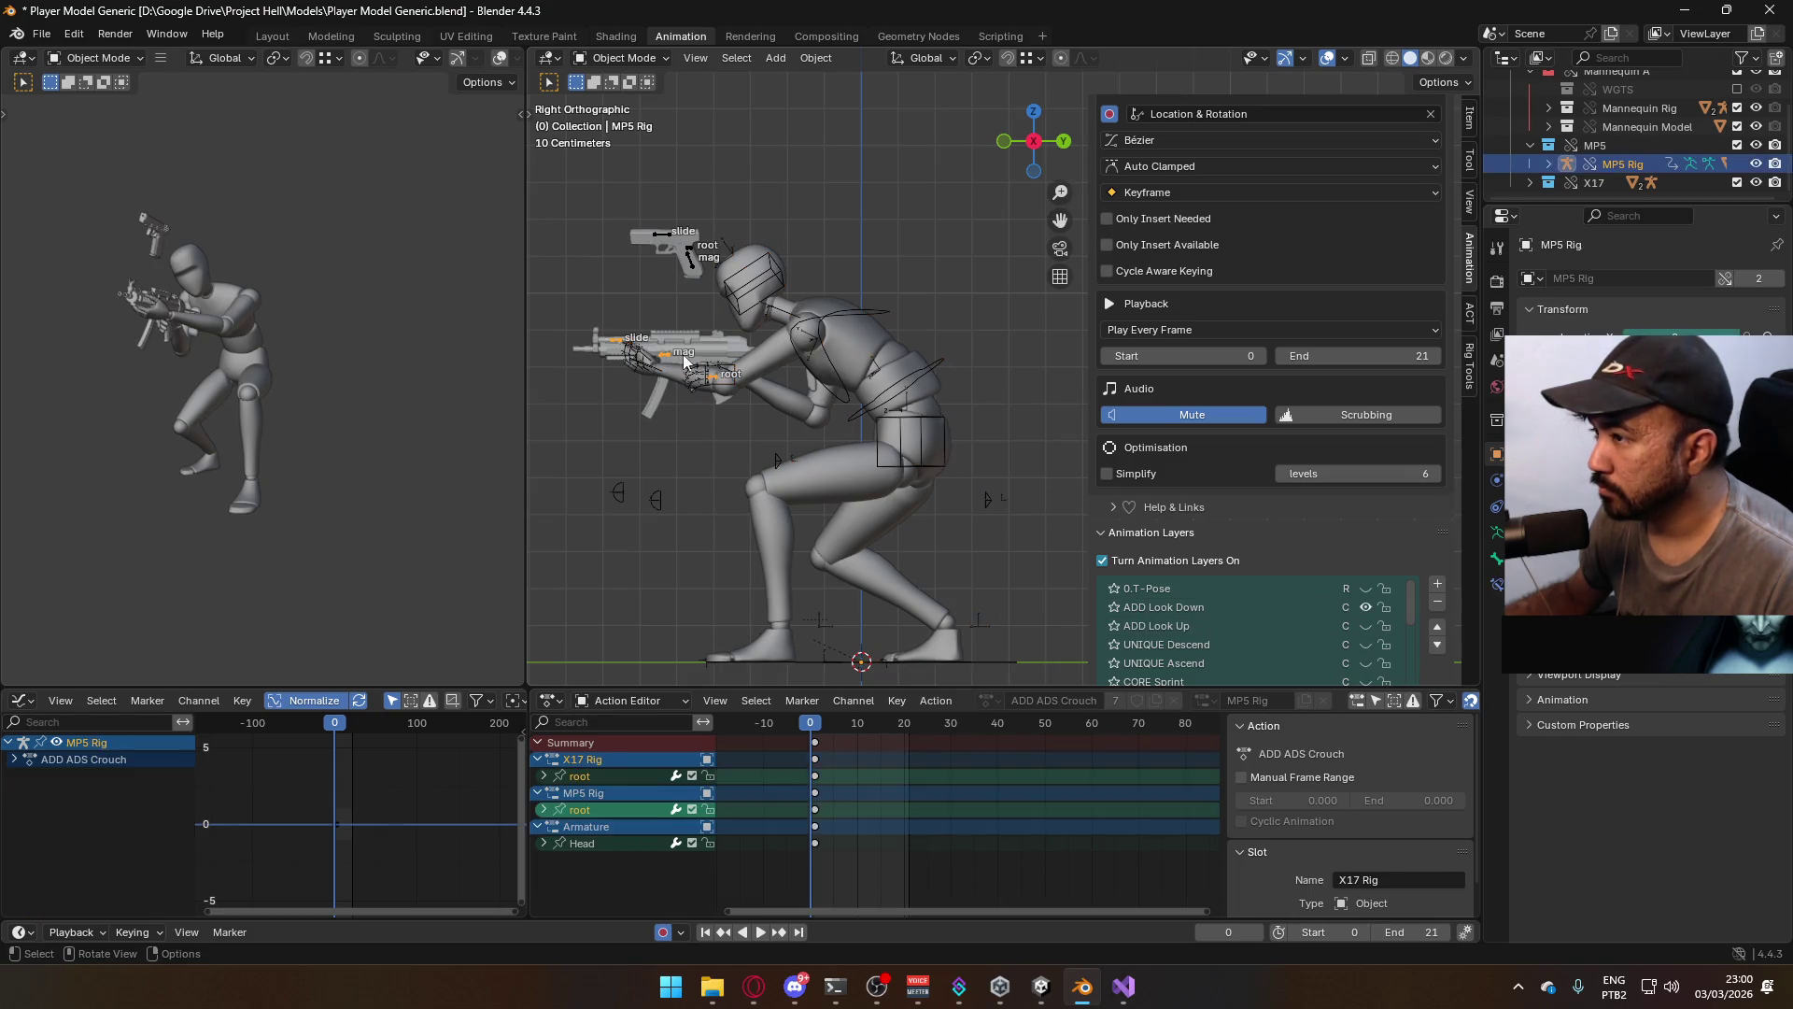
click(1398, 626)
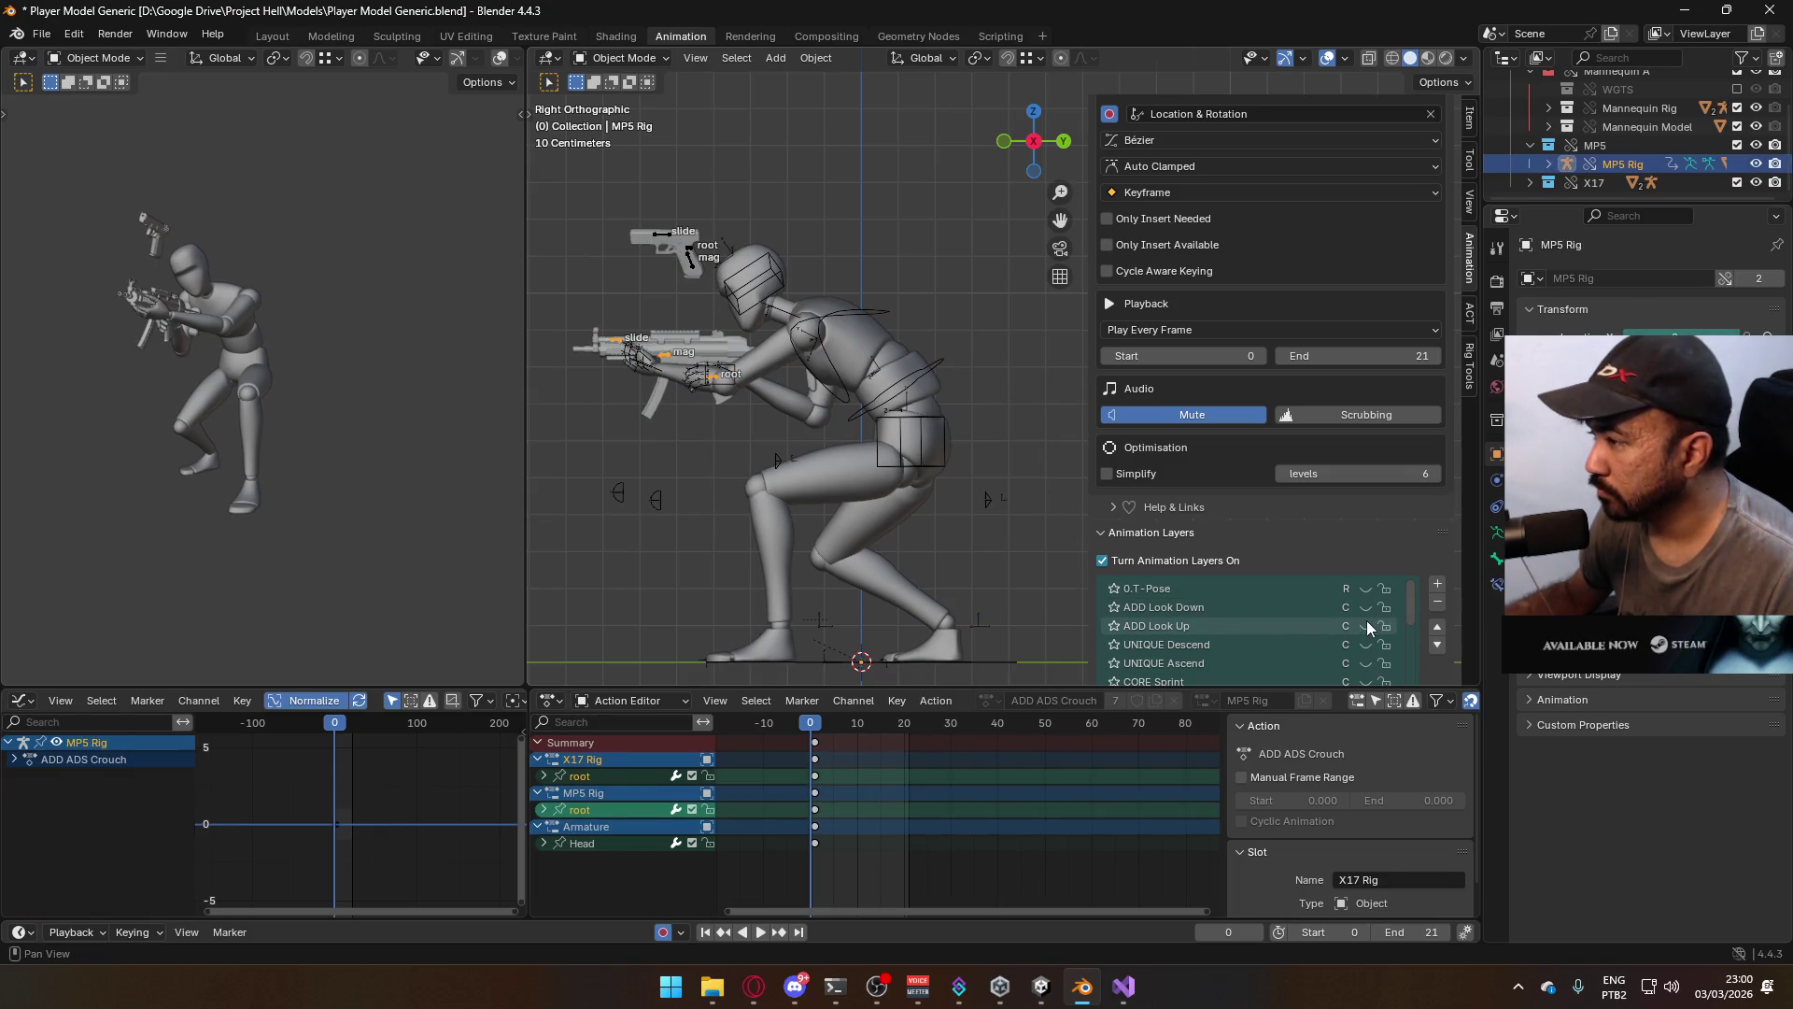
key(space)
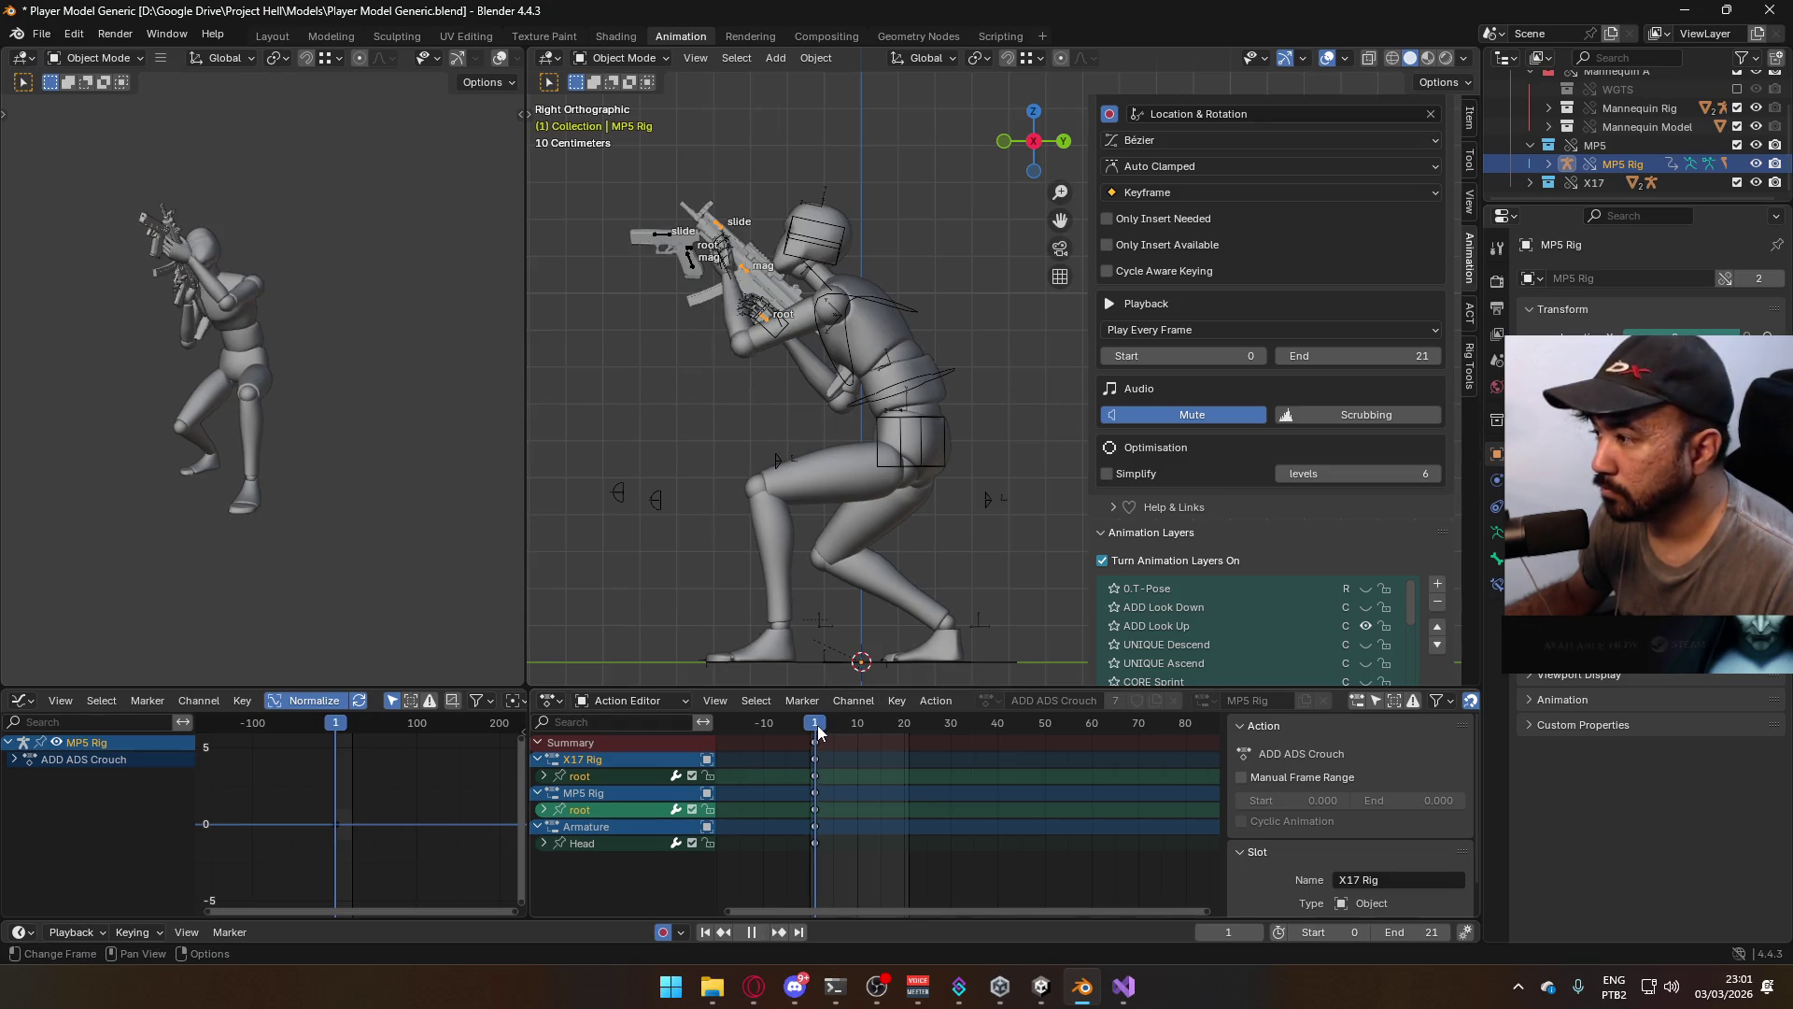
scroll(1292, 611, down, 3)
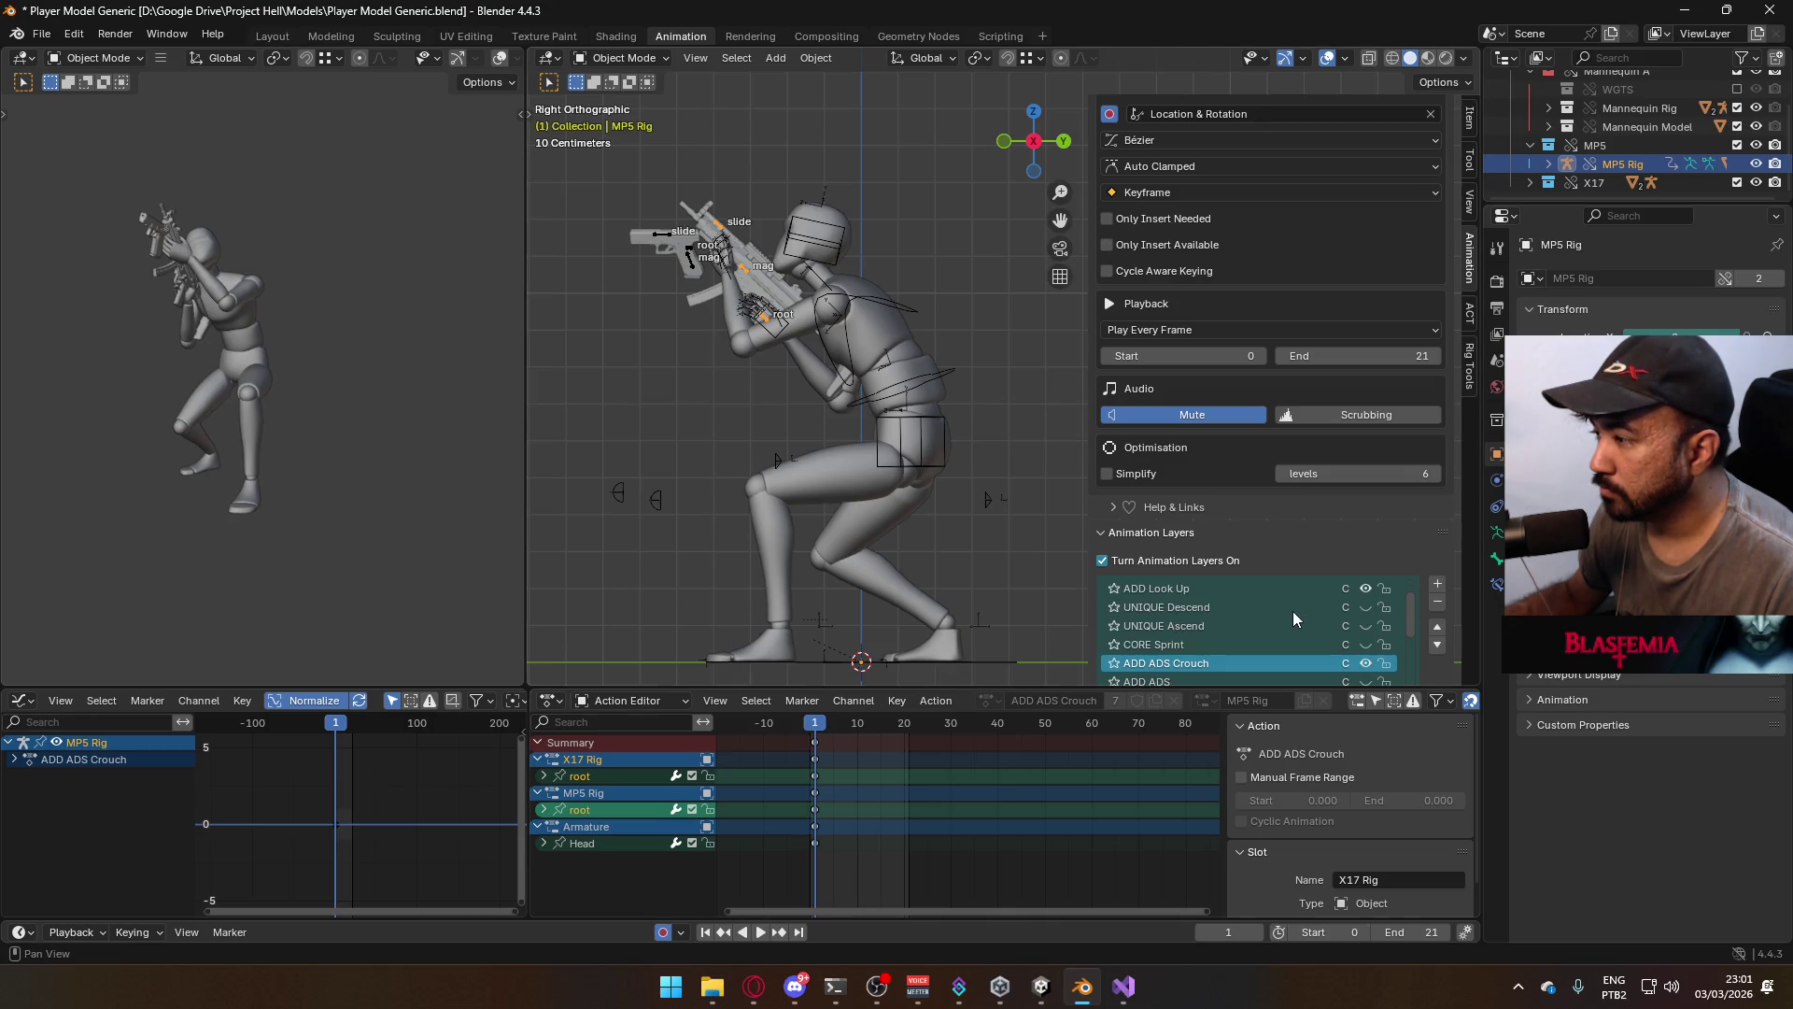
scroll(1334, 643, up, 3)
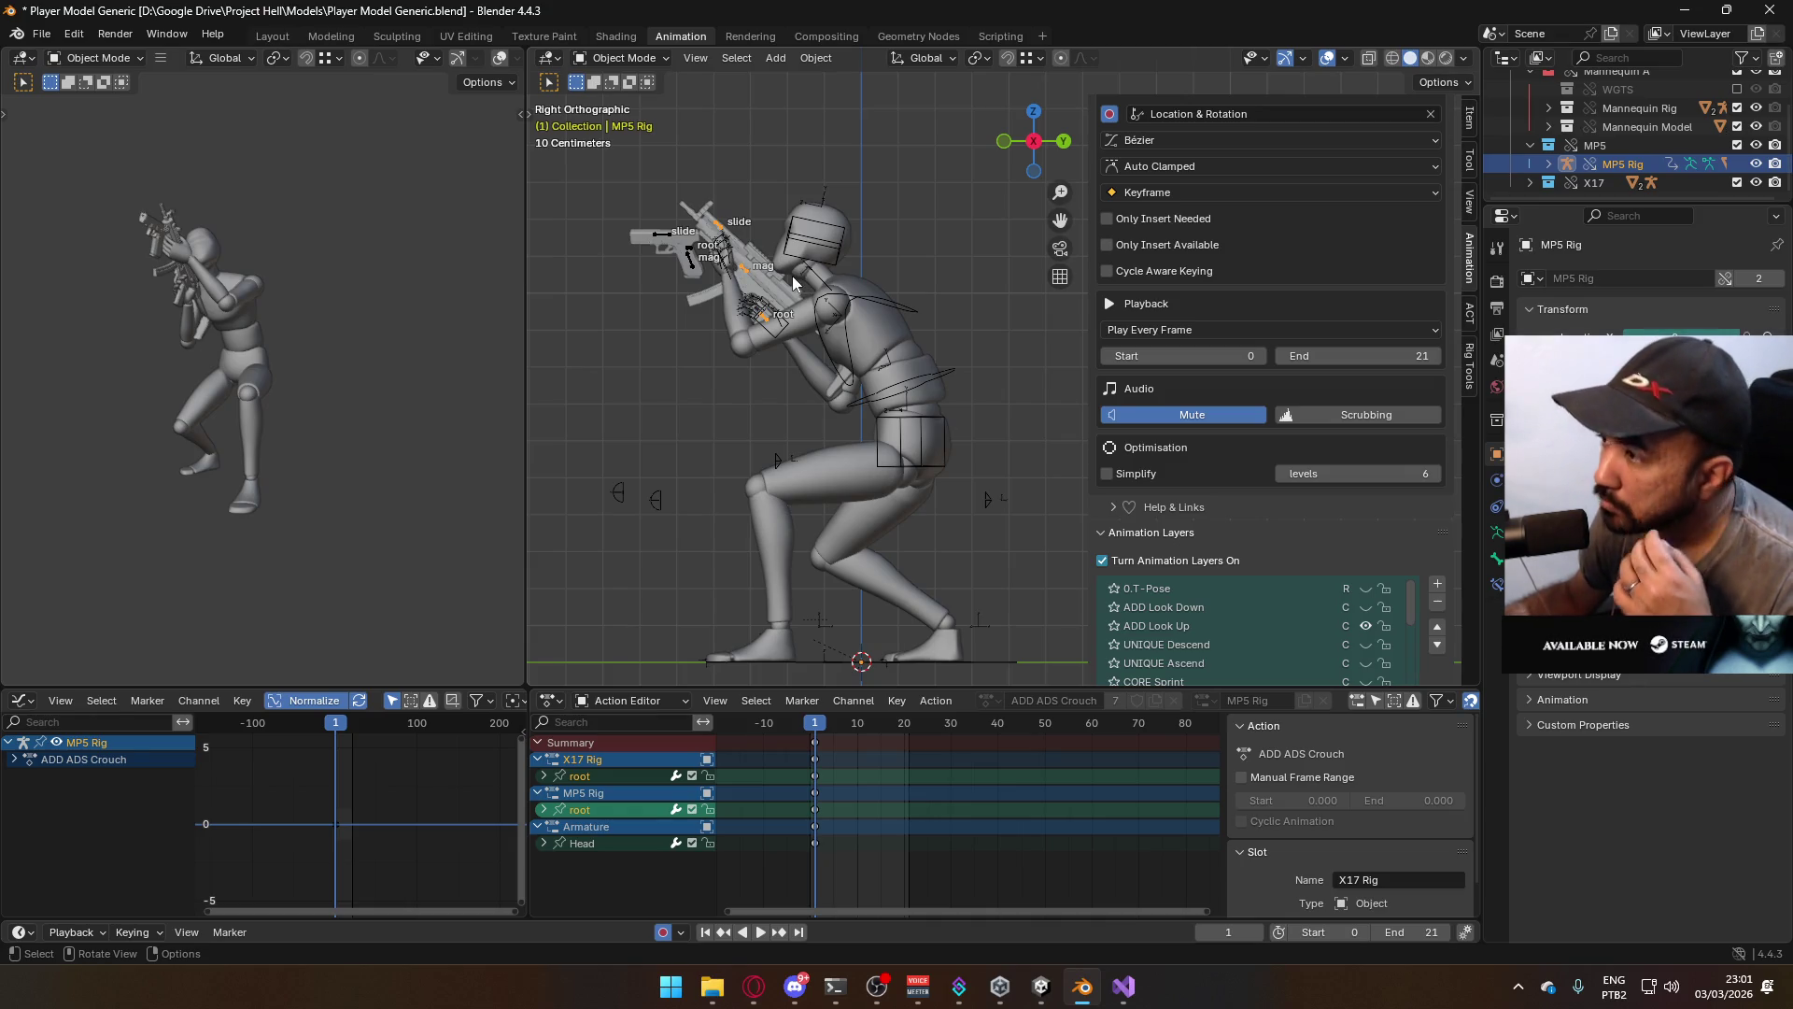
click(1363, 625)
click(1364, 625)
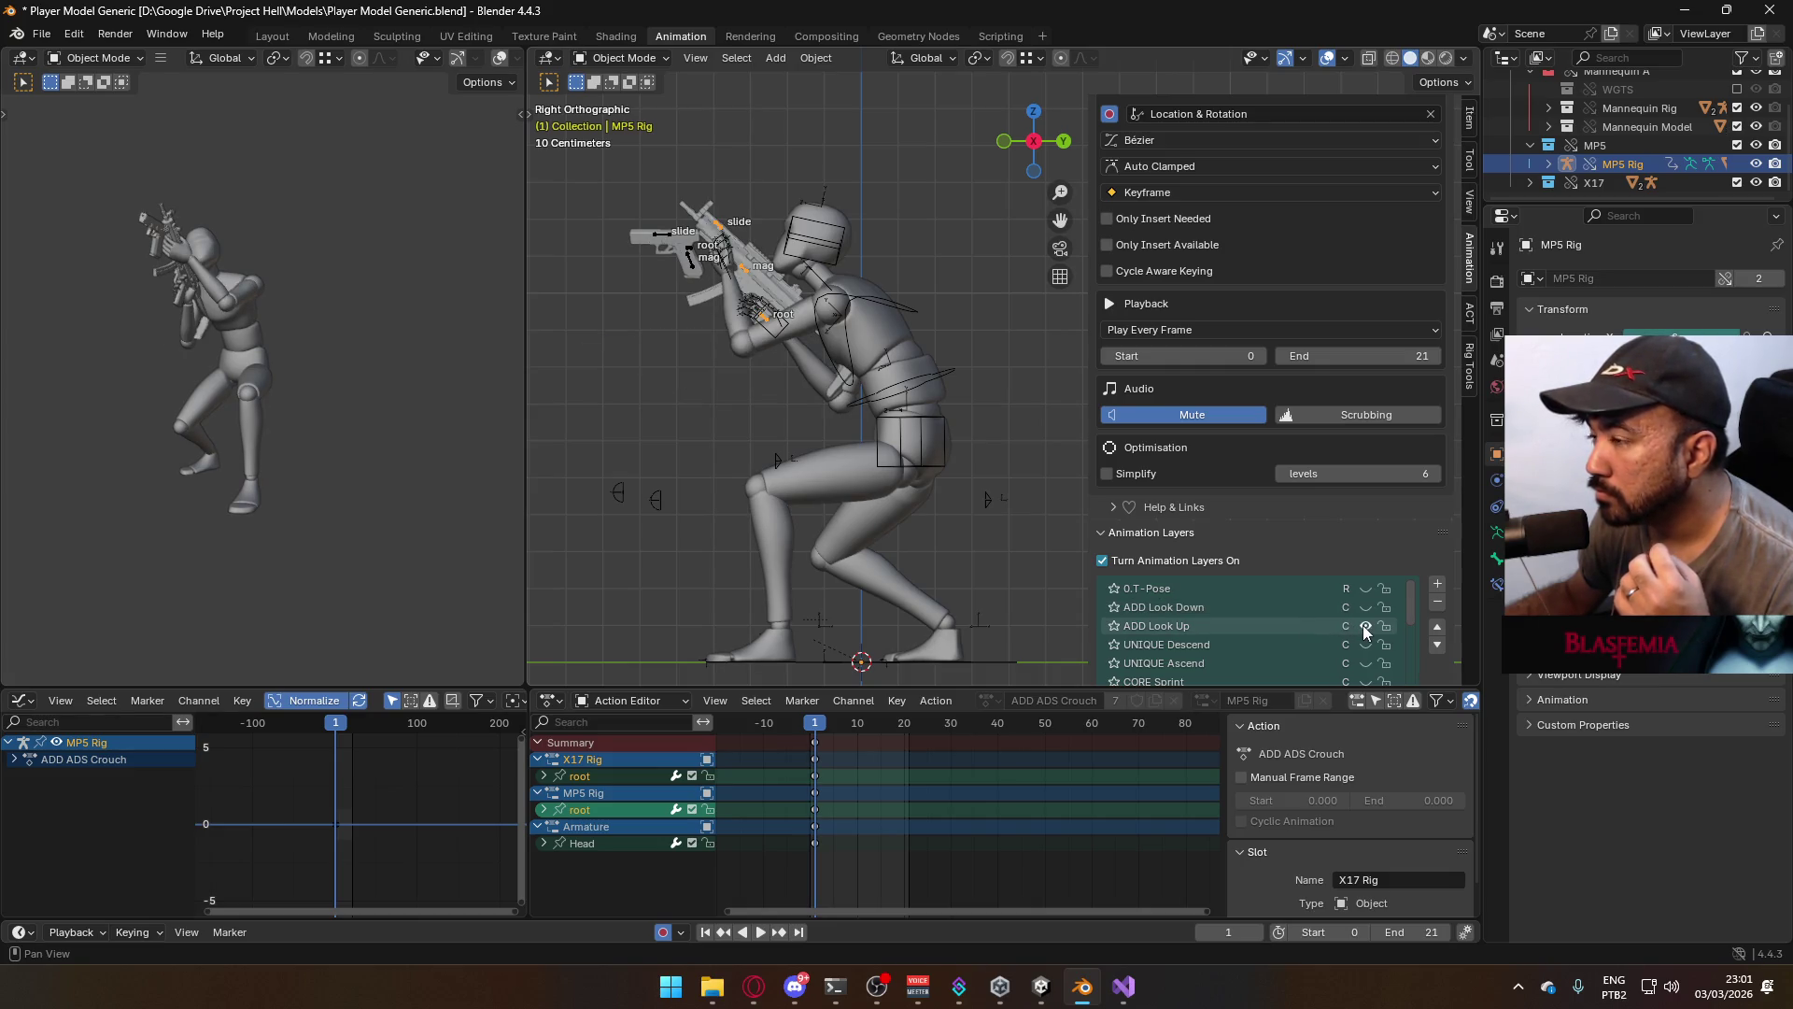
click(1364, 624)
scroll(1369, 551, down, 2)
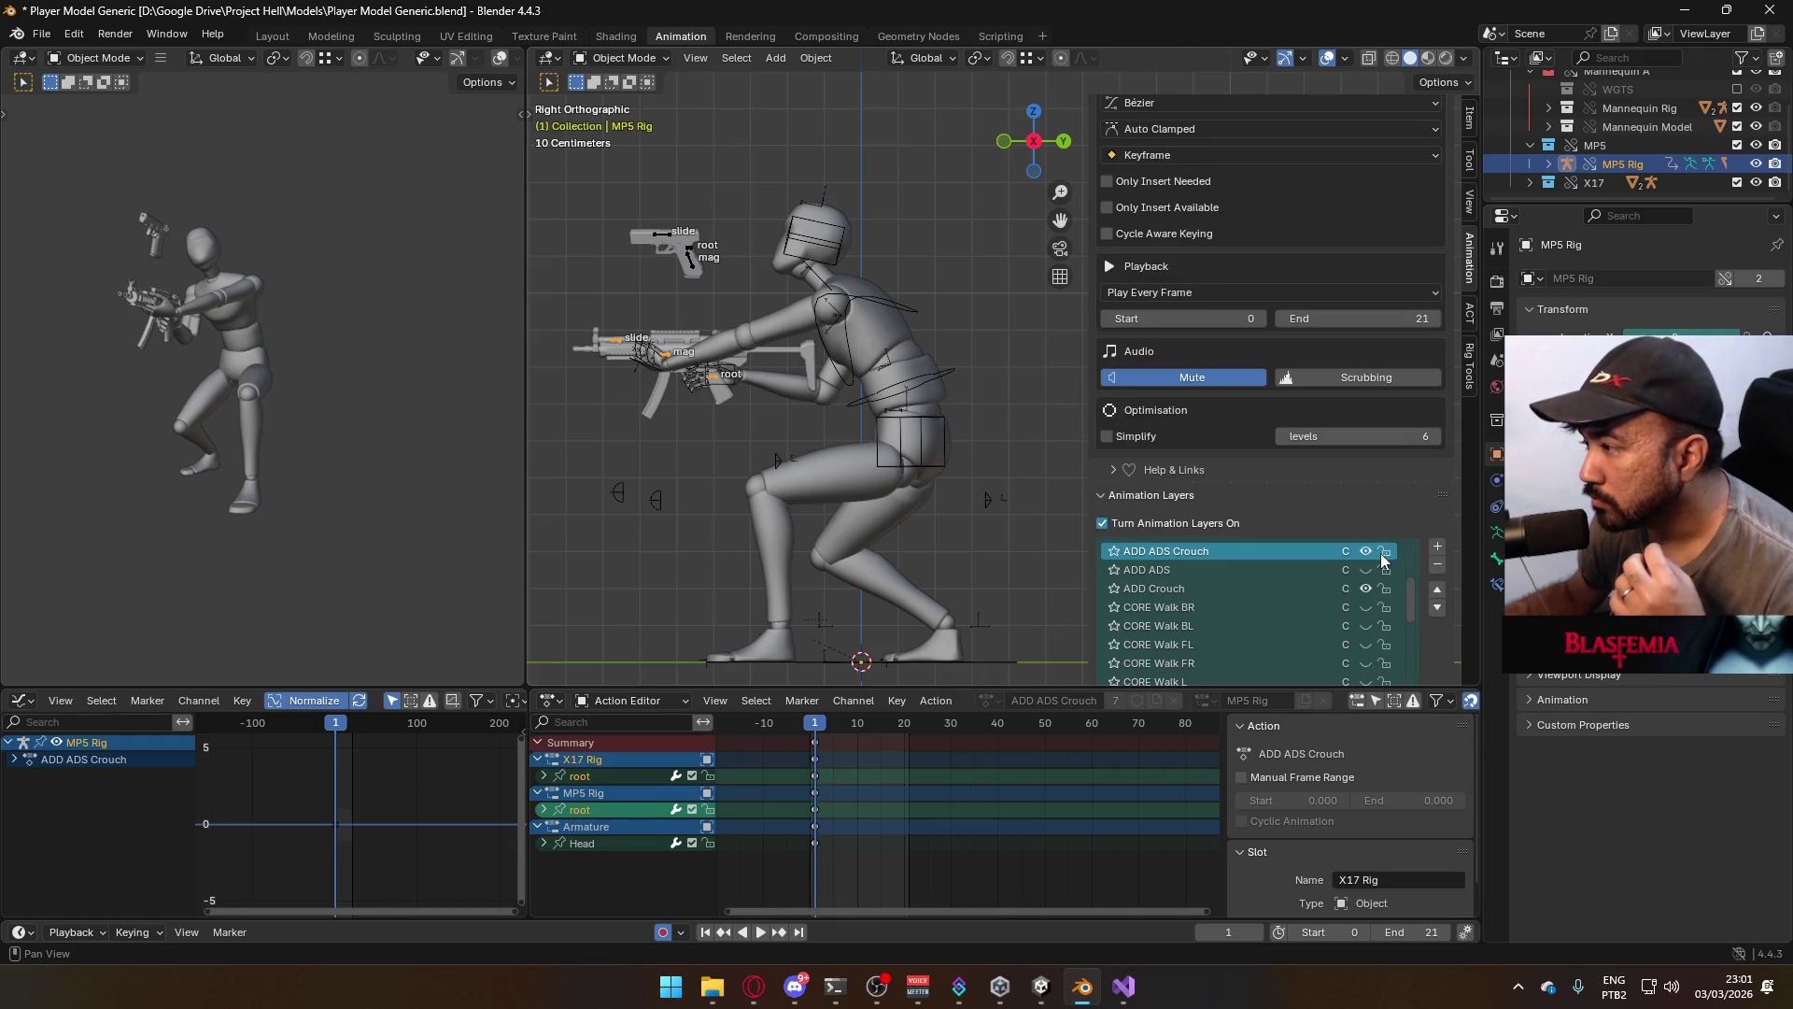
scroll(1382, 558, up, 1)
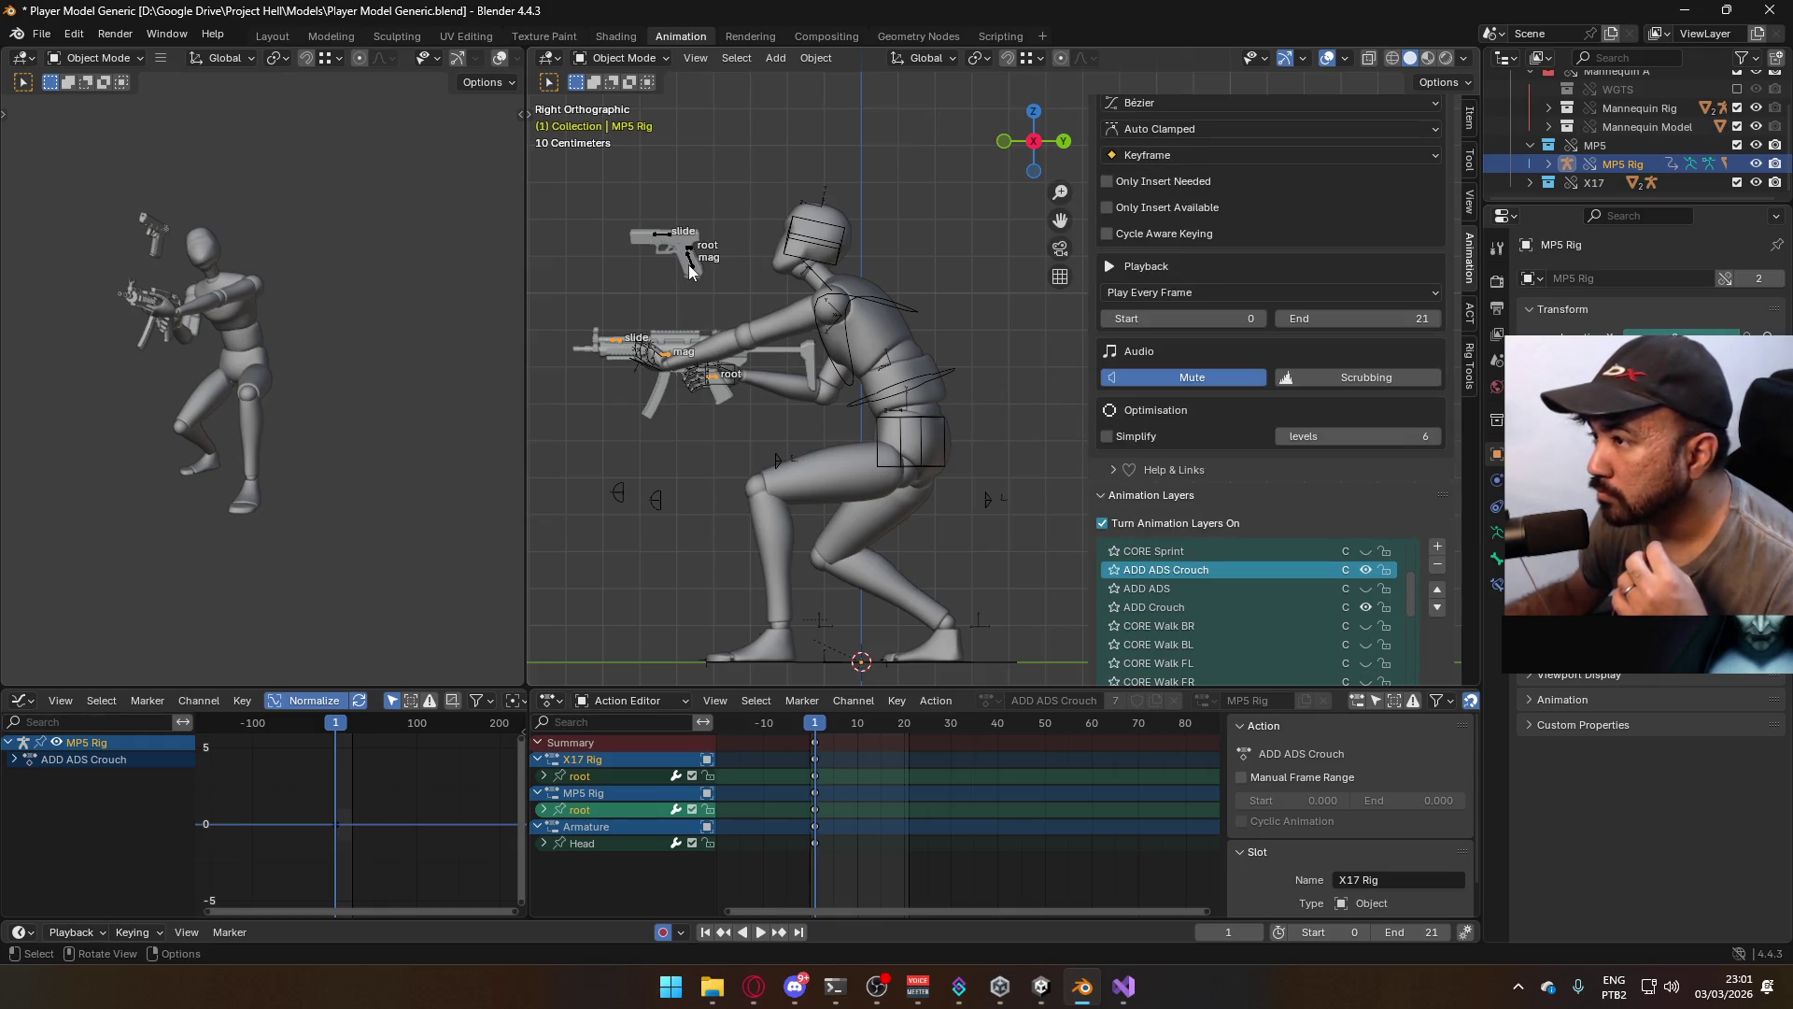
Select the Armature, then make the X17 pistol rig active
click(881, 327)
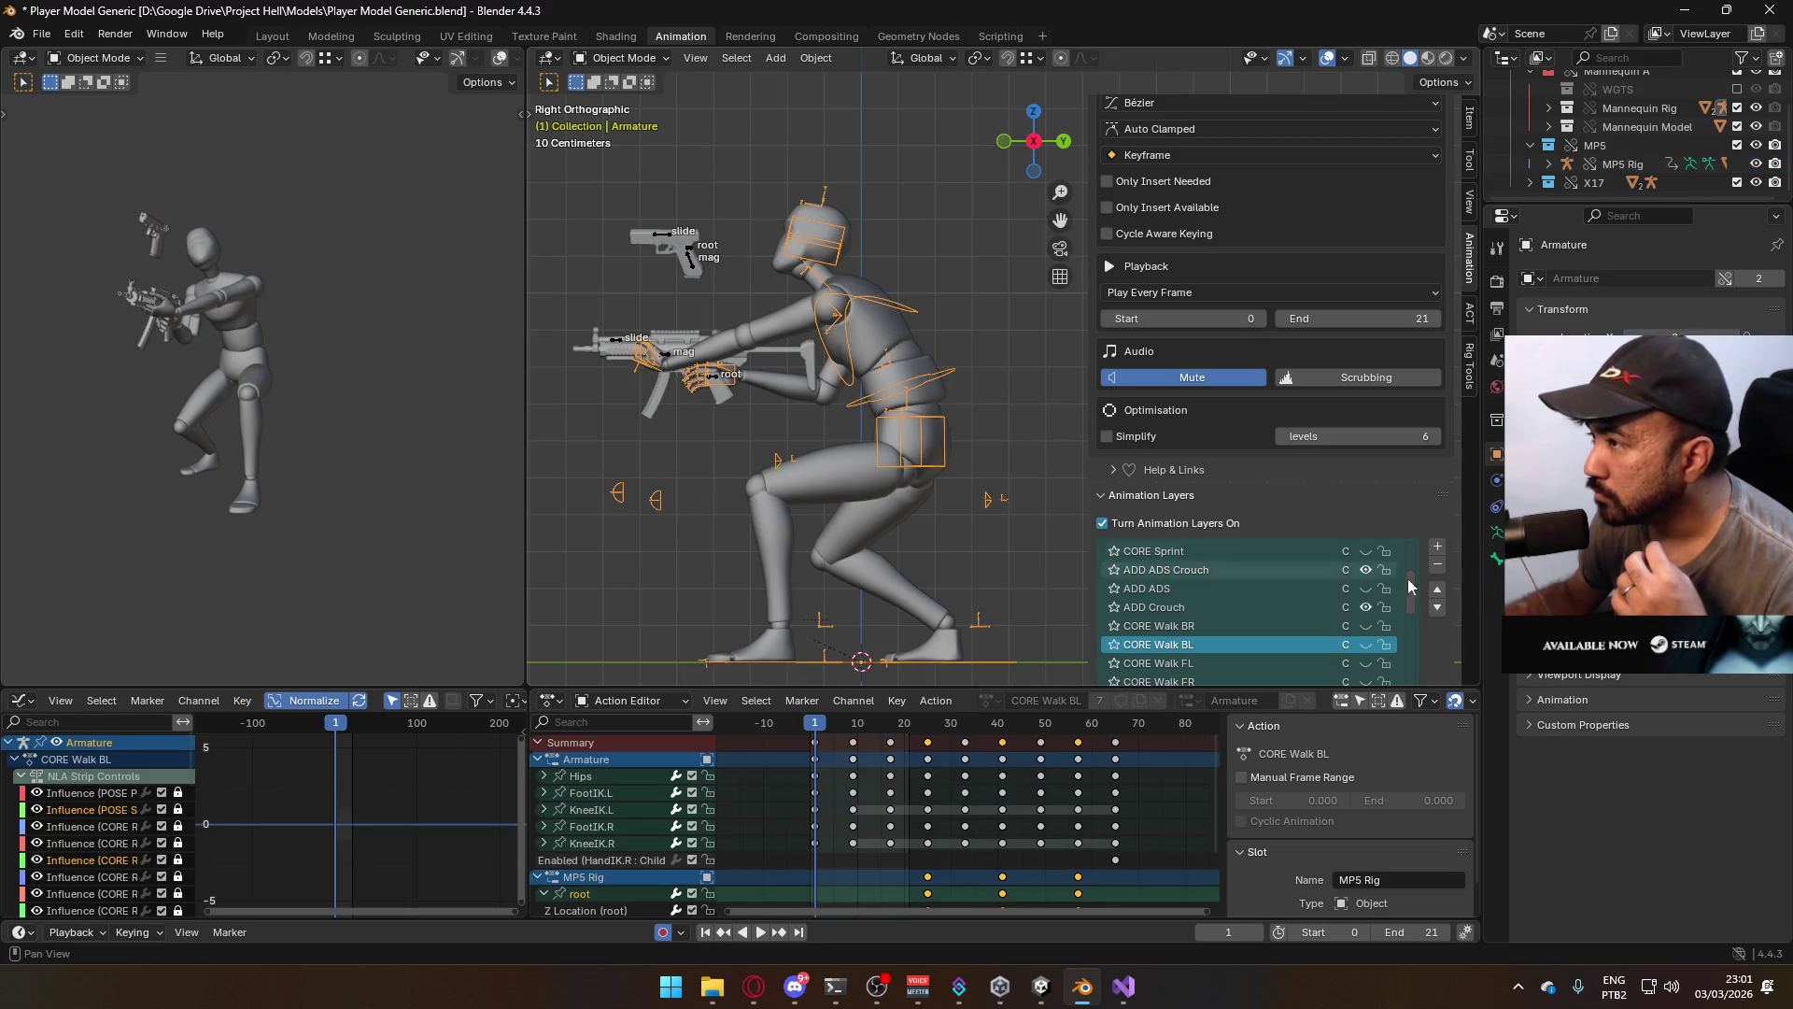
scroll(1308, 374, down, 6)
scroll(1308, 334, down, 3)
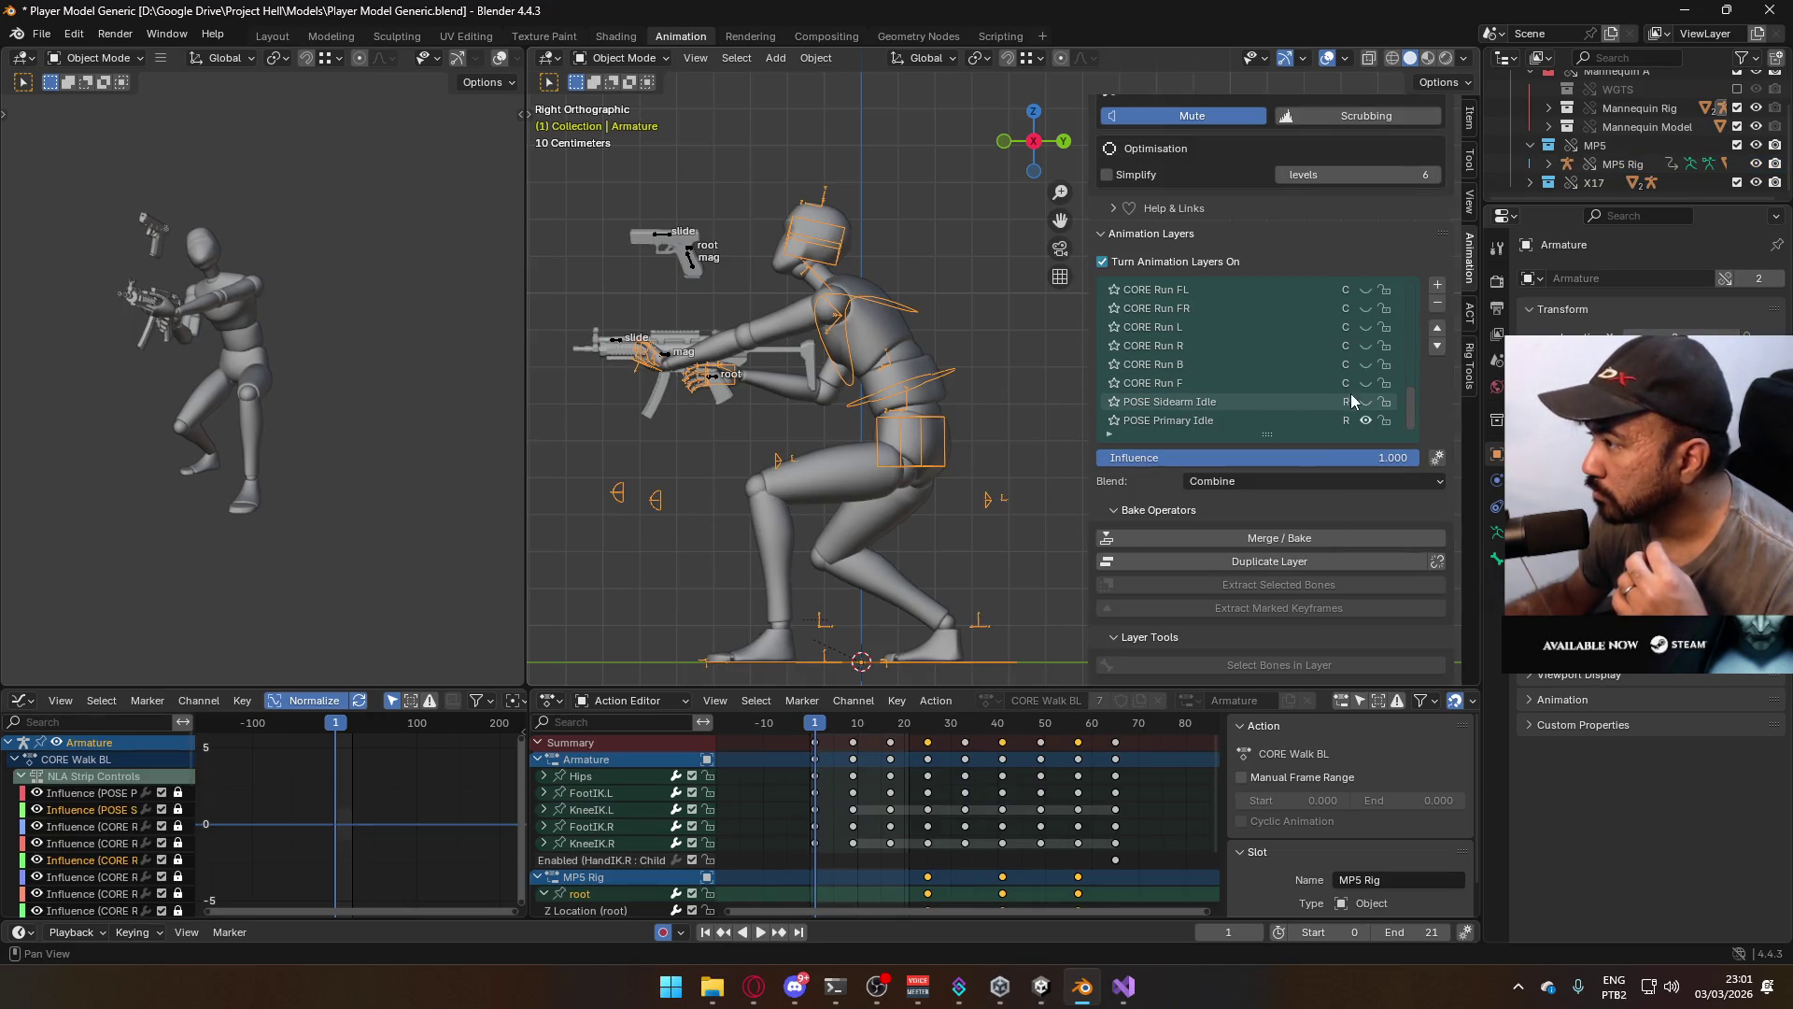
click(1366, 401)
click(664, 238)
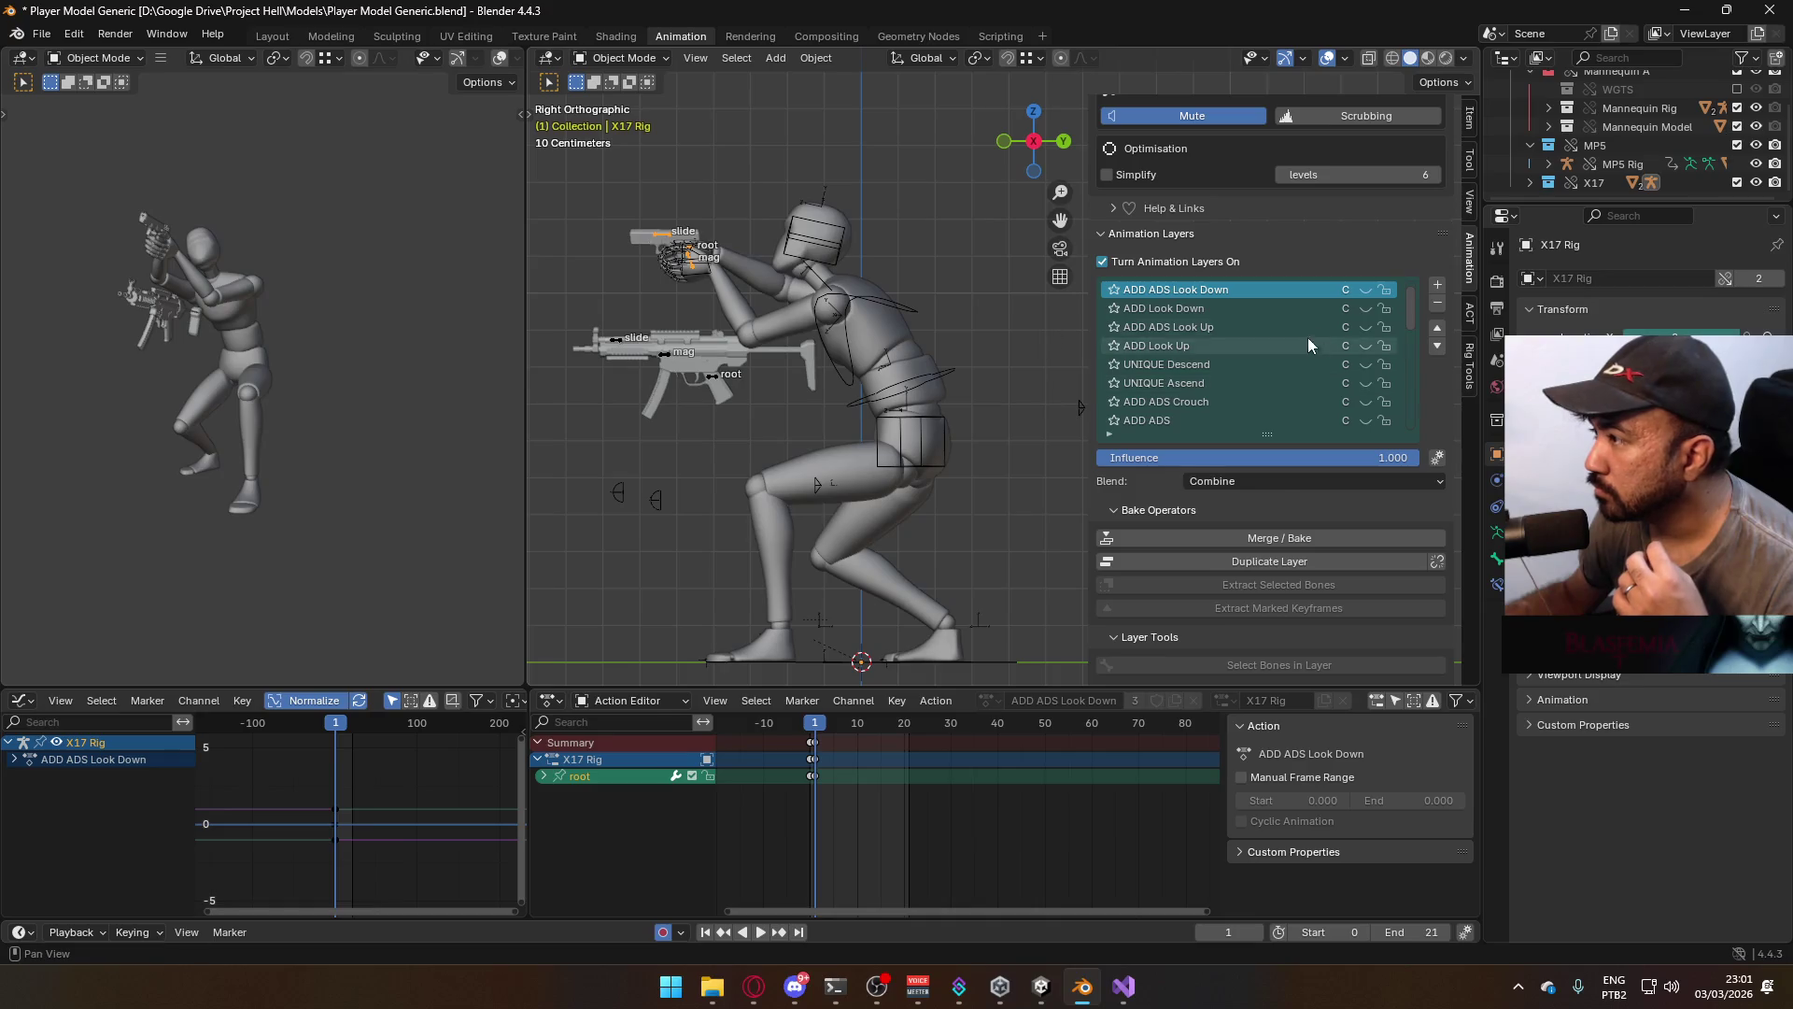
Show ADD ADS Look Down on the X17 rig and switch the armature from Look Up to Look Down
mouse_move(1412, 293)
mouse_down()
mouse_move(1425, 368)
mouse_move(1364, 407)
mouse_up()
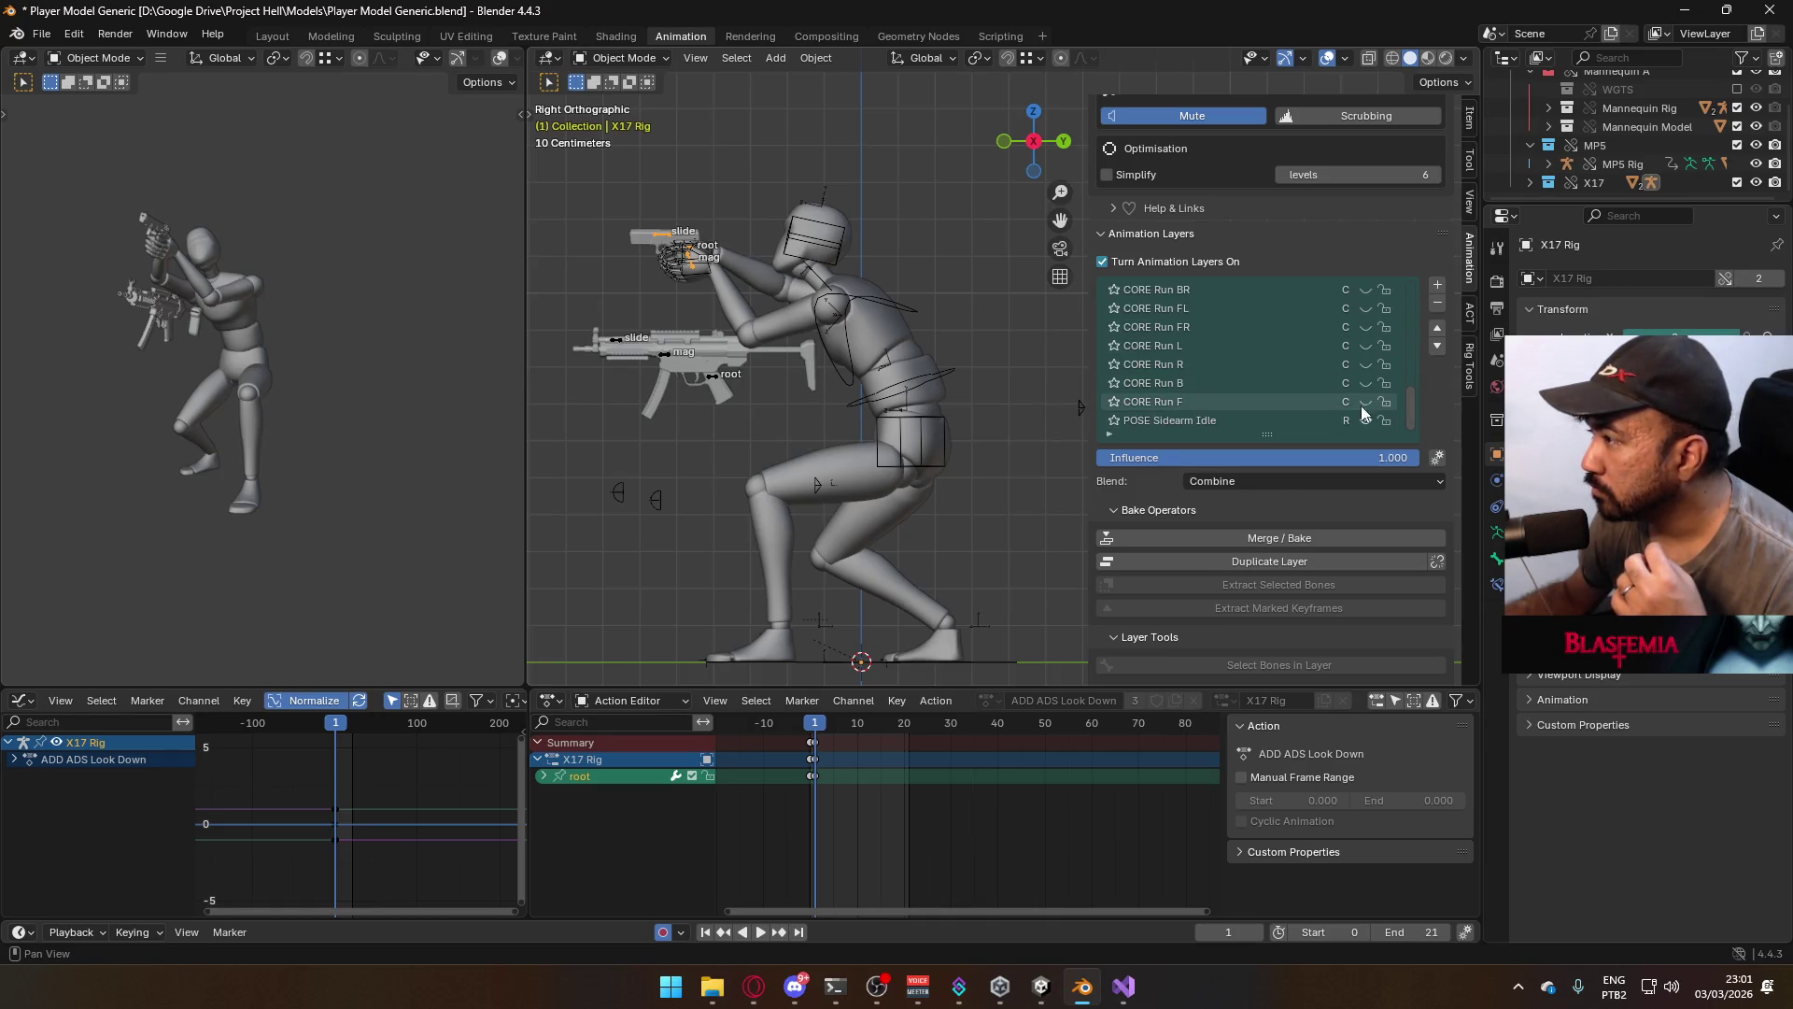
scroll(1325, 388, up, 10)
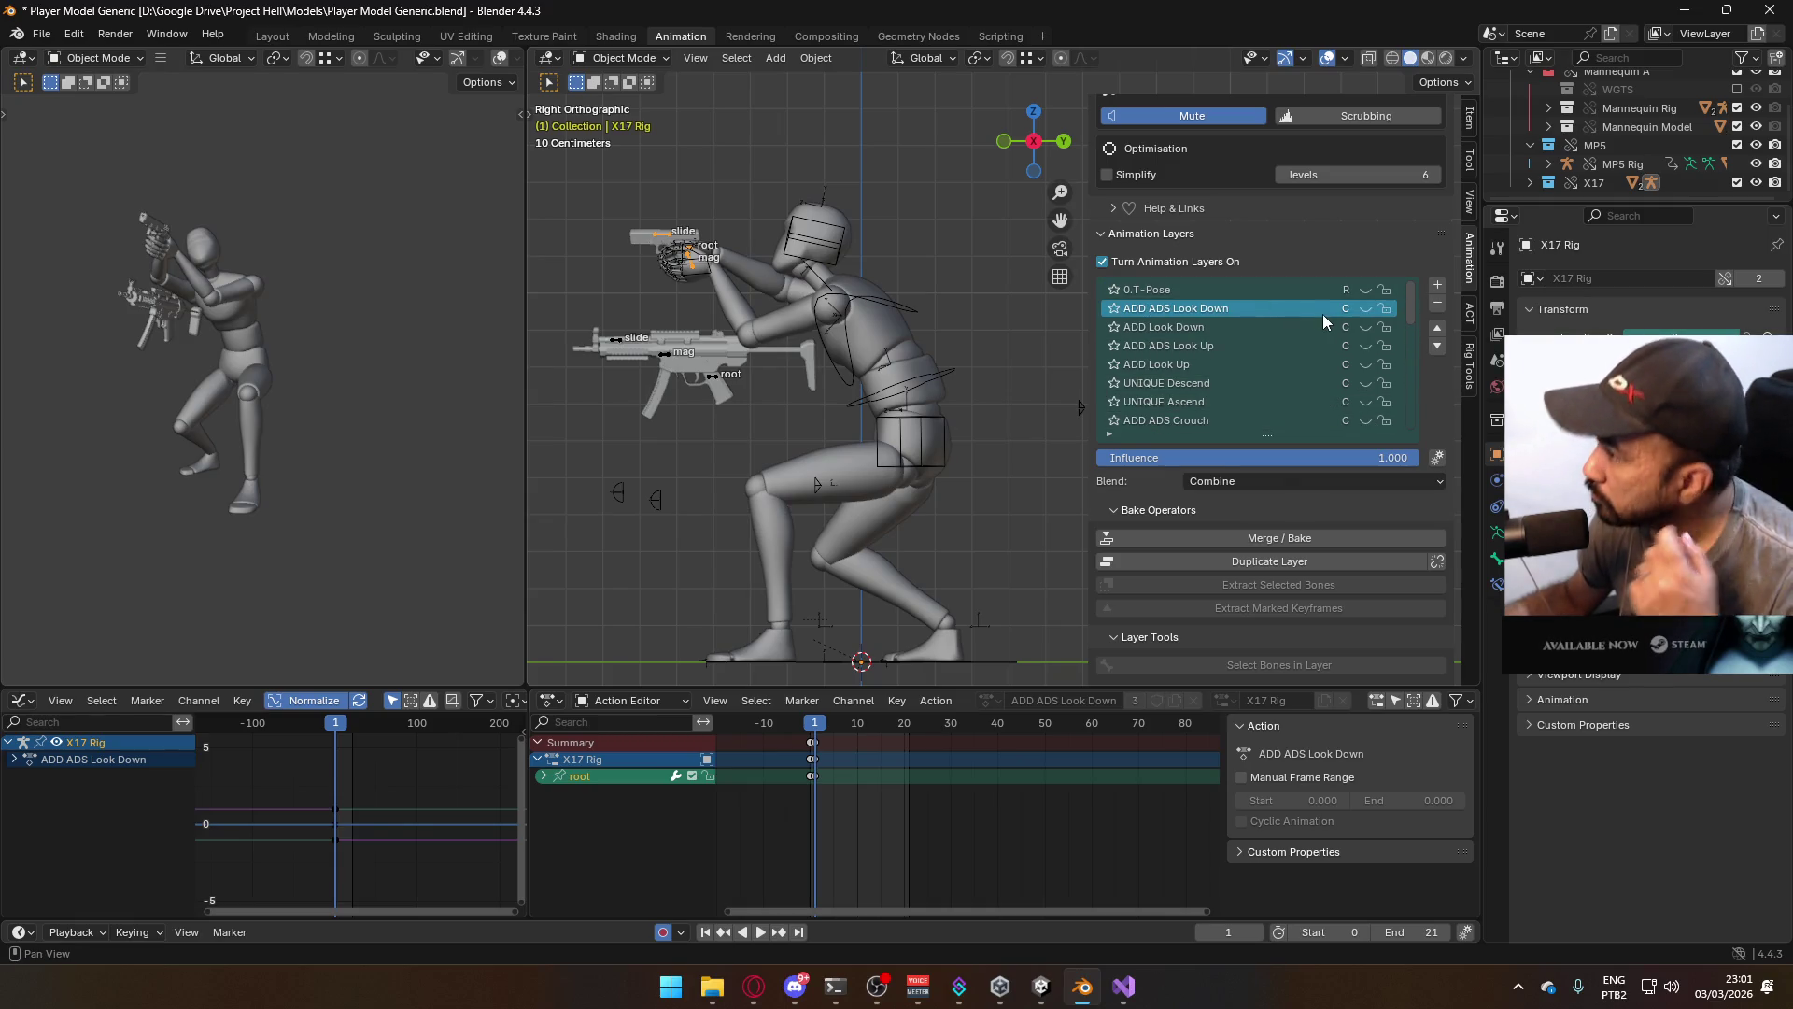
click(1366, 308)
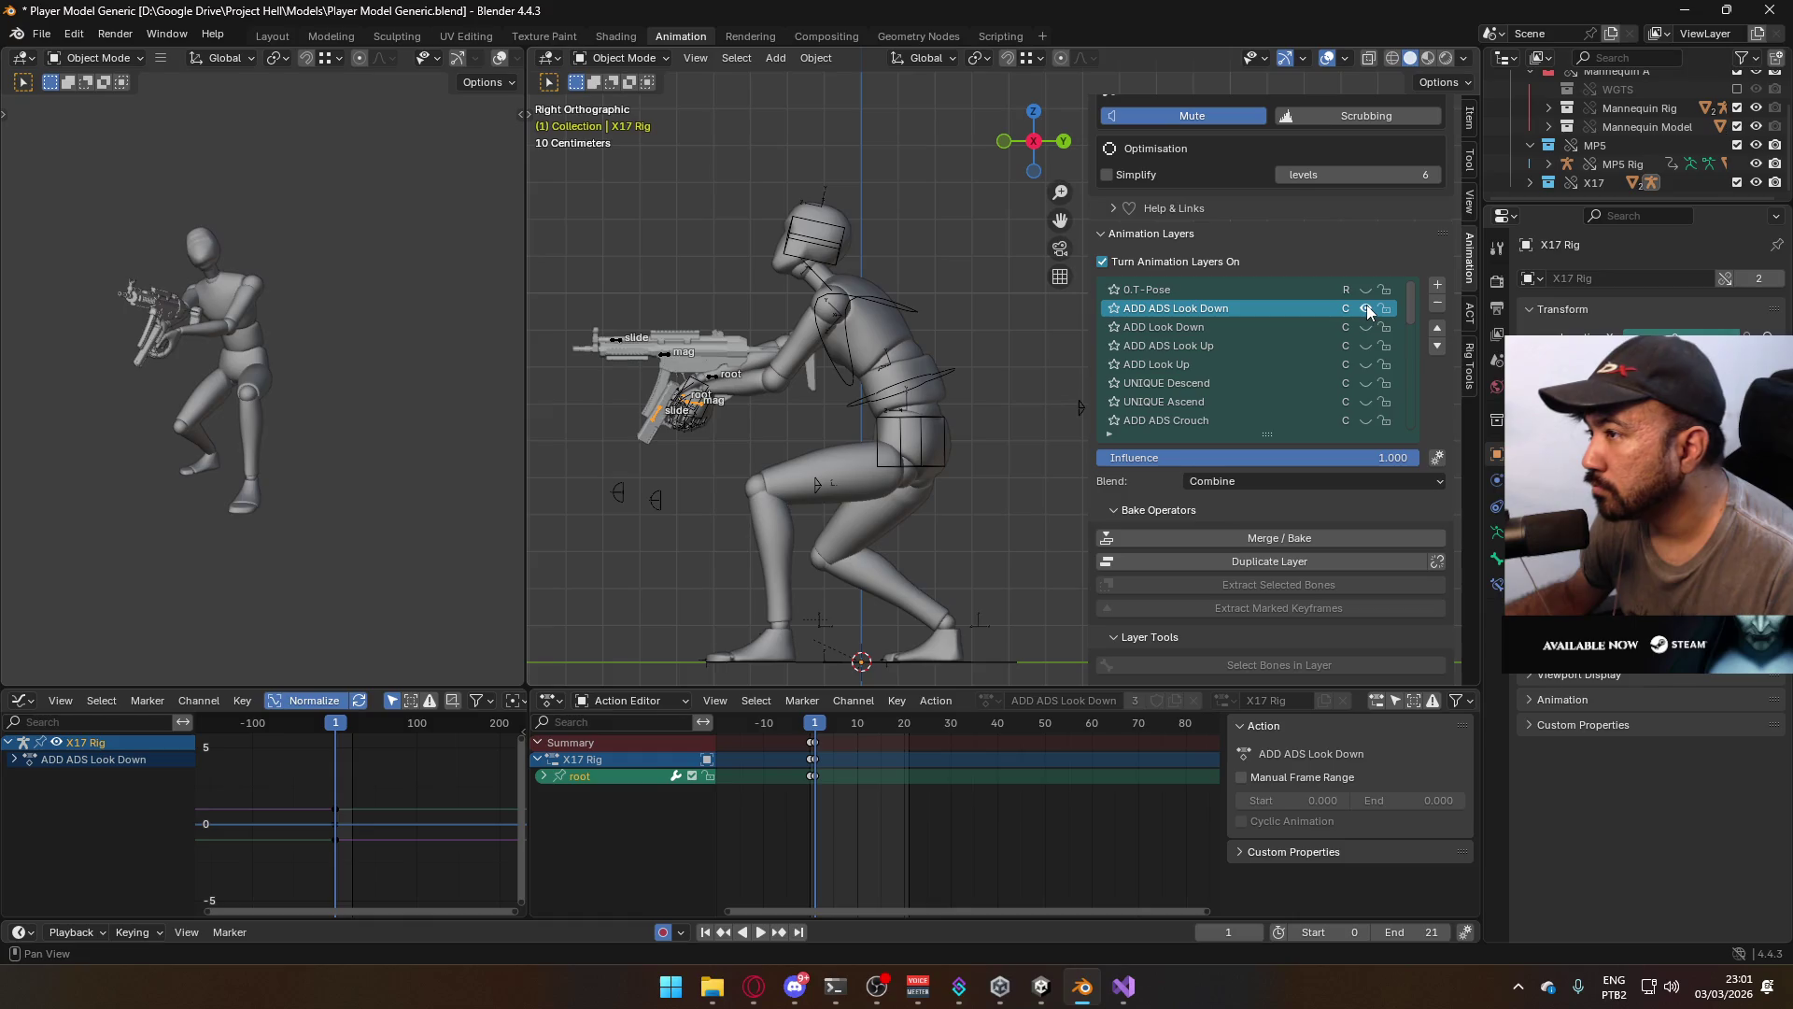
click(1362, 328)
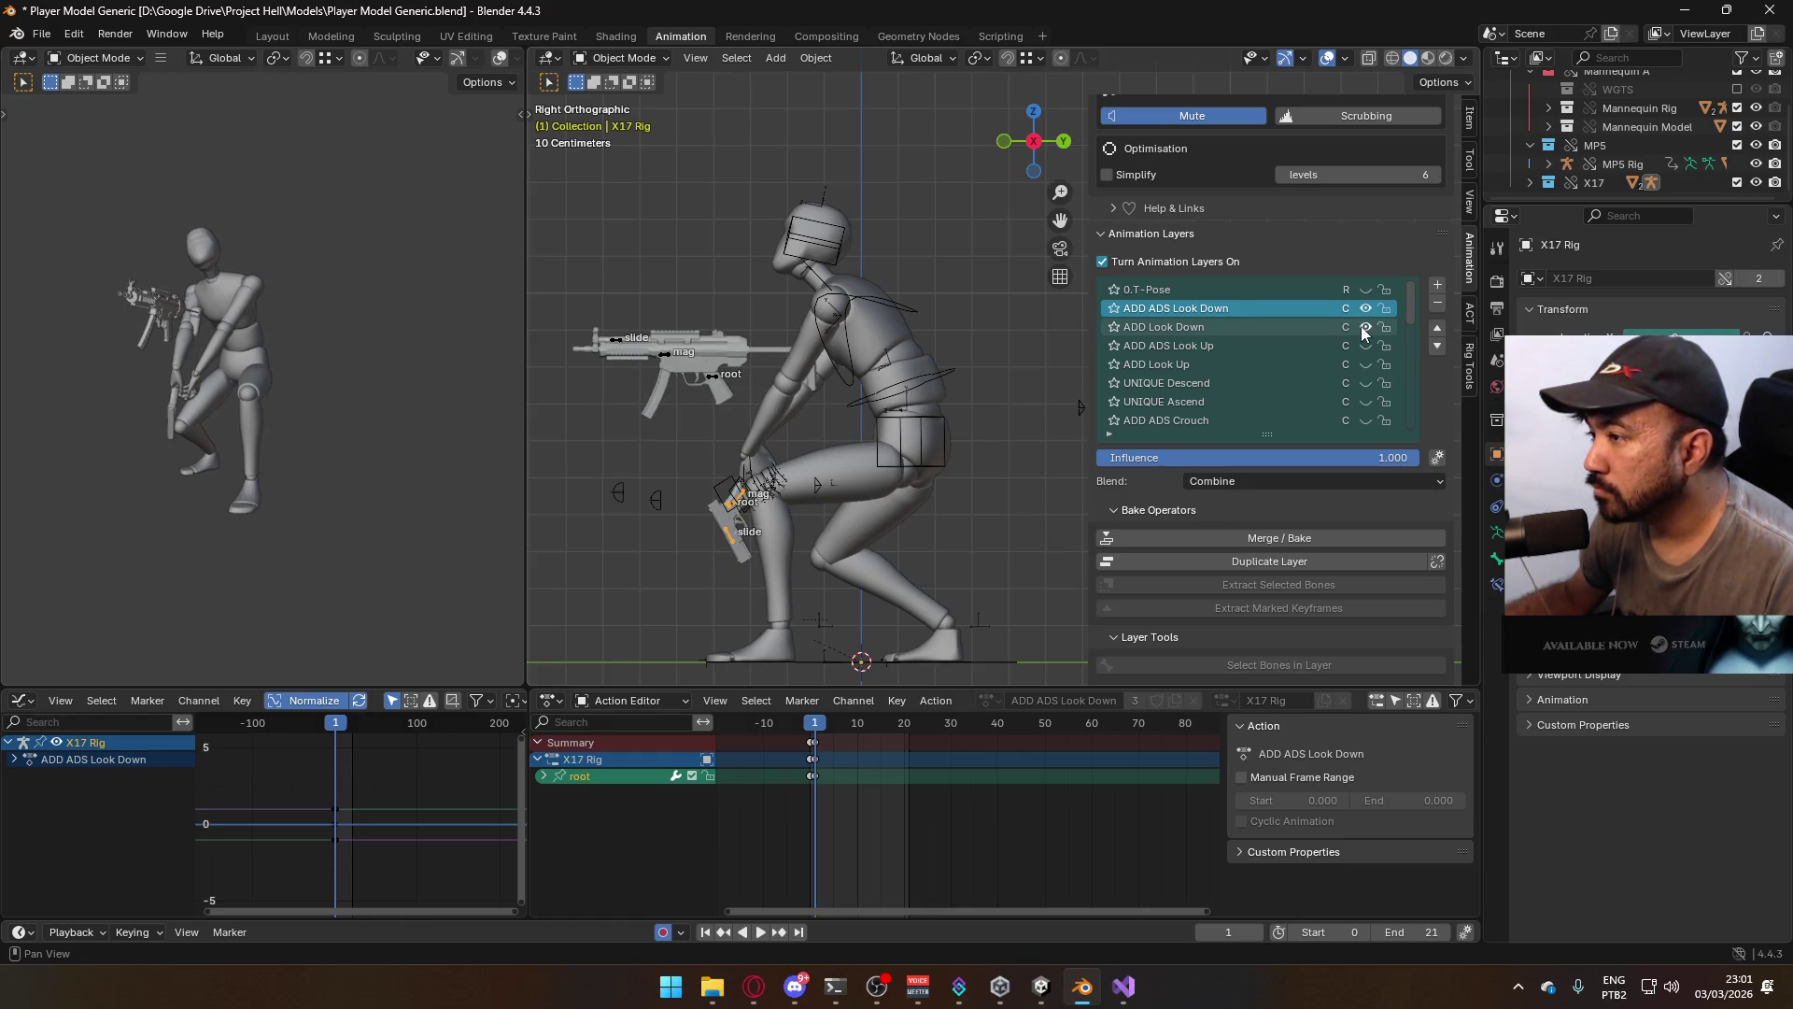
click(1365, 327)
click(906, 311)
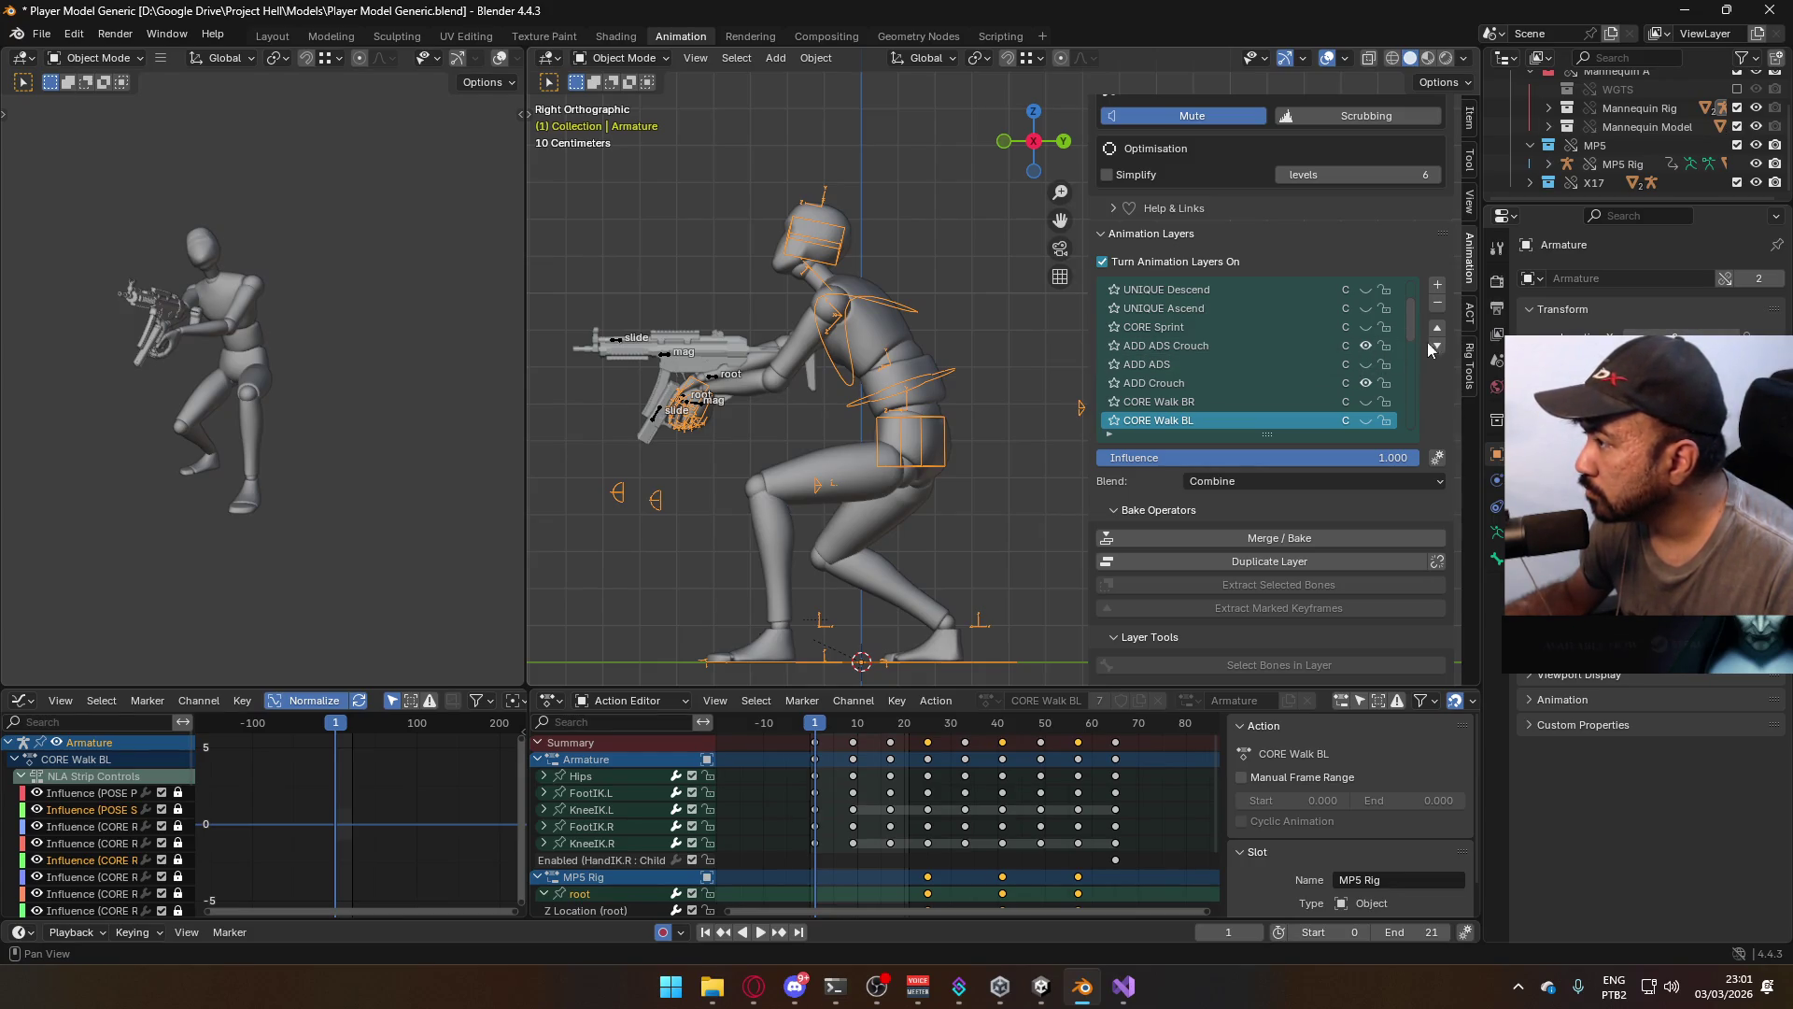
scroll(1407, 390, up, 3)
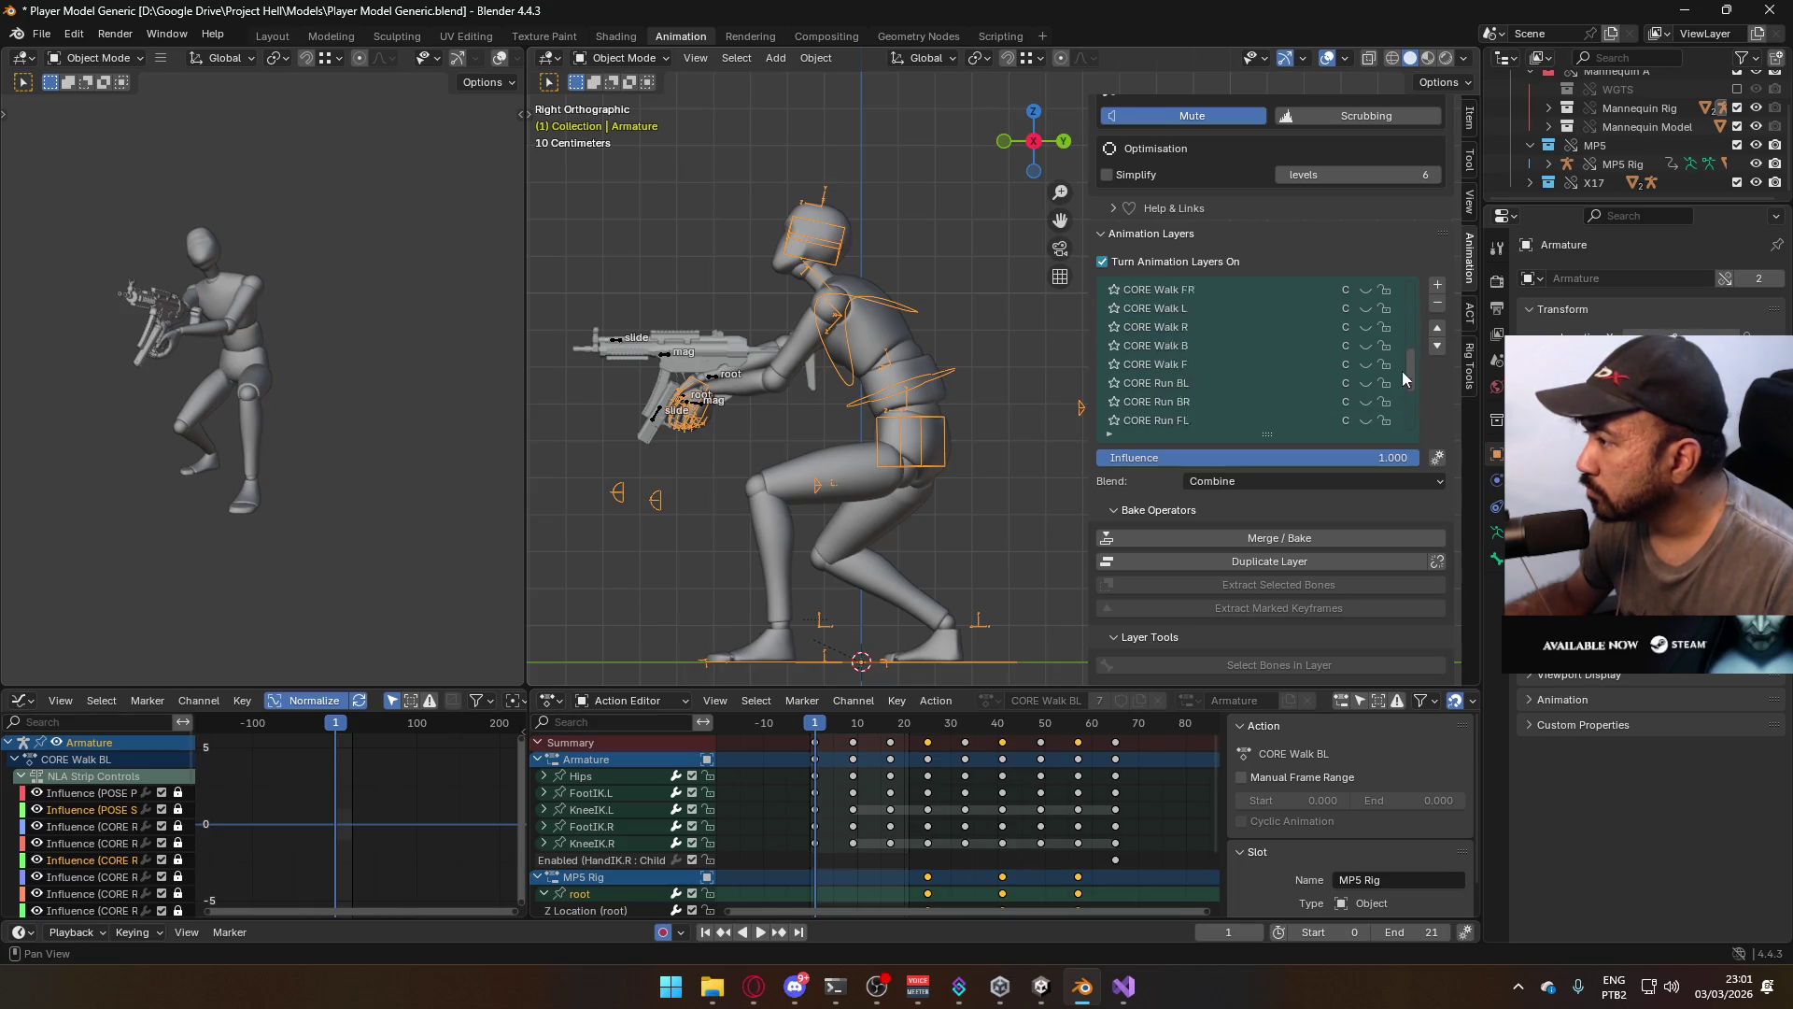
click(1365, 308)
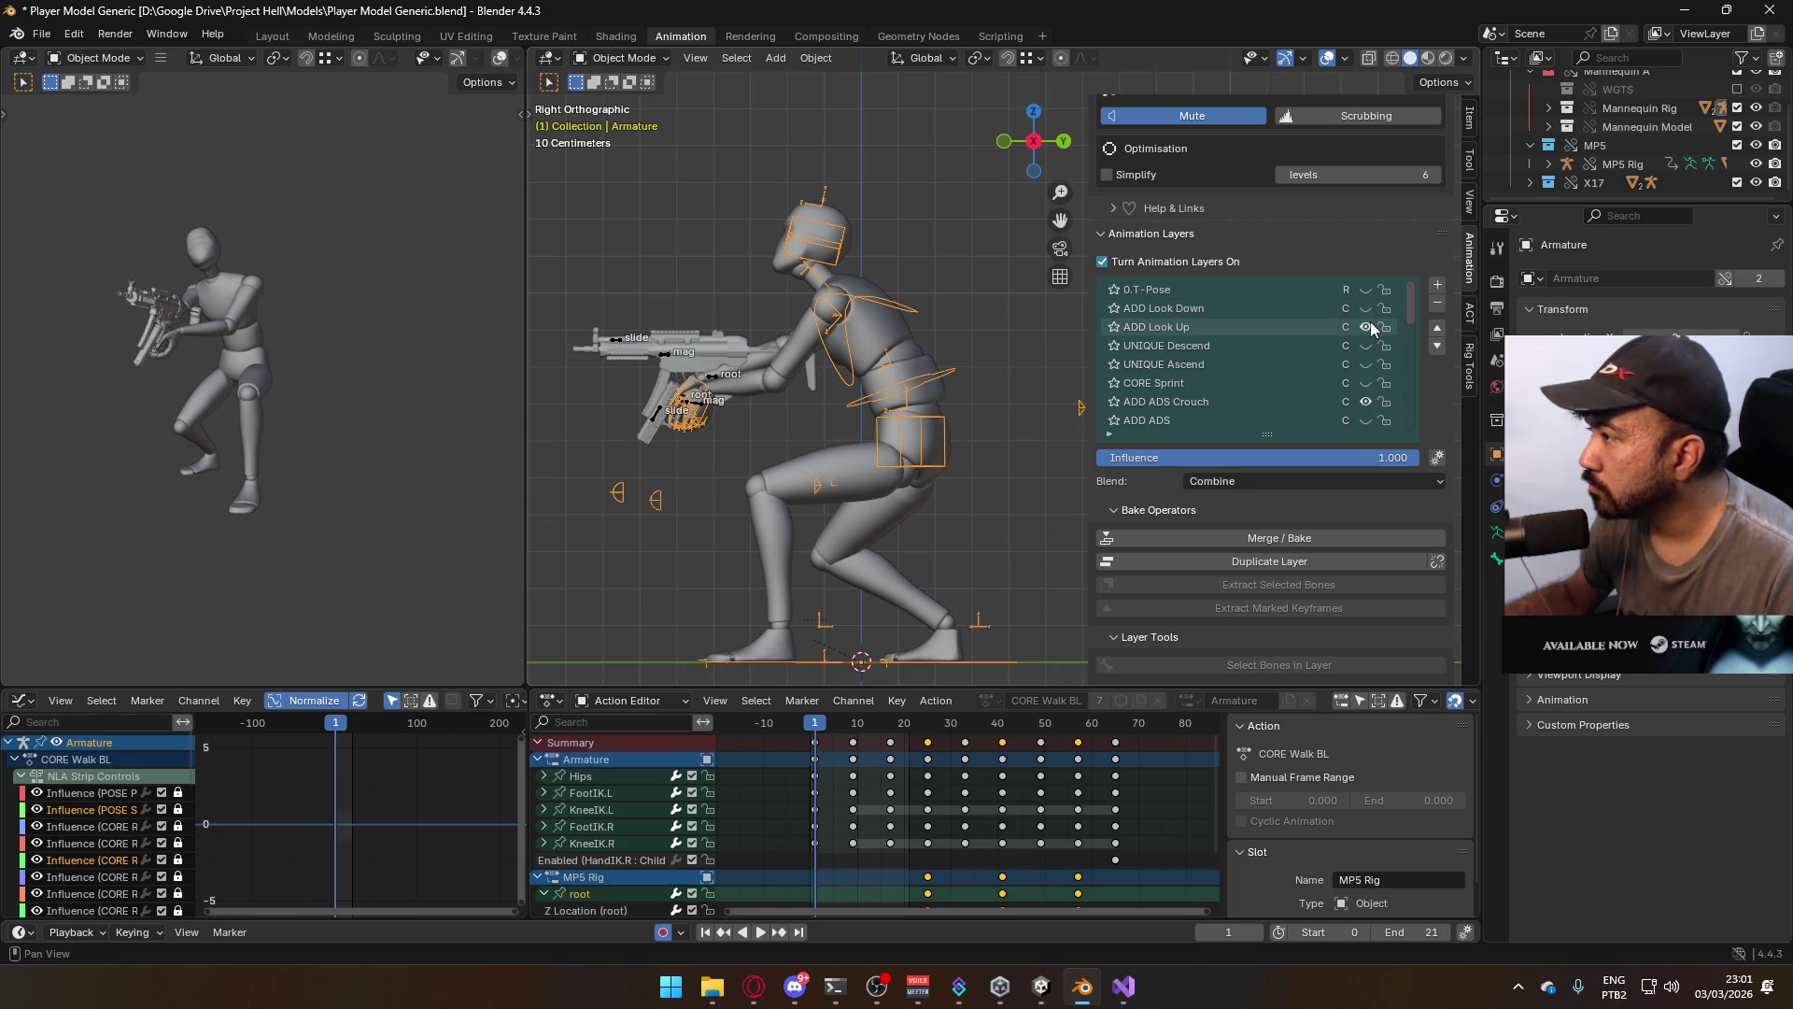
click(1366, 308)
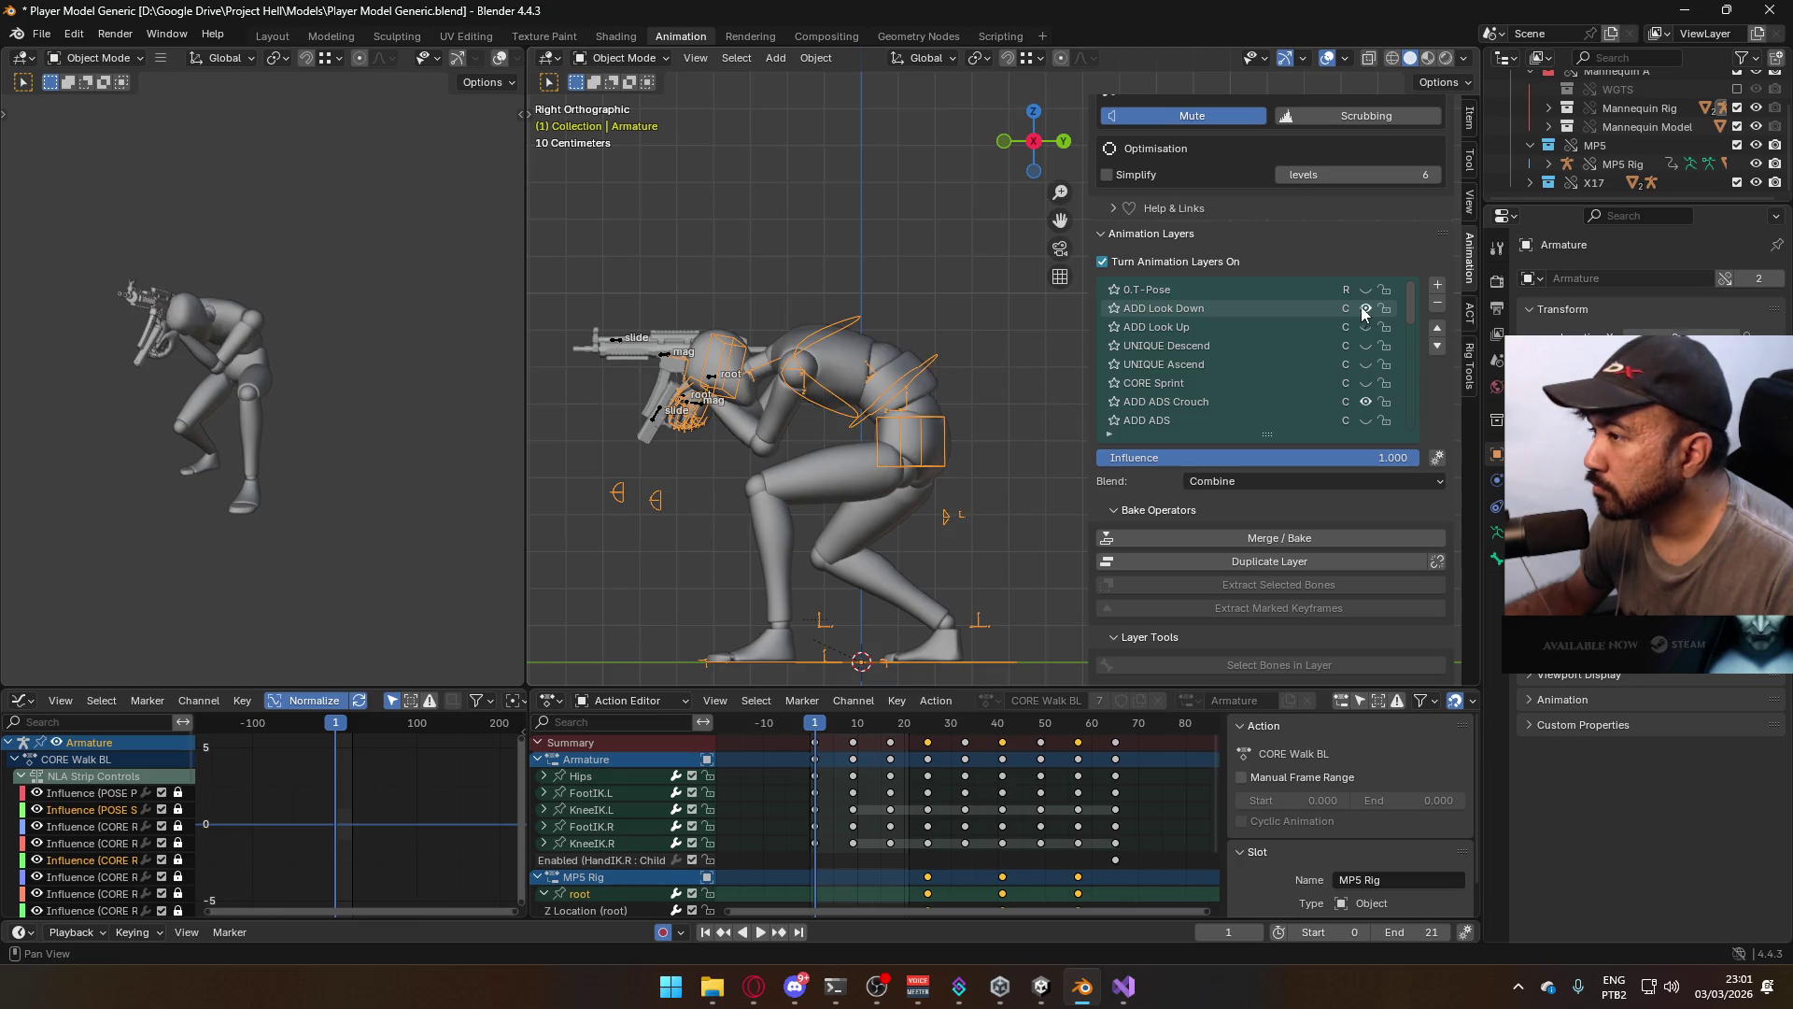
Add a new ADD ADS Crouch Look Down layer to the X17 pistol rig
click(668, 412)
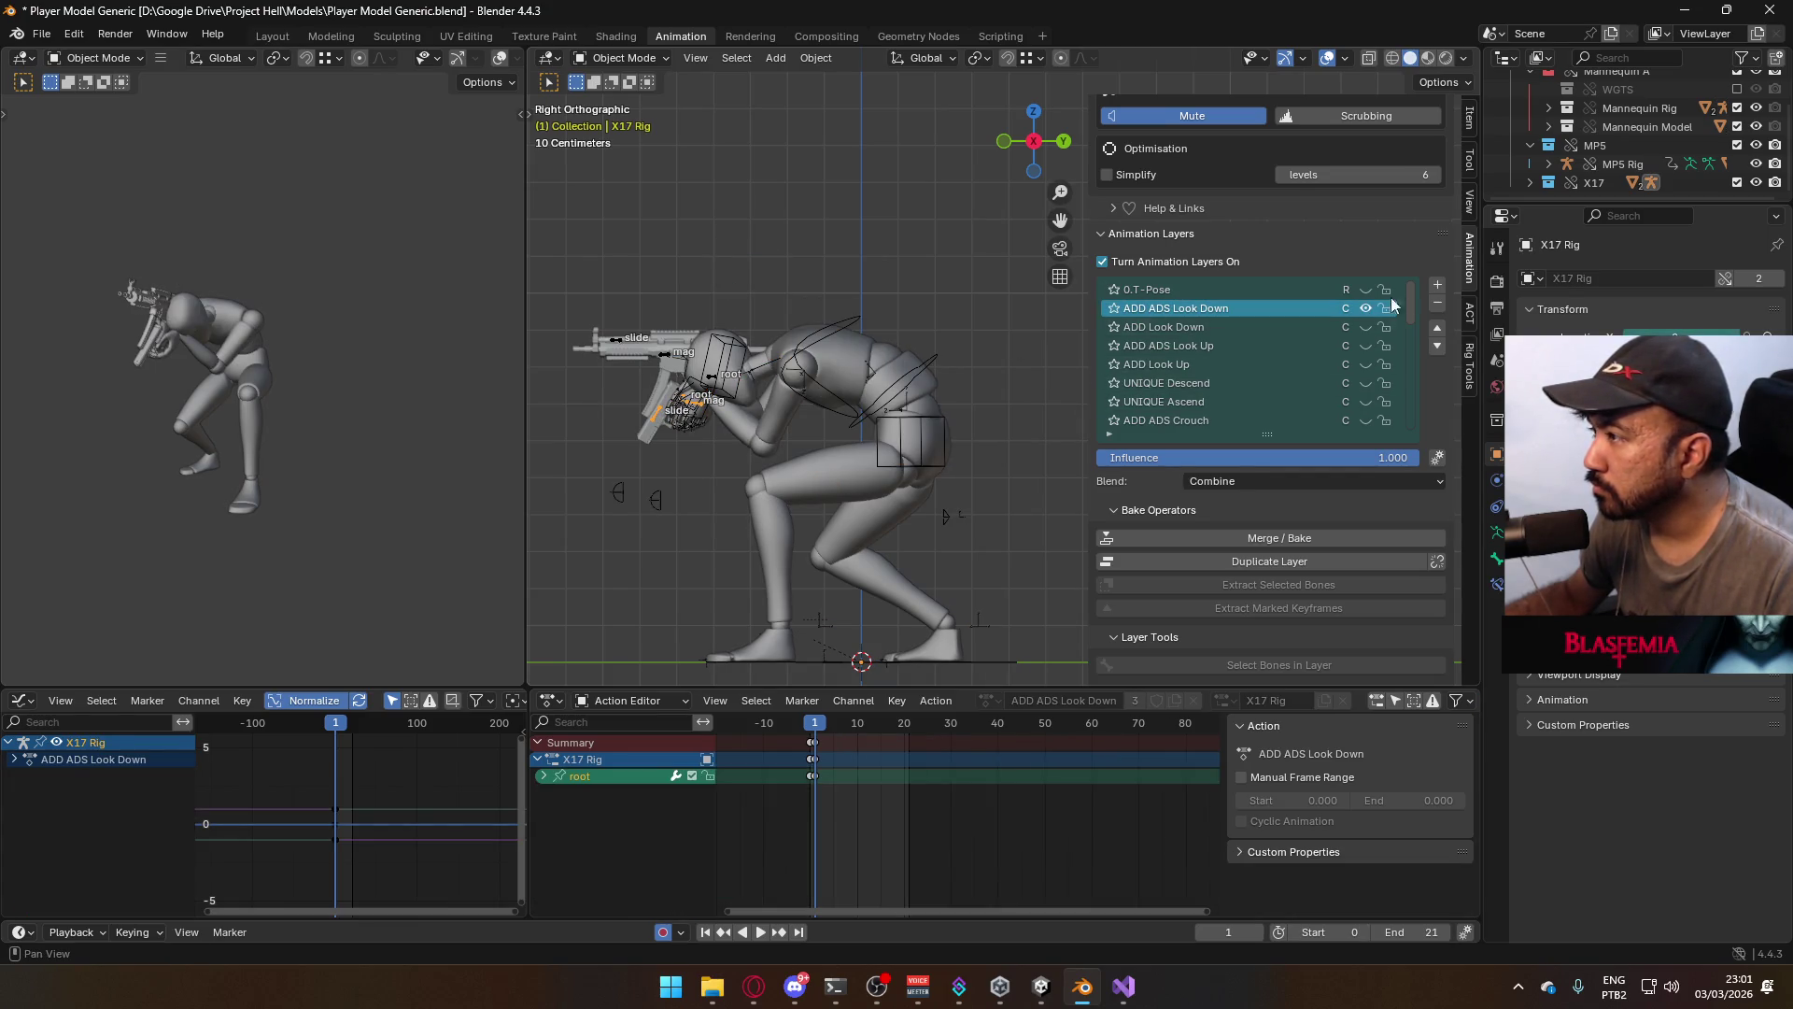
click(1367, 325)
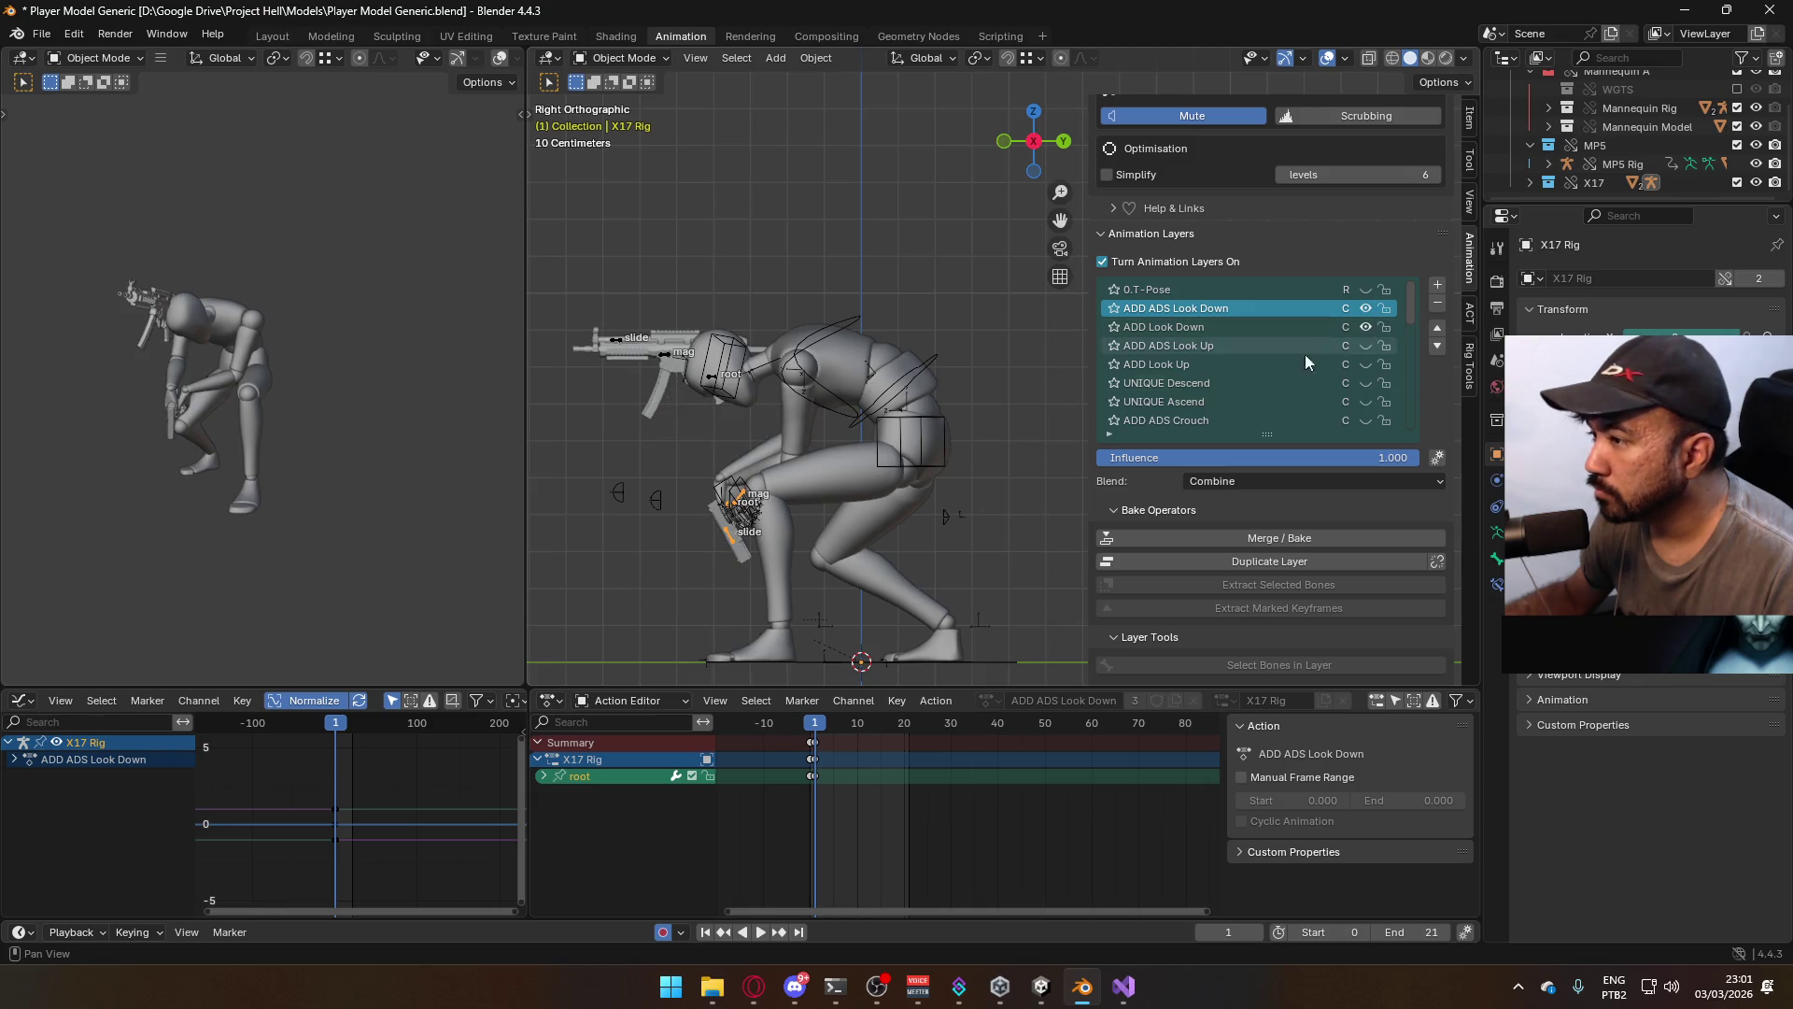
click(1298, 328)
click(1285, 311)
key(ctrl+Tab)
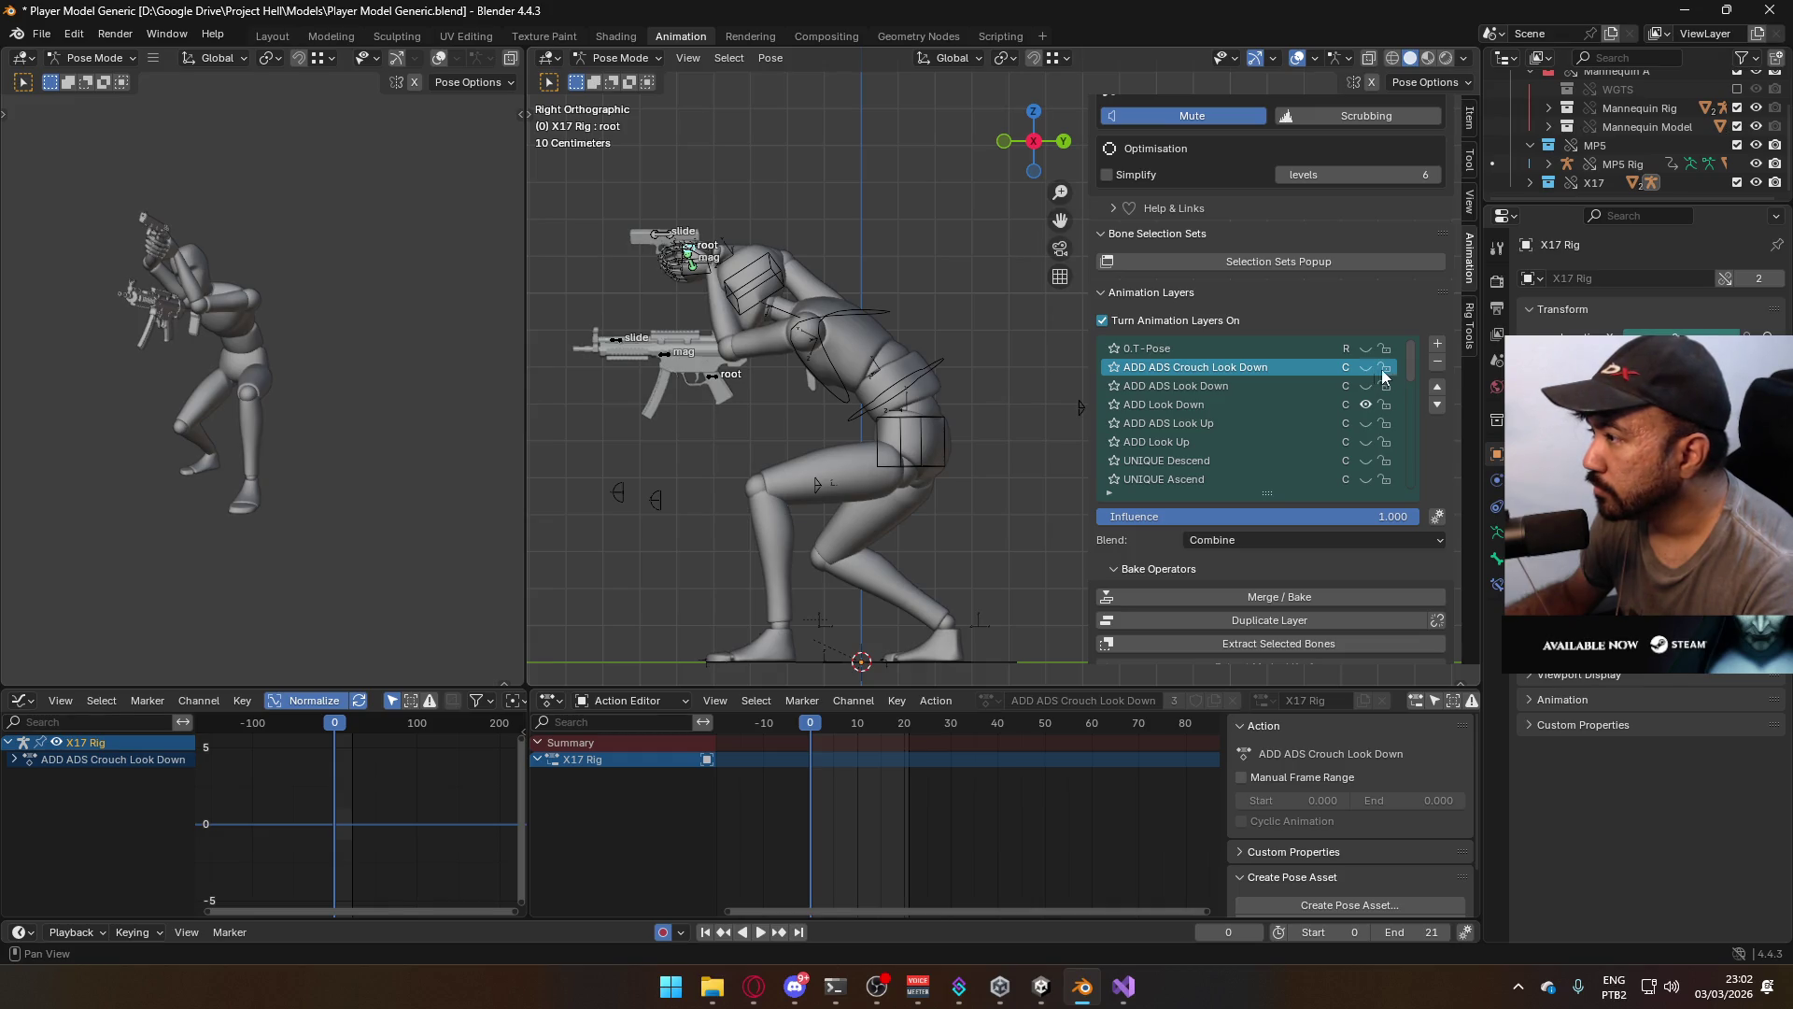
Enable the ADD Crouch layer and compare the ADD ADS Look Down and ADD Look Down poses
drag(1410, 367, 1399, 409)
click(1360, 386)
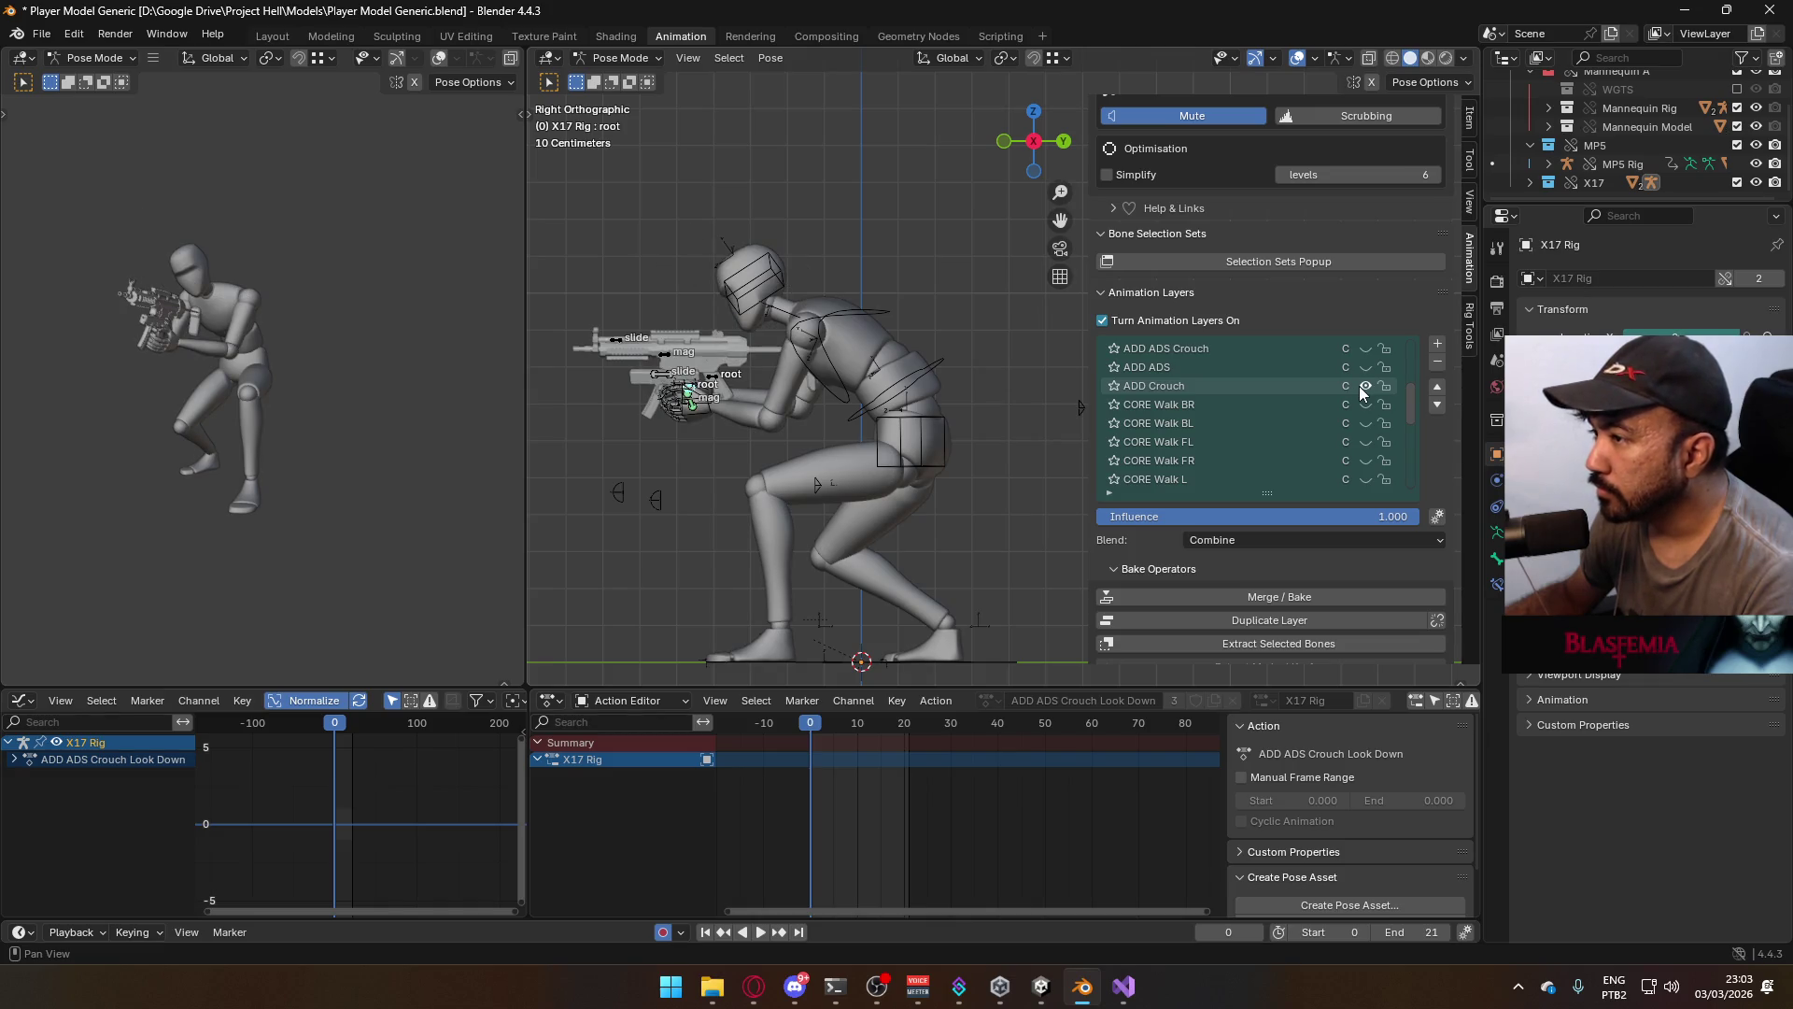
drag(1410, 389, 1410, 333)
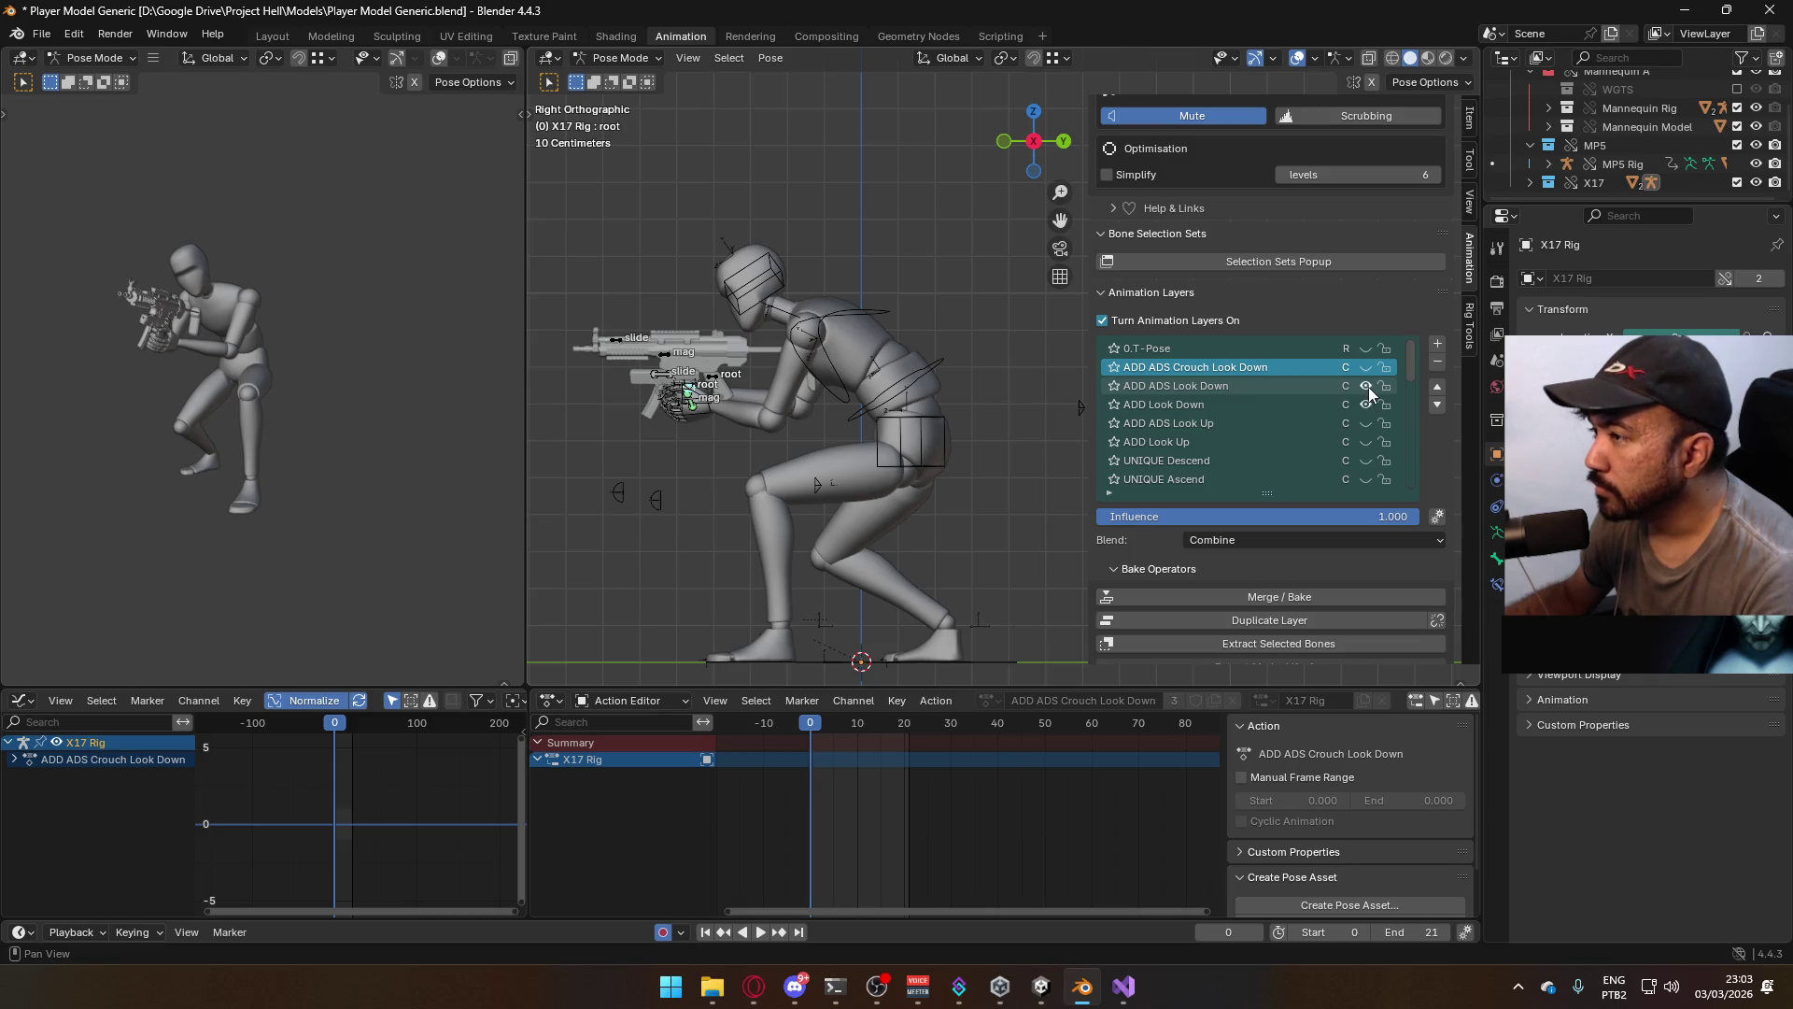
click(1369, 387)
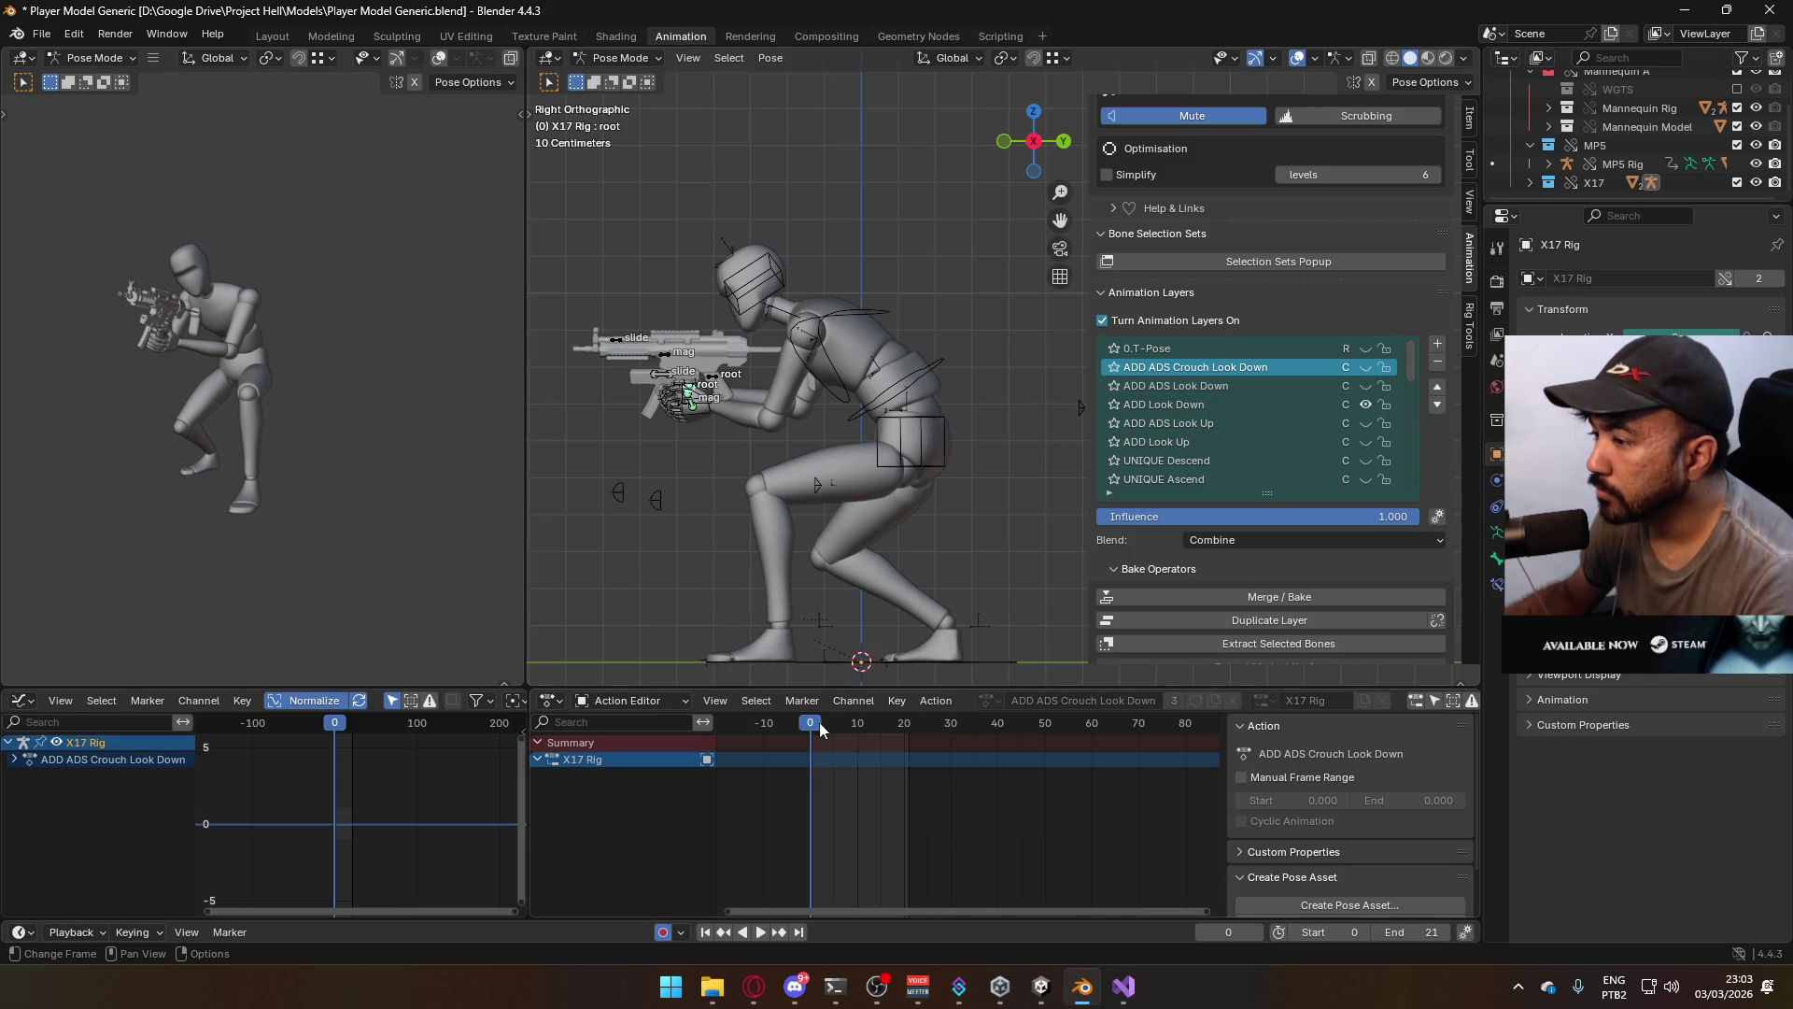
key(space)
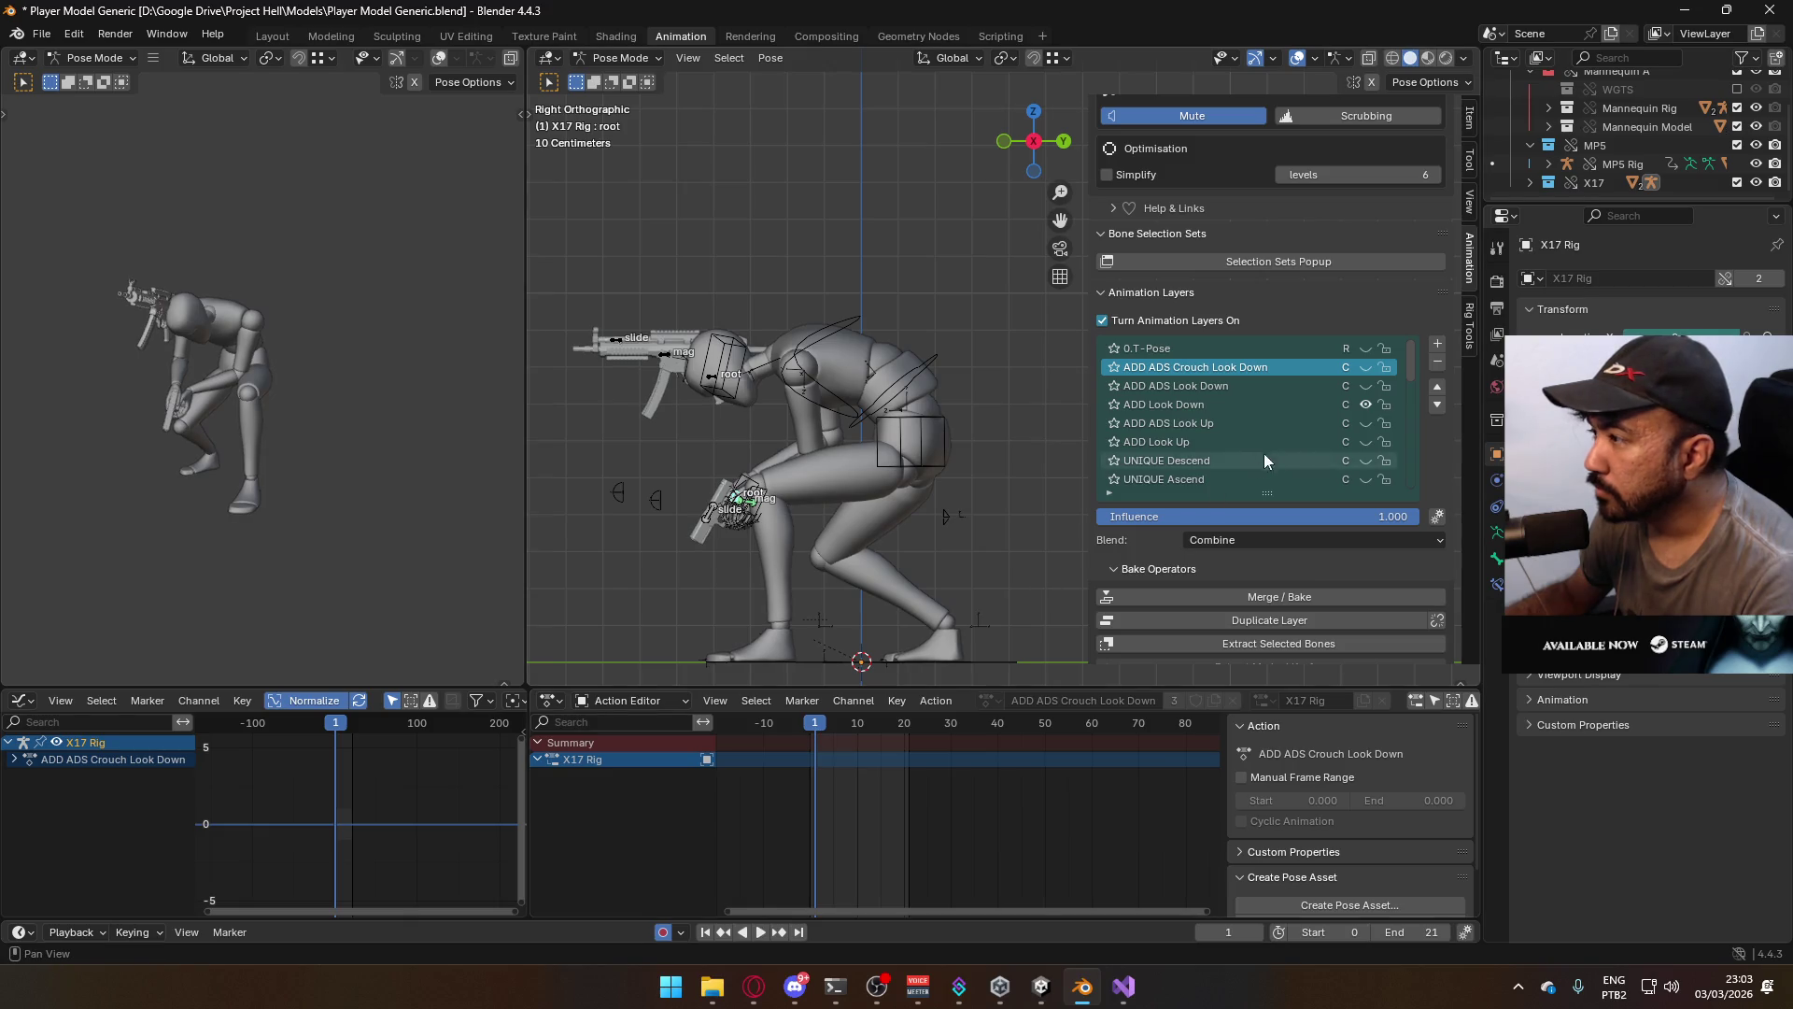
click(1297, 405)
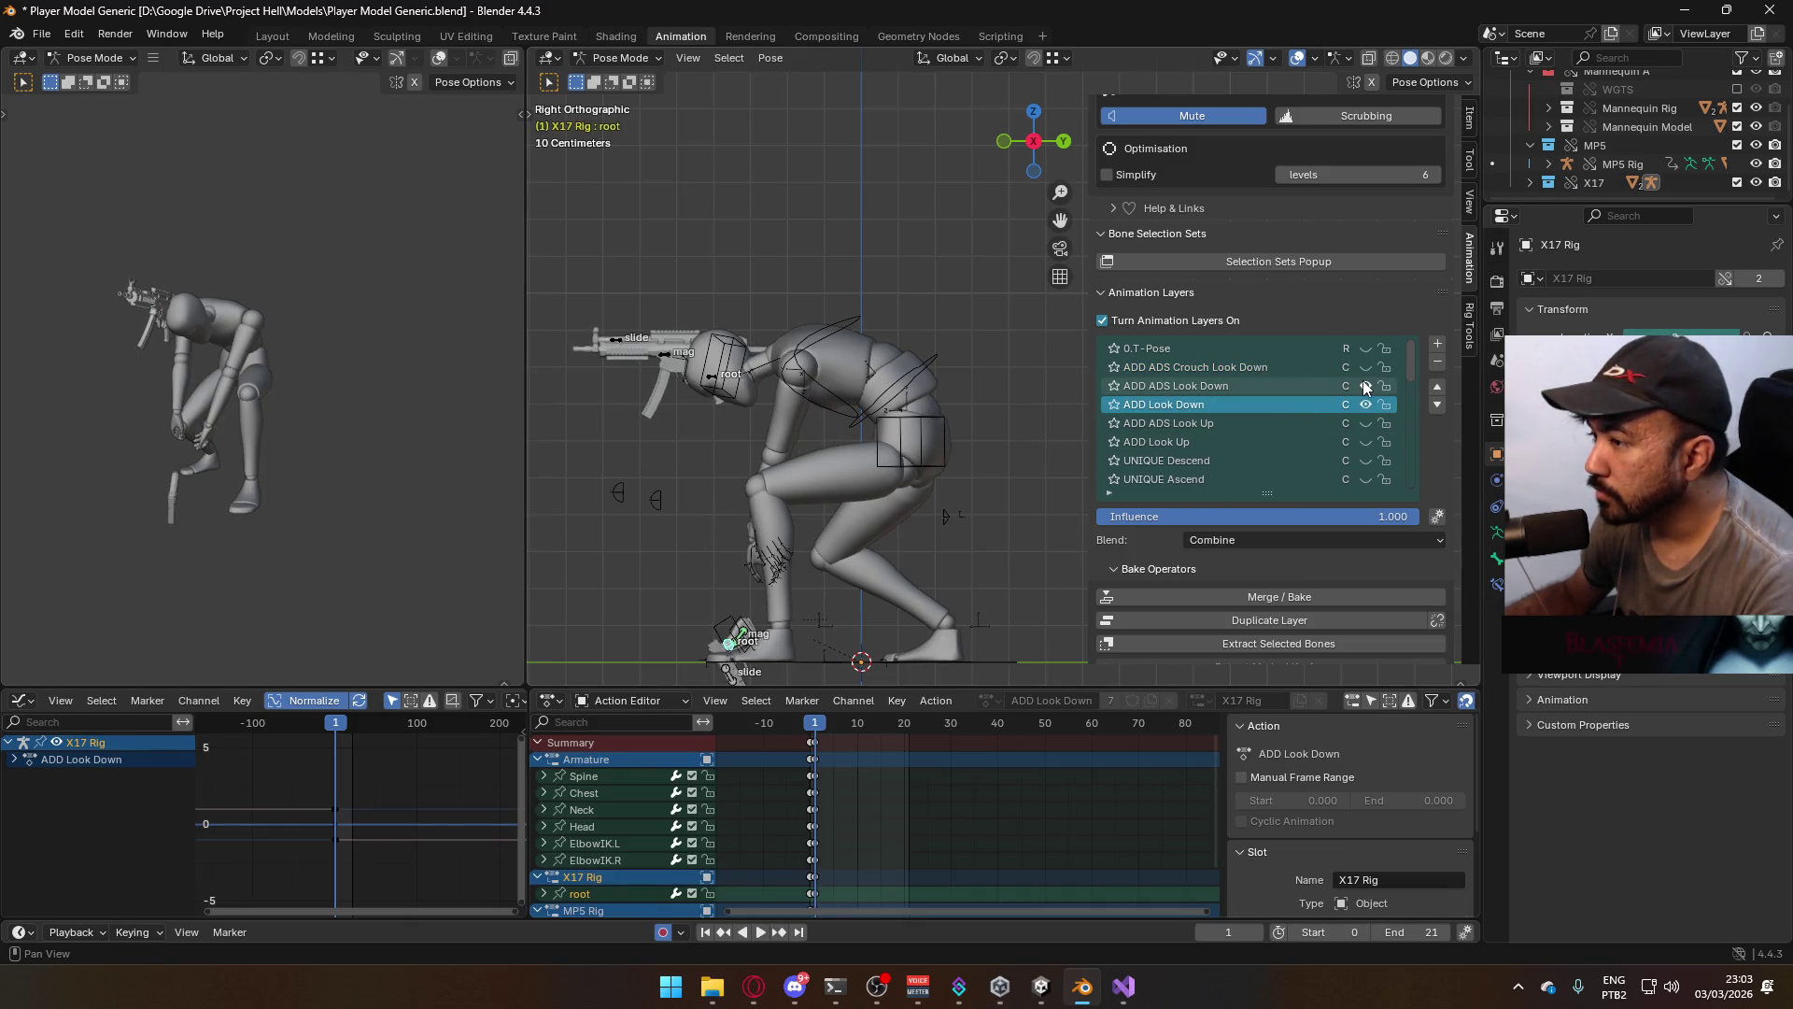
click(1366, 385)
click(1291, 385)
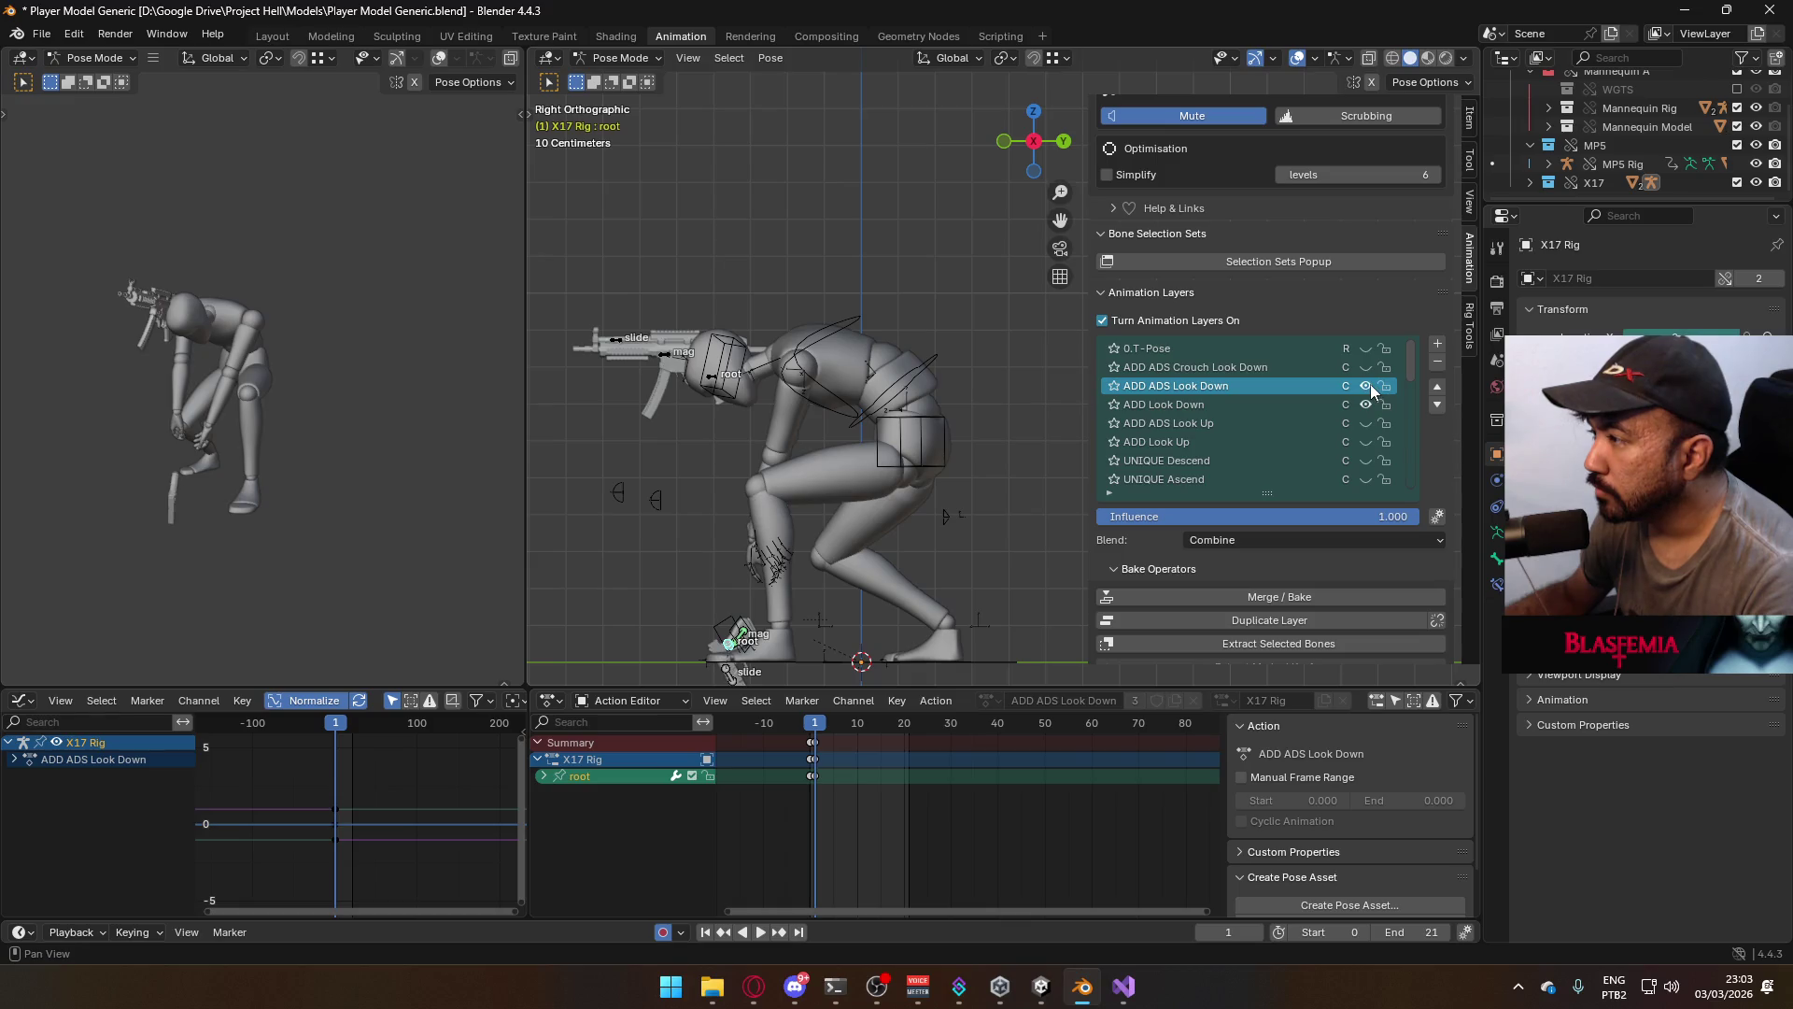
click(1370, 384)
click(1369, 398)
click(1367, 384)
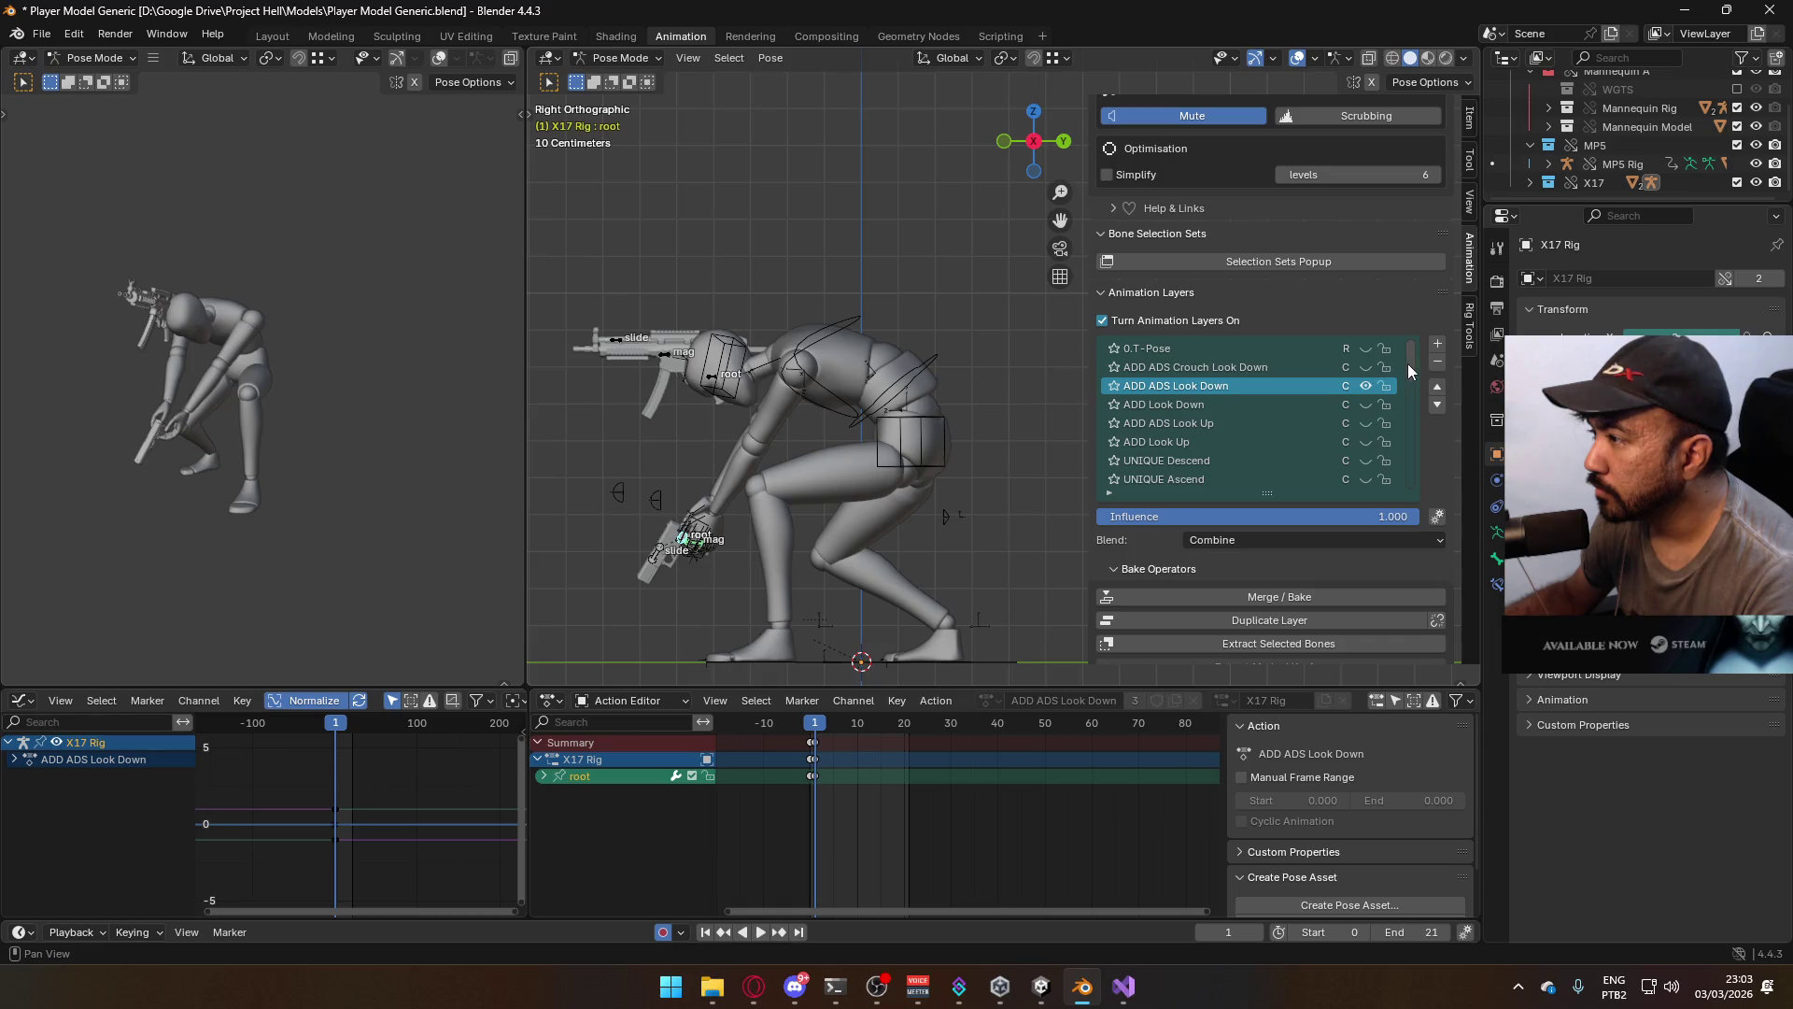
Hide ADD Crouch and ADD ADS Look Down, show ADD ADS Crouch Look Down, and check frame 1
scroll(1409, 364, down, 5)
click(1365, 387)
click(1366, 387)
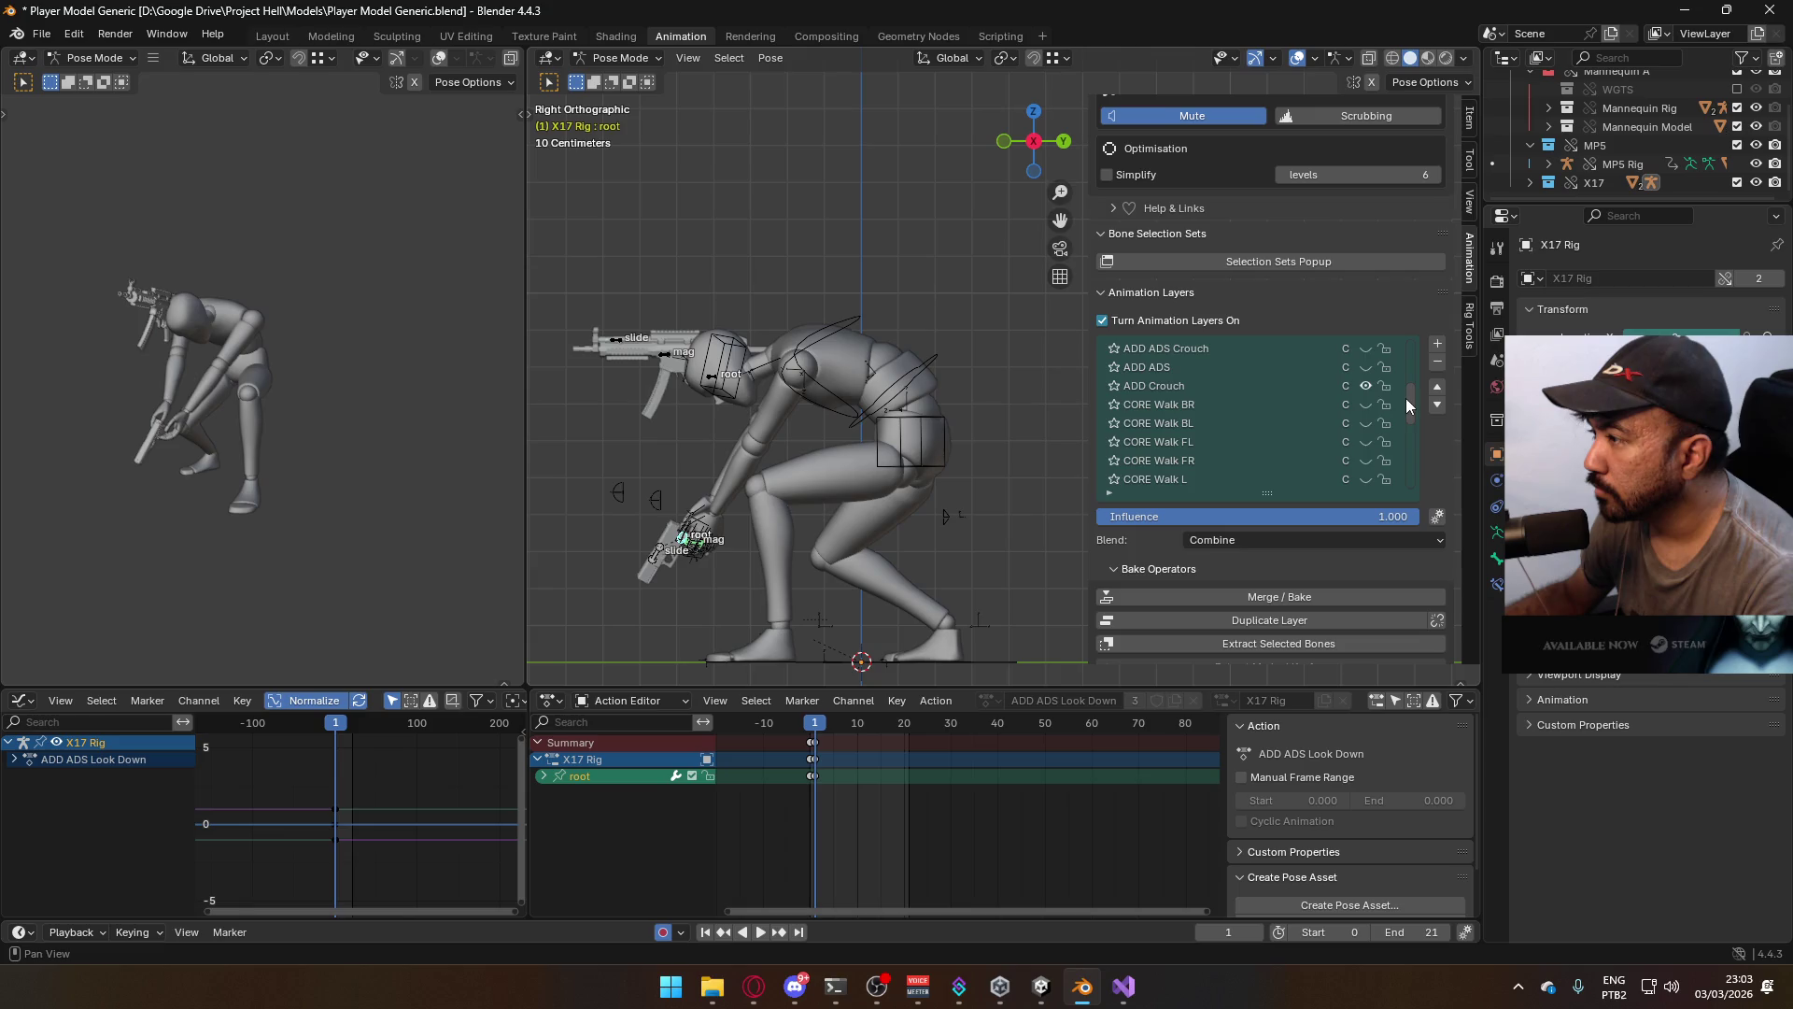
click(1365, 386)
drag(1413, 390, 1411, 350)
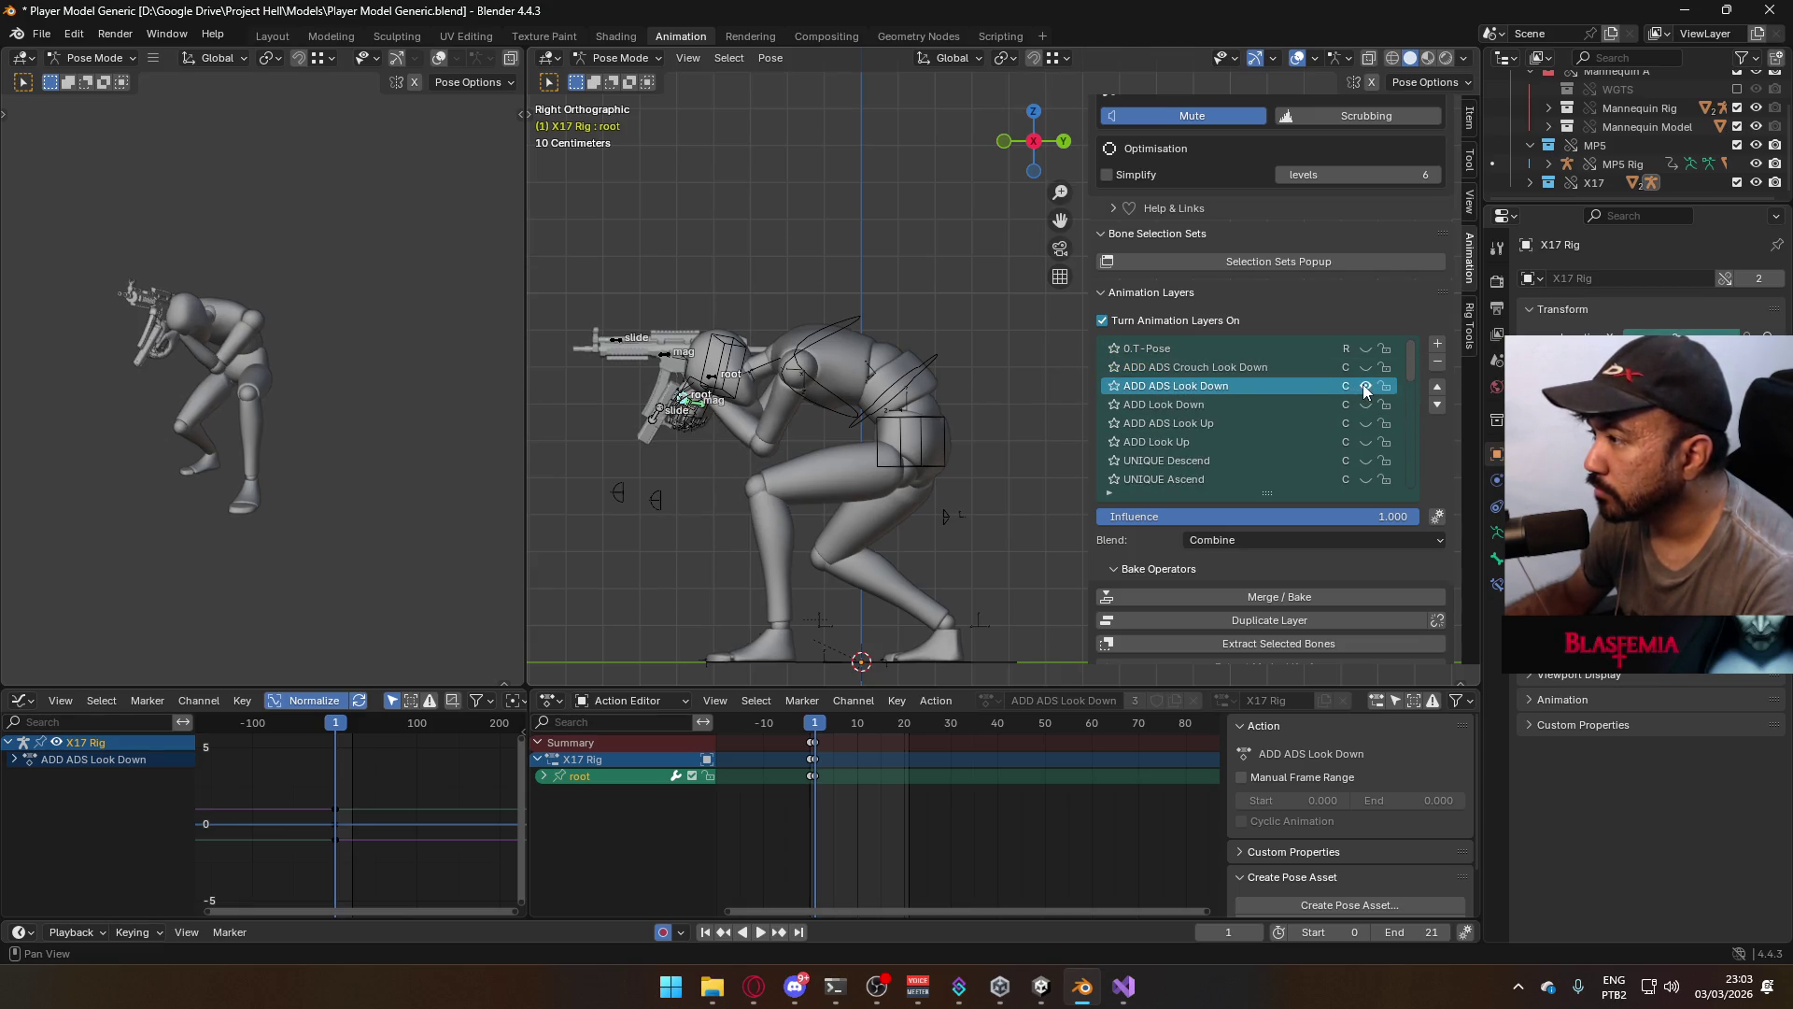
click(1365, 384)
click(1365, 365)
key(space)
click(814, 731)
drag(813, 732, 816, 733)
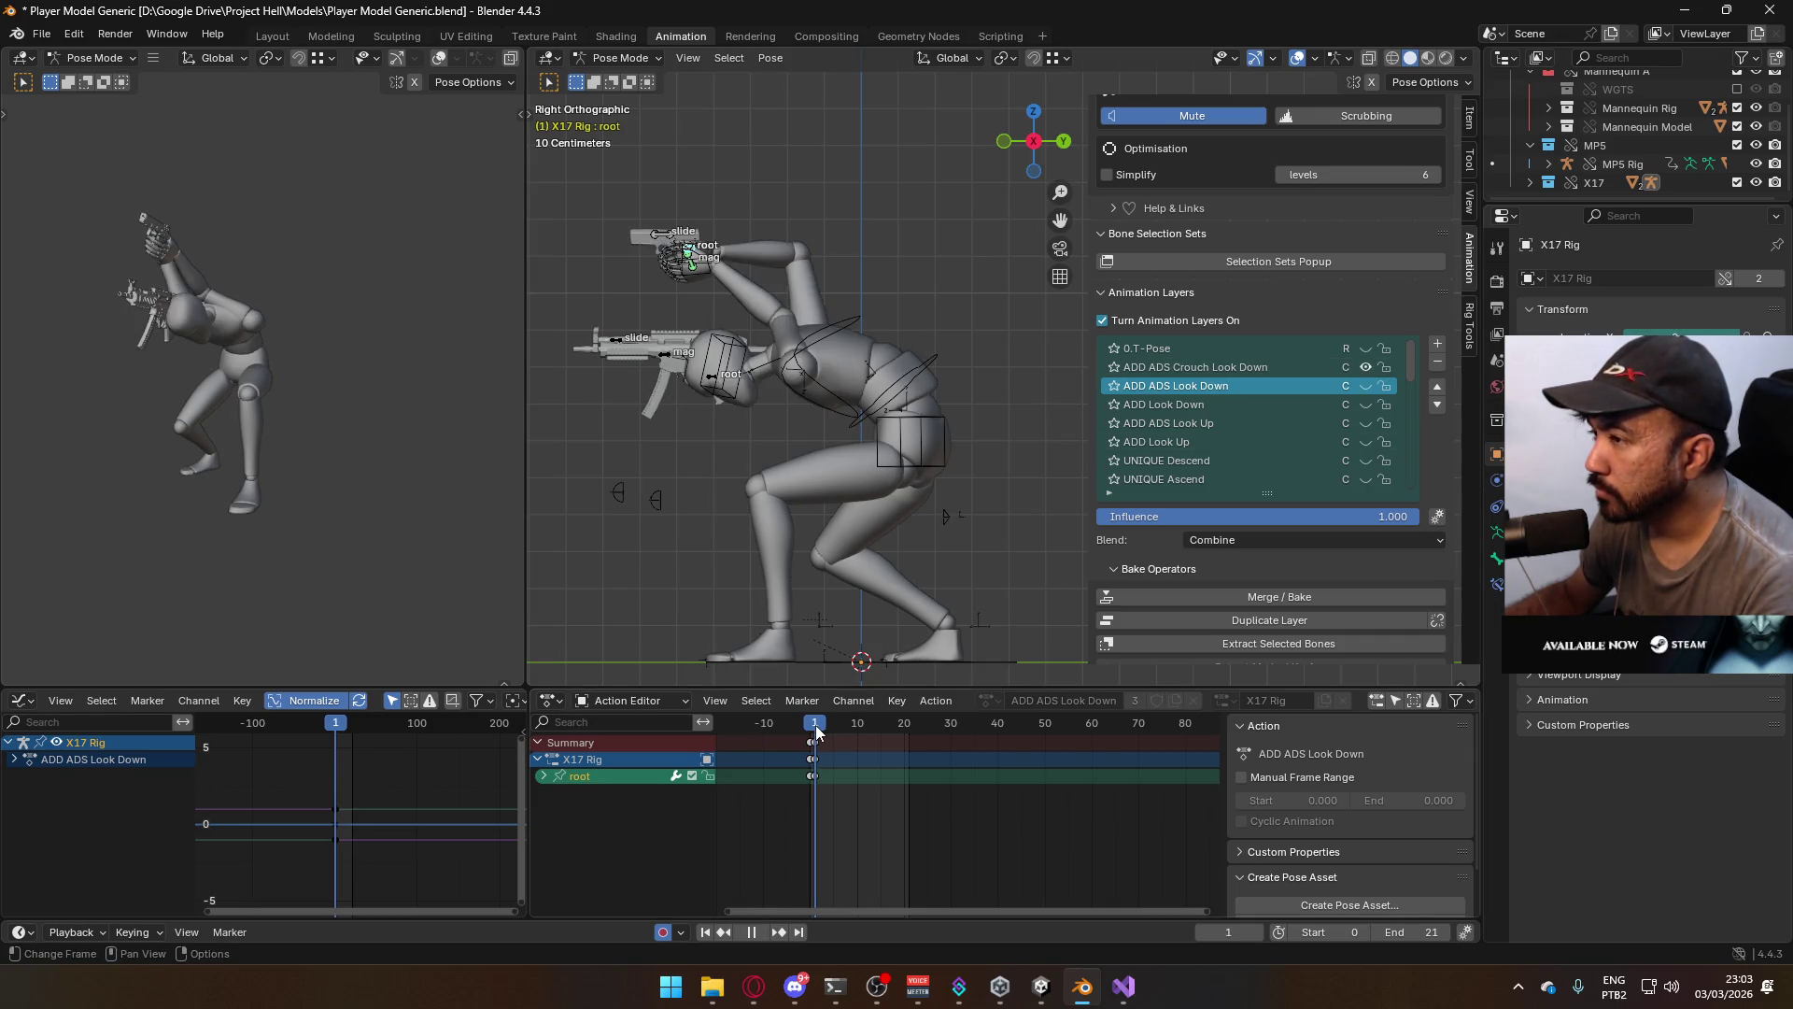
Select ADD ADS Crouch Look Down, re-enable ADD Crouch, and preview the crouched pose
click(1259, 371)
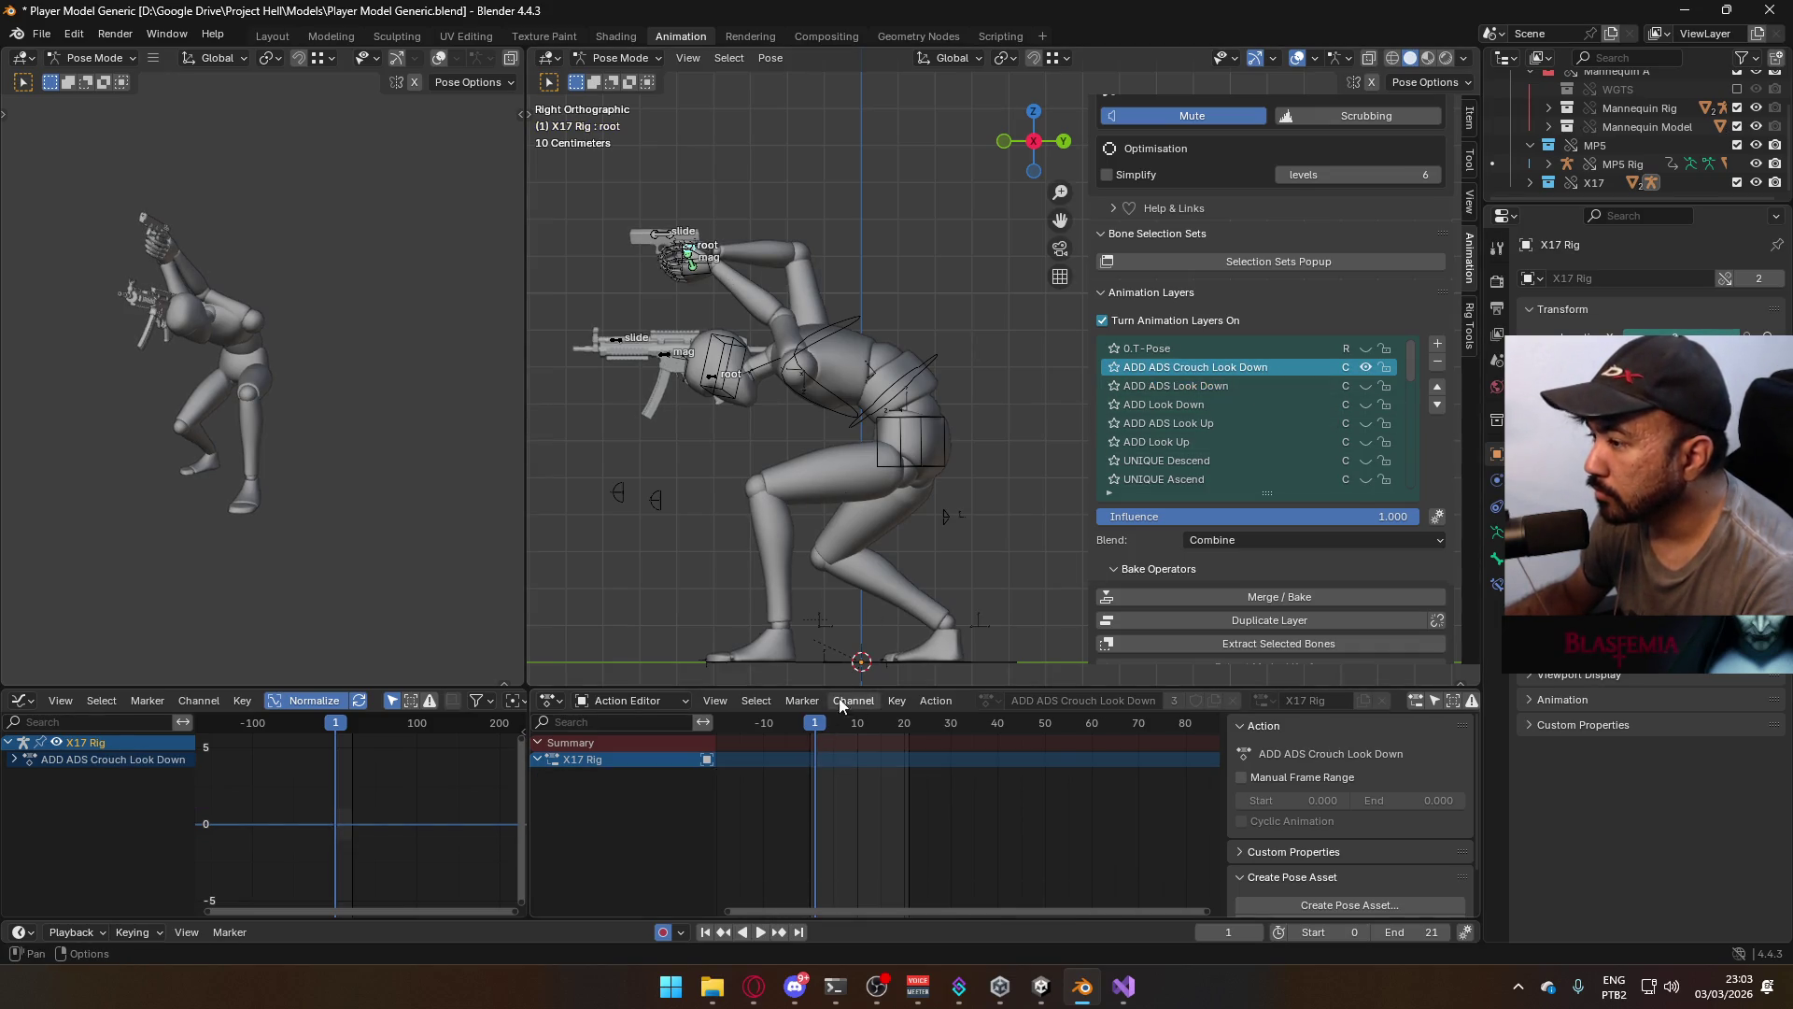
key(space)
drag(818, 728, 806, 727)
key(space)
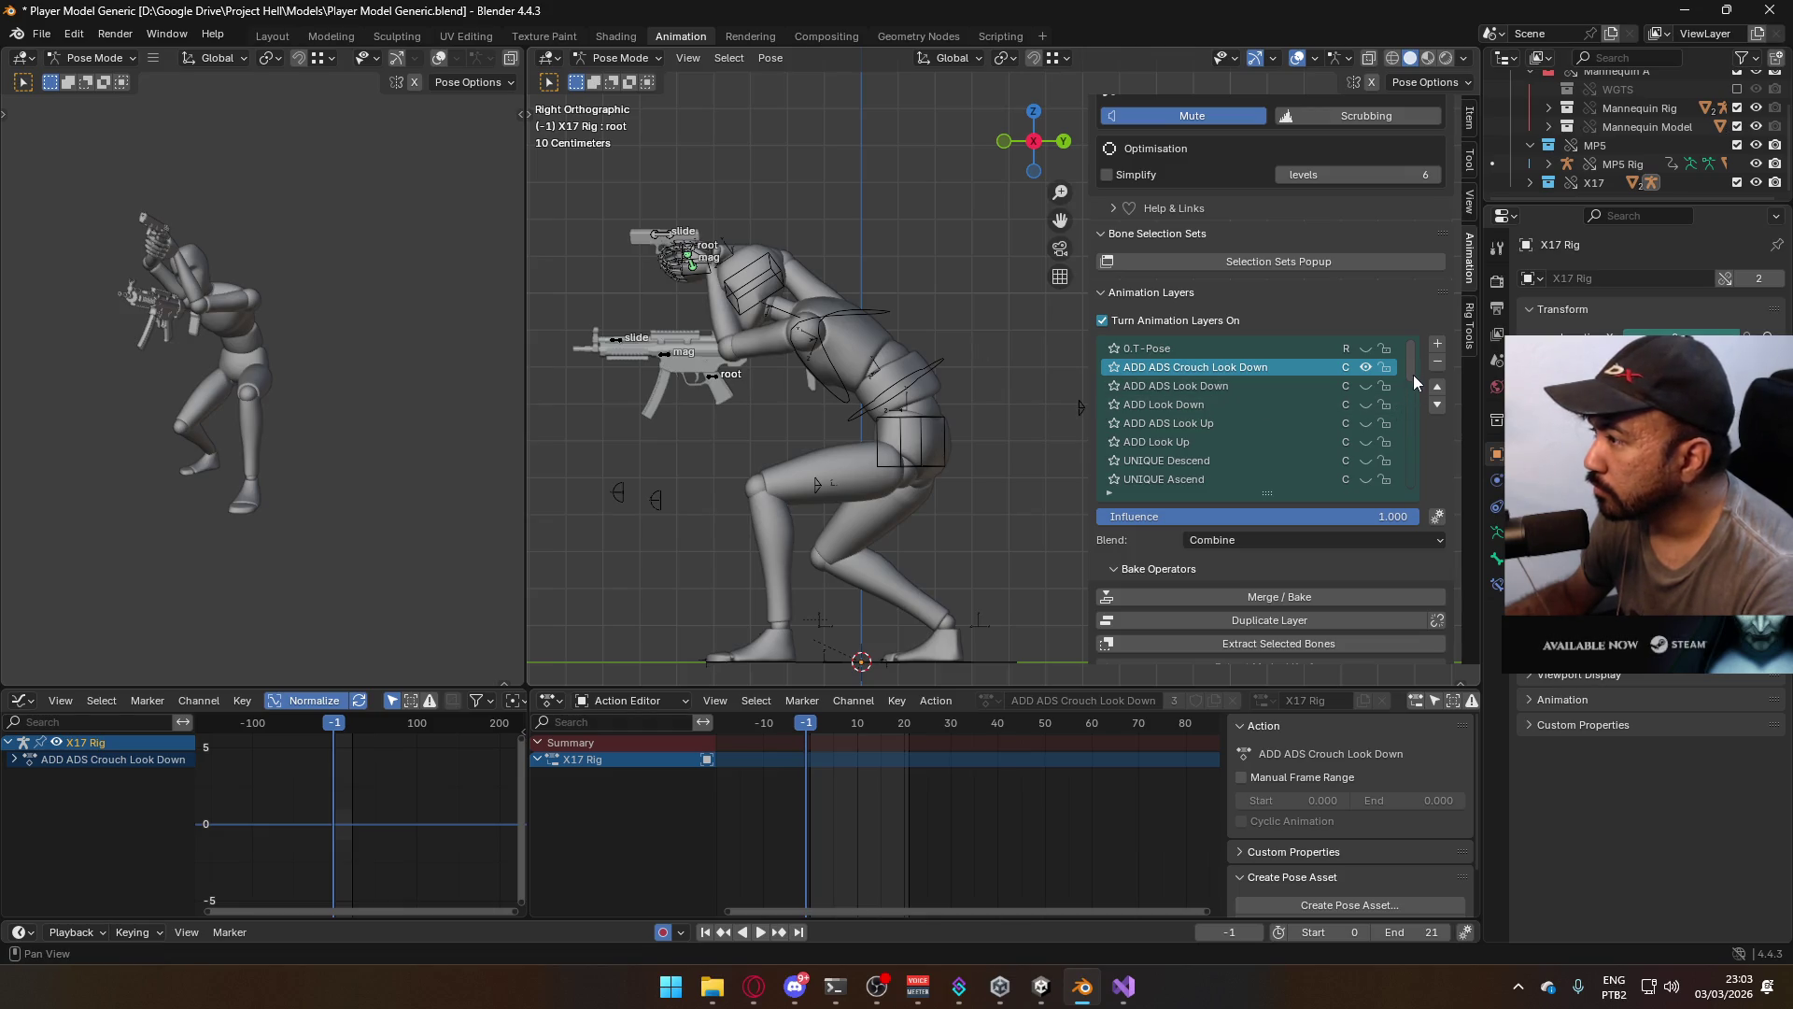
scroll(1414, 367, down, 5)
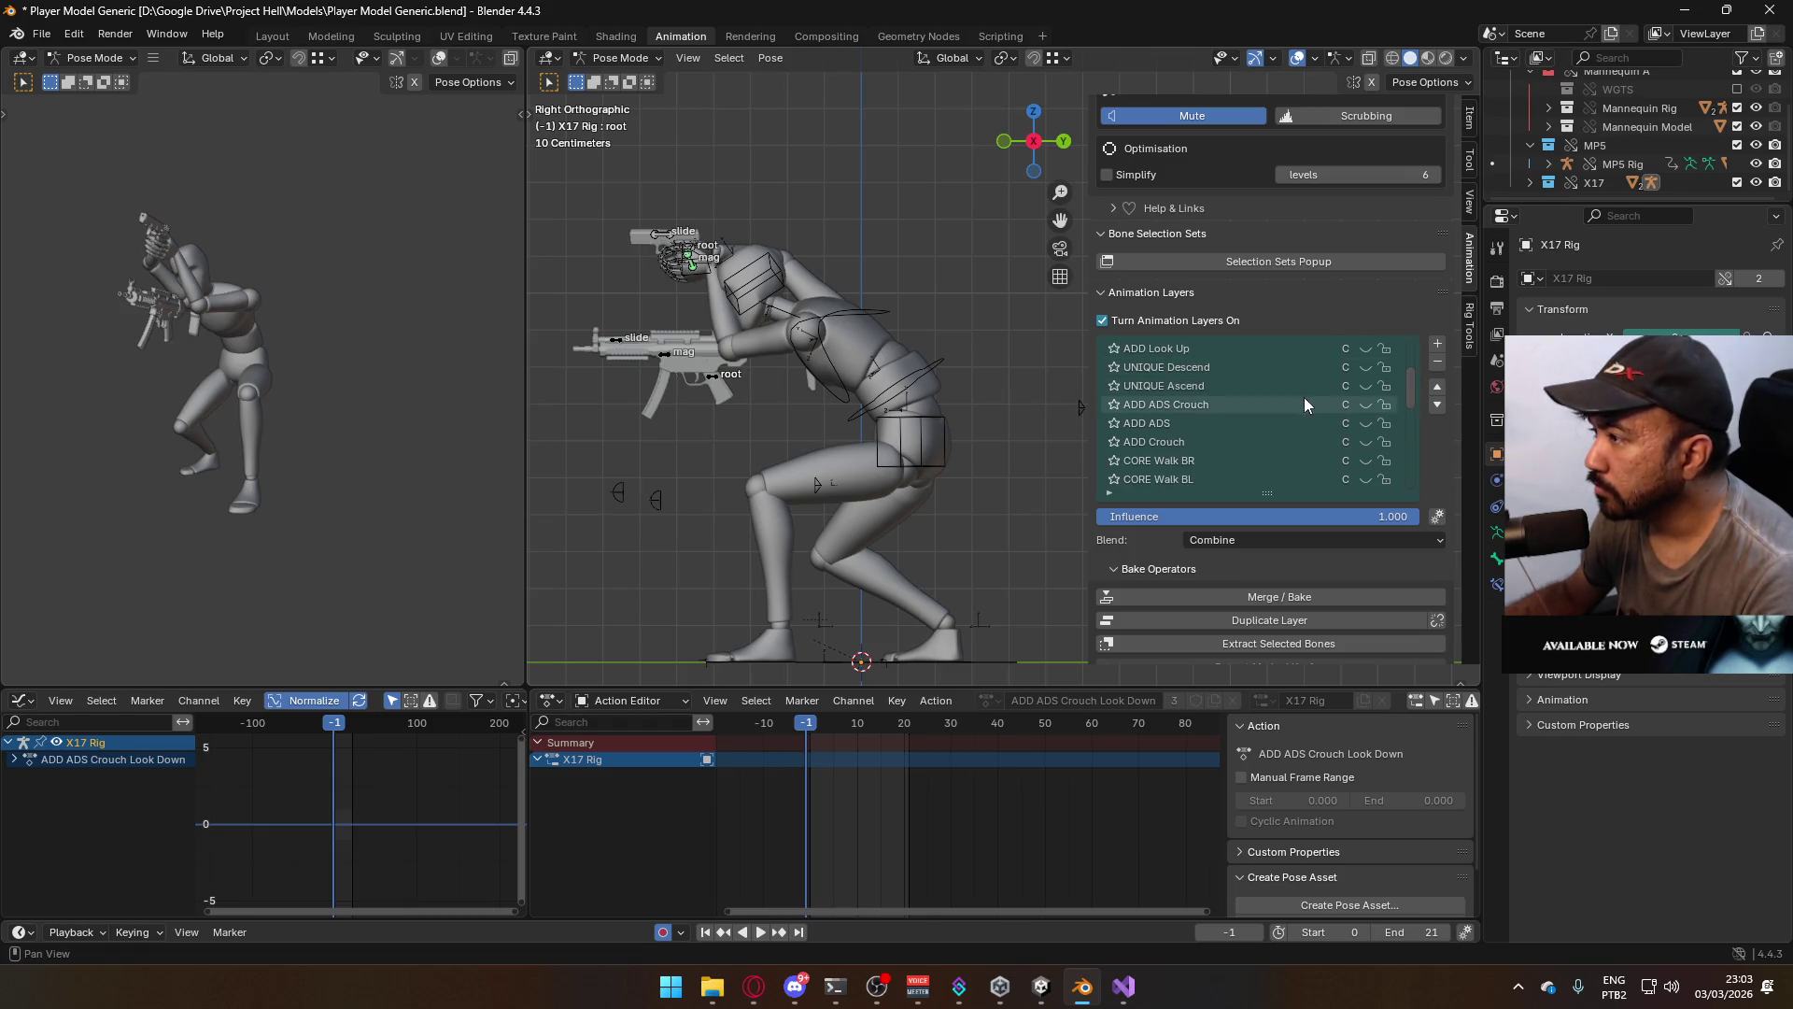
click(1364, 442)
click(813, 728)
key(space)
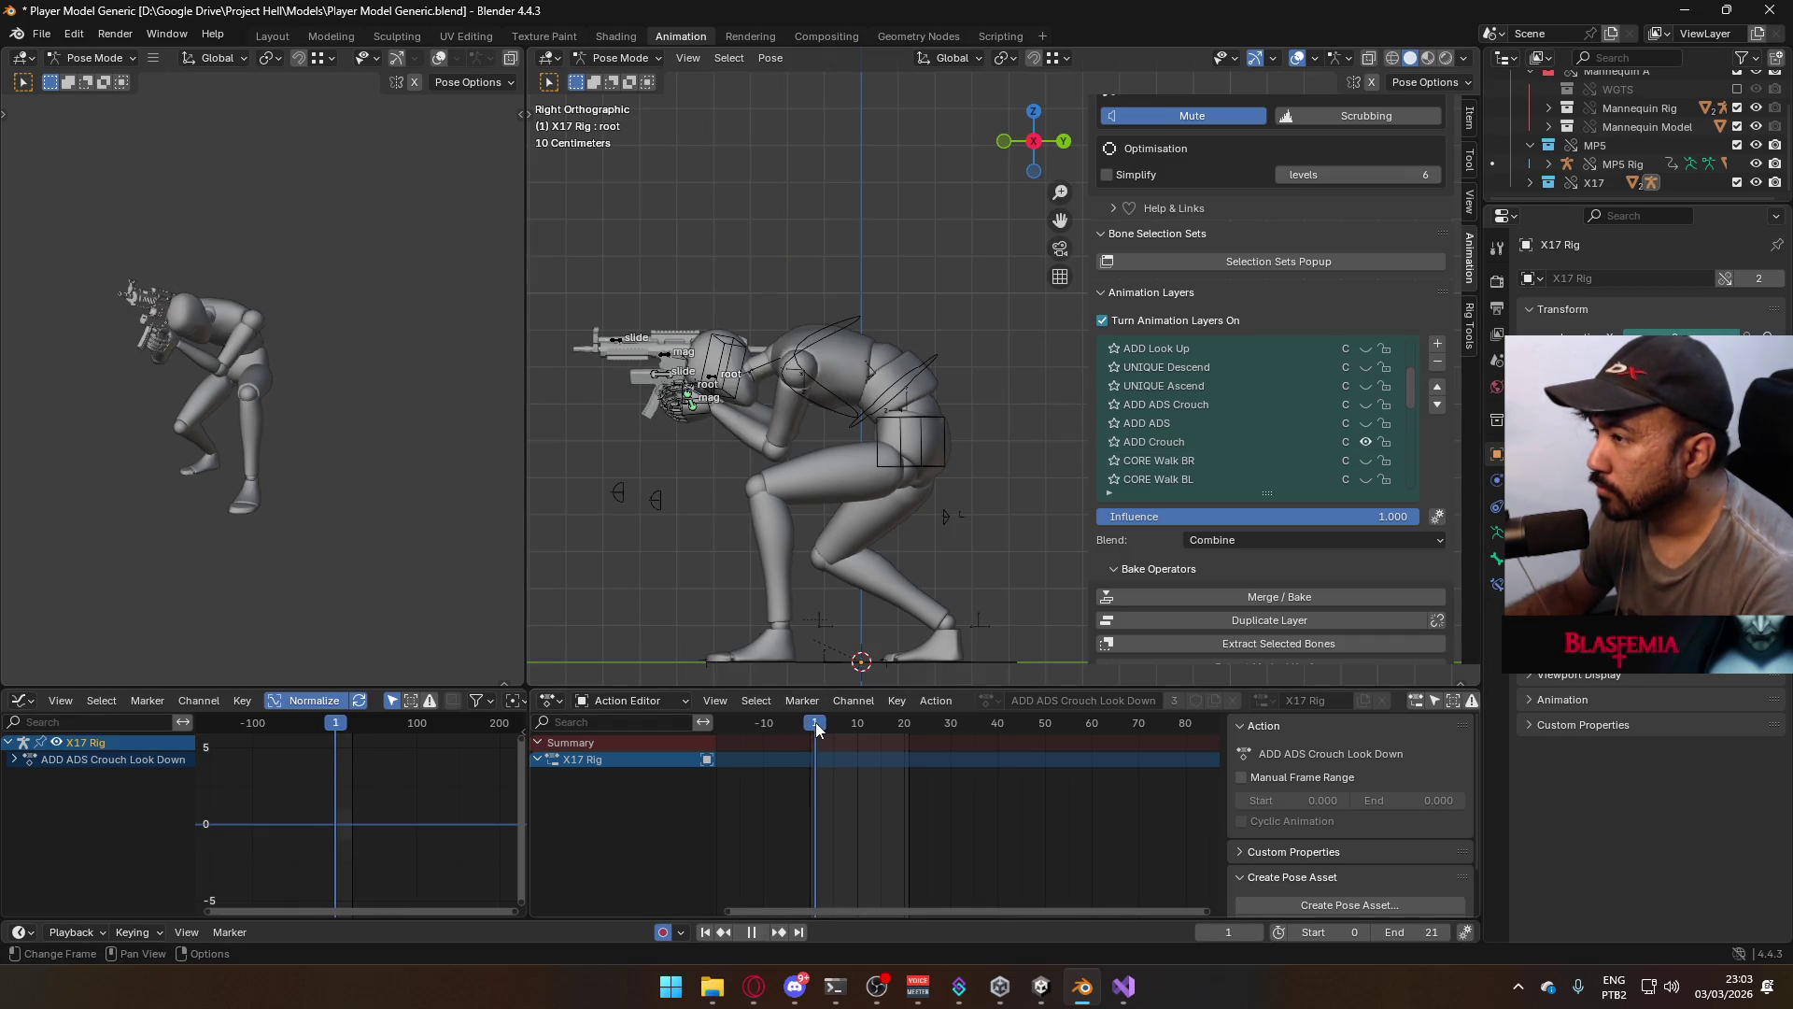
key(space)
scroll(1297, 420, up, 5)
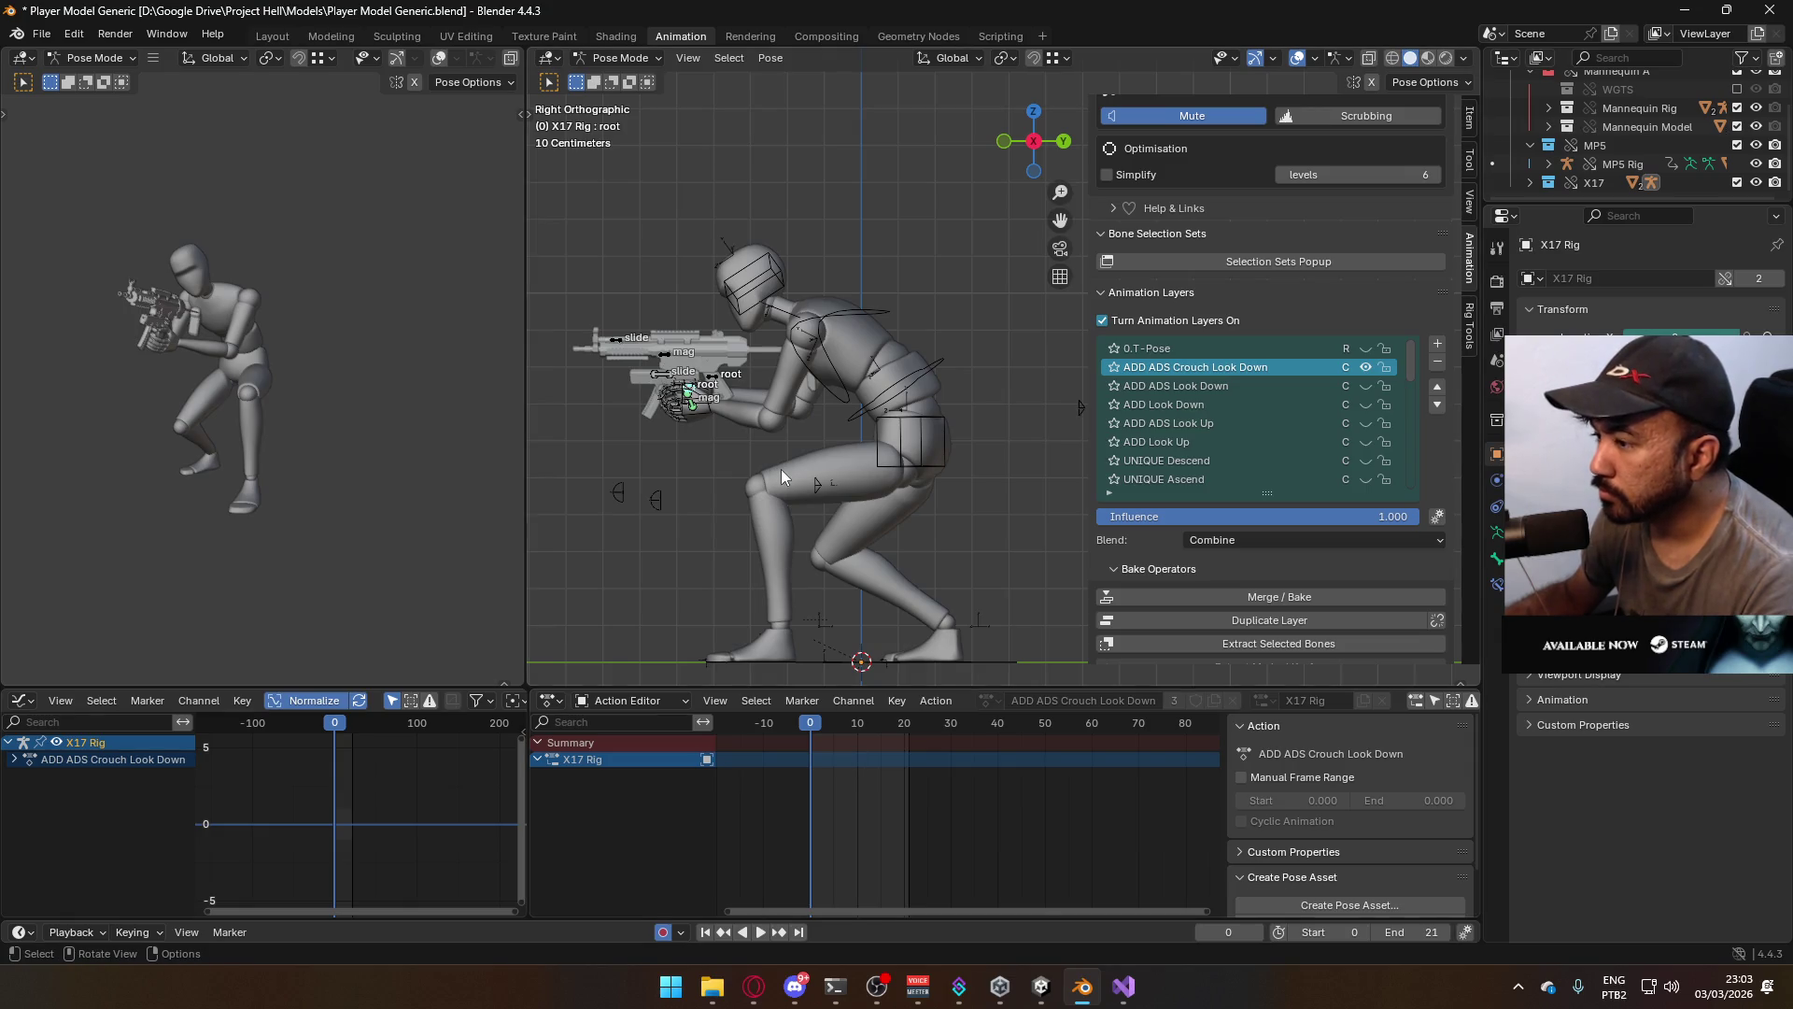
Key the X17 root's location and rotation at frame 0, then advance to frame 1
key(i)
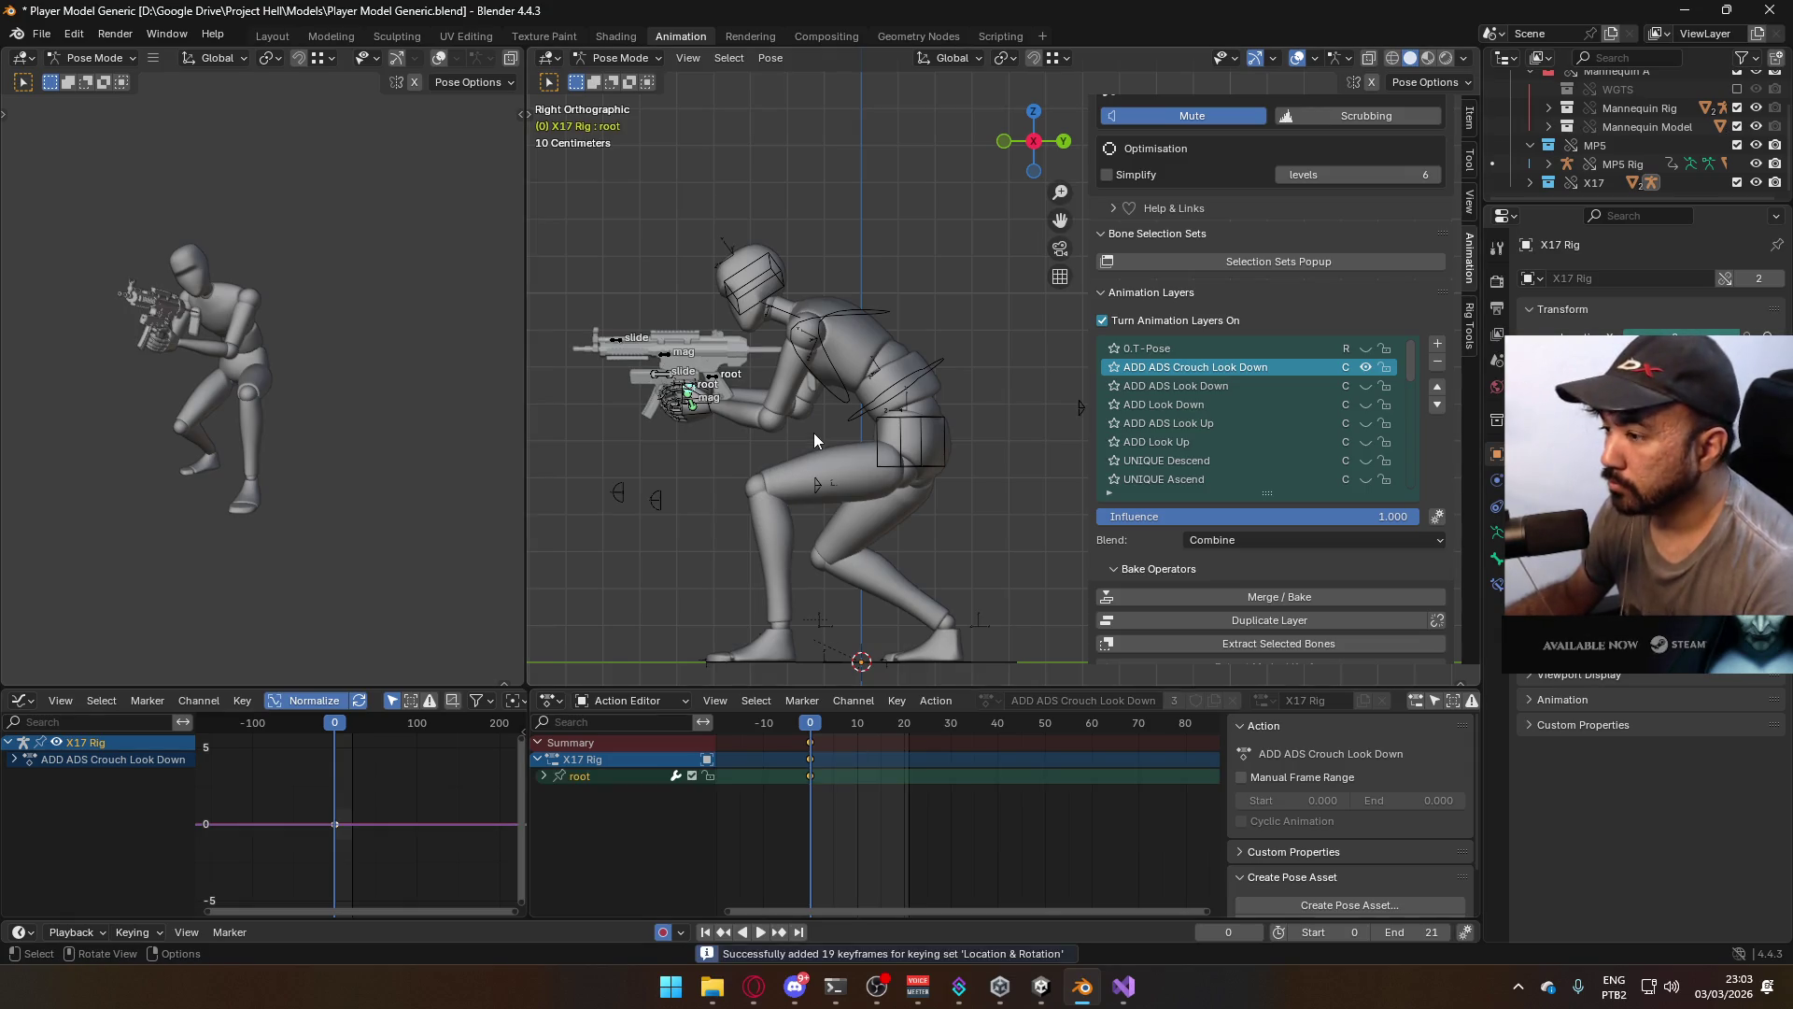
key(space)
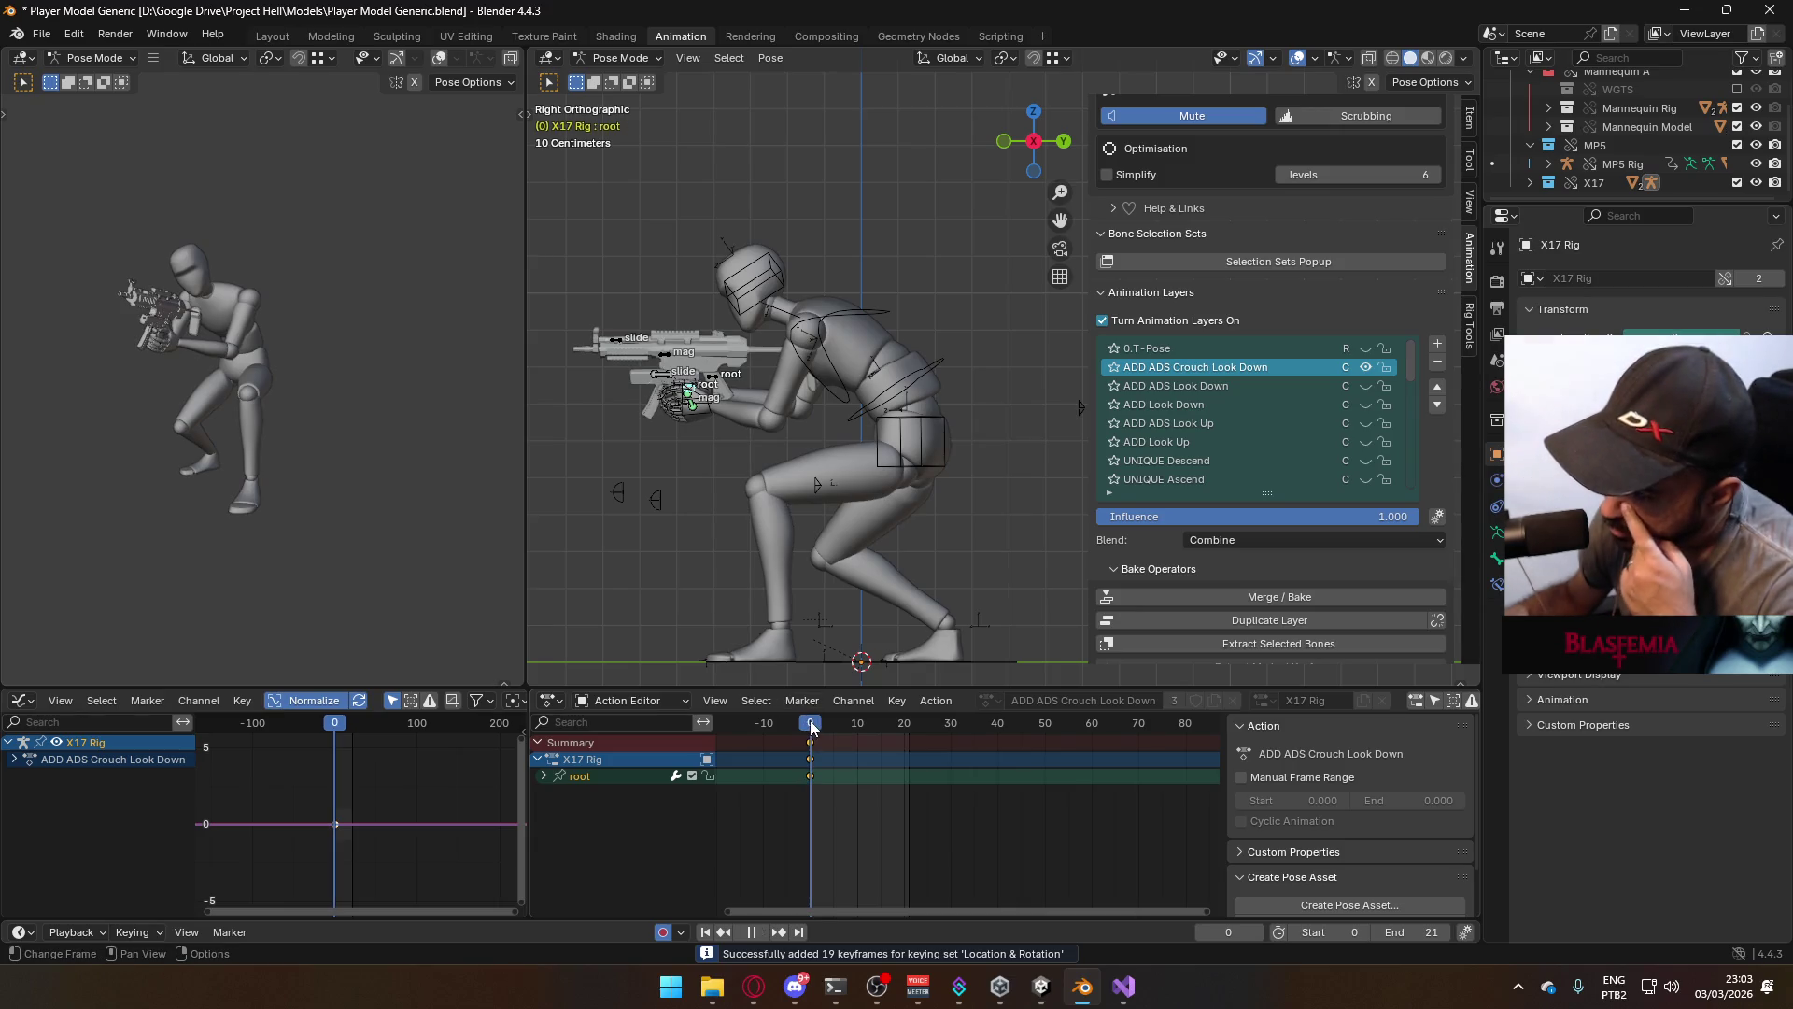
key(space)
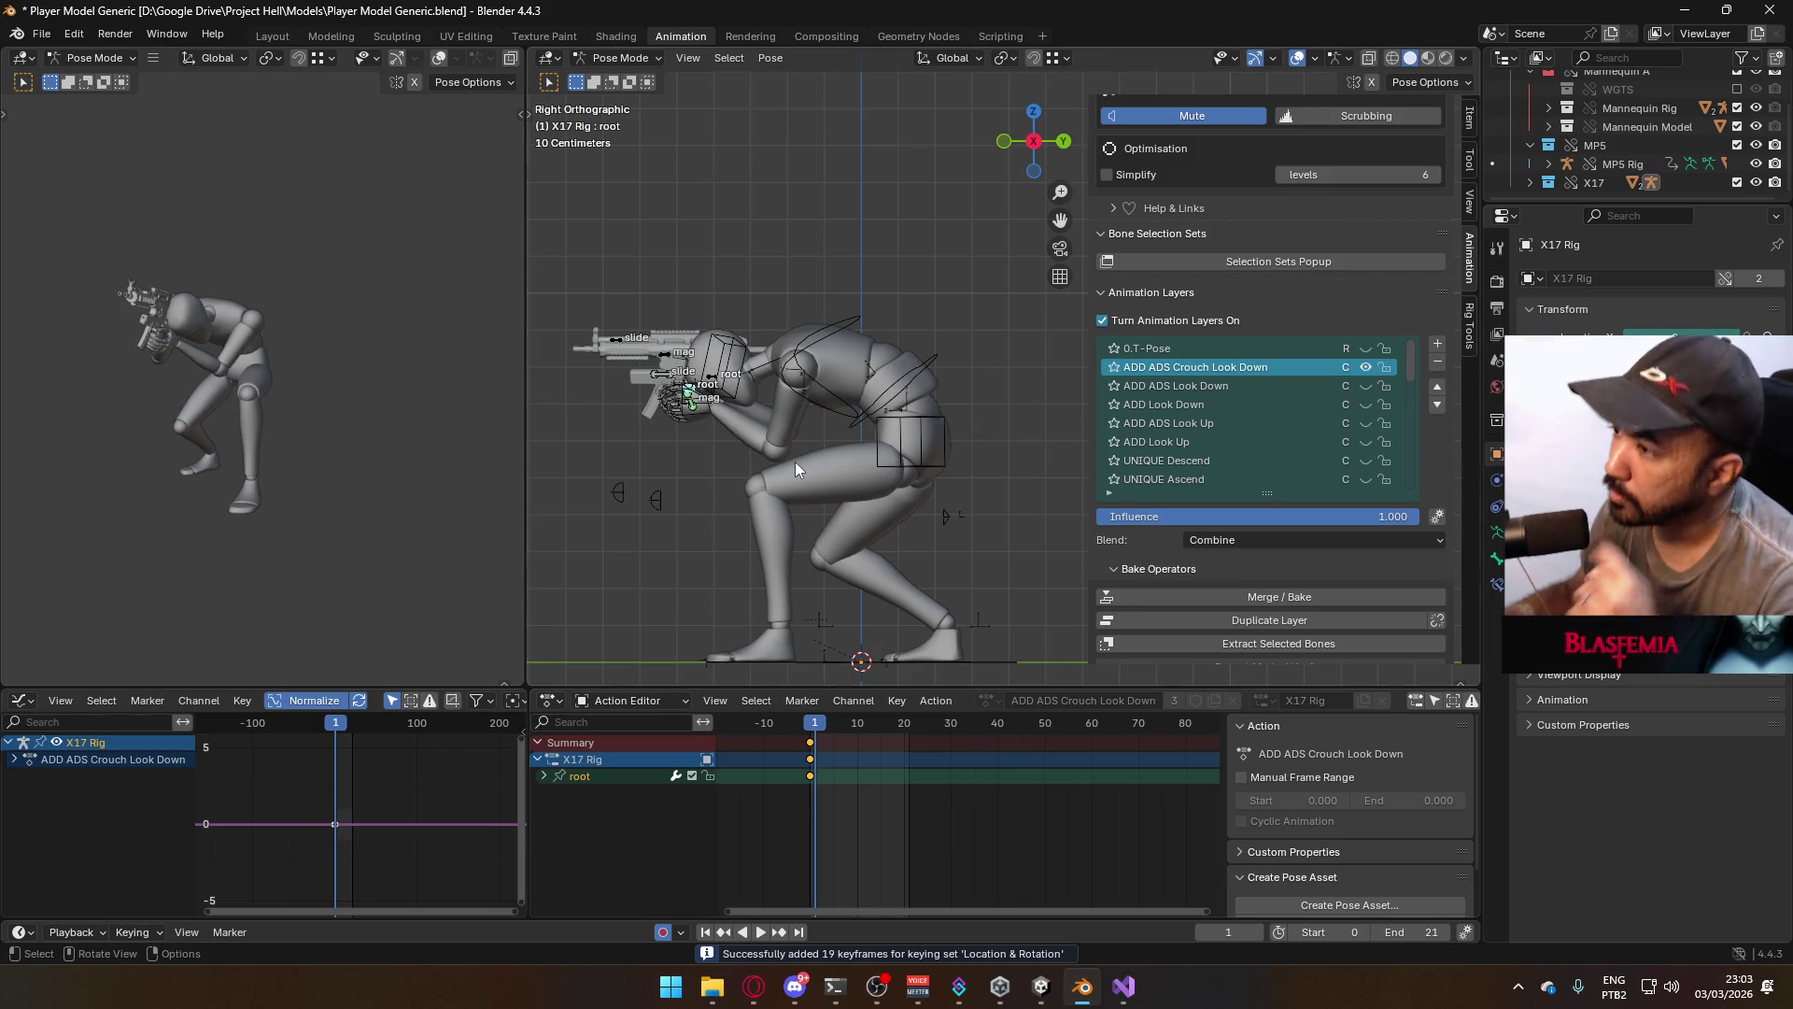
At frame 1, rotate and lower the gun and hand bones toward the ground
key(r)
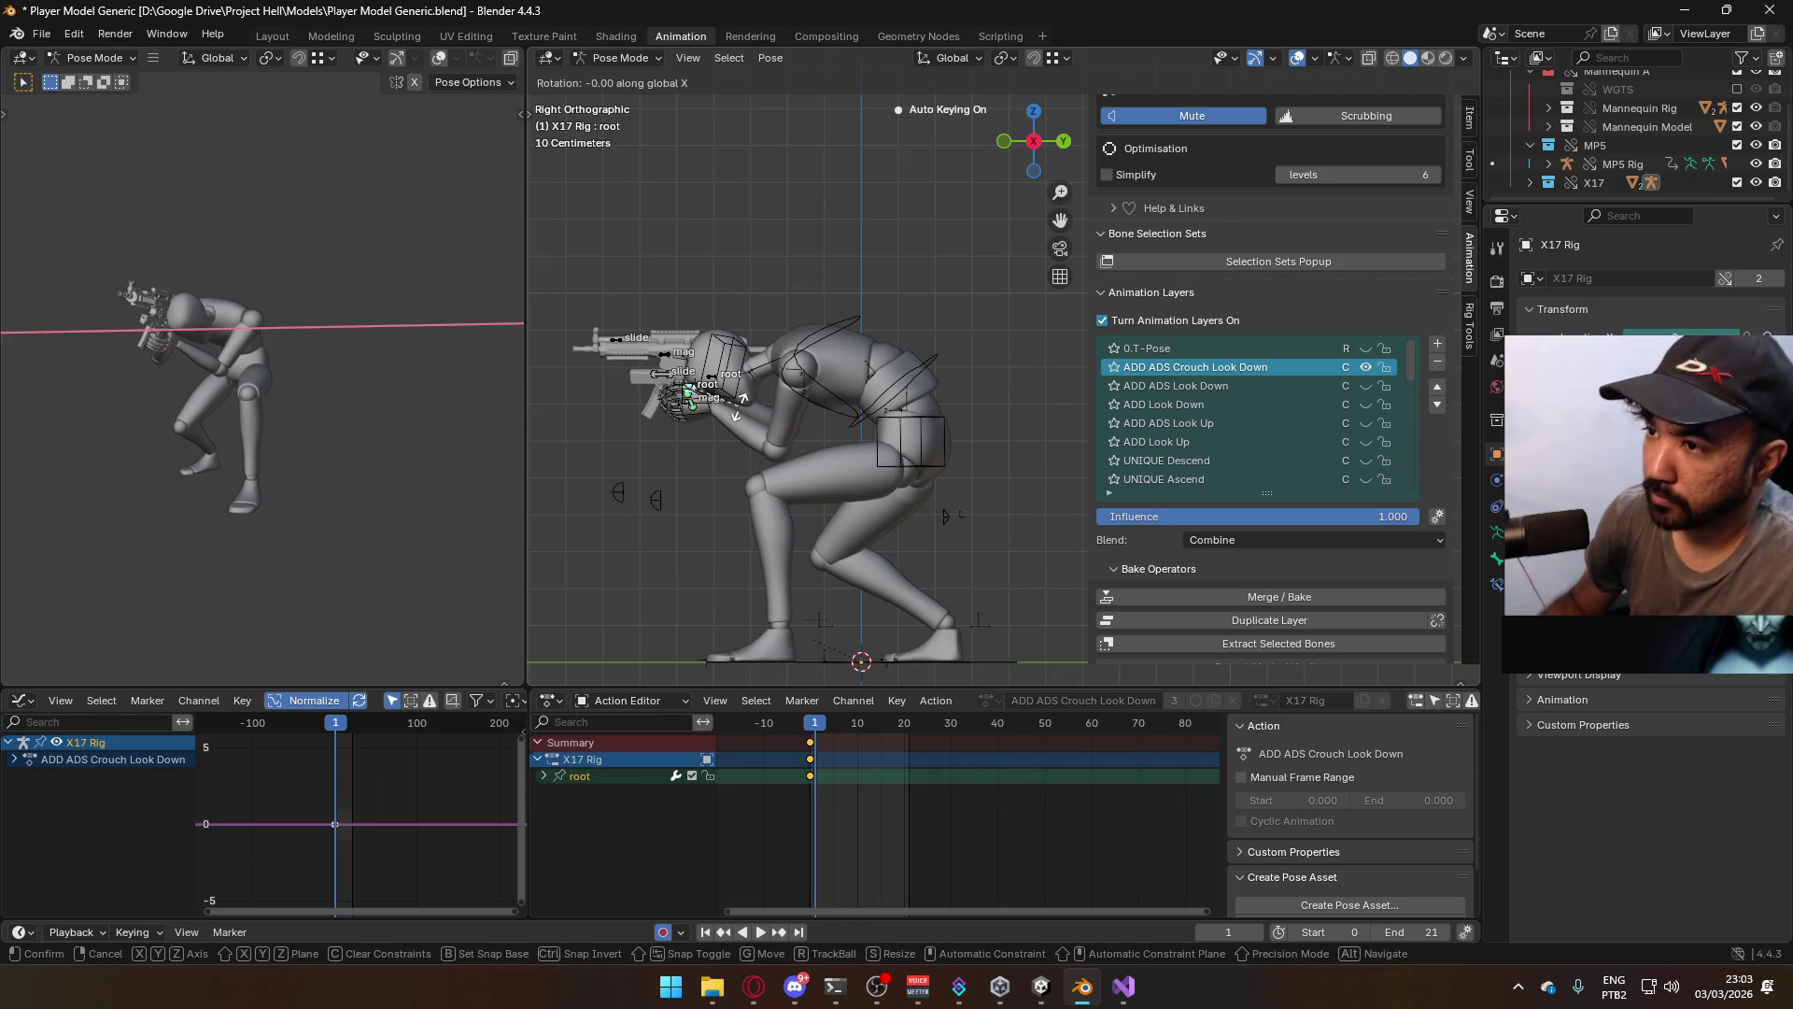
text(60)
click(738, 406)
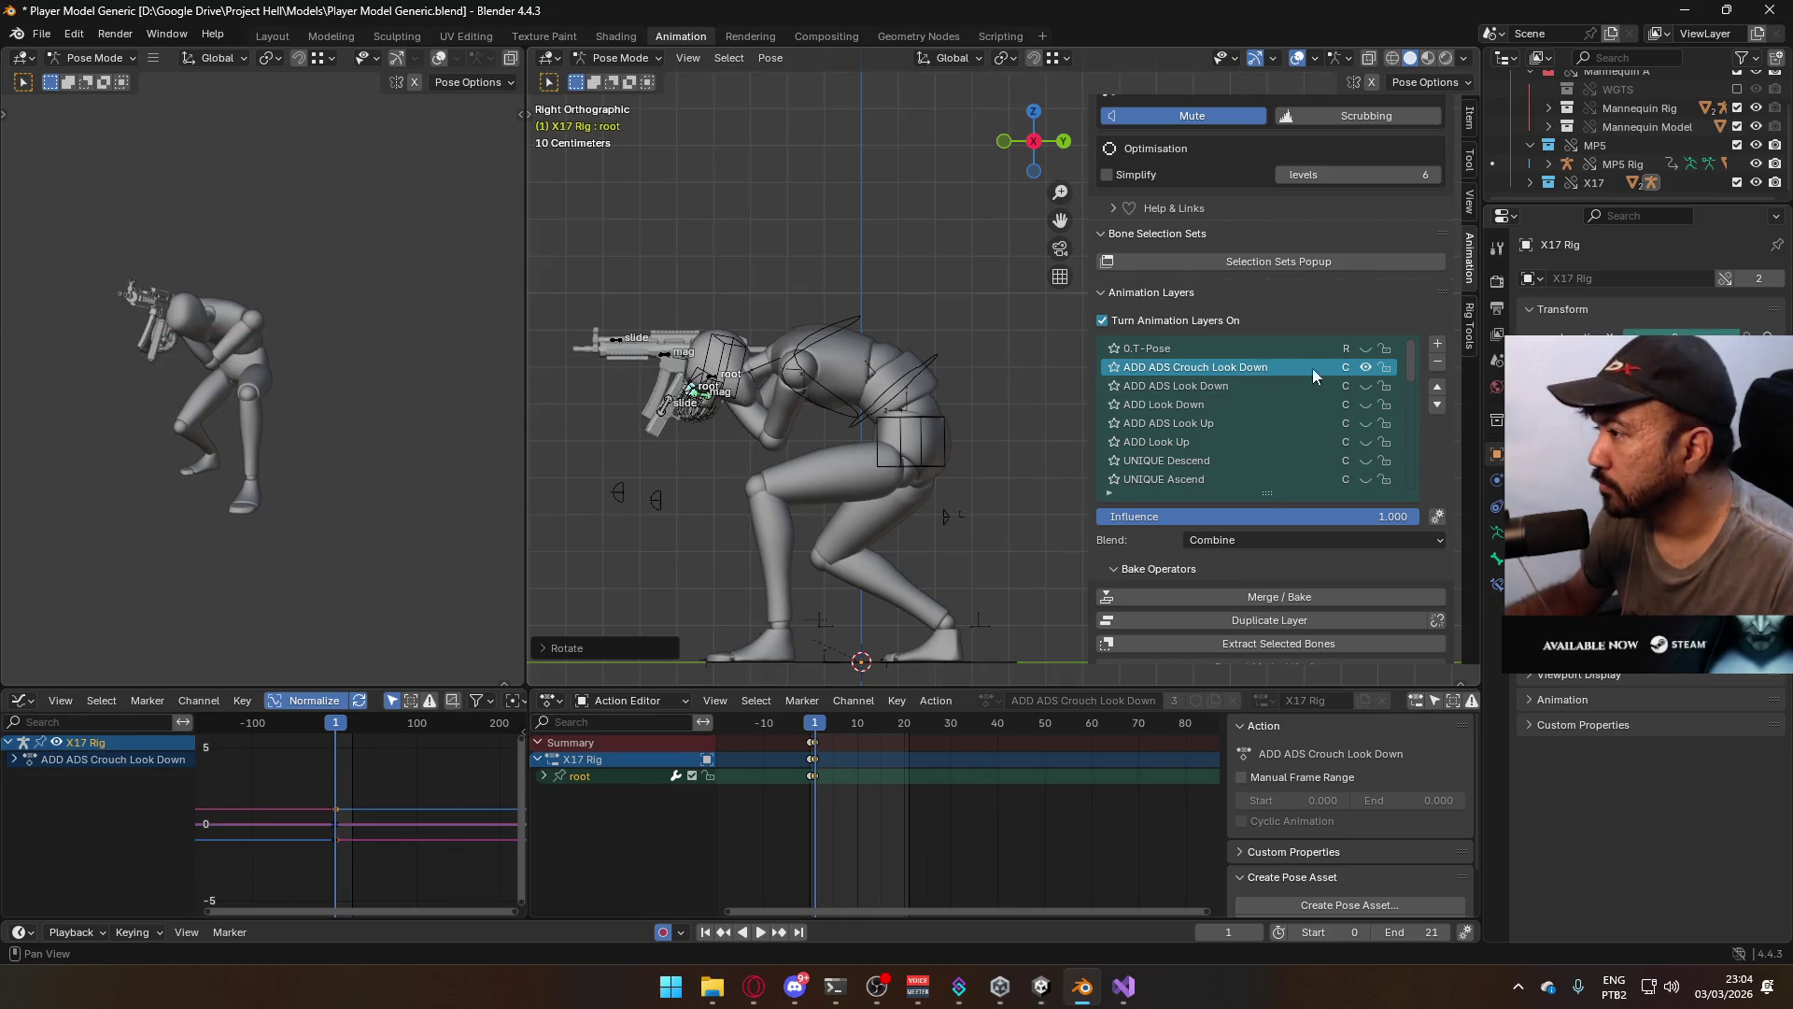
scroll(1412, 357, down, 1)
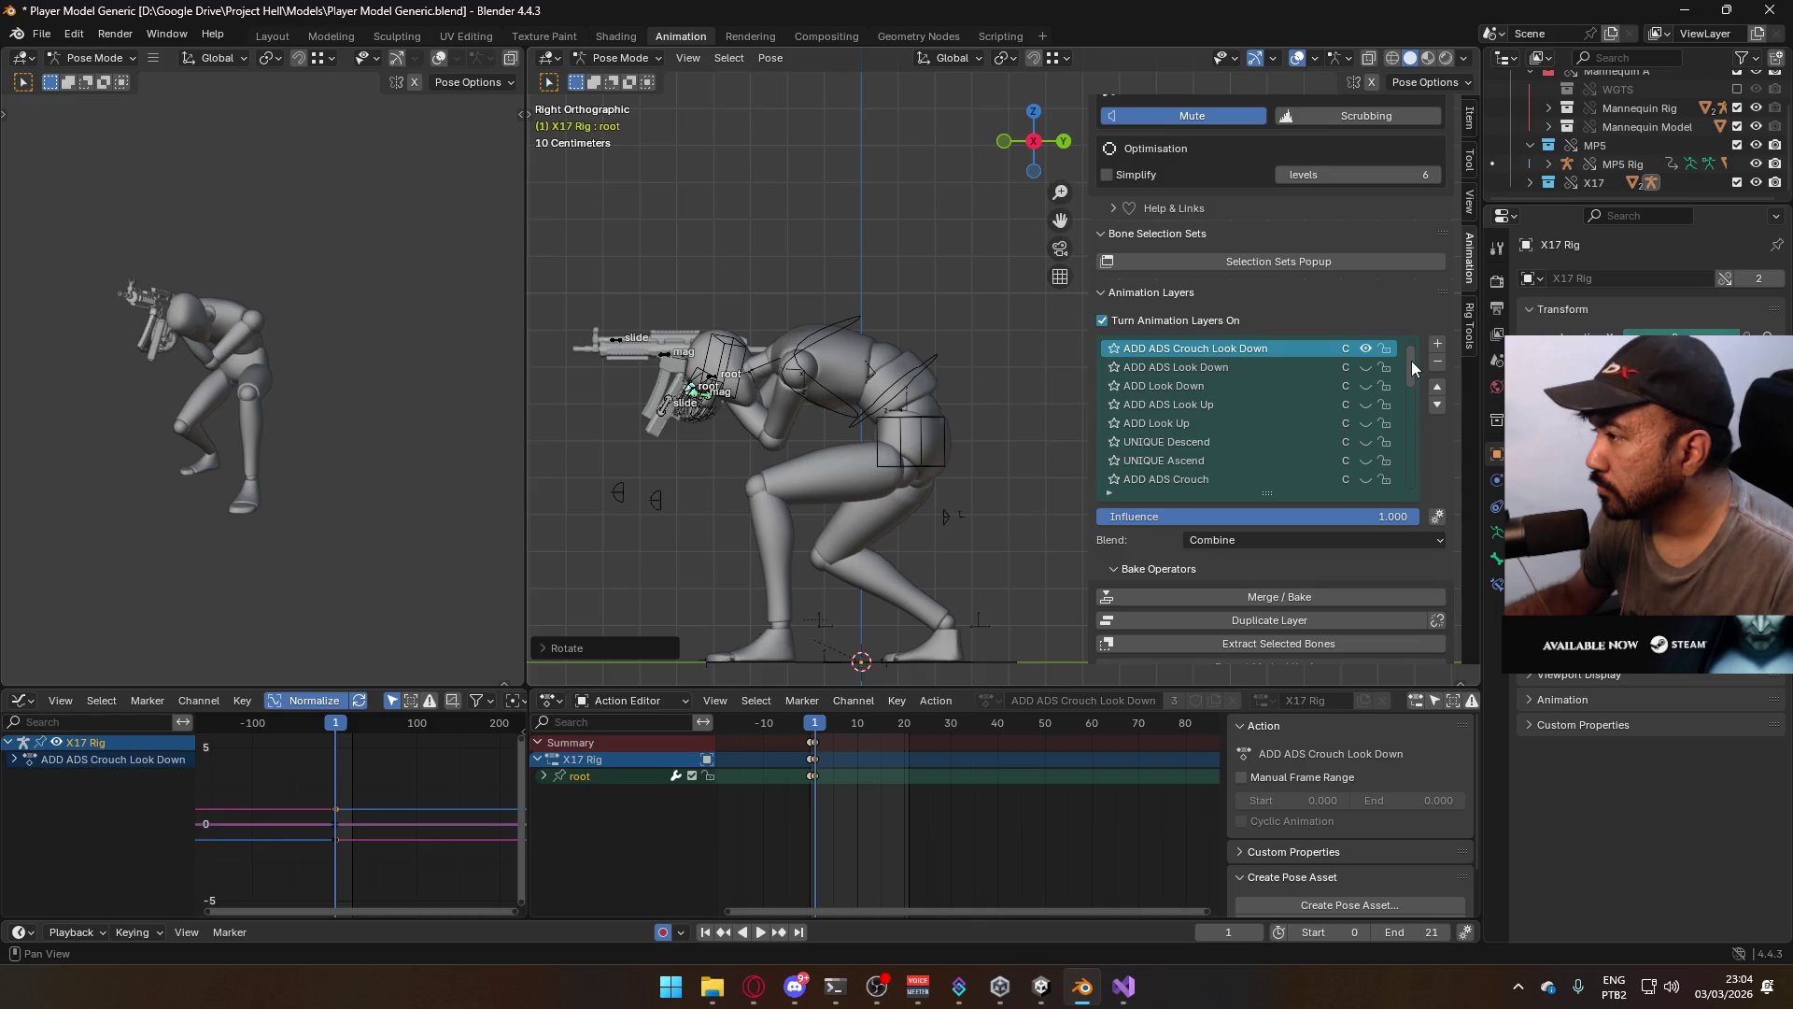
scroll(1410, 361, up, 1)
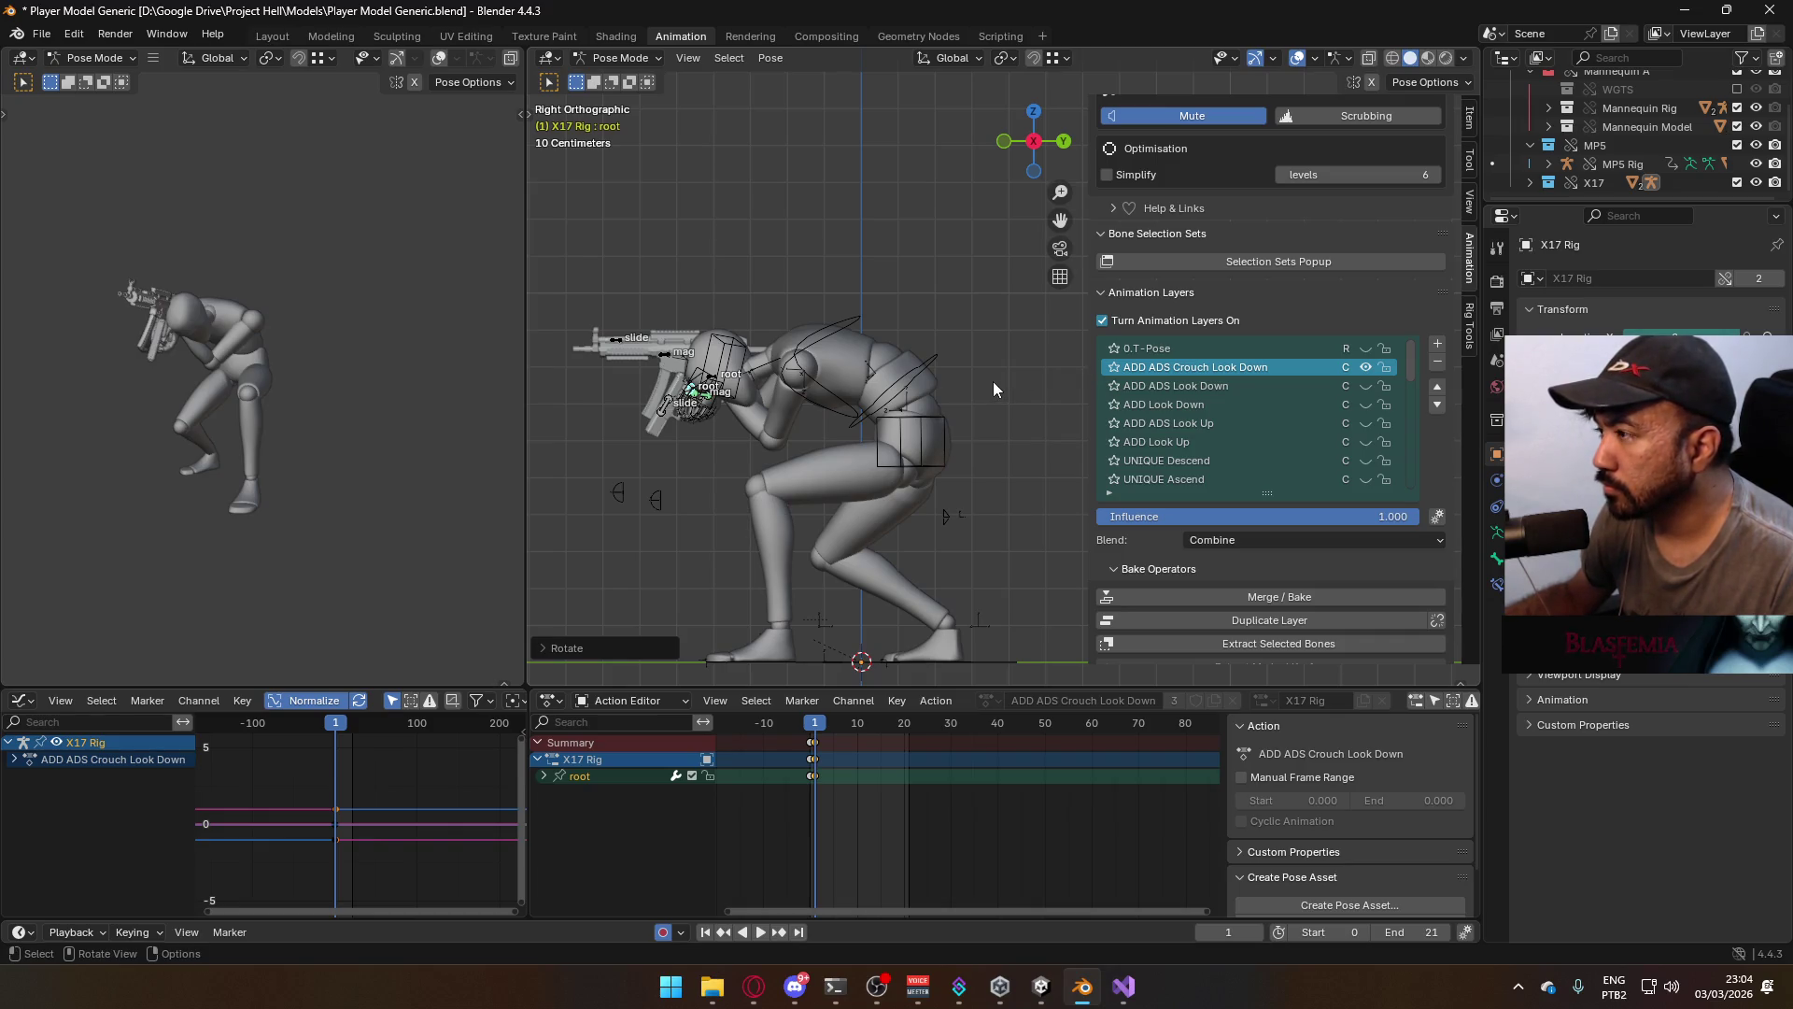
key(g)
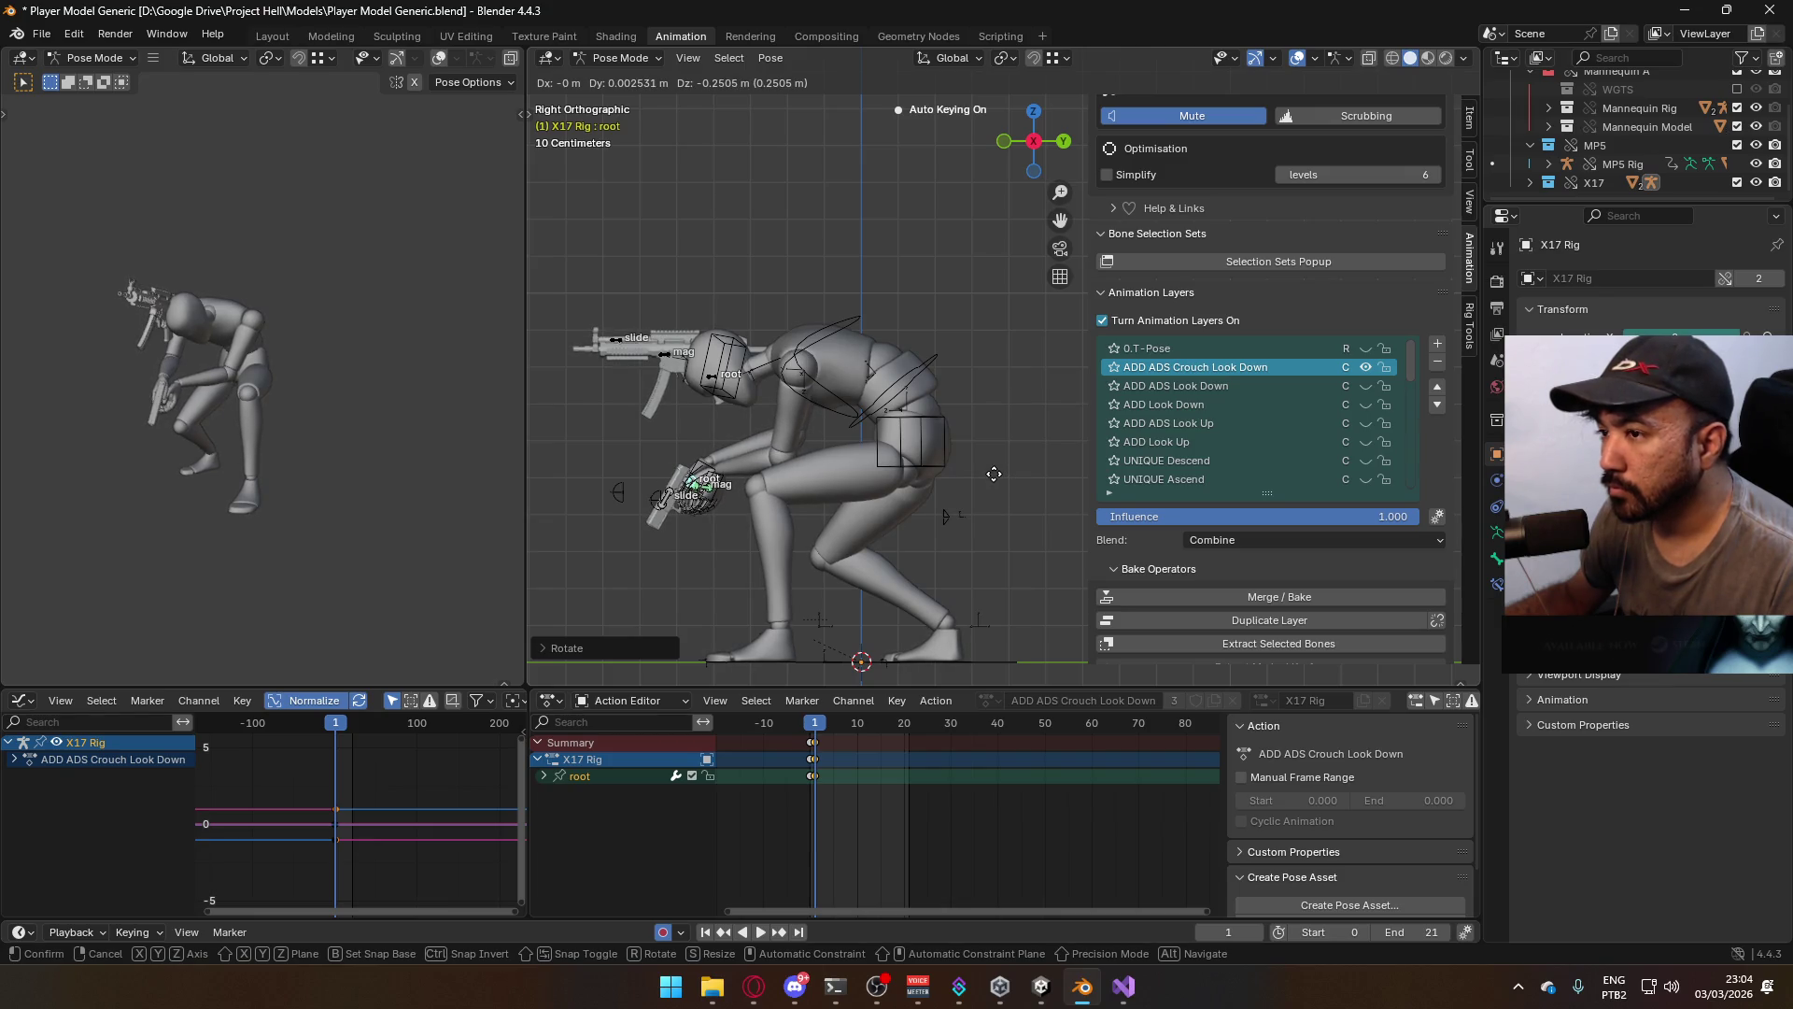
click(993, 474)
drag(821, 730, 812, 730)
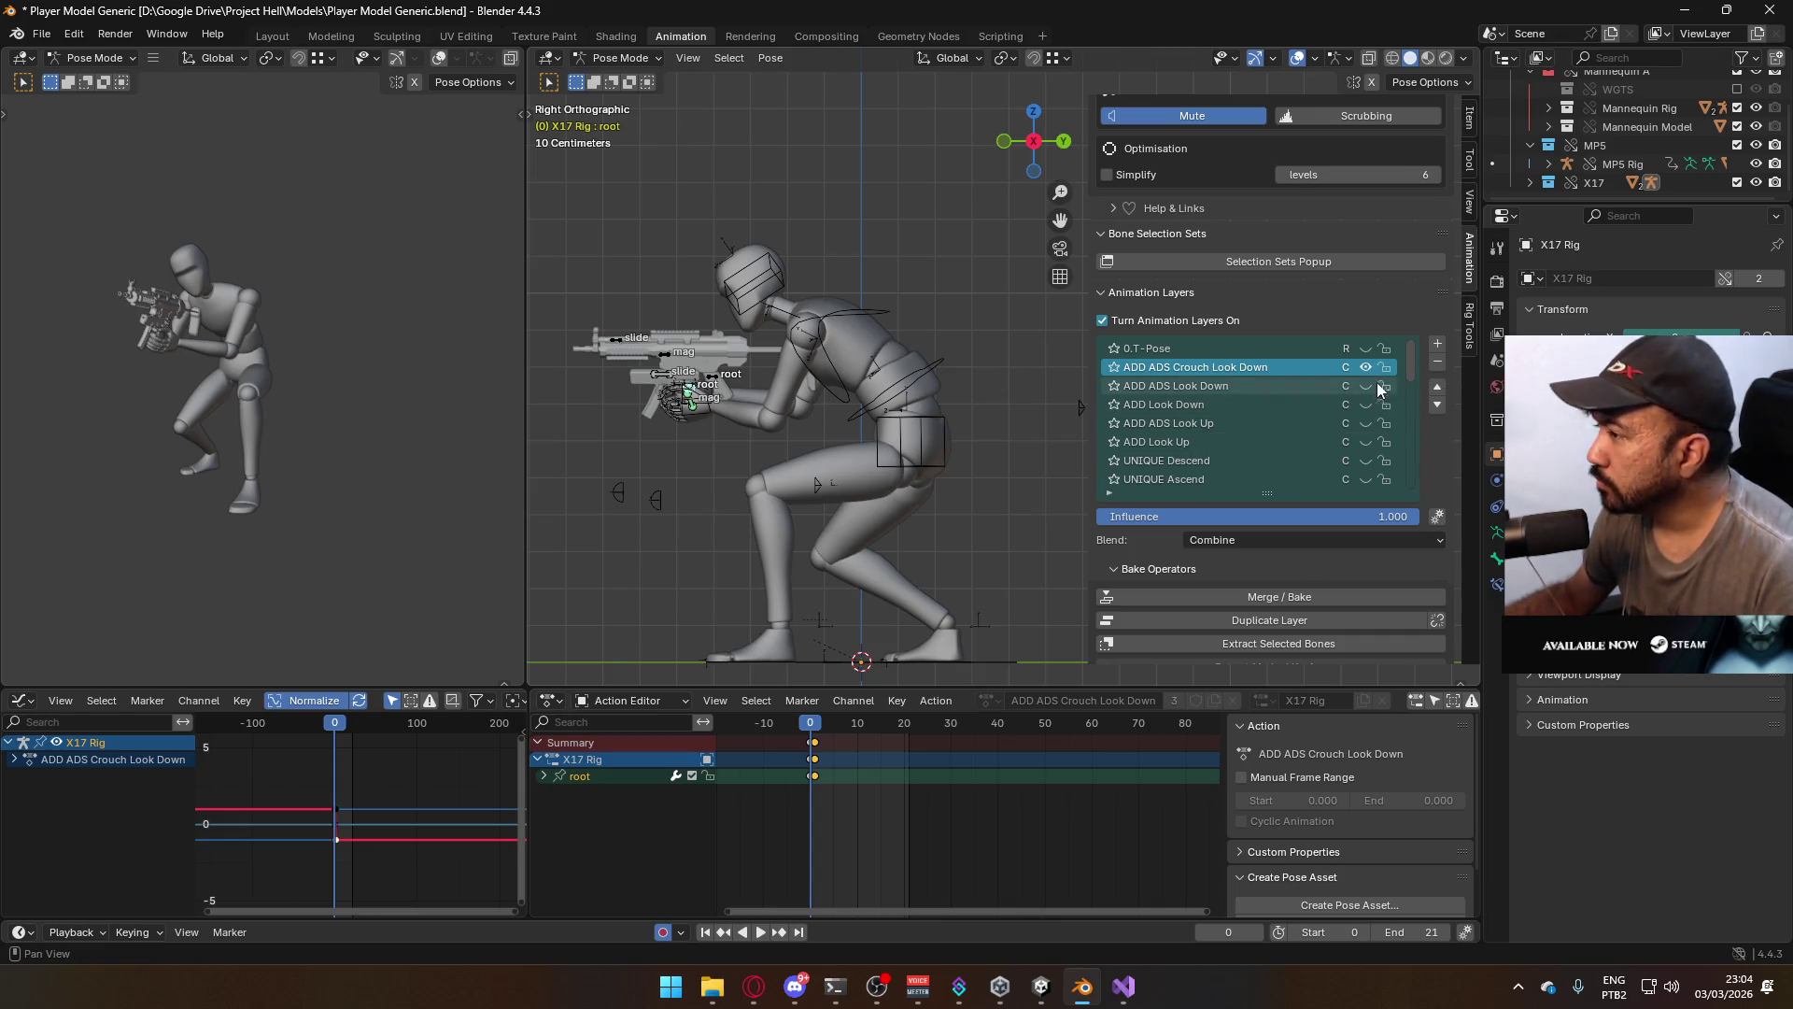
Enable the ADD ADS layer and delete the old frame-0 keyframes
drag(1410, 367, 1409, 379)
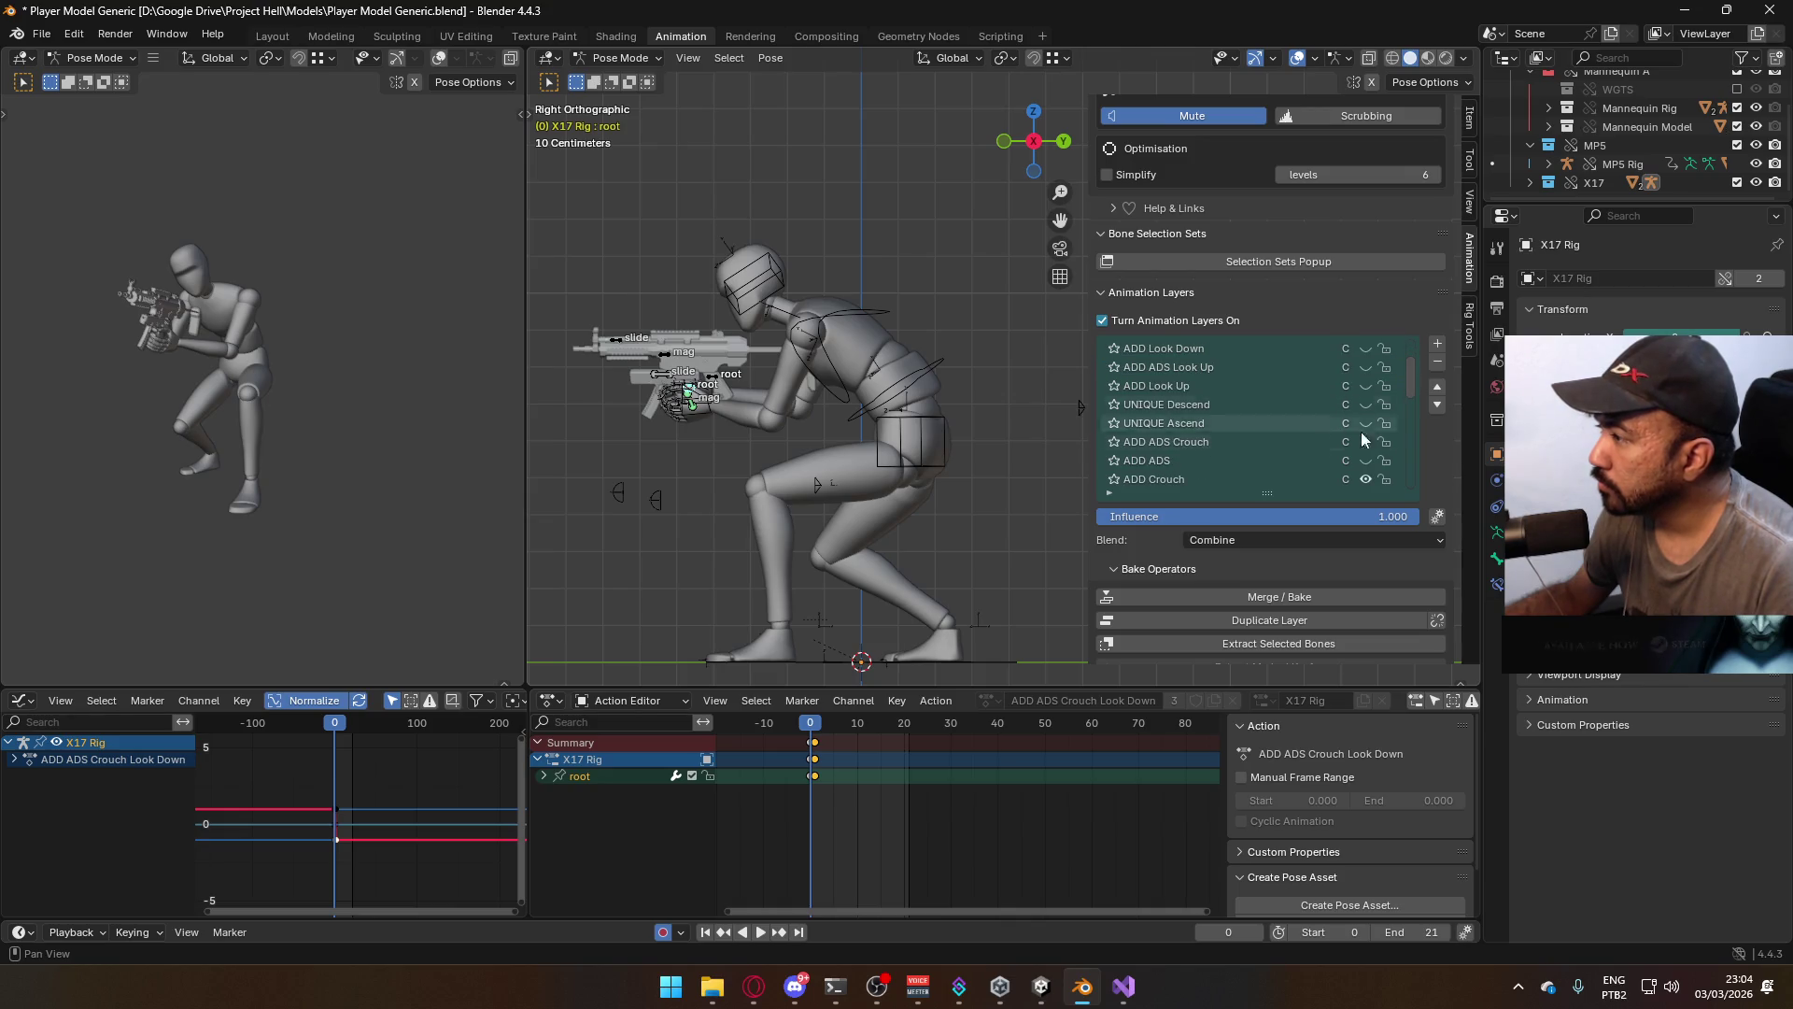
click(1363, 460)
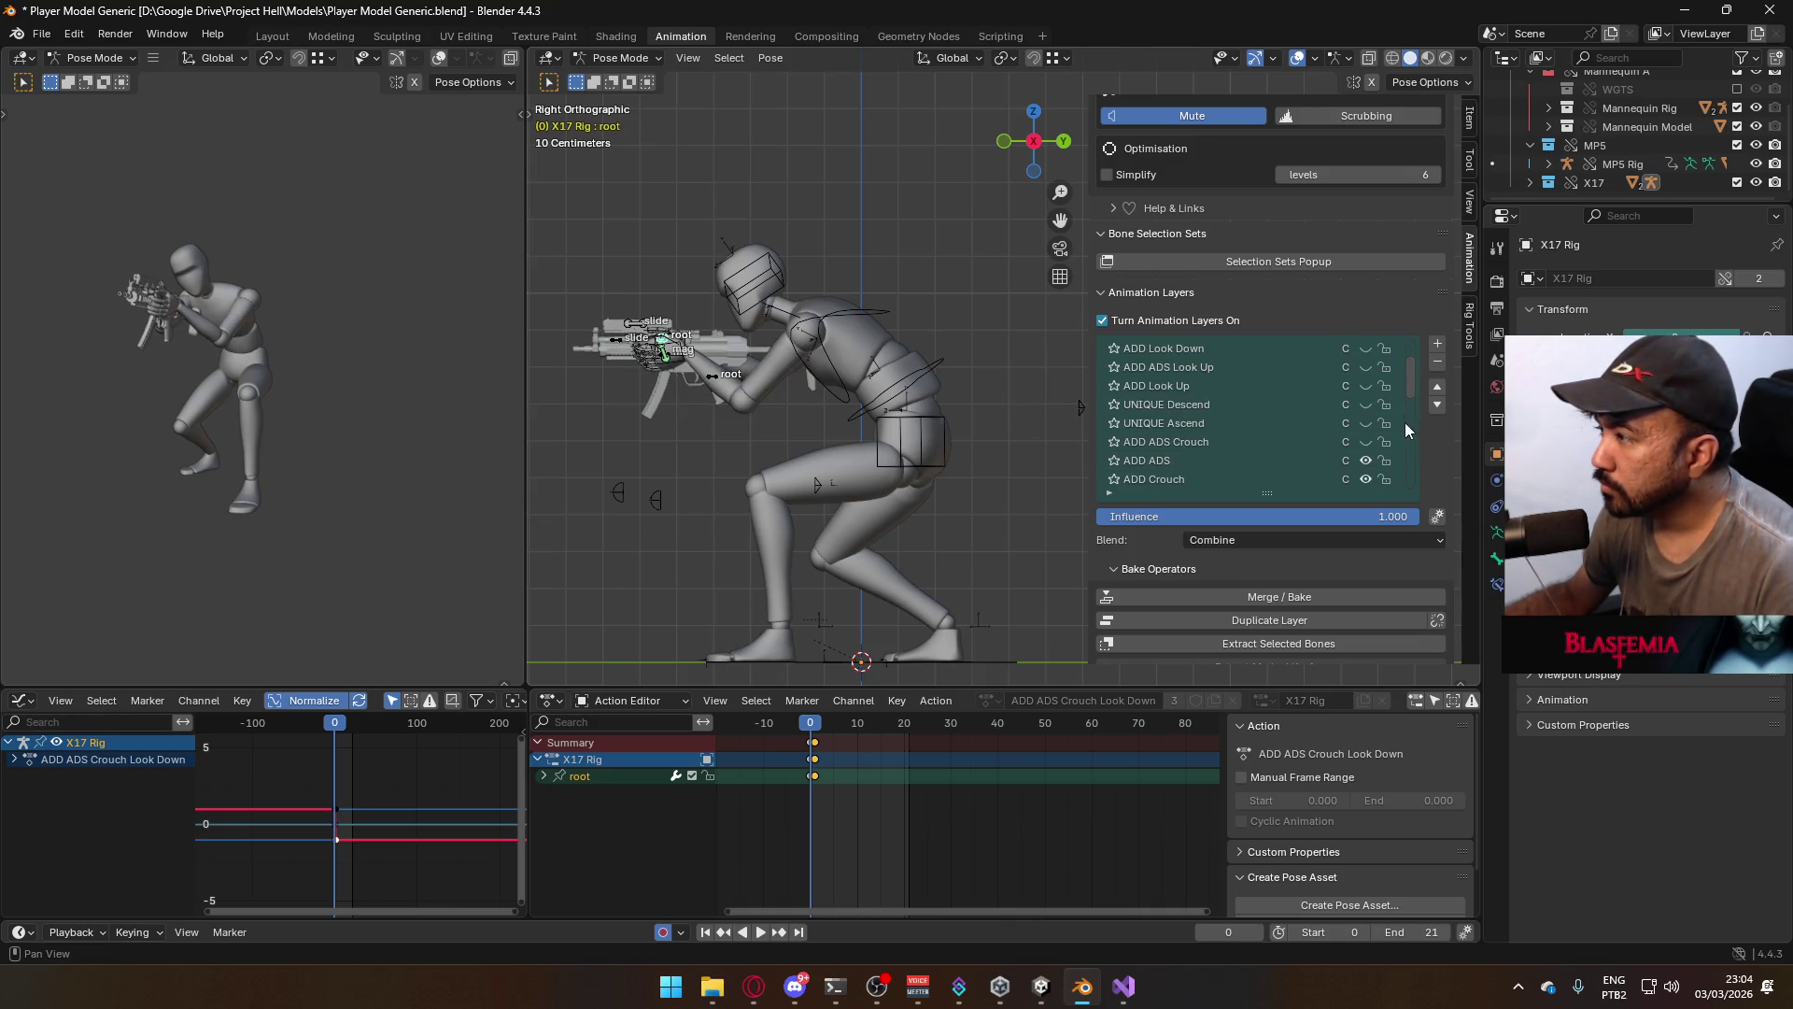
scroll(1408, 379, up, 3)
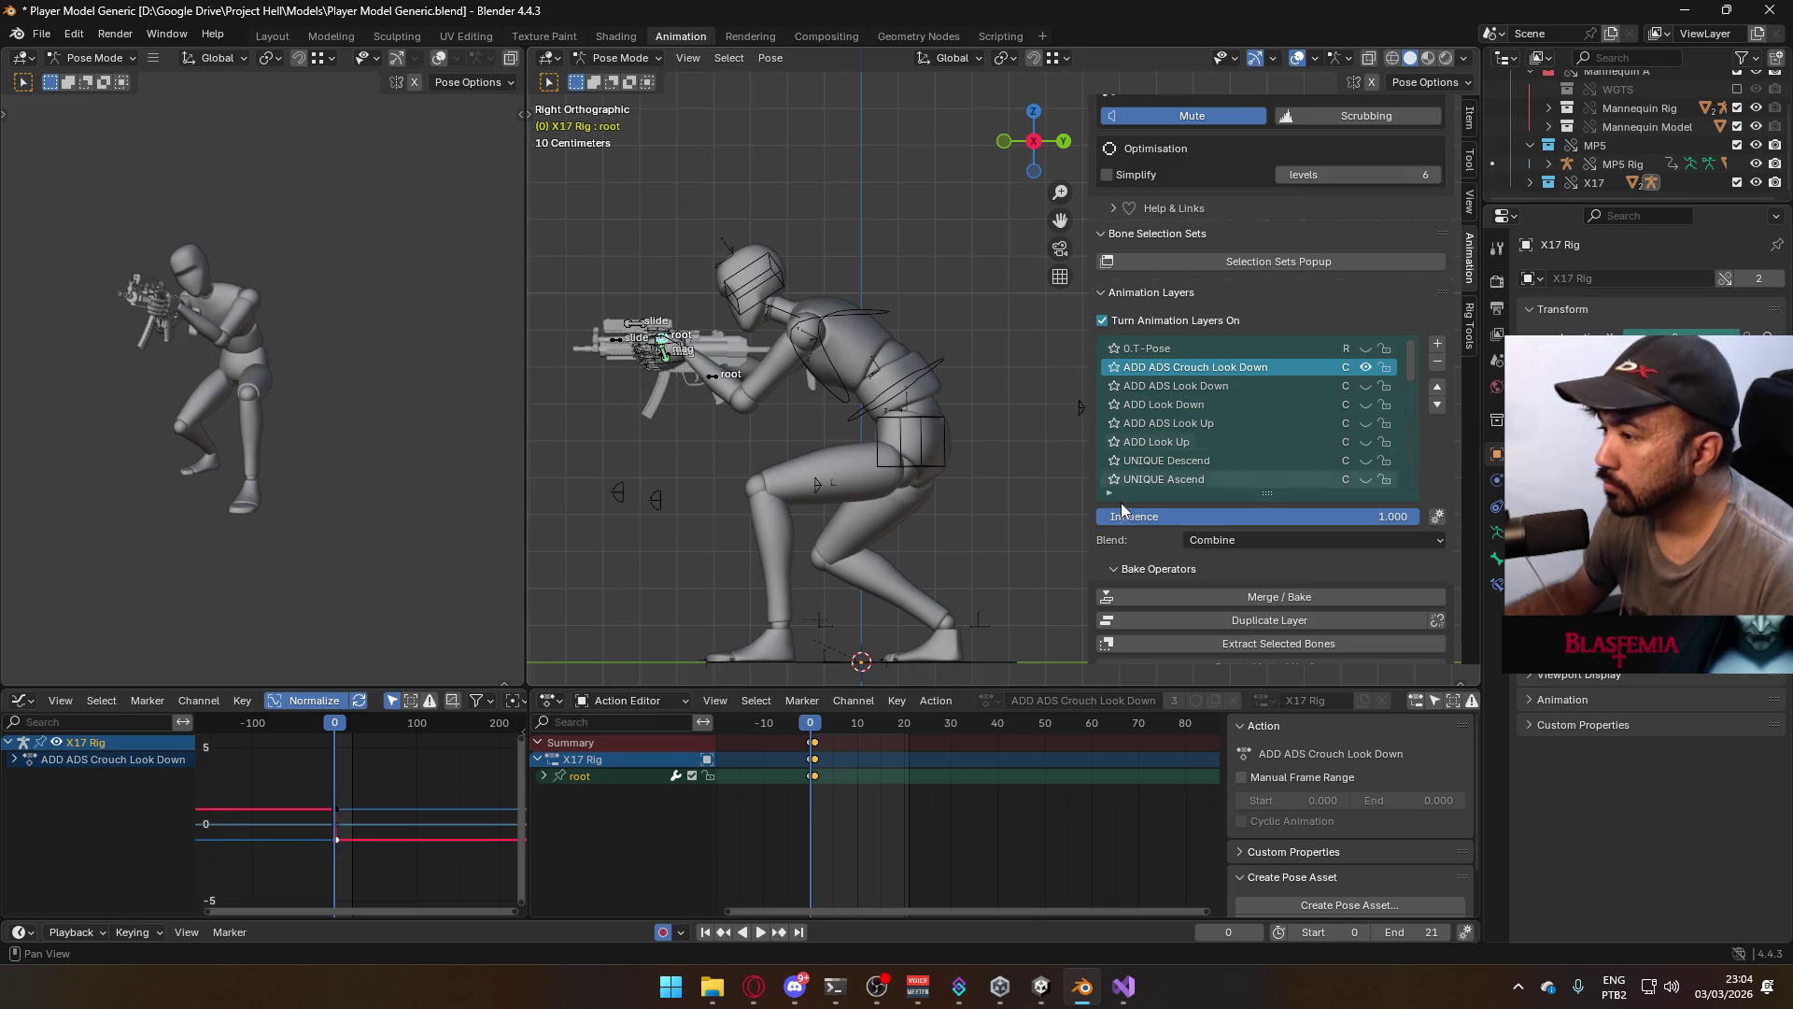
key(Delete)
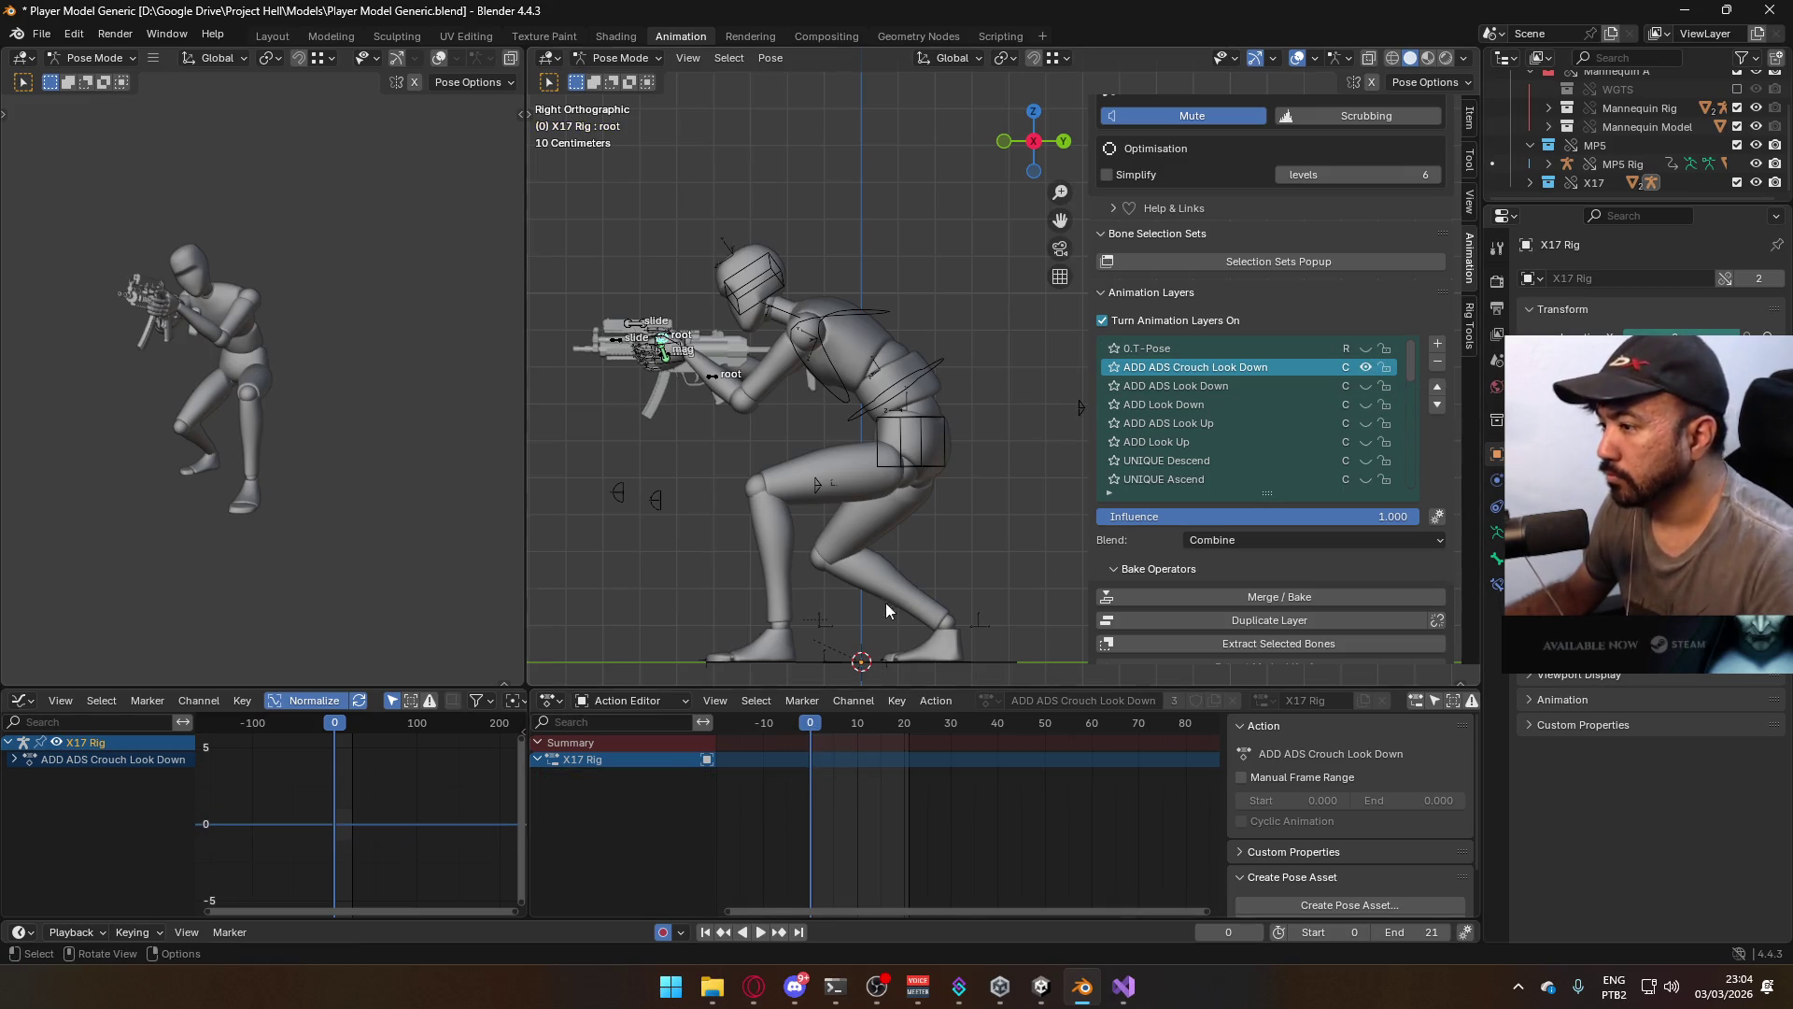
Preview the ADD ADS Look Down pose for reference, then reselect ADD ADS Crouch Look Down
click(1268, 383)
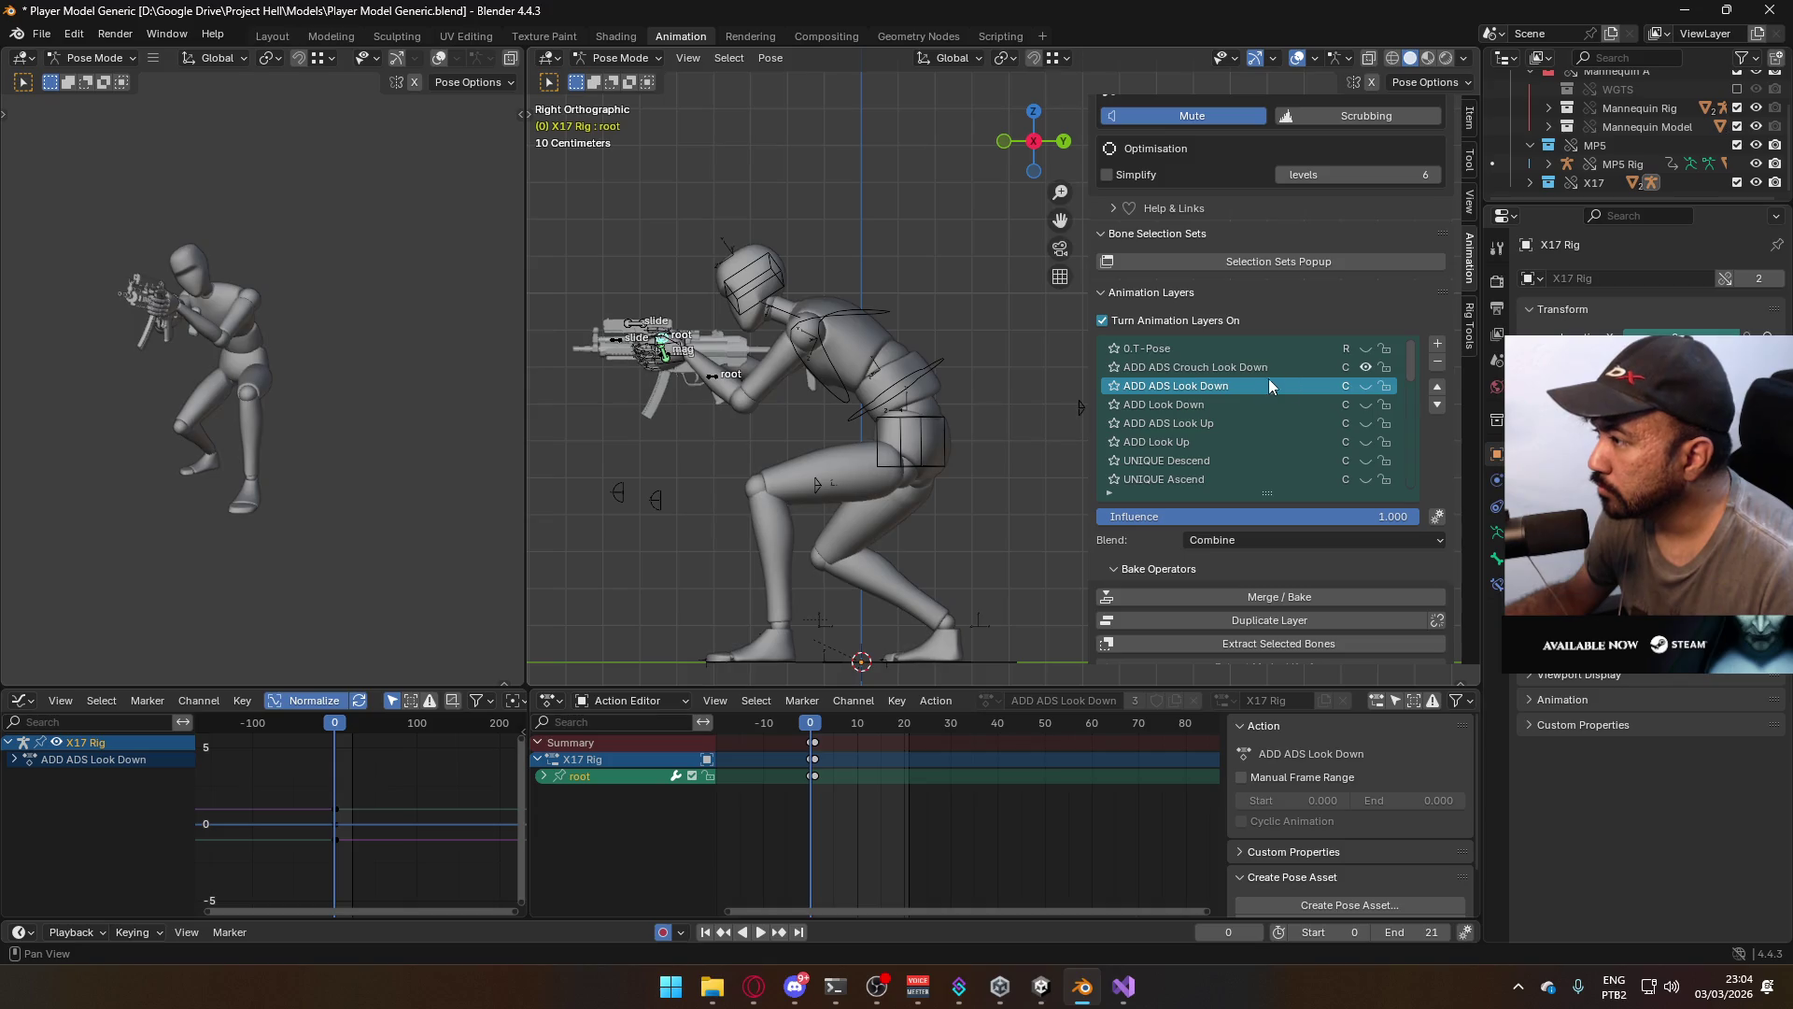
click(1369, 383)
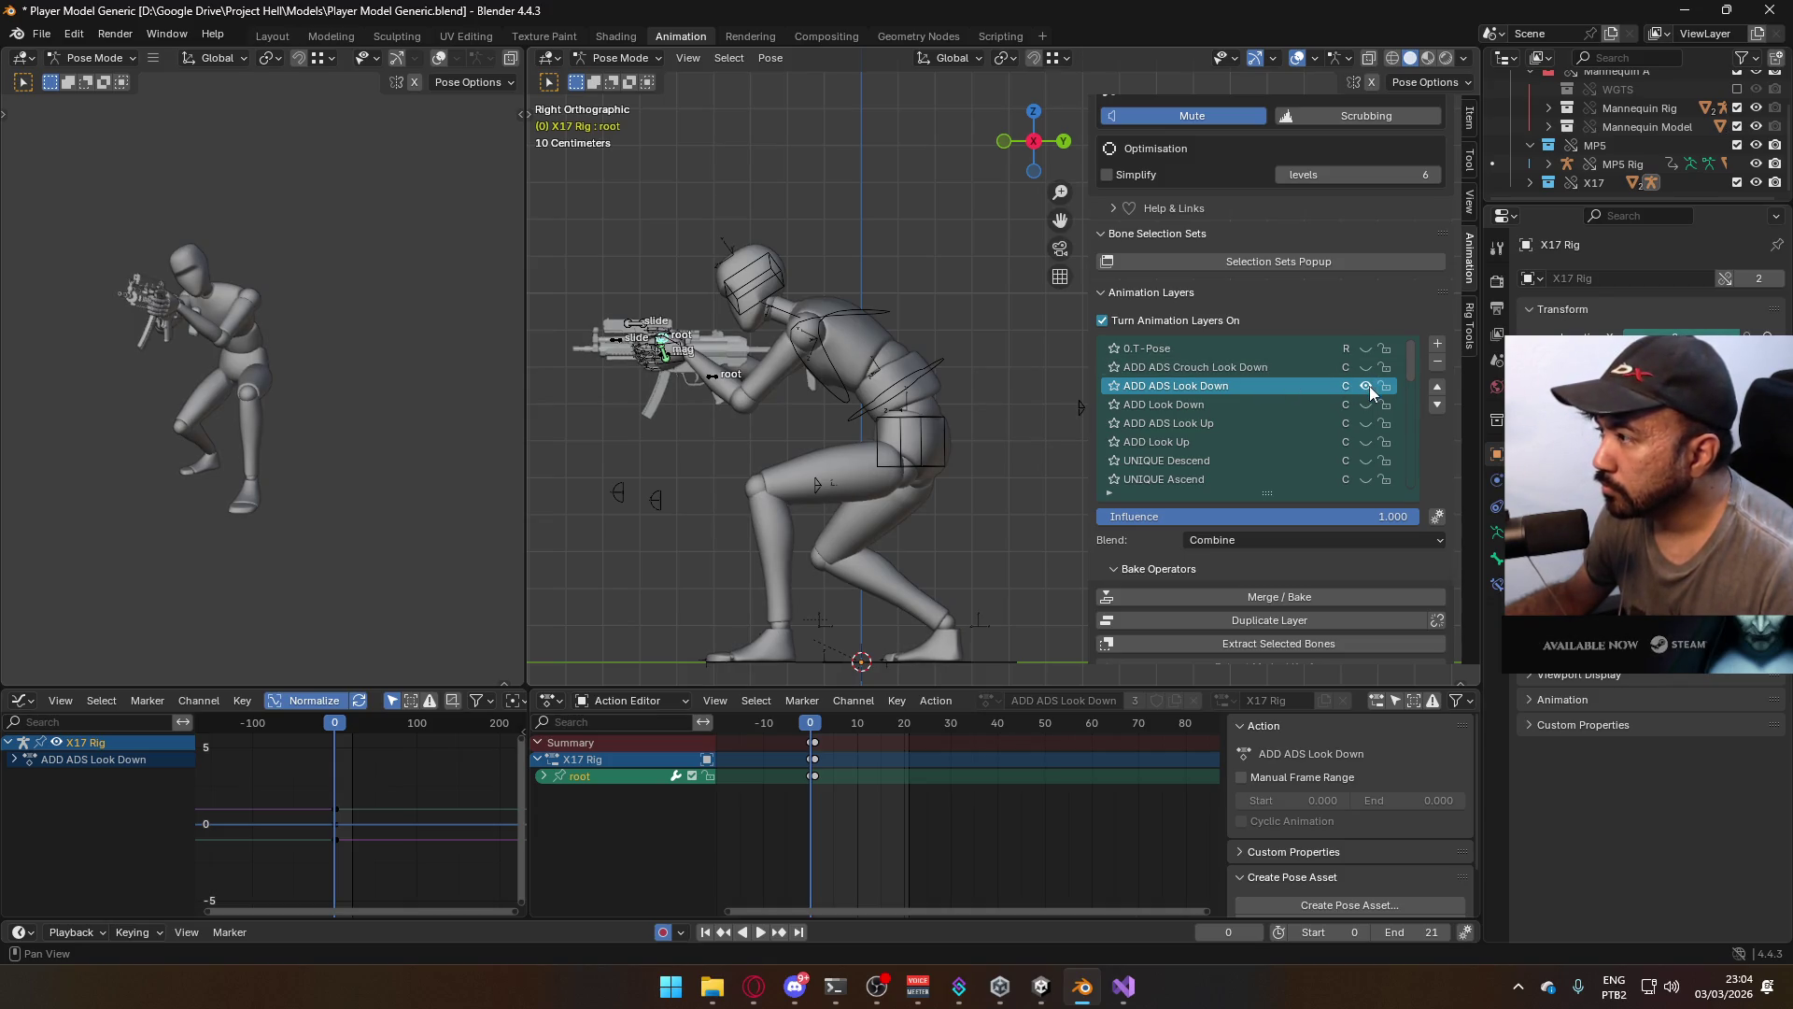
key(space)
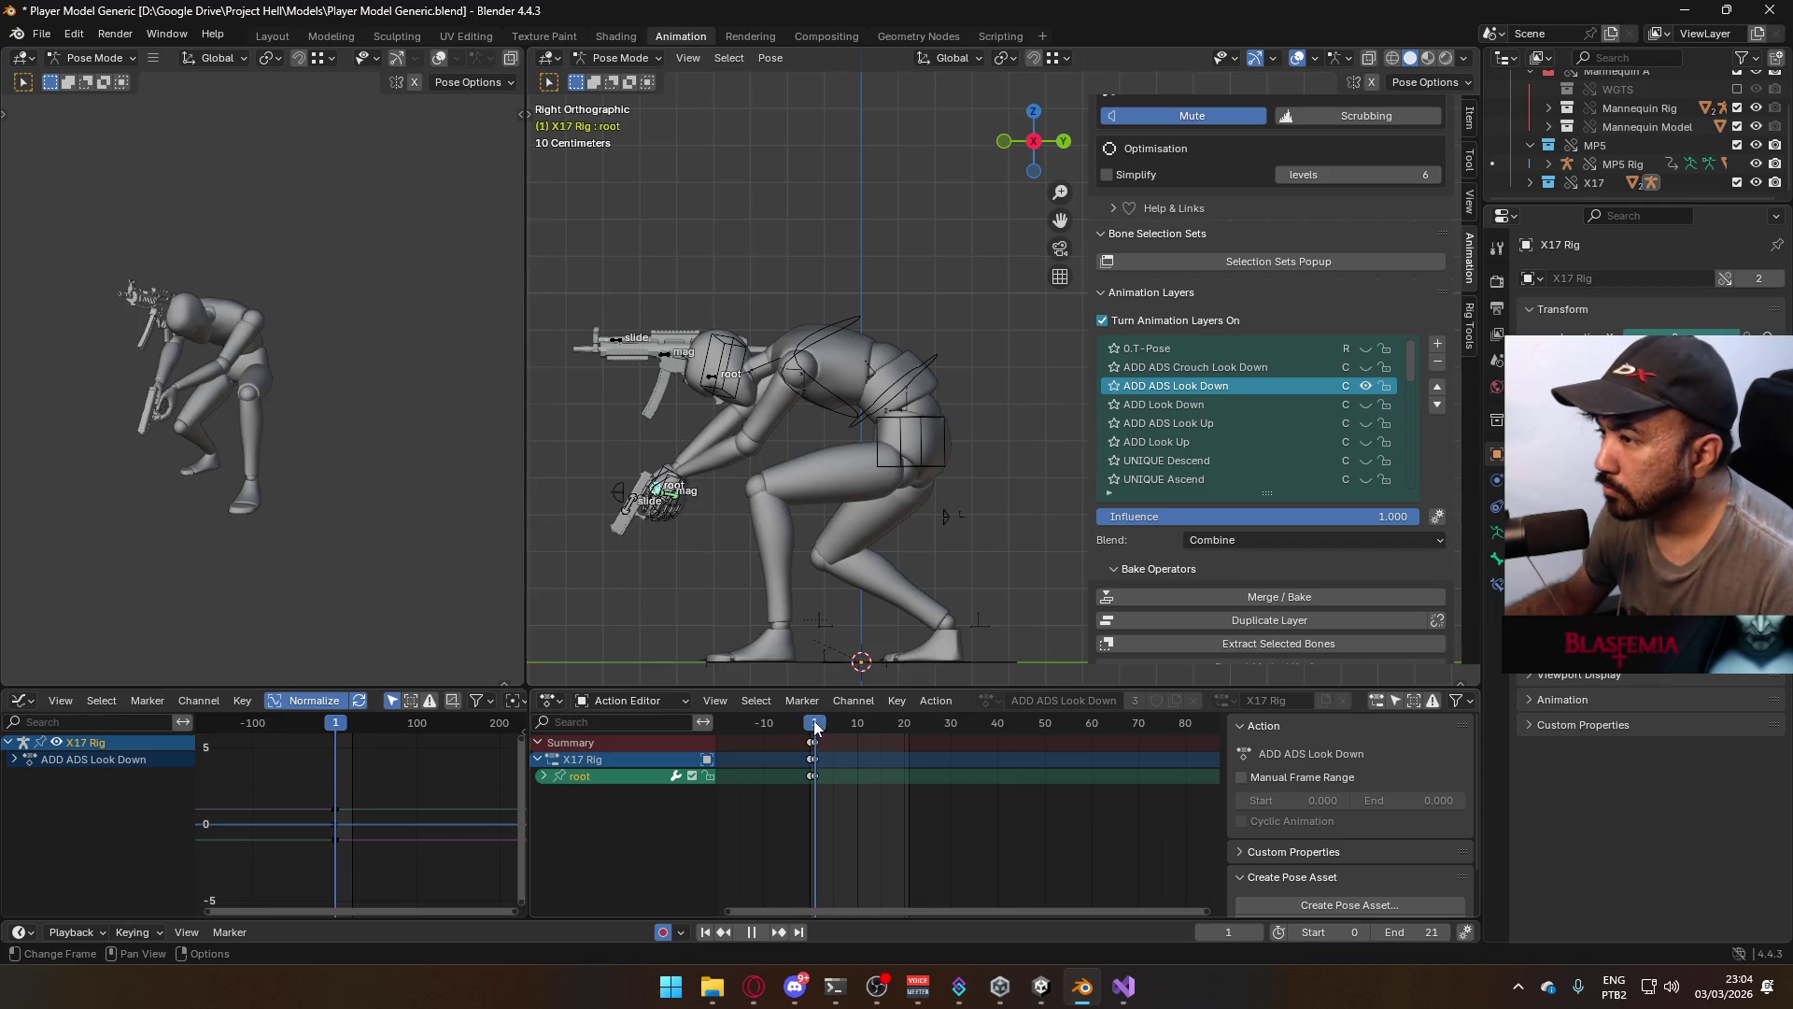
key(Escape)
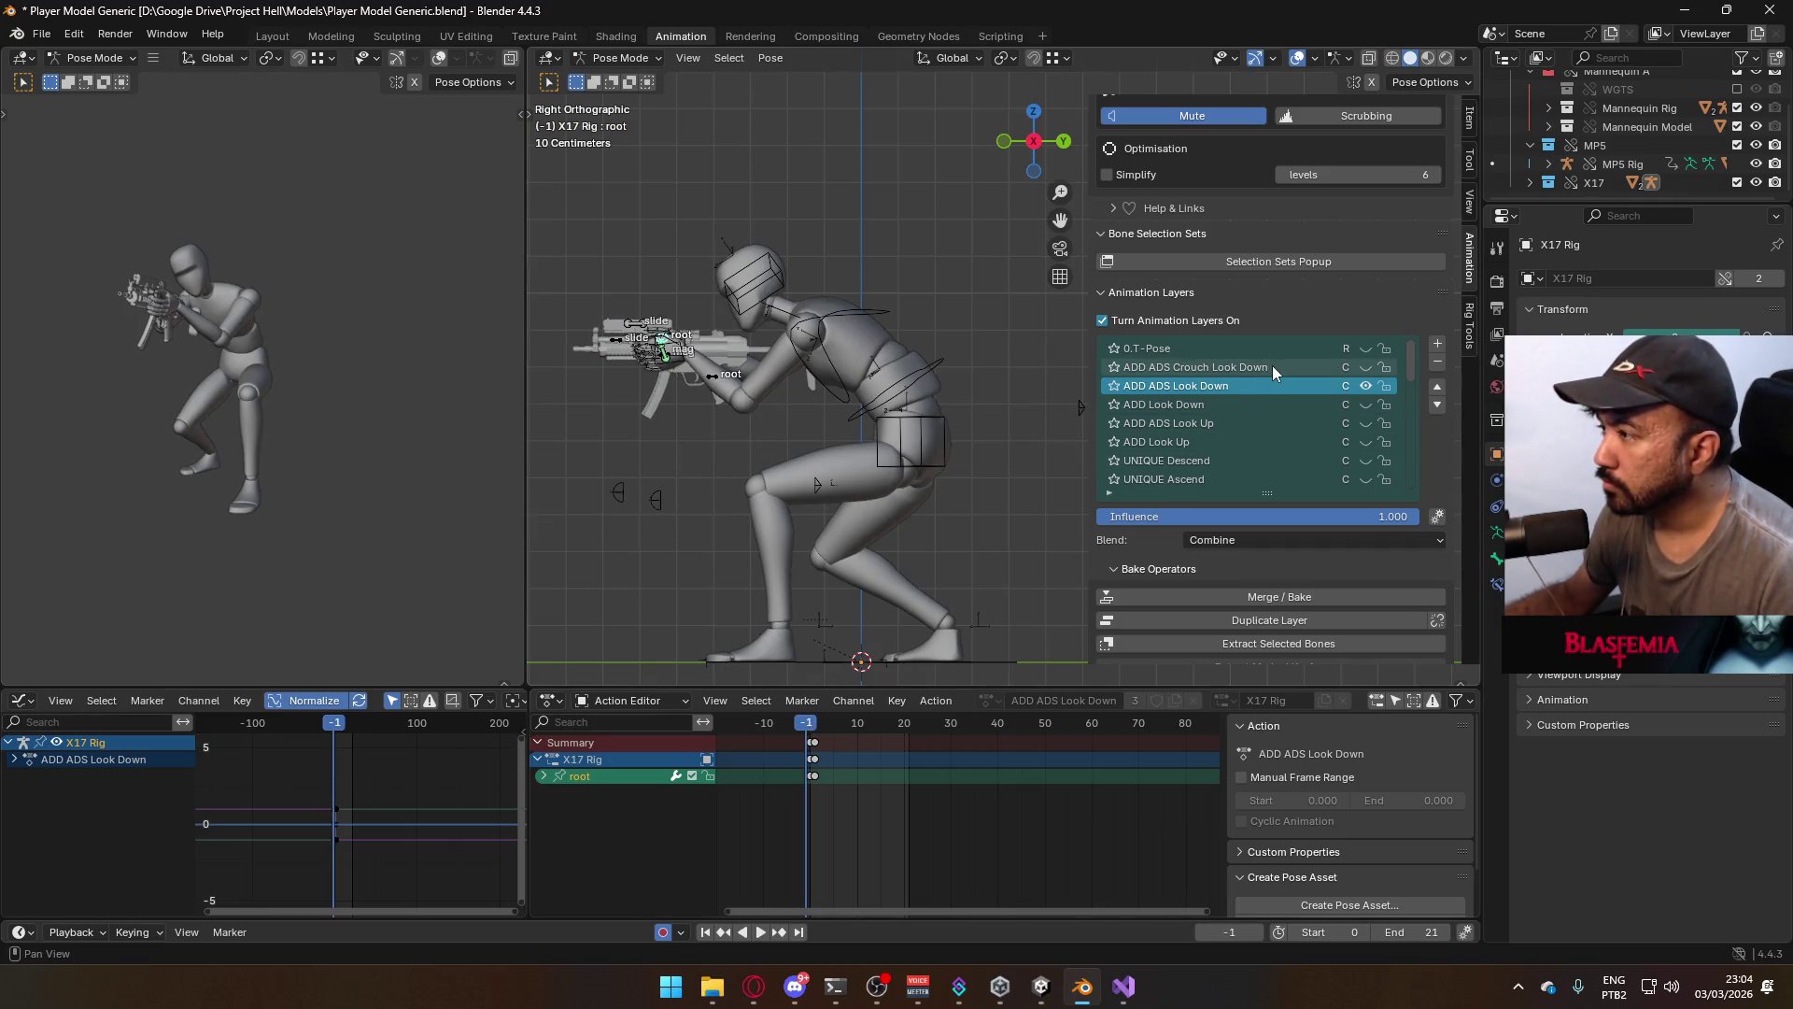
click(1272, 366)
drag(818, 734, 810, 731)
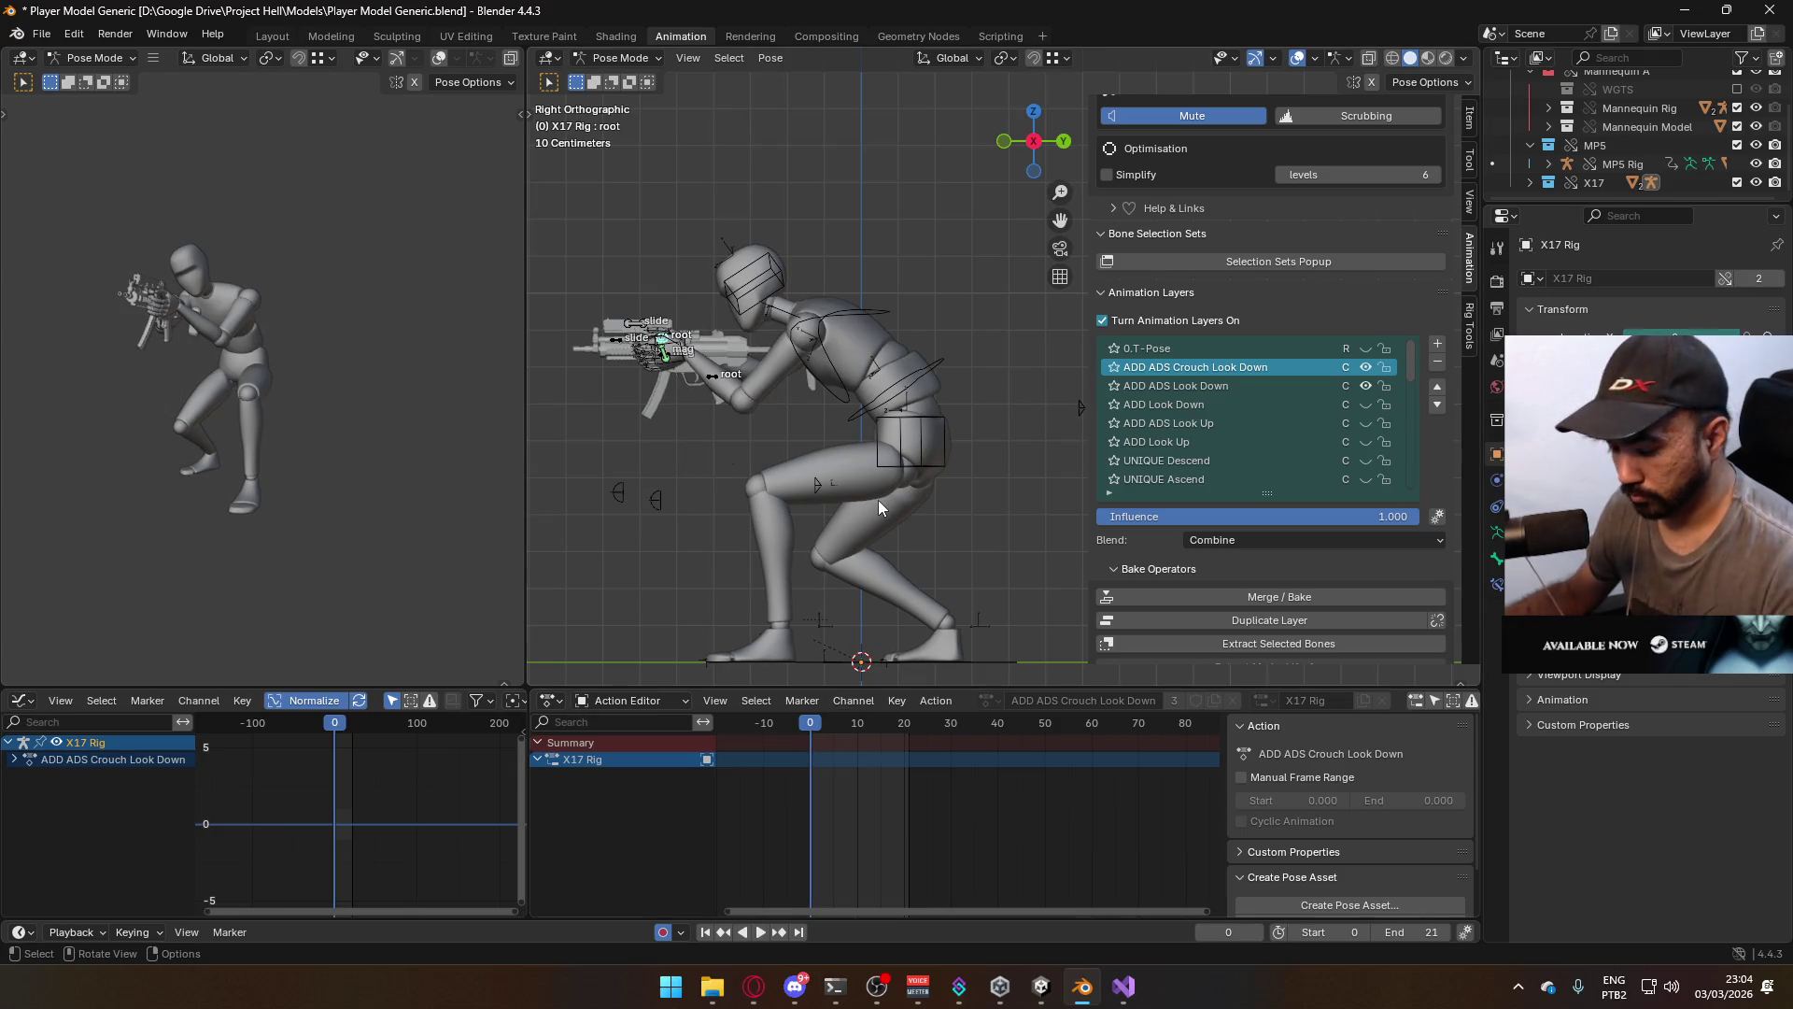
Key the root at frame 0, then move the hand and gun bones lower at frame 1
key(i)
key(space)
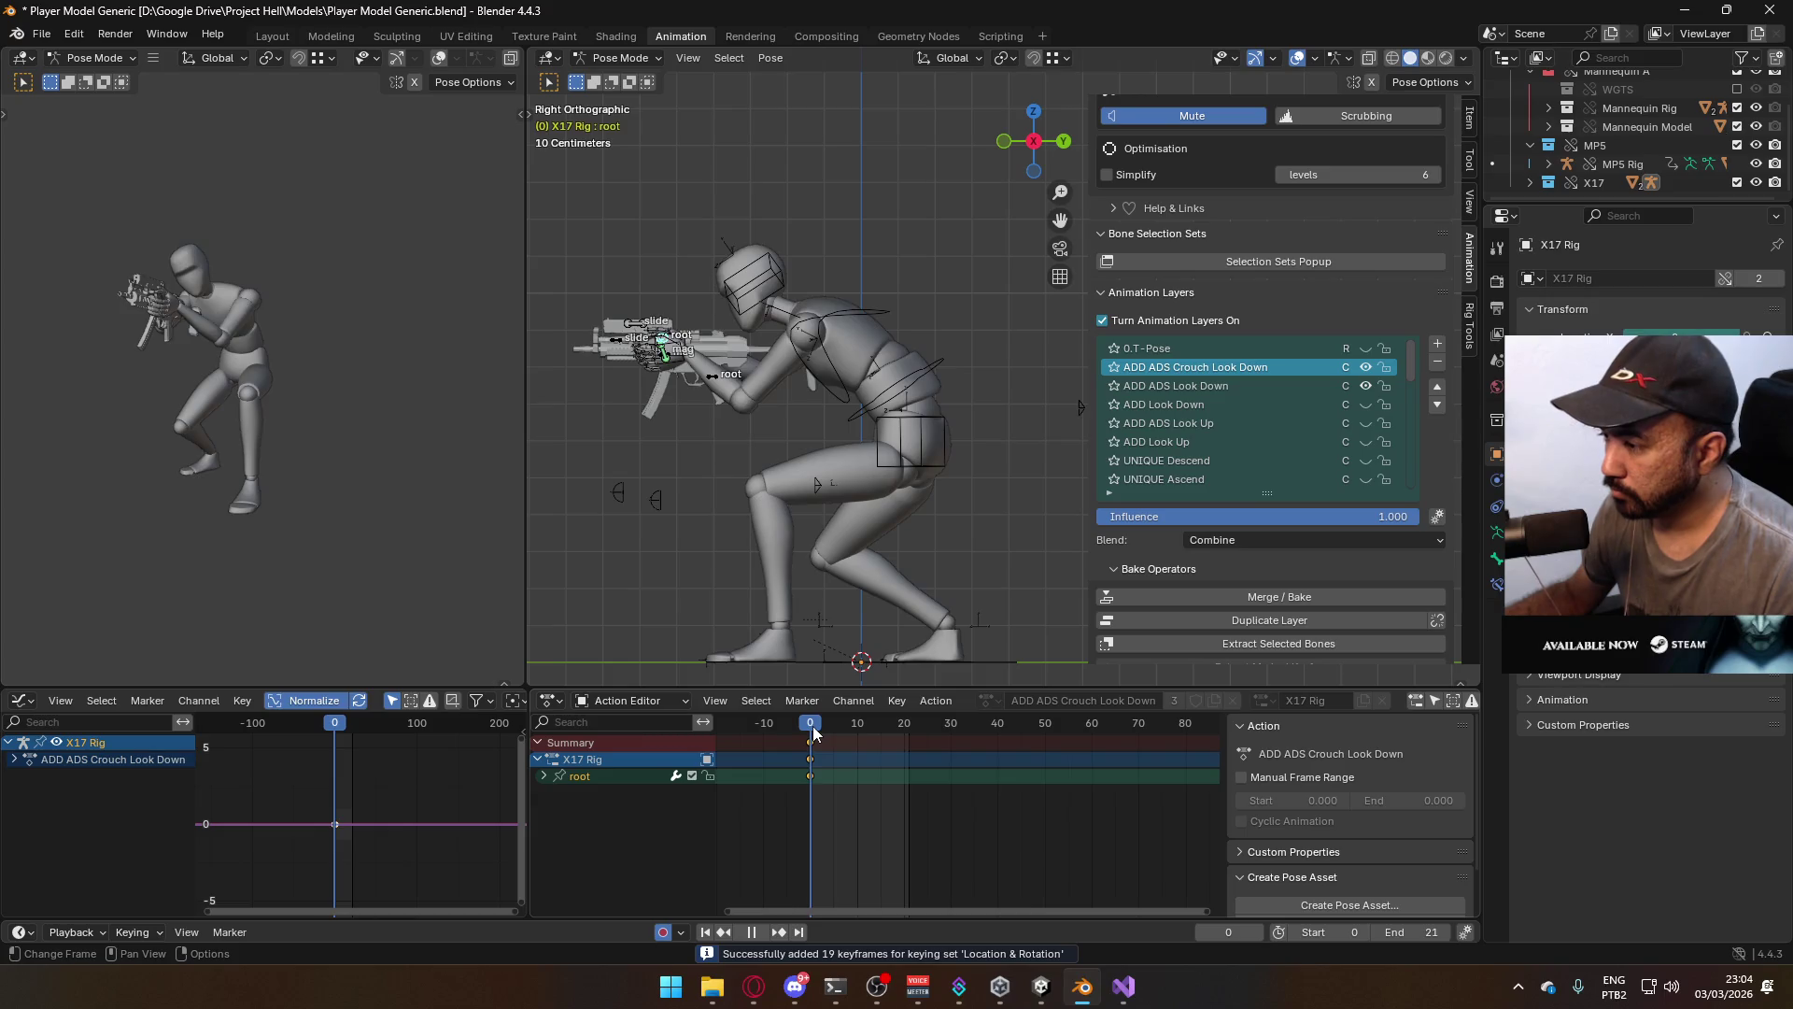
key(space)
key(space)
key(Escape)
key(g)
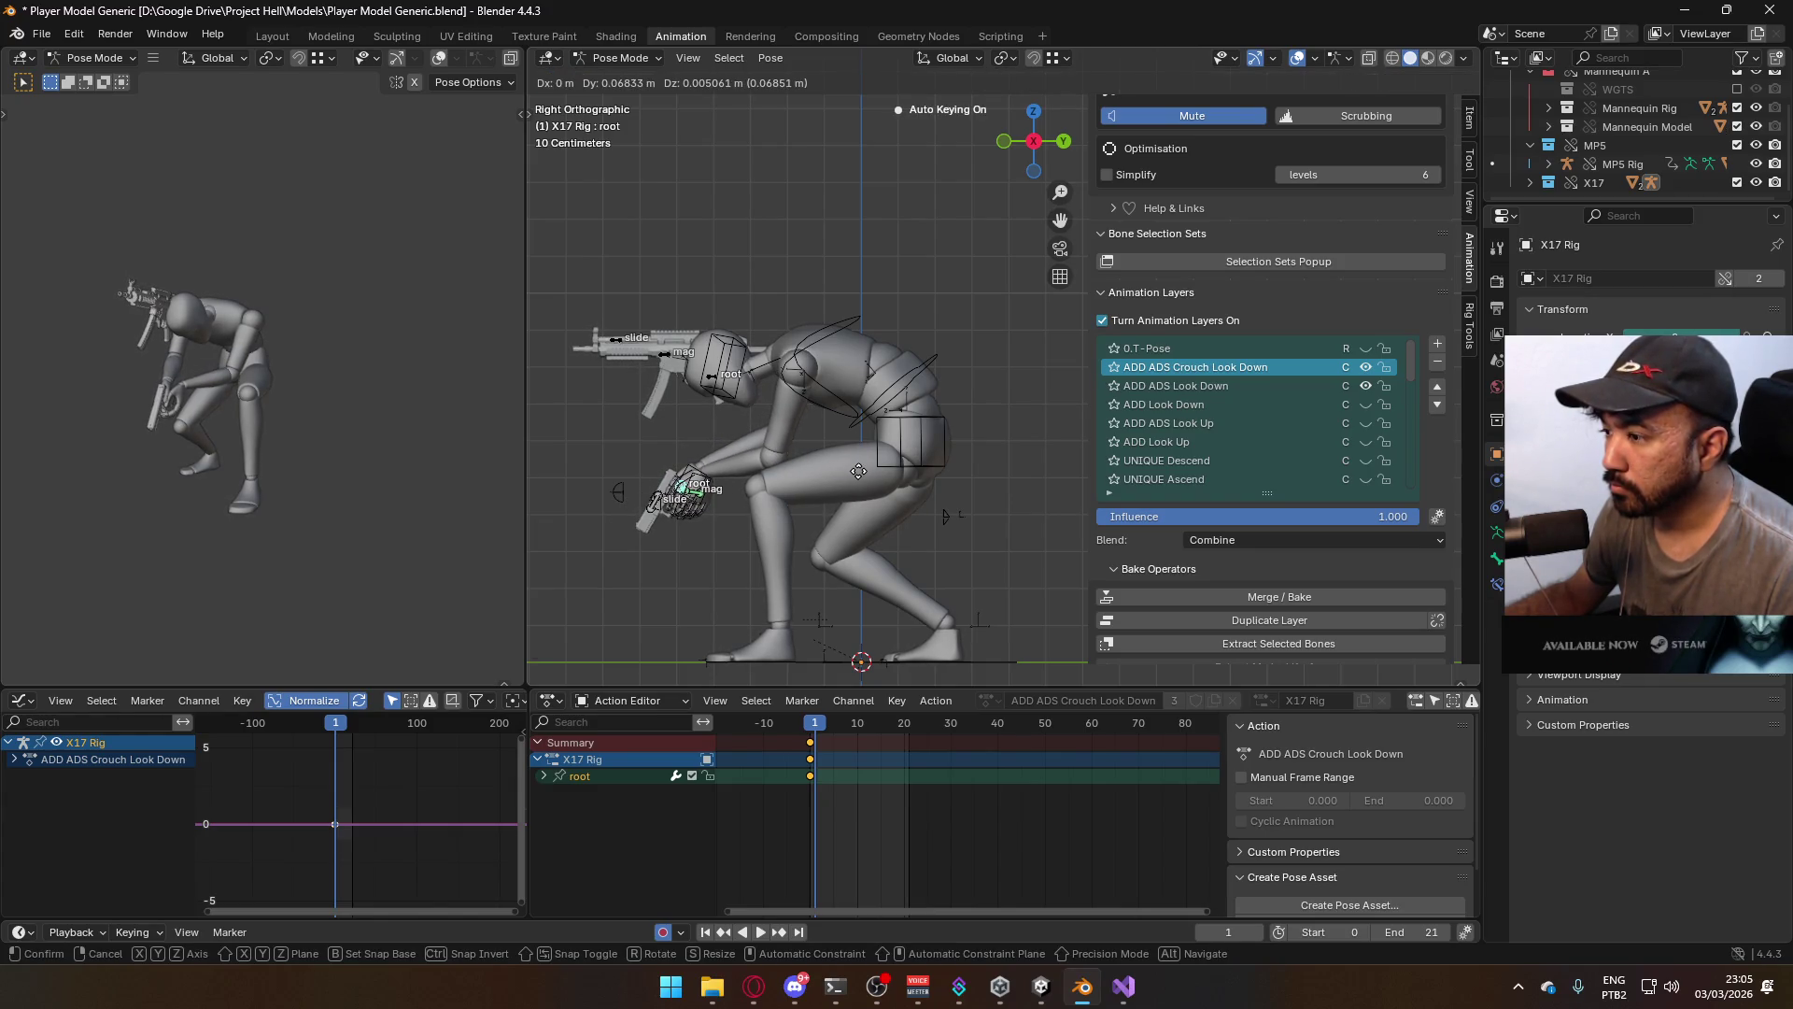
click(859, 471)
mouse_move(814, 724)
mouse_down()
mouse_move(785, 729)
mouse_move(812, 732)
mouse_up()
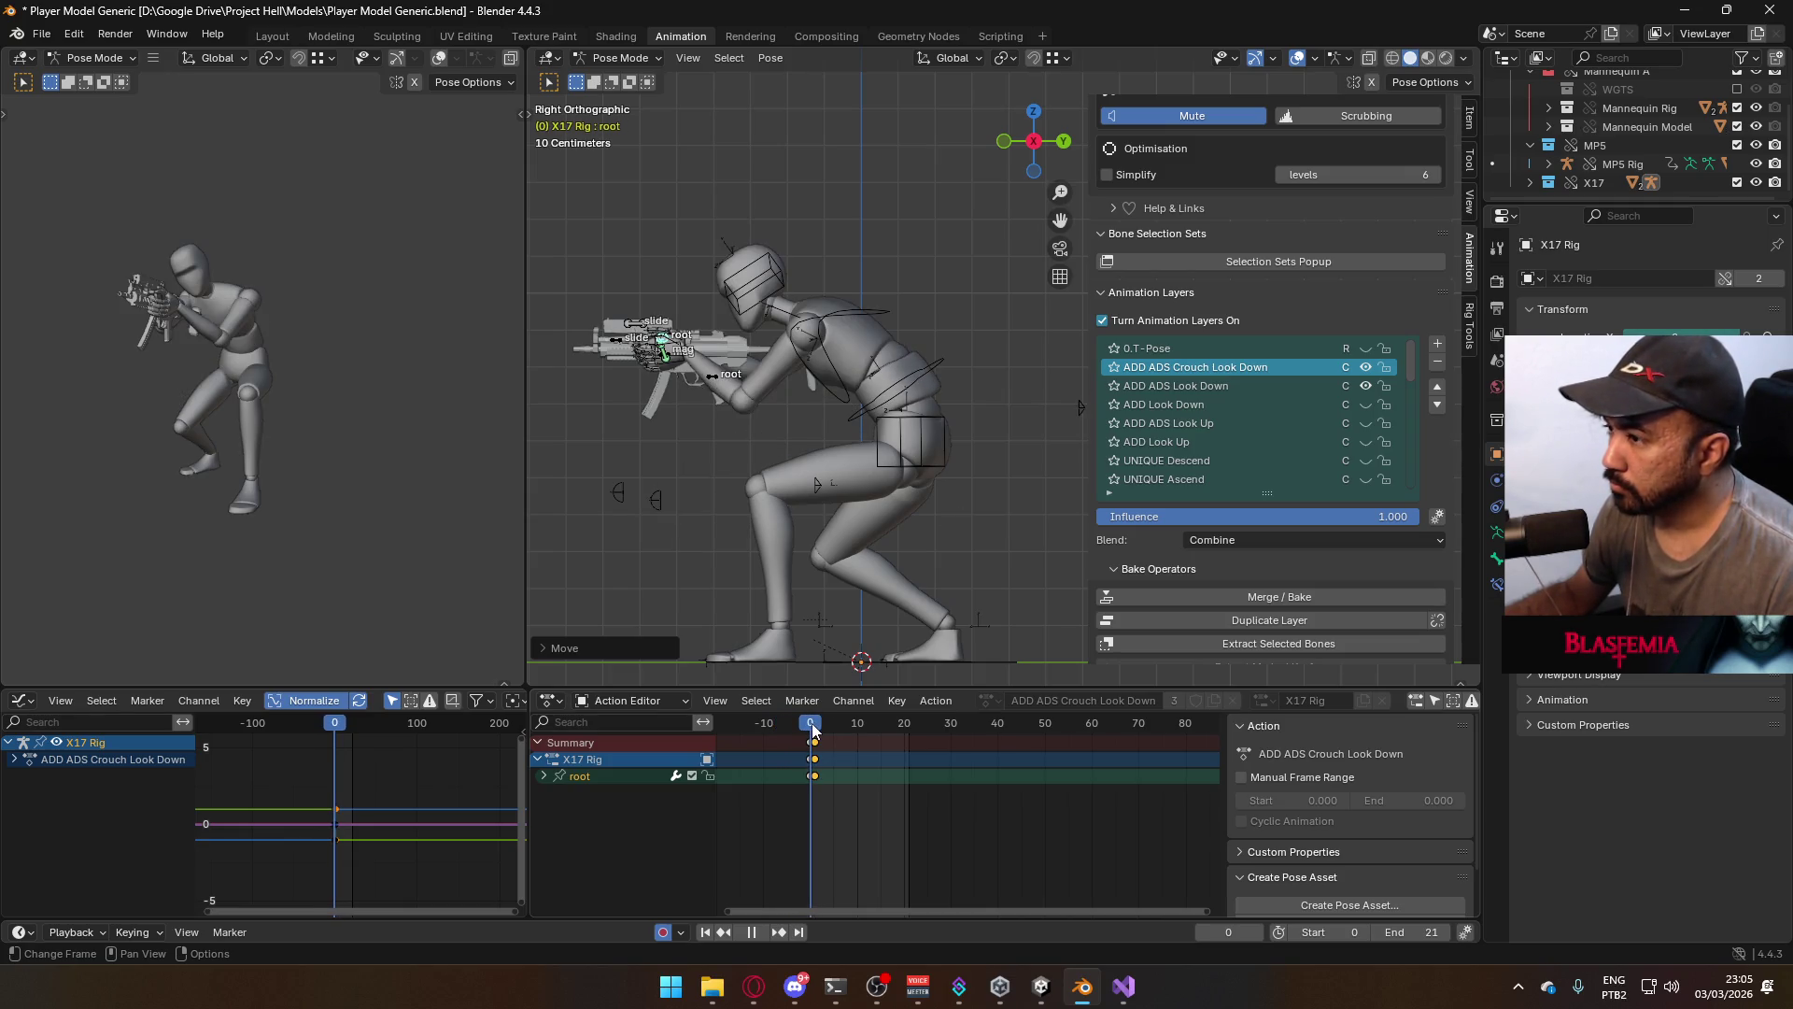
key(Escape)
Return the rig to Object Mode, select the mannequin Armature and save the blend file
click(621, 58)
click(624, 81)
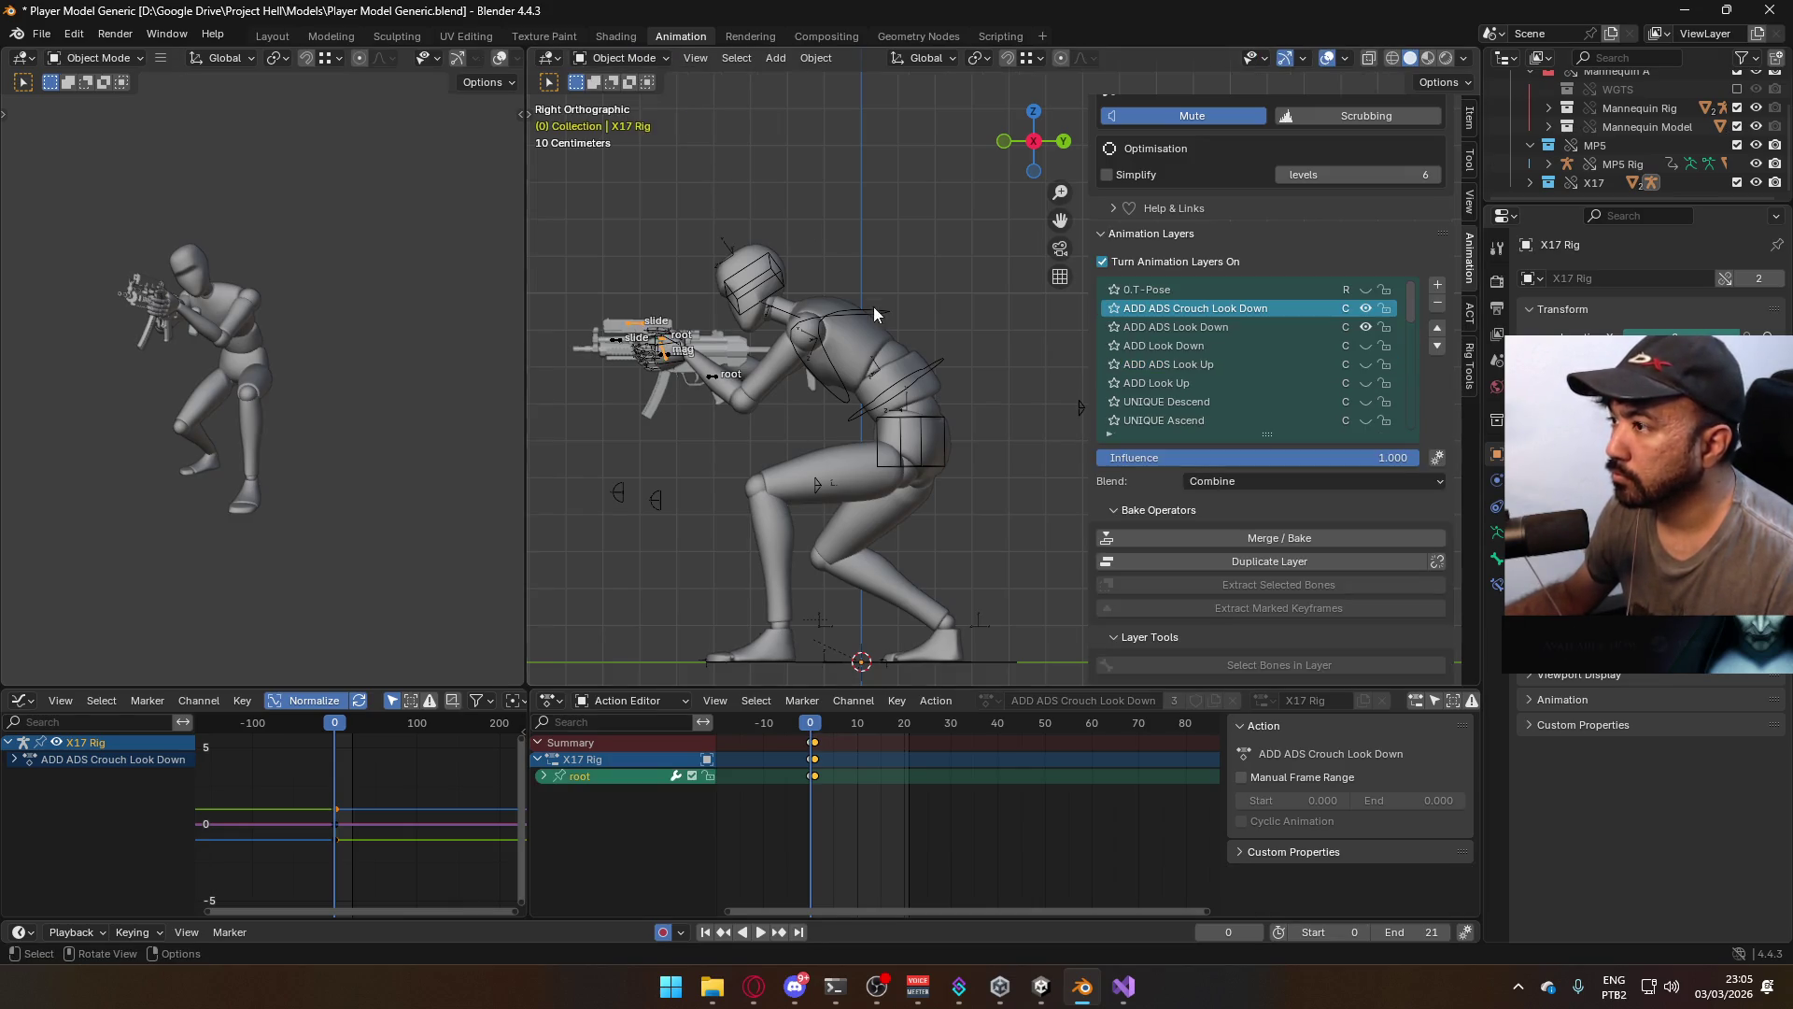
click(921, 384)
click(934, 370)
key(ctrl+s)
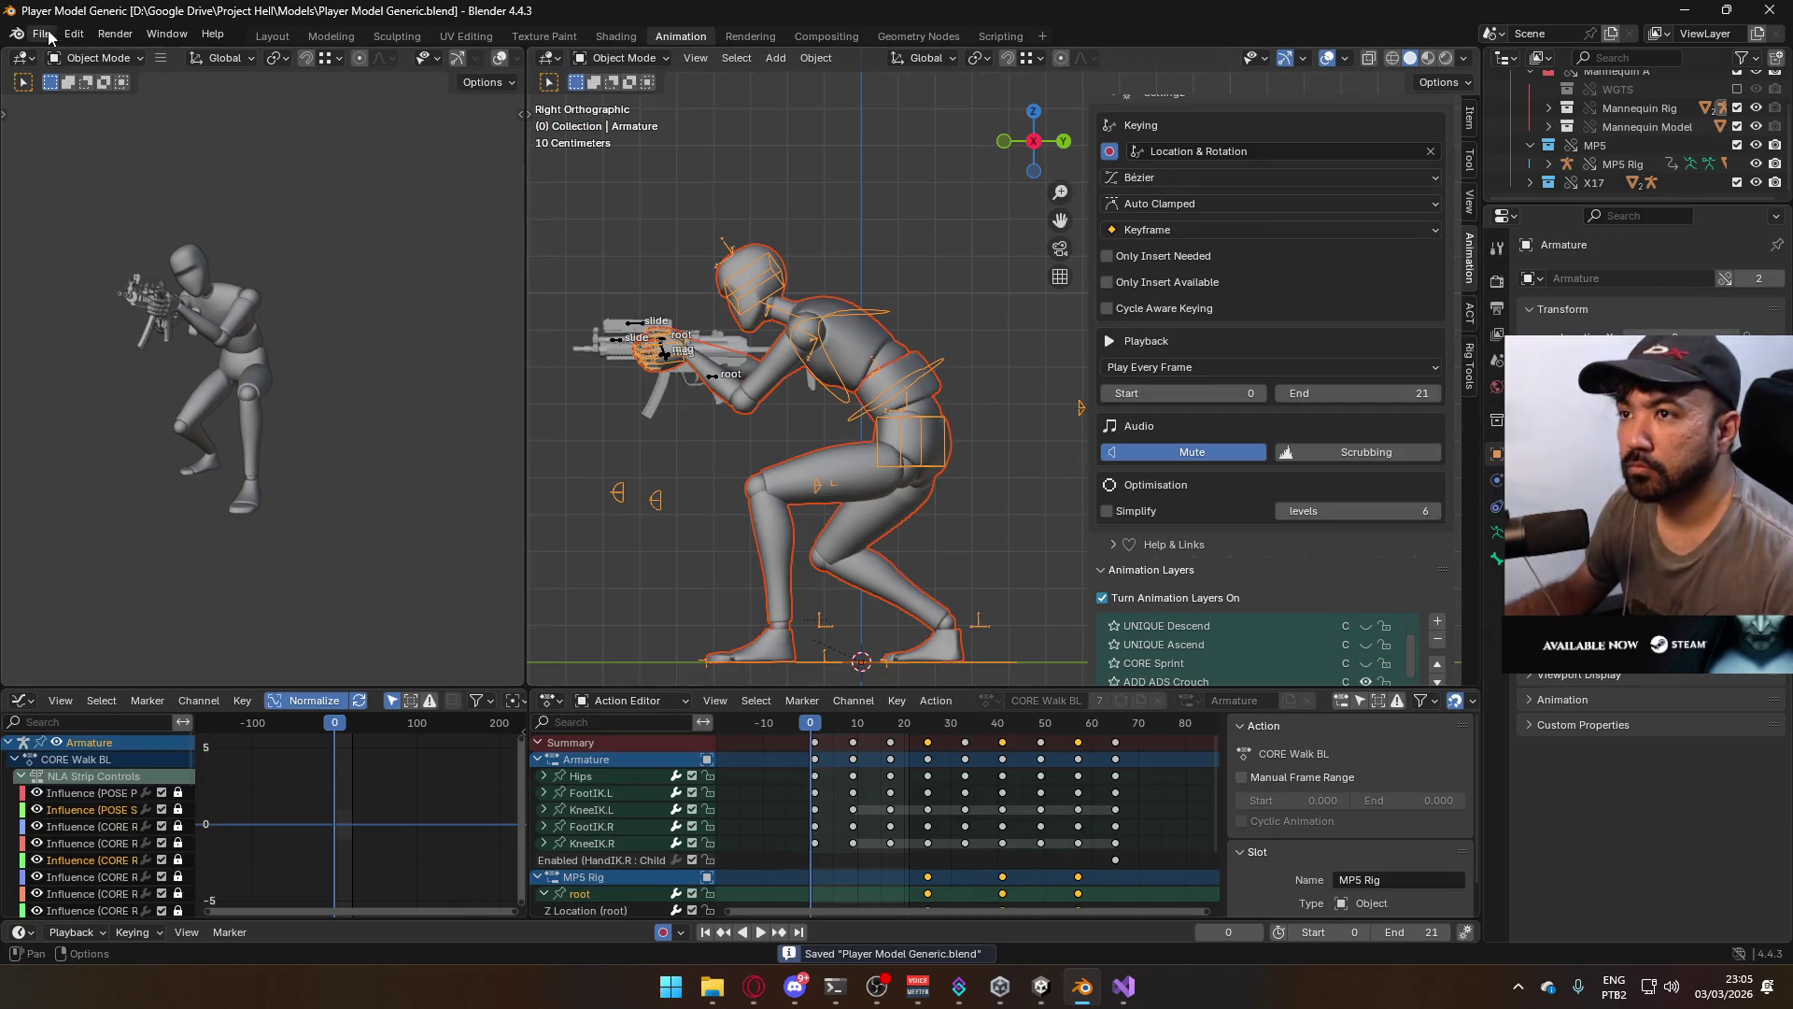
Export an FBX named Model@ADS Sidearm Crouch Look Down.fbx, adapted from the Crouch Idle file name
click(41, 33)
mouse_move(112, 319)
click(300, 487)
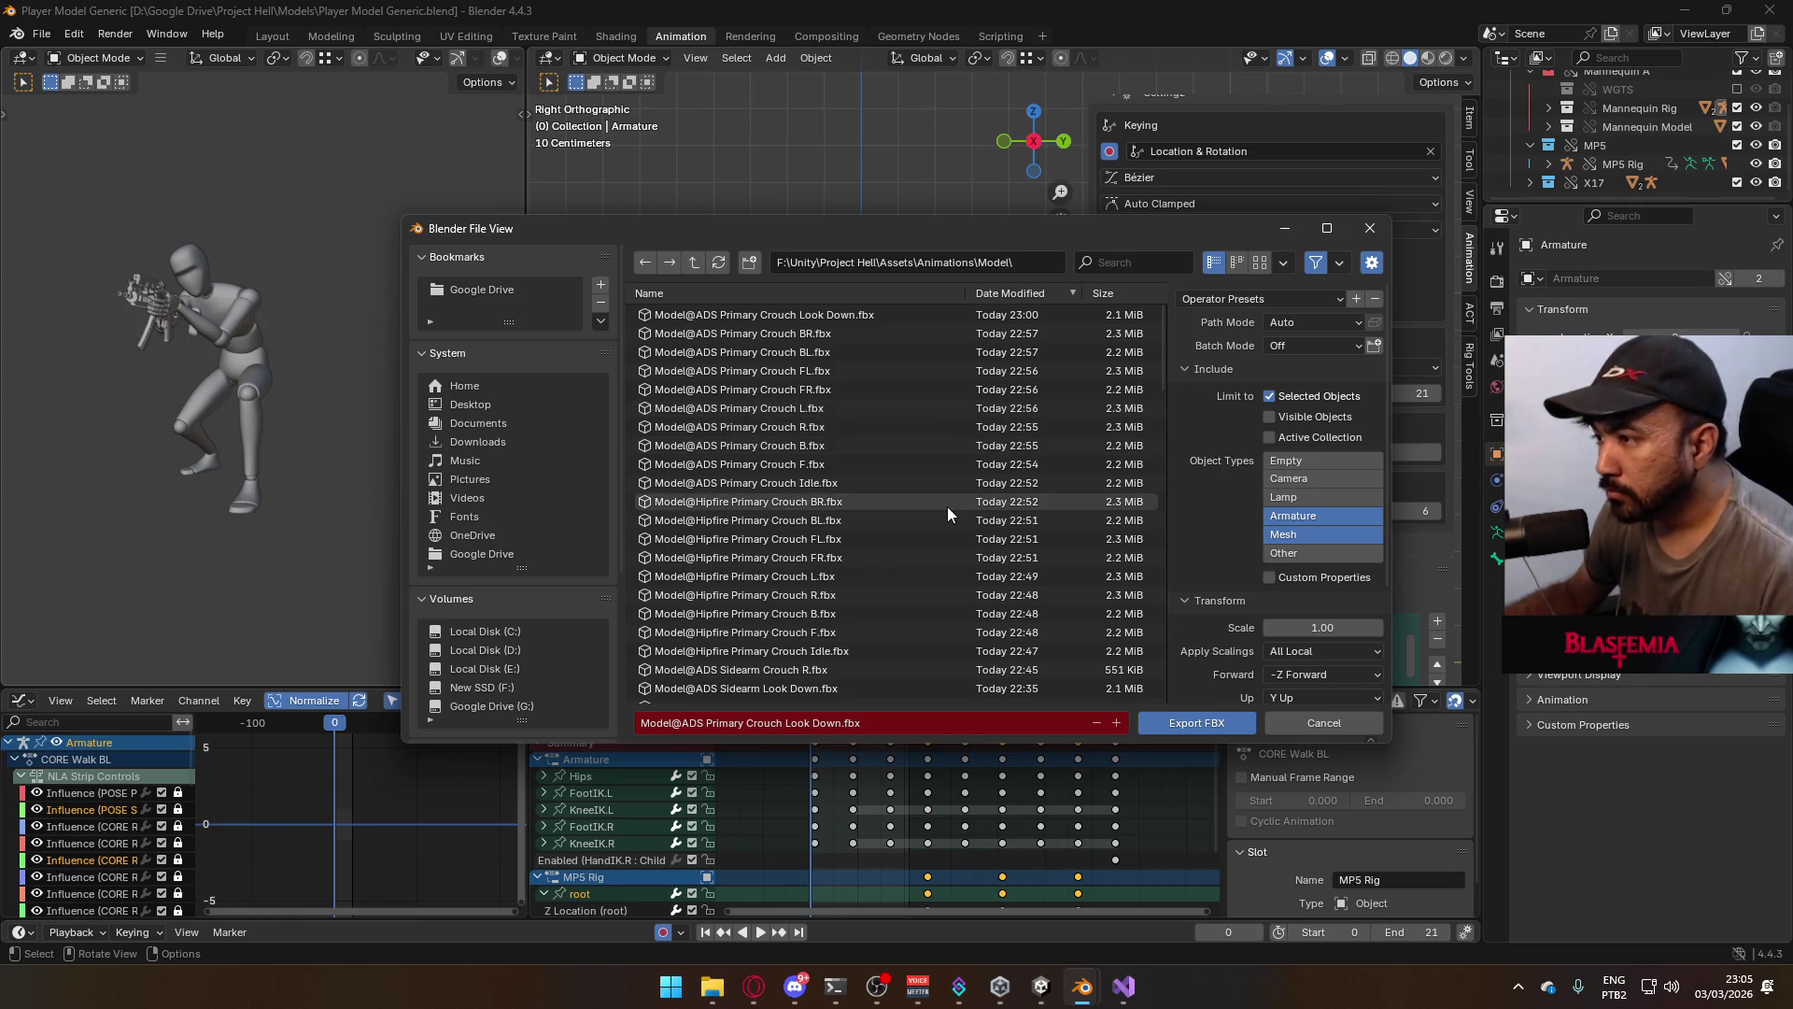
scroll(949, 519, down, 5)
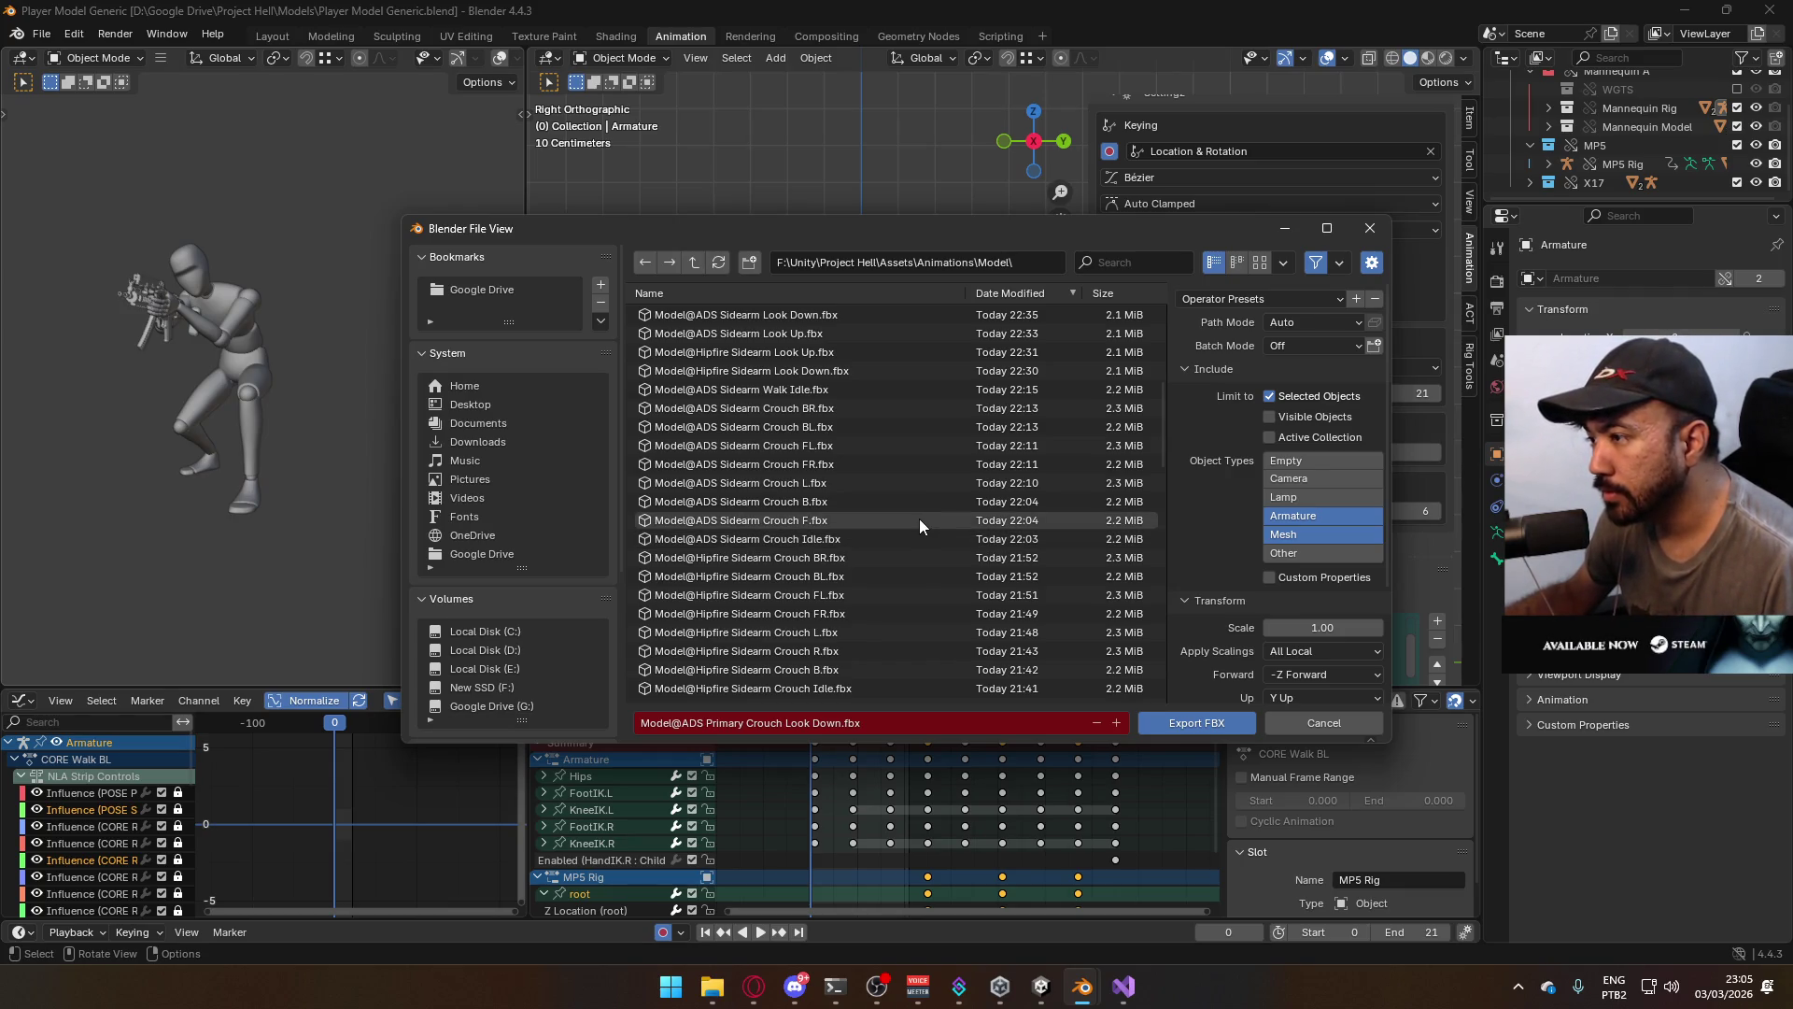
click(891, 539)
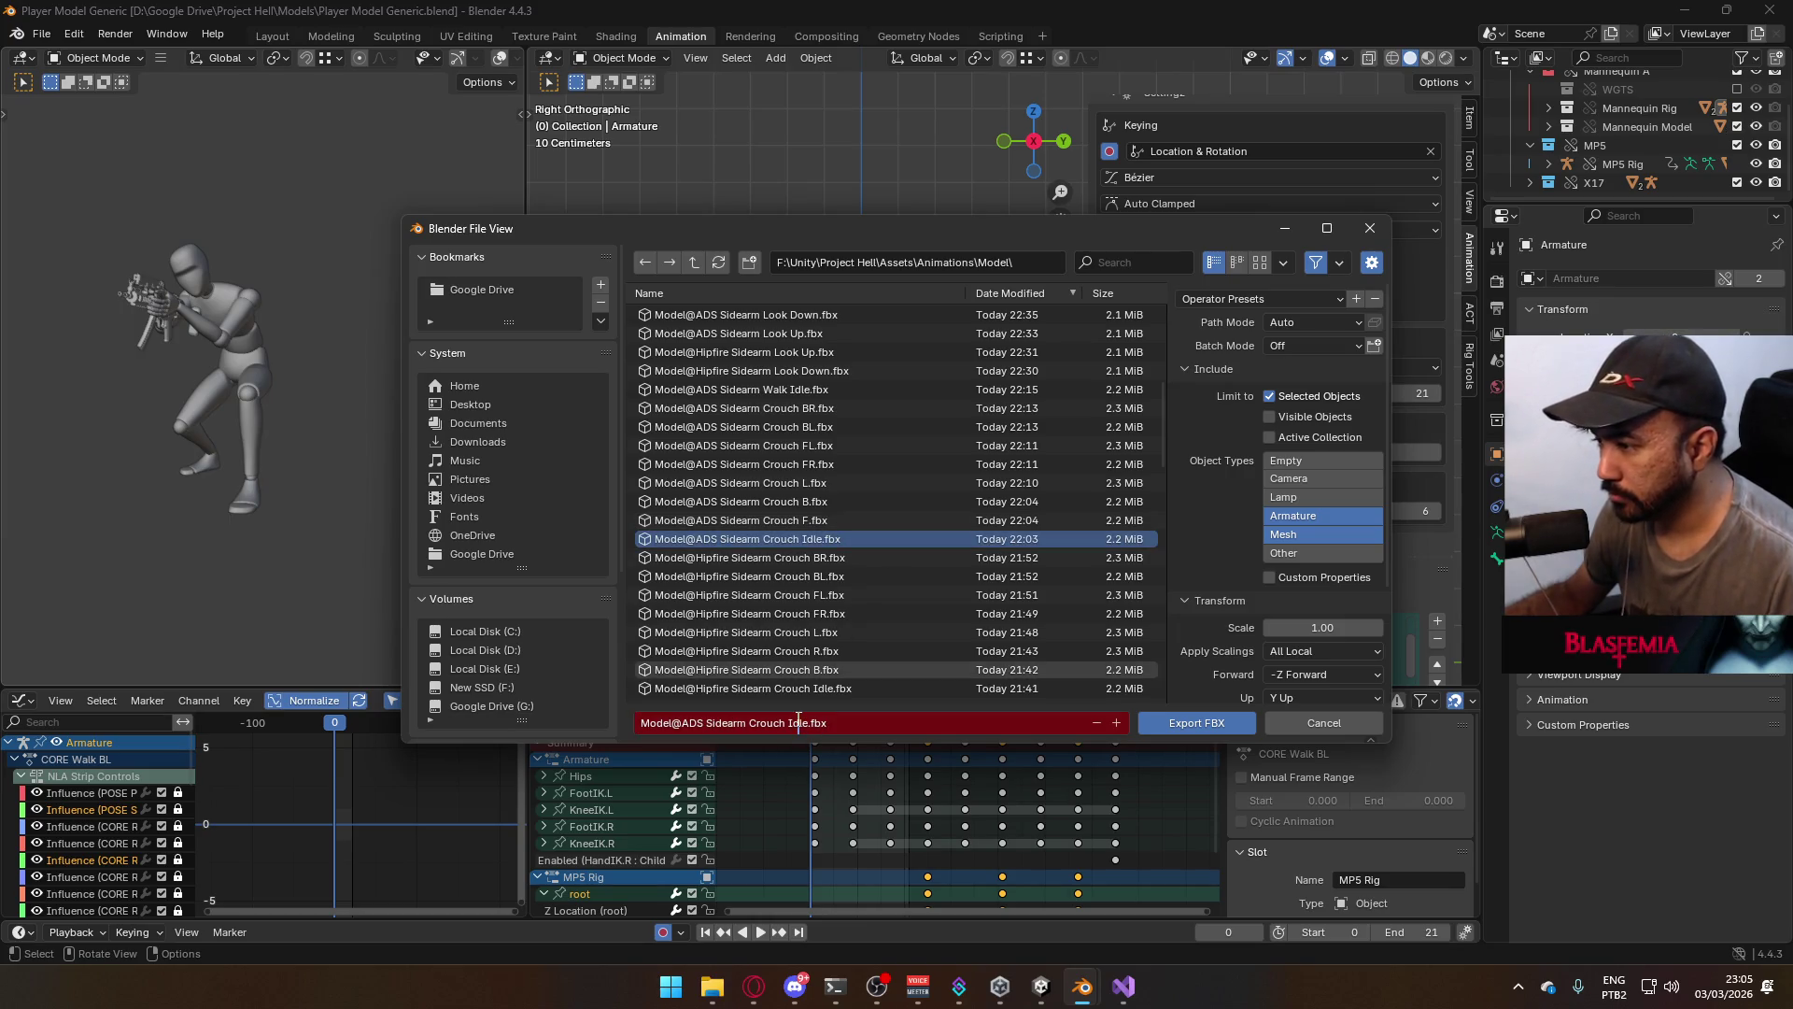
text(Look Do)
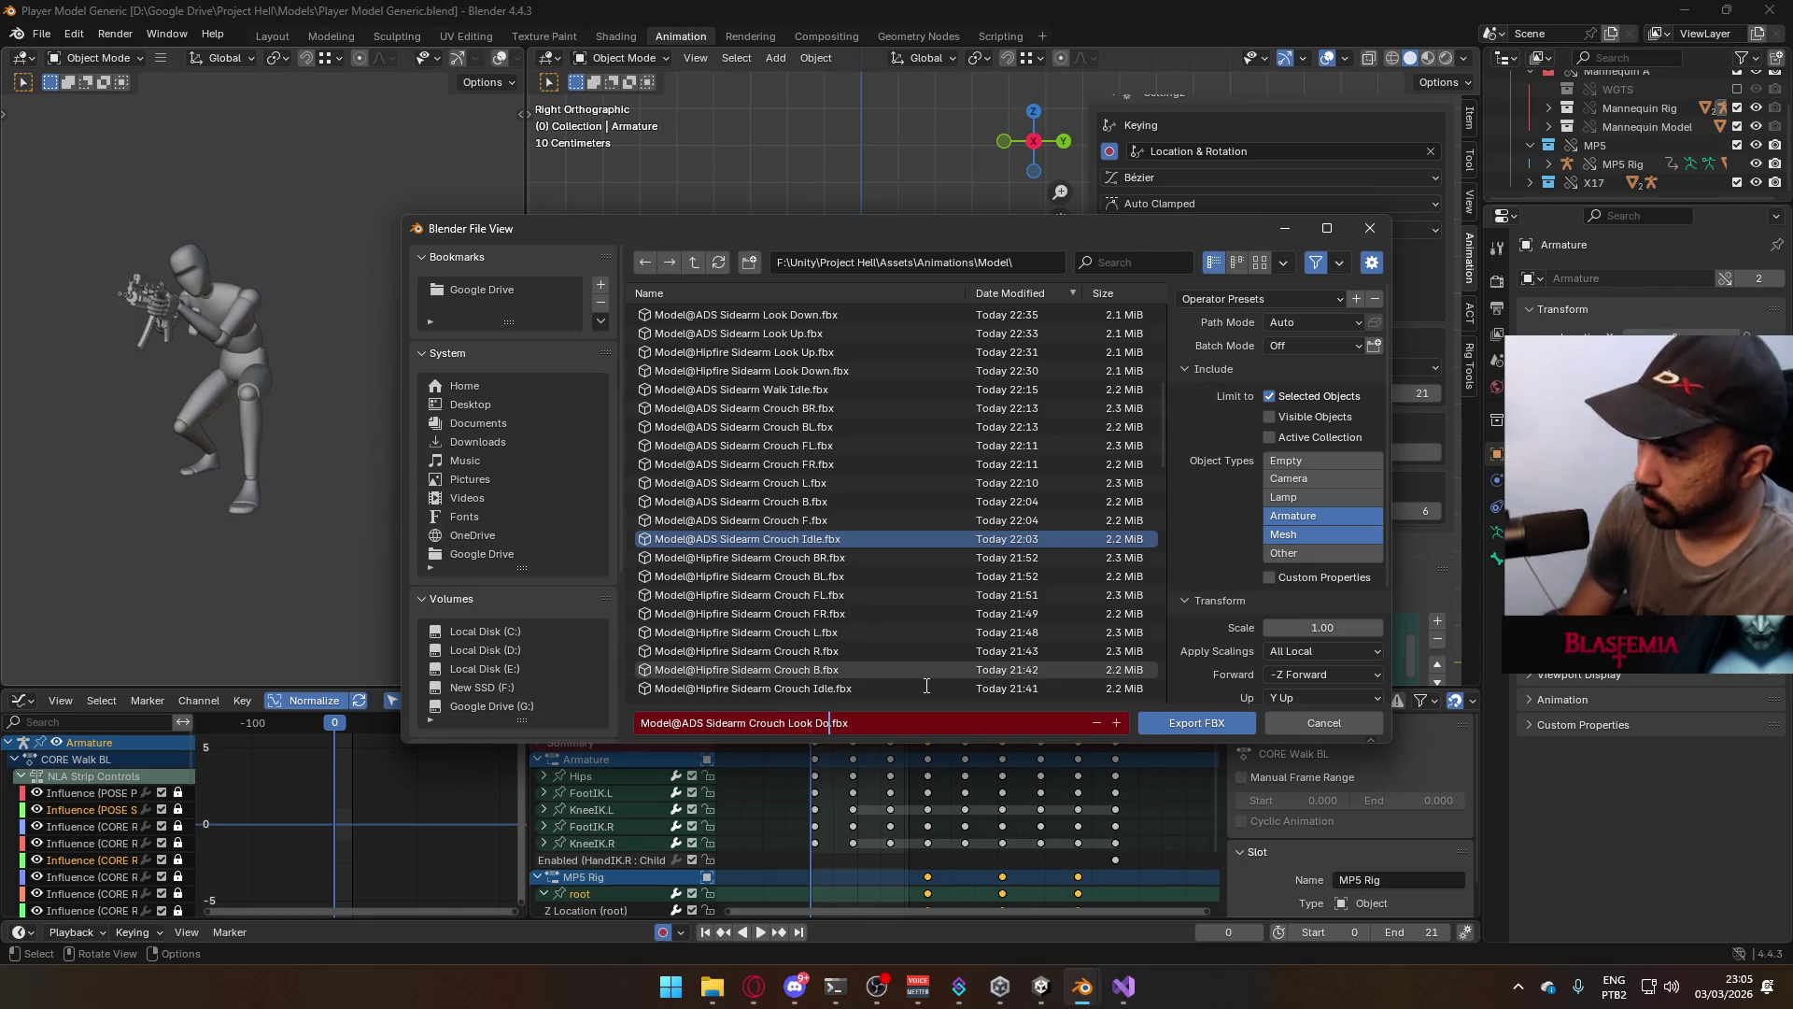
click(1177, 727)
Preview the animation, then click through the ADD ADS Crouch, ADD Crouch and ADD Look Down layers
key(space)
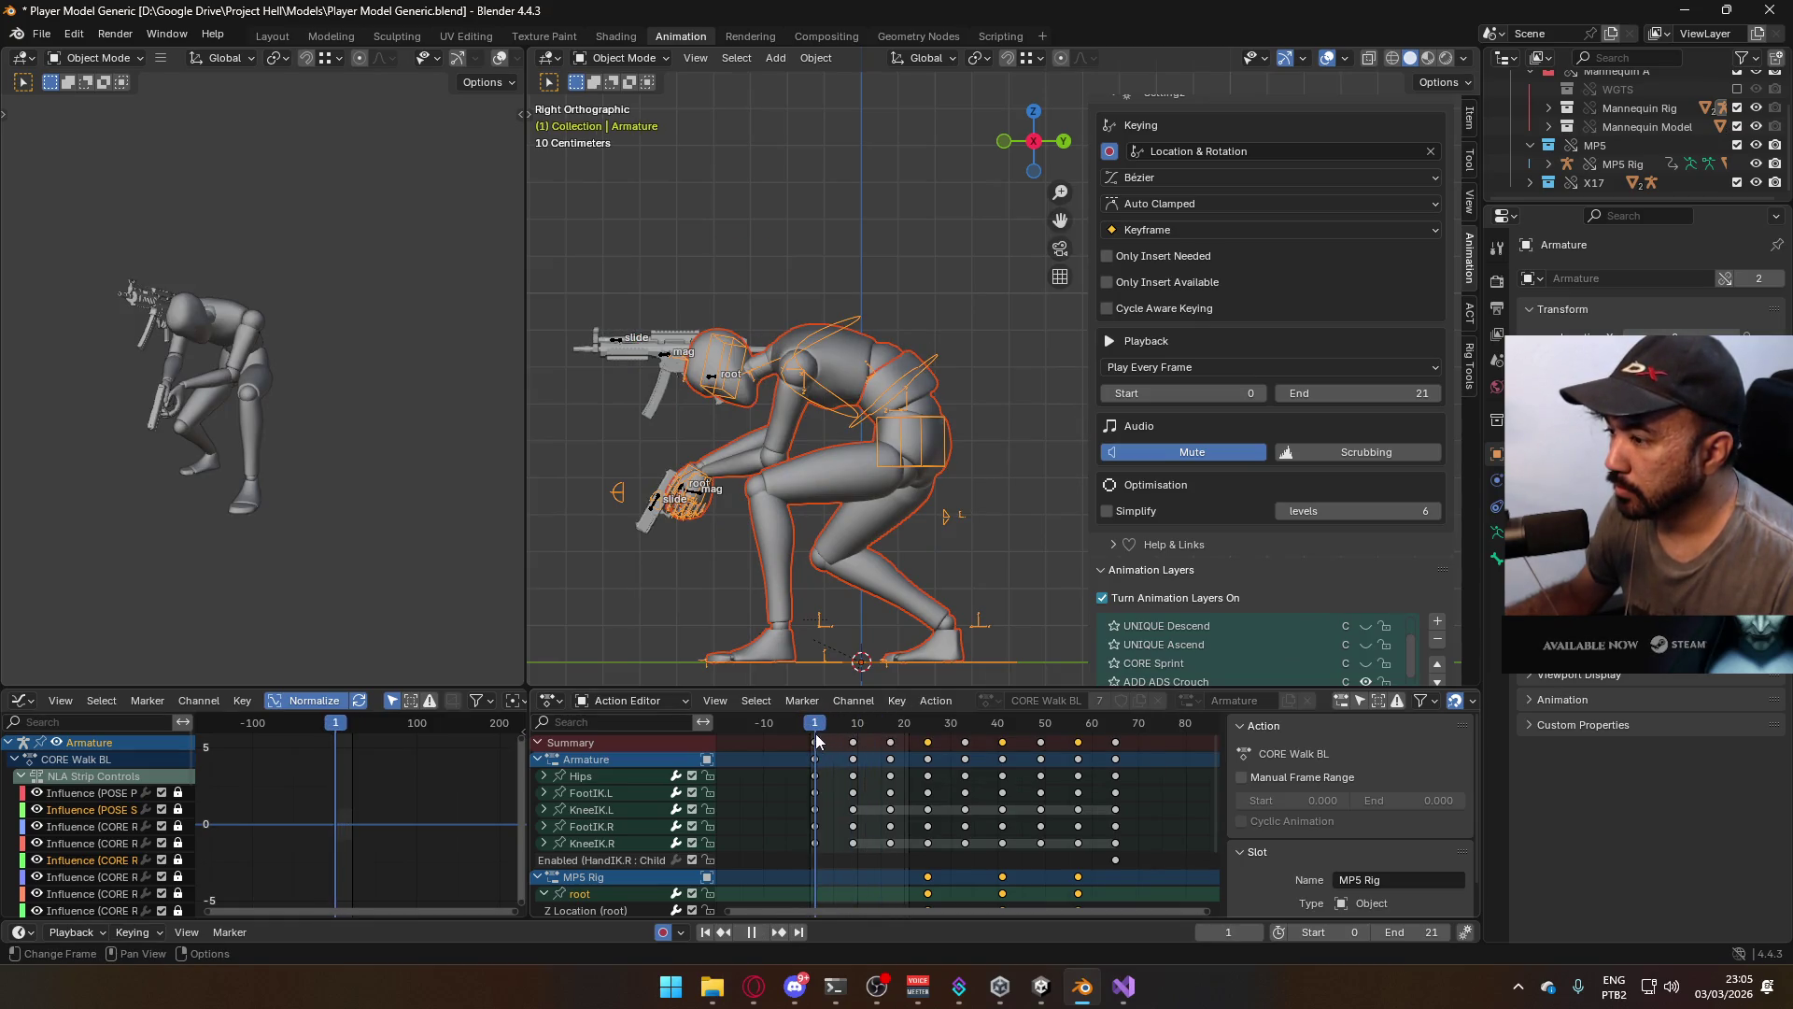
key(Escape)
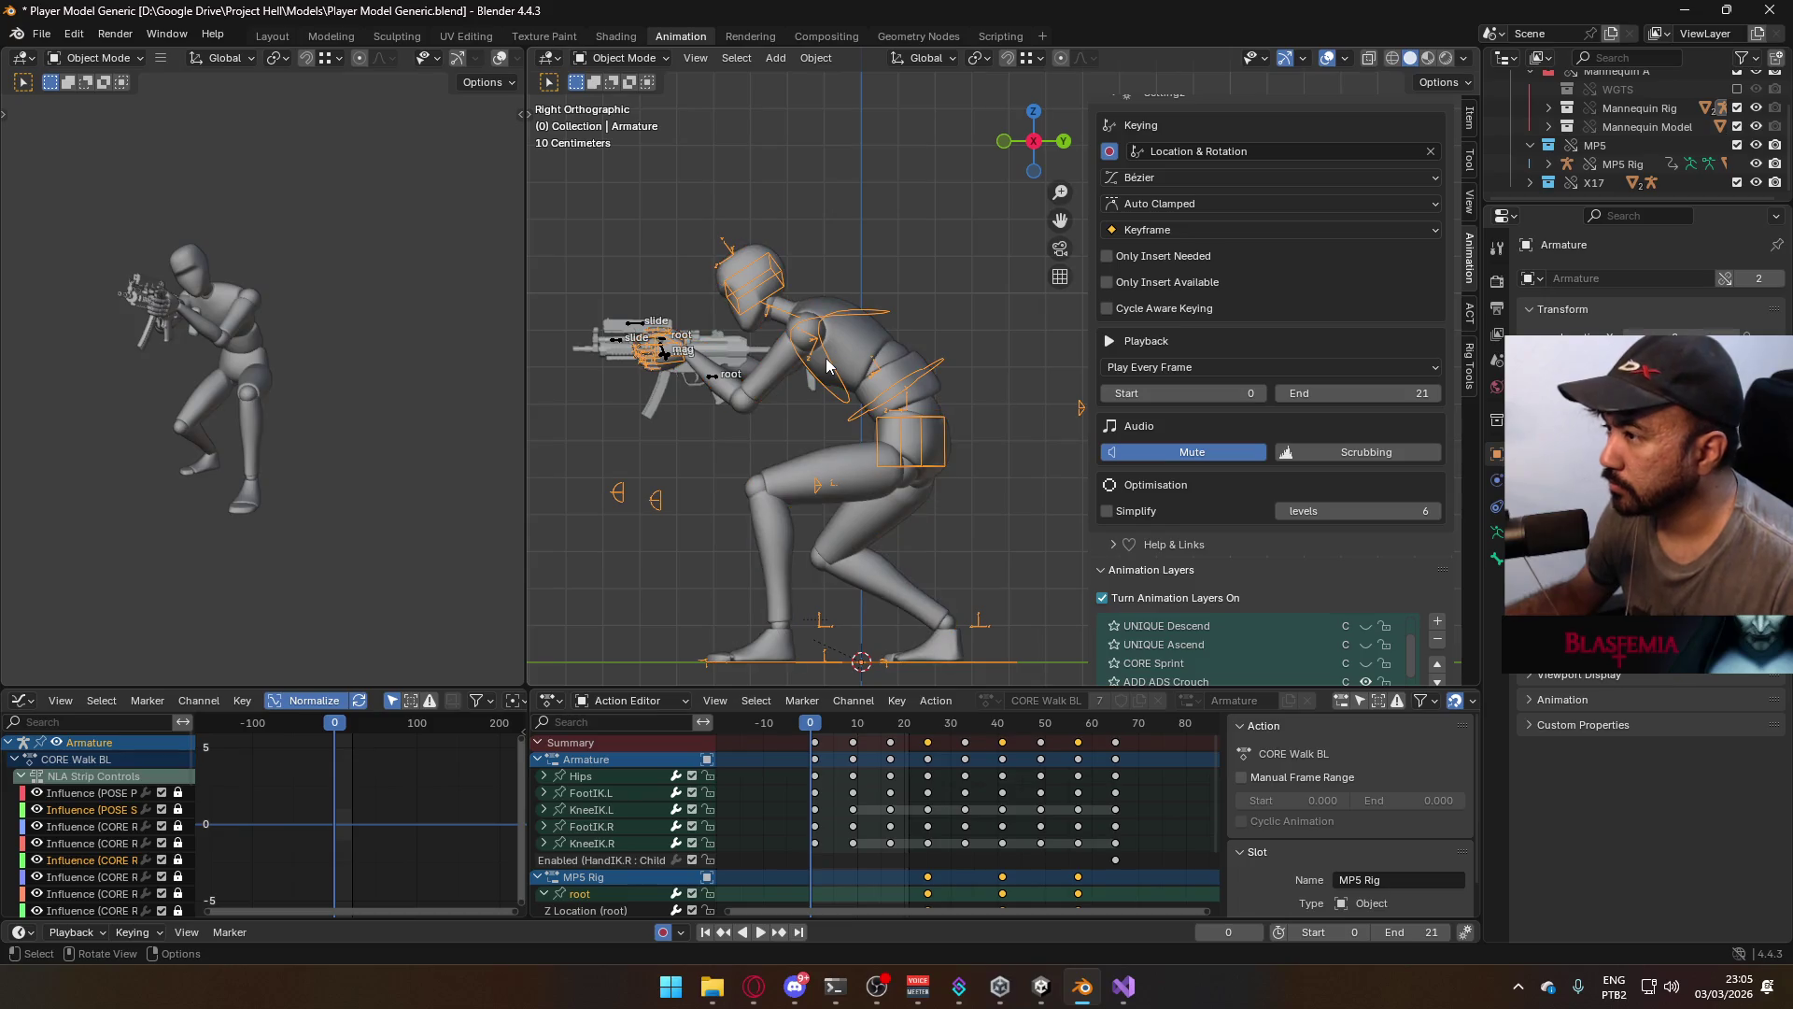
scroll(1420, 557, down, 6)
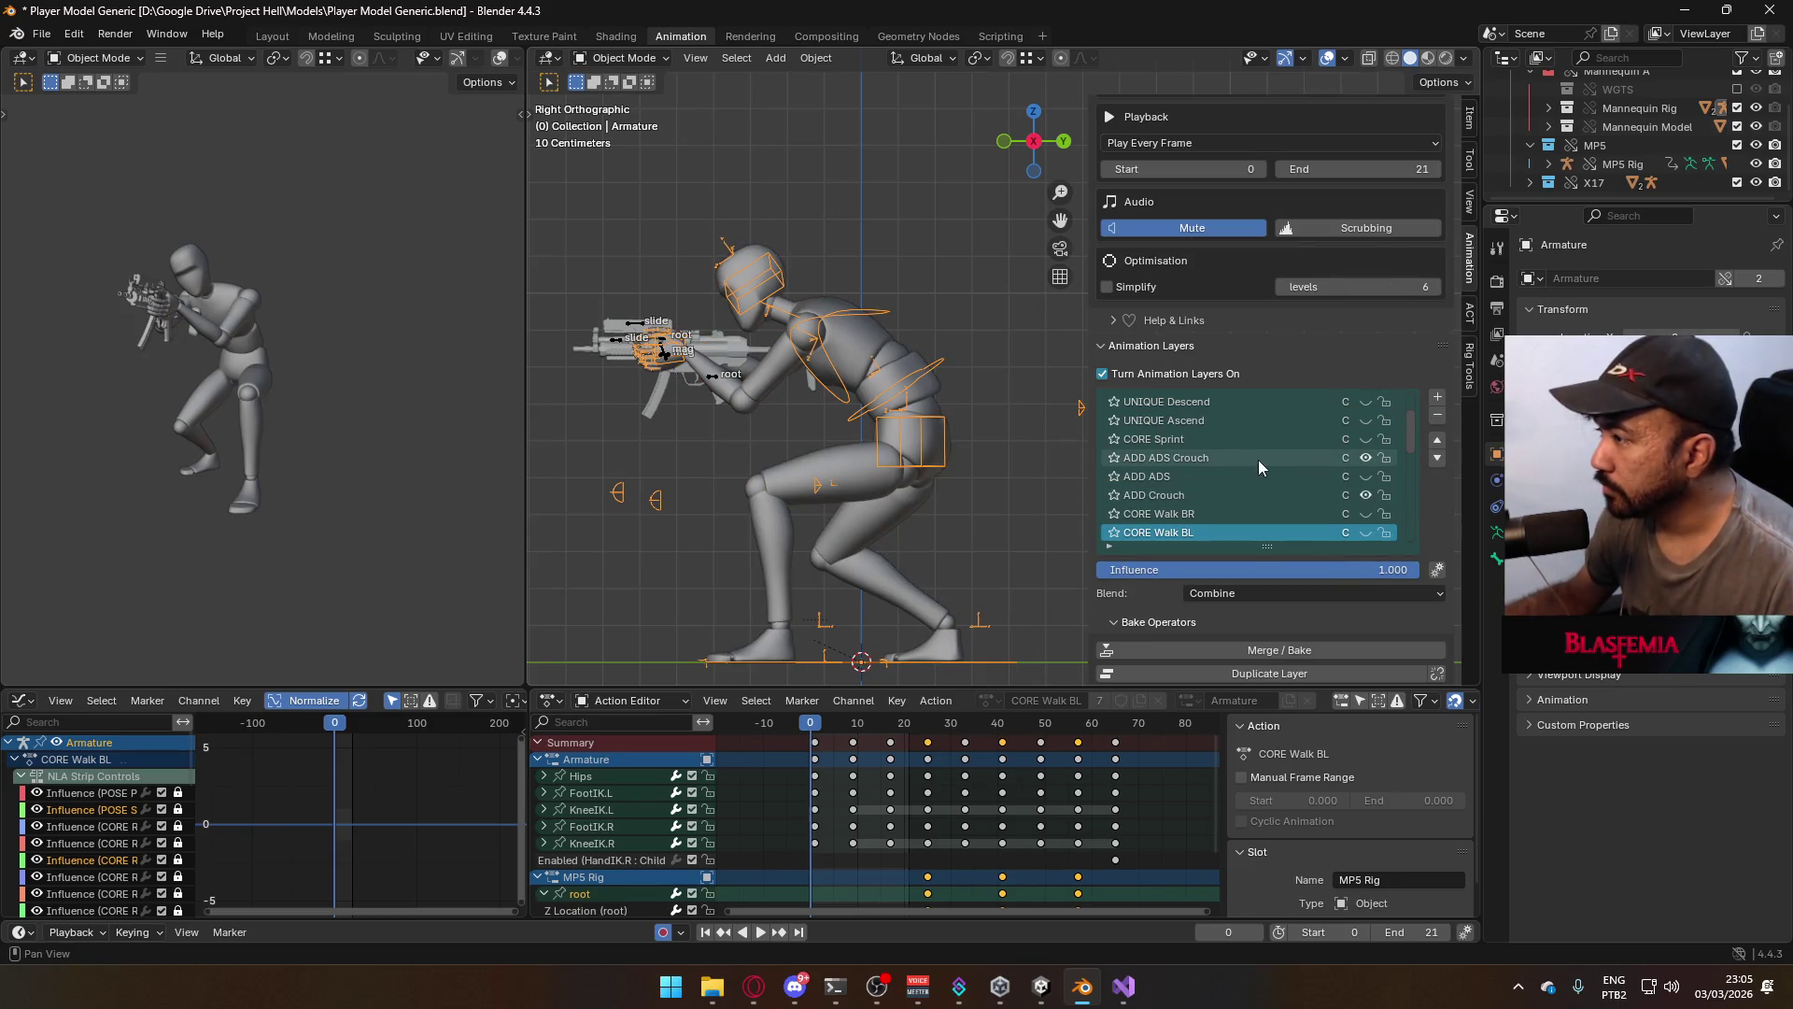
click(1258, 460)
click(1256, 495)
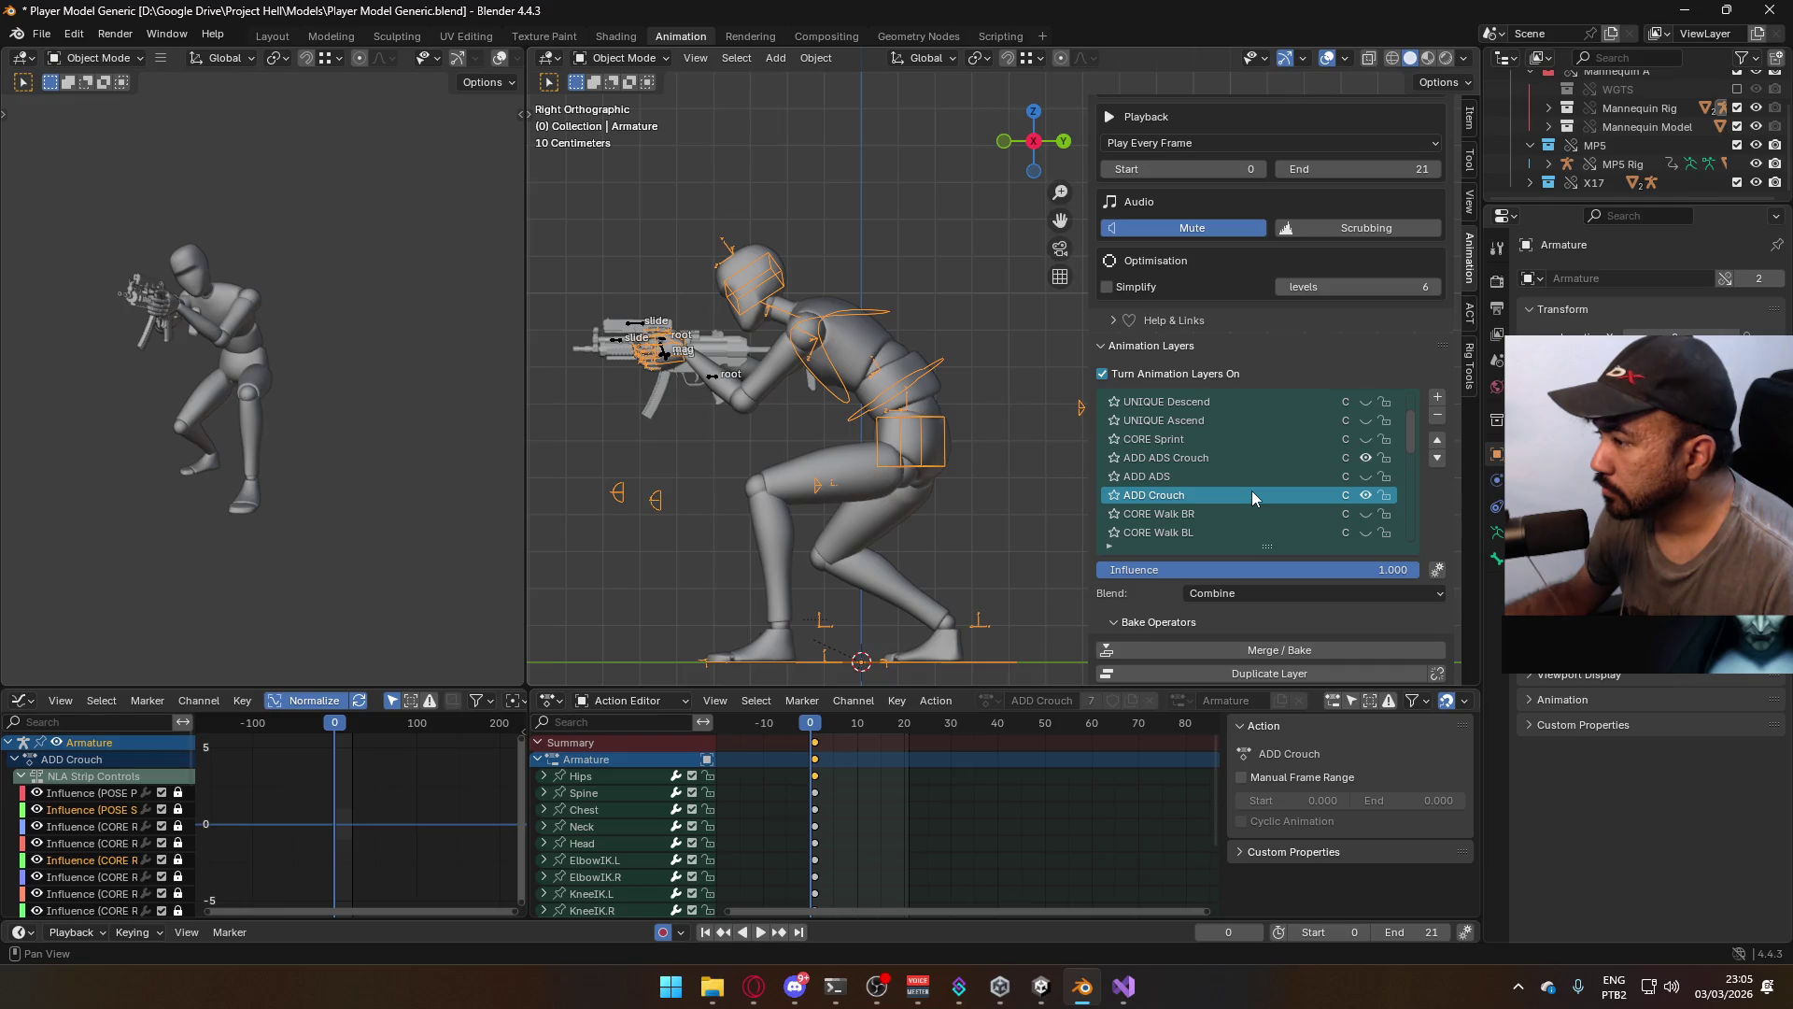
drag(1411, 439, 1417, 409)
click(1261, 420)
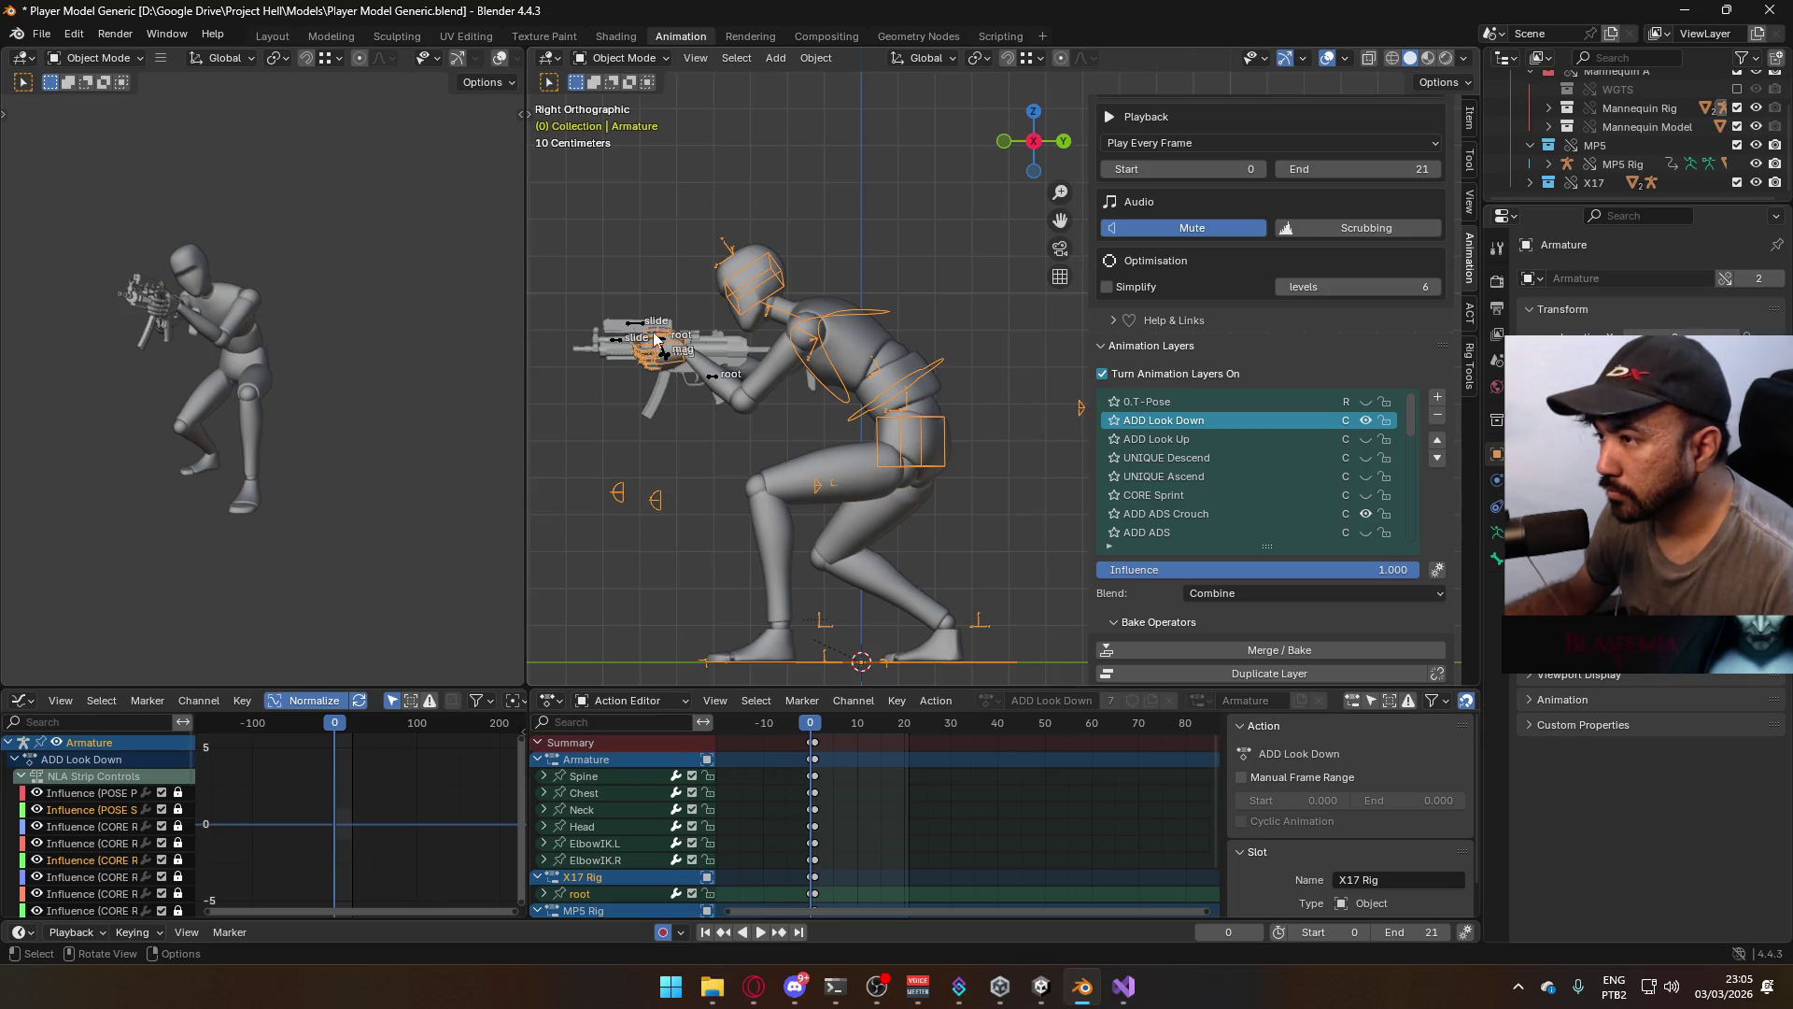
Make X17 Rig active and toggle its ADD ADS Look Down layer on and back off
click(631, 323)
click(1365, 439)
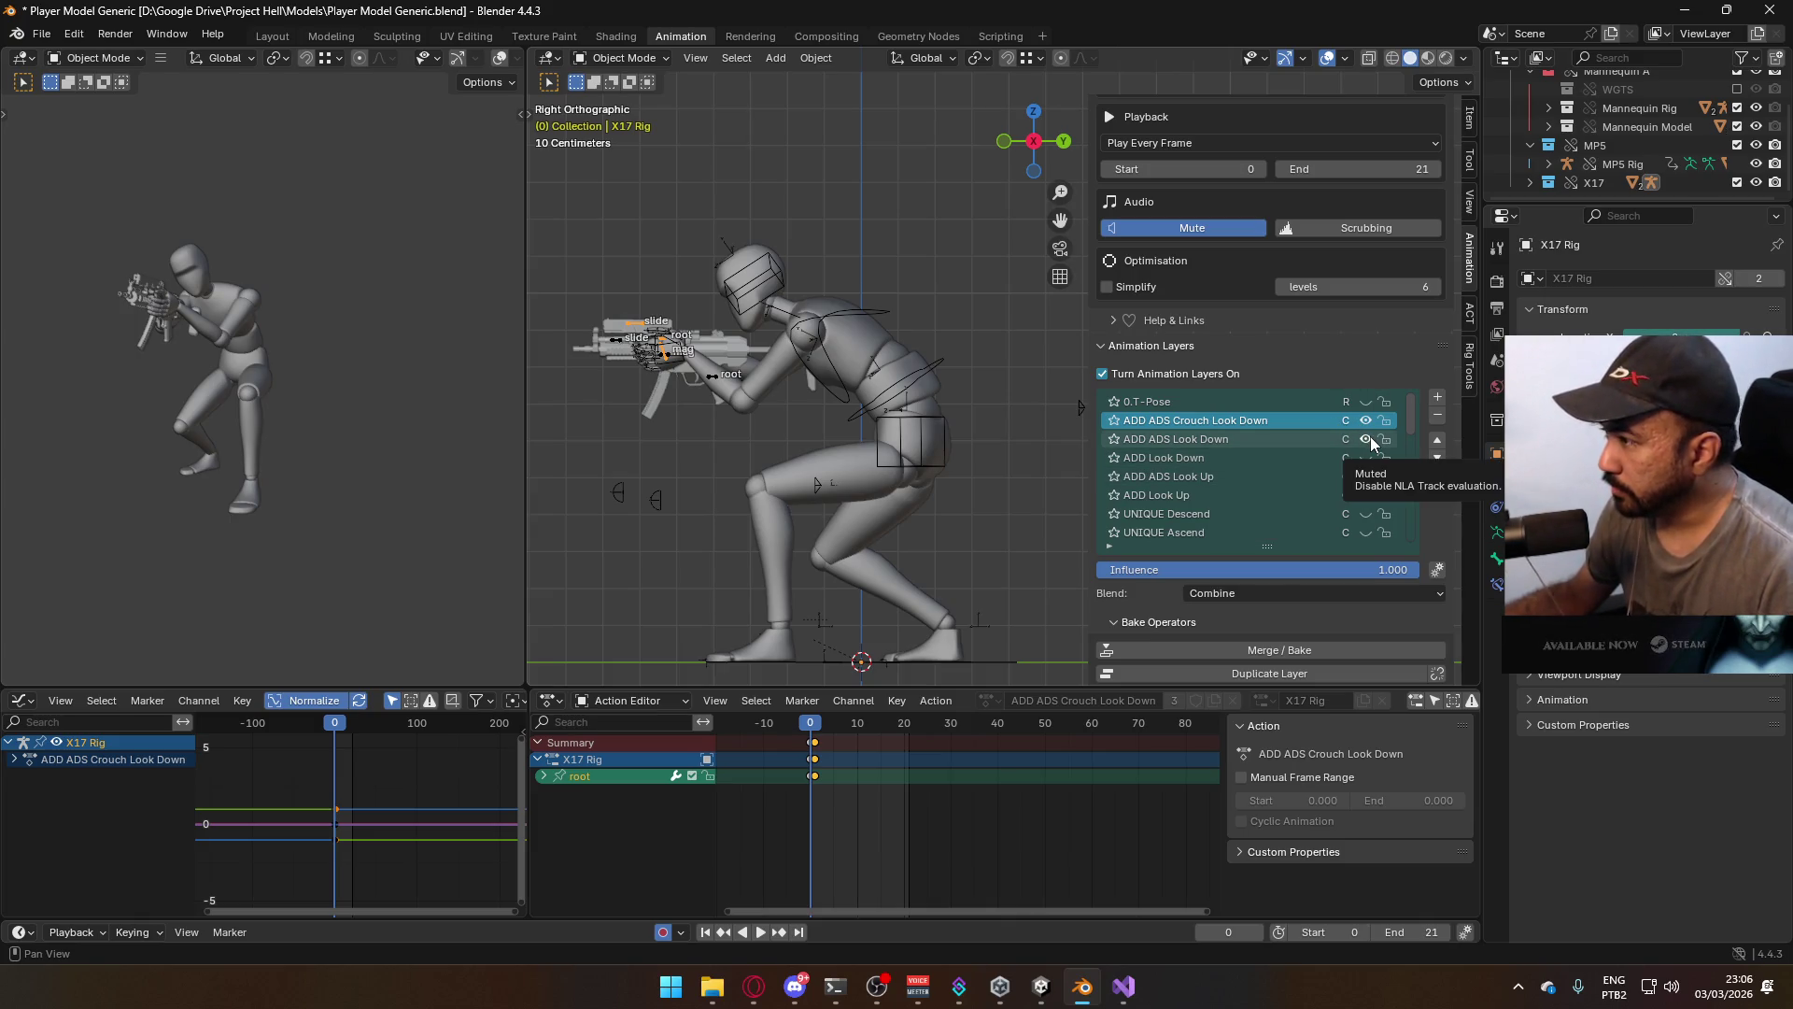
click(1367, 439)
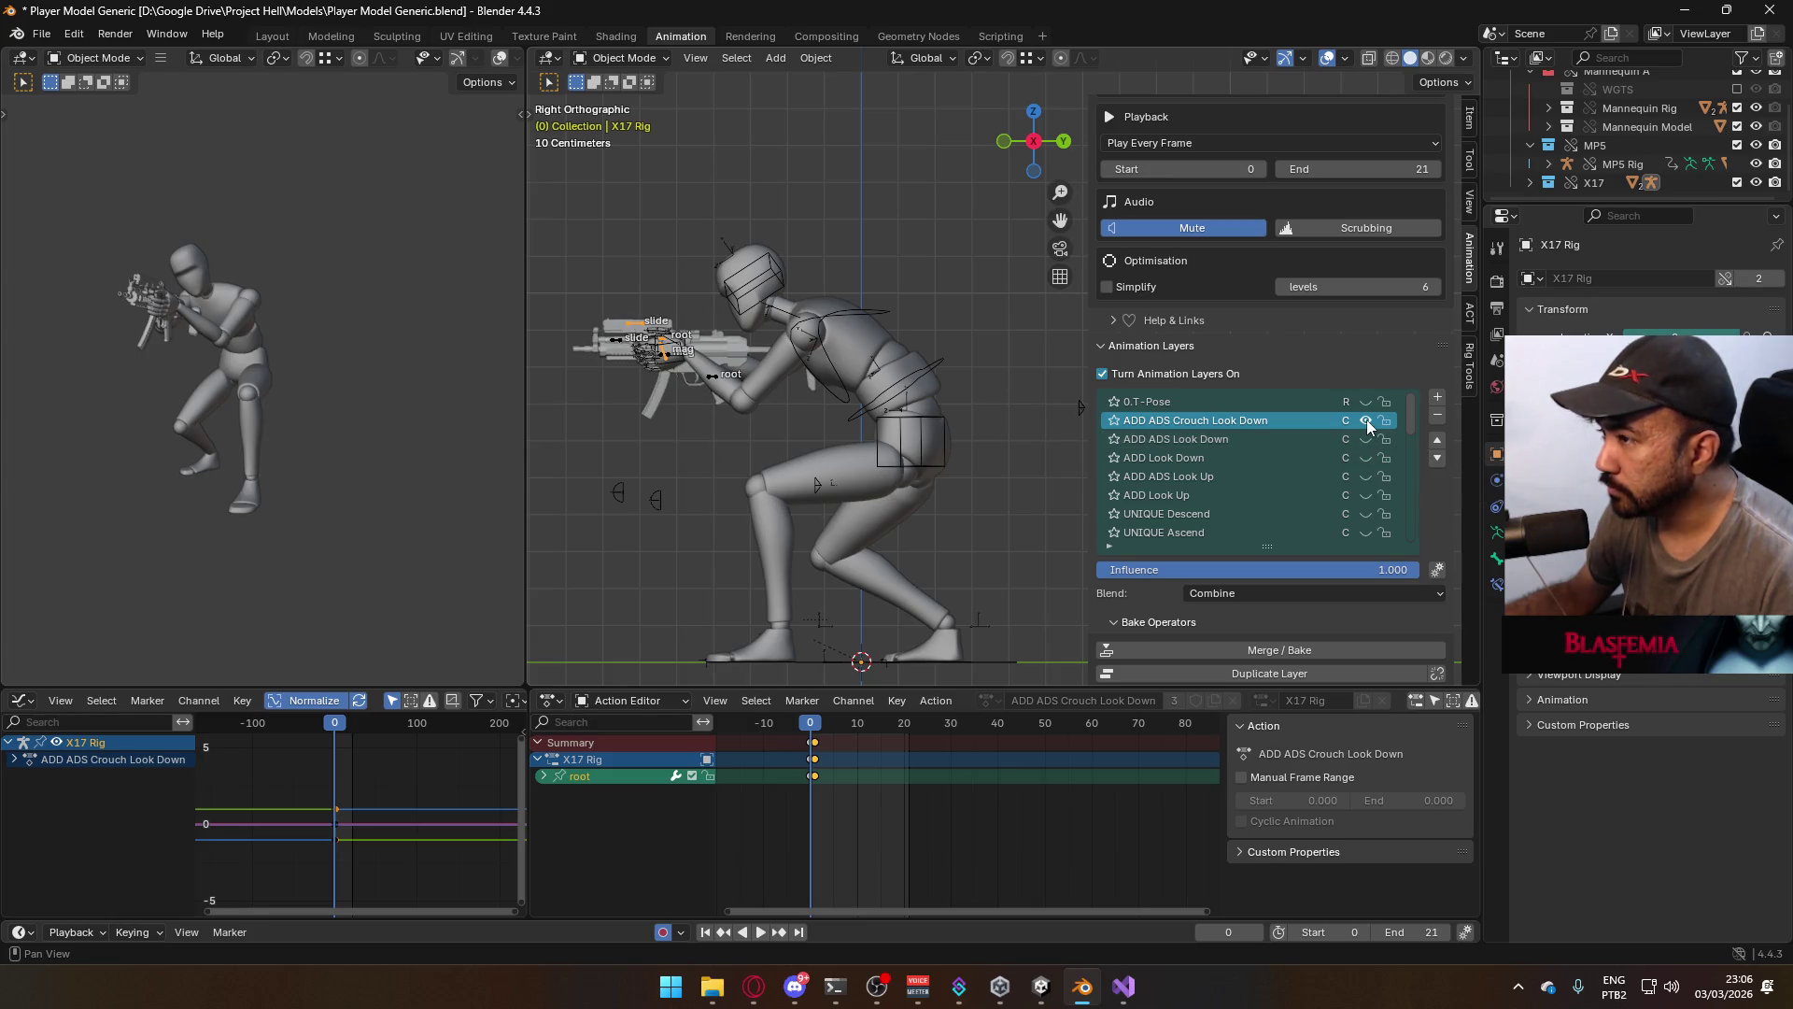
On the X17 Rig, keep ADD ADS Look Down muted and enable ADD ADS Look Up and ADD Look Up
key(Right)
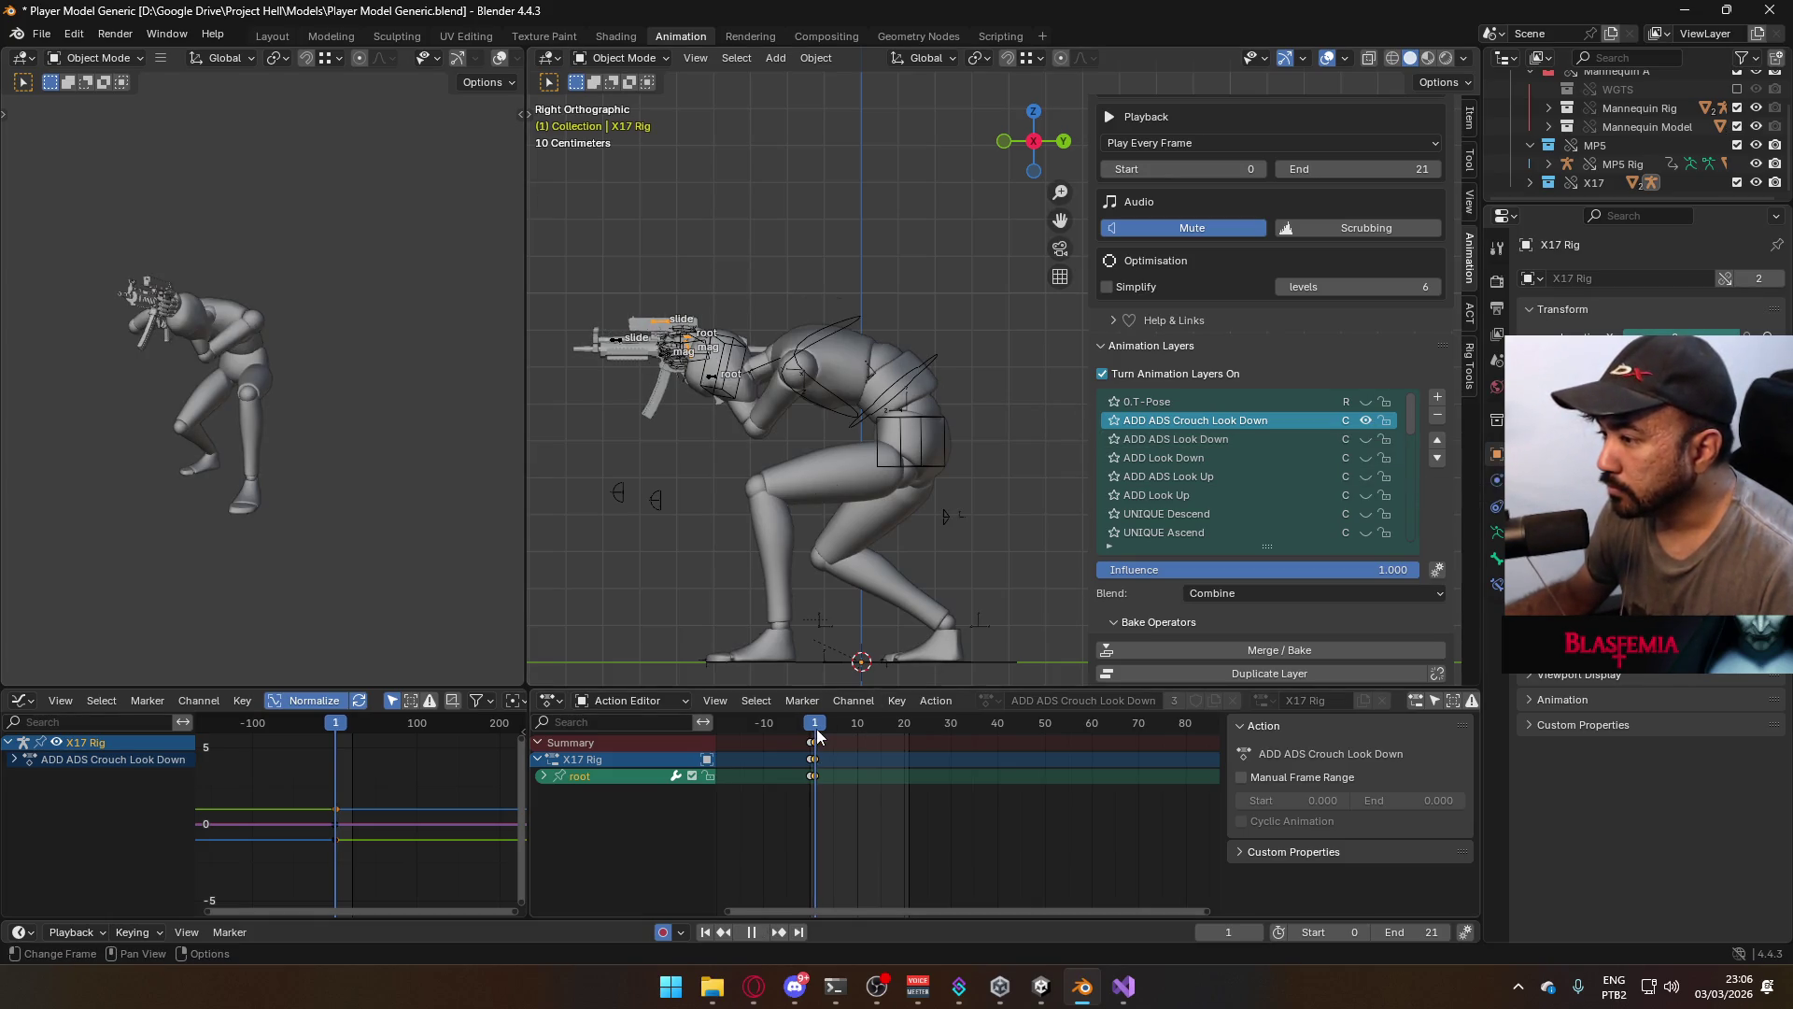
click(1367, 439)
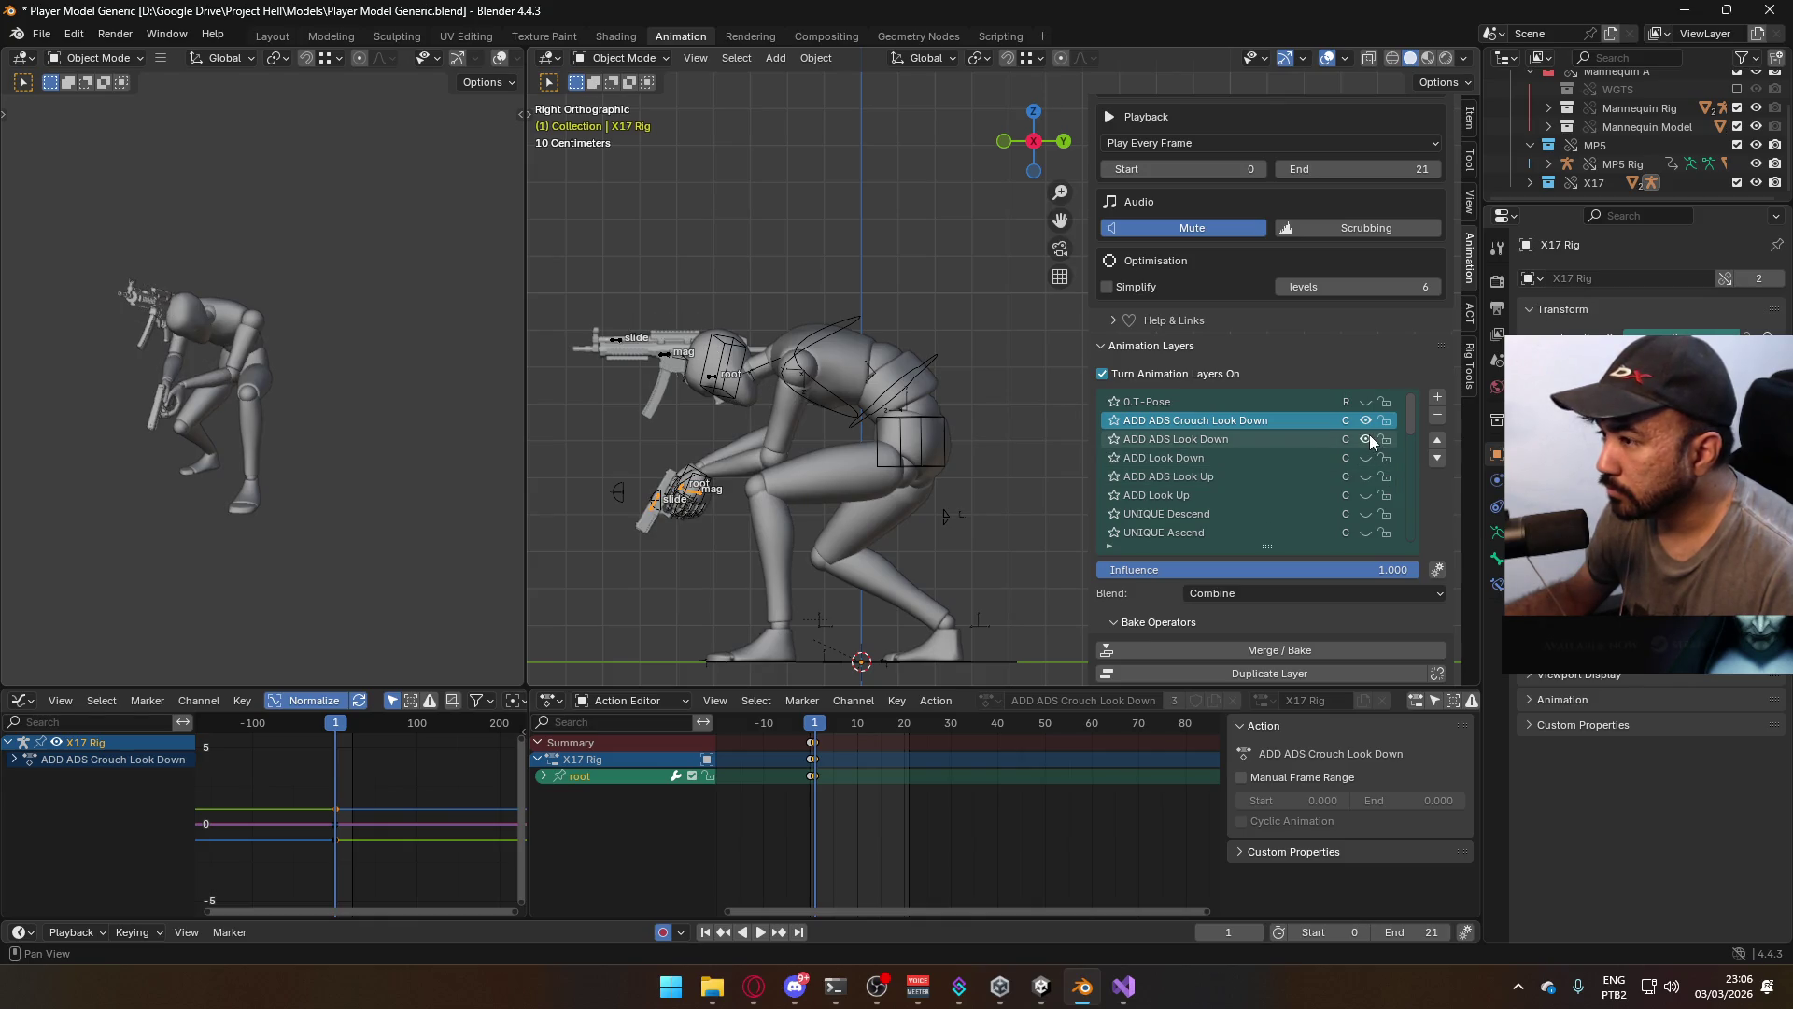
click(1367, 439)
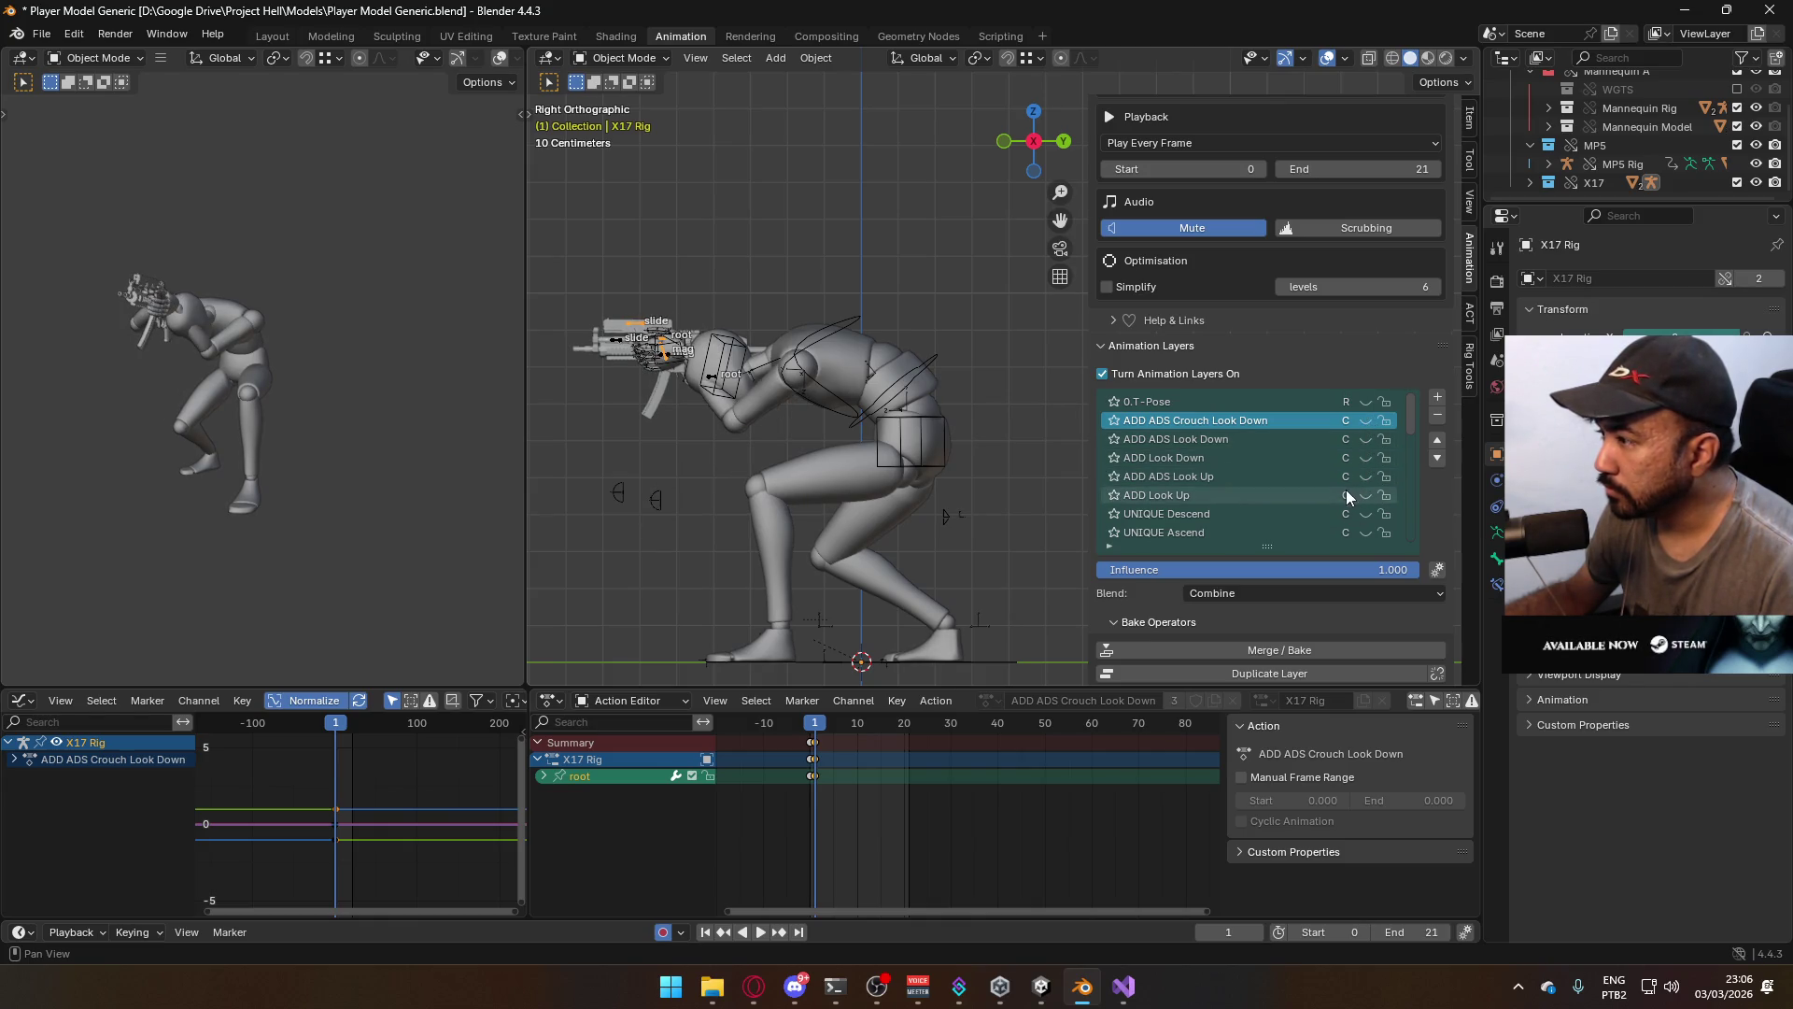
click(1365, 478)
click(1367, 495)
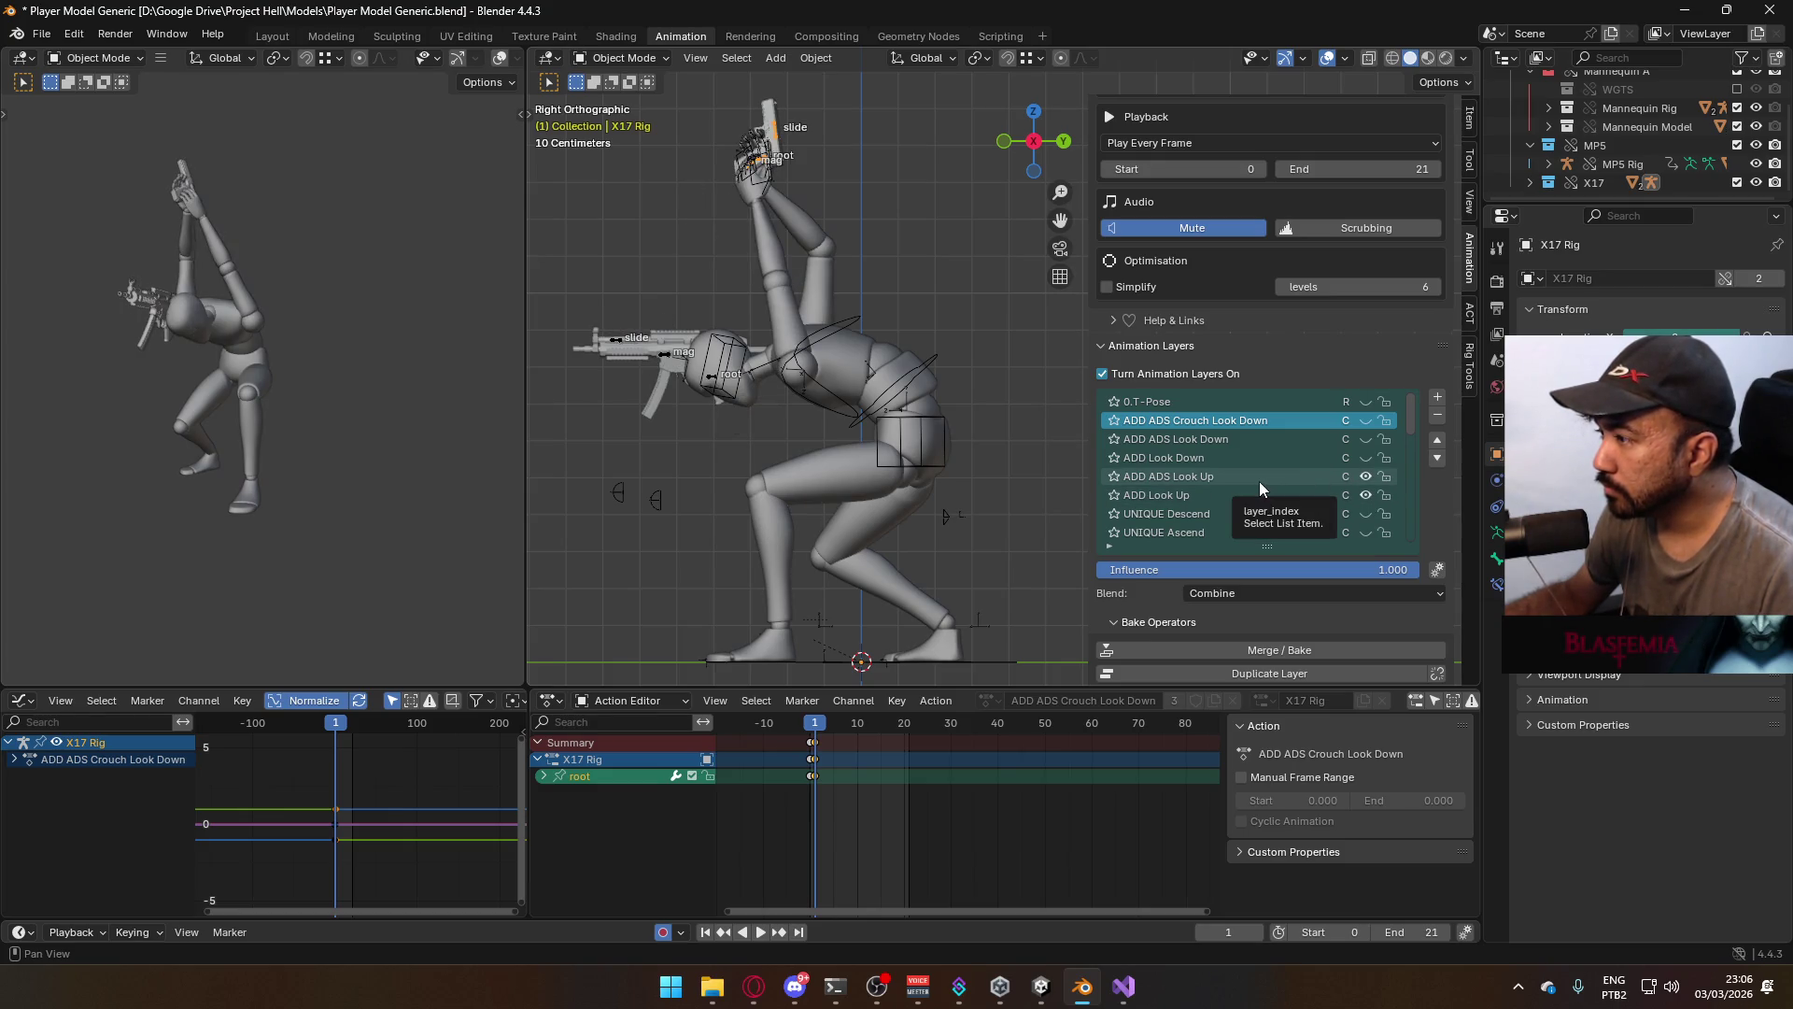
On the mannequin Armature, mute ADD Look Down and enable ADD Look Up, then reselect the X17 Rig
click(927, 369)
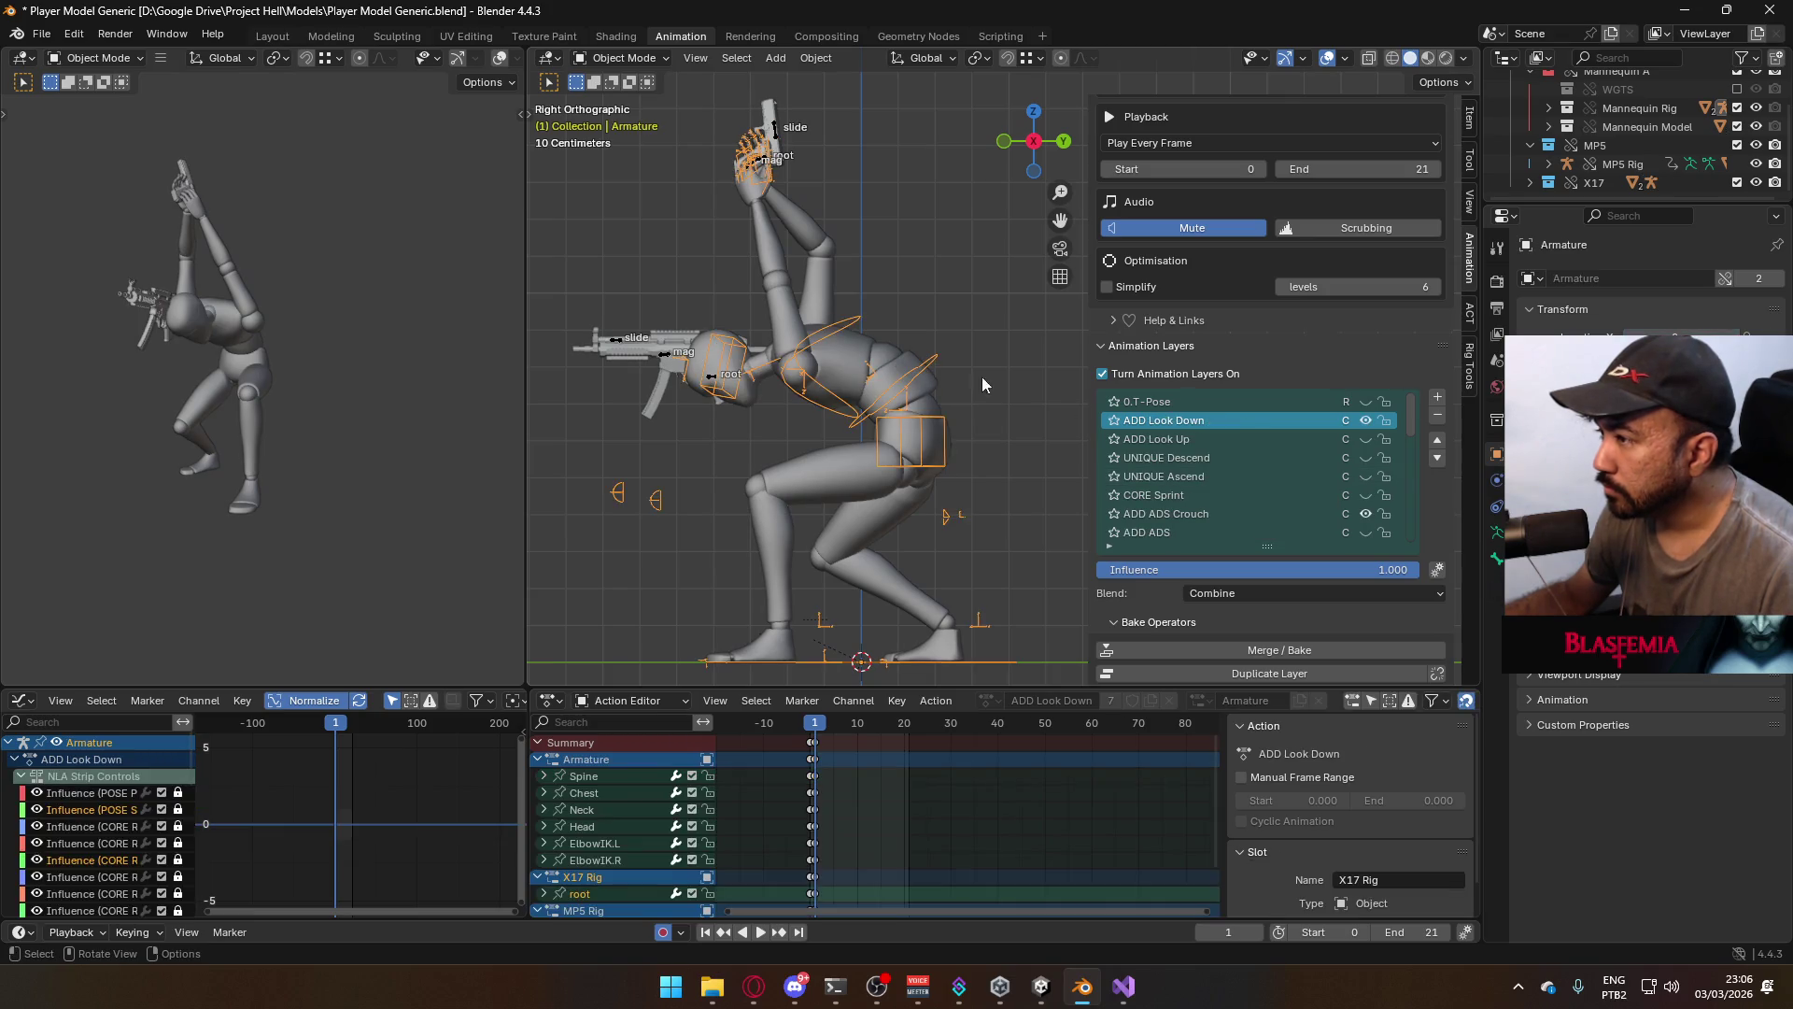
click(1365, 420)
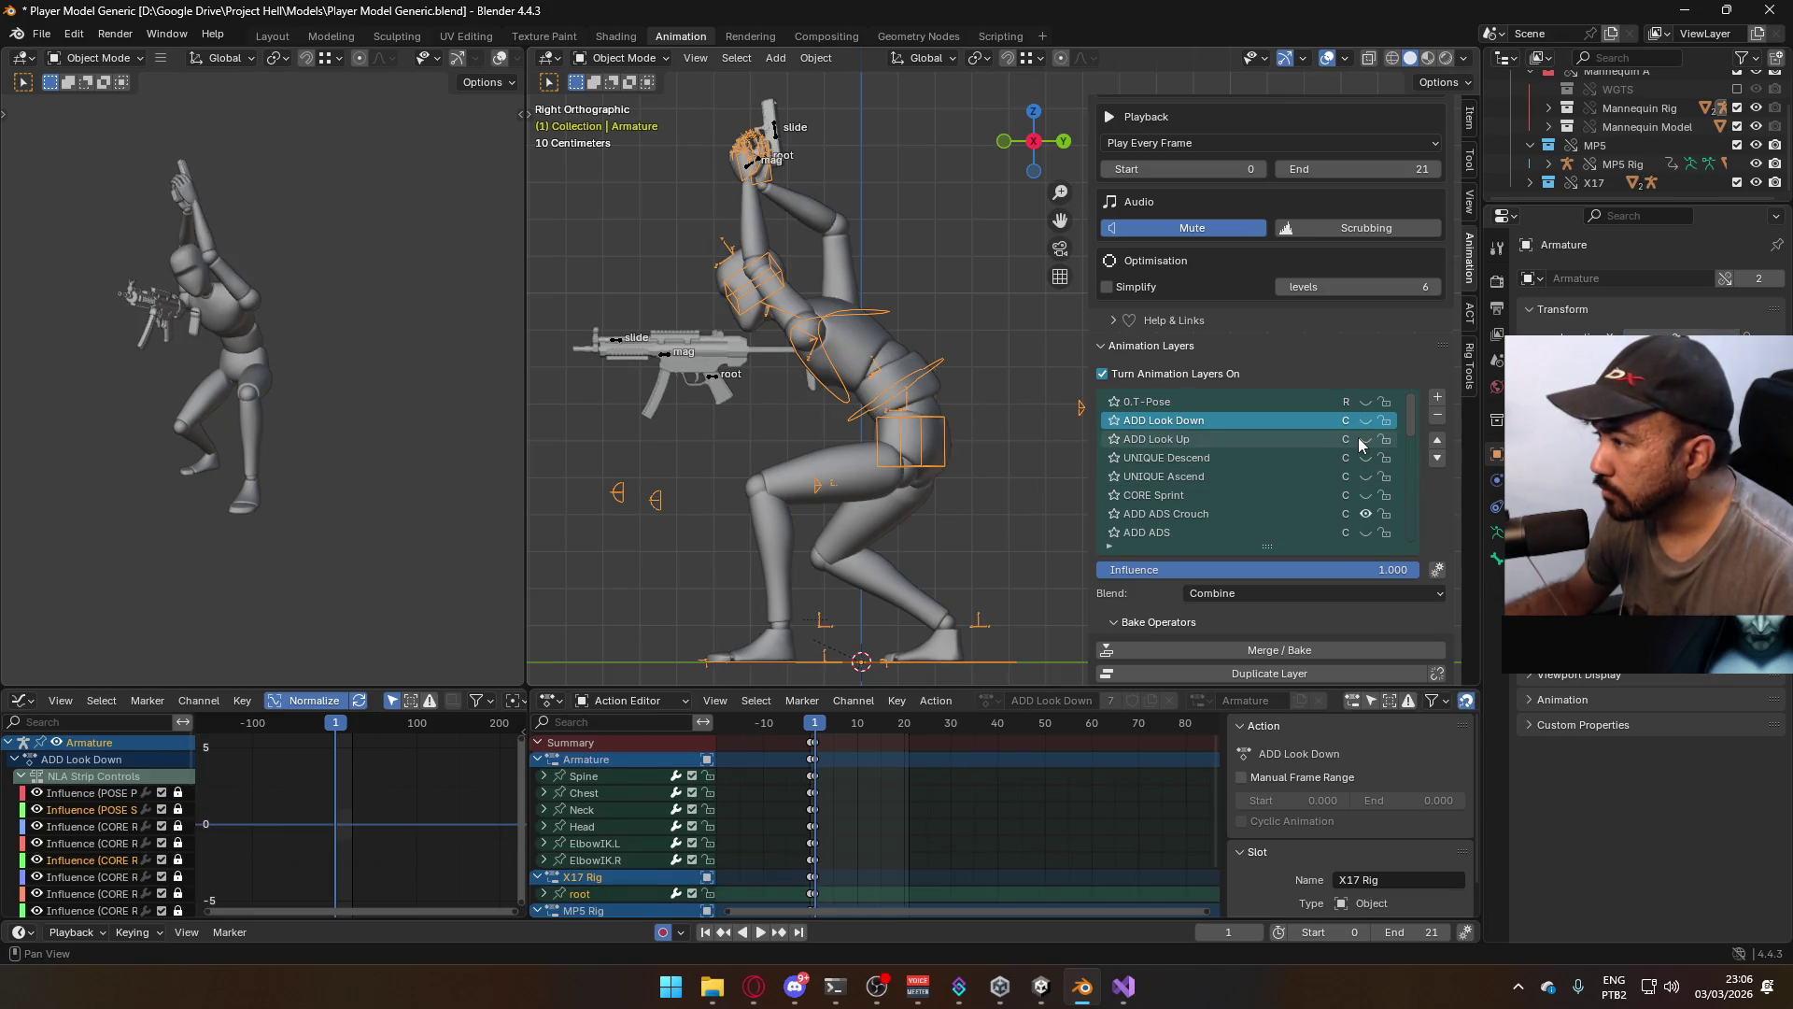
click(1364, 440)
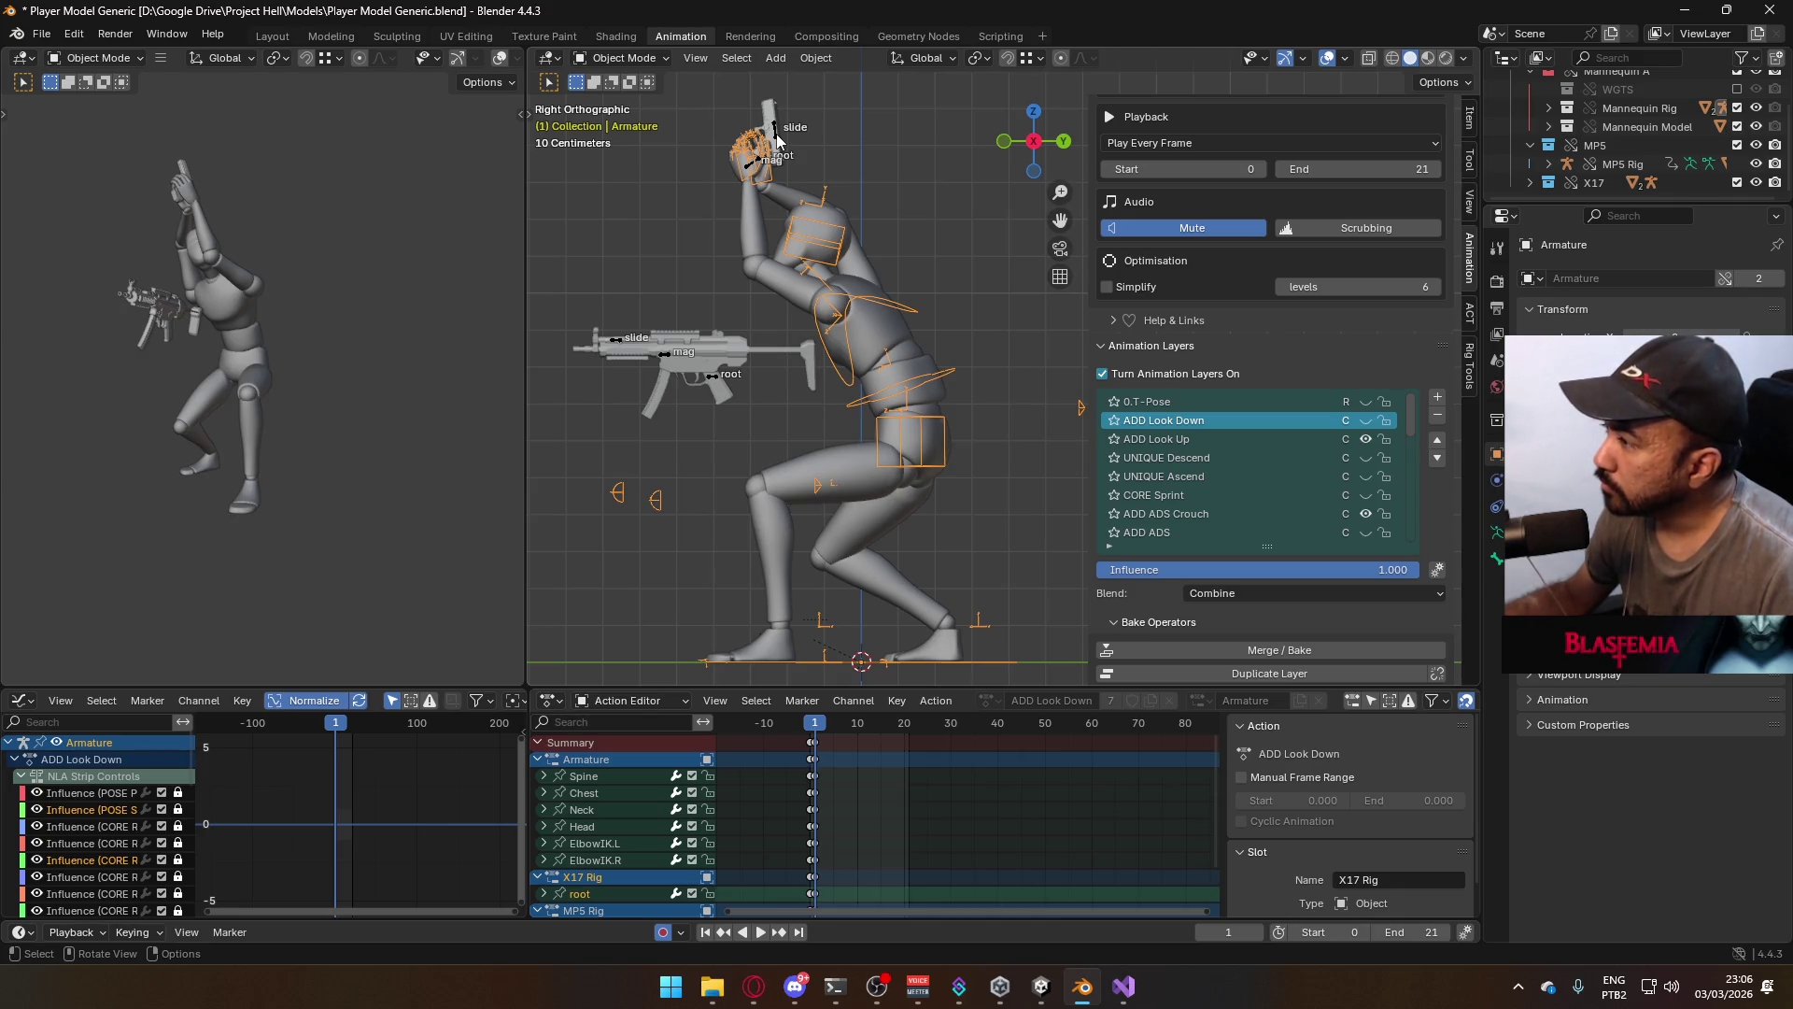
click(1158, 439)
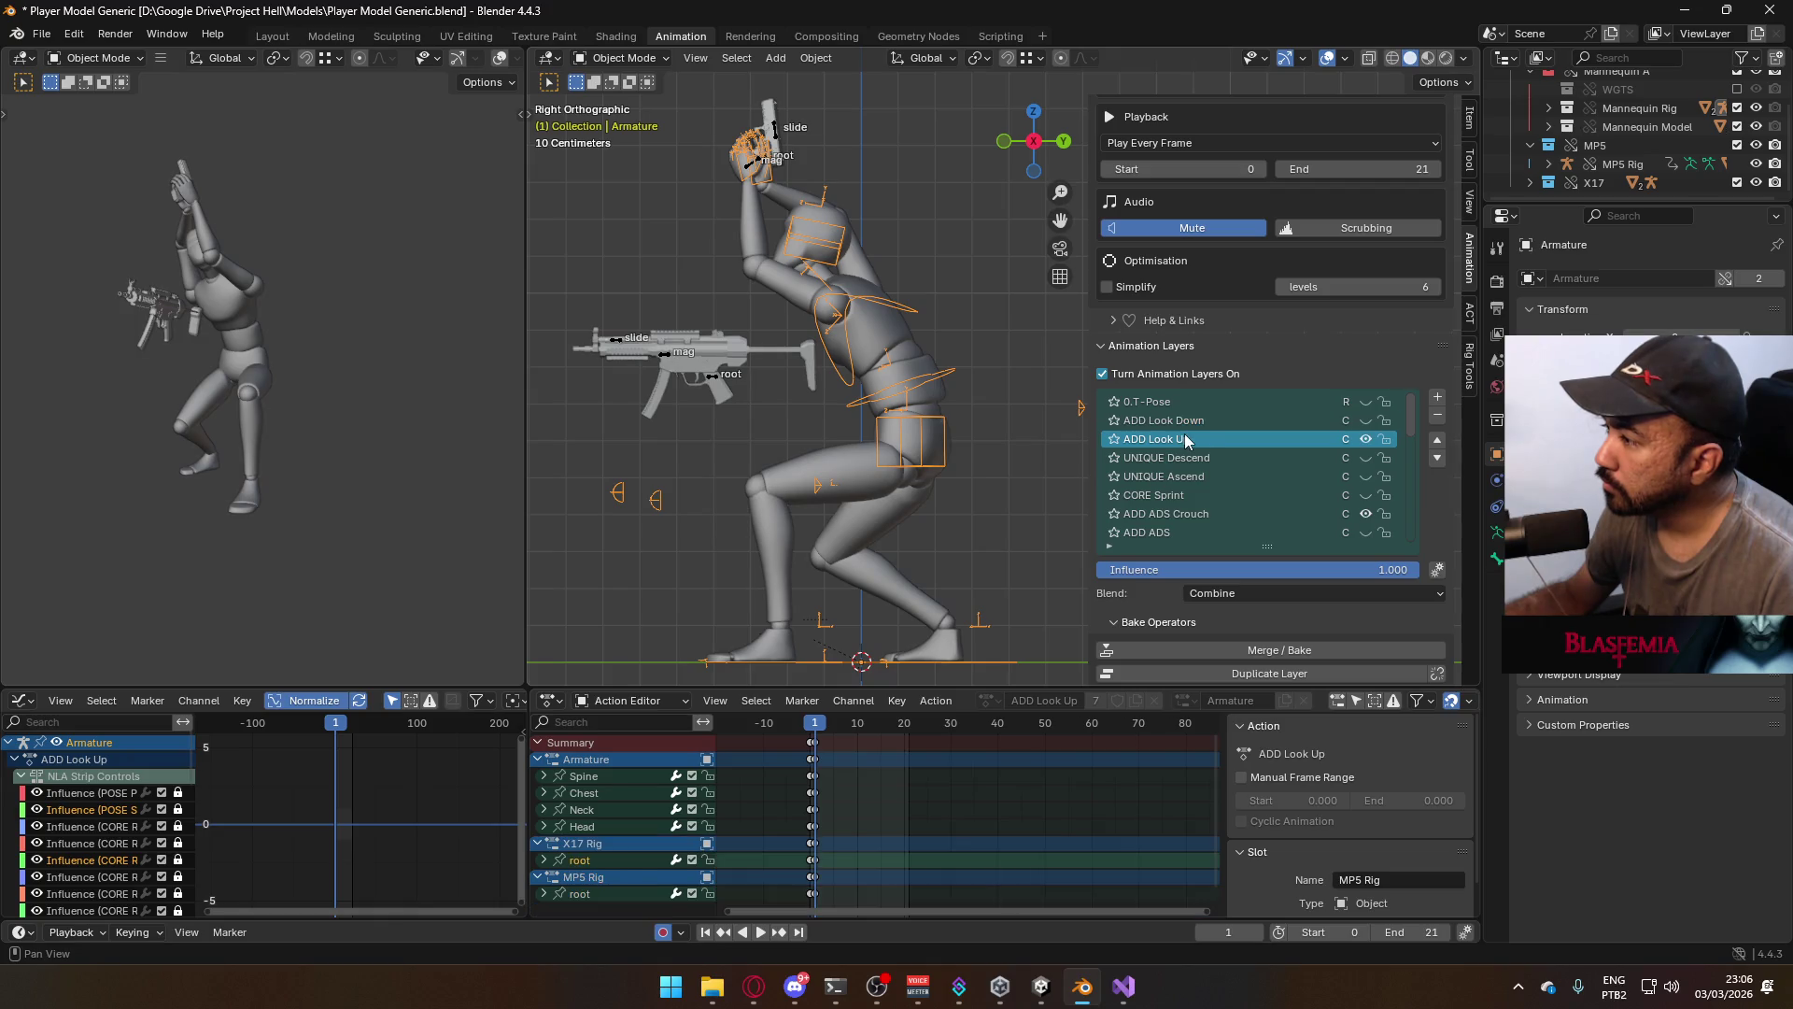
click(773, 140)
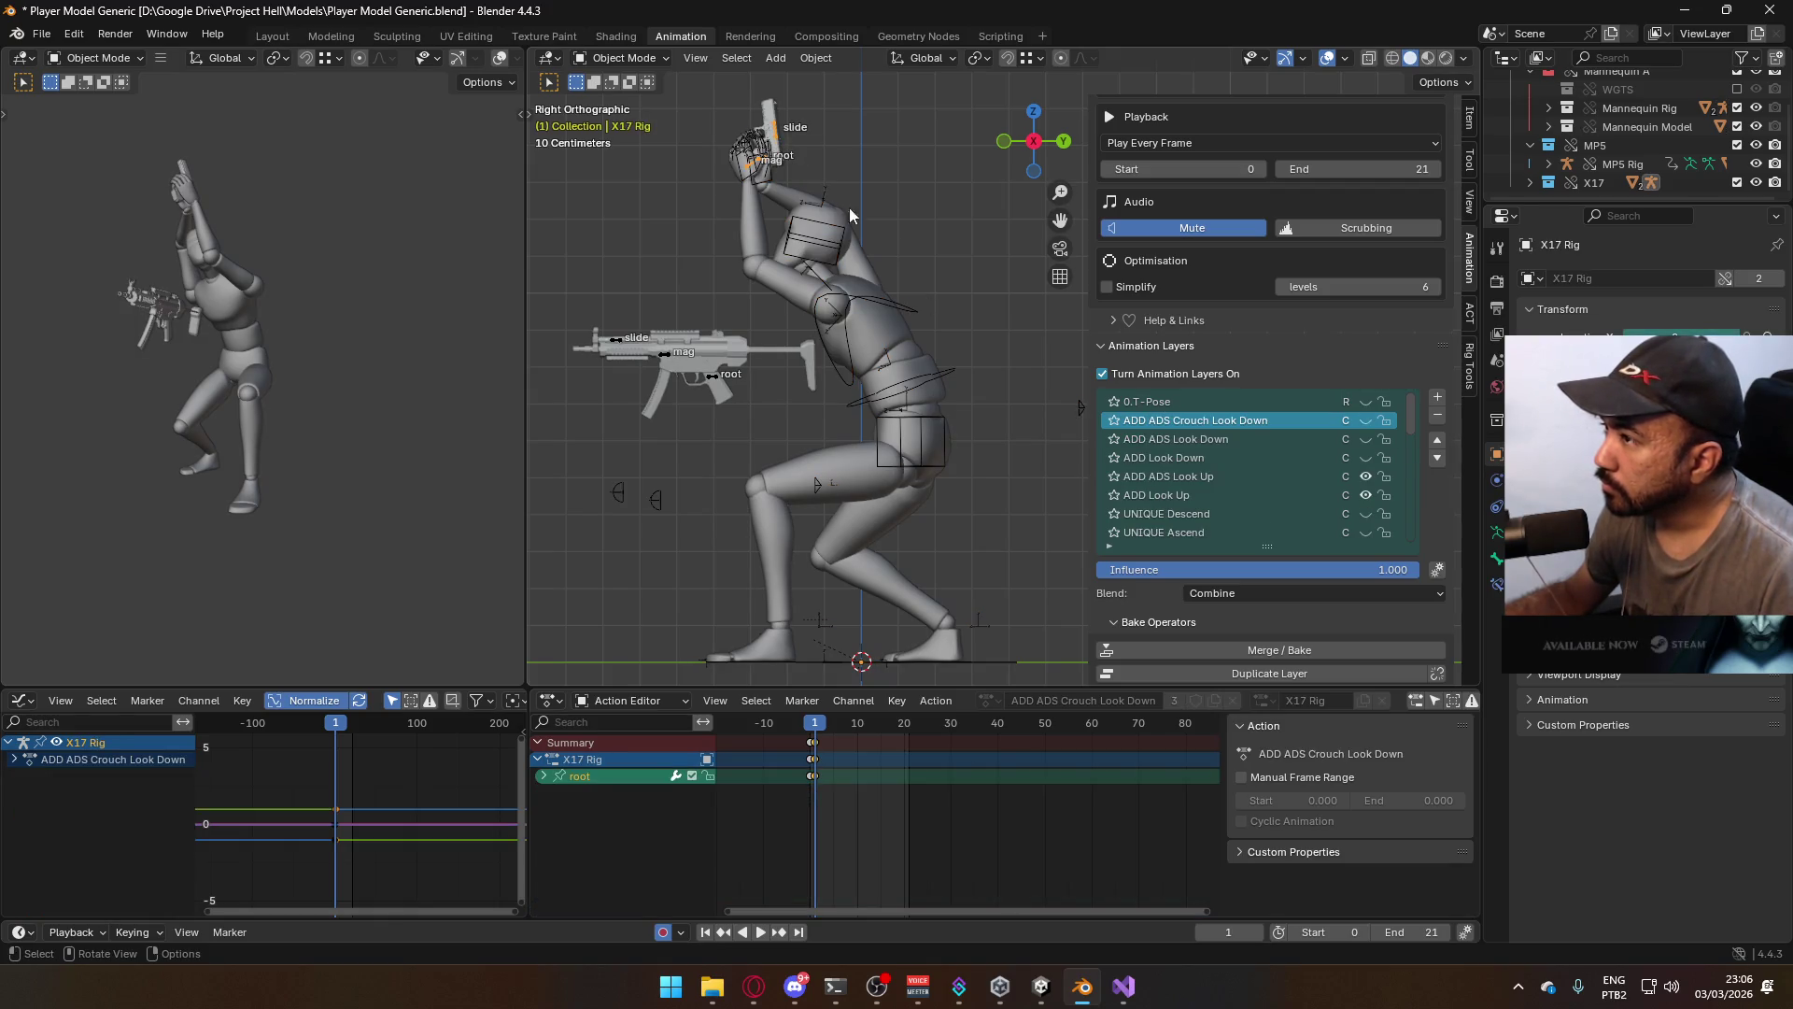
click(1205, 476)
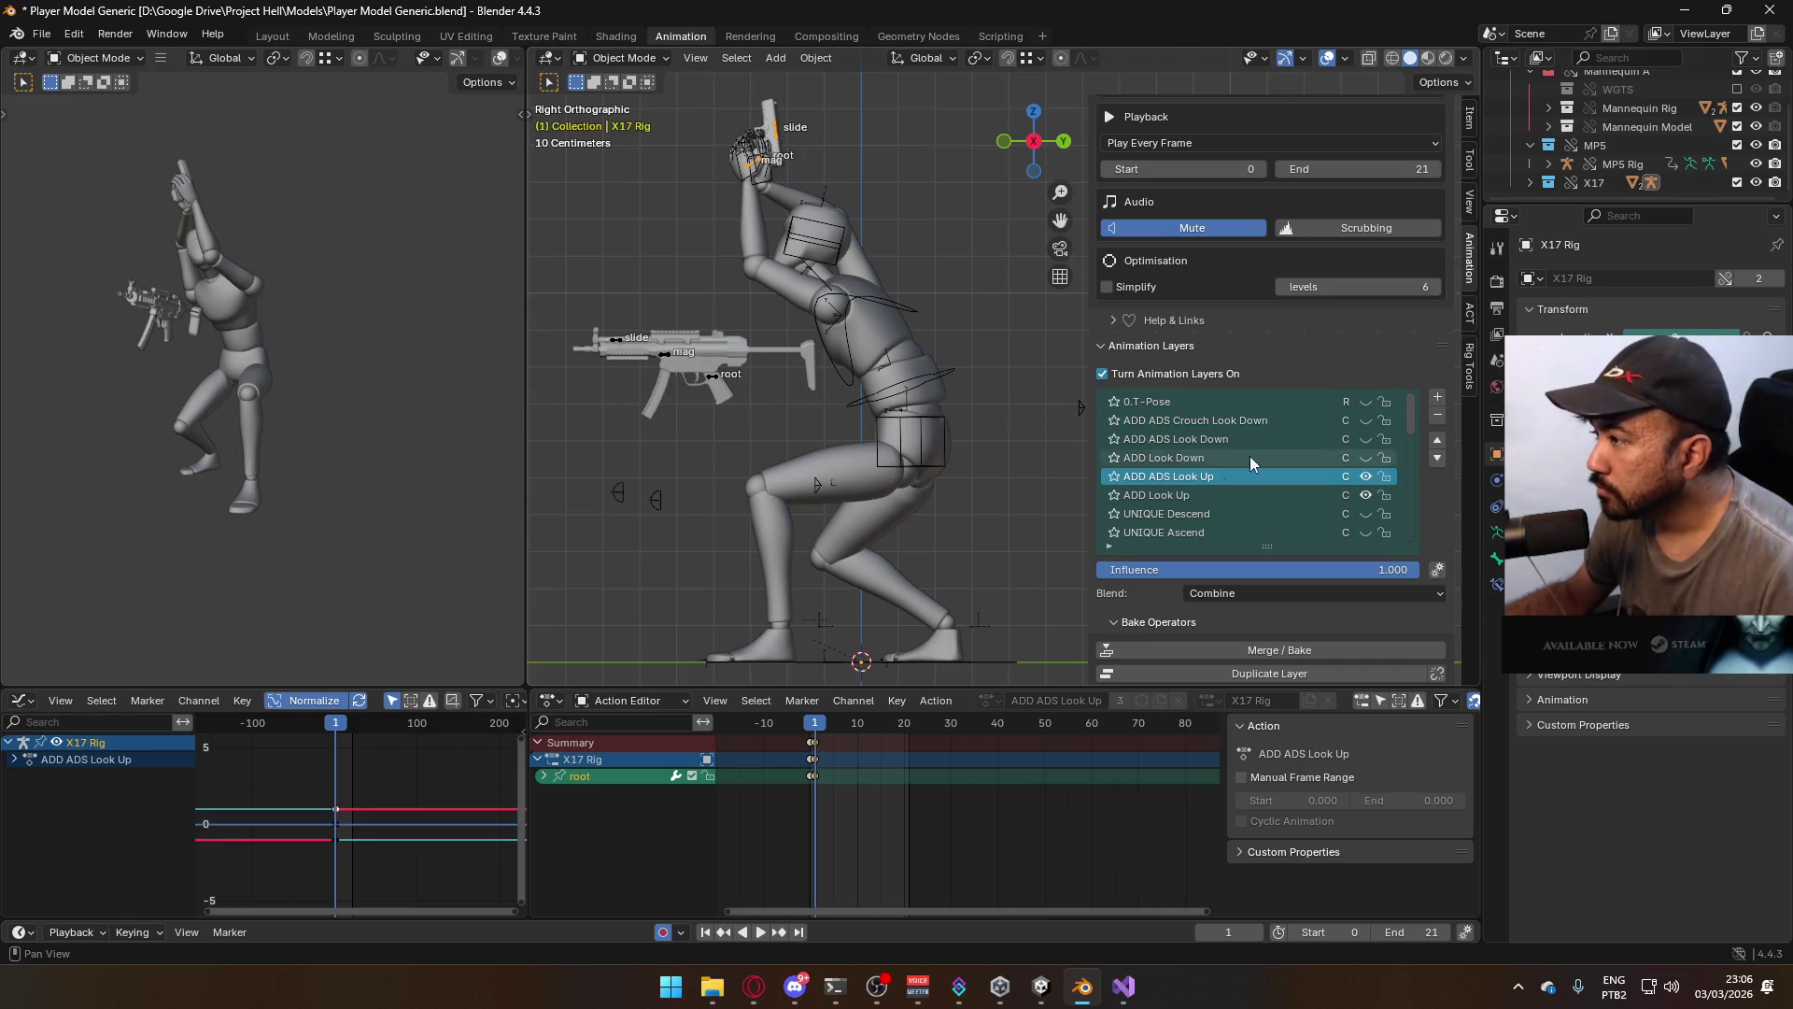
Add a new animation layer on the X17 Rig named ADD ADS Crouch Look Up
click(1438, 399)
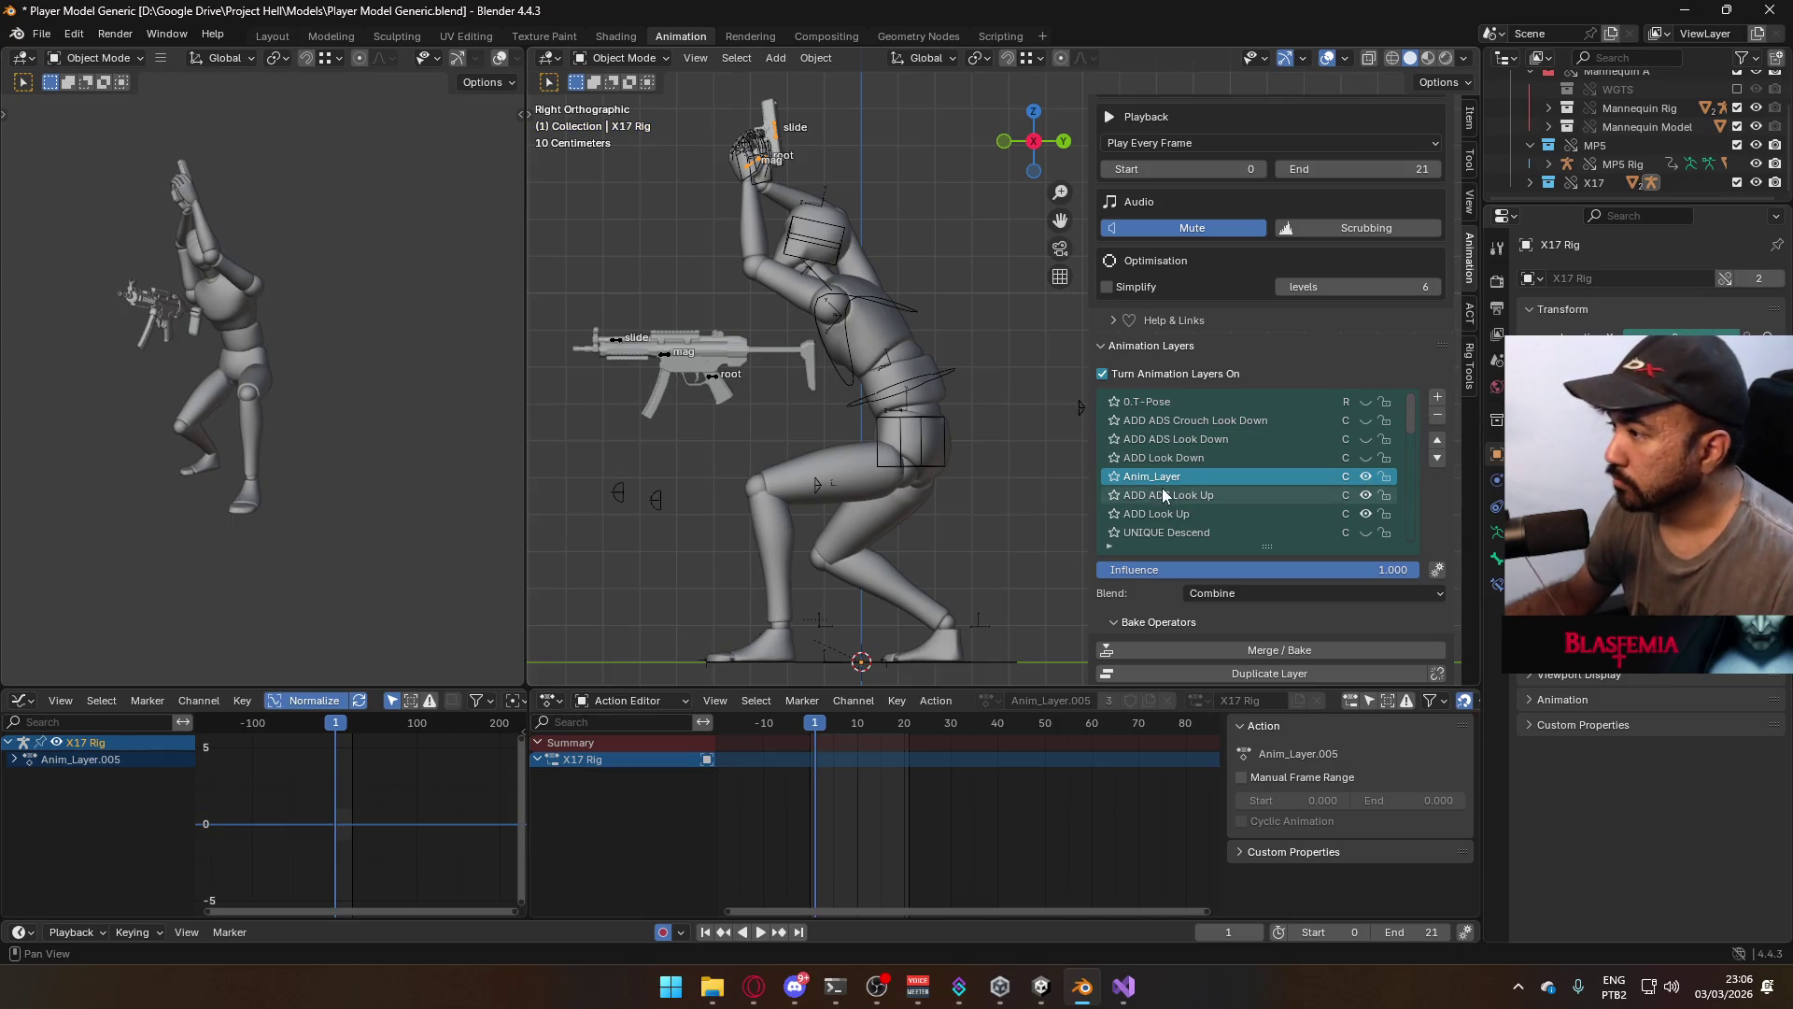
double_click(1196, 476)
text(ADD A)
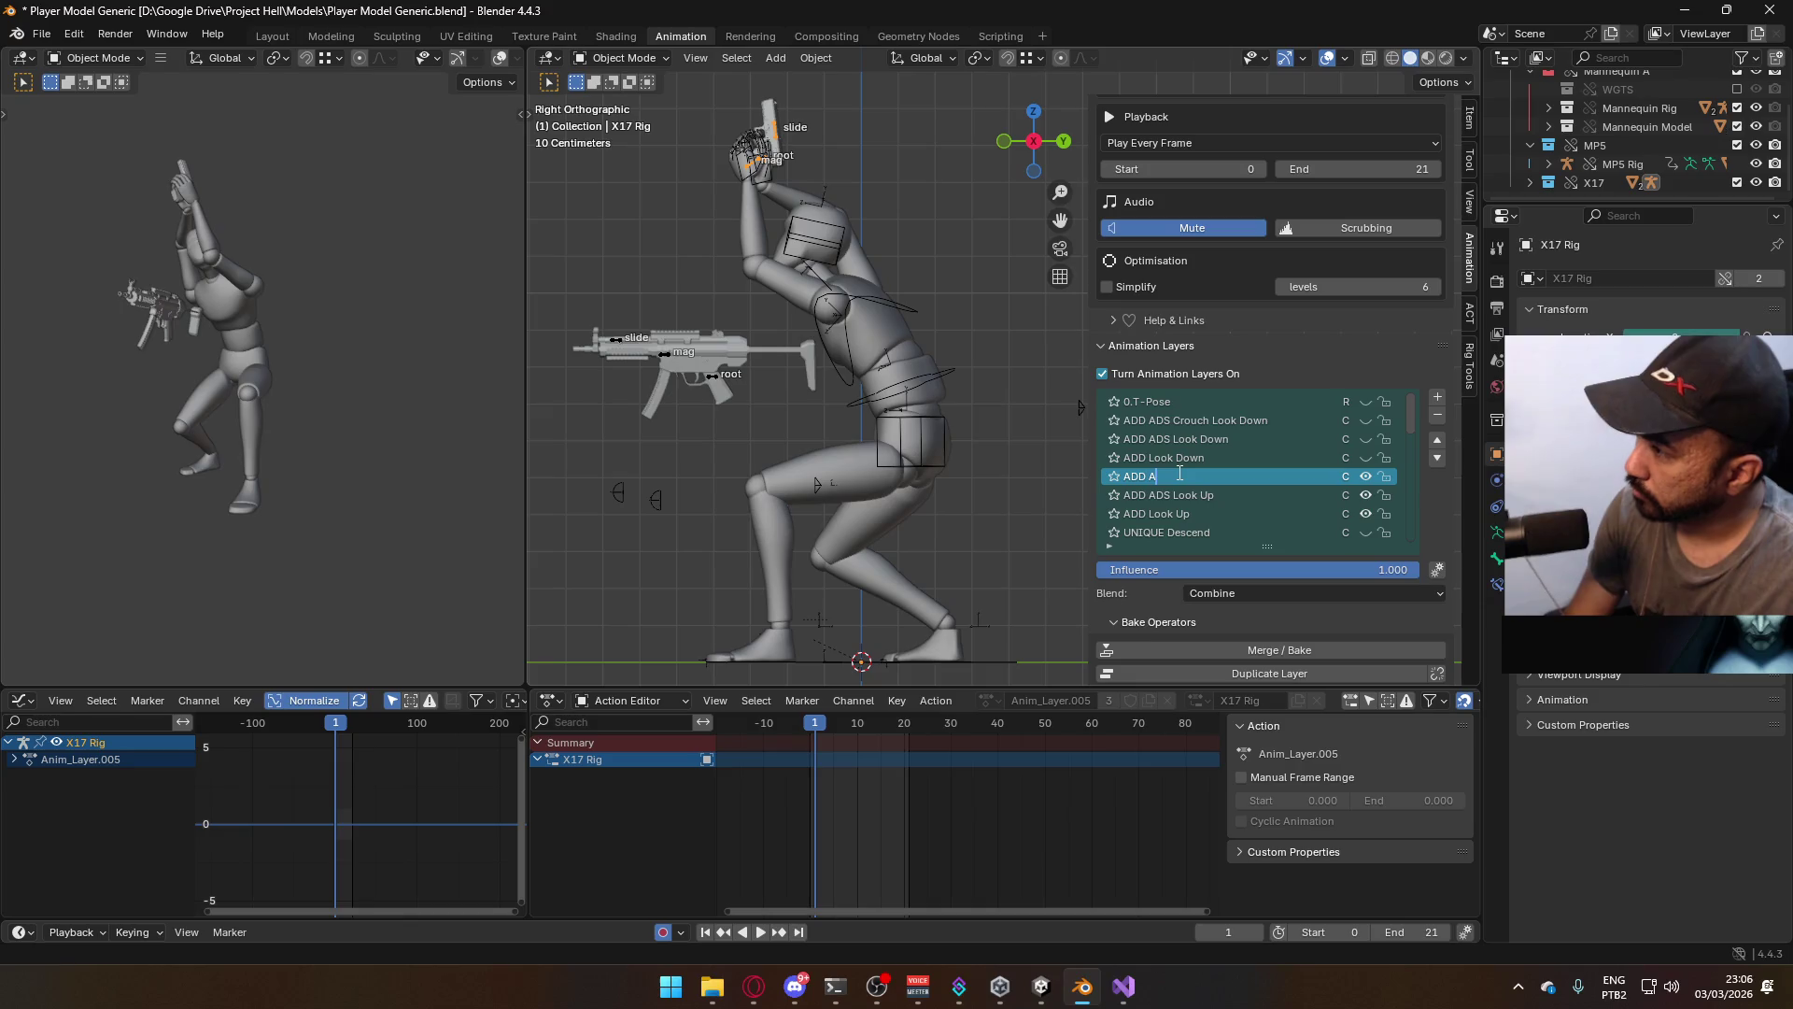
text(DS Crouch Look Up)
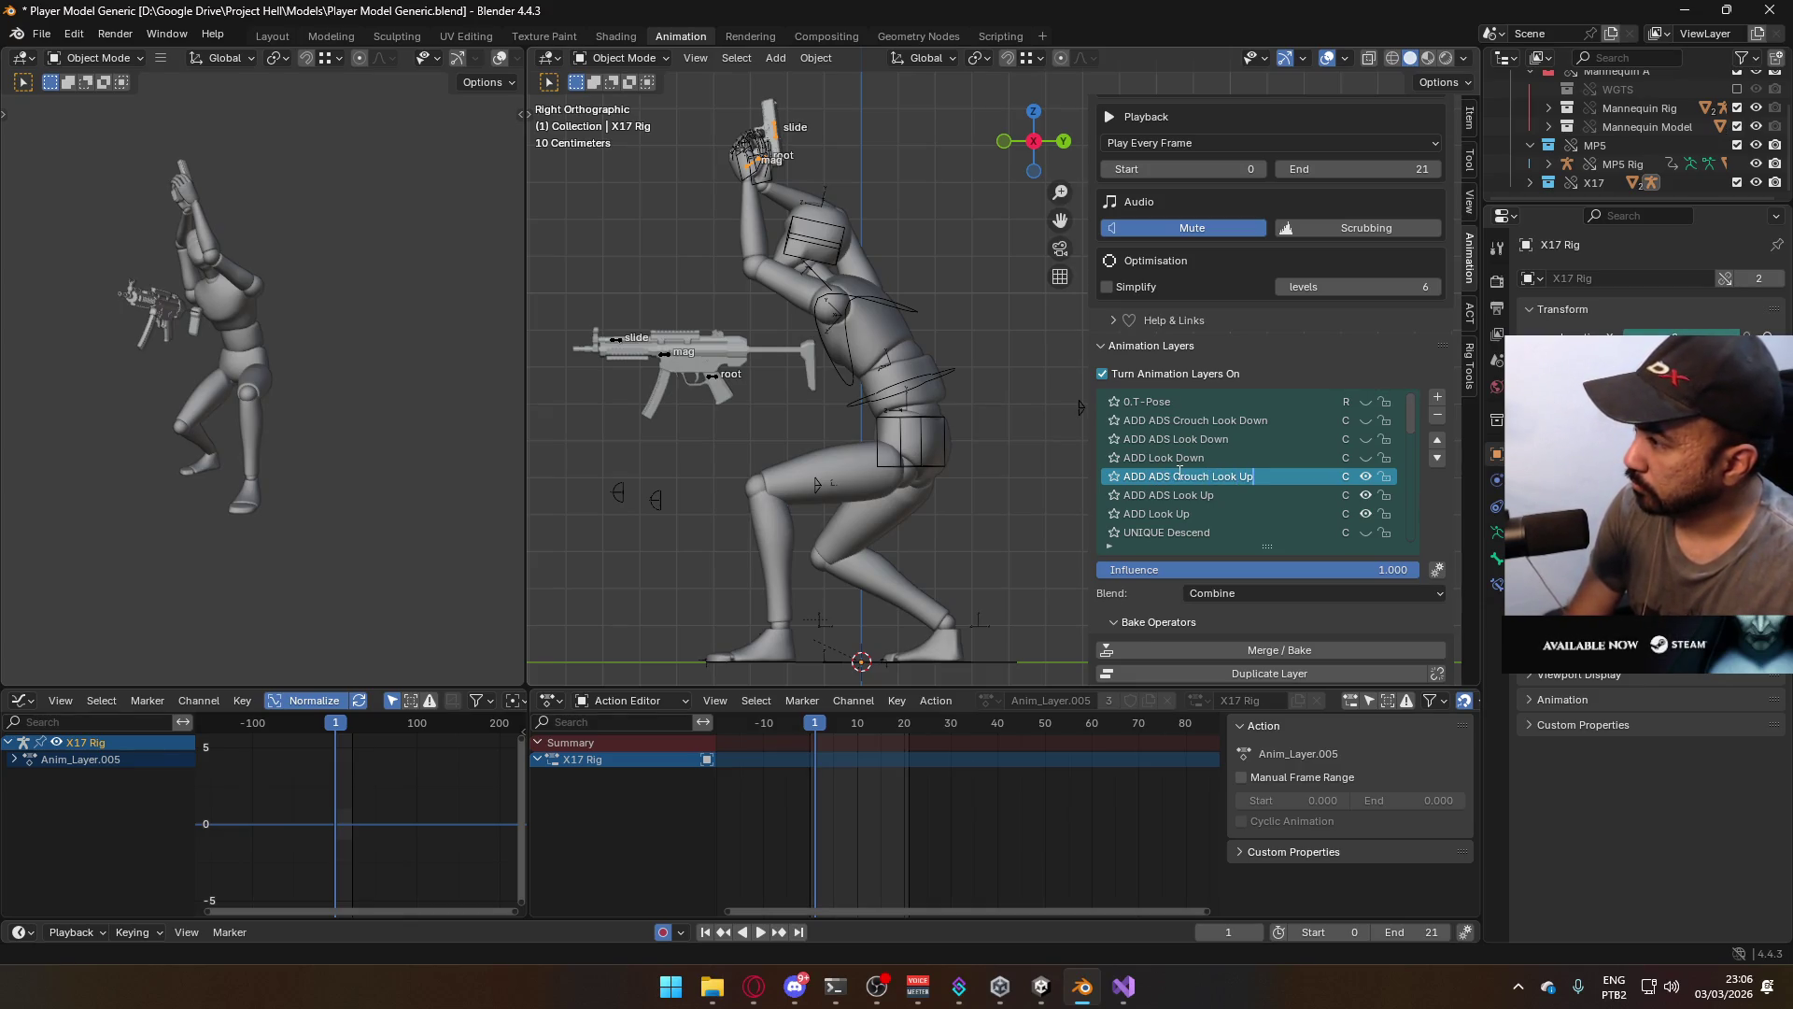
key(Return)
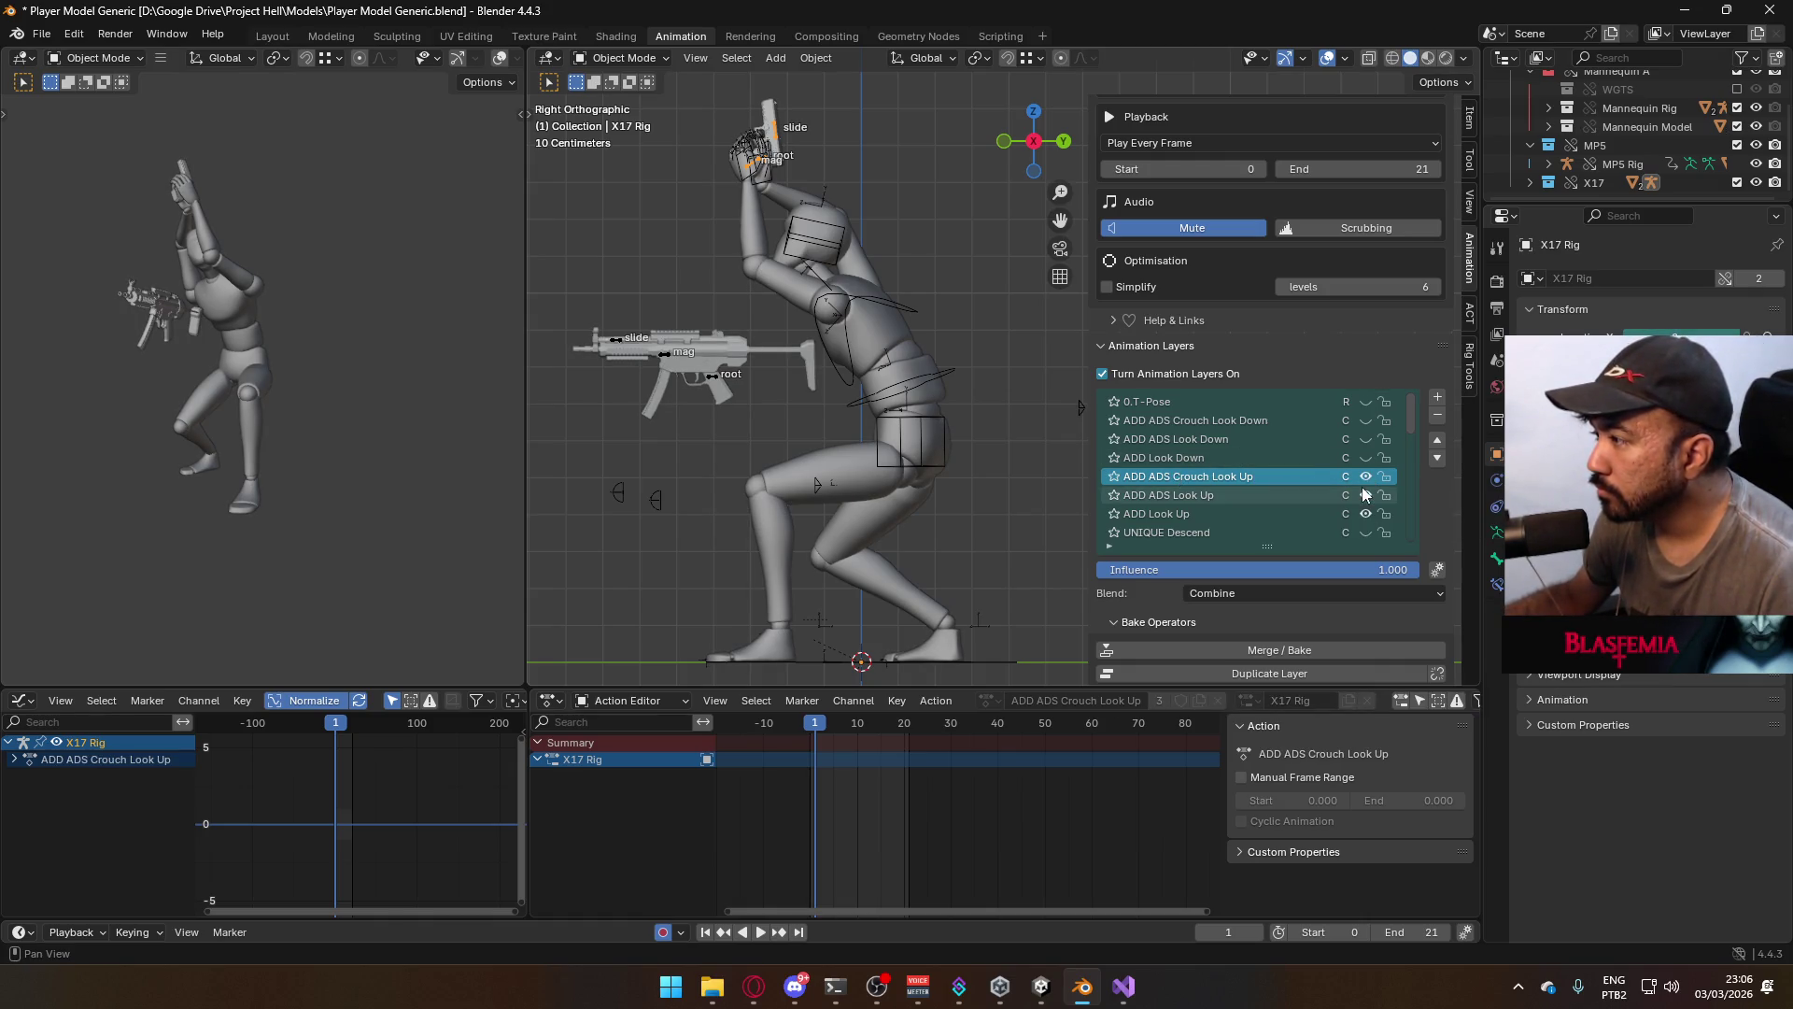
Toggle ADD ADS Look Up off and on to compare, then switch the rig to Pose Mode
click(1367, 496)
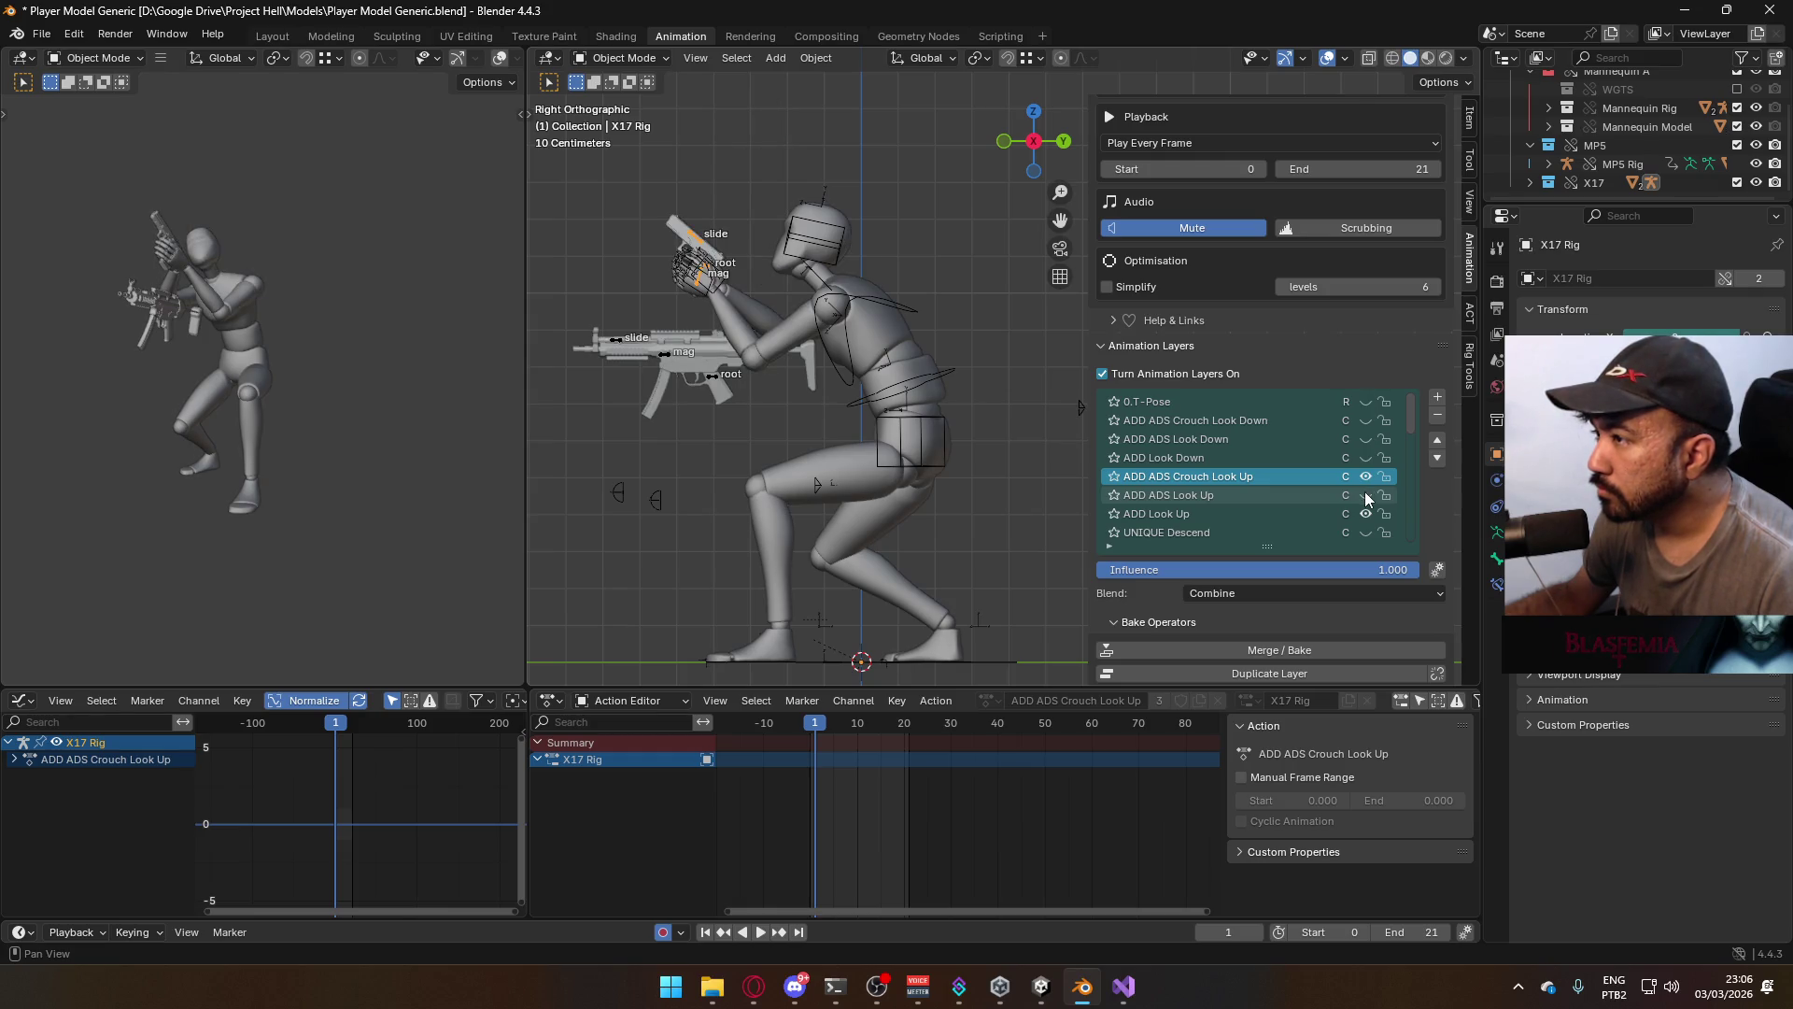
click(1367, 496)
click(629, 70)
click(621, 110)
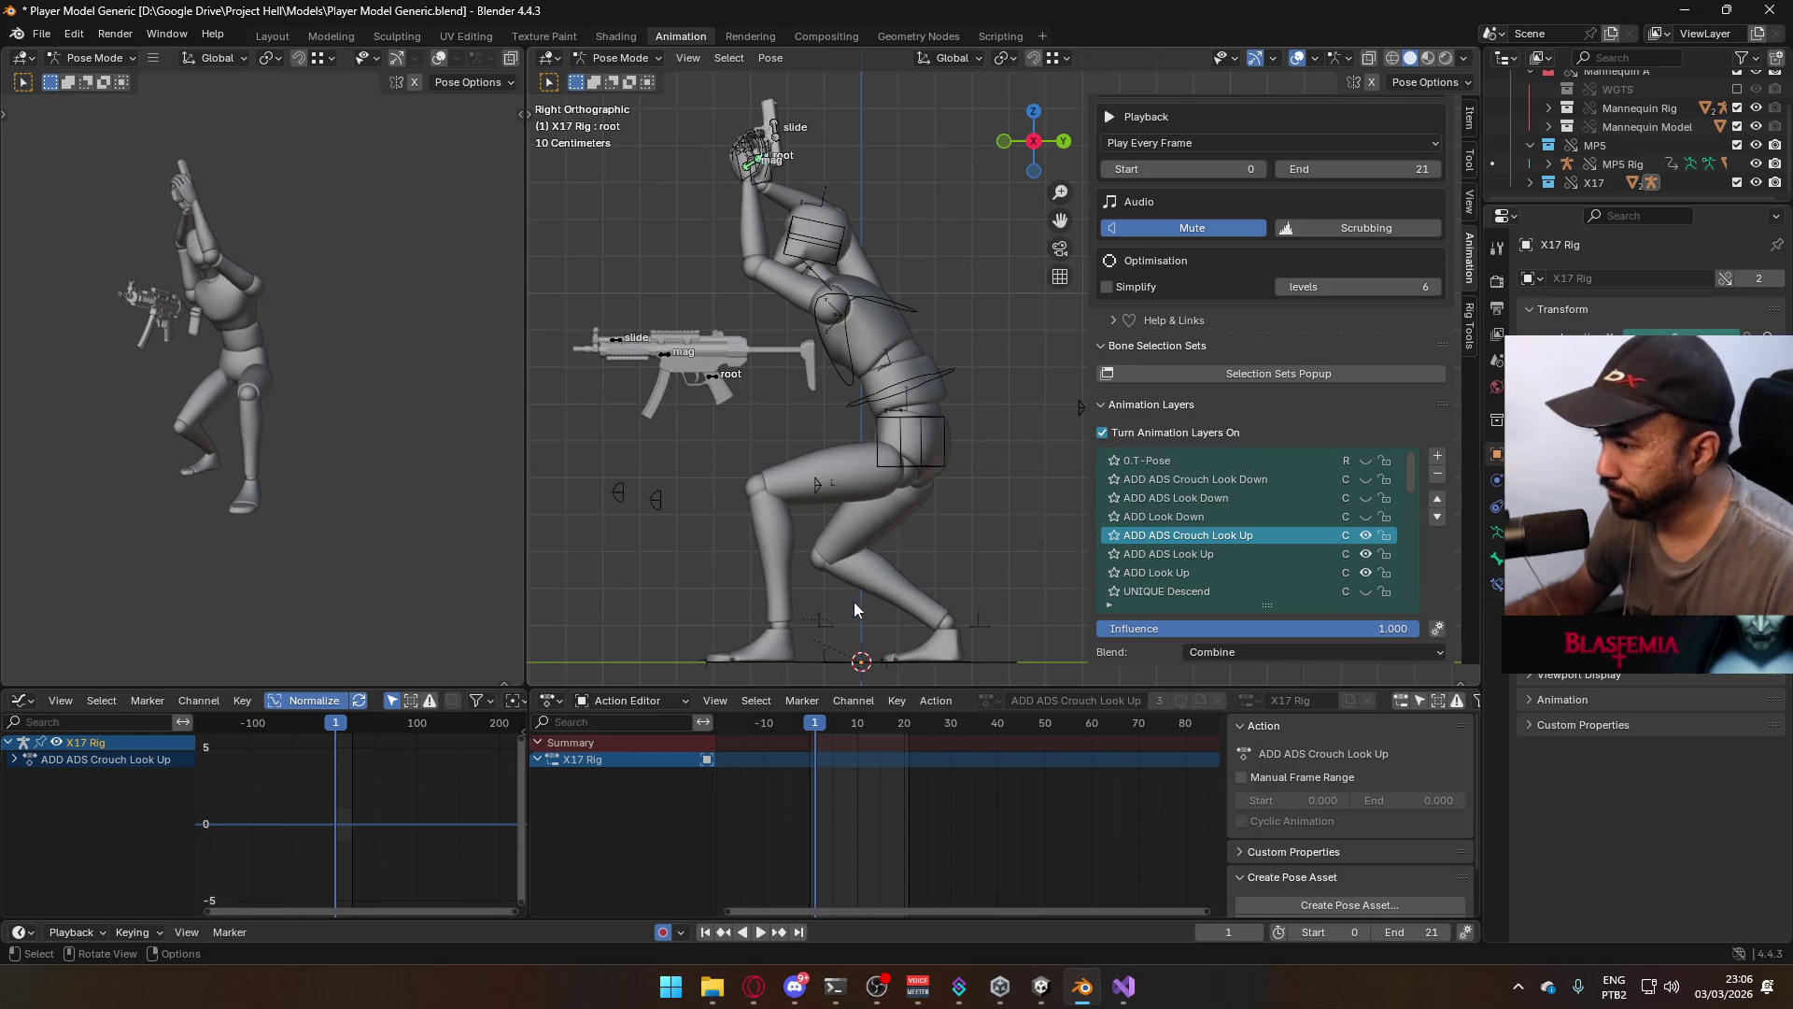
Key the X17 root bone's location and rotation and check playback at frame 1
key(Escape)
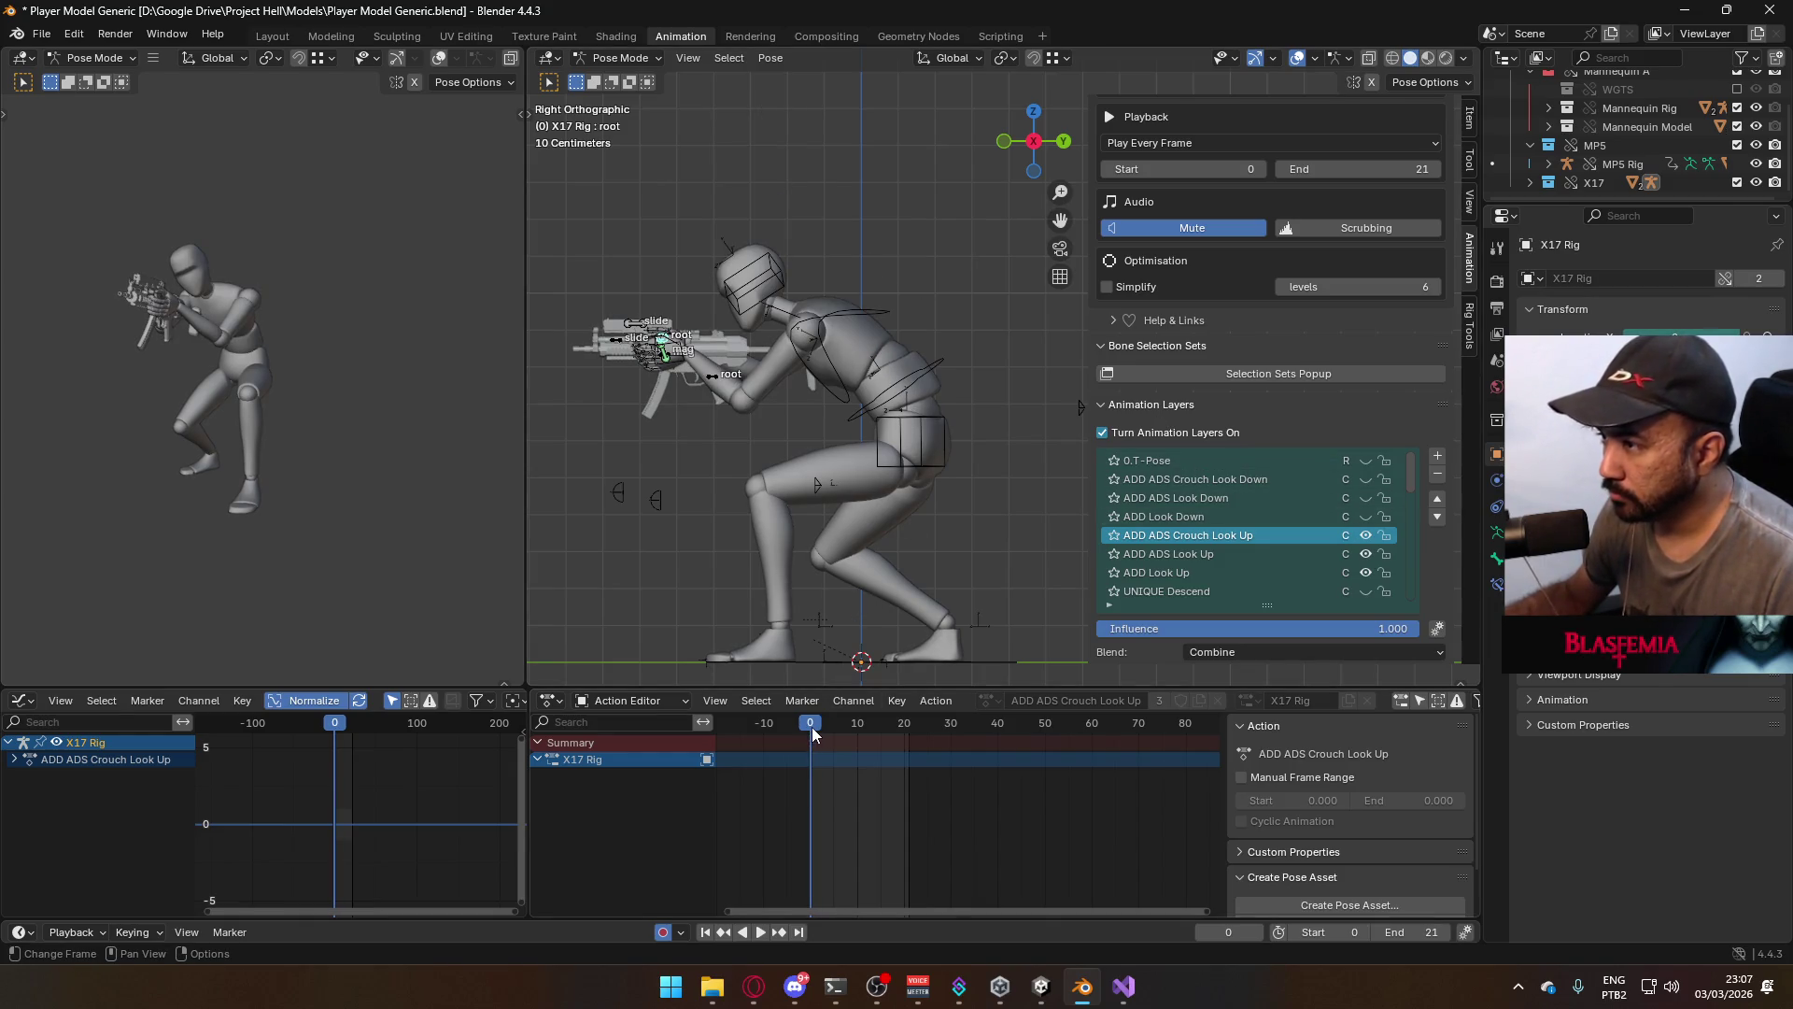
key(i)
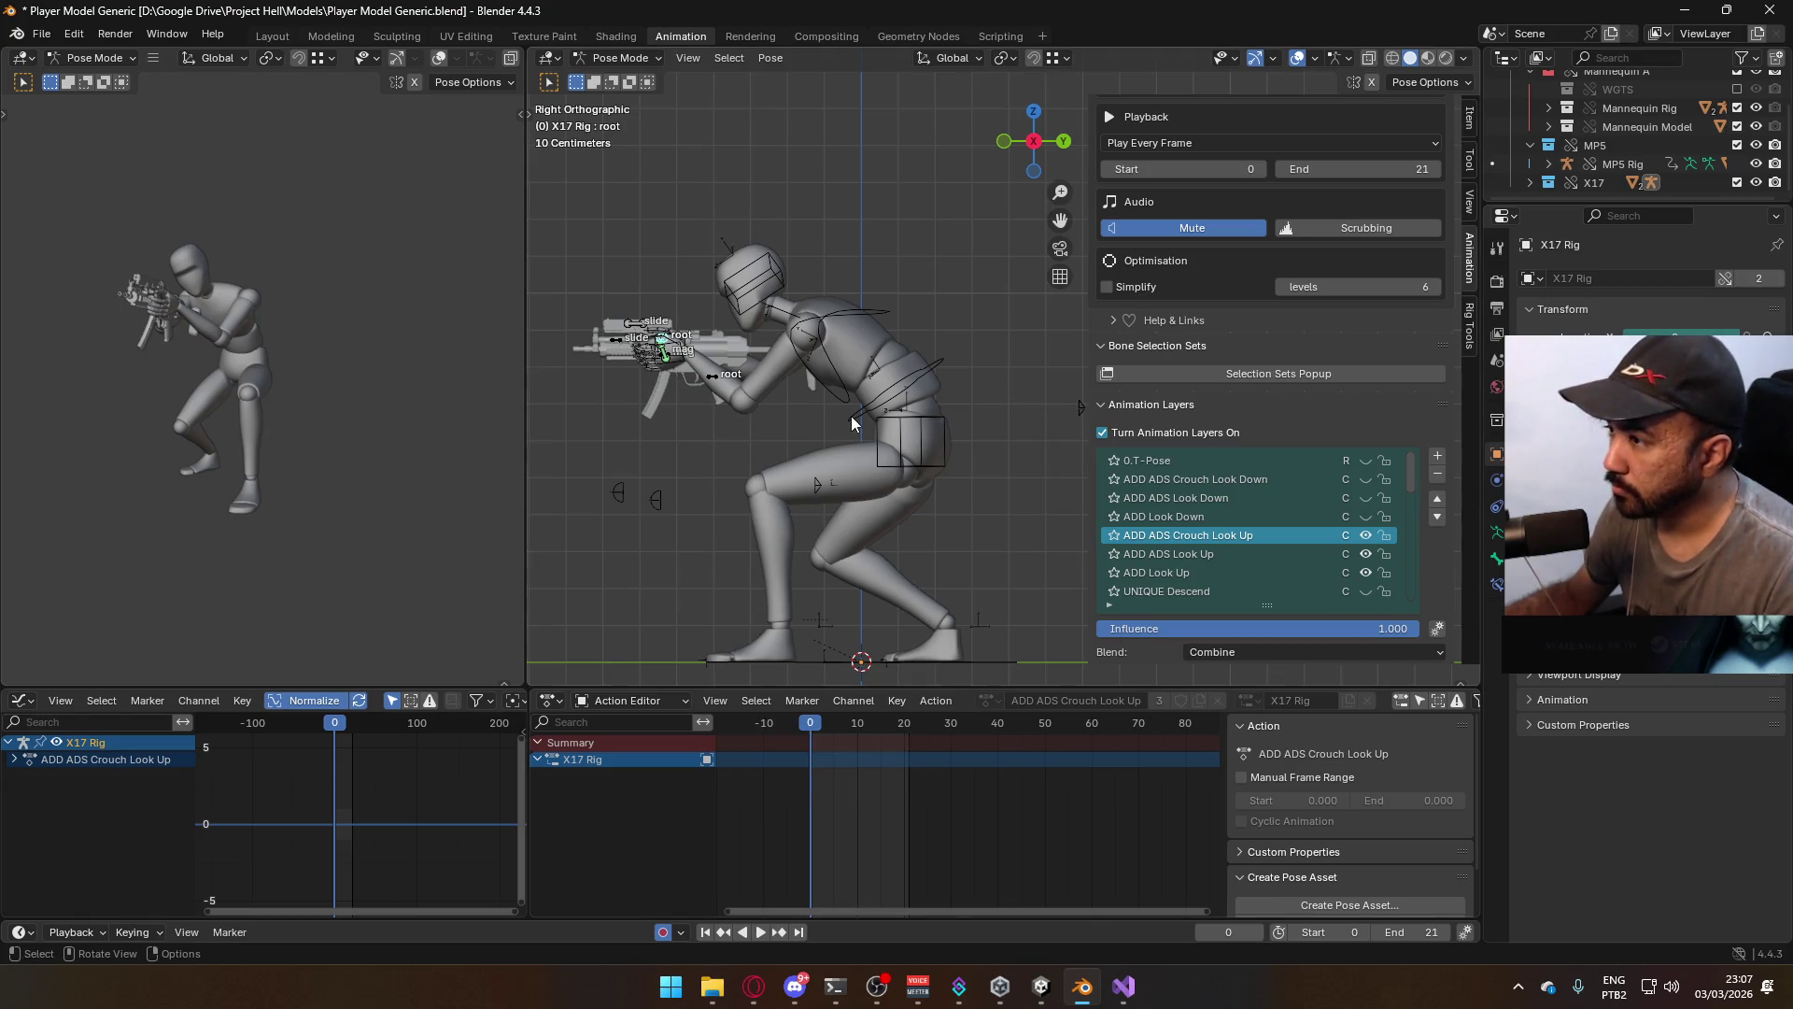
key(i)
key(space)
key(Escape)
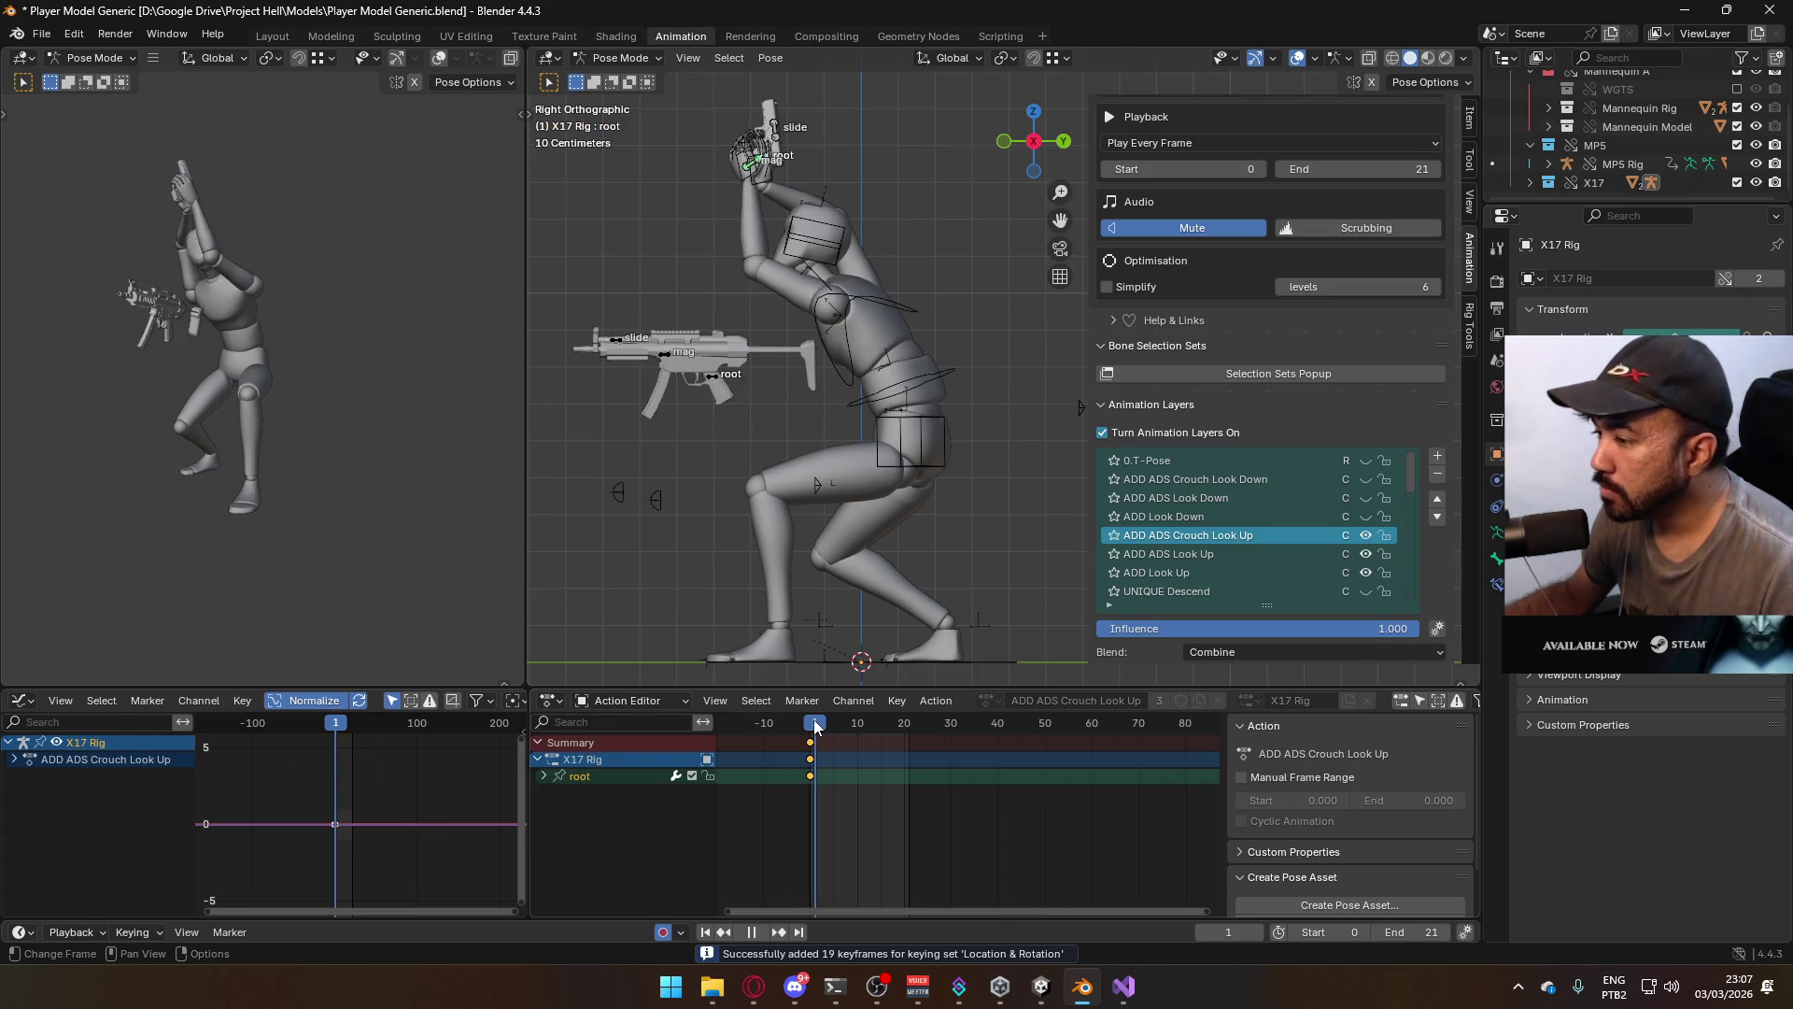
scroll(906, 488, up, 2)
key(space)
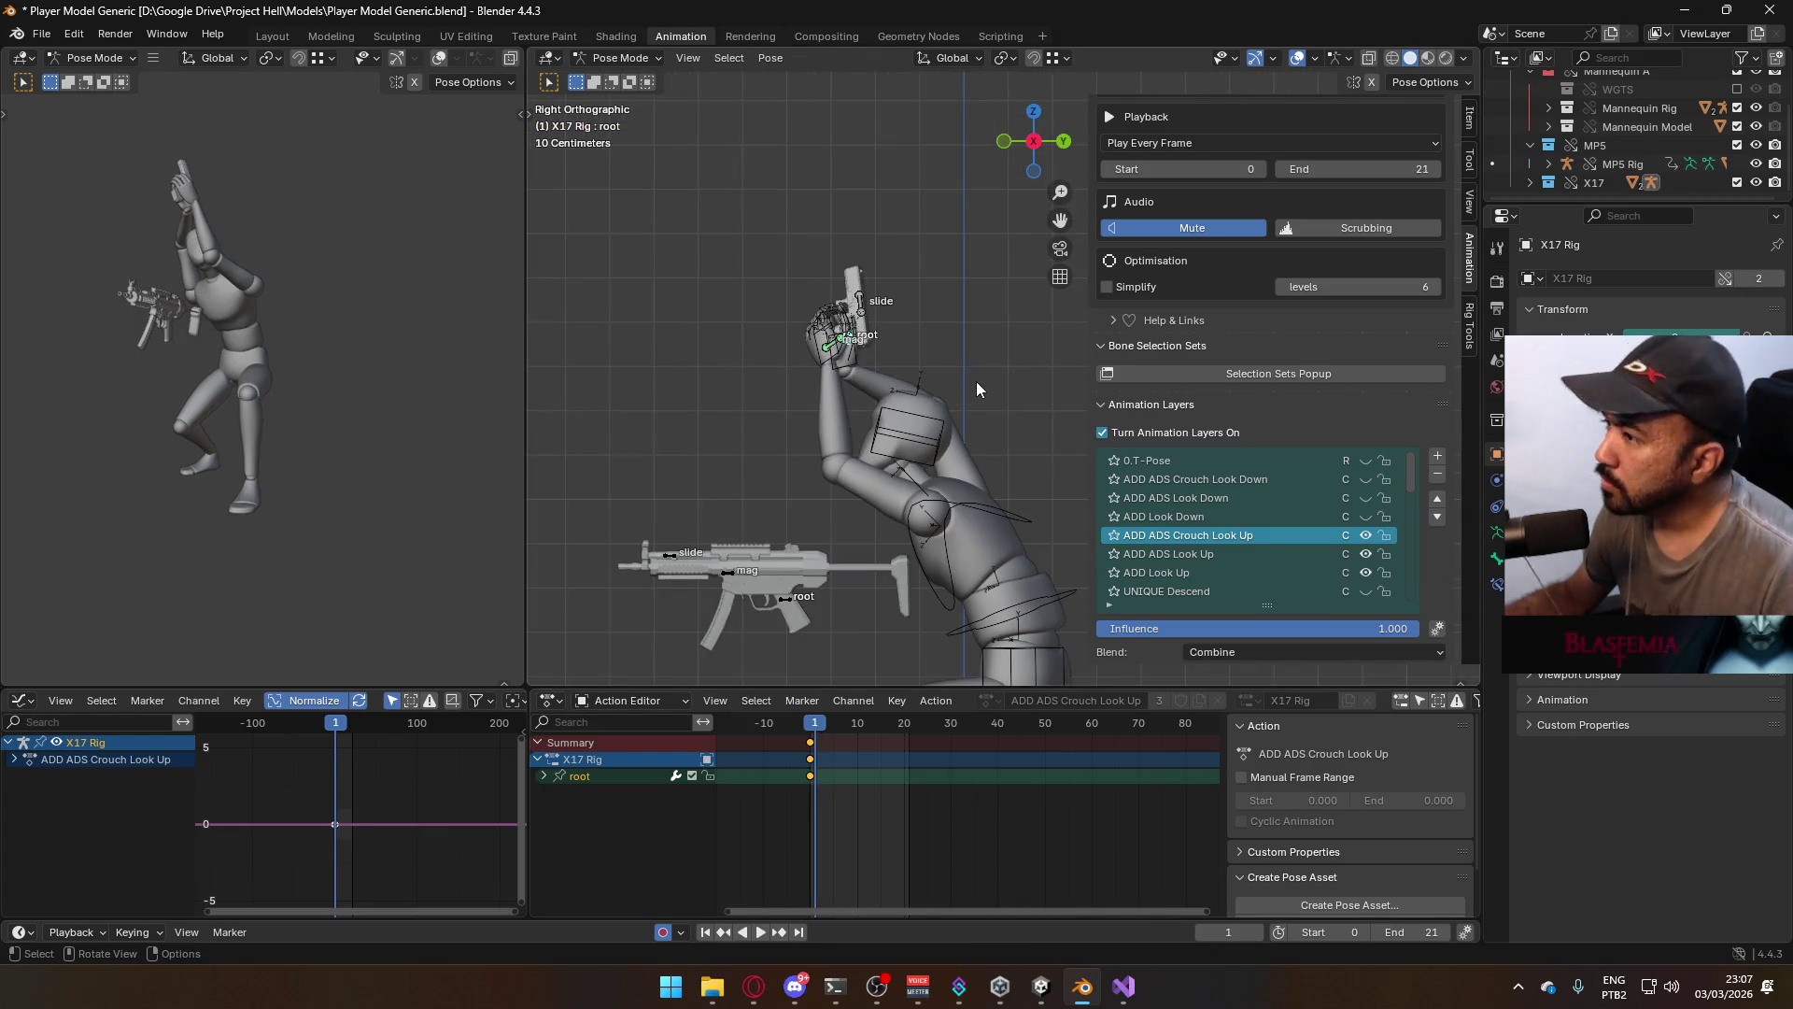
Rotate and move the gun's root bone slightly lower and left, then key it
key(r)
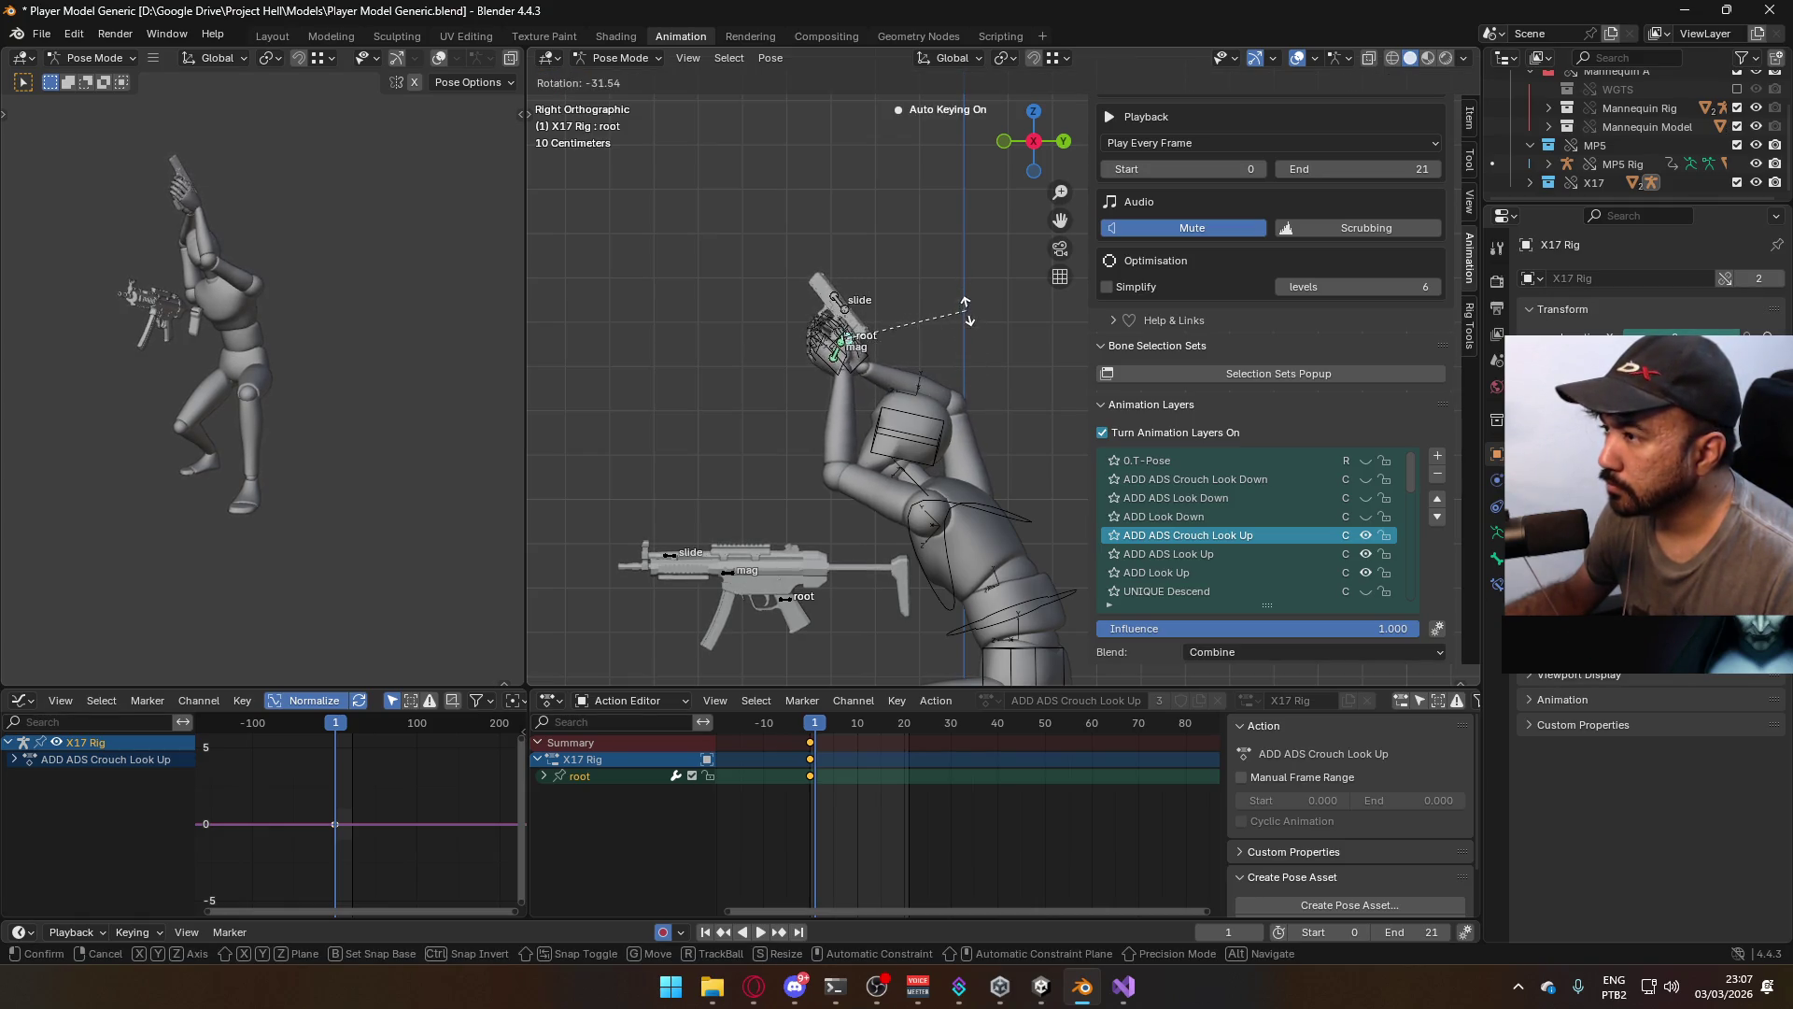
click(959, 327)
key(g)
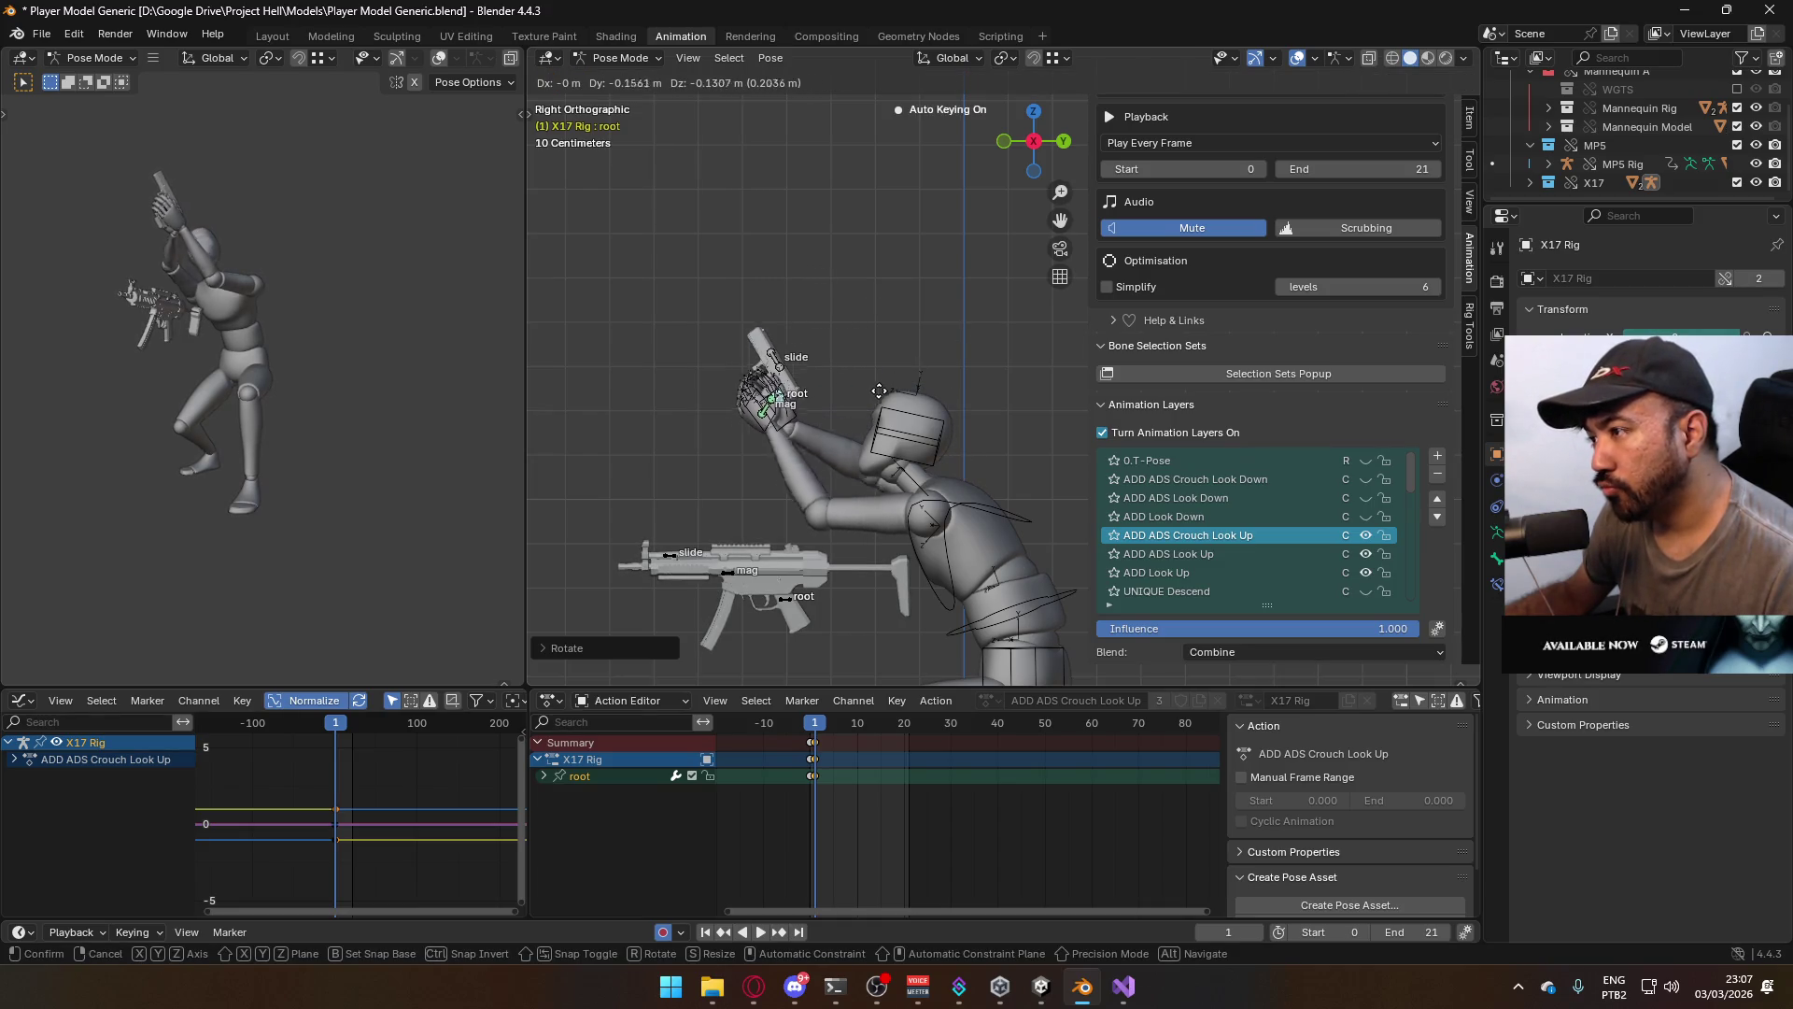
click(809, 386)
scroll(953, 358, down, 2)
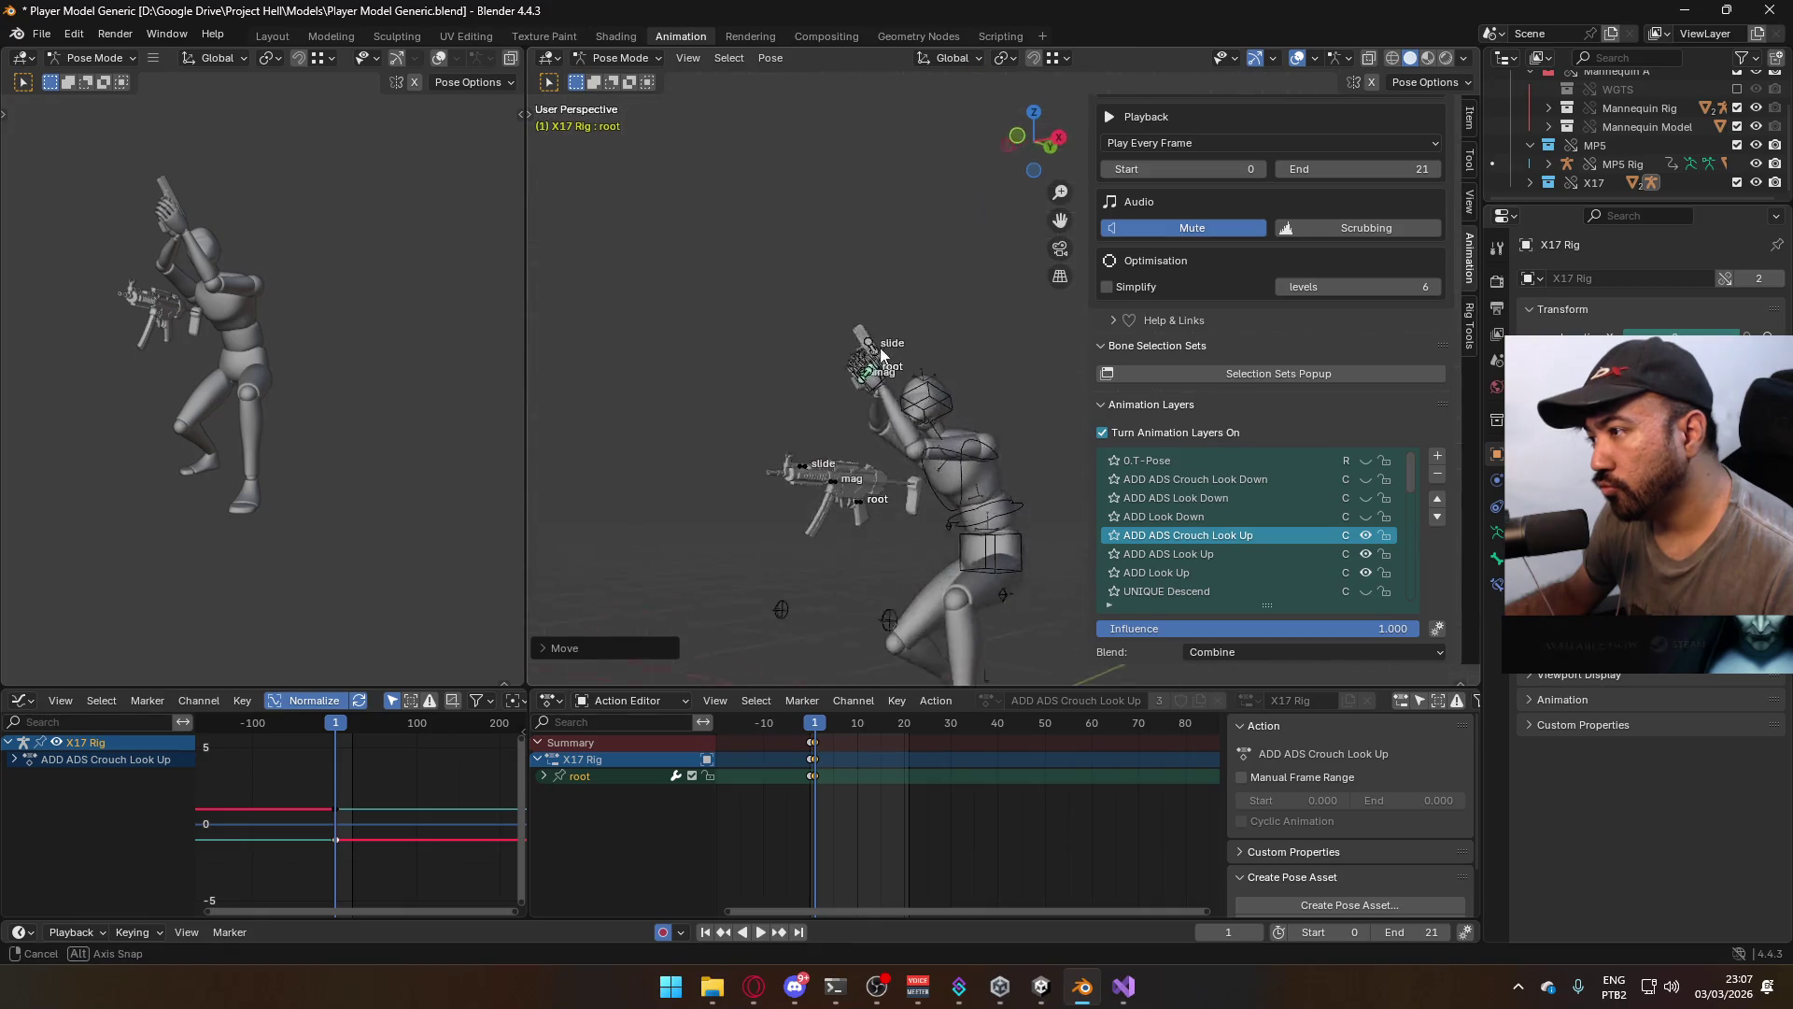
key(g)
click(934, 368)
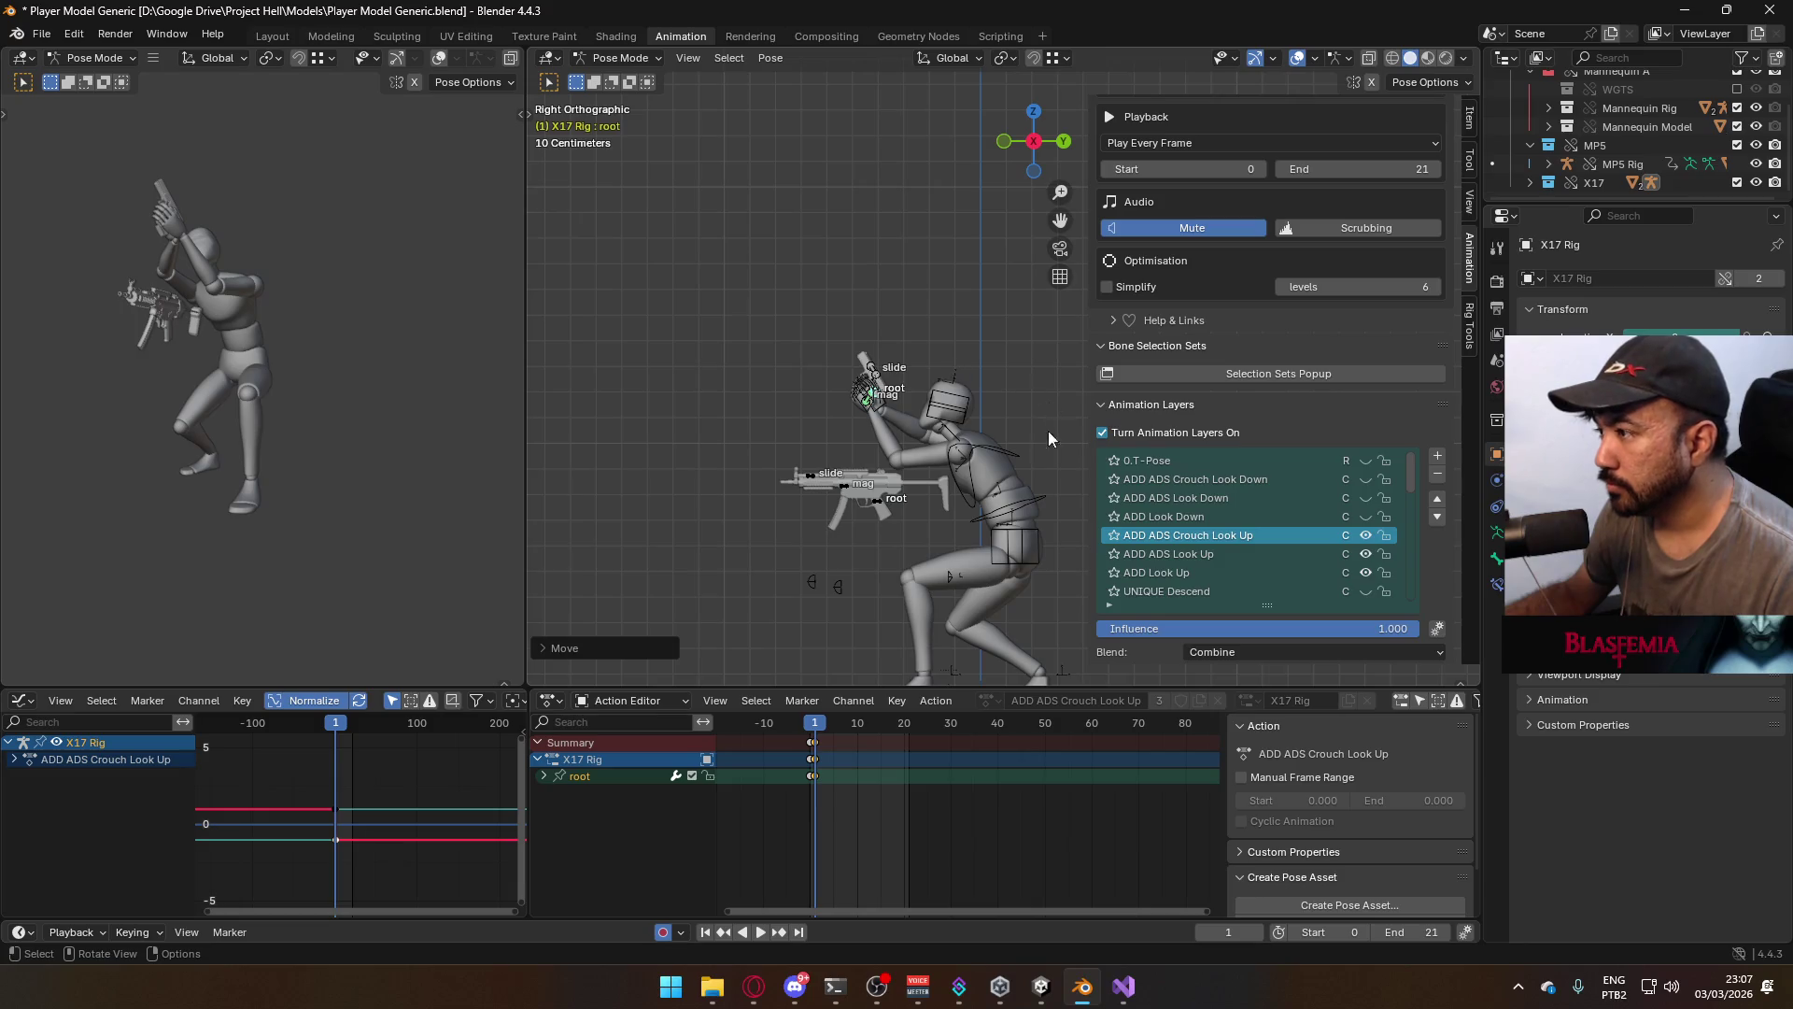
key(i)
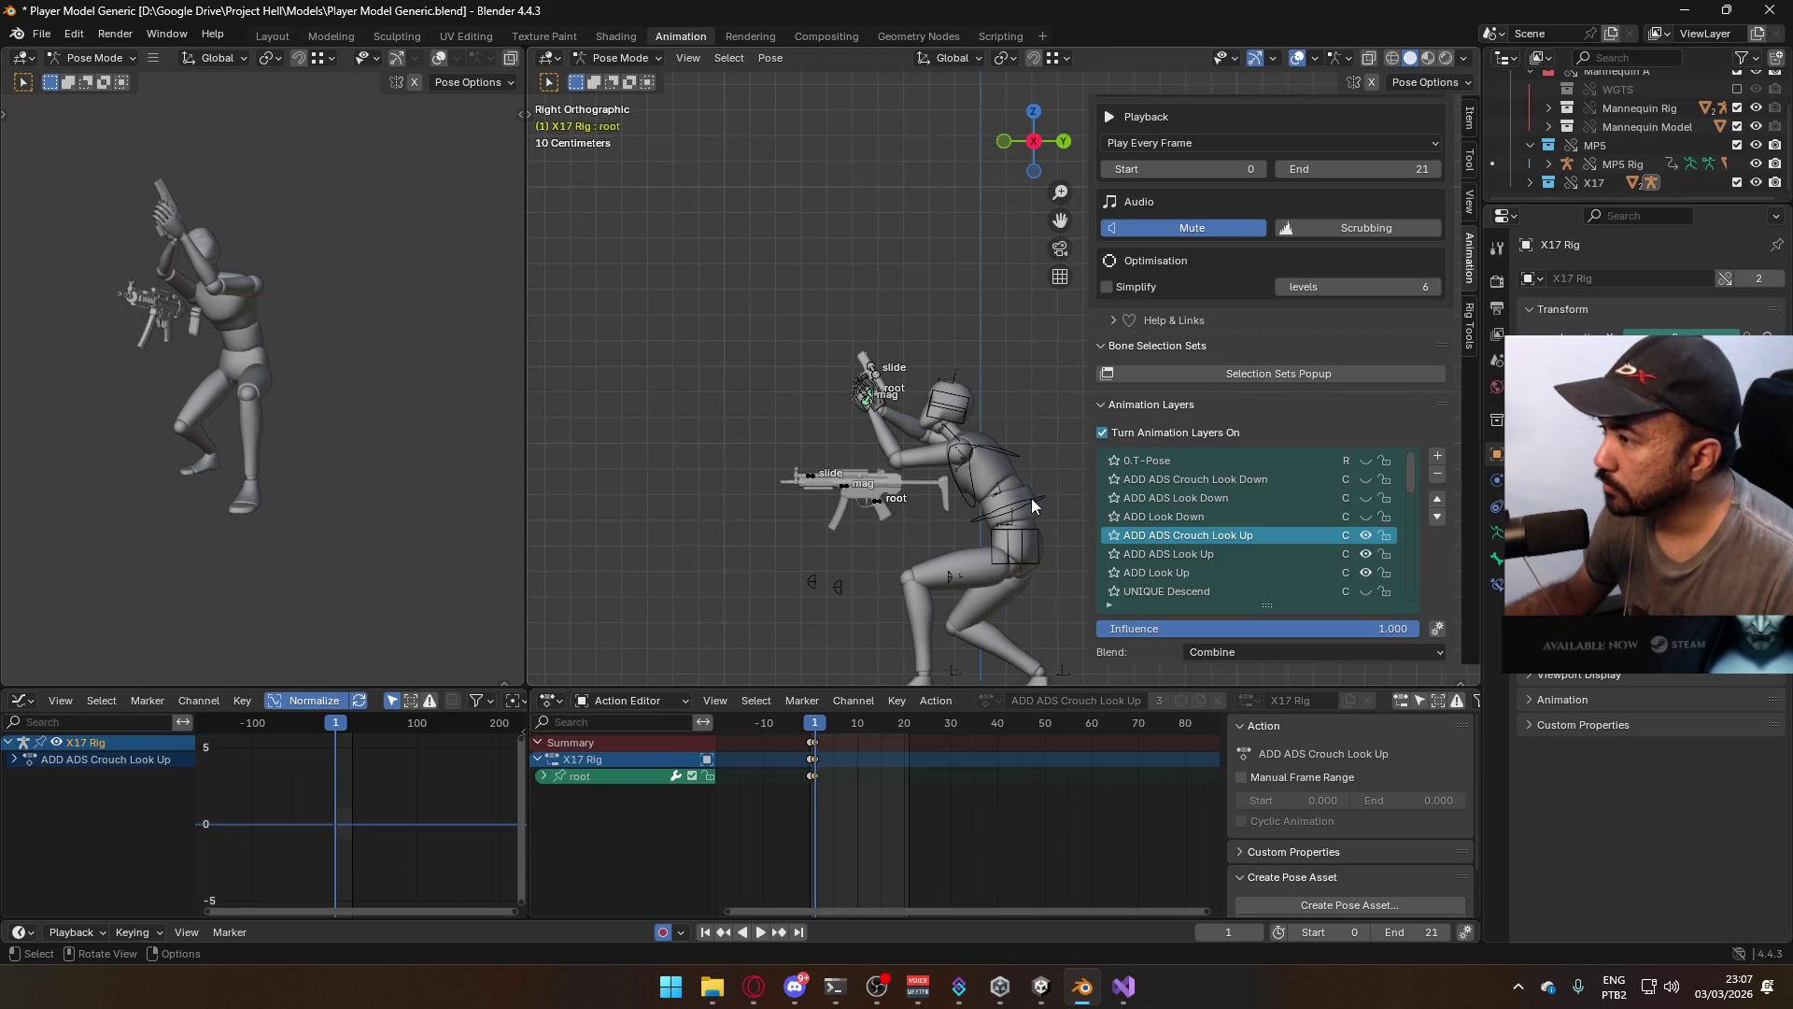
Return to Object Mode and select the mannequin Armature
click(625, 58)
click(621, 74)
shift+click(1013, 459)
mouse_move(1013, 459)
middle_down()
mouse_move(1046, 422)
mouse_move(956, 423)
mouse_move(1022, 403)
mouse_move(989, 413)
middle_up()
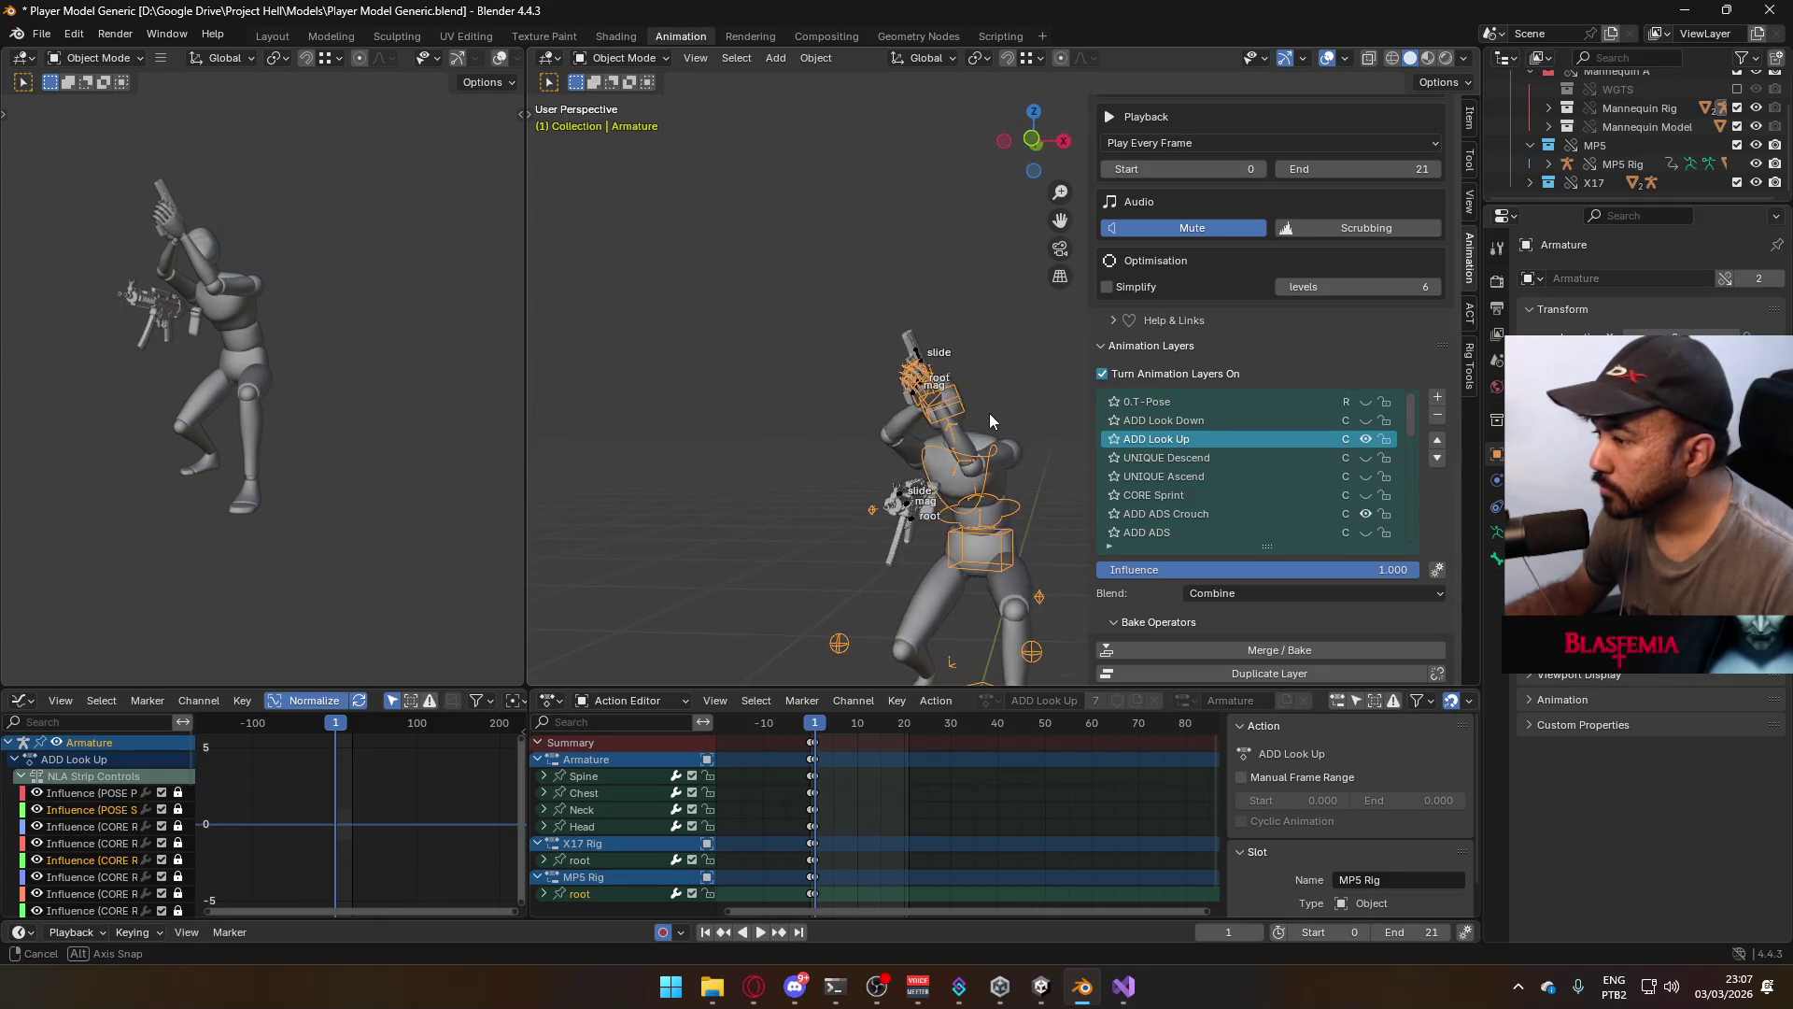
click(641, 58)
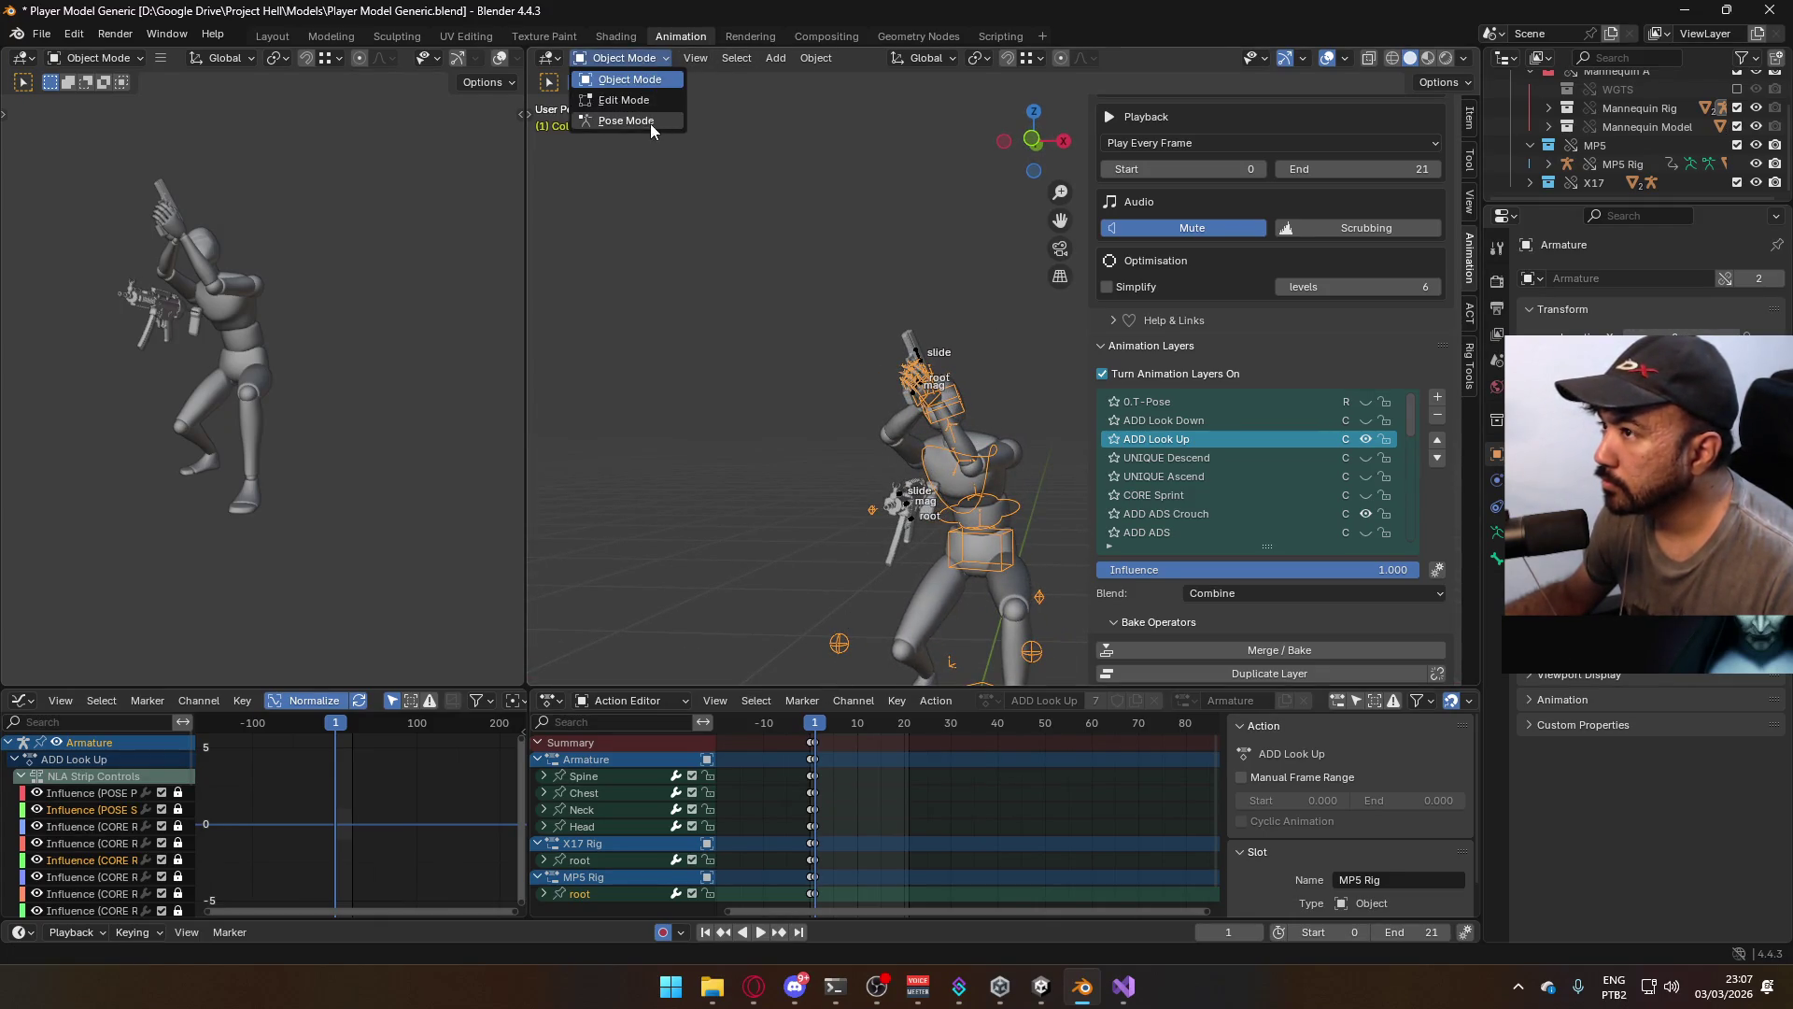
In Pose Mode, reposition the ElbowIK.R target using the top and front orthographic views
click(650, 123)
key(KP_5)
key(KP_7)
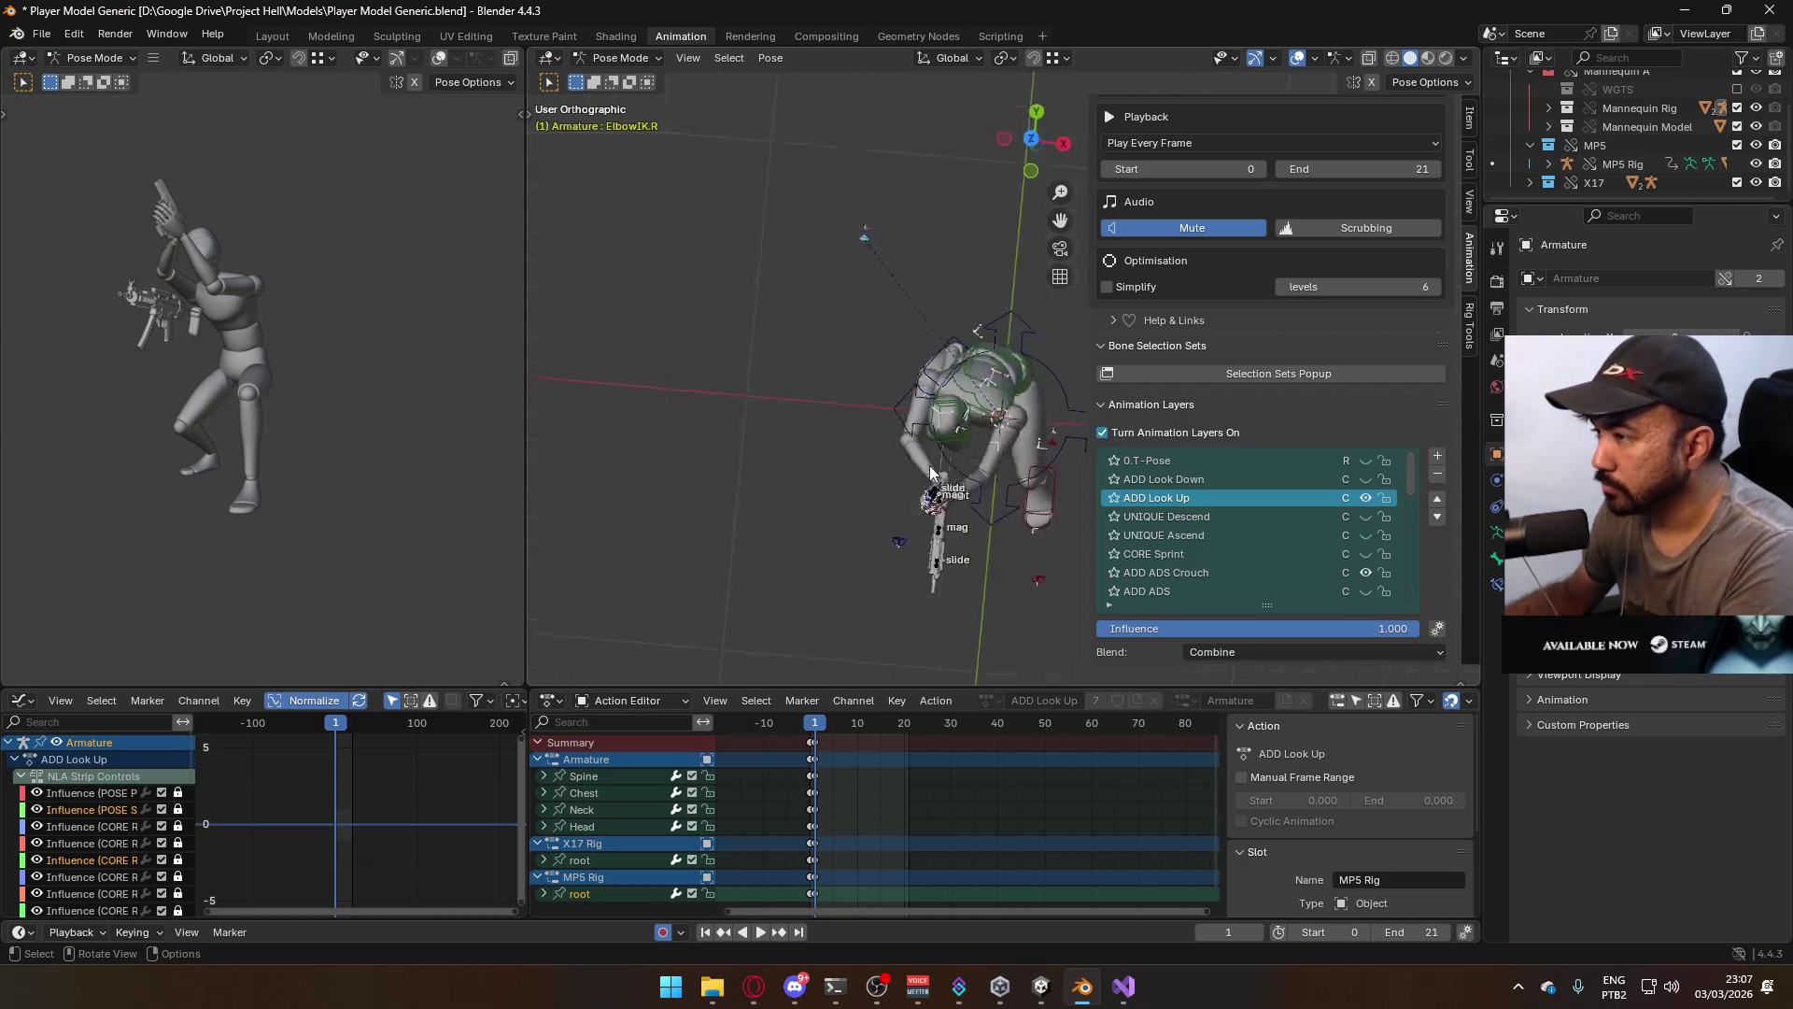
key(g)
click(932, 429)
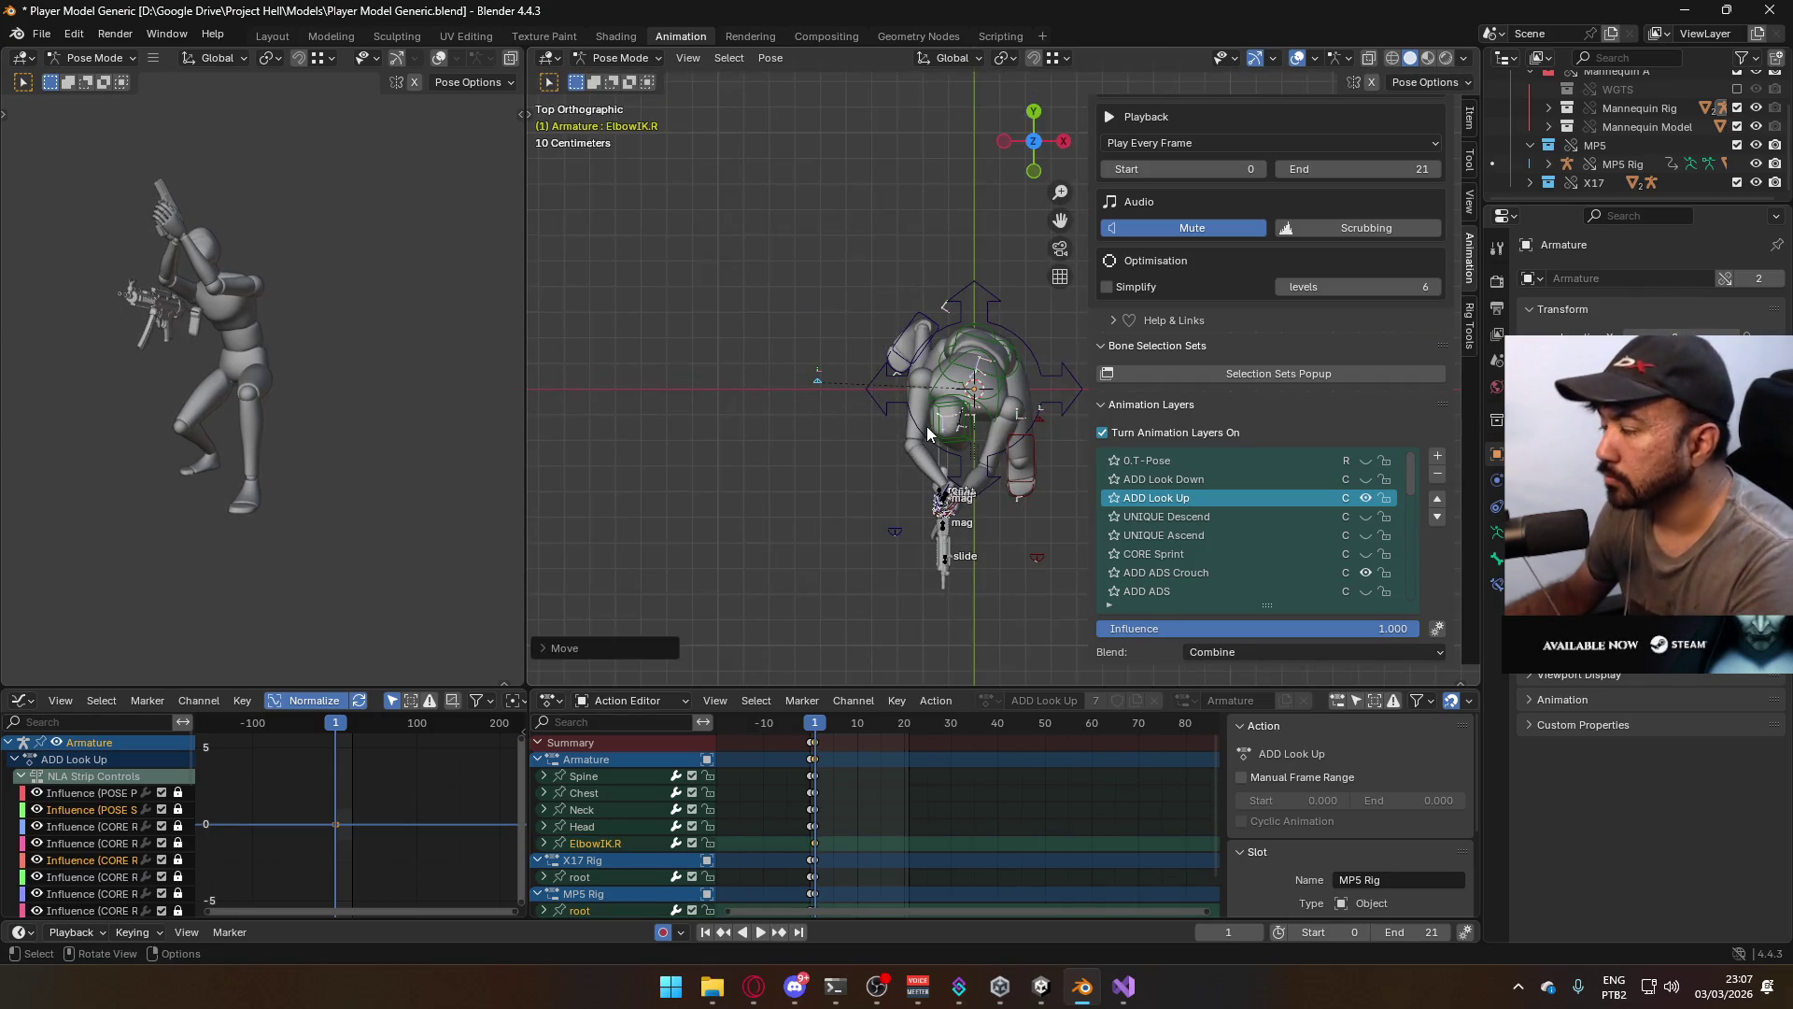
key(KP_1)
key(g)
click(916, 499)
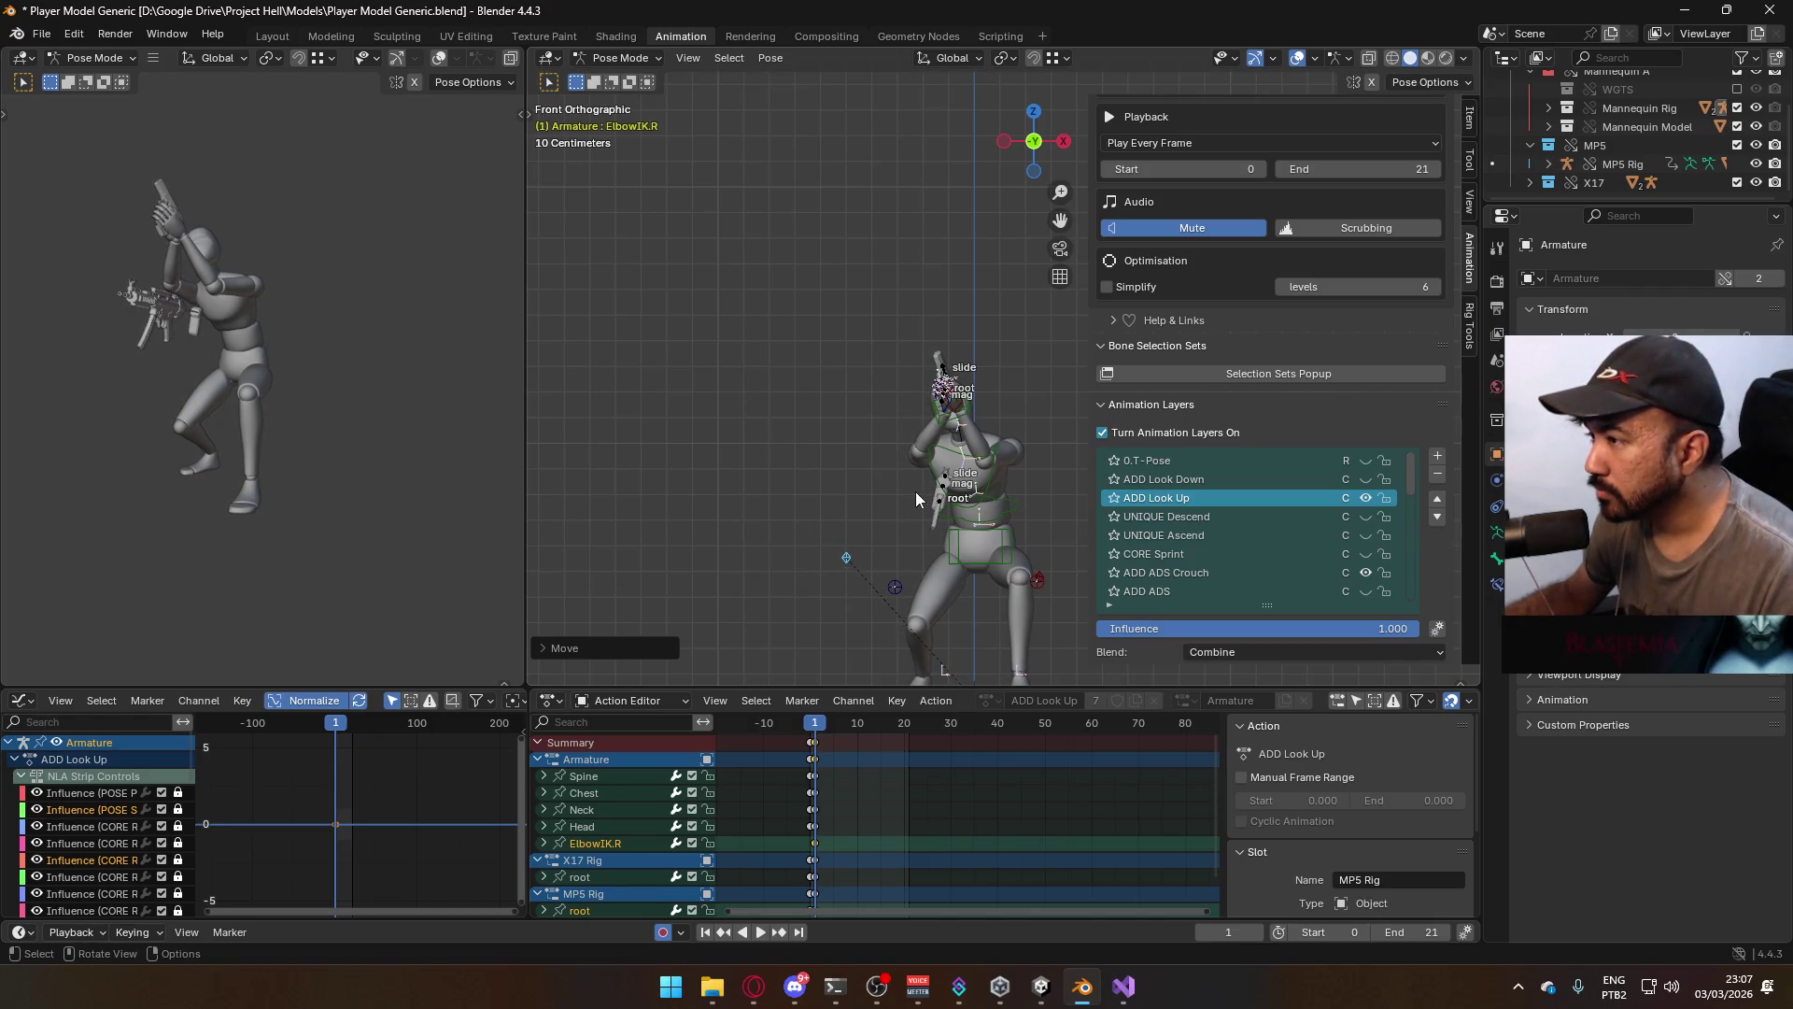
key(KP_3)
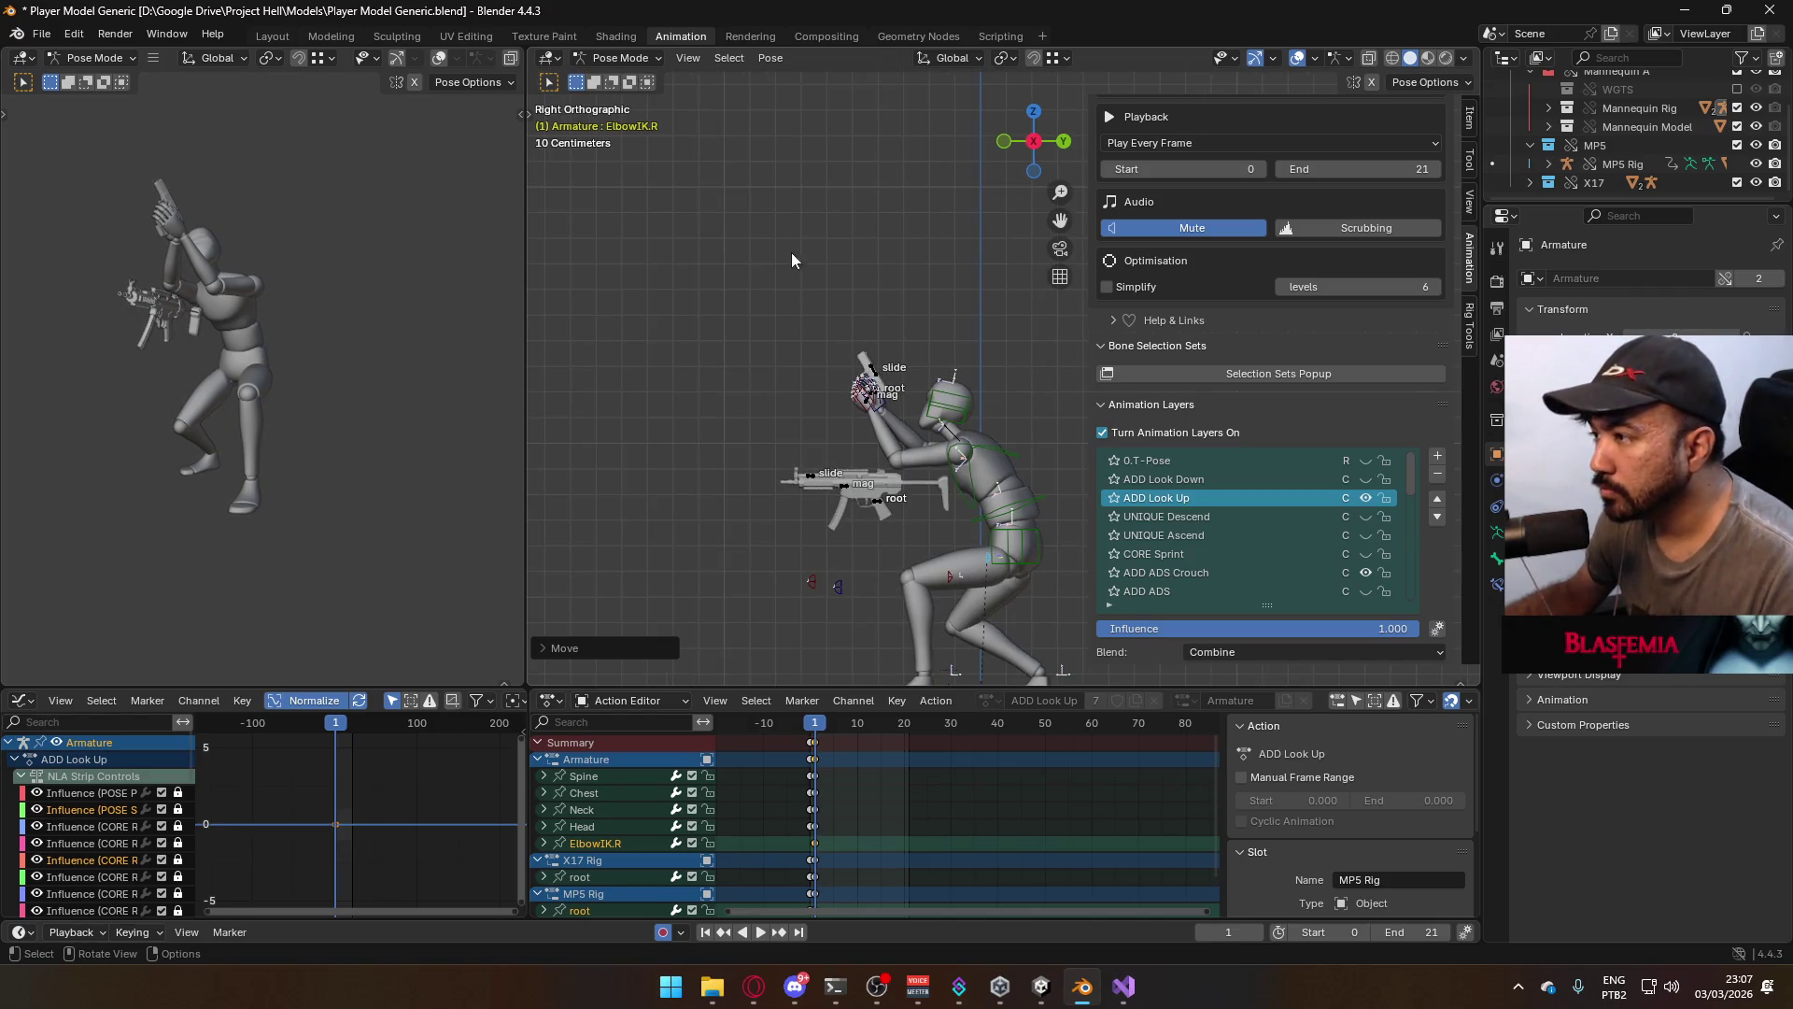
Back in Object Mode, play the animation to preview the crouched aim, then select the mannequin
click(620, 57)
click(616, 81)
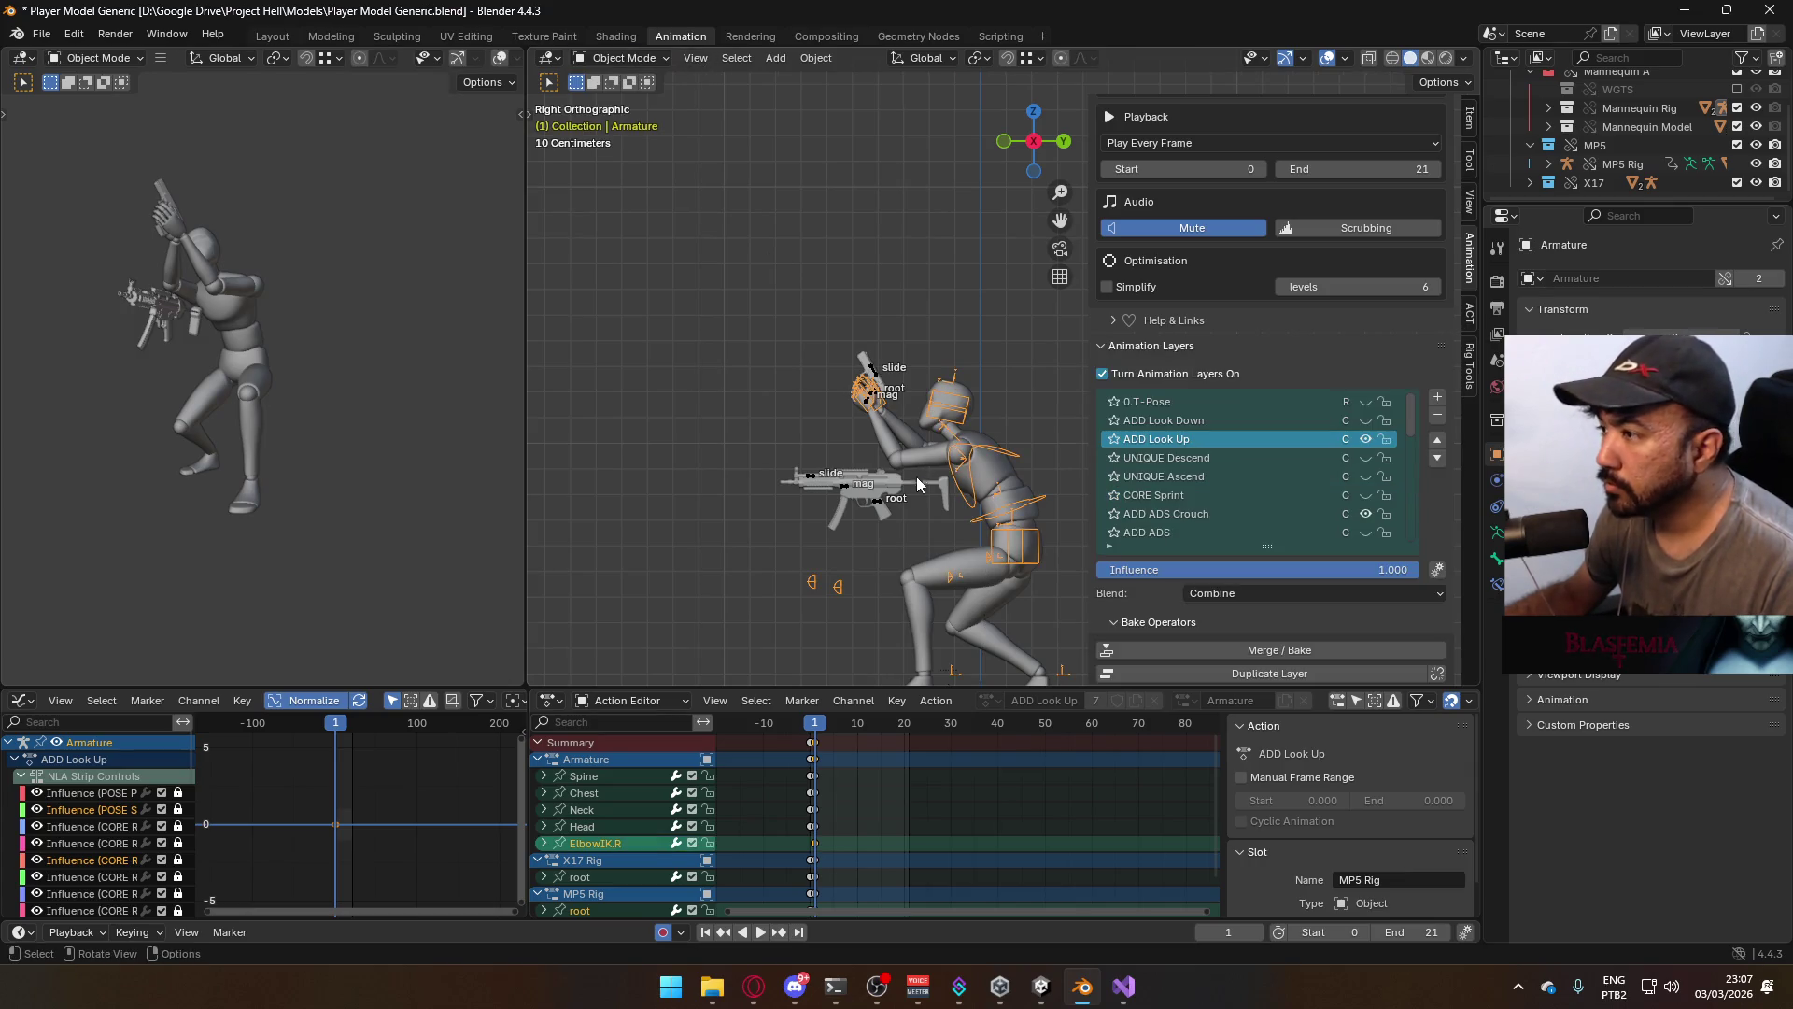
key(space)
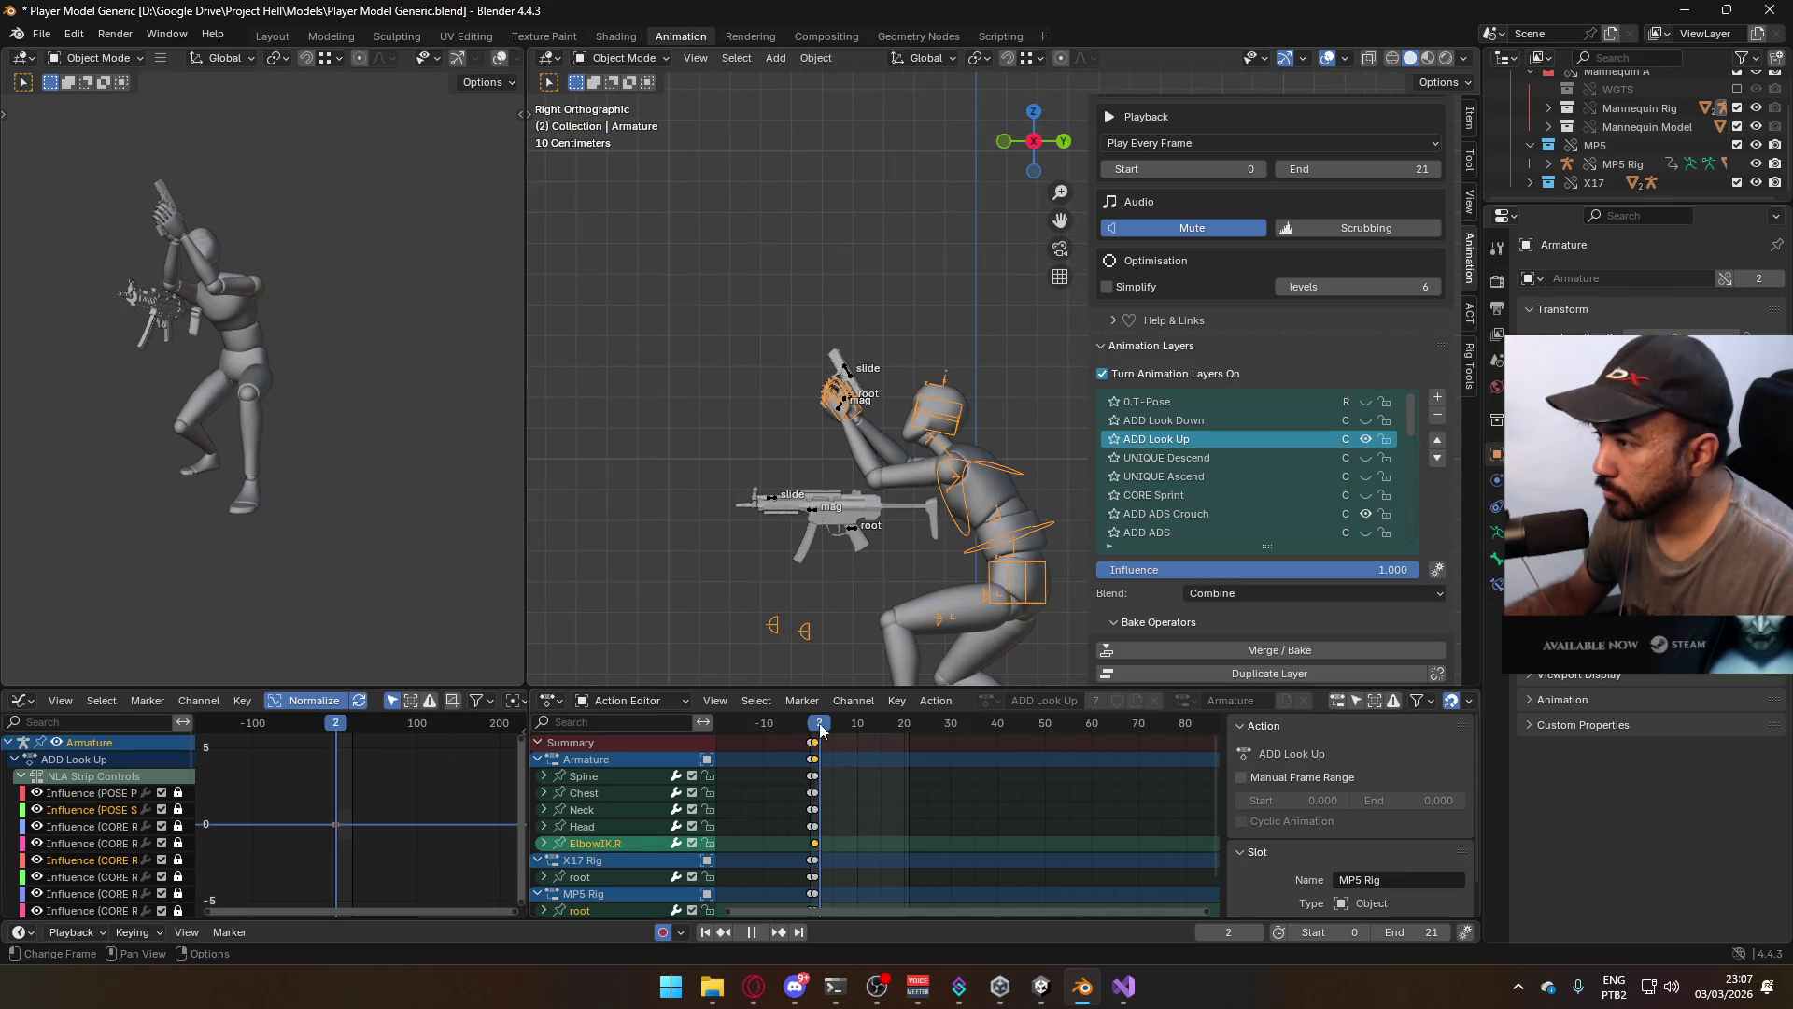
drag(811, 732, 817, 731)
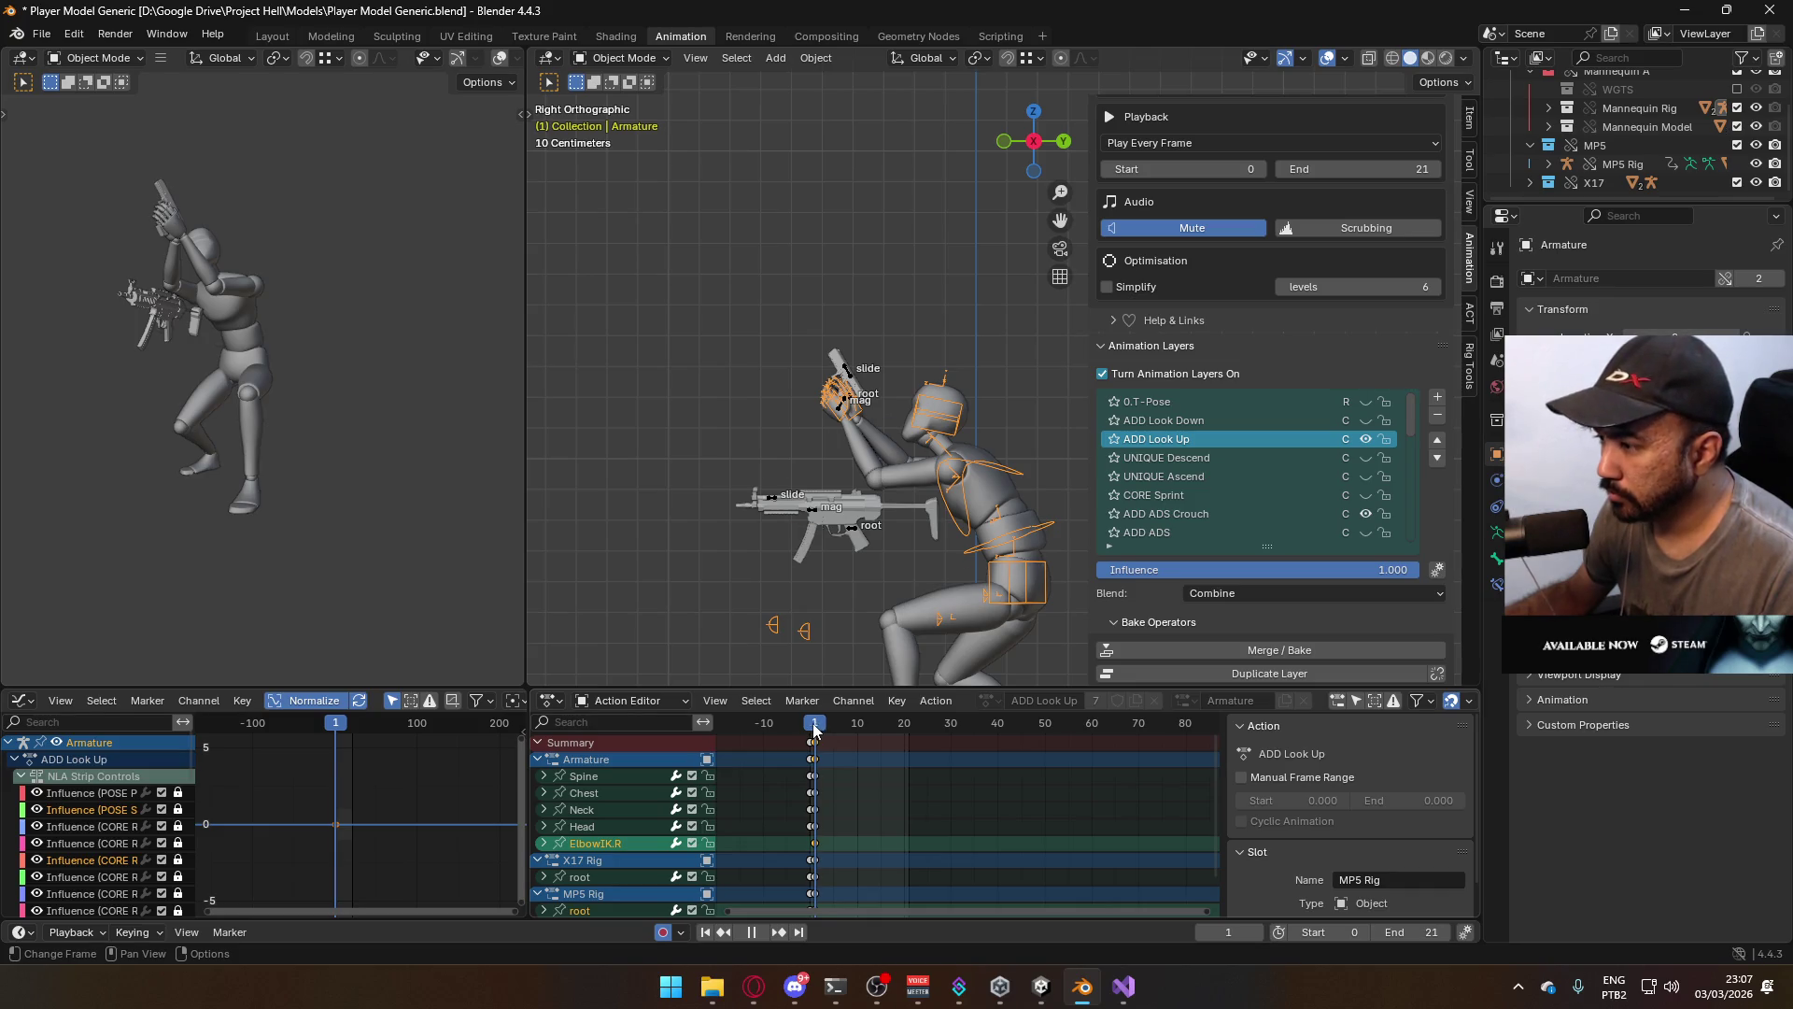
key(Escape)
click(988, 519)
Save, then export an FBX named Model@ADS Sidearm Crouch Look Up, adapted from the Look Down name
shift+click(1023, 541)
key(ctrl+s)
click(41, 34)
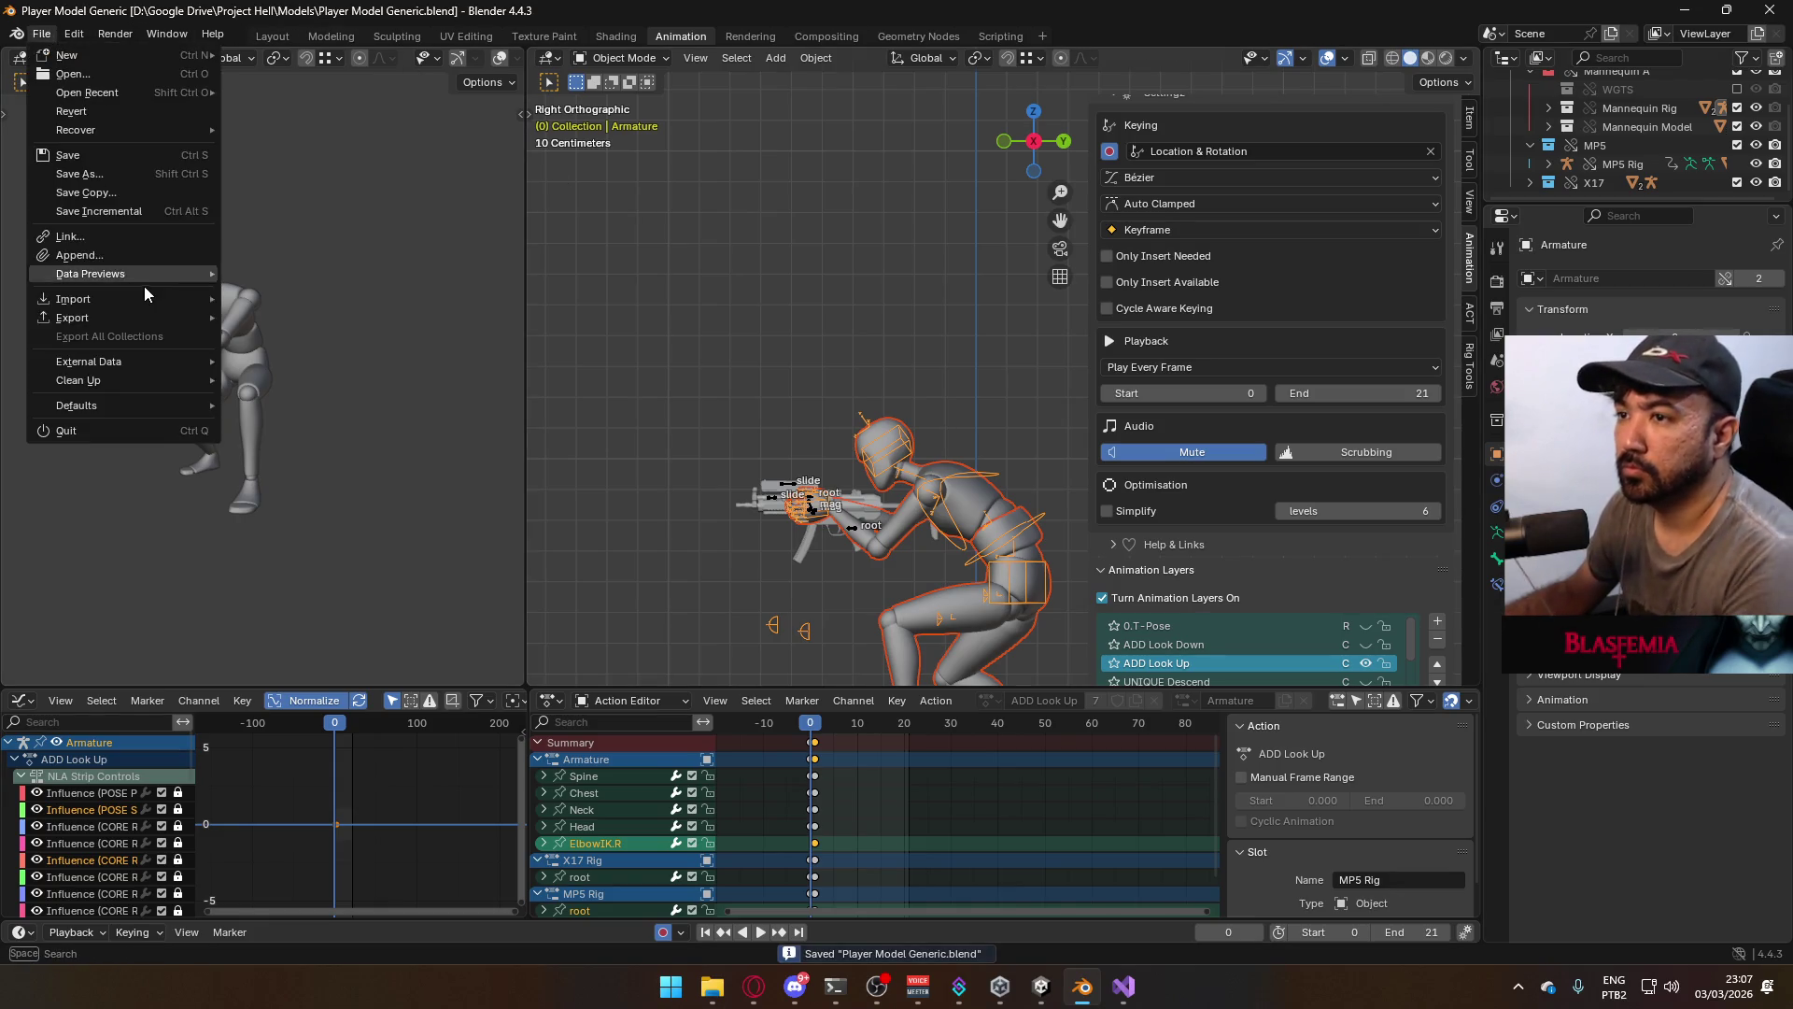
mouse_move(143, 322)
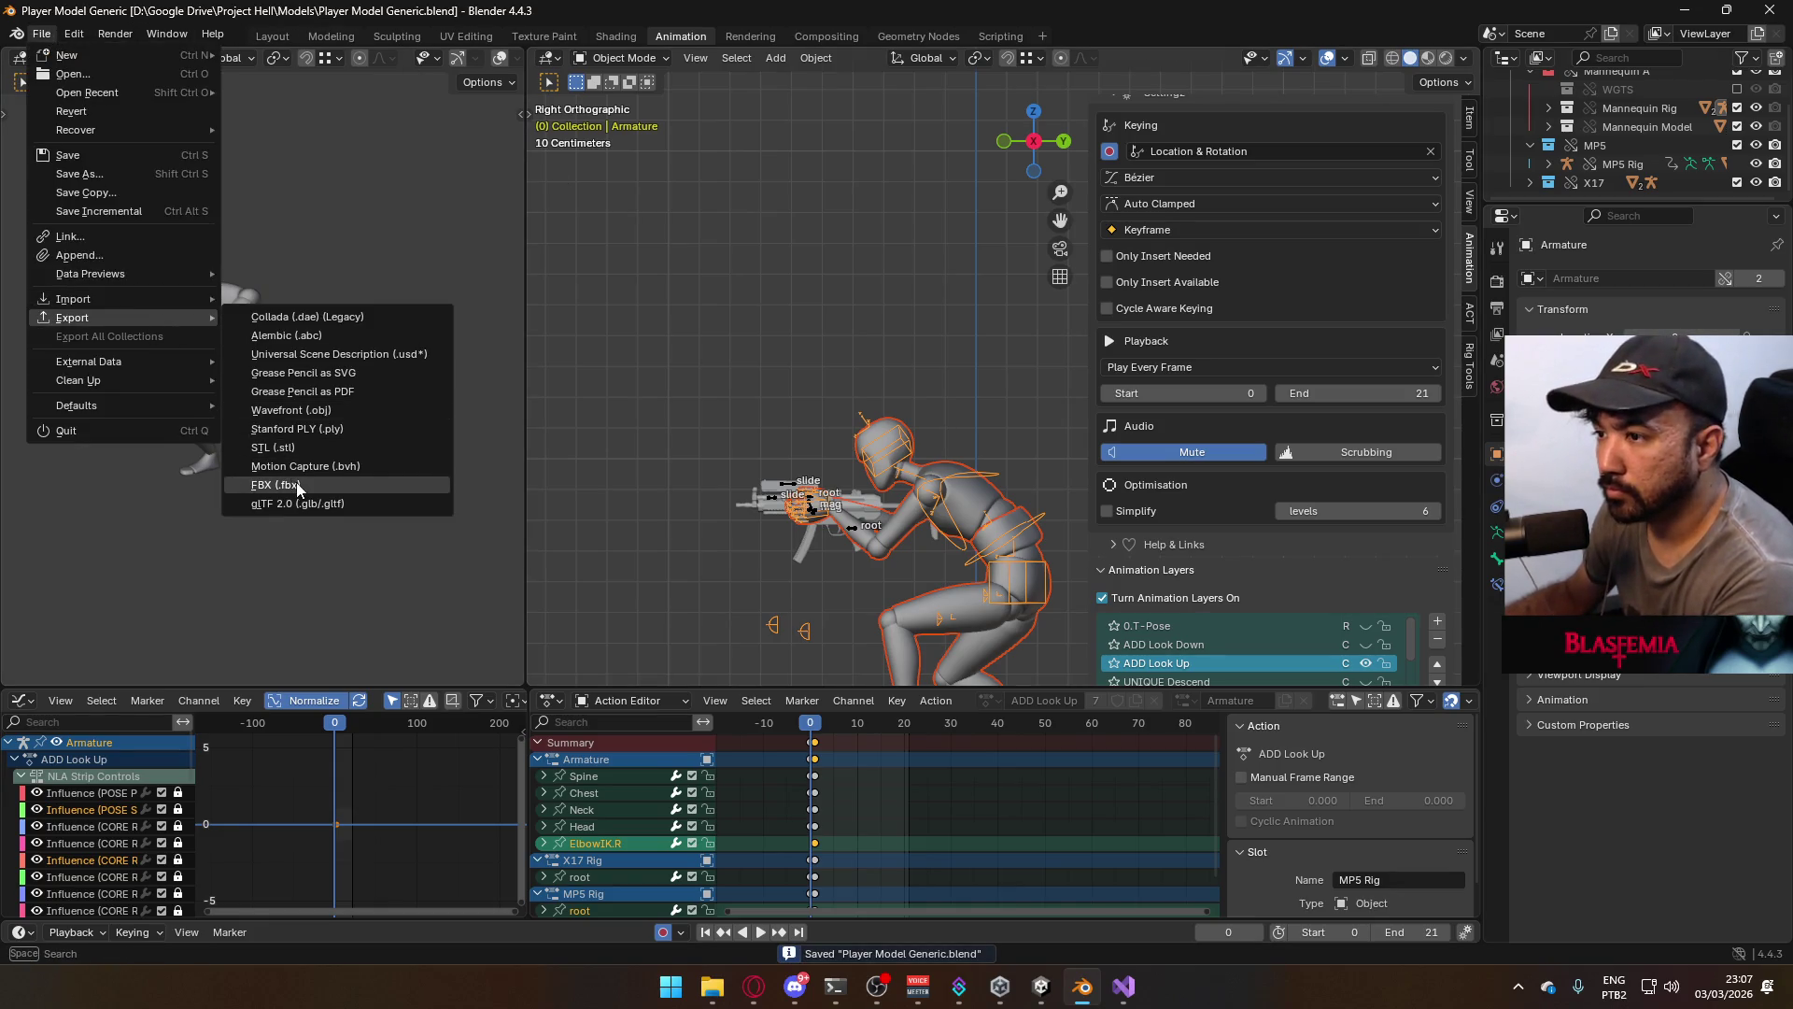
click(295, 484)
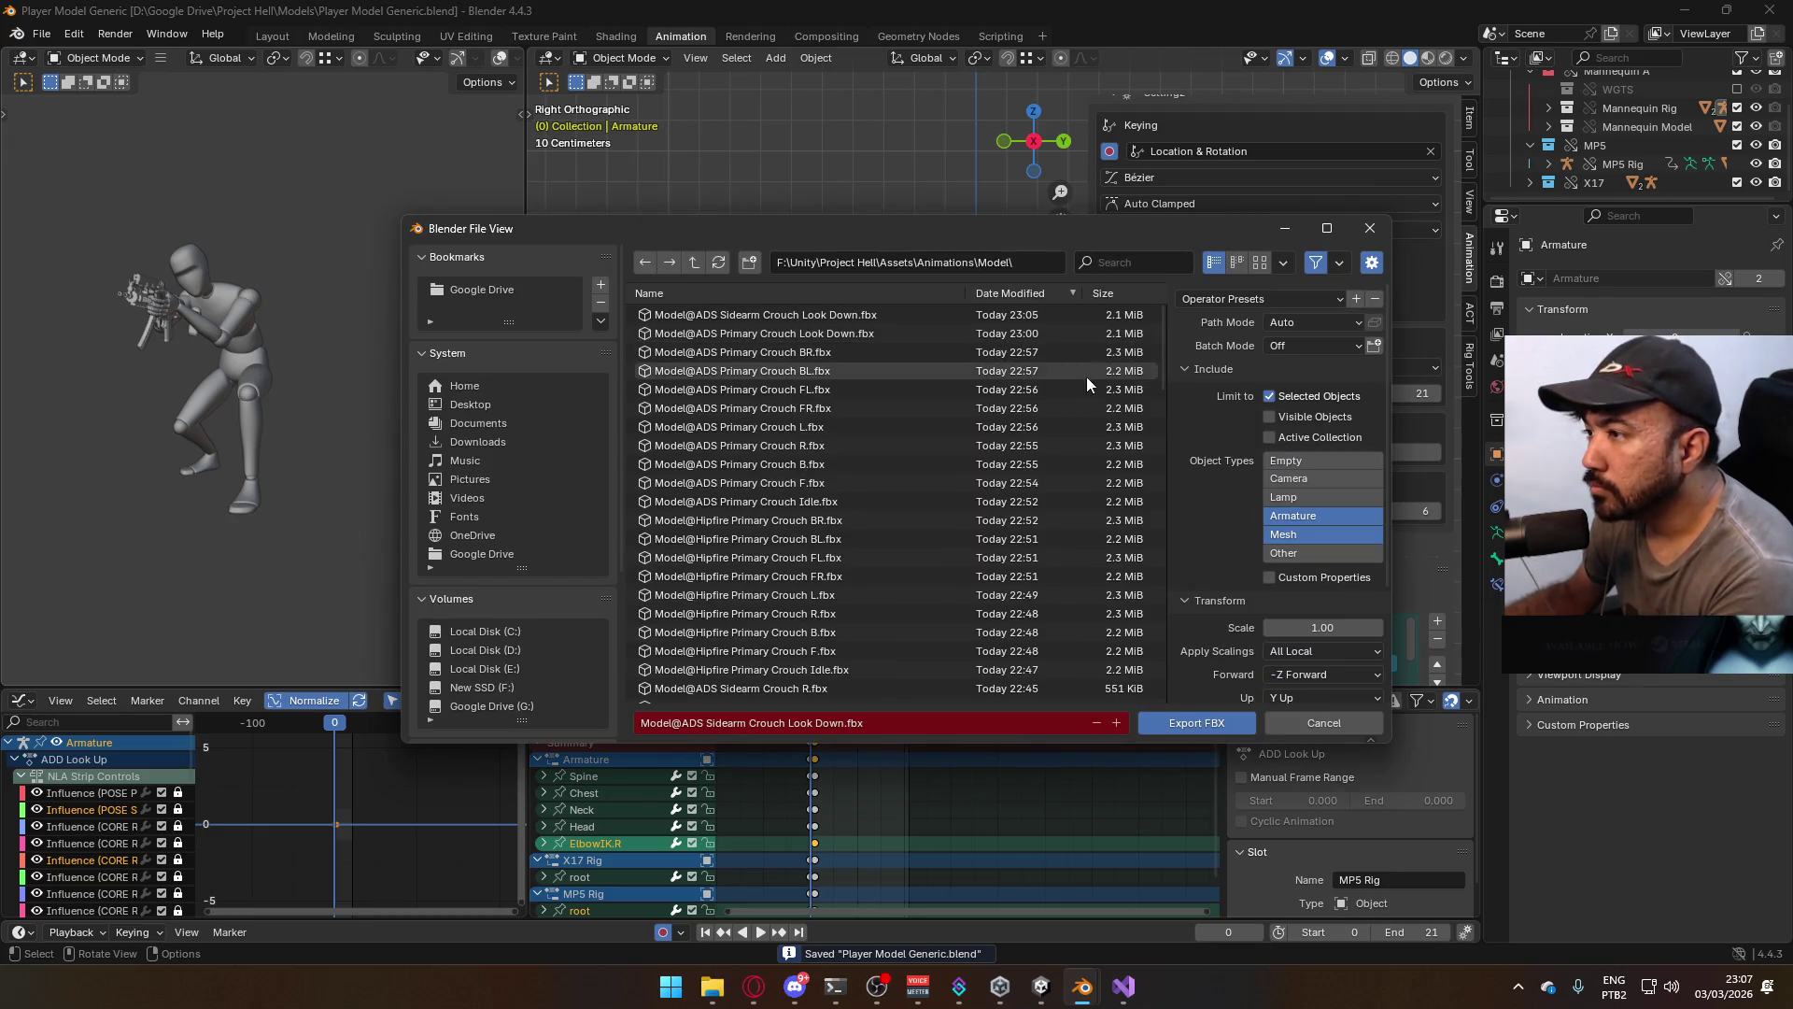
click(850, 314)
click(836, 723)
click(822, 723)
text(Up)
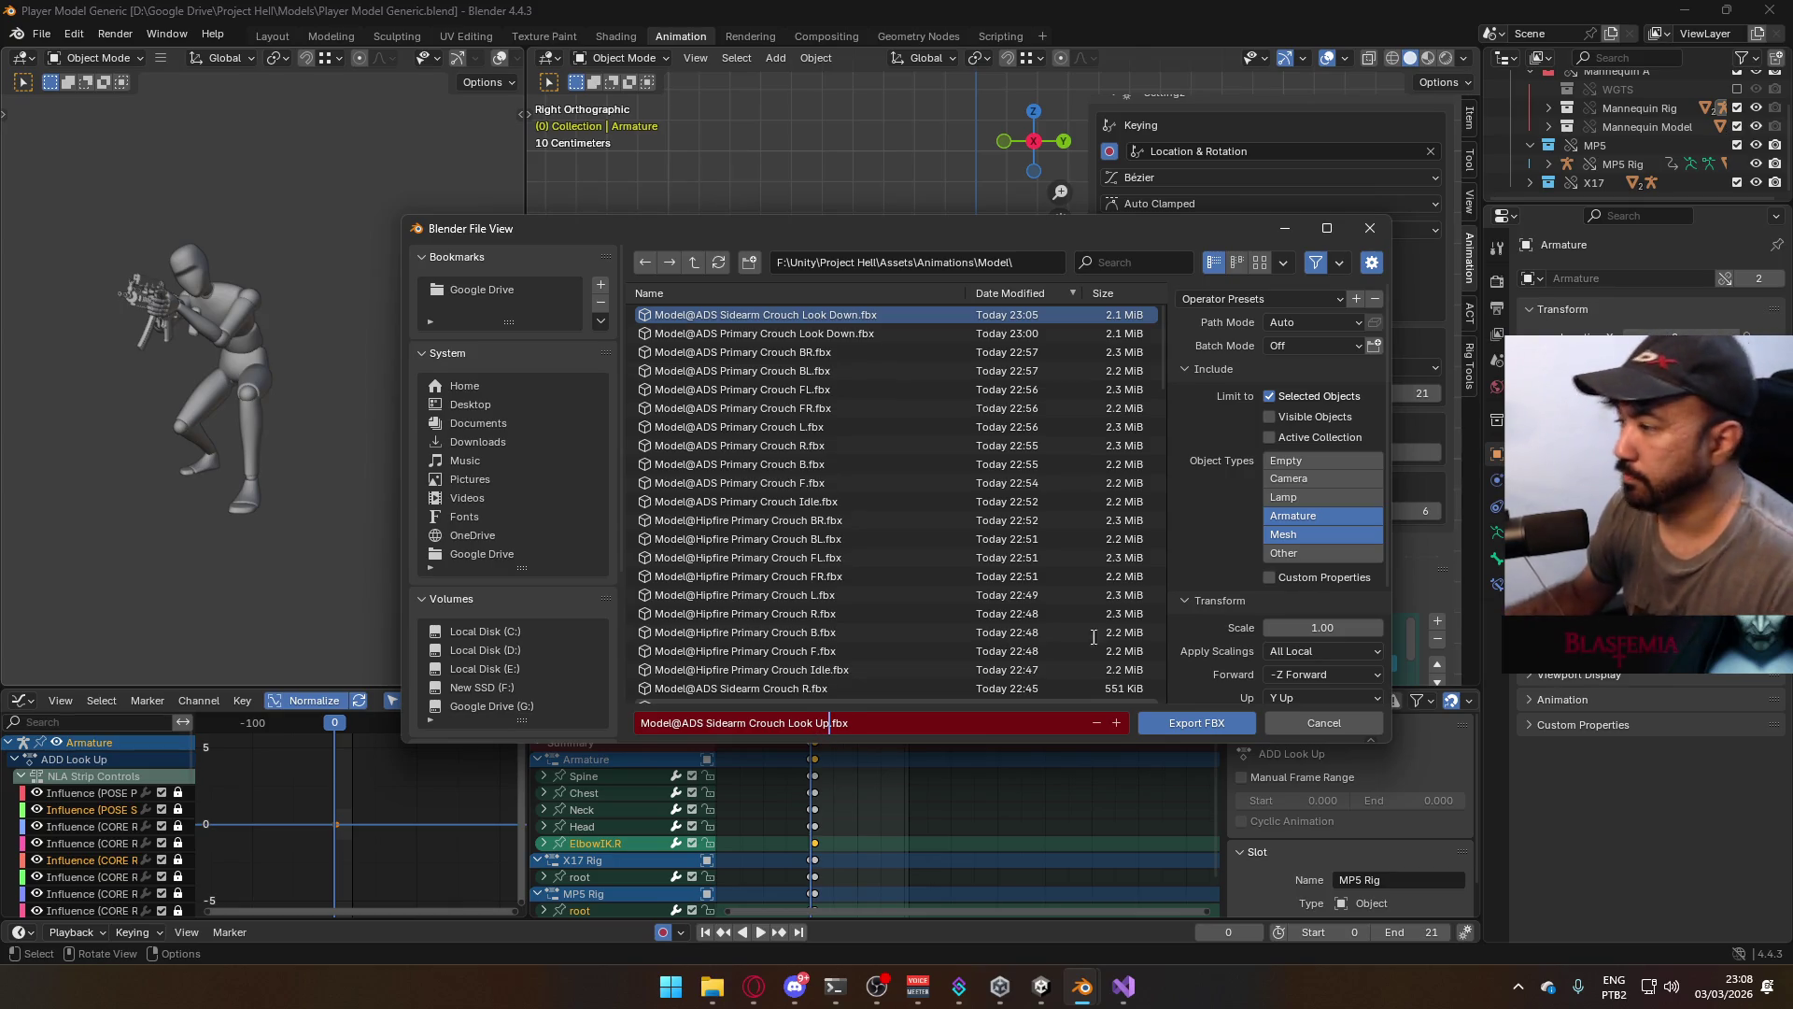
click(1197, 723)
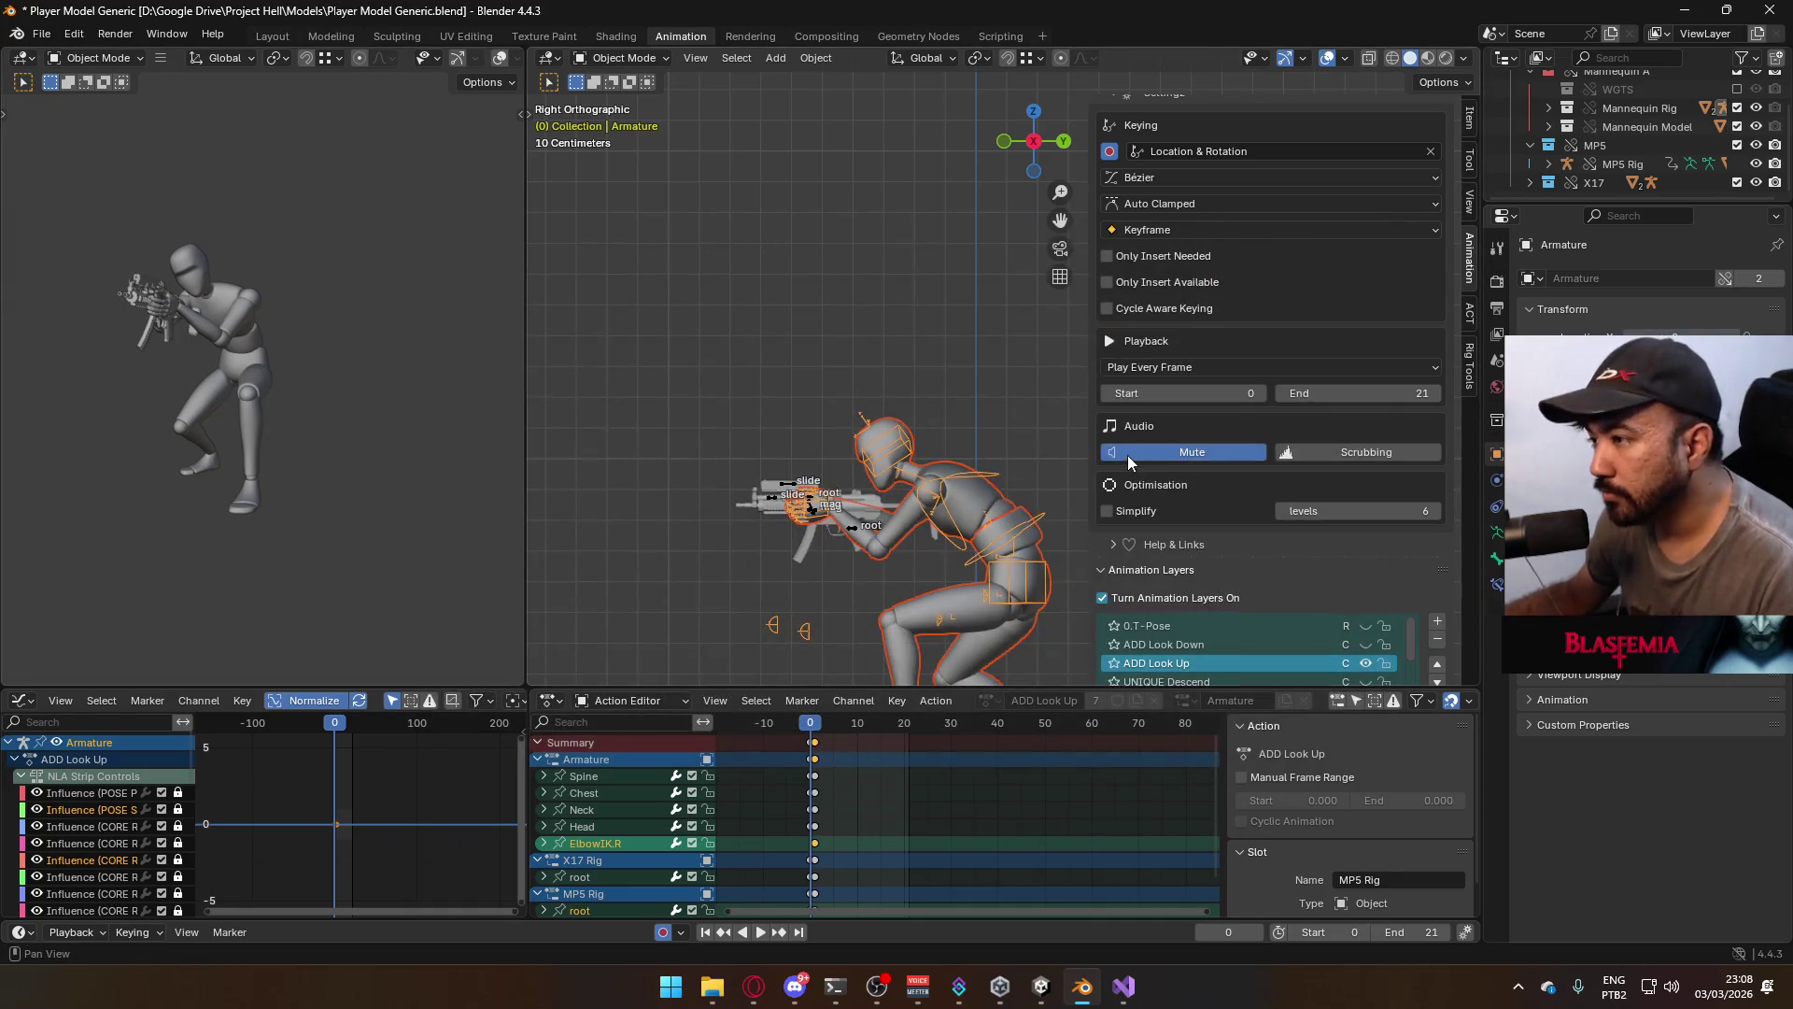
Select the X17 Rig to show its animation layers
scroll(1205, 512, down, 2)
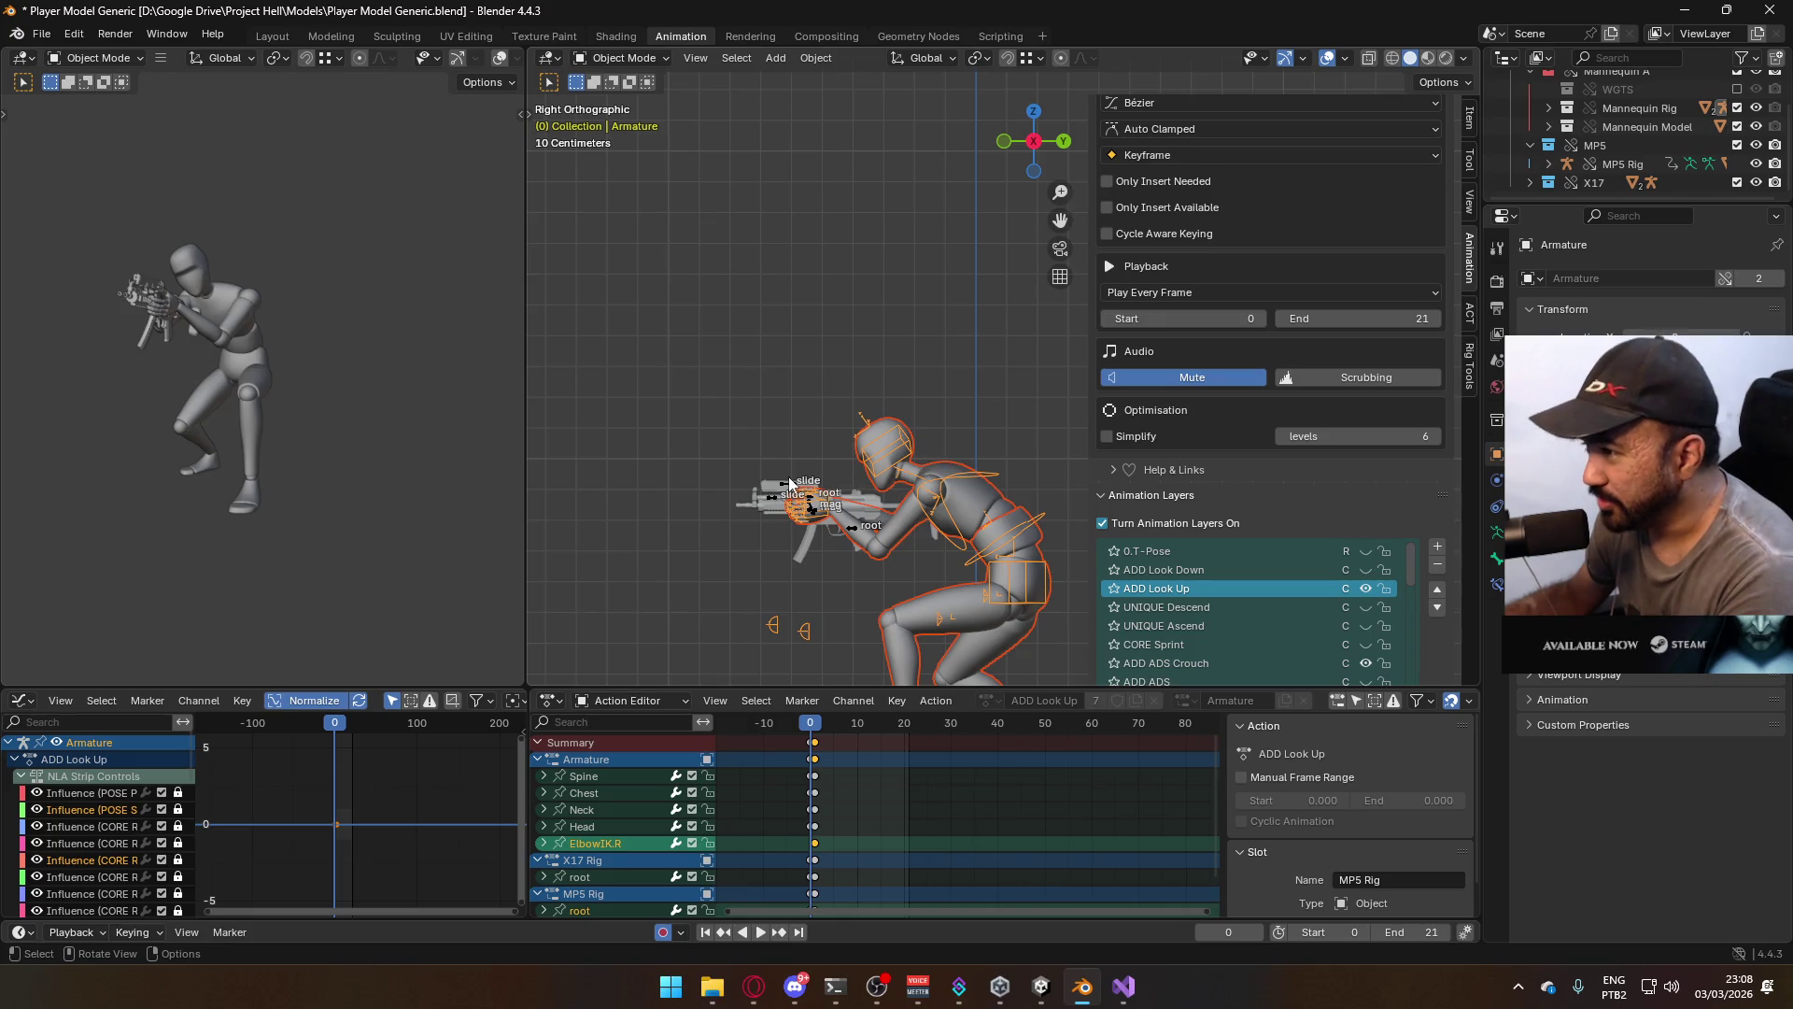
click(792, 479)
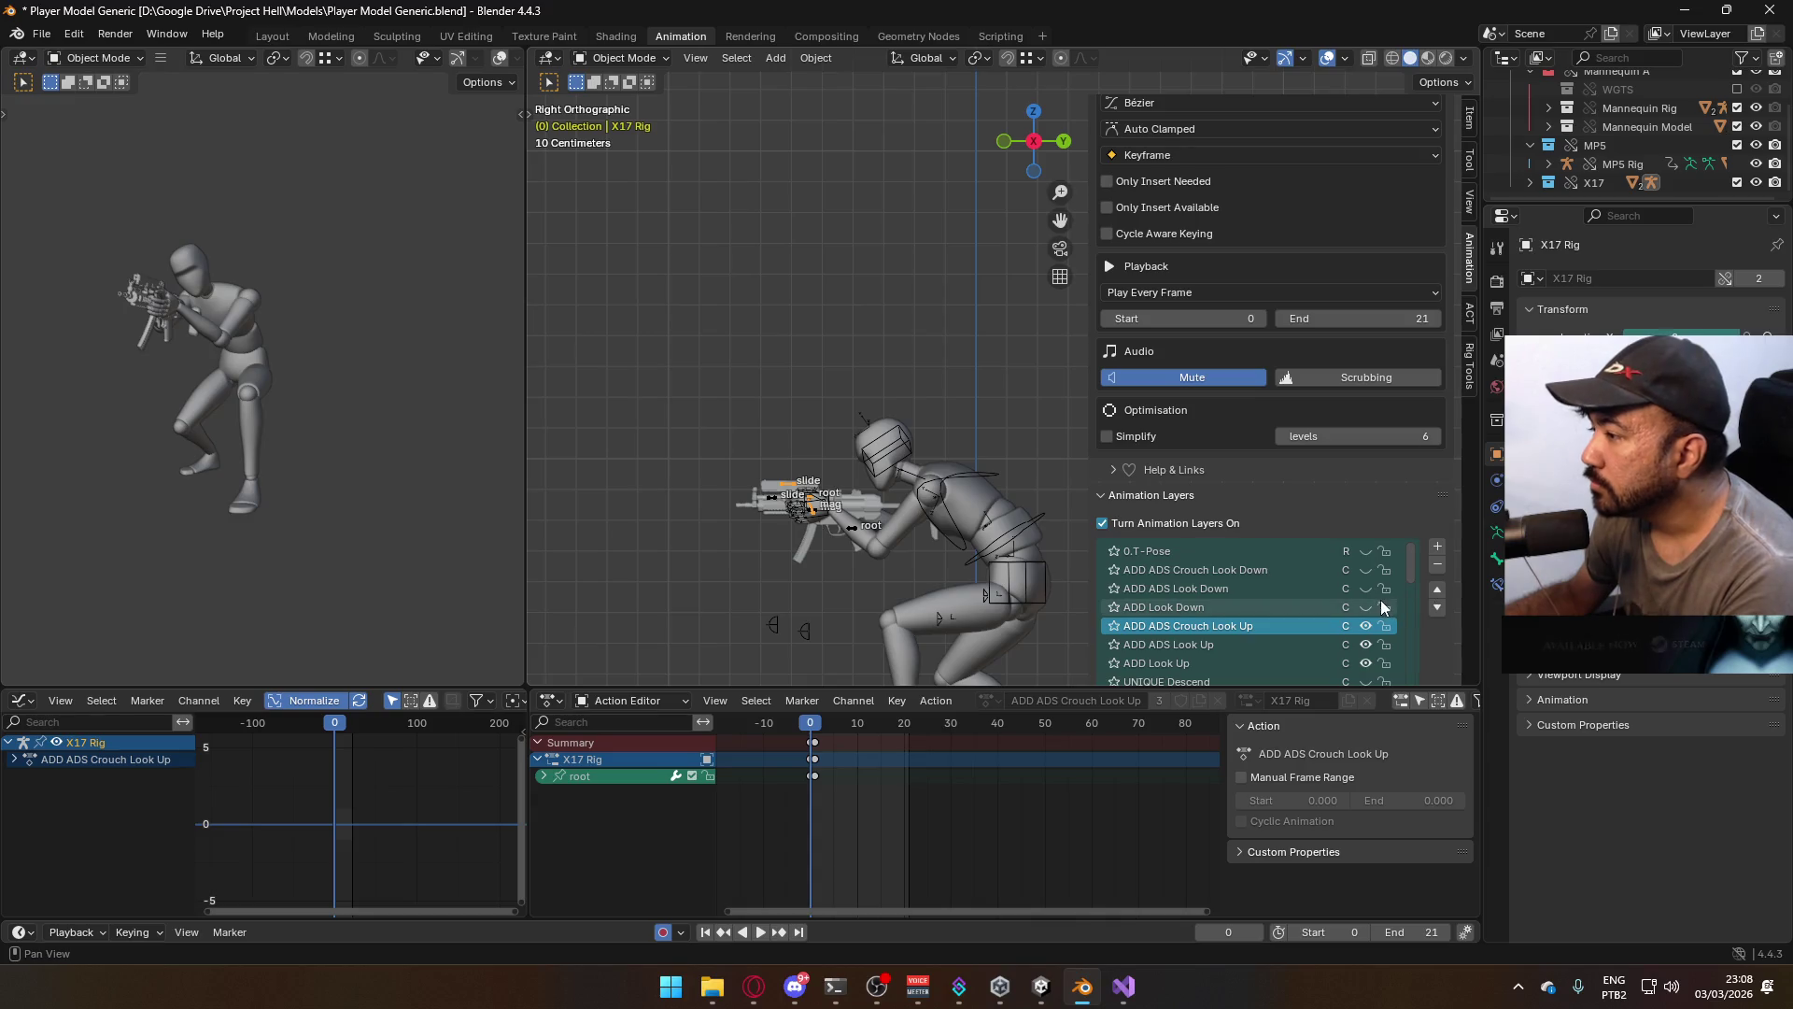
scroll(1330, 597, down, 1)
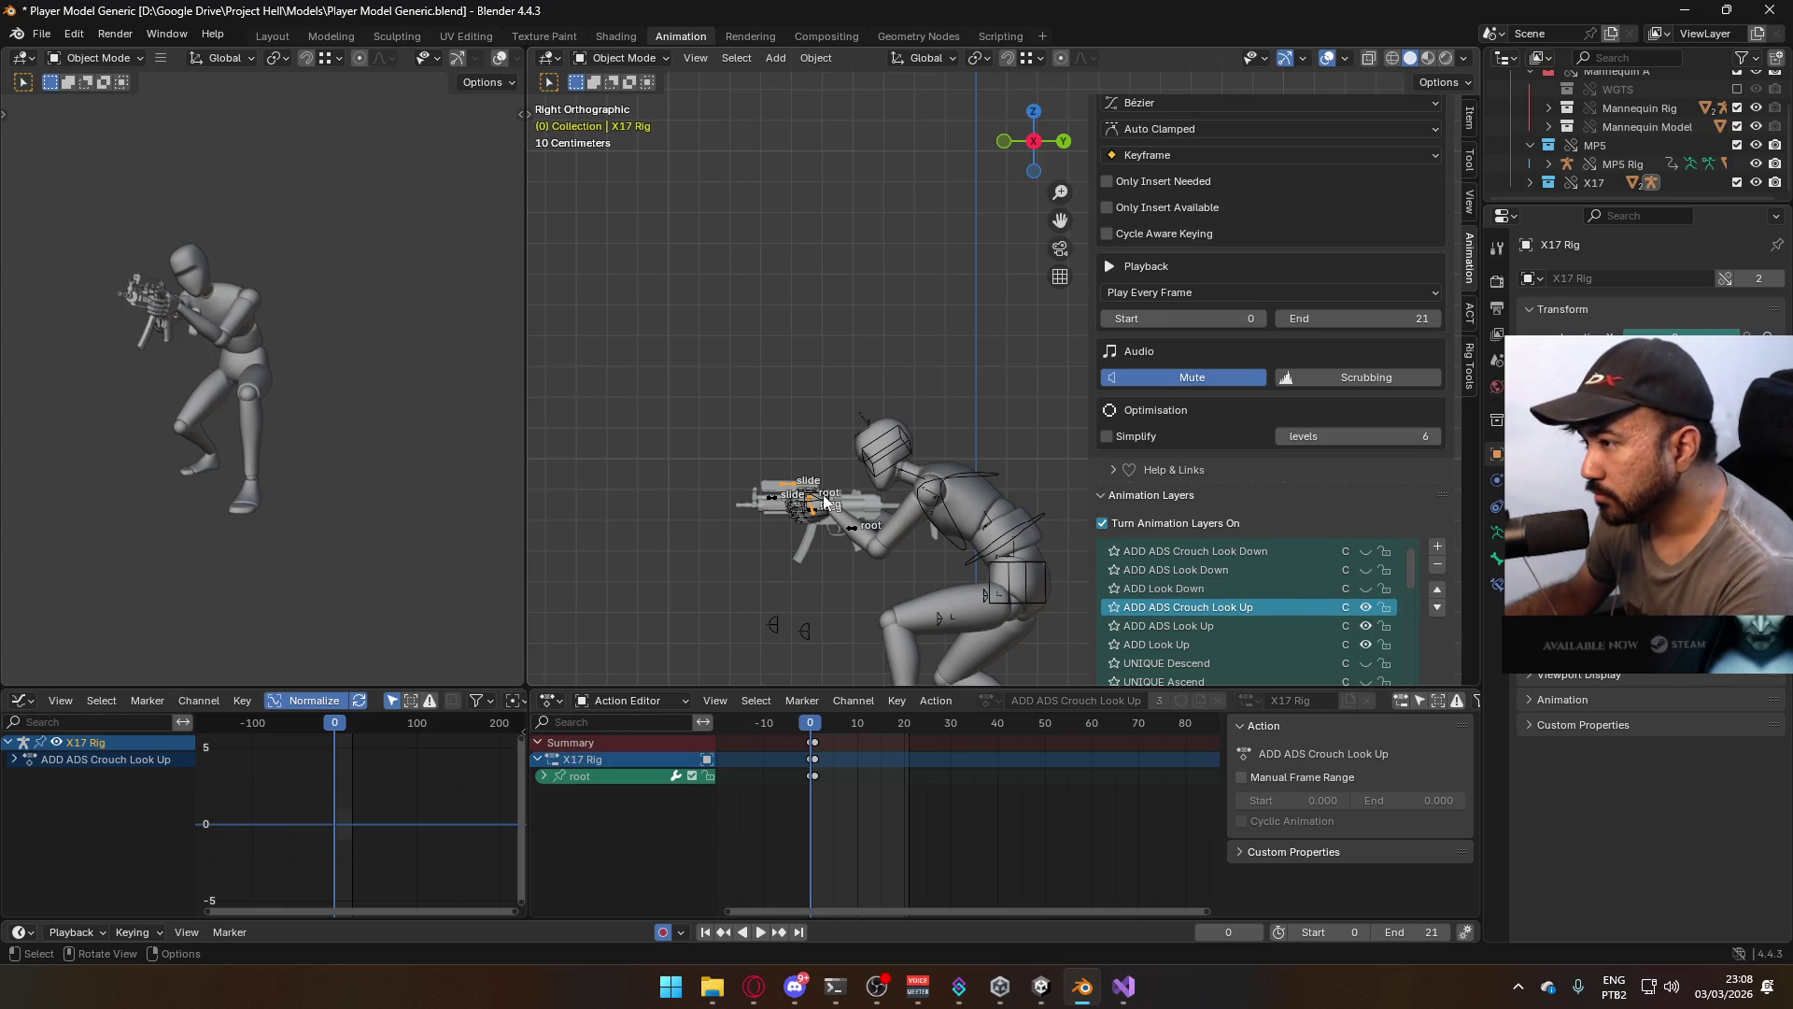
Select the mannequin Armature and enable its POSE Primary Idle layer
scroll(1310, 489, down, 10)
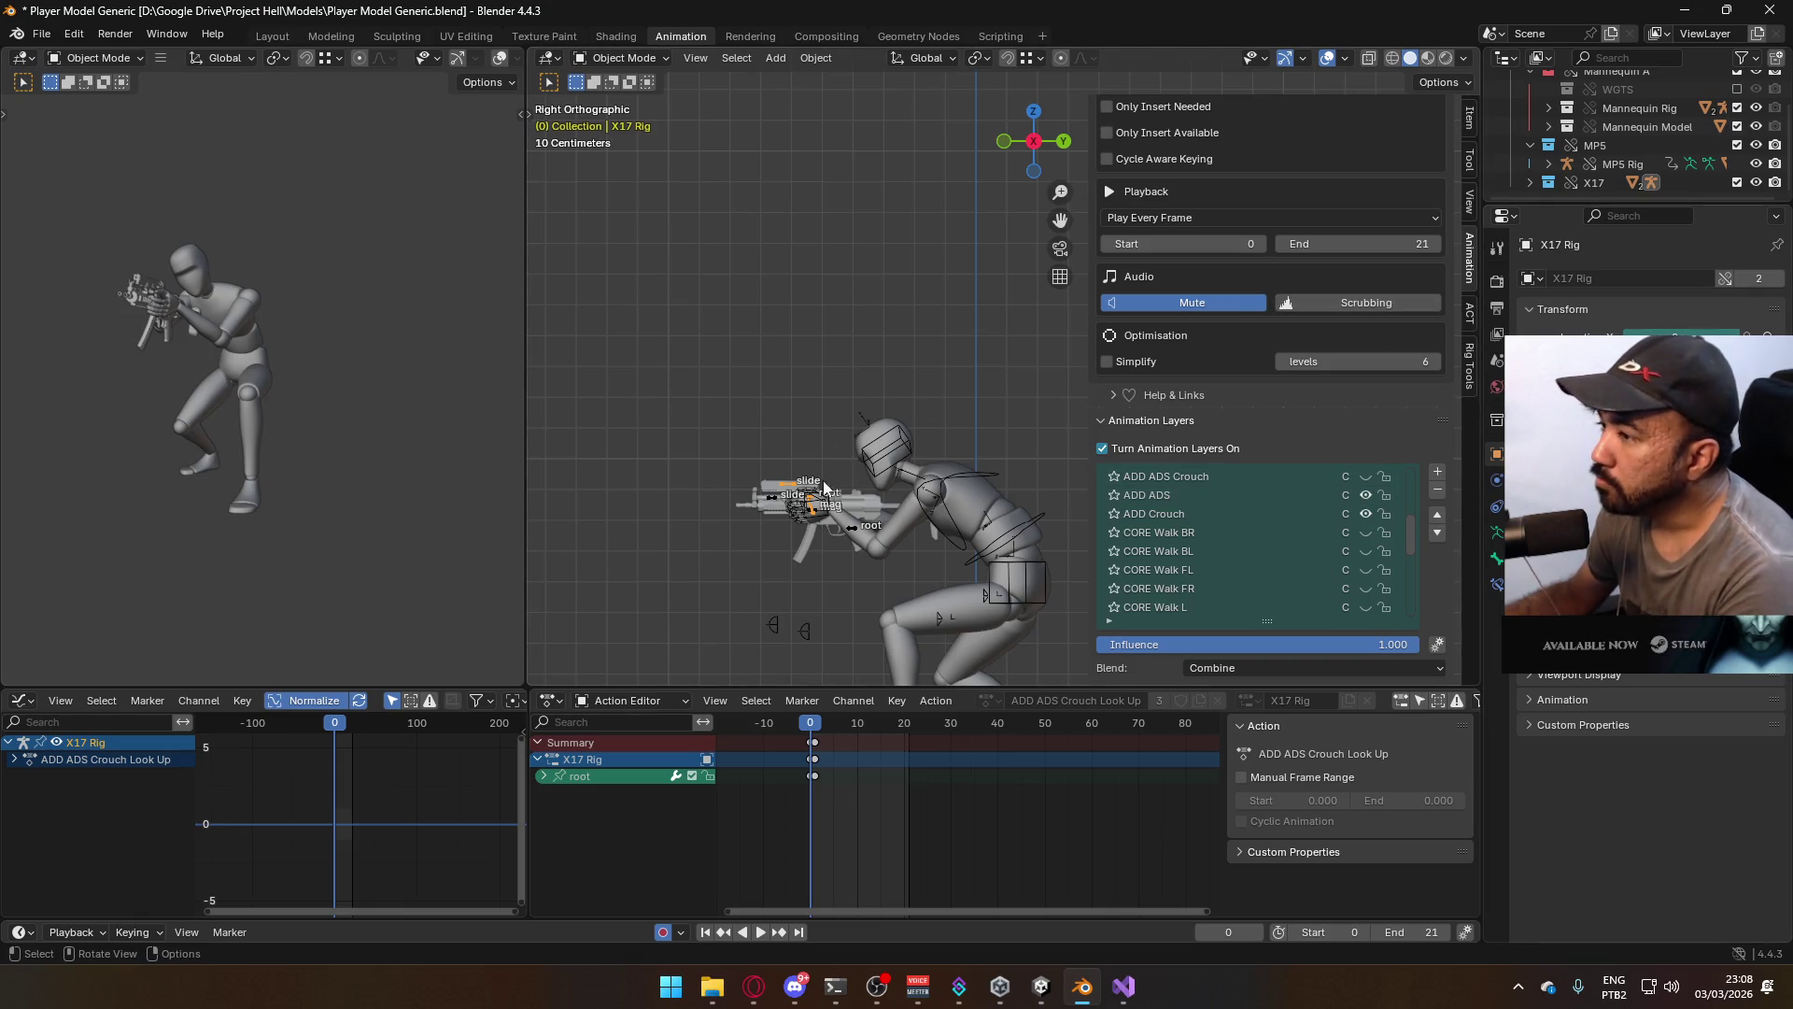
click(952, 498)
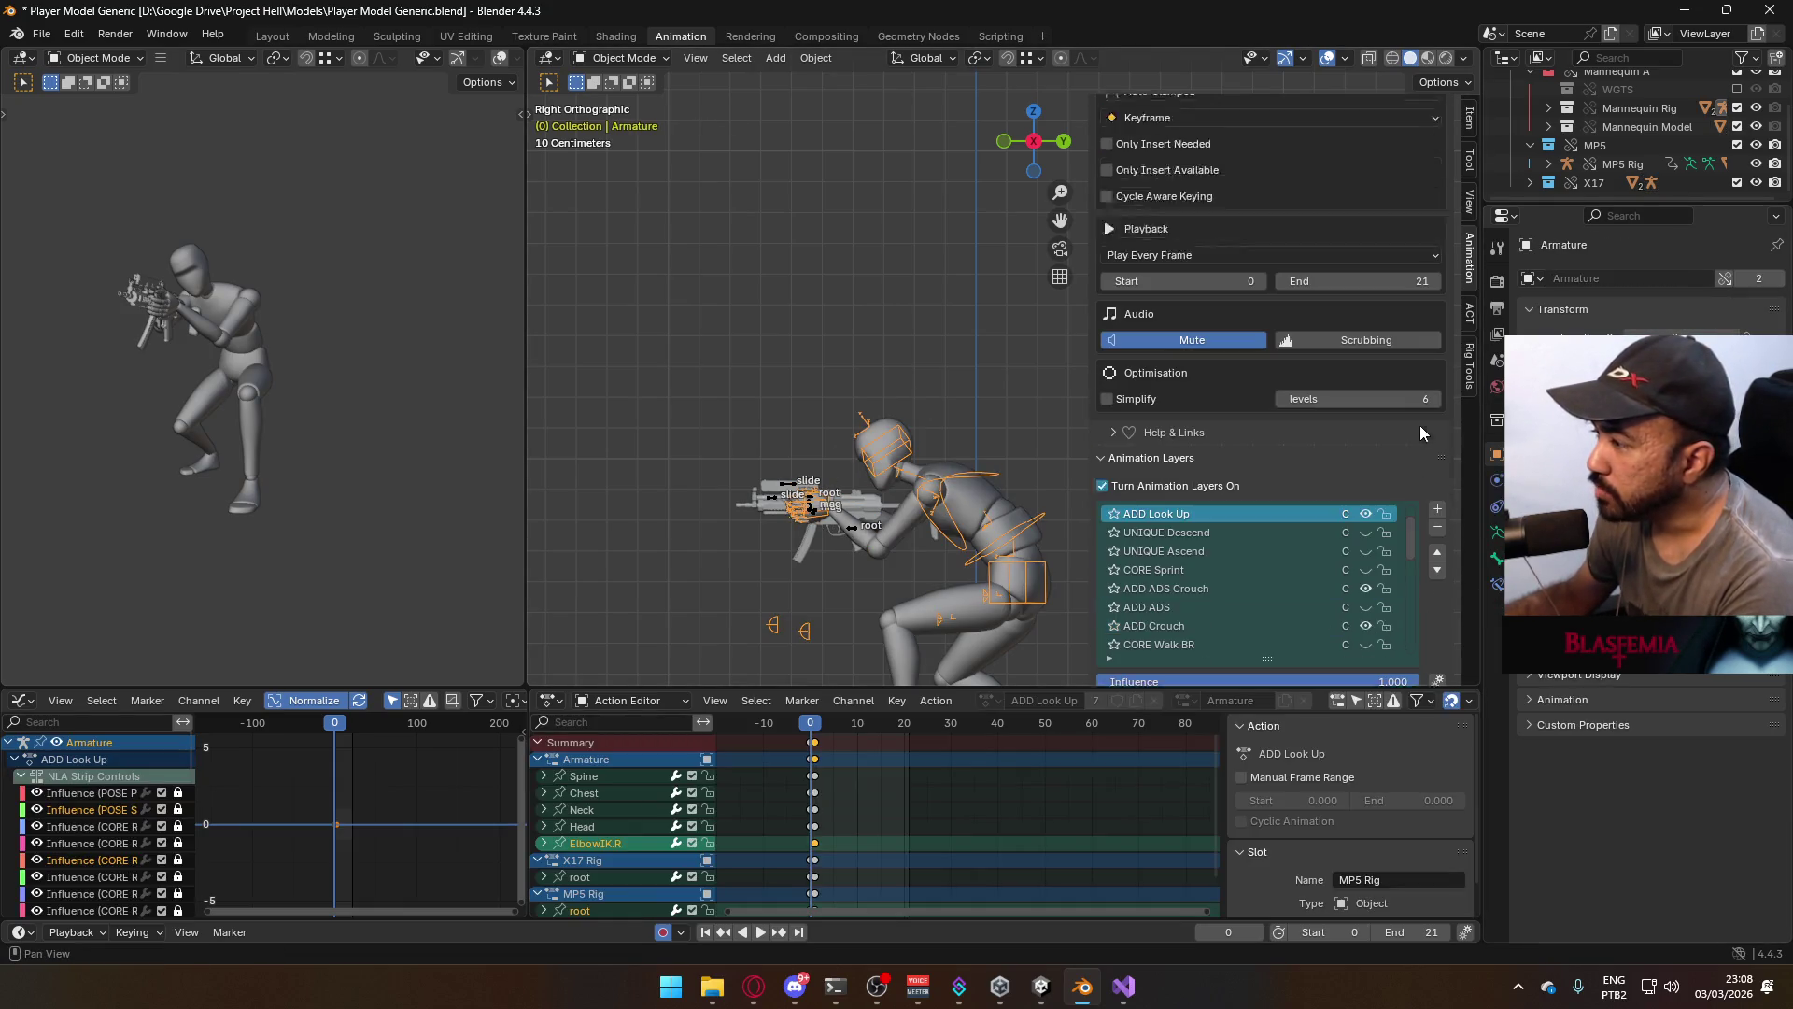
scroll(1354, 503, down, 3)
click(1366, 607)
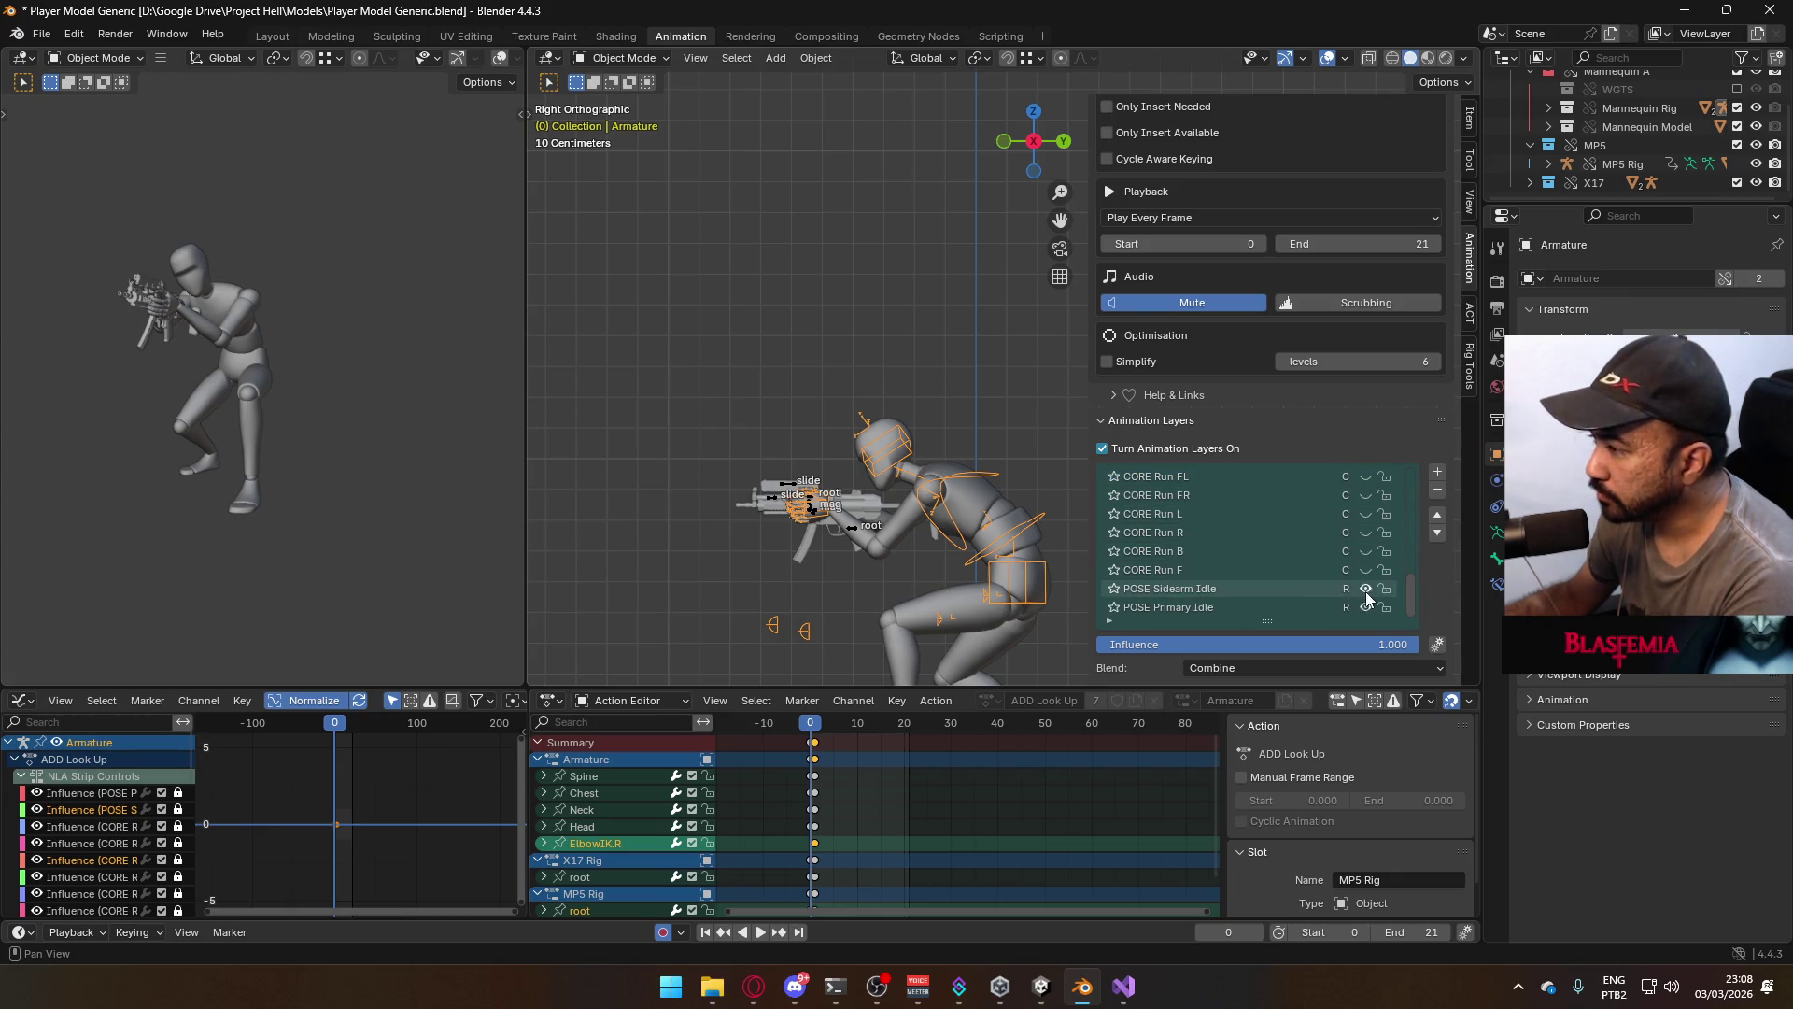
Compare the MP5 Rig and X17 Rig layer setups, orbit around the rig, then reselect the armature
click(854, 532)
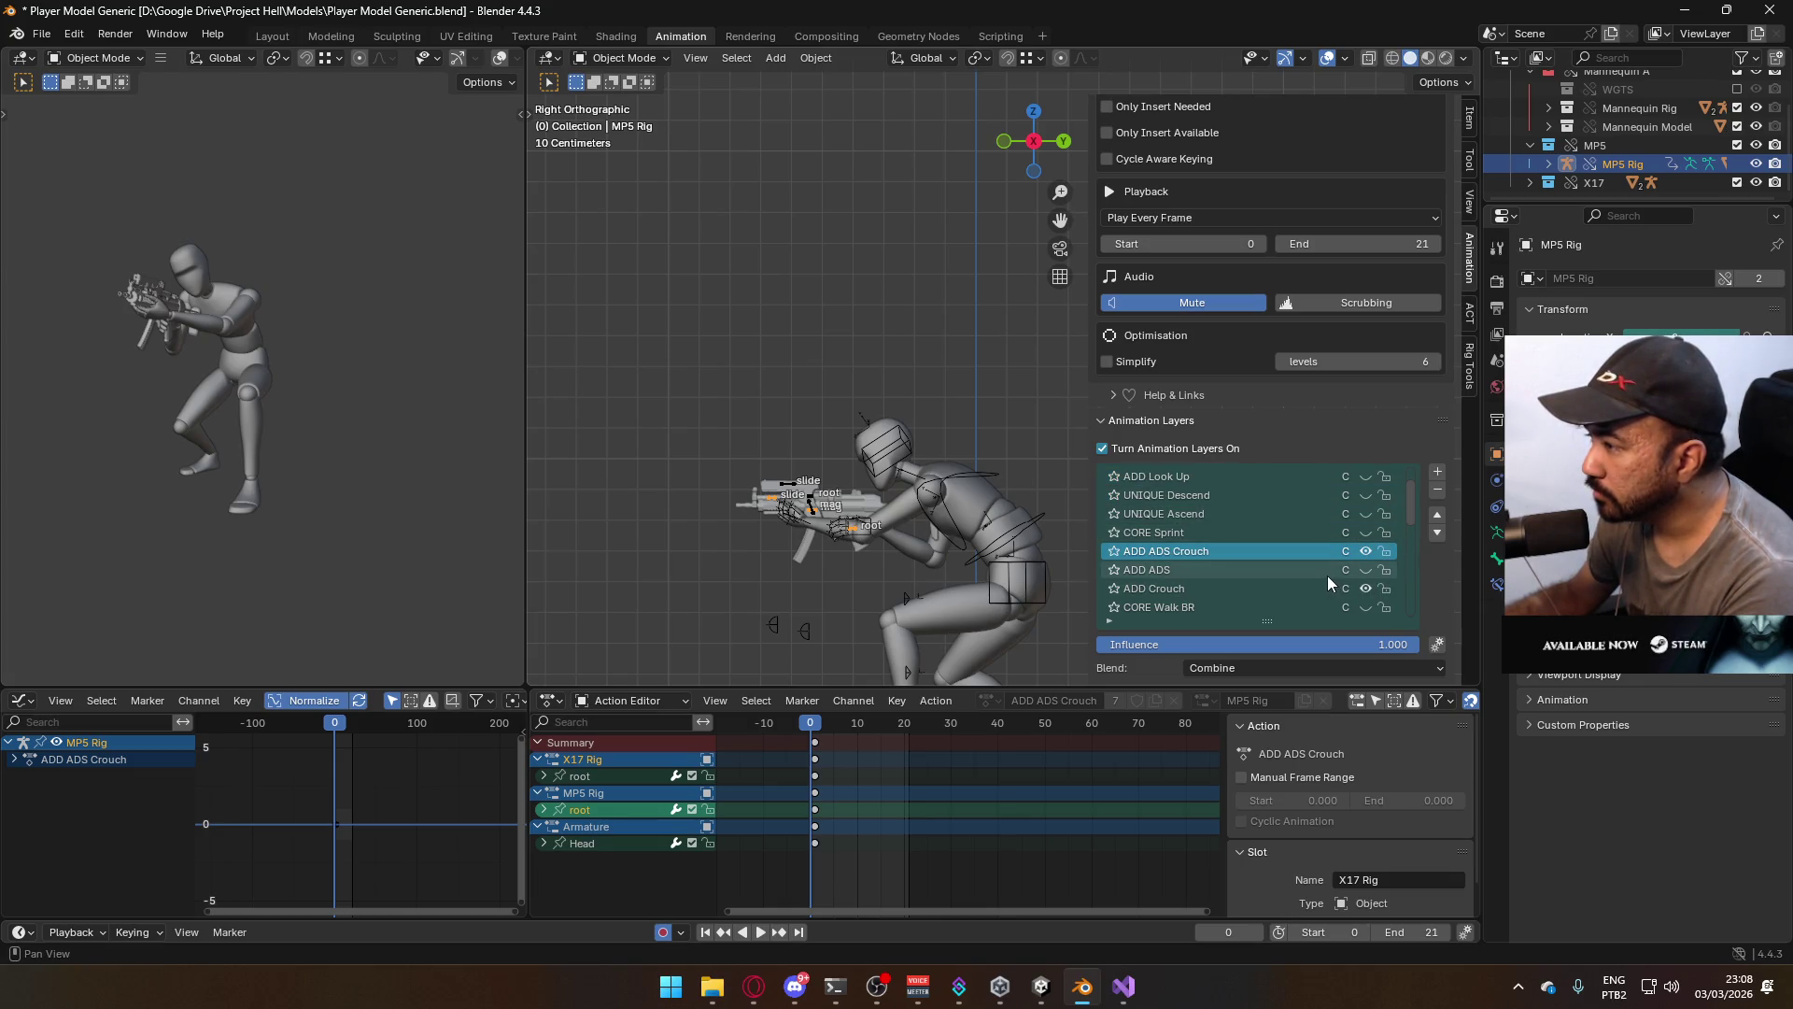
click(786, 485)
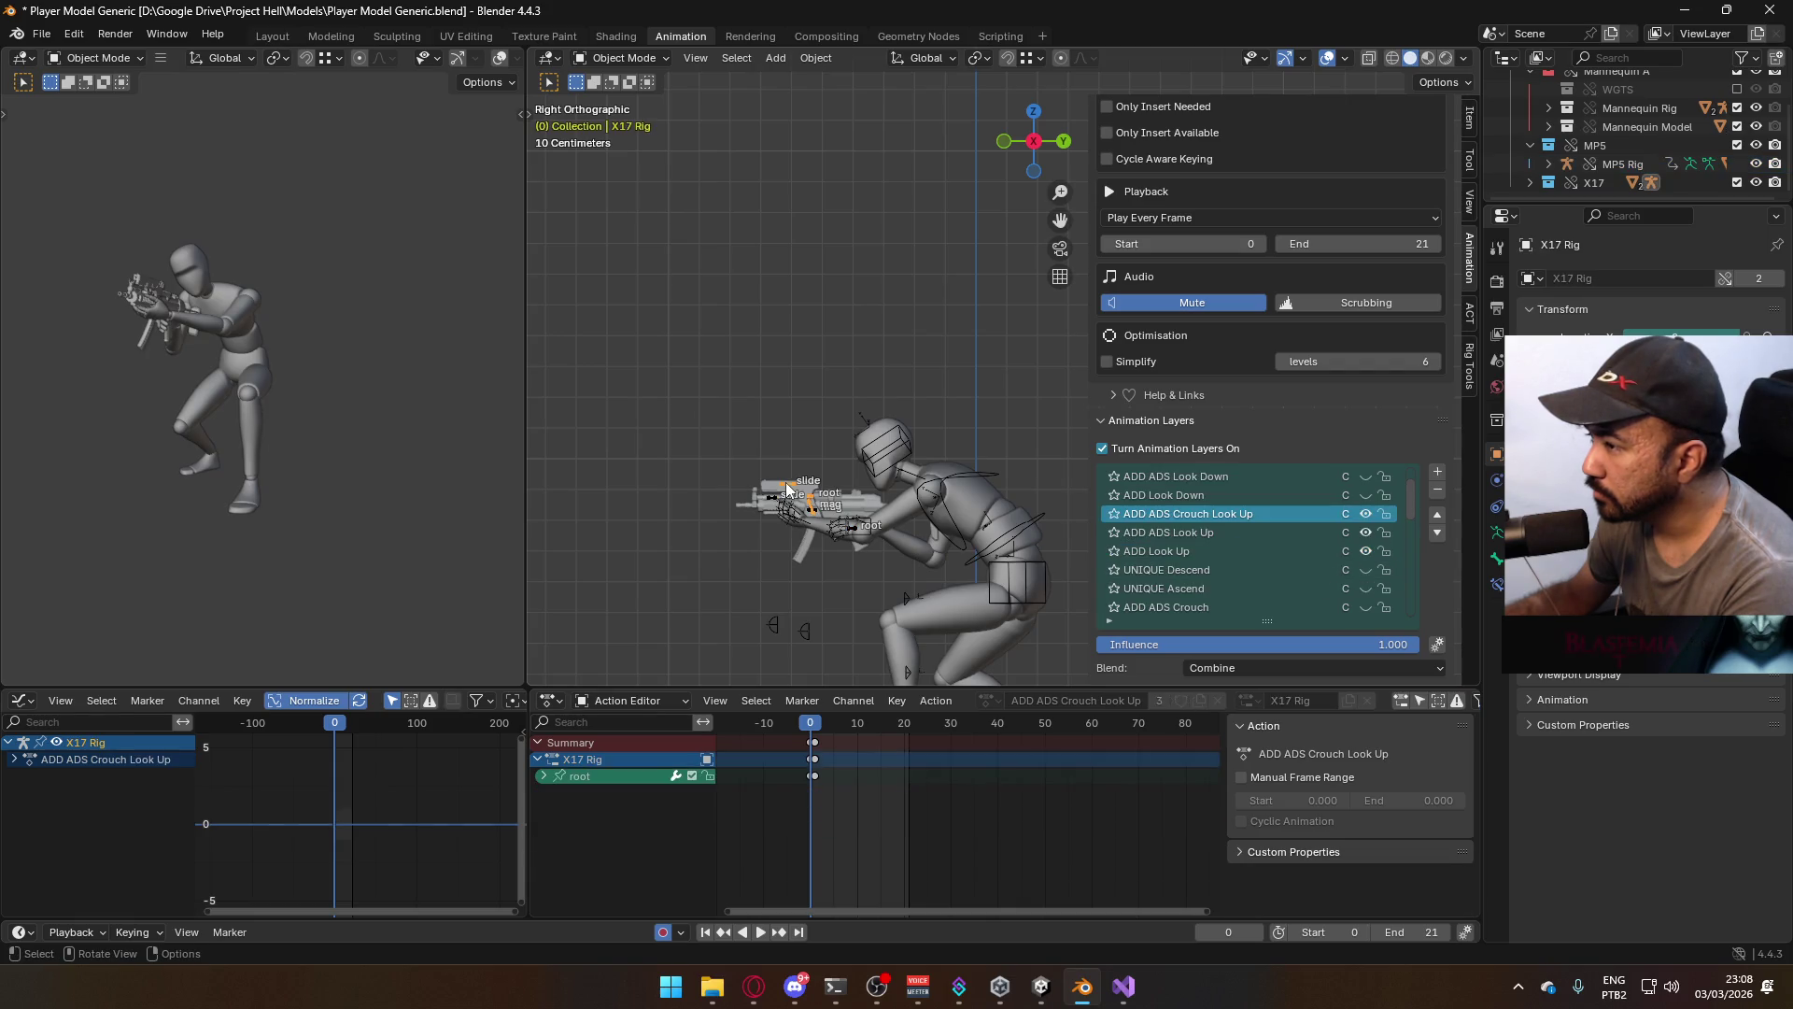
scroll(1377, 541, down, 4)
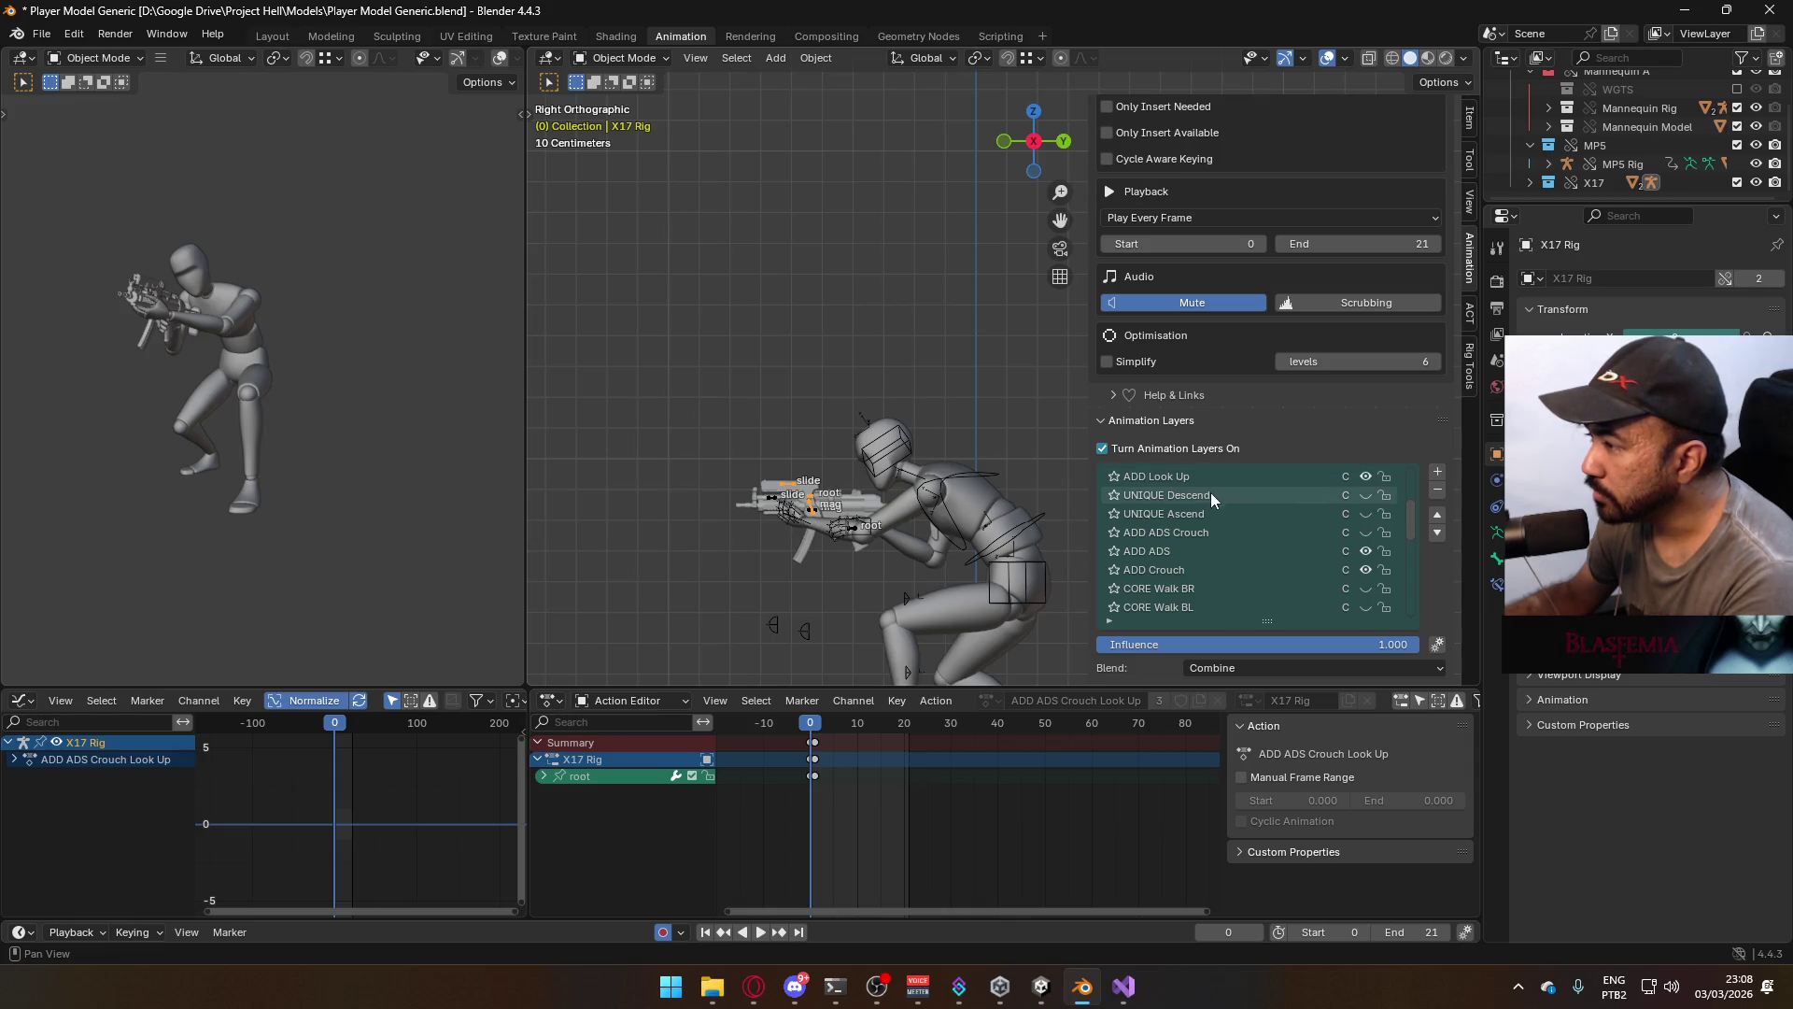
middle_drag(878, 423, 1065, 411)
middle_drag(956, 463, 841, 448)
shift+click(845, 531)
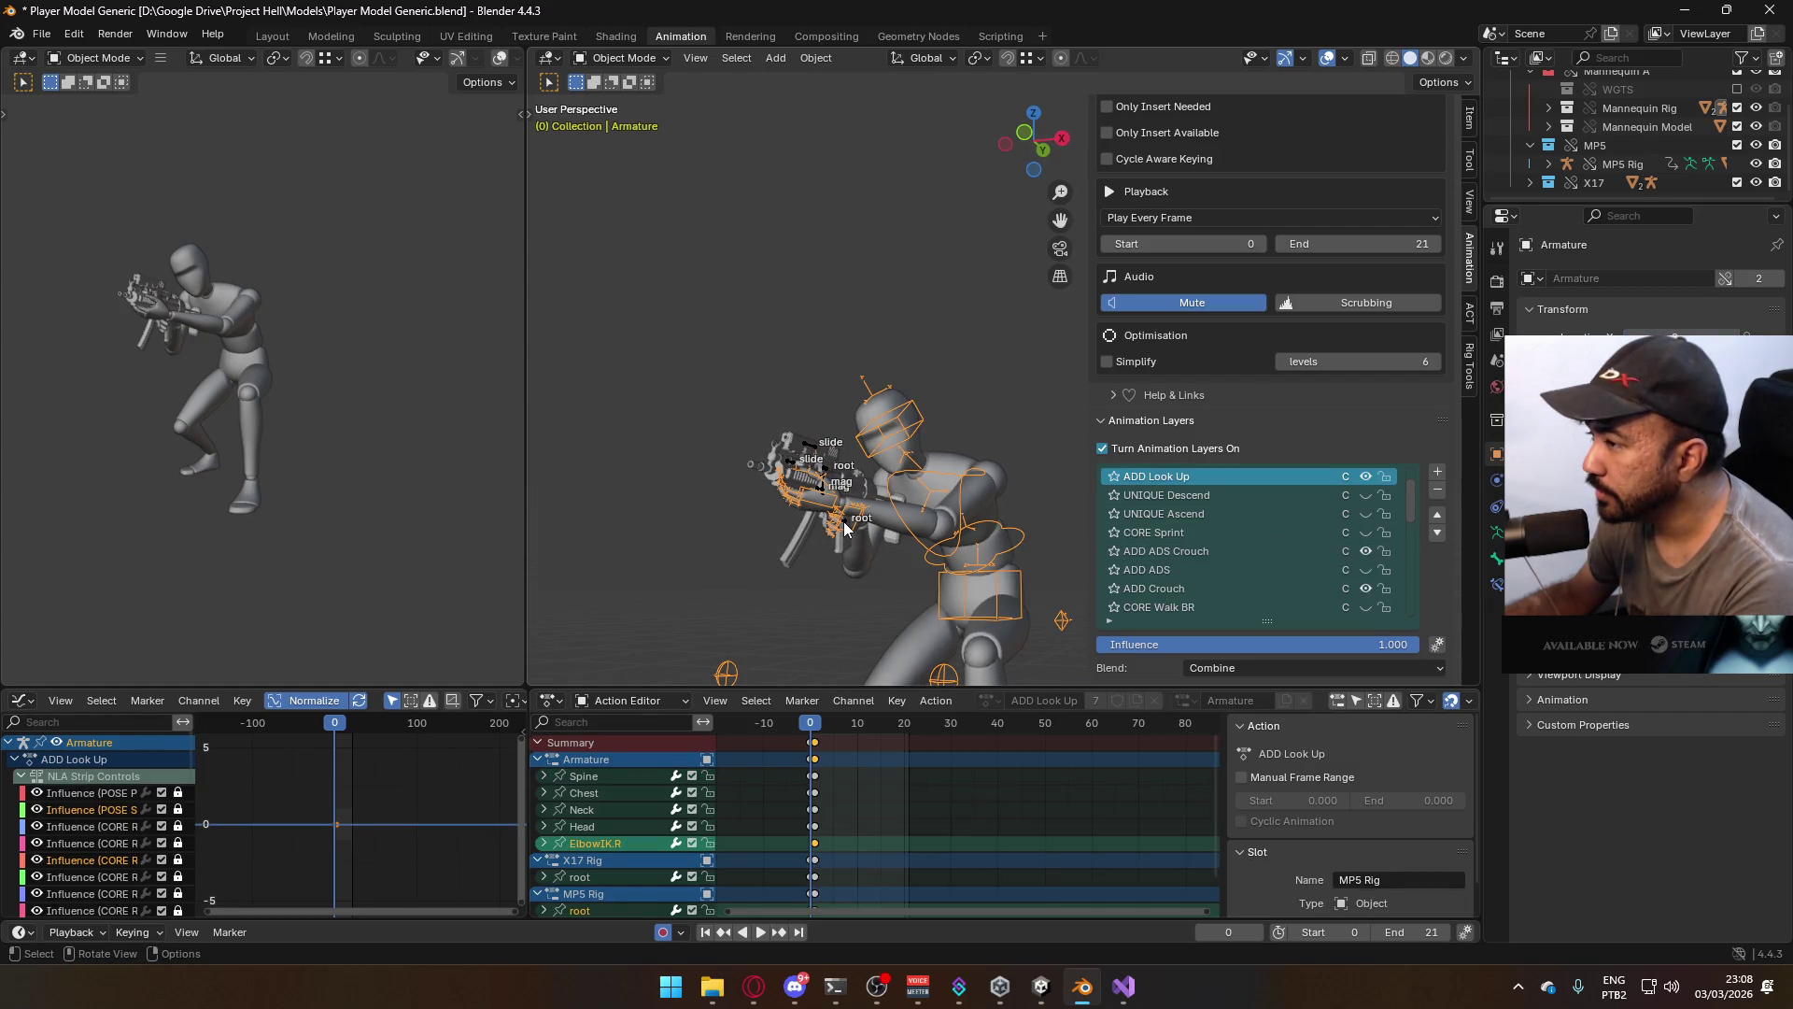
Inspect the rig in side and front views, preview the mannequin's ADD ADS layer and play the pose
click(846, 530)
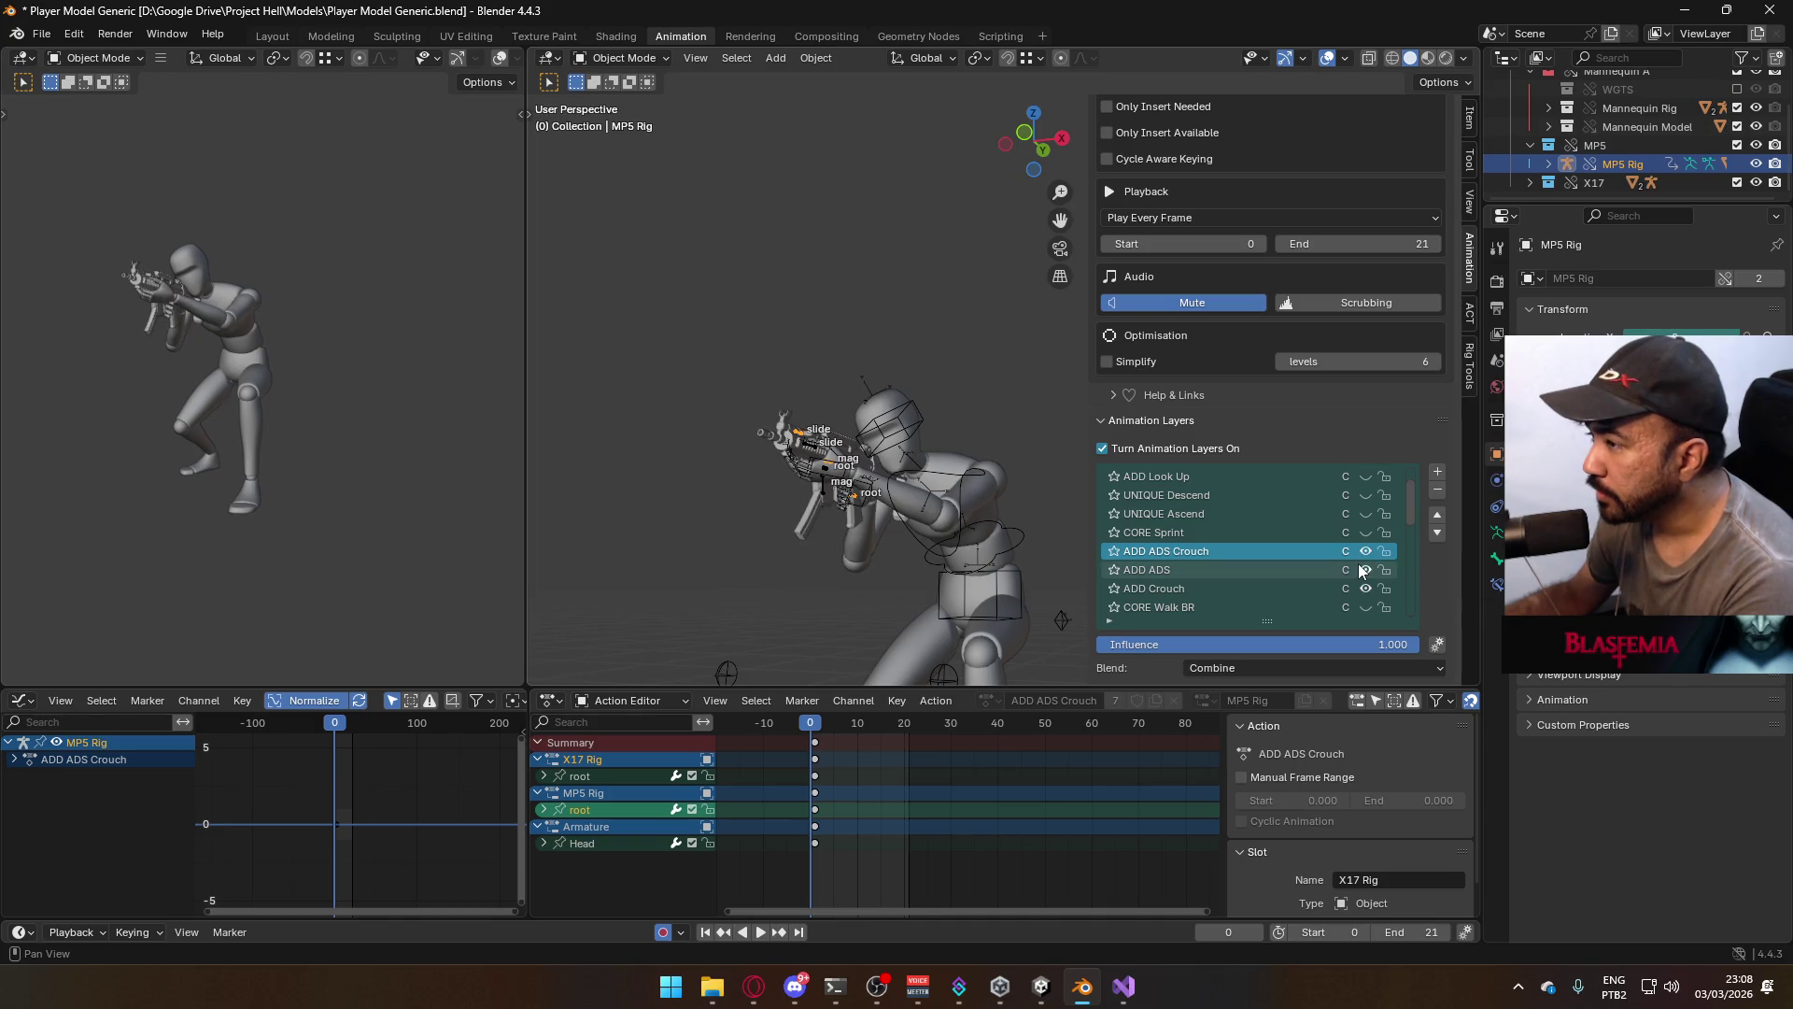
key(KP_3)
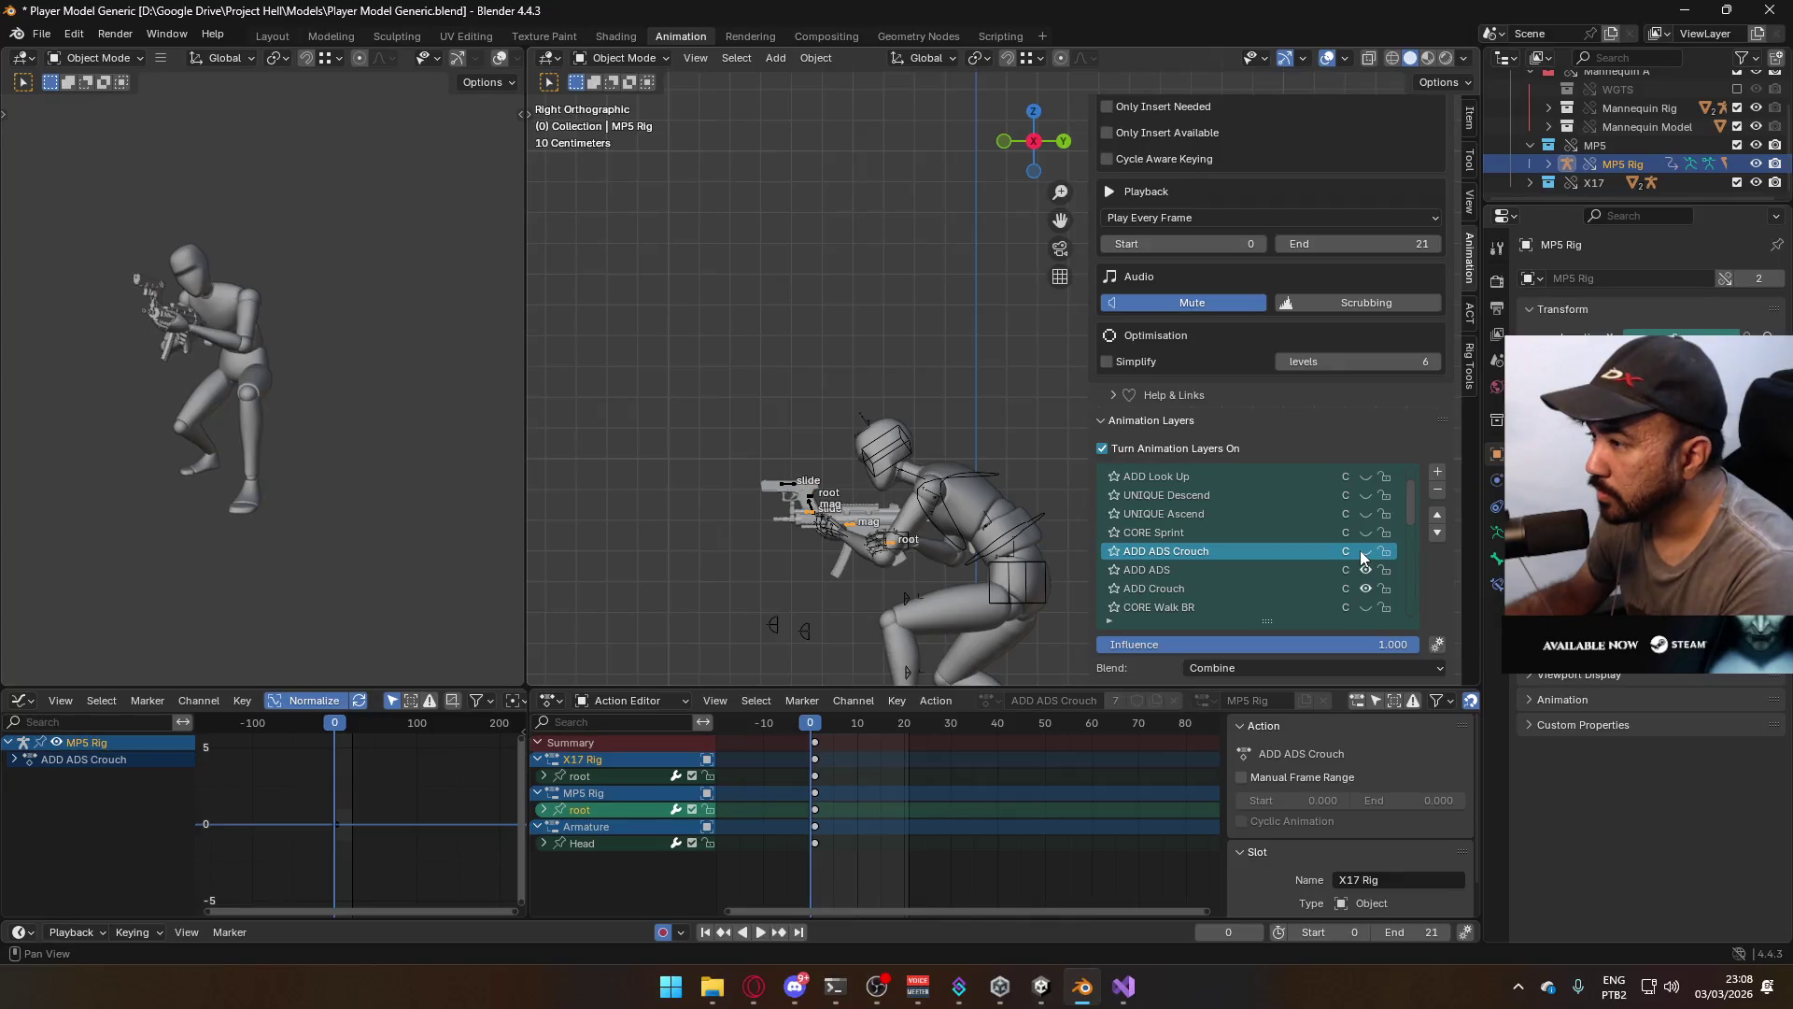
key(KP_1)
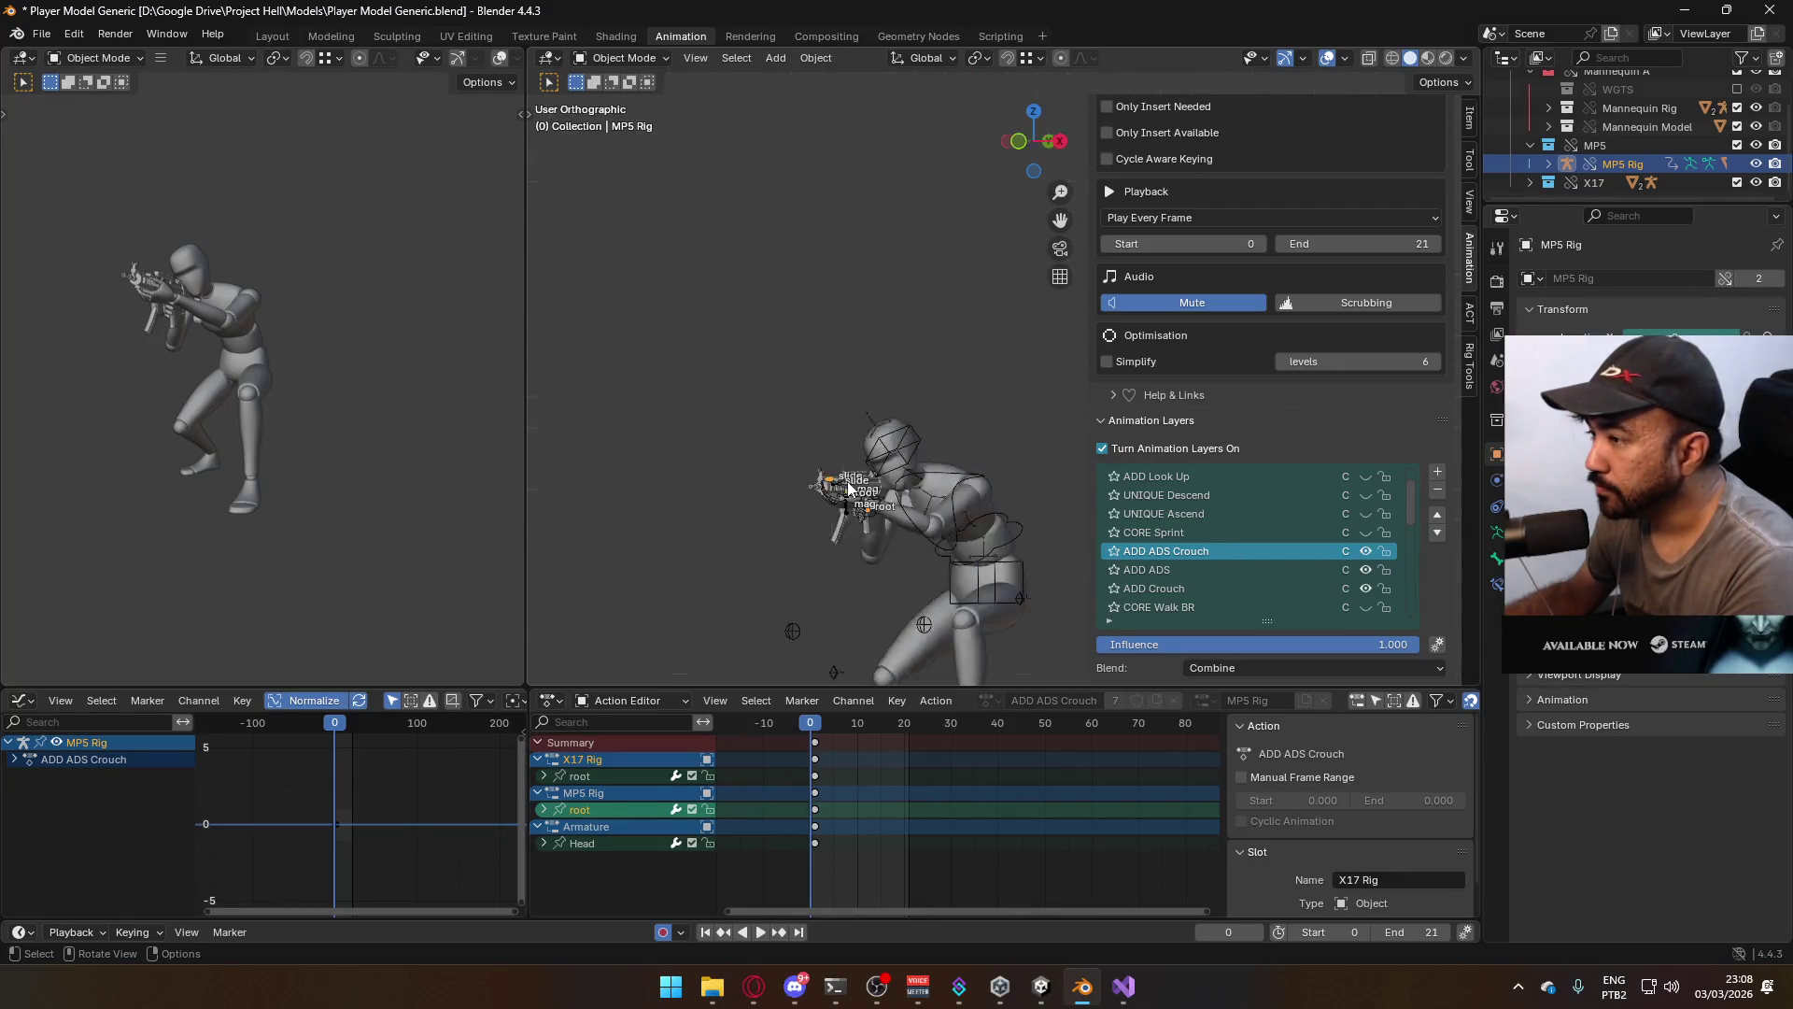
shift+middle_drag(989, 525, 962, 437)
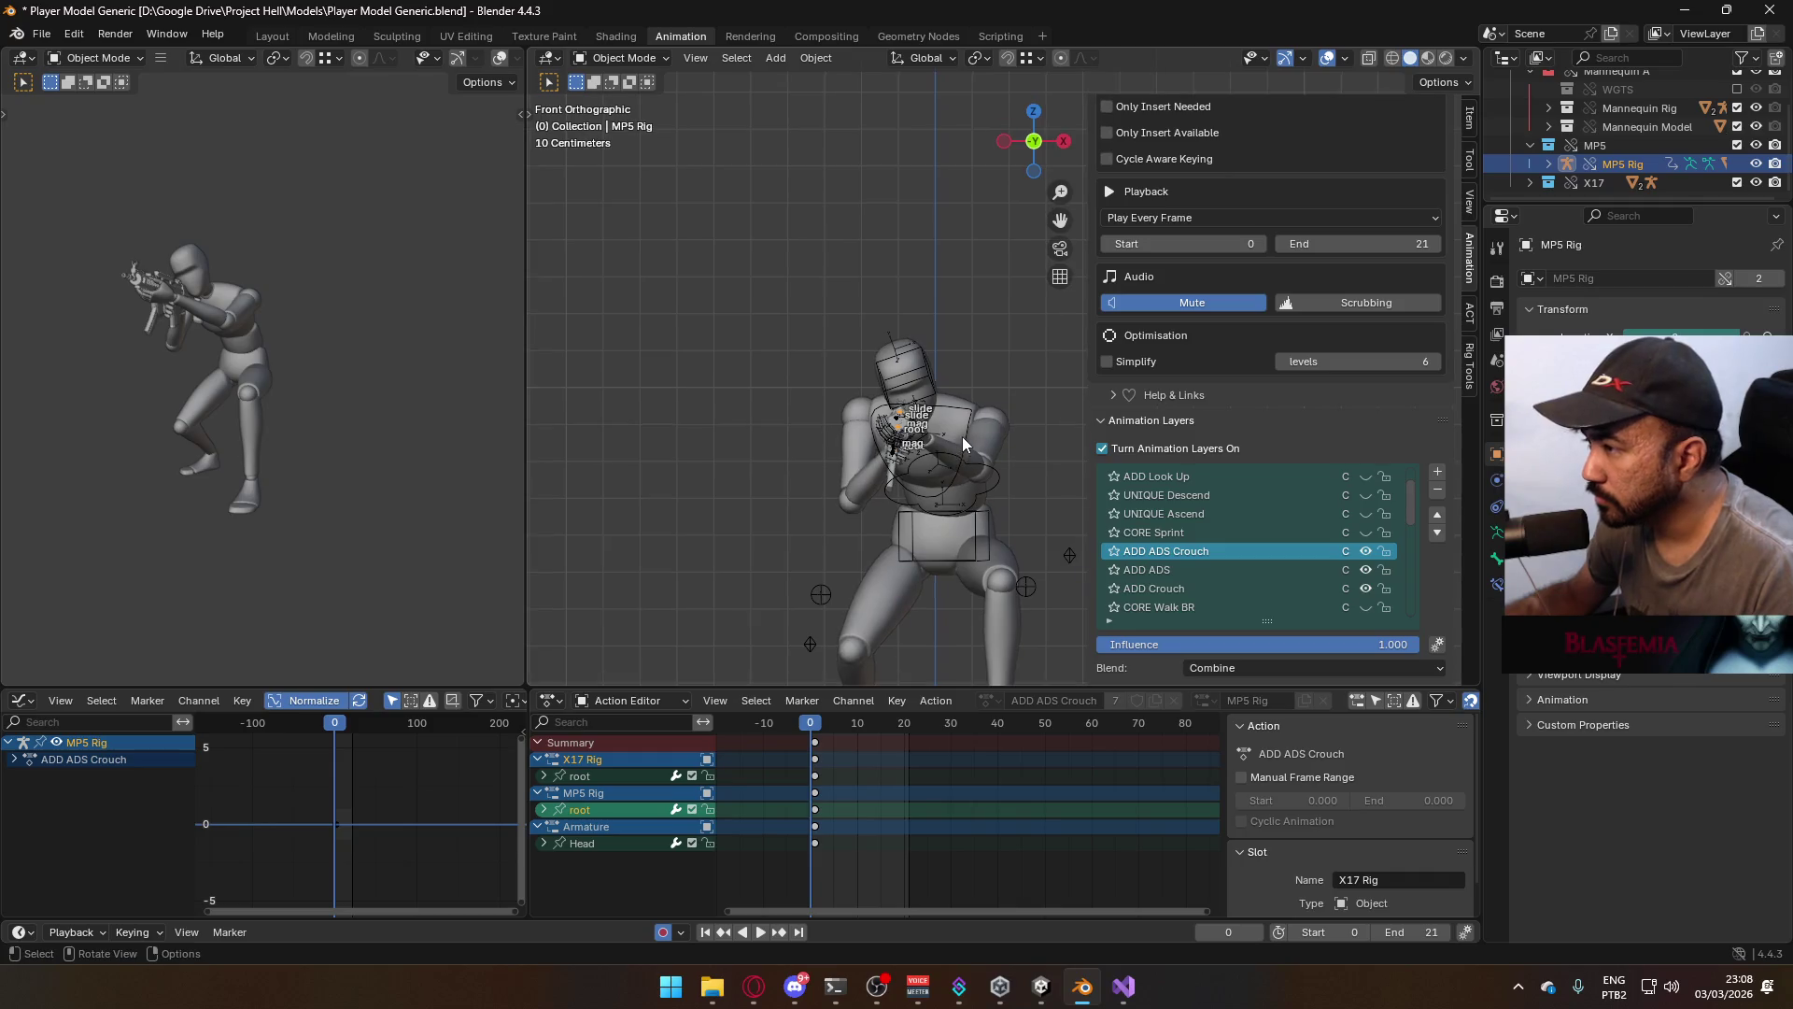
click(966, 434)
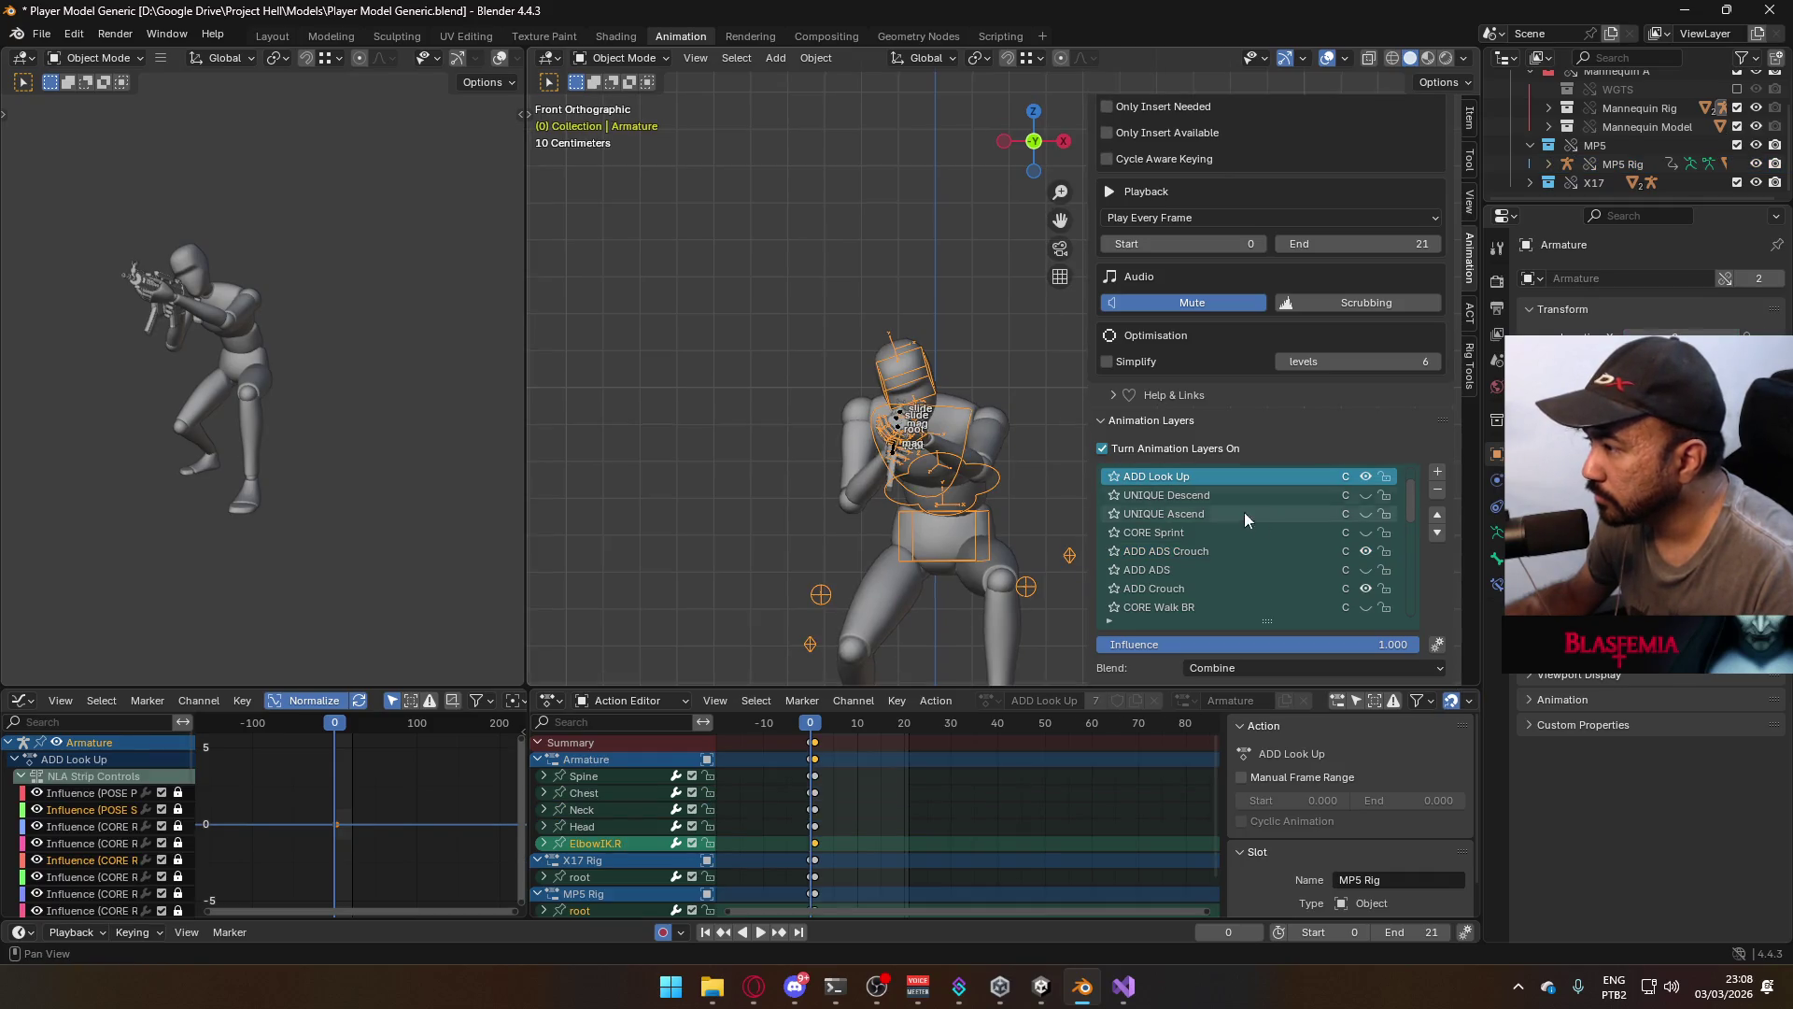
click(1364, 570)
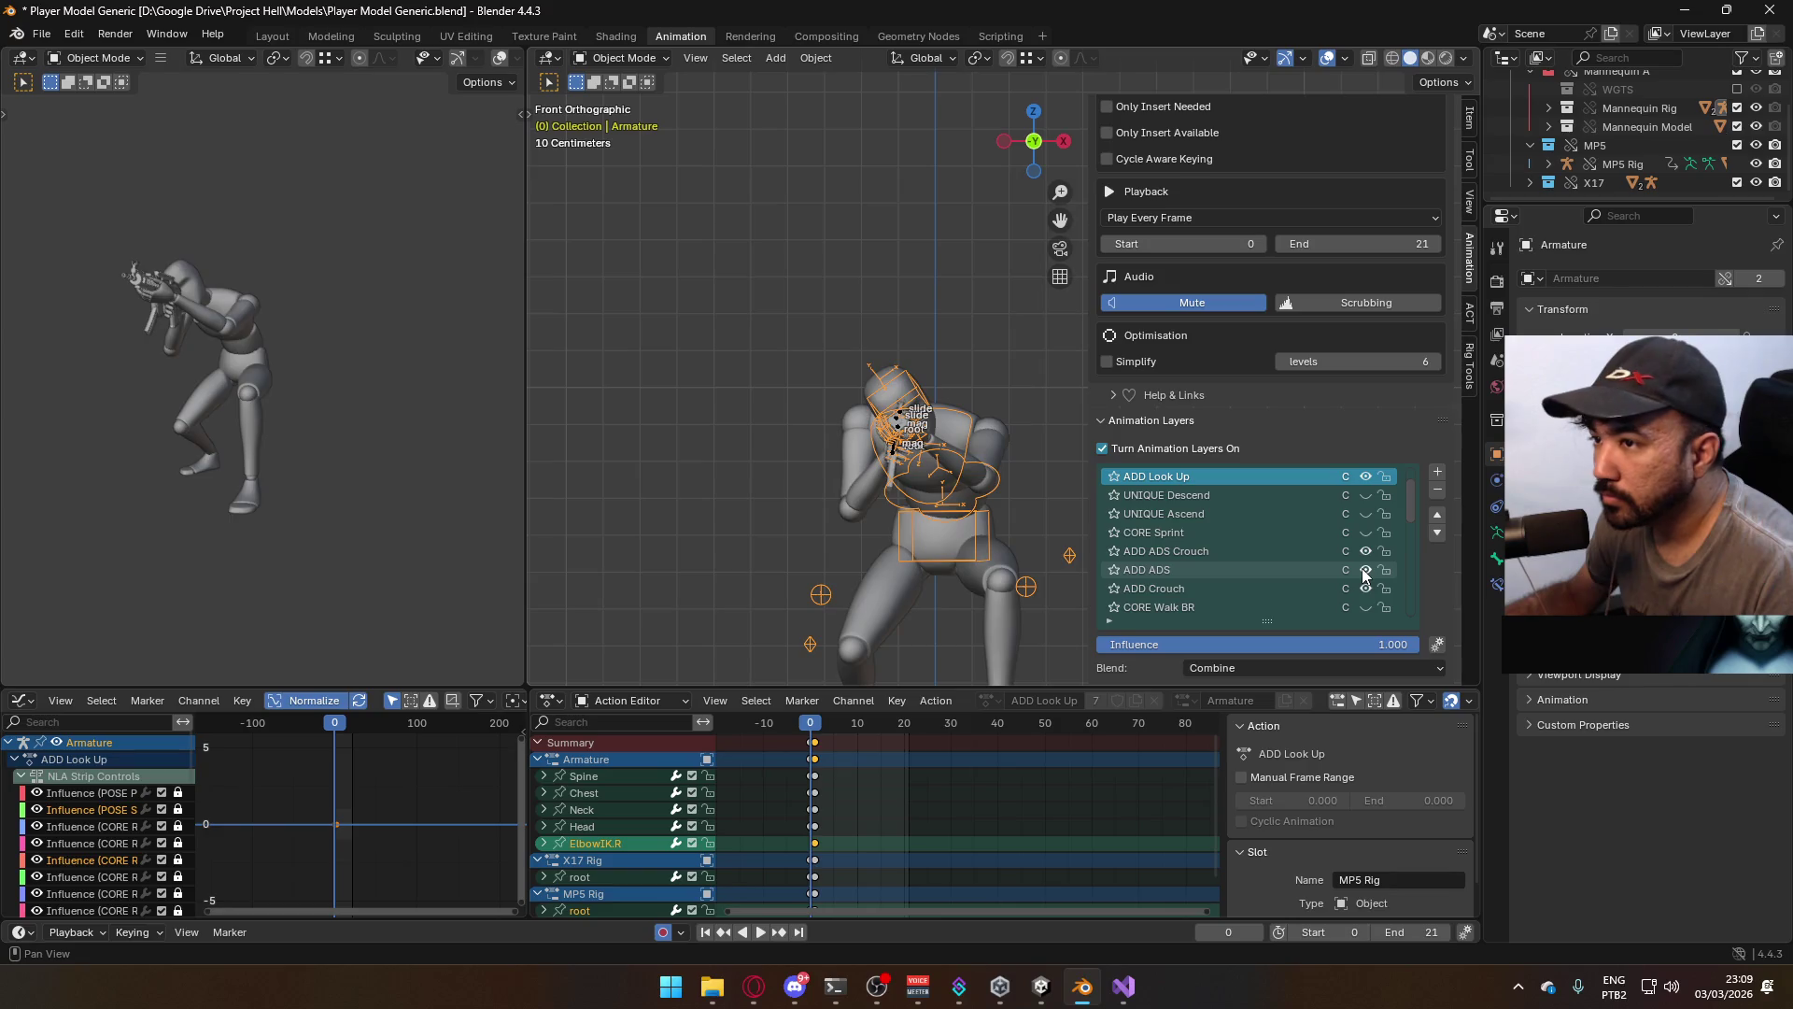
click(1364, 570)
key(KP_3)
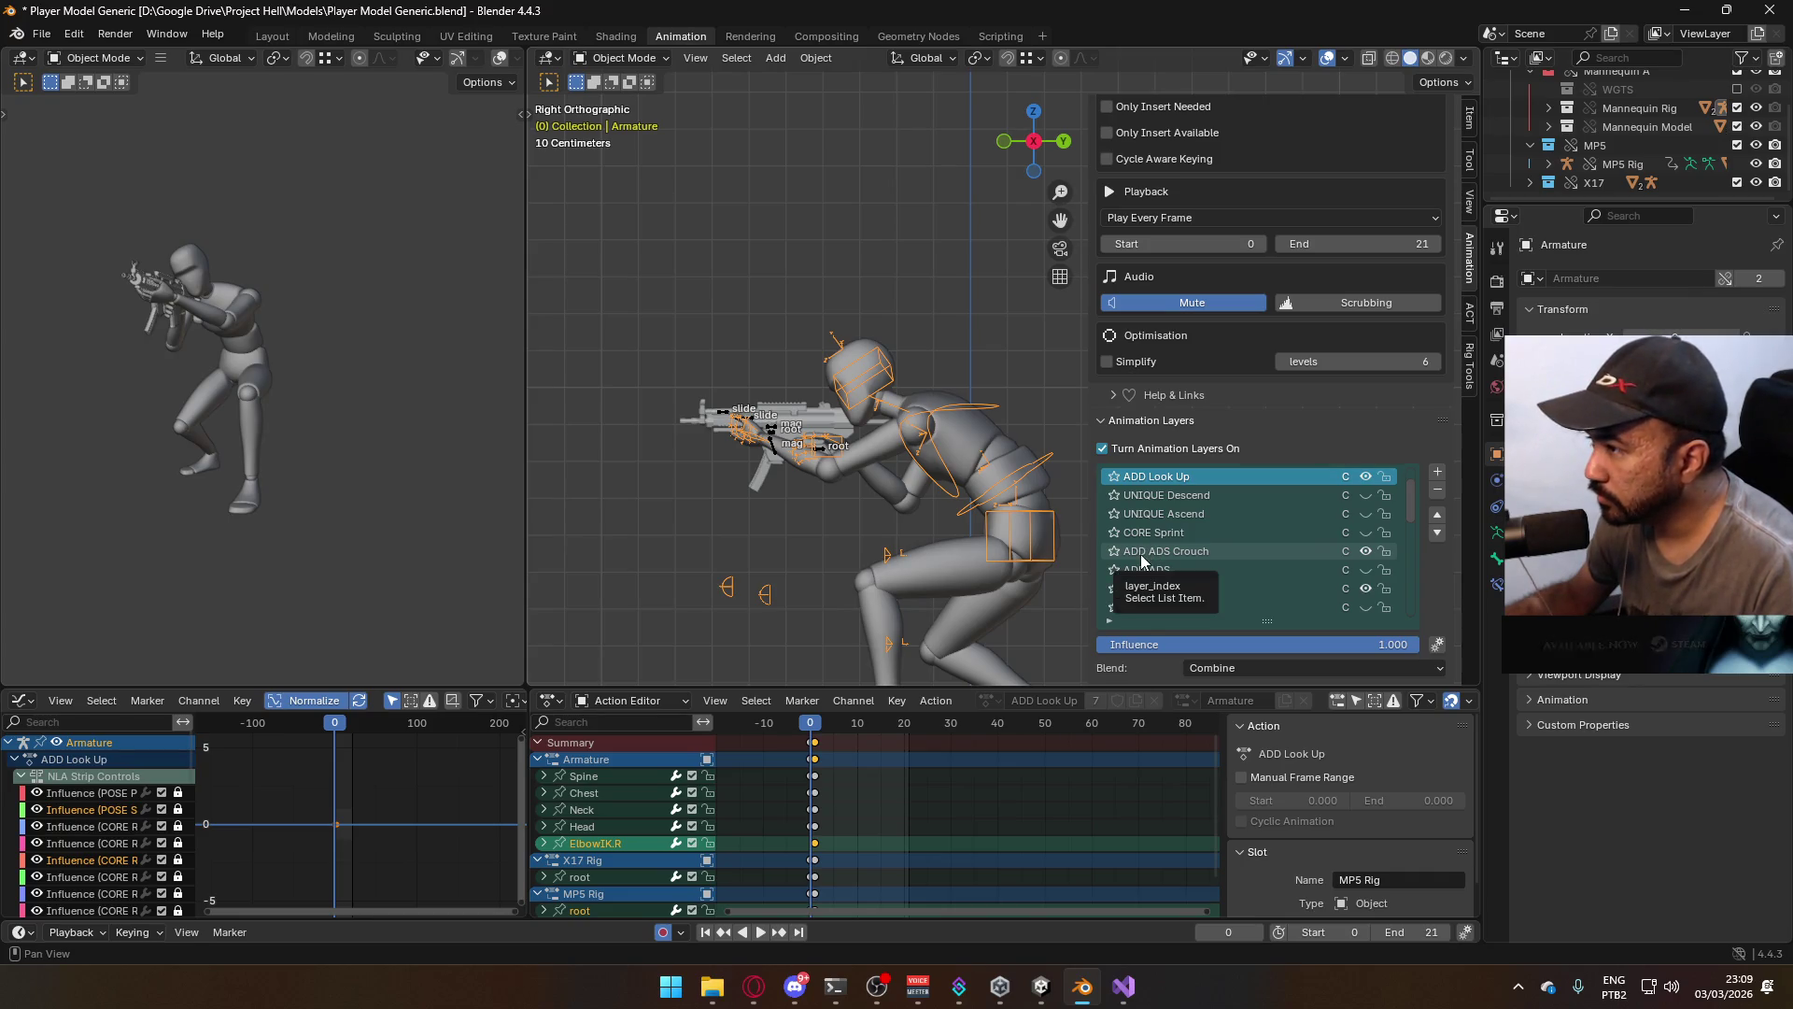
mouse_move(675, 385)
middle_down()
mouse_move(766, 387)
mouse_move(720, 397)
middle_up()
scroll(1305, 553, up, 2)
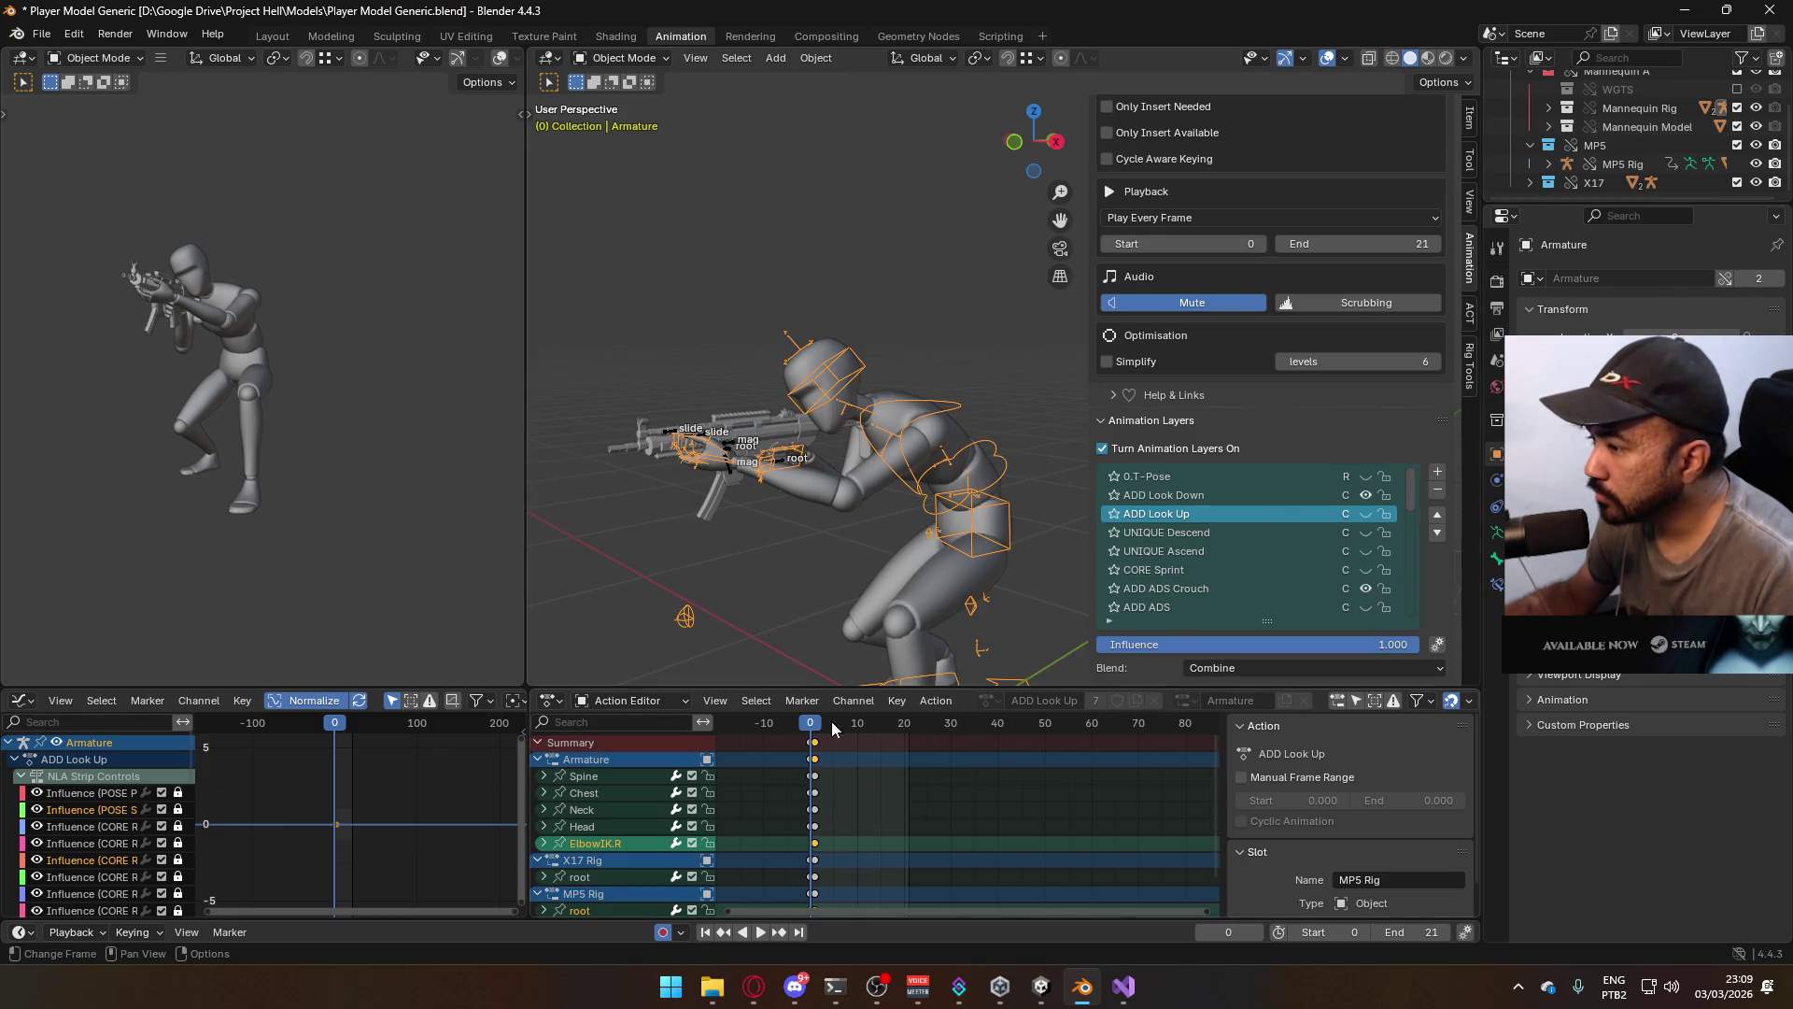
key(space)
key(Escape)
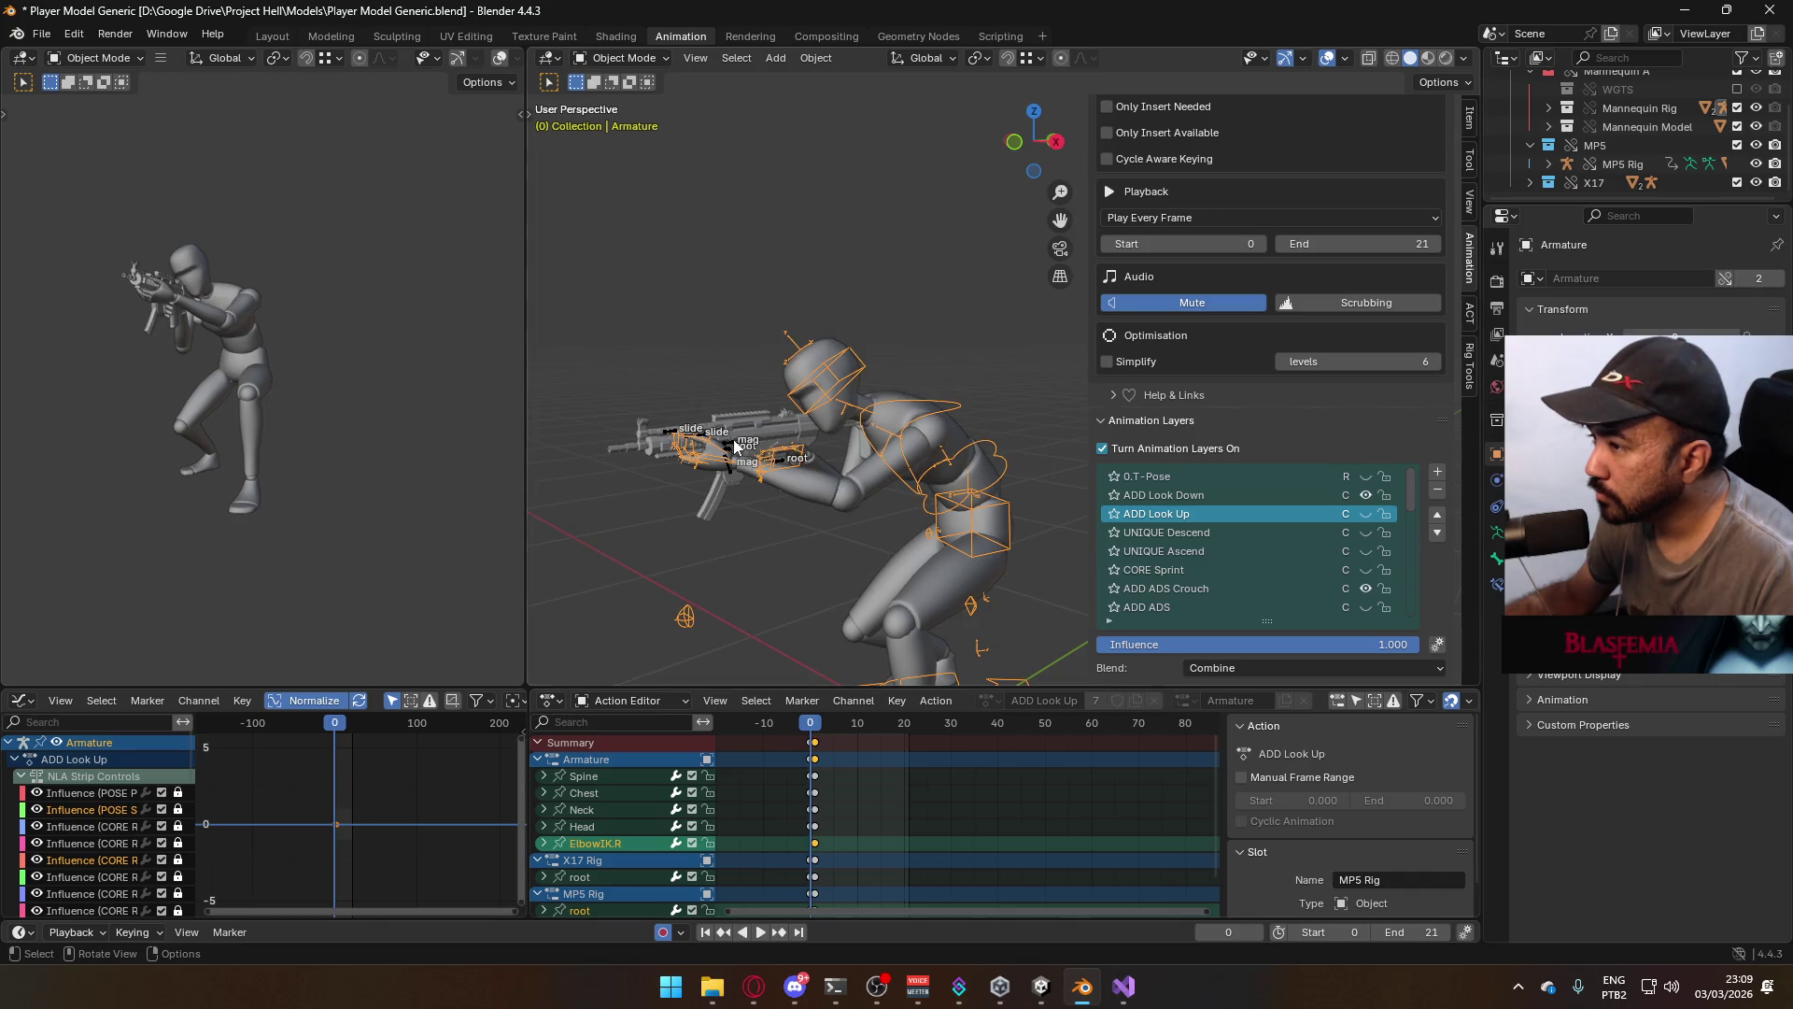
Make the X17 rig active and show its ADD ADS Crouch Look Up layer
click(737, 448)
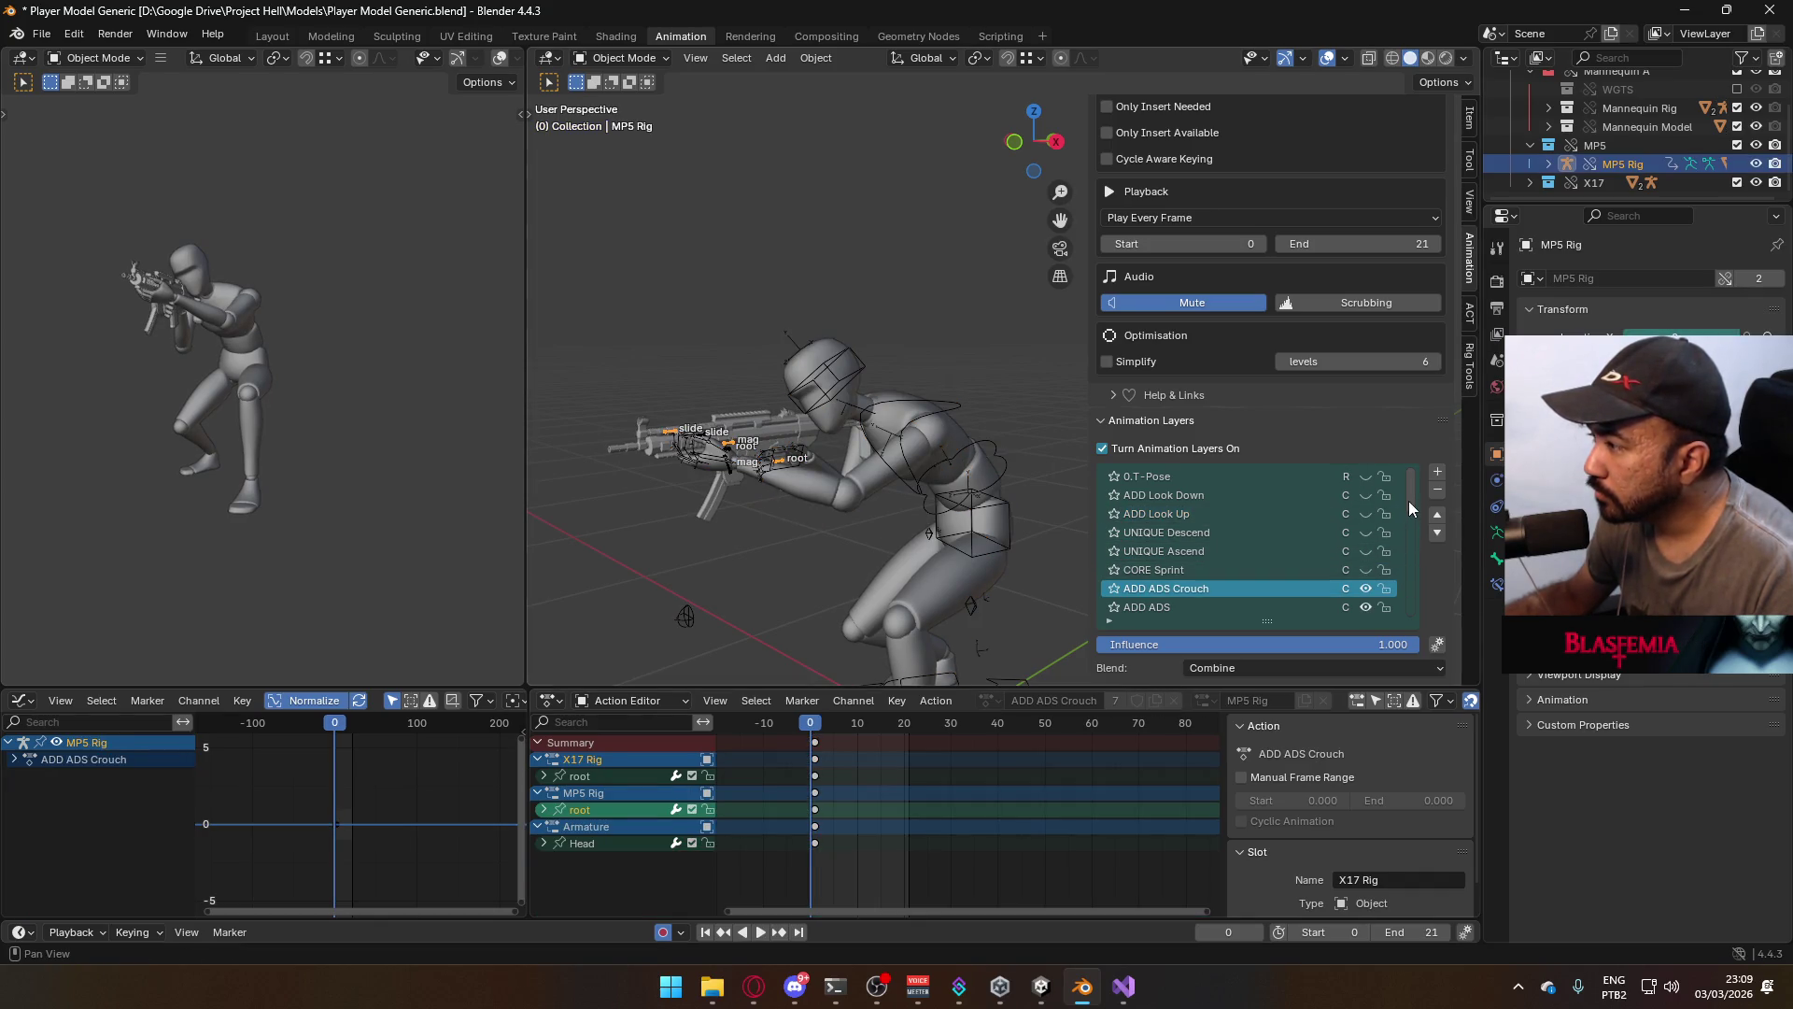
scroll(916, 473, down, 2)
scroll(887, 448, up, 2)
scroll(731, 473, up, 3)
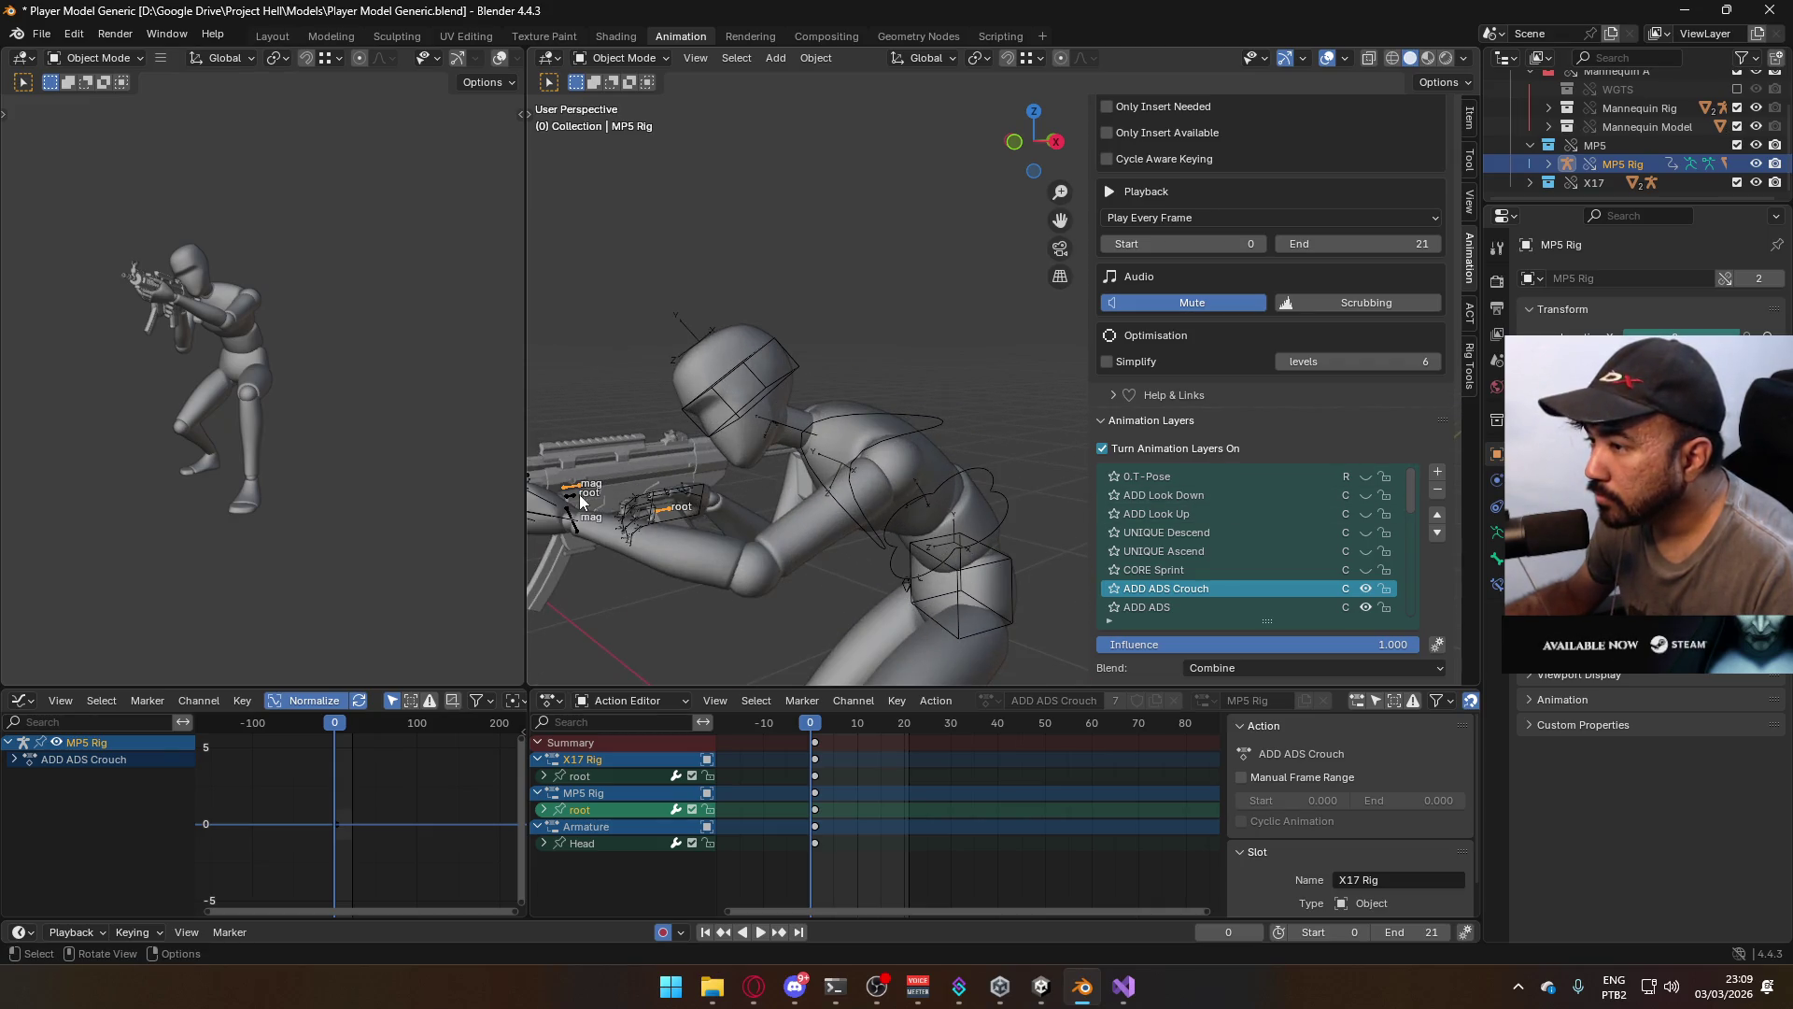
click(573, 501)
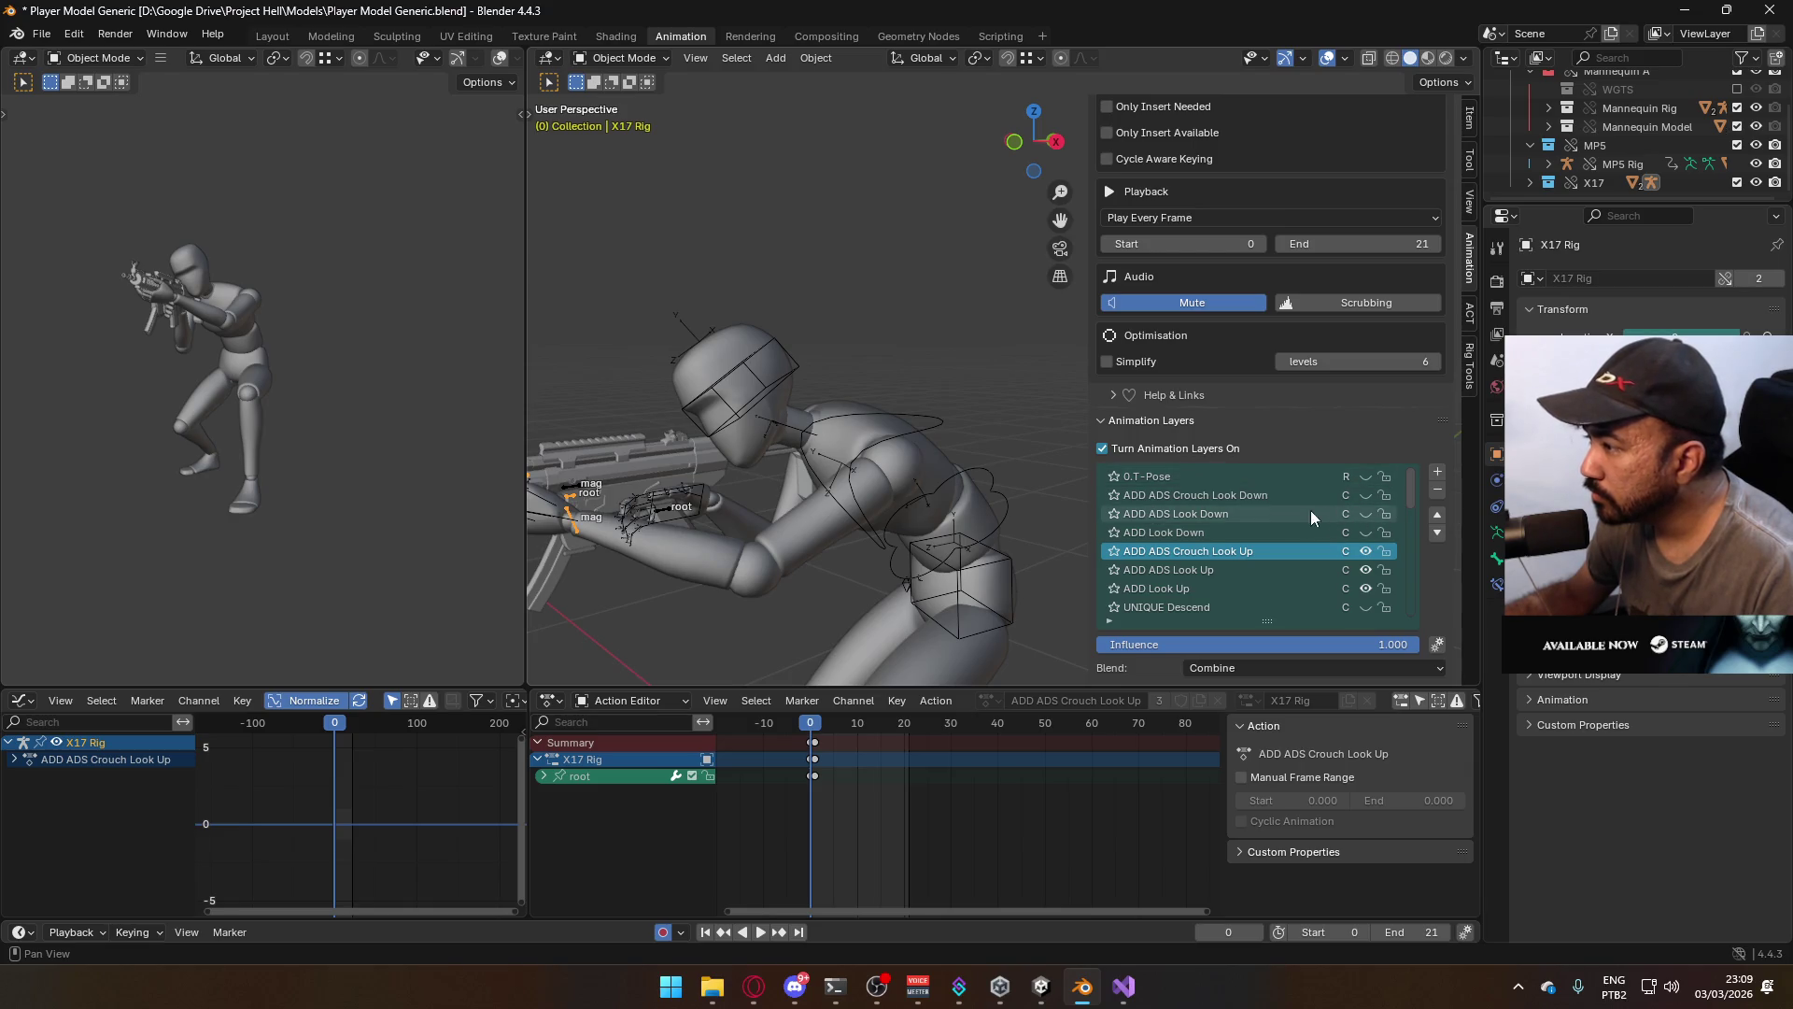
click(1365, 547)
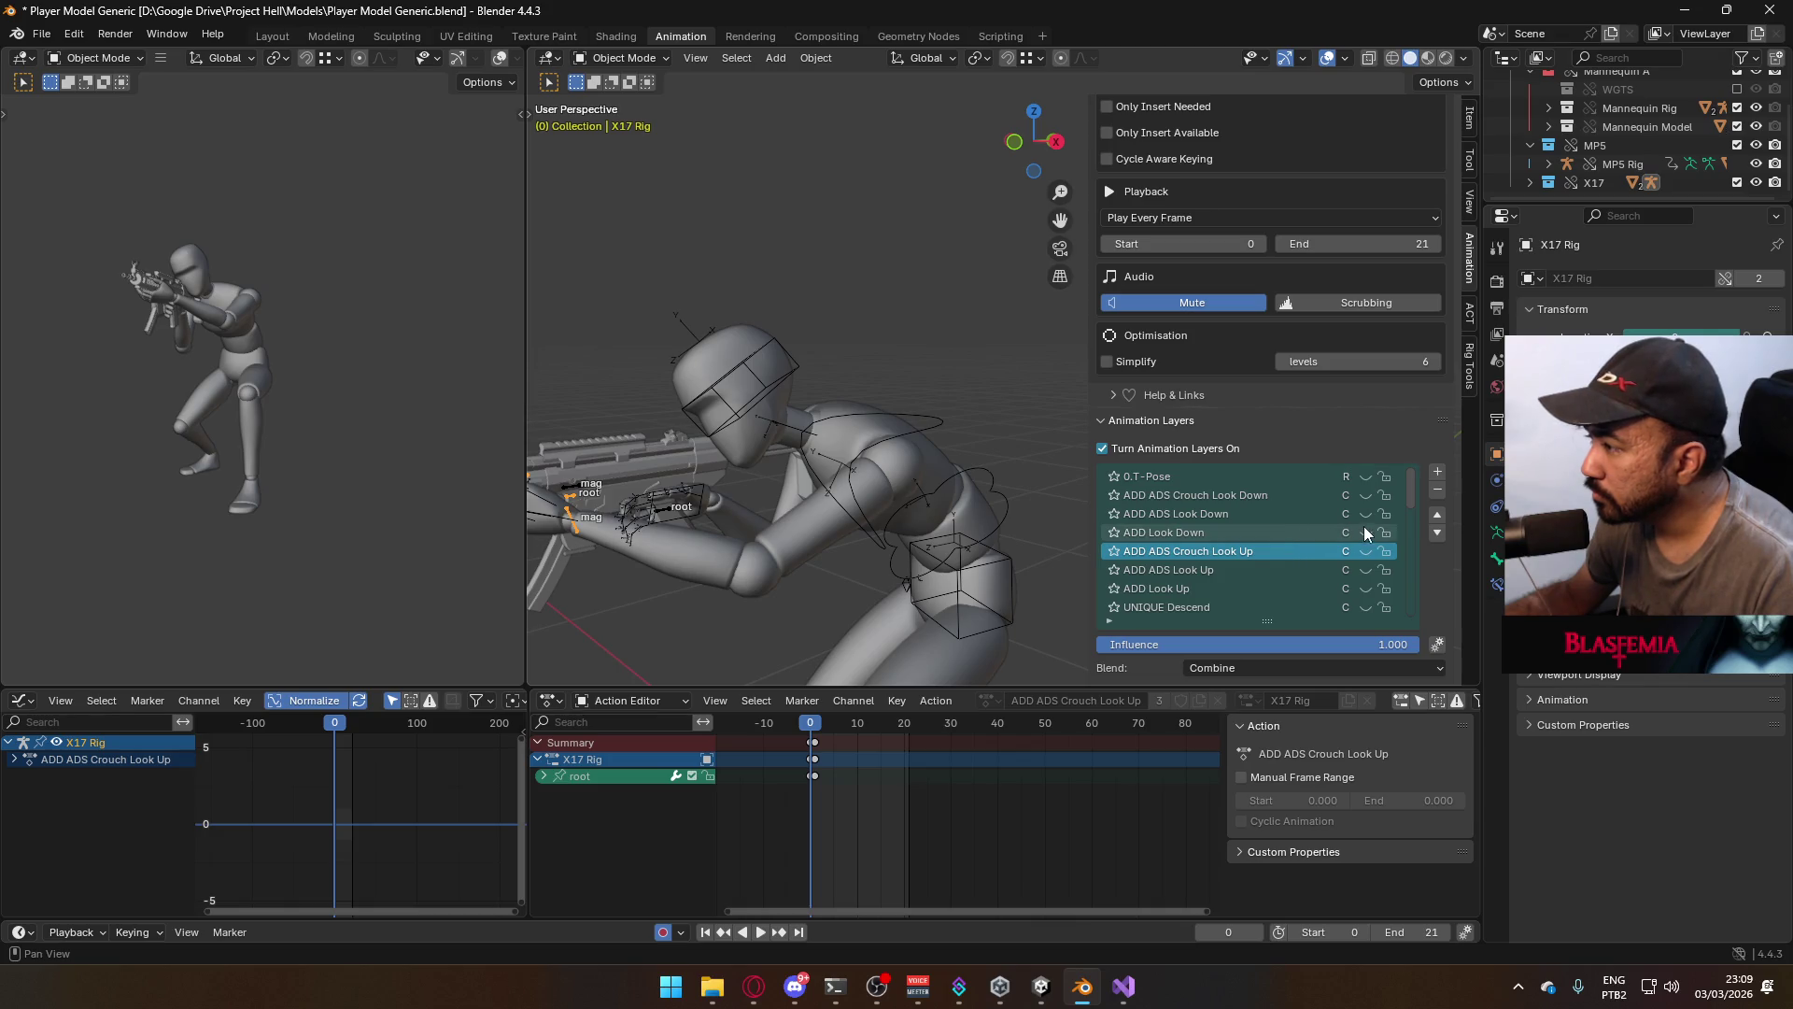
On the MP5 Rig, make ADD Look Down the active layer and enable it
click(663, 511)
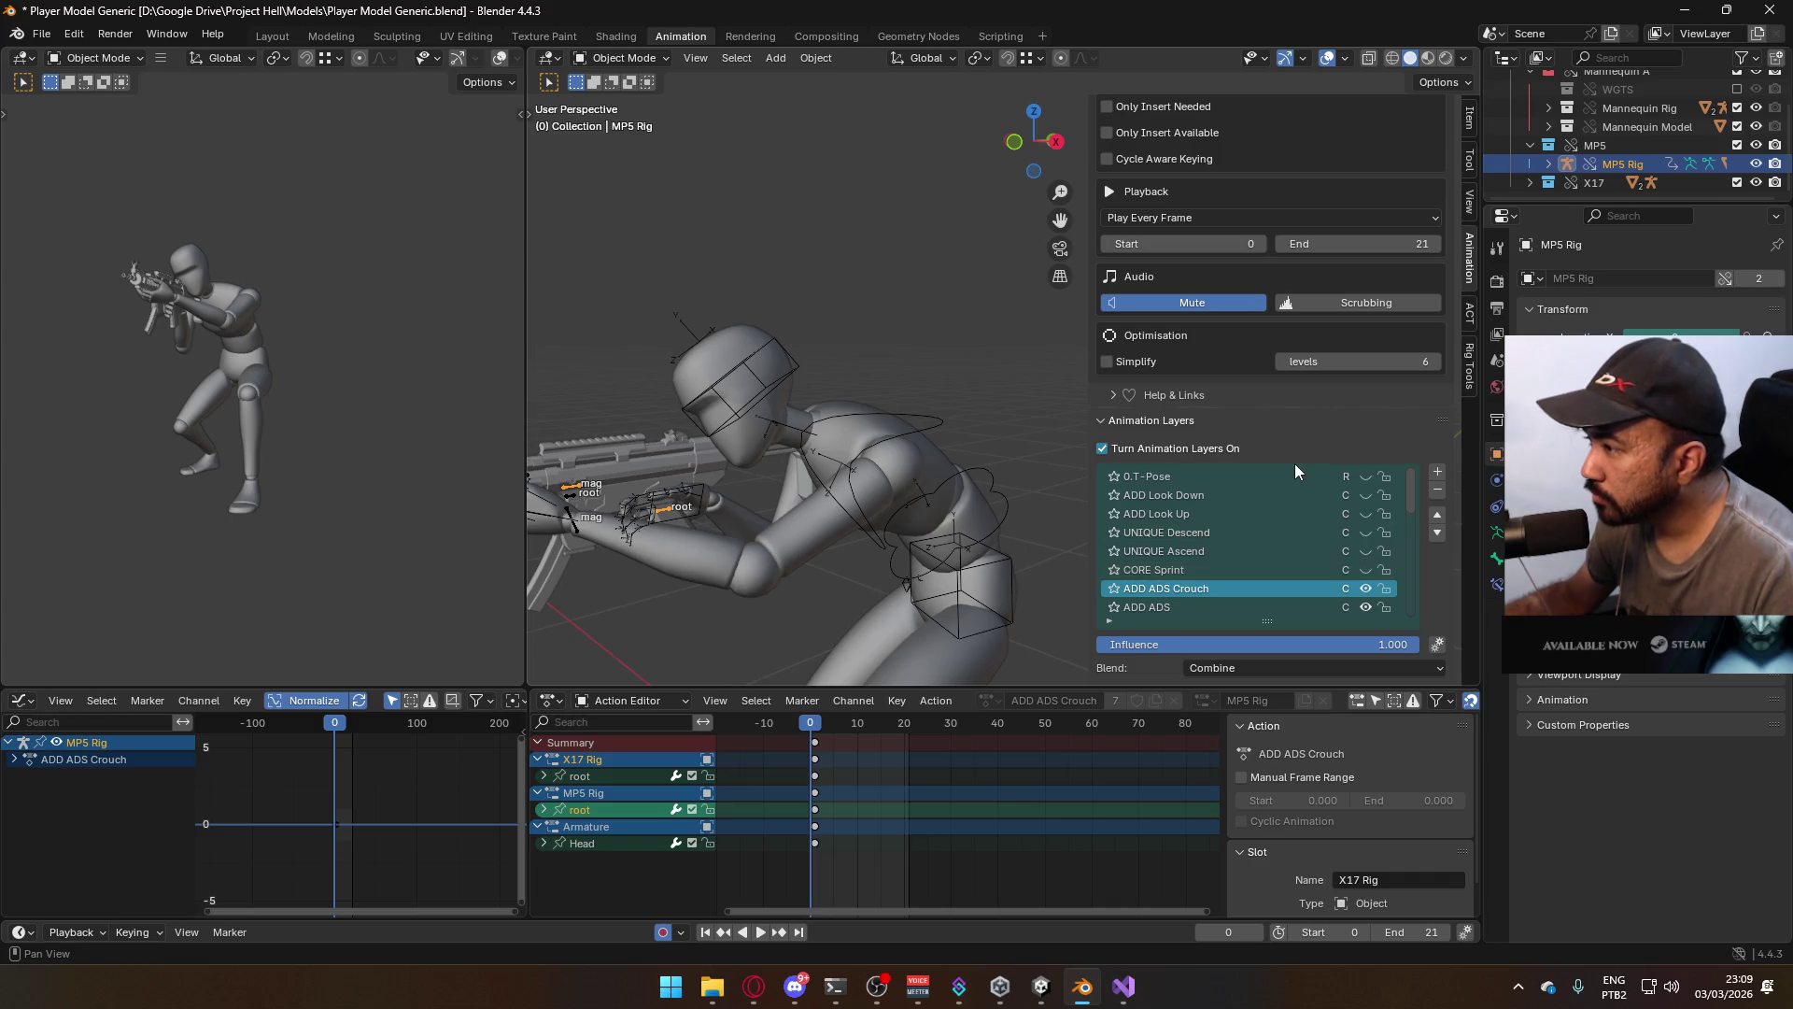
click(1231, 495)
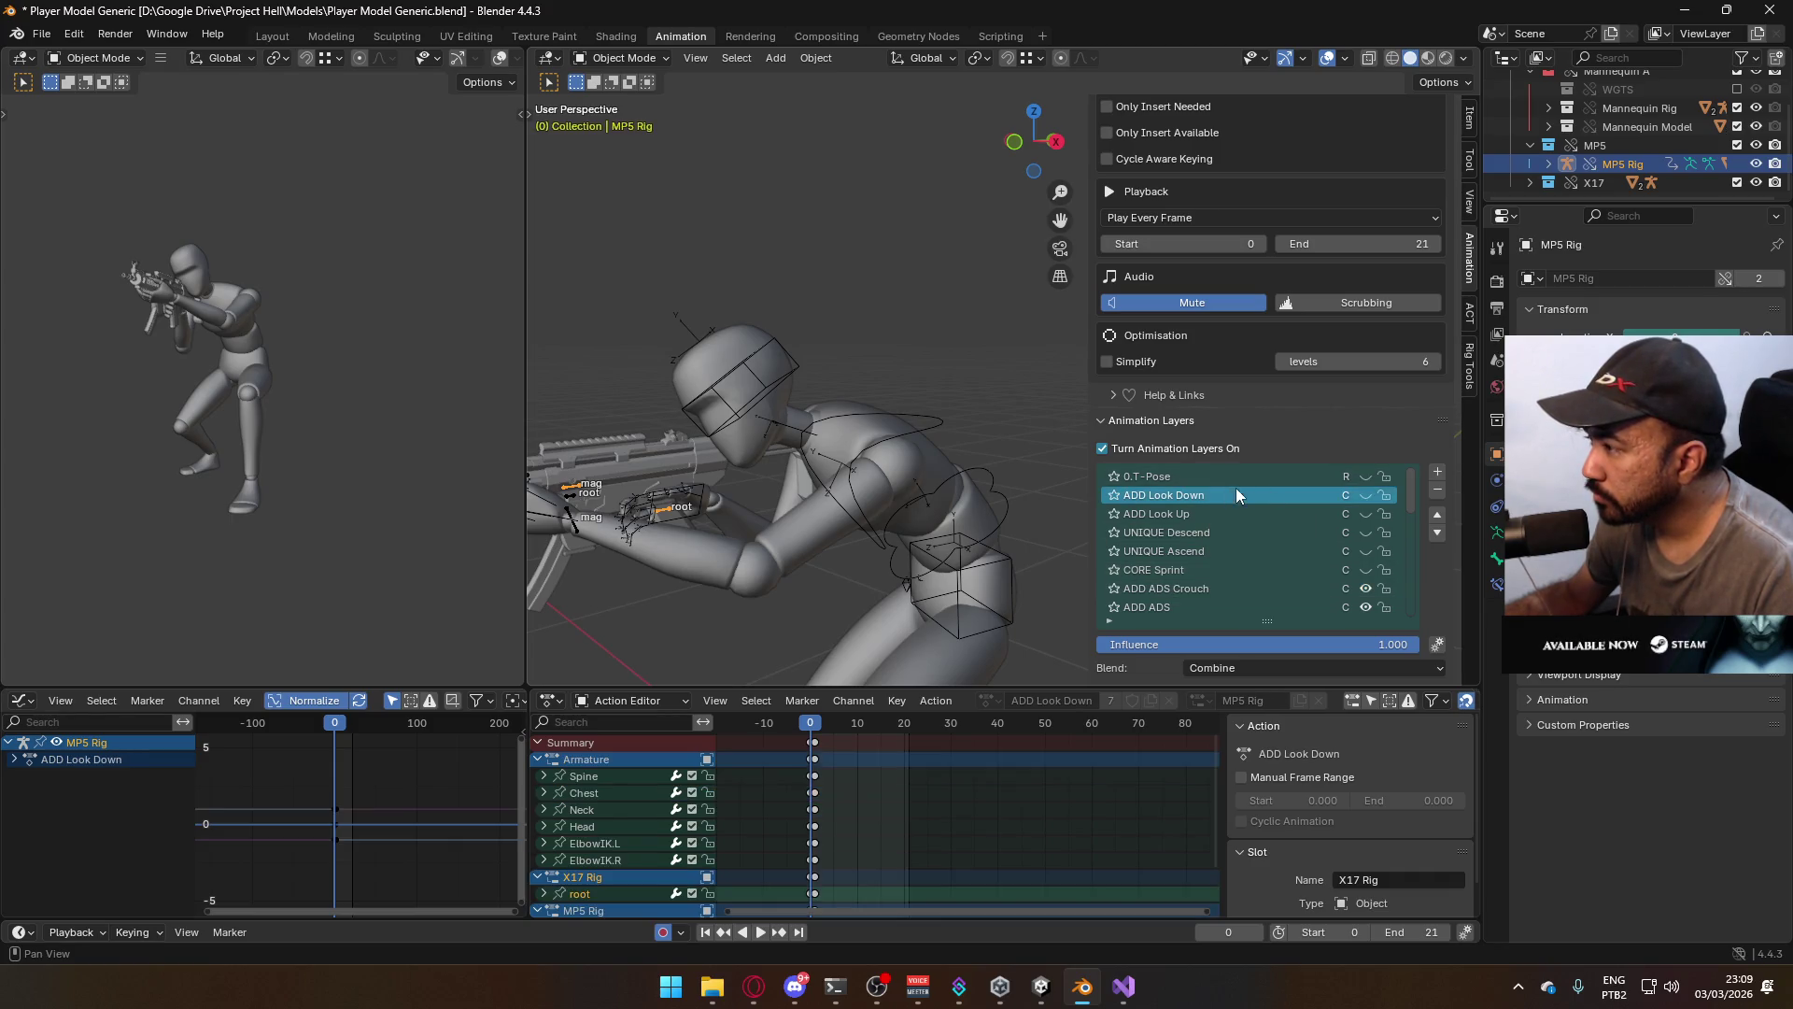
click(1366, 495)
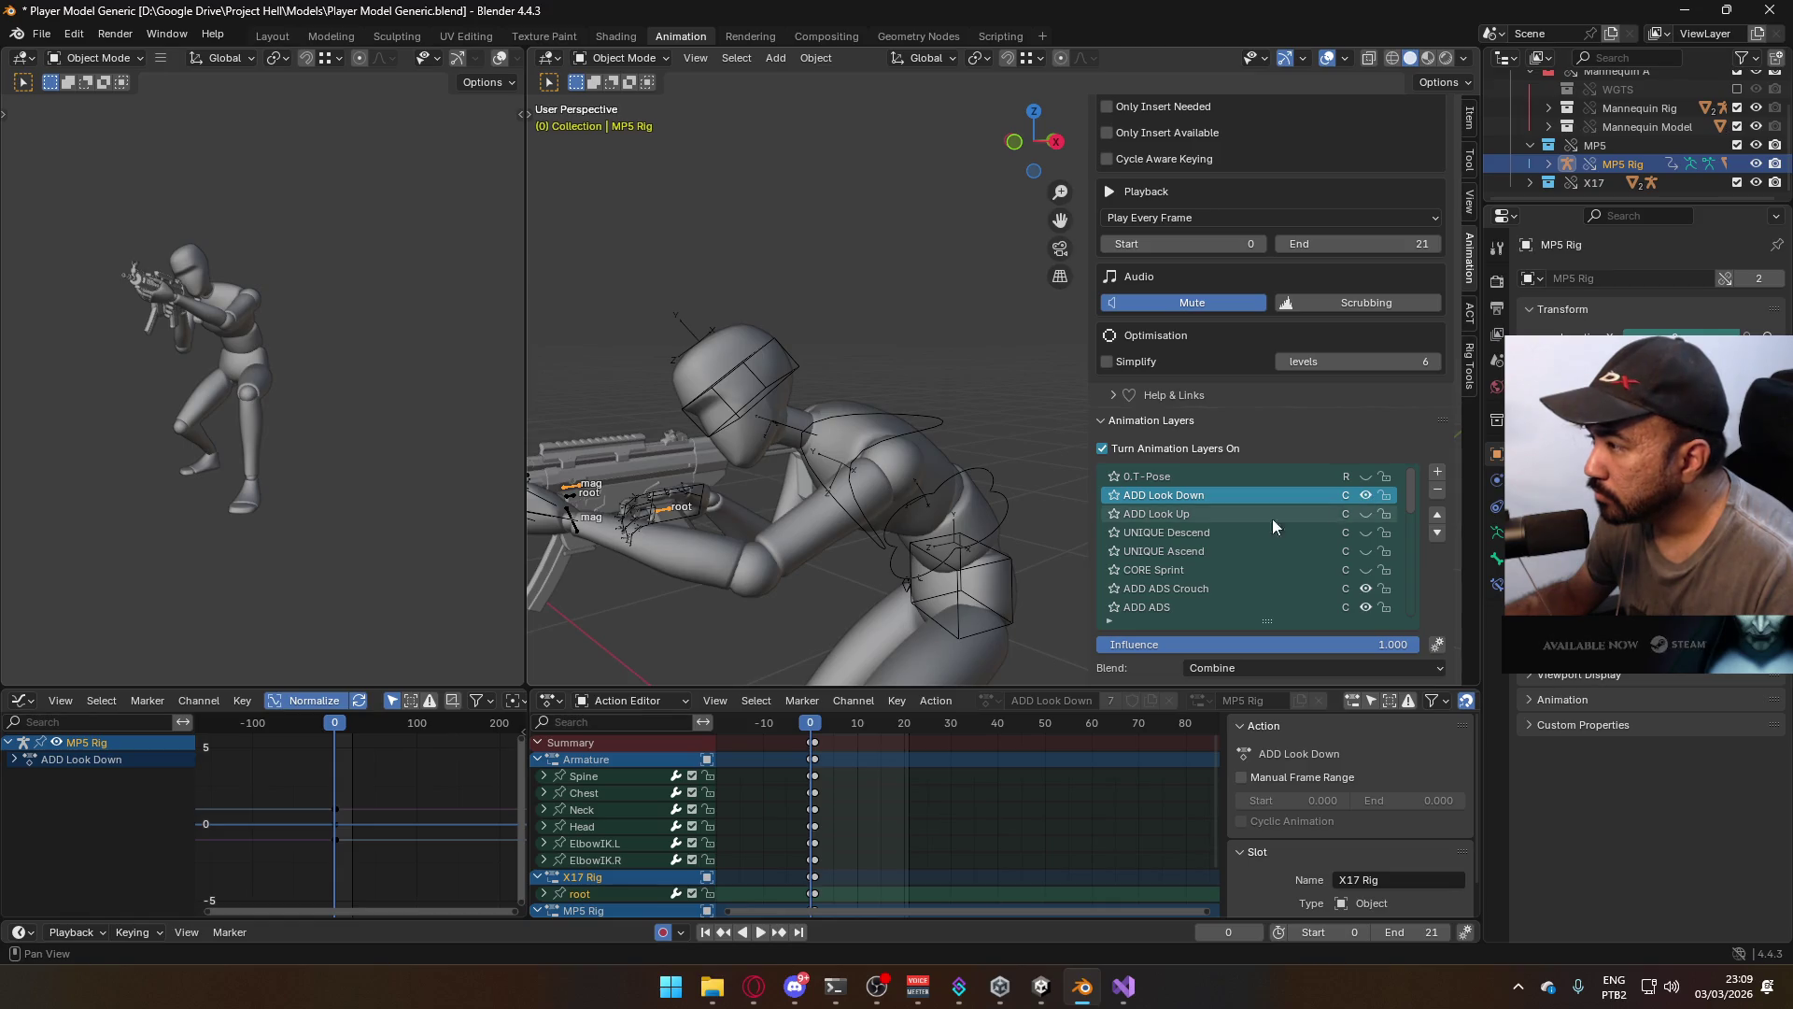
Save the file and add a new animation layer to the MP5 Rig
key(ctrl+s)
click(1439, 472)
scroll(1429, 626, down, 5)
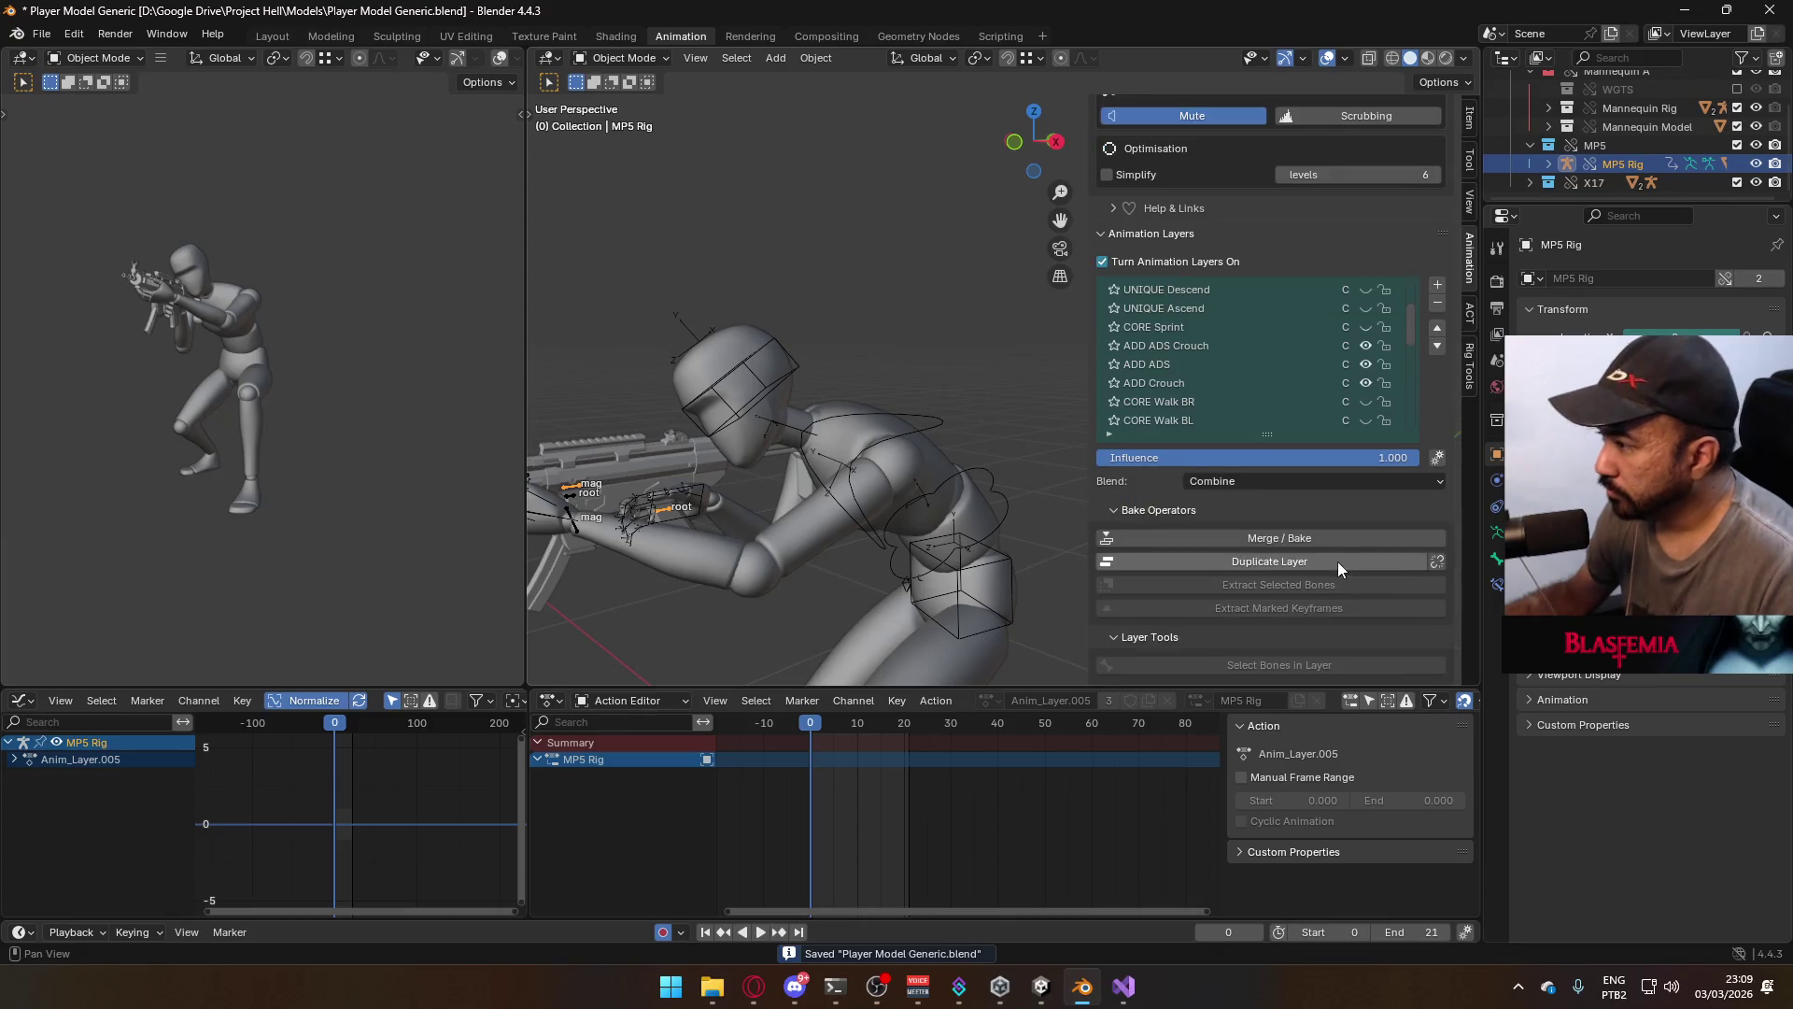
scroll(1337, 562, down, 10)
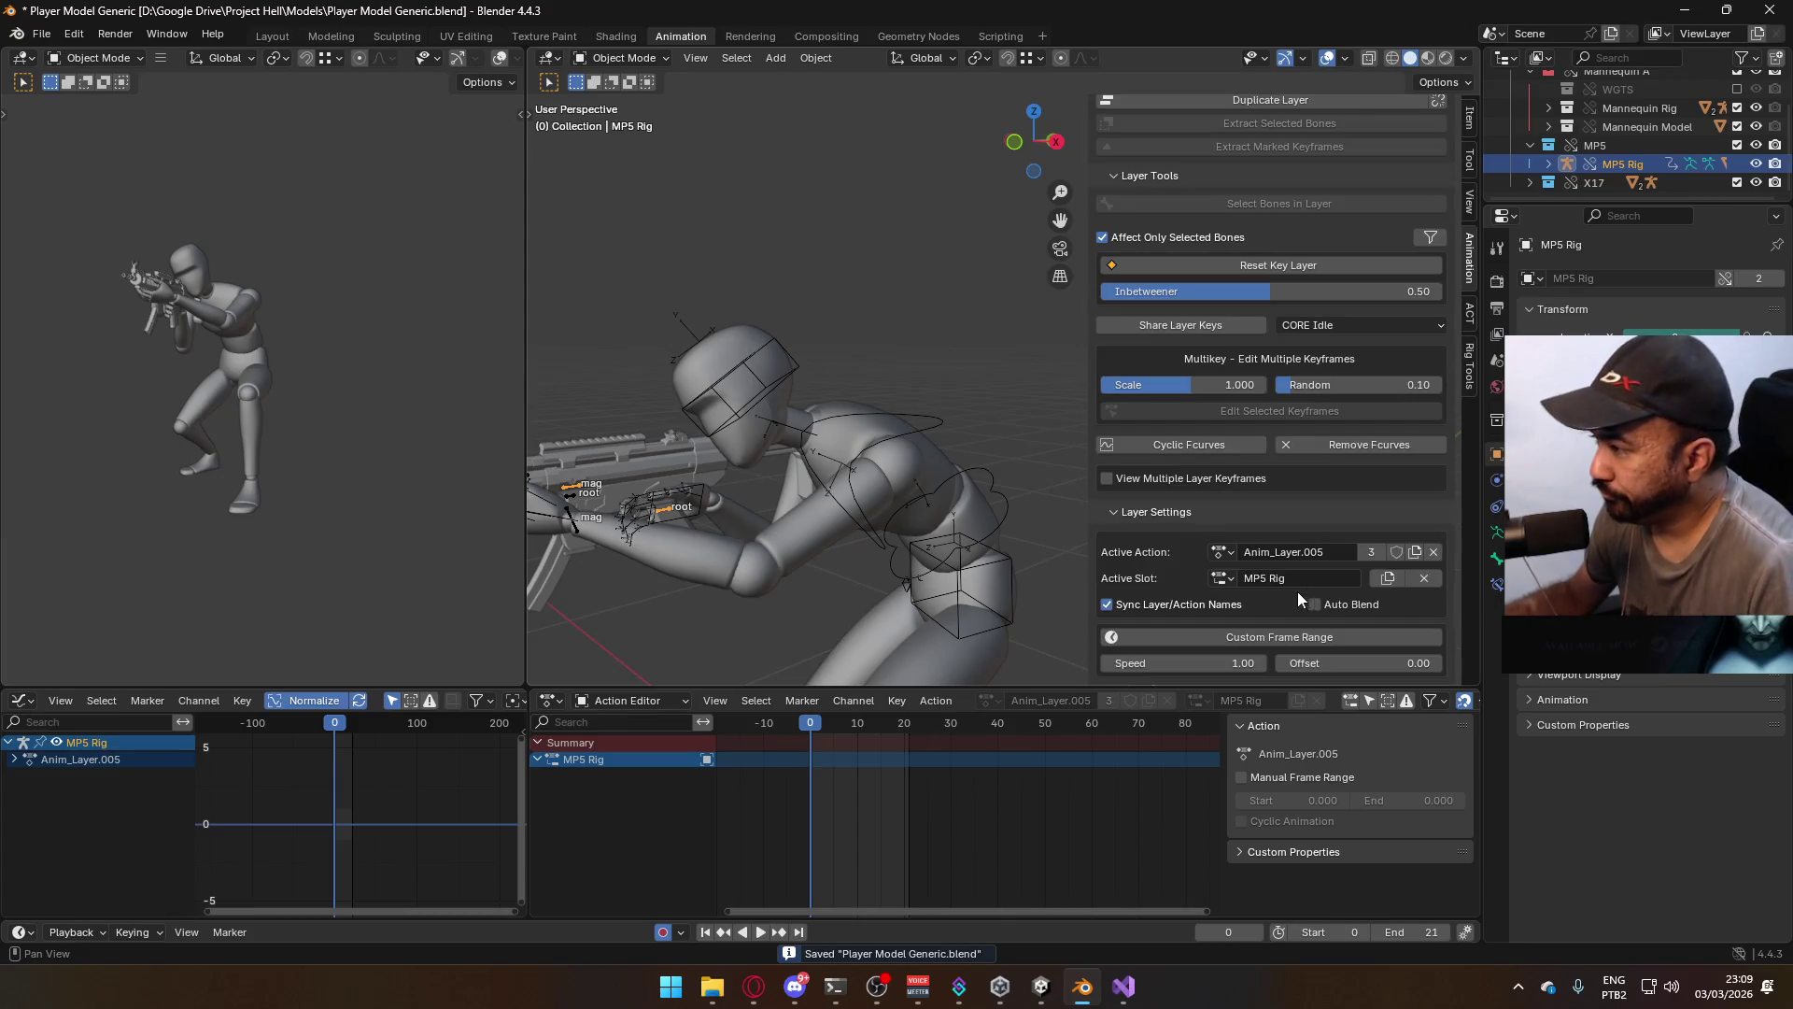
Assign the ADD ADS Look Down action to the new layer with an MP5 Rig slot, then save
click(1221, 552)
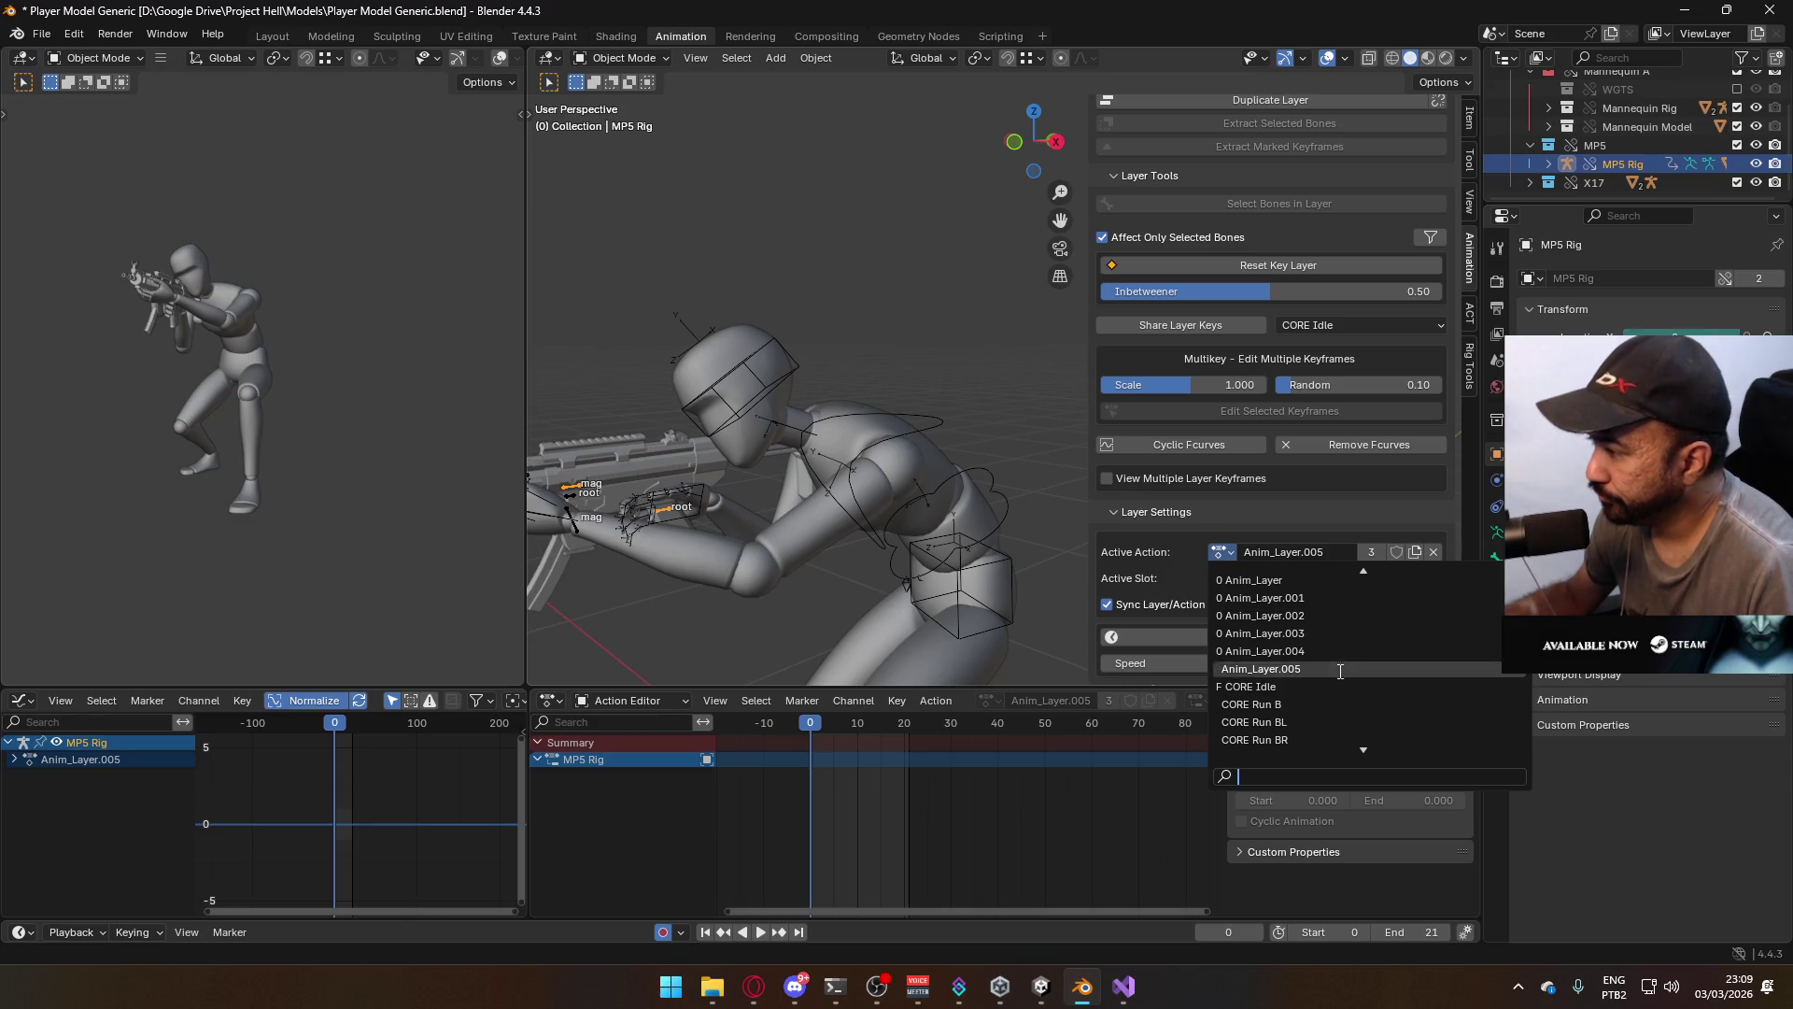
scroll(1337, 664, down, 4)
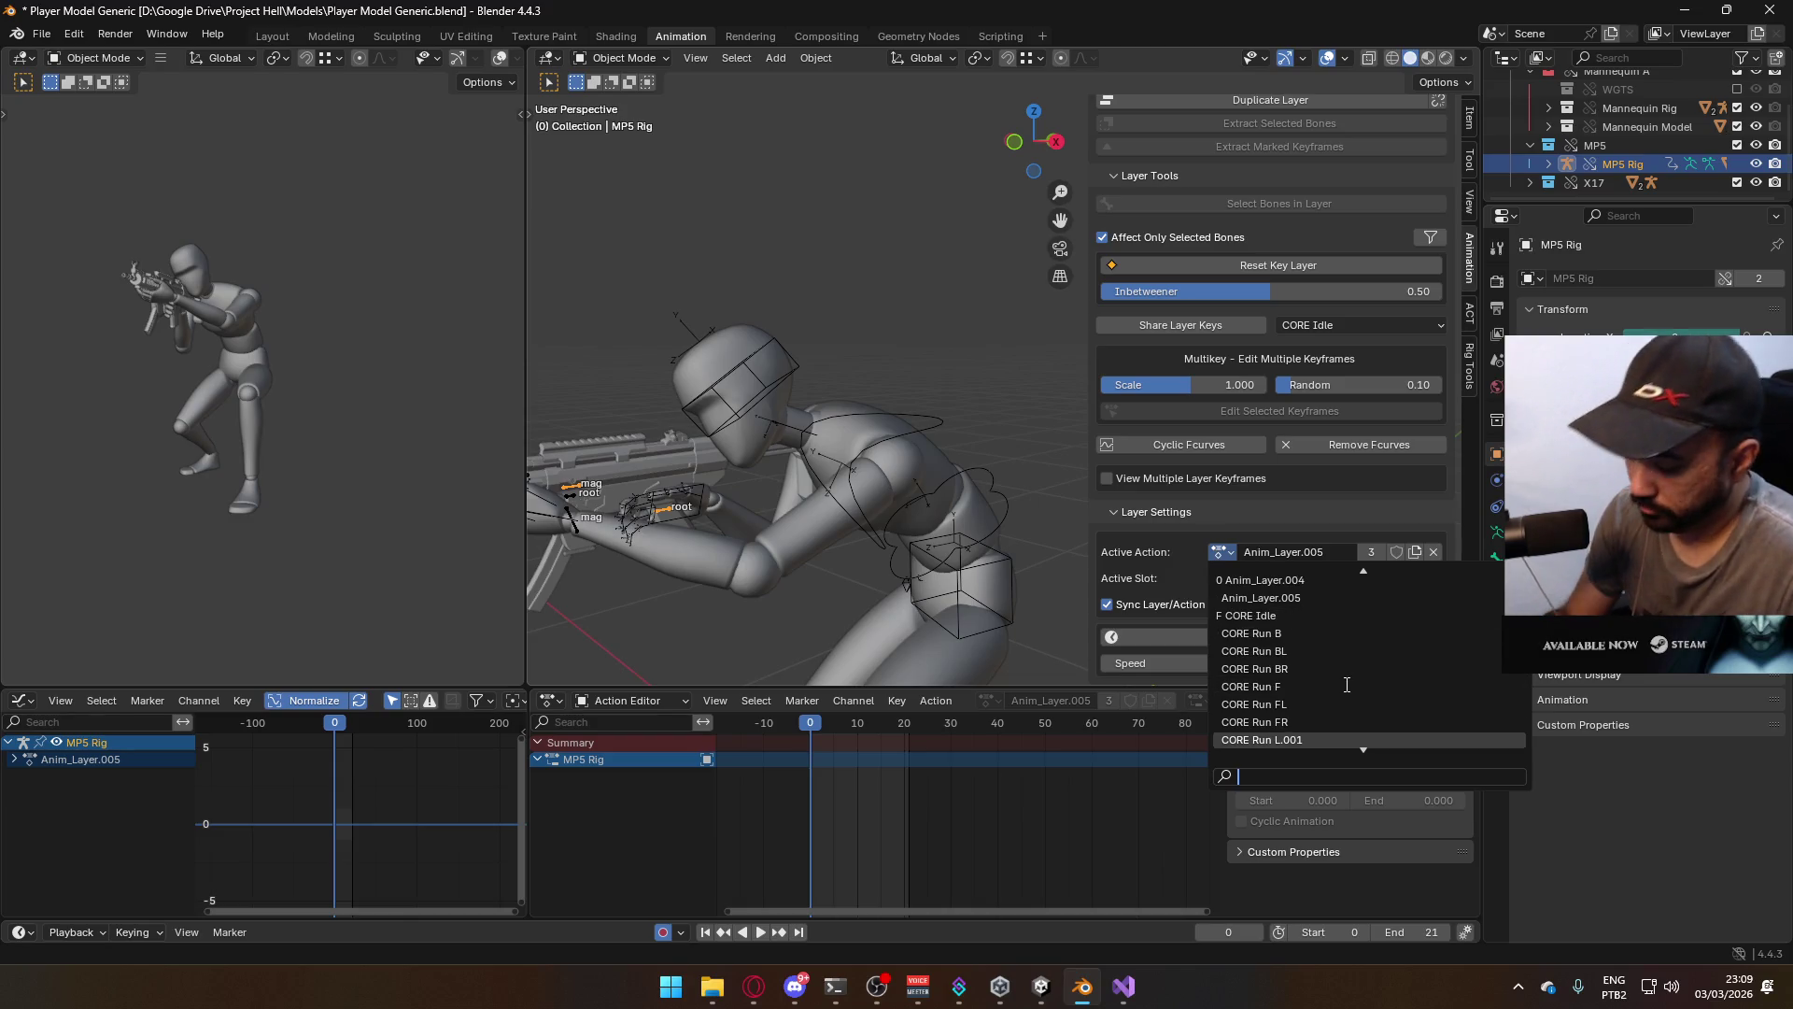
text(look down)
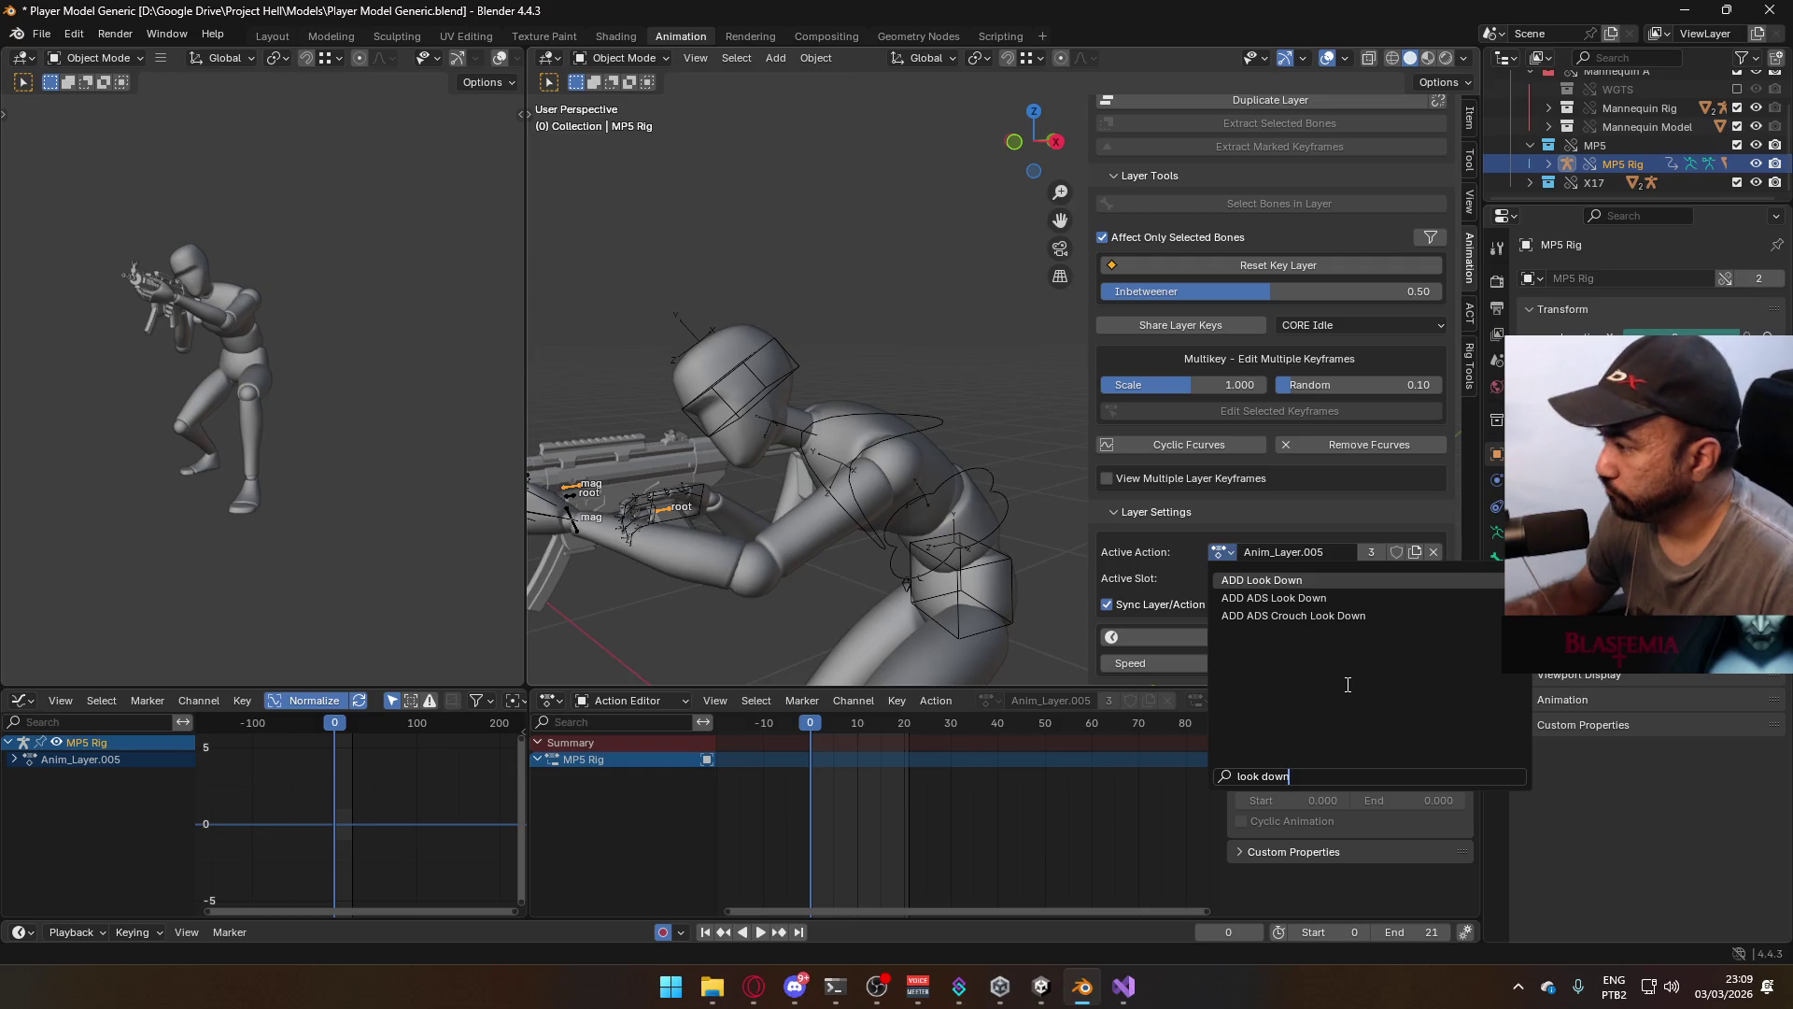
click(1341, 598)
click(1388, 579)
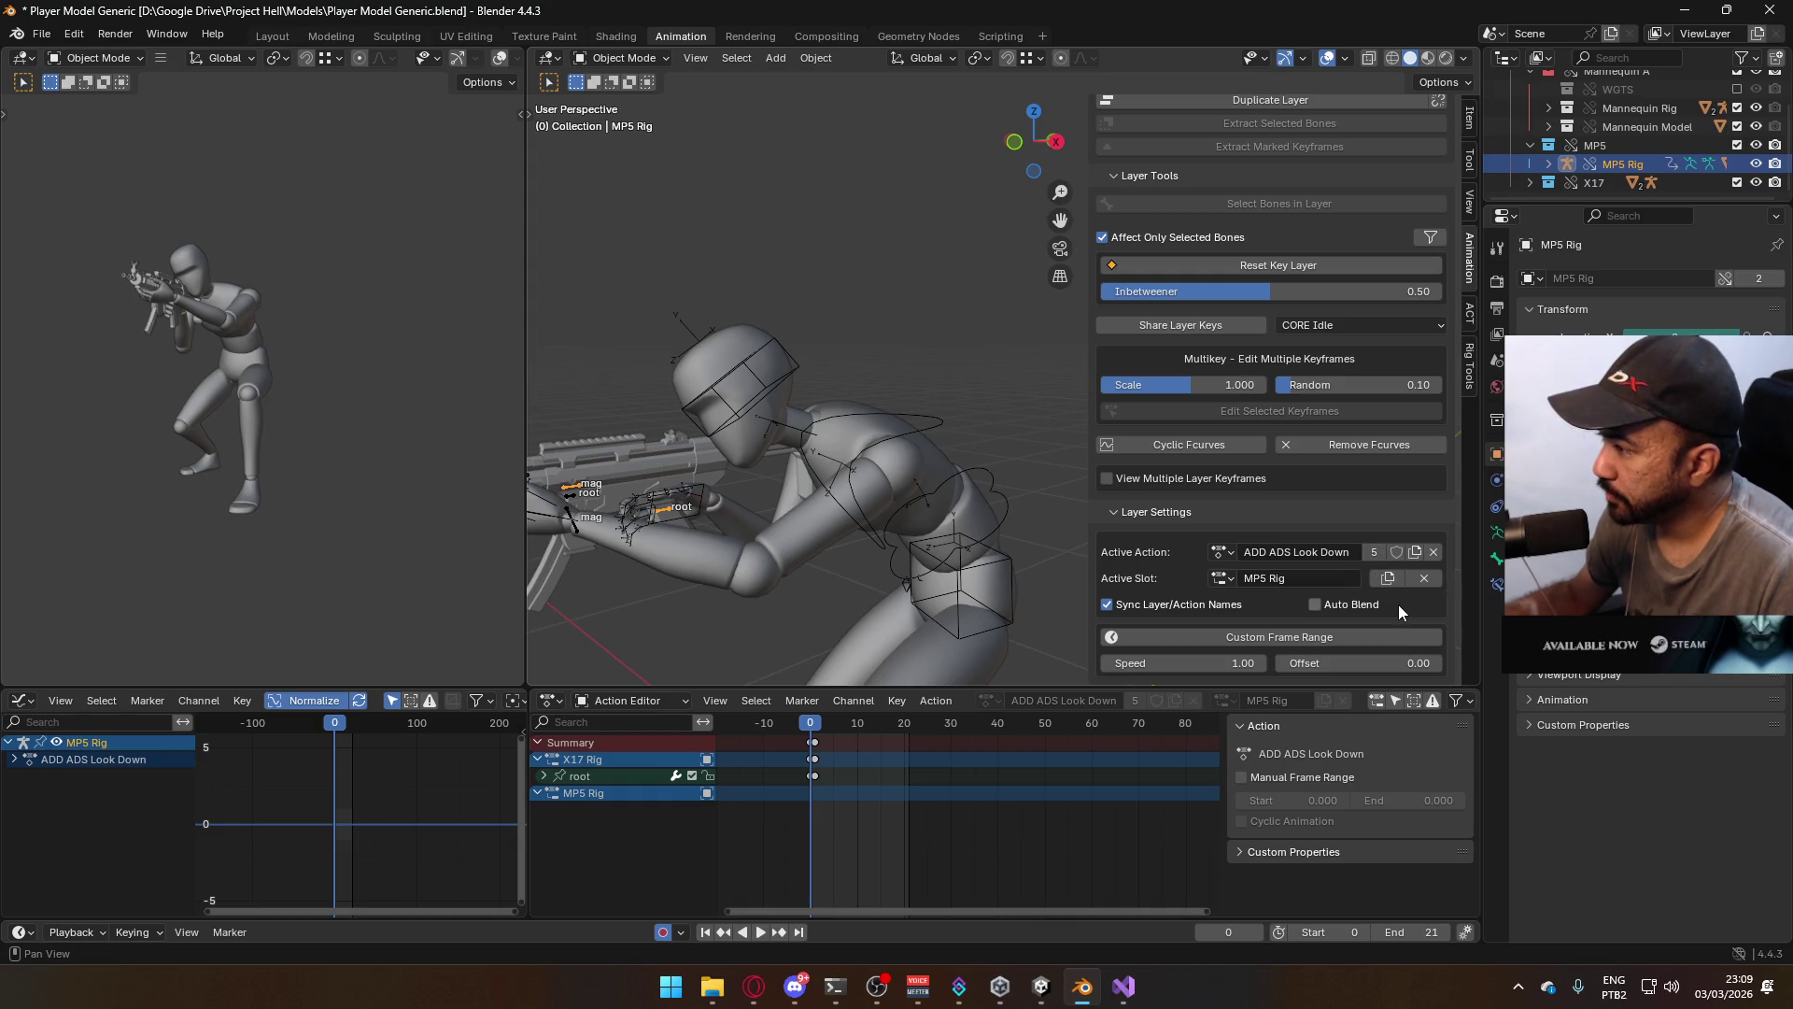
key(ctrl+s)
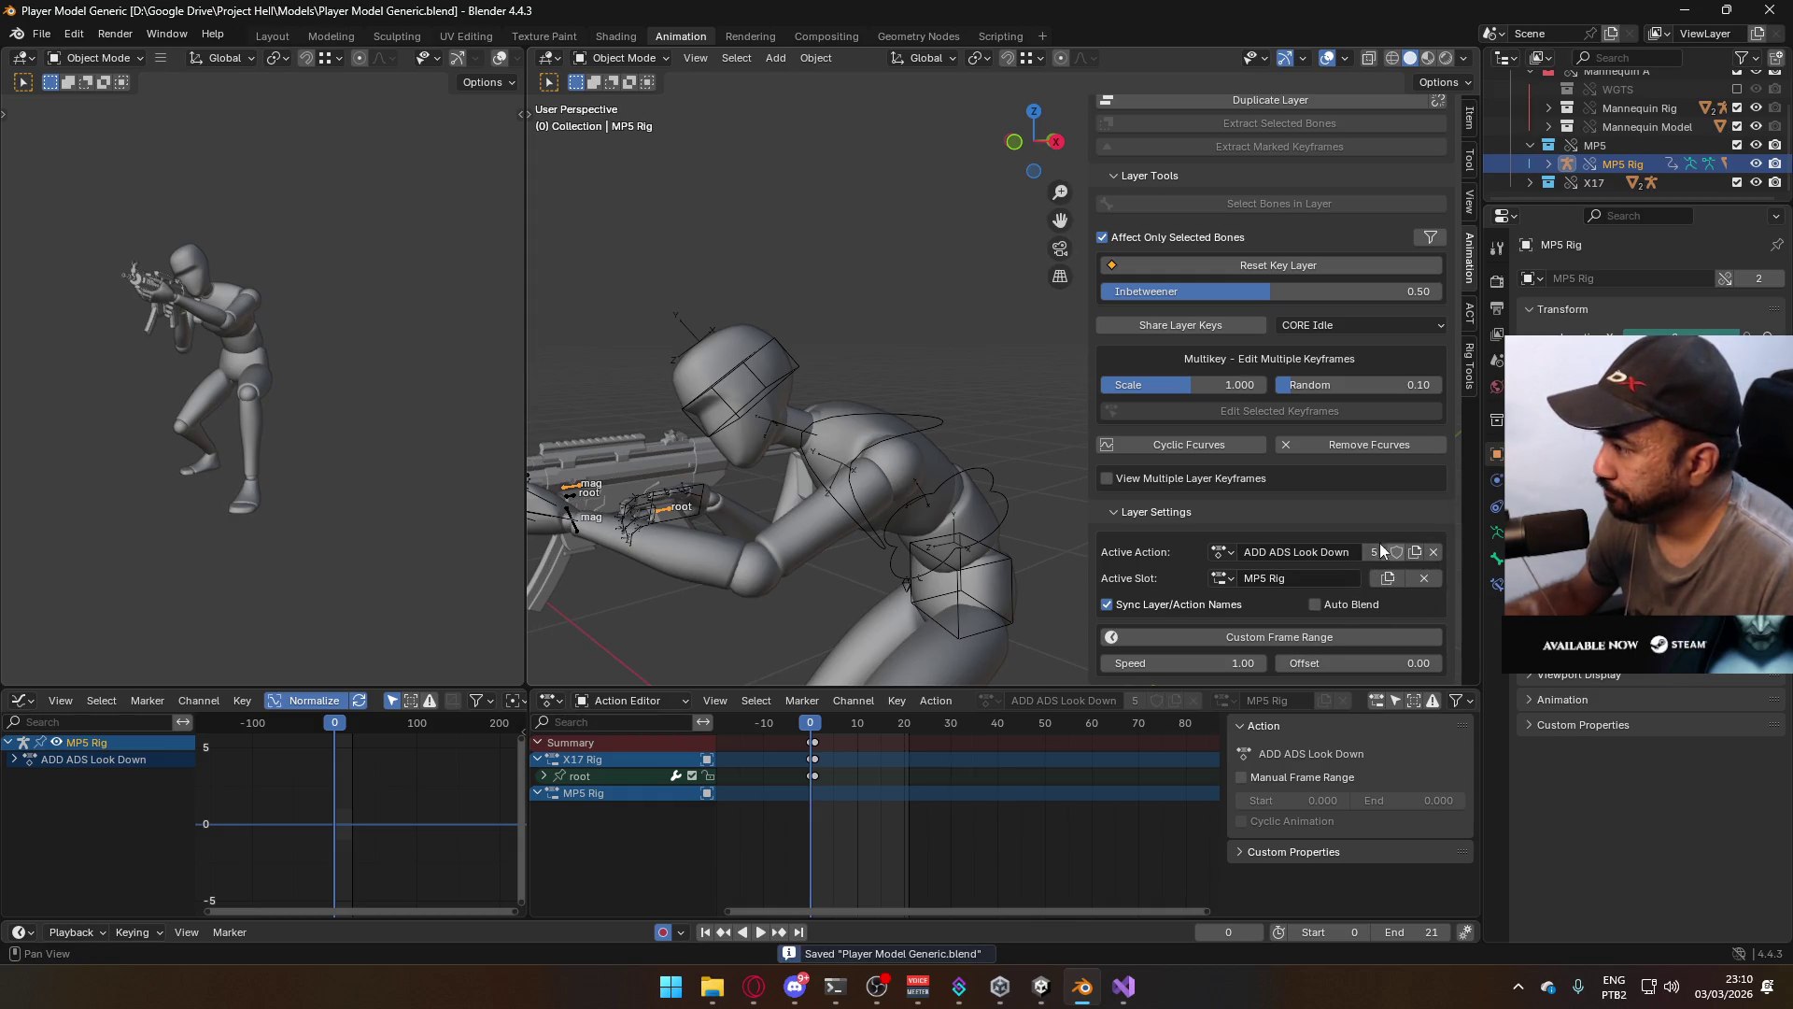
scroll(1256, 460, up, 10)
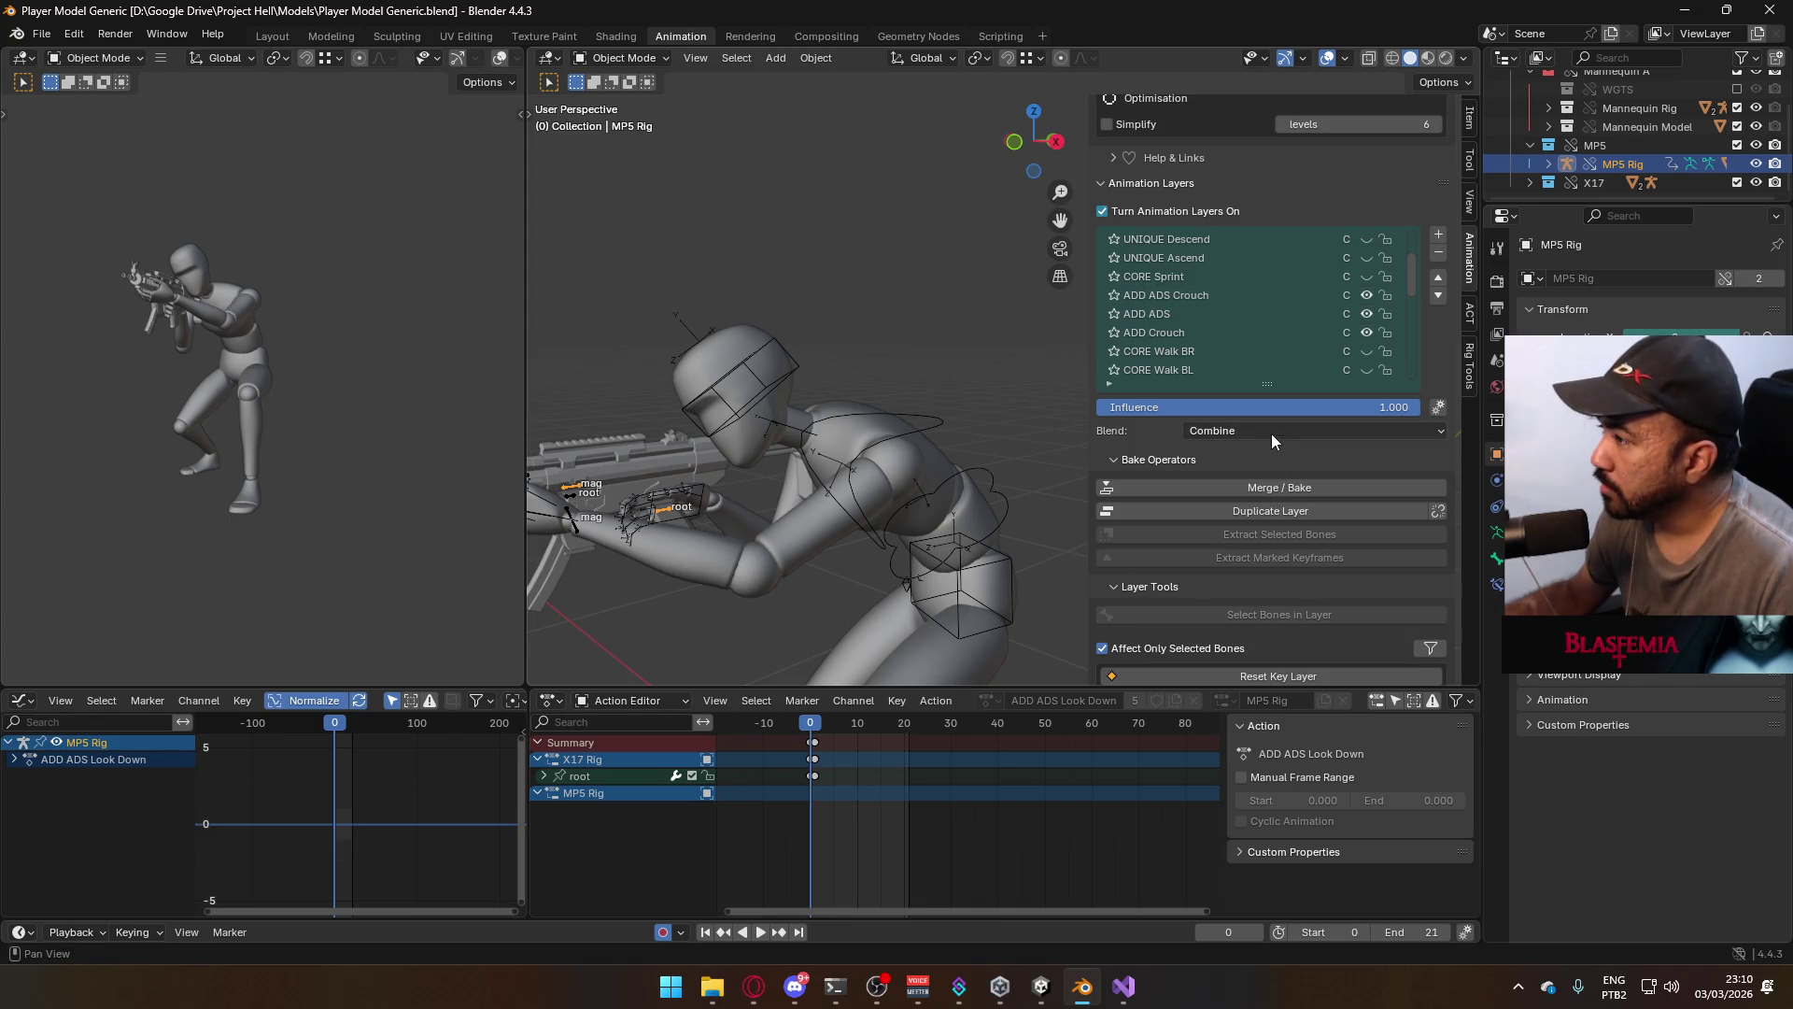
Hide the ADD ADS Look Down layer and play the animation from the start, viewing the rifle close up
scroll(1308, 372, down, 3)
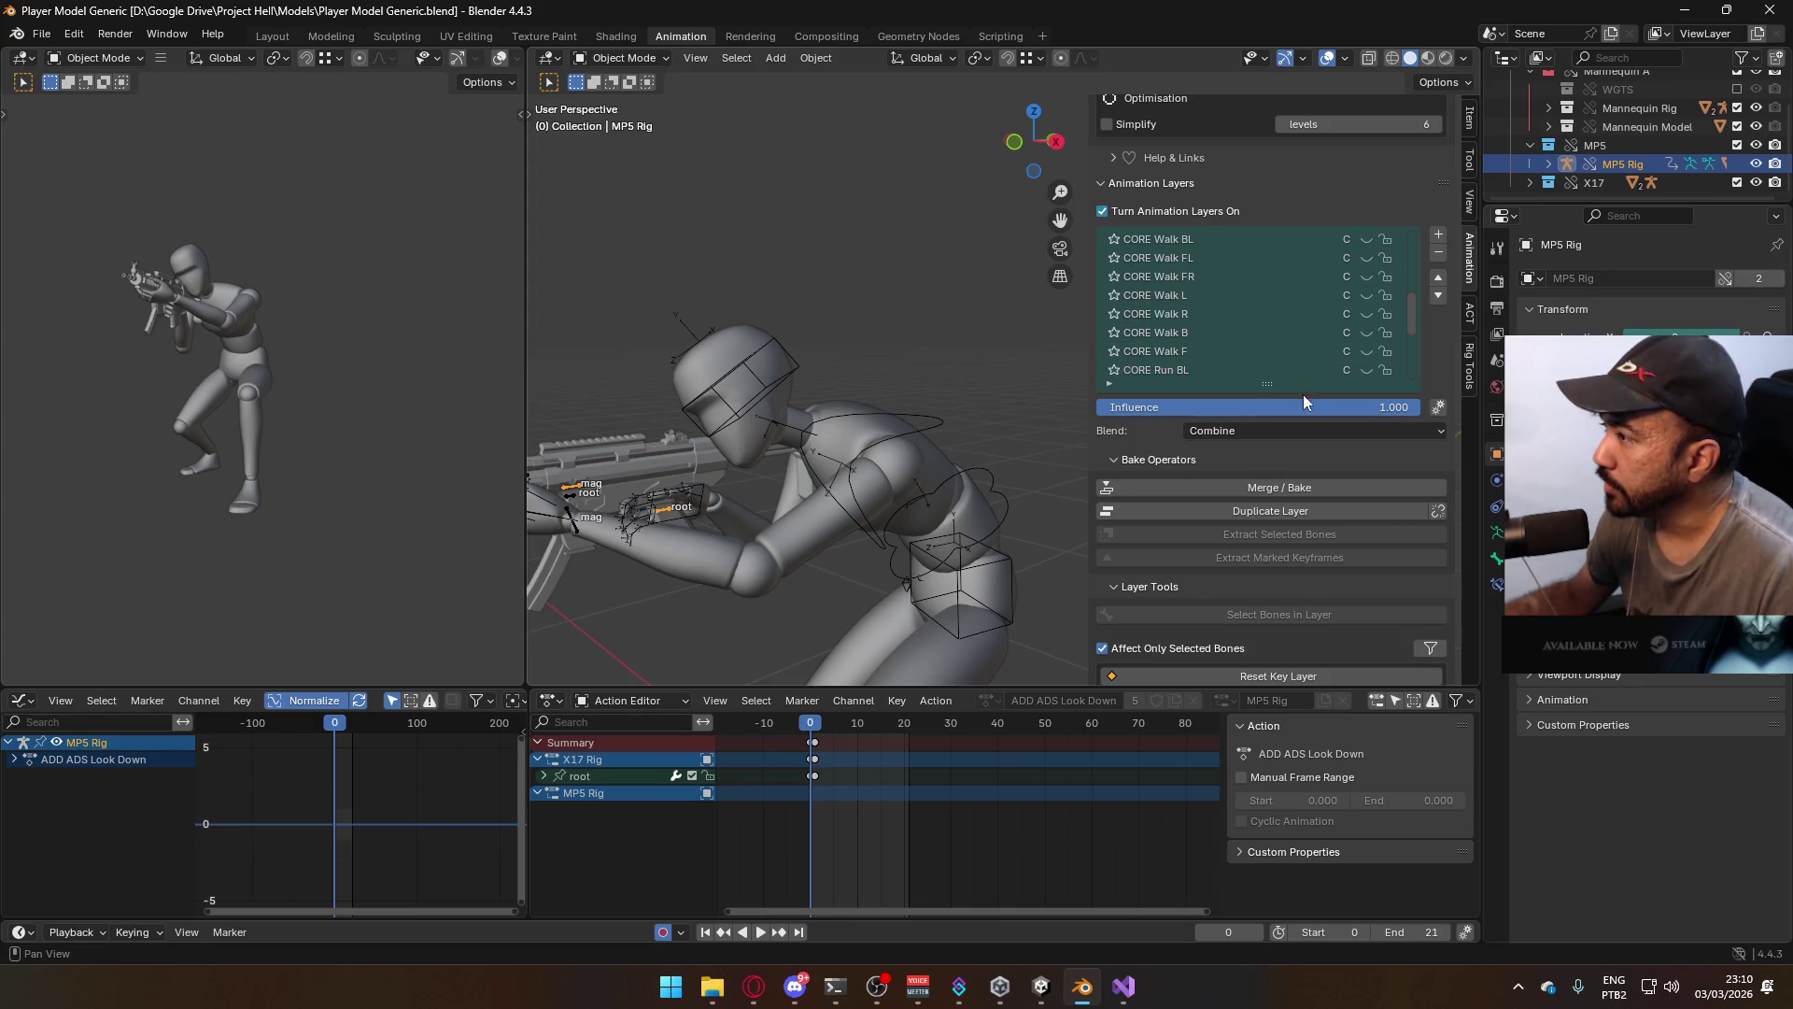
scroll(1299, 345, up, 7)
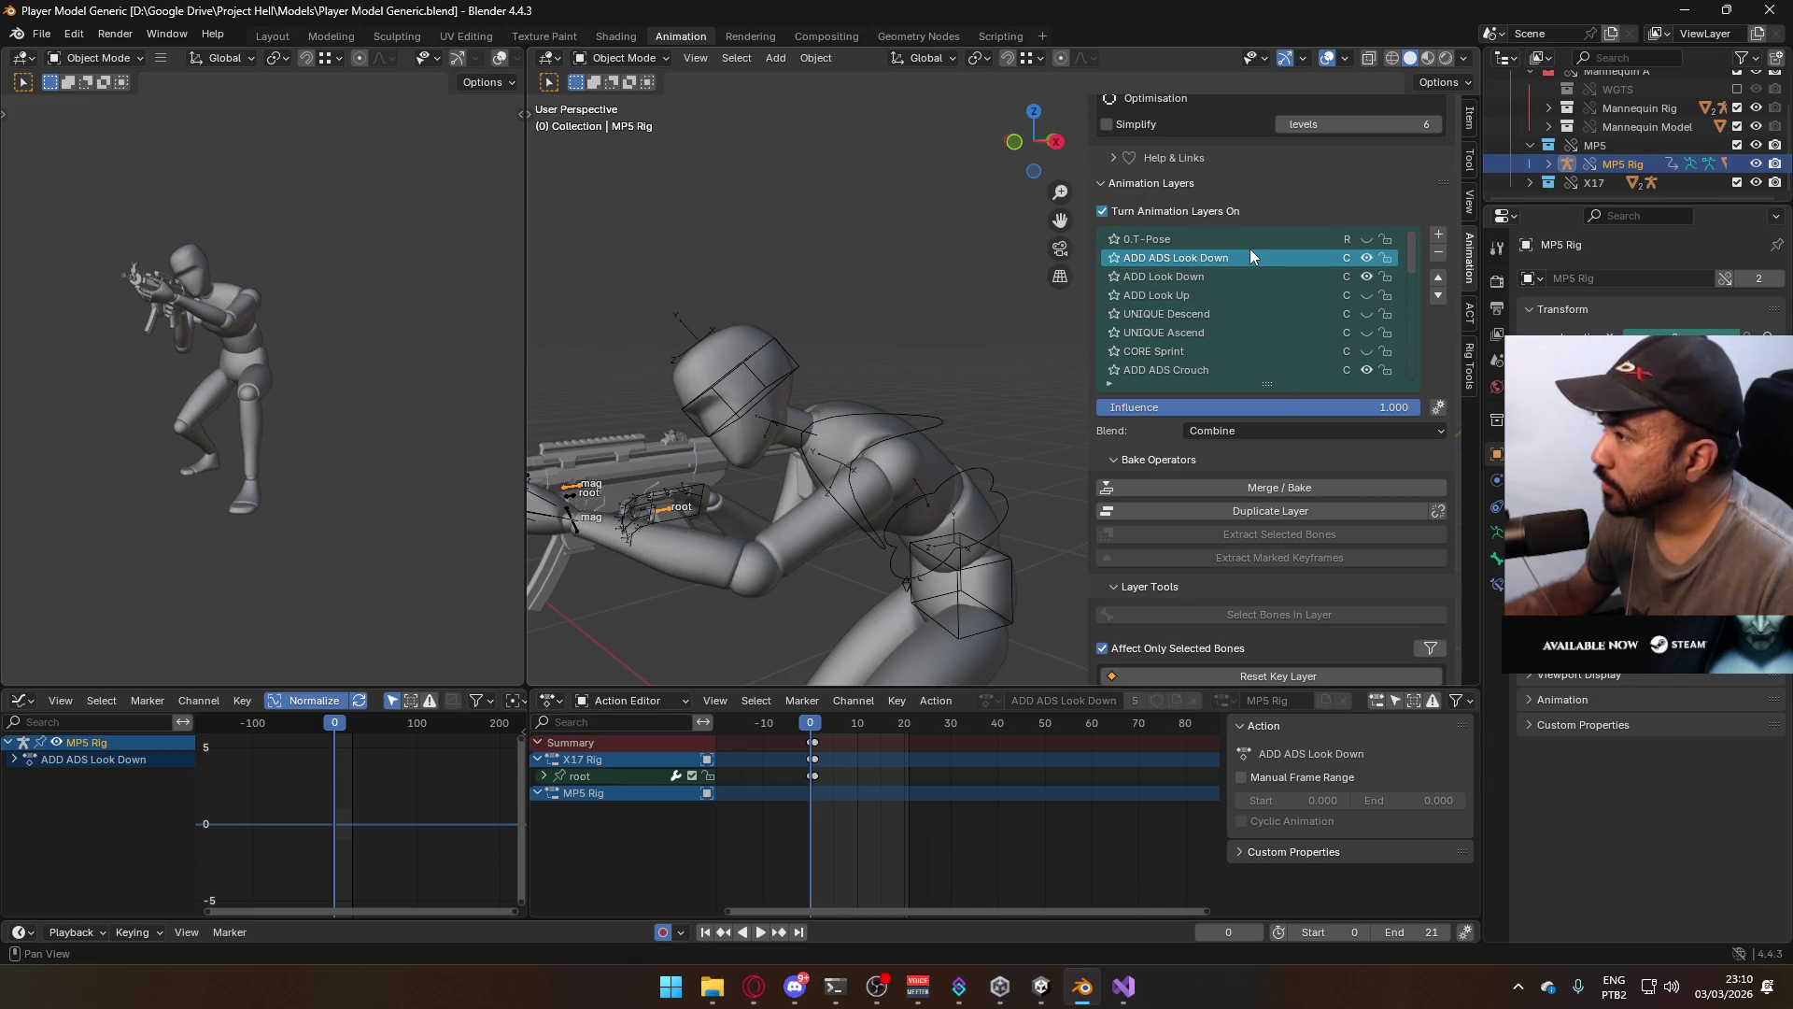
click(1367, 258)
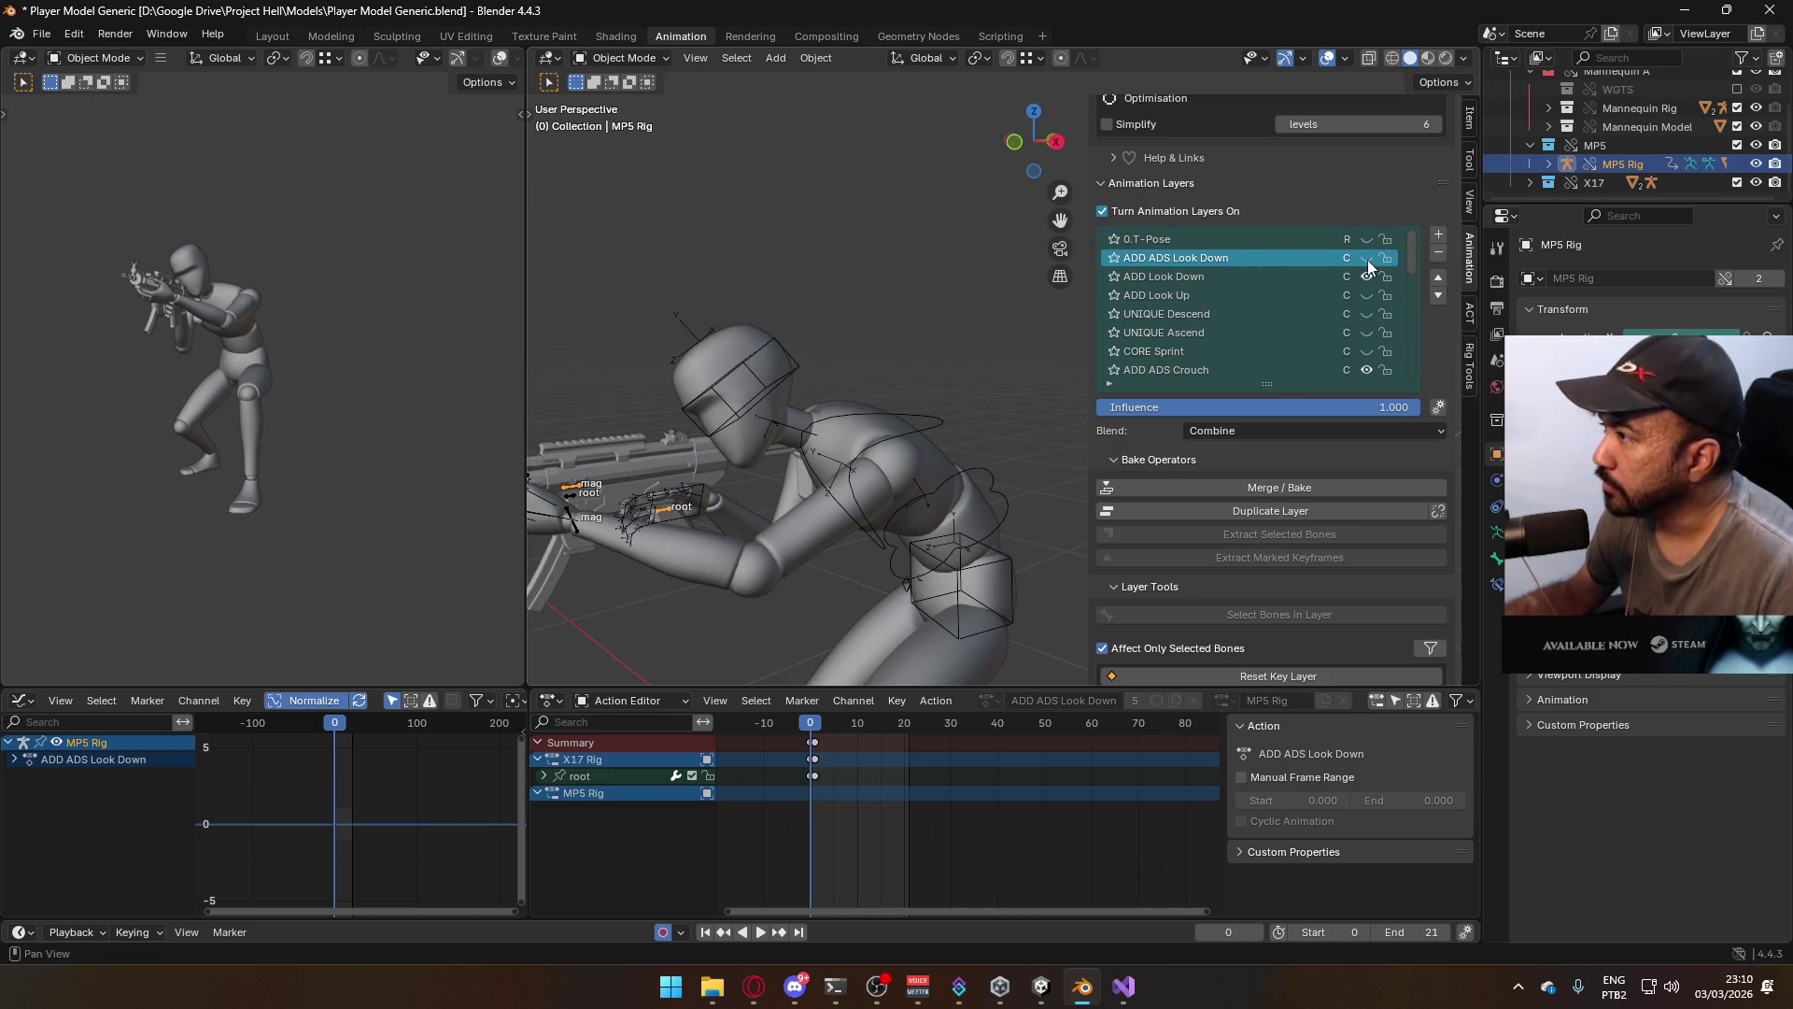
click(826, 725)
key(space)
key(space)
mouse_move(878, 566)
middle_down()
mouse_move(874, 410)
mouse_move(975, 314)
mouse_move(1005, 338)
mouse_move(777, 407)
middle_up()
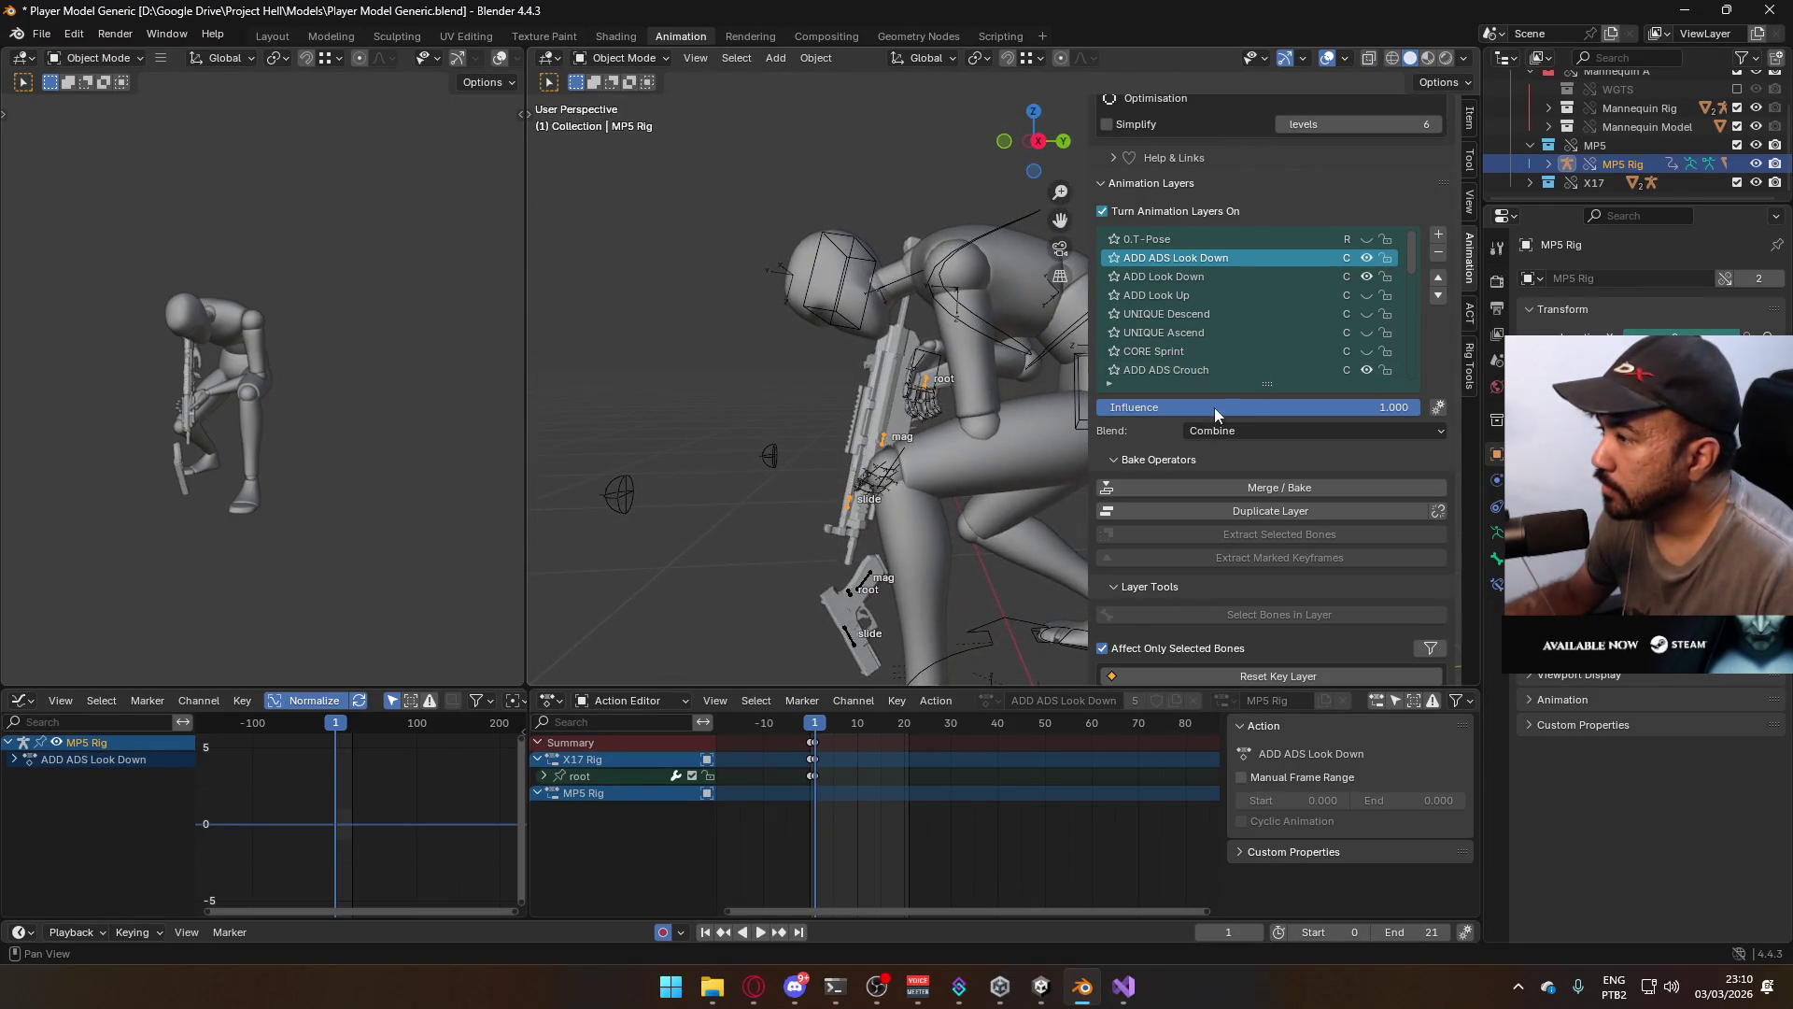
On the Armature, toggle the ADD Look Down and crouch layers to compare the crouch pose
click(1366, 277)
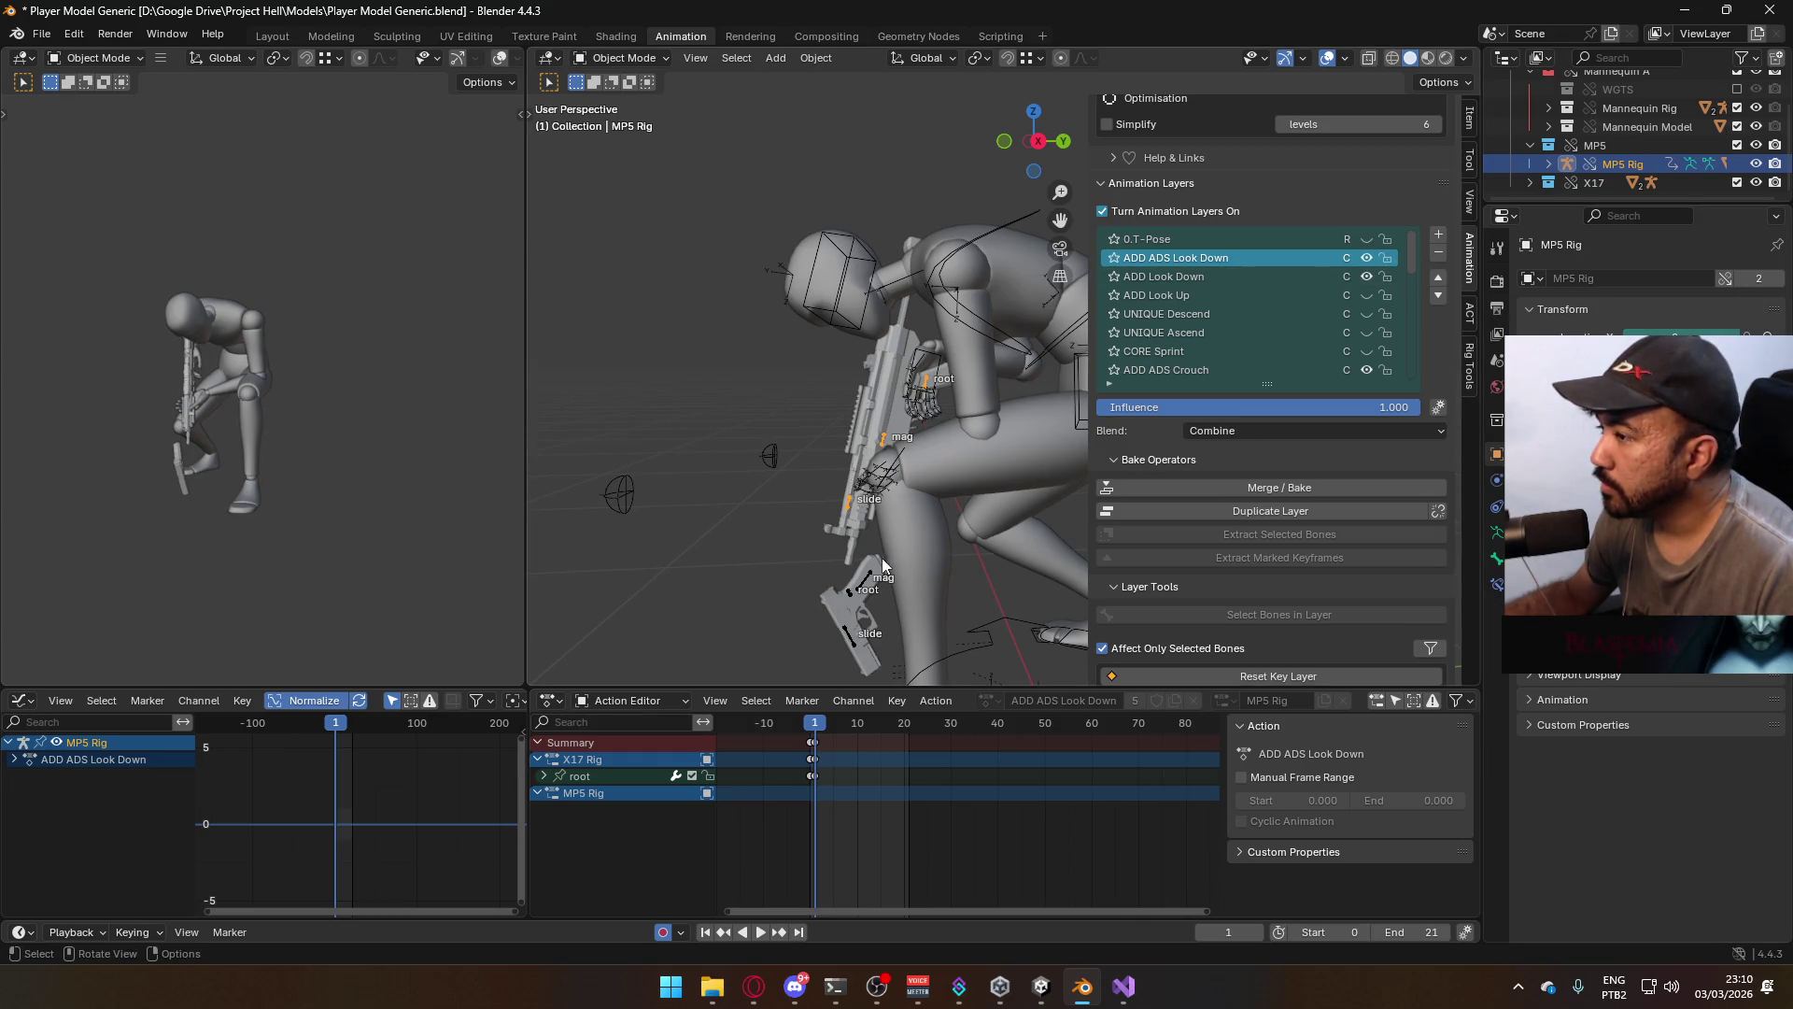
click(851, 593)
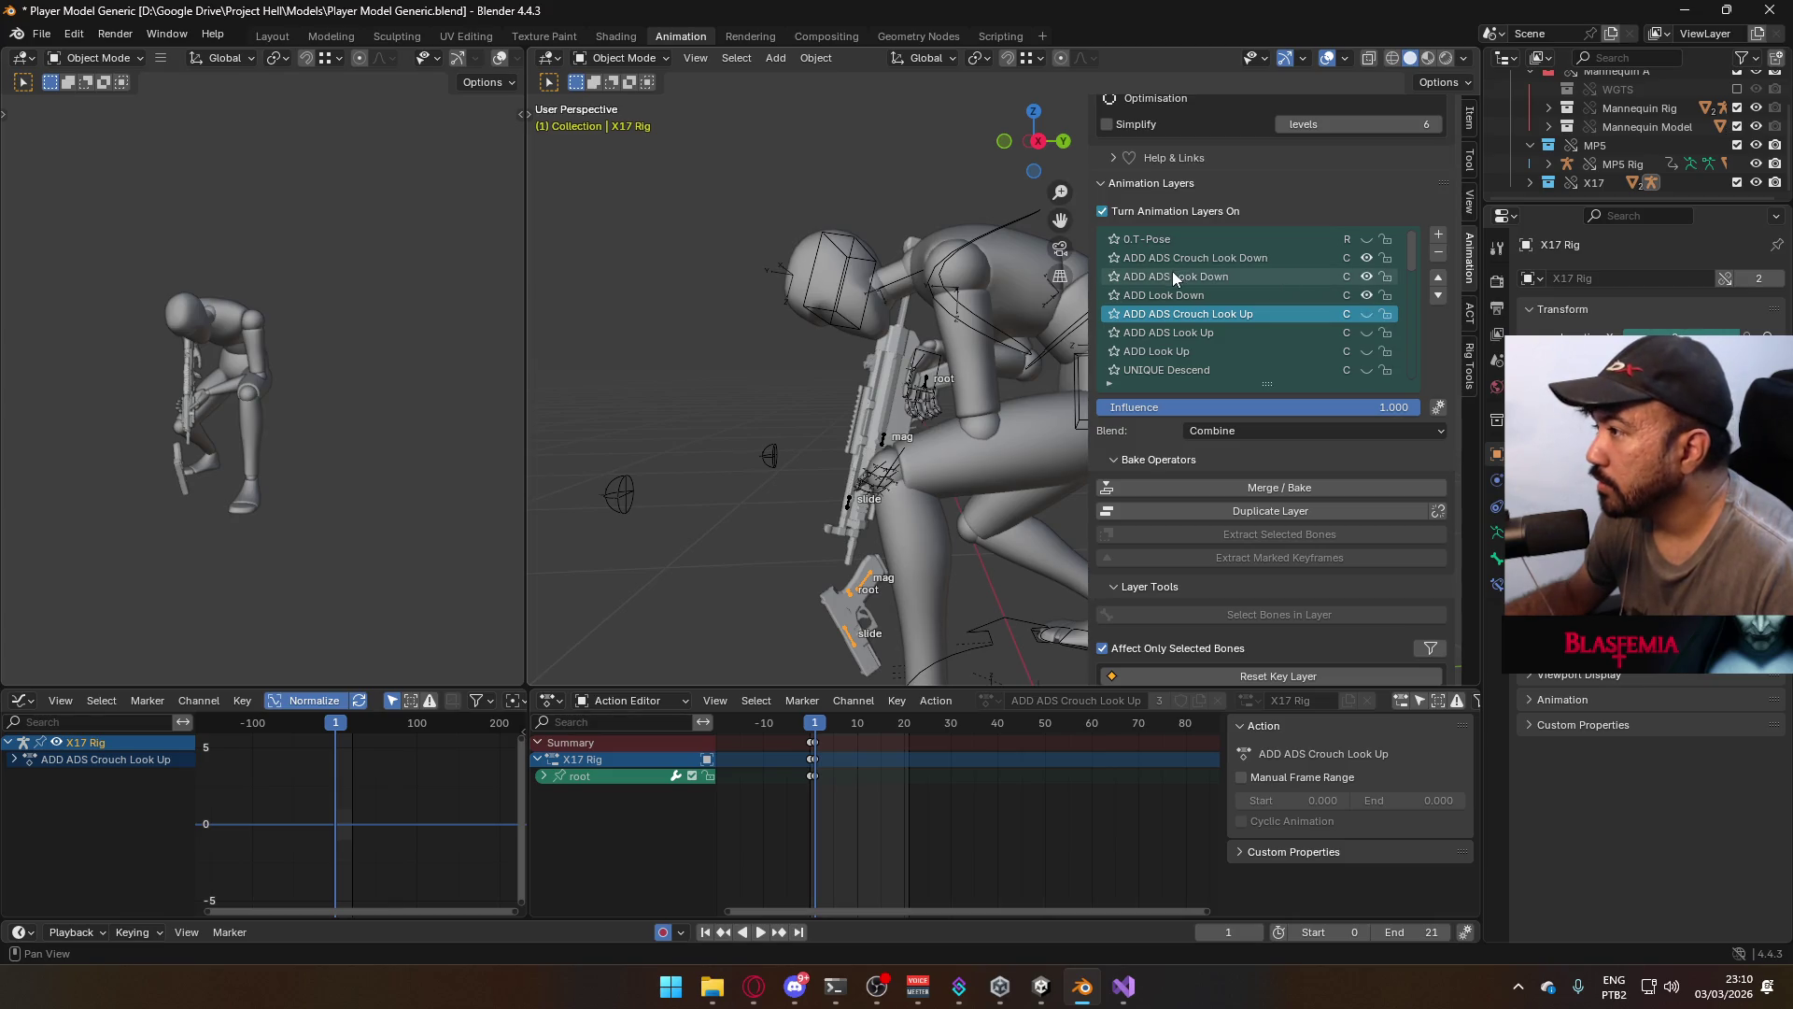
click(981, 316)
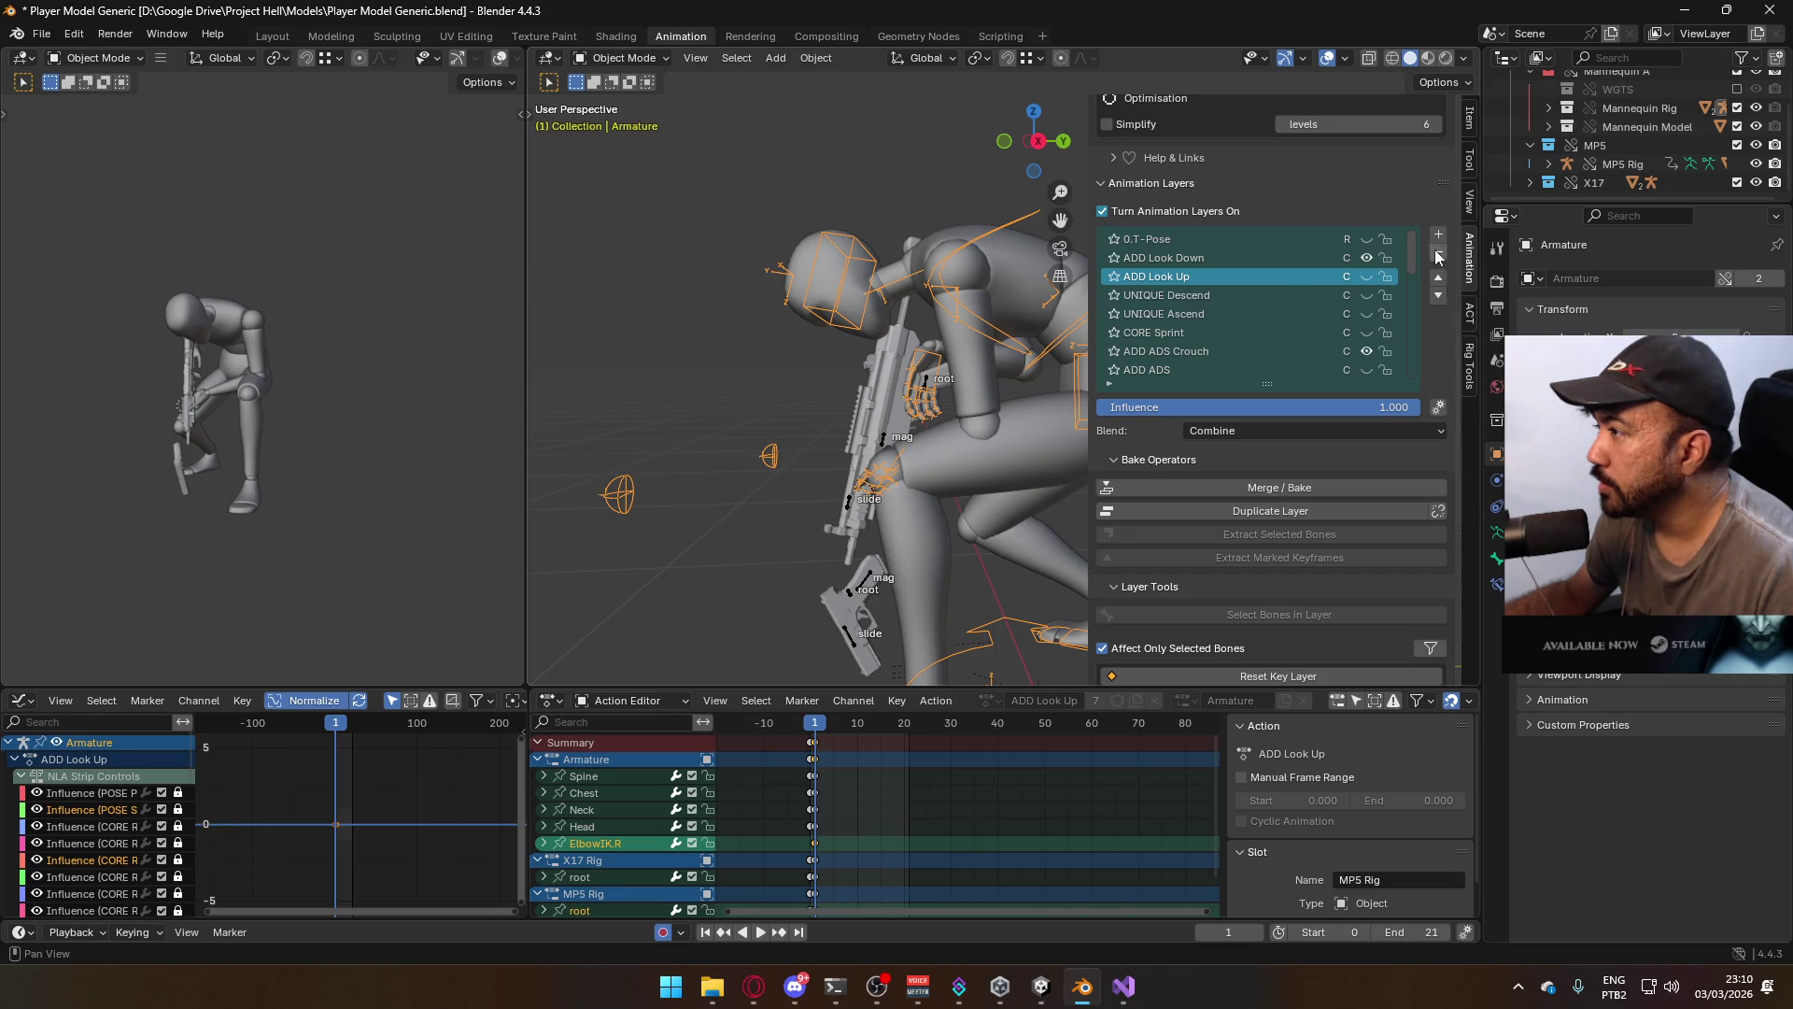
click(1370, 258)
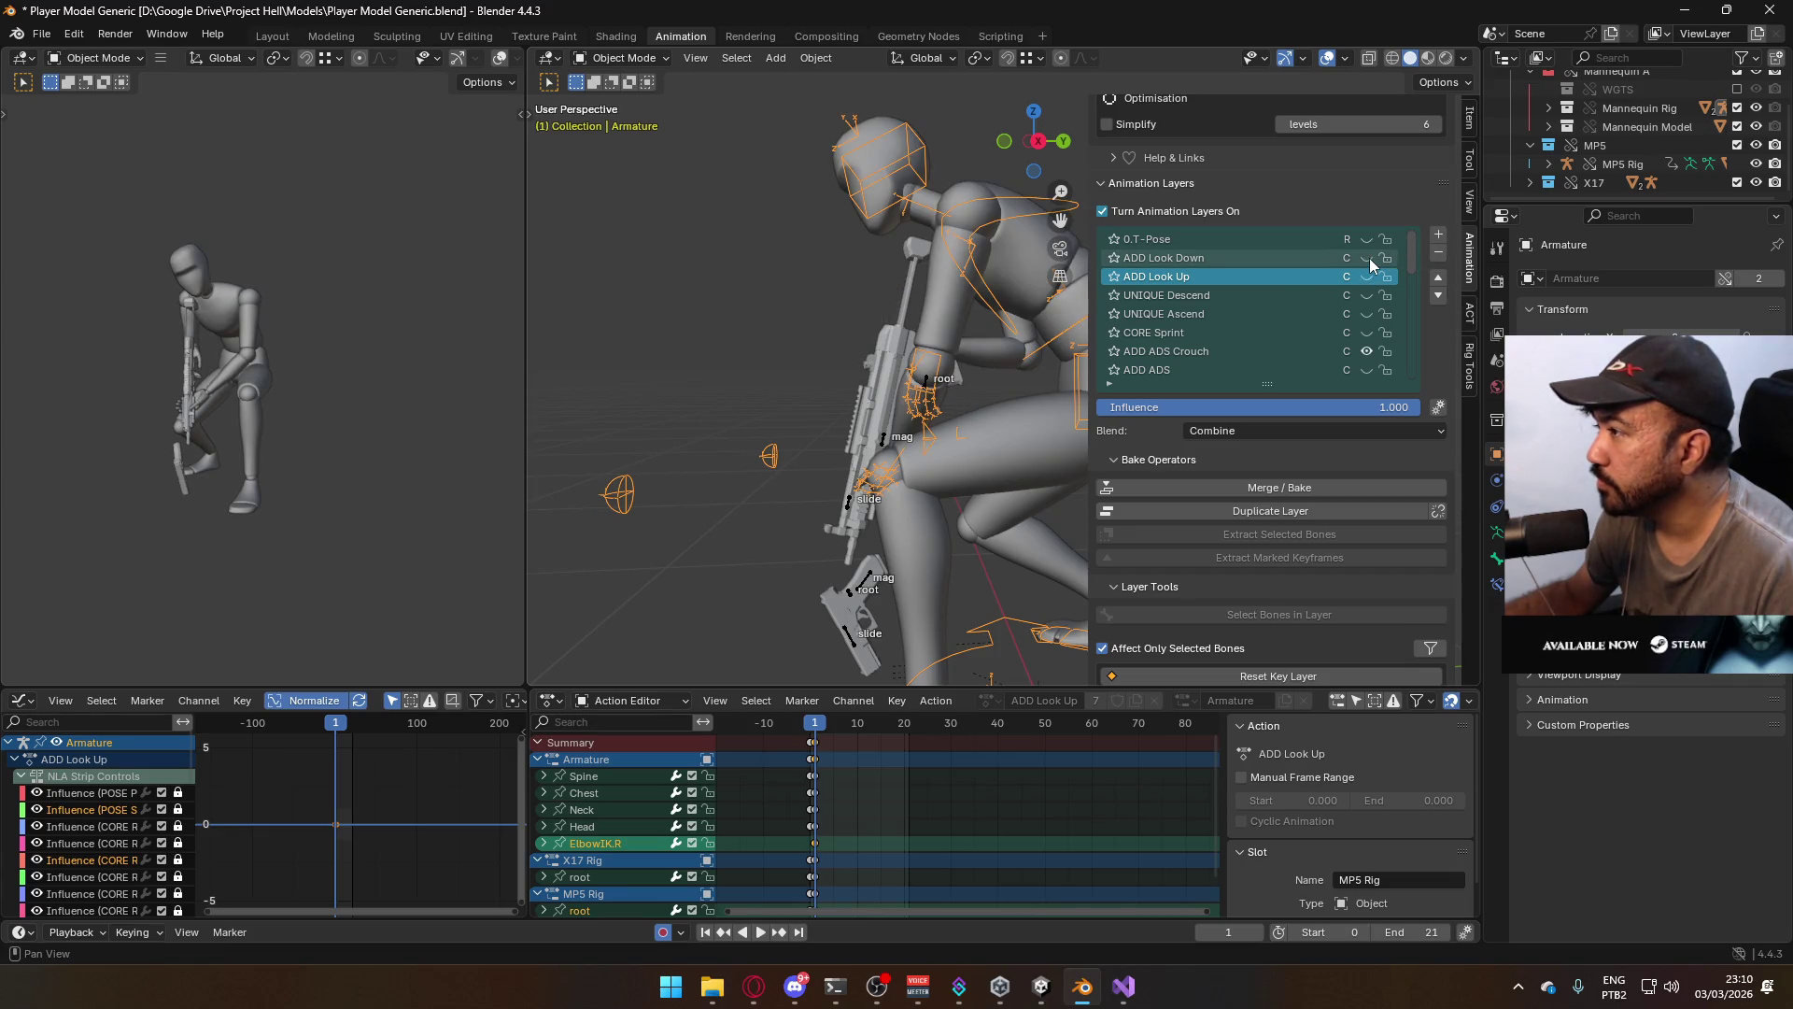
click(1366, 346)
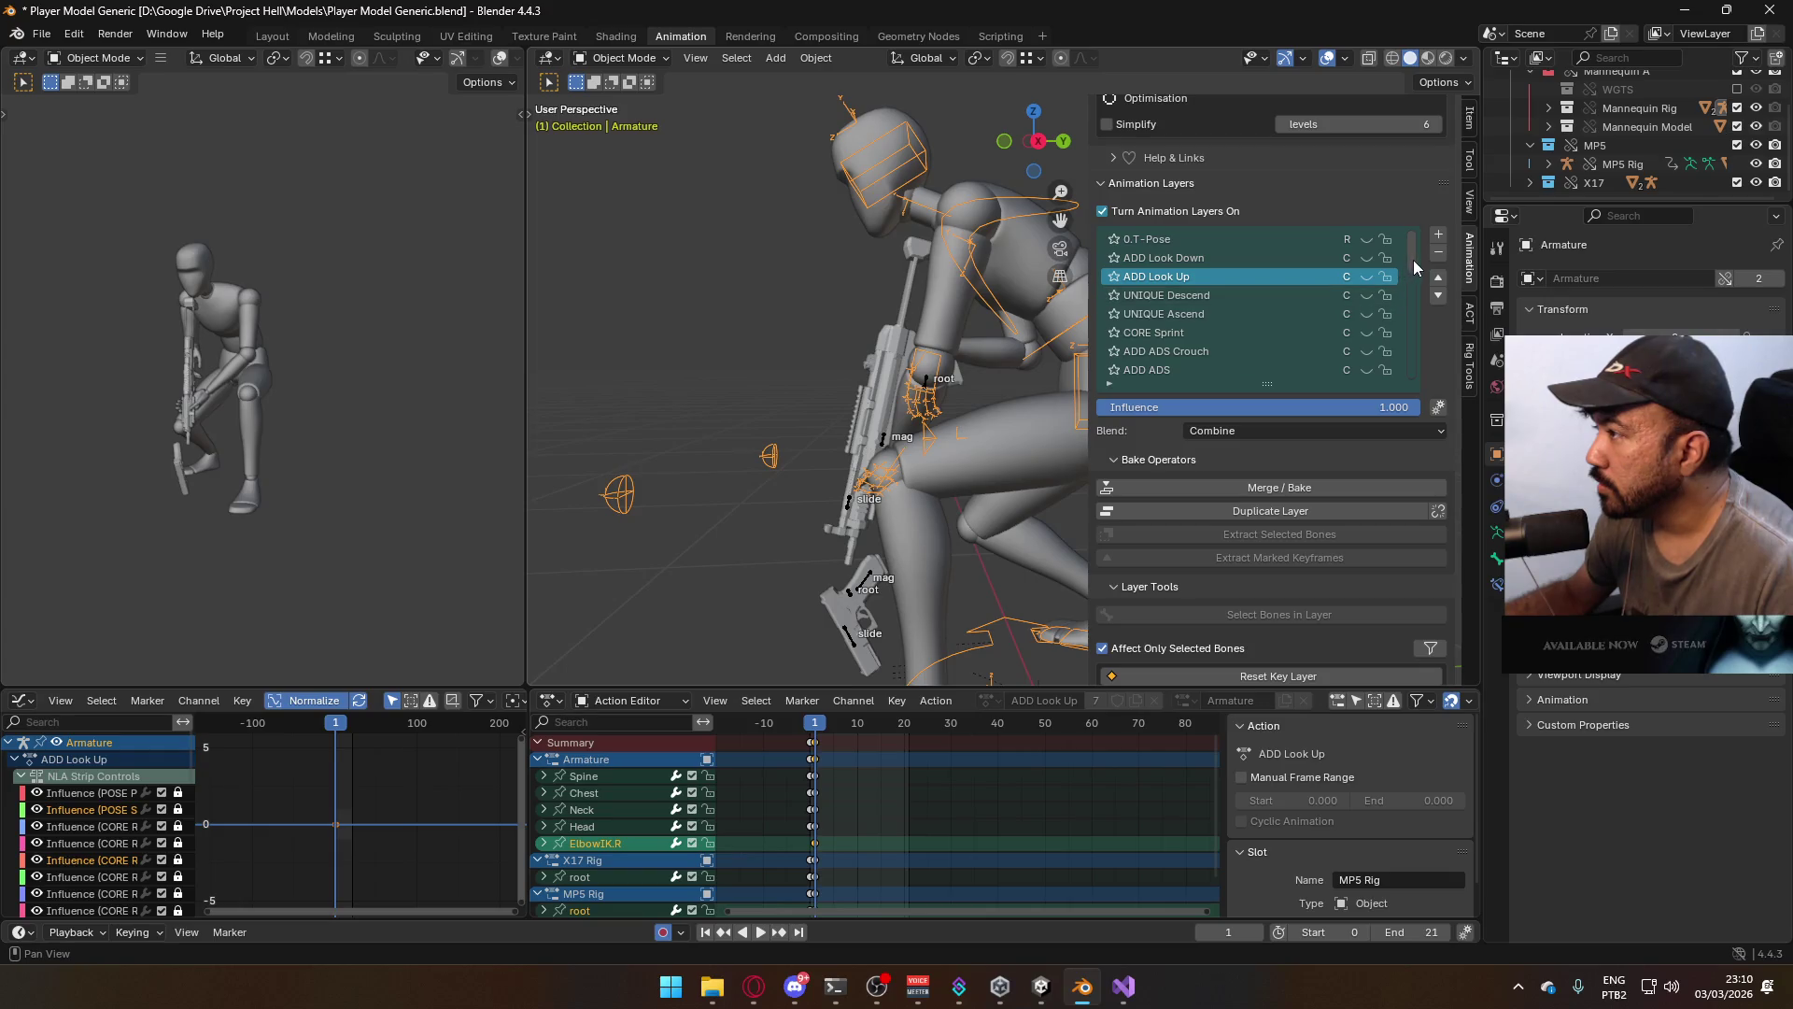
drag(1410, 256, 1410, 278)
click(1369, 295)
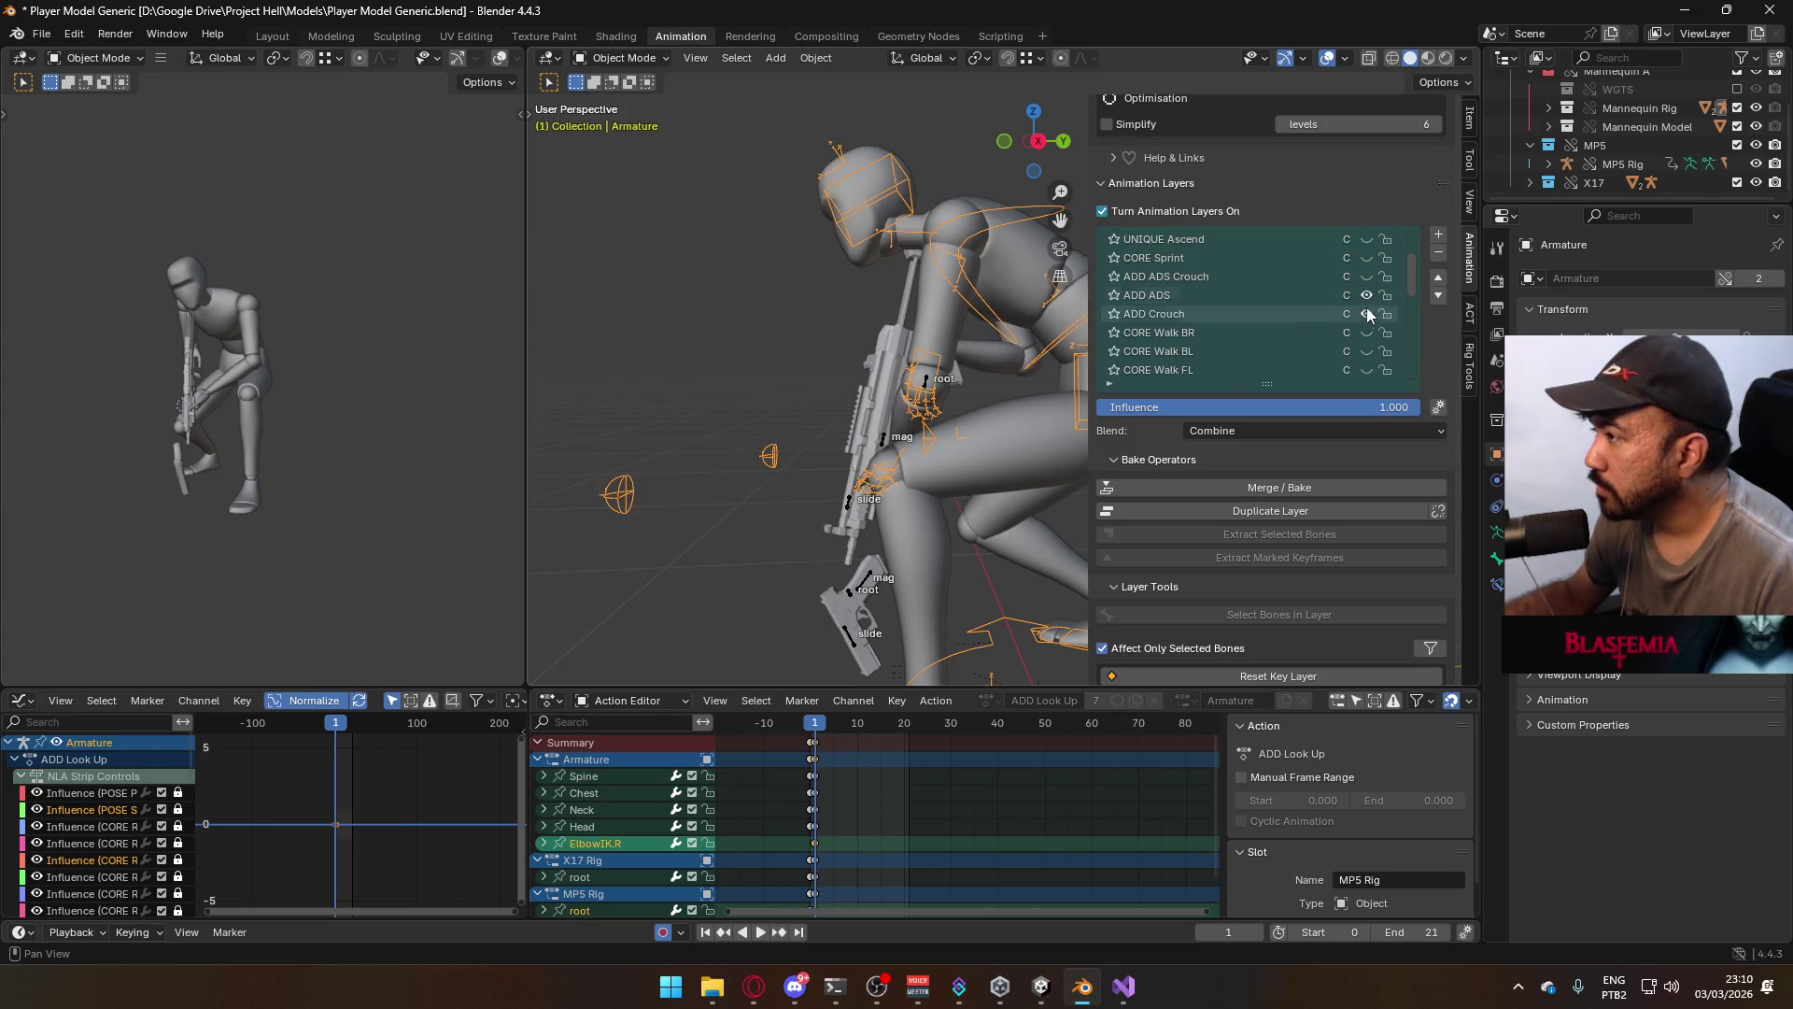
click(1366, 314)
drag(1410, 283, 1400, 381)
On the MP5 Rig, hide the ADD ADS Look Down, ADD ADS Crouch and ADD Crouch layers
click(888, 435)
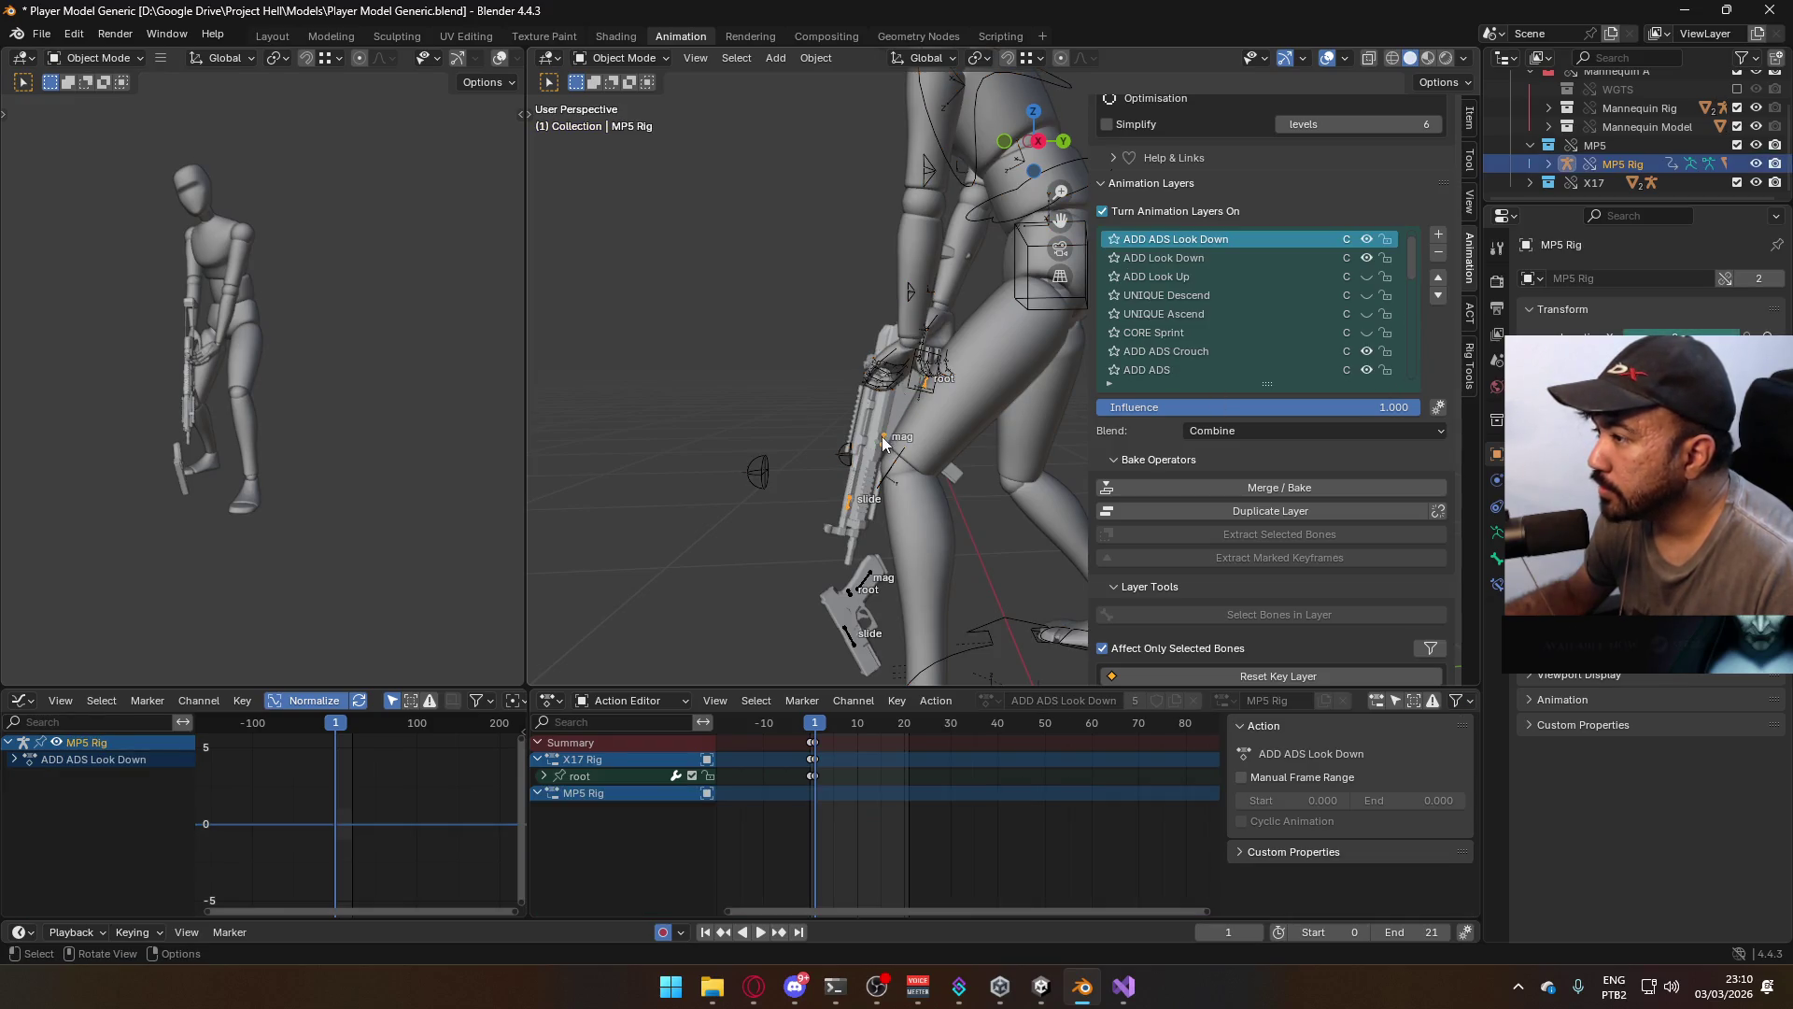
click(1366, 257)
click(1272, 279)
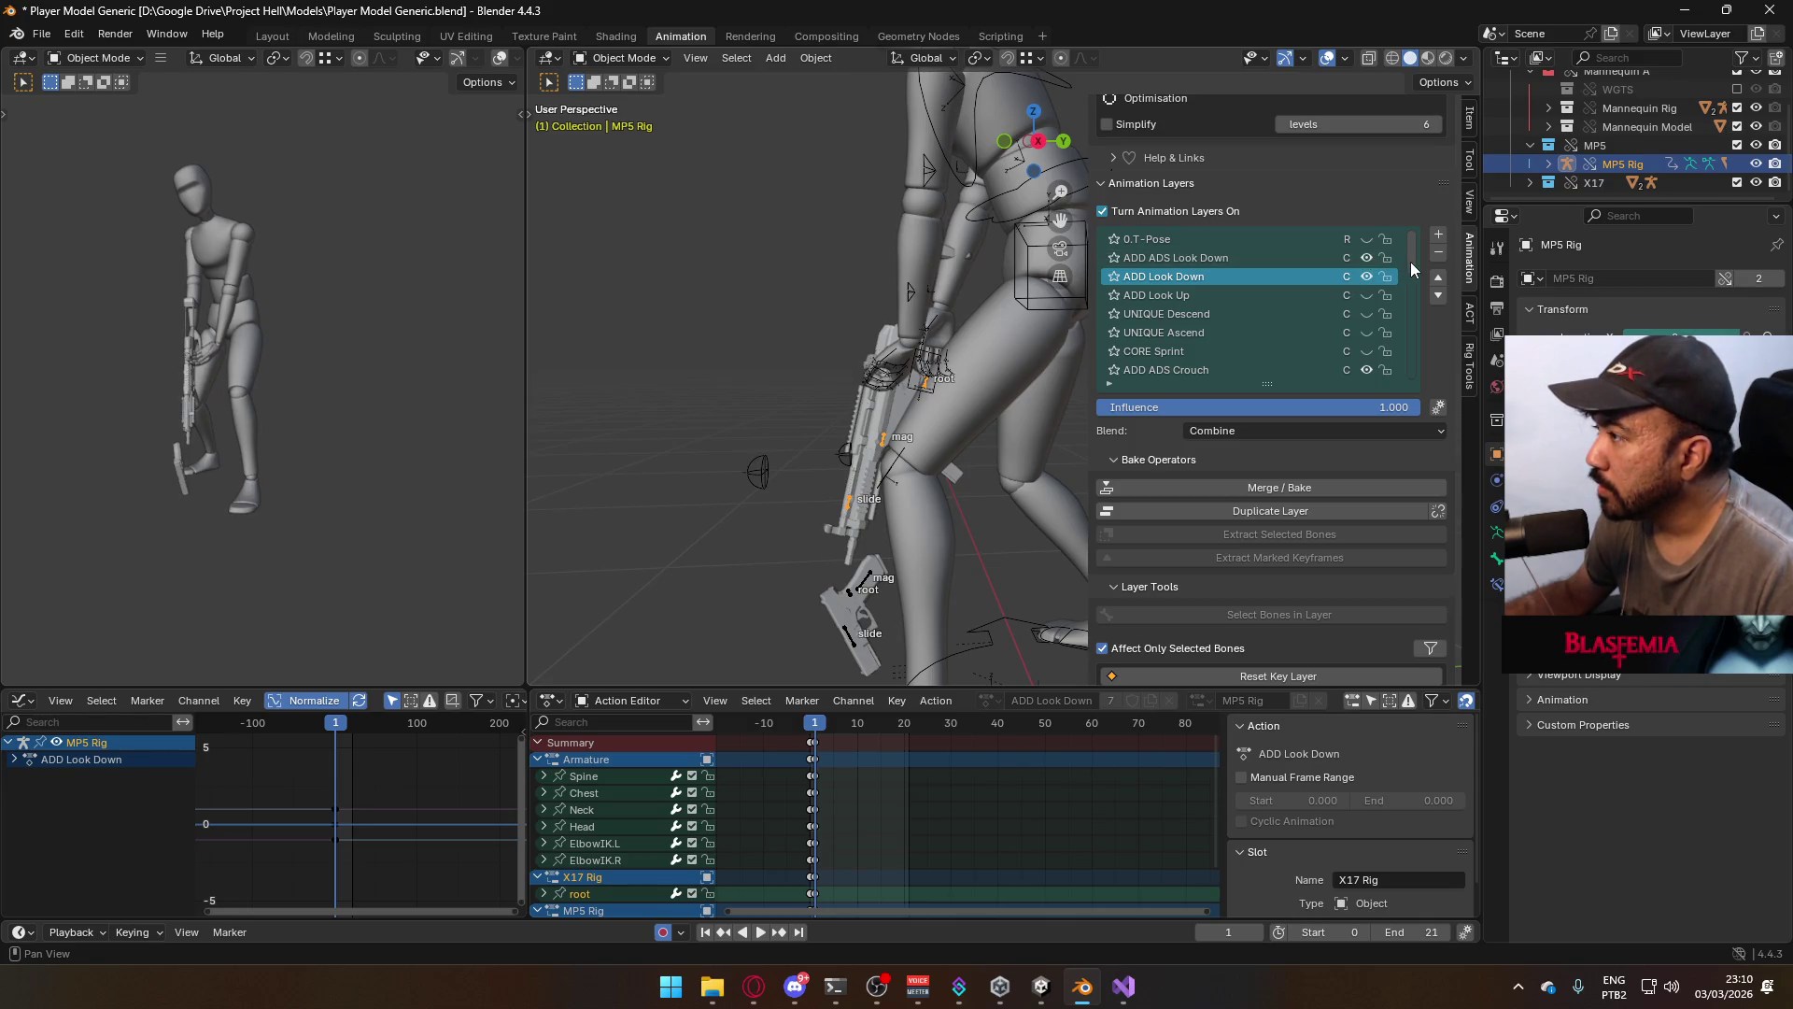
drag(1410, 261, 1415, 288)
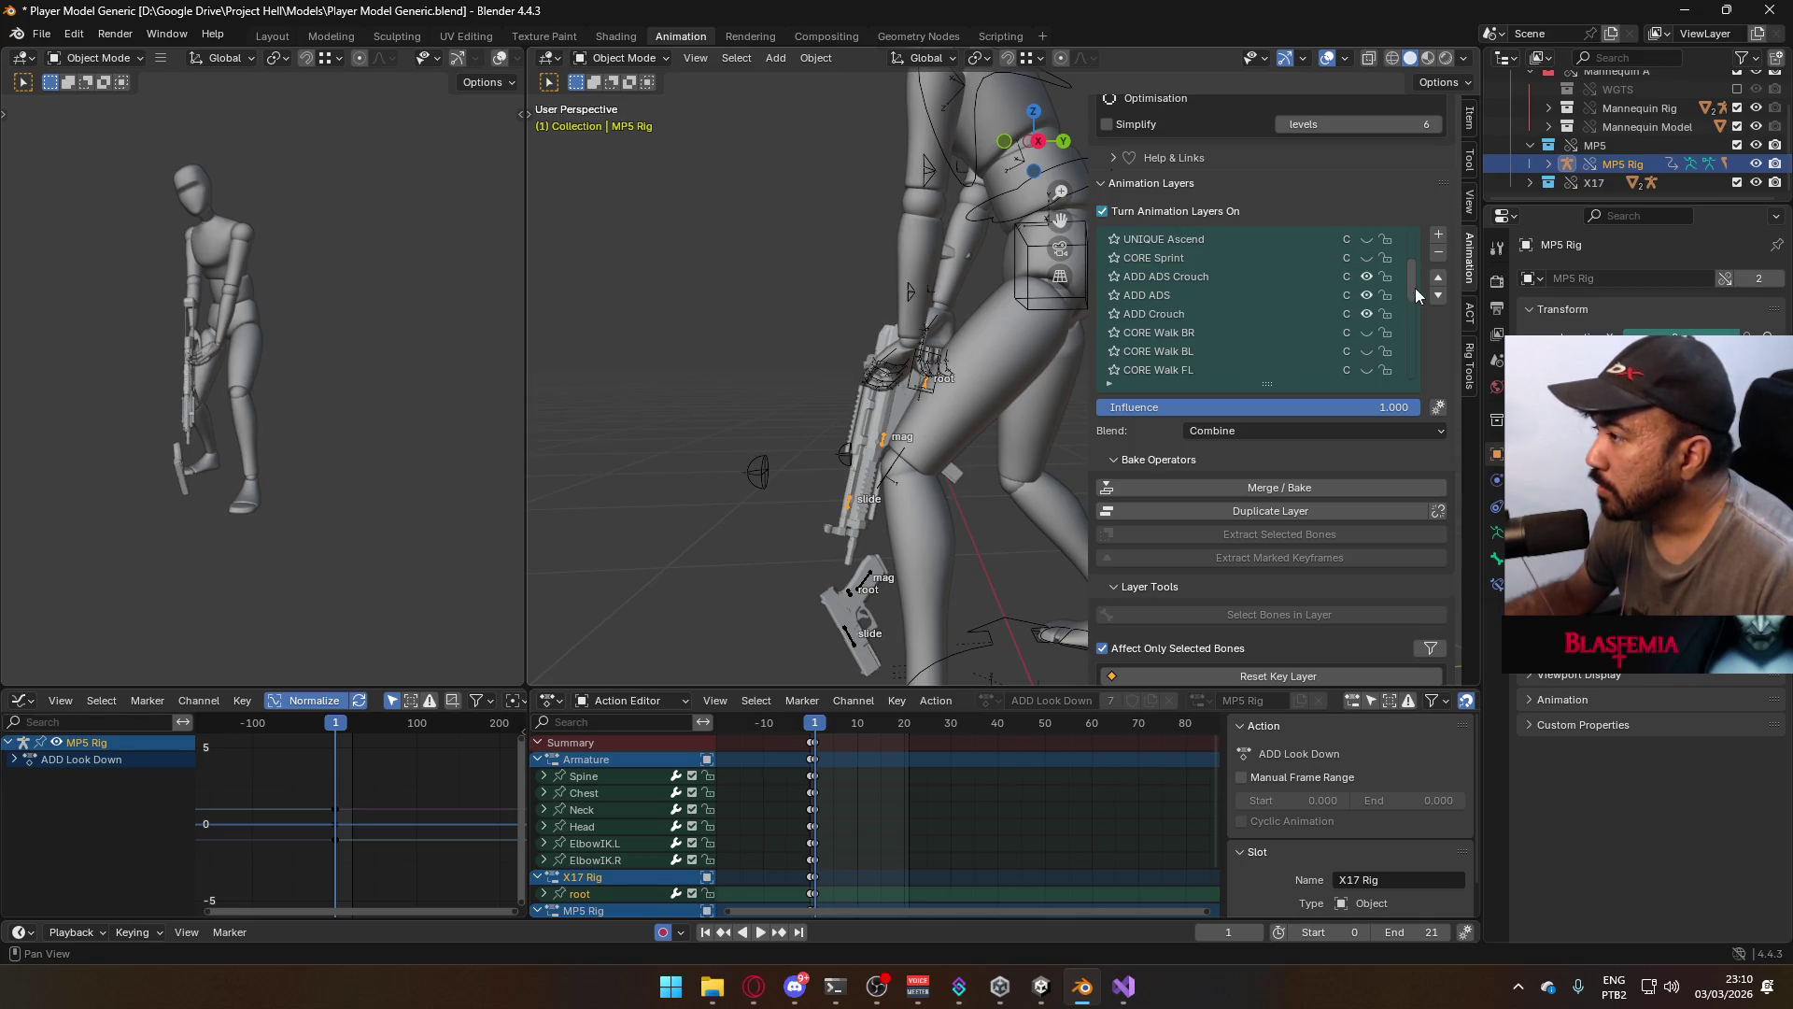
click(1365, 276)
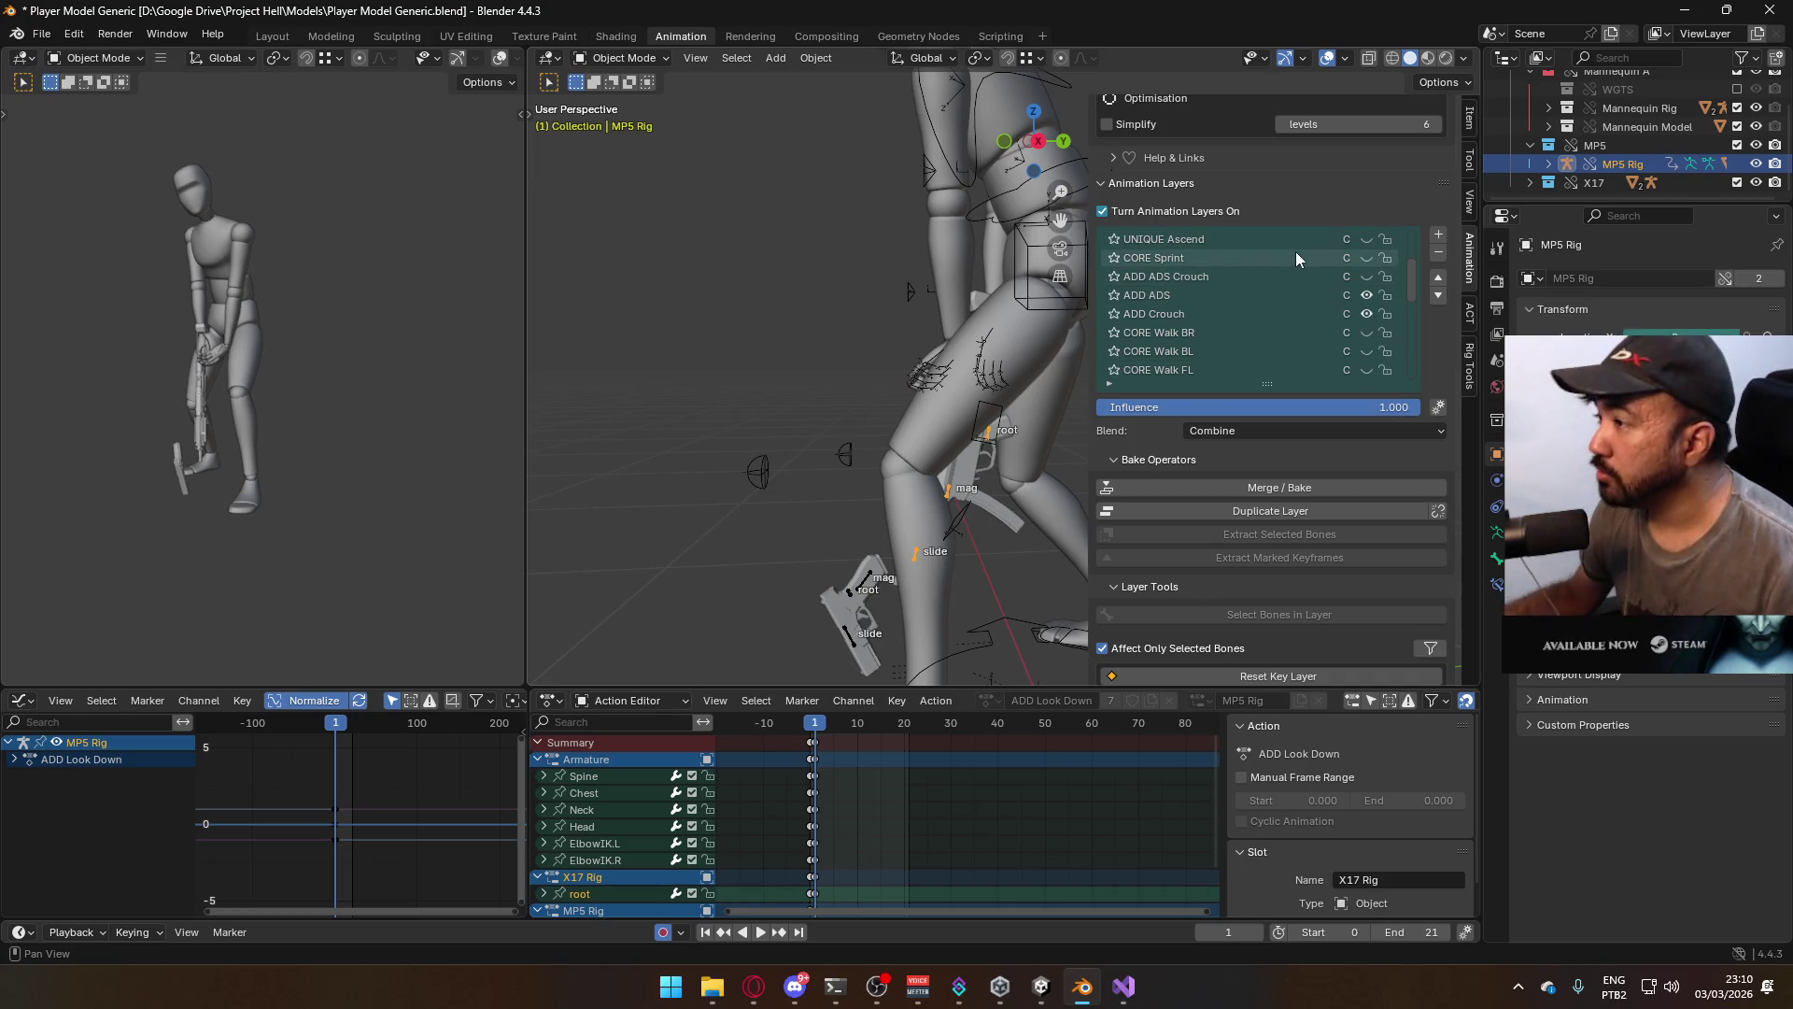
click(1367, 315)
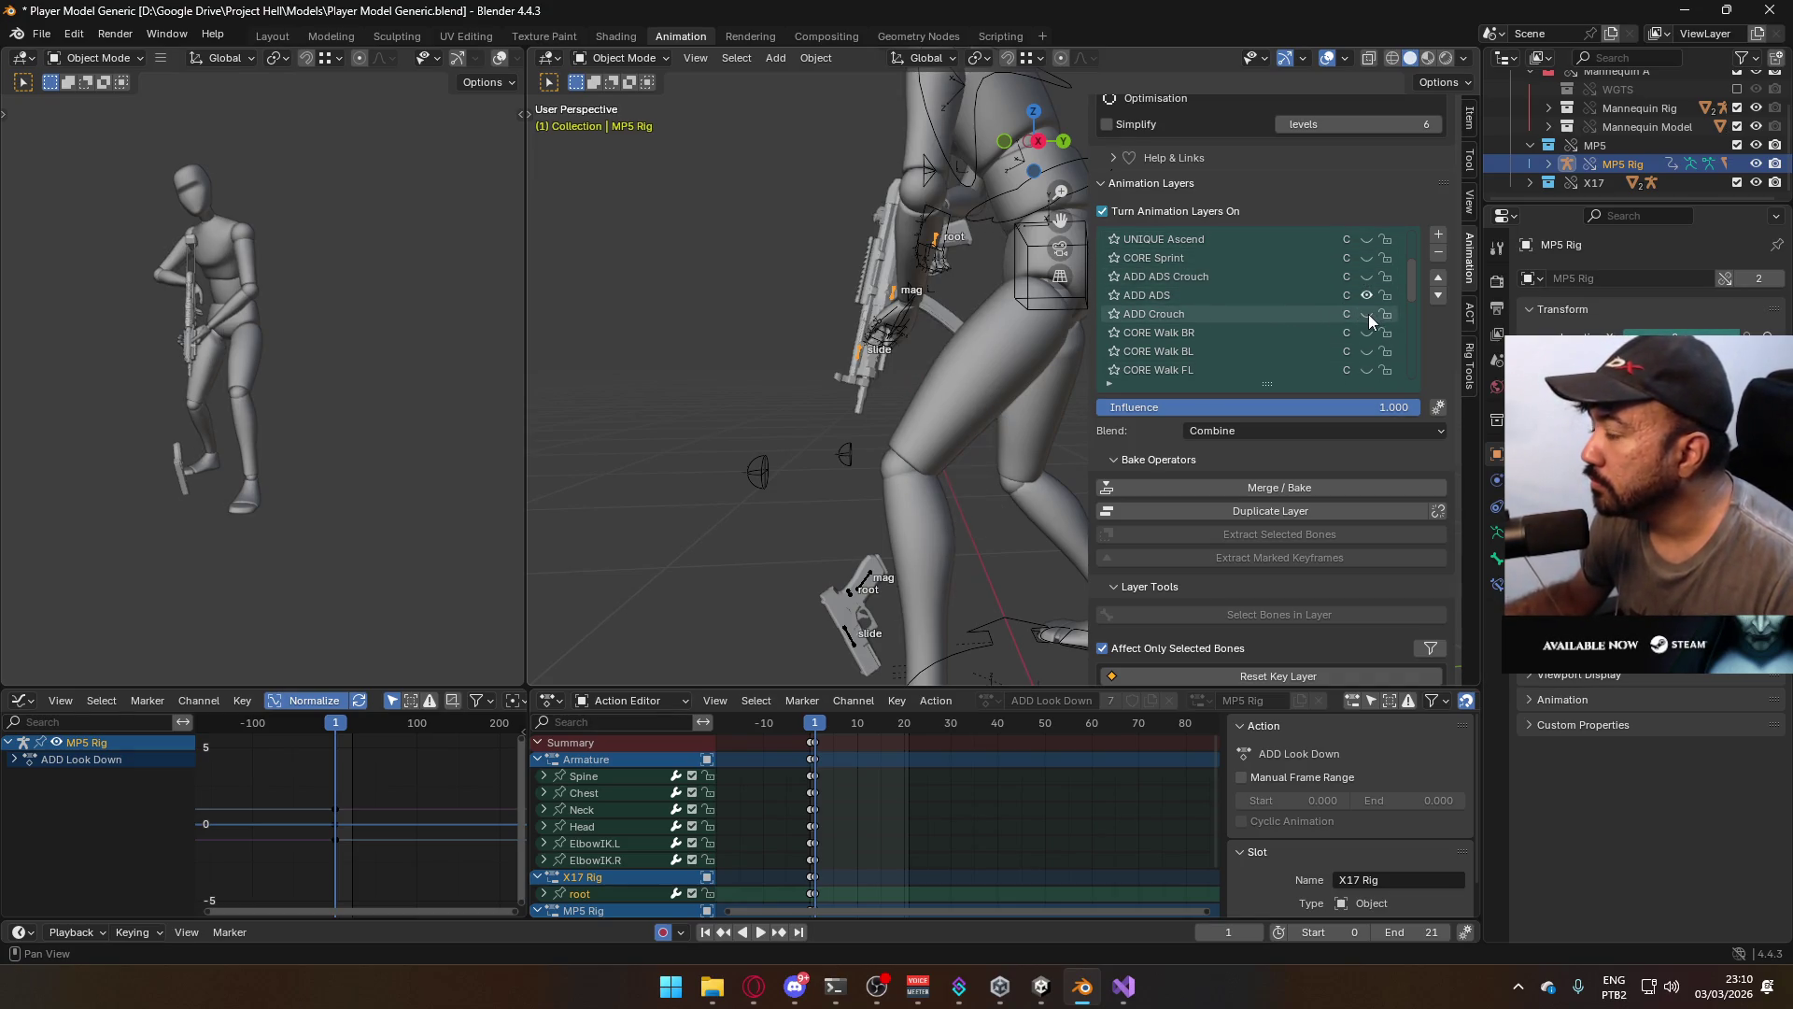
middle_drag(734, 243, 919, 266)
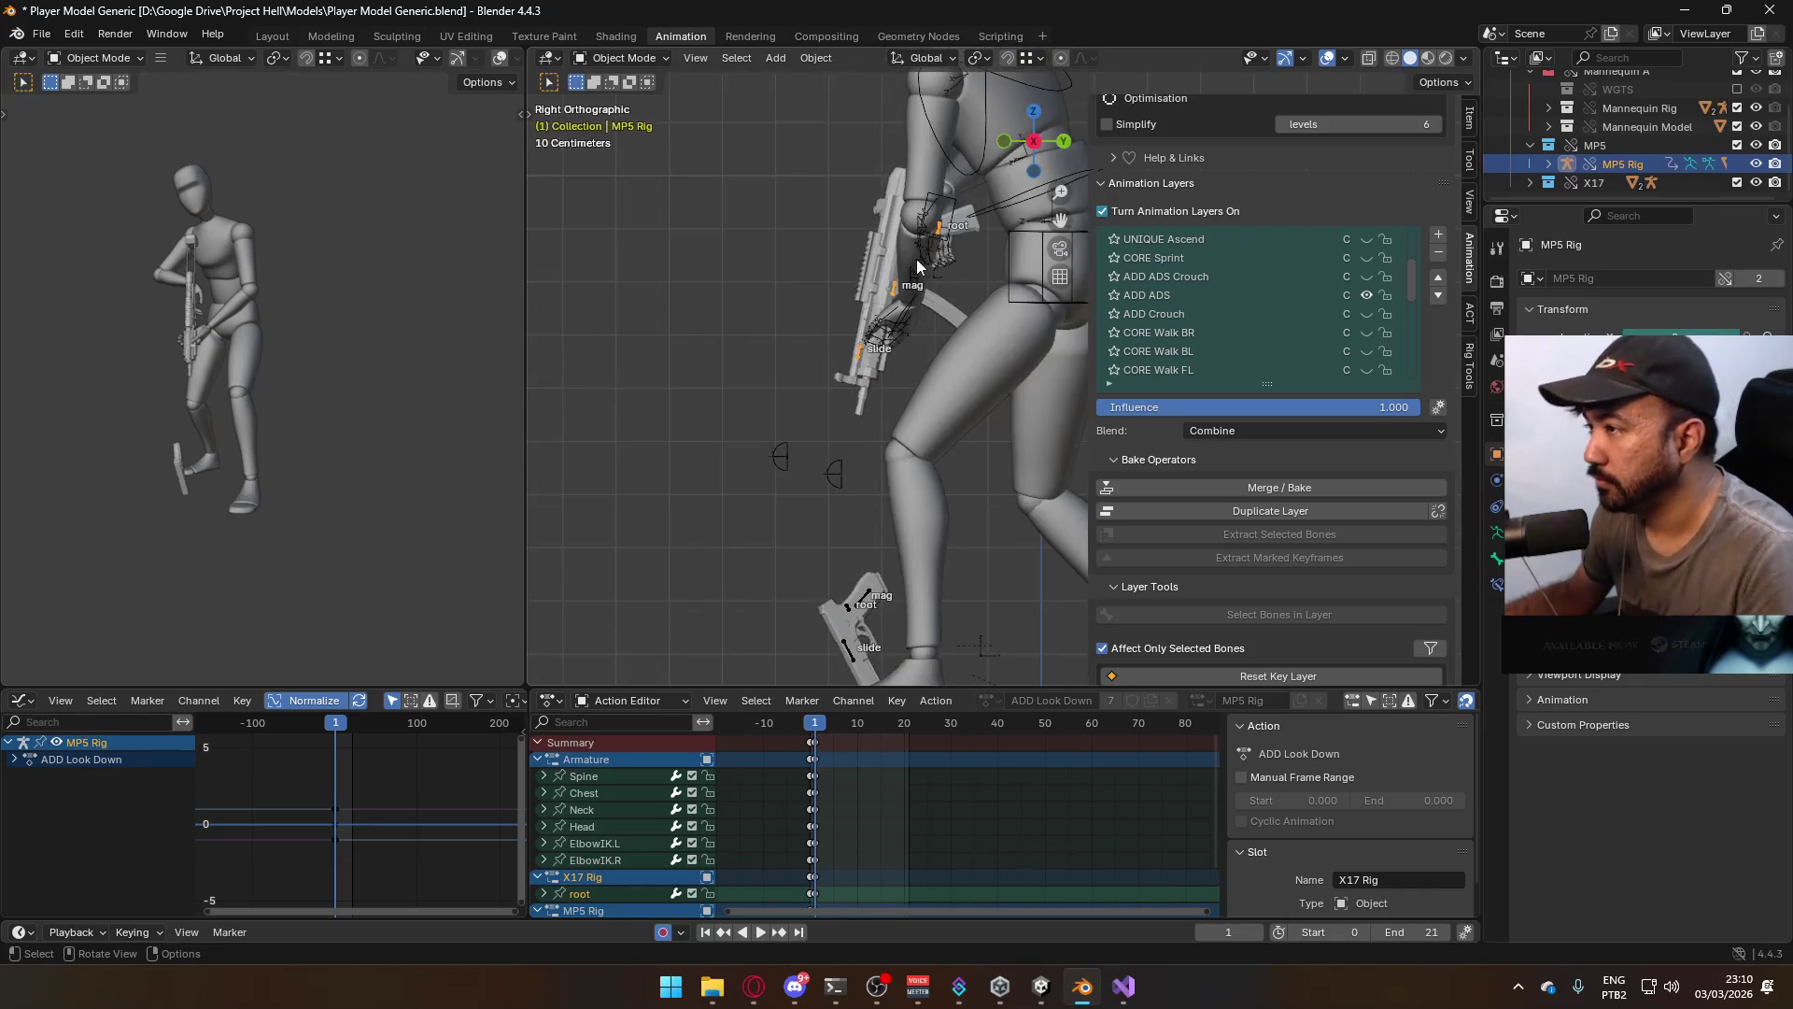
scroll(919, 266, down, 3)
scroll(1309, 282, up, 5)
Make ADD ADS Look Down the active layer and scrub the pose in front view
click(1261, 258)
key(KP_1)
scroll(949, 273, up, 3)
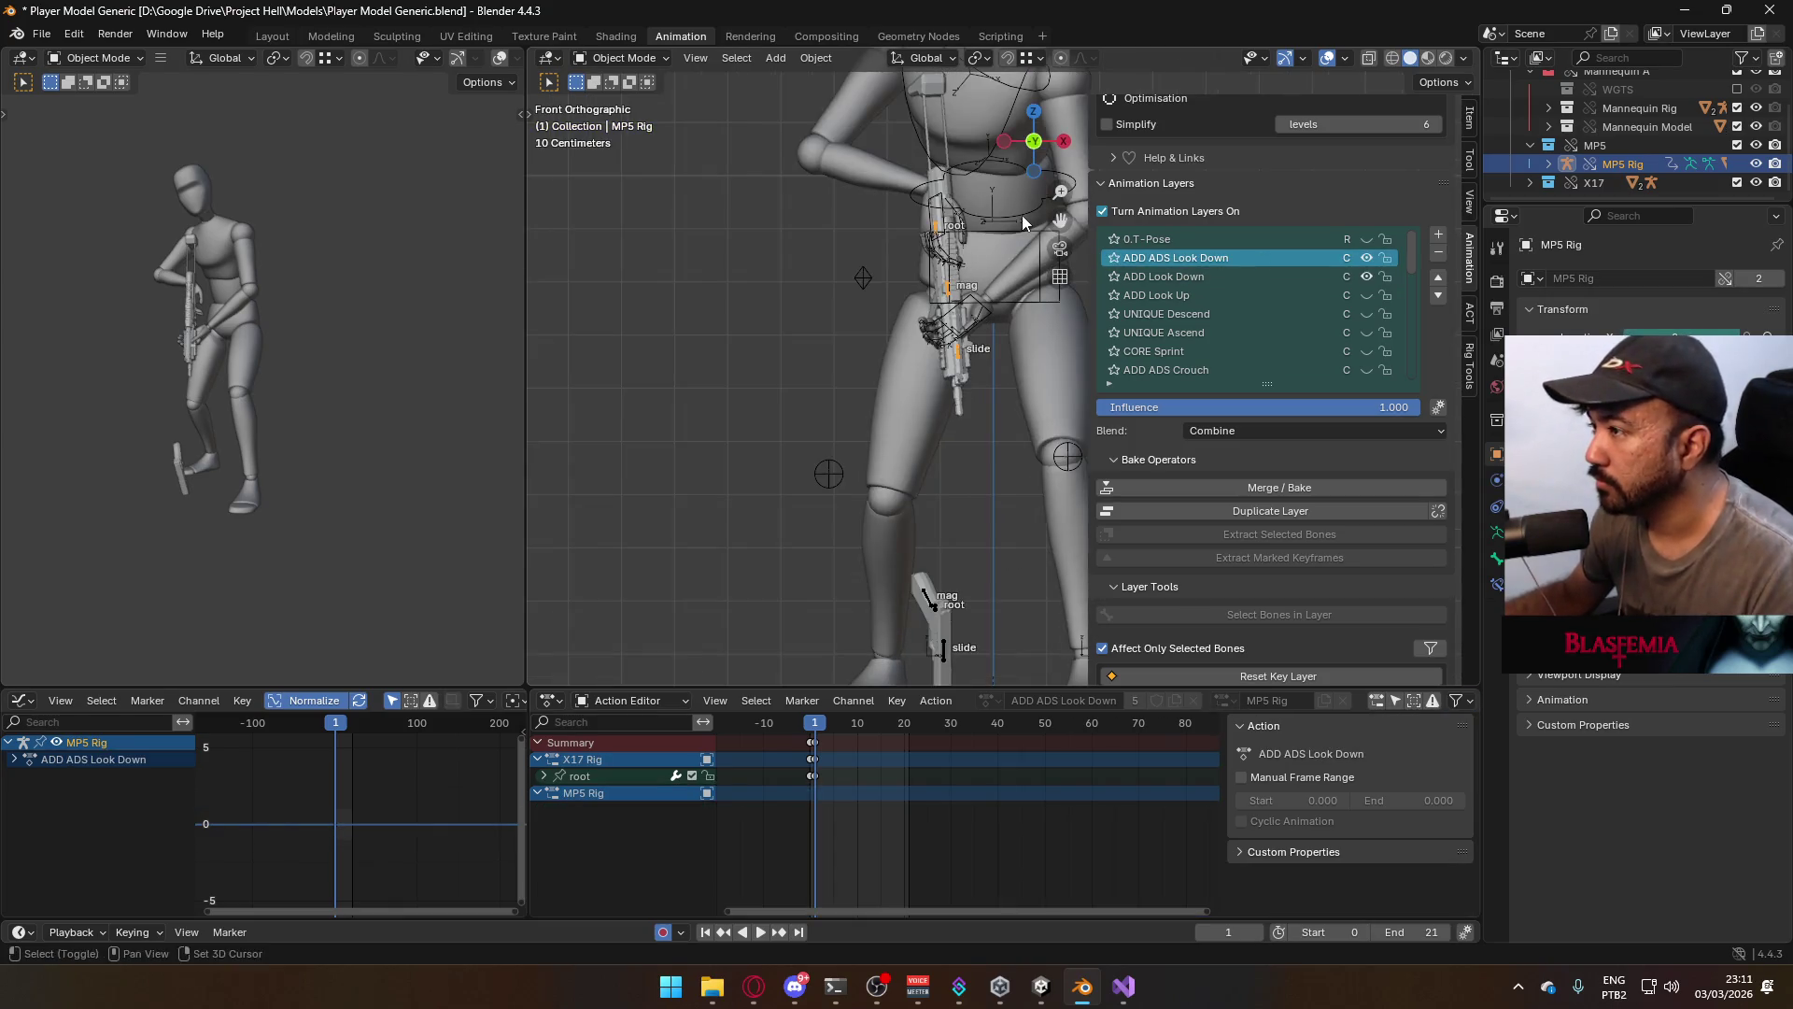
shift+middle_drag(1024, 223, 851, 217)
click(626, 58)
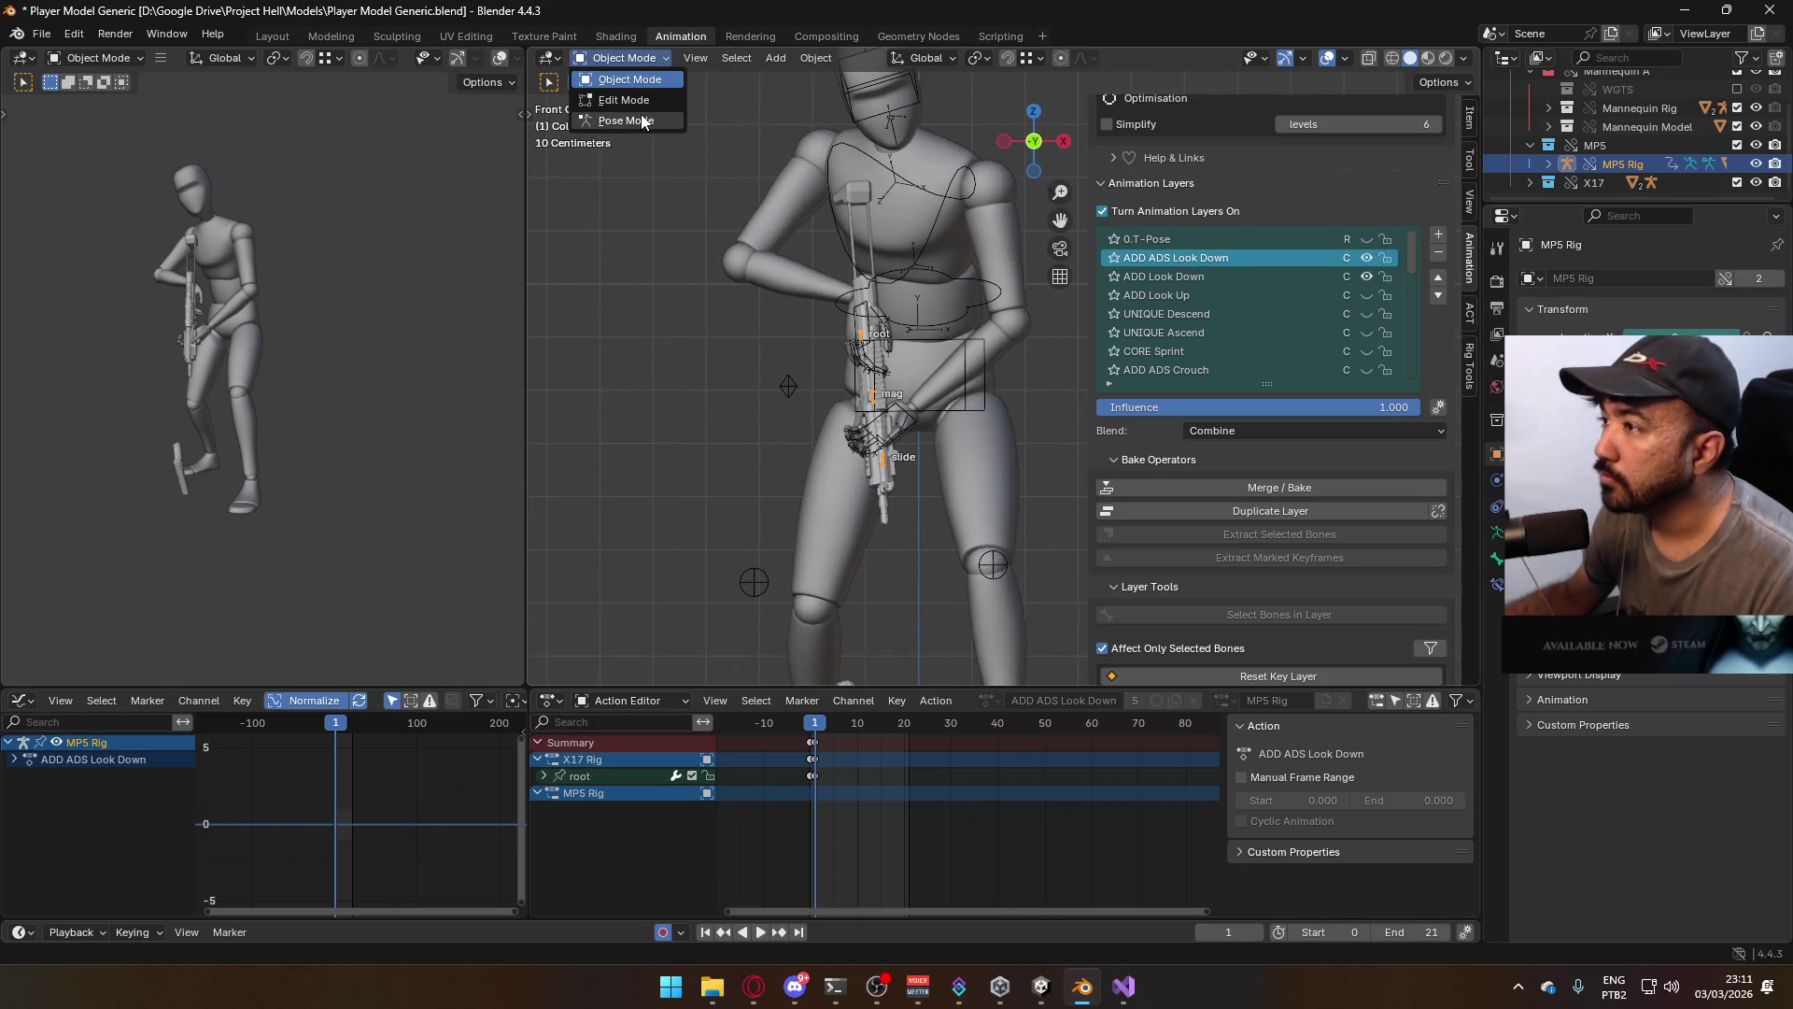
mouse_move(824, 720)
mouse_down()
mouse_move(904, 724)
mouse_move(815, 724)
mouse_up()
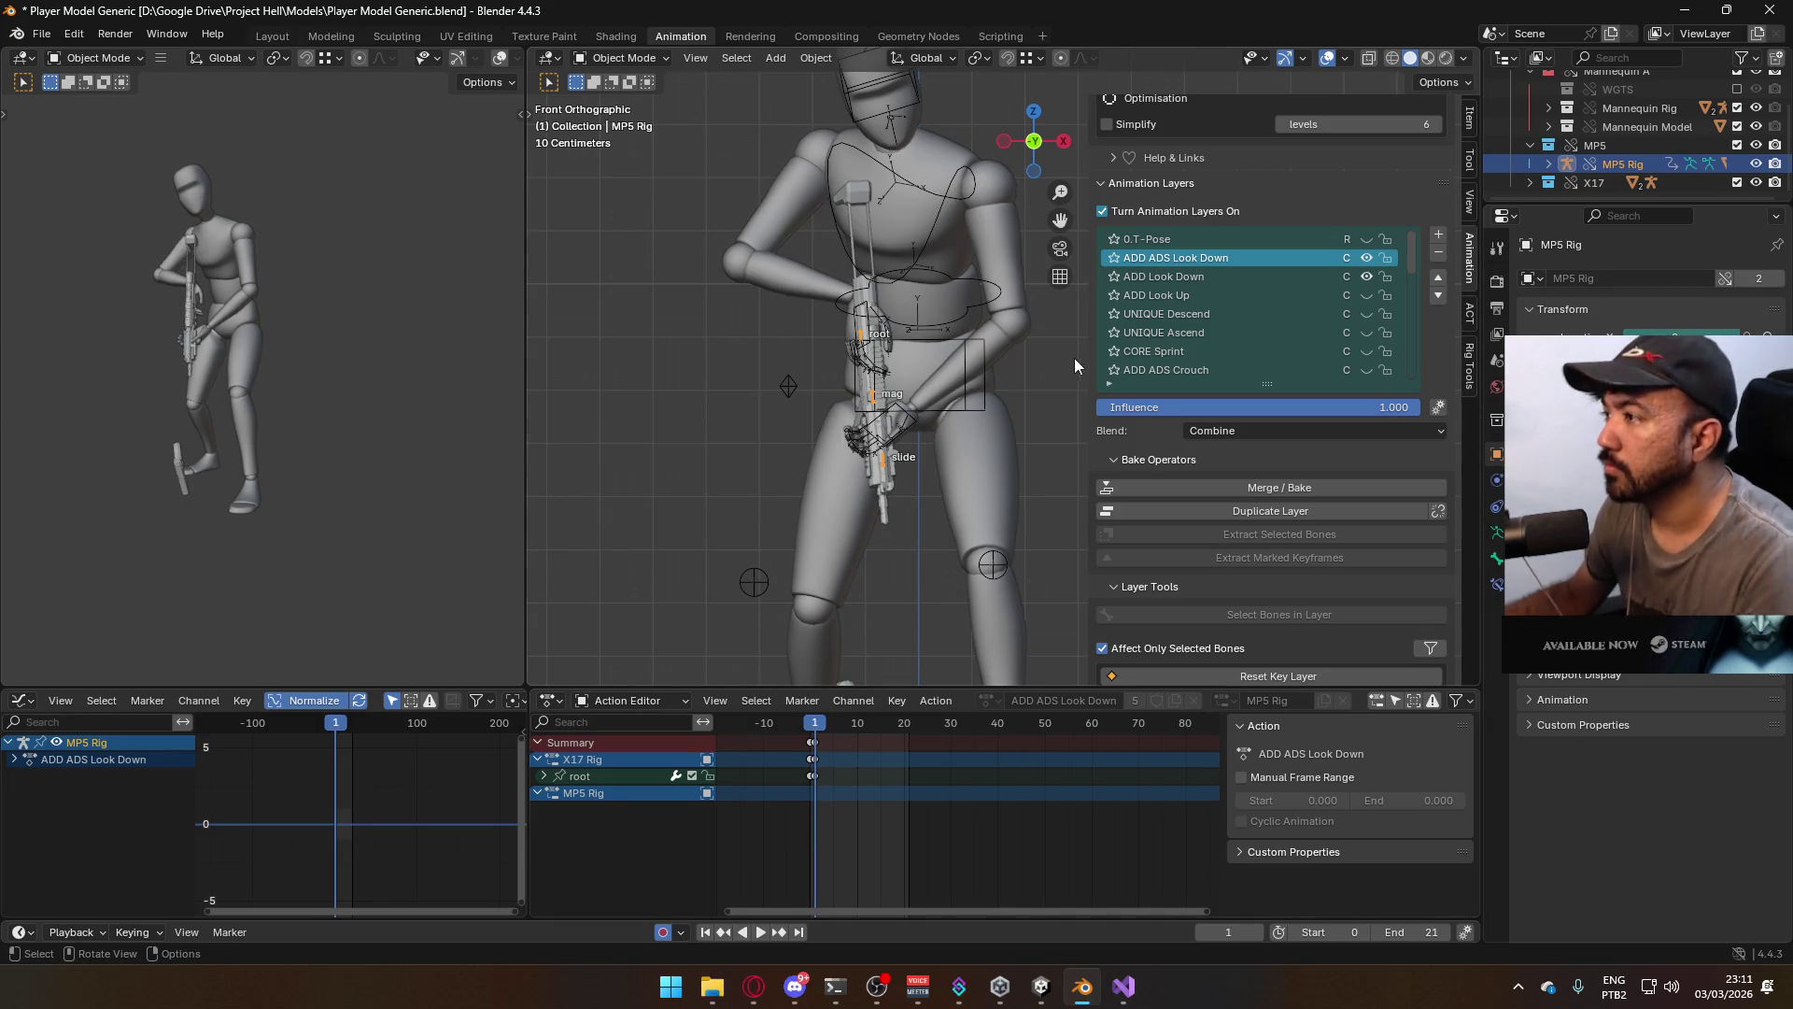
Turn on the mannequin's ADD Look Down layer and turn off the MP5 Rig's
click(966, 187)
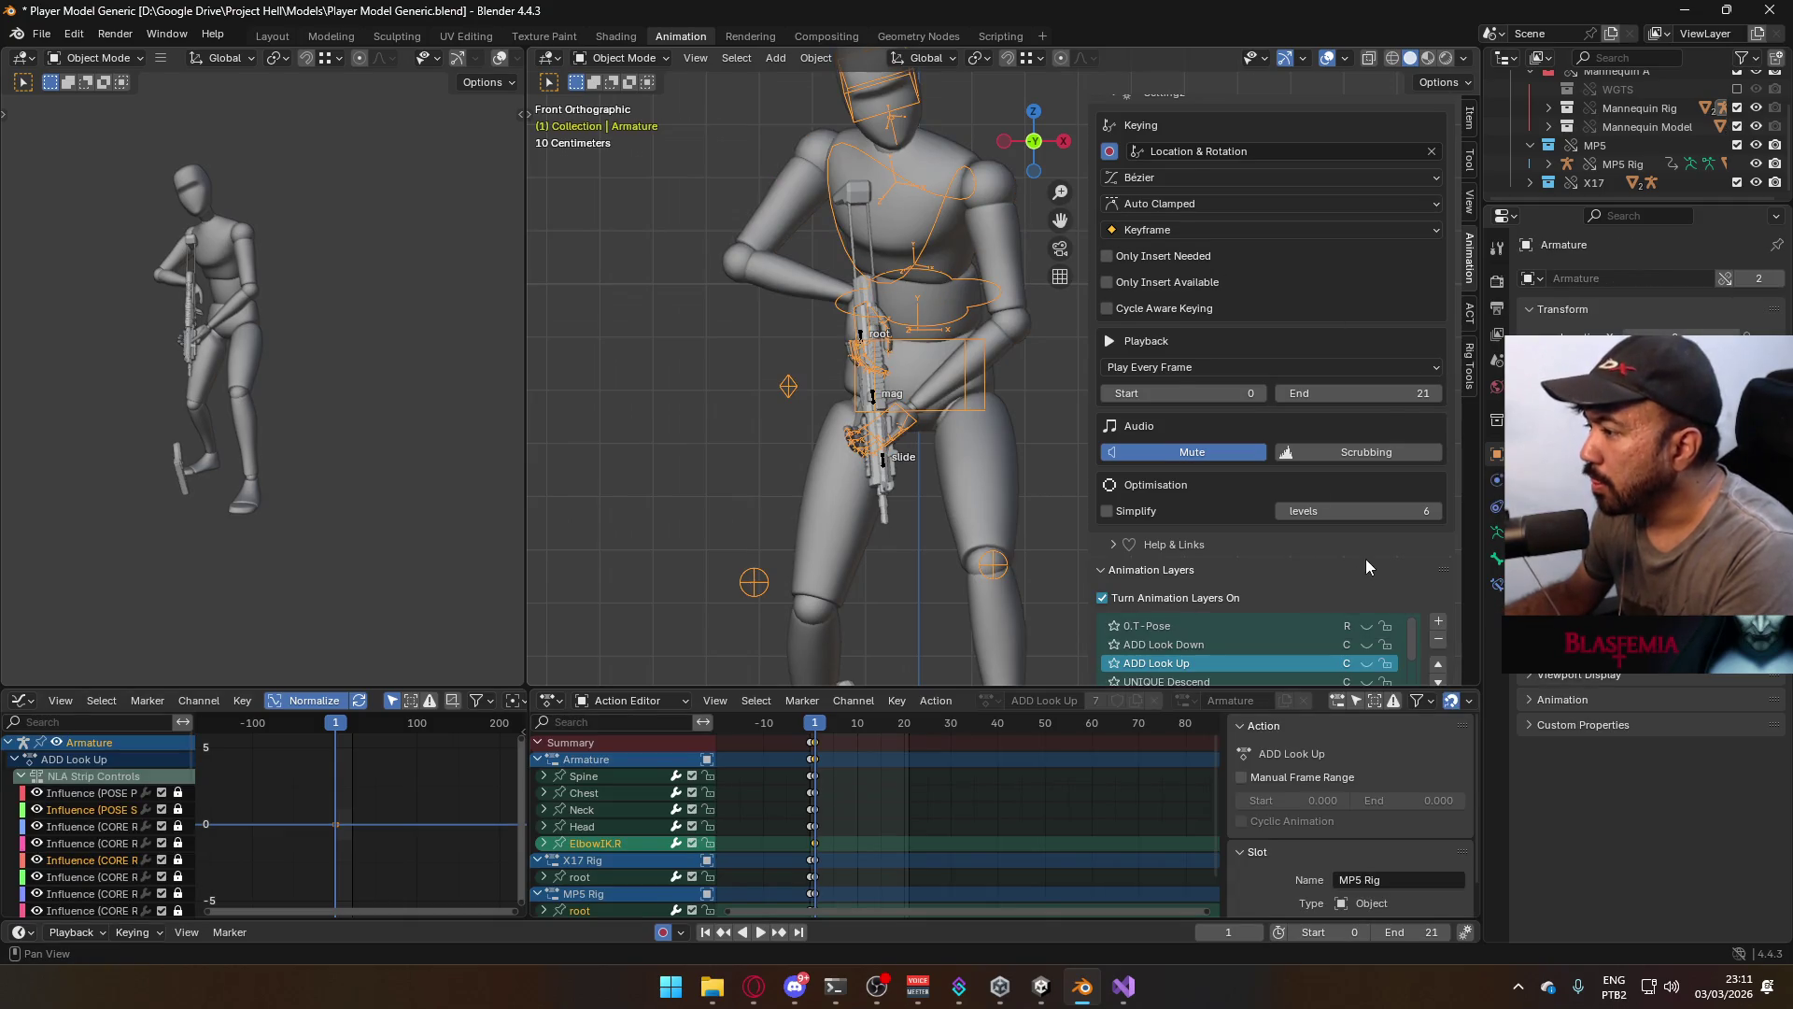
scroll(1365, 570, down, 1)
click(1367, 609)
key(KP_3)
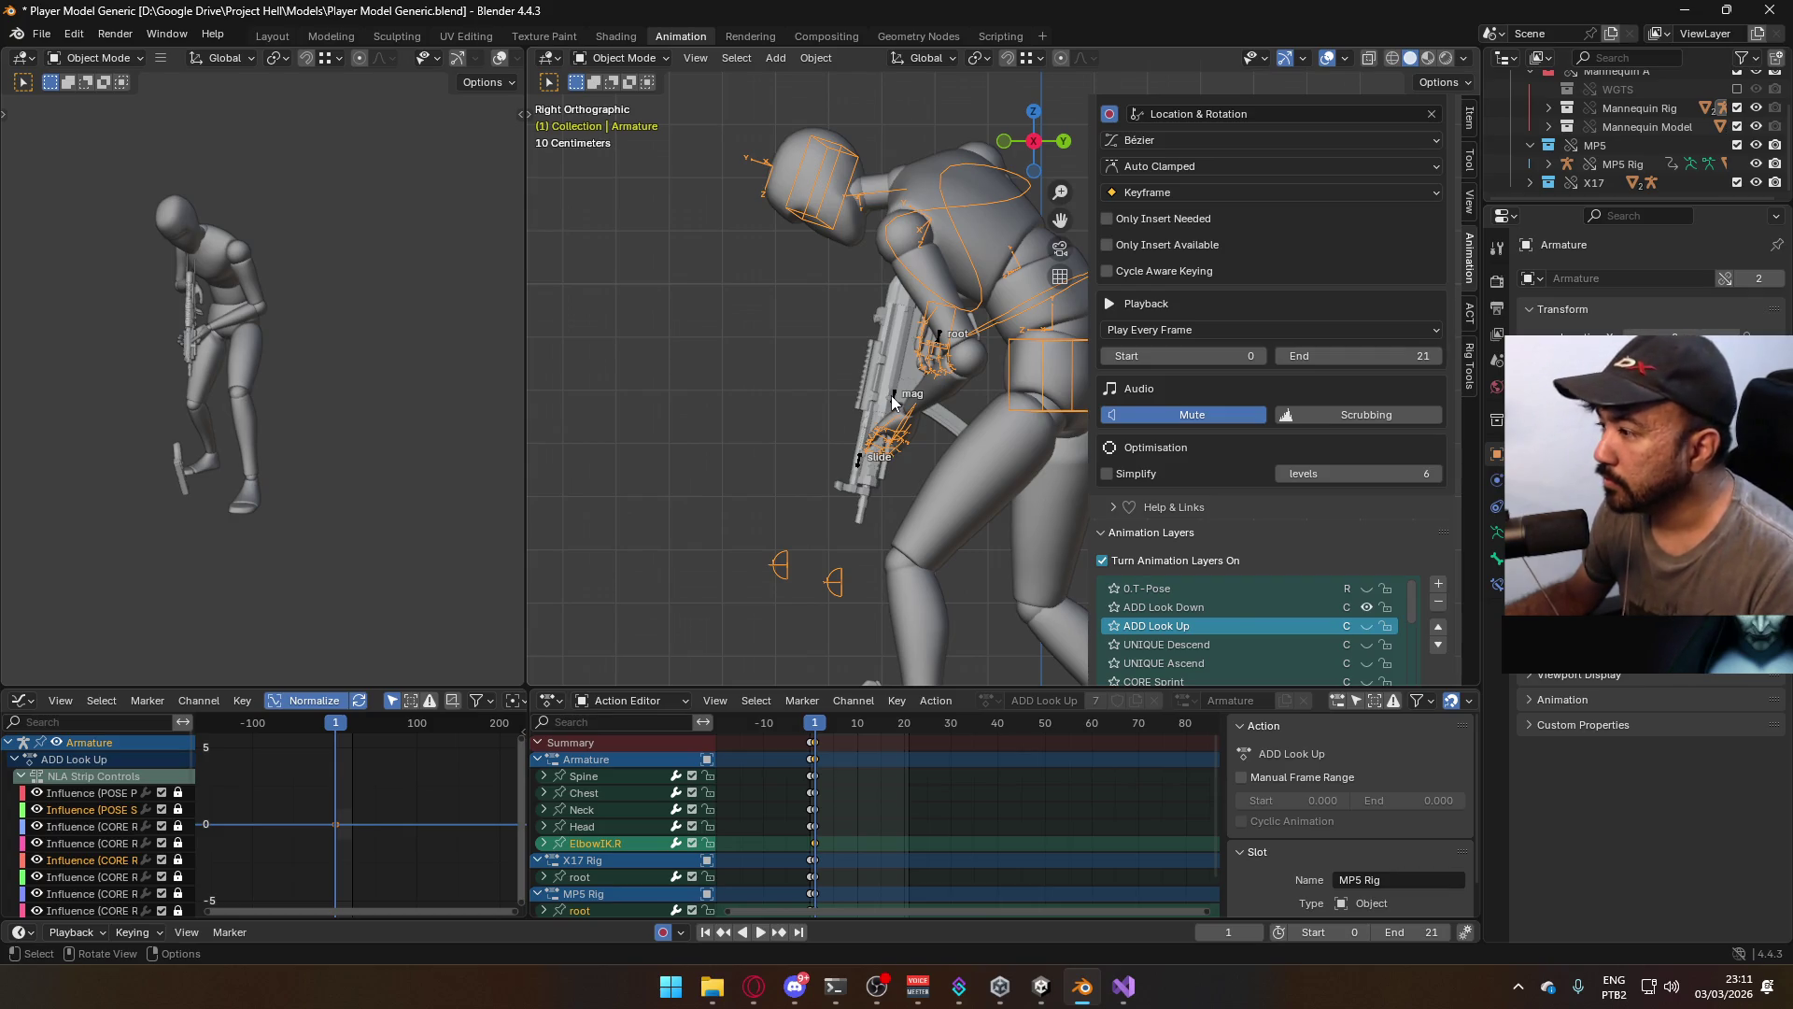
click(894, 402)
scroll(1348, 581, down, 1)
click(1363, 589)
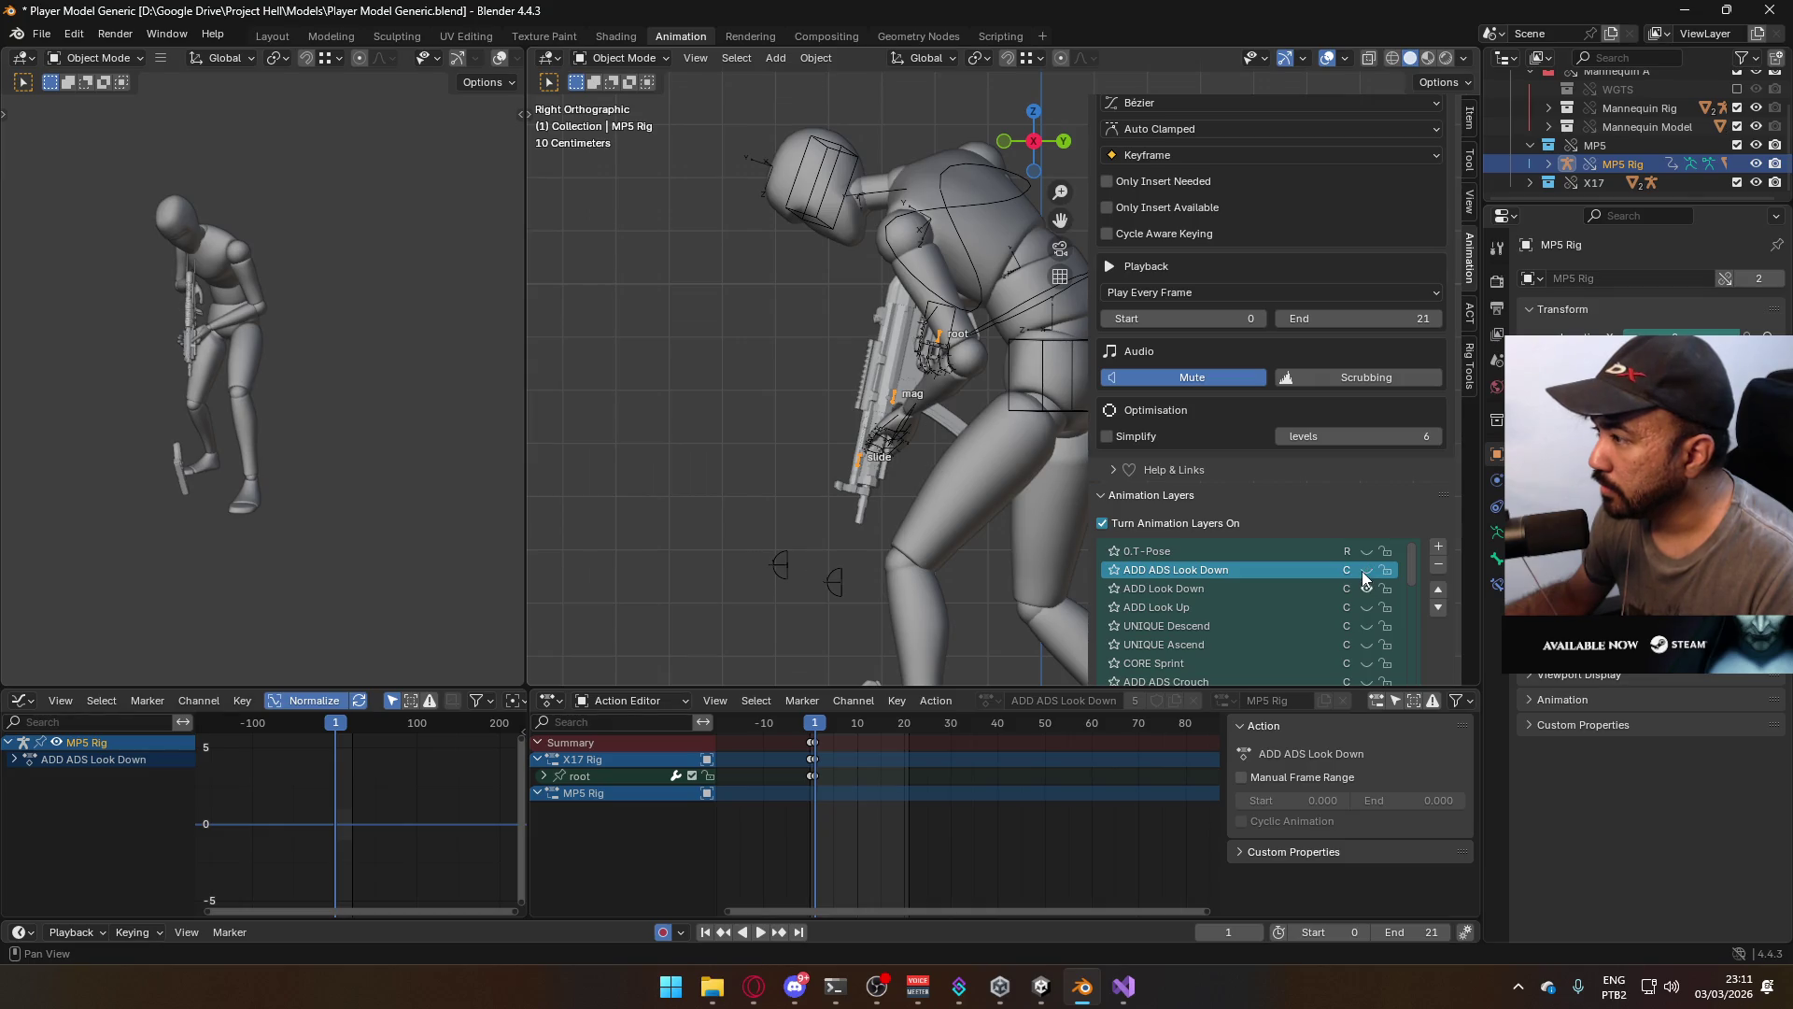
Play the Armature's animation from frame -2, viewed from the right side
mouse_move(806, 345)
middle_down()
mouse_move(1033, 319)
mouse_move(1038, 334)
mouse_move(928, 260)
middle_up()
click(928, 260)
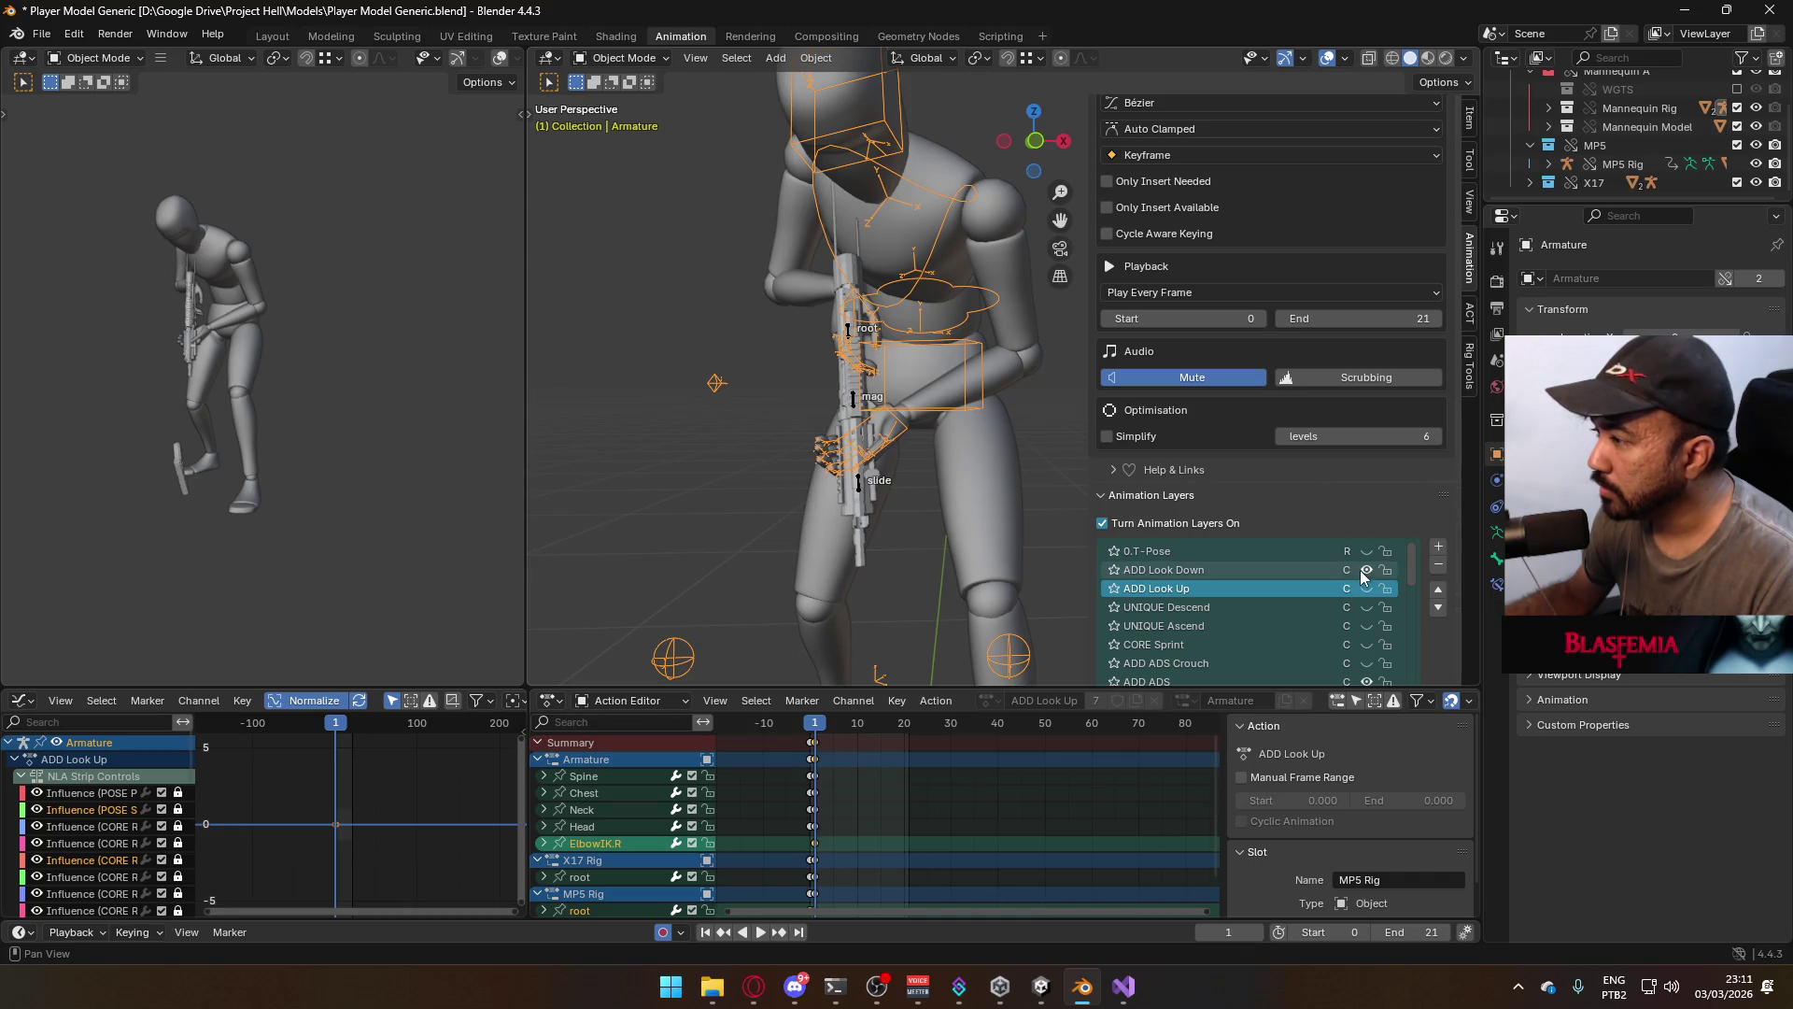
click(805, 725)
key(space)
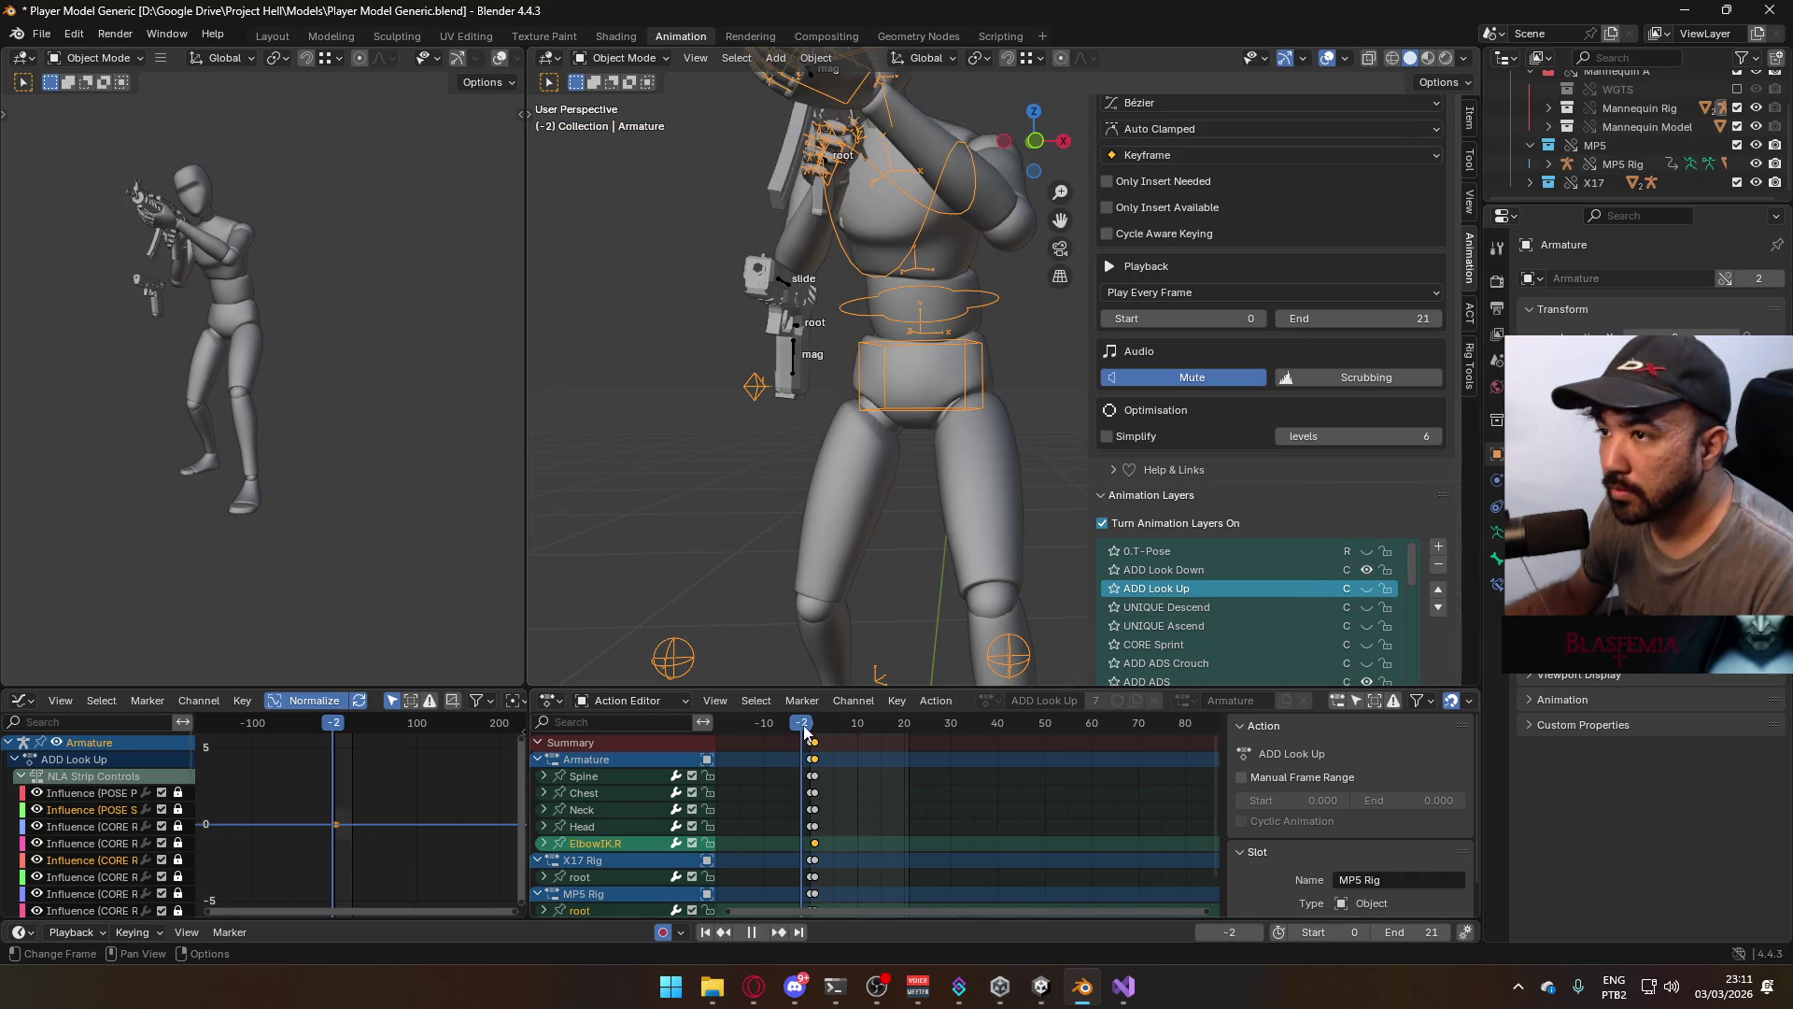
key(KP_3)
key(Escape)
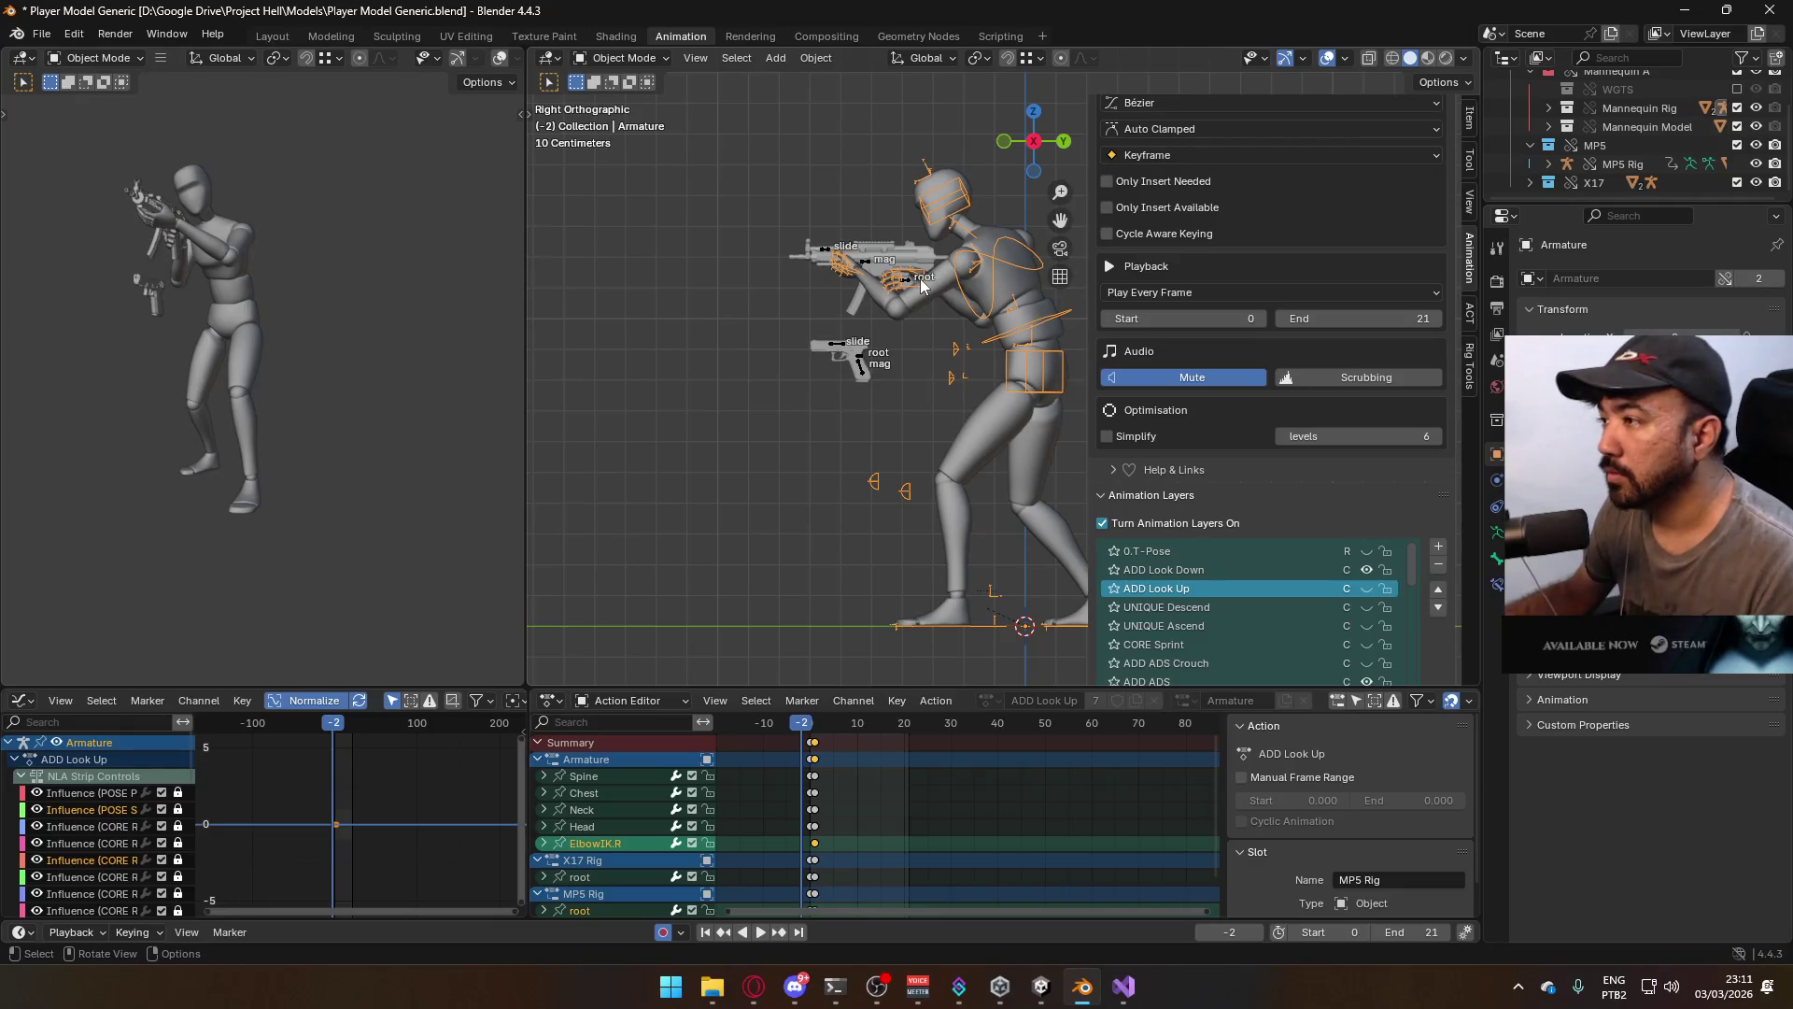
scroll(923, 285, up, 2)
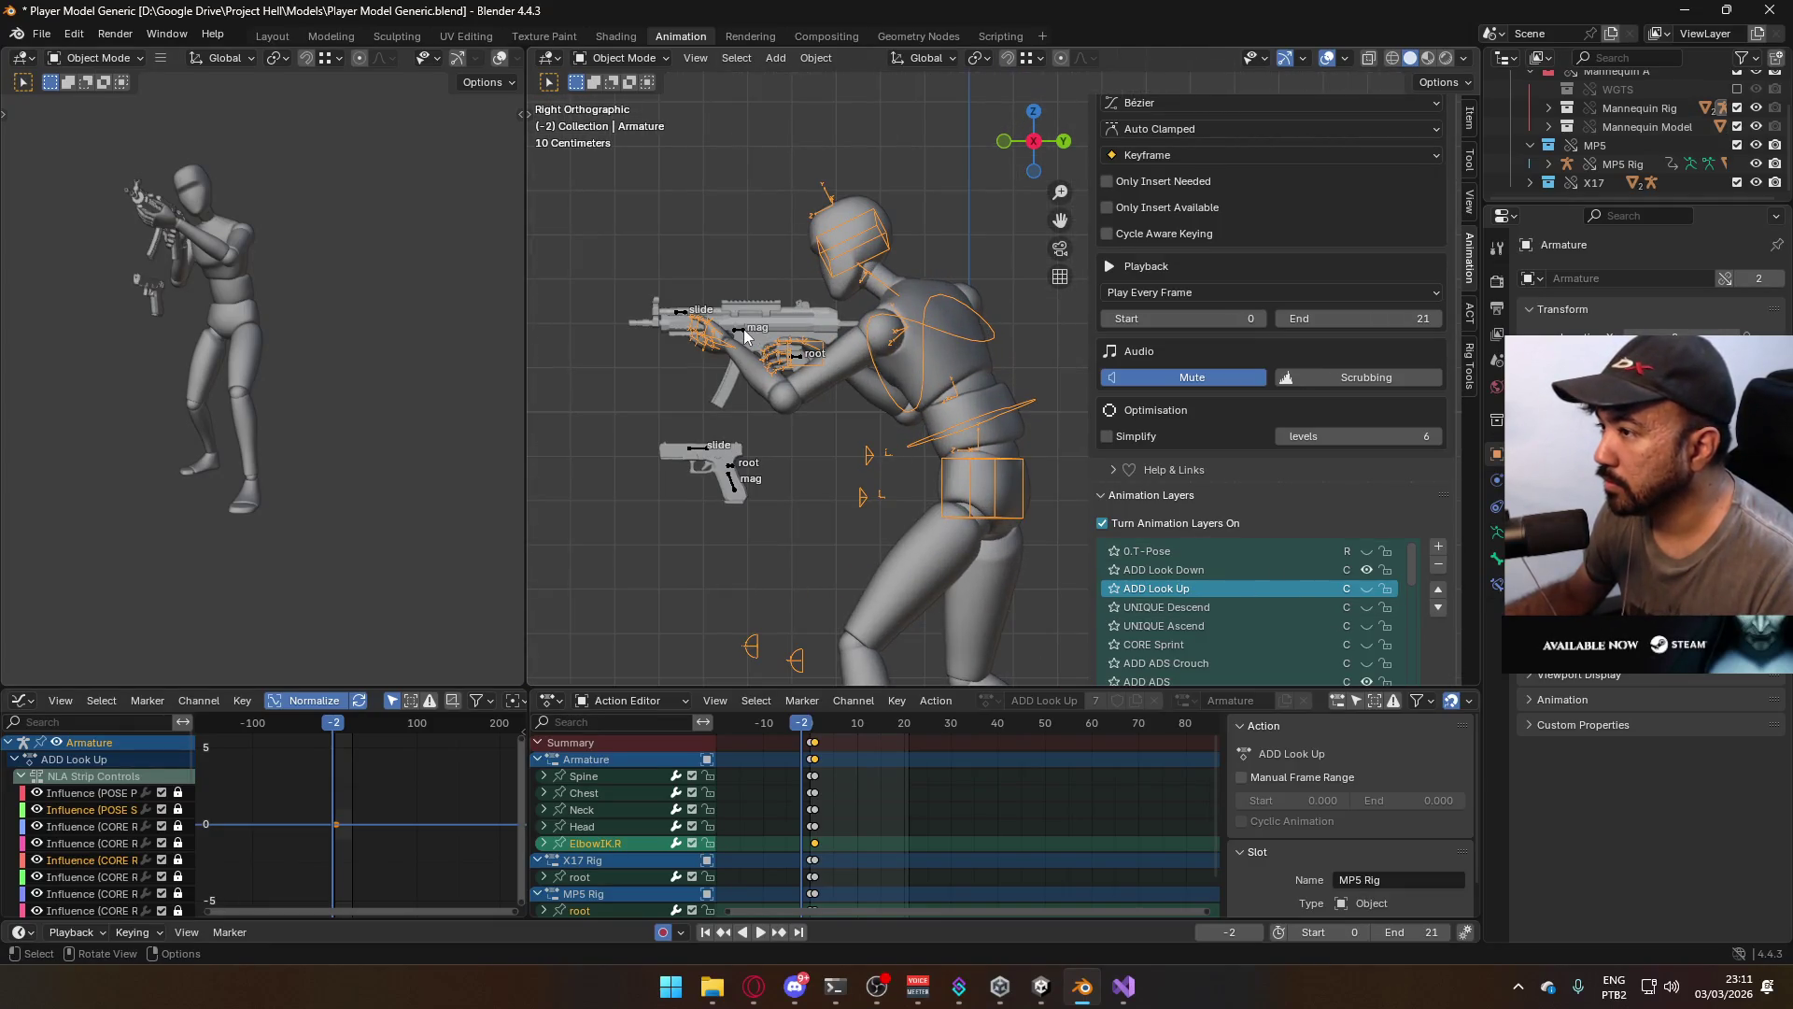
On the MP5 Rig, activate ADD Look Down, toggle ADD ADS, replay from frame 1, then bring up Unity
click(745, 336)
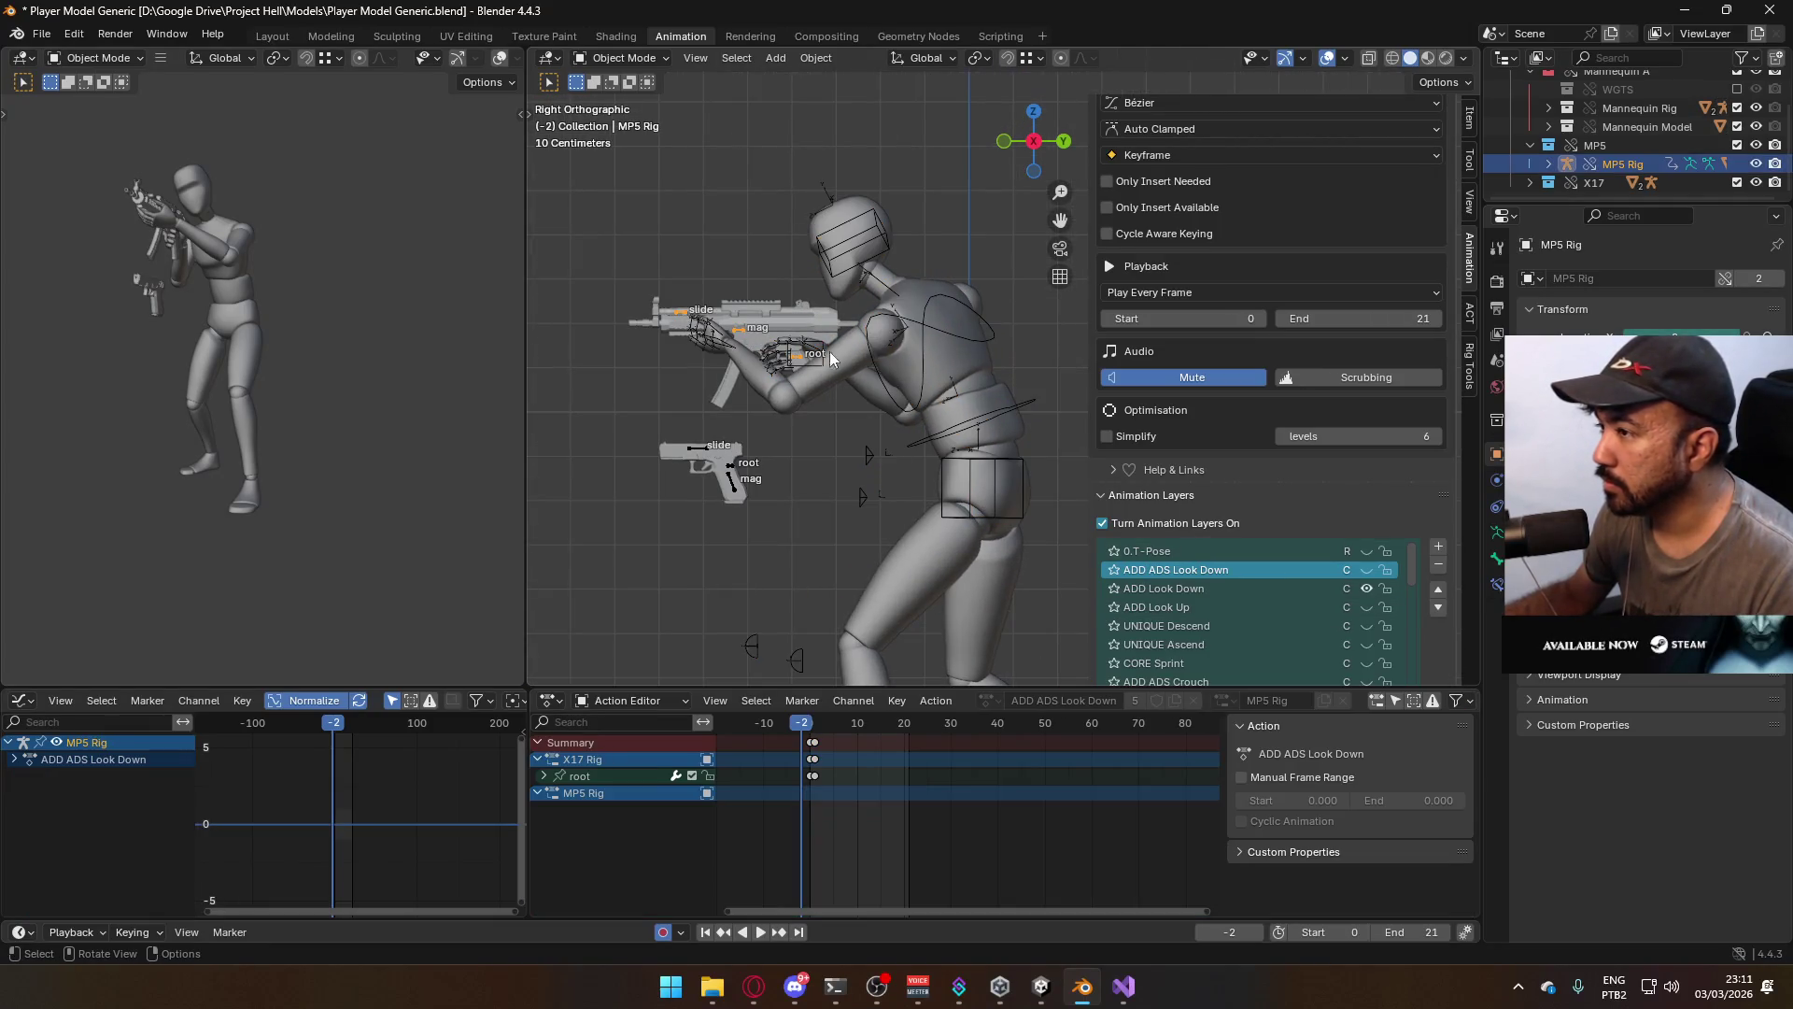
click(1257, 589)
key(space)
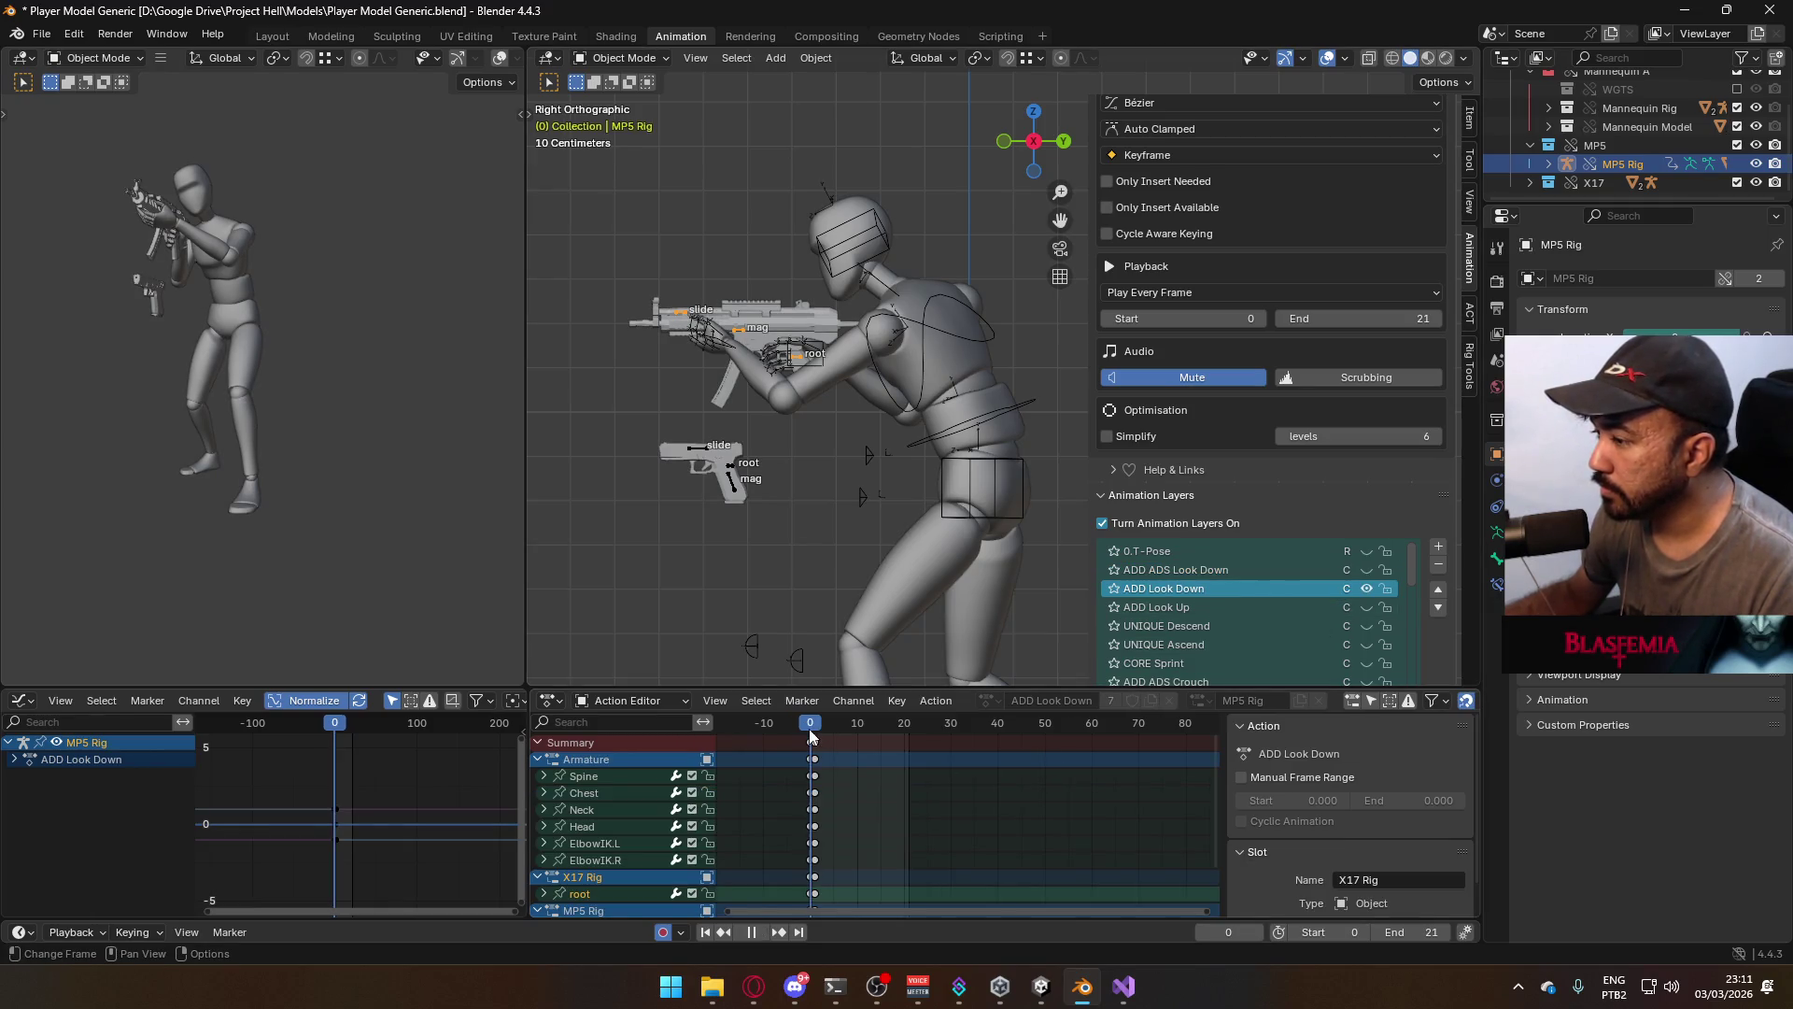
key(space)
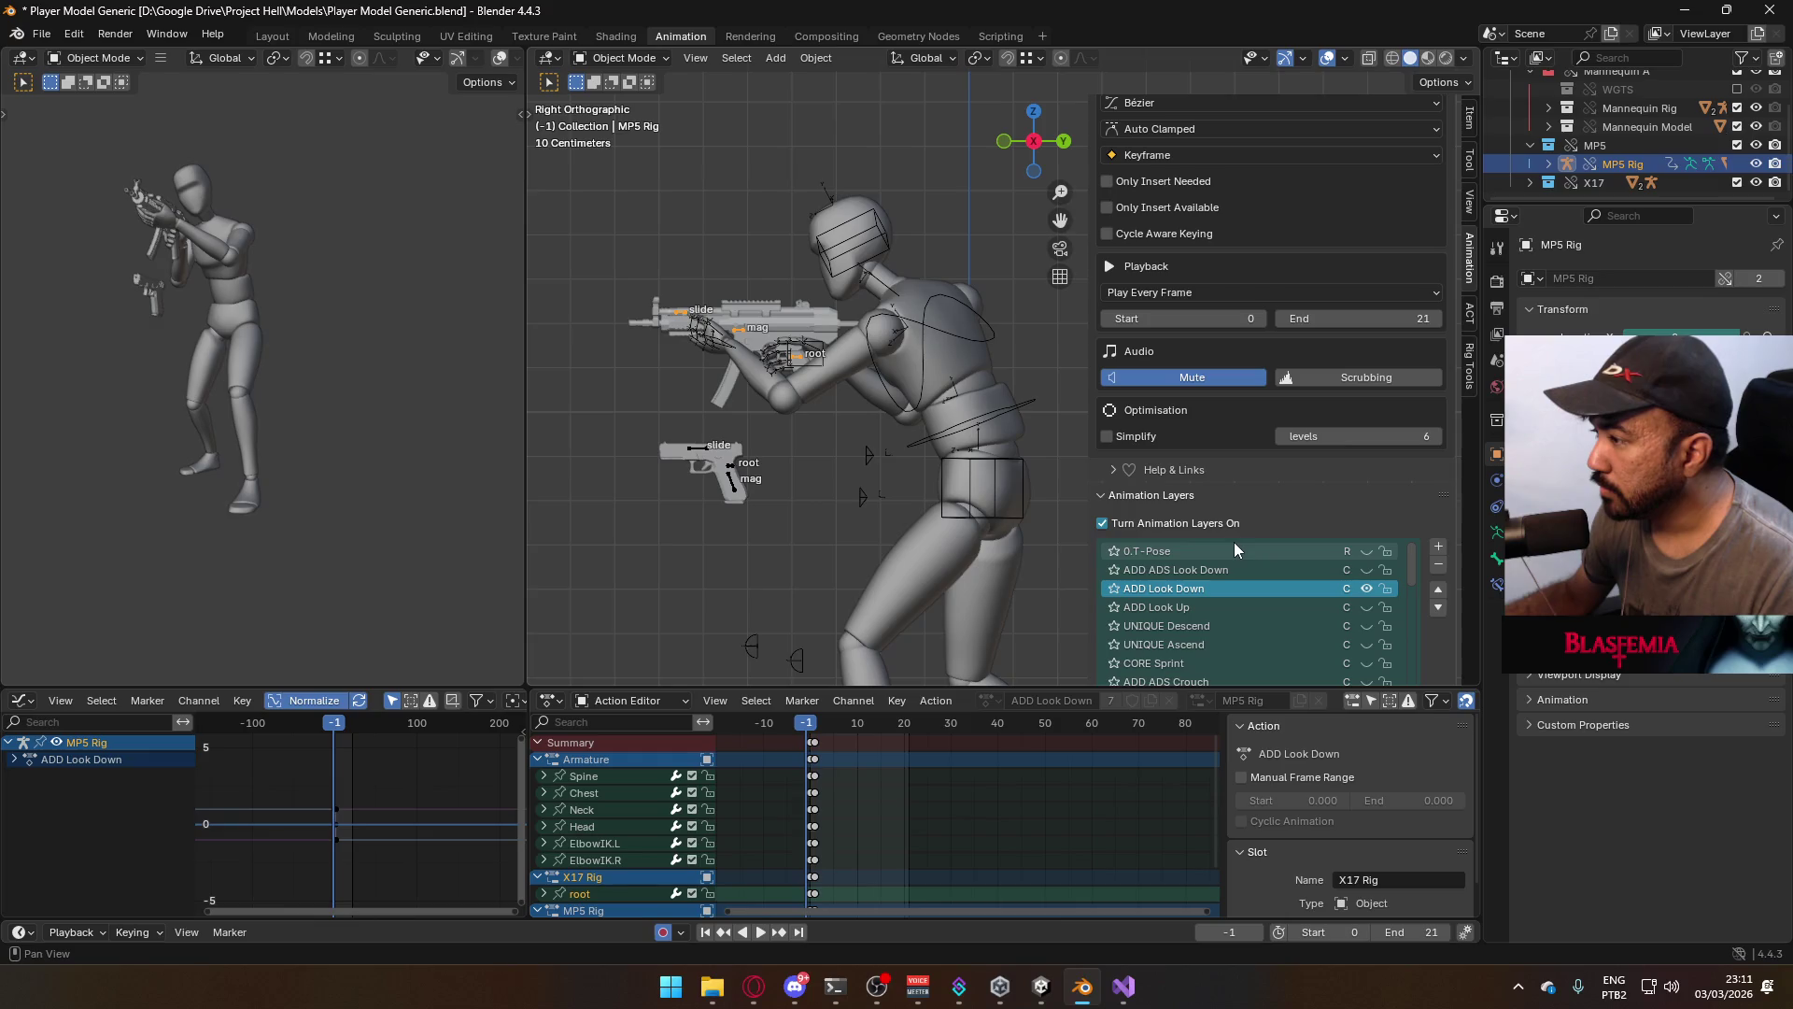
scroll(1252, 561, down, 3)
click(1365, 644)
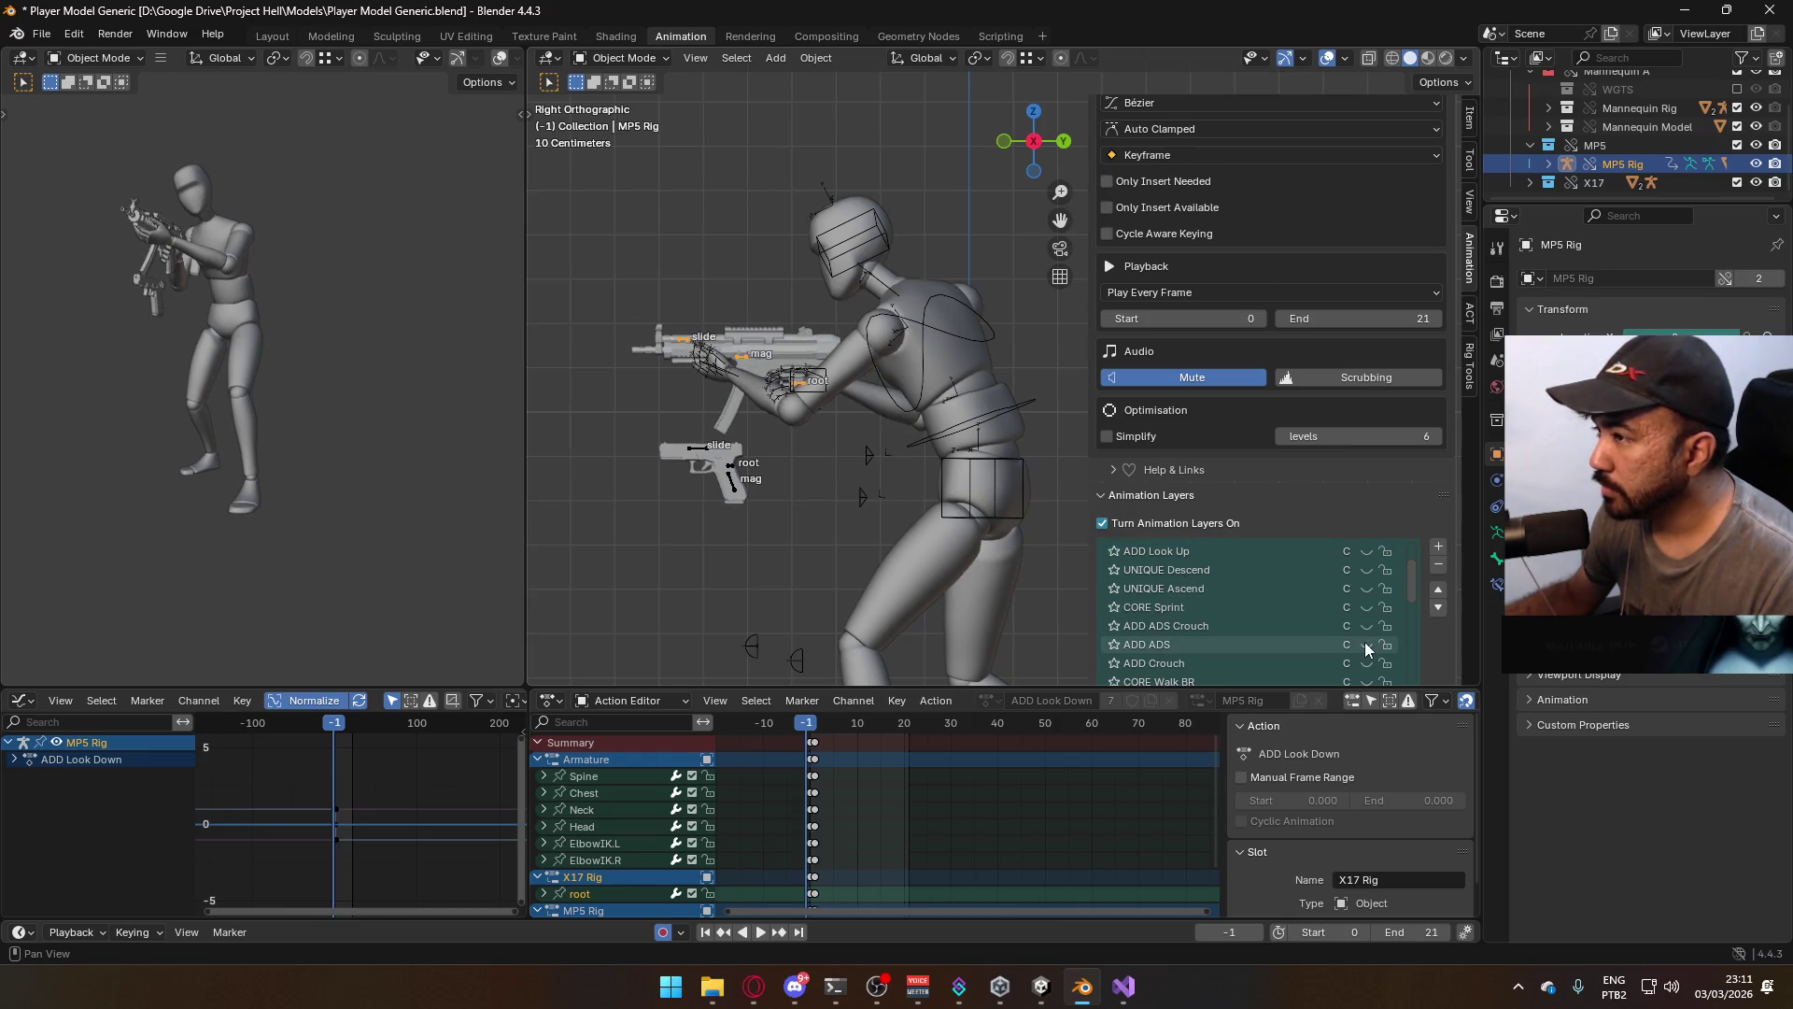
click(818, 731)
key(space)
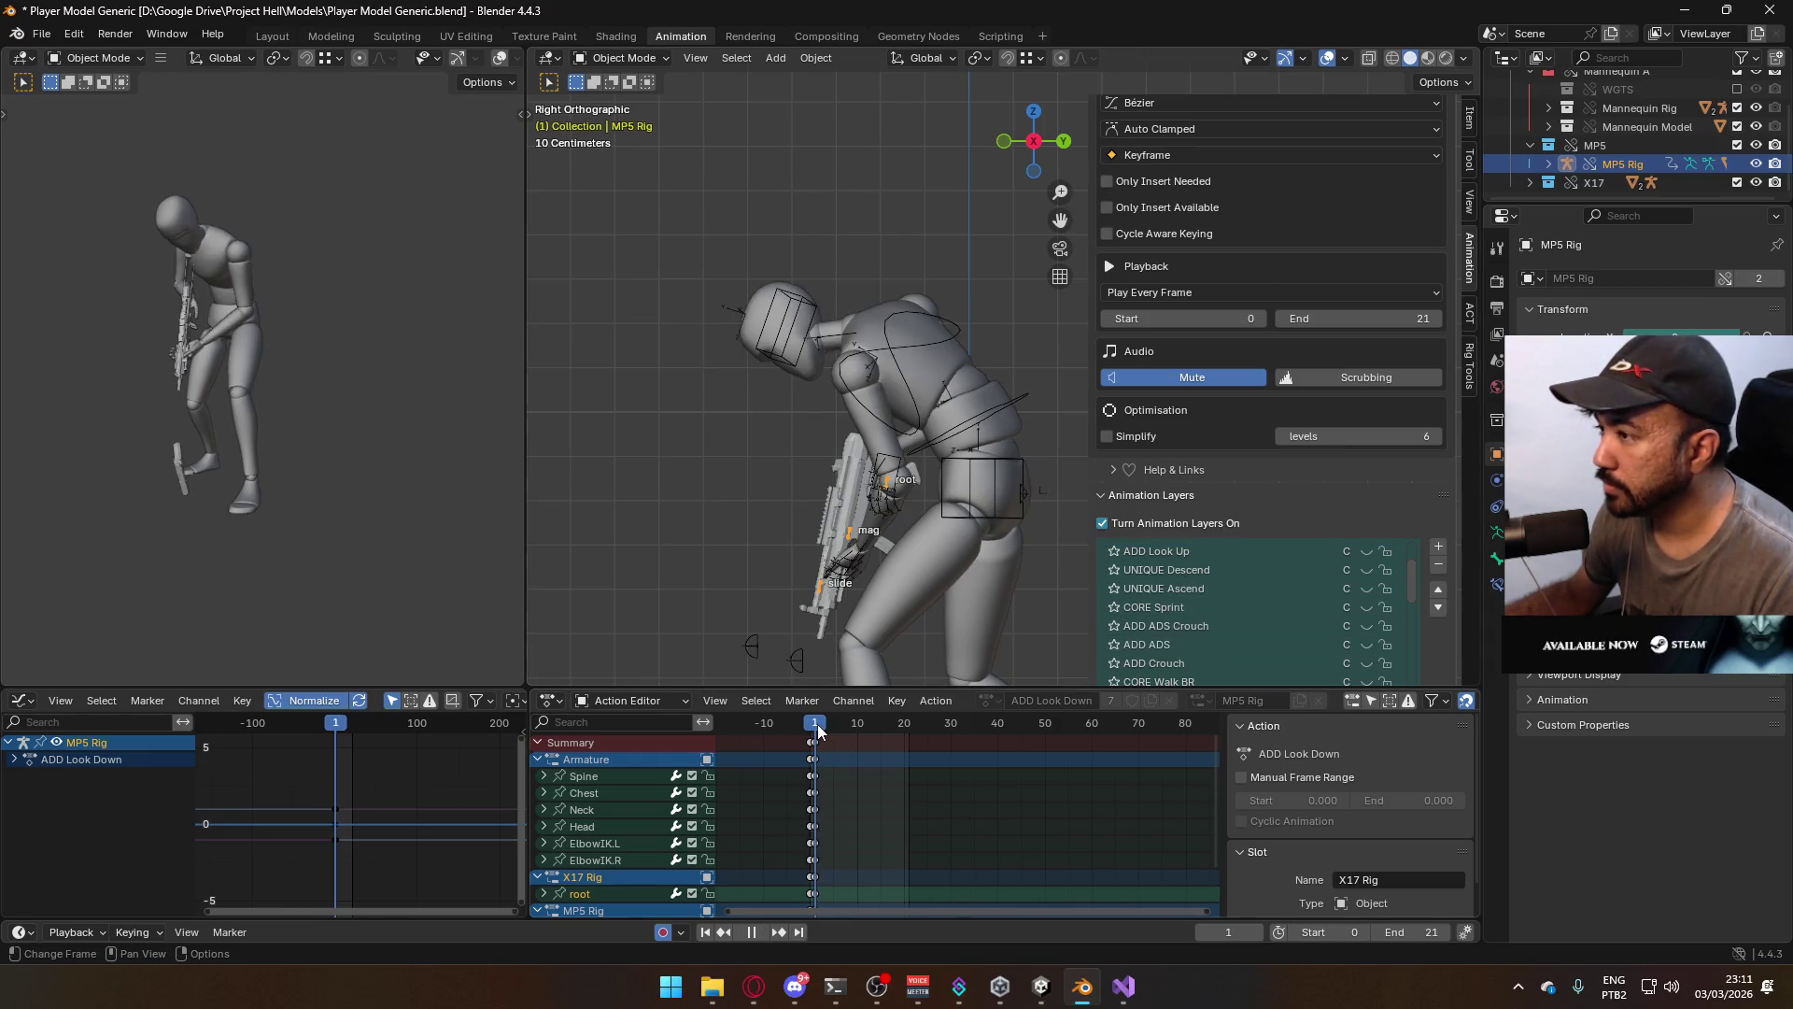
key(space)
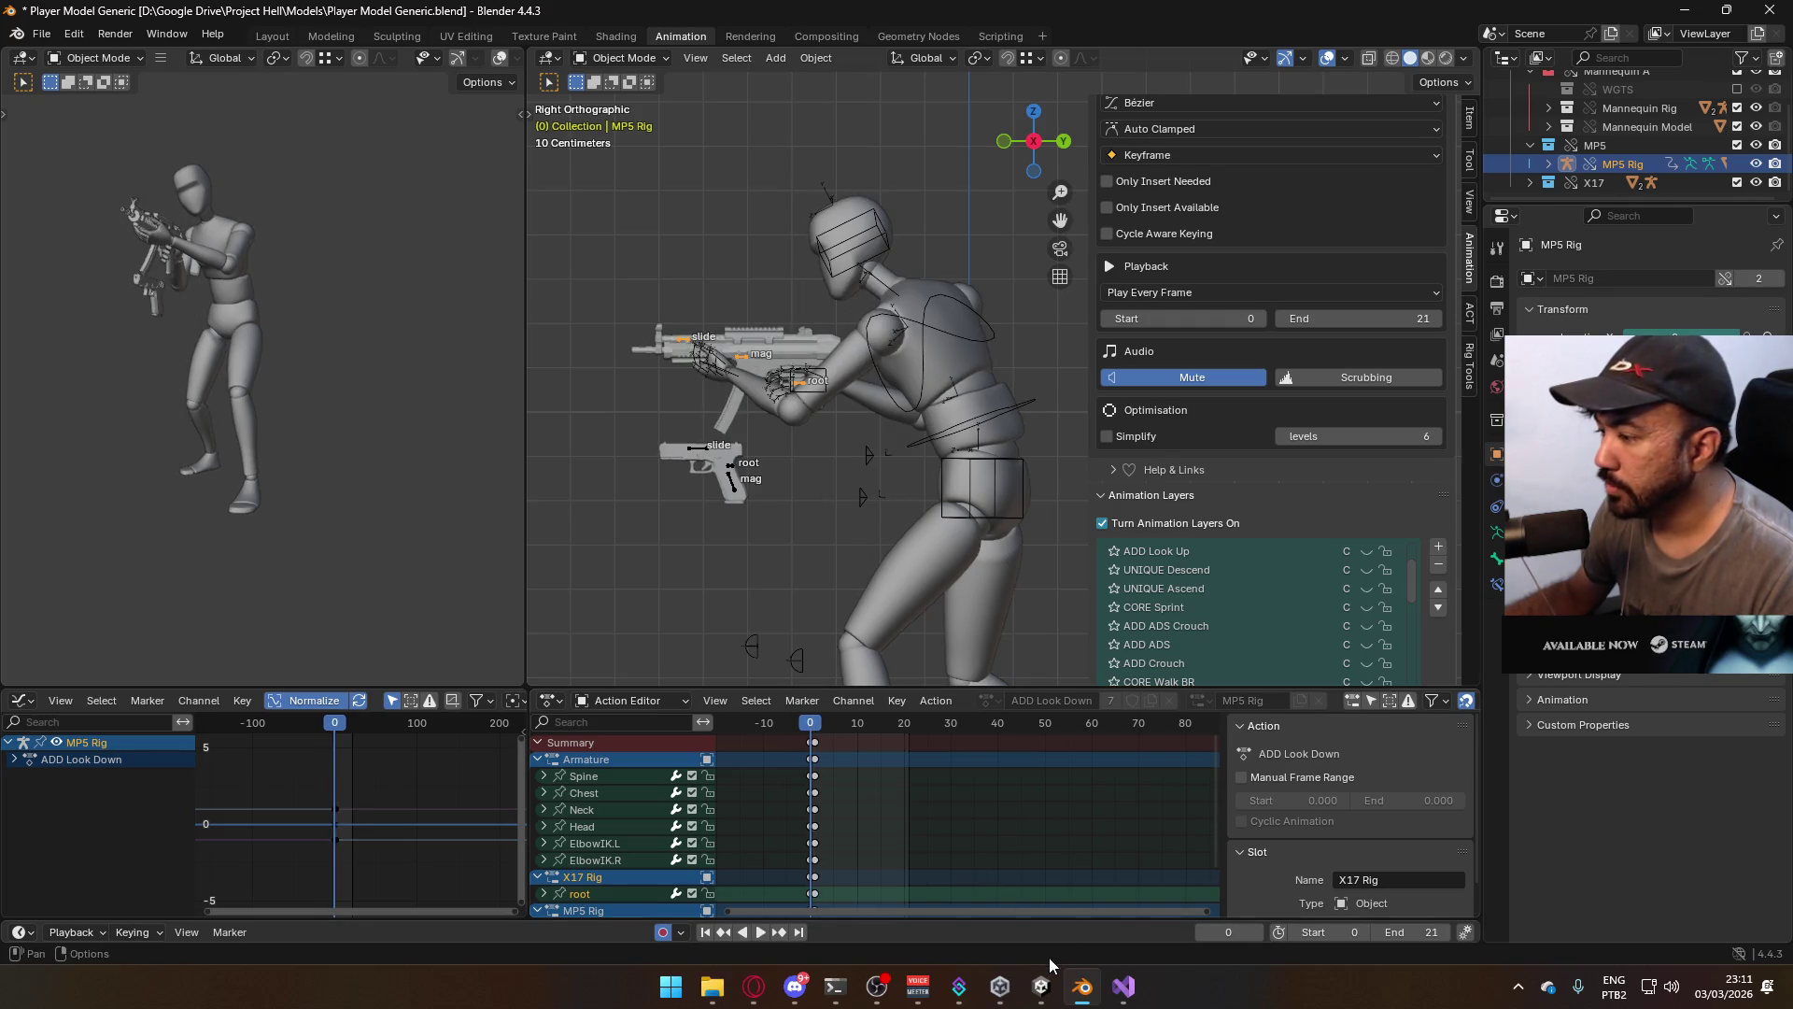
click(1041, 987)
click(346, 755)
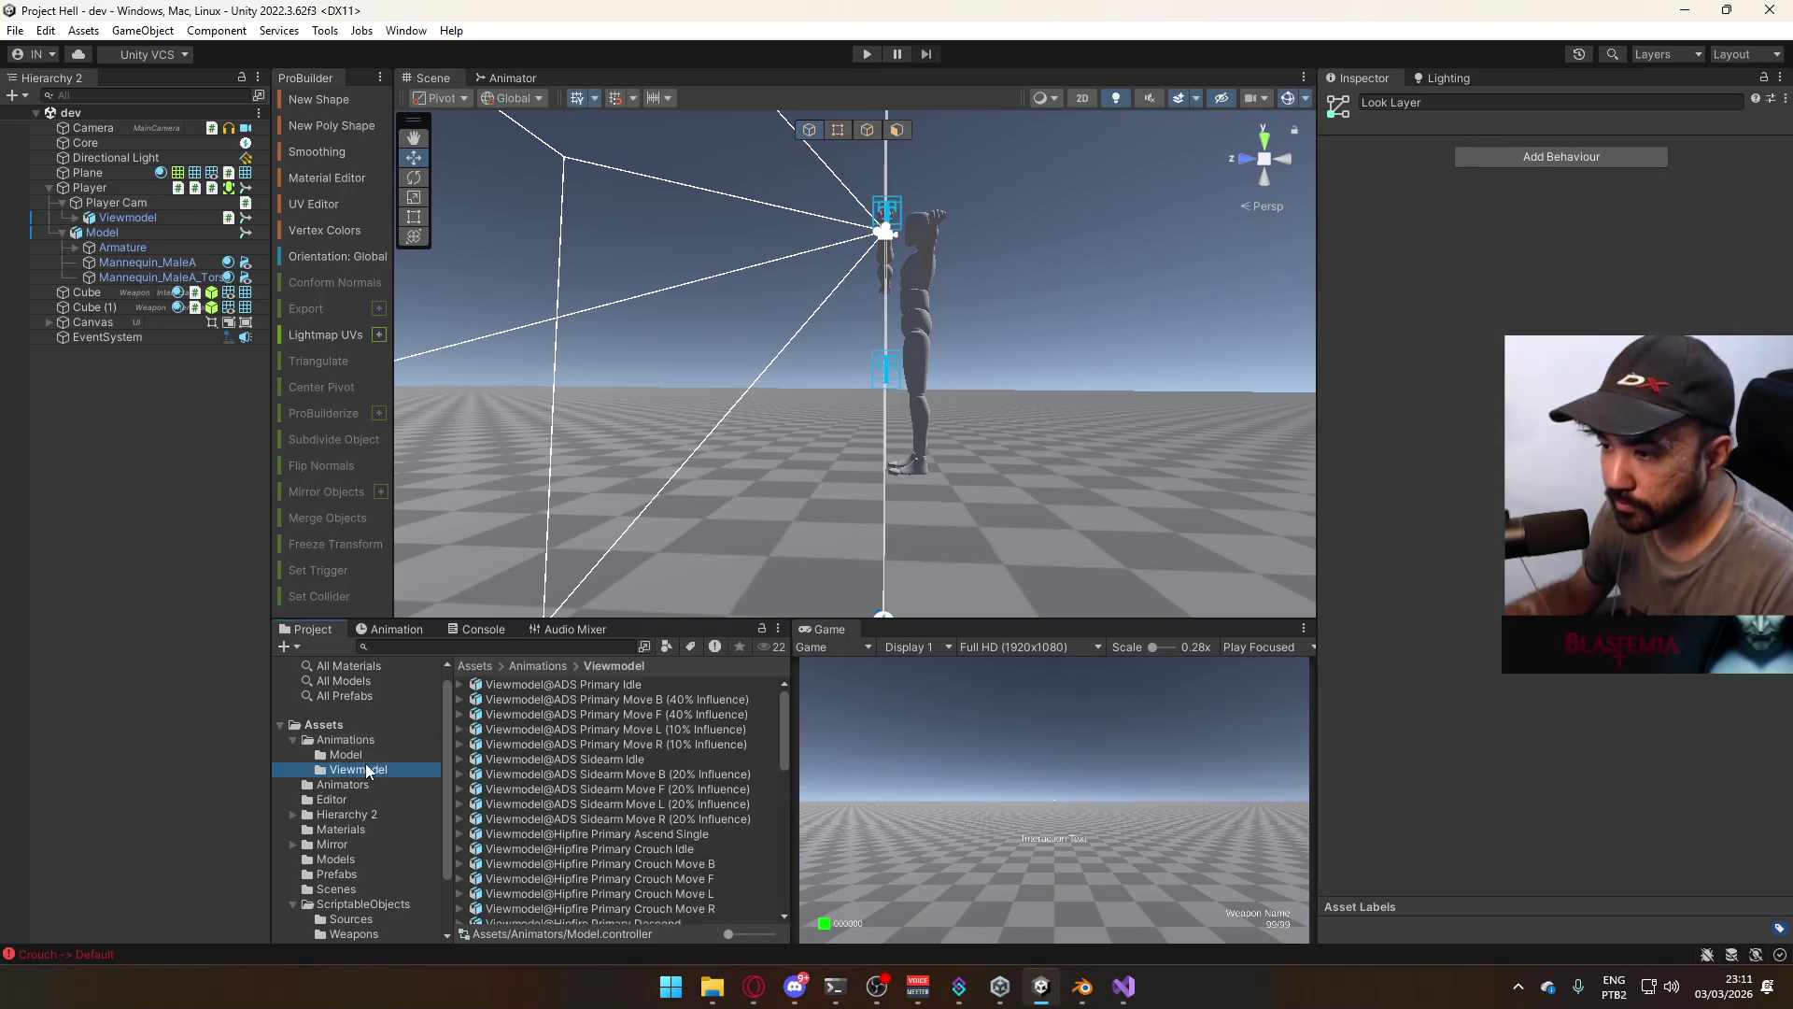
Search Unity's Model animations for Look Down clips and preview Model@Hipfire Primary Look Down before returning to Blender
scroll(697, 792, down, 3)
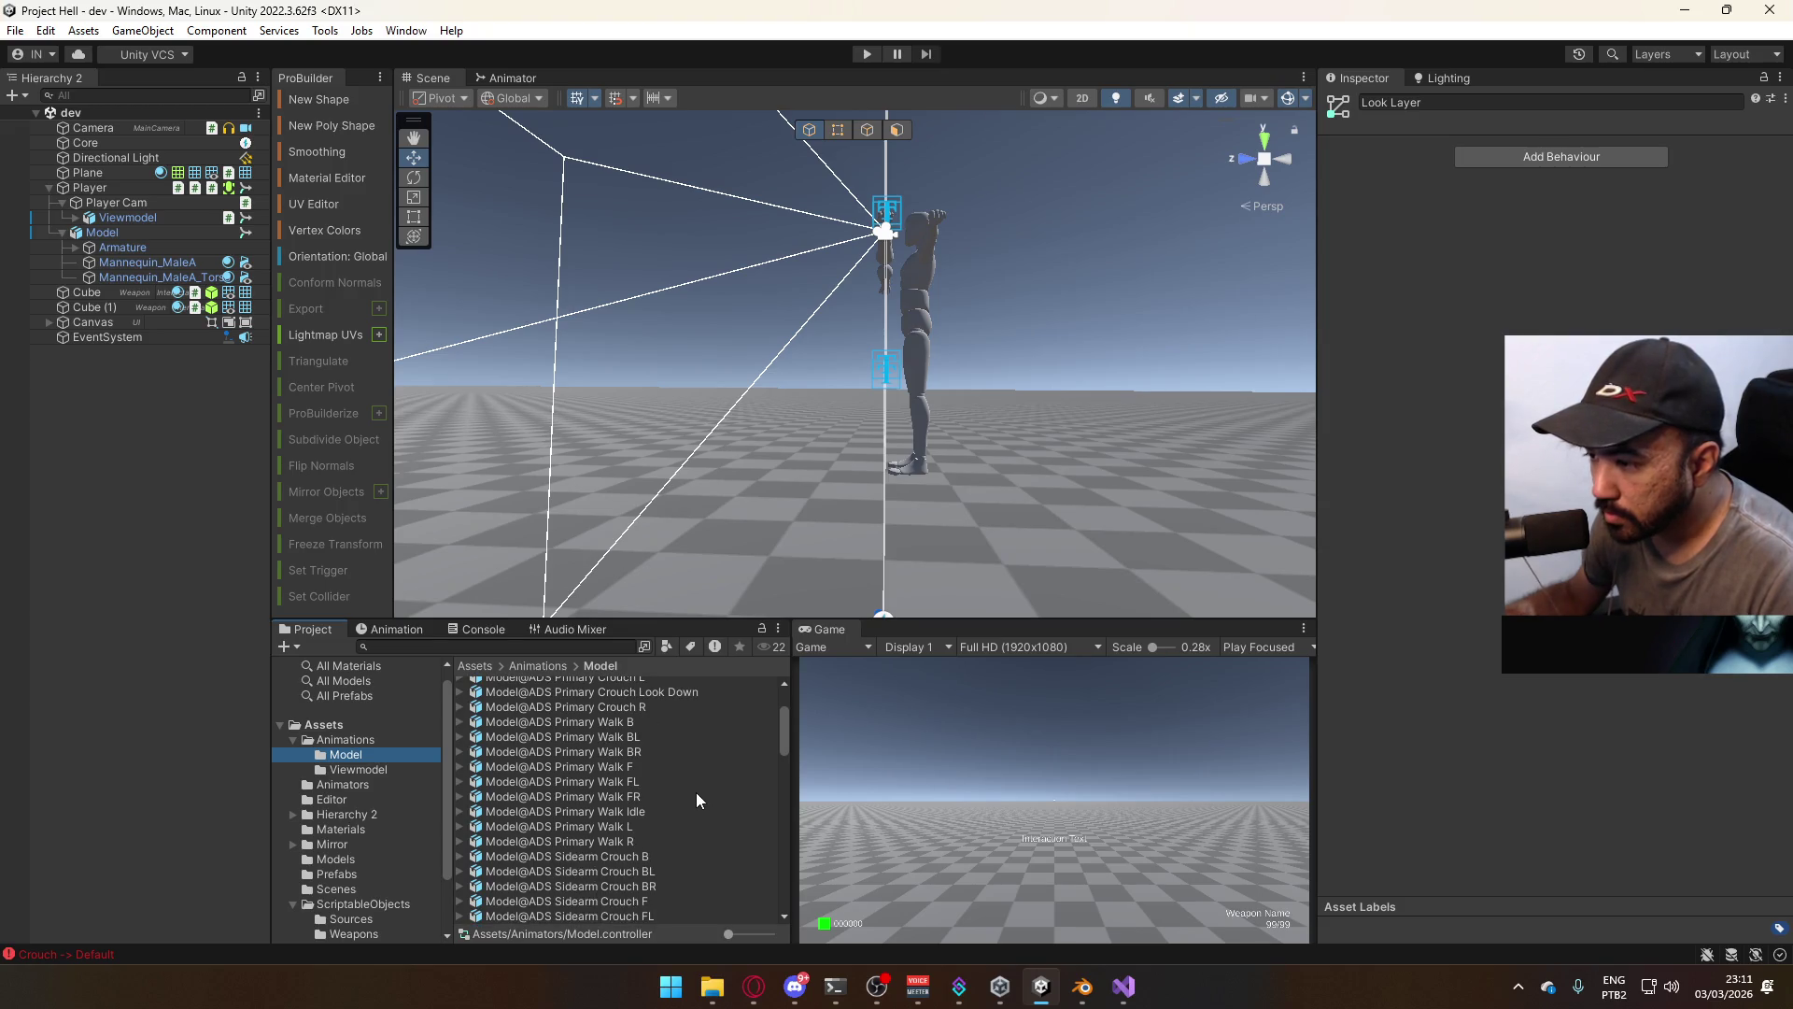
scroll(697, 792, up, 3)
scroll(697, 790, down, 10)
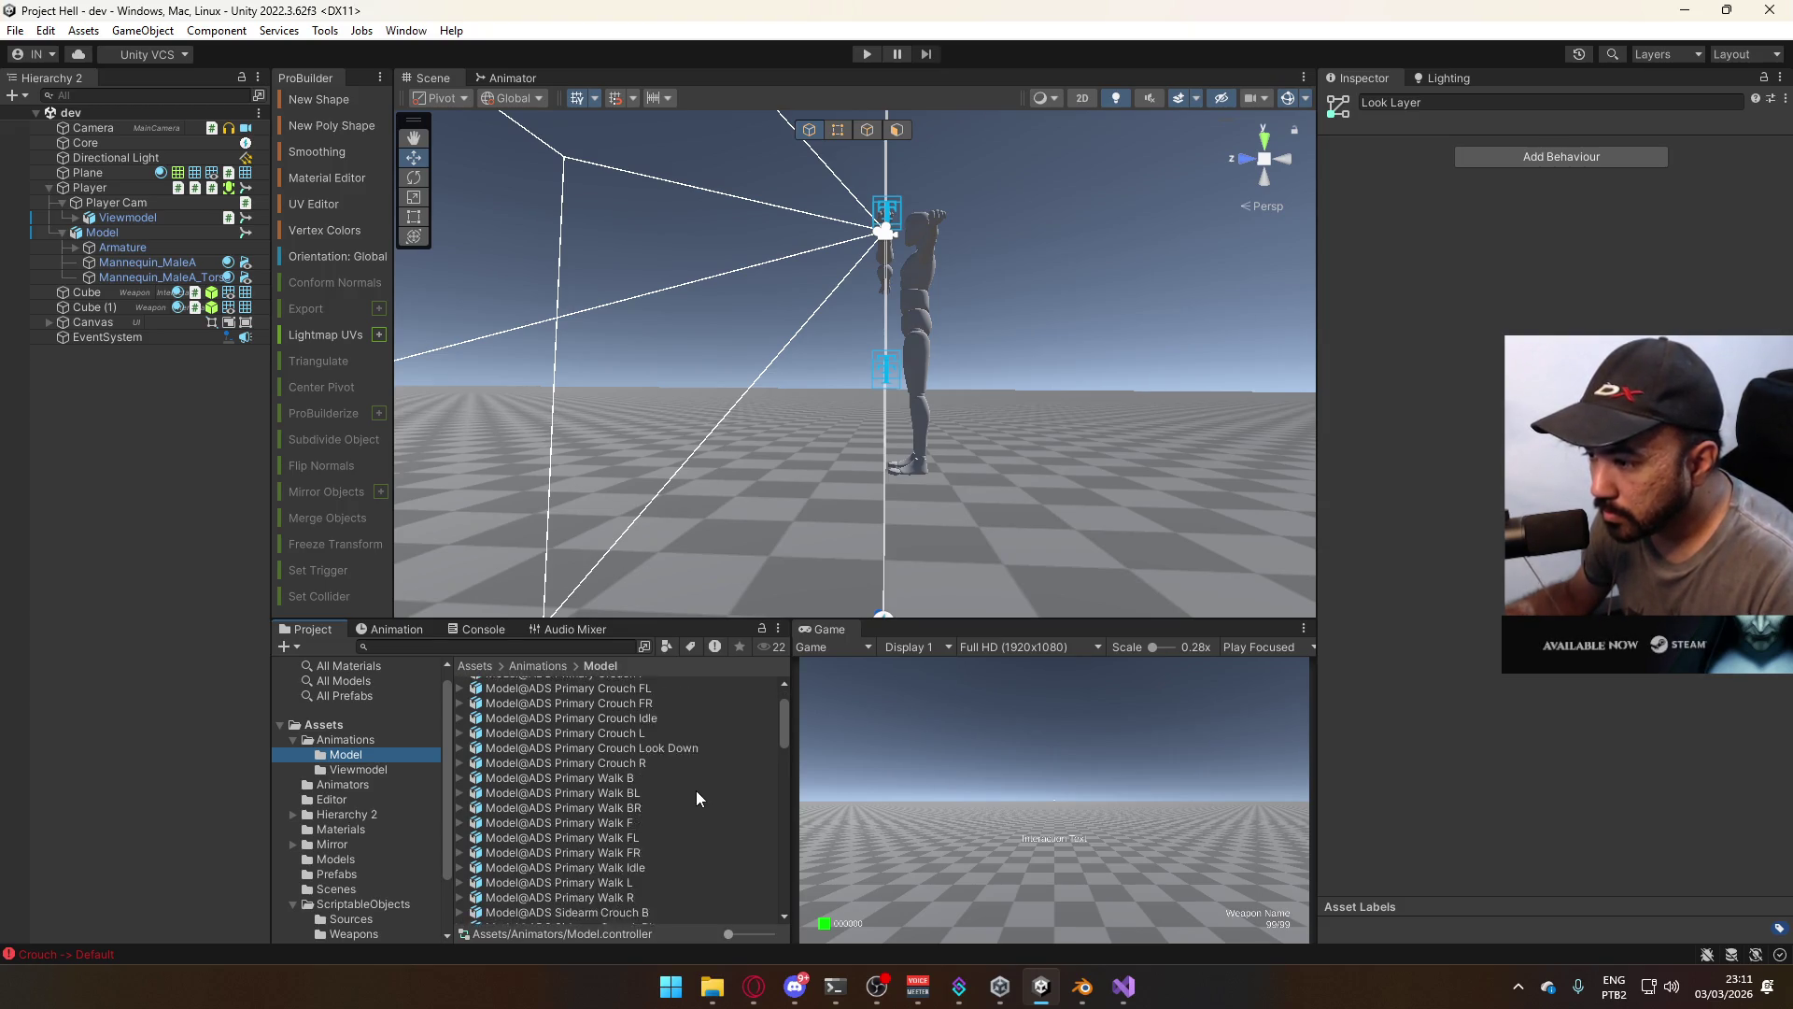
click(566, 648)
text(look dow)
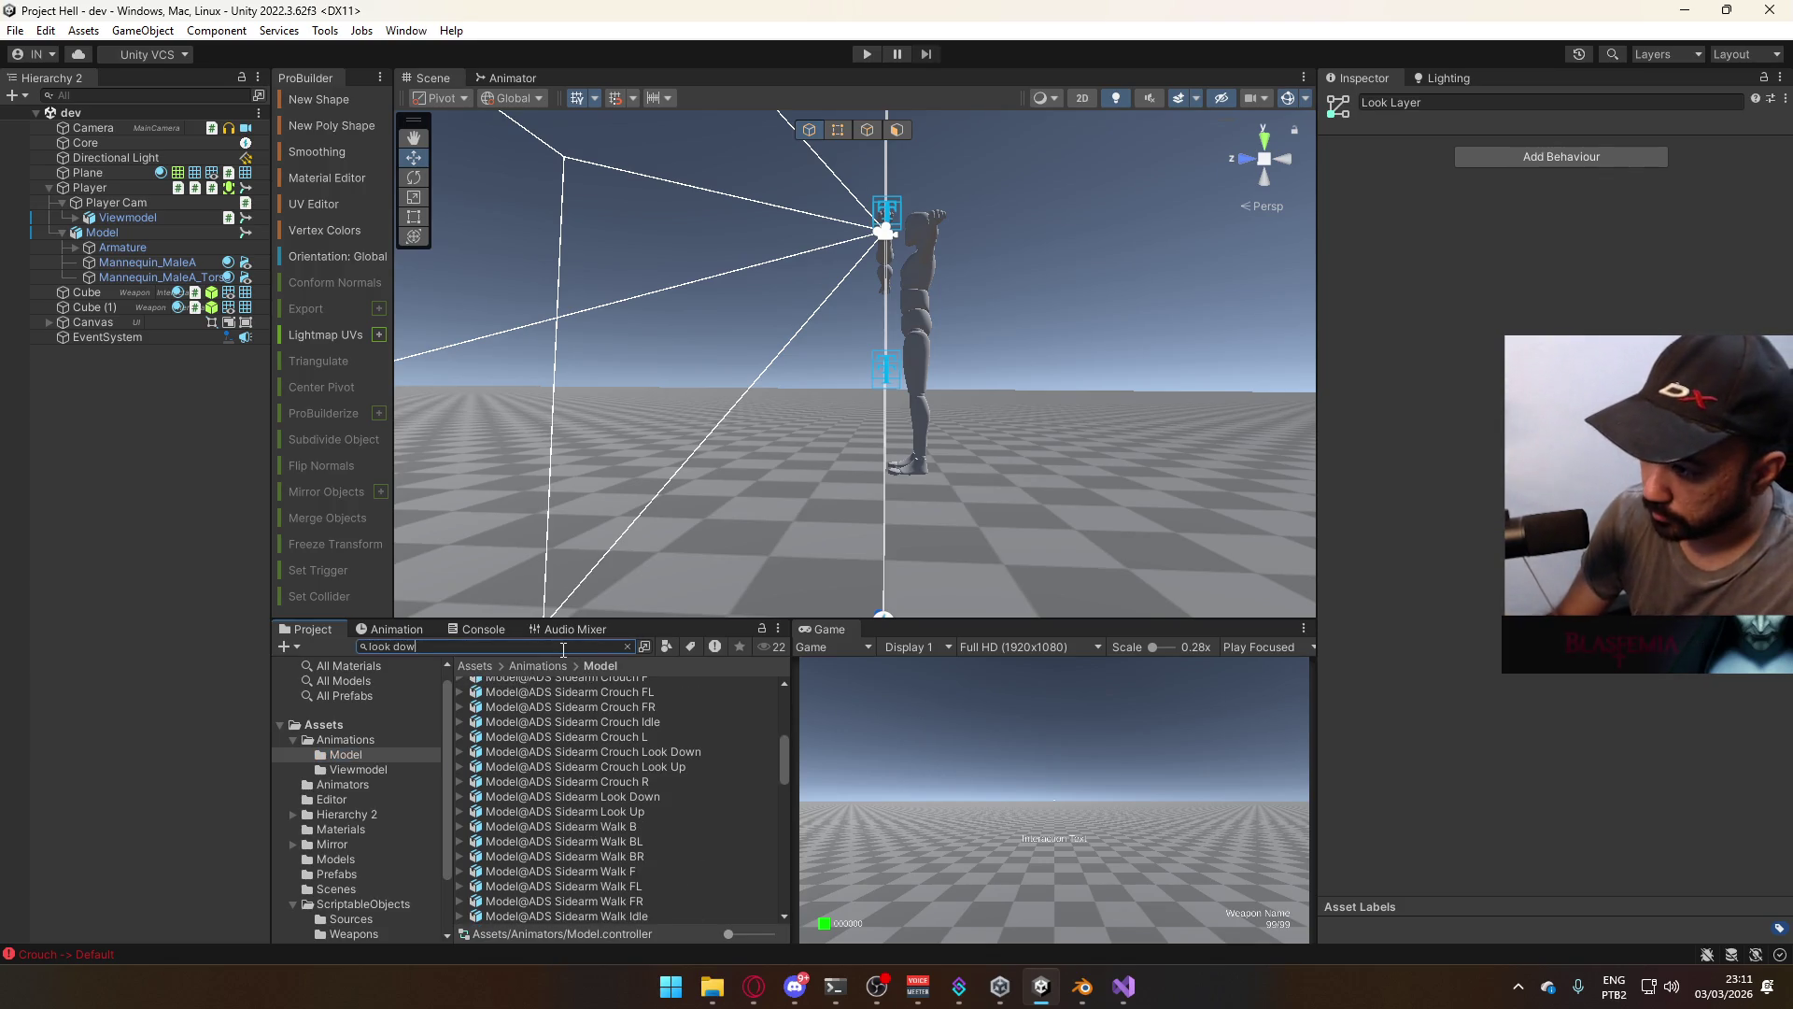
text(n)
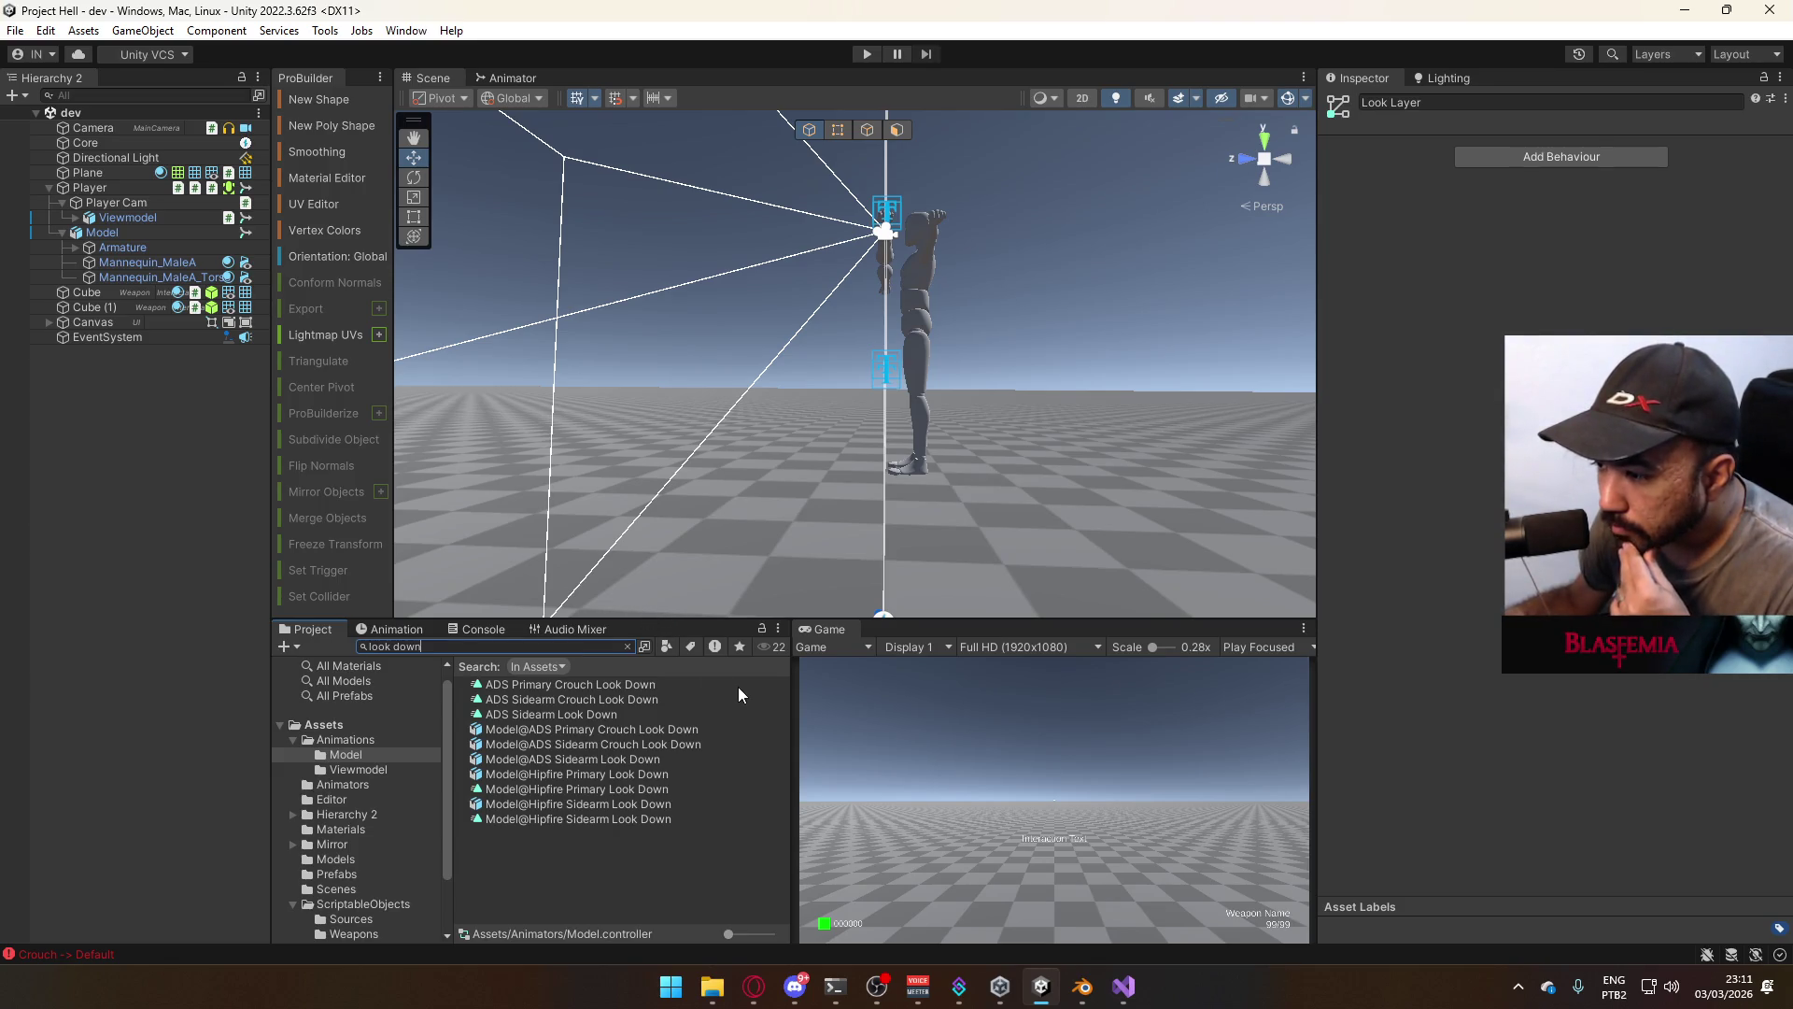
click(671, 774)
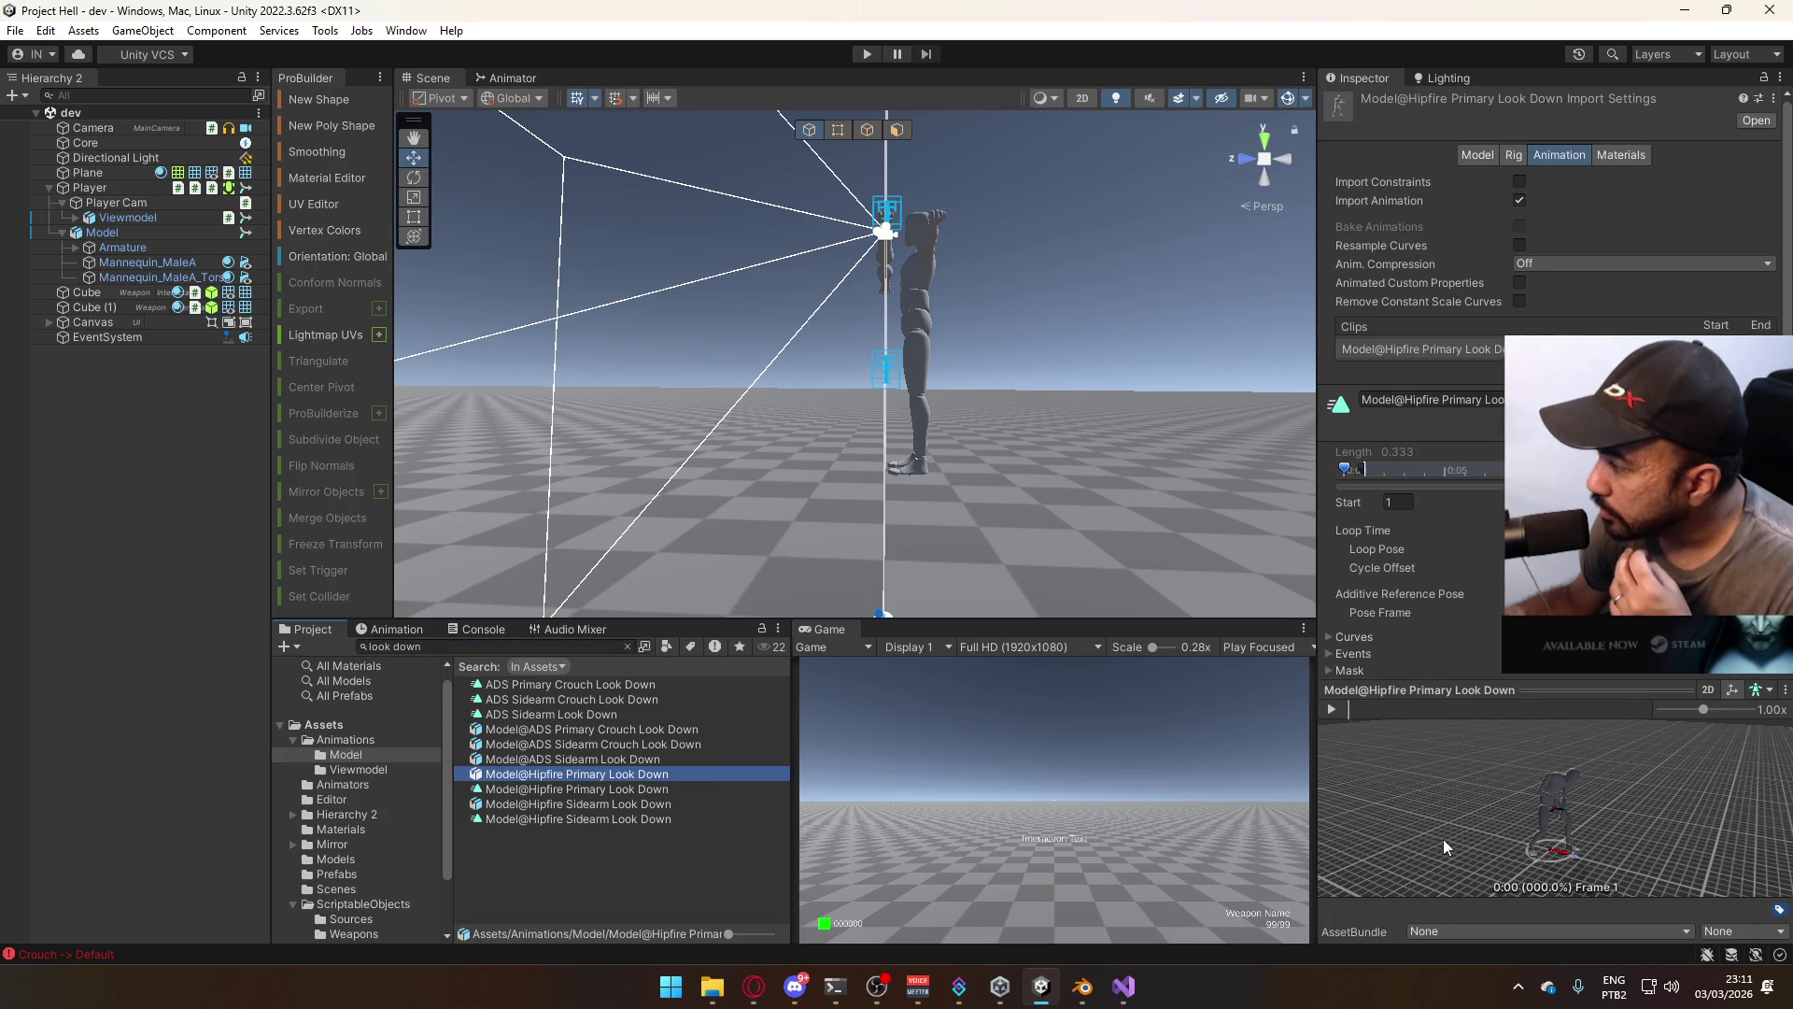
mouse_move(1599, 818)
mouse_down()
mouse_move(1476, 841)
mouse_move(1388, 788)
mouse_move(1472, 784)
mouse_move(1425, 798)
mouse_up()
key(alt+Tab)
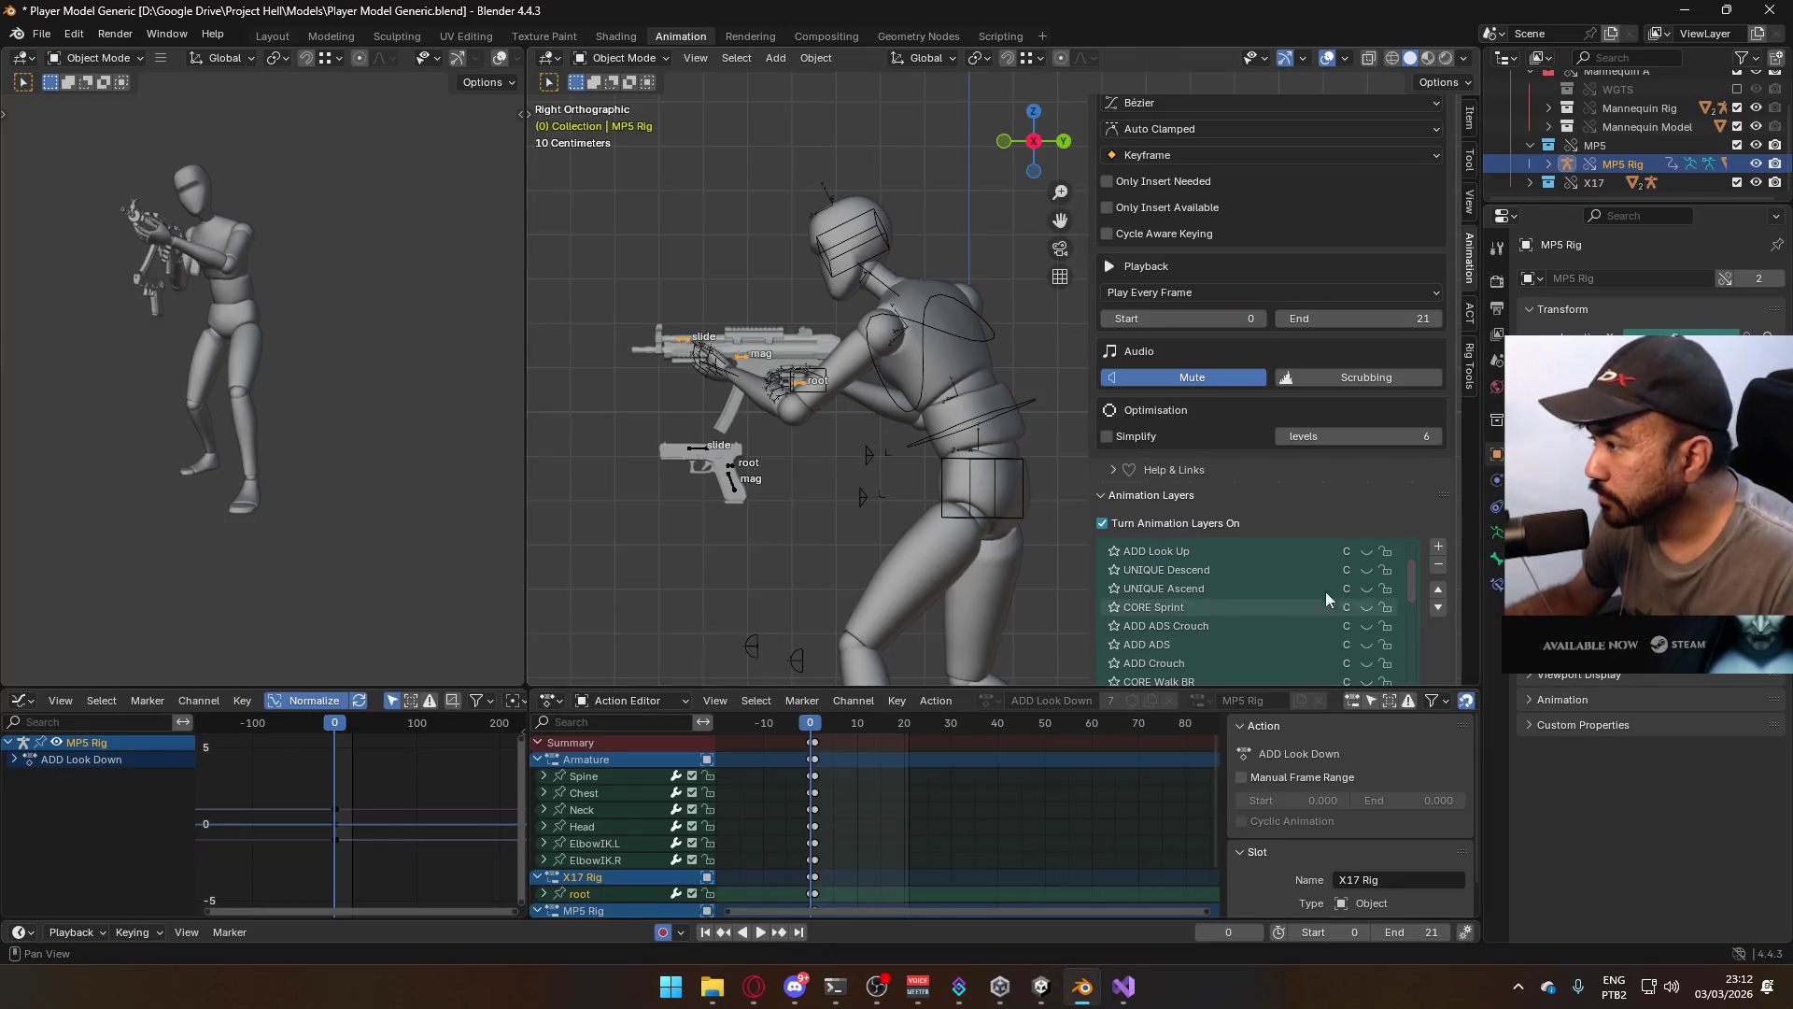
Make ADD ADS the active layer on the mannequin armature and turn it on
scroll(1308, 448, down, 2)
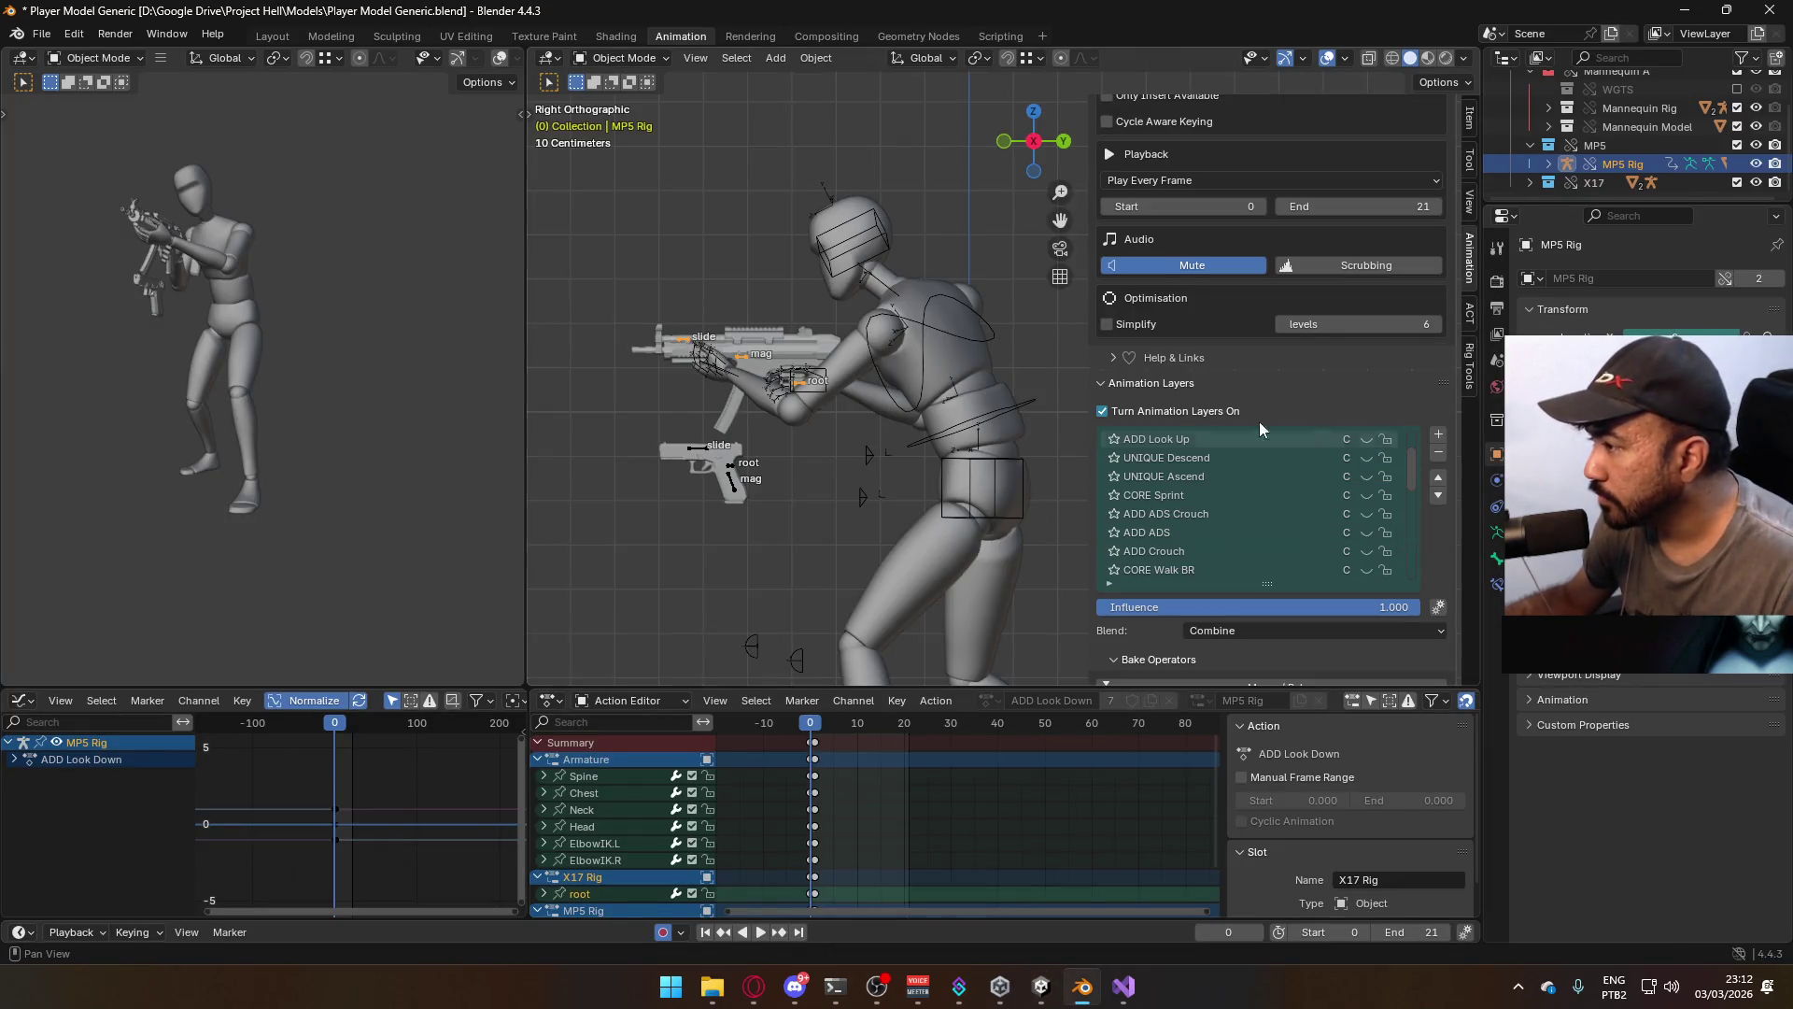
click(948, 327)
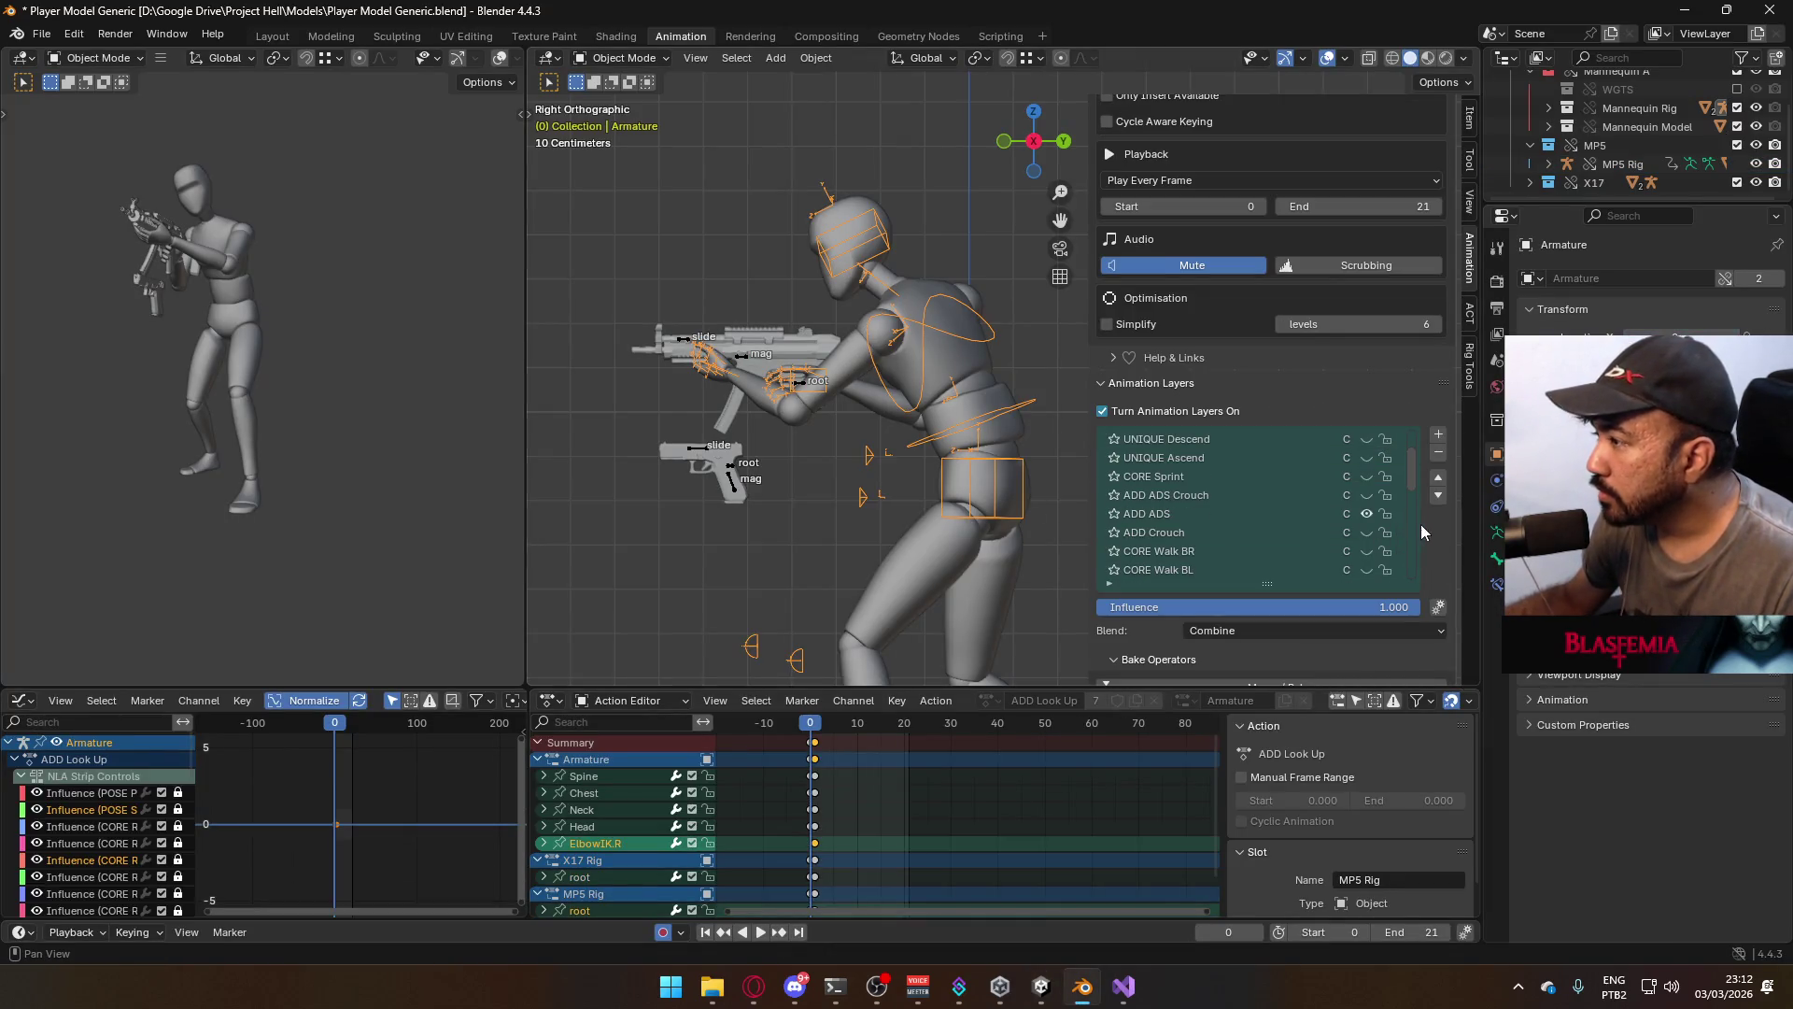
click(1337, 514)
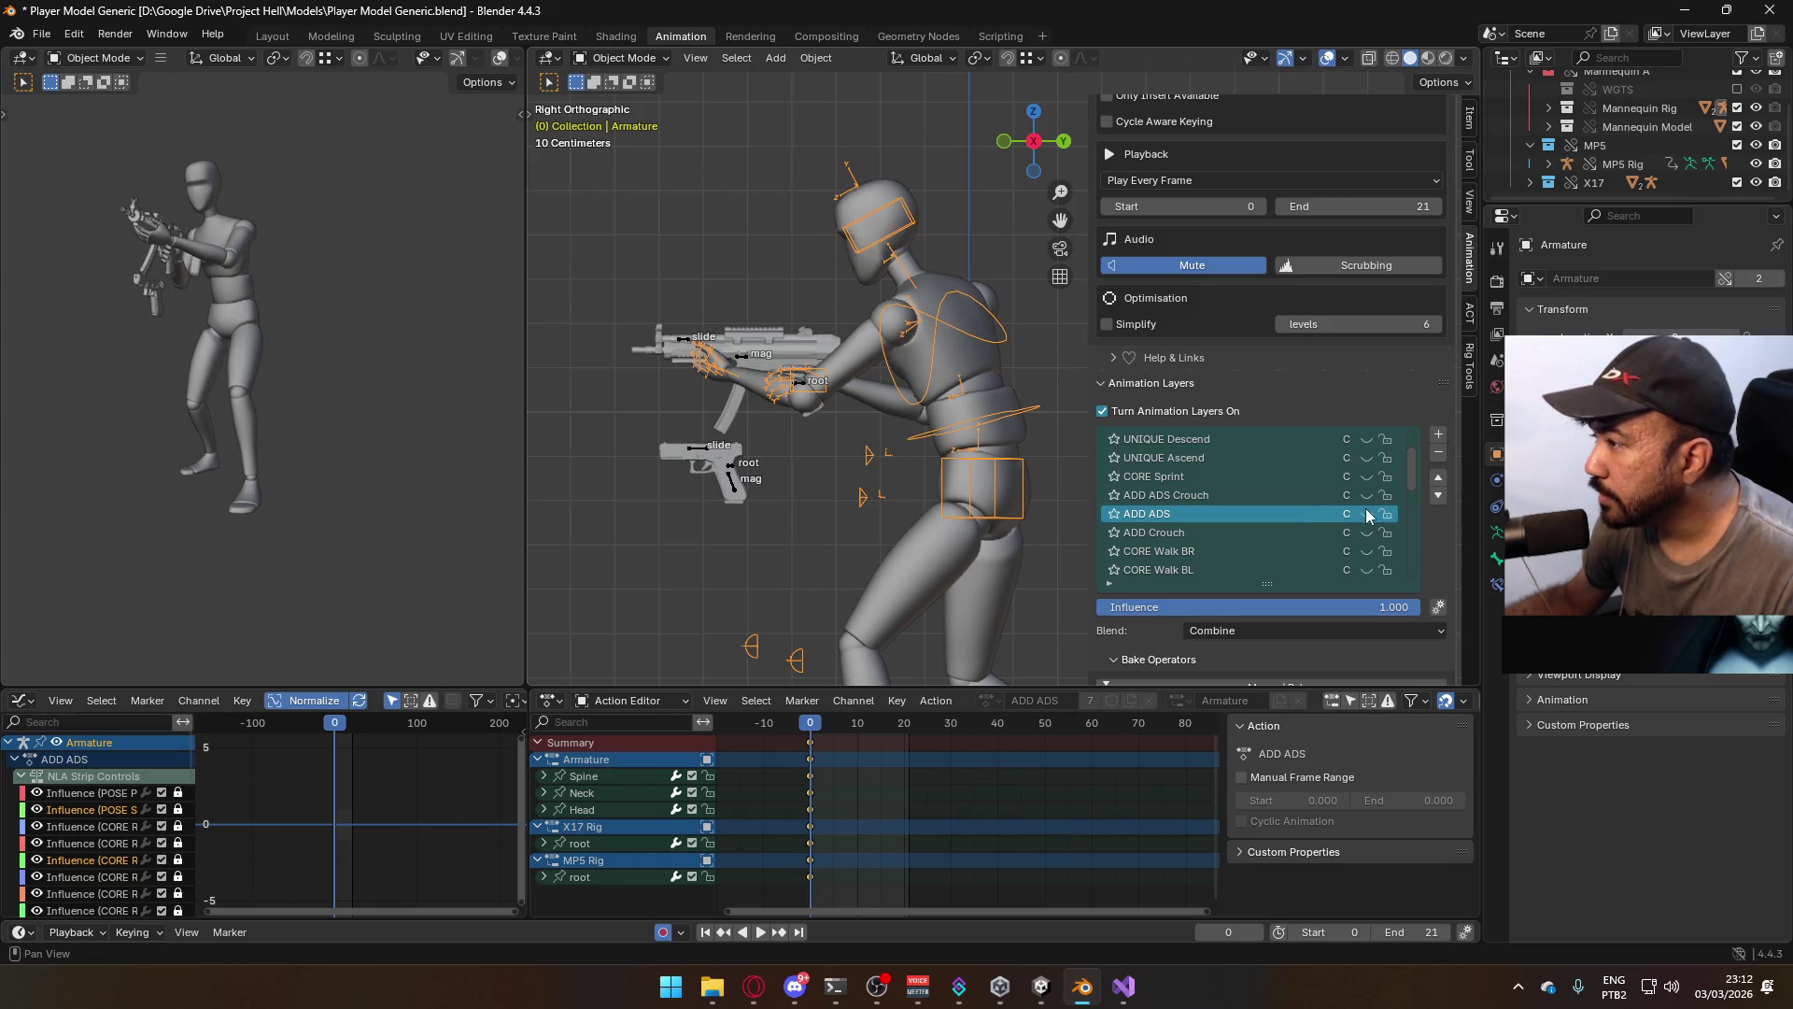
scroll(1364, 504, up, 3)
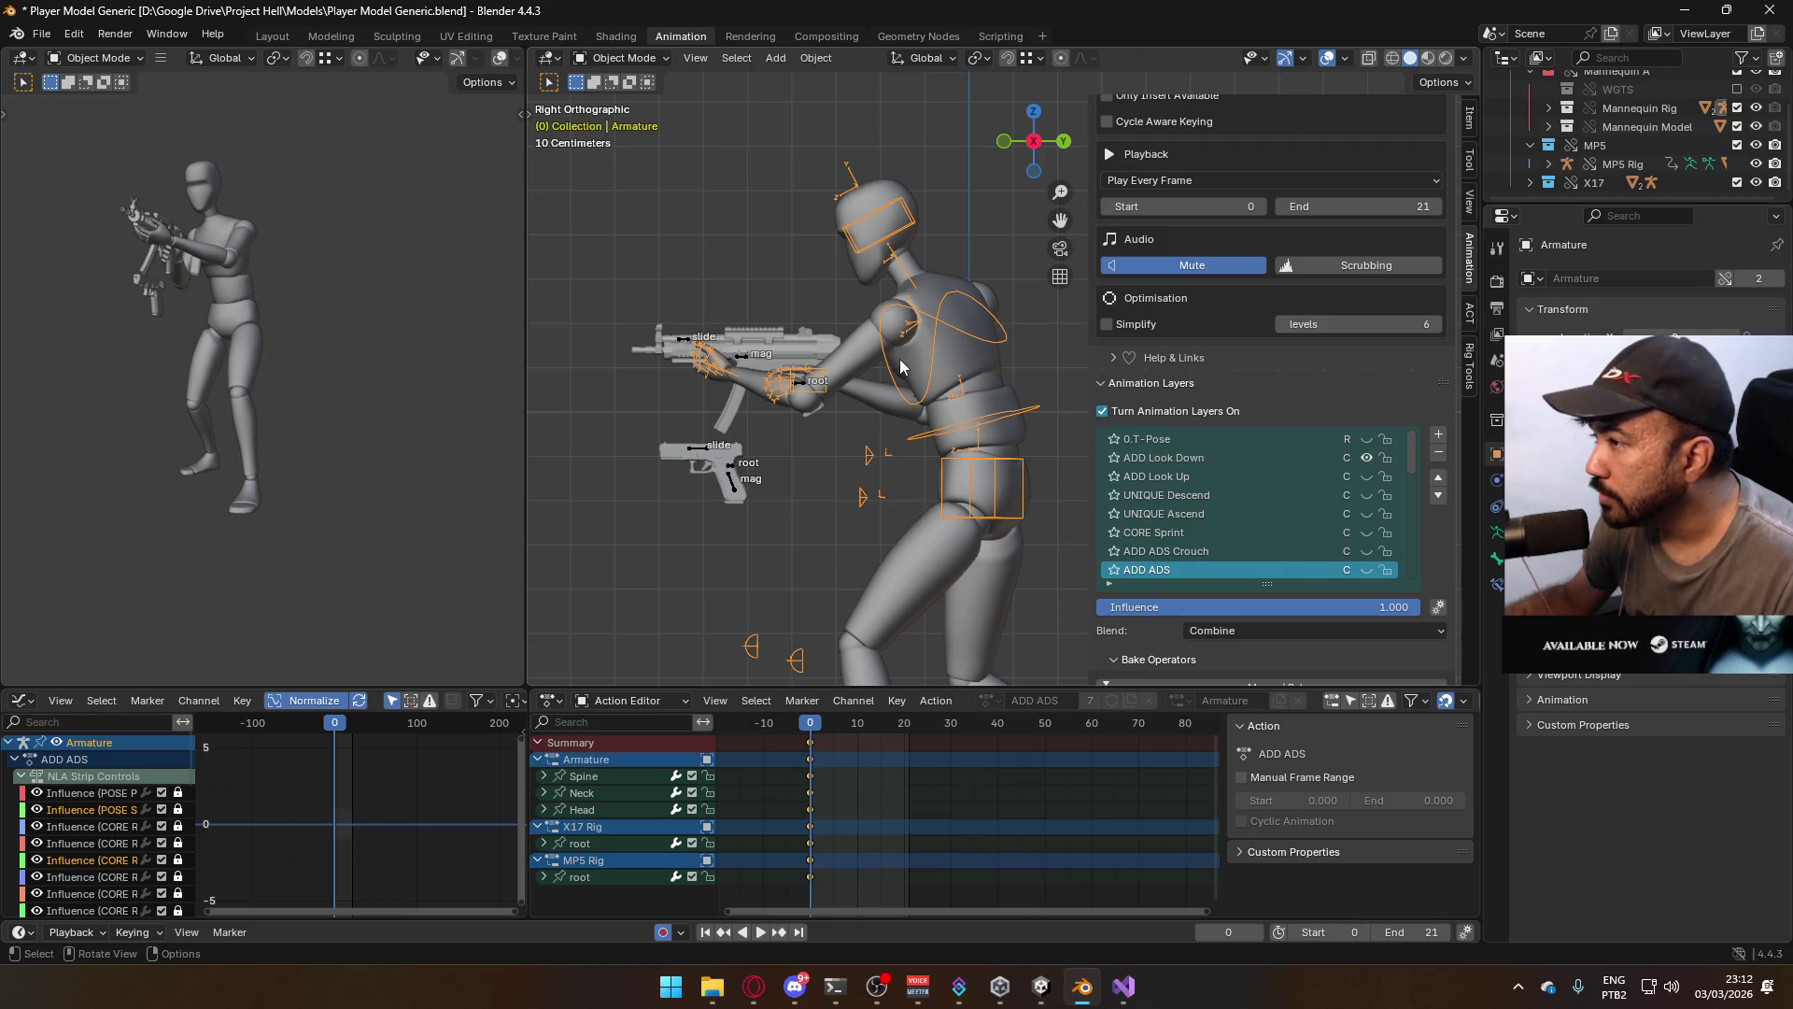
key(space)
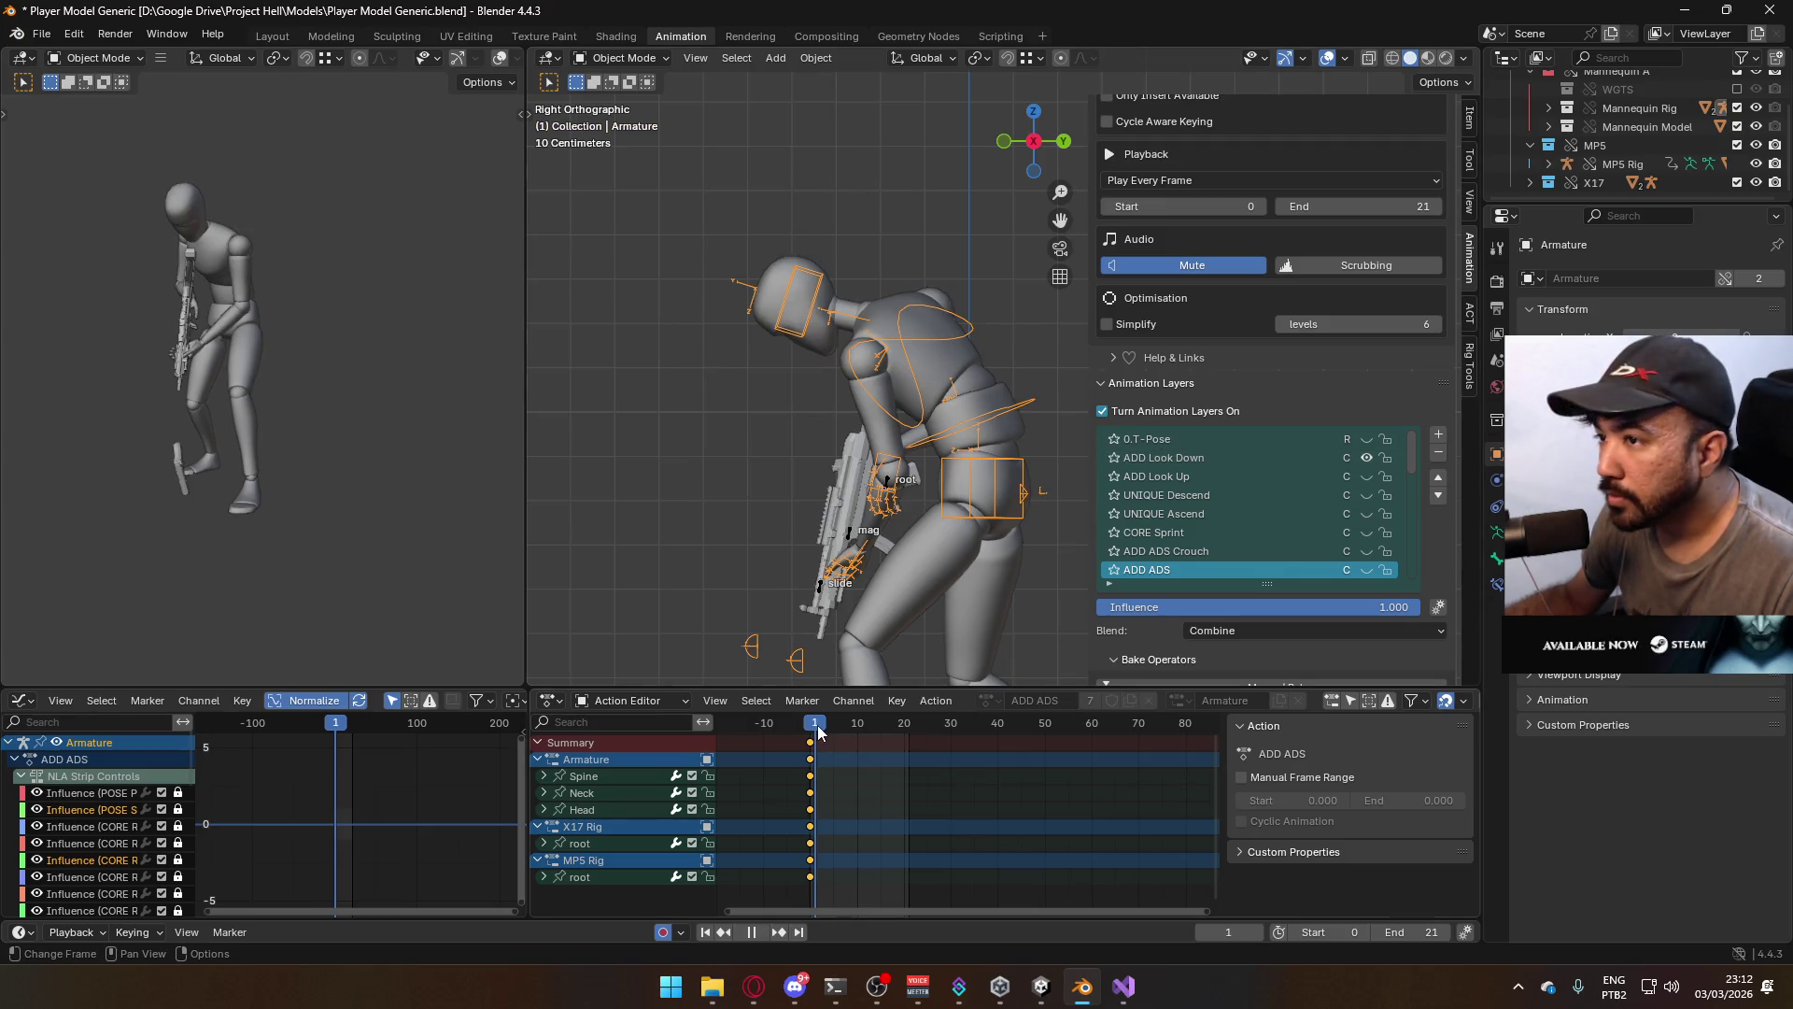
key(Escape)
scroll(1326, 523, down, 4)
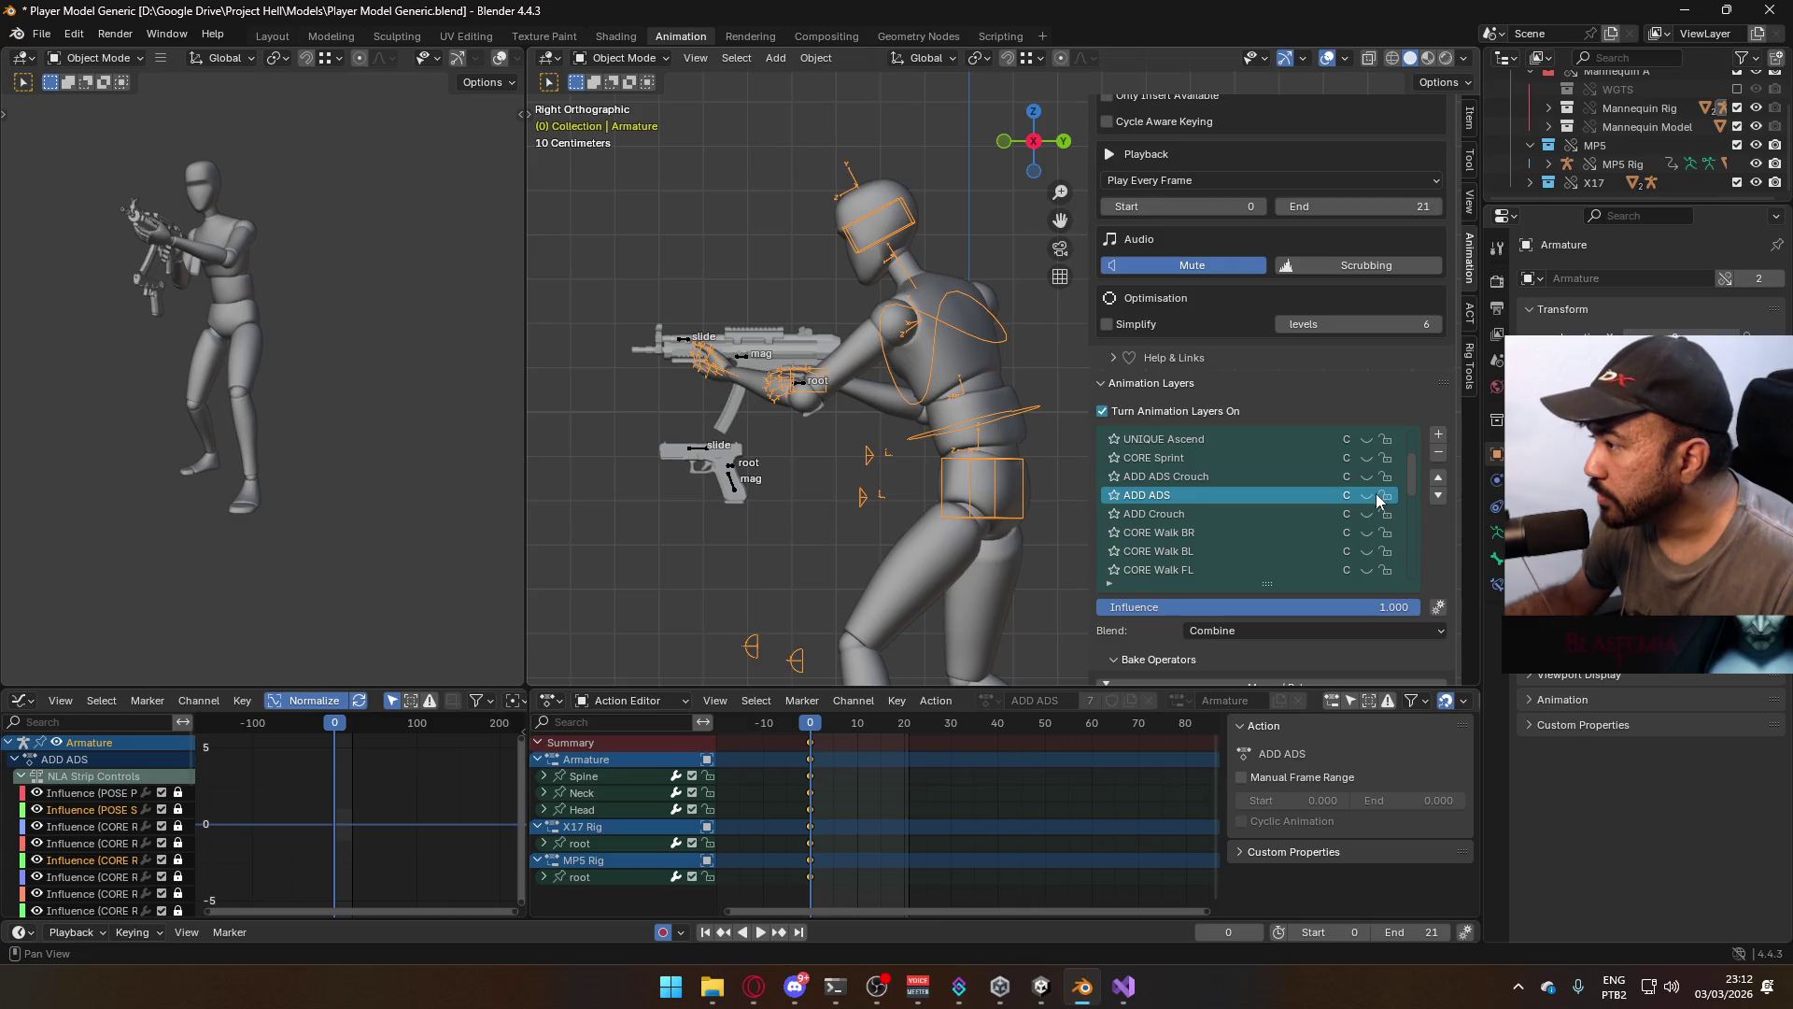
click(1367, 499)
Turn on the MP5 Rig's ADD ADS layer, then make ADD ADS Look Down active and replay from frame 0
click(801, 387)
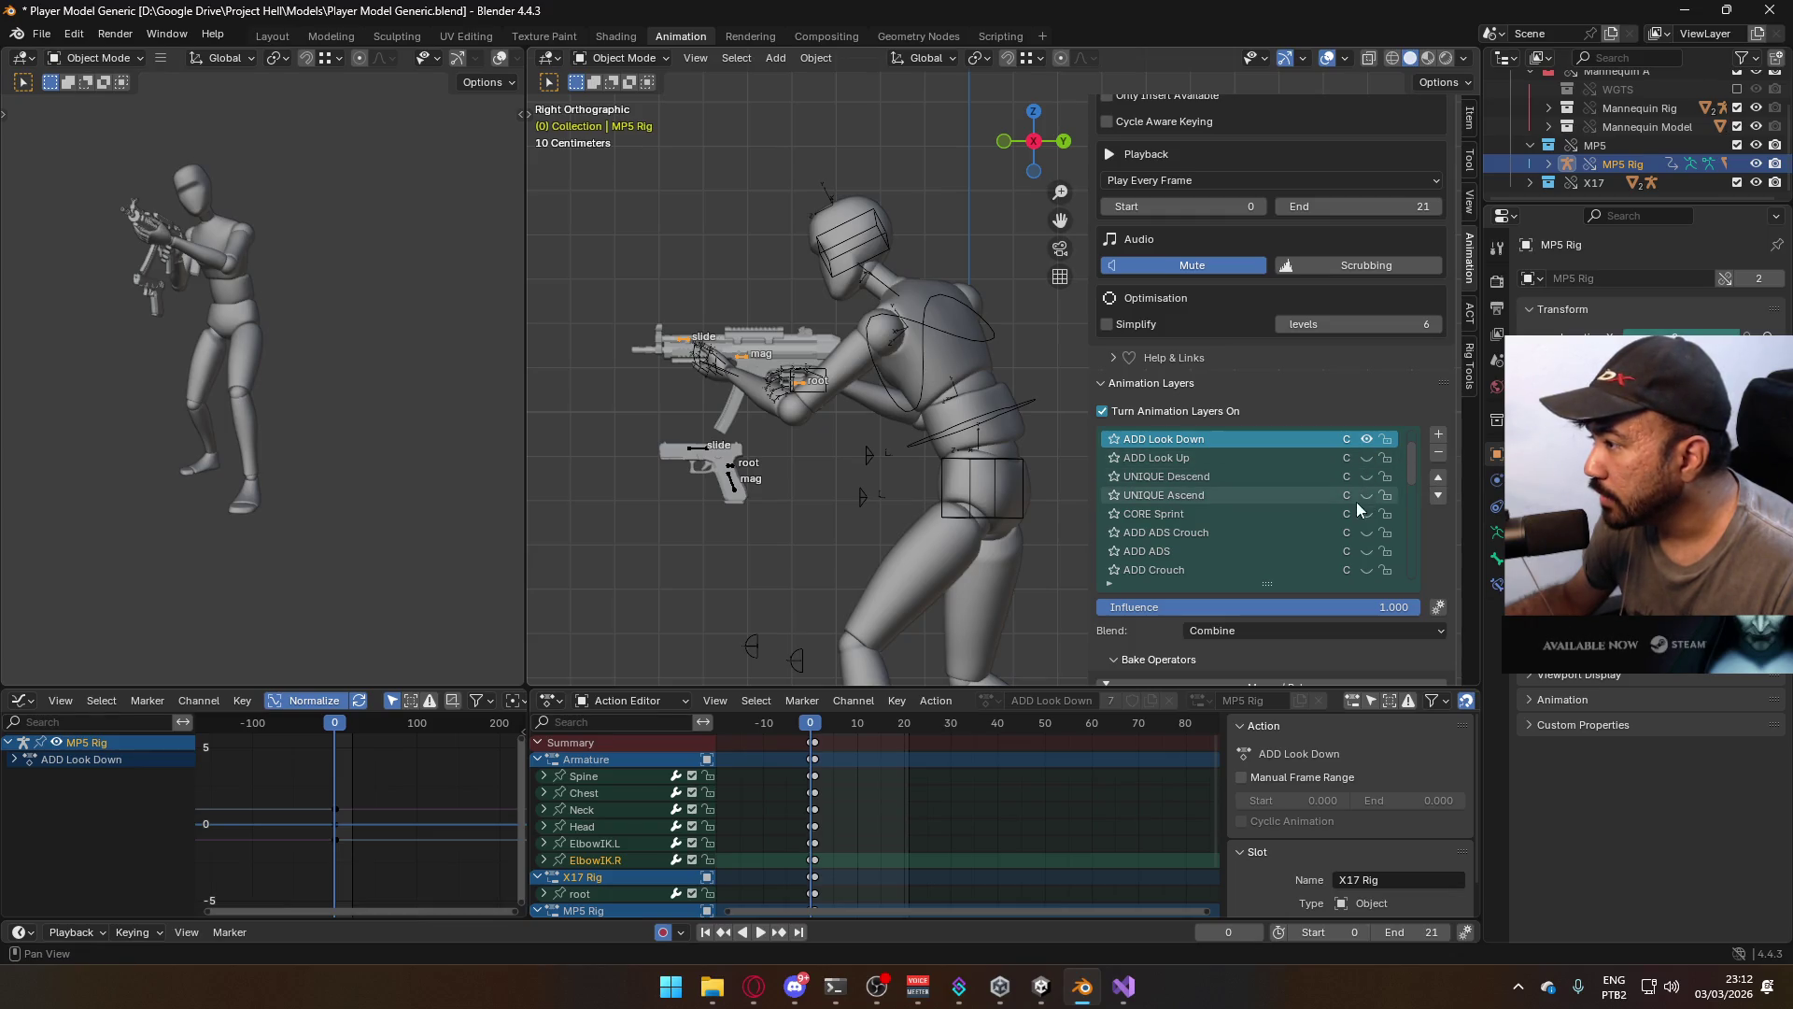
click(1367, 551)
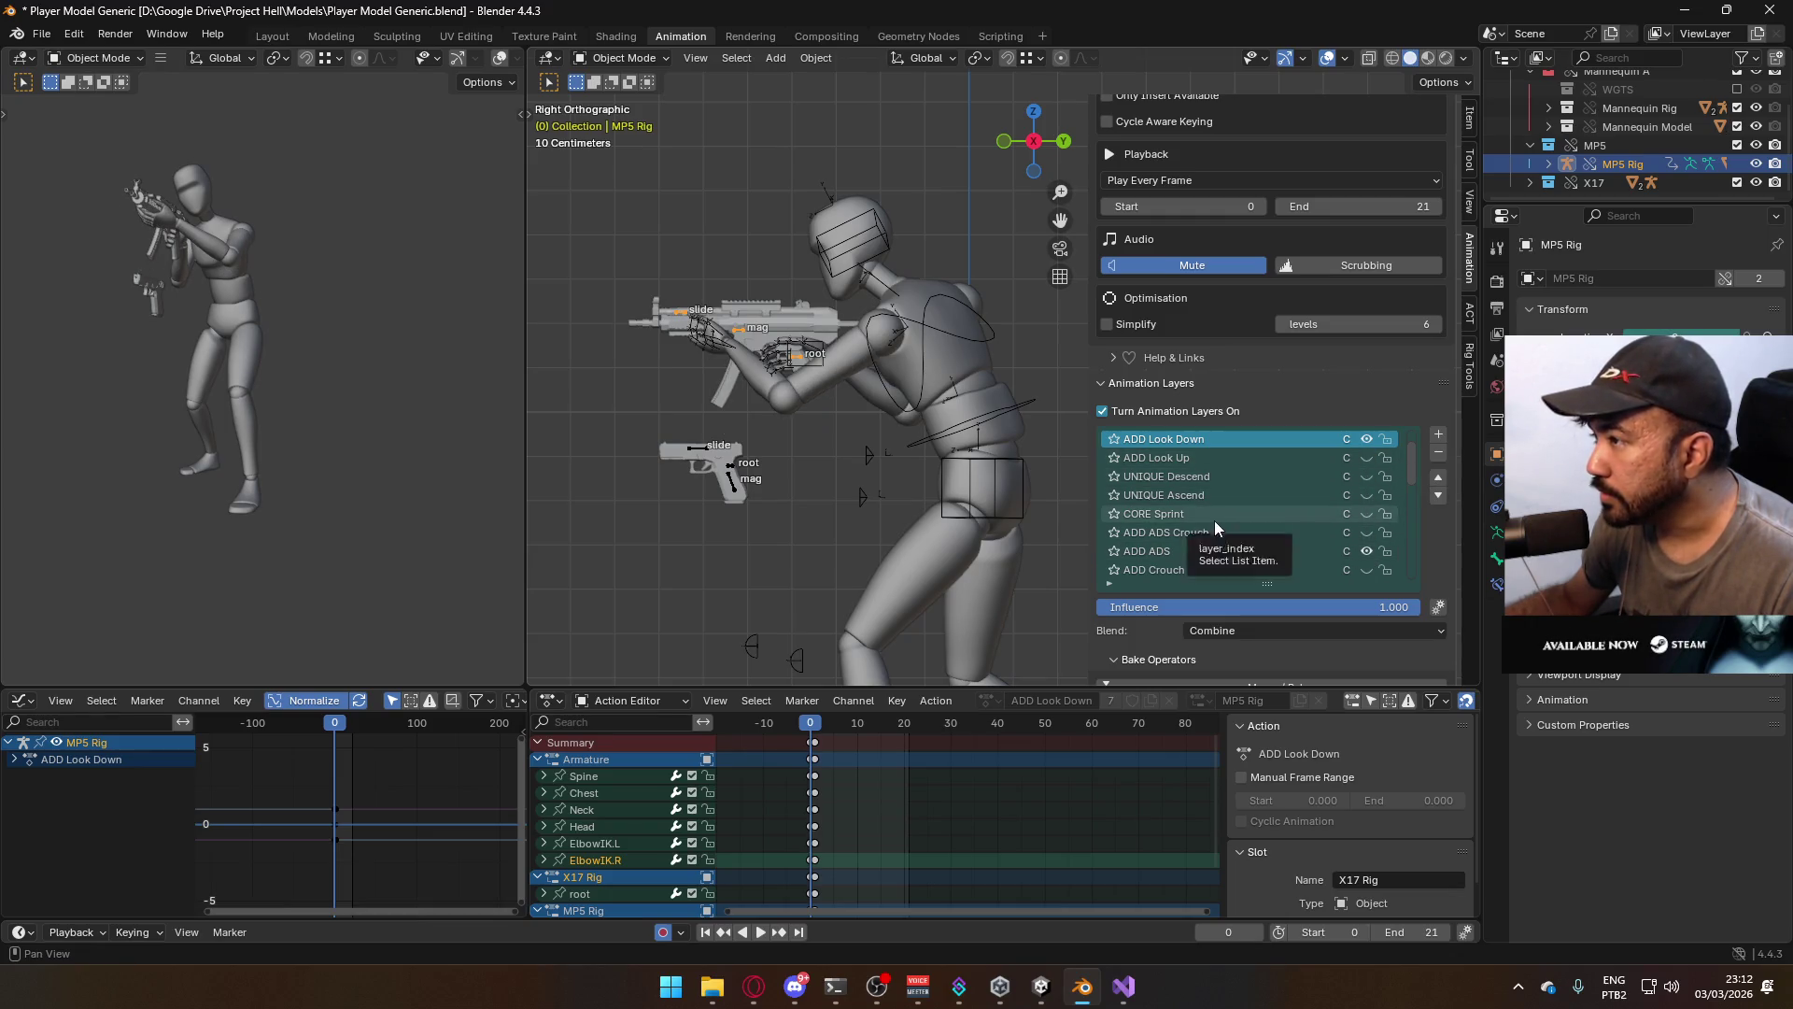
key(space)
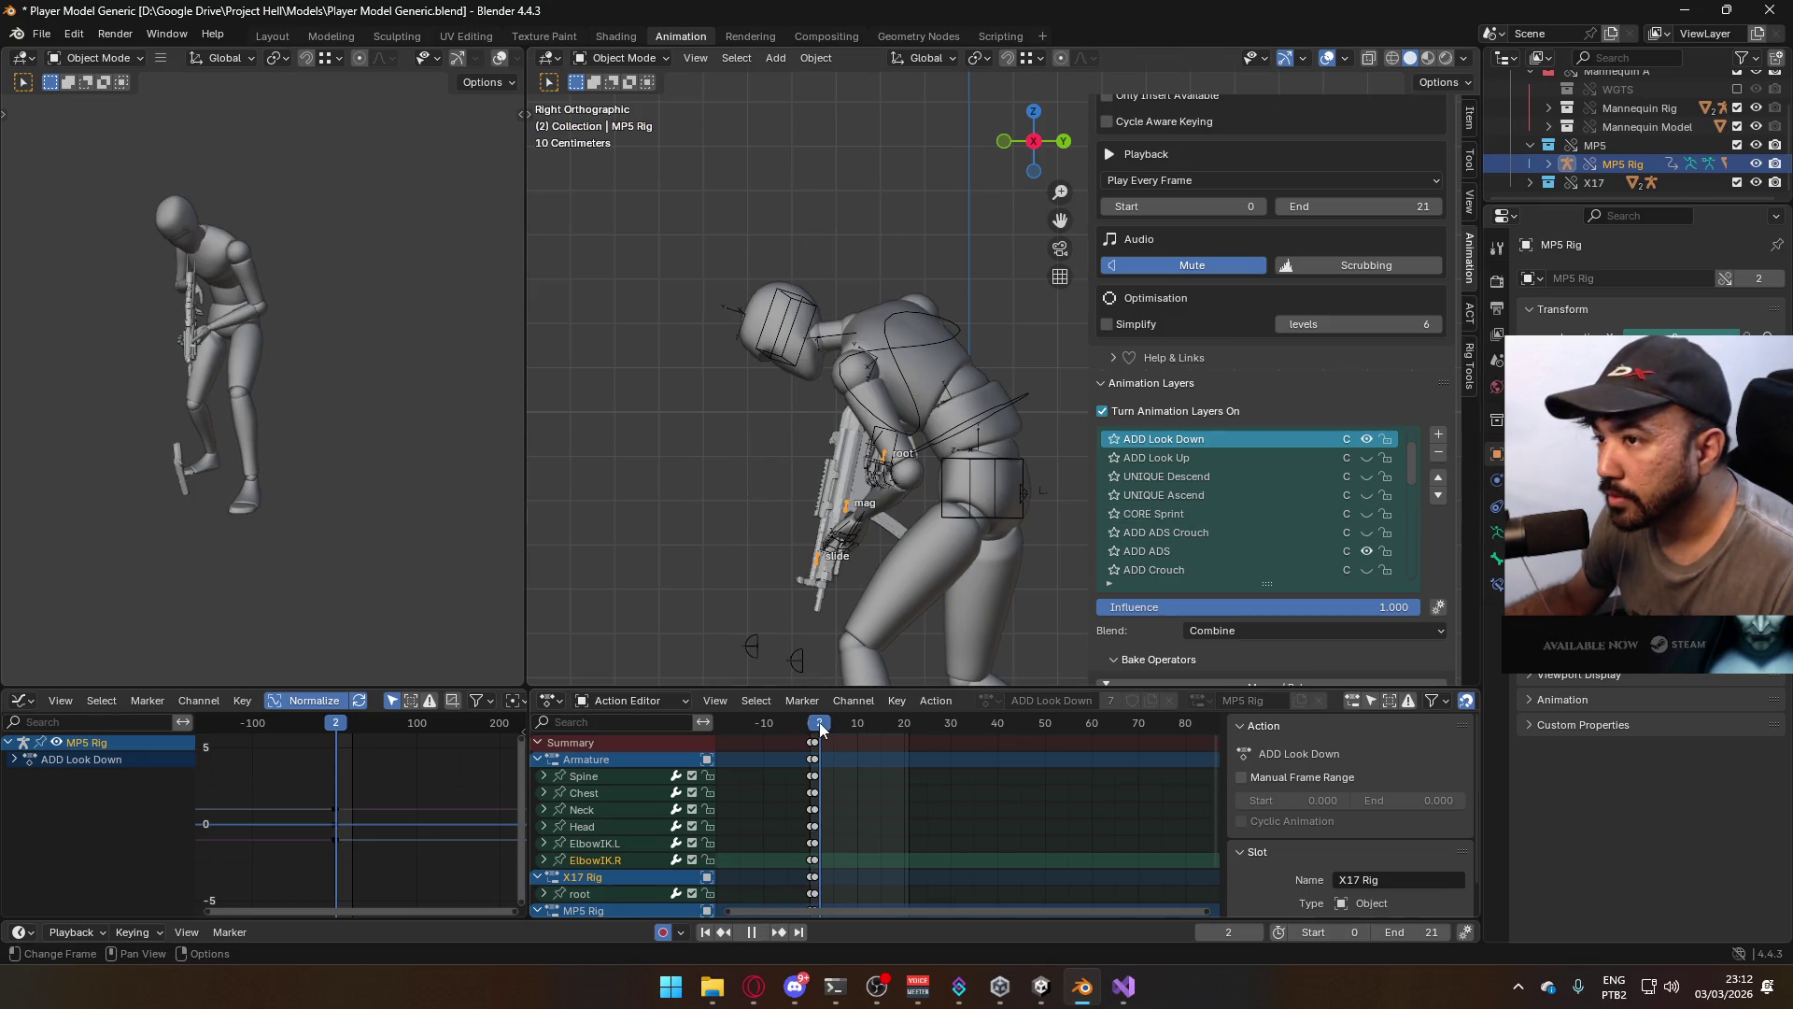
key(space)
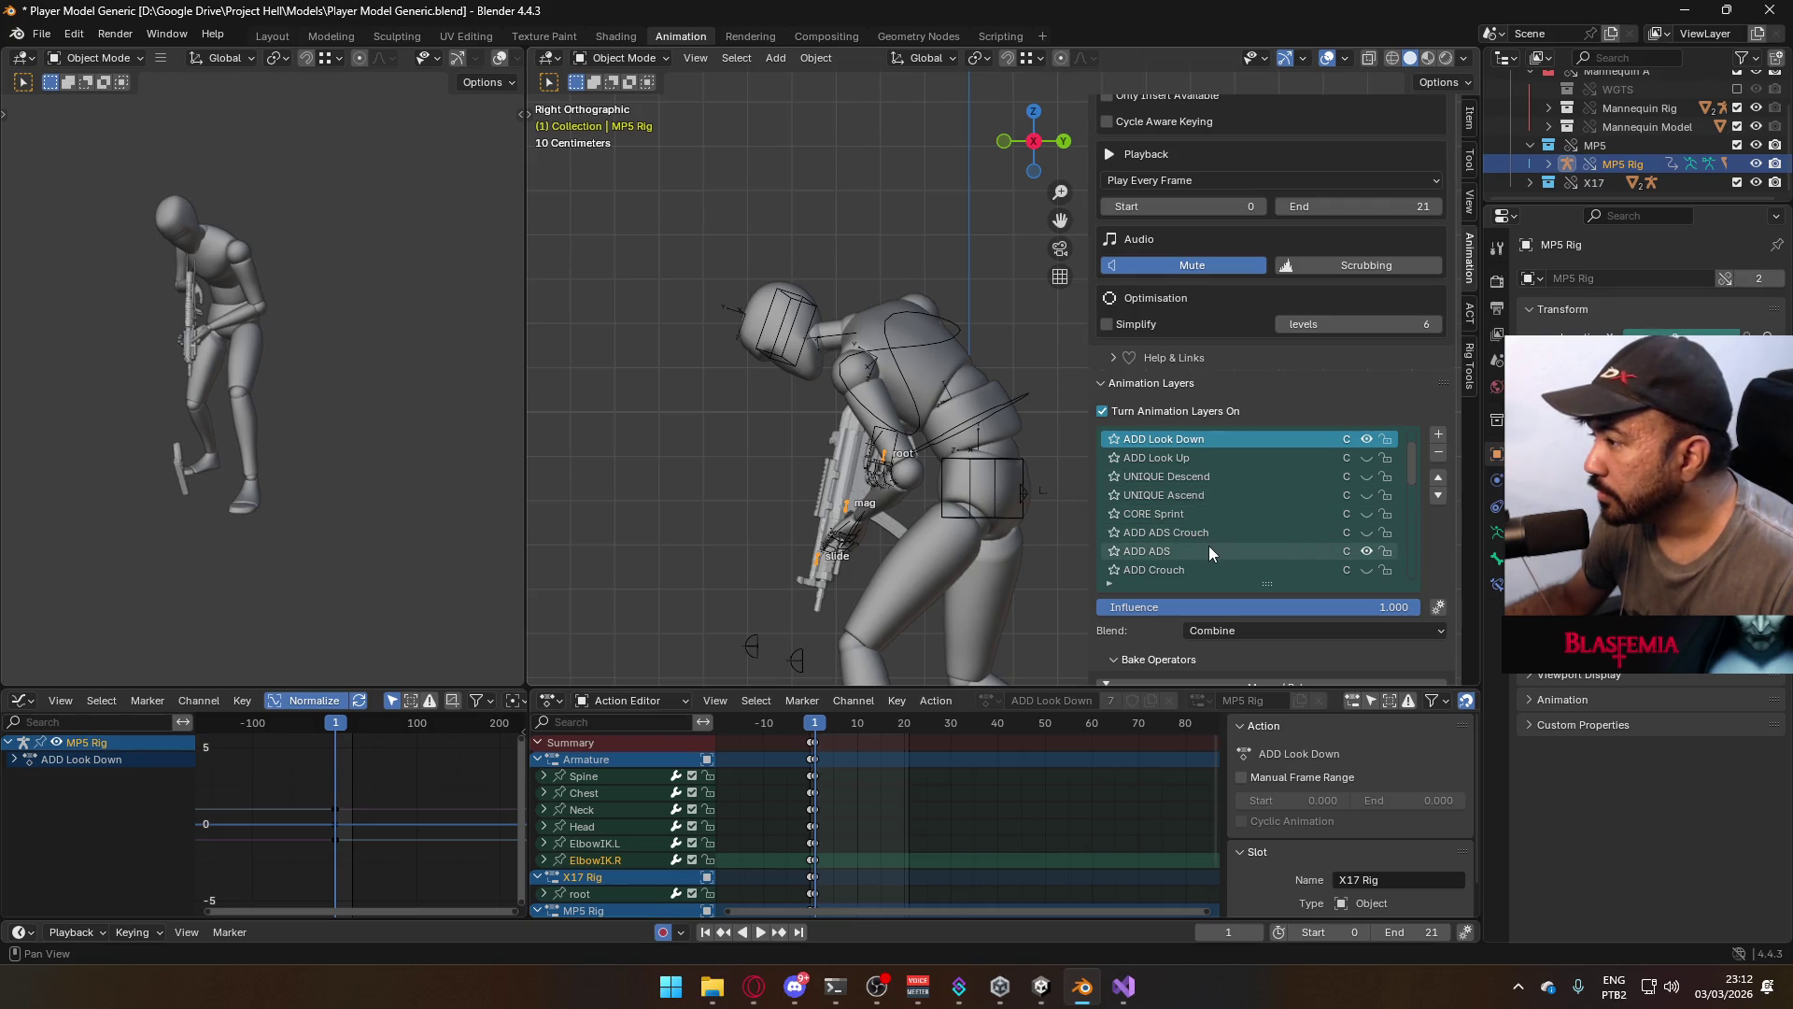
scroll(1272, 457, up, 2)
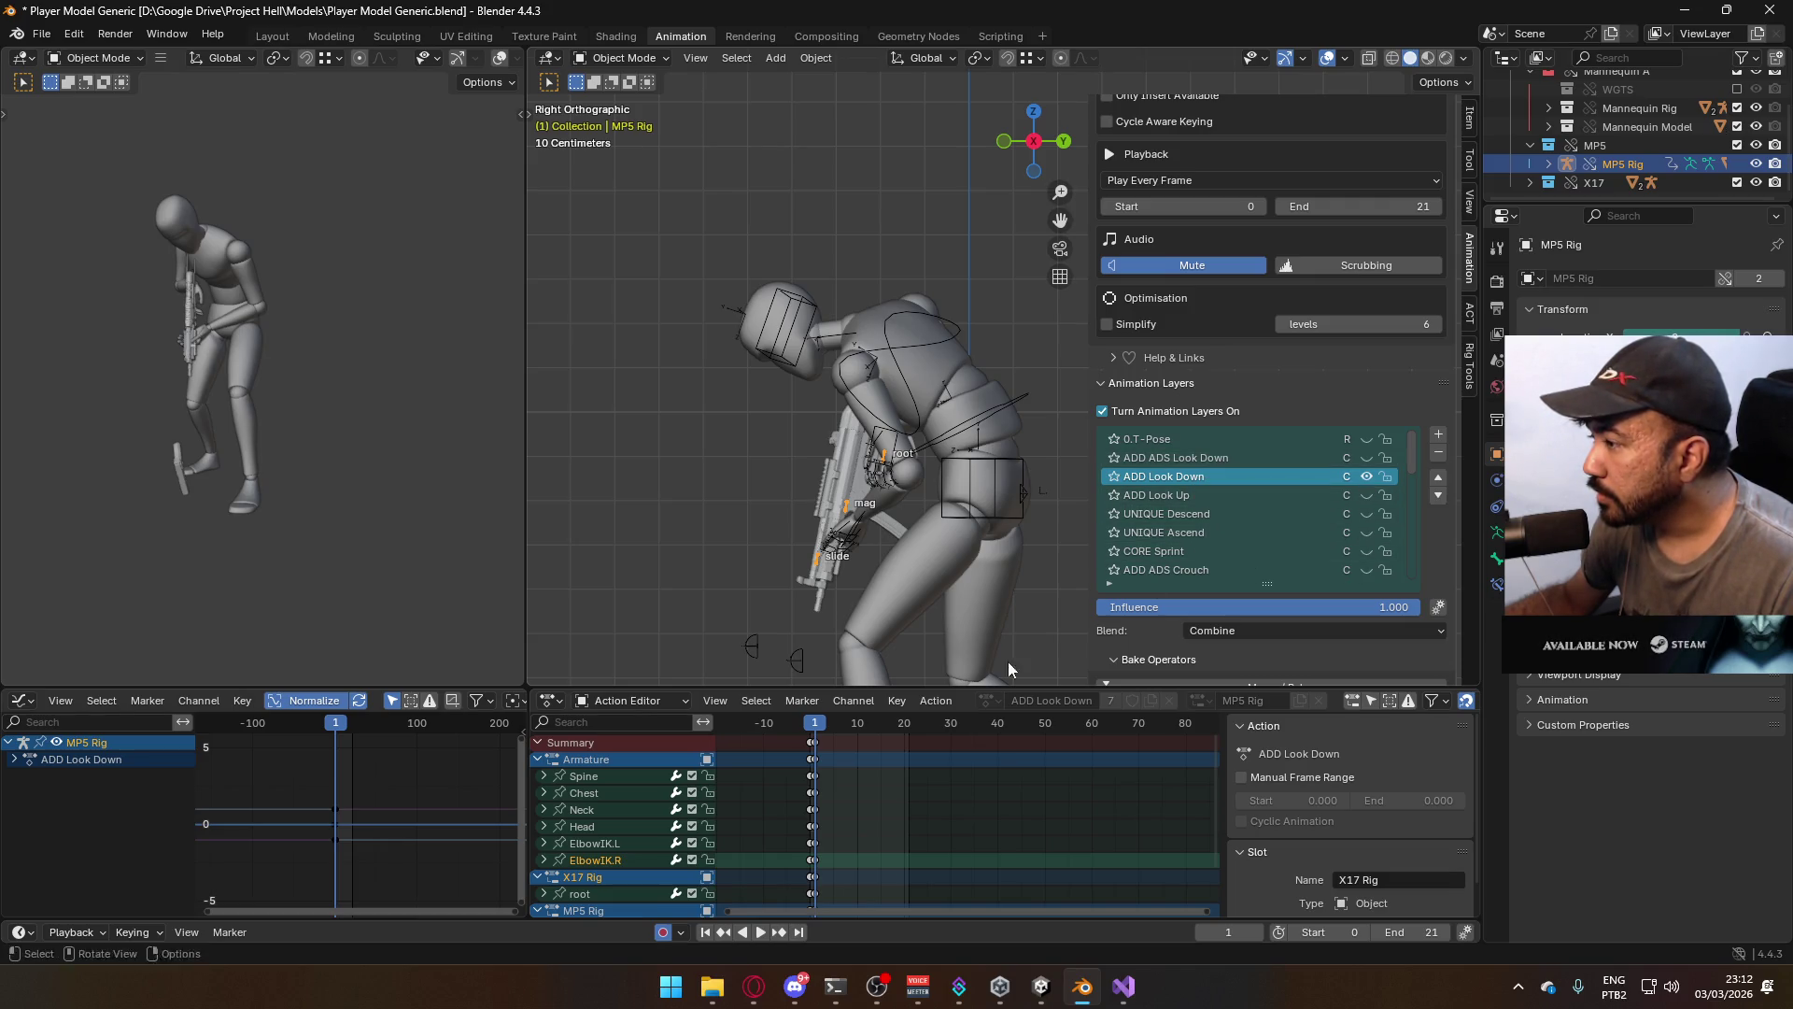
drag(812, 735, 824, 735)
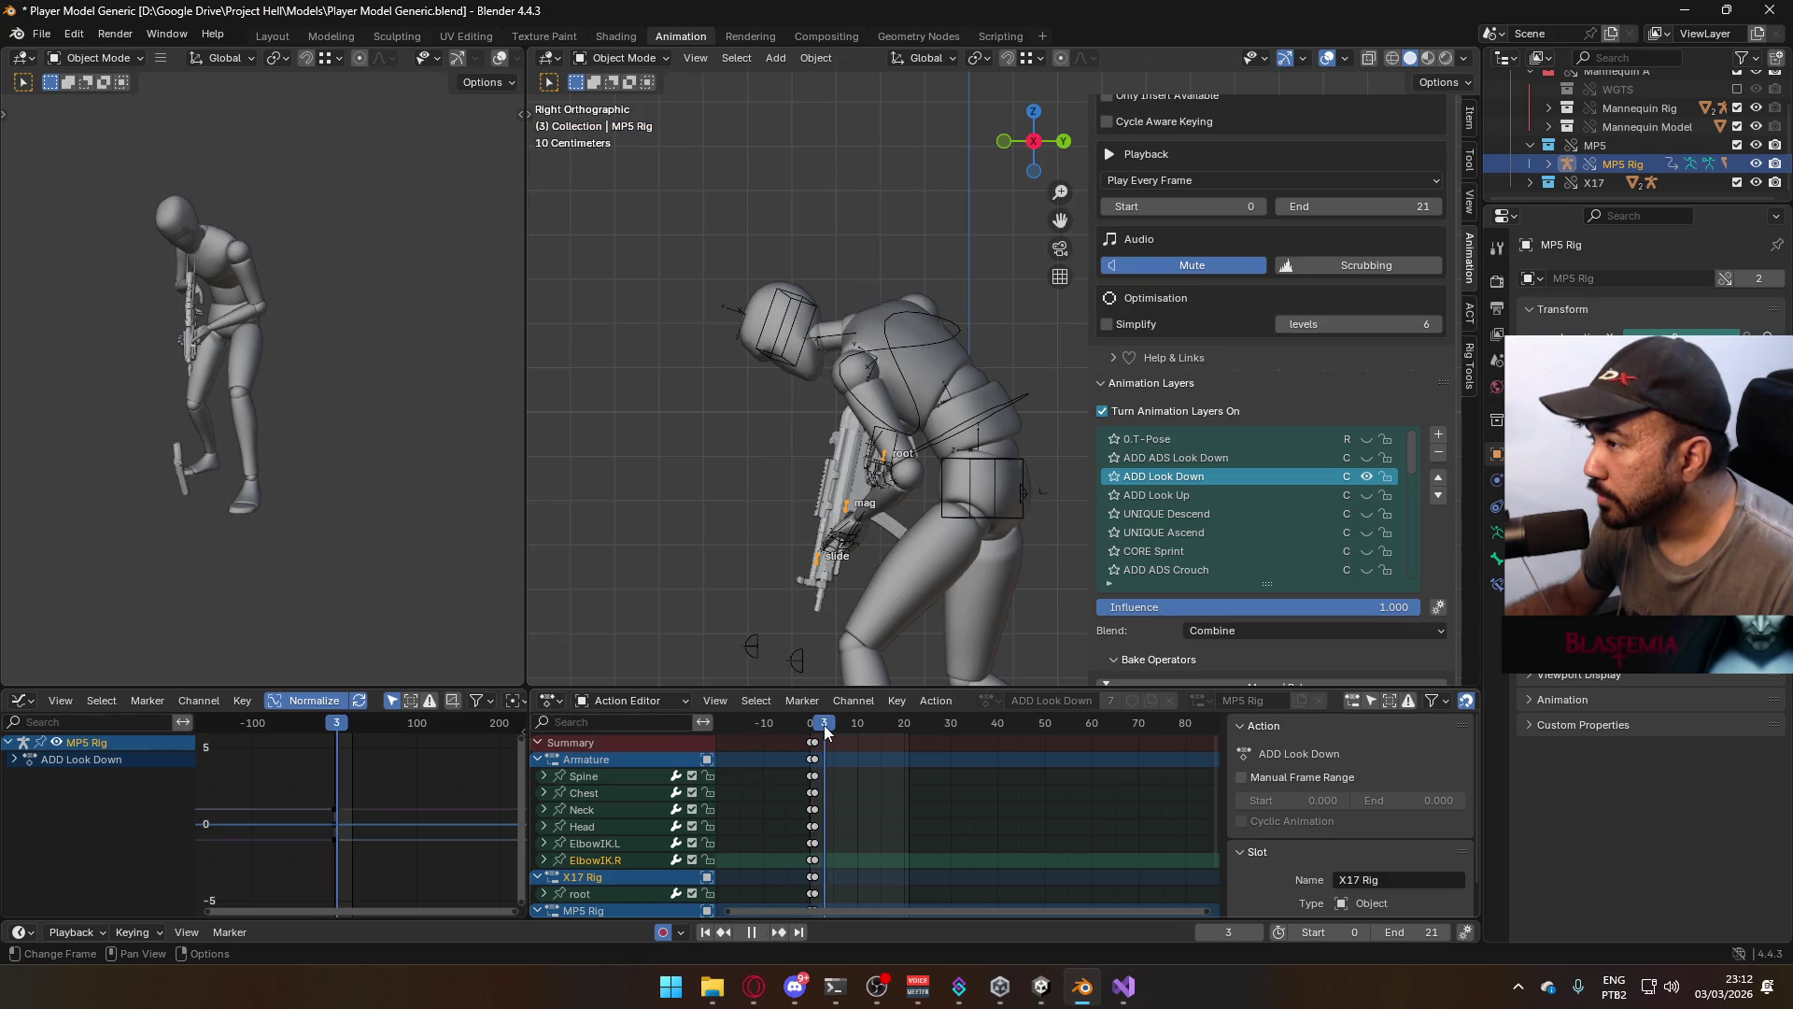
click(1285, 458)
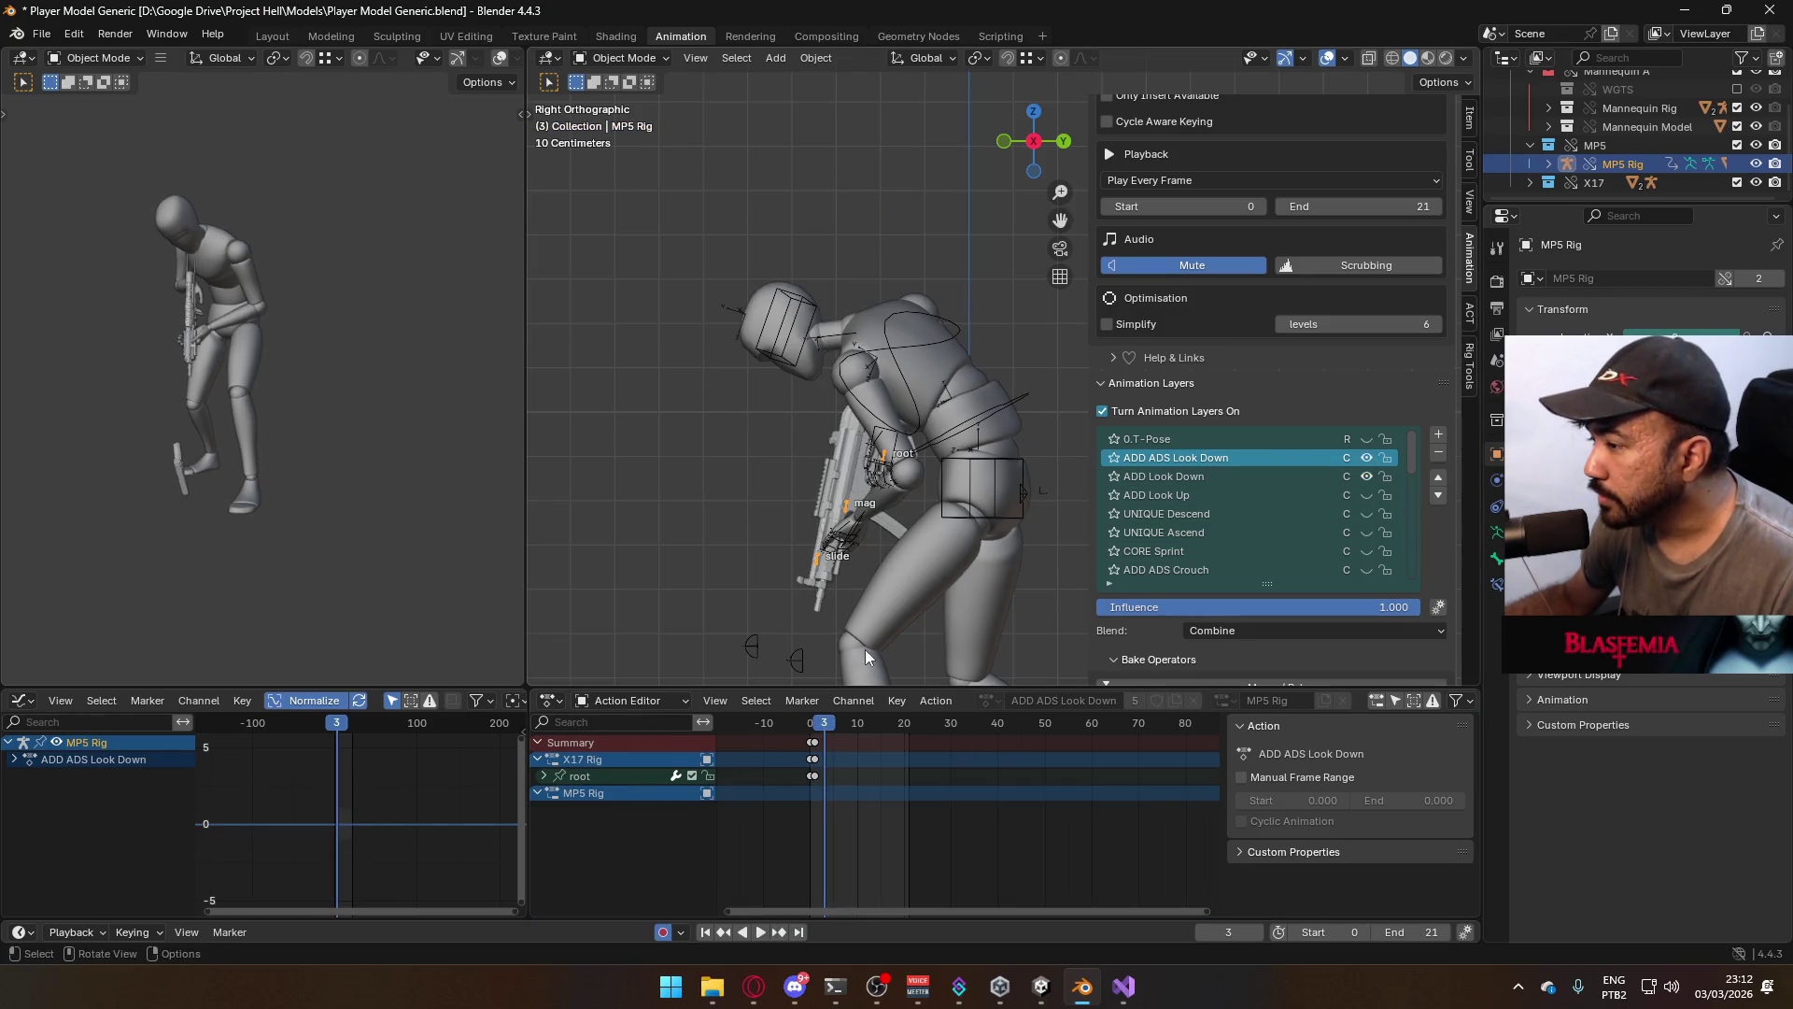
drag(833, 731, 811, 735)
key(space)
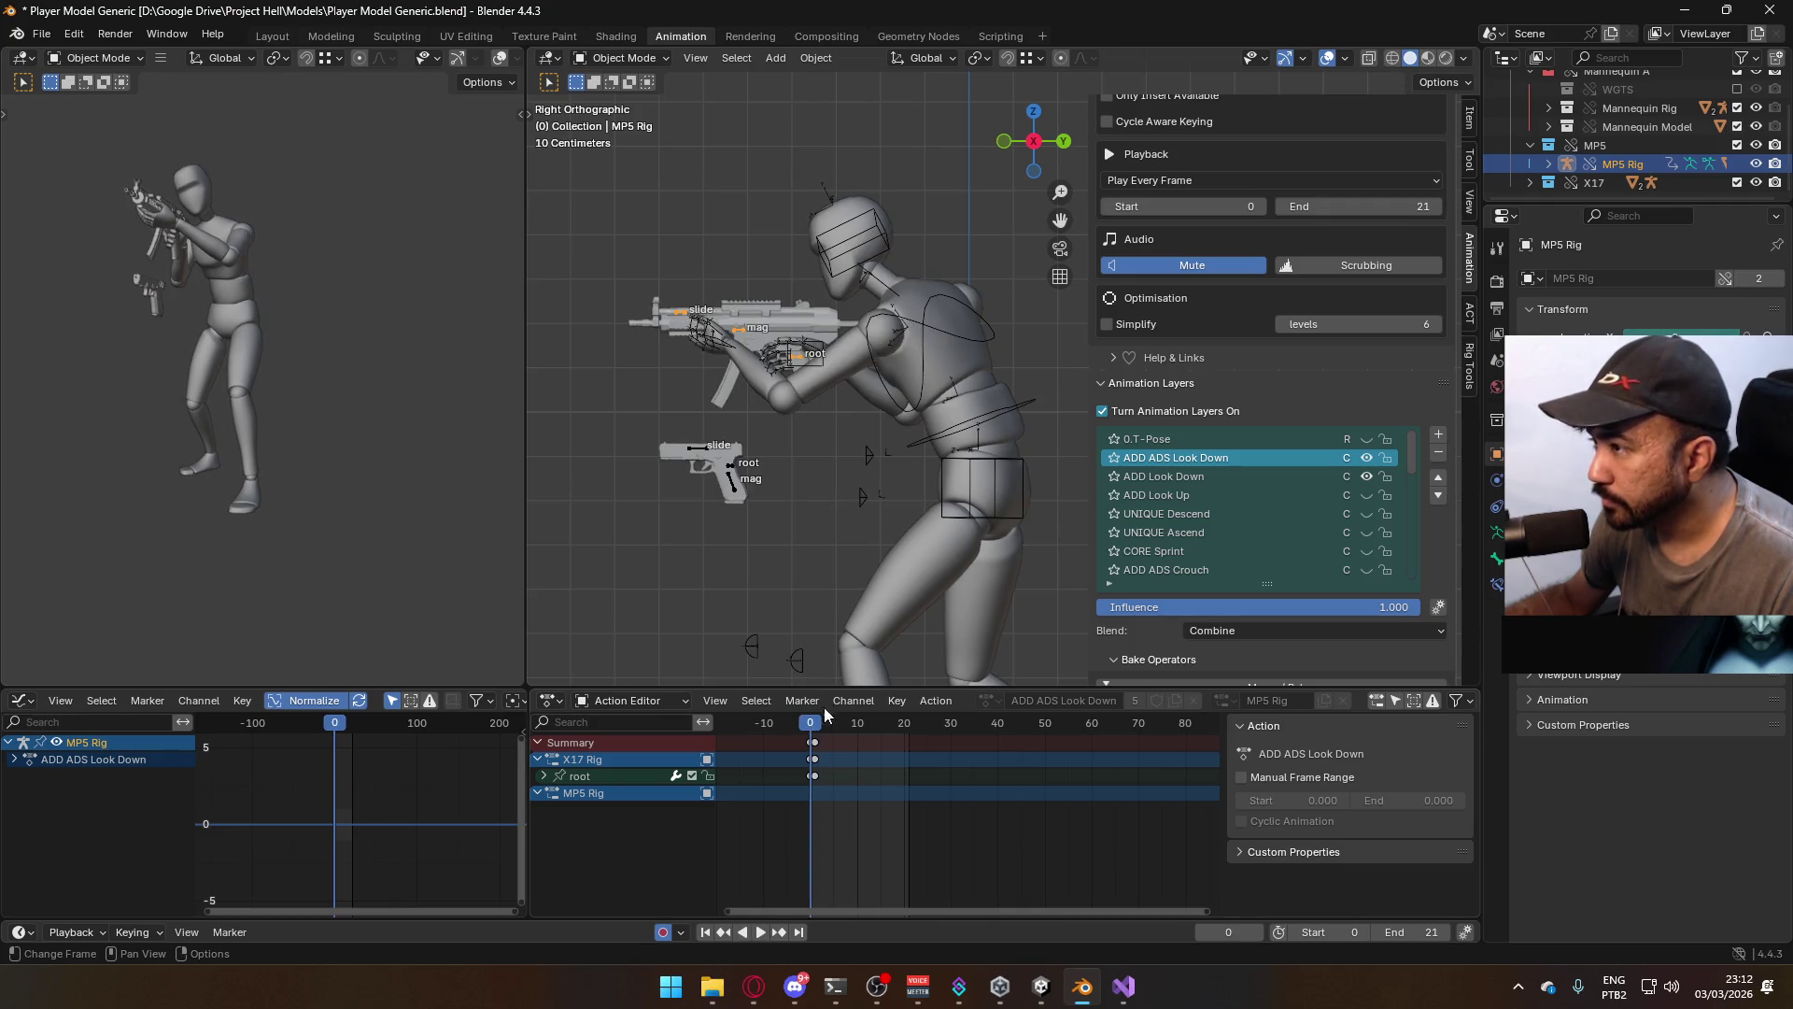
click(626, 64)
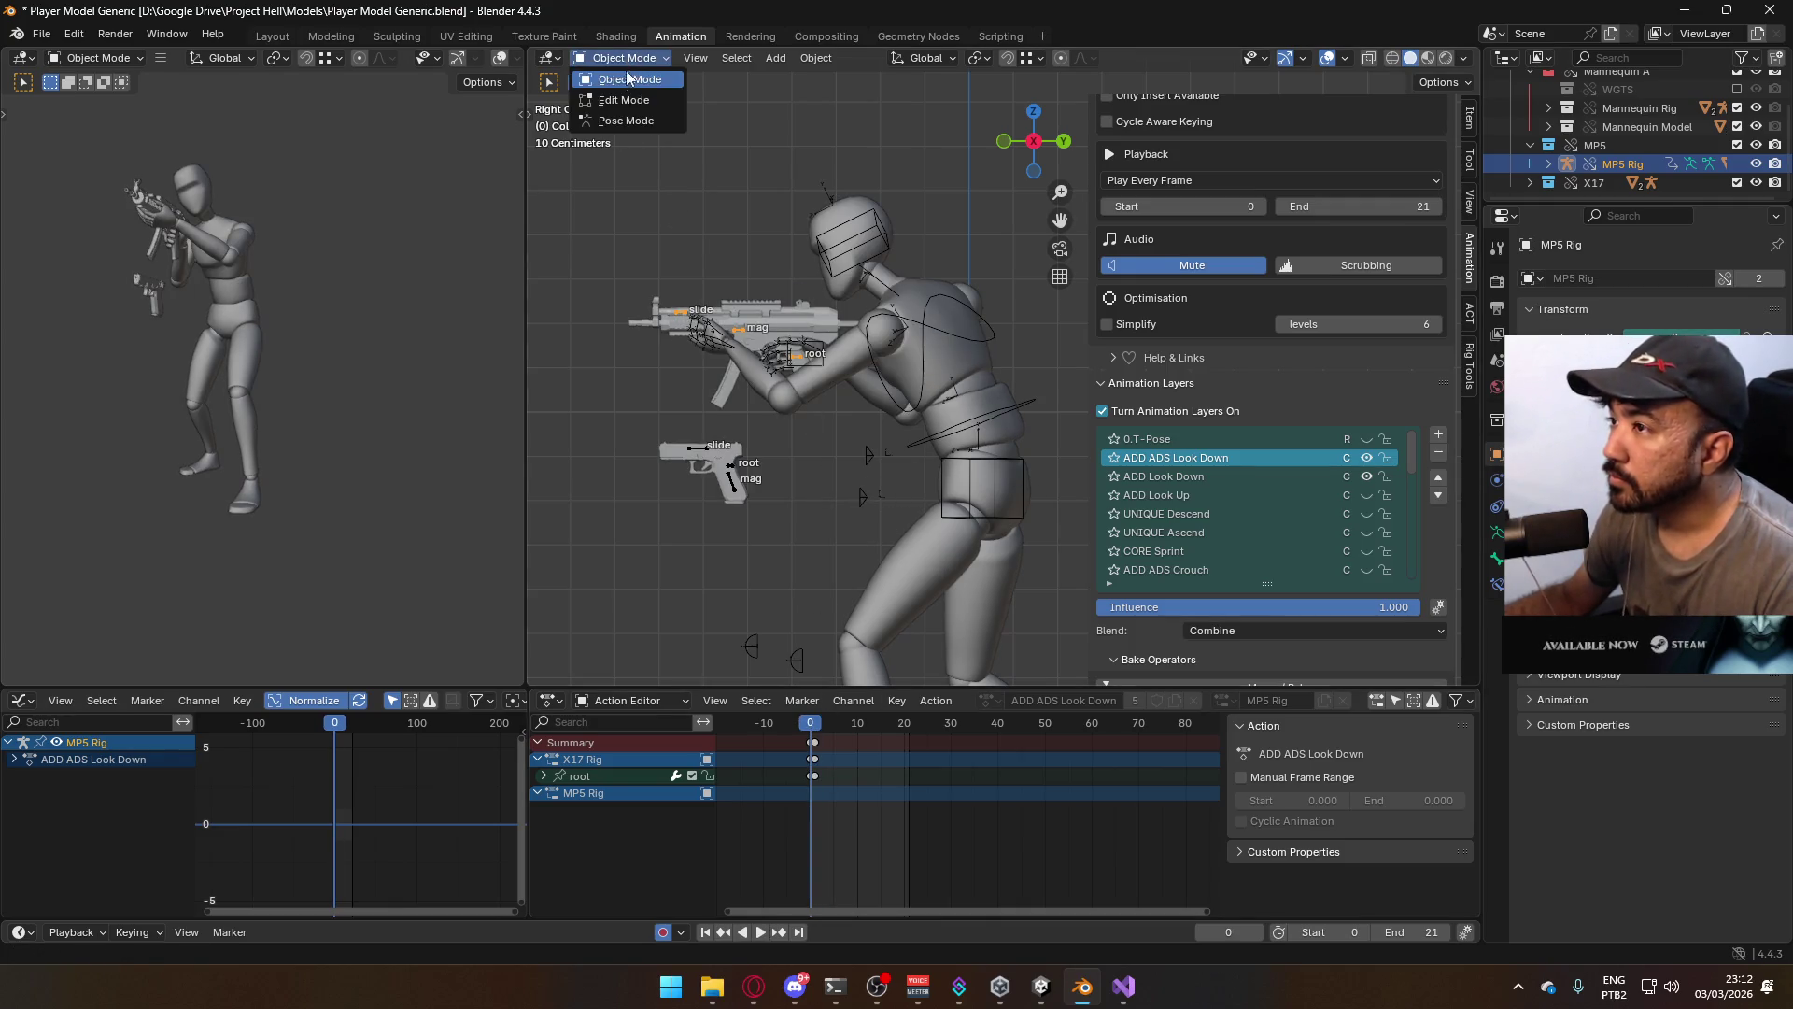
In Pose Mode, key the bones, then move and rotate the MP5 root bone at frame 1
click(619, 121)
key(i)
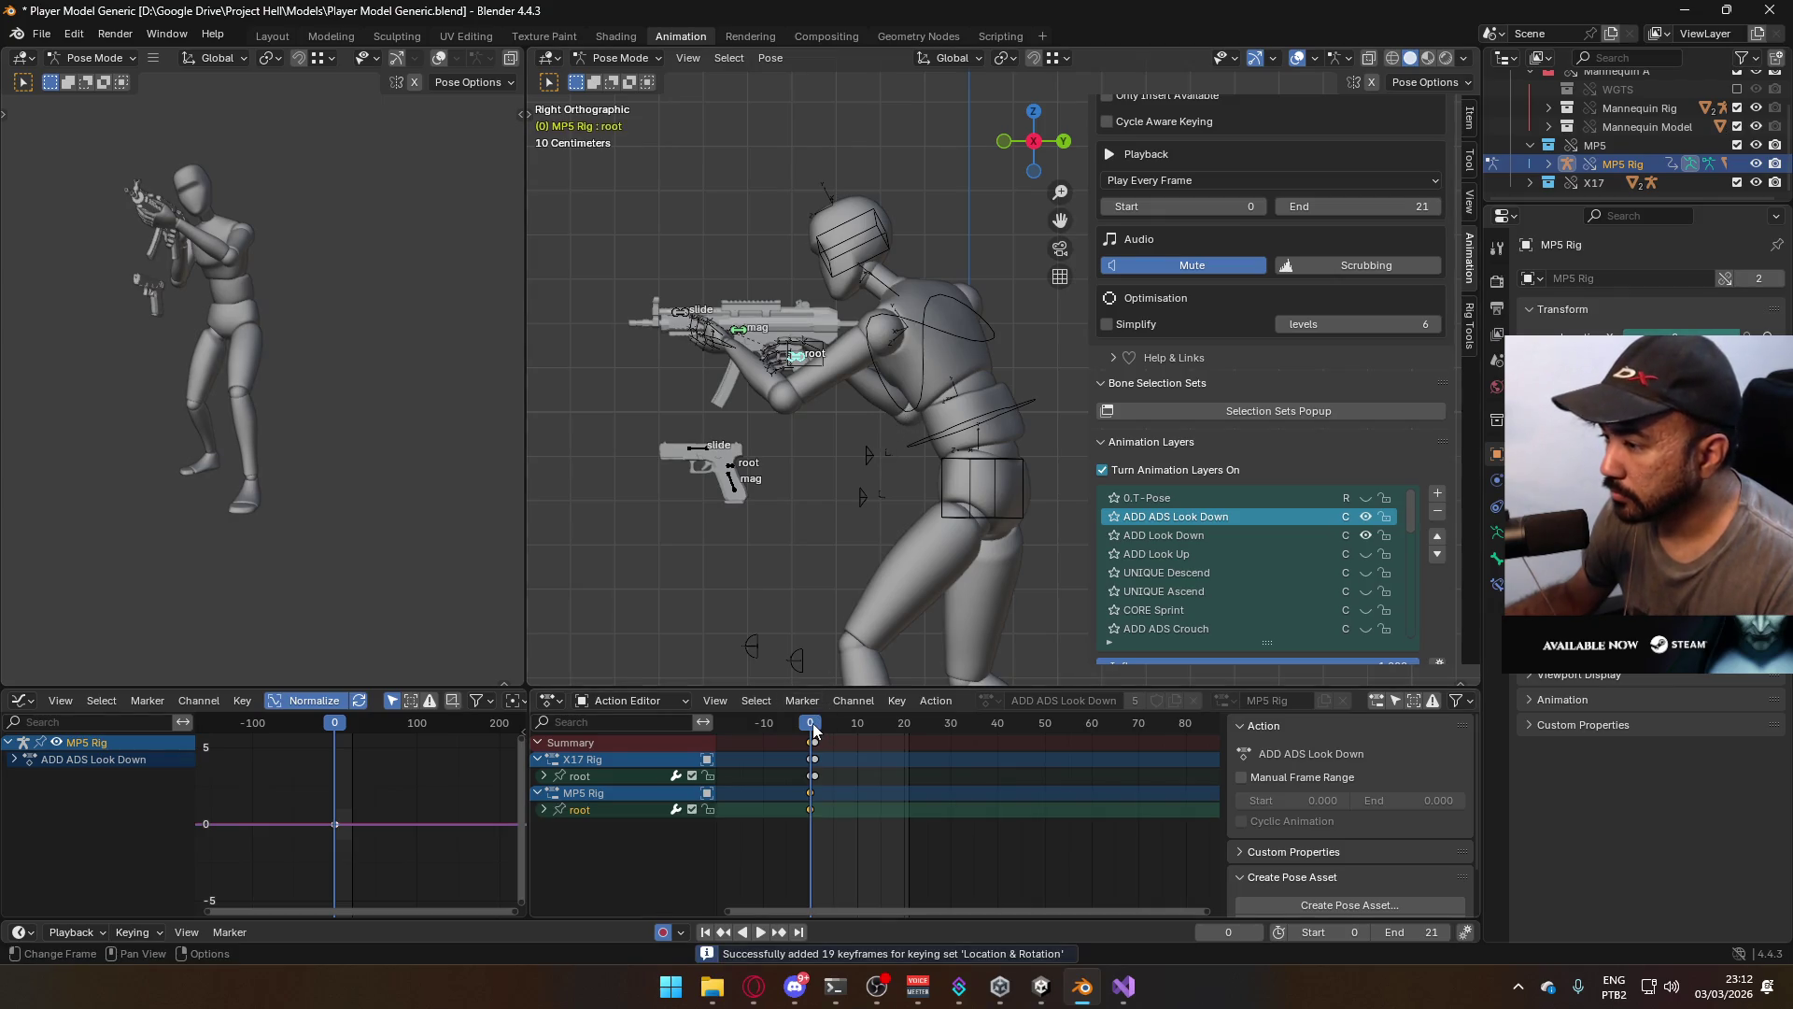
click(816, 731)
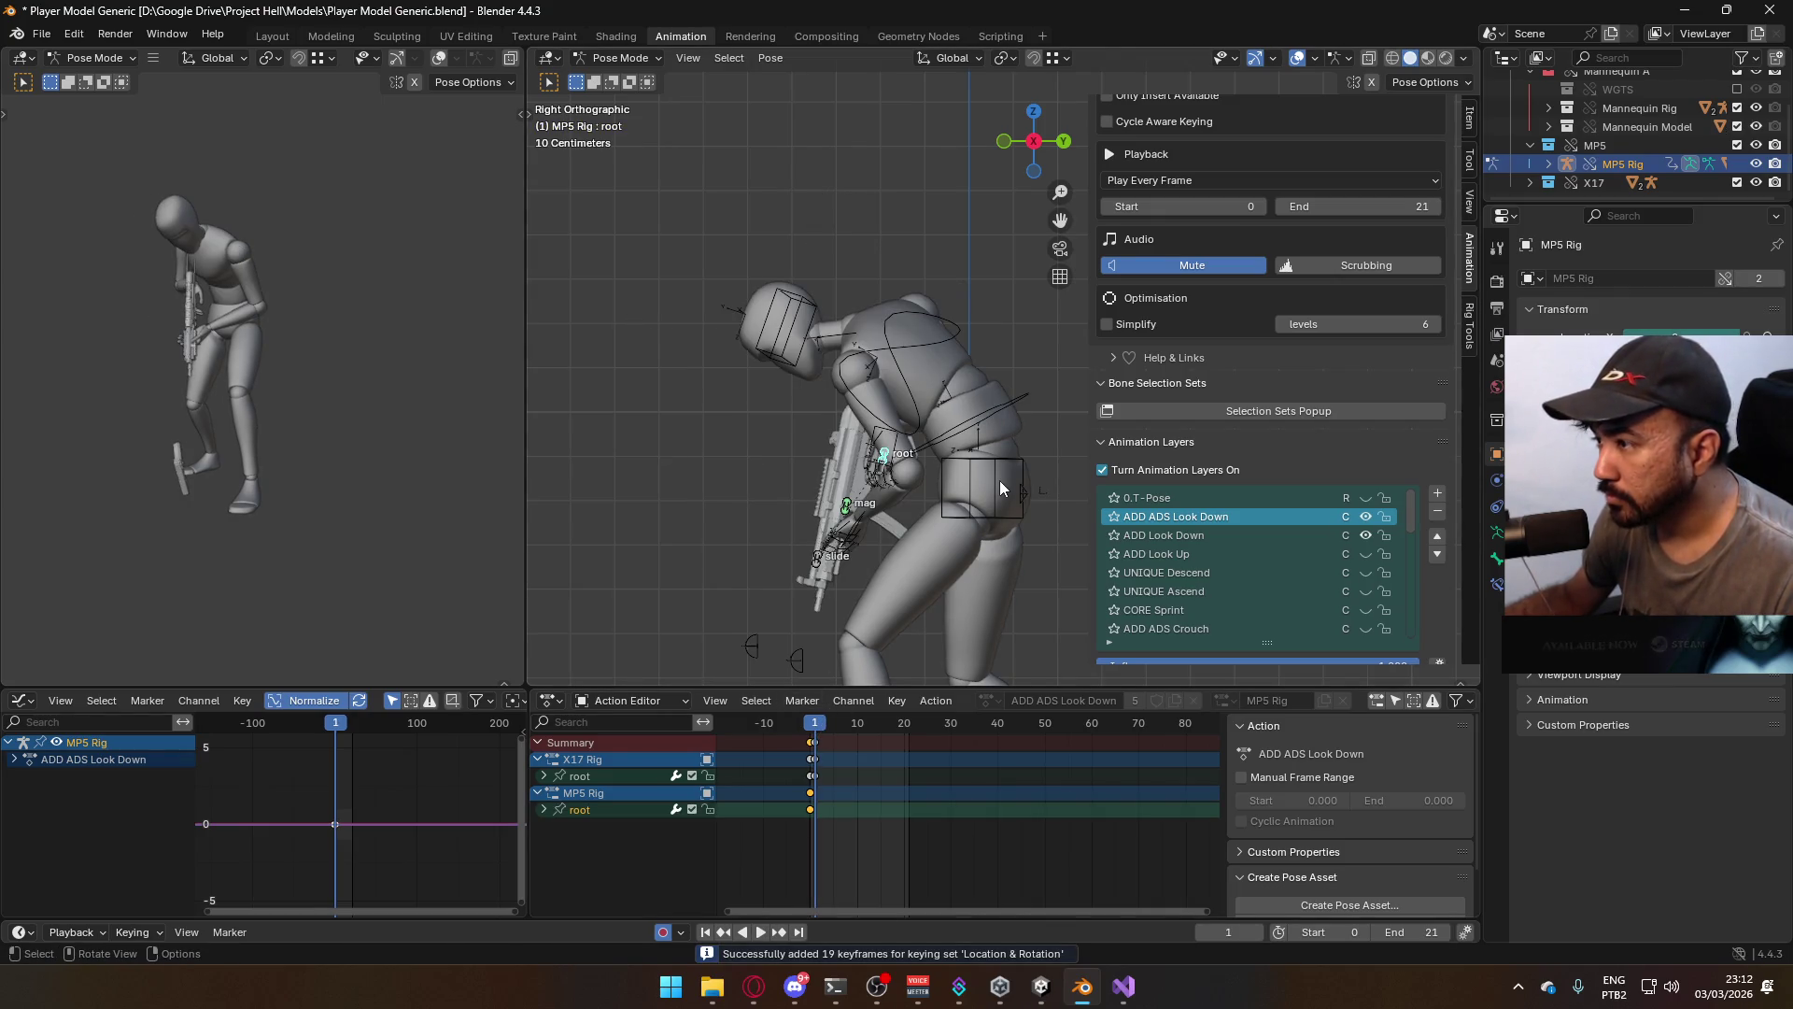
key(g)
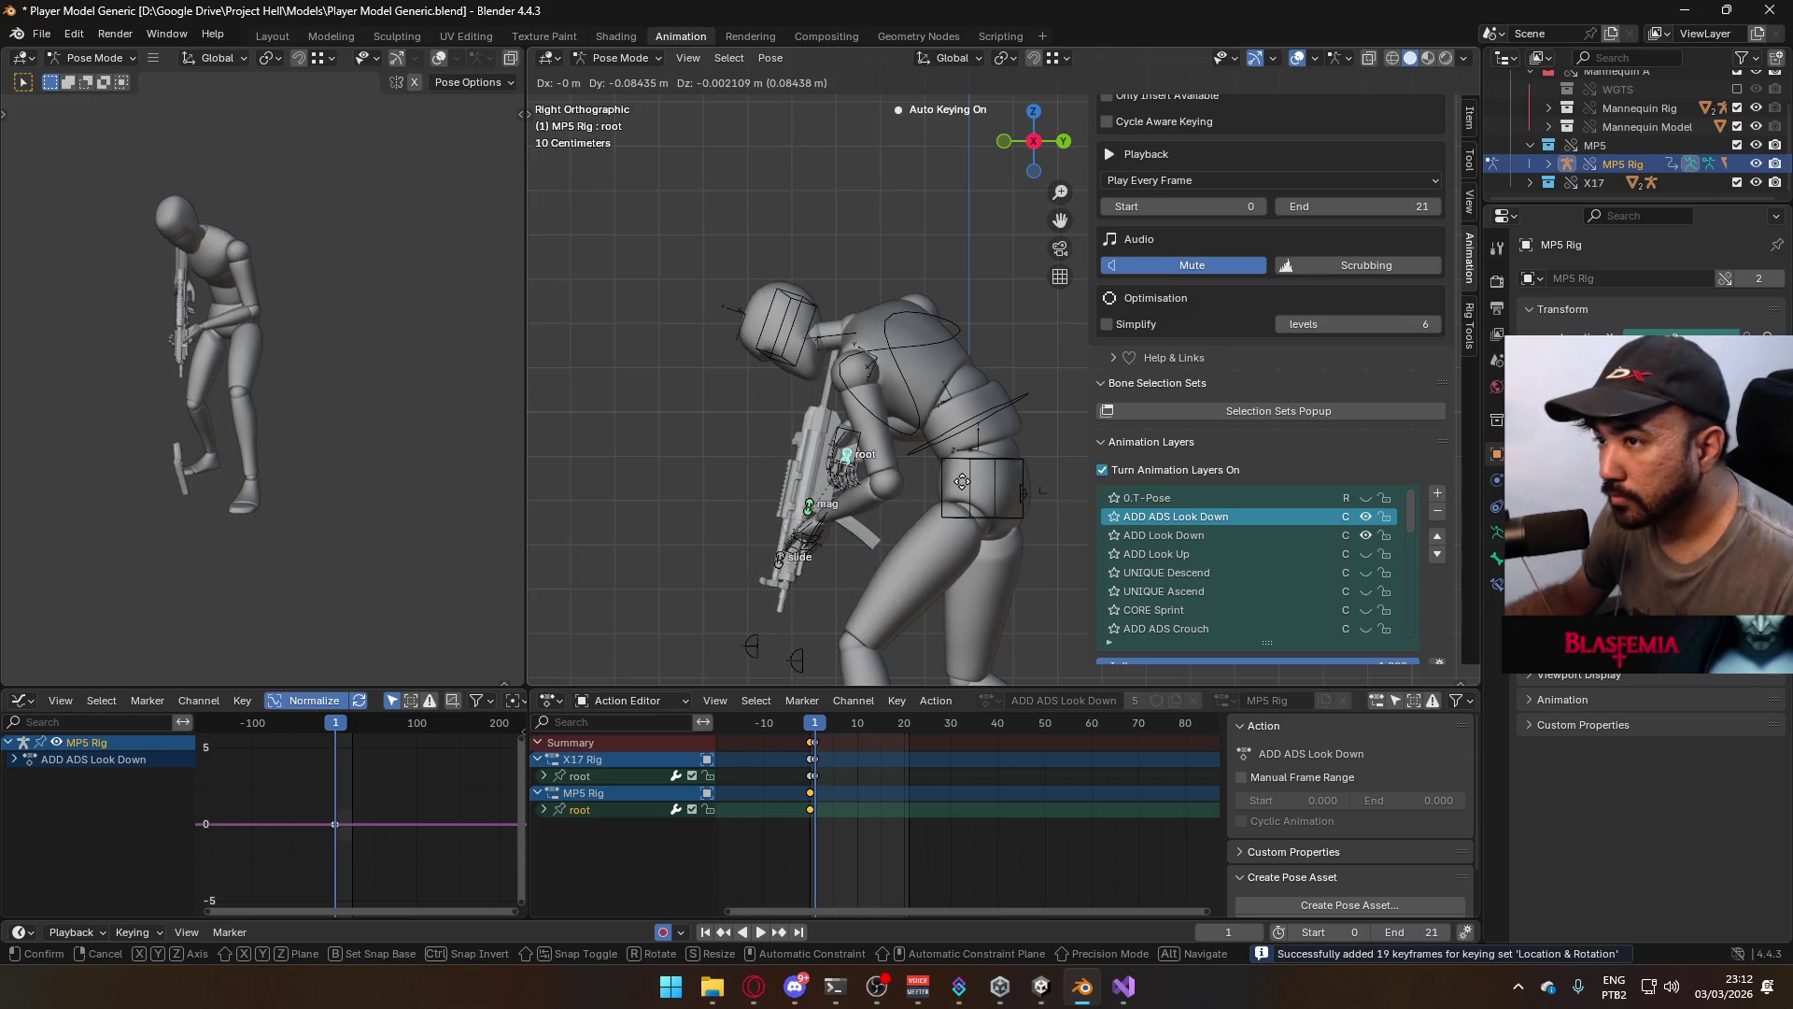
right_click(964, 493)
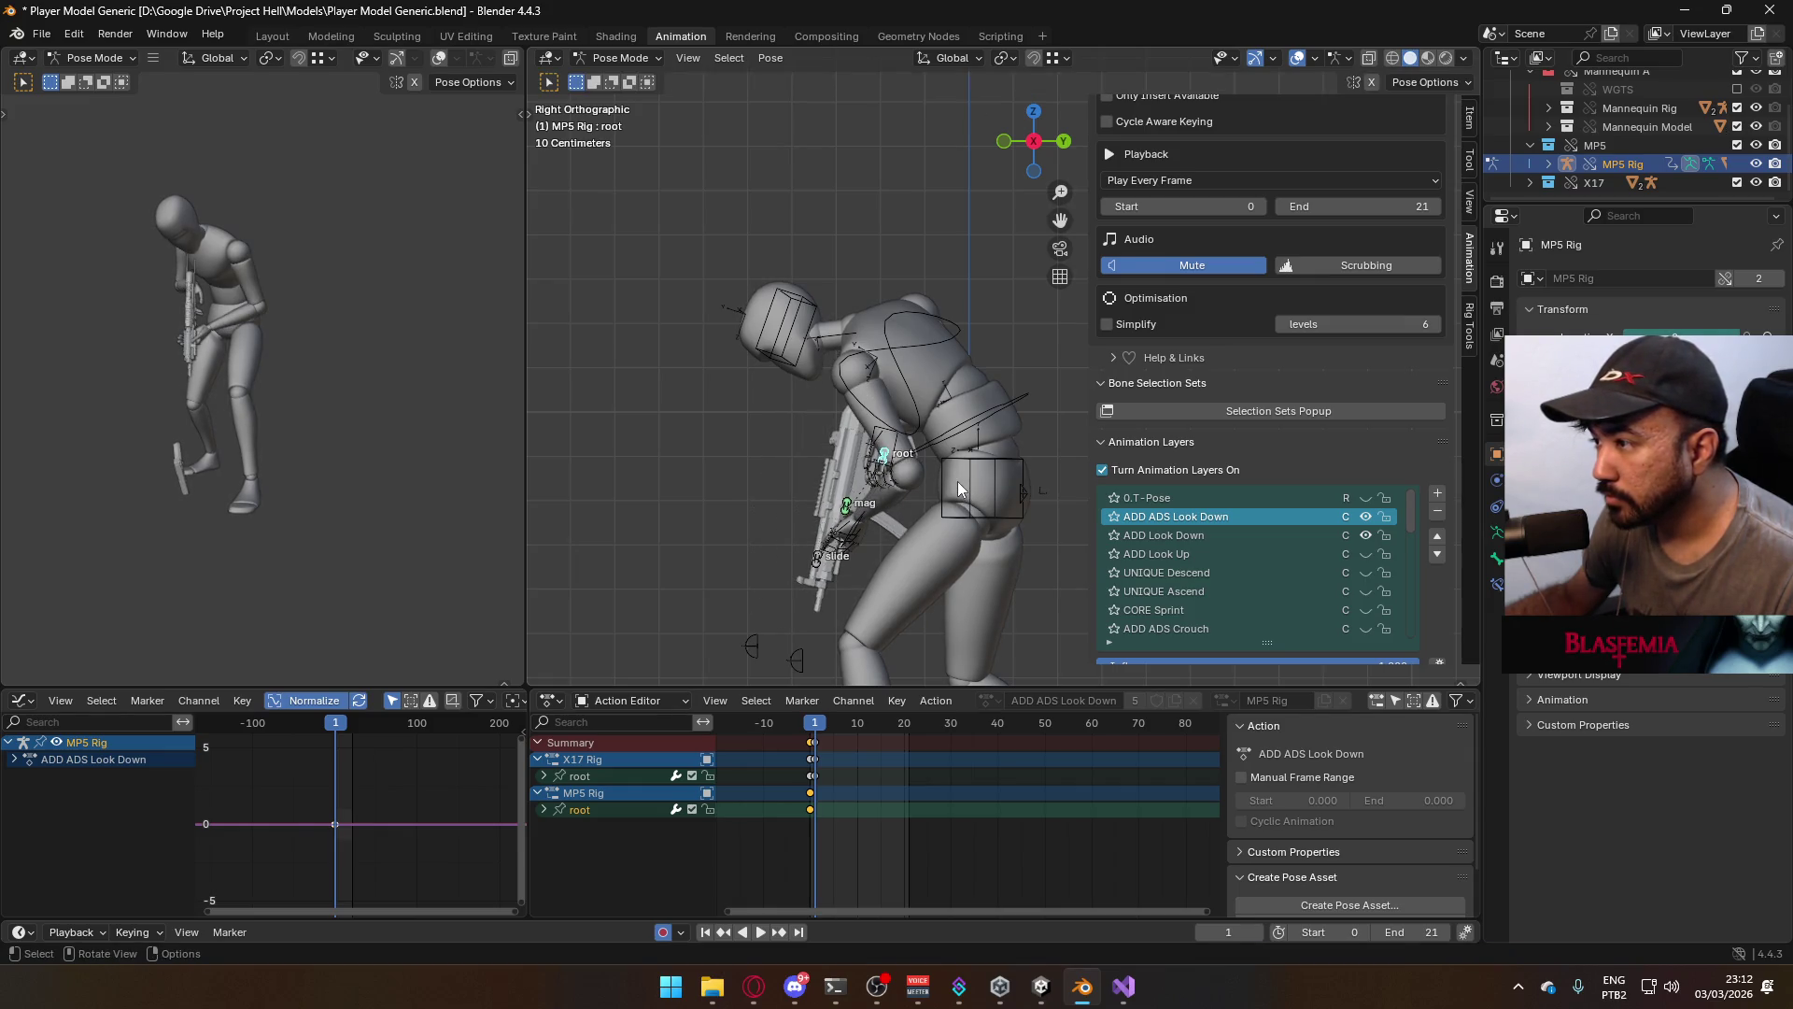
key(g)
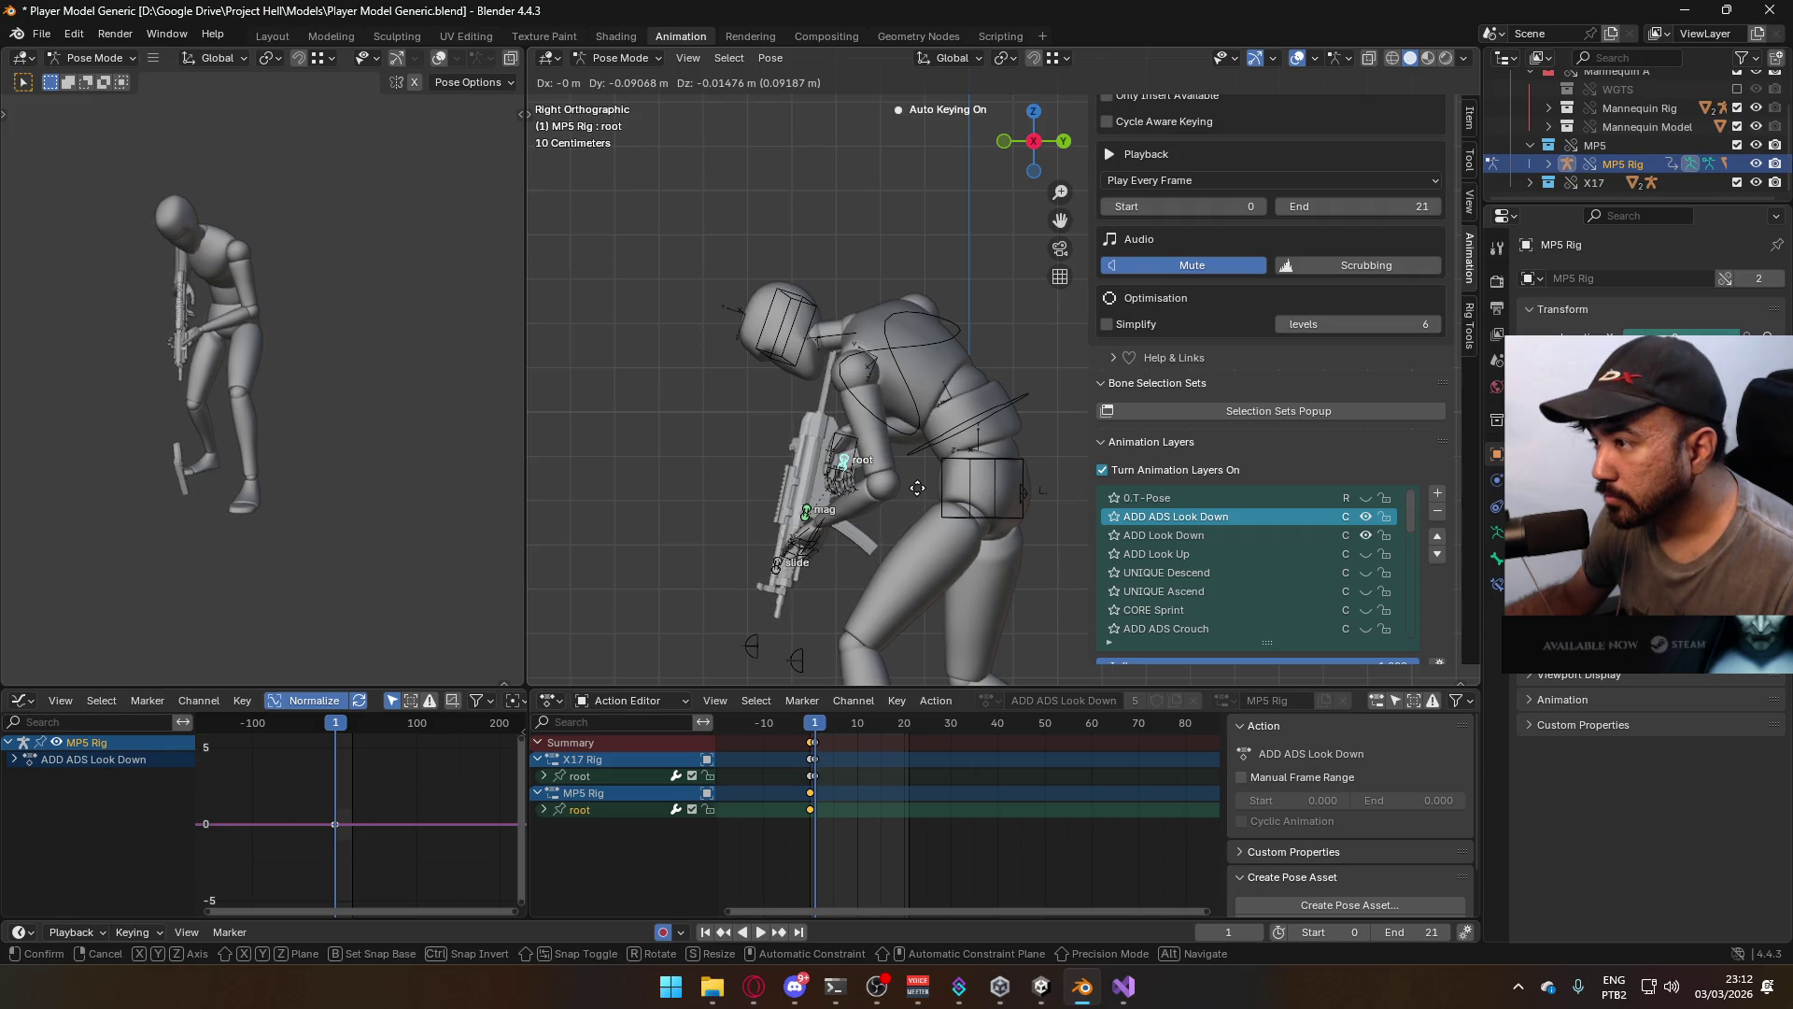
click(917, 487)
key(KP_1)
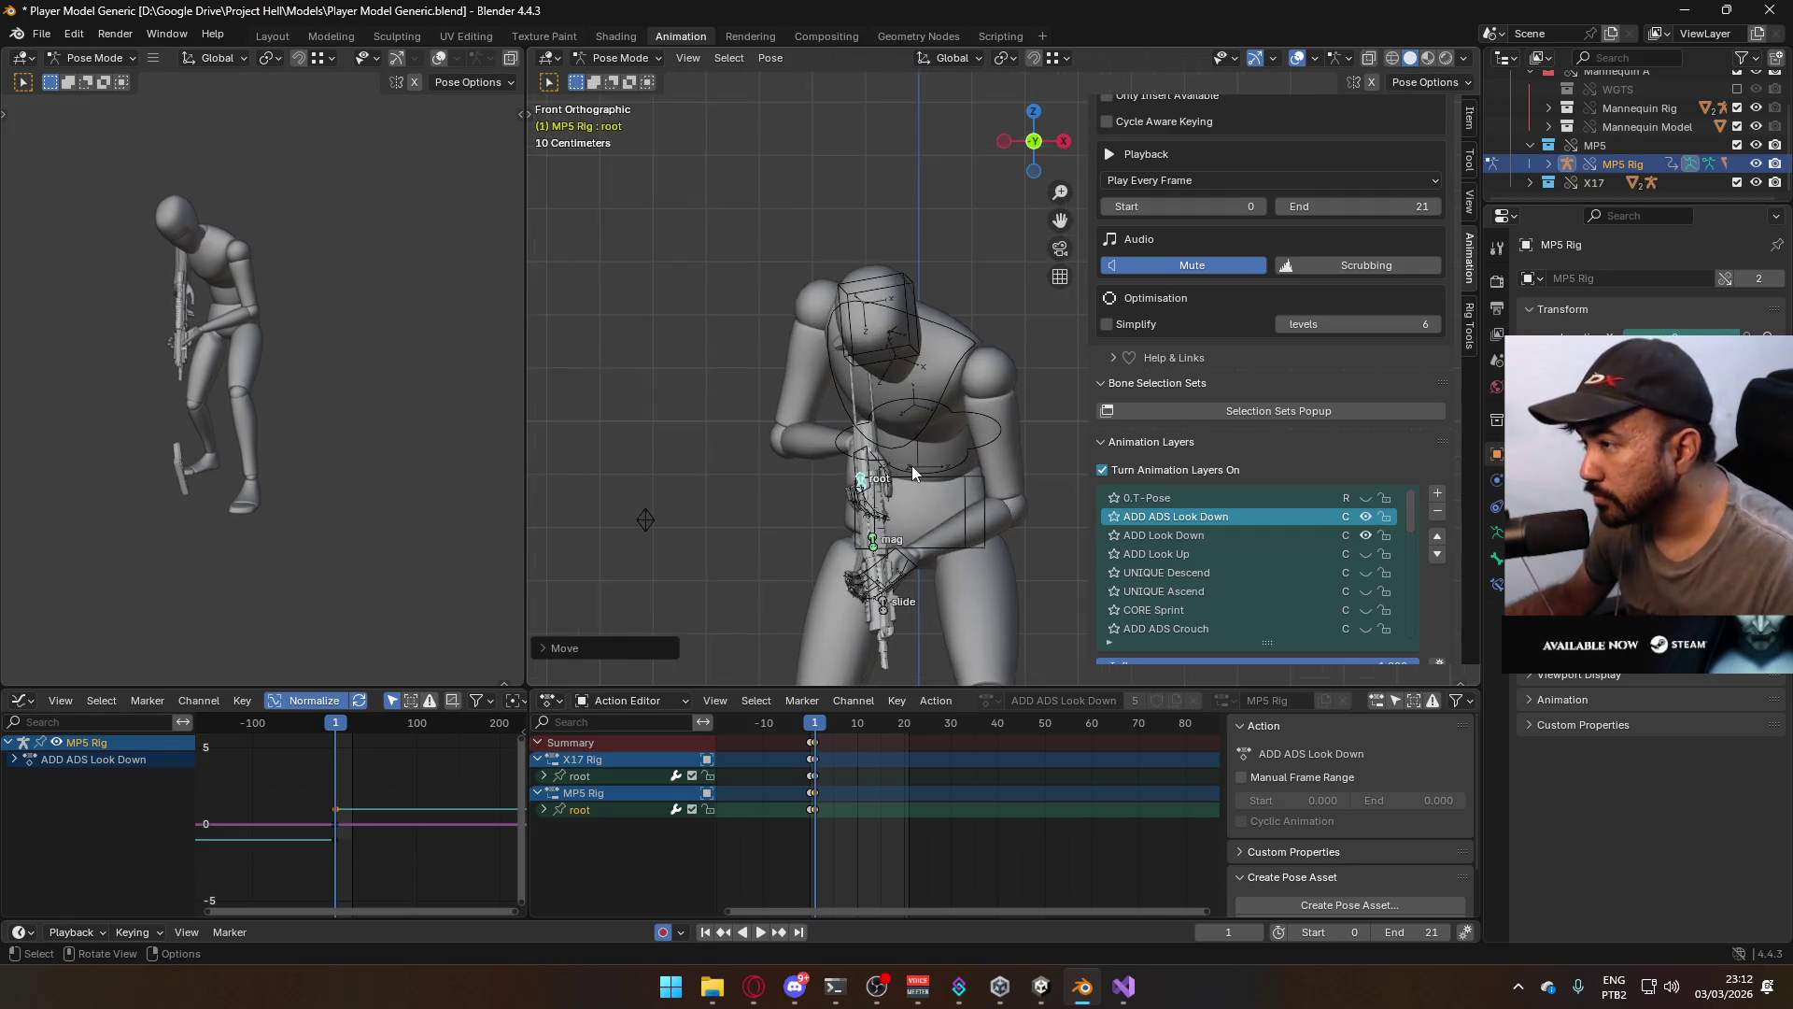
key(r)
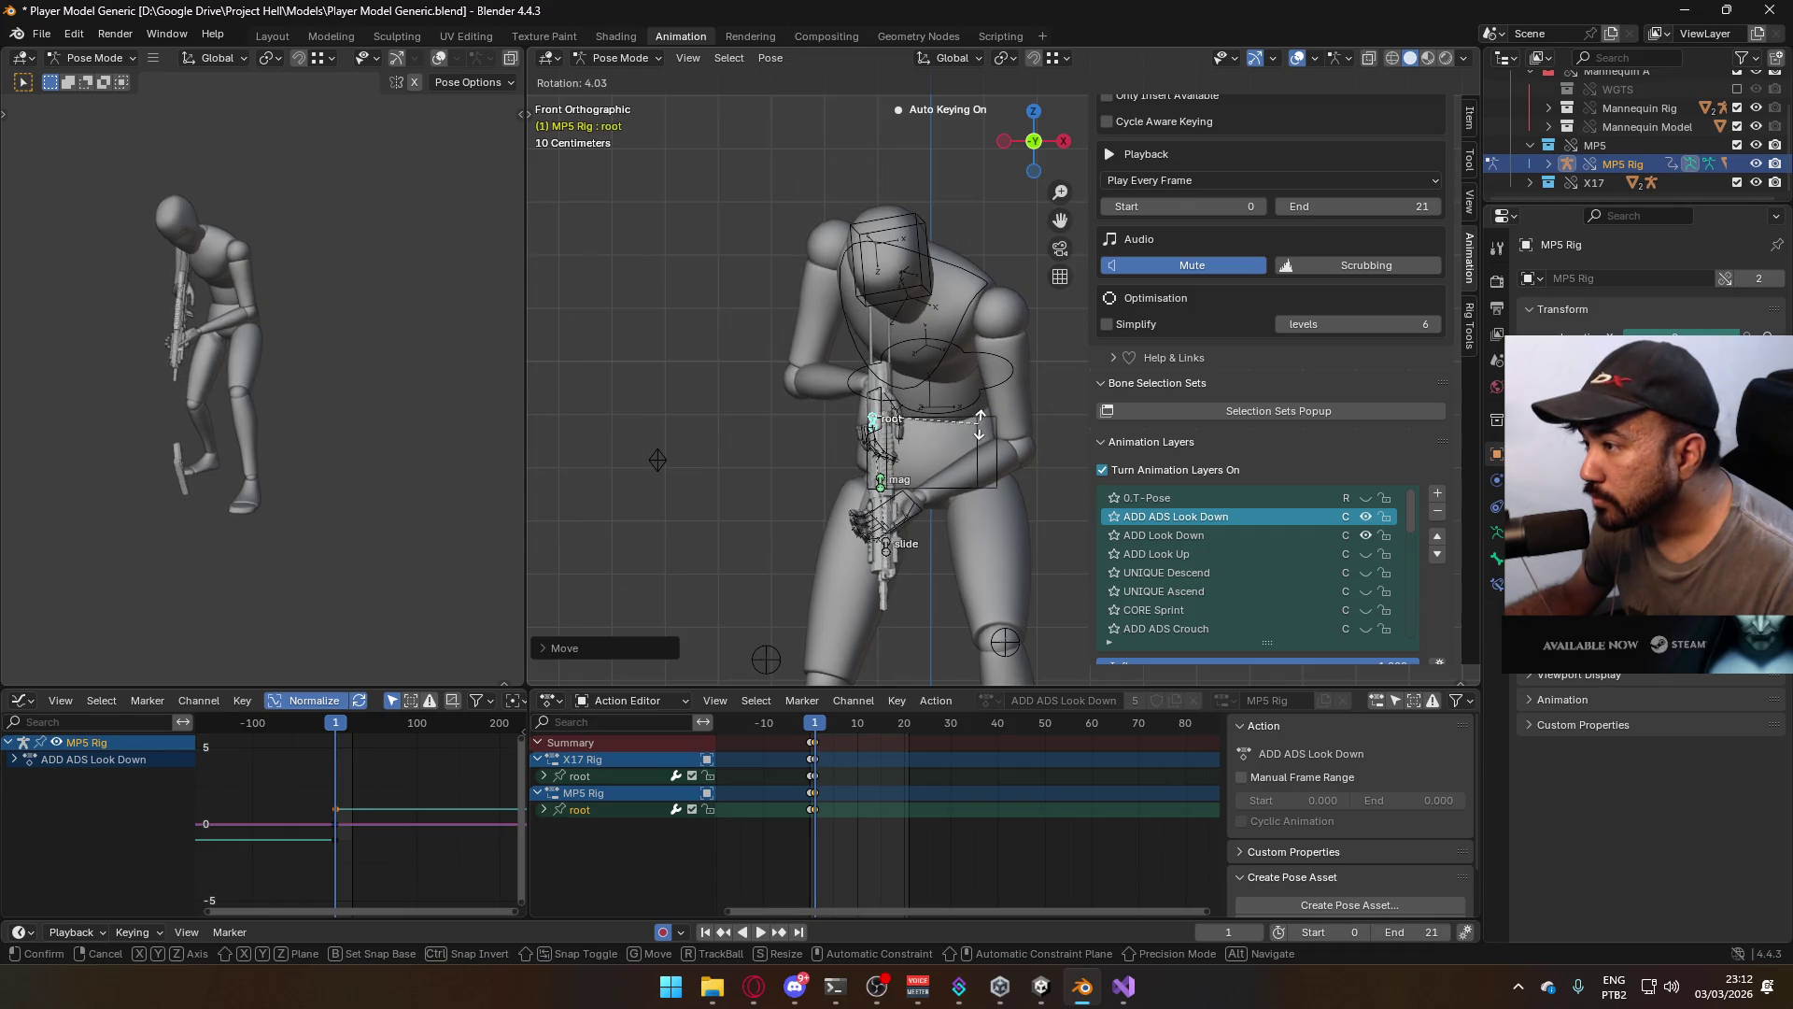
click(980, 423)
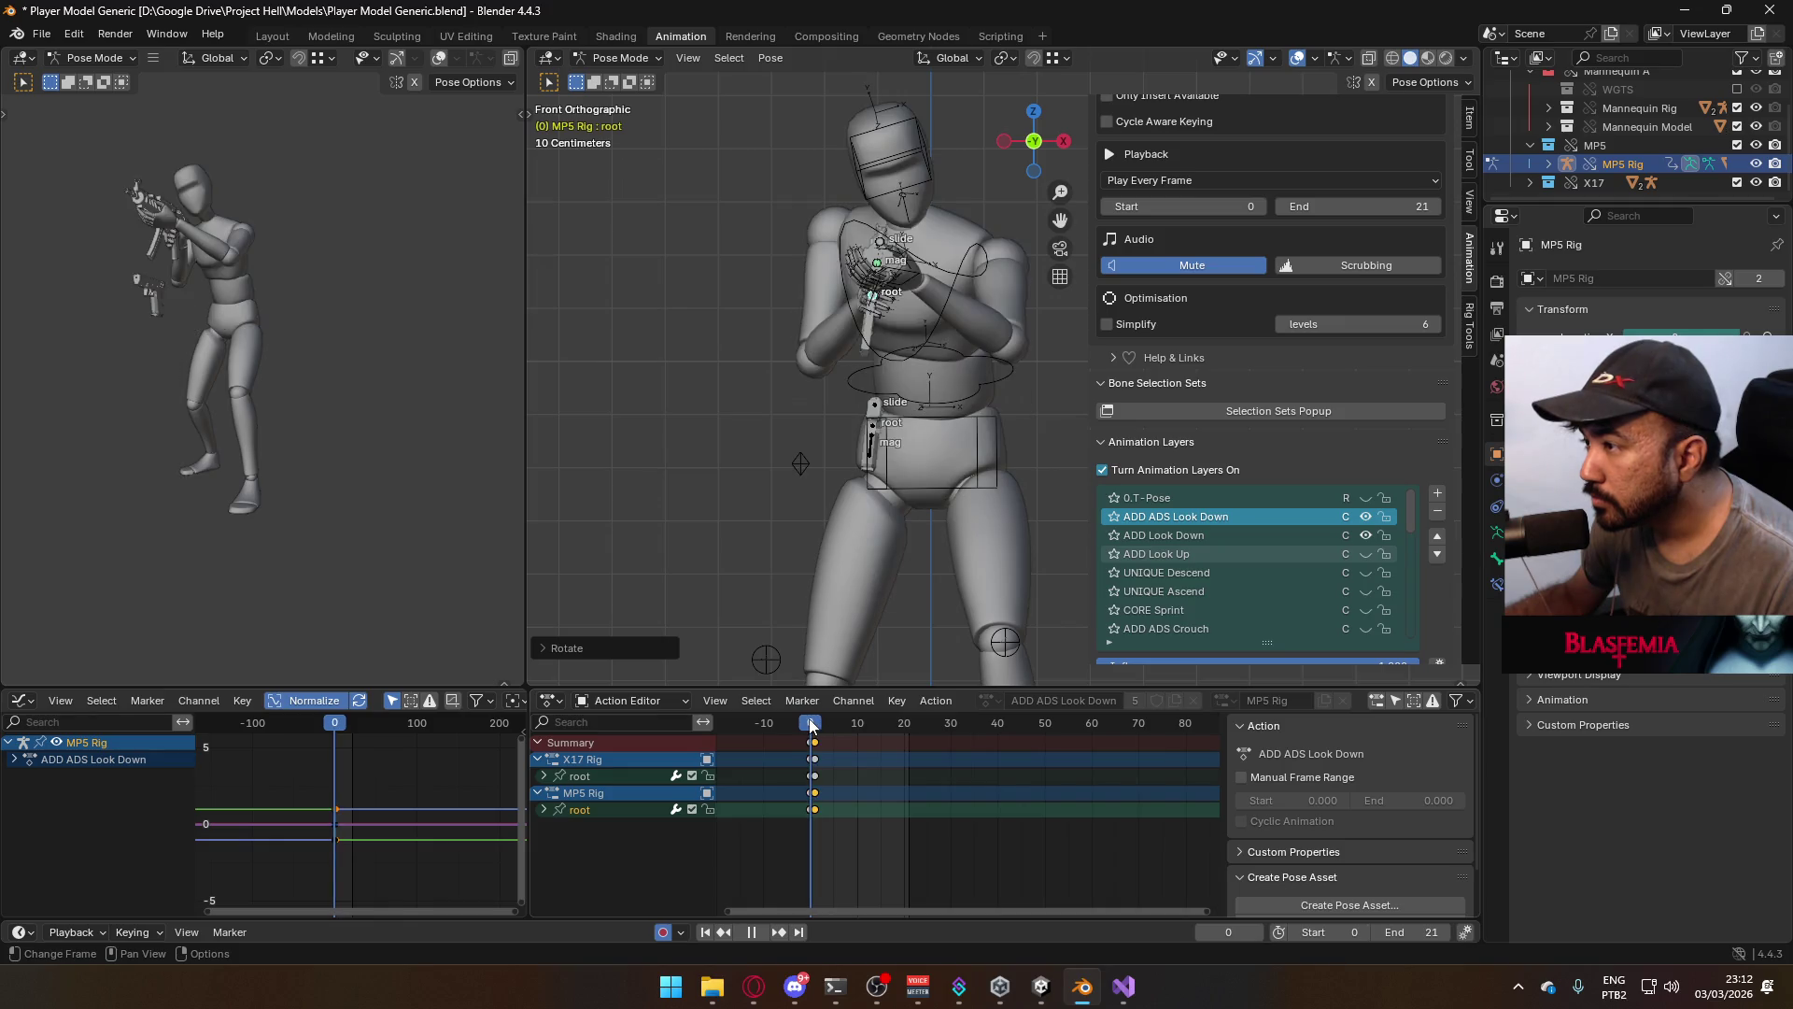
Nudge the MP5 root bone slightly to fit the crouched hands at frame 1
key(space)
key(g)
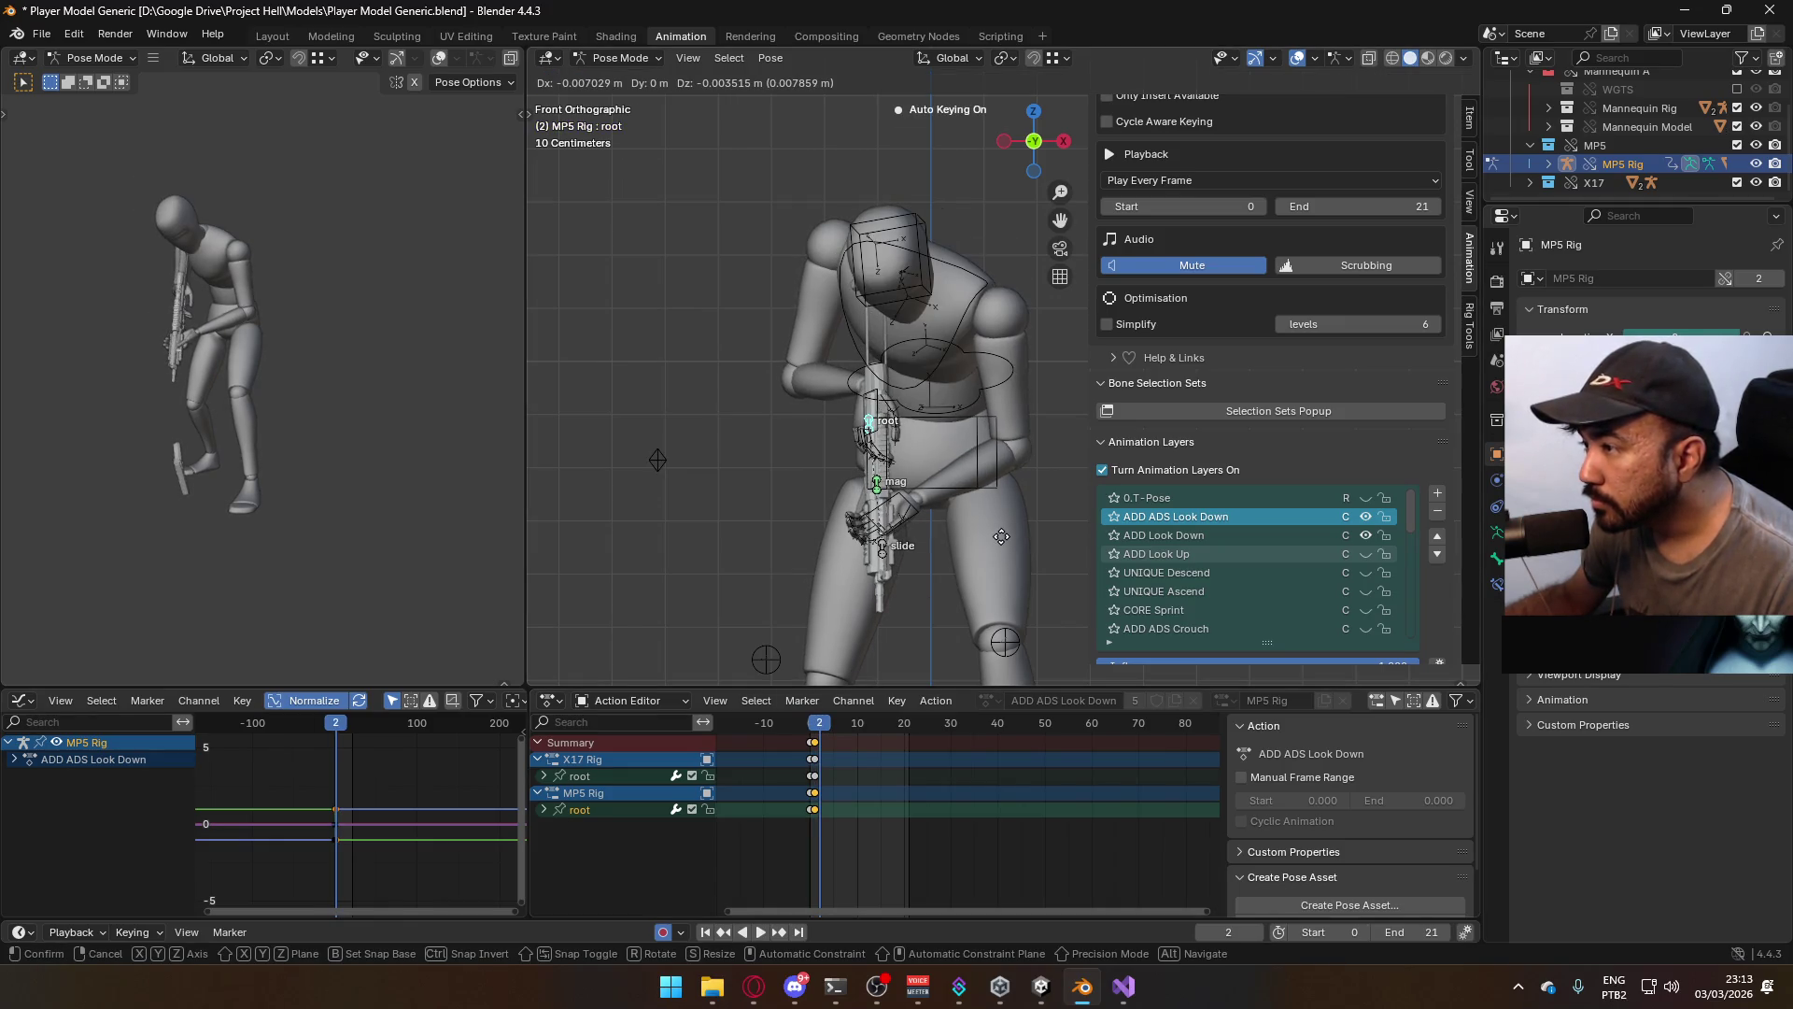
click(1001, 536)
key(space)
click(817, 732)
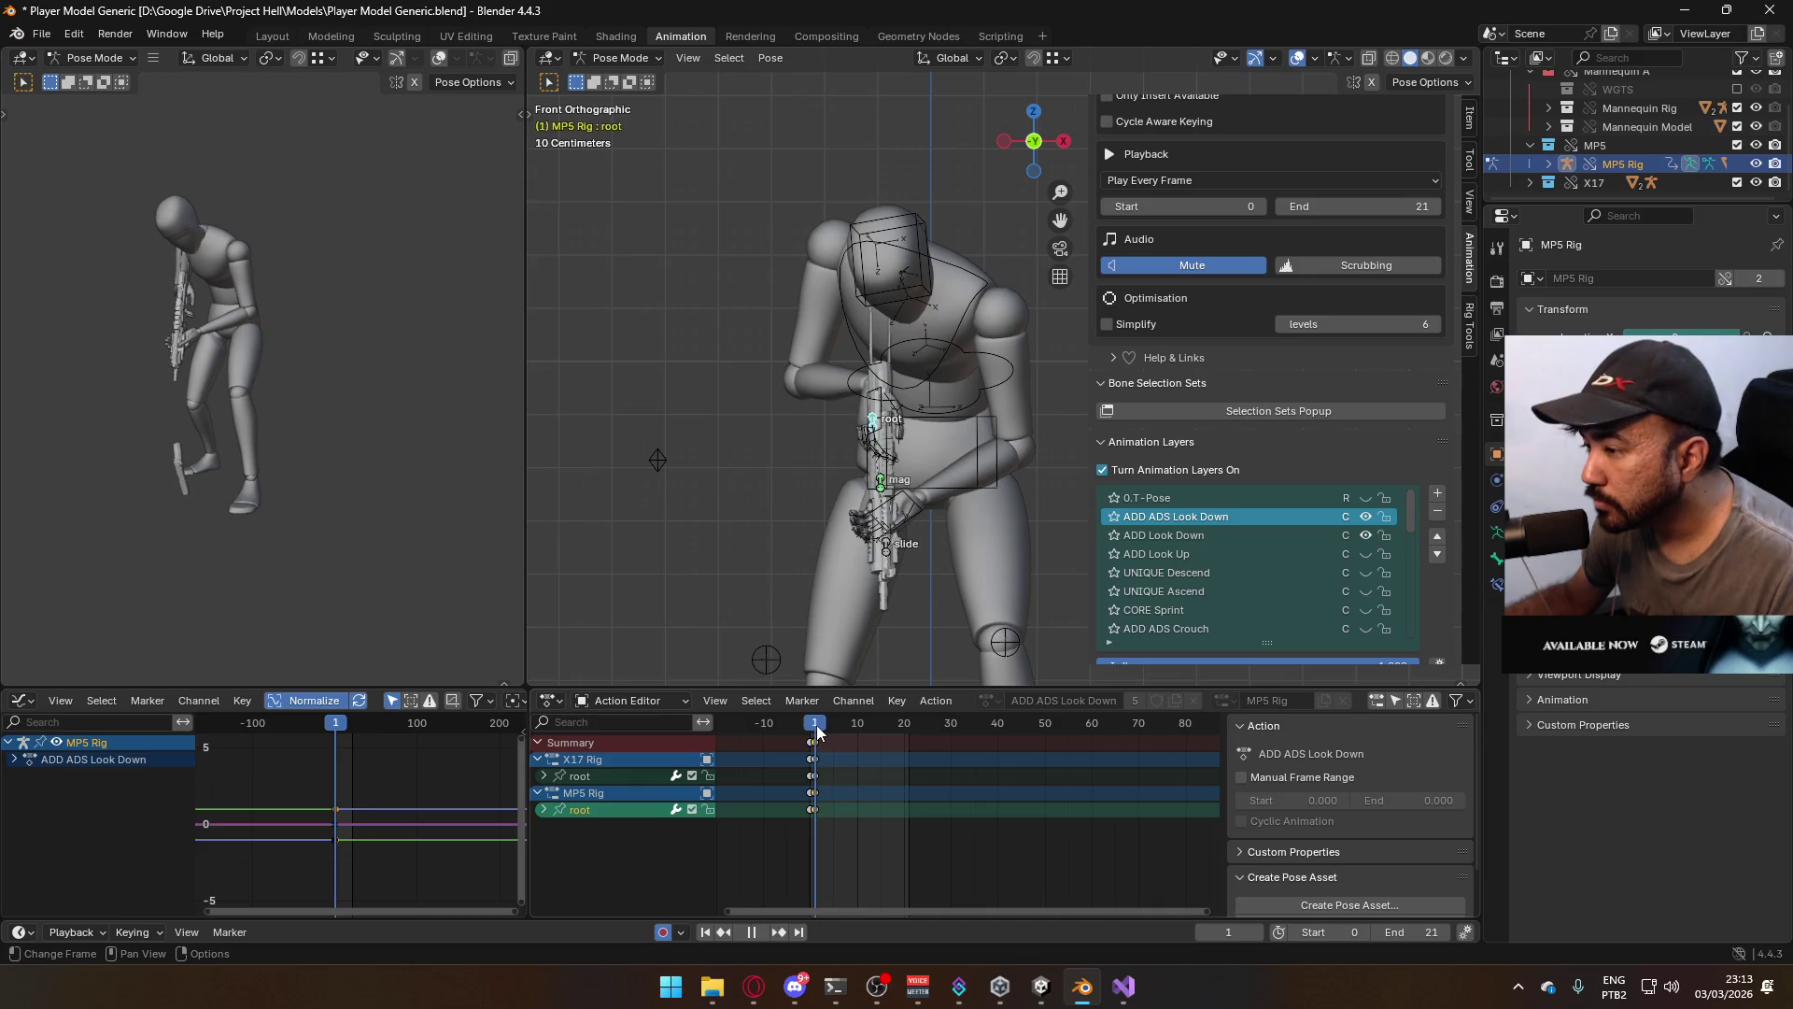
key(space)
key(g)
key(Return)
Compare the crouched aim at frame 1 against the standing aim at frame -1 in side view
key(space)
click(808, 725)
drag(809, 724, 818, 730)
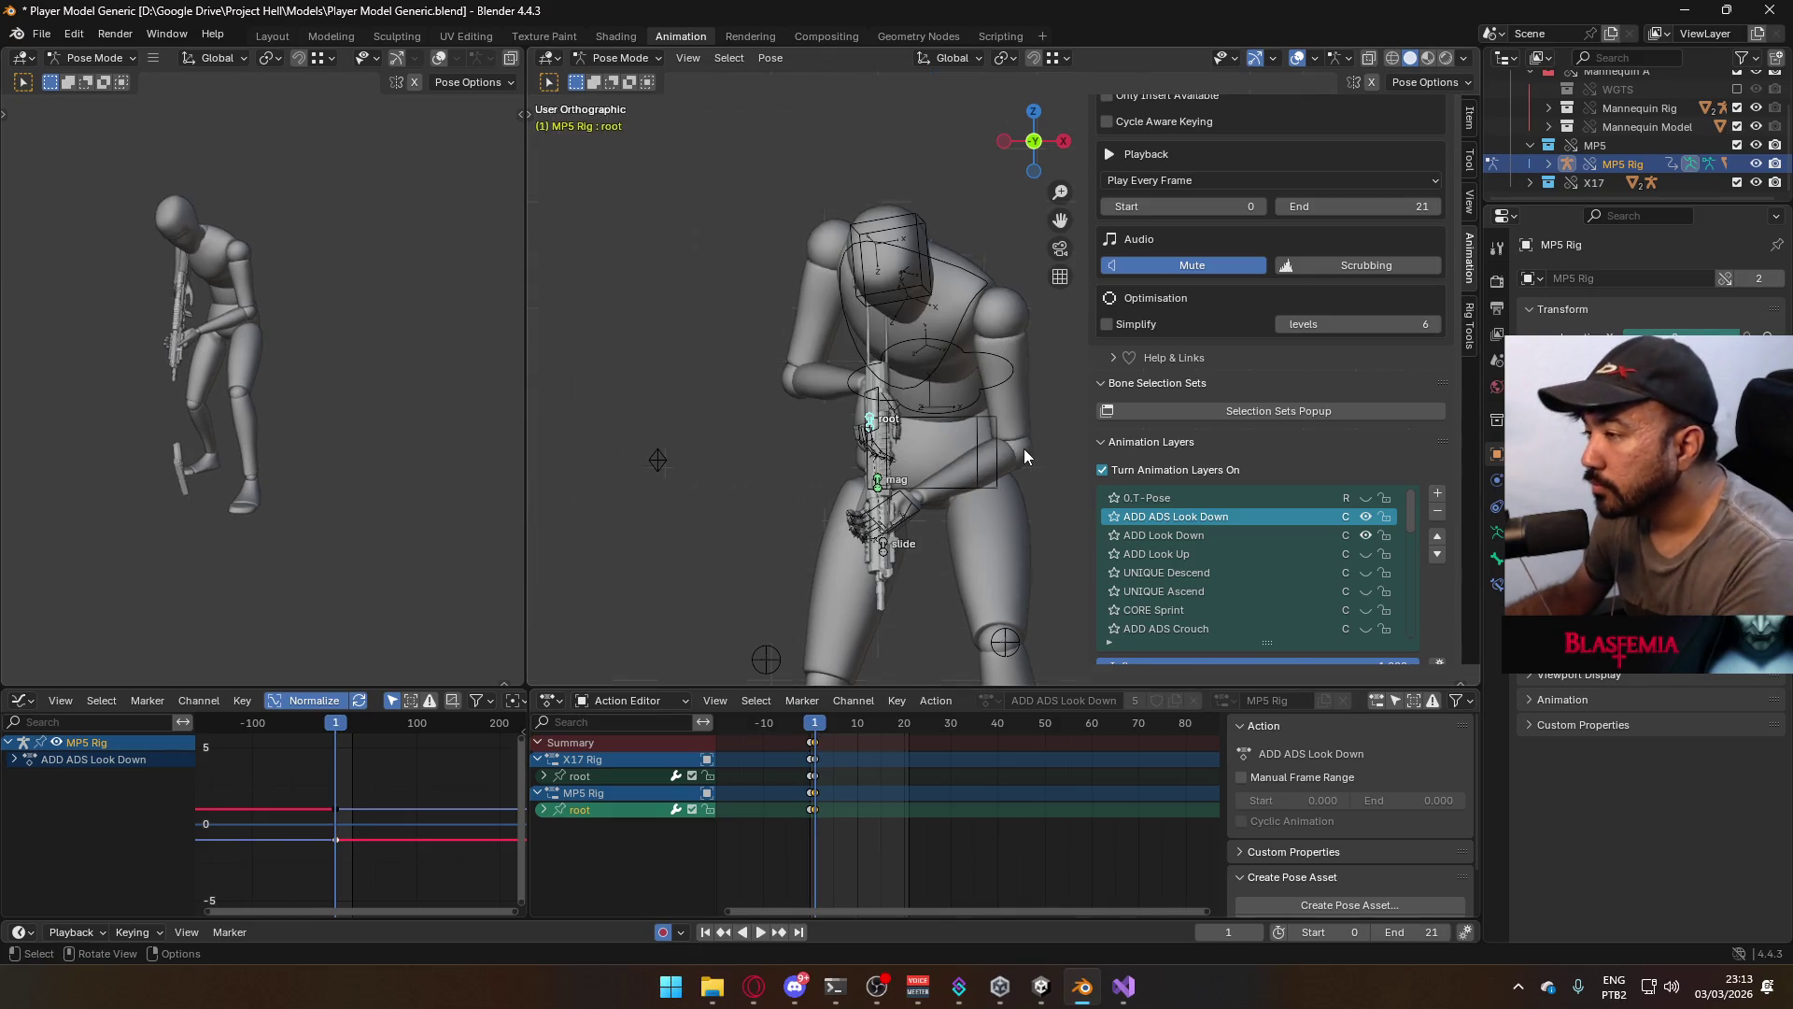
key(KP_3)
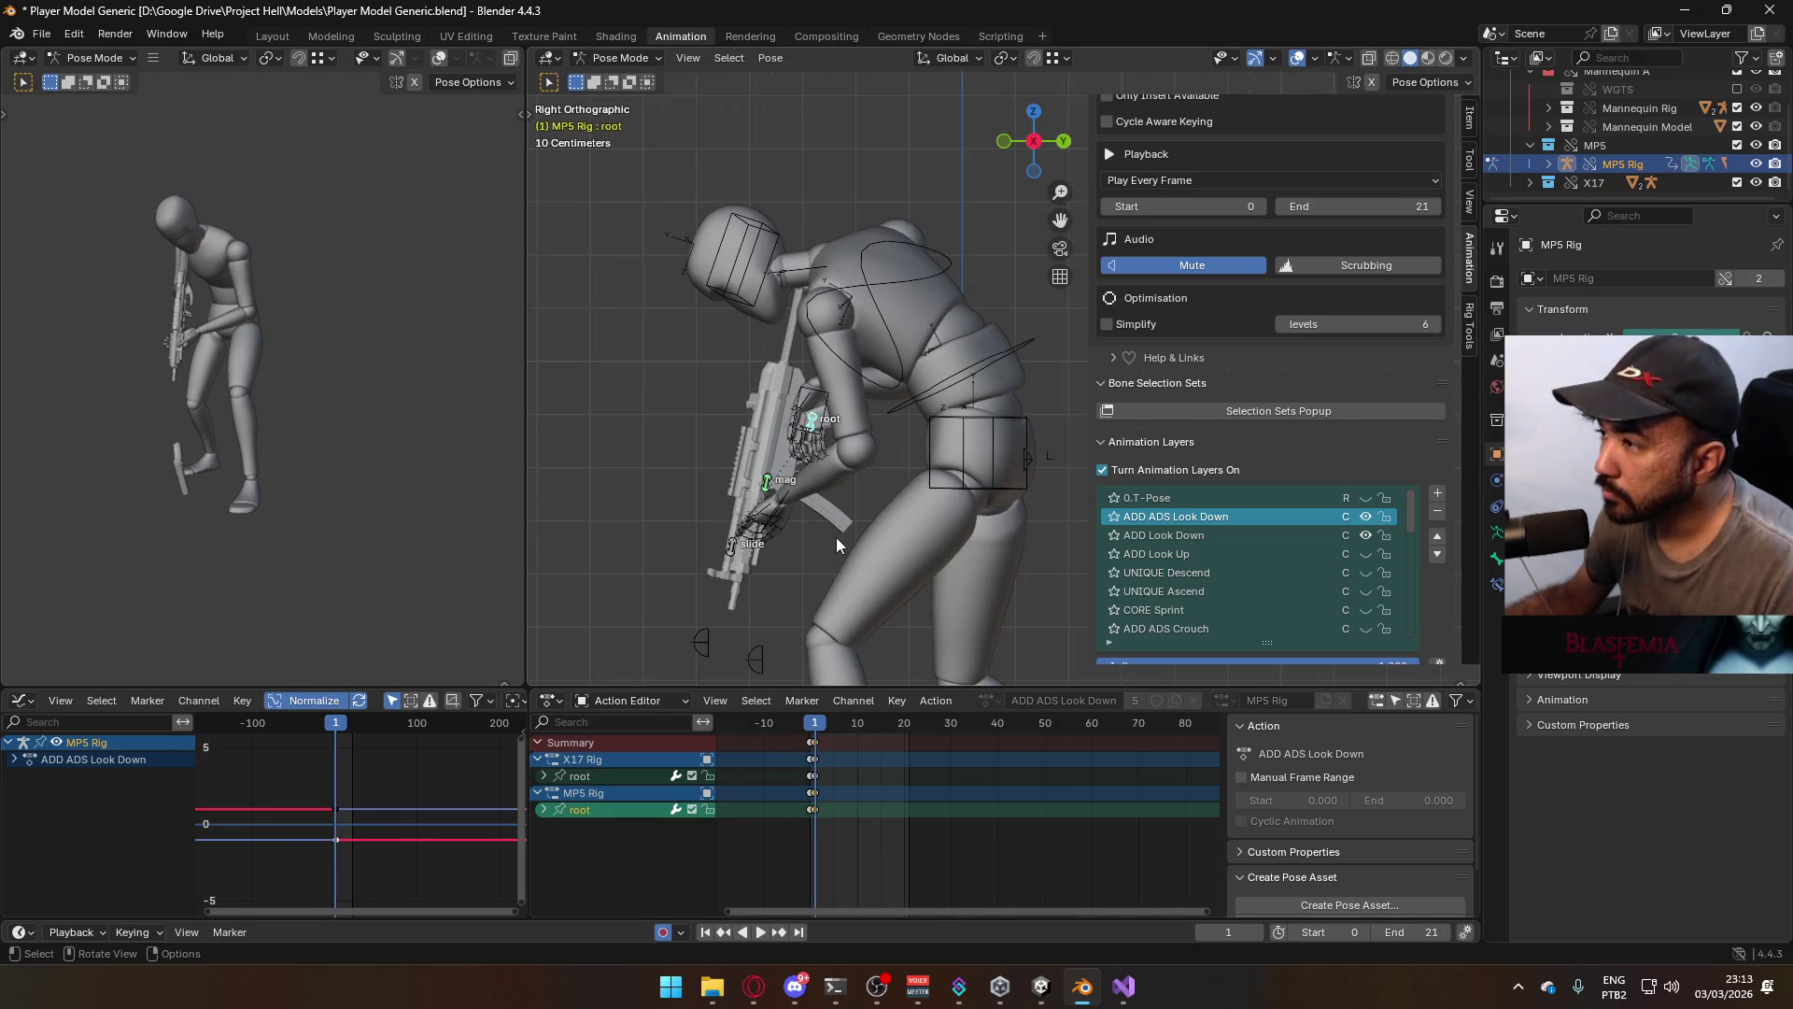
drag(811, 729, 816, 729)
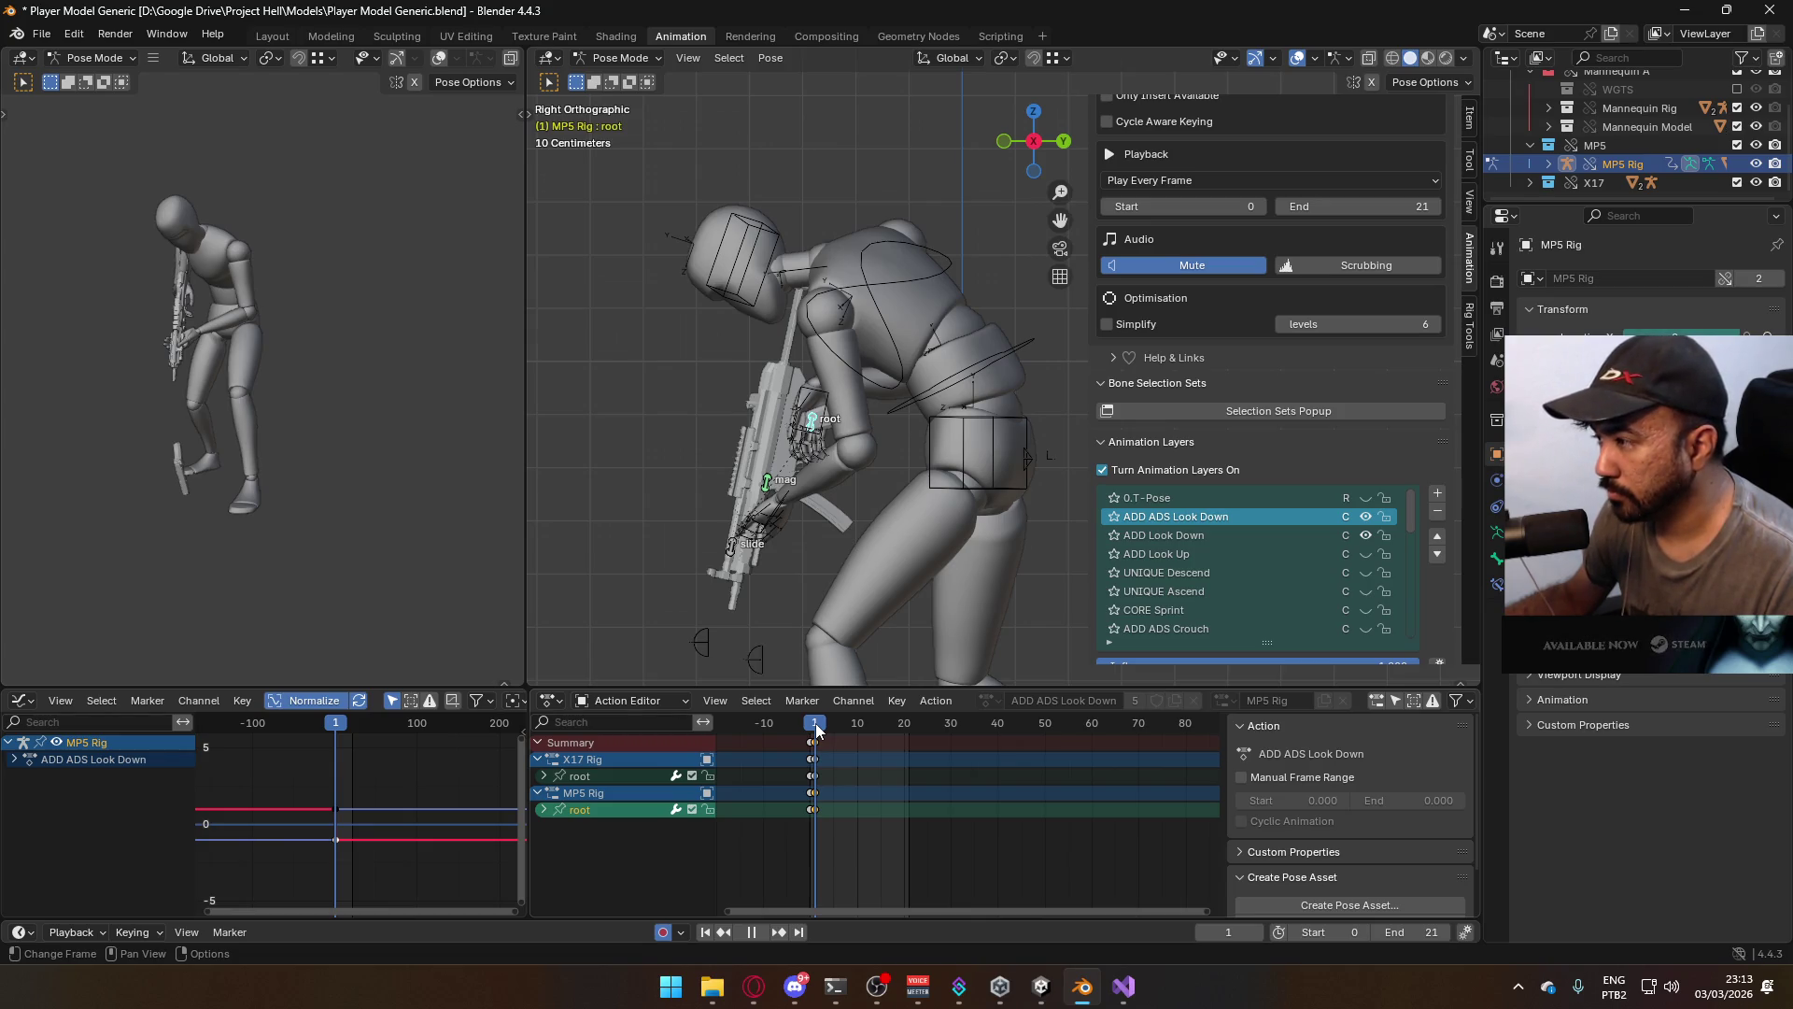
drag(816, 729, 817, 730)
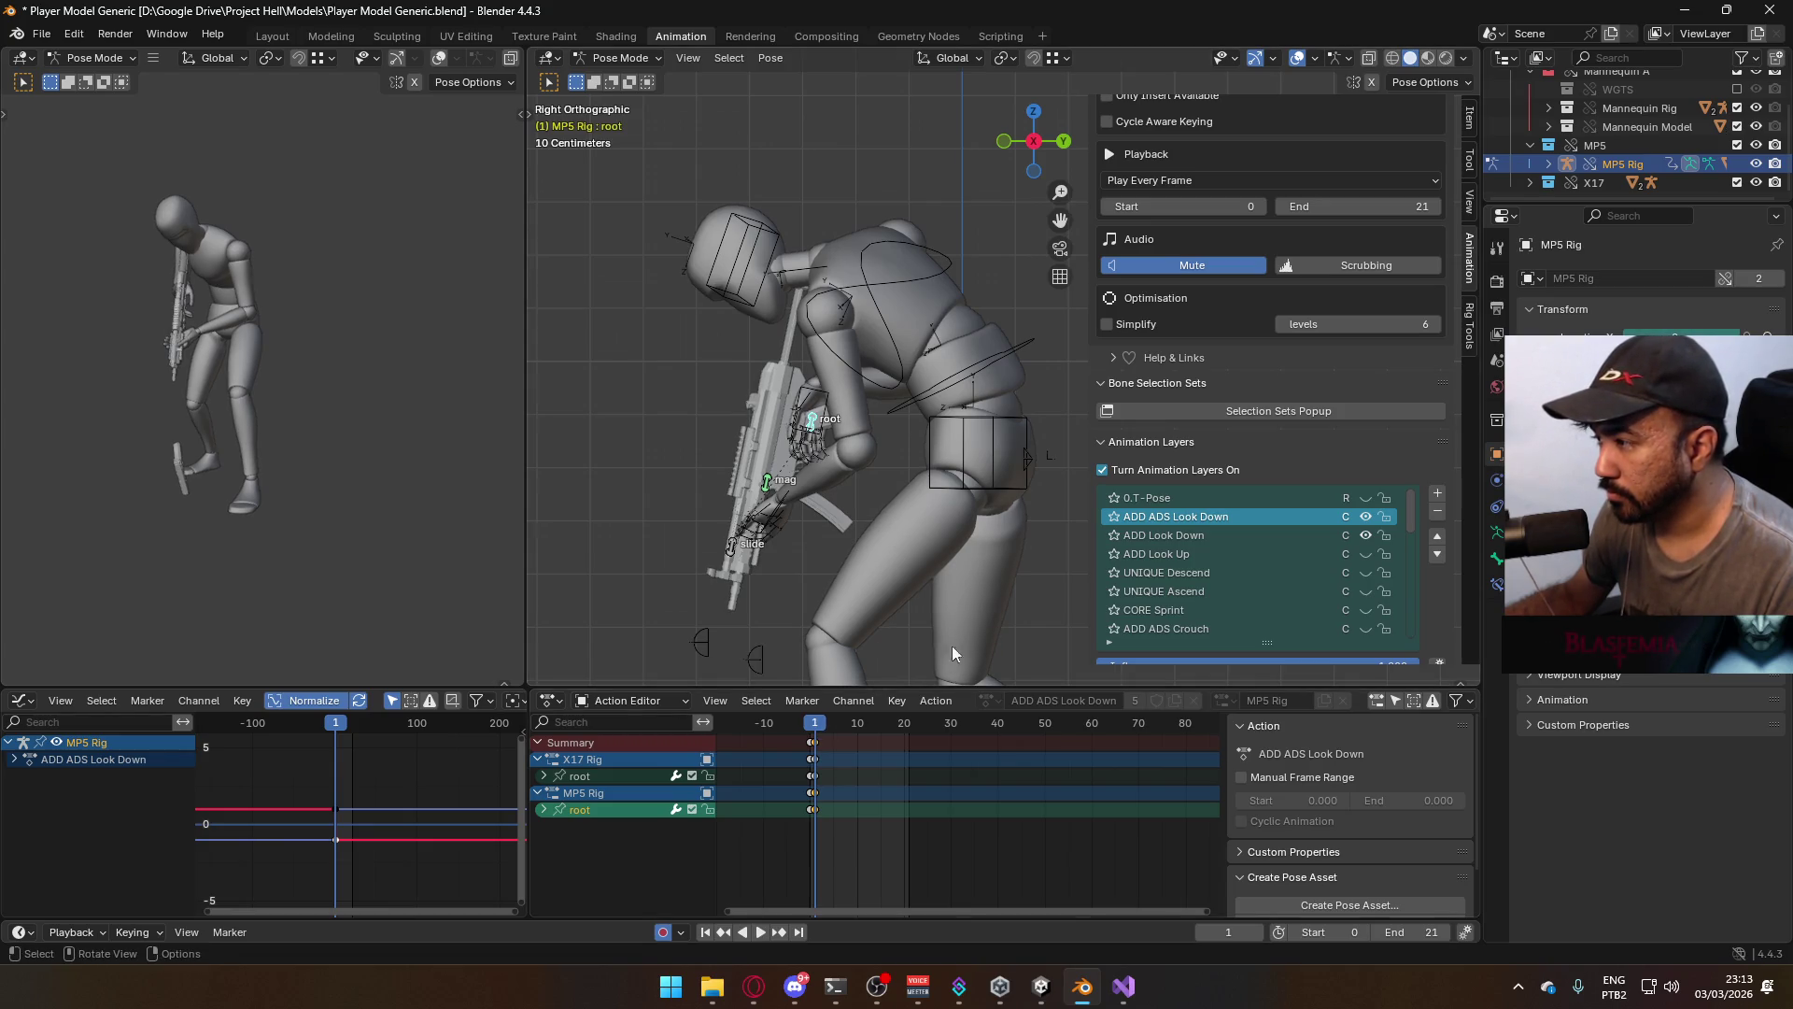
Mute ADD ADS Look Down, return to Object Mode, save, then swap ADD Look Down for ADD Look Up
click(1369, 518)
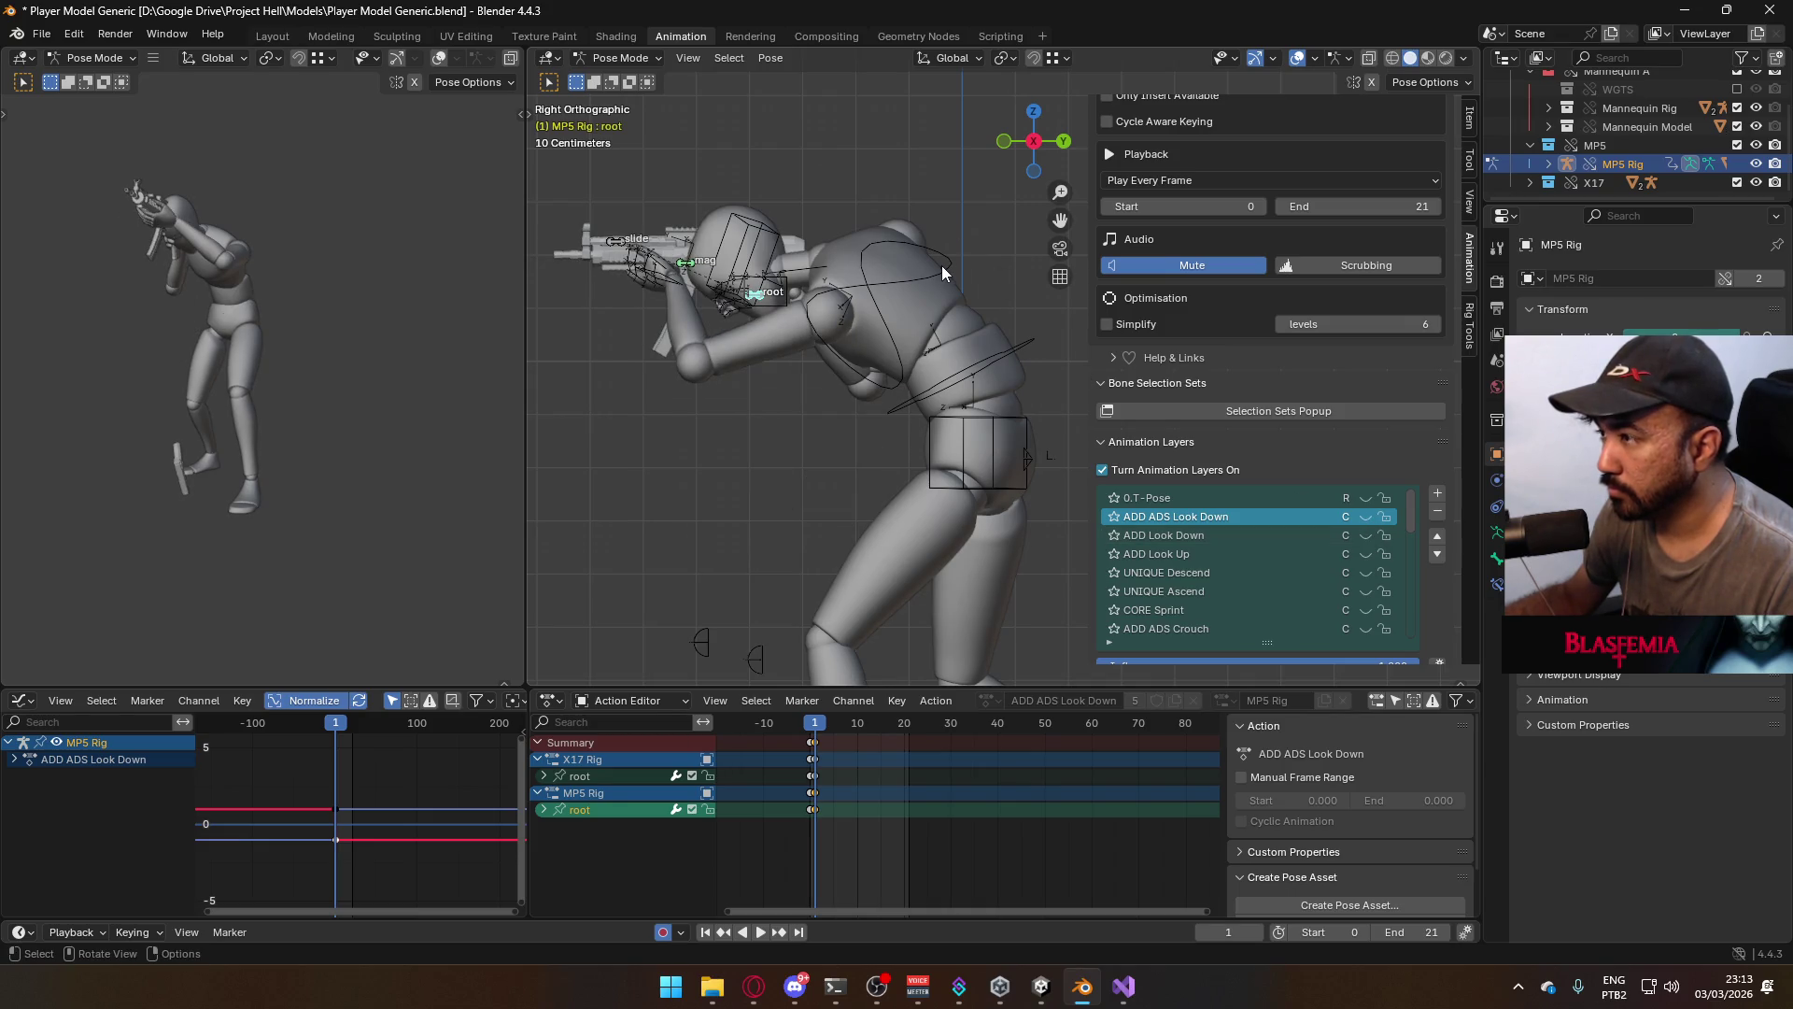
click(621, 58)
click(612, 90)
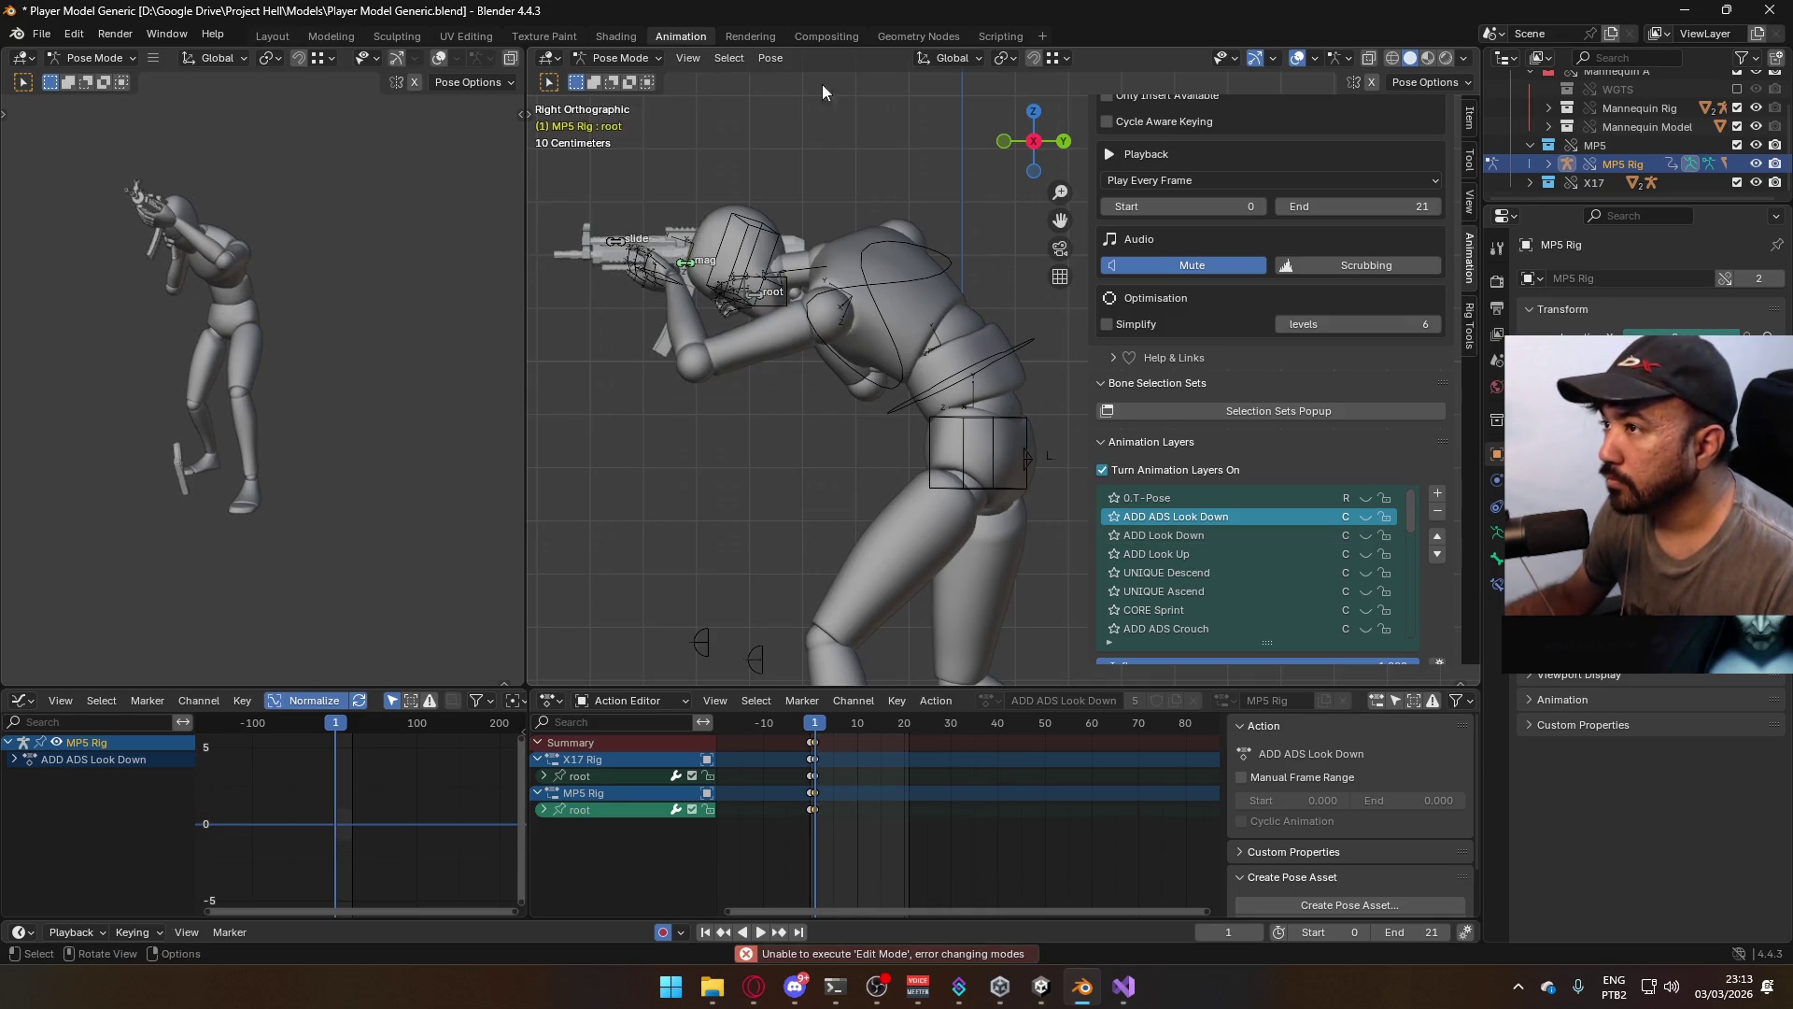
click(643, 64)
click(612, 77)
click(944, 248)
key(ctrl+s)
click(1367, 457)
click(1366, 476)
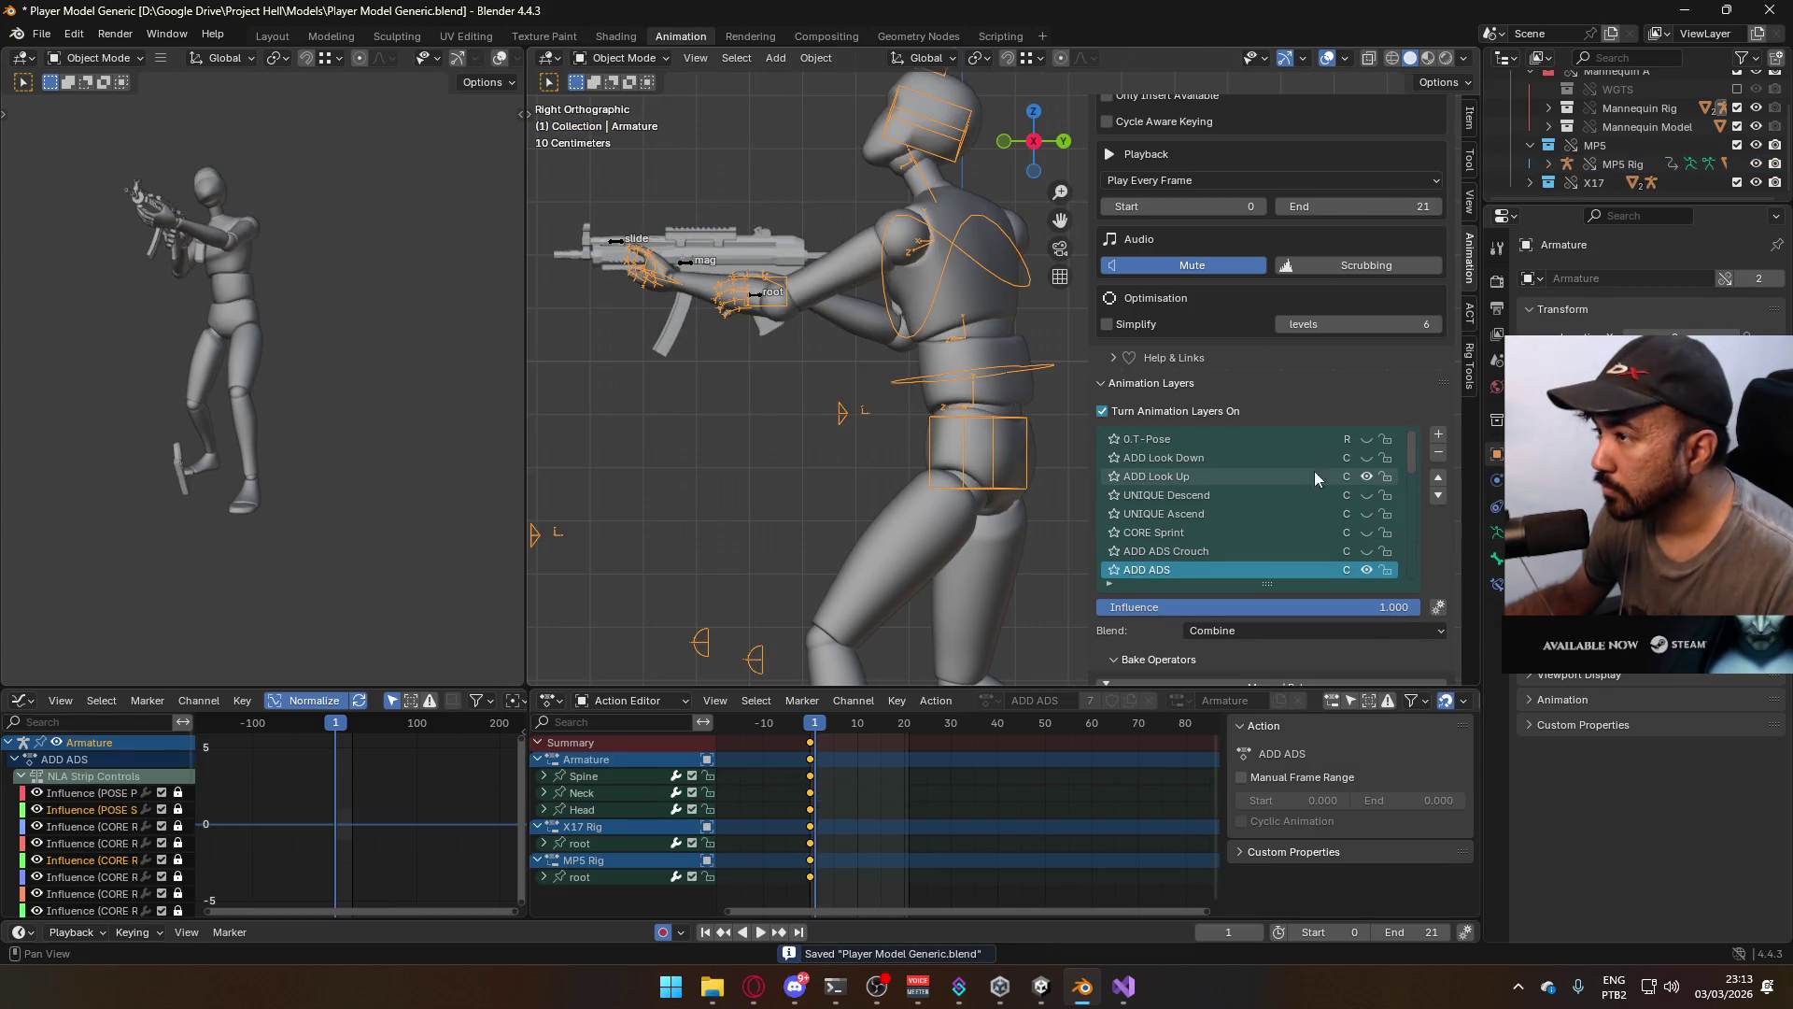
Save and turn on the ADD Look Up layer, framing the raised gun, with the MP5 Rig selected
click(1622, 164)
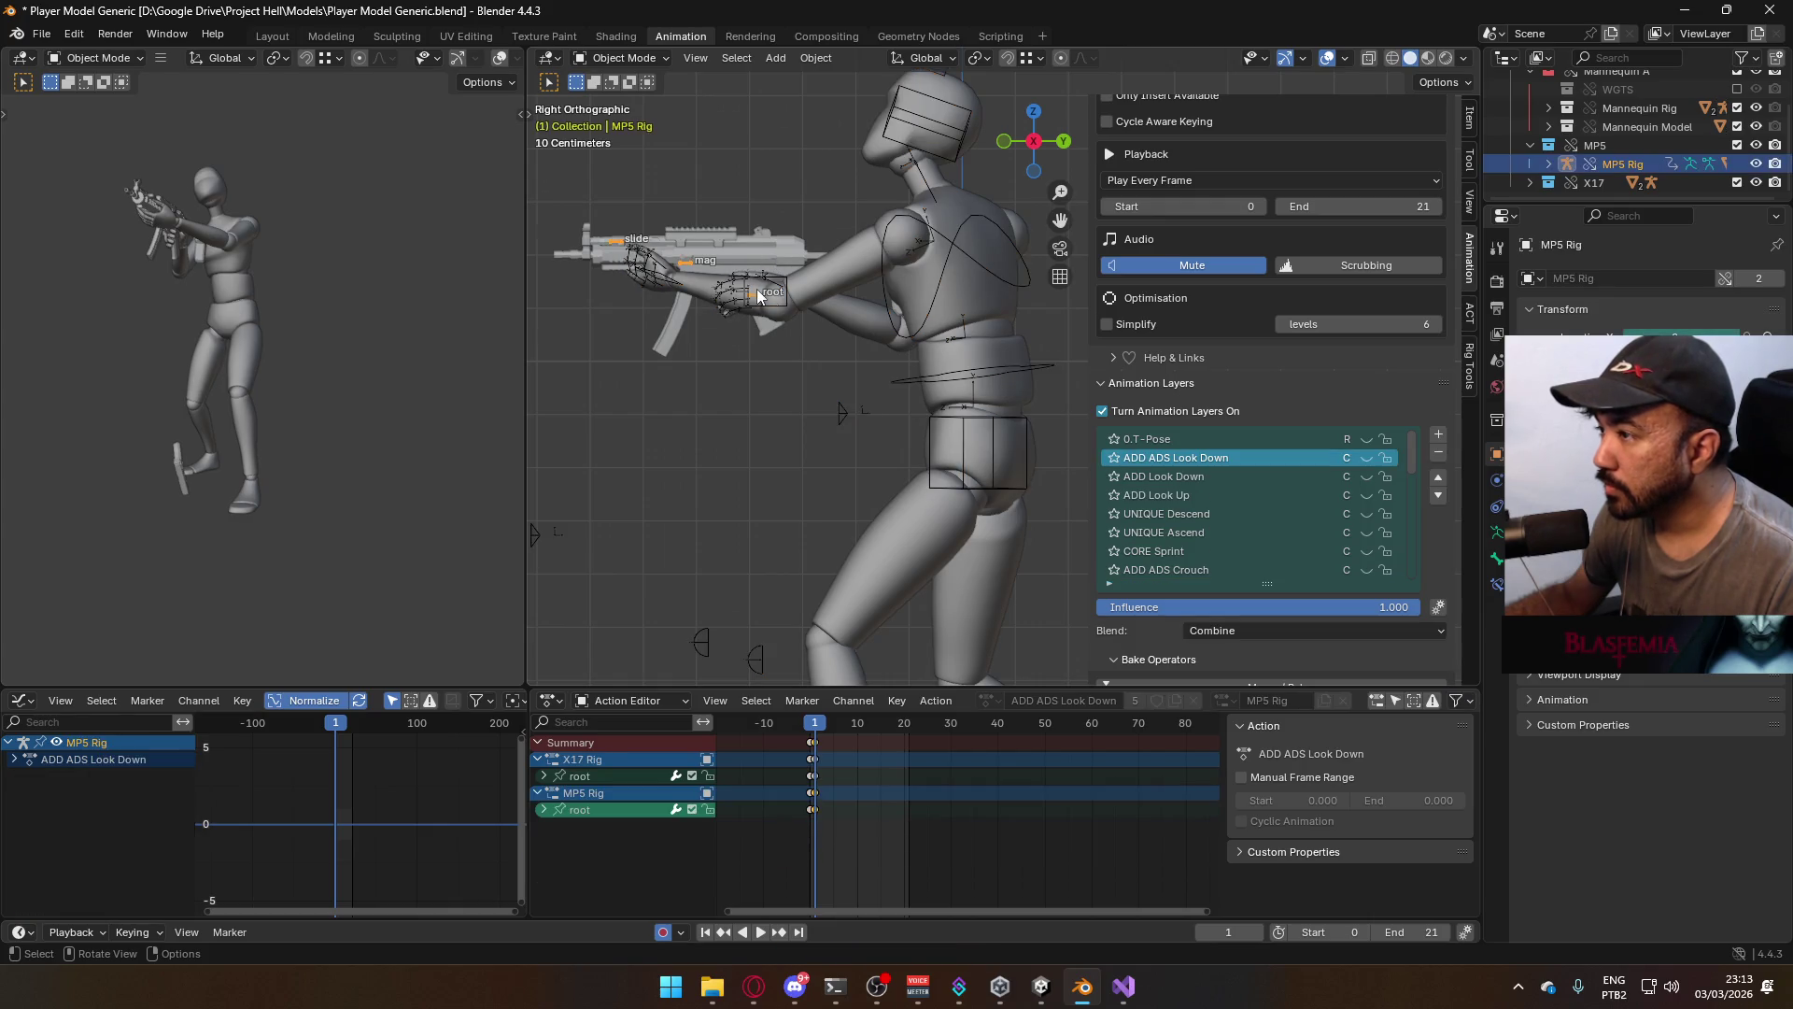
key(ctrl+s)
click(1366, 494)
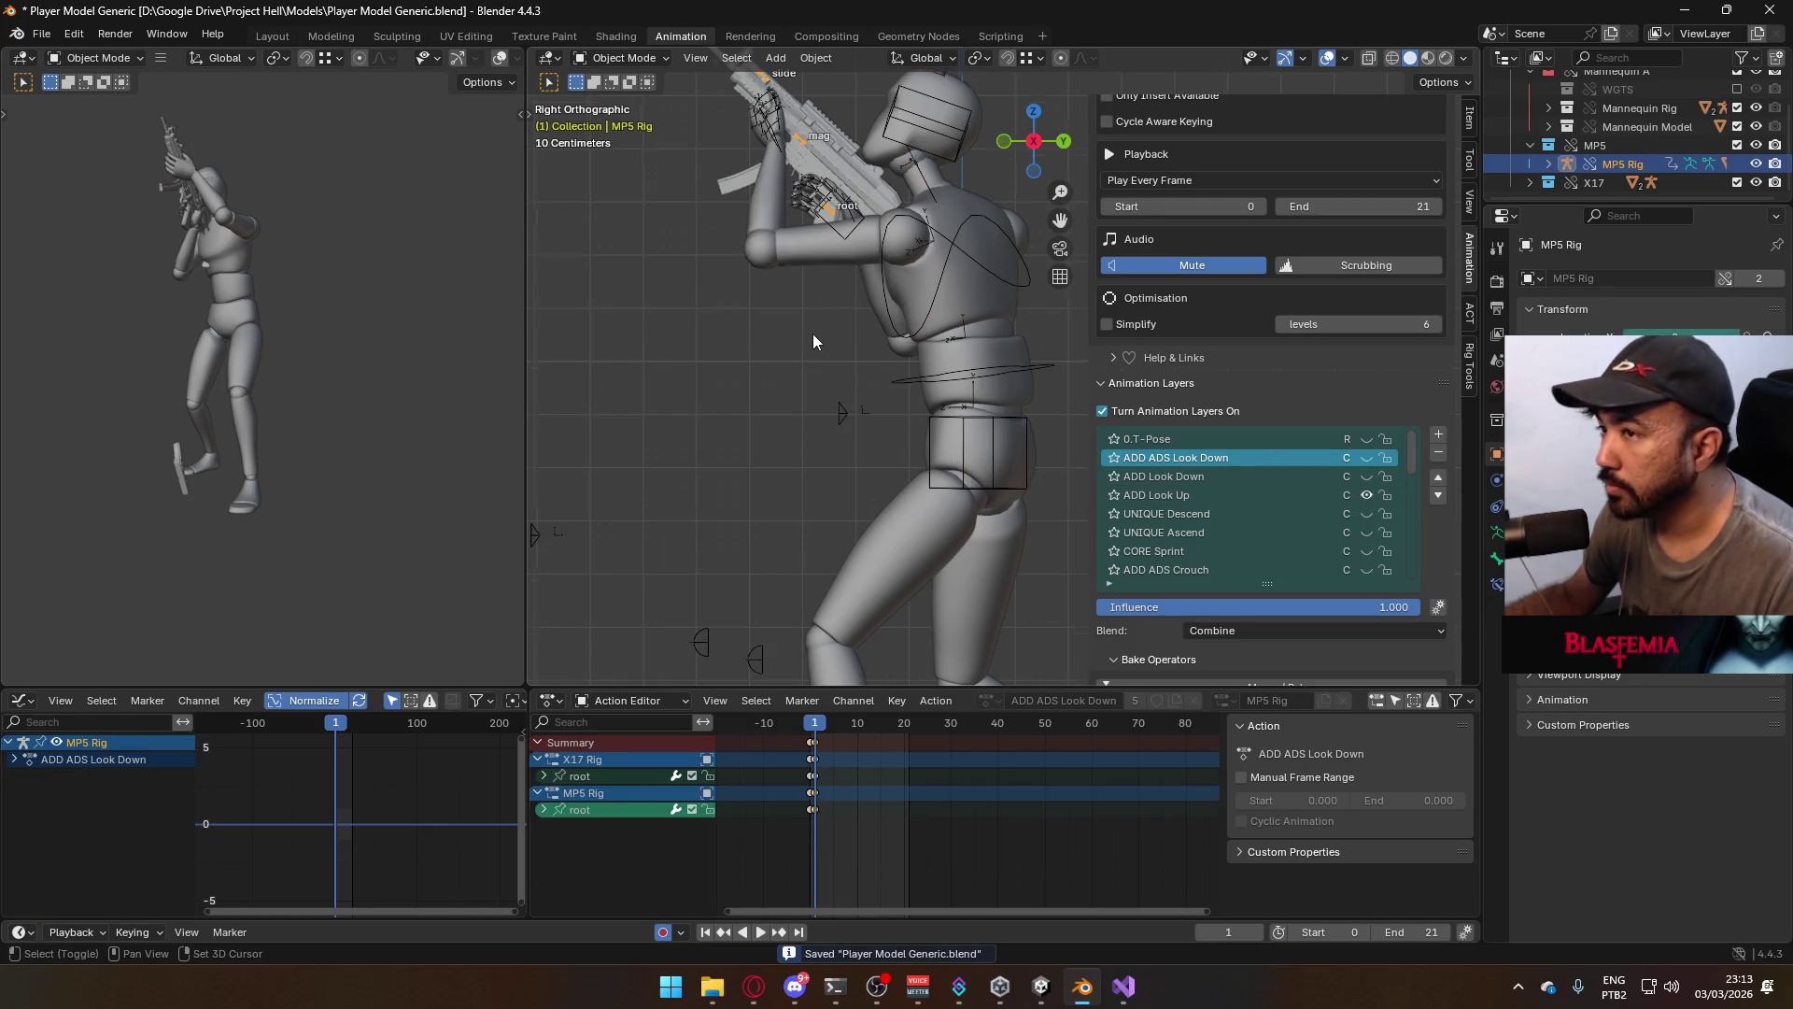
shift+middle_drag(814, 327, 800, 440)
click(896, 334)
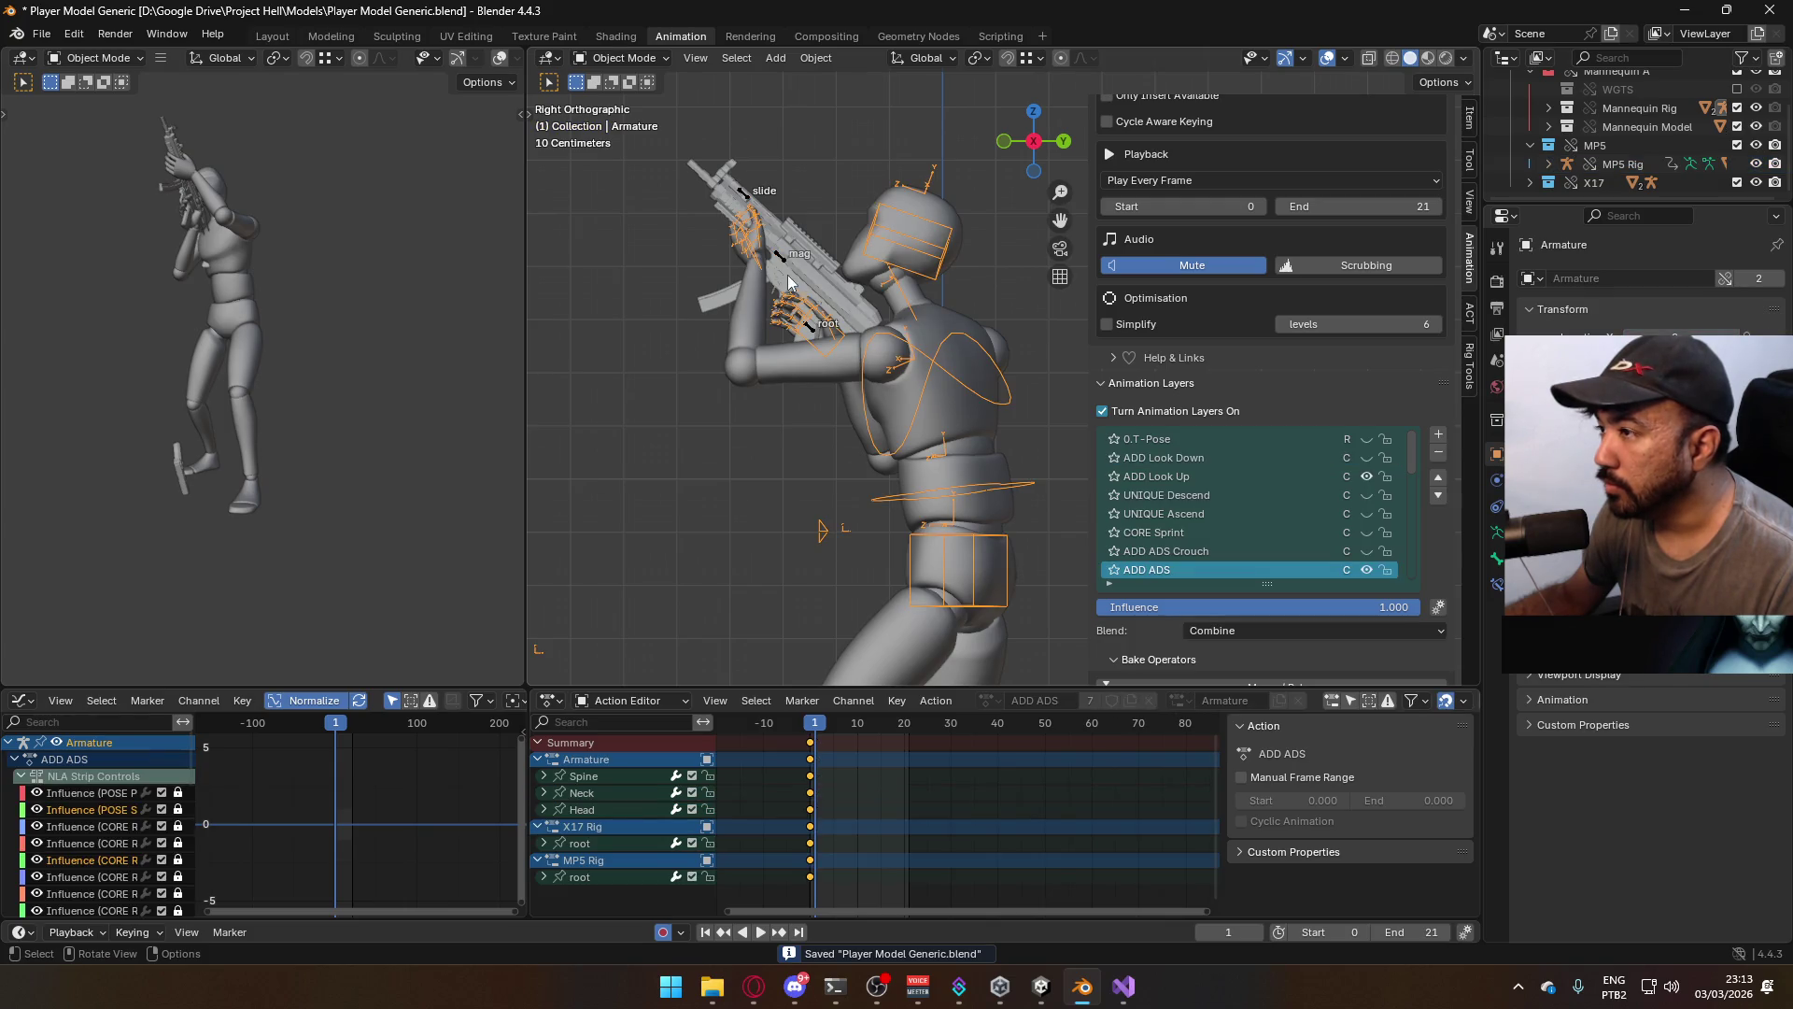
click(782, 260)
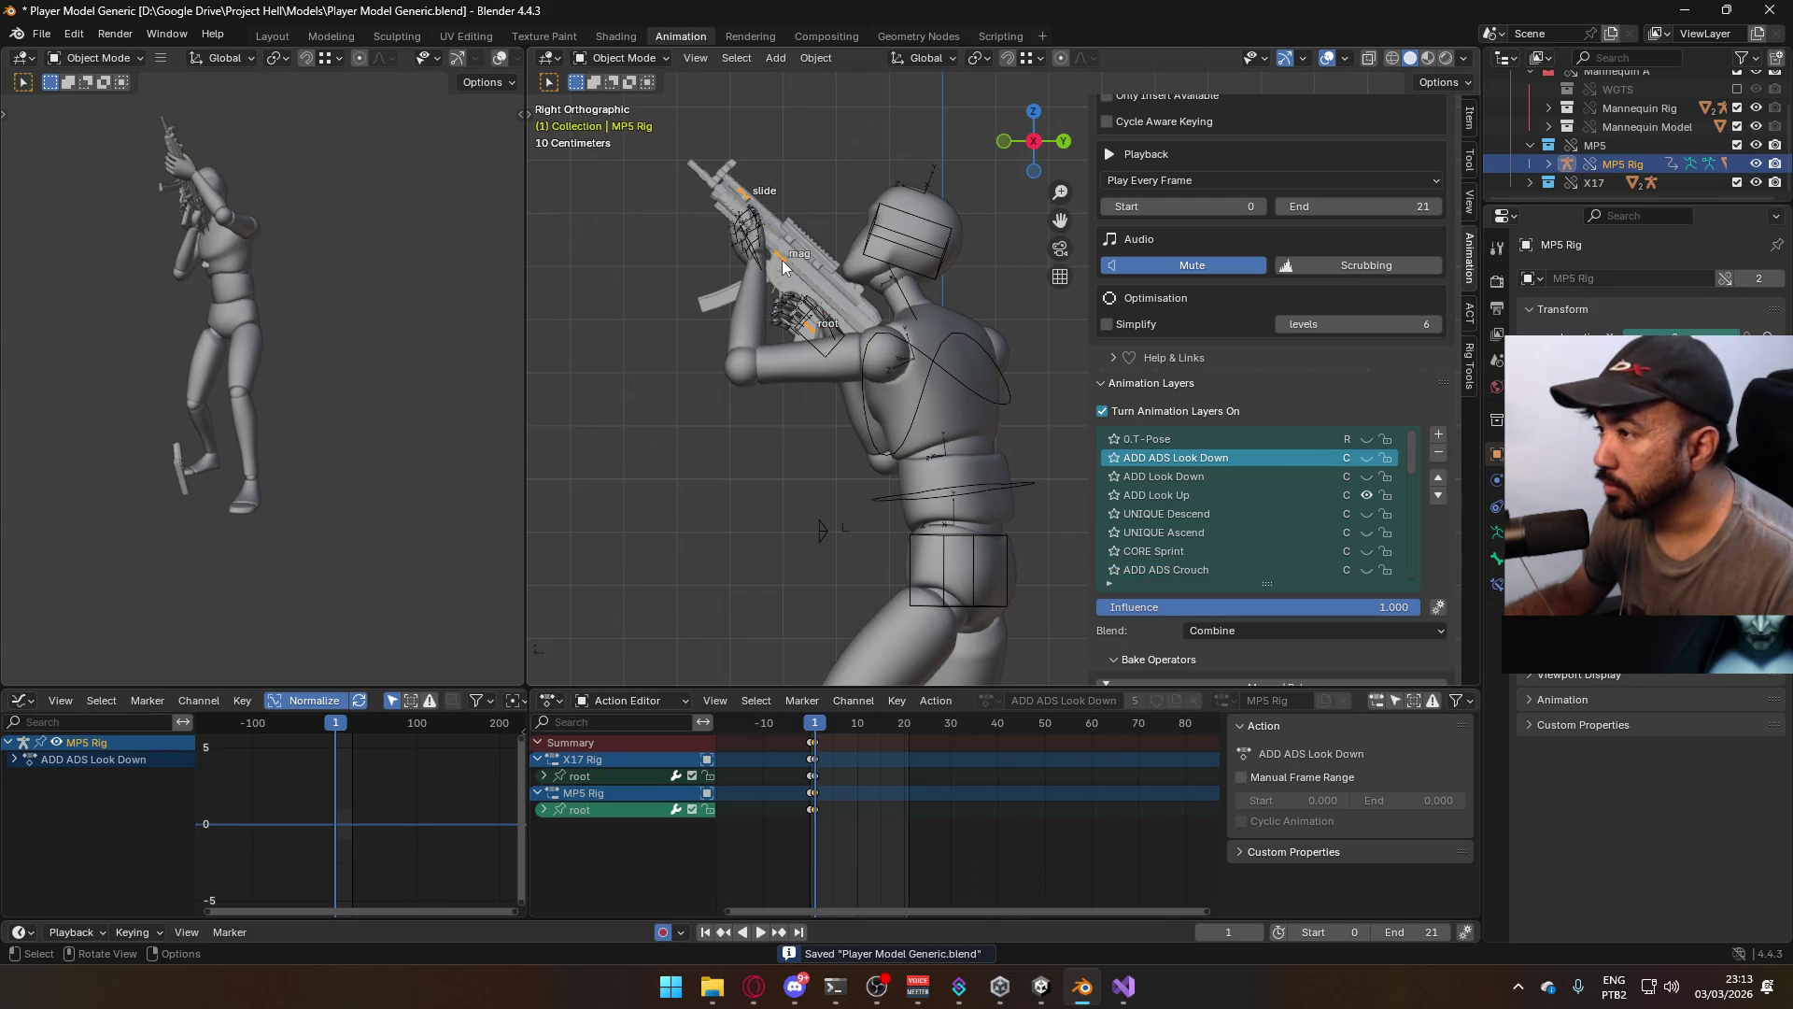
Add a new layer to the MP5 Rig and assign it the ADD ADS Look Up action
click(1438, 436)
scroll(1429, 598, down, 5)
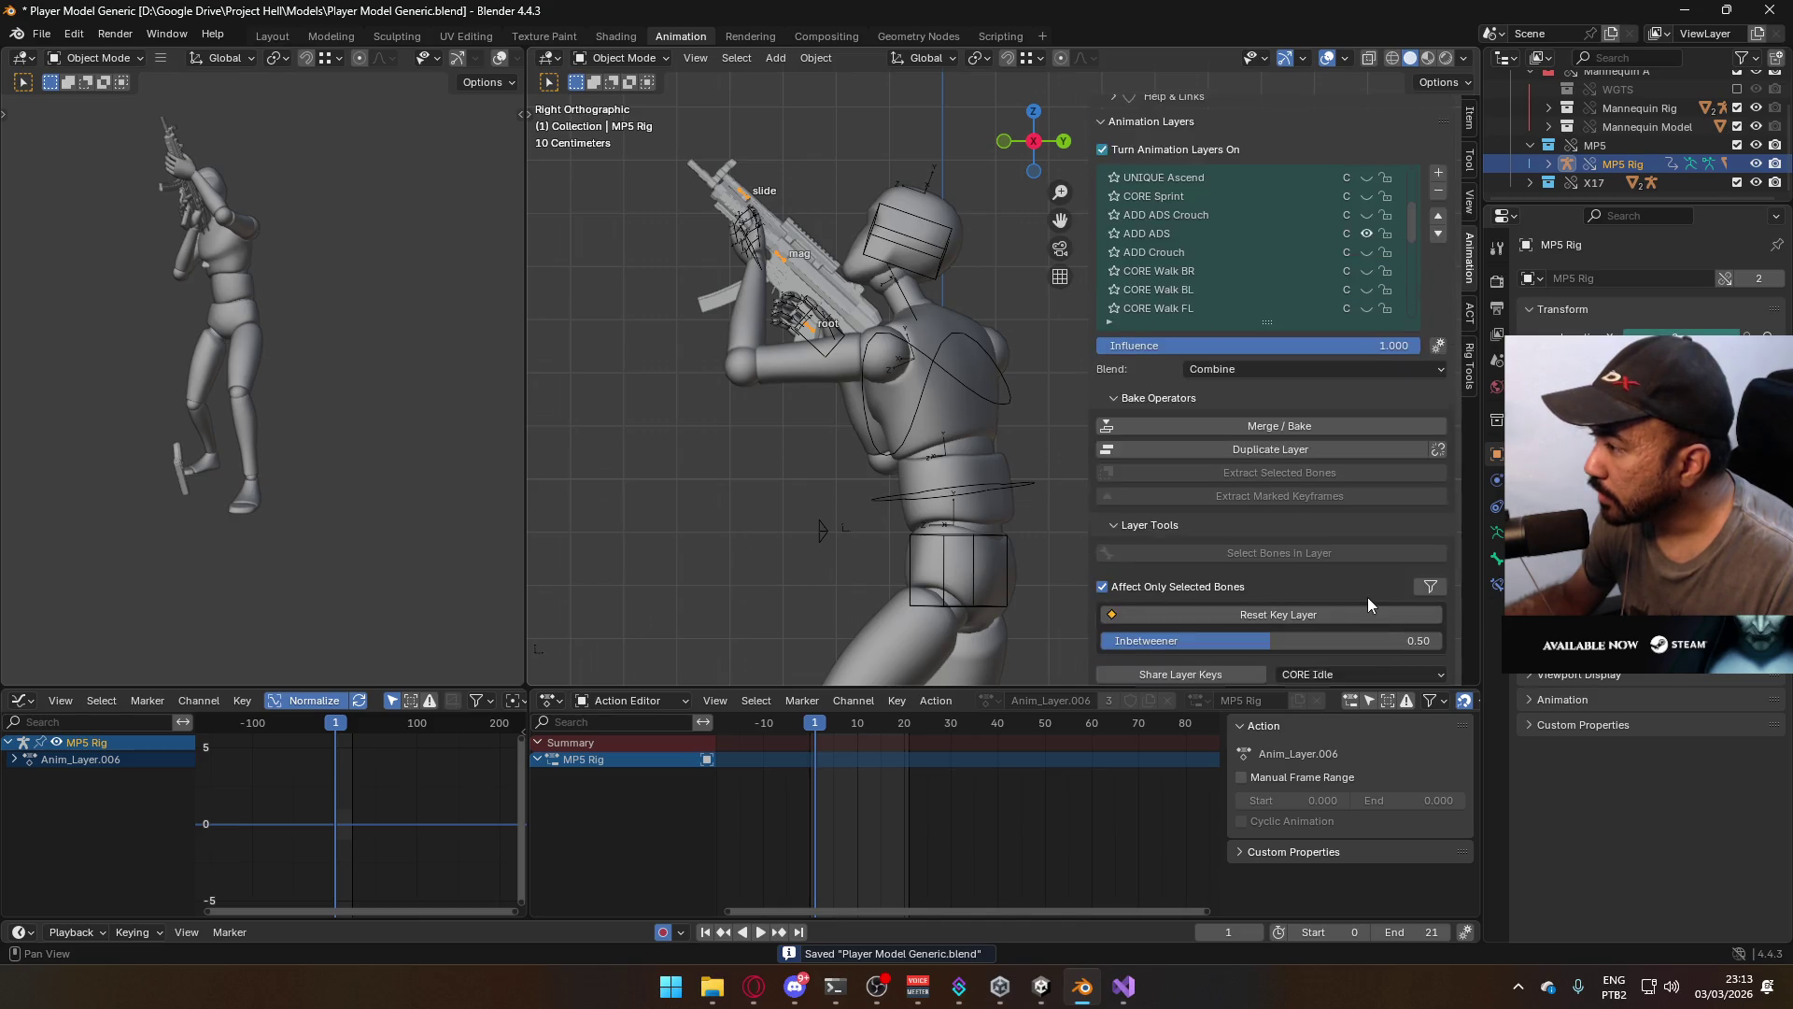
scroll(1368, 604, down, 7)
click(1220, 551)
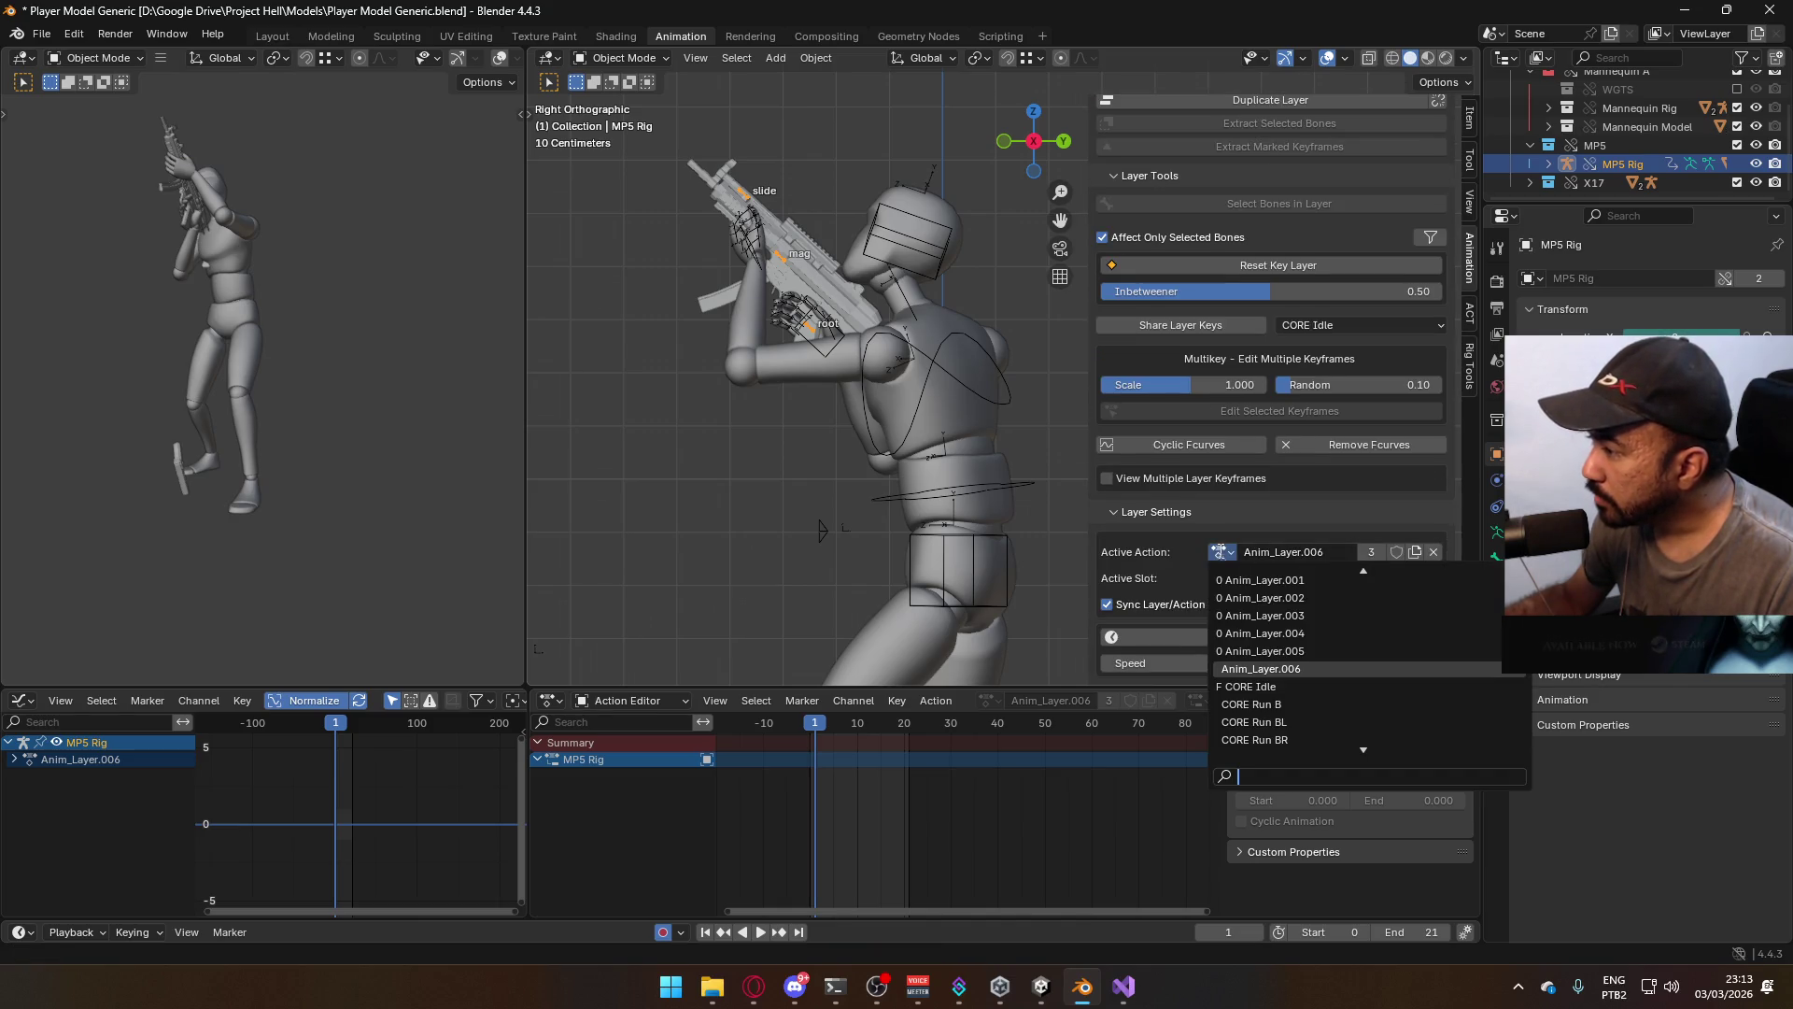
text(ads)
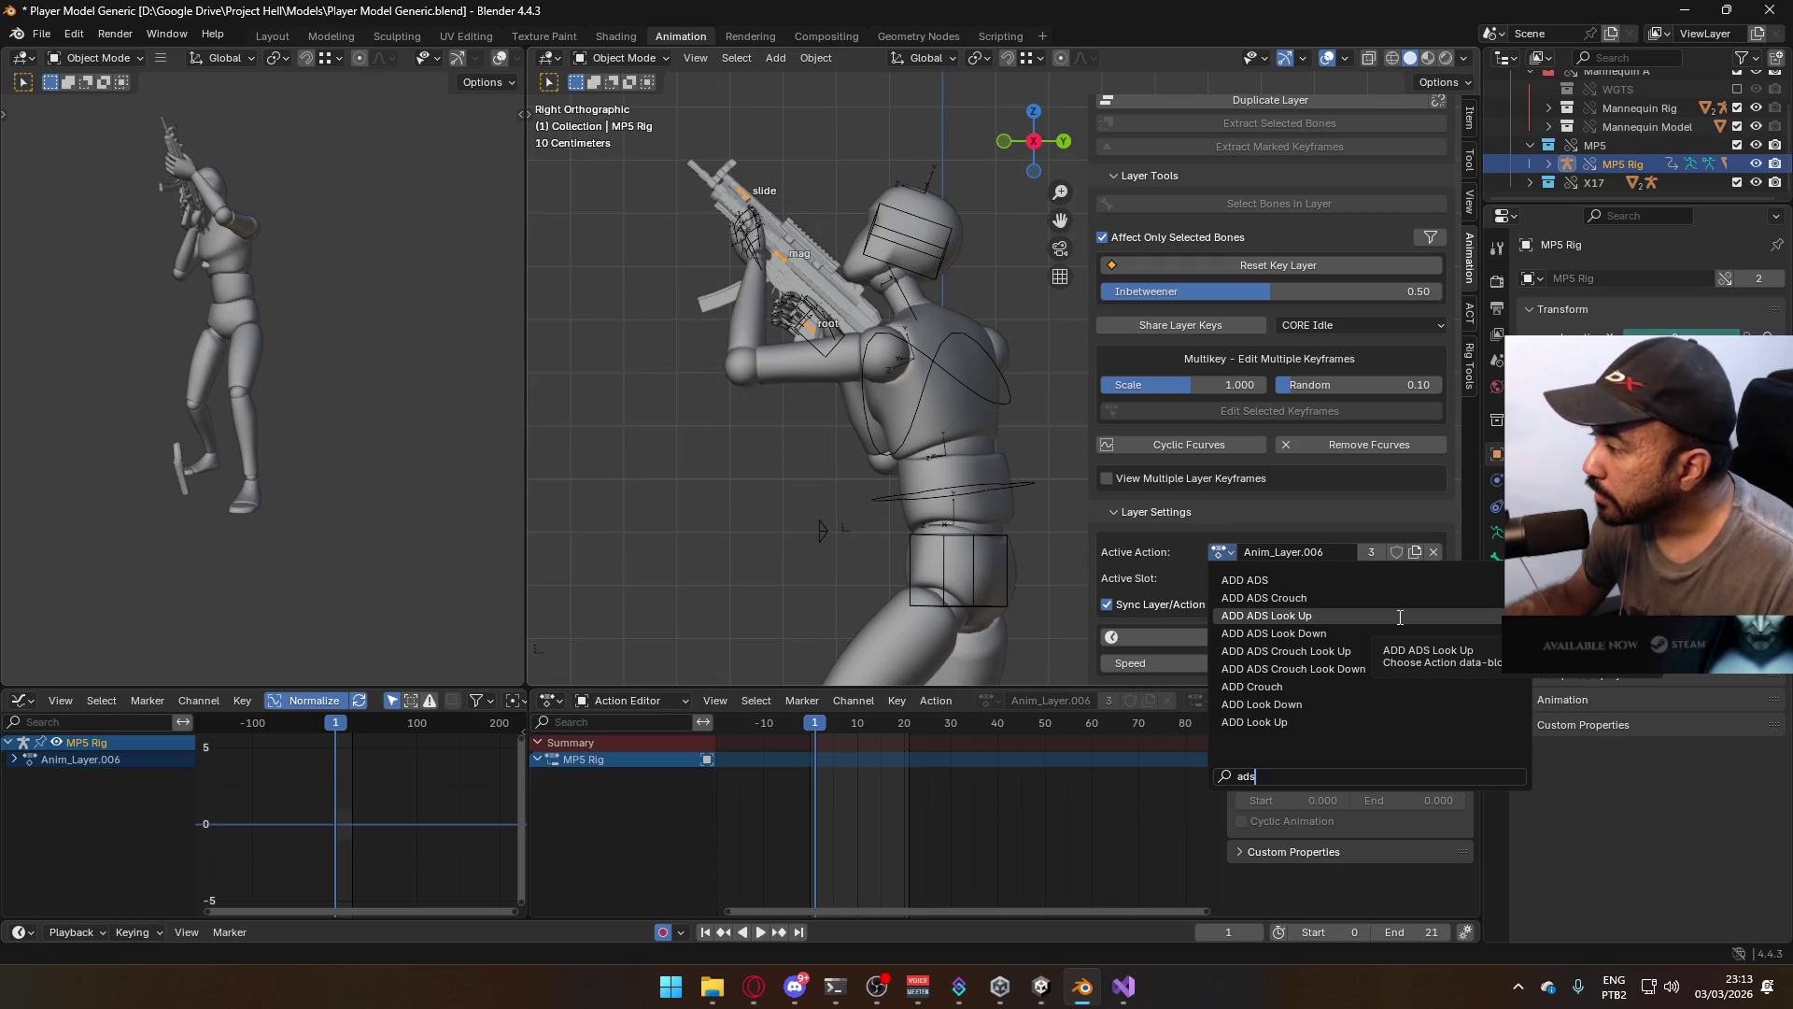
click(1400, 616)
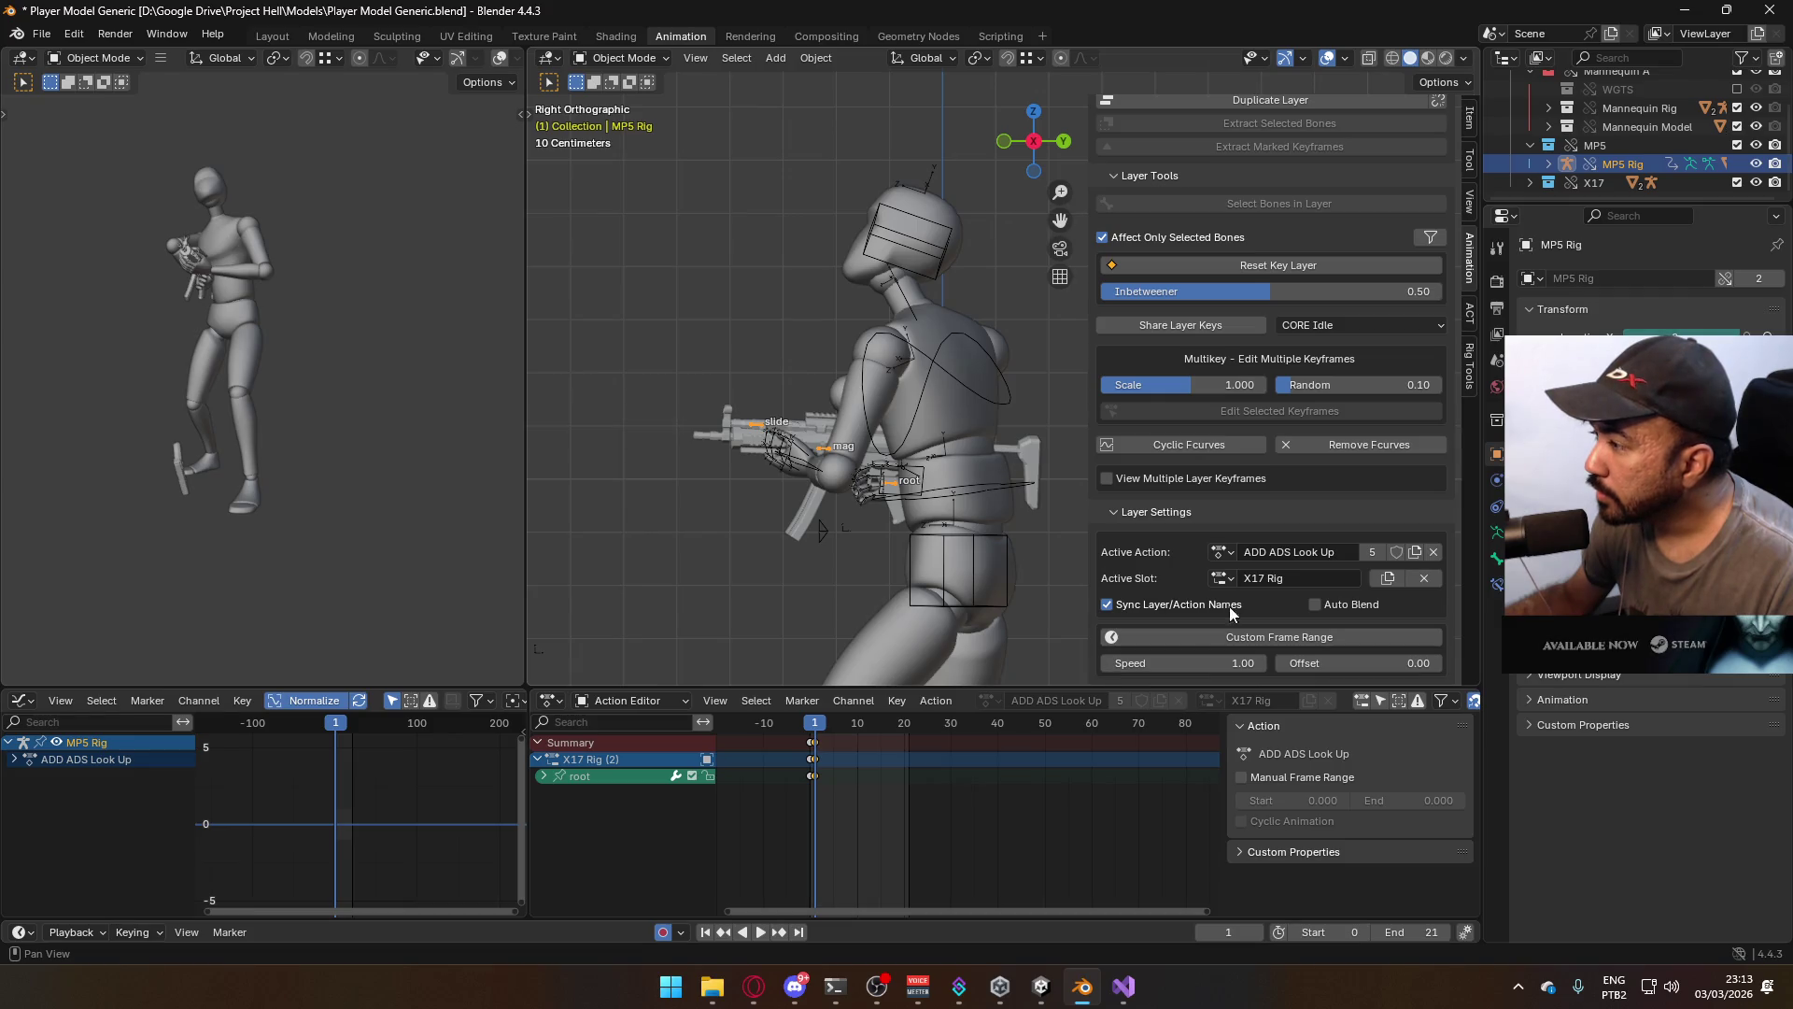
key(space)
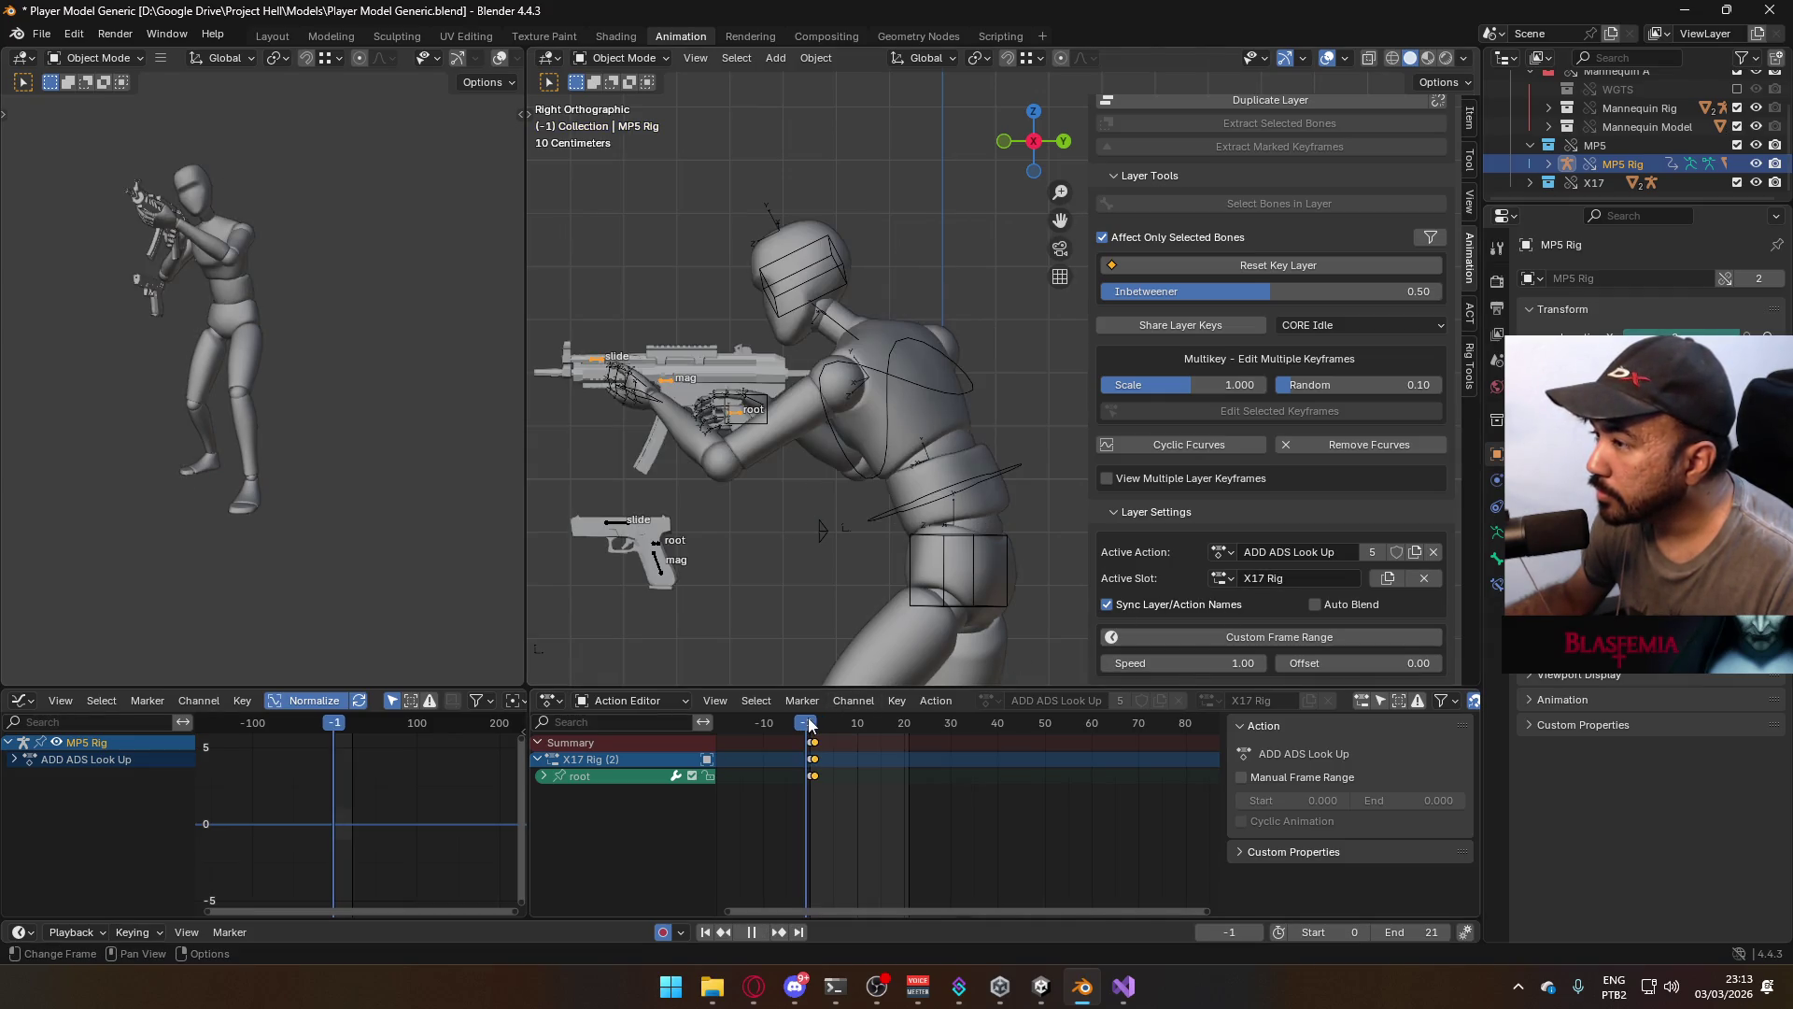
Raise the MP5 rig's root bone into the look-up aim and keyframe it at frame 1
drag(820, 724, 816, 724)
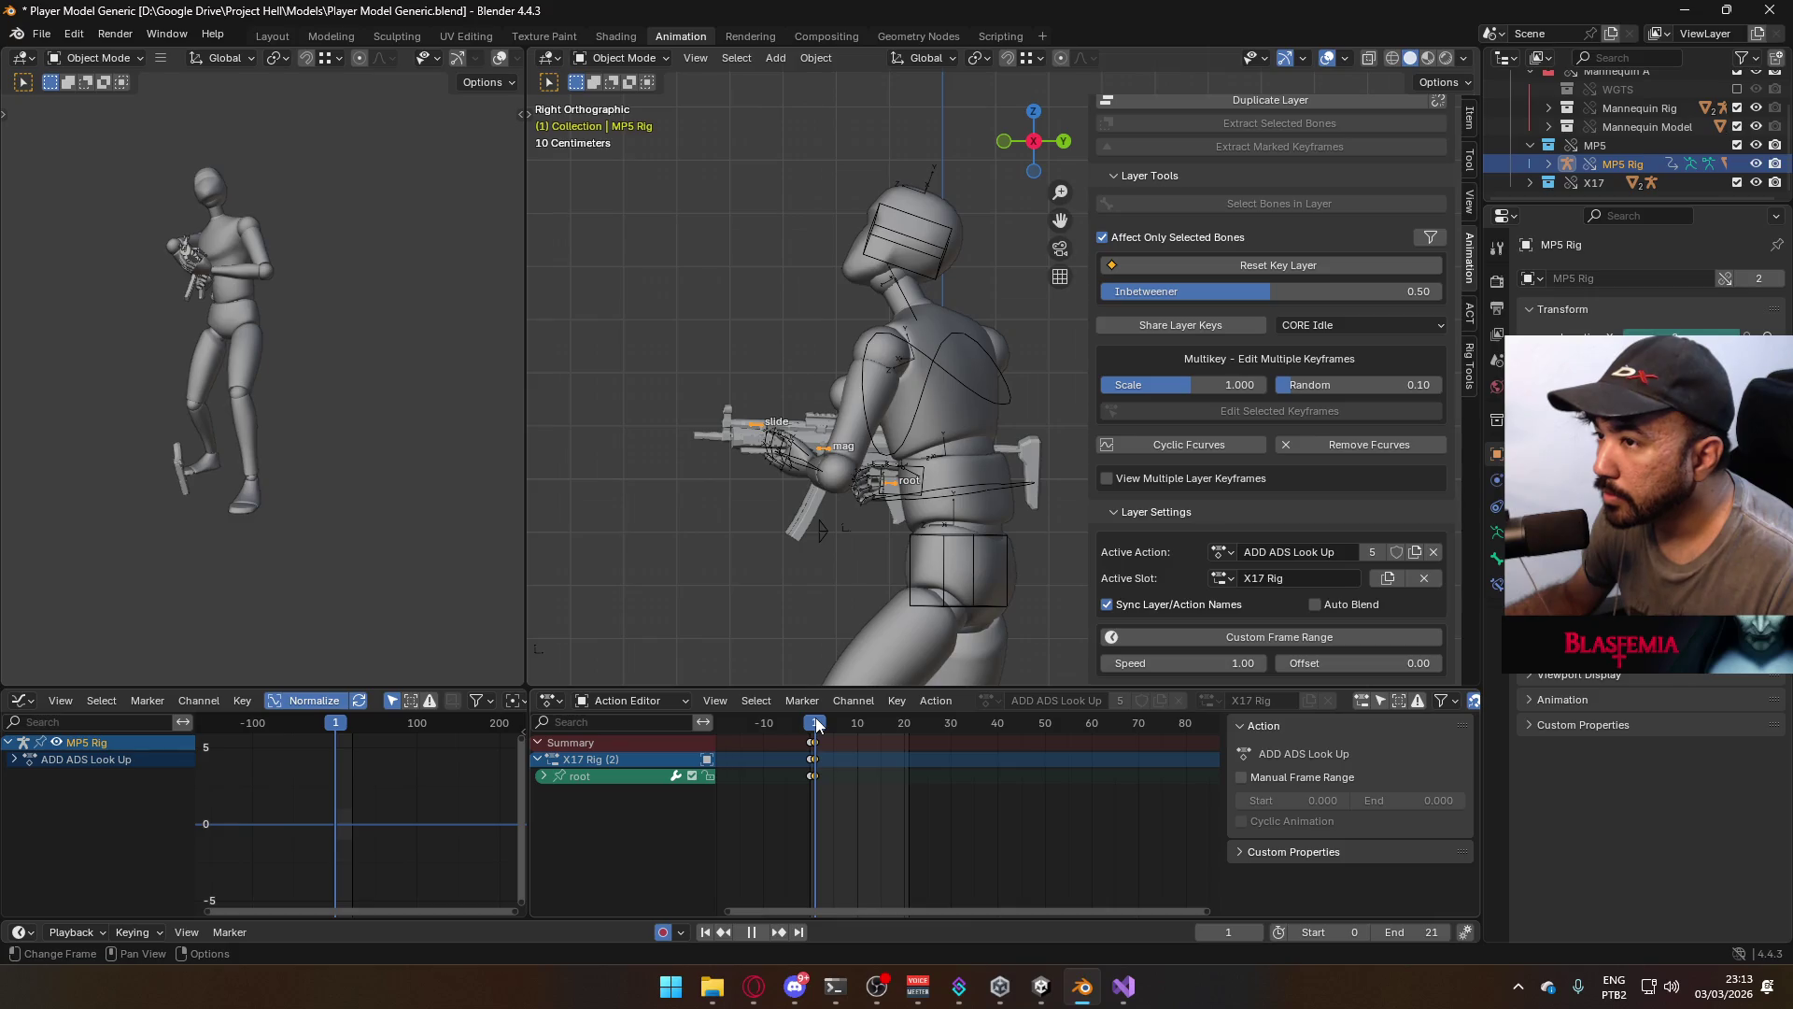
key(Escape)
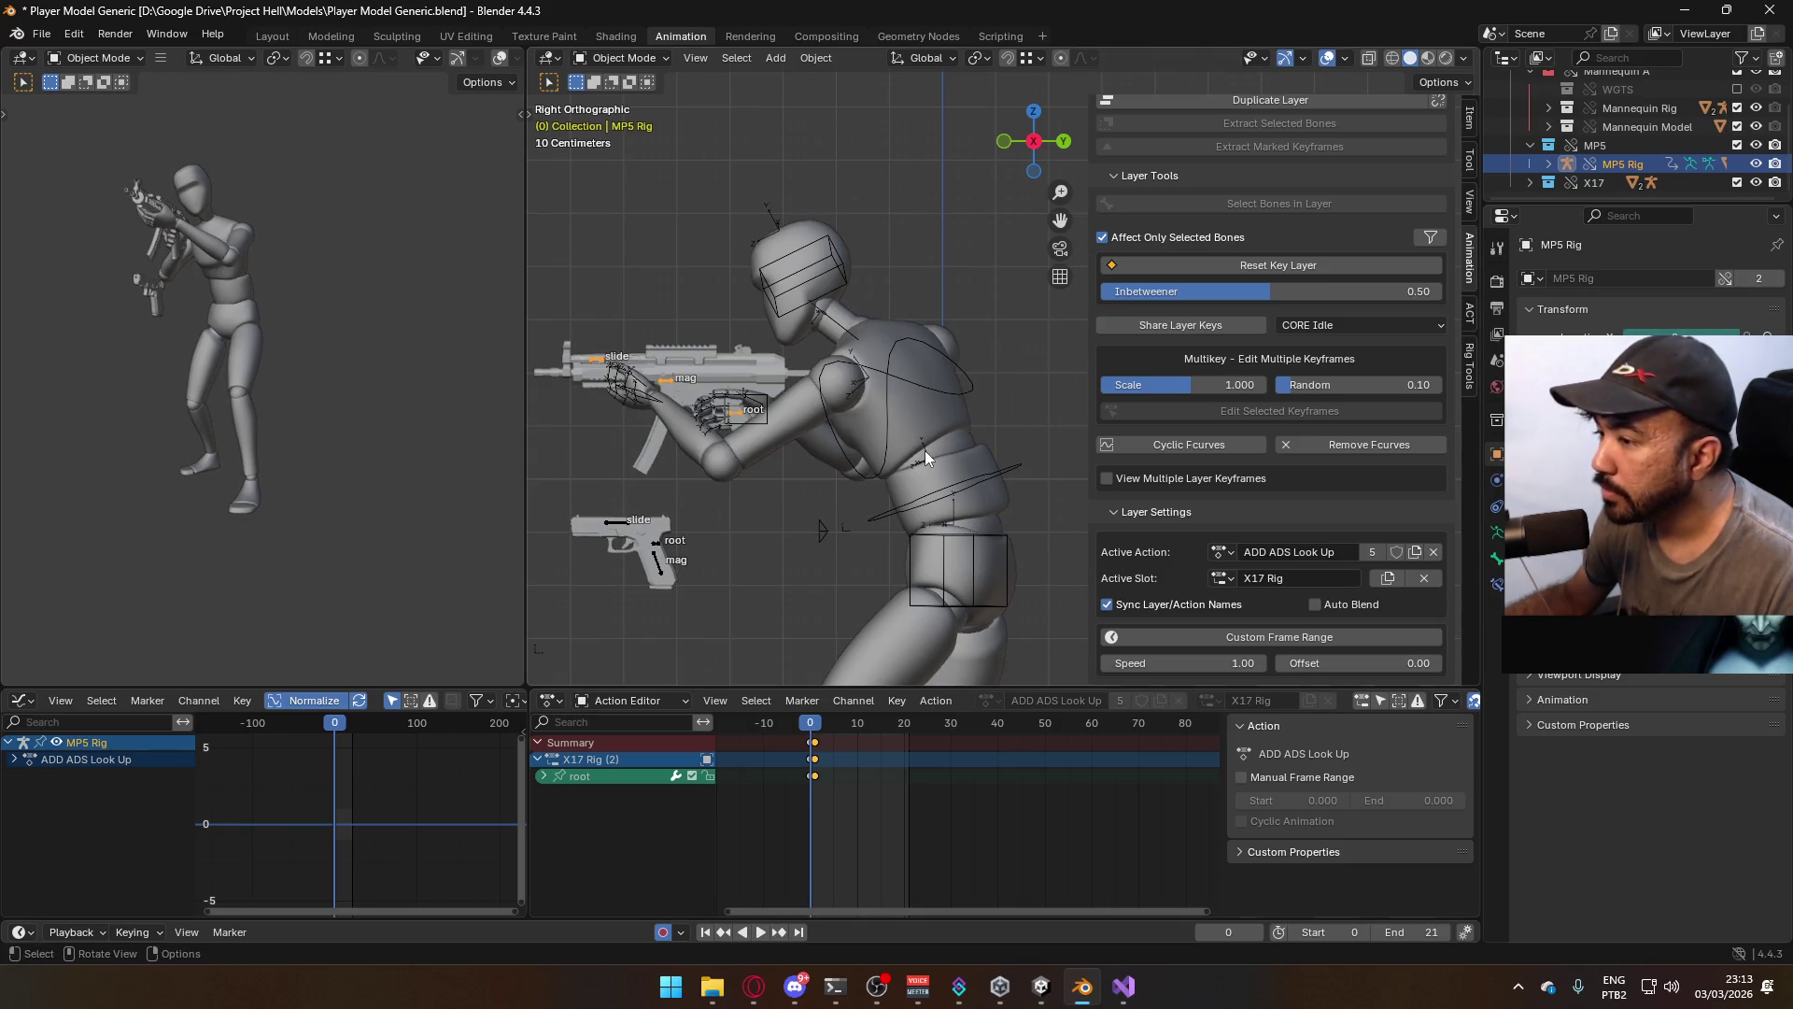
key(ctrl+Tab)
key(Right)
key(g)
key(Return)
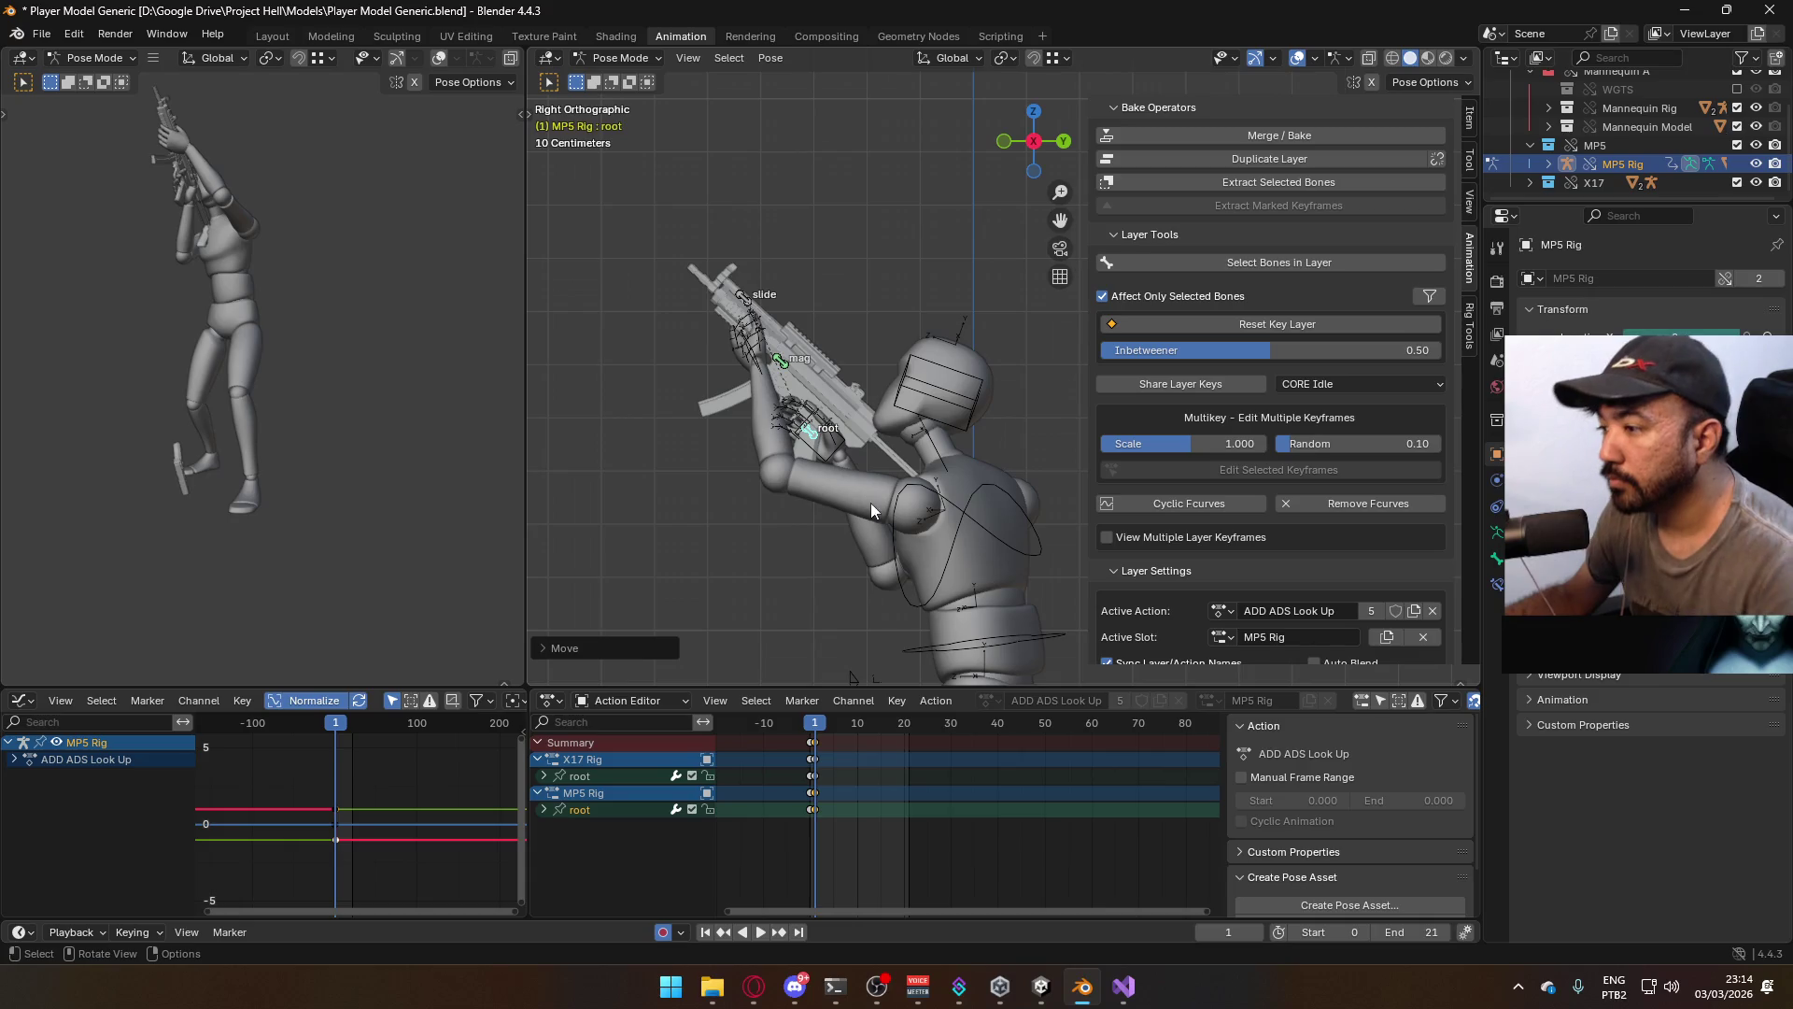
key(KP_1)
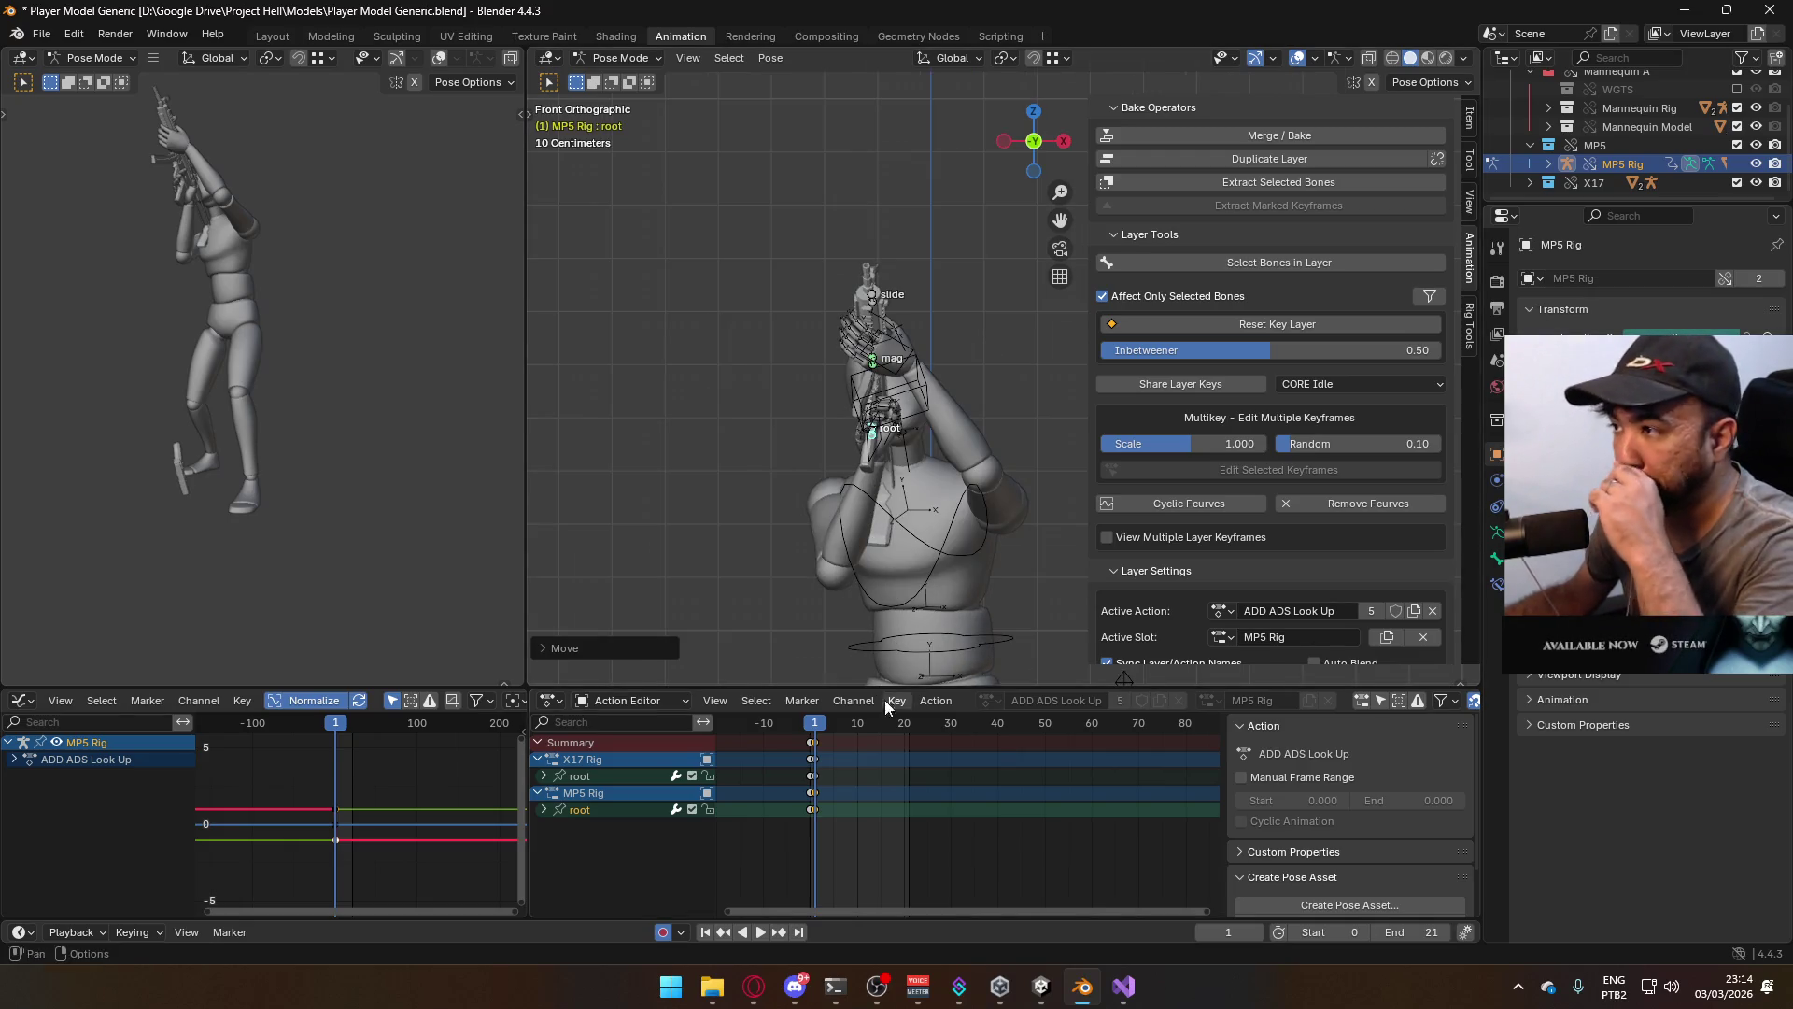
Preview the look-up aim against earlier frames, then return the rig to Object Mode
drag(813, 725, 809, 726)
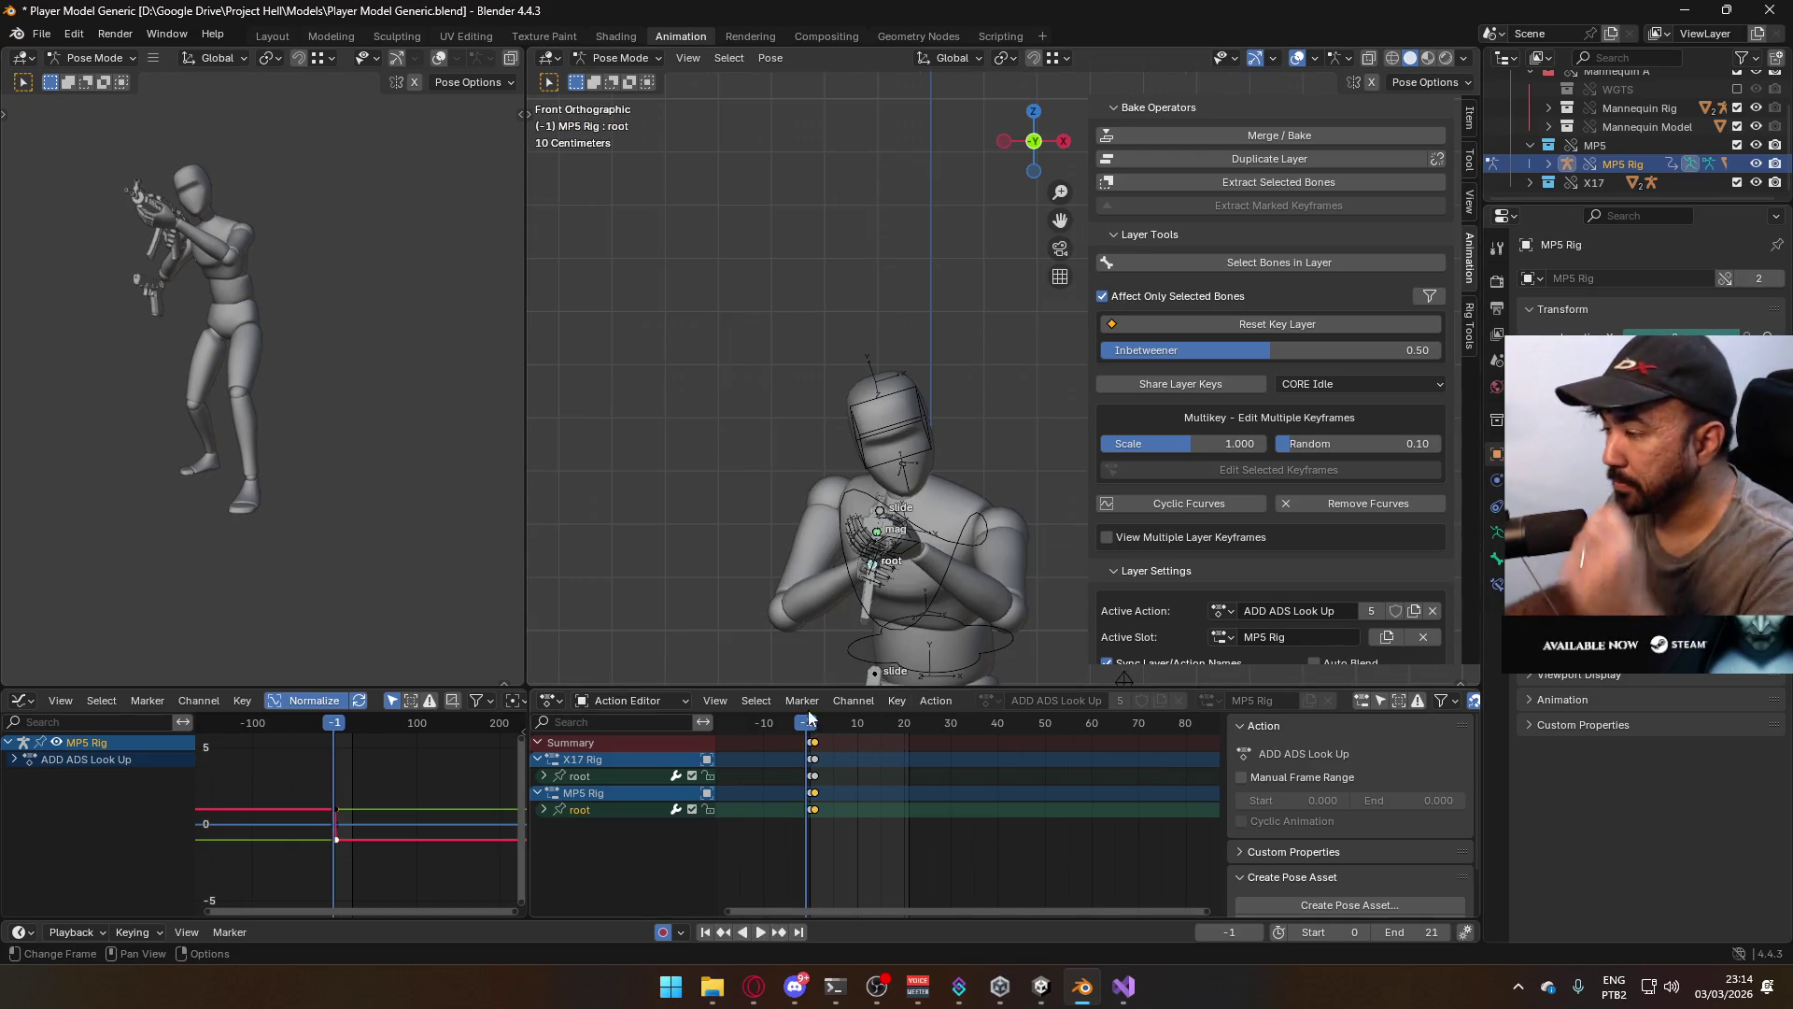
key(KP_3)
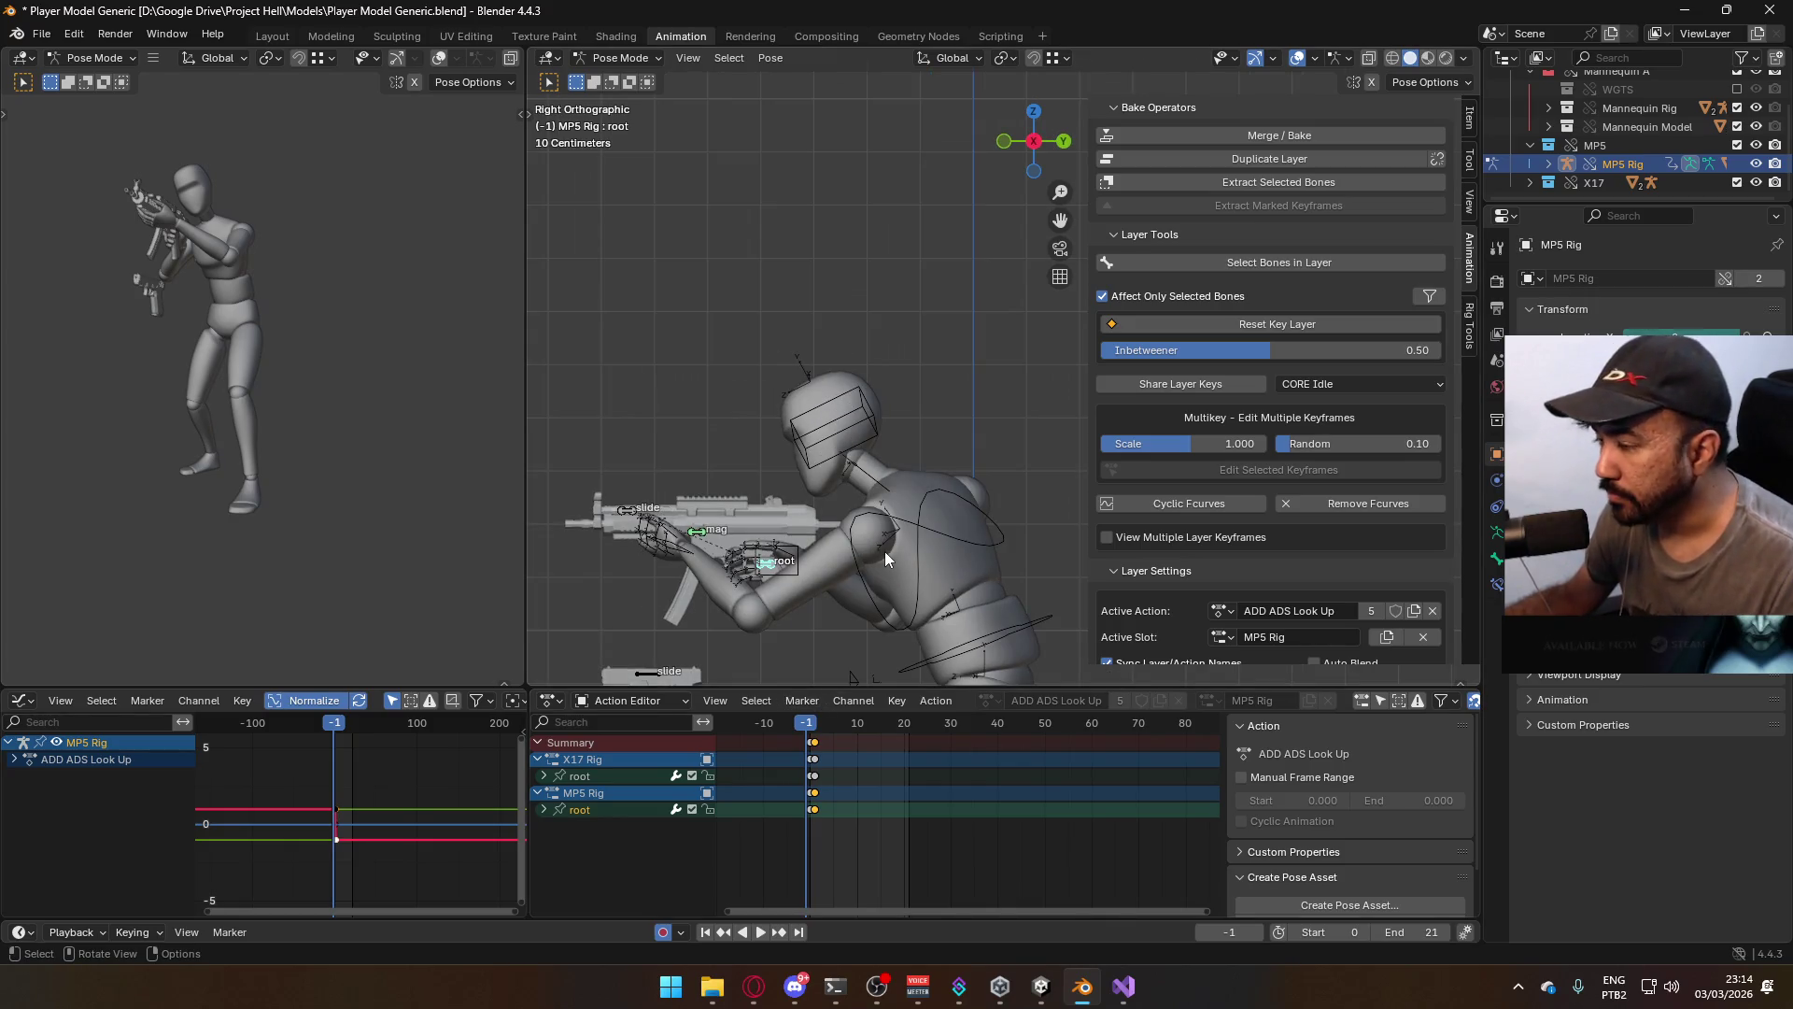
key(space)
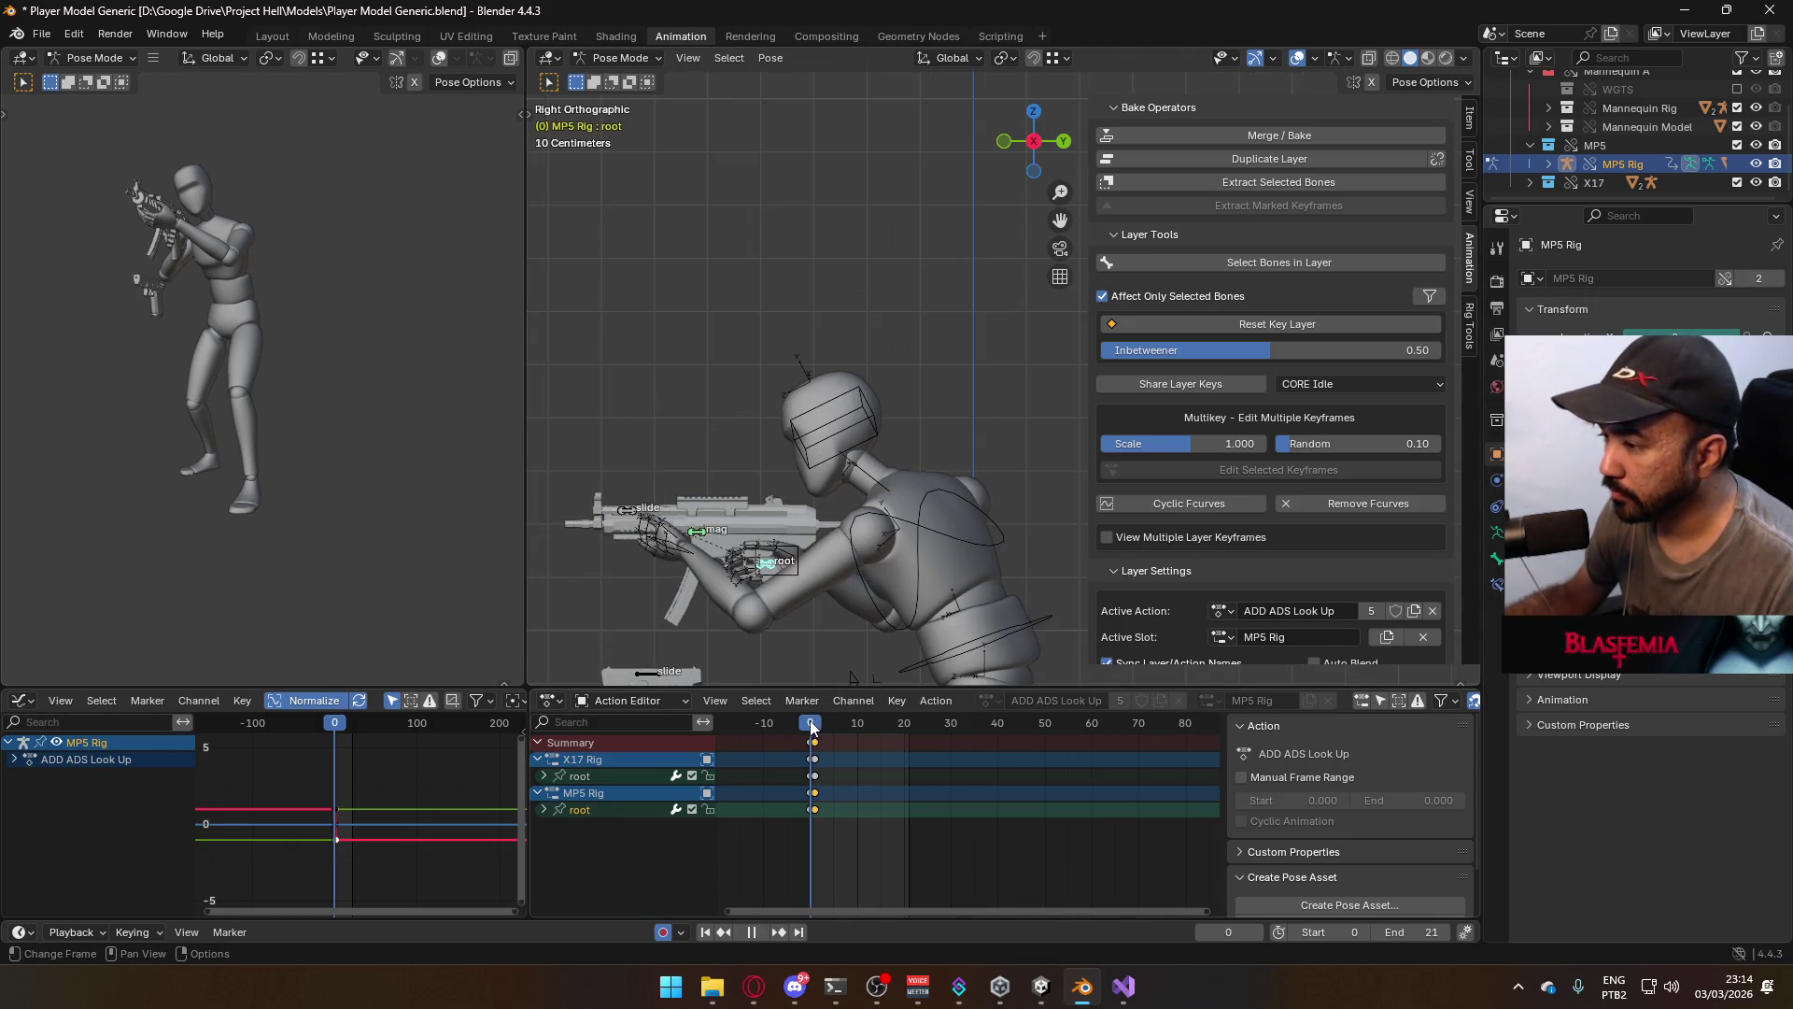
key(space)
click(642, 58)
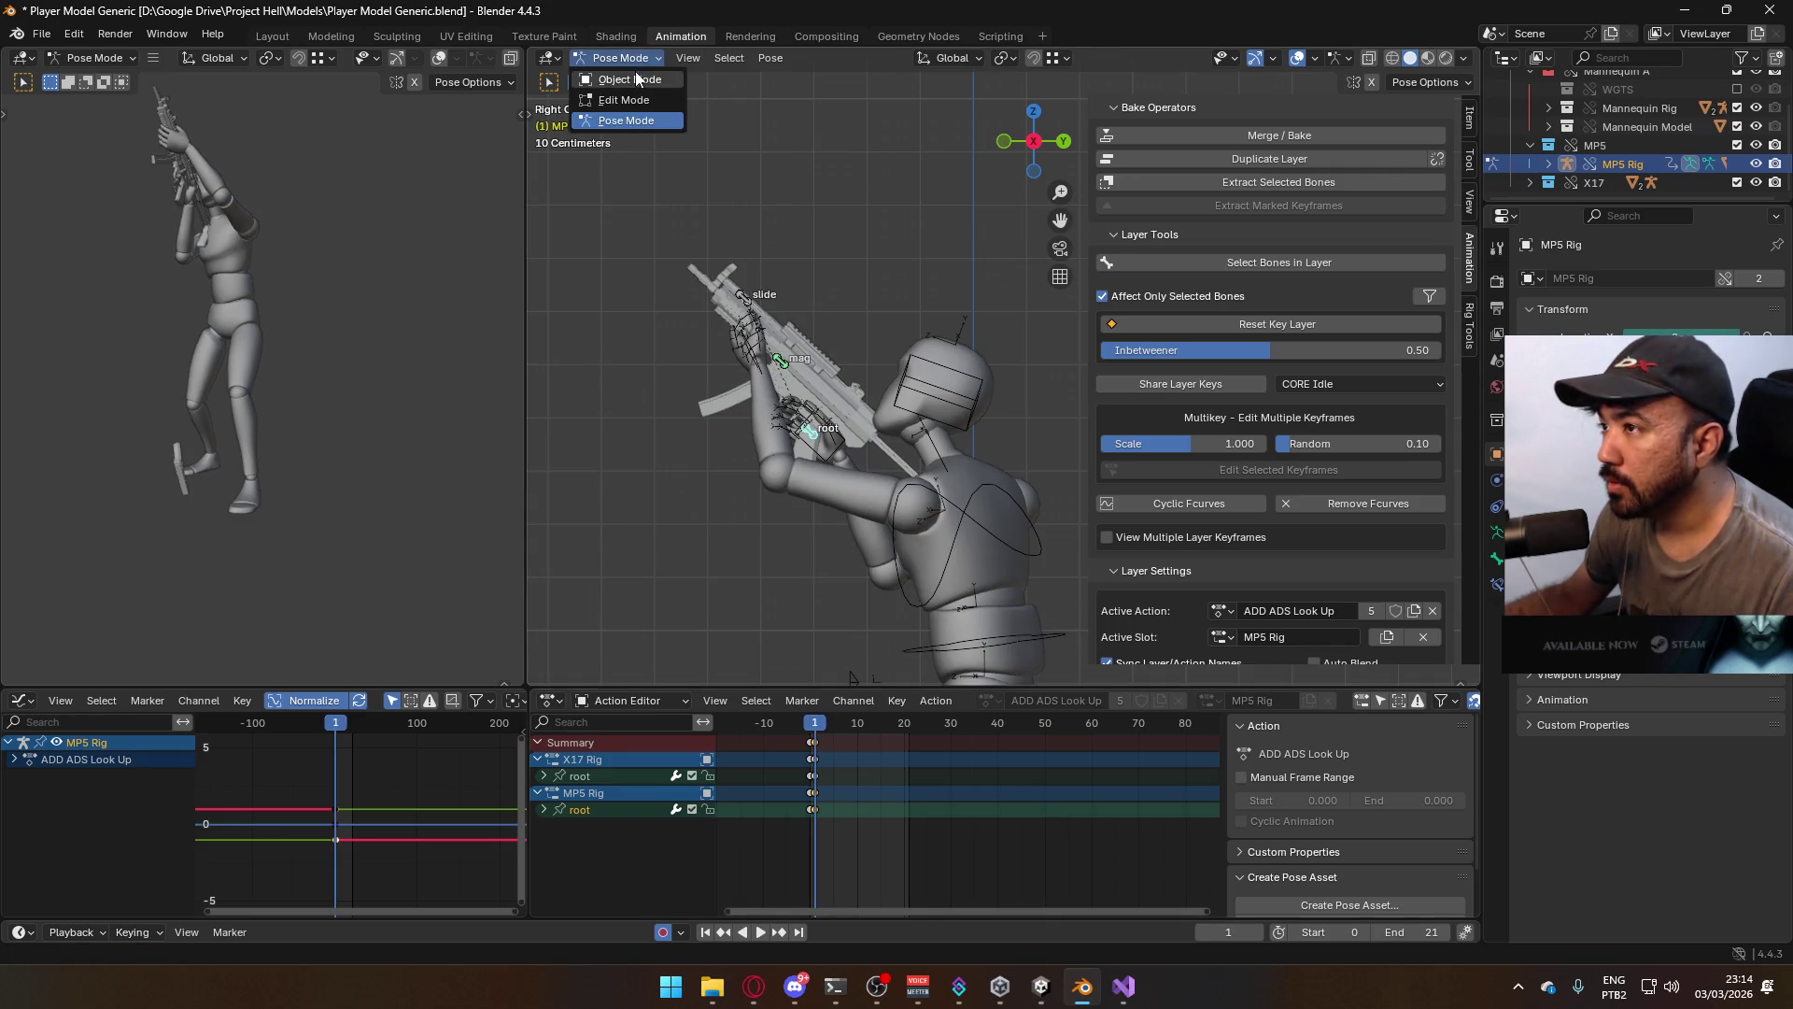
click(631, 79)
scroll(818, 340, down, 3)
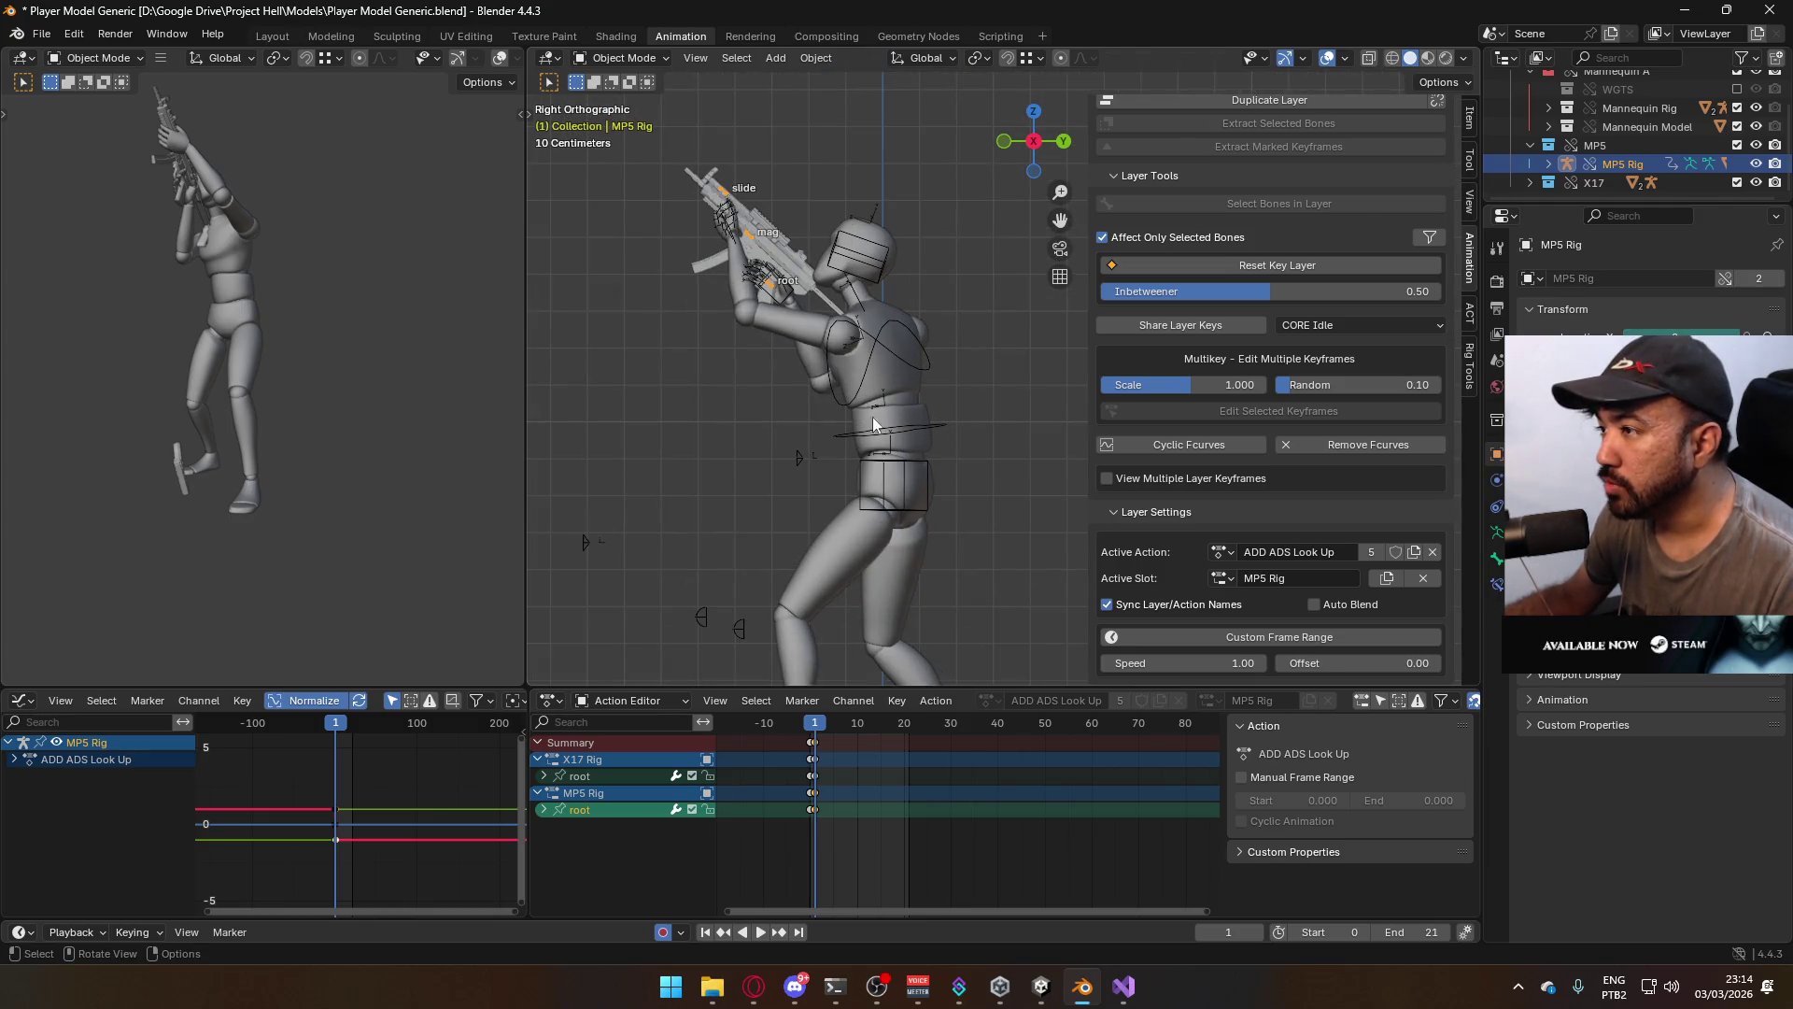
key(shift+Left)
Select the mannequin's Armature and save the blend file
click(849, 360)
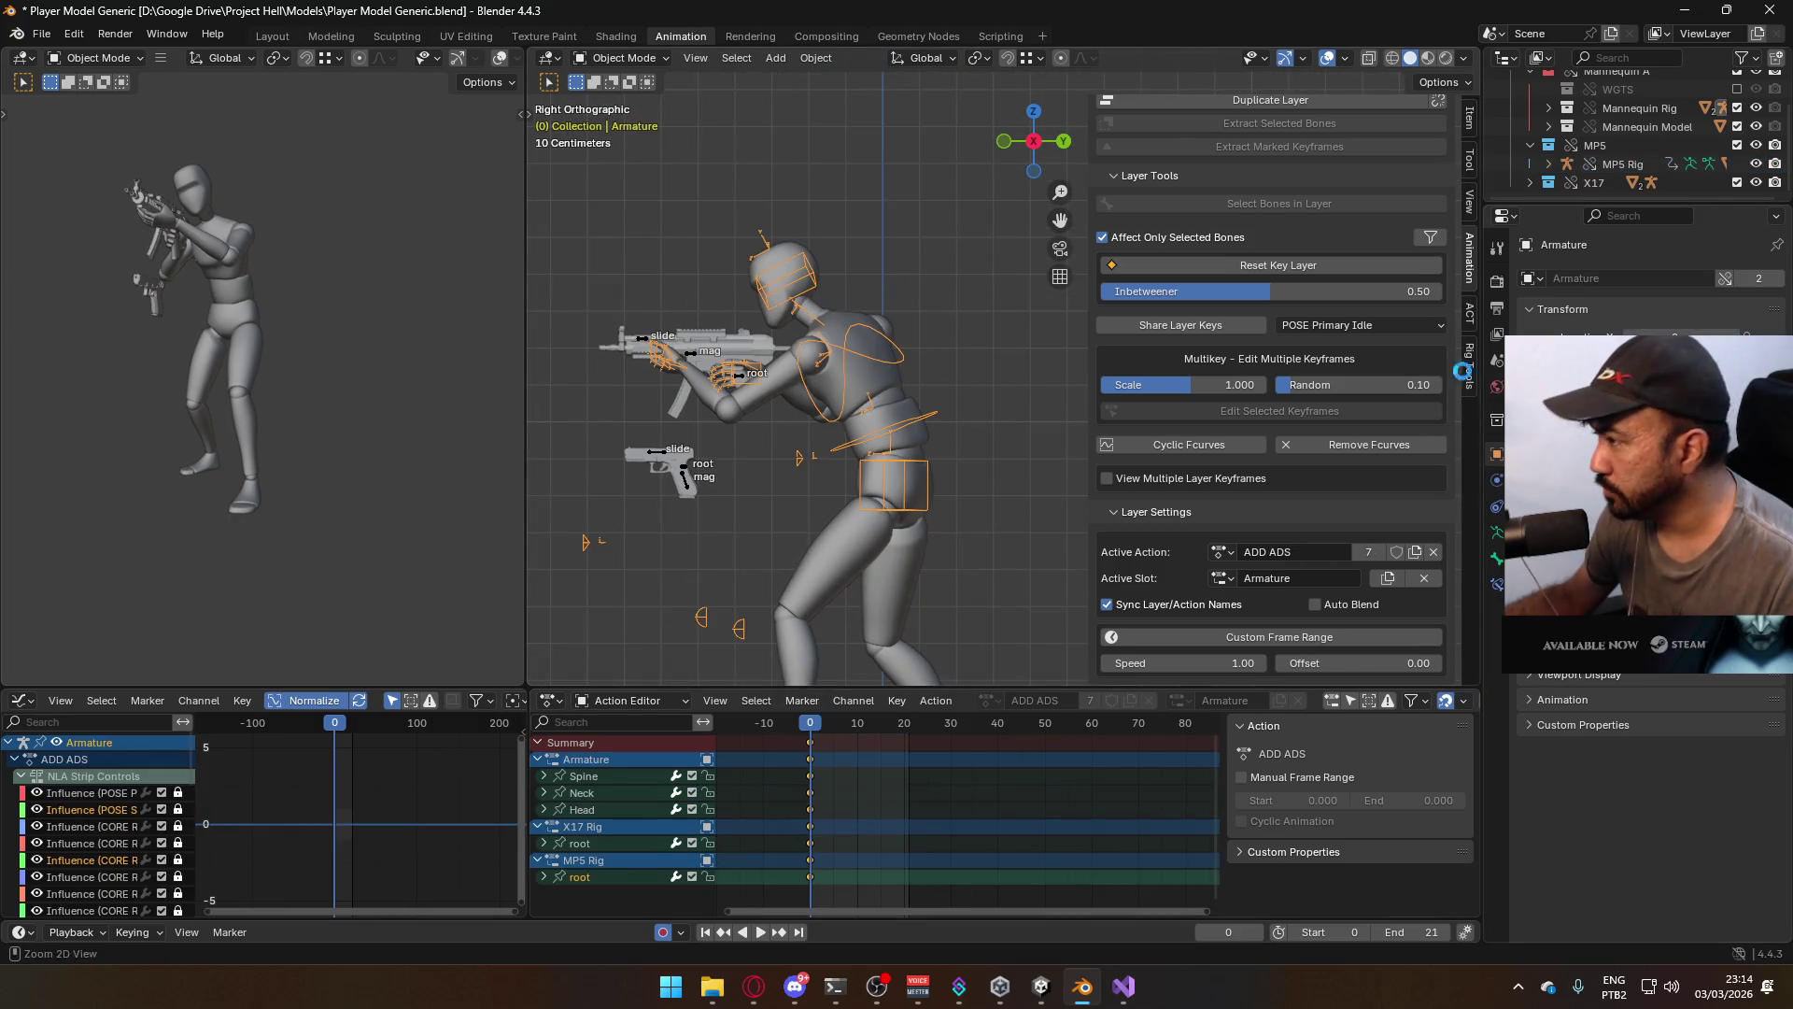
key(ctrl+s)
scroll(1358, 334, up, 10)
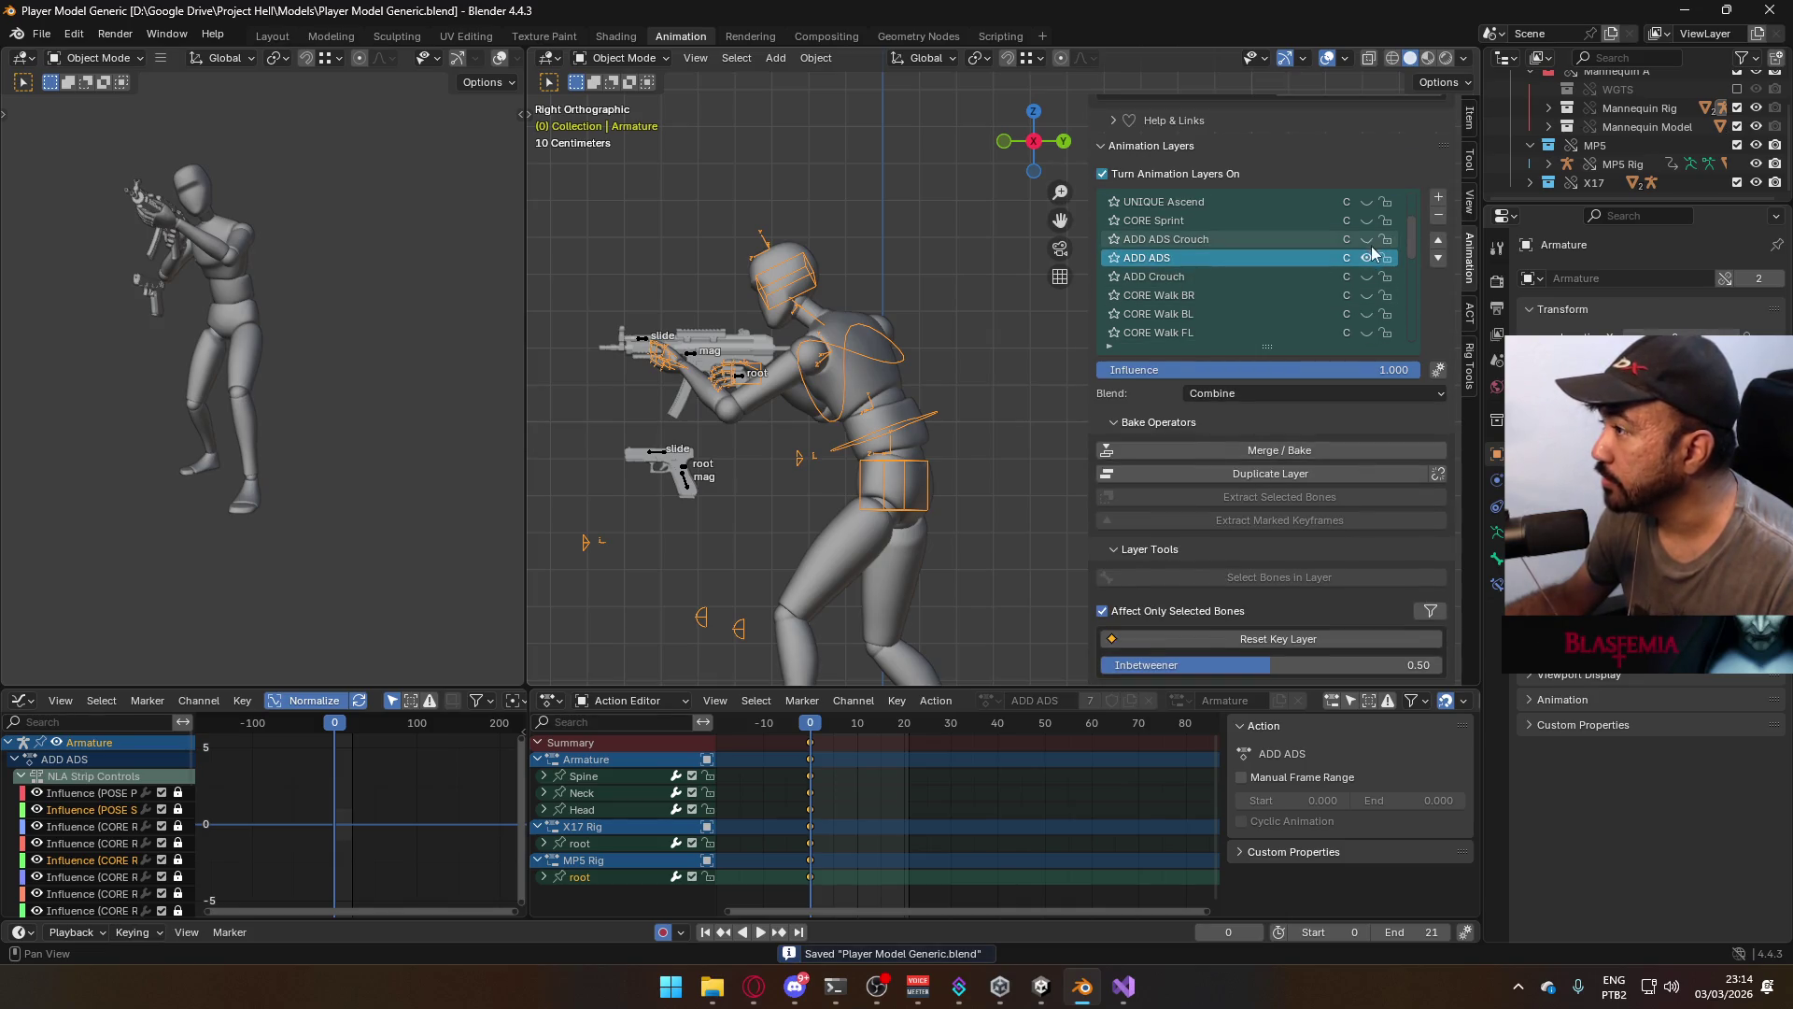
drag(1415, 227, 1405, 334)
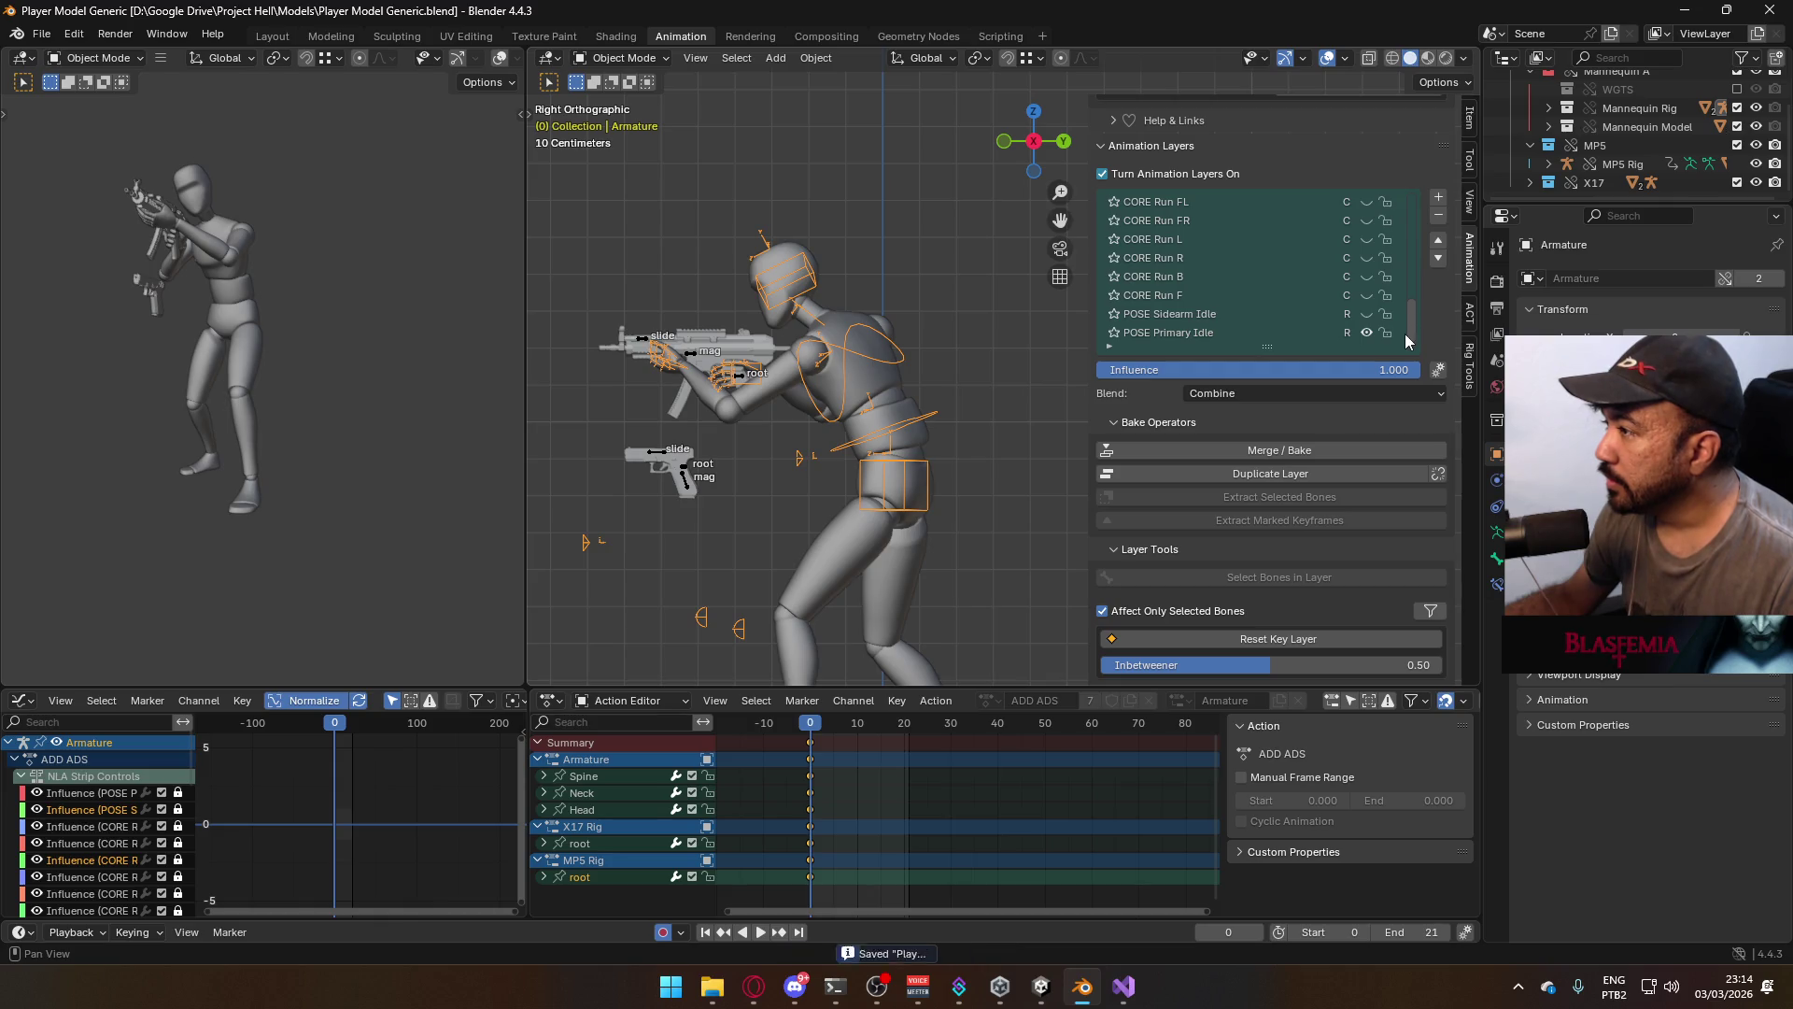
On the MP5 Rig, turn off the ADD Look Up layer and make ADD ADS active
click(691, 356)
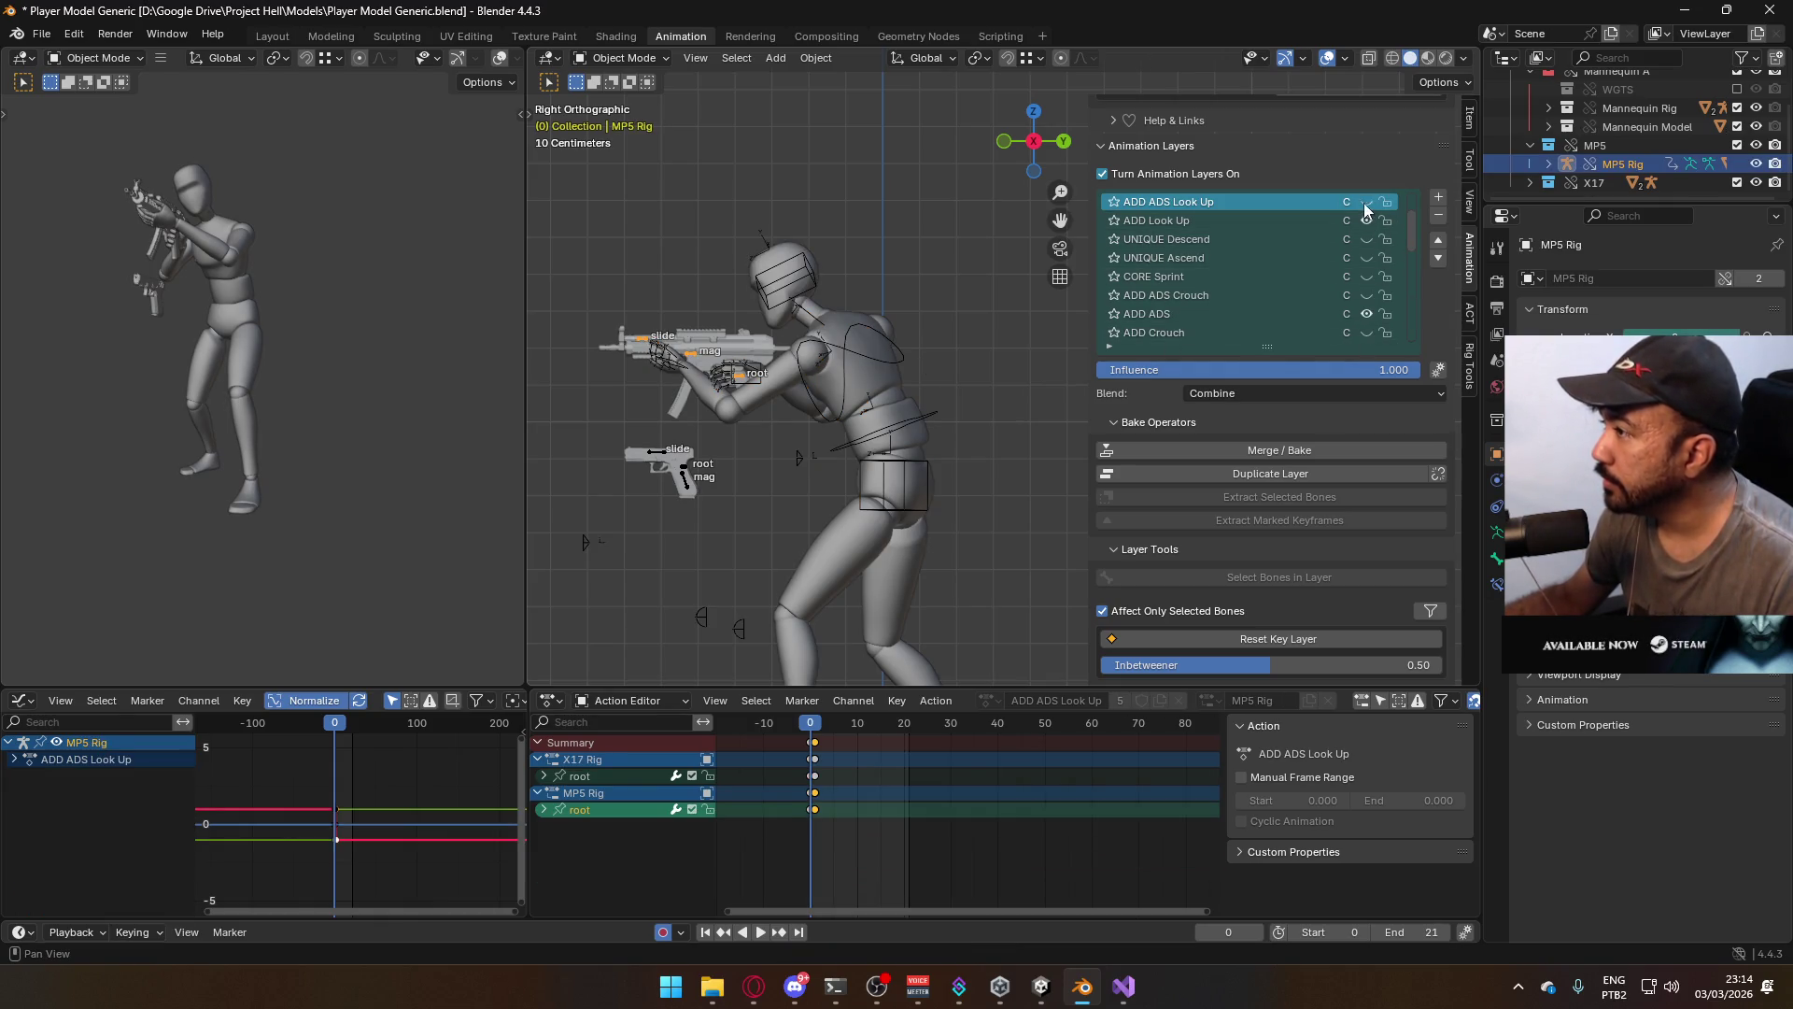
click(1367, 221)
click(1288, 313)
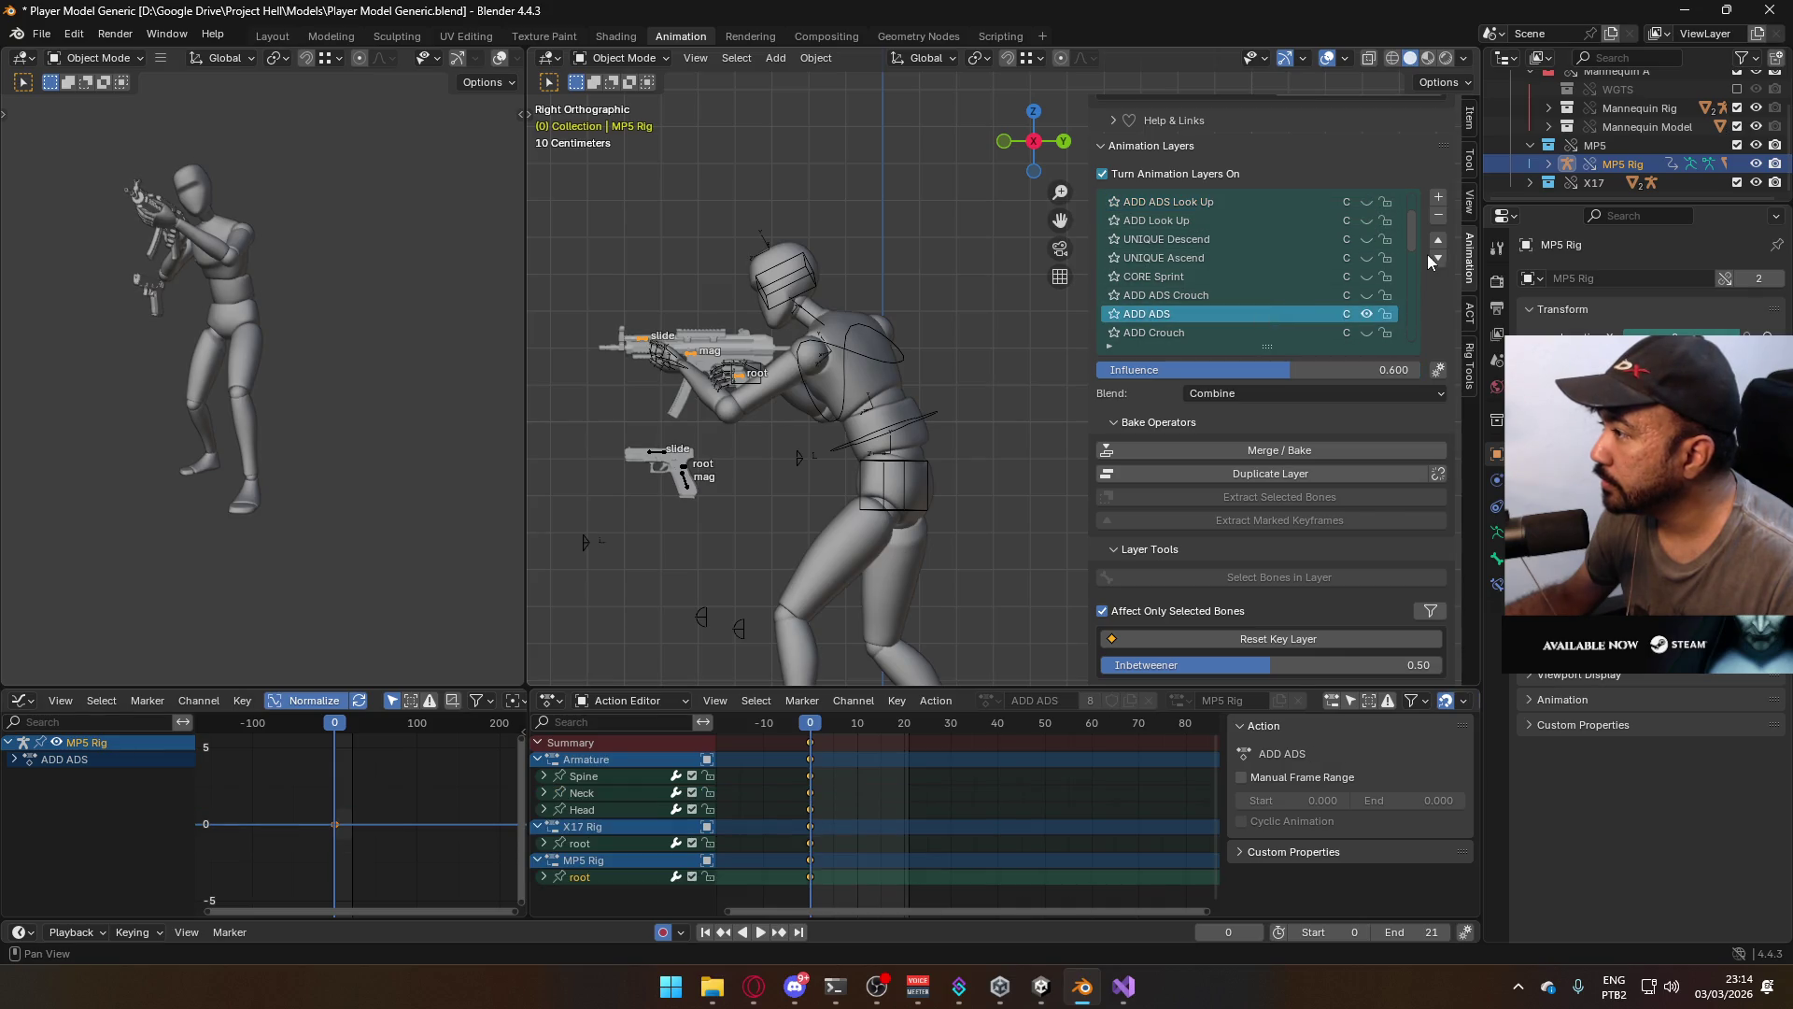
drag(1412, 238, 1420, 295)
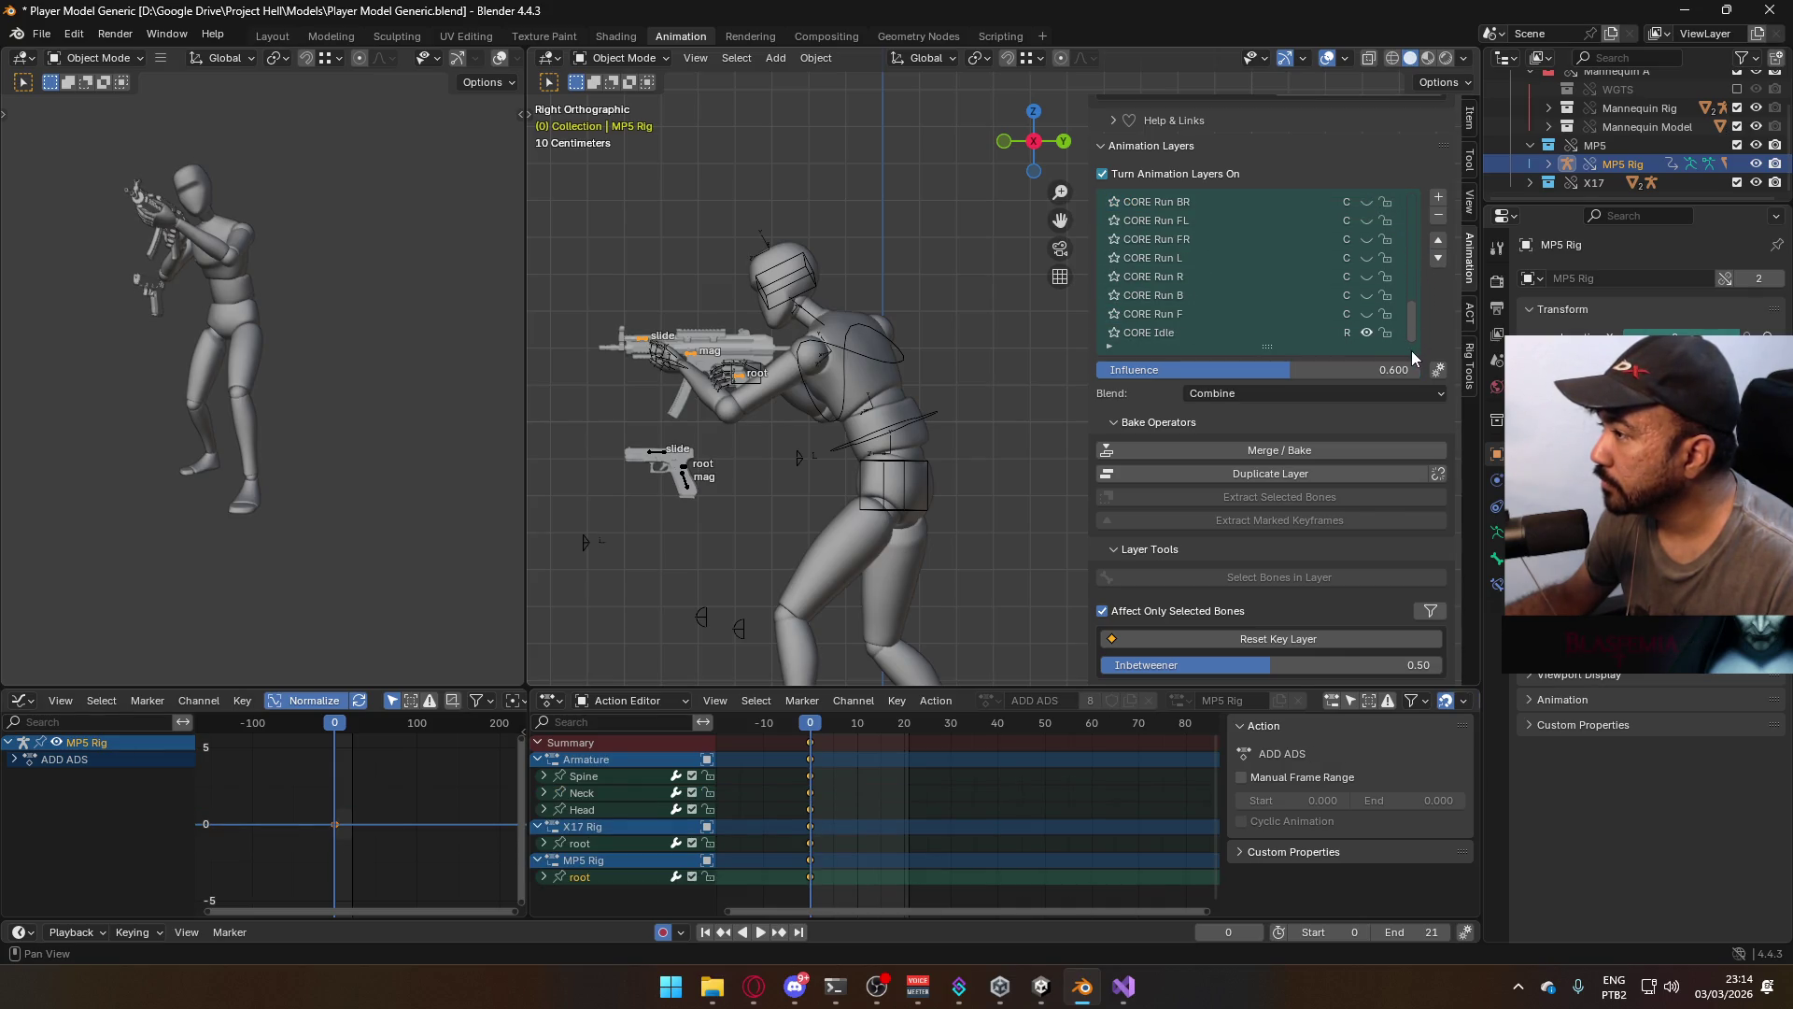
scroll(1416, 315, up, 2)
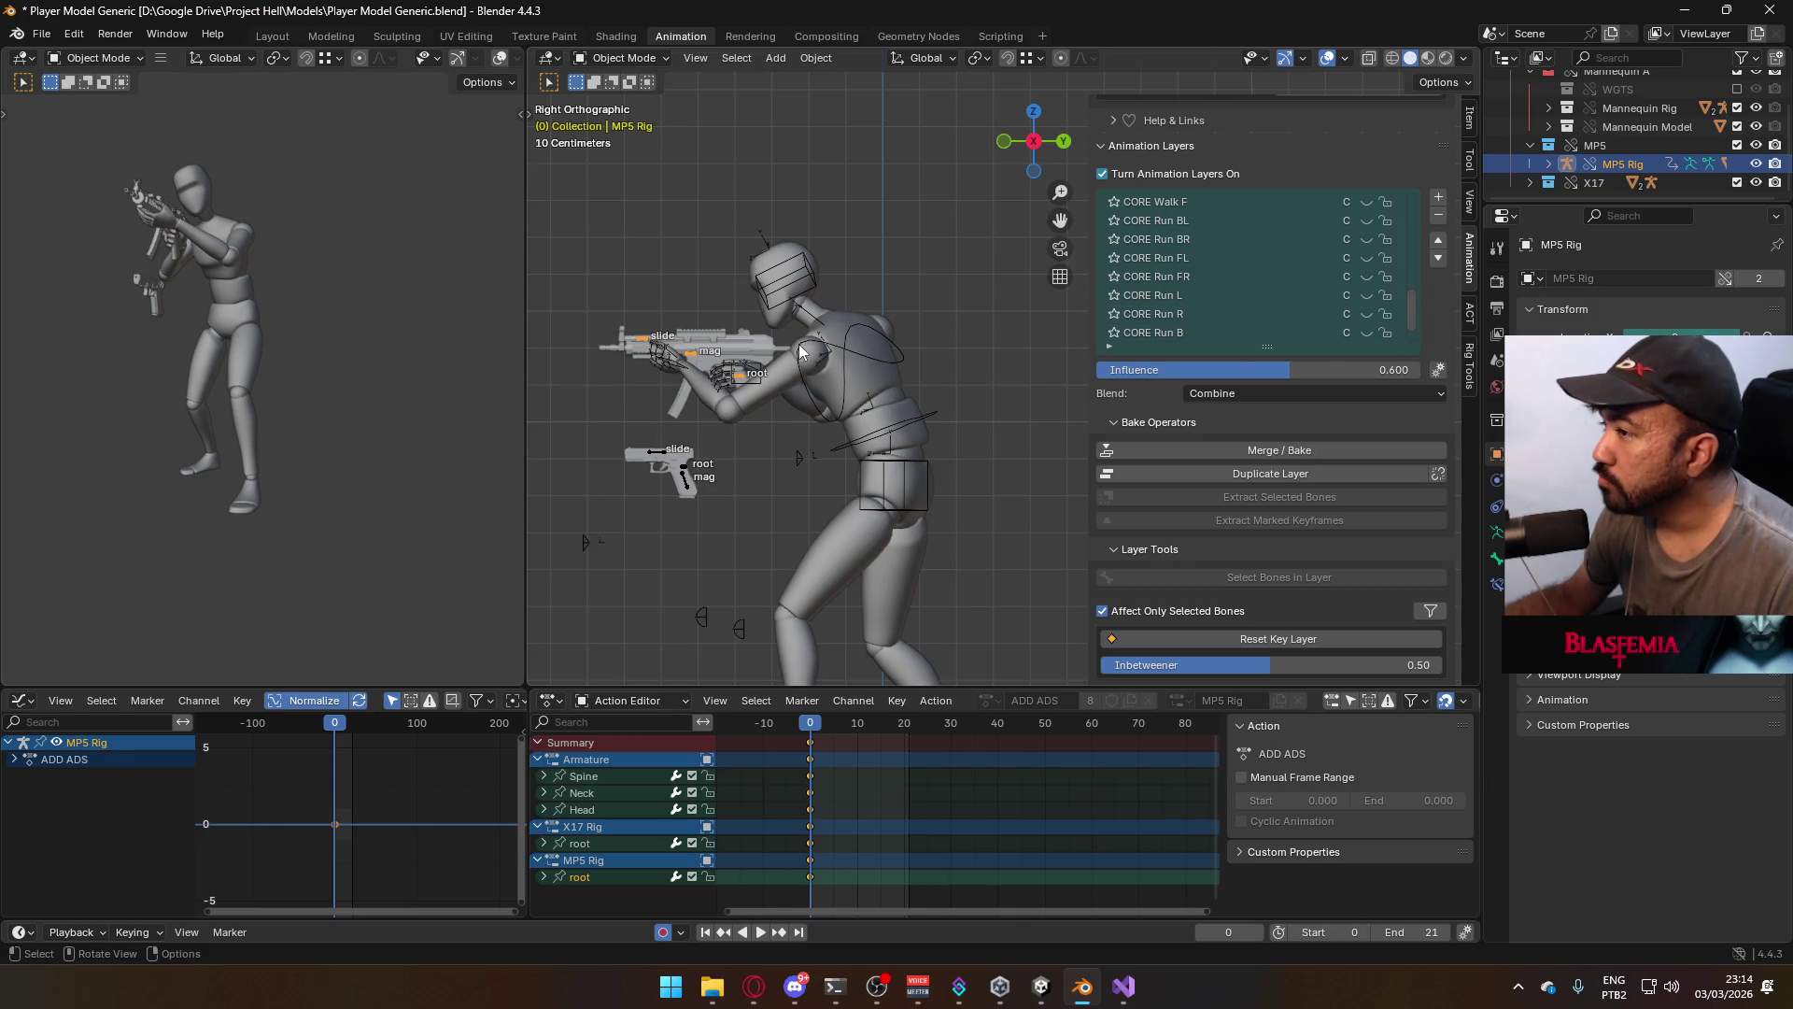
key(shift+Right)
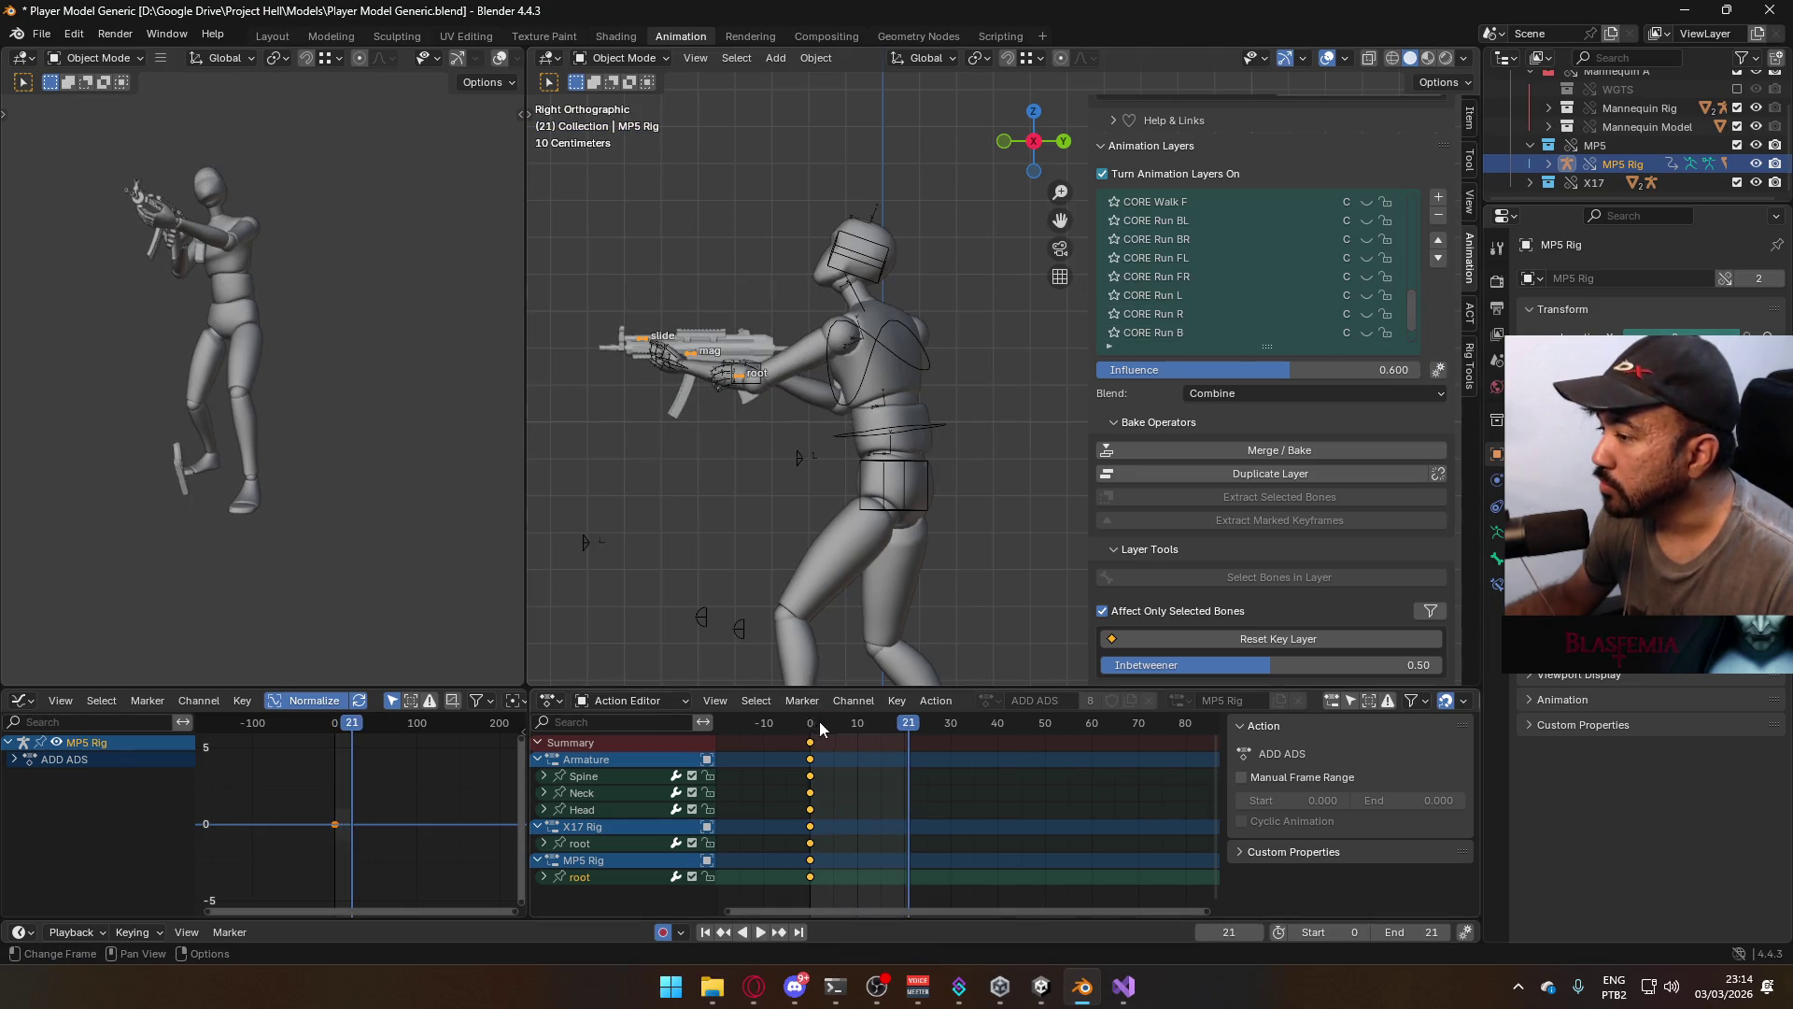
key(shift+Left)
Select the mannequin's Armature and enable its CORE Walk F layer
click(921, 430)
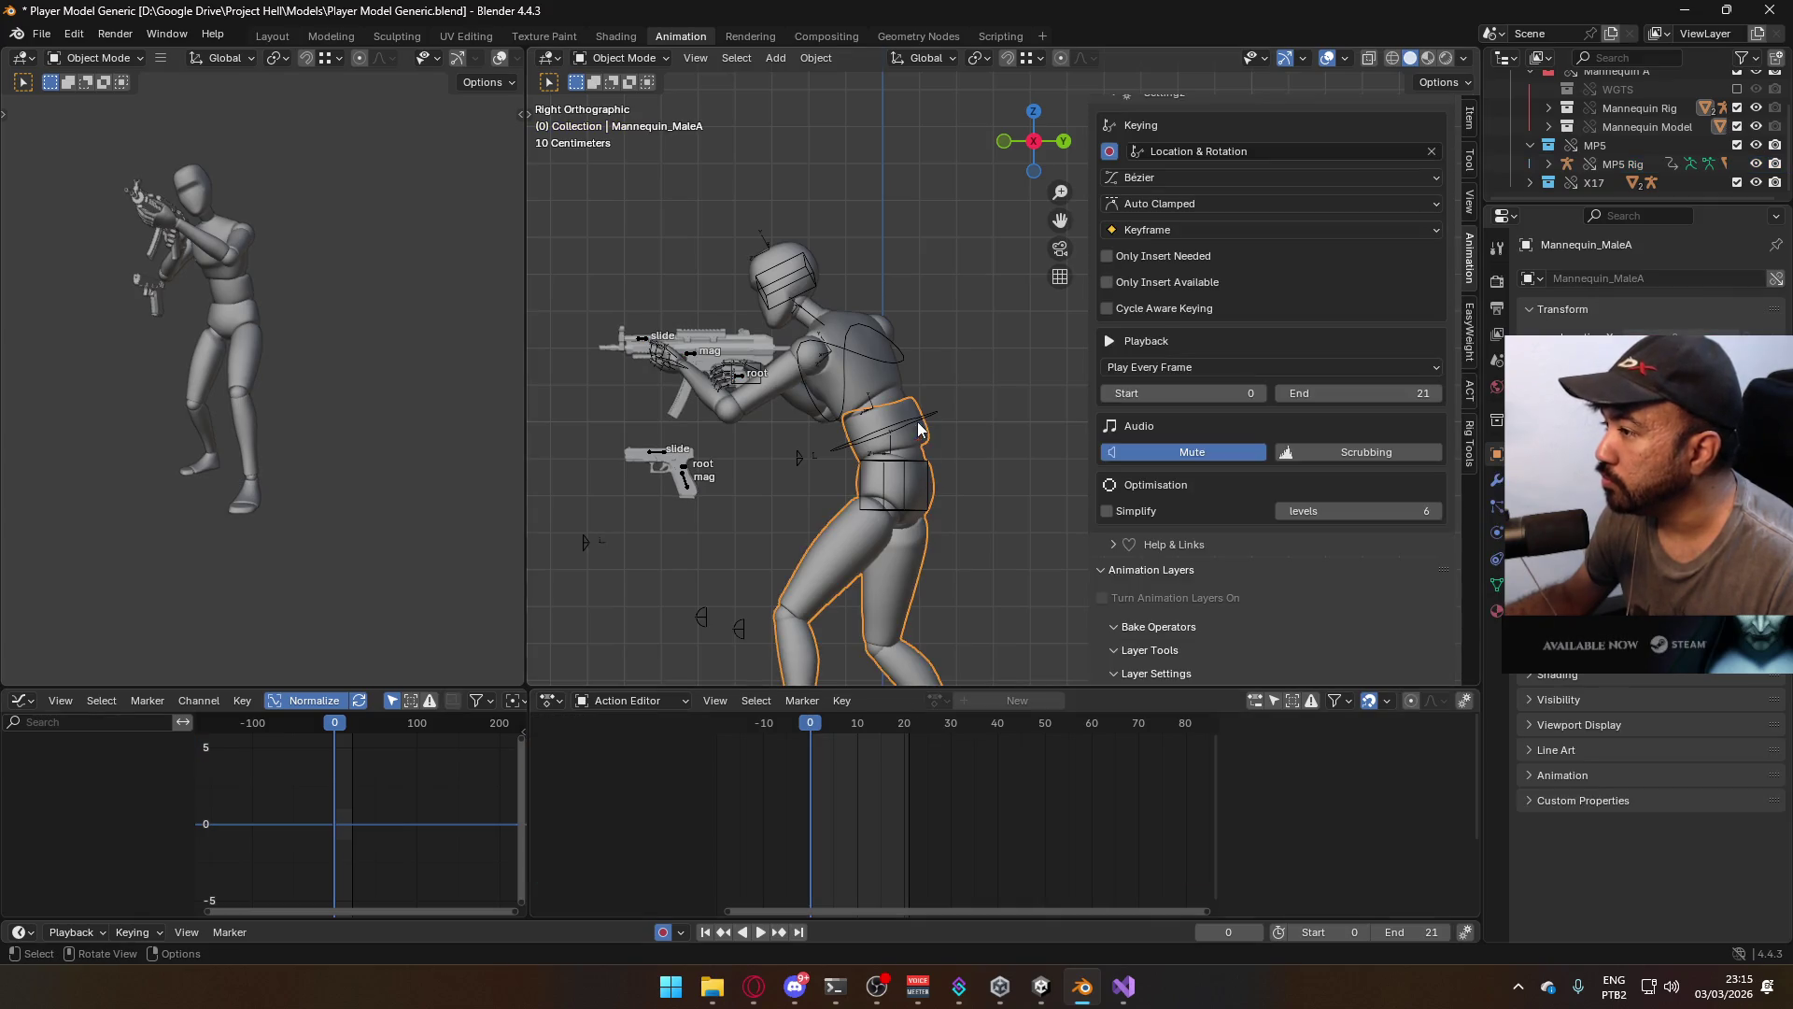
click(921, 429)
scroll(1415, 526, down, 3)
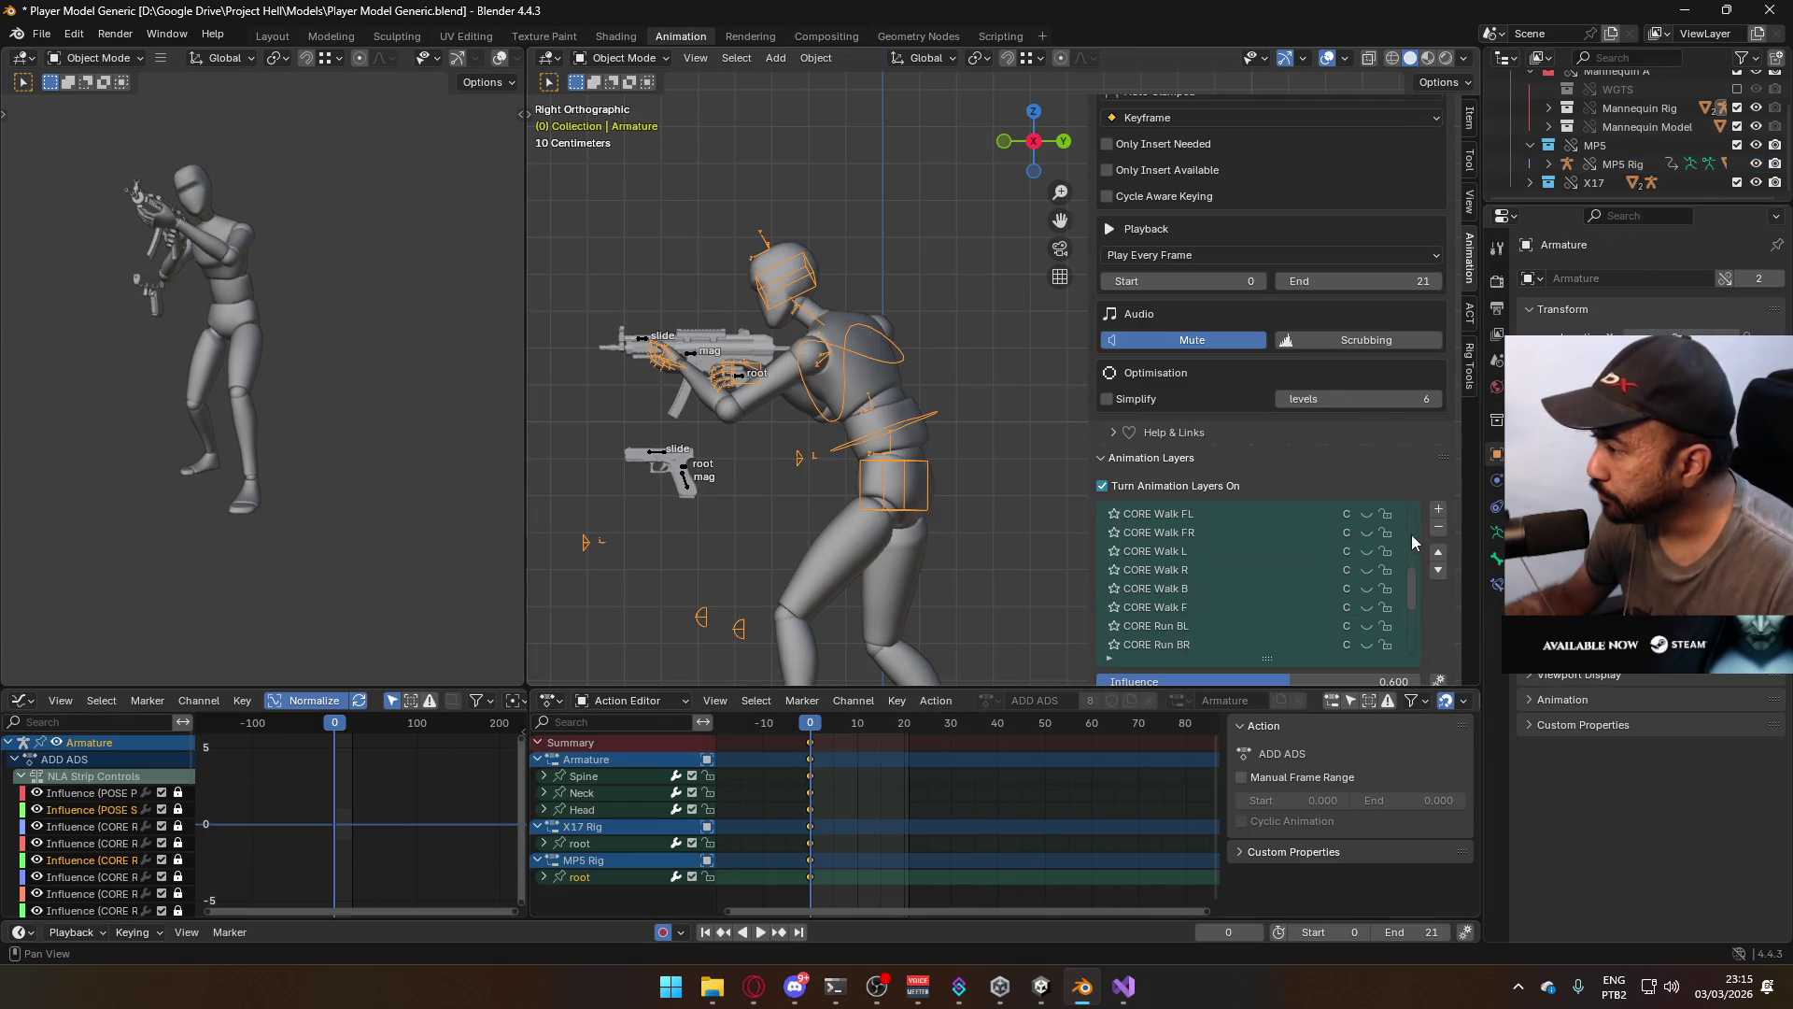
scroll(1375, 547, down, 5)
scroll(1301, 603, up, 3)
click(1368, 569)
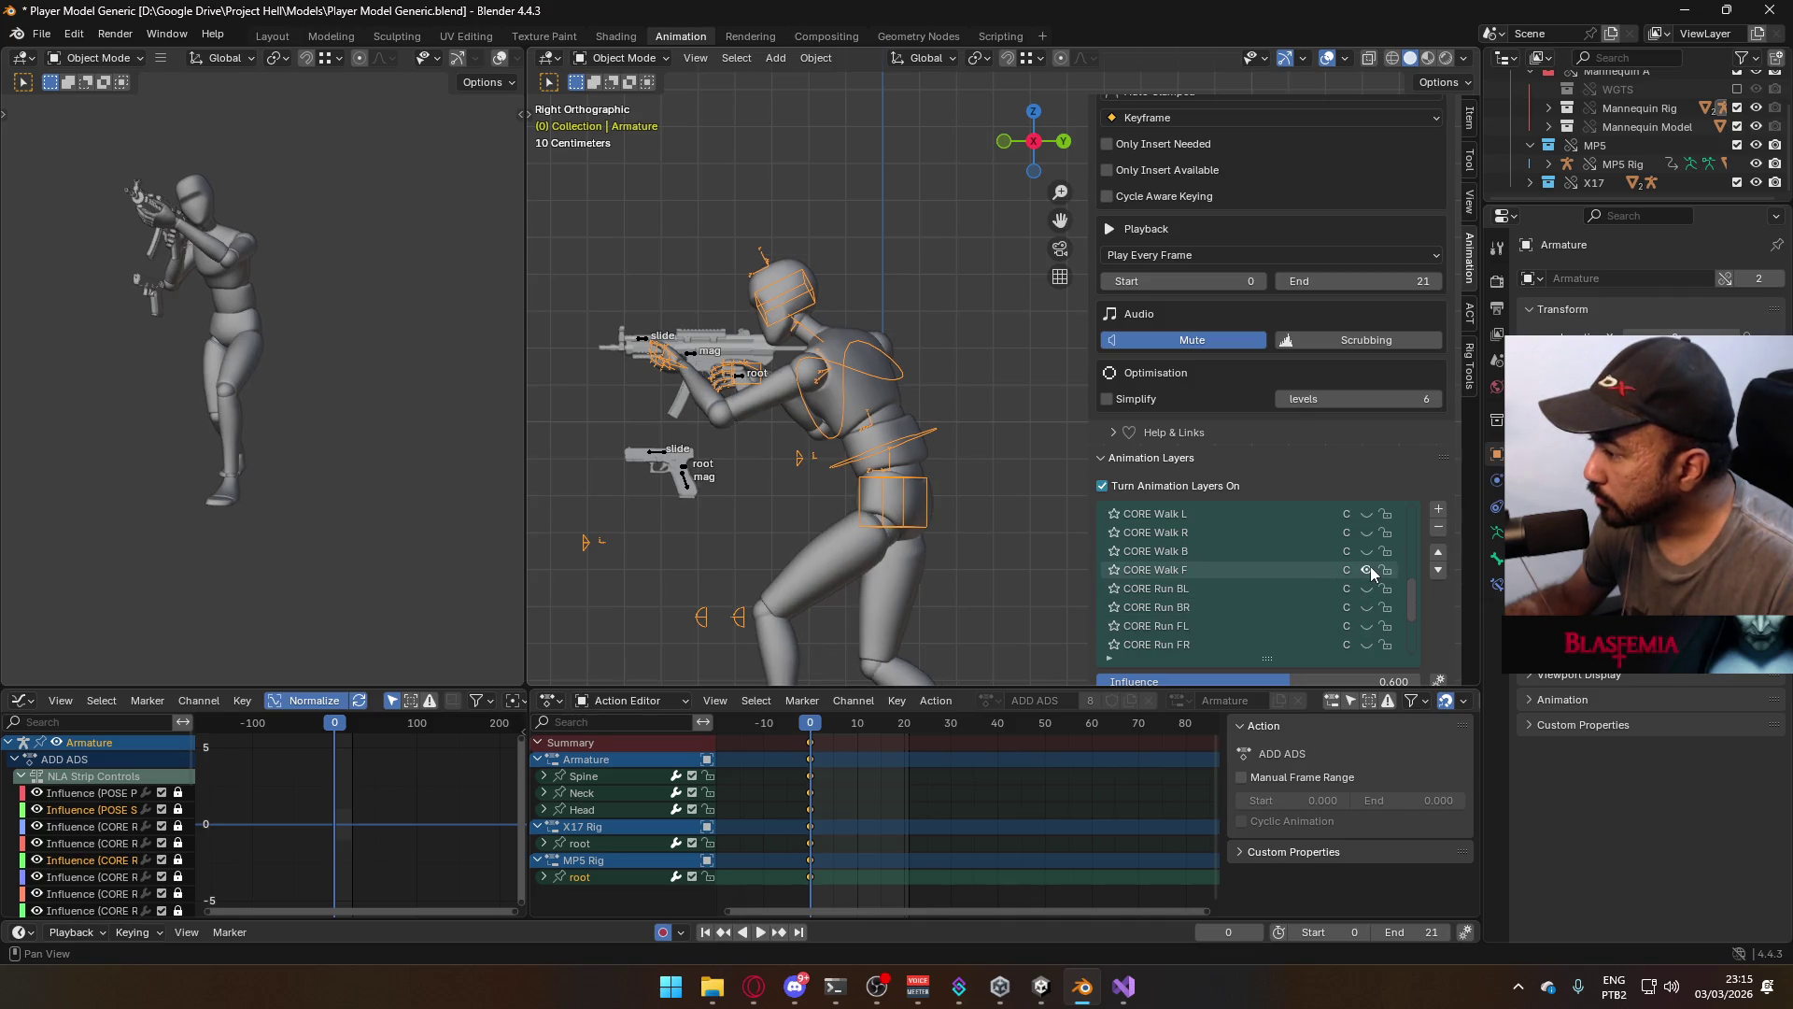
Make CORE Walk F active, set the end frame to 64, and preview the walk cycle
click(1292, 569)
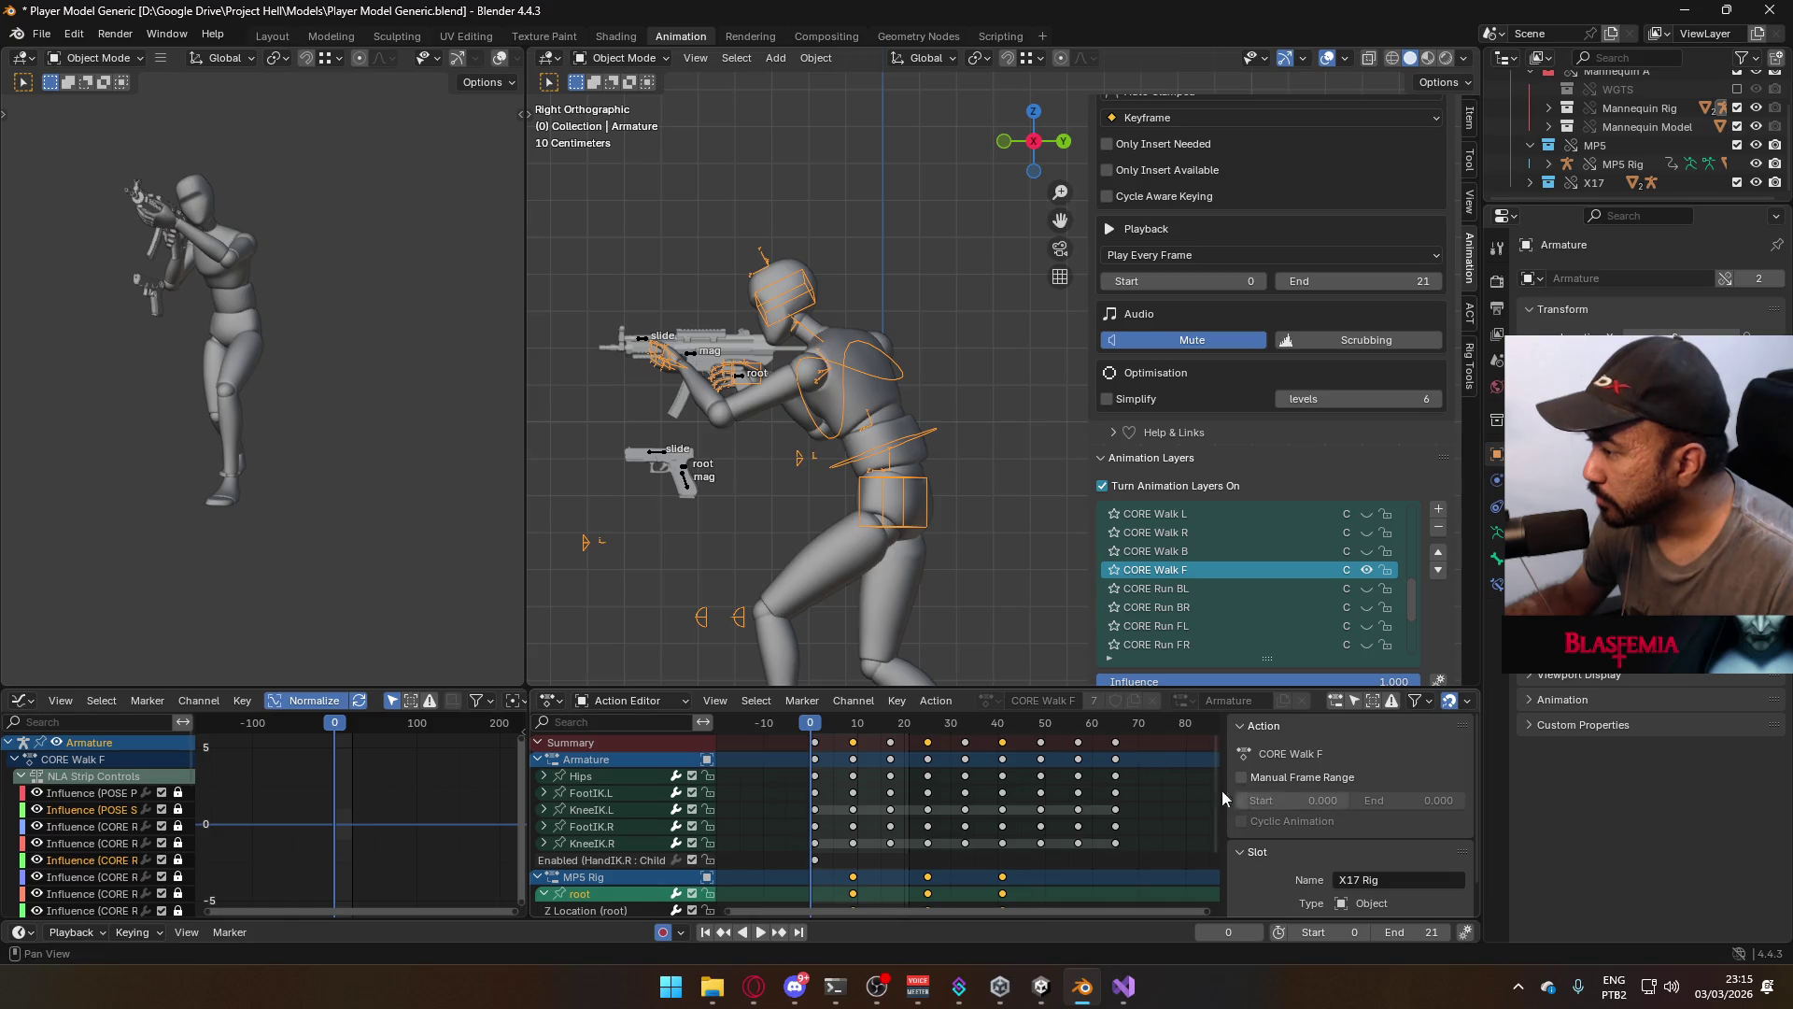
click(1416, 932)
text(64)
key(Return)
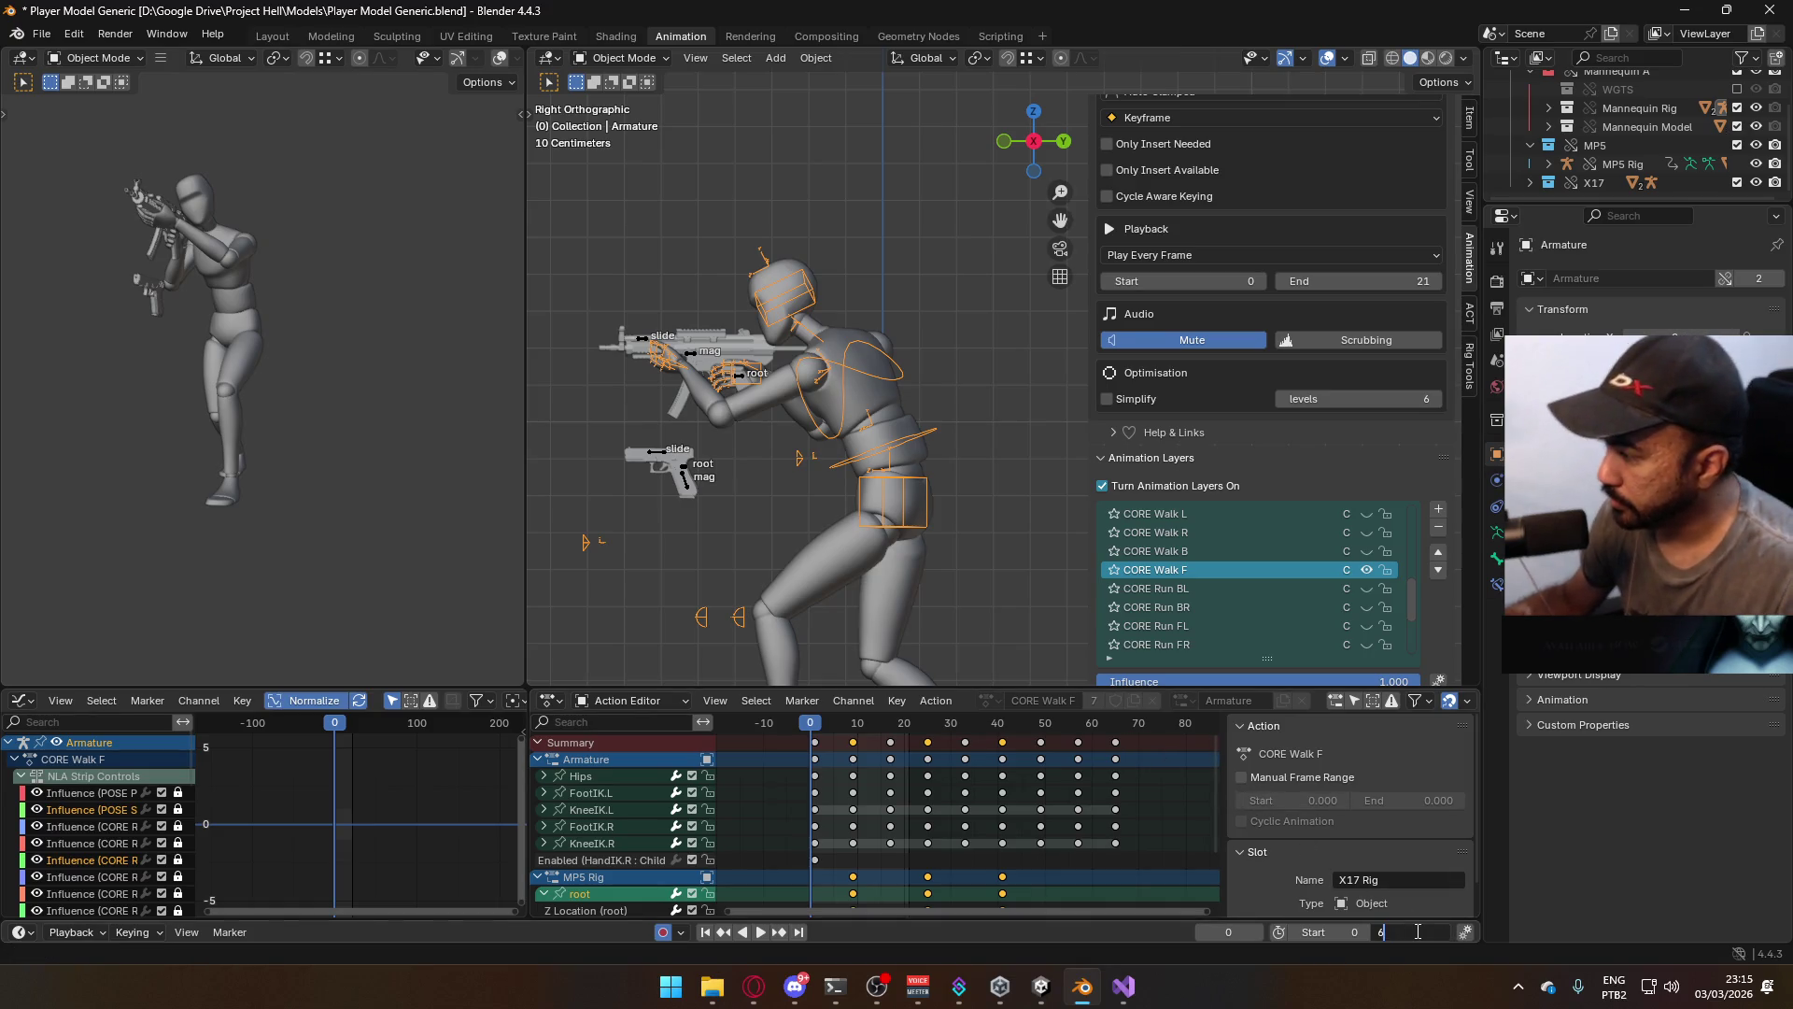
click(1368, 570)
key(space)
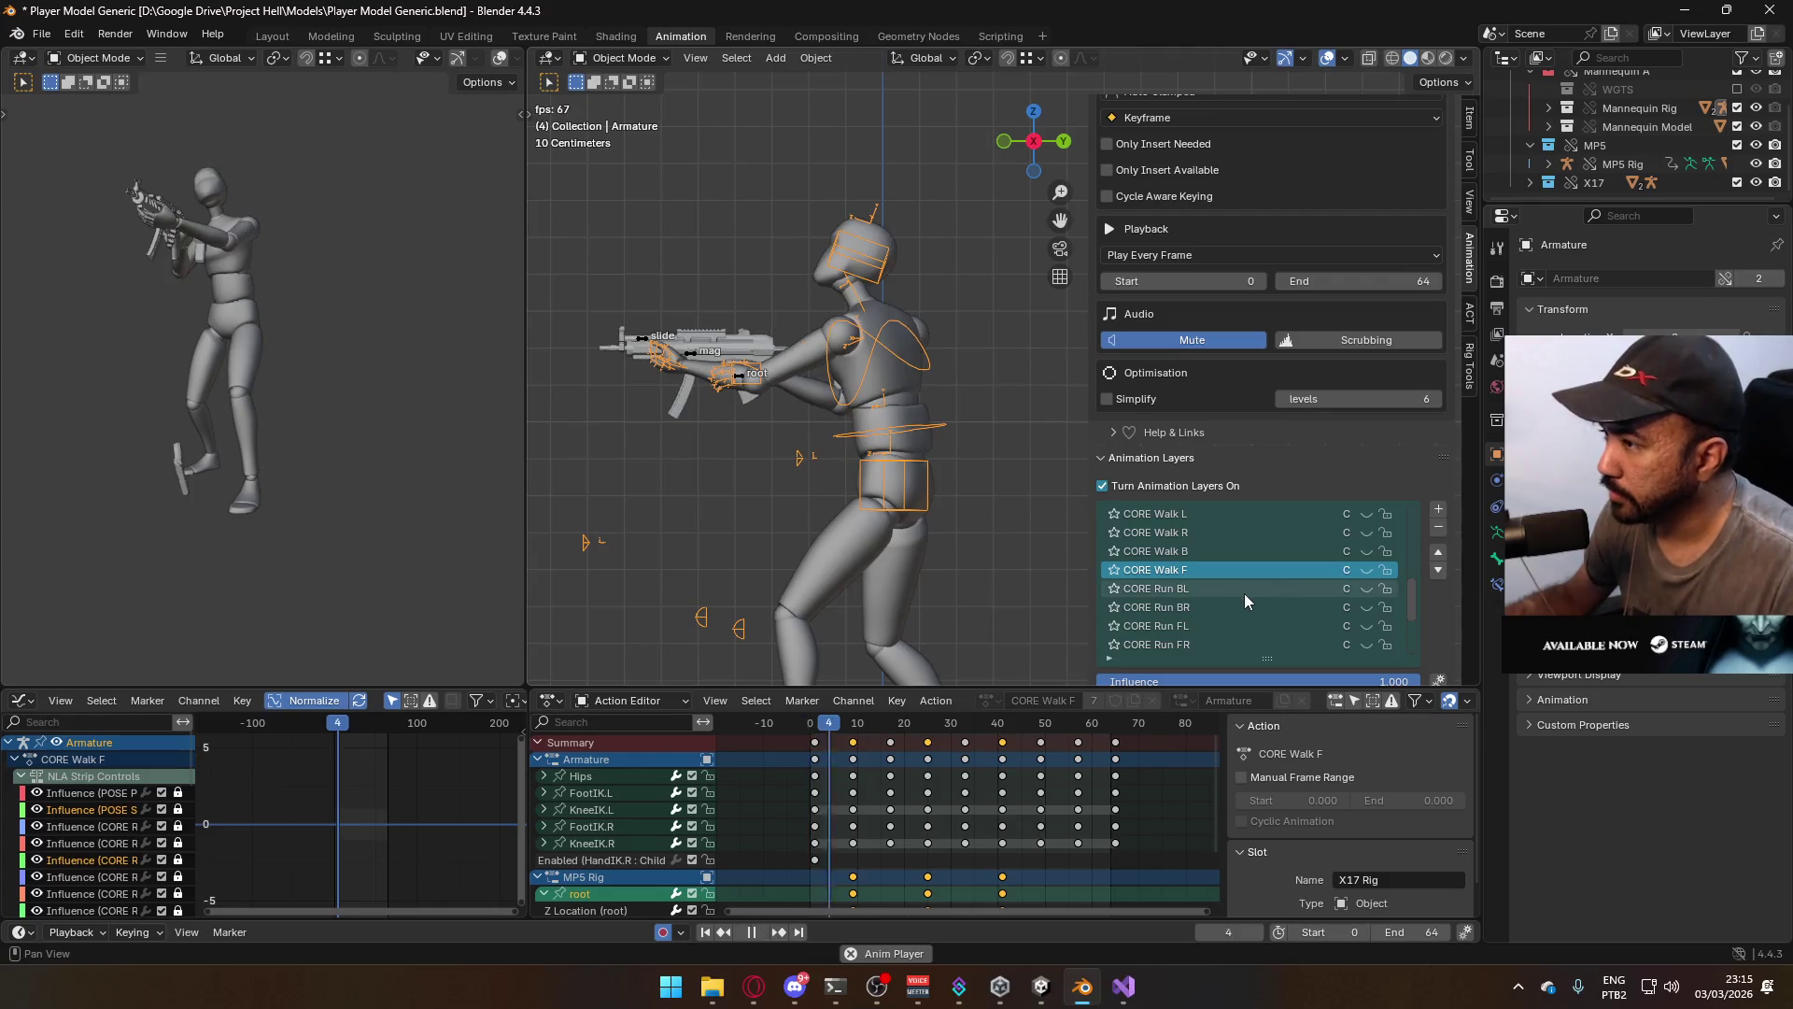
scroll(1330, 570, up, 10)
click(1366, 551)
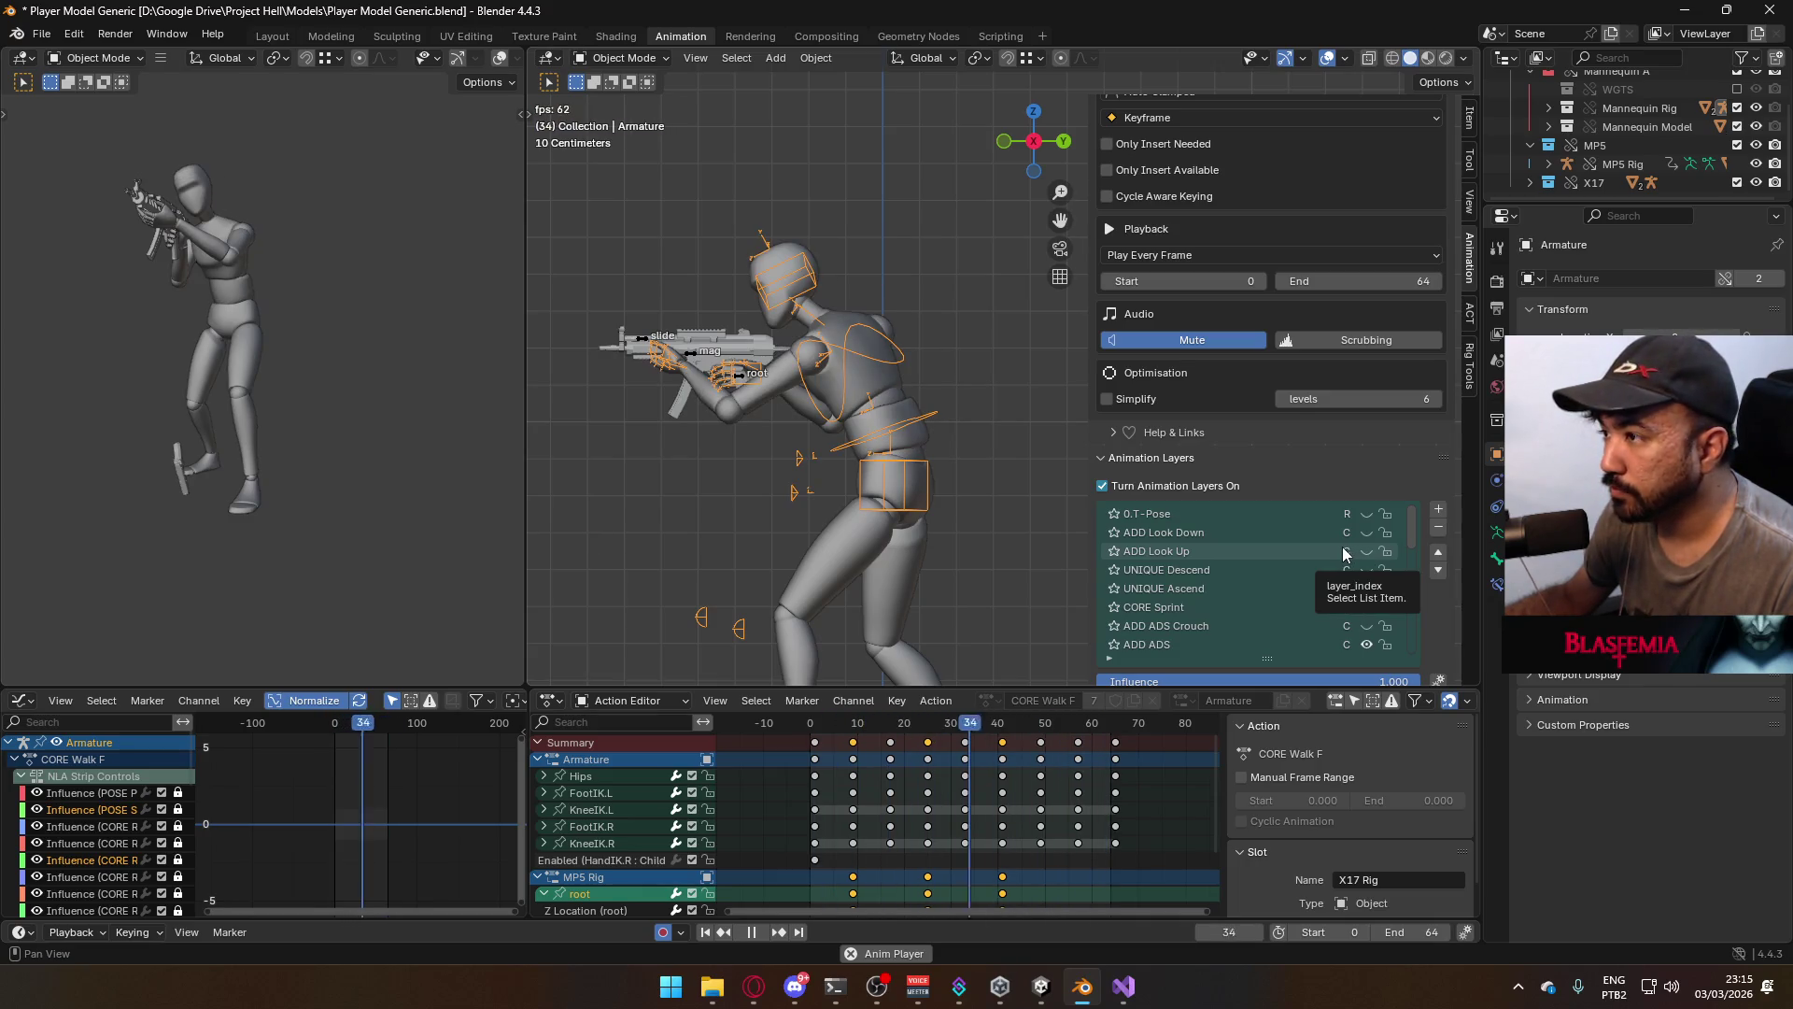
drag(846, 725, 816, 728)
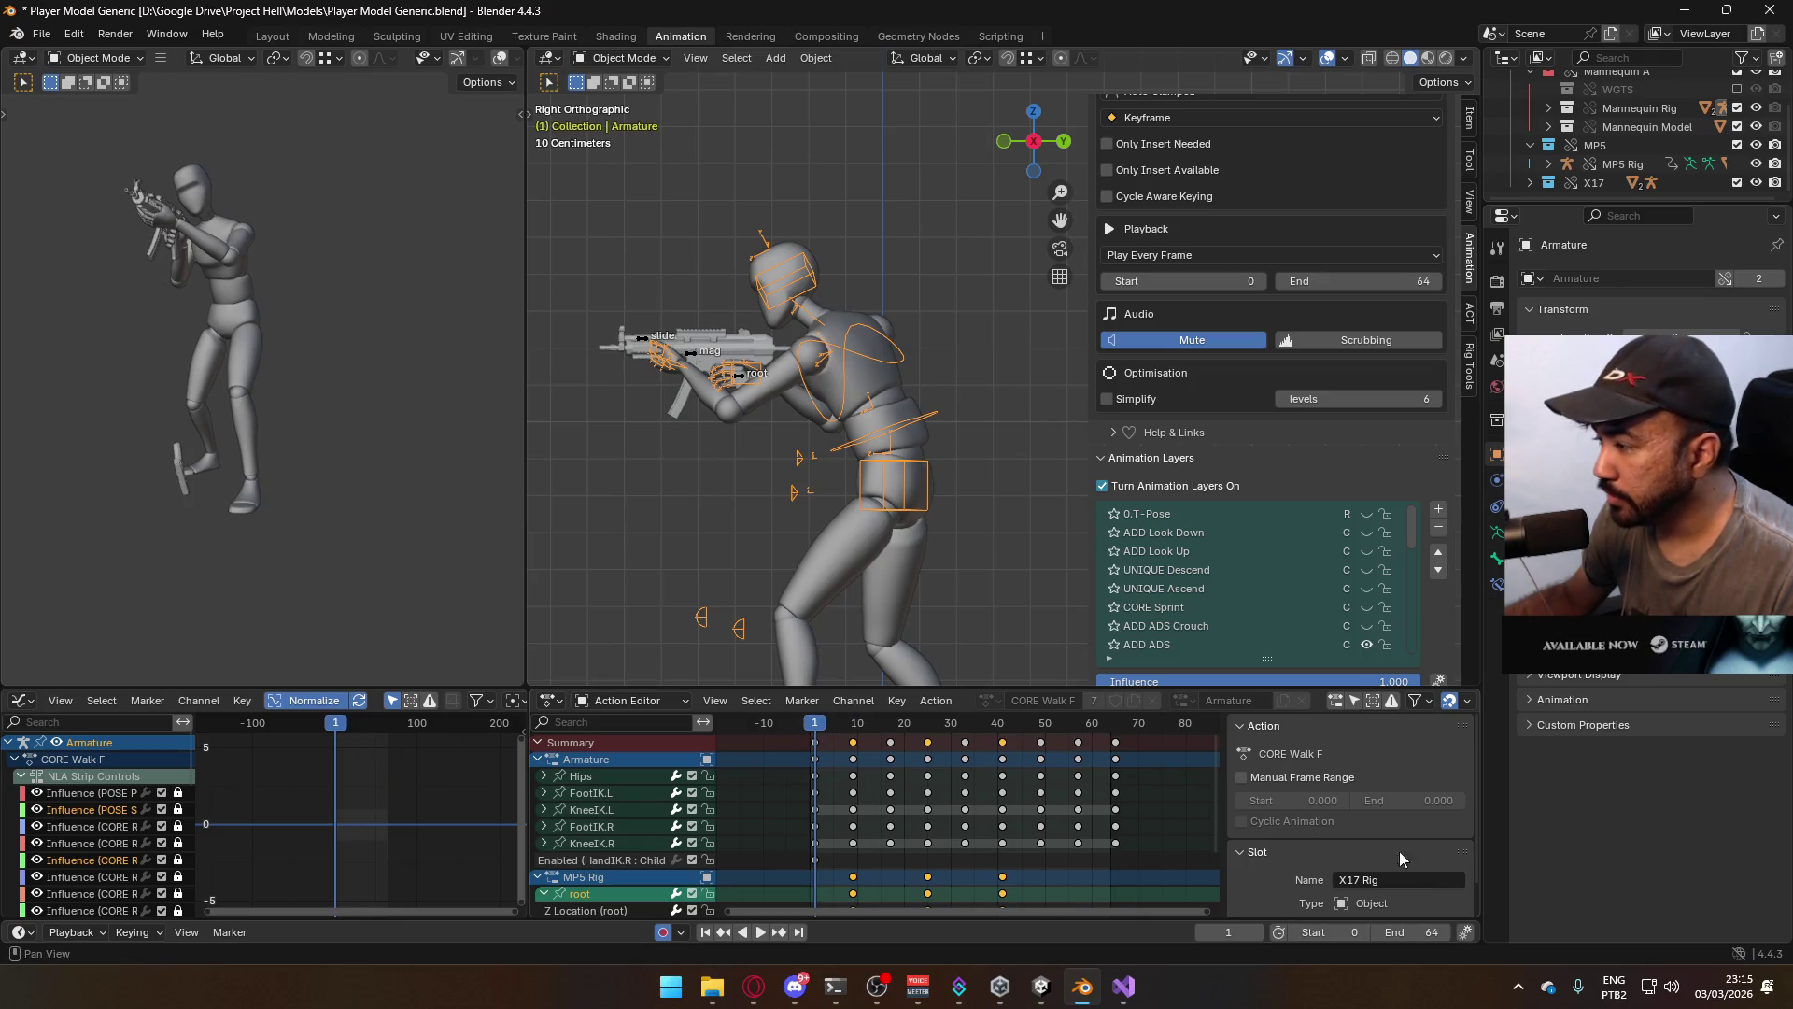
Set the start frame to 1, reselect the mannequin with its rig, and save
click(1364, 933)
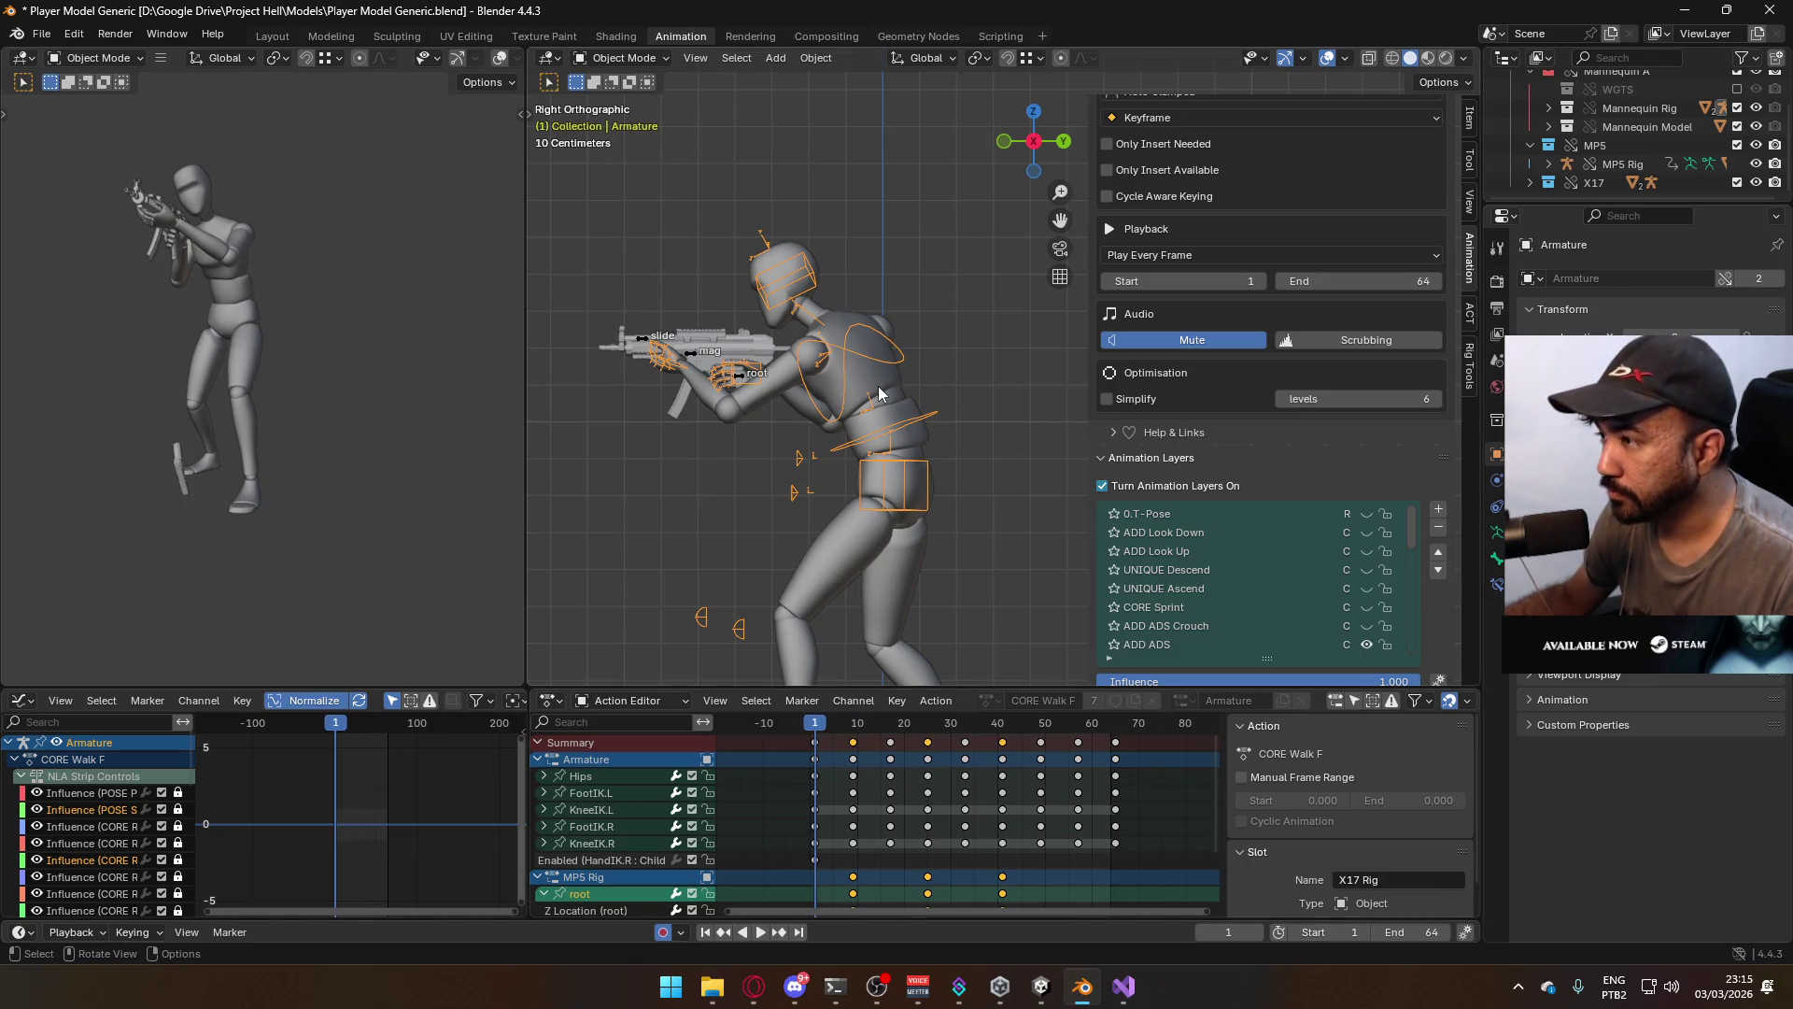
click(878, 384)
shift+click(926, 428)
key(ctrl+s)
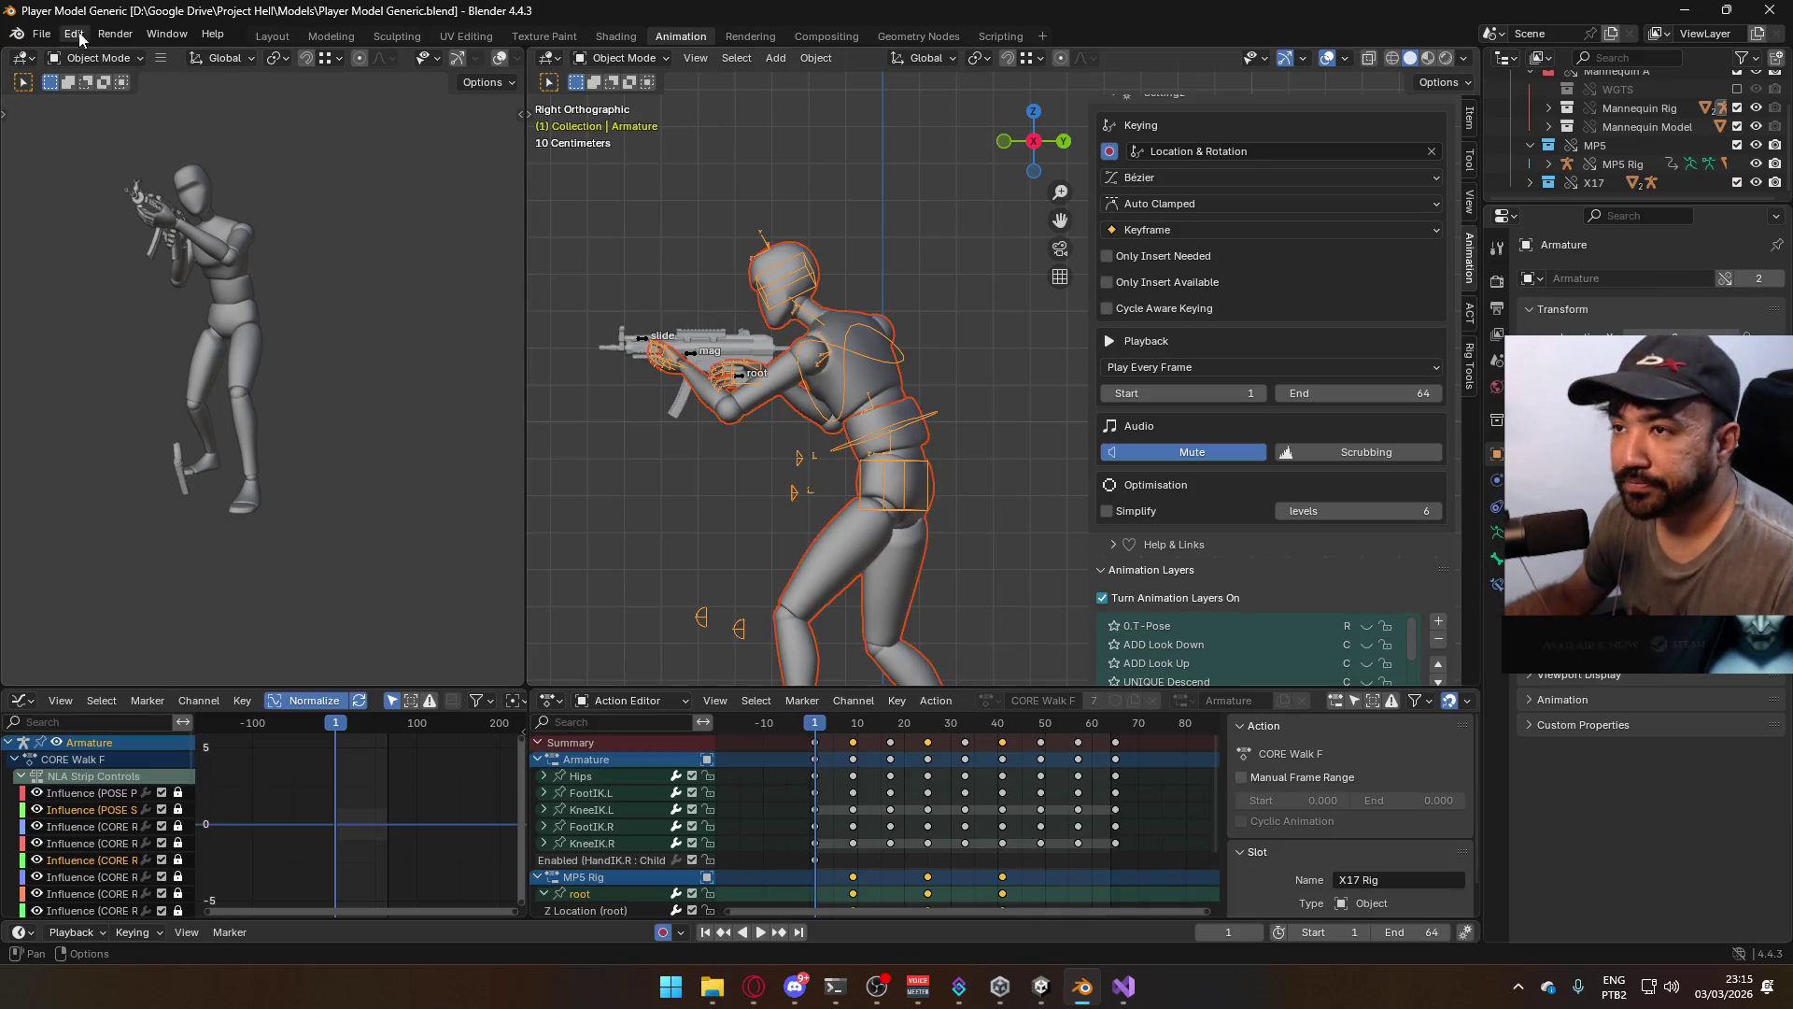
click(41, 34)
mouse_move(148, 314)
click(391, 477)
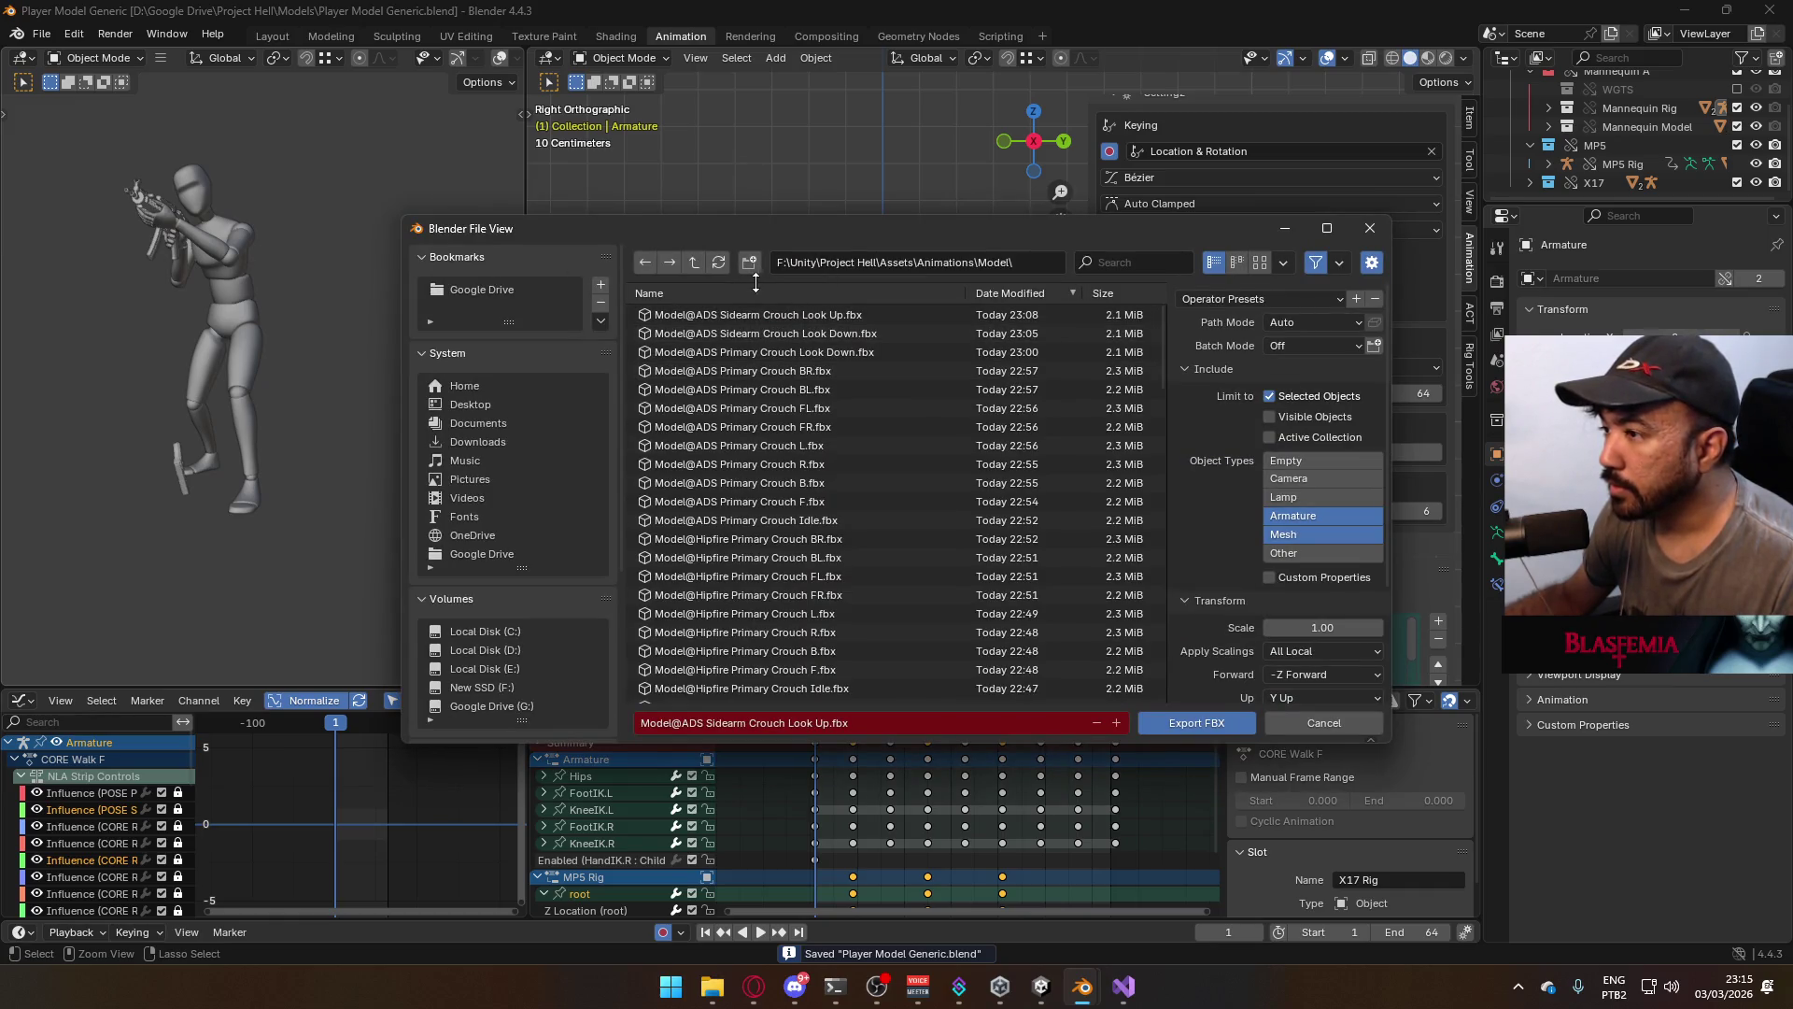
click(1369, 228)
scroll(1348, 575, down, 2)
scroll(1346, 572, down, 3)
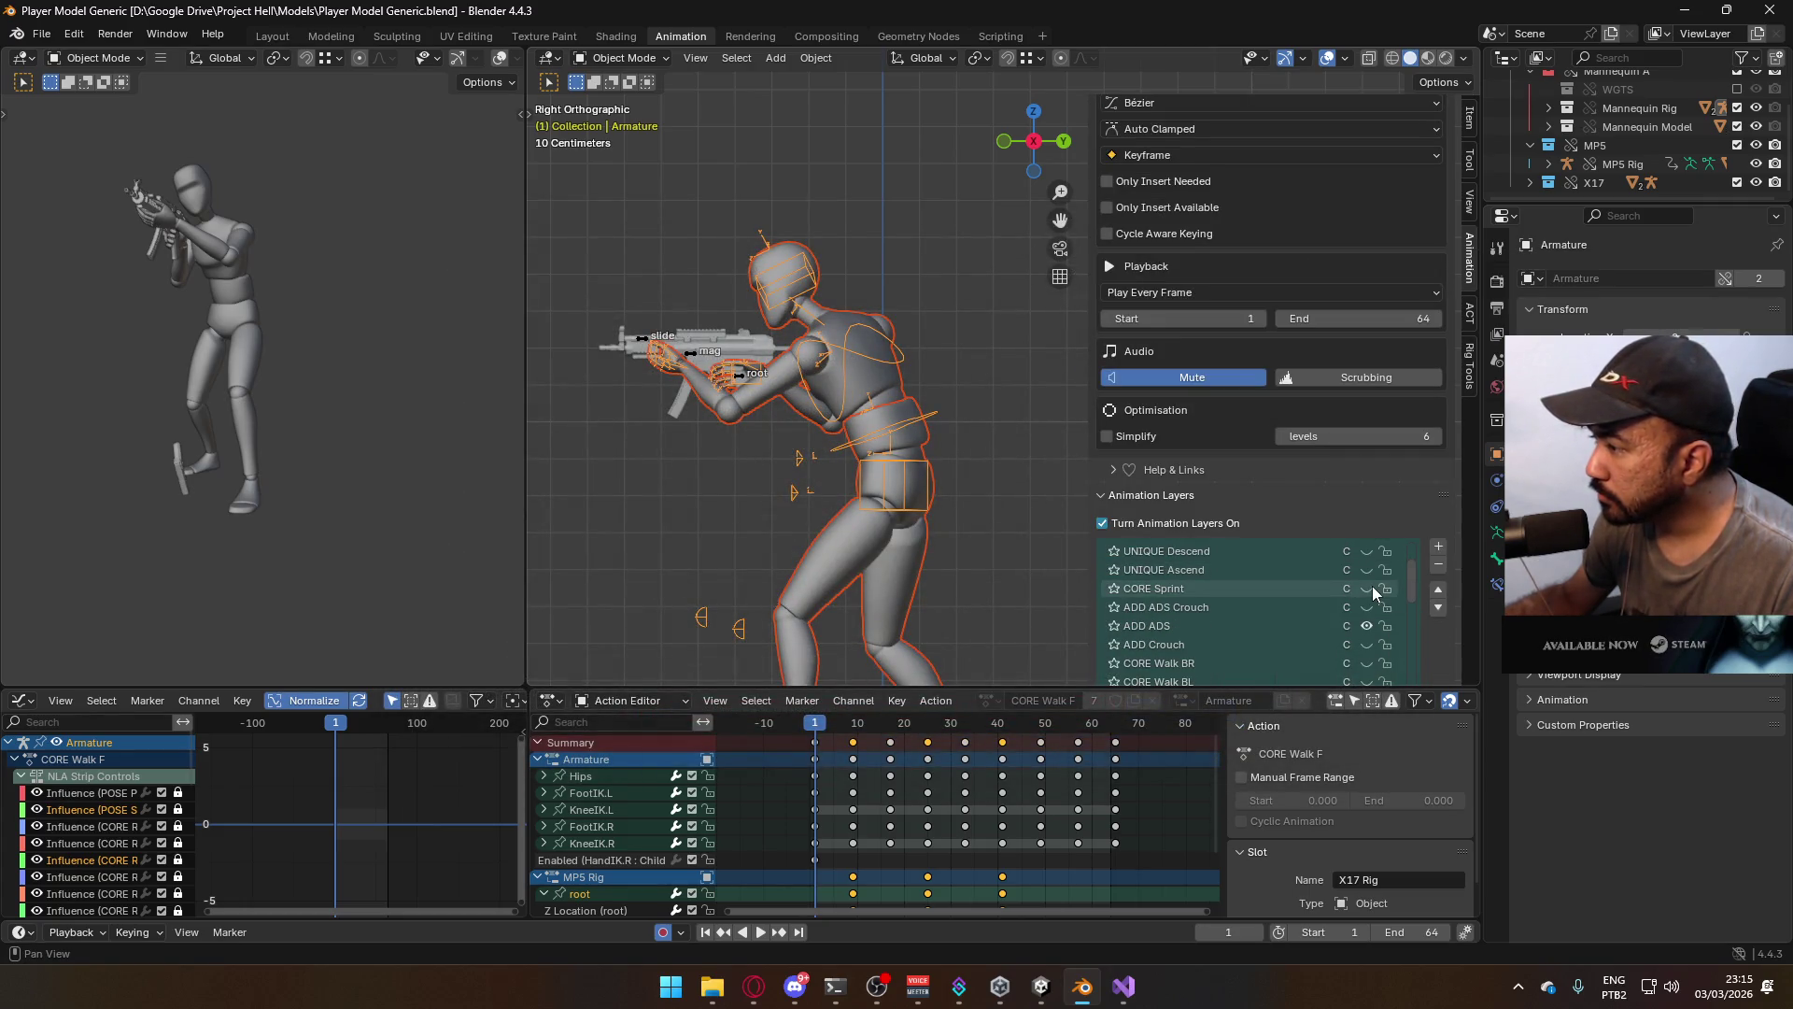
click(687, 350)
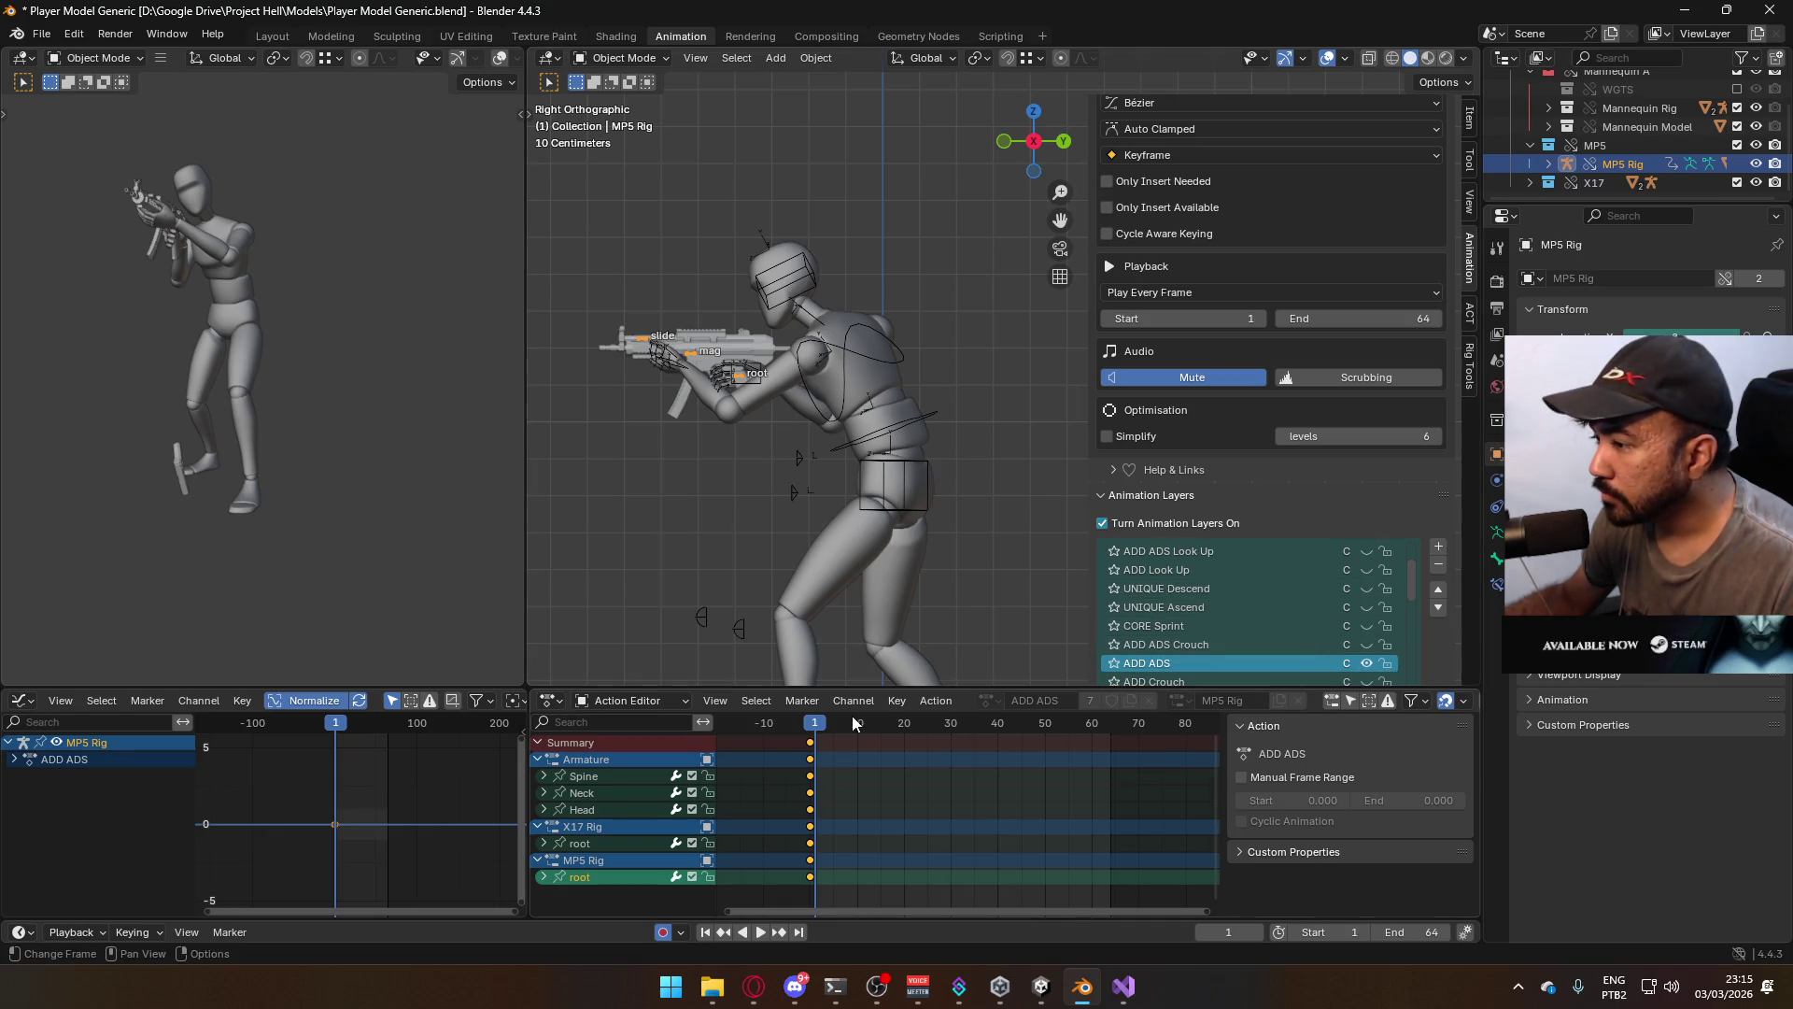
key(space)
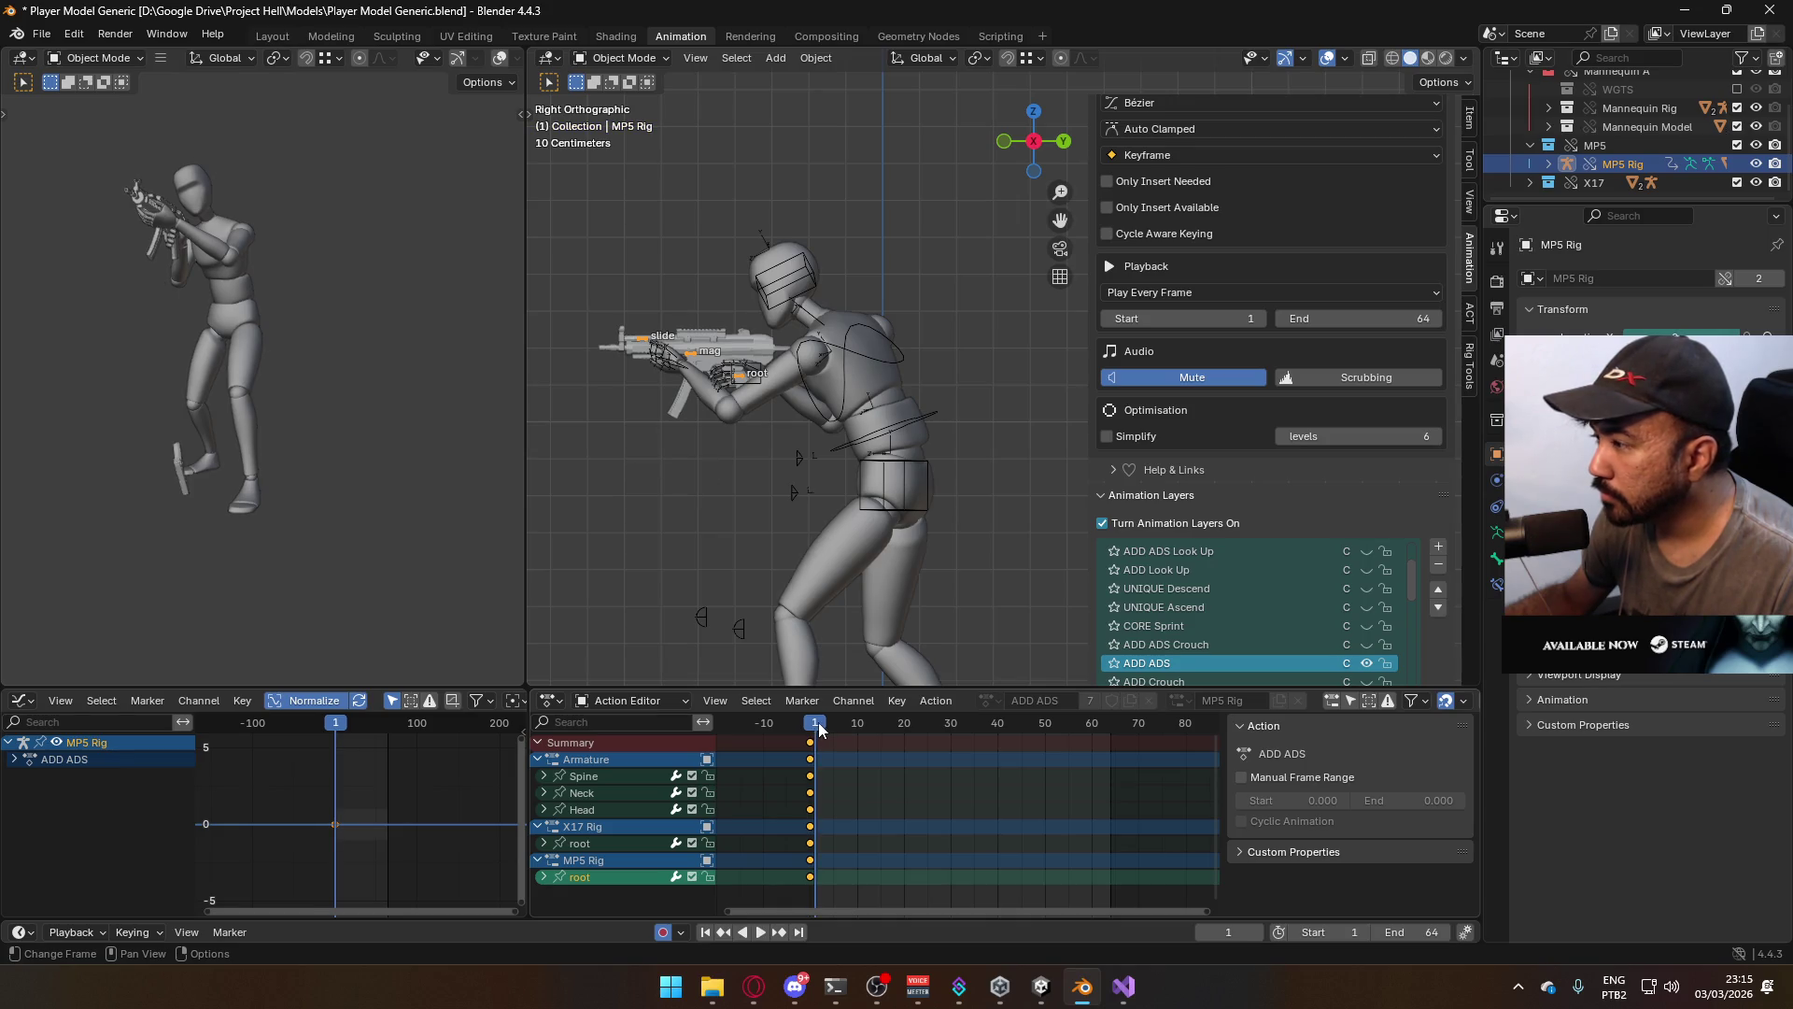
key(Escape)
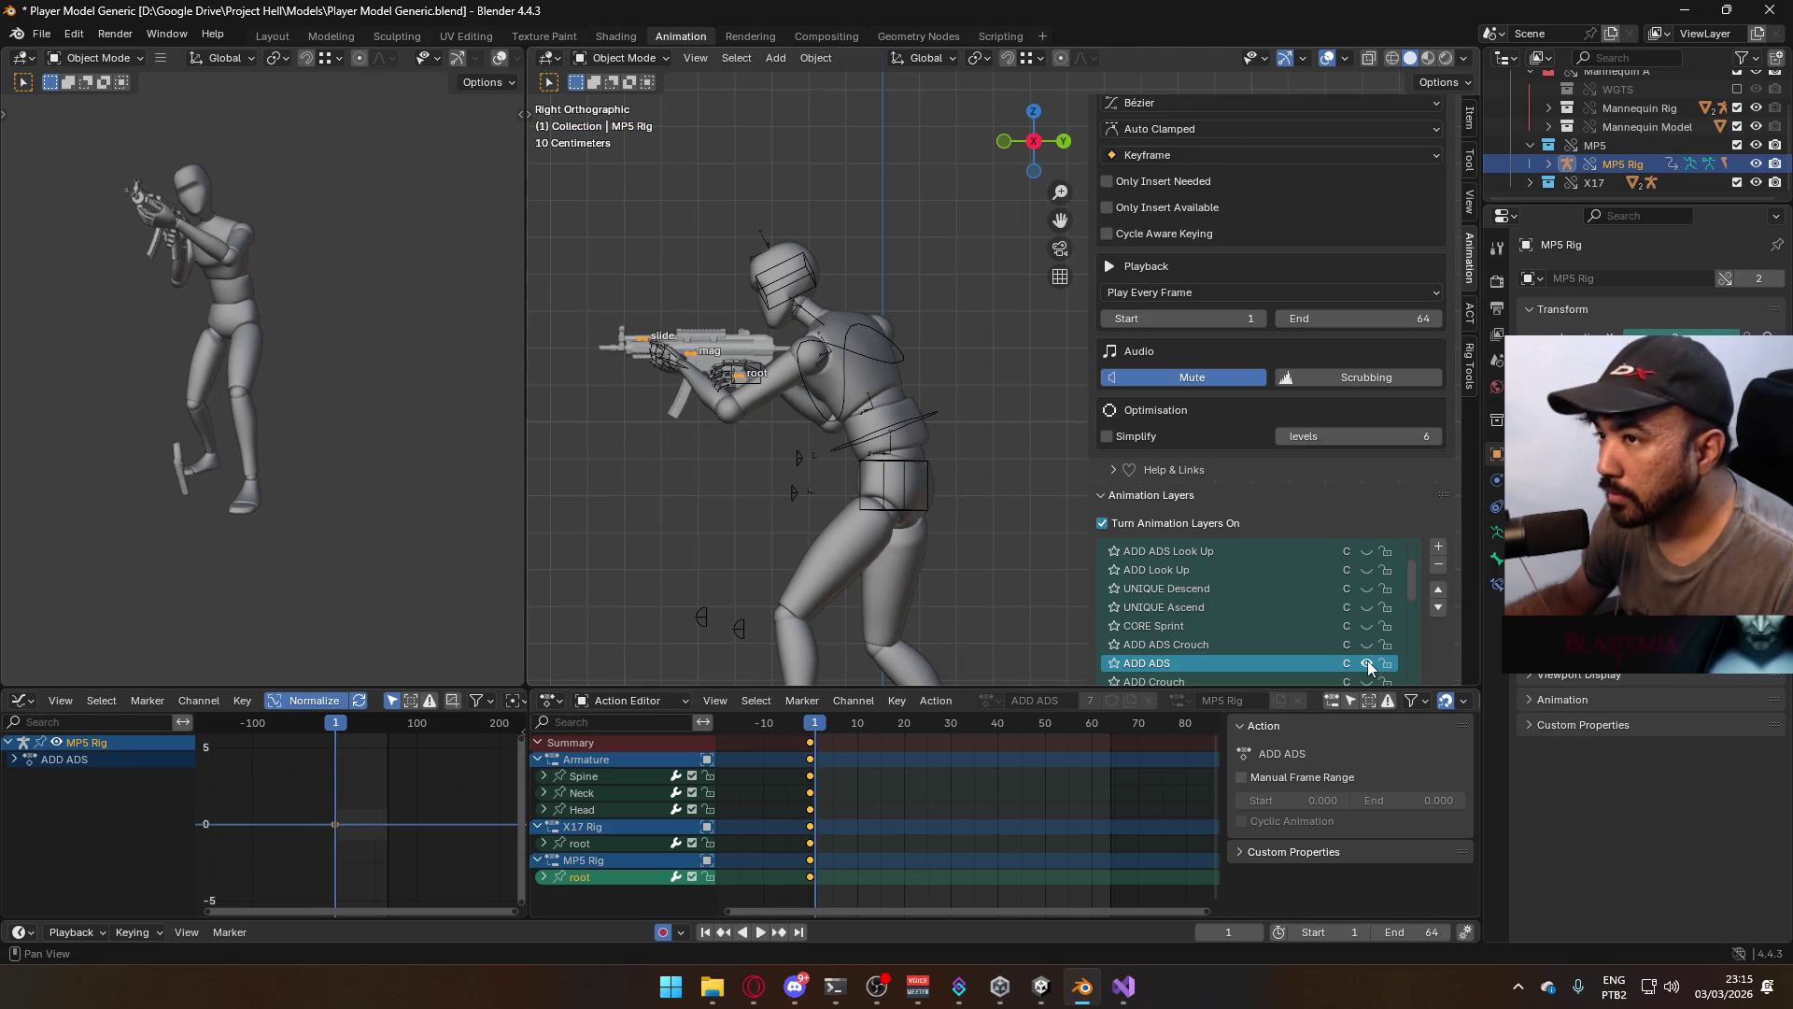
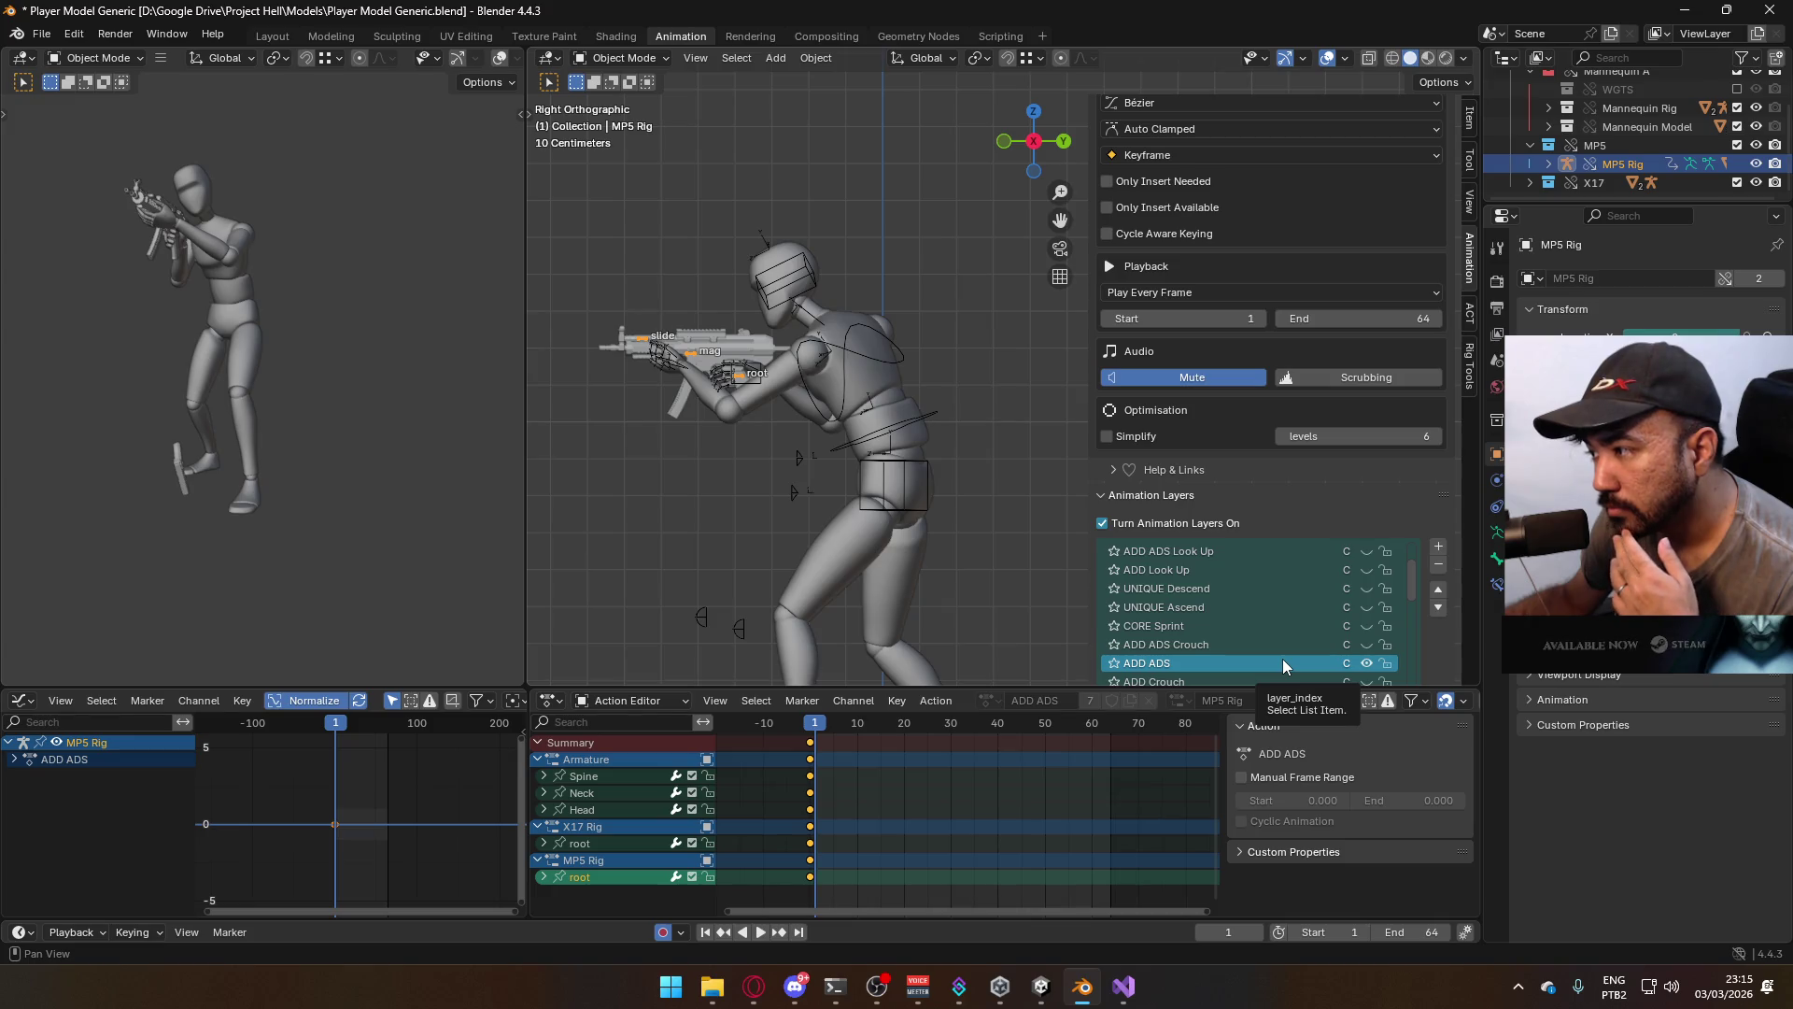
At frame 0, lift the MP5 root bone slightly along Z in Pose Mode
key(space)
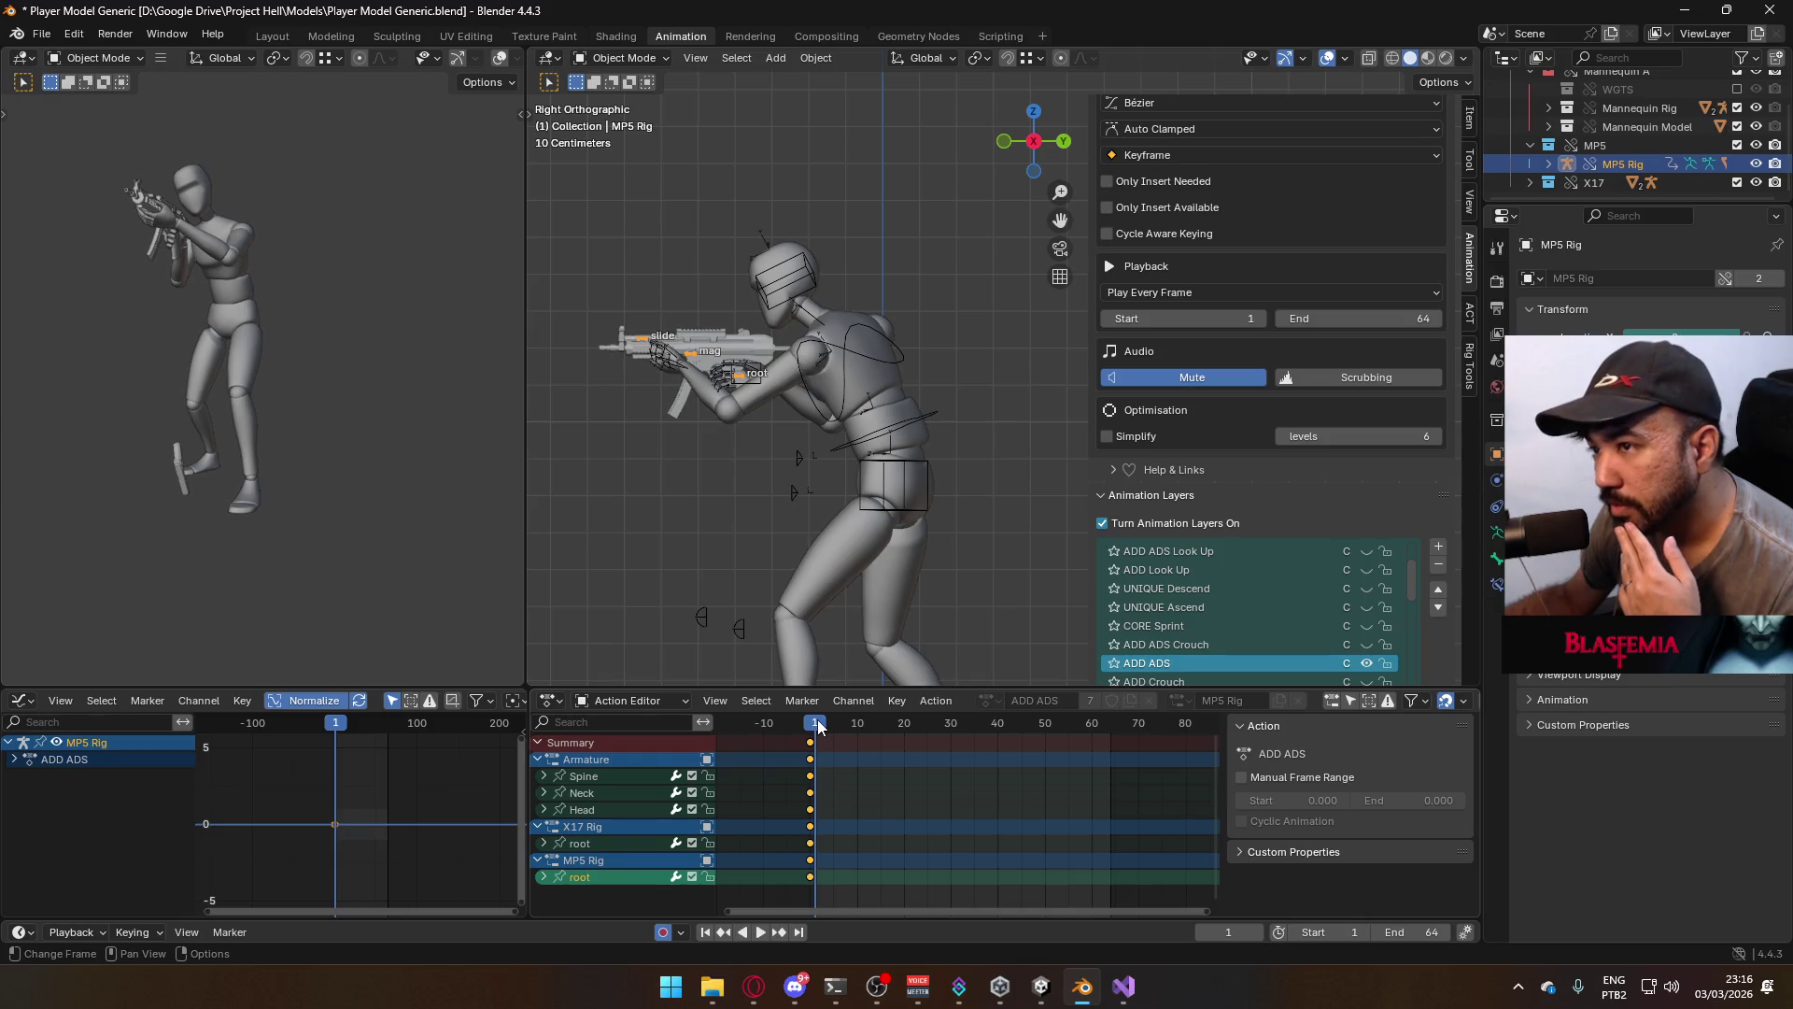
drag(818, 722, 813, 724)
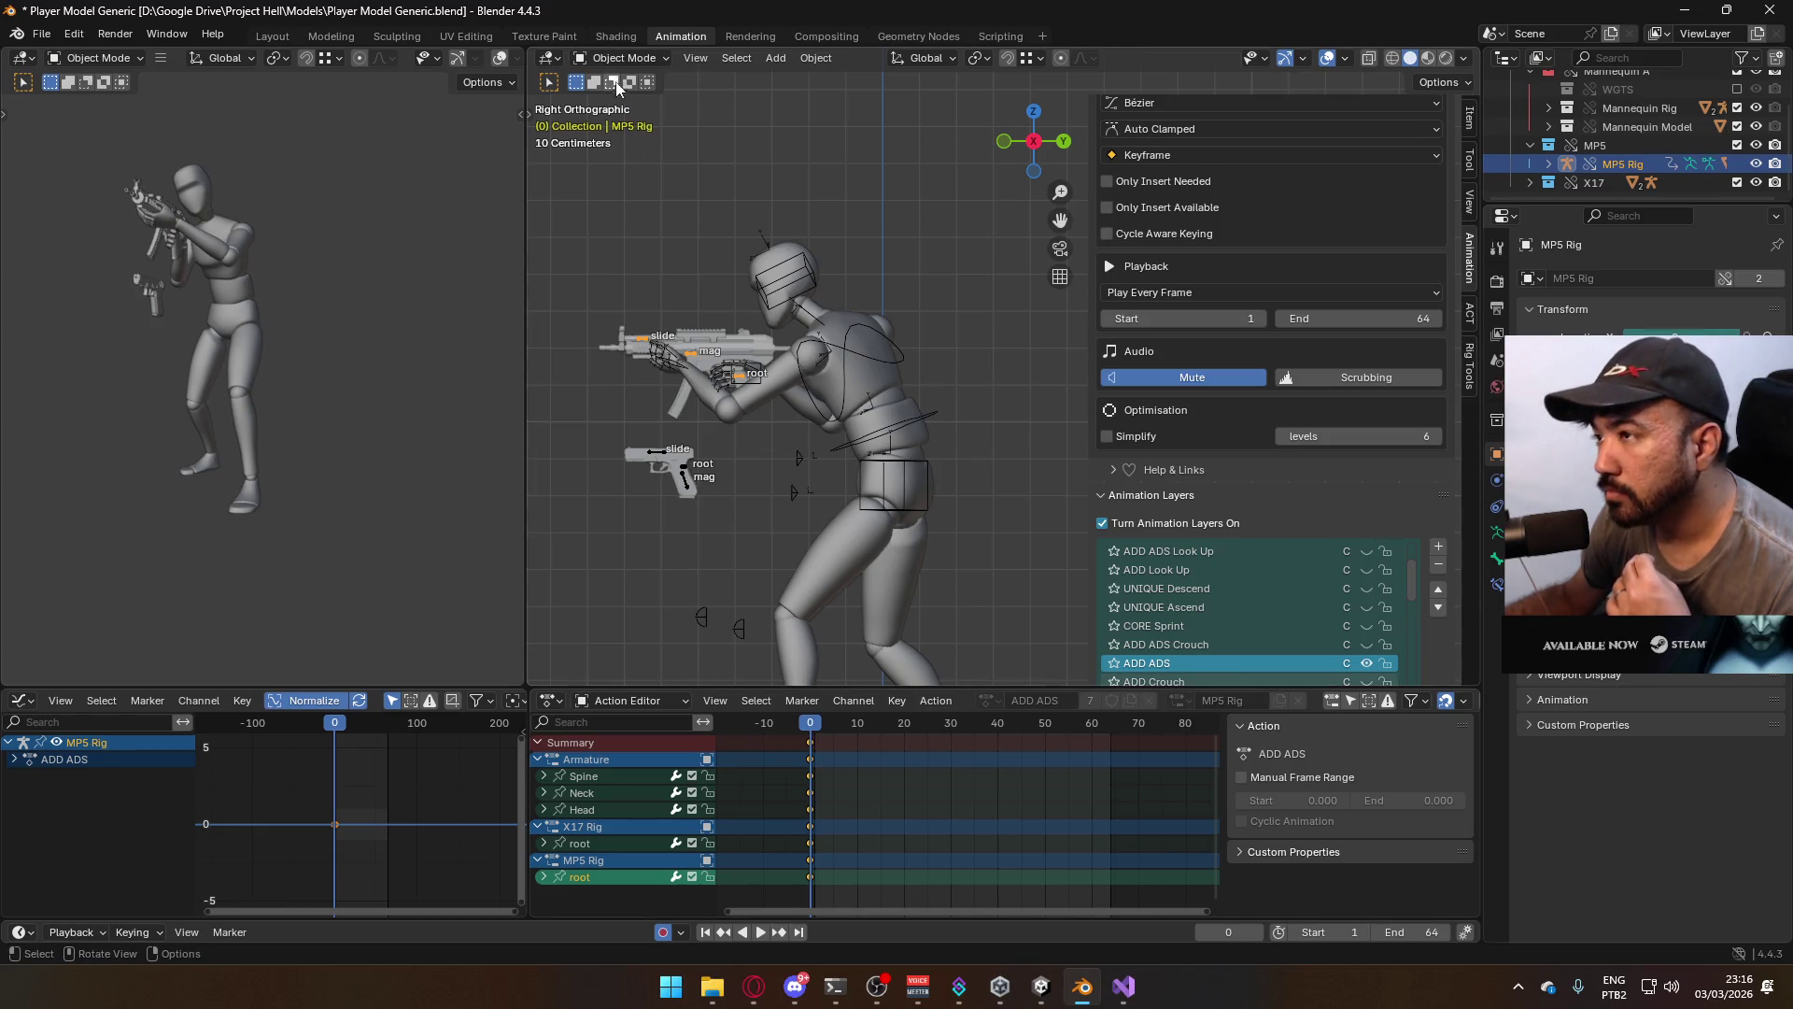
click(625, 60)
click(618, 120)
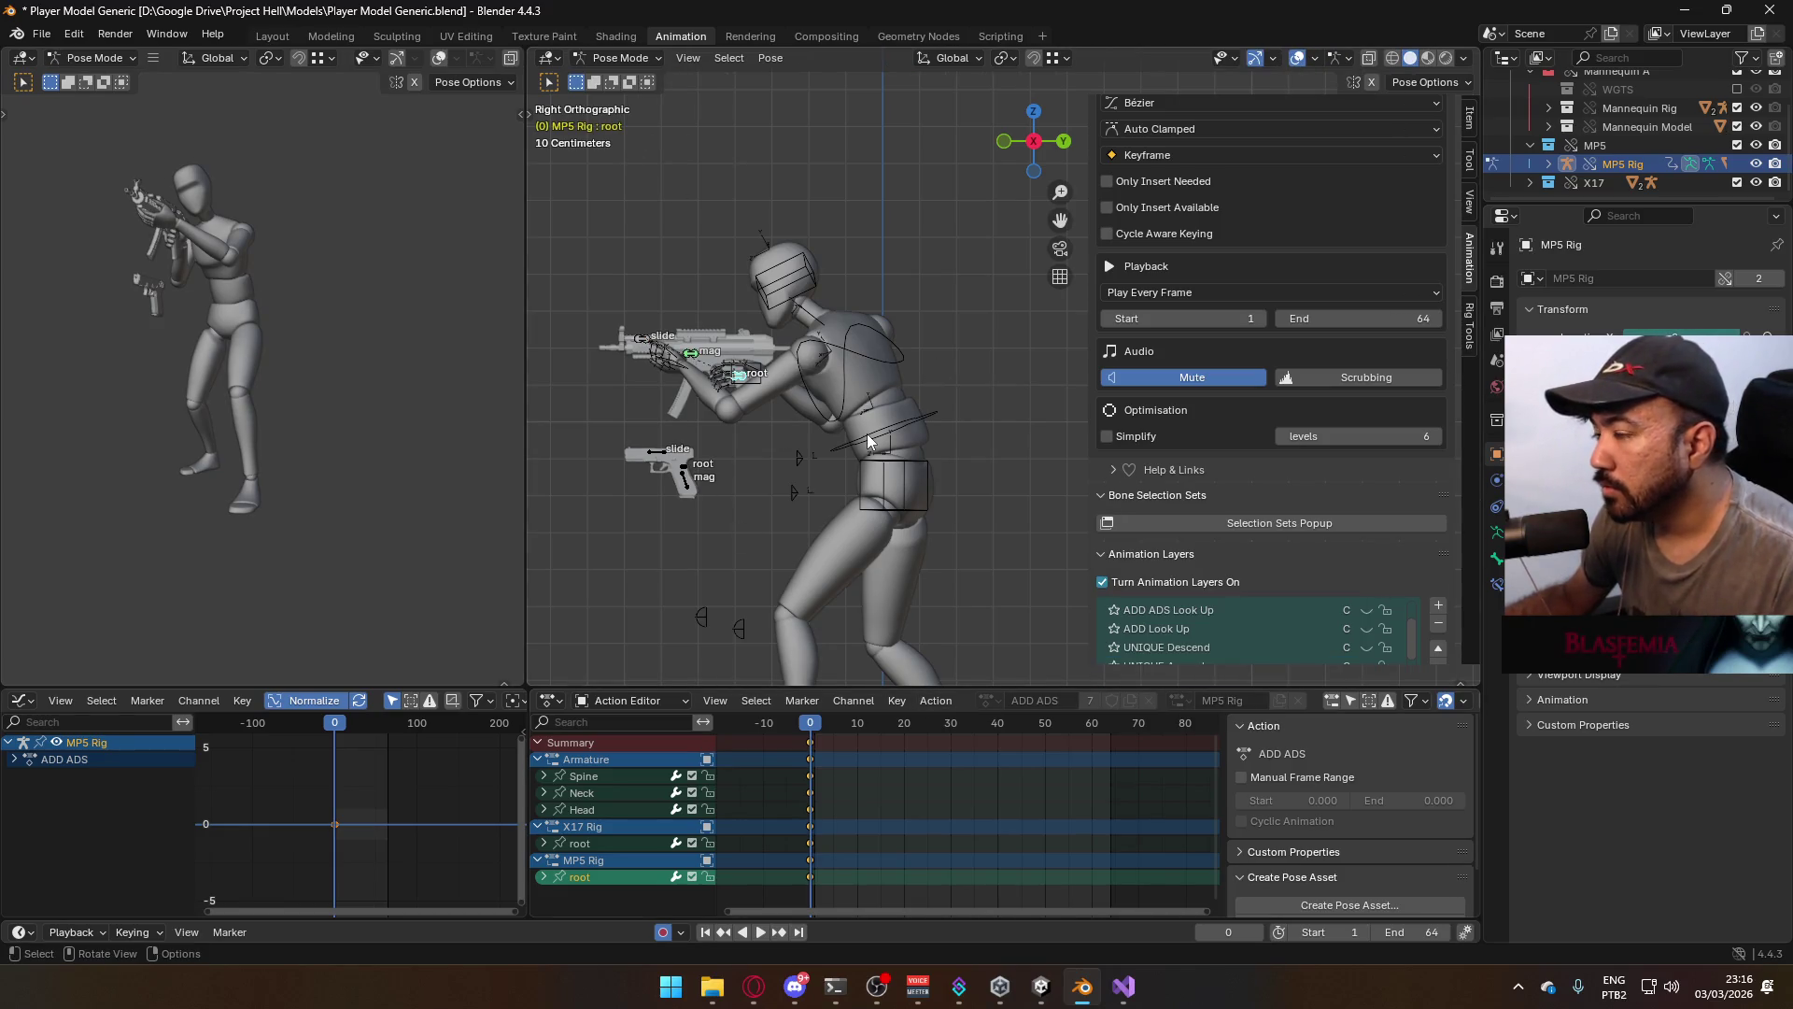
key(g)
key(z)
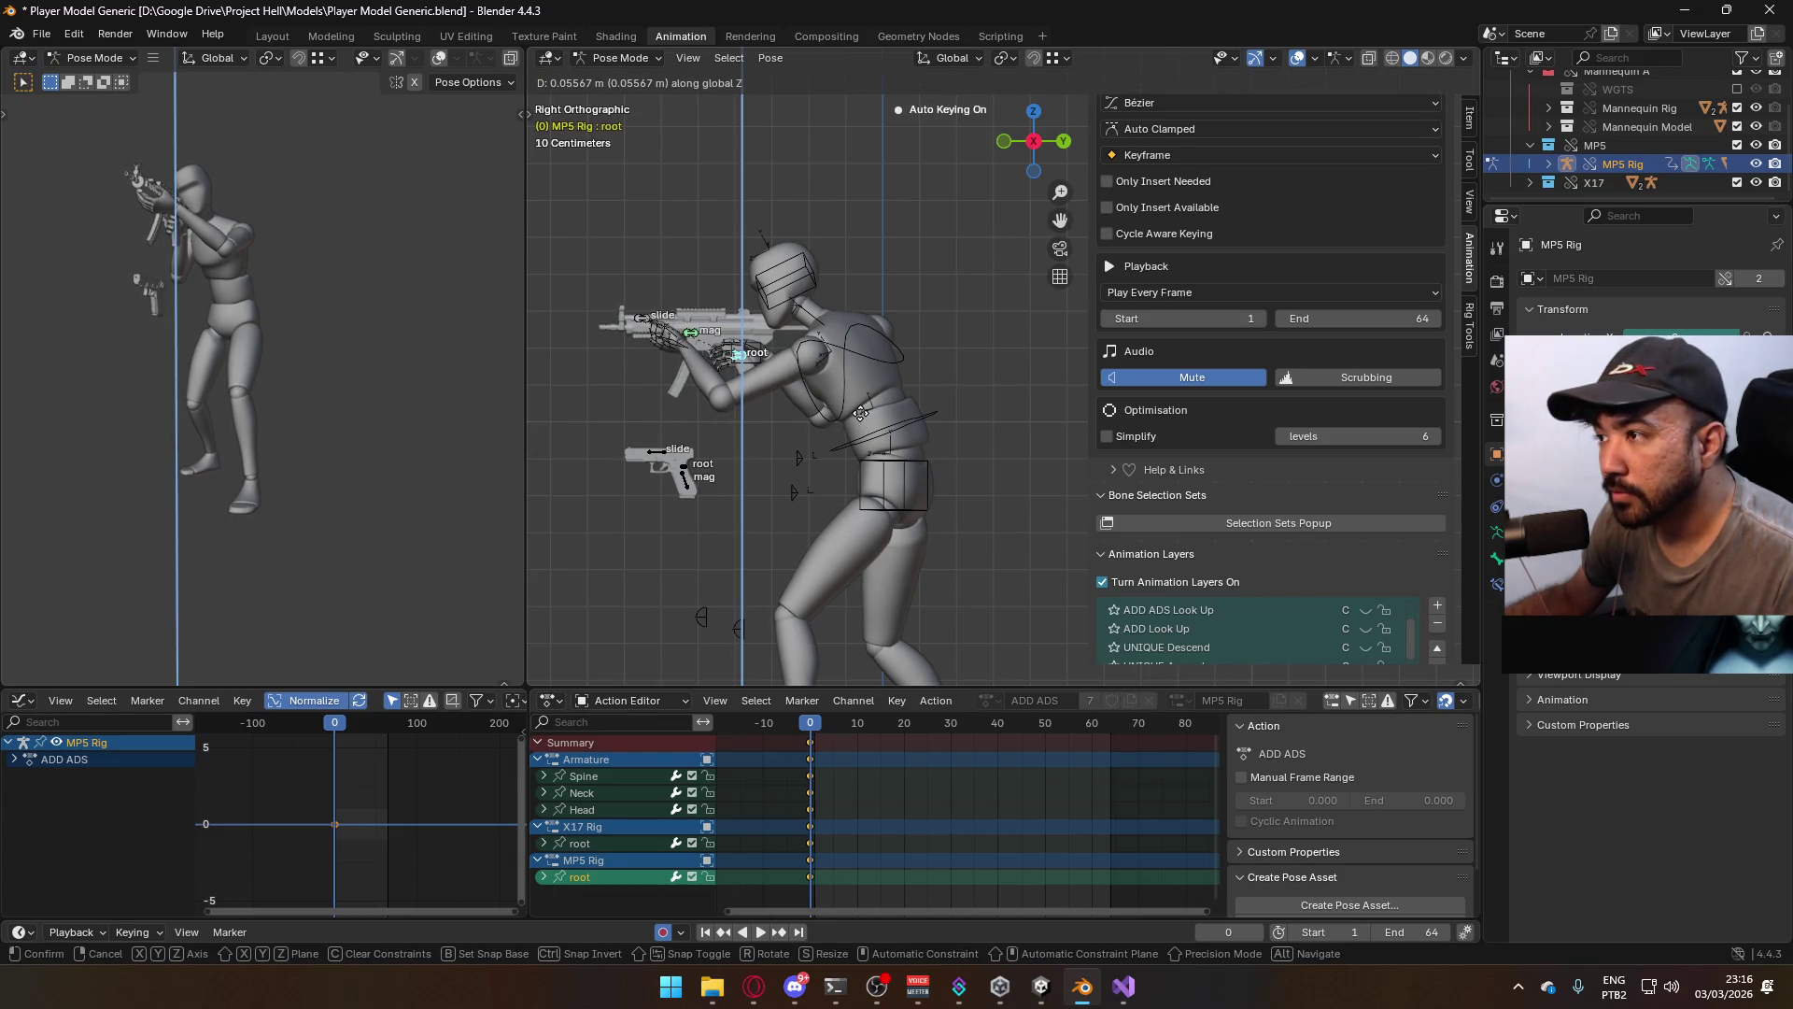
click(860, 412)
Preview the adjustment, return to Object Mode with the mannequin and armature selected, and save
key(space)
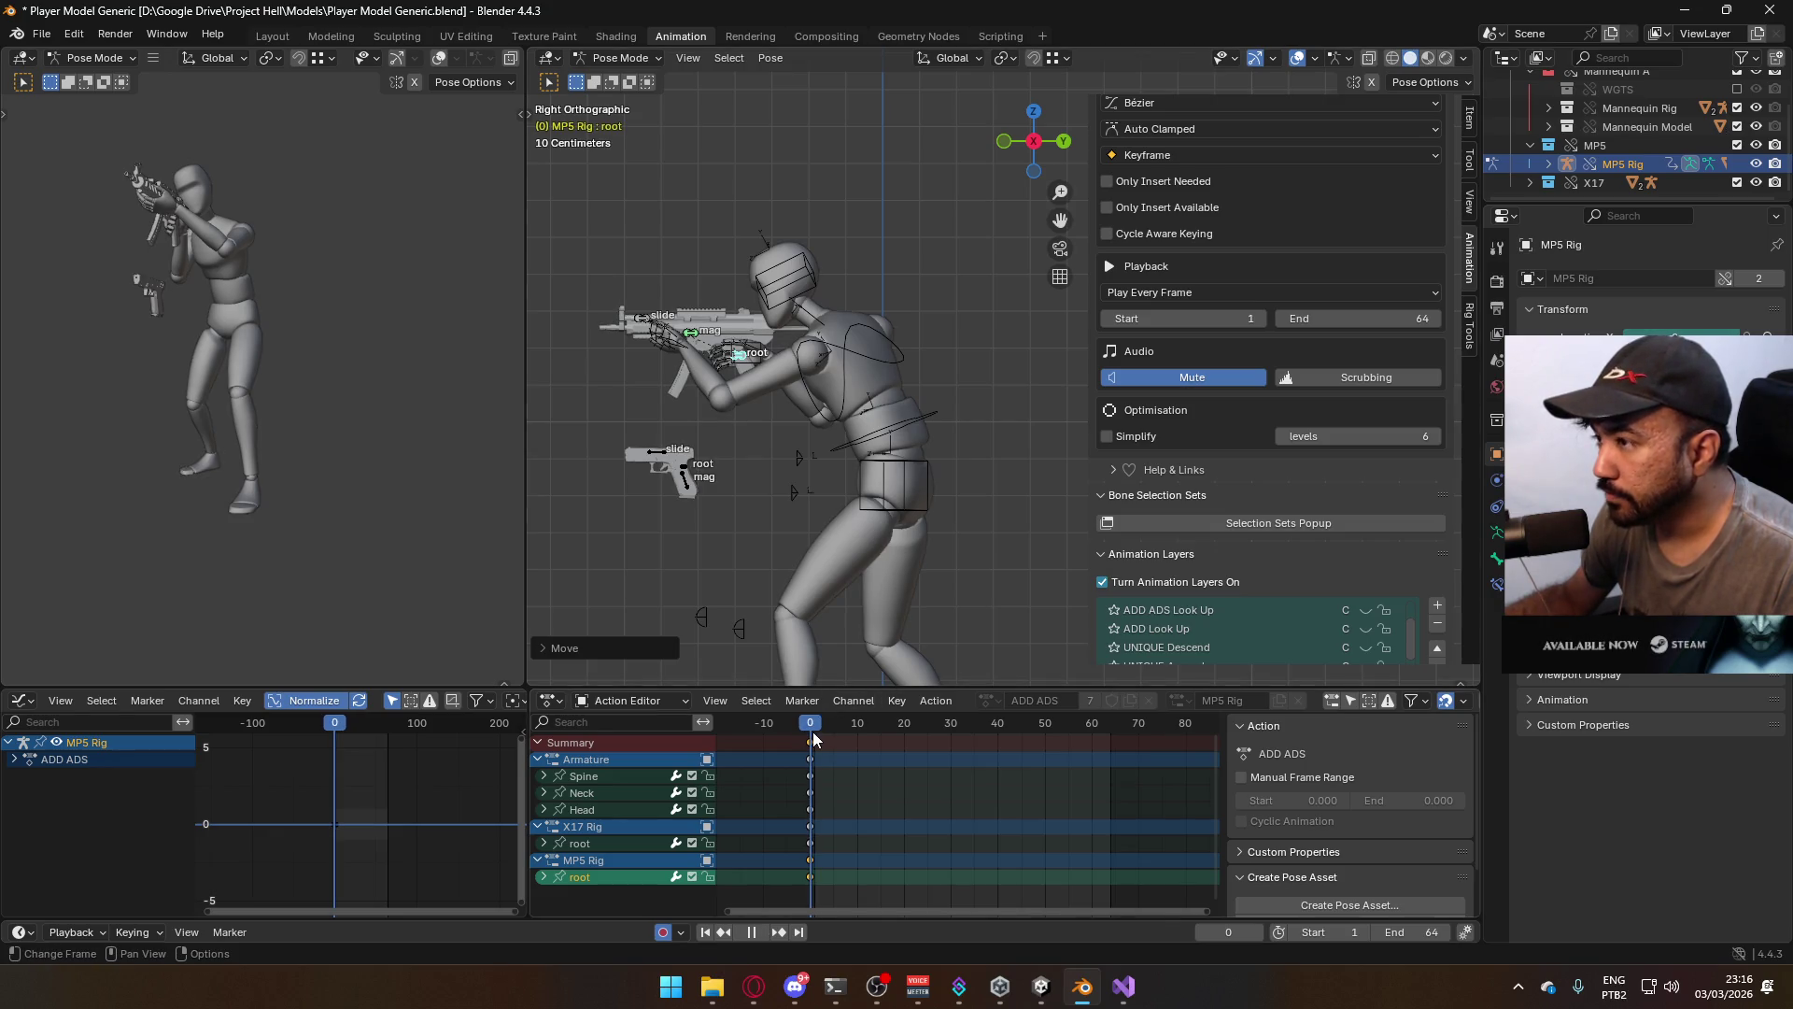
key(Escape)
click(621, 58)
click(616, 80)
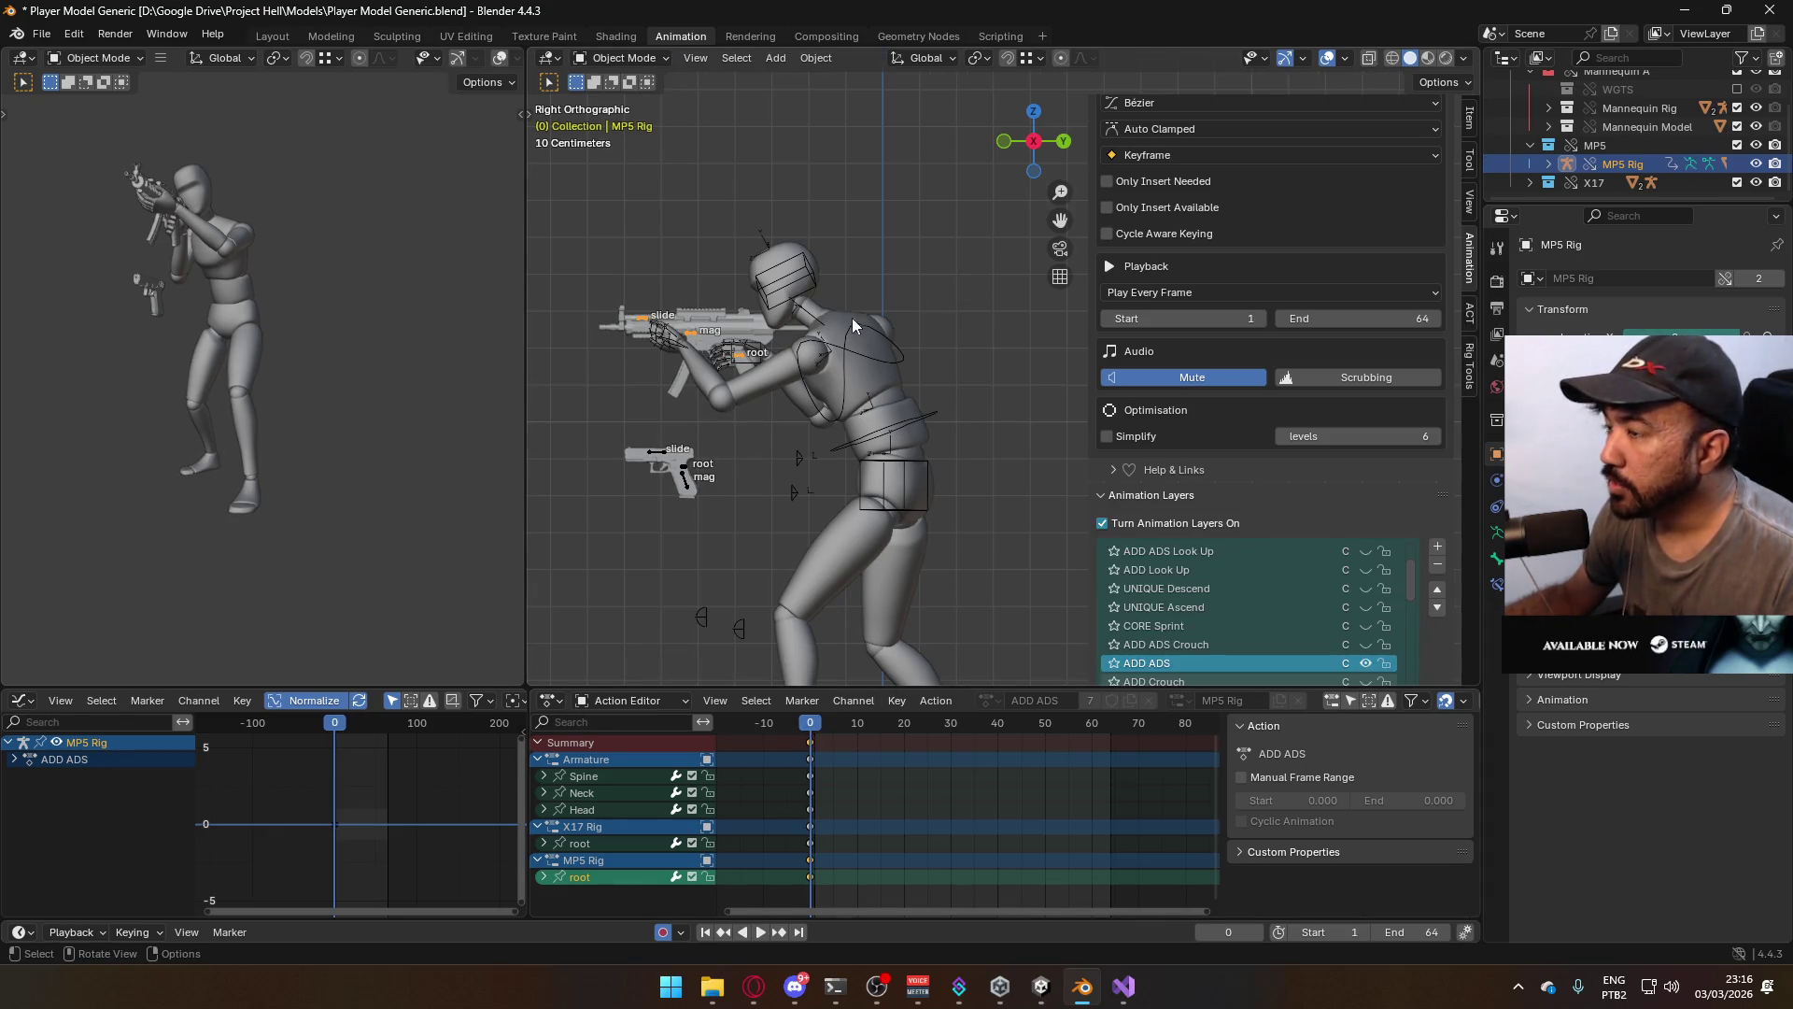
click(833, 366)
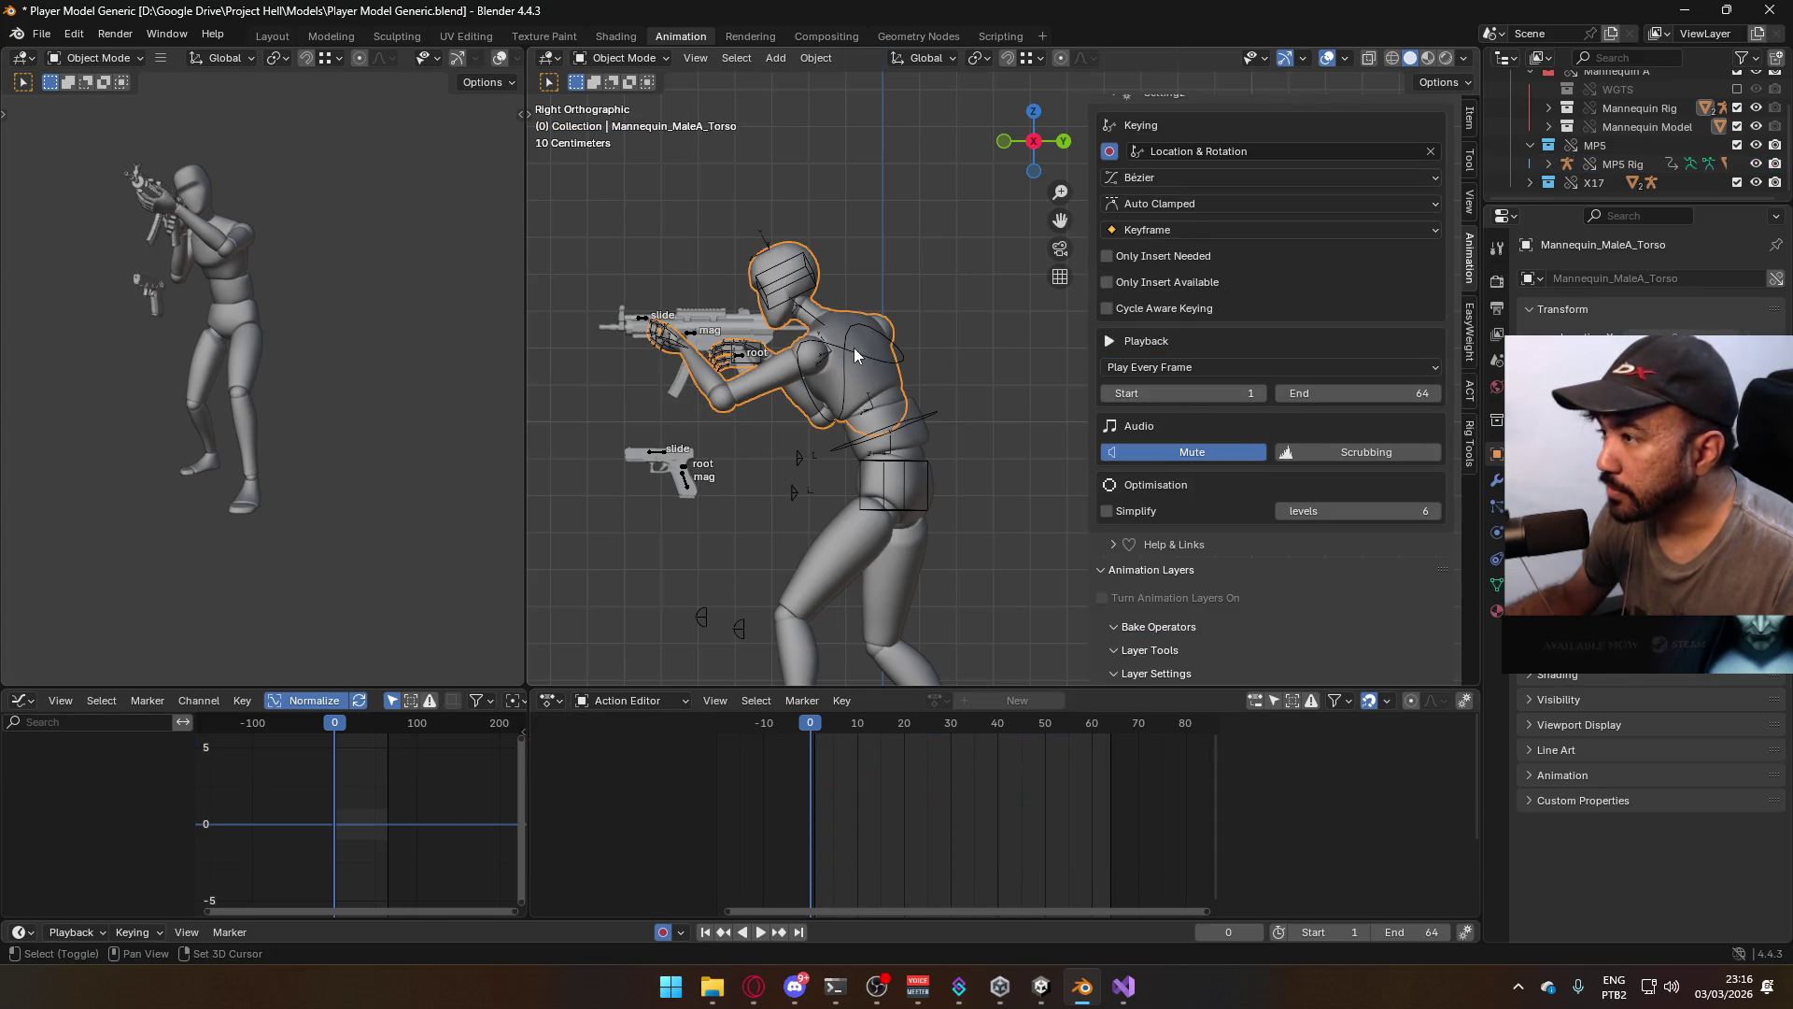
shift+click(928, 428)
shift+click(945, 449)
key(ctrl+s)
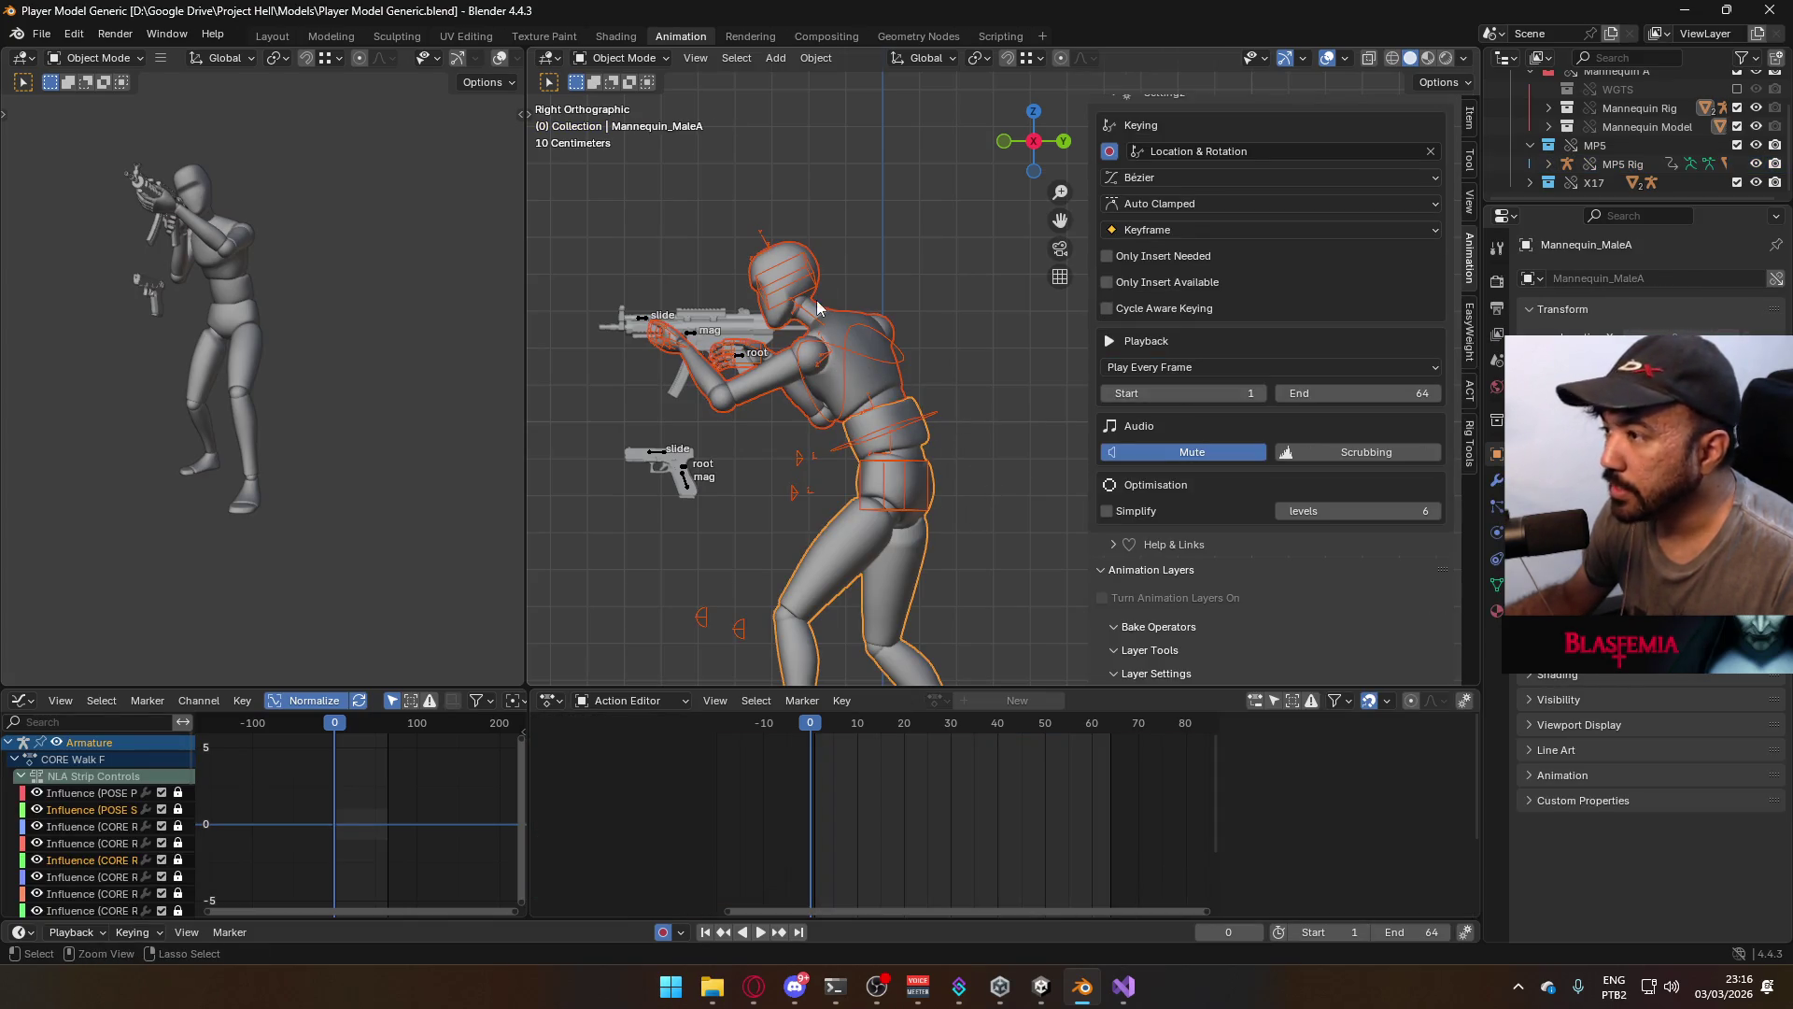
click(45, 34)
mouse_move(171, 321)
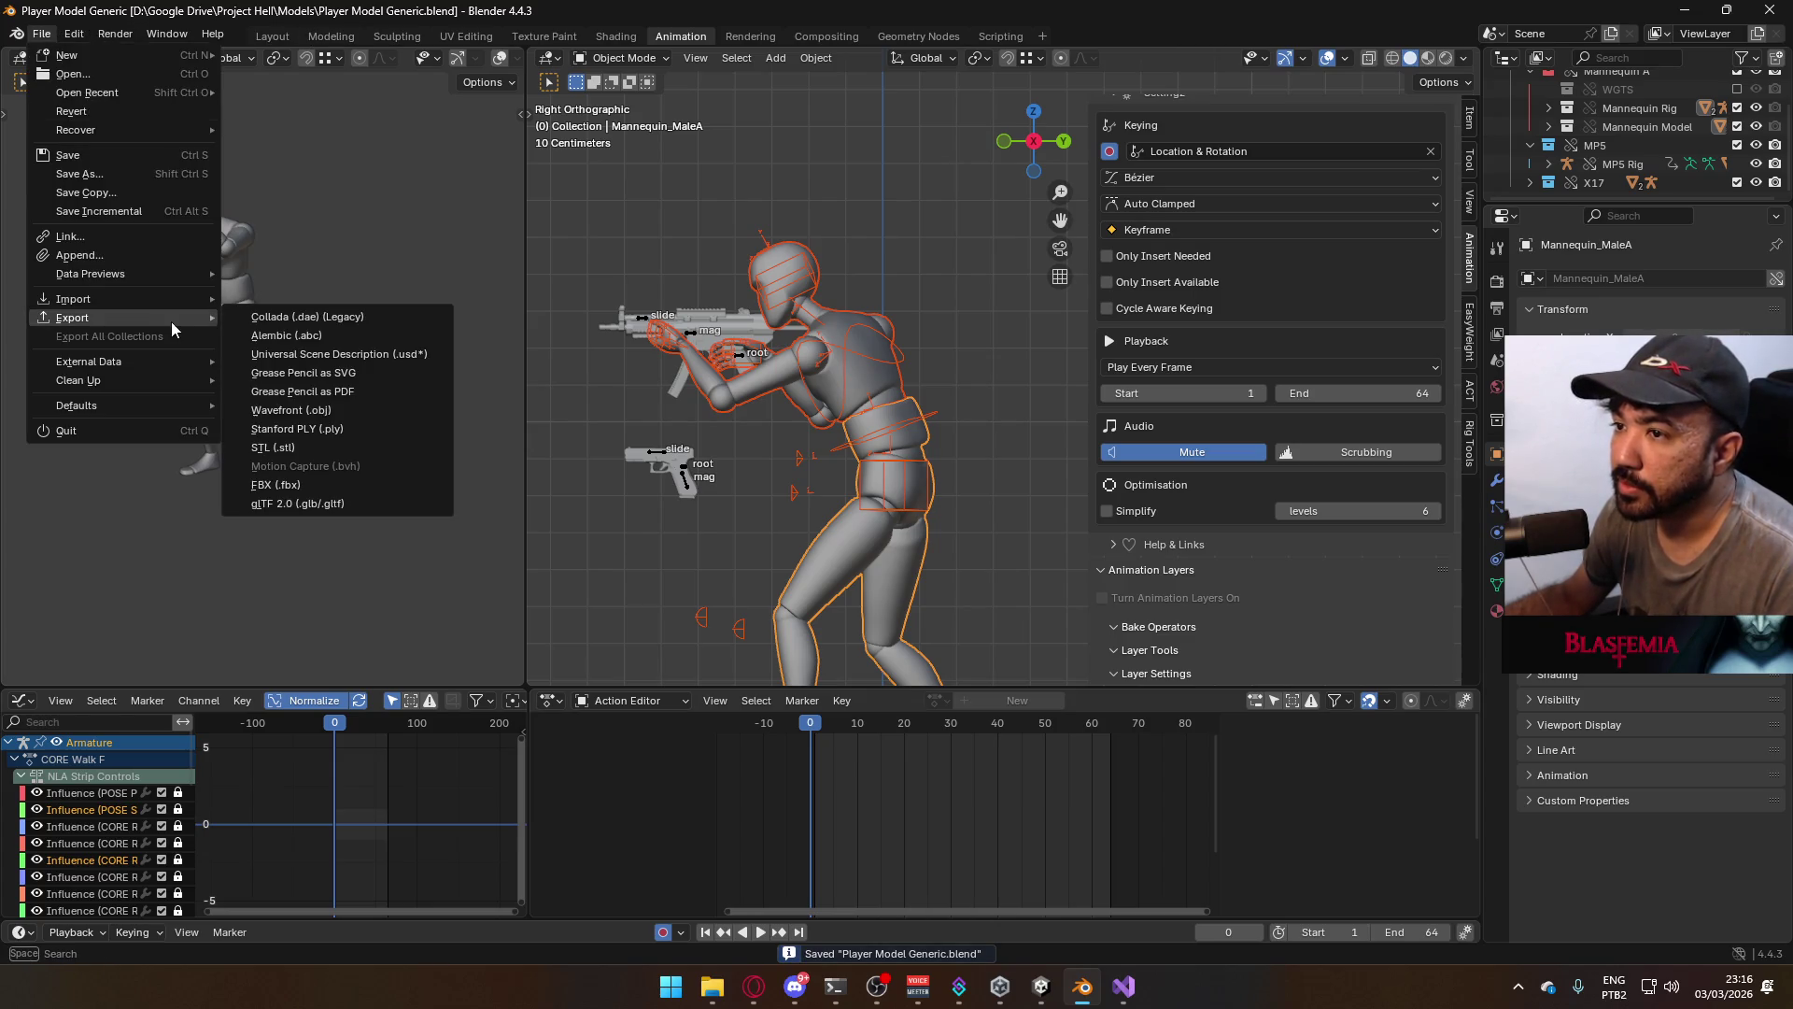
click(357, 482)
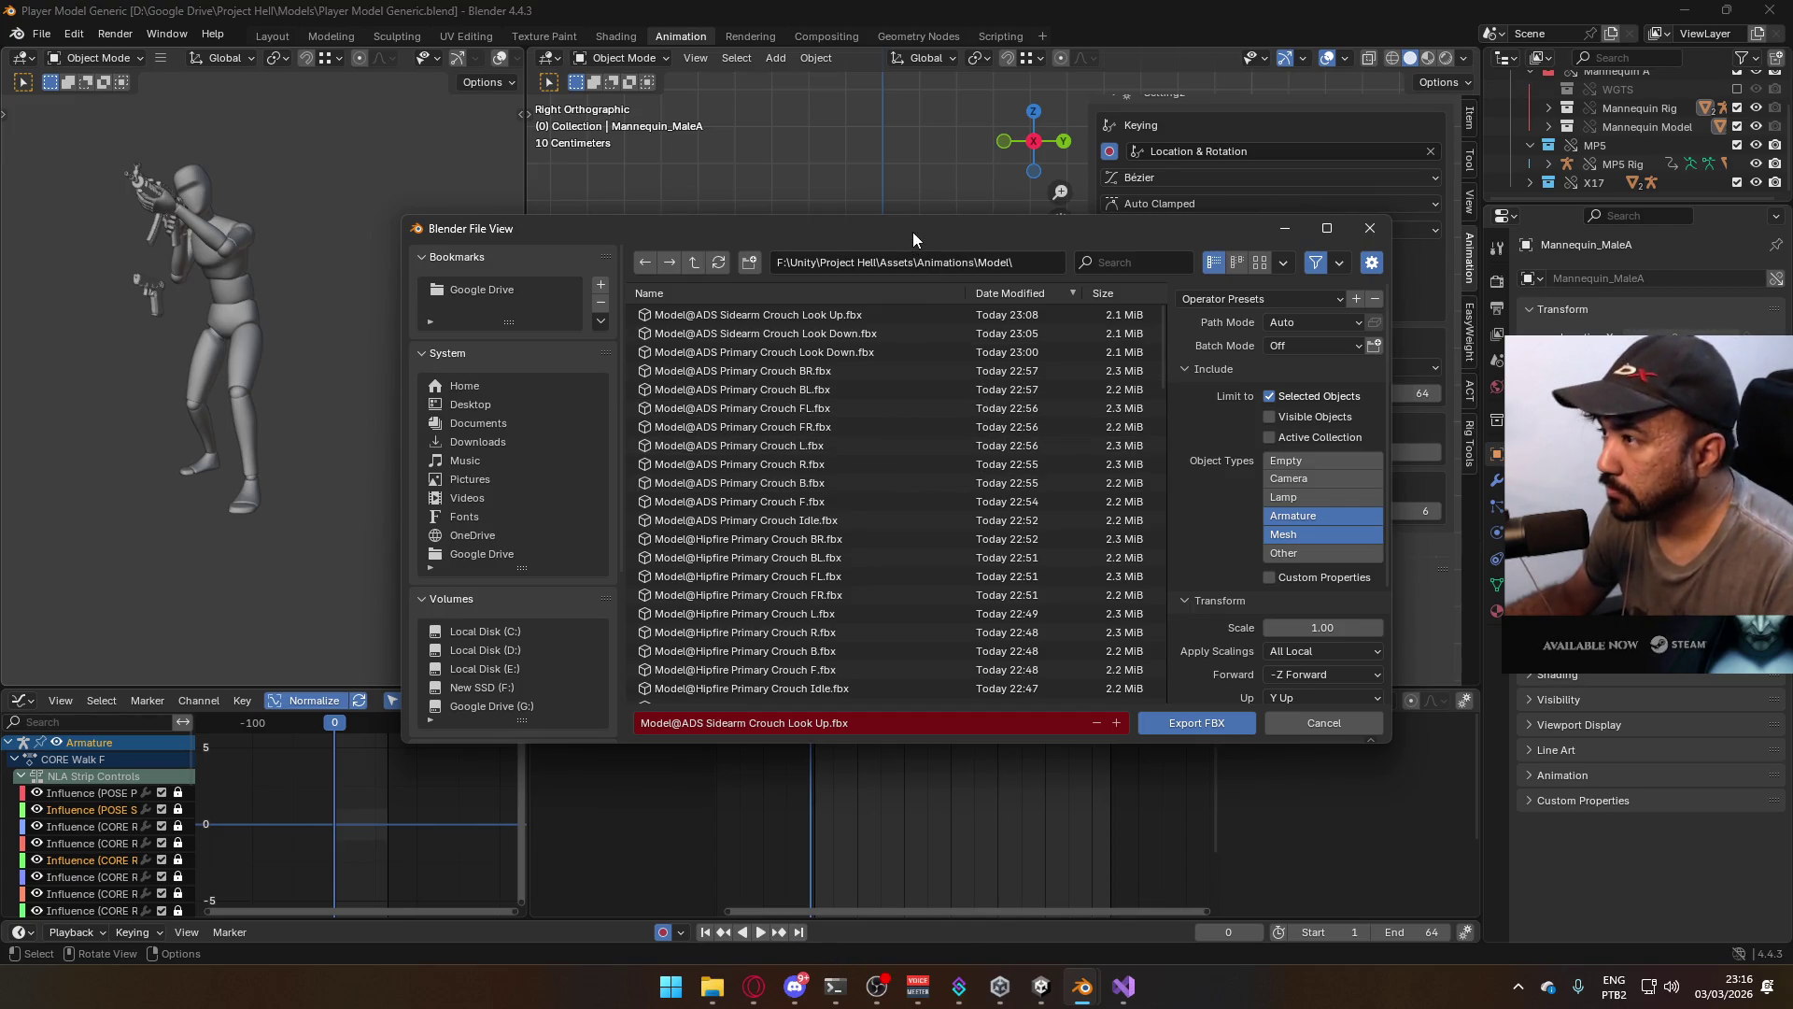
mouse_move(911, 236)
mouse_down()
mouse_move(1067, 616)
mouse_move(932, 216)
mouse_move(775, 212)
mouse_up()
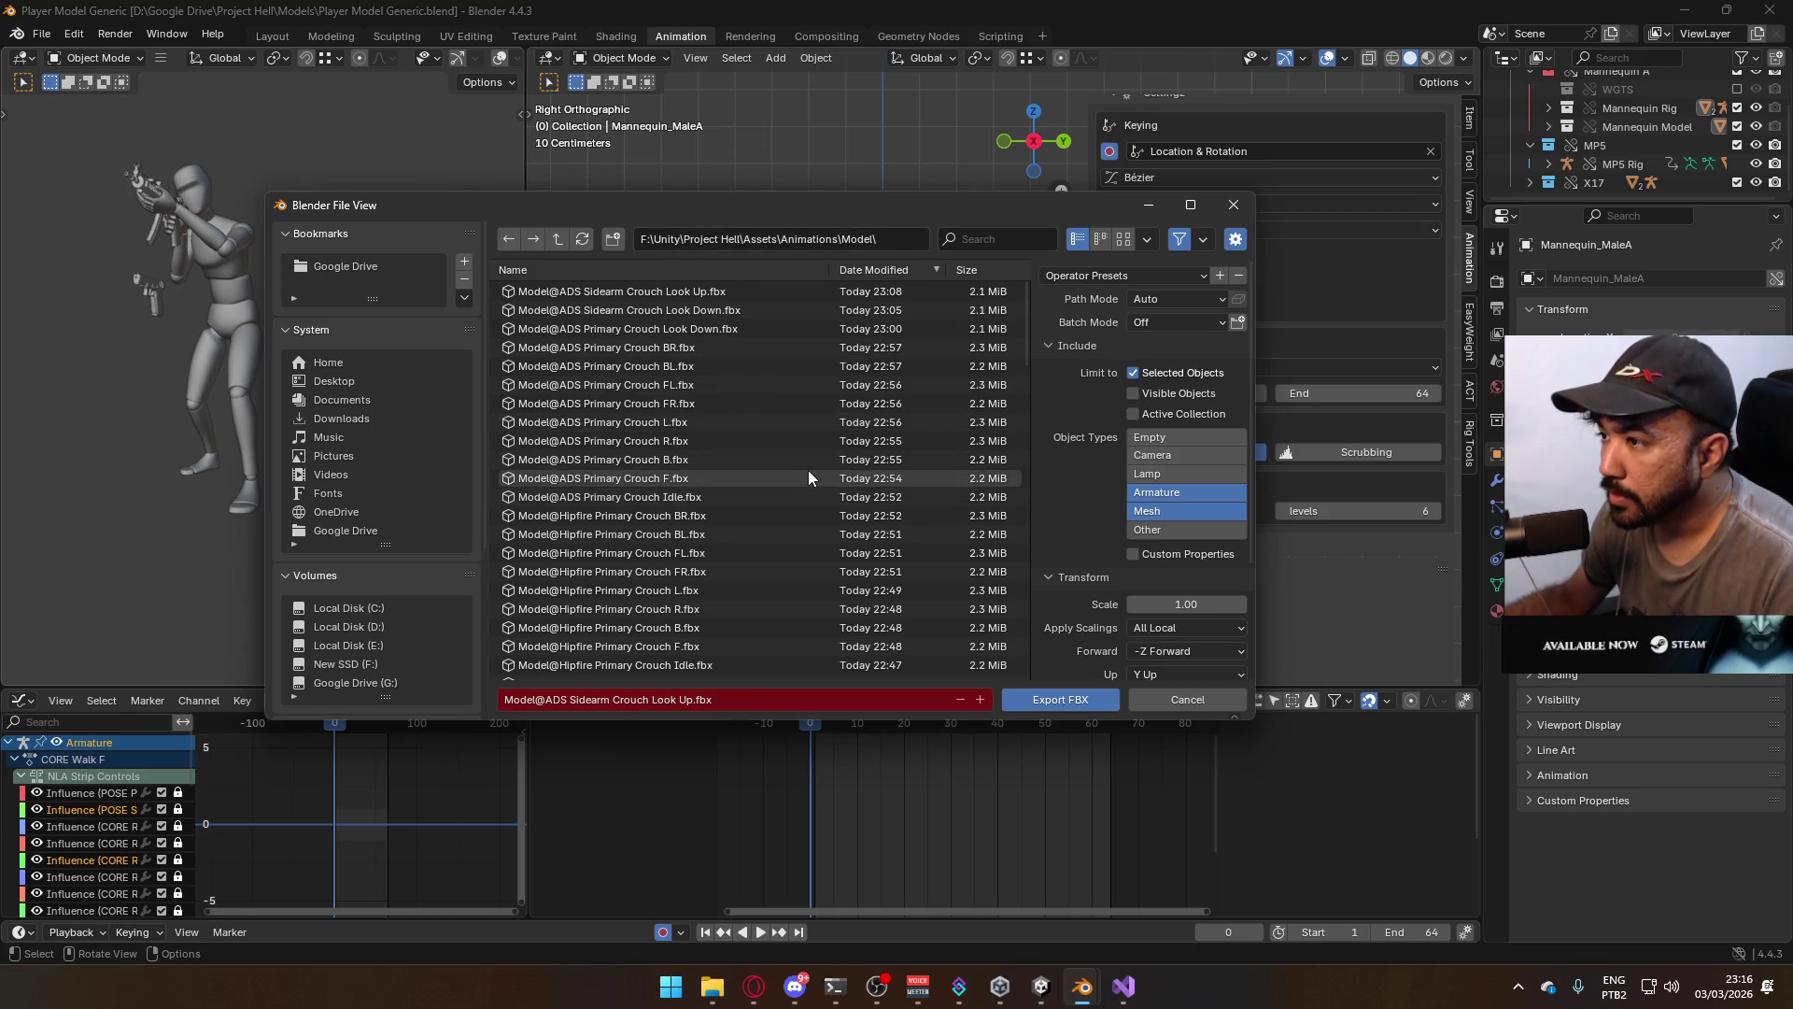
scroll(822, 474, down, 4)
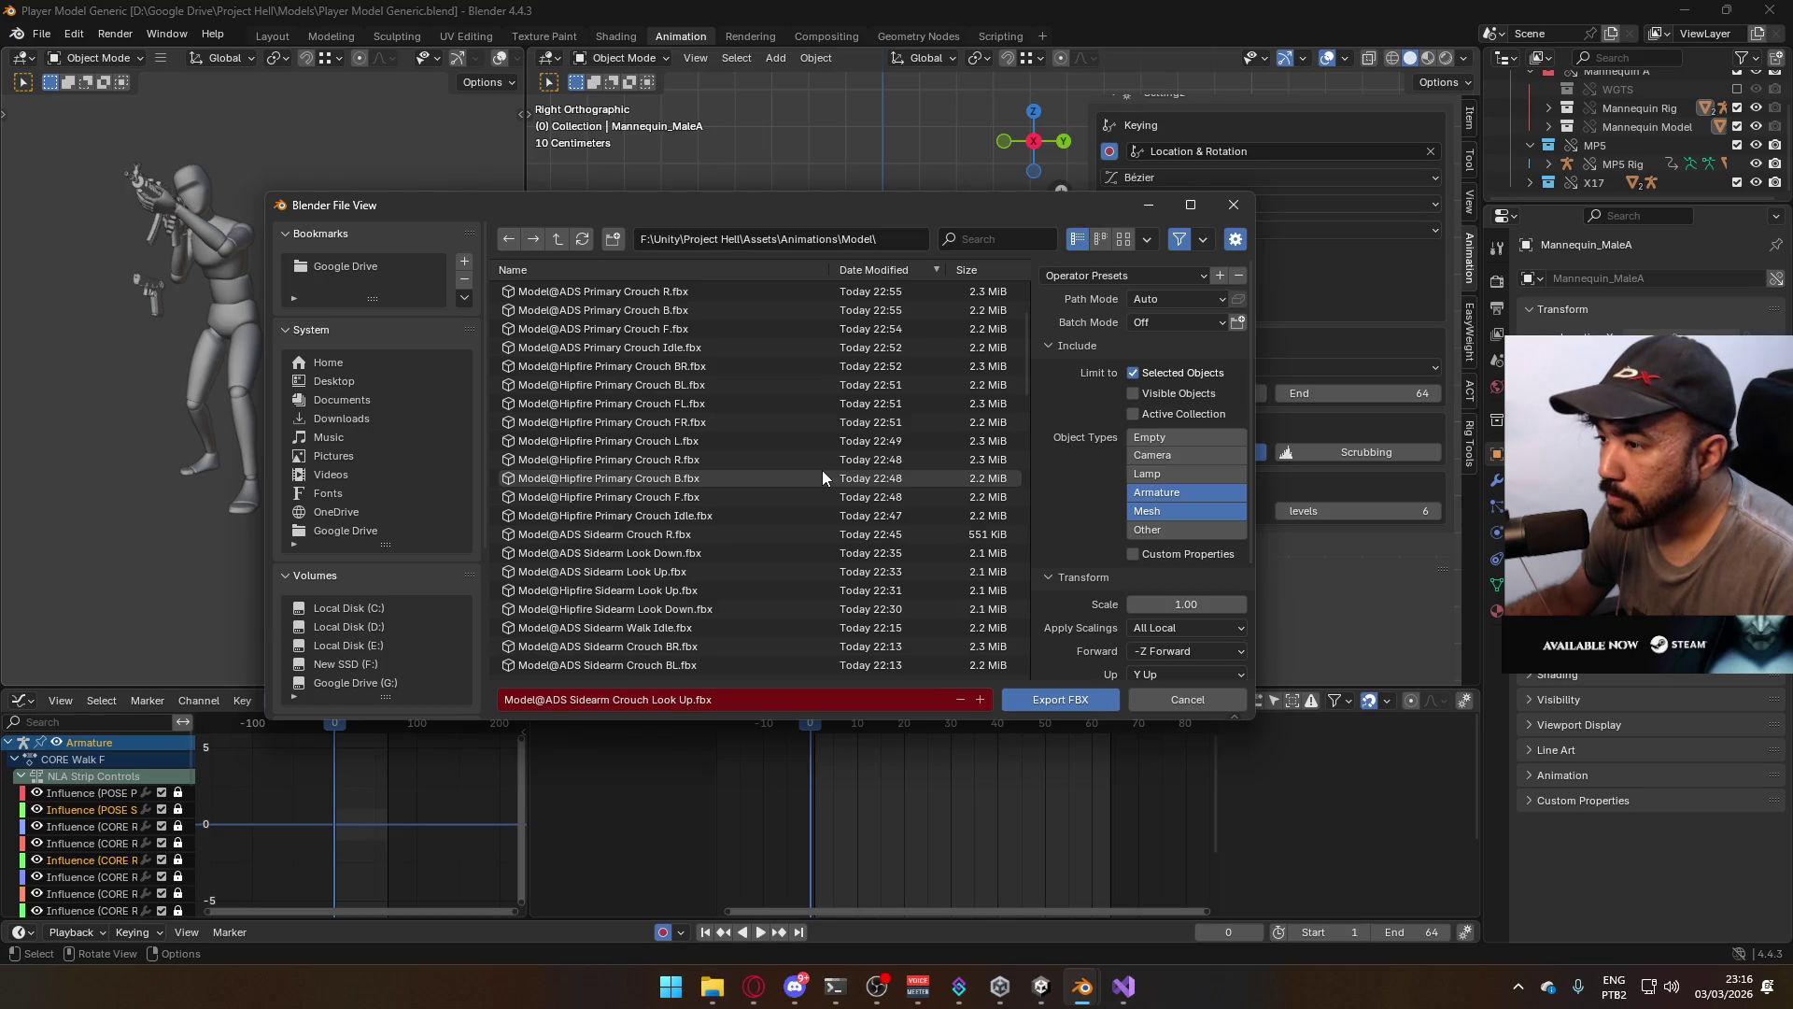
click(962, 242)
text(ads)
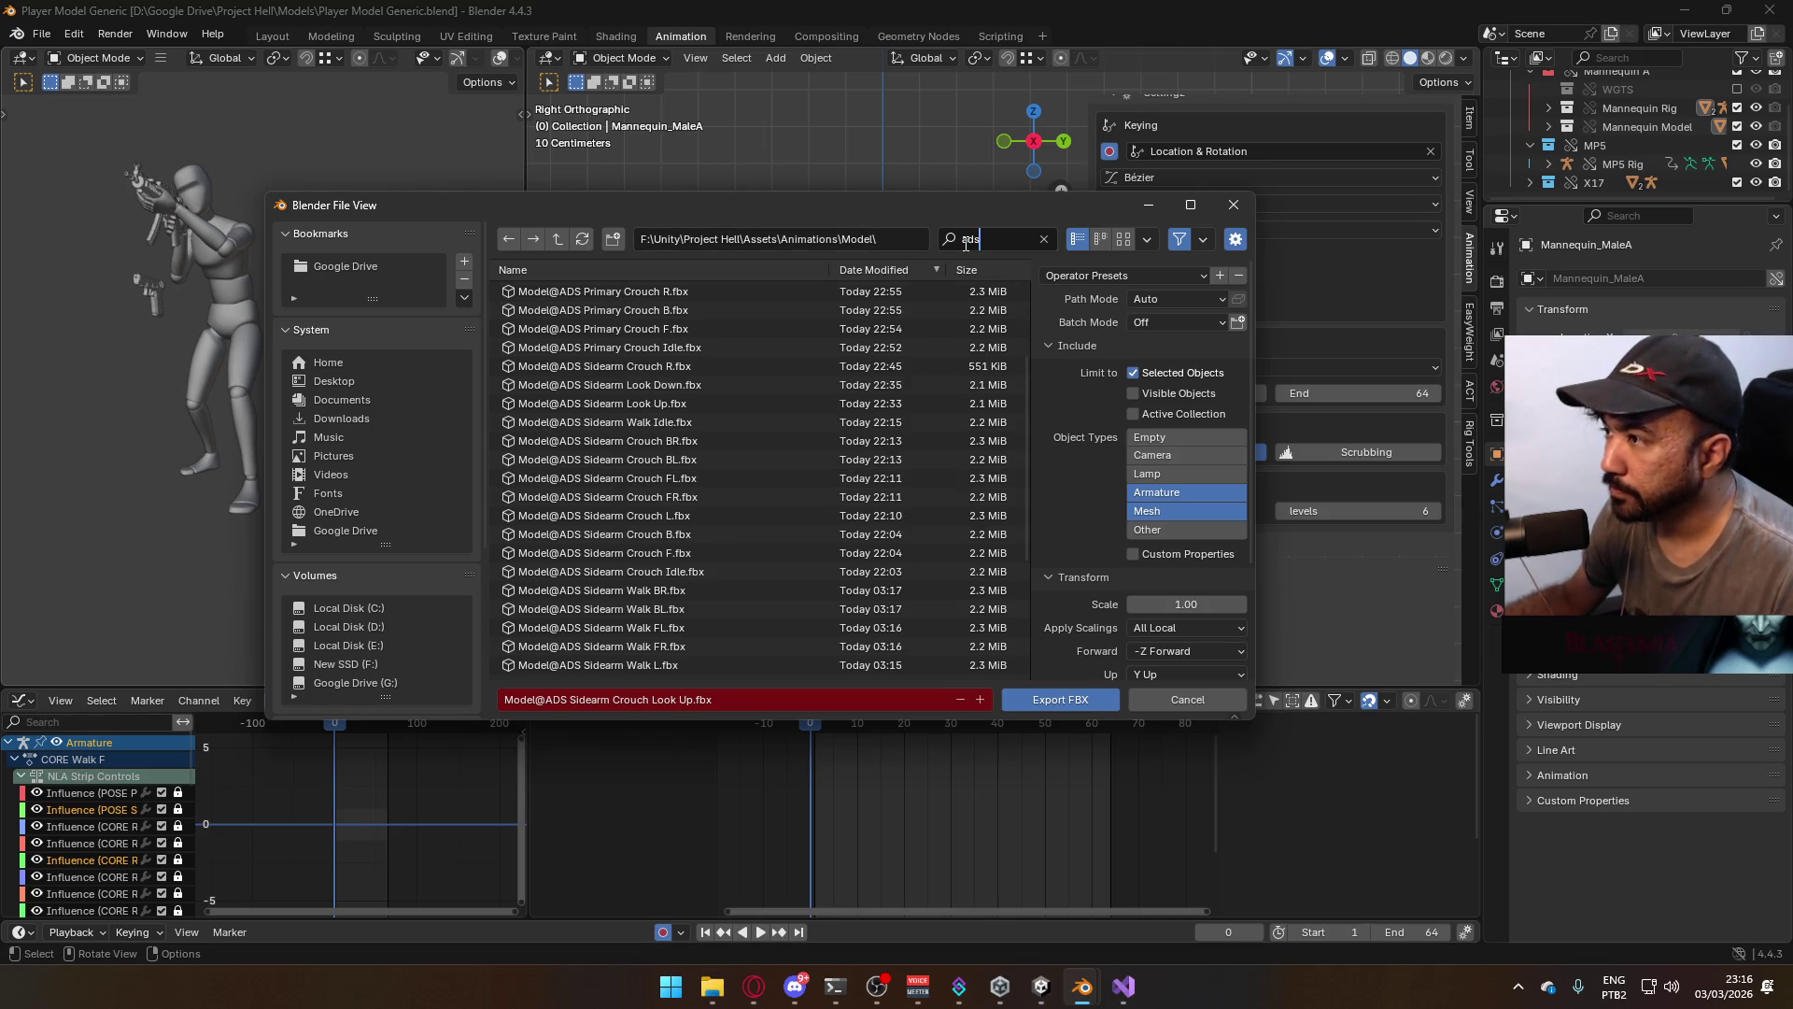
text( primary)
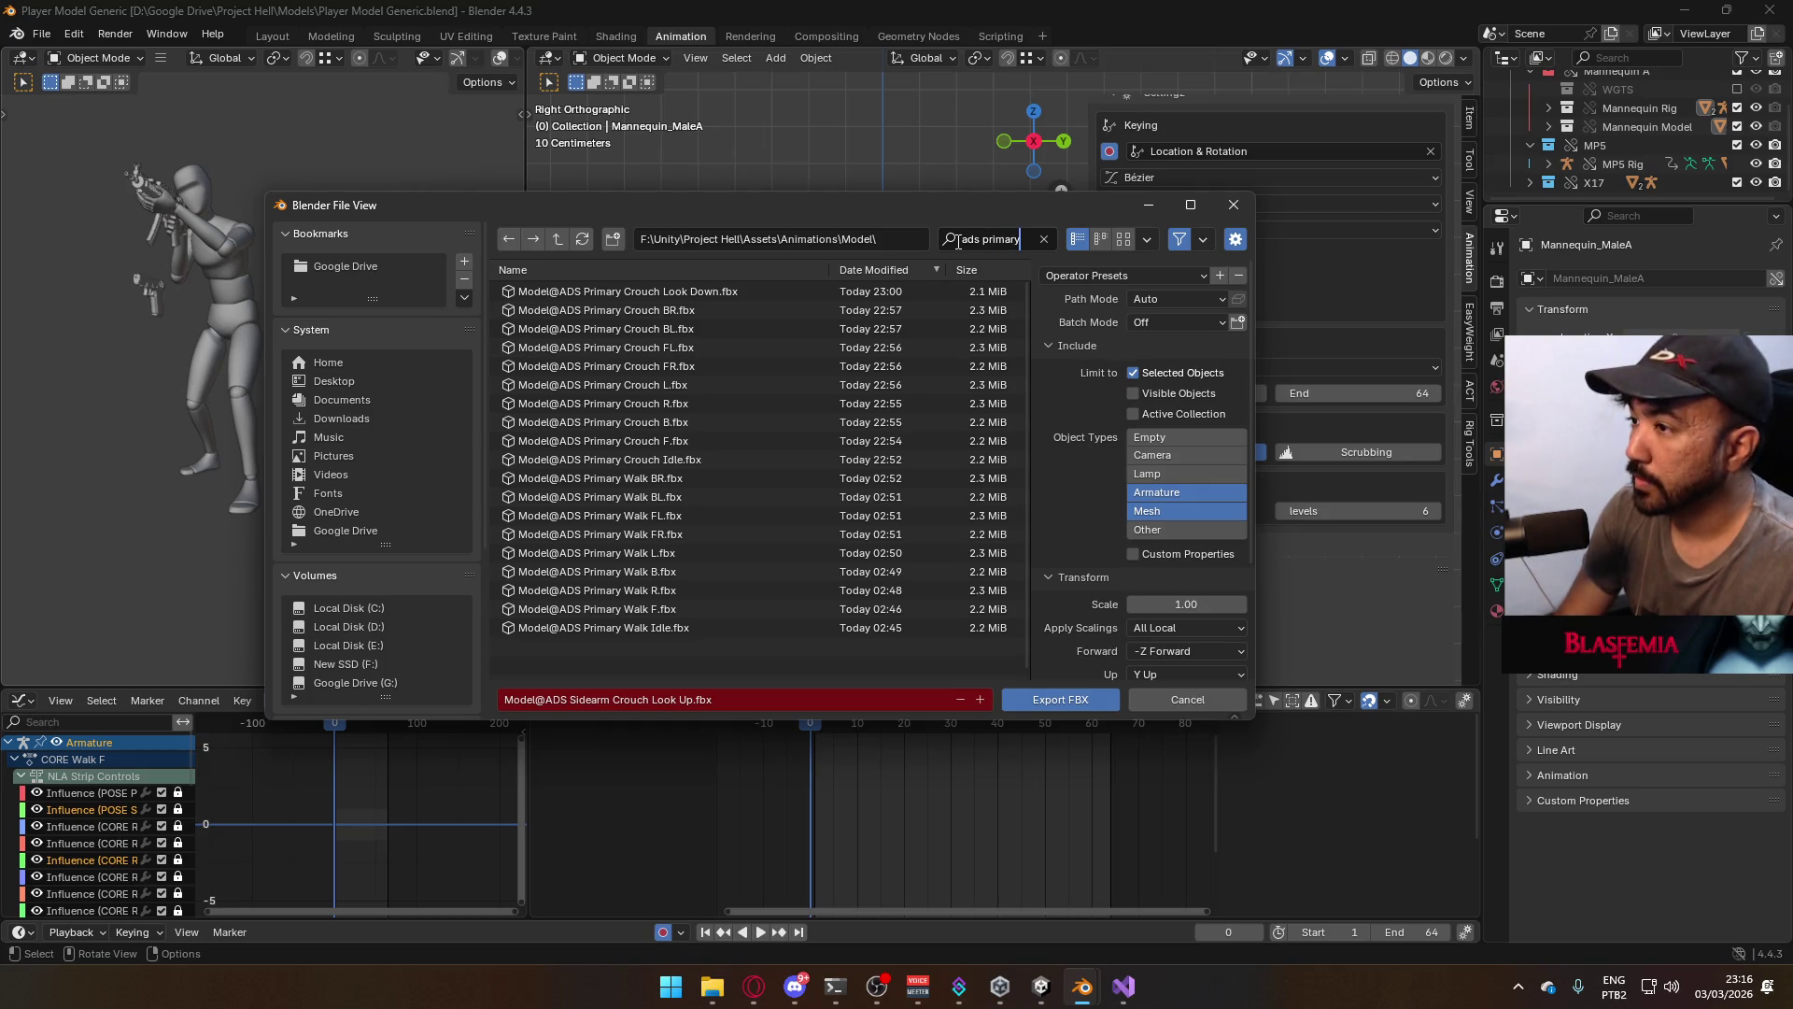
key(Return)
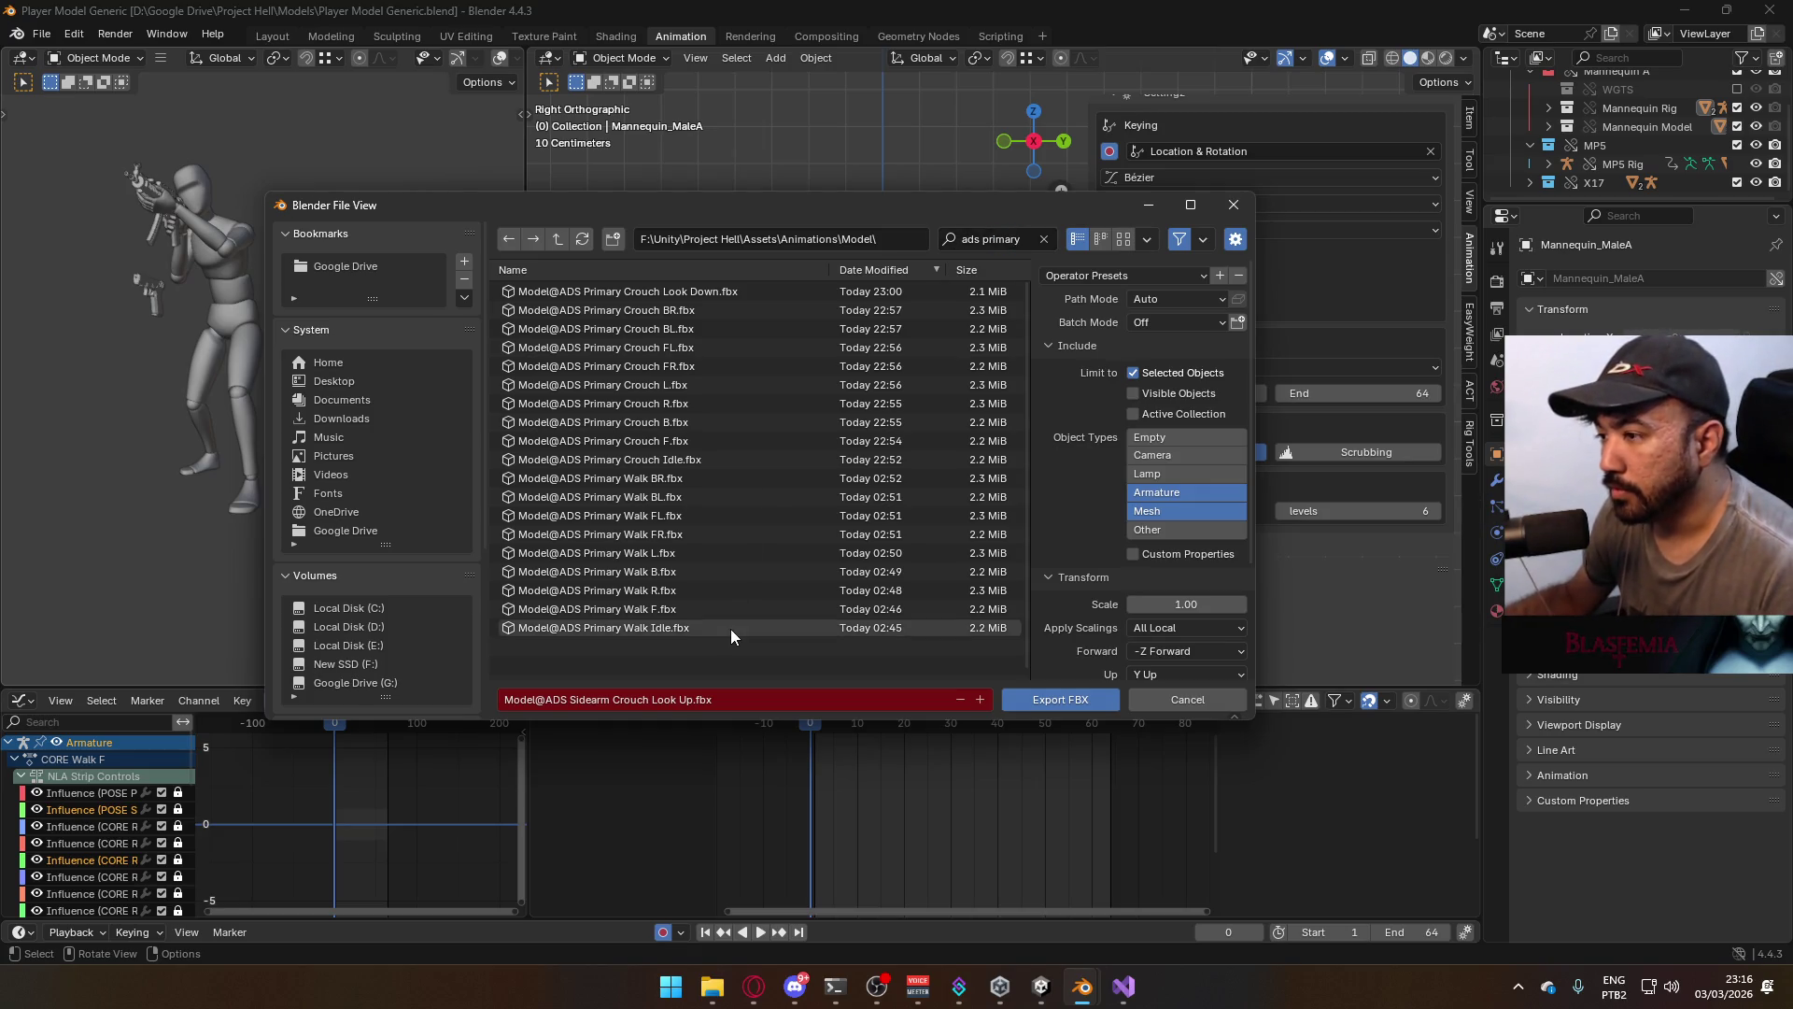
key(Return)
click(740, 355)
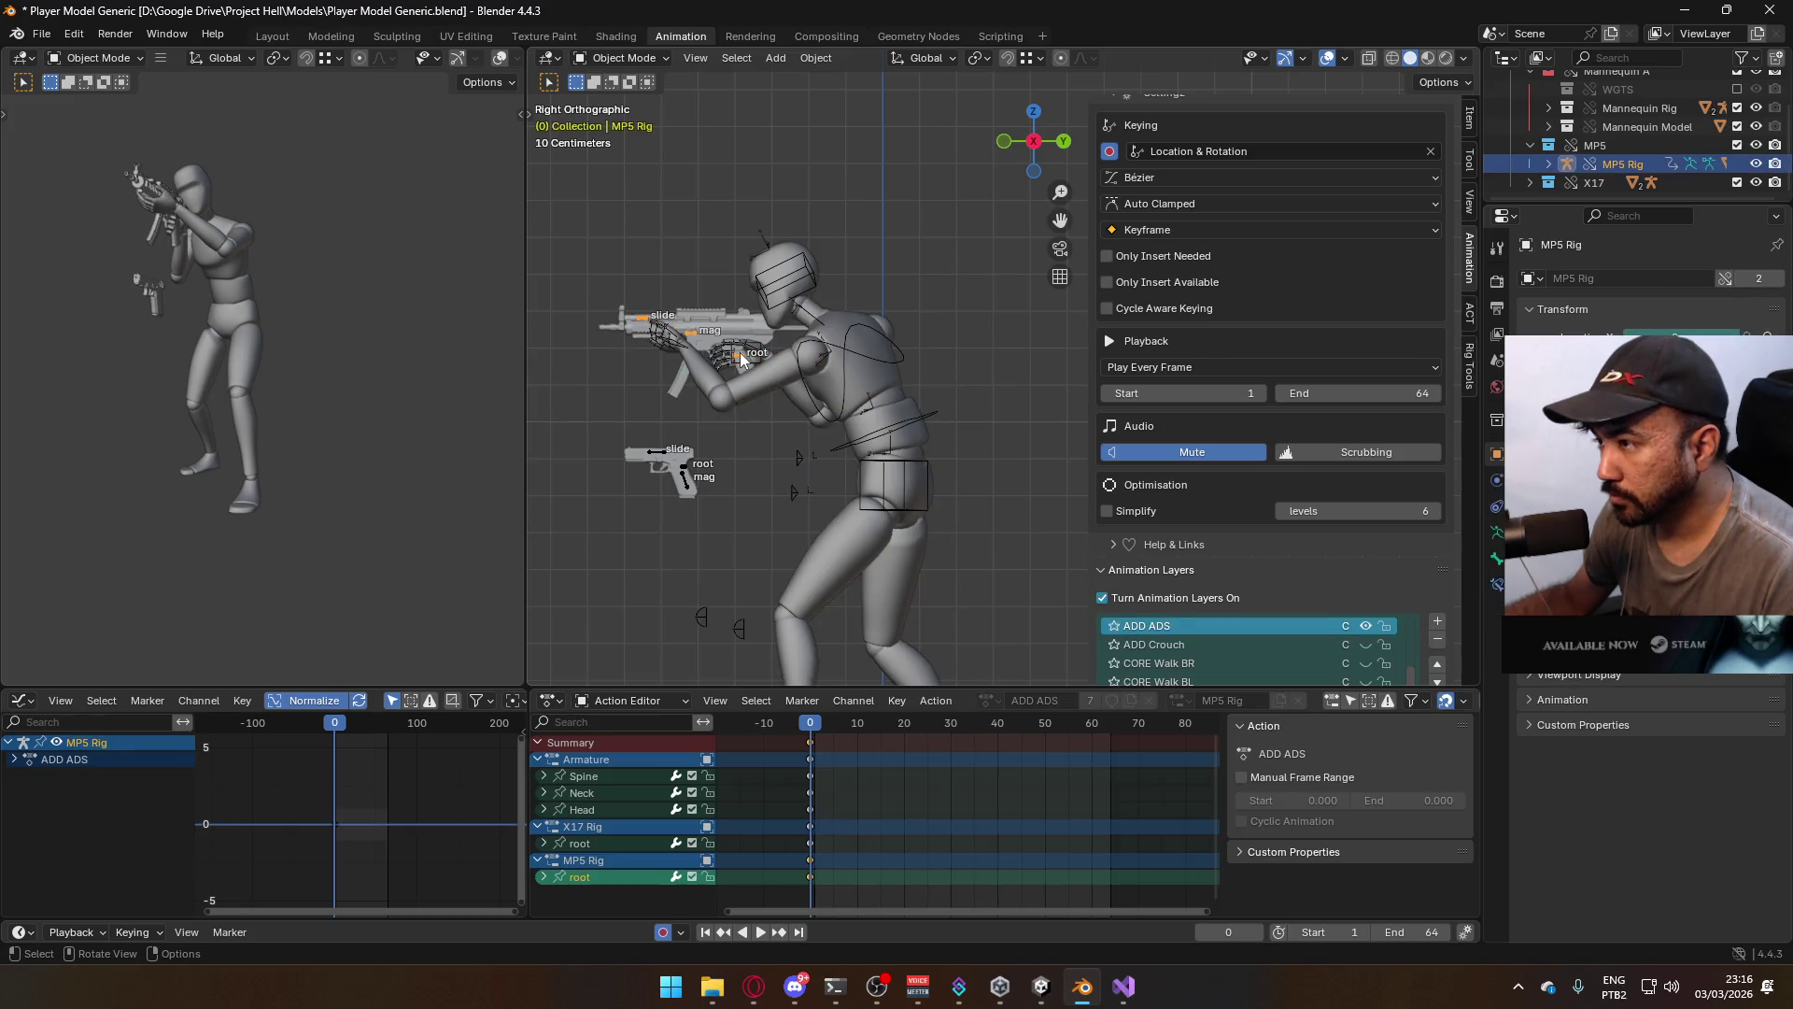
Set the MP5 rig's ADD ADS layer influence to 0.600, comparing the pose with it on and off
scroll(1415, 551, down, 4)
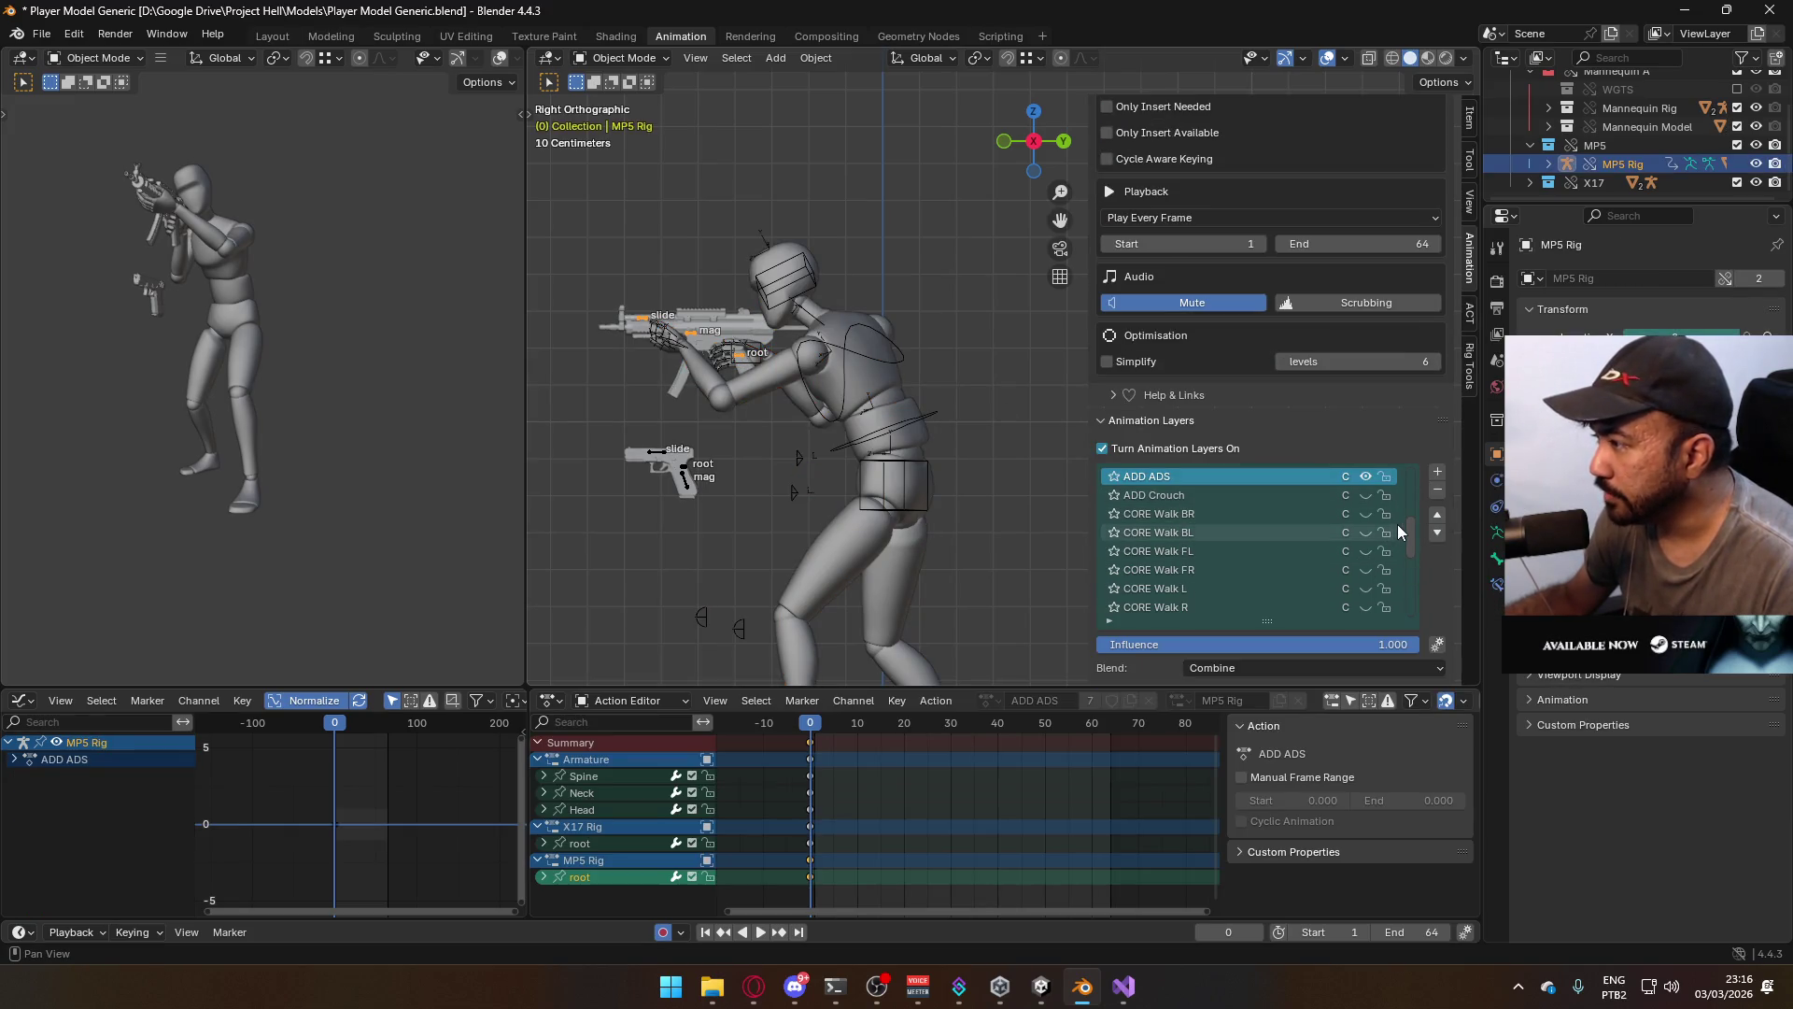
drag(1410, 524, 1405, 503)
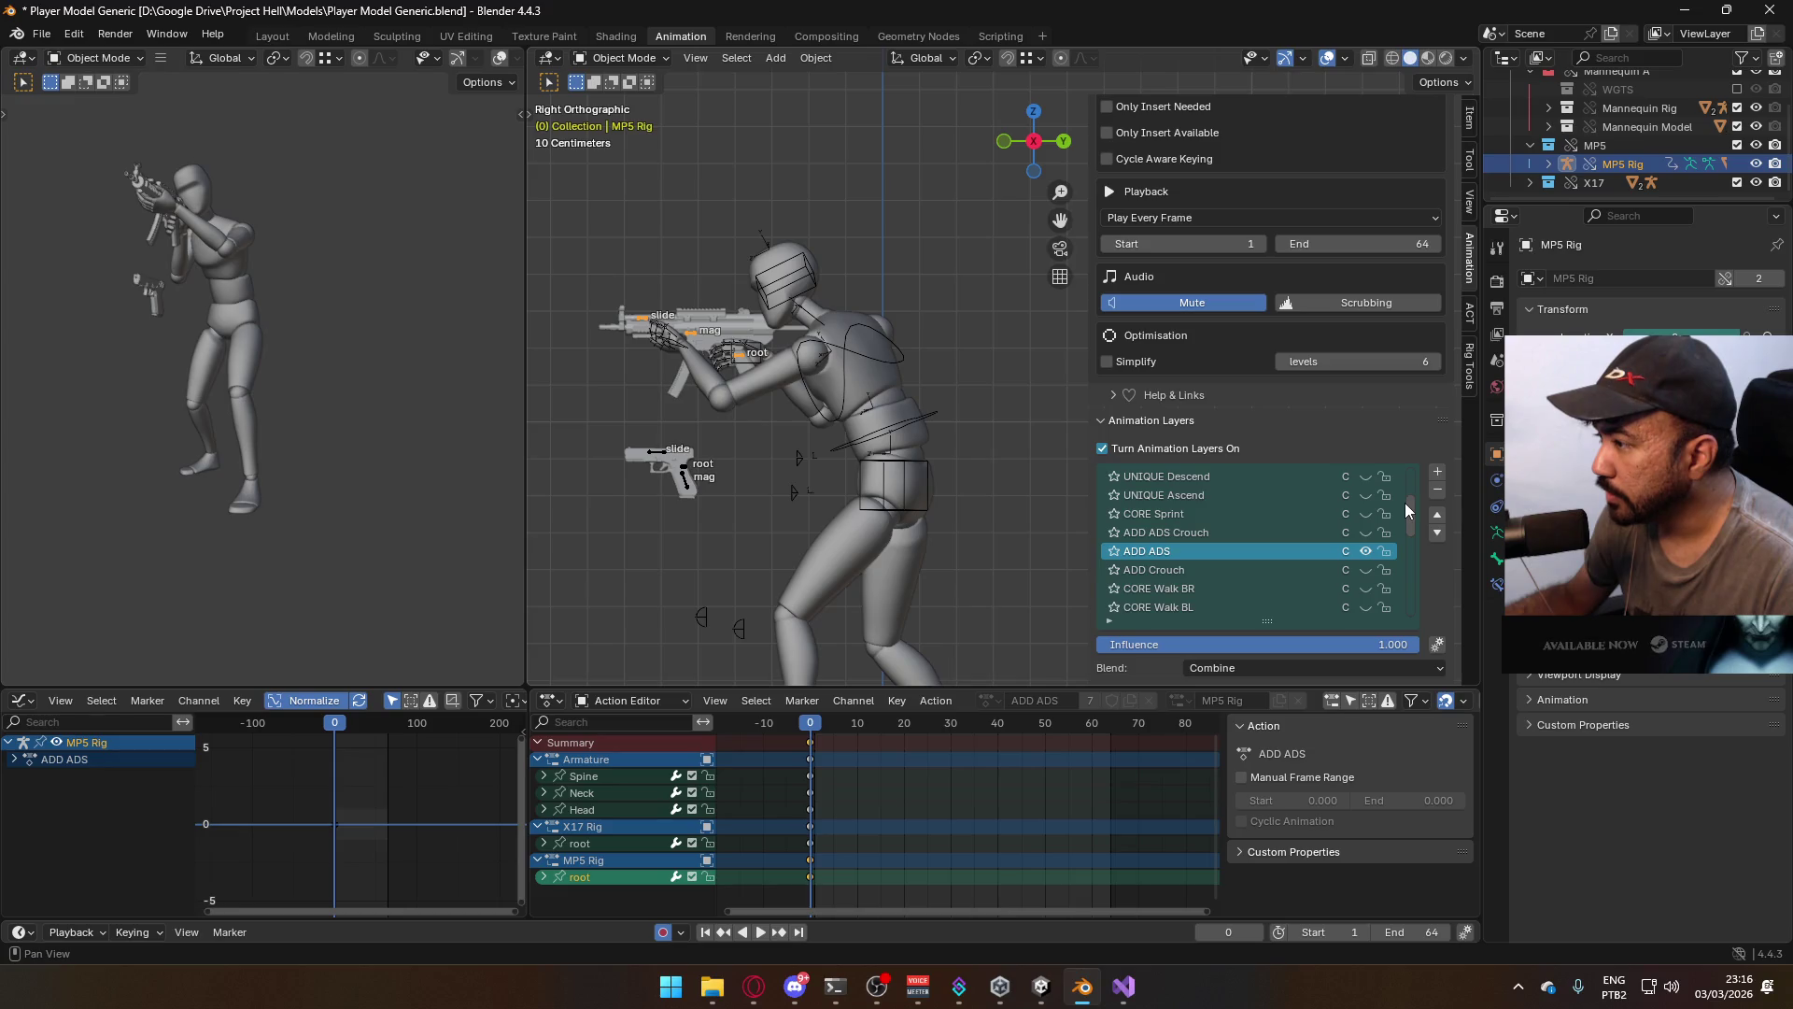
click(1365, 552)
click(1366, 533)
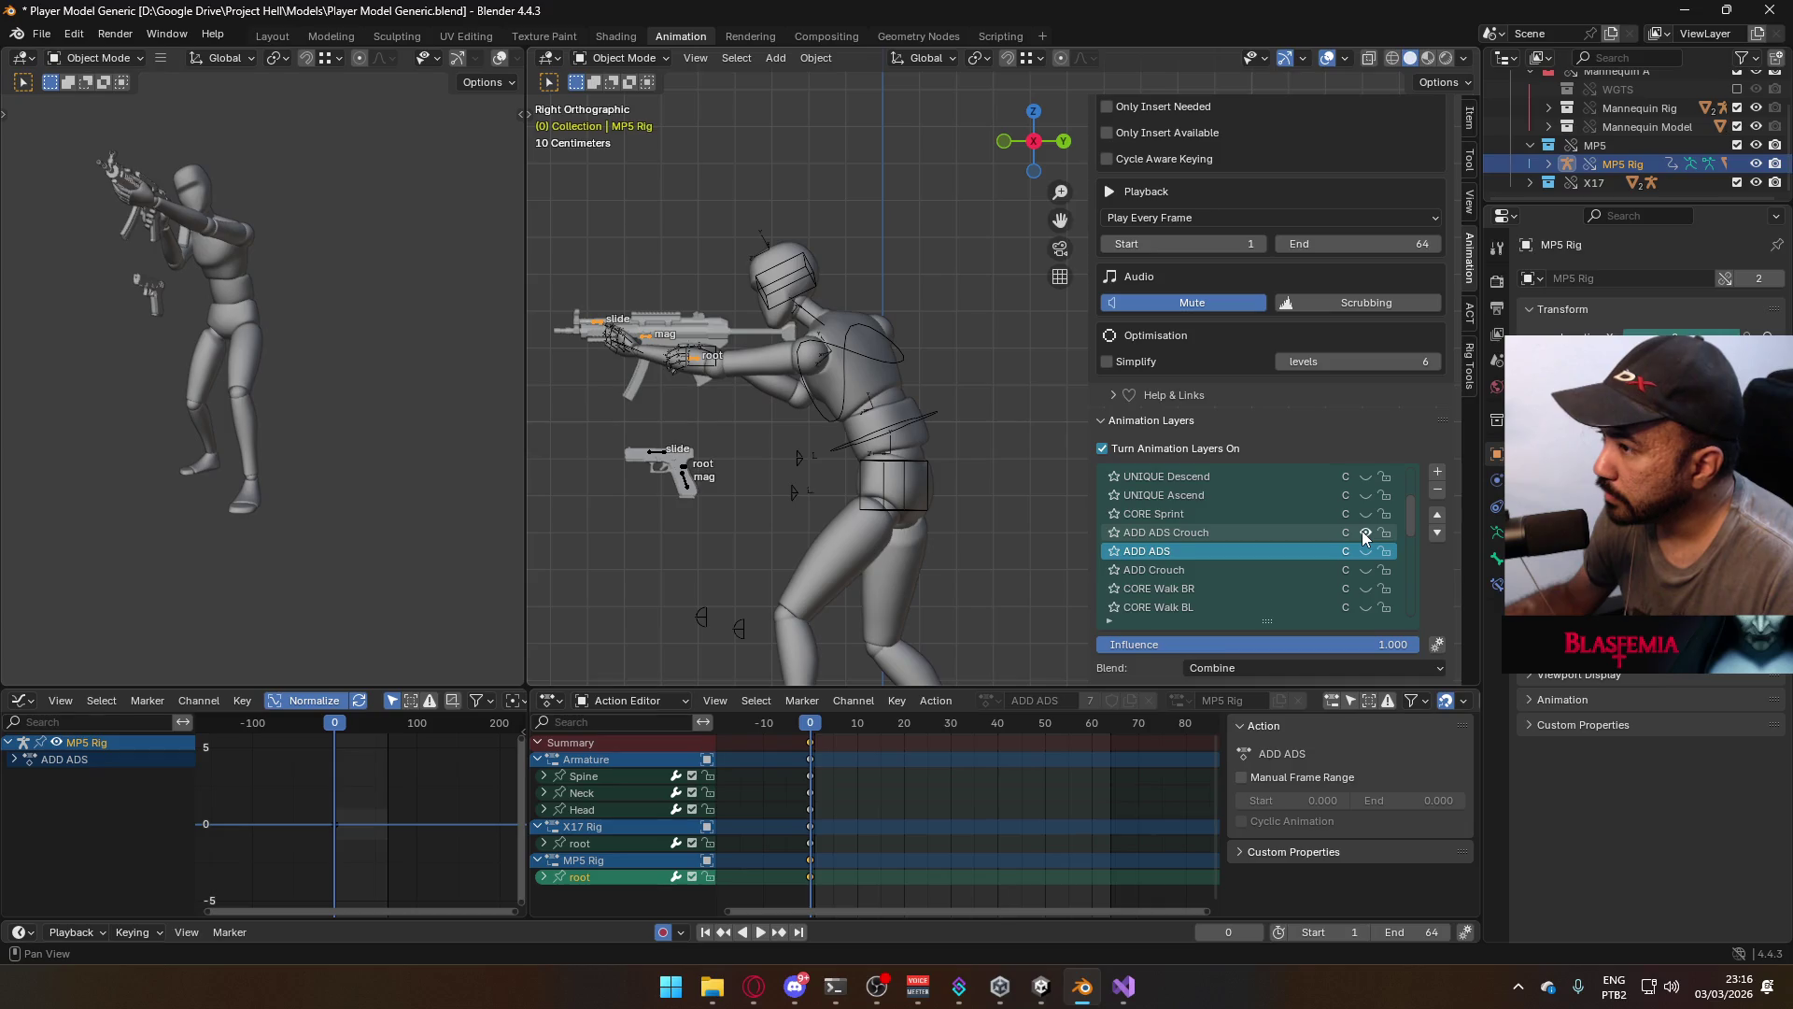
click(1365, 536)
click(1365, 552)
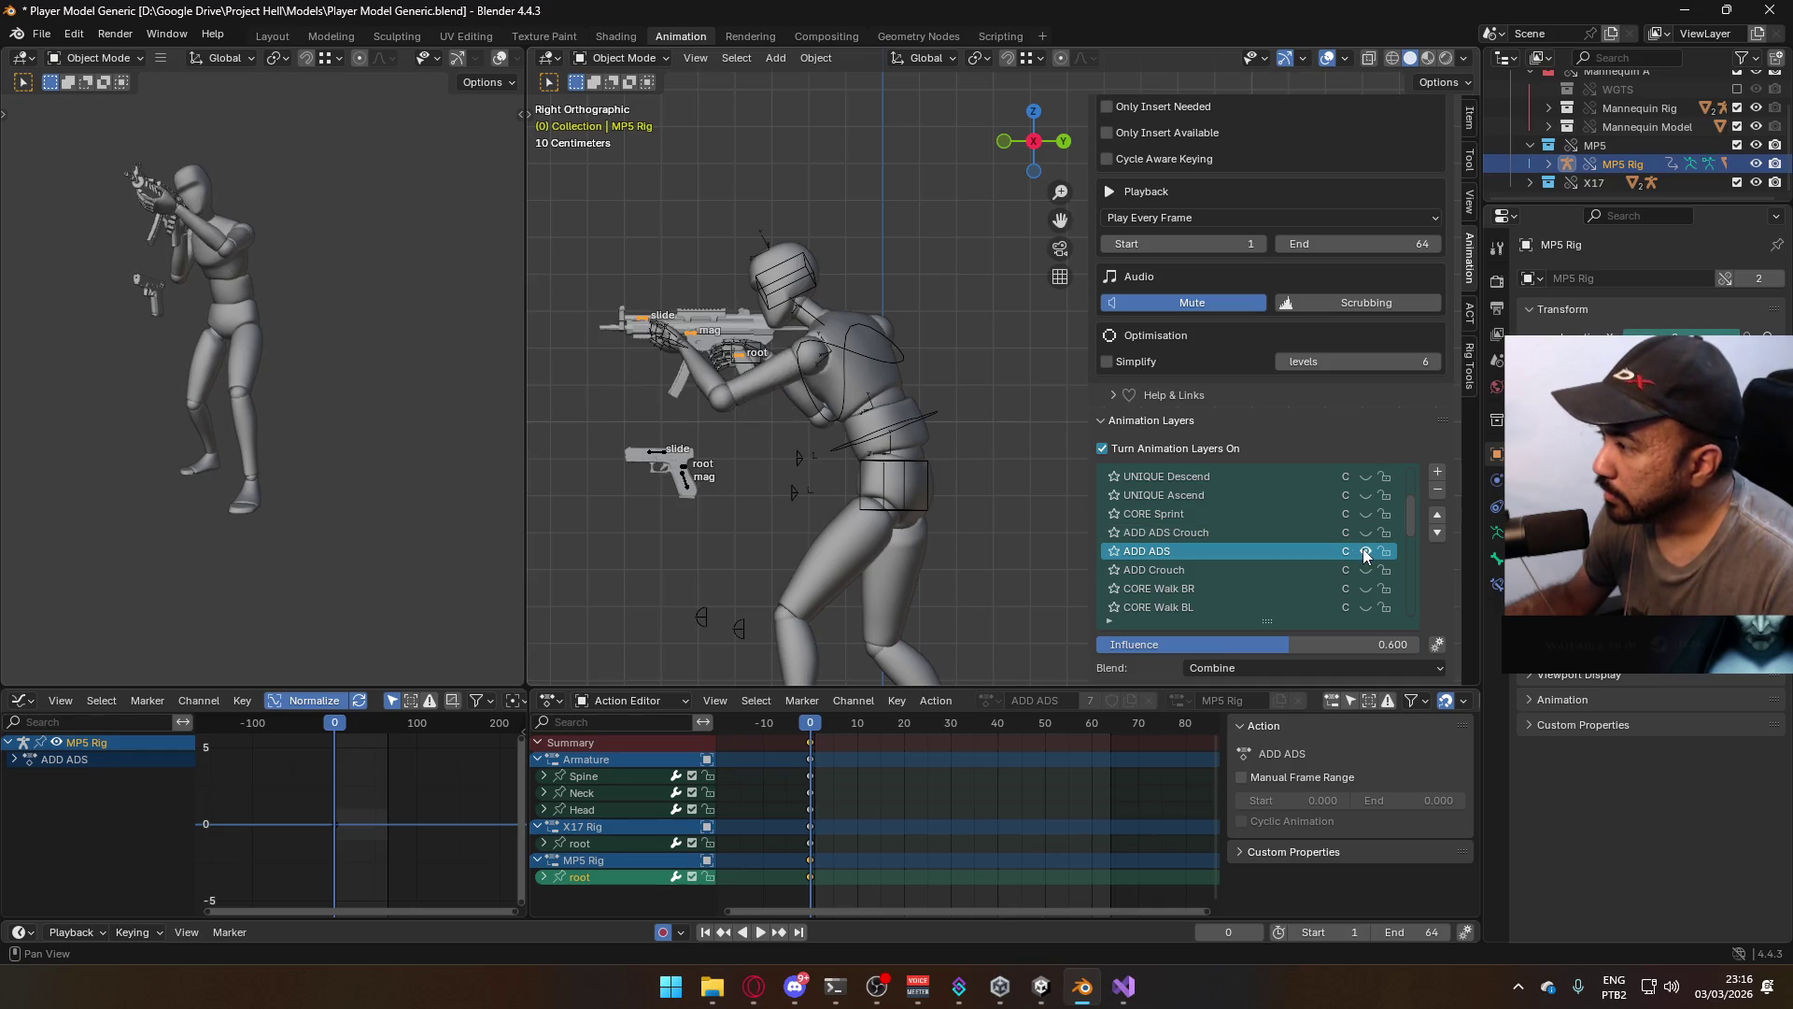
Enable CORE Walk F on the MP5 rig as the active layer and play it back
scroll(1413, 542, down, 2)
scroll(1412, 542, down, 6)
click(1366, 570)
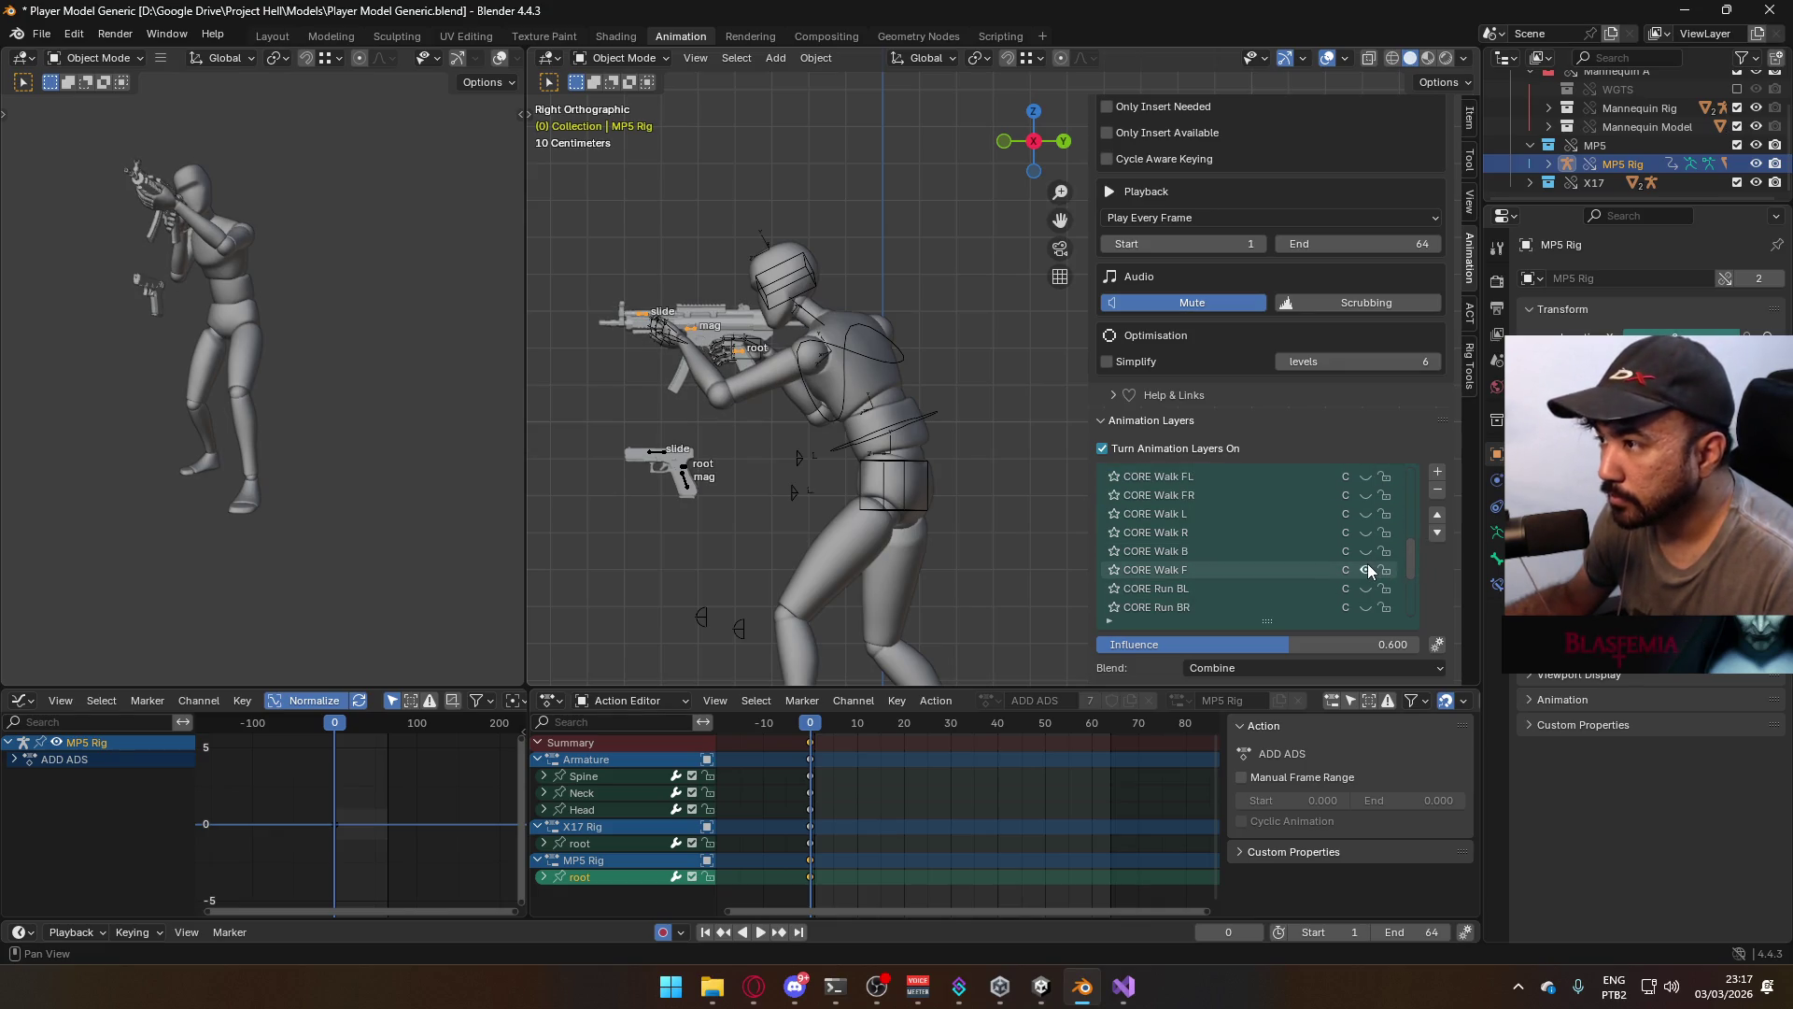
click(1297, 568)
key(space)
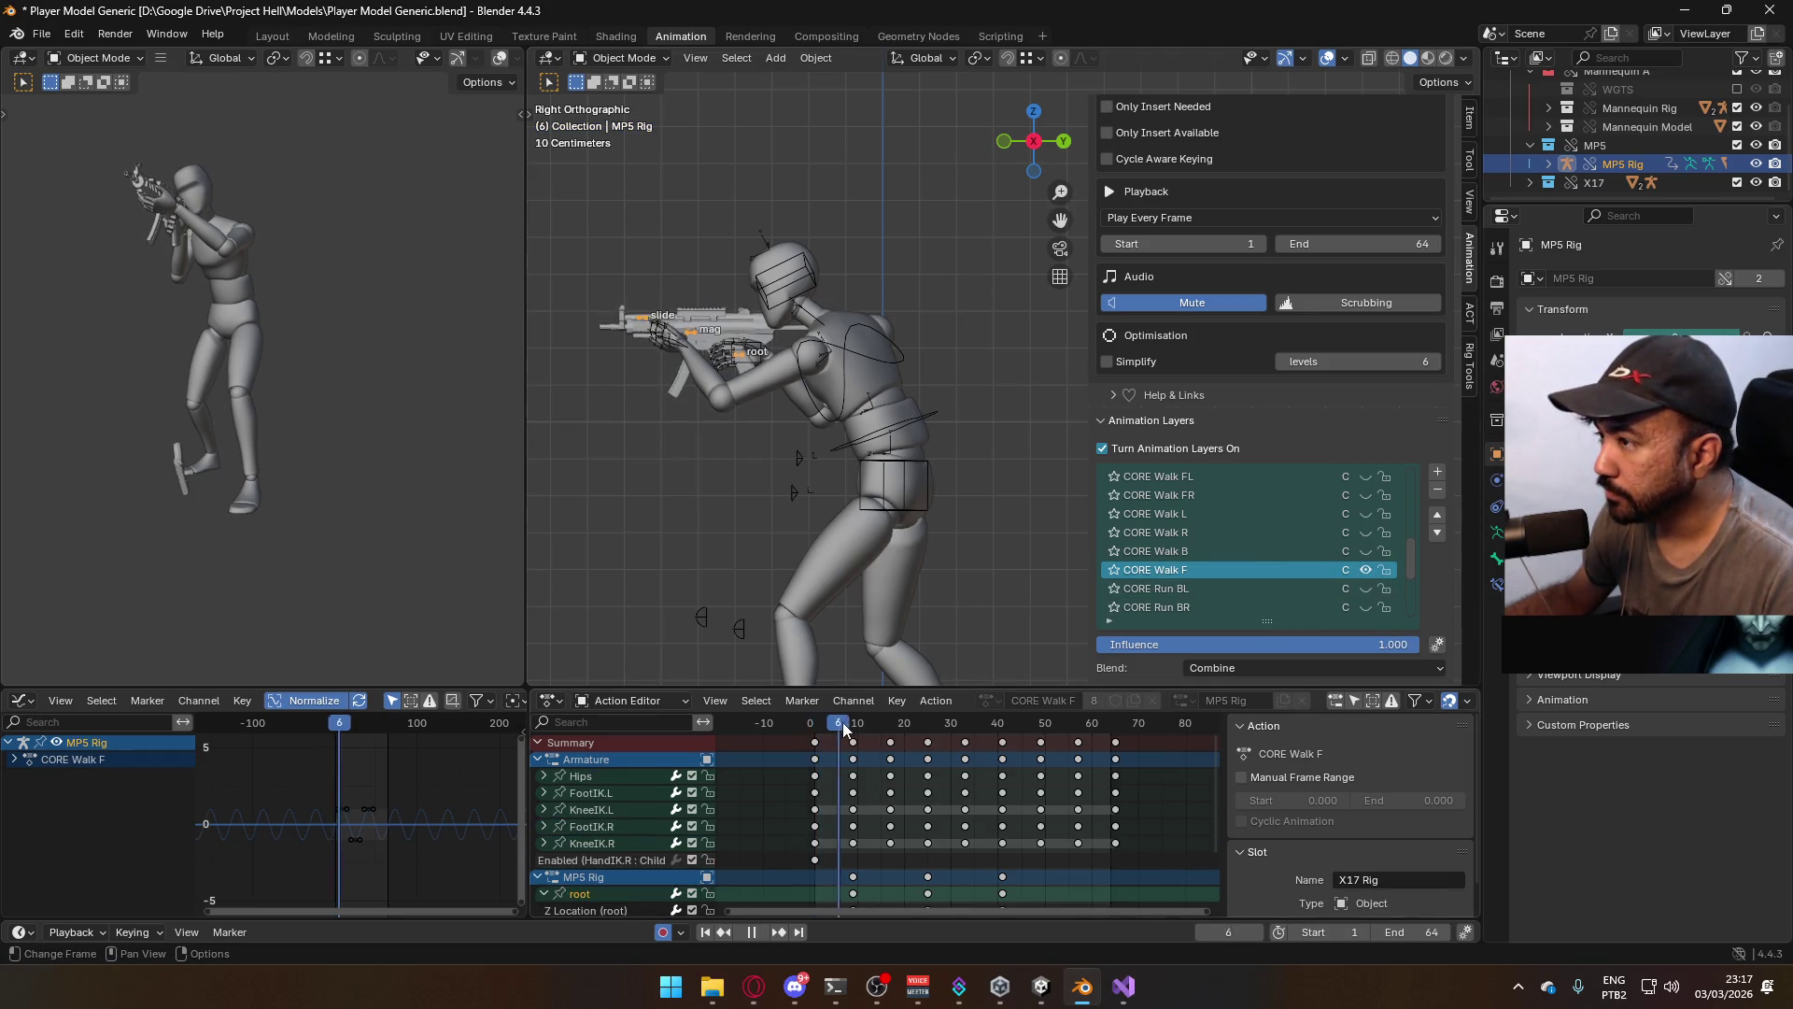
key(Escape)
Enable the mannequin armature's CORE Walk F layer and preview the walk from the front
click(921, 512)
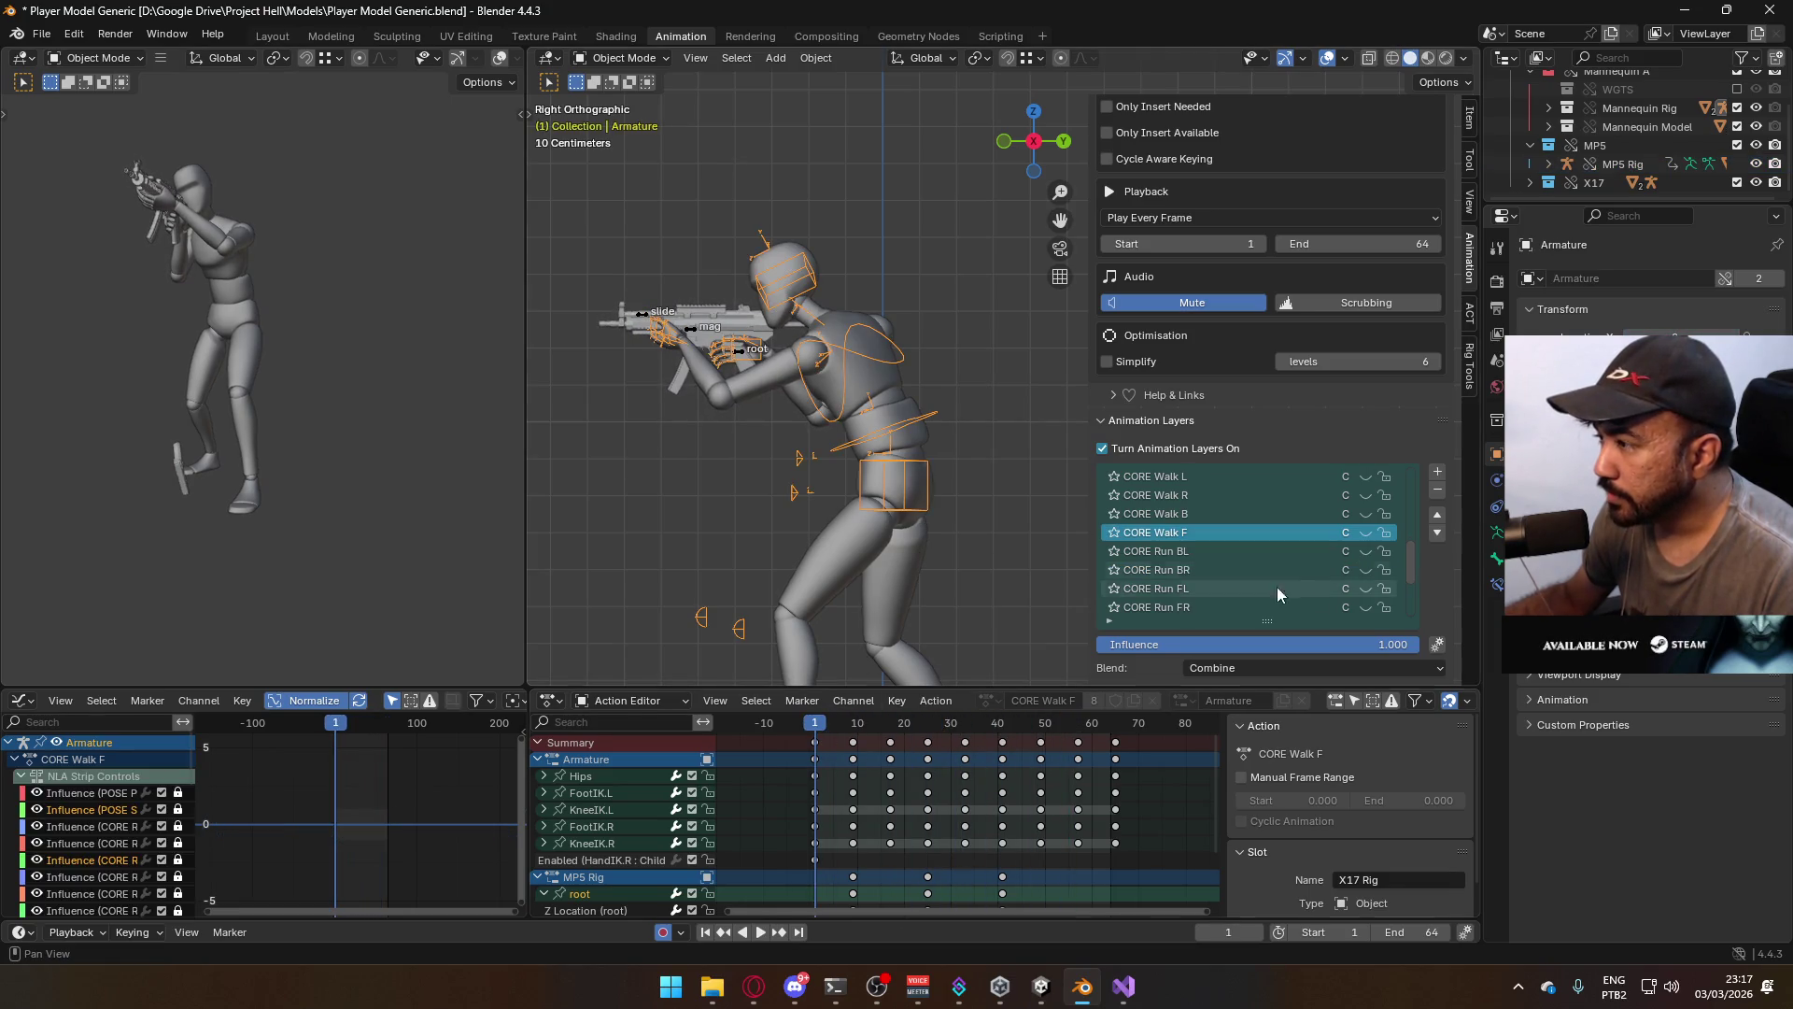
click(1366, 531)
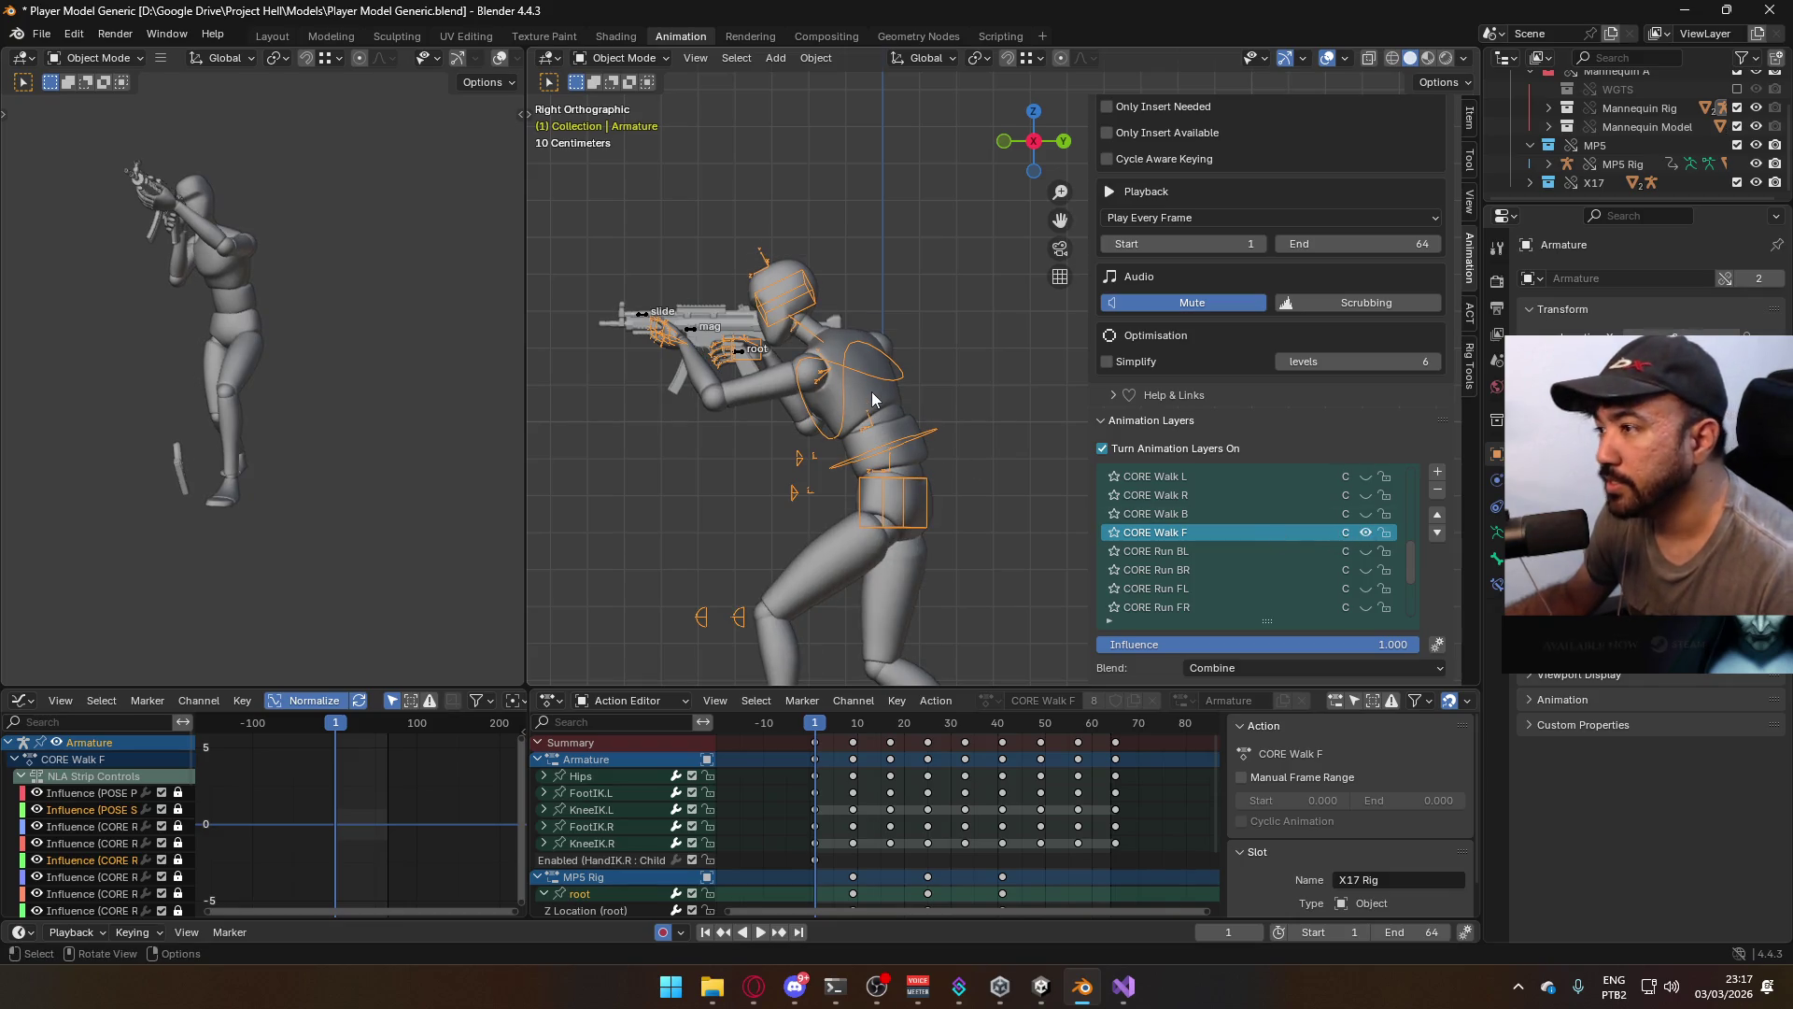
key(KP_1)
key(space)
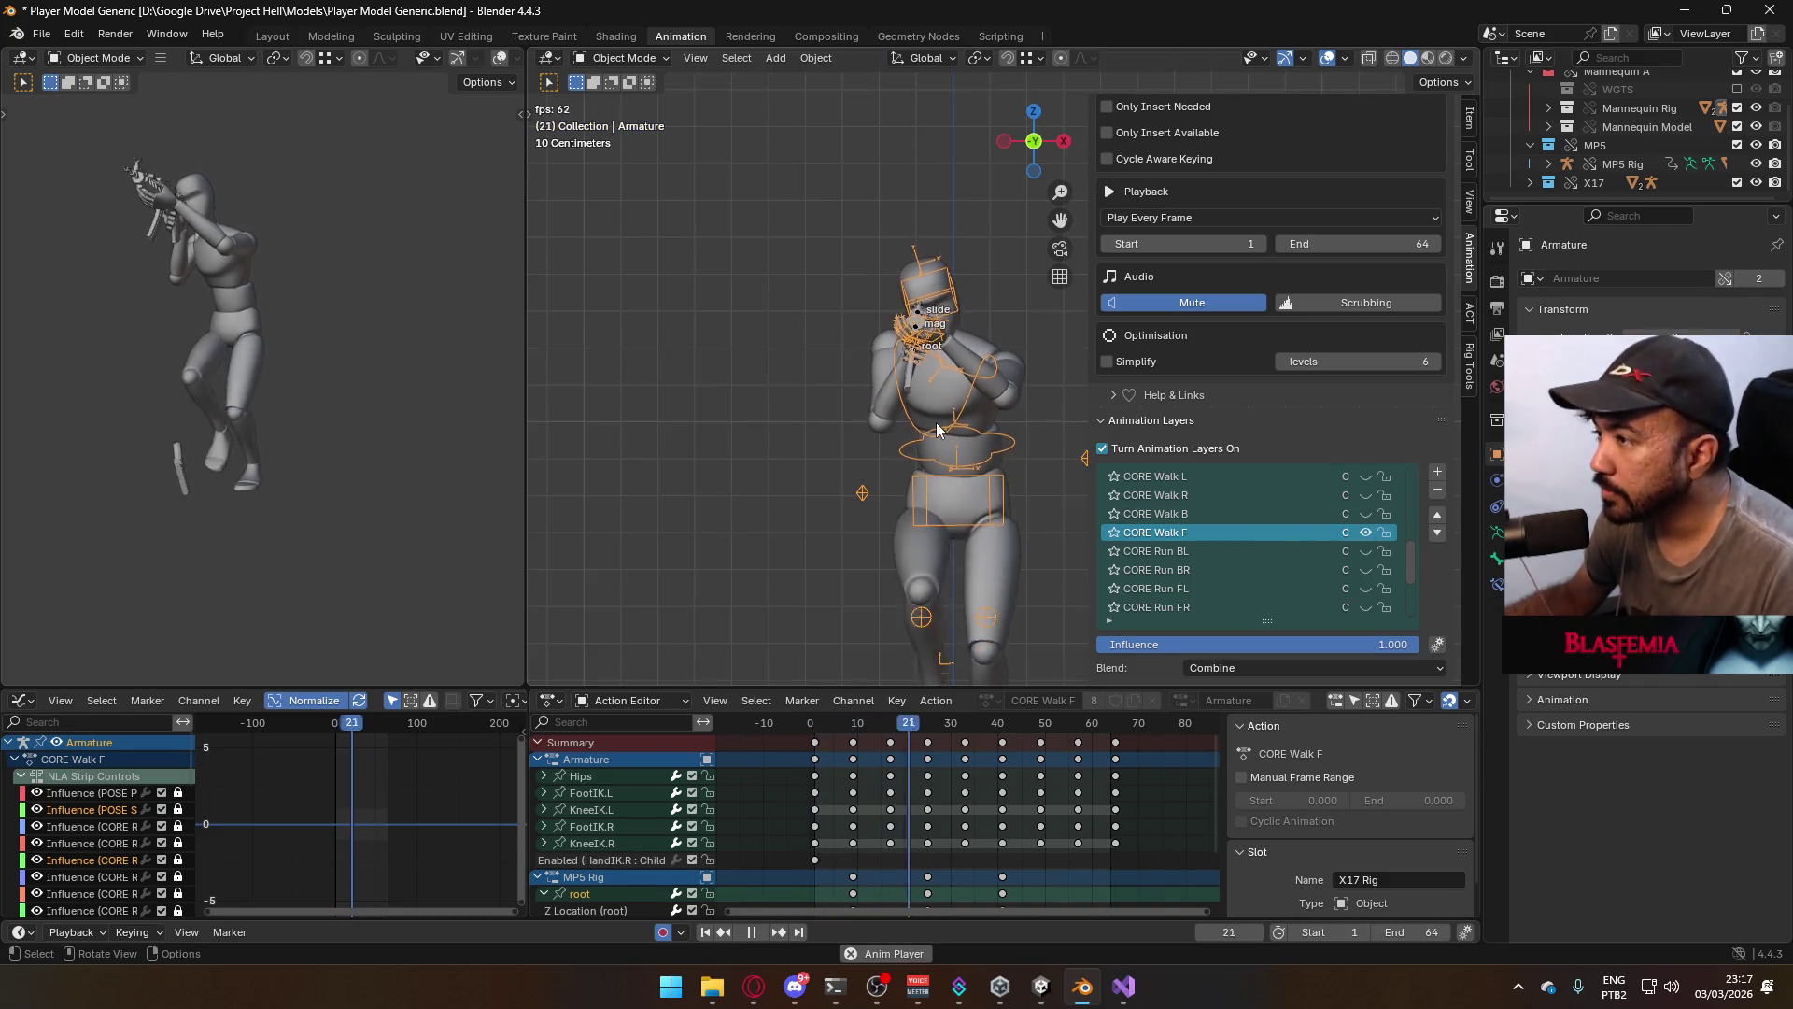
middle_drag(937, 429, 874, 441)
key(Escape)
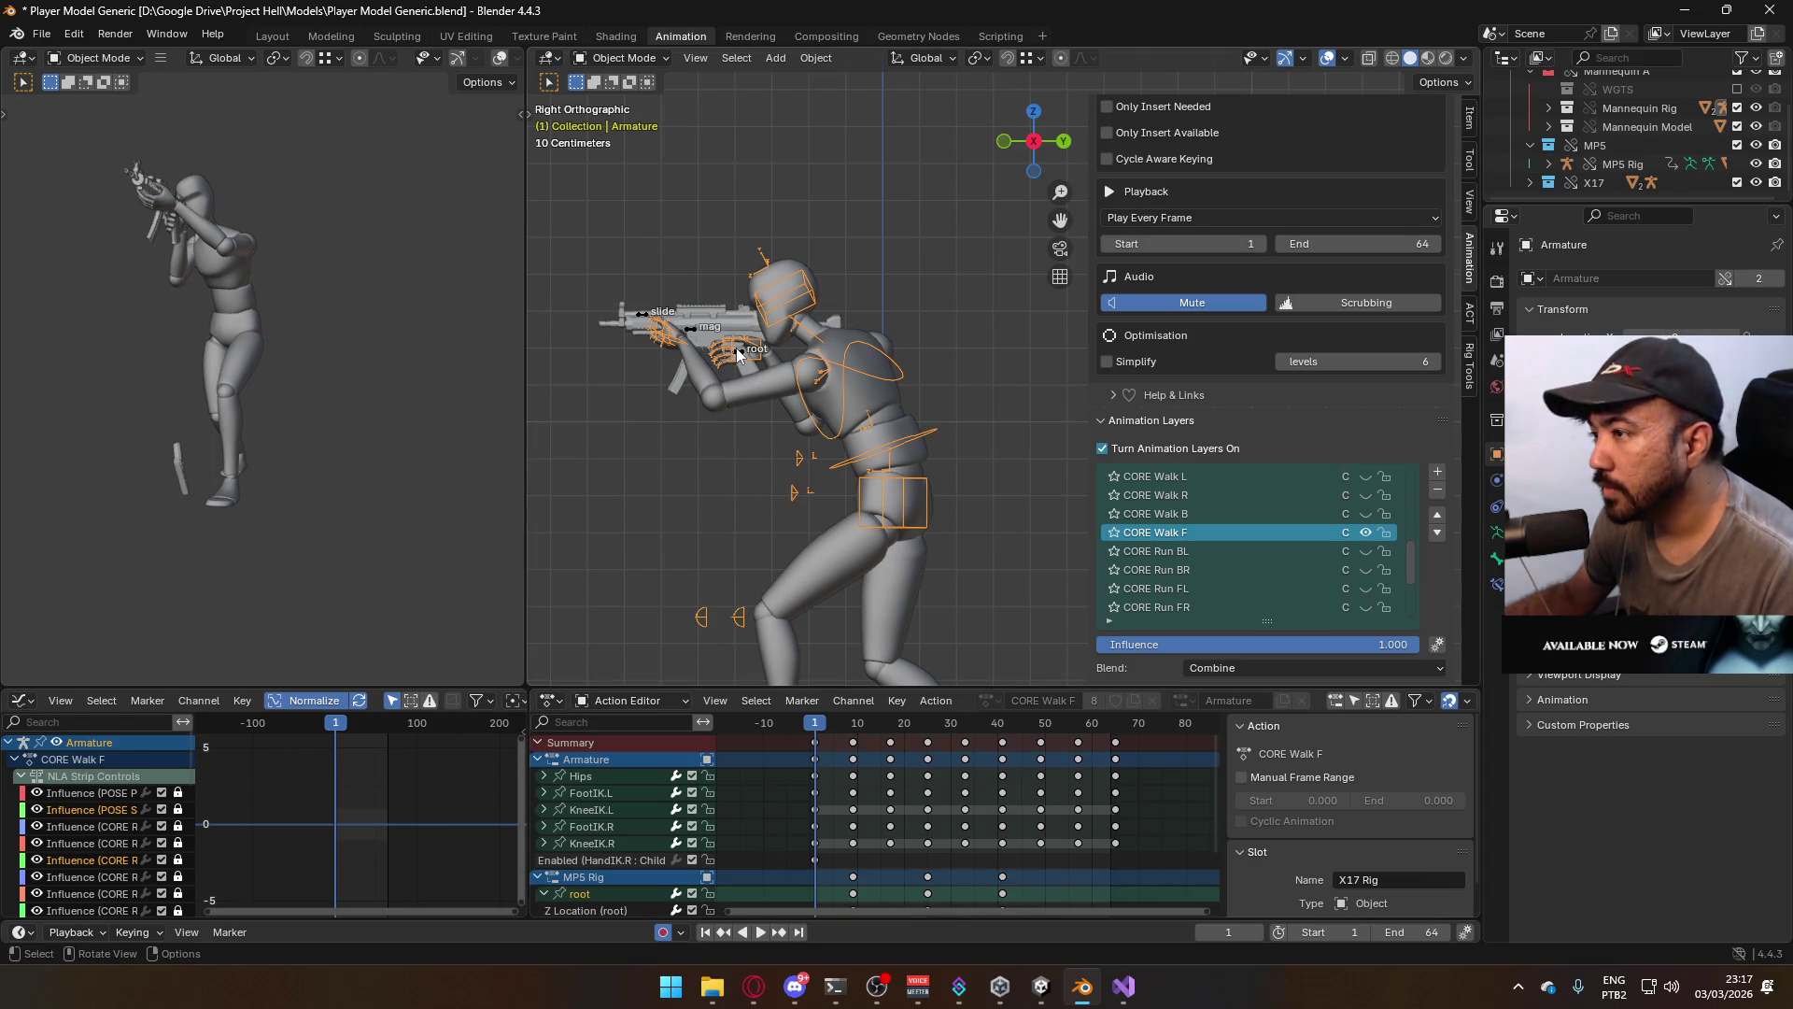
Reselect the MP5 rig and make ADD ADS its active layer
click(737, 352)
scroll(1360, 534, up, 2)
scroll(1278, 560, up, 7)
click(1304, 532)
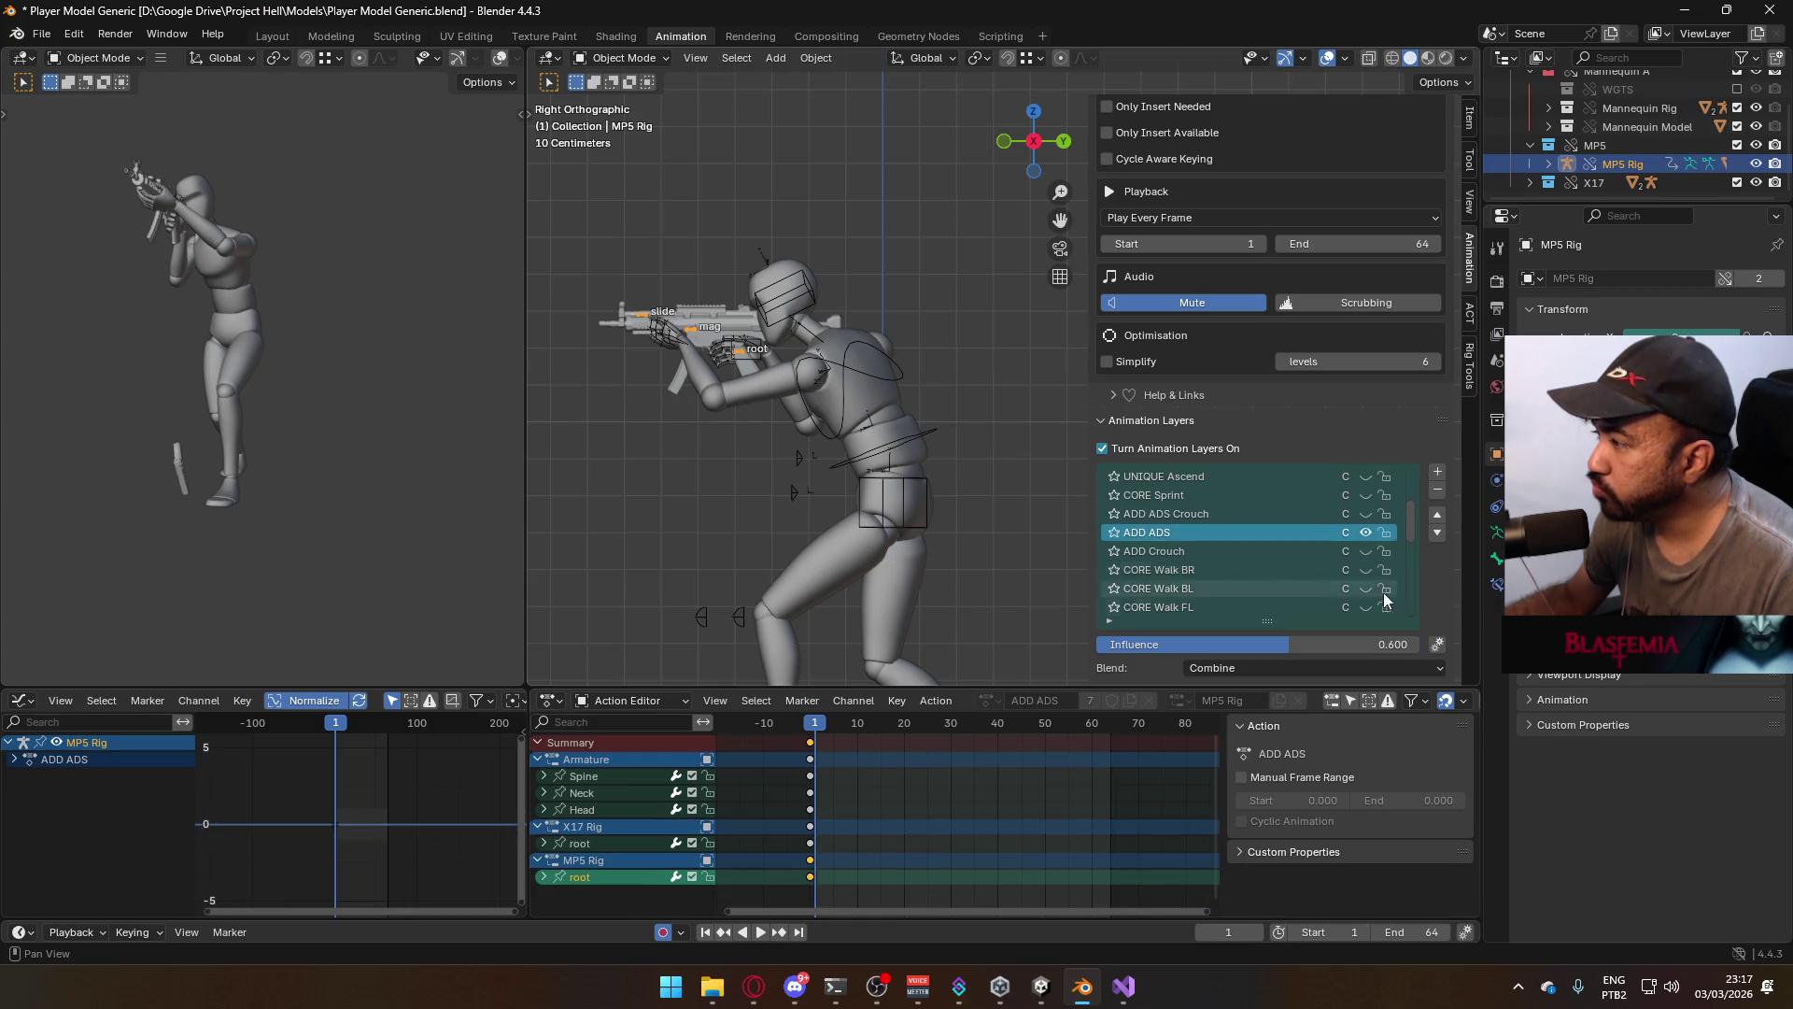
Raise ADD ADS influence to about 0.781 and lift the MP5 root bone along Z at frame 0
drag(1295, 642, 1419, 644)
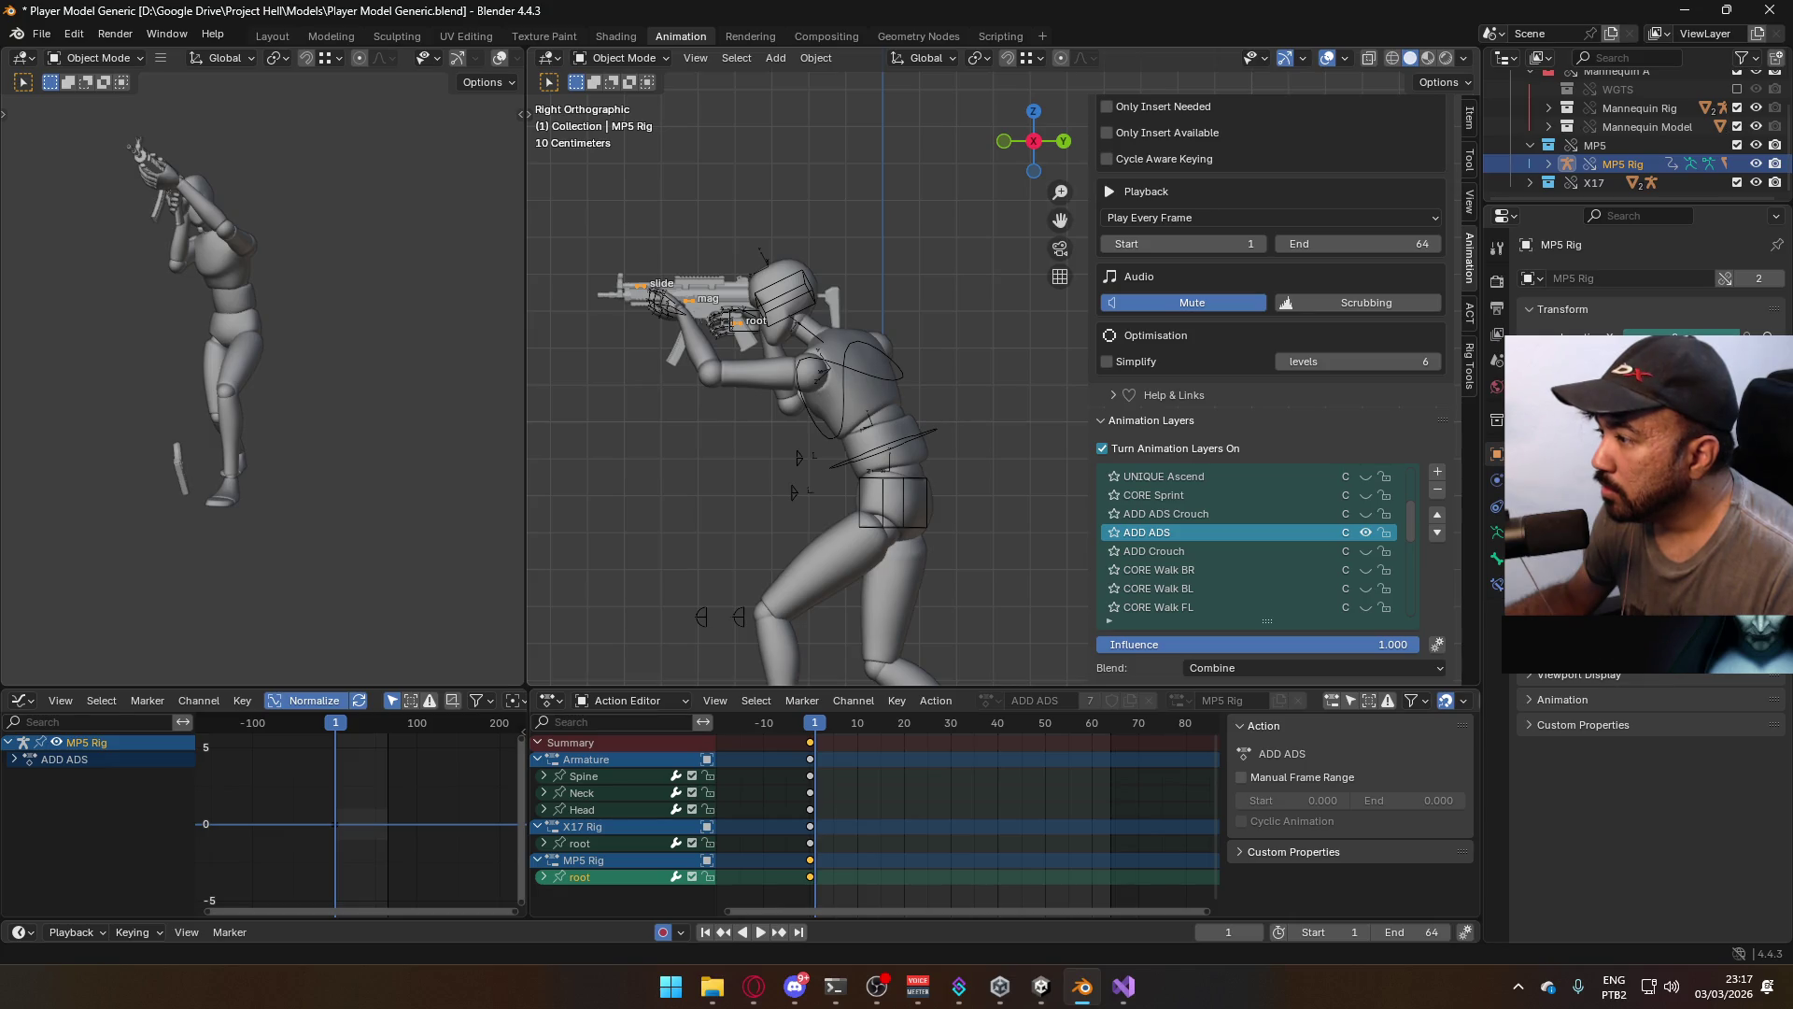
click(811, 733)
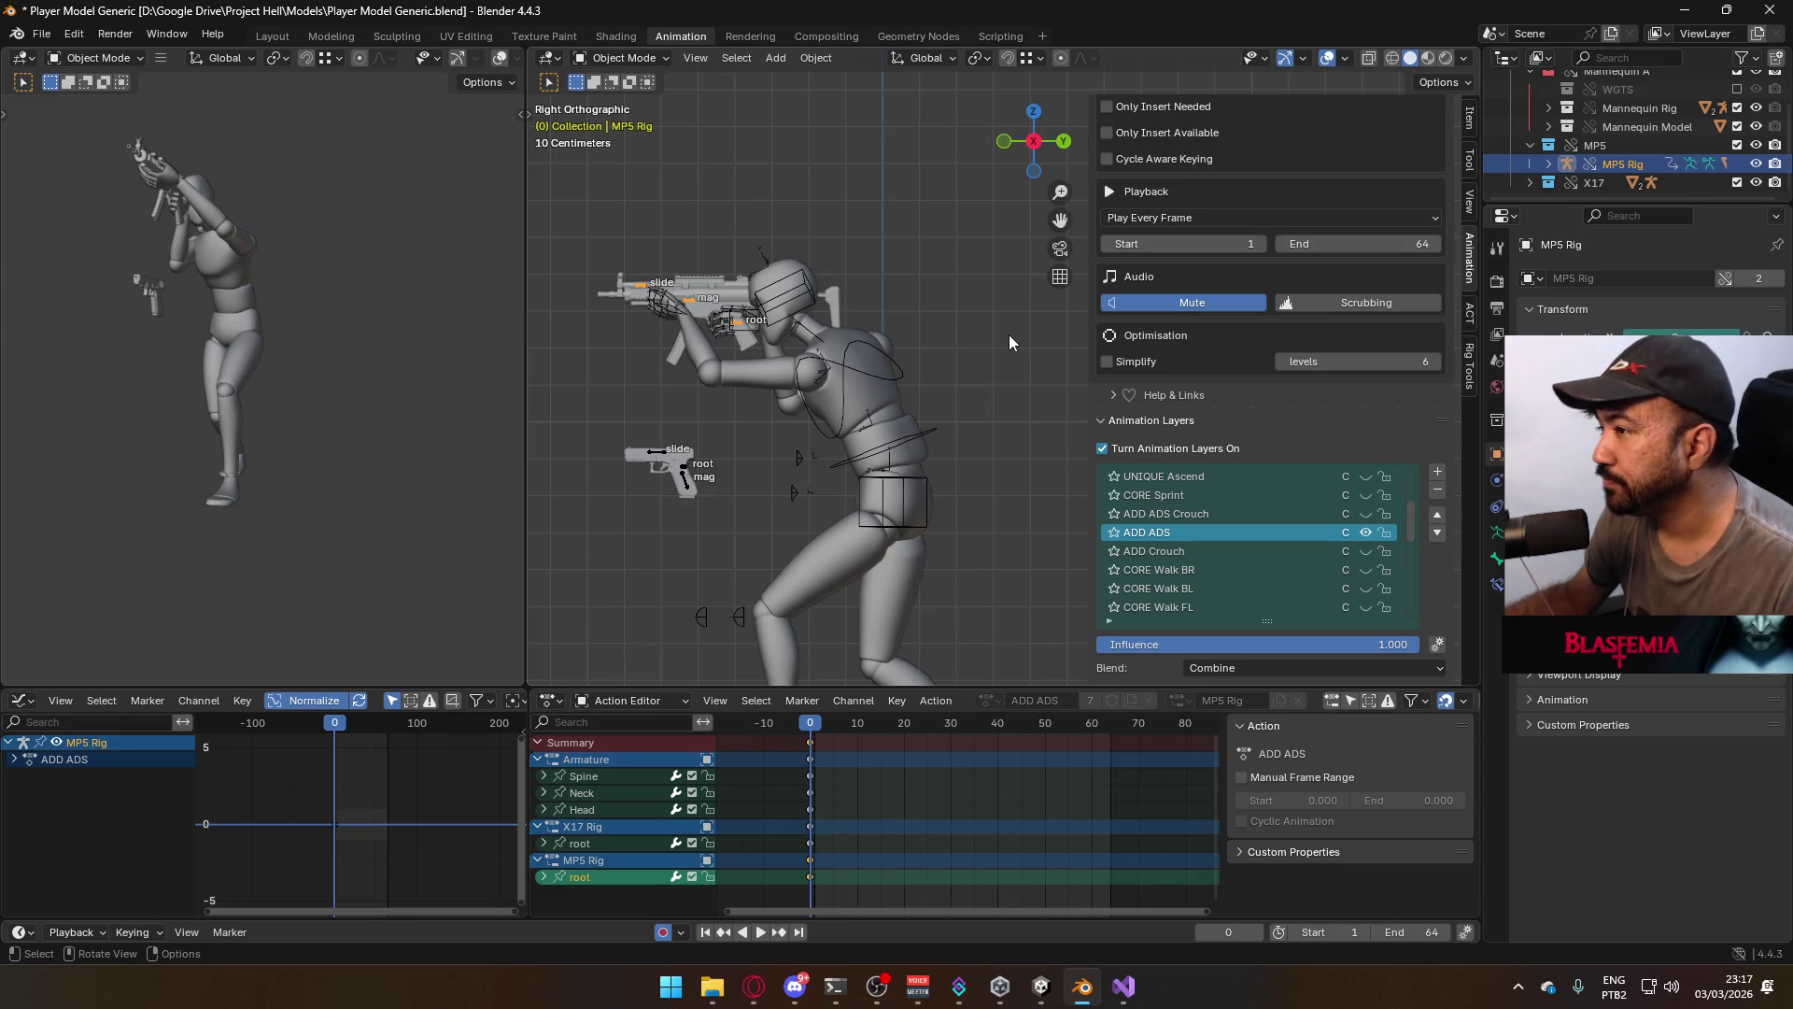
click(624, 58)
click(624, 120)
key(g)
key(z)
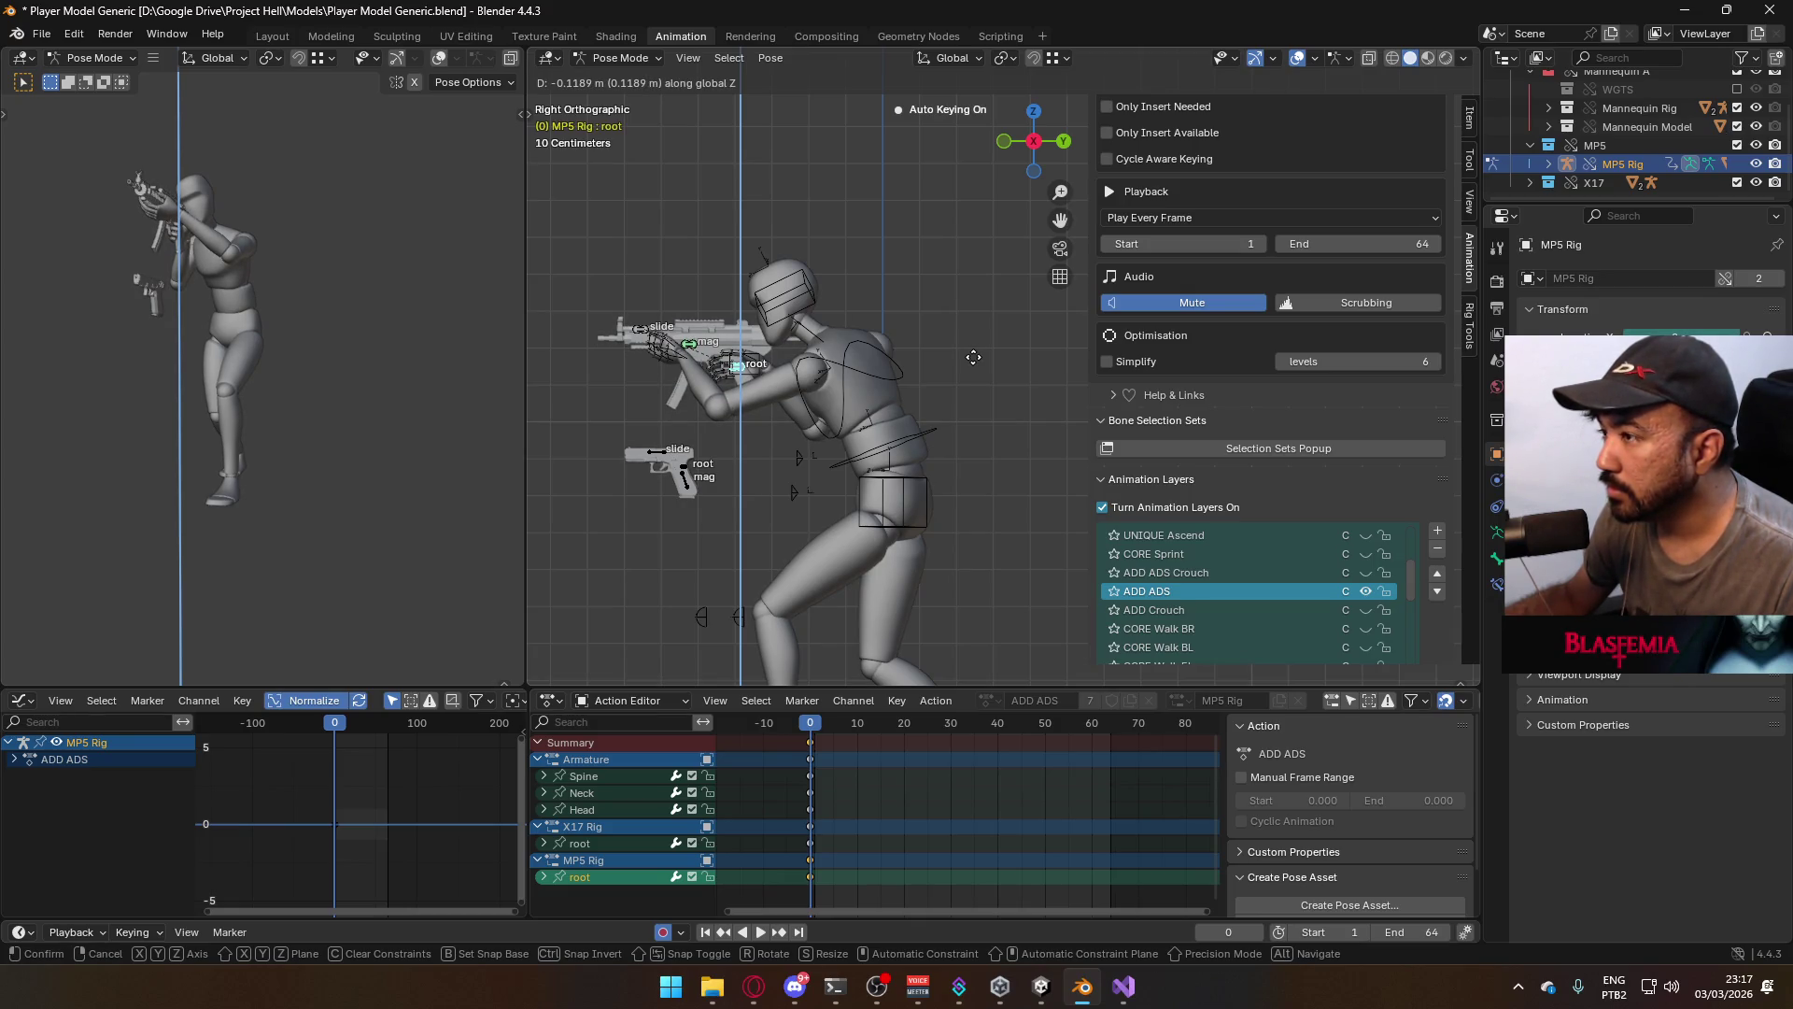
click(966, 364)
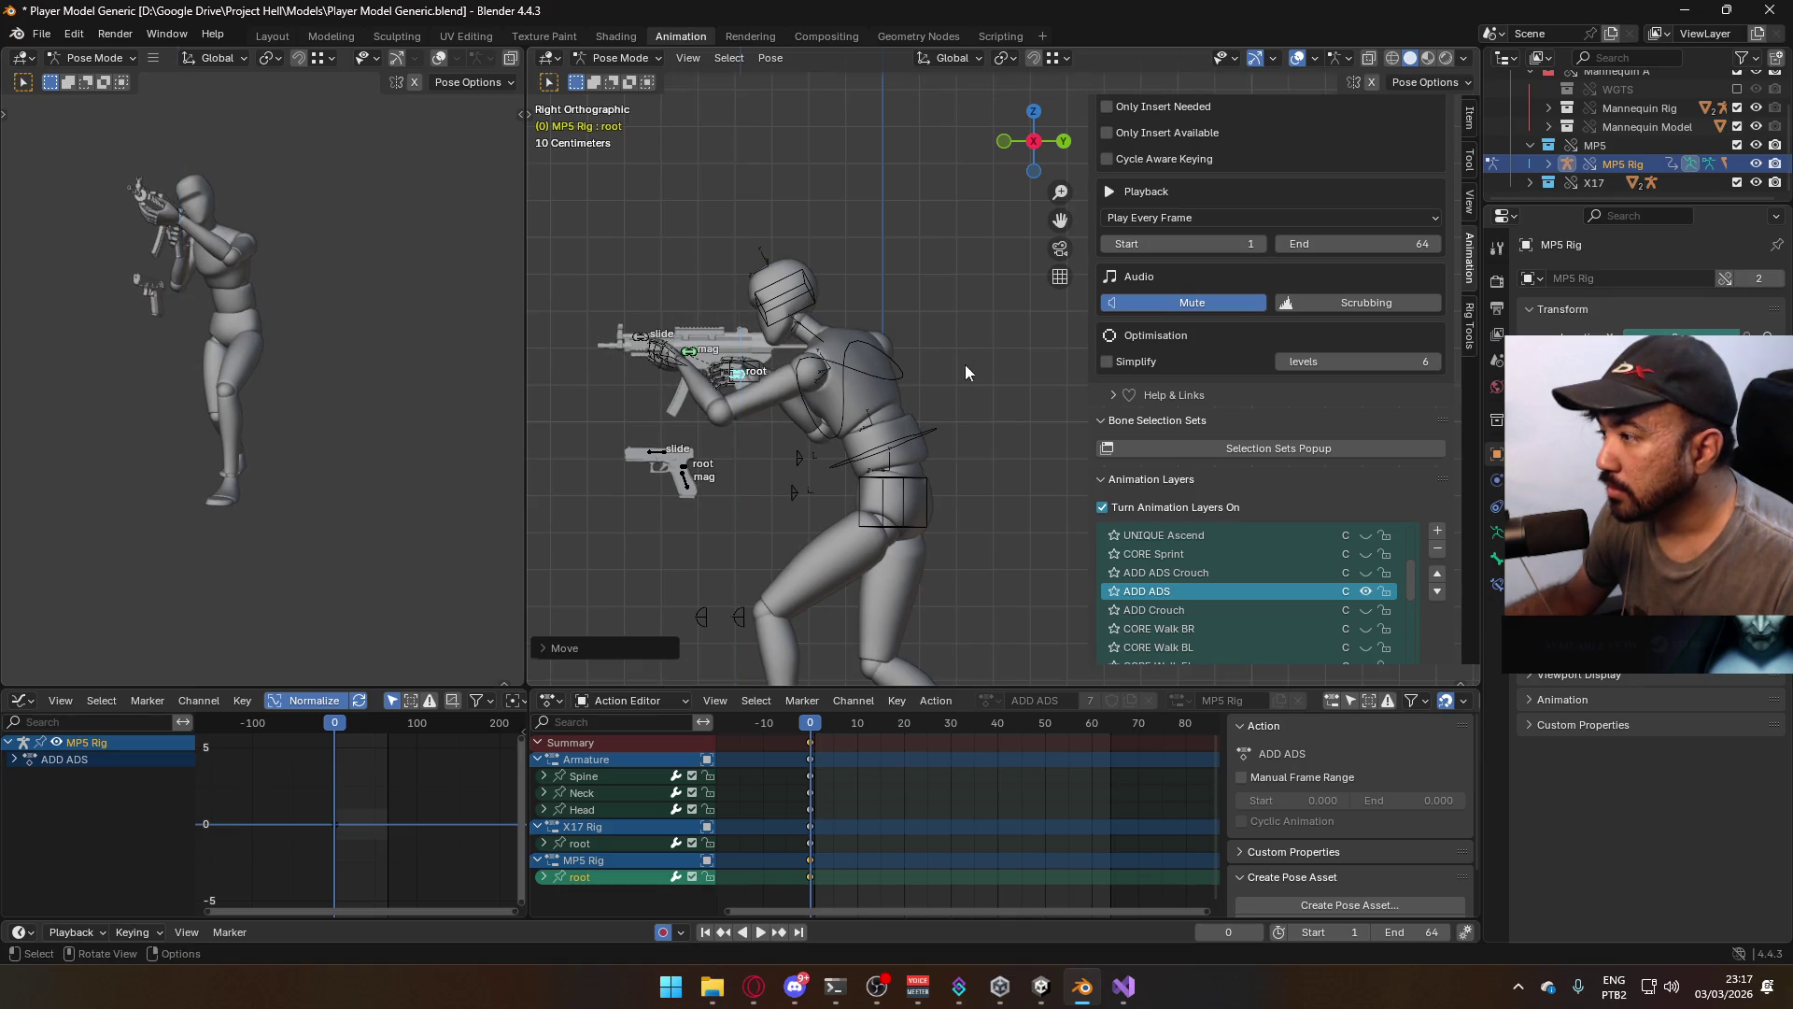
Make CORE Walk F the MP5 rig's active layer, play the walk, and deselect the root bone
scroll(1373, 560, down, 2)
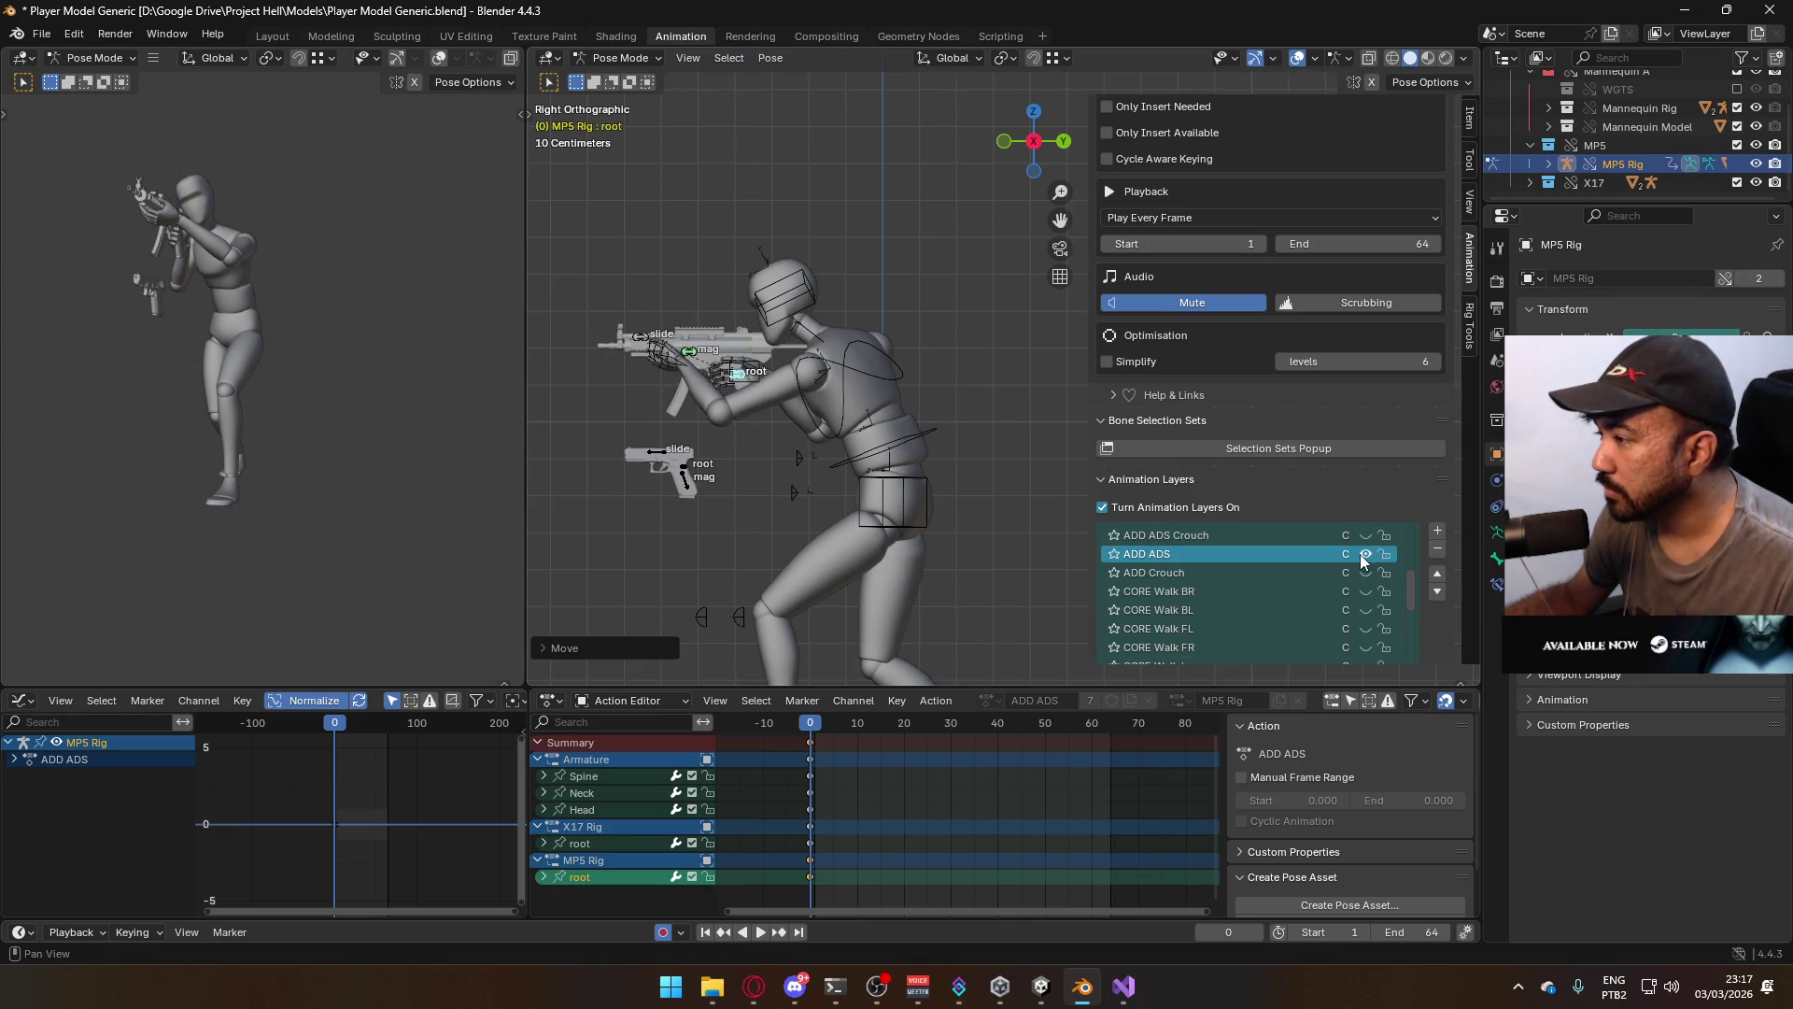
scroll(1360, 555, down, 5)
click(1285, 629)
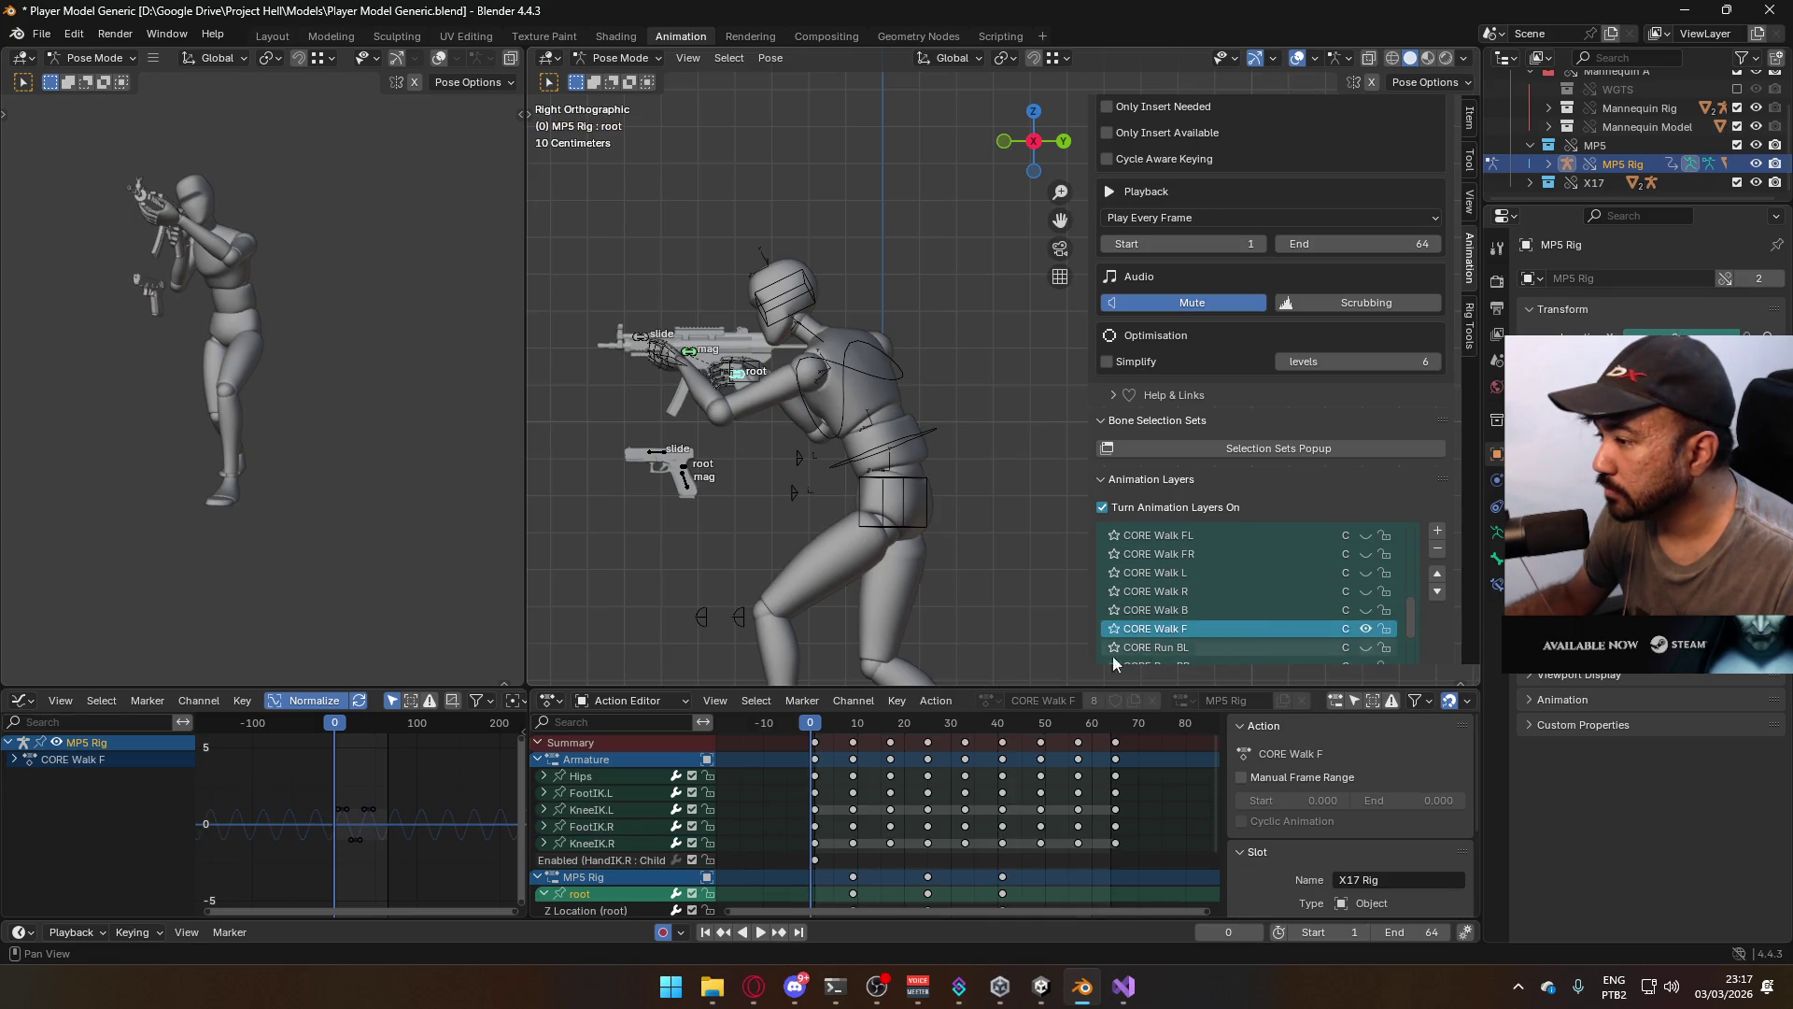
key(space)
key(space)
scroll(1309, 596, up, 5)
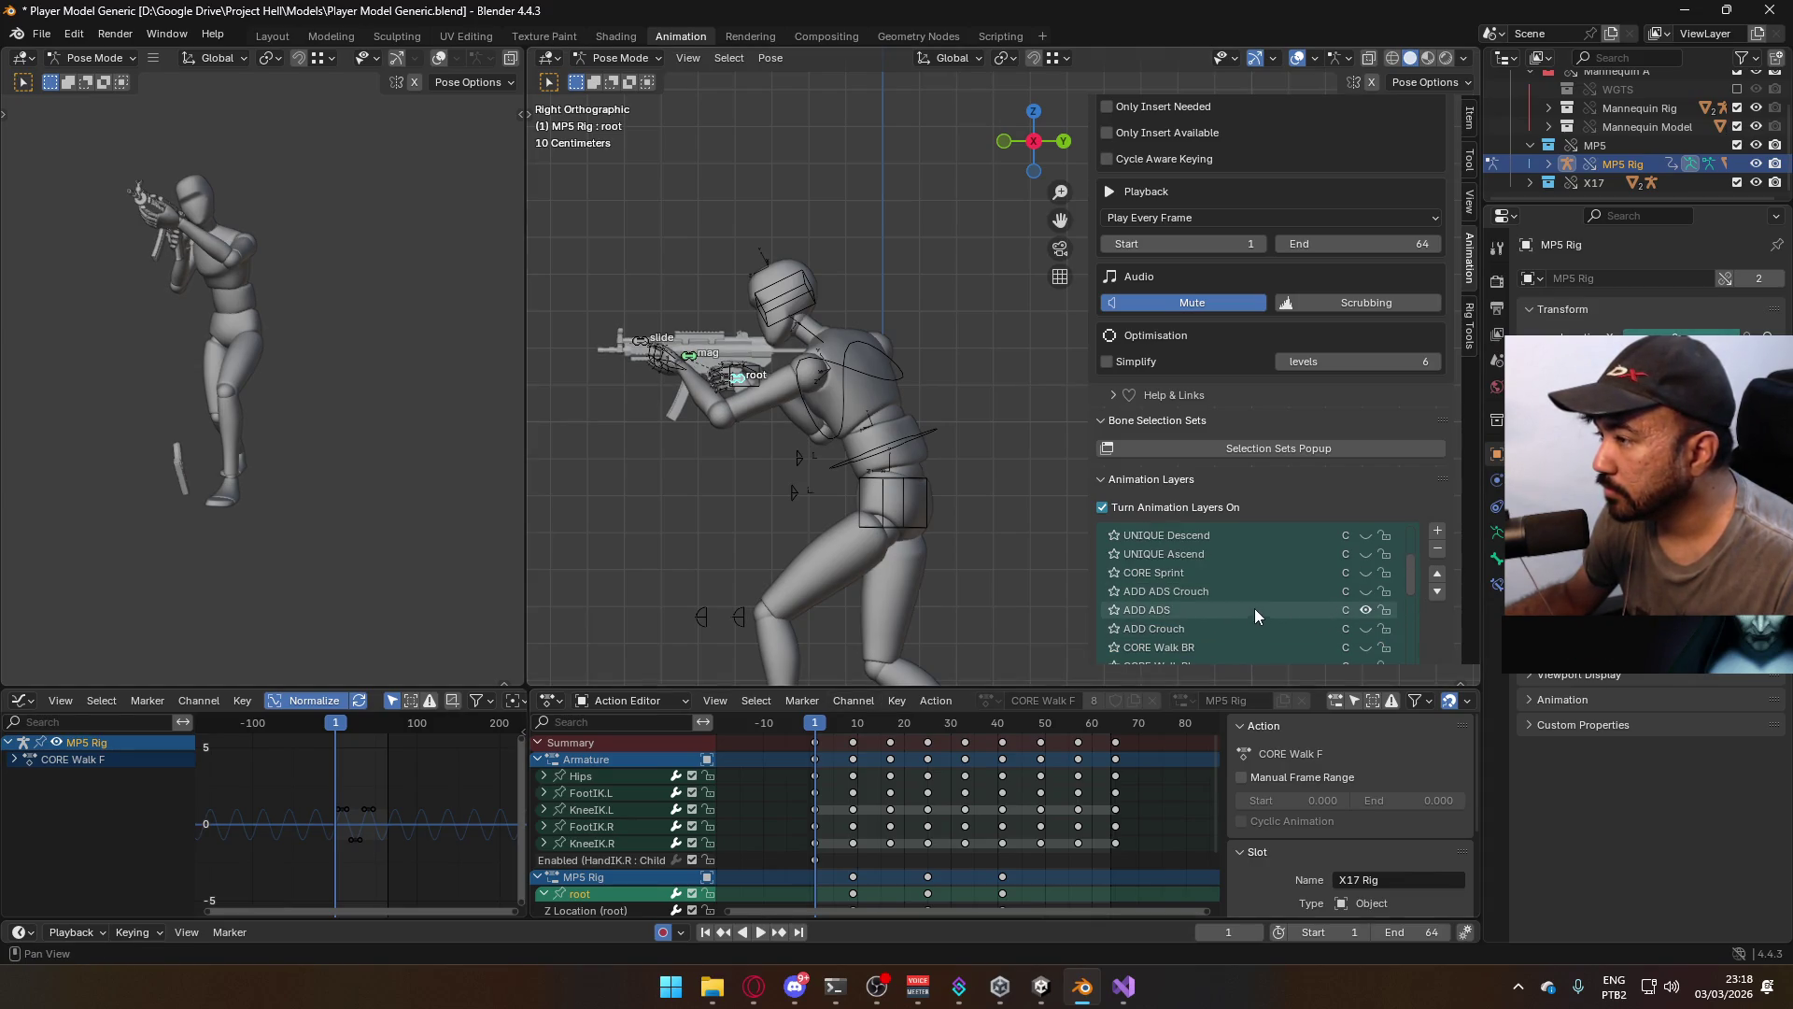
click(900, 372)
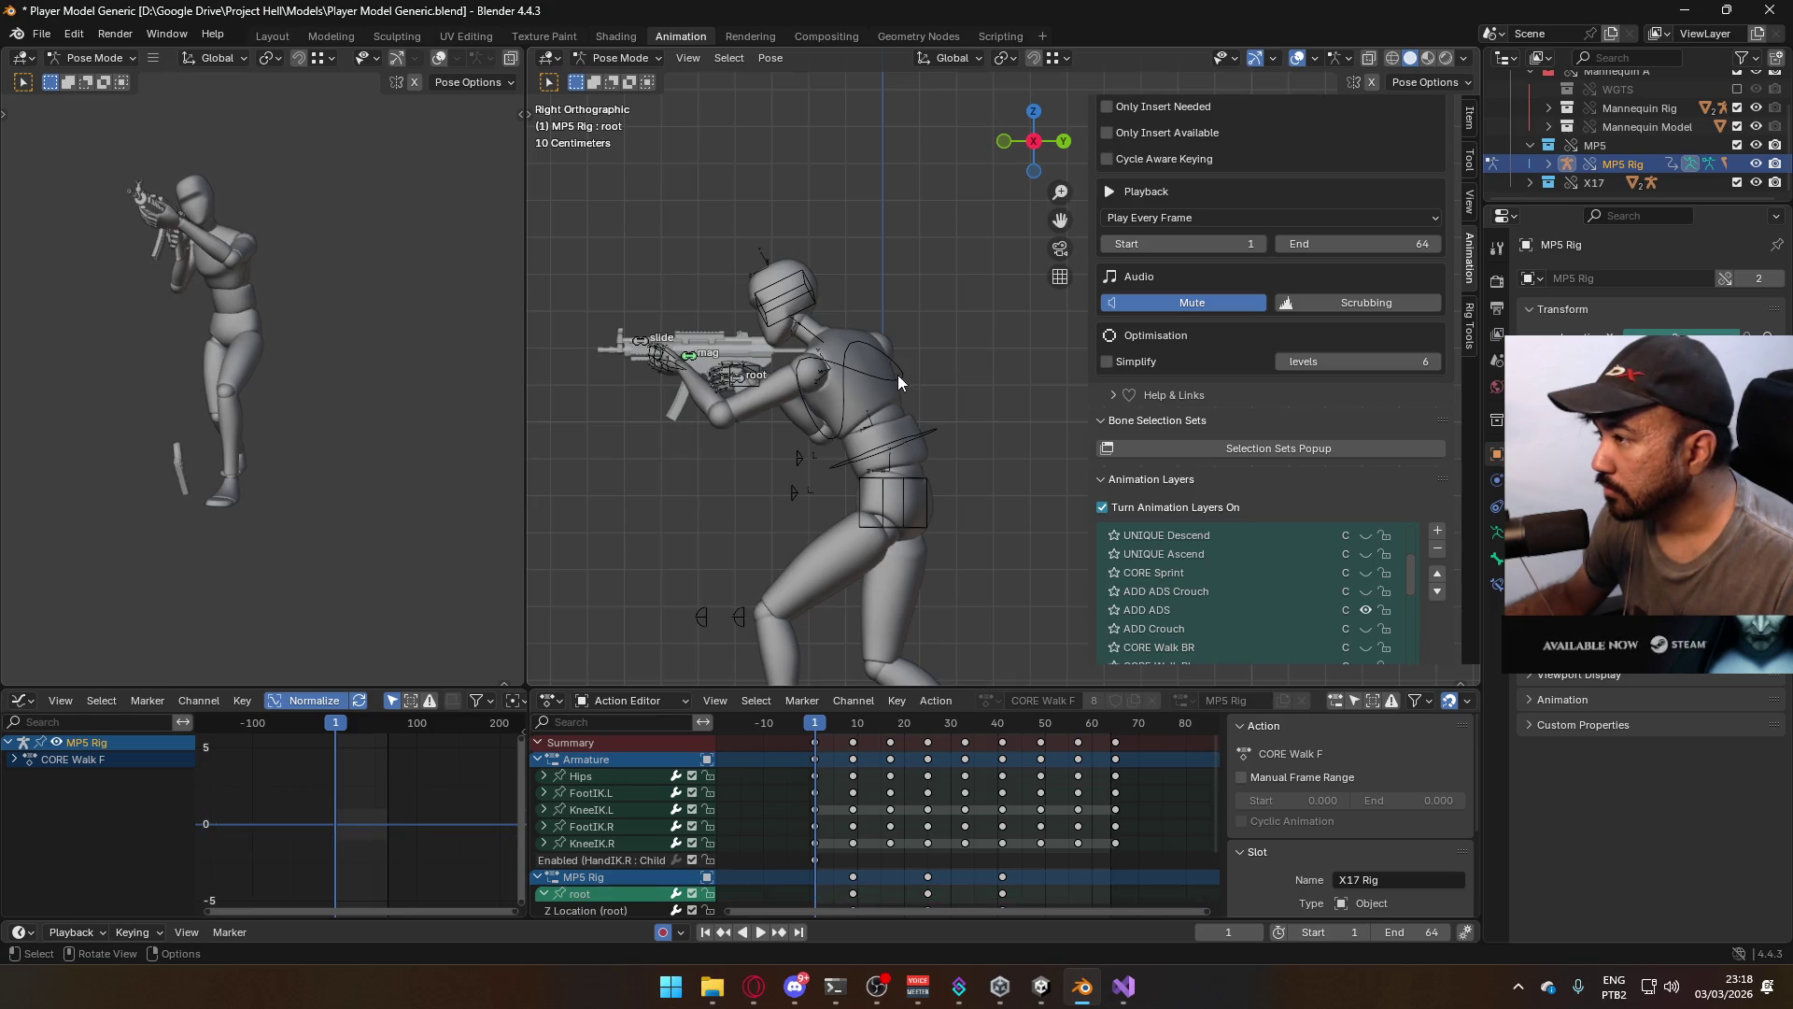
In Object Mode, turn off the mannequin armature's CORE Walk F layer, then reselect the MP5 Rig
click(598, 56)
click(631, 76)
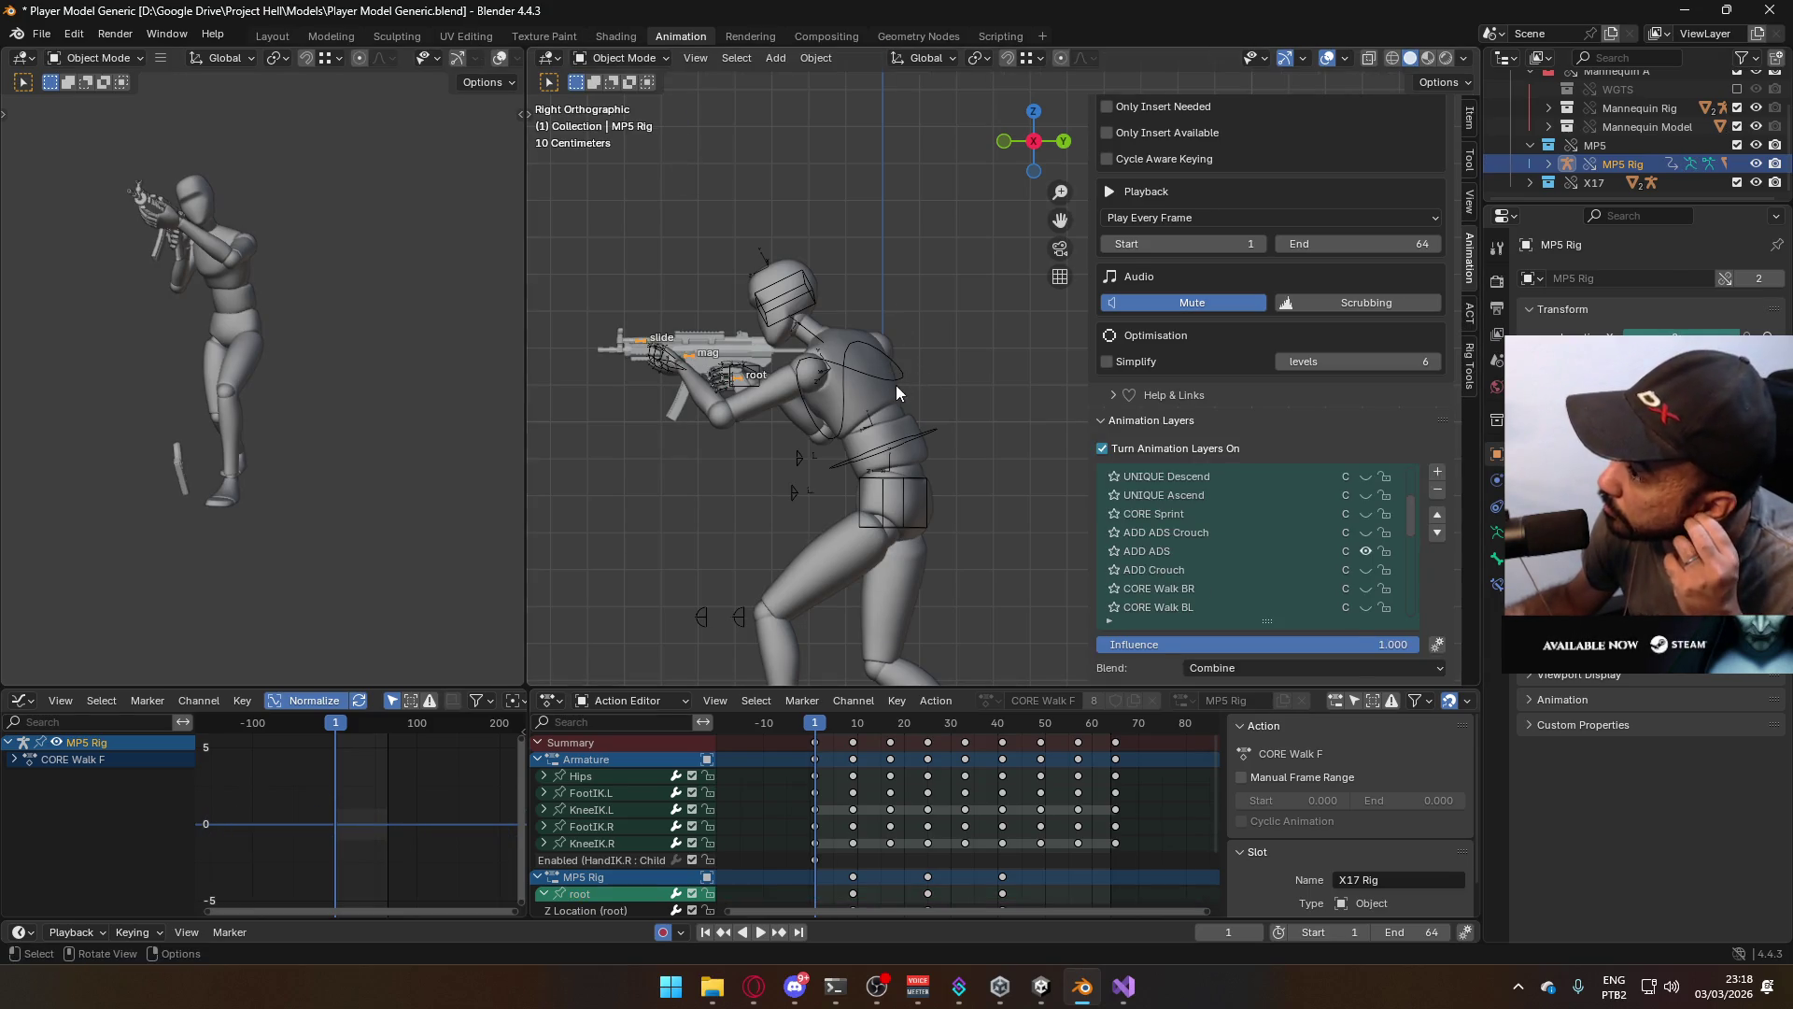
click(895, 386)
click(905, 374)
scroll(1380, 581, down, 2)
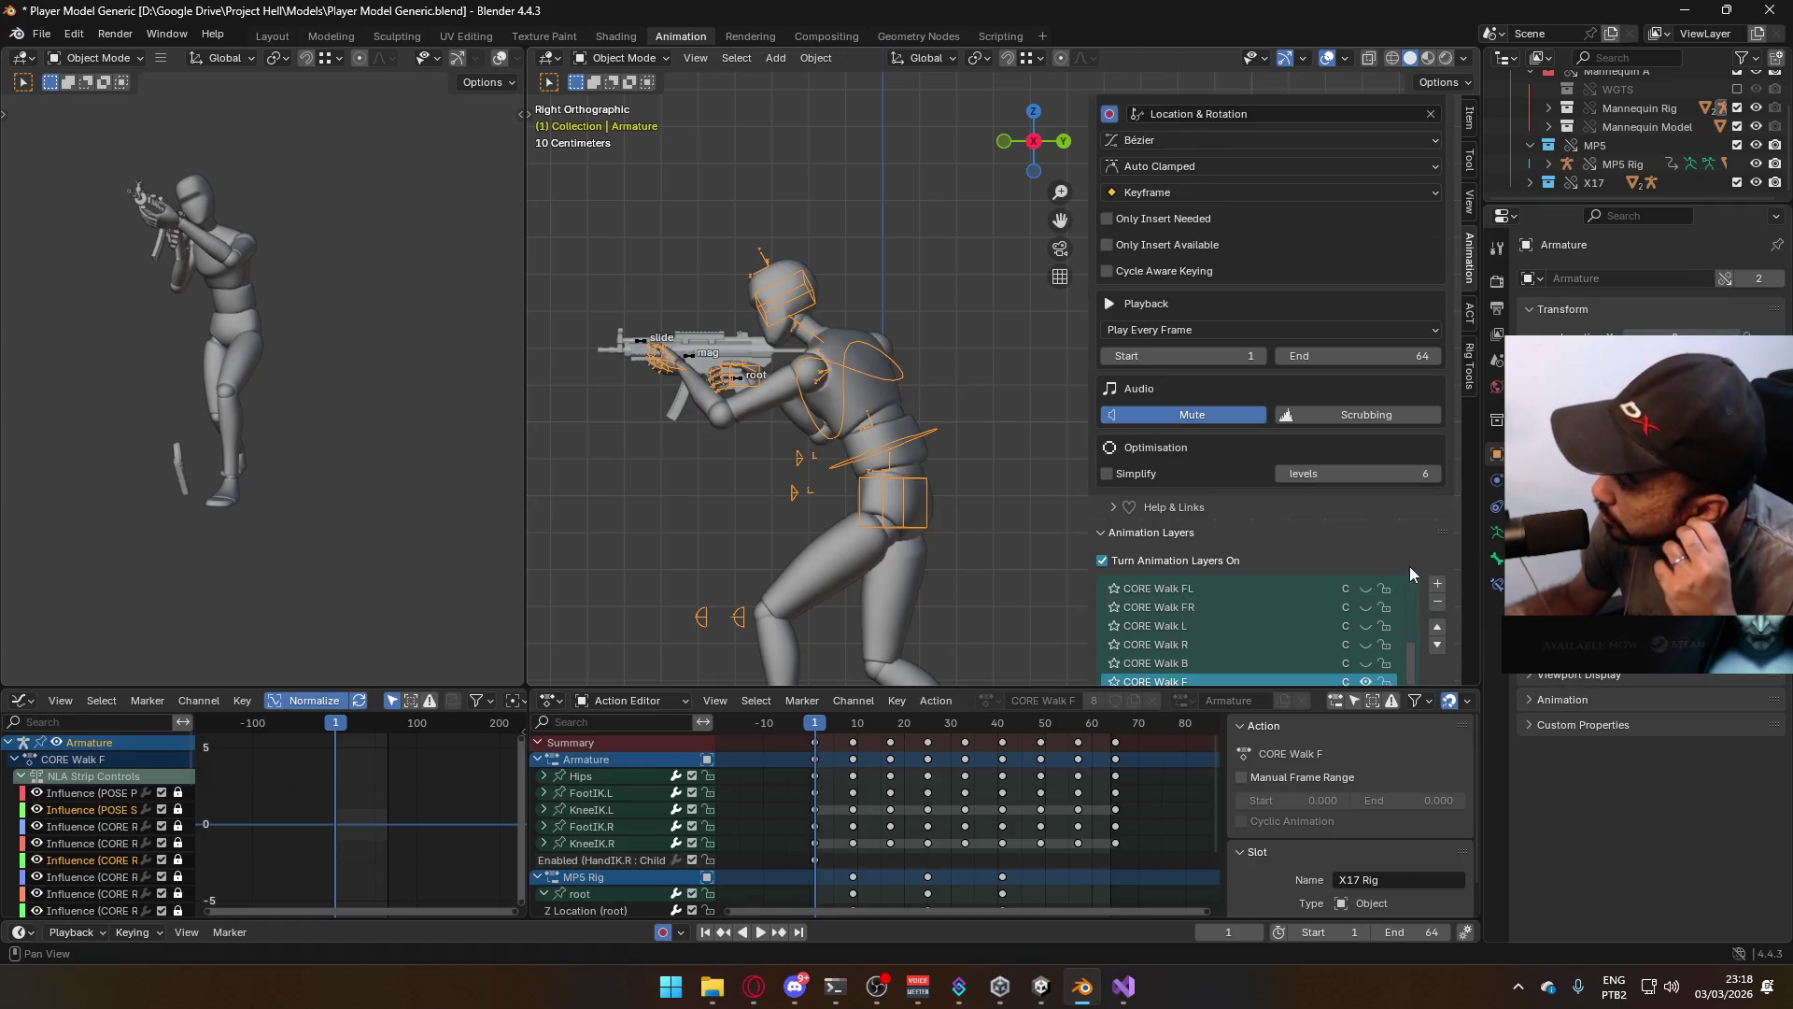
click(1365, 607)
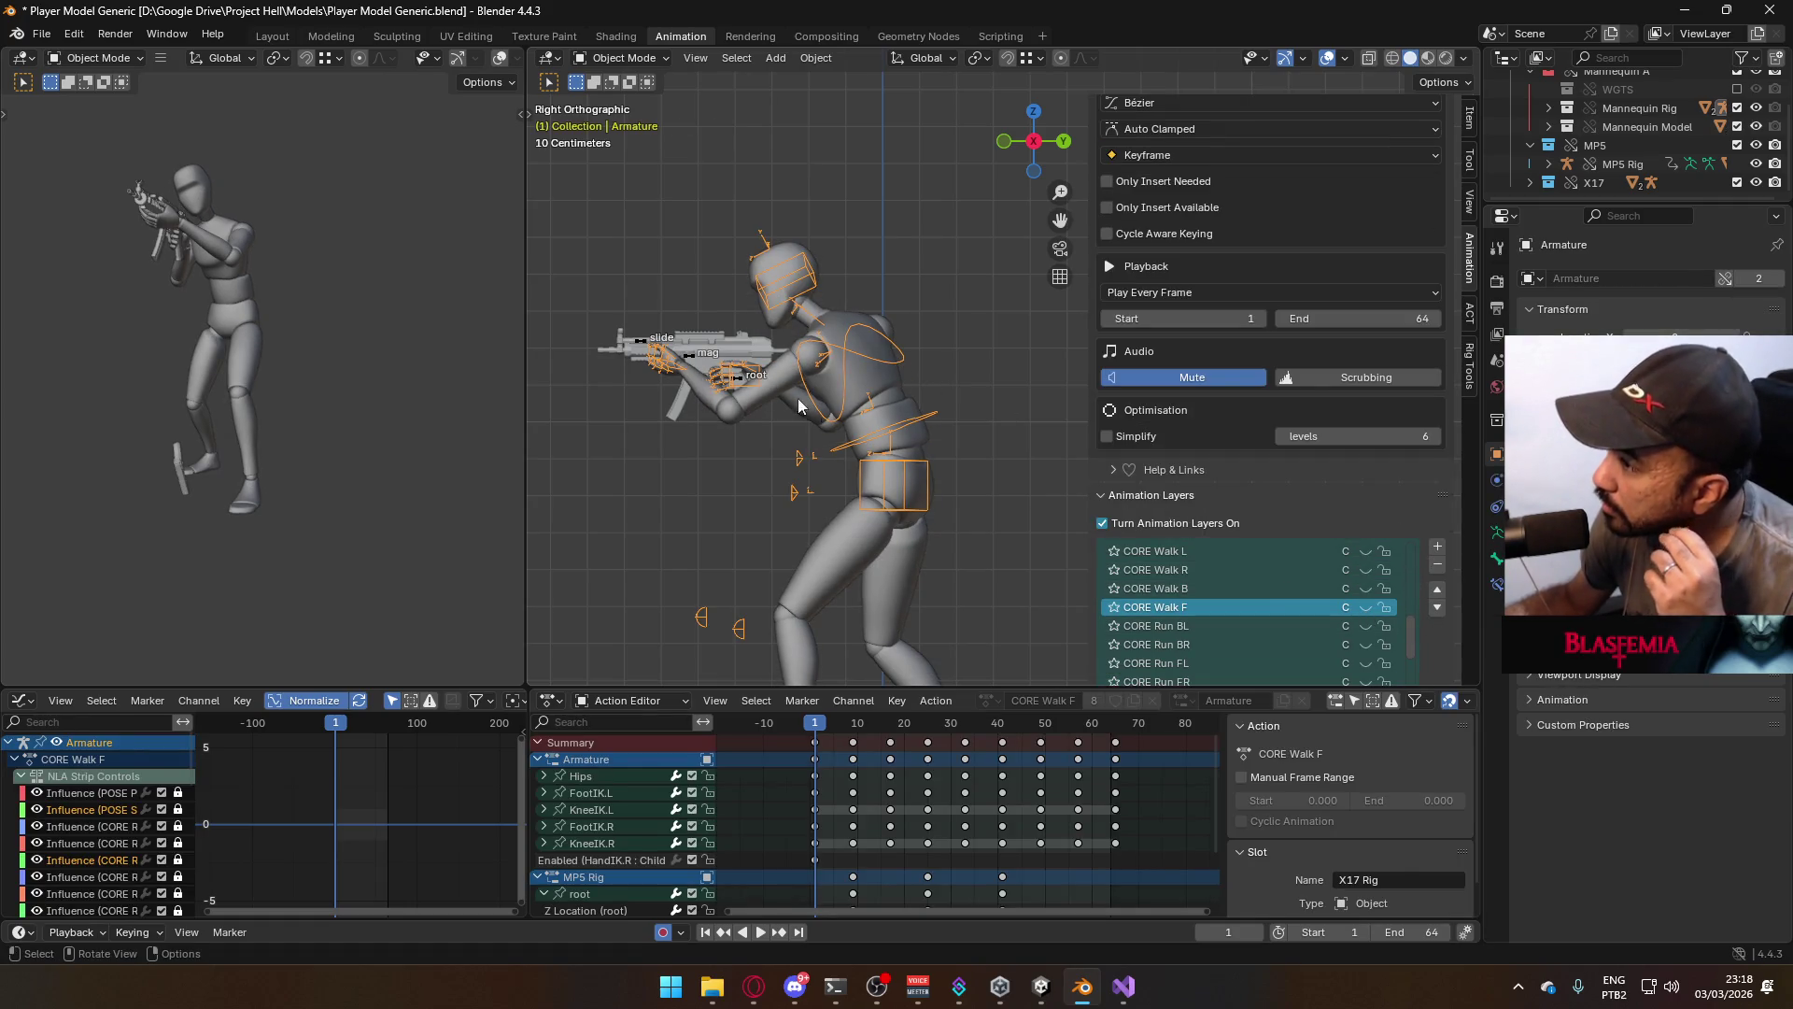
click(689, 353)
scroll(1308, 609, up, 6)
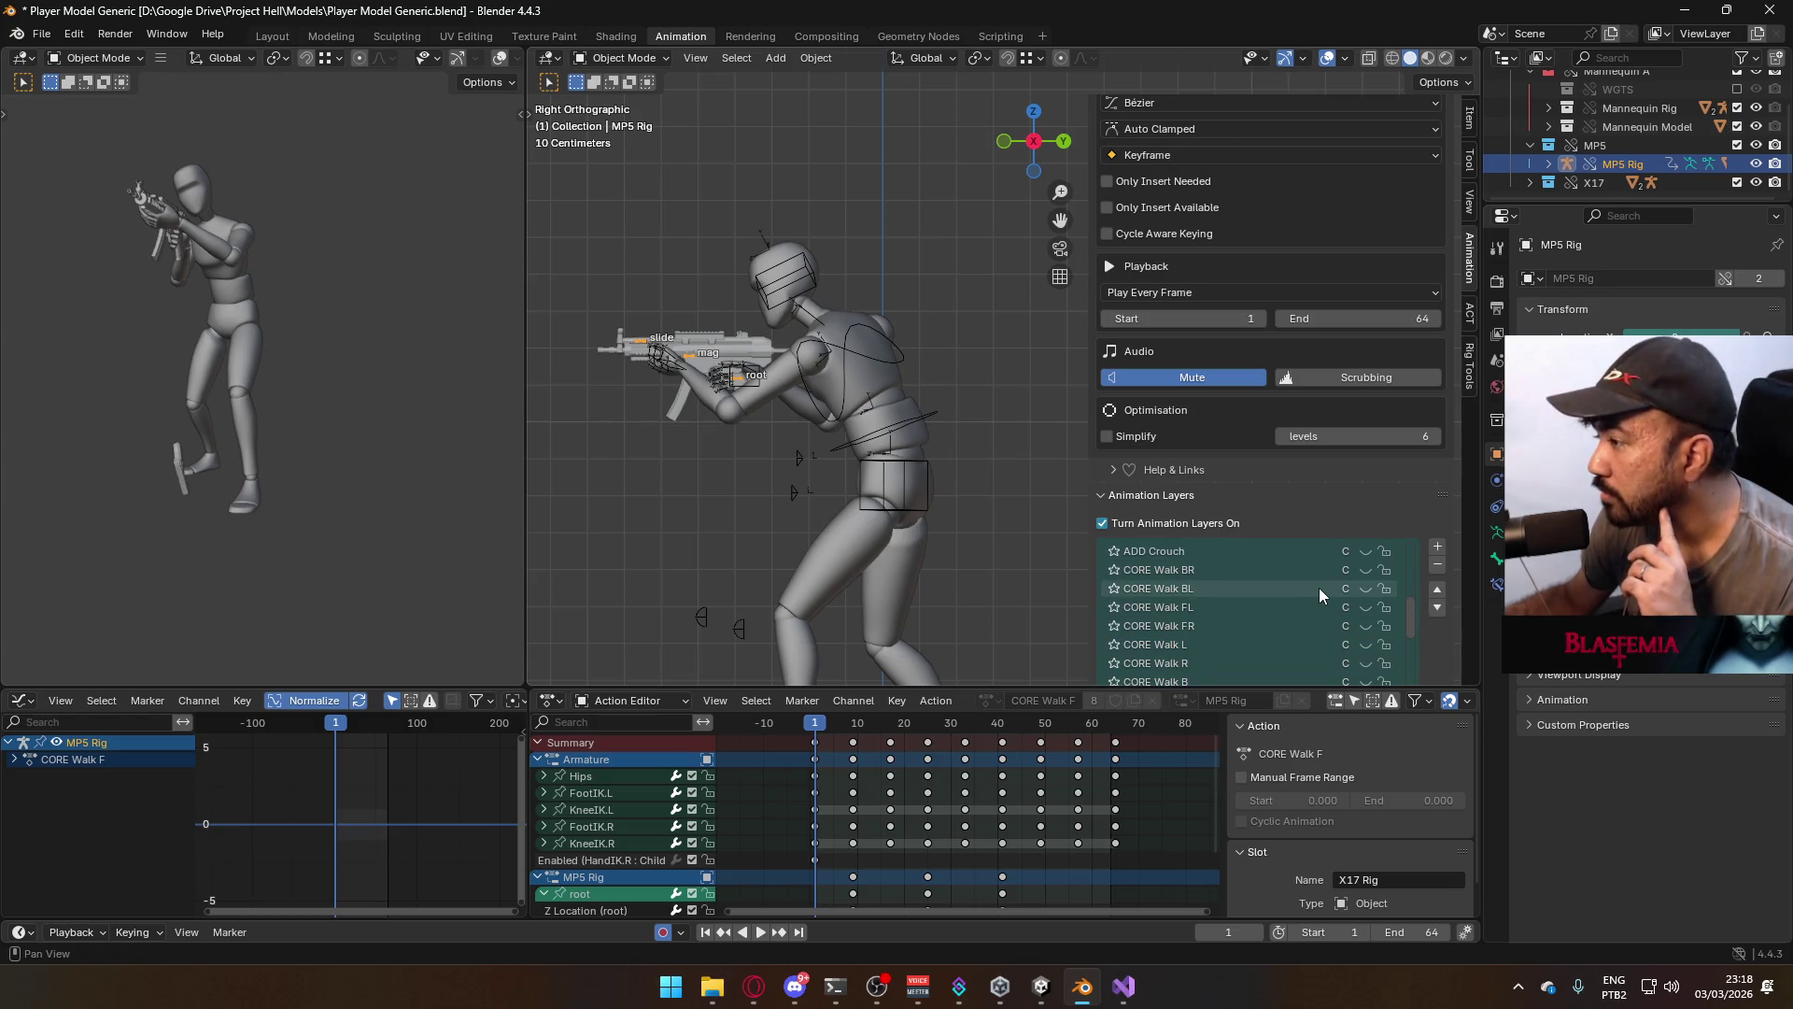
At frame 0 in Pose Mode, select the MP5 root bone and compare the pose with ADD ADS hidden and shown
click(810, 722)
click(638, 58)
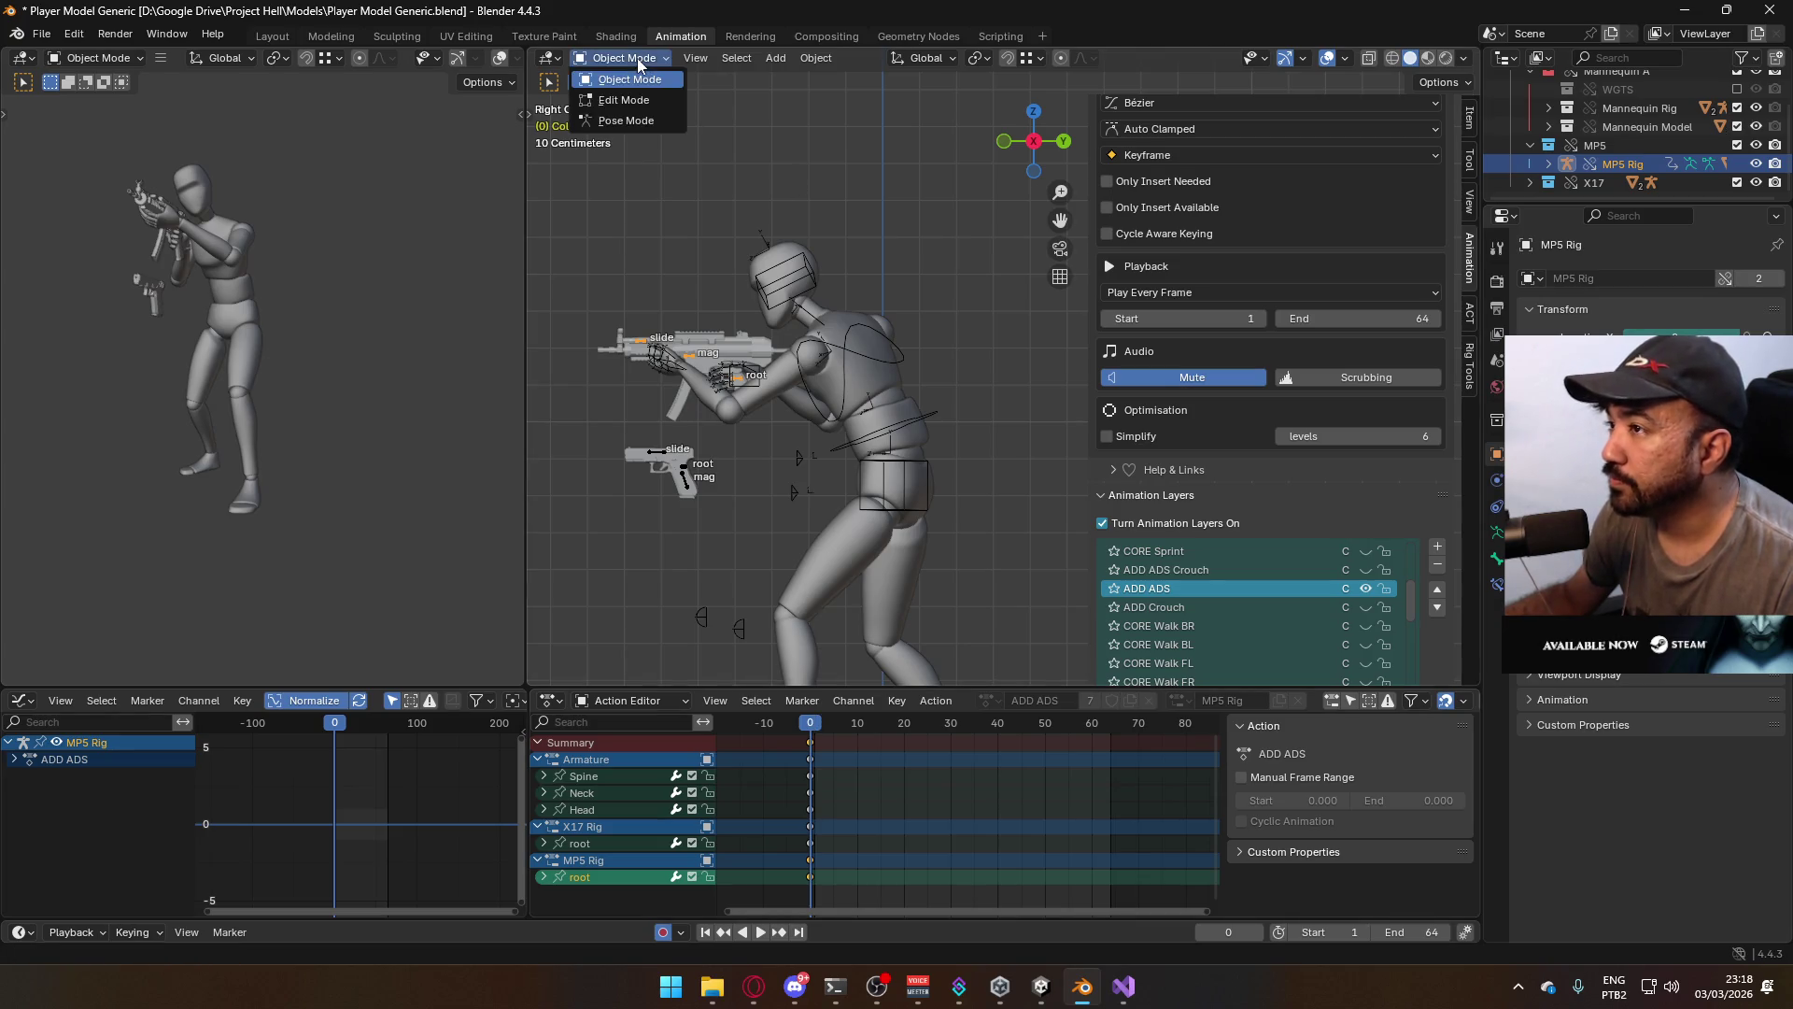
click(643, 122)
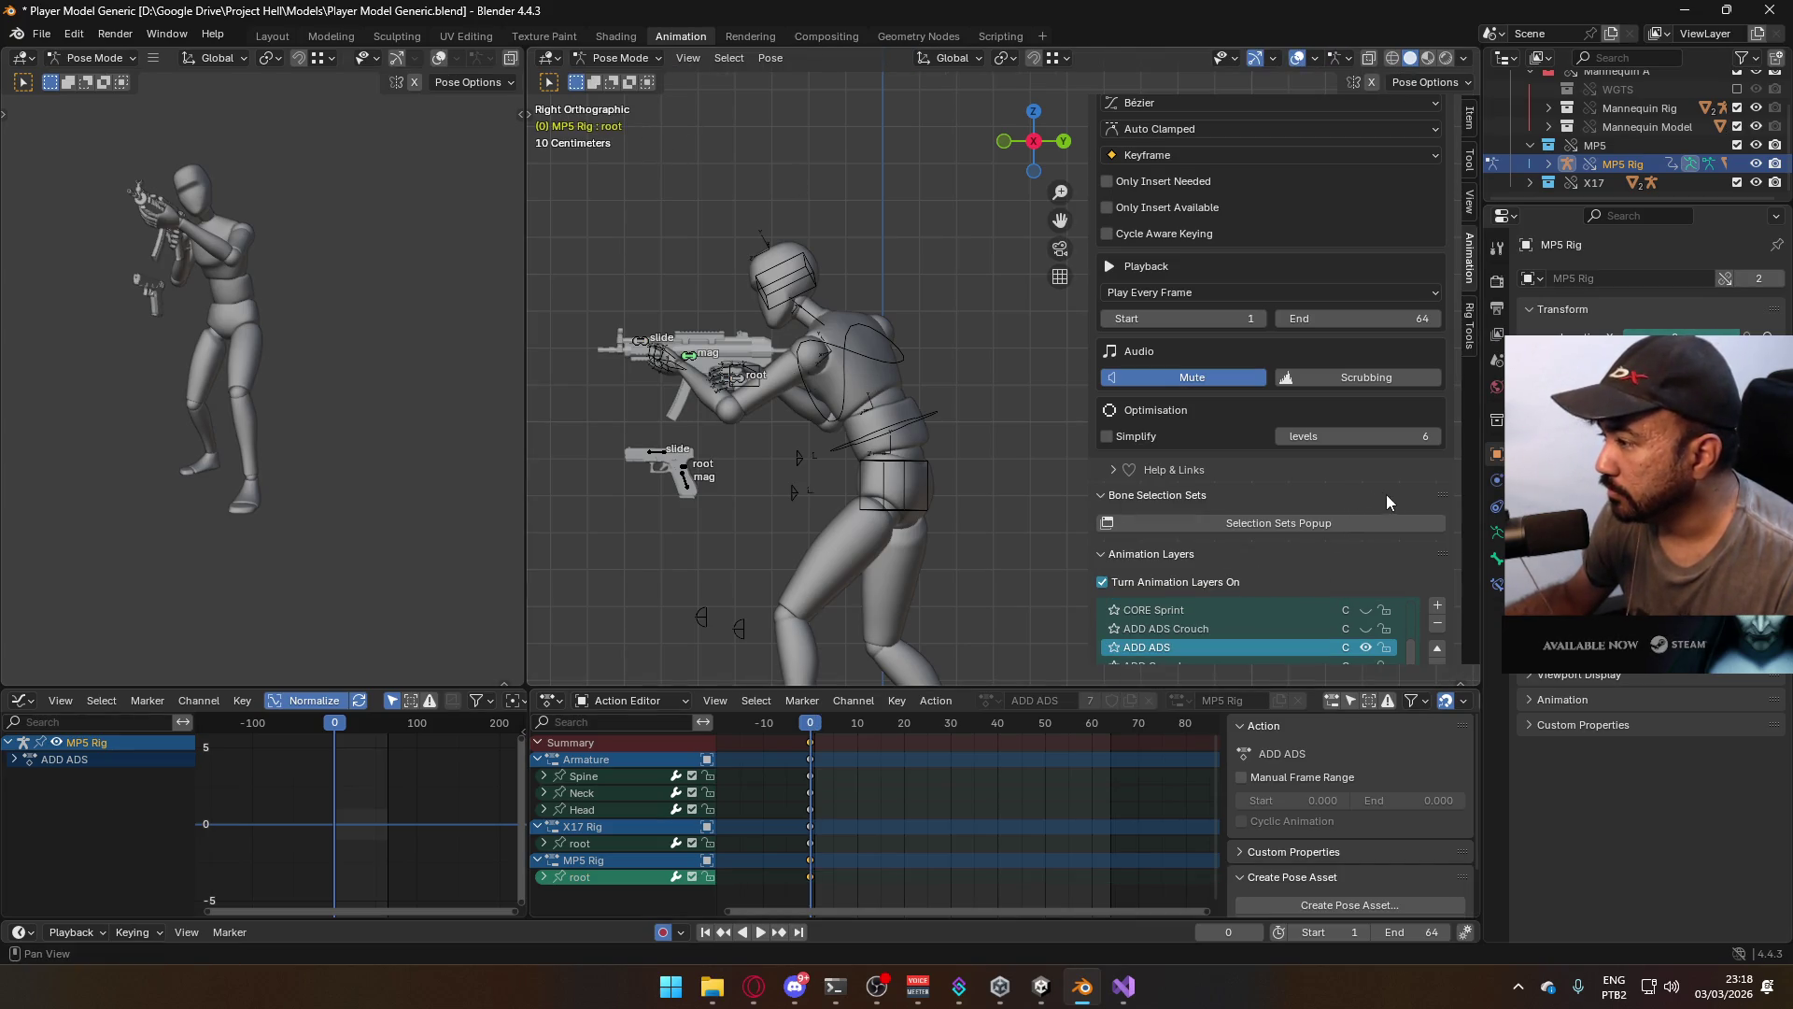
scroll(1390, 495, down, 2)
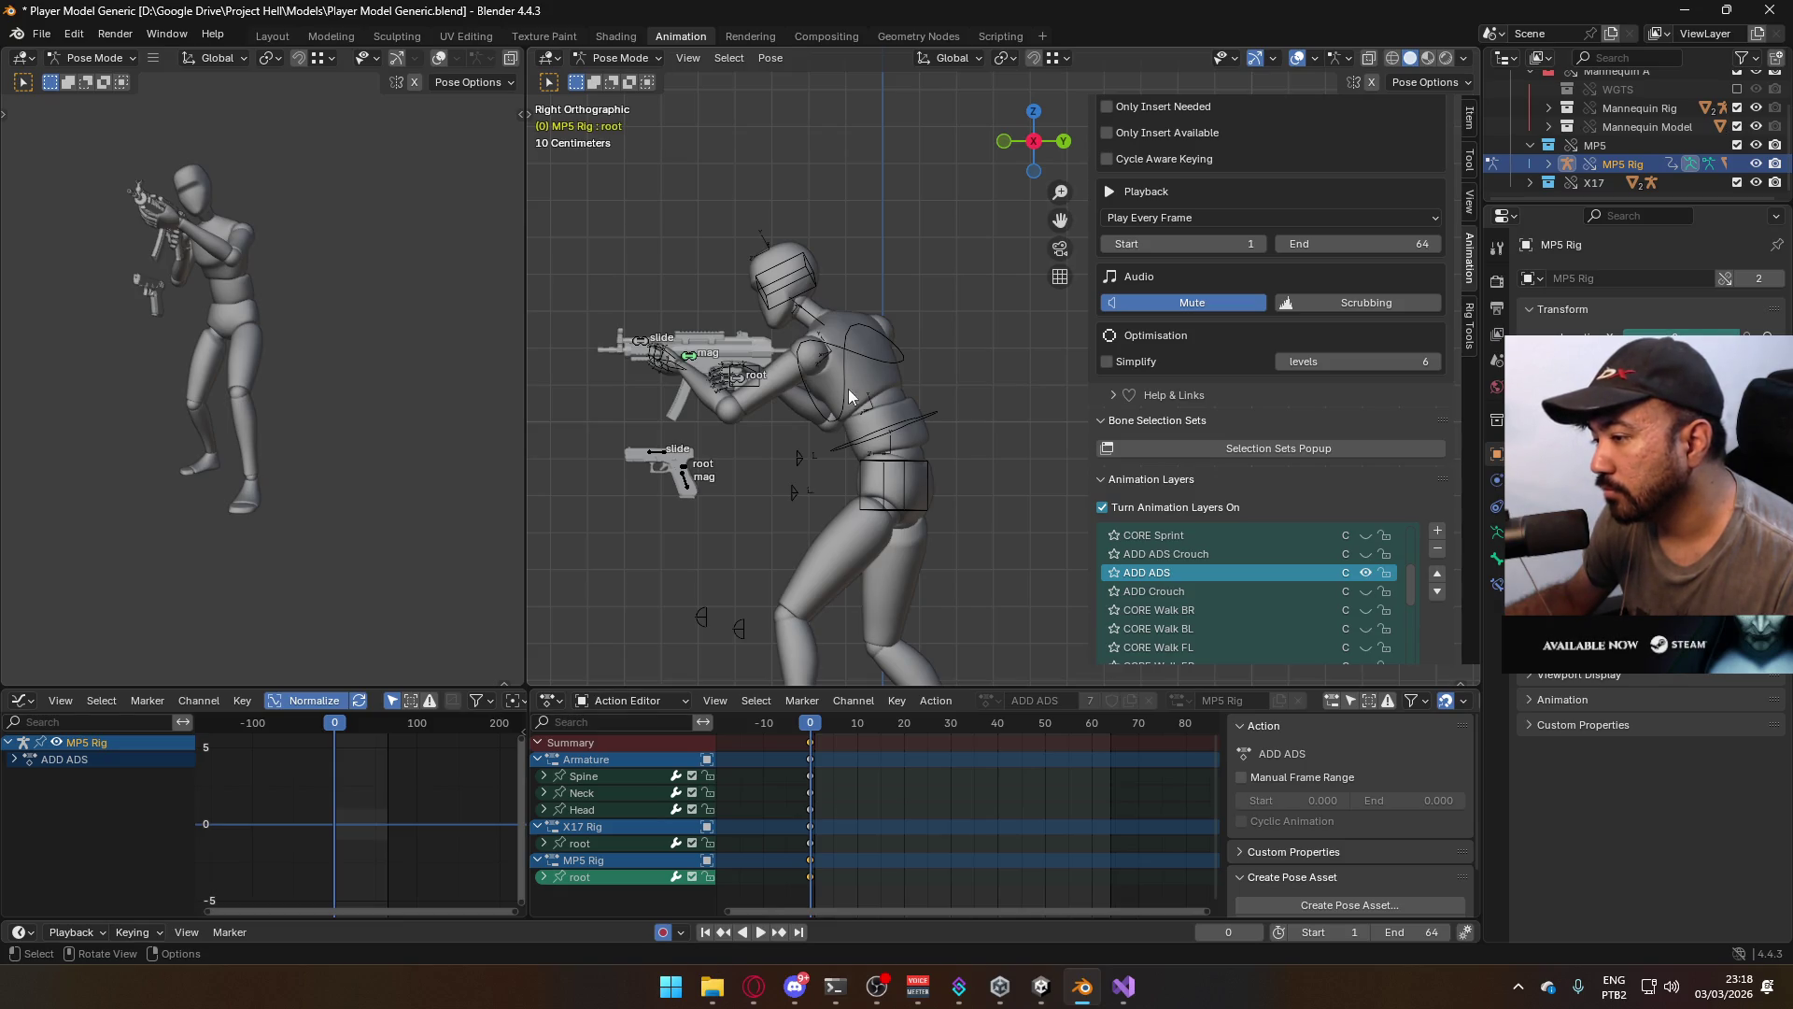
click(758, 379)
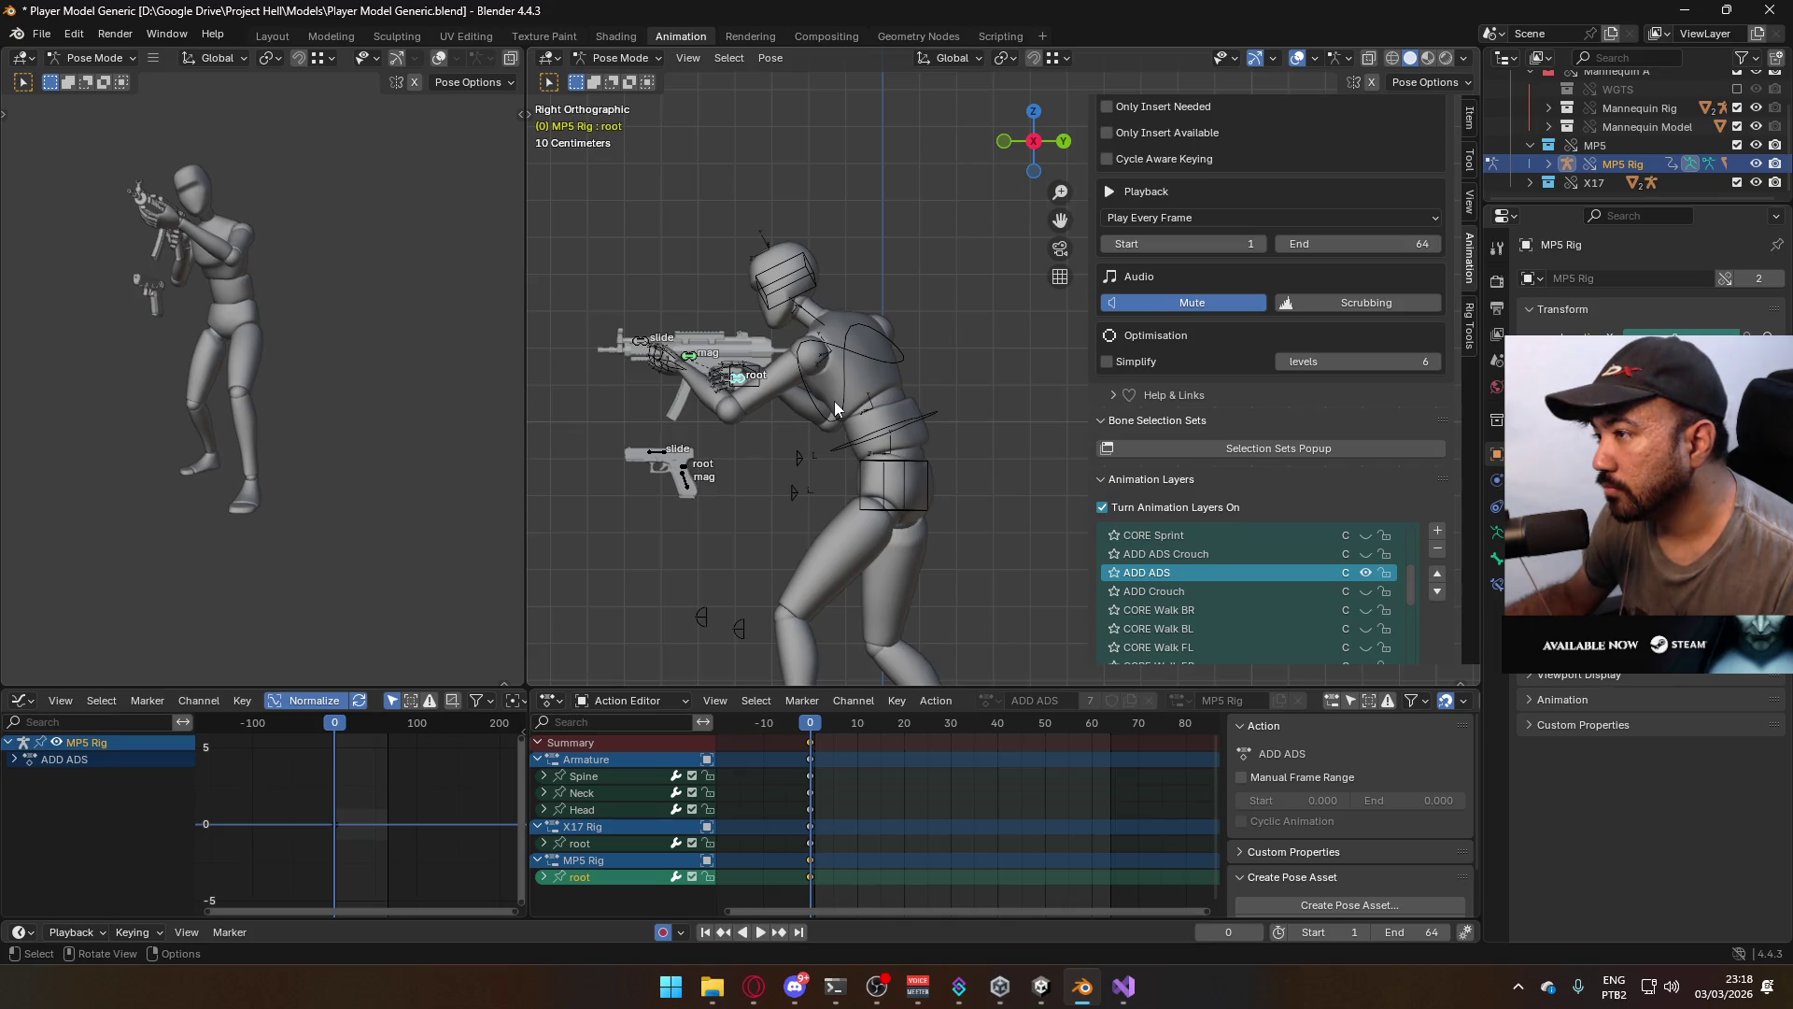
middle_drag(775, 360, 962, 365)
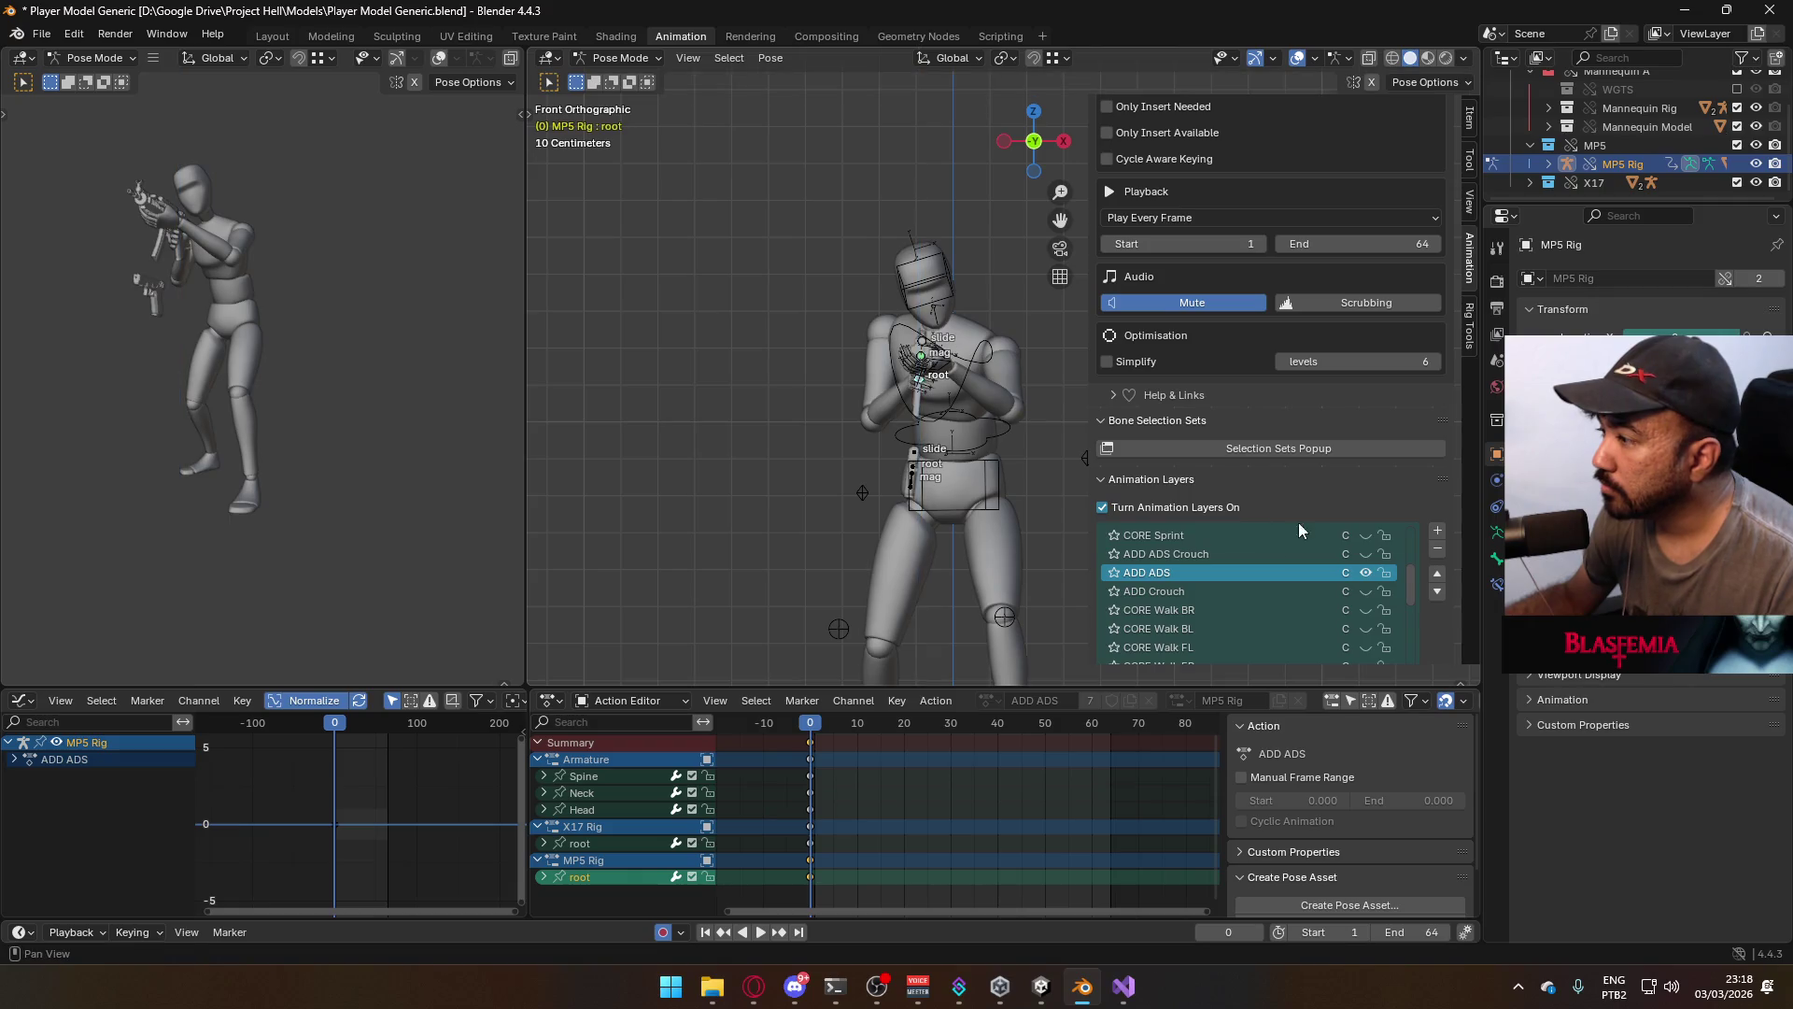
click(1366, 574)
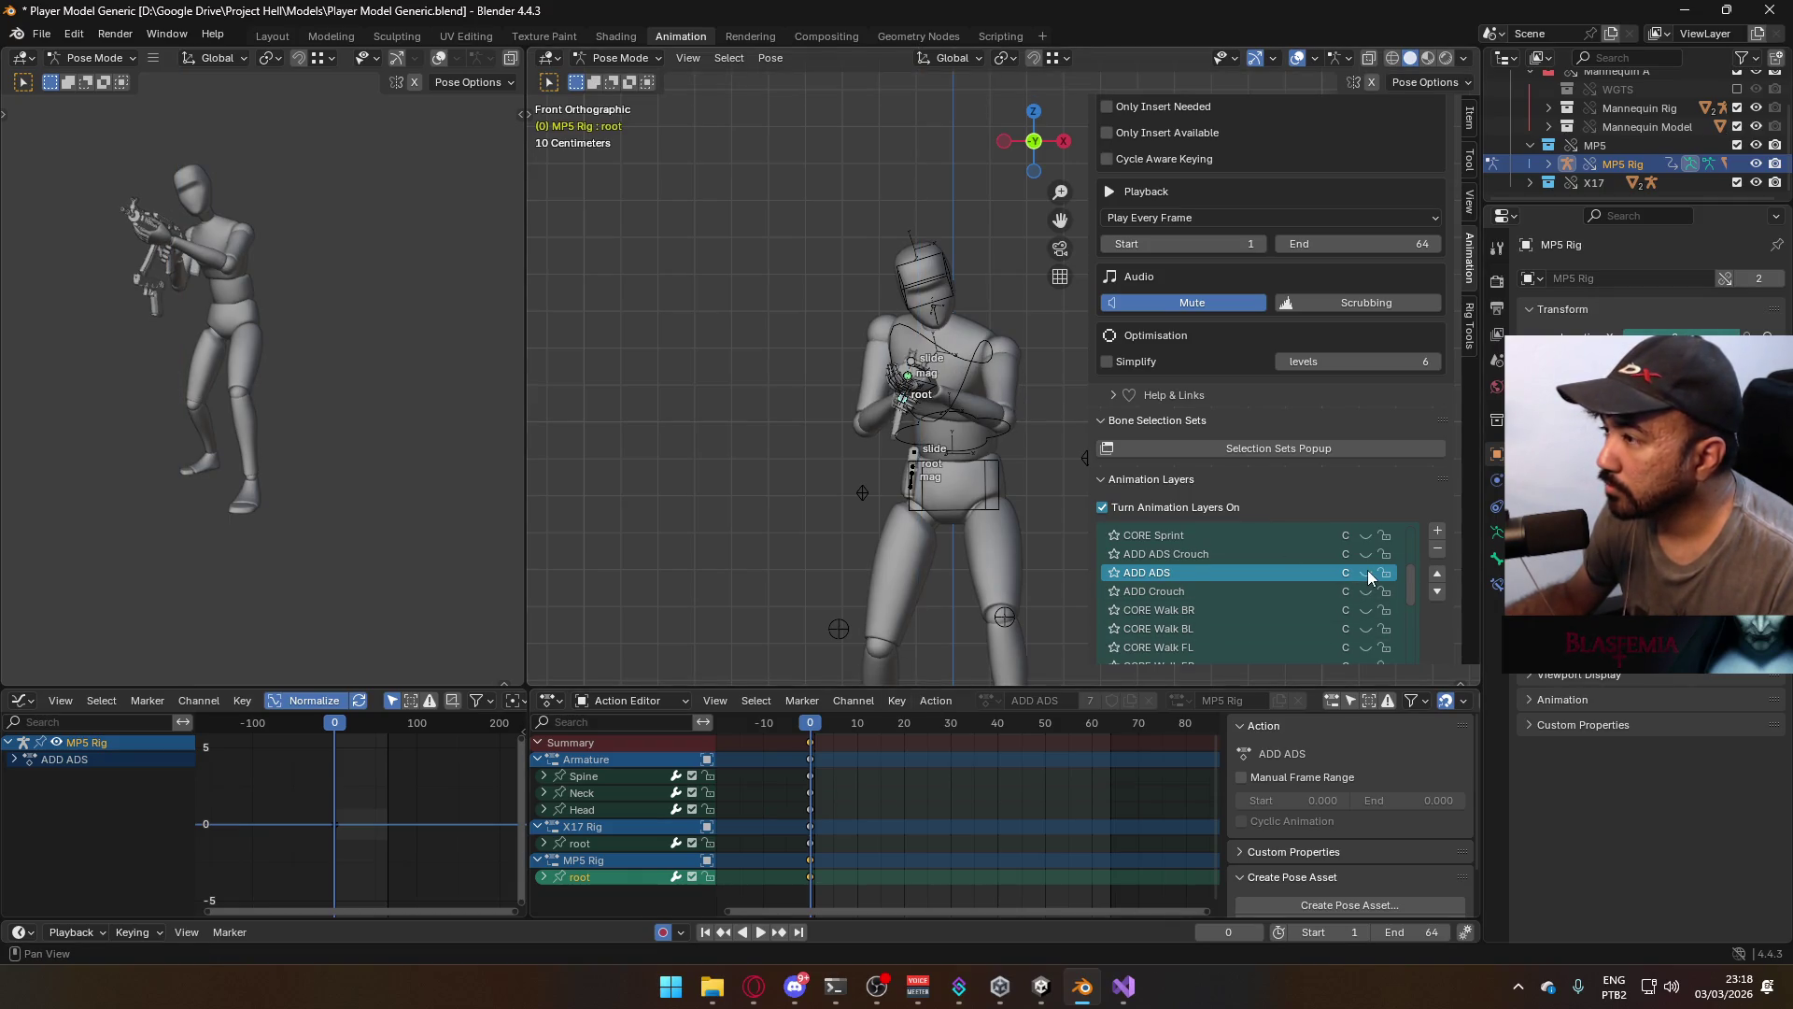
click(1368, 575)
Raise the MP5 root bone from the front view, then check it from the side view
key(g)
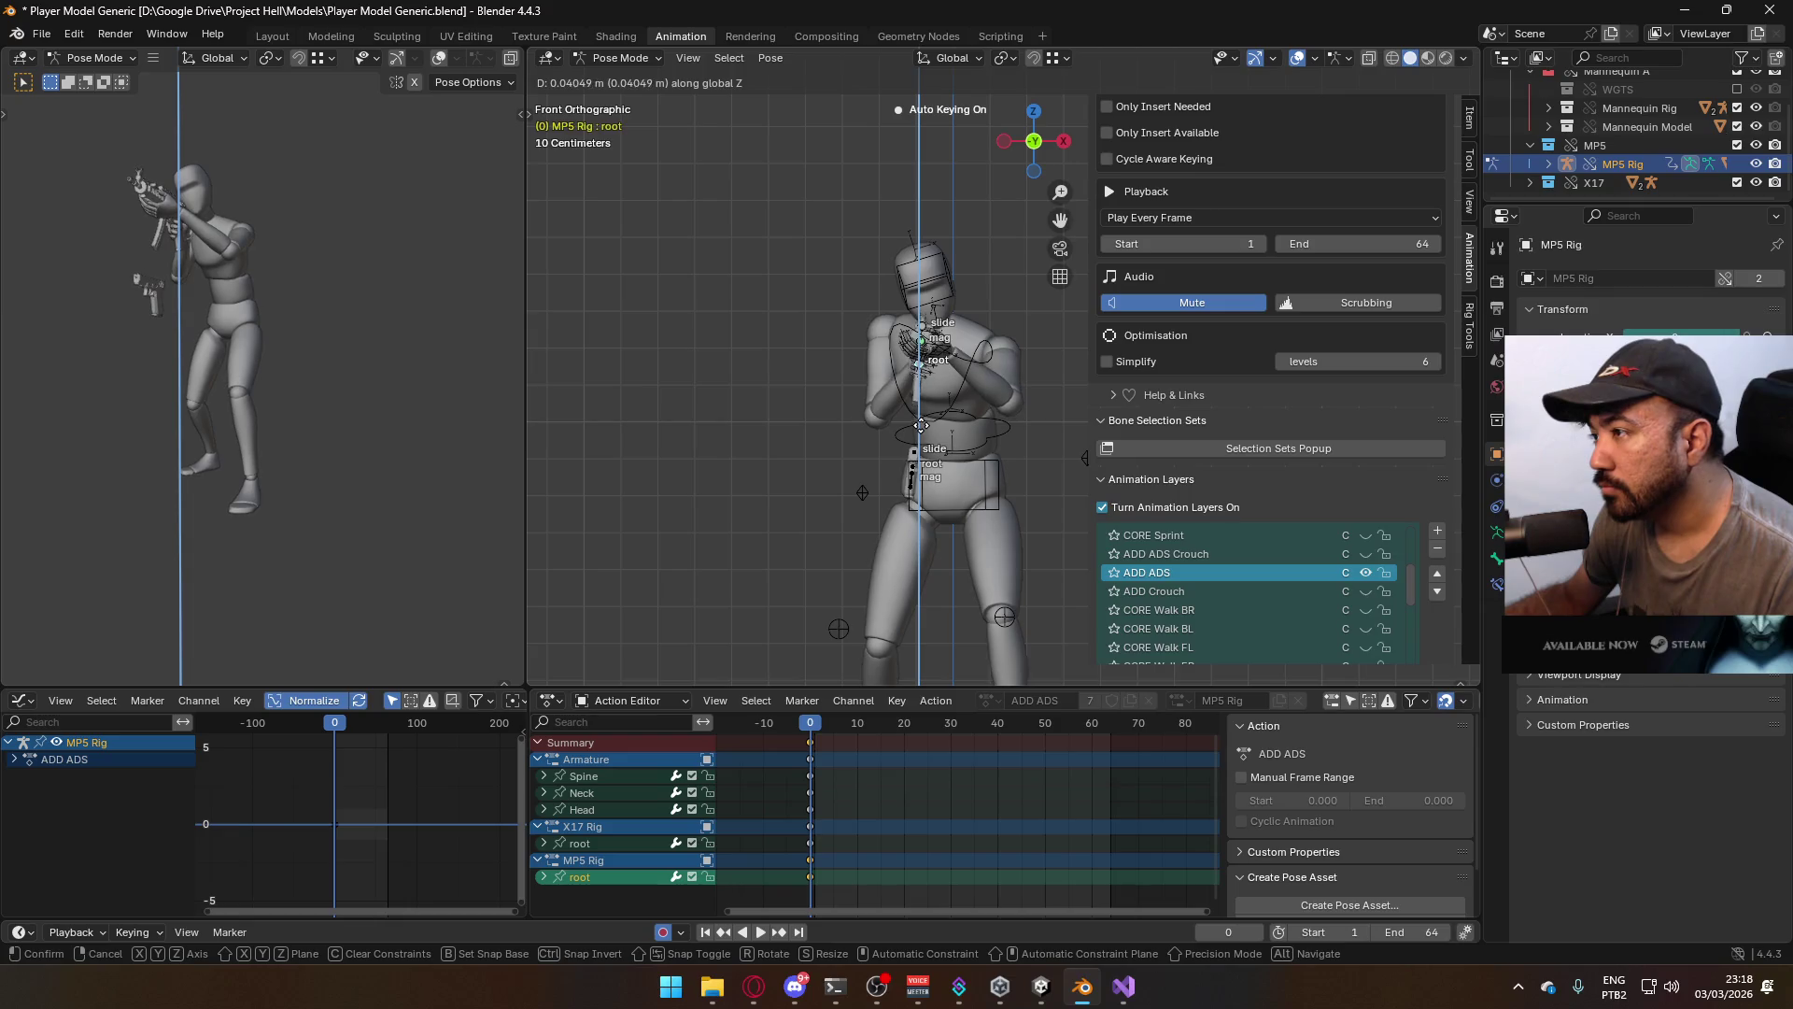
click(1019, 437)
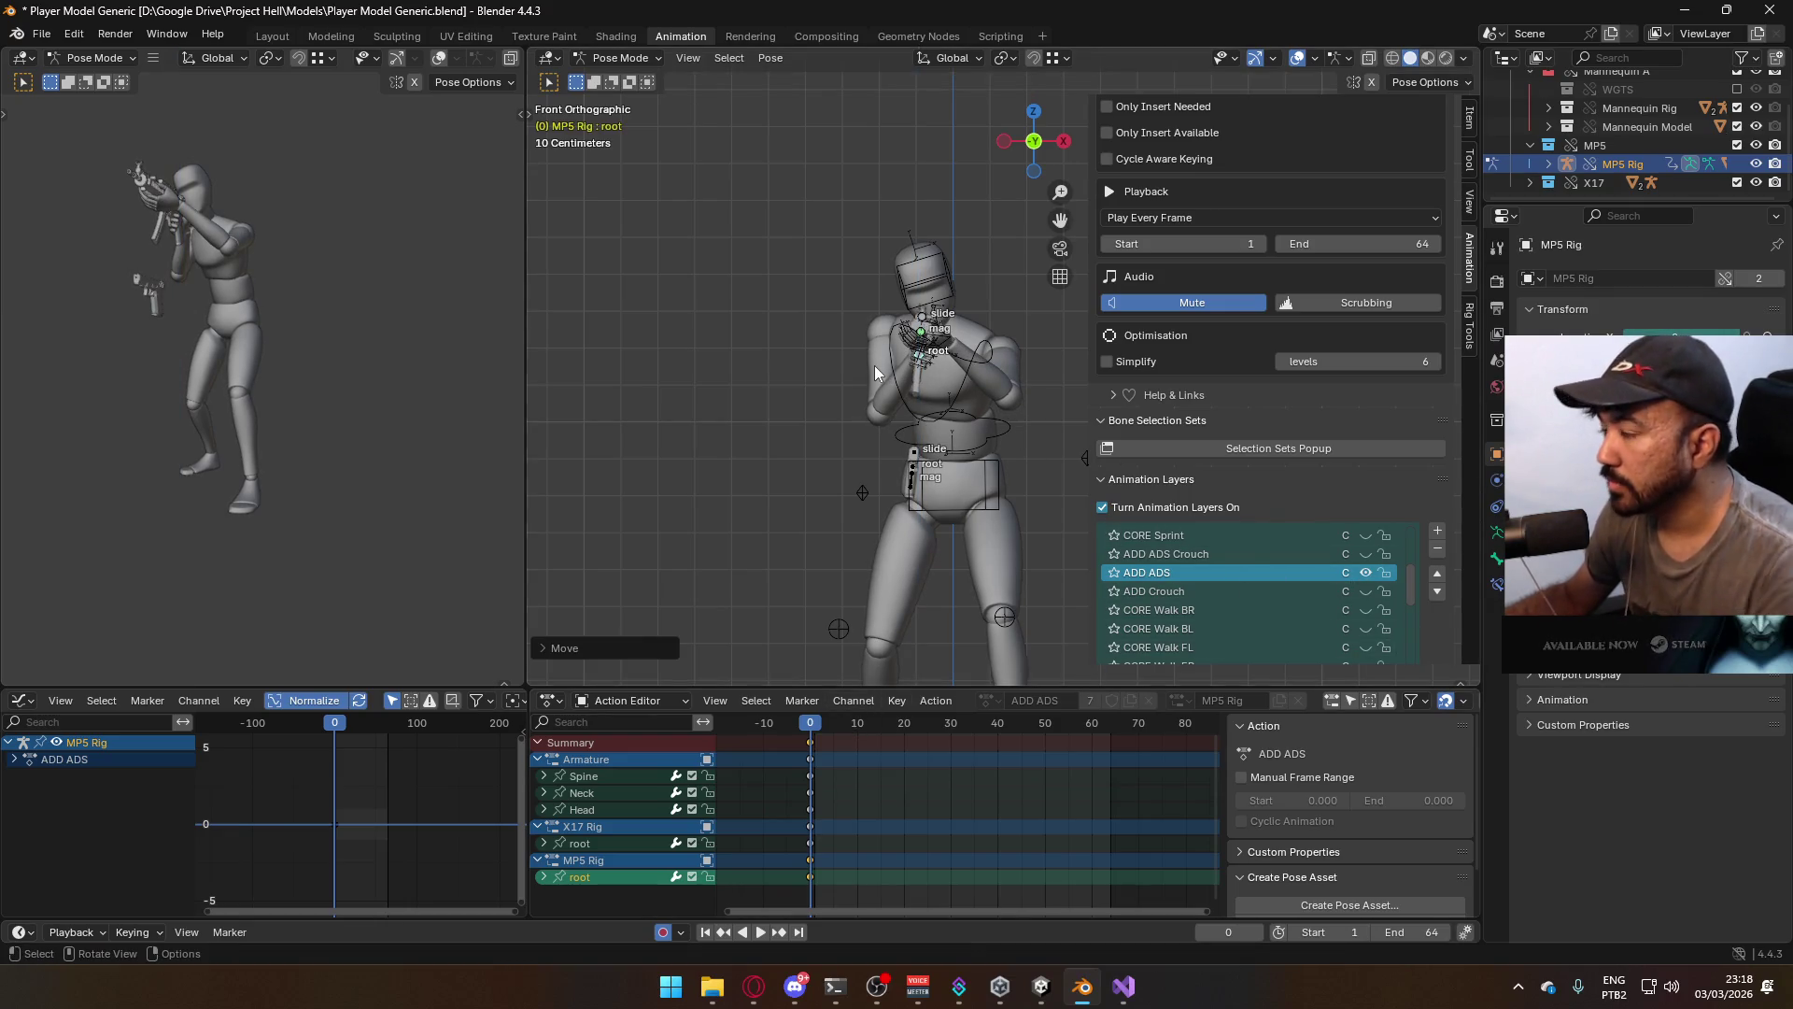
key(KP_3)
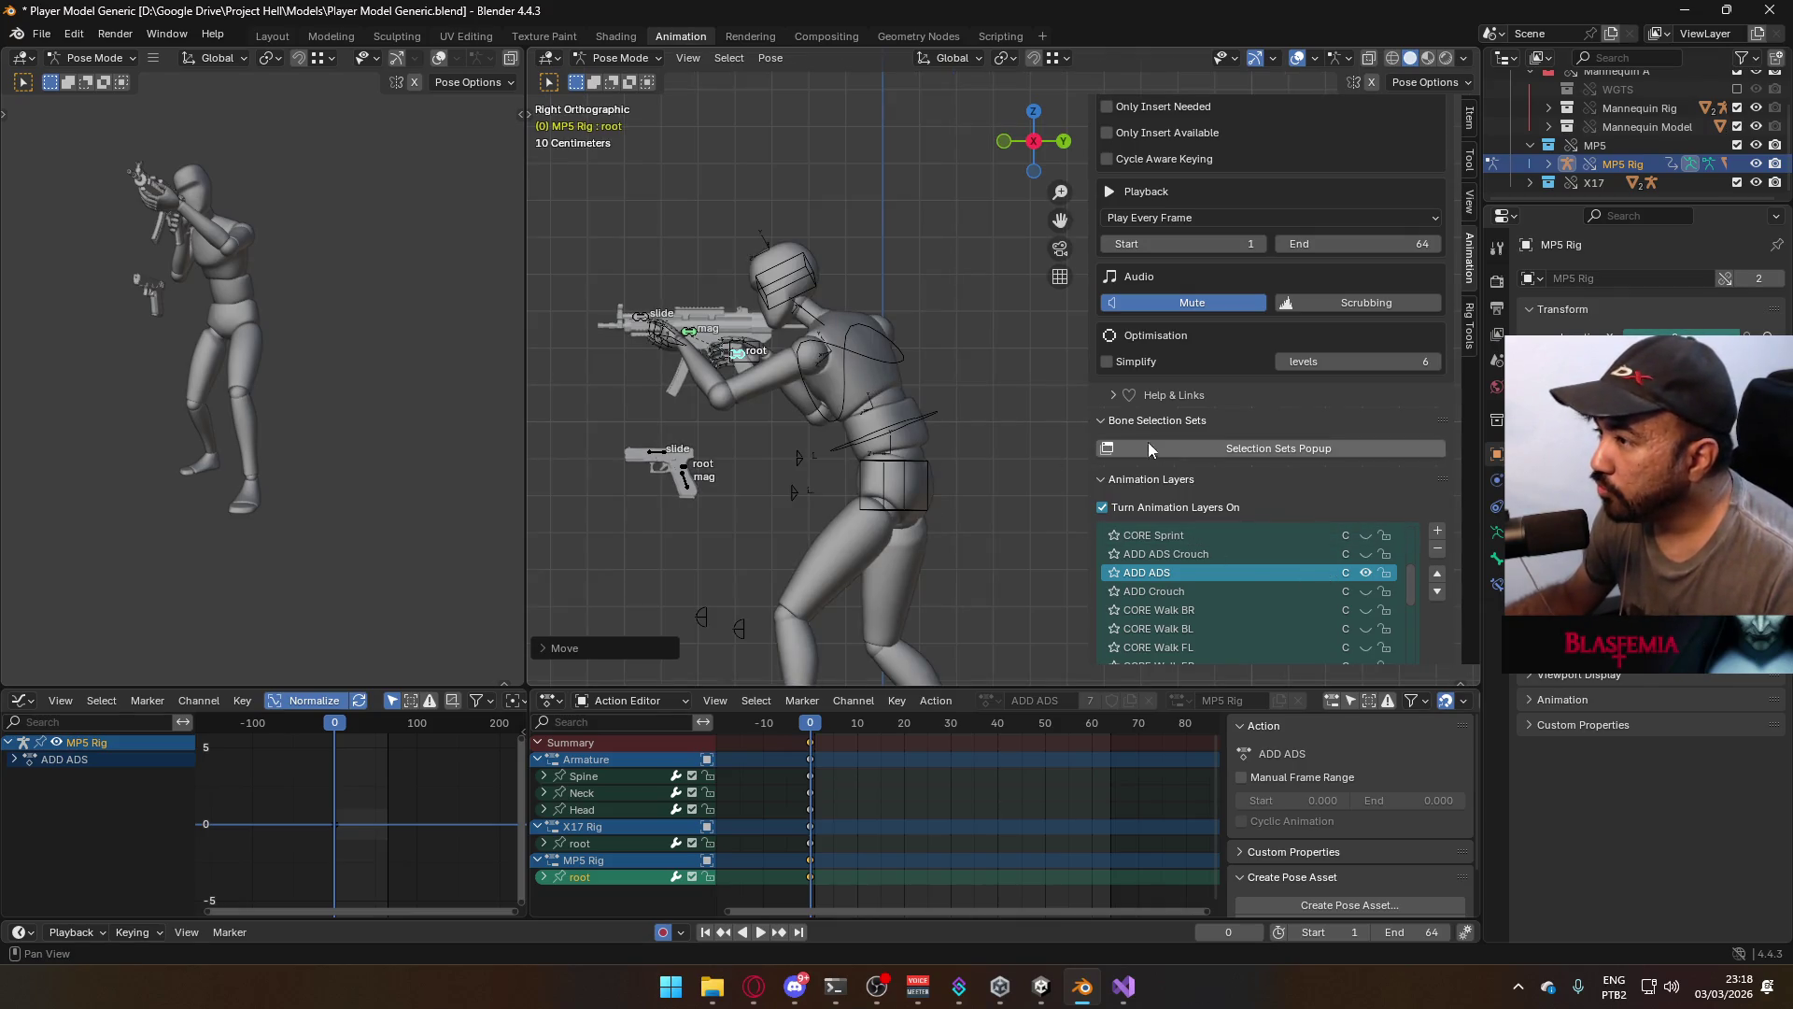
key(g)
key(z)
key(Escape)
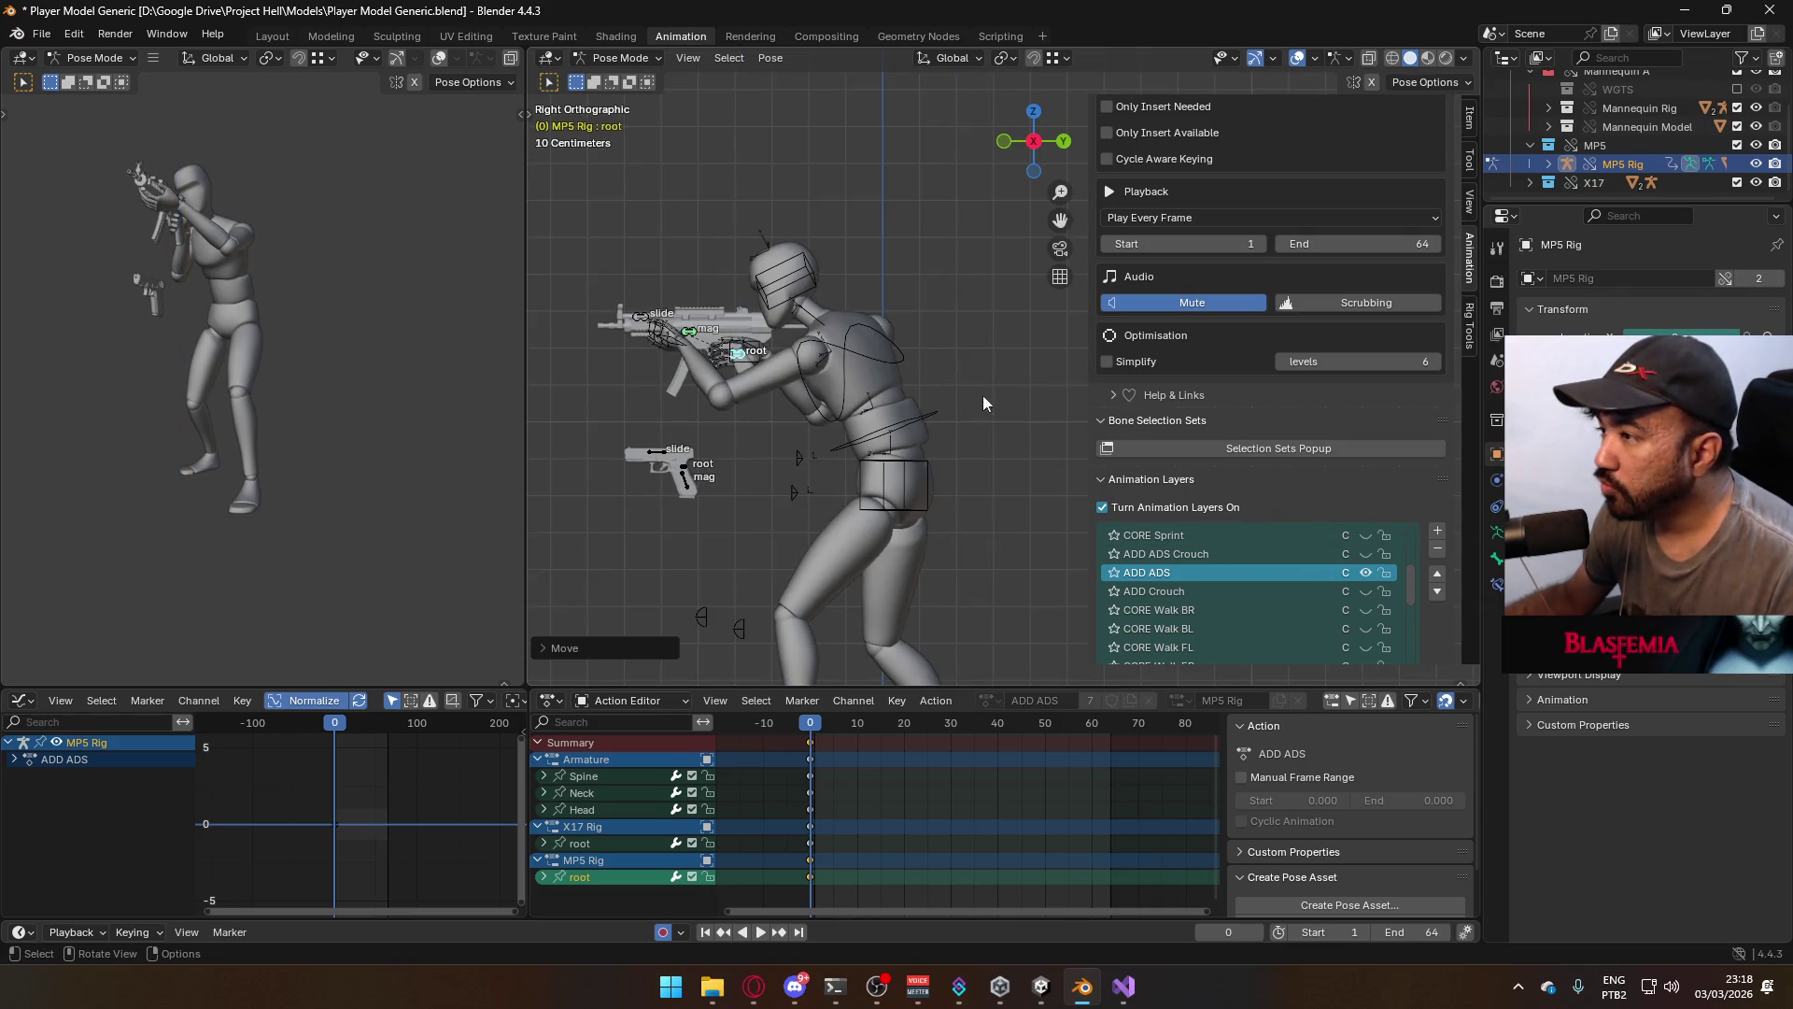
Turn the MP5 rig's CORE Walk F layer back on and make it active
scroll(1341, 527, down, 5)
scroll(1341, 535, down, 6)
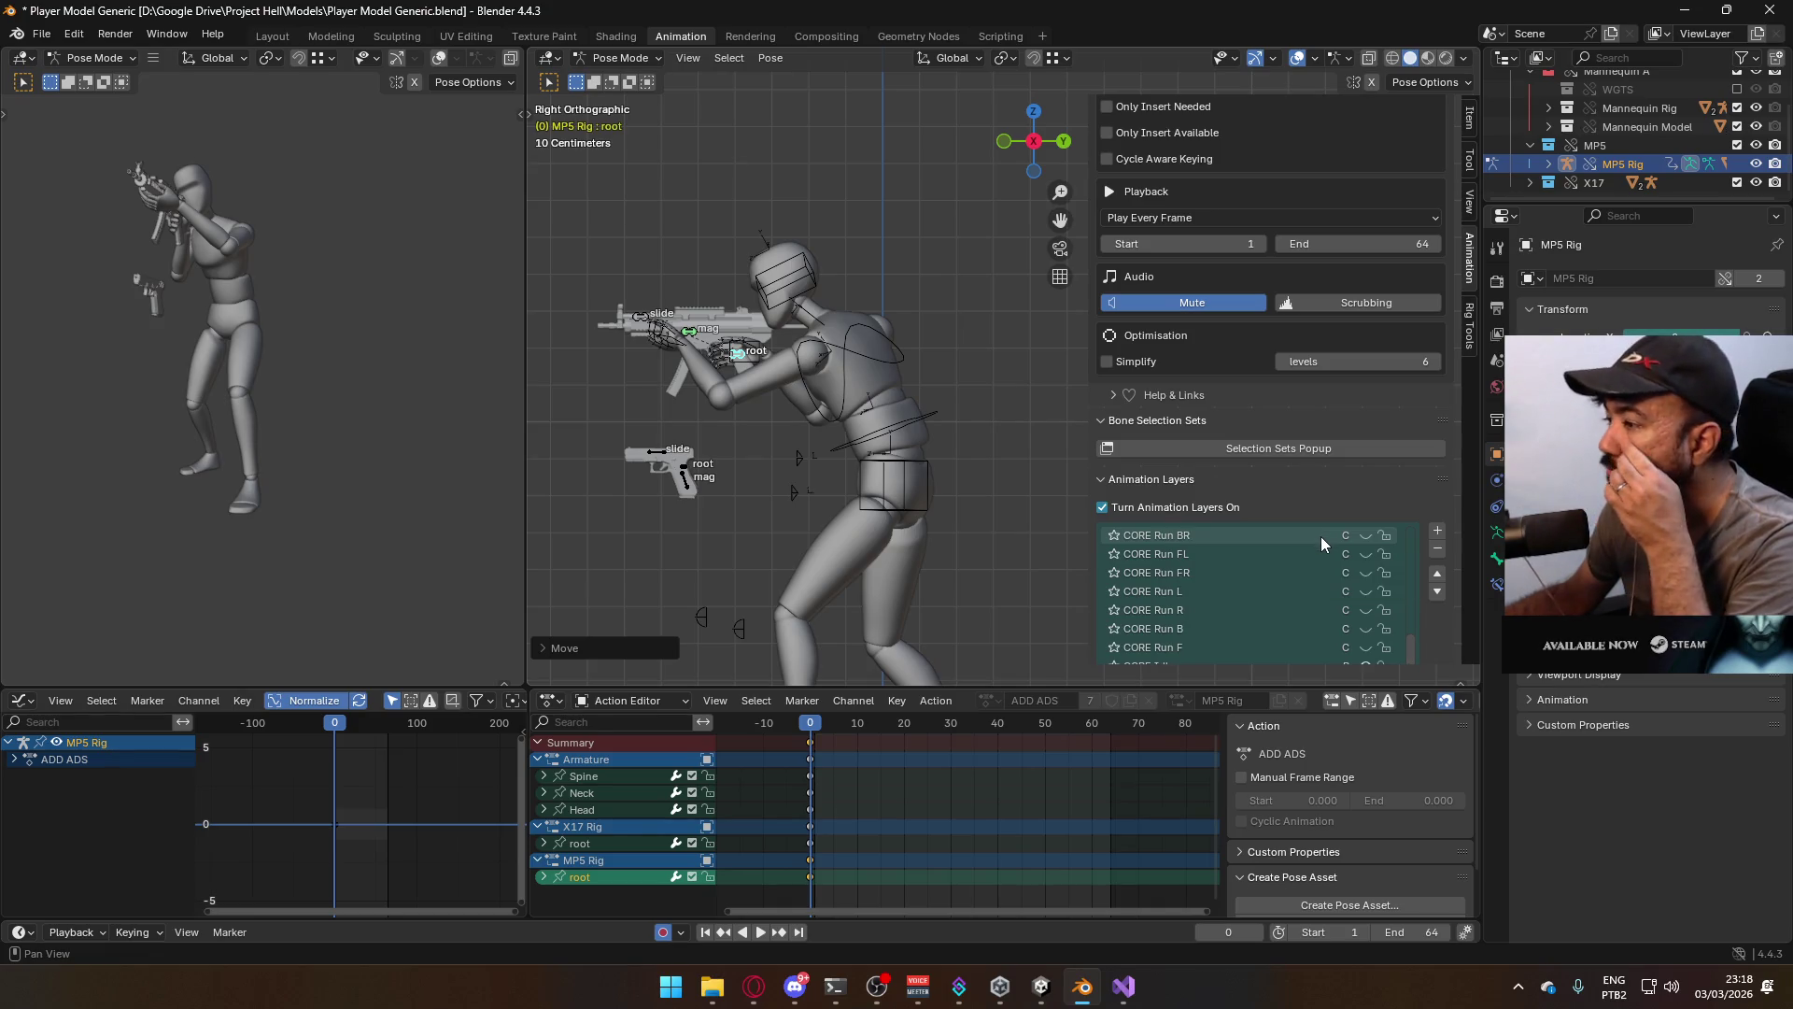
scroll(1320, 537, up, 3)
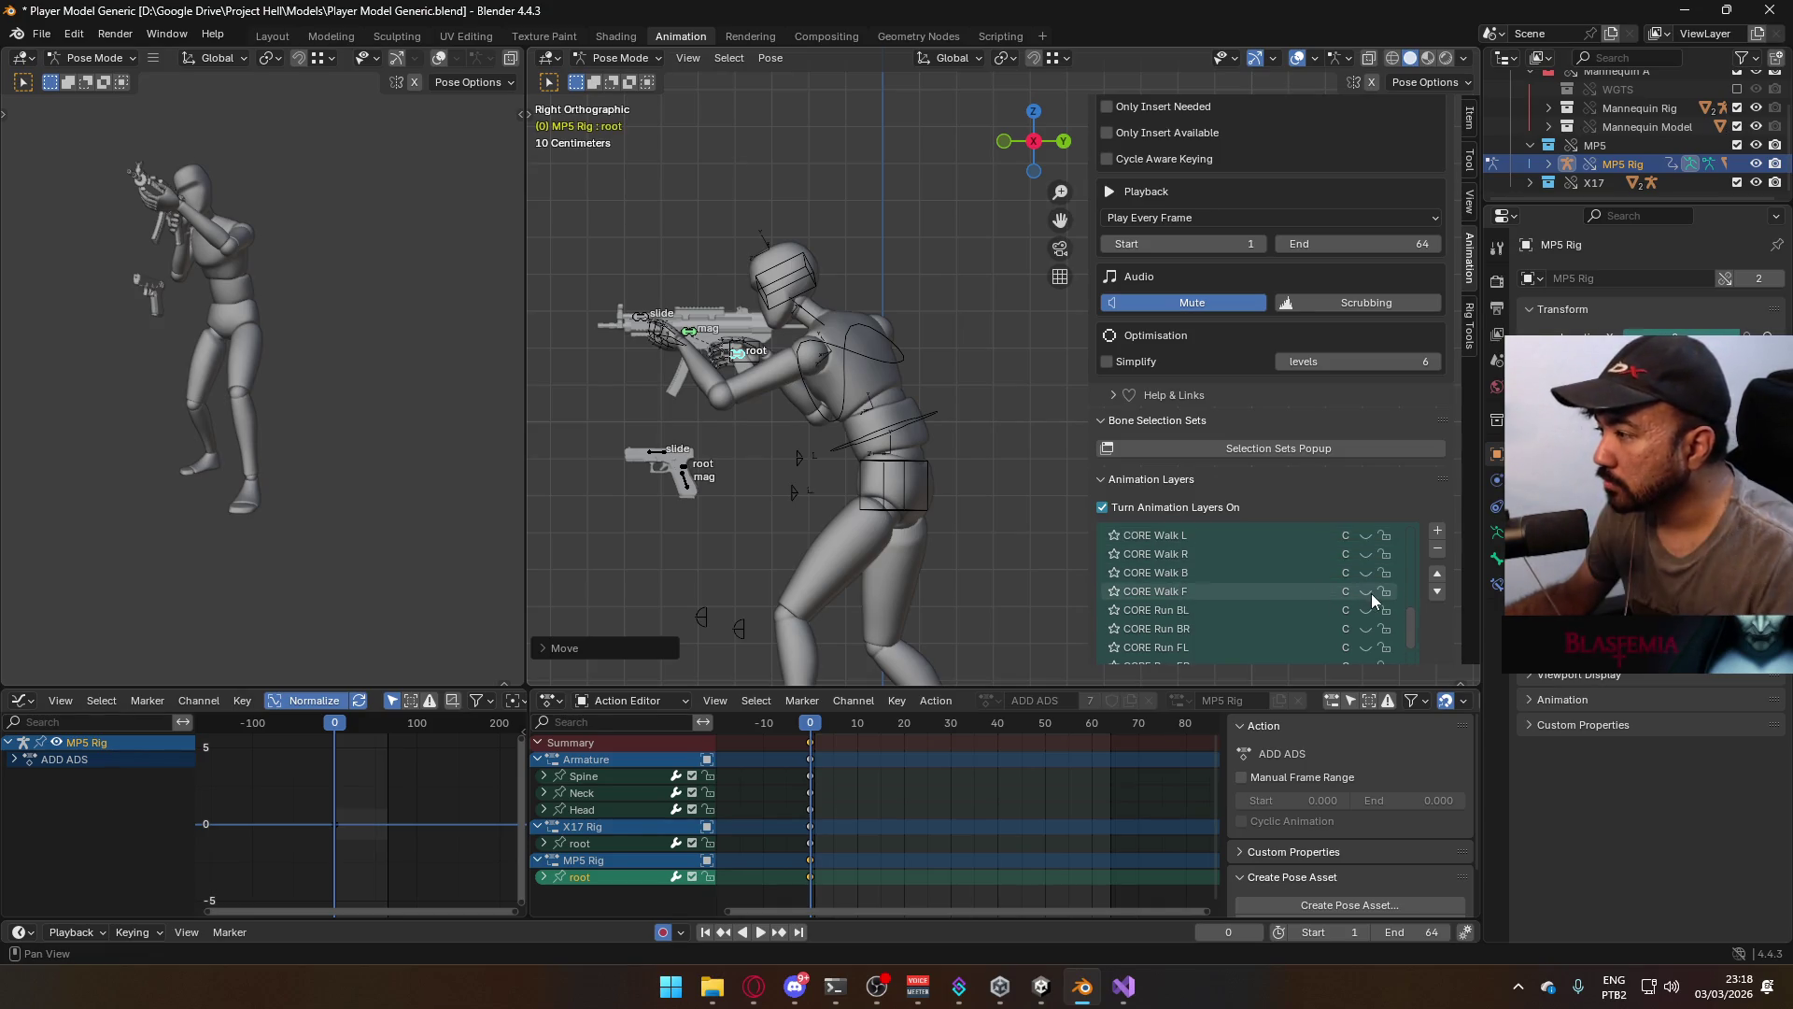
click(1368, 592)
click(1286, 588)
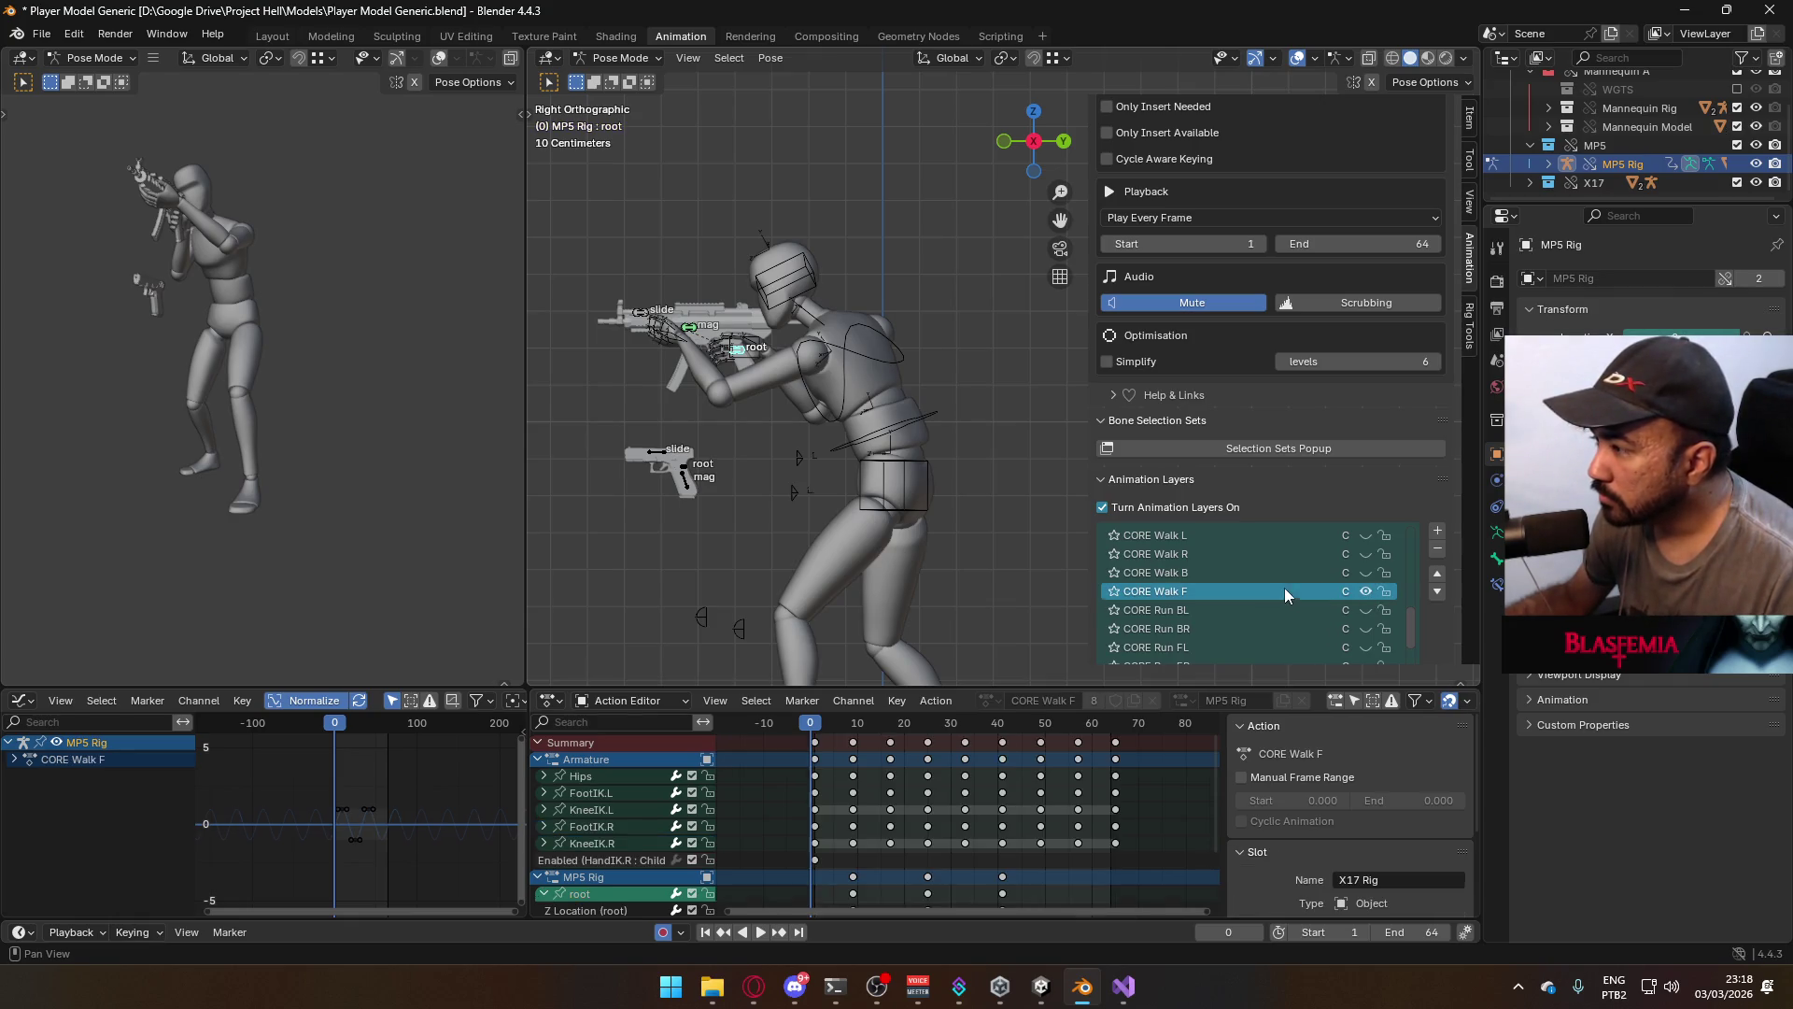
At frame 1, return to Object Mode and turn on the mannequin armature's CORE Walk F layer
mouse_move(818, 729)
mouse_down()
mouse_move(854, 730)
mouse_move(815, 730)
mouse_up()
click(899, 491)
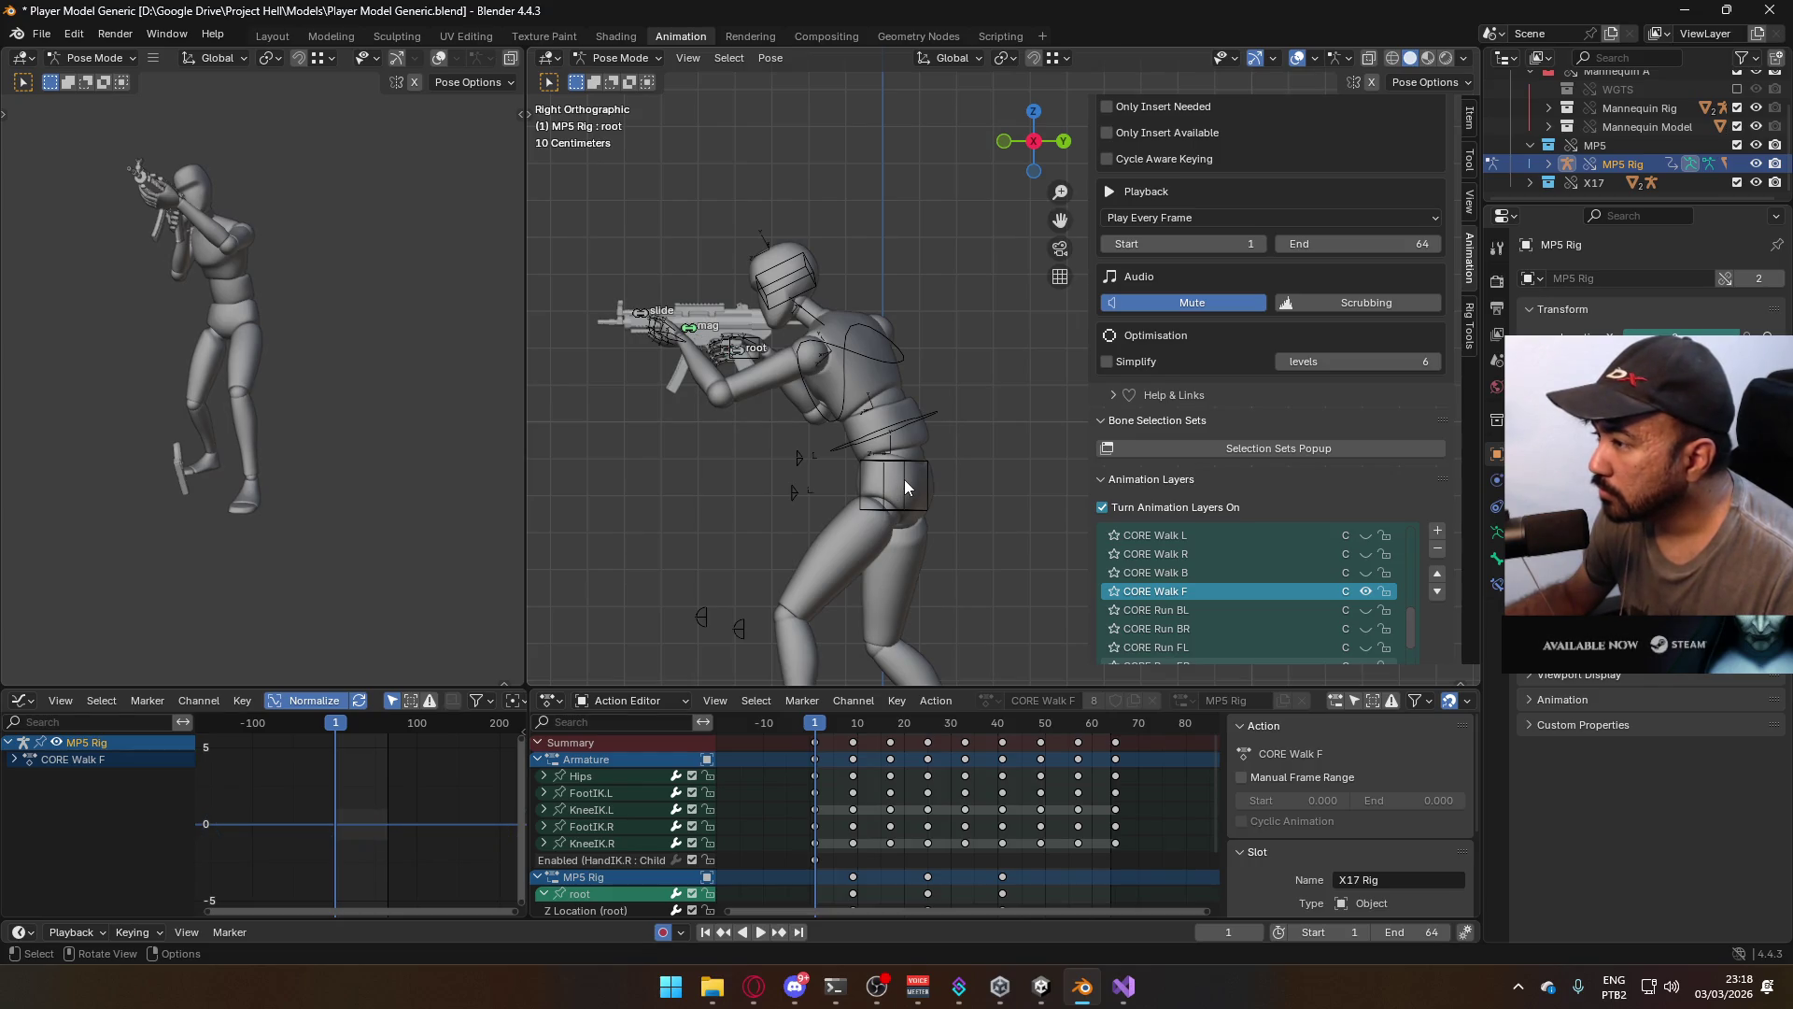
click(620, 58)
click(612, 80)
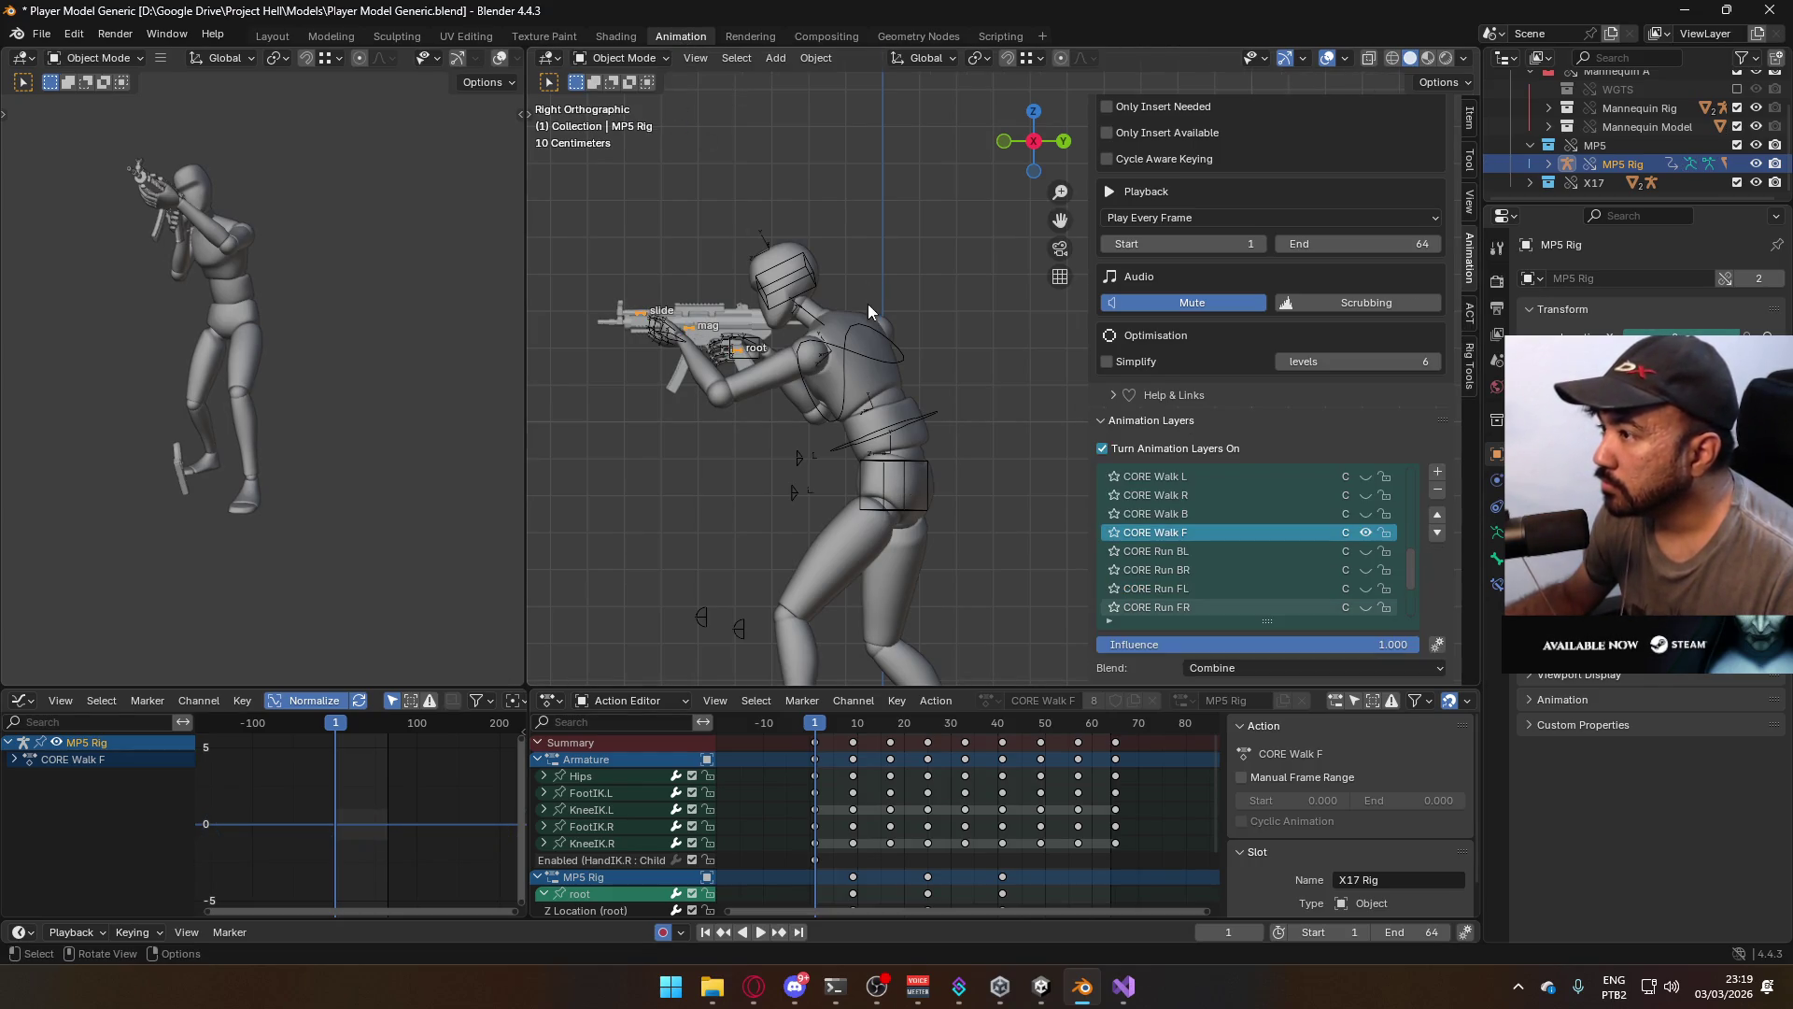
click(866, 333)
scroll(1324, 534, up, 1)
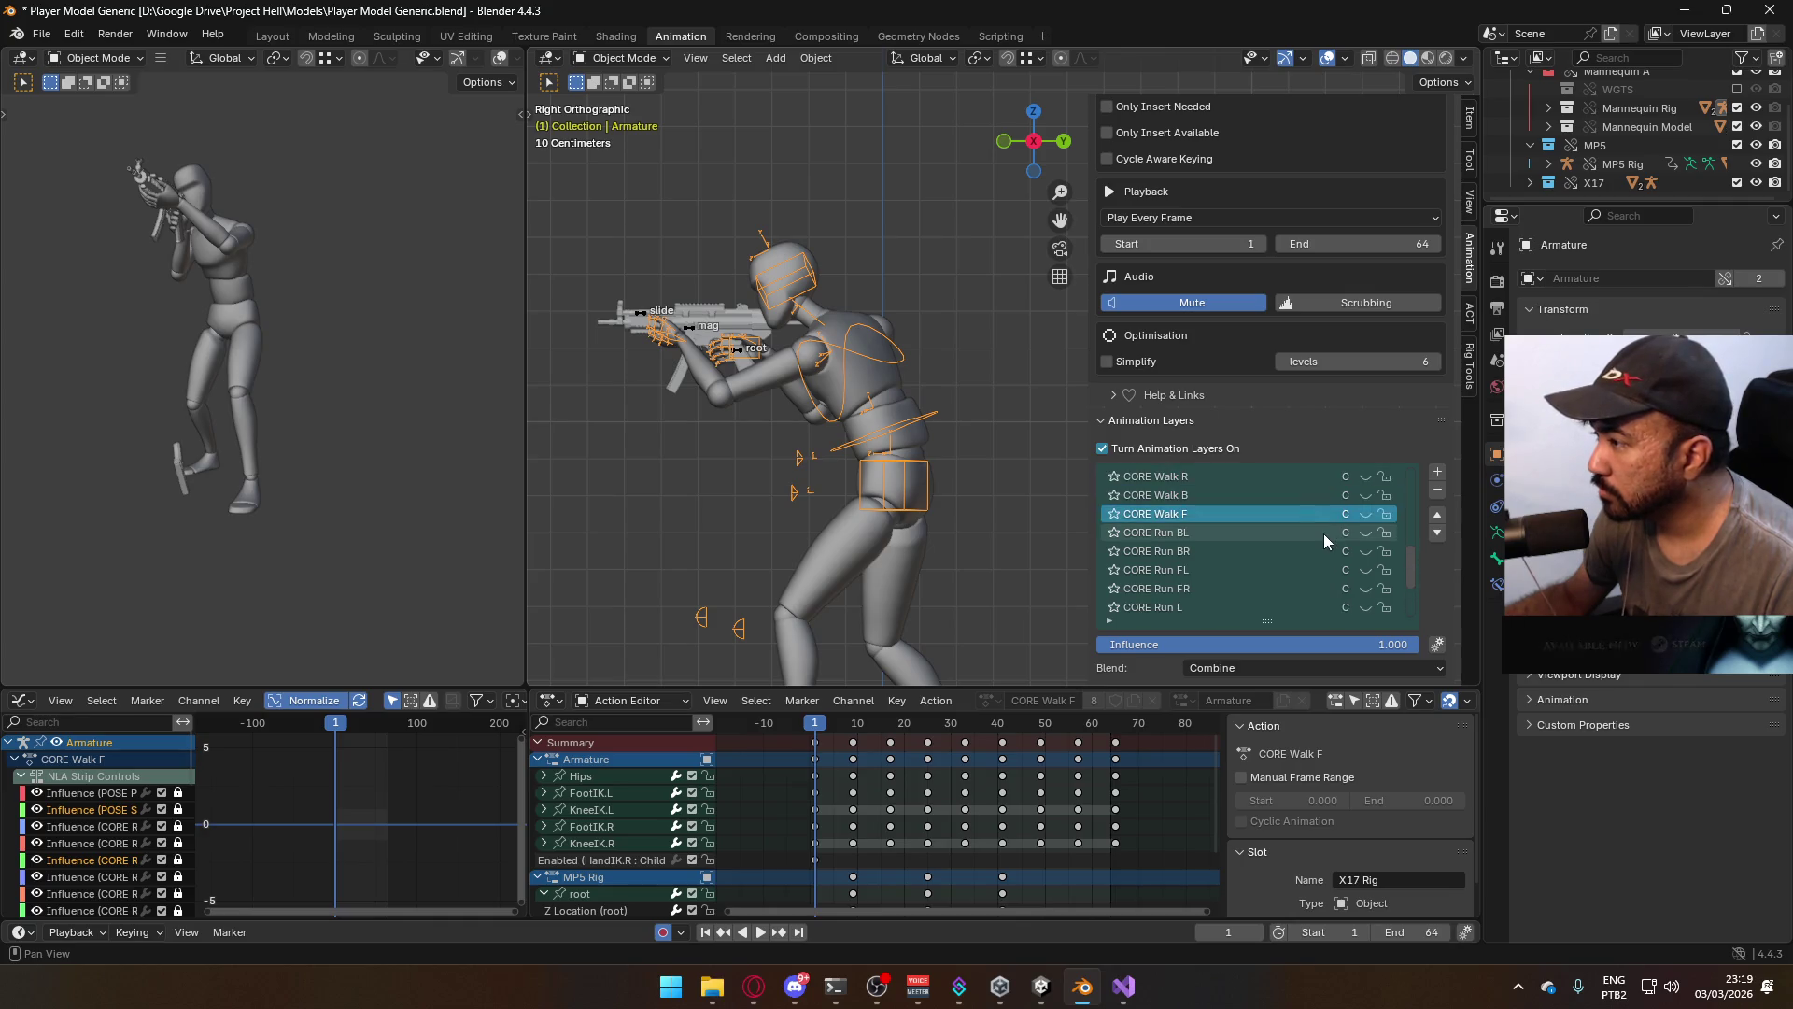
click(1364, 513)
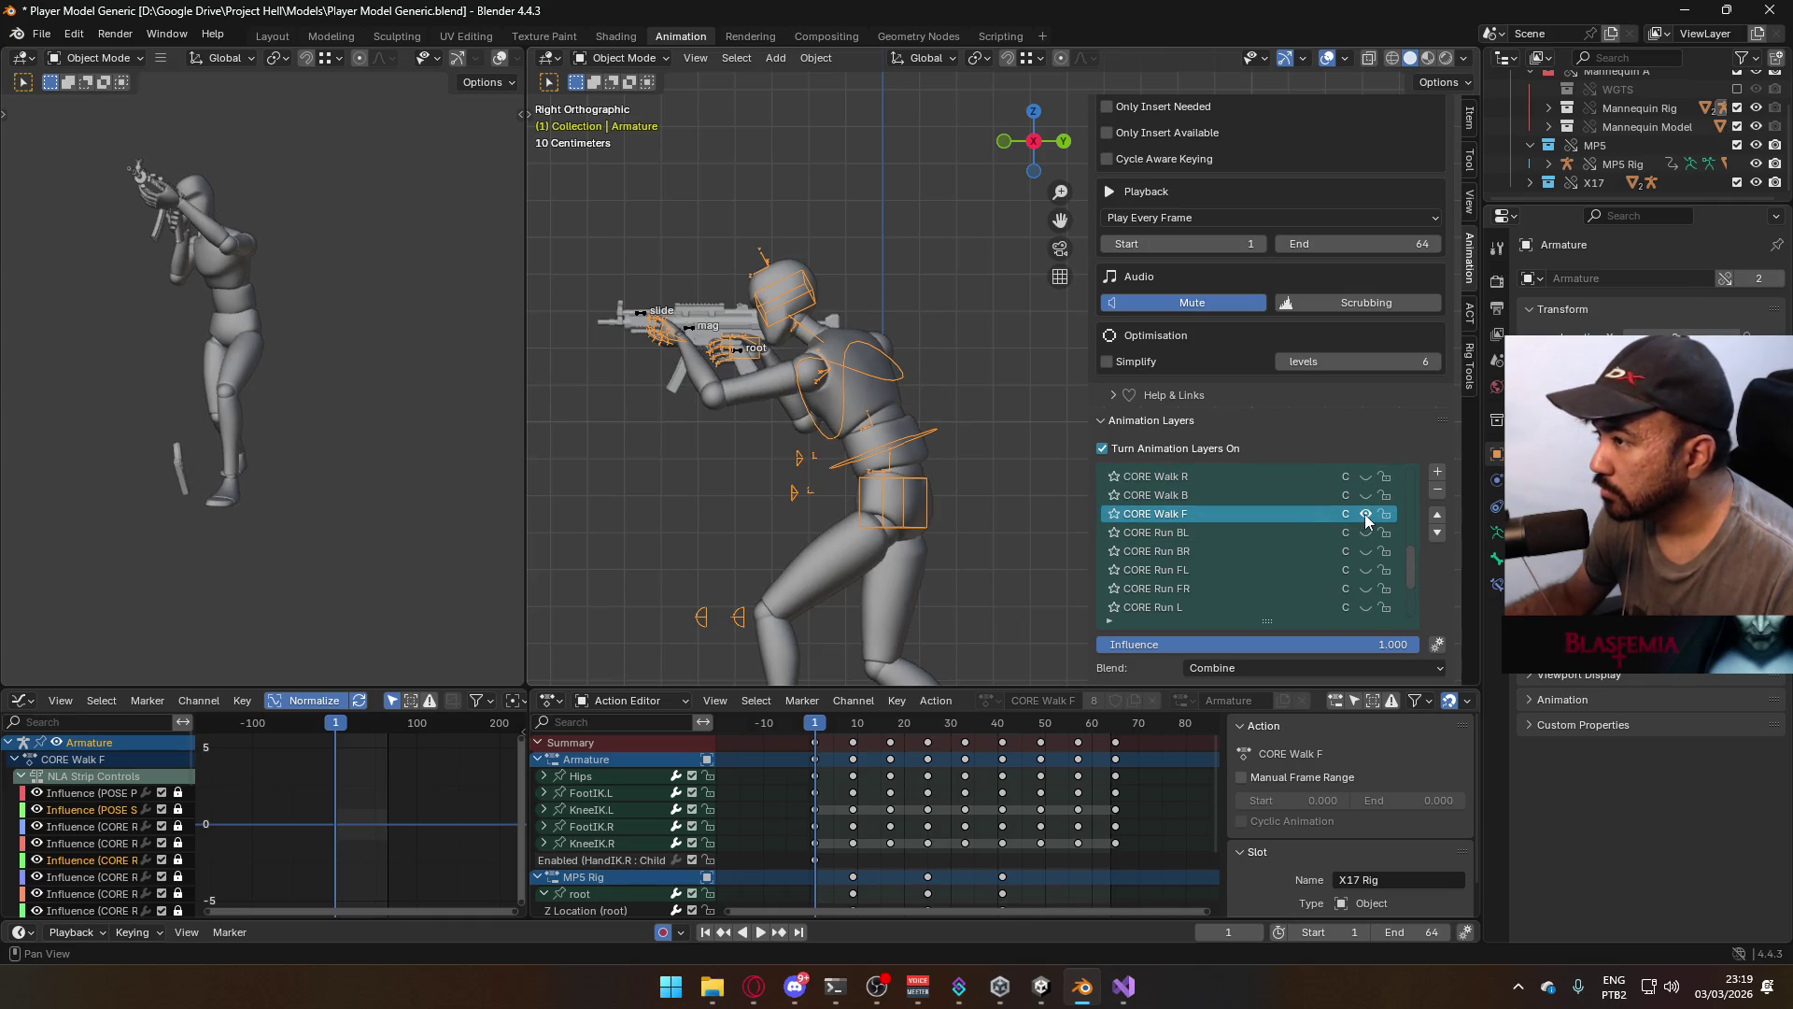
Select the MP5 Rig and set its ADD ADS layer influence to 0.6
click(699, 332)
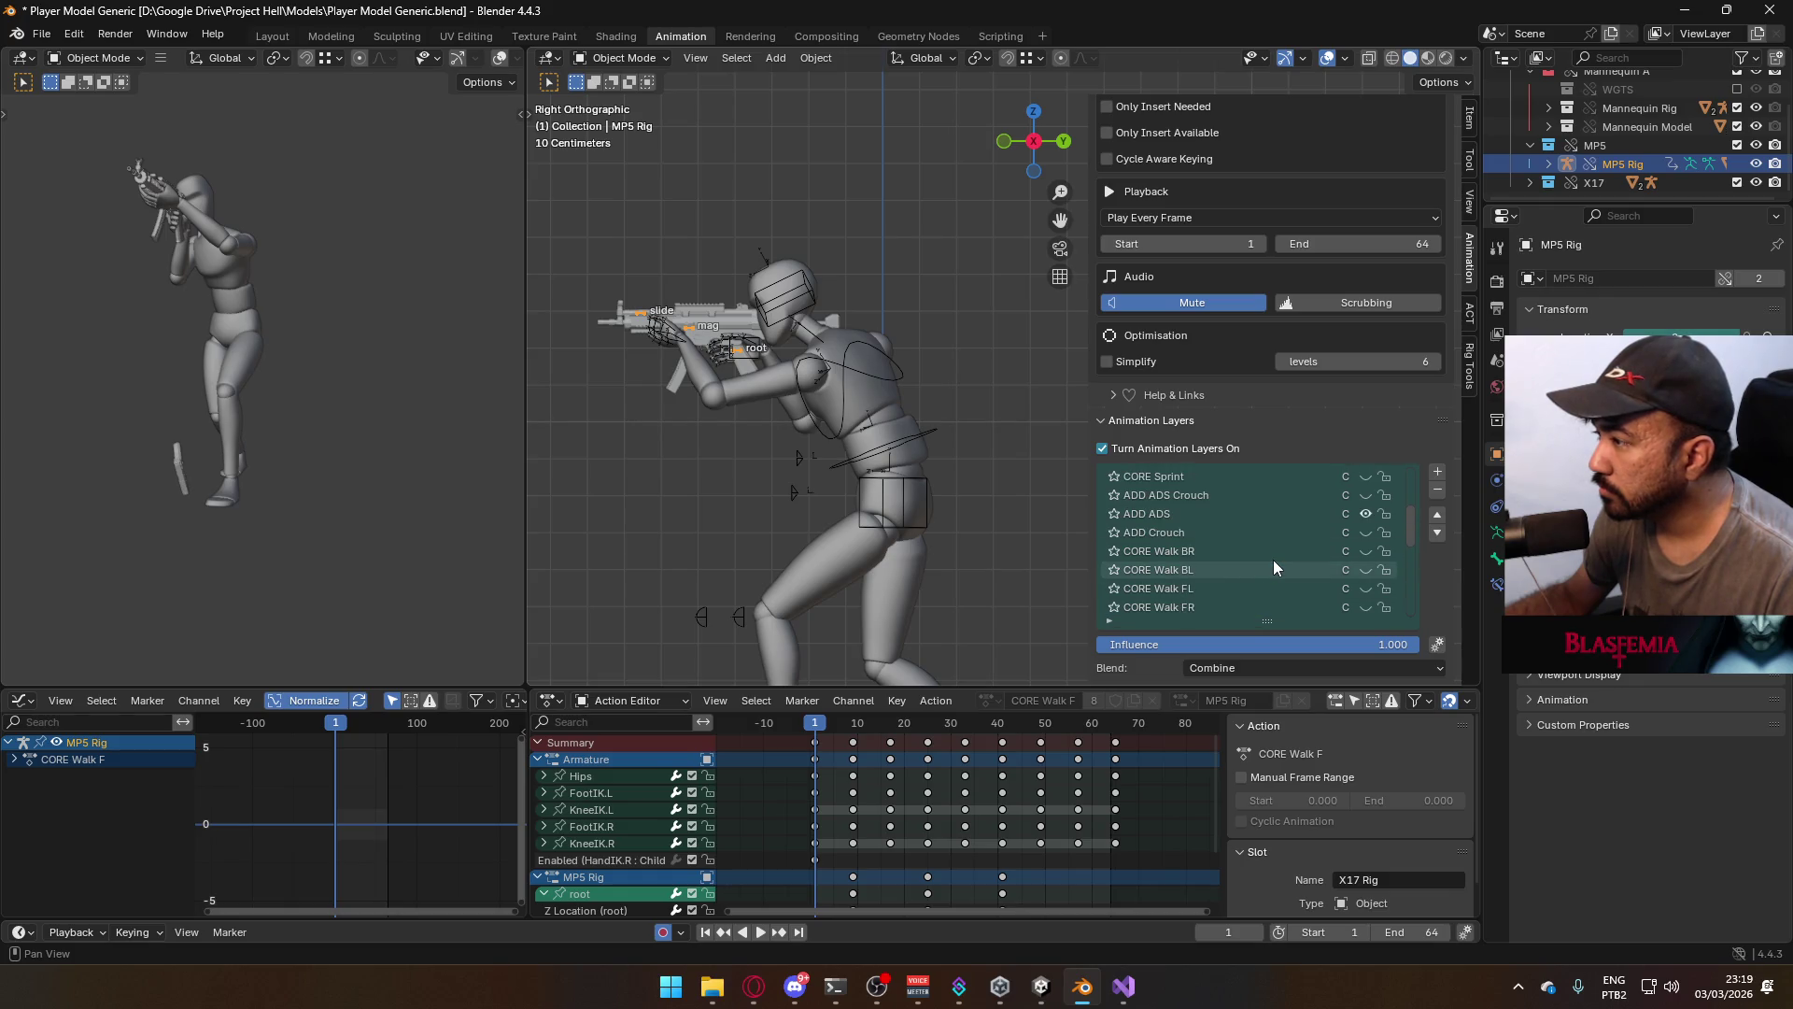
click(1261, 516)
scroll(1407, 607, down, 3)
drag(1373, 643, 1291, 643)
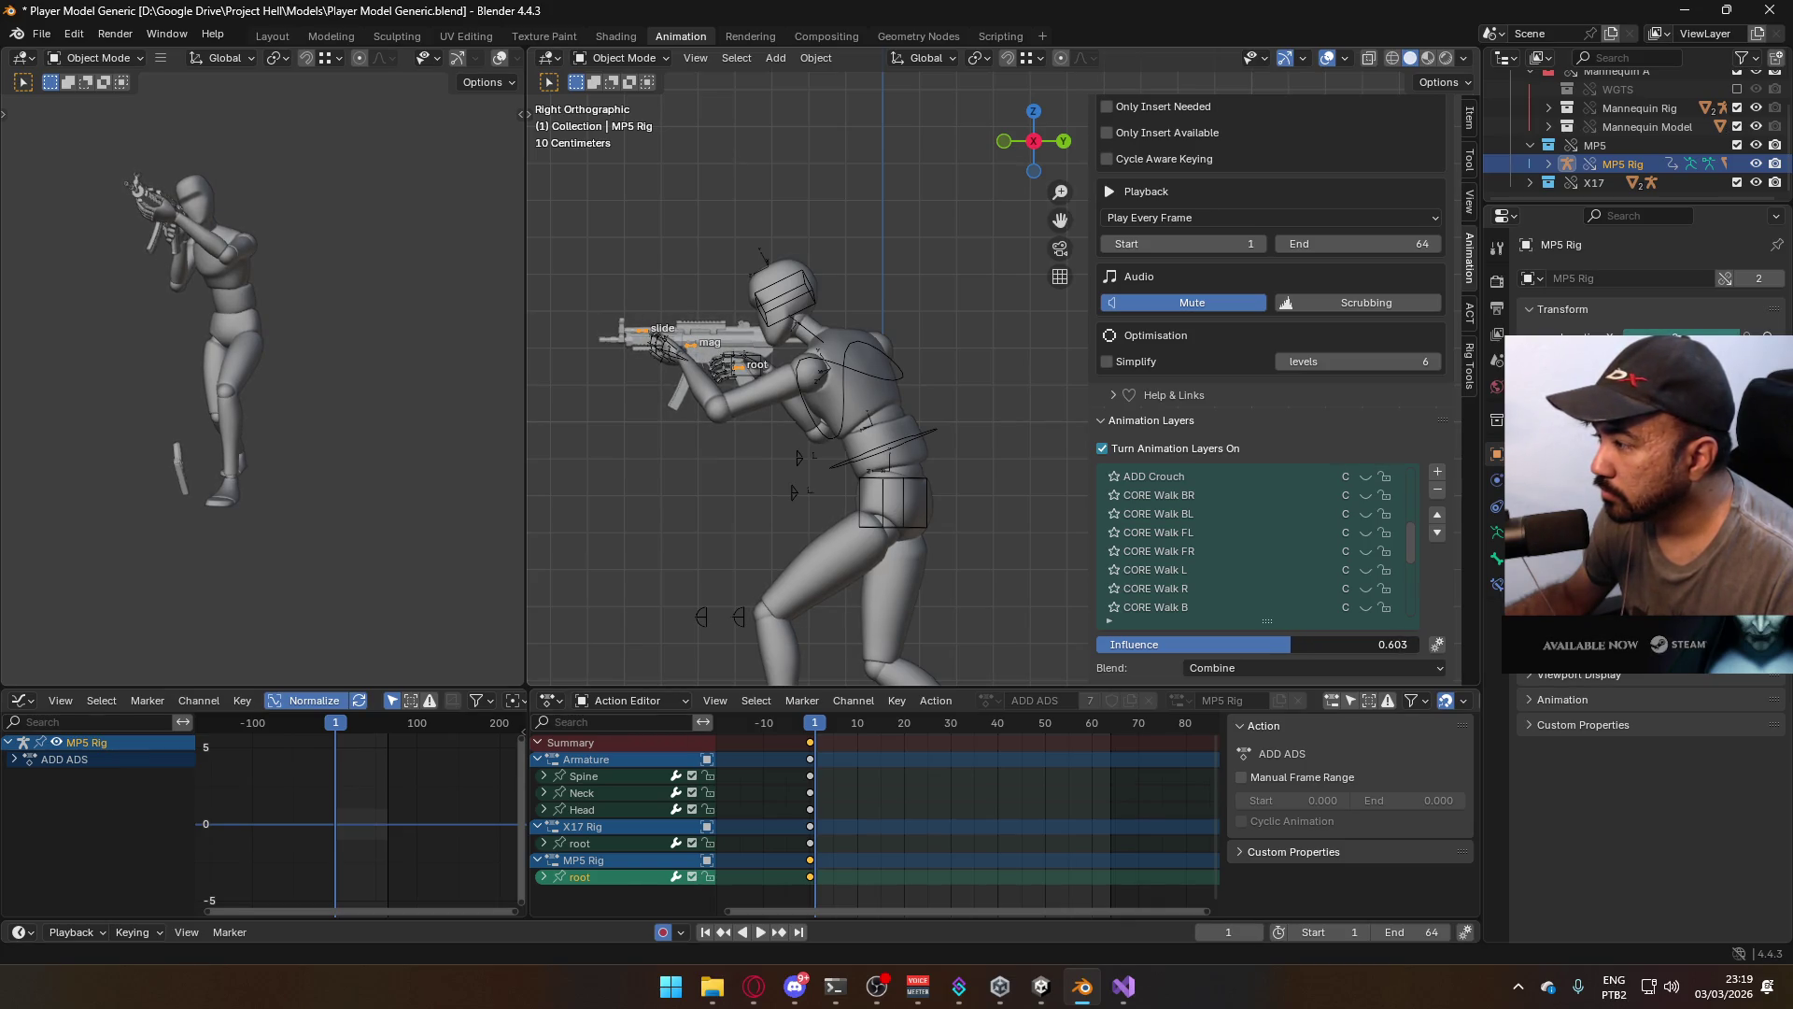
click(1176, 643)
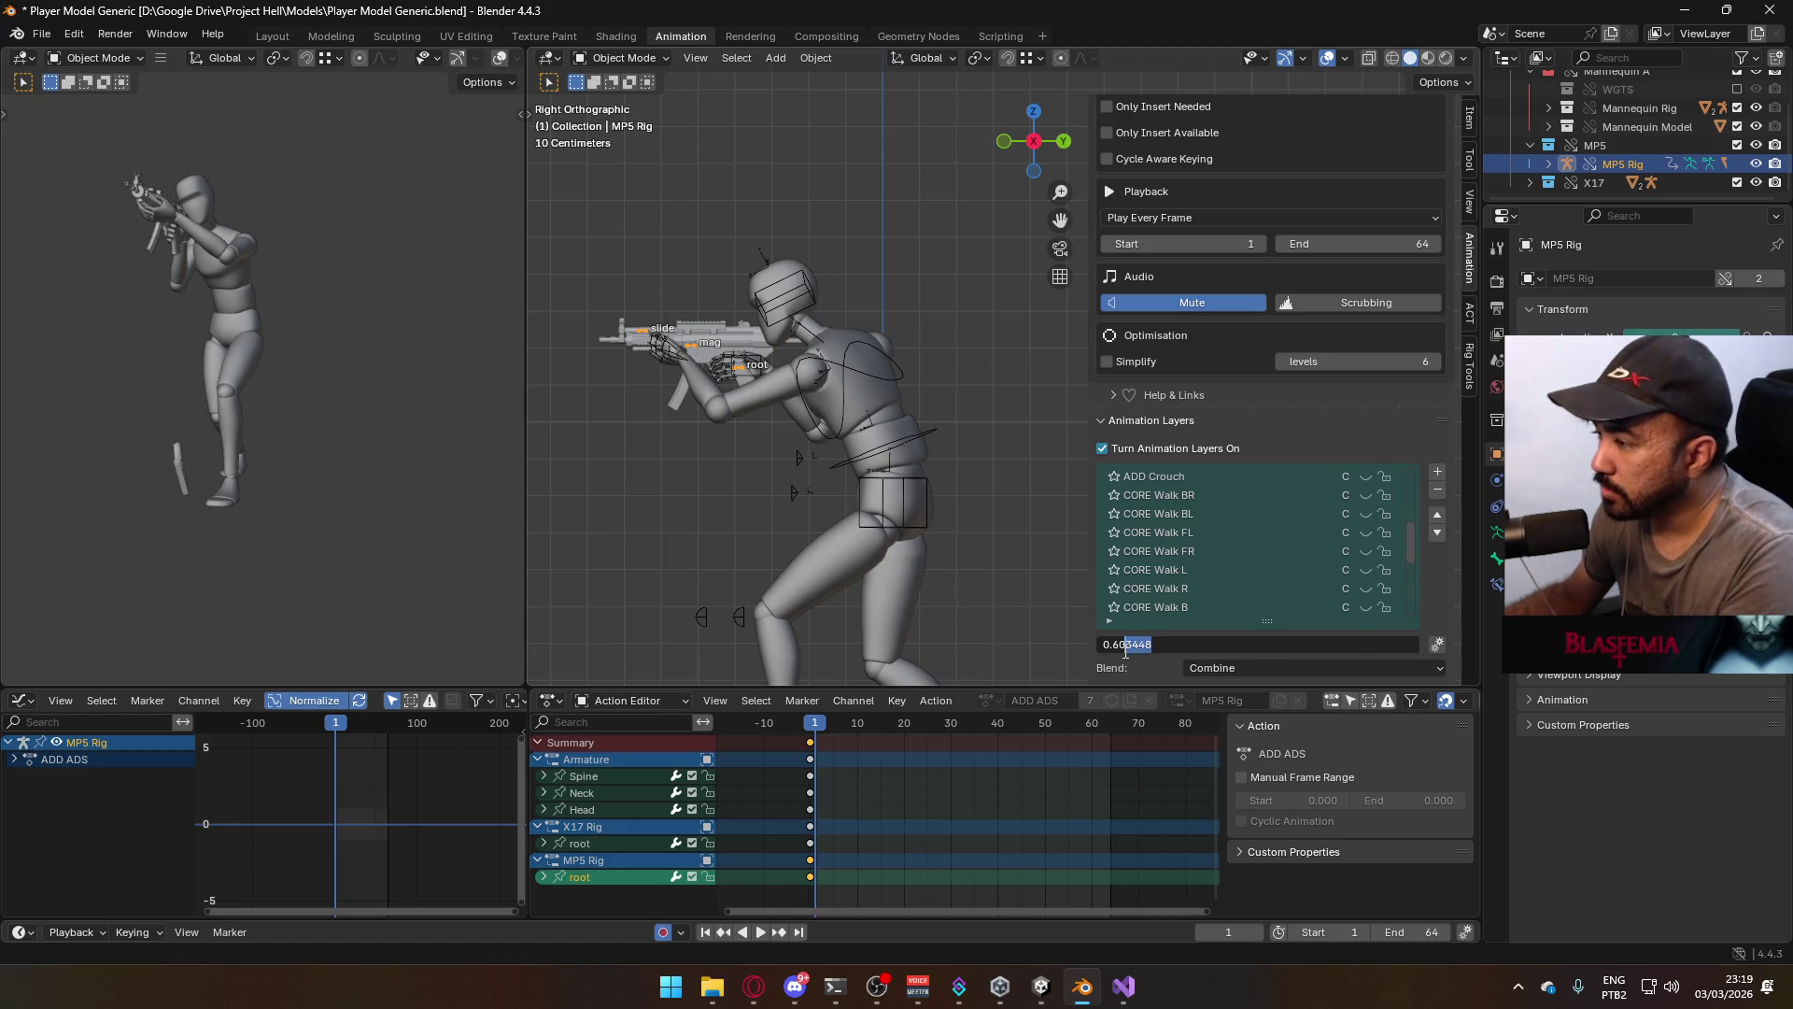
key(Return)
click(1141, 643)
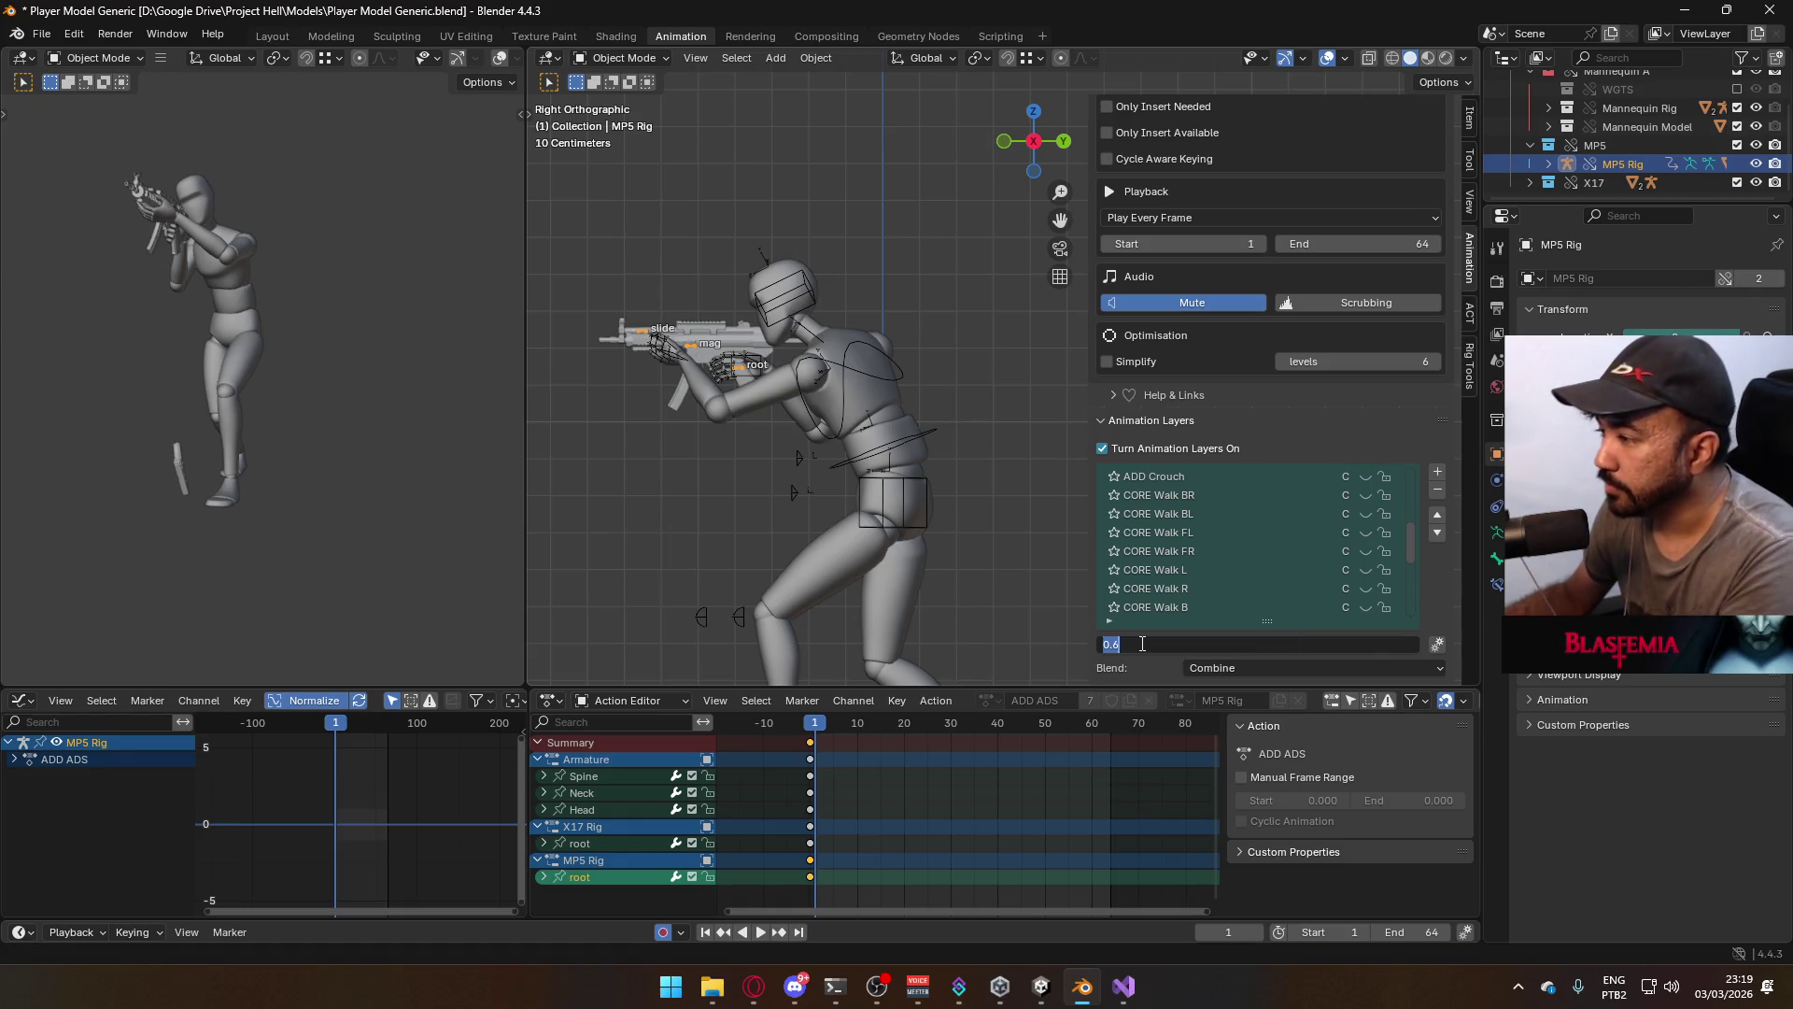
key(Return)
Toggle the armature's CORE Walk F layer and check the pose in front and right side views
scroll(1214, 560, down, 1)
click(1158, 588)
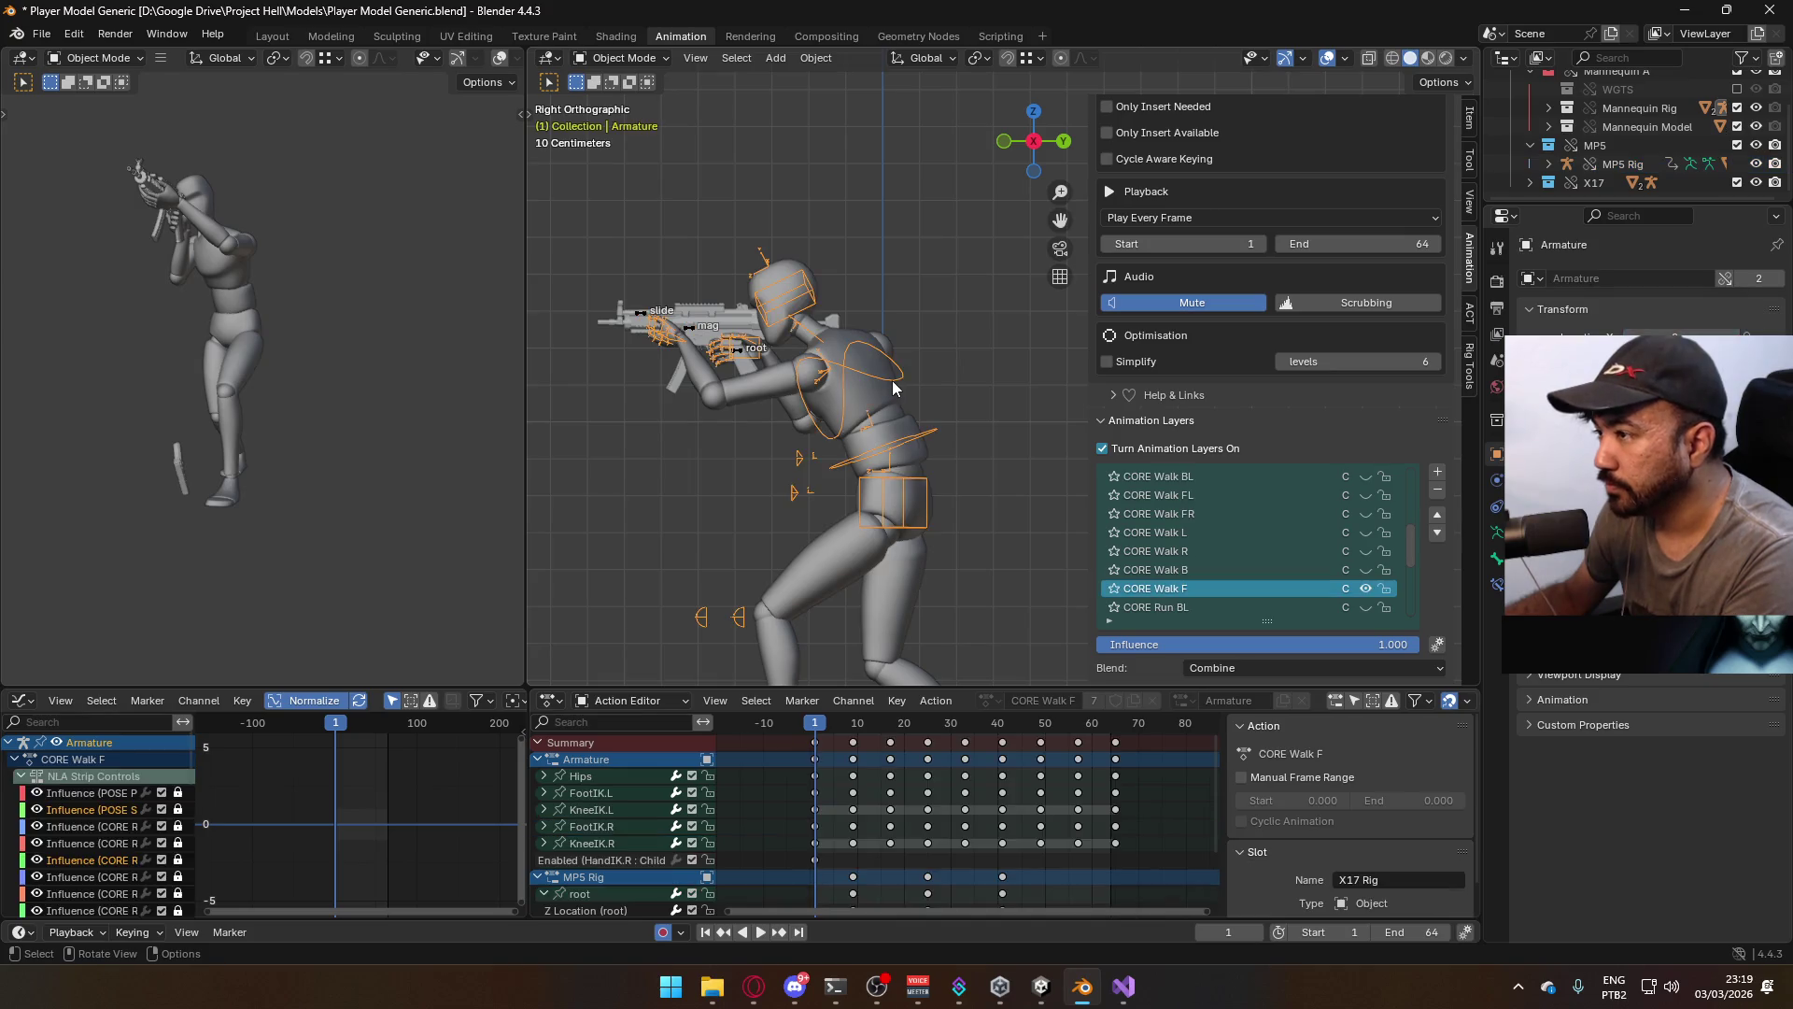
click(1364, 591)
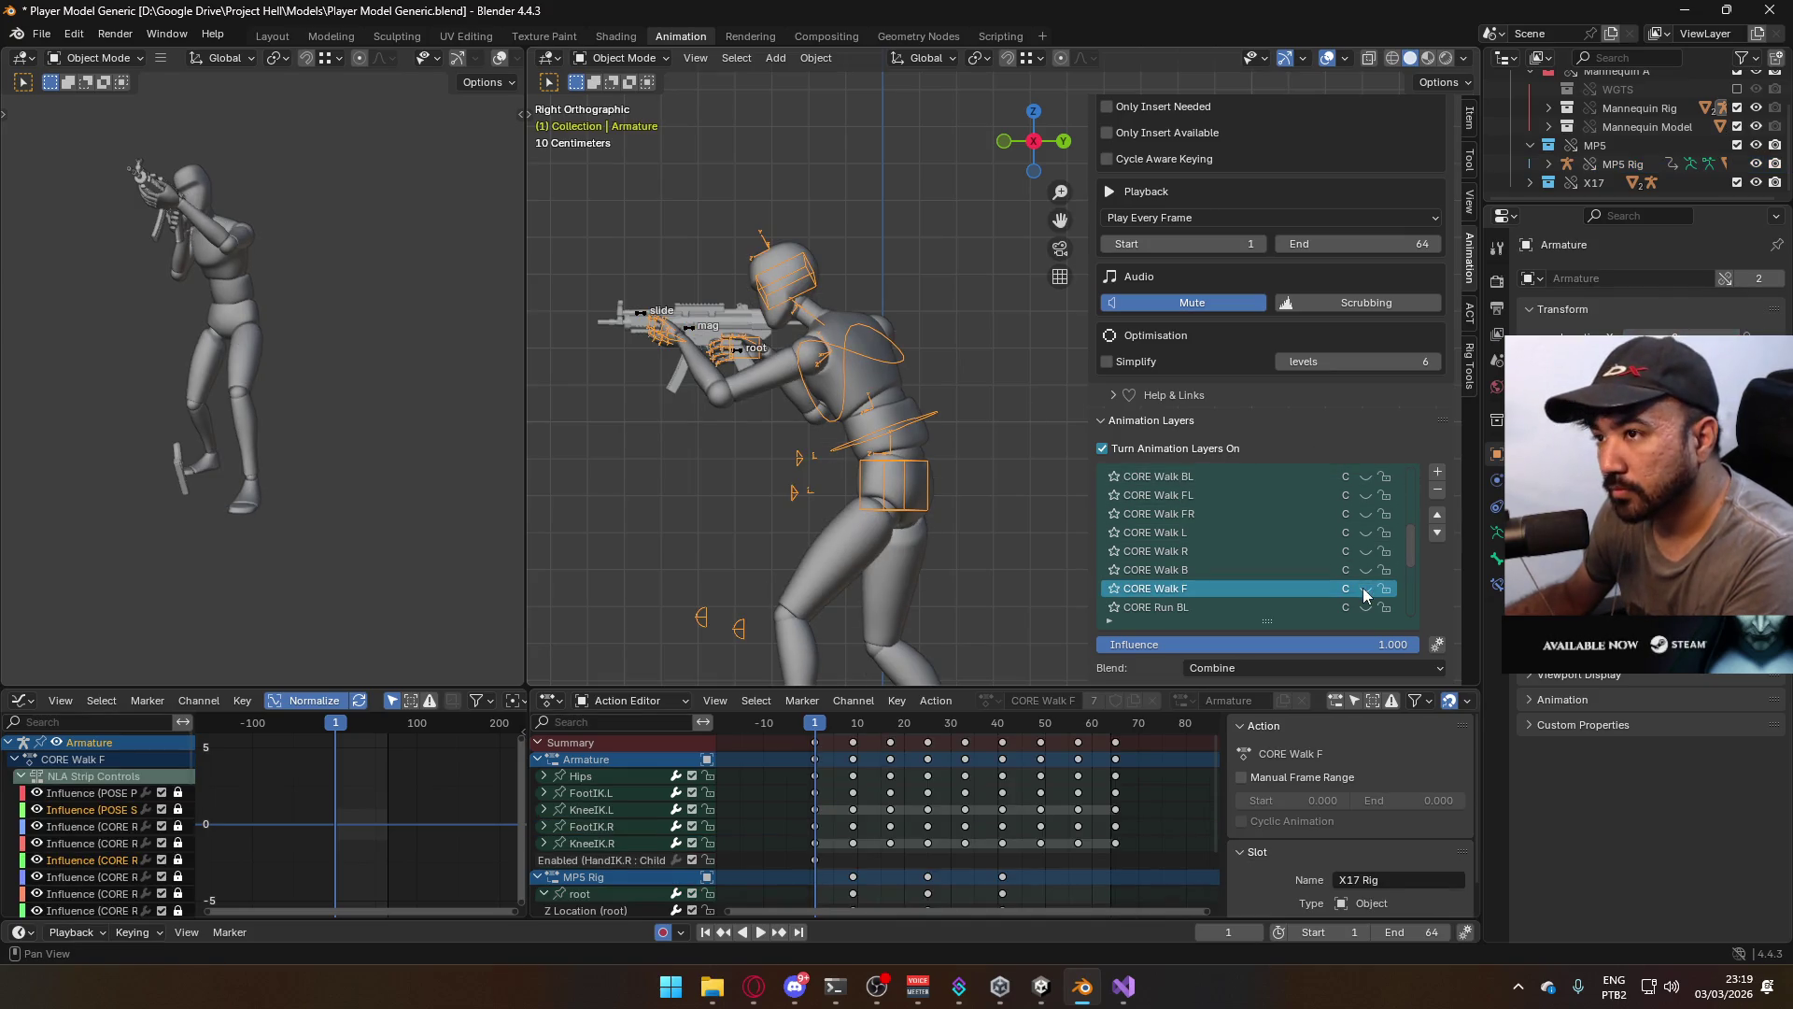
key(KP_1)
scroll(1307, 518, down, 4)
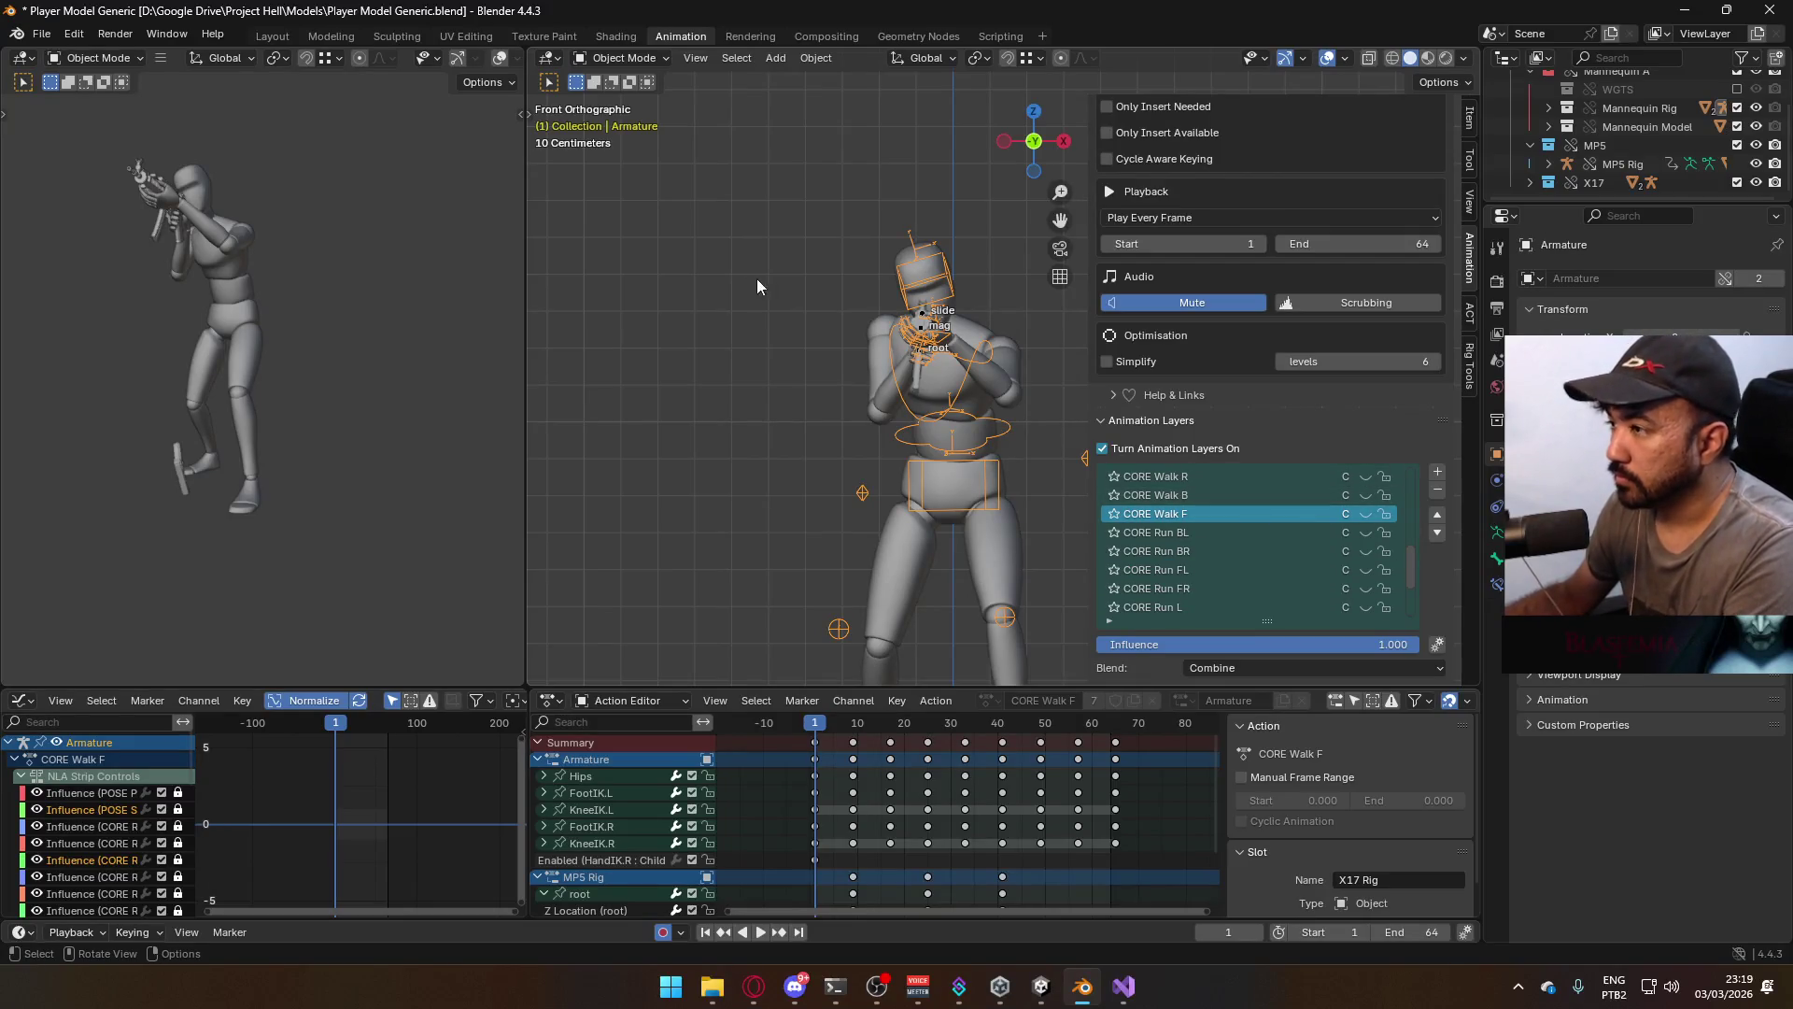
click(833, 338)
key(KP_3)
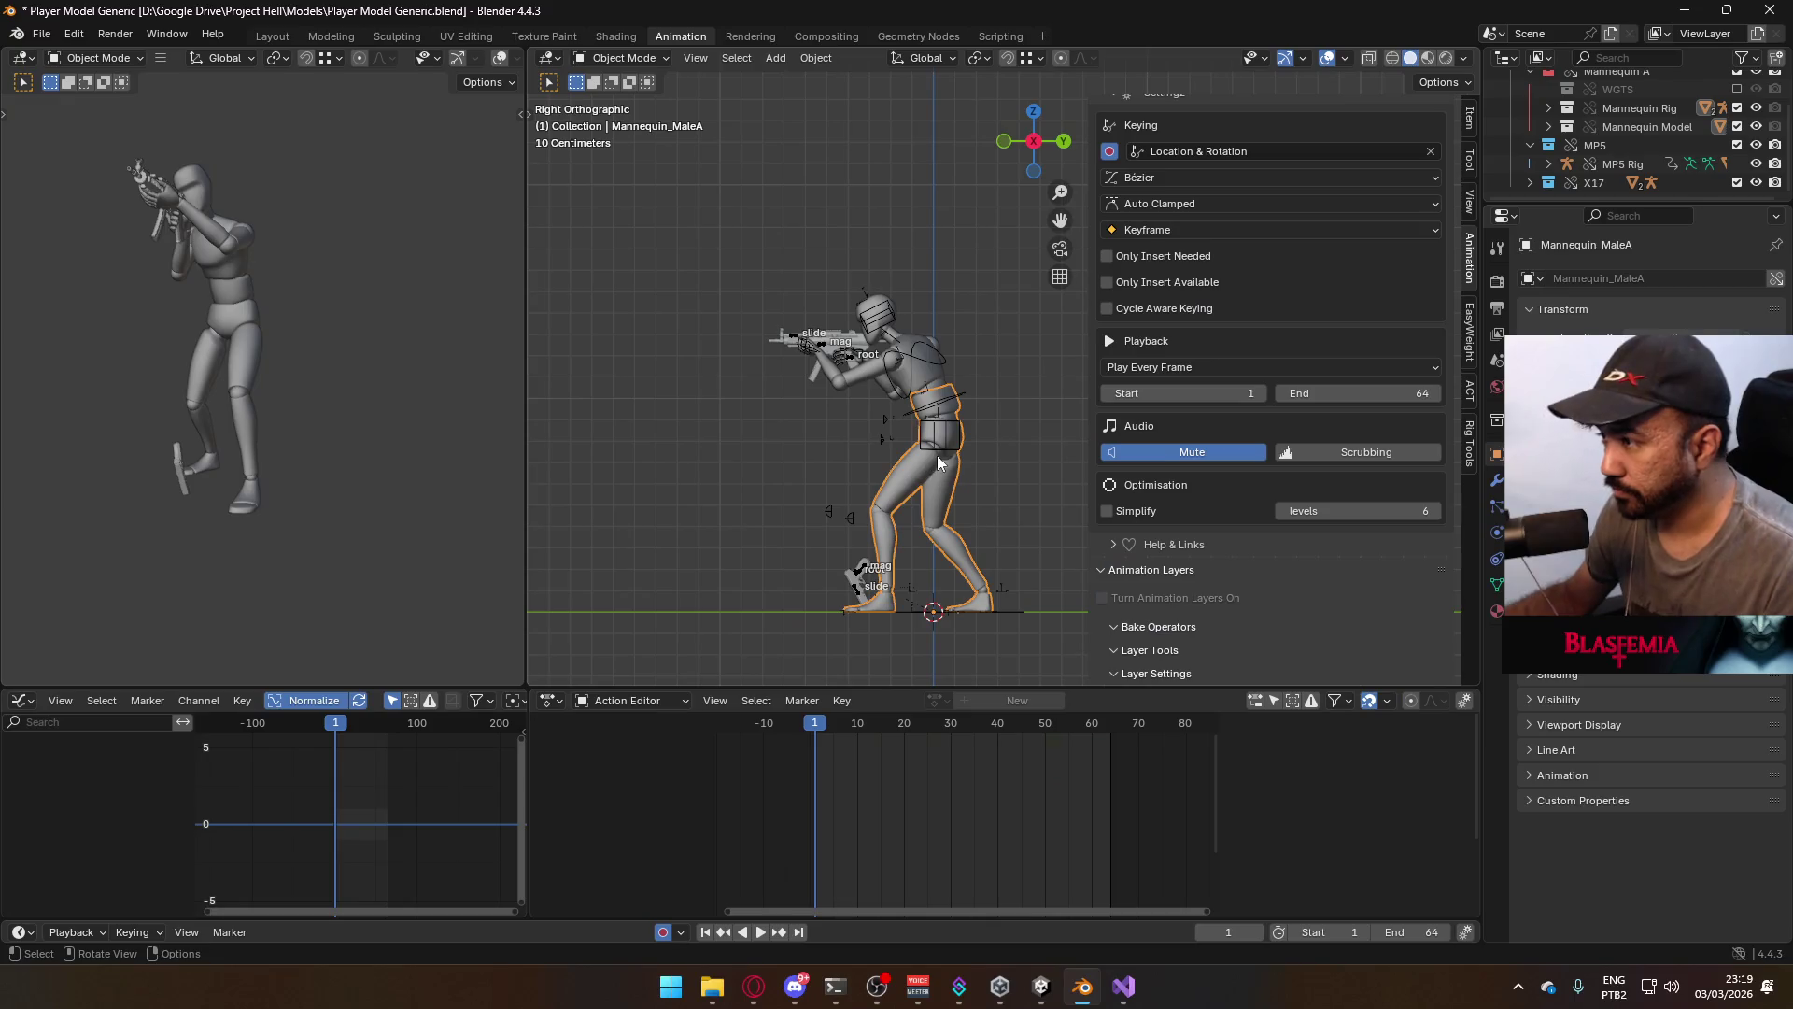
Save the file and open the FBX export dialog, then close it without exporting
shift+click(943, 456)
shift+click(930, 378)
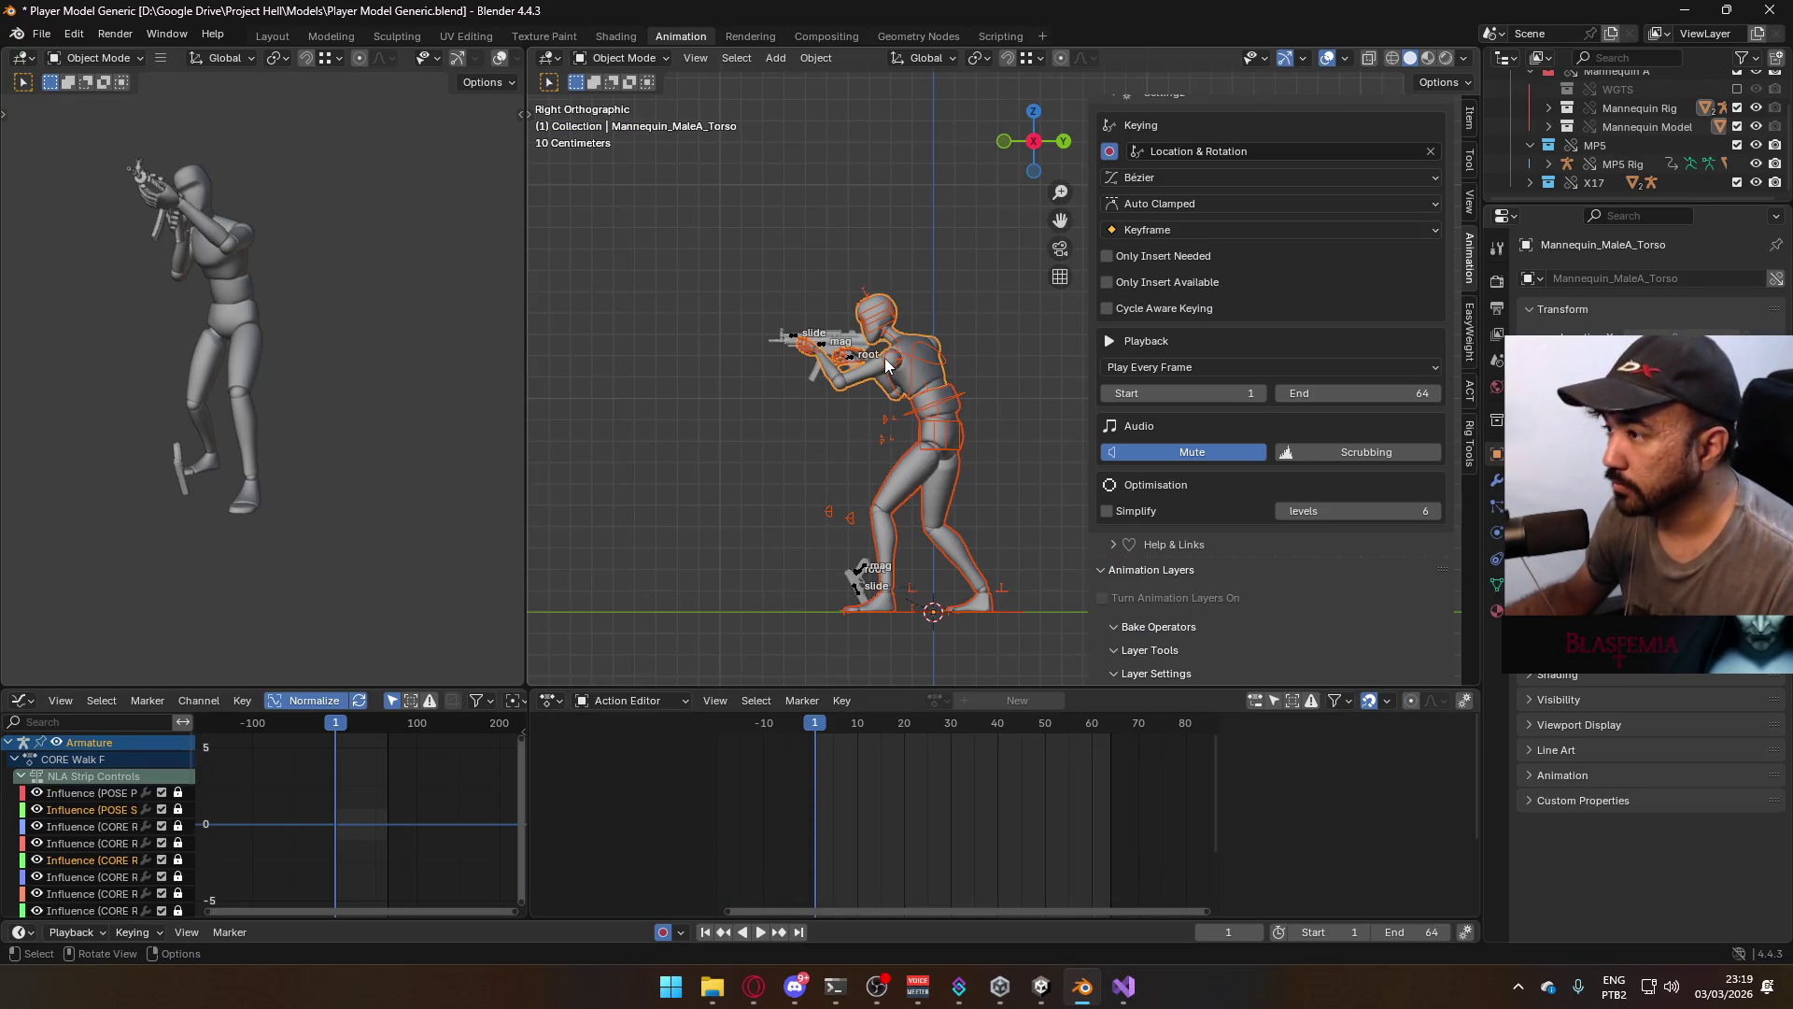
key(ctrl+s)
click(41, 34)
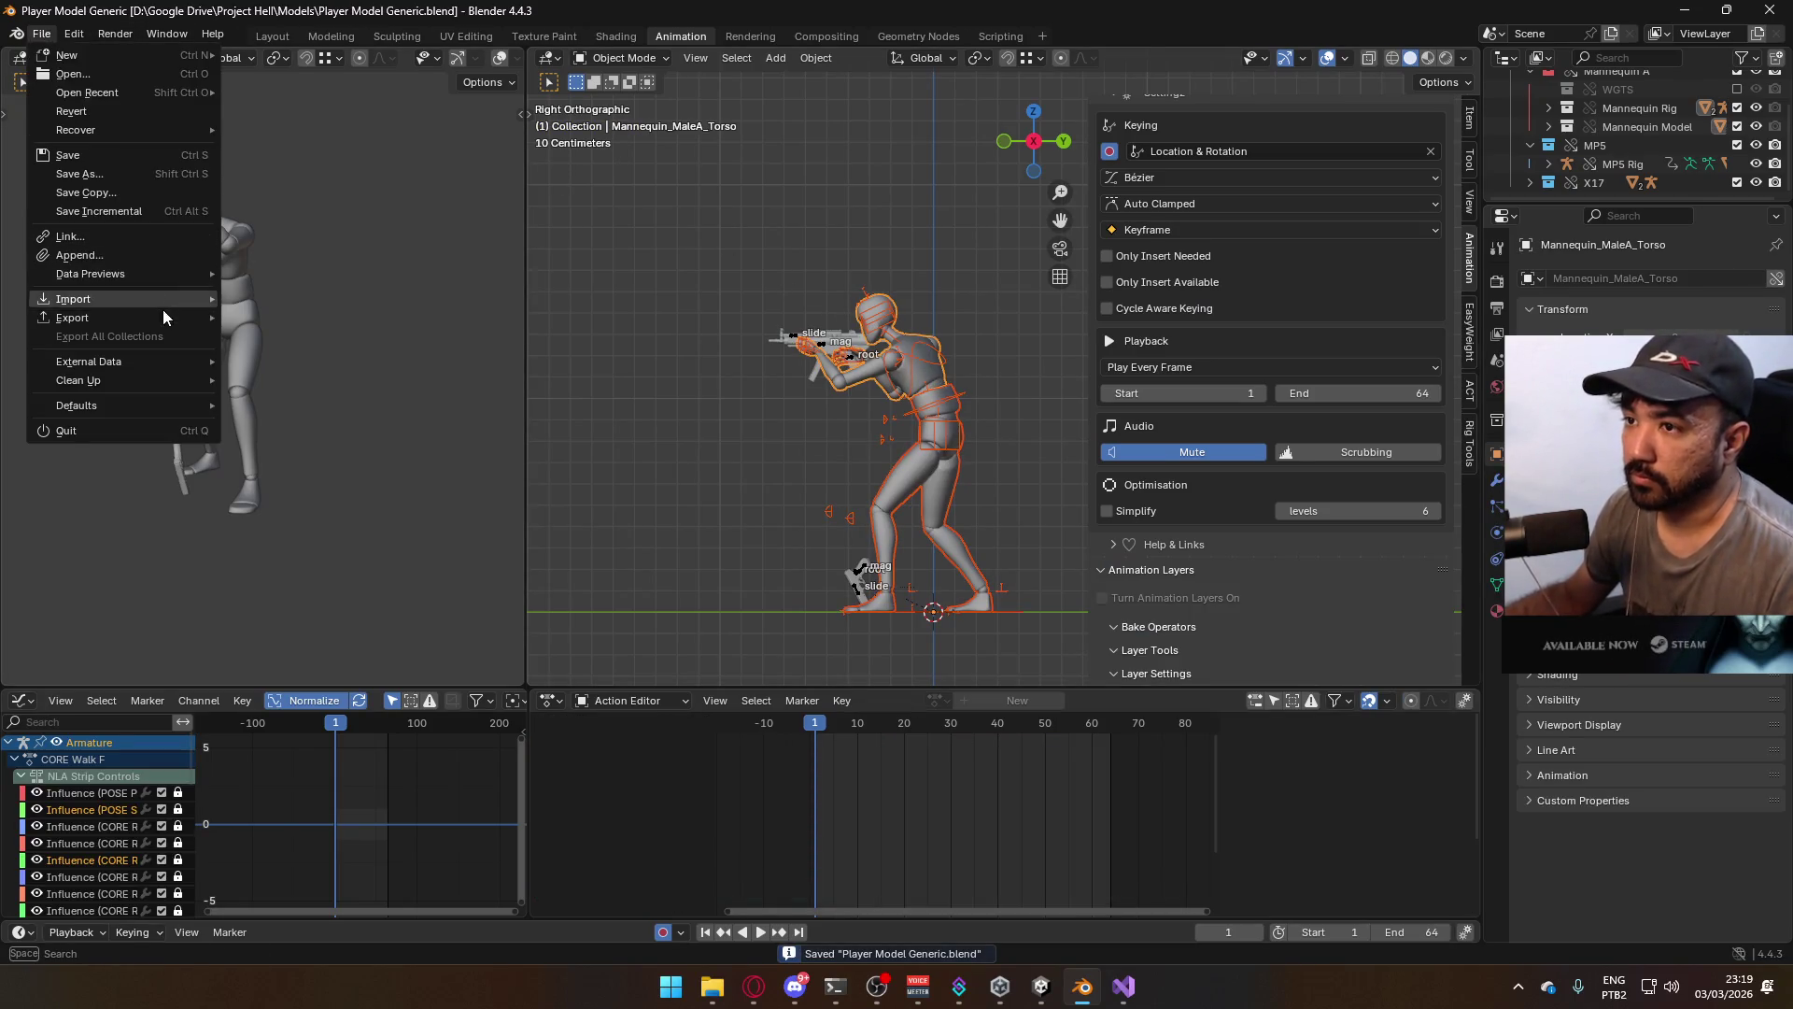
mouse_move(140, 317)
click(335, 486)
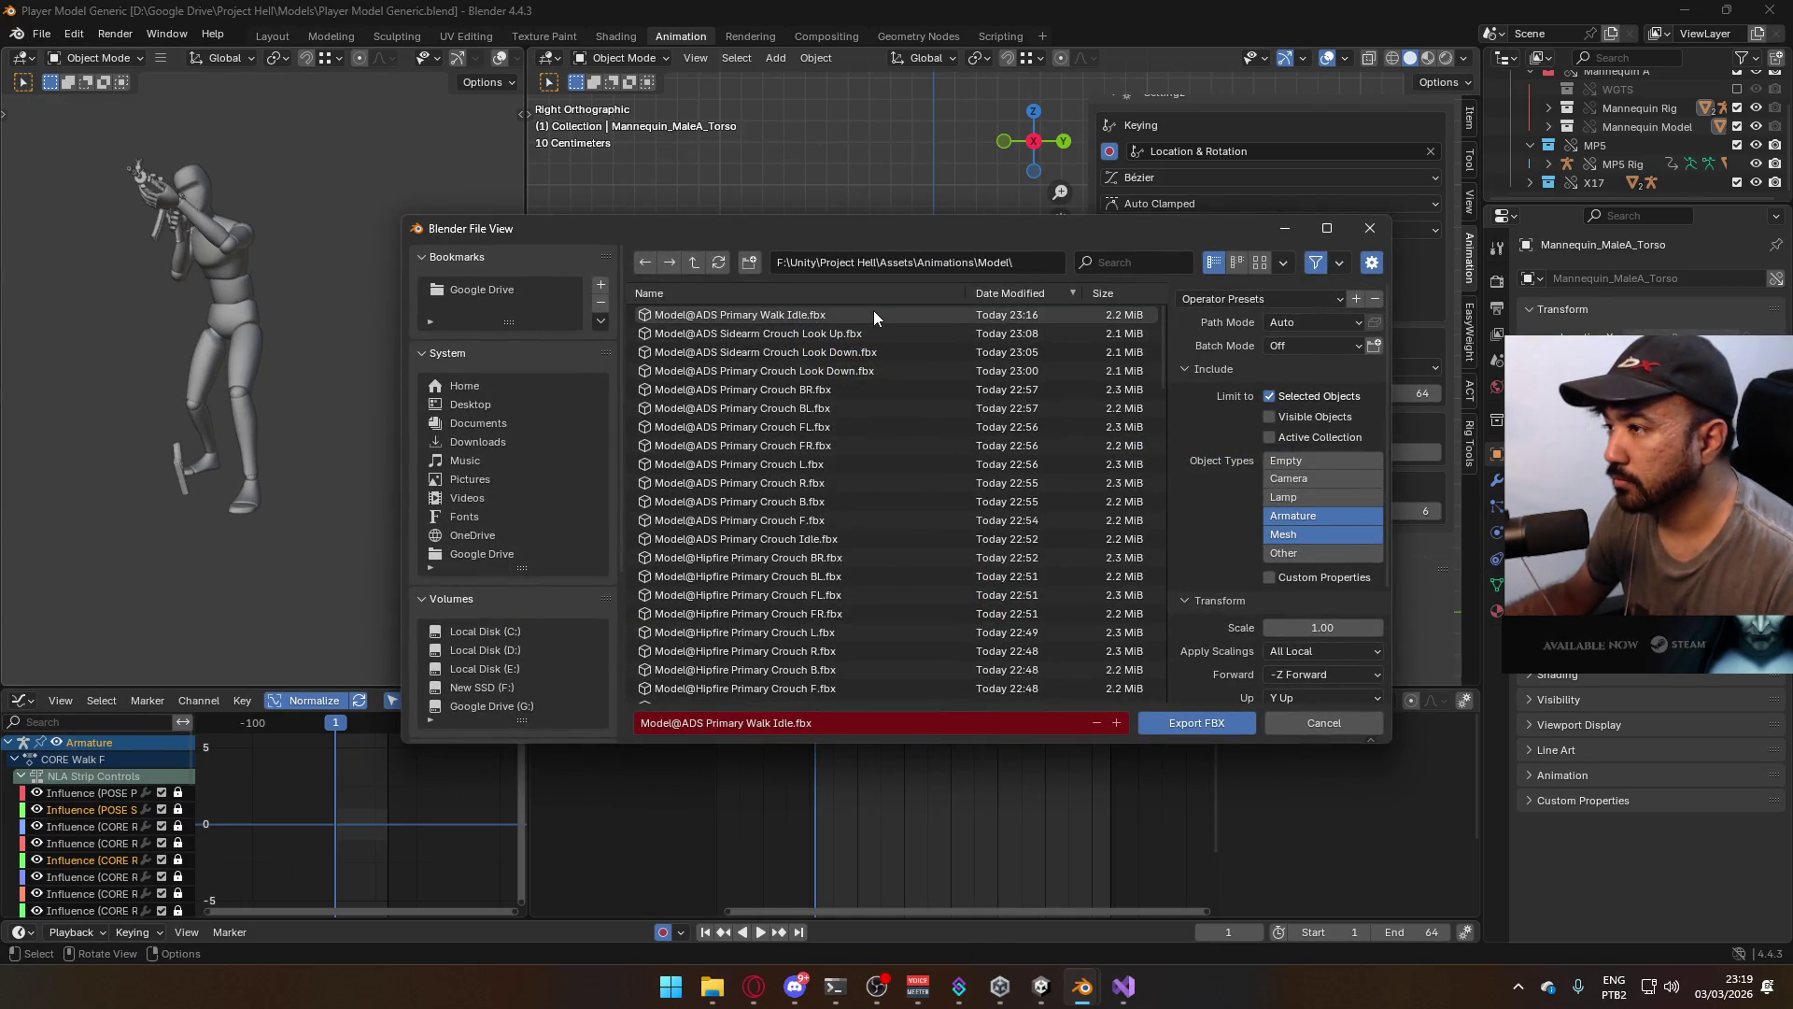
key(Return)
Turn on the character armature's ADD Look Up layer
click(910, 362)
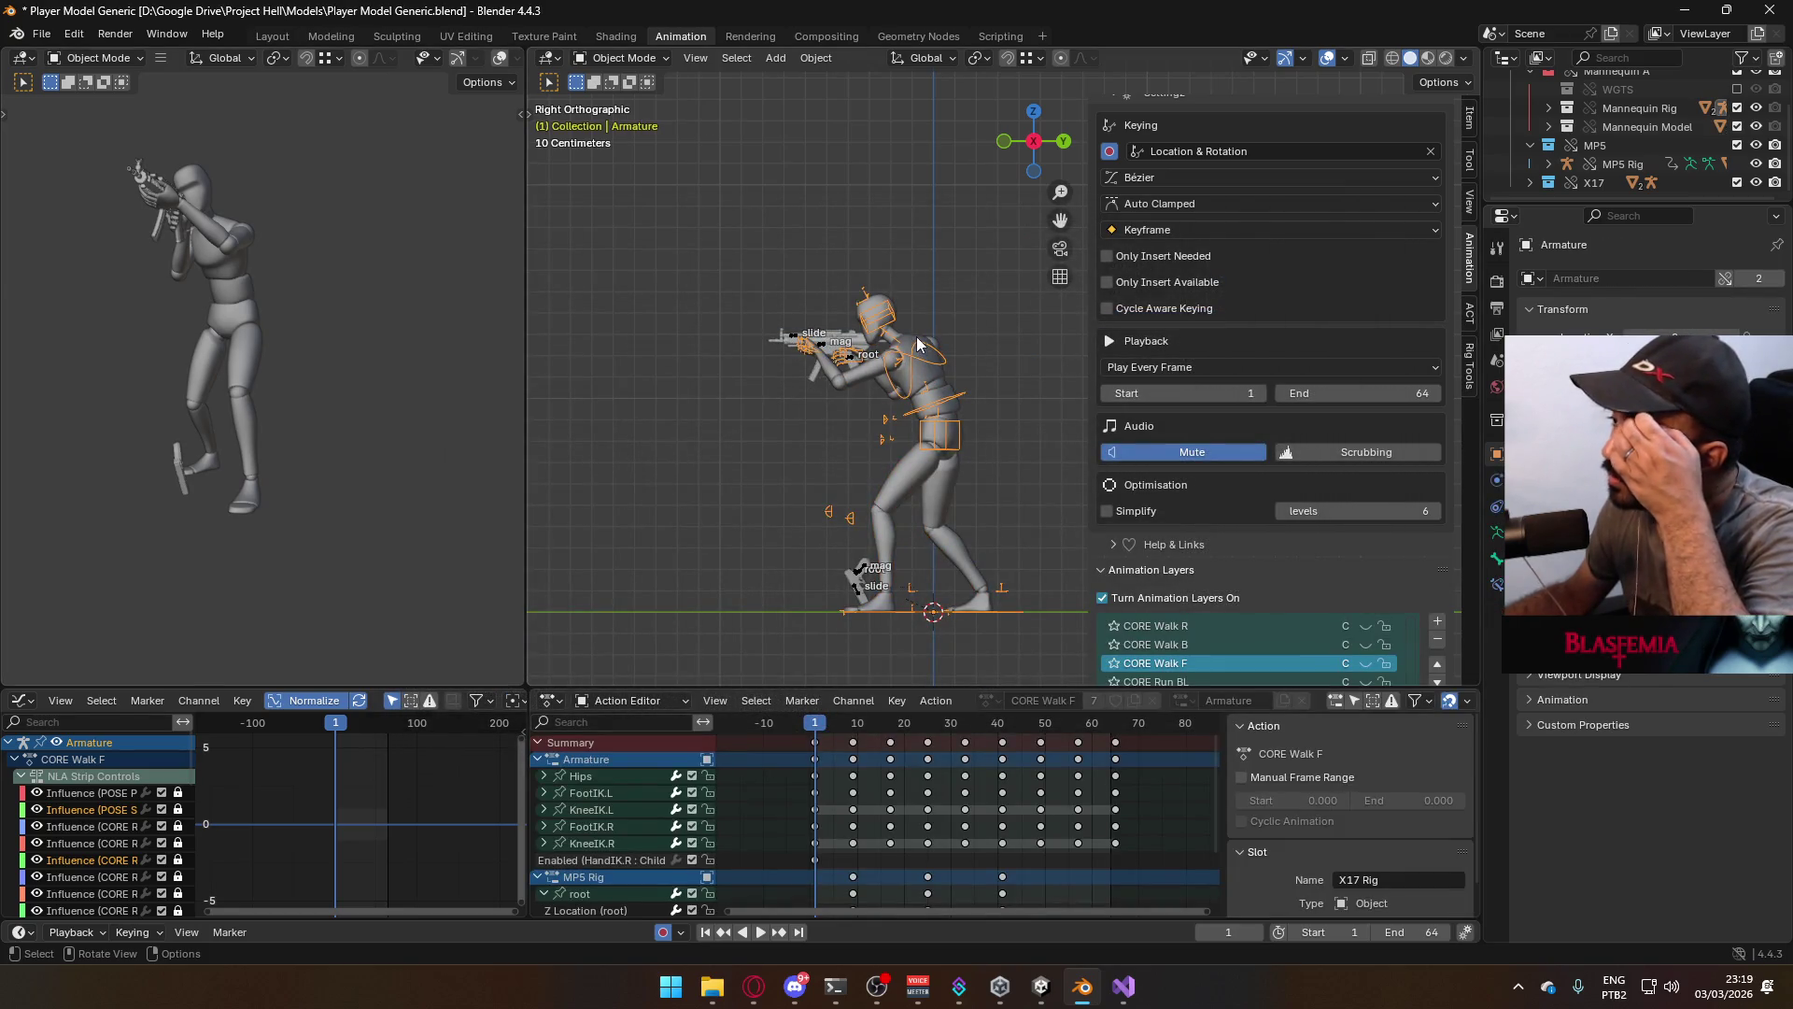
click(919, 346)
click(931, 364)
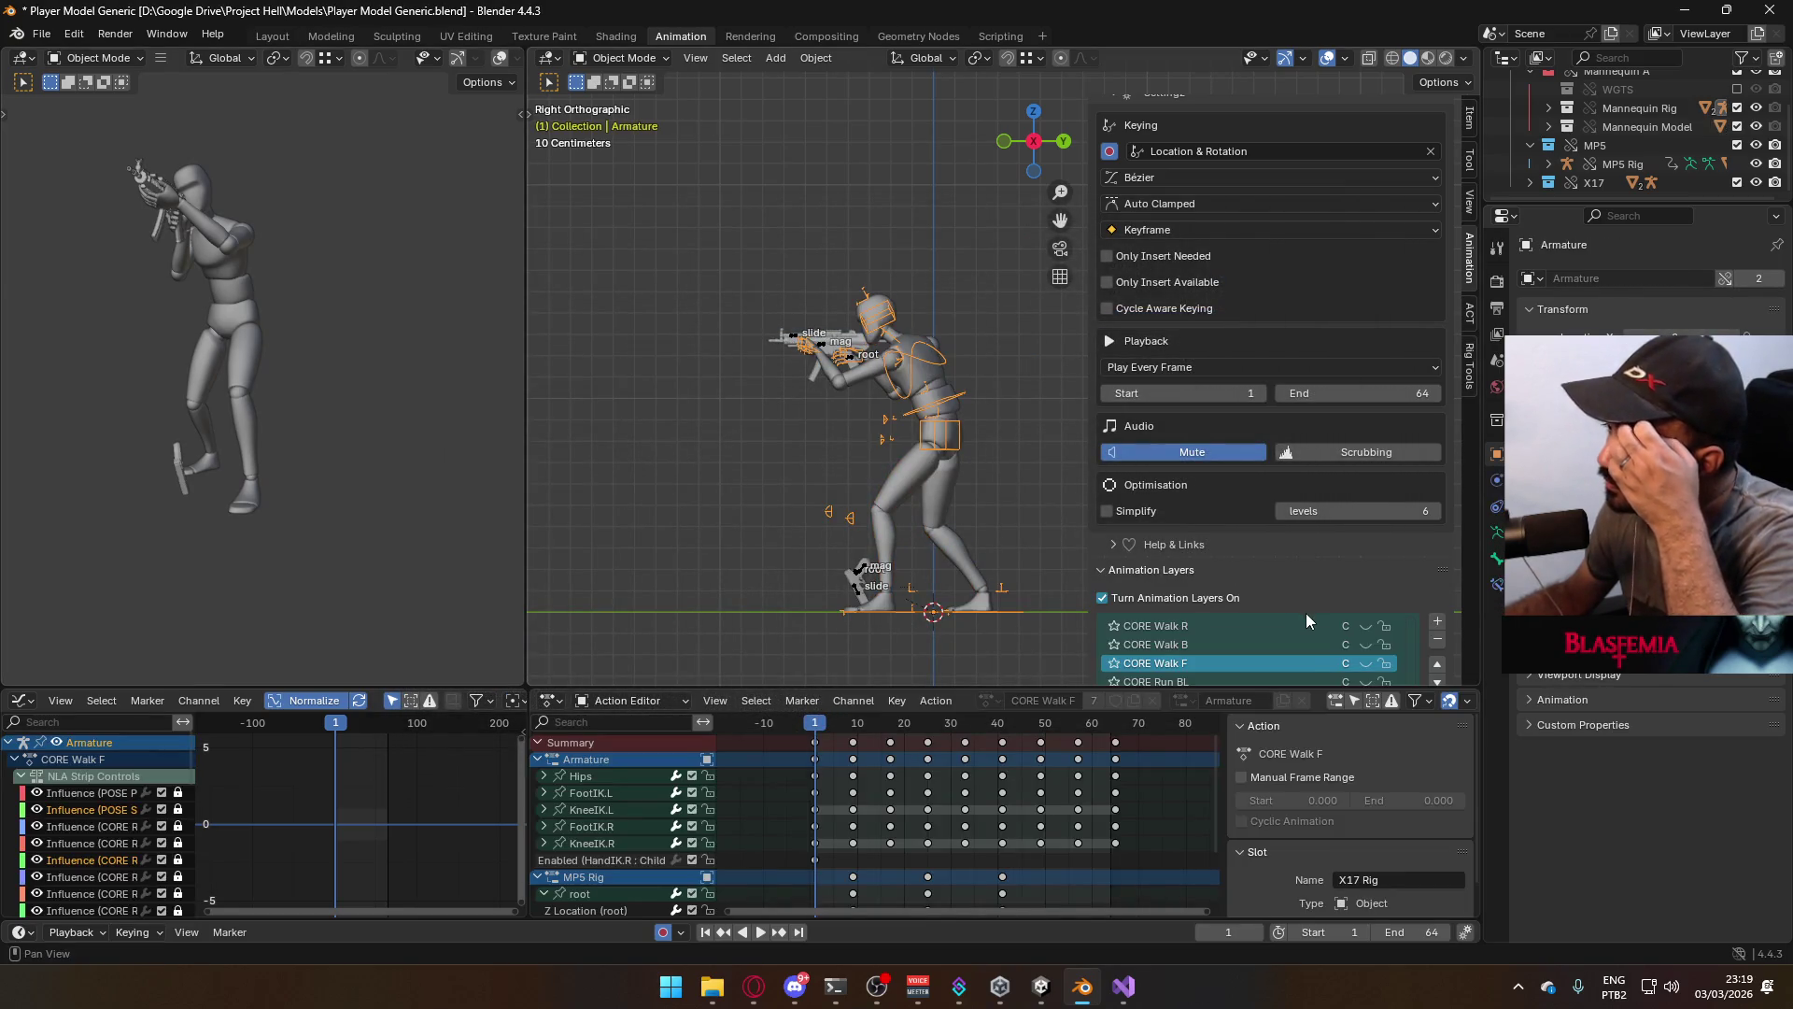
scroll(1373, 597, down, 2)
scroll(1448, 501, down, 3)
scroll(1373, 561, up, 5)
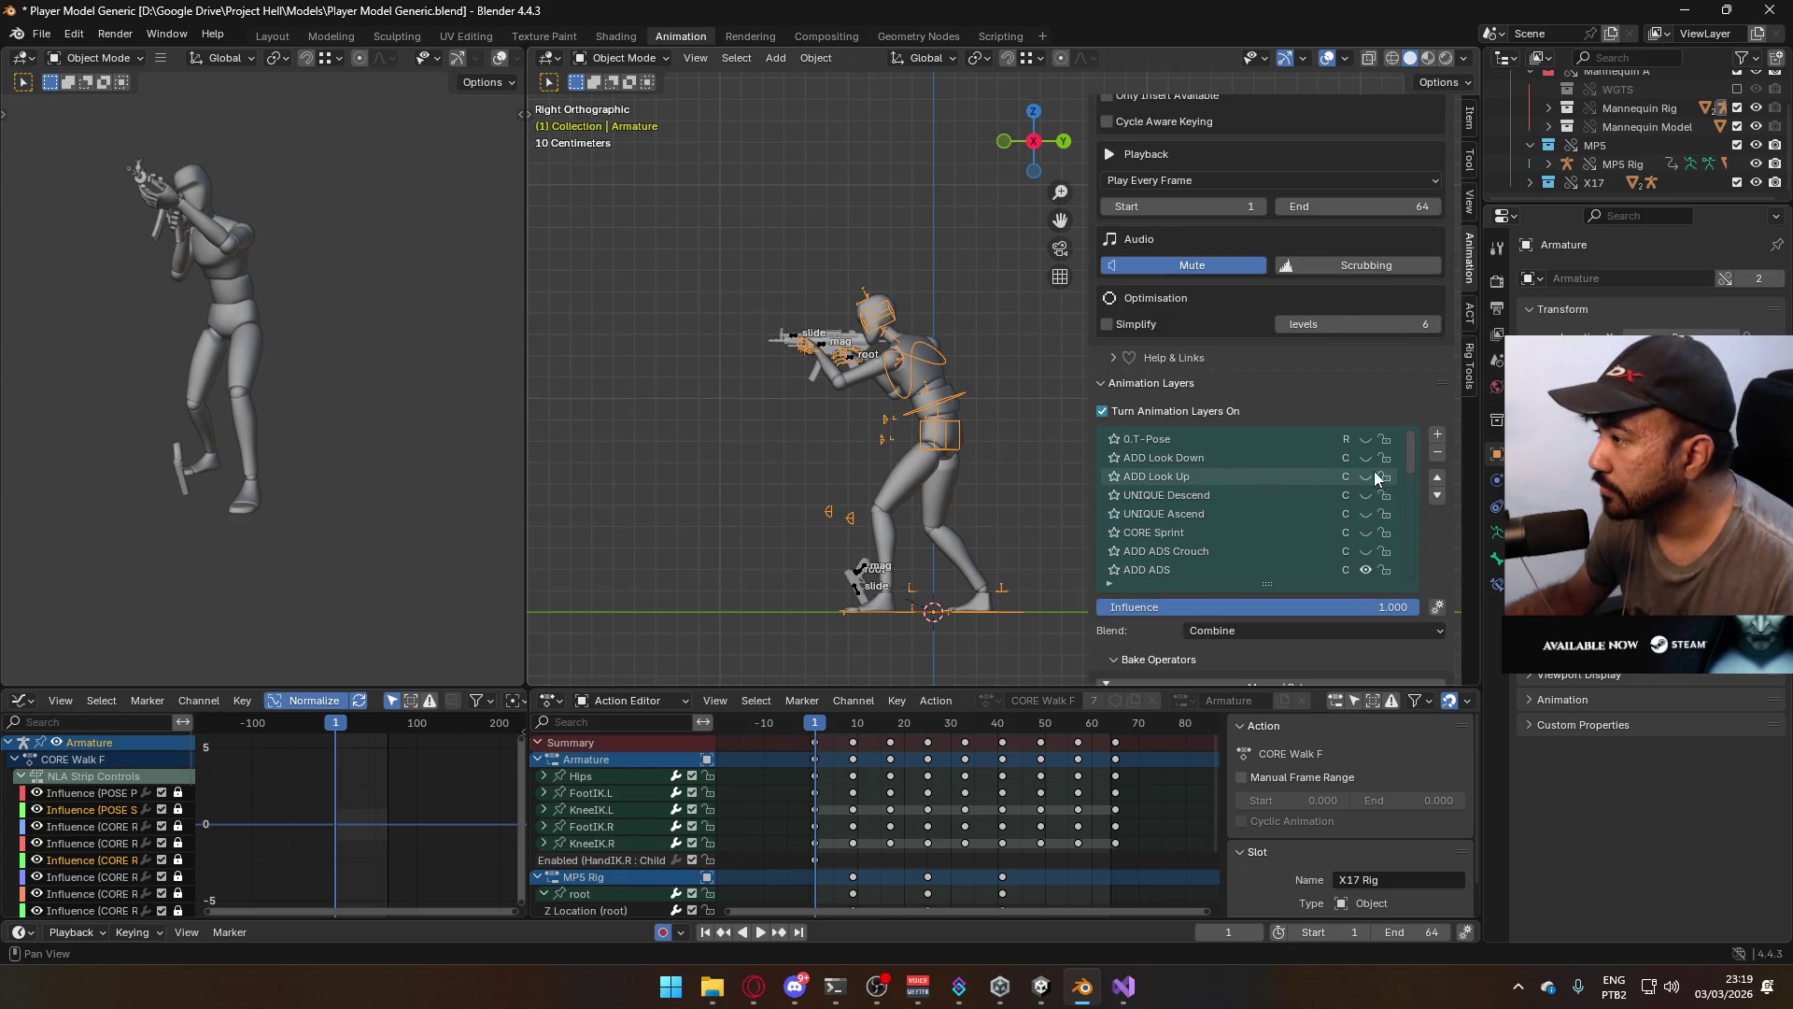
click(1366, 477)
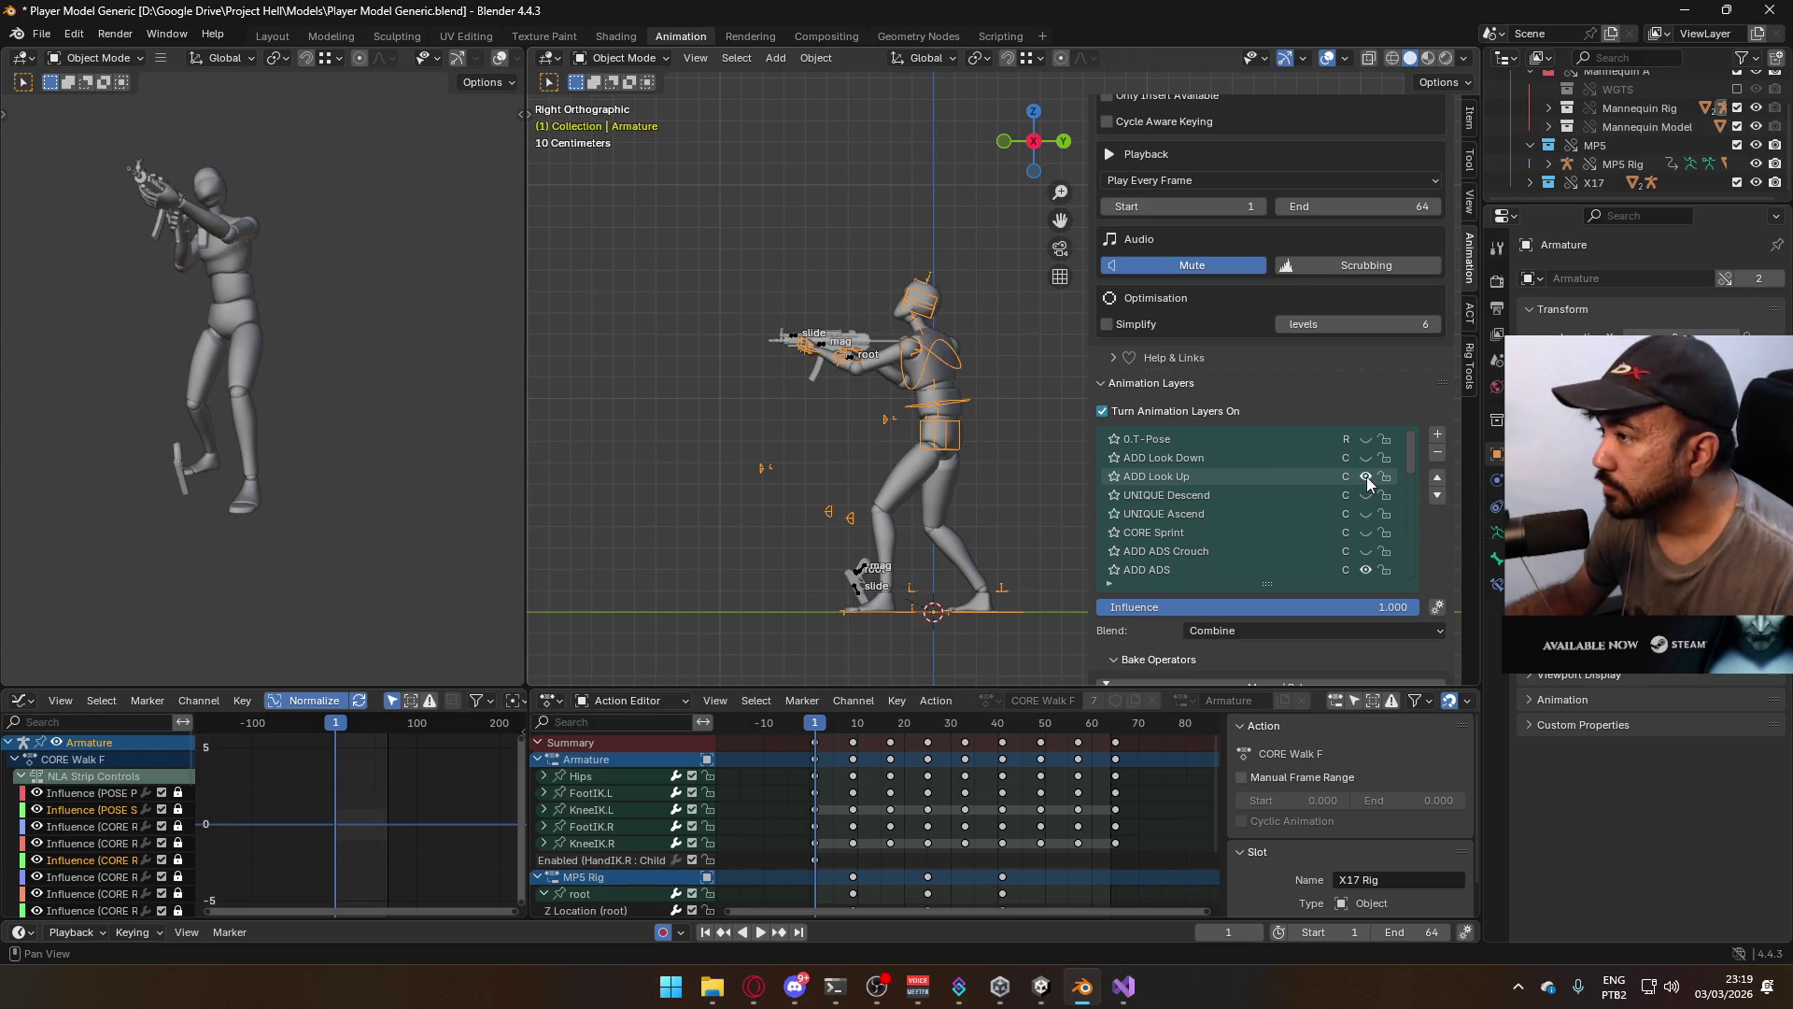
On the MP5 rig, enable ADD Look Up and ADD ADS Look Up, making ADD Look Up active
scroll(805, 351, up, 2)
click(788, 353)
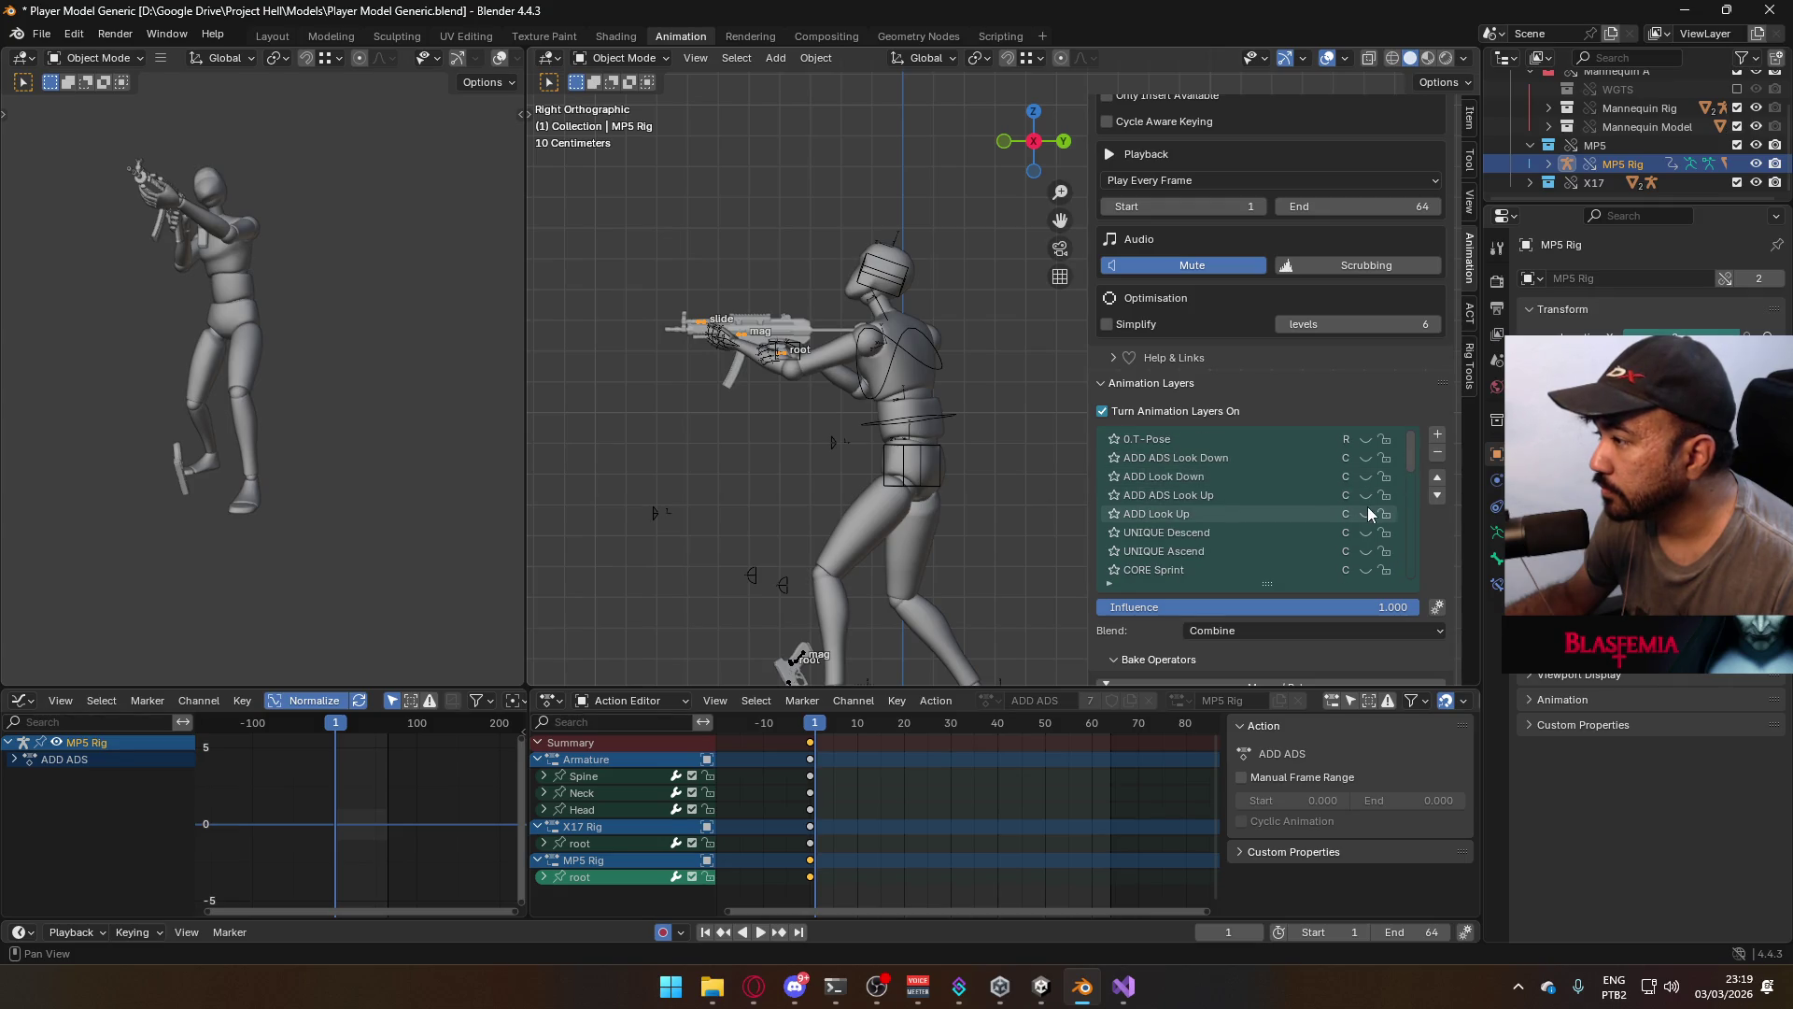
click(1367, 513)
click(1365, 496)
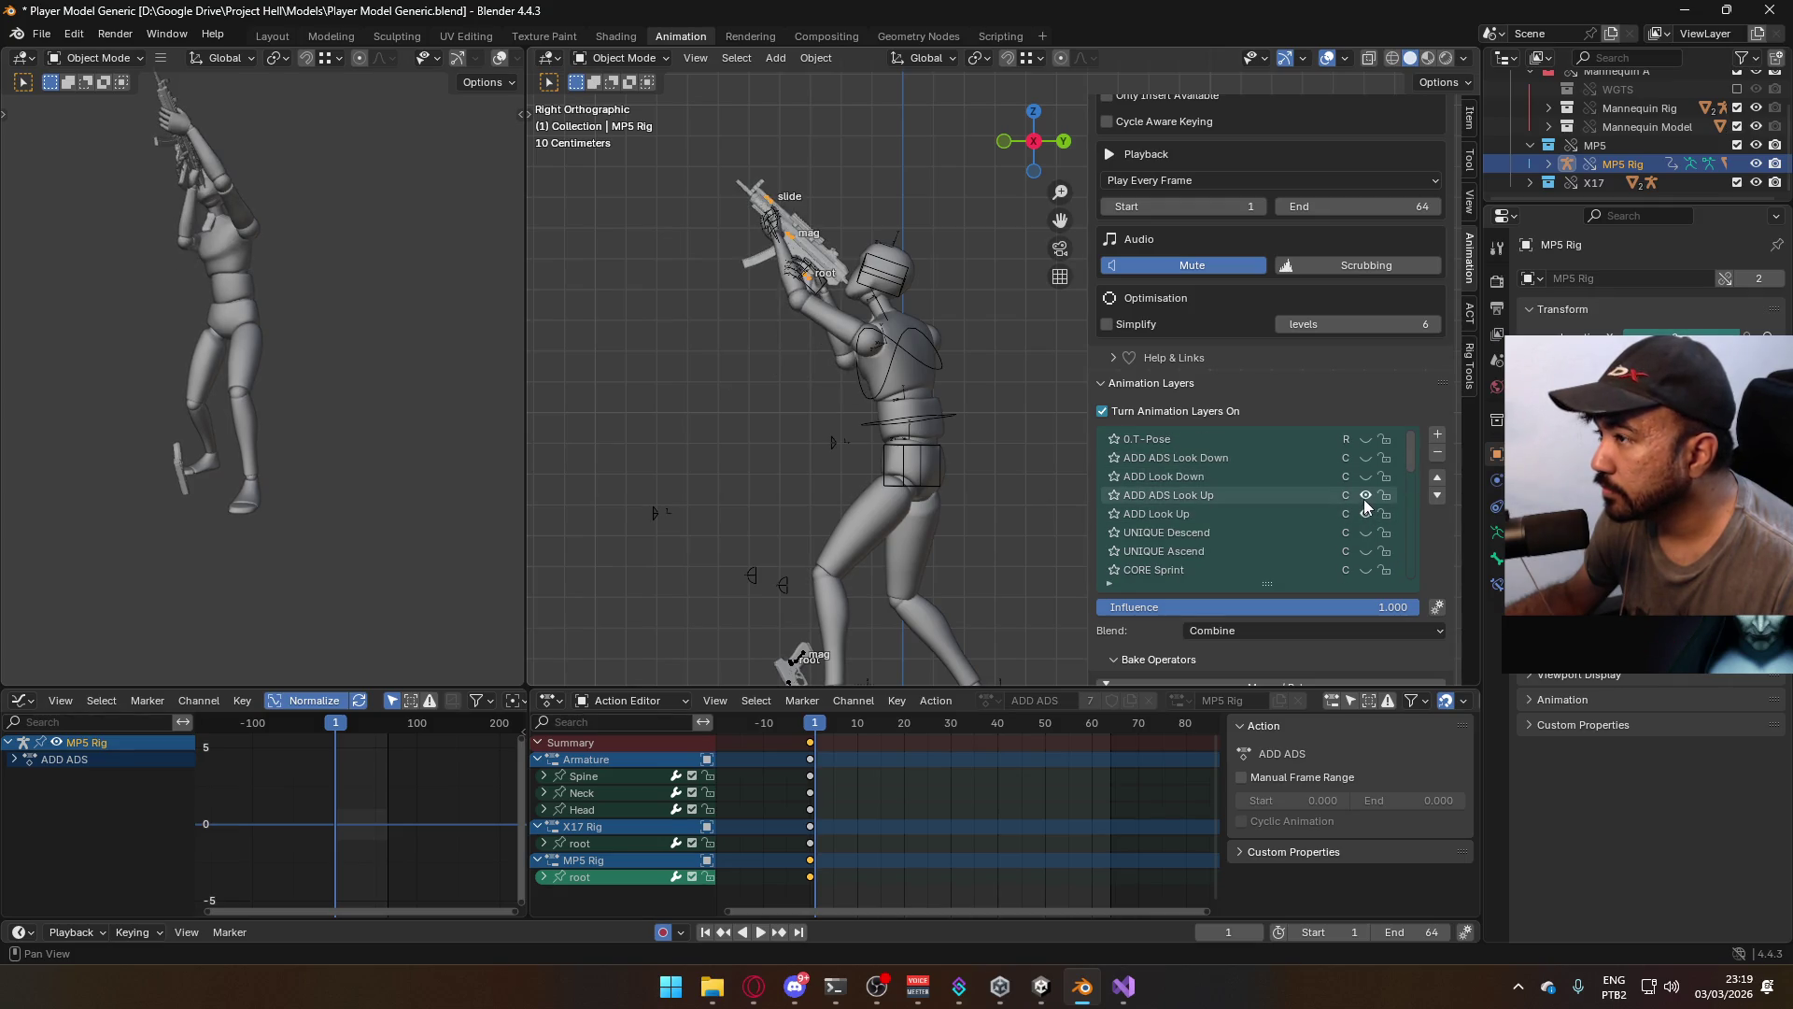
click(1364, 495)
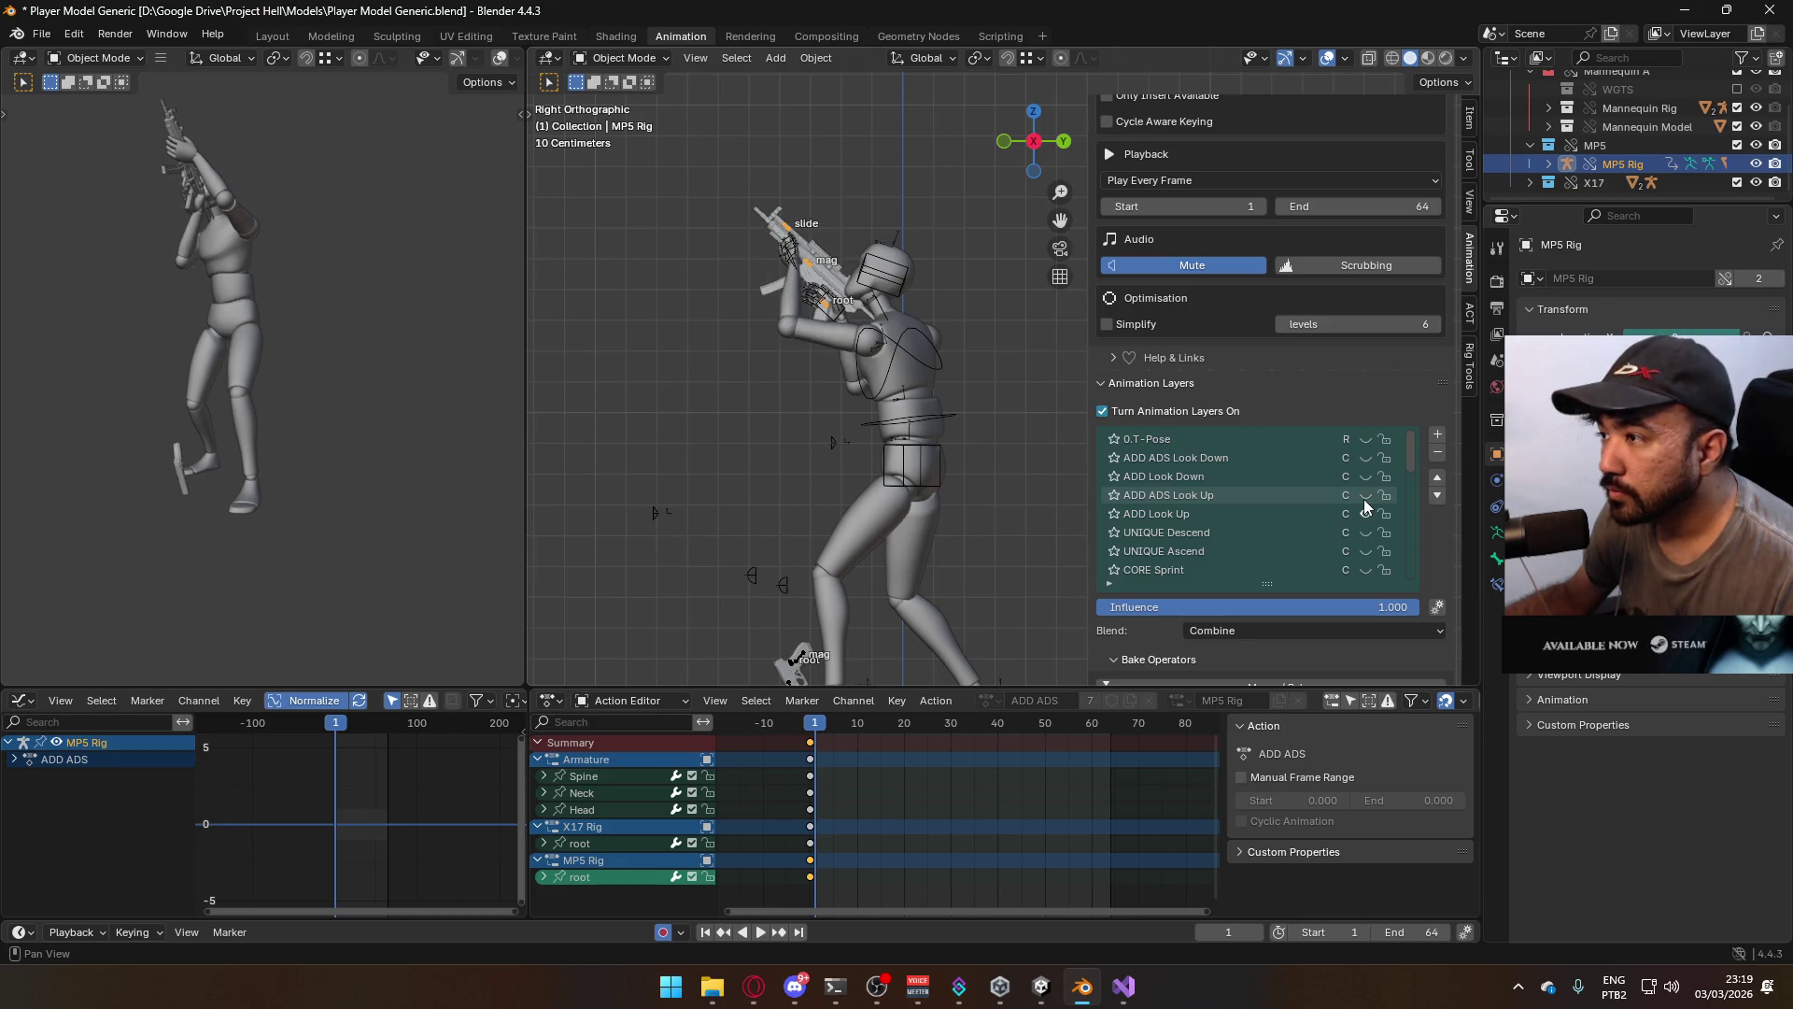
click(1365, 495)
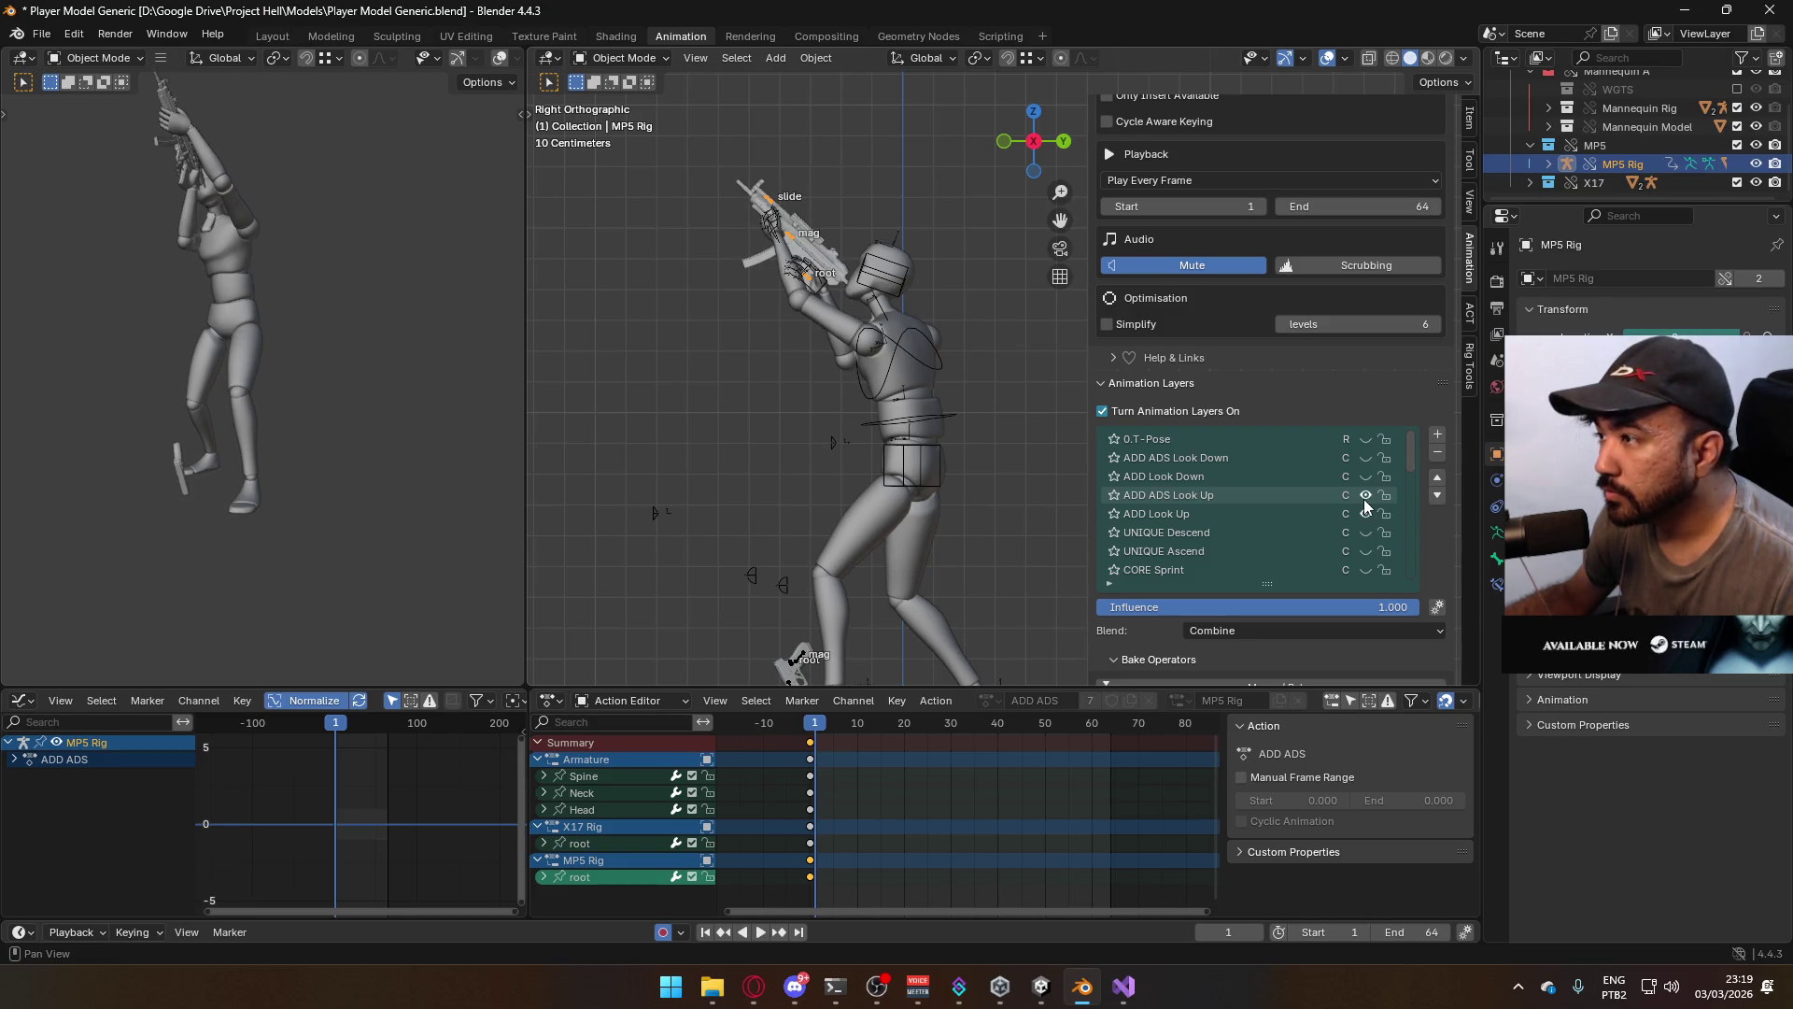
click(1220, 513)
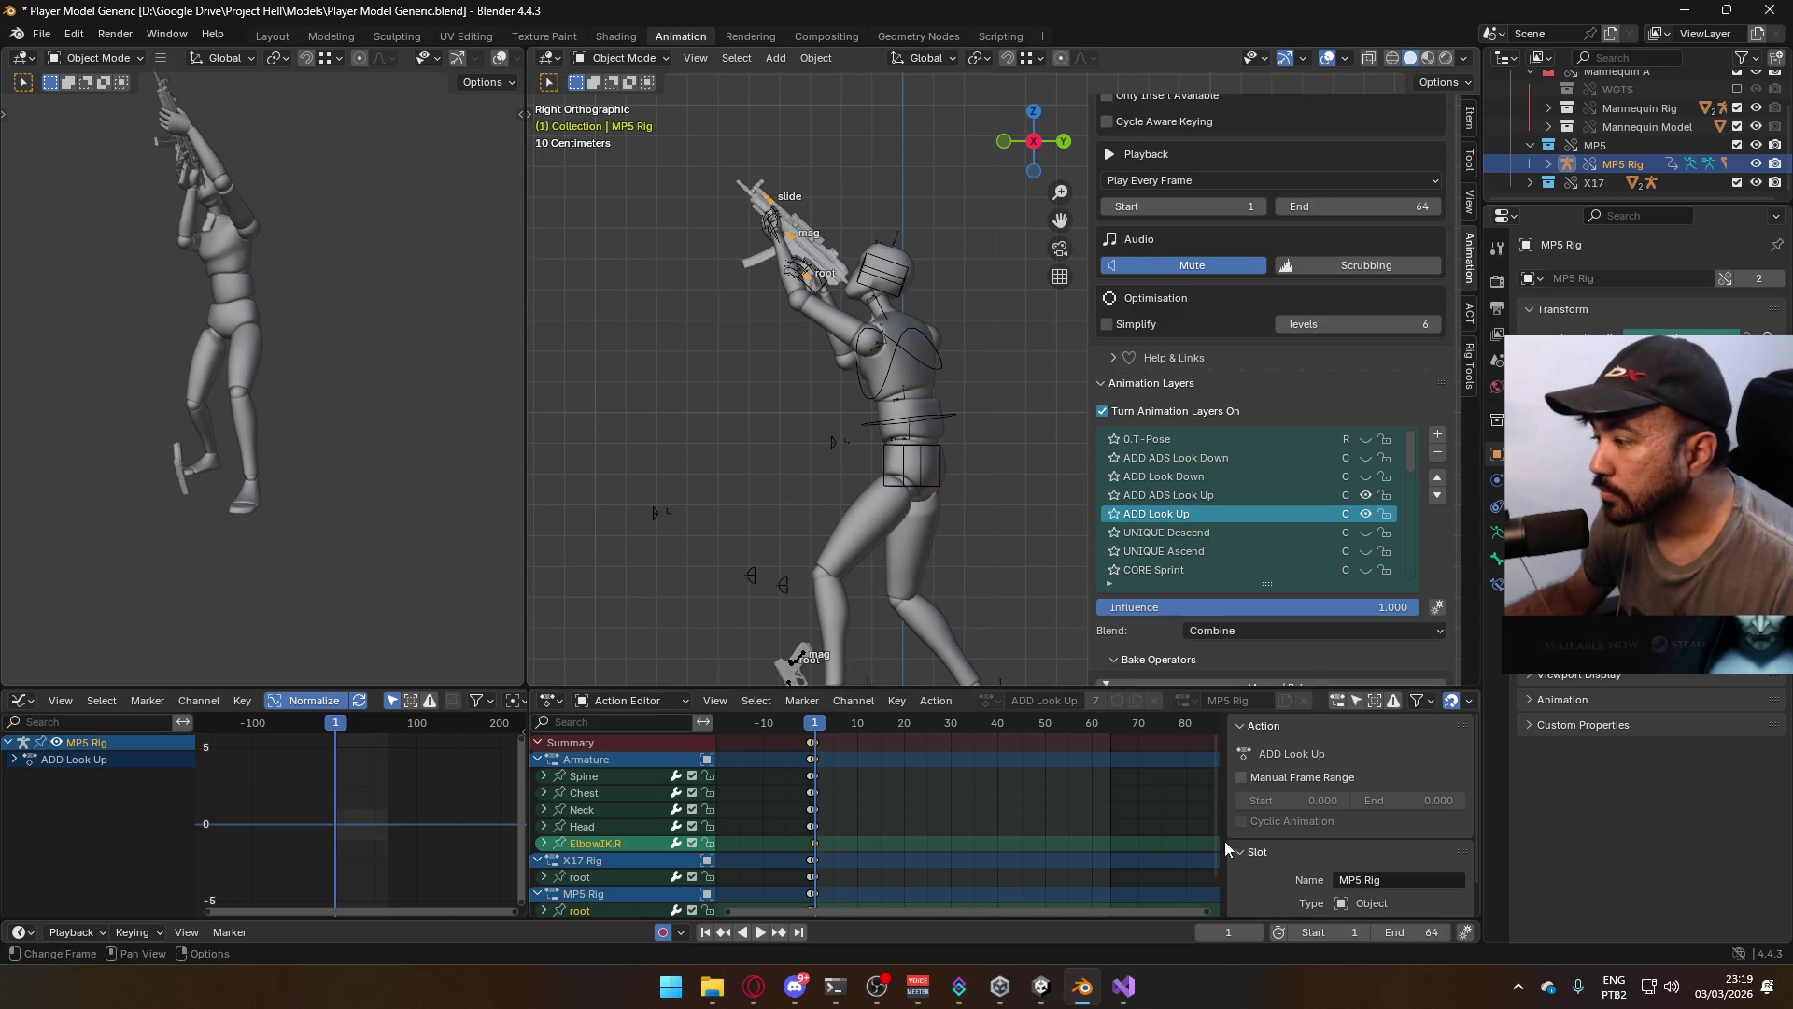
Set the scene frame range to 0–21 and play the look-up animation
click(1293, 931)
click(1408, 931)
text(21)
key(Return)
key(space)
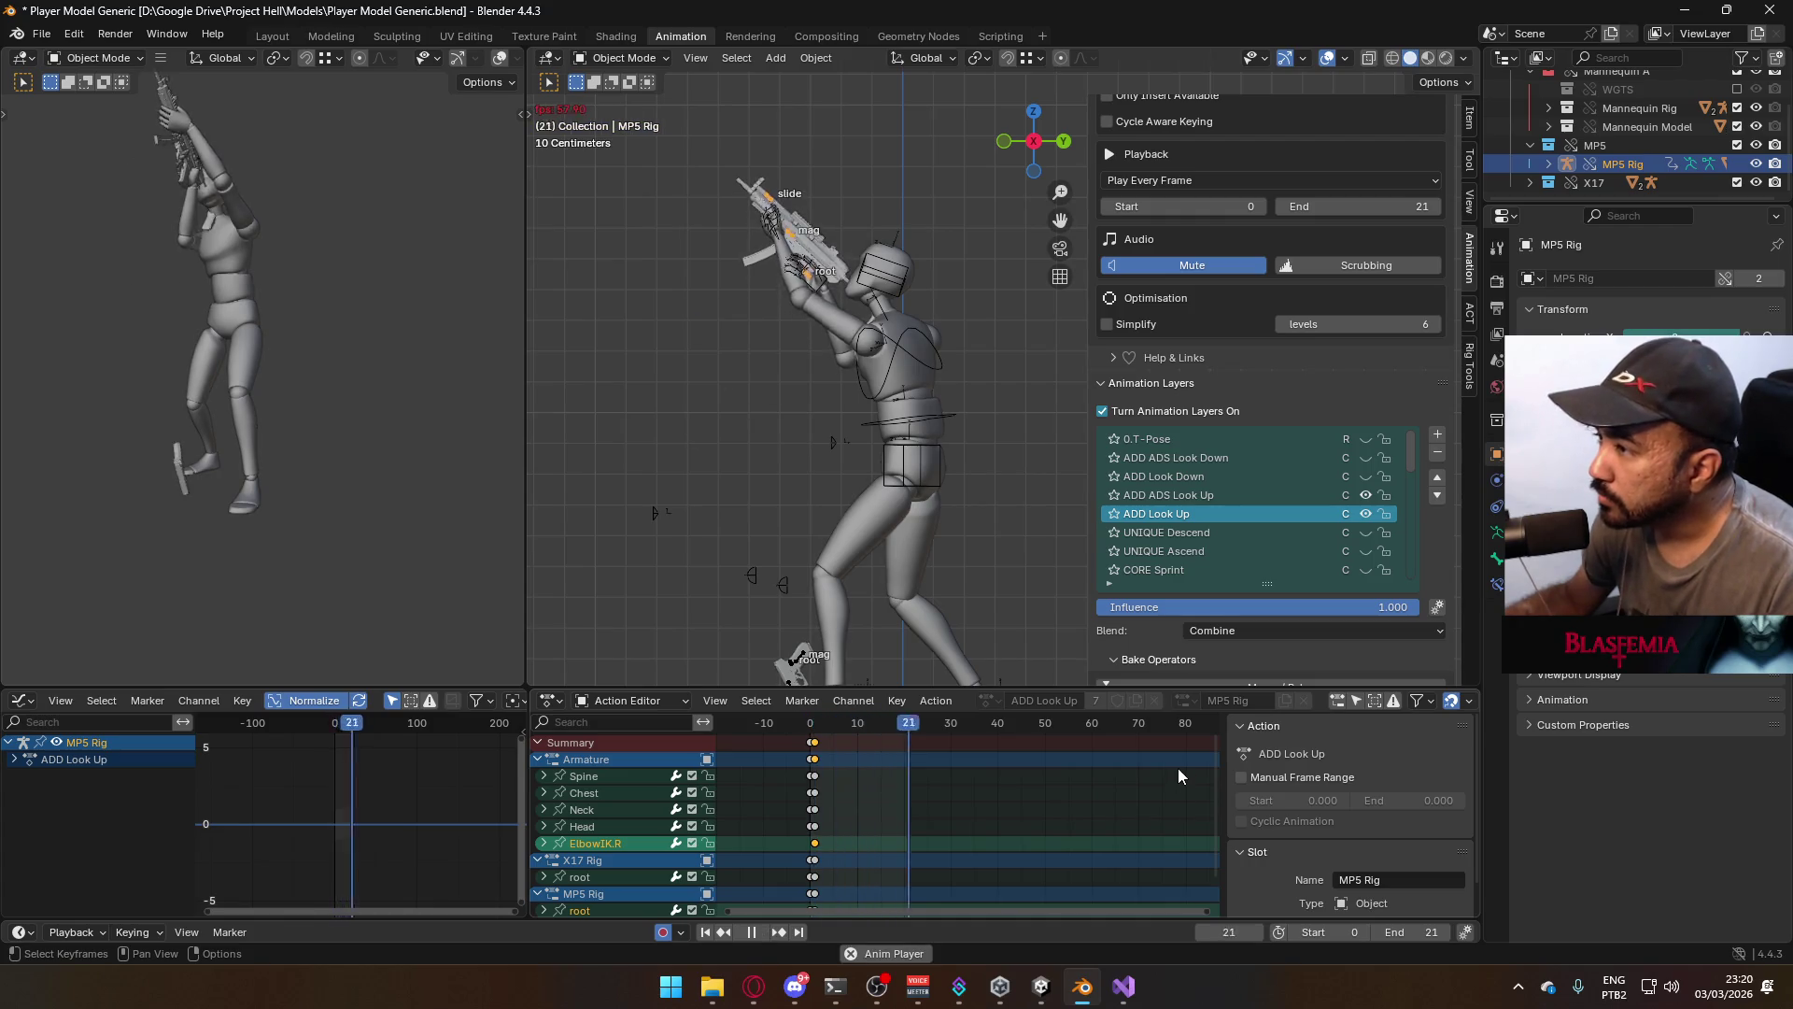
drag(814, 724, 816, 737)
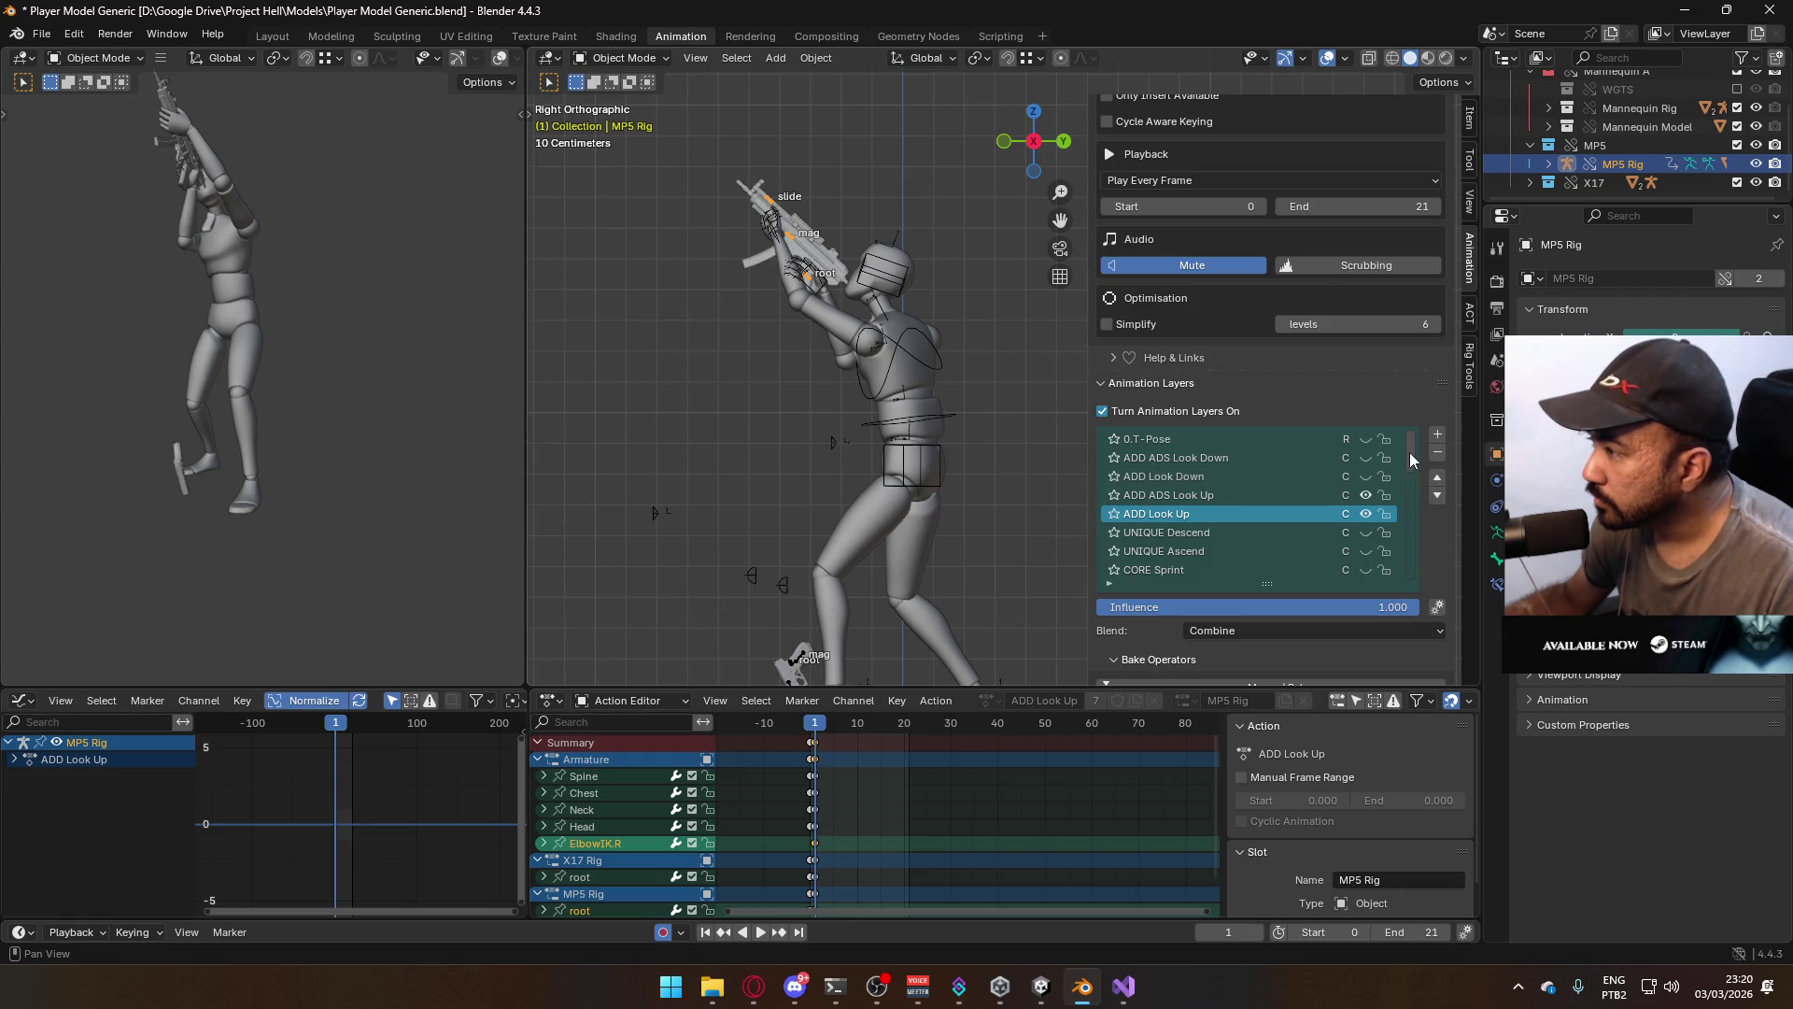
Replay the animation, return to frame 0 with the character selected, and save the file
scroll(1409, 547, down, 5)
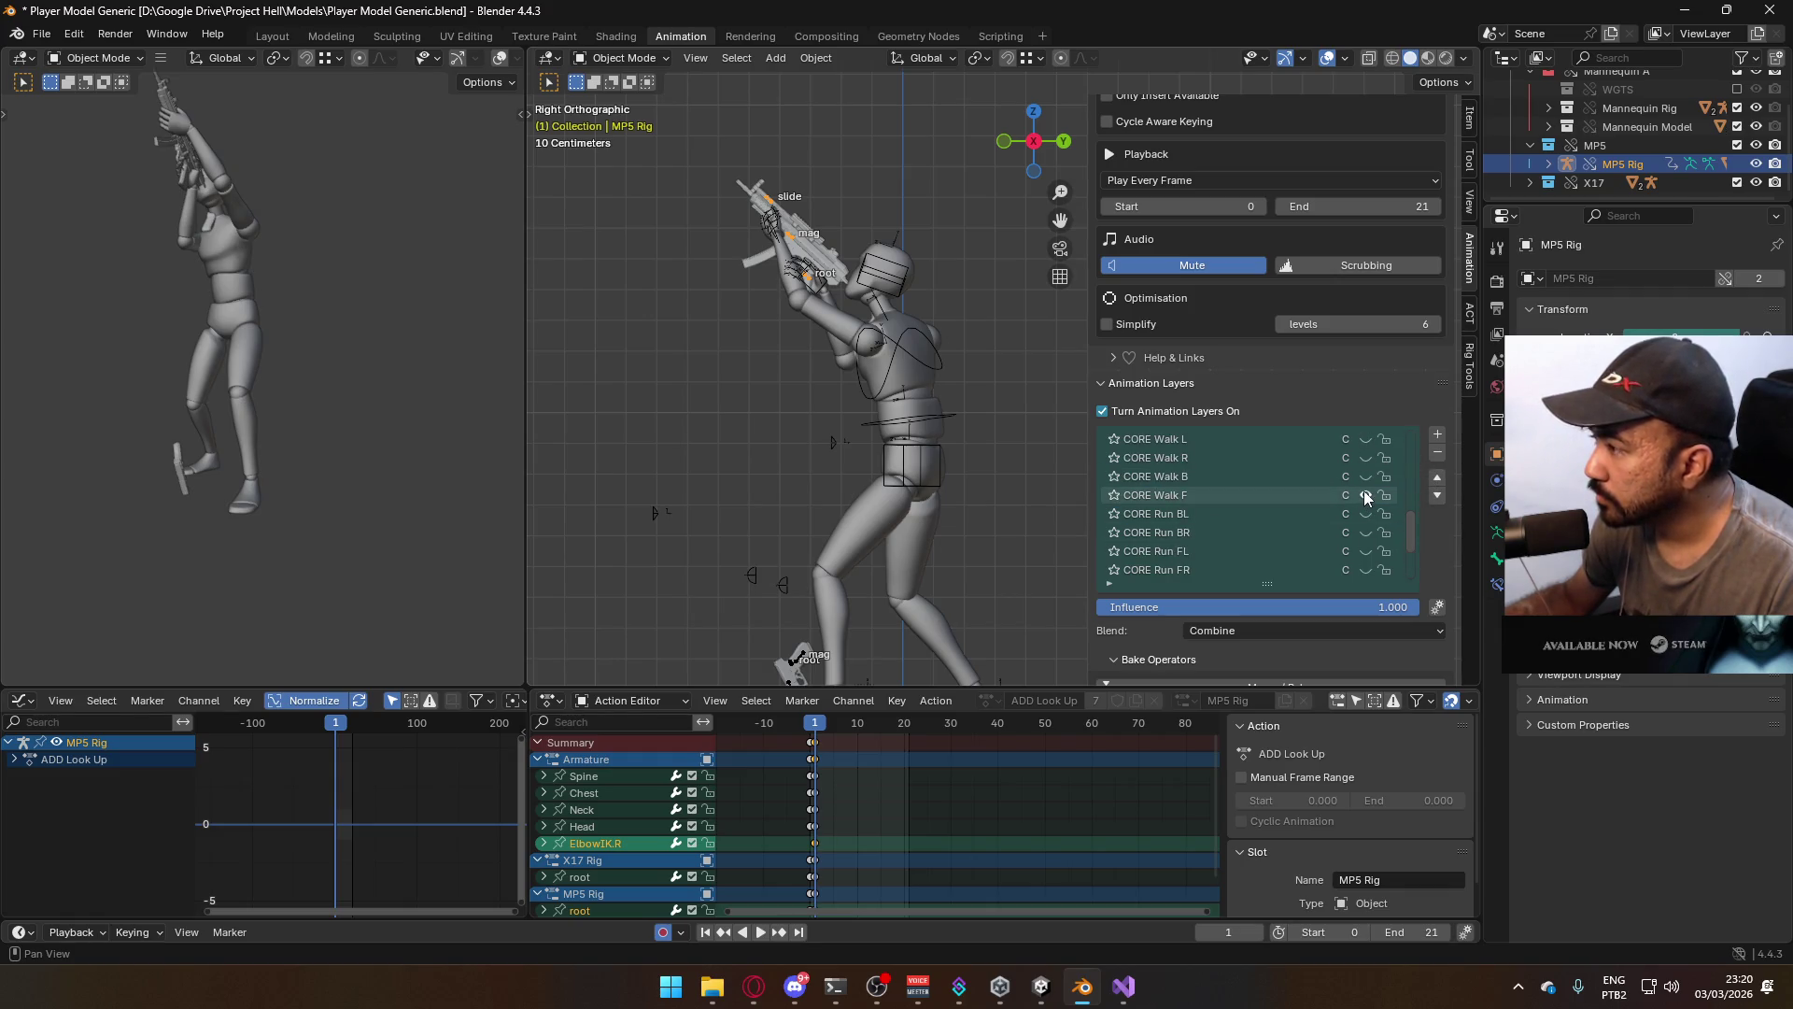
key(space)
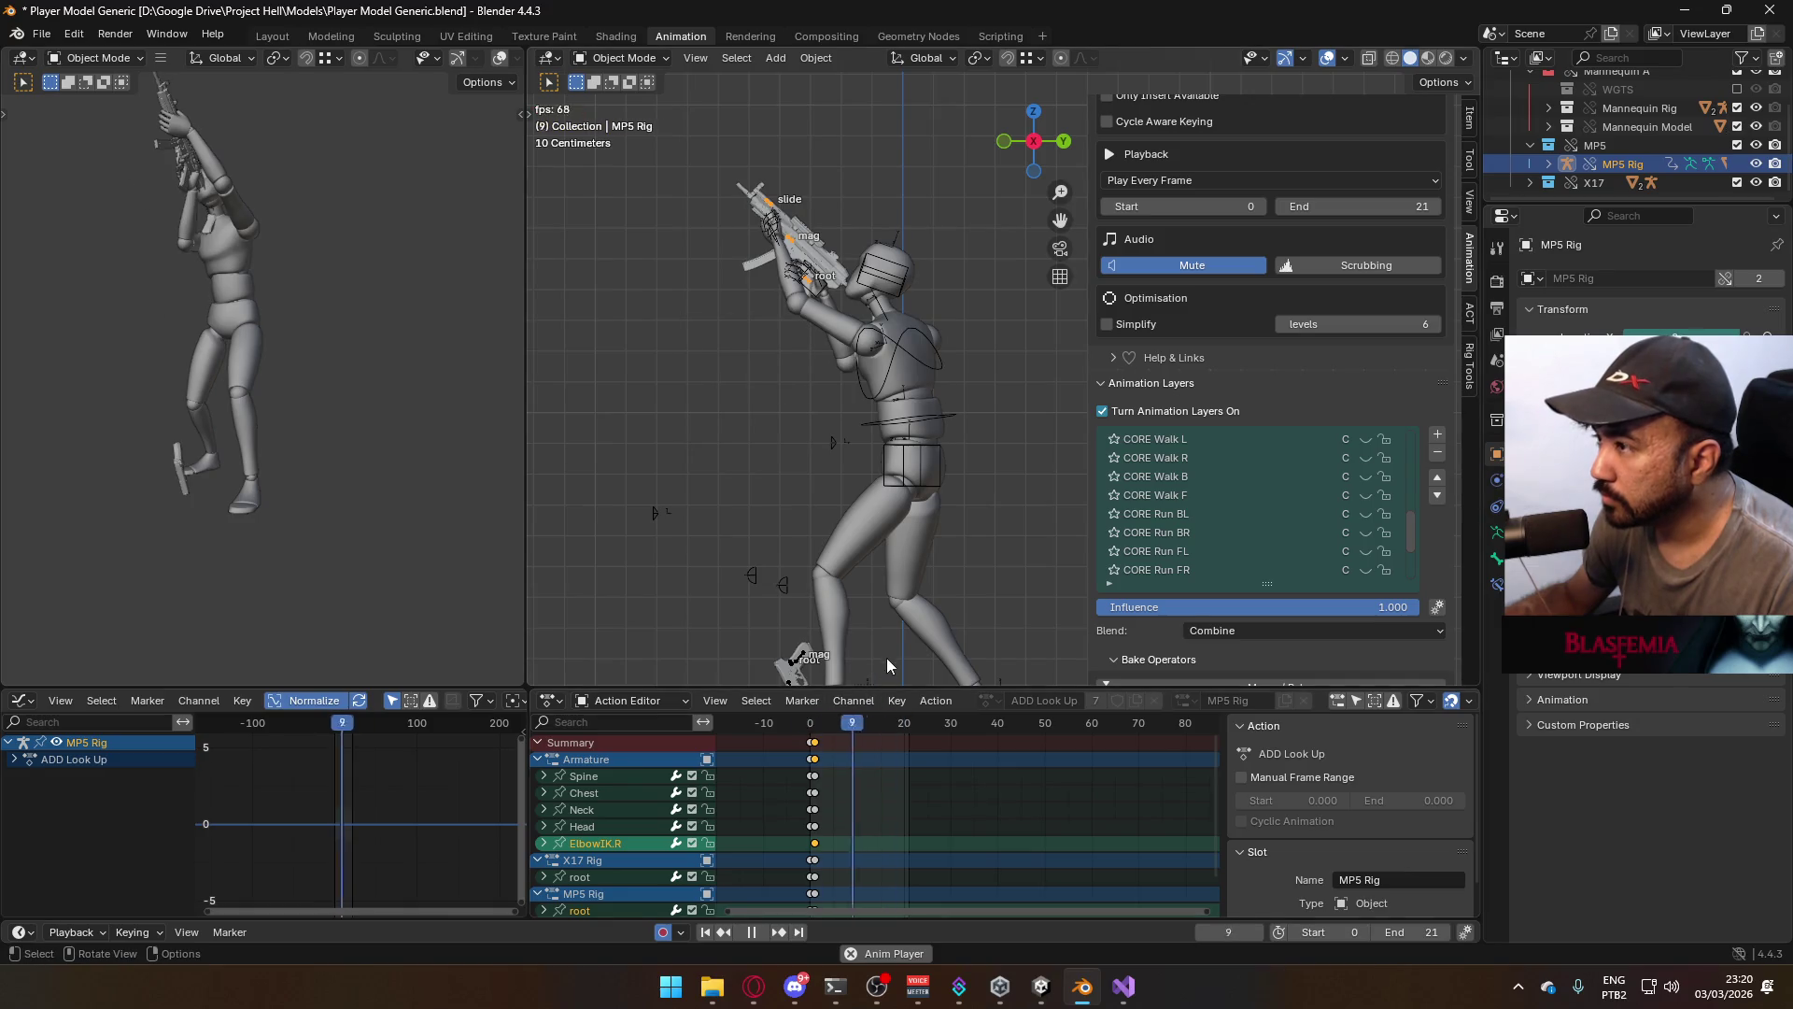
key(Escape)
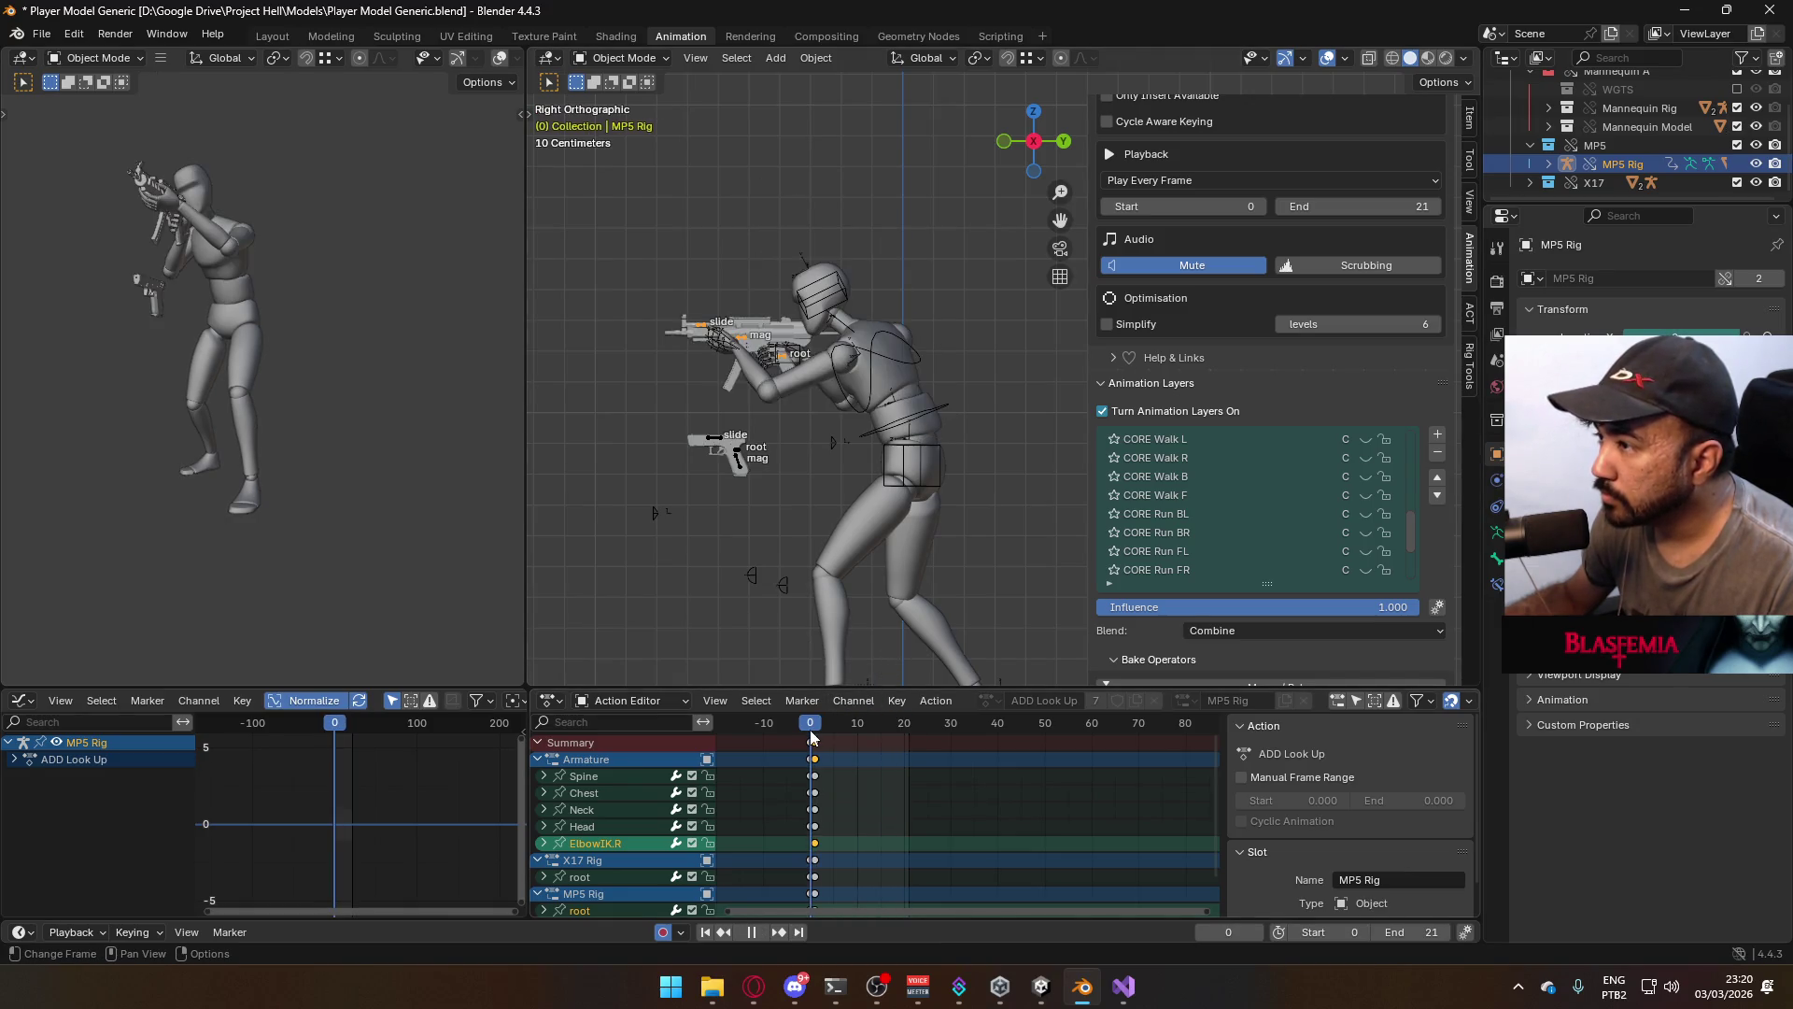
click(811, 738)
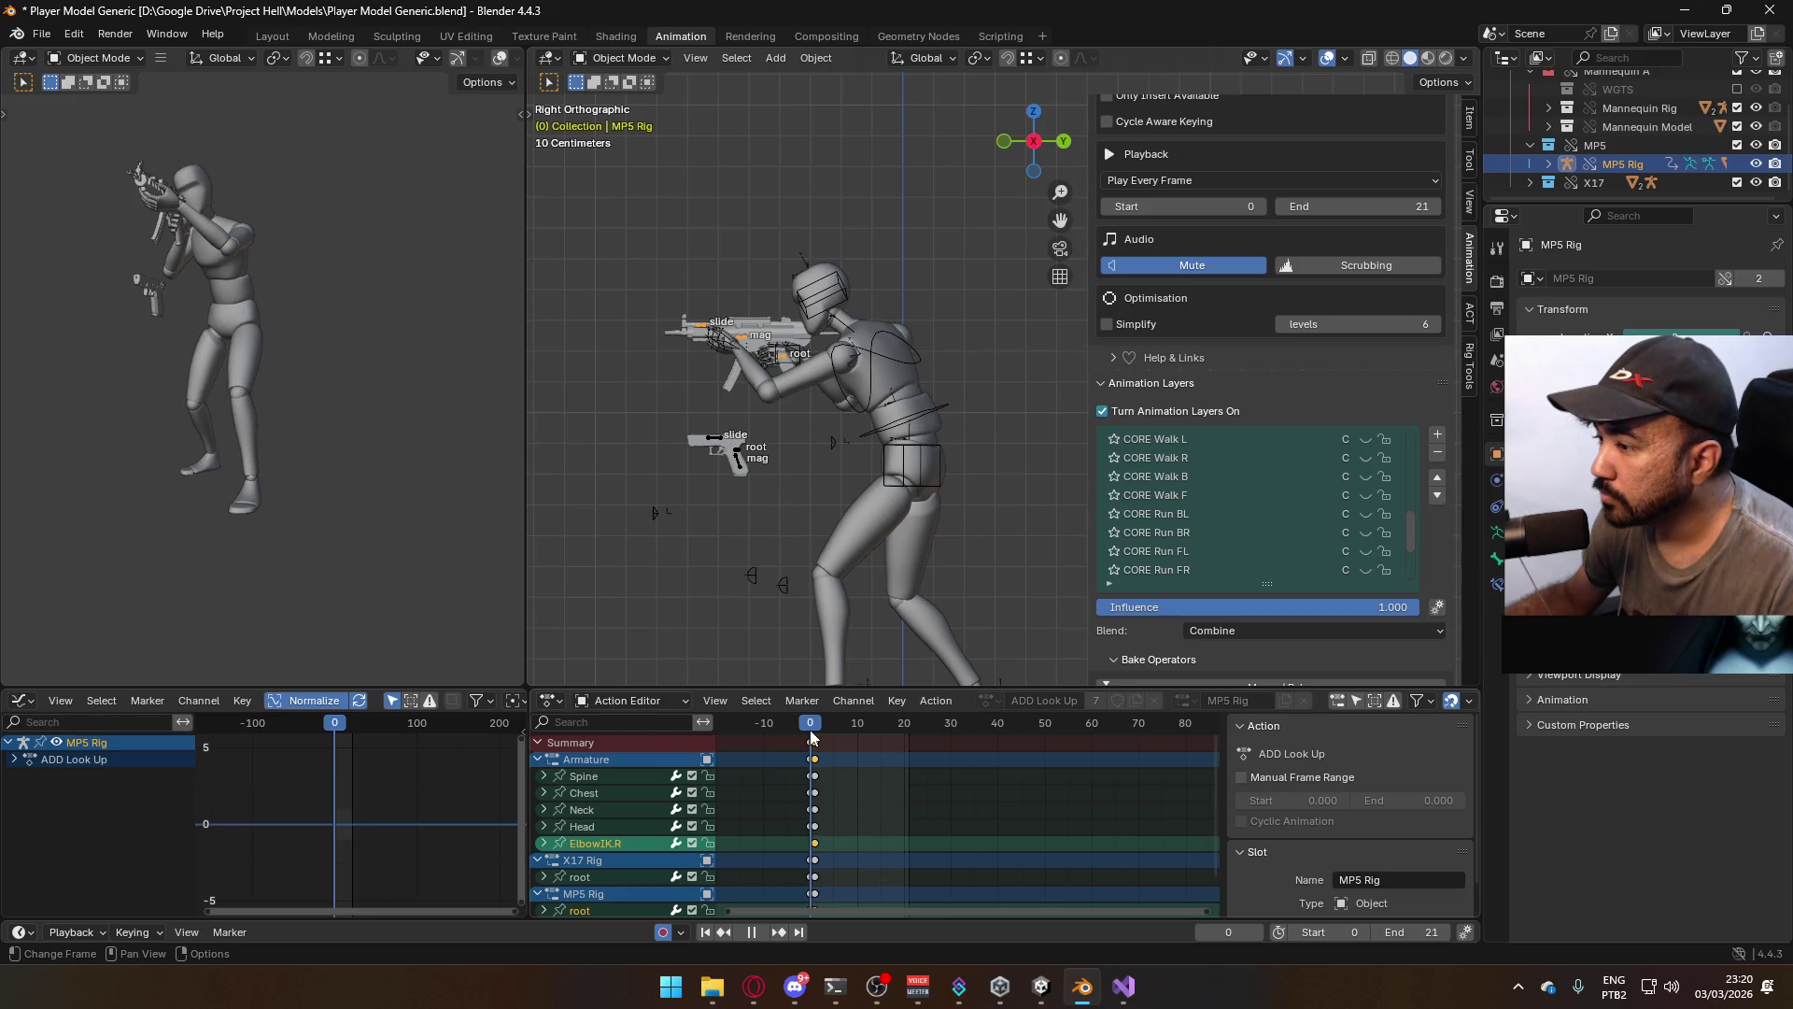
click(908, 384)
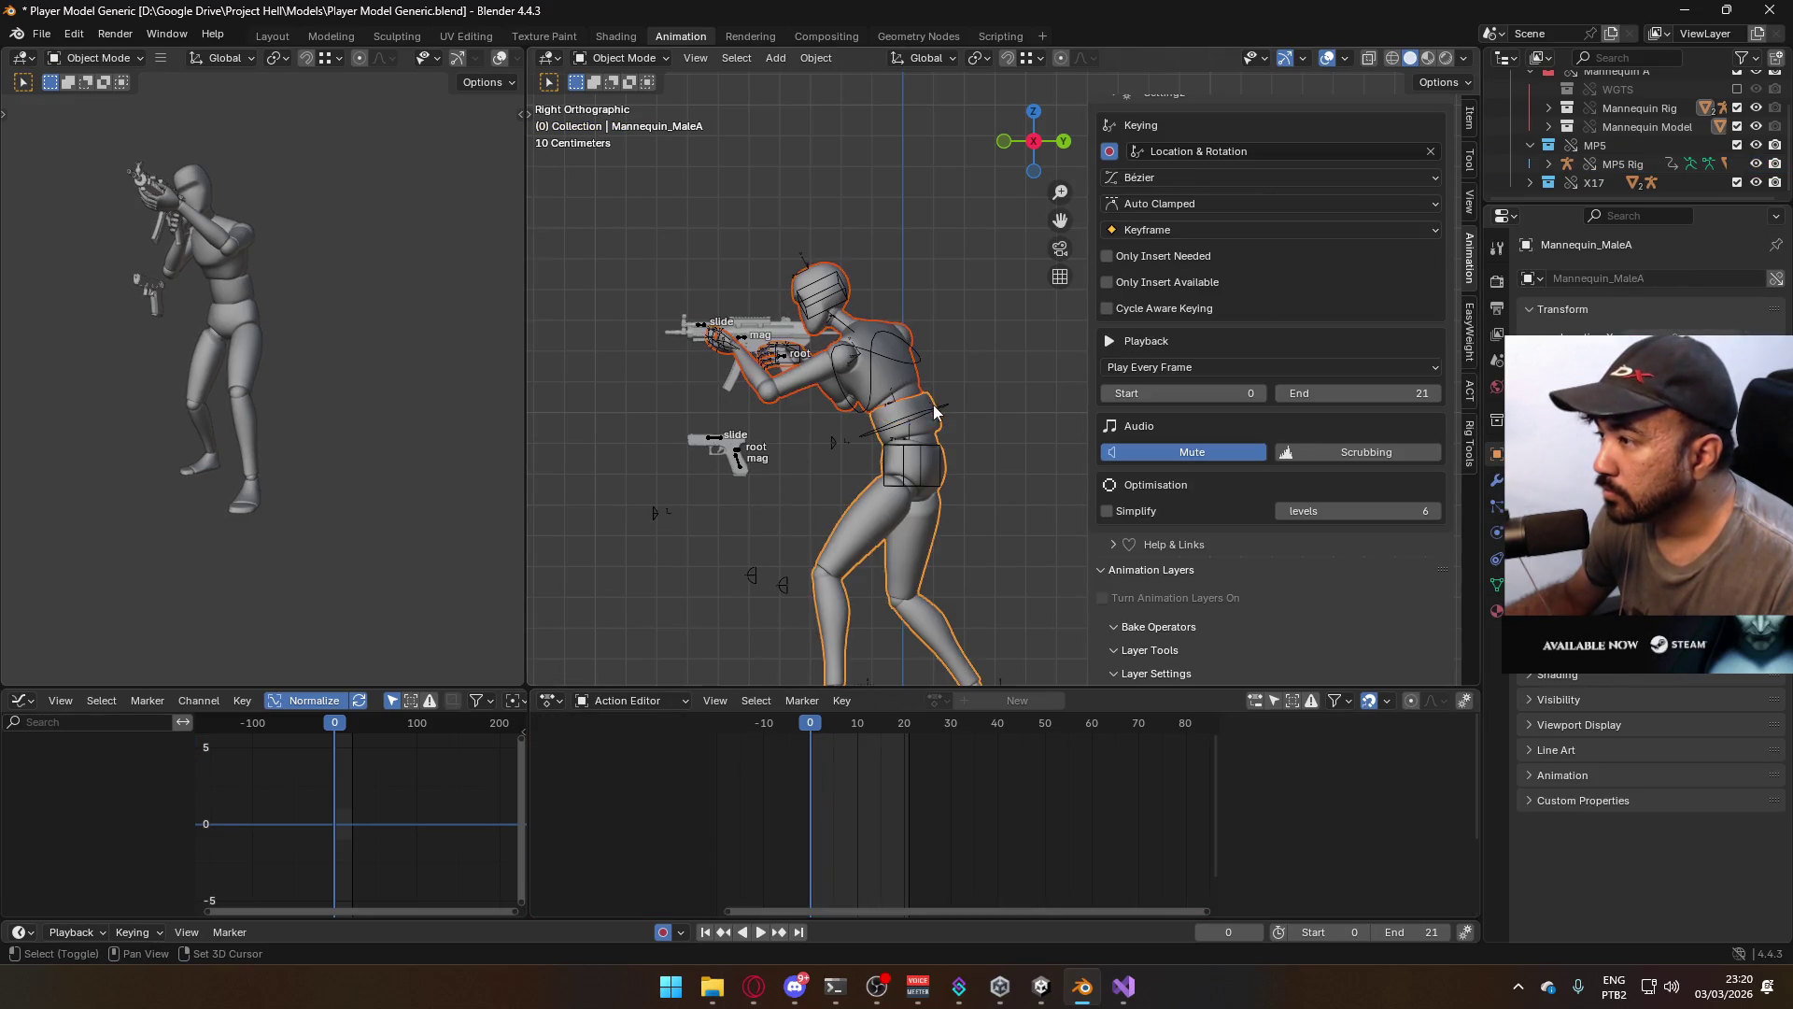
key(ctrl+s)
Export the animation to FBX, filtering the folder by 'look up' and naming it Model@ADS Primary Look Up.fbx
click(41, 34)
mouse_move(121, 317)
click(373, 488)
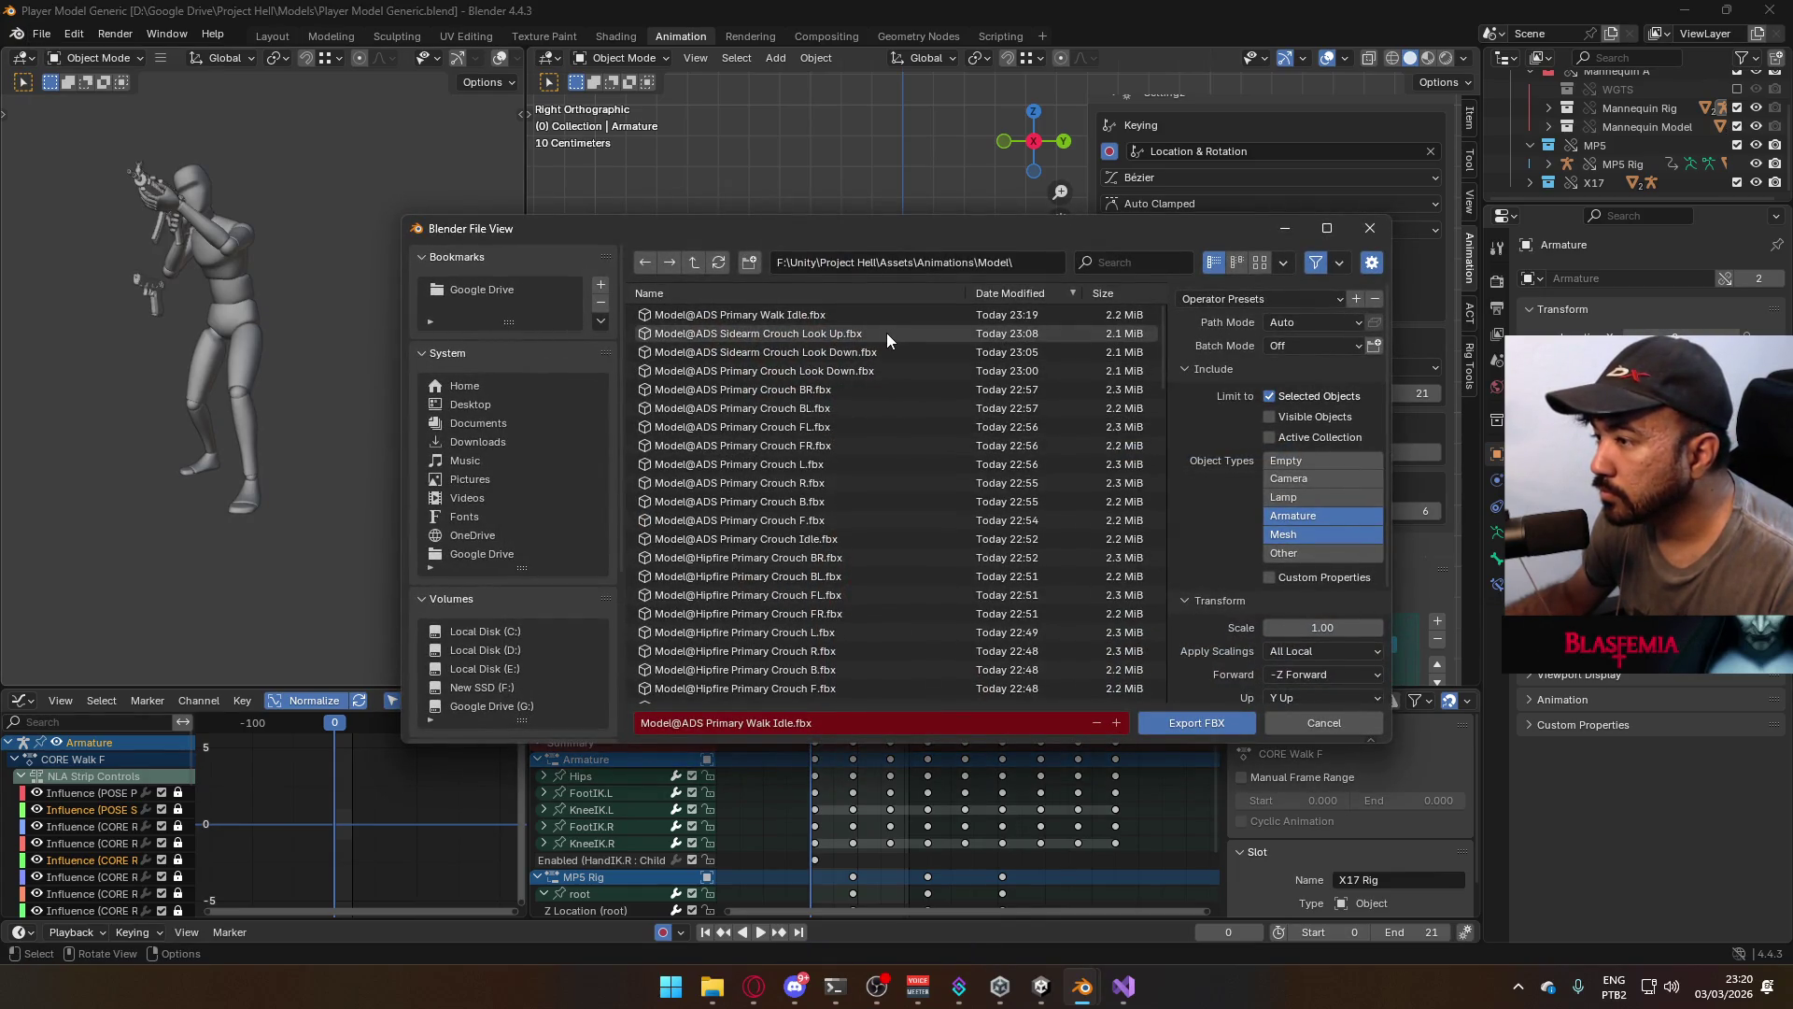
click(1135, 262)
text(look up)
key(Return)
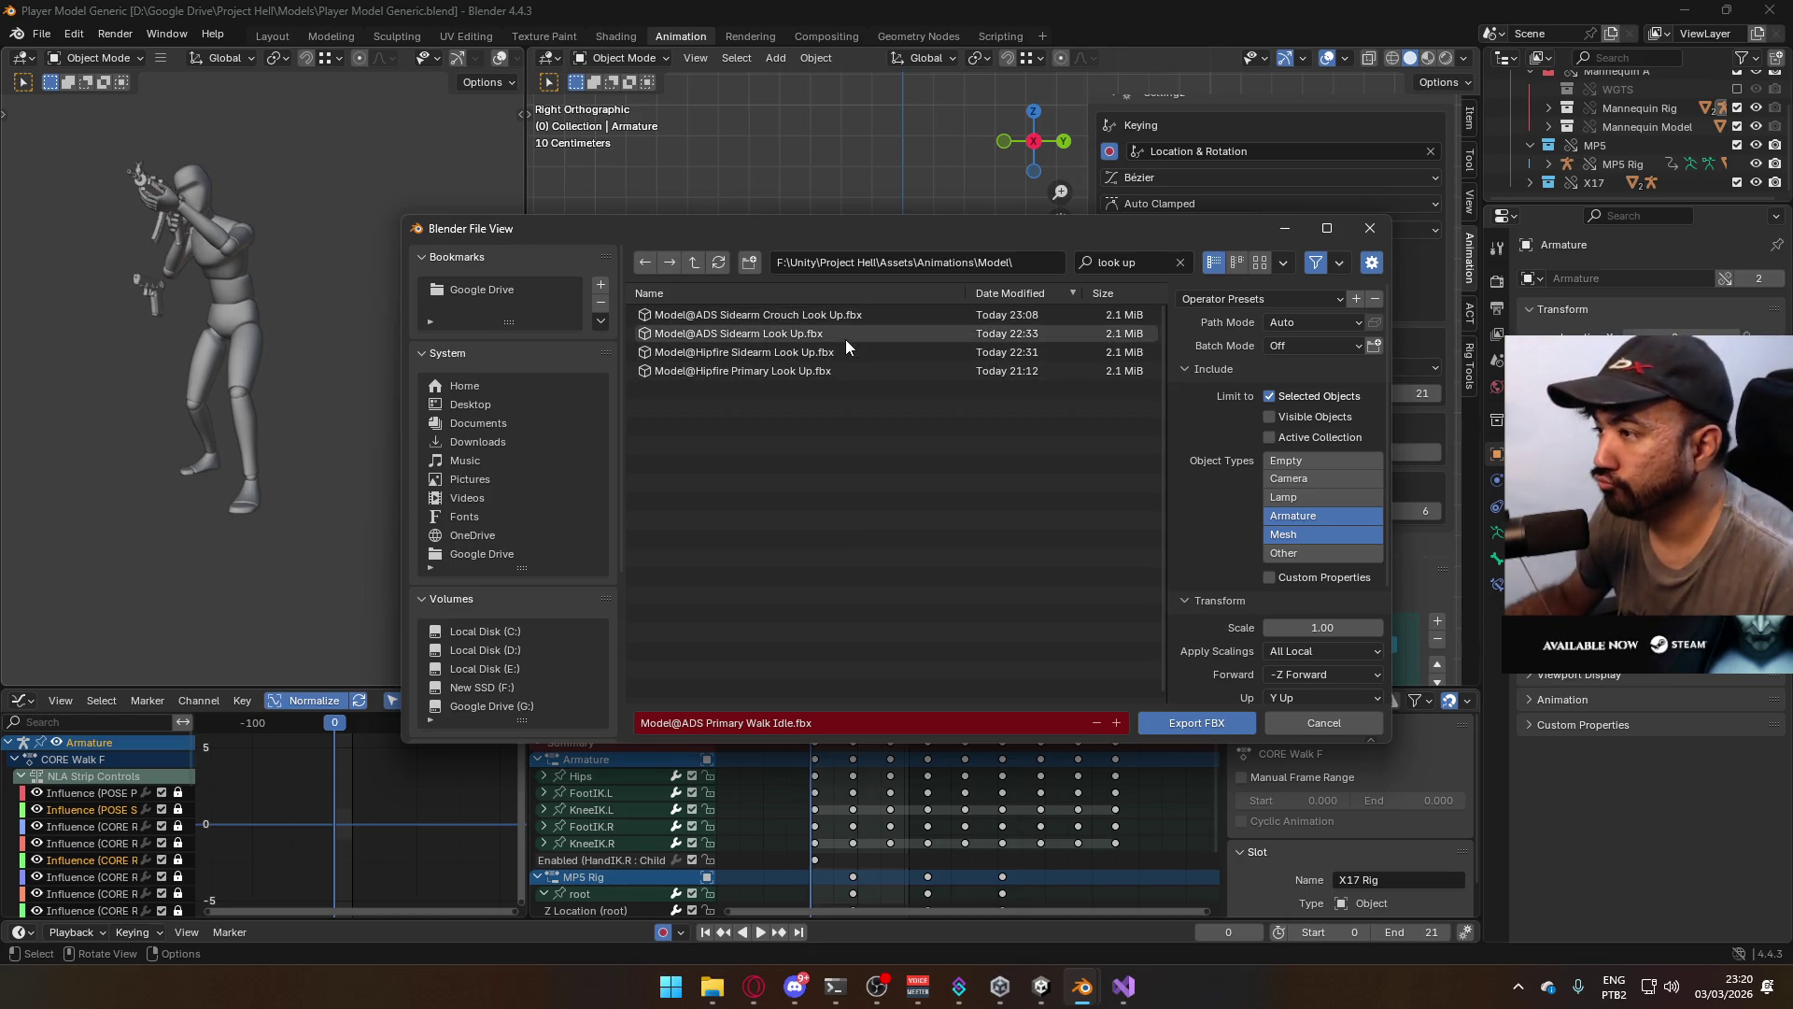
click(829, 722)
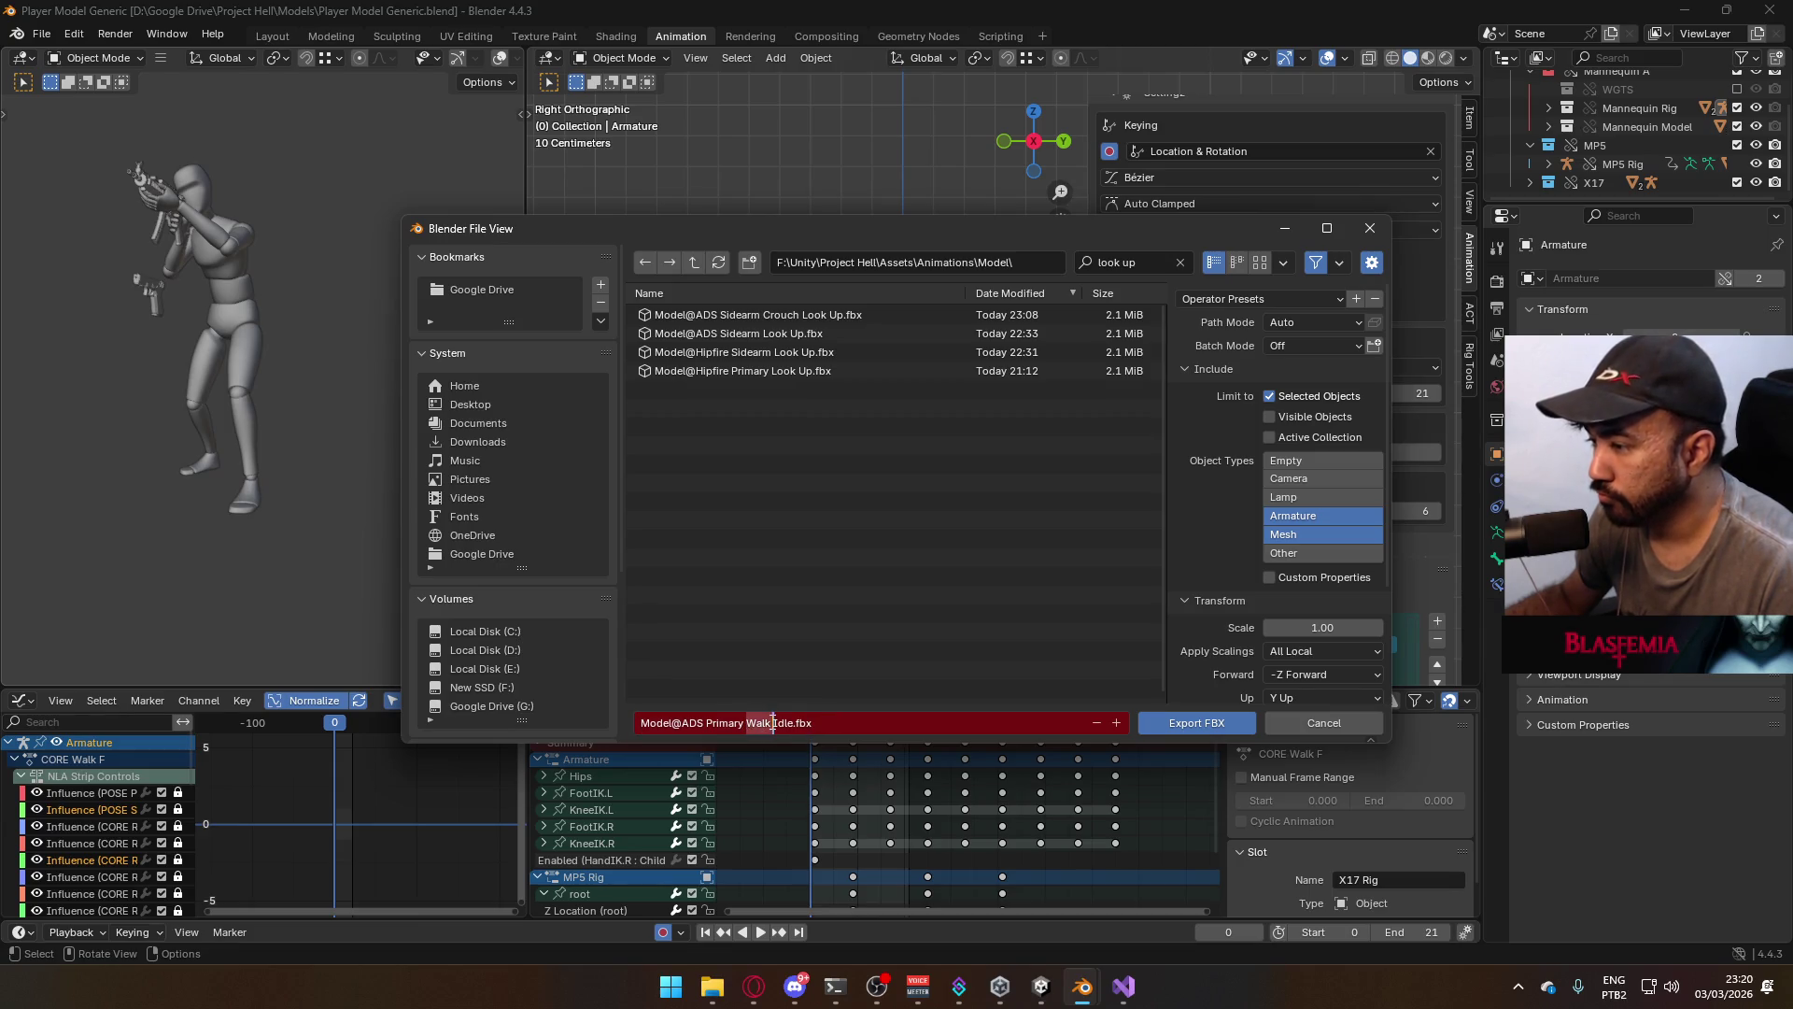
text(Look Up)
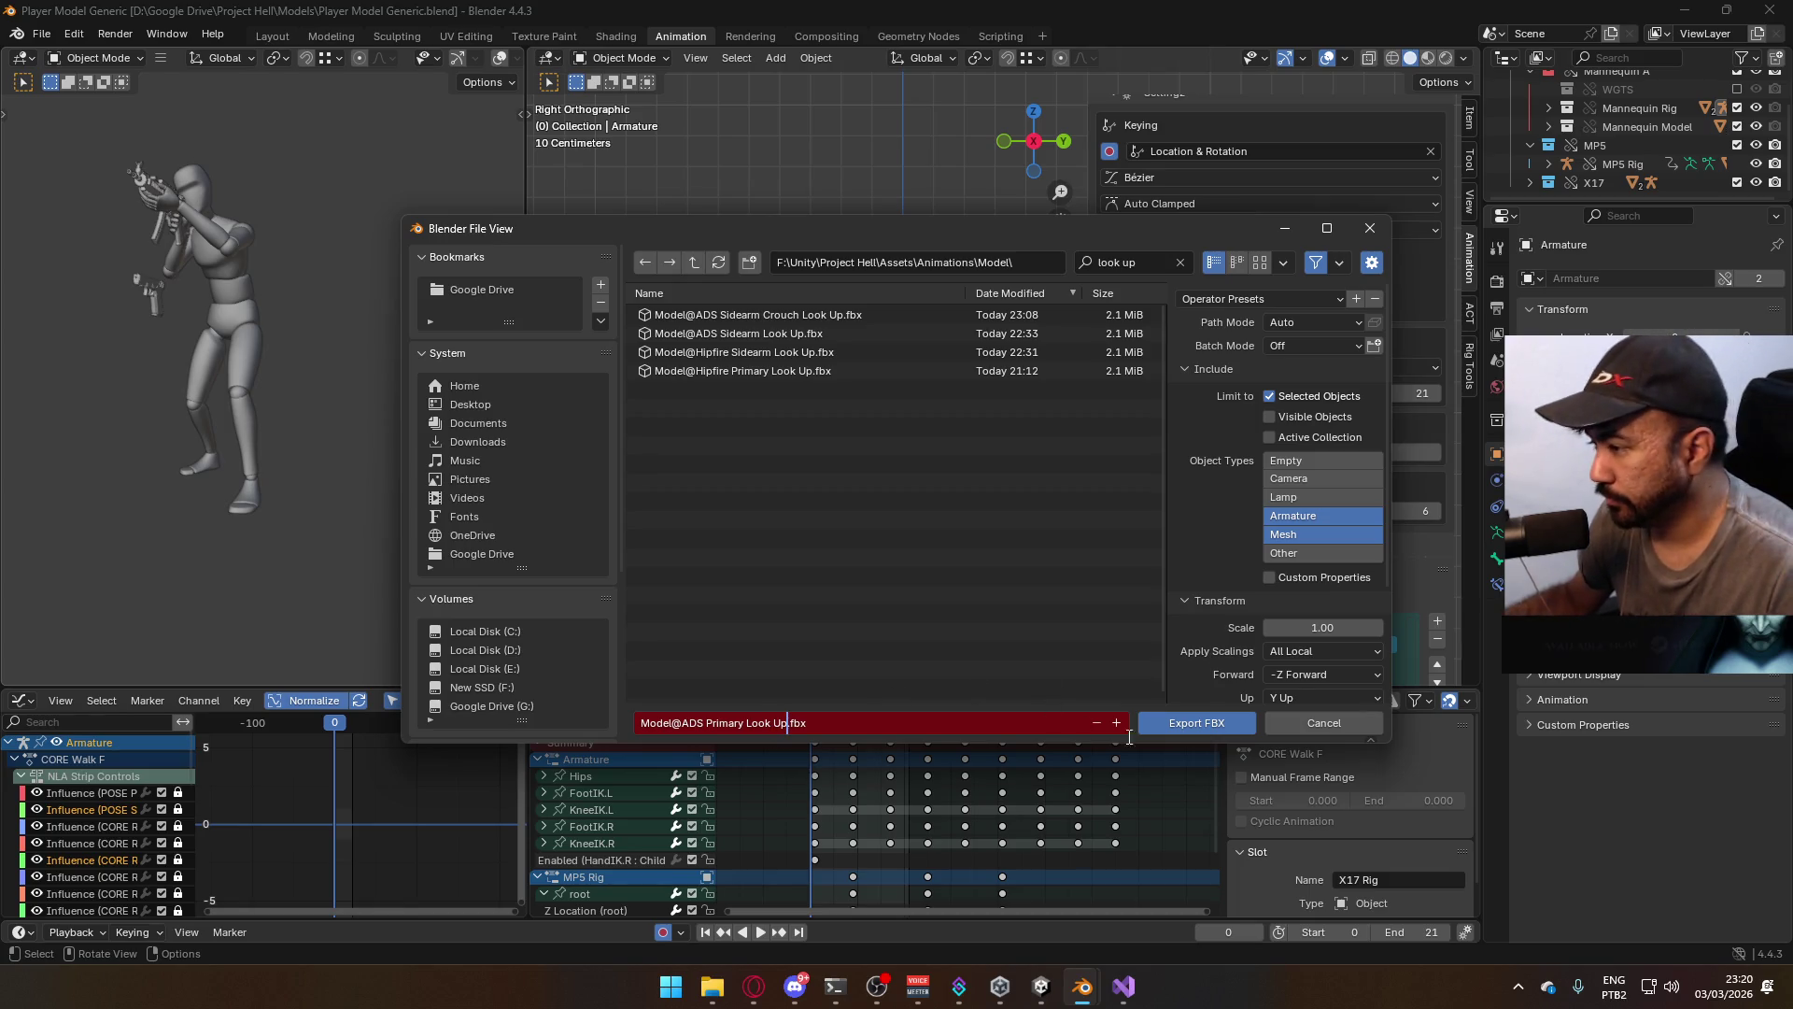
click(1175, 718)
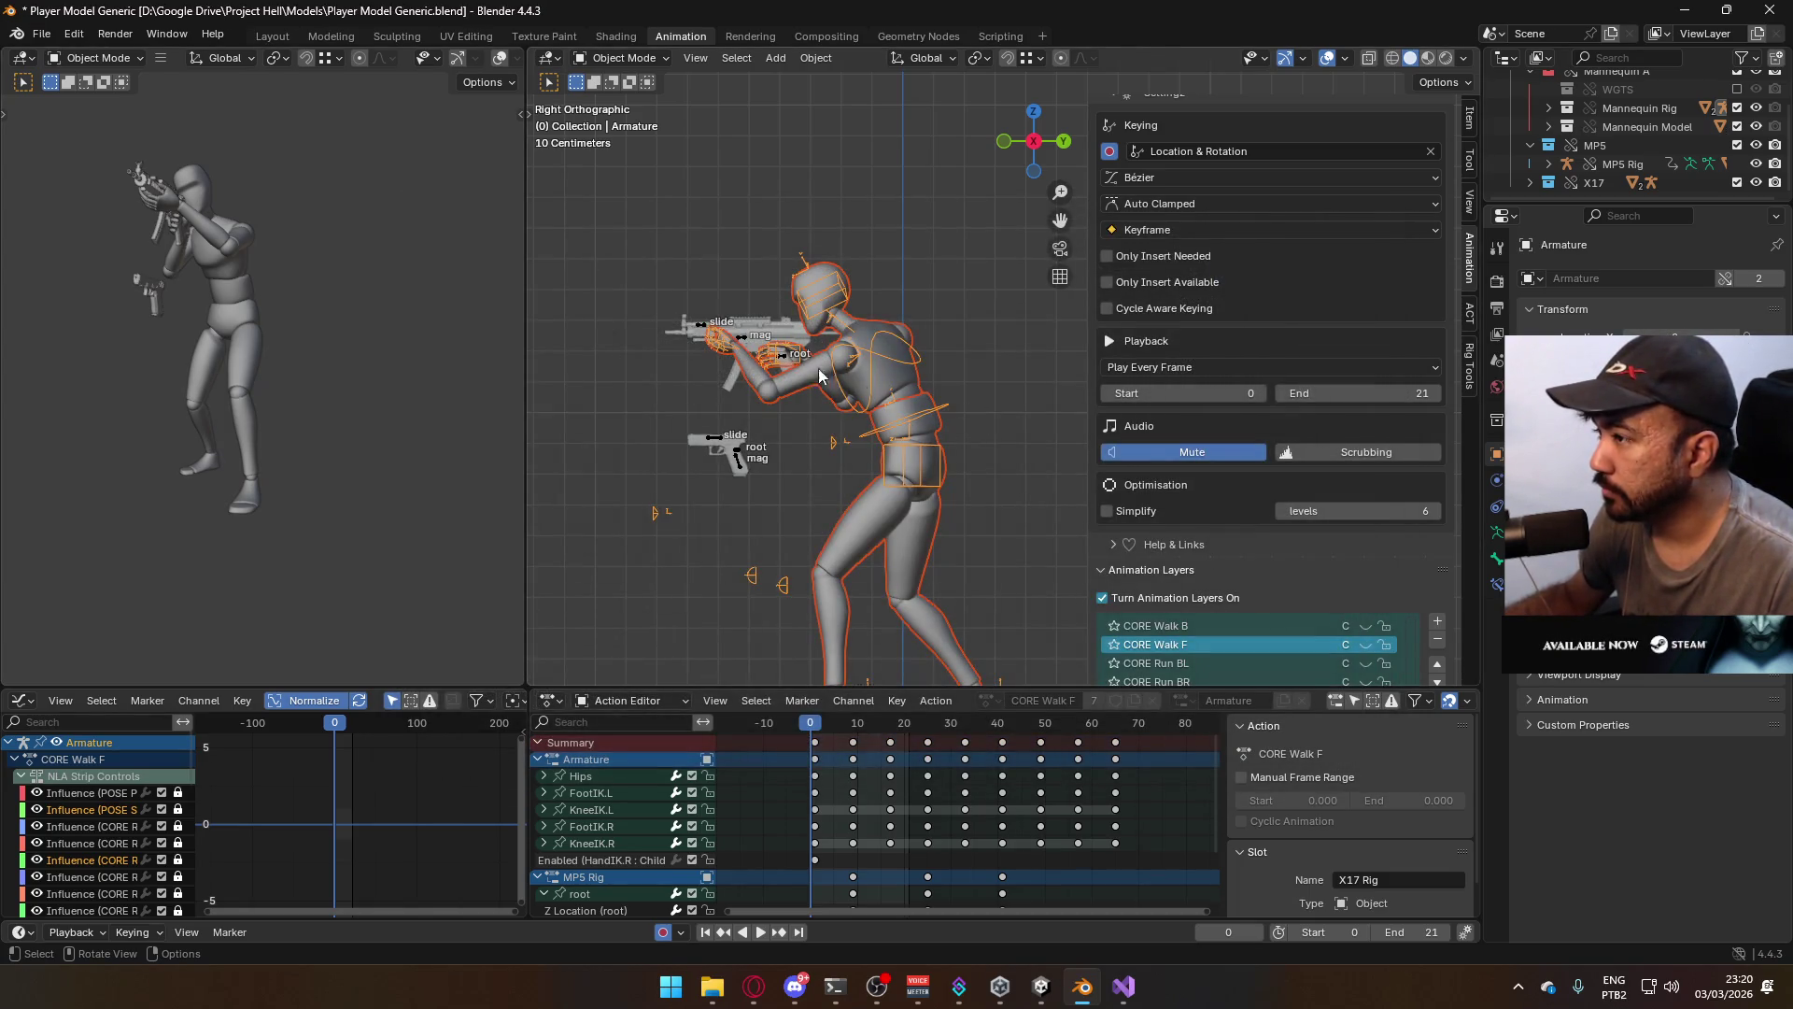
On the armature, show the ADD Look Down layer in place of ADD Look Up
click(787, 345)
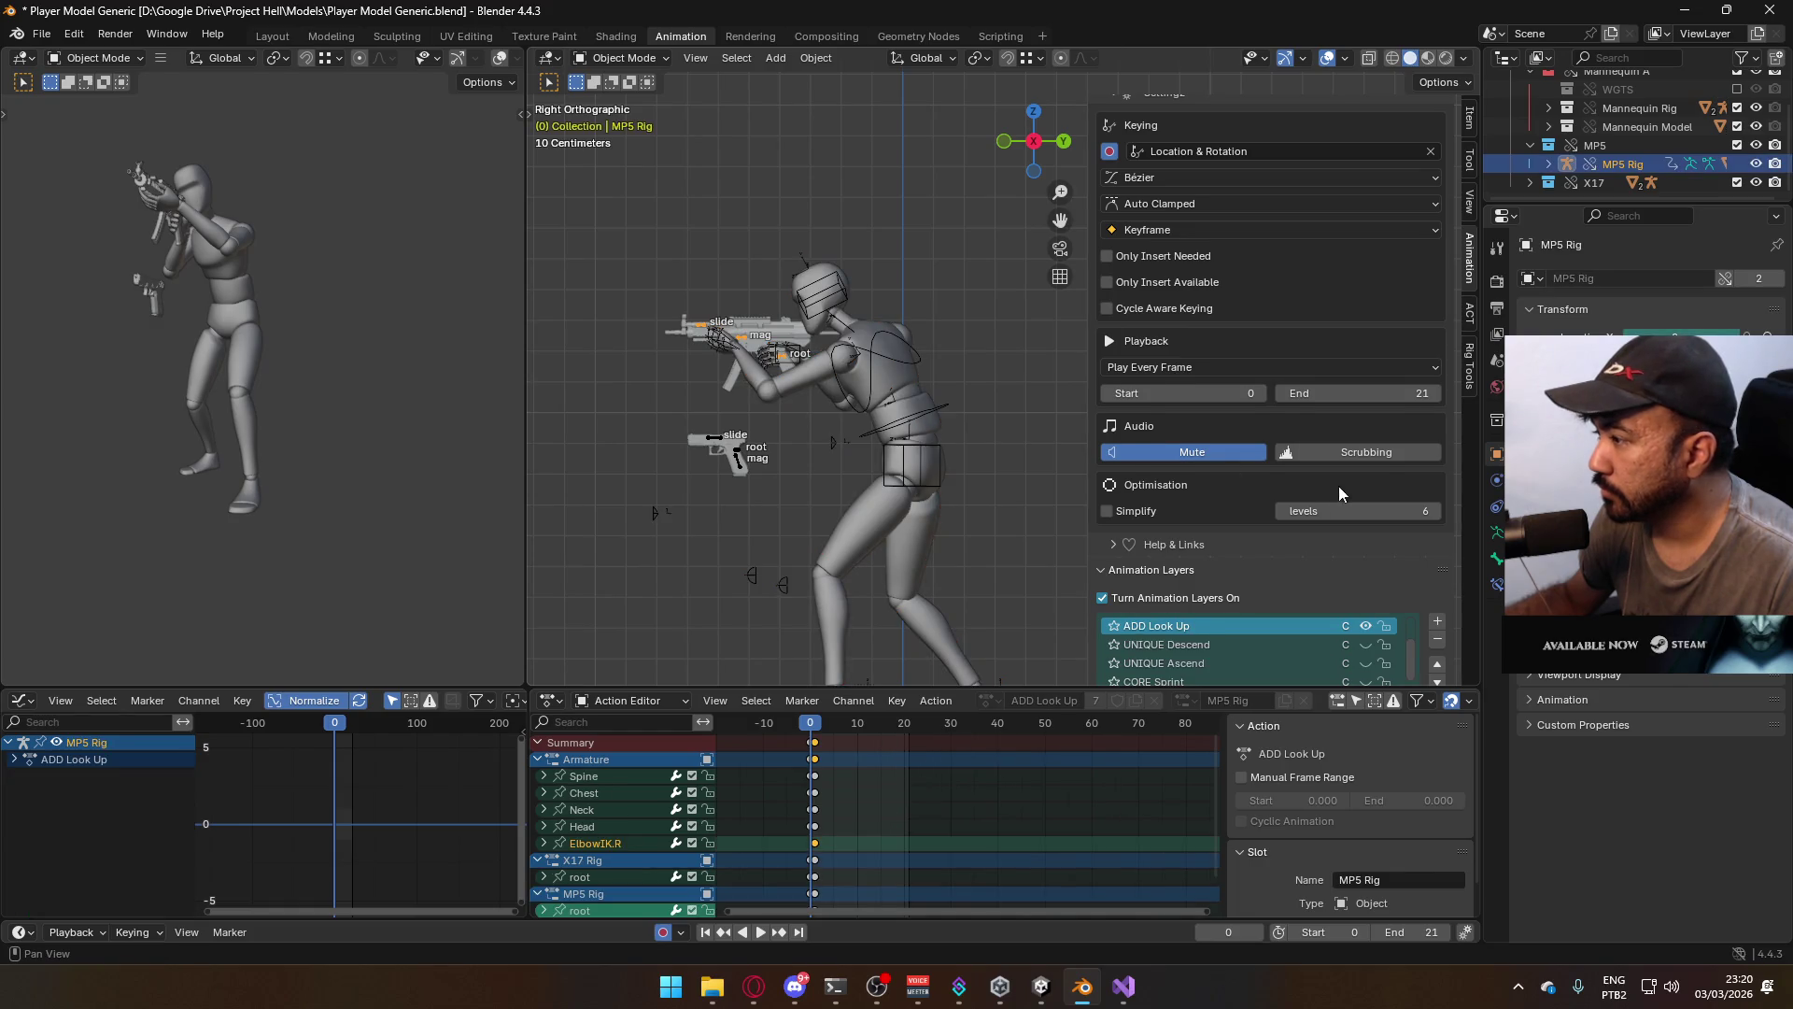
scroll(1330, 485, down, 3)
click(1233, 590)
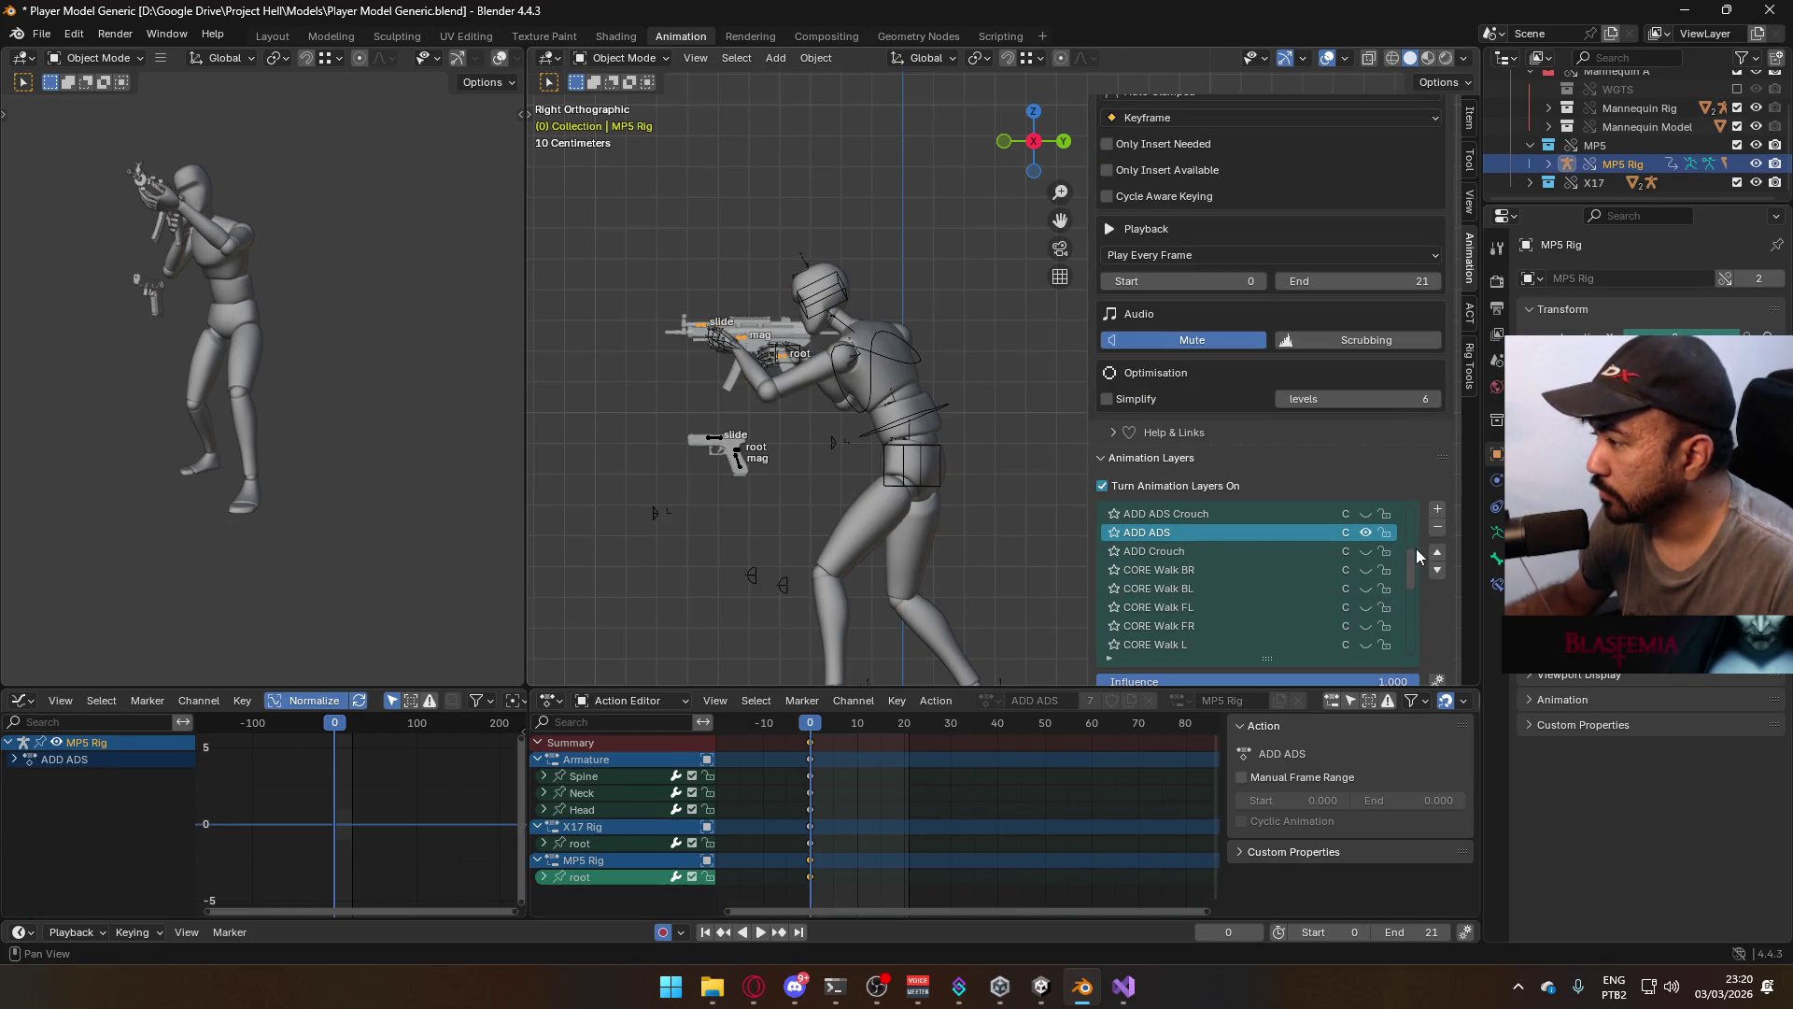
scroll(1416, 547, down, 2)
click(875, 362)
scroll(1337, 559, up, 5)
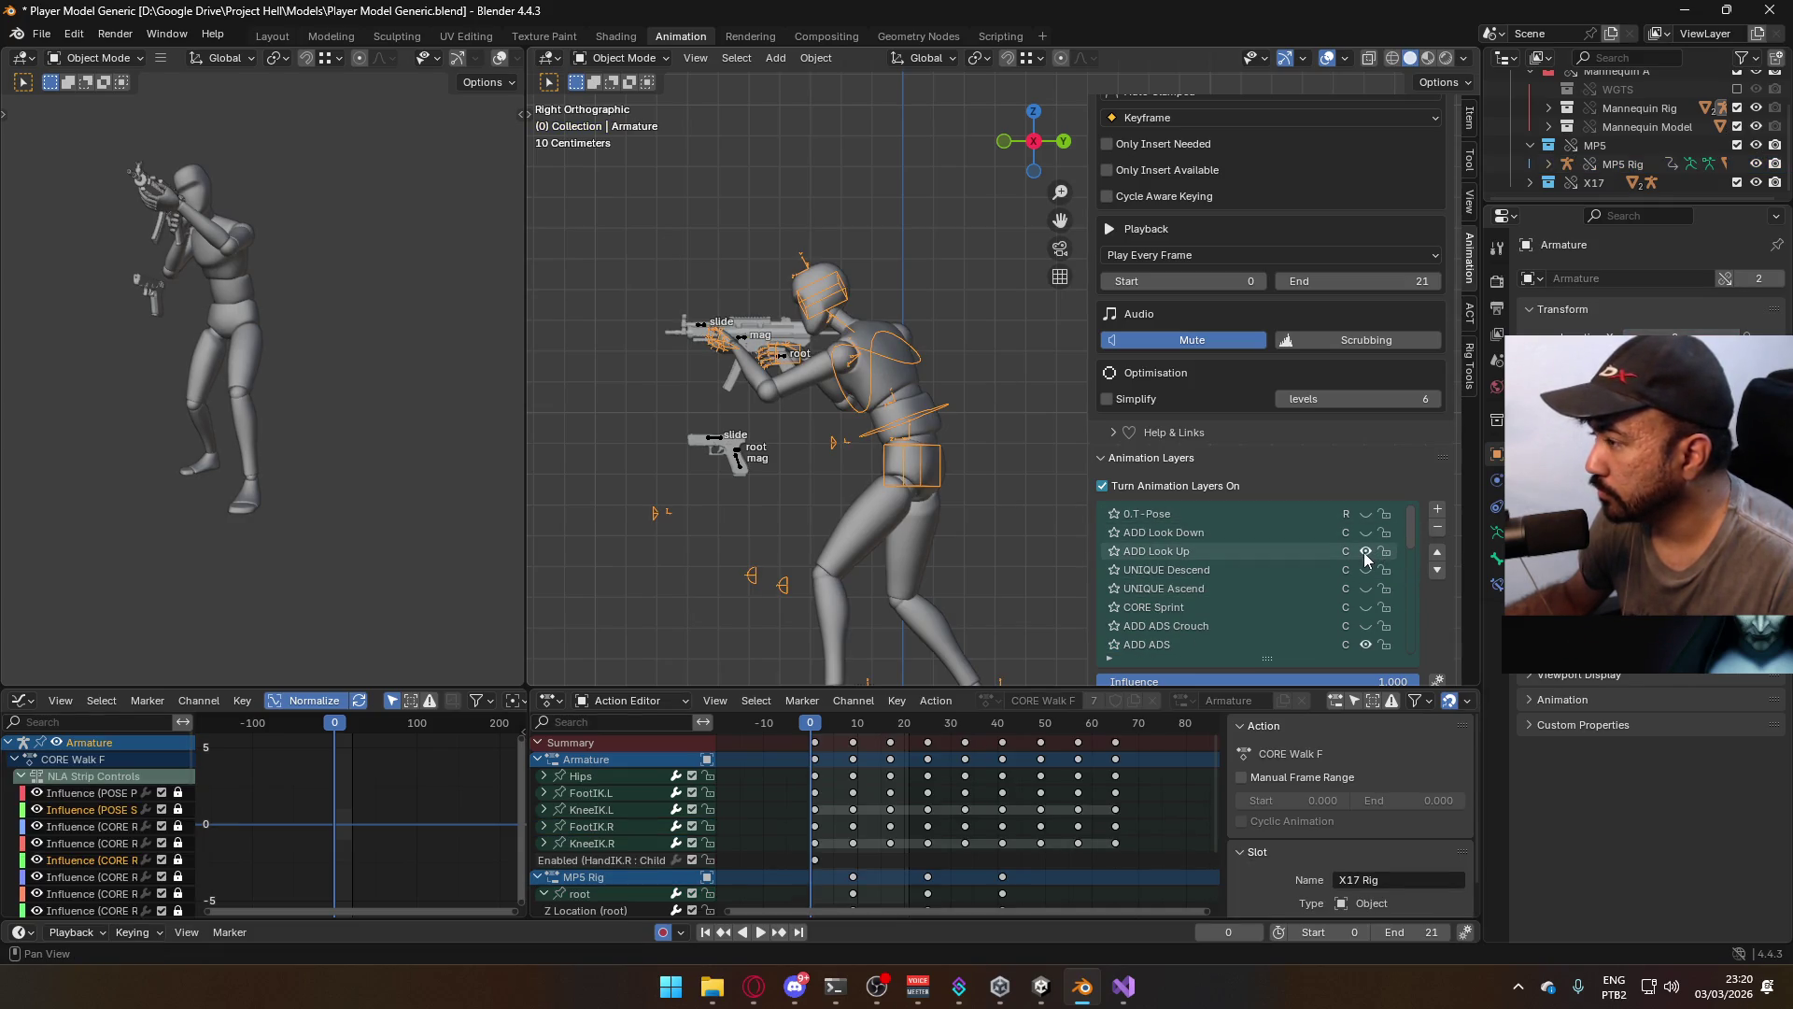
click(1365, 538)
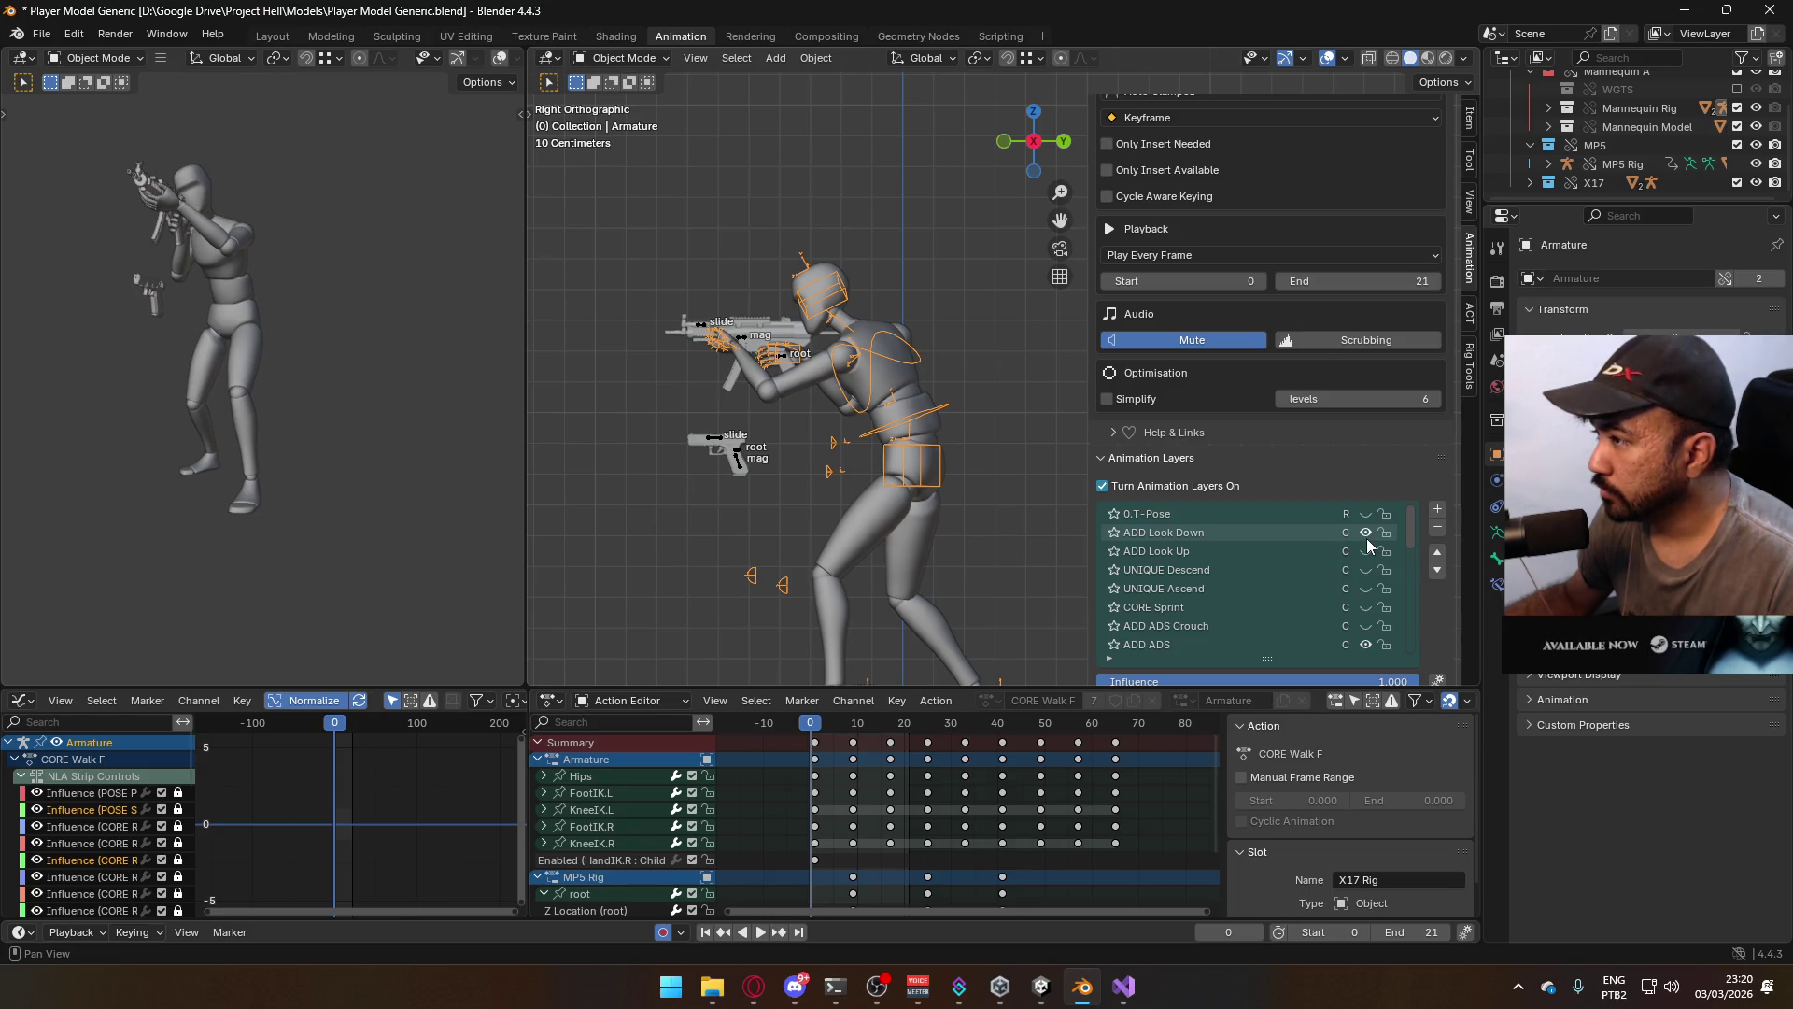
key(Right)
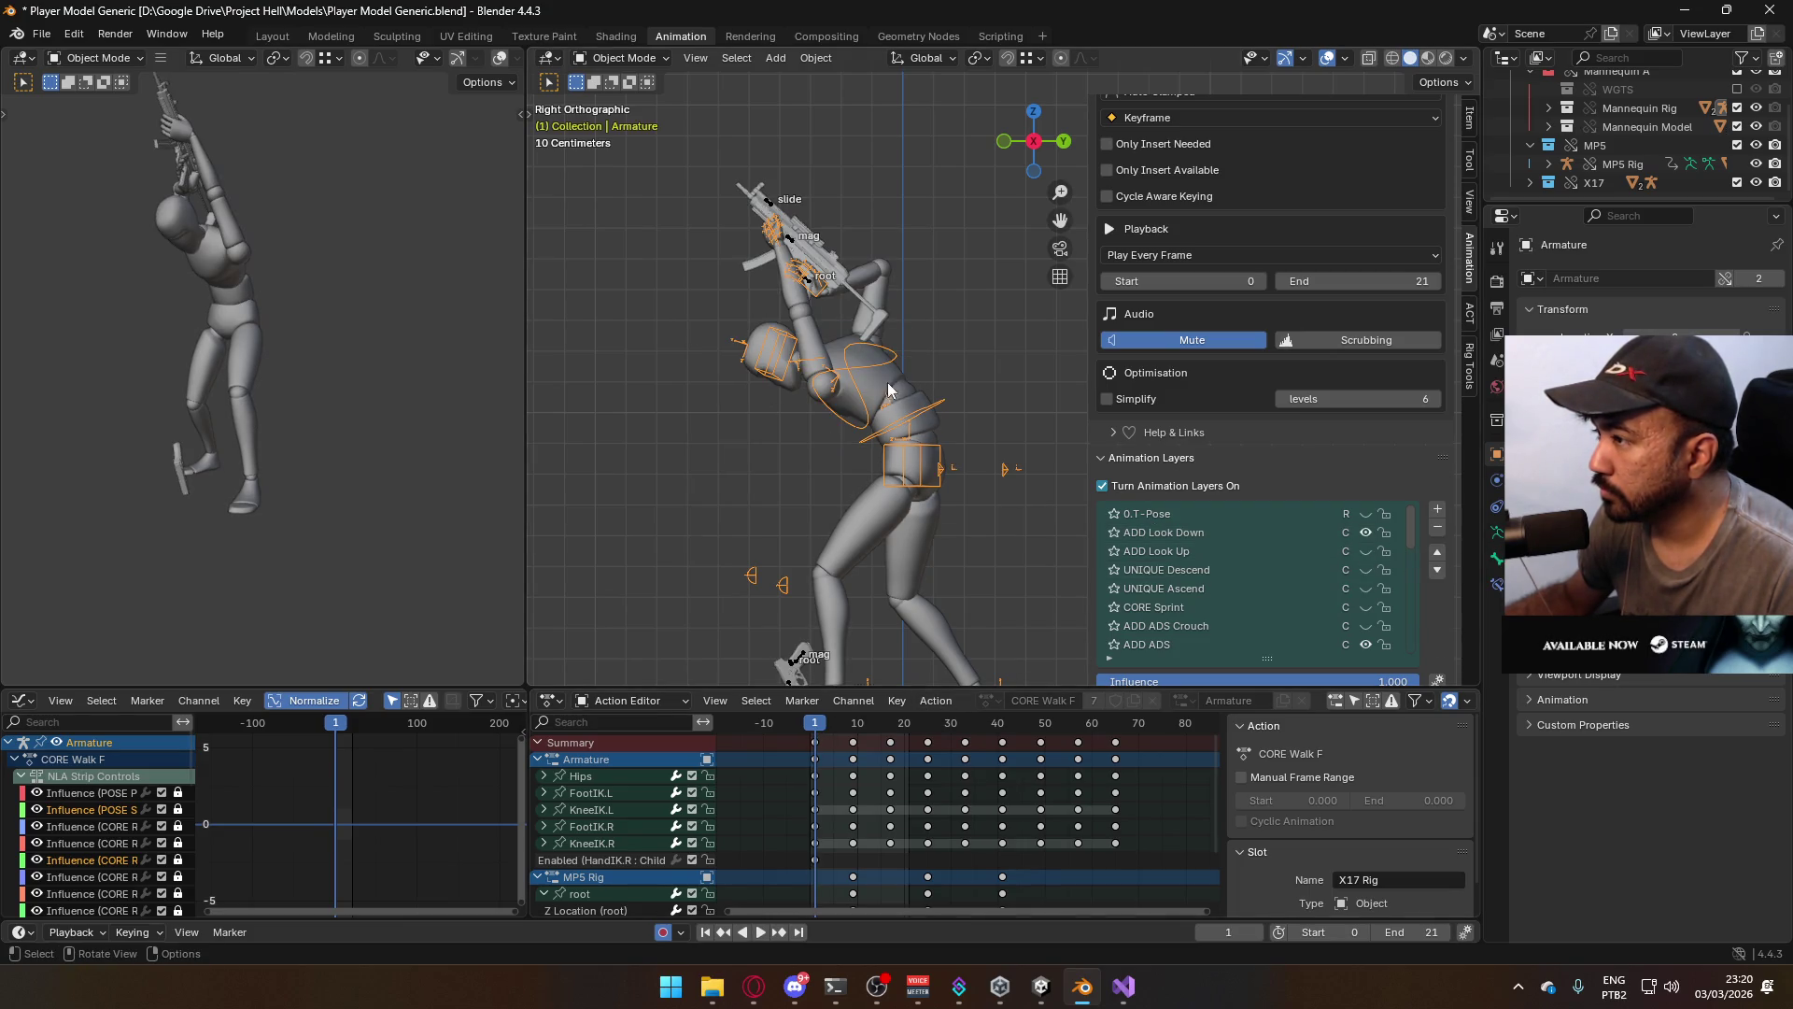
On the MP5 rig, disable both look-up layers and enable ADD Look Down and ADD ADS Look Down
click(796, 247)
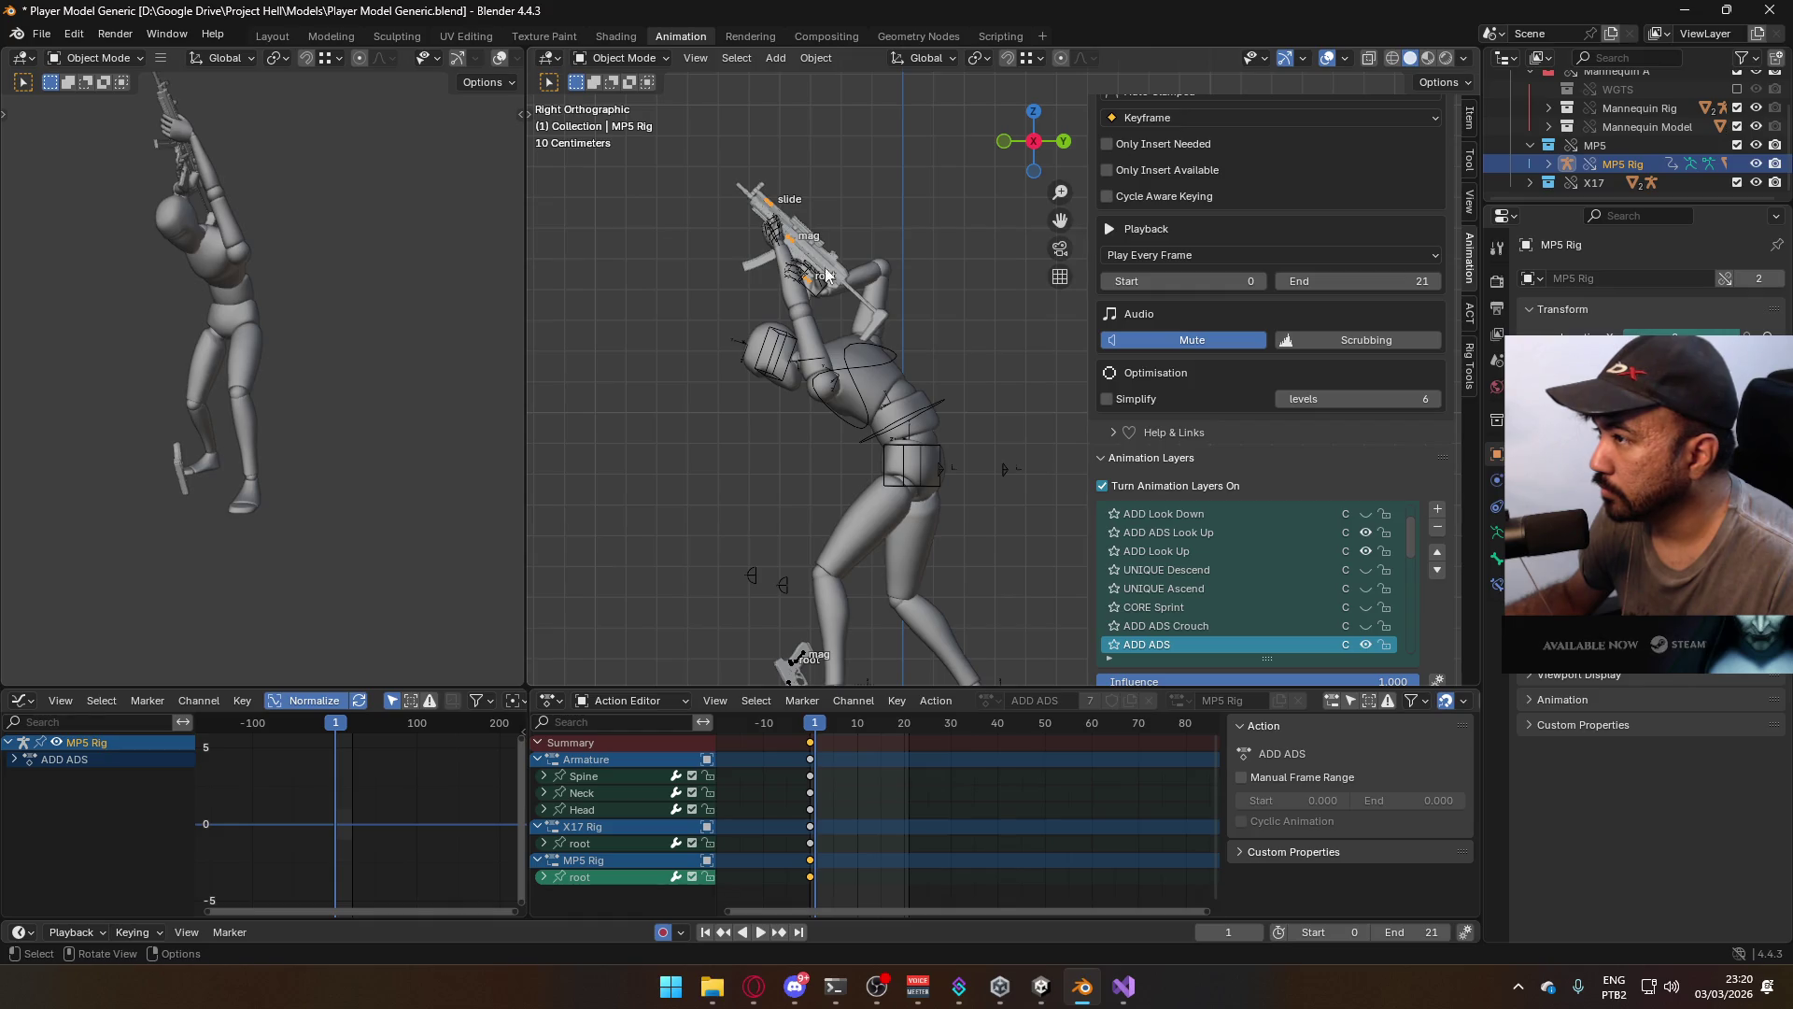
scroll(1322, 552, up, 1)
click(1362, 568)
click(1360, 549)
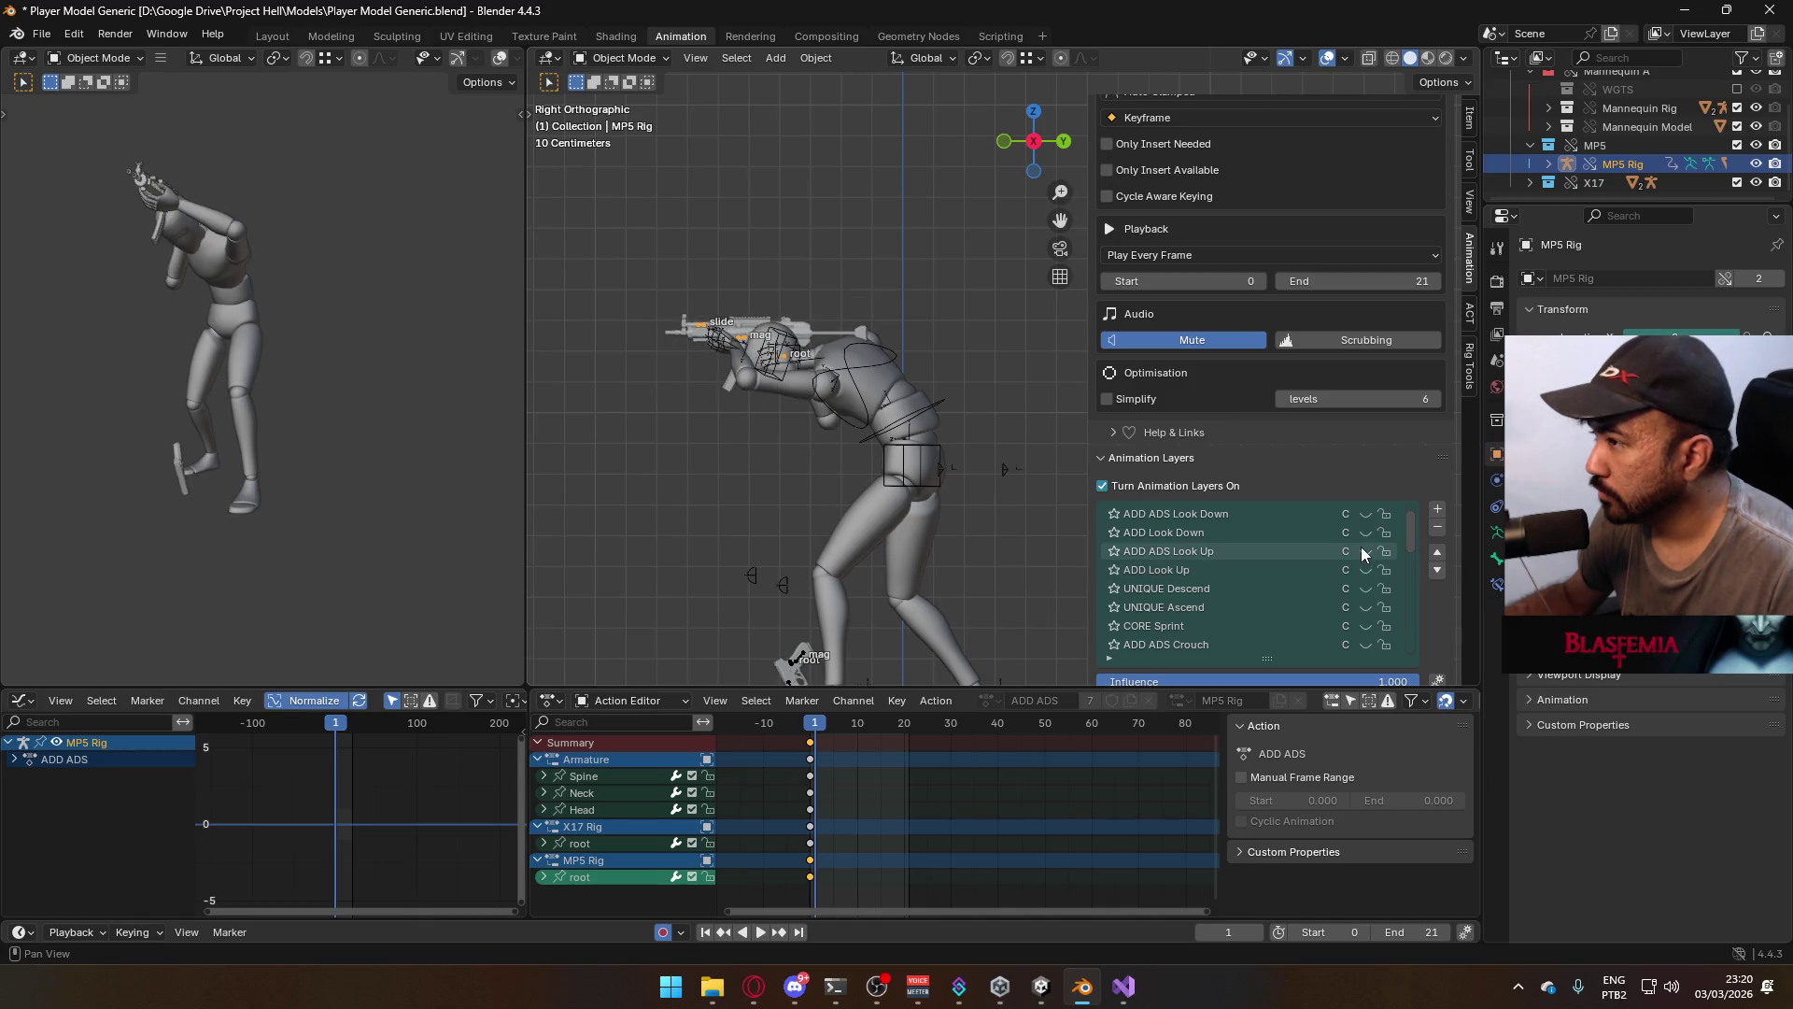
click(1359, 530)
click(1364, 512)
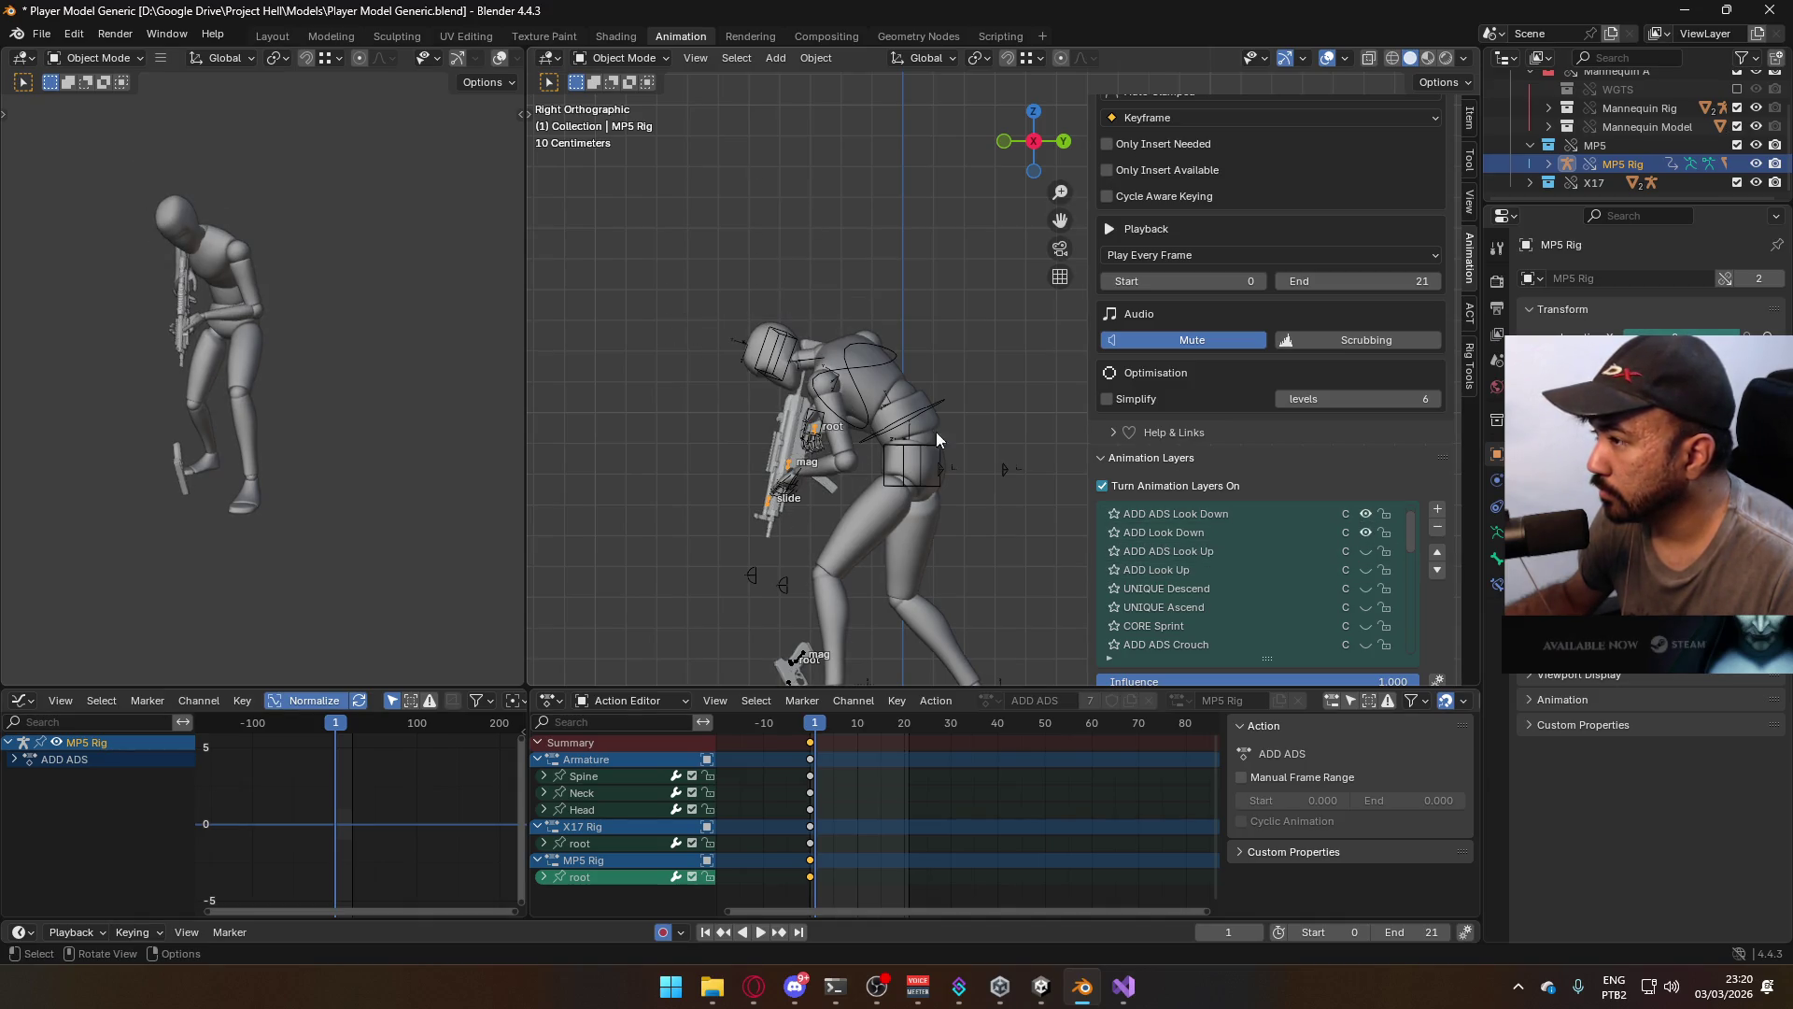
mouse_move(849, 445)
middle_down()
mouse_move(975, 411)
mouse_move(1046, 439)
middle_up()
scroll(1264, 551, up, 1)
click(1257, 531)
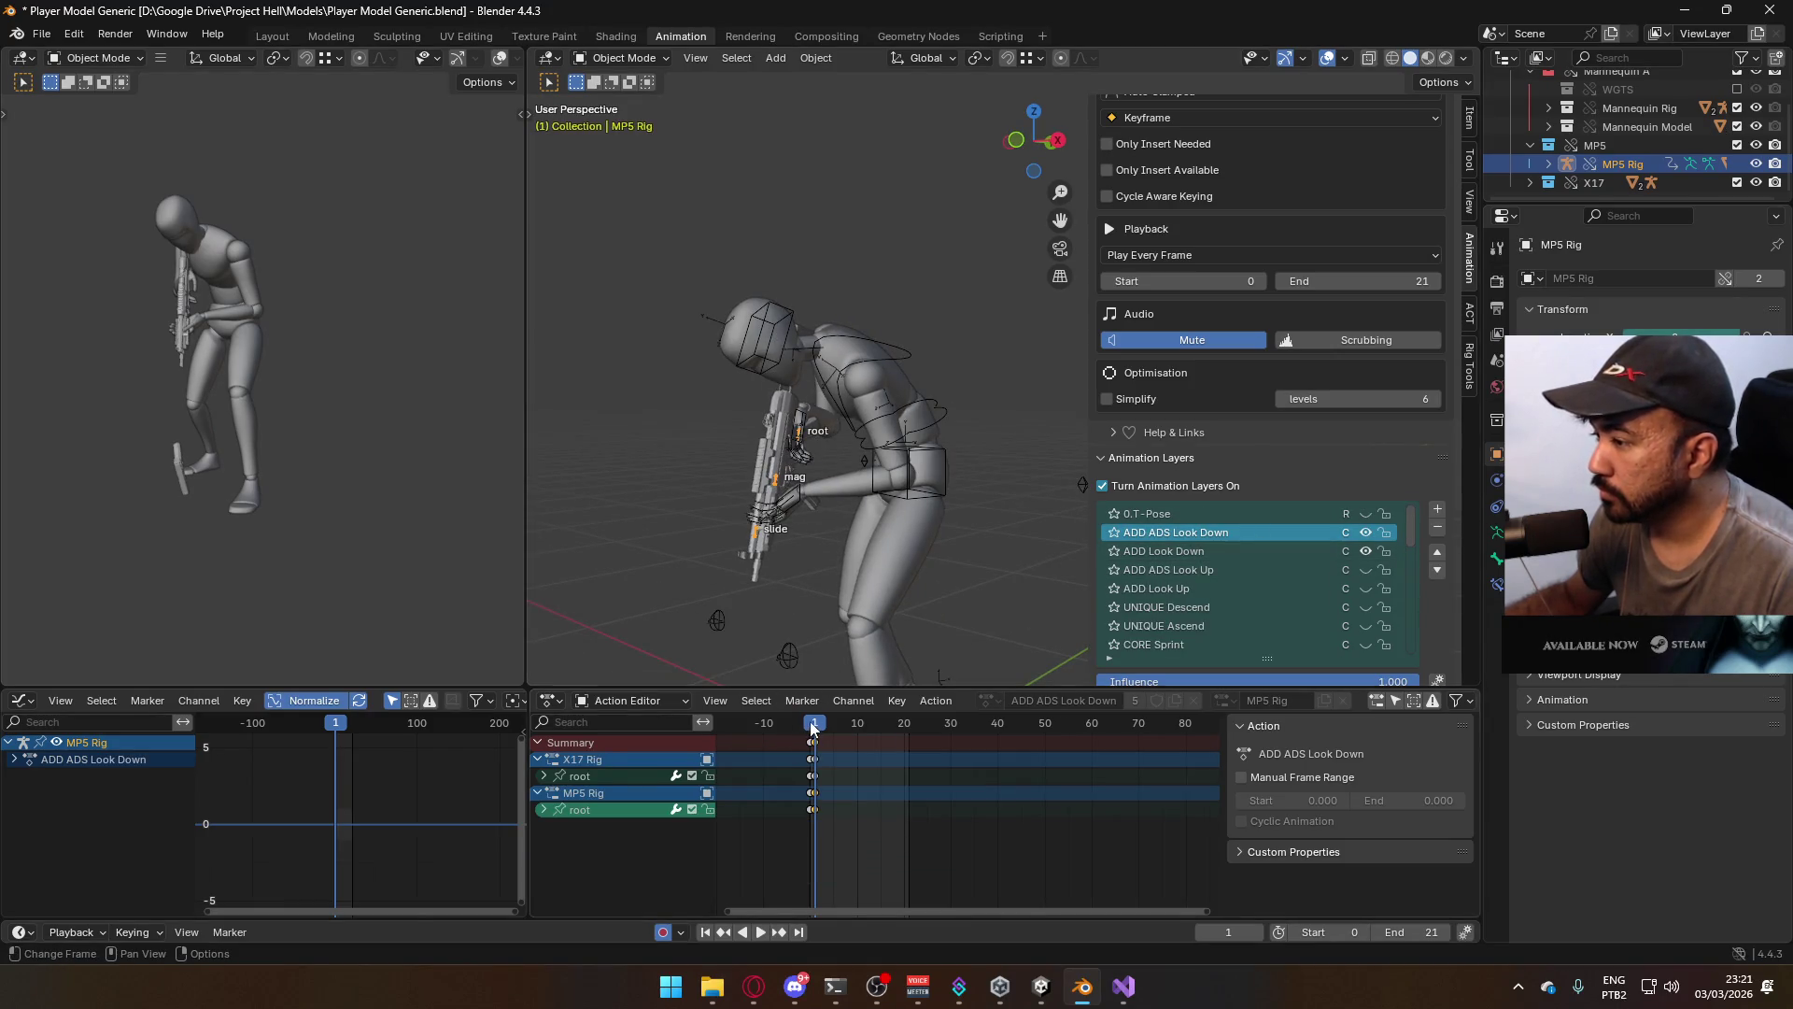
Review the pose in the right orthographic view and put the MP5 rig into Pose Mode
key(space)
drag(822, 726, 819, 728)
key(space)
key(KP_3)
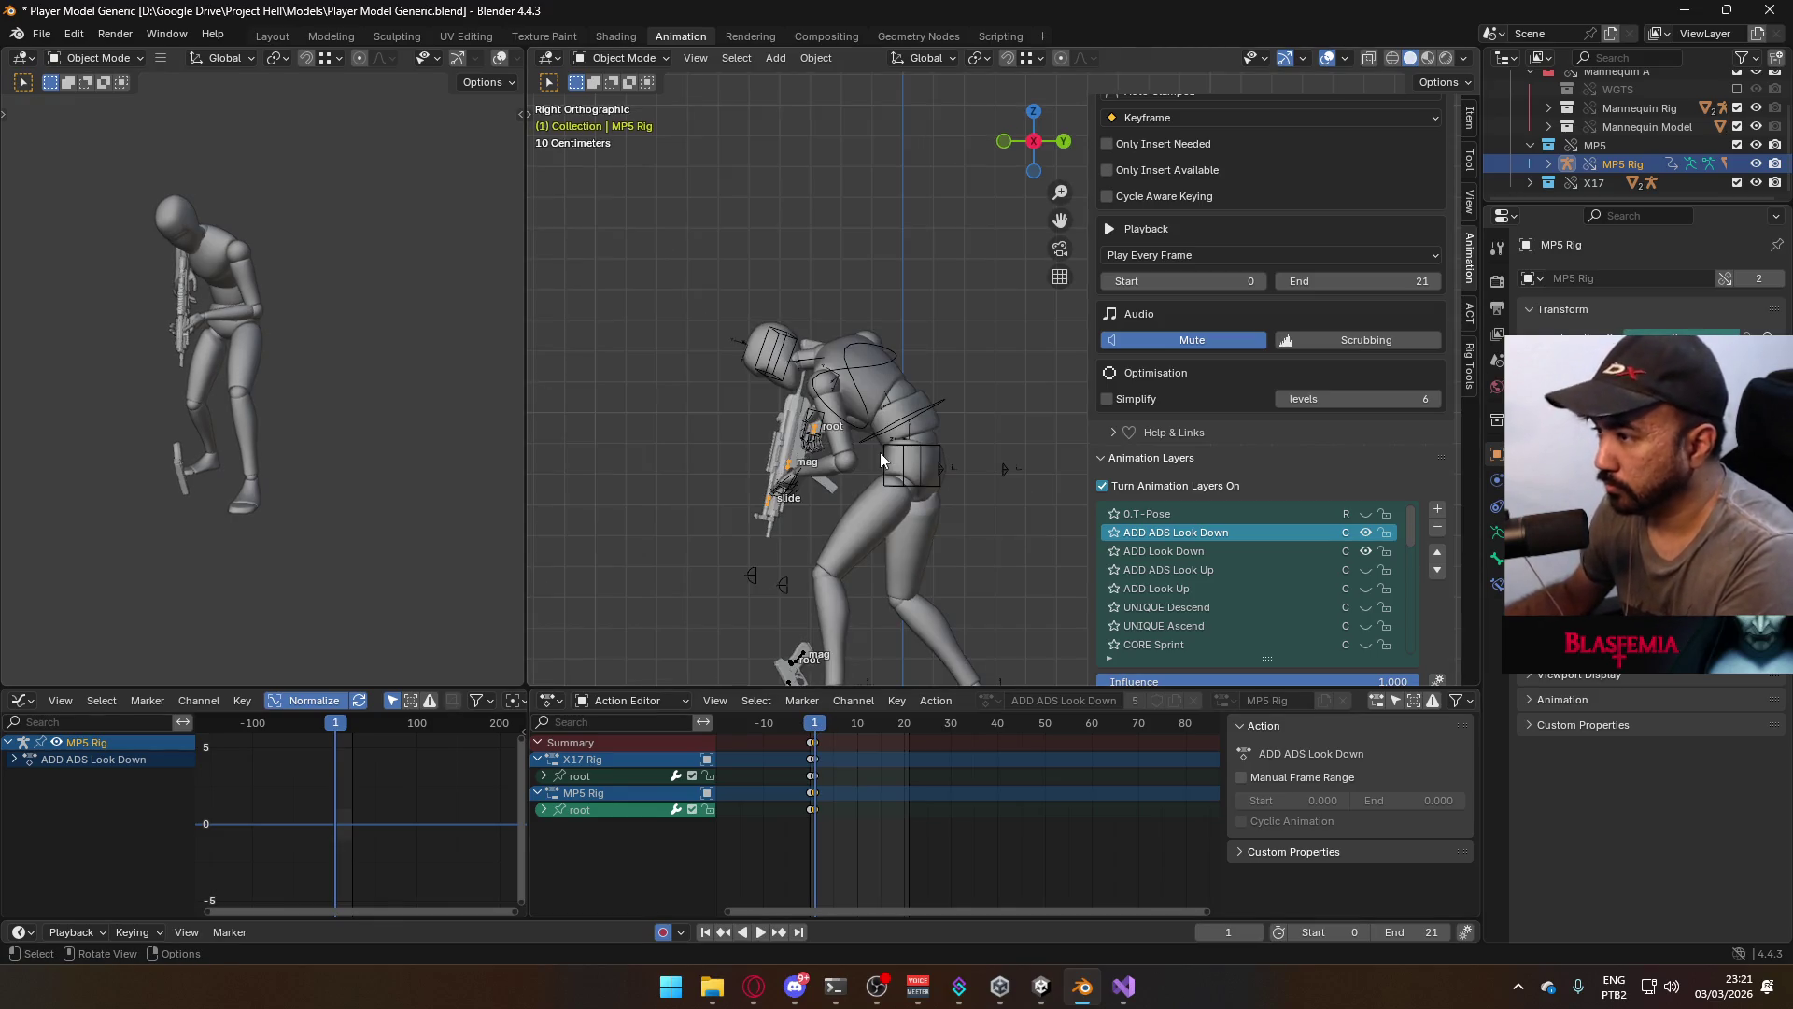
click(648, 58)
click(628, 115)
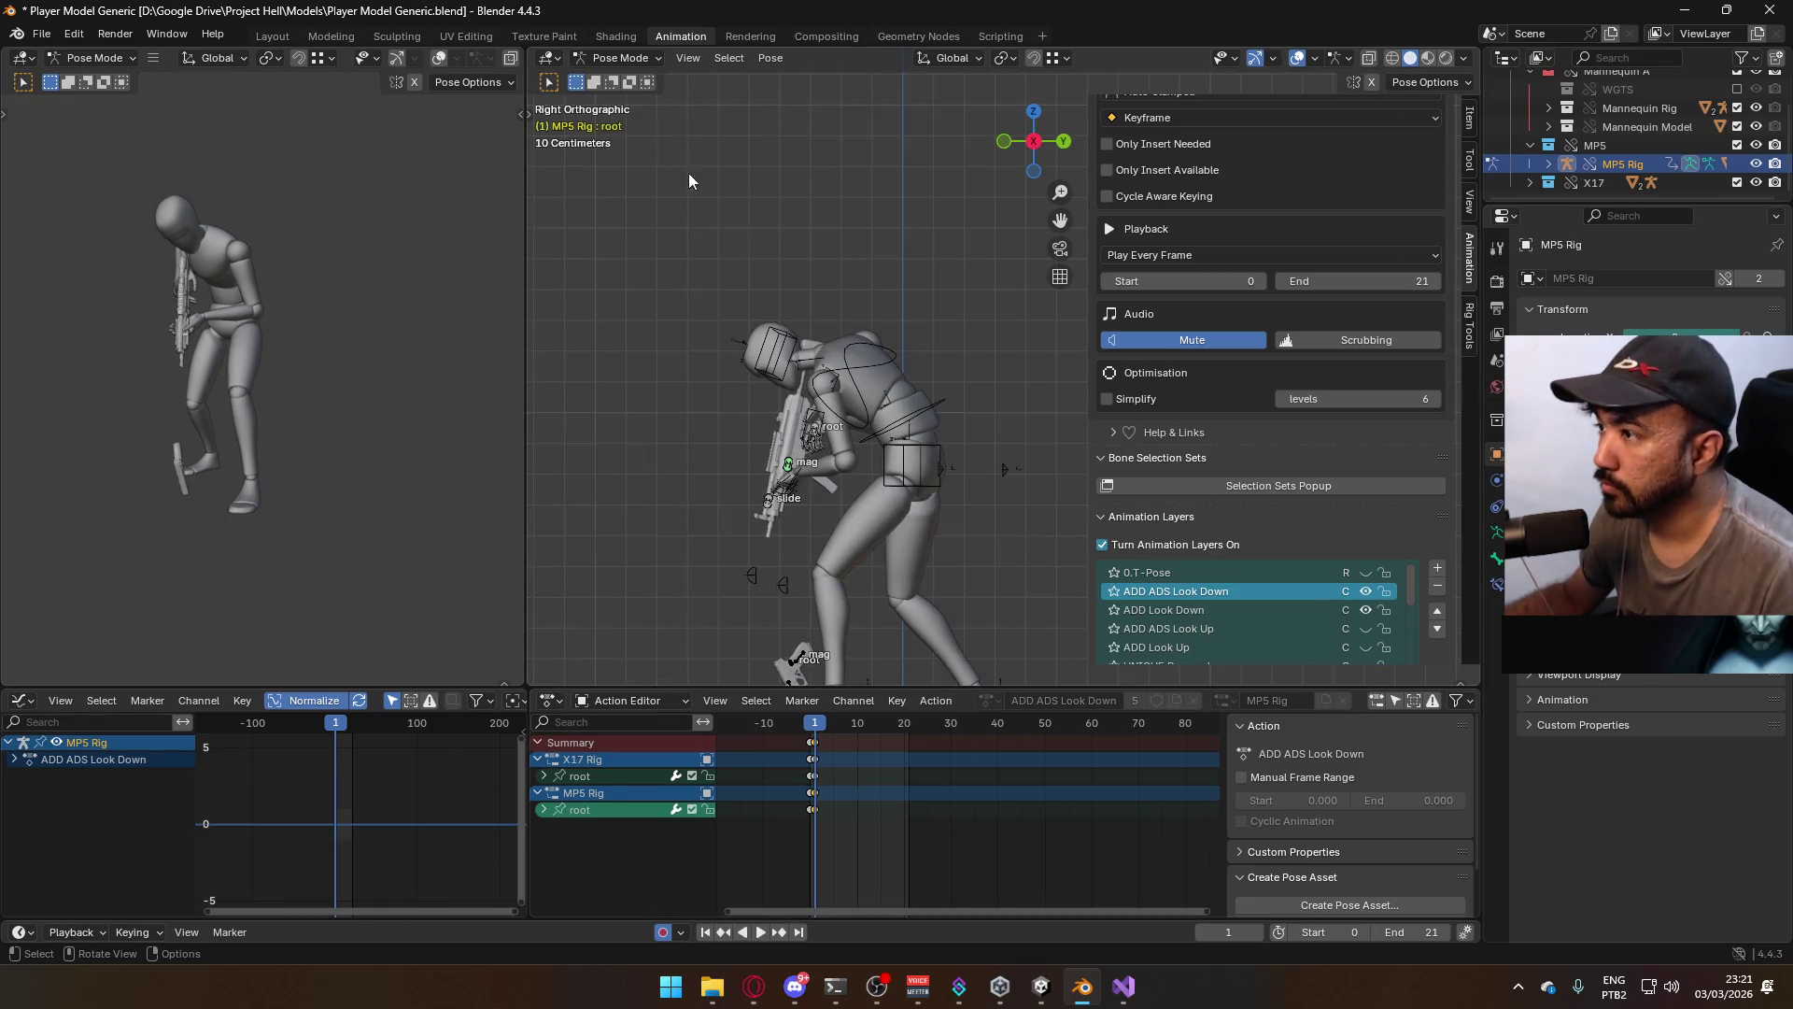
Move the MP5 rig's root bone about 0.094 m along its local Y axis
click(818, 431)
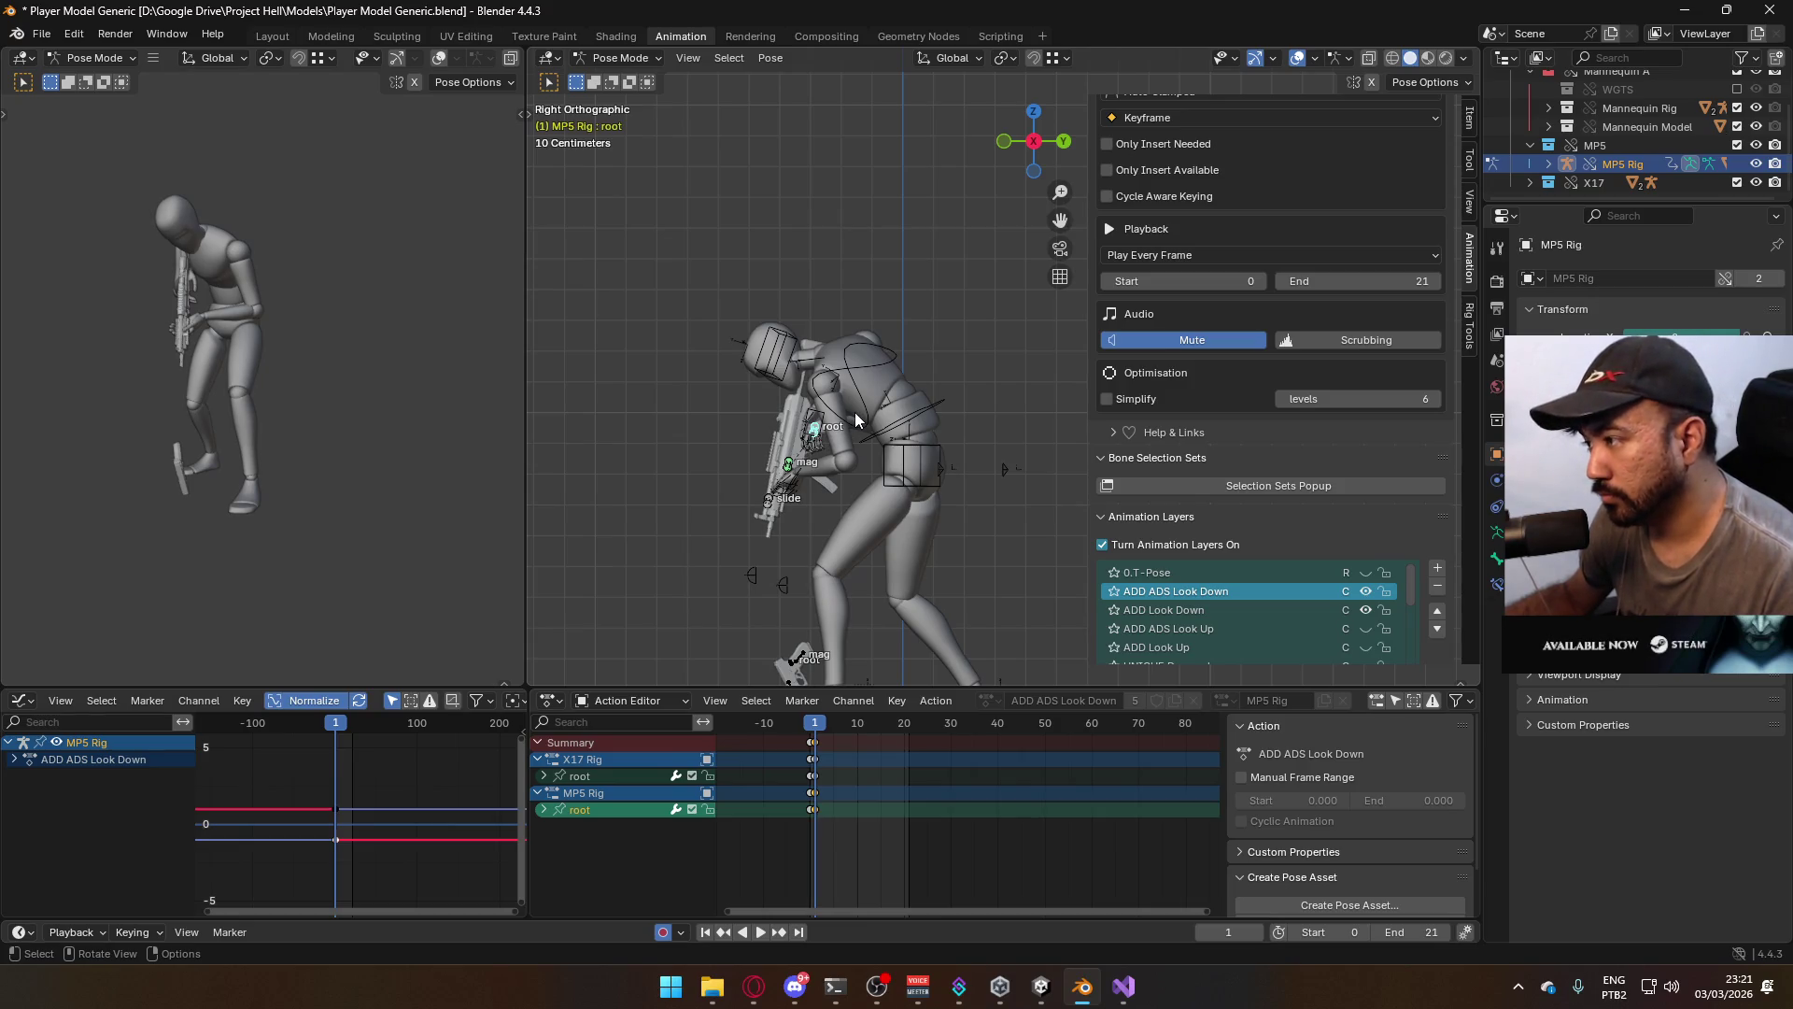
key(g)
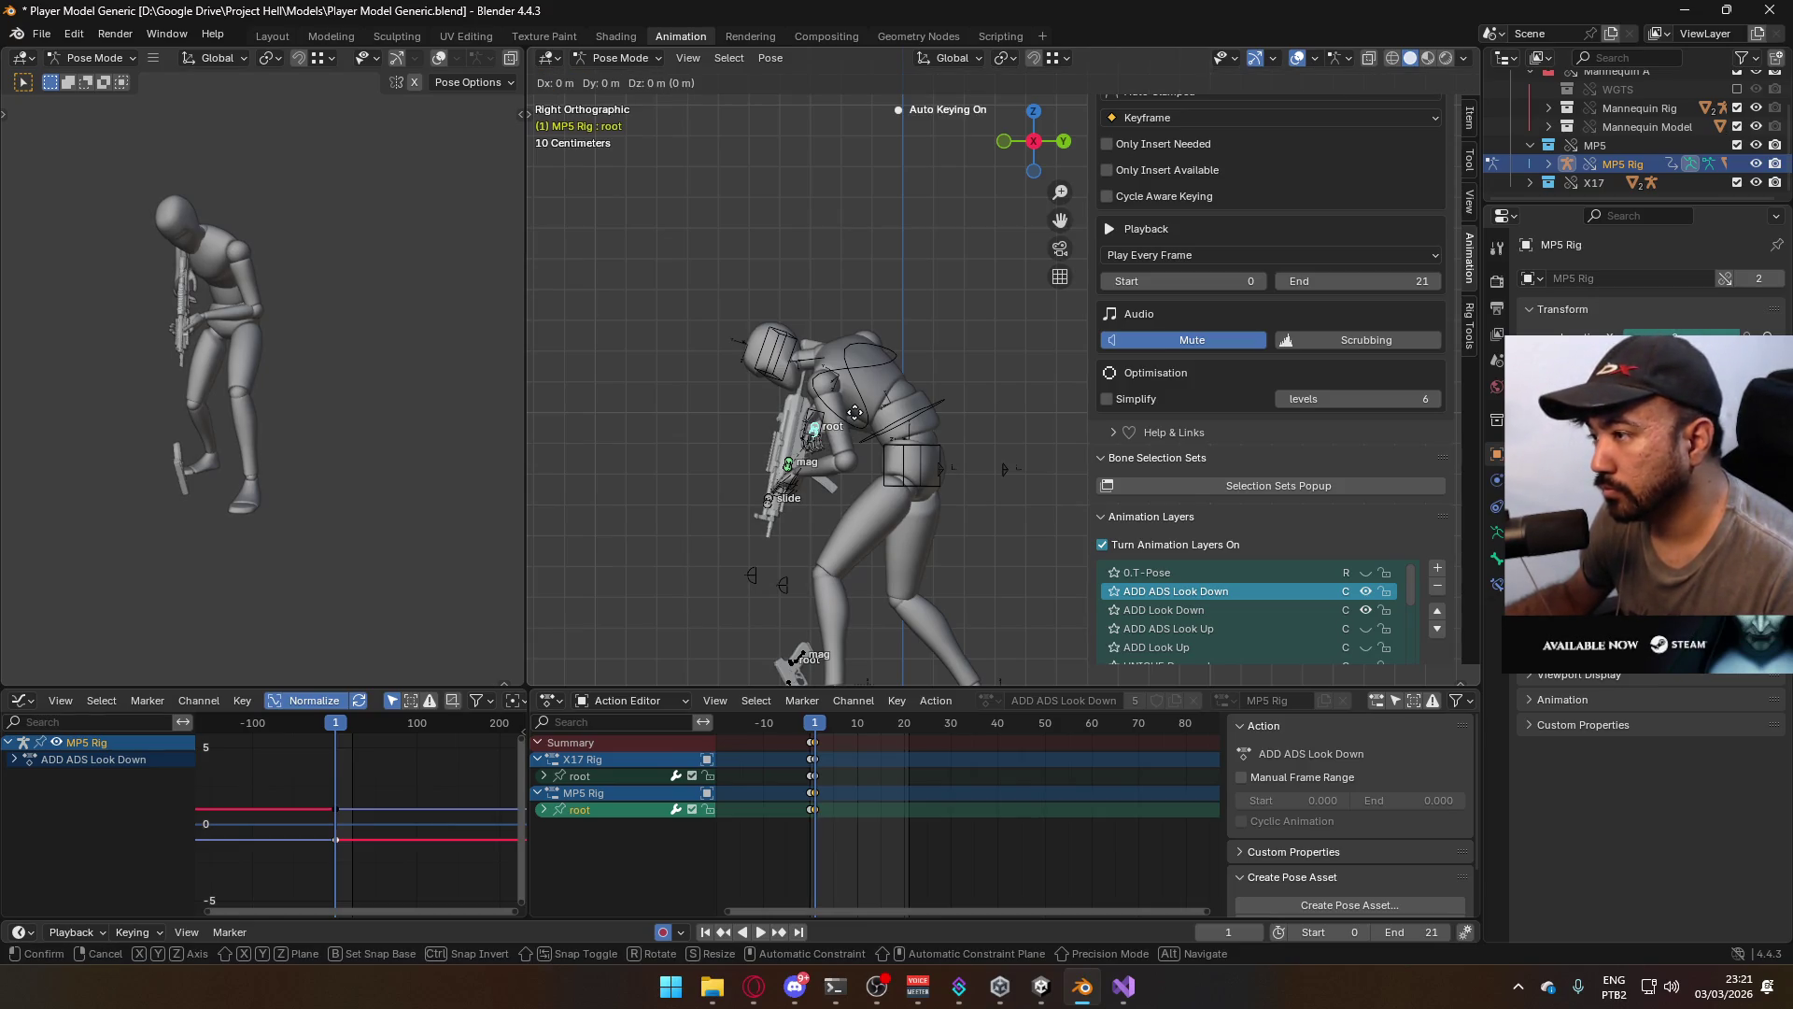
key(y)
key(y)
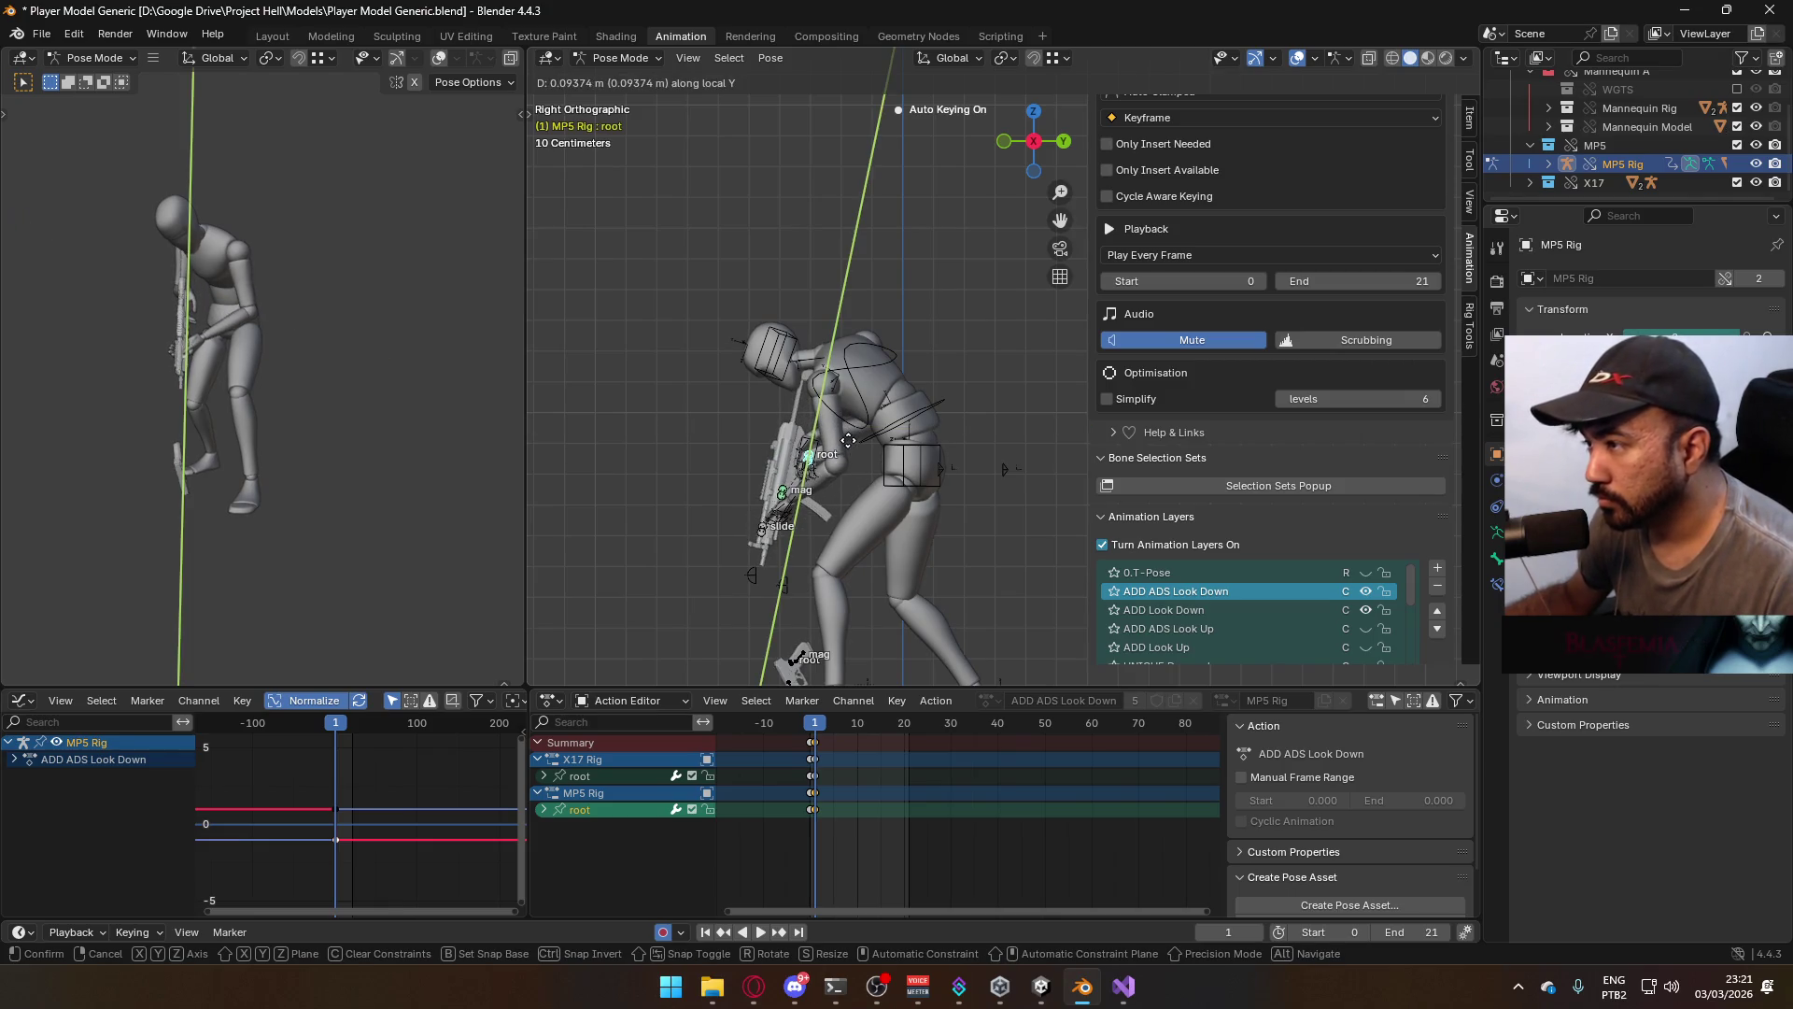
click(848, 440)
key(g)
key(z)
key(z)
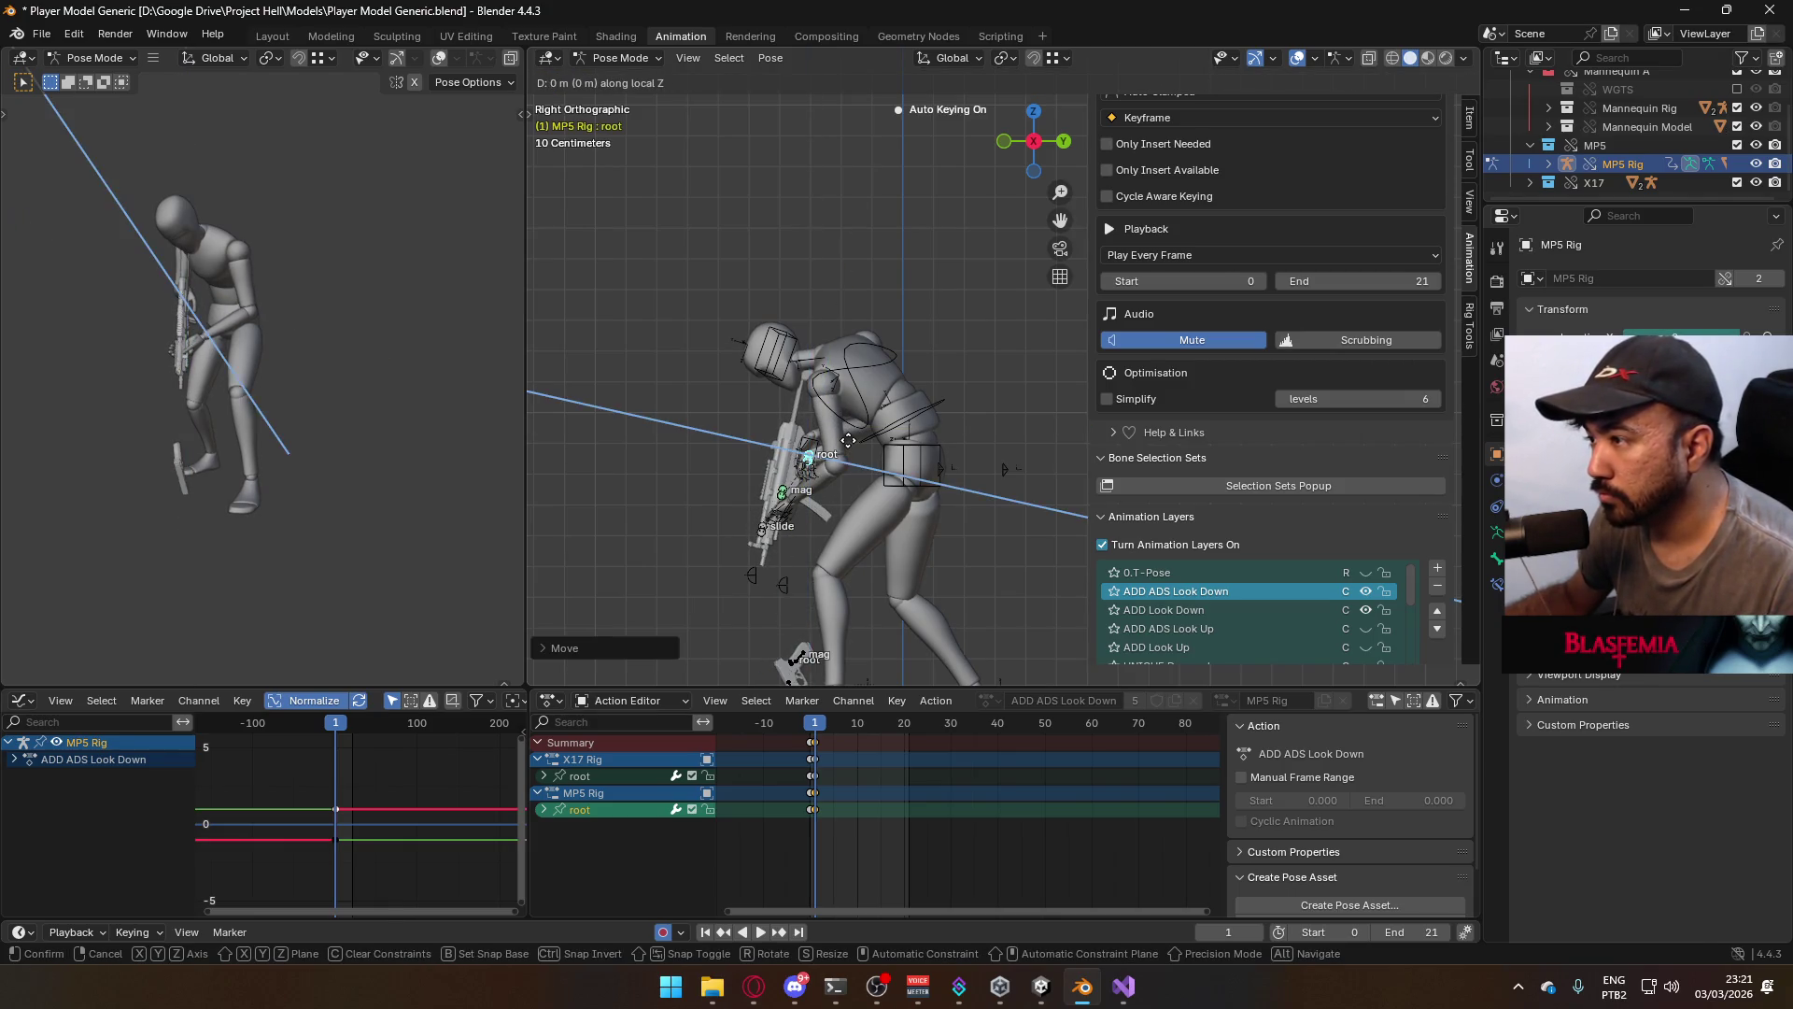
right_click(850, 449)
Check the gun's alignment in the hands from several angles and frames
mouse_move(775, 465)
middle_down()
mouse_move(972, 407)
mouse_move(999, 345)
mouse_move(910, 383)
middle_up()
key(KP_3)
drag(810, 726, 818, 728)
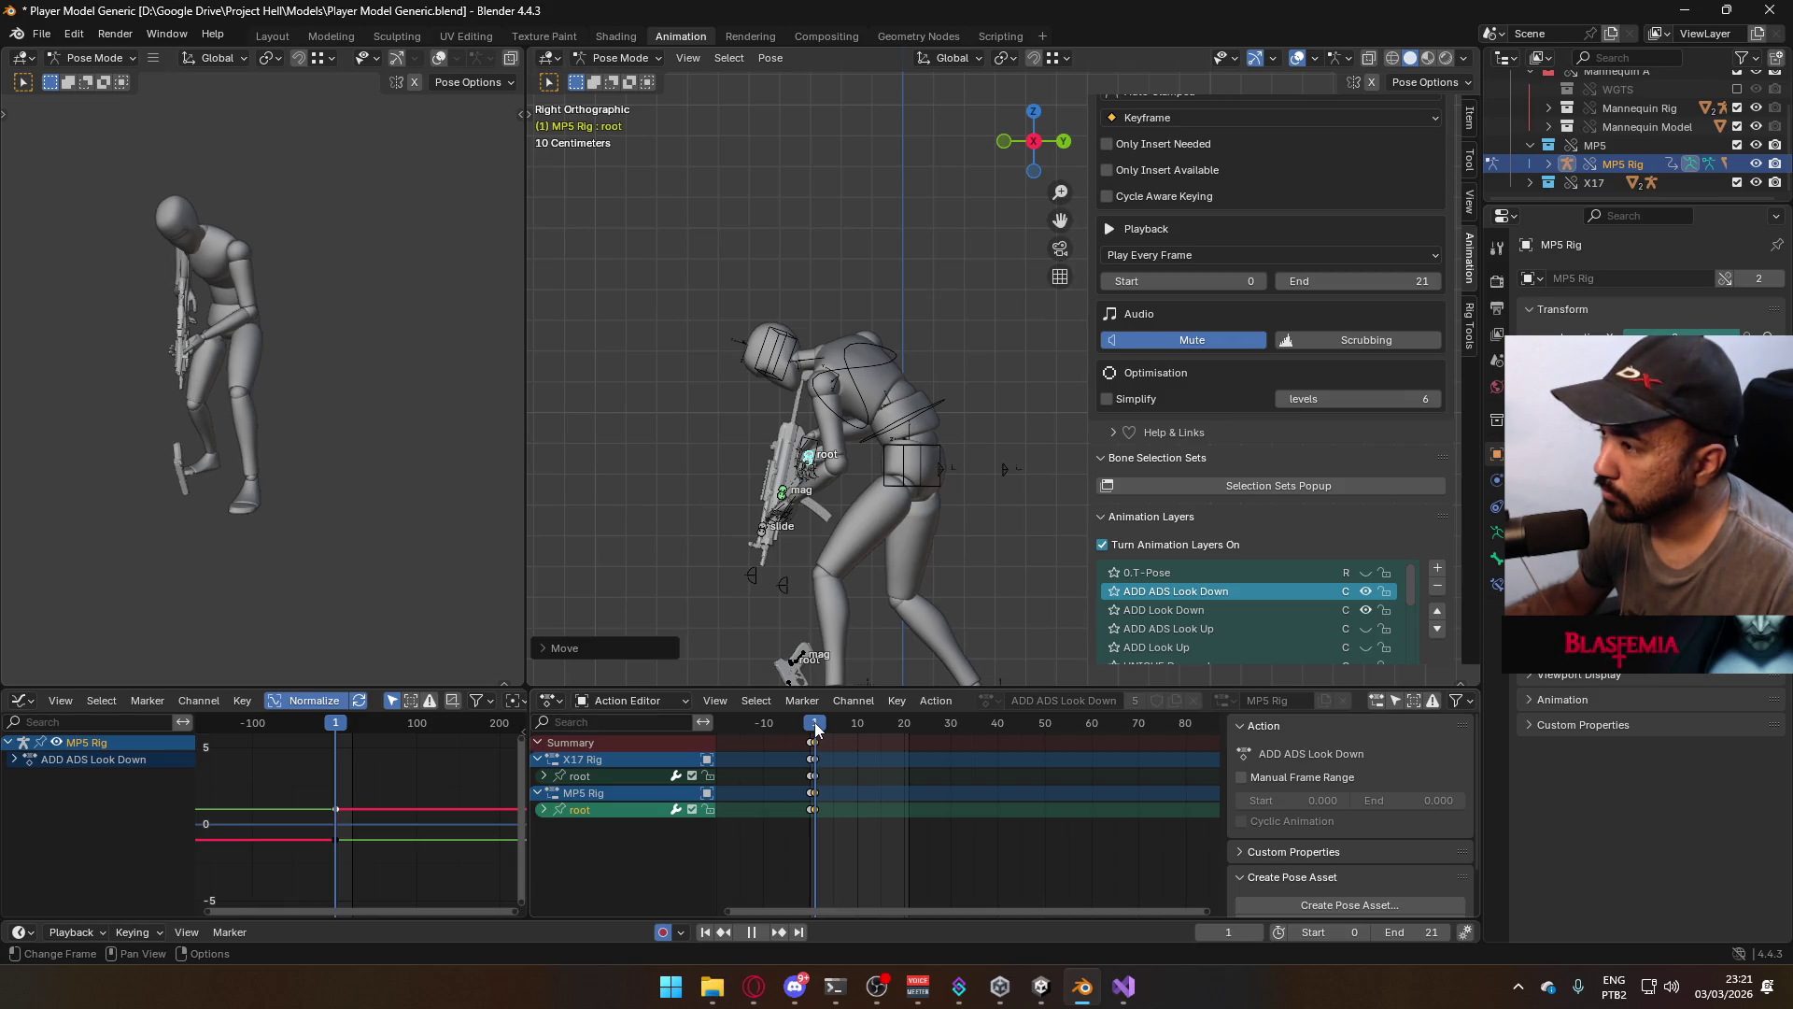
key(Escape)
Back in Object Mode, select the armature and character mesh and save the file
click(621, 57)
click(617, 77)
click(857, 342)
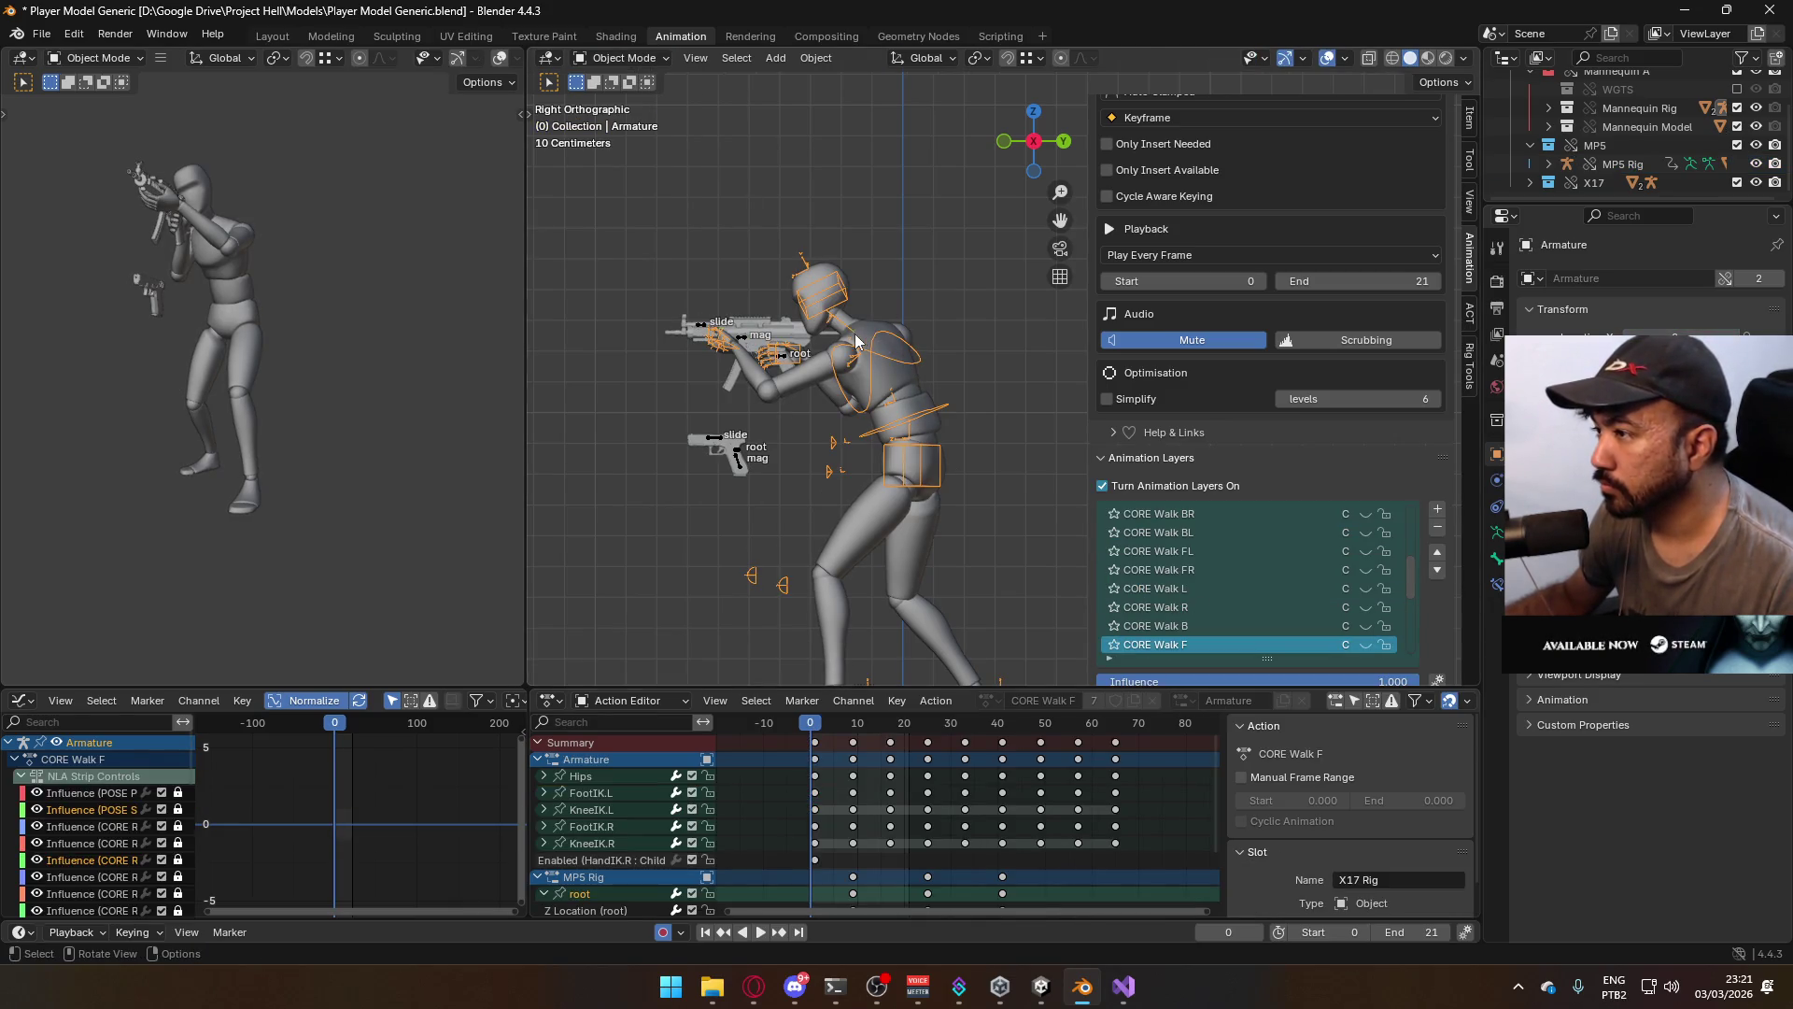
shift+click(910, 383)
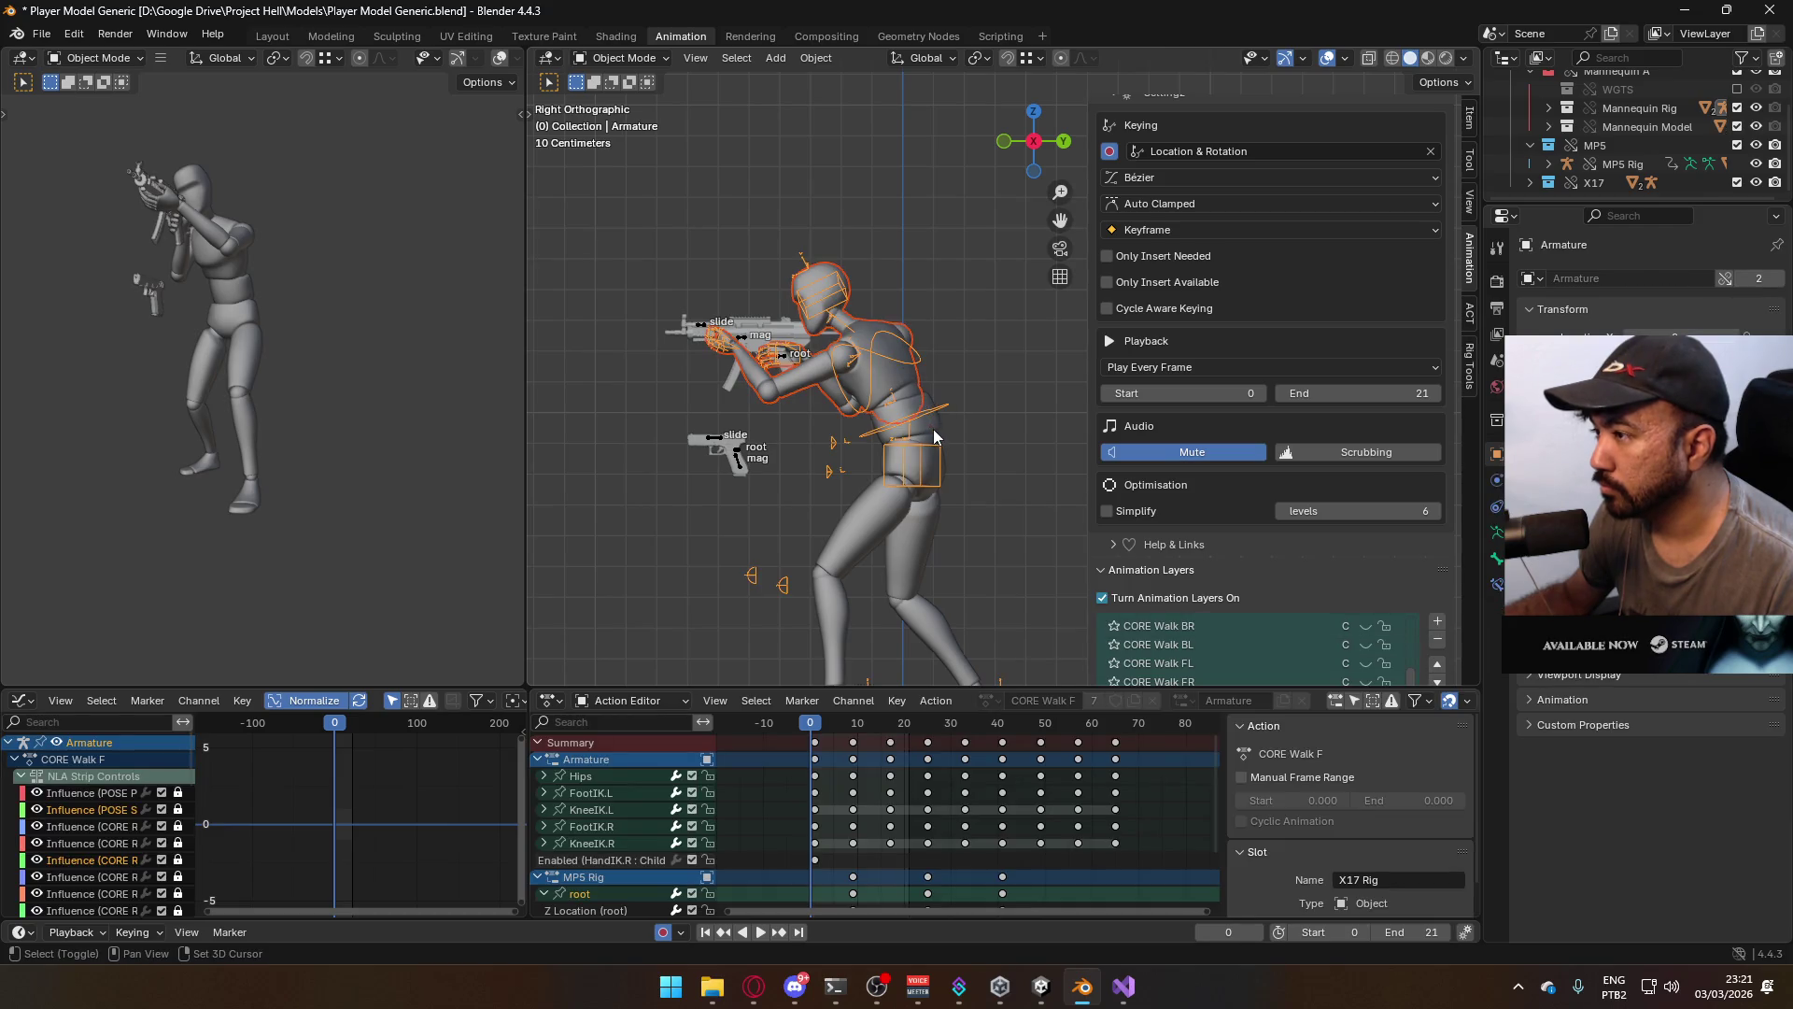
shift+click(933, 428)
key(ctrl+s)
Export the ADS Primary Look Down animation to FBX, changing 'Up' to 'Down' in the file name
click(41, 35)
mouse_move(162, 317)
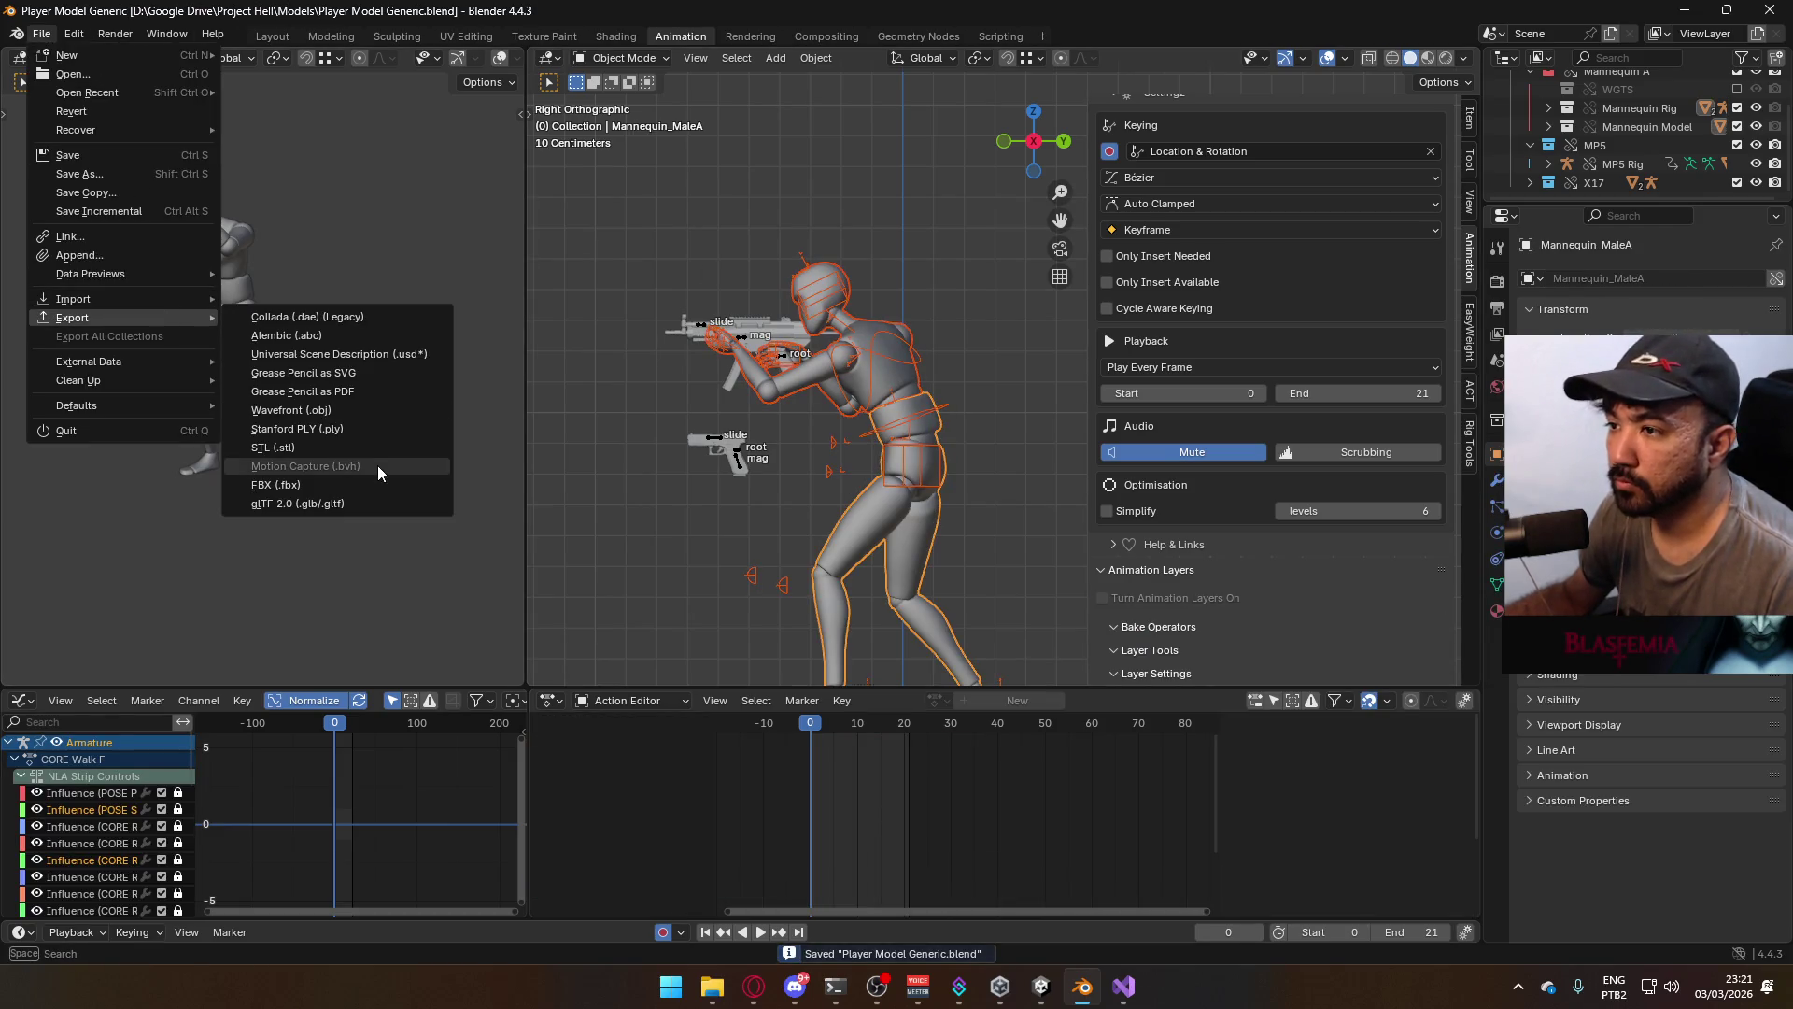
click(384, 469)
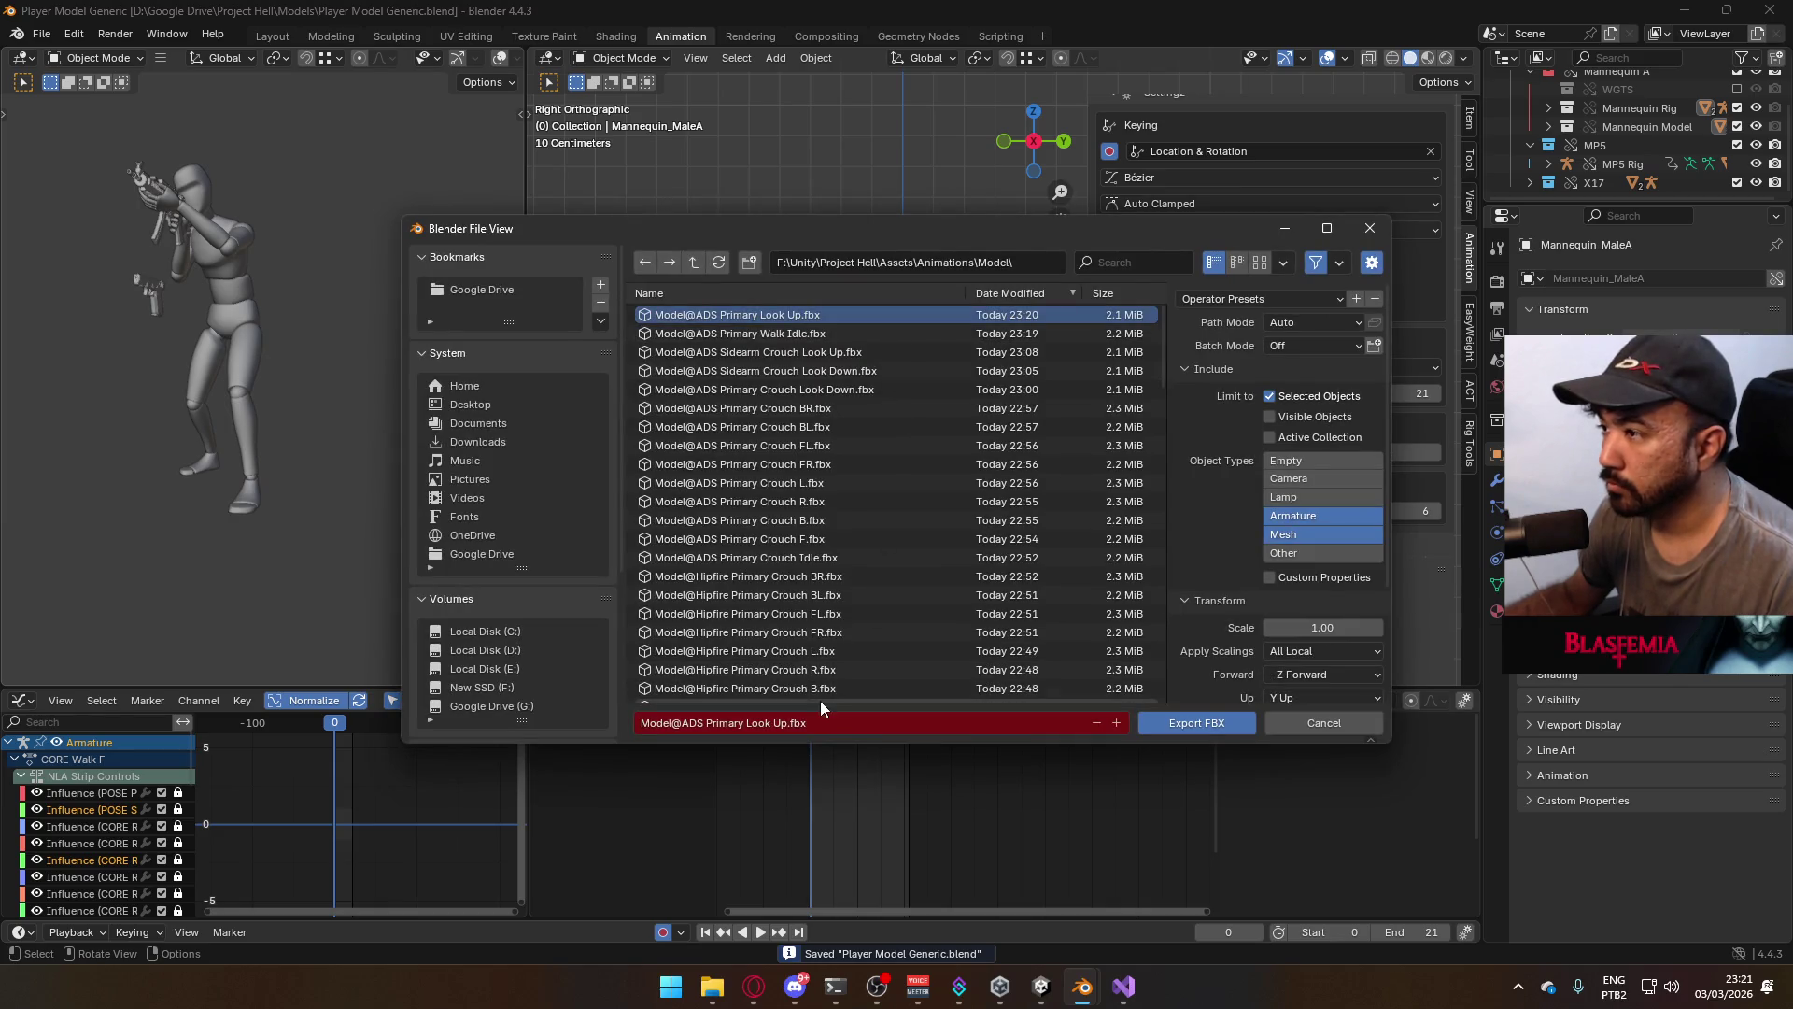
click(783, 723)
text(Down)
key(Return)
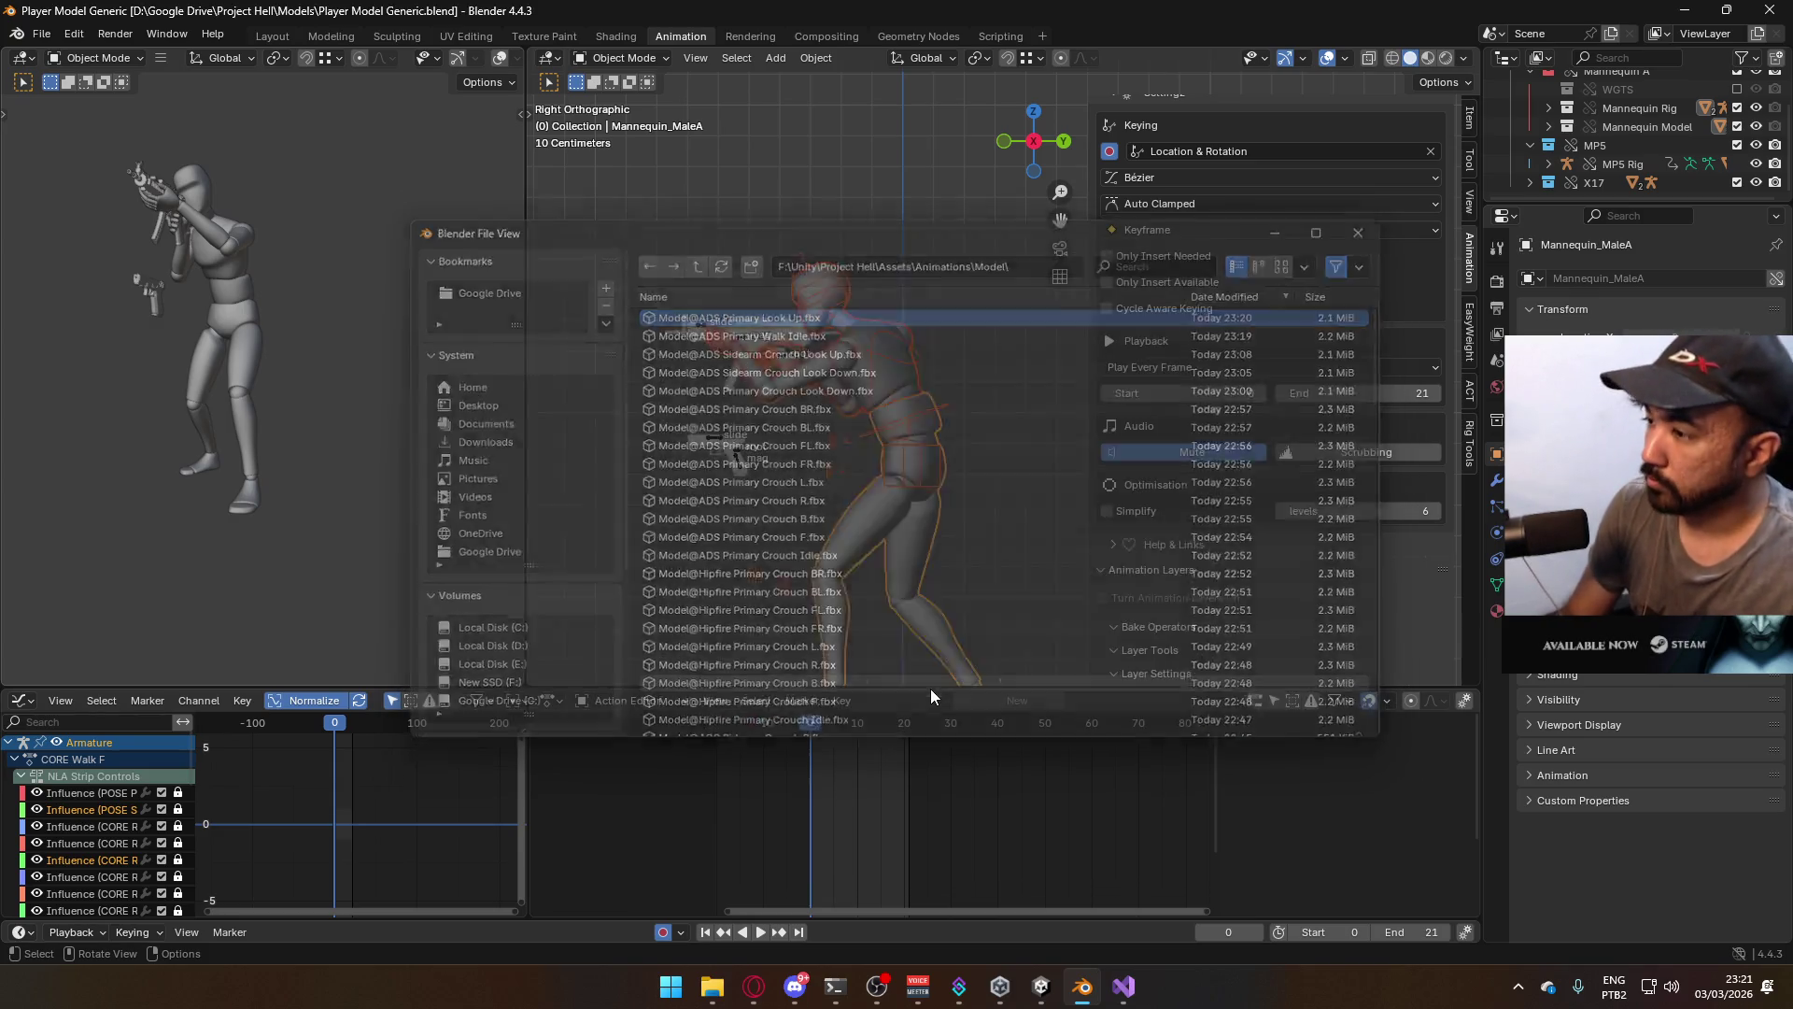
click(758, 337)
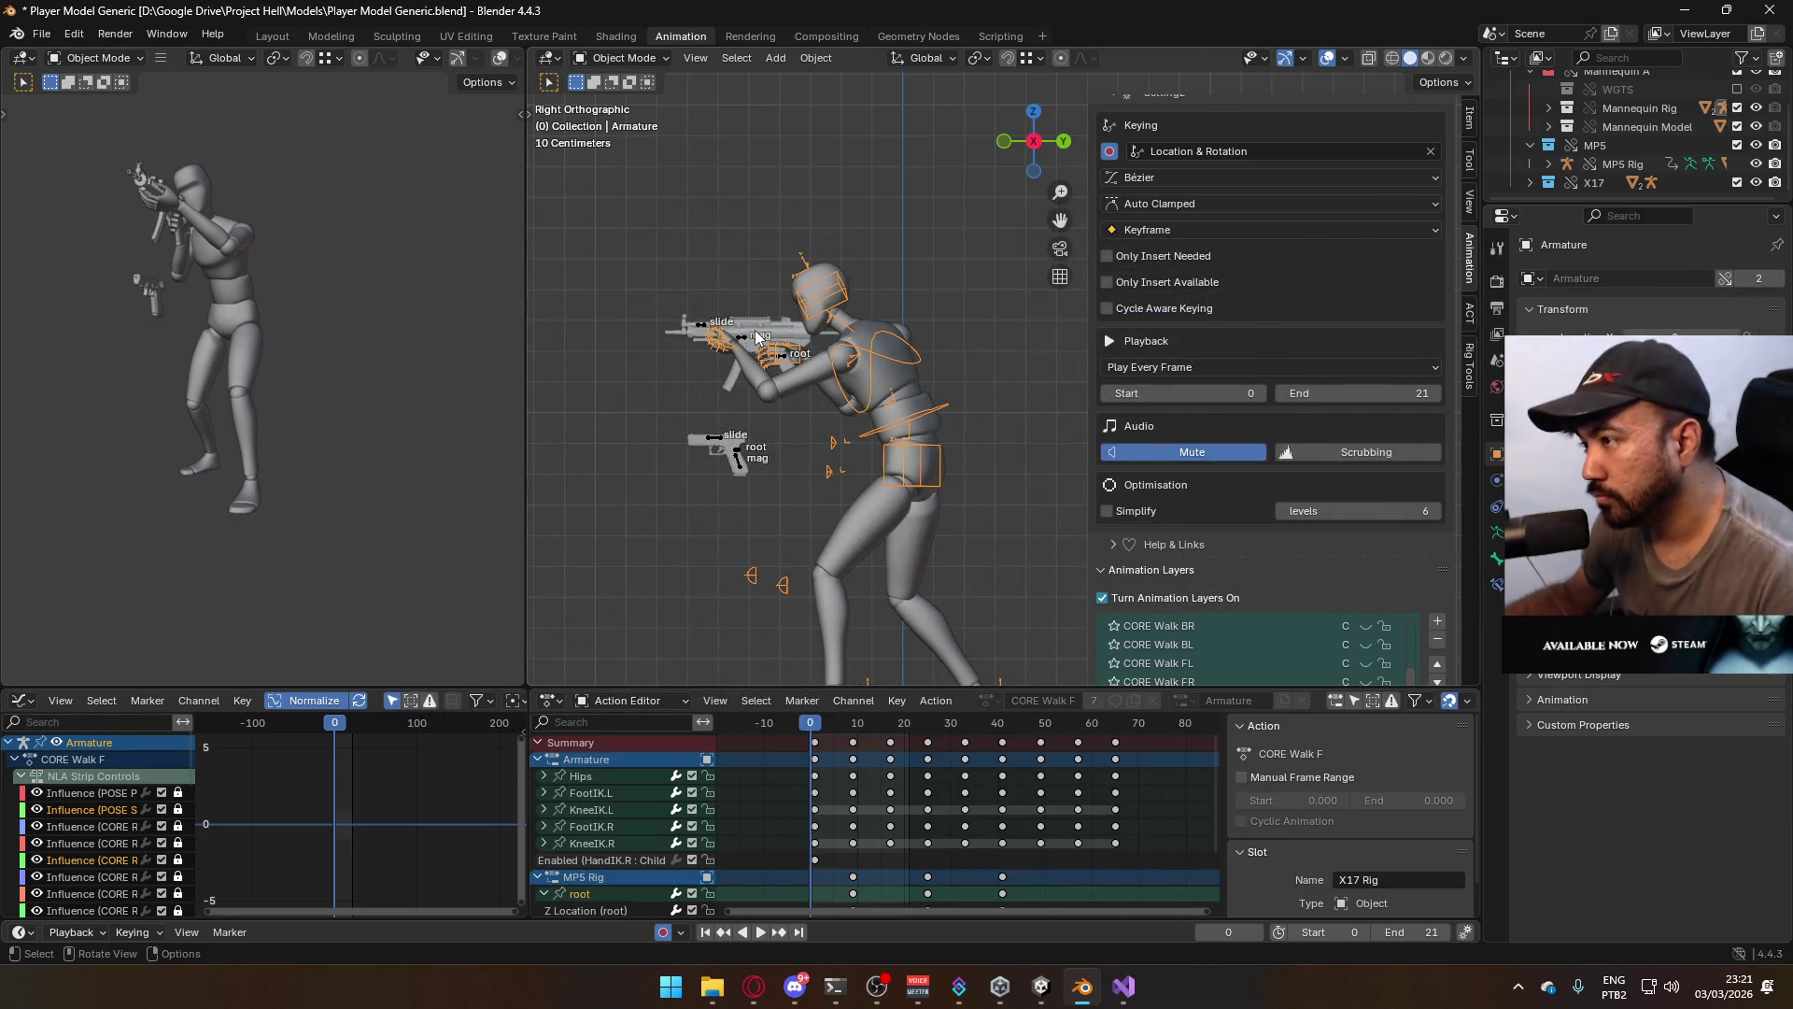
click(744, 346)
scroll(1356, 474, down, 1)
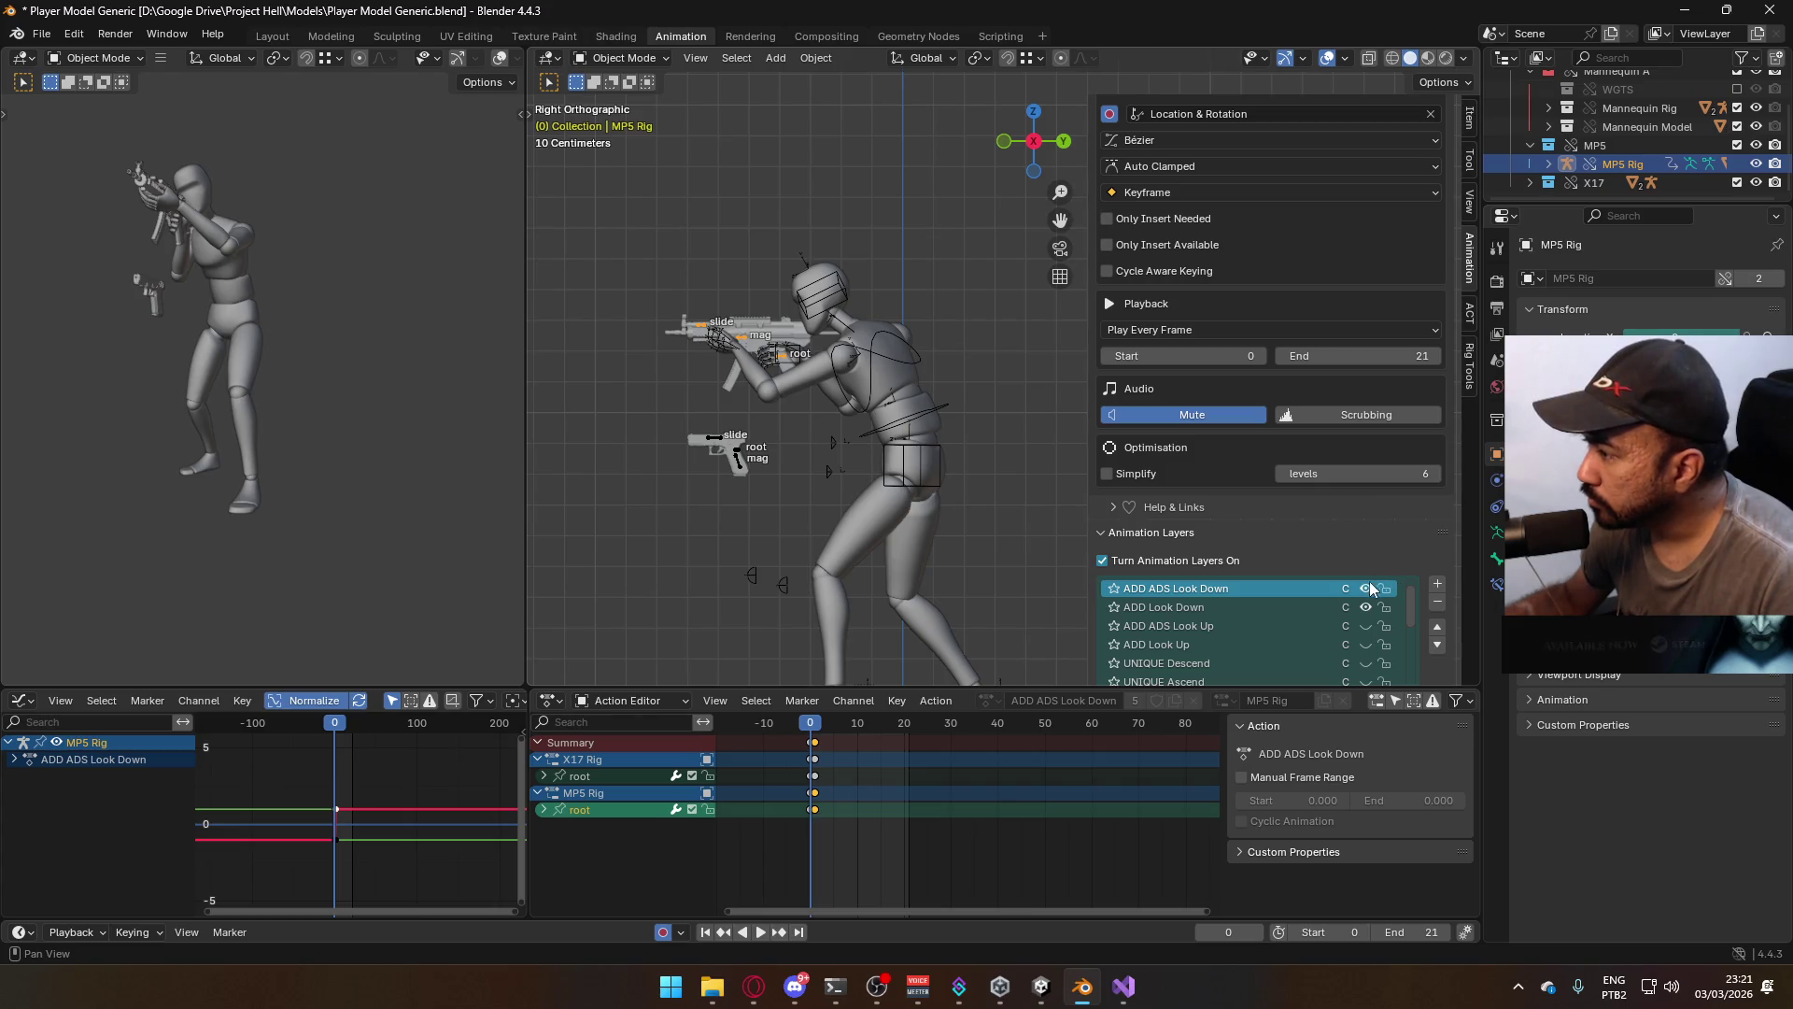
Set the MP5 rig's ADD ADS layer influence to 0.6, then reselect the armature
scroll(1373, 598, down, 5)
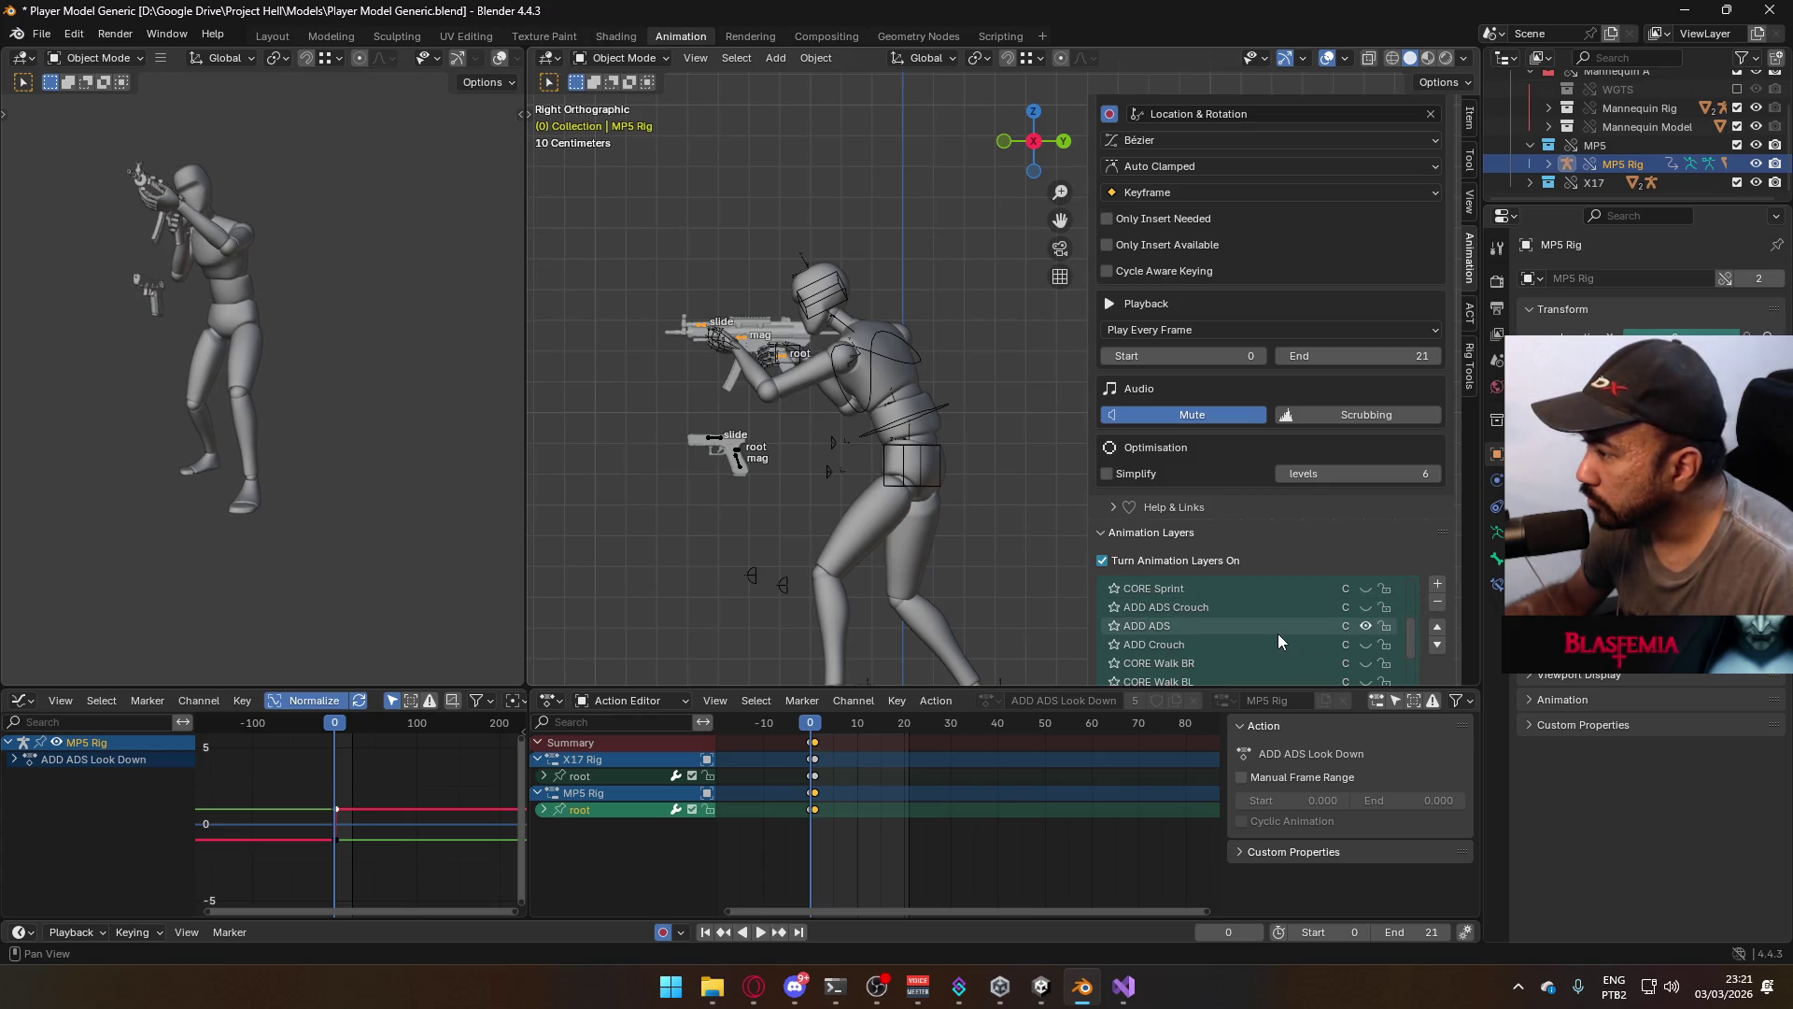
click(1269, 626)
scroll(1394, 373, down, 4)
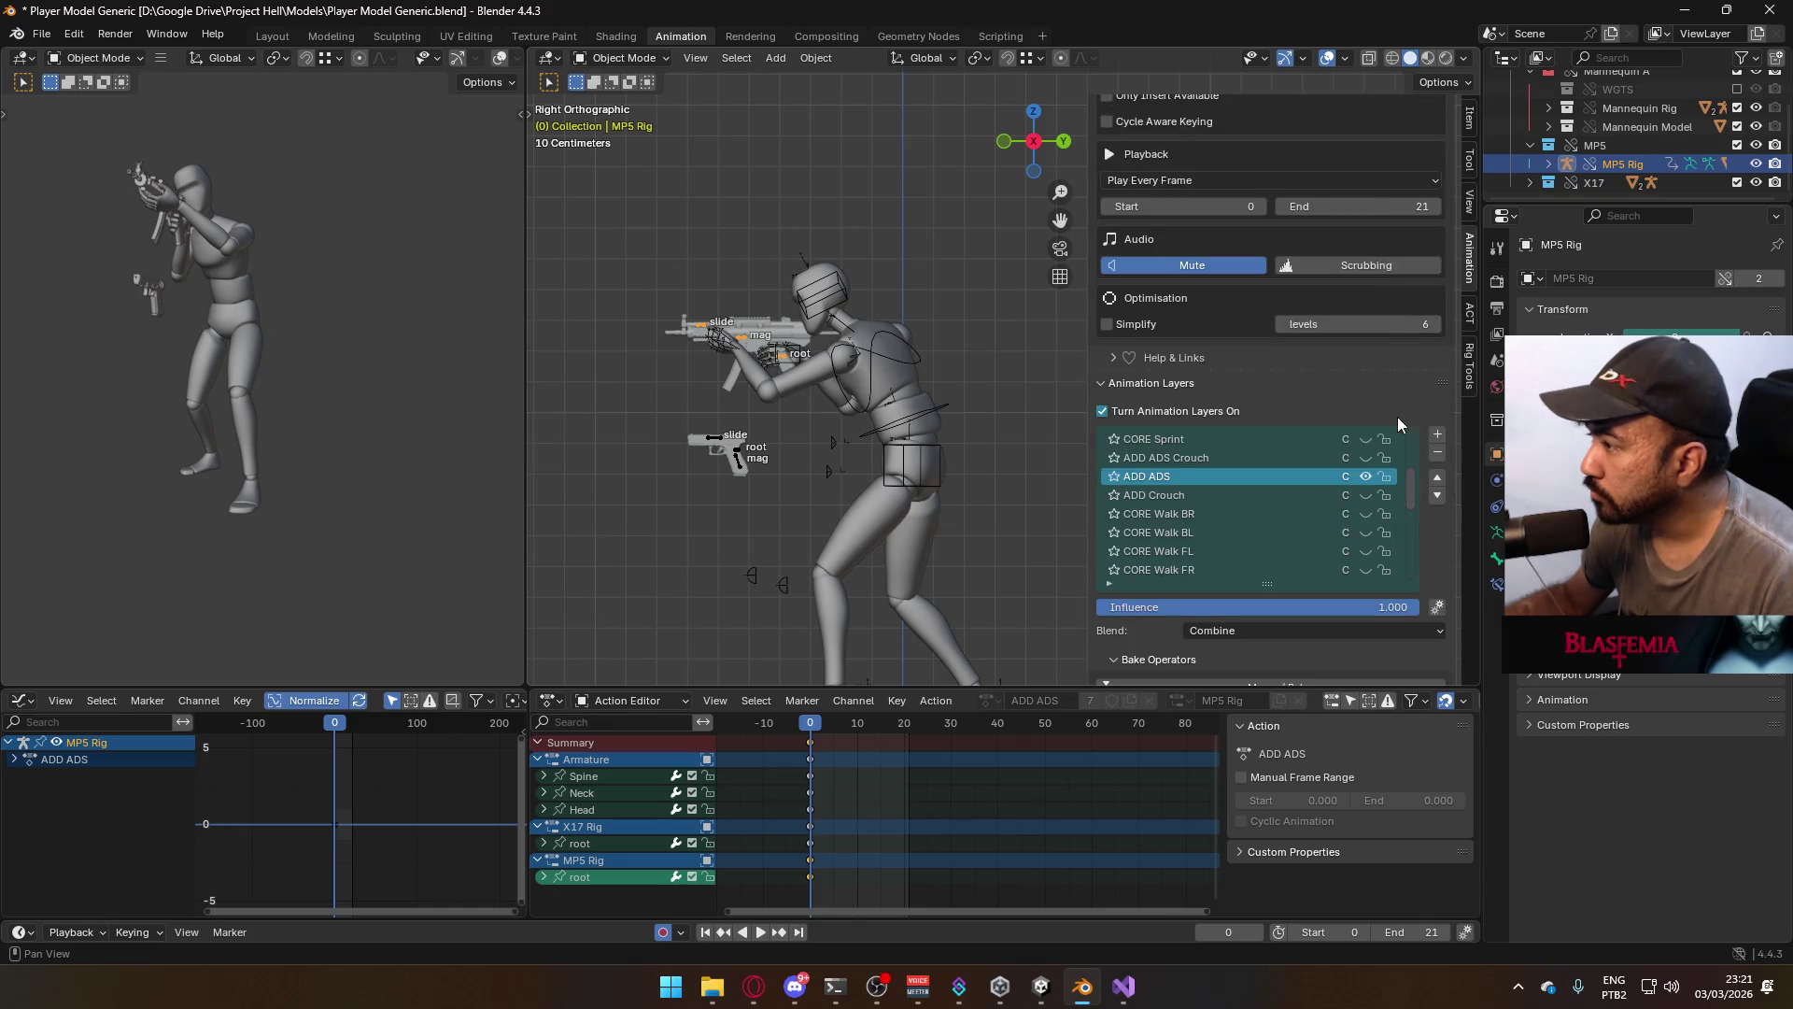
scroll(1345, 523, down, 4)
click(1382, 568)
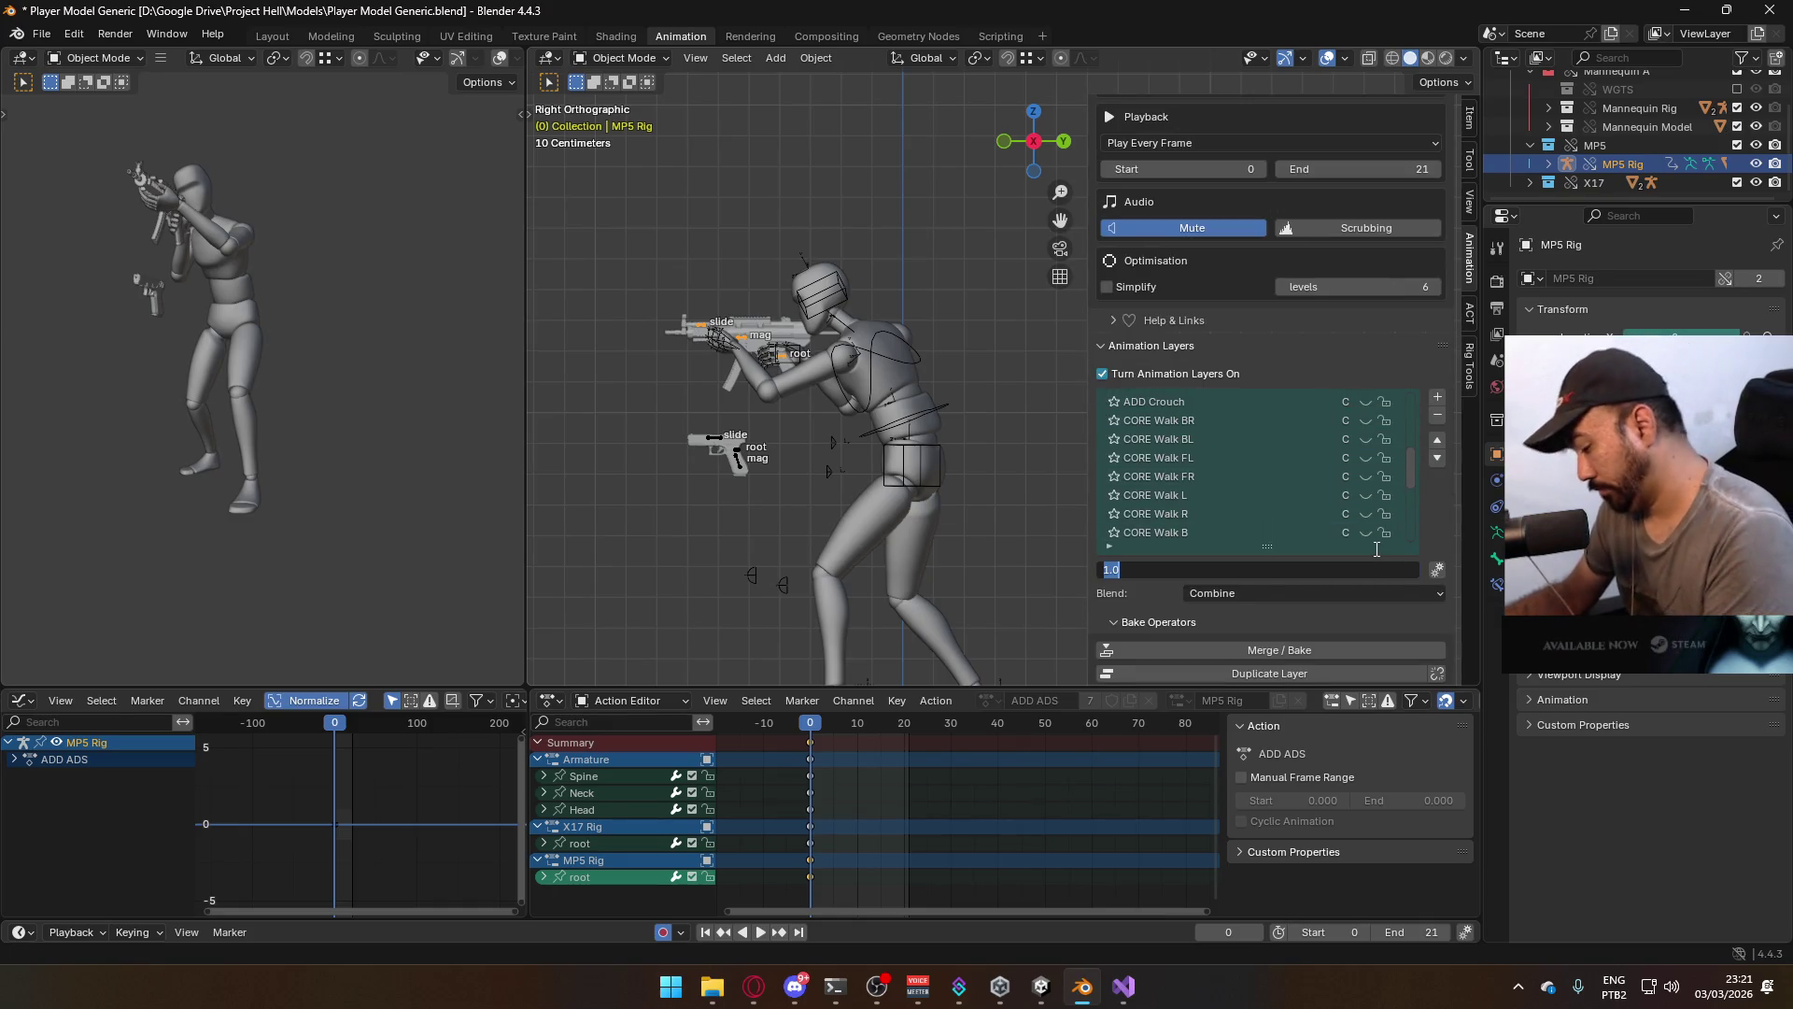
text(.6)
text(0.600)
key(Return)
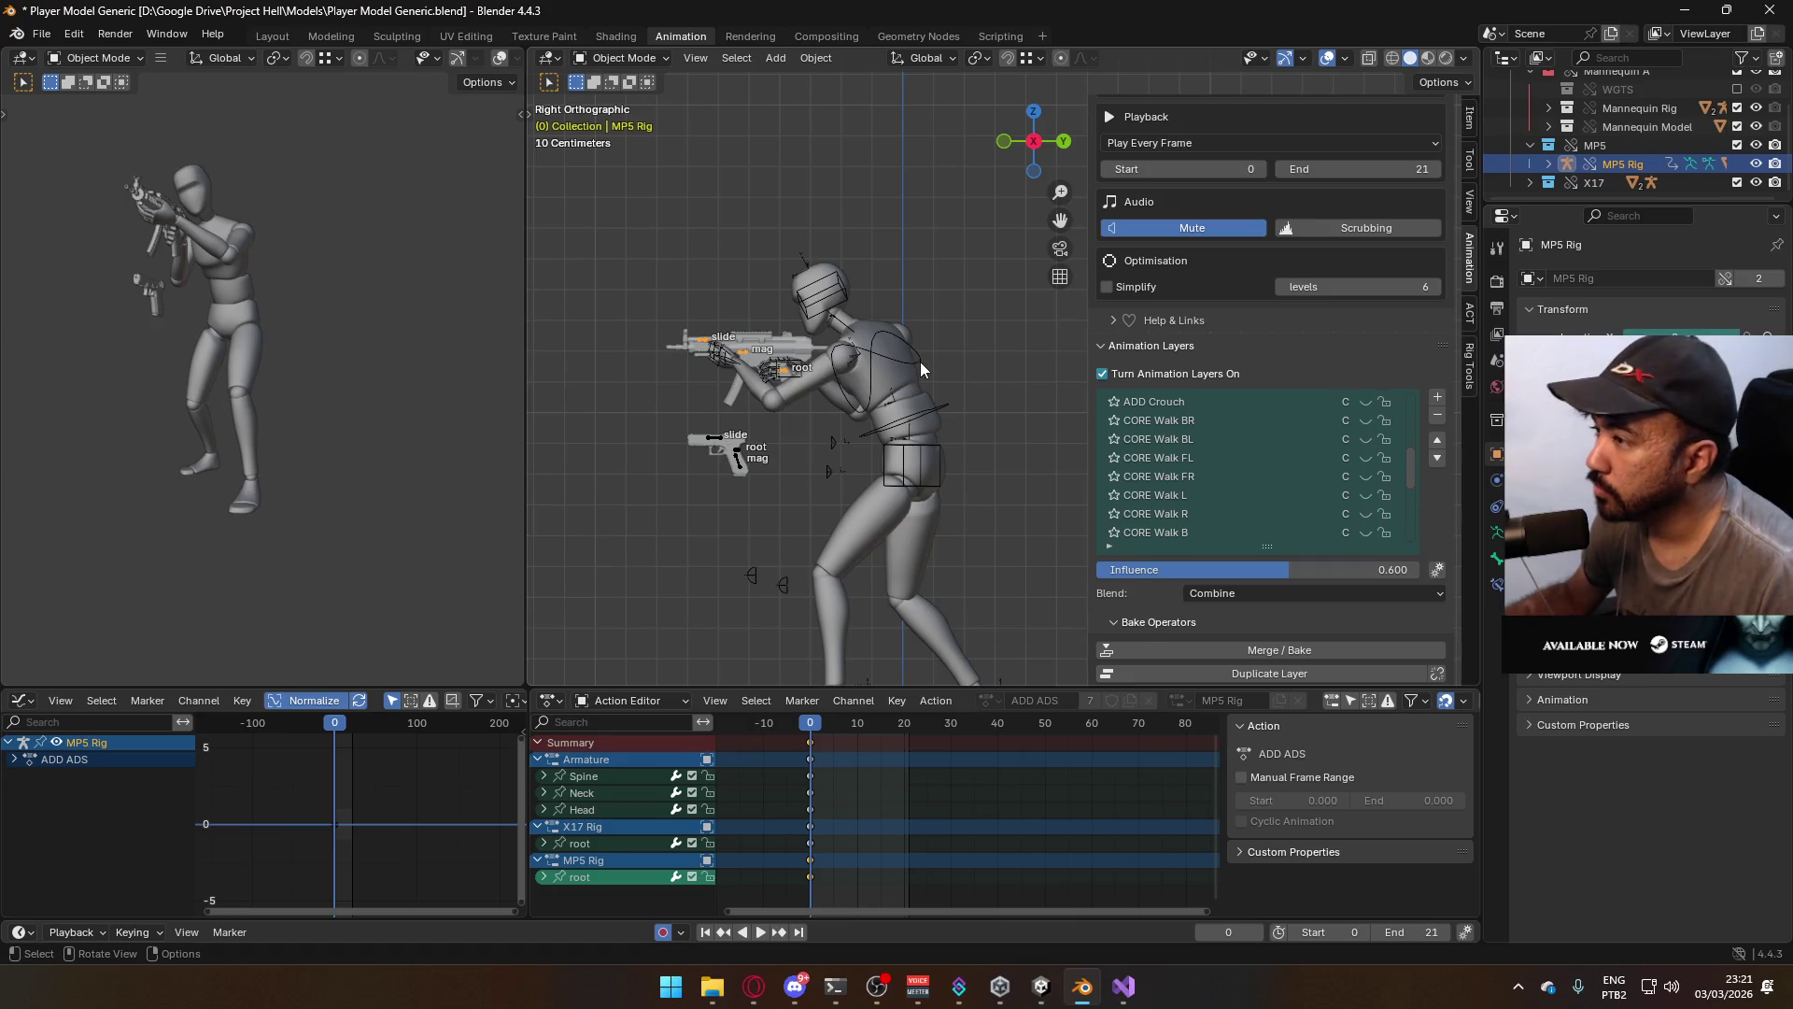
click(906, 359)
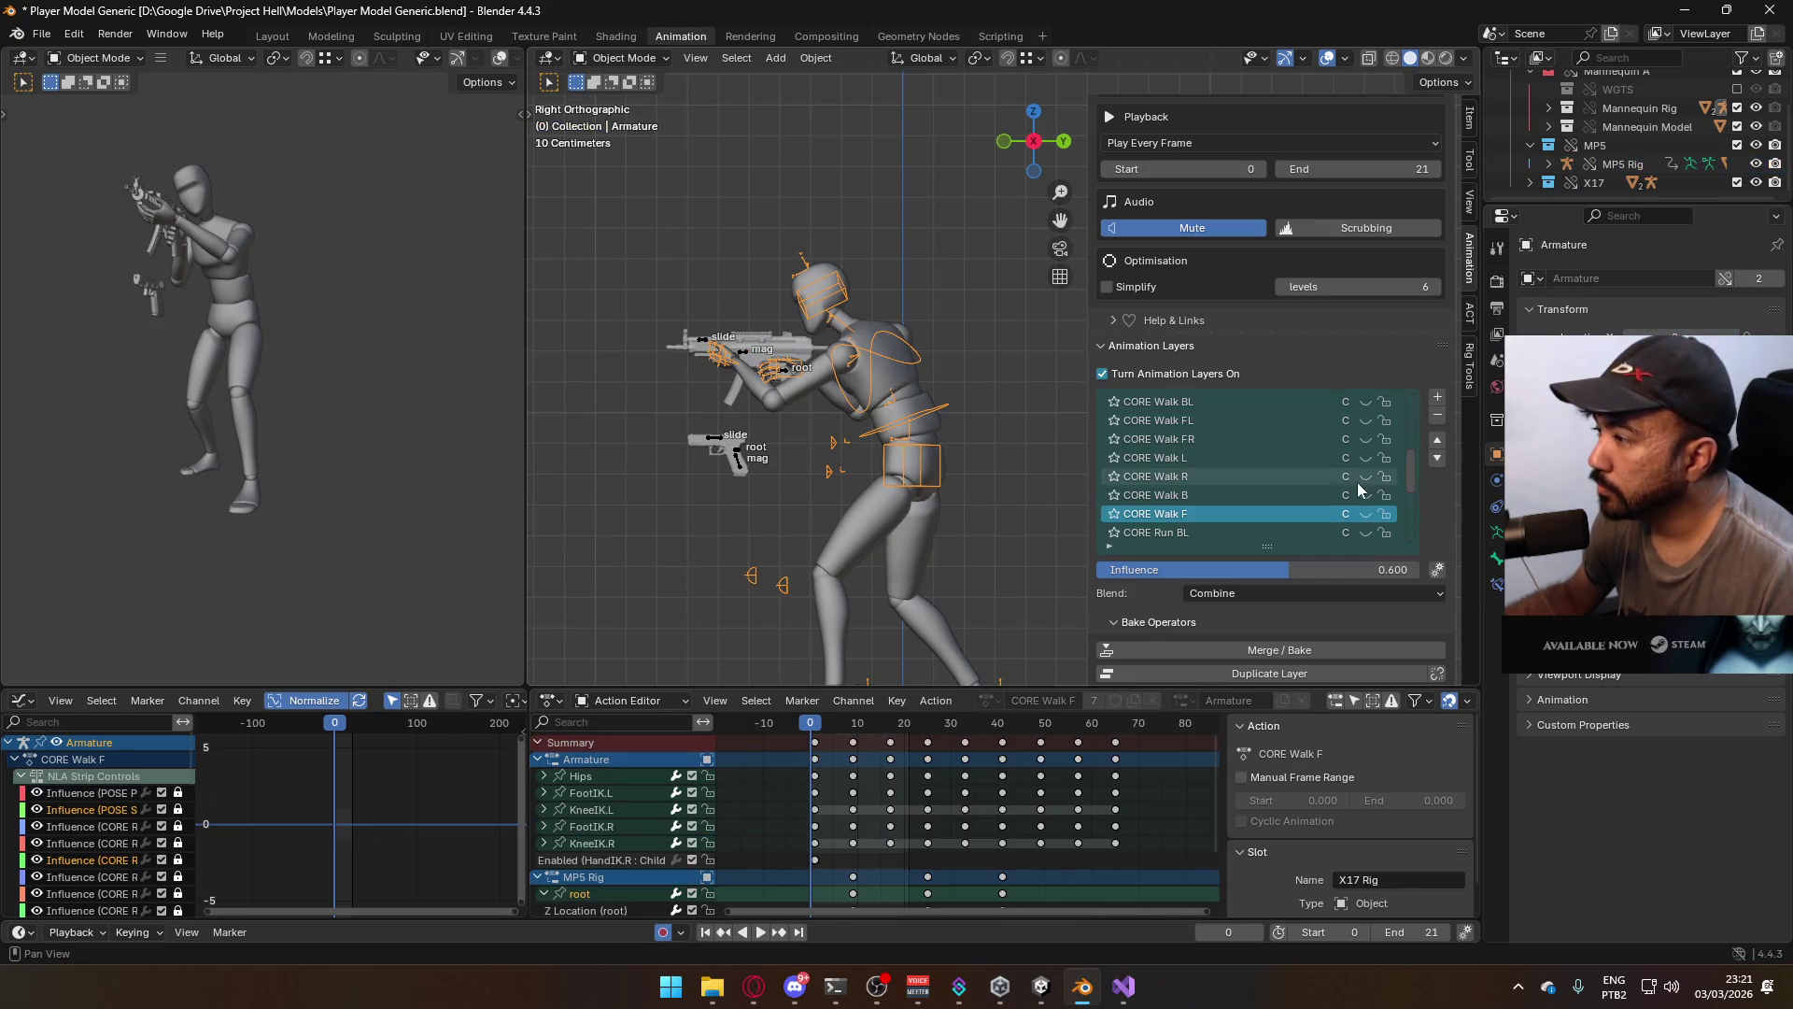
Enable the CORE Walk F layer, set the frame range to 1–64, and play the walk
click(1366, 514)
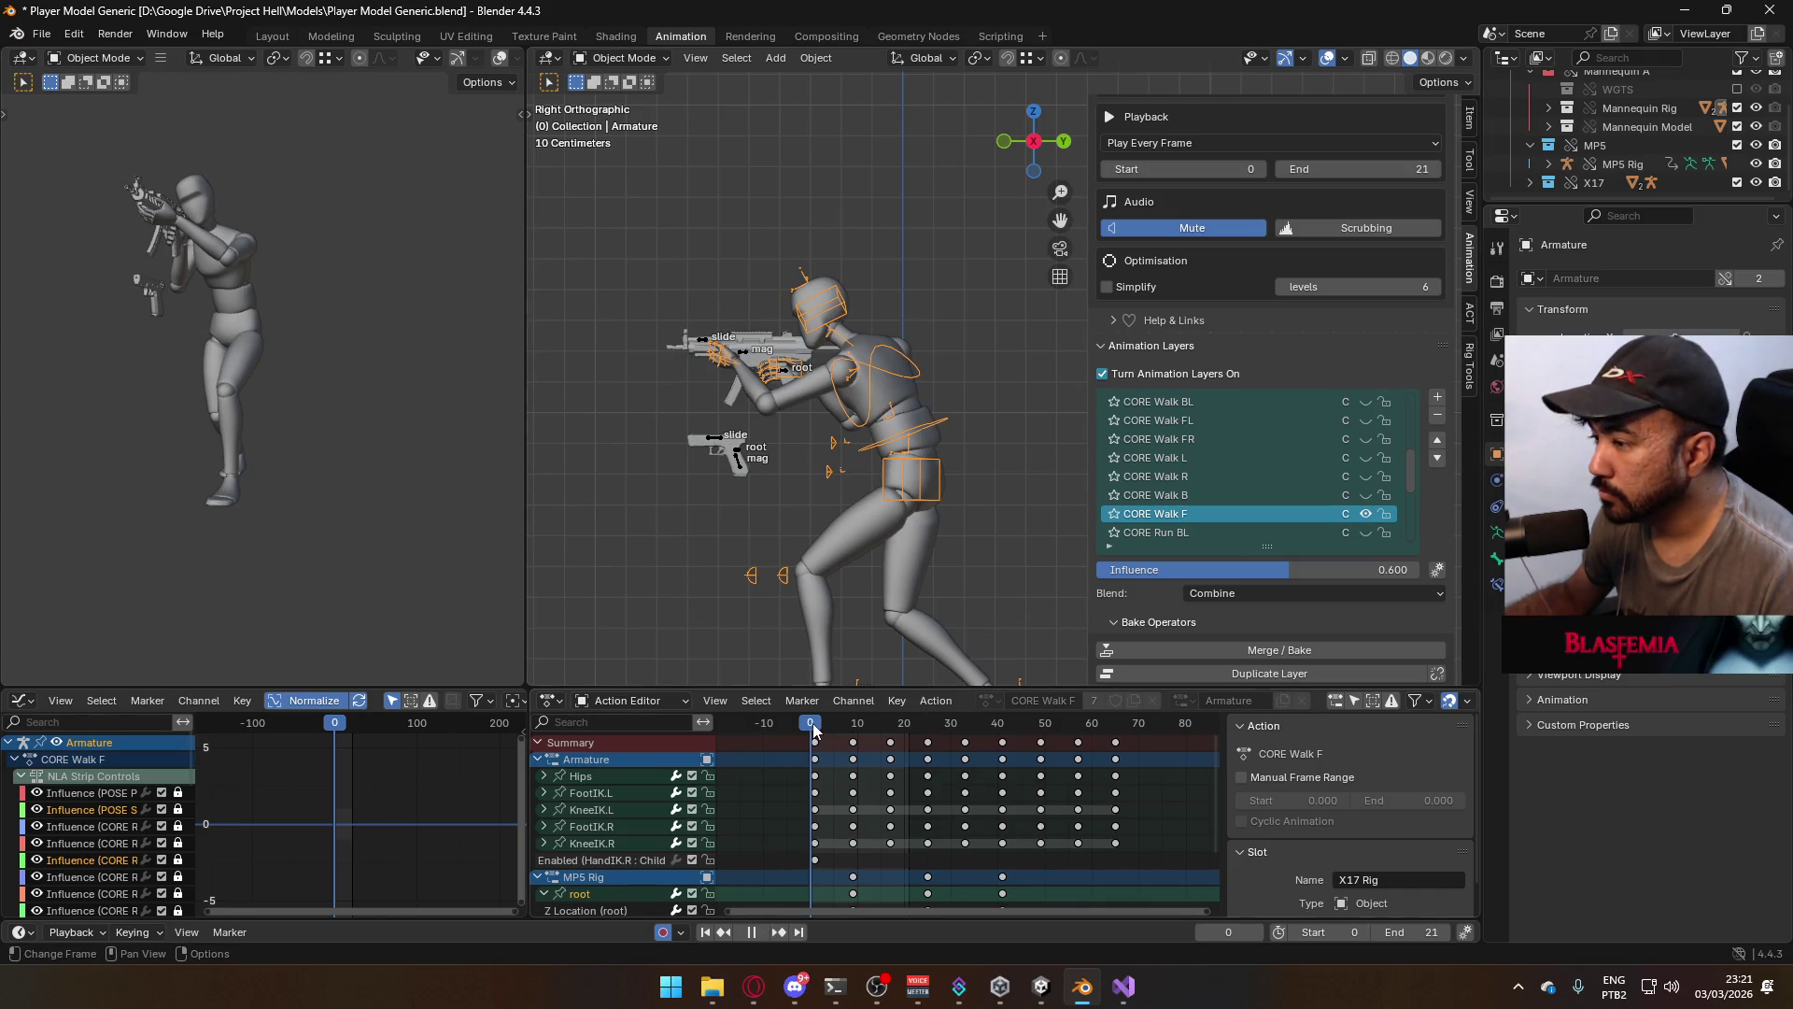
key(space)
click(1364, 932)
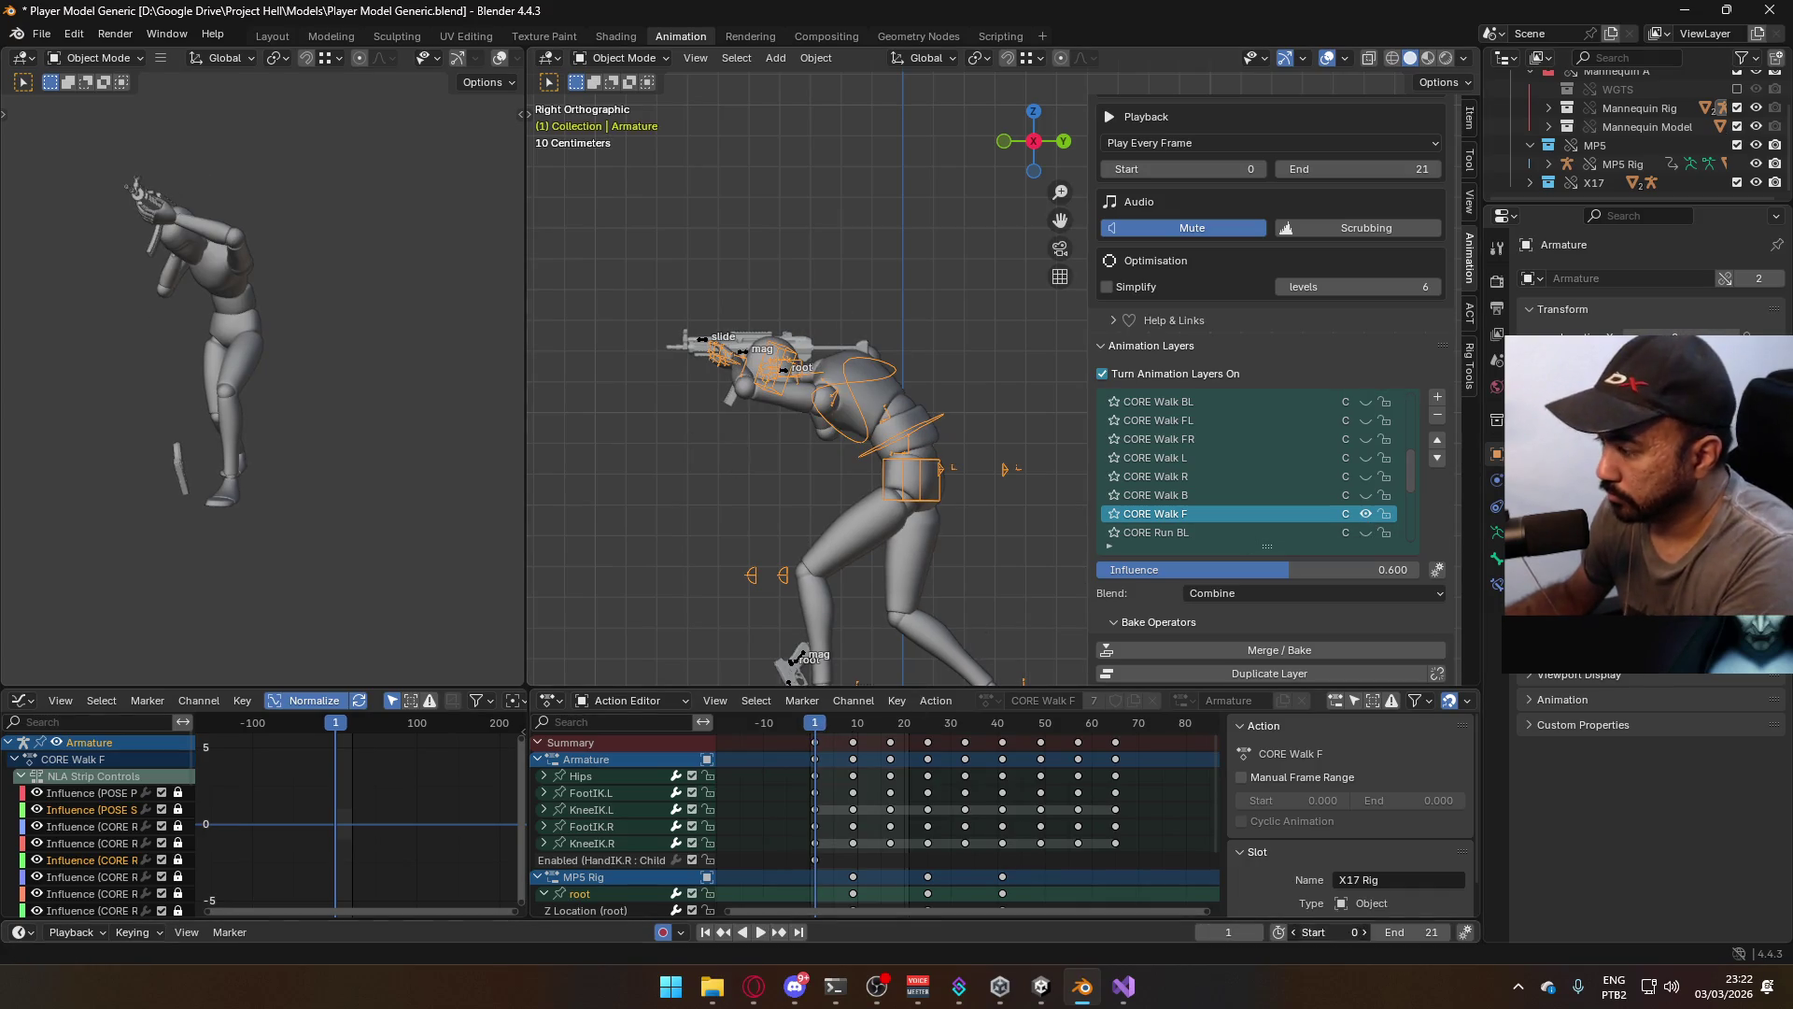
click(1407, 932)
text(64)
key(Return)
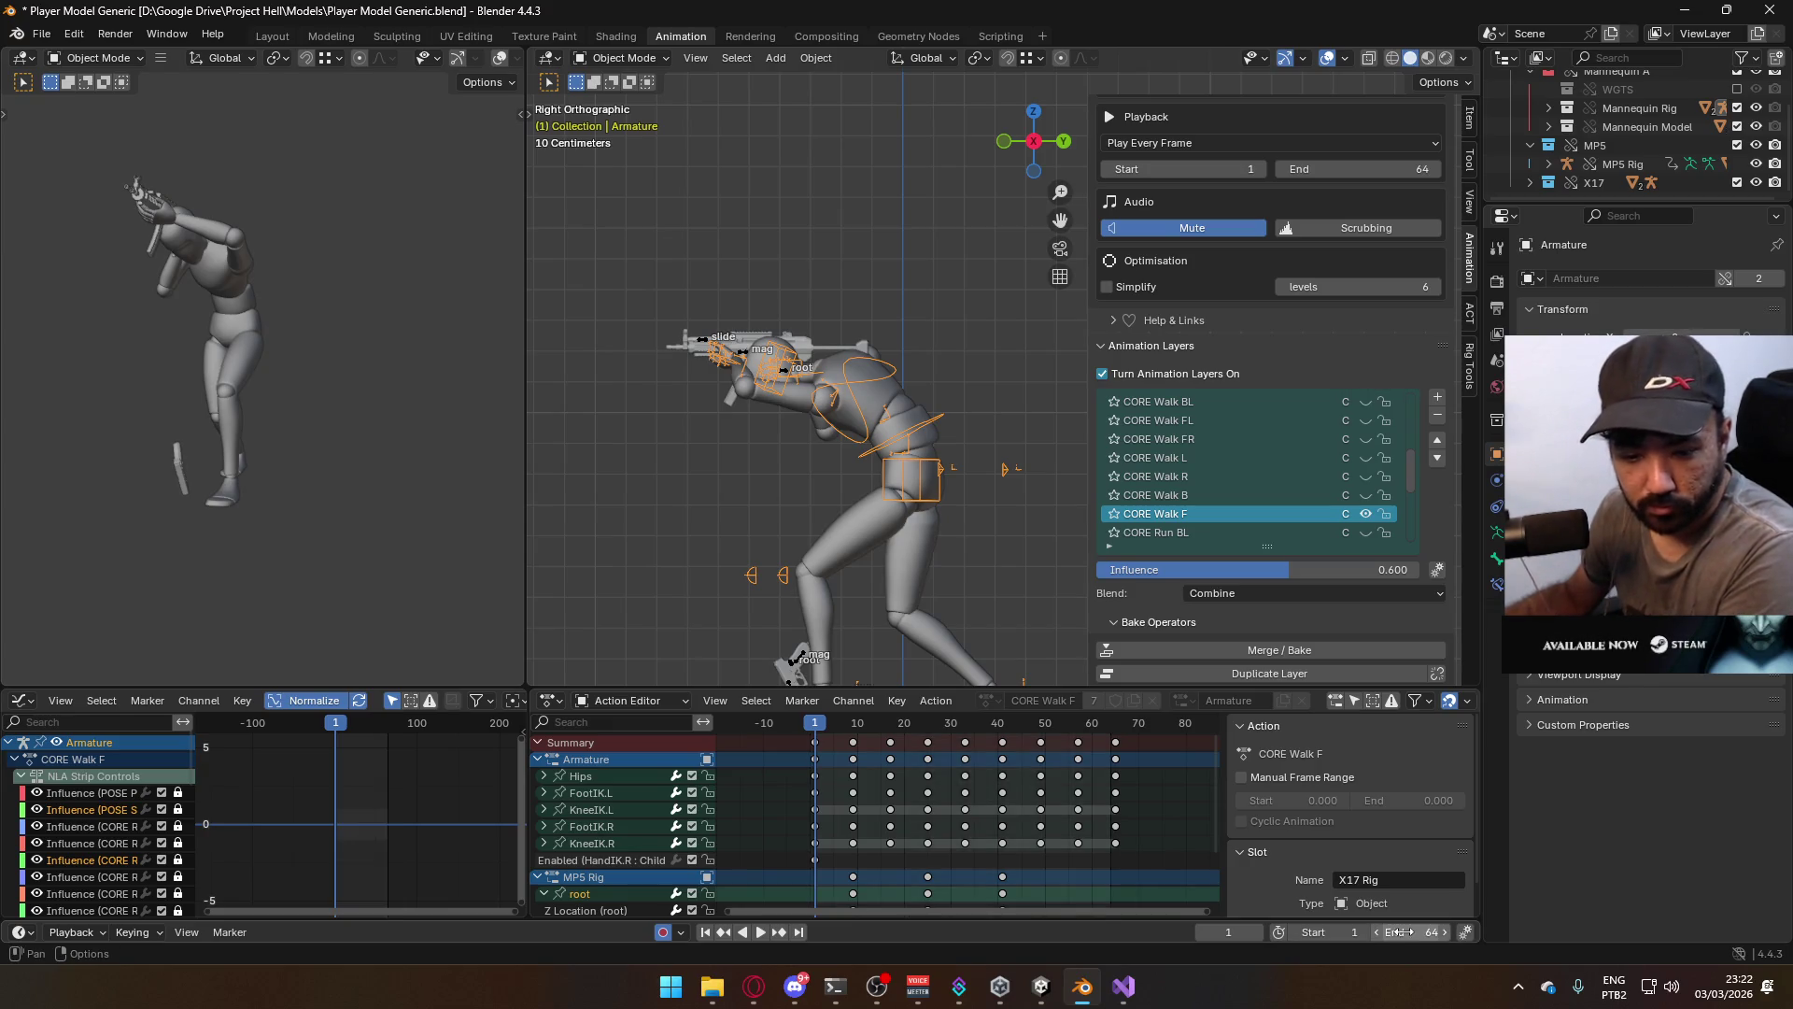
key(space)
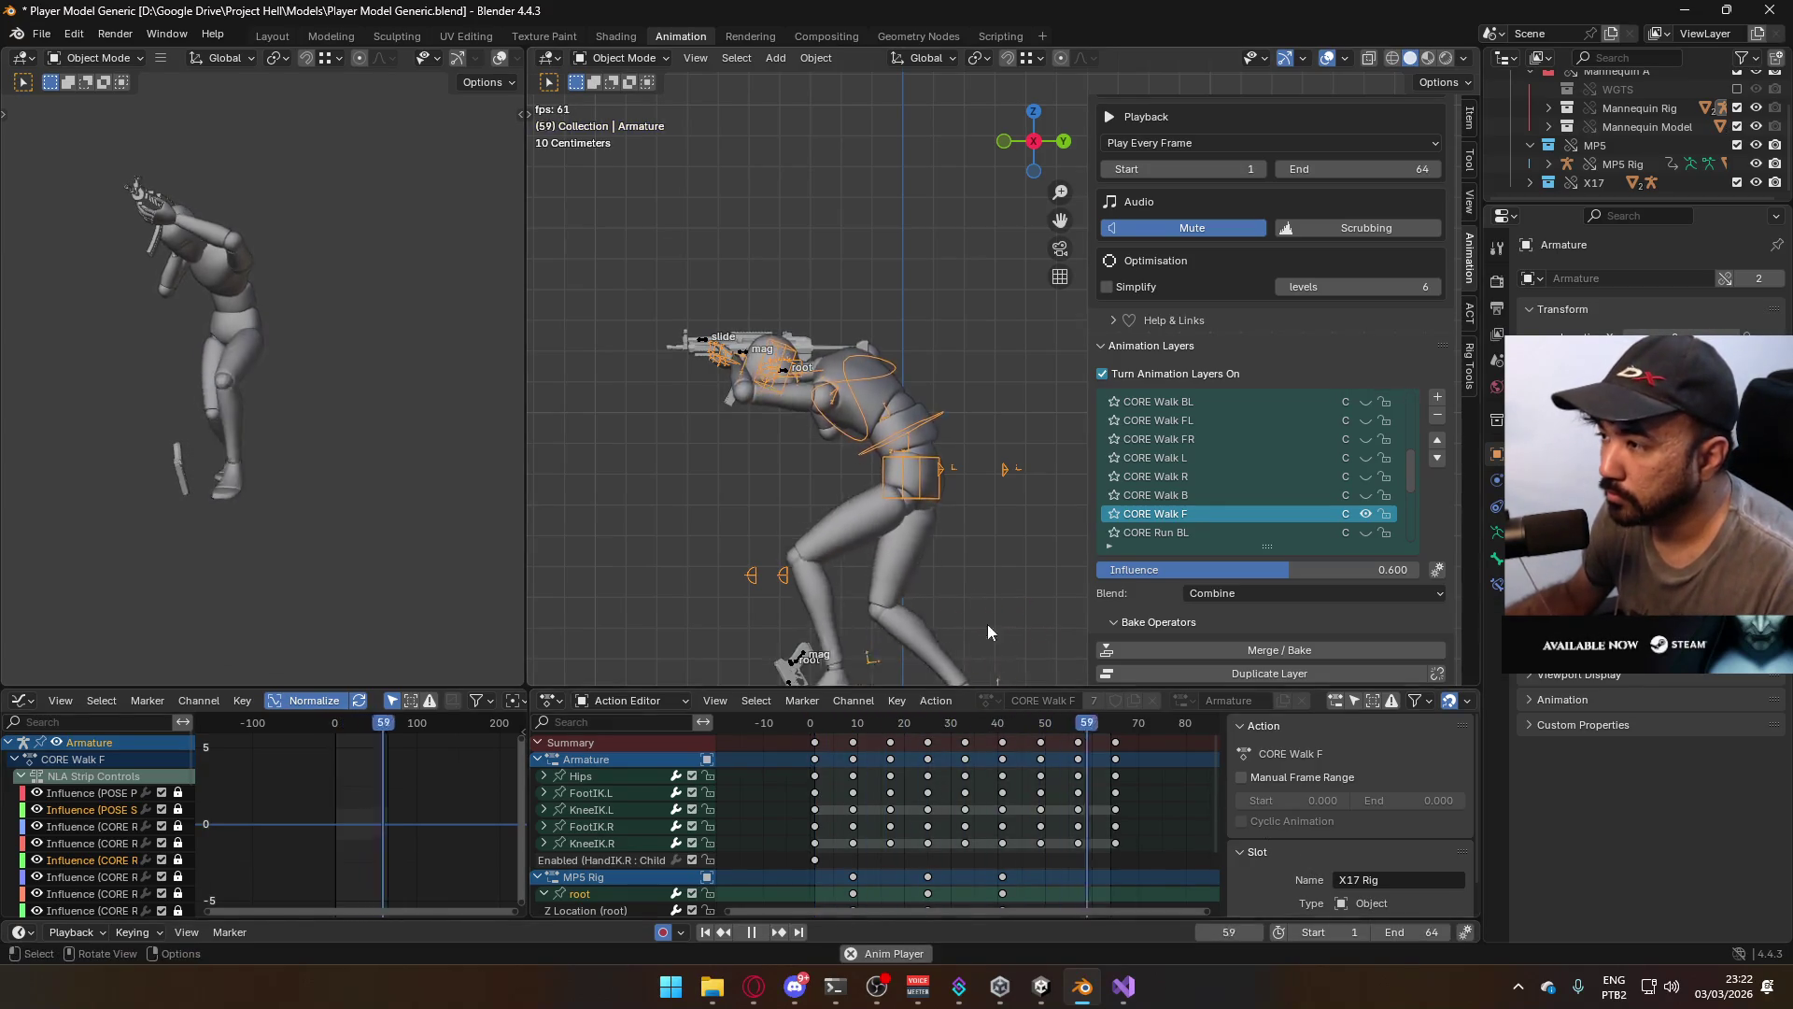
Disable ADD Look Down, stop playback at frame 0, and reselect the armature and mannequin mesh
scroll(1369, 464, up, 5)
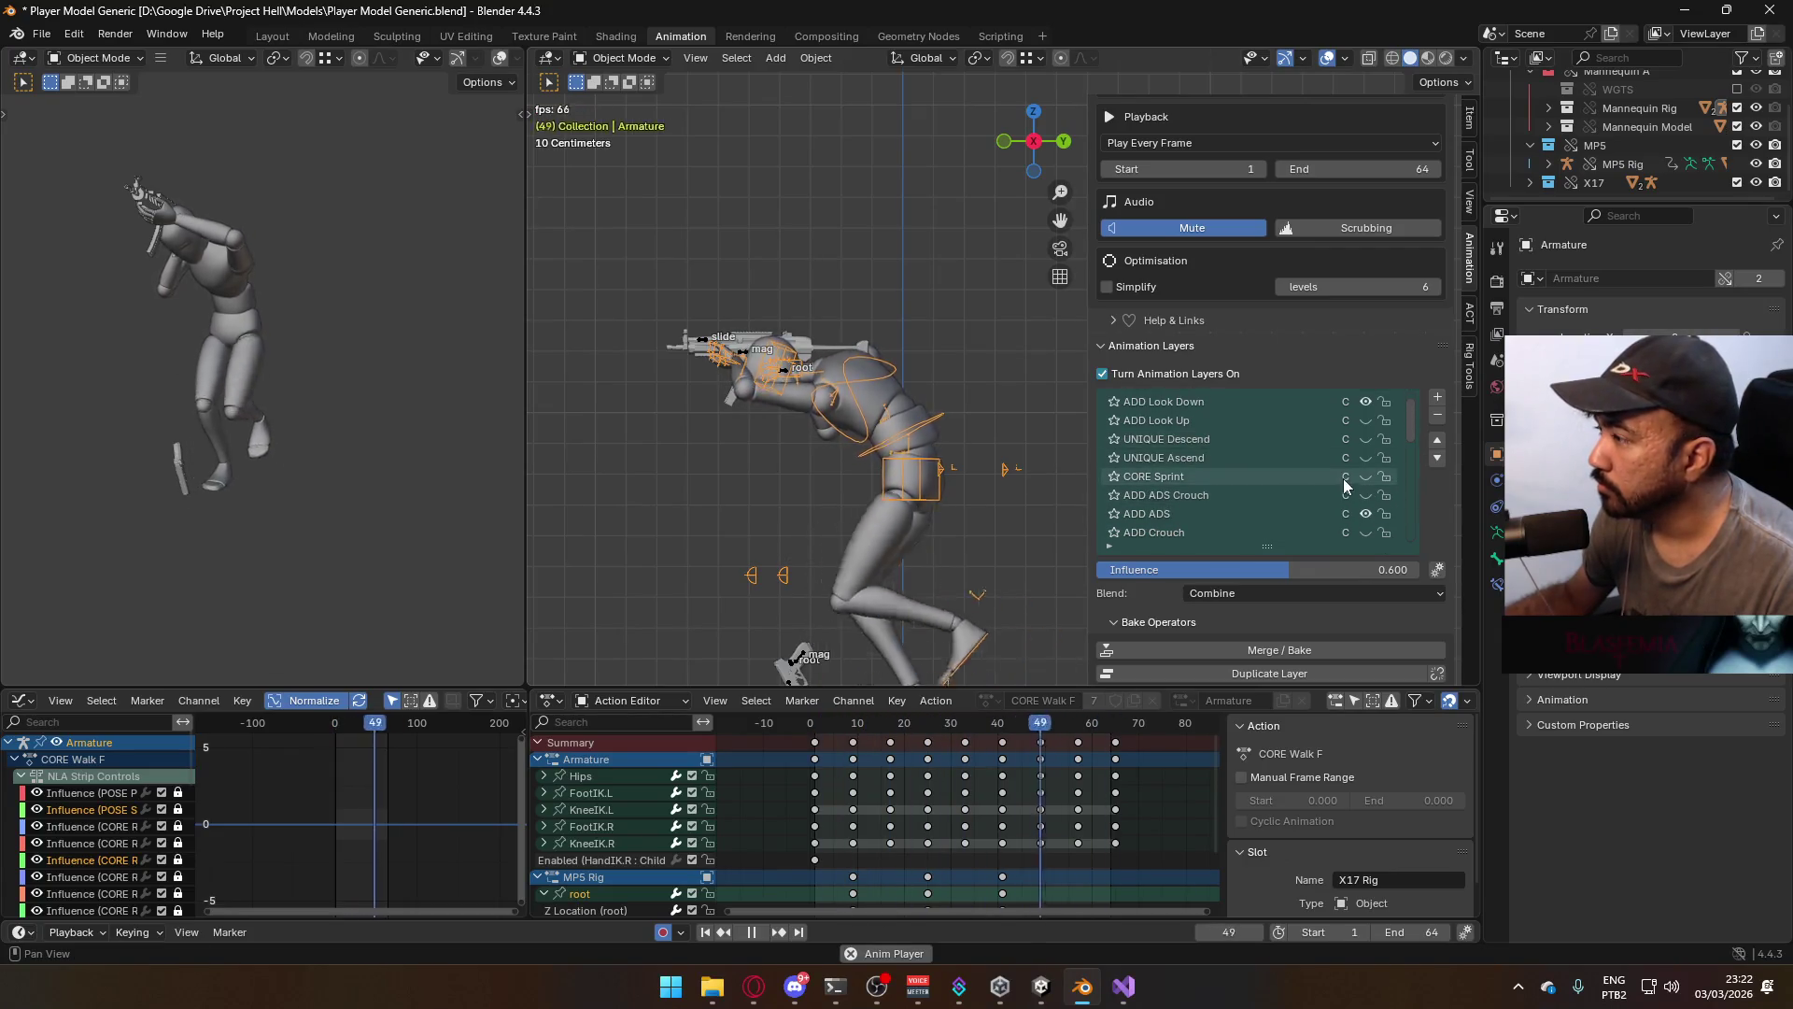
click(1365, 421)
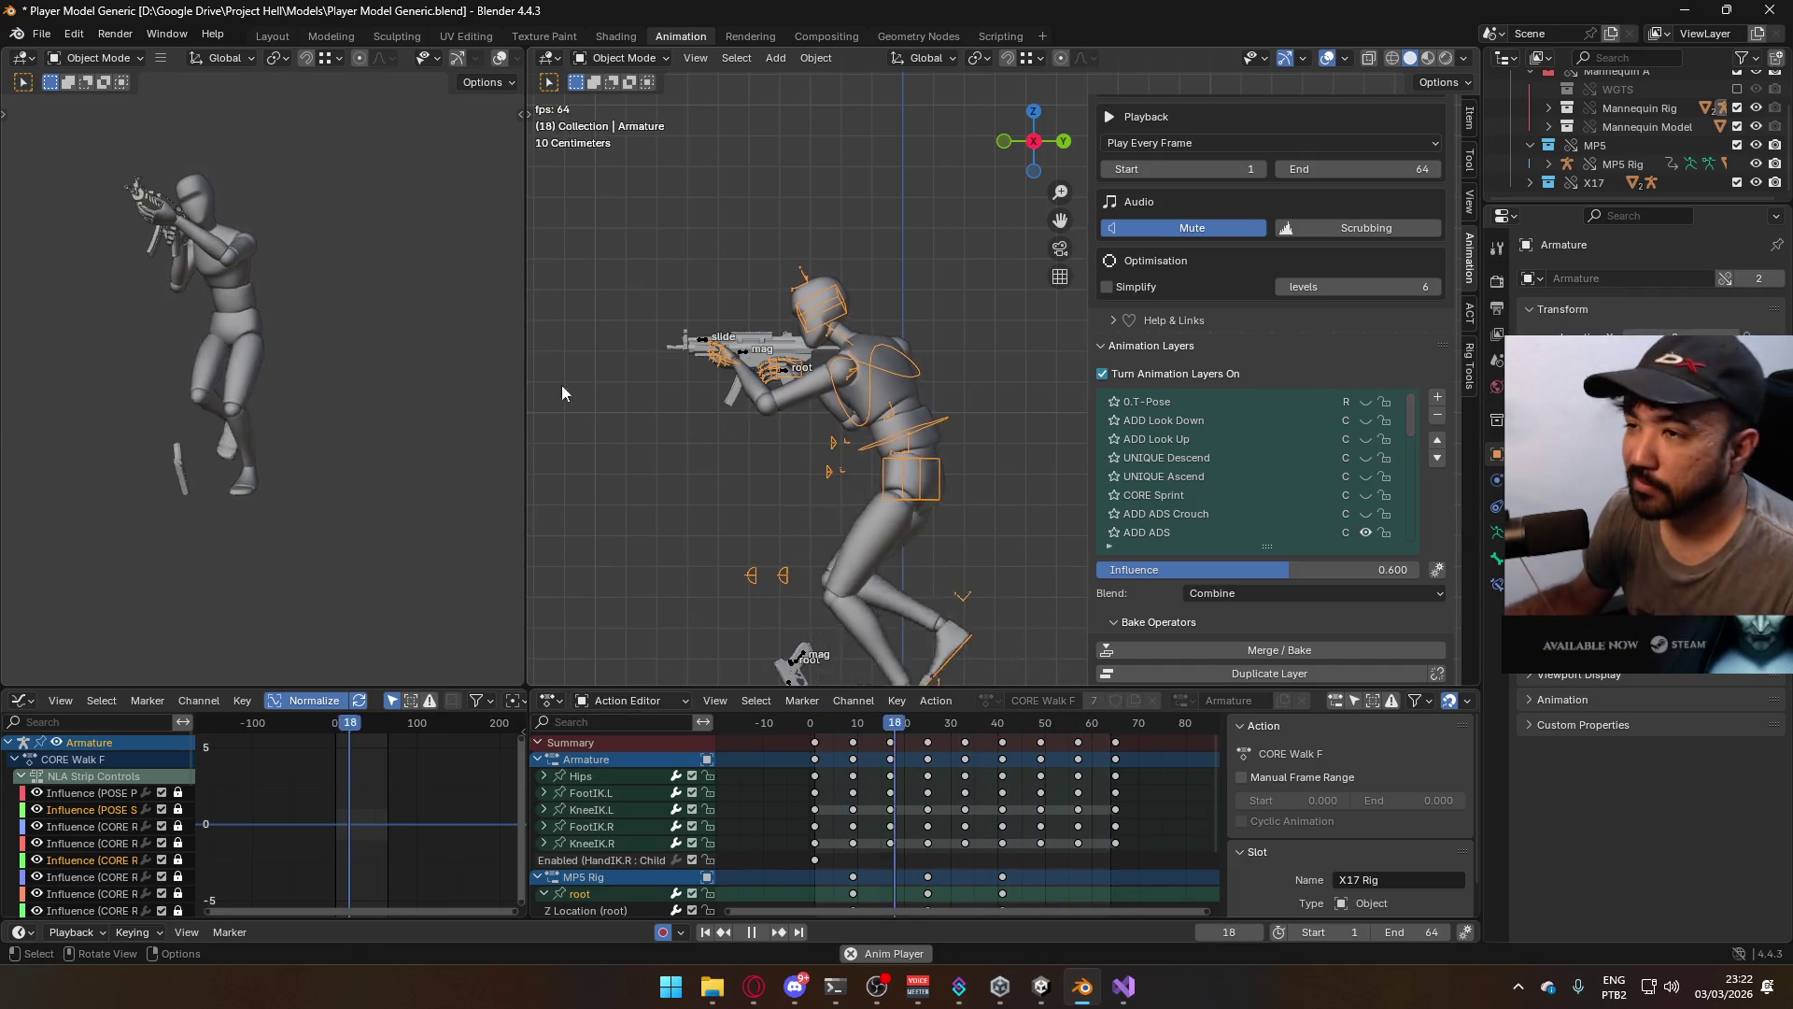
click(782, 372)
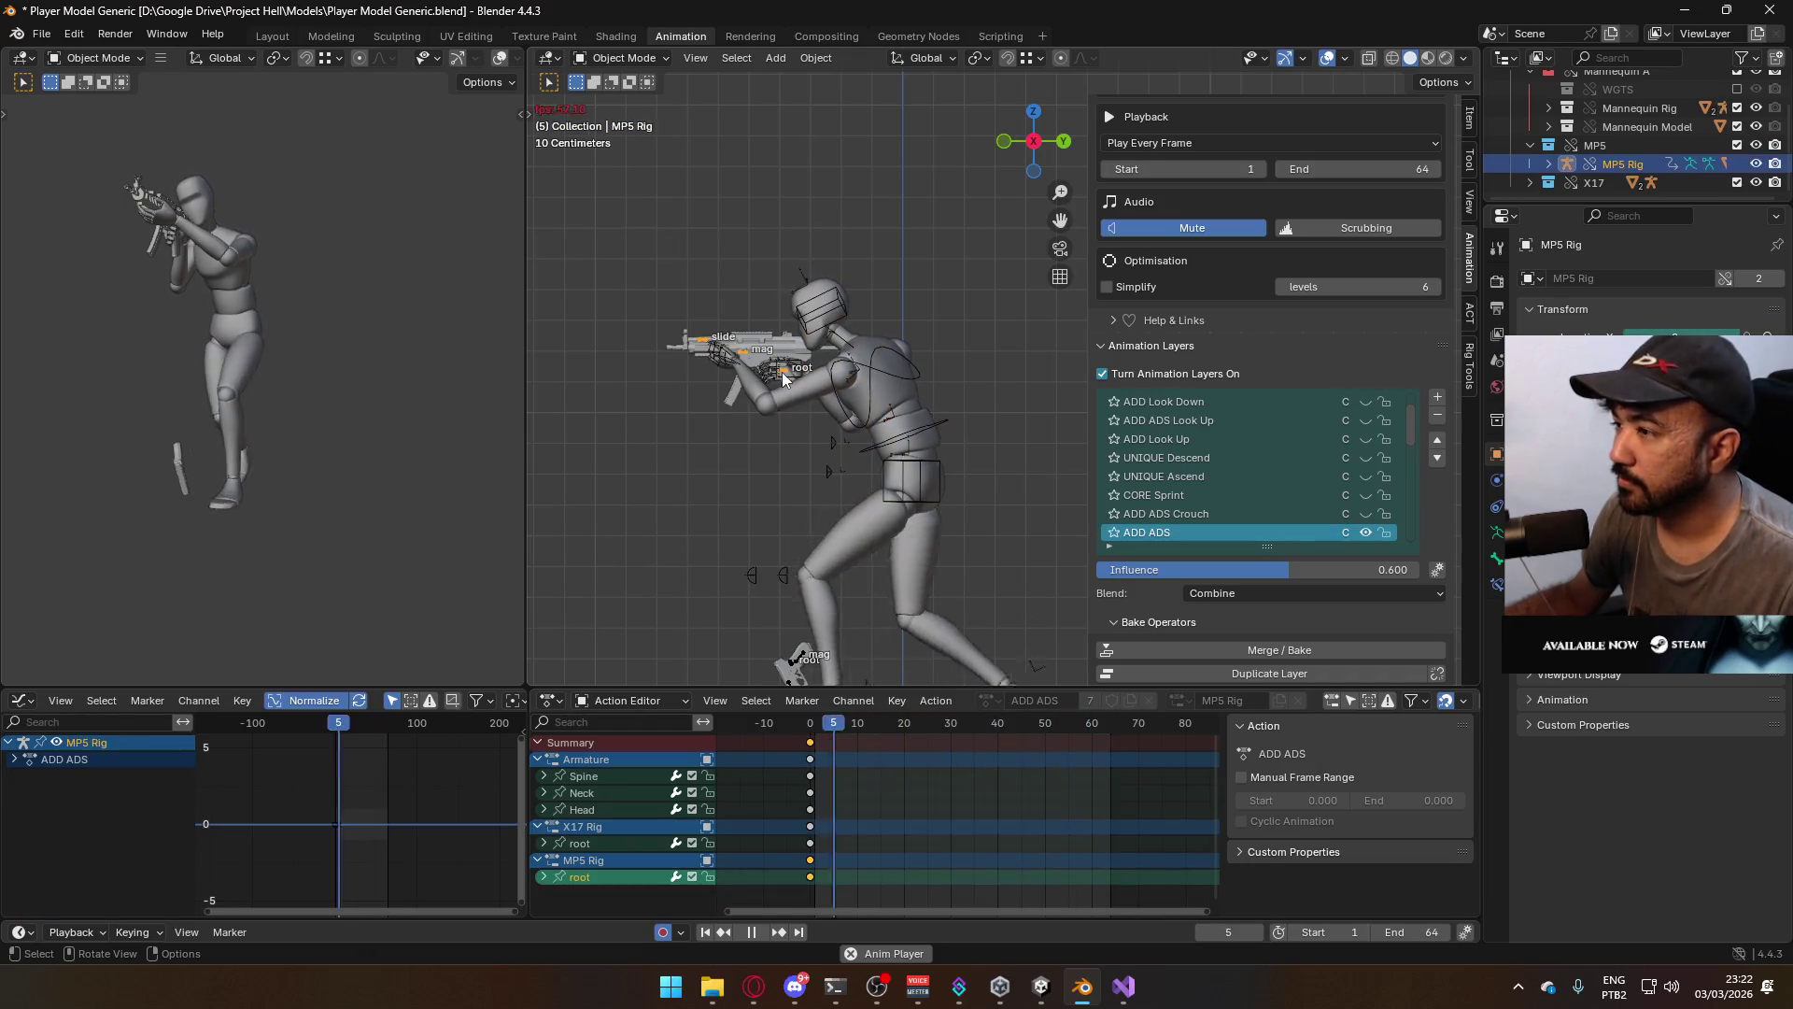
scroll(1384, 489, down, 8)
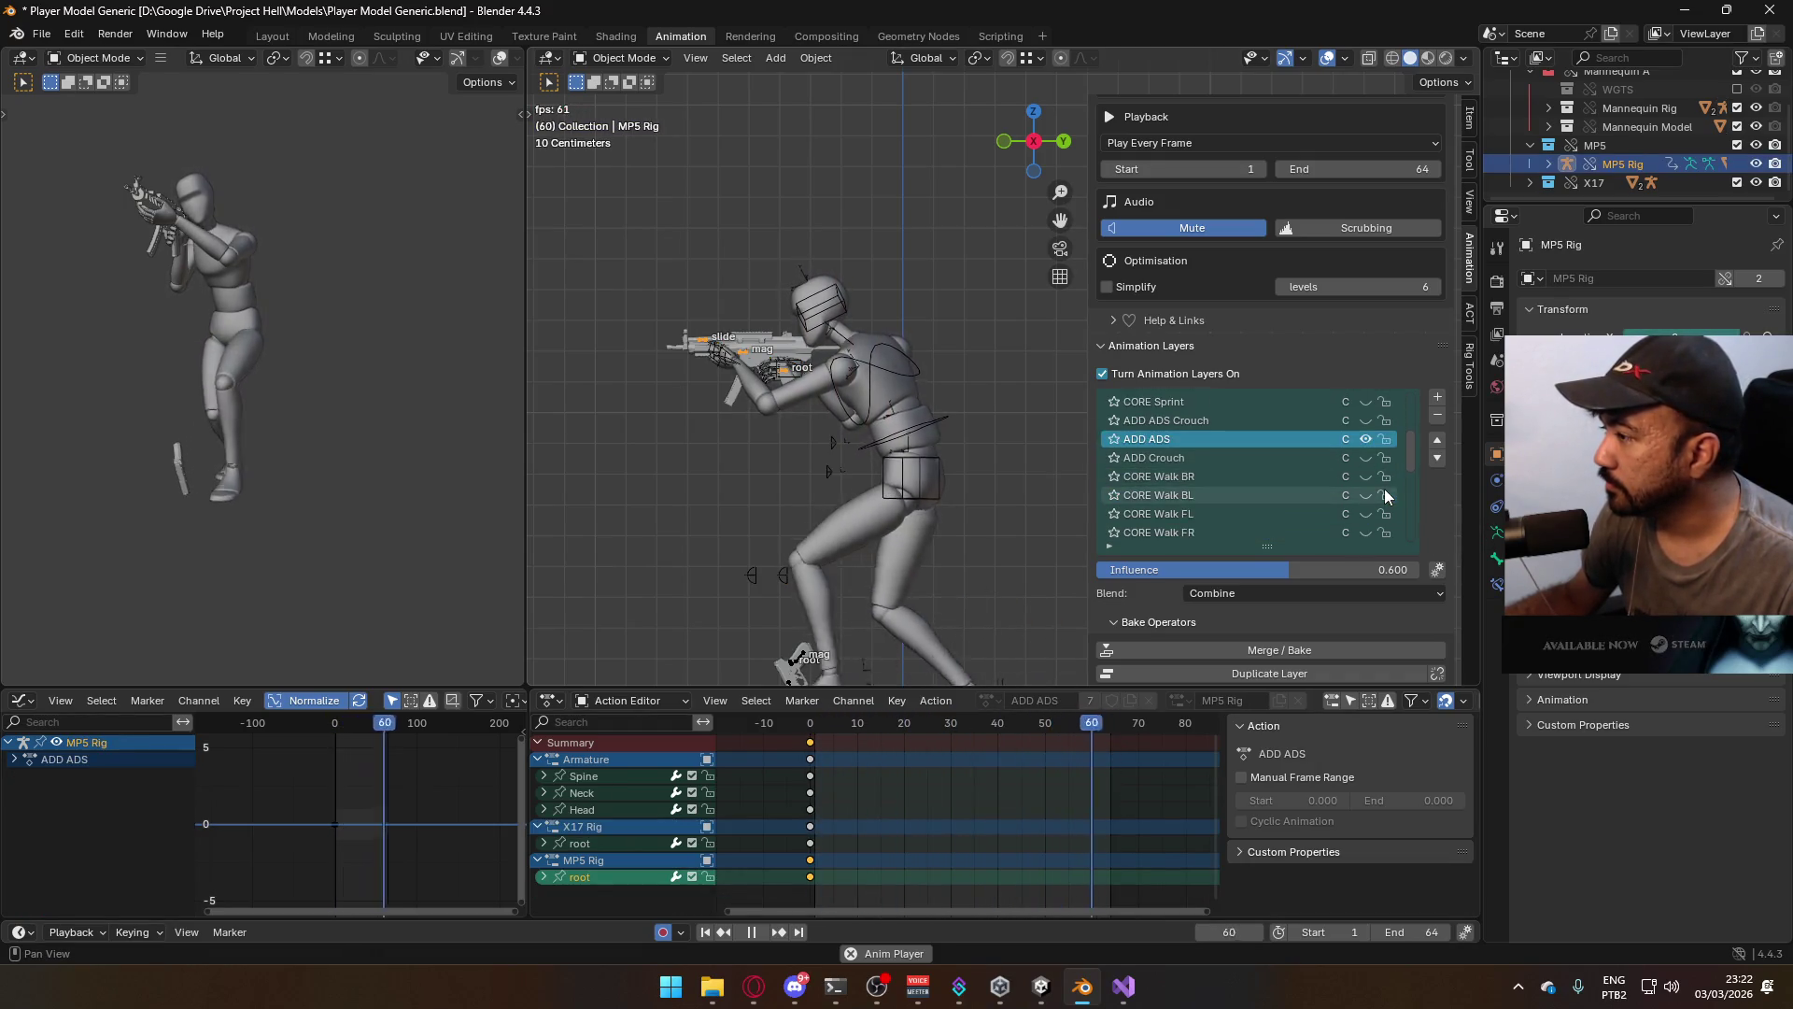
scroll(1384, 490, down, 2)
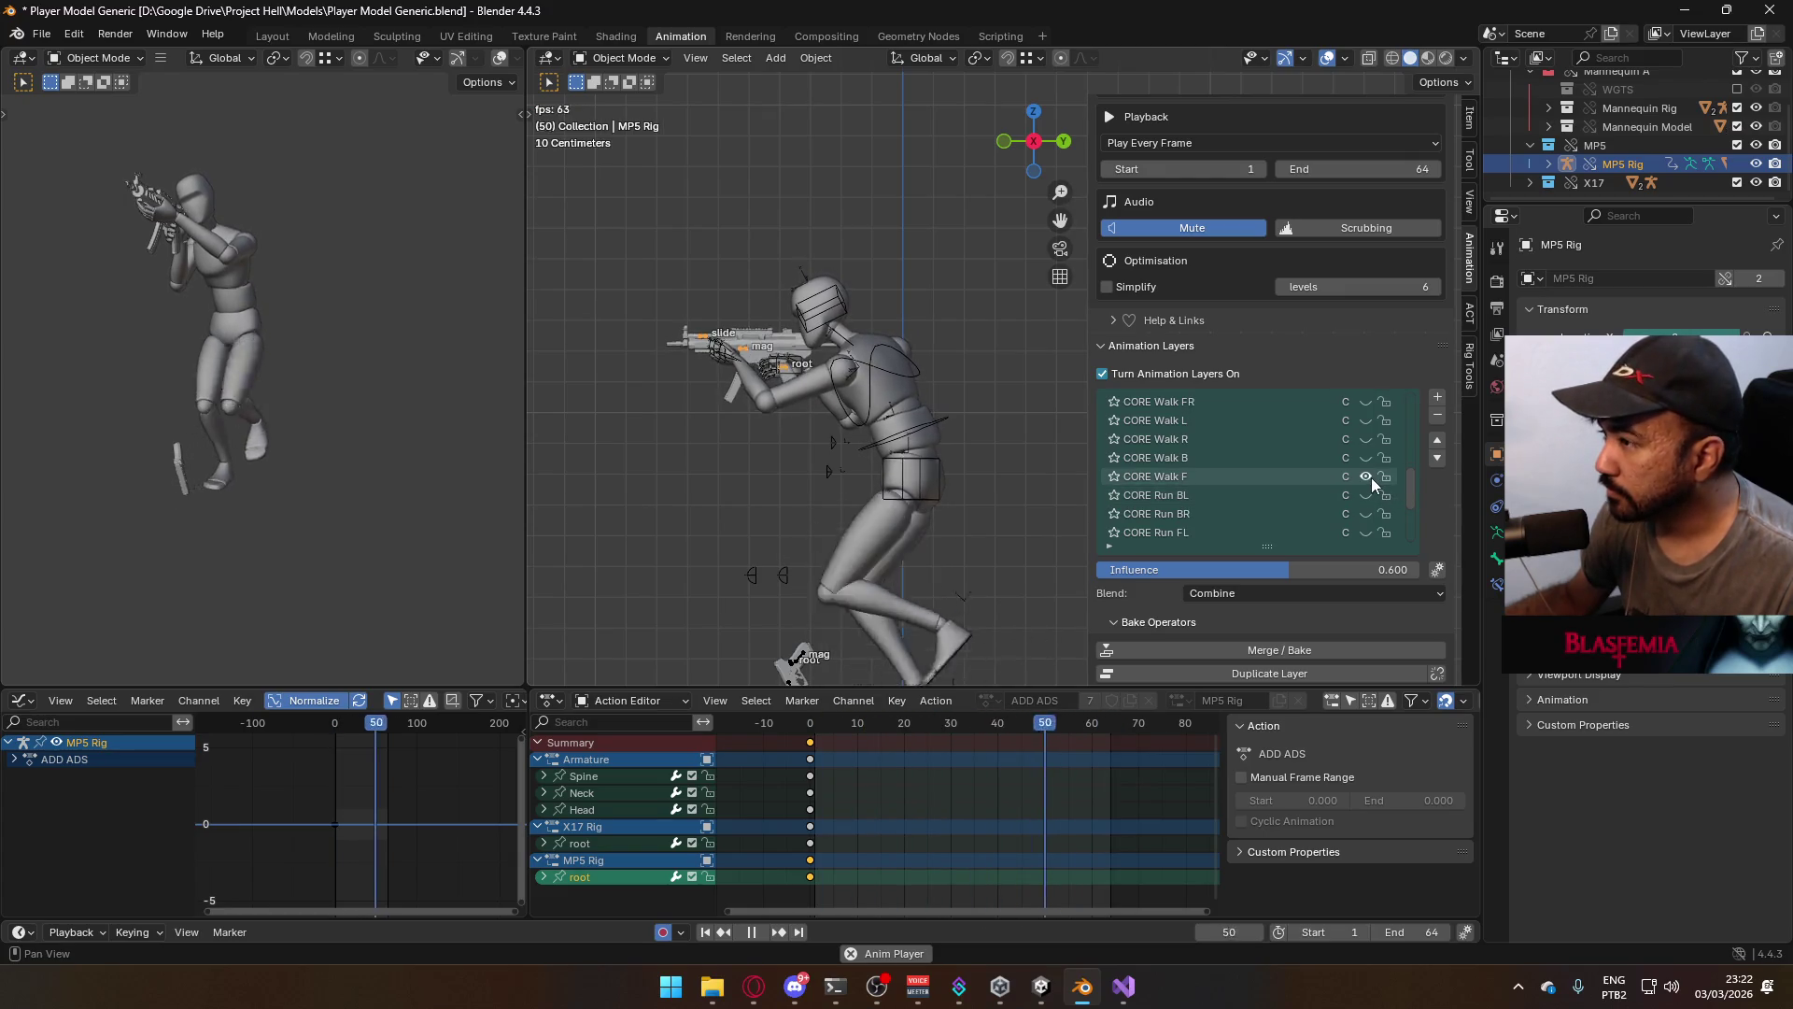
key(KP_5)
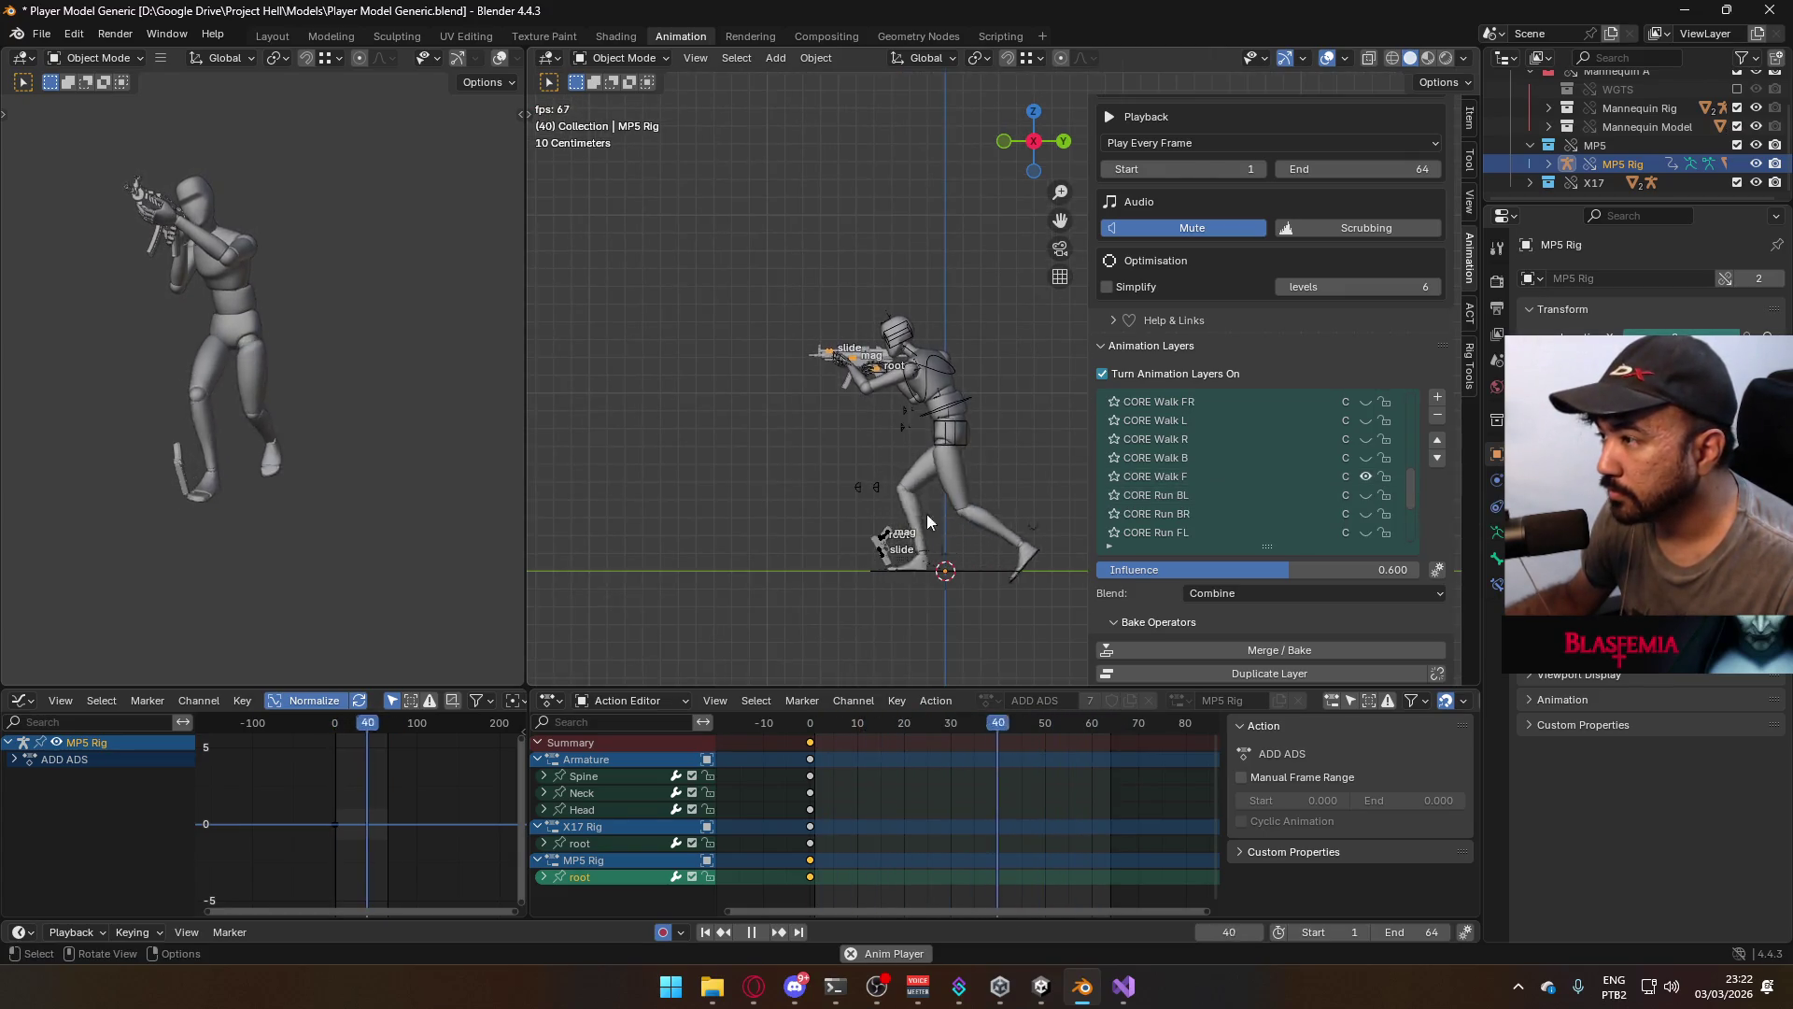
click(828, 729)
drag(837, 736, 815, 733)
scroll(999, 364, up, 3)
click(899, 422)
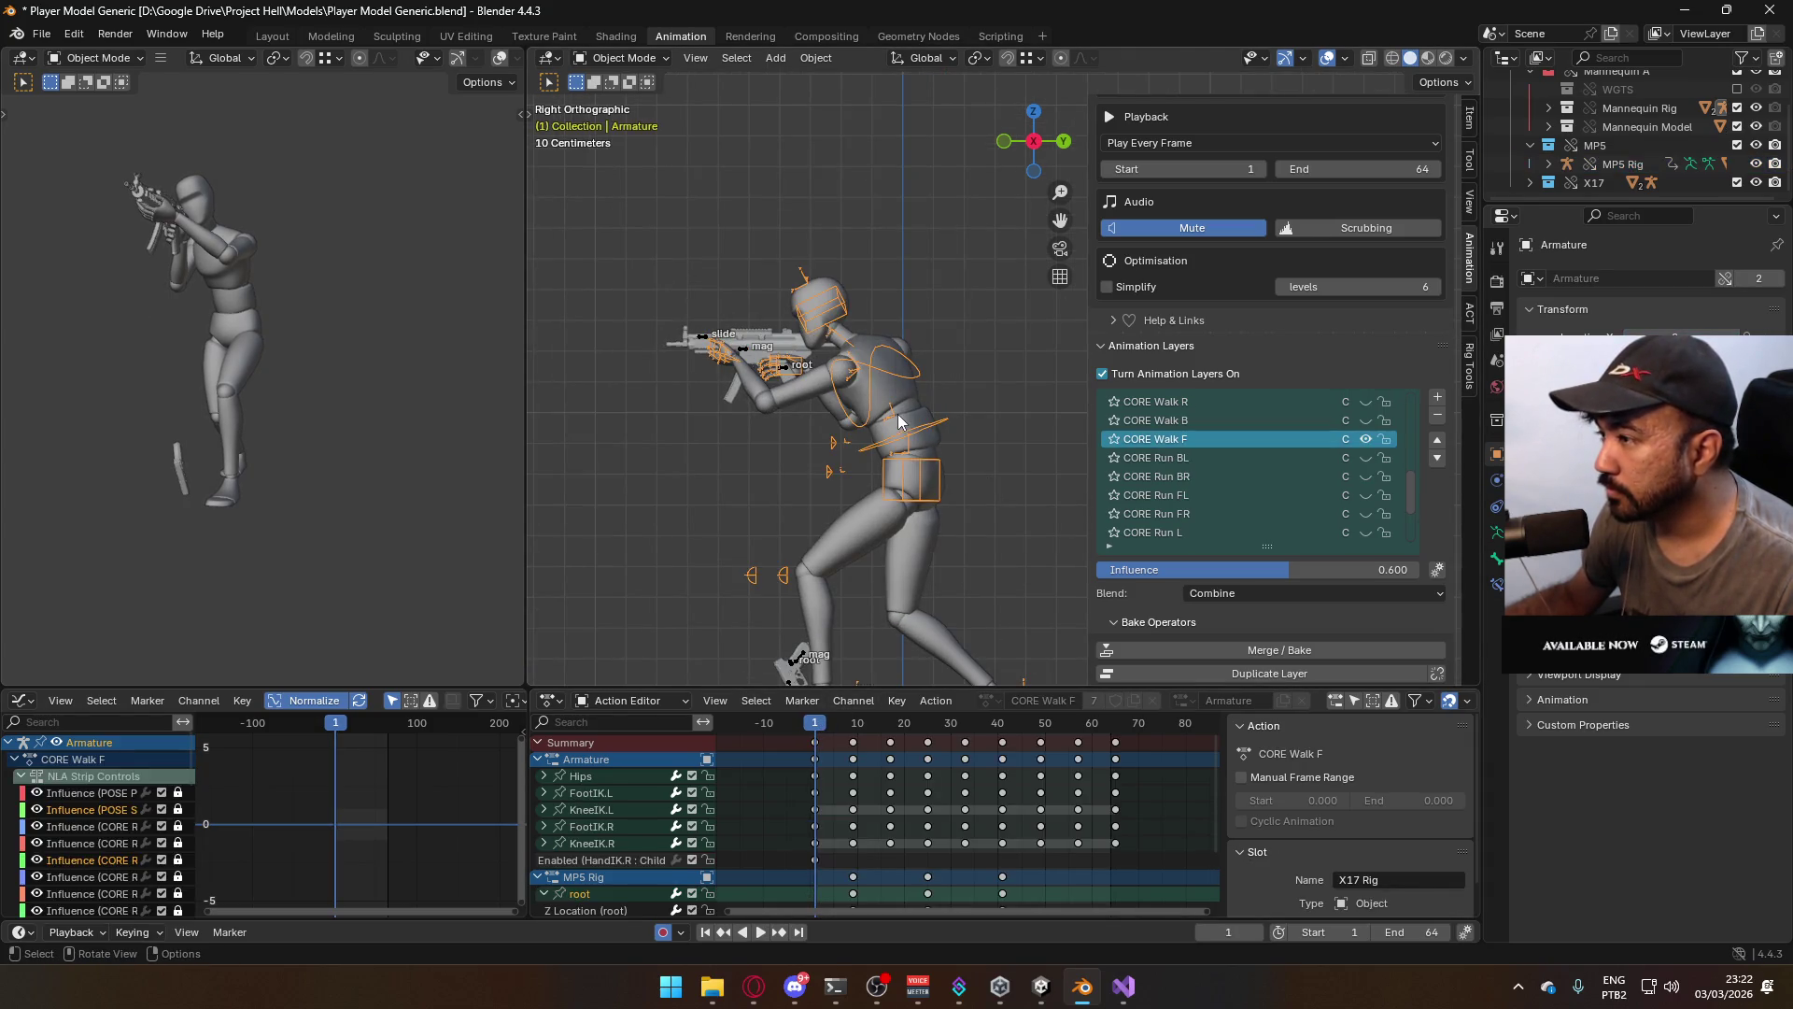
click(911, 403)
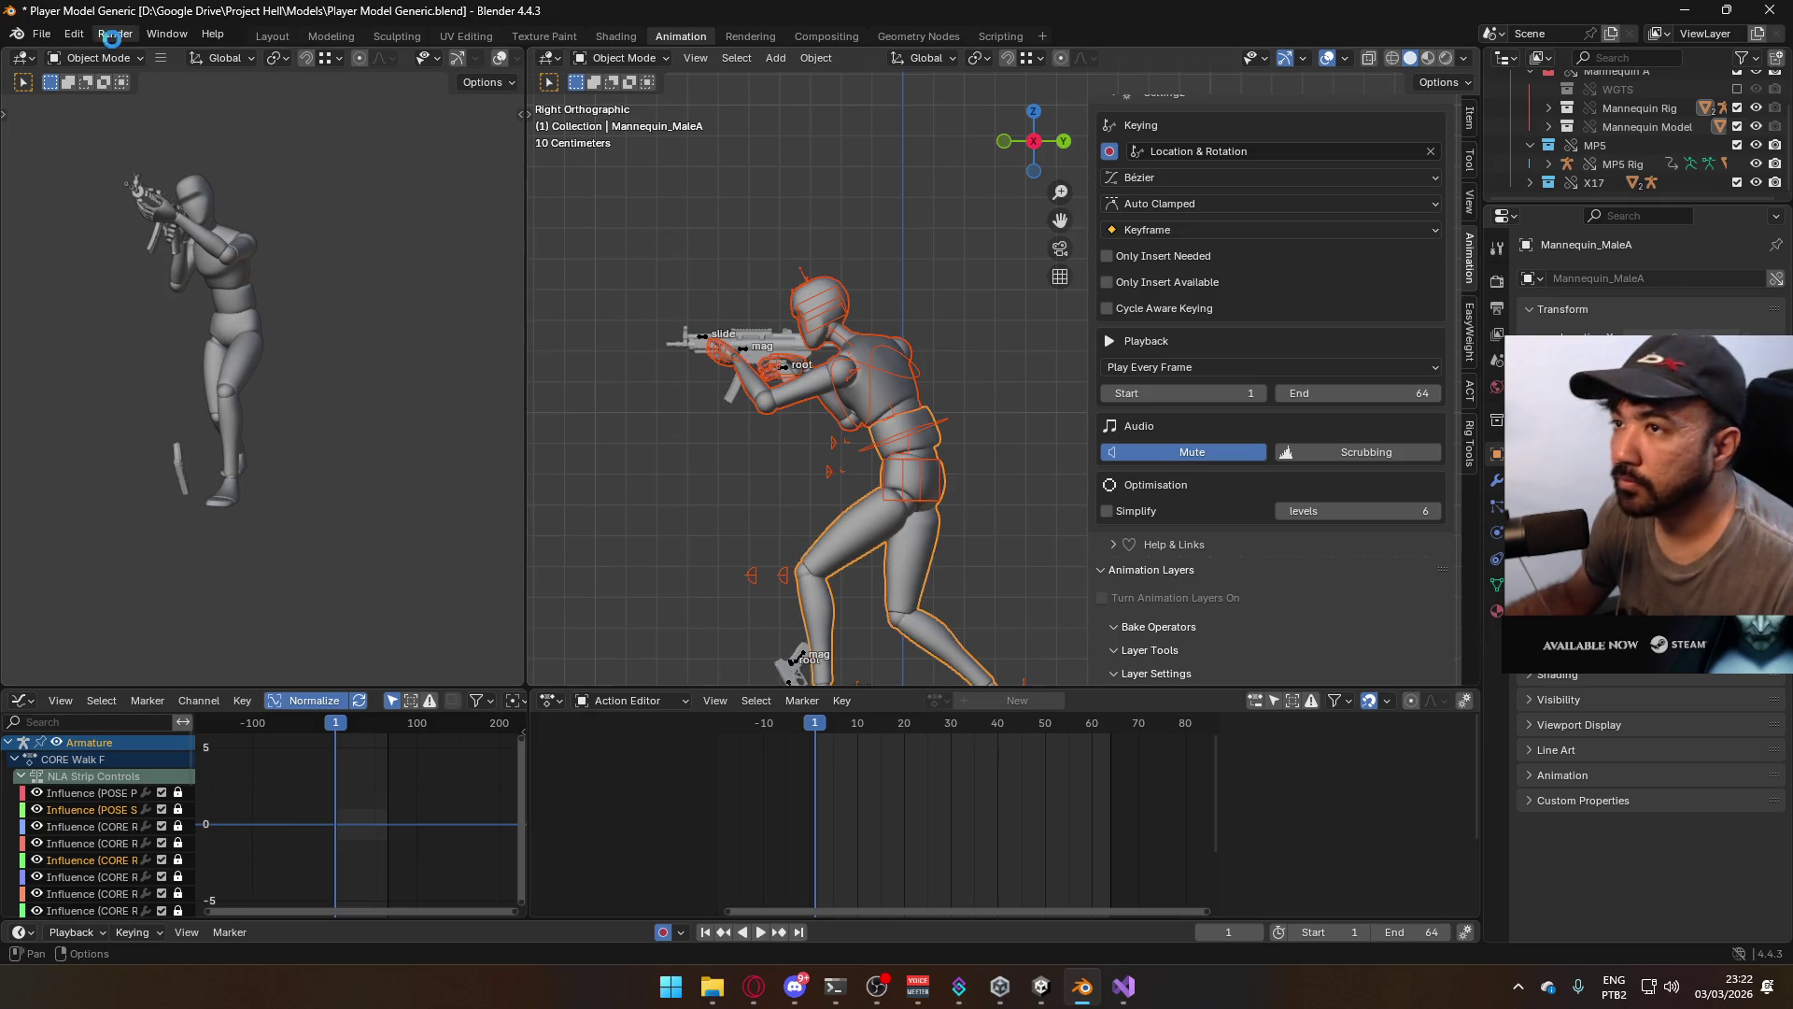
Save the file and export the FBX over Model@ADS Primary Walk F.fbx in the Animations folder
key(ctrl+s)
click(41, 34)
mouse_move(131, 322)
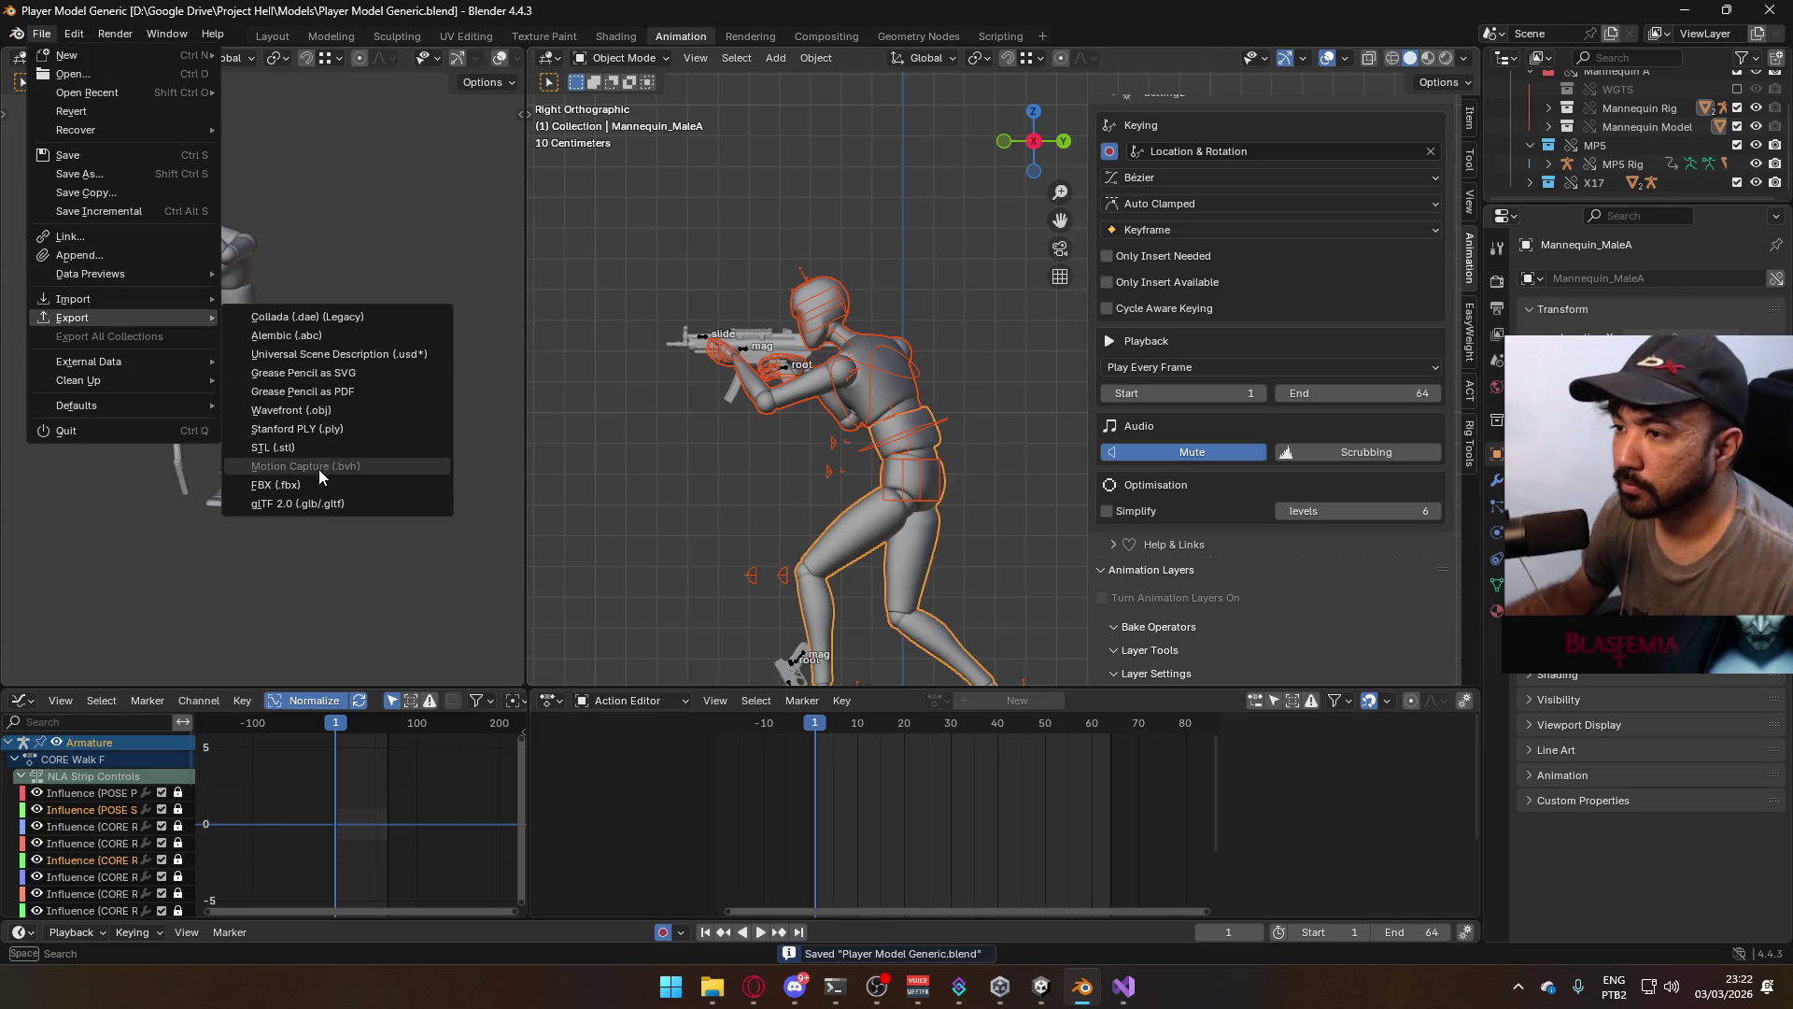
click(402, 484)
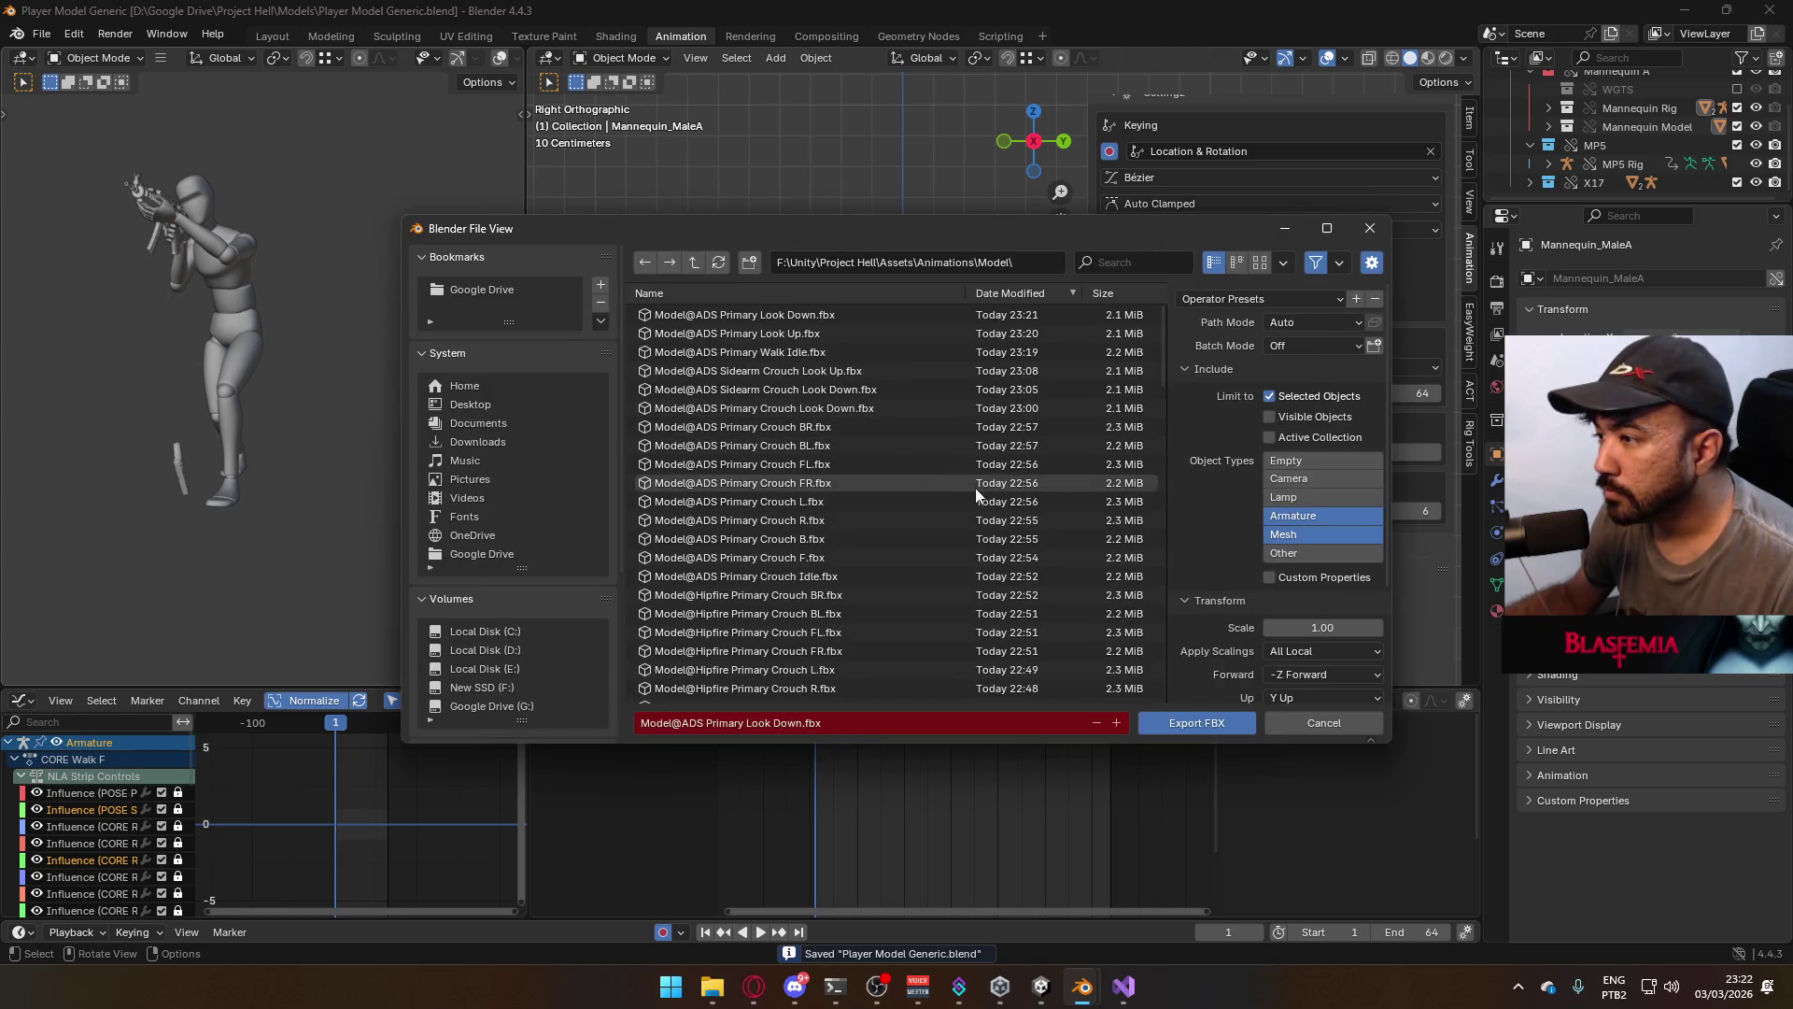
scroll(896, 463, down, 2)
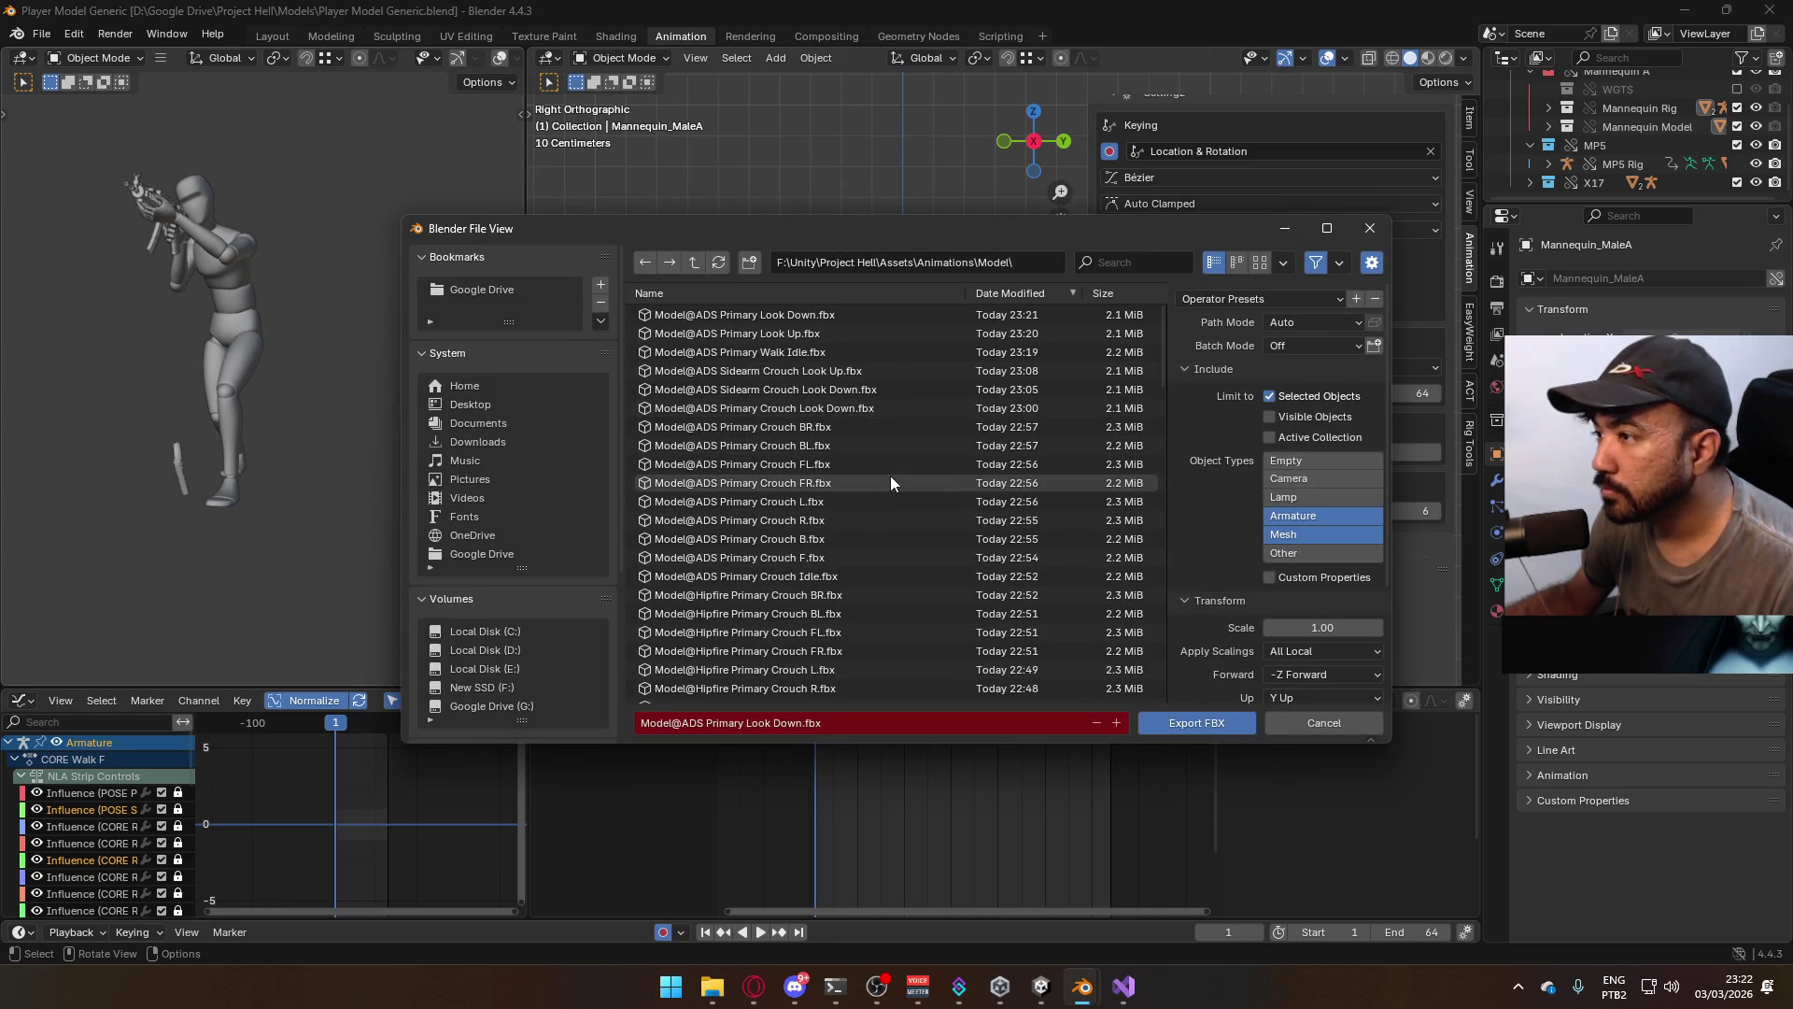
scroll(891, 482, down, 10)
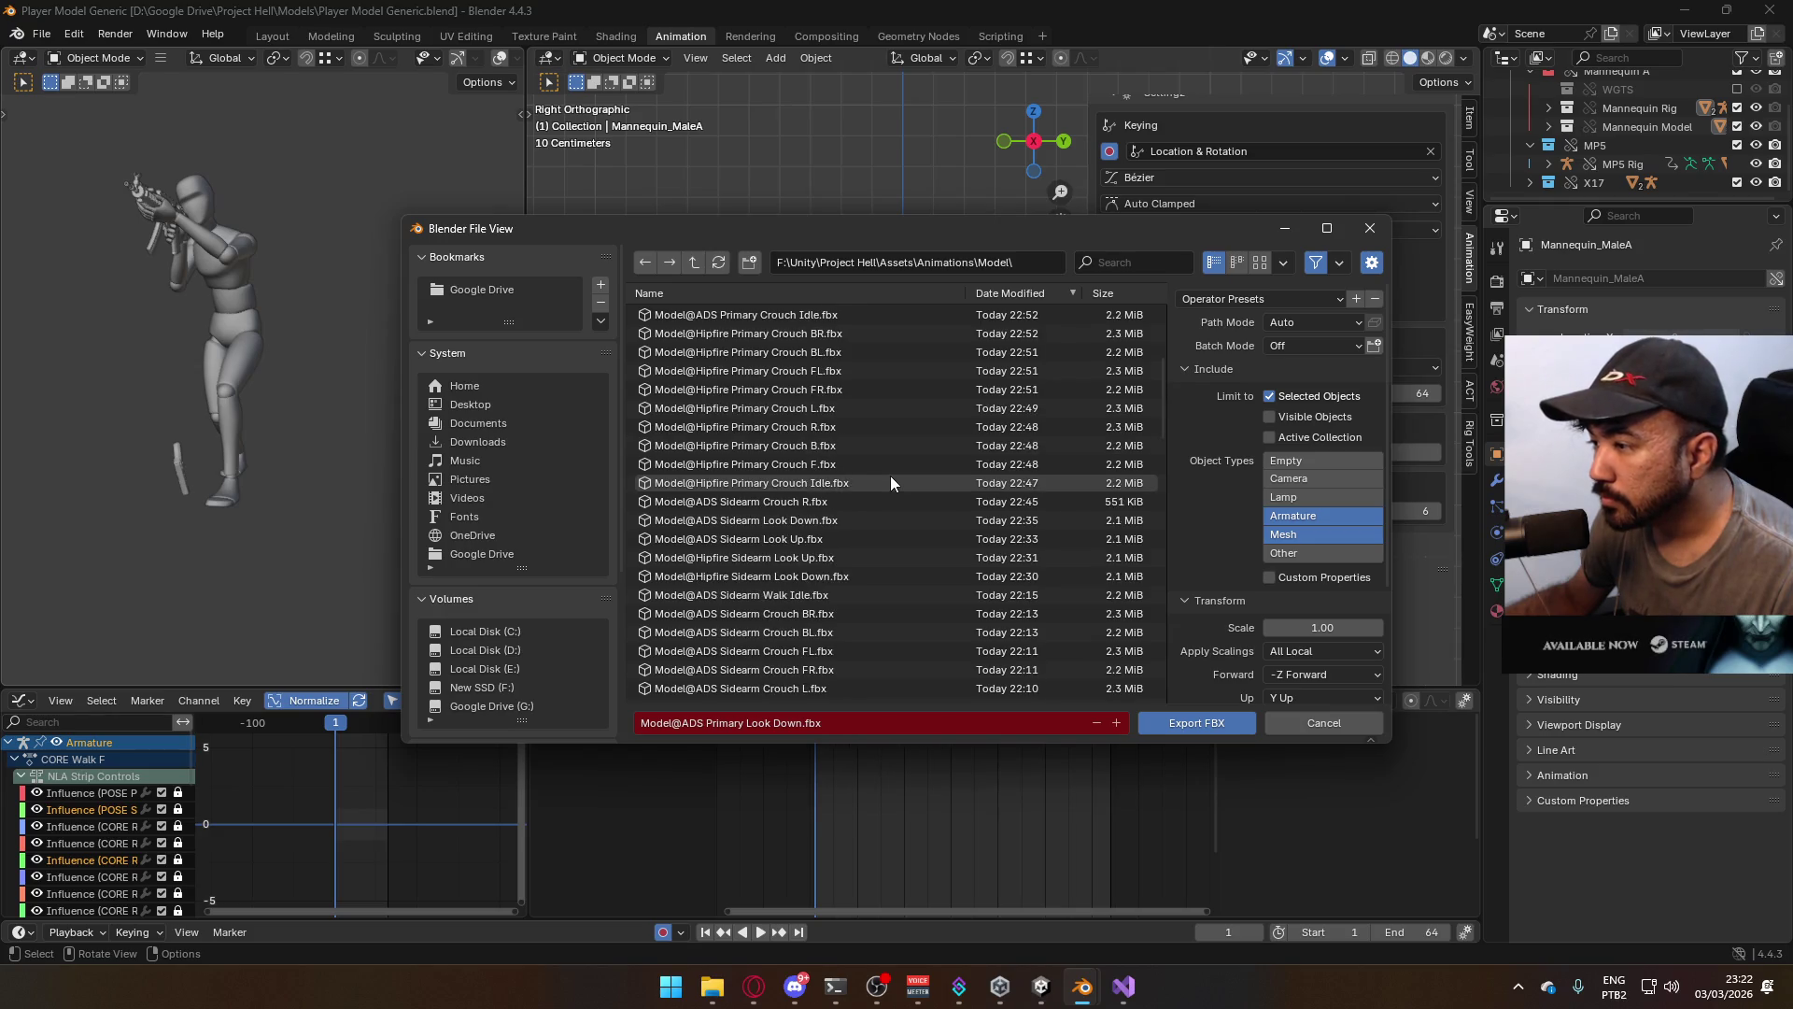
scroll(891, 482, down, 15)
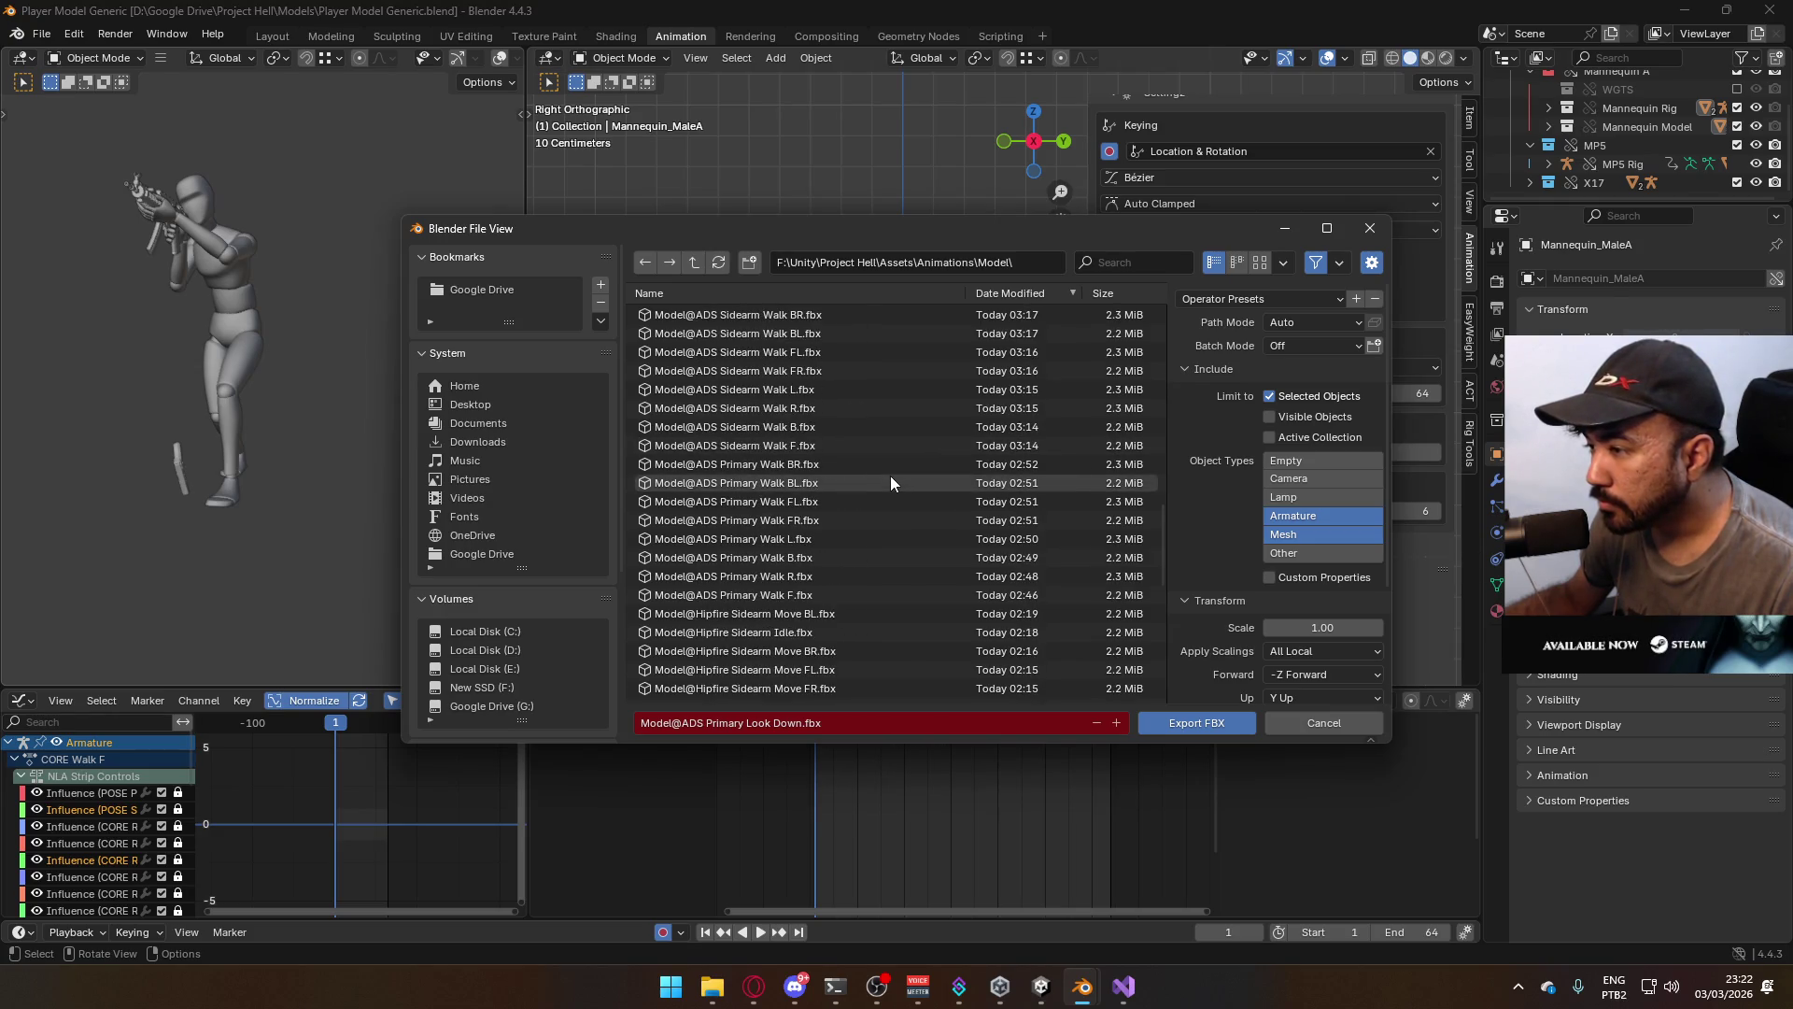
click(816, 595)
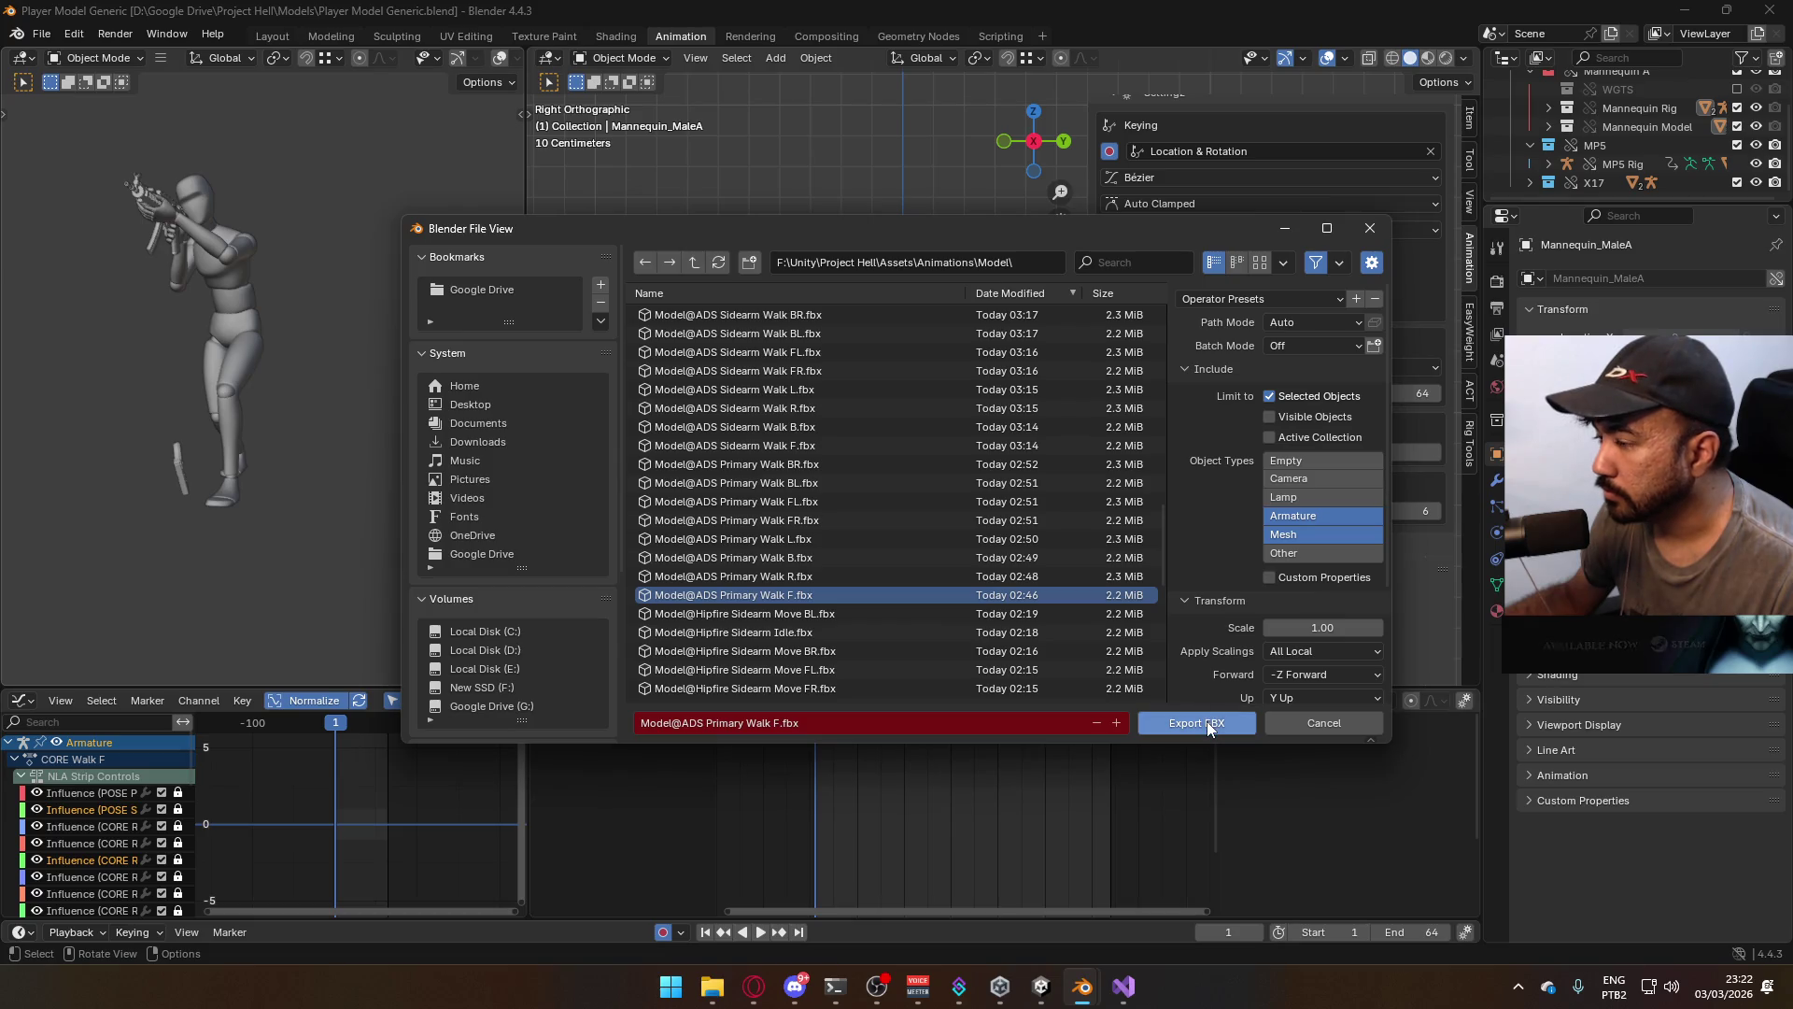
click(1207, 722)
click(923, 368)
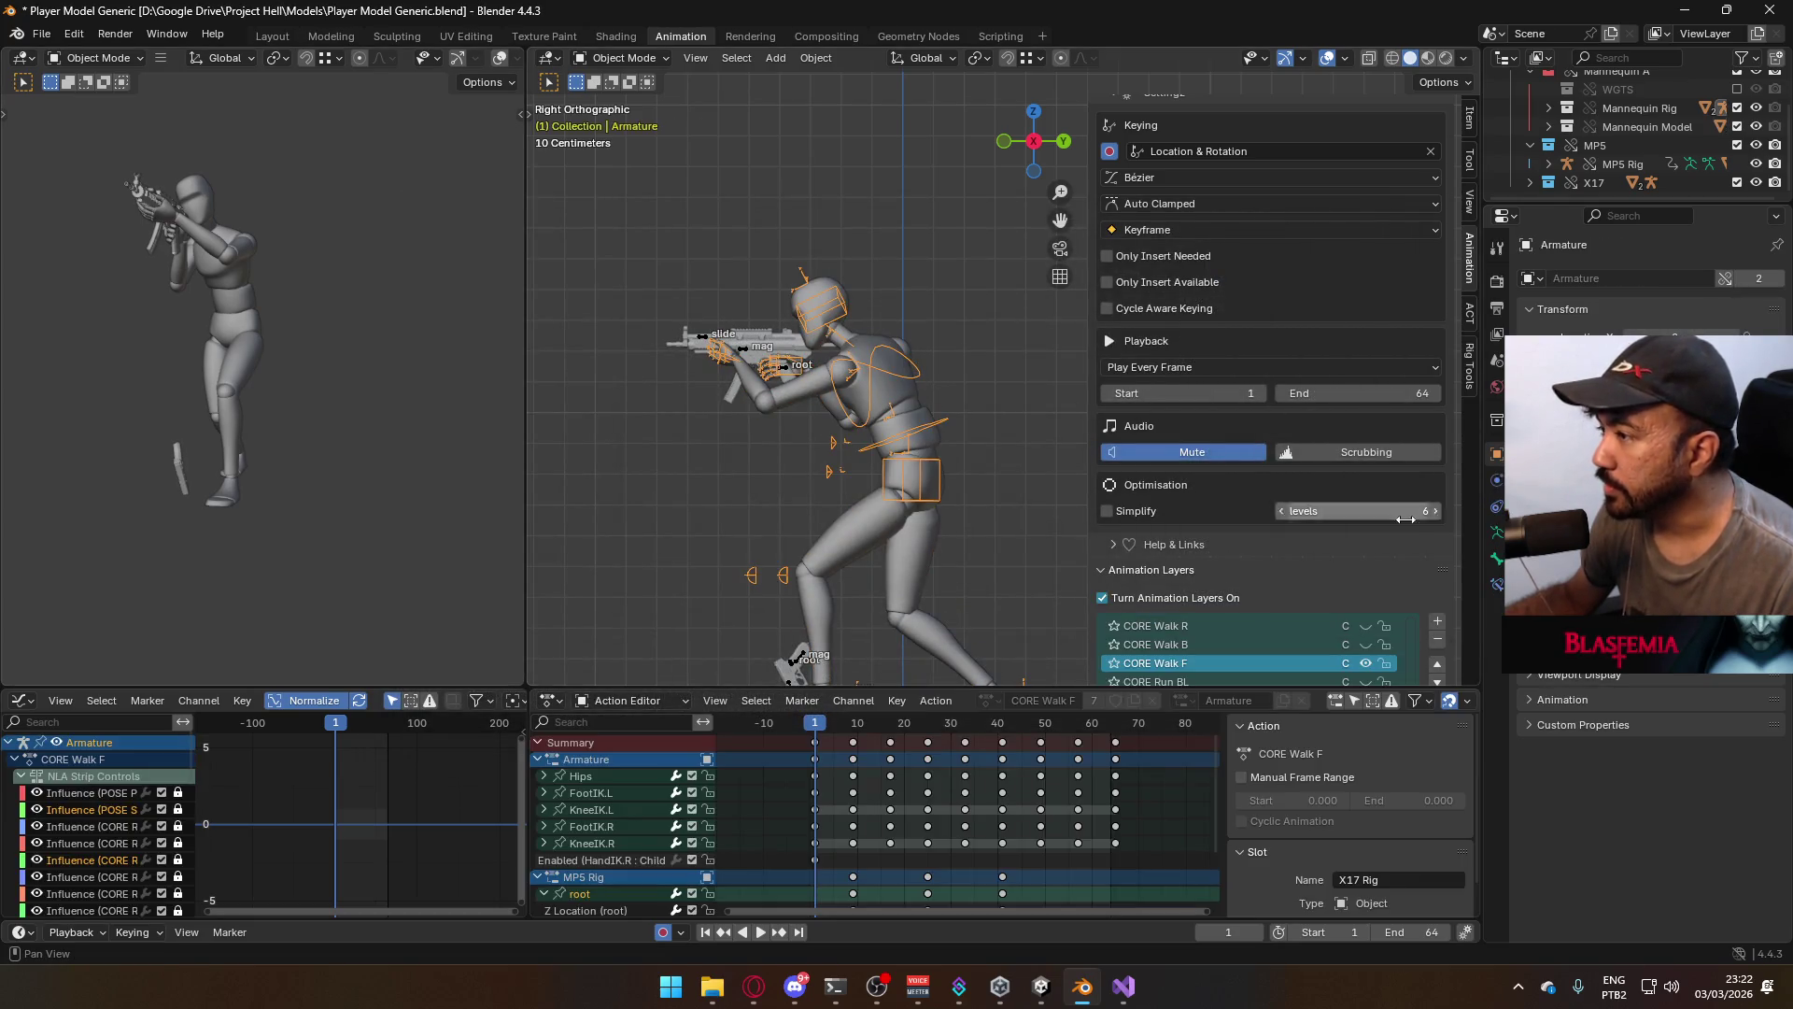
Hide CORE Walk F, show CORE Walk B on the armature, and check the loop's end and start frames
scroll(1388, 513, down, 4)
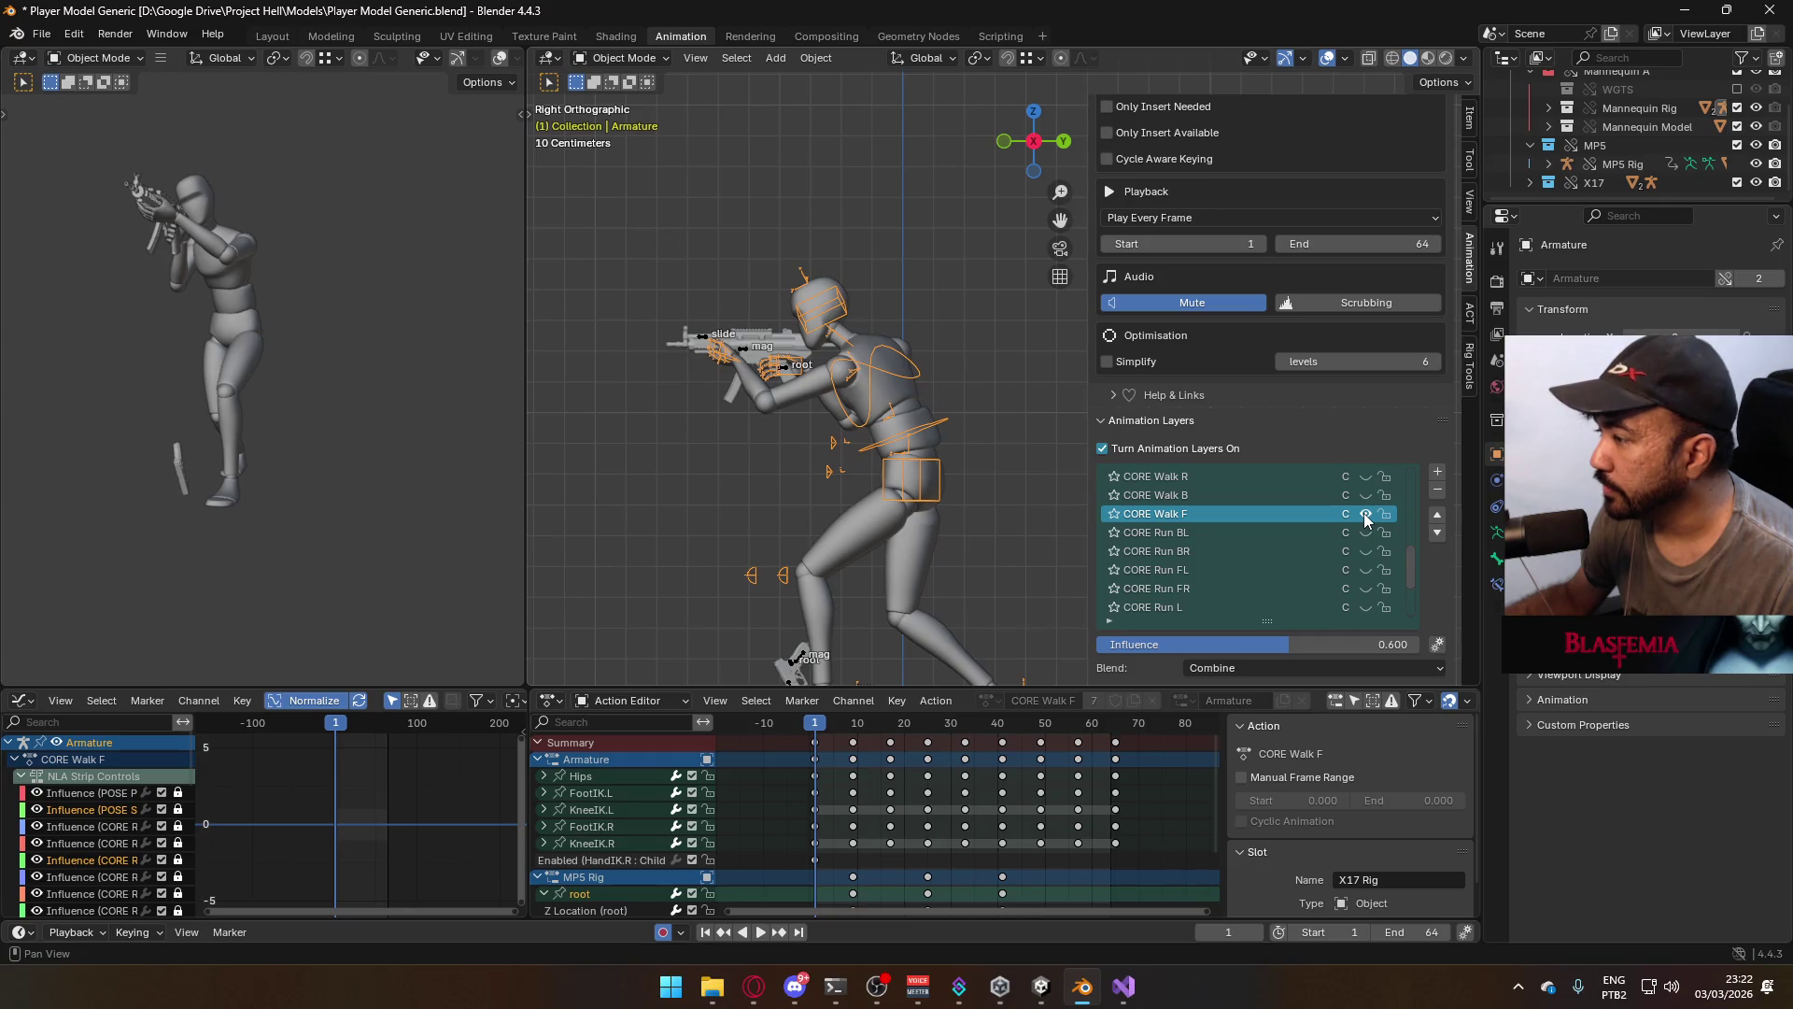
click(1365, 515)
click(1364, 496)
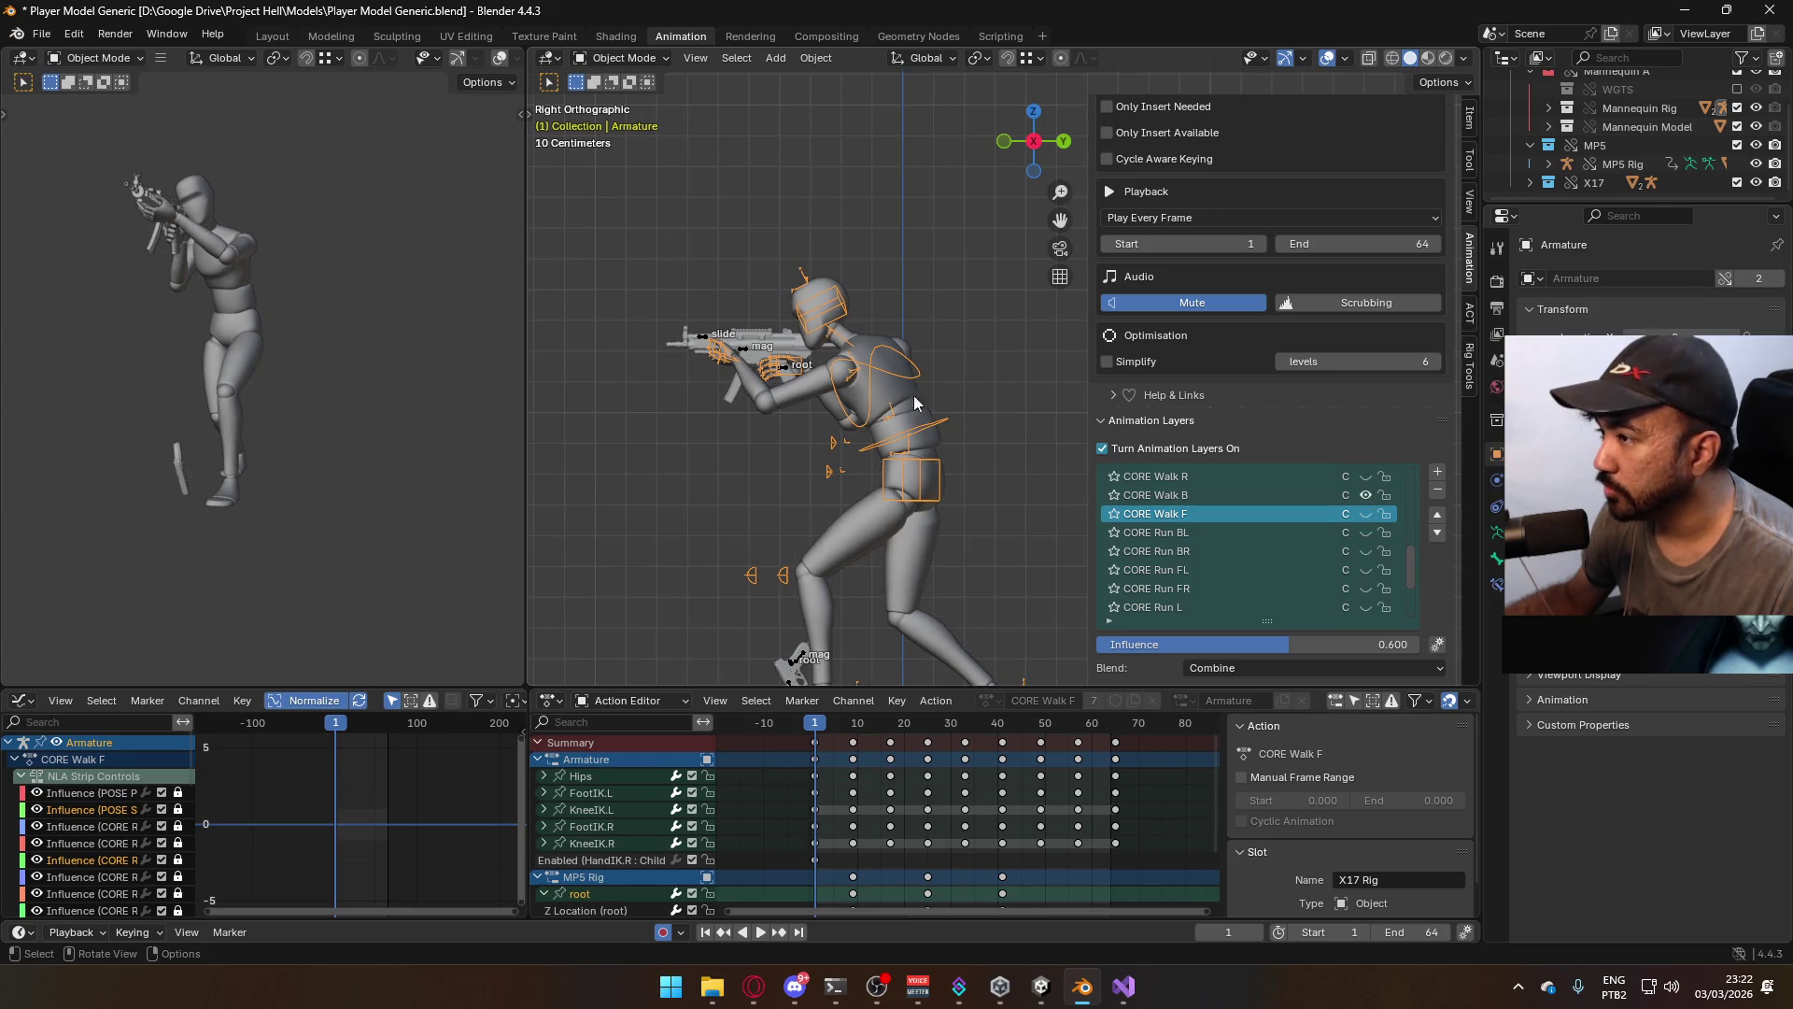
click(745, 351)
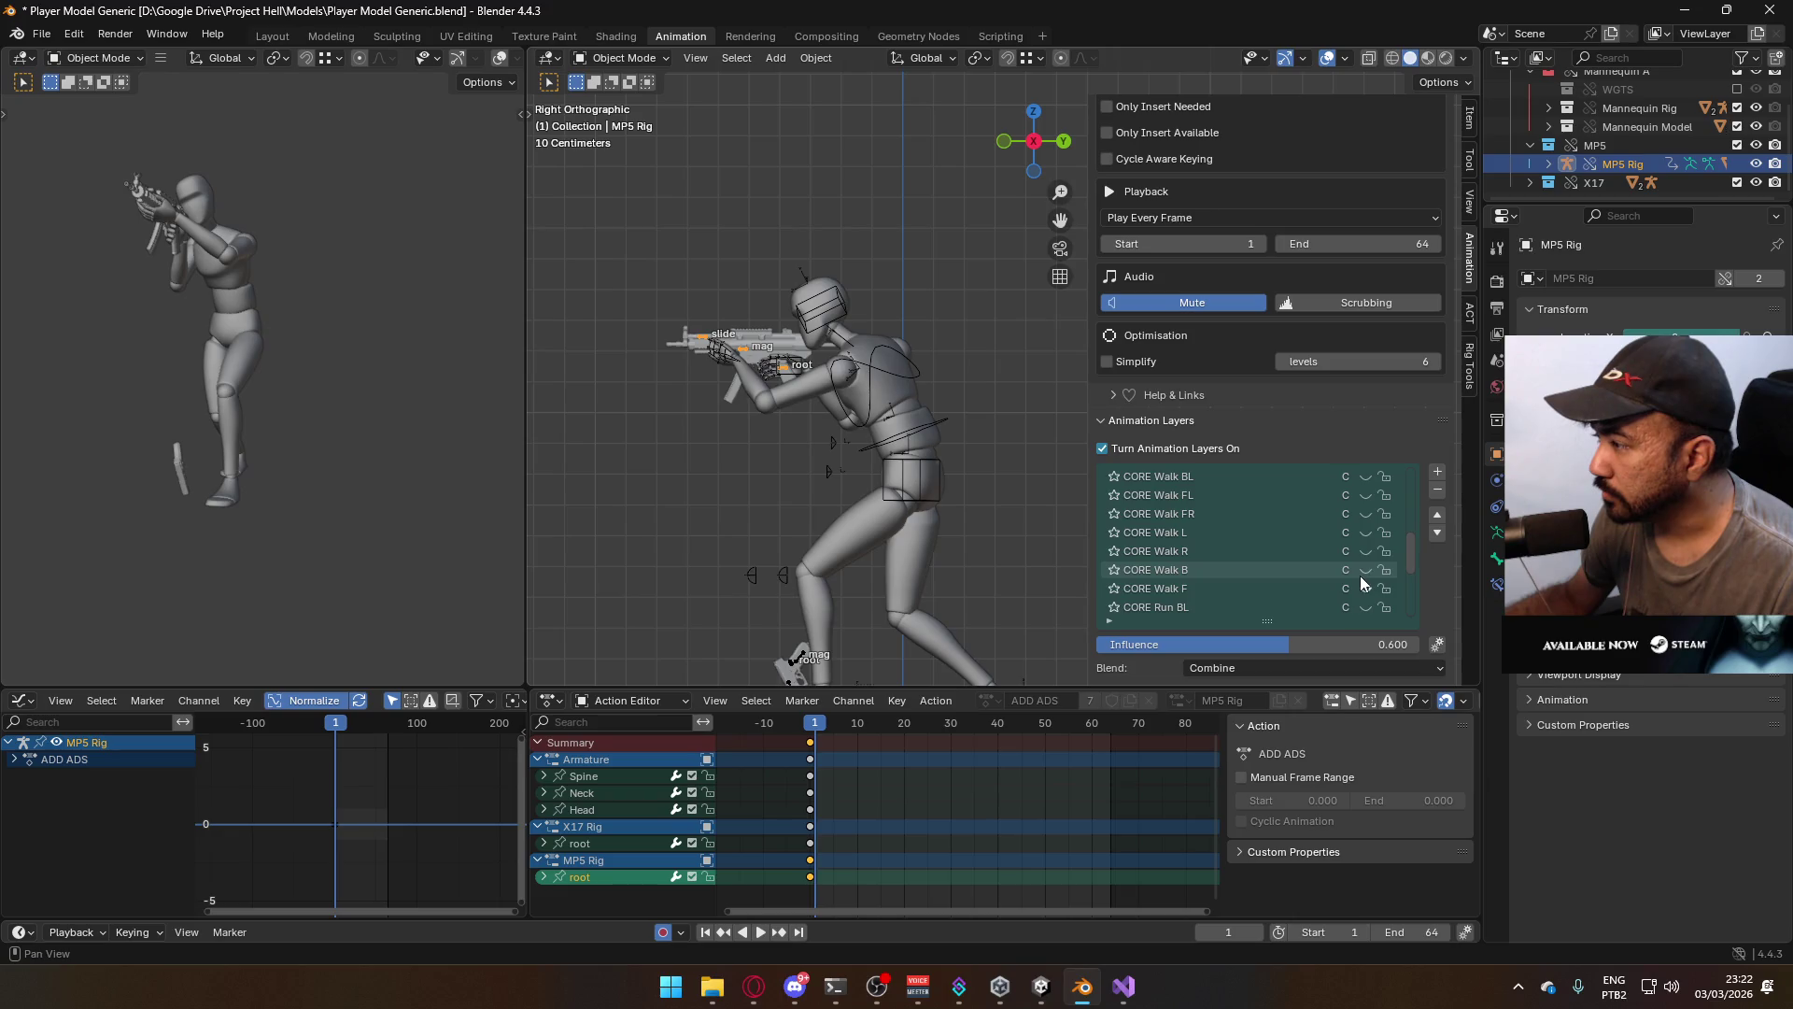
click(869, 359)
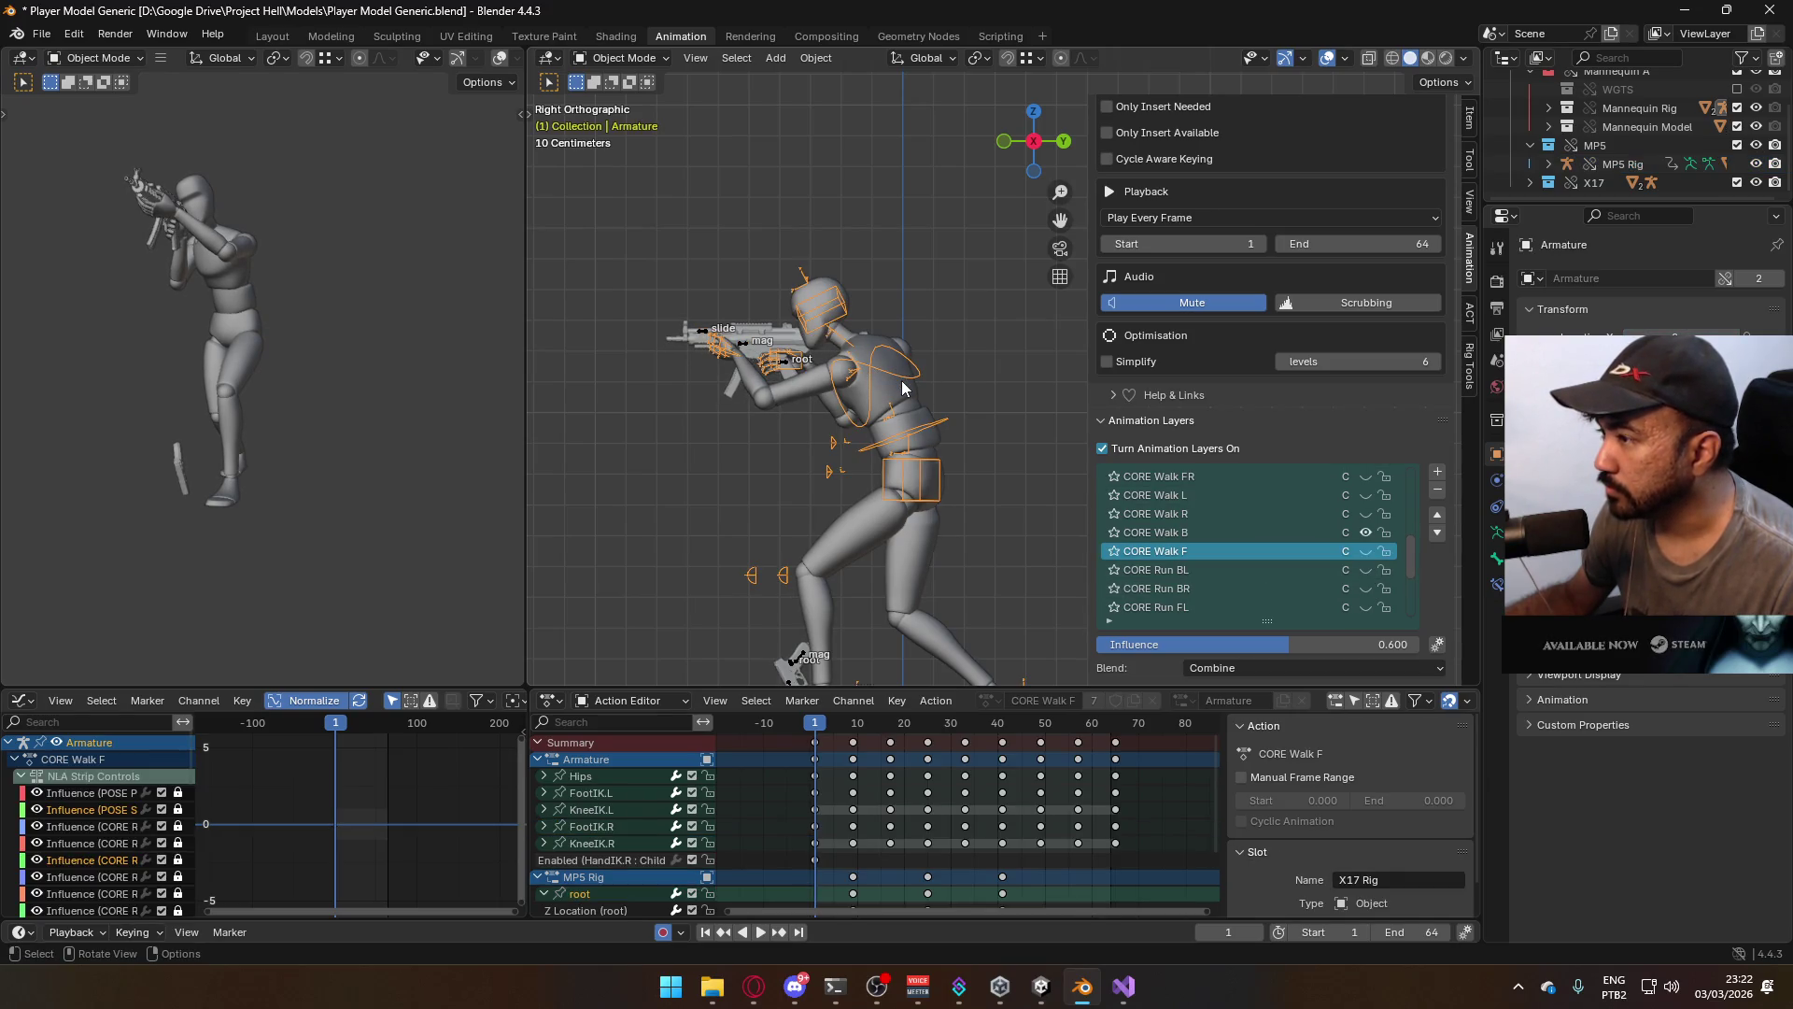
key(shift+Right)
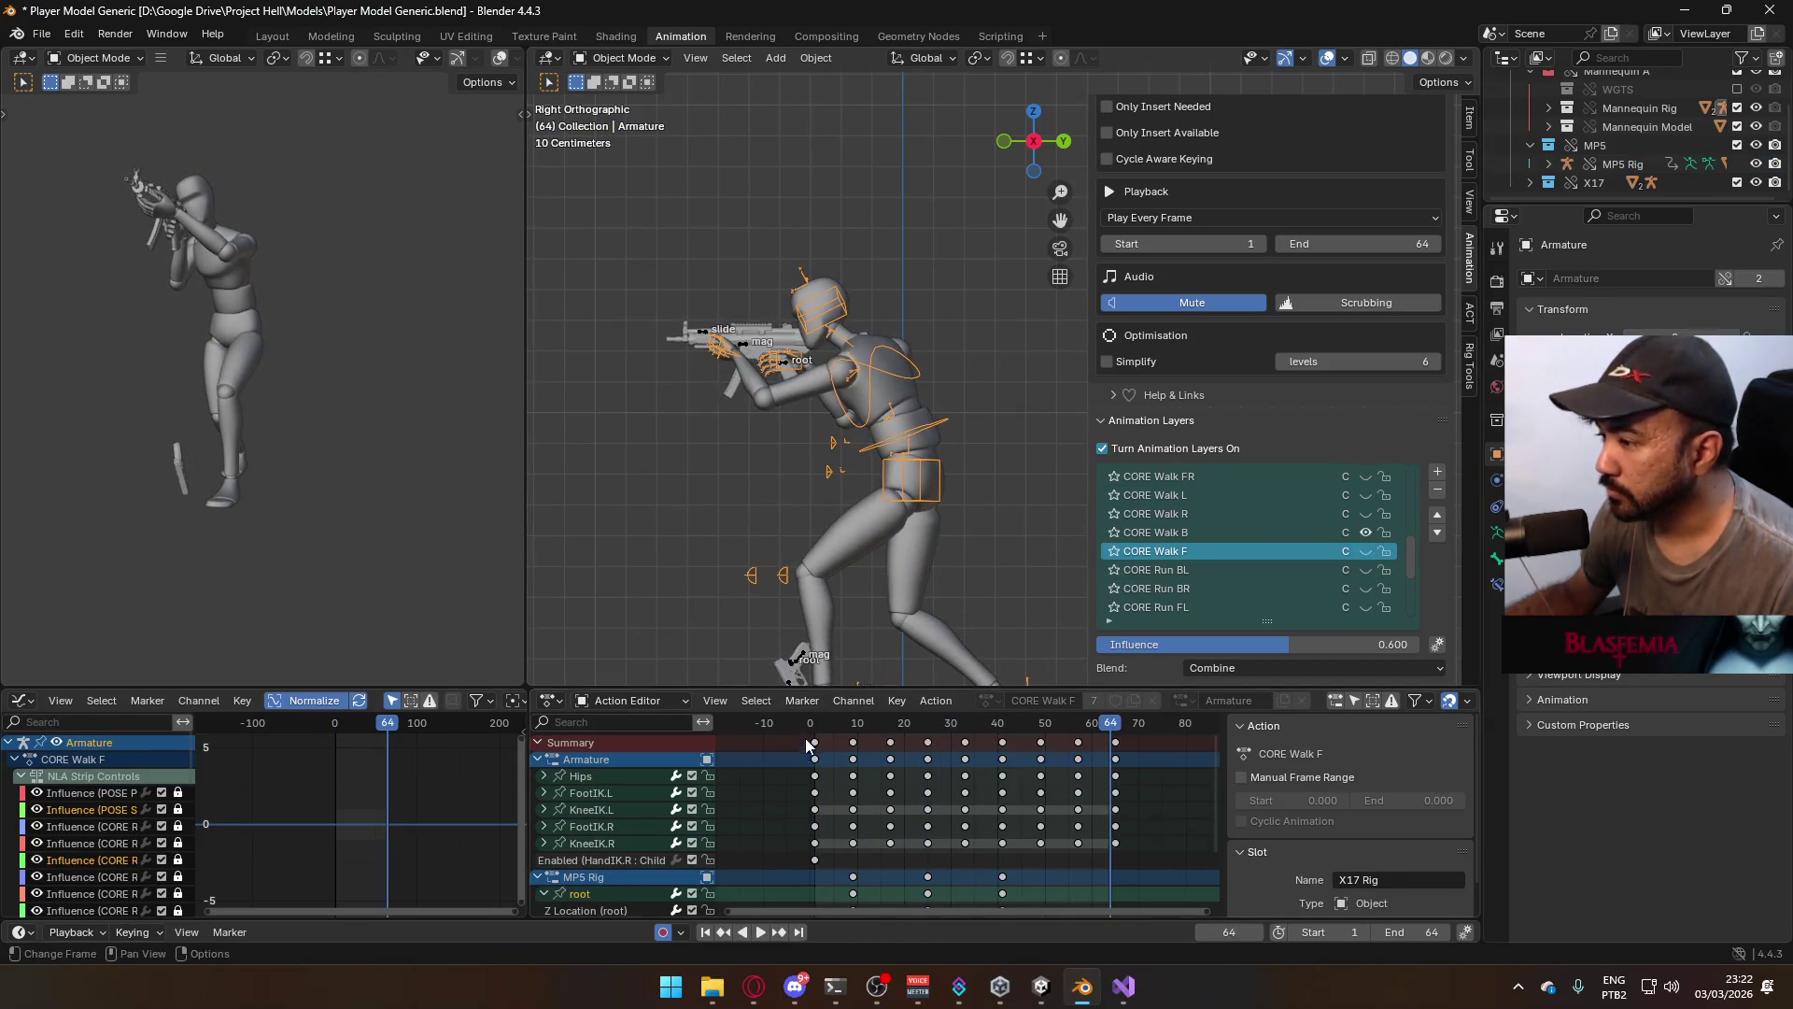
key(shift+Left)
click(930, 428)
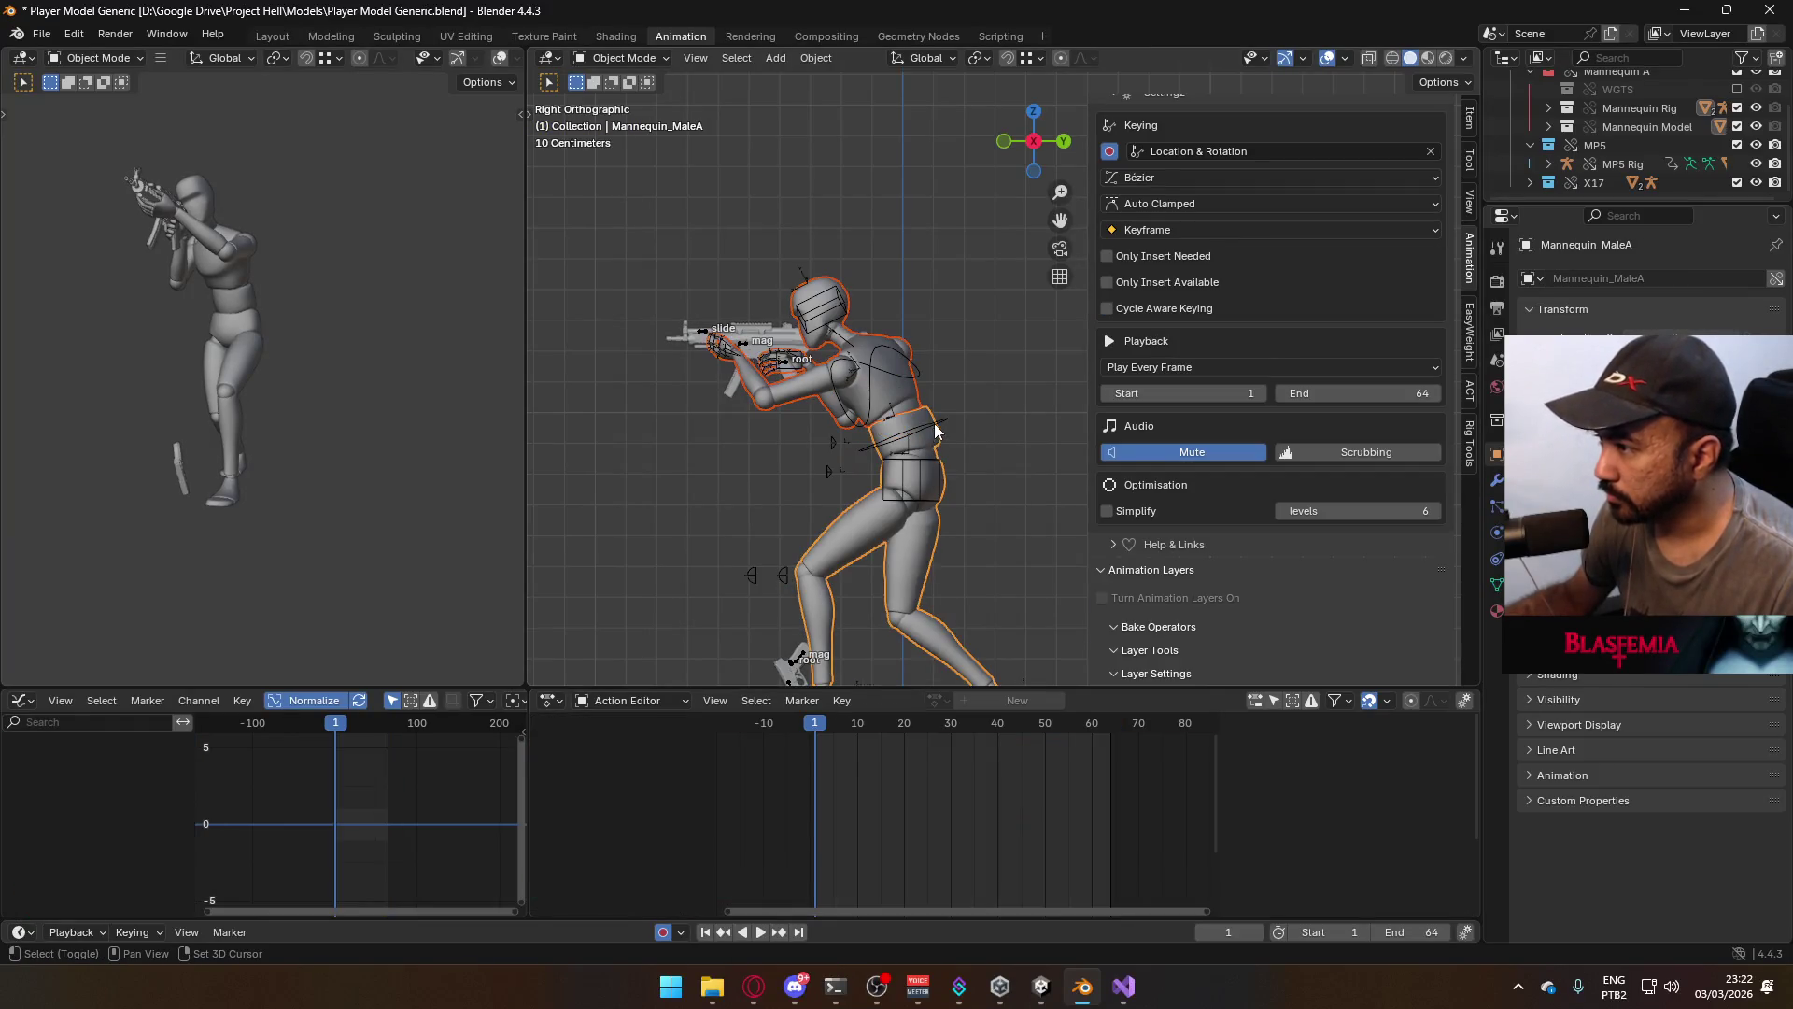
Save the file and export the walk as an ADS Primary Walk FBX with the direction letter changed
click(934, 424)
key(ctrl+s)
click(41, 34)
mouse_move(168, 322)
click(341, 469)
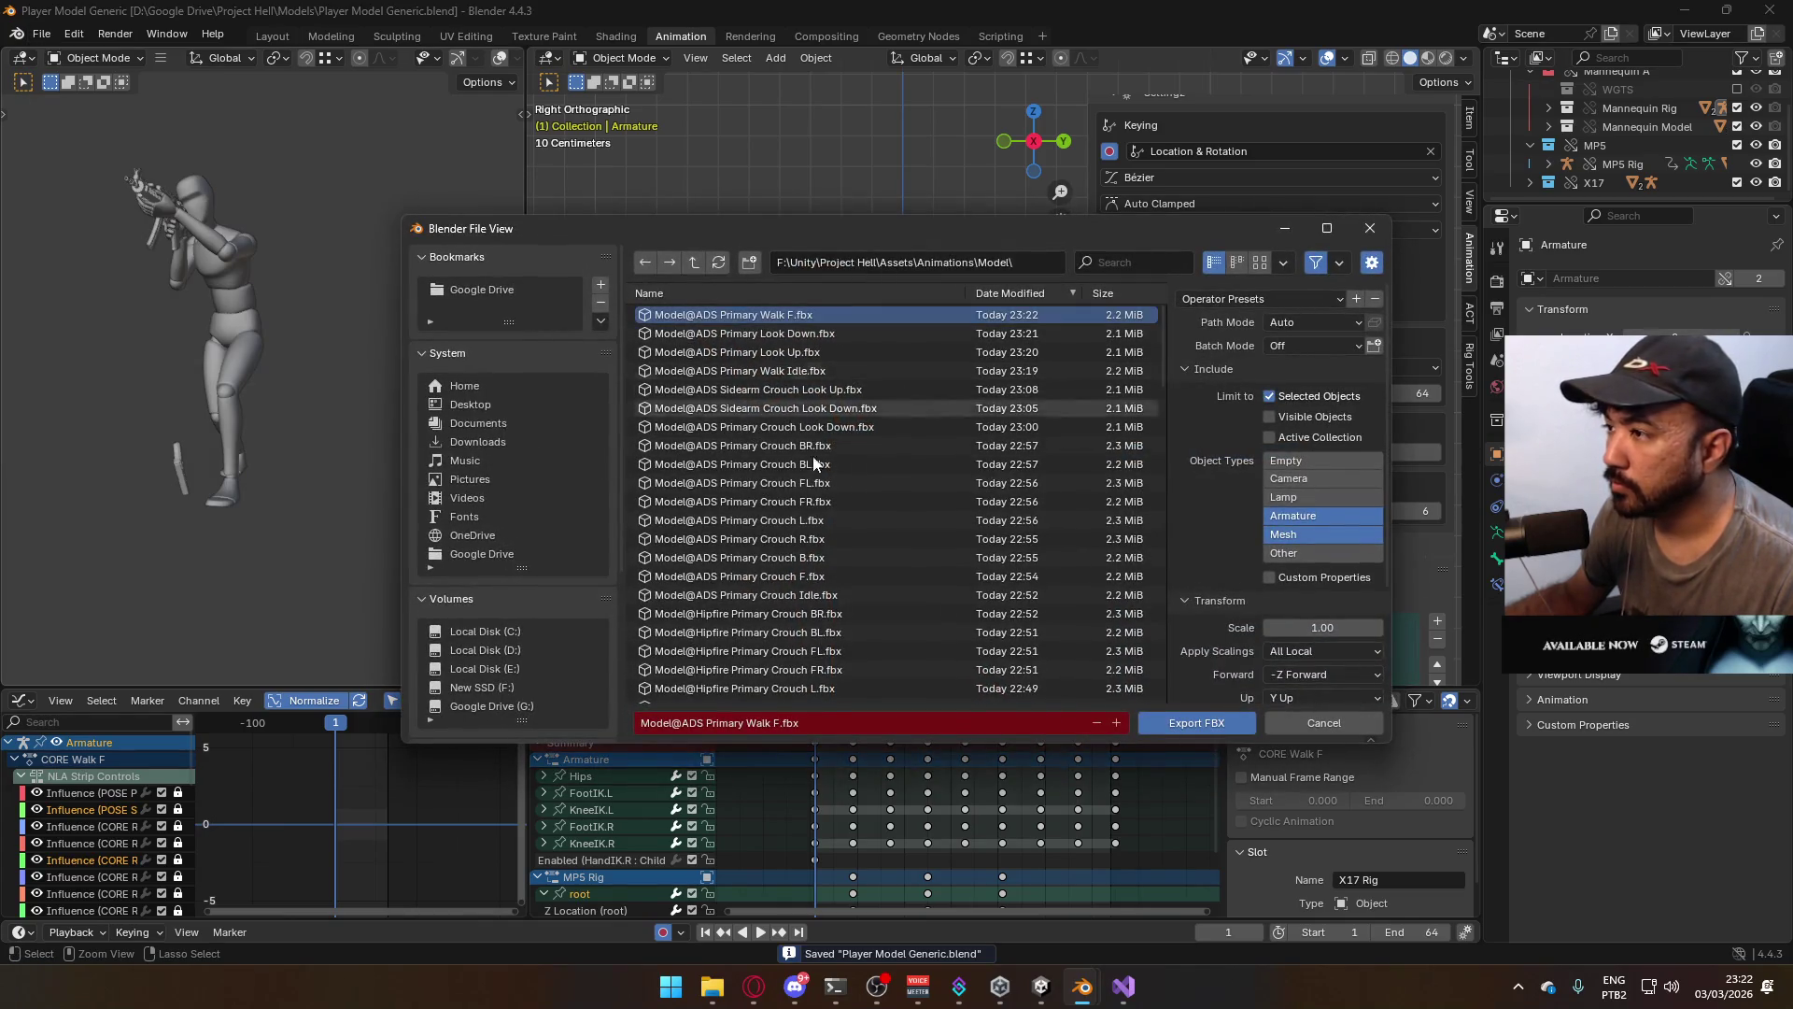
click(787, 725)
click(775, 725)
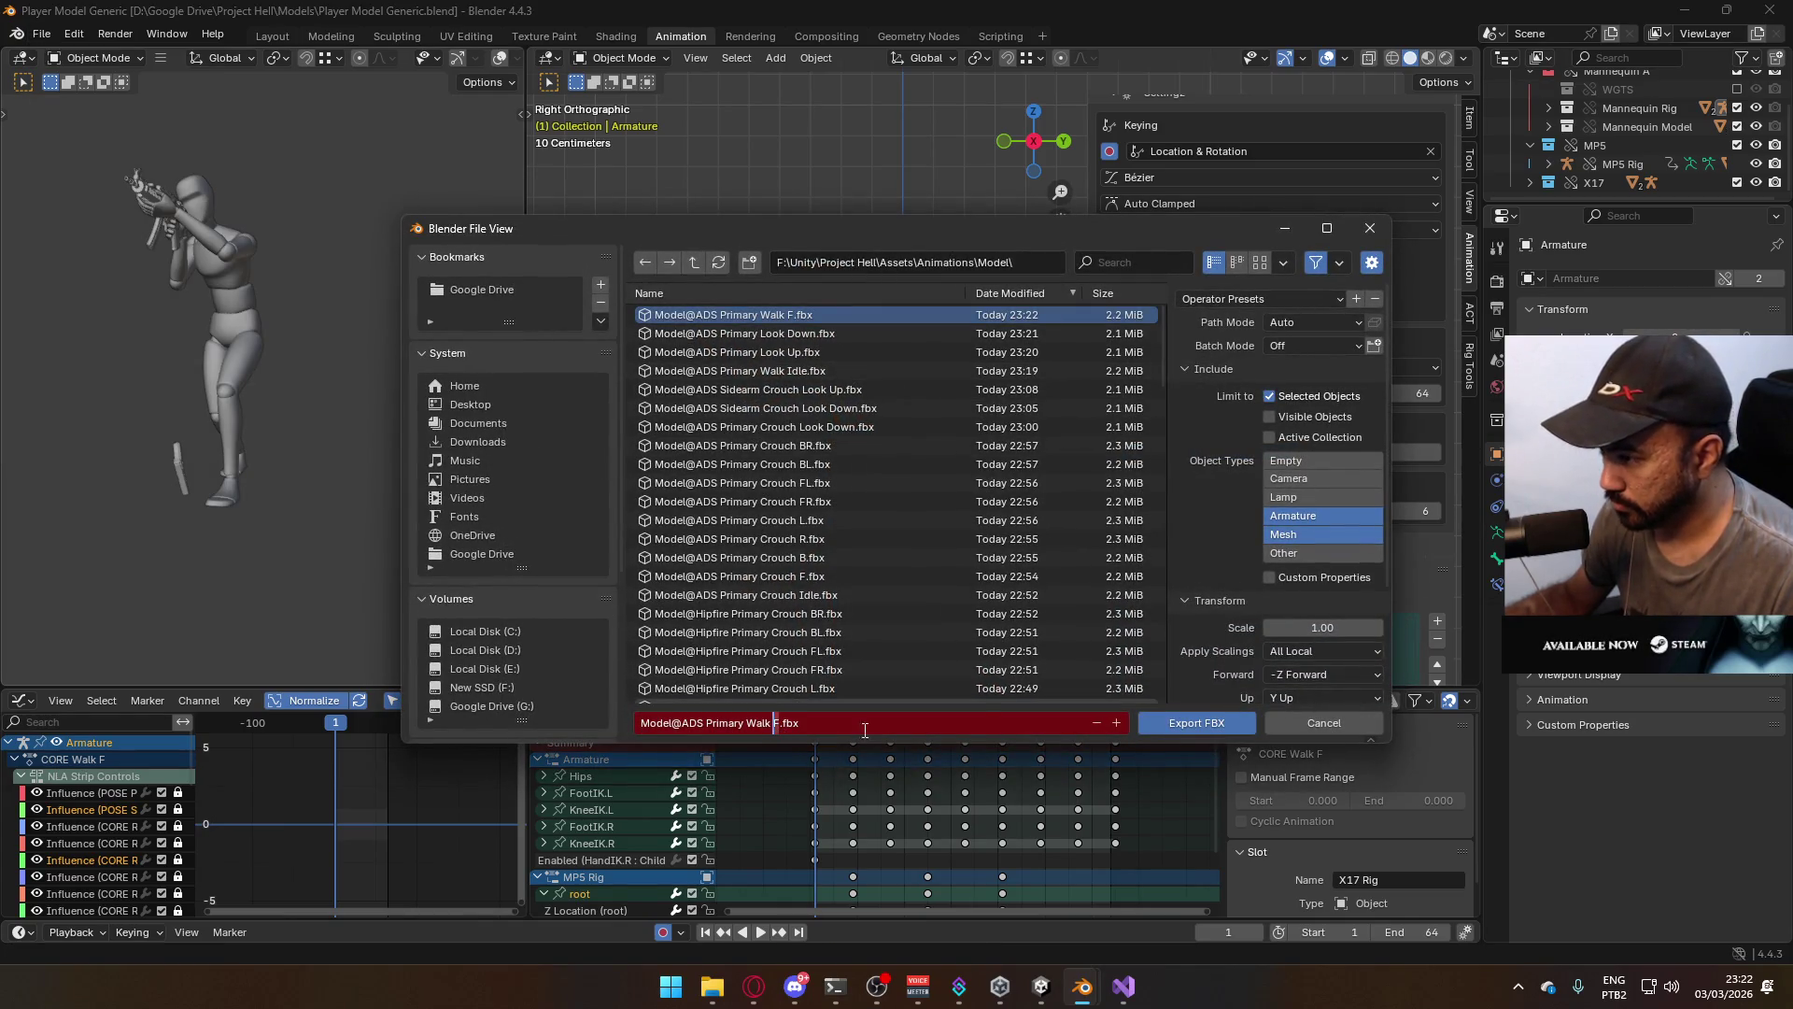
text(B)
click(1173, 710)
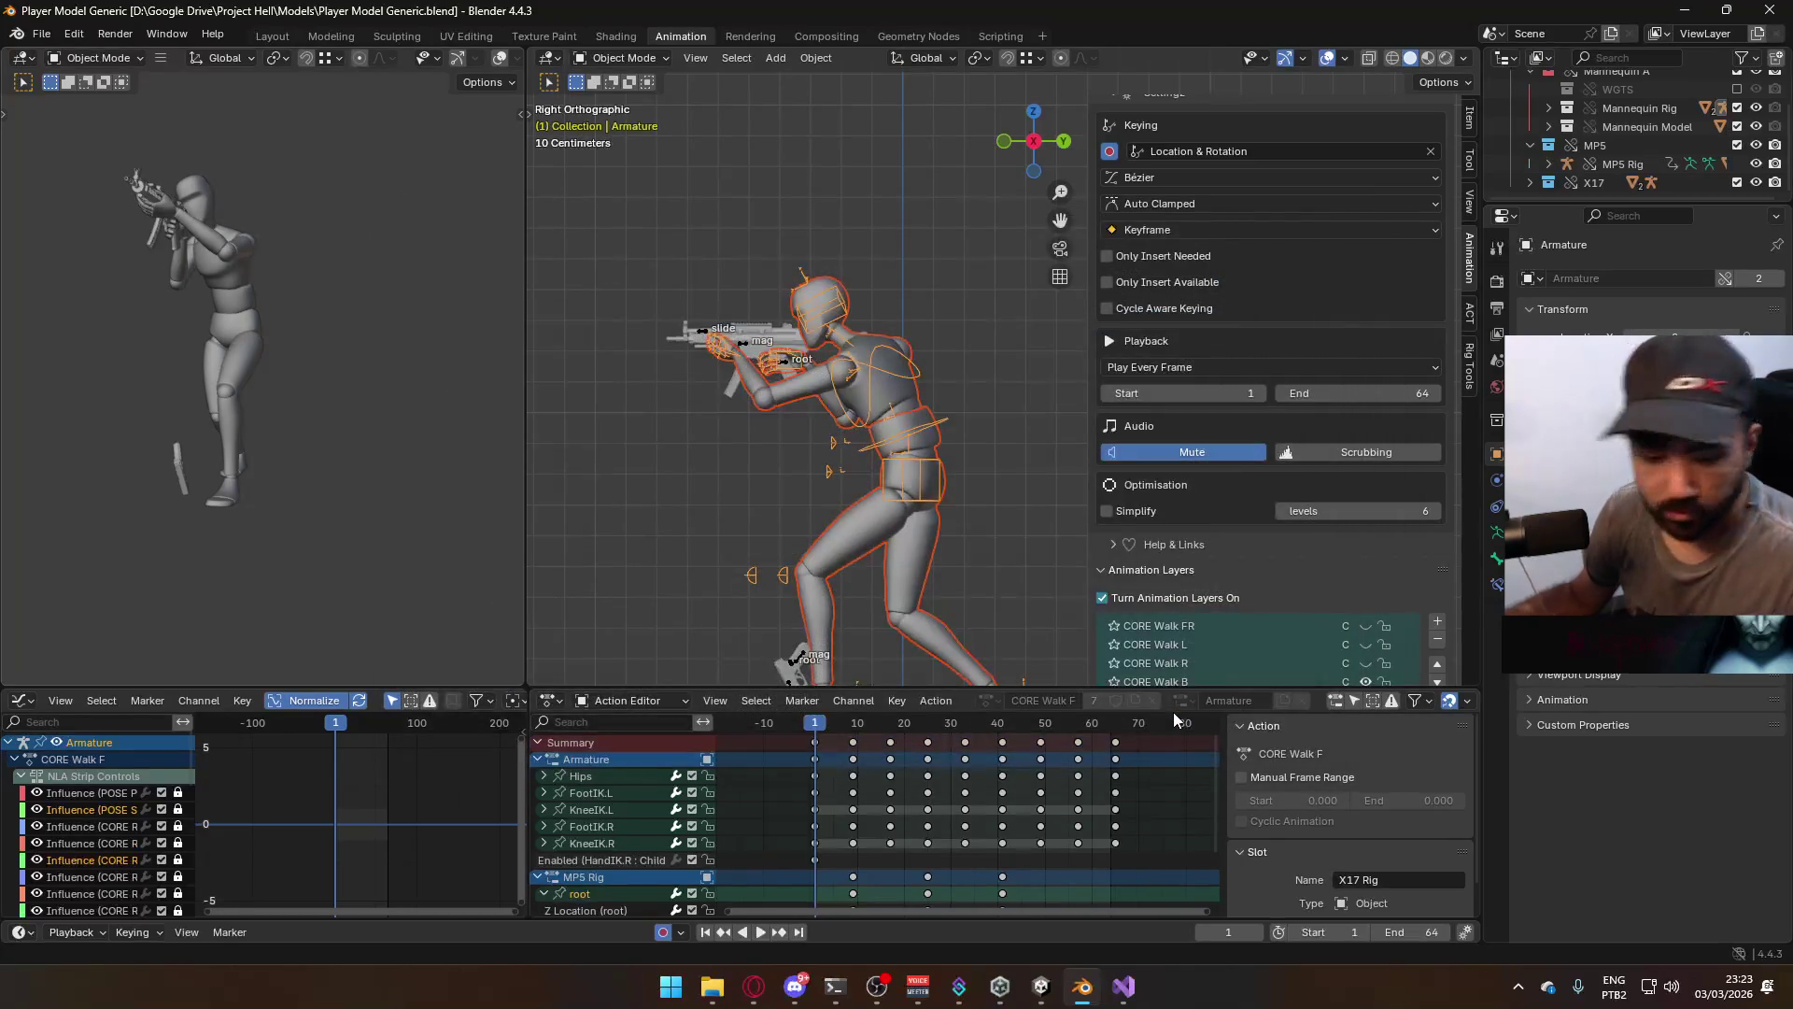